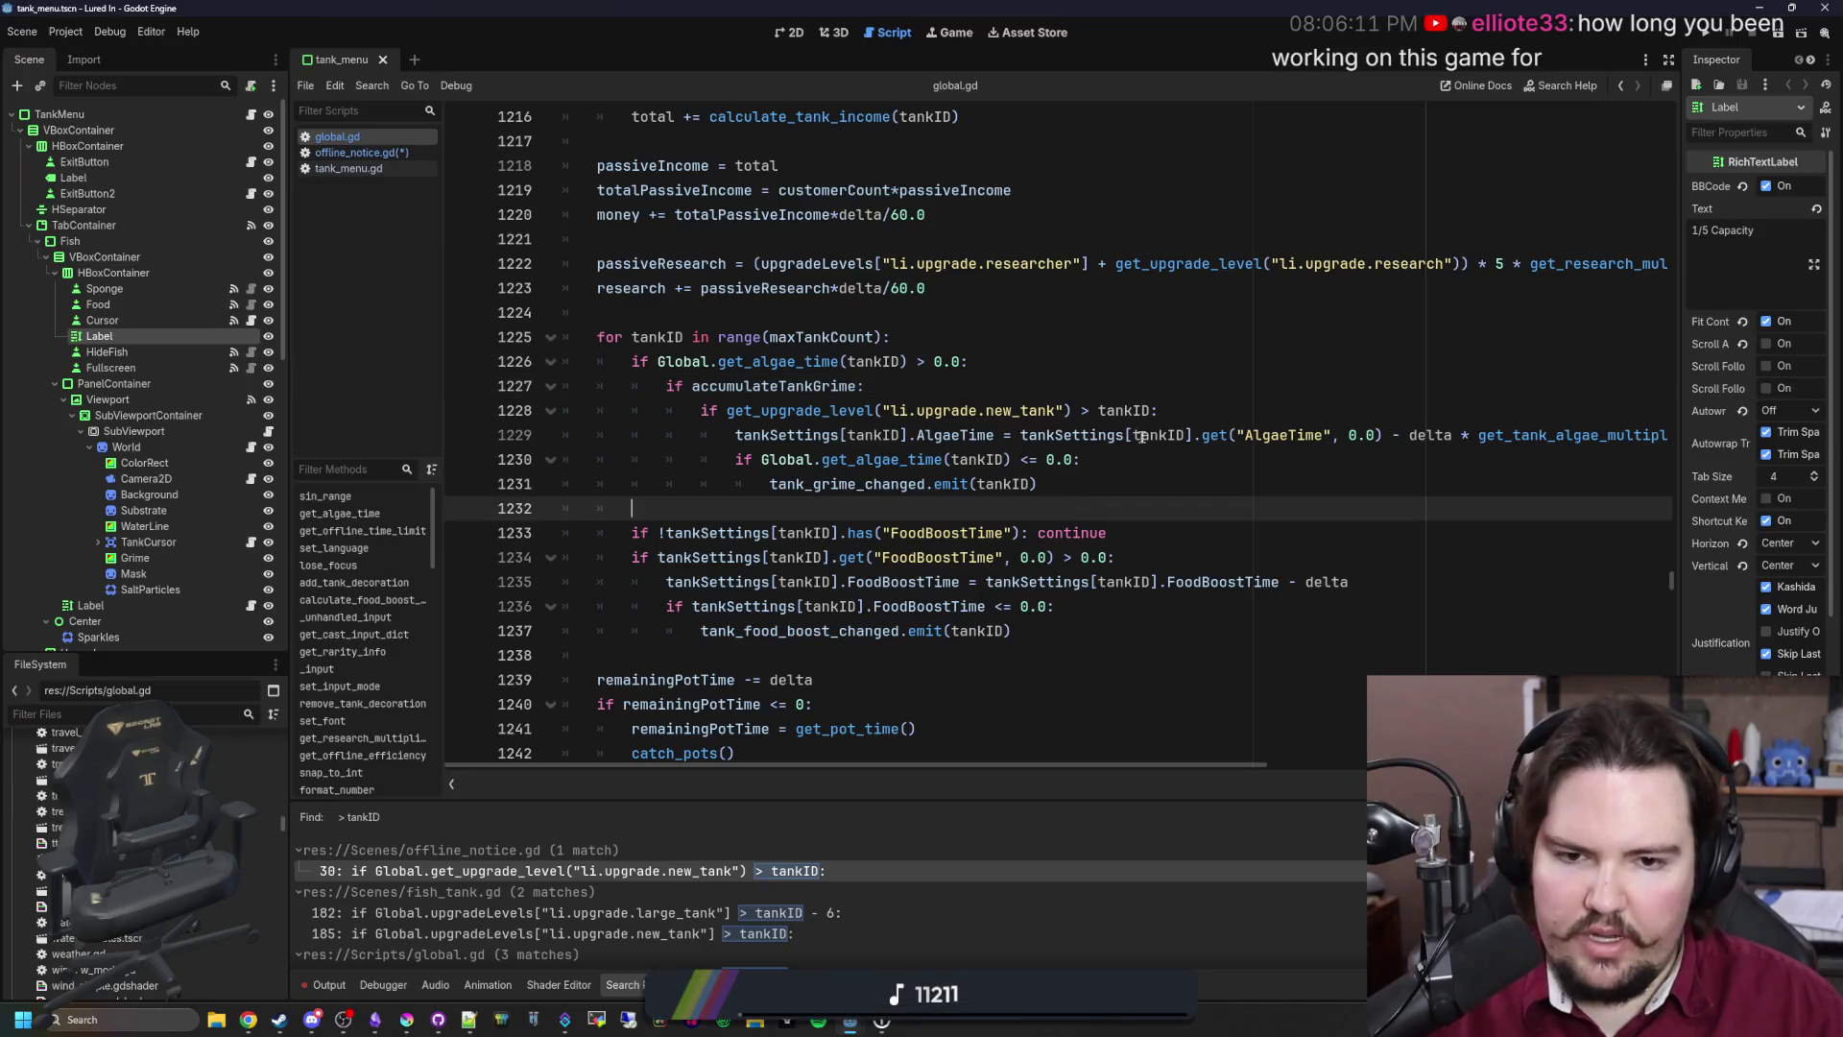
Step: On line 1228 of global.gd, replace the new_tank upgrade-level check with is_tank_unlocked(tankID)
left_click_drag(726, 410, 1149, 410)
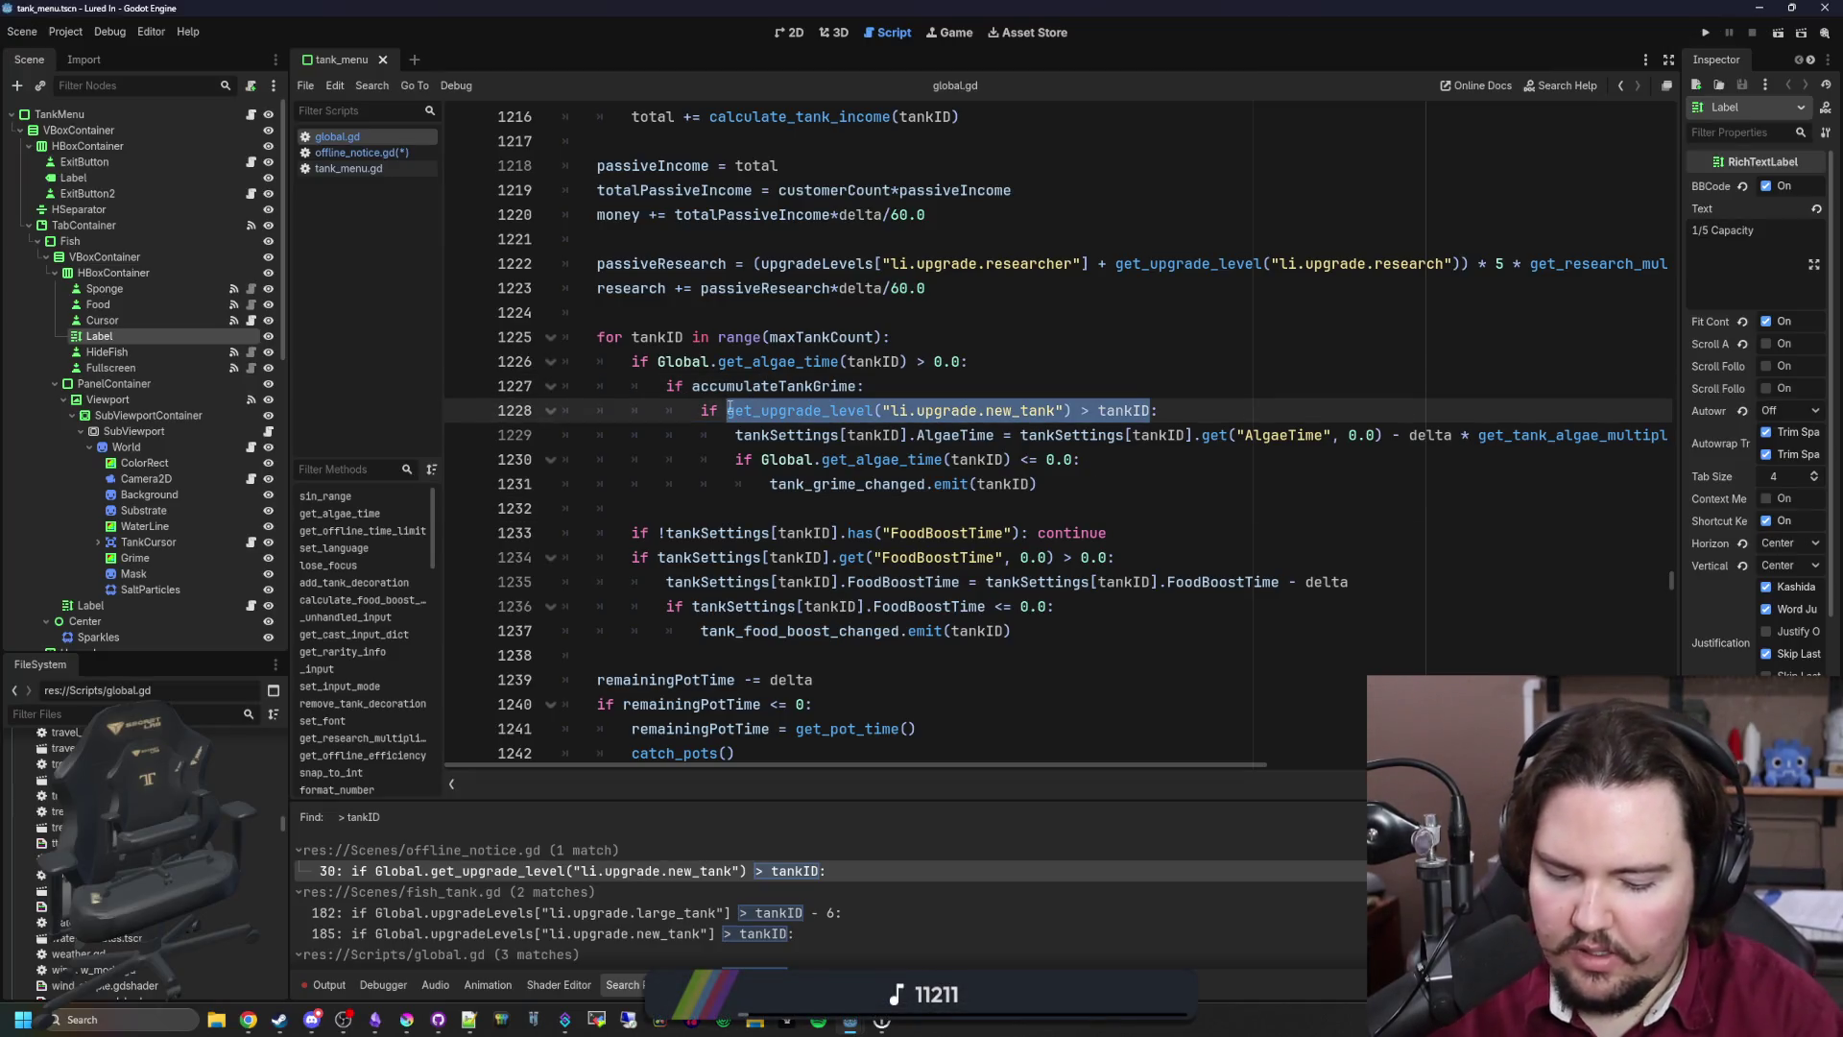
type("is_tank_:")
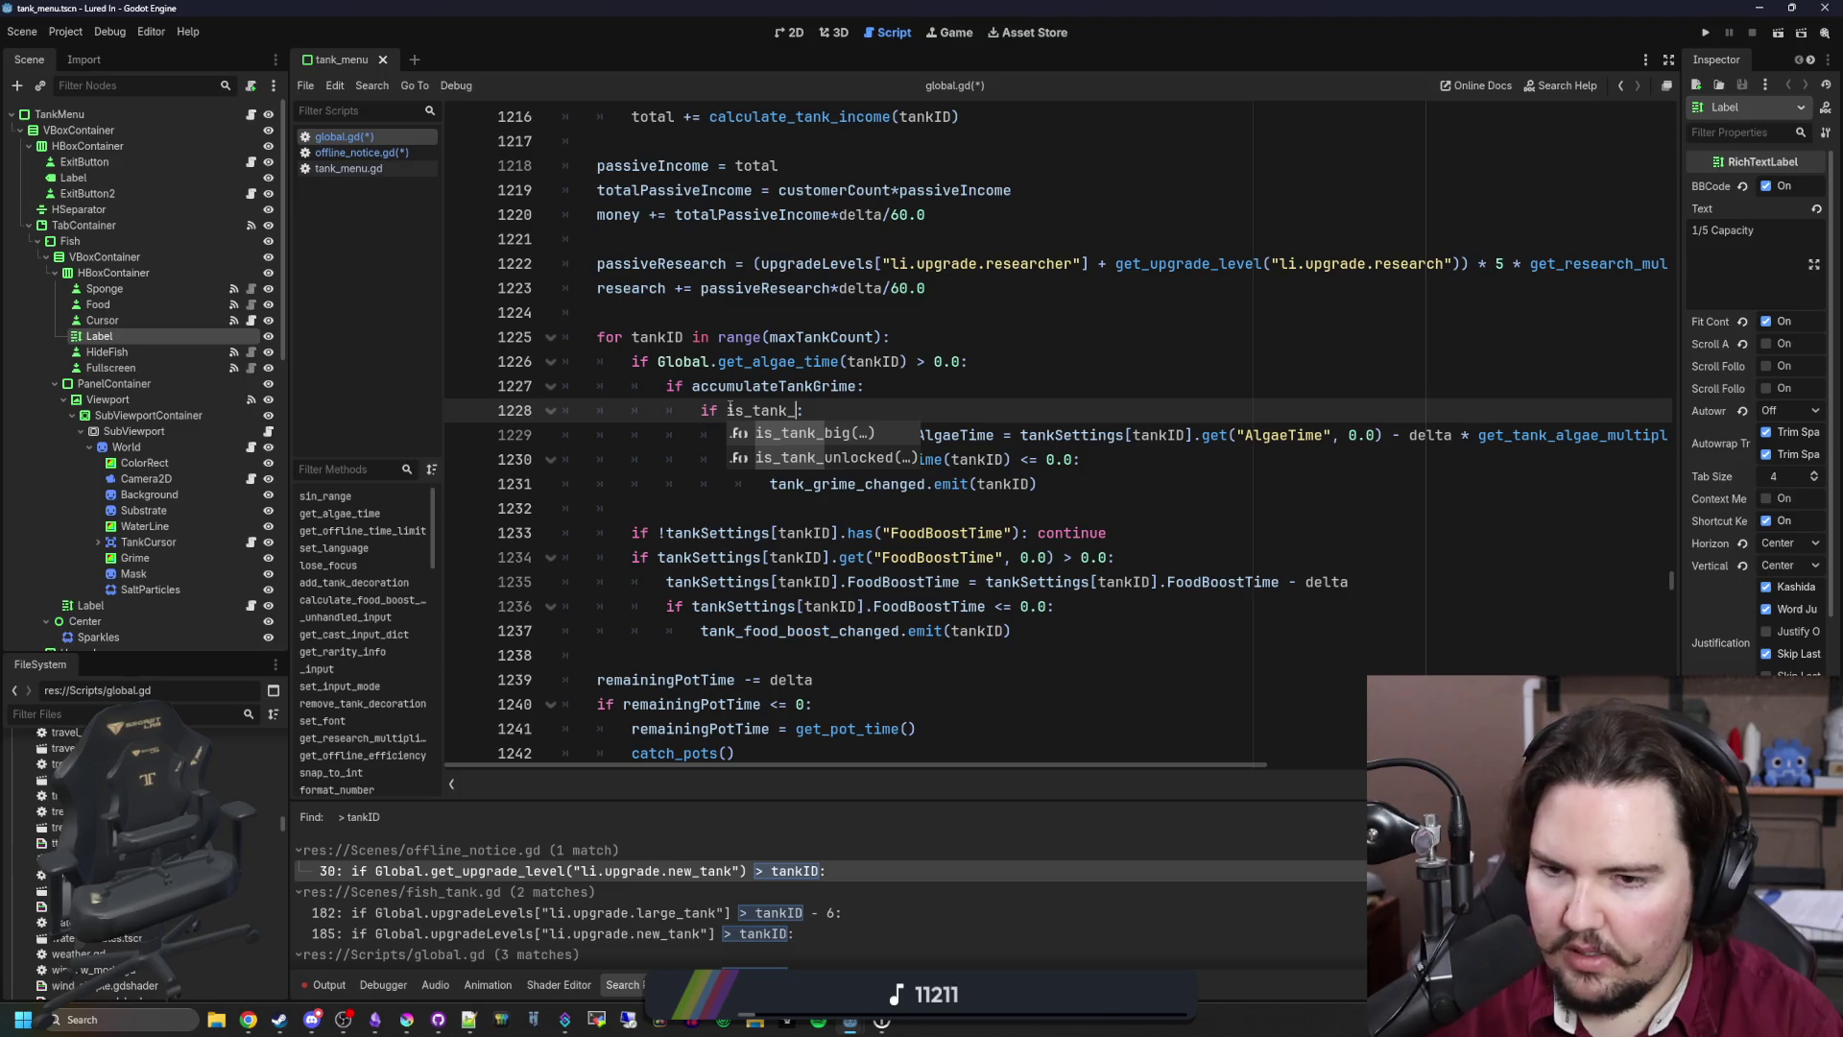
key("Down")
key("Return")
type("tankID")
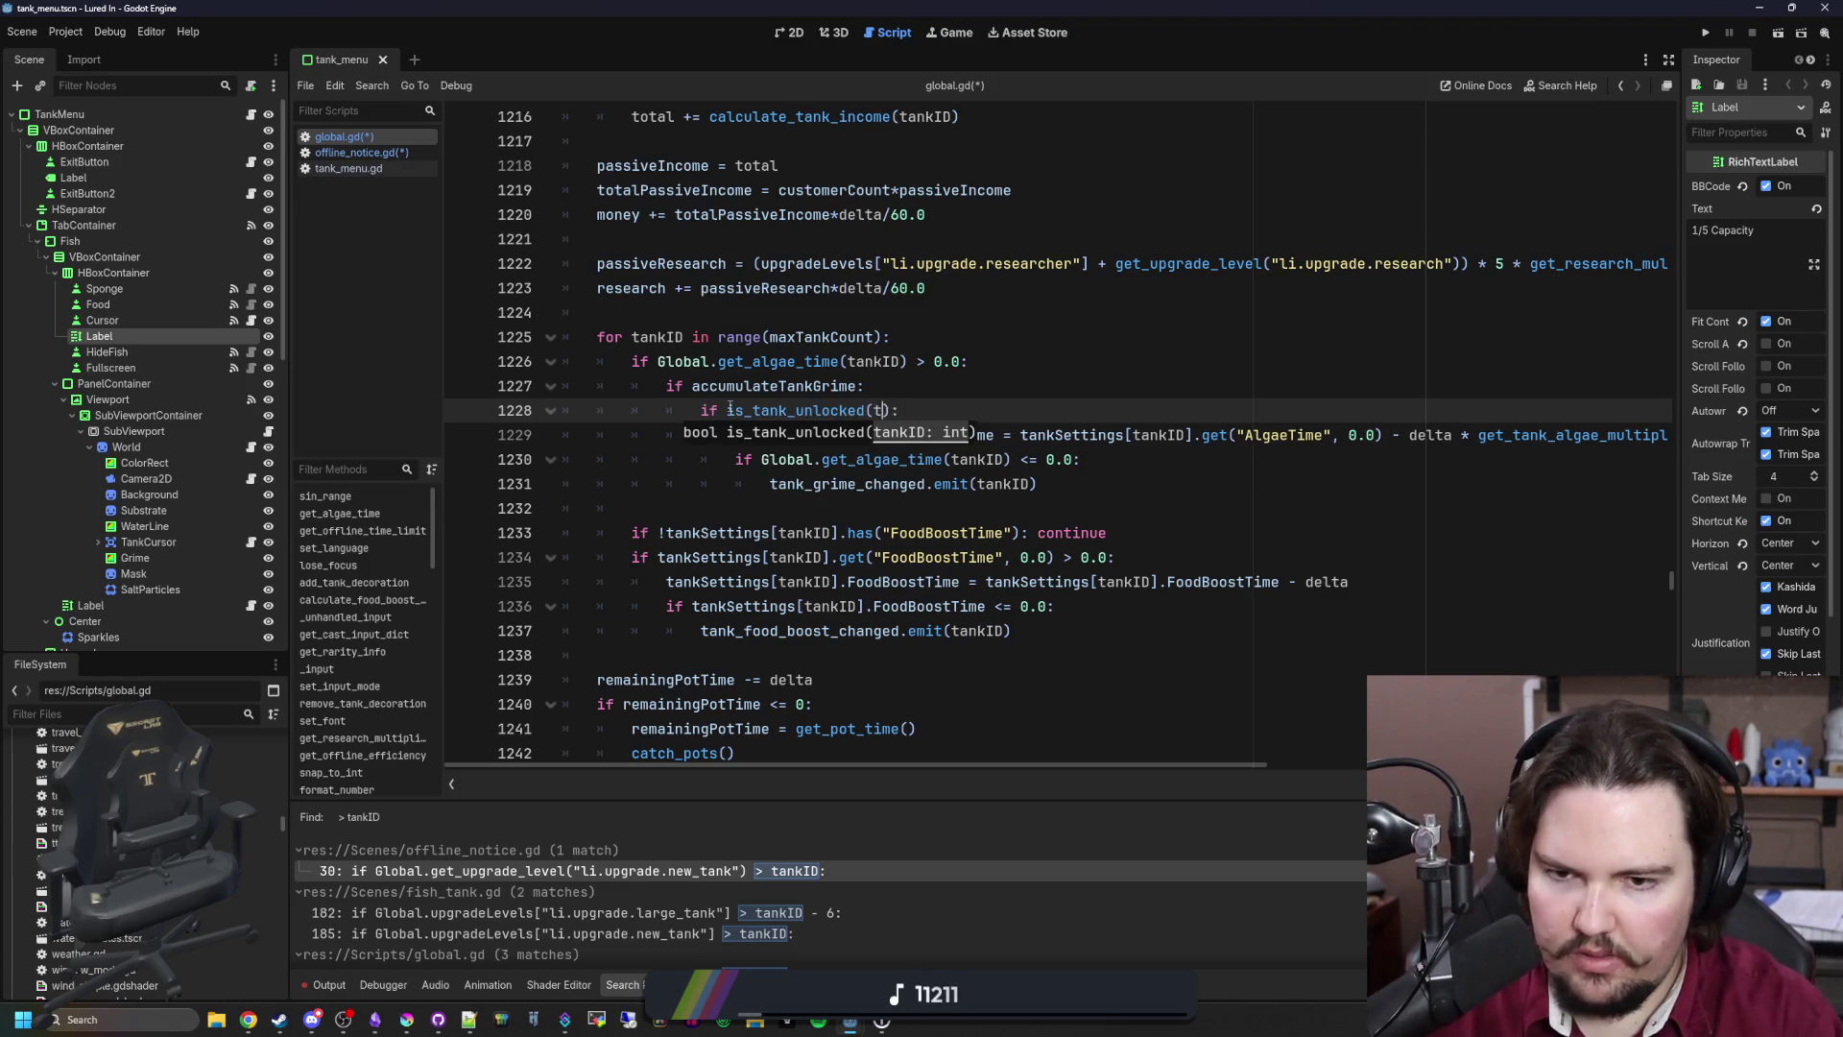
key("End")
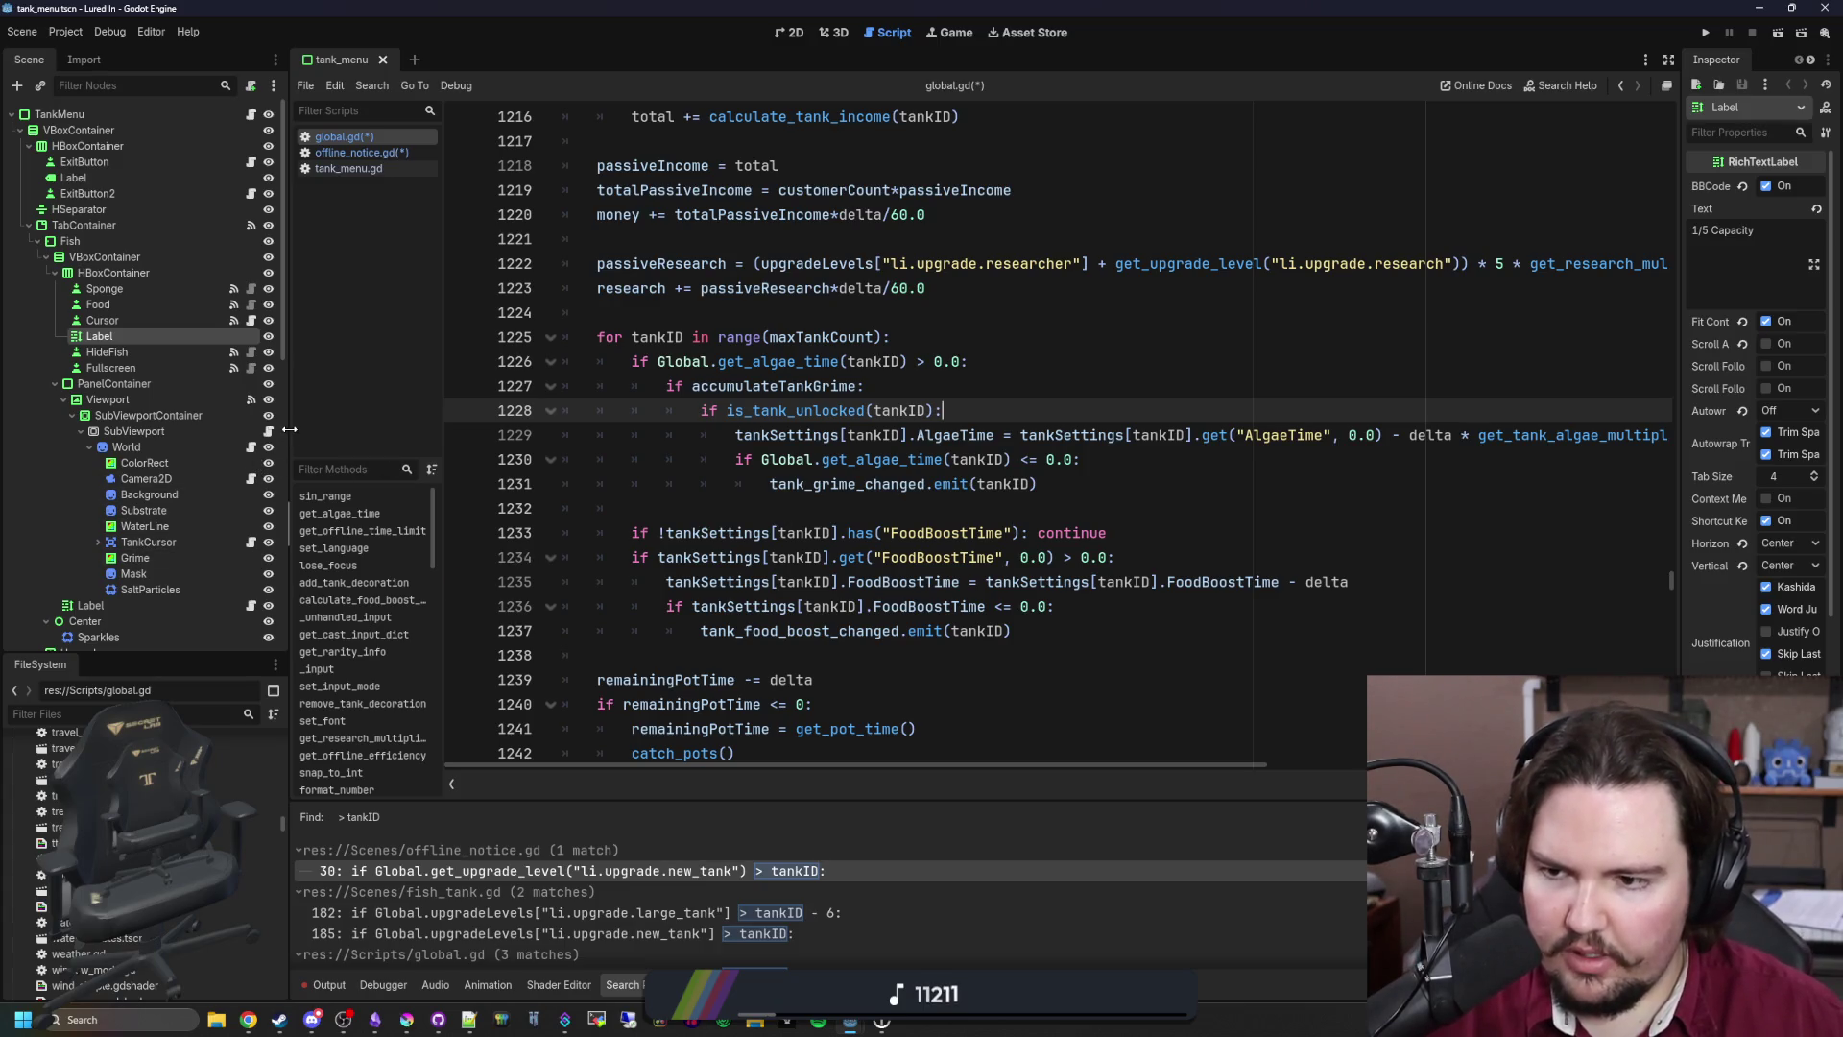
Step: Narrow the Scene tree and review the edited per-tank algae loop on lines 1226–1233
left_click_drag(291, 428, 83, 436)
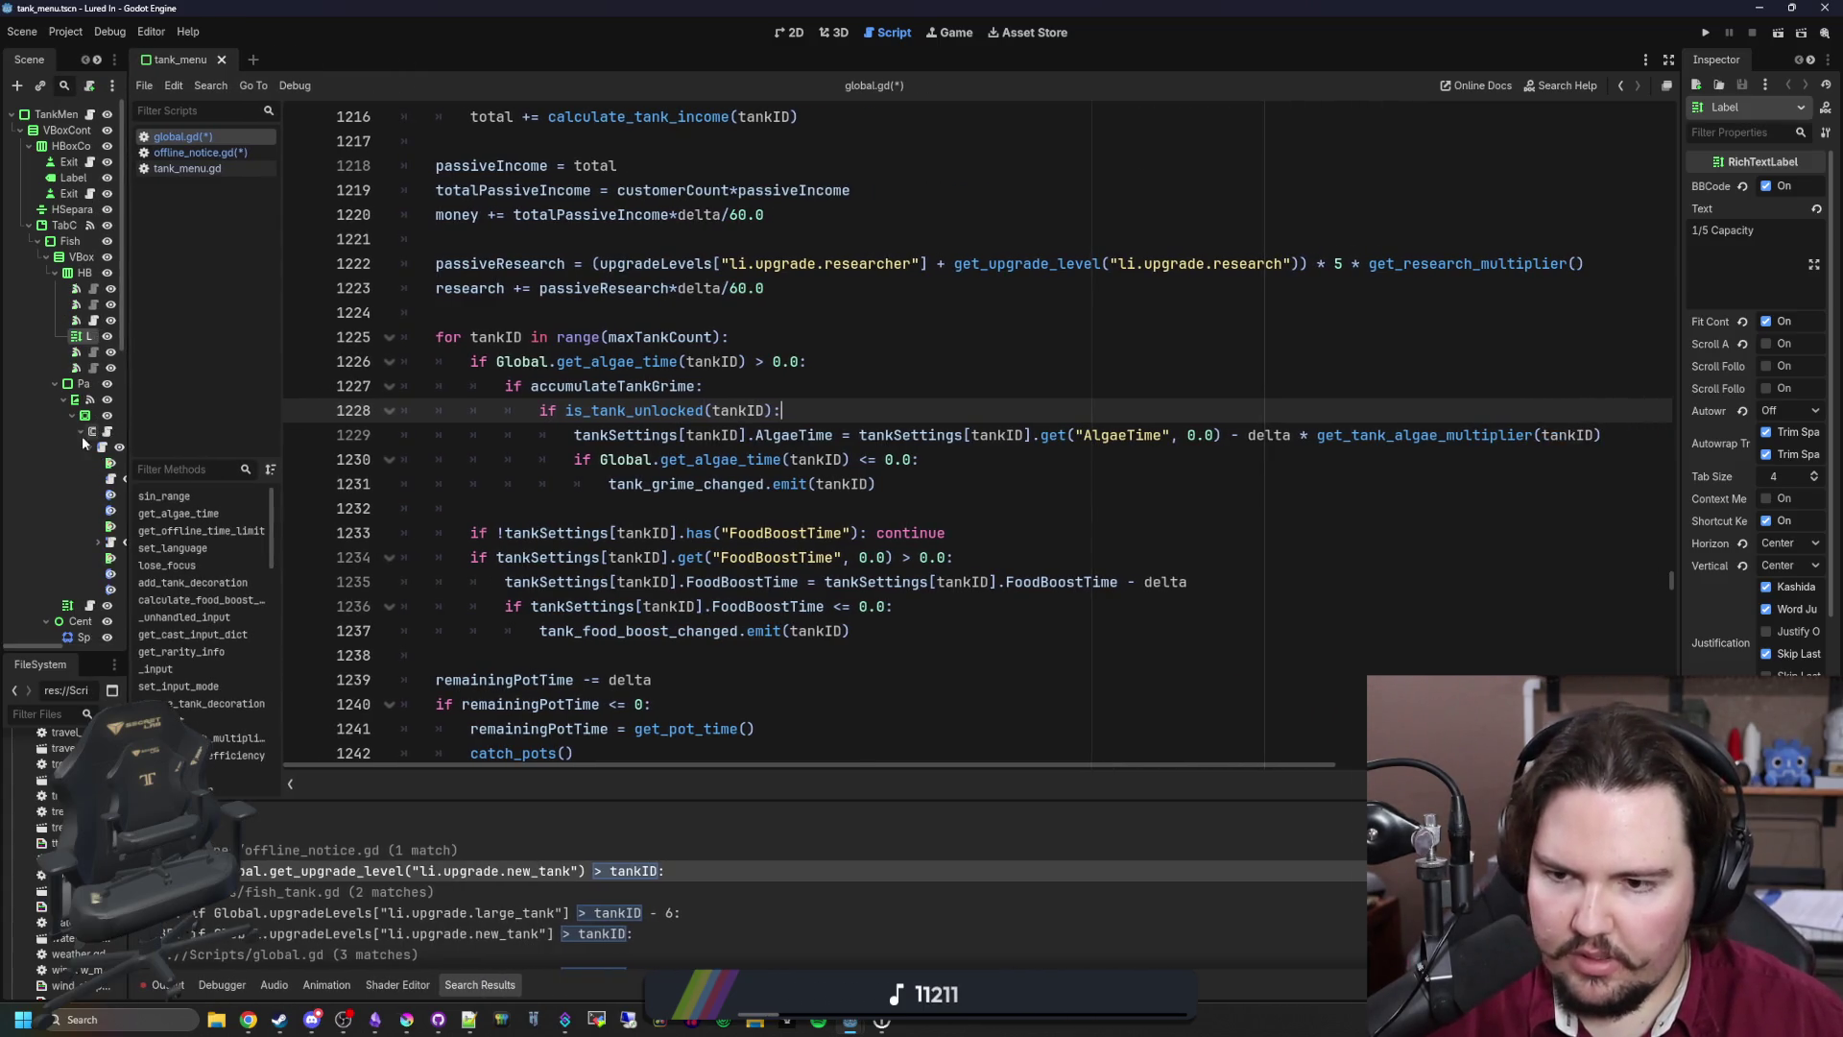
left_click(793, 509)
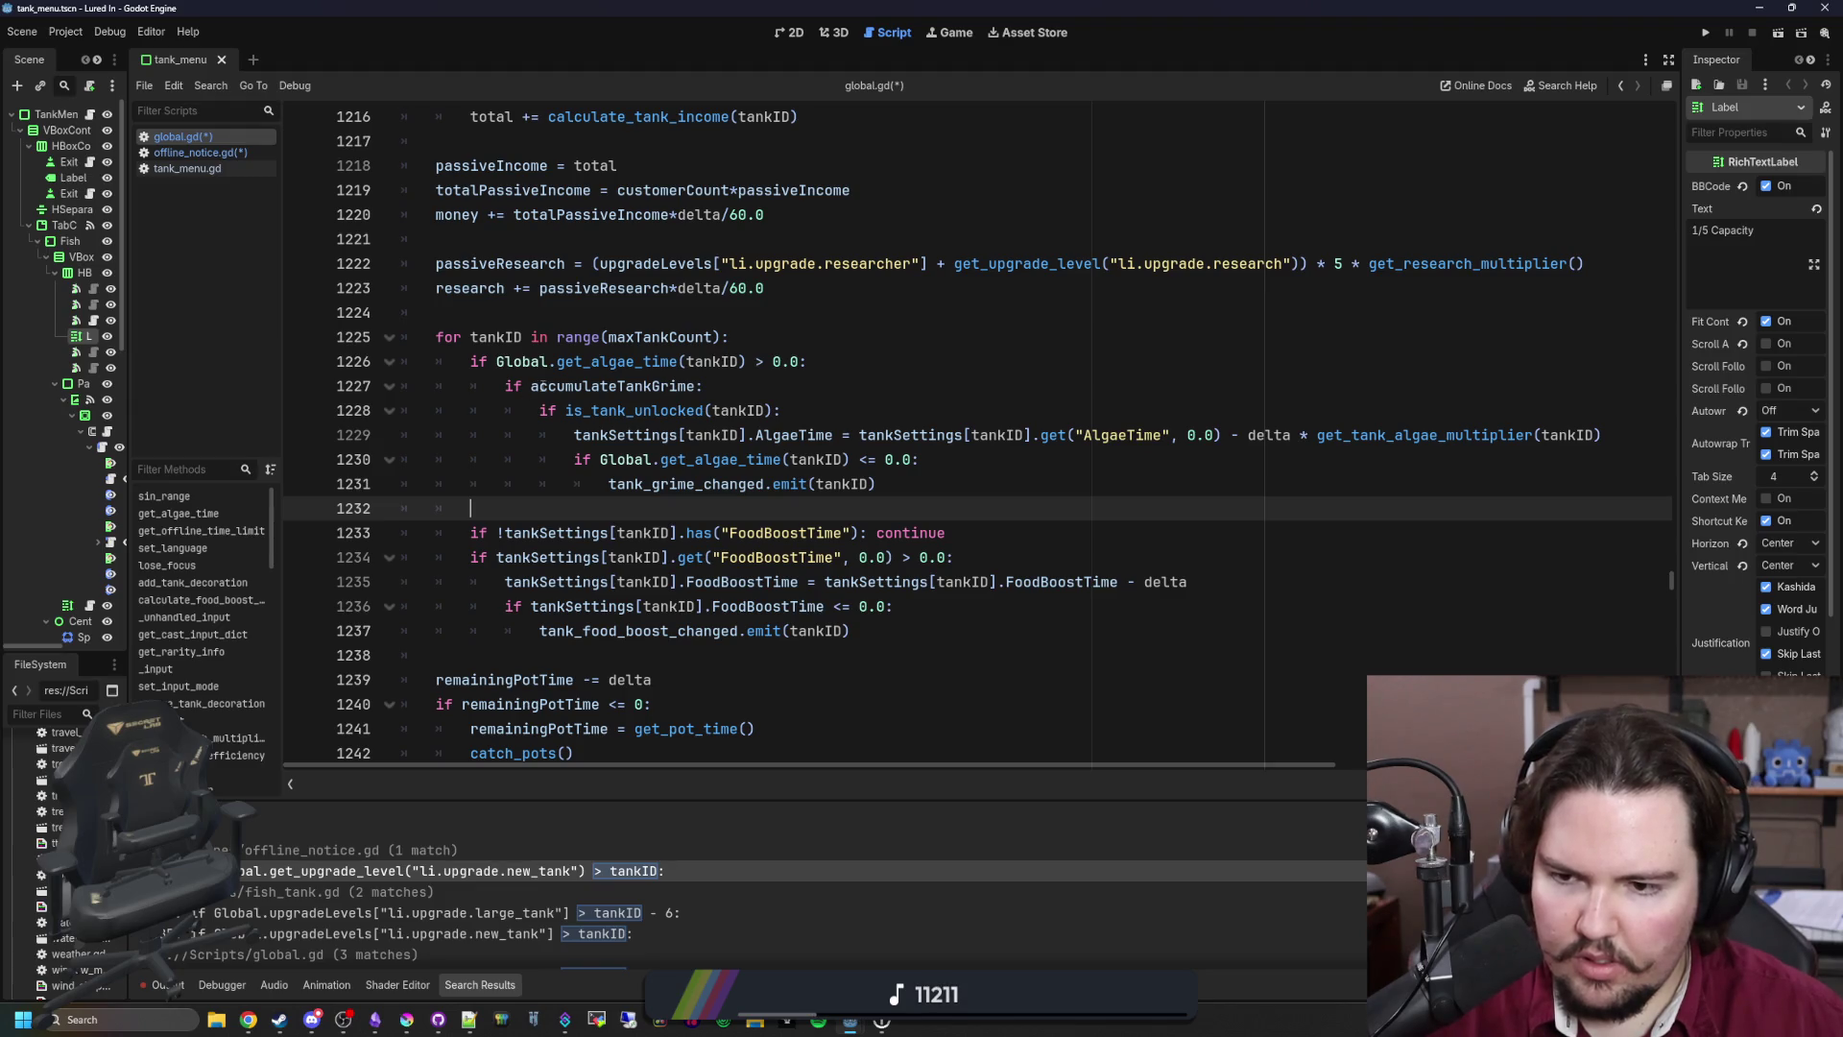
left_click_drag(954, 532, 466, 533)
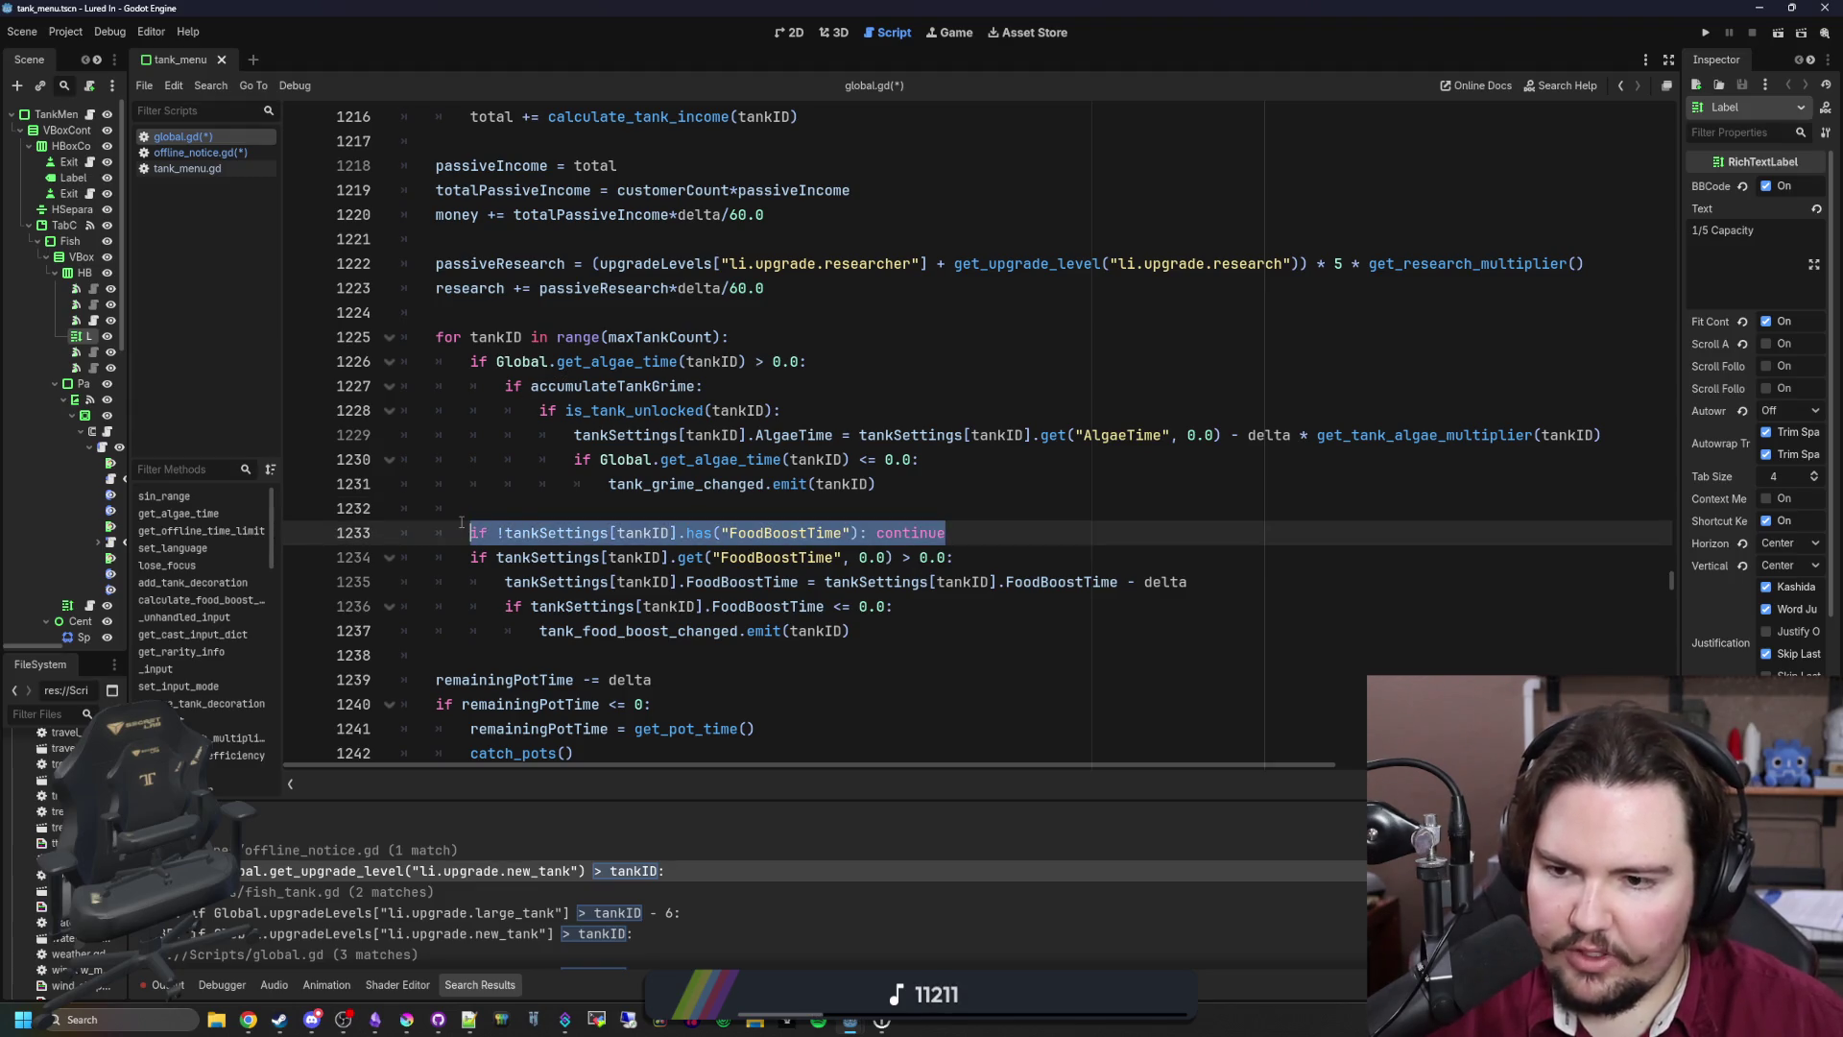
left_click(520, 503)
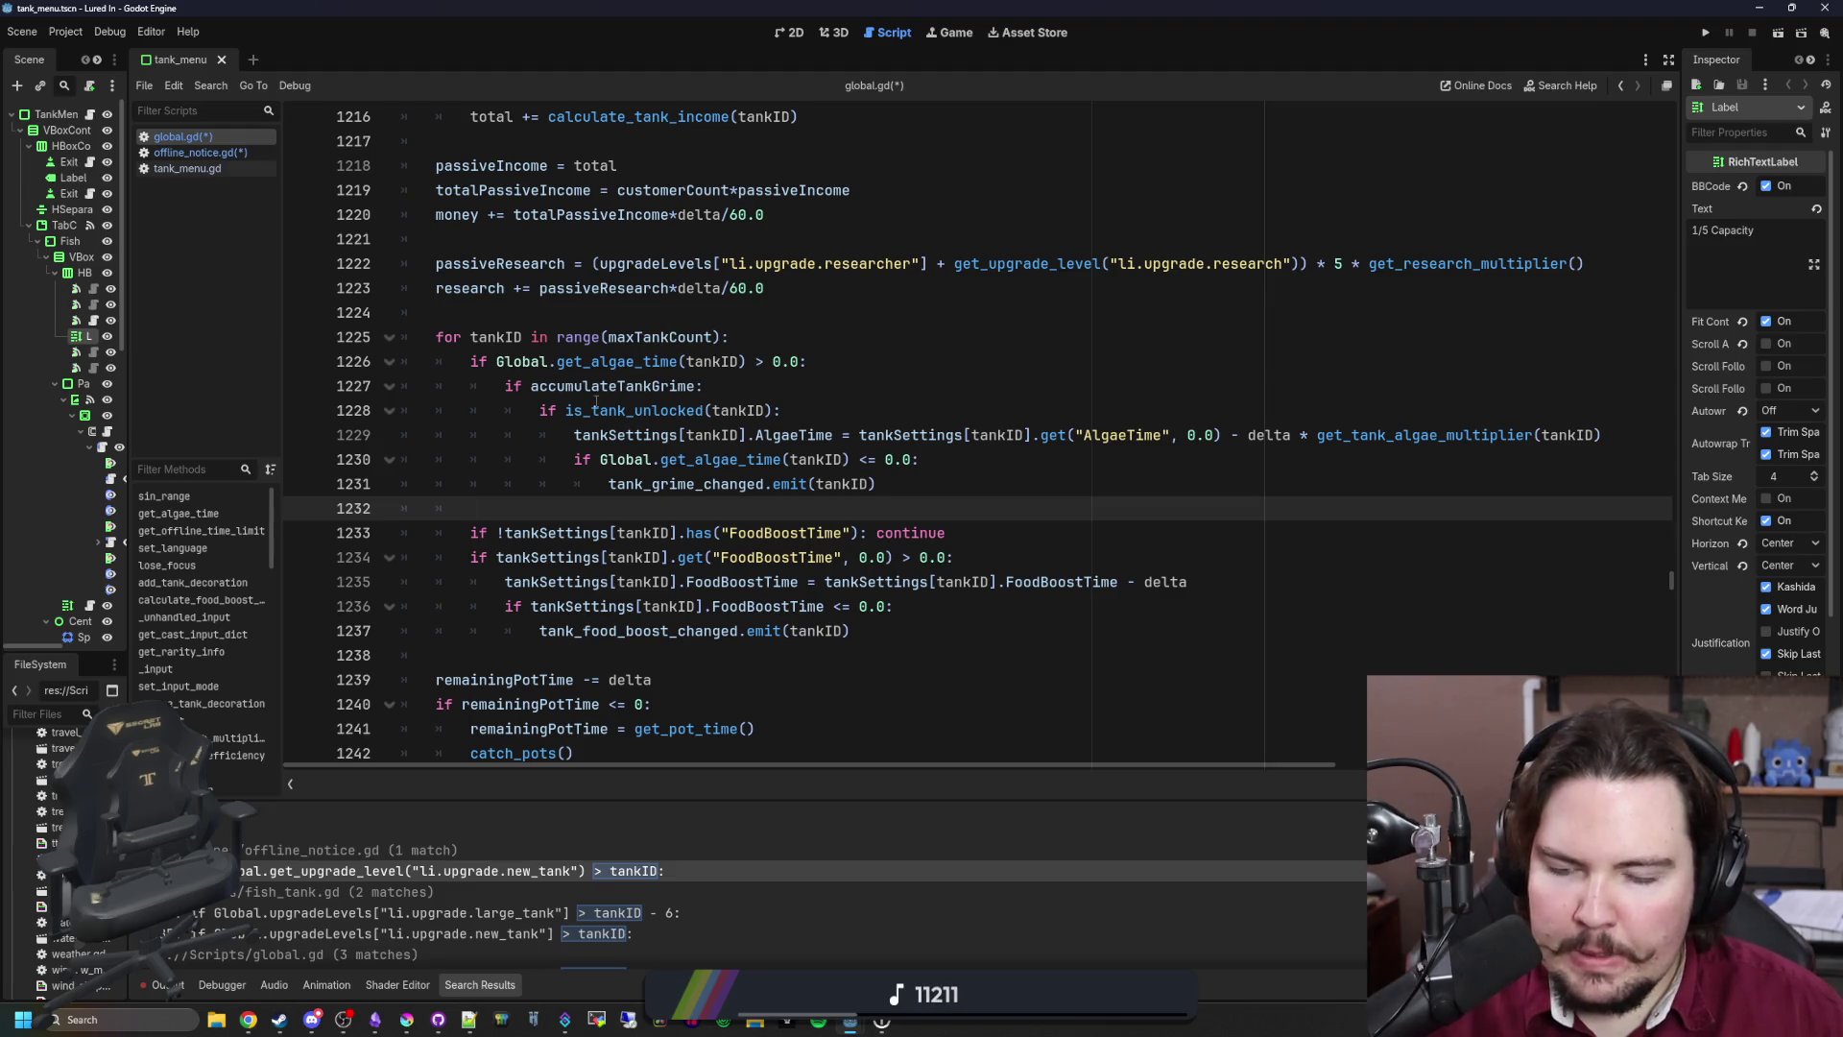
left_click_drag(555, 361, 809, 361)
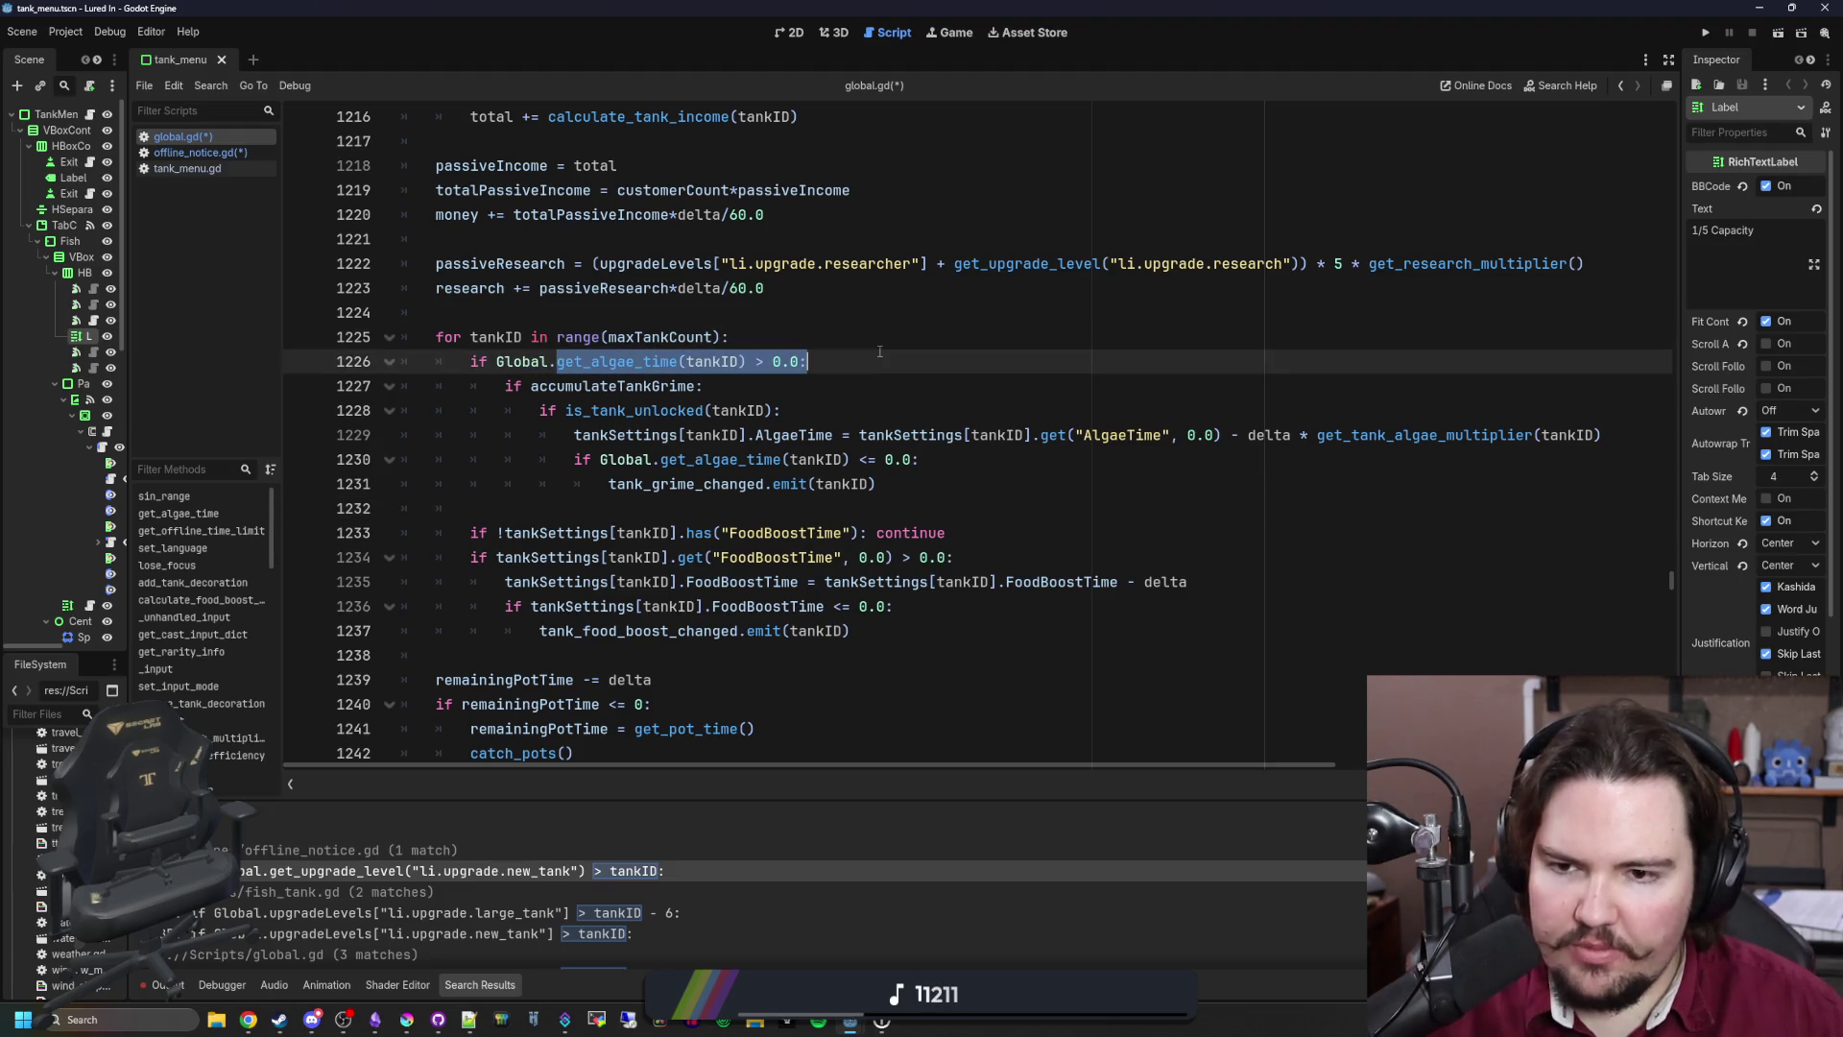
key("Right")
left_click_drag(540, 410, 783, 411)
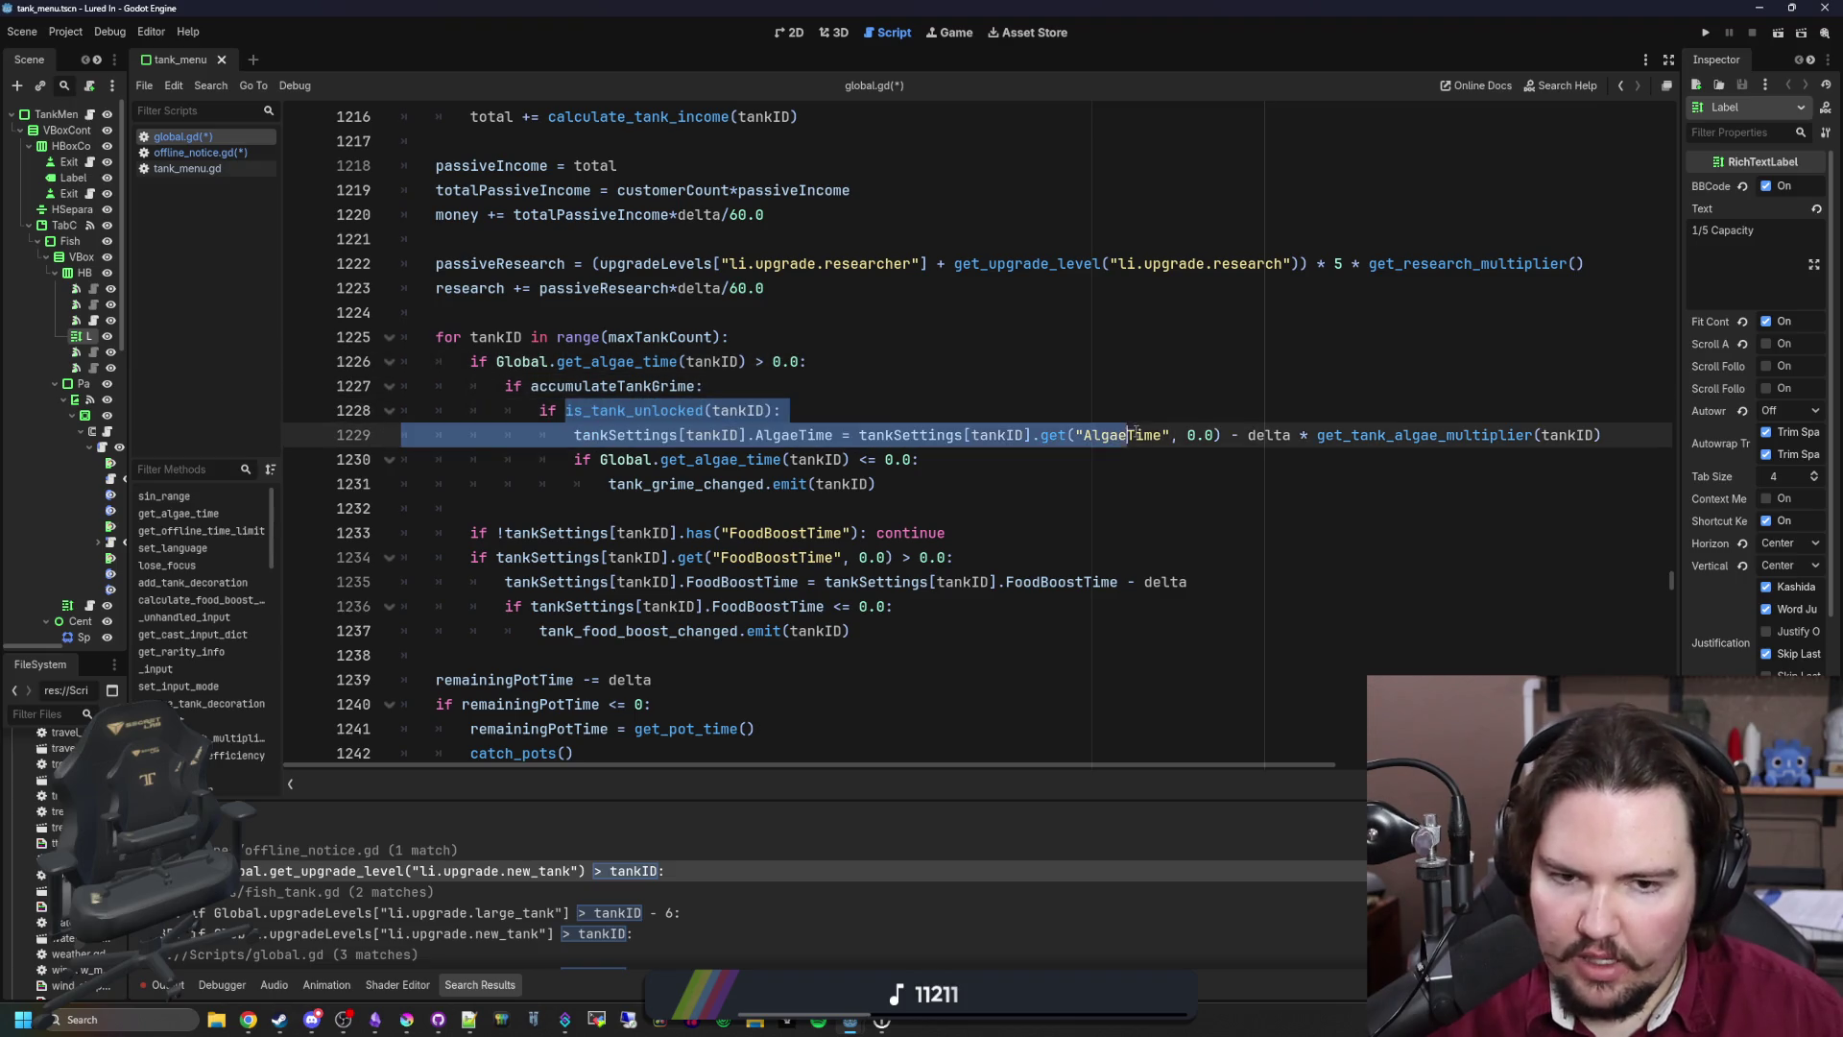
left_click(1220, 457)
left_click_drag(1615, 442, 526, 434)
left_click(643, 460)
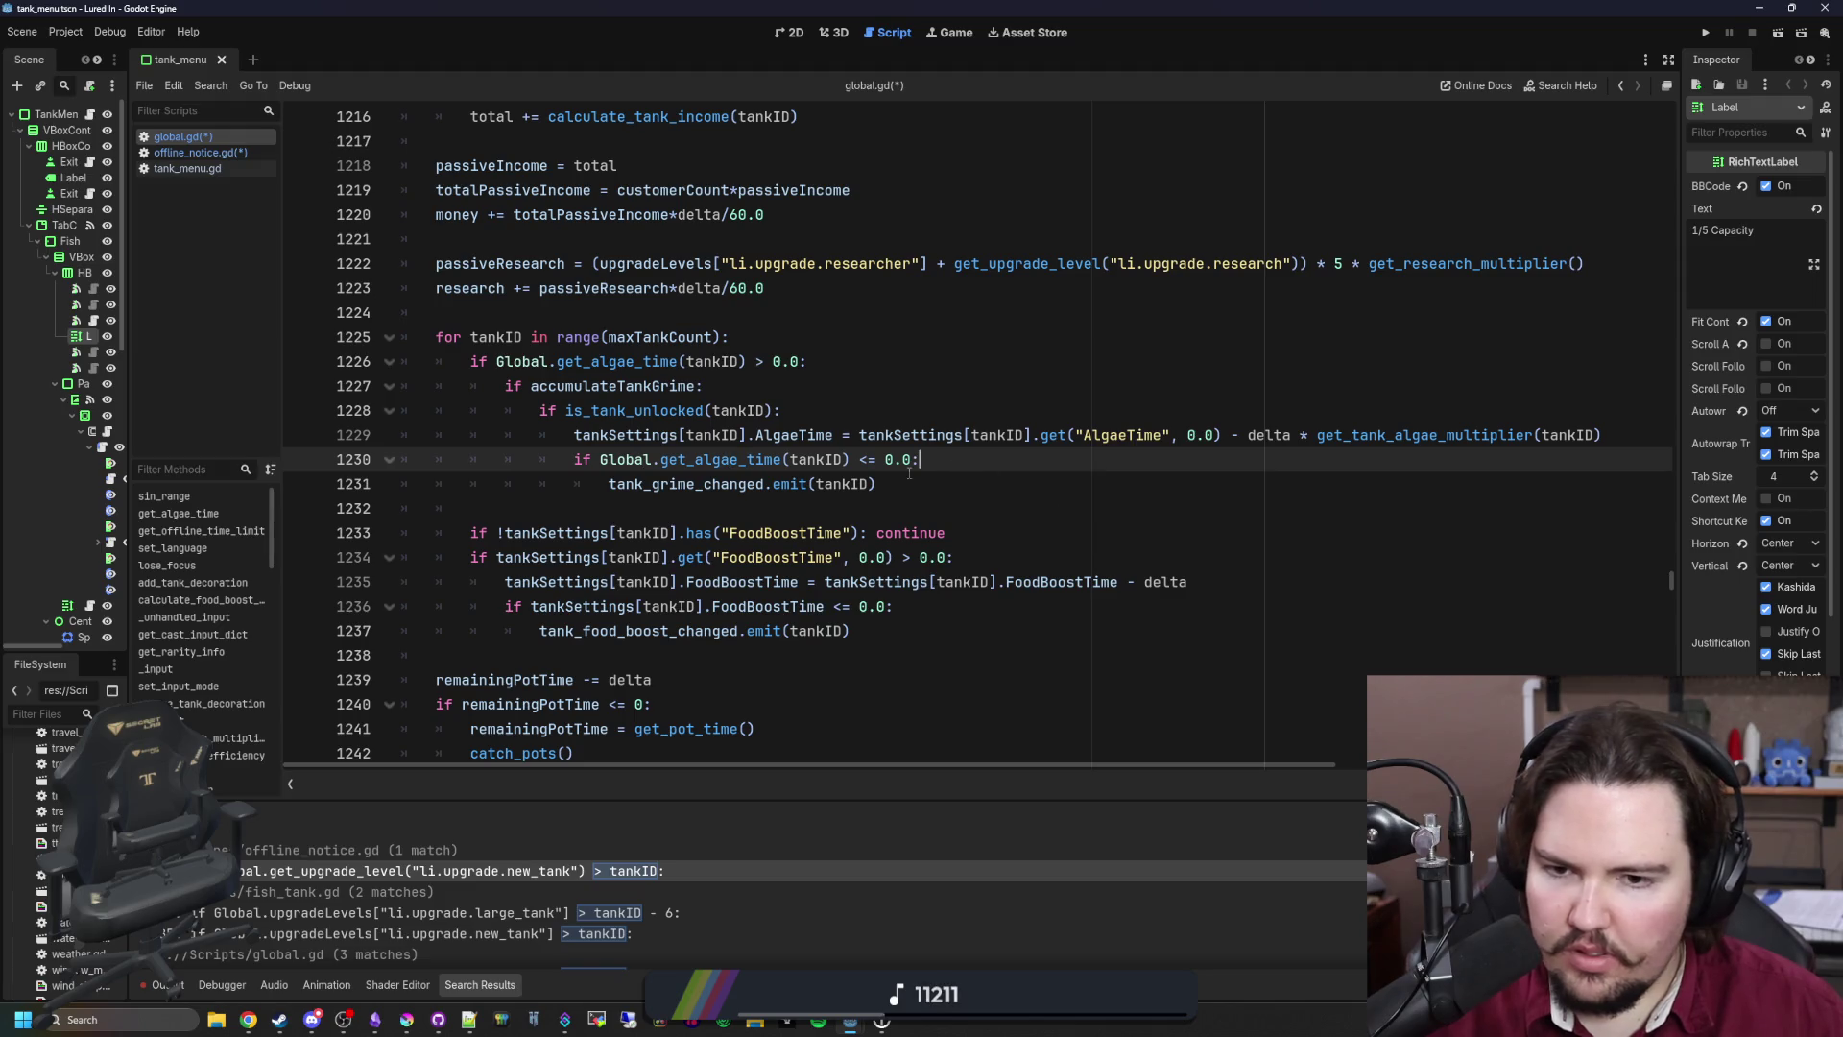
key("Down")
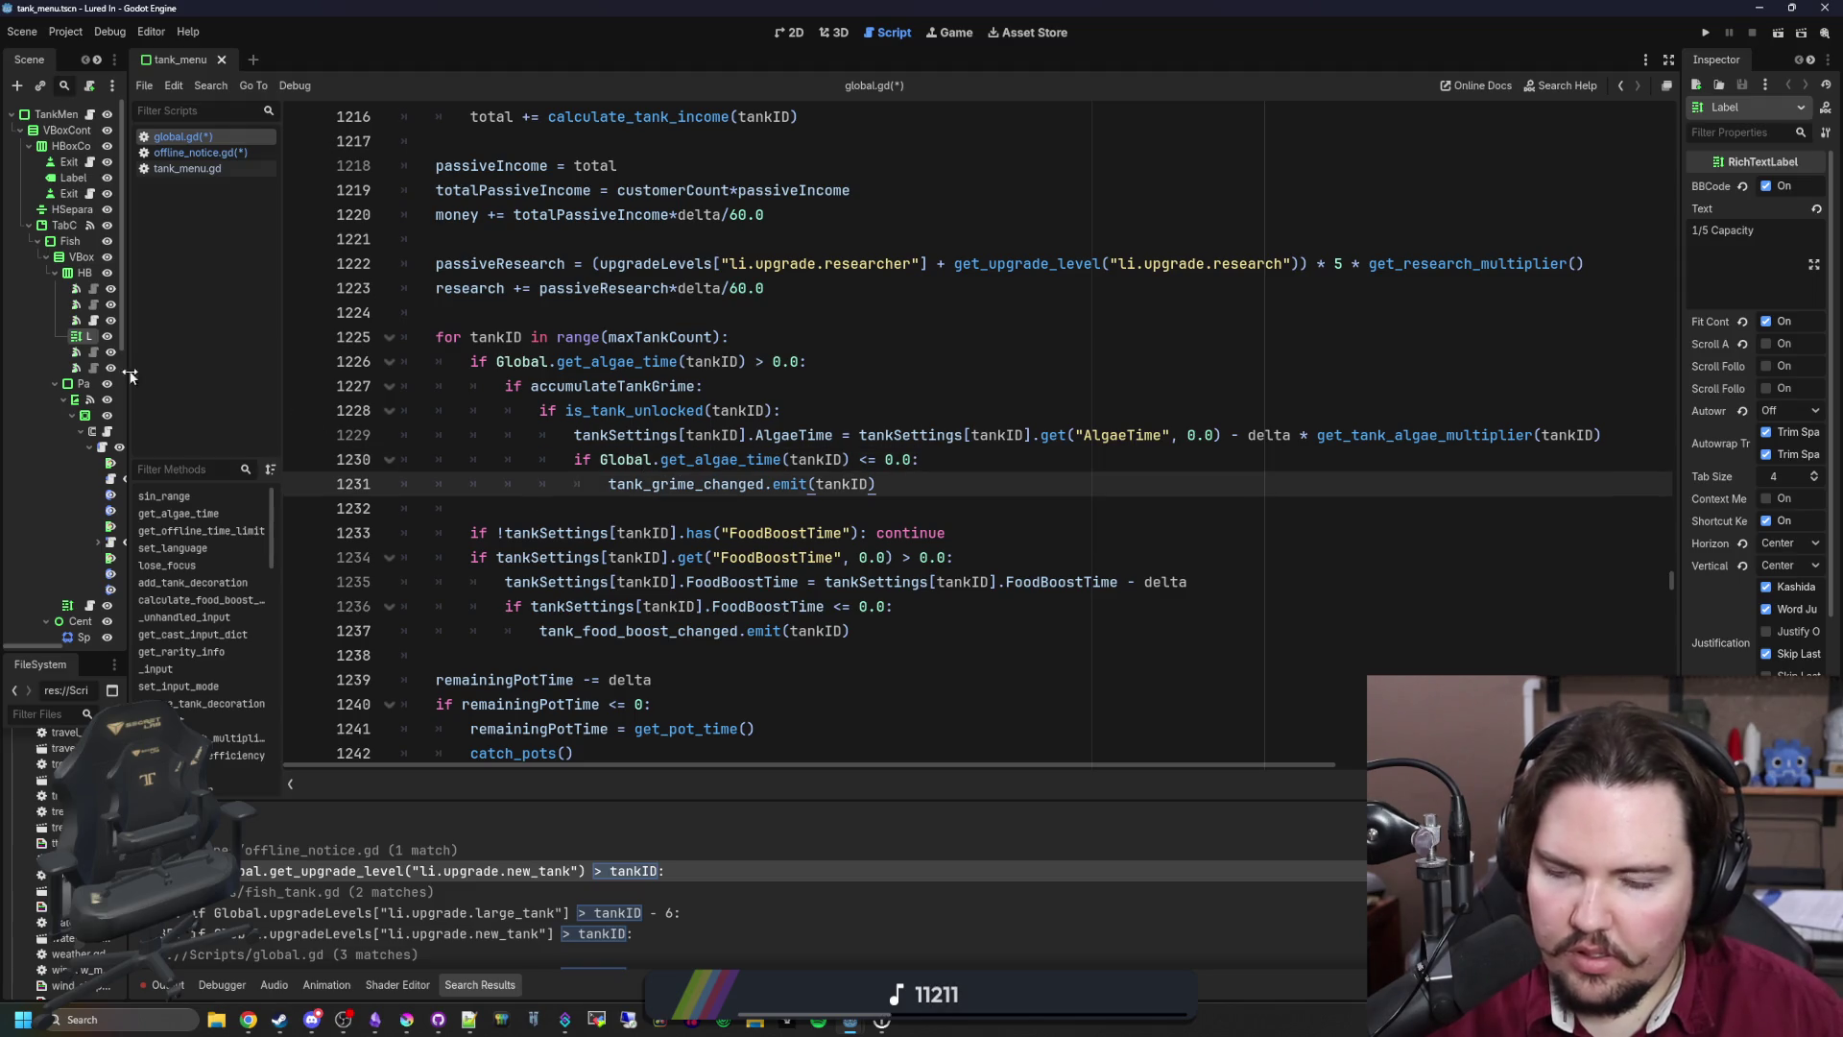
Step: Widen the Scene tree again and save global.gd
left_click_drag(124, 353, 405, 406)
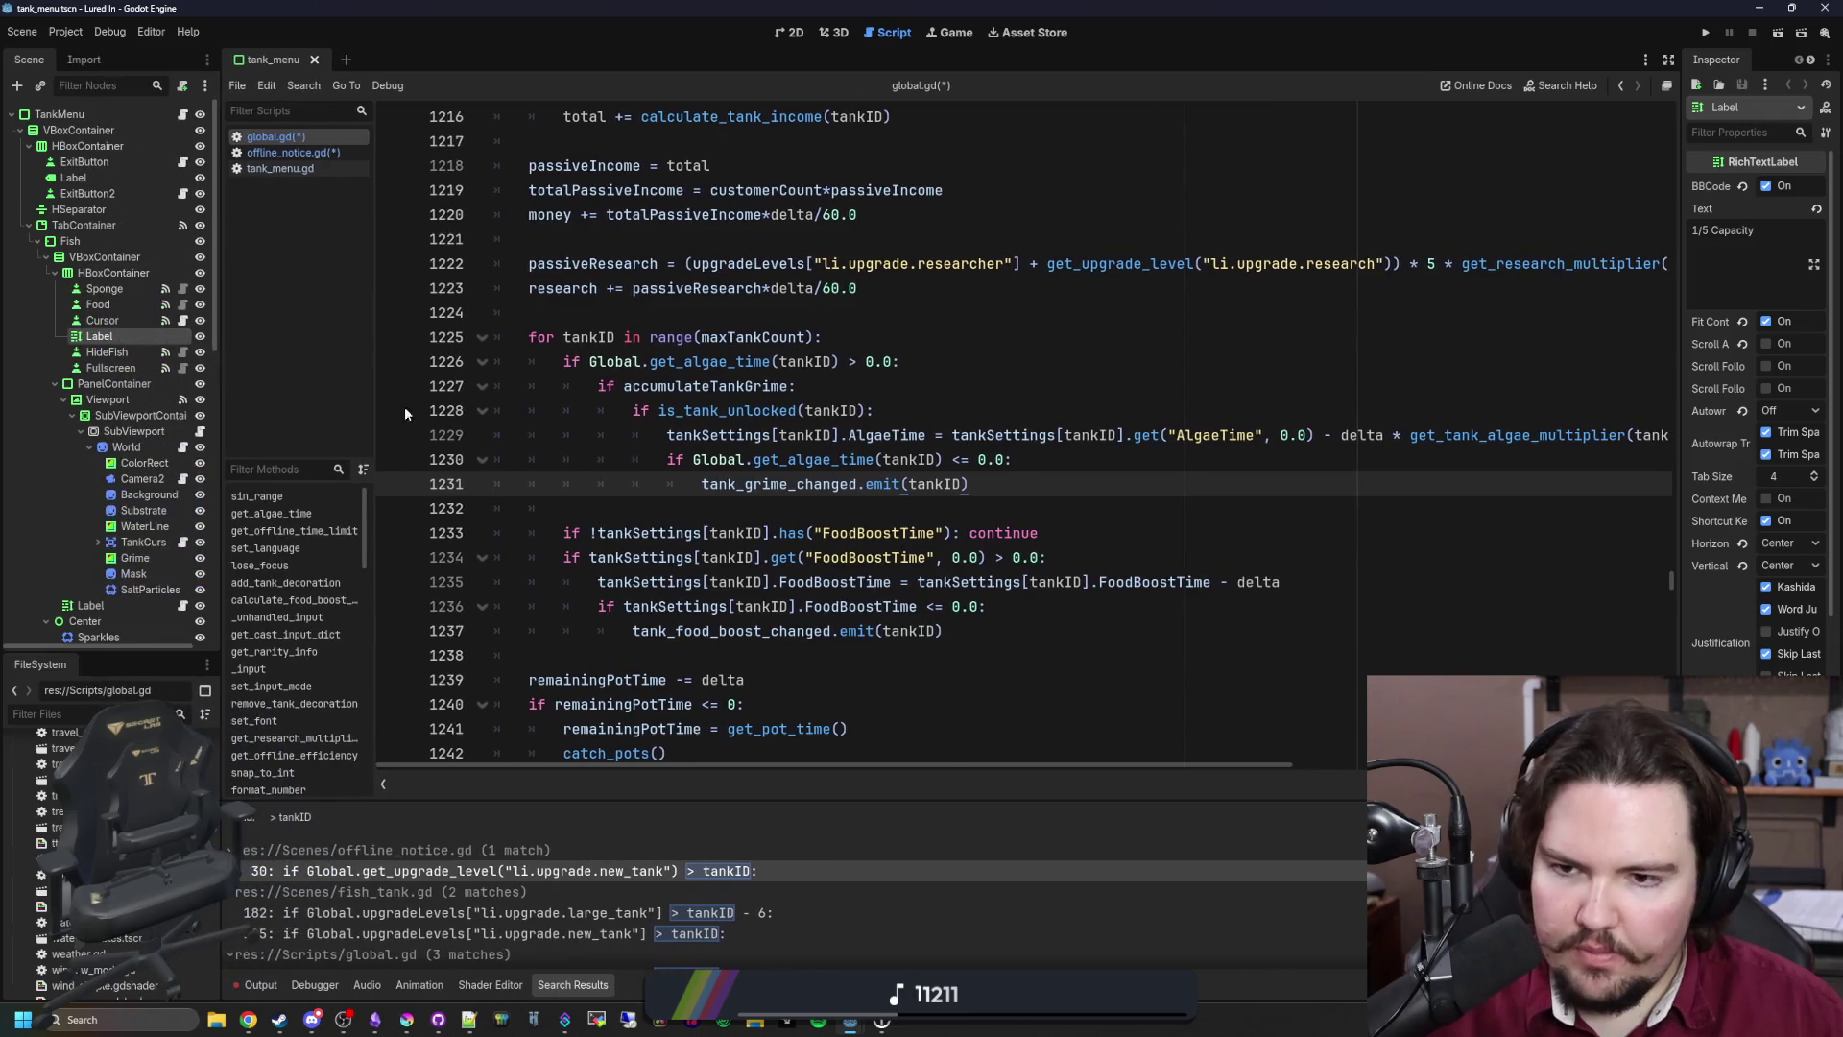
left_click(800, 508)
key("ctrl+s")
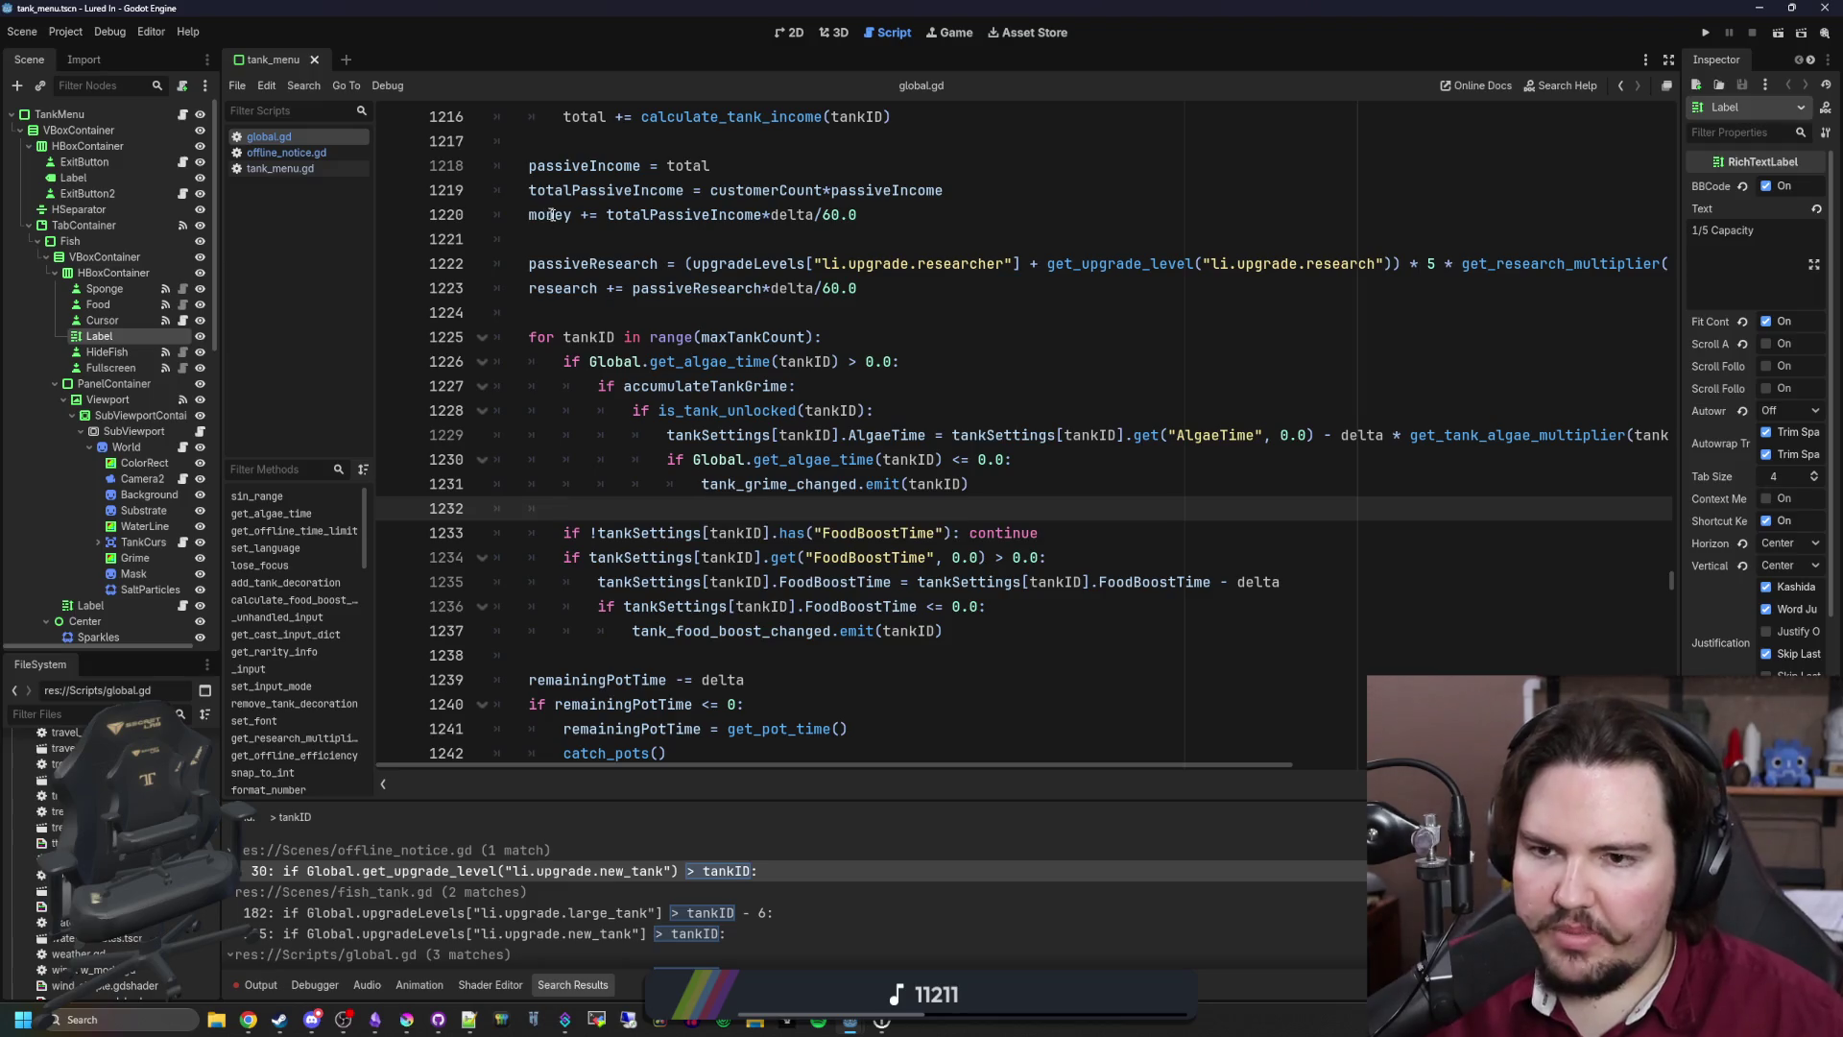
Step: Switch to offline_notice.gd and scroll down to its offline grime loop
left_click(706, 303)
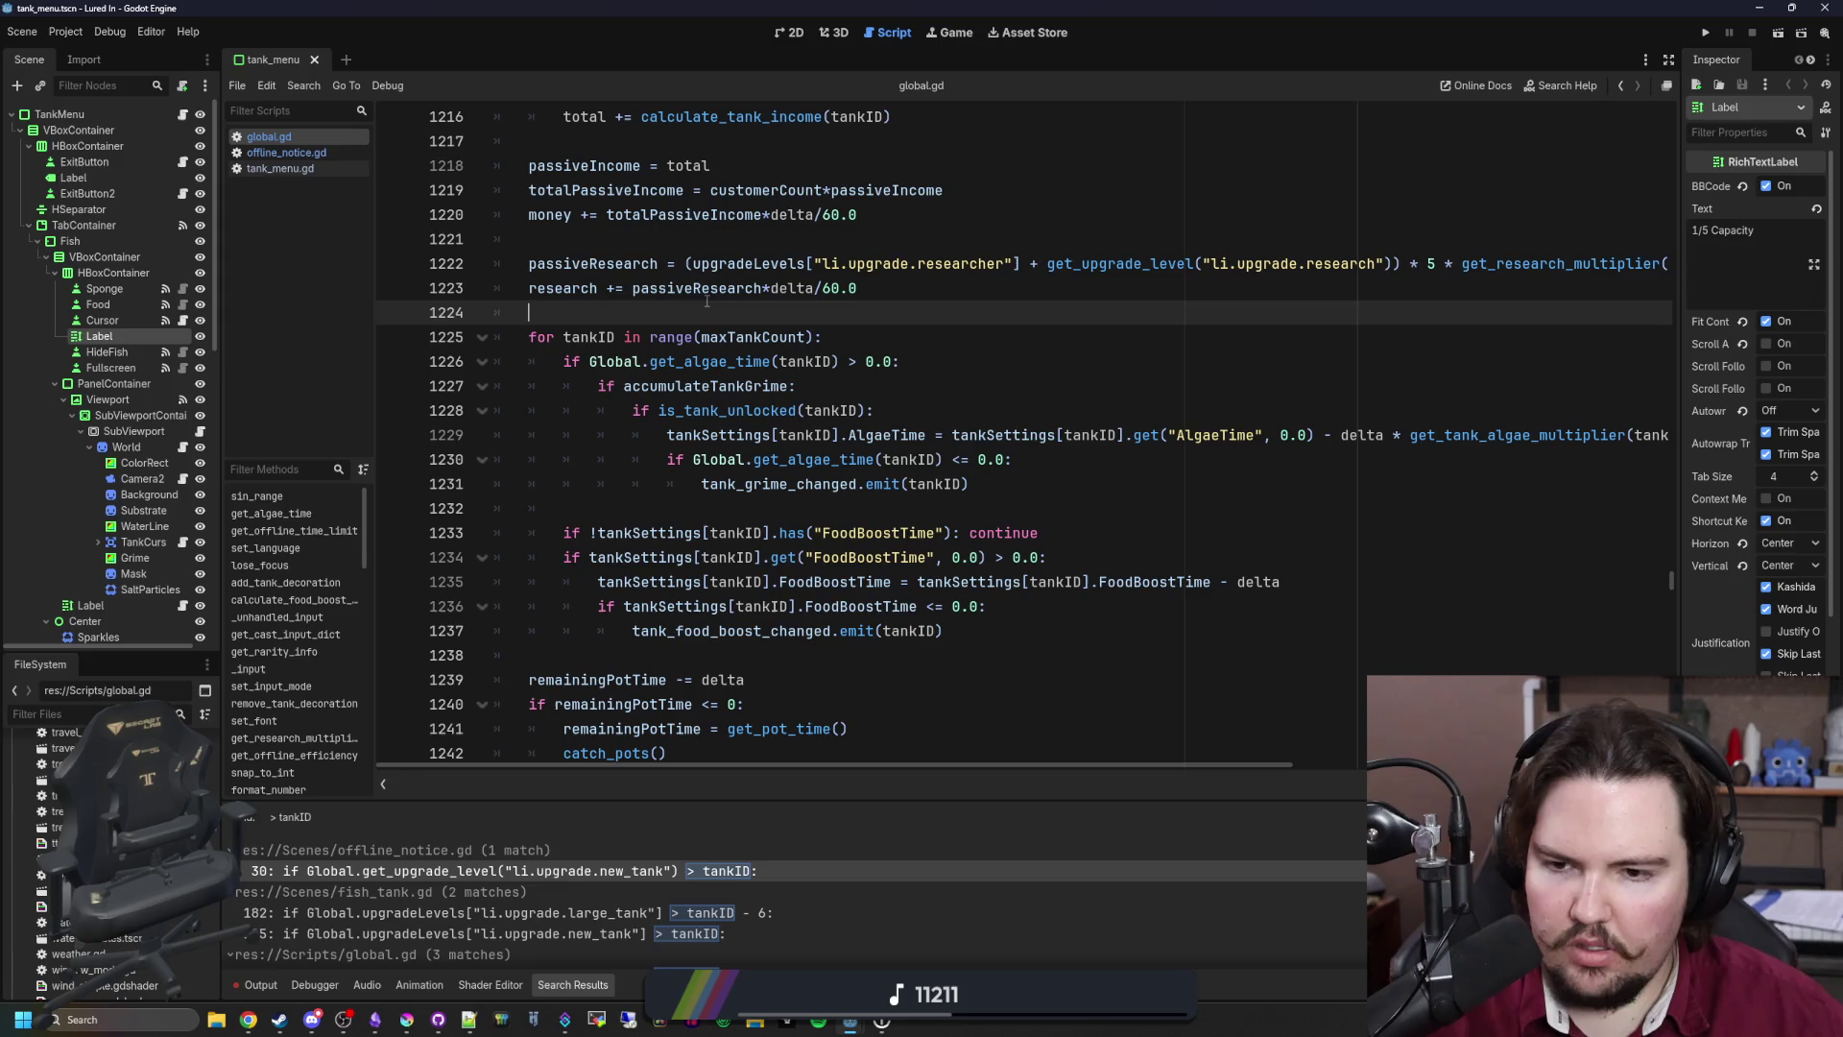
left_click(286, 152)
scroll(867, 432, "down", 1)
Step: Replace line 32's new_tank upgrade-level condition with Global.is_tank_unlocked(tankID)
left_click(1046, 508)
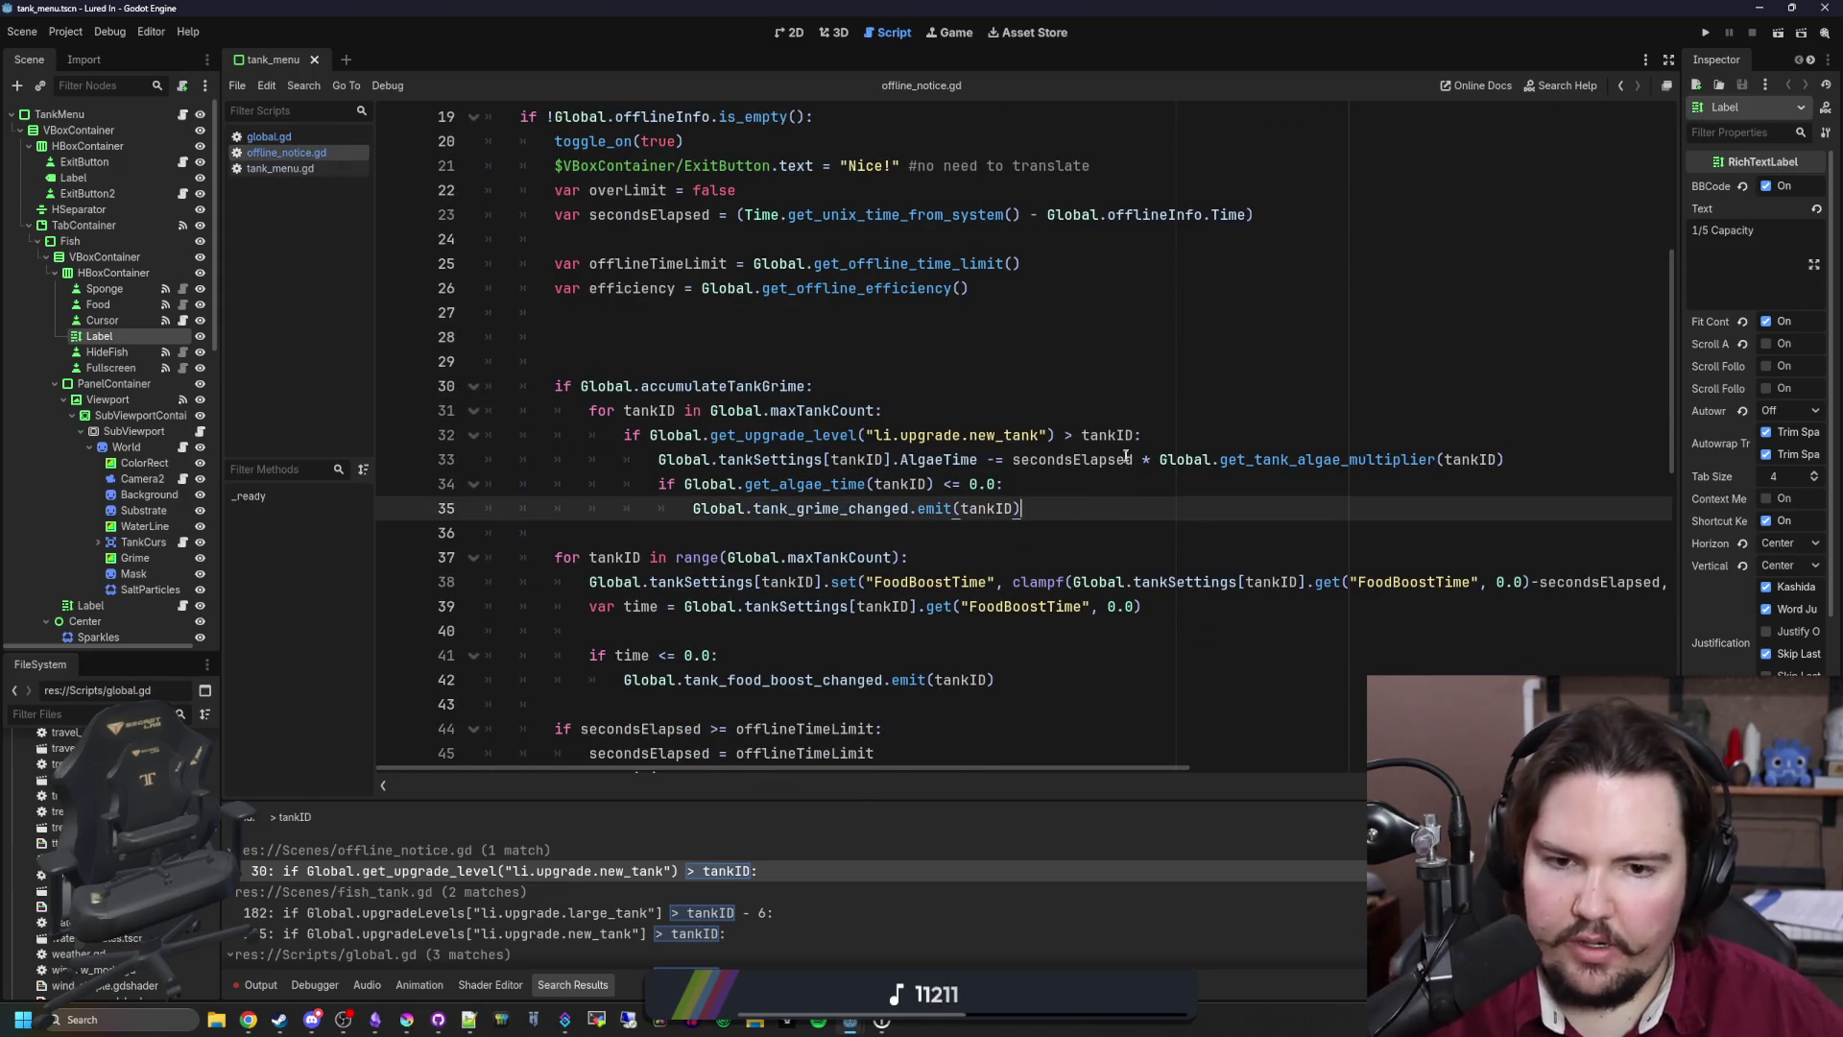
left_click_drag(1140, 435, 649, 435)
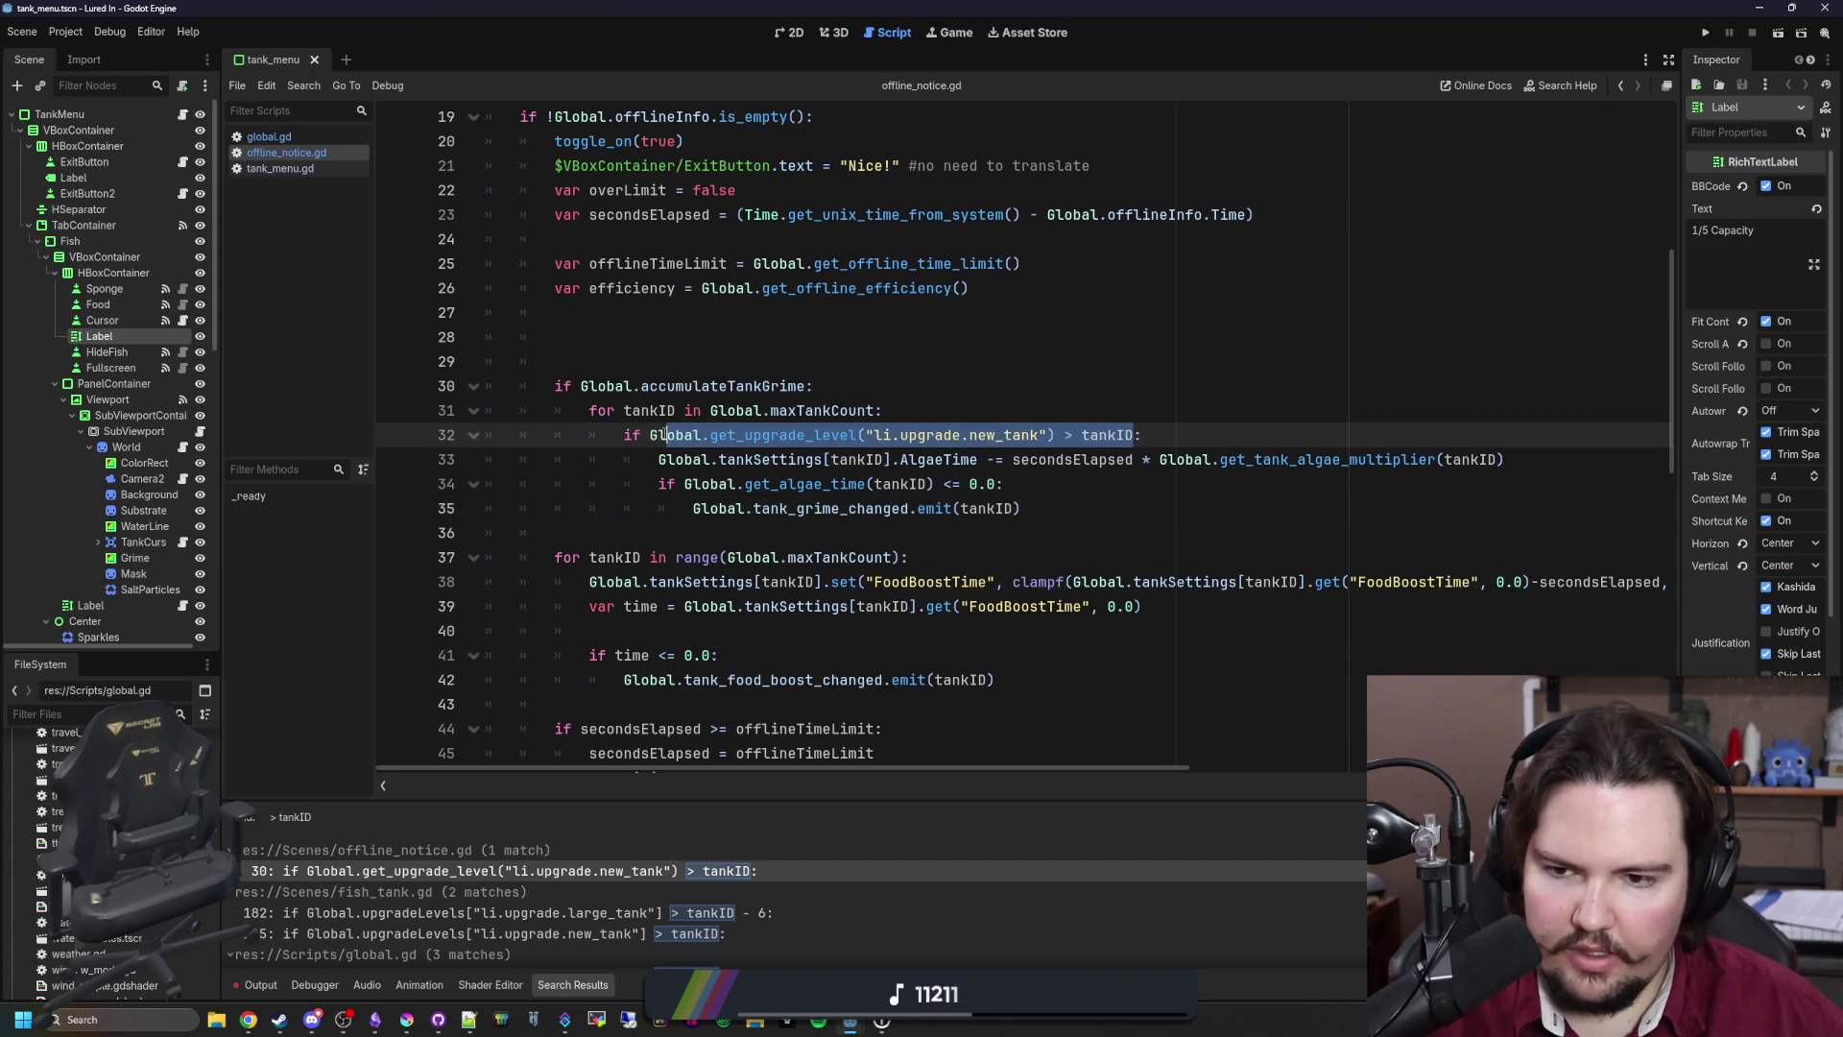
key("BackSpace")
type("Global.is_tan")
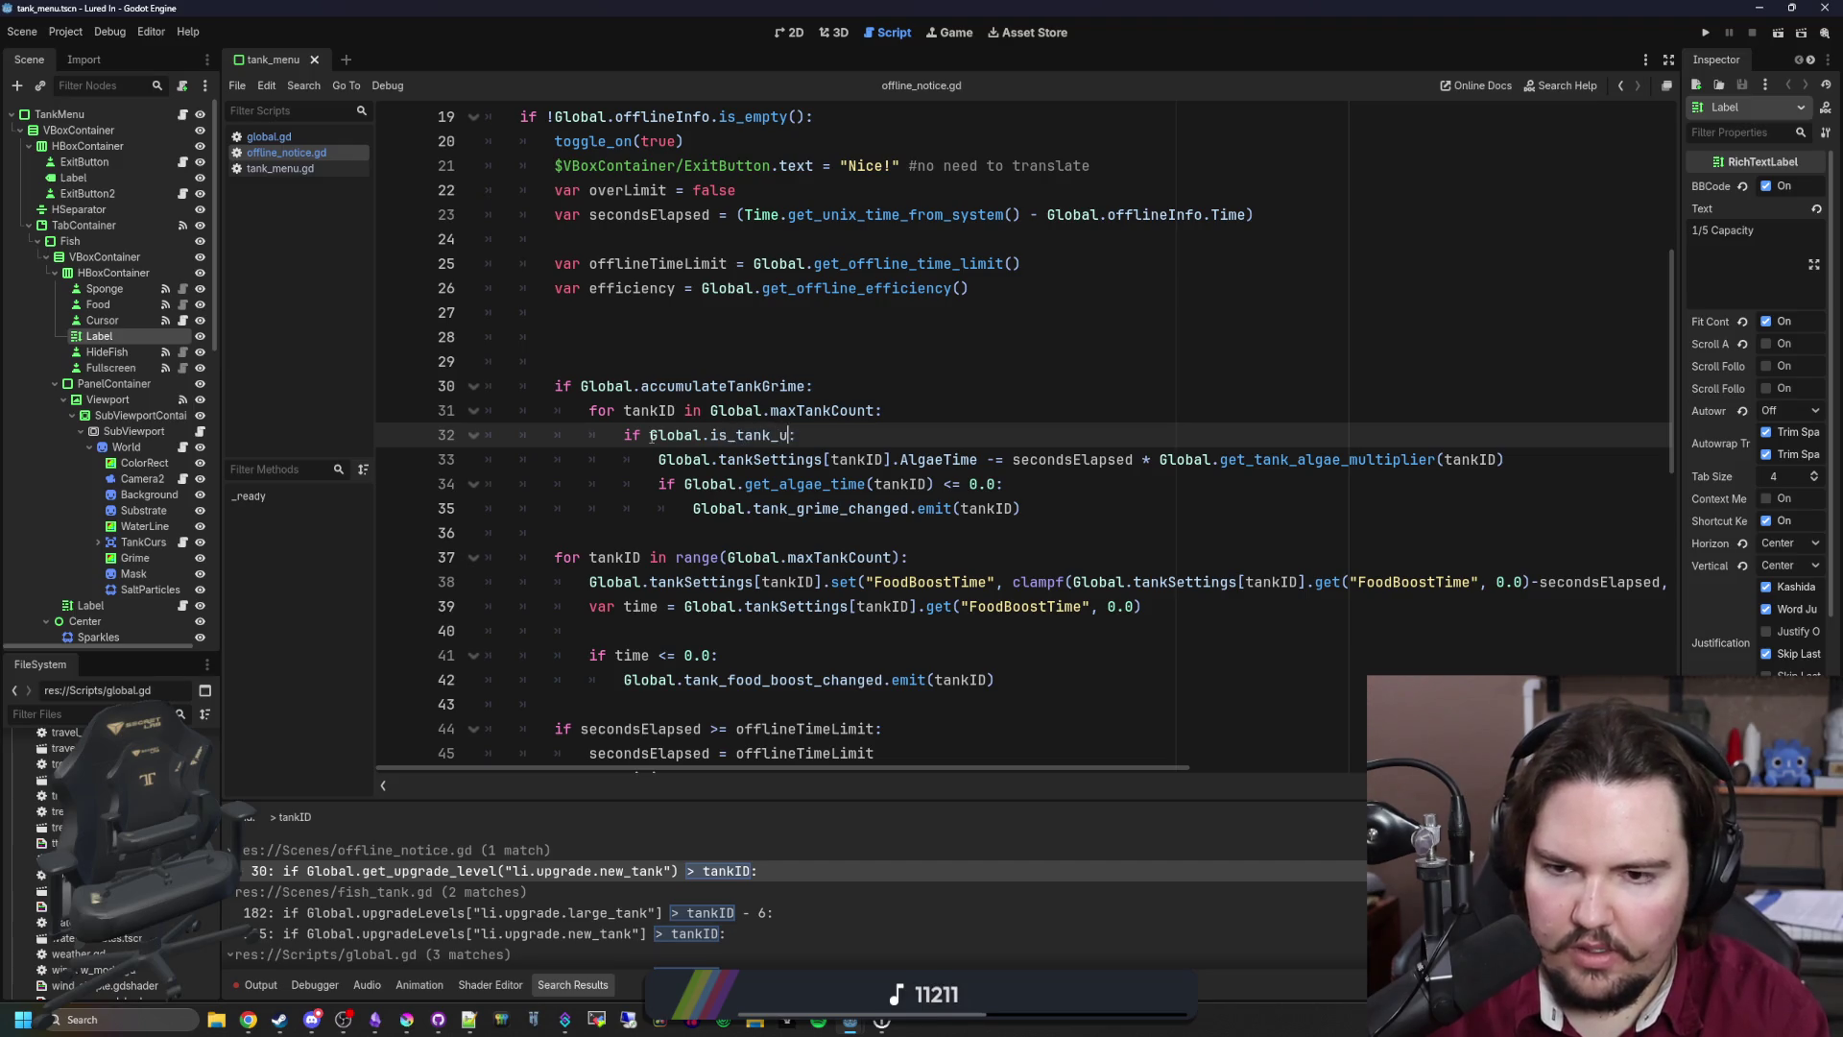
type("k_unlocked(tankID")
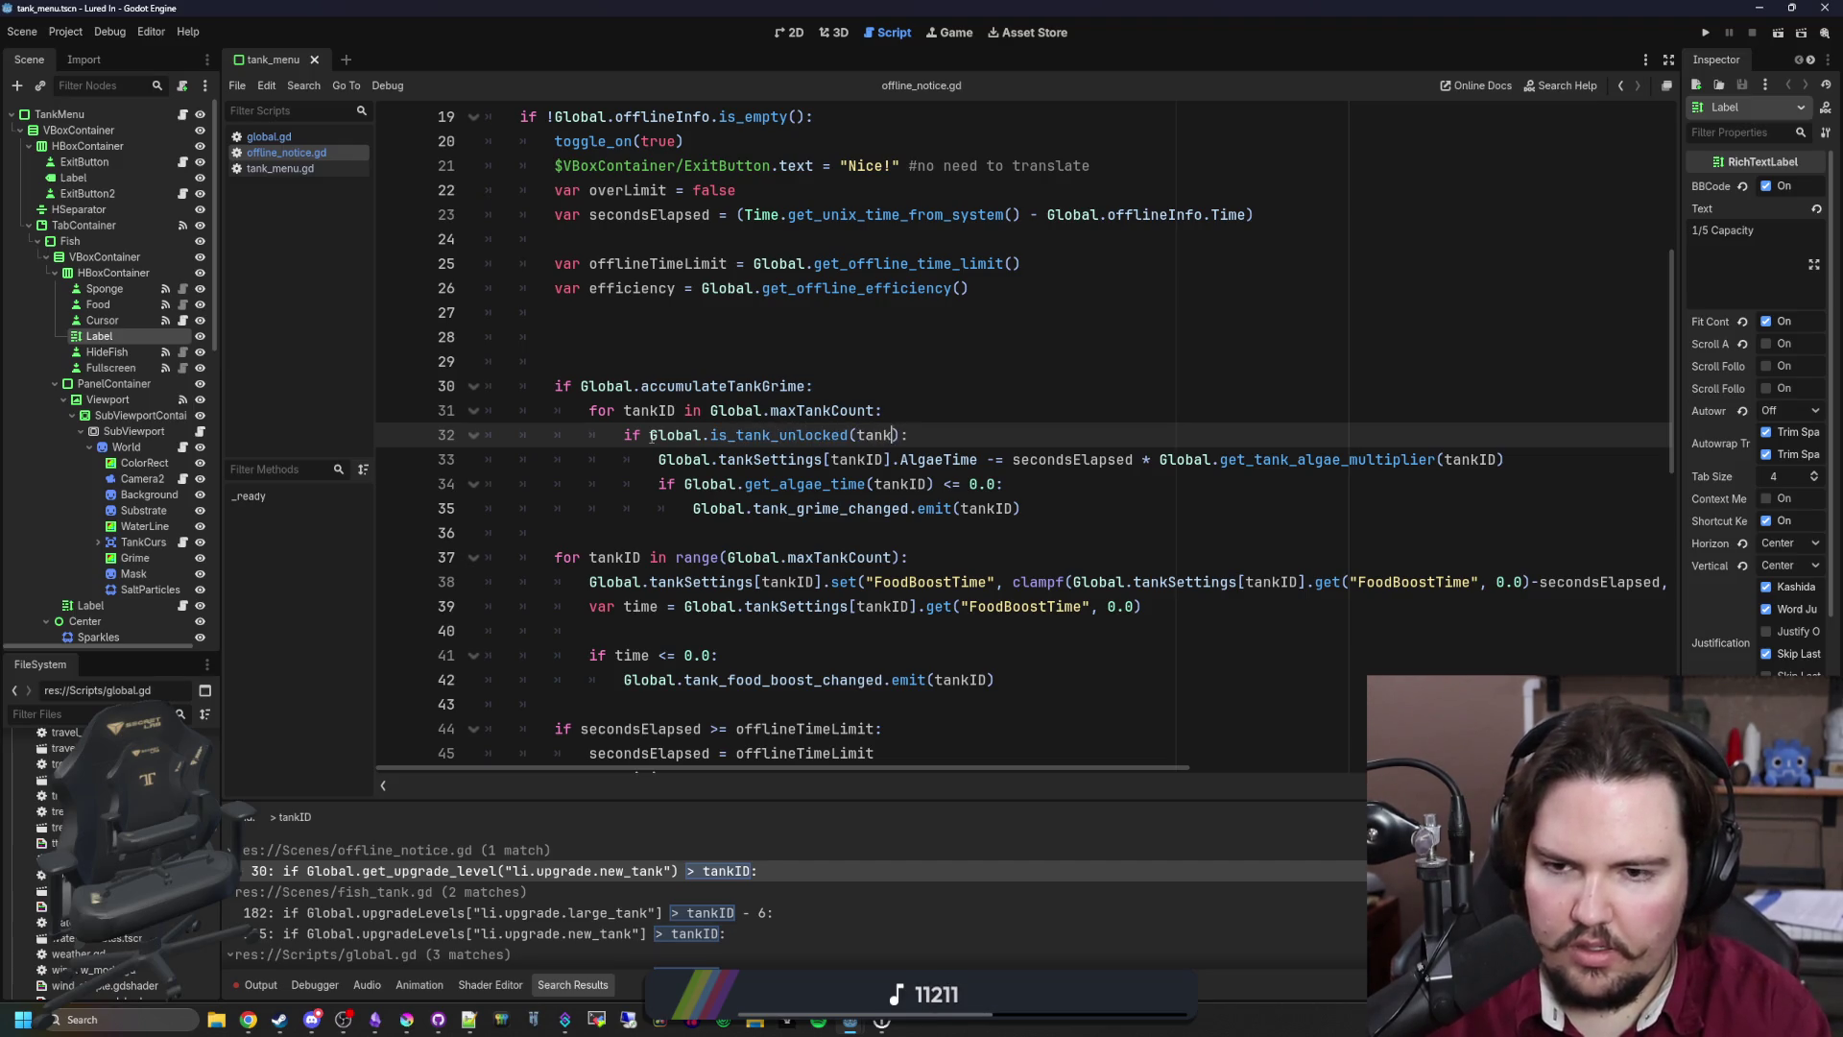
Step: Delete the blank lines above the grime check and save offline_notice.gd
left_click(670, 328)
key("Down")
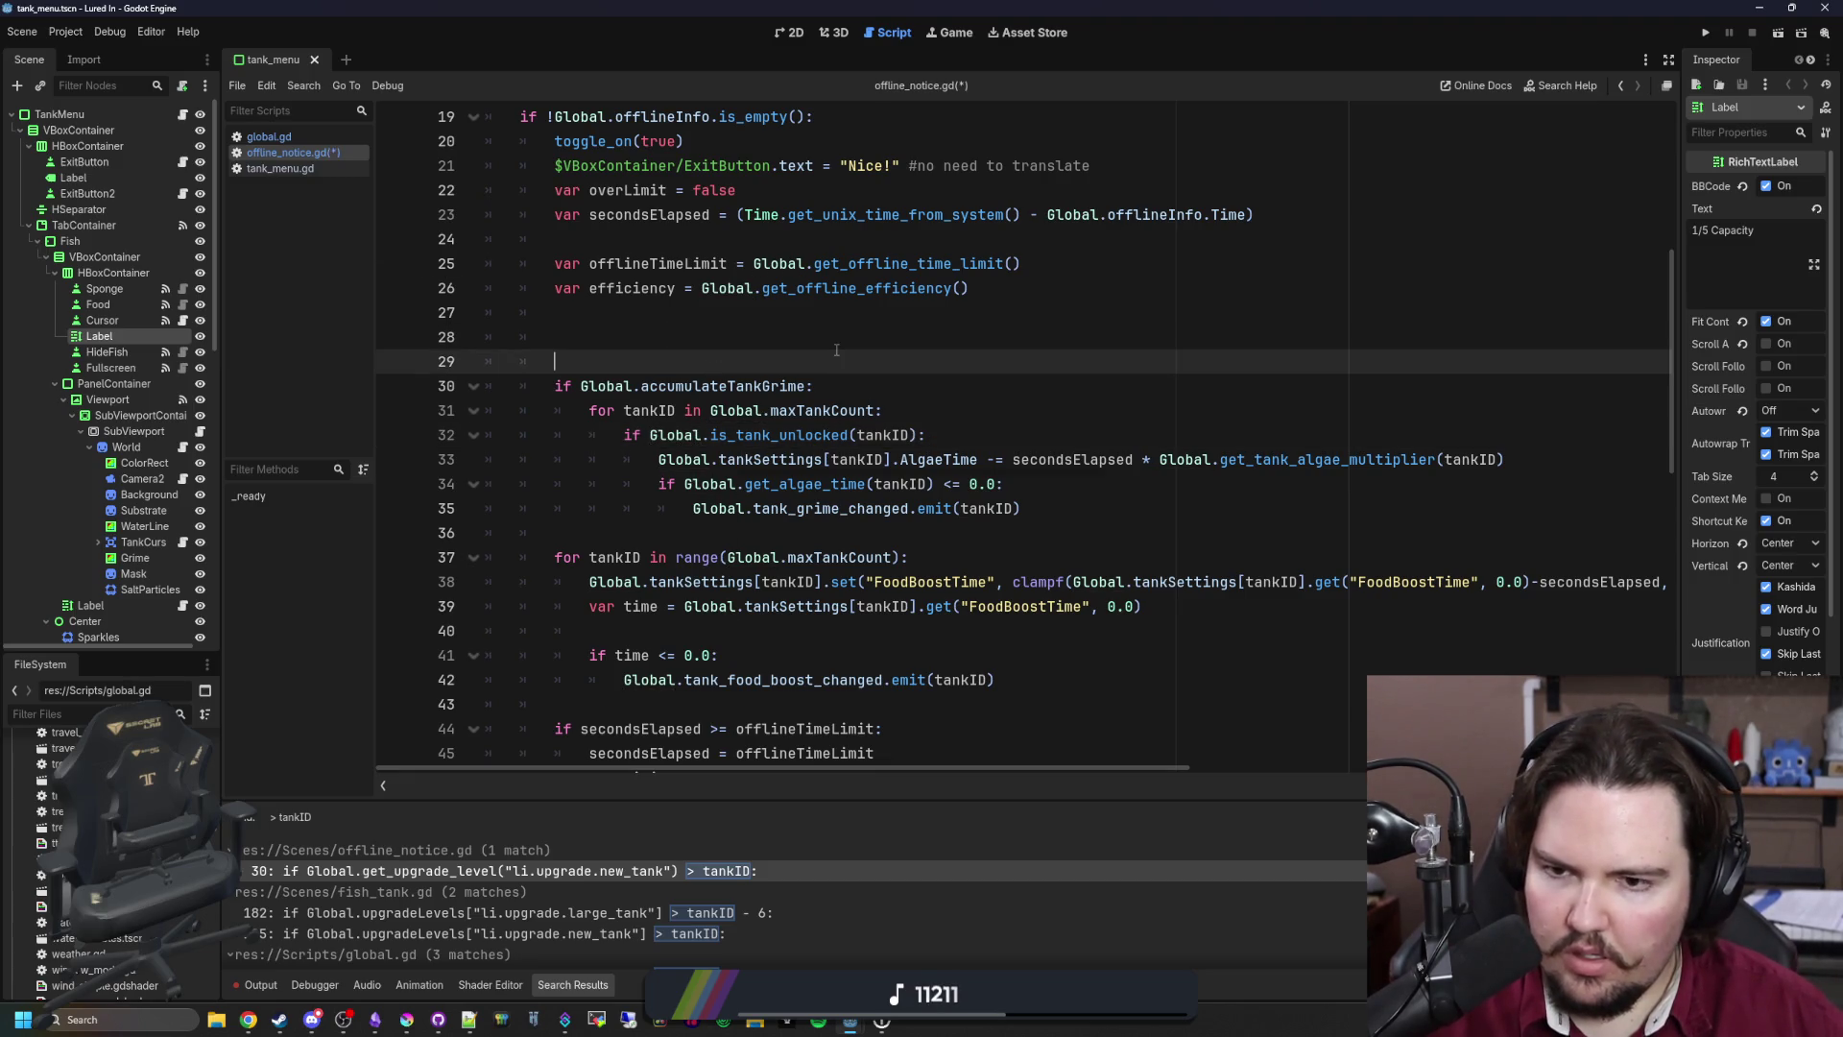
key("ctrl+s")
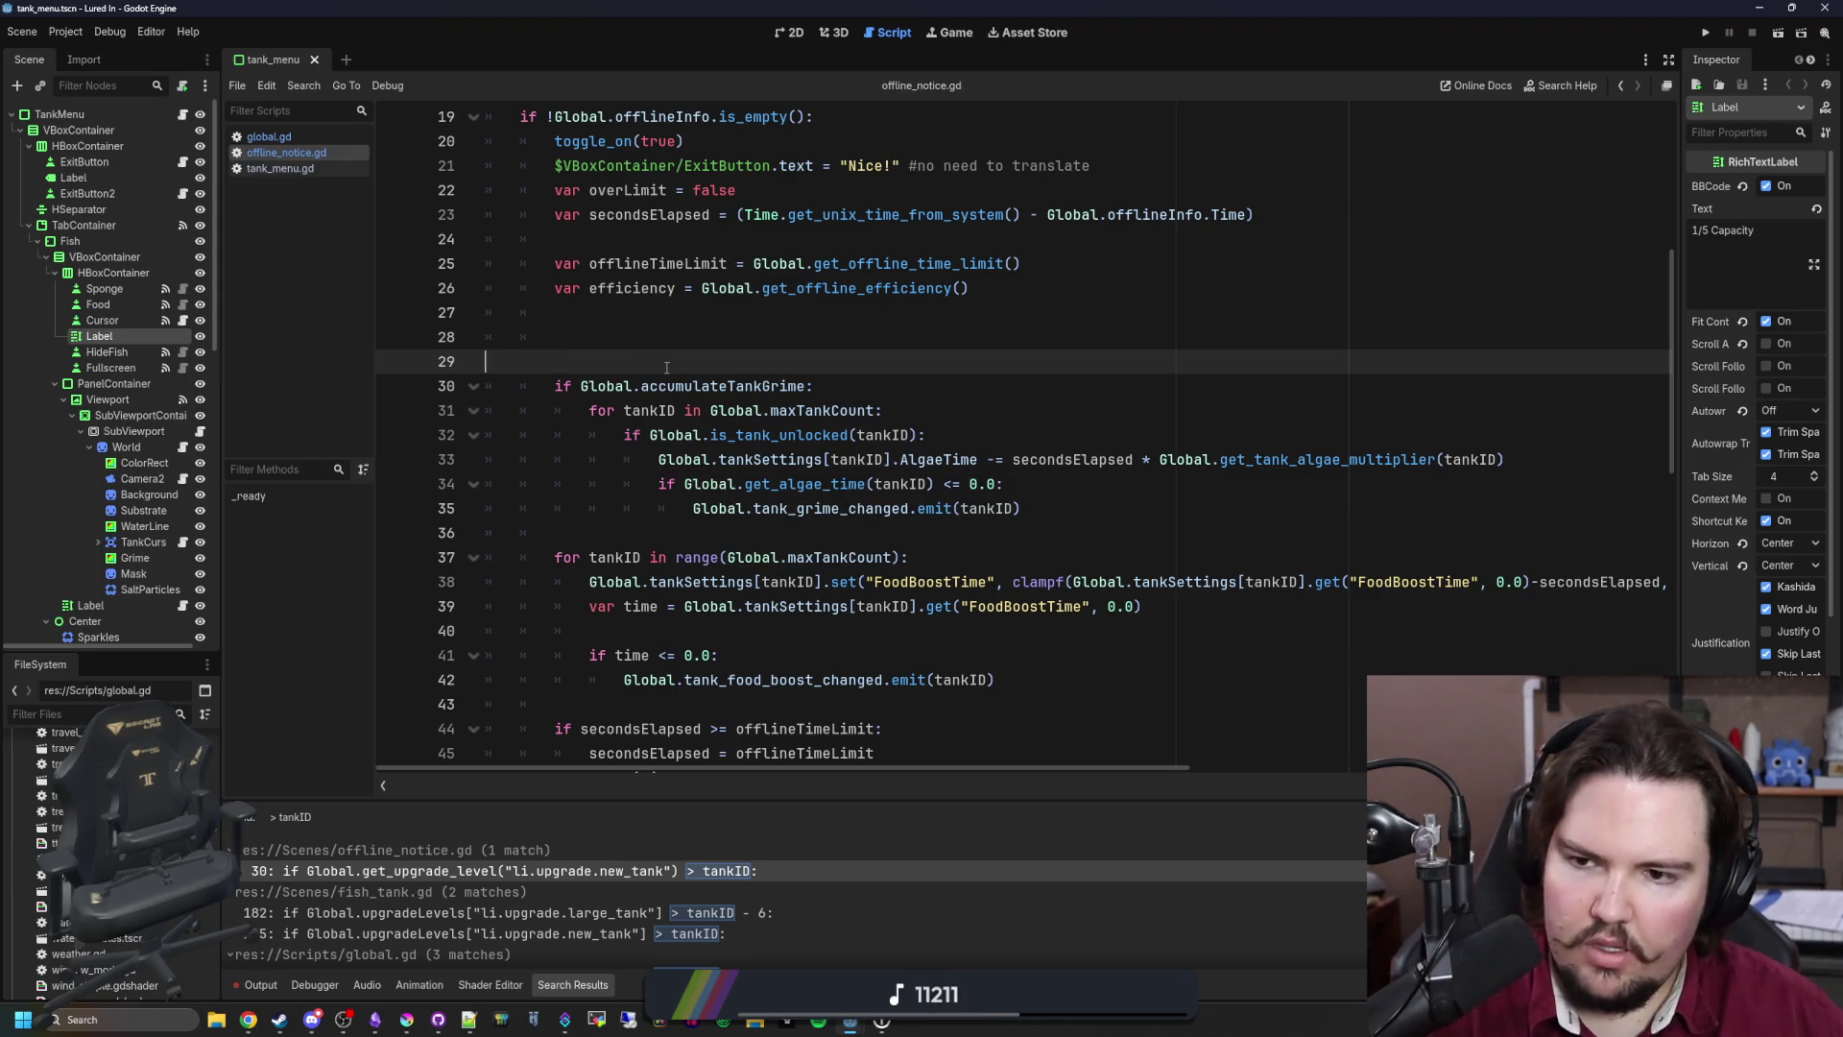
key("BackSpace")
key("BackSpace")
key("ctrl+s")
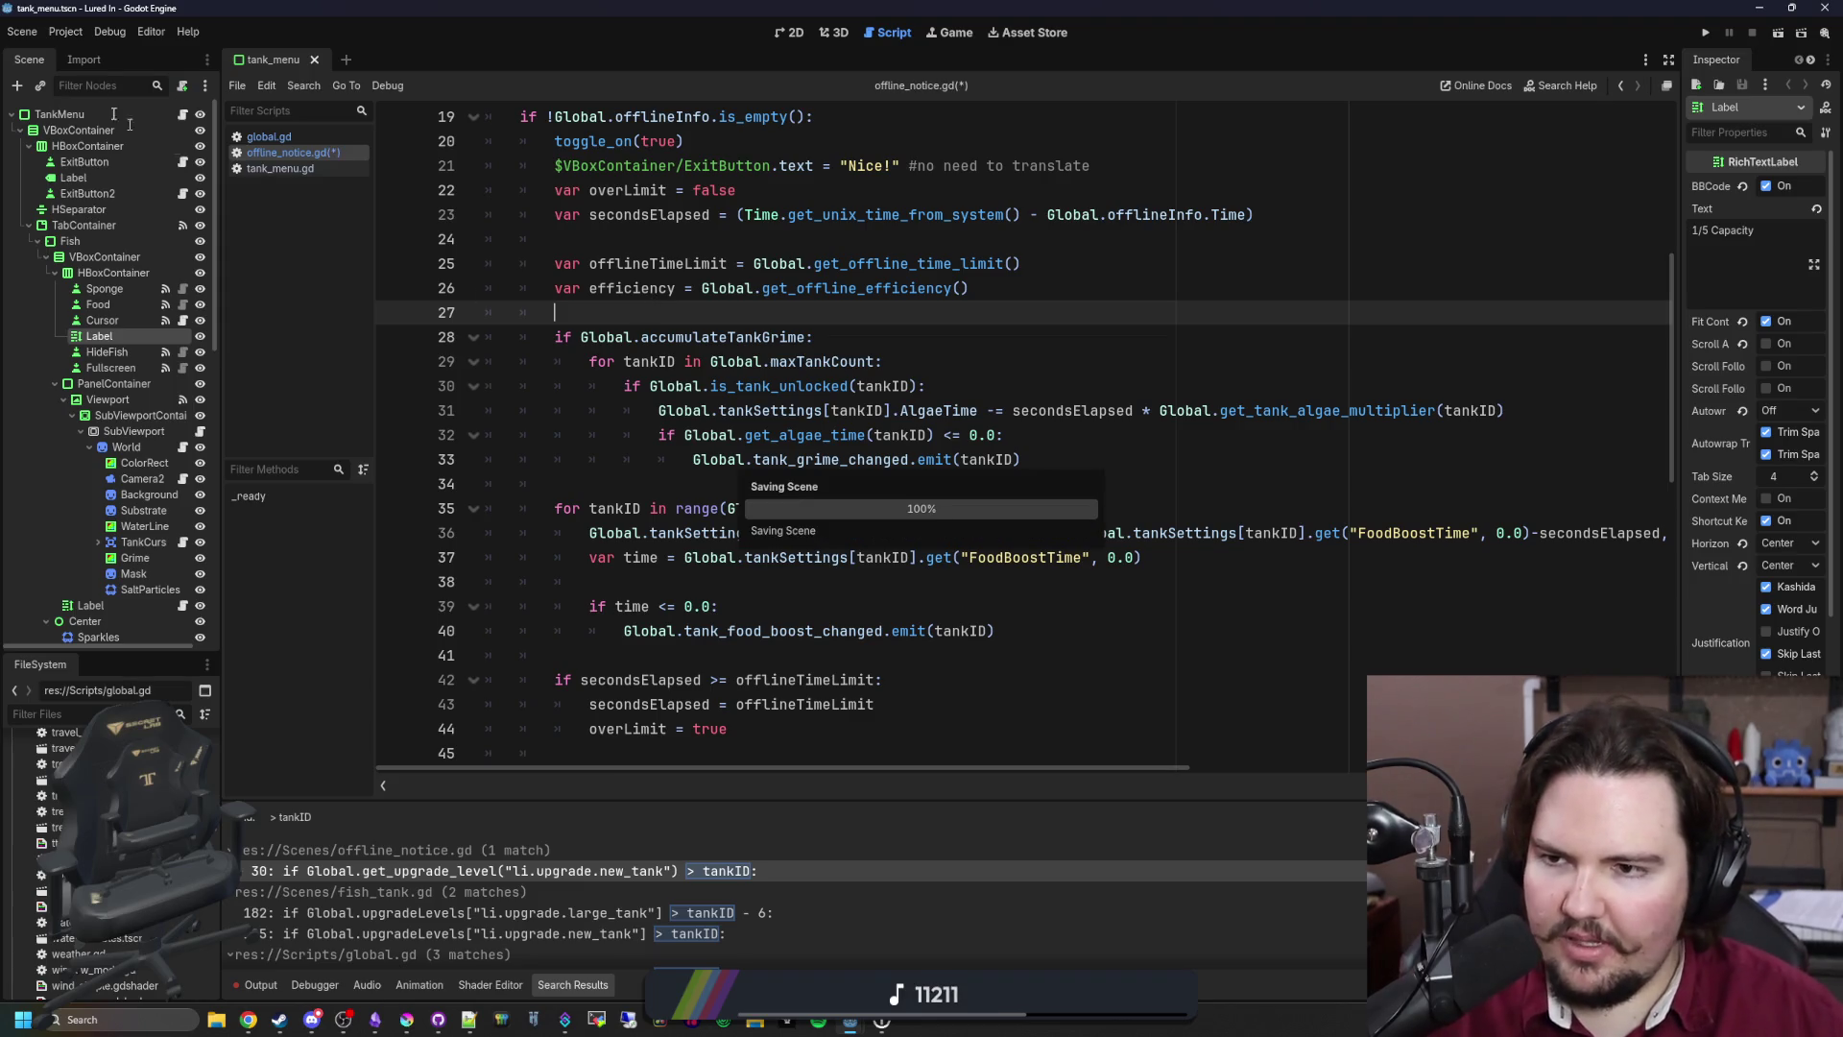
left_click(65, 32)
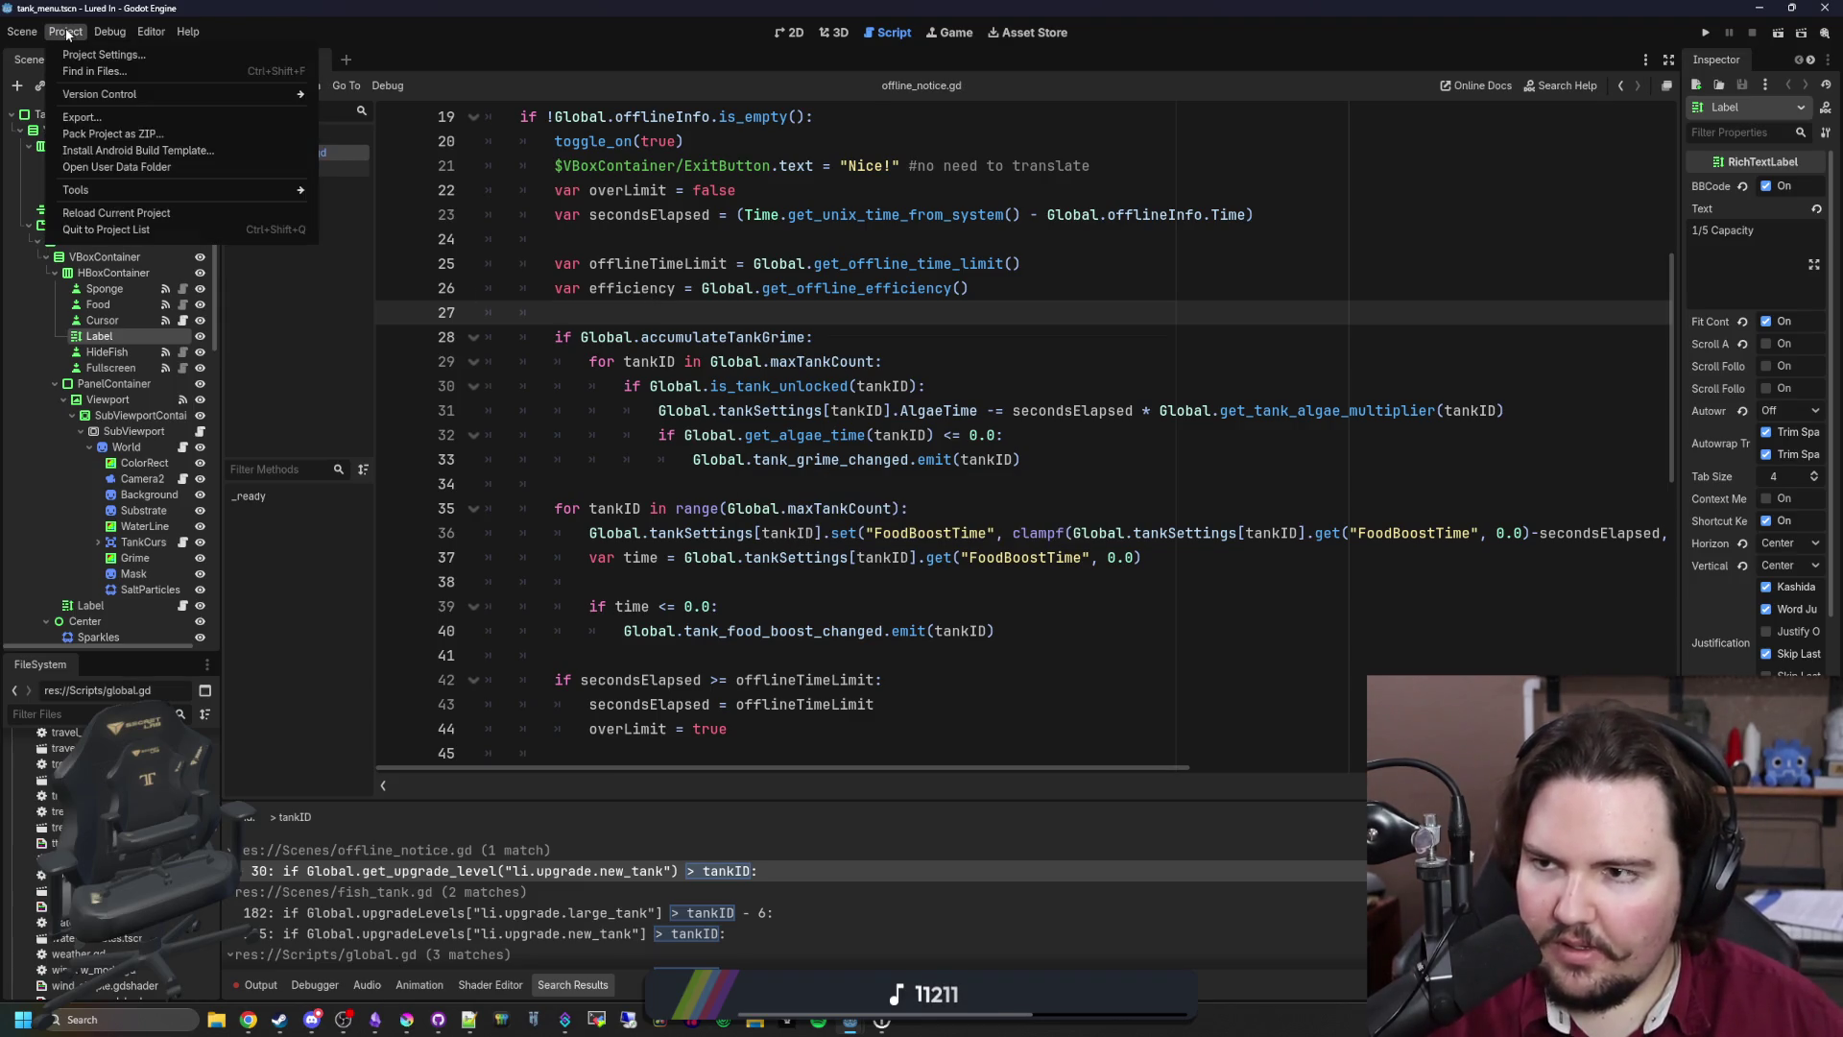
Step: Reload the current project and launch the game for a test run
left_click(103, 208)
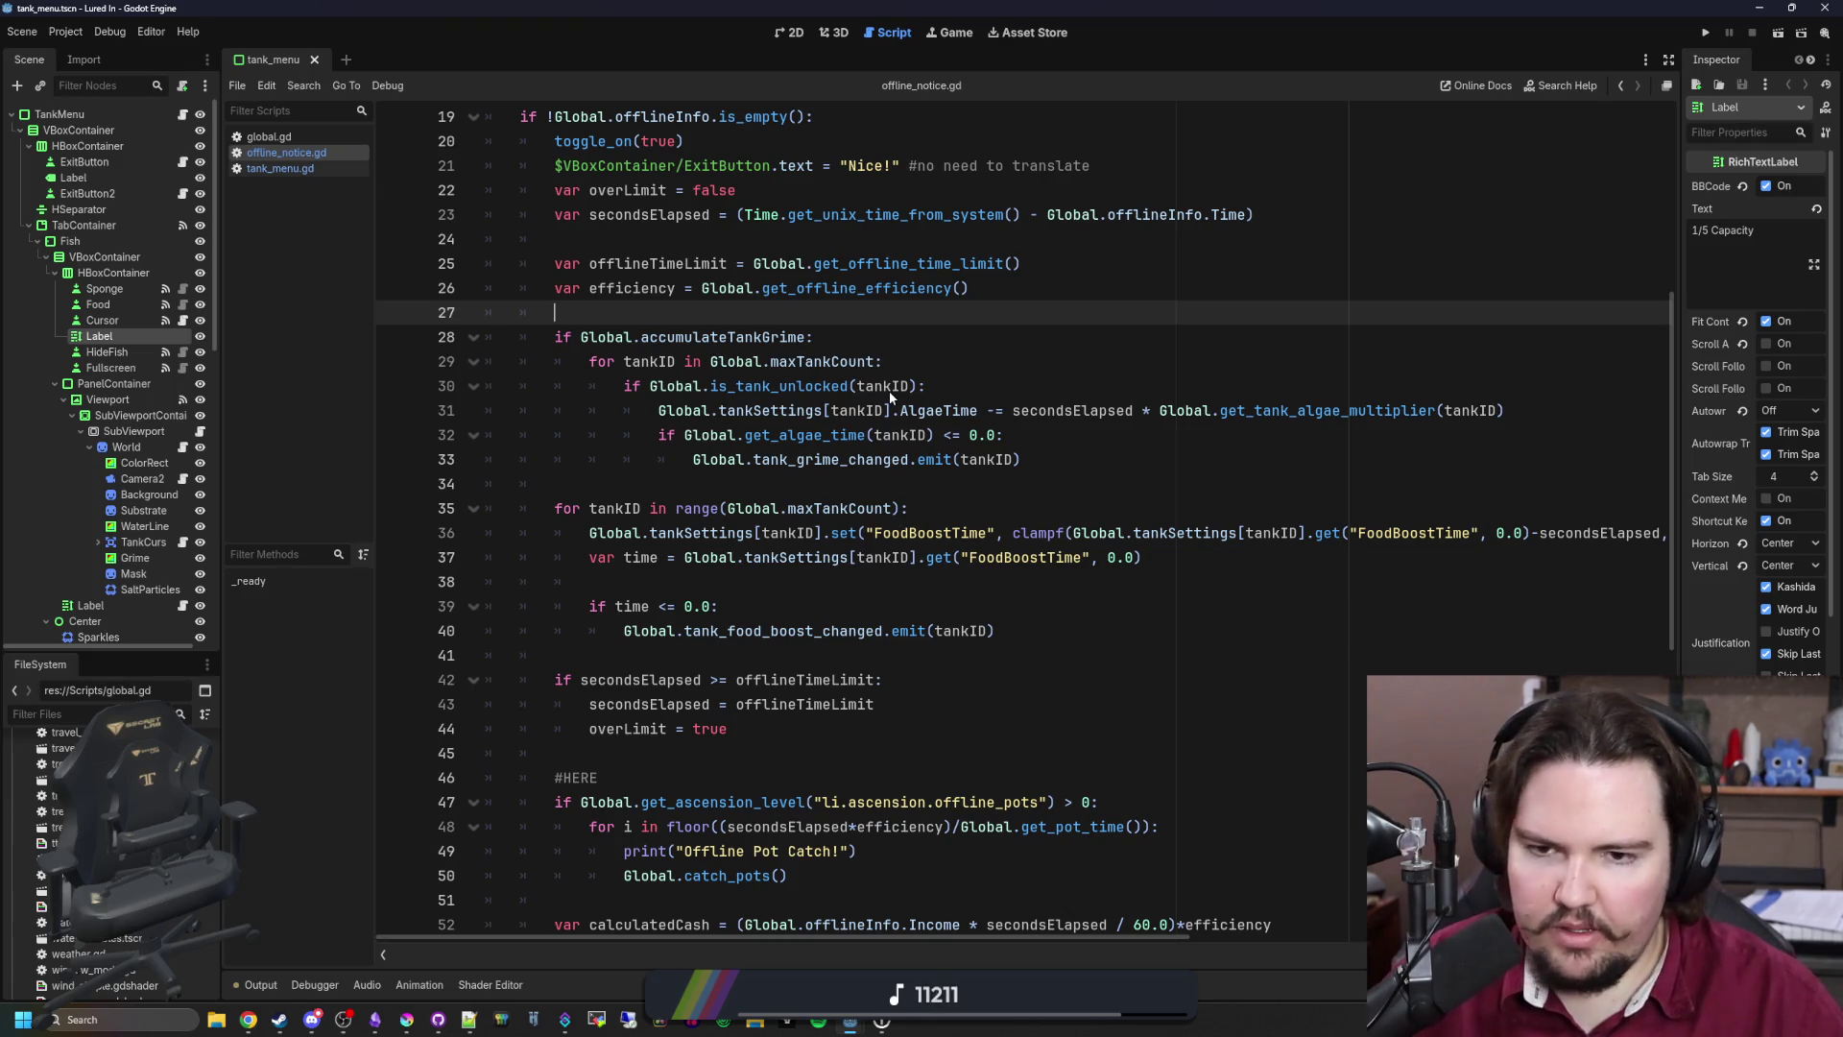
scroll(701, 419, "up", 2)
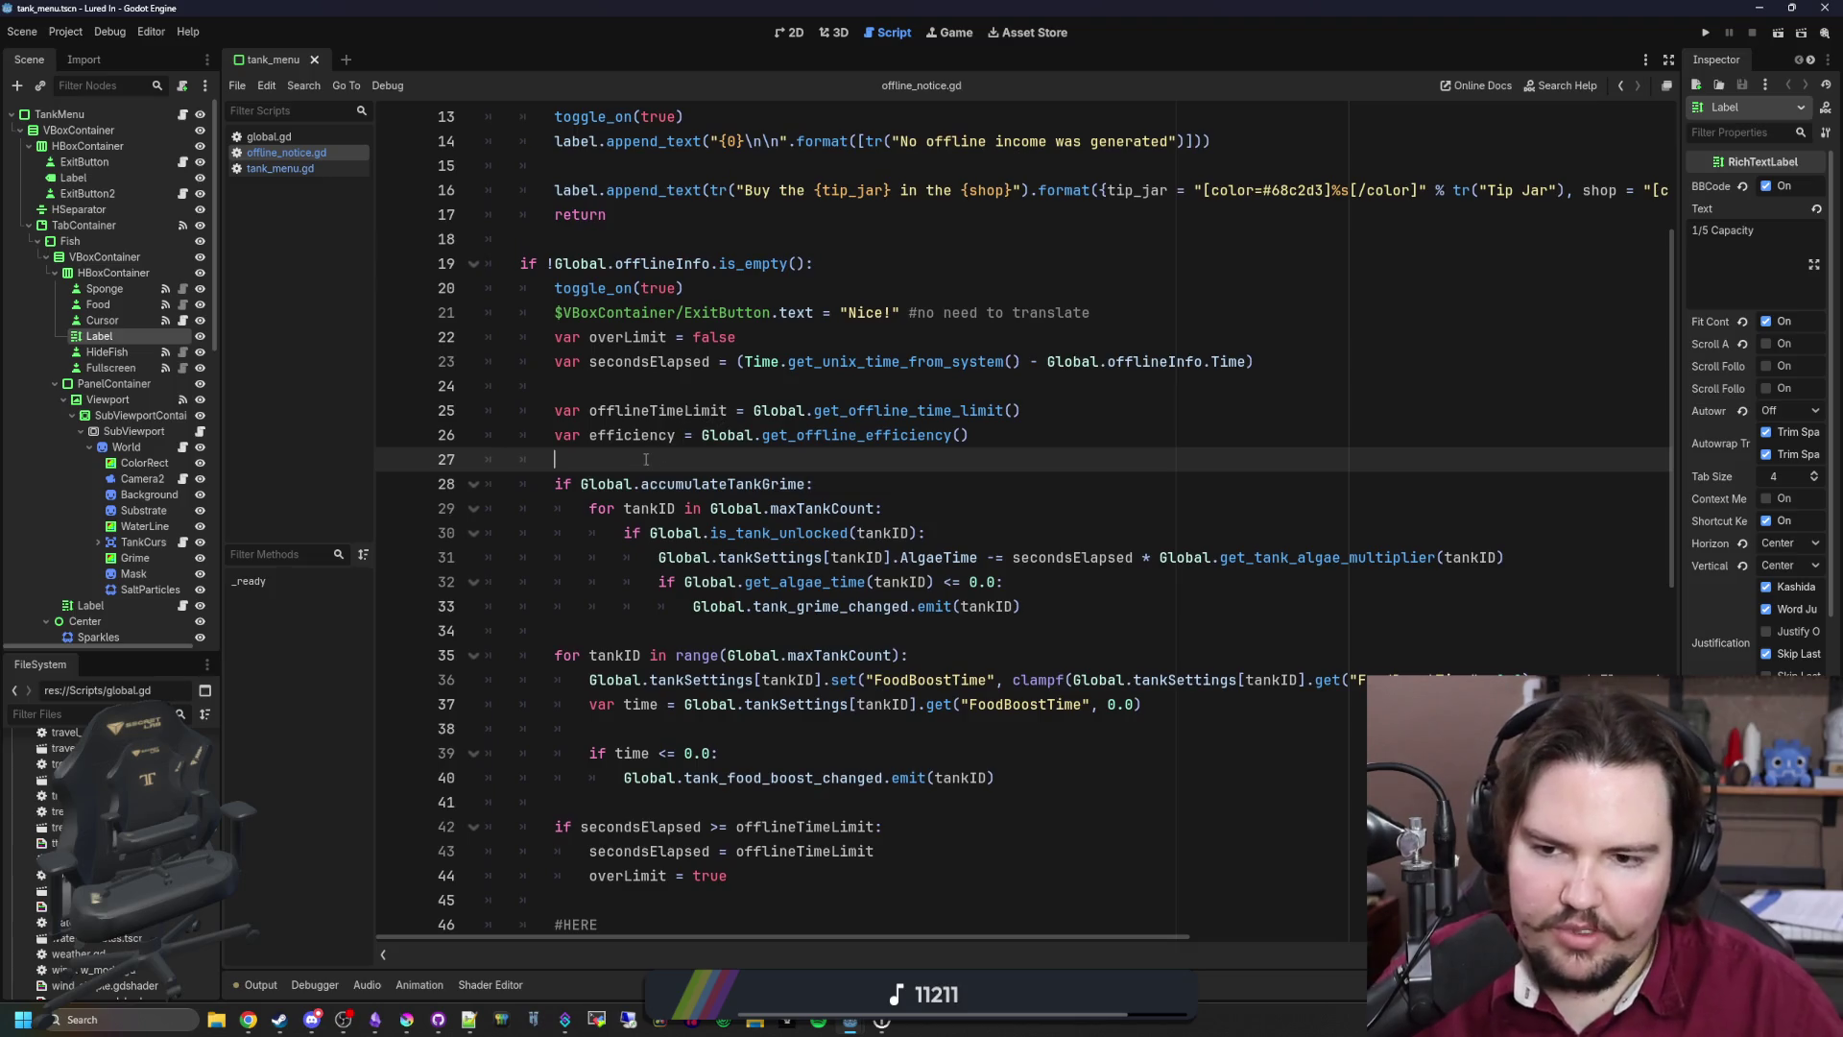
key("ctrl+s")
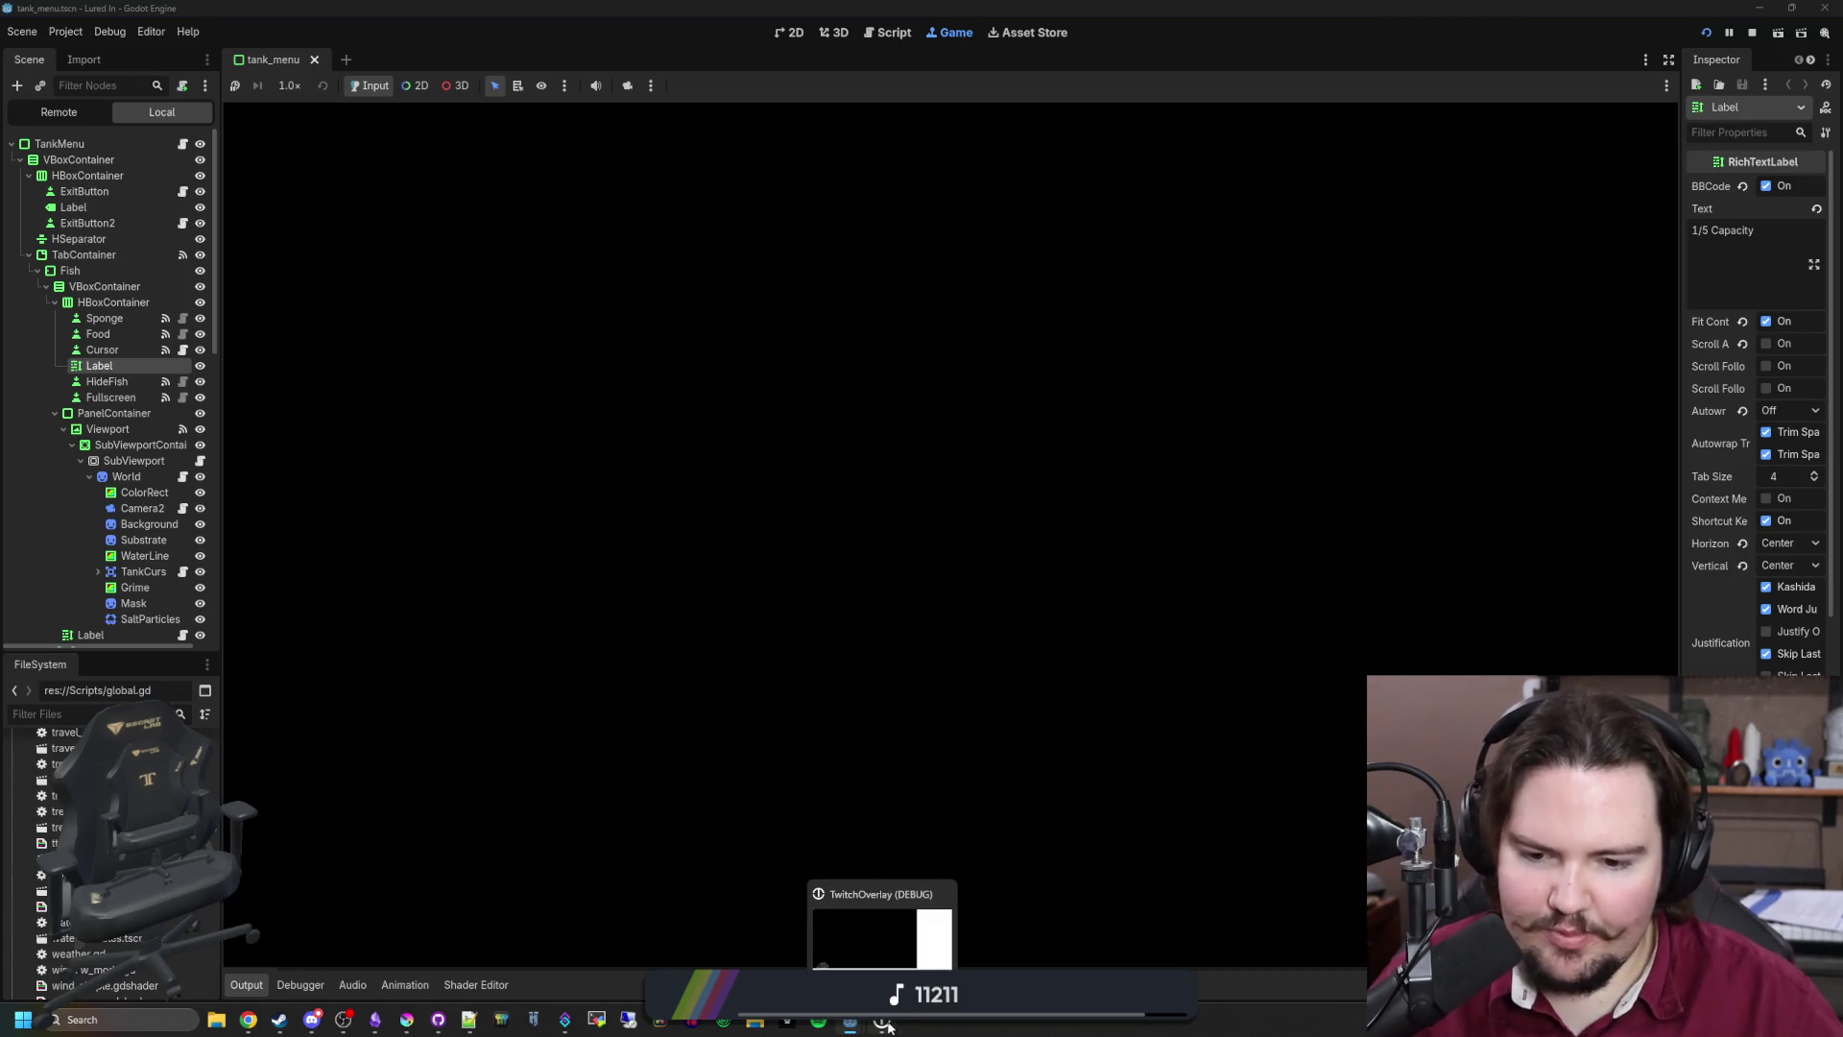
Step: Close the game's Feedback popup and start playing from the main menu
mouse_move(850, 1022)
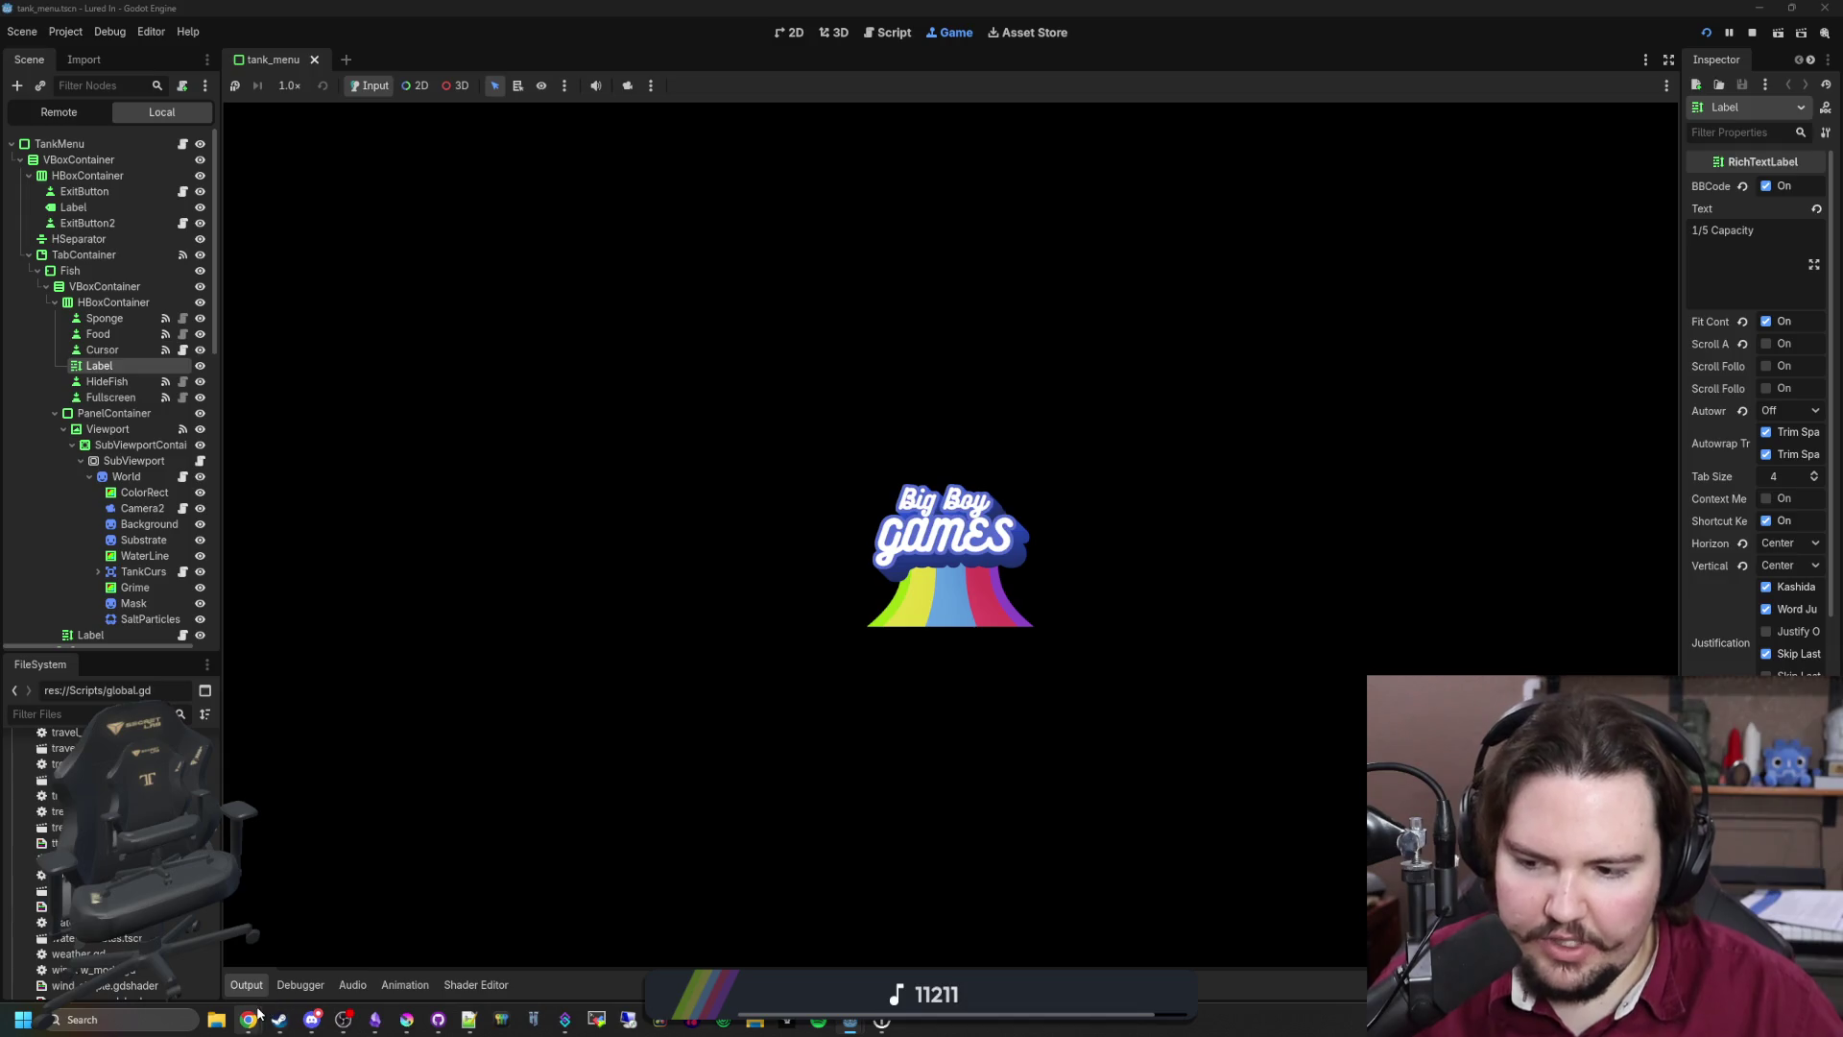
mouse_move(248, 1020)
mouse_move(1022, 950)
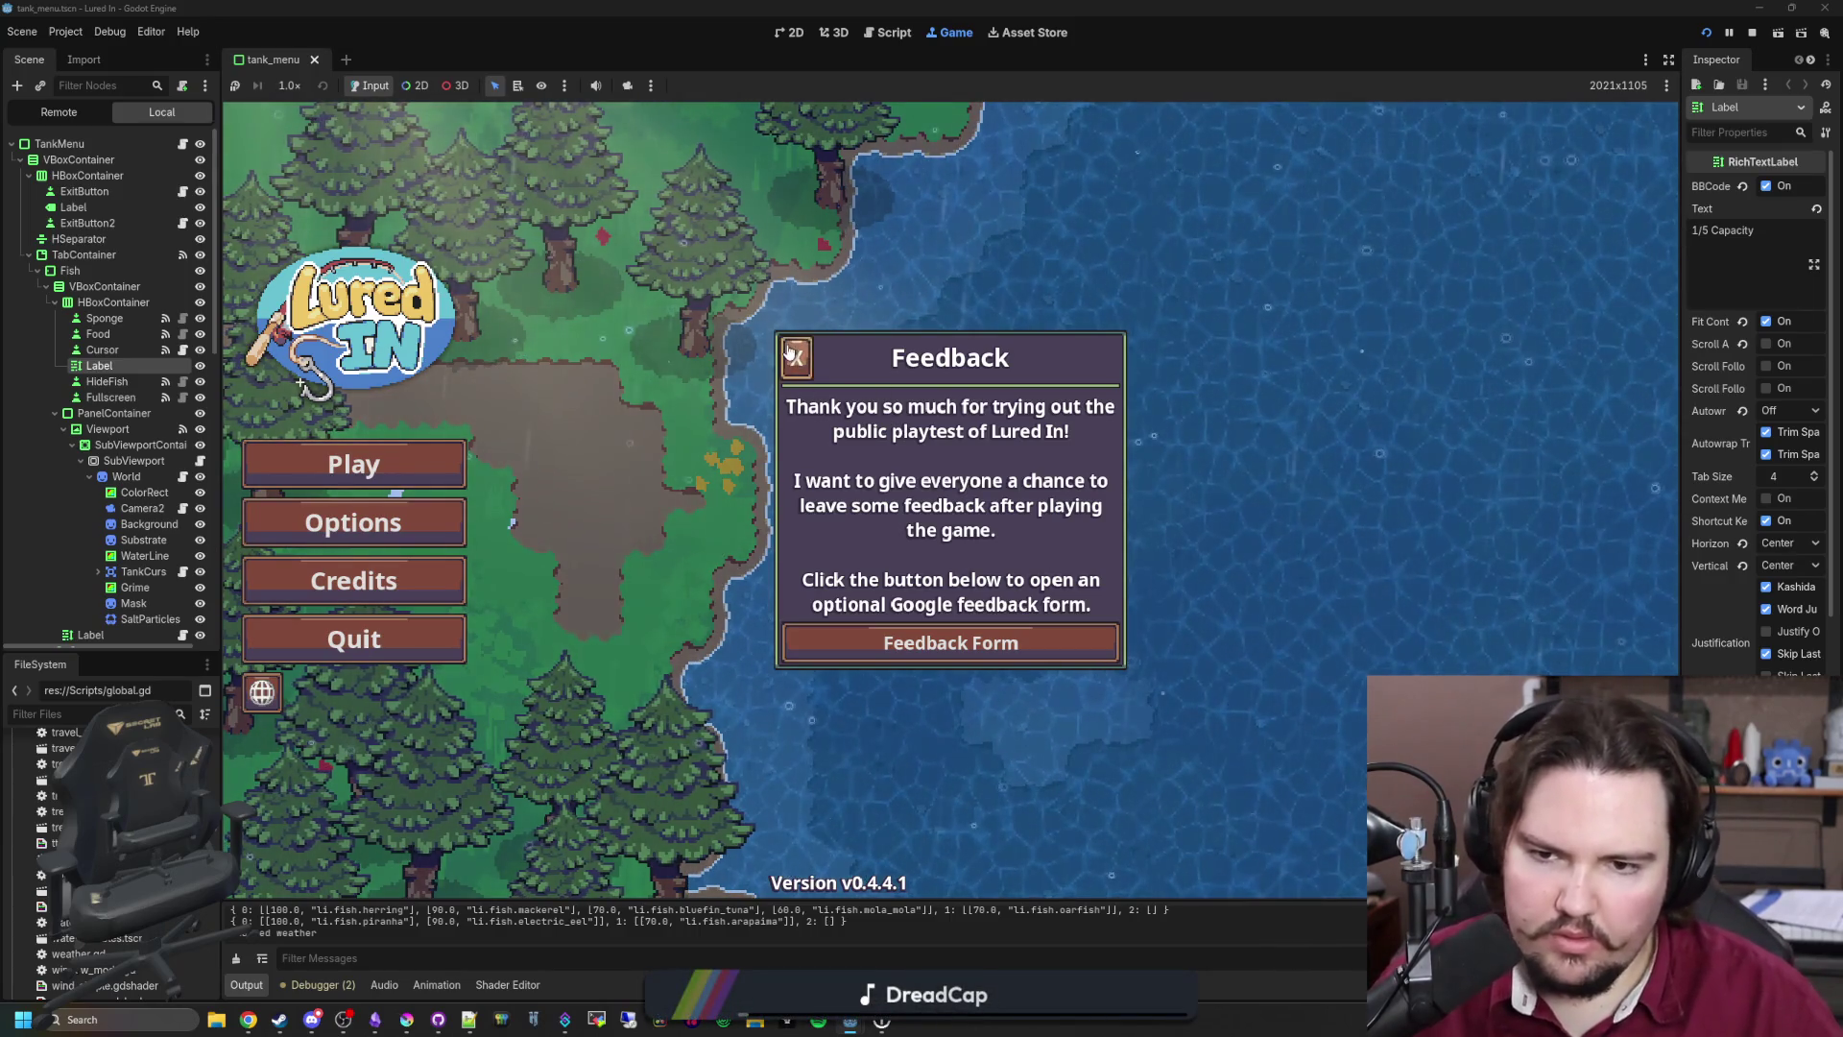
left_click(795, 357)
left_click(351, 463)
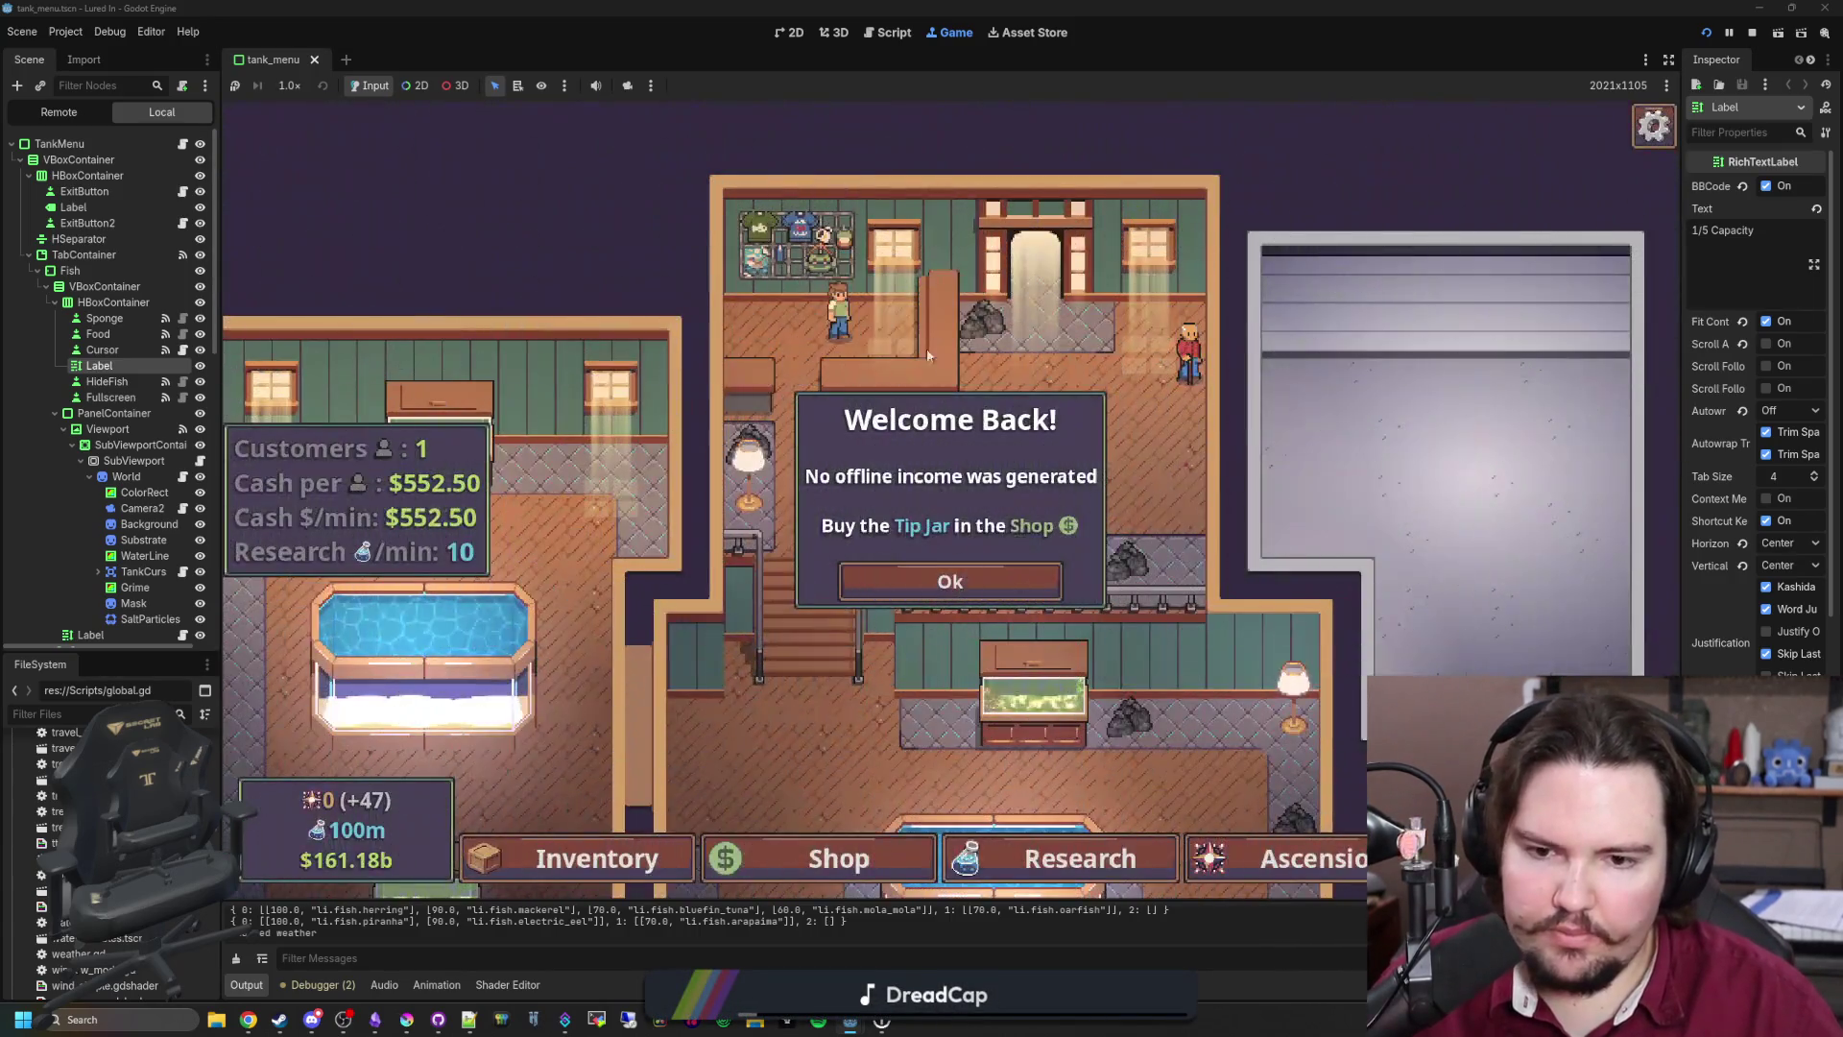
Step: Dismiss Welcome Back, glance at Fish Tank 7, and set the game speed to 16.0×
left_click(964, 580)
scroll(1010, 495, "down", 5)
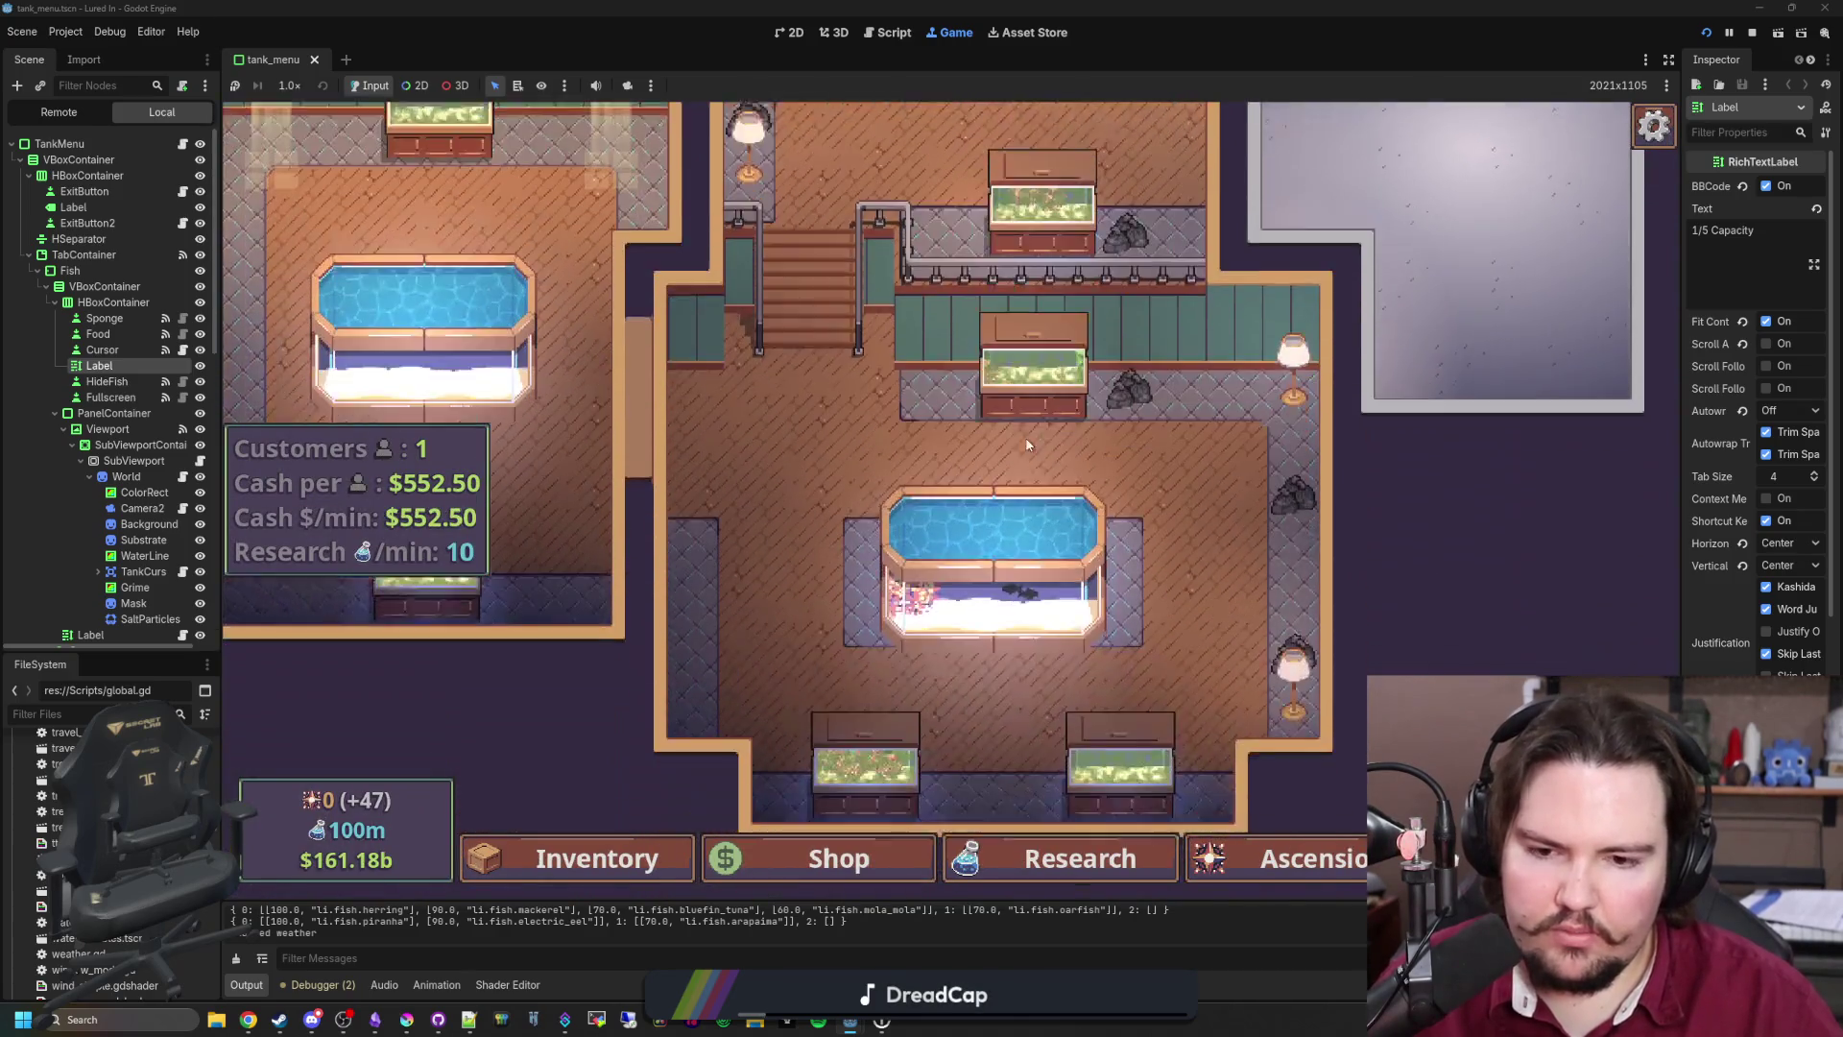
left_click(1010, 494)
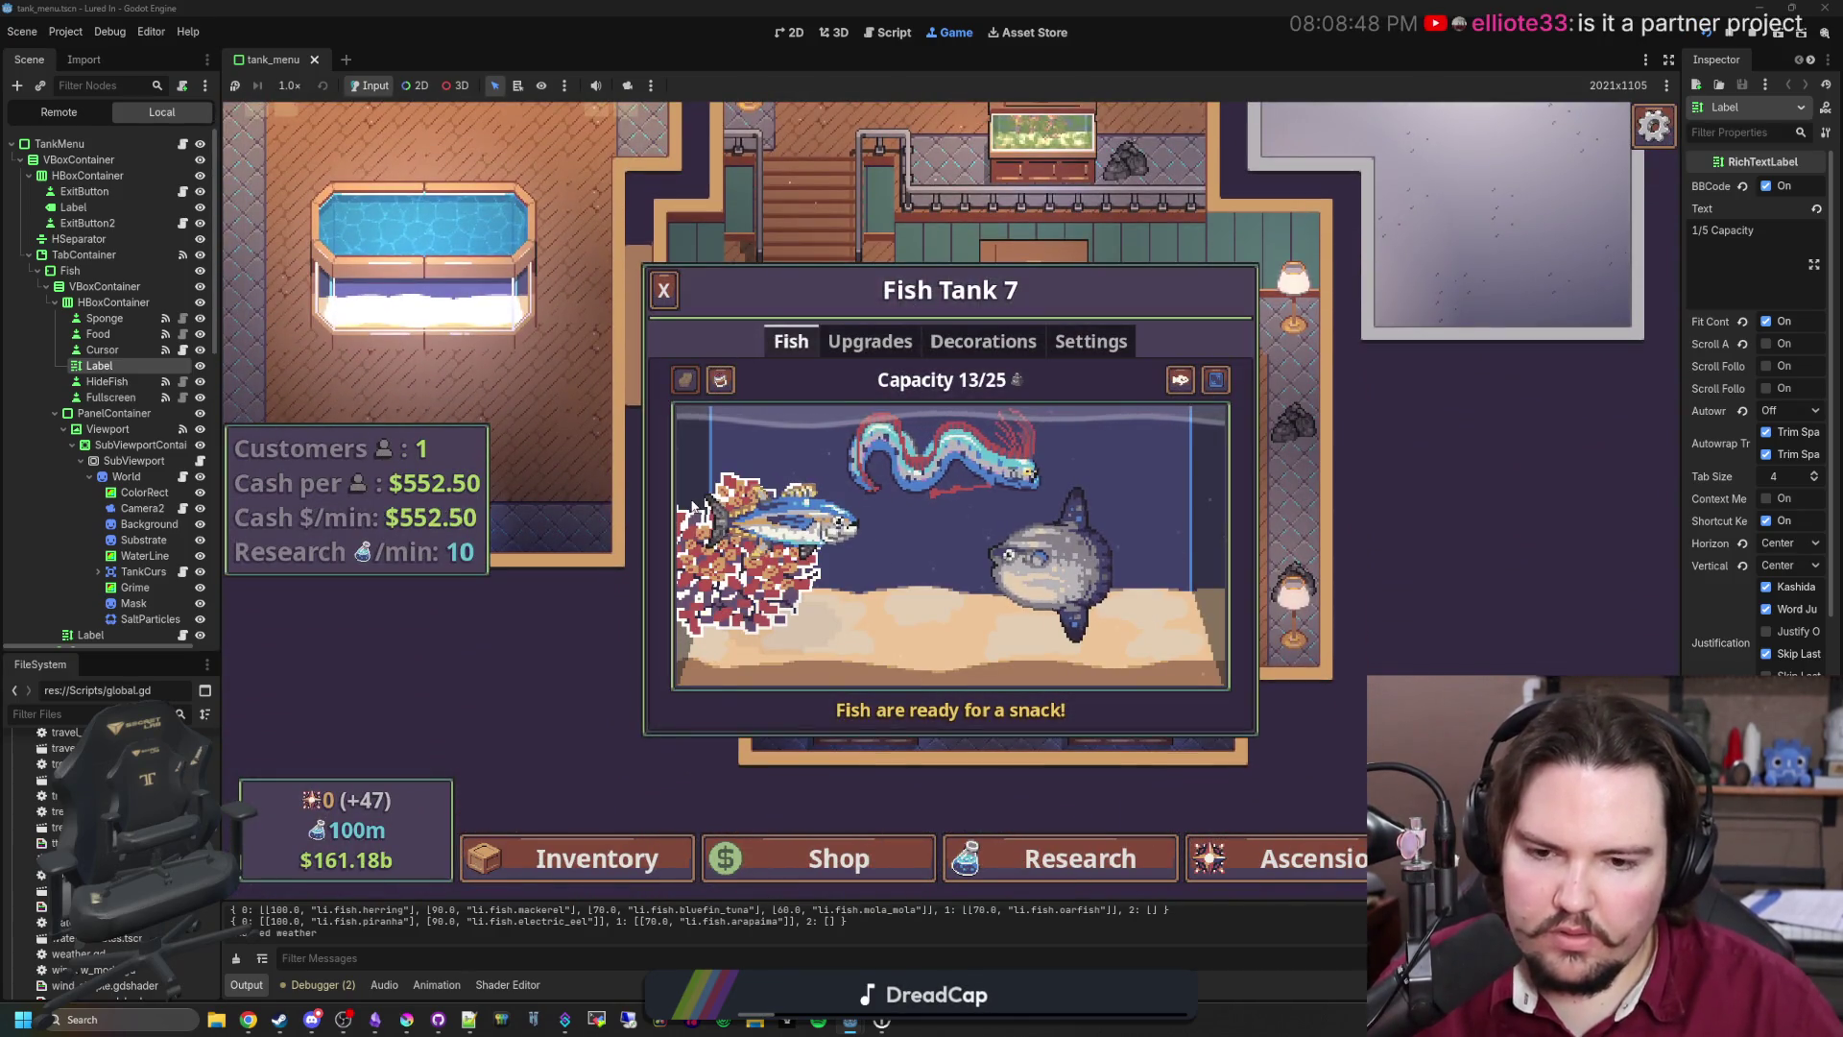
left_click(663, 290)
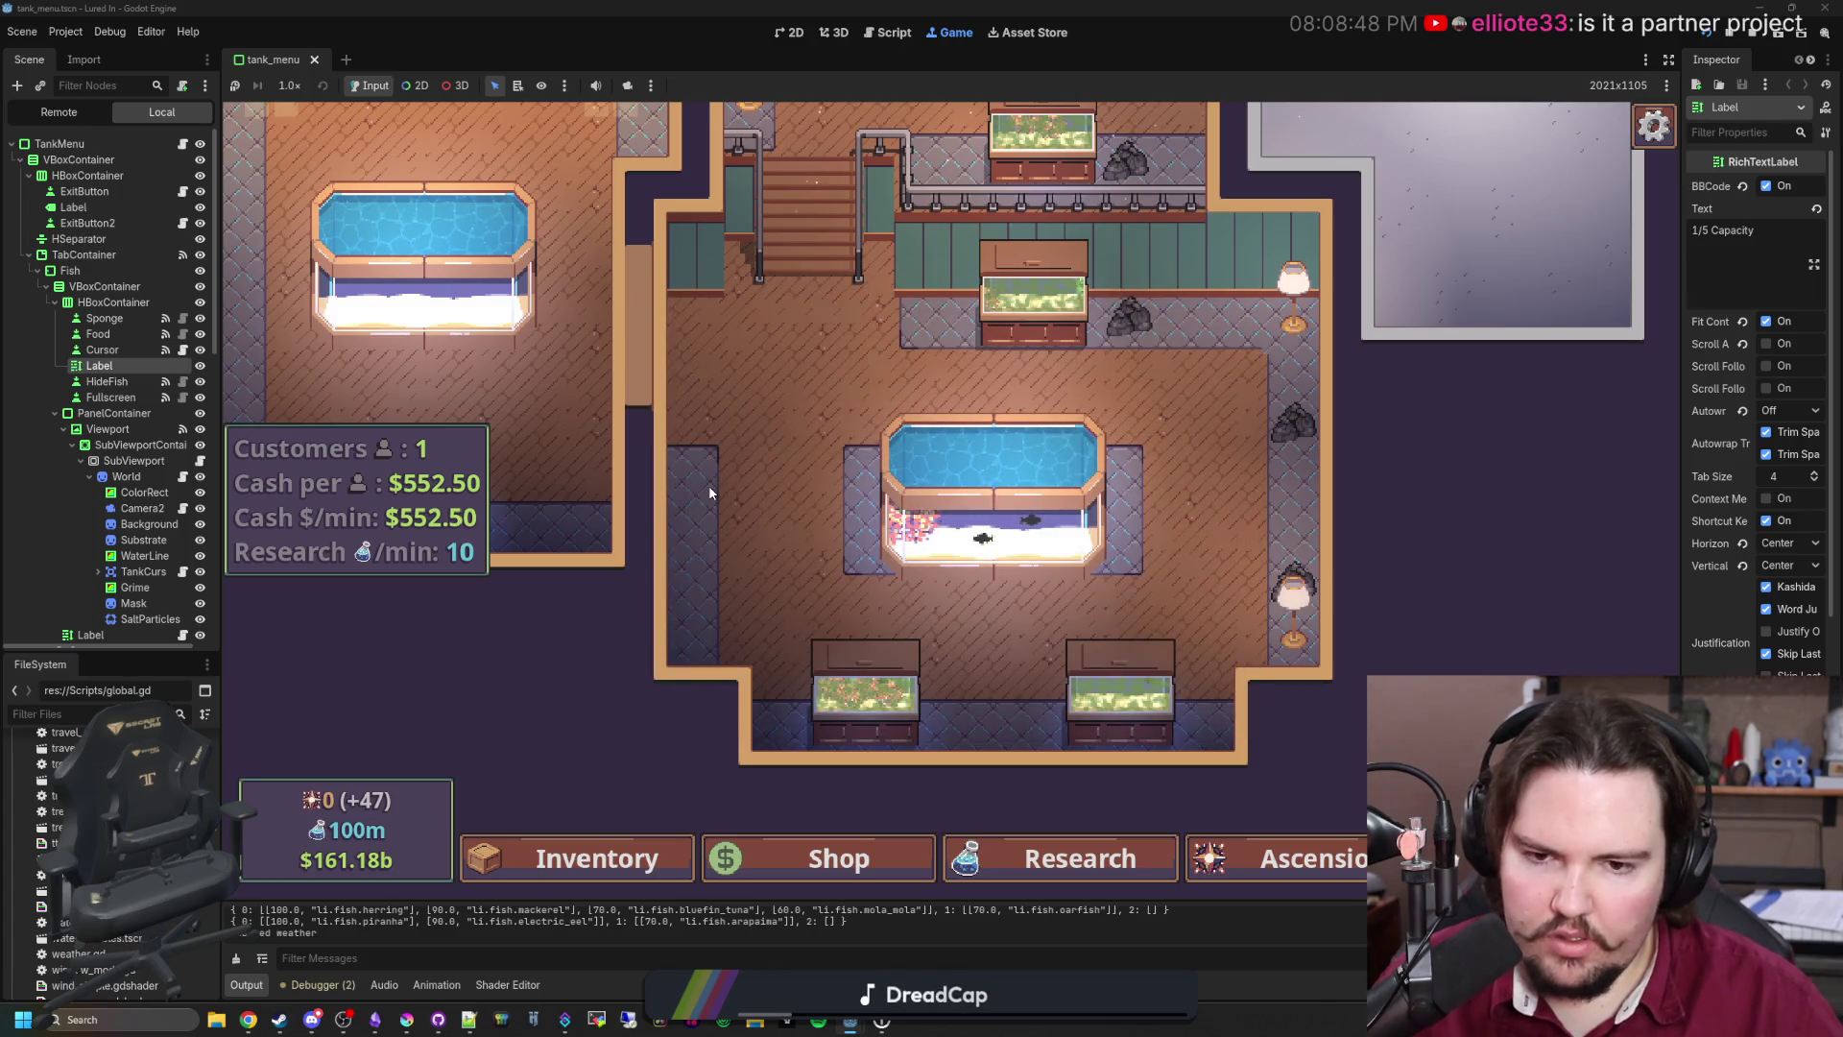
left_click(289, 85)
left_click(302, 309)
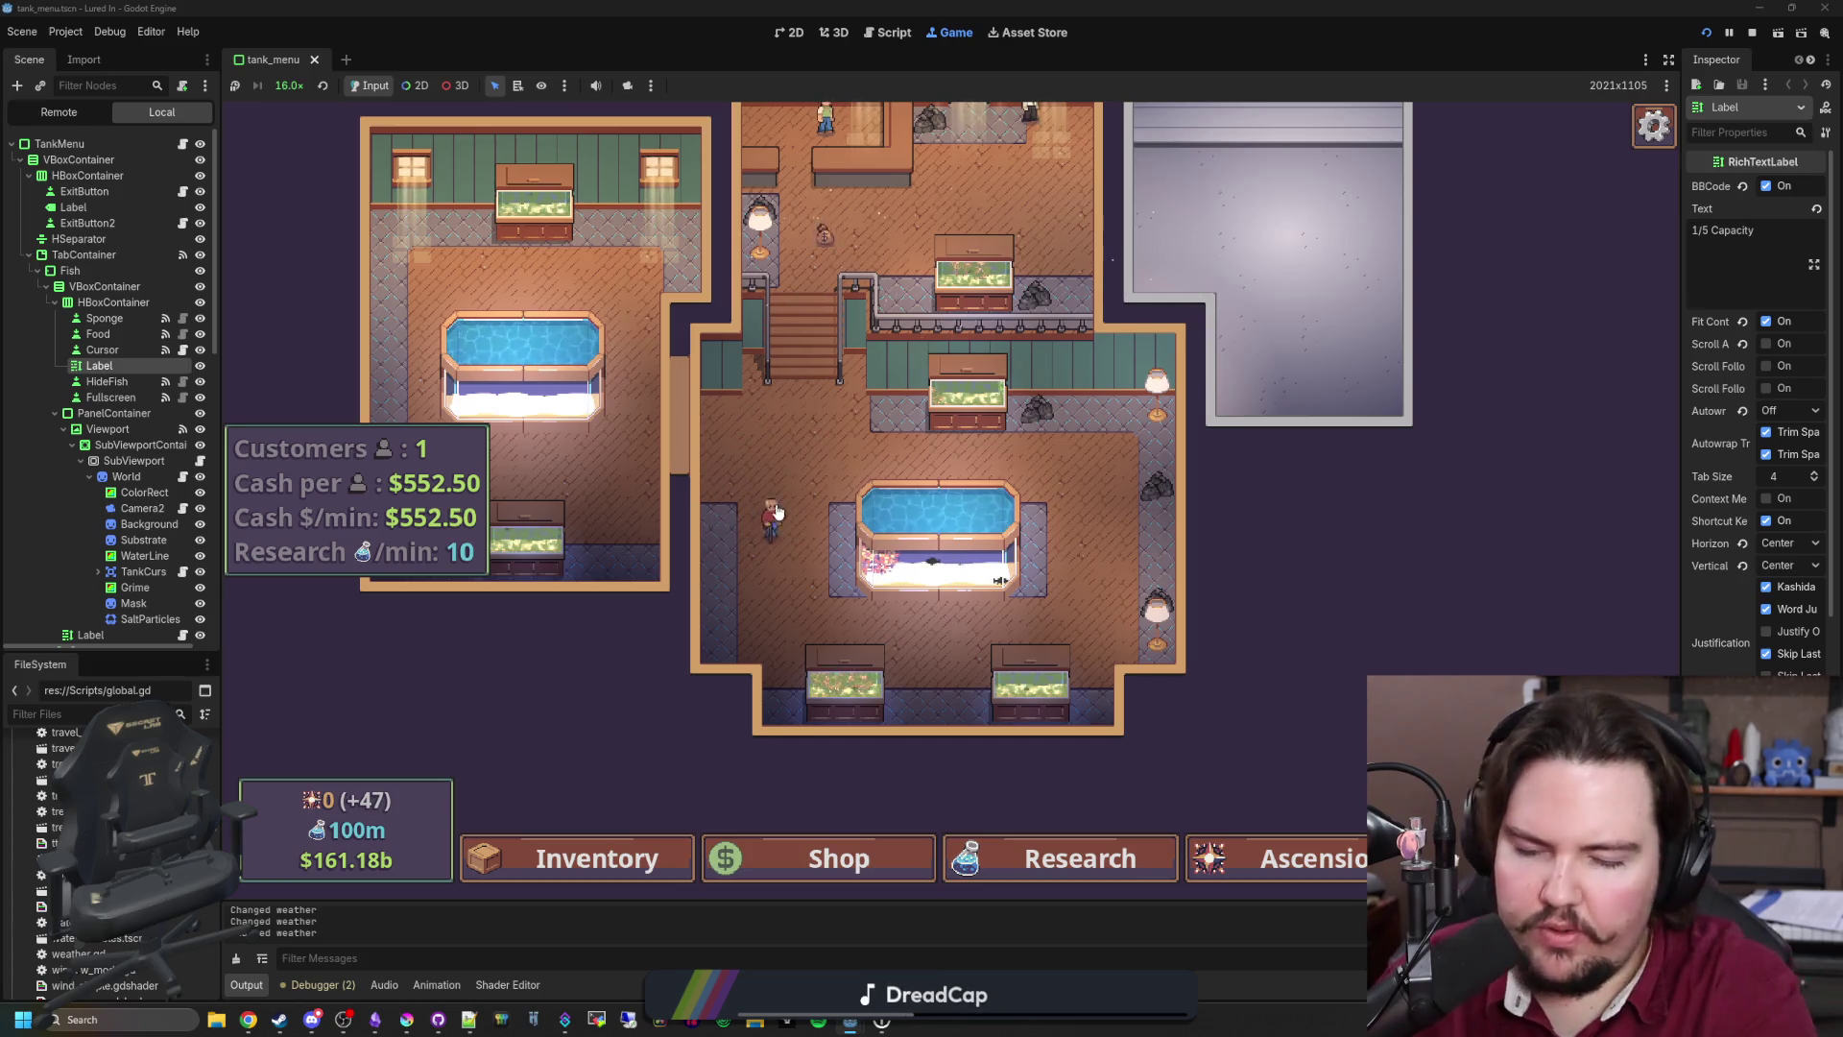
Step: Close the Escape menu, then zoom and pan onto the central Saltwater tank at 13/25
key("Escape")
left_click(899, 506)
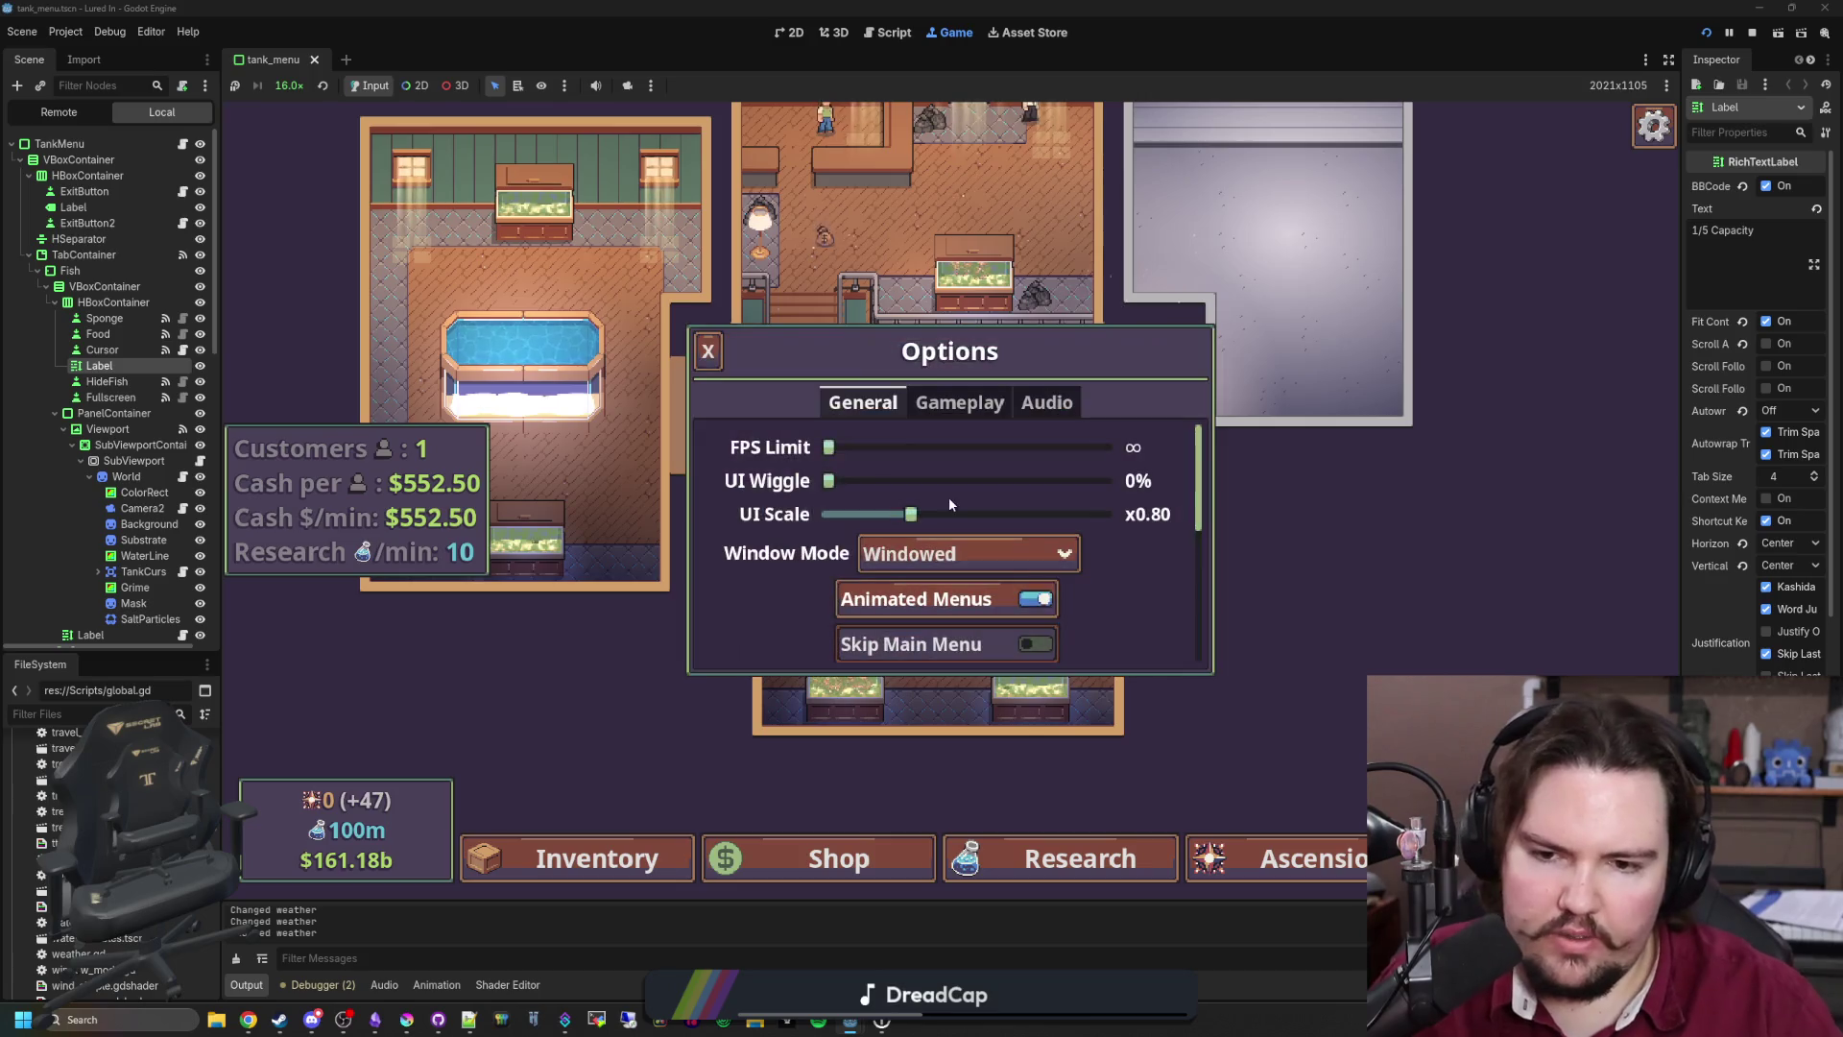
left_click(706, 348)
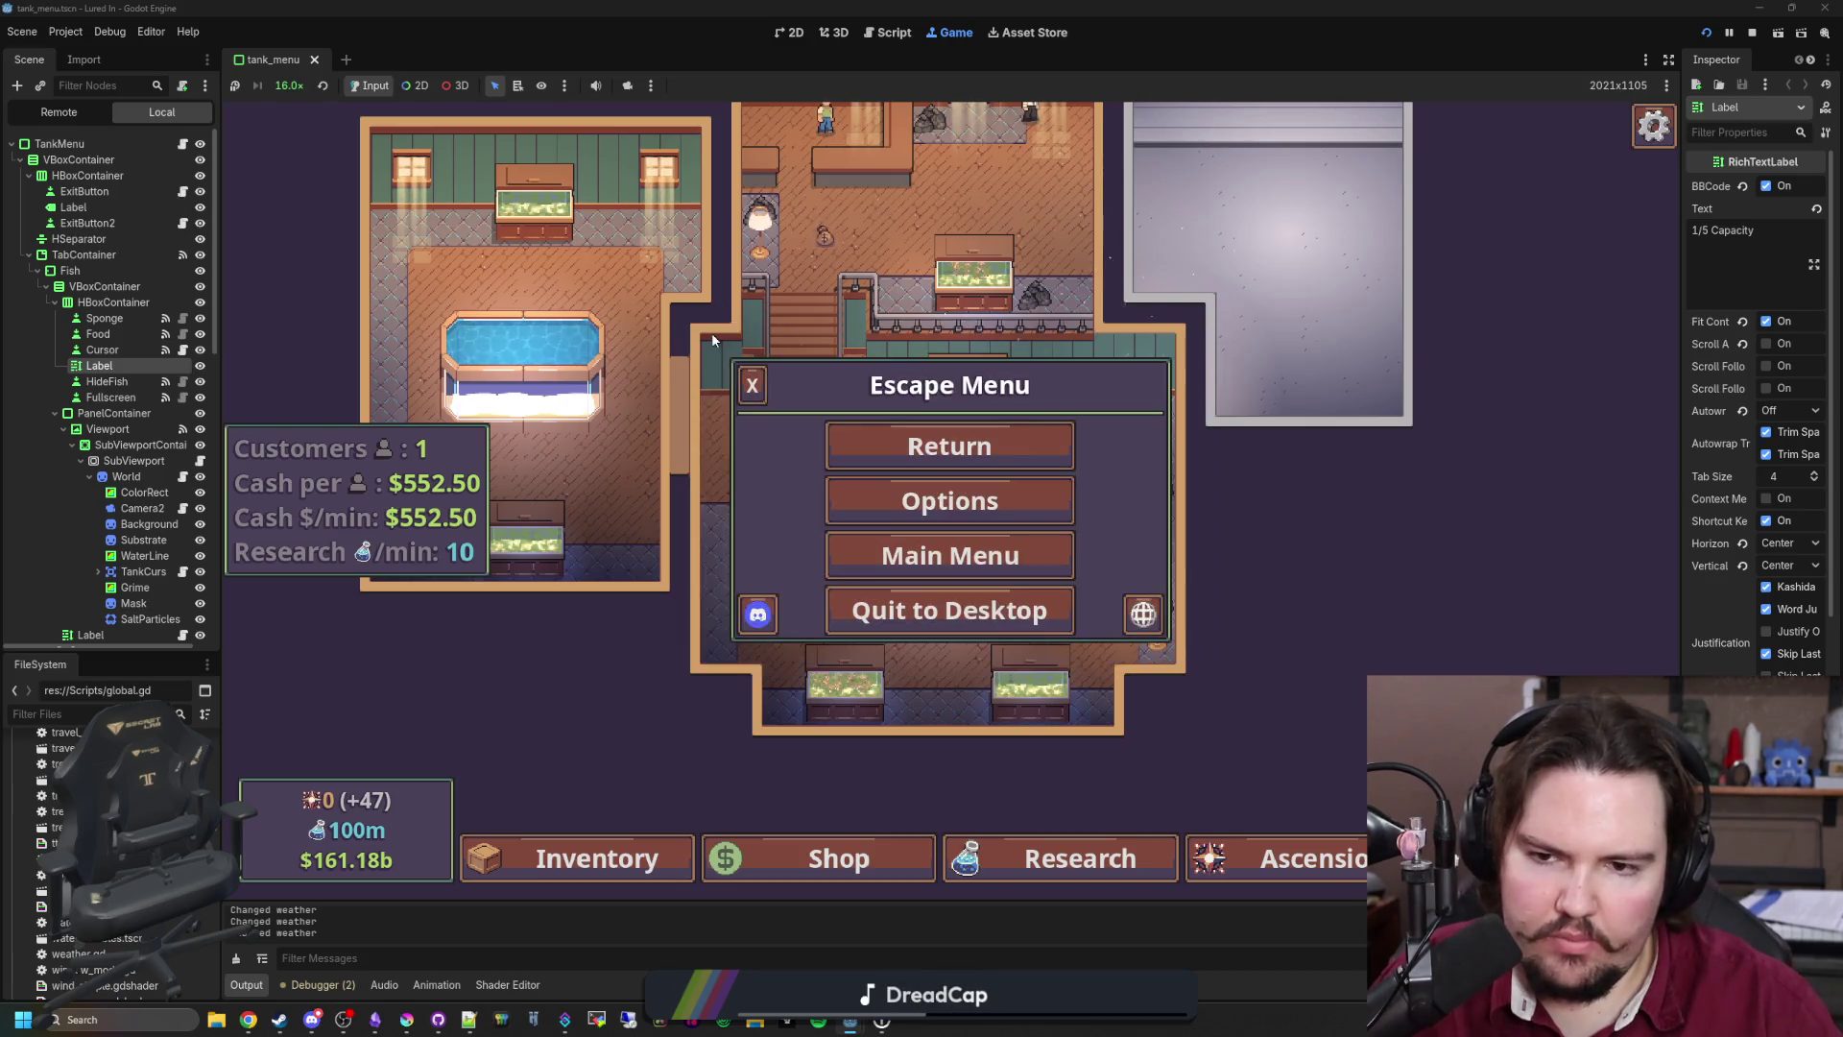
left_click(755, 375)
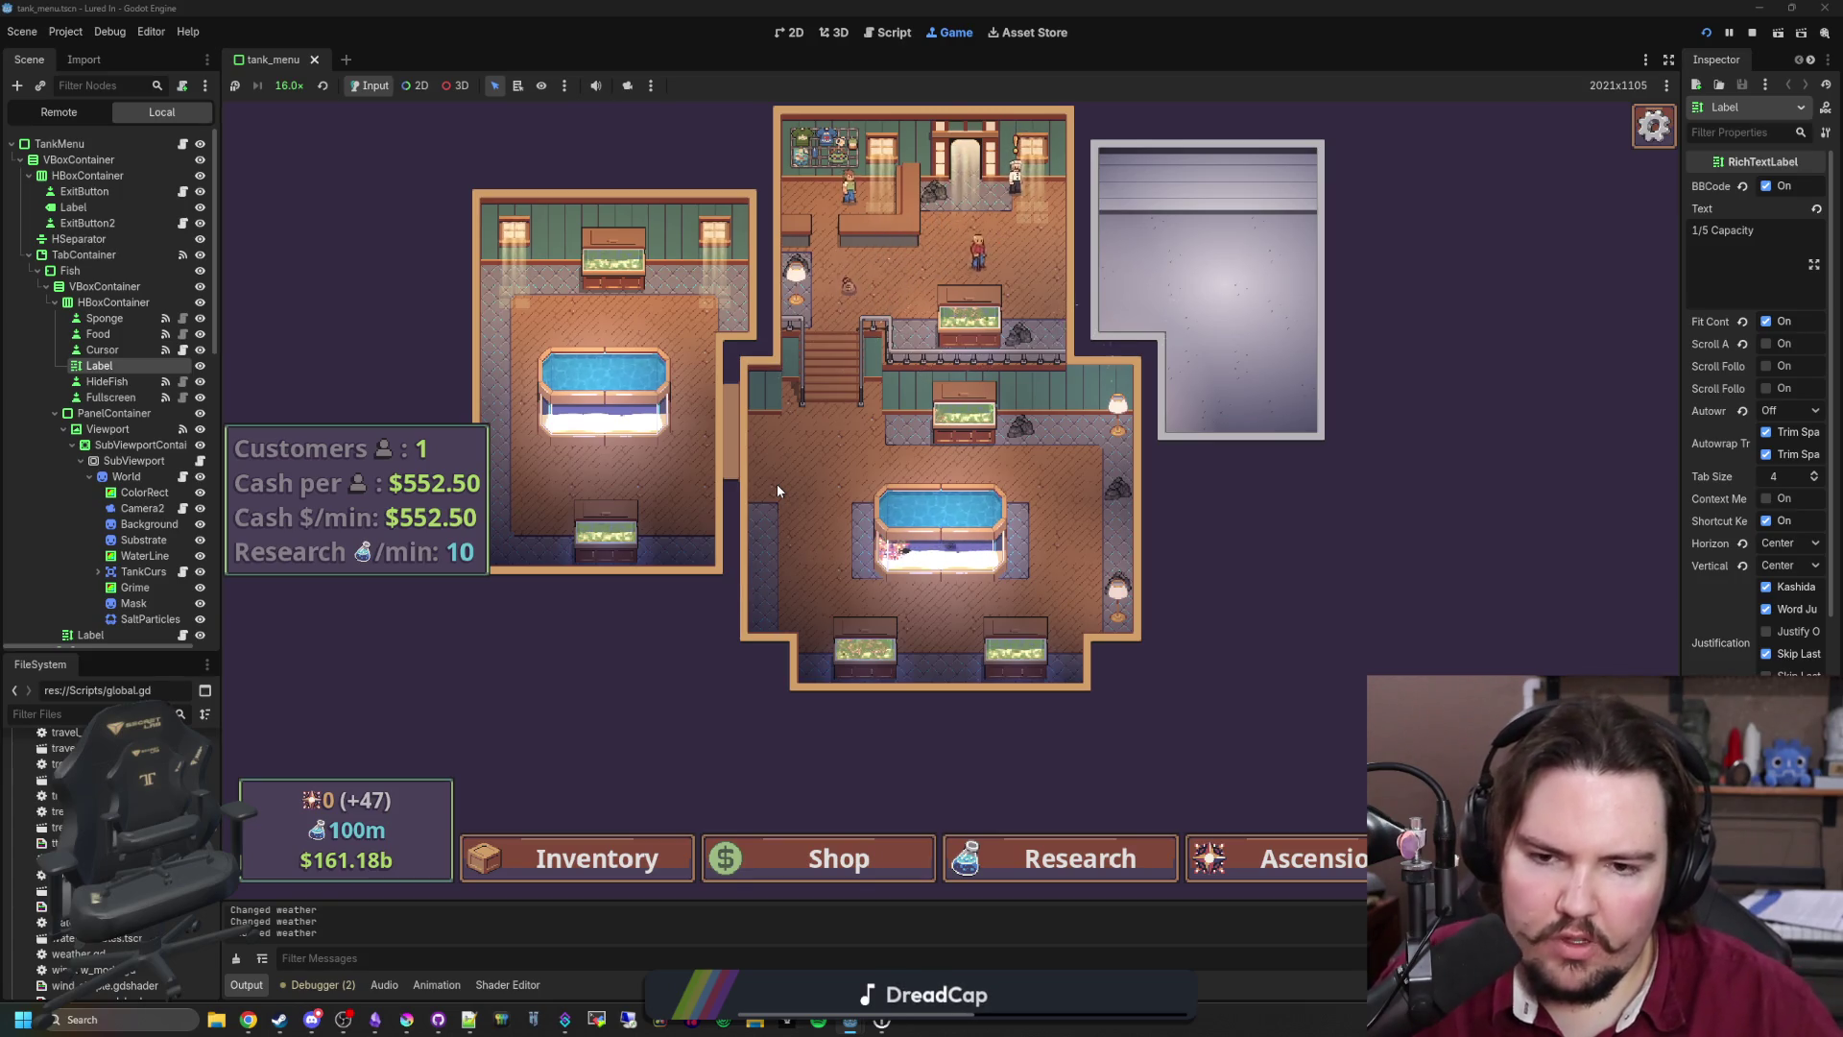
scroll(776, 483, "up", 3)
left_click_drag(576, 384, 680, 484)
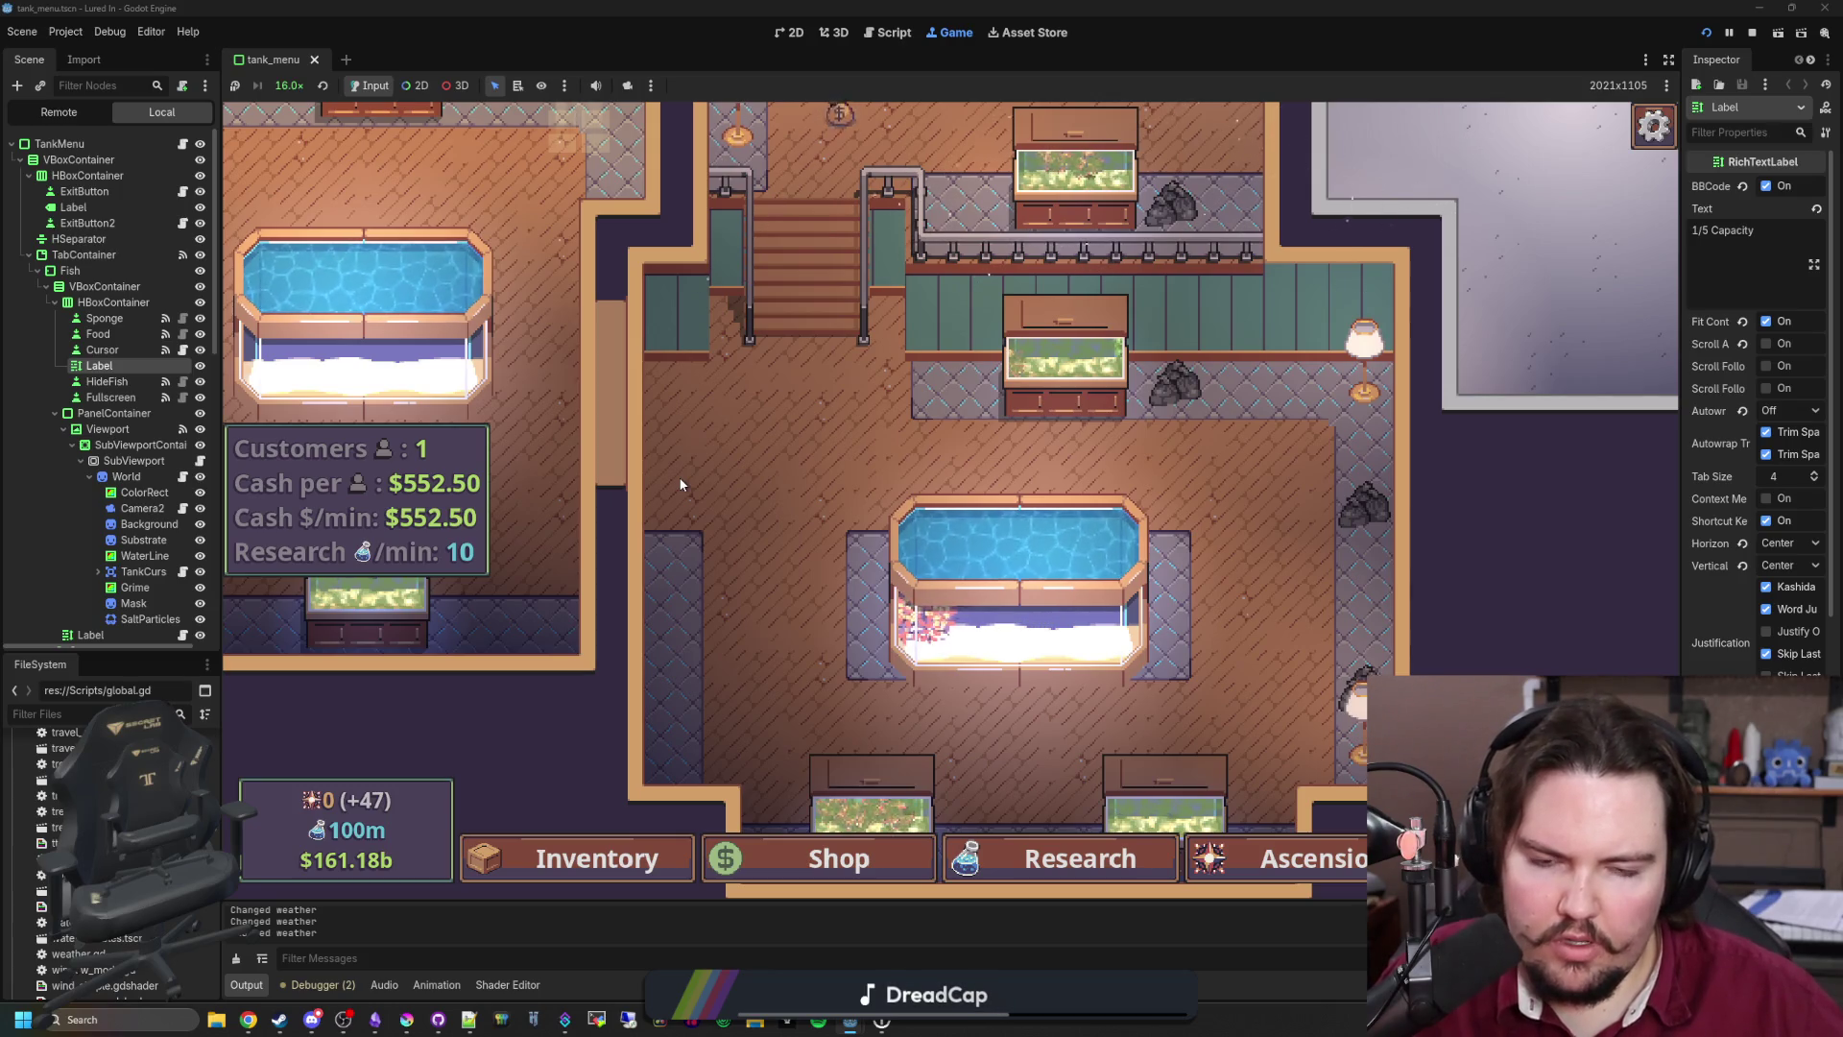
mouse_move(1075, 643)
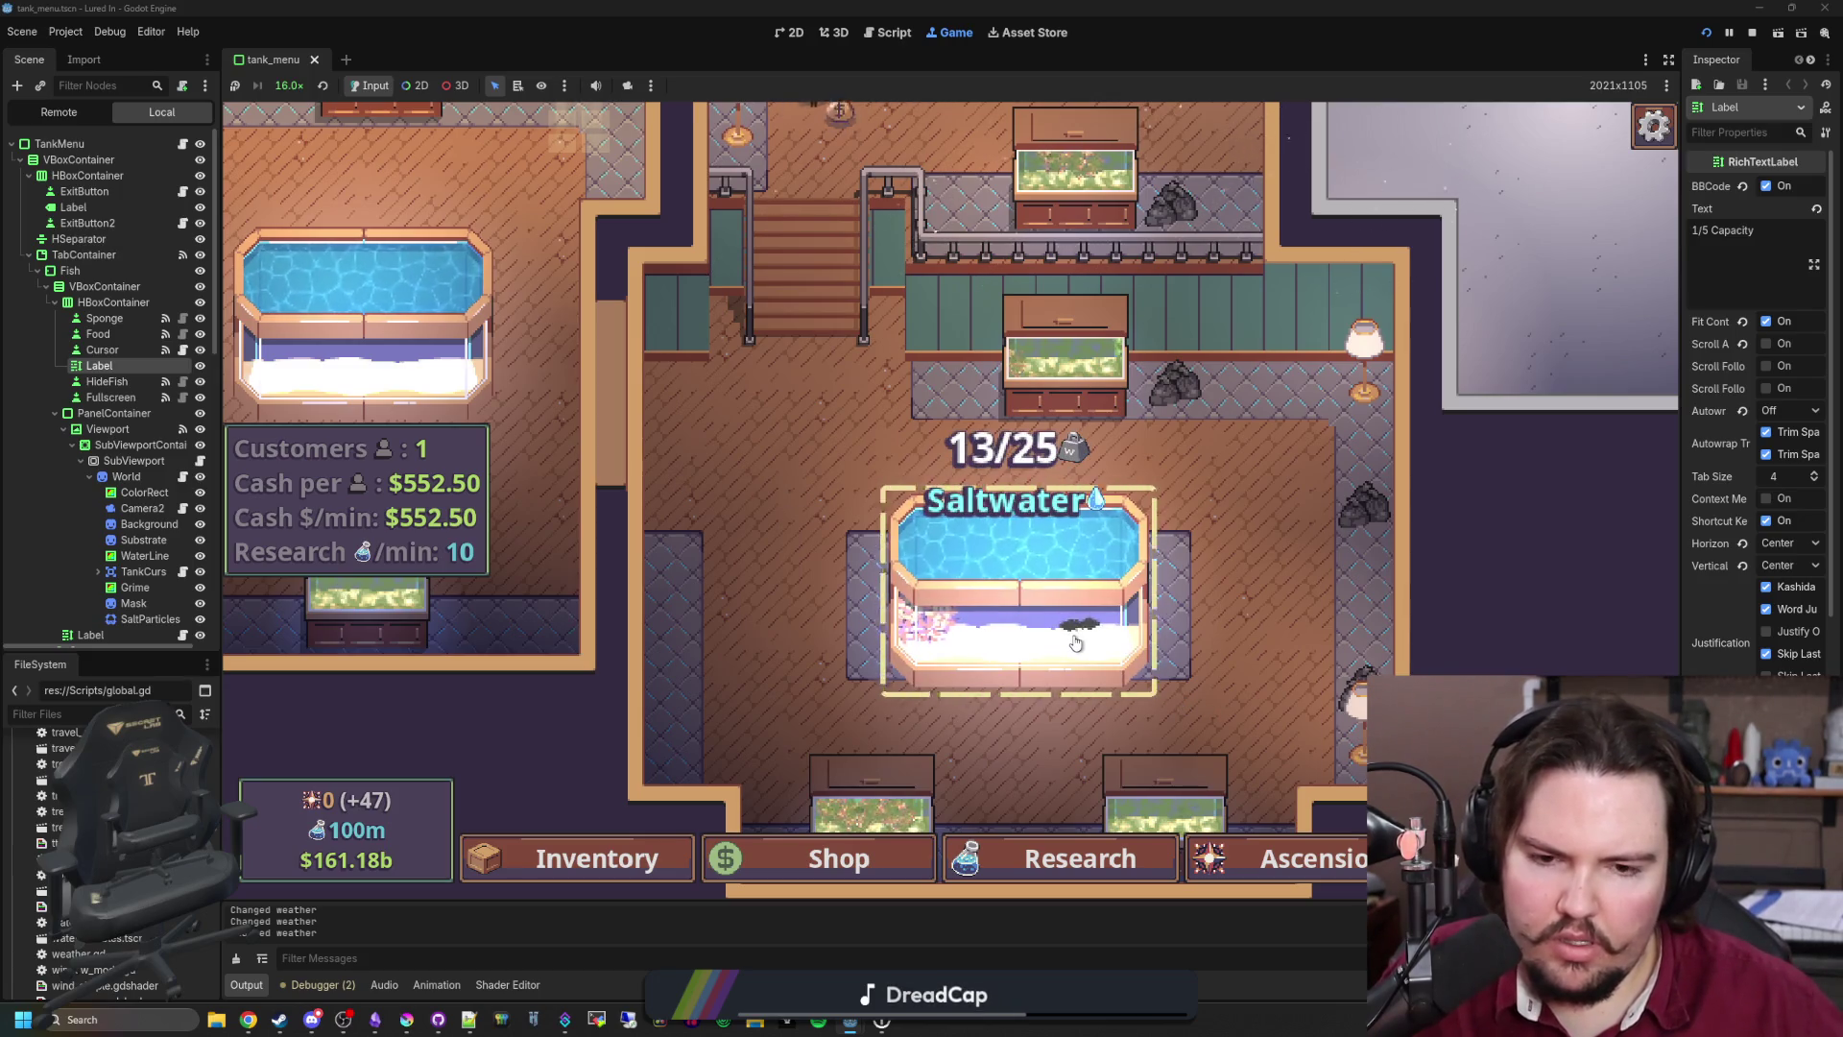
Step: Wipe the algae off the top of Fish Tank 2 with the sponge
scroll(1076, 643, "down", 2)
left_click(811, 592)
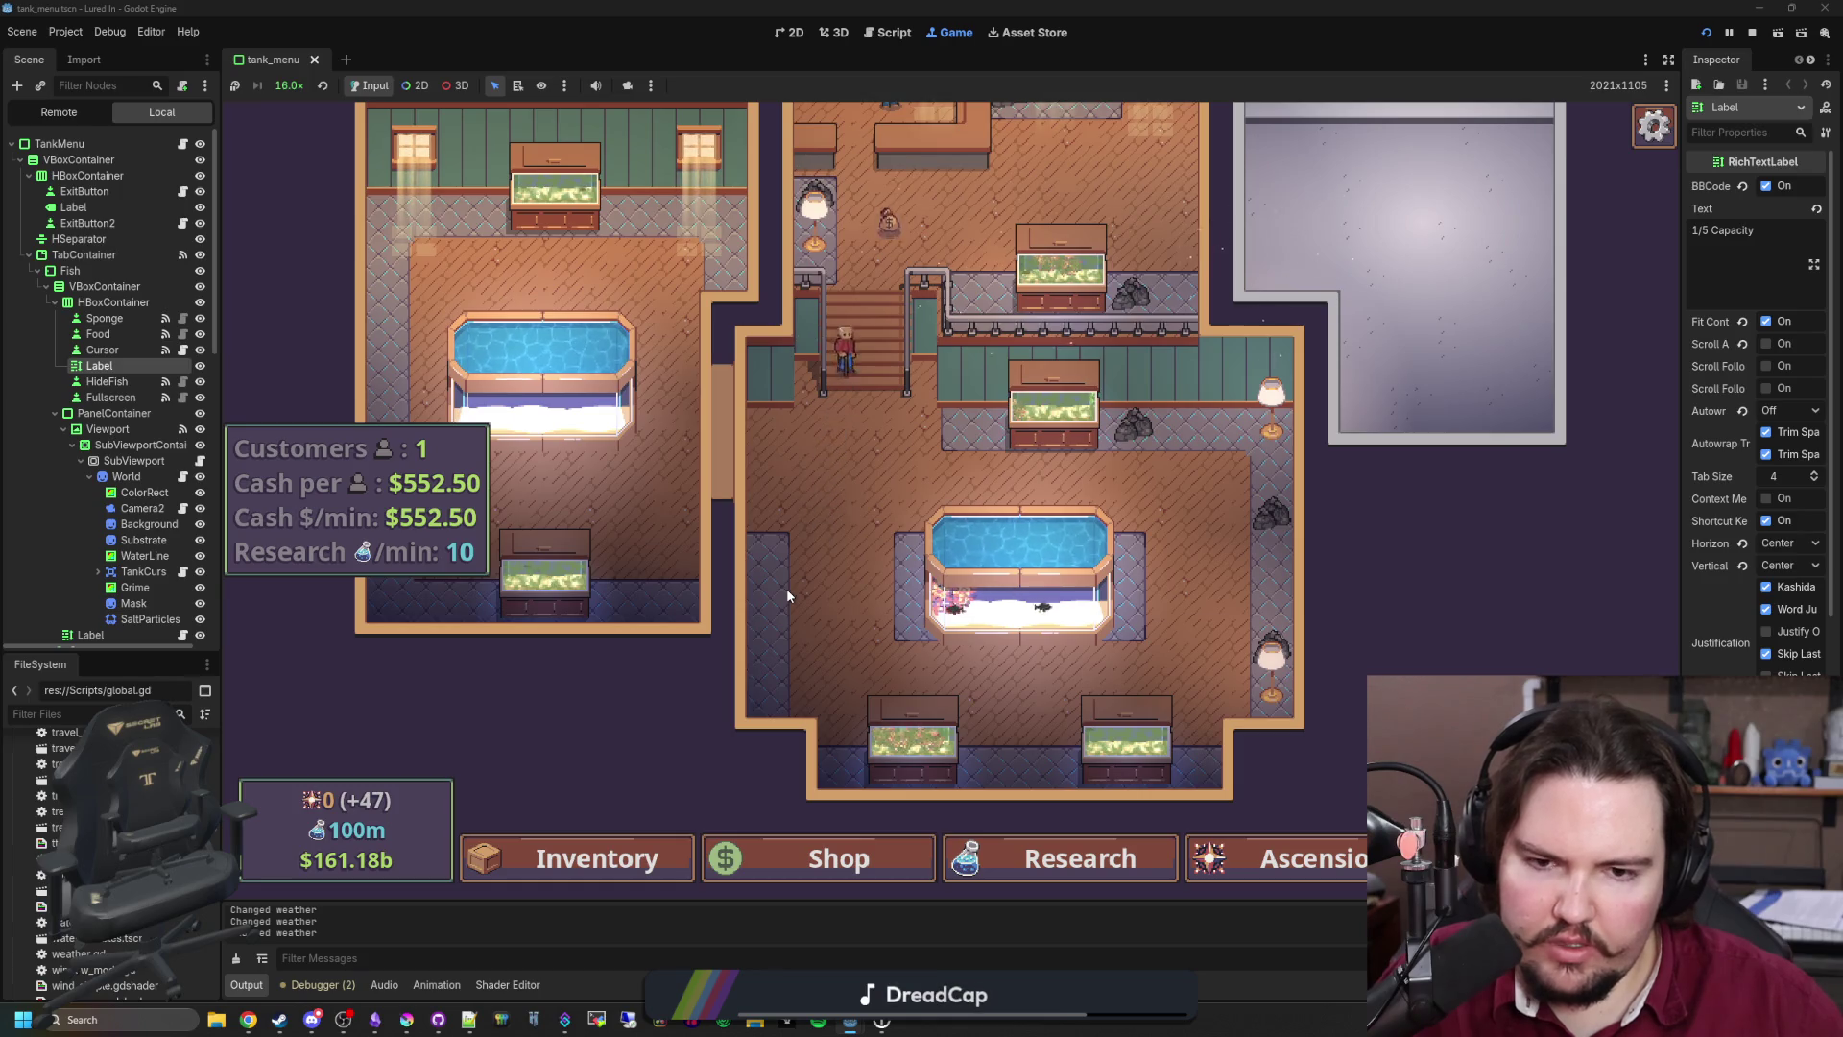
left_click(1063, 394)
left_click(670, 368)
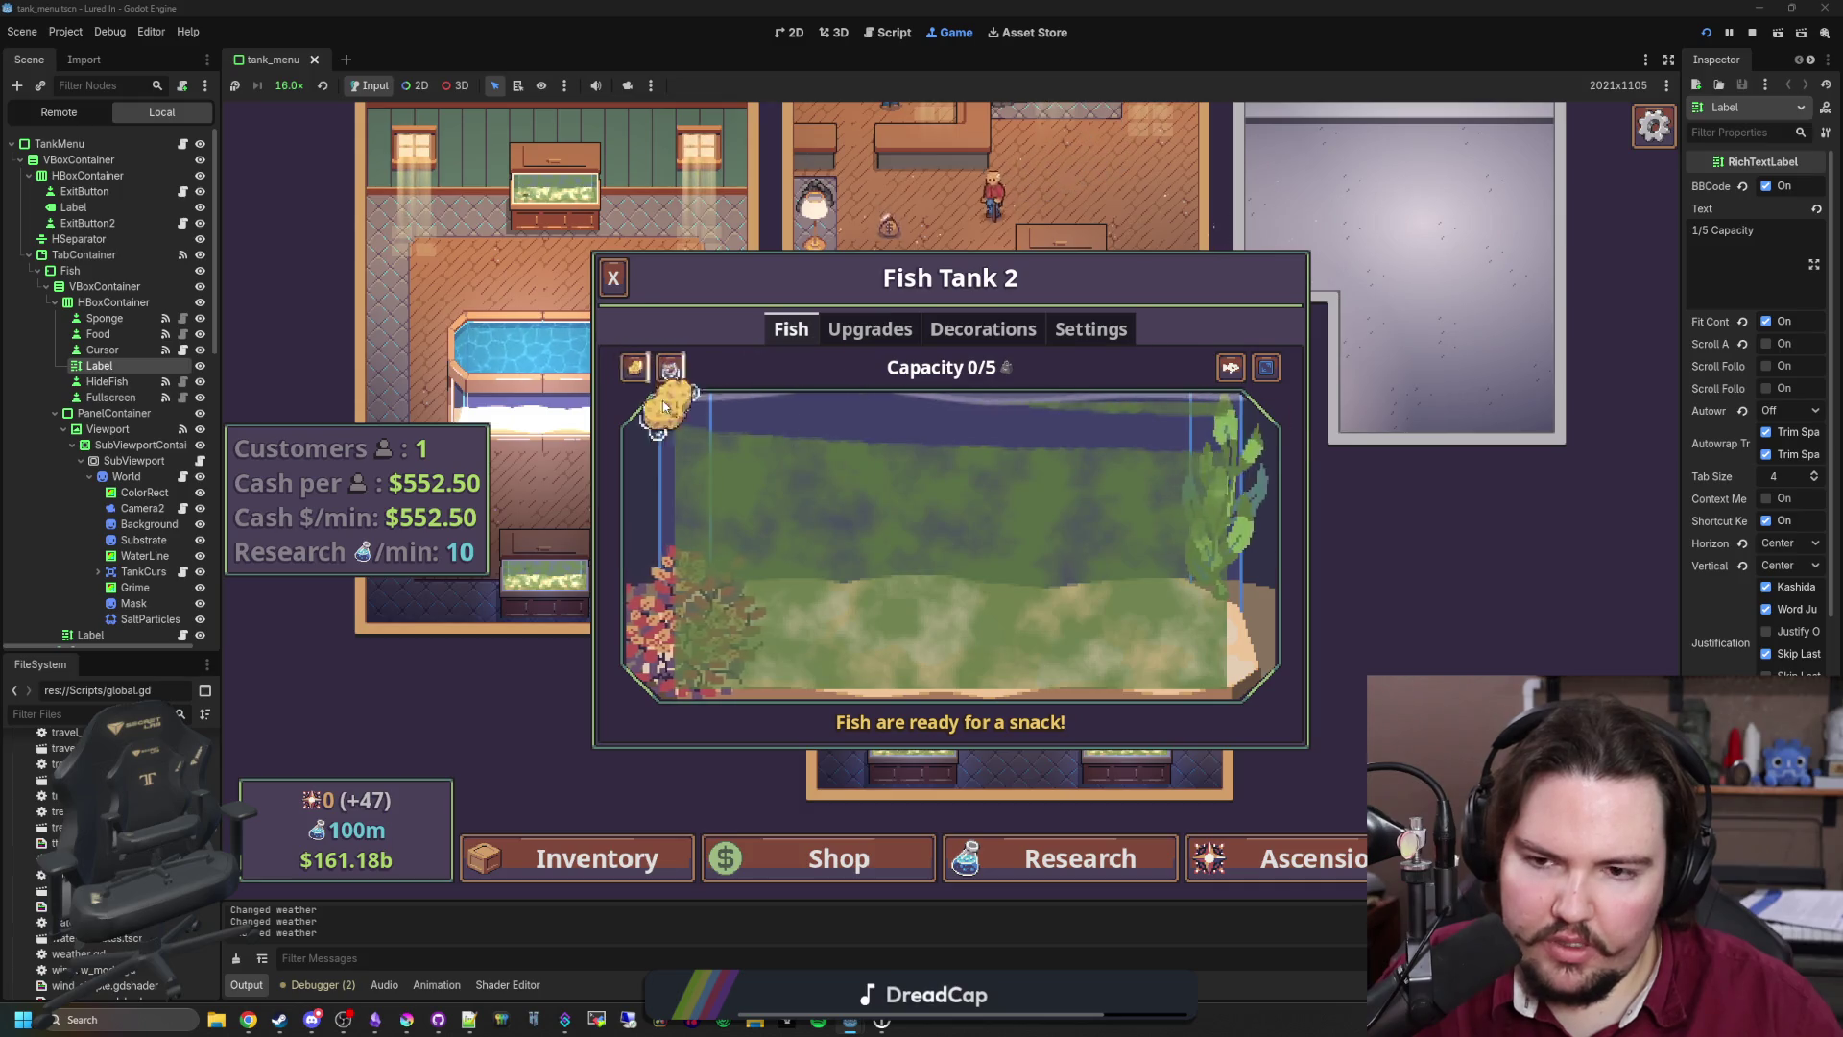
mouse_move(669, 404)
left_mouse_down()
mouse_move(1200, 427)
mouse_move(867, 423)
mouse_move(929, 445)
left_mouse_up()
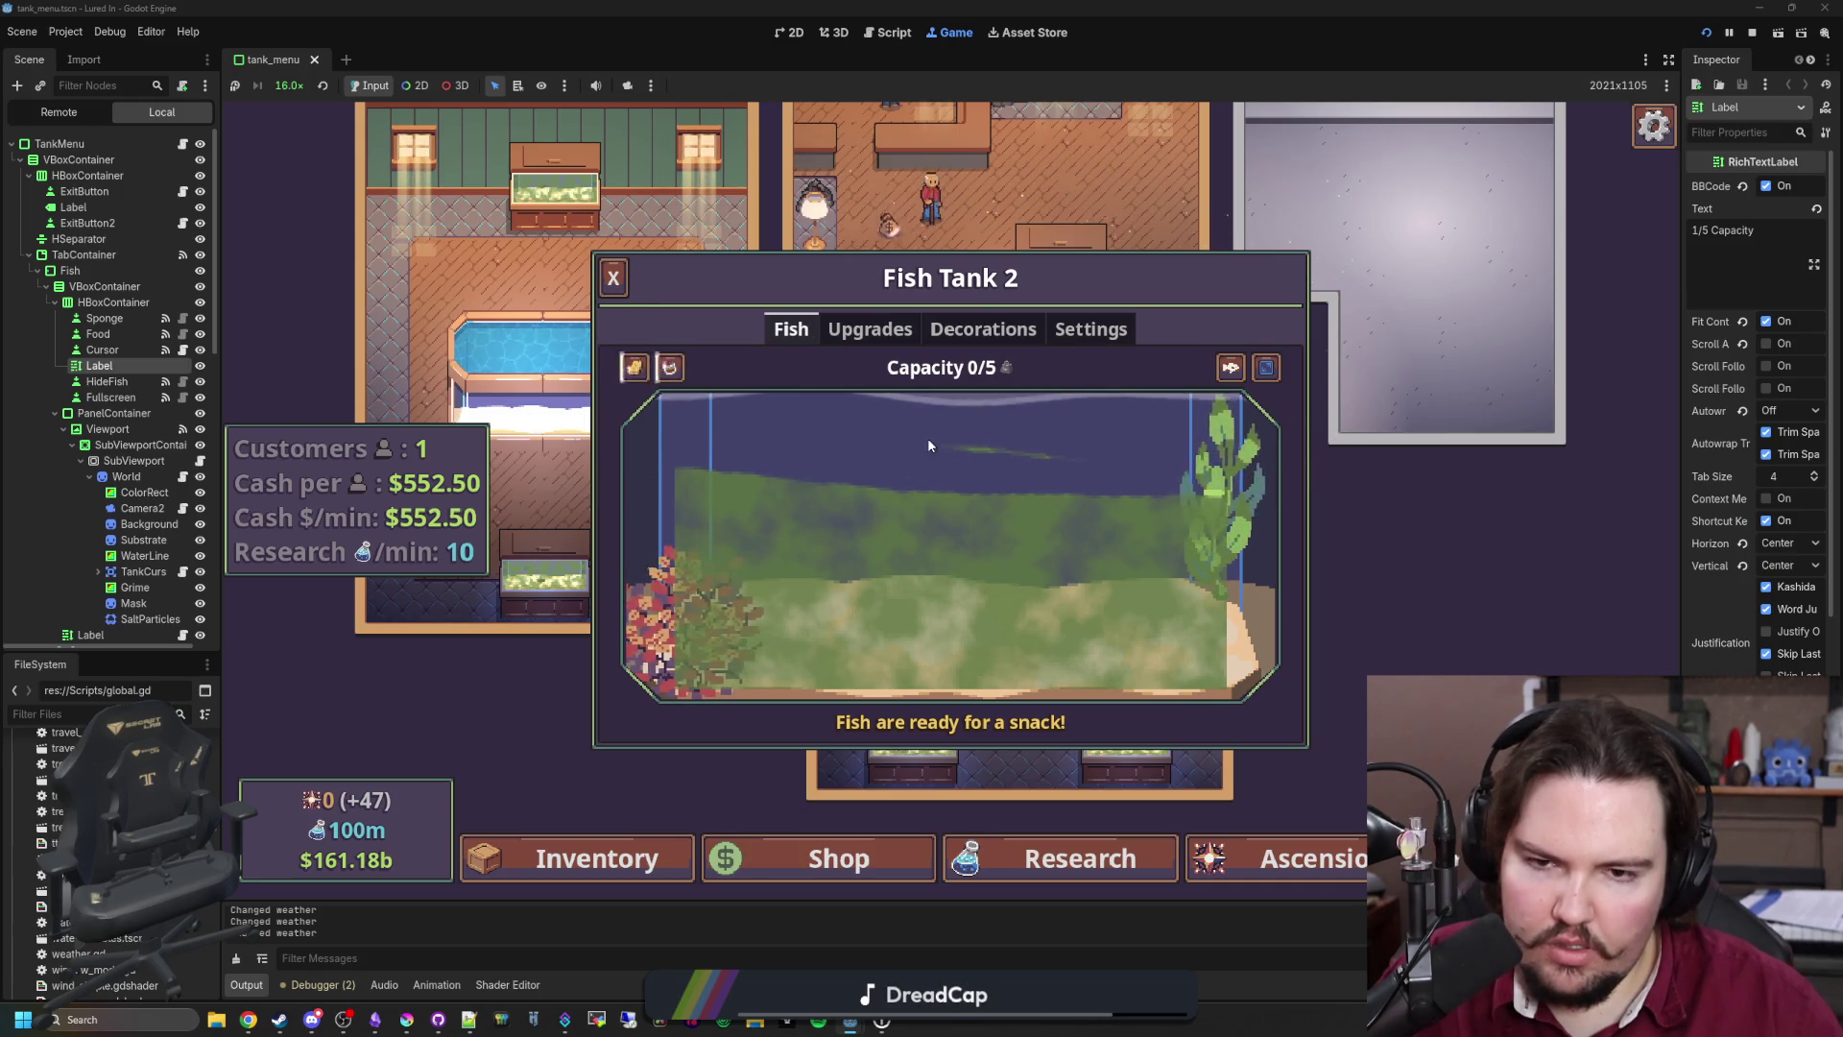
left_click(930, 444)
Step: Open and close Fish Tanks 1, 2, 3 and 4 to check each one's algae
left_click(998, 415)
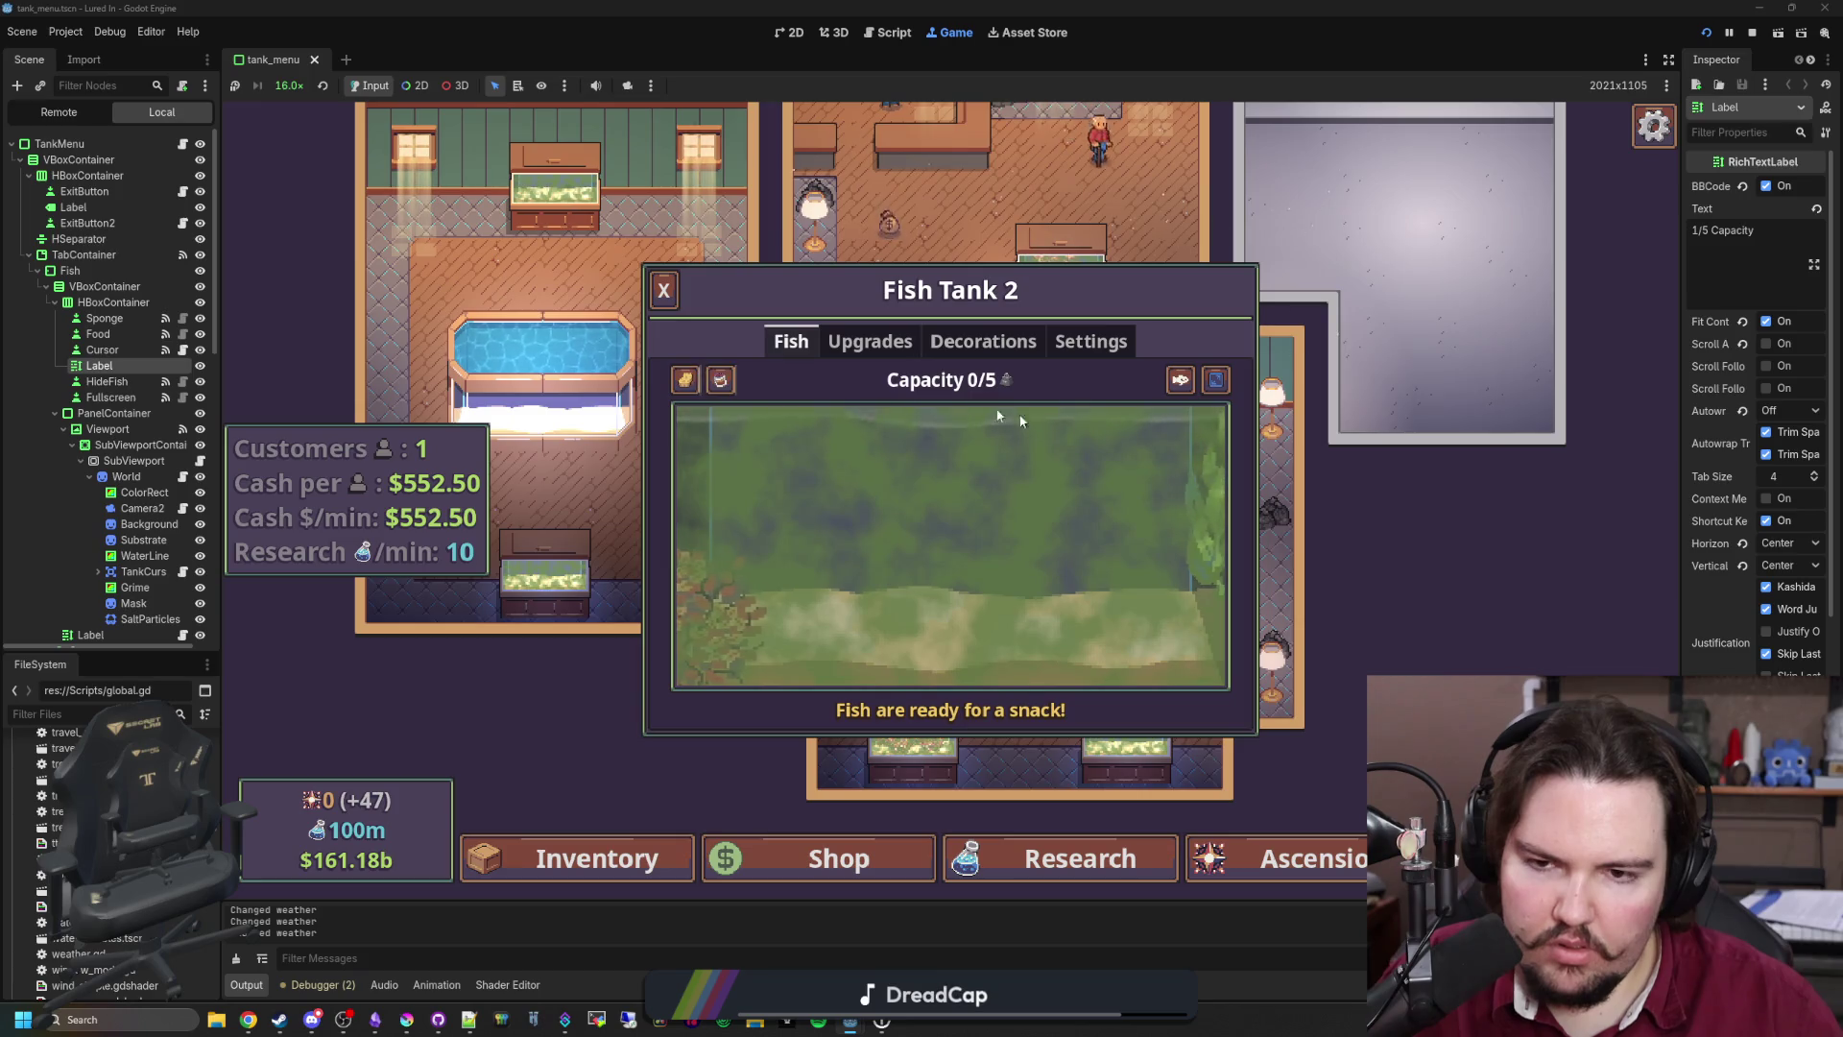
left_click(1041, 260)
left_click(1042, 260)
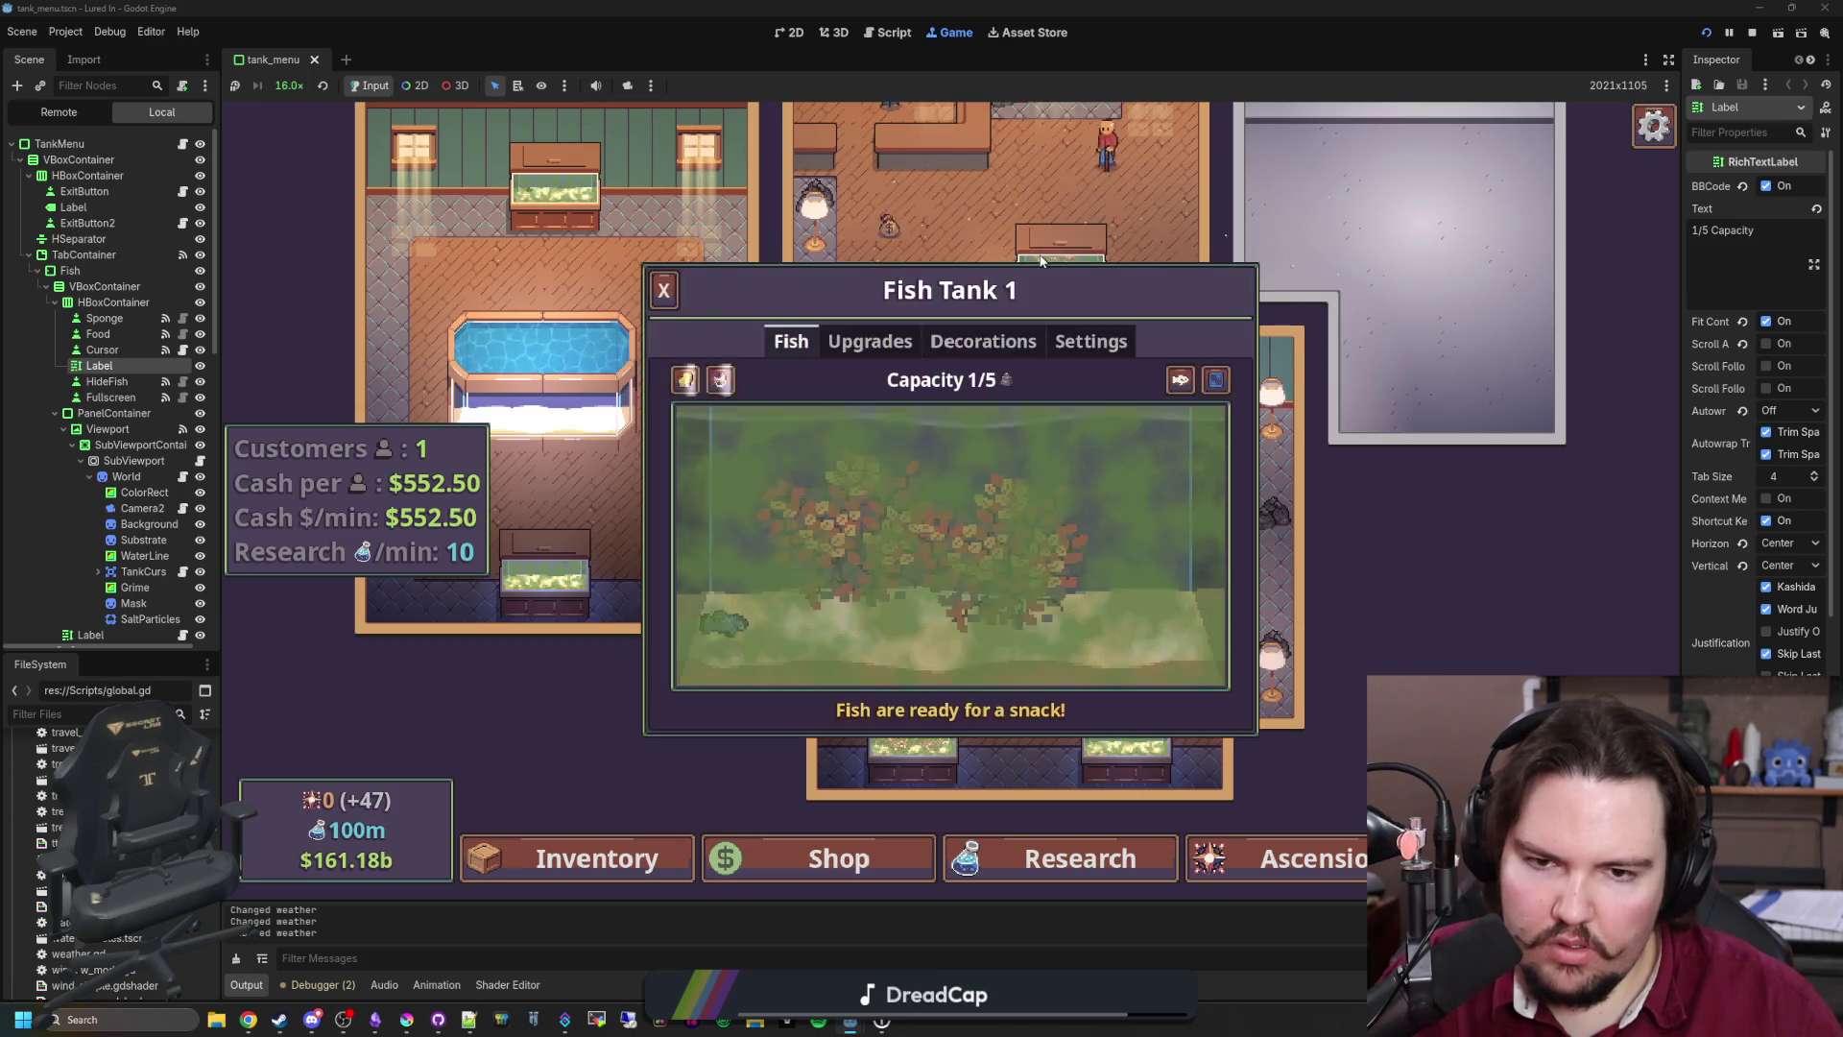
left_click(665, 291)
left_click(1082, 377)
left_click(664, 291)
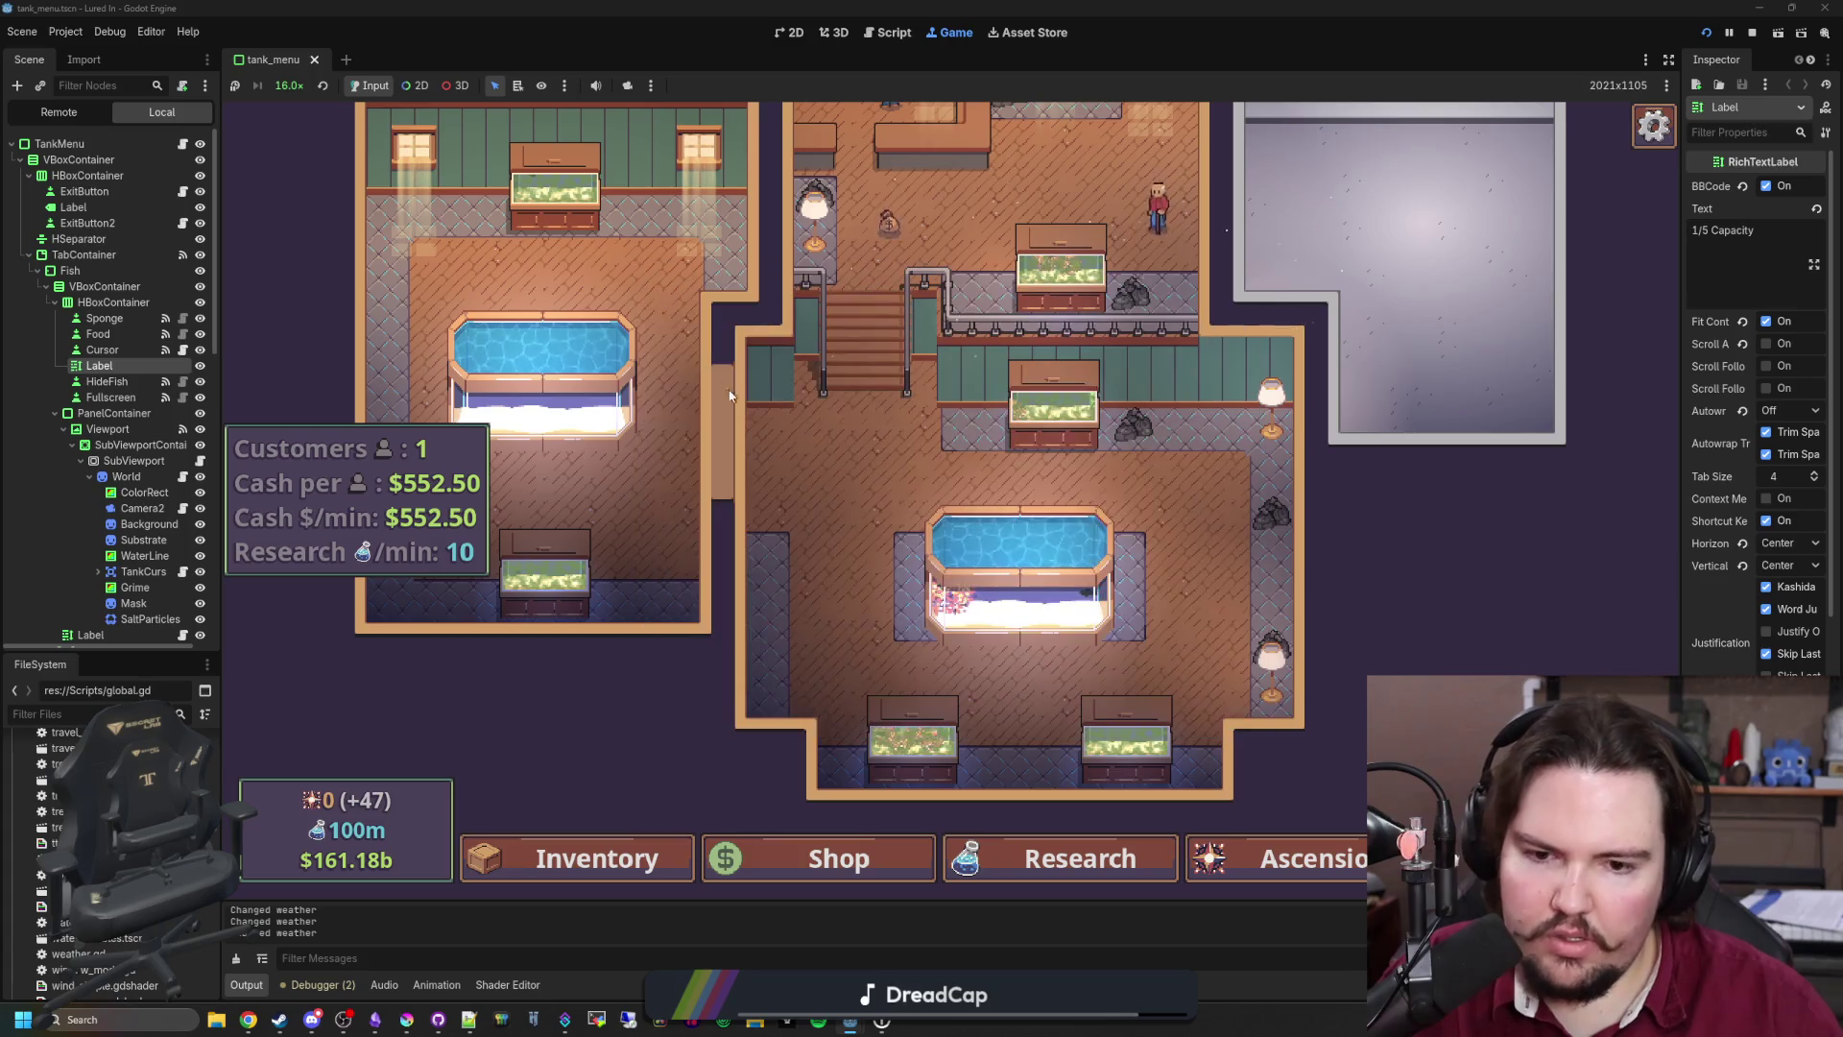
left_click(1019, 576)
left_click(1105, 678)
left_click(1099, 687)
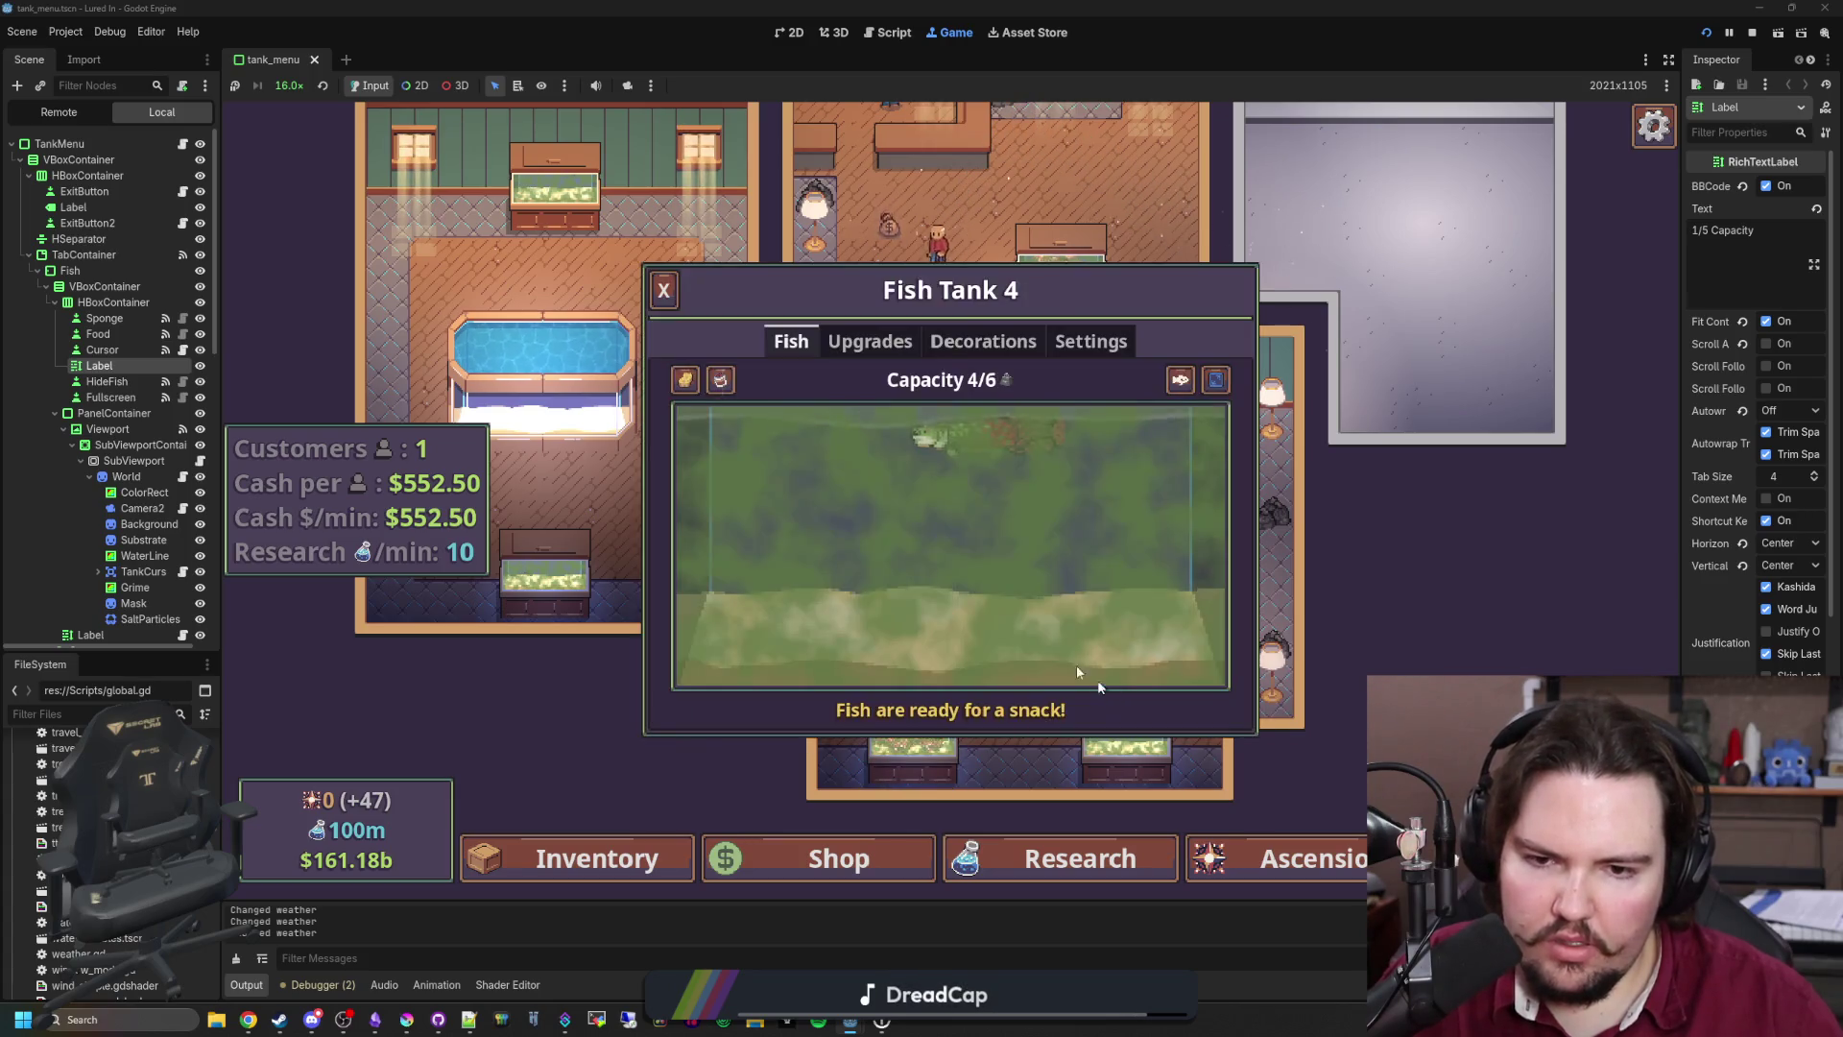
left_click(658, 289)
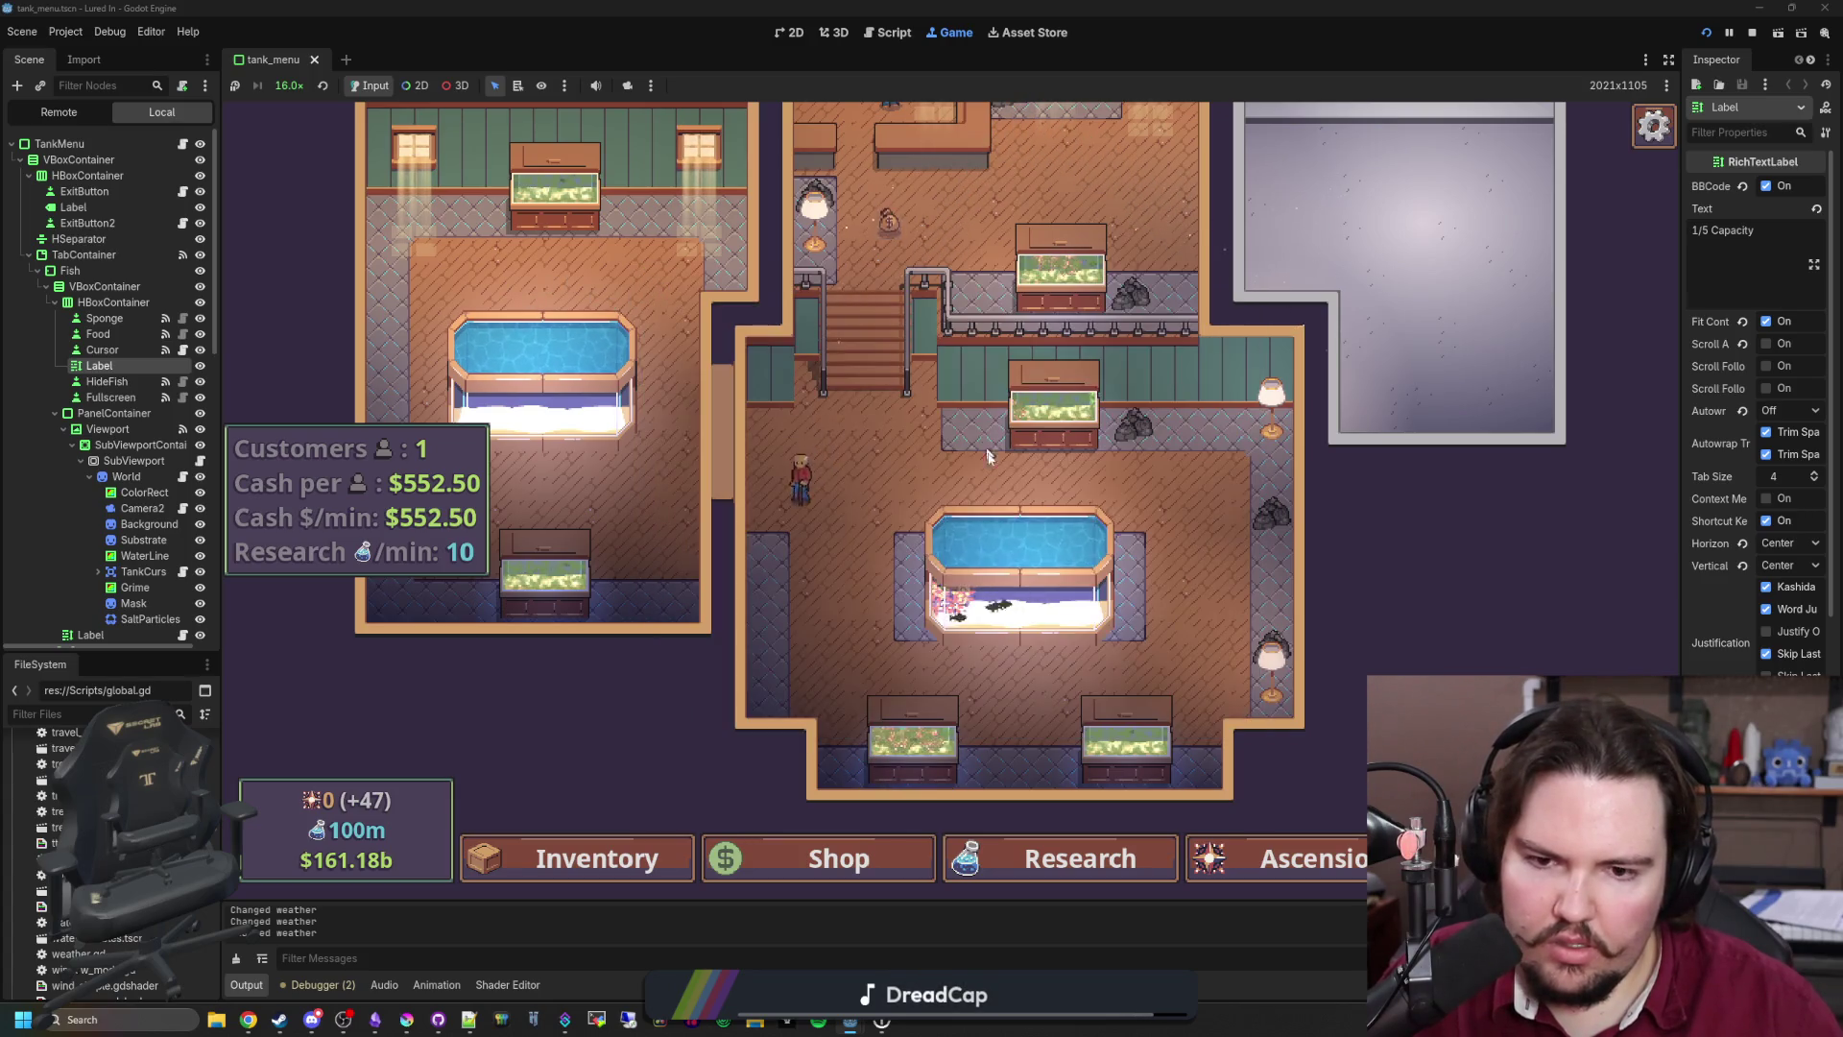
Step: Reopen Fish Tanks 7 and 2 several times to compare their grime
left_click(1008, 576)
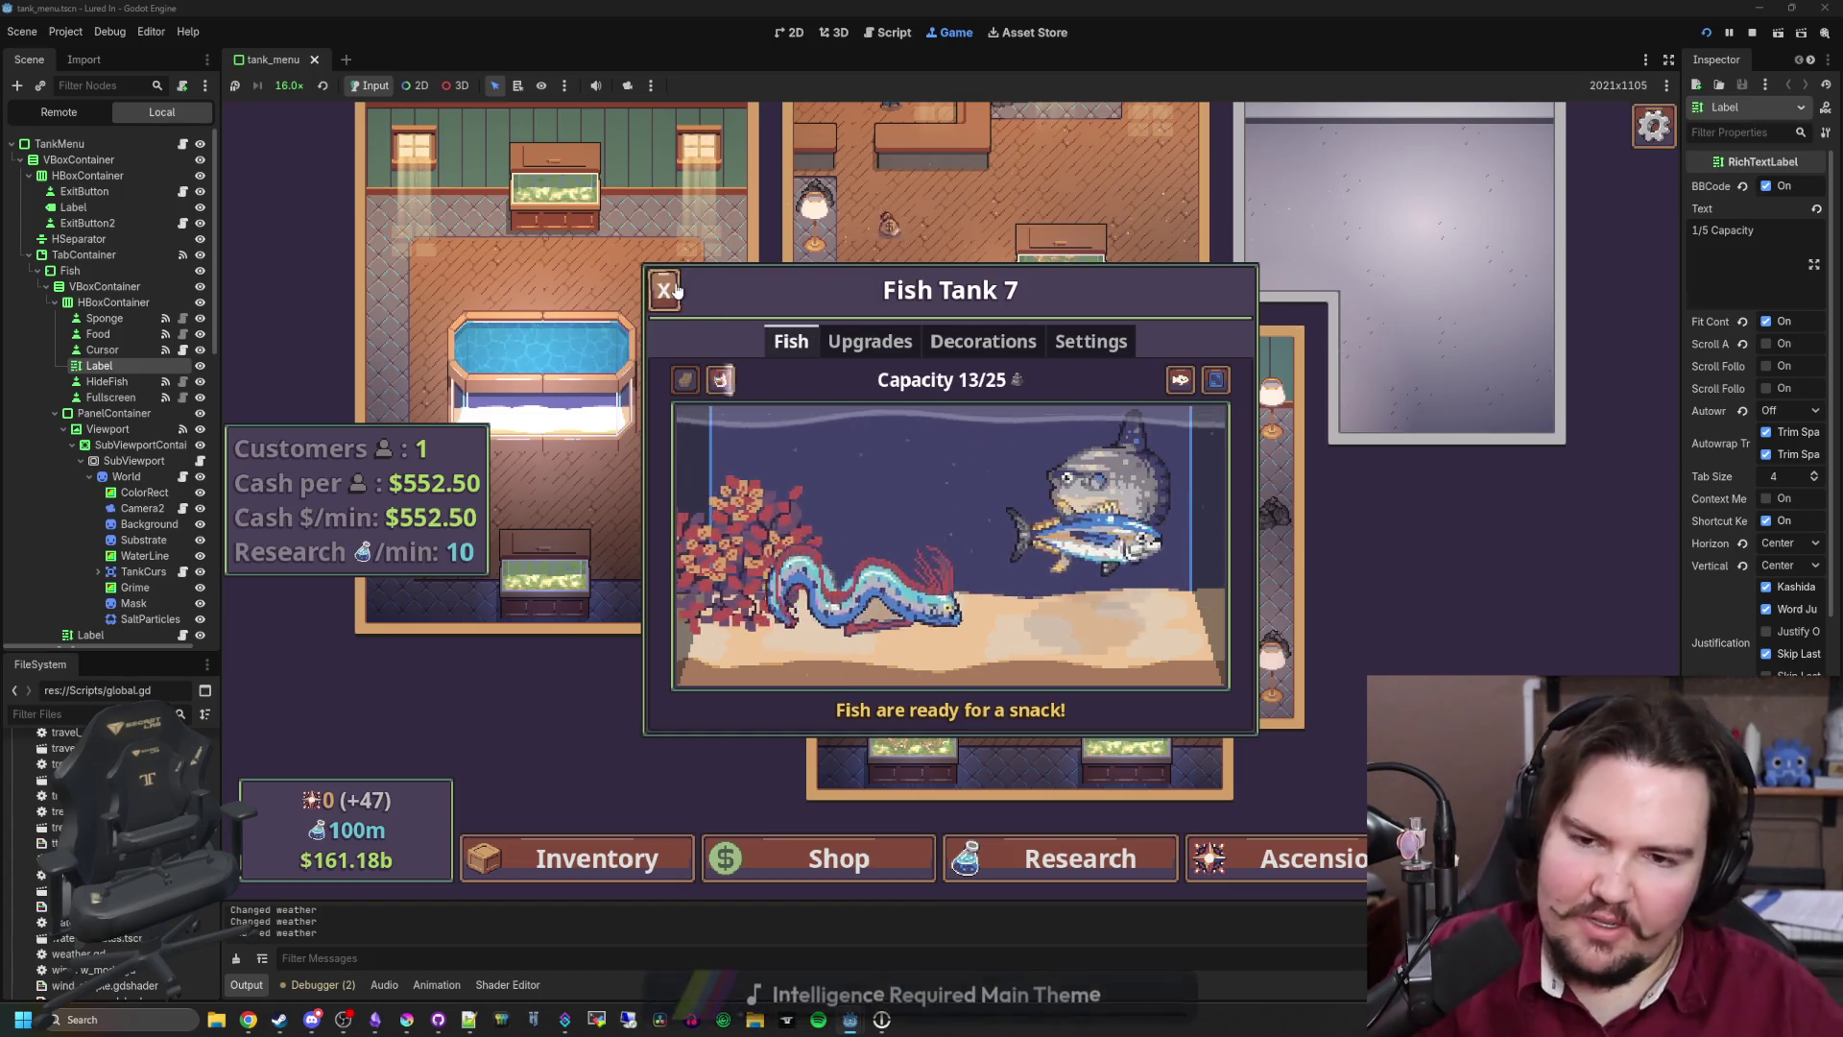
left_click(677, 290)
left_click(1020, 528)
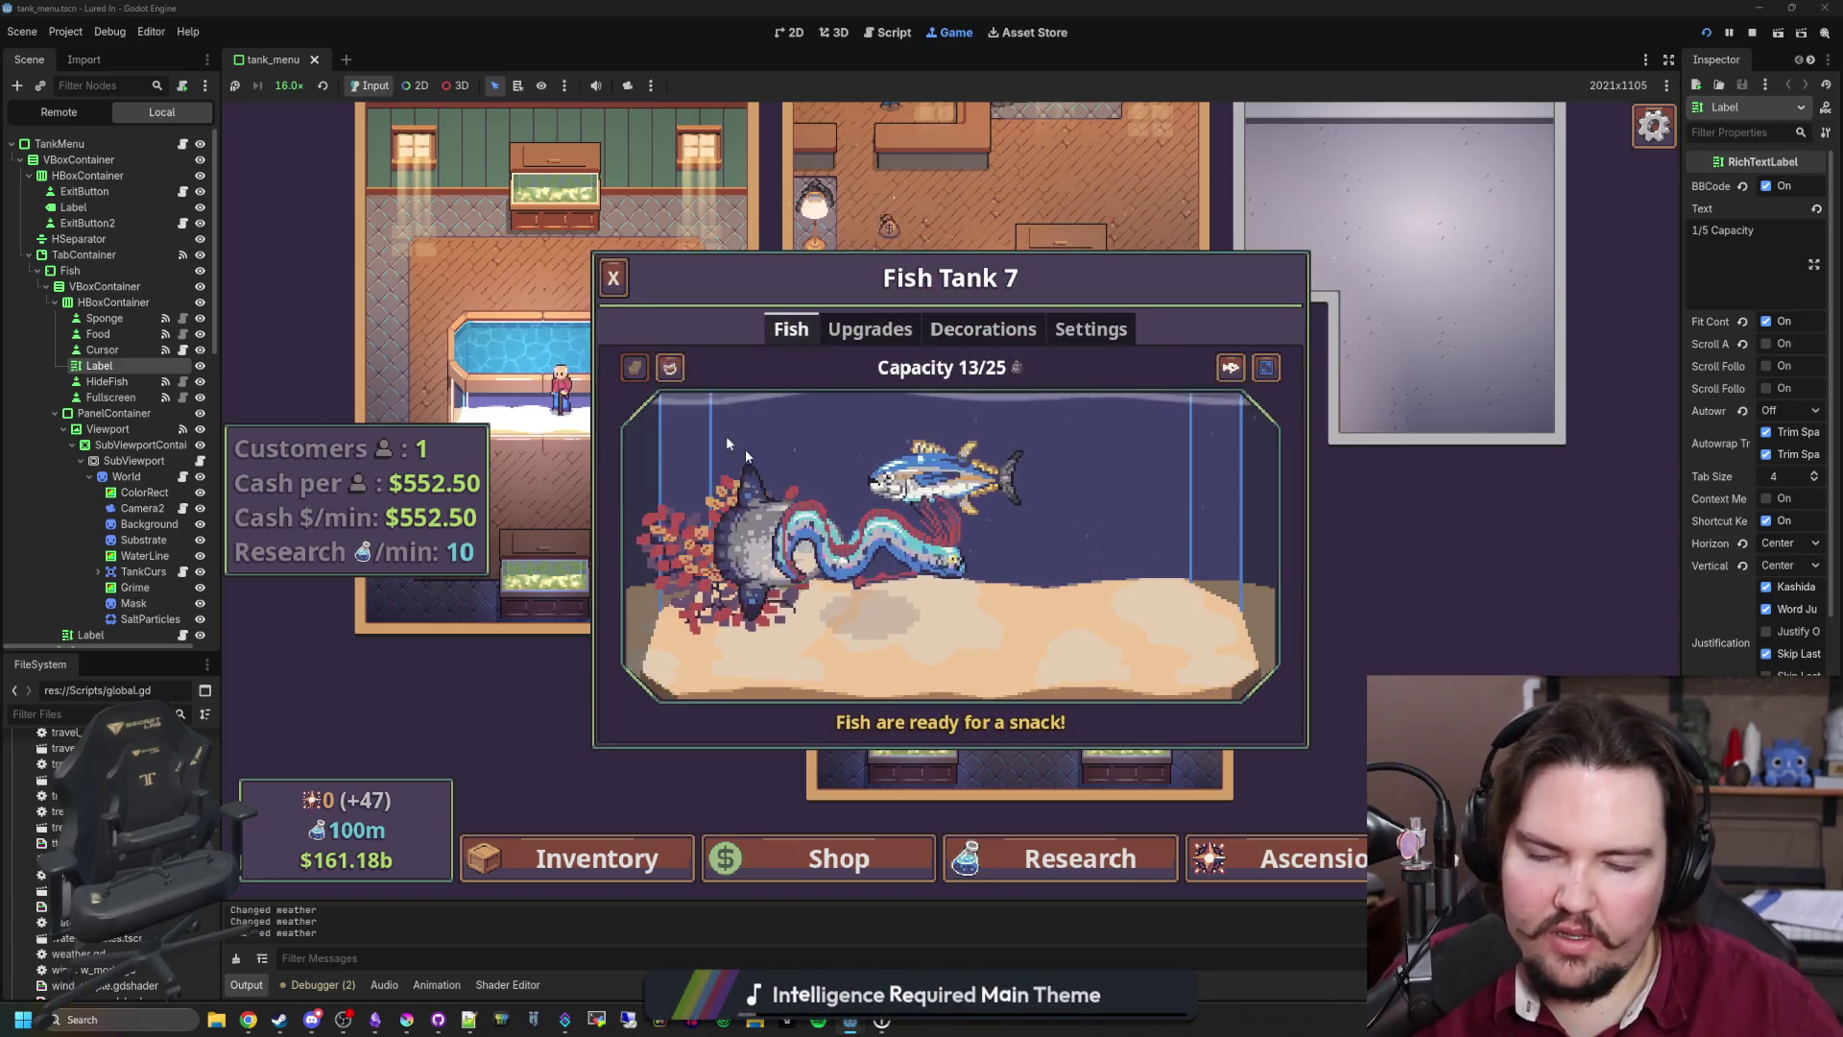
key("Escape")
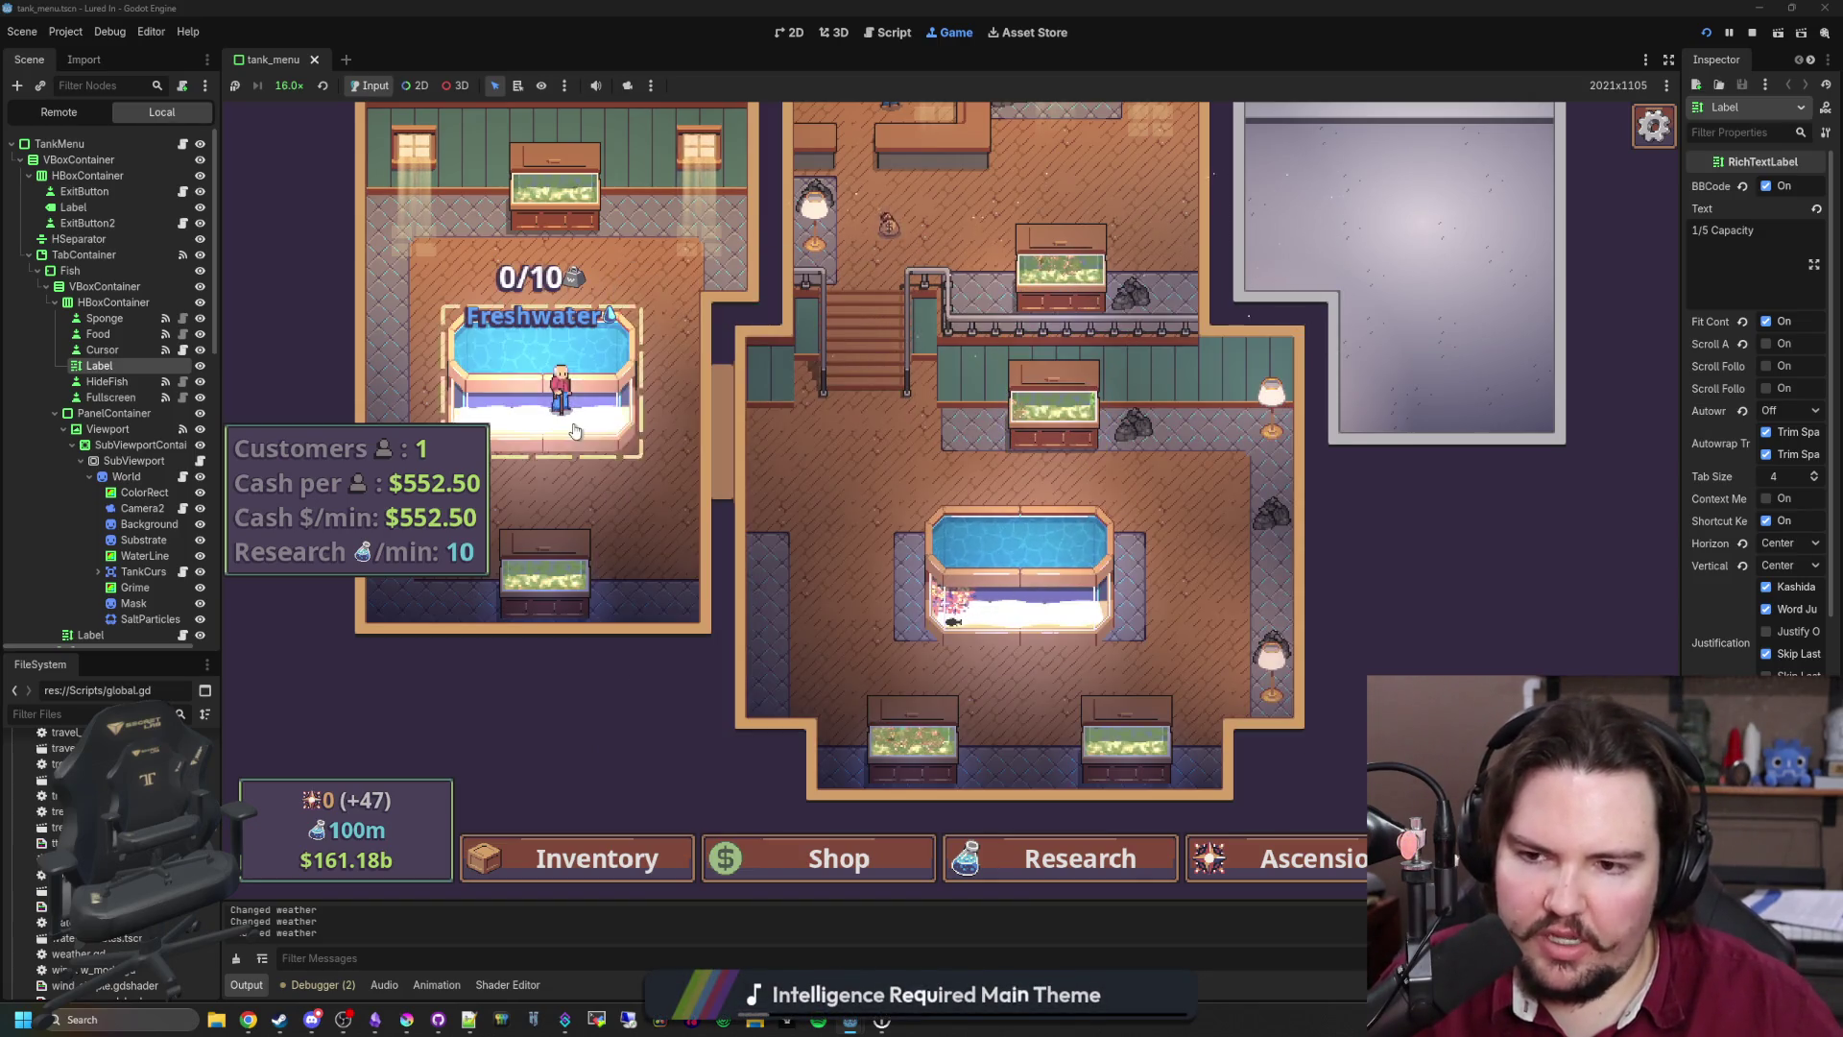
left_click(1019, 406)
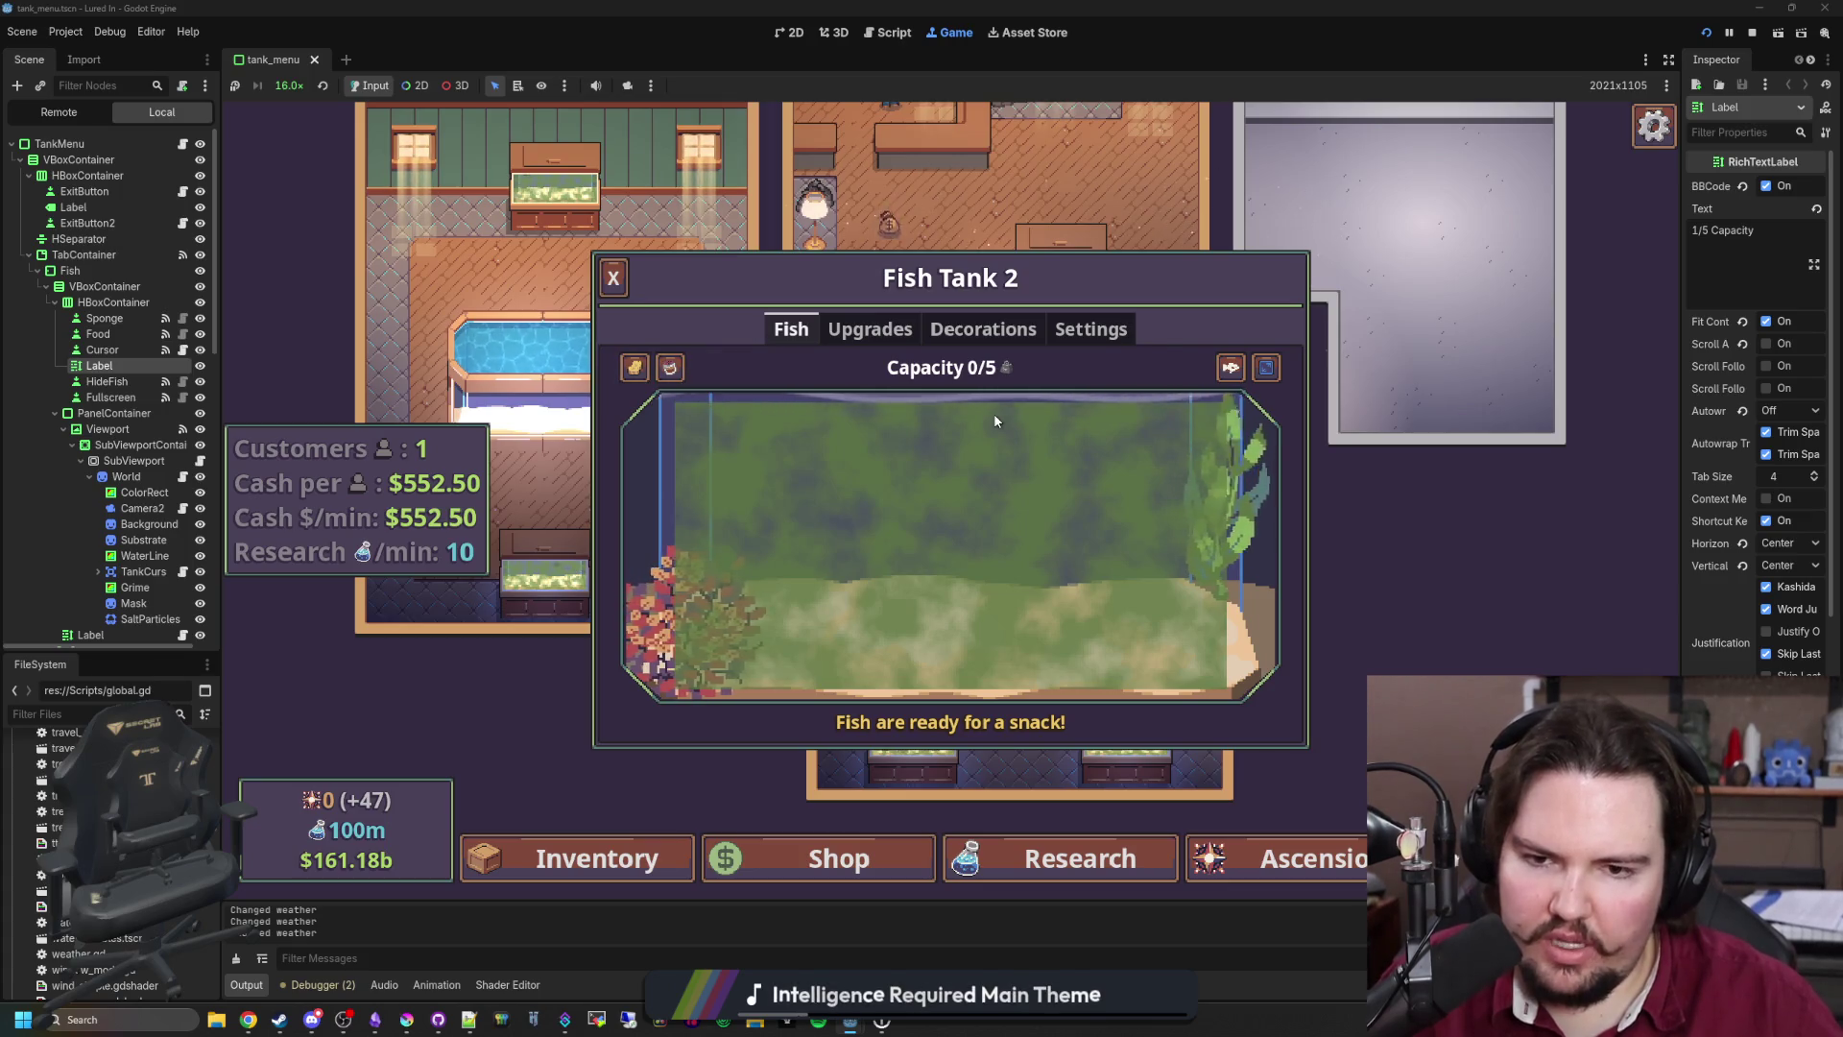
left_click(614, 278)
left_click(1044, 570)
left_click(1044, 570)
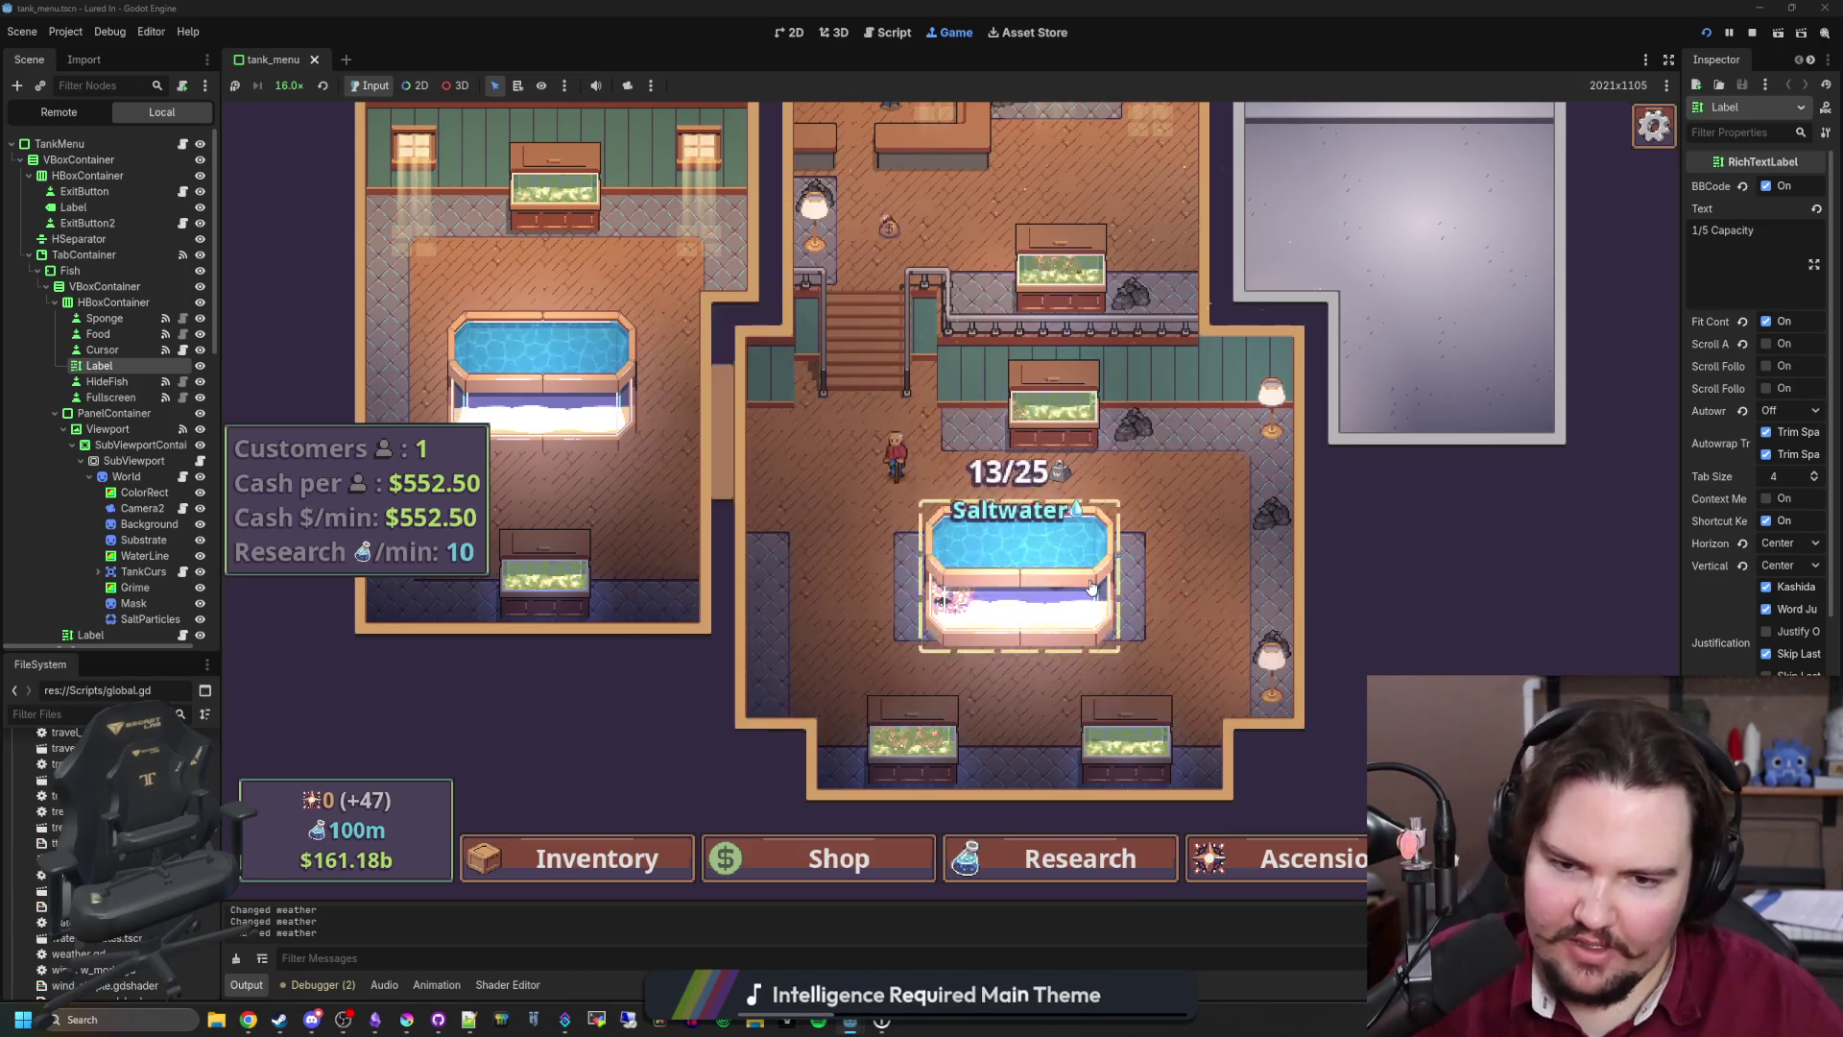
left_click(1017, 567)
left_click(613, 278)
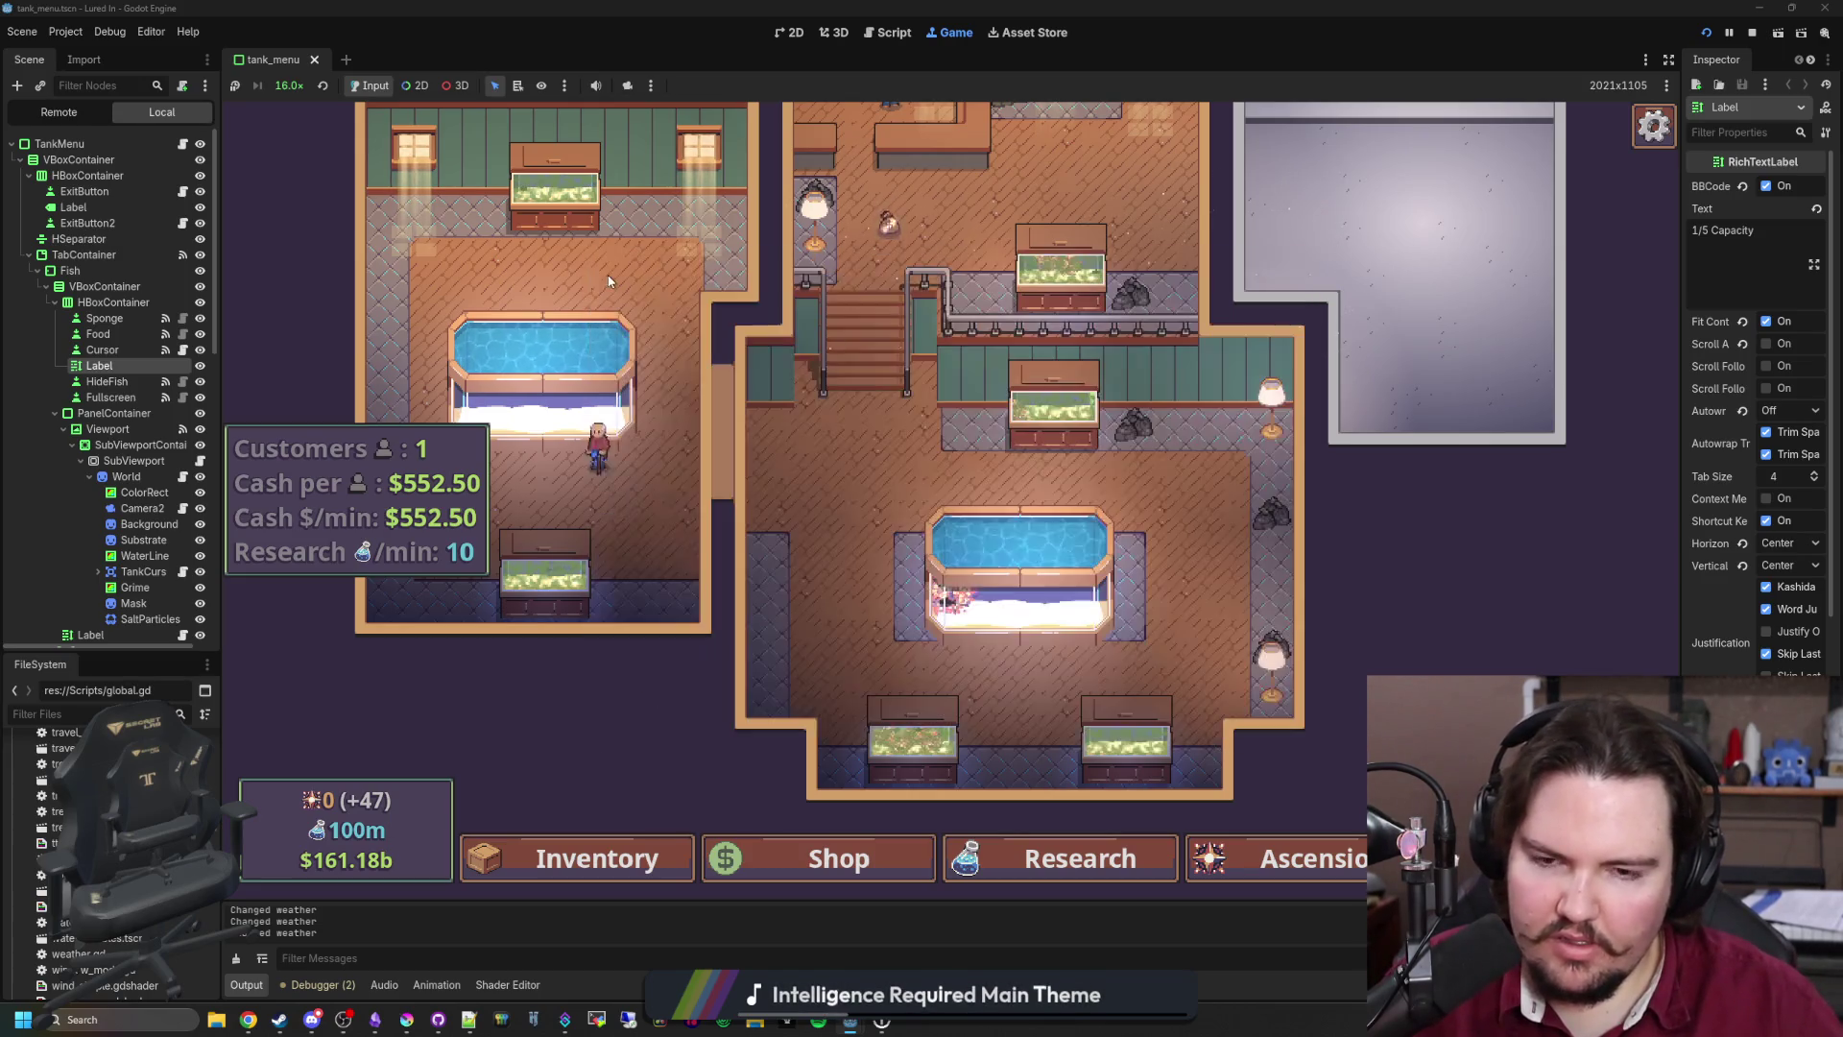
Step: Drop the game speed to 1.0× and recheck Fish Tanks 2 and 7
left_click(289, 86)
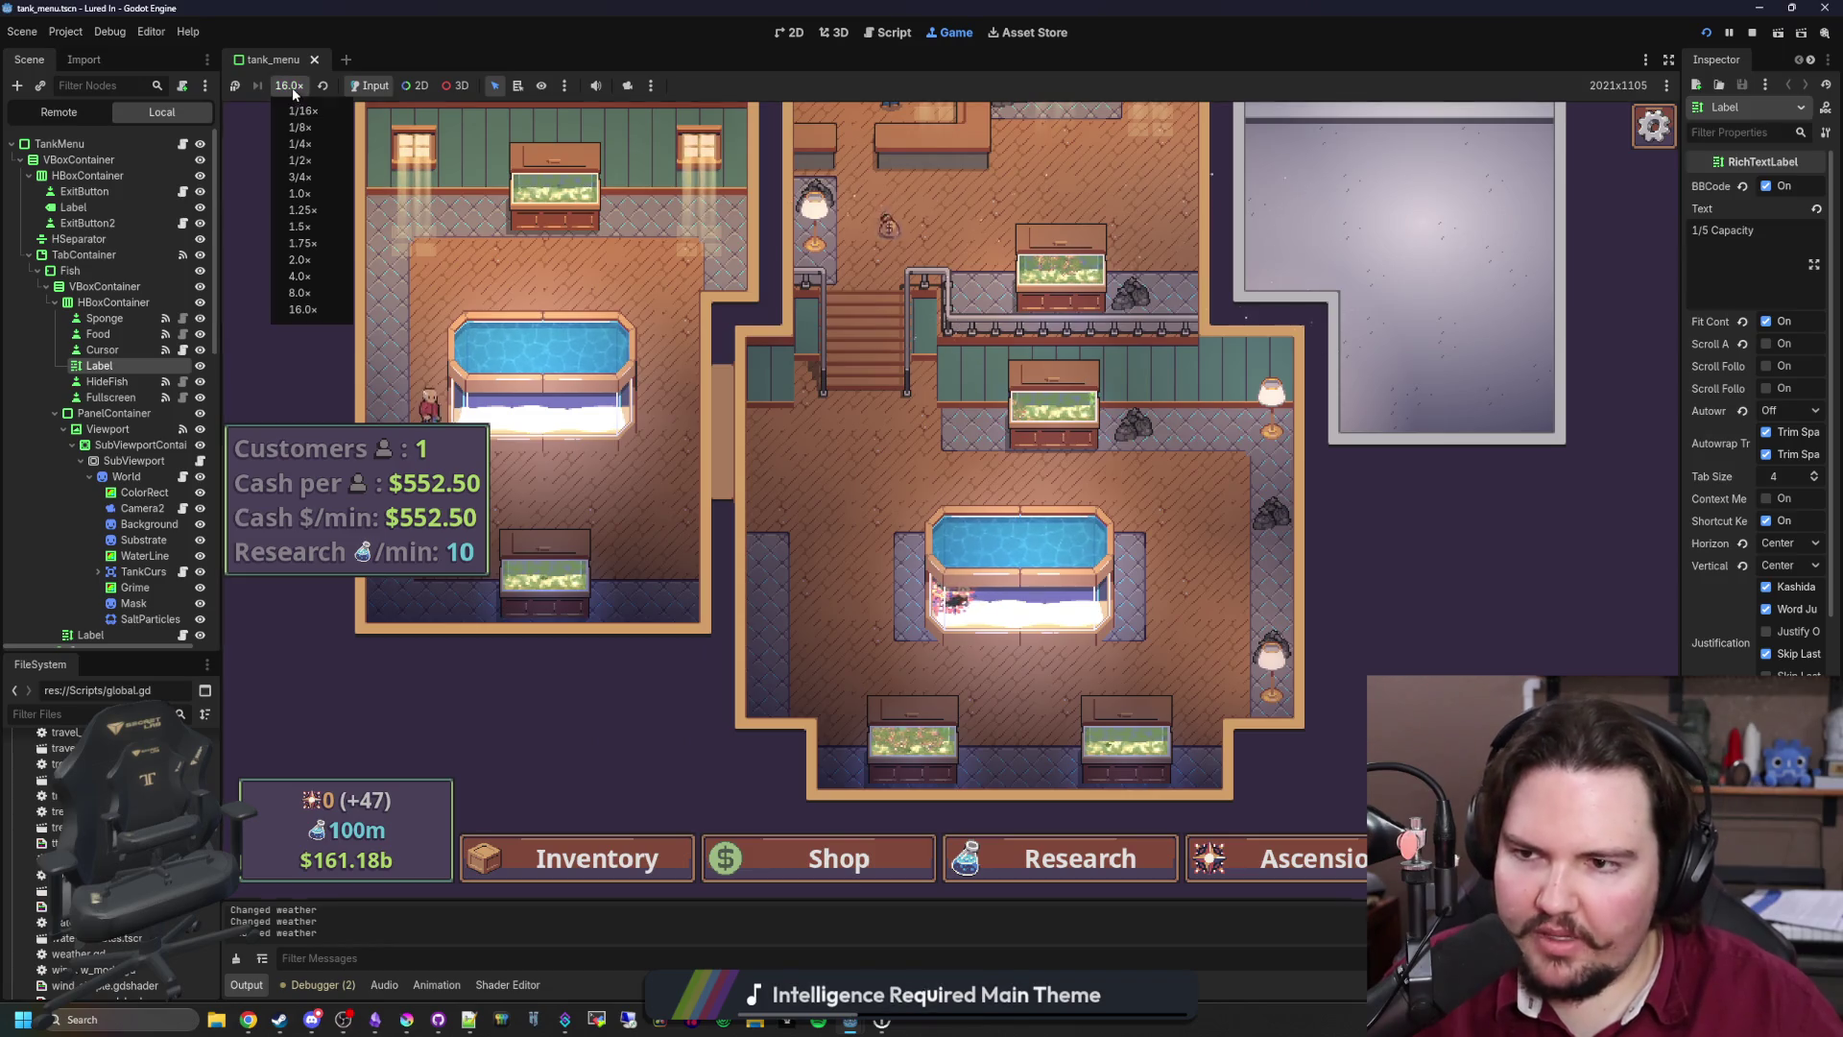
left_click(324, 196)
left_click(1006, 432)
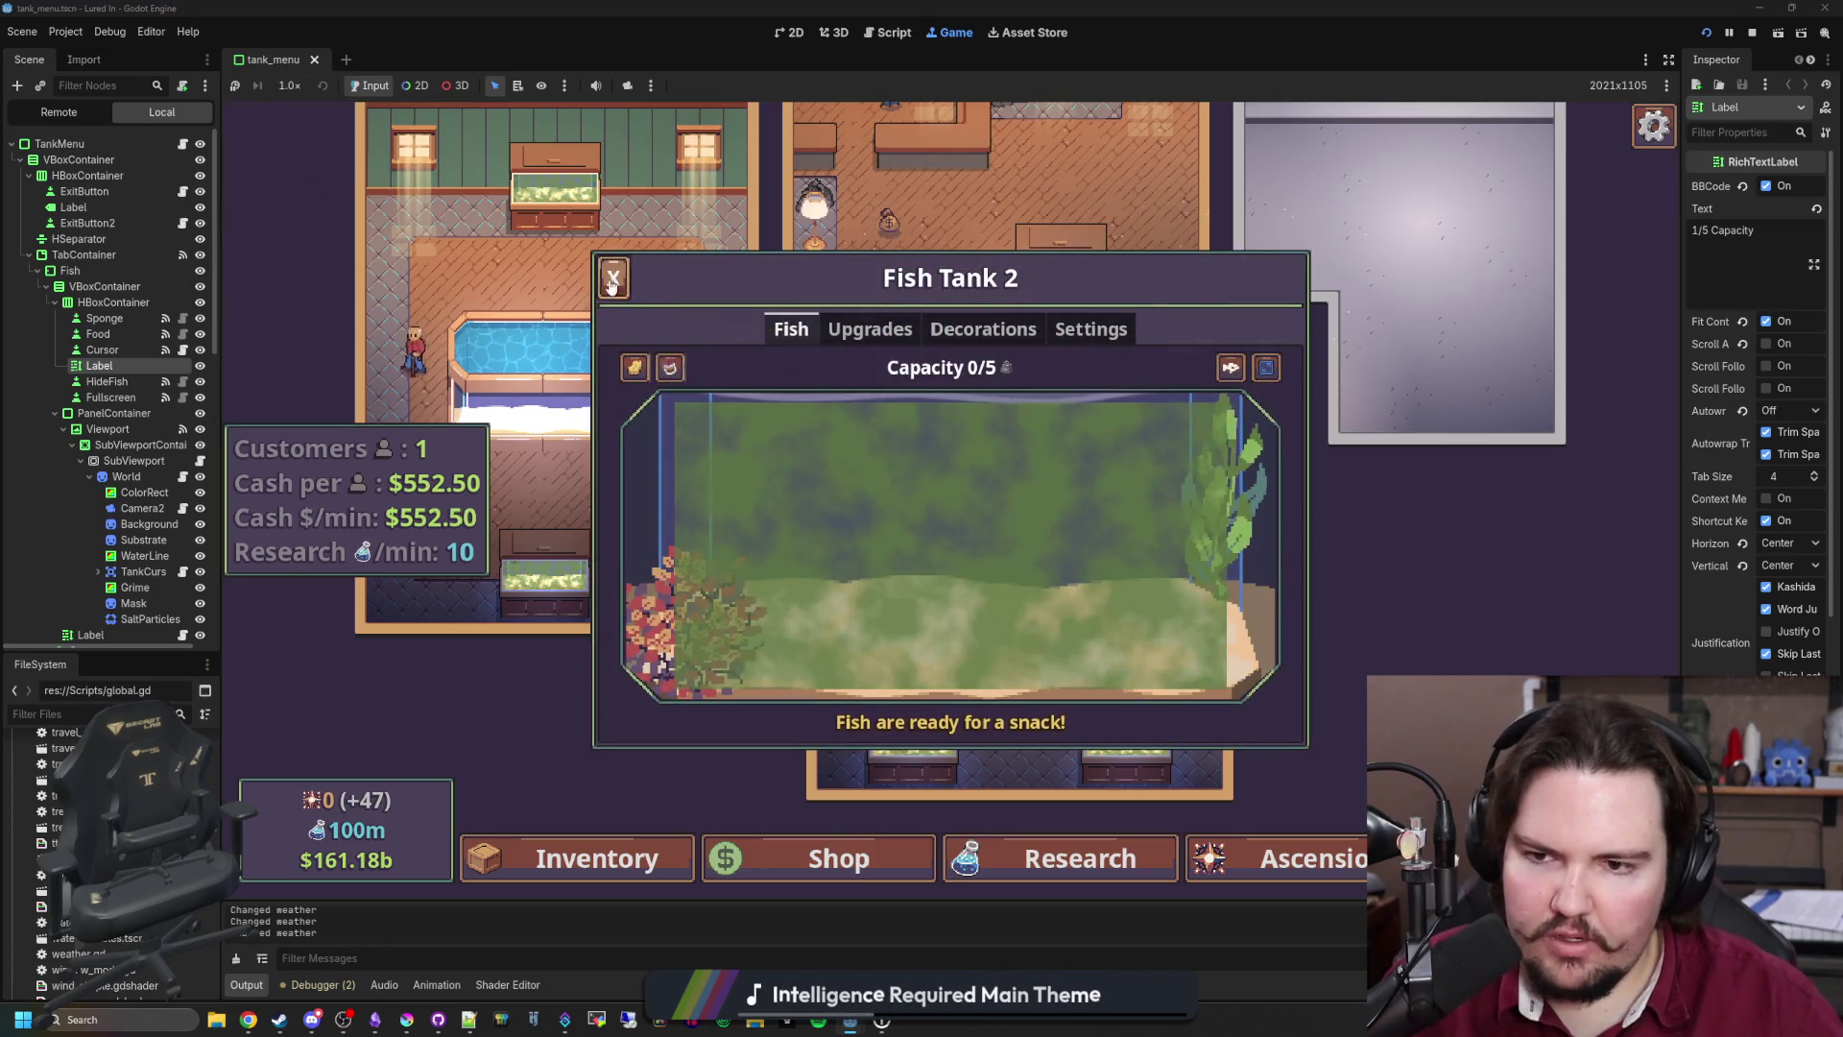
left_click(663, 290)
left_click(960, 526)
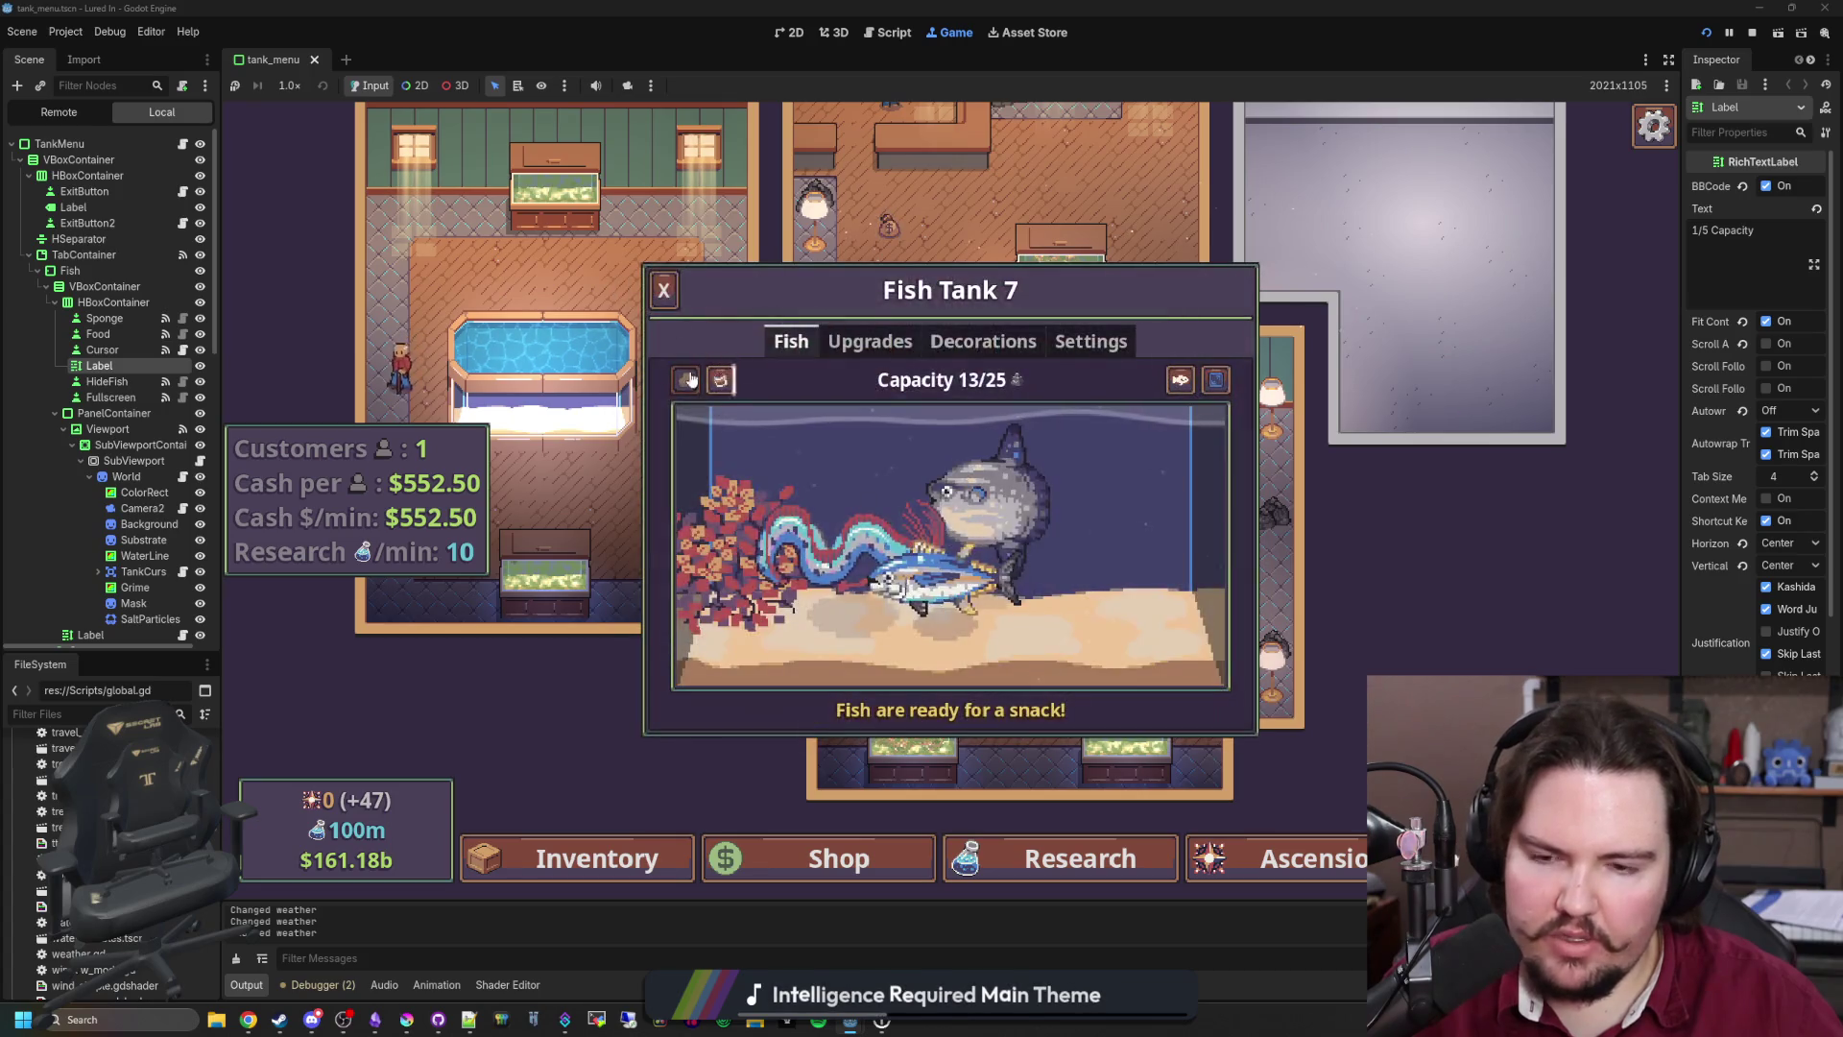
left_click(613, 278)
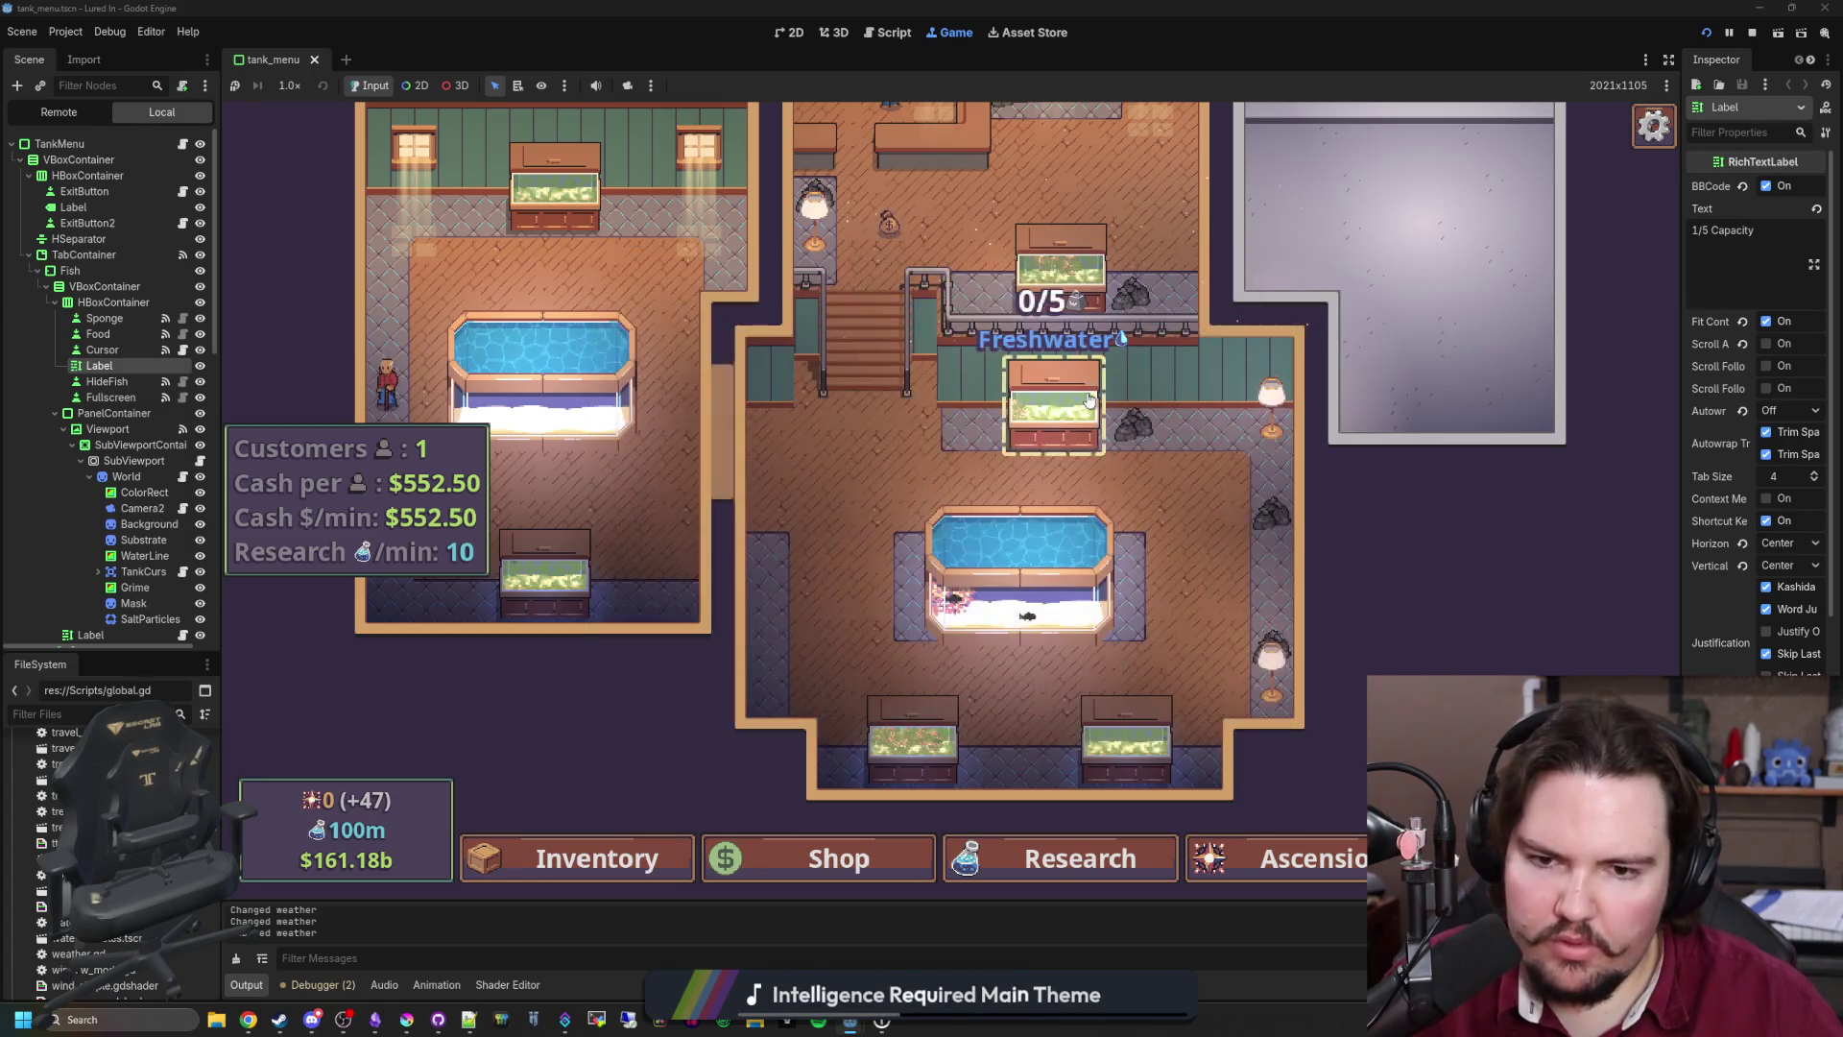
left_click(1089, 400)
left_click(613, 278)
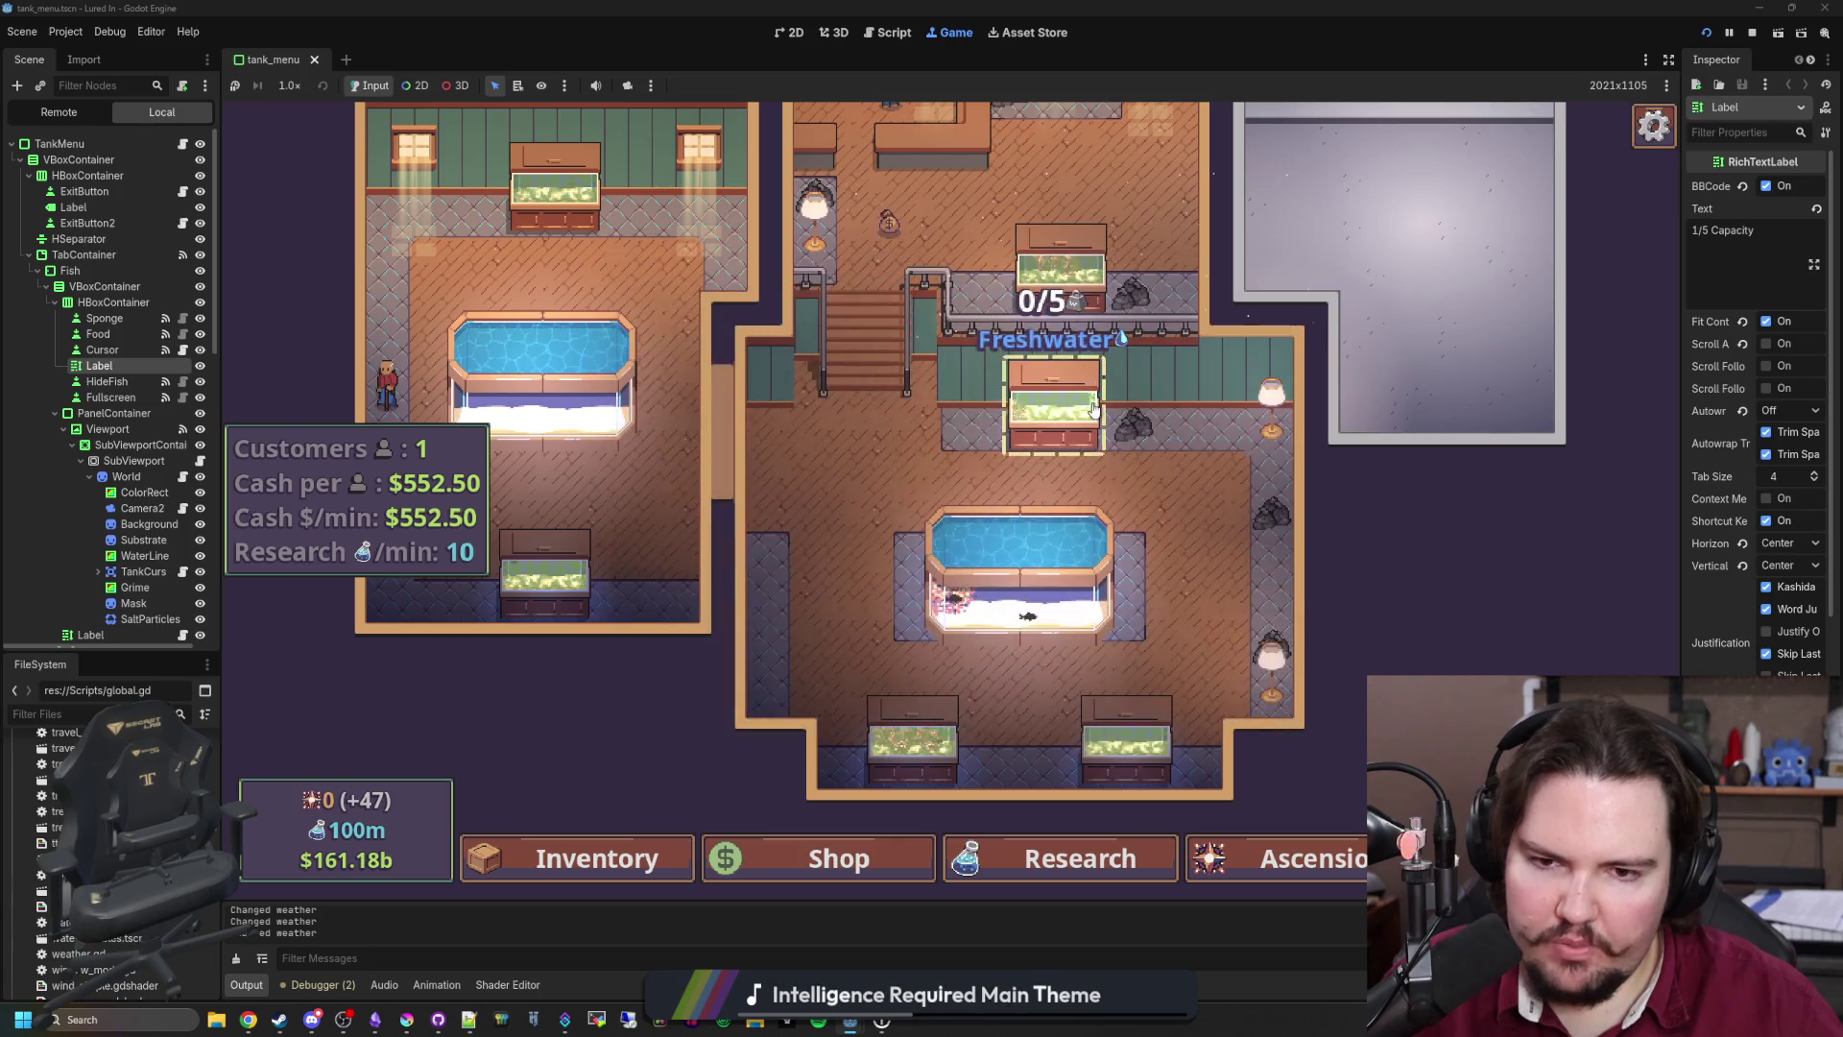
left_click(1055, 403)
left_click(663, 290)
Step: Return to 16.0× speed and scrub the green murk out of Fish Tank 2
left_click(290, 87)
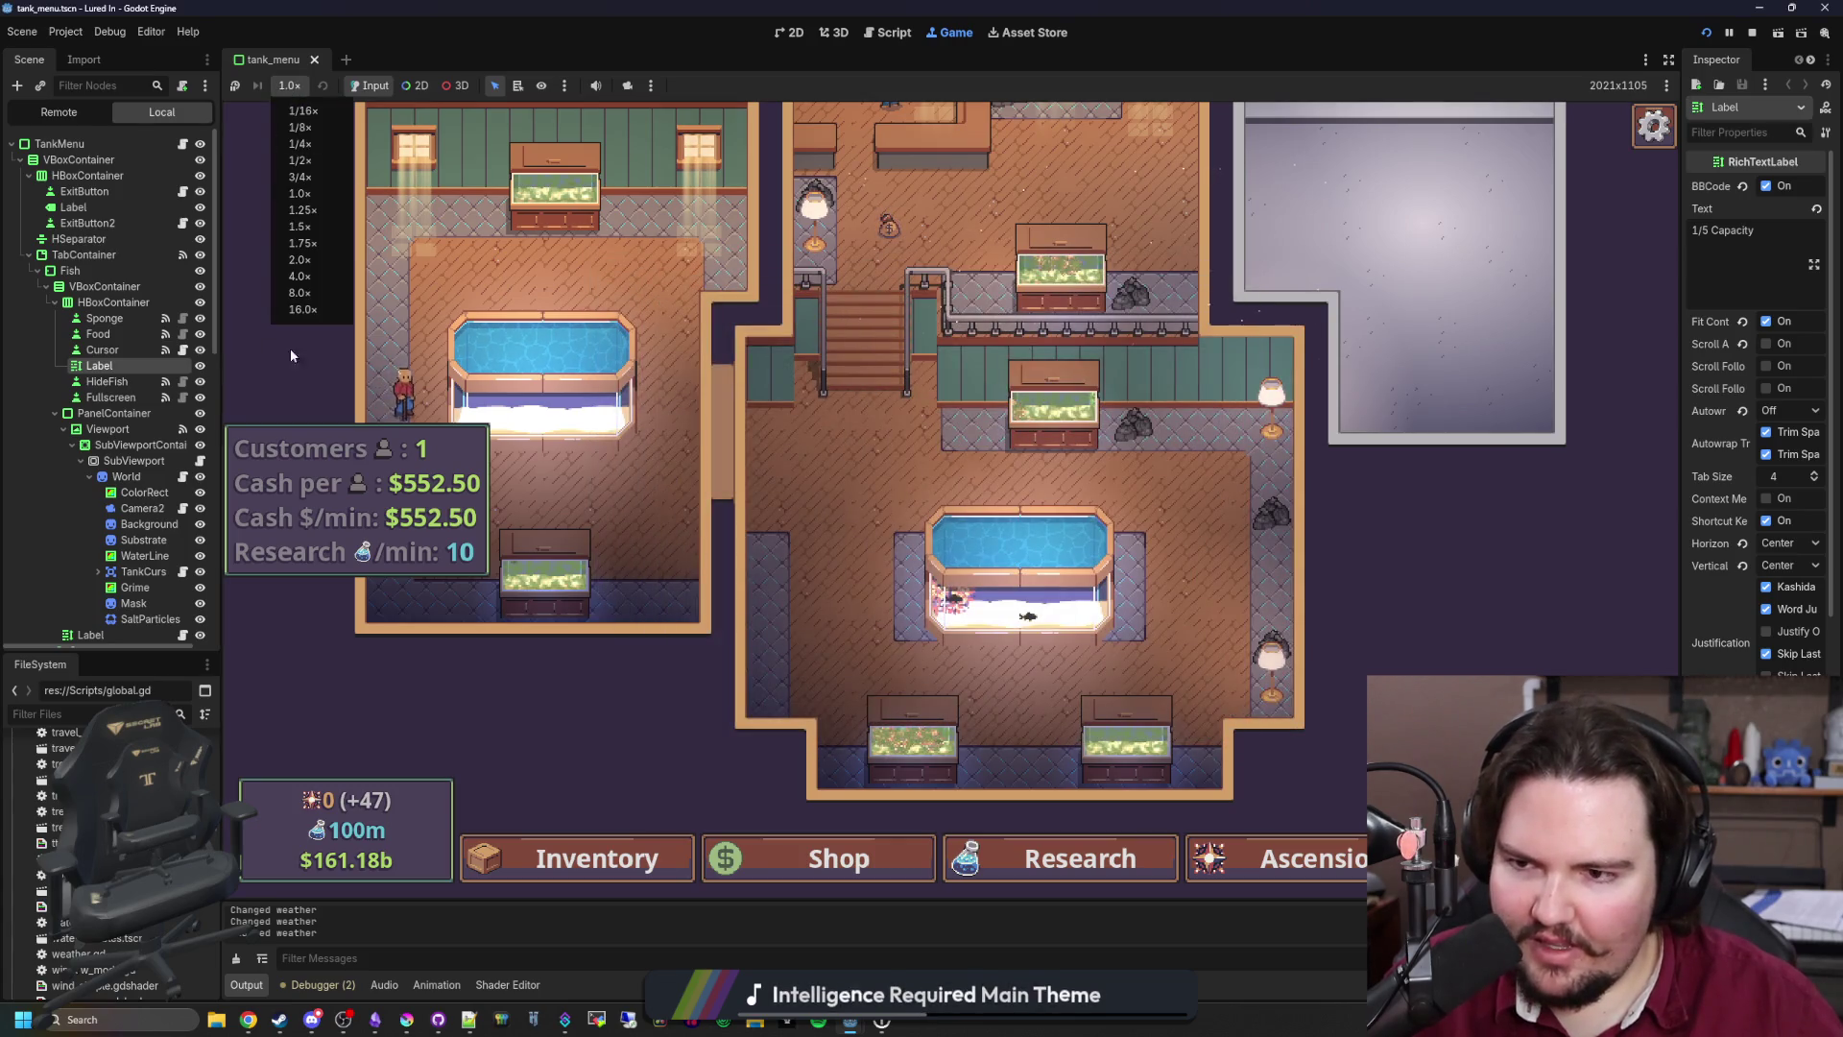
left_click(321, 305)
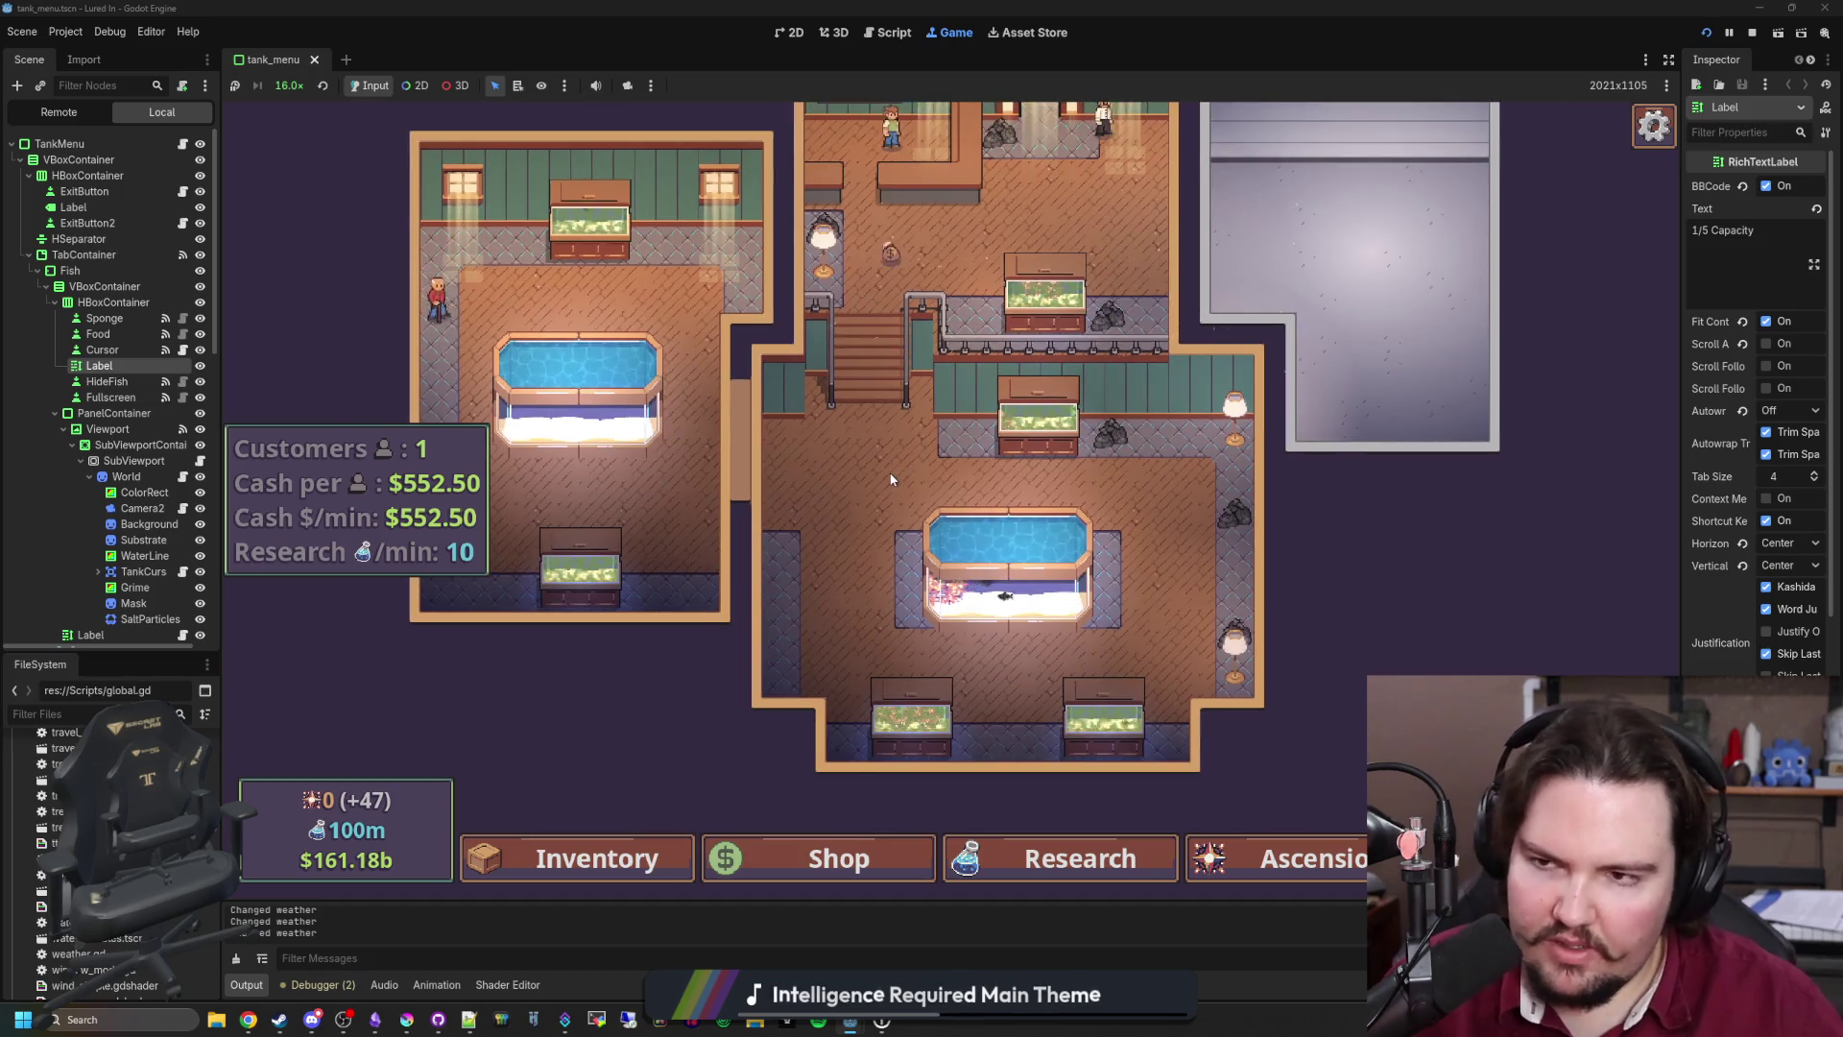
left_click_drag(896, 473, 873, 427)
left_click(874, 426)
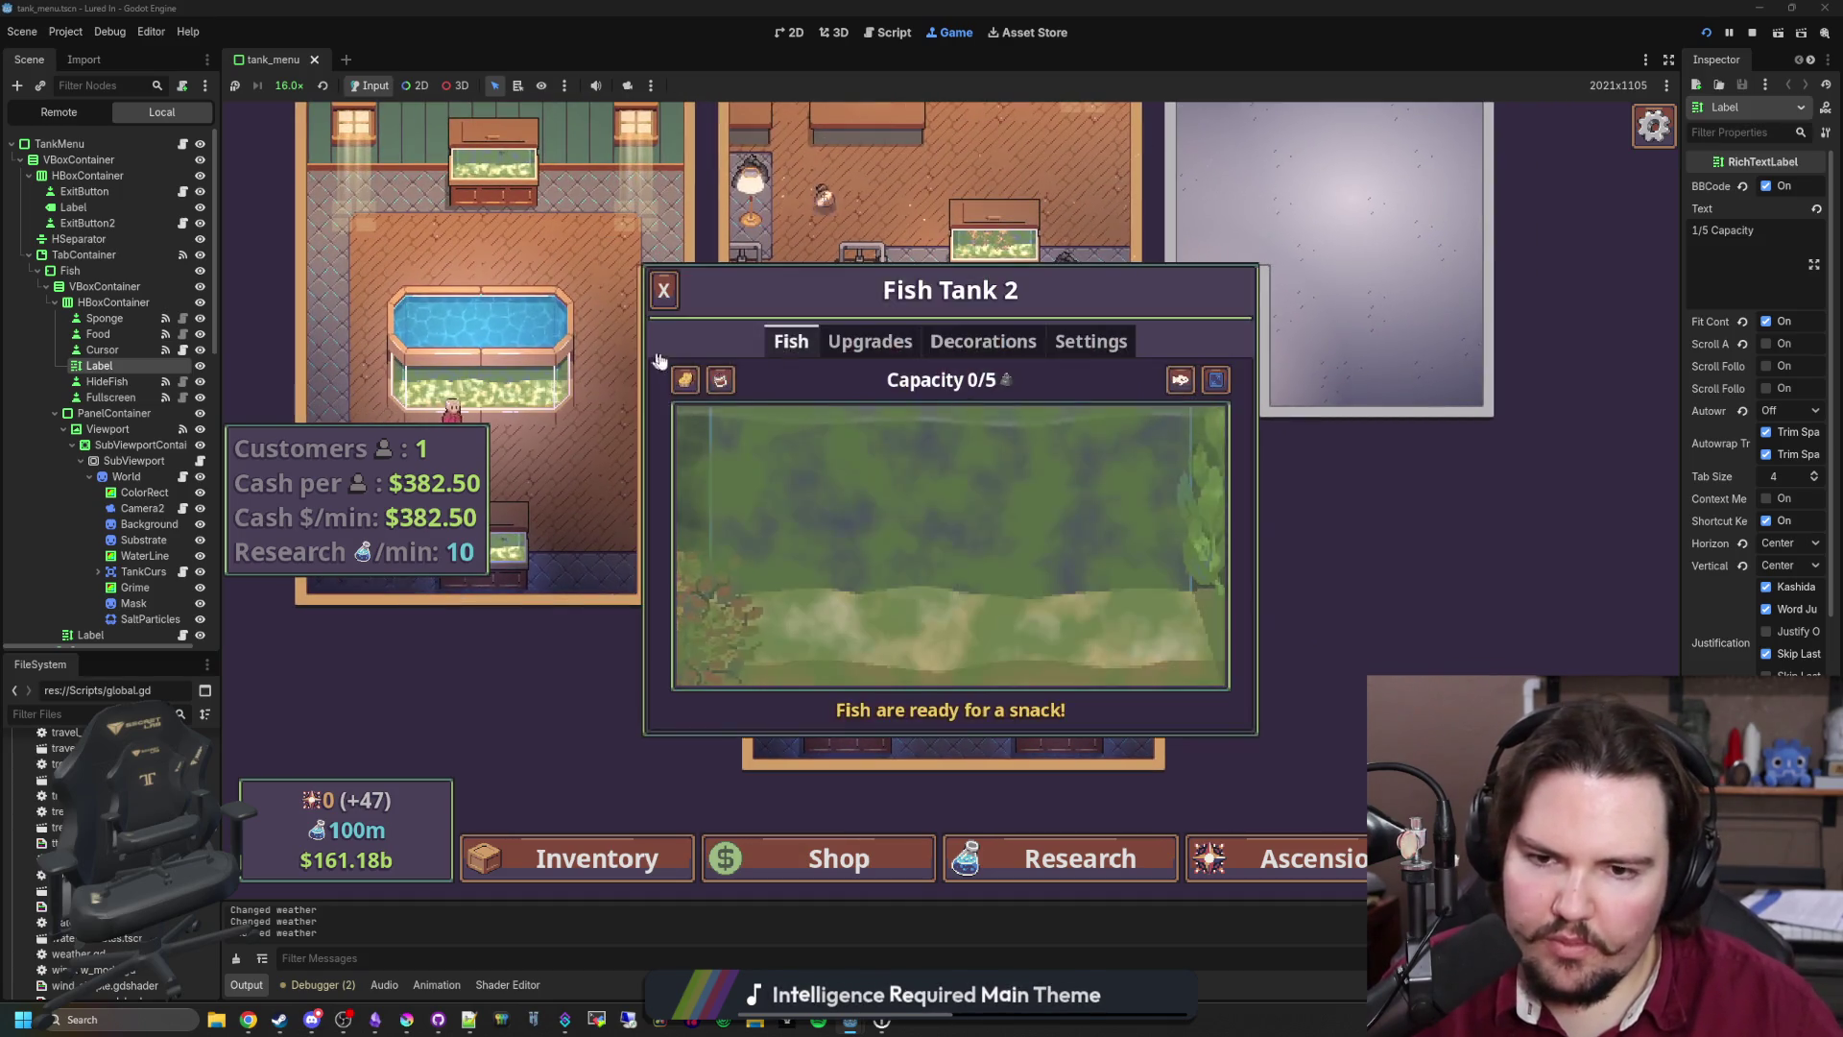
left_click(685, 380)
left_click(710, 512)
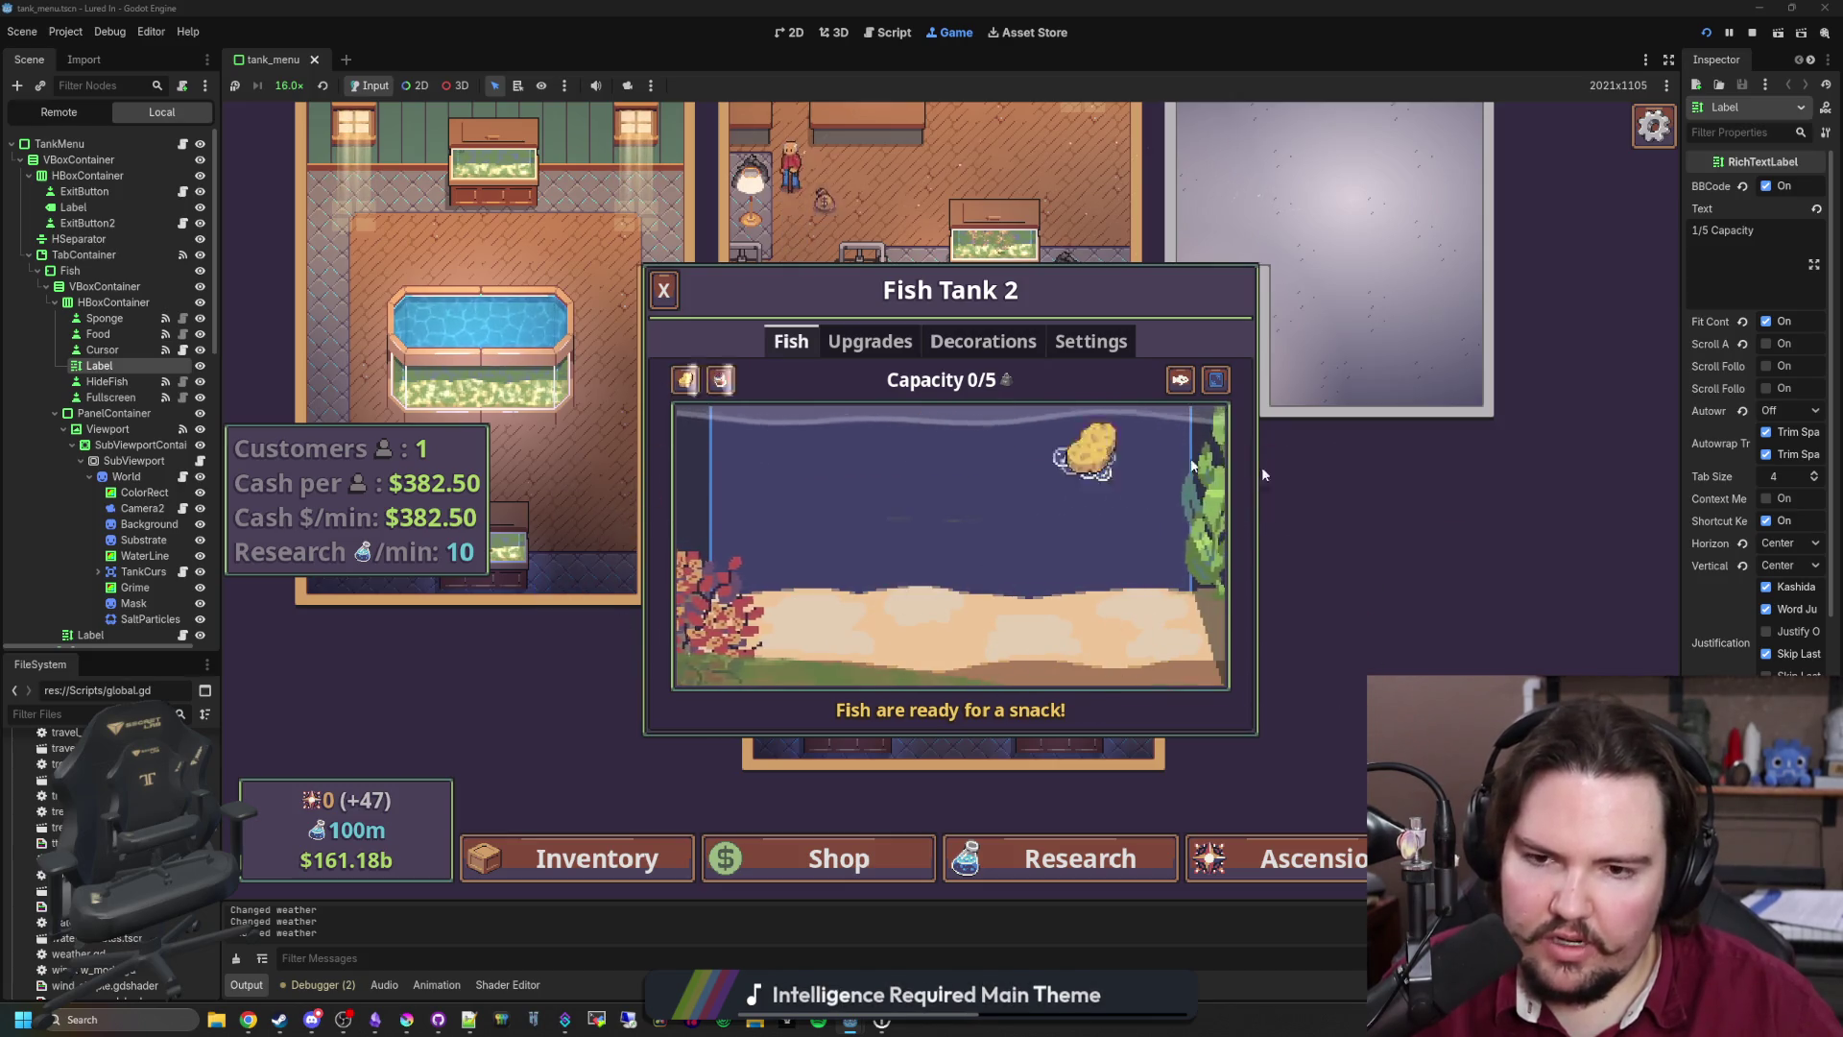
left_click(663, 290)
Step: Open Fish Tank 7's wider tank view and inspect its Grime node in the running scene
left_click(953, 514)
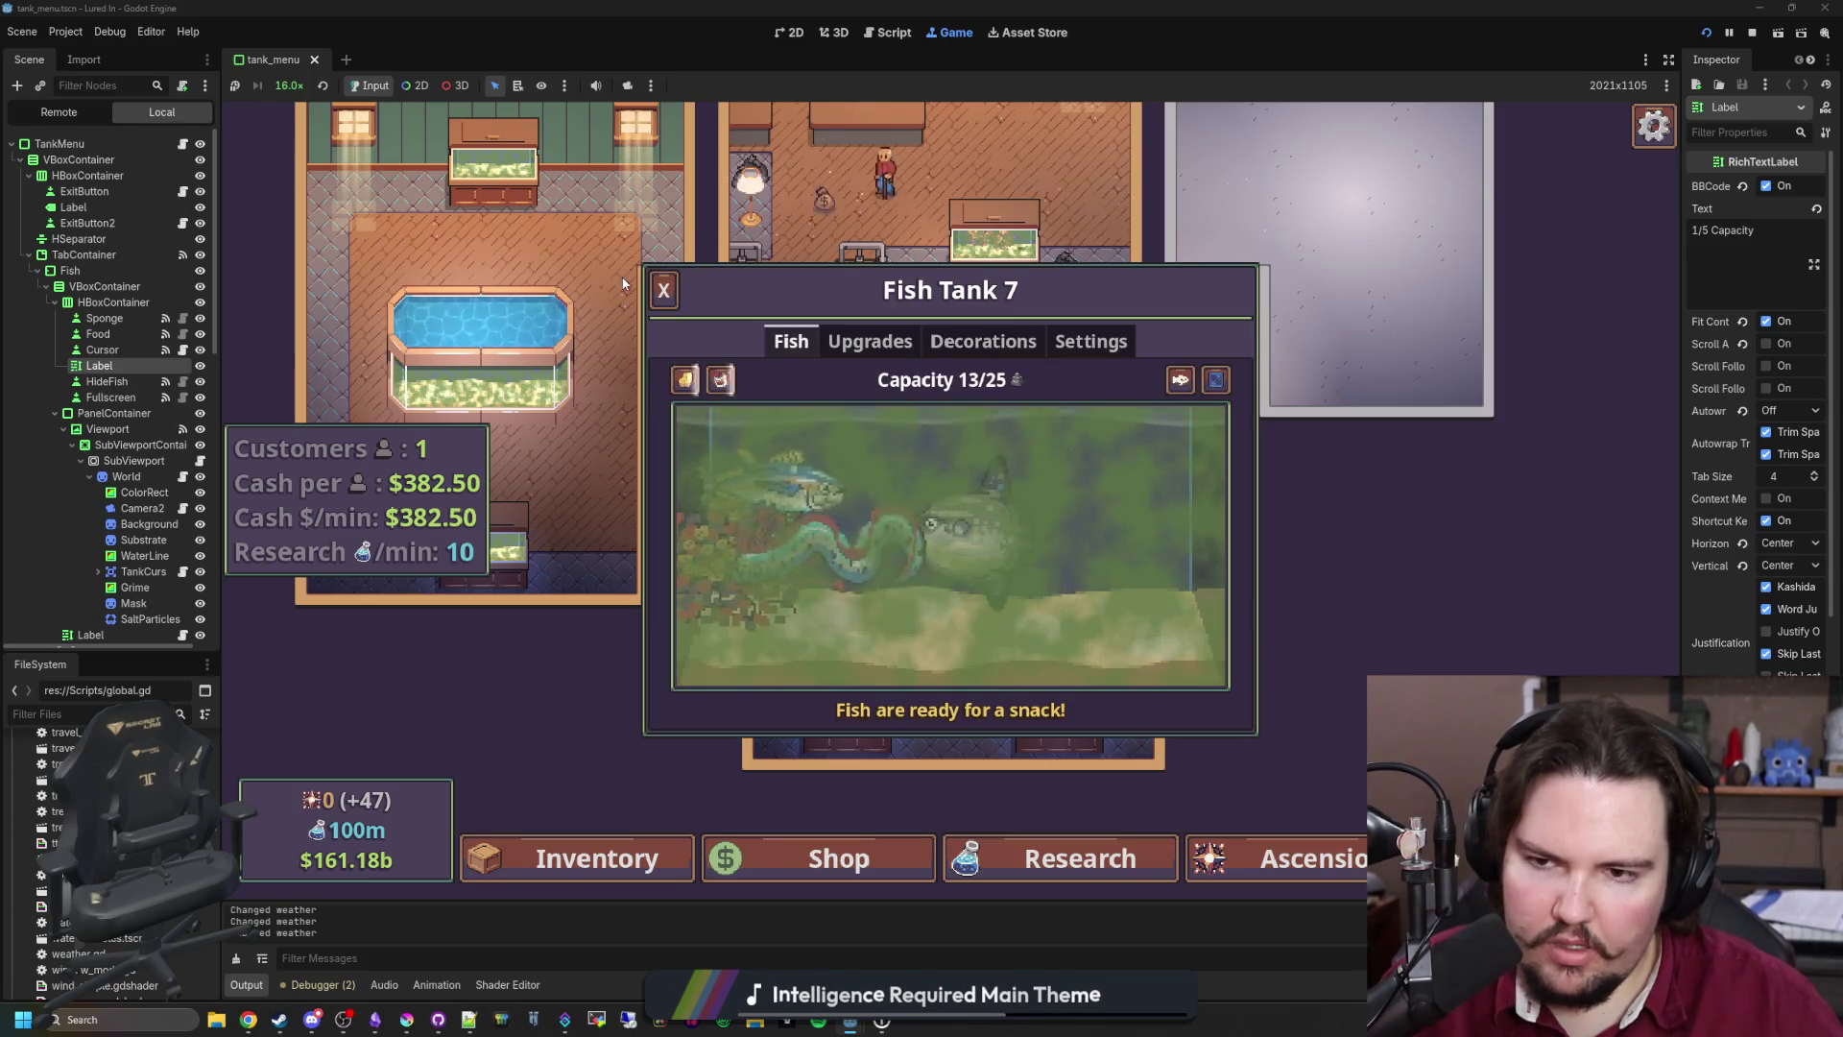
left_click(663, 289)
left_click(951, 518)
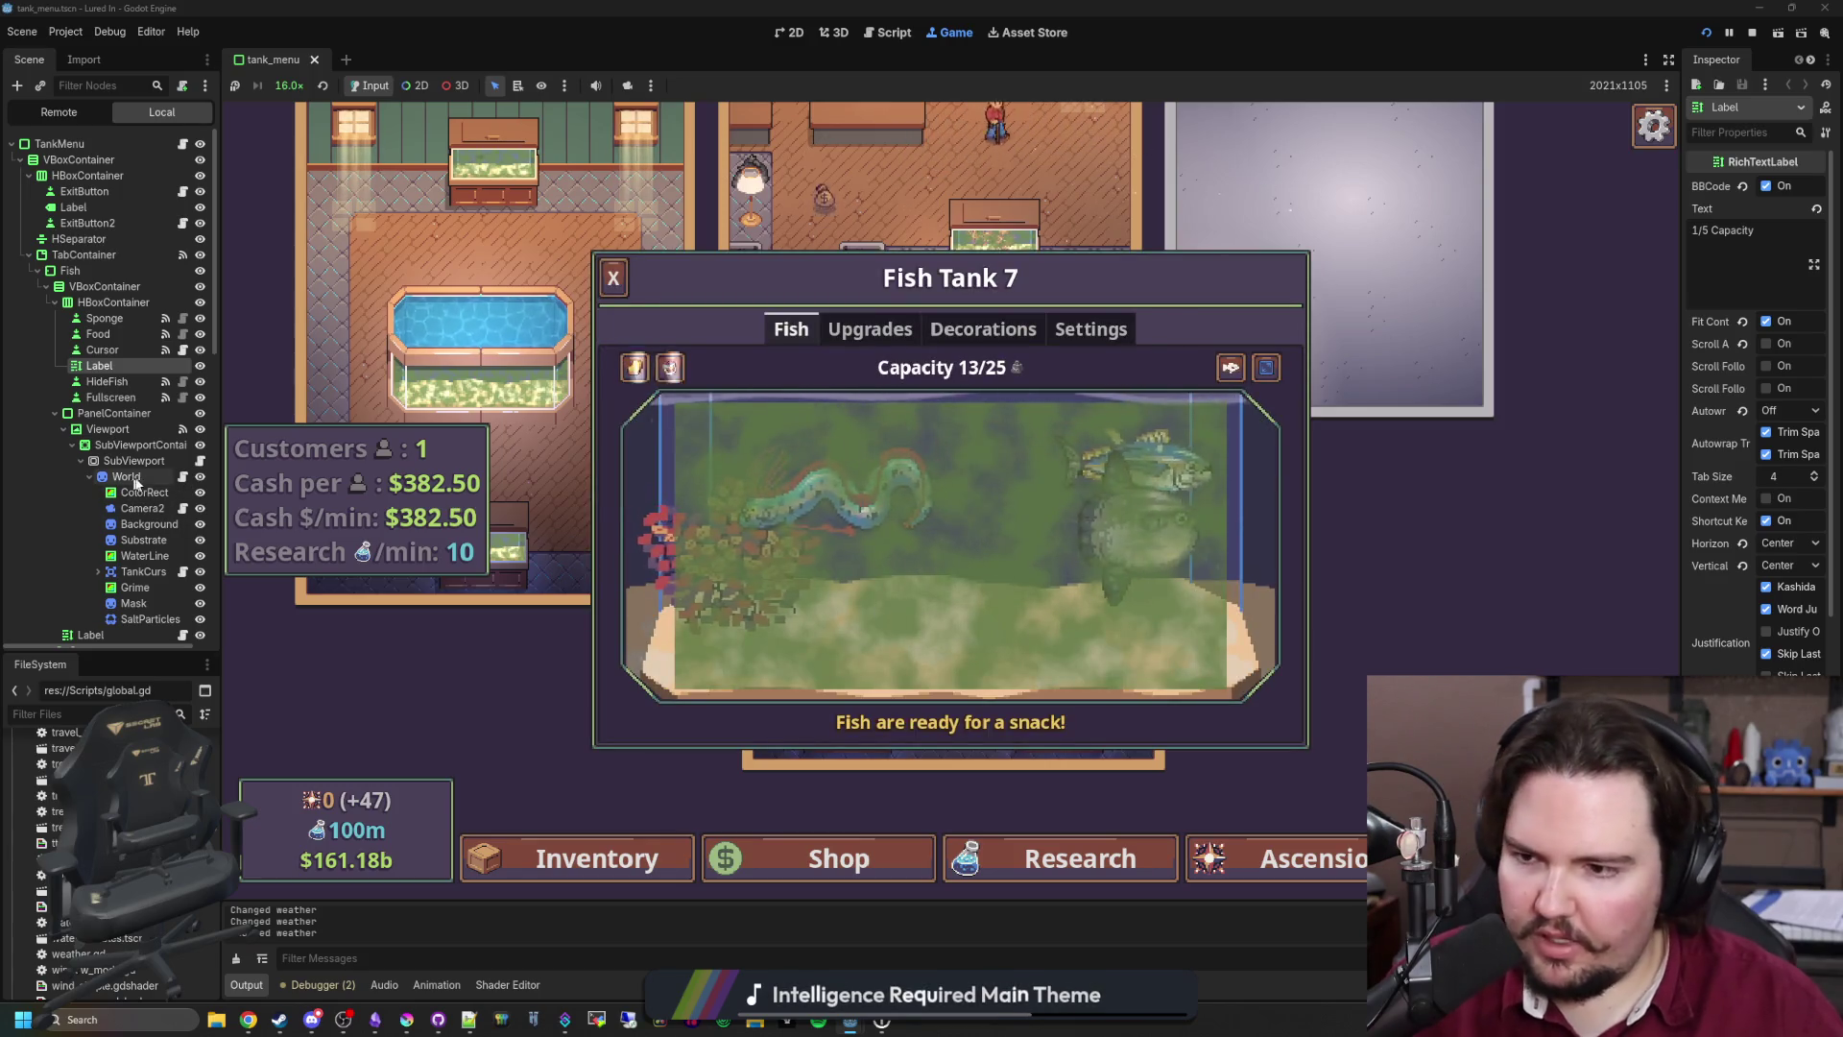
left_click(622, 576)
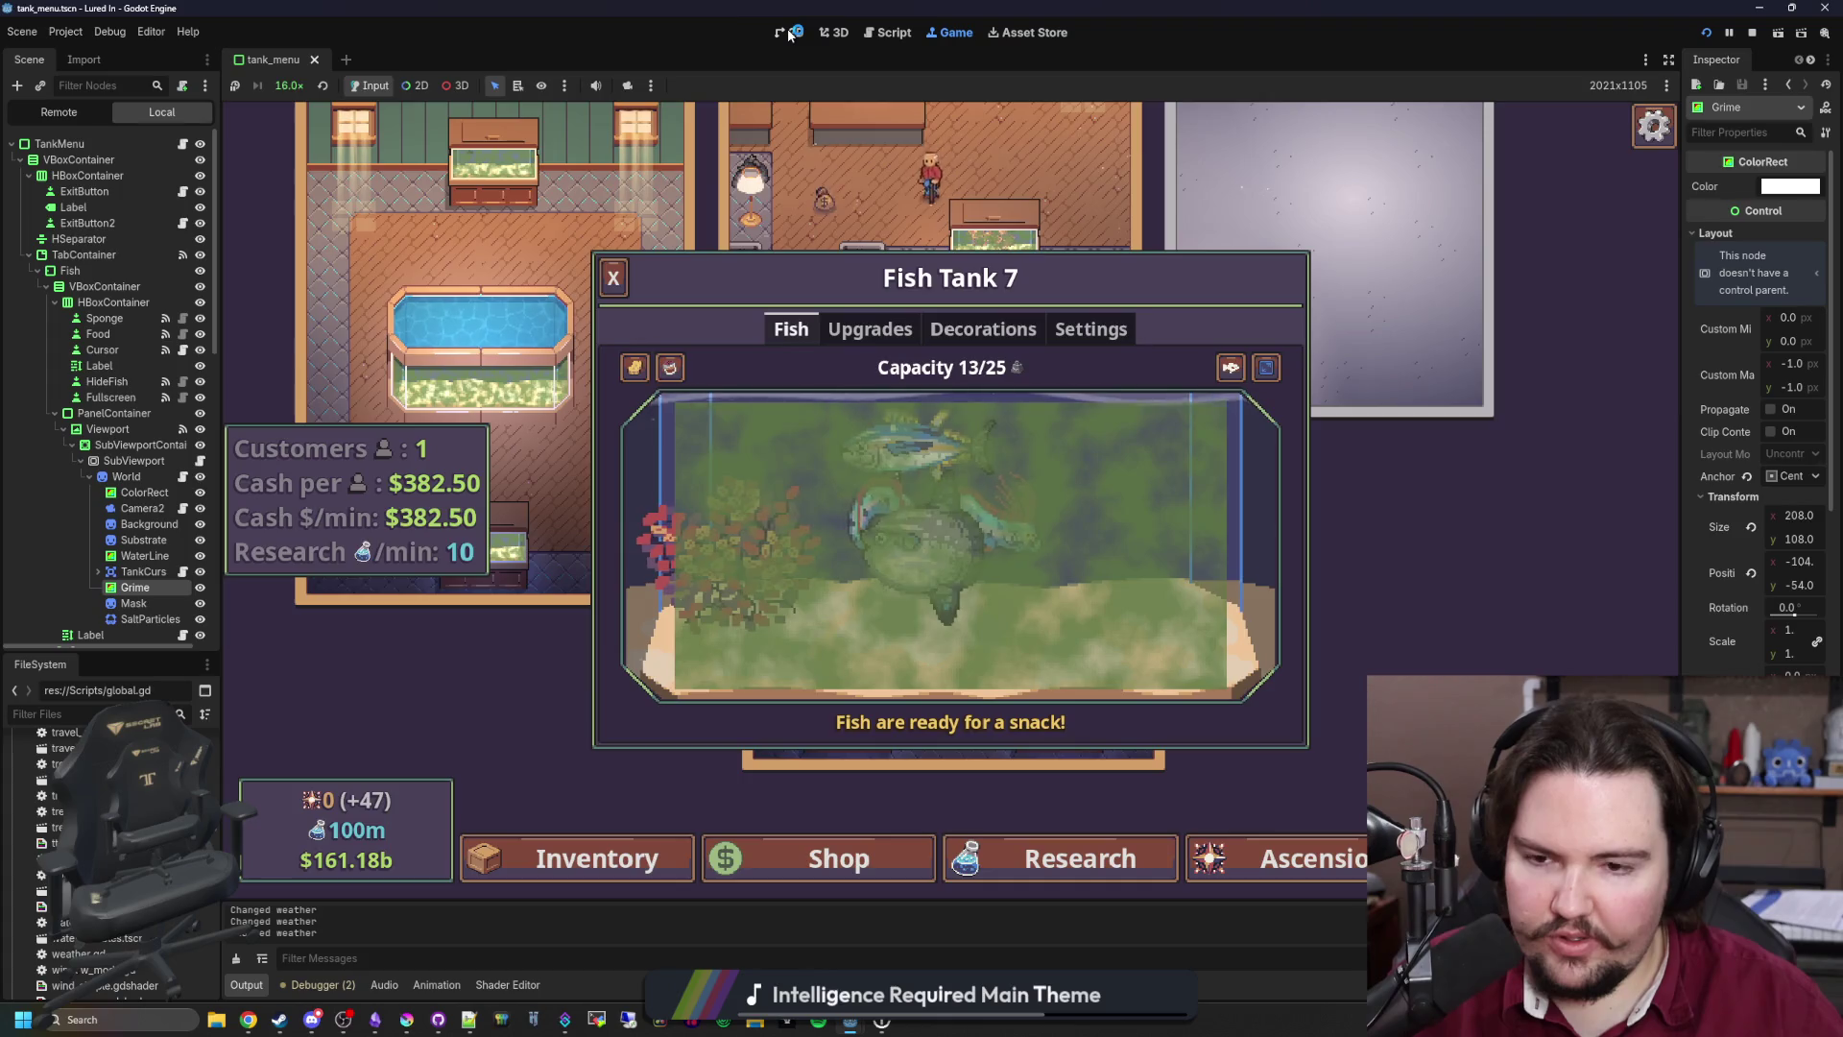
Step: In the tank_menu 2D scene, check the ColorRect, Label and WaterLine sizes, then select Grime
left_click(789, 32)
scroll(705, 530, "up", 3)
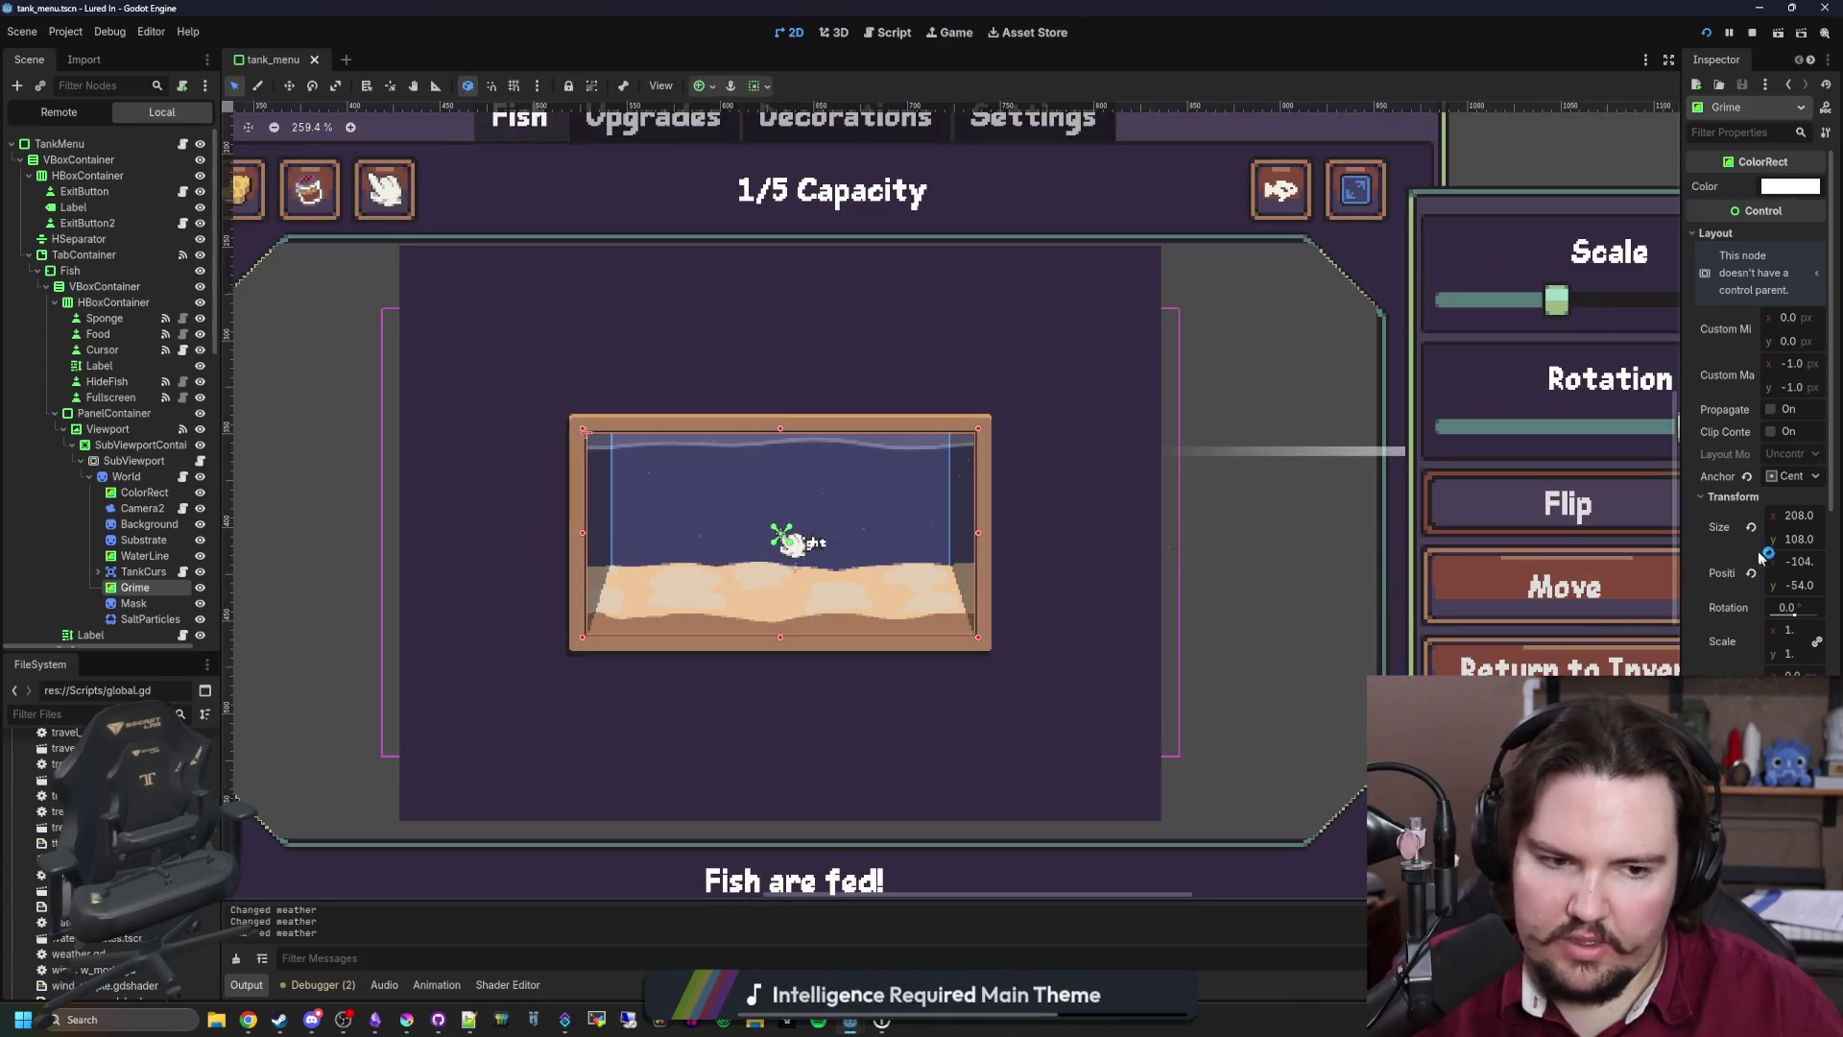
left_click_drag(1683, 530, 1391, 523)
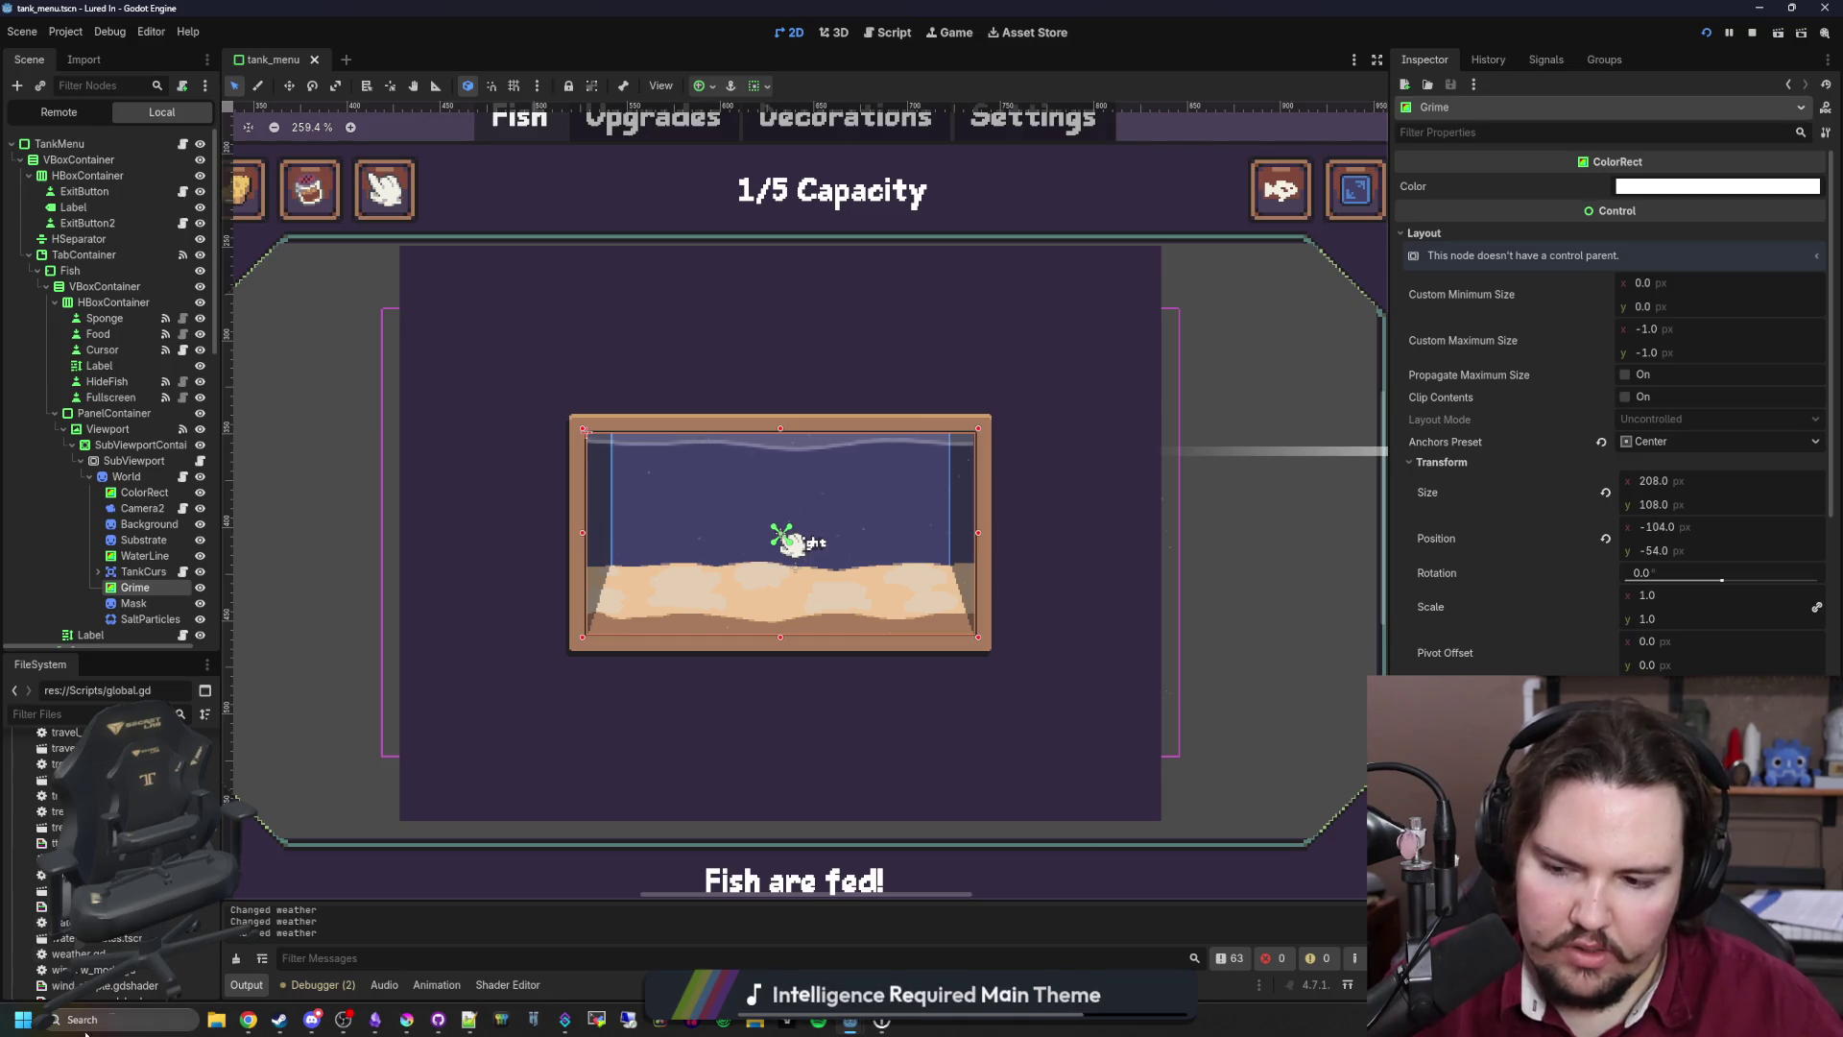
left_click(112, 1021)
left_click(144, 524)
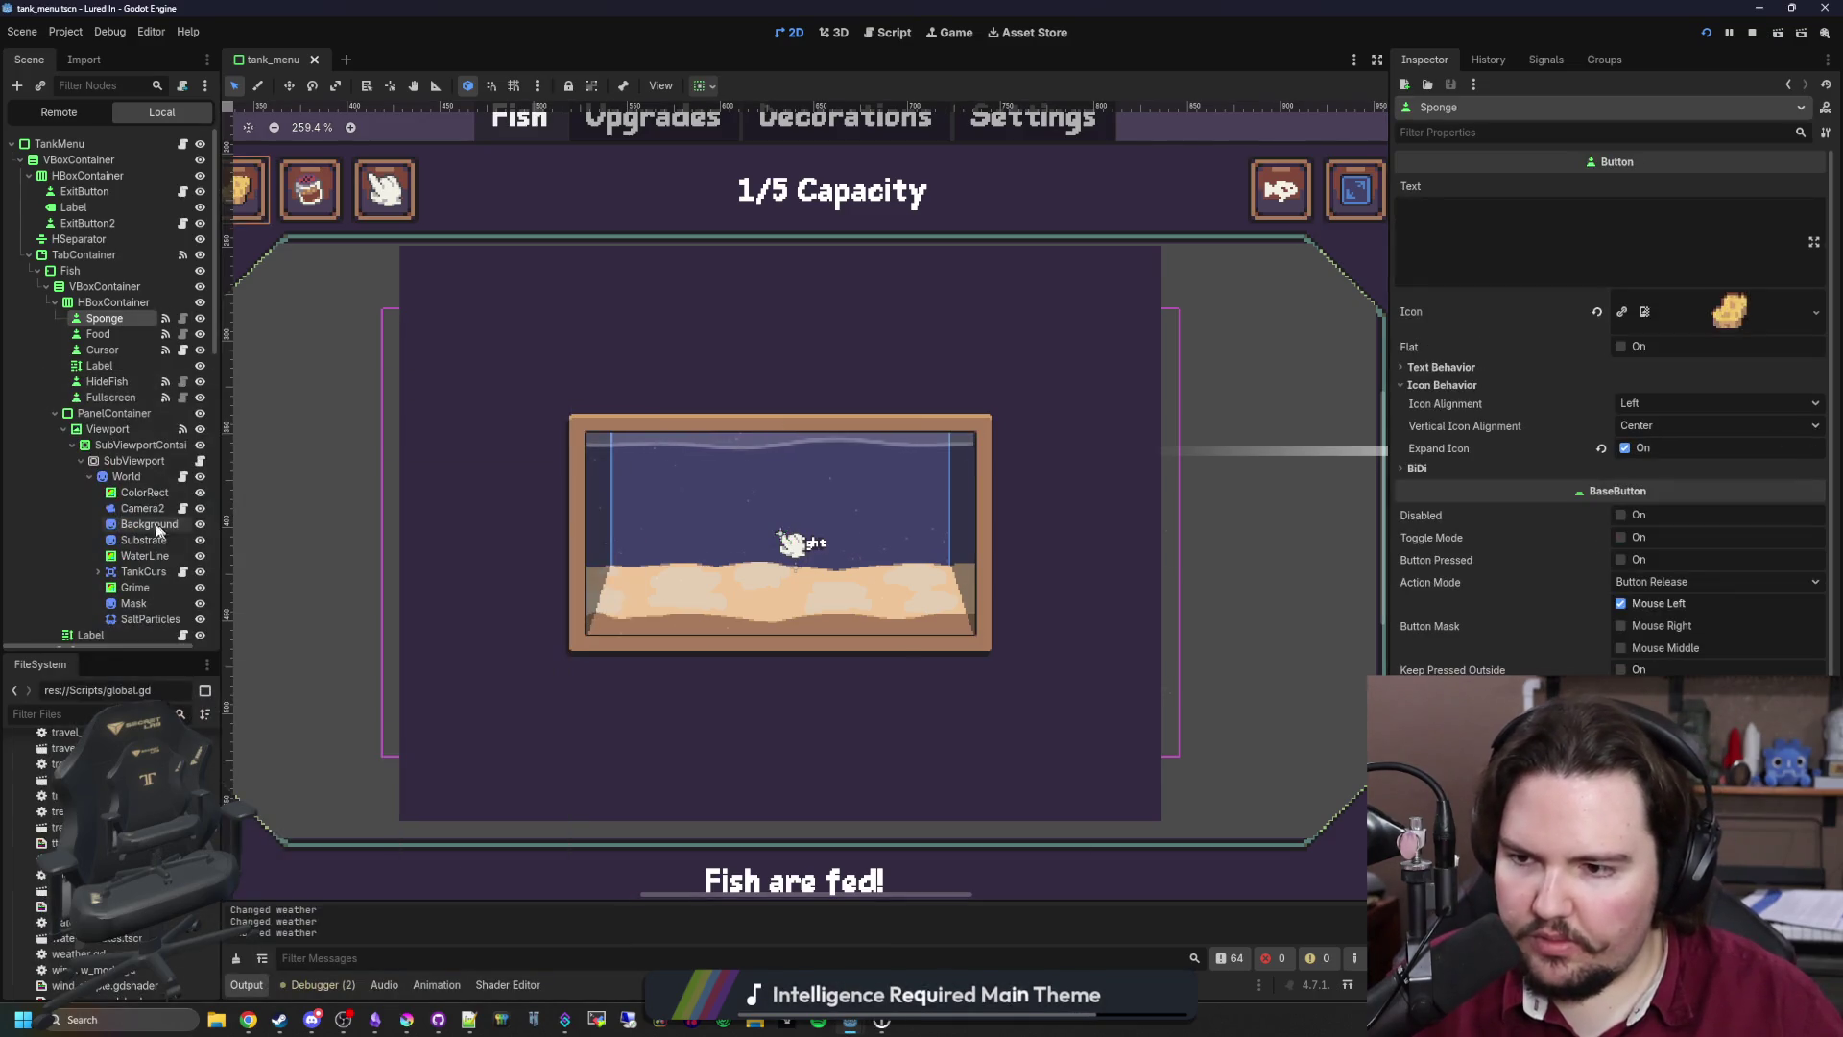
left_click(134, 493)
left_click(99, 366)
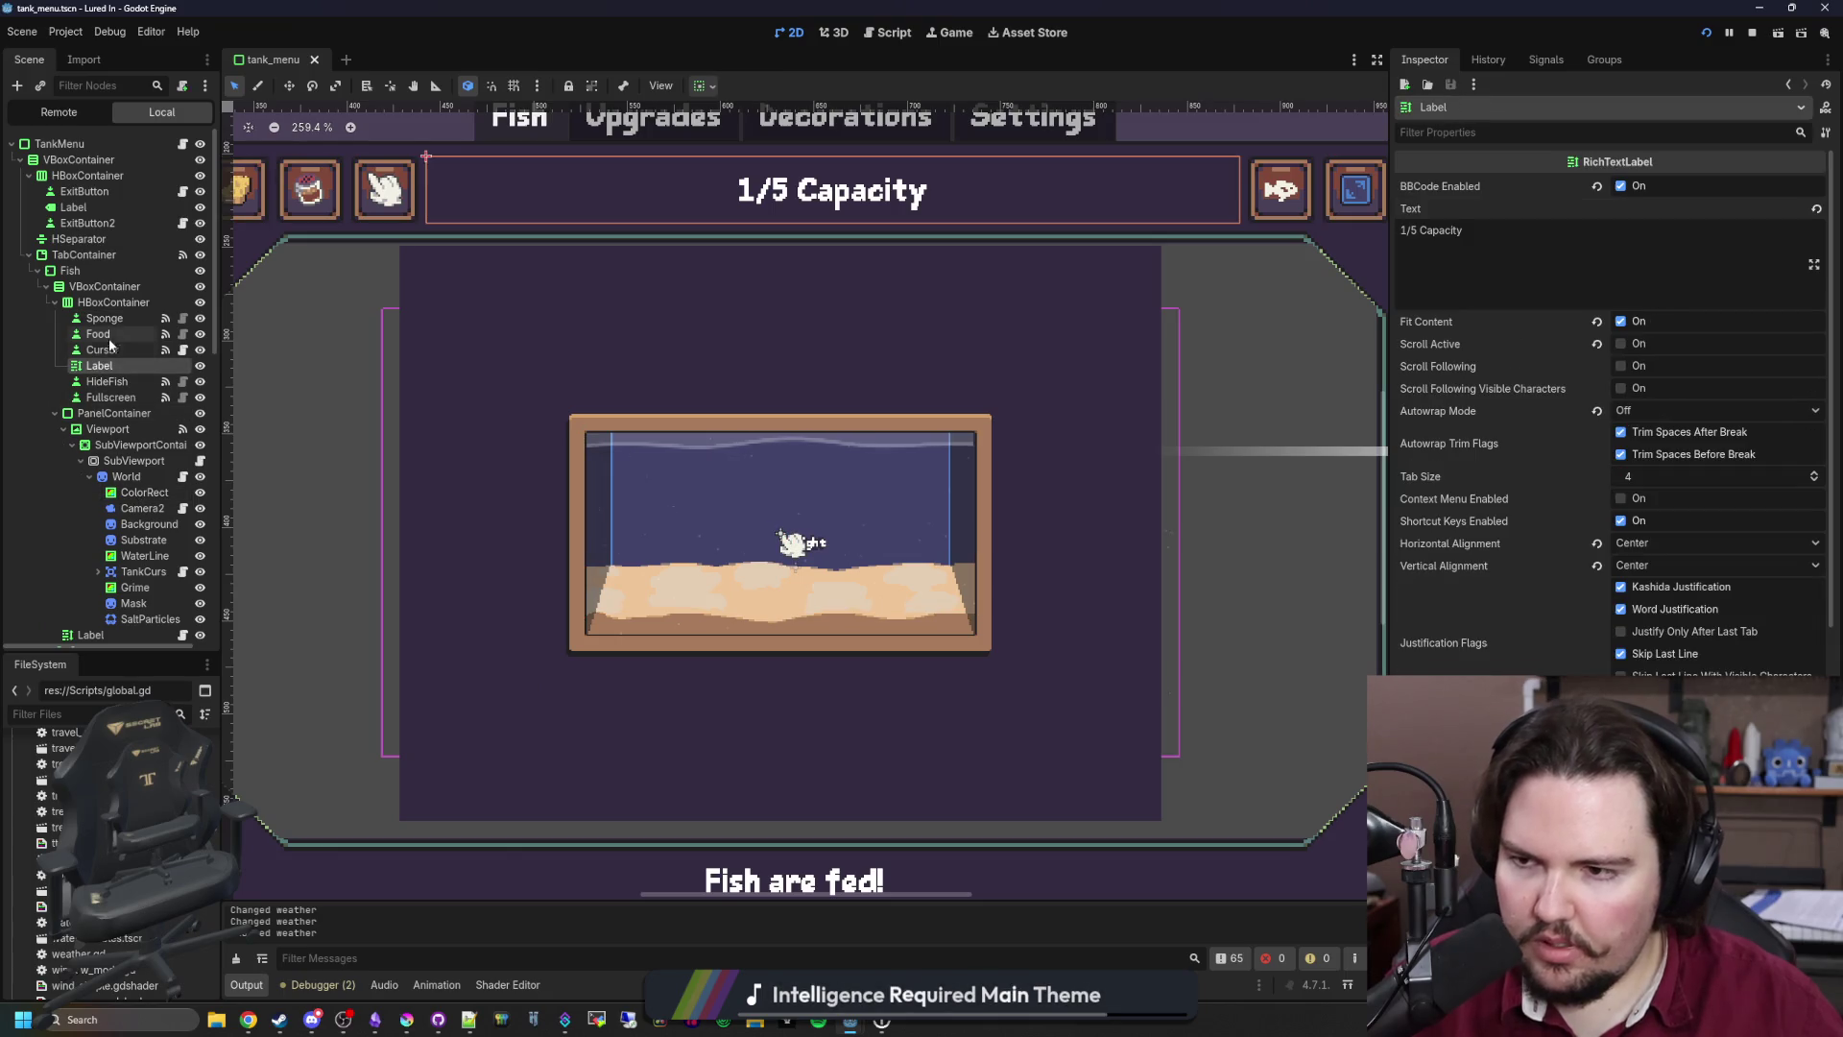
left_click(144, 556)
left_click(137, 592)
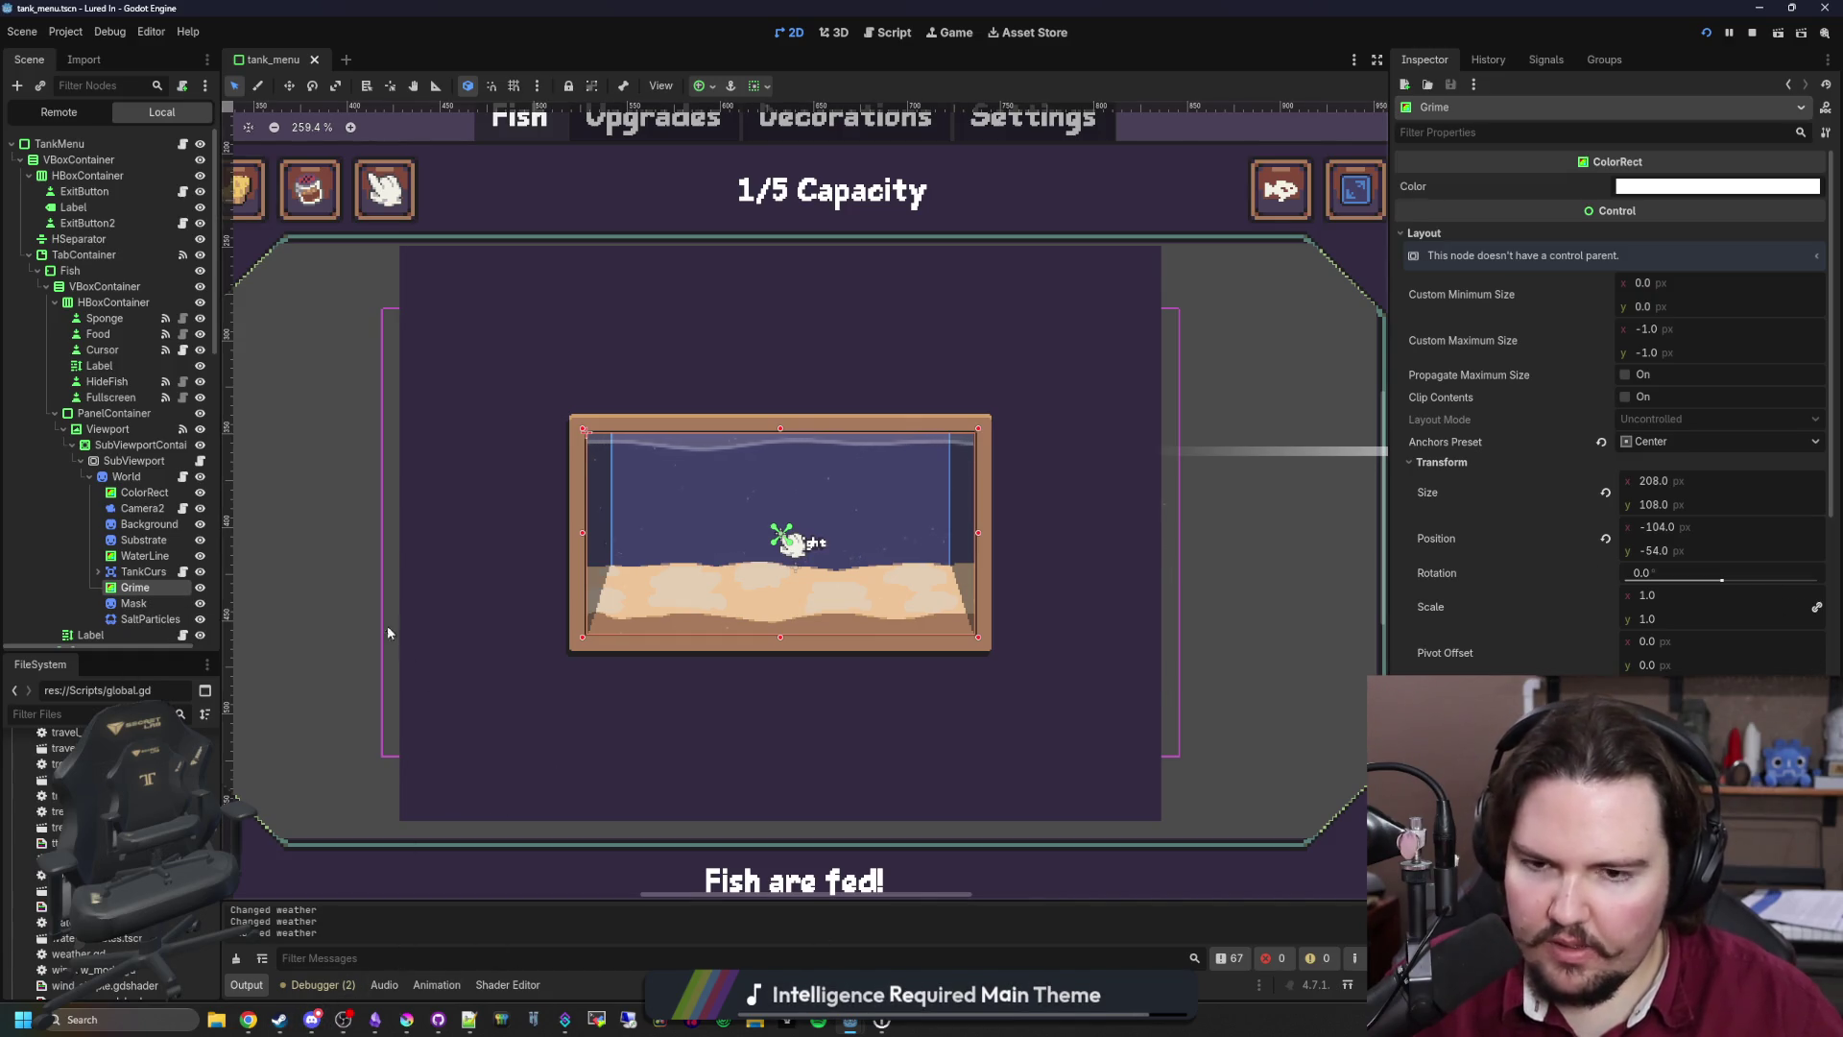
Step: With Calculator open, set the Grime Size to 250×134
left_click(155, 1019)
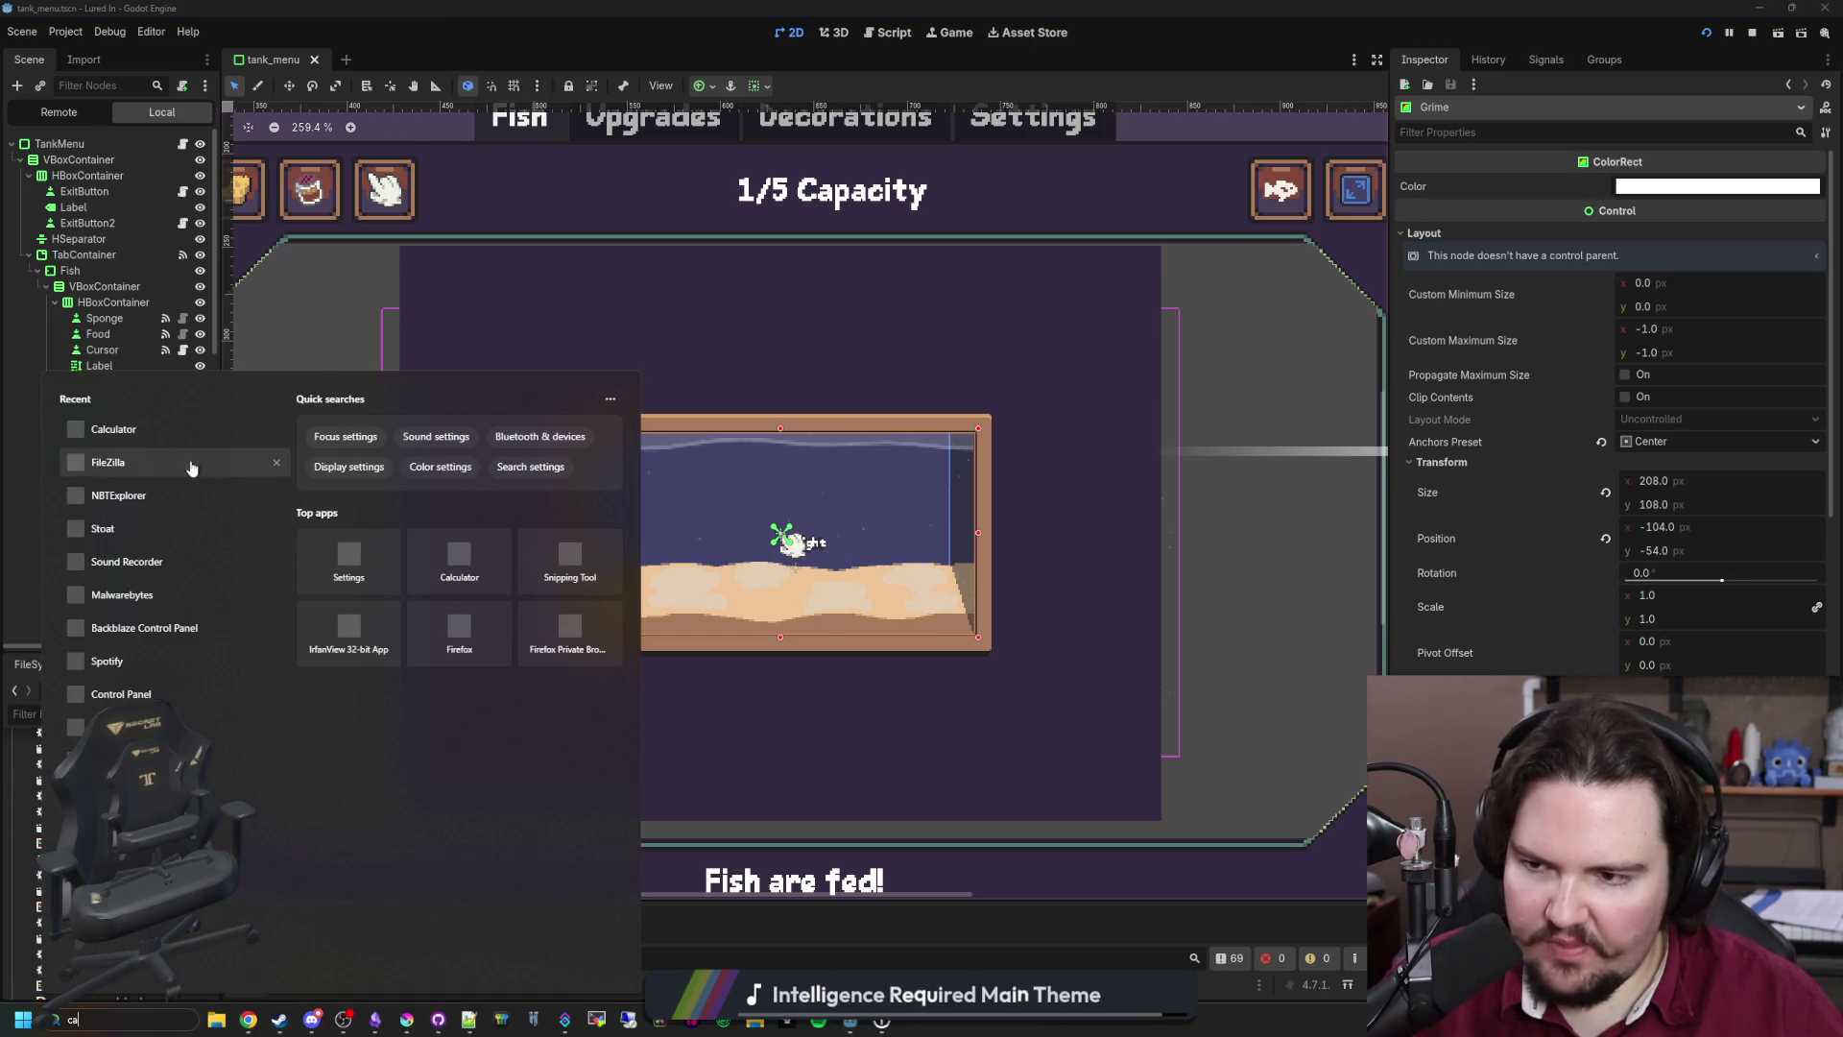
type("ca")
left_click(162, 467)
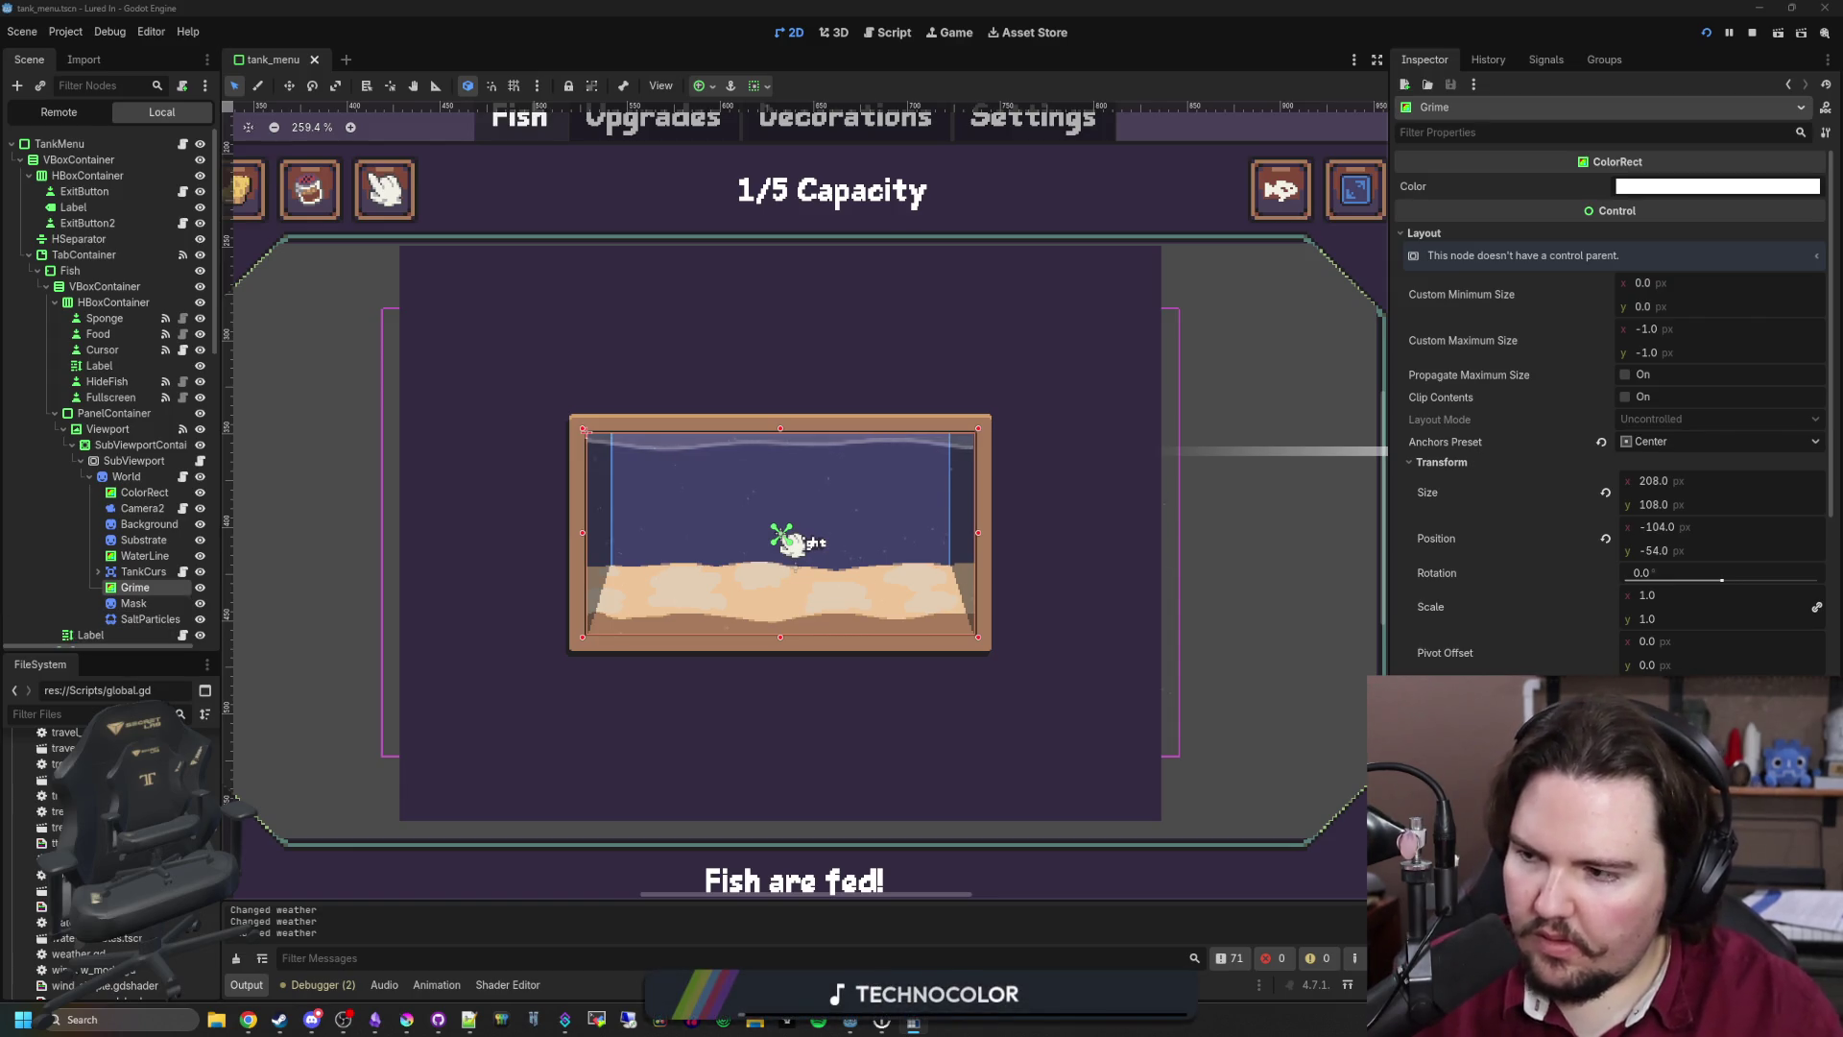
left_click(1687, 489)
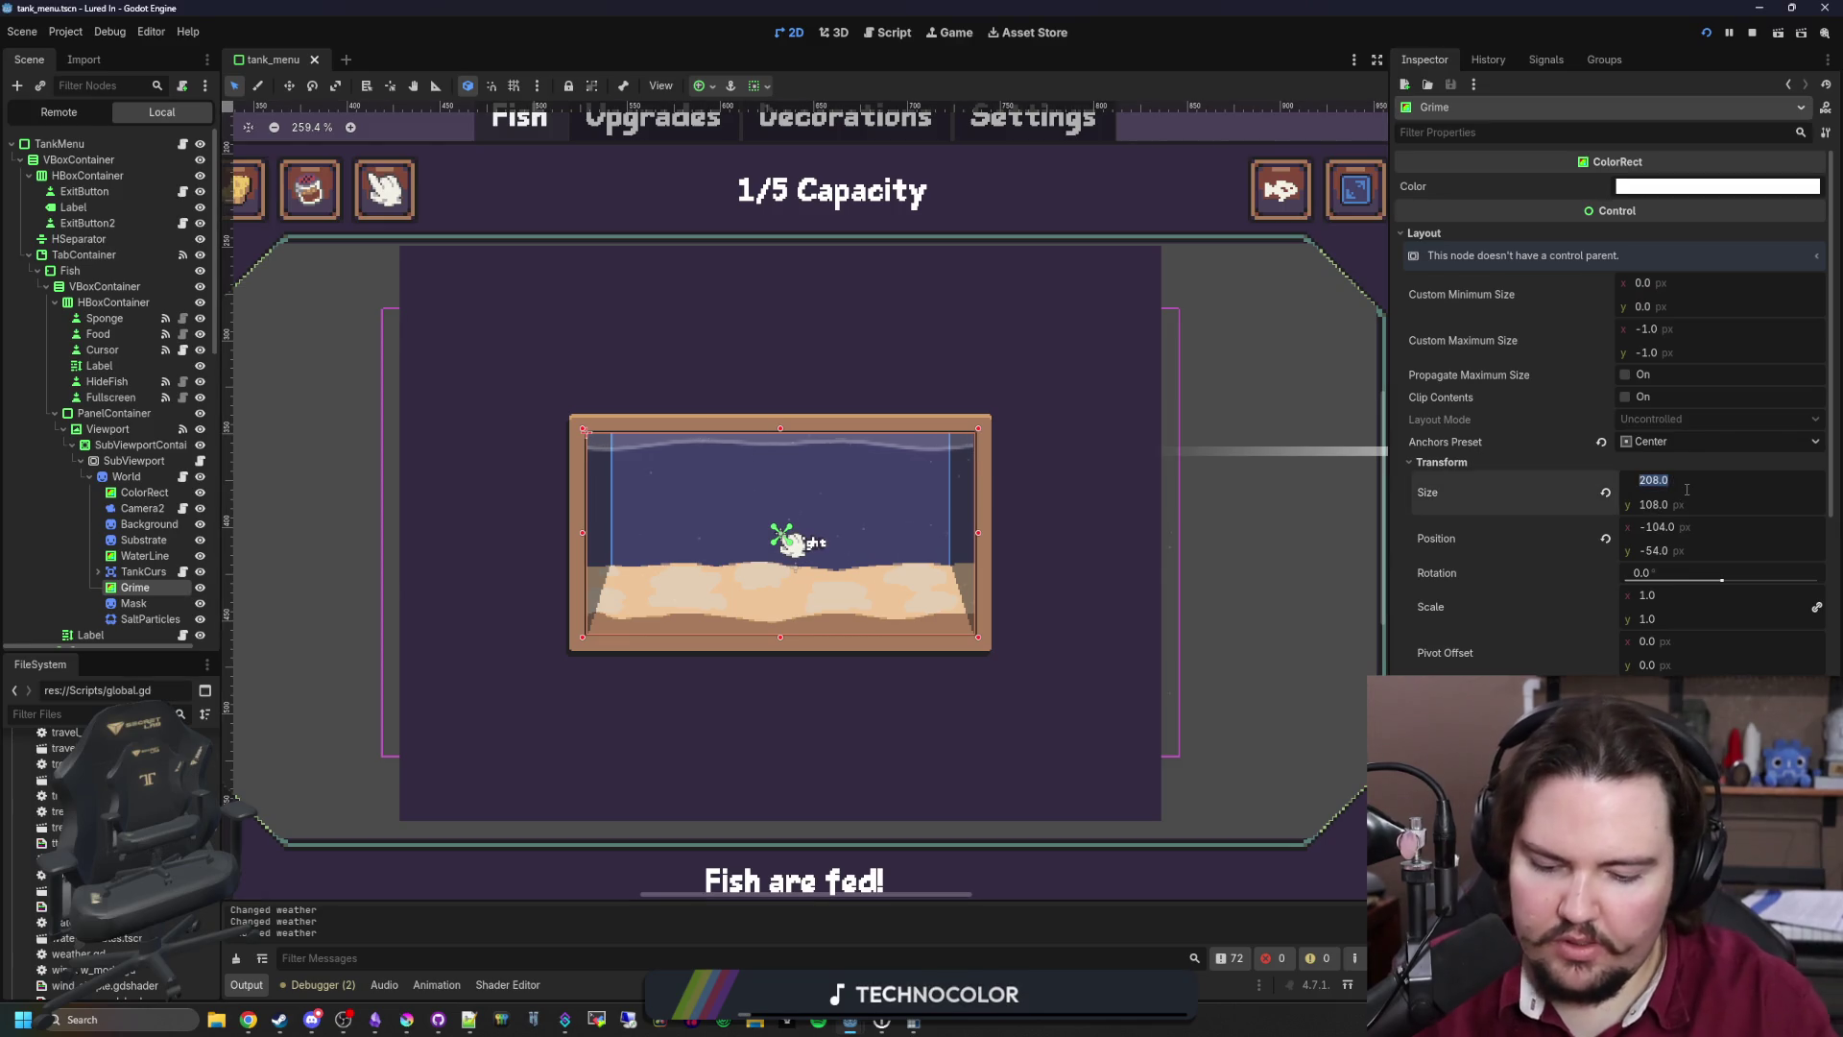
type("250")
key("Return")
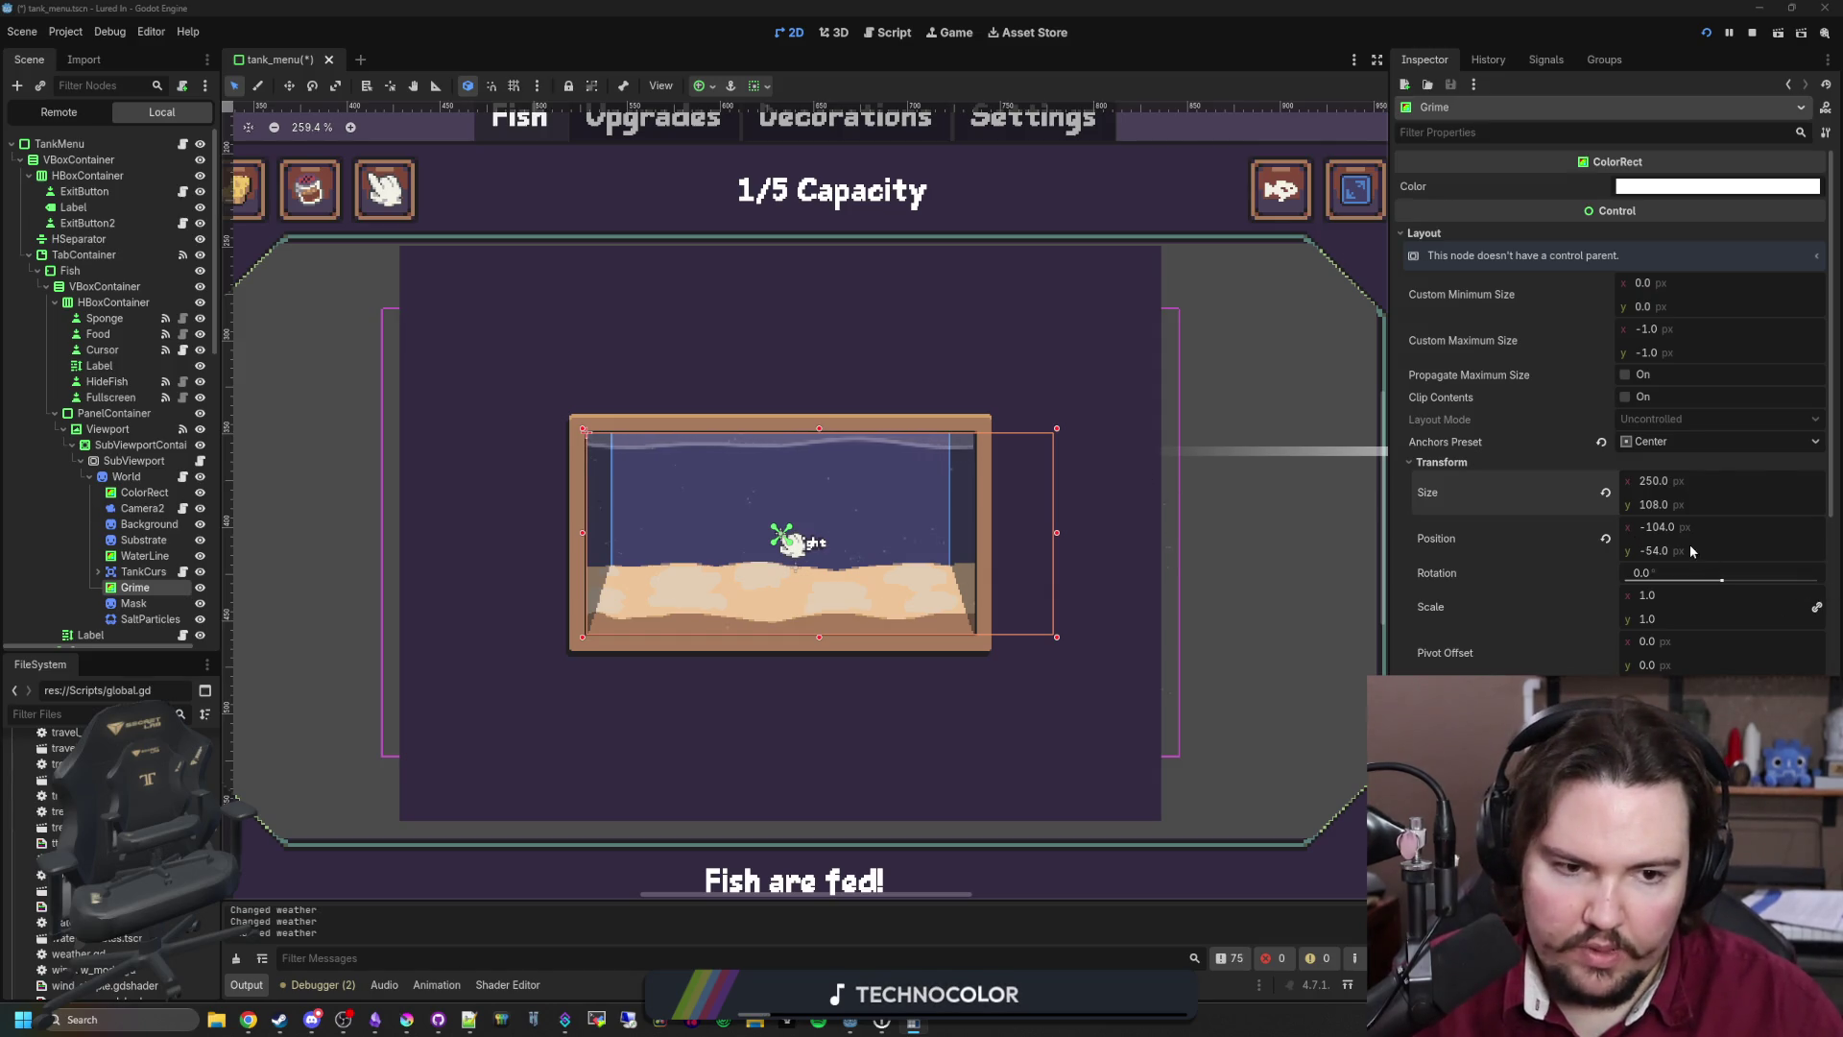
left_click_drag(1697, 511, 1699, 512)
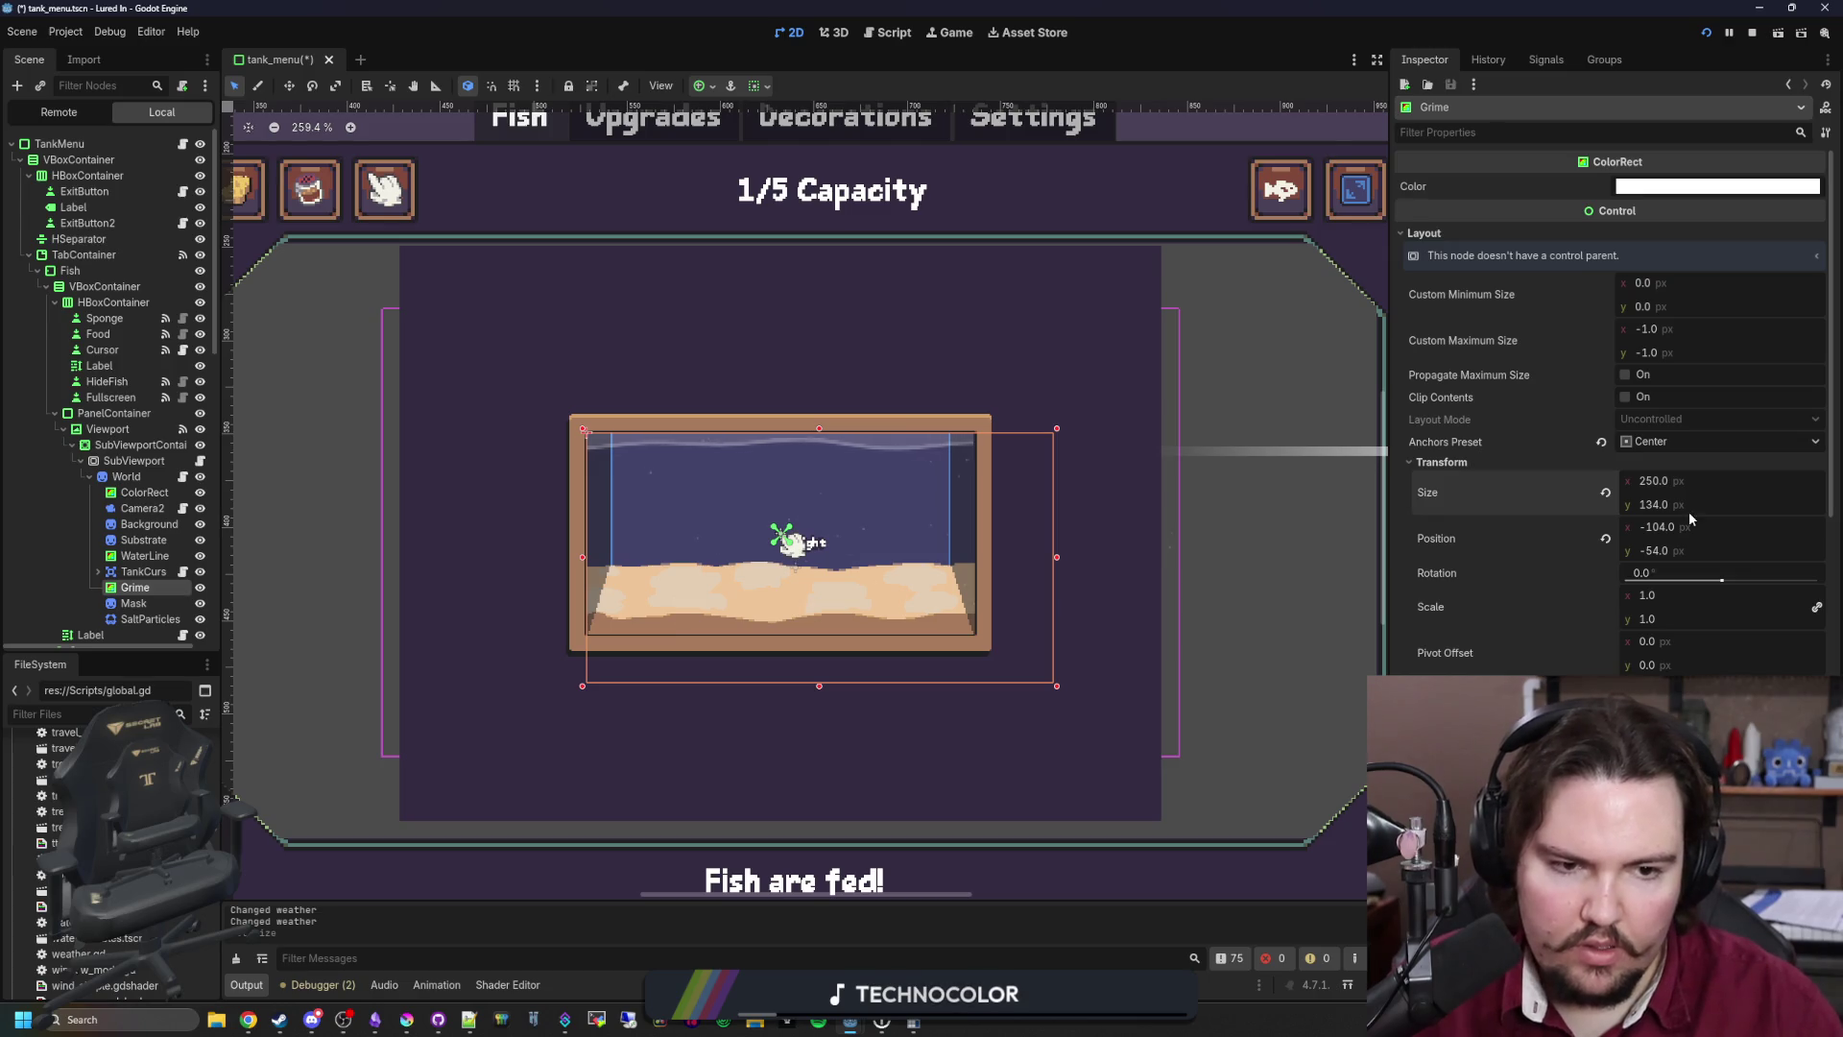
Step: Copy Size into Position, halve and negate it to -125, -67, then save and run
right_click(1562, 487)
left_click(1484, 528)
right_click(1486, 534)
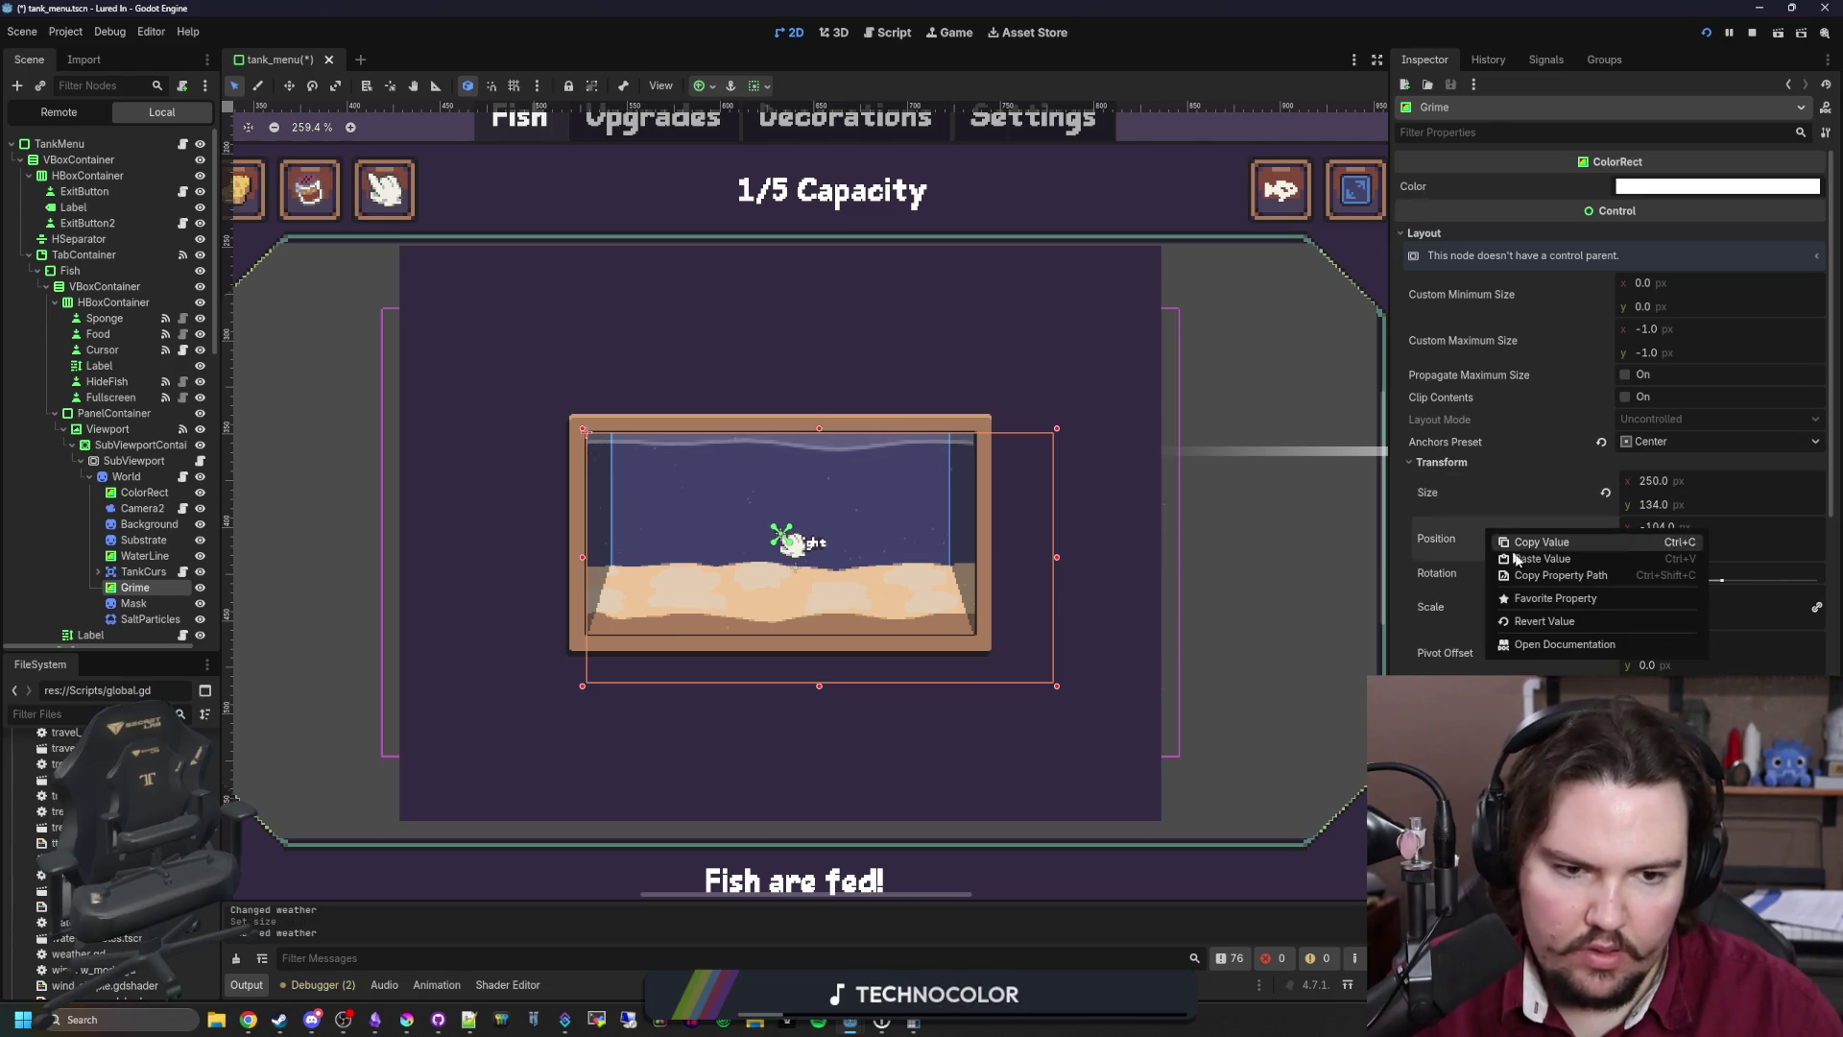
left_click(1517, 559)
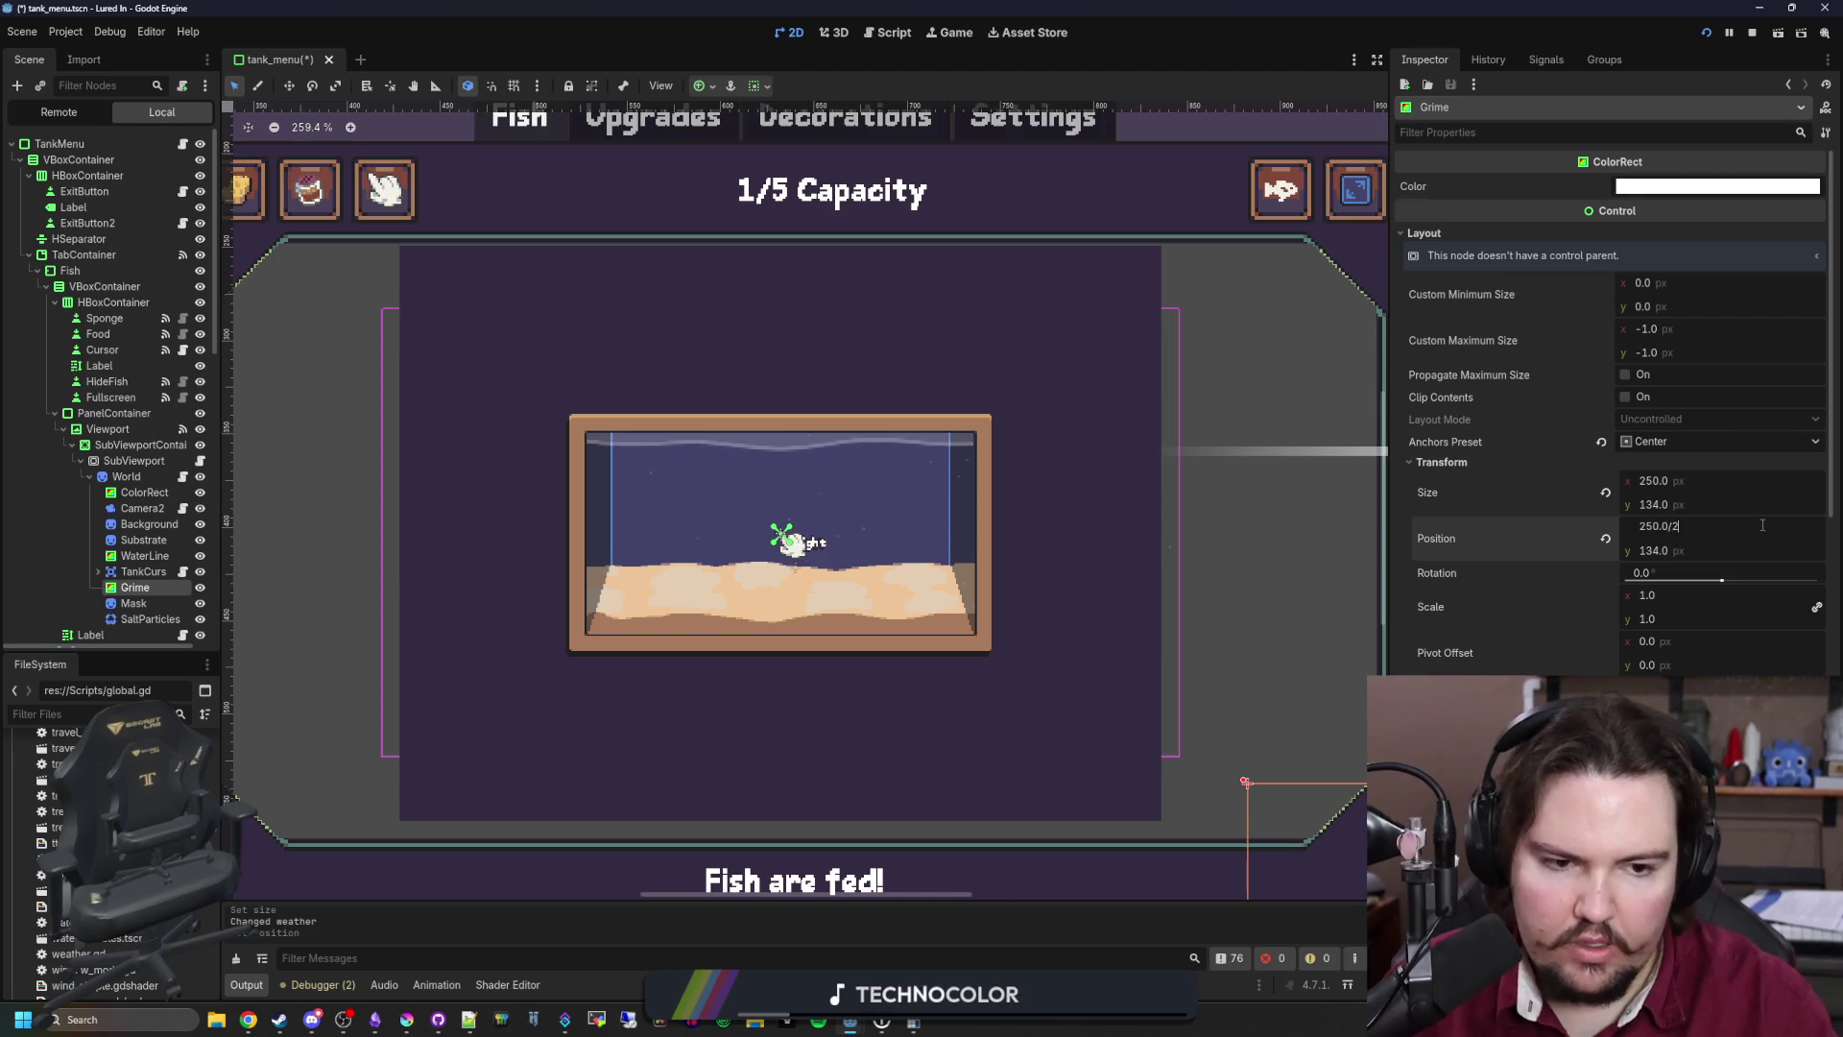
key("Return")
type("/2")
key("Return")
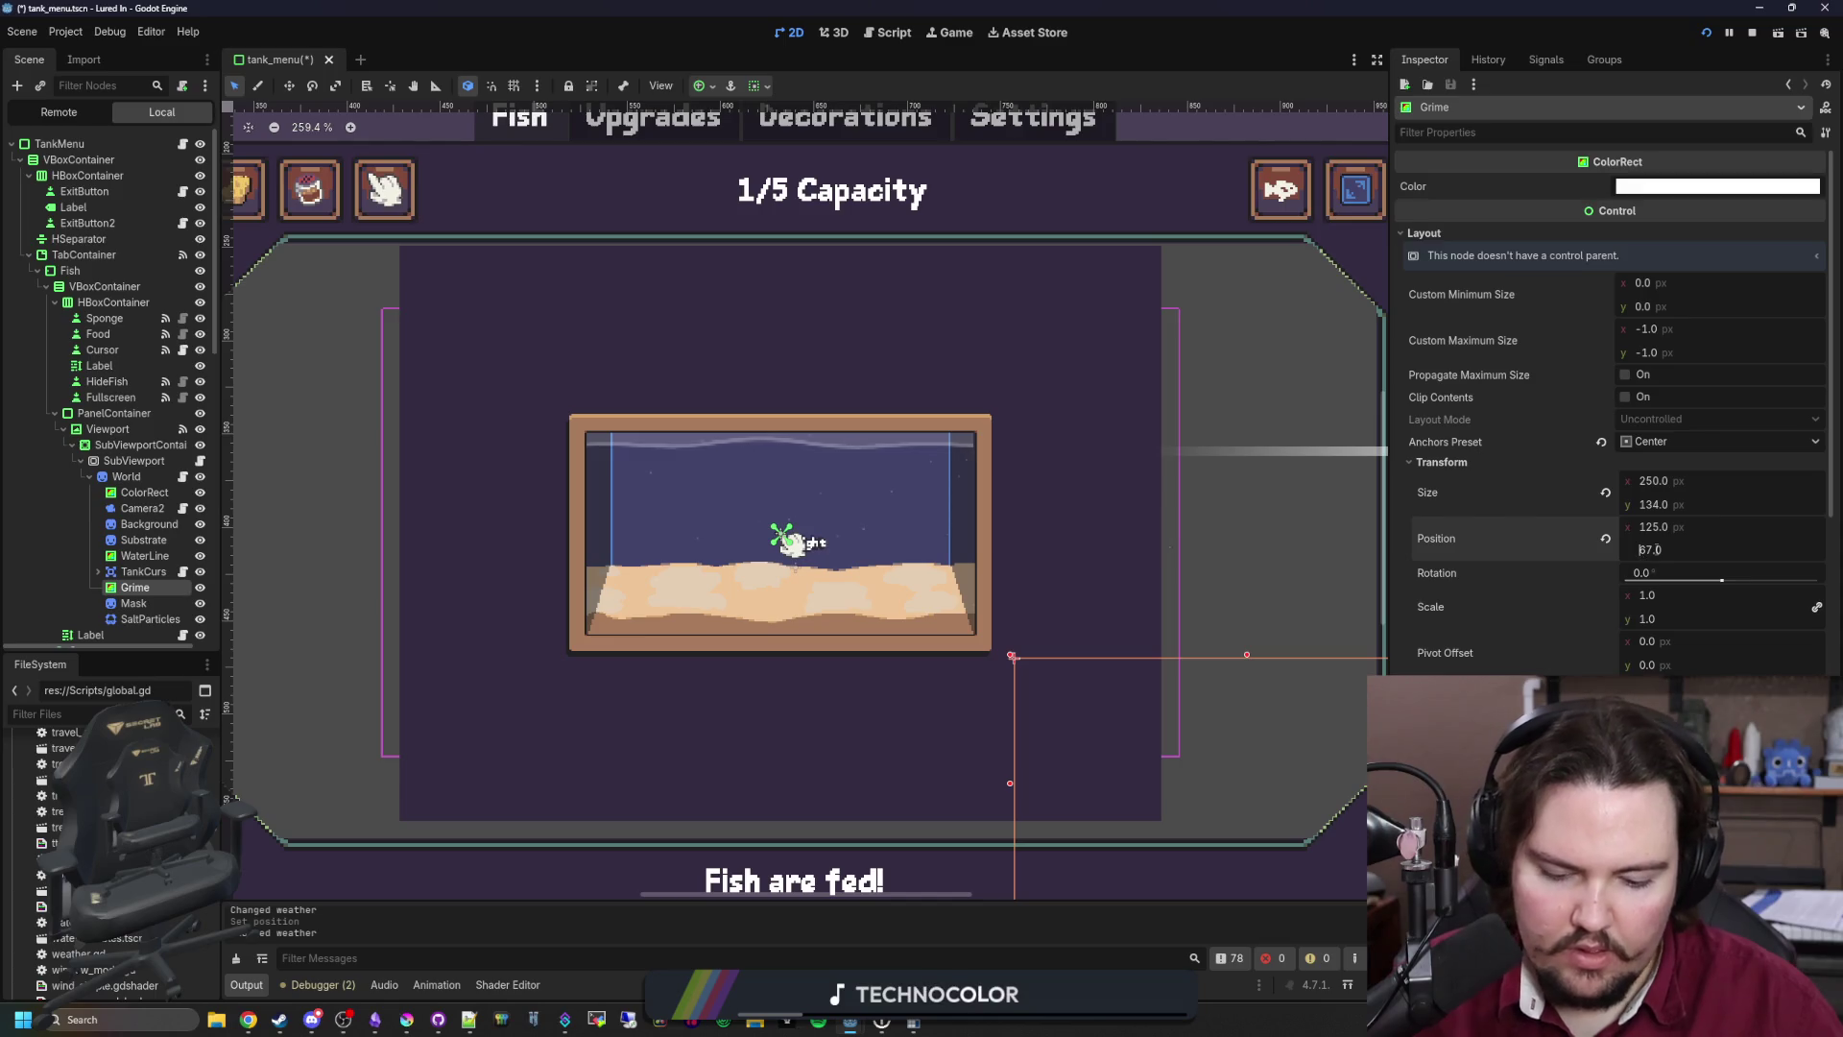
type("-")
key("Return")
type("-125")
key("Return")
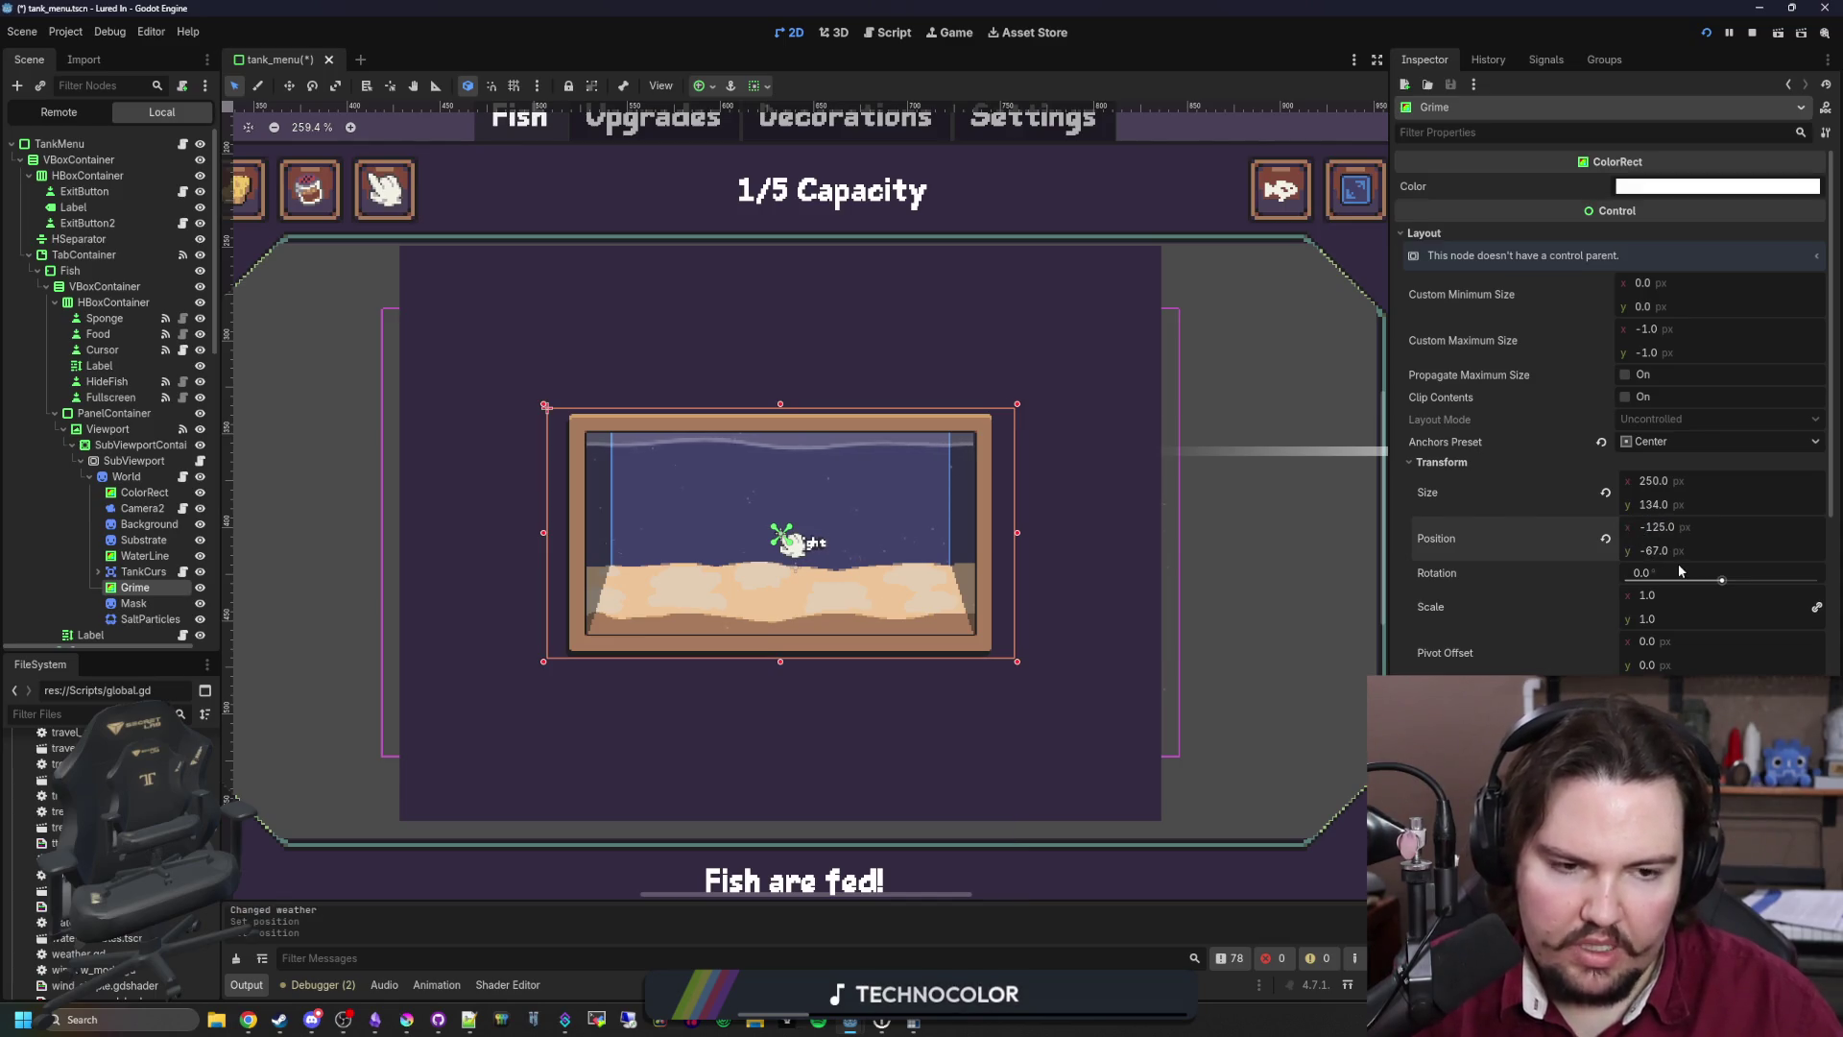
key("F5")
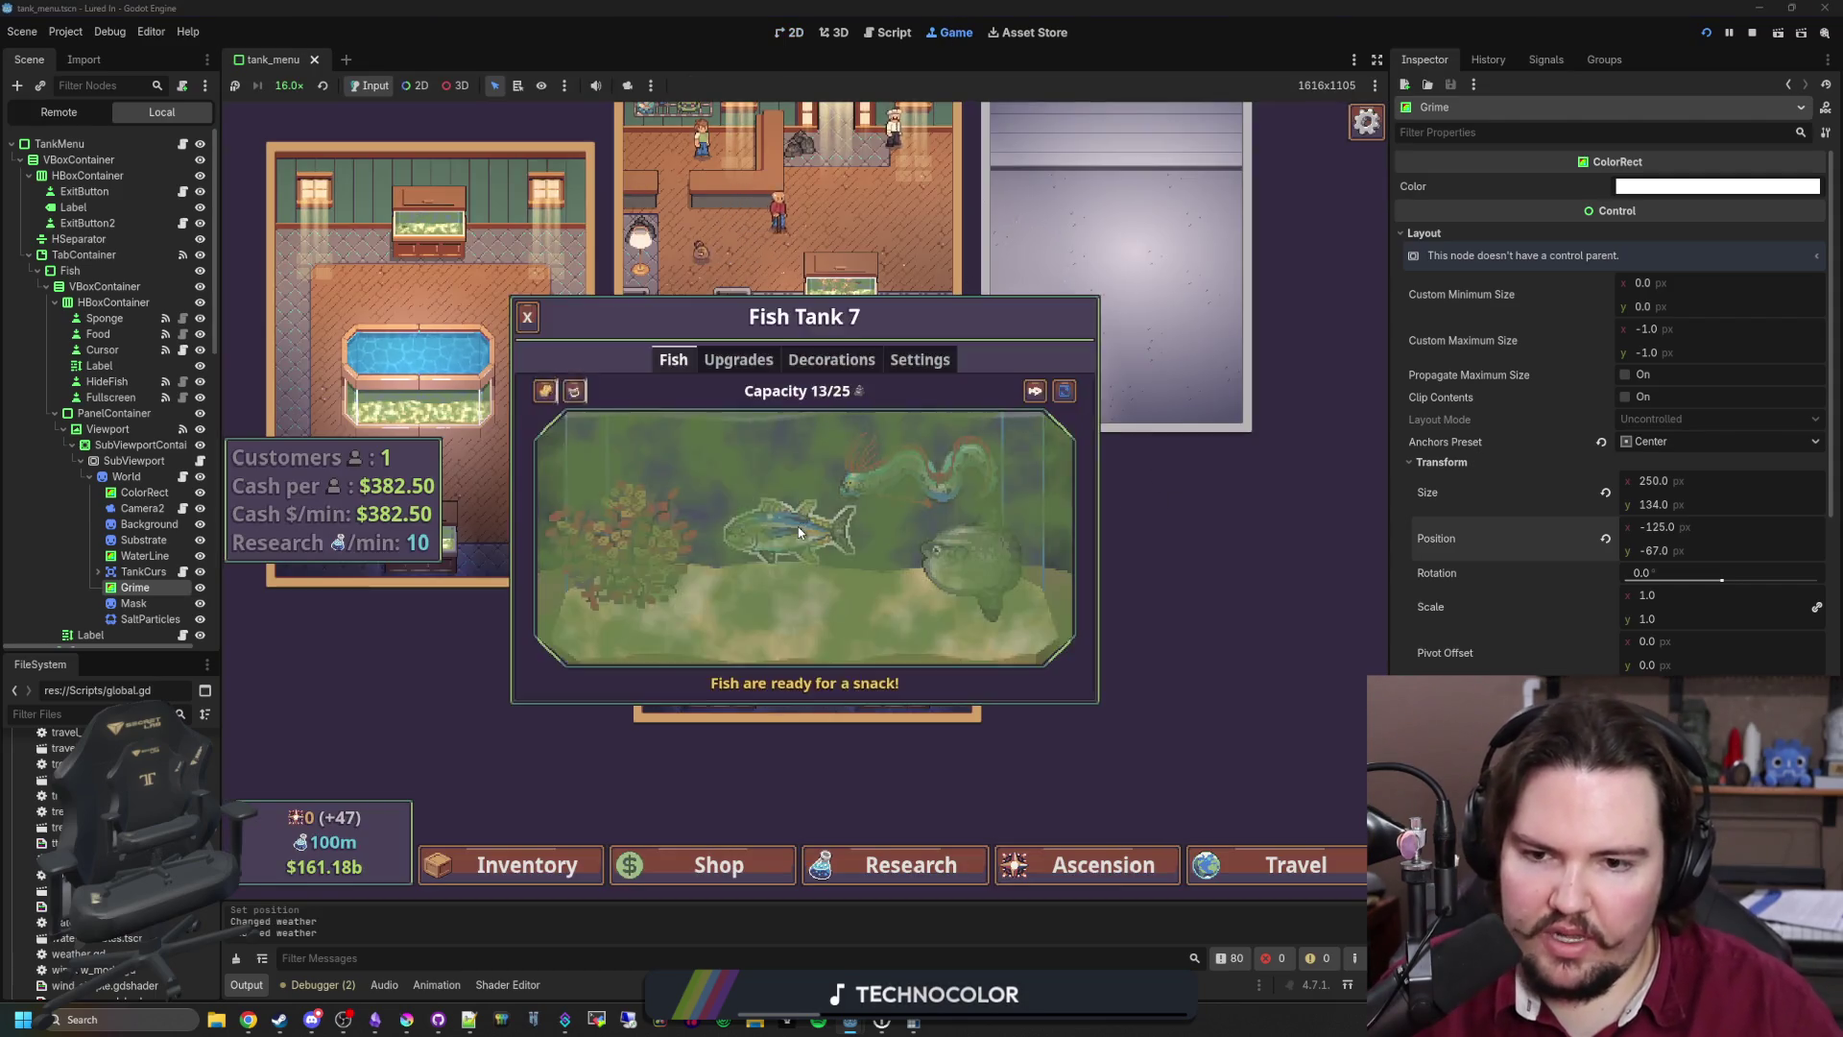
Step: Open Fish Tank 1 and scrub grime off its left and bottom with the sponge
left_click(1191, 488)
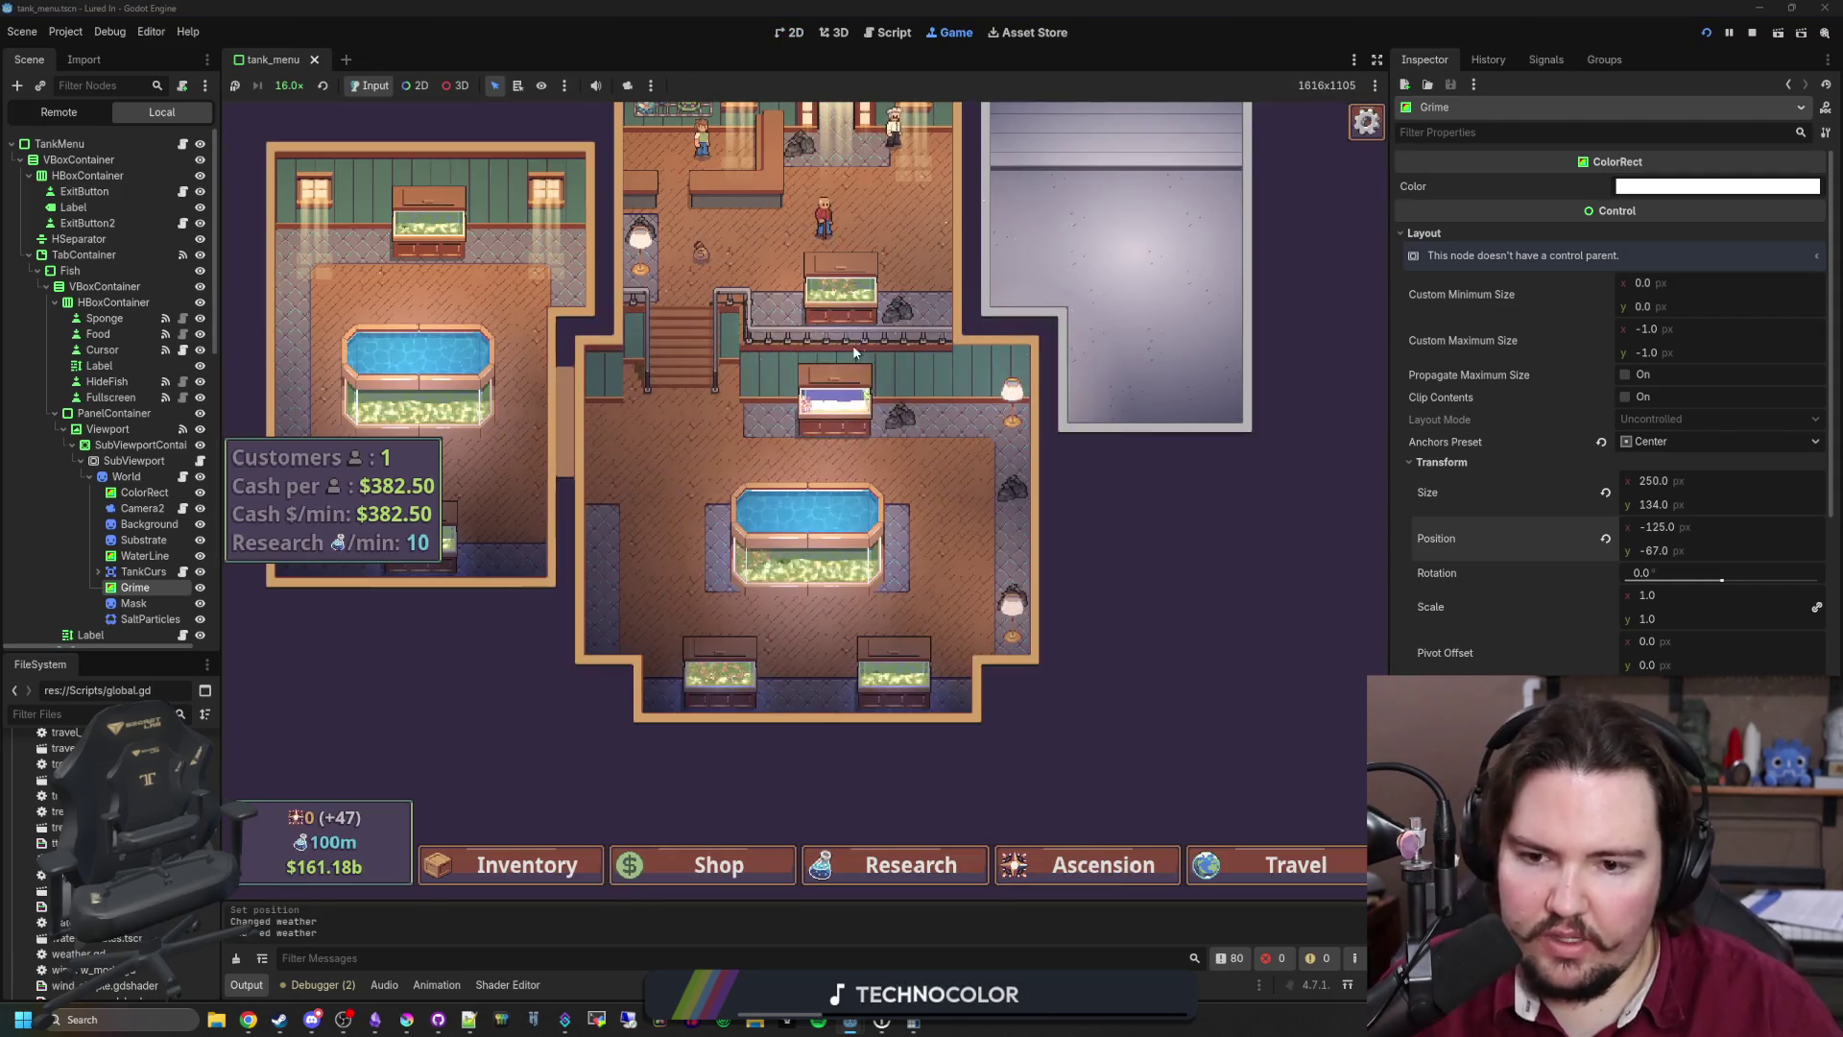
left_click(852, 344)
left_click(857, 388)
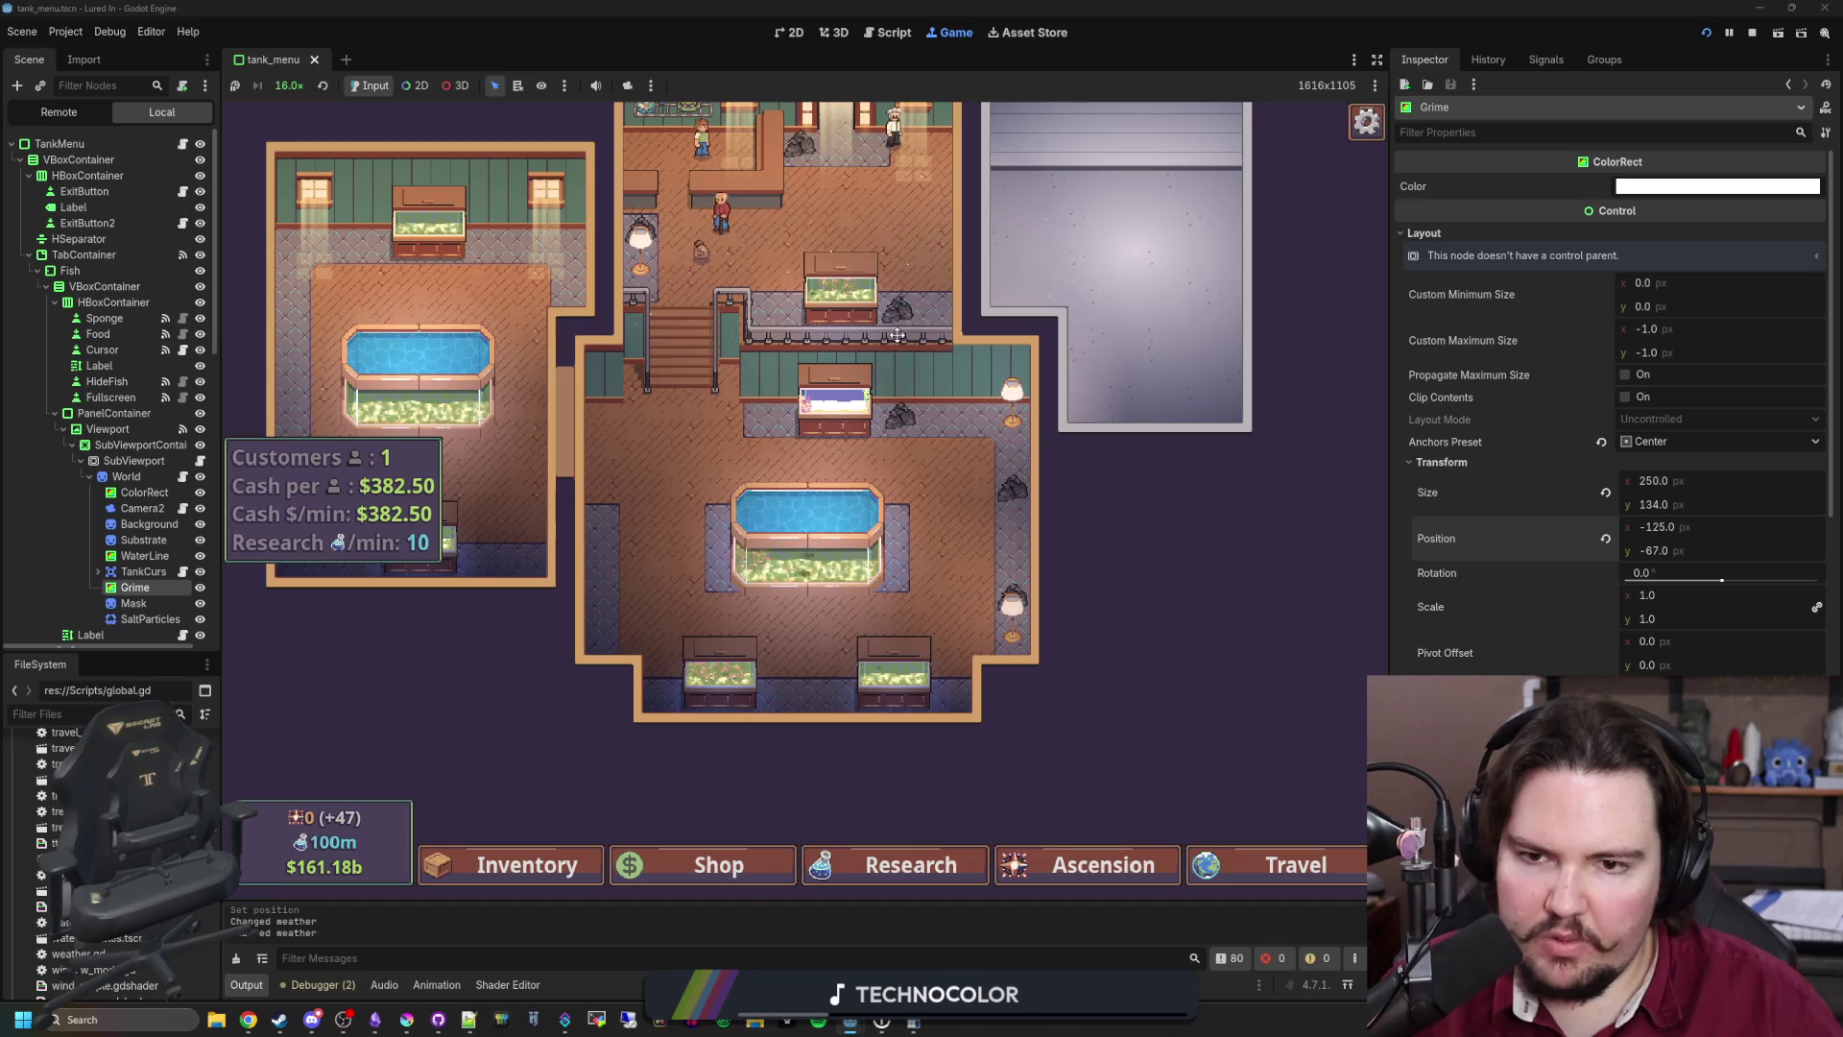
left_click(864, 293)
left_click(866, 298)
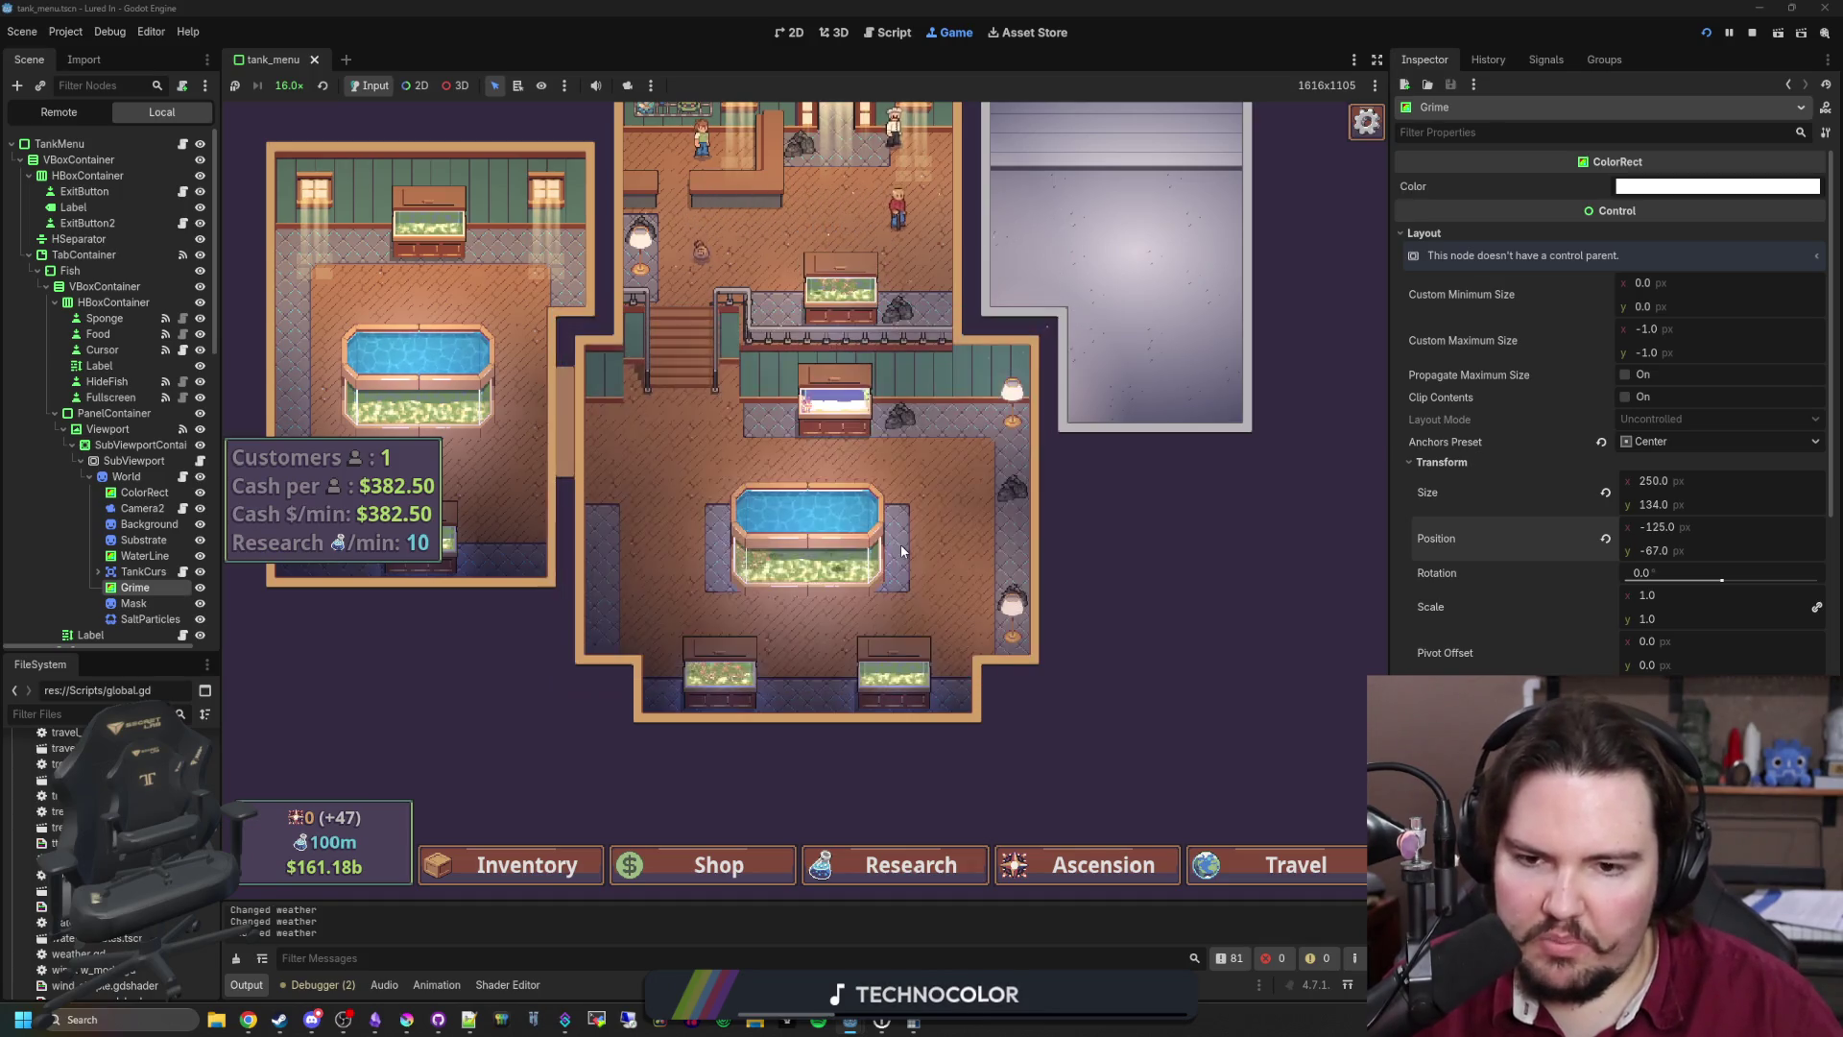
left_click(859, 300)
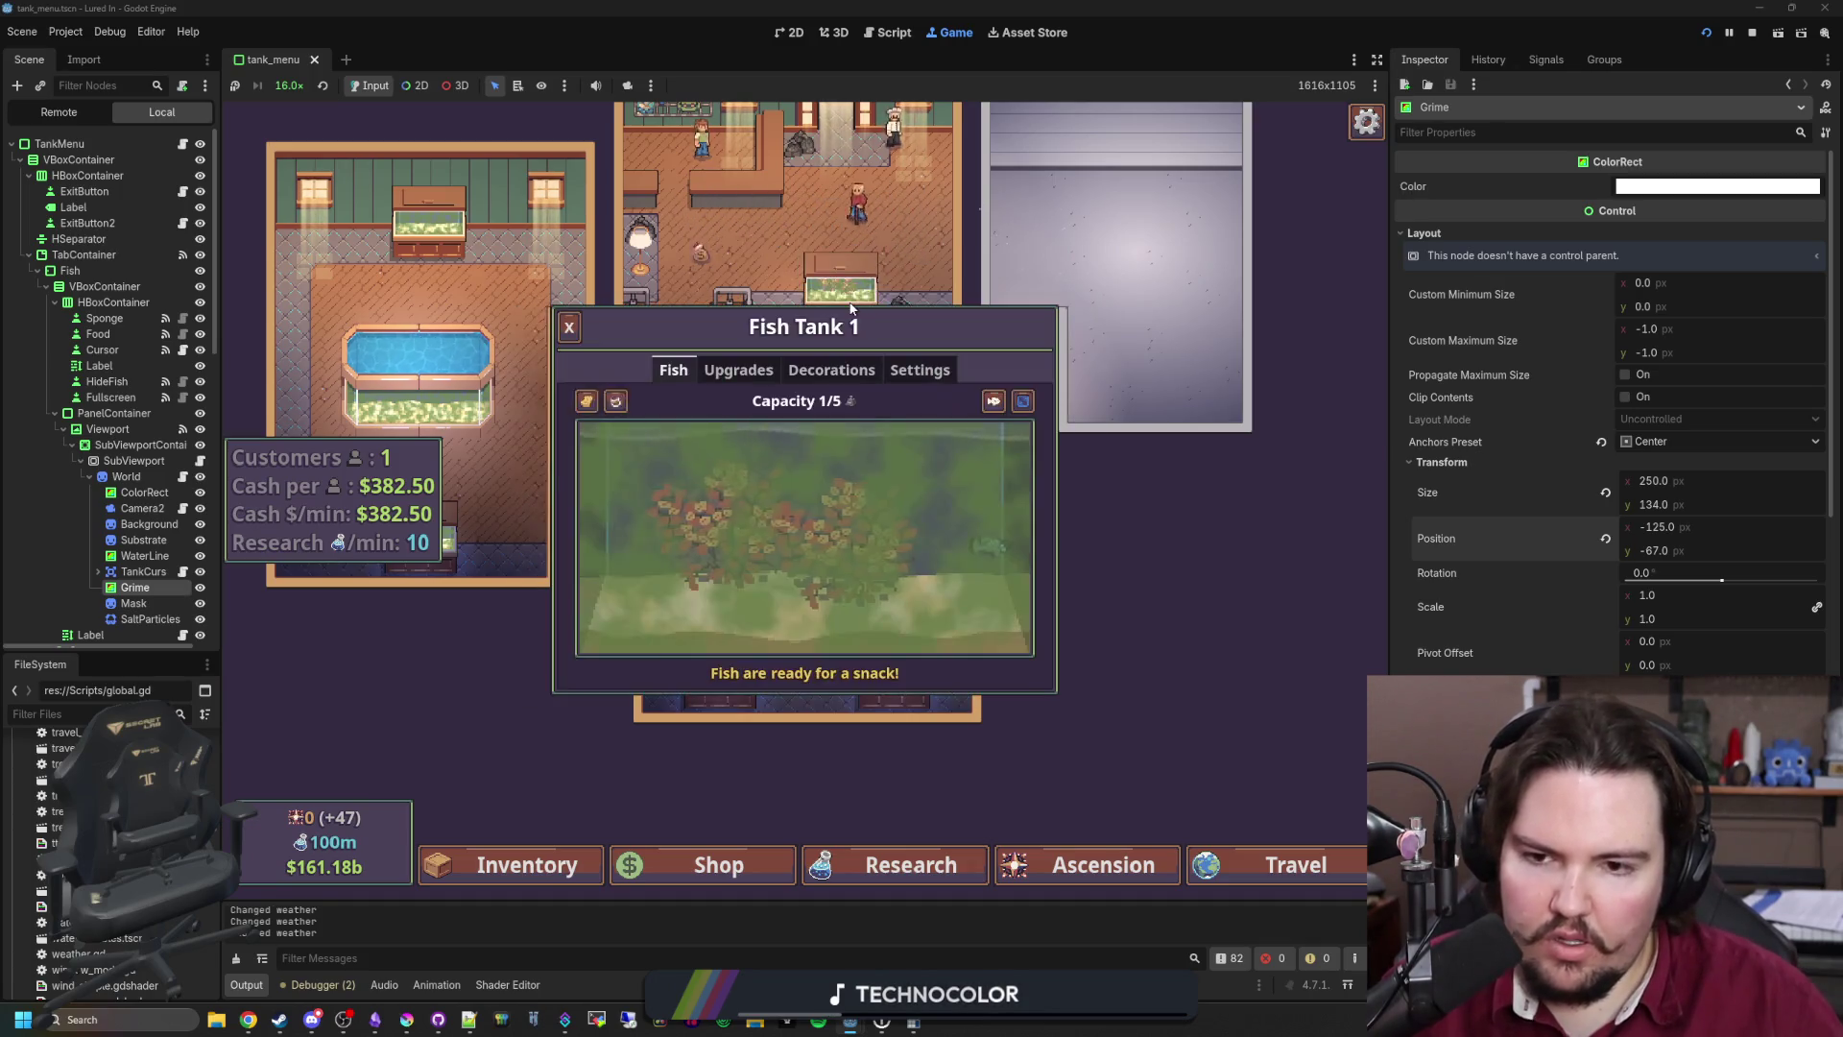
left_click(587, 401)
mouse_move(589, 436)
left_mouse_down()
mouse_move(605, 648)
mouse_move(765, 580)
mouse_move(710, 460)
left_mouse_up()
key("Escape")
Step: Open Fish Tank 7 in its large view and sponge two clean paths through its grime
left_click(797, 518)
key("Escape")
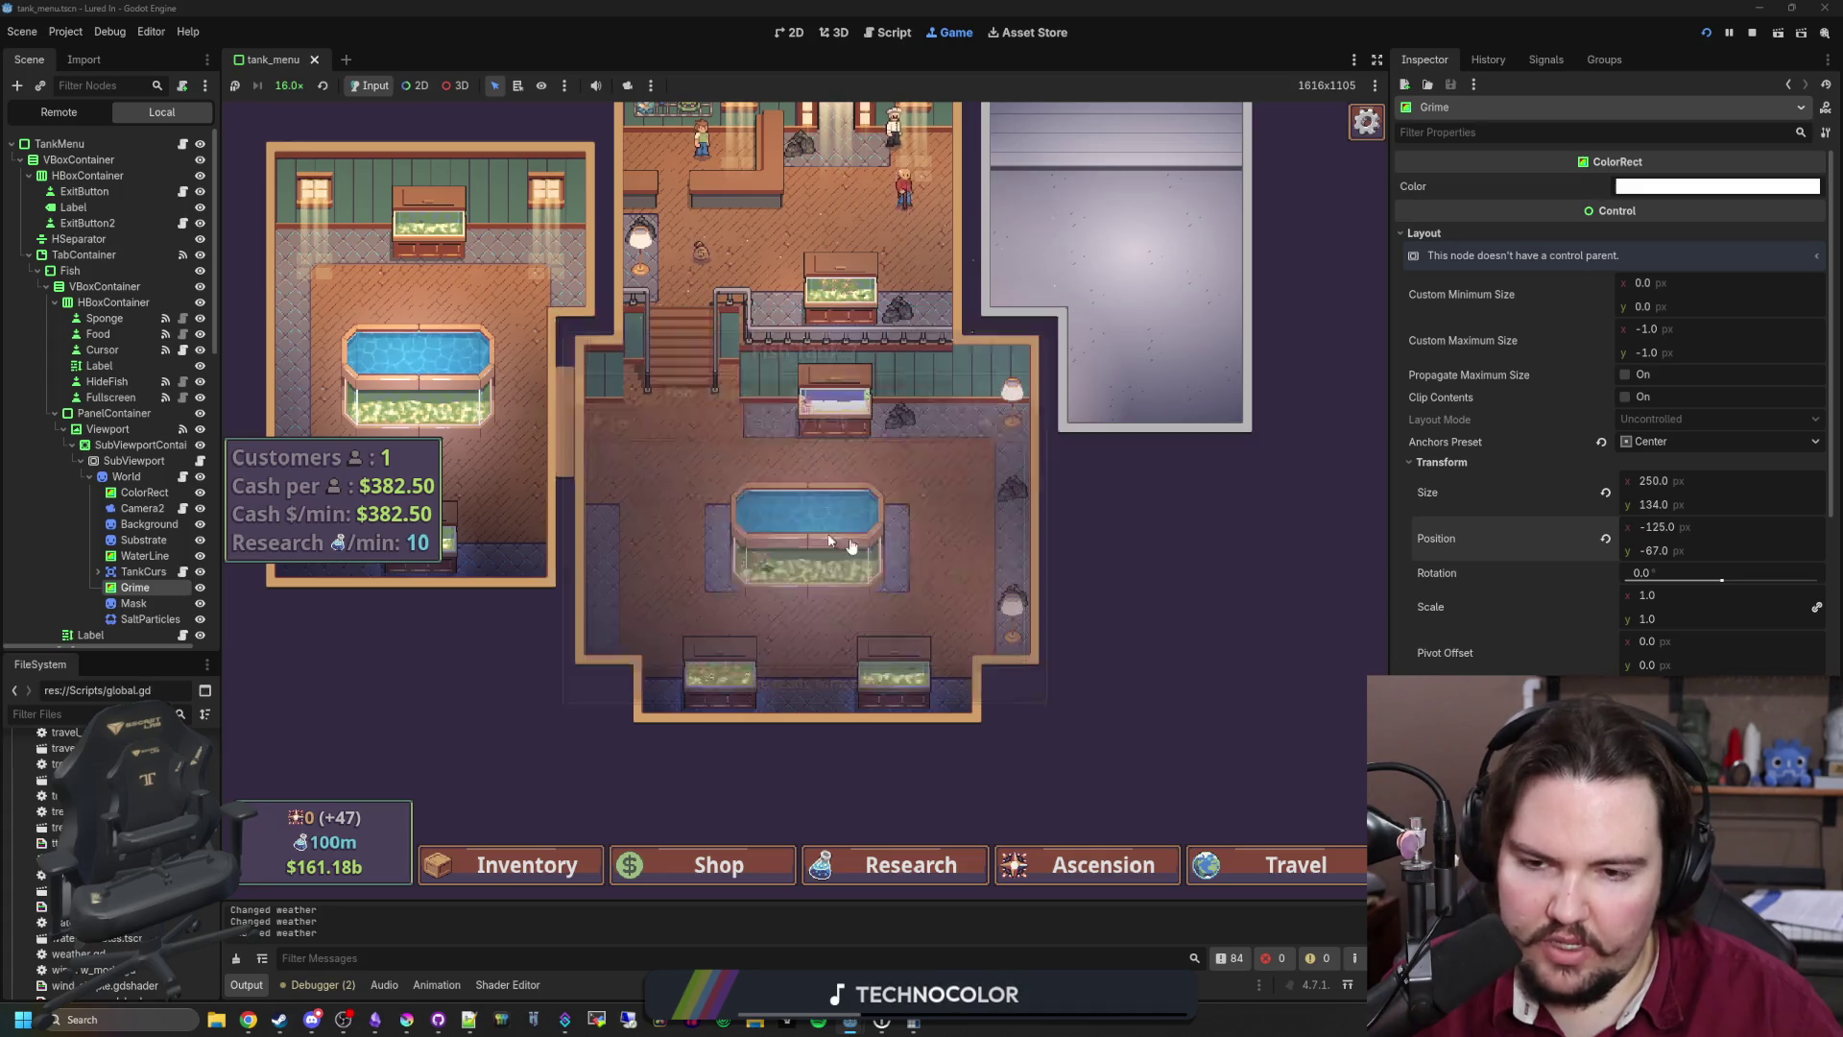
left_click(801, 547)
left_click(544, 391)
mouse_move(600, 446)
left_mouse_down()
mouse_move(715, 460)
mouse_move(665, 485)
left_mouse_up()
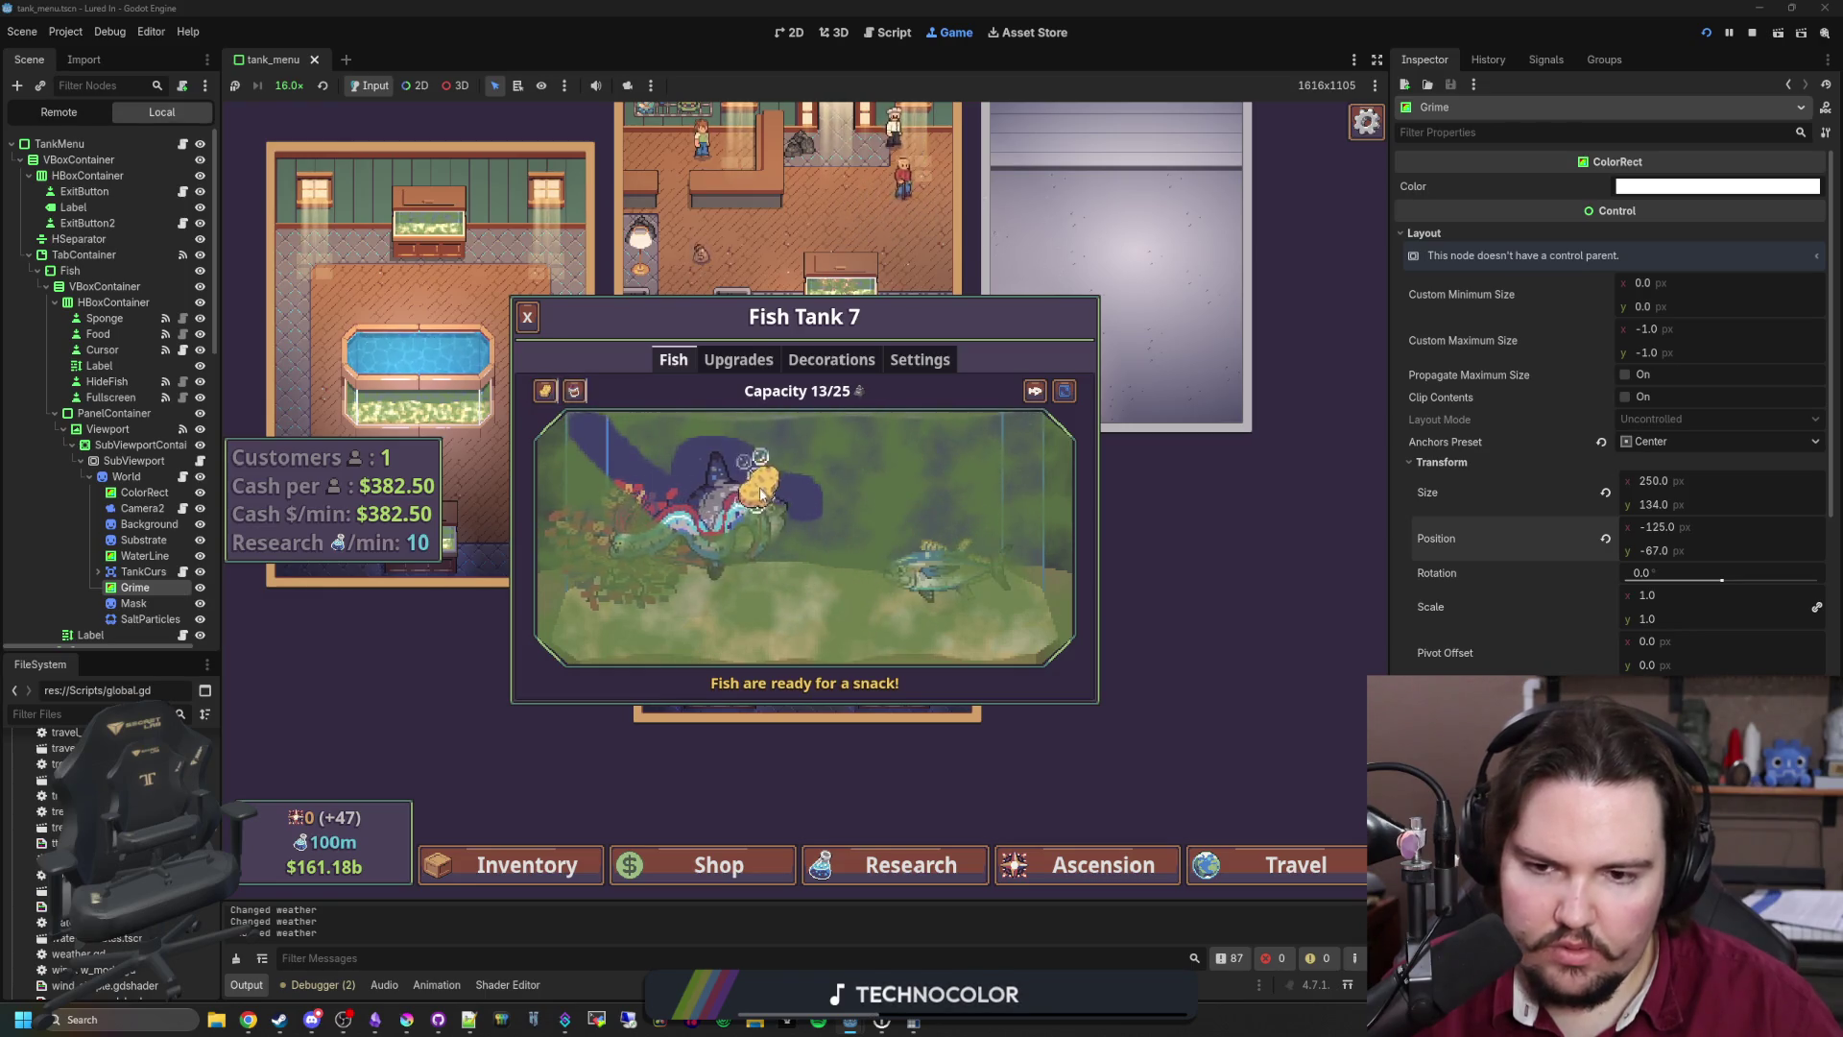
left_click_drag(760, 494, 755, 519)
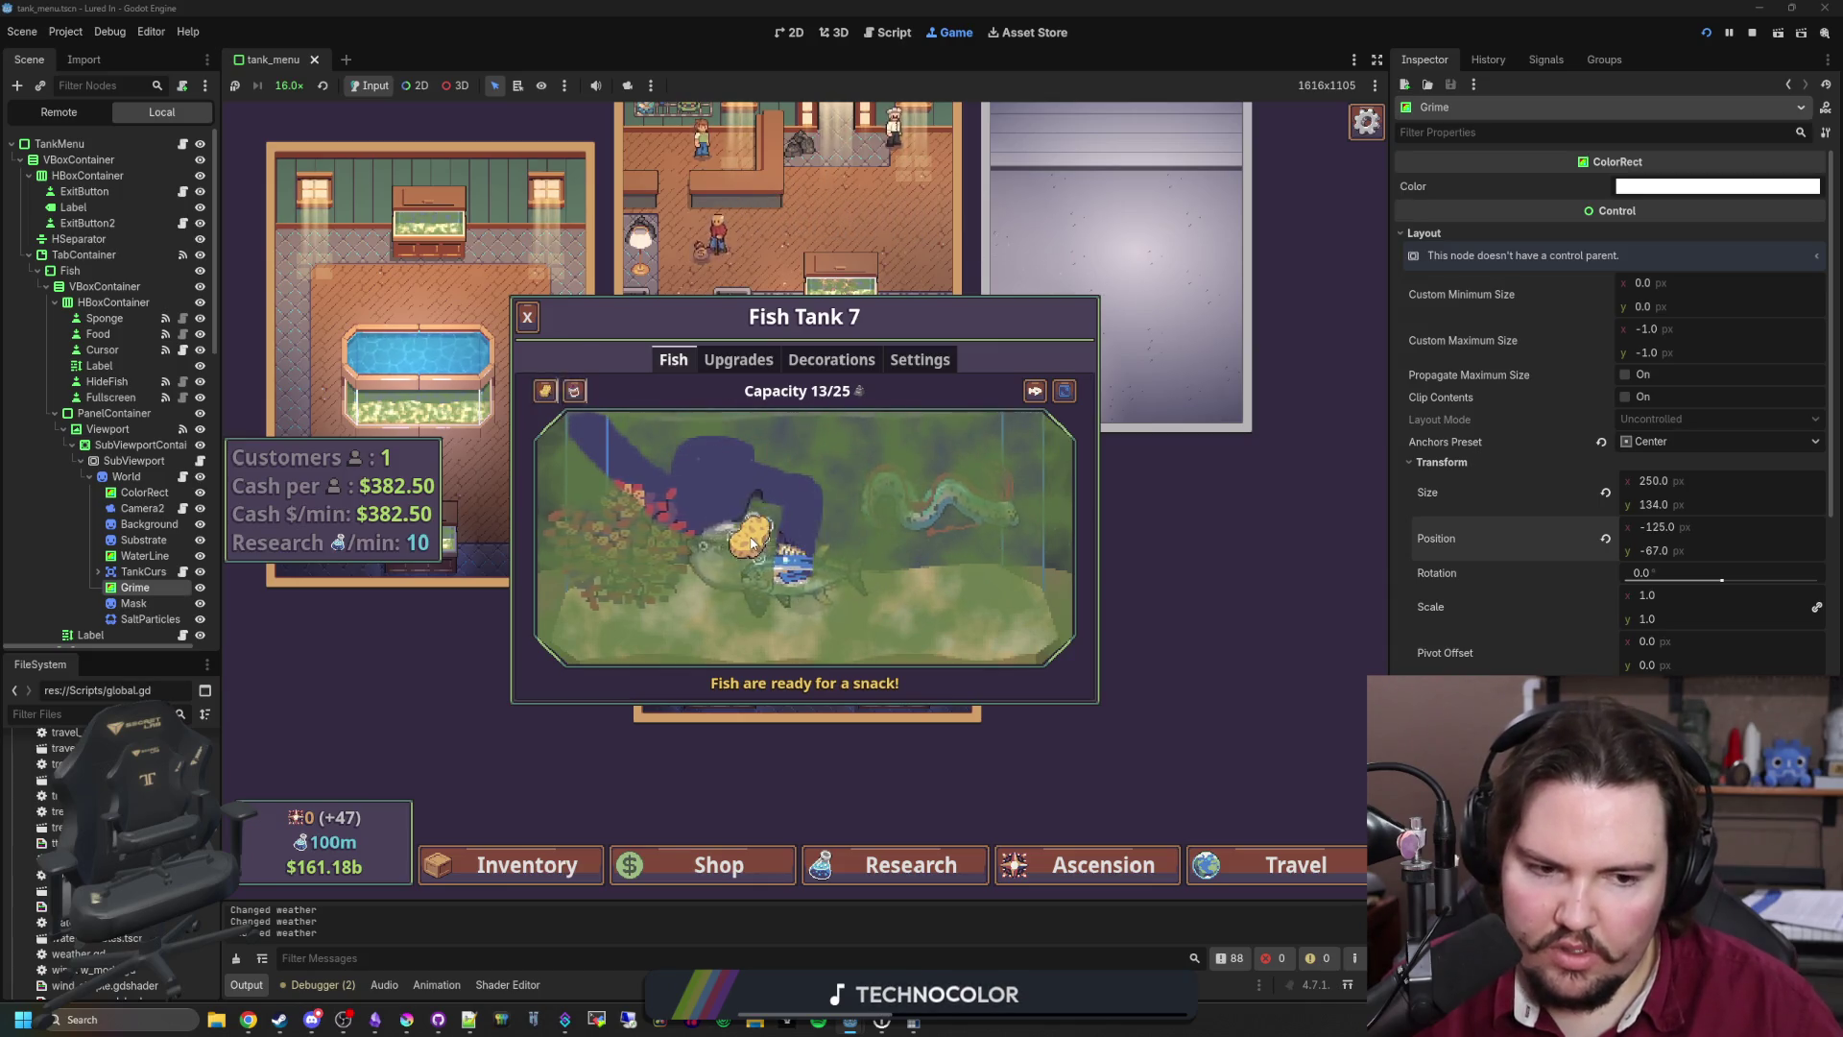
key("Escape")
Step: Stop the running game, open tank_menu.gd, and read through its code
left_click(1751, 33)
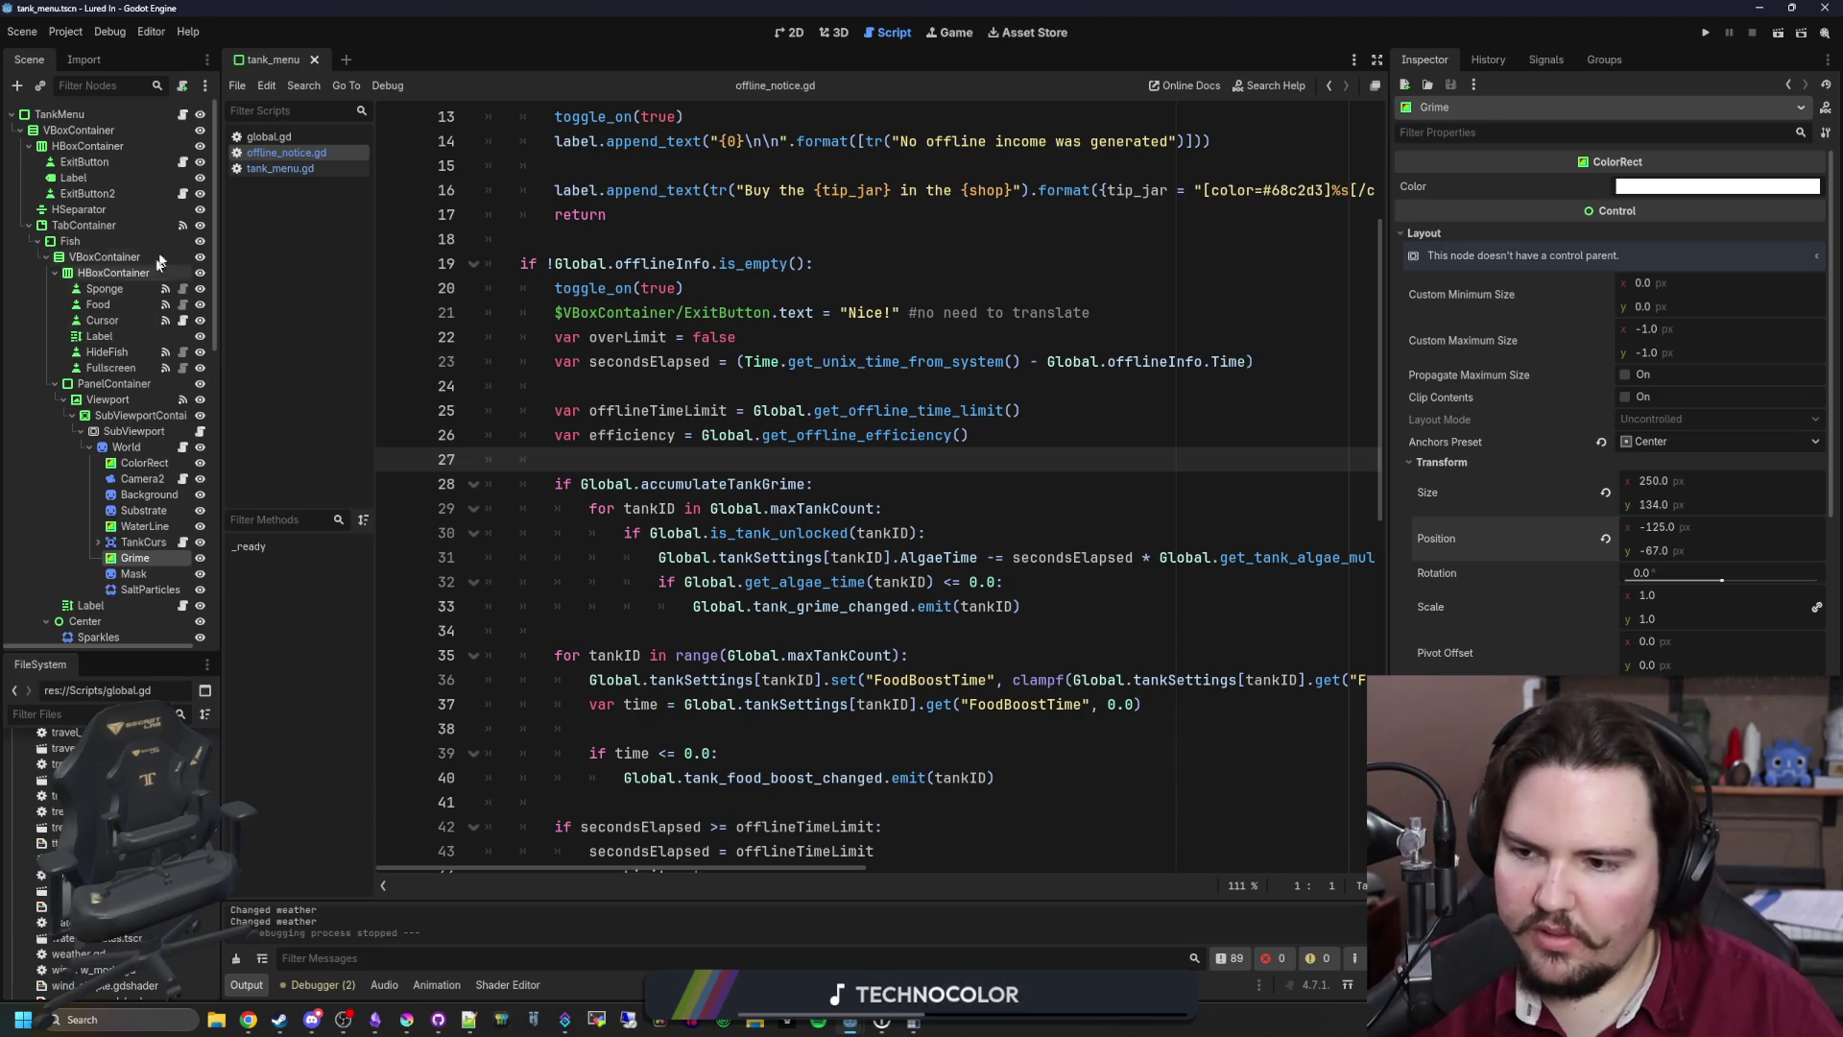
left_click(183, 116)
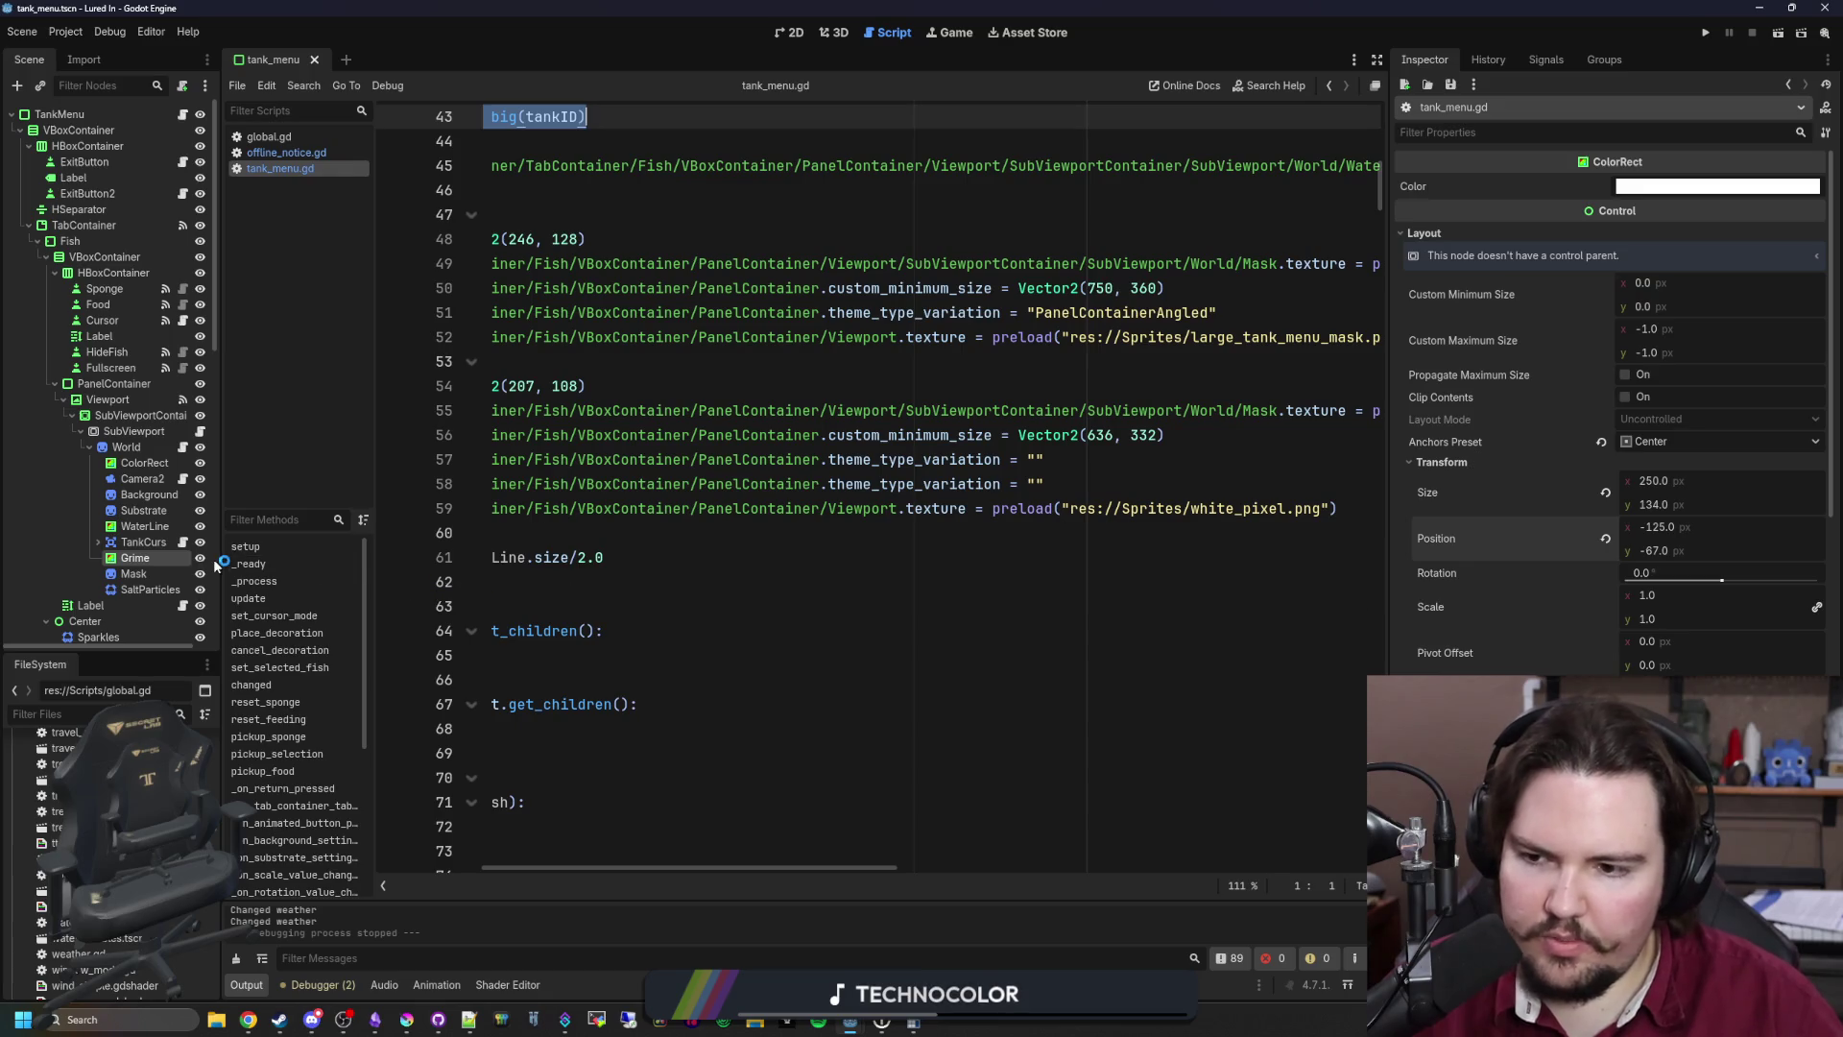
left_click_drag(215, 567, 153, 566)
scroll(642, 729, "down", 2)
scroll(642, 730, "left", 3)
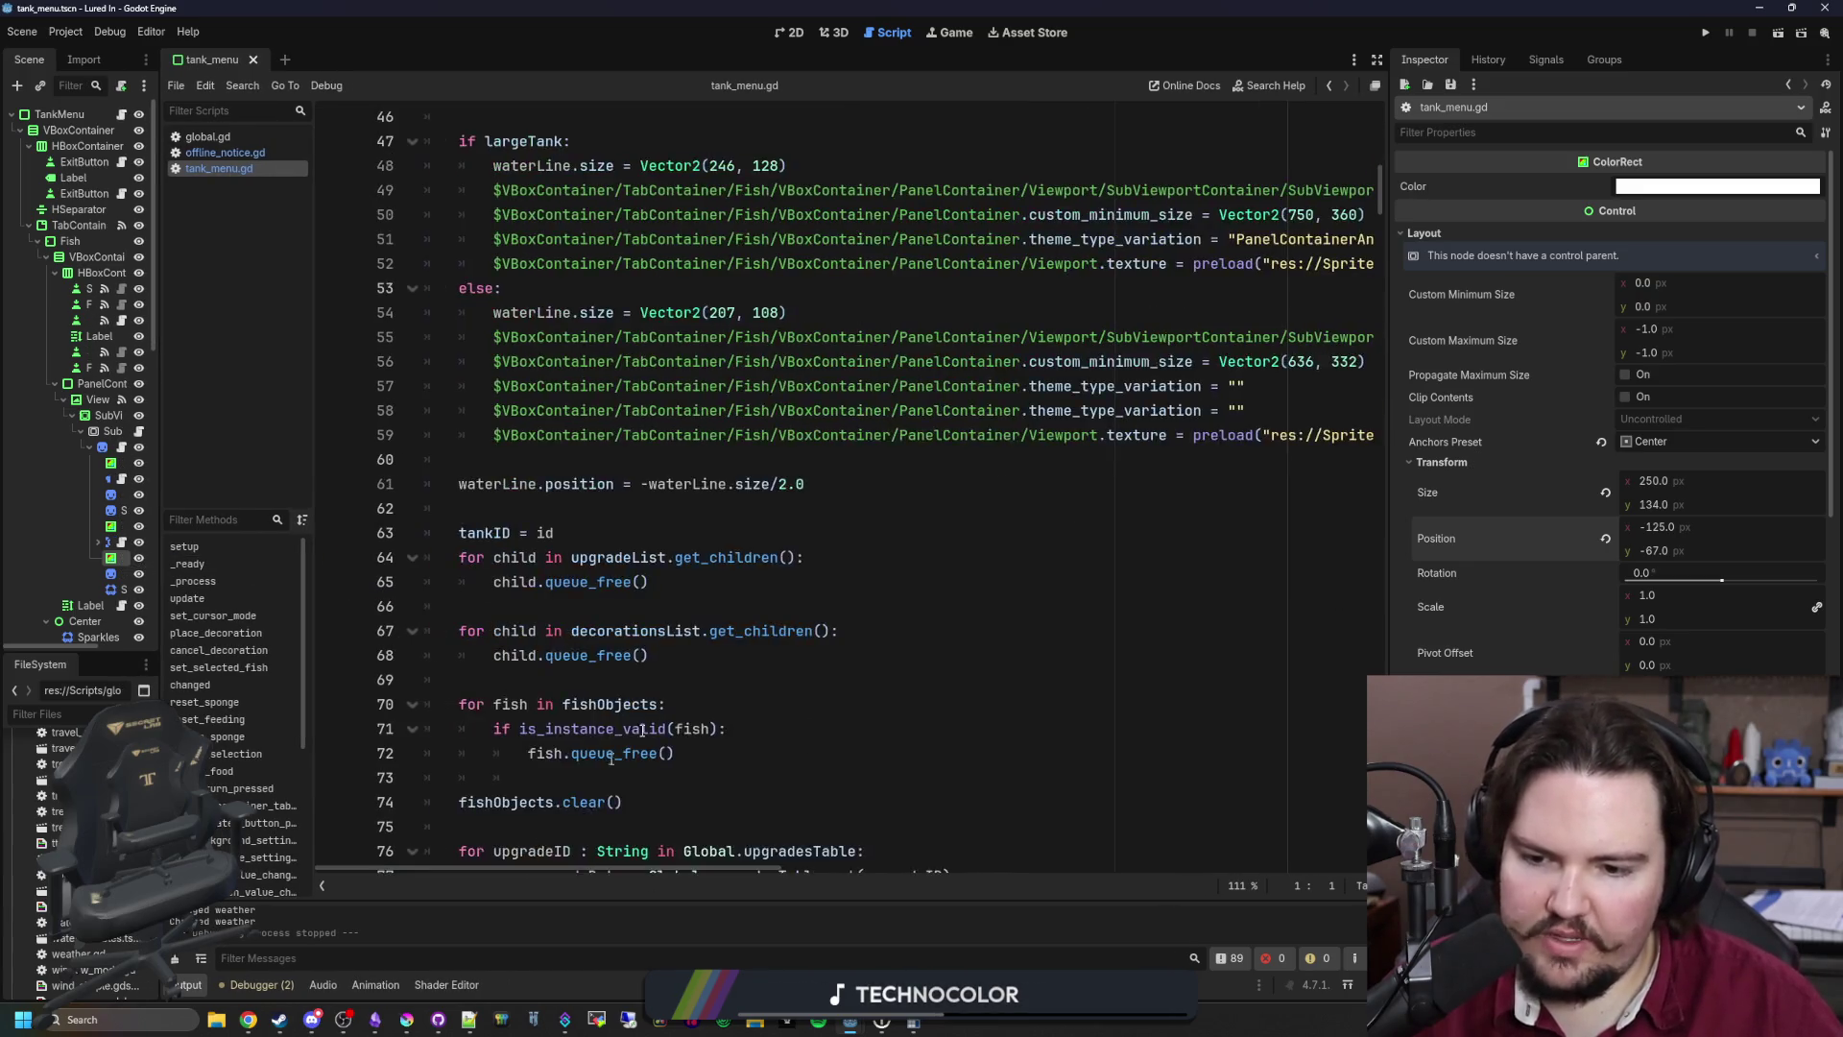
scroll(641, 729, "down", 20)
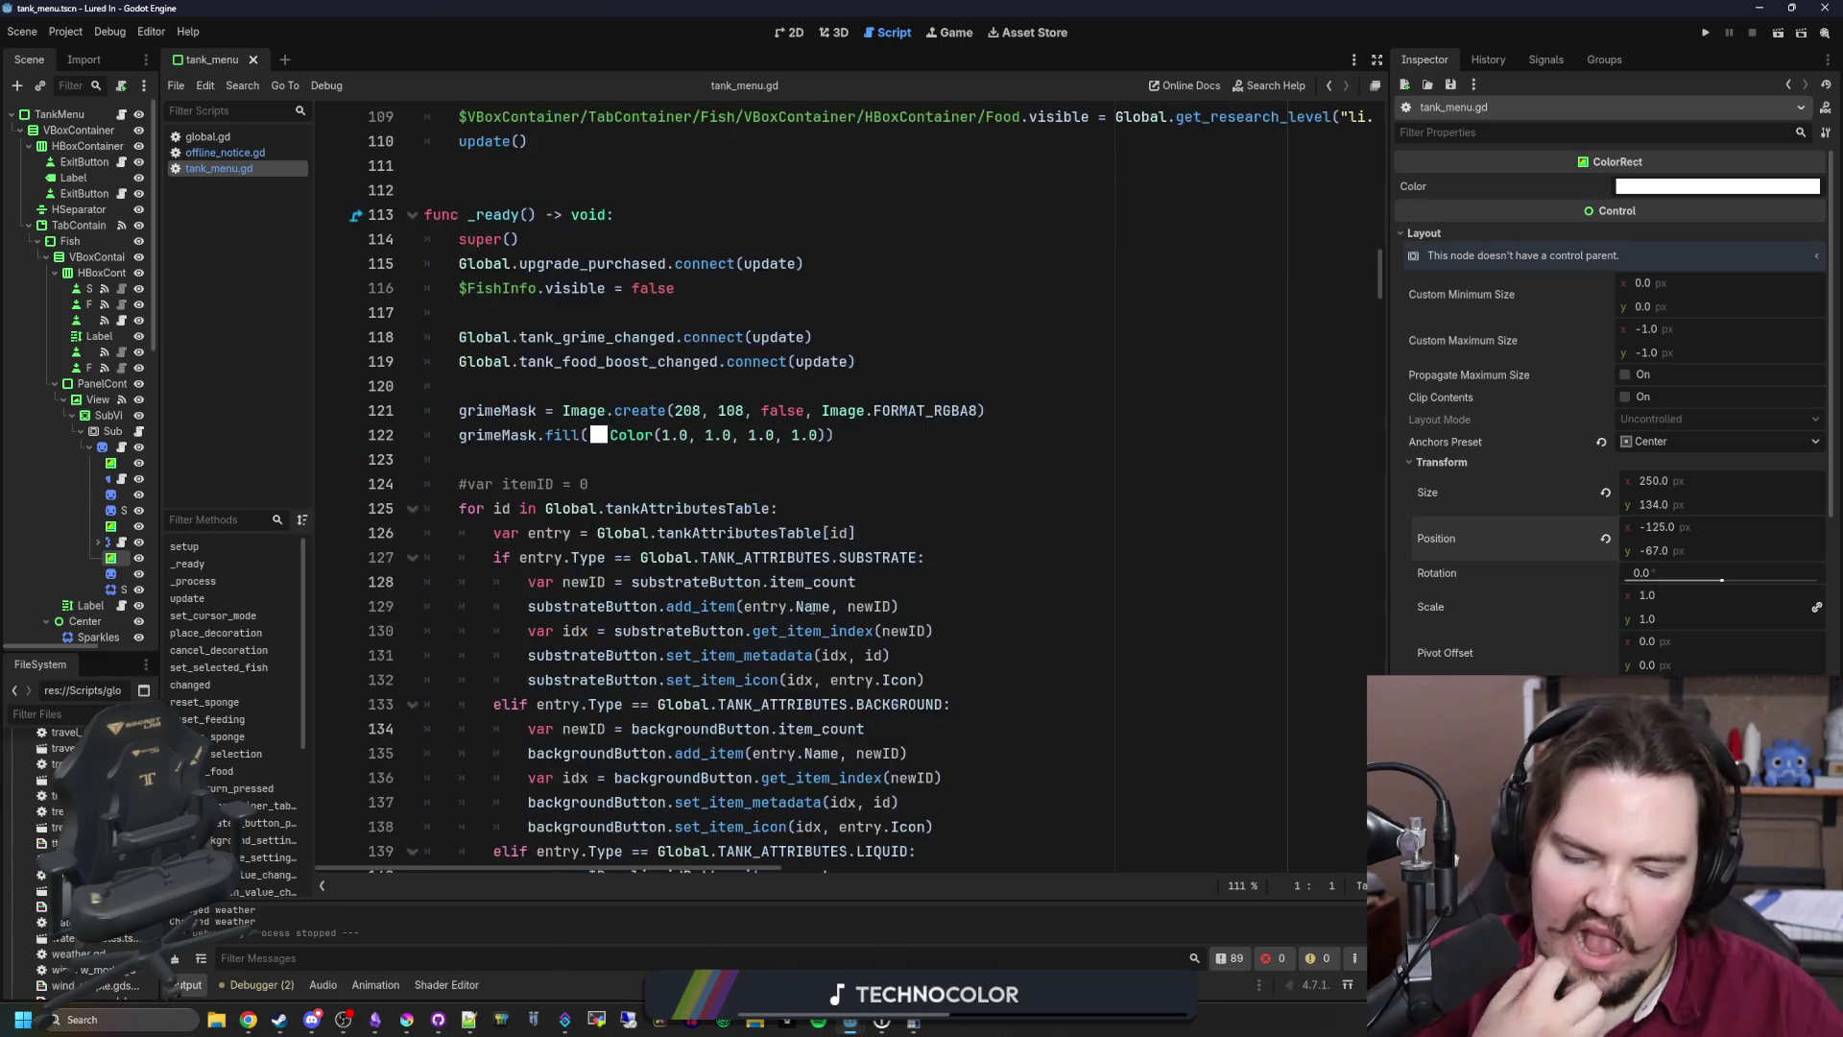
scroll(812, 608, "down", 14)
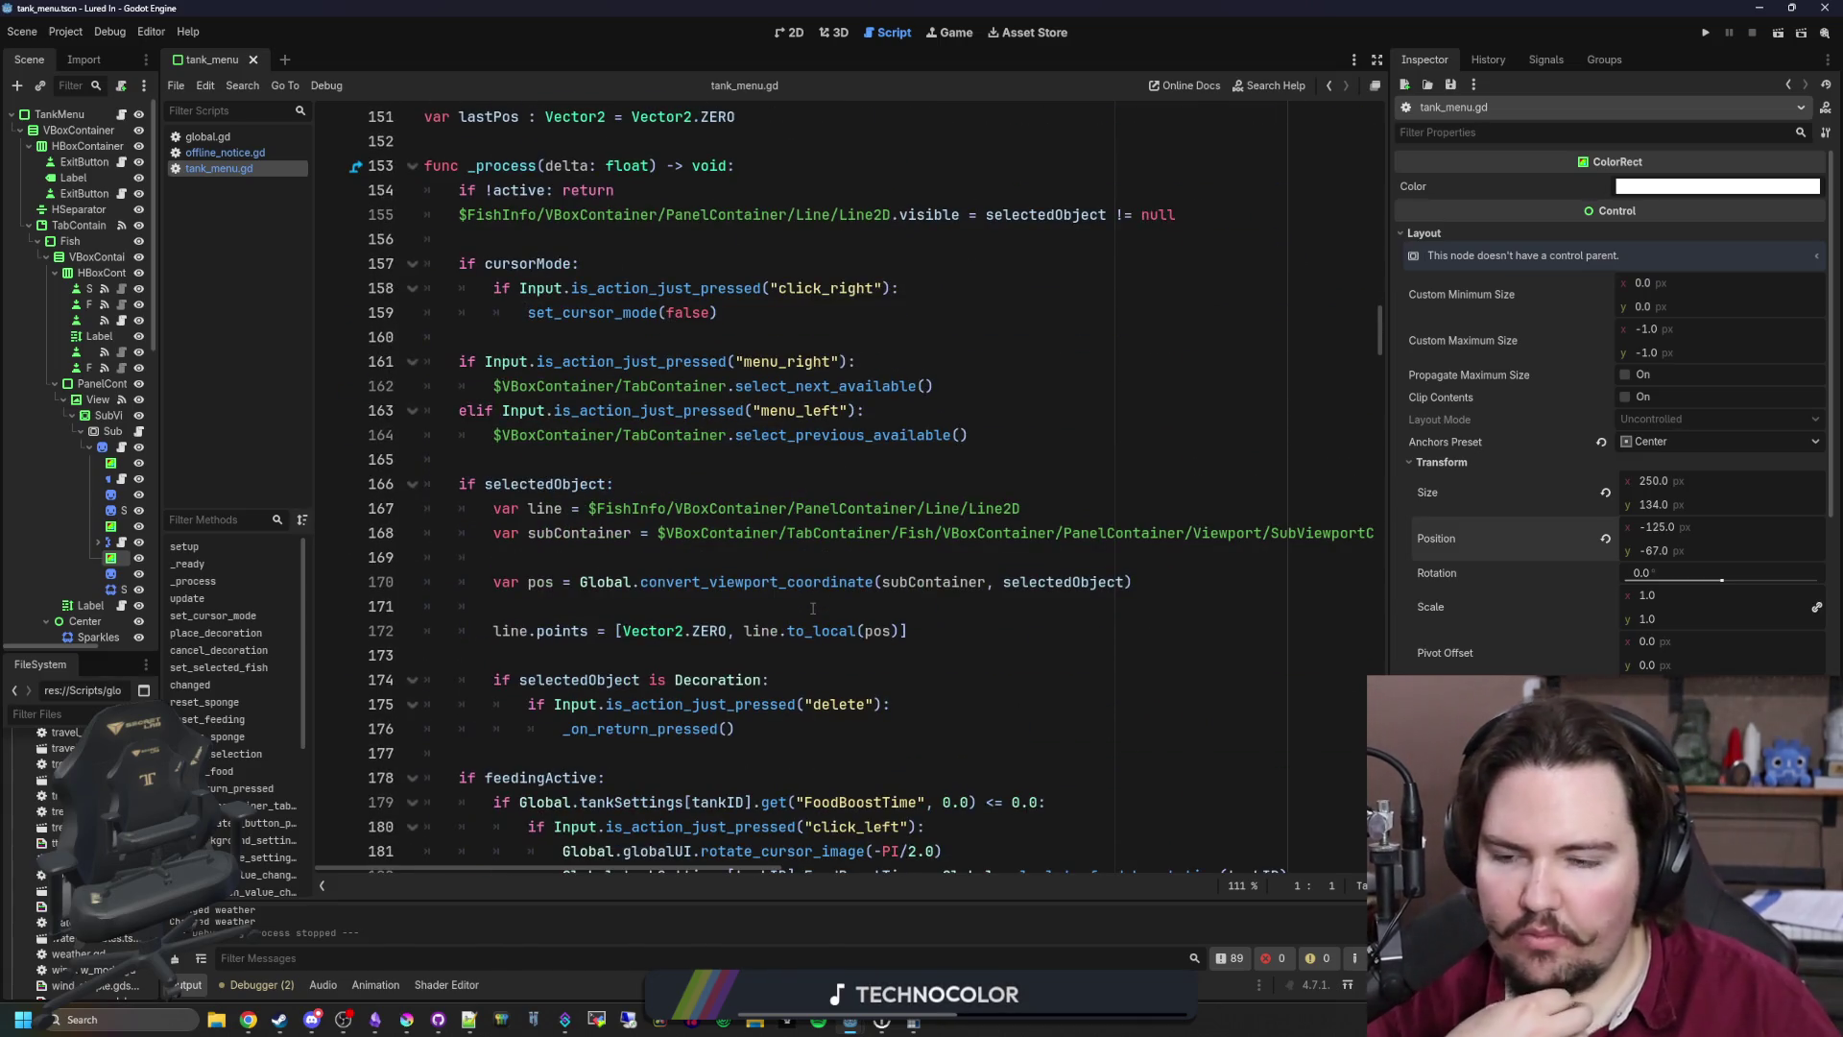
scroll(695, 509, "down", 7)
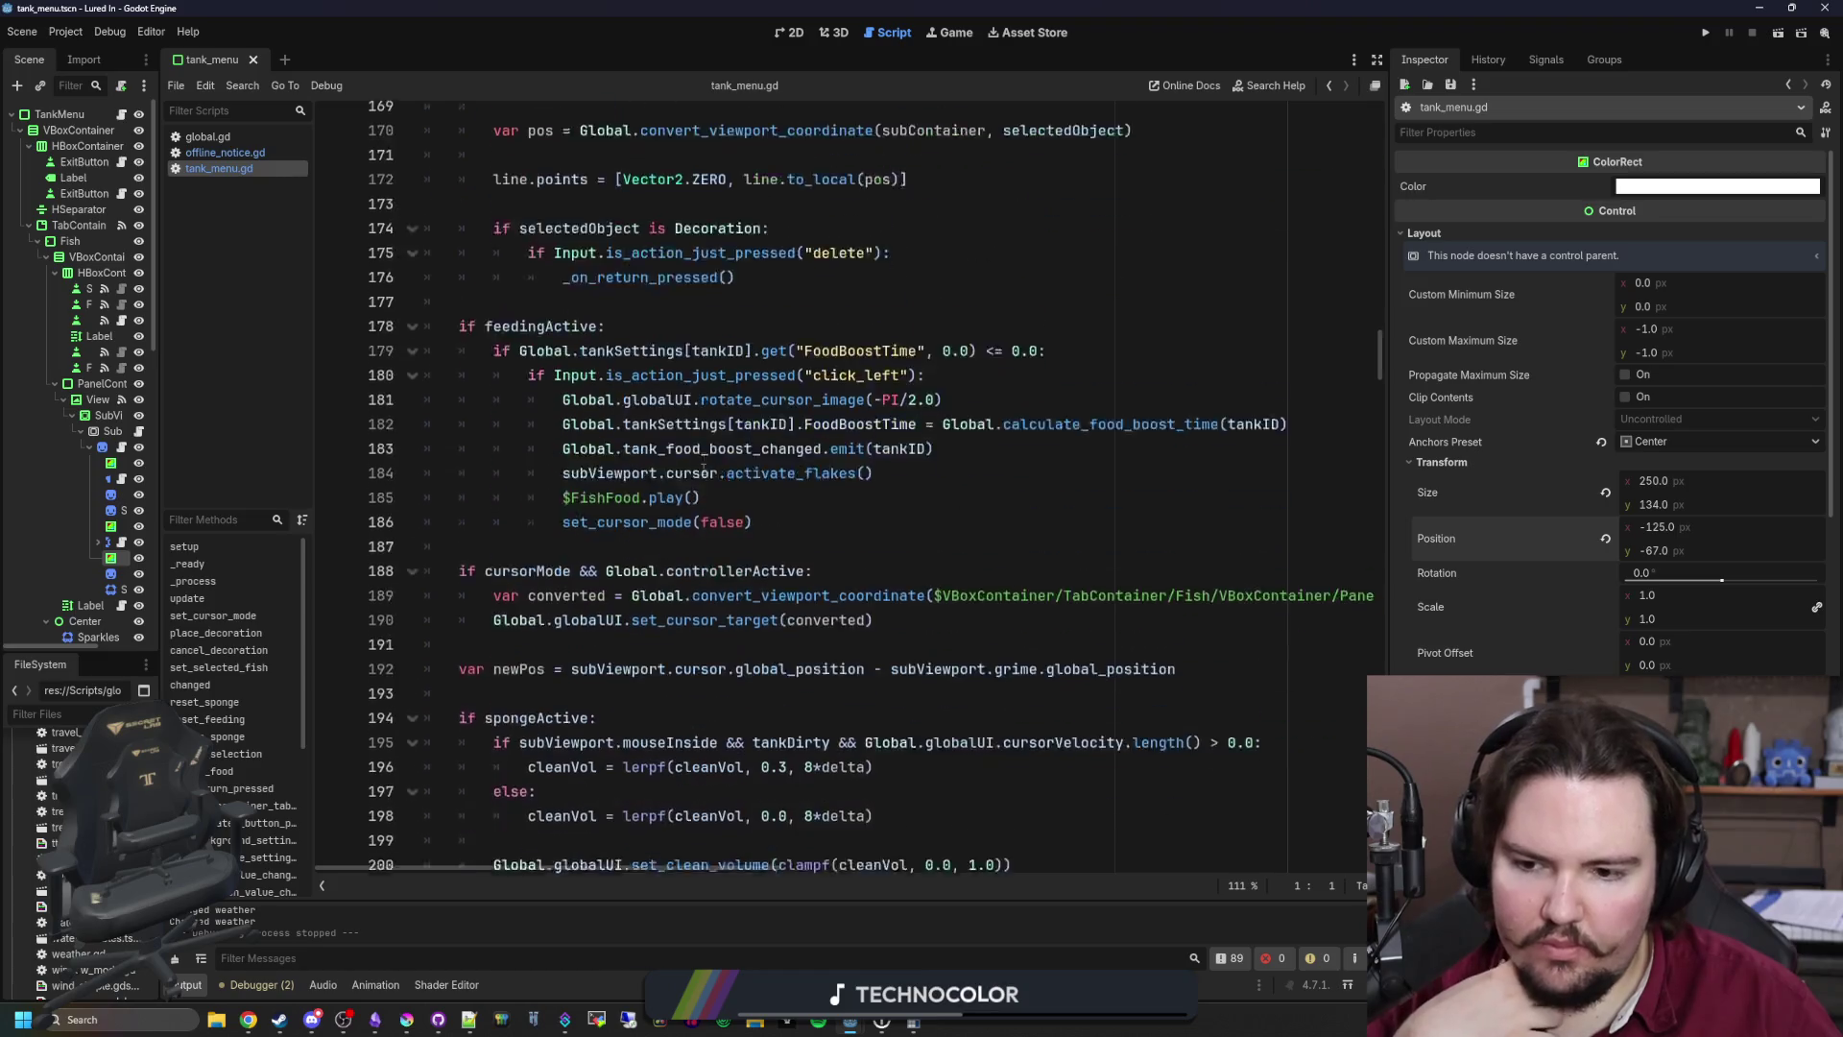
scroll(704, 469, "down", 4)
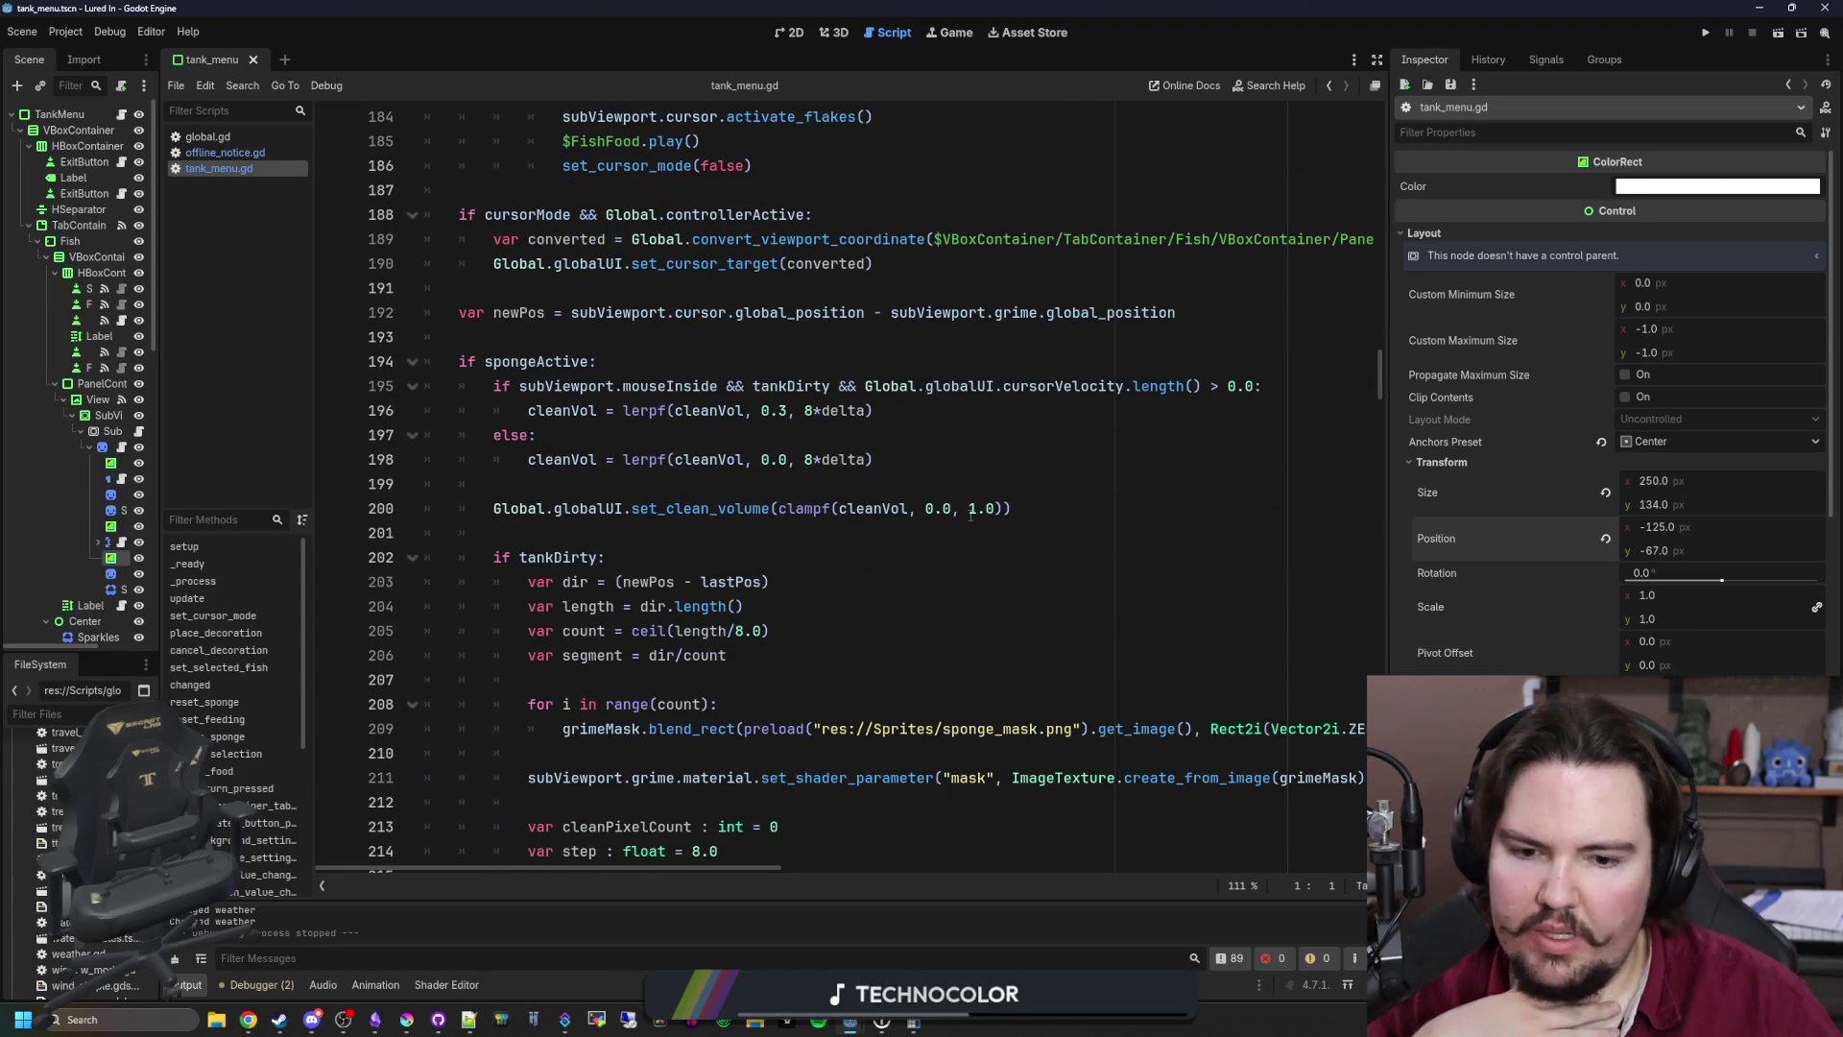
scroll(970, 514, "down", 2)
mouse_move(602, 870)
left_mouse_down()
mouse_move(856, 874)
mouse_move(568, 827)
left_mouse_up()
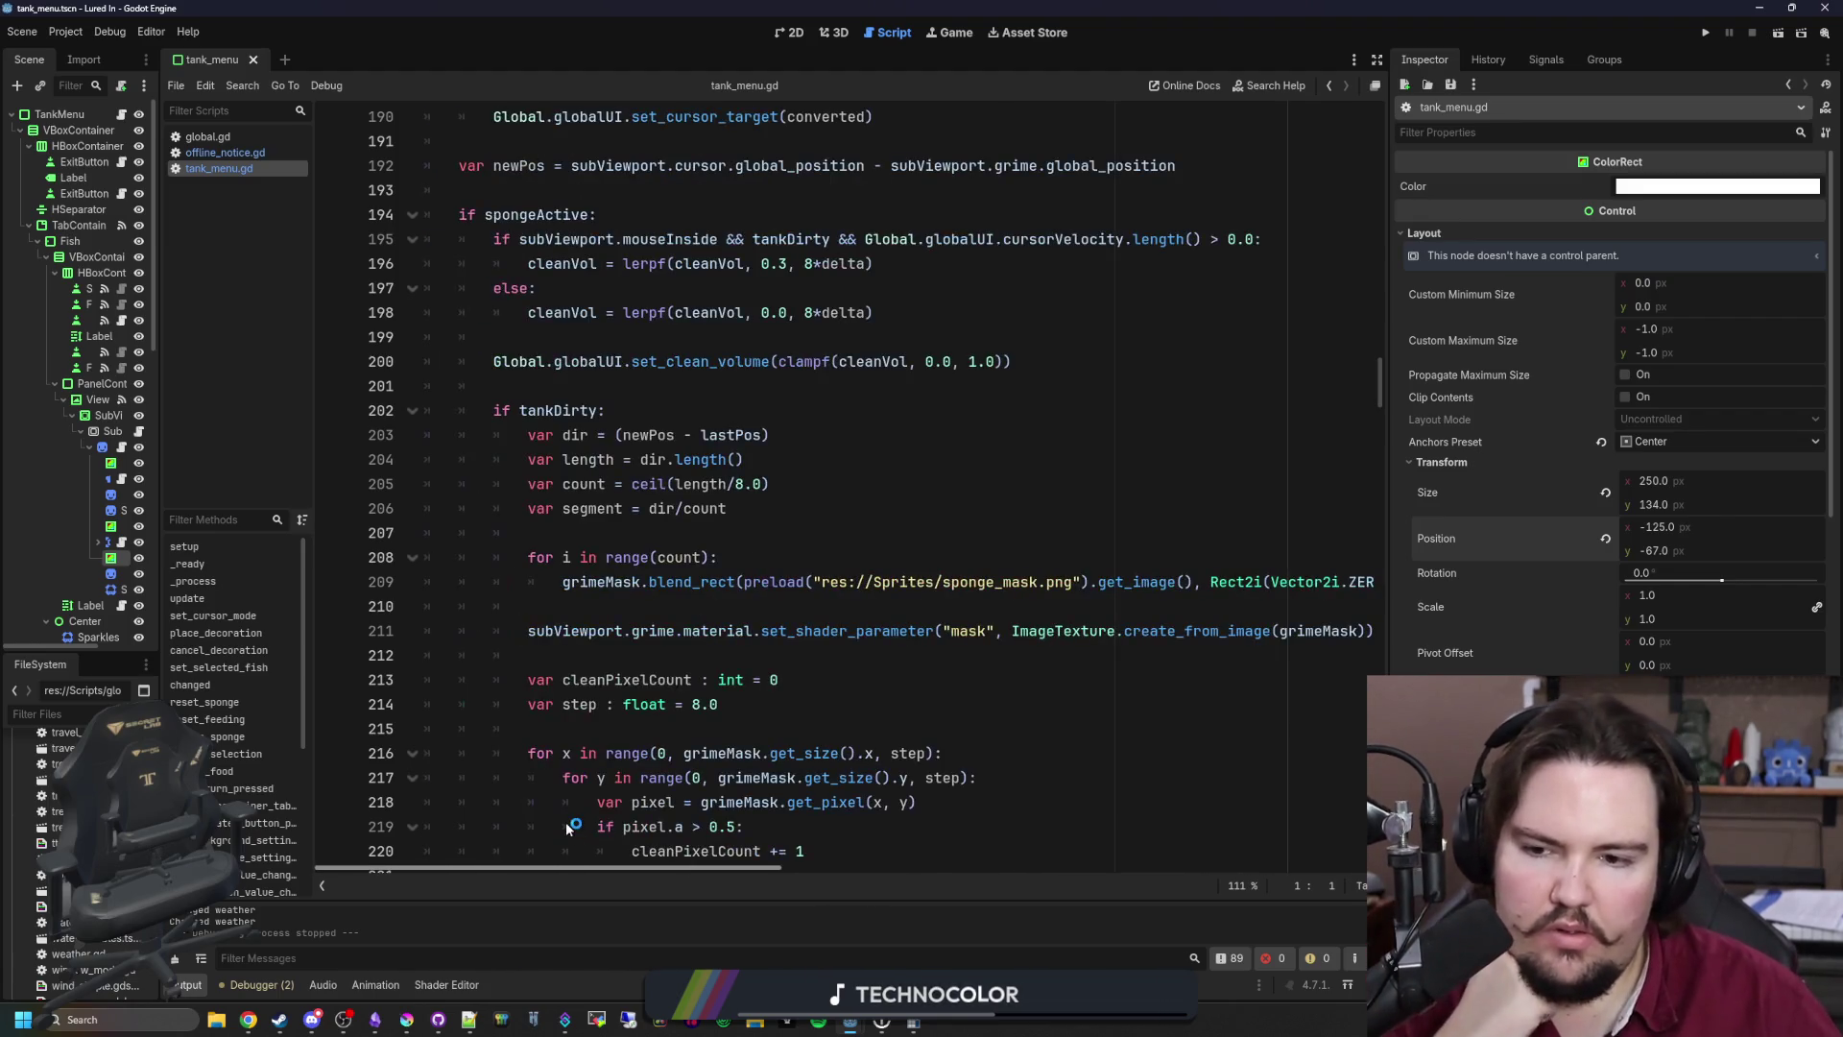
scroll(567, 828, "down", 3)
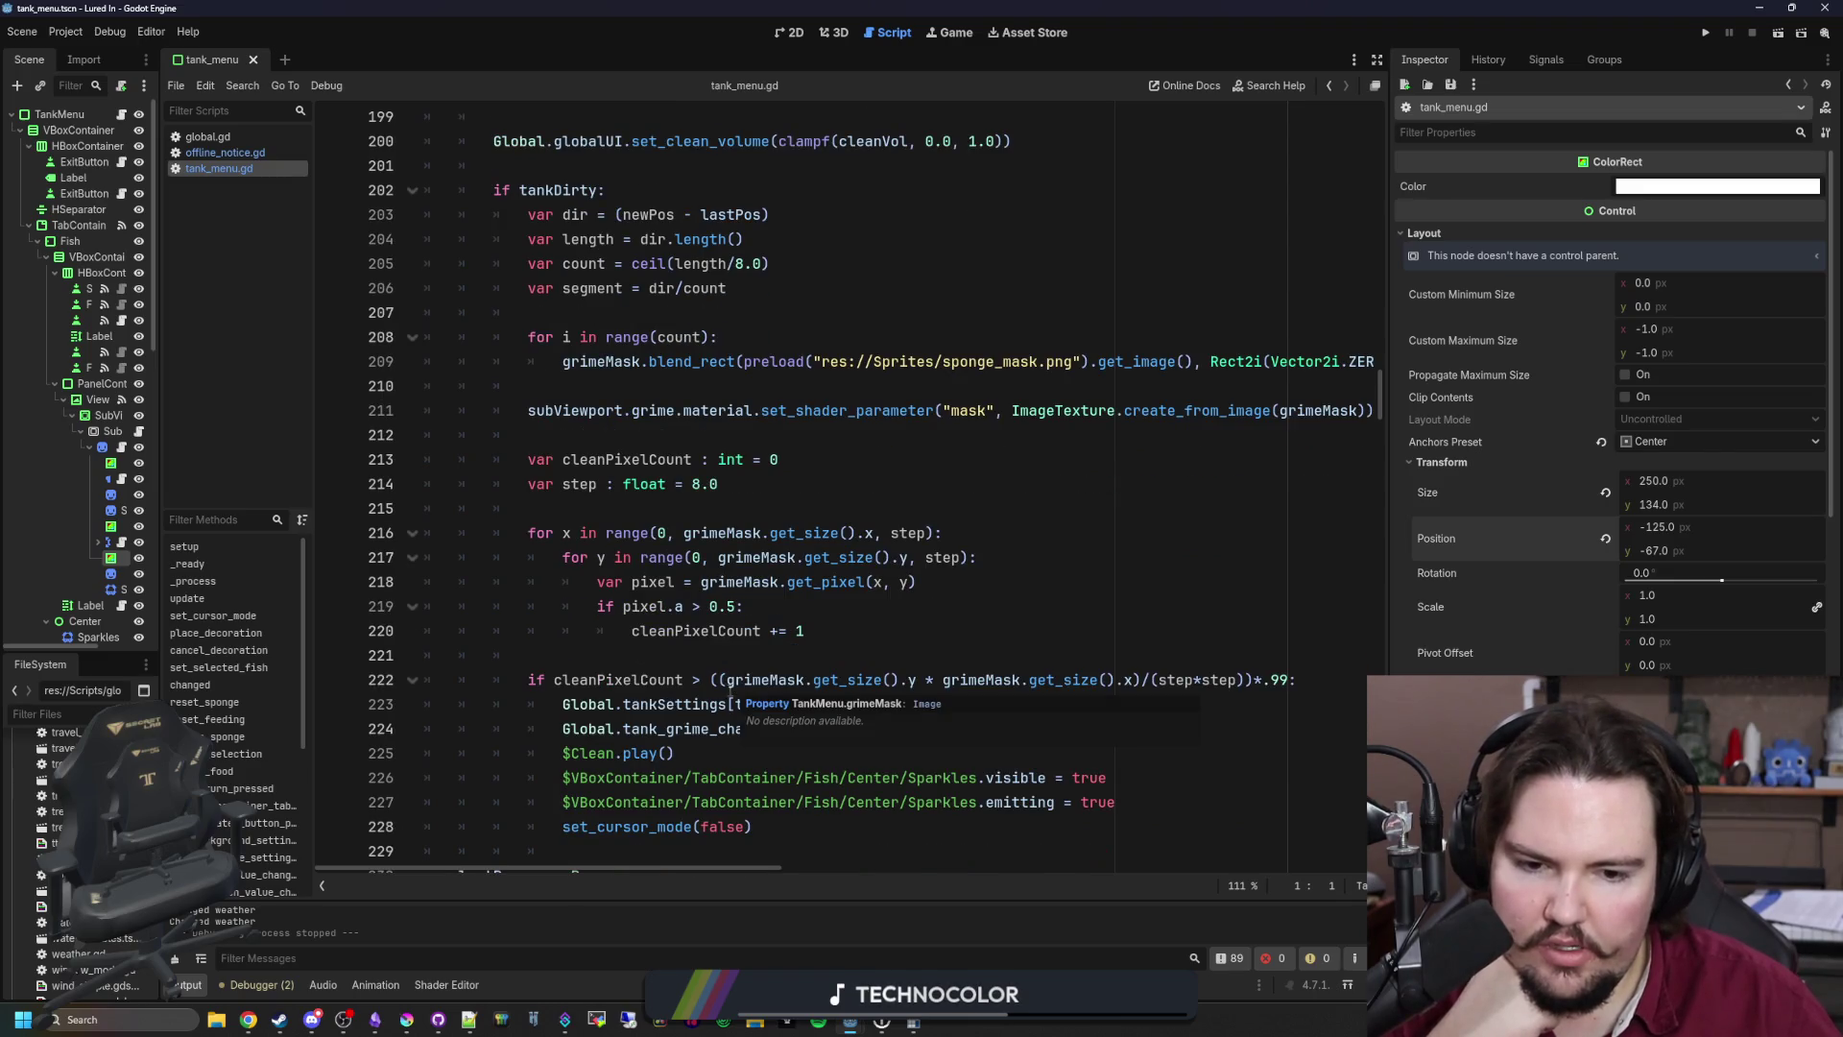
scroll(761, 802, "up", 2)
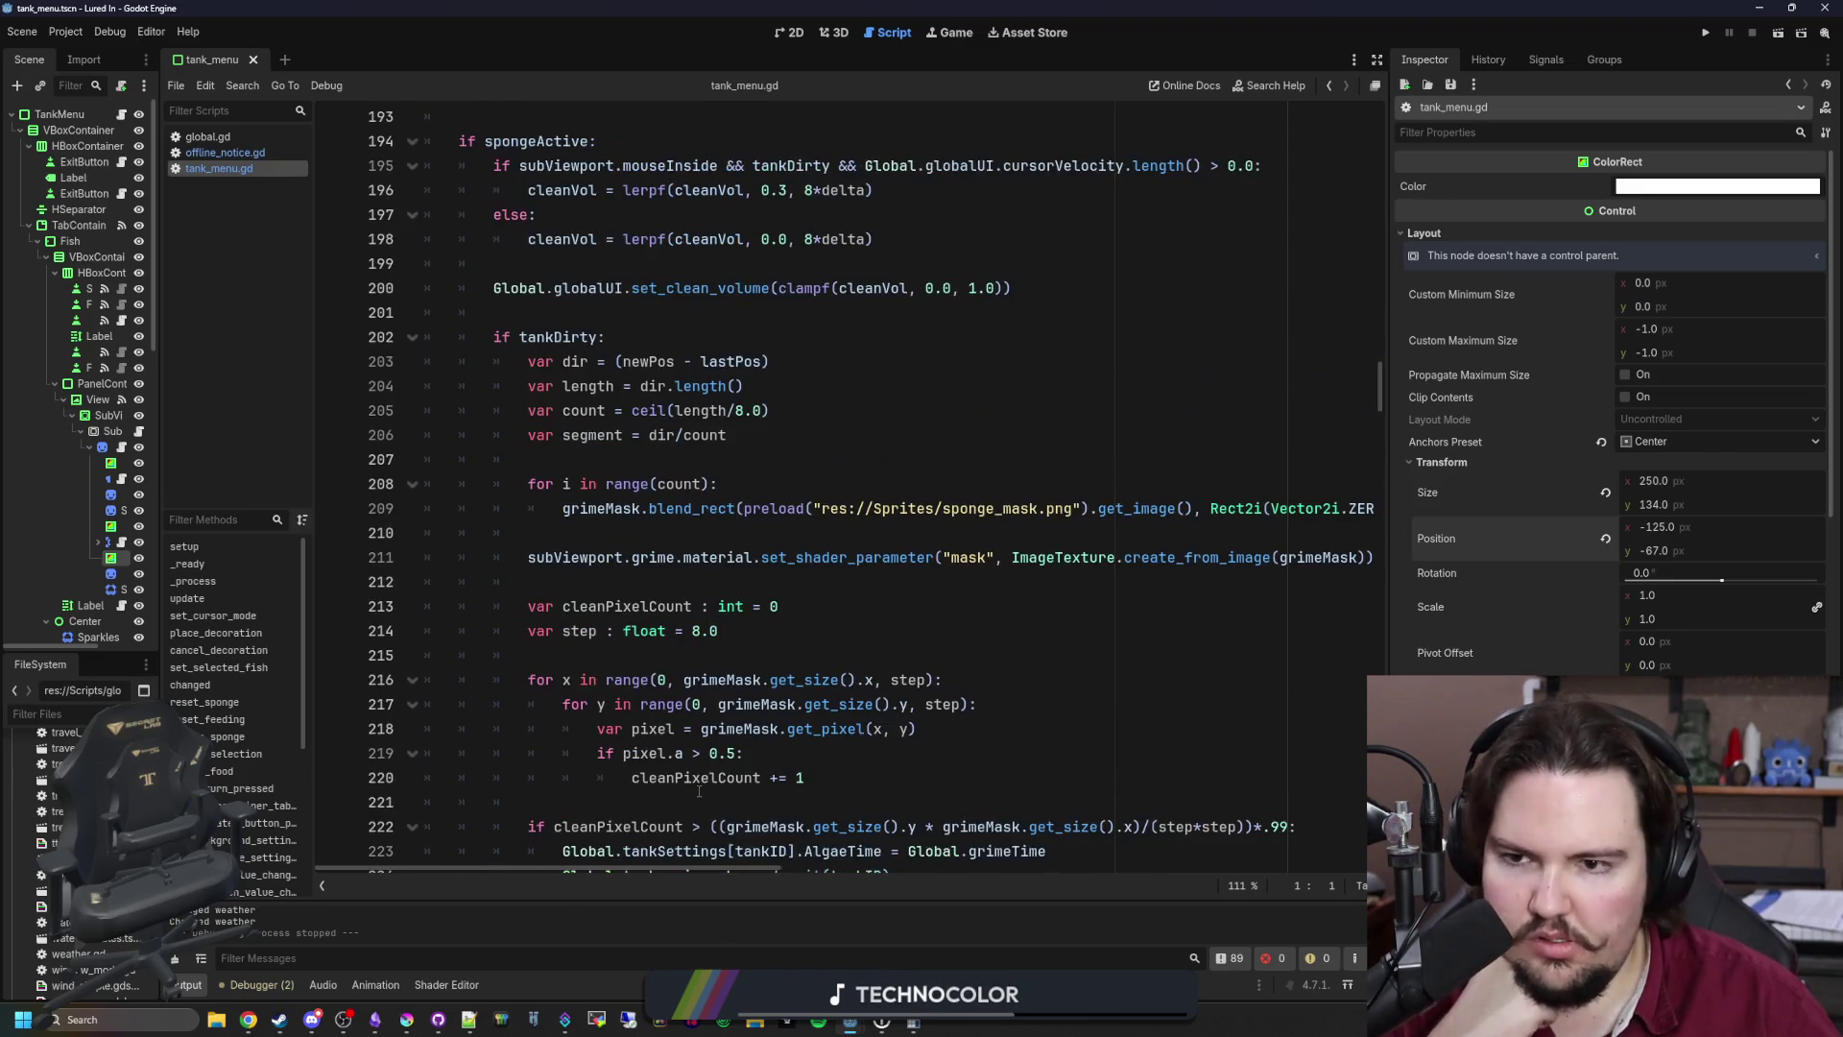
Step: Widen the scene tree to show full node names and jump to the grimeMask declaration
left_click(876, 404)
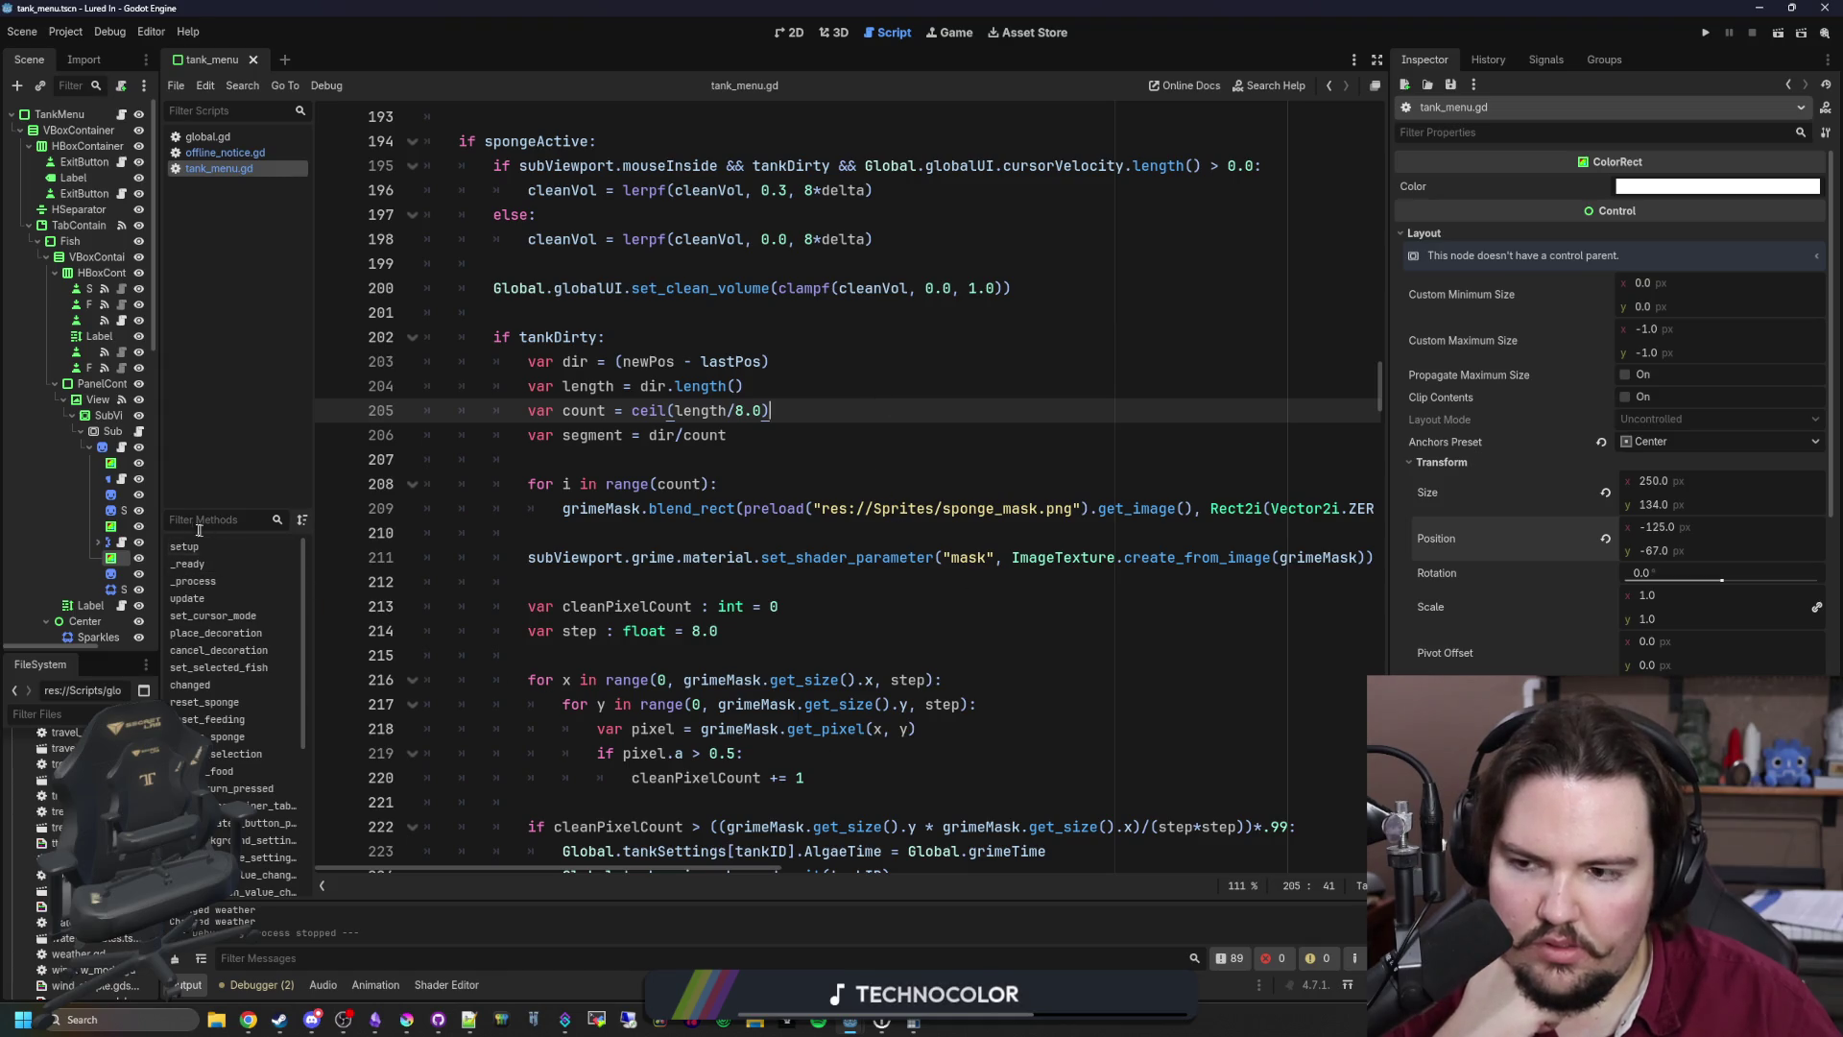
left_click_drag(160, 494, 197, 491)
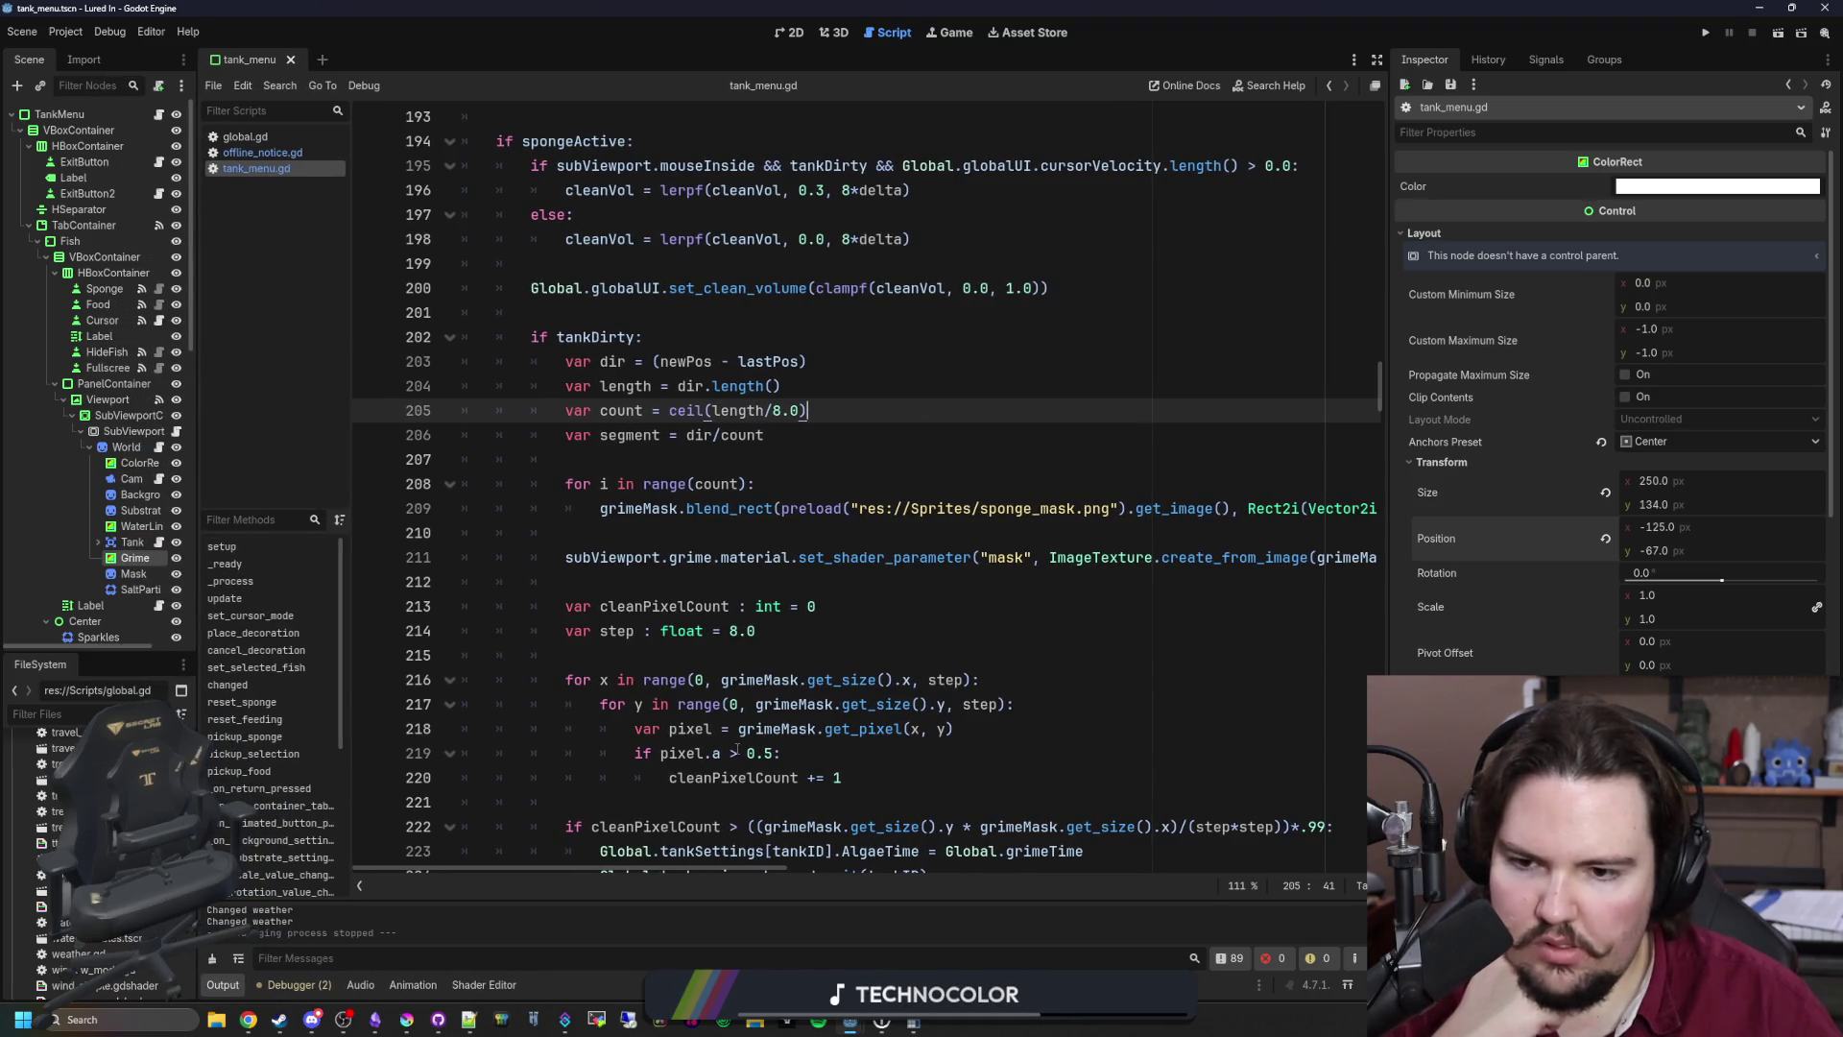
mouse_move(764, 861)
left_mouse_down()
mouse_move(802, 861)
mouse_move(749, 871)
left_mouse_up()
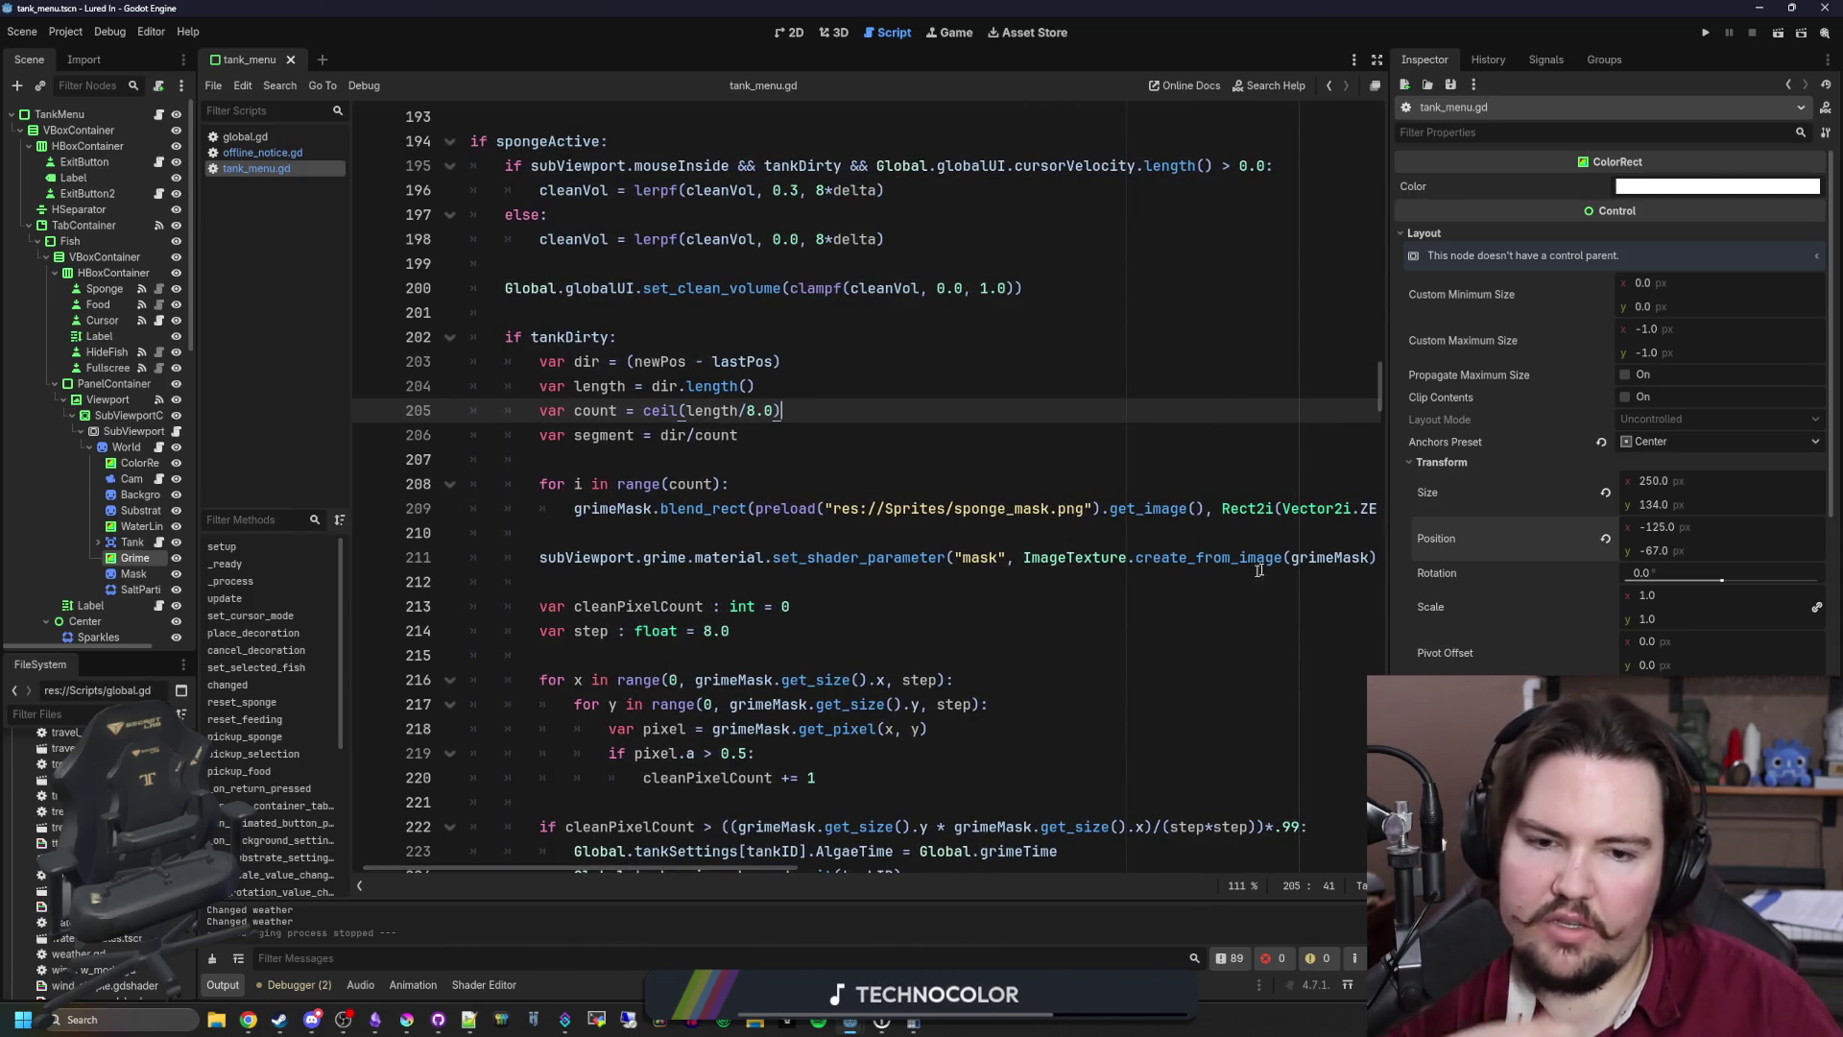
left_click(1339, 556, "ctrl")
Step: Search the script for grimeMask to reach its creation in _ready
key("ctrl+f")
type("grimeMask : Image")
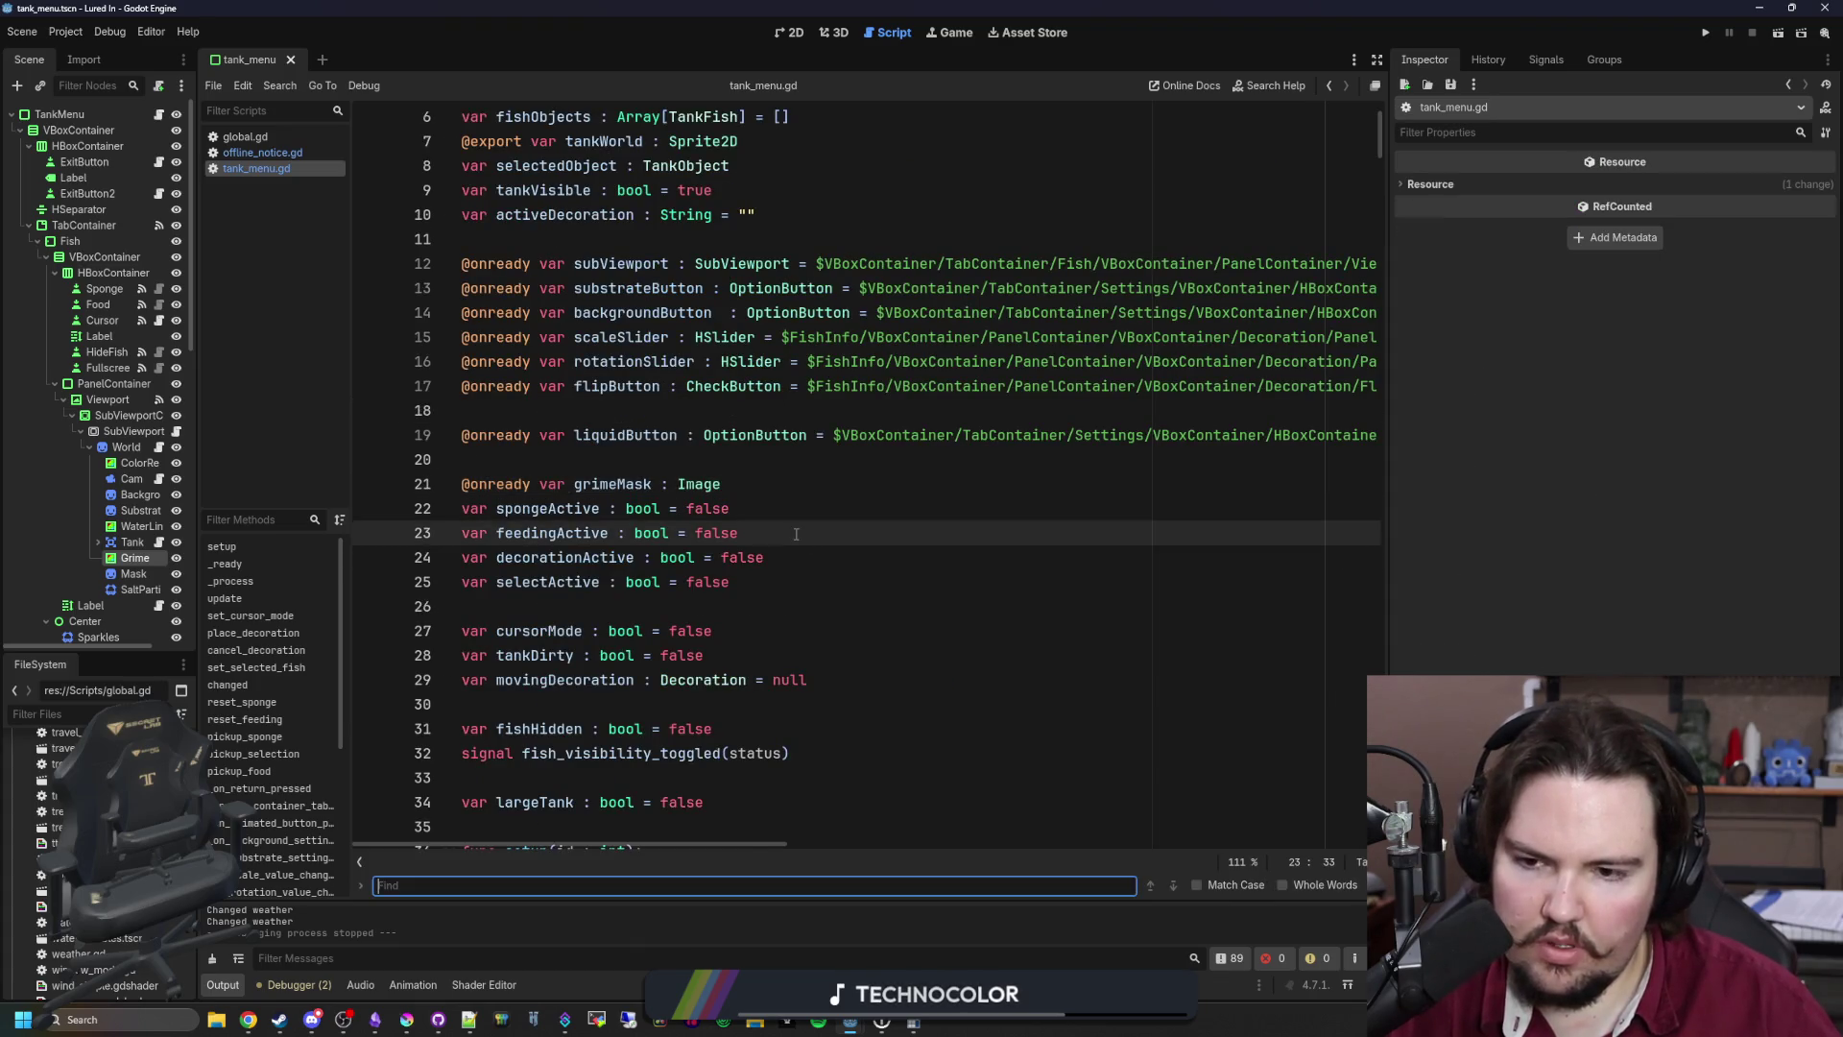
key("Return")
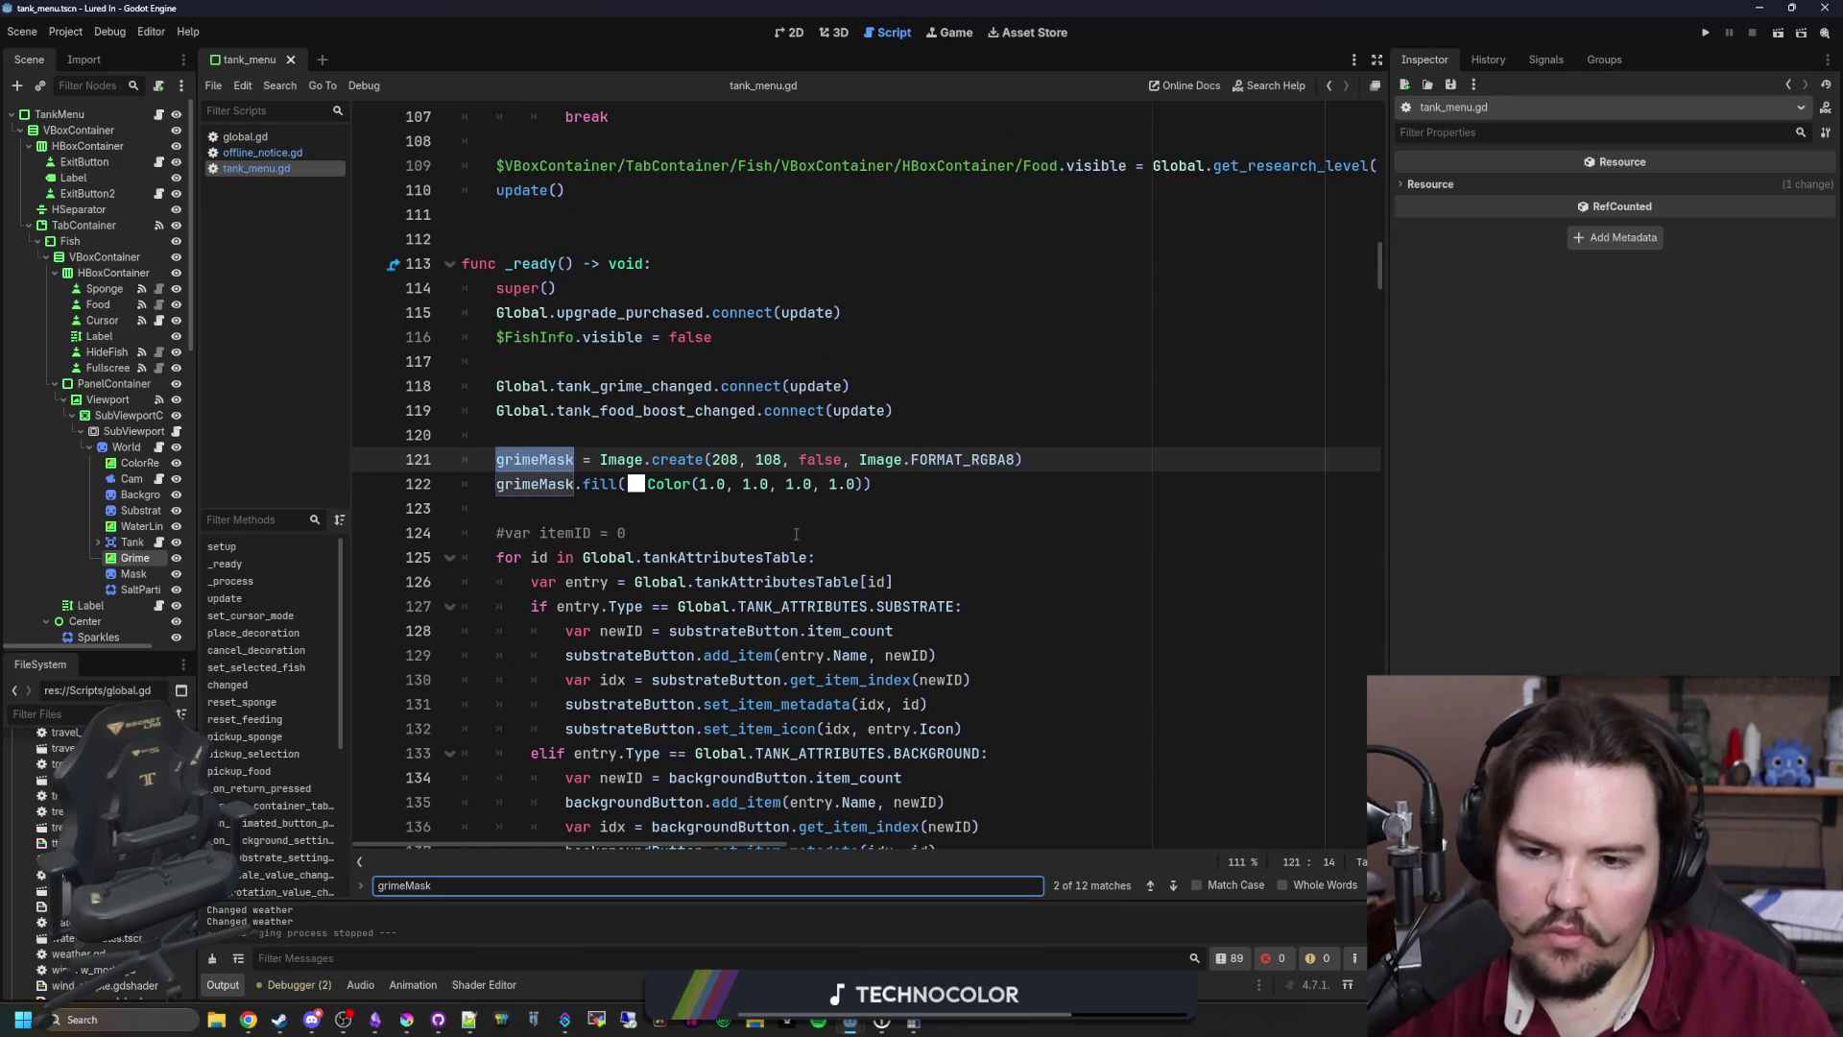
left_click(795, 534)
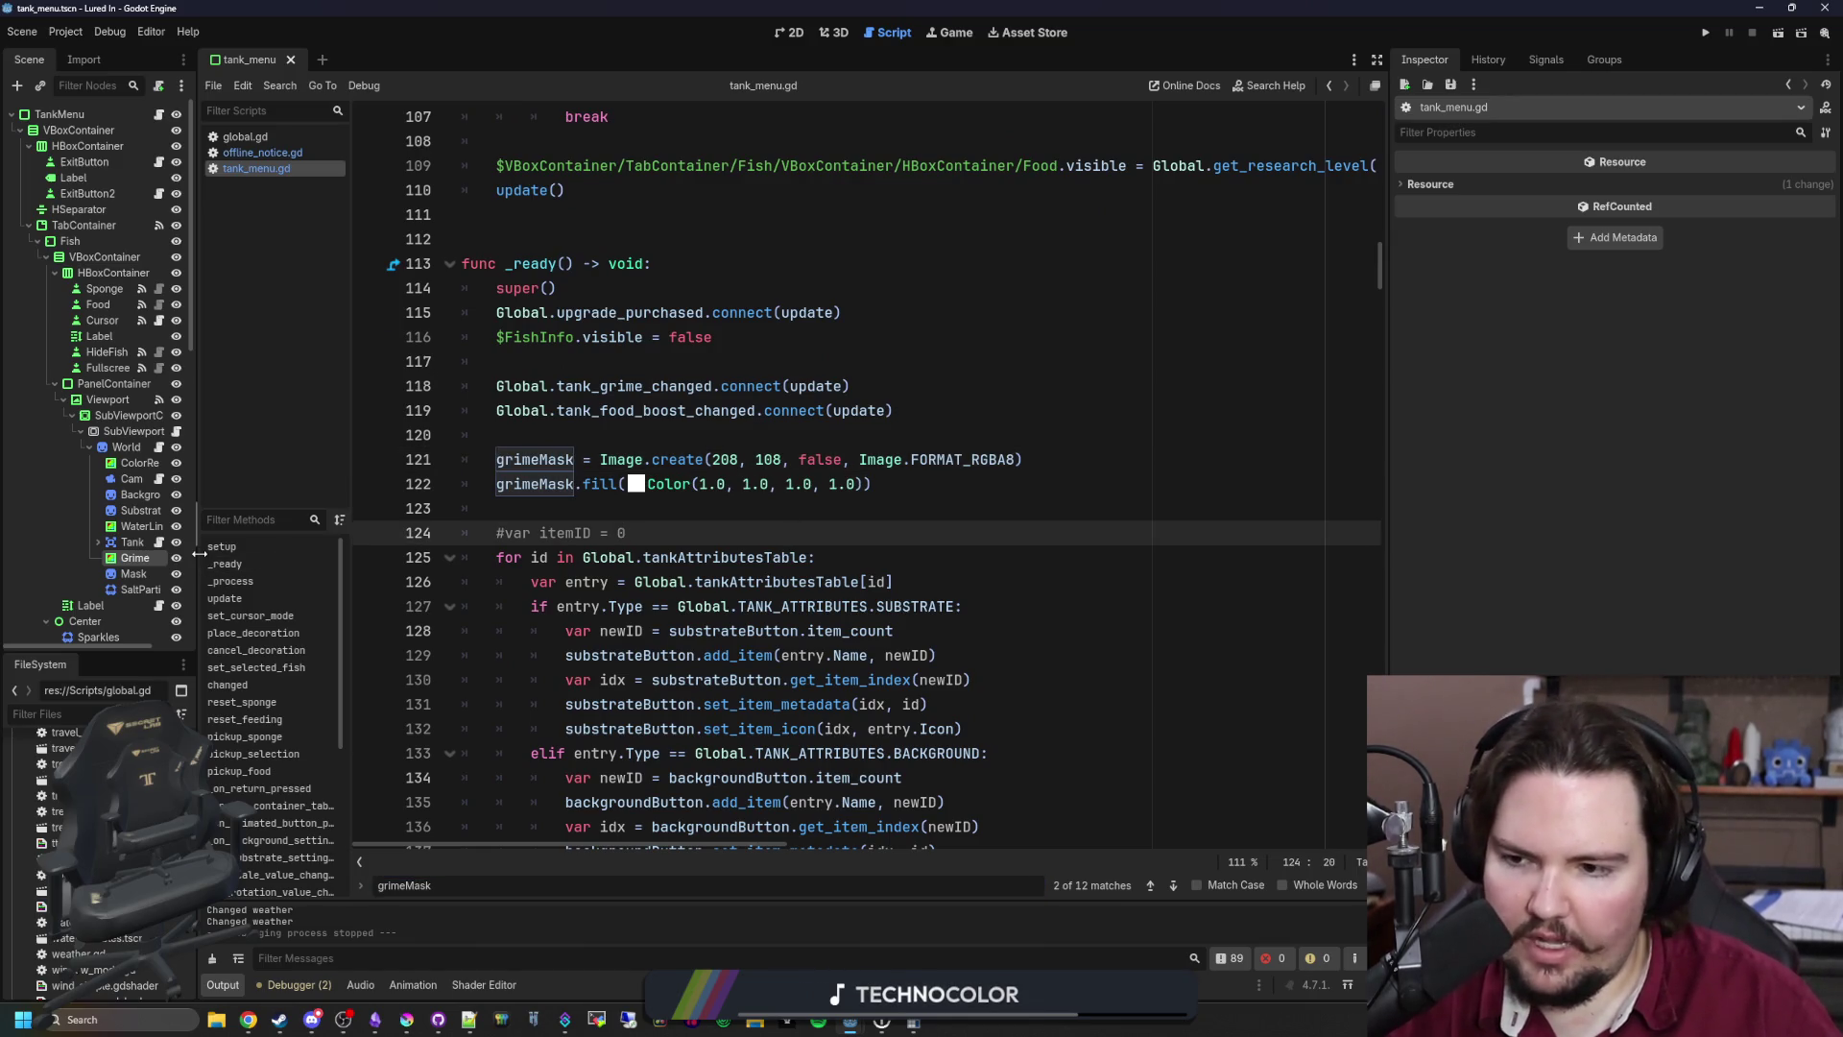
Step: Widen the scene tree panel and select the Grime node to view its 250×134 size
left_click_drag(196, 523, 307, 523)
scroll(697, 522, "up", 1)
left_click(716, 511)
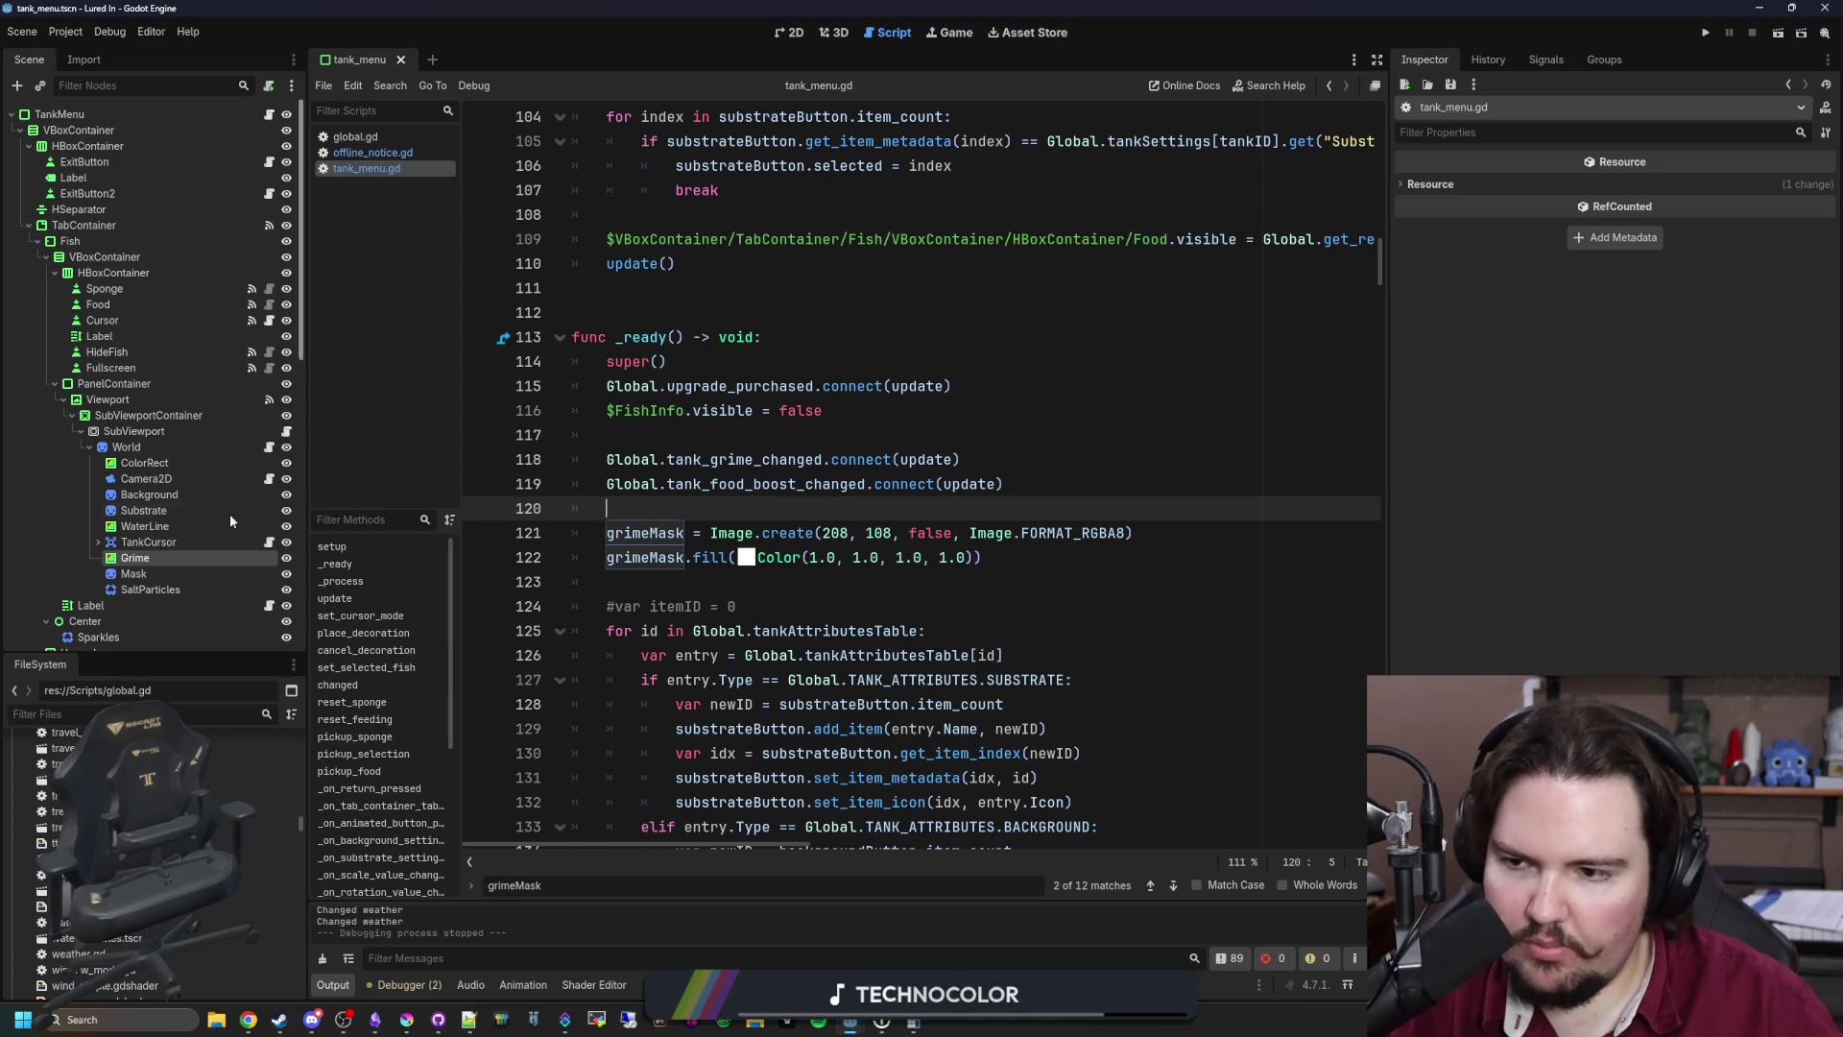
left_click_drag(308, 516, 324, 513)
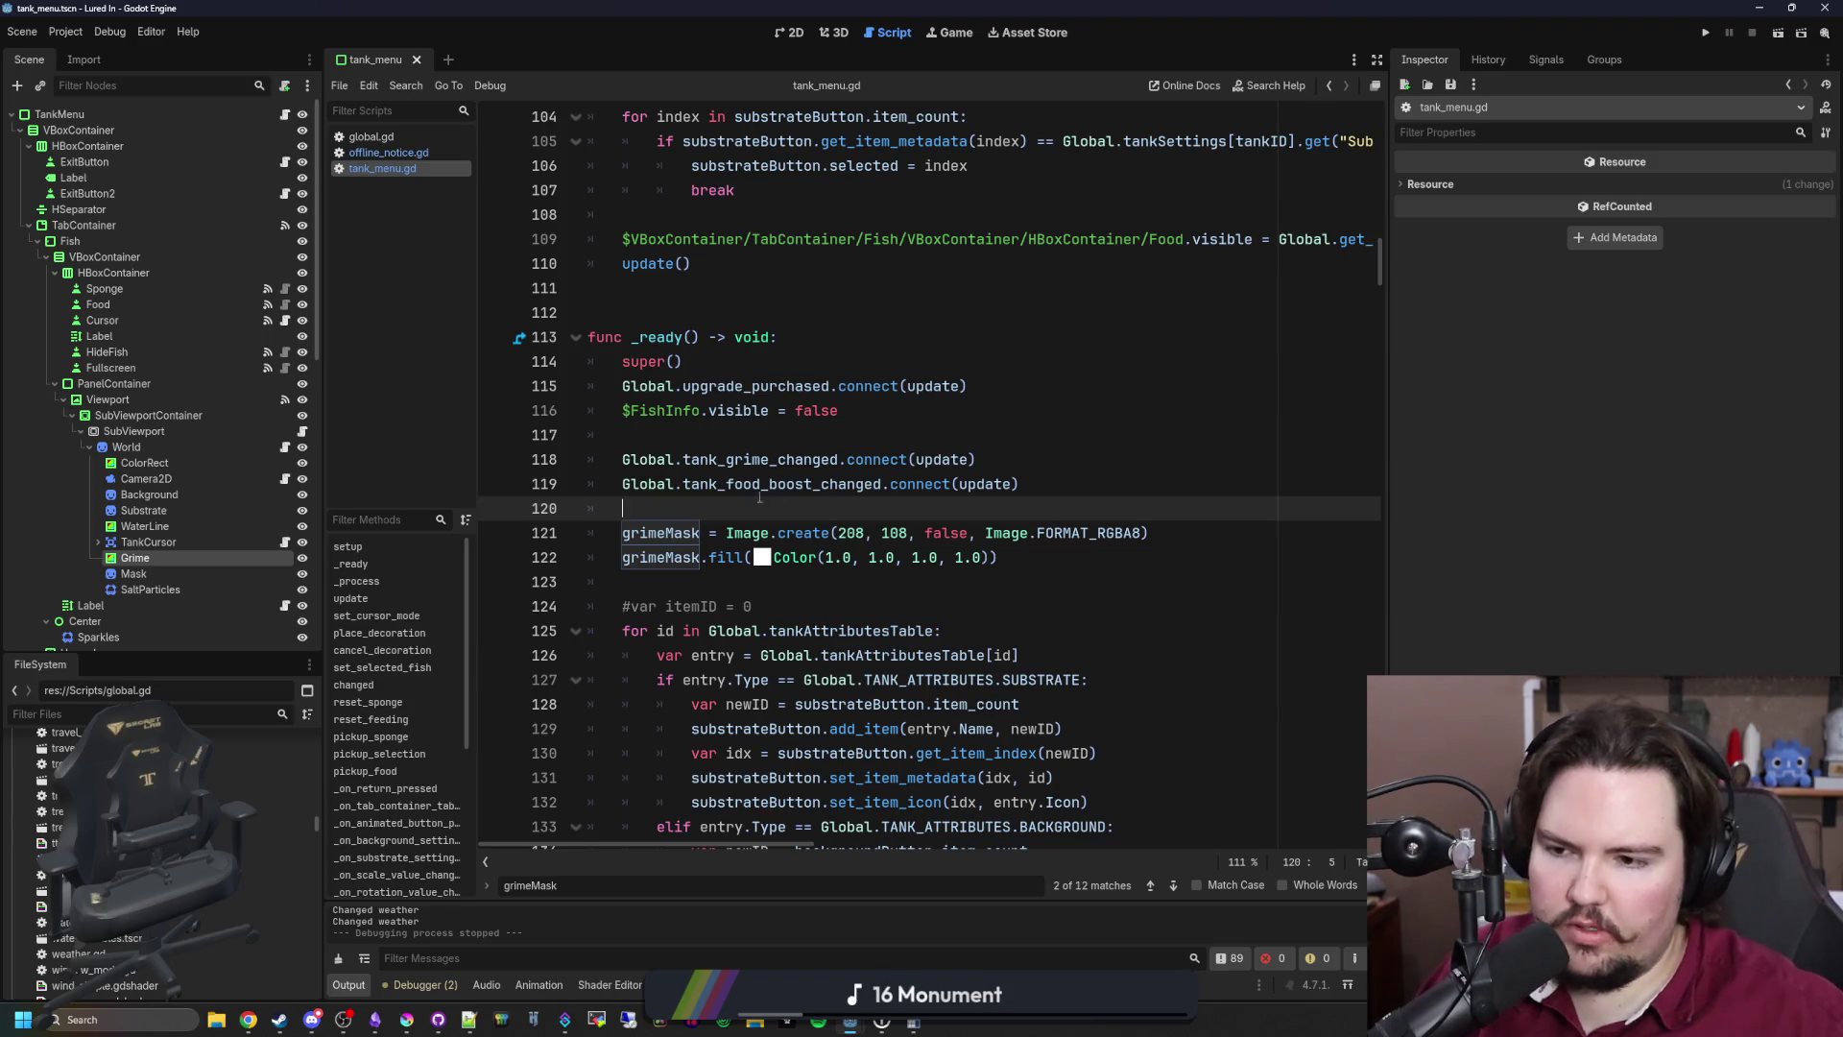
left_click(144, 556)
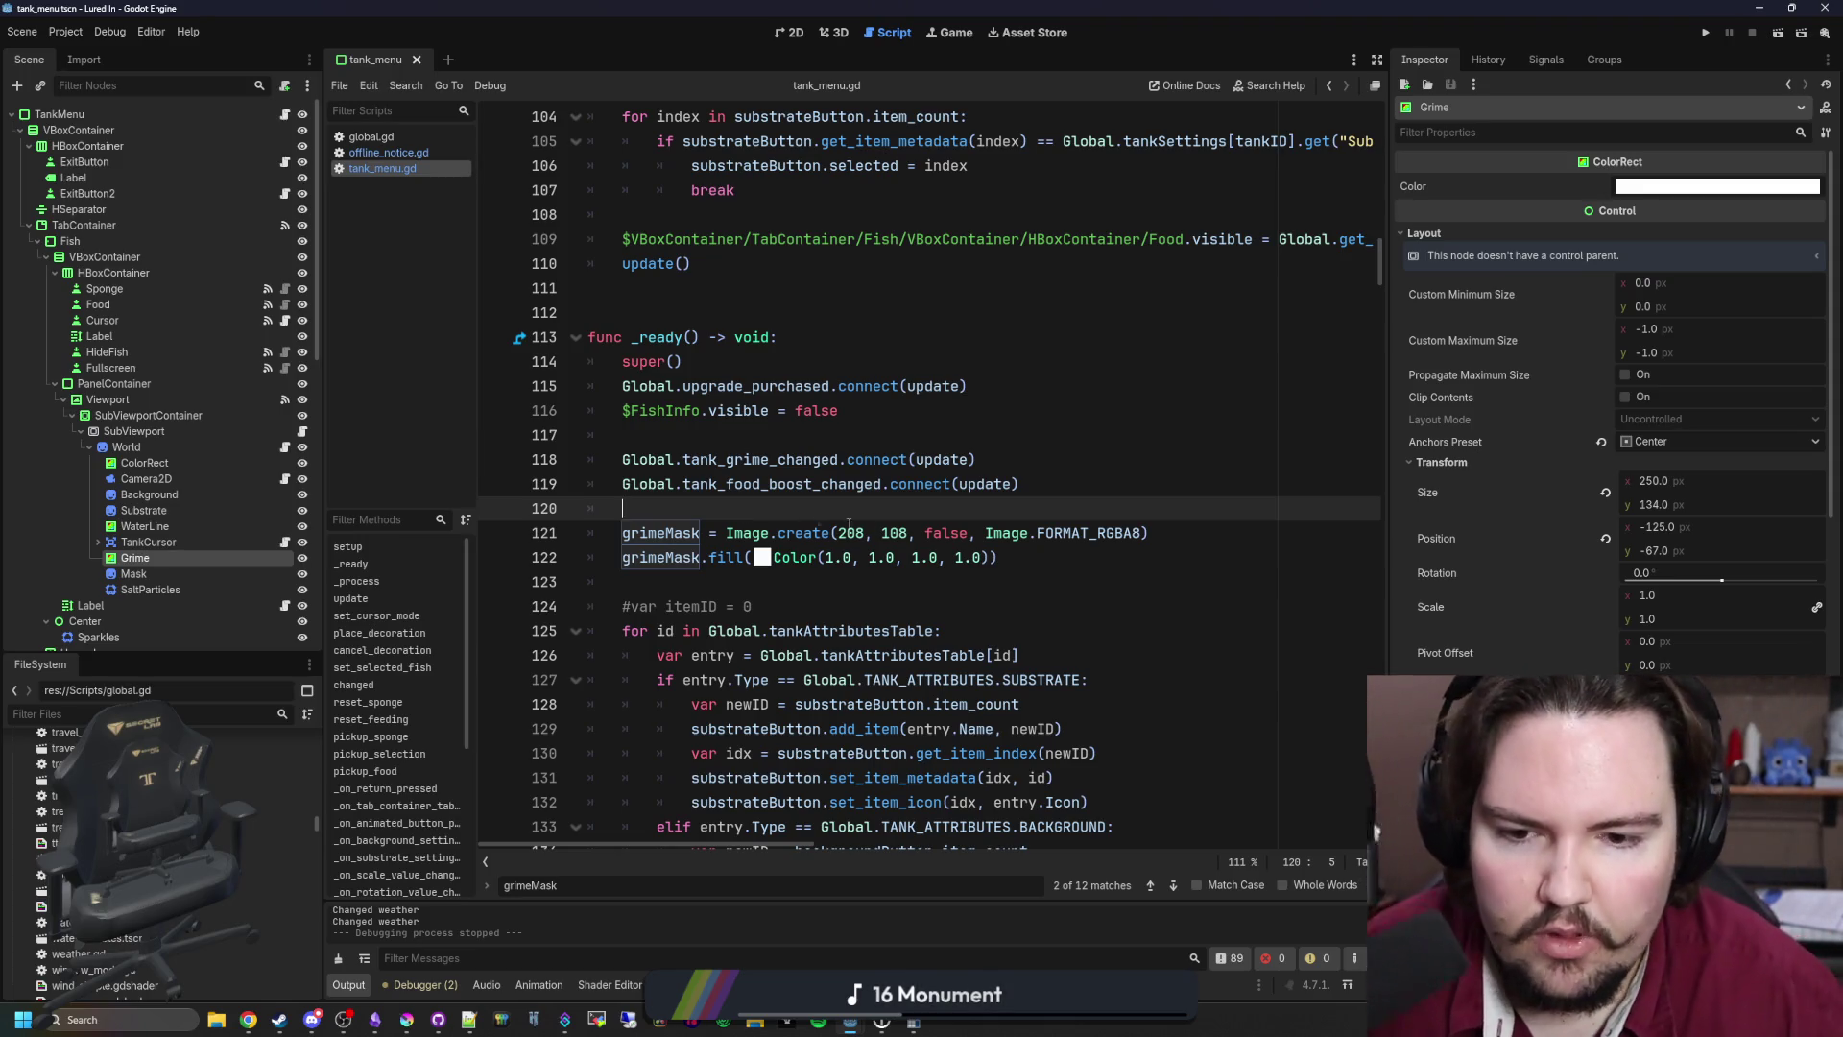
Step: Cut the two grimeMask create and fill lines out of tank_menu.gd's _ready
left_click_drag(1000, 558, 455, 537)
key("ctrl+c")
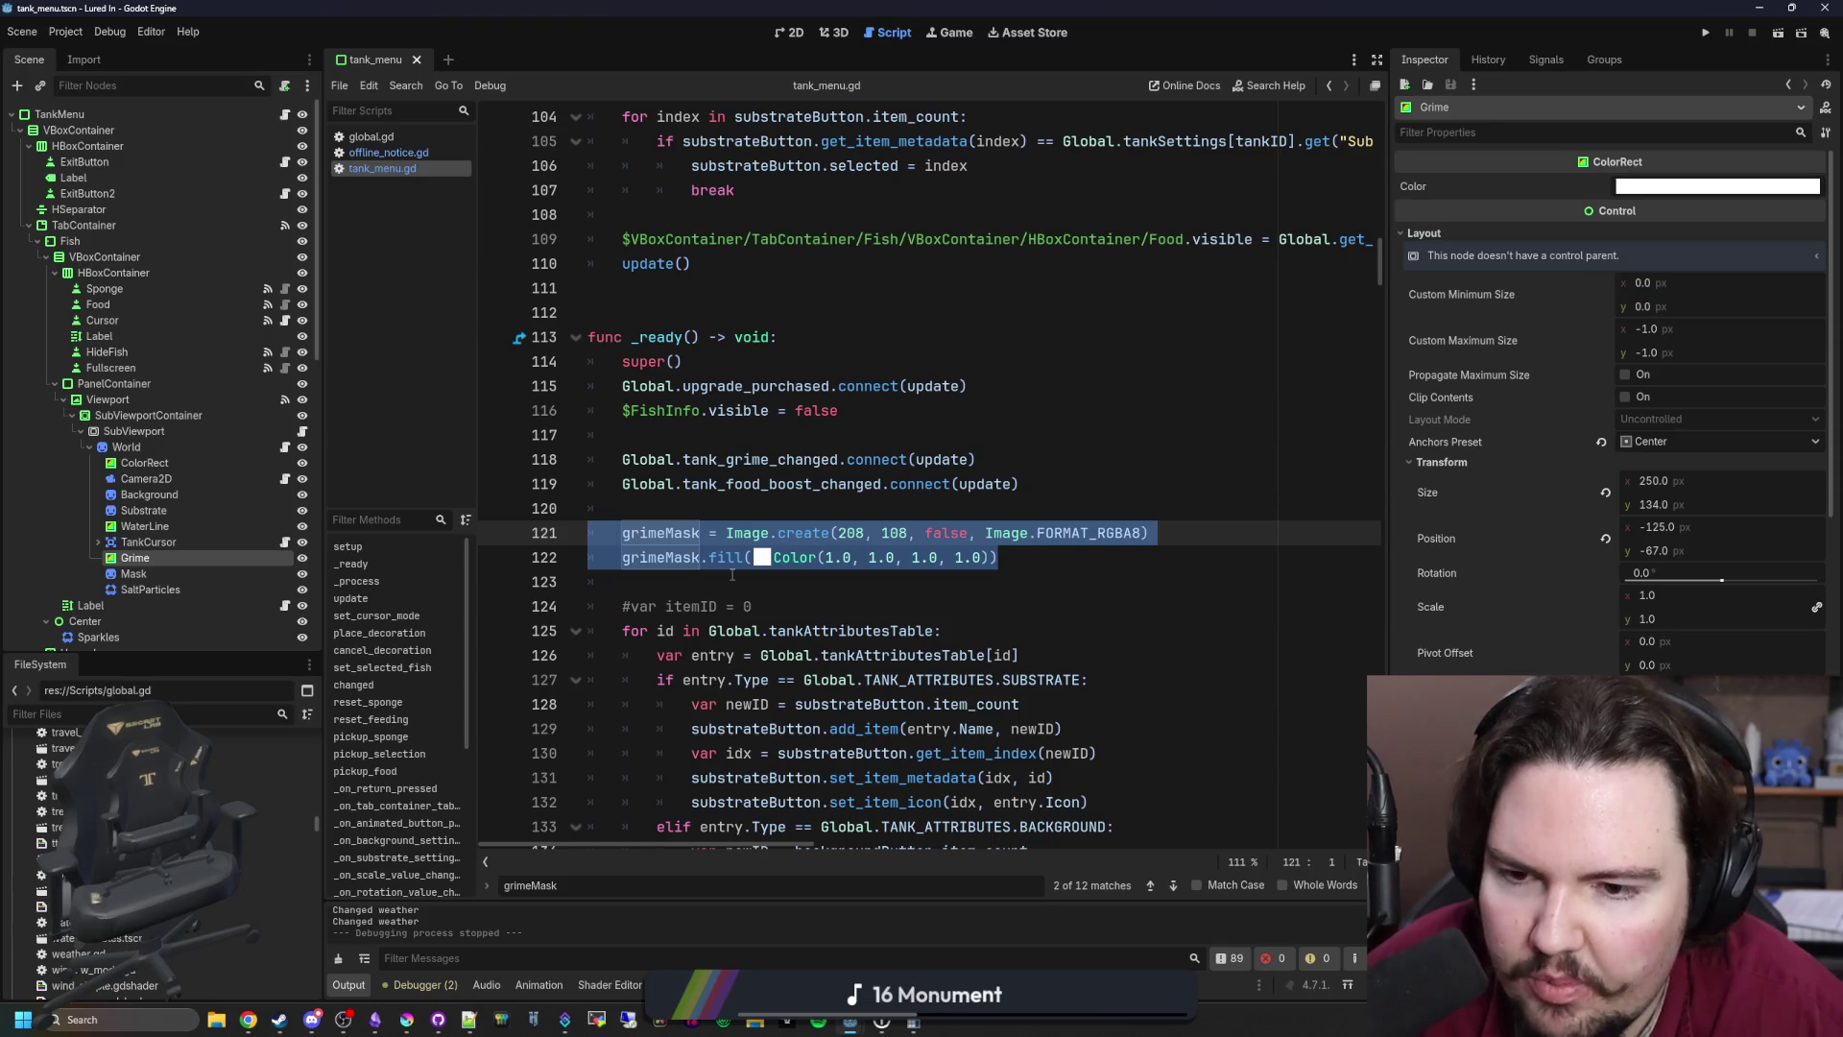
mouse_move(732, 574)
left_mouse_down()
mouse_move(614, 585)
mouse_move(576, 547)
mouse_move(519, 532)
left_mouse_up()
key("BackSpace")
key("BackSpace")
key("BackSpace")
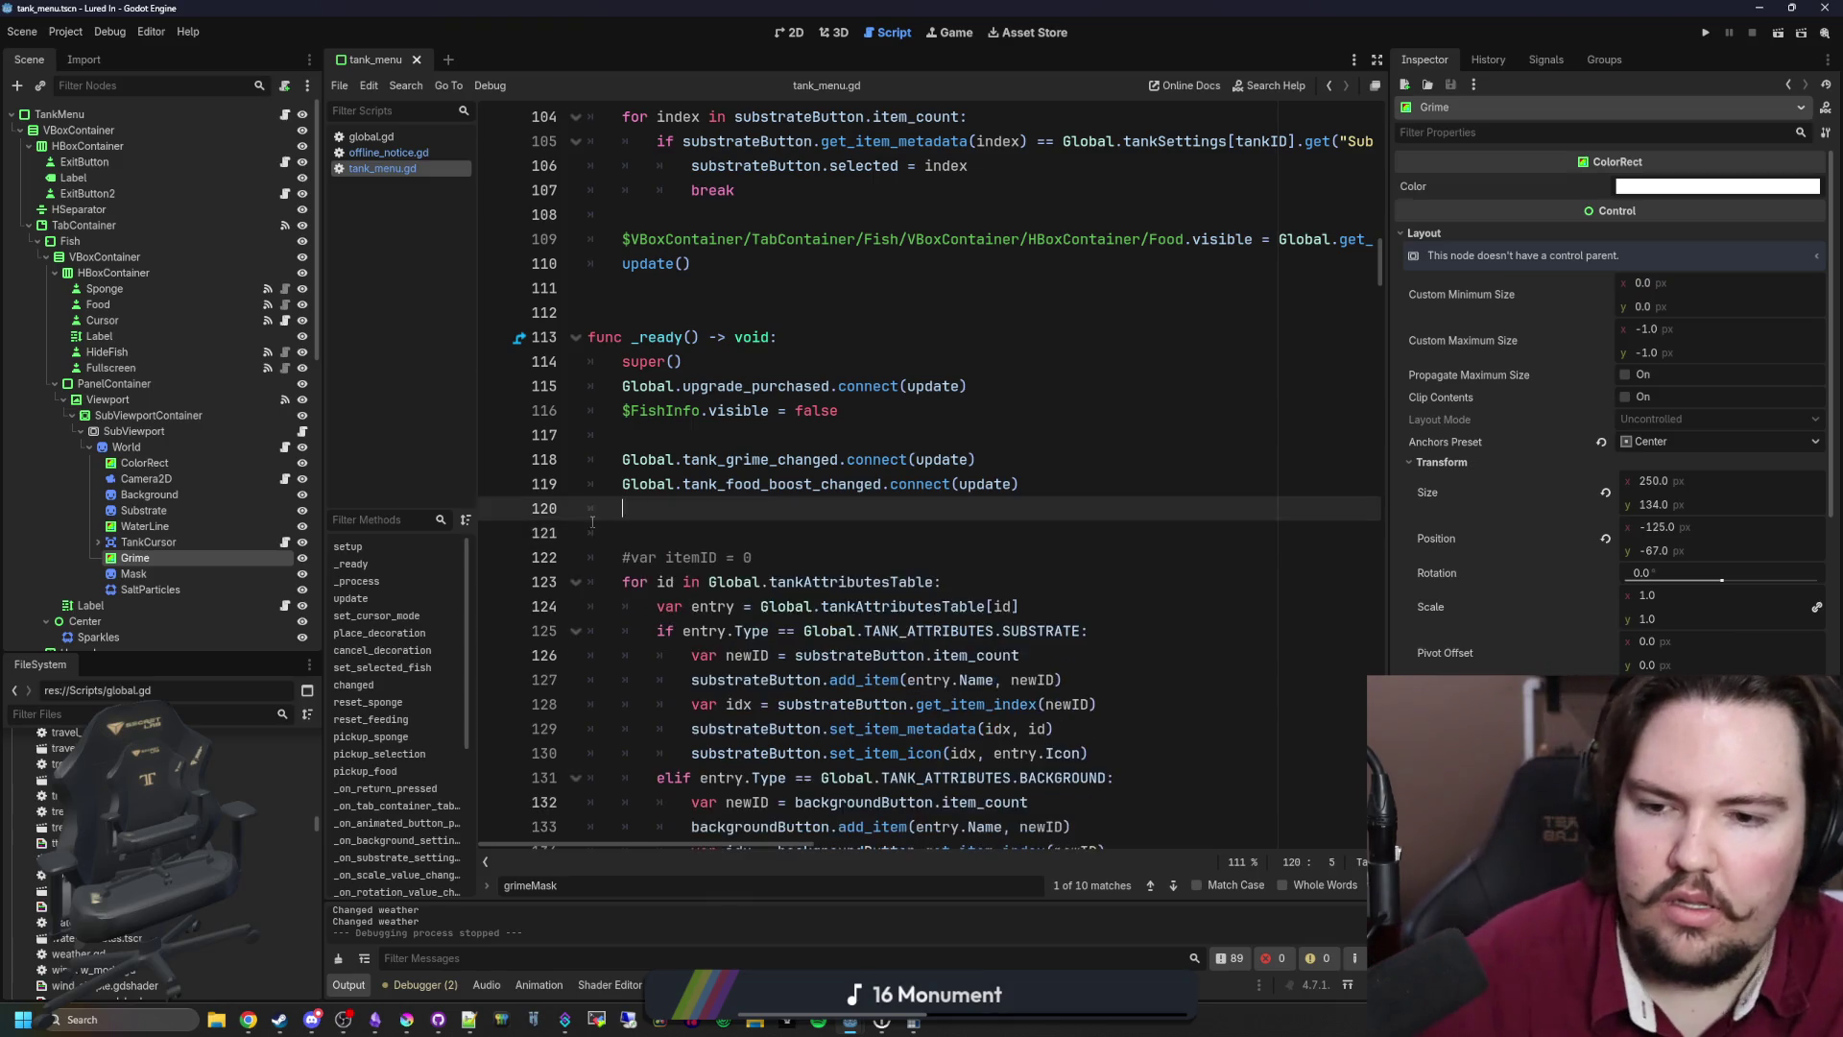
left_click(676, 528)
left_click(691, 511)
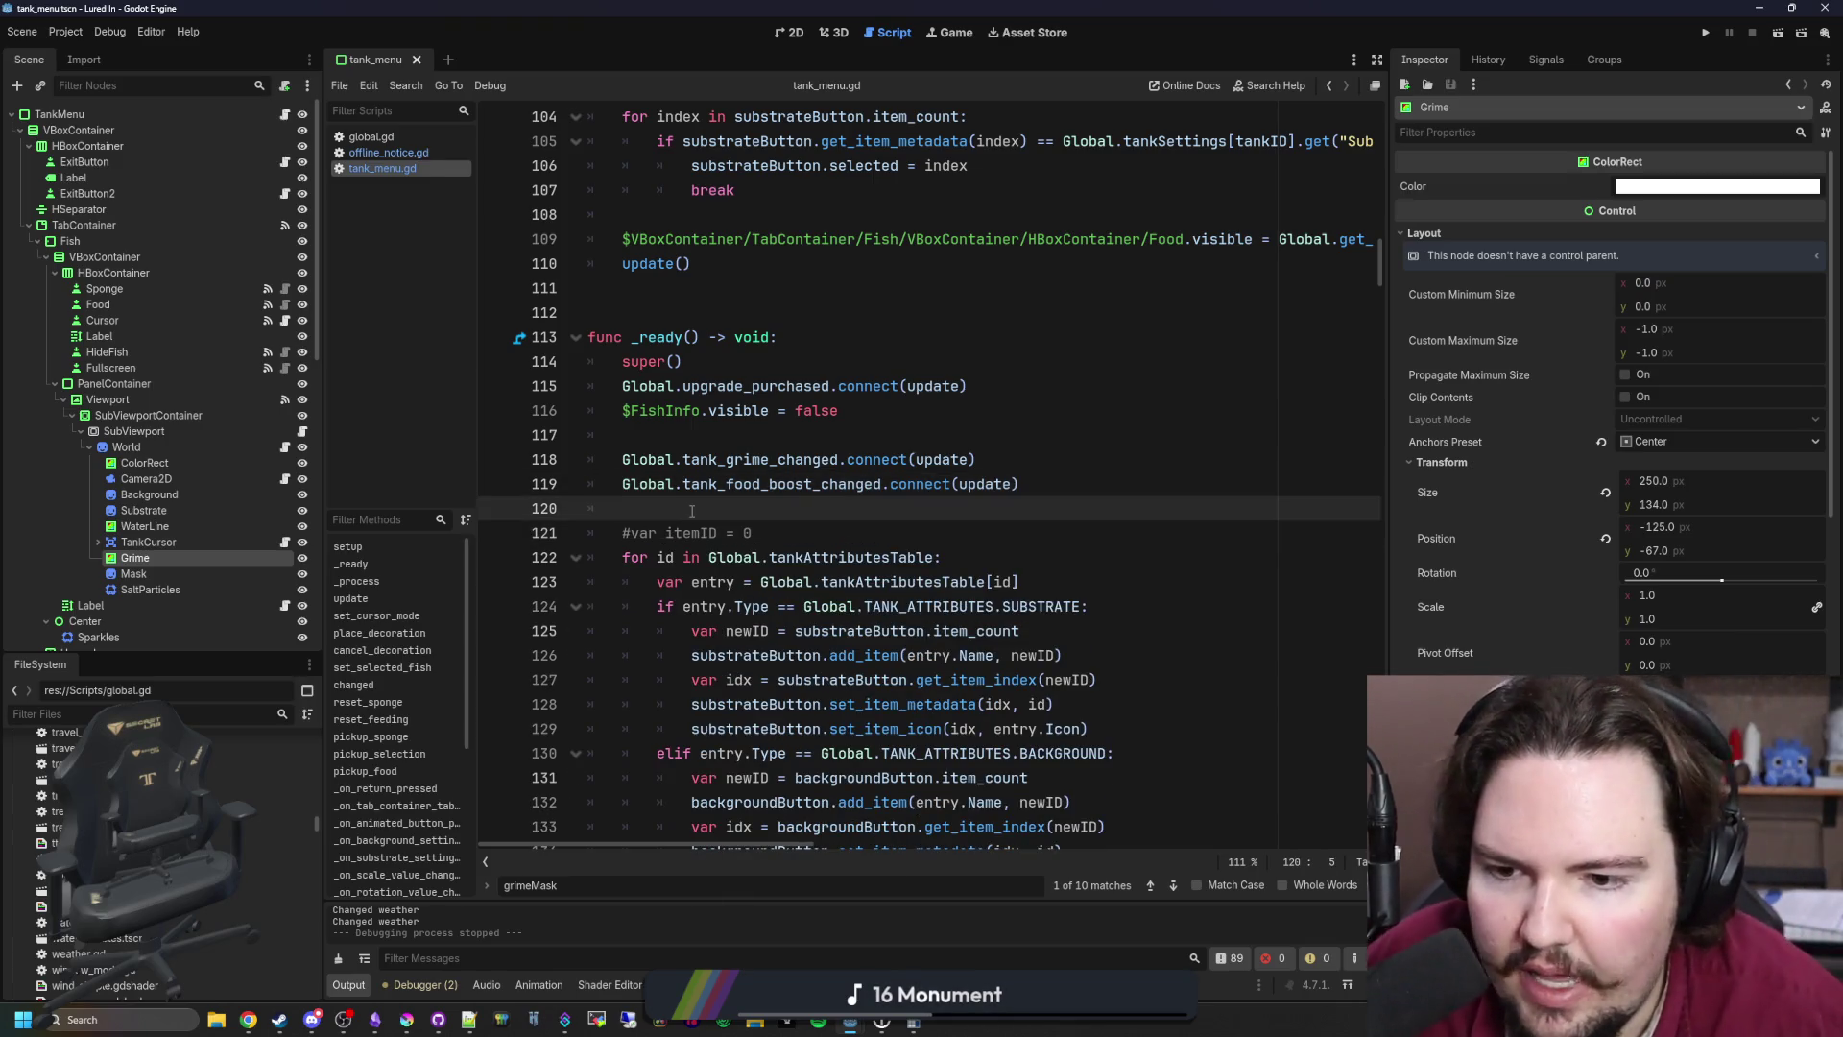
key("ctrl+v")
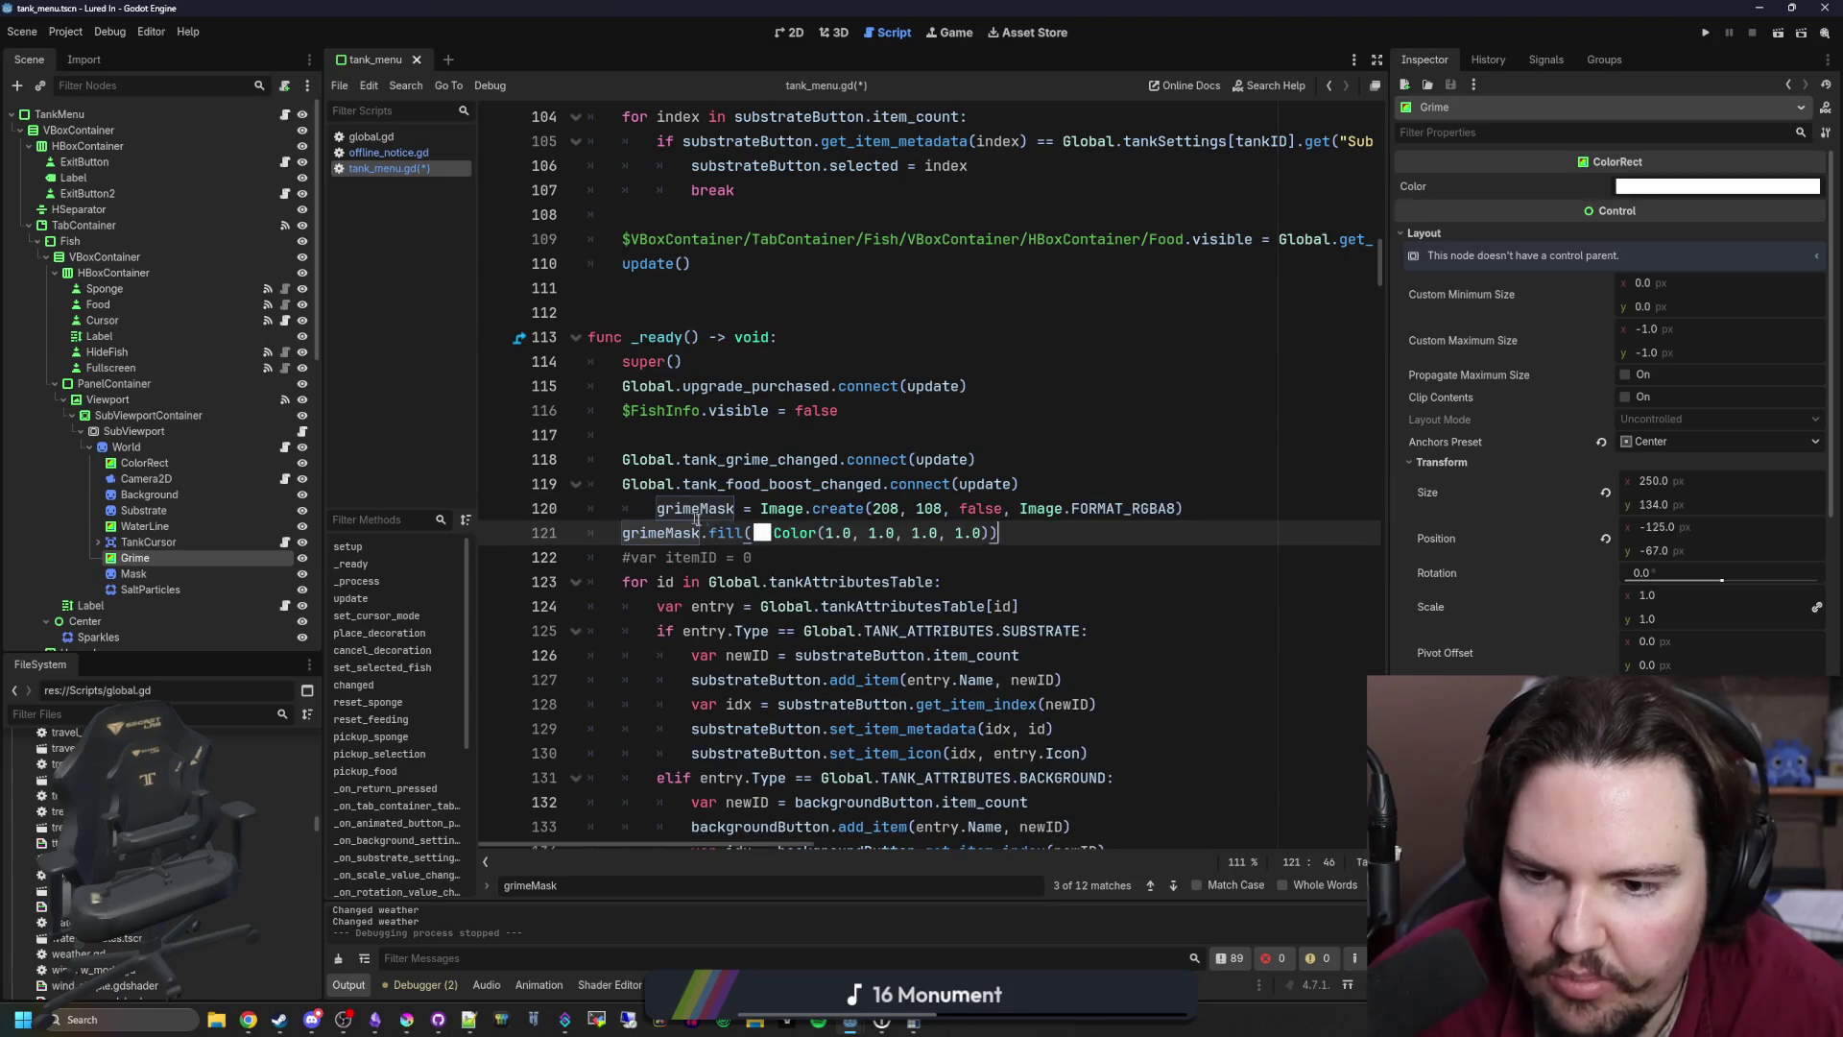
key("ctrl+z")
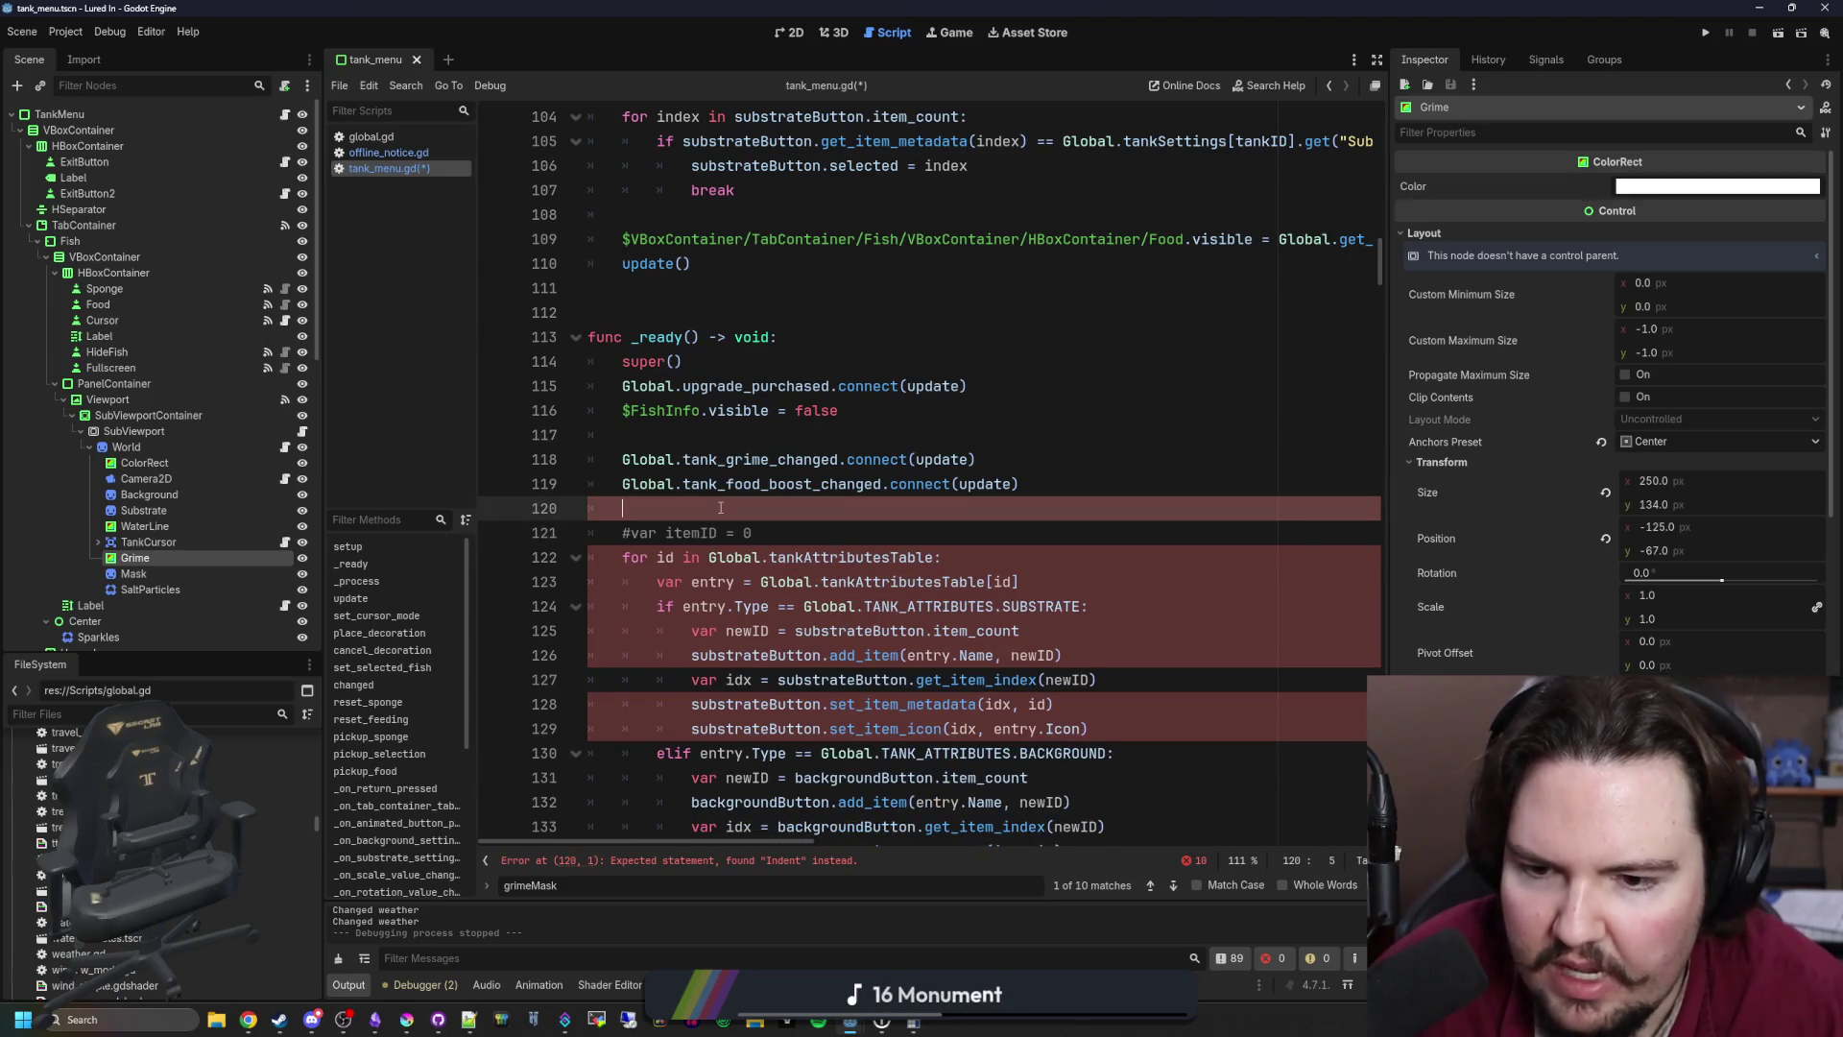
Step: Save tank_menu.gd and open global.gd with its search bar
key("ctrl+s")
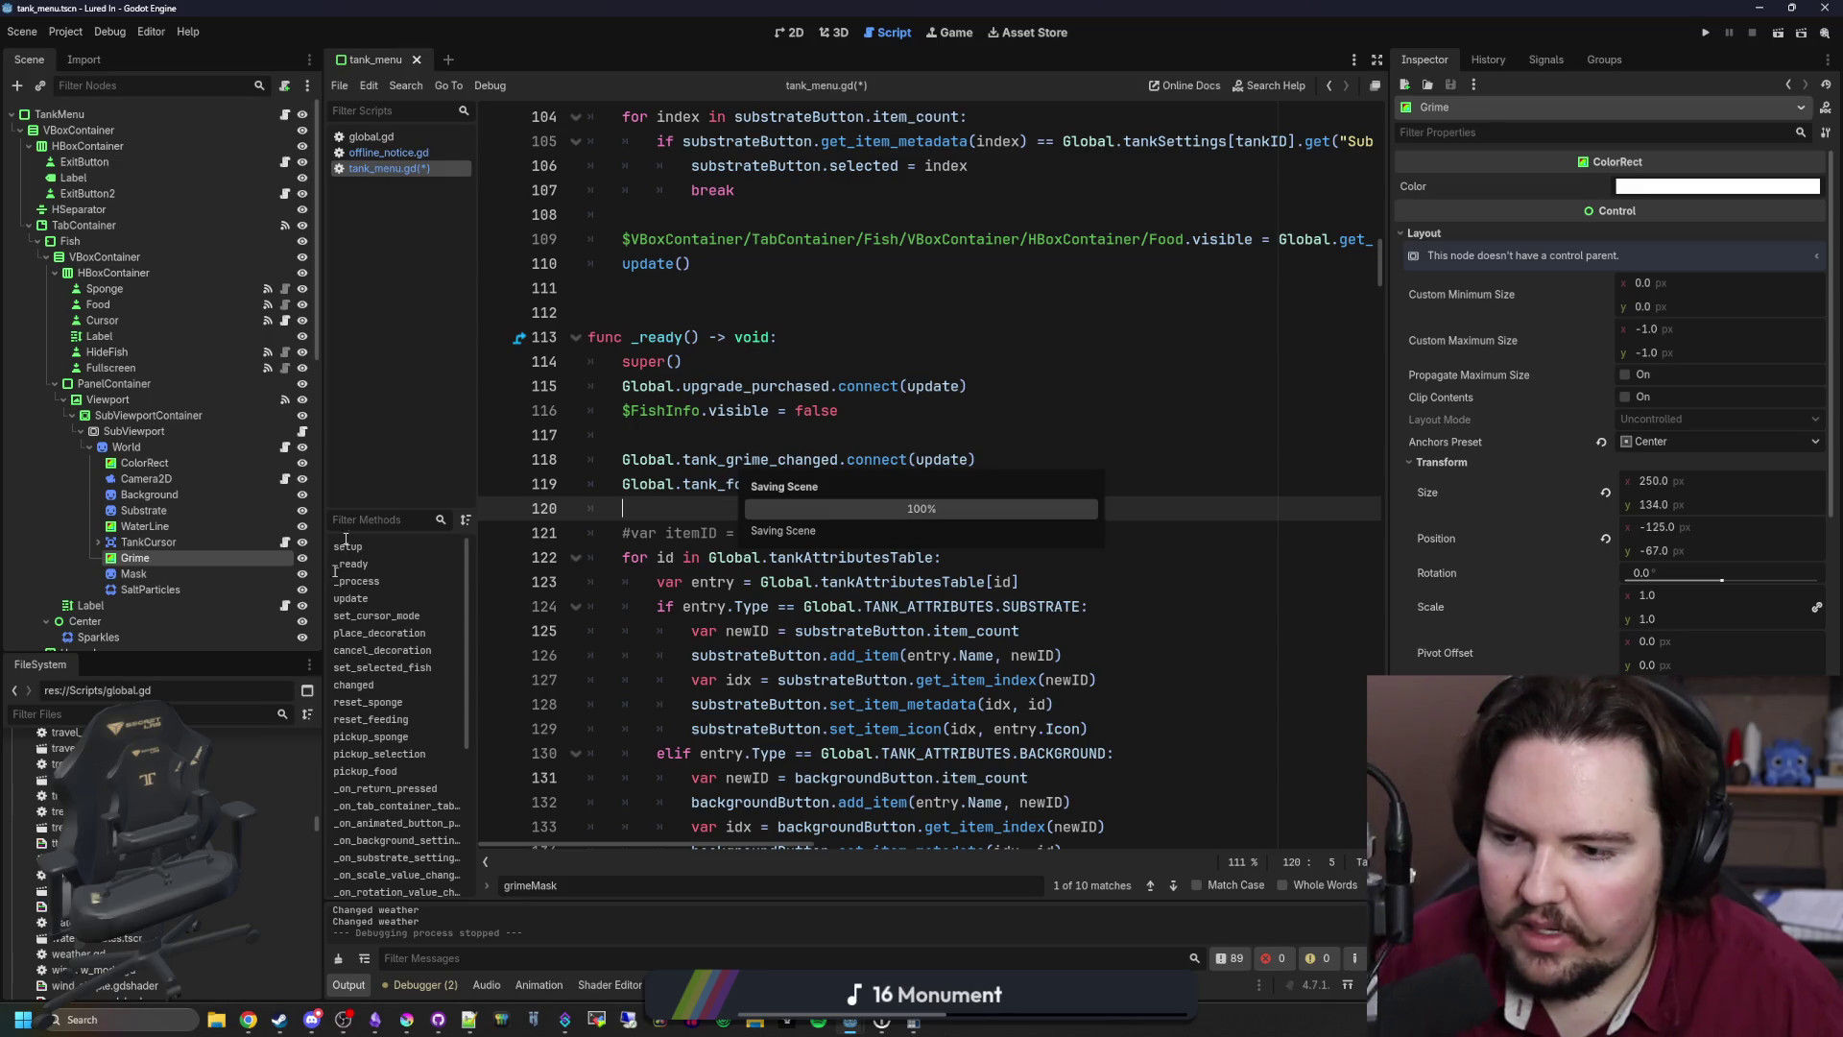
left_click(380, 137)
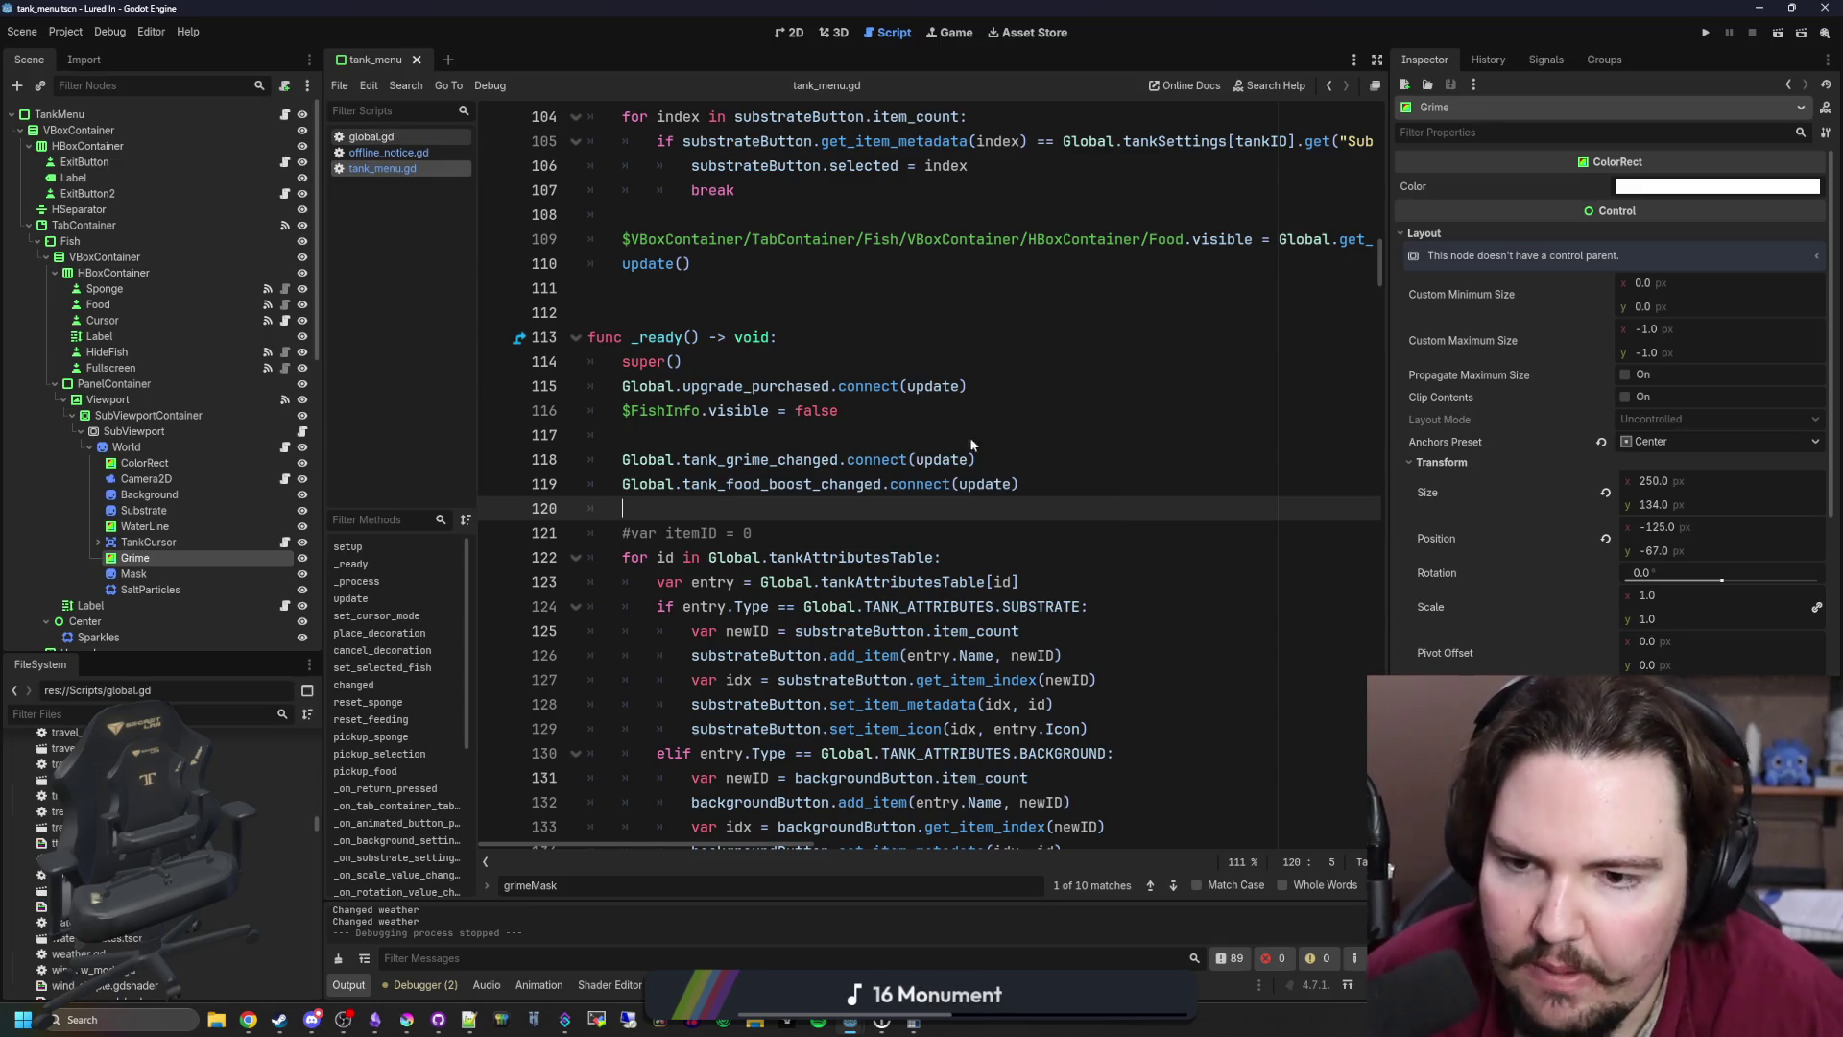
key("ctrl+f")
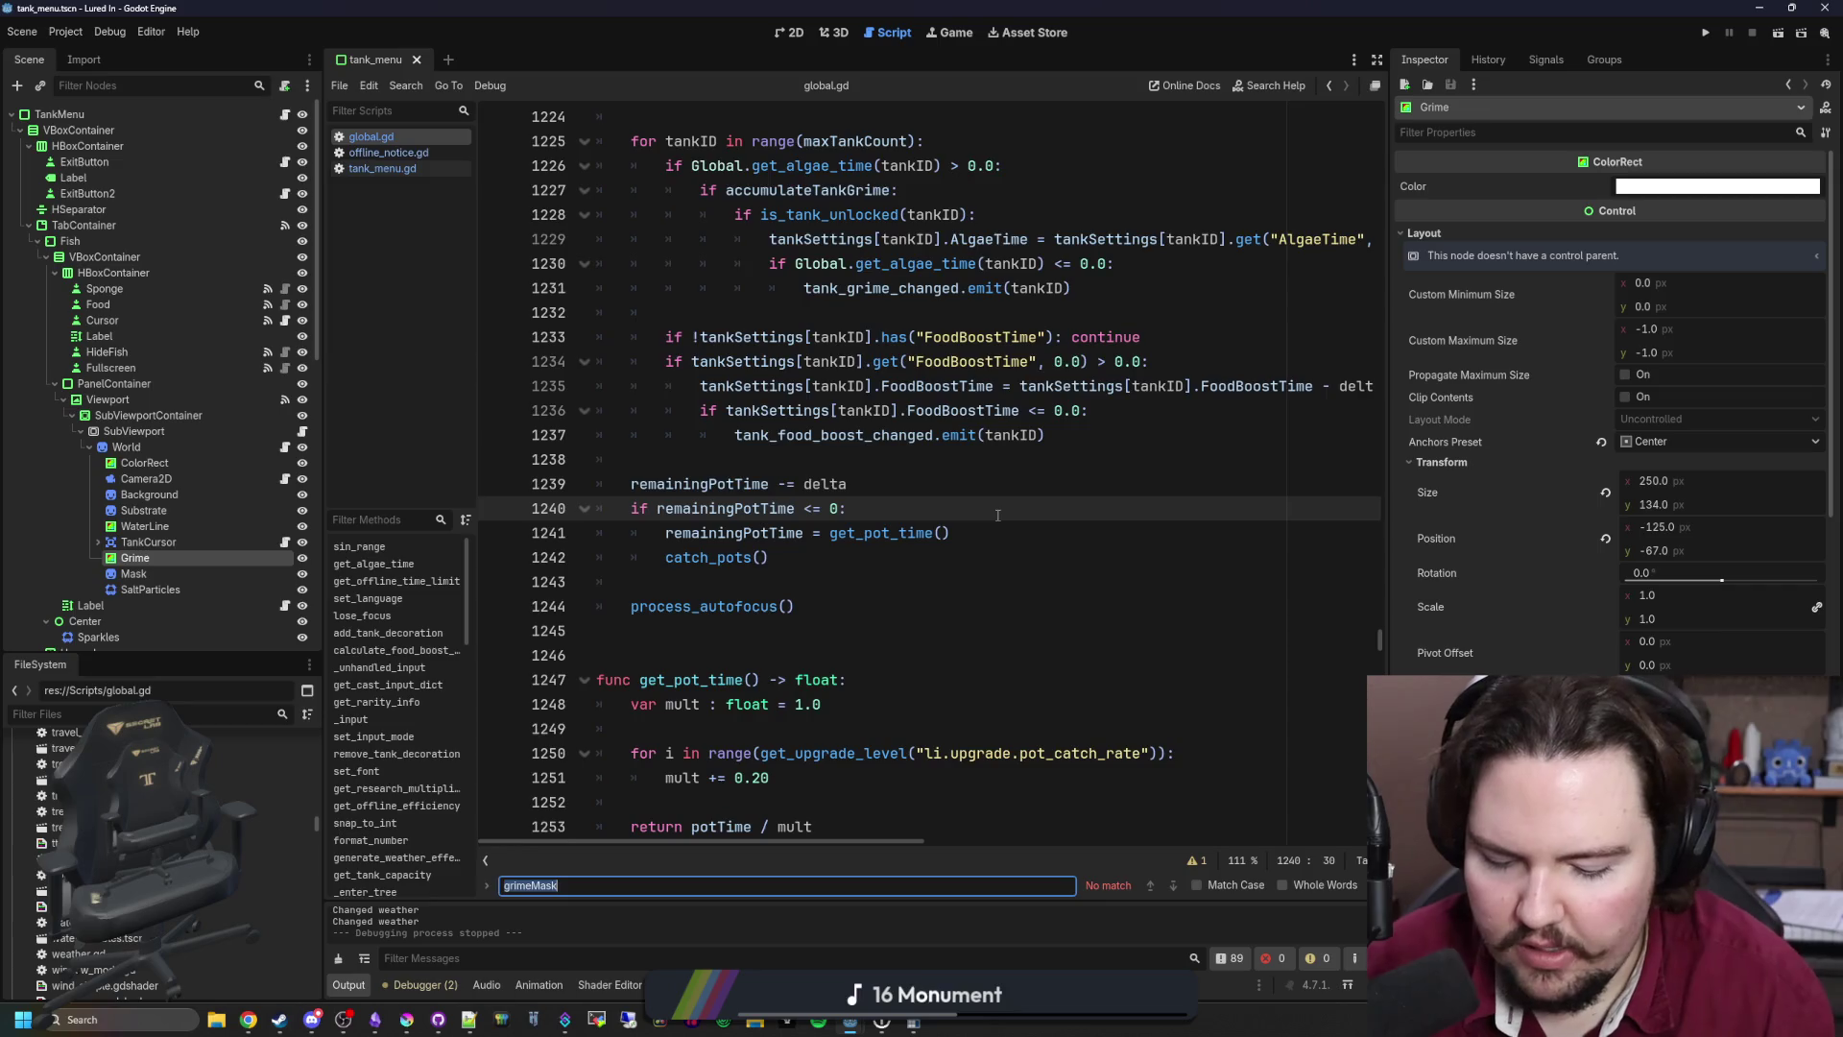
Step: Paste the grimeMask create and fill lines after the tankSettings defaults, fixing their indentation
type("_ready")
scroll(997, 515, "down", 3)
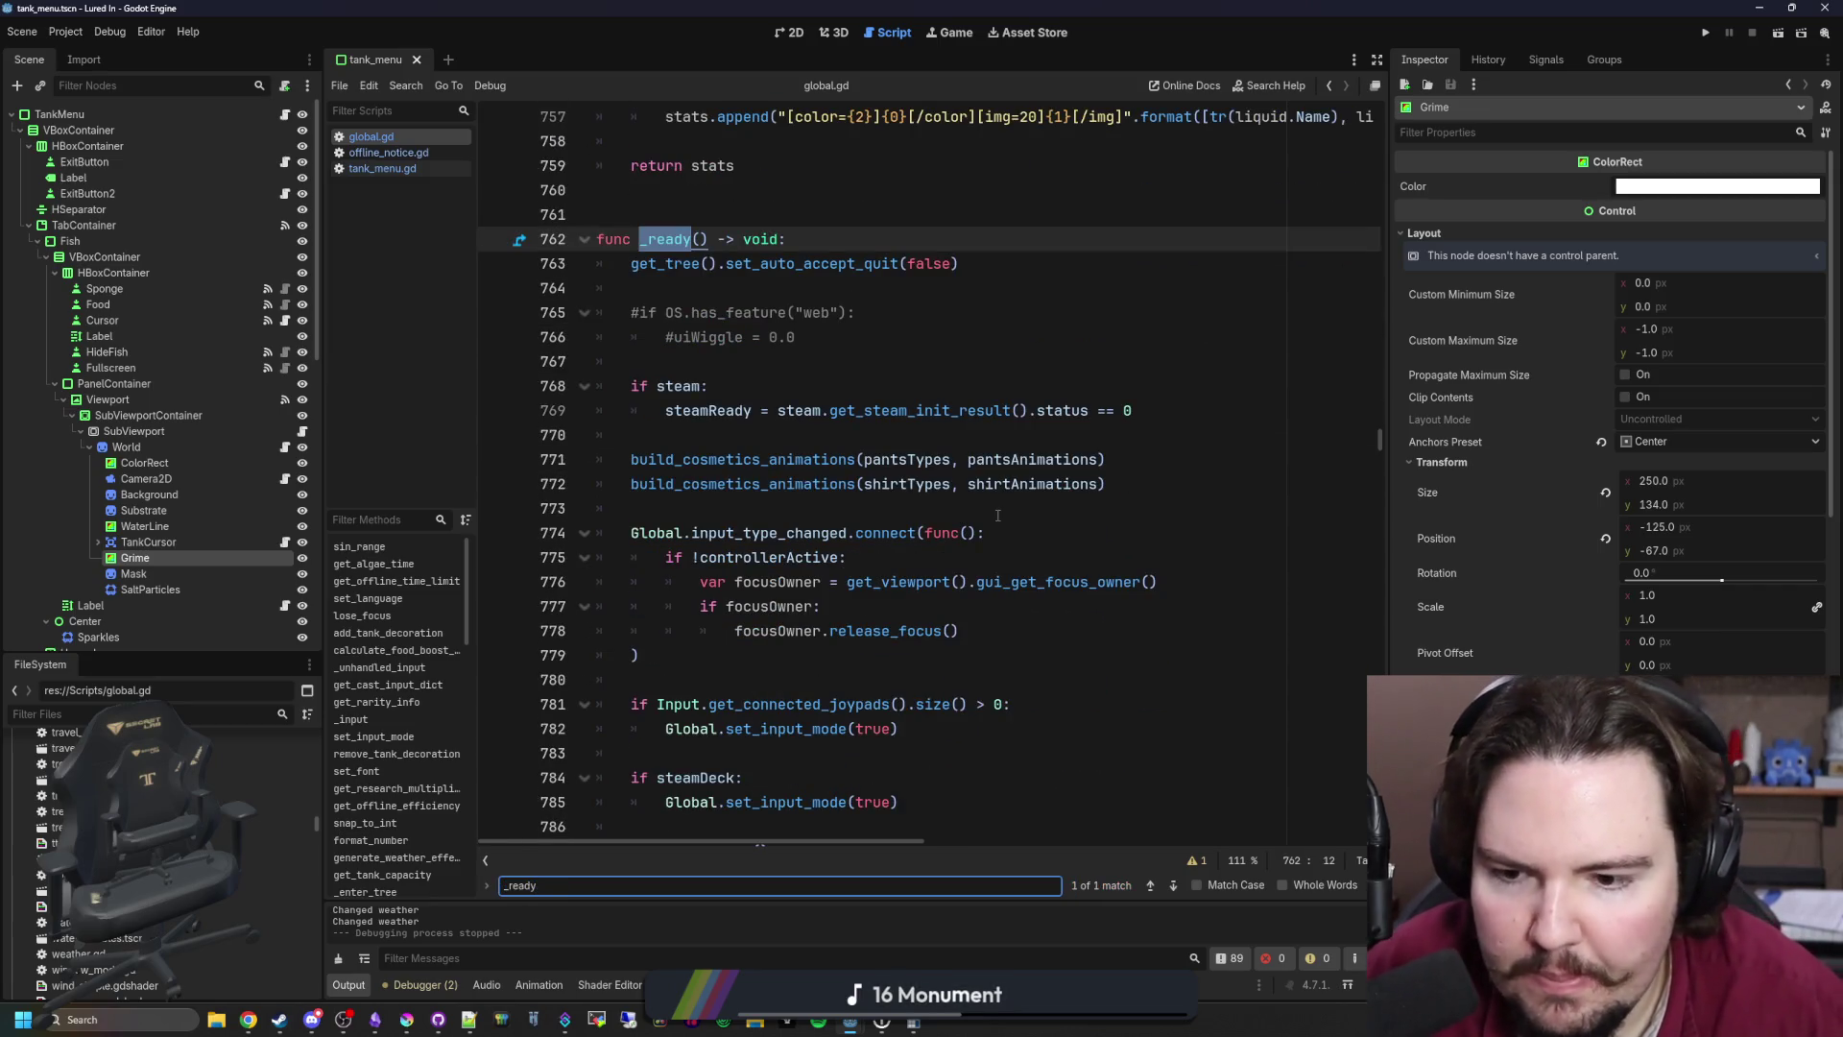
scroll(997, 515, "down", 11)
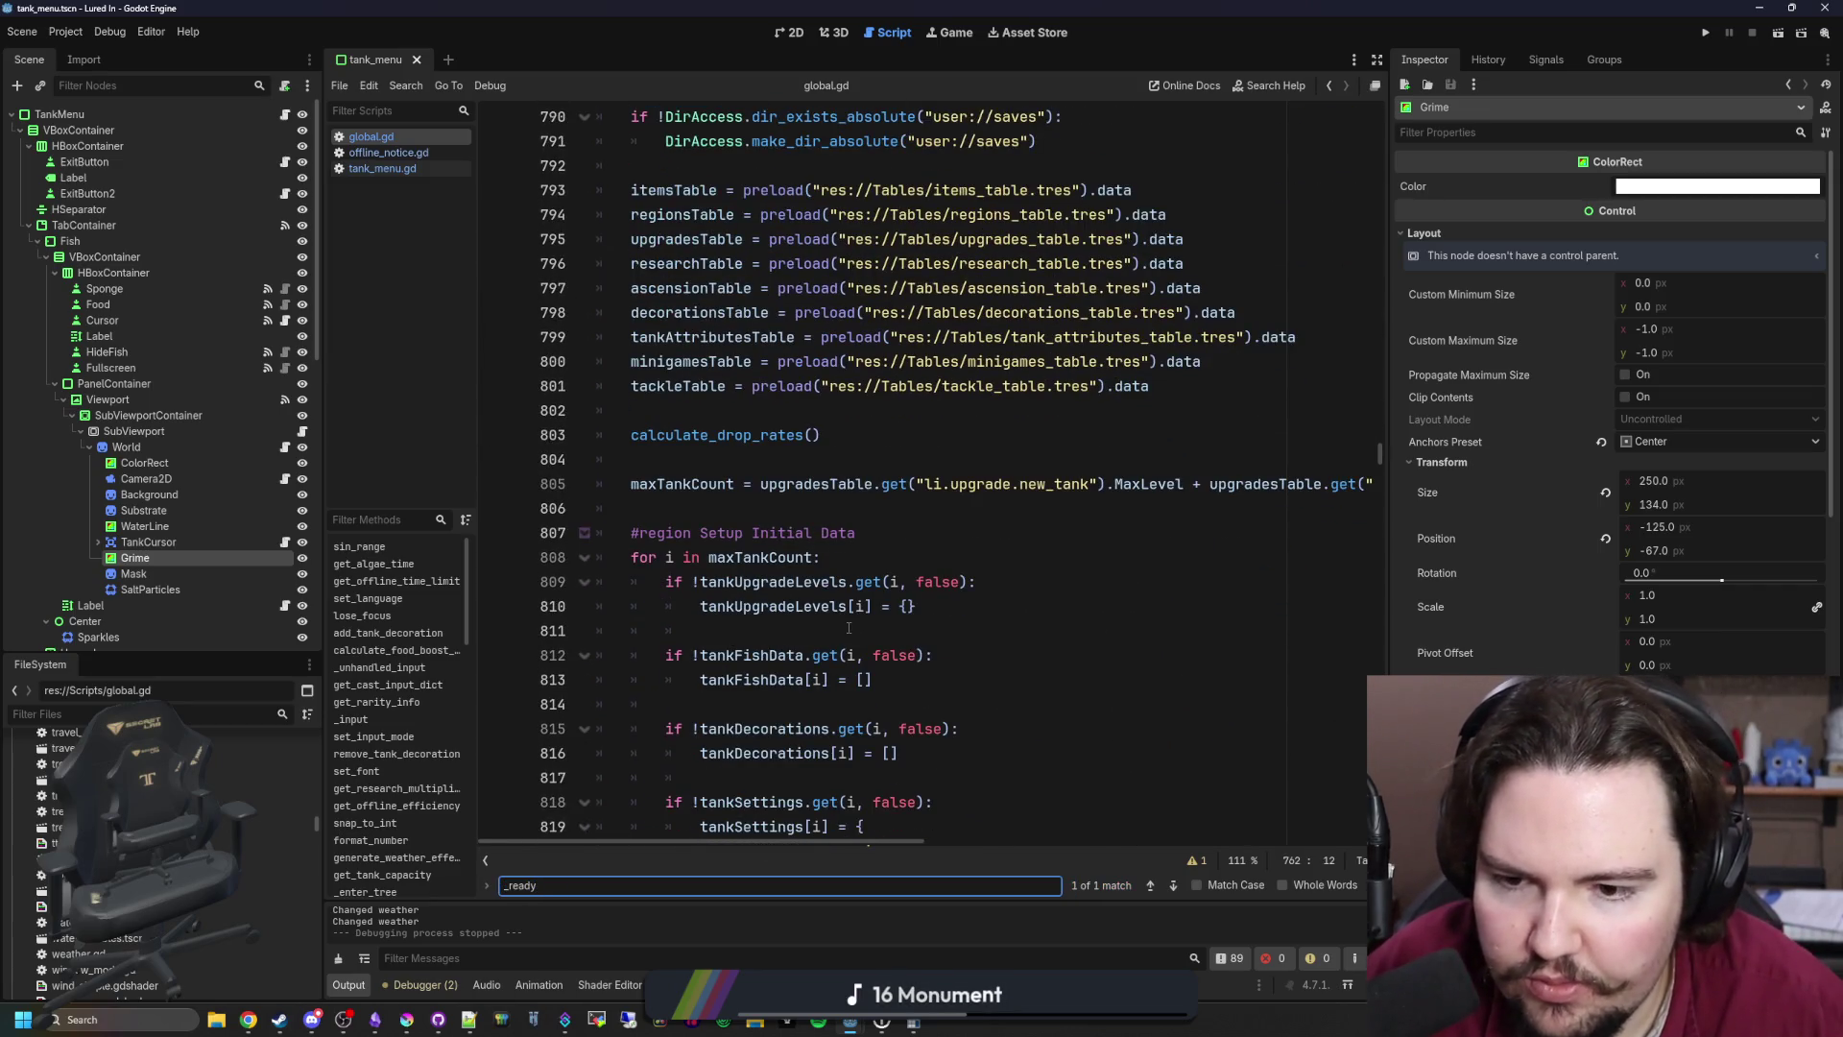
scroll(849, 628, "down", 4)
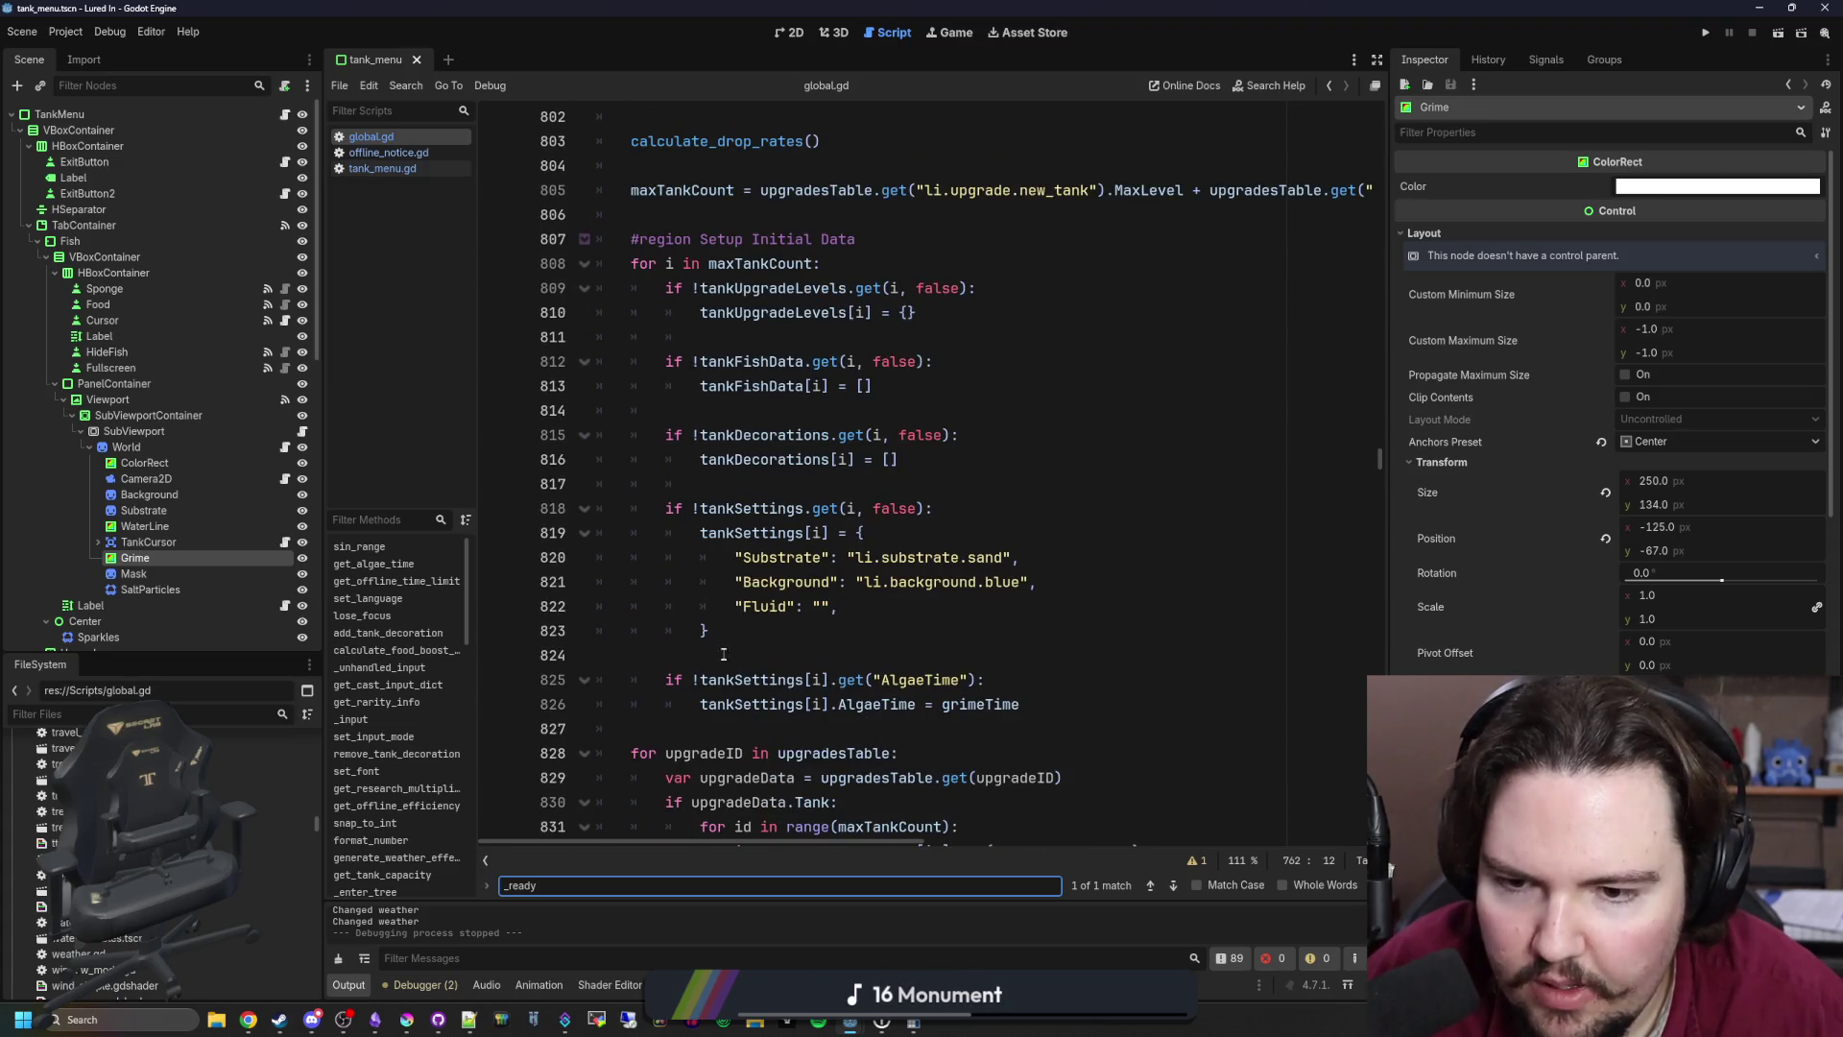
left_click(722, 654)
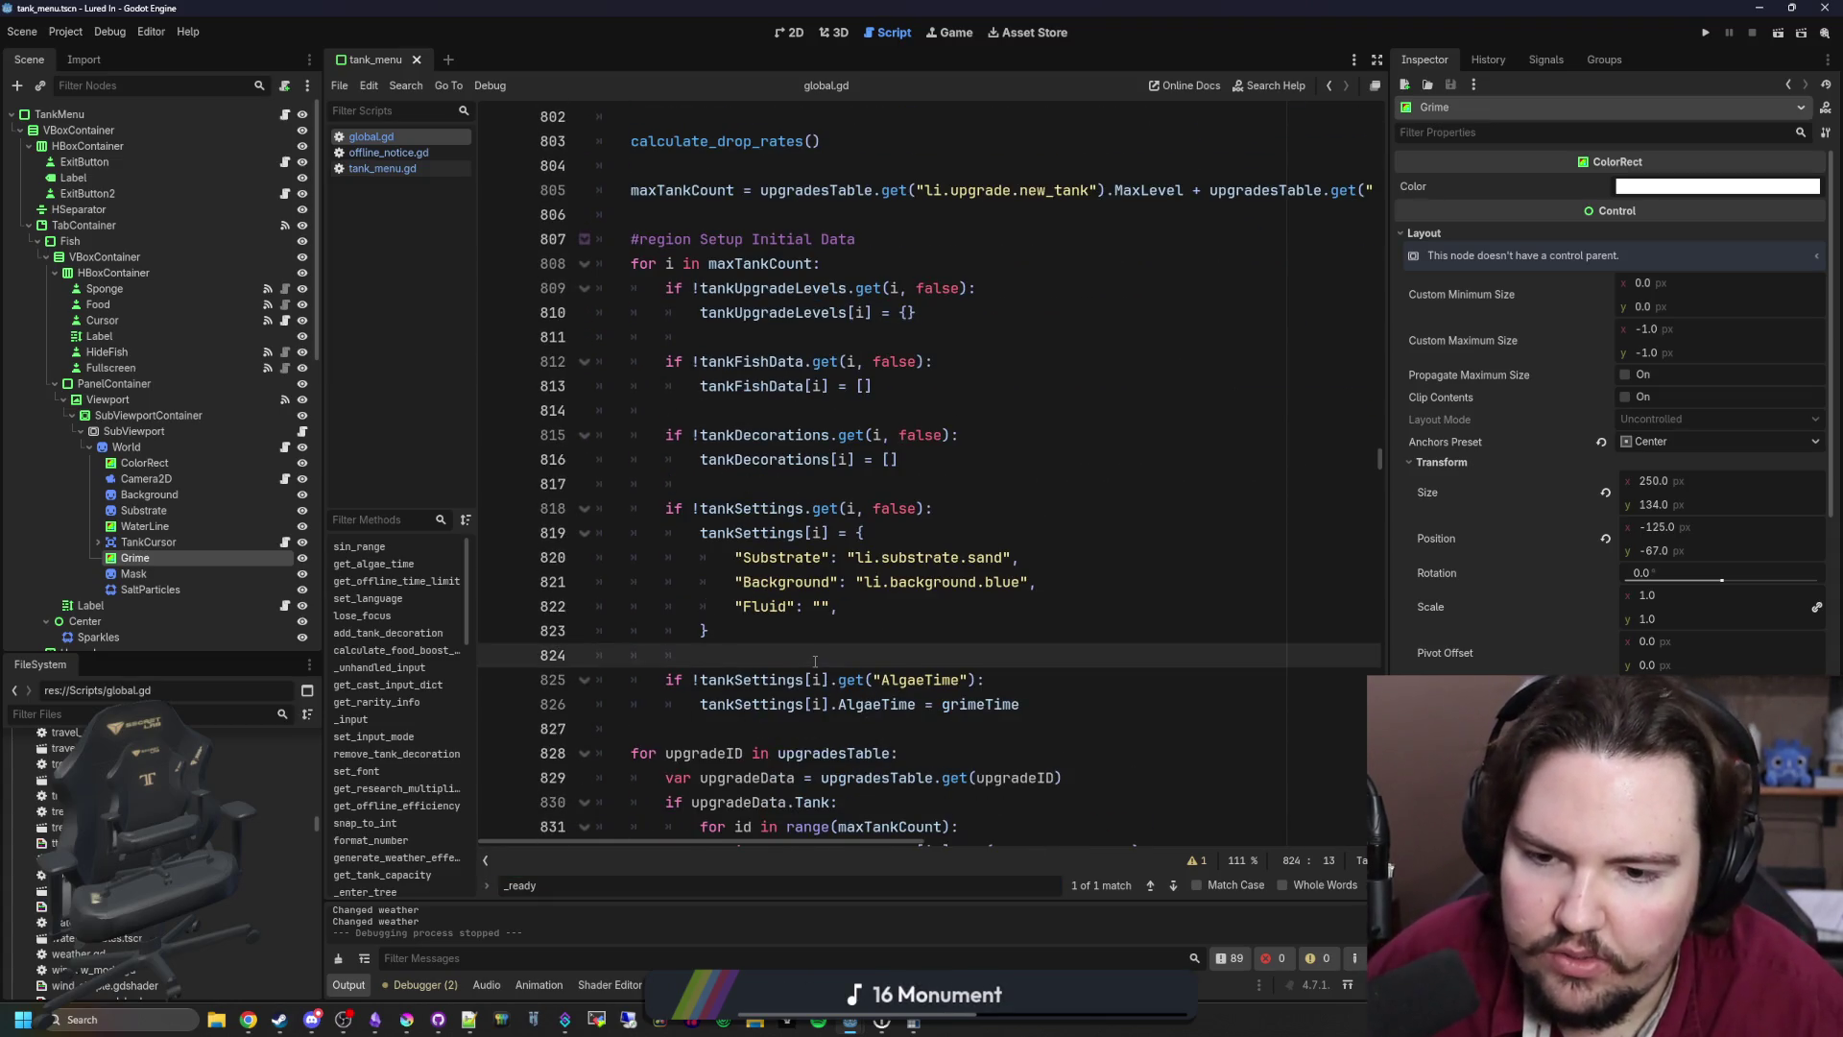
type("grimeMask = Image.create(208, 108, false, Image.FORMAT_RGBA8) grimeMask.fill(Color(1.0, 1.0, 1.0, 1.0))")
key("Up")
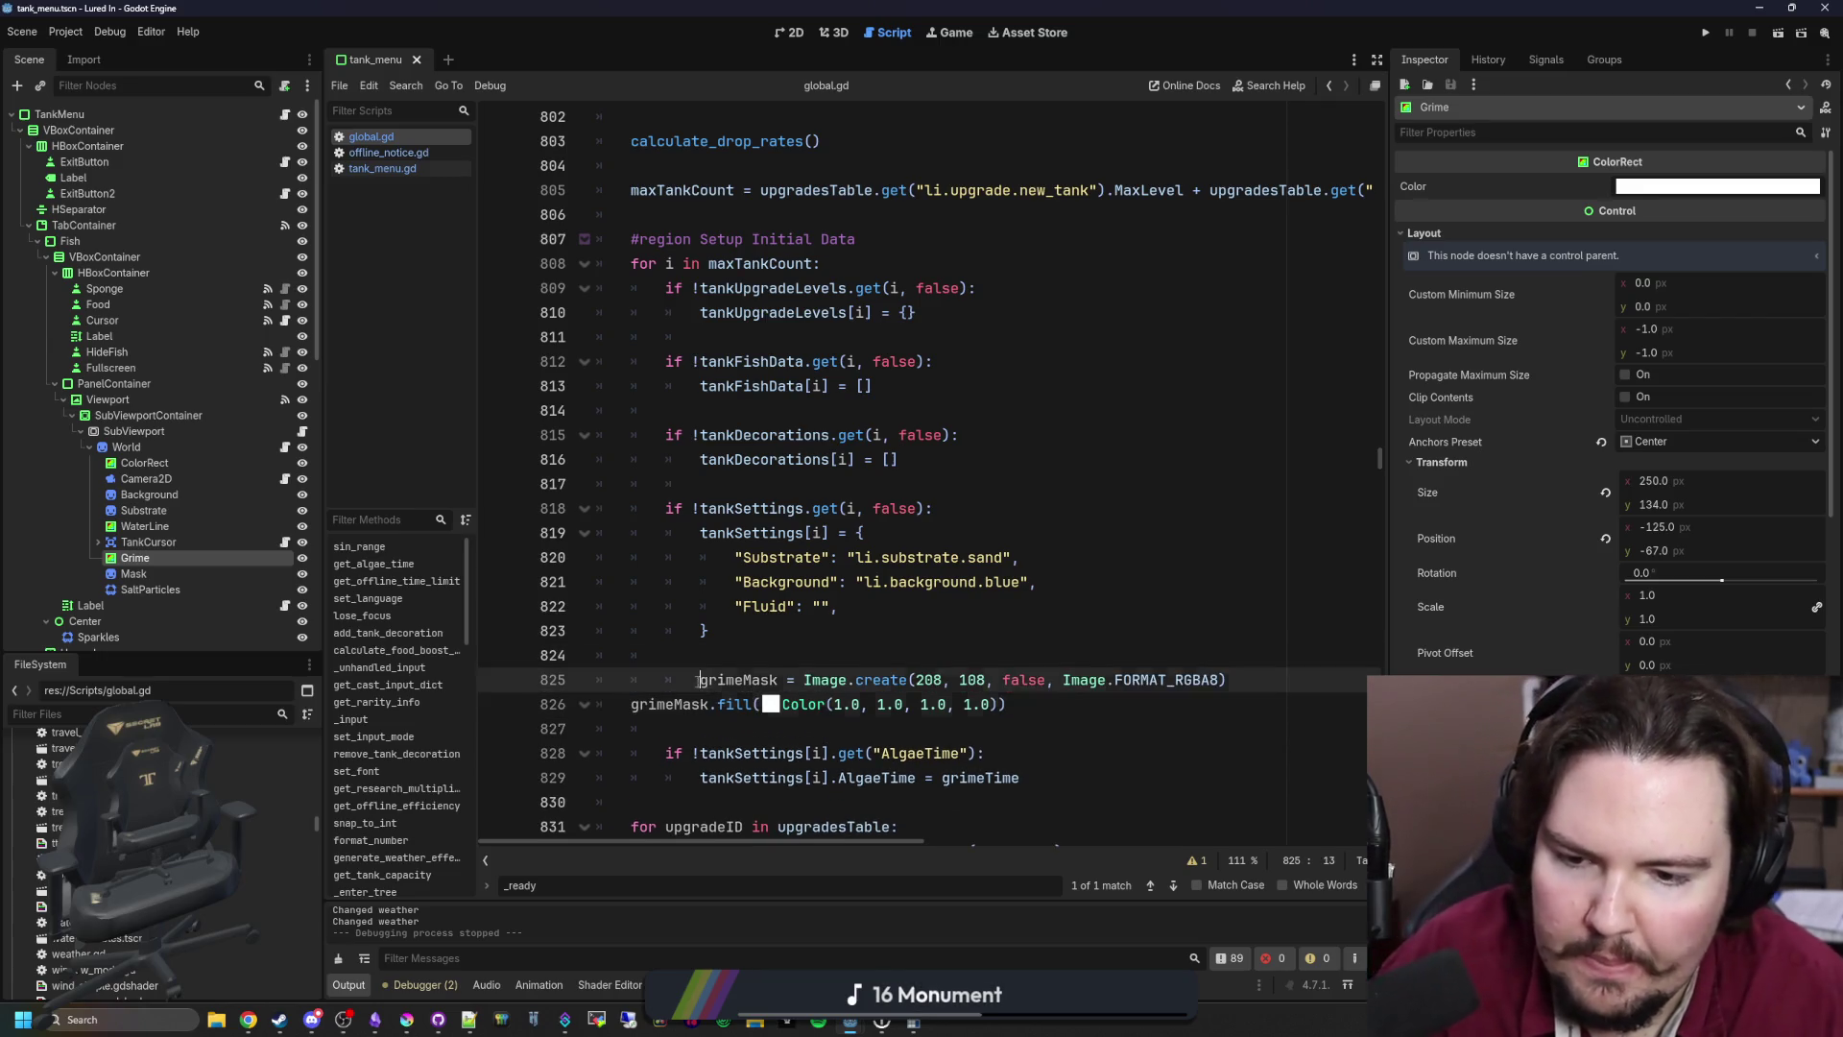
key("shift+Tab")
key("Down")
key("Tab")
key("Up")
key("Up")
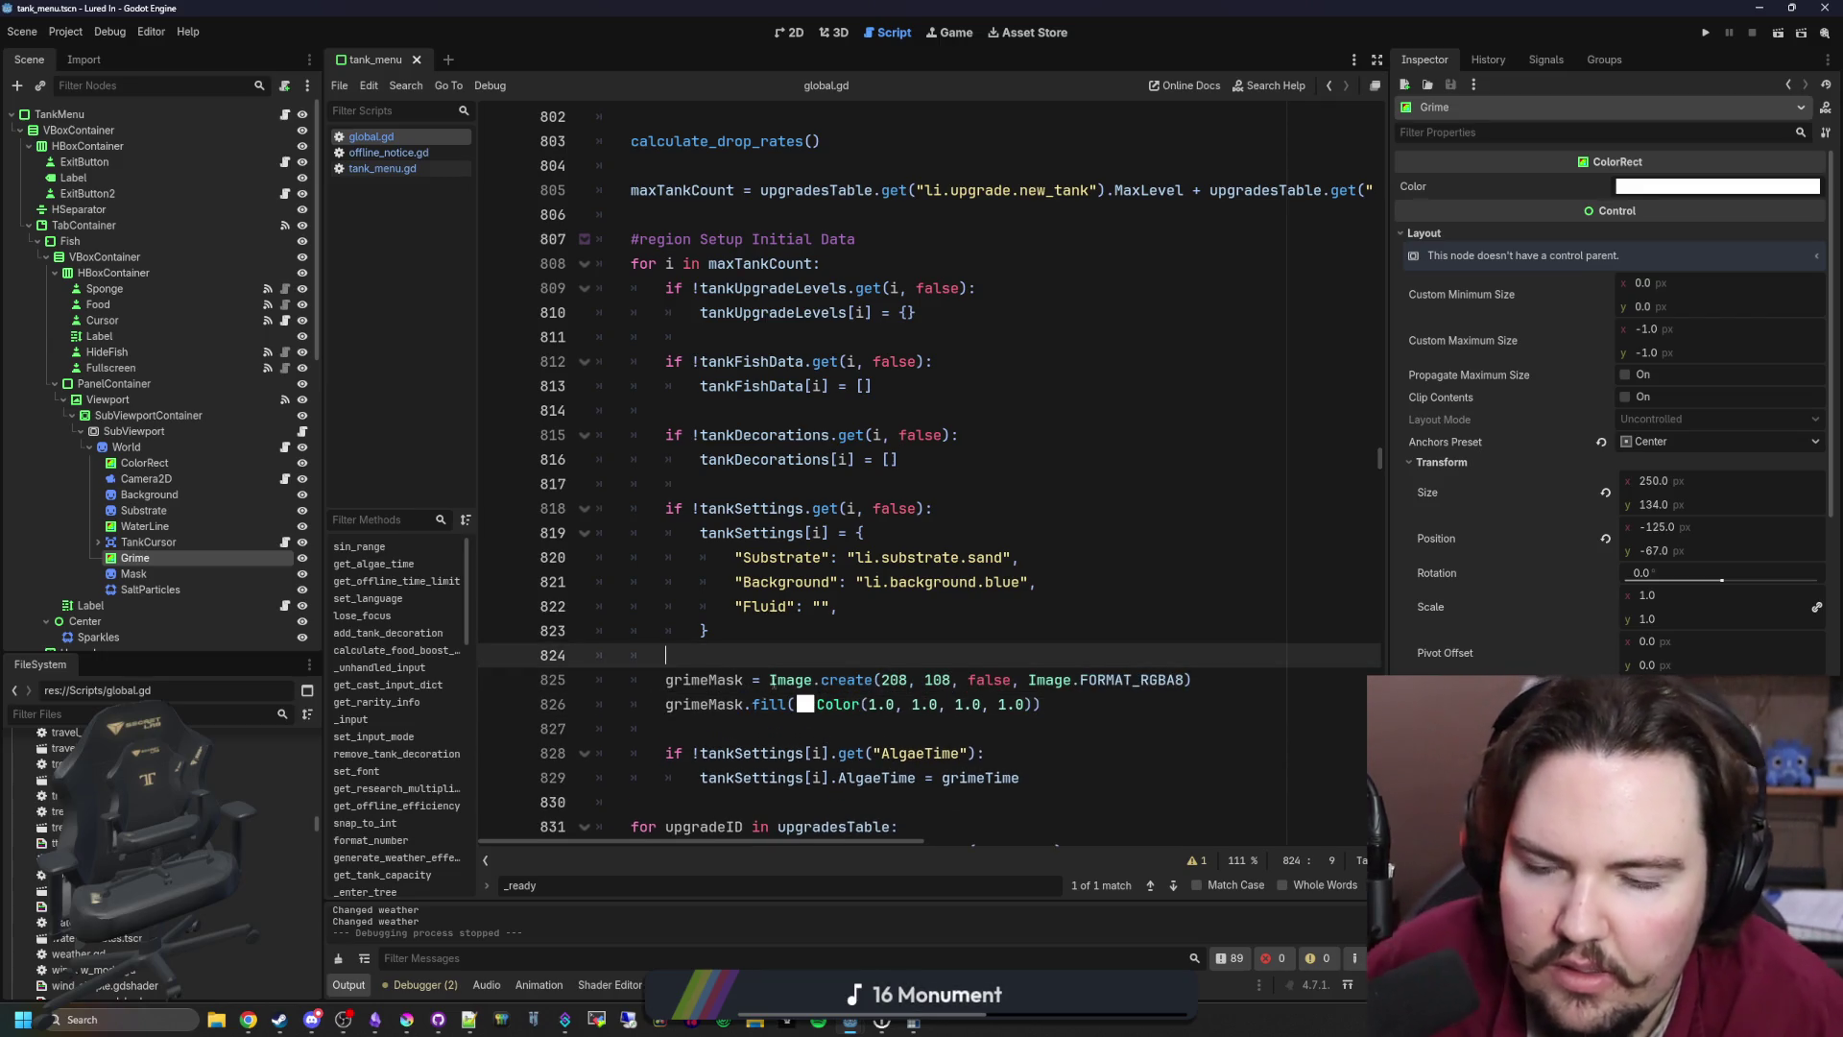
scroll(787, 653, "down", 2)
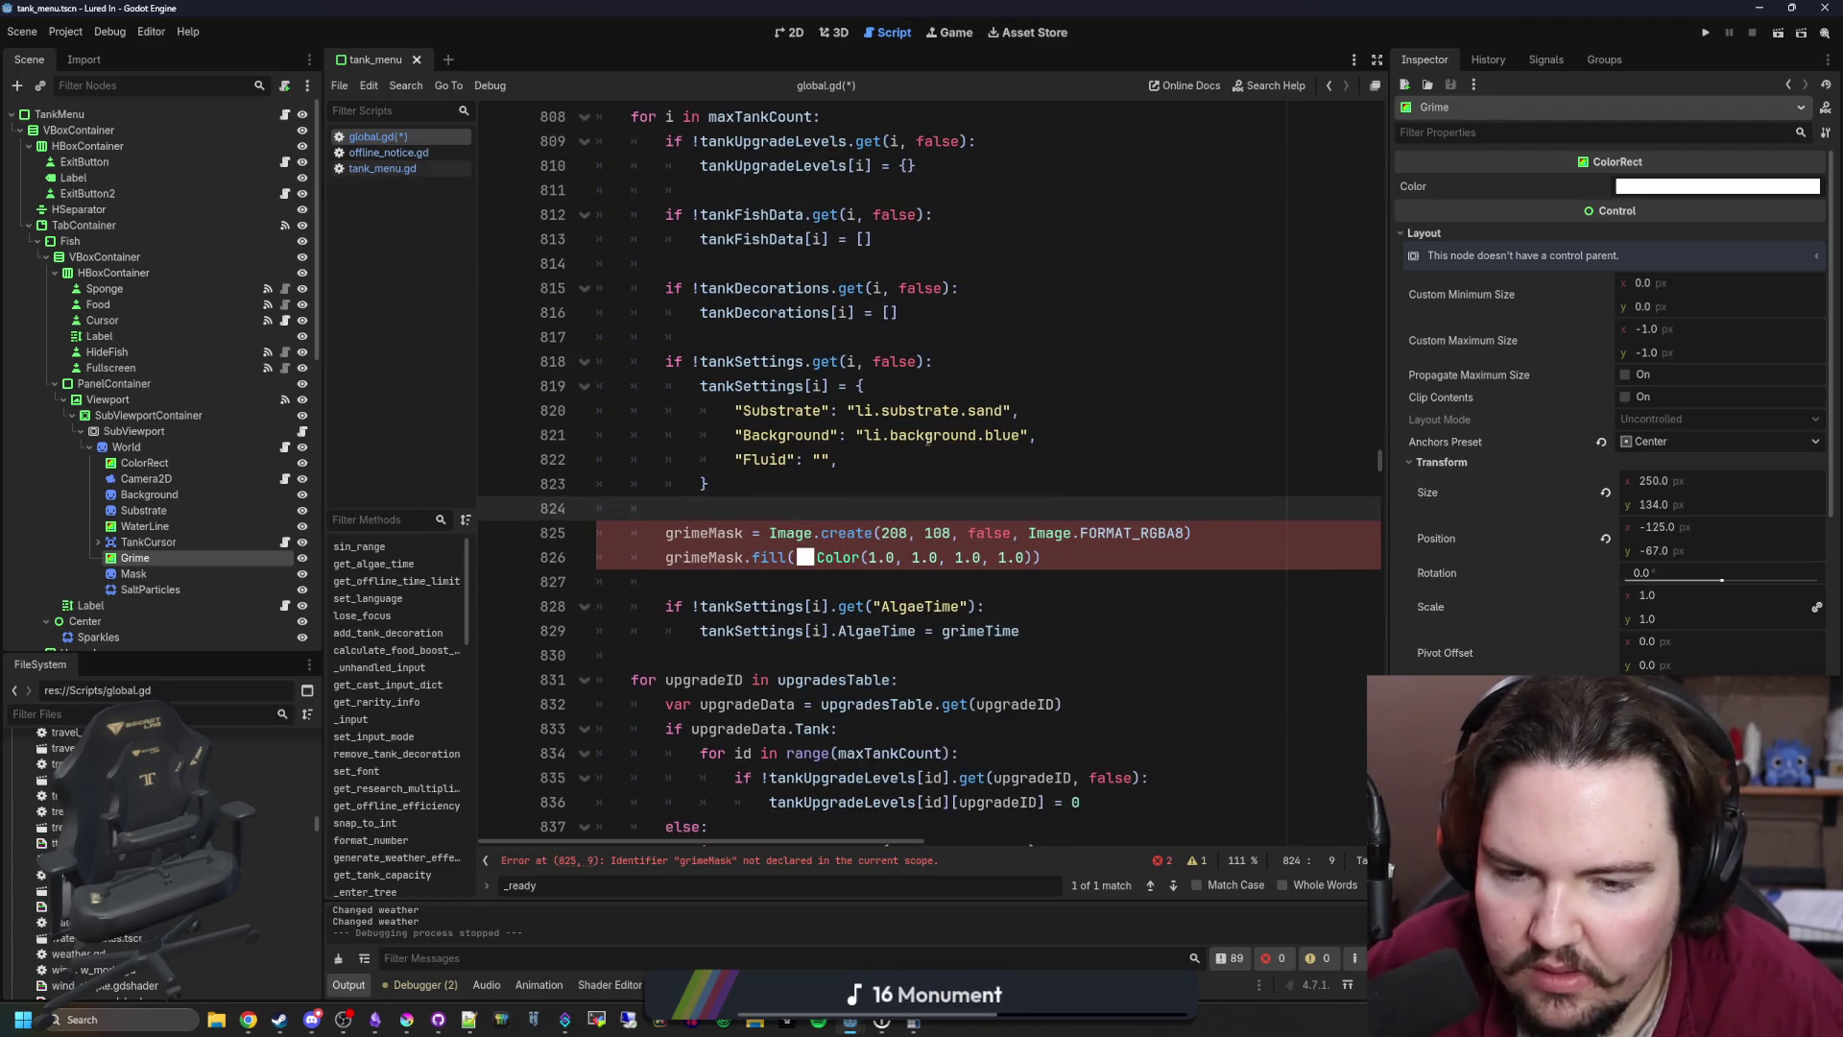
Step: Add an "AlgaeMask" key after the Fluid entry in the tankSettings dictionary
left_click(899, 465)
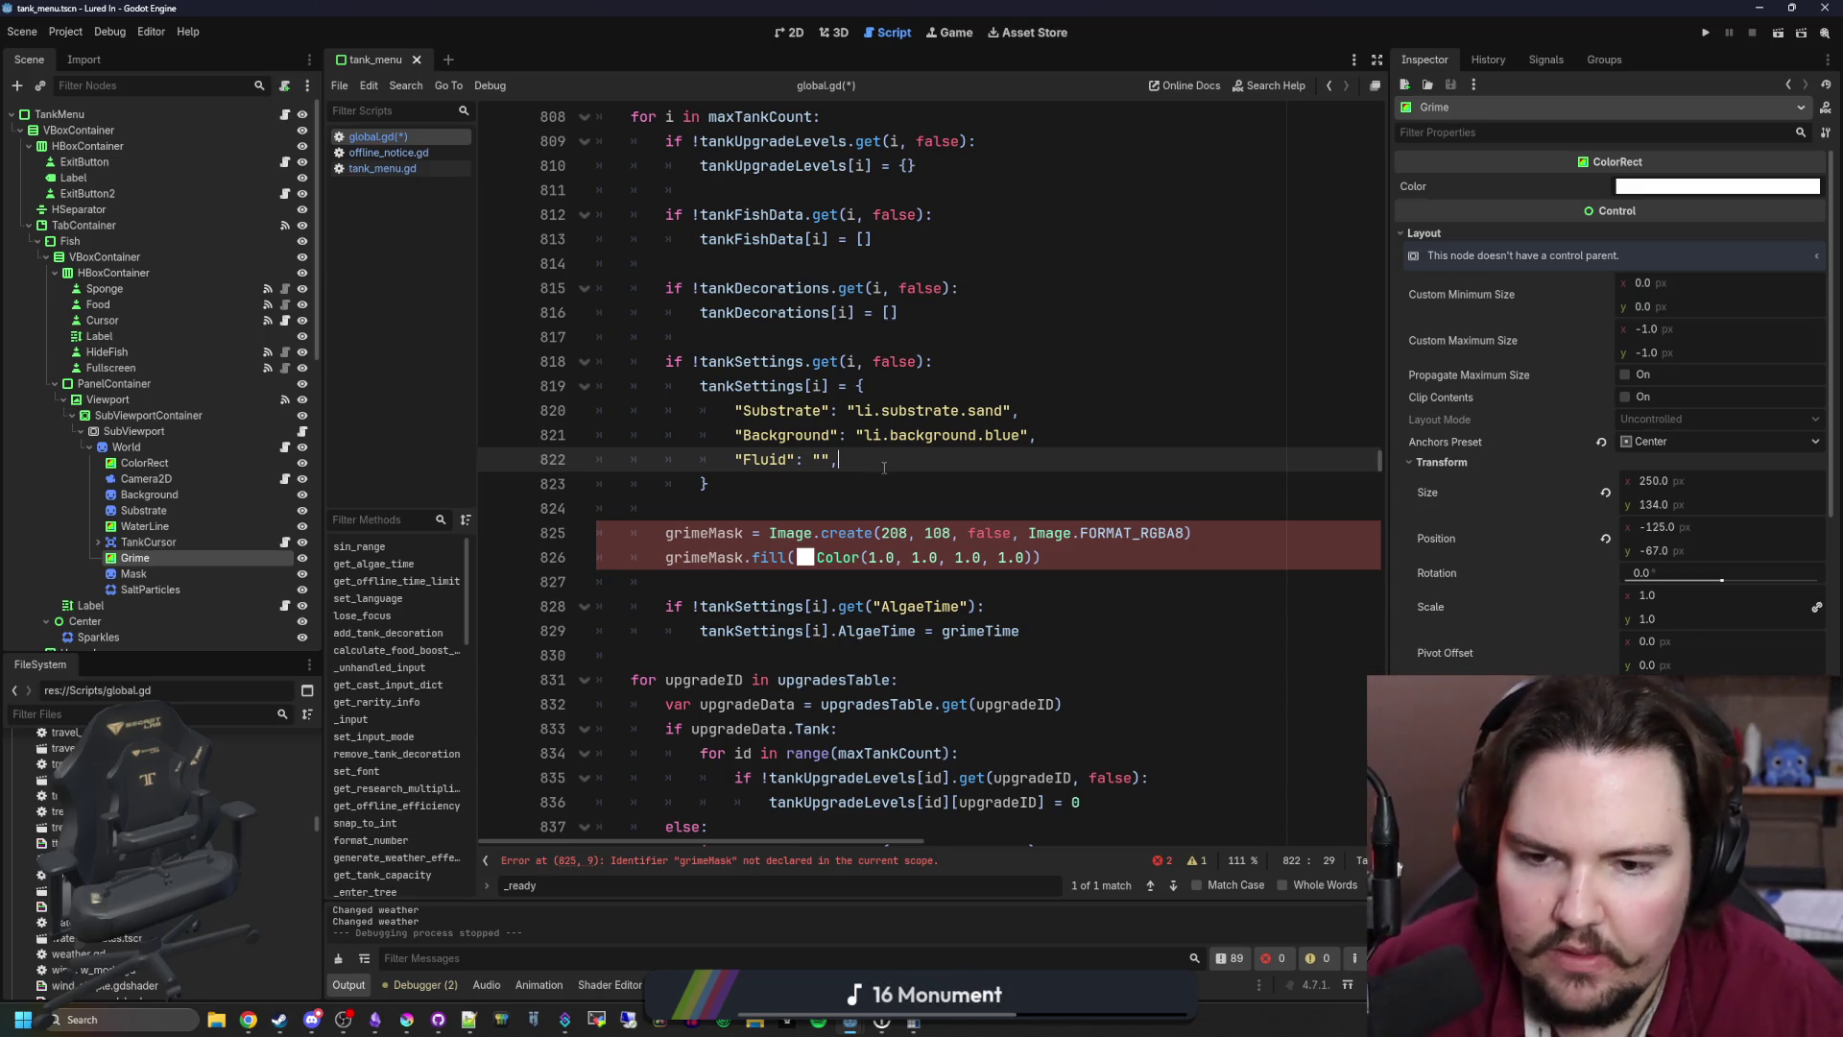
key("Return")
type("\"")
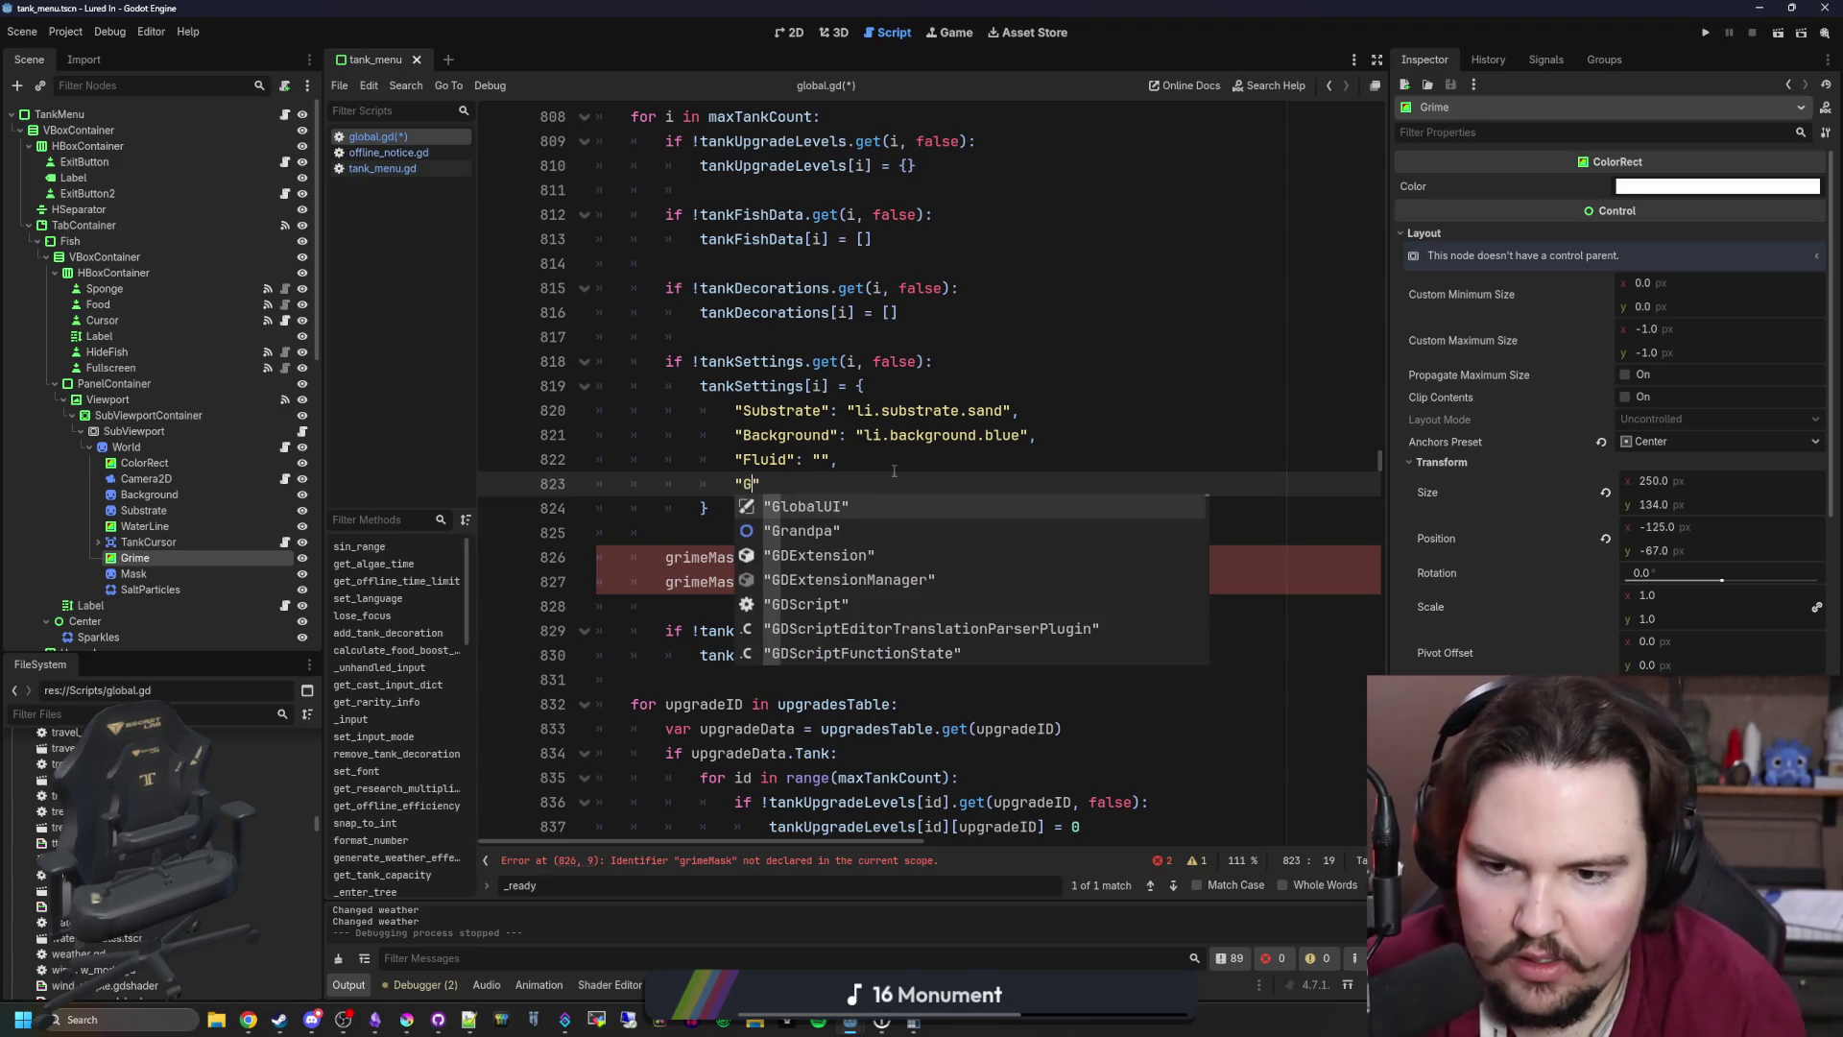
type("Algae\"")
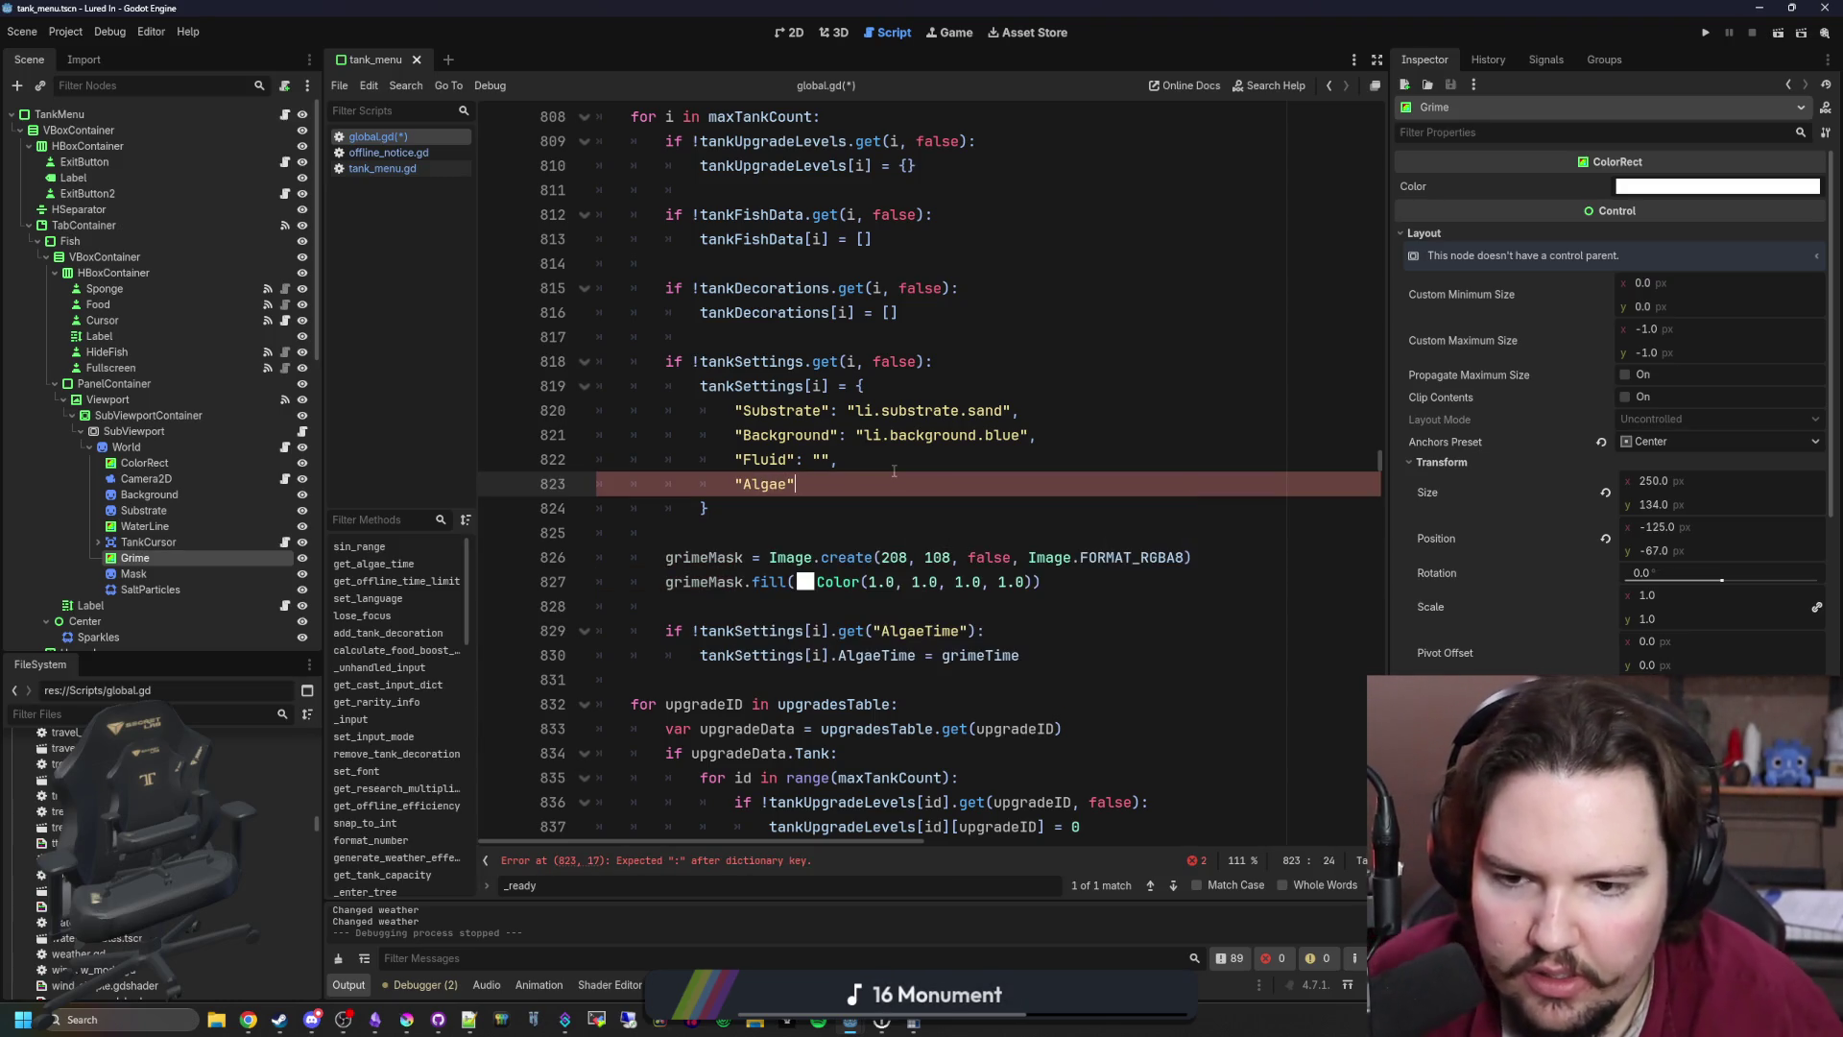
key("Left")
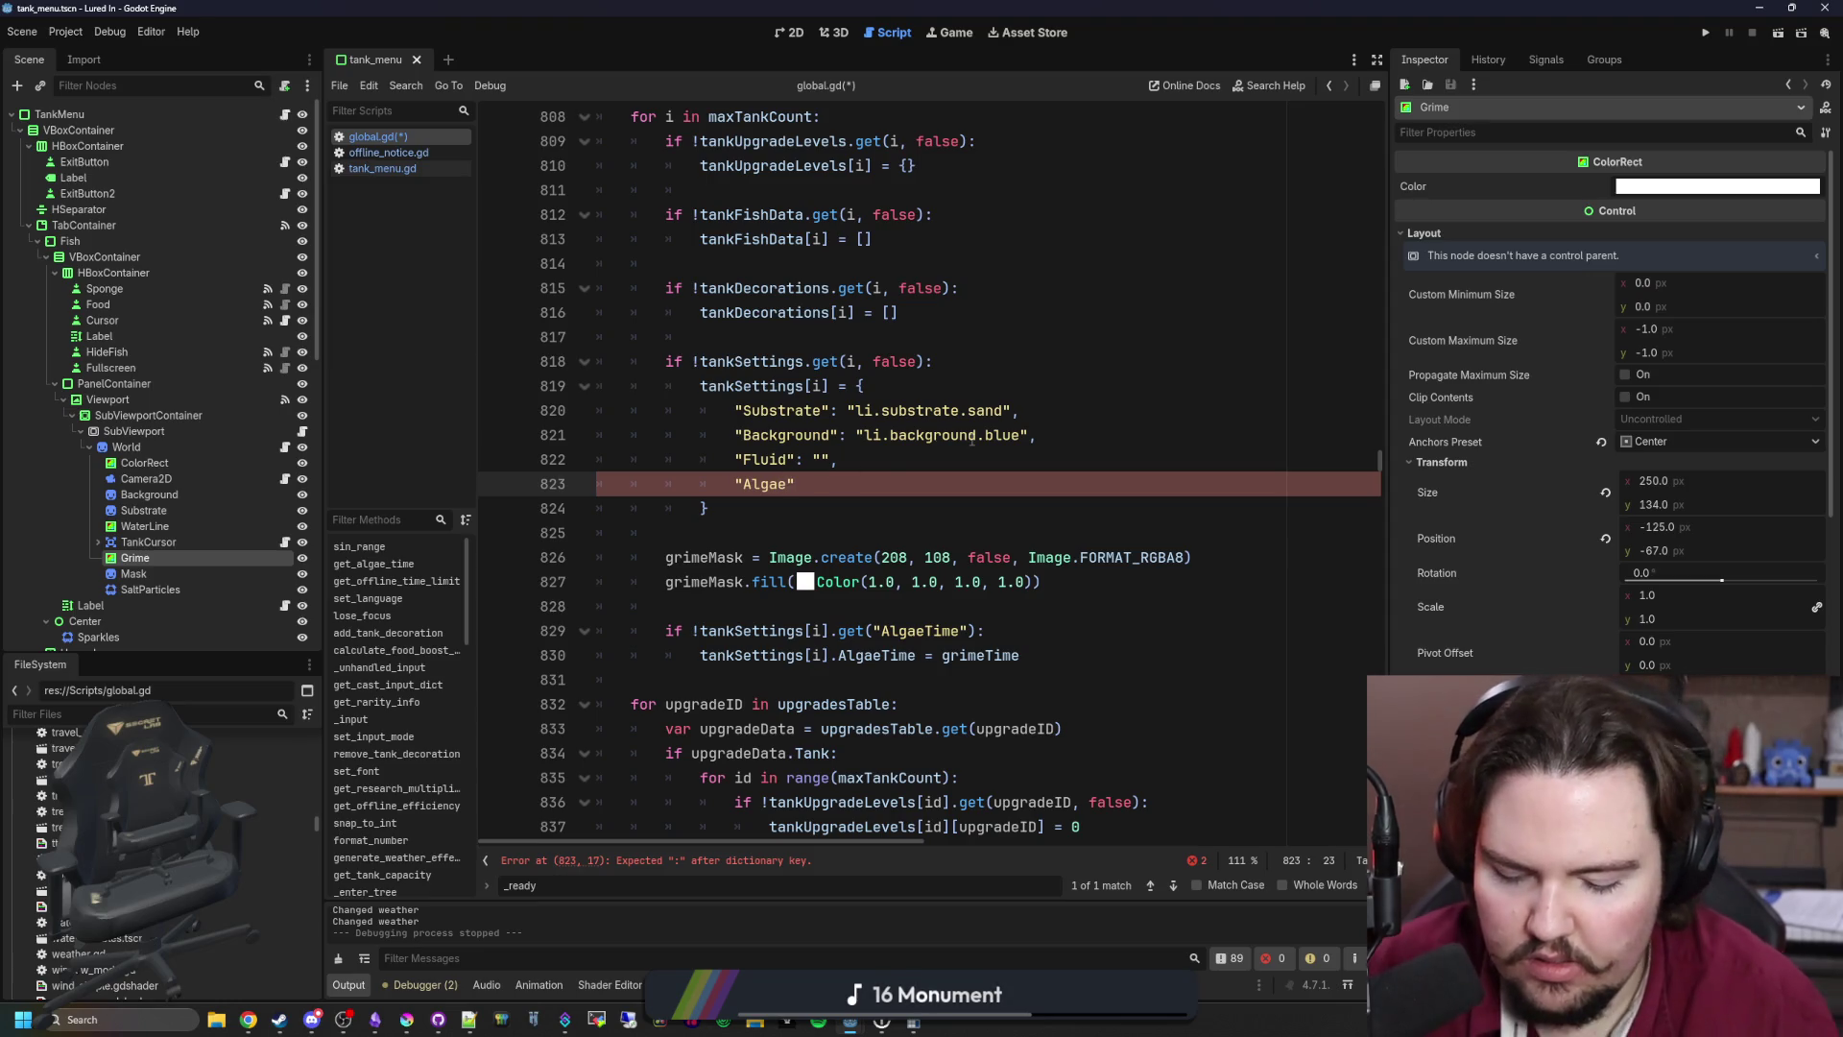
type("Mask")
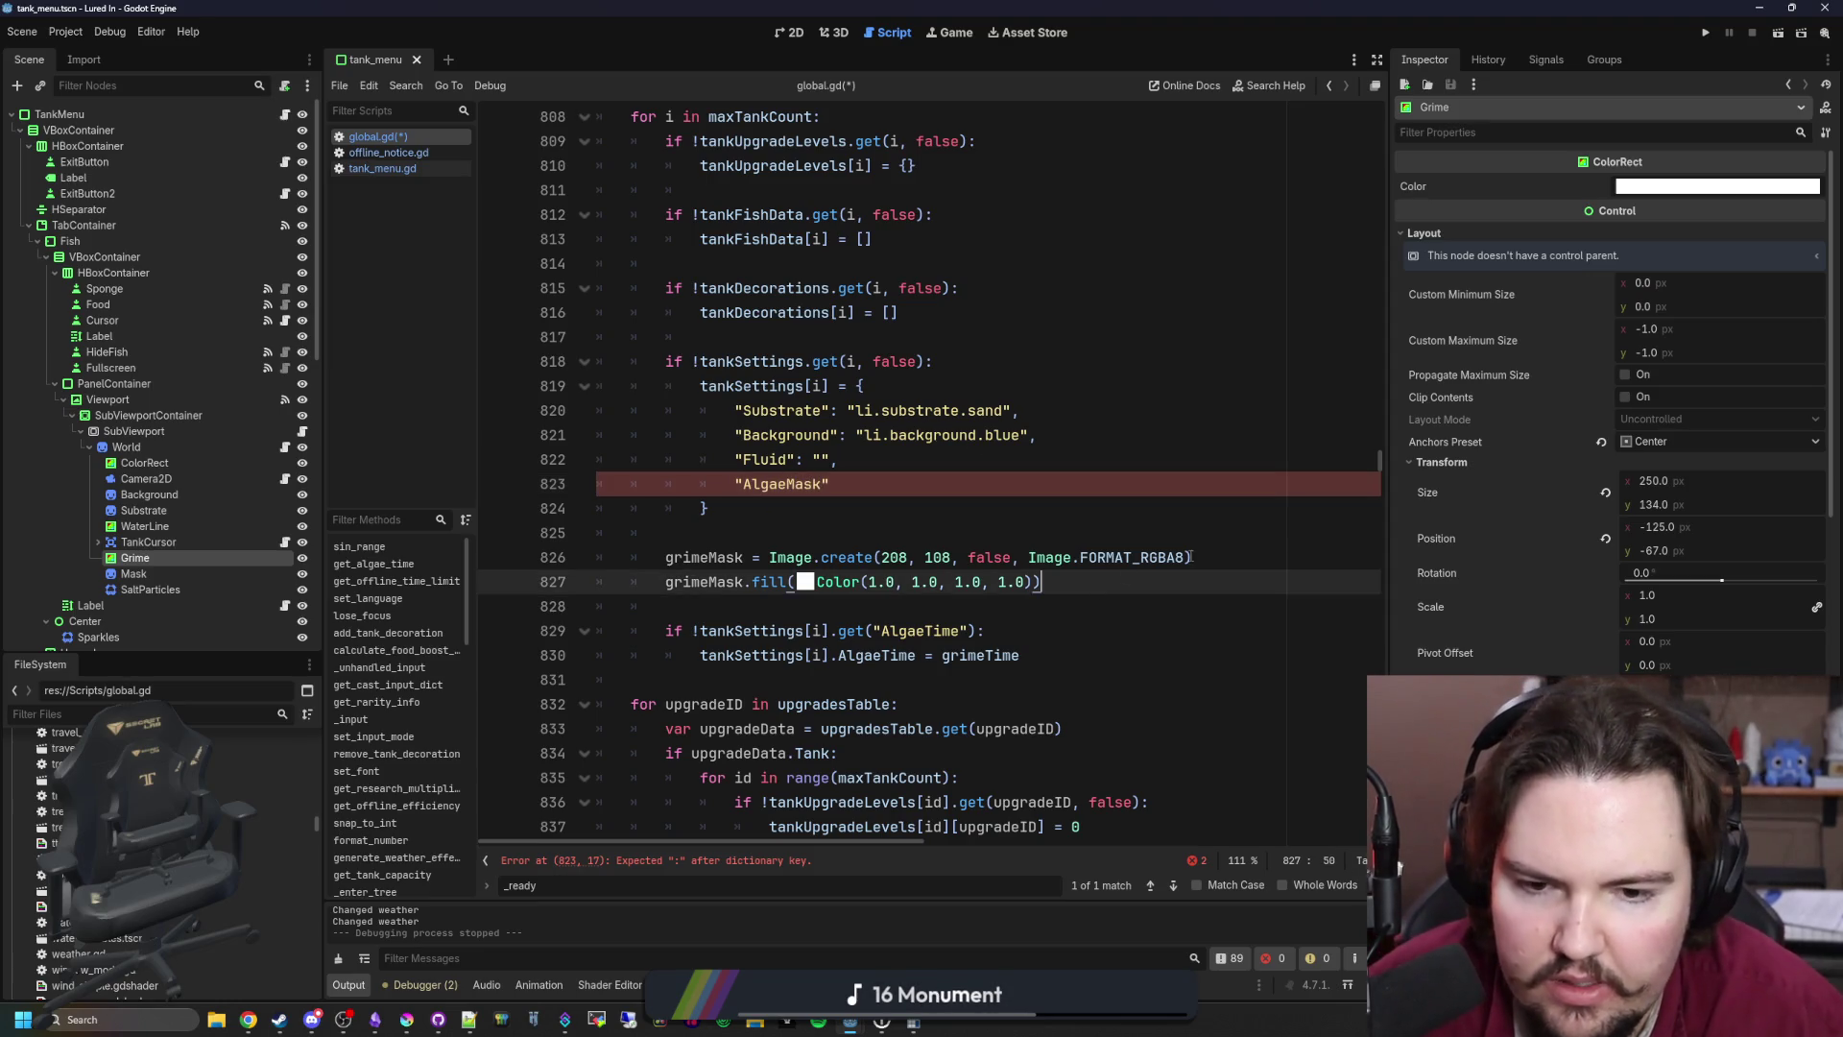
Step: Move the Image.create call into a new var algaeMask declaration above the settings check
left_click_drag(1192, 558, 769, 558)
key("ctrl+x")
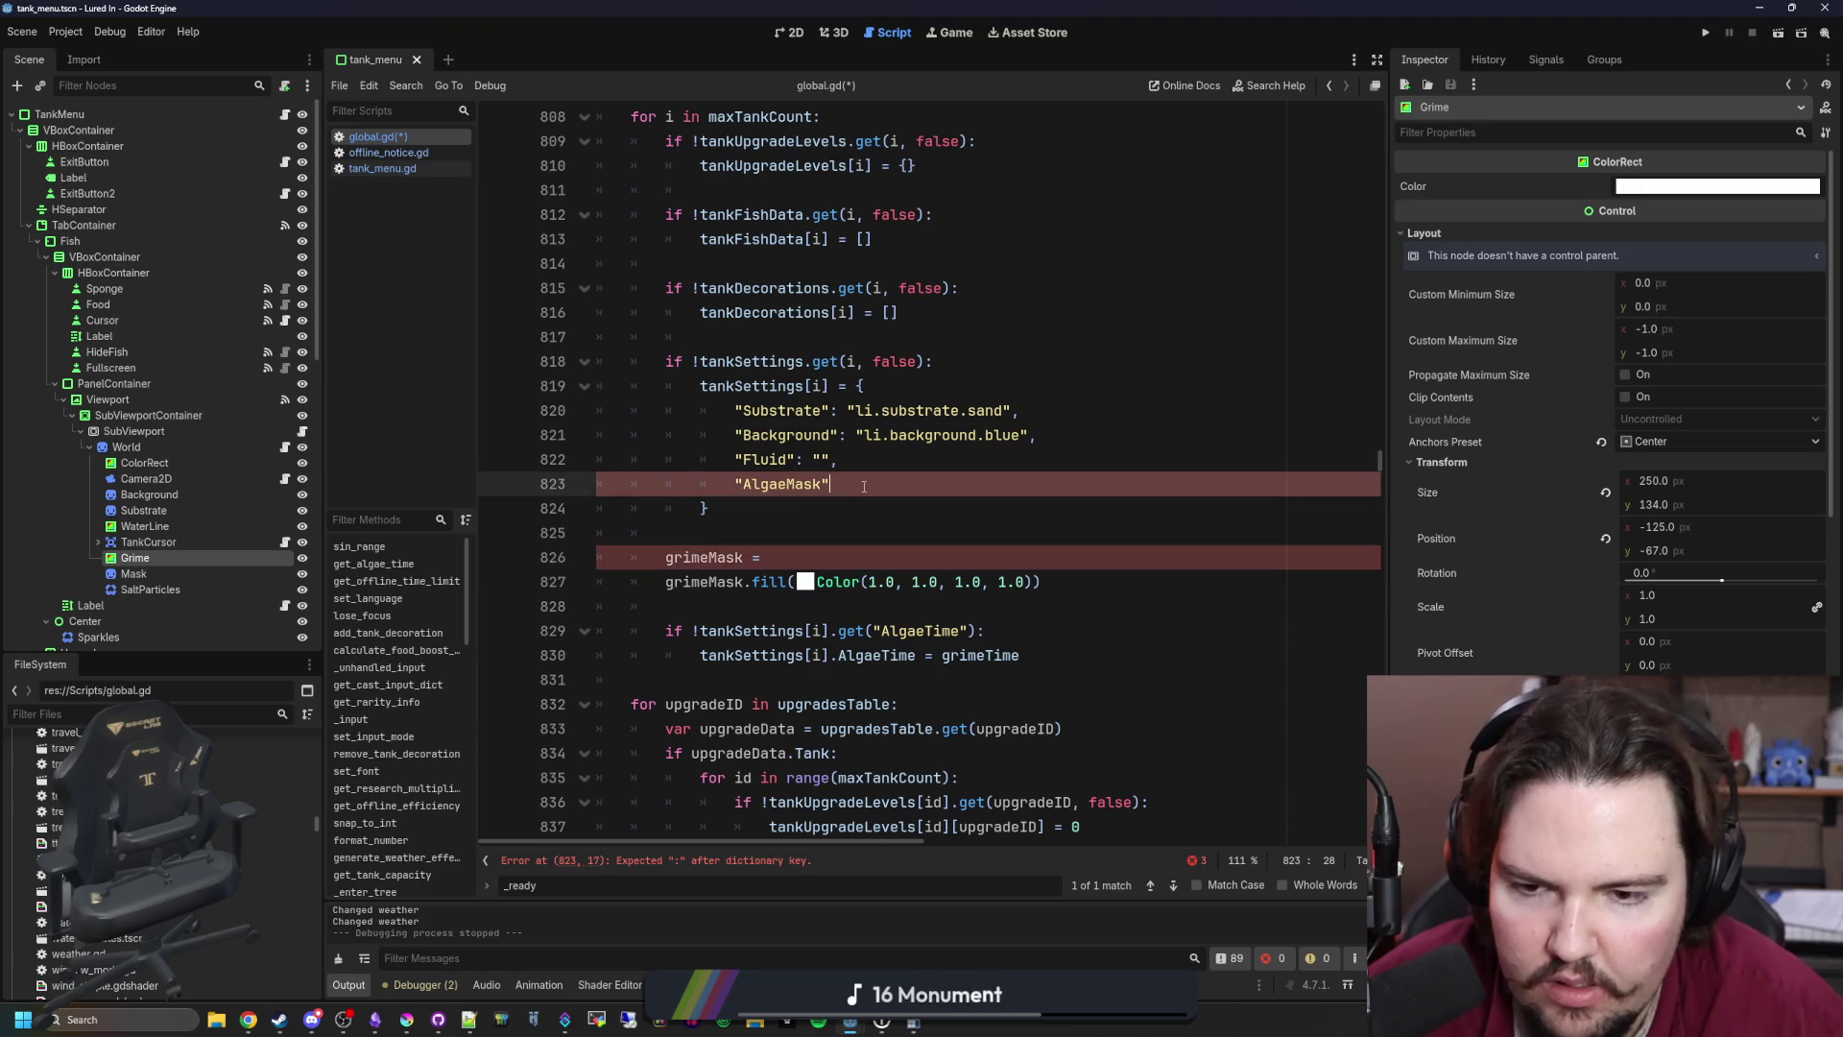
left_click(955, 348)
key("Return")
key("Return")
key("Up")
type("var algaeo")
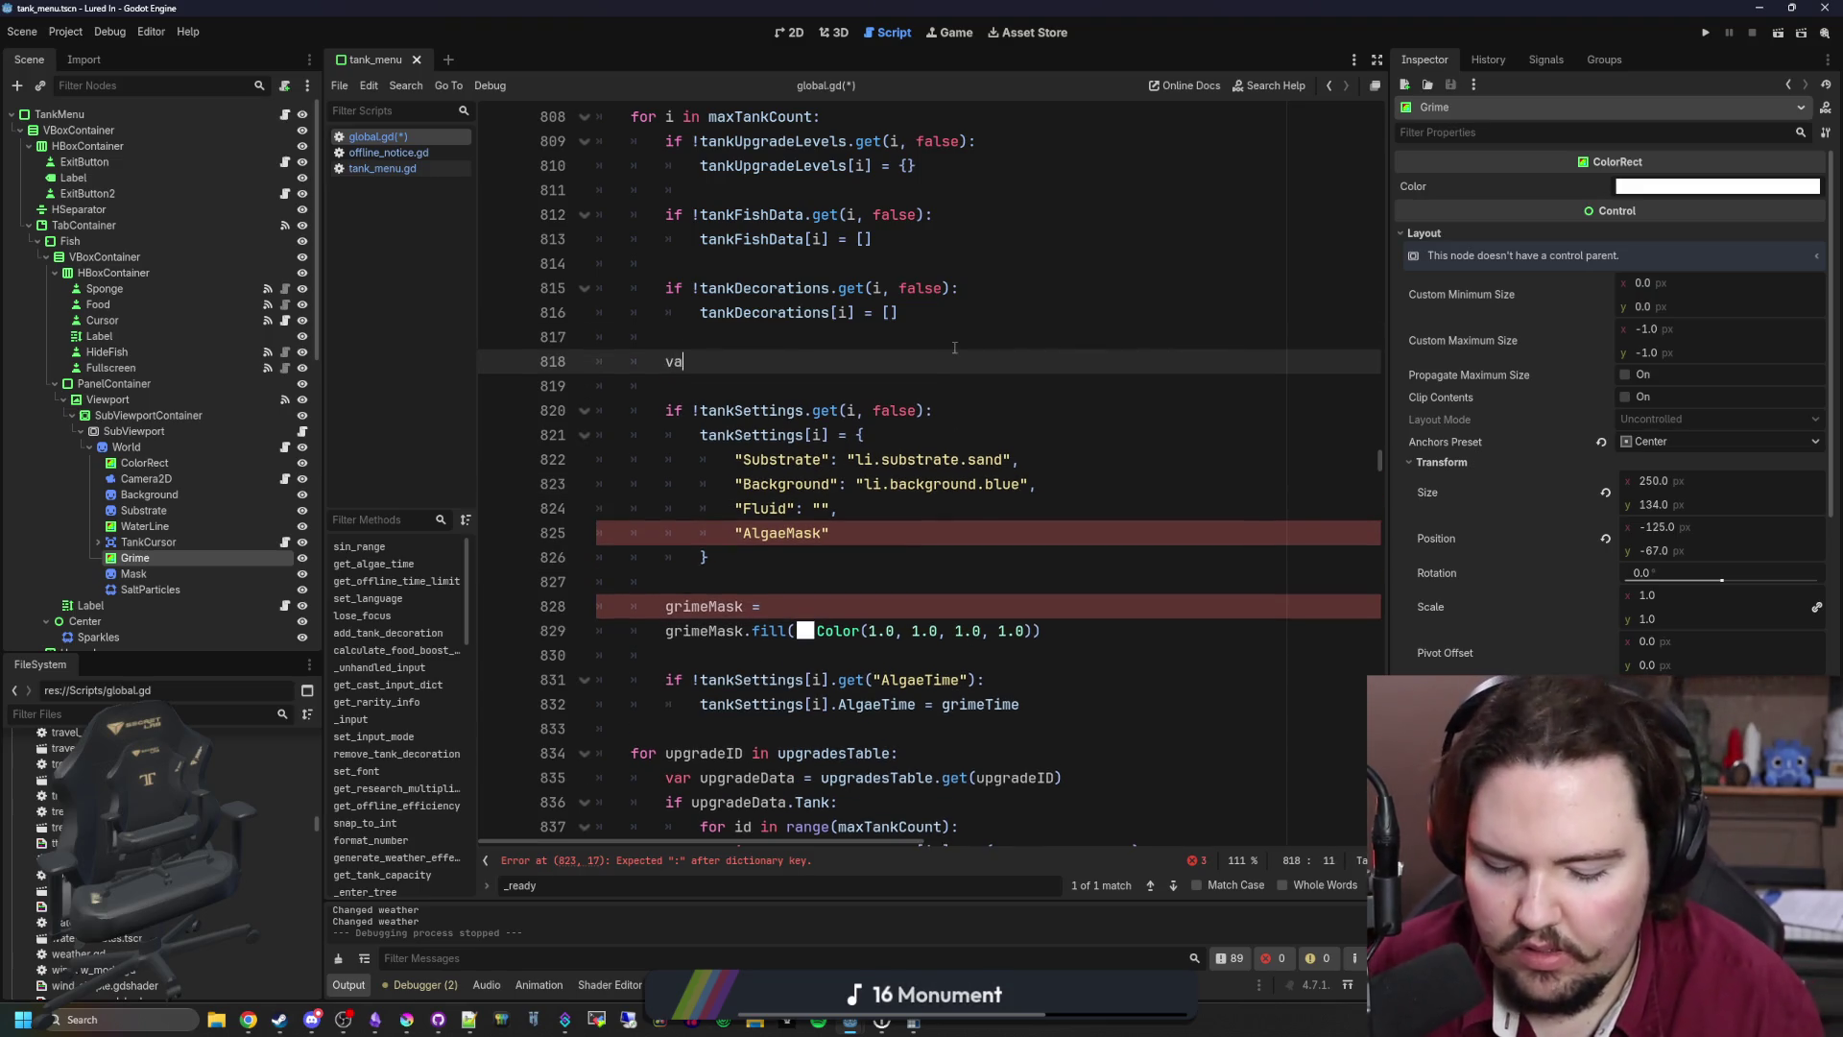
key("BackSpace")
type("Mask =")
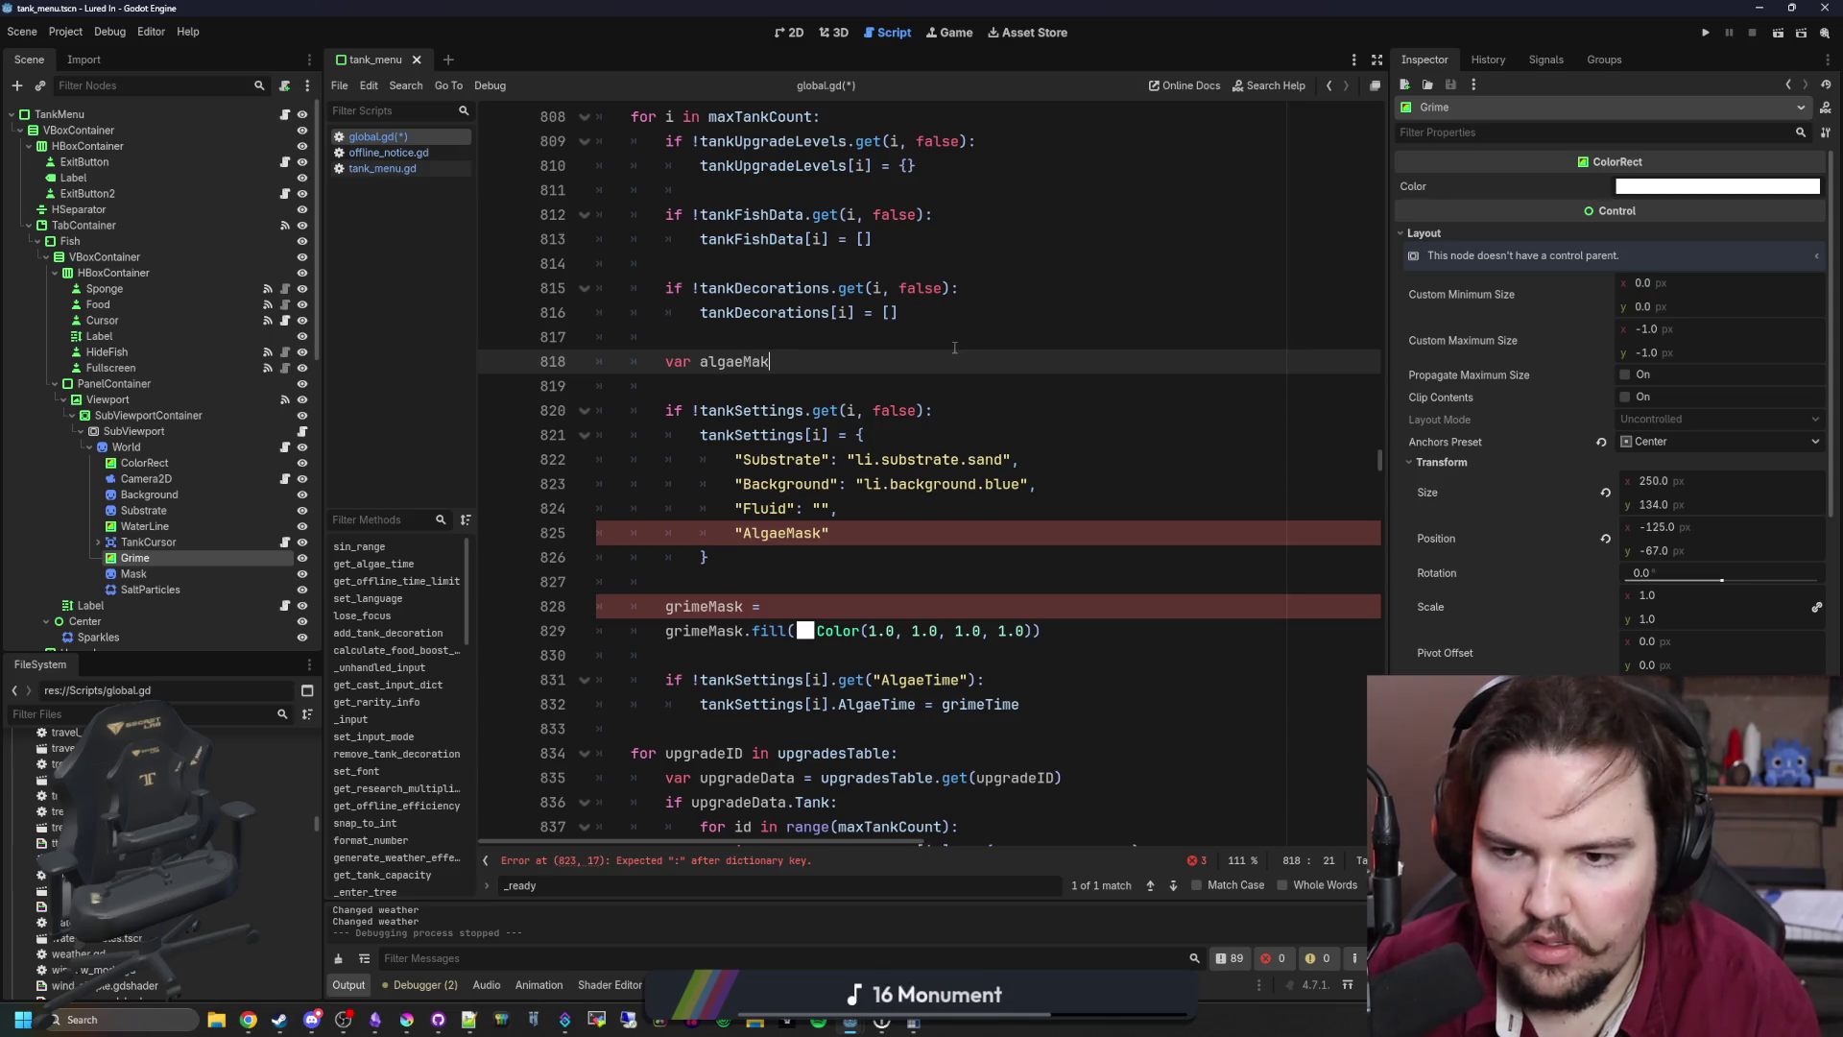
key("ctrl+v")
Step: Move the fill statement to just below the algaeMask declaration
left_click(1067, 604)
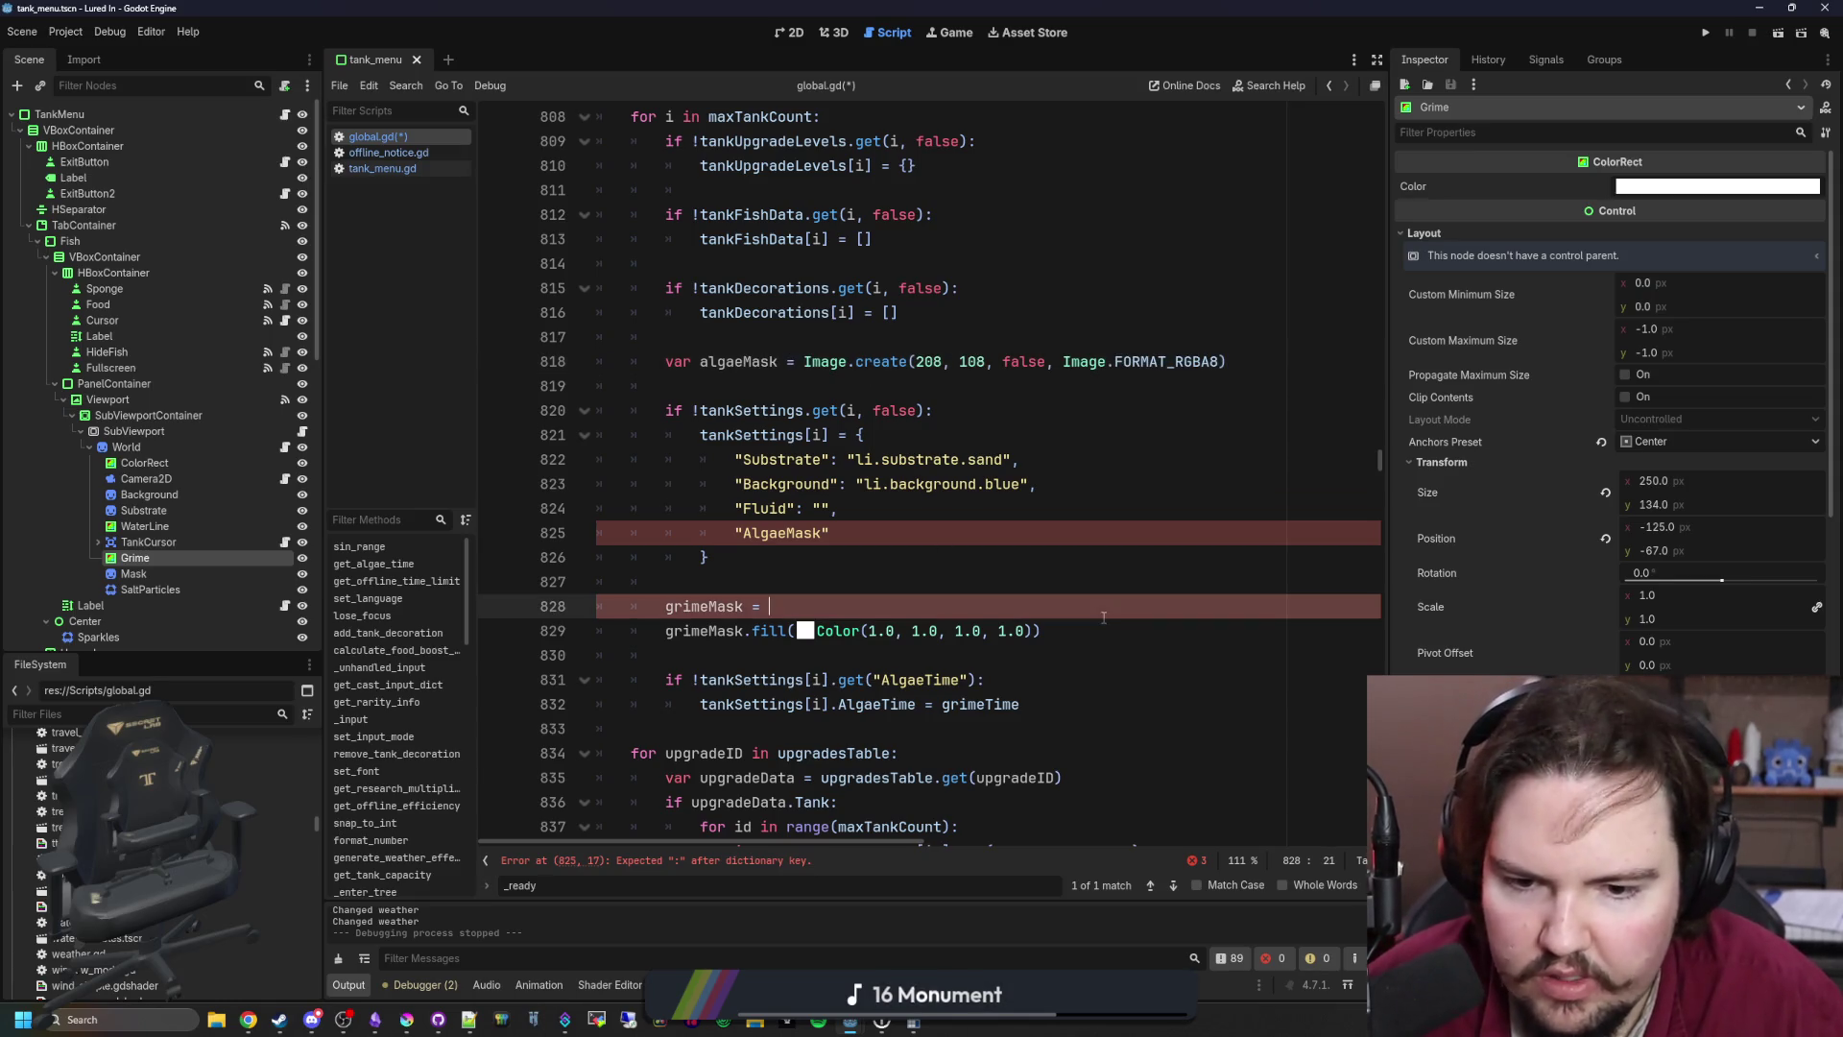
left_click_drag(1047, 630, 666, 631)
key("ctrl+x")
left_click(850, 390)
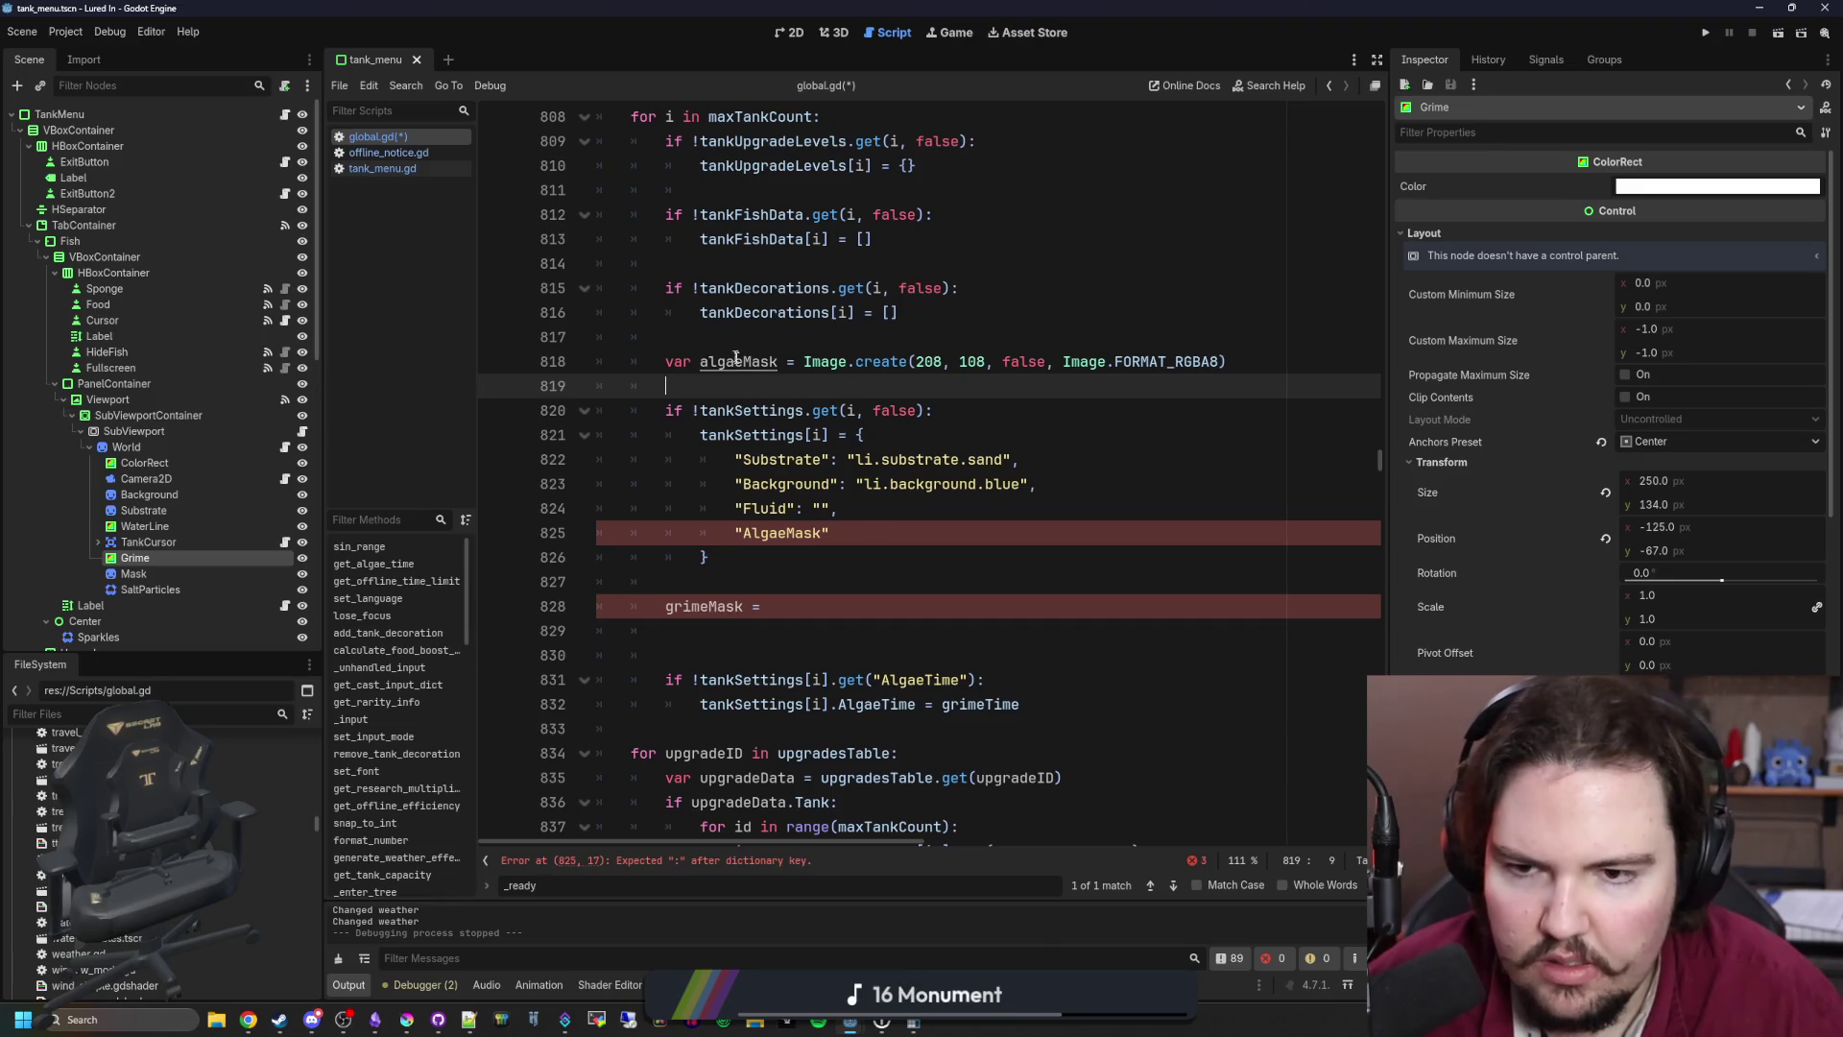
key("ctrl+v")
key("Return")
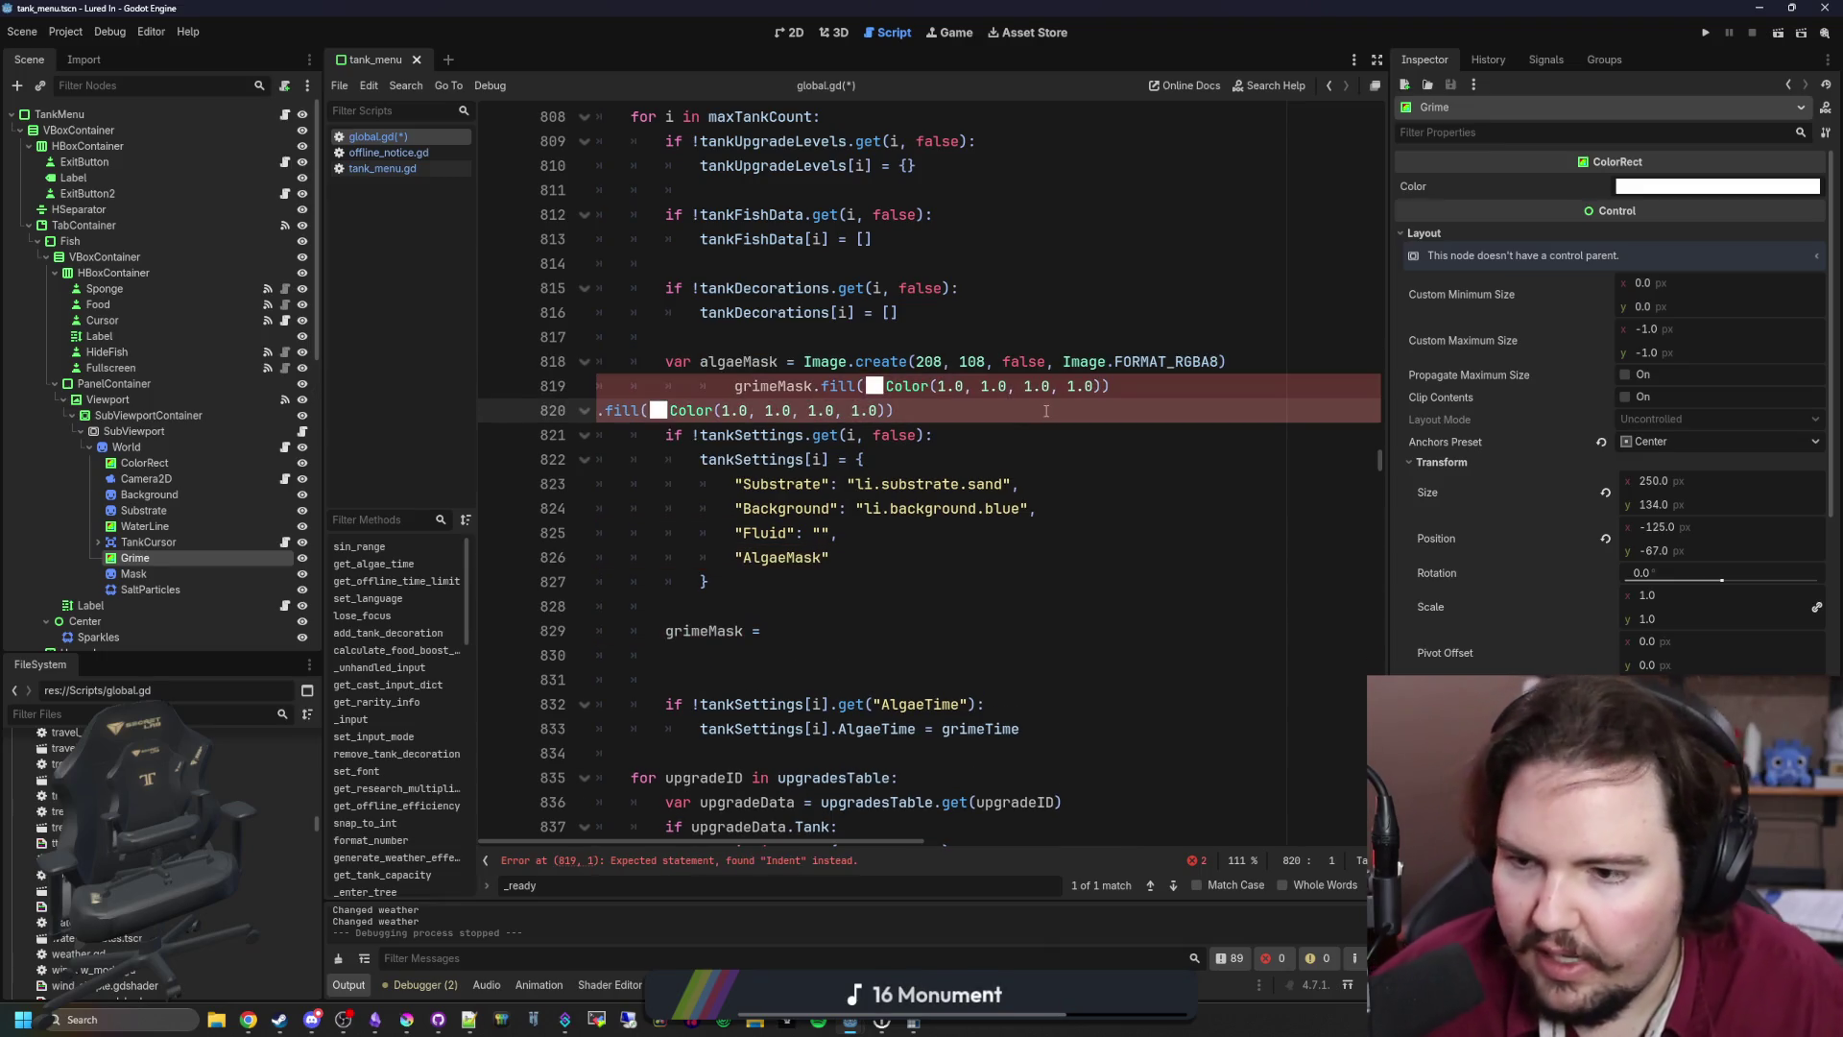
key("BackSpace")
left_click(735, 361)
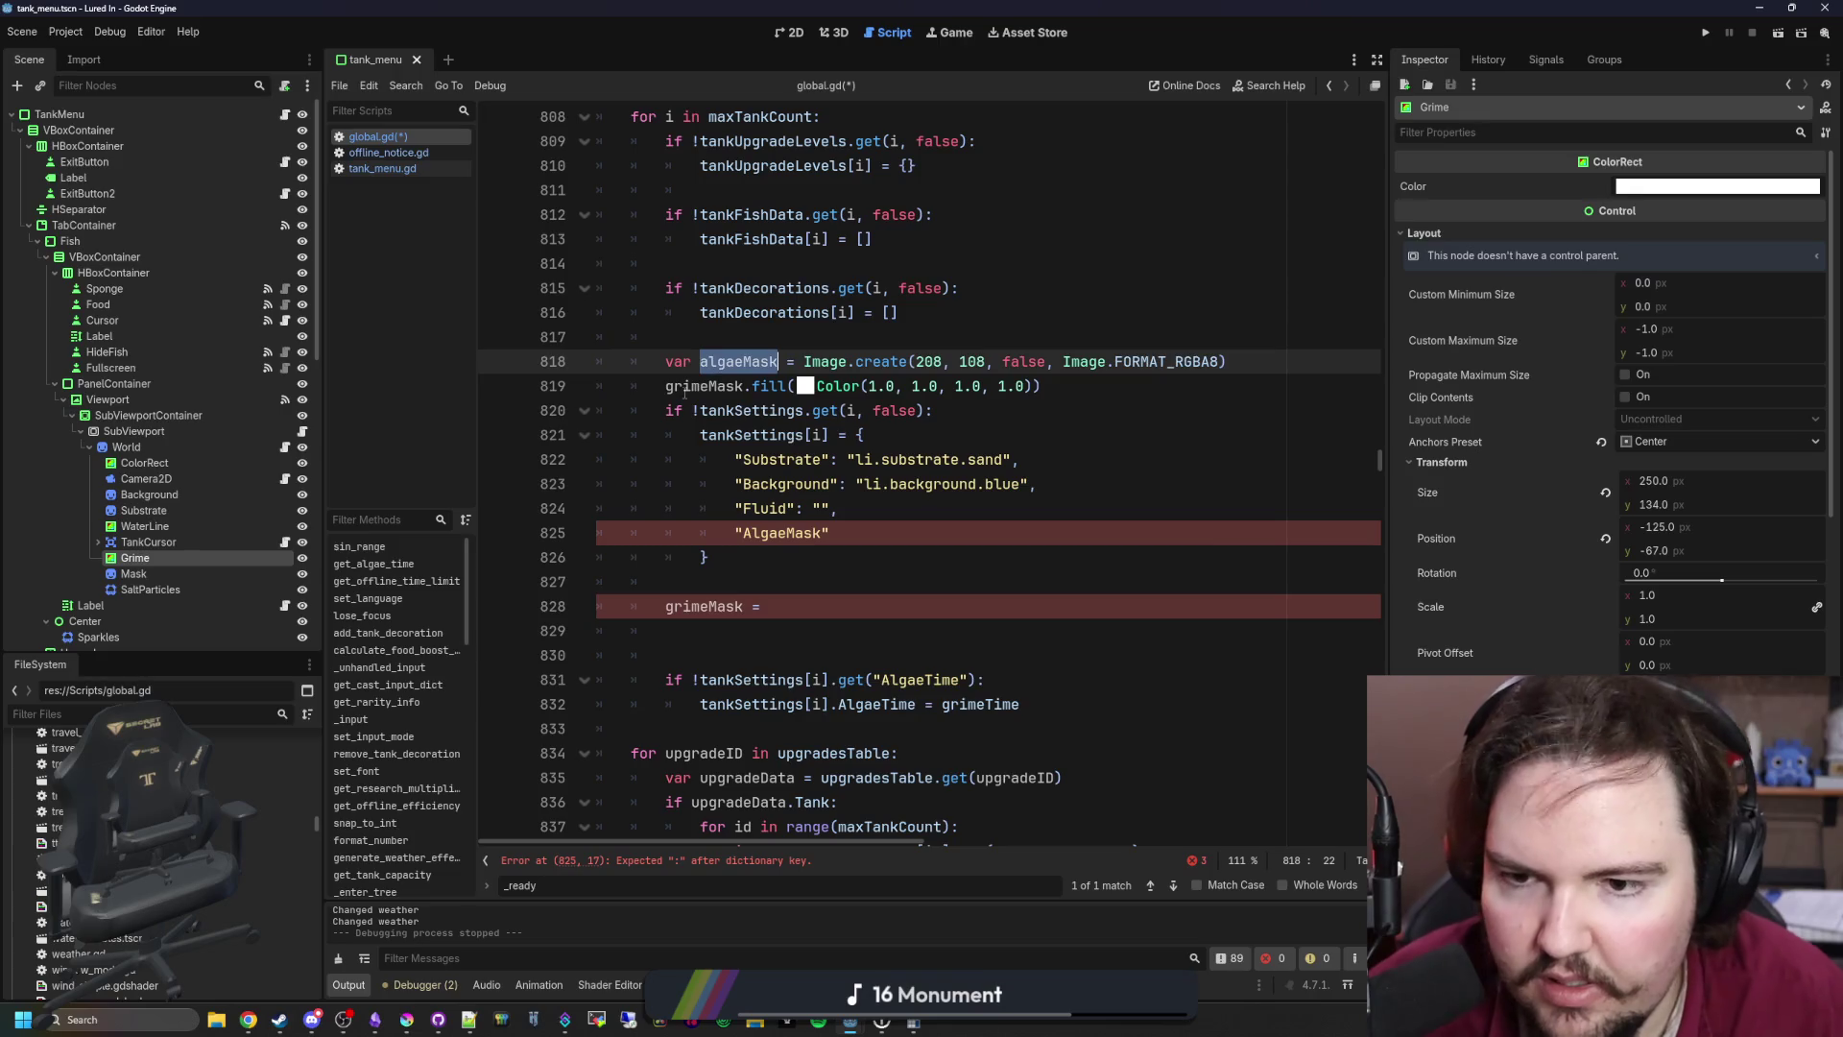
left_click(743, 386)
key("Return")
key("ctrl+z")
key("ctrl+z")
key("ctrl+z")
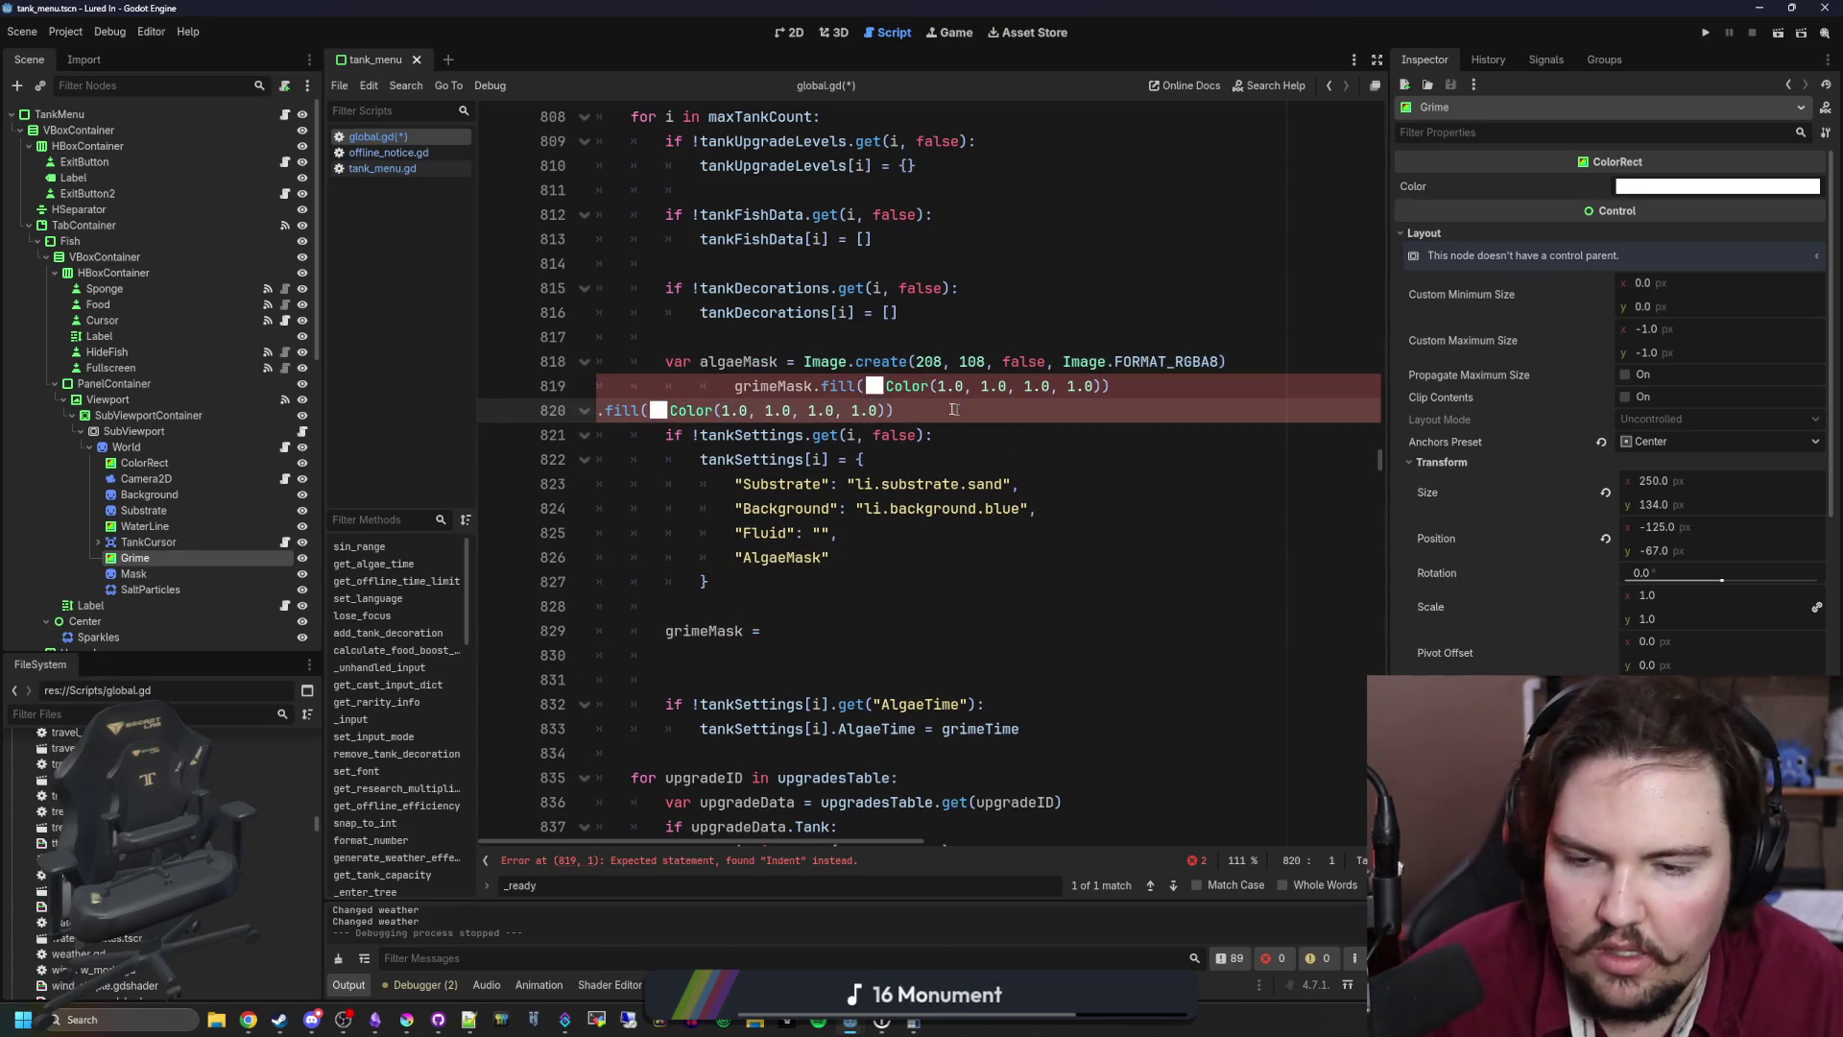
Step: Make the fill use algaeMask and delete the leftover grimeMask assignment
double_click(746, 361)
key("ctrl+c")
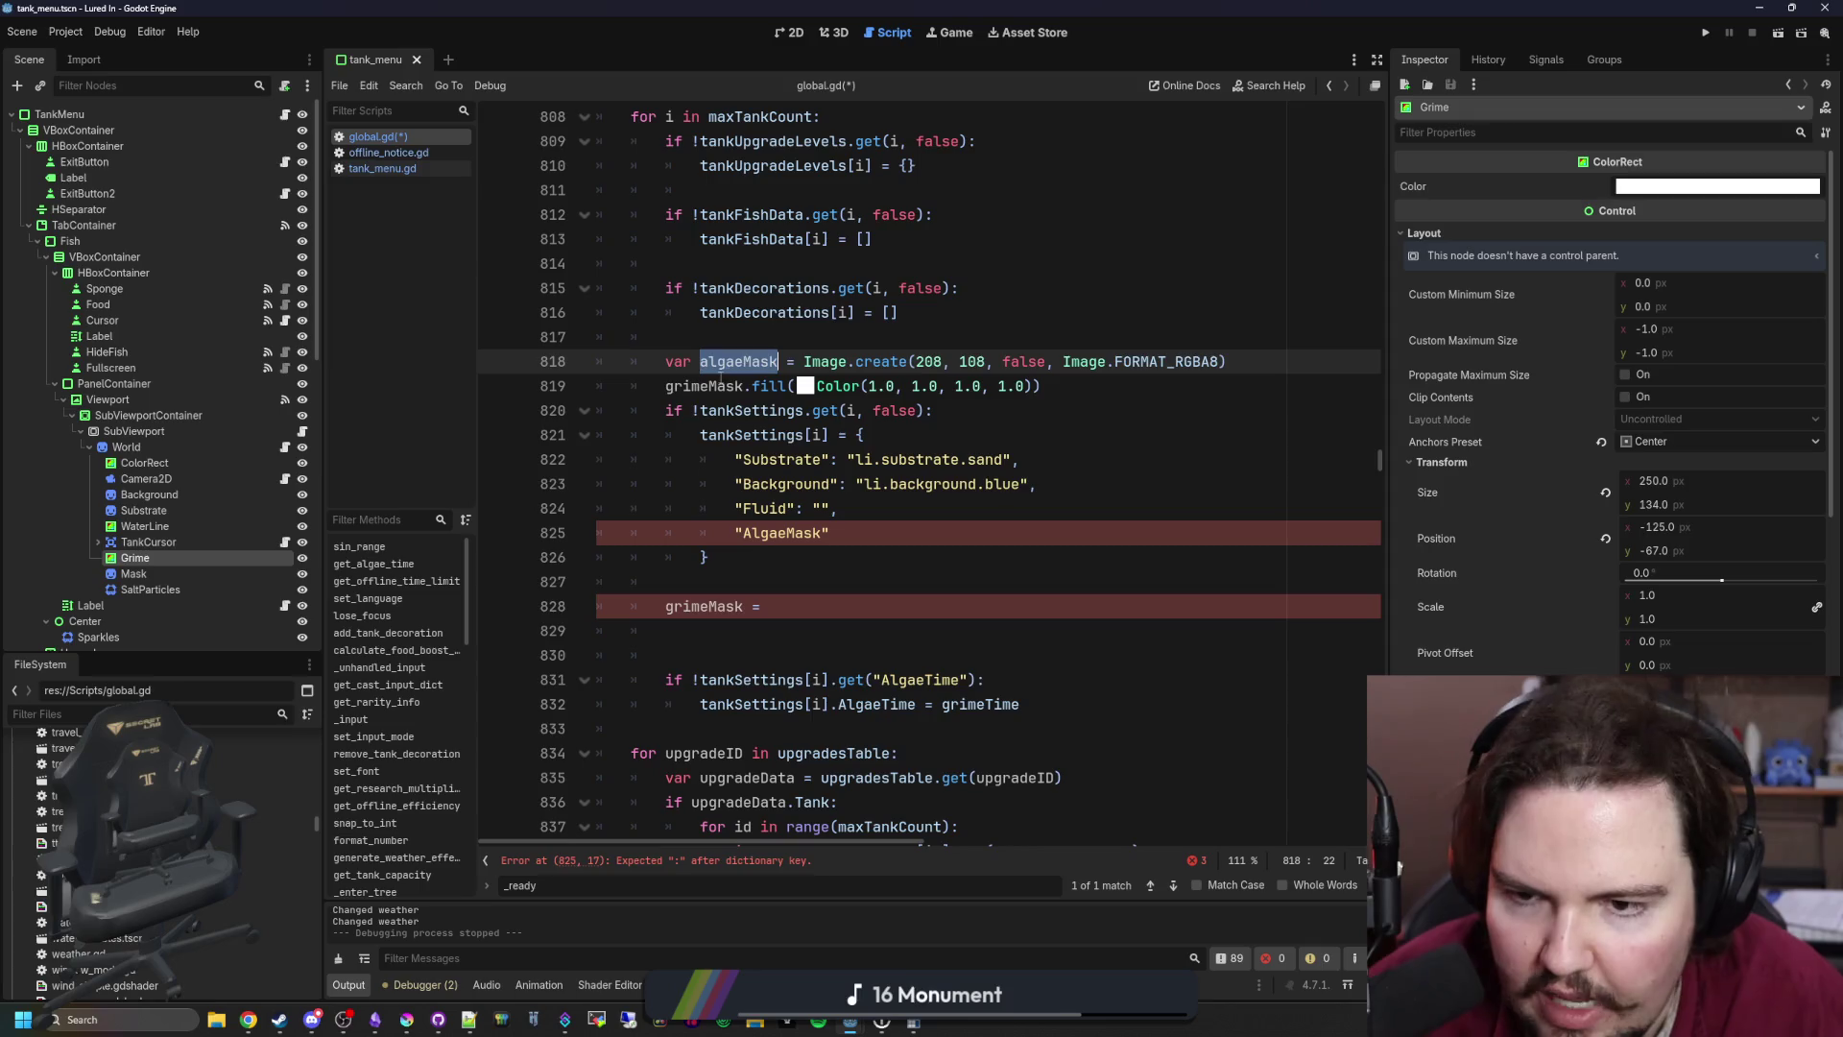
double_click(715, 386)
key("ctrl+v")
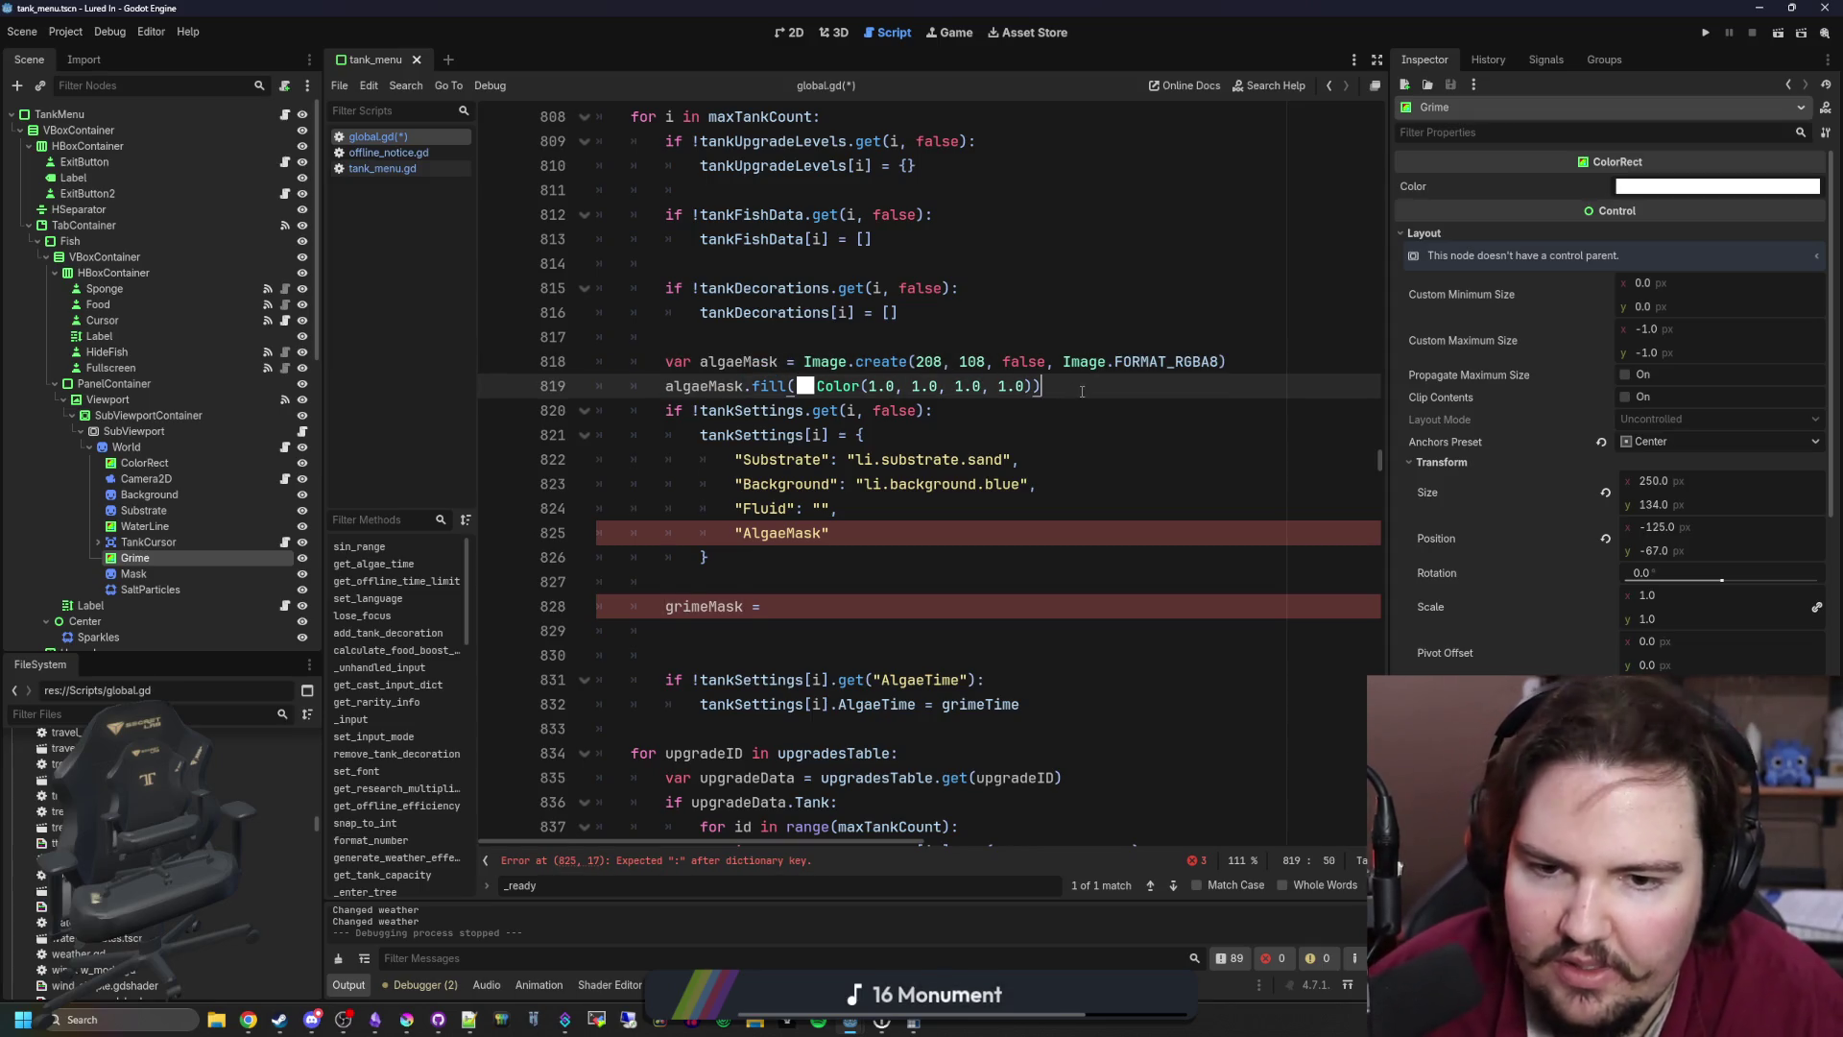
key("Return")
left_click_drag(793, 633, 568, 615)
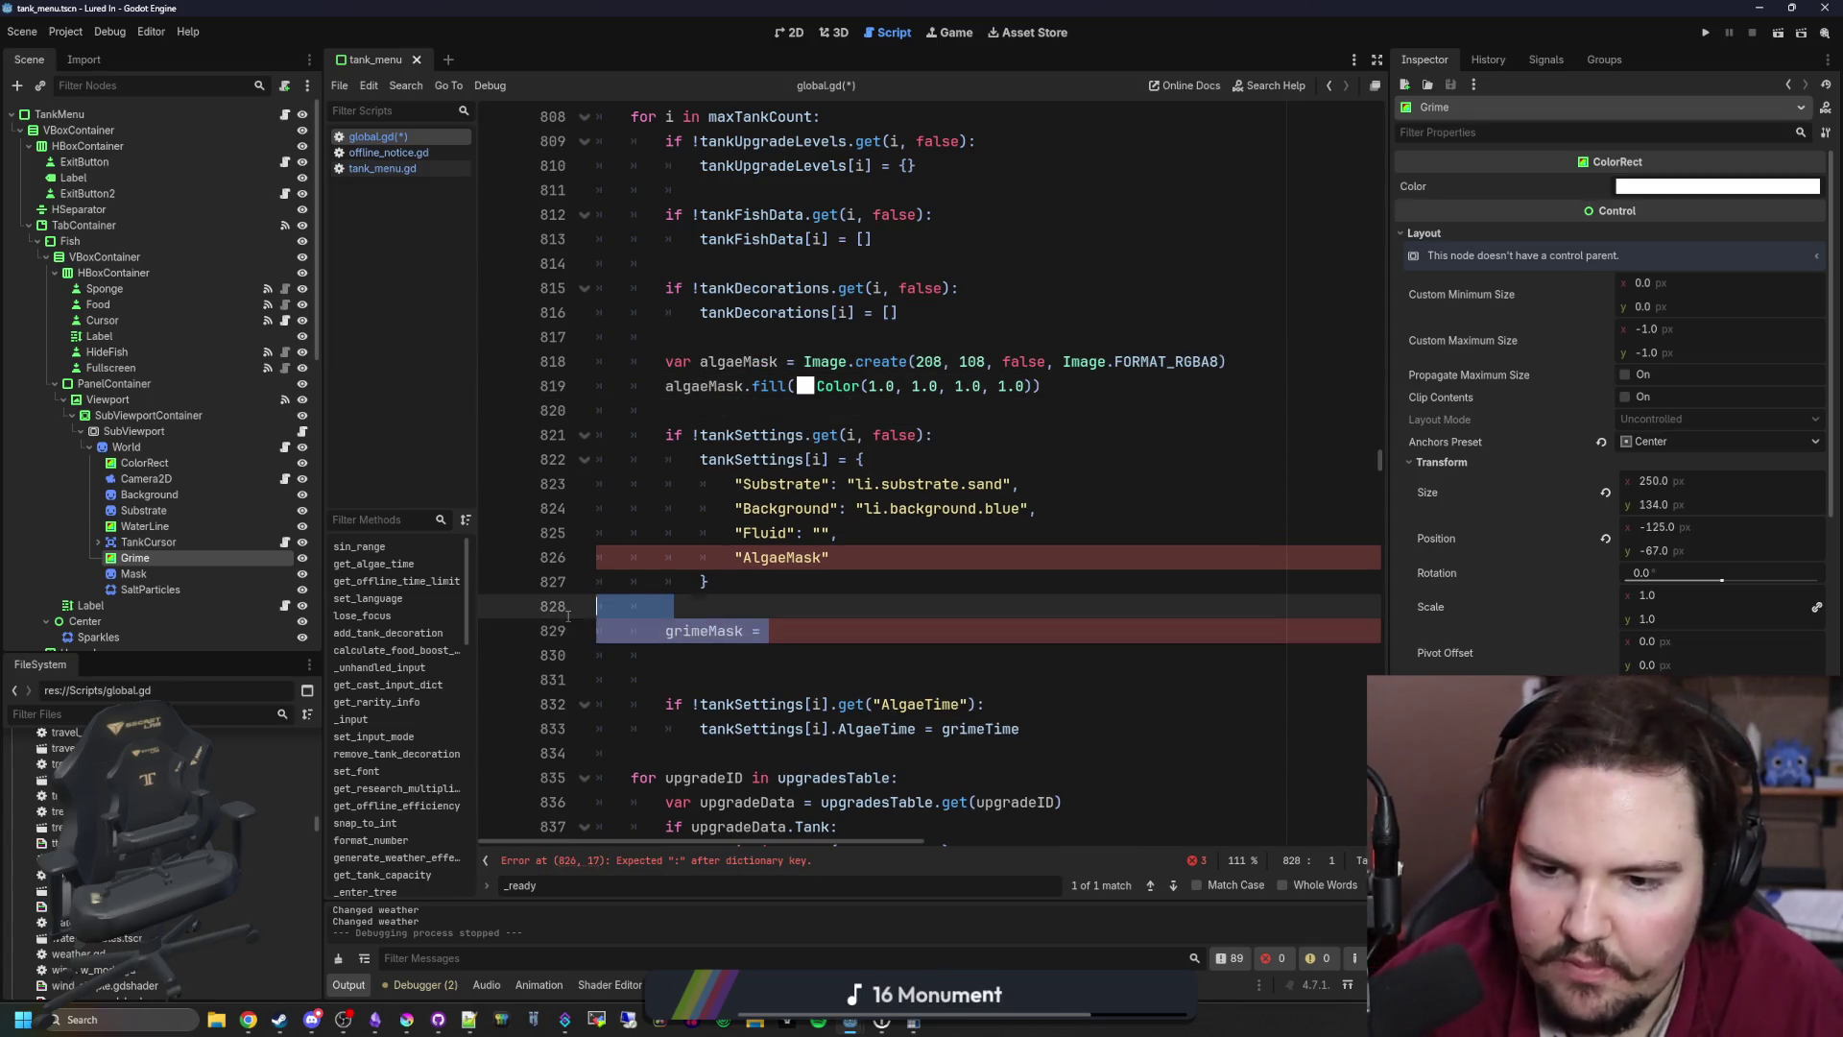
key("BackSpace")
key("Delete")
key("Tab")
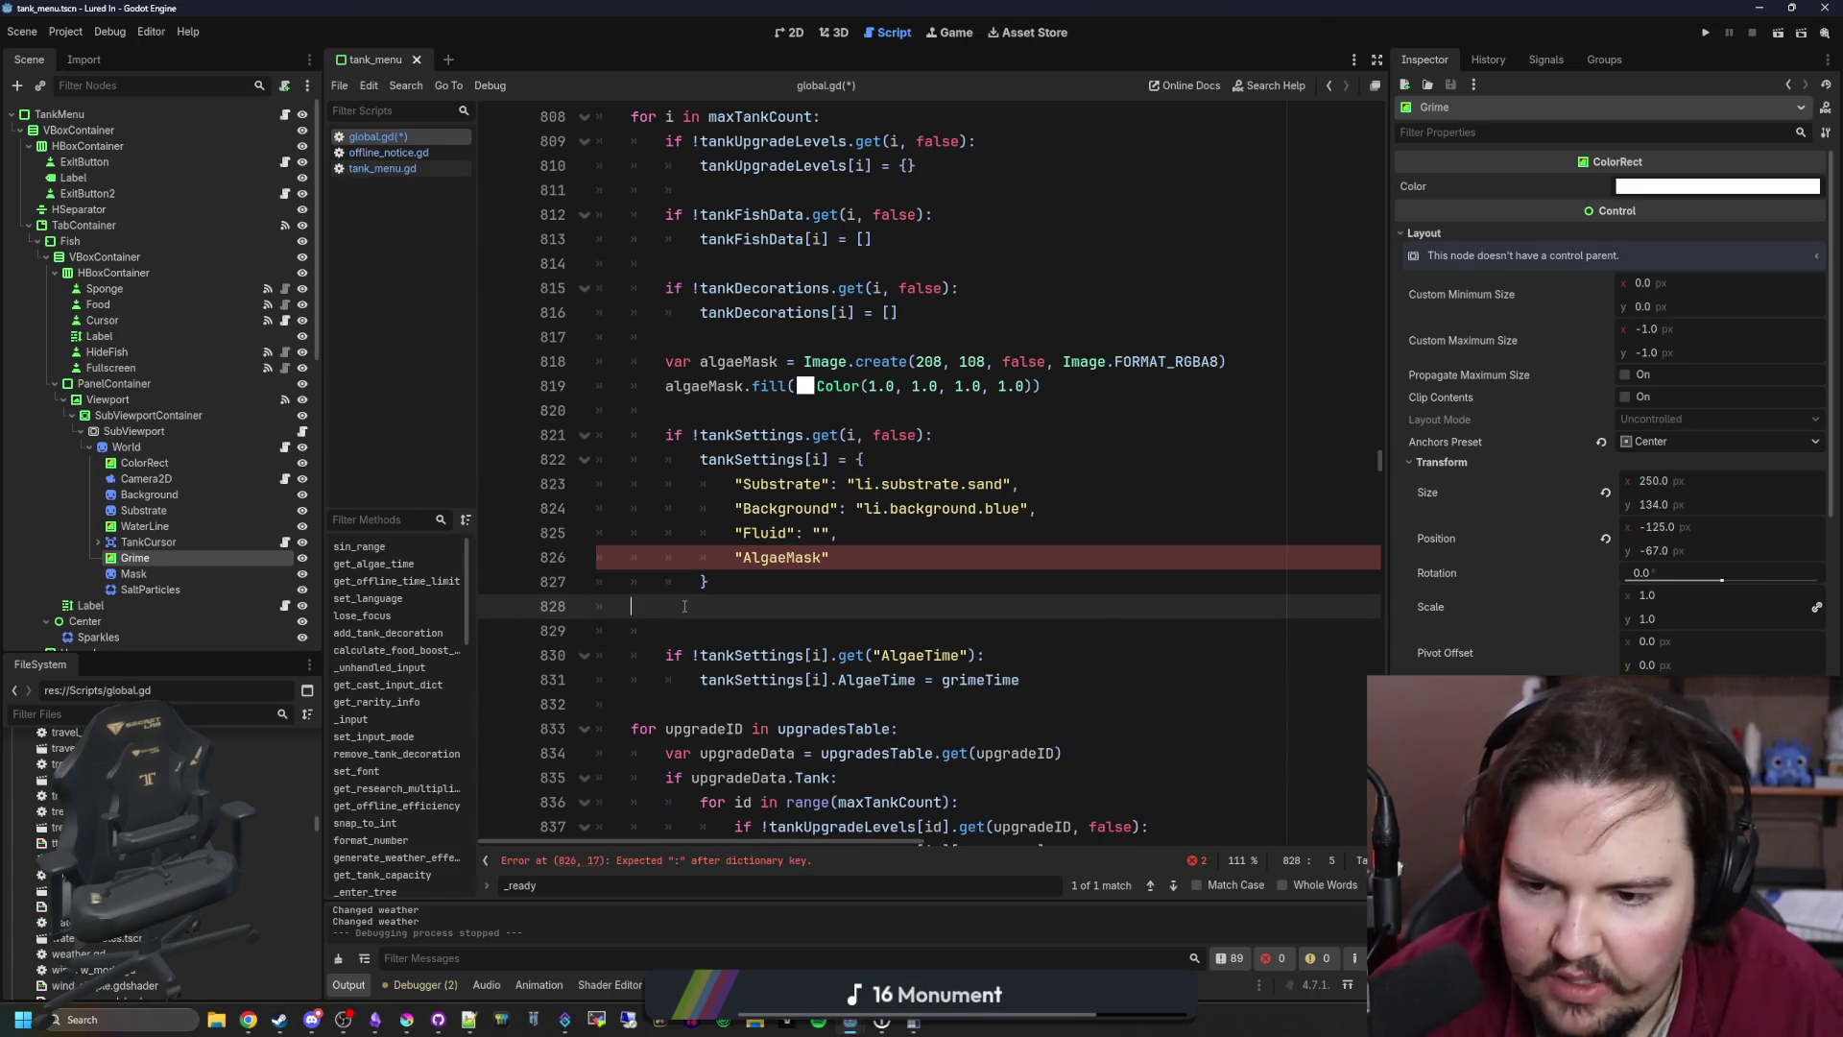
key("BackSpace")
key("BackSpace")
Step: Set the AlgaeMask entry's value to algaeMask and save global.gd
left_click(876, 562)
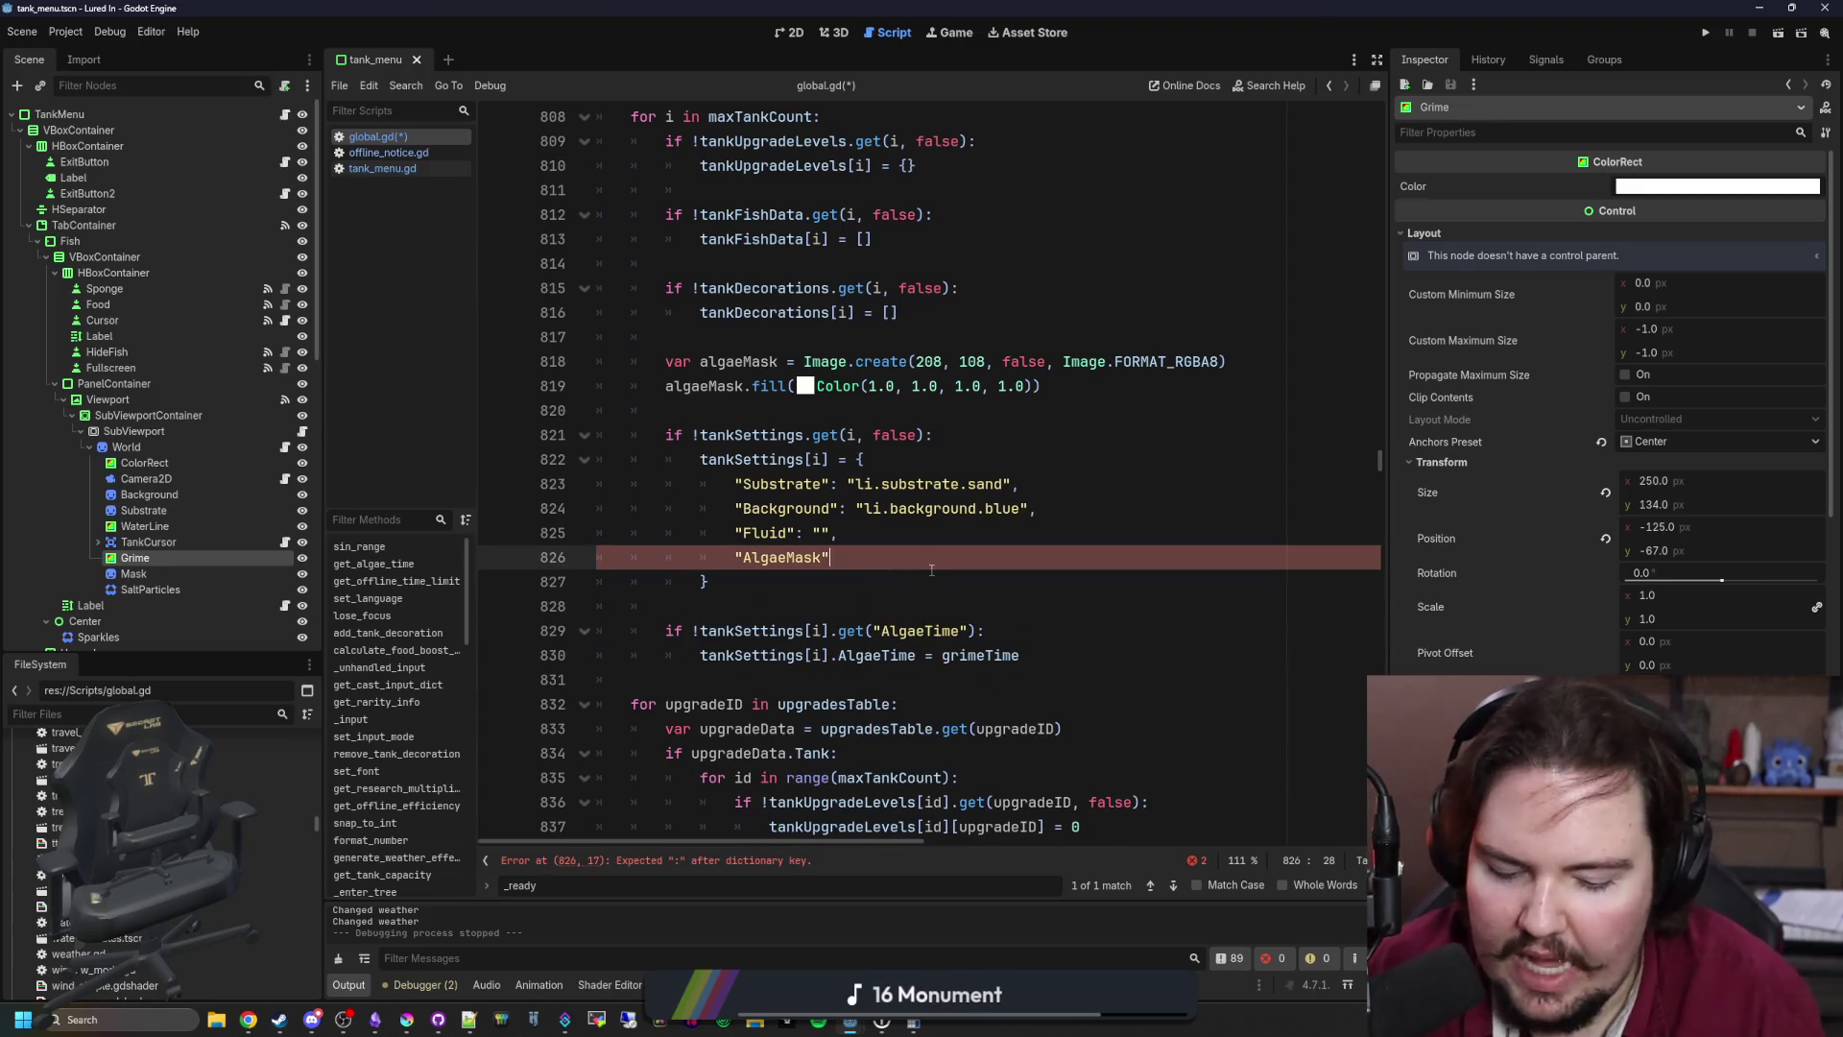
type(":algaeMask")
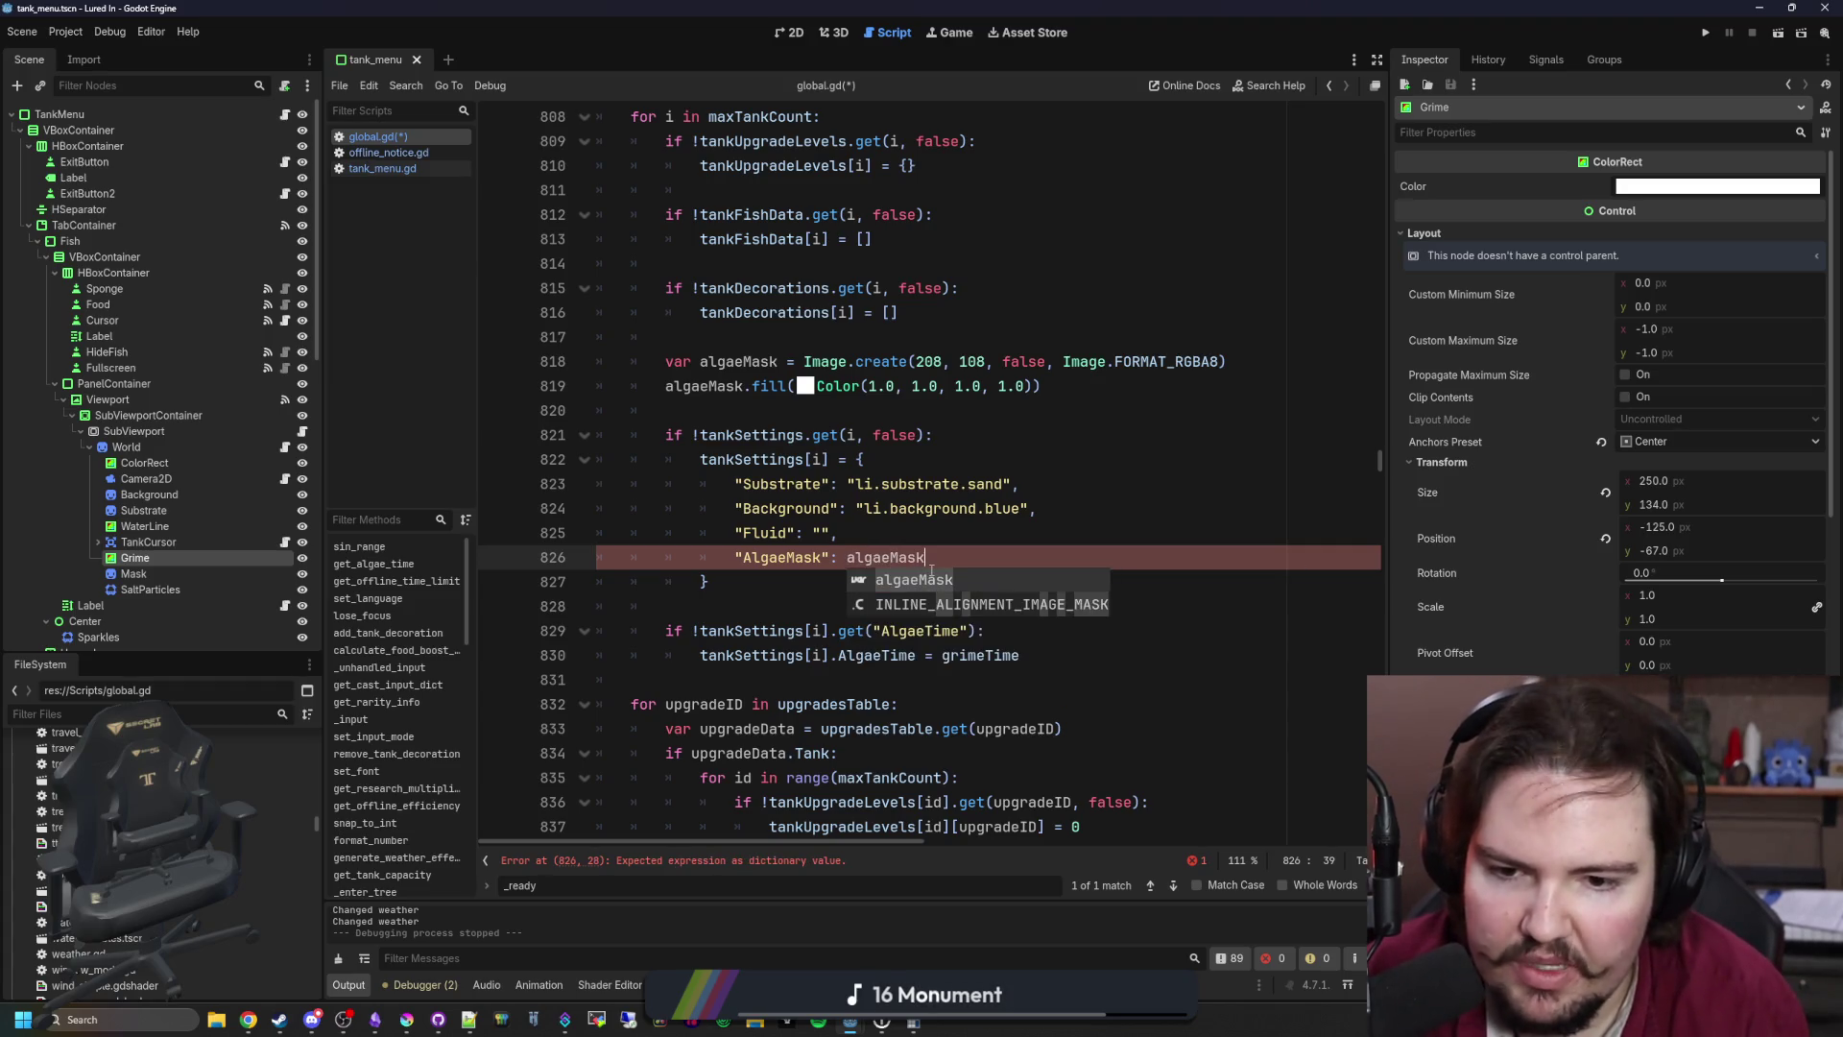
type(",")
left_click(944, 544)
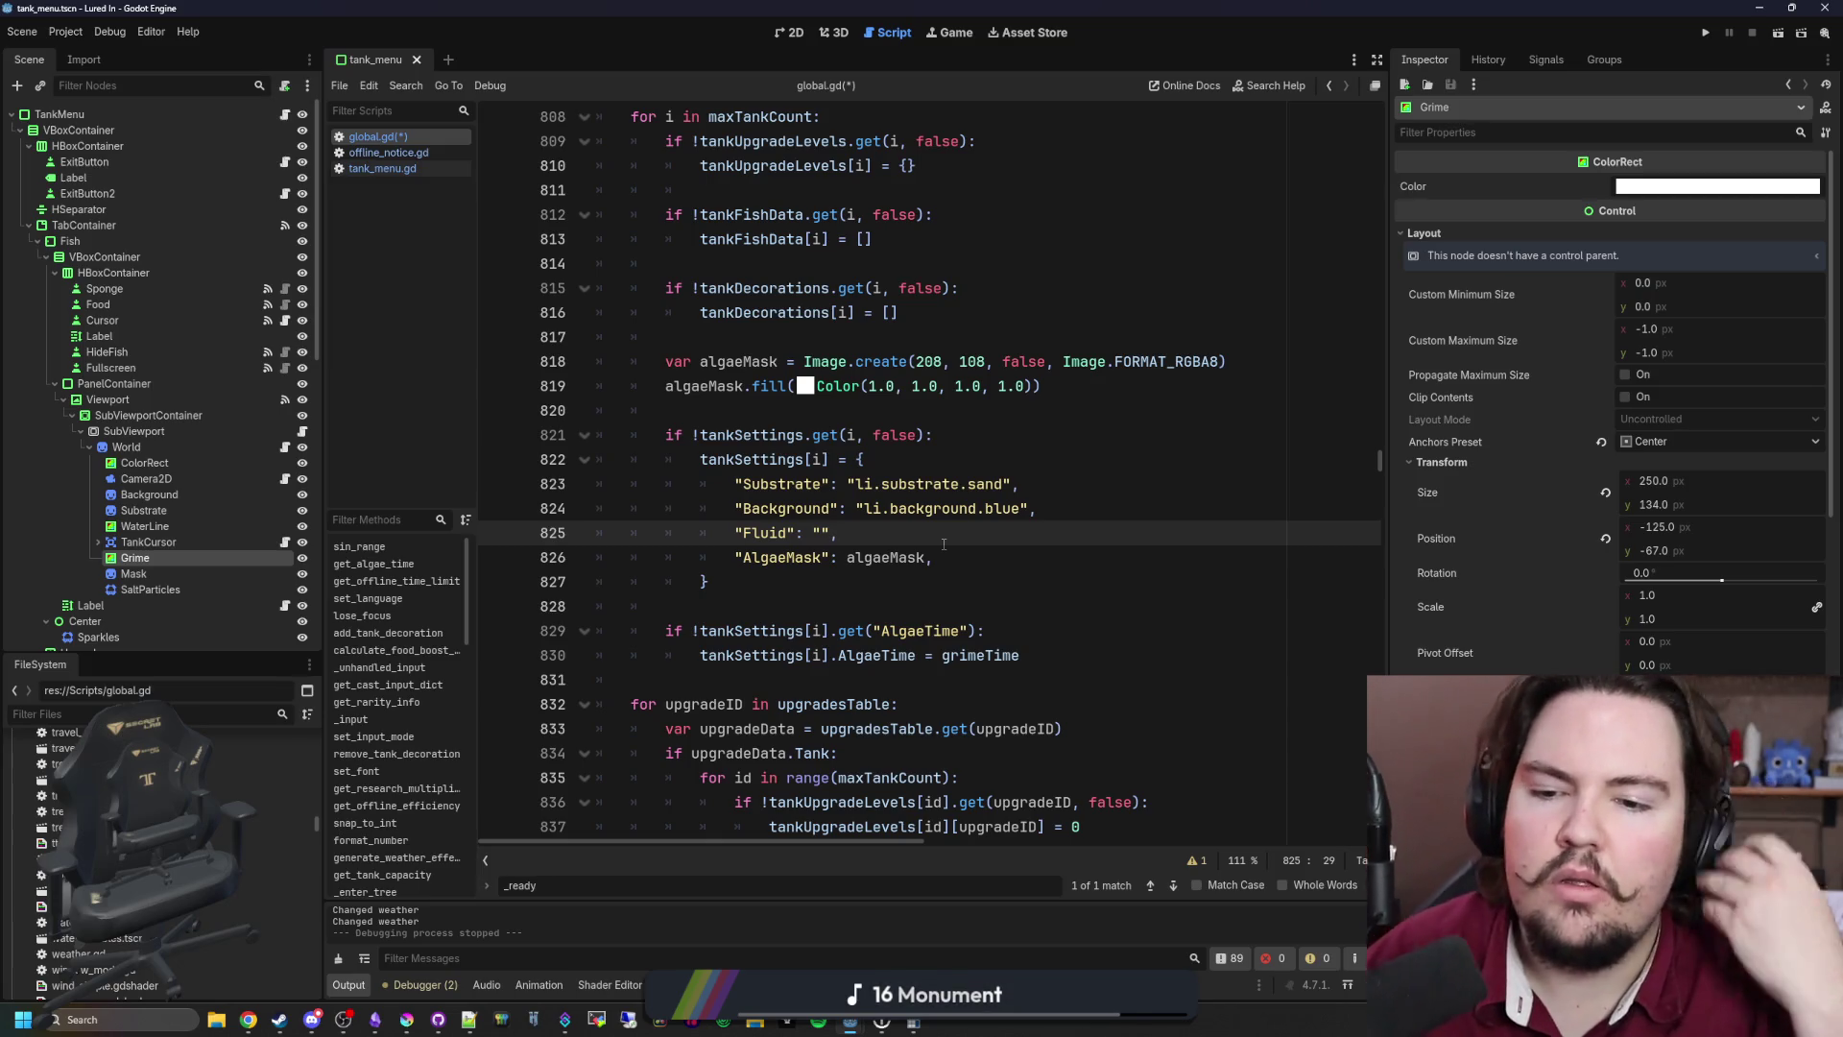
left_click(859, 413)
key("ctrl+s")
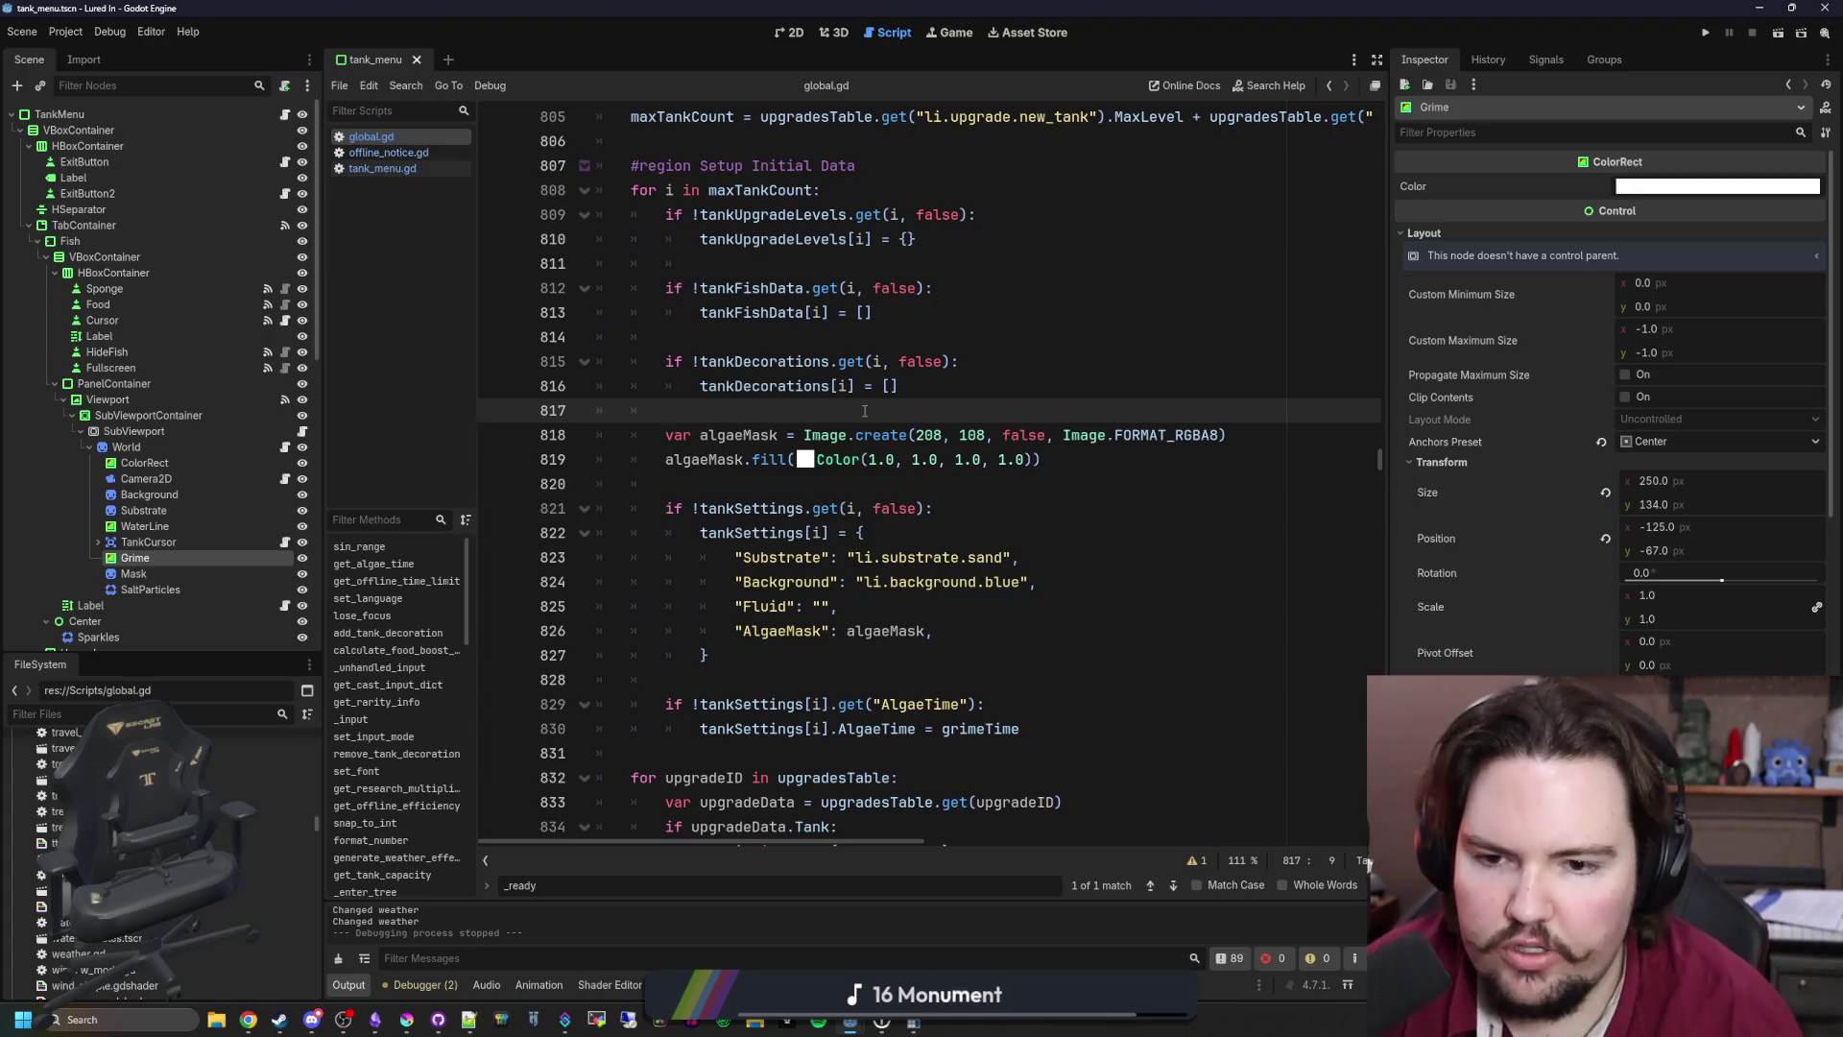
Step: Start a Global.is_tank_big check above the algaeMask declaration
key("Return")
key("Return")
key("Up")
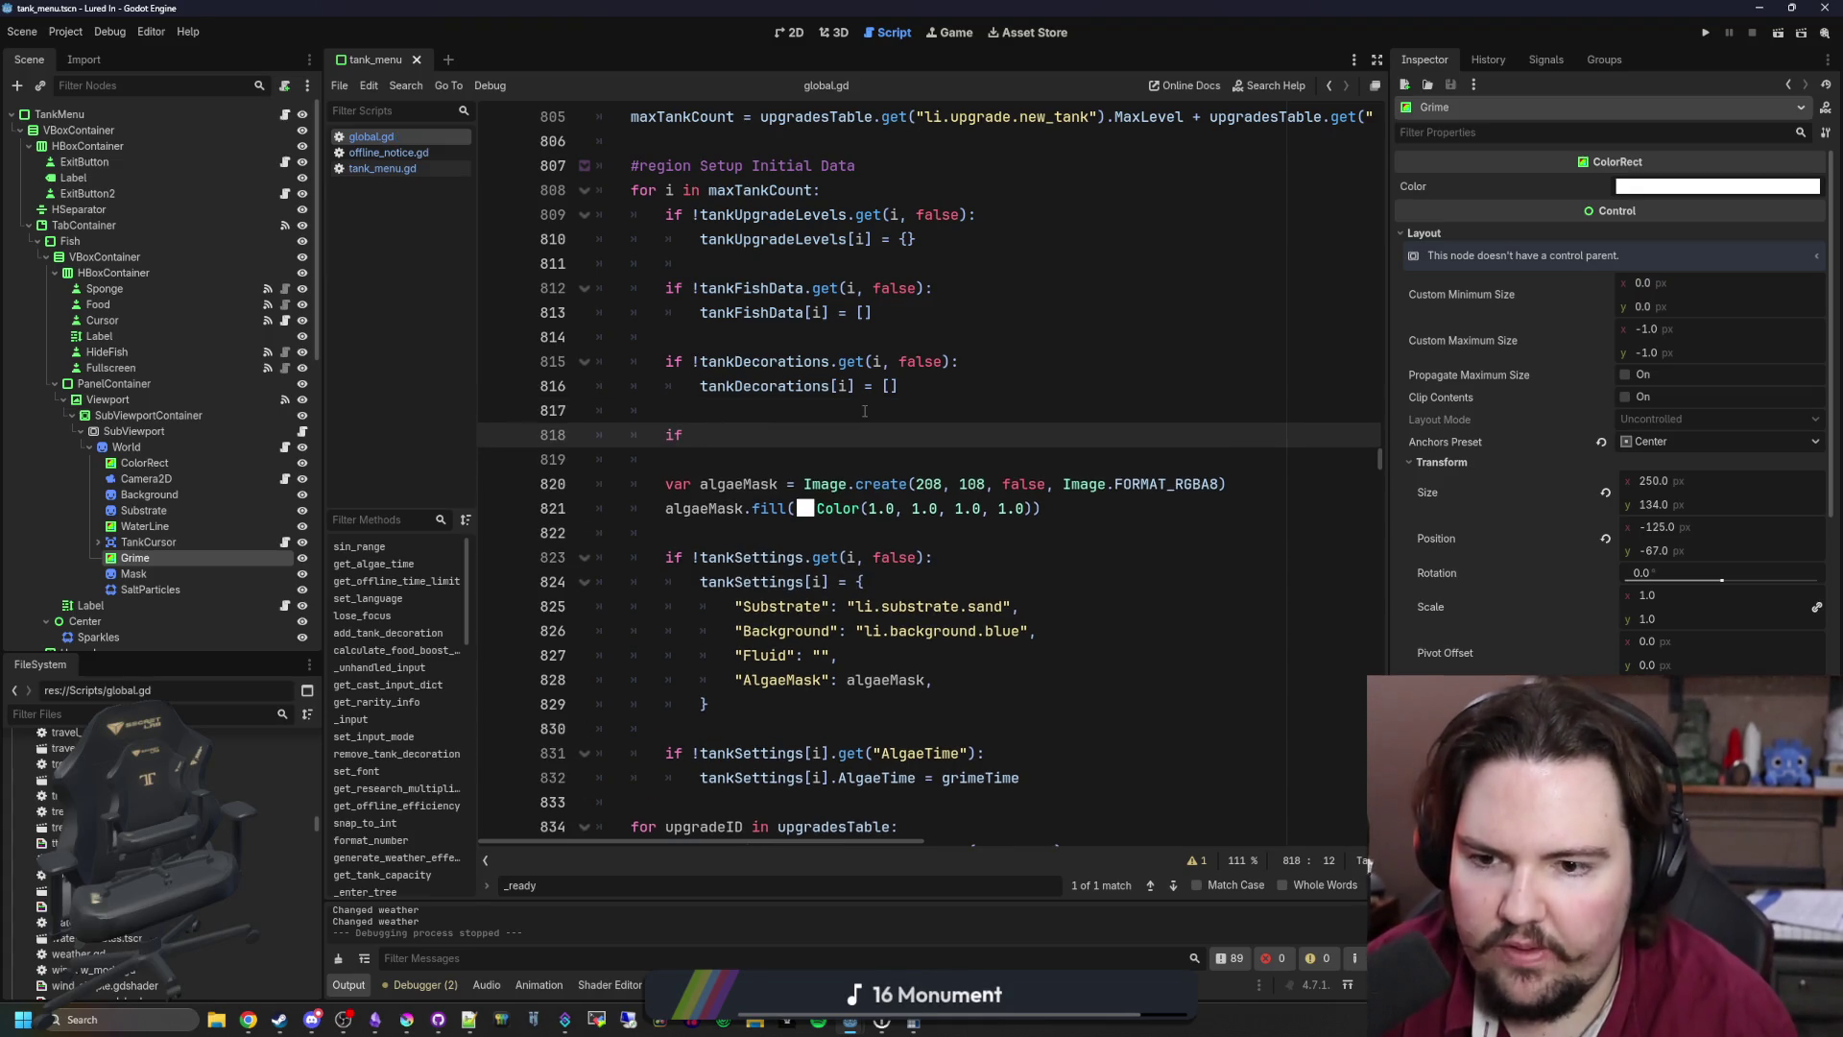
type("Global.is_tank_")
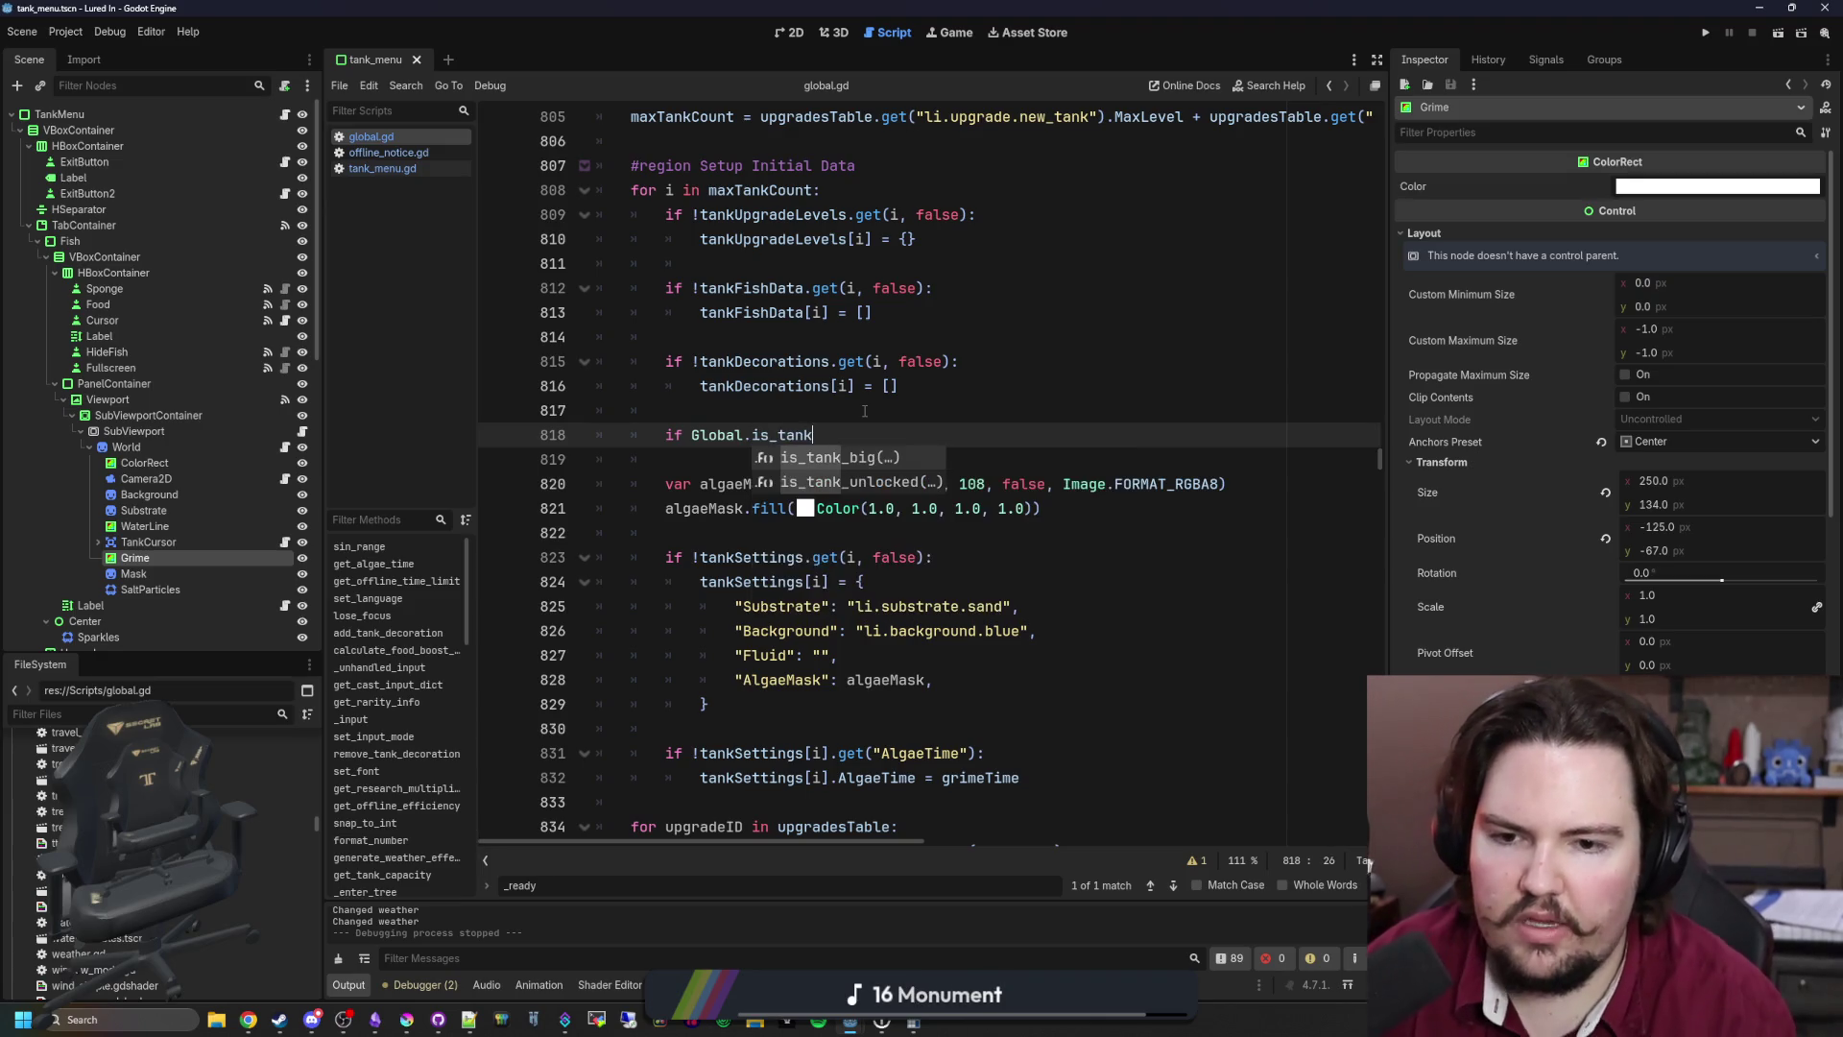
key("Return")
Step: Complete the is_tank_big(i) check and declare algaeResolution as Vector2(208, 108) above it
type("tankID)")
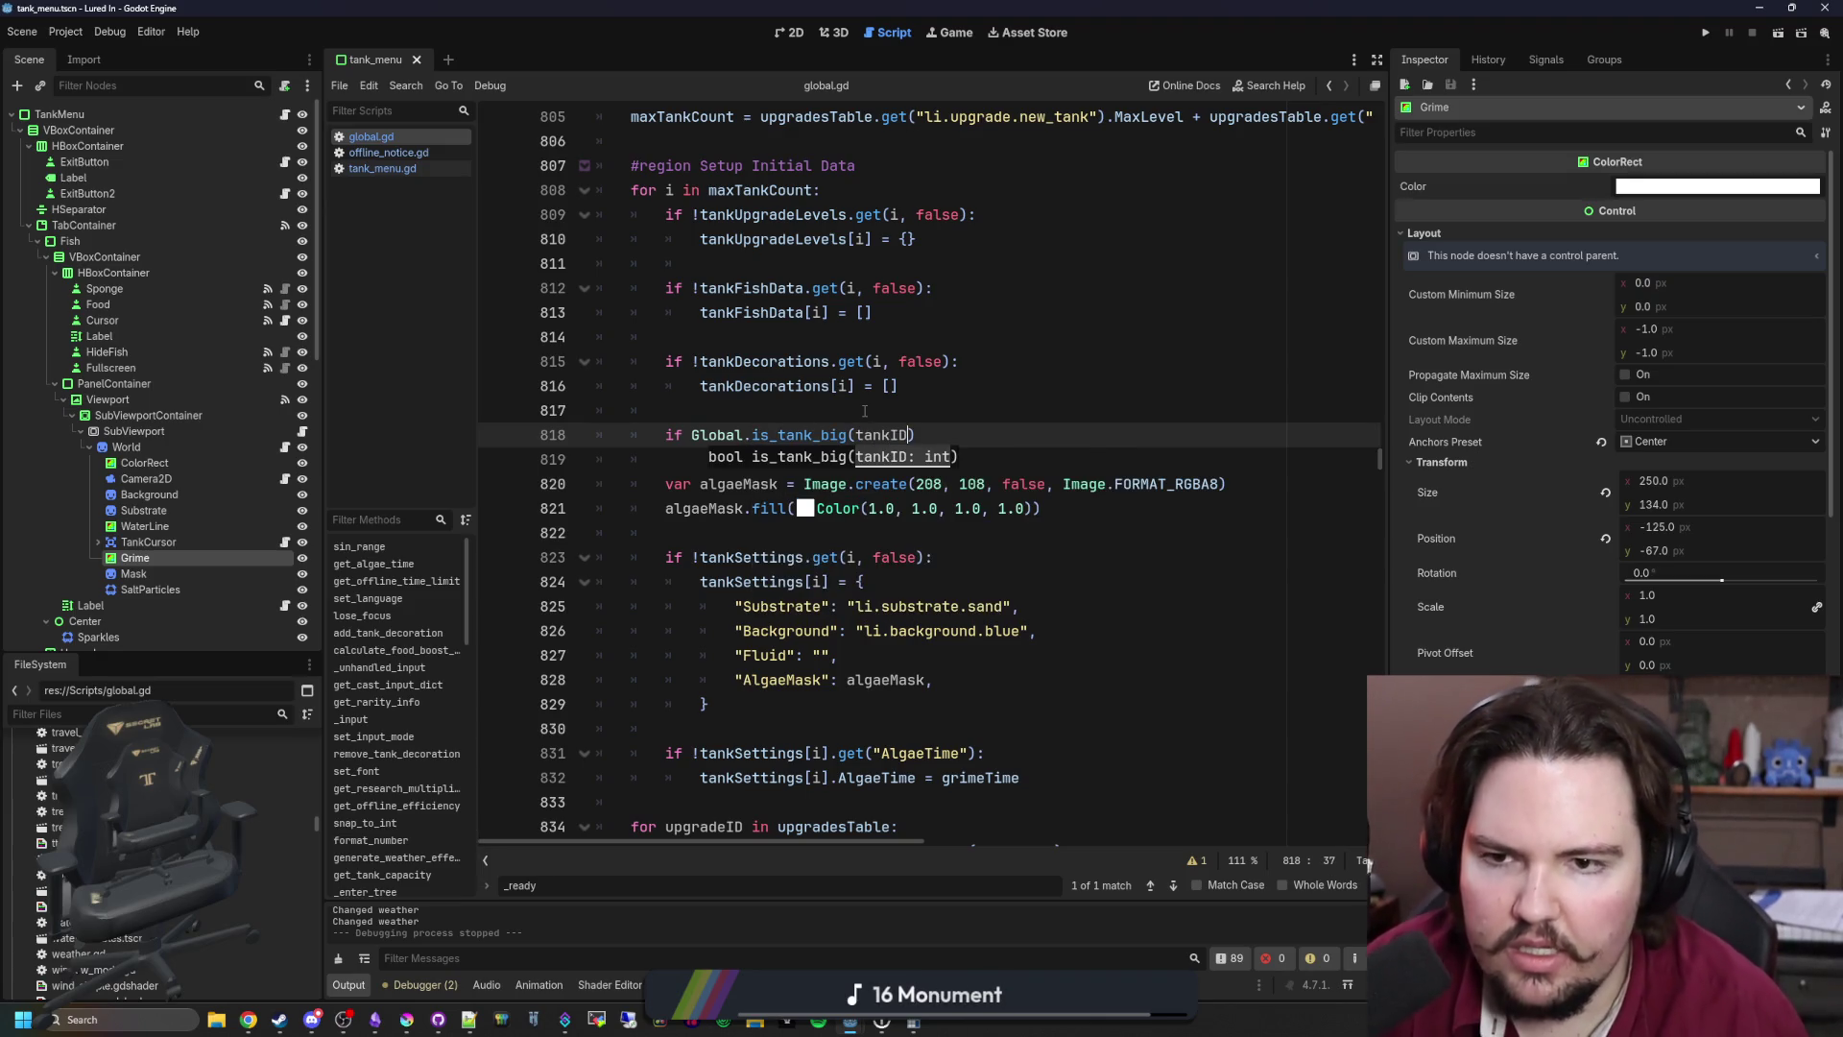
key("BackSpace")
key("BackSpace")
key("BackSpace")
type("i)")
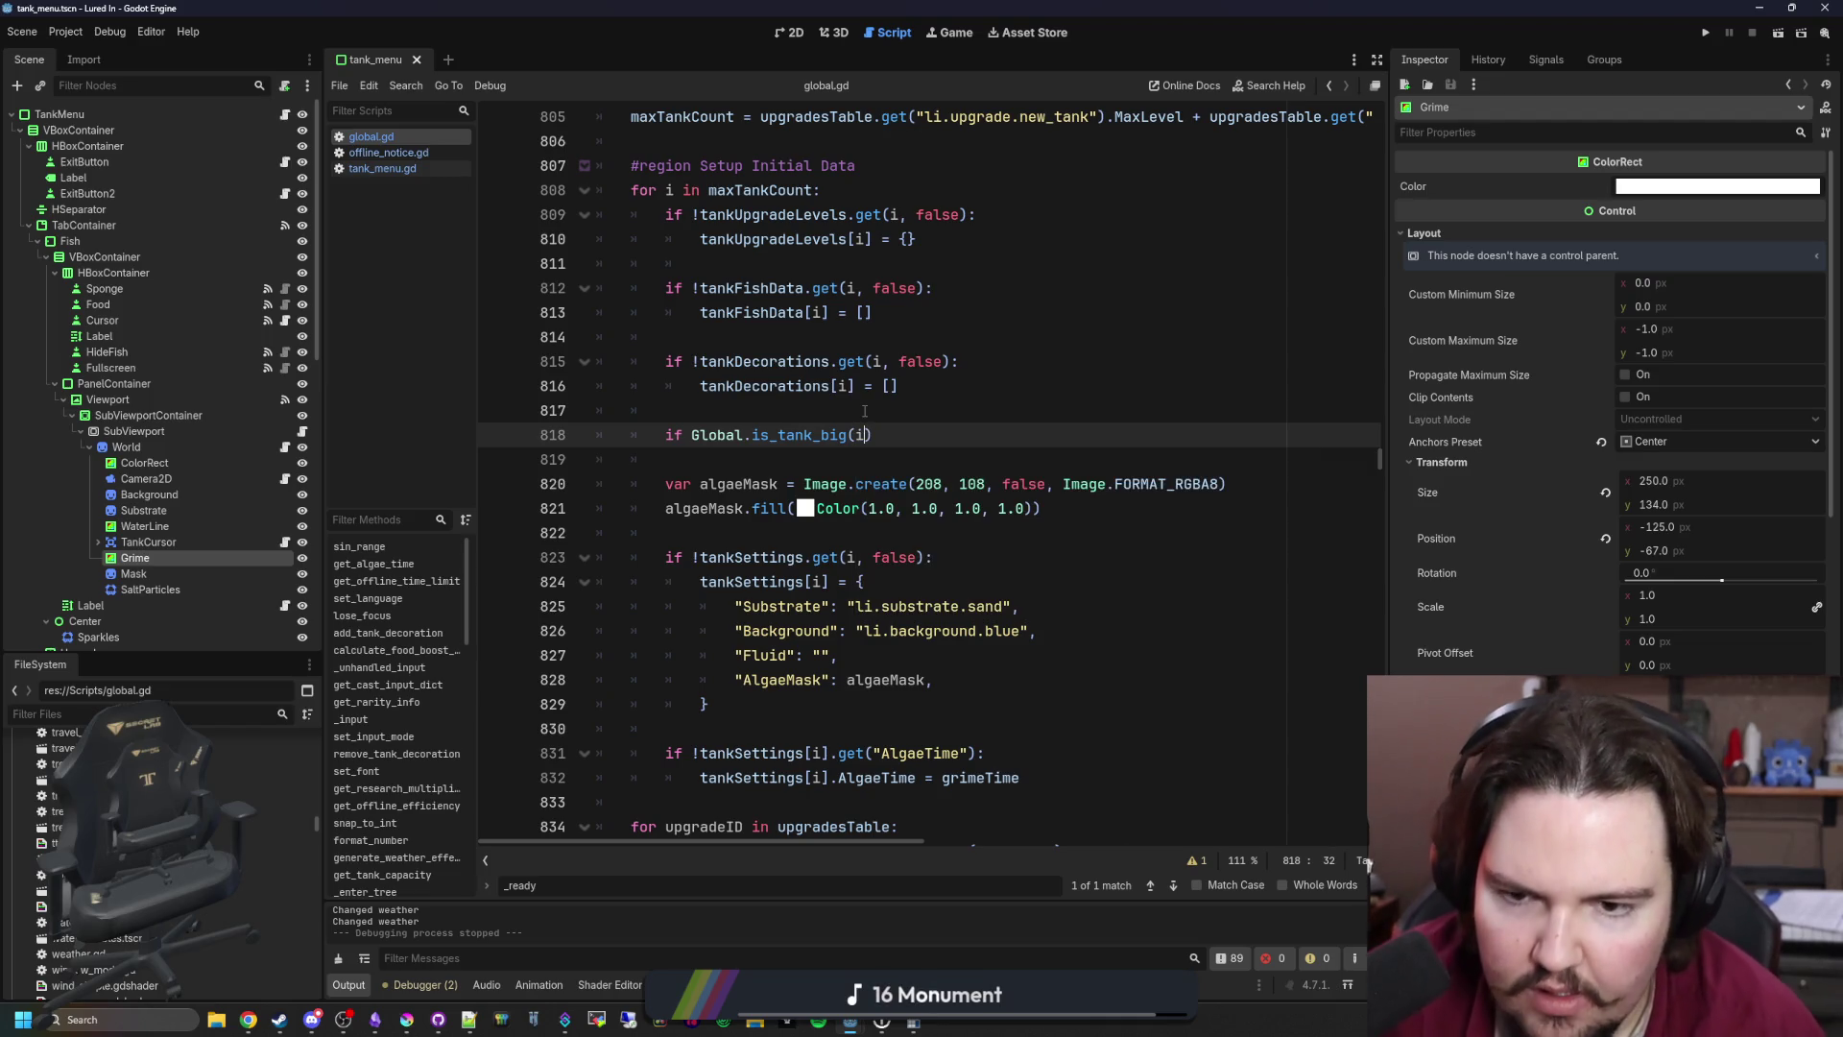
key("Return")
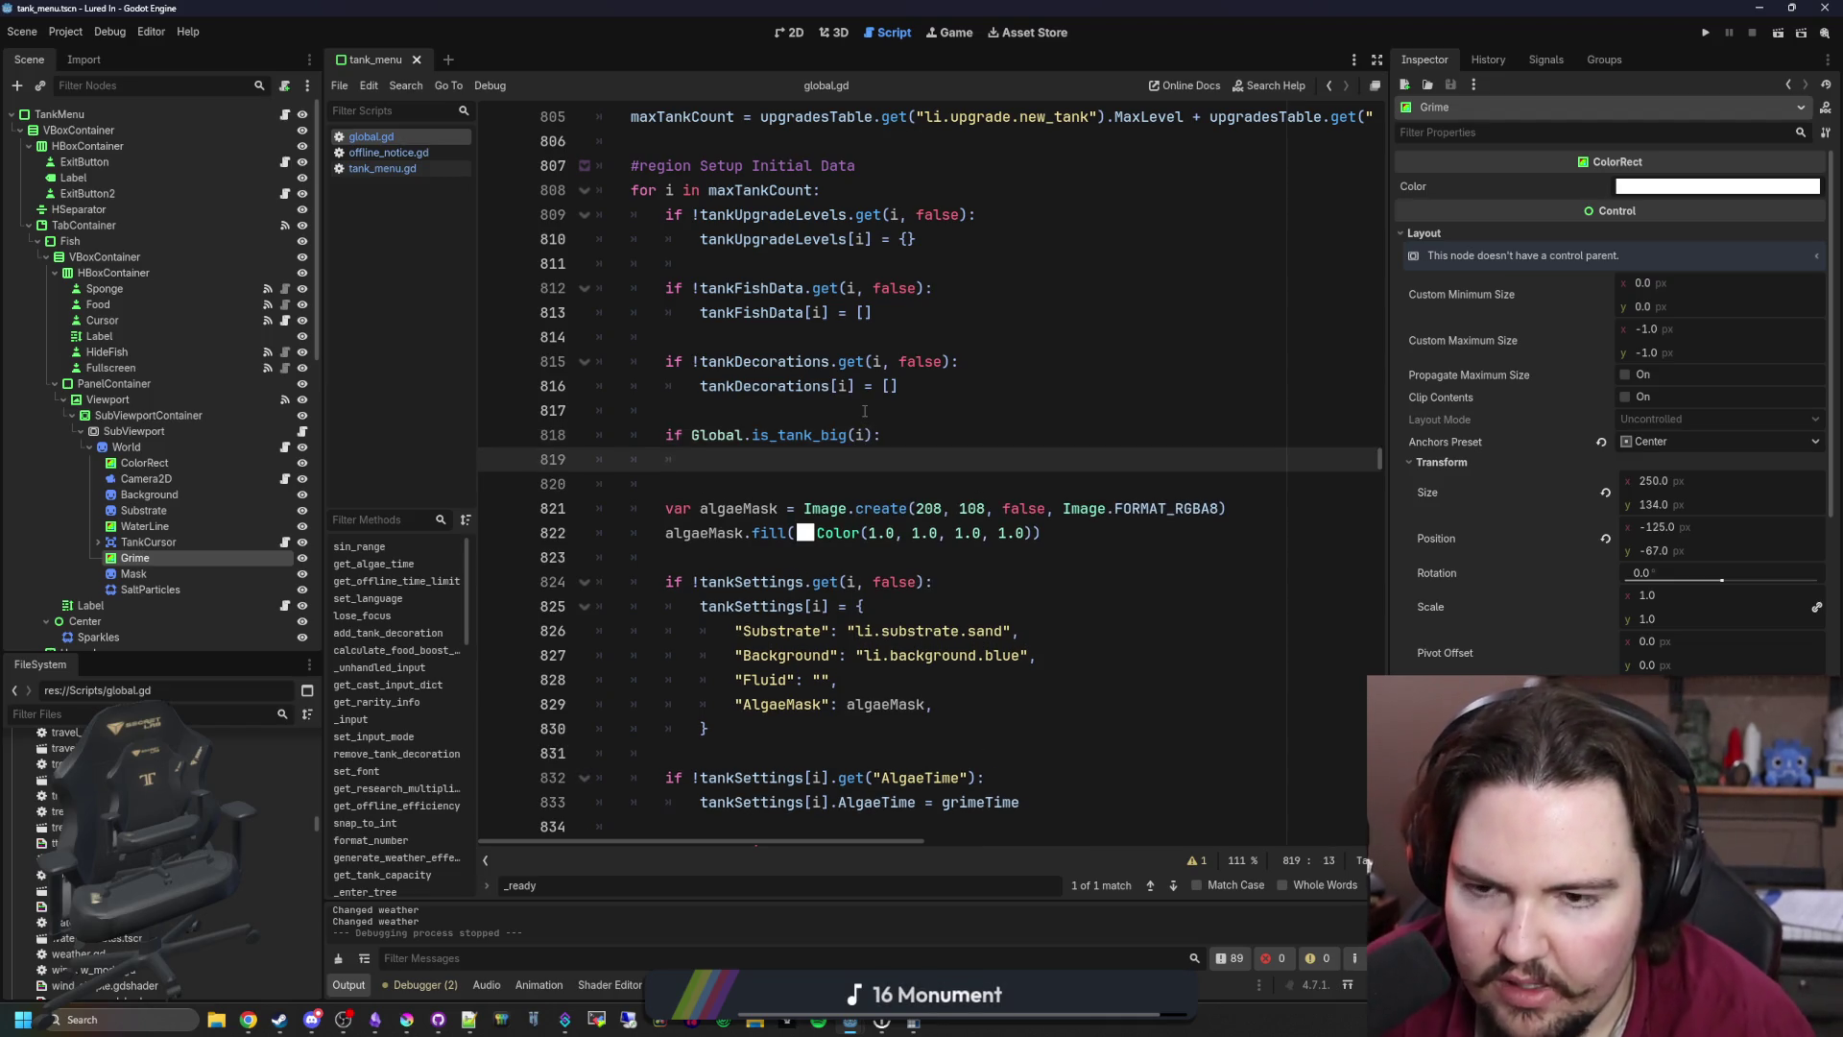
left_click(865, 411)
key("Return")
type("var ")
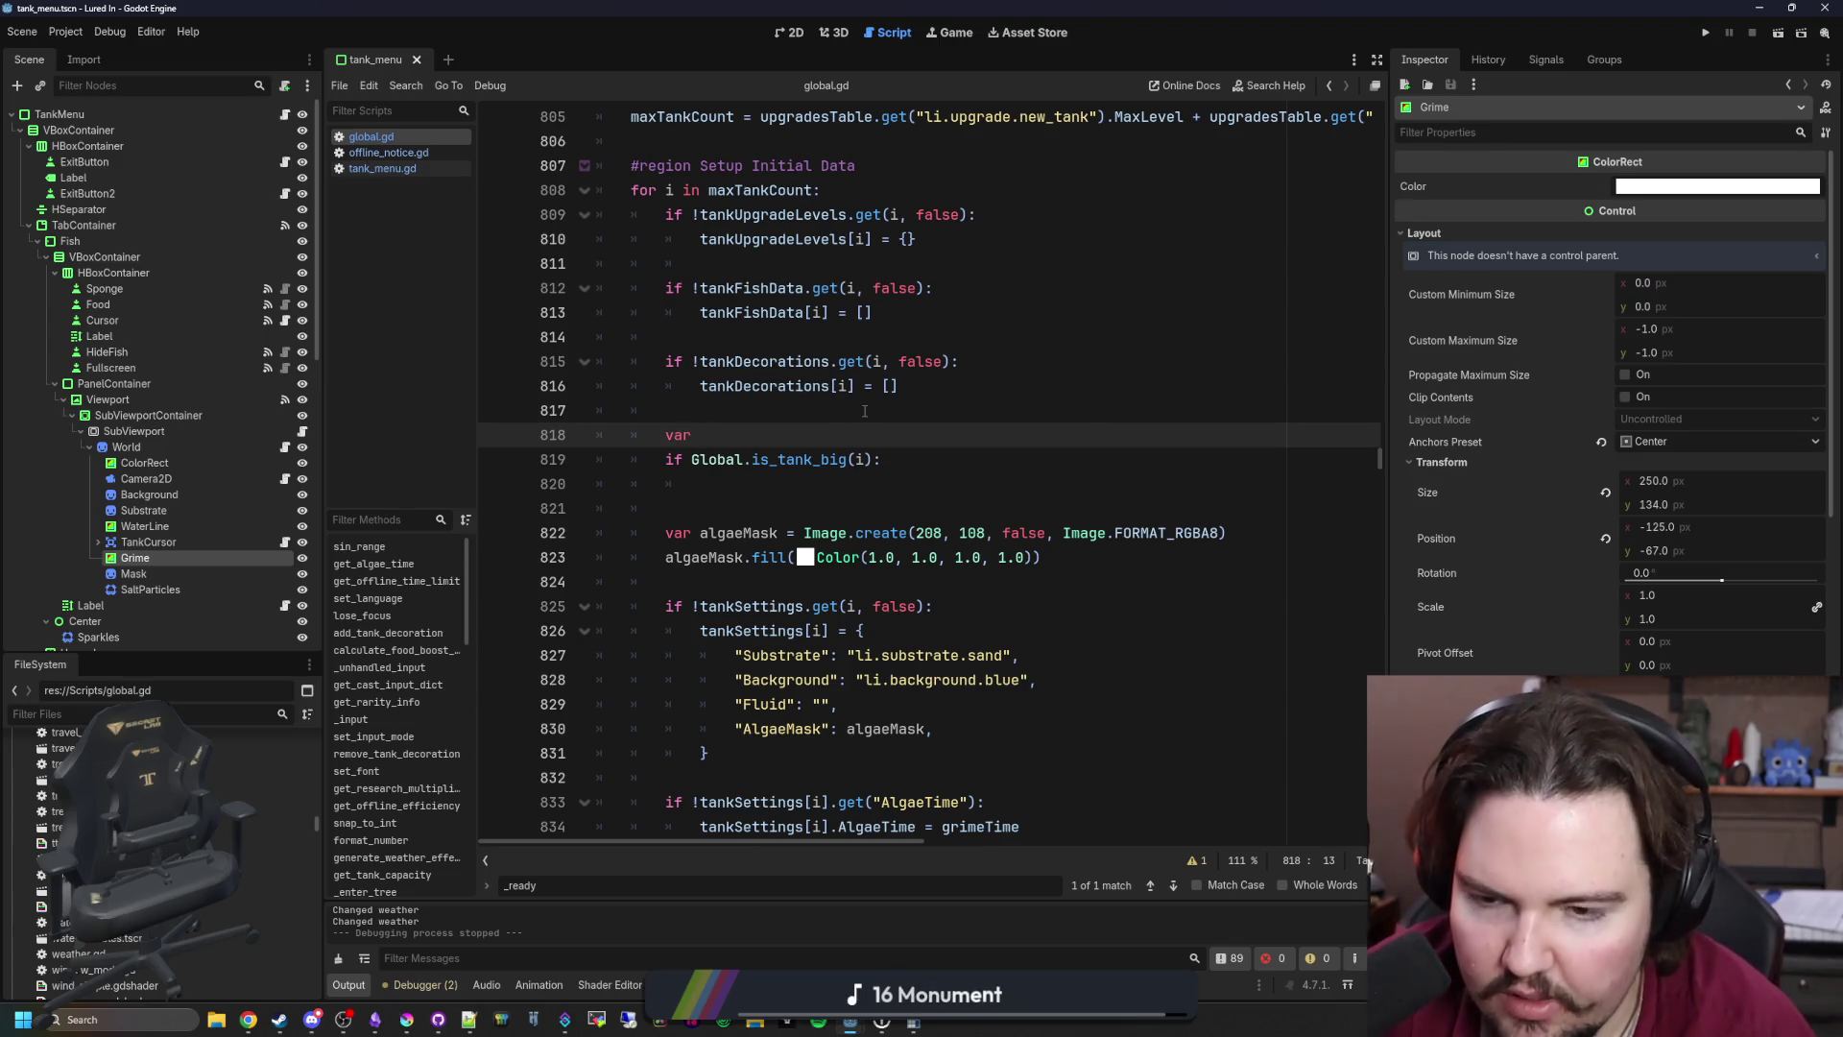
type("algaeResolution = ")
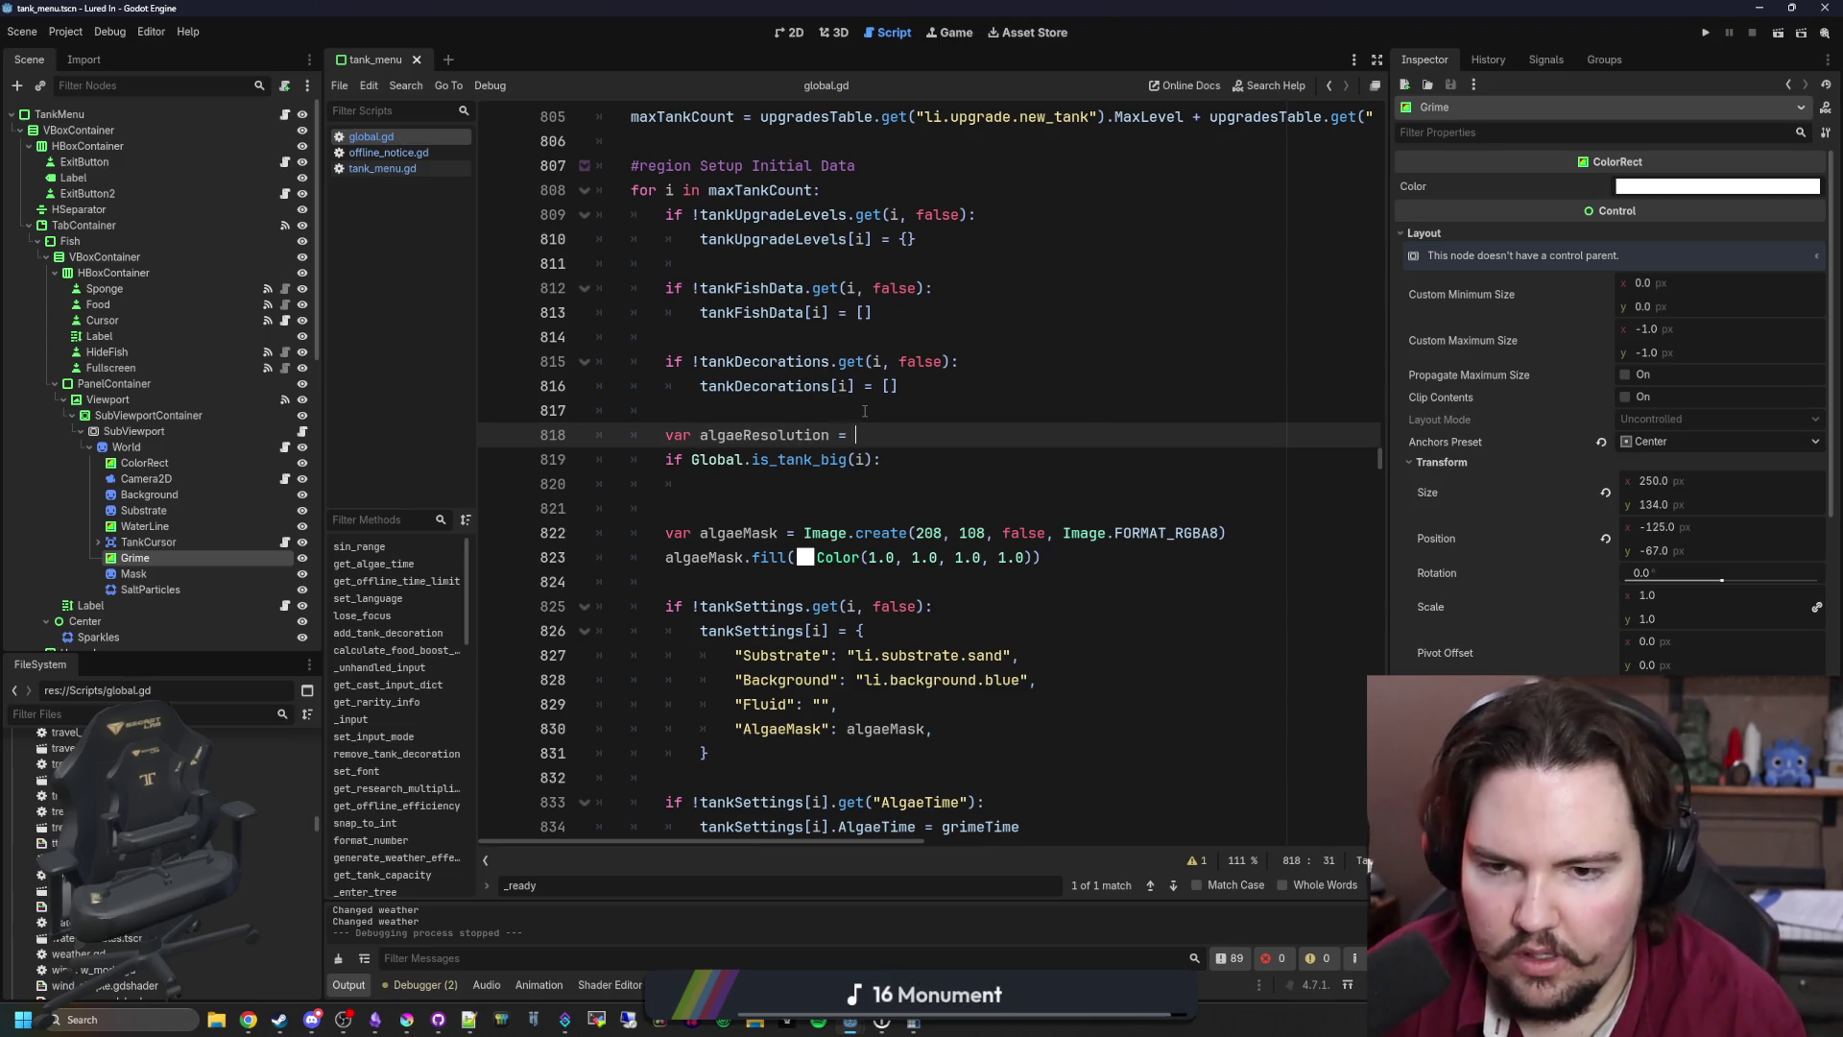
type("Vector2(208, 10")
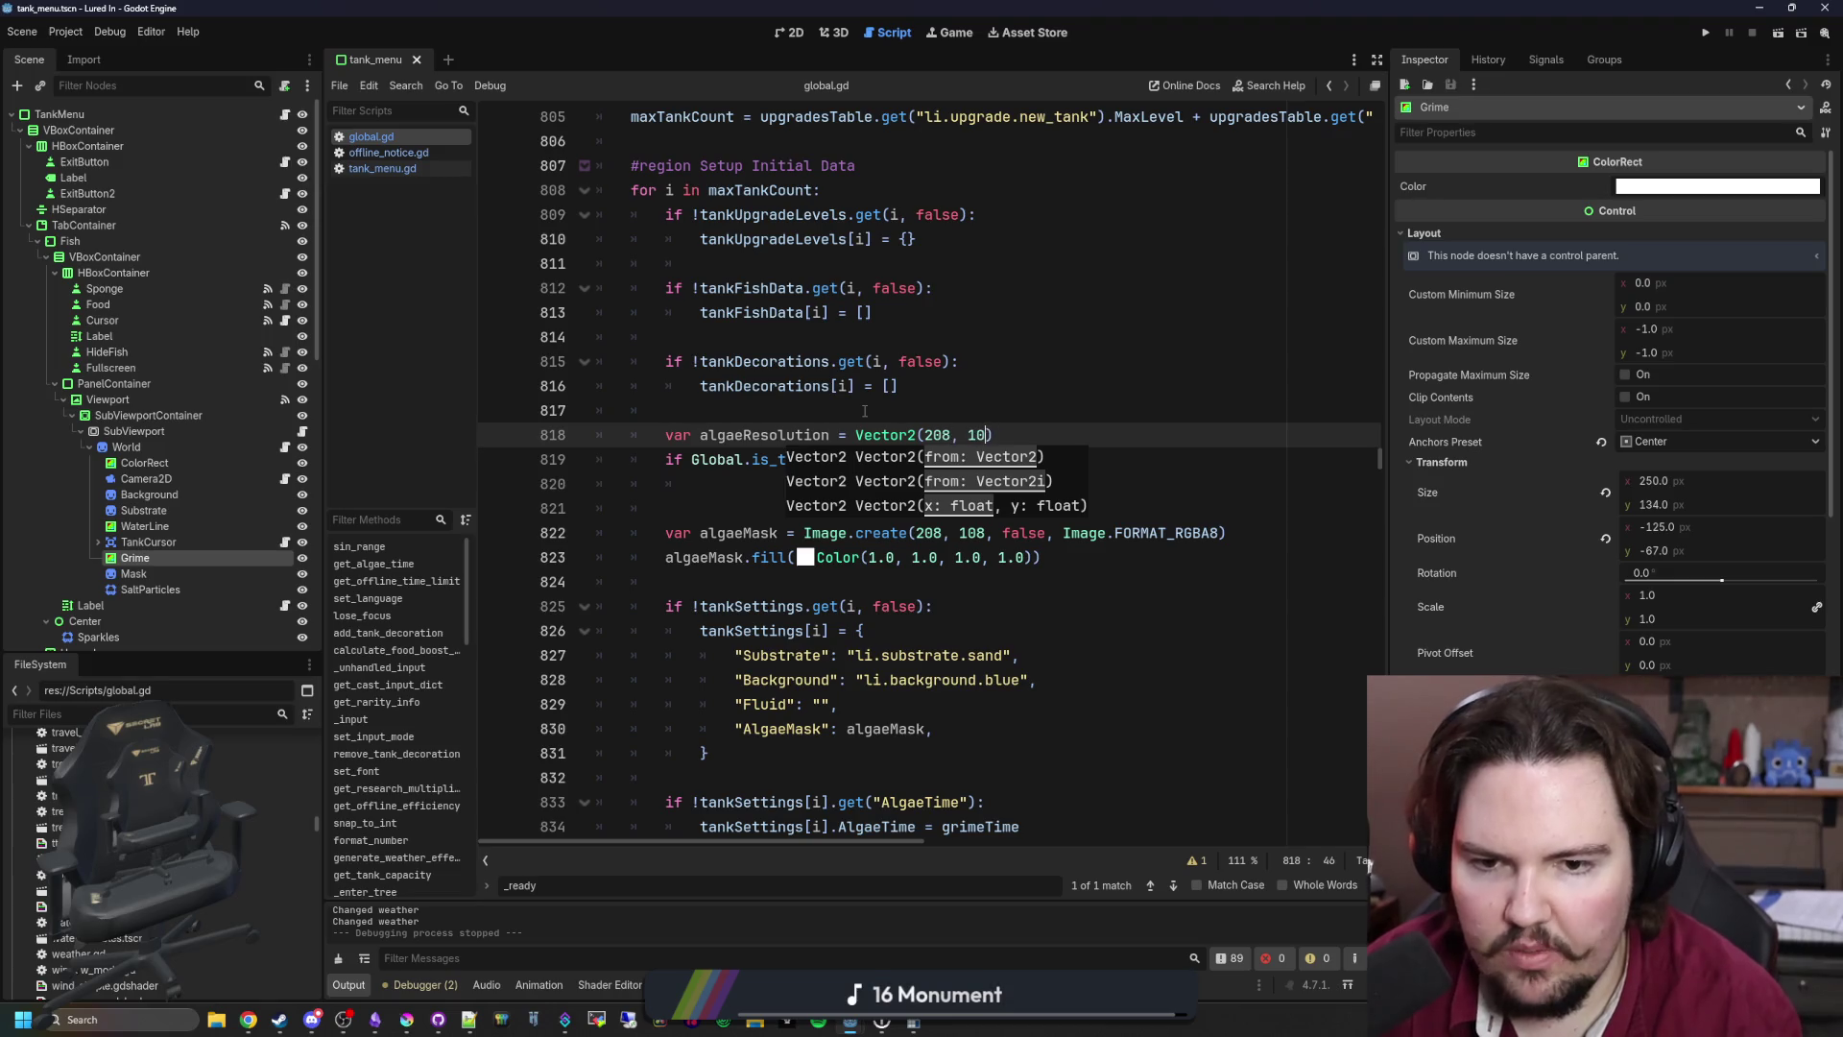
type("8")
key("Down")
key("Down")
key("Tab")
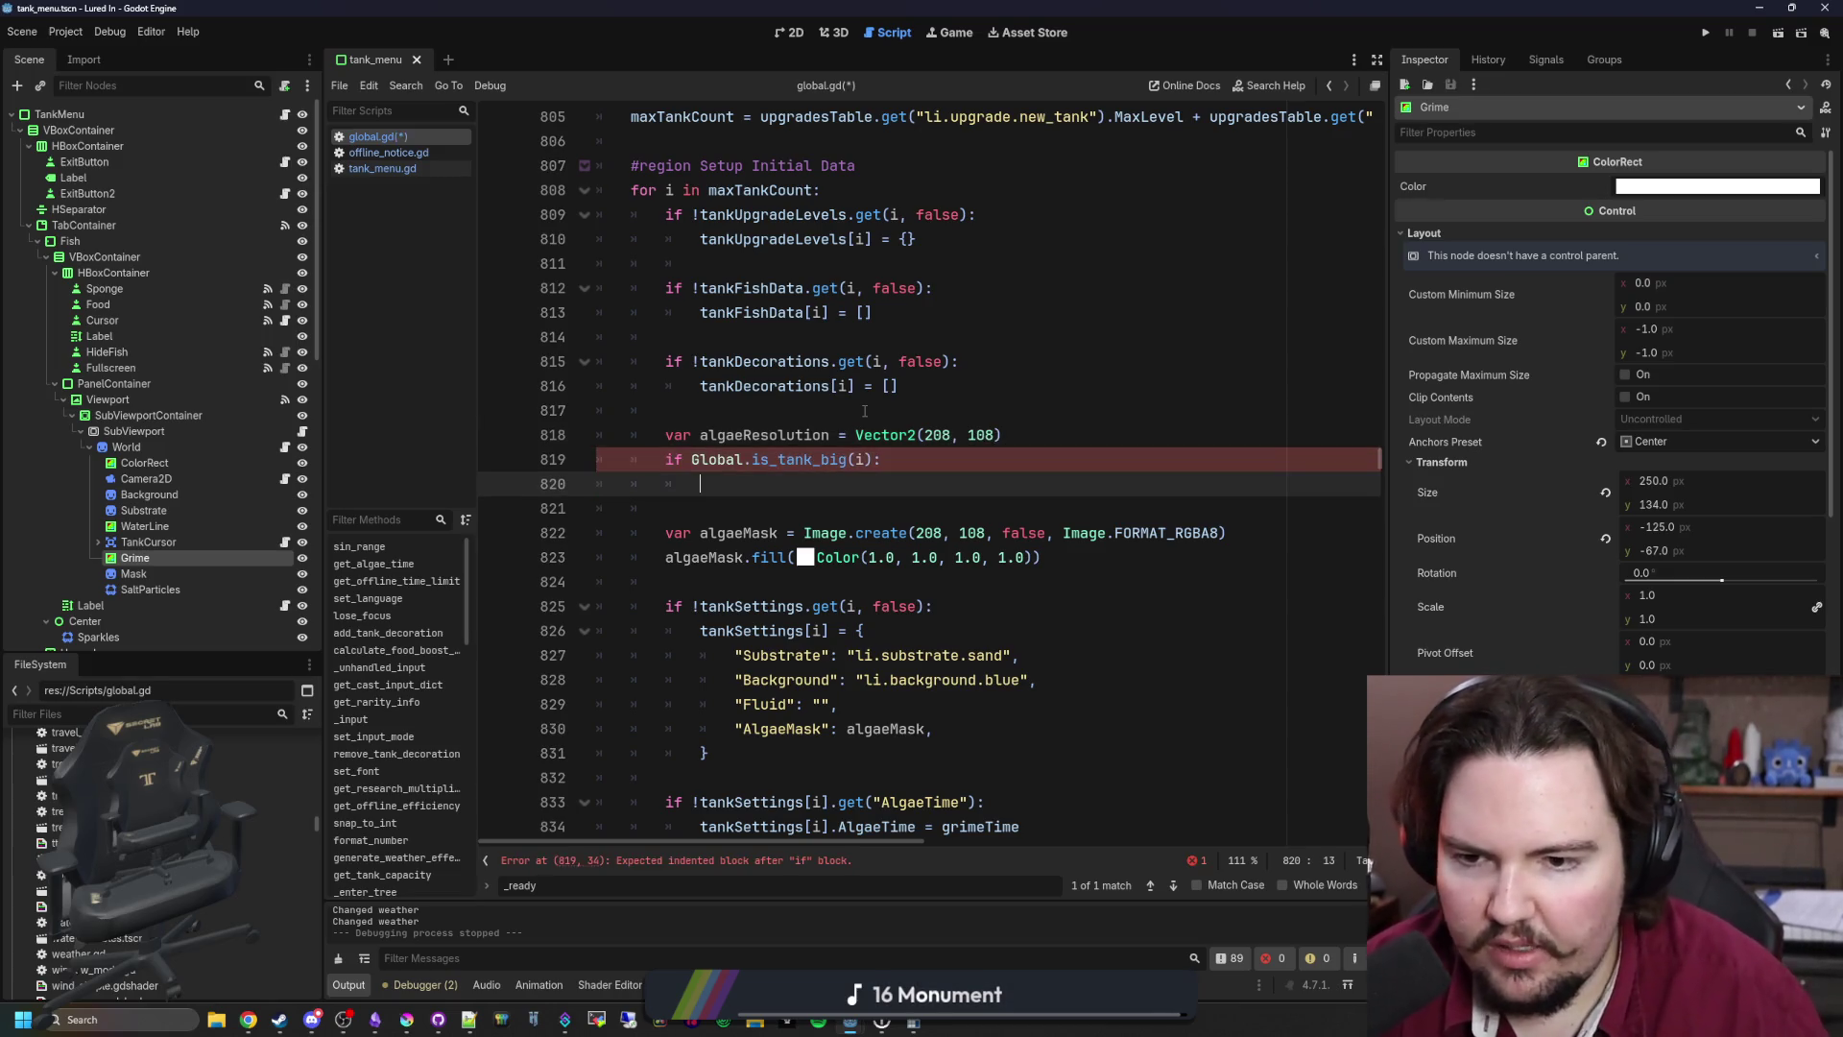
Step: Inside the big-tank branch, set algaeResolution to Vector2(246, 128)
left_click(284, 115)
scroll(1086, 423, "up", 10)
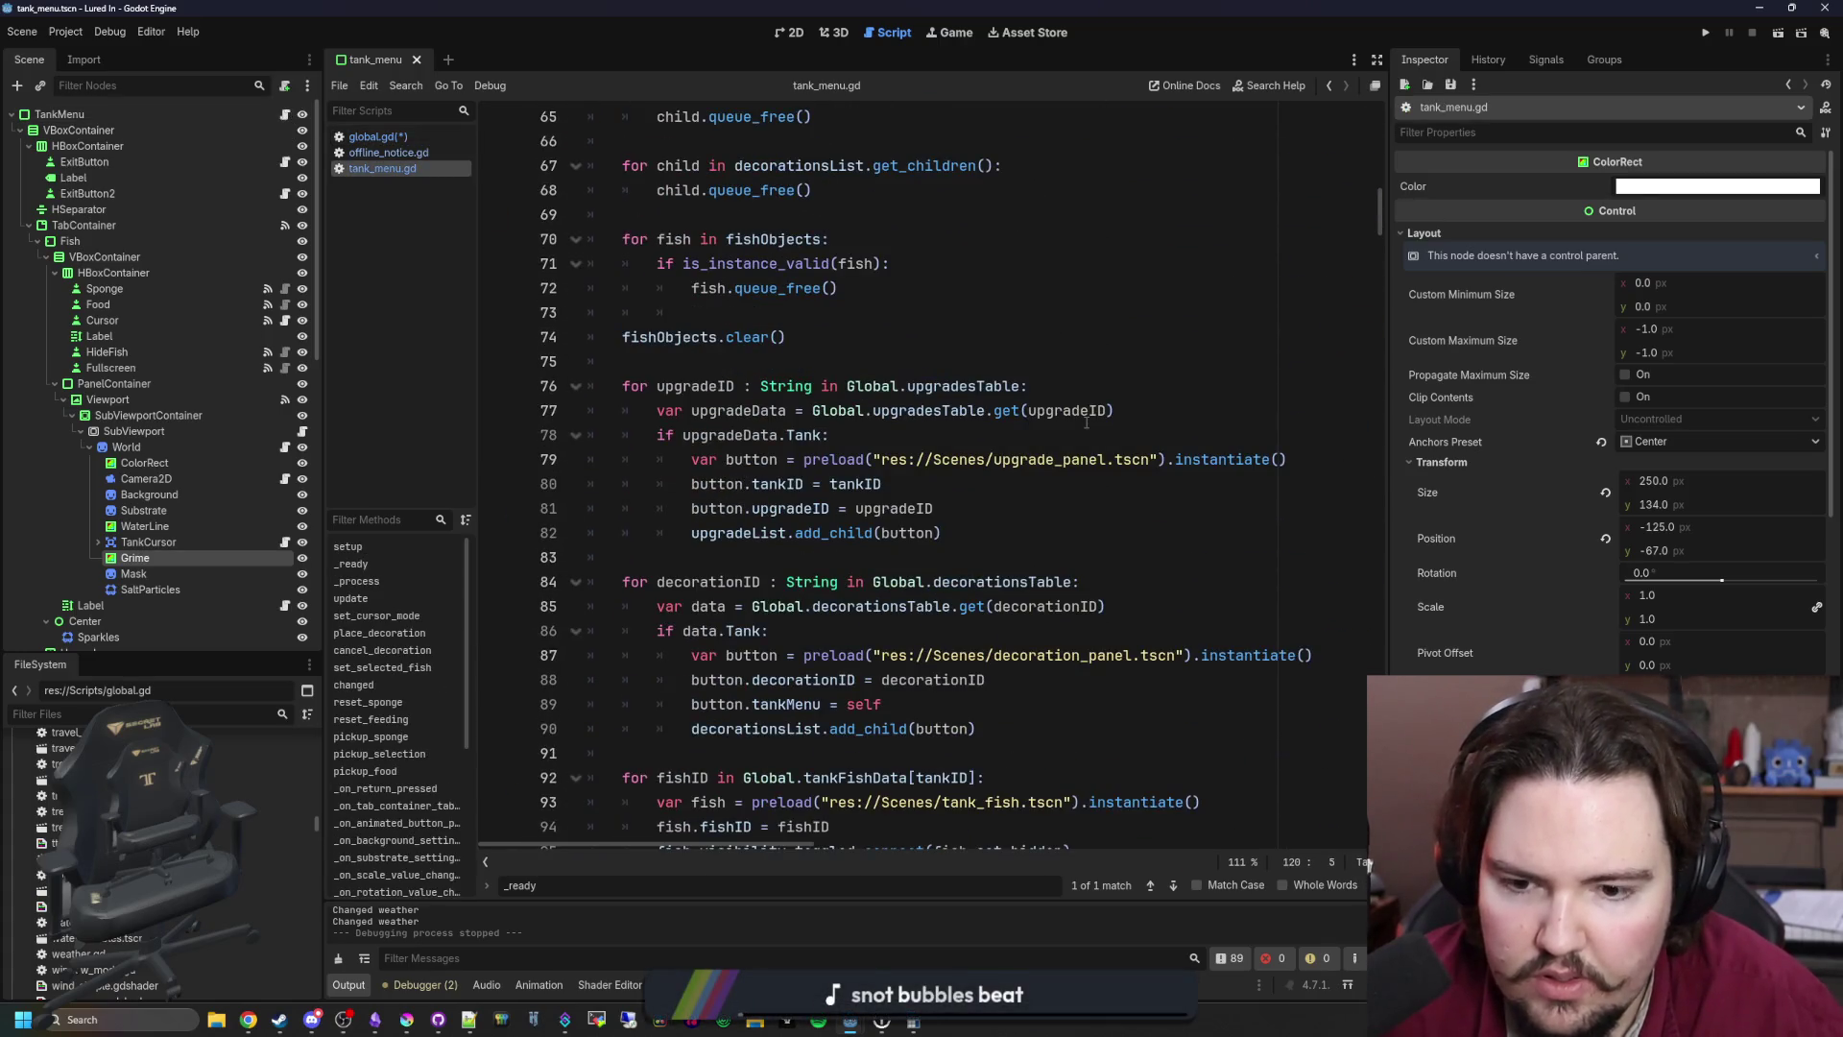
scroll(1086, 422, "up", 13)
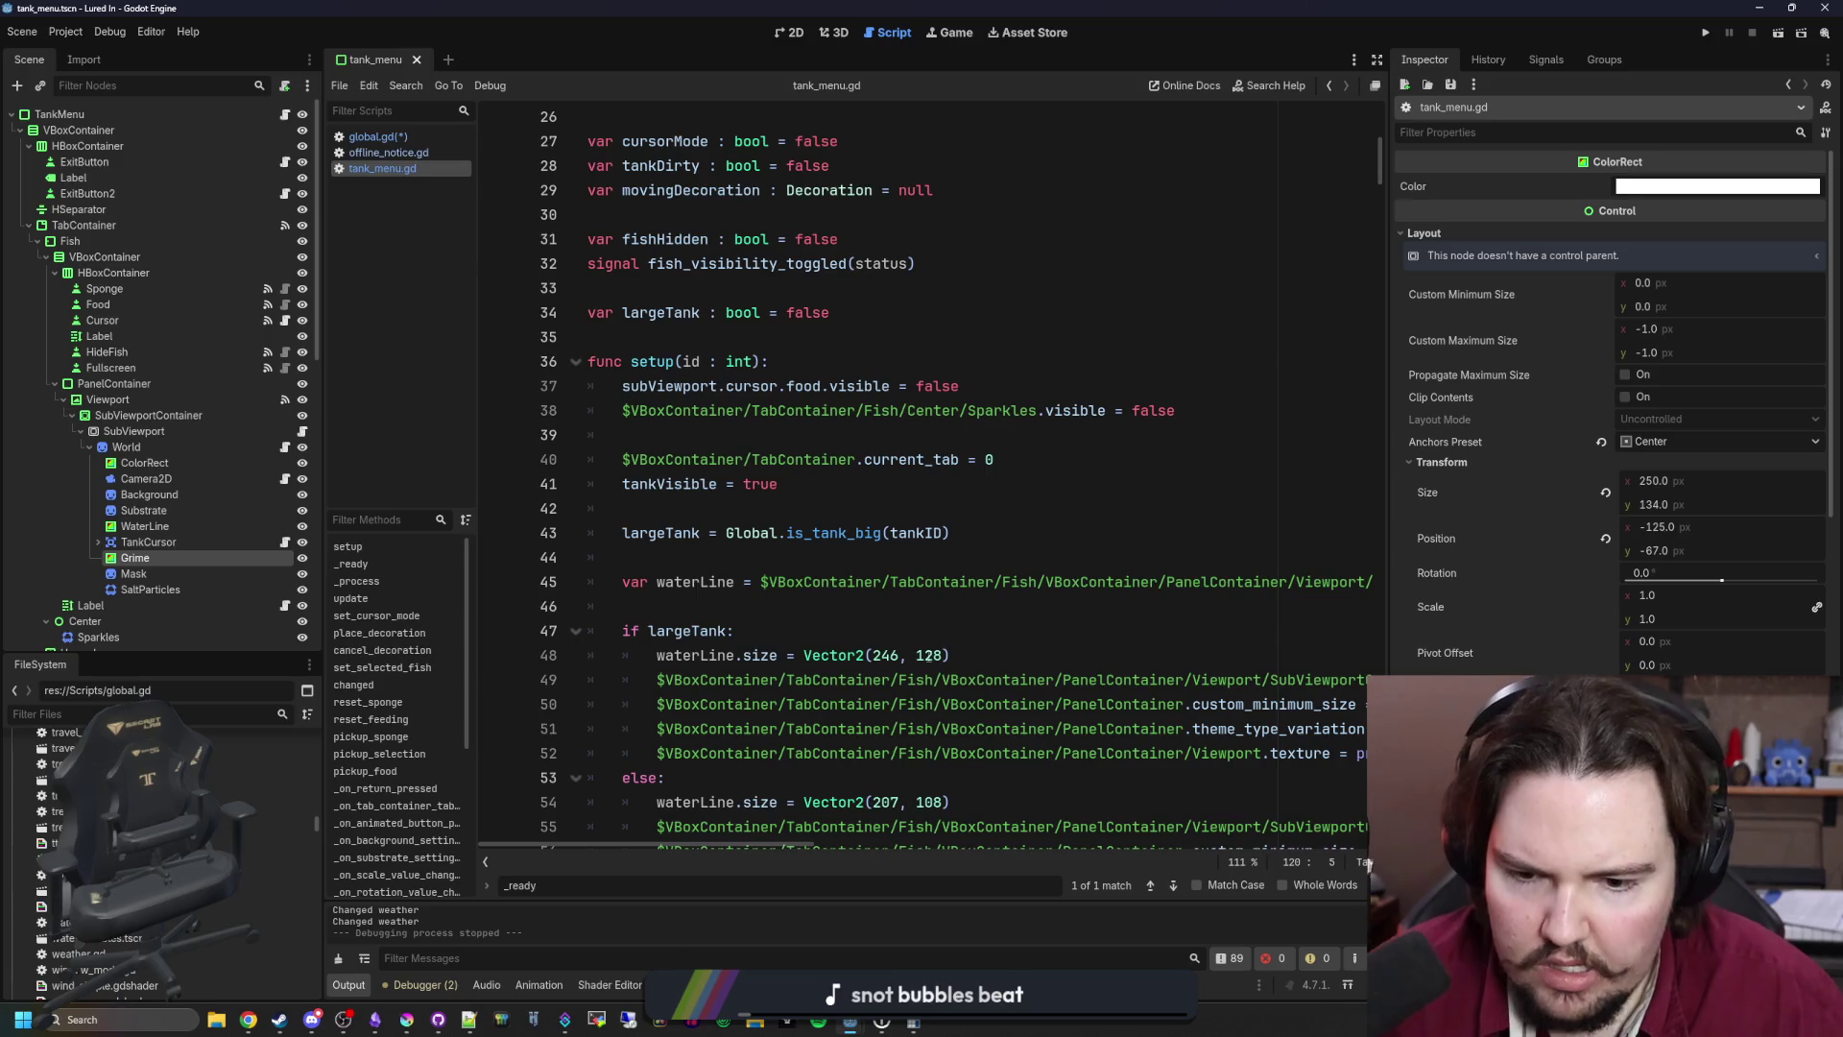
left_click(378, 136)
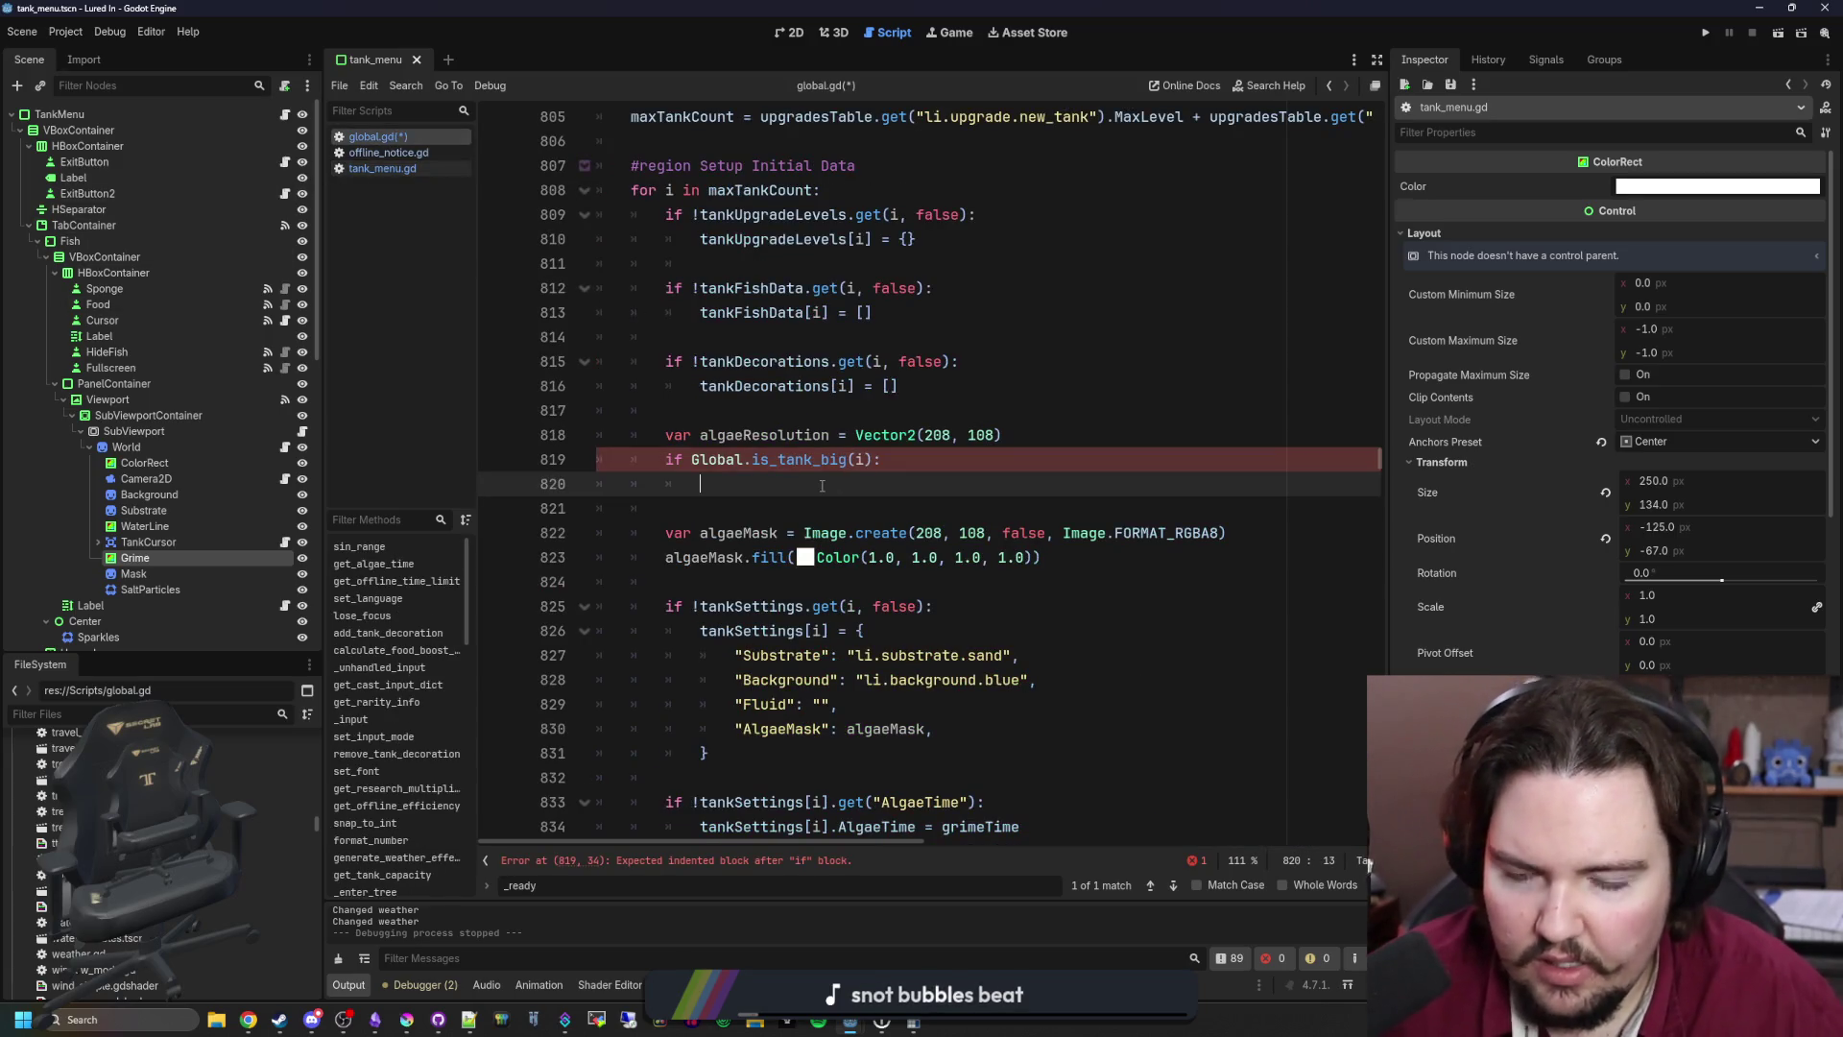
type("algaeReso")
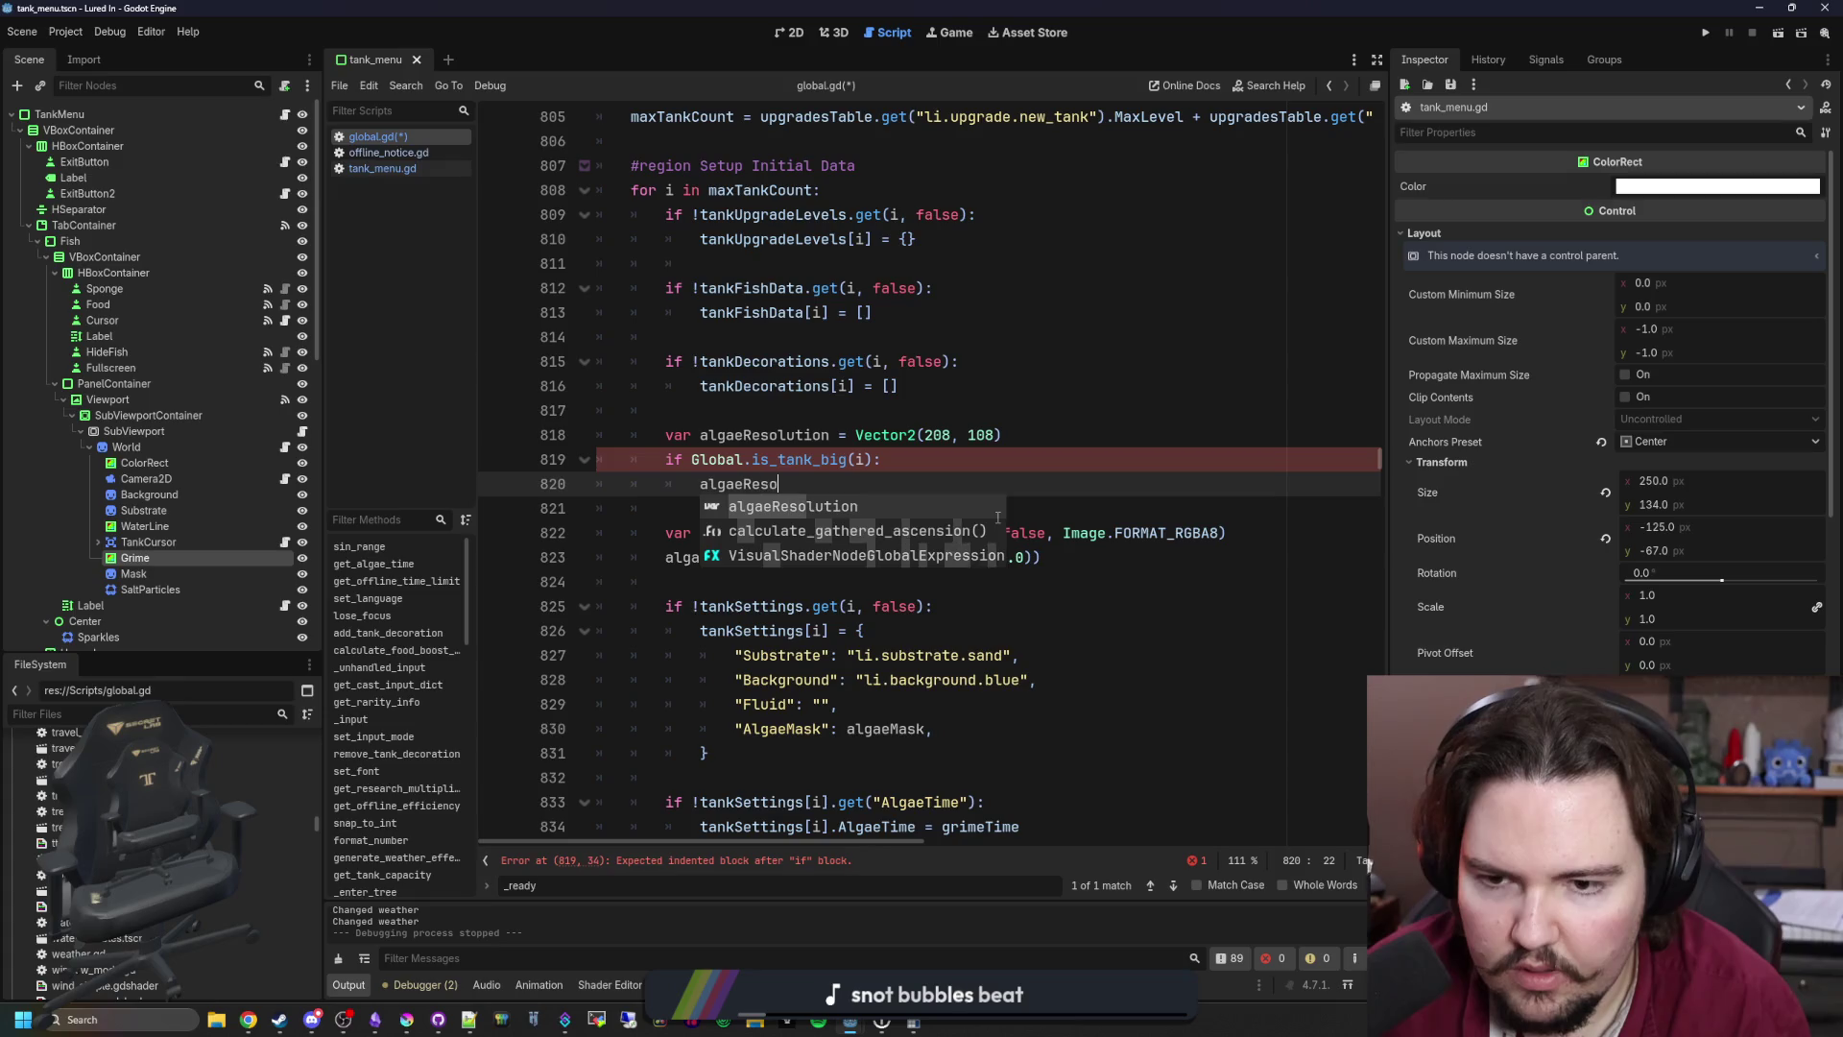
key("Return")
type("= Vector2(")
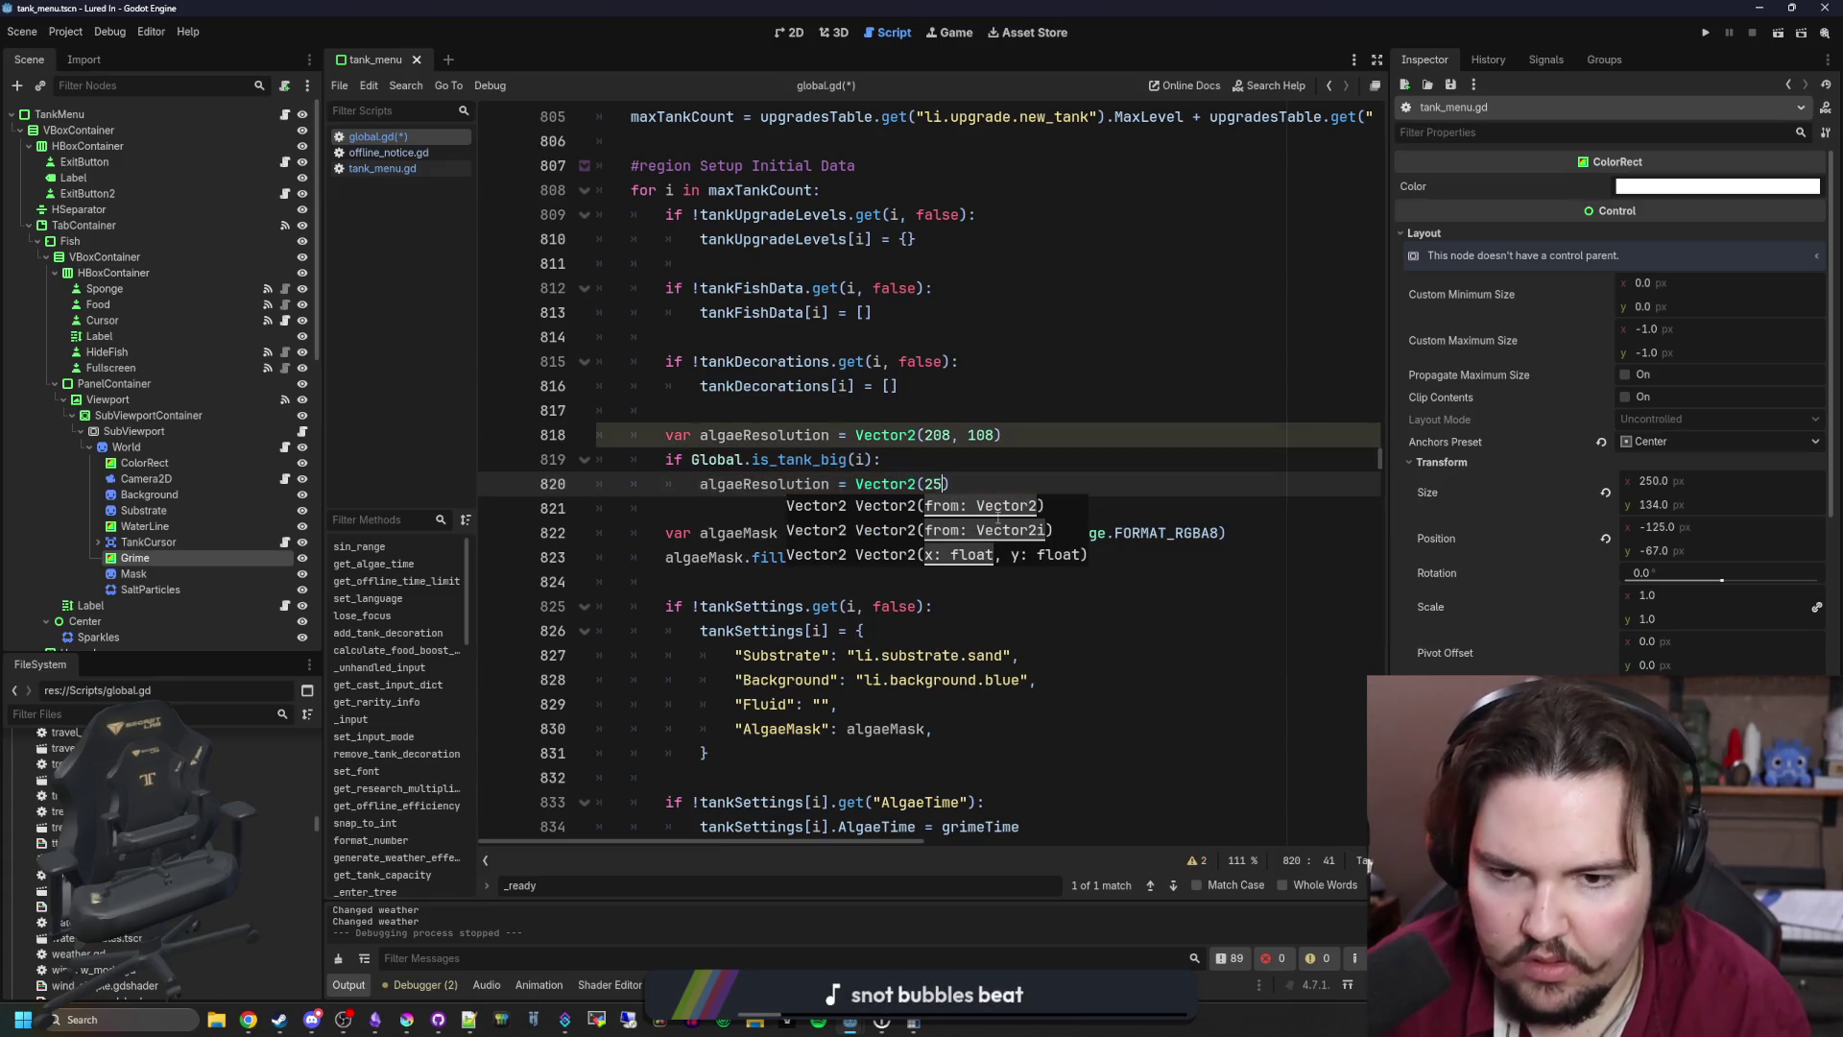
type("246, 128")
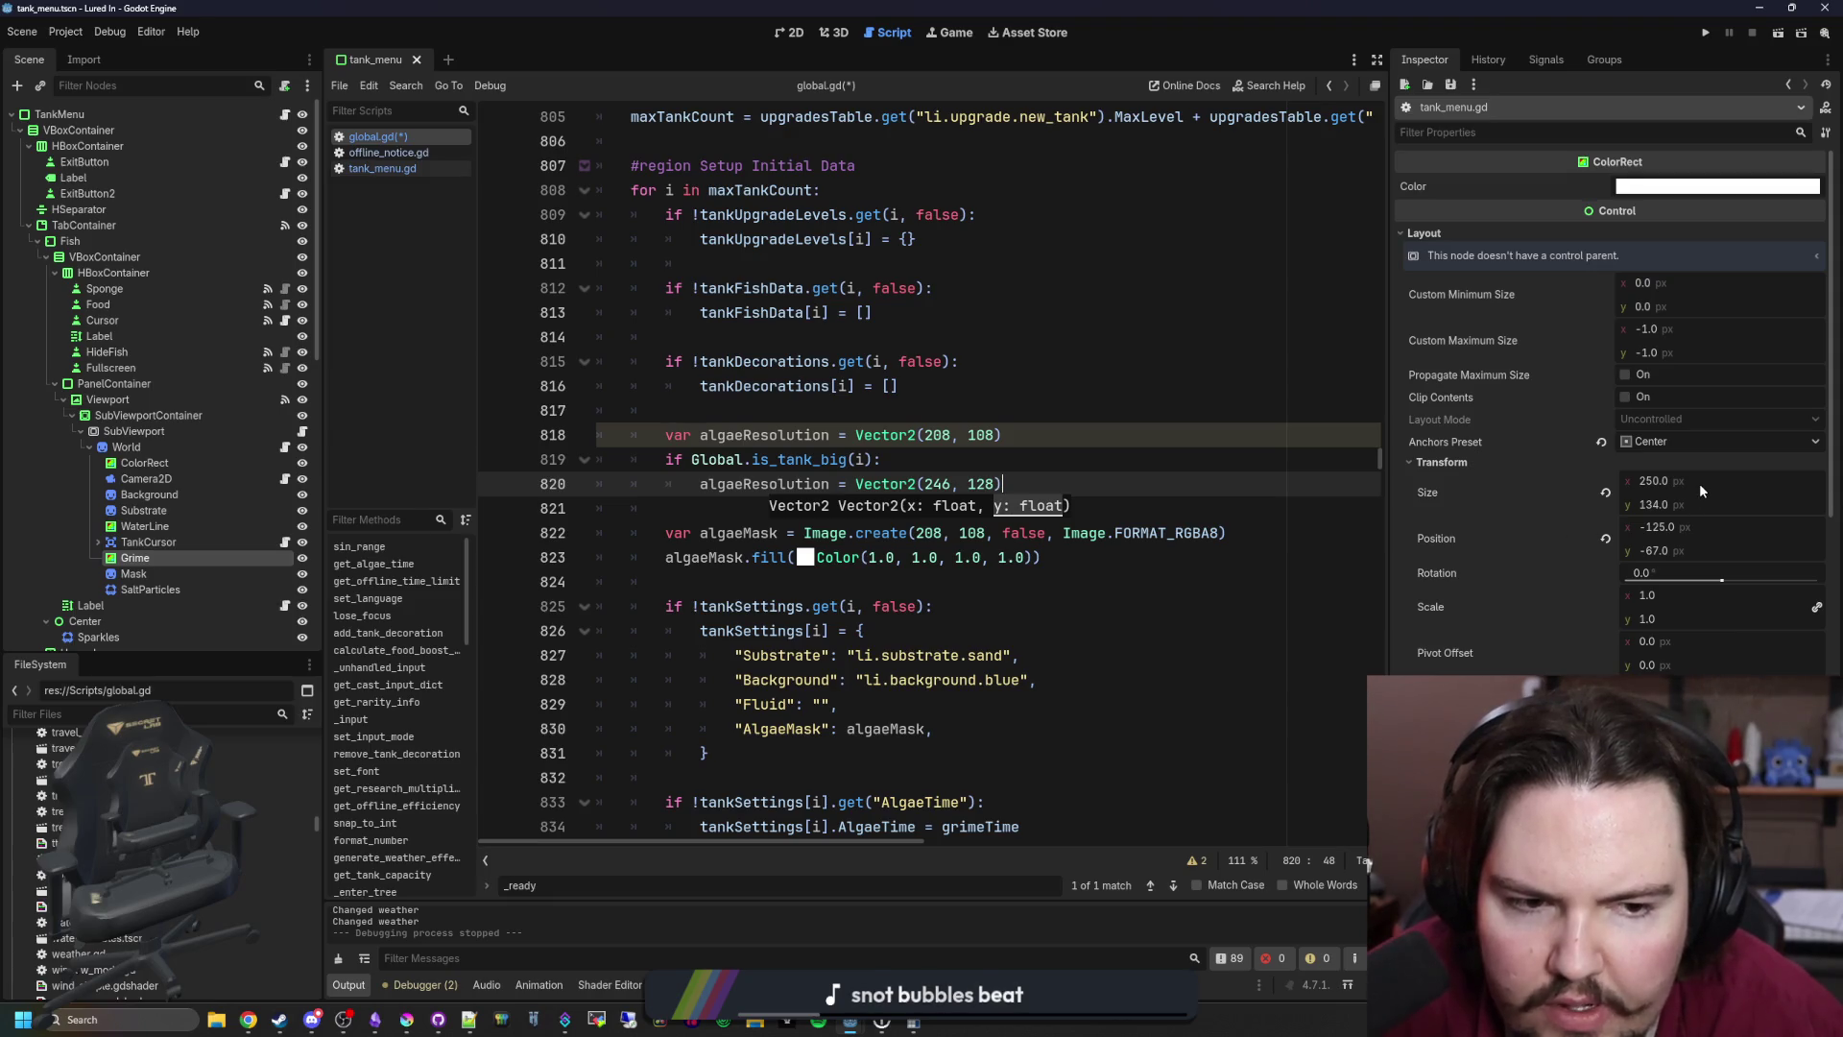
Step: Check the tank in the 2D view and change line 48's size in tank_menu.gd to 250, 134
left_click(787, 32)
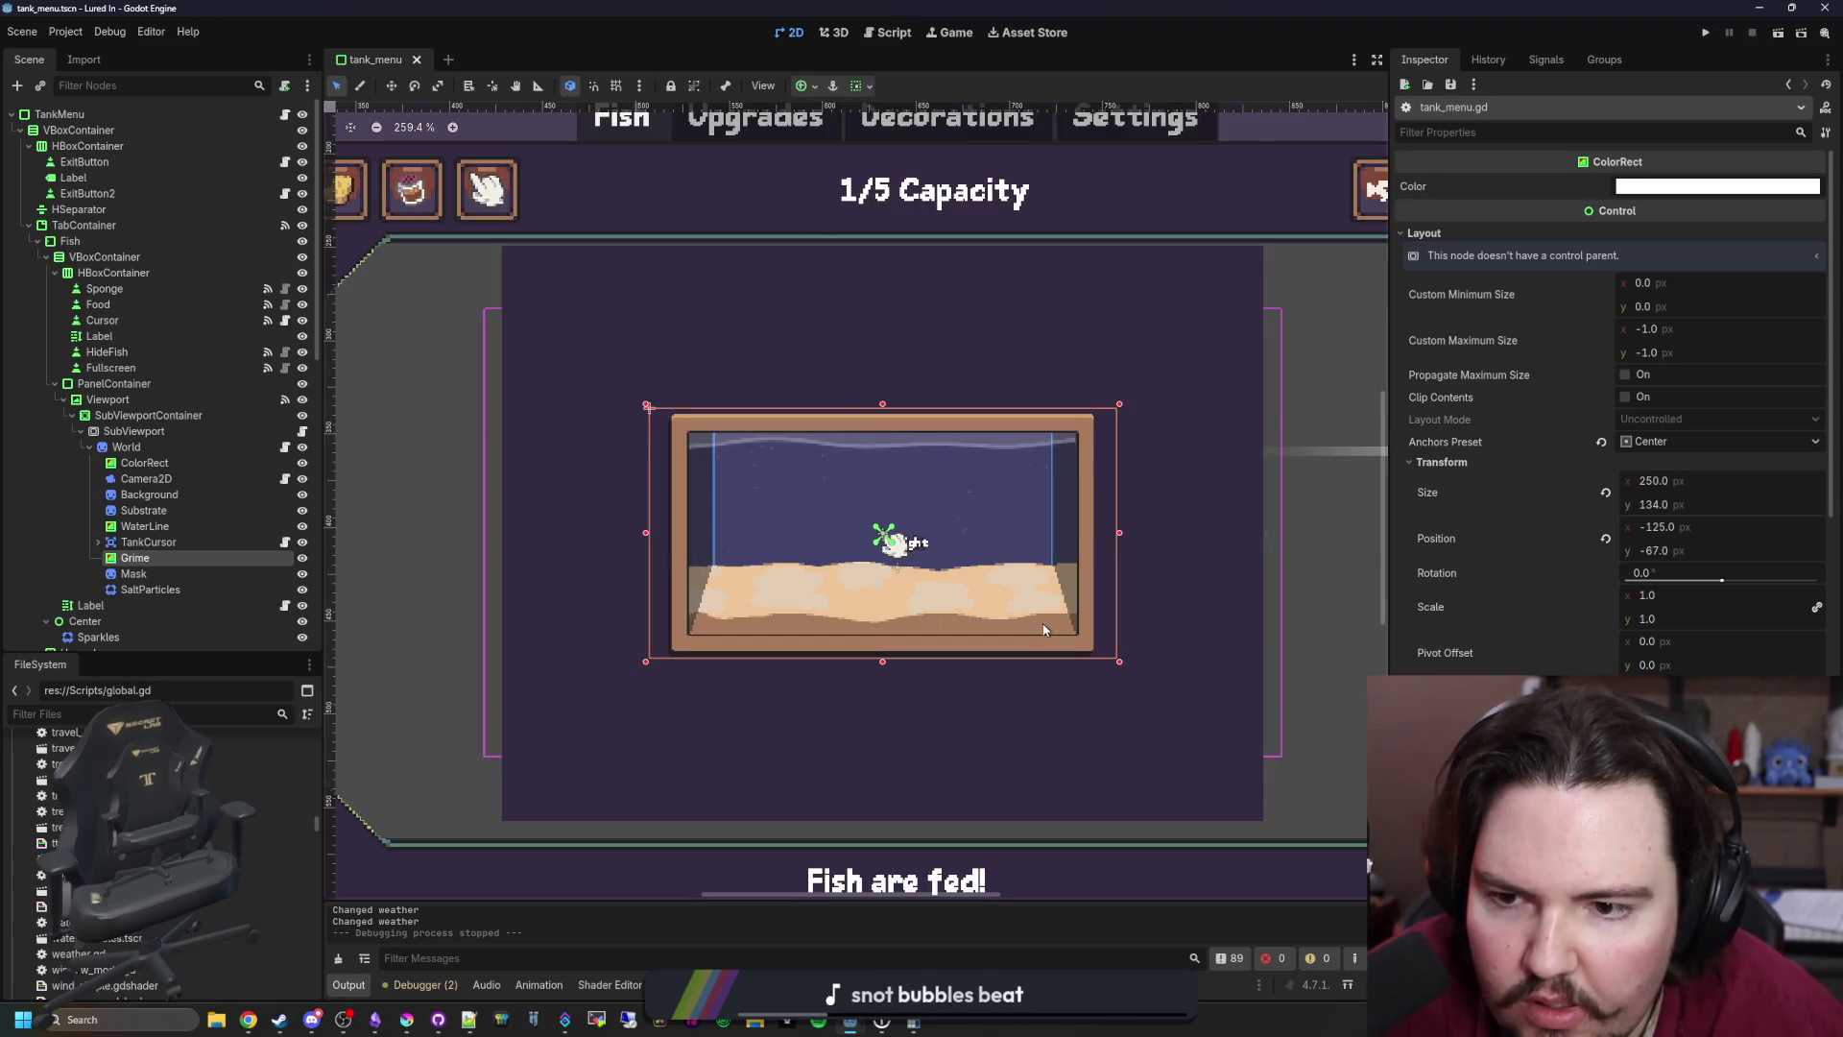
scroll(1041, 619, "up", 2)
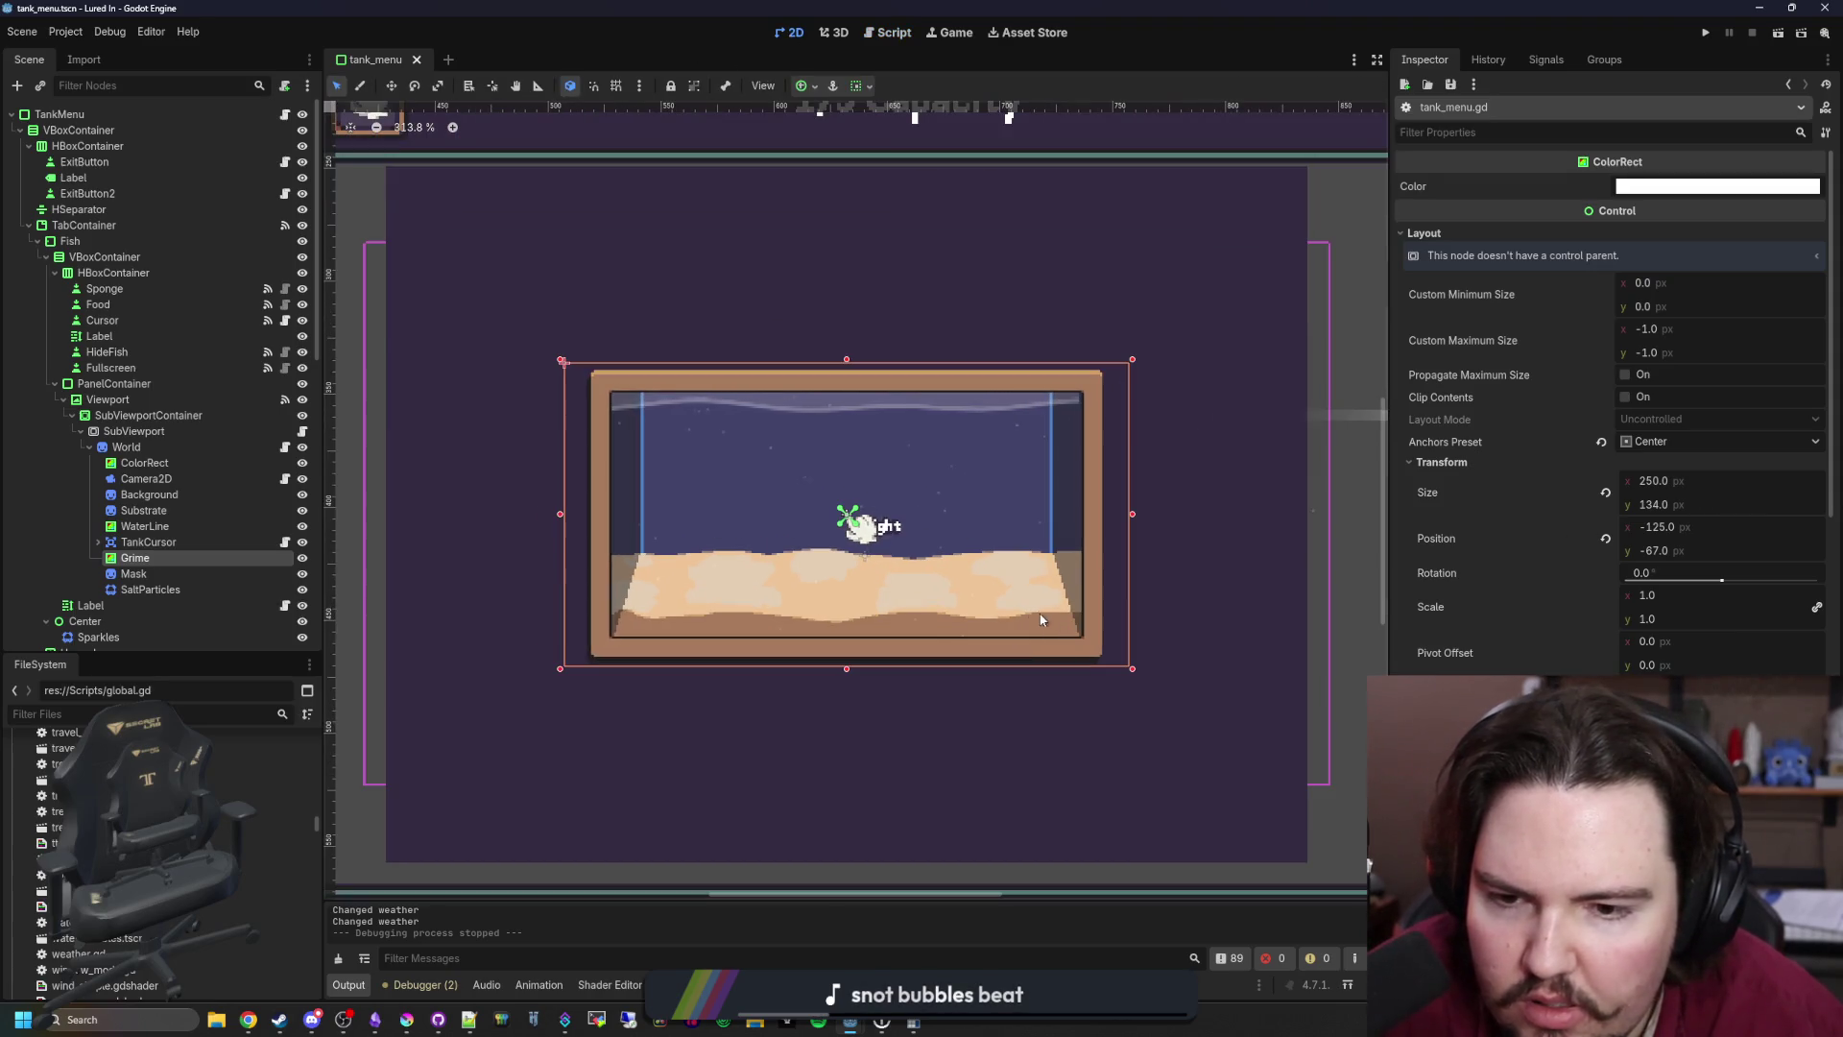
left_click(284, 114)
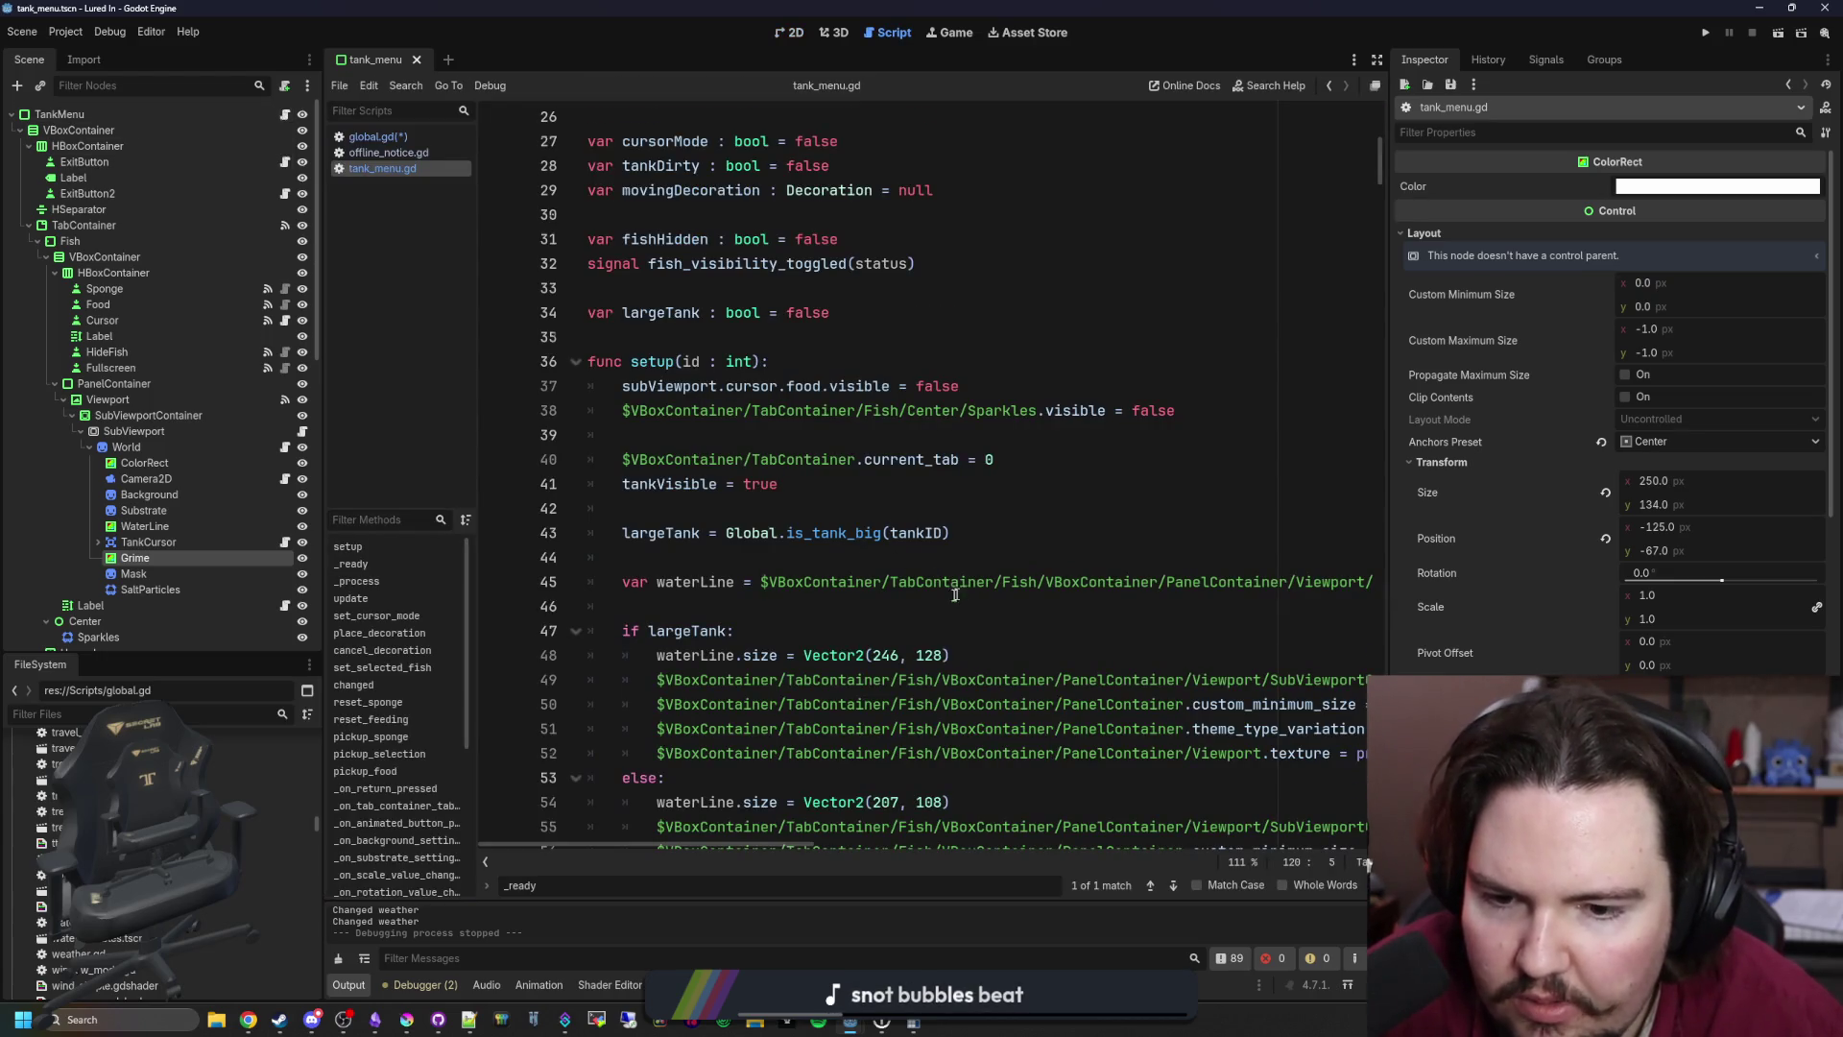
scroll(955, 594, "down", 1)
double_click(885, 582)
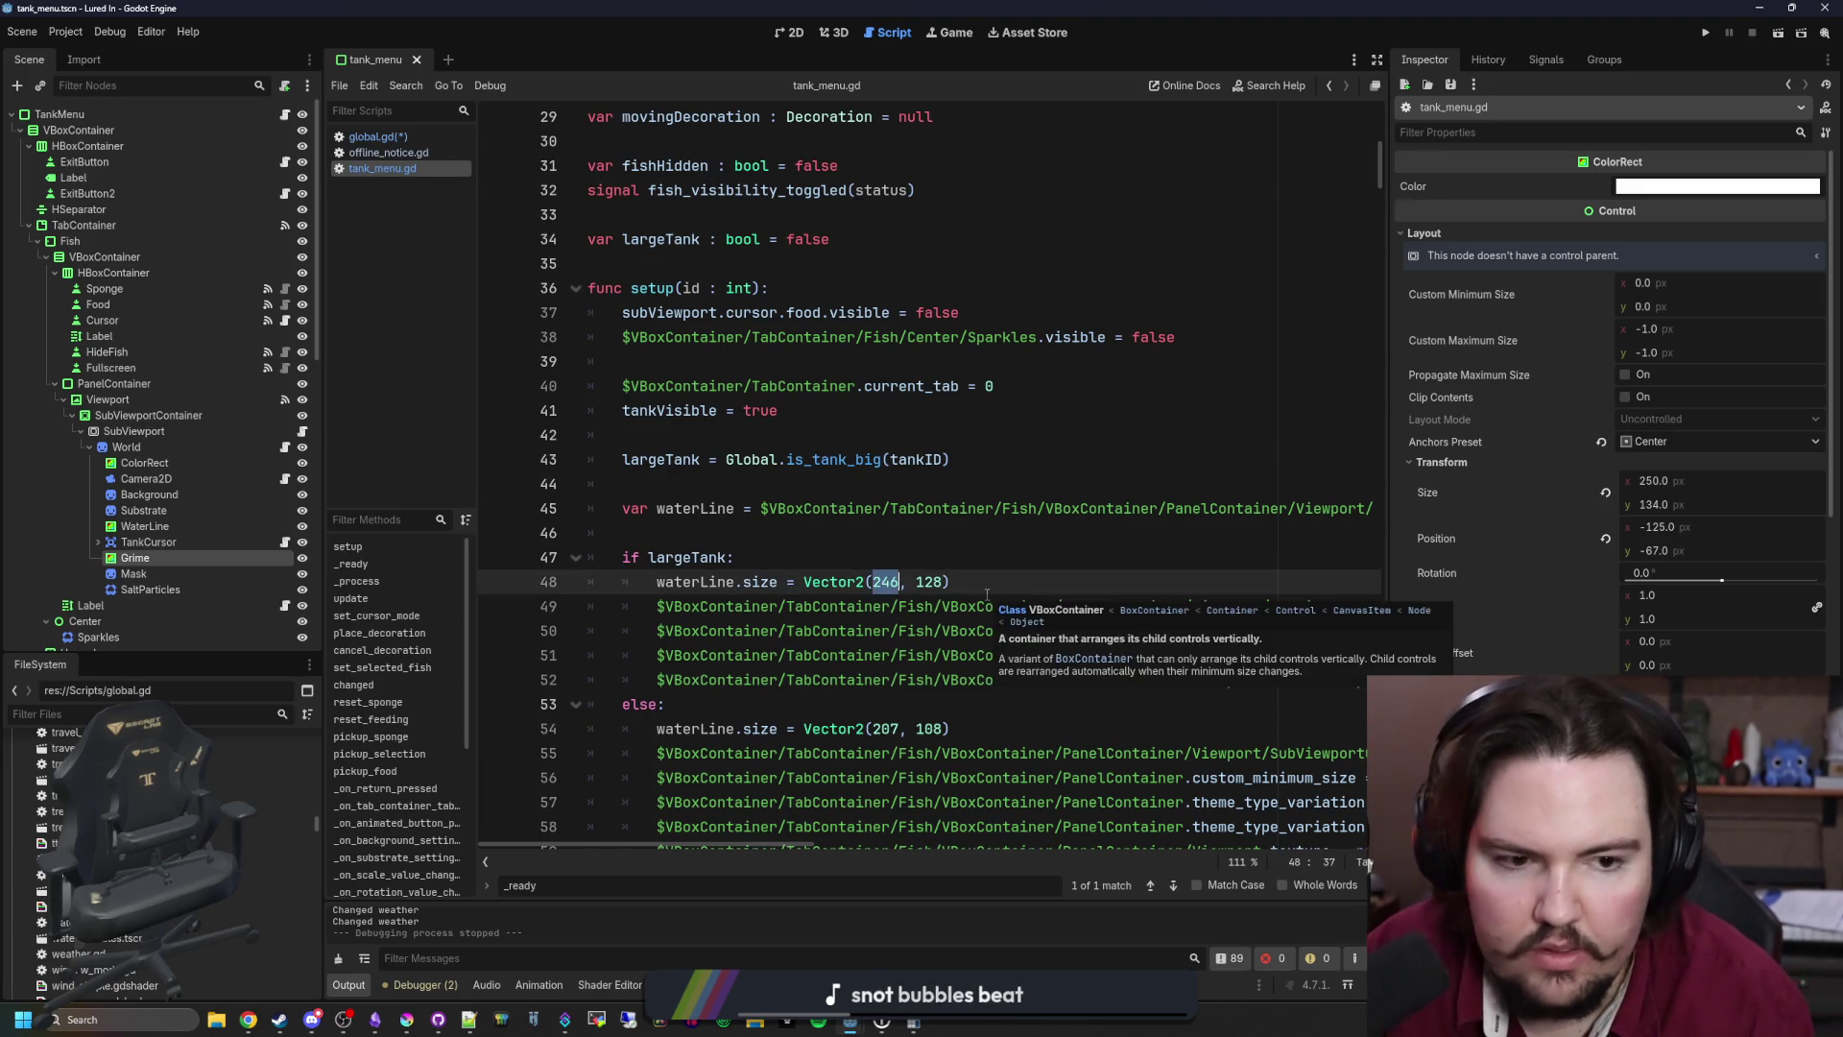
type("250")
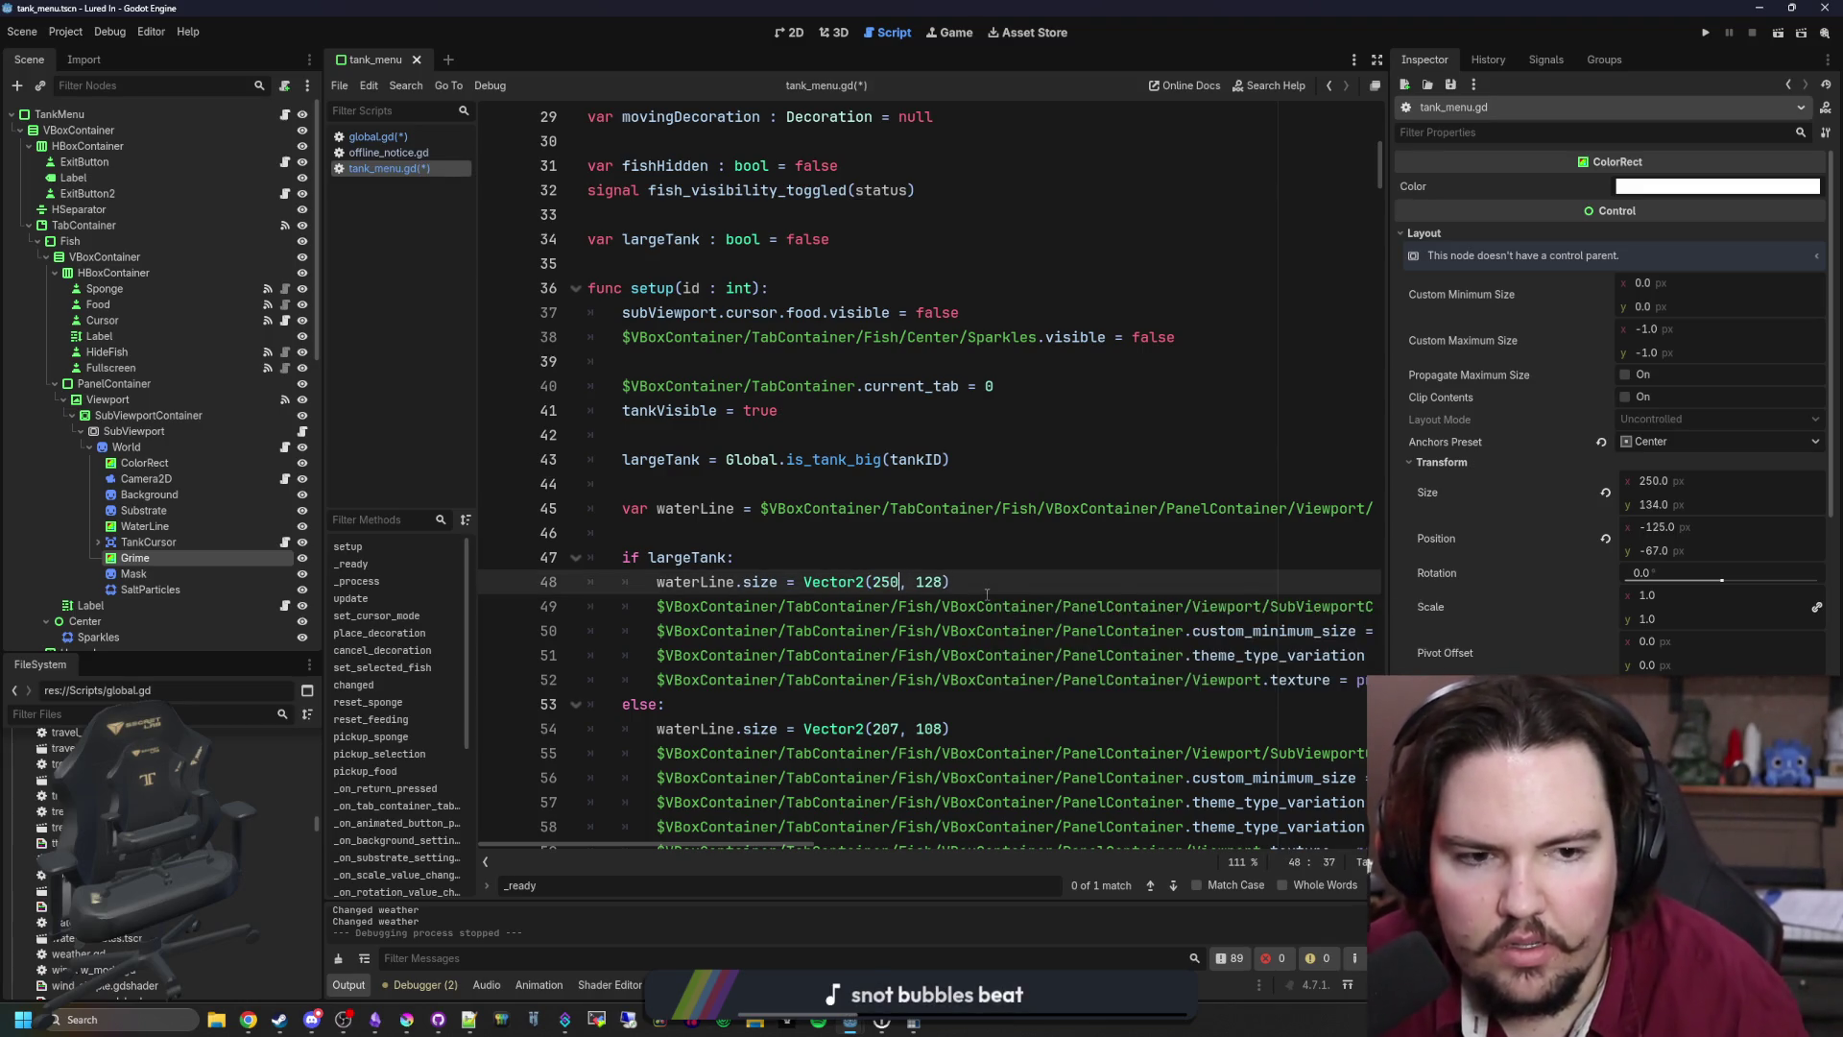
double_click(929, 581)
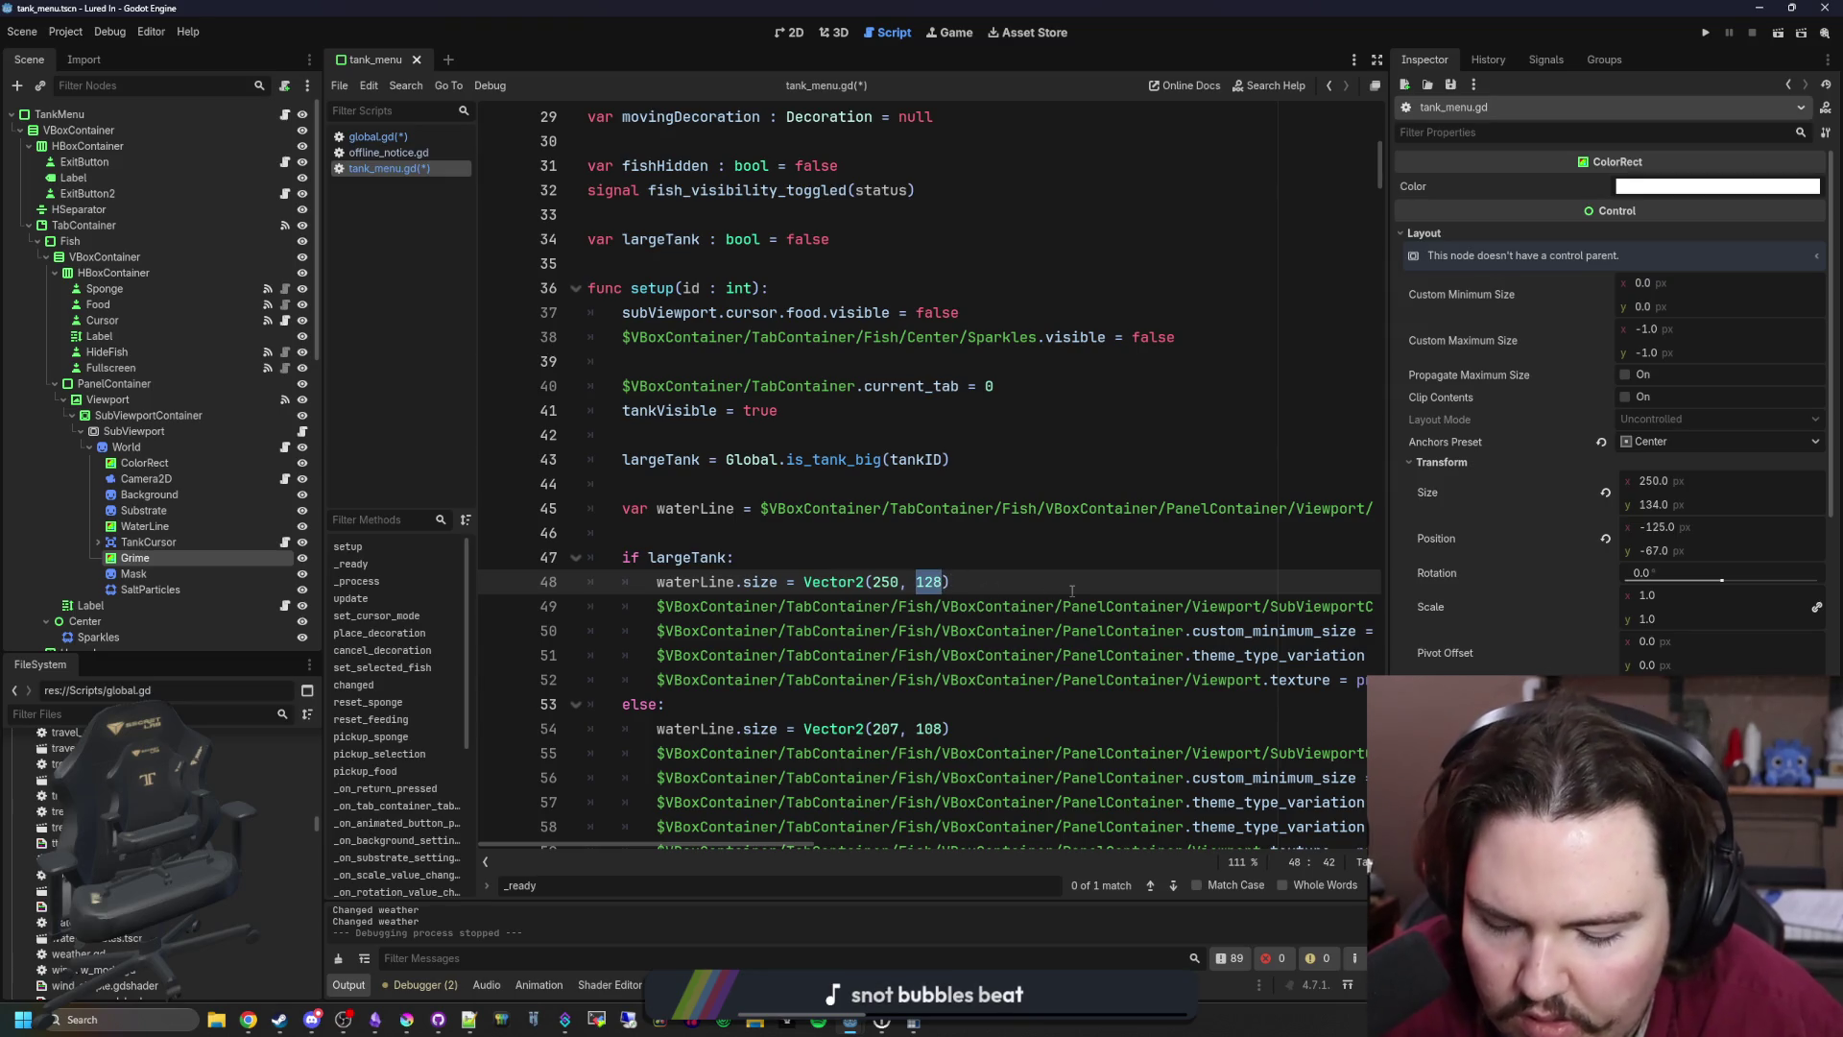
type("134")
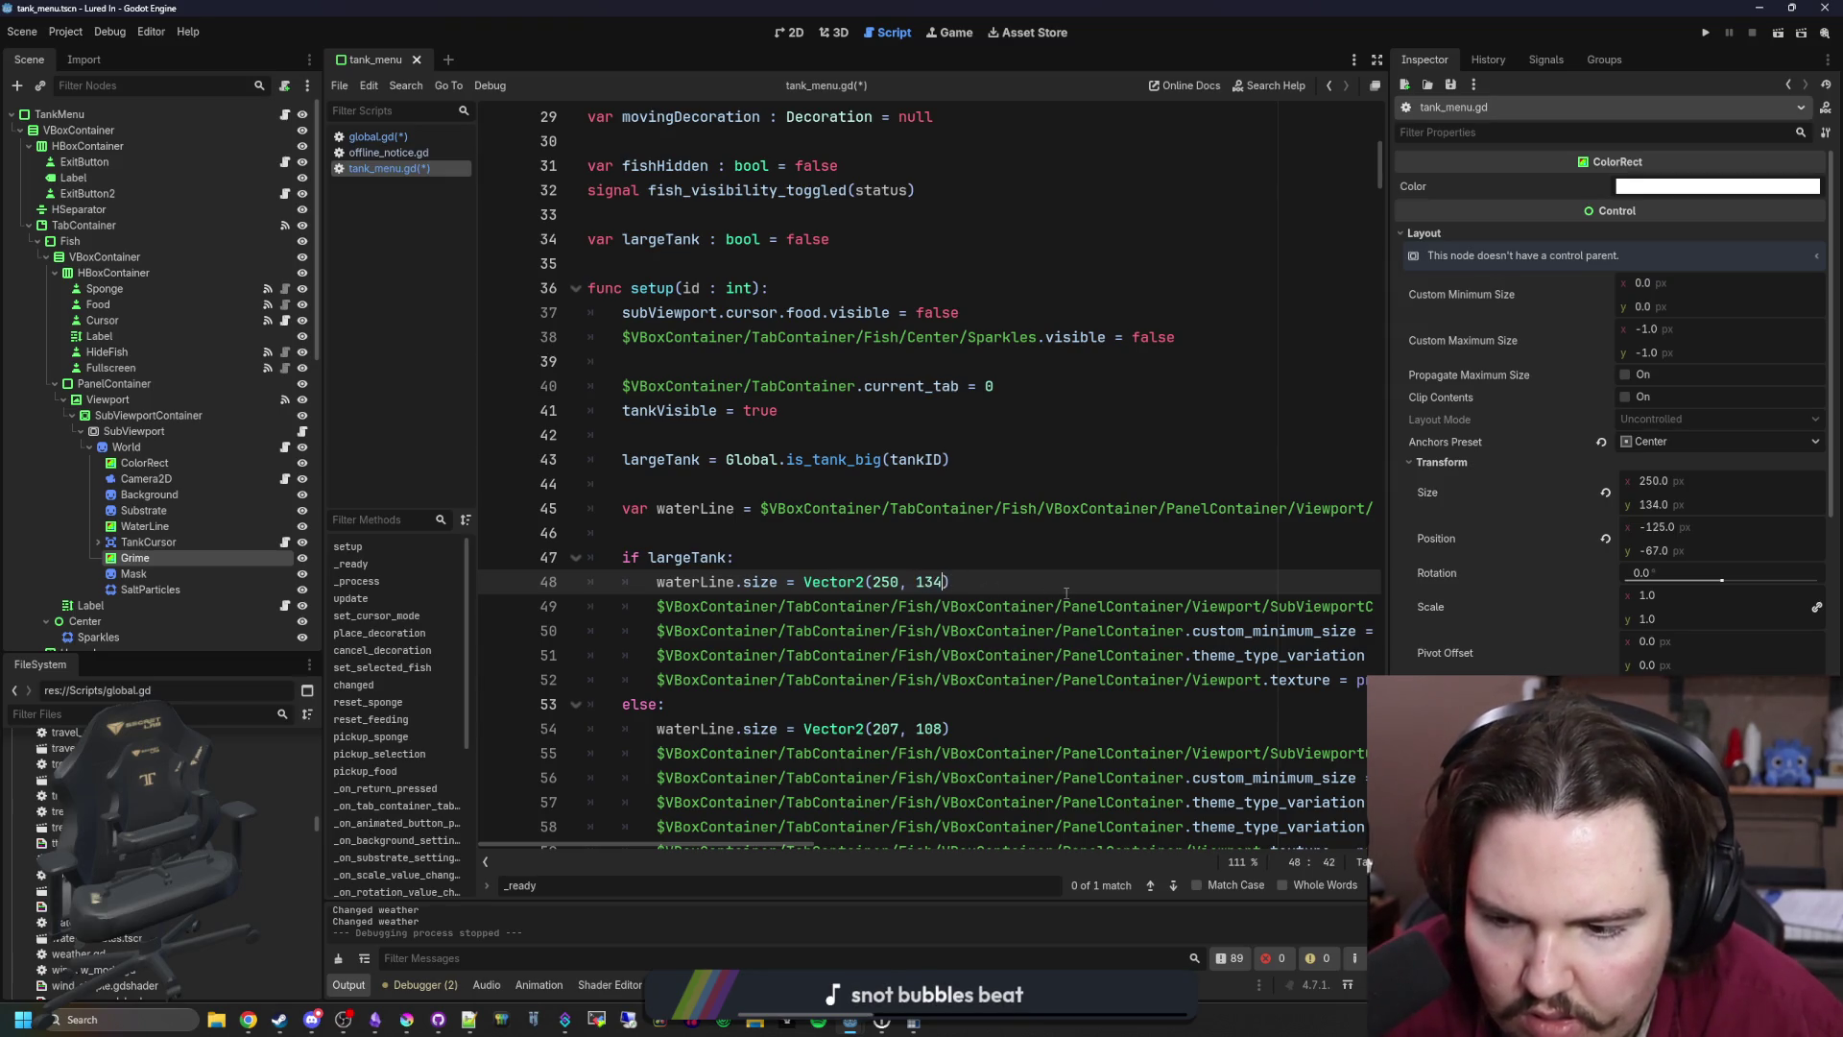
Step: Revert line 48 to Vector2(246, 128) and save all scripts
left_click(897, 581)
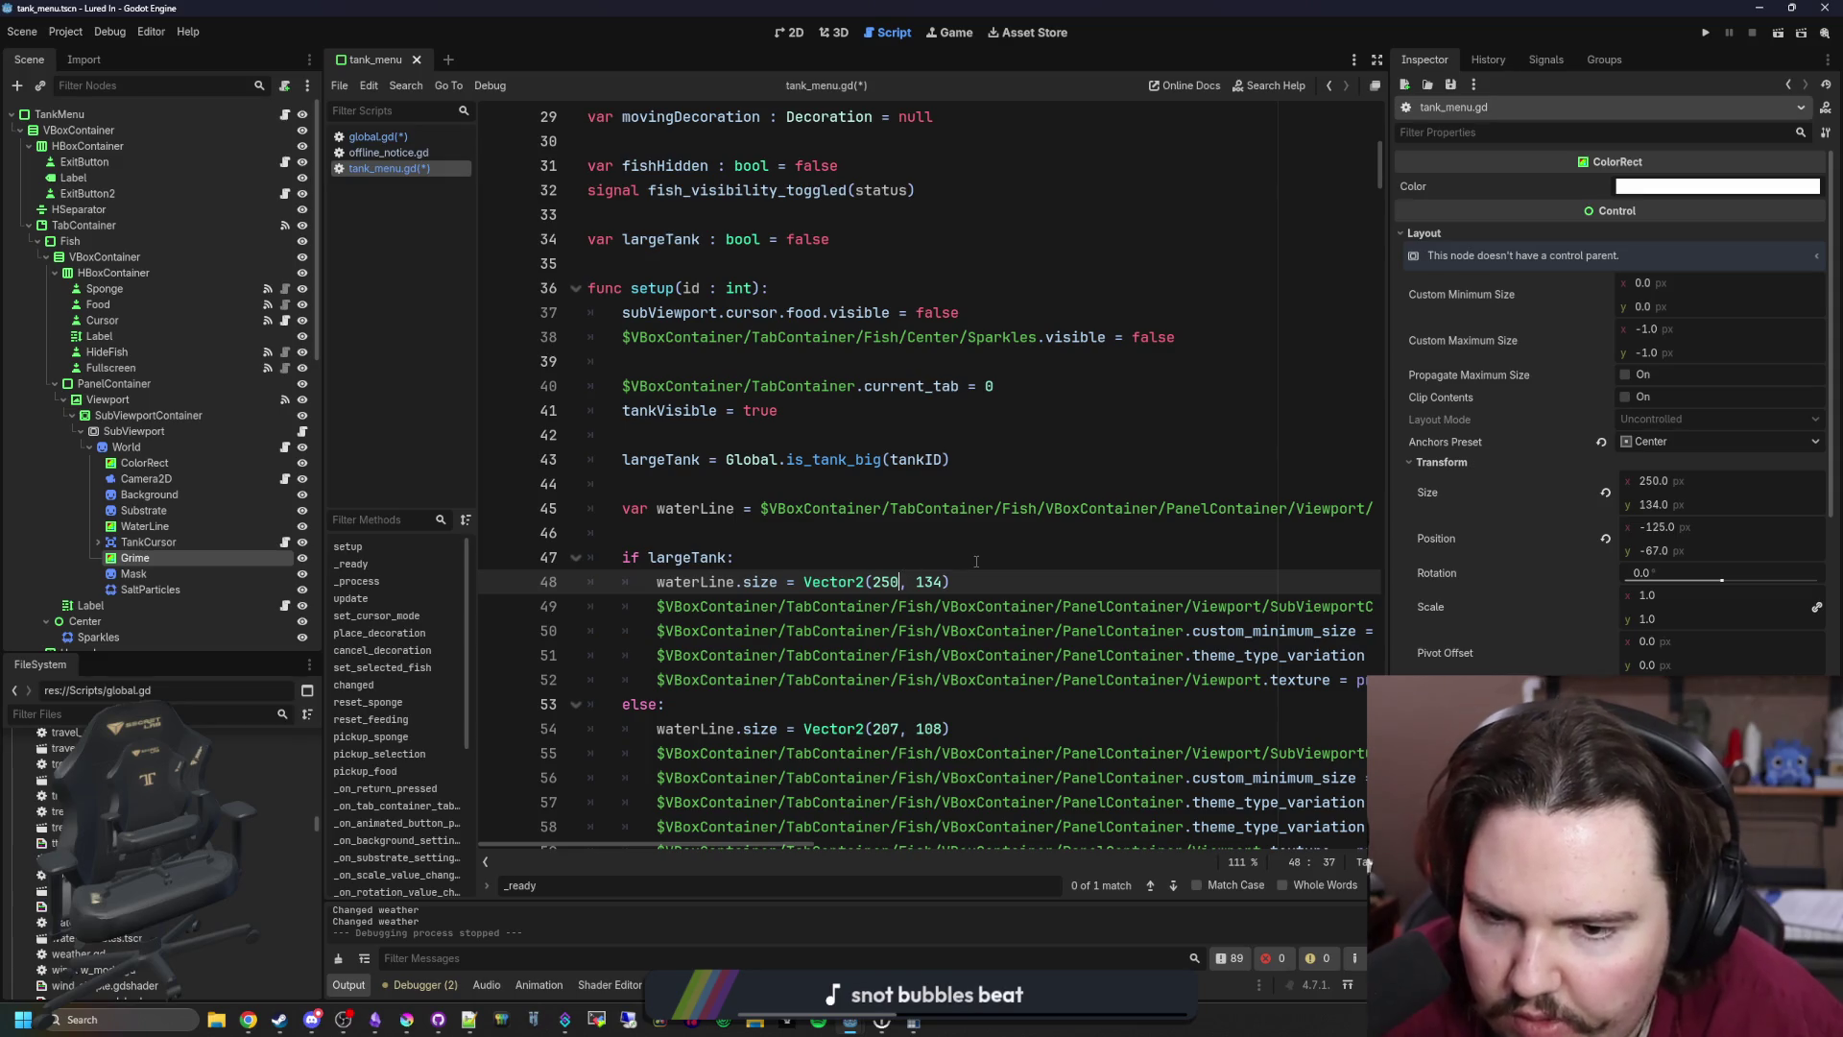
key("ctrl+z")
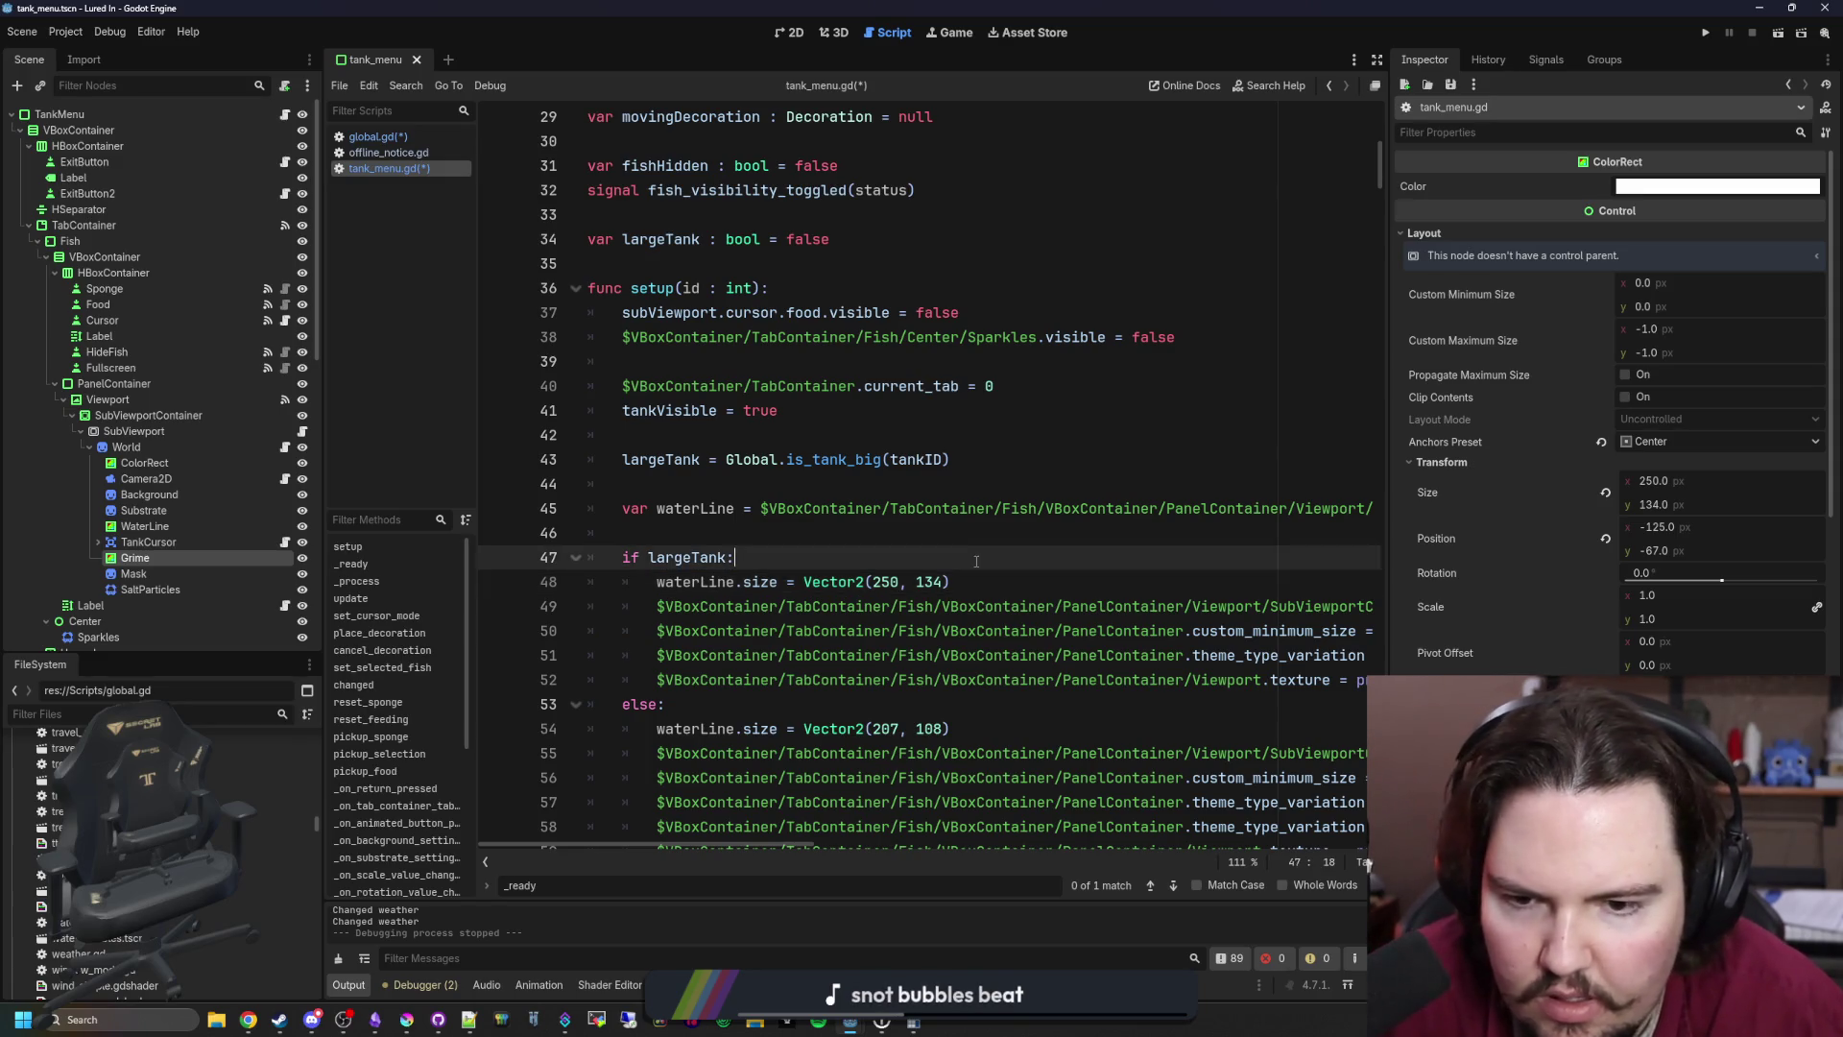
key("ctrl+z")
left_click(944, 557)
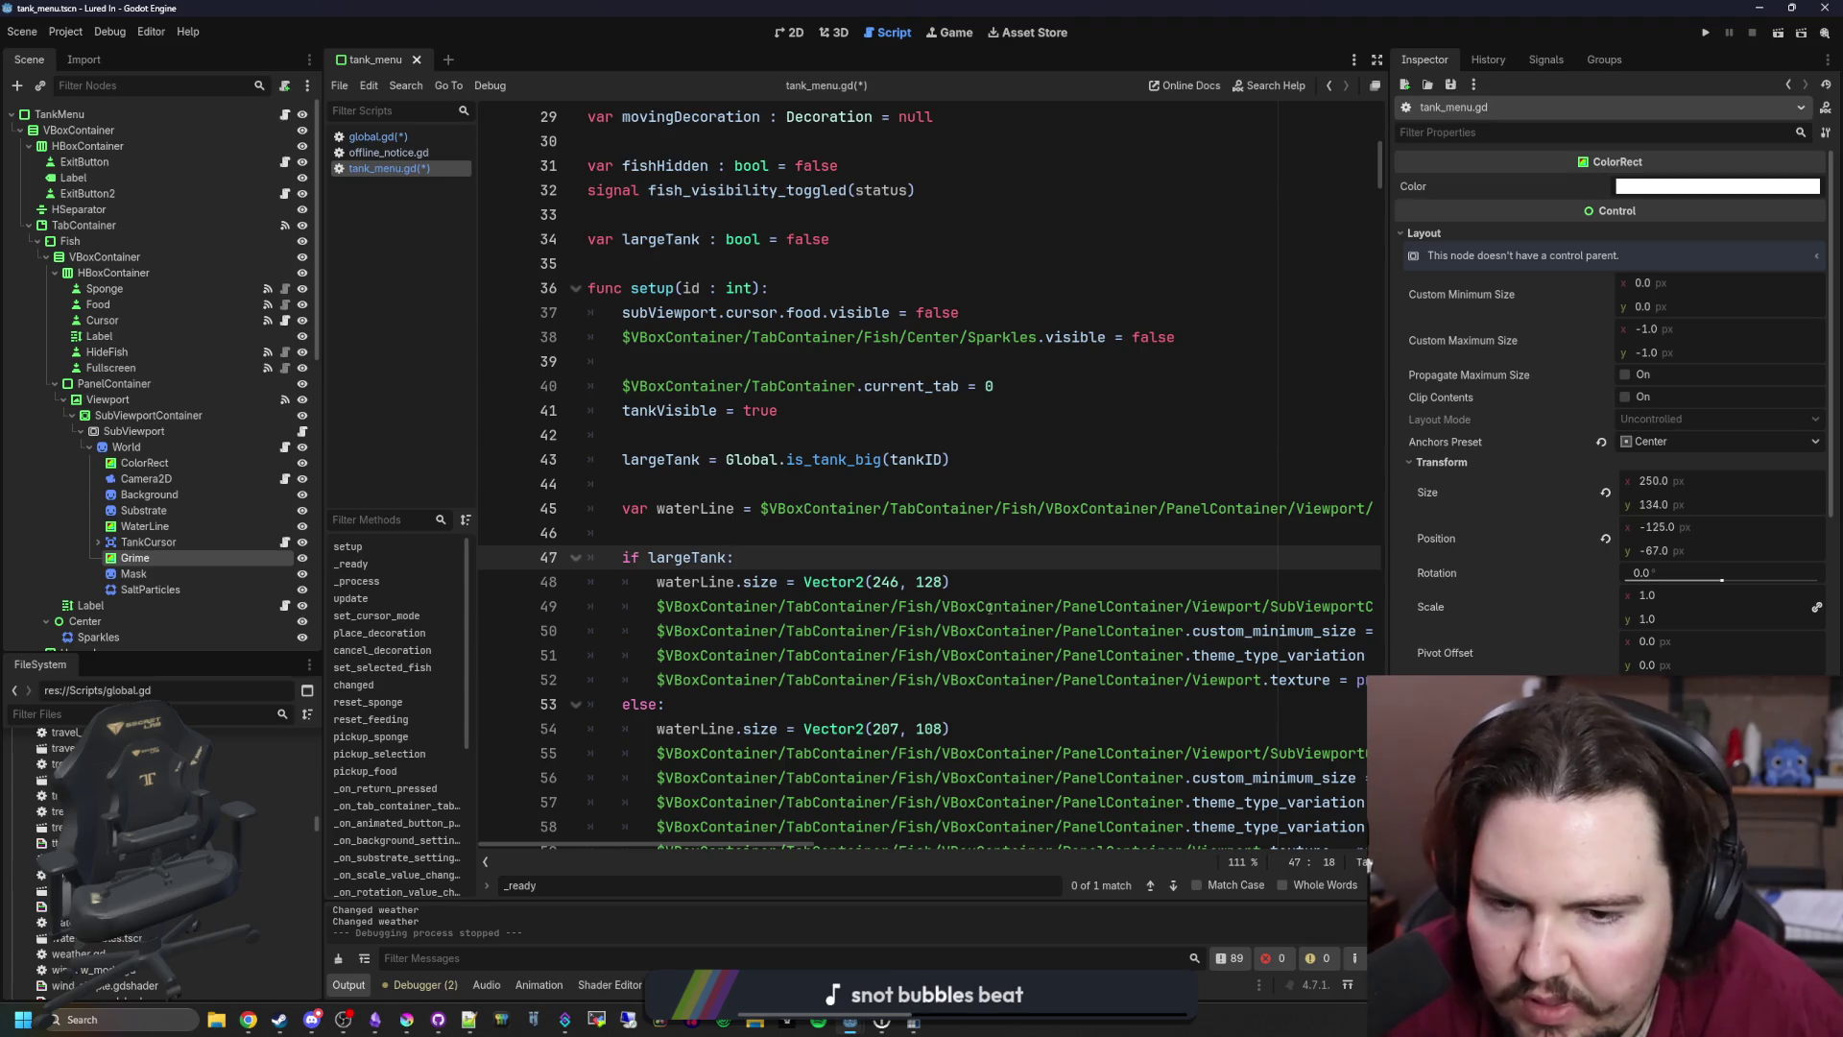
key("ctrl+s")
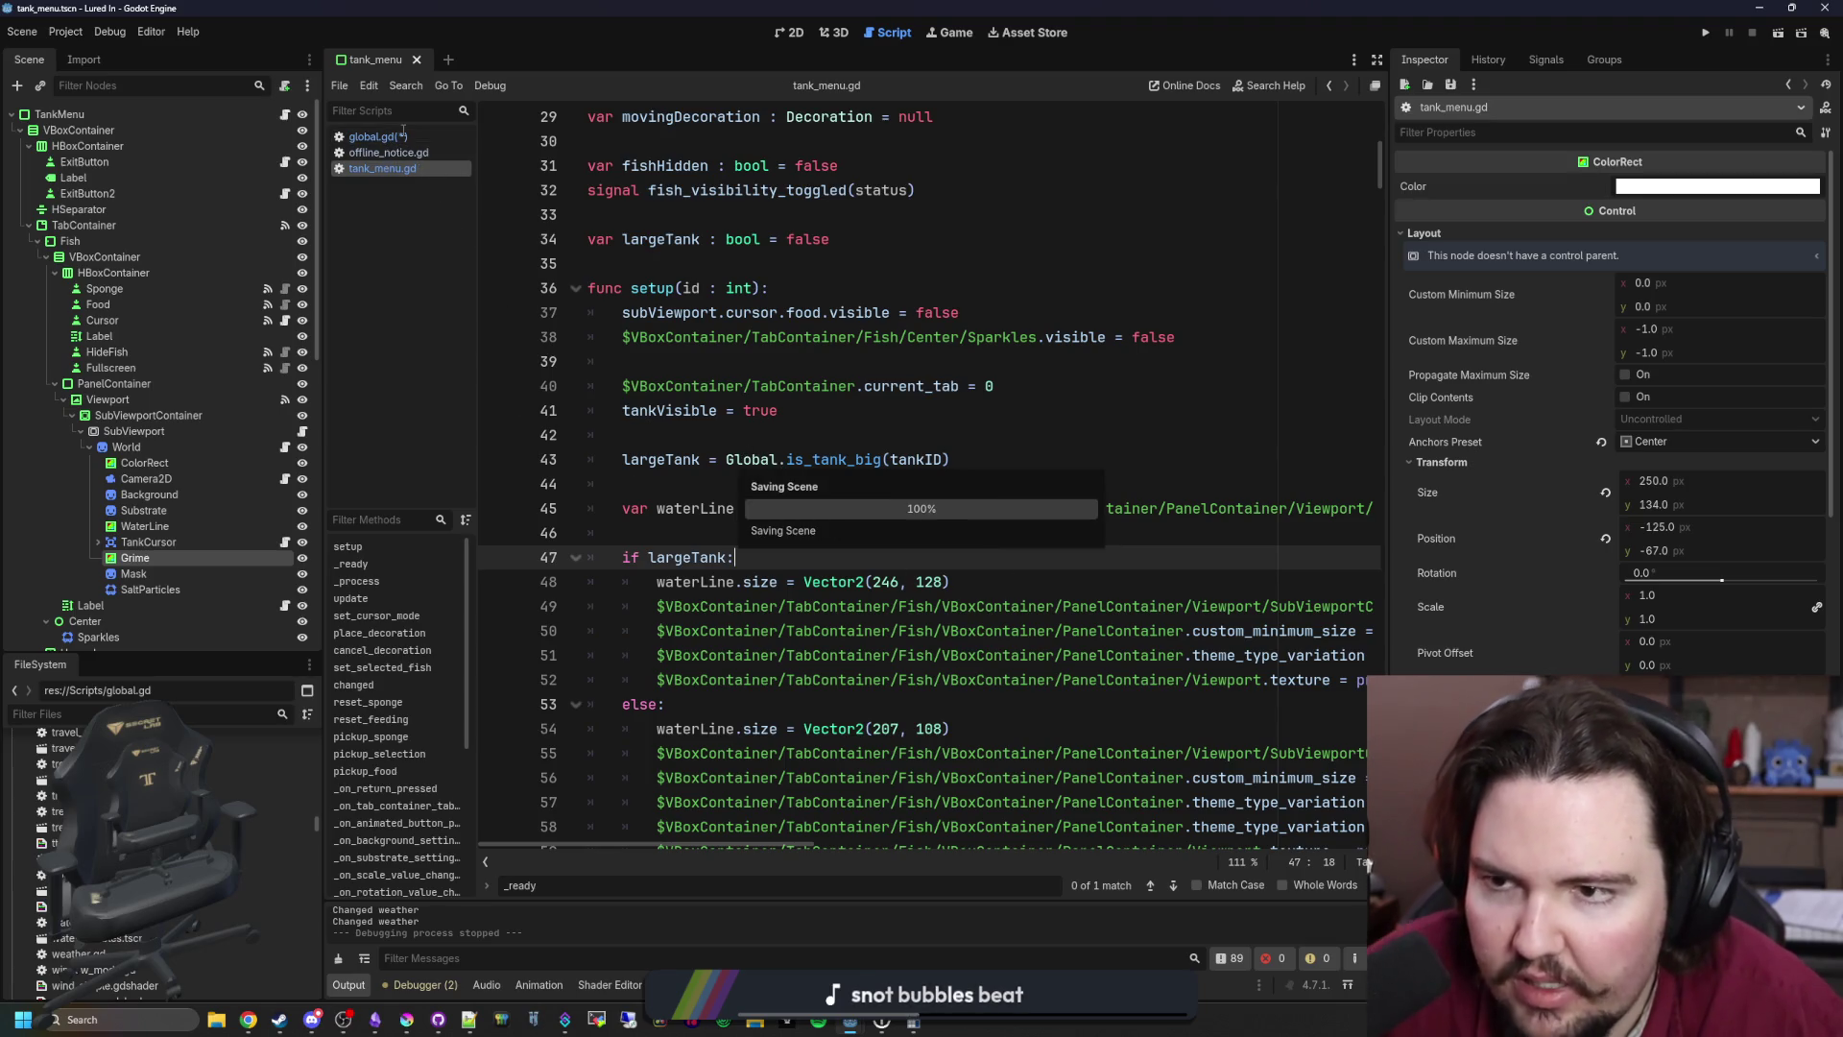
Step: In global.gd, size the algaeMask Image.create call with algaeResolution.x and algaeResolution.y instead of 208 and 108
left_click(396, 136)
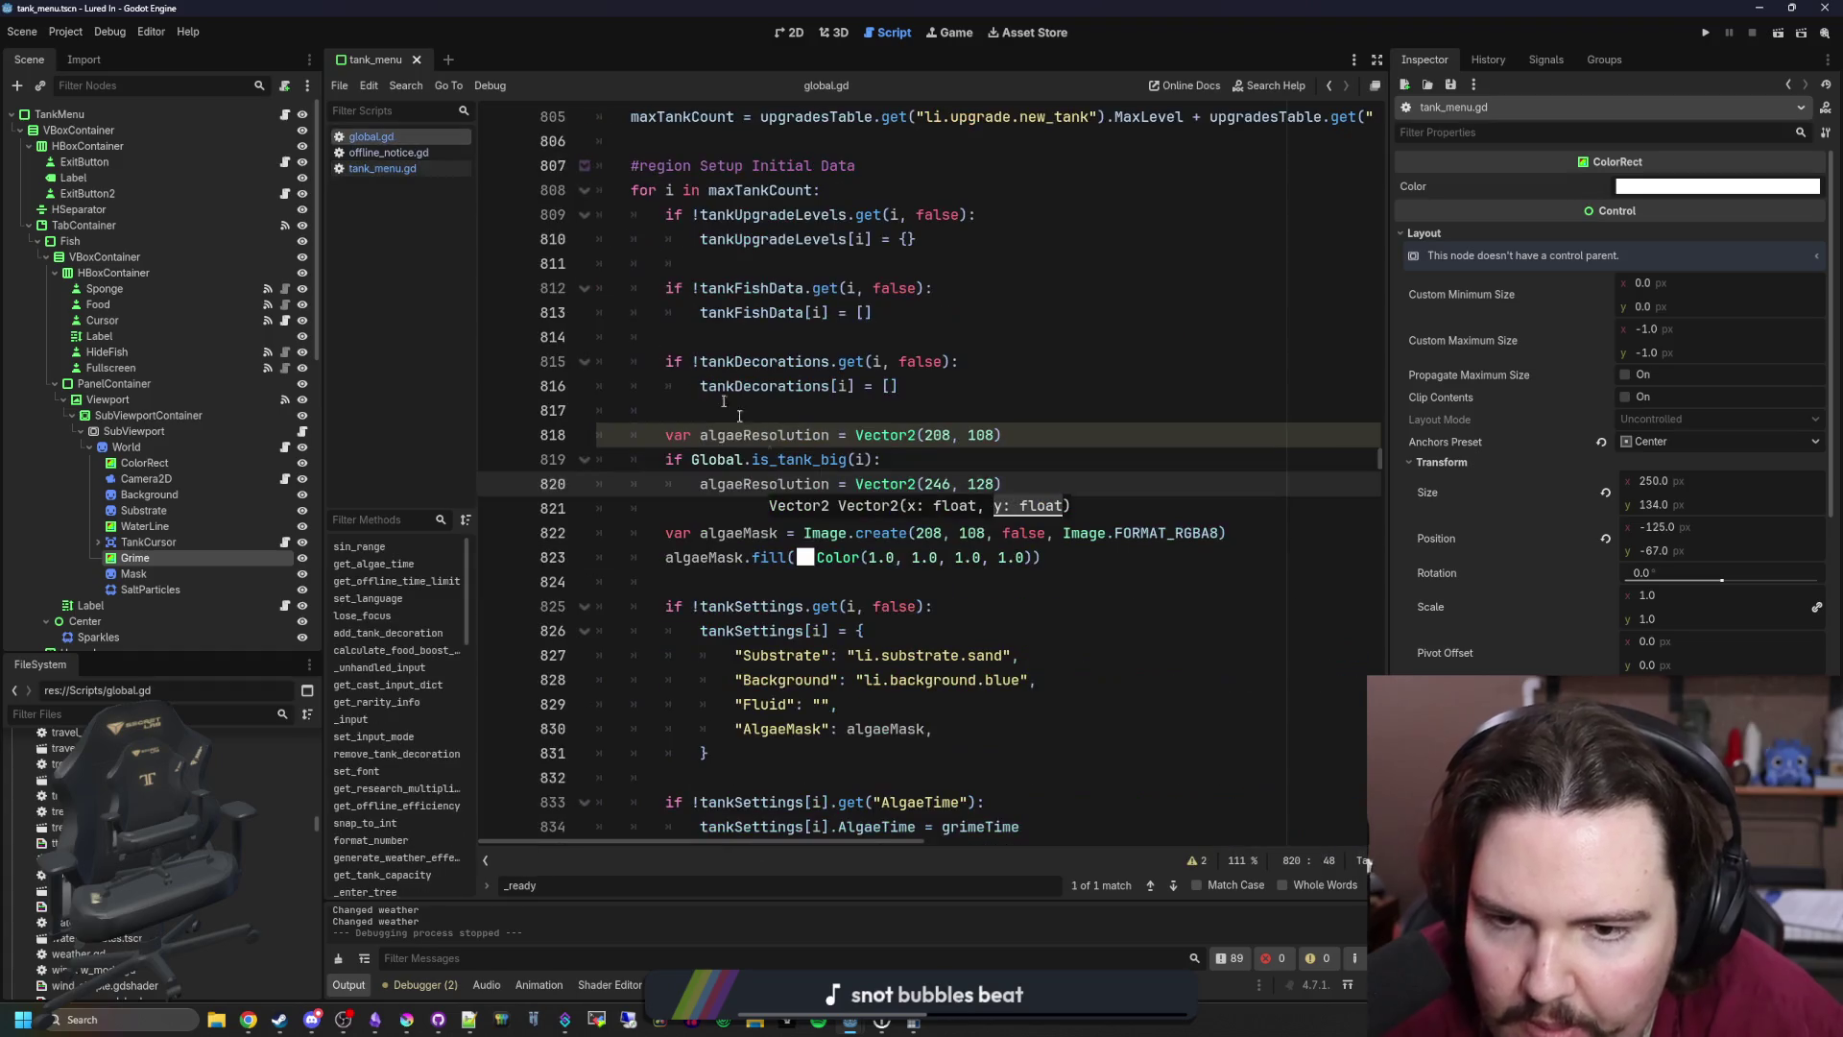
left_click(968, 464)
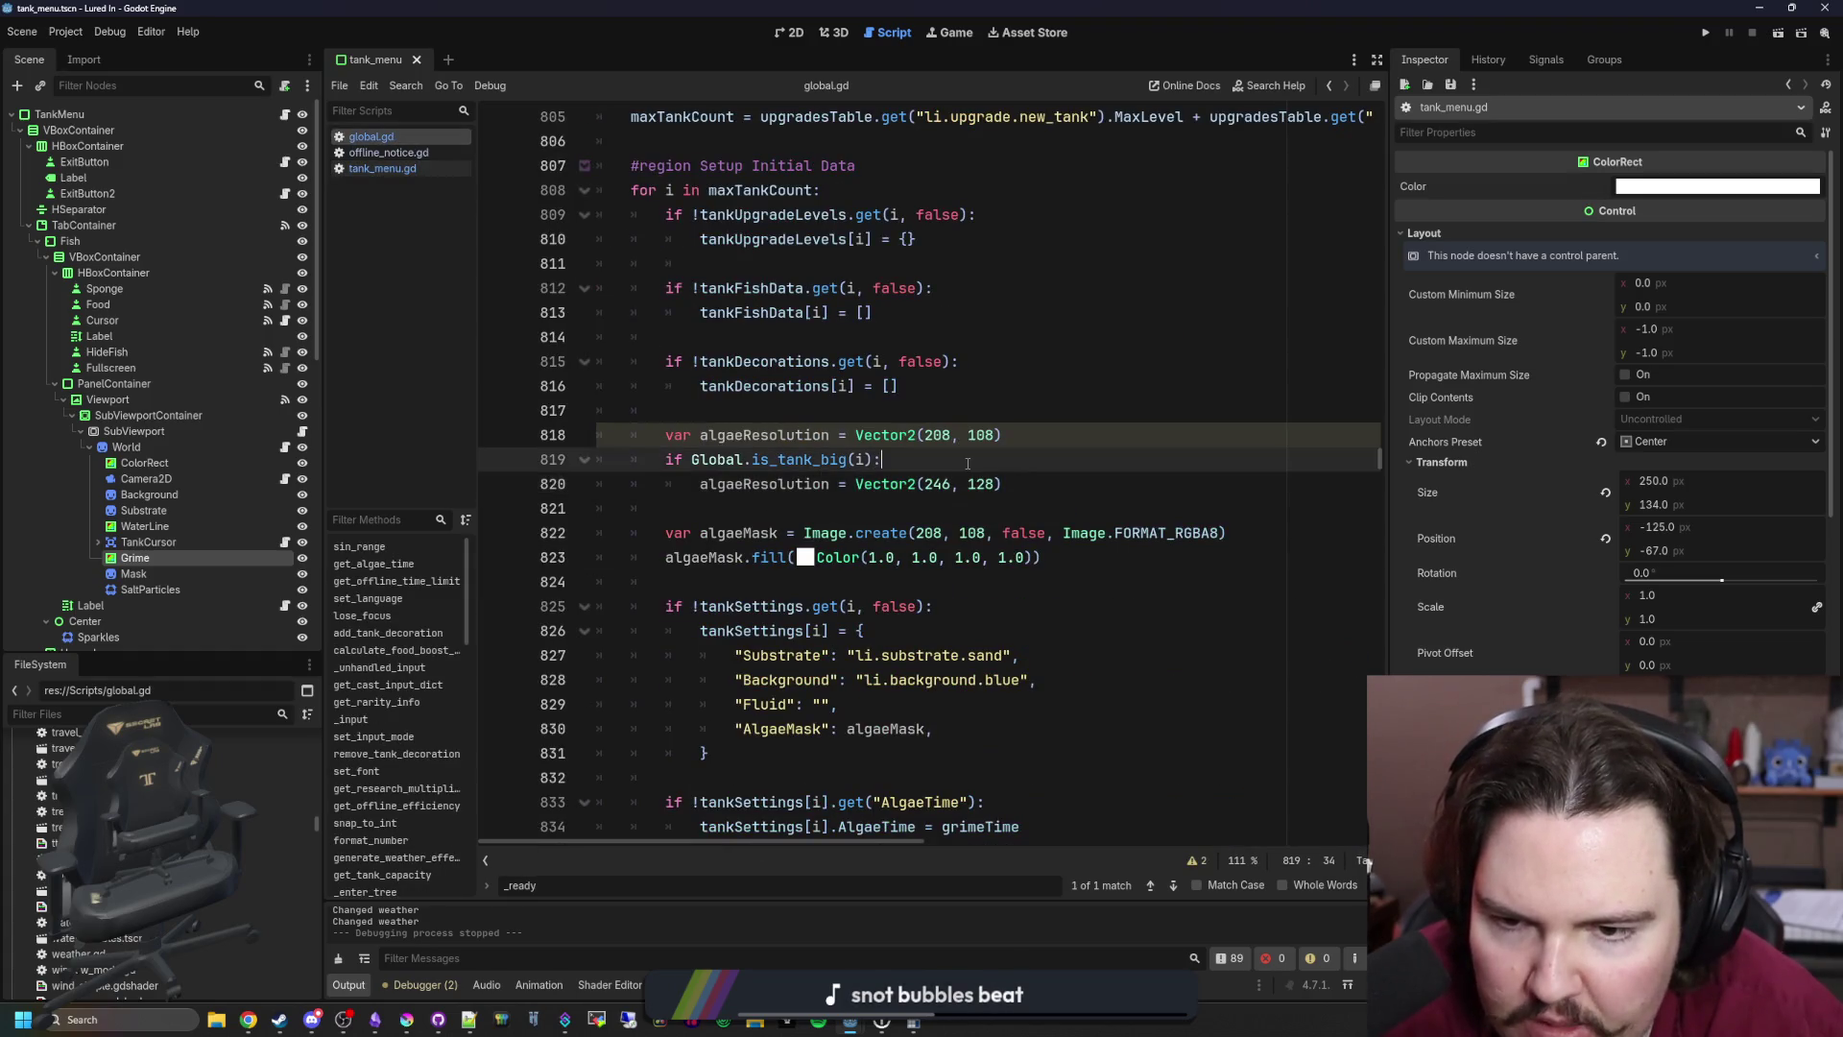
key("Down")
key("Down")
key("Down")
key("ctrl+Right")
key("Right")
key("shift+ctrl+Right")
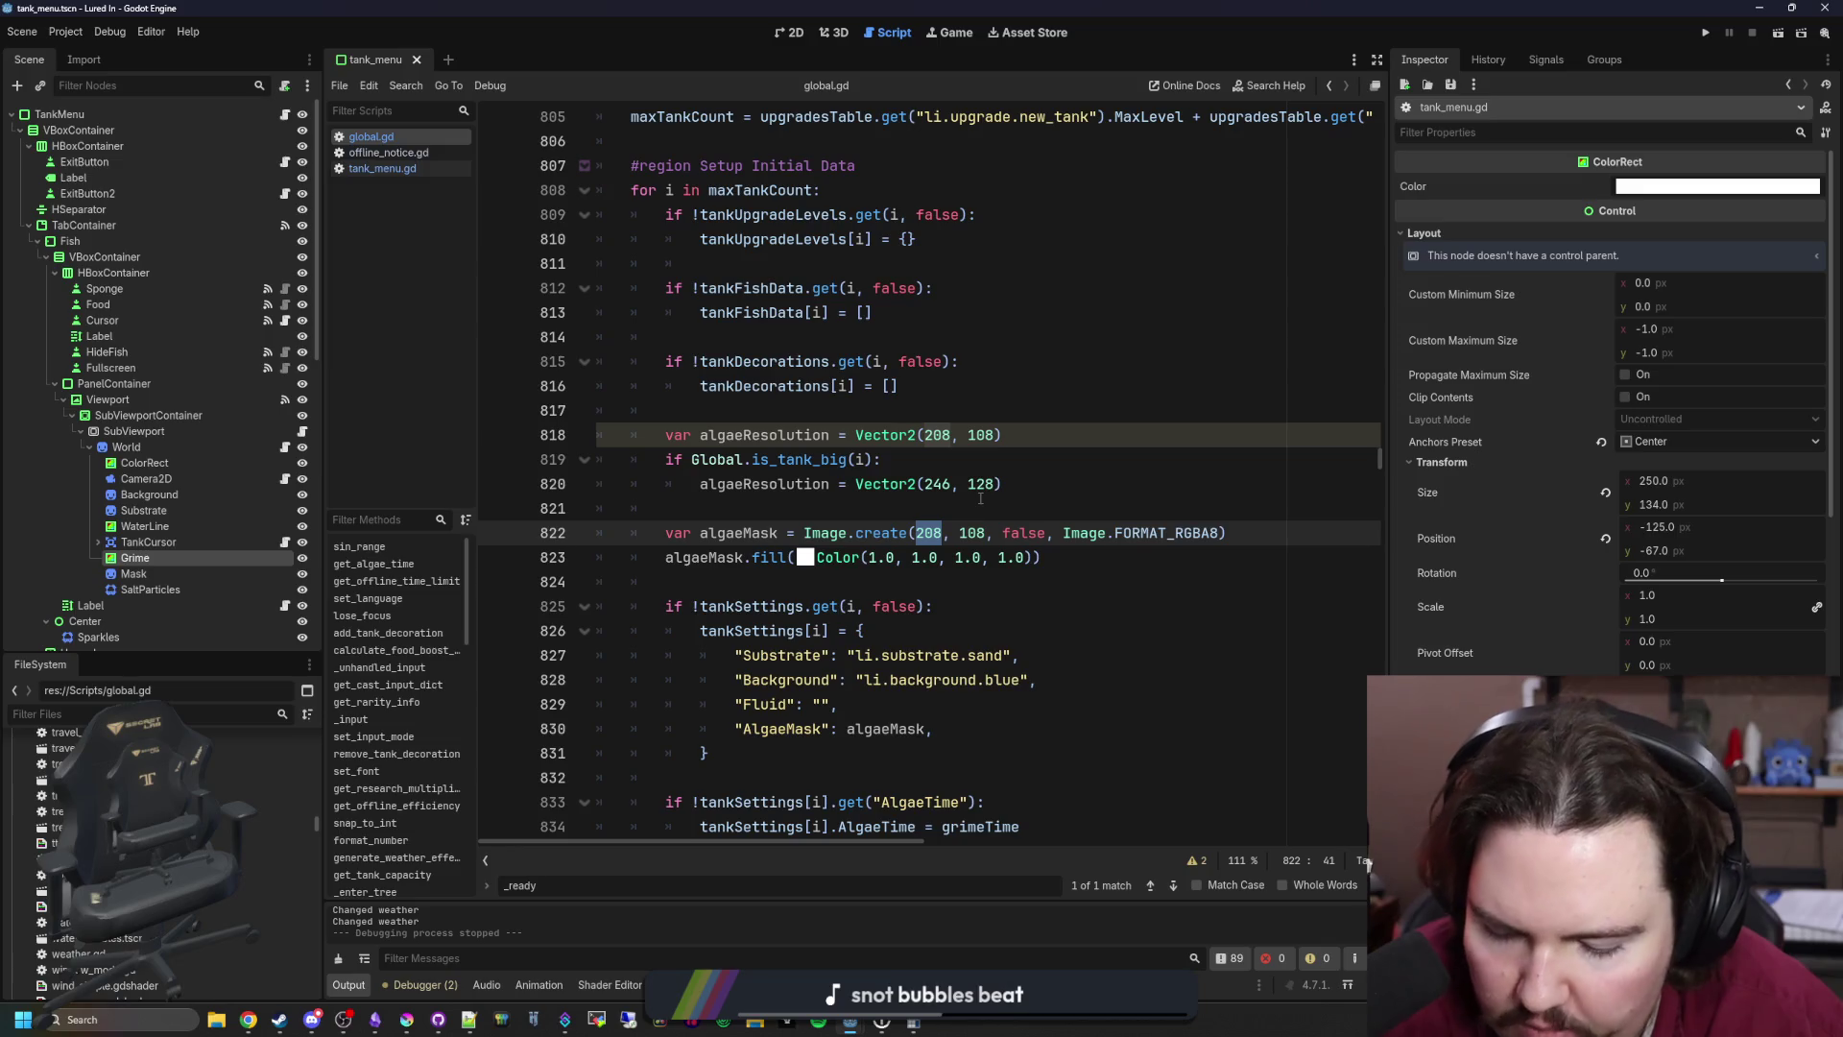
key("Right")
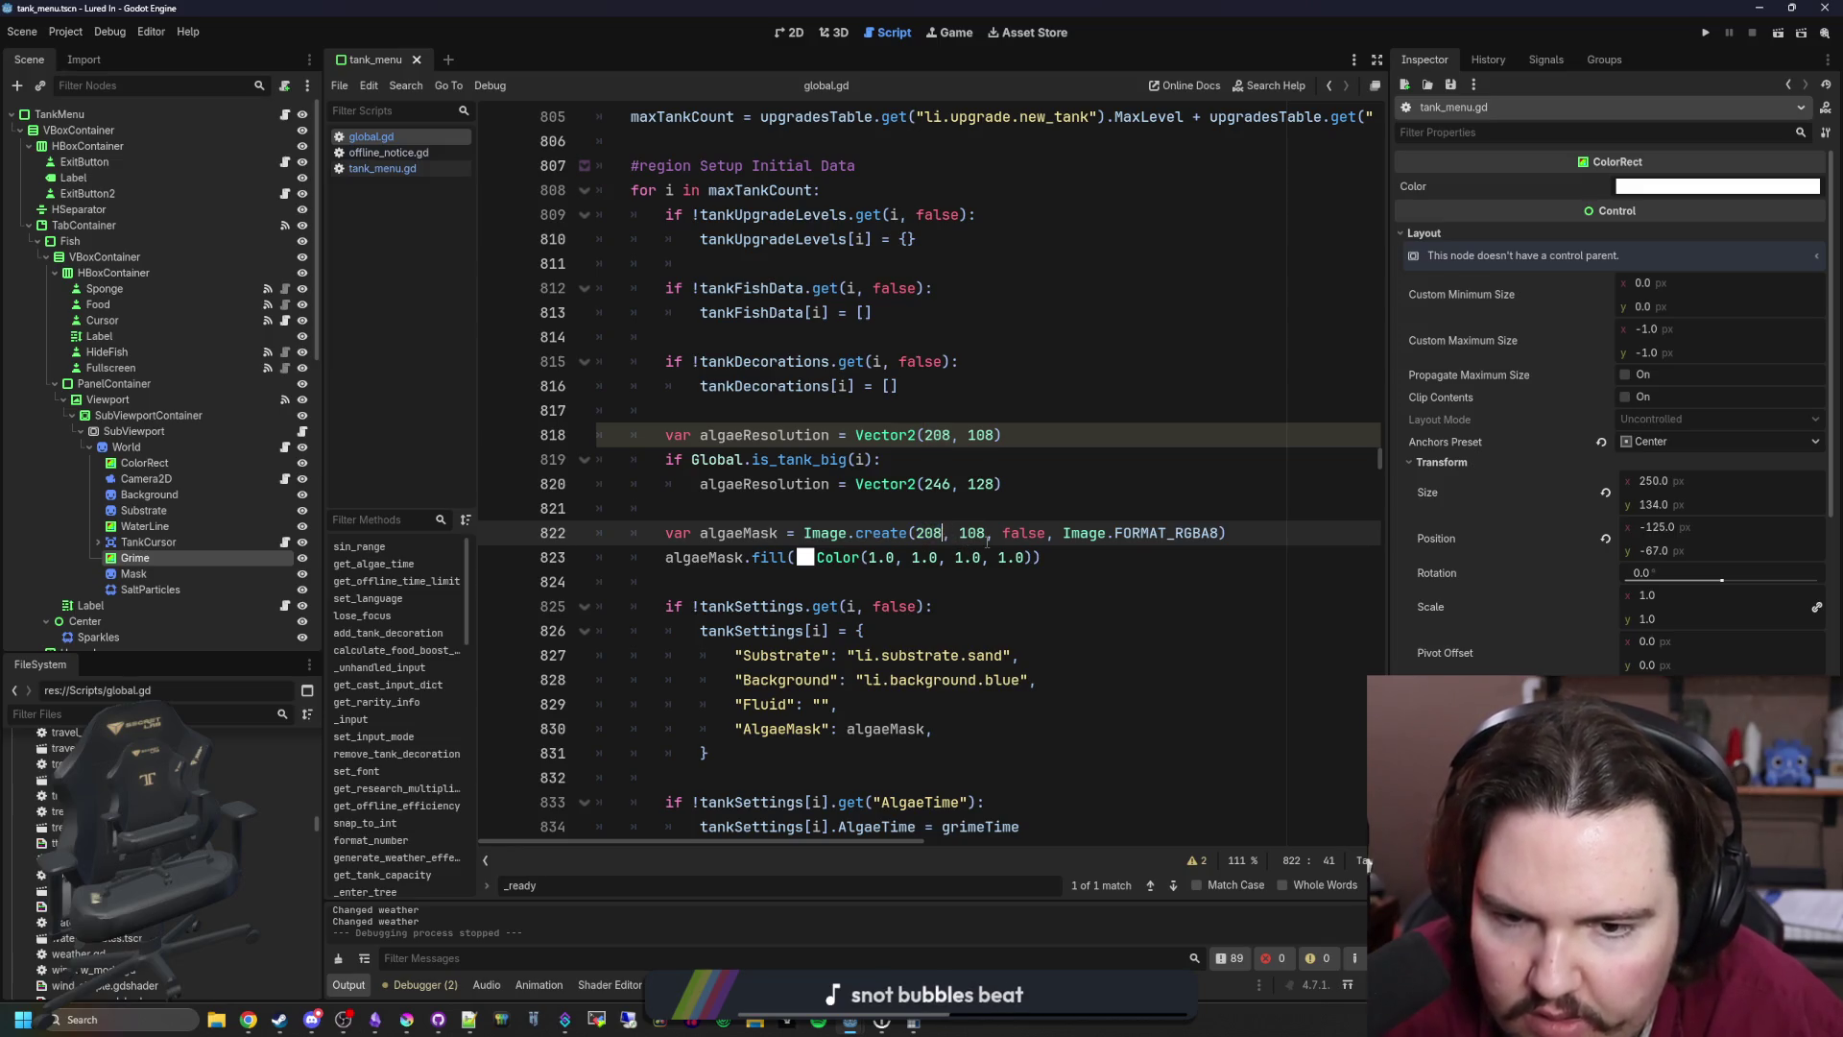
double_click(937, 533)
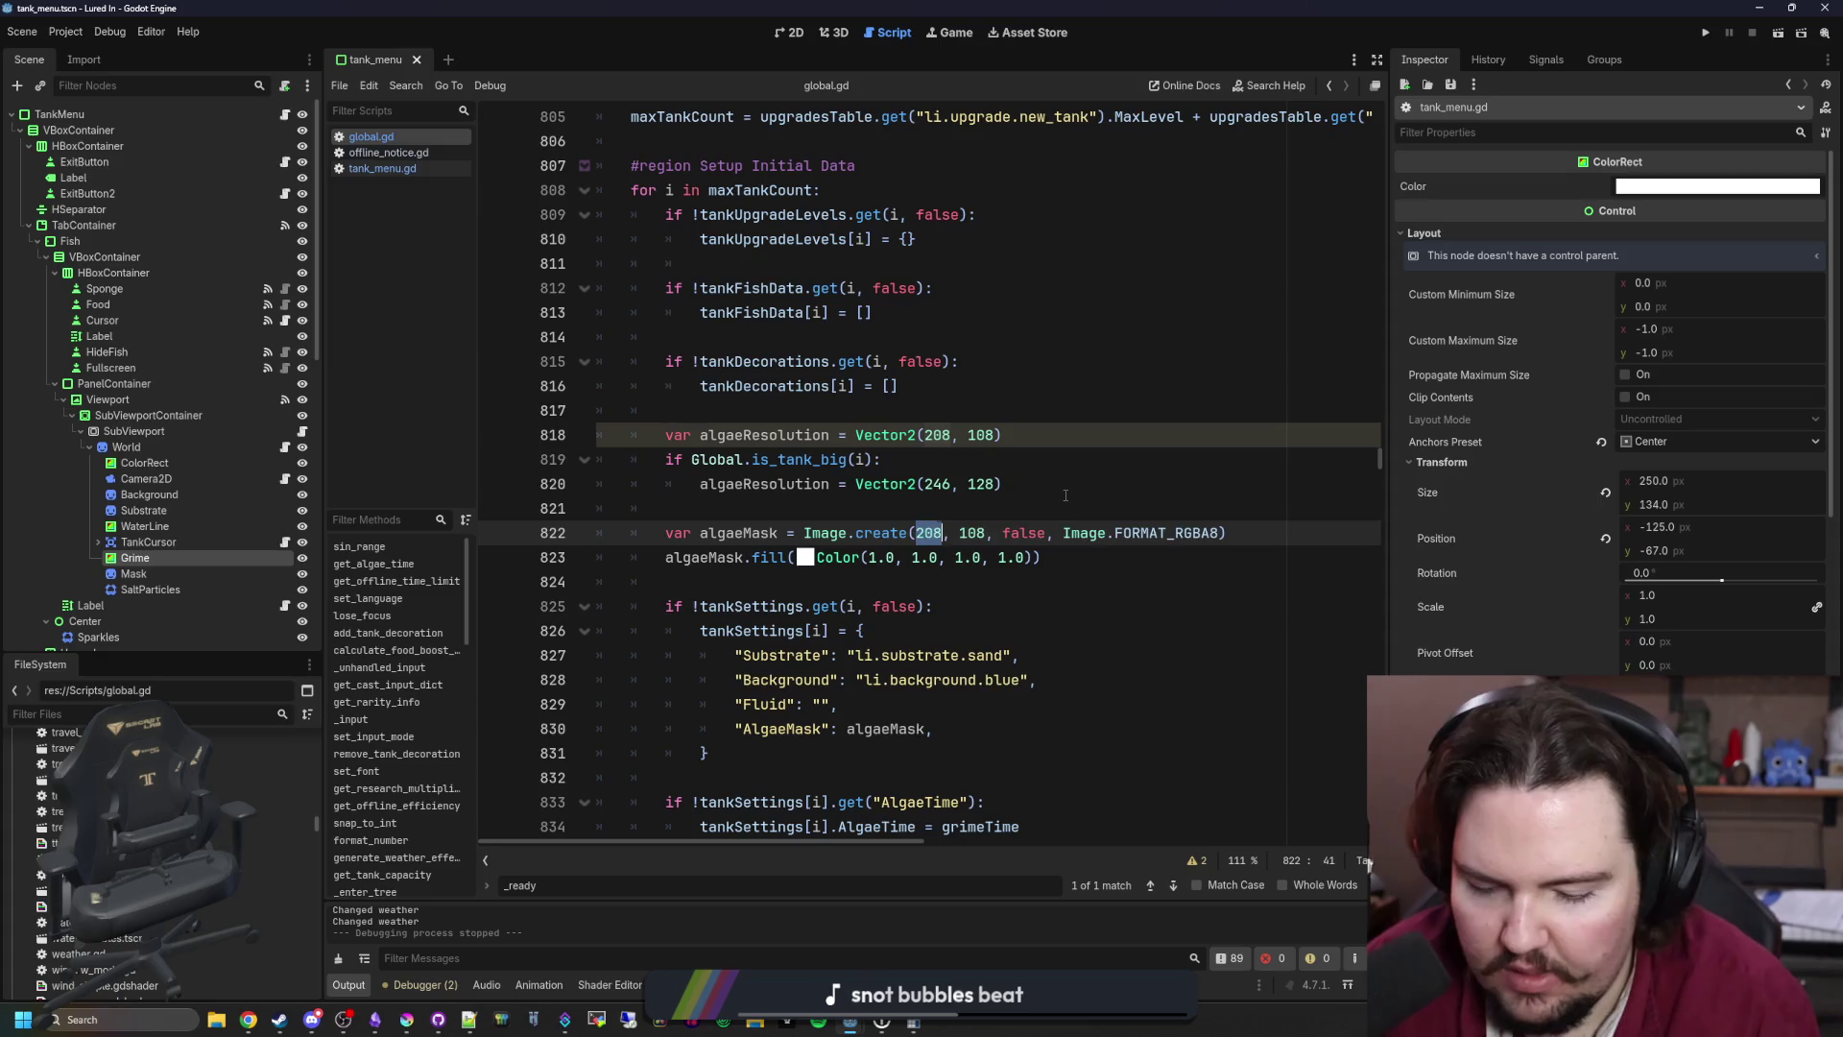
type("algaeResolution.x")
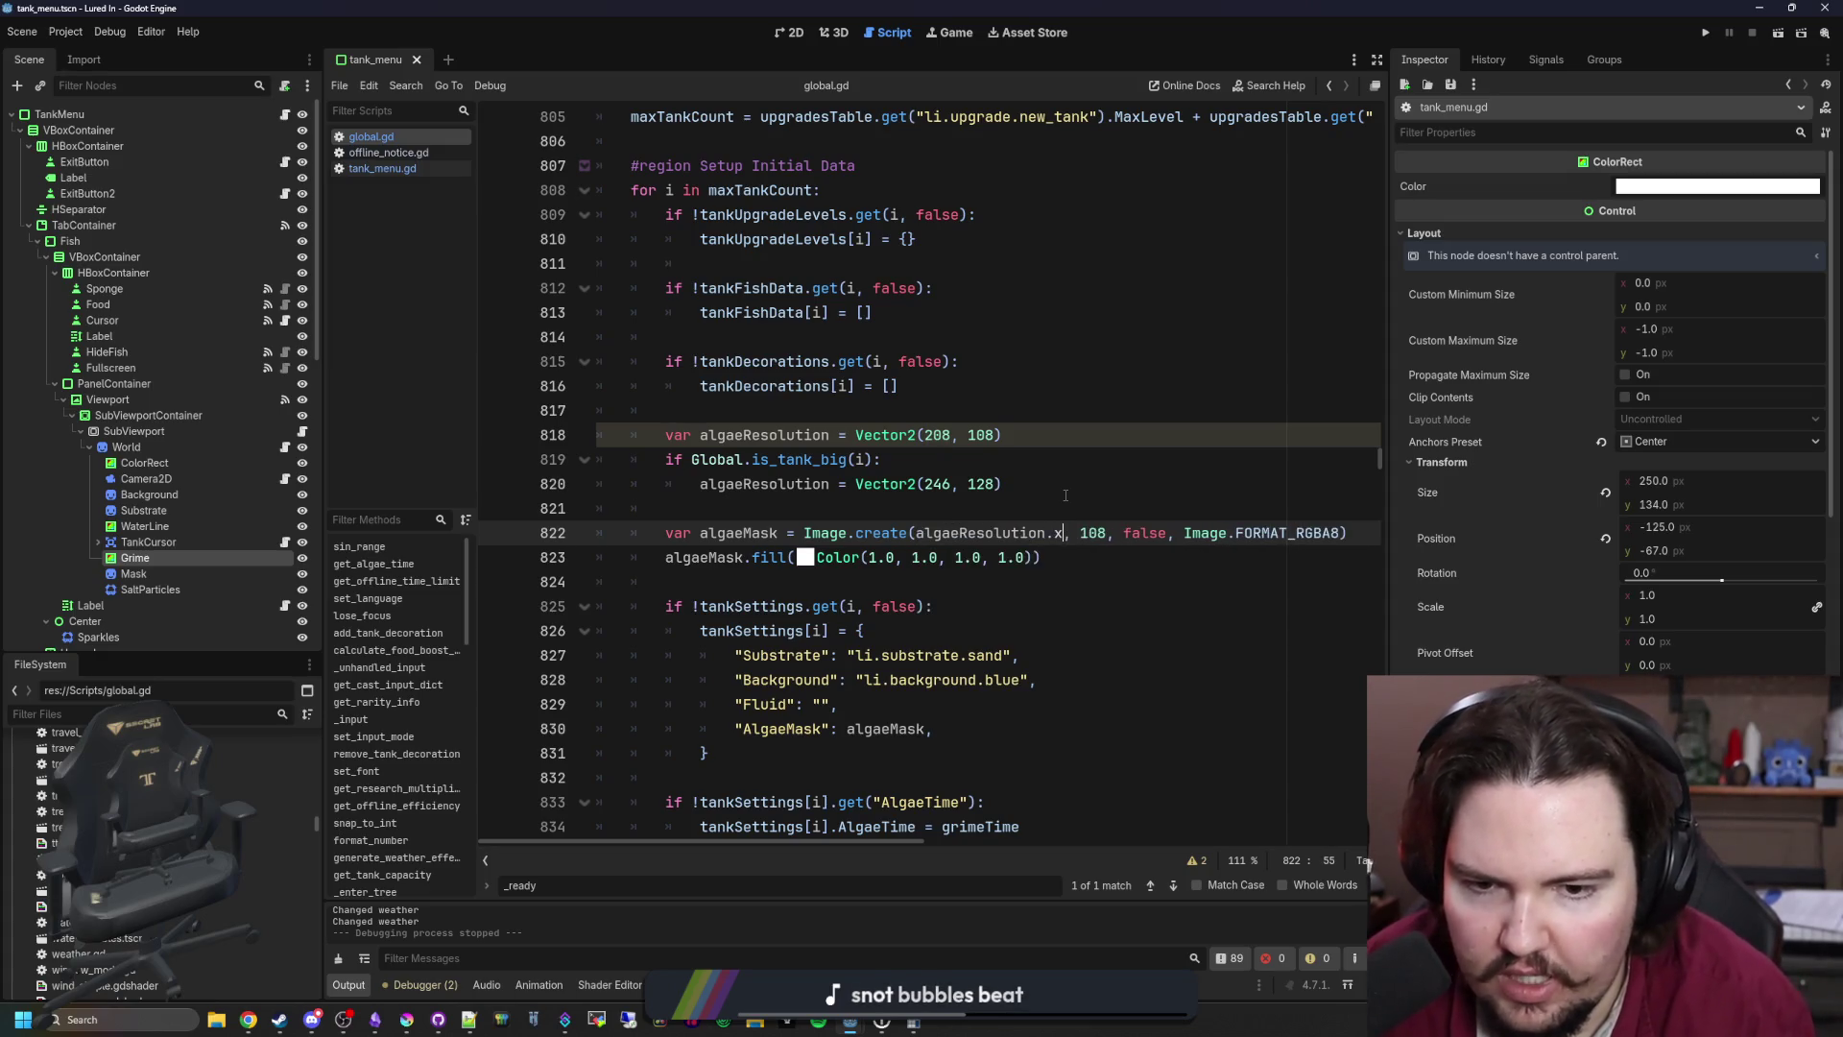
key("Right")
key("Right")
key("ctrl+shift+Right")
type("algaeR")
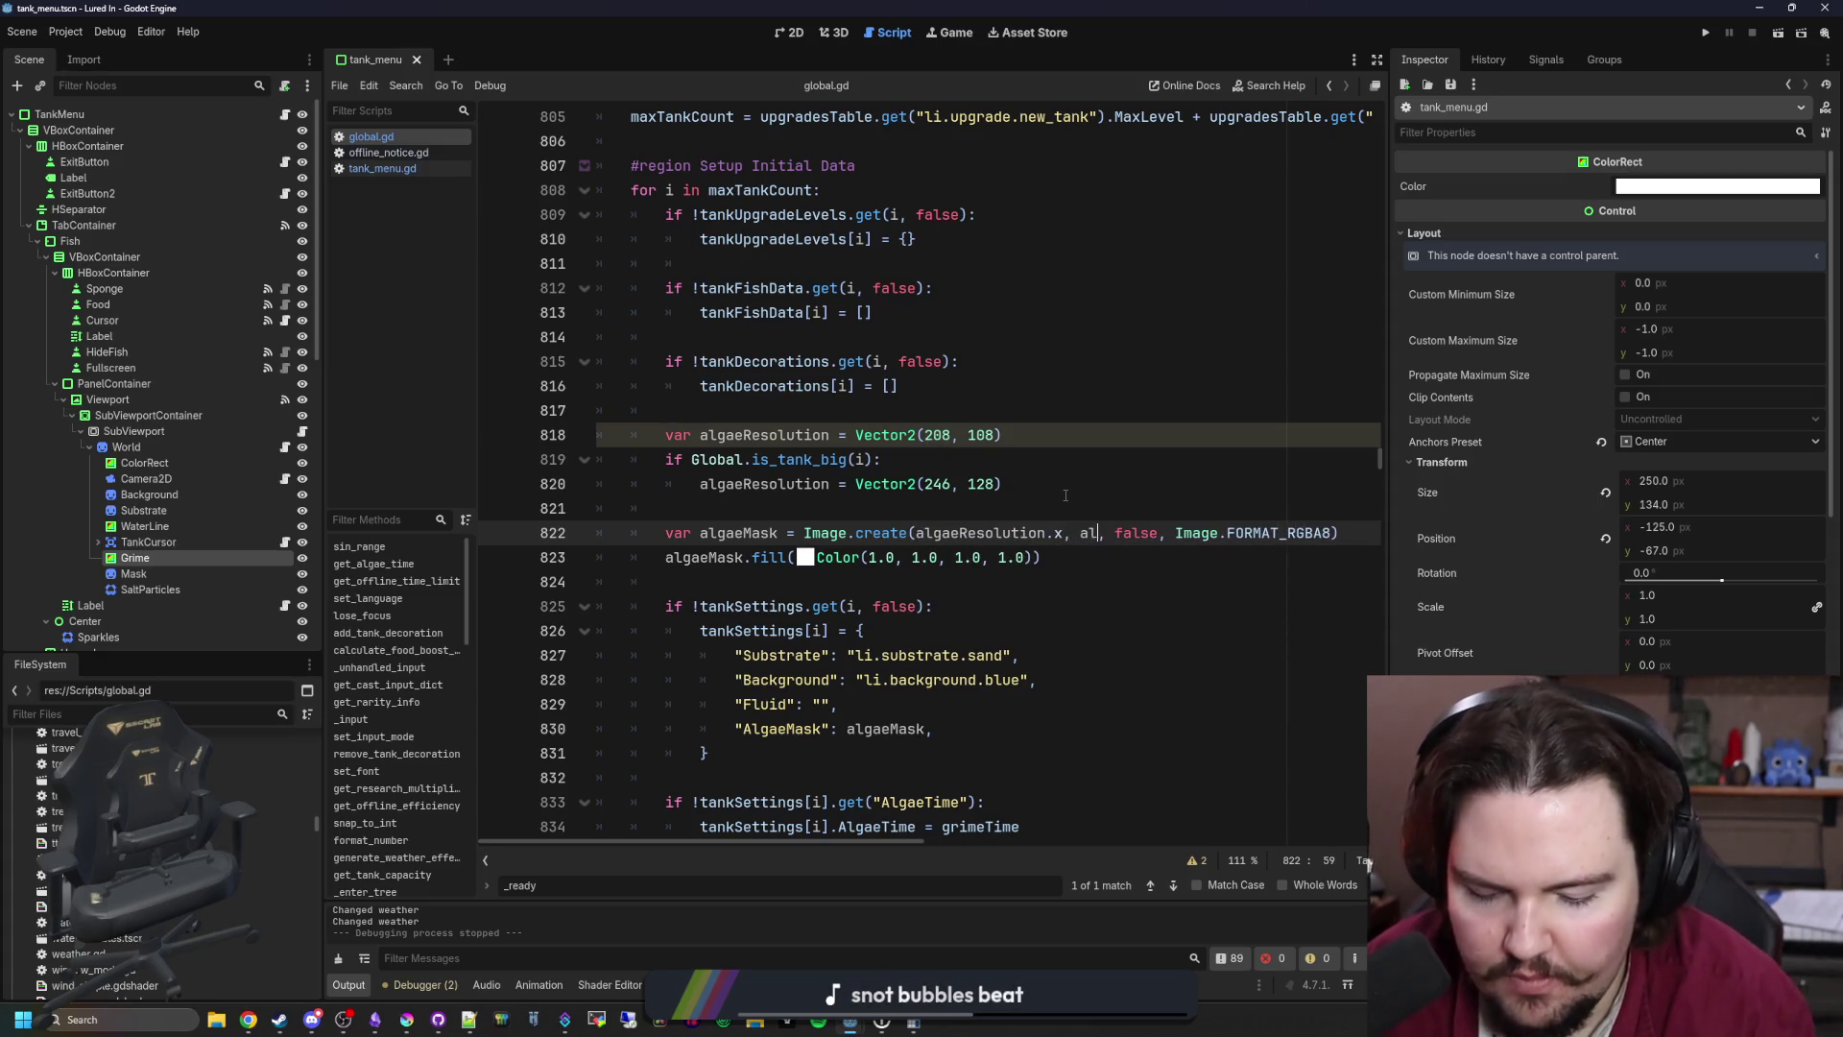
type("esolution.y")
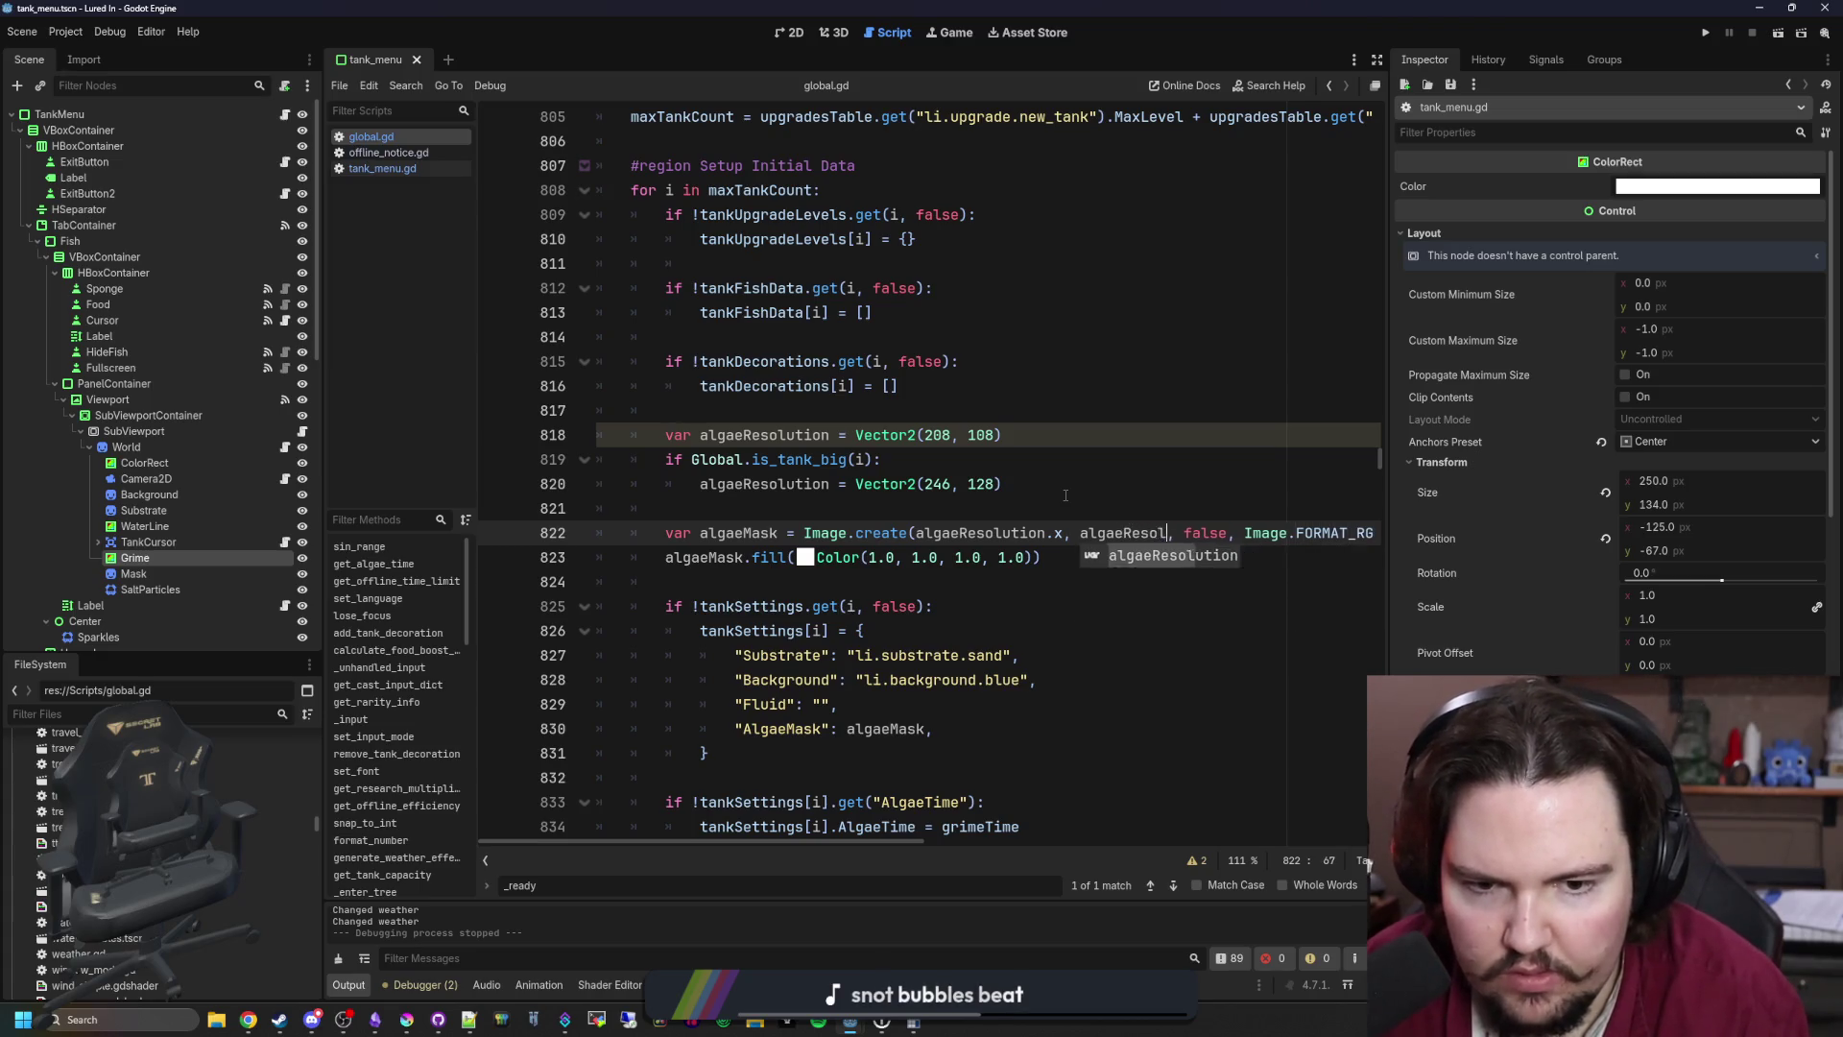
Step: Save global.gd with the AlgaeMask entry in the tankSettings block
left_click(924, 492)
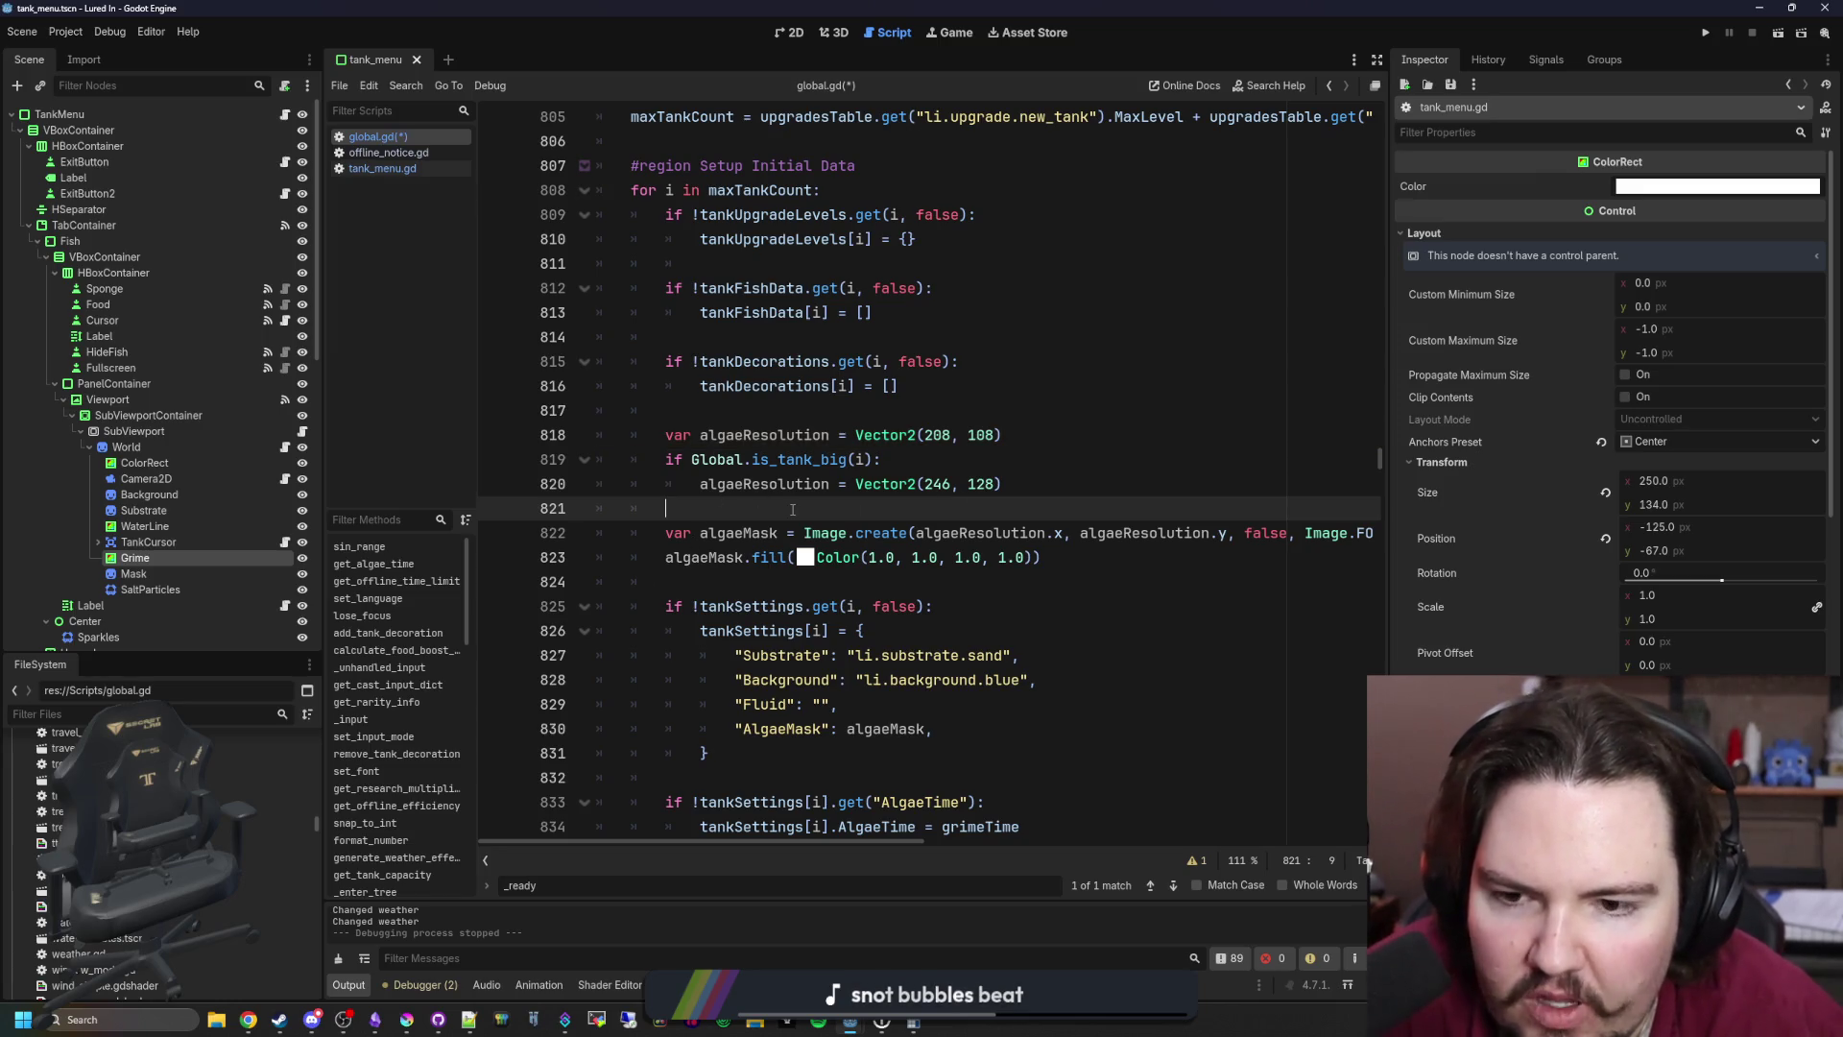
scroll(792, 509, "down", 1)
scroll(792, 508, "down", 1)
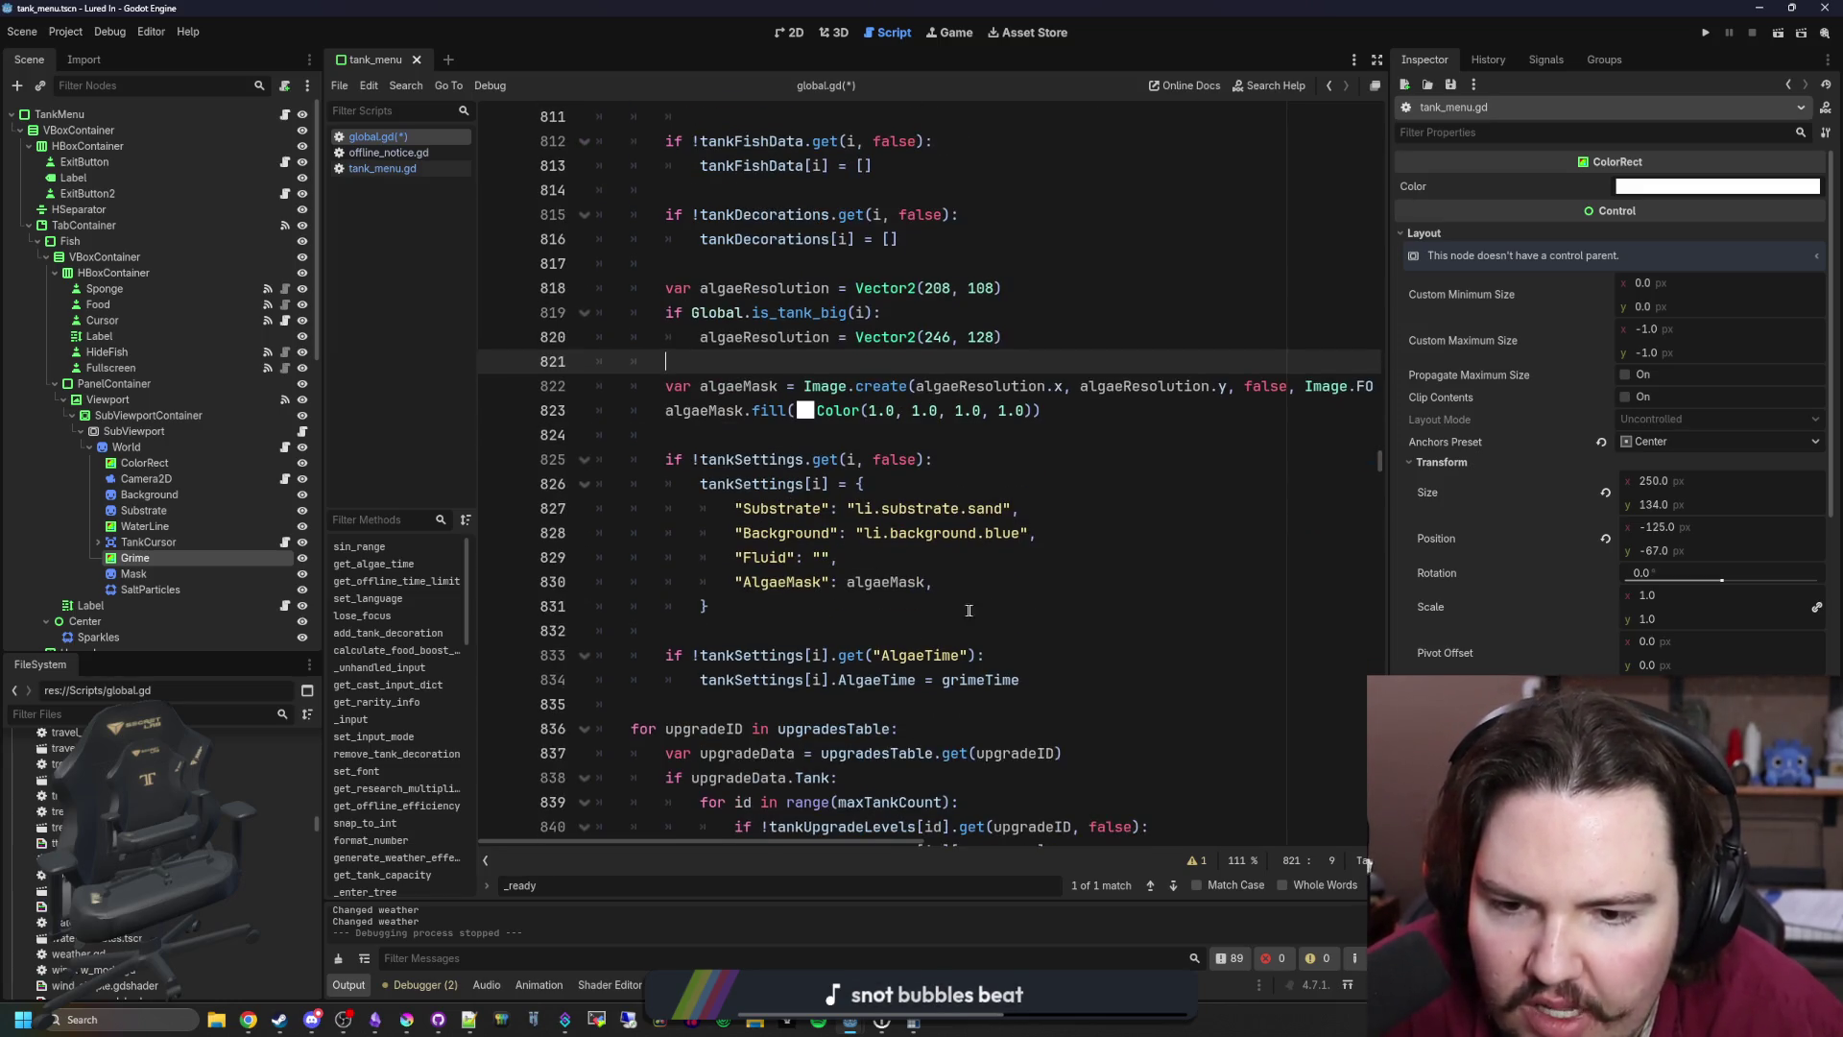
left_click(738, 599)
key("ctrl+s")
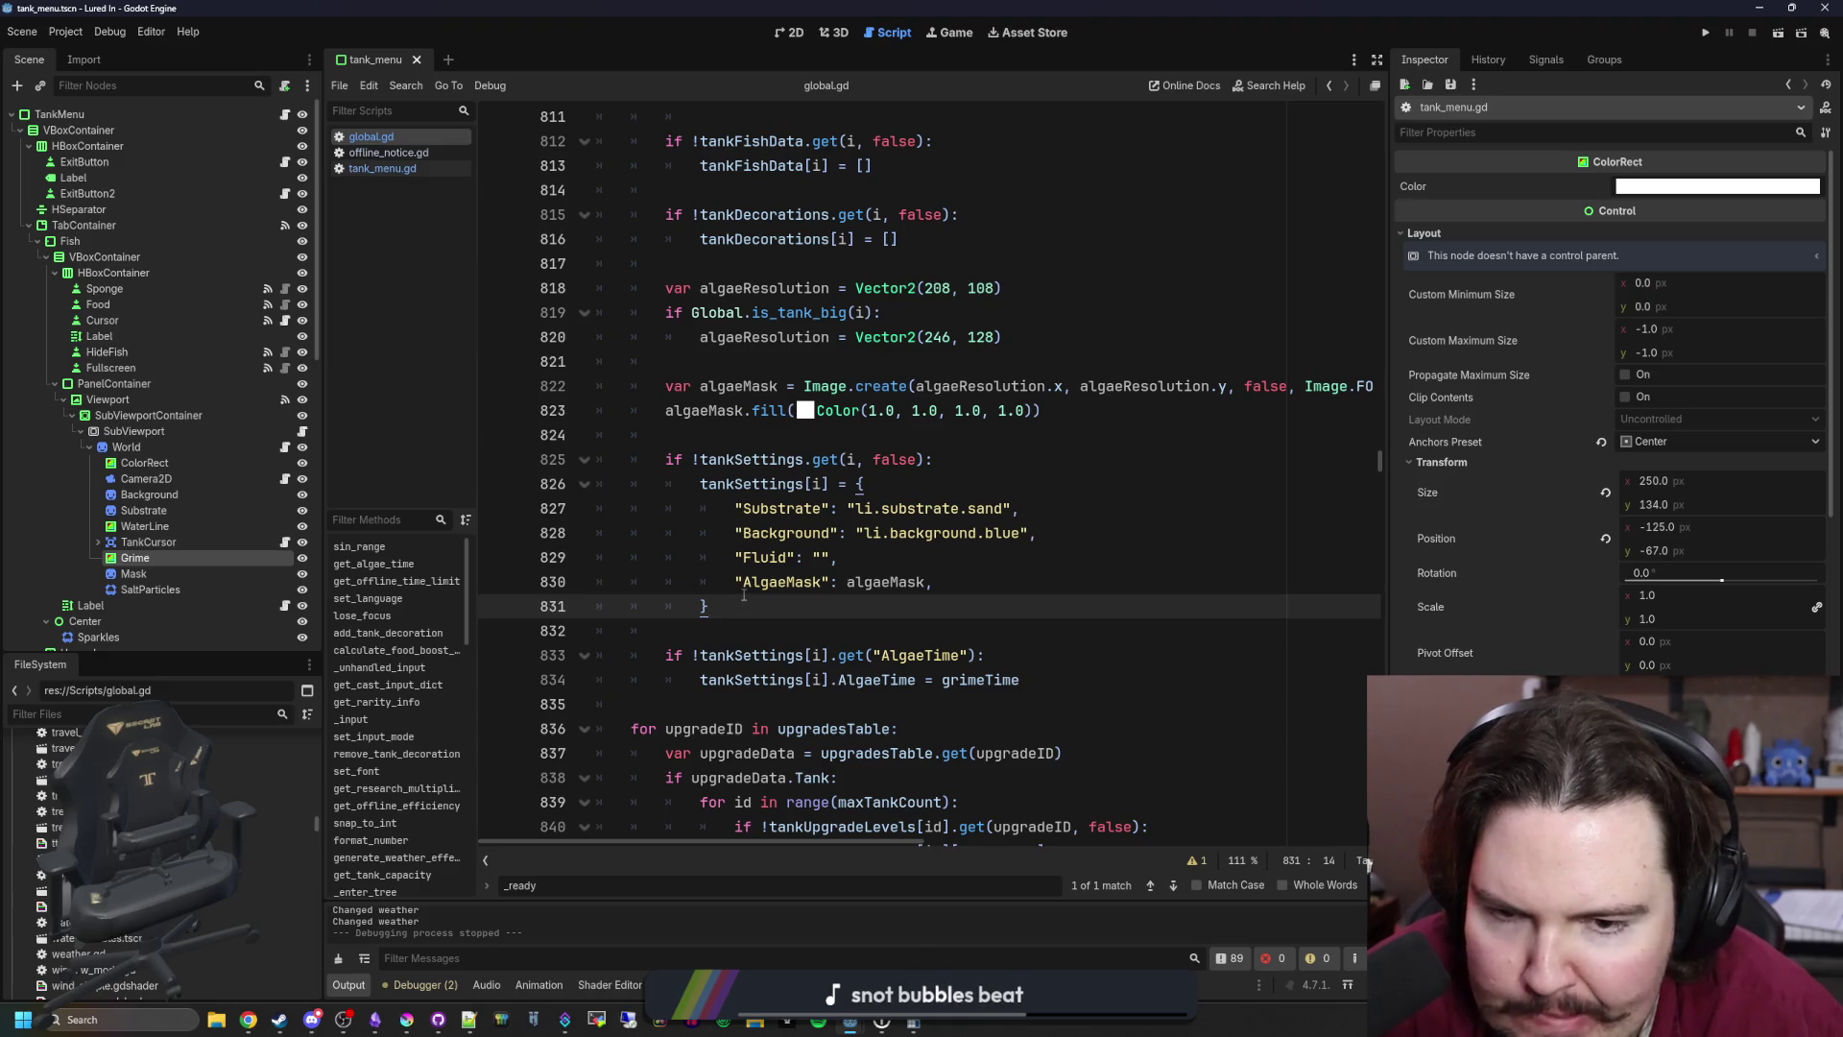
Step: Copy the algaeMask.fill line for reuse in the ascension reset
left_click(833, 626)
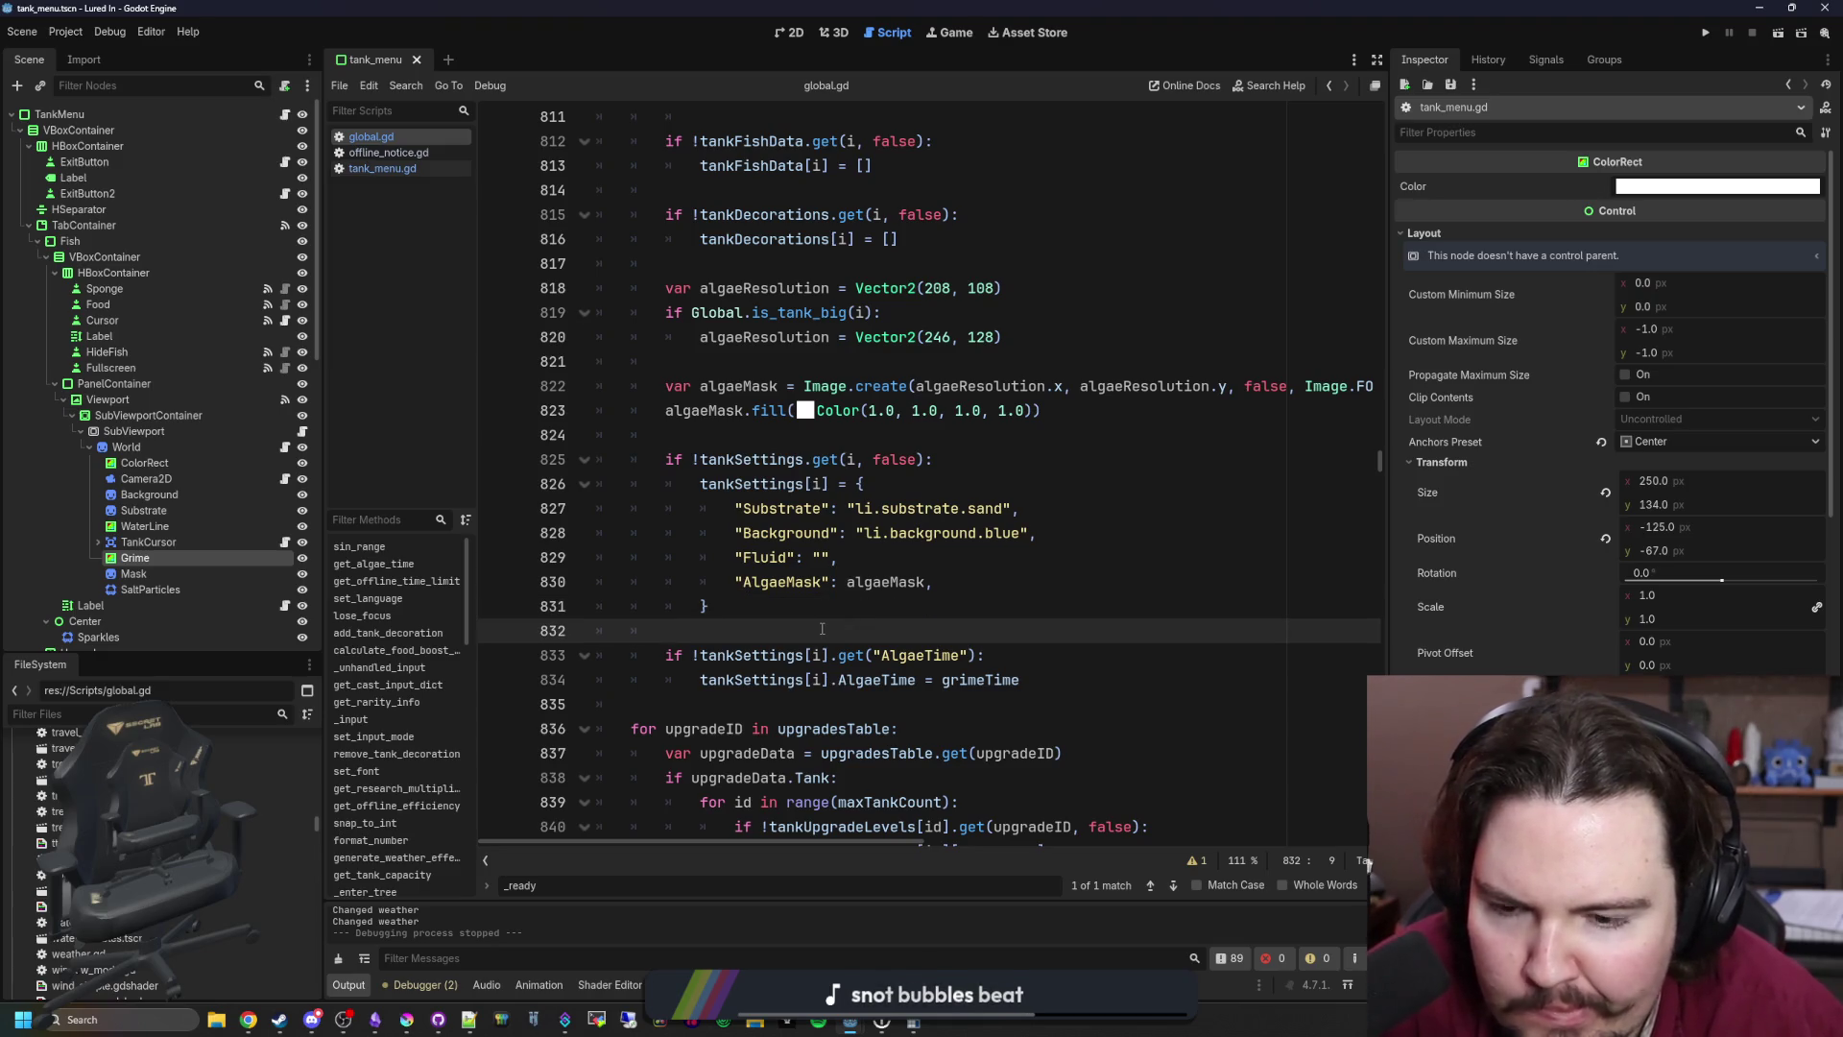
scroll(819, 629, "down", 1)
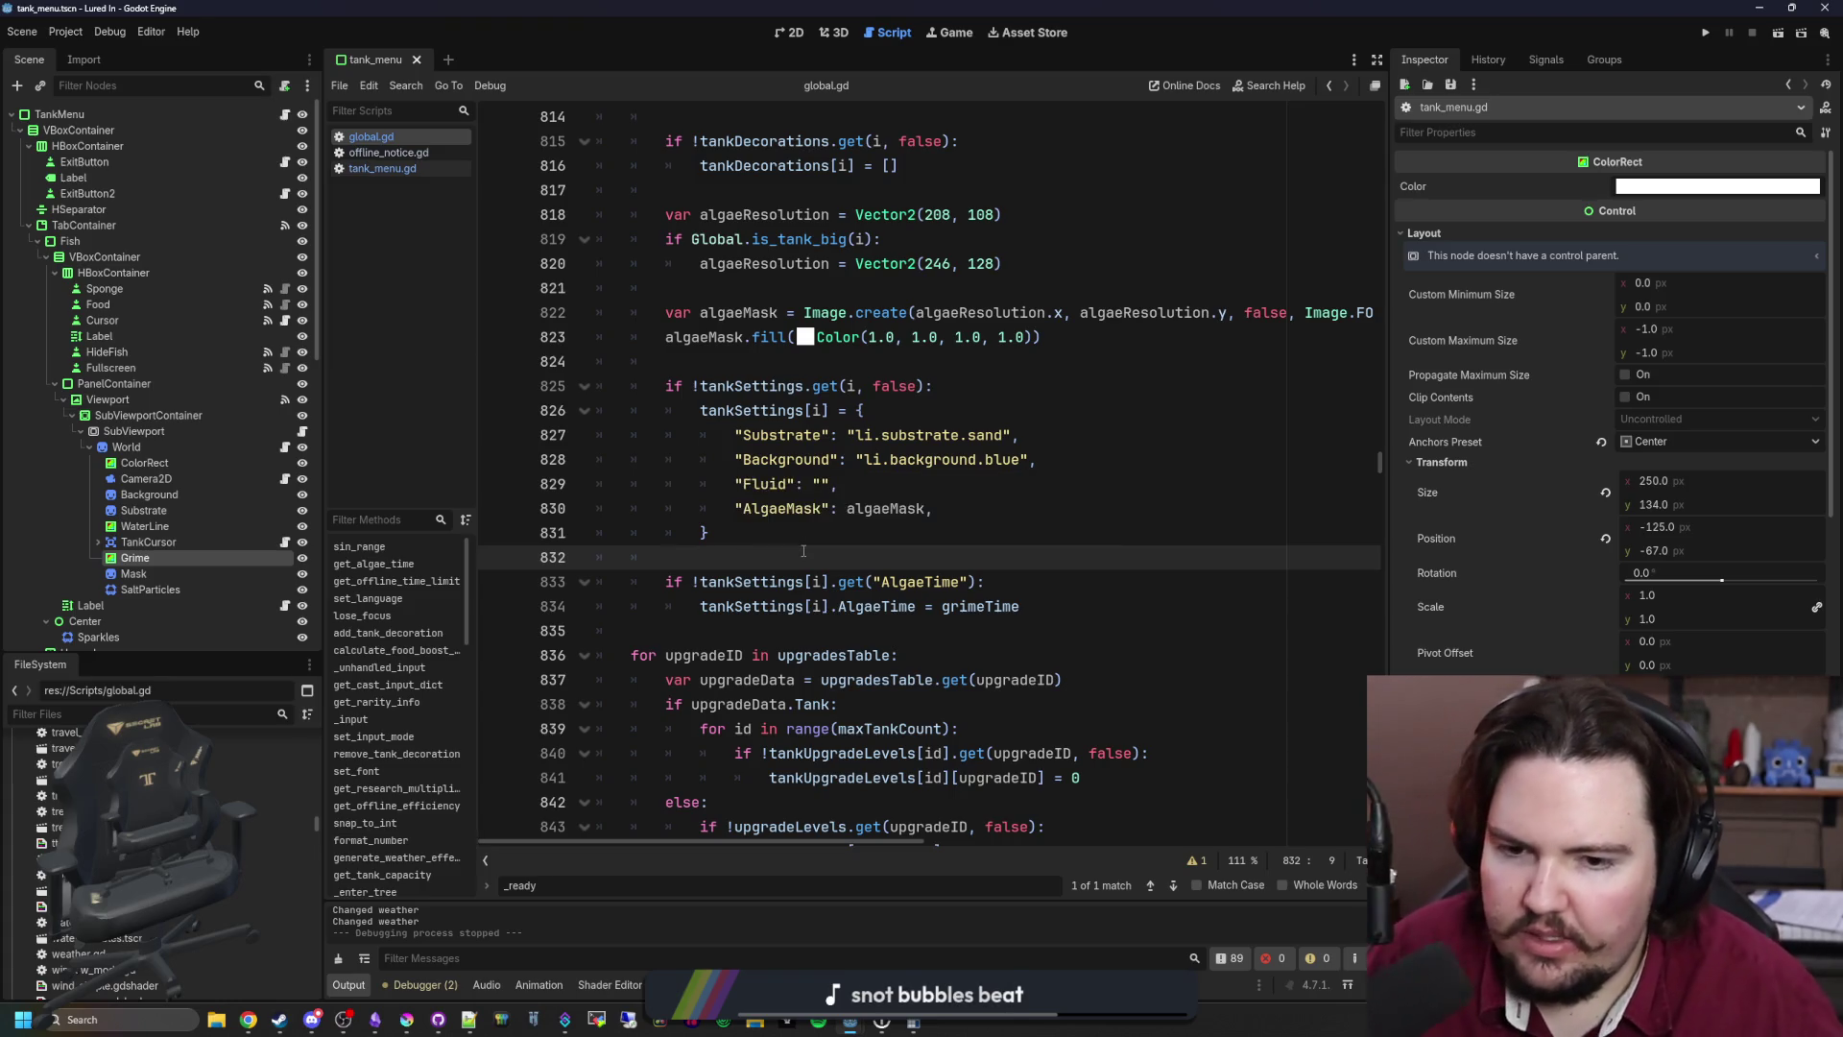
left_click(1105, 335)
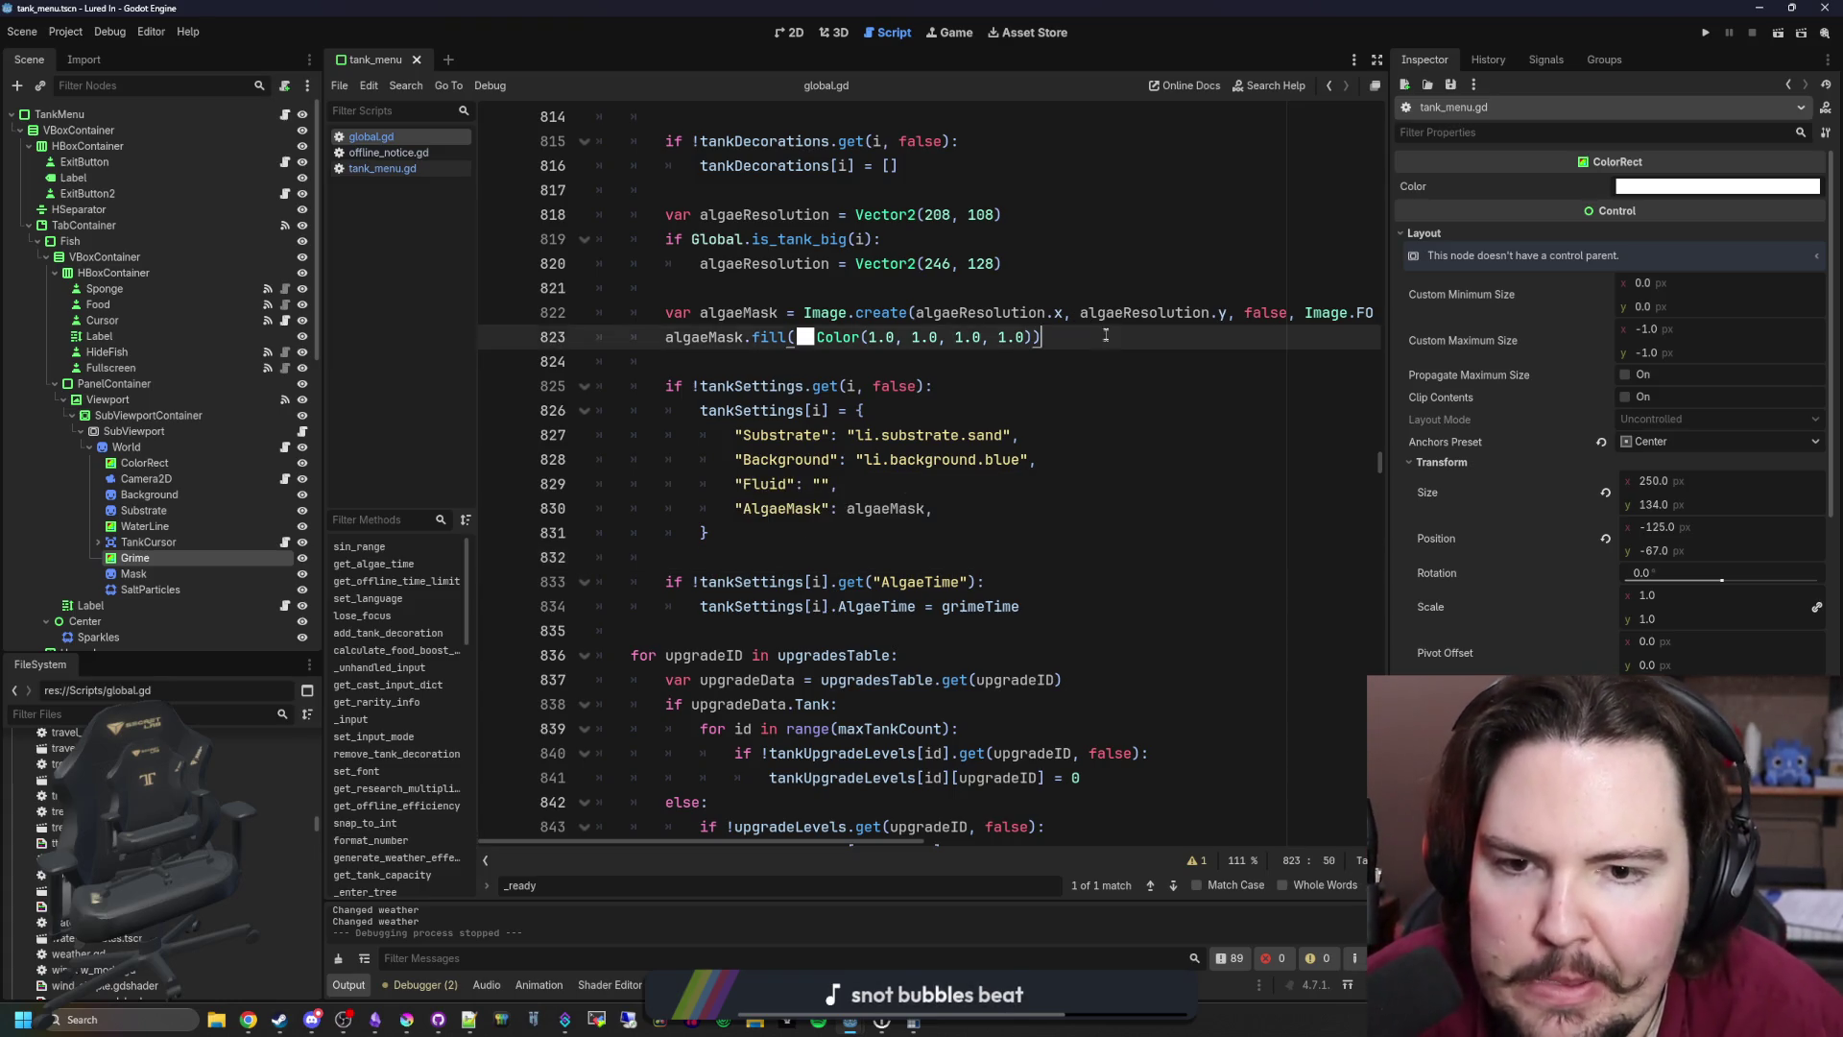
left_click_drag(1106, 335, 667, 336)
key("Down")
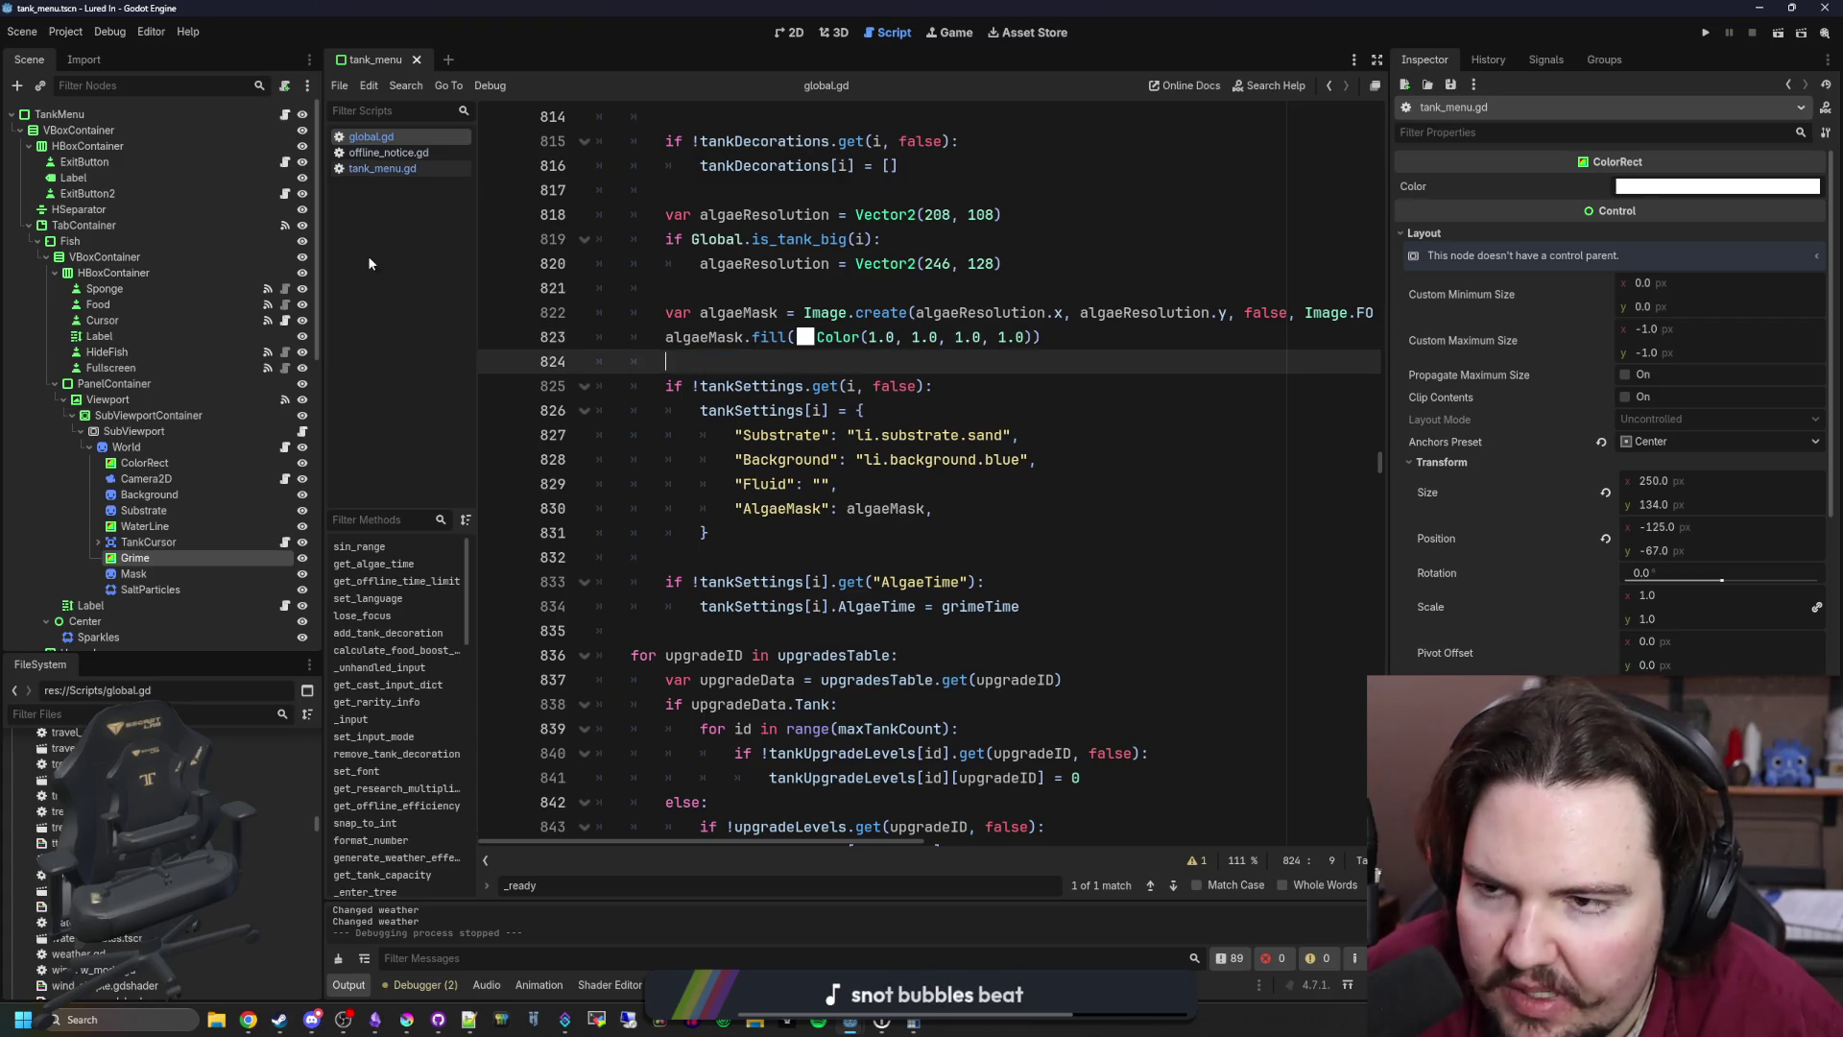
left_click(1066, 543)
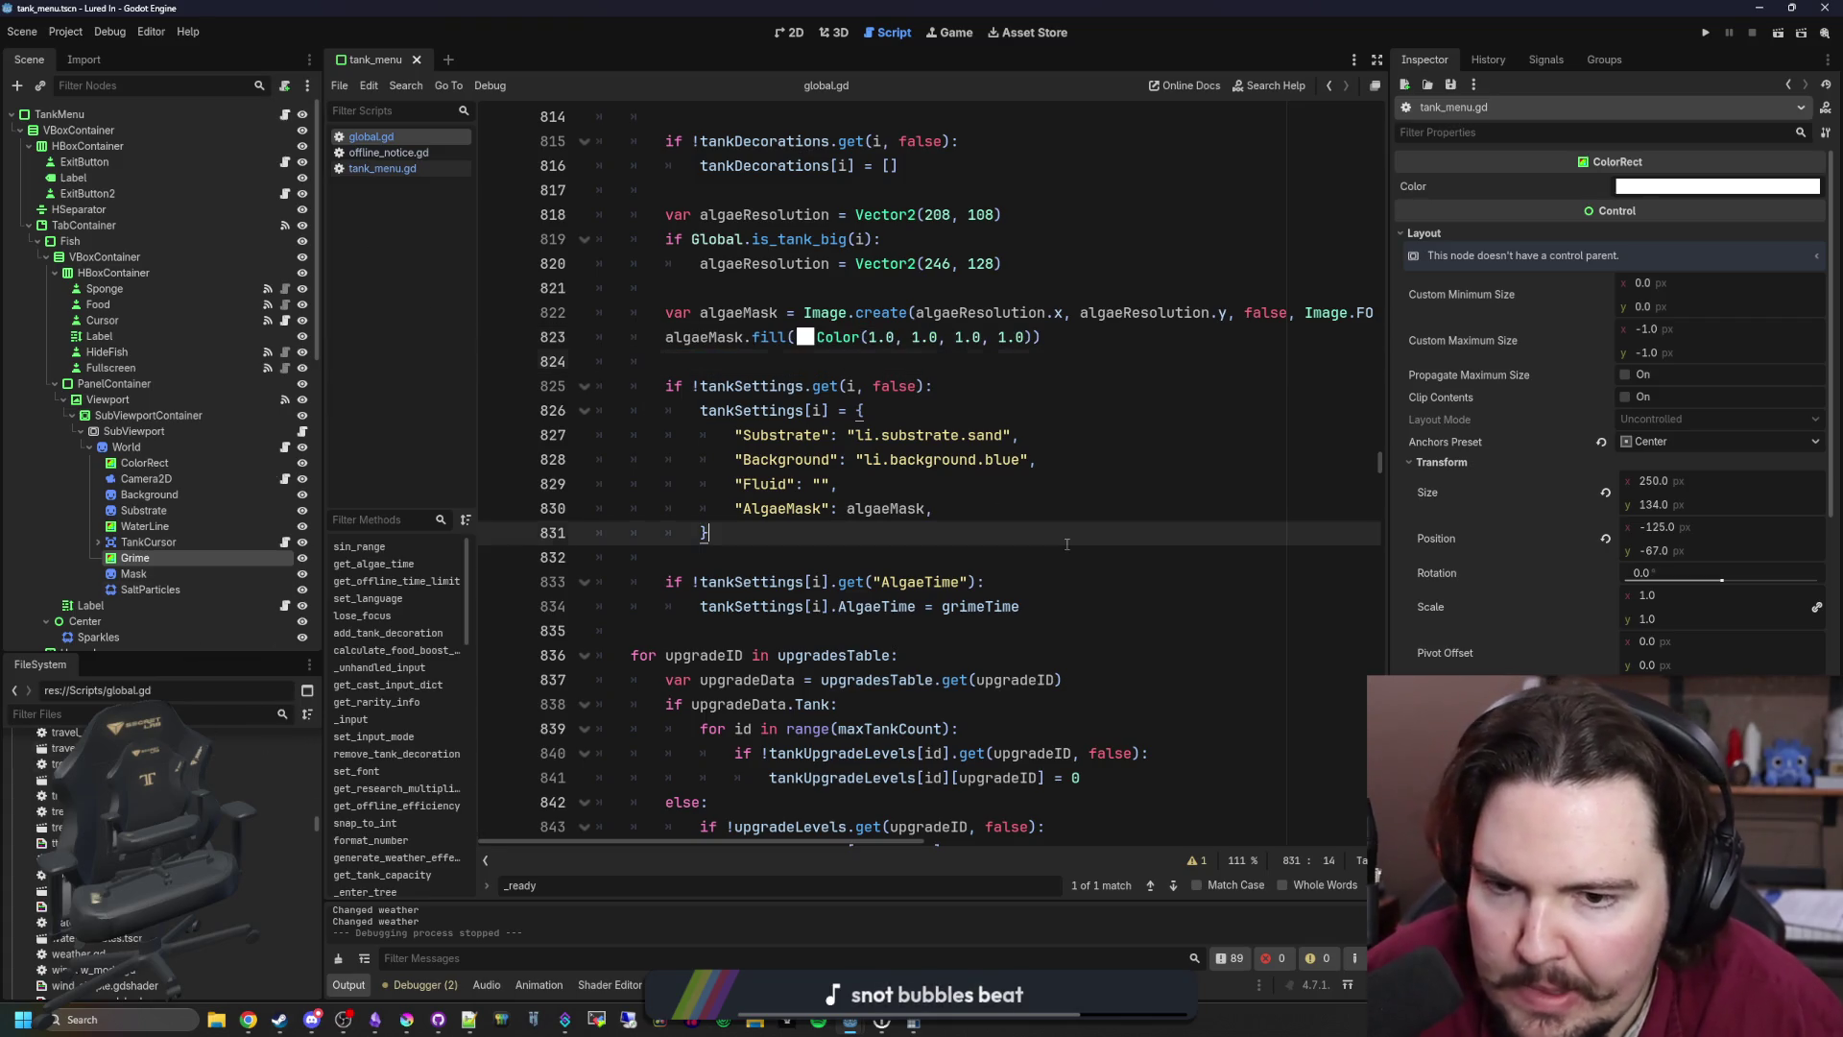
key("ctrl+f")
Step: Search for 'ascend' and locate the tankSettings reset loop
type("ascend")
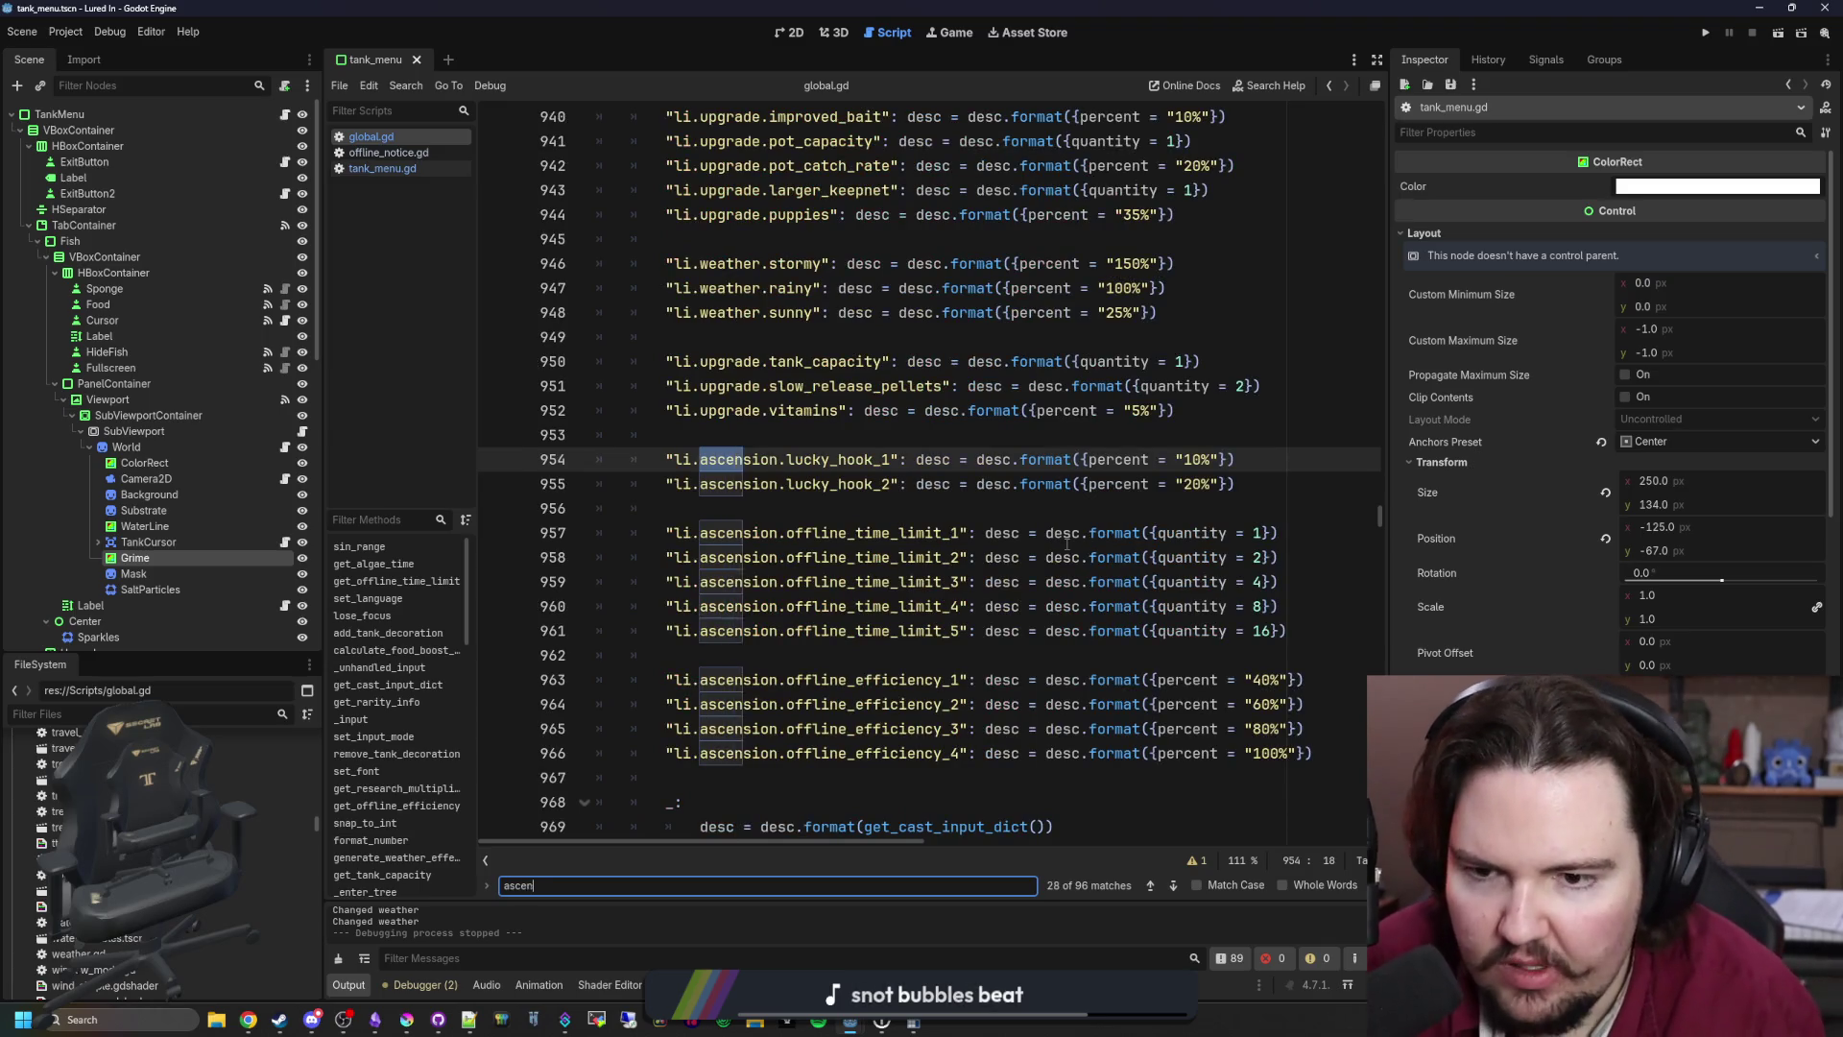
key("Return")
scroll(965, 538, "down", 5)
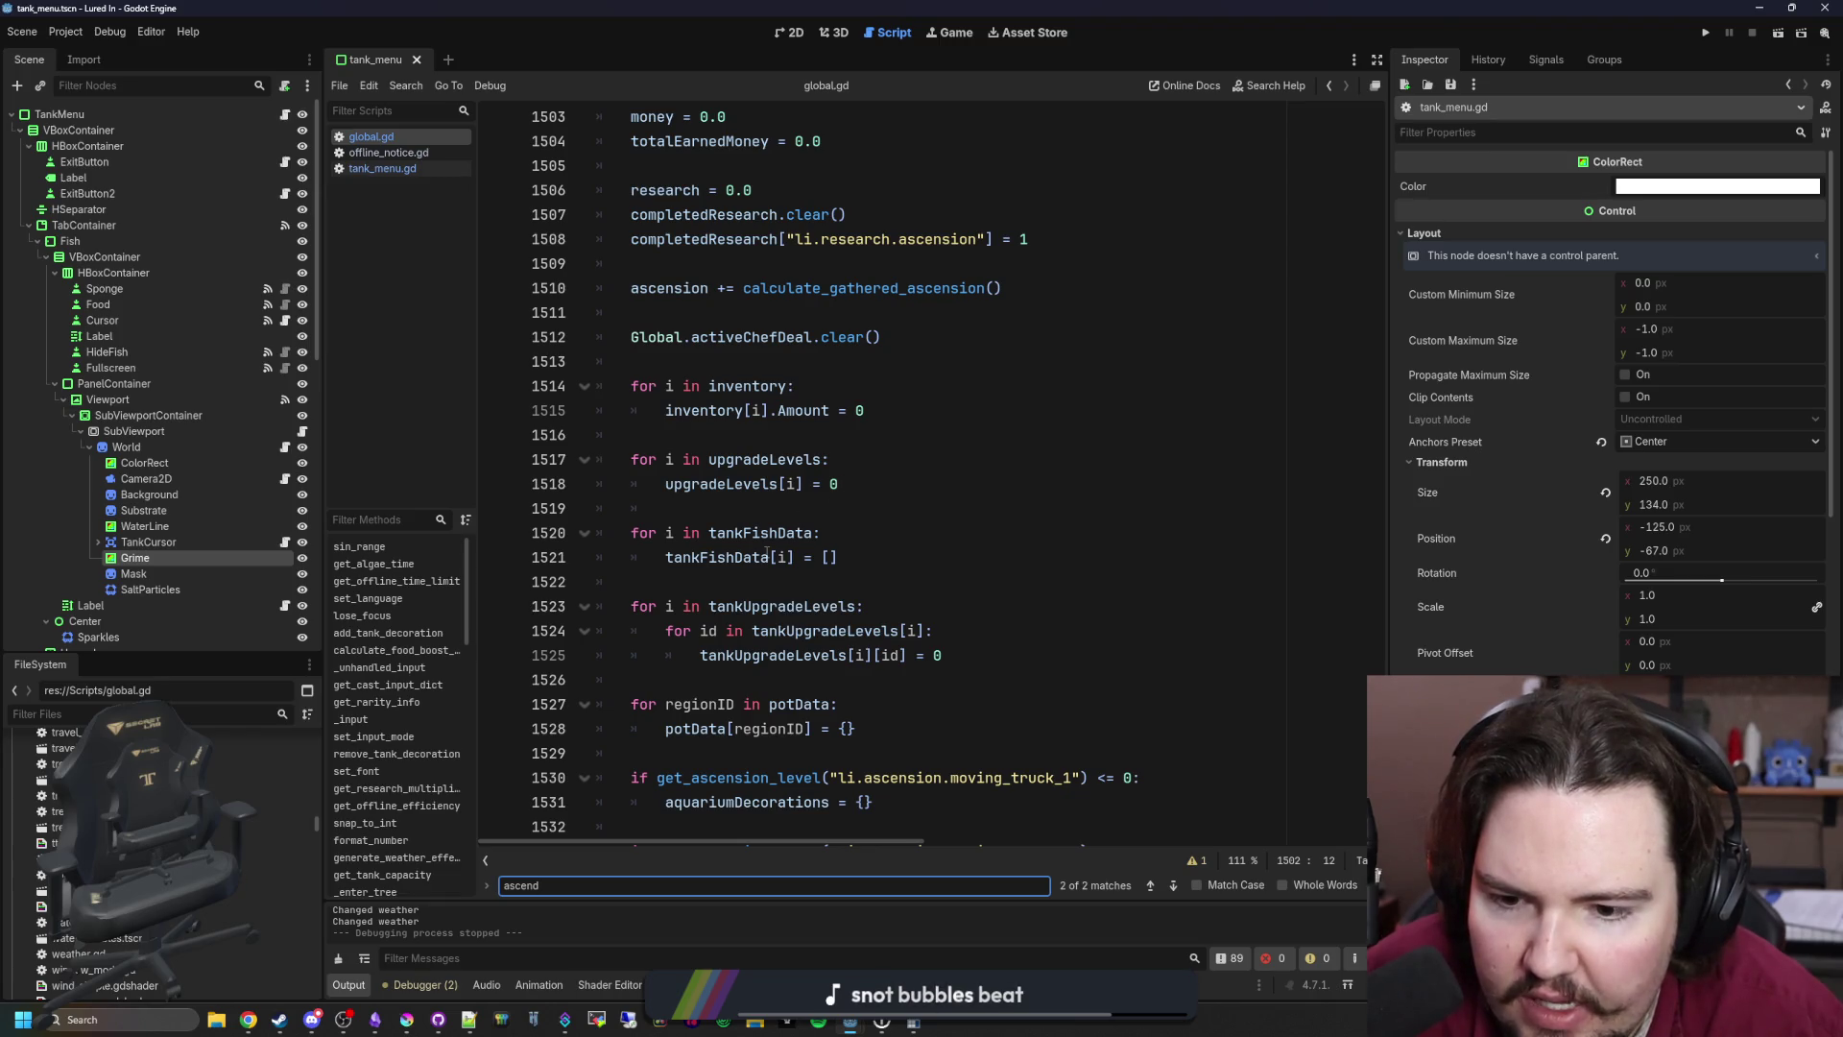
scroll(767, 553, "down", 1)
scroll(767, 553, "down", 1)
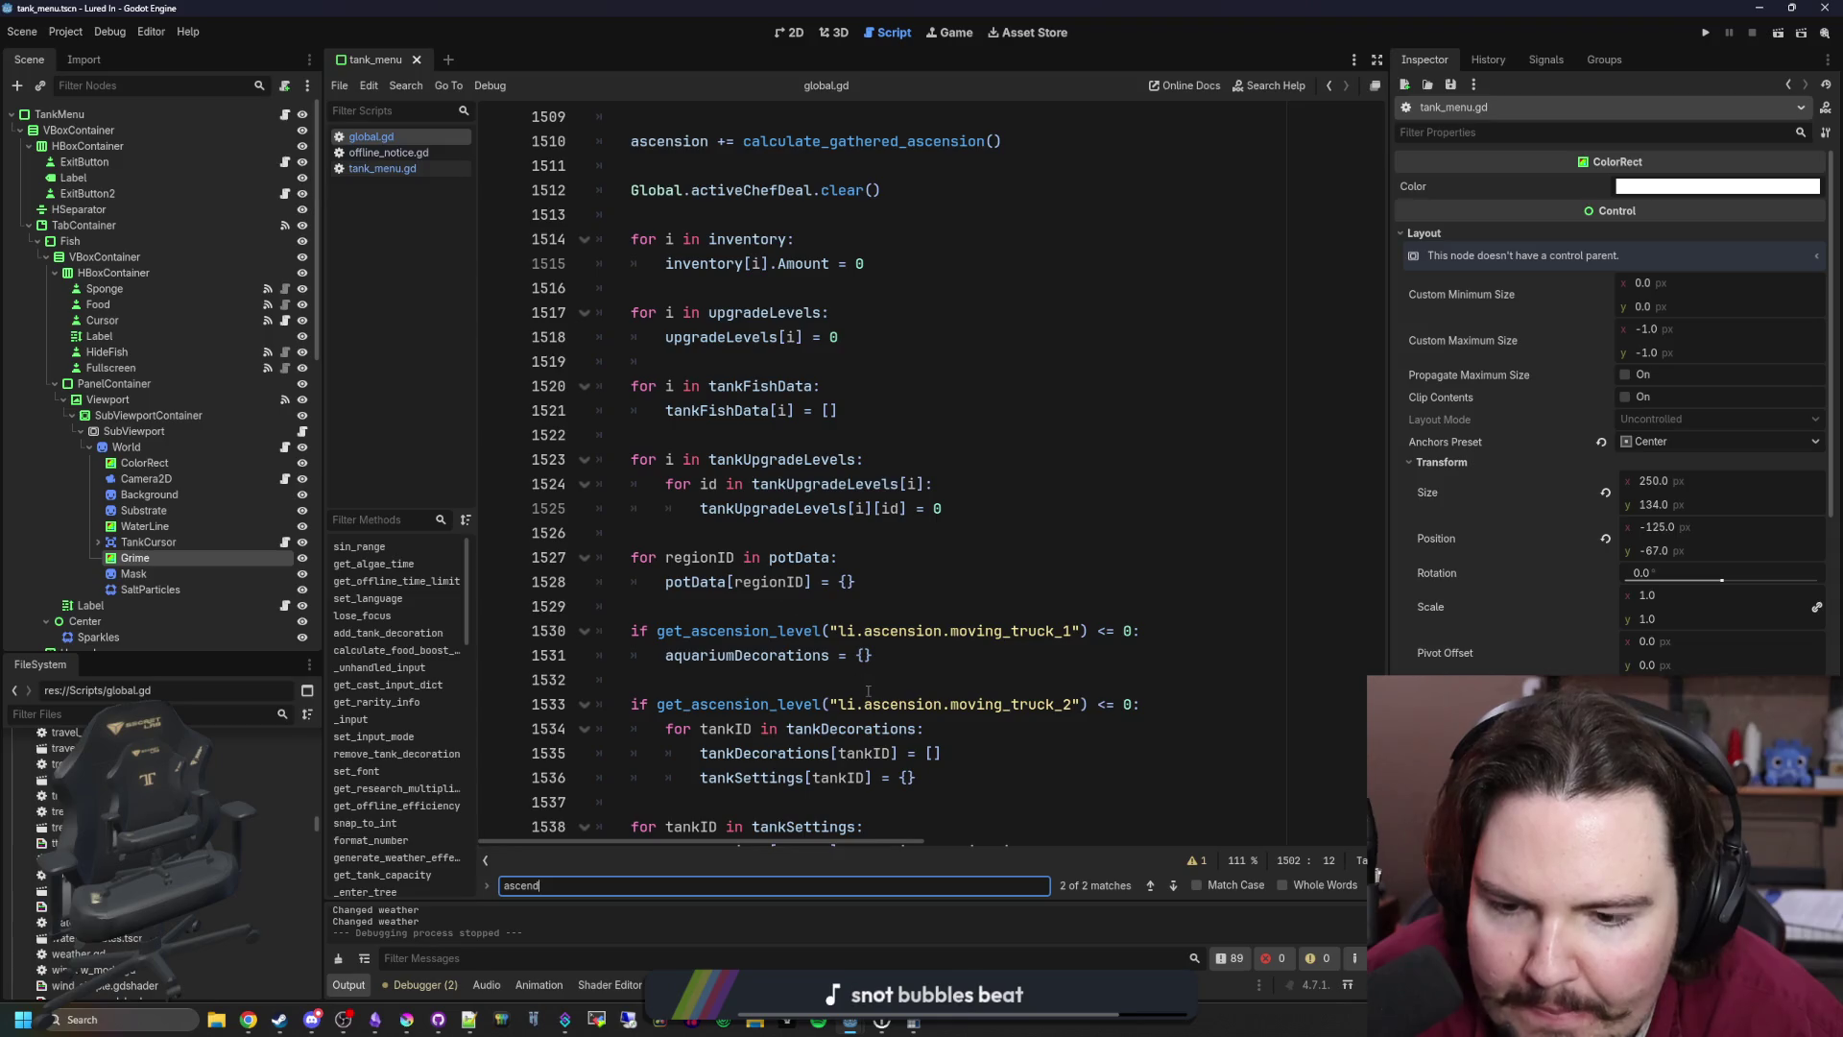
scroll(868, 690, "down", 1)
scroll(847, 678, "down", 2)
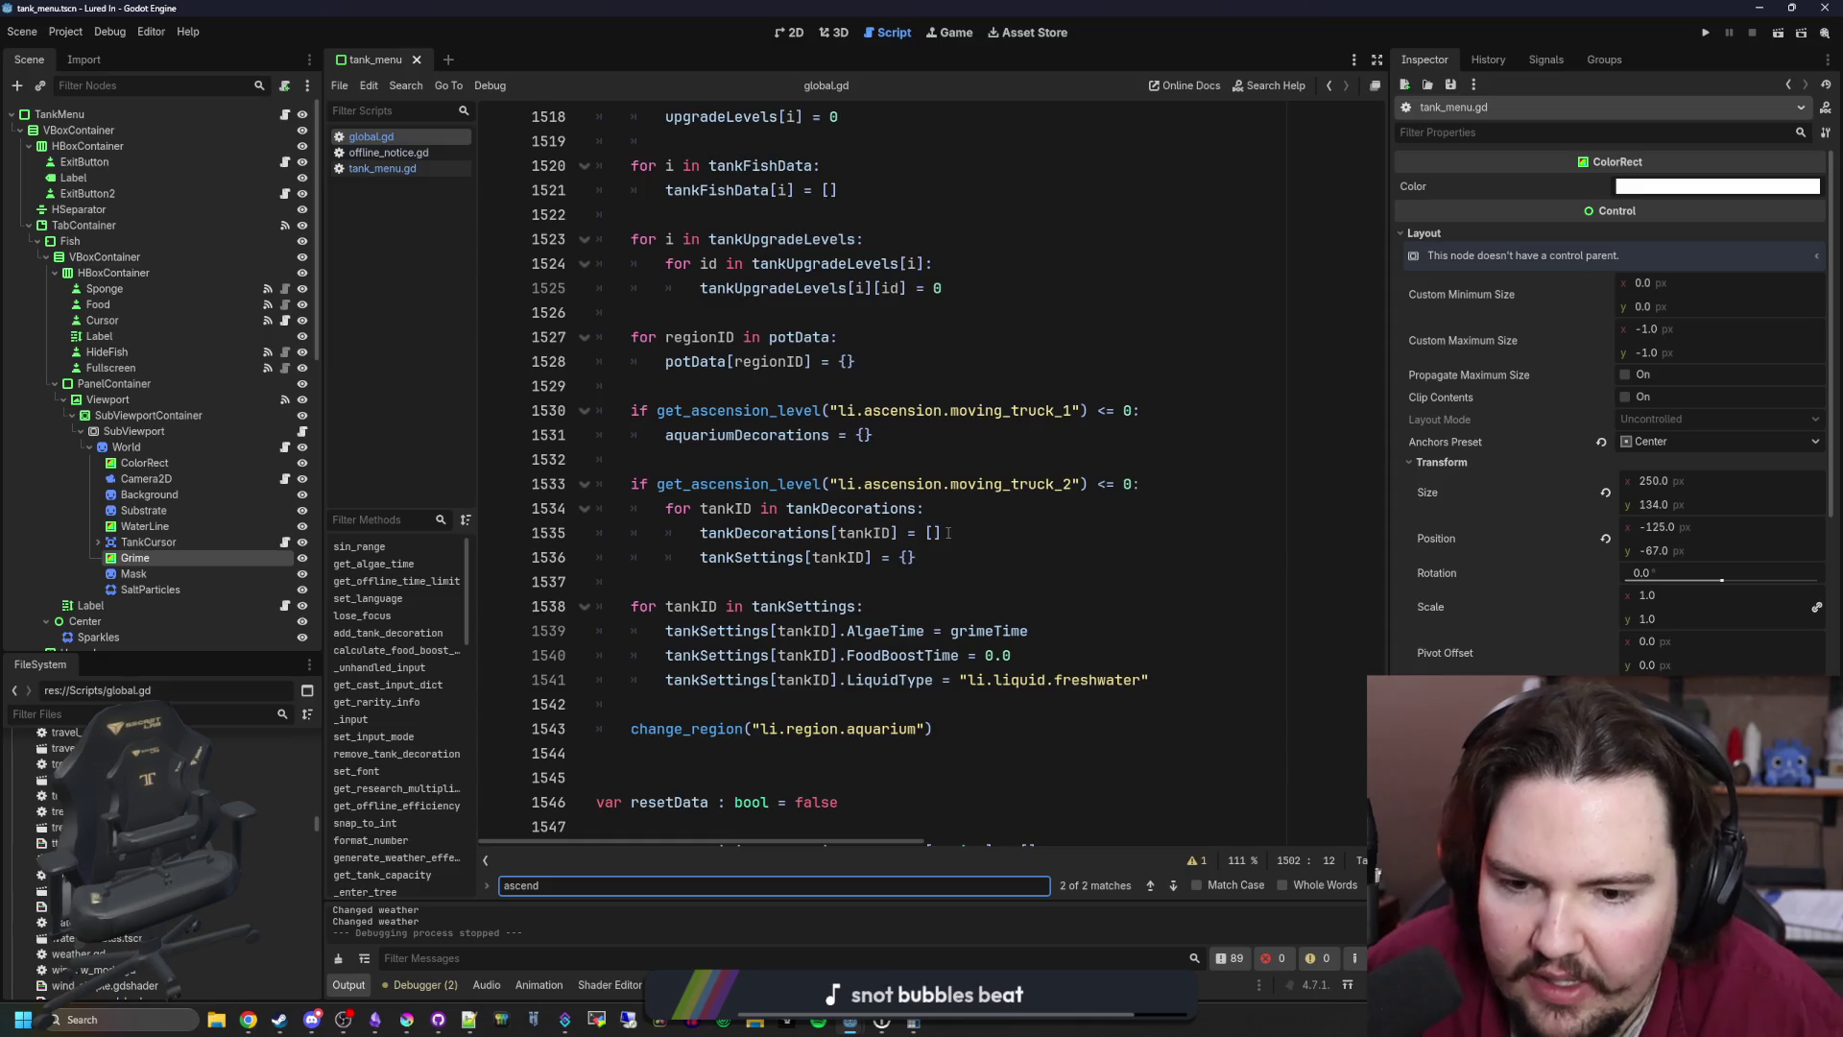
scroll(948, 533, "down", 1)
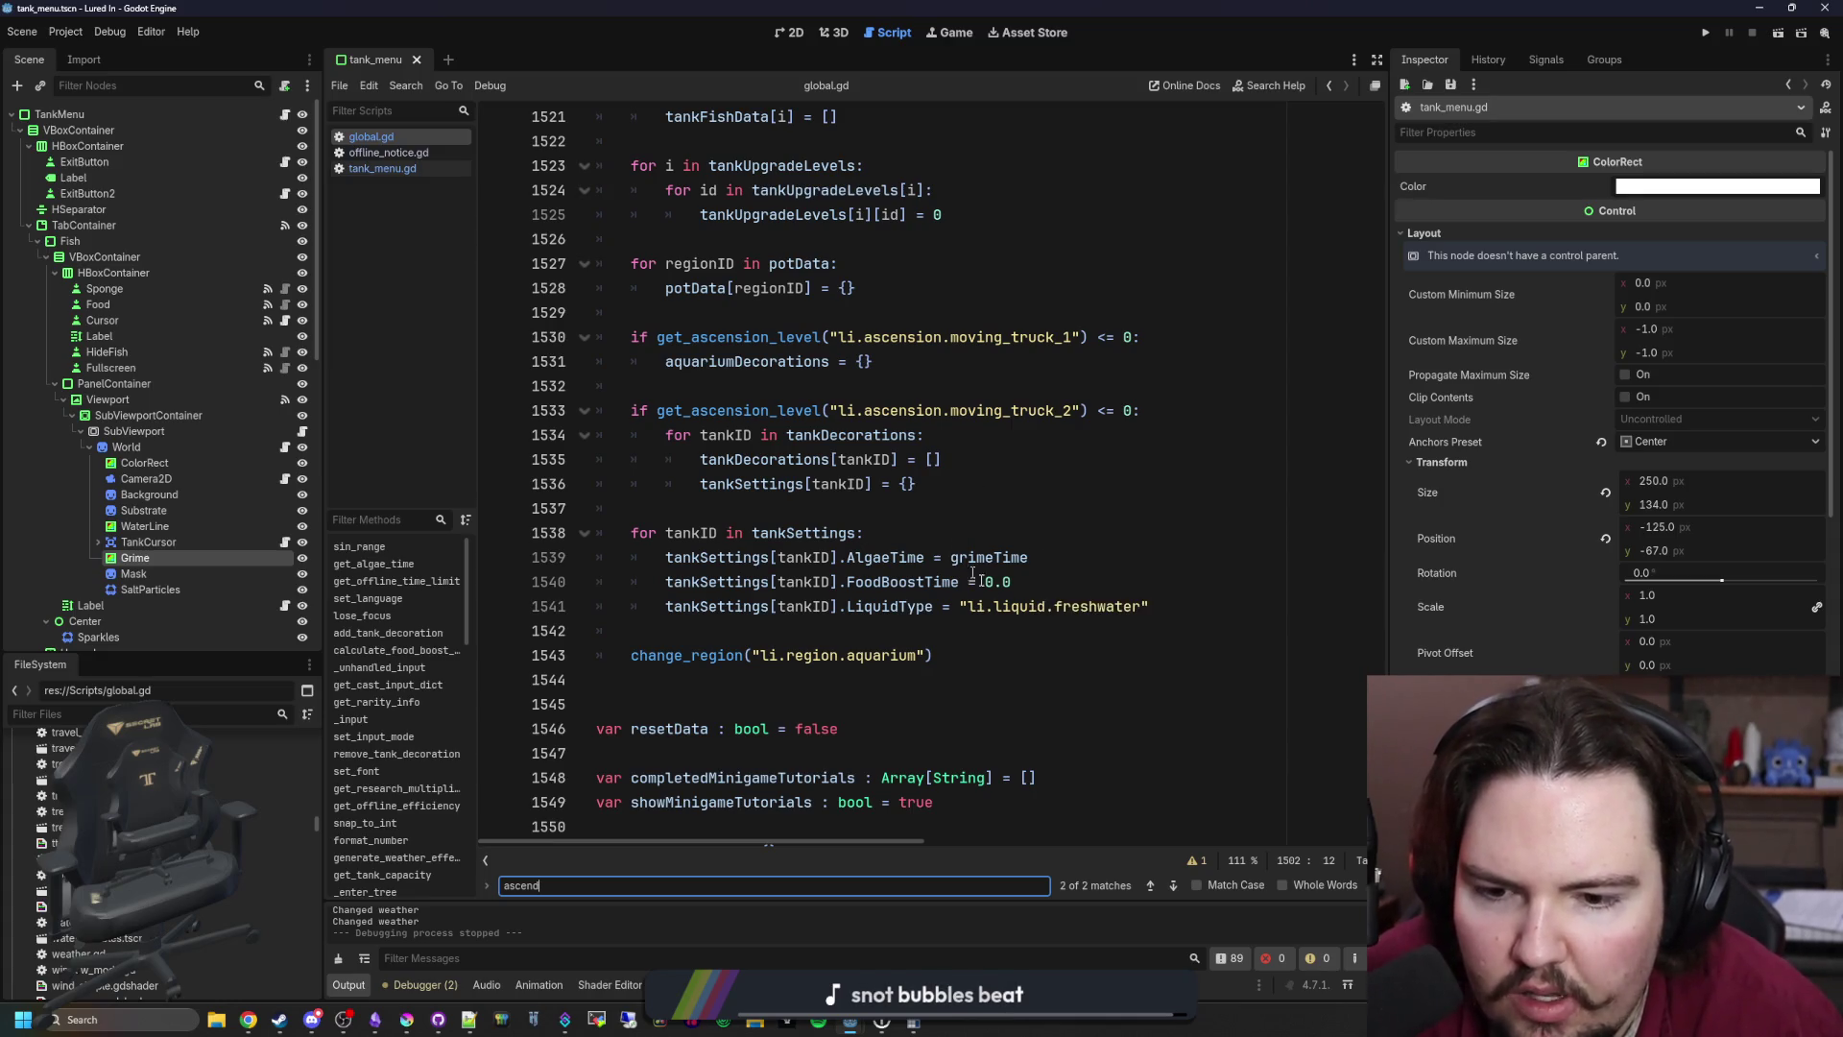
Step: Paste the algaeMask.fill line below the LiquidType reset in the loop
left_click(1205, 610)
key("Return")
type("algaeMask.fill(Color(1.0, 1.0, 1.0, 1.0))")
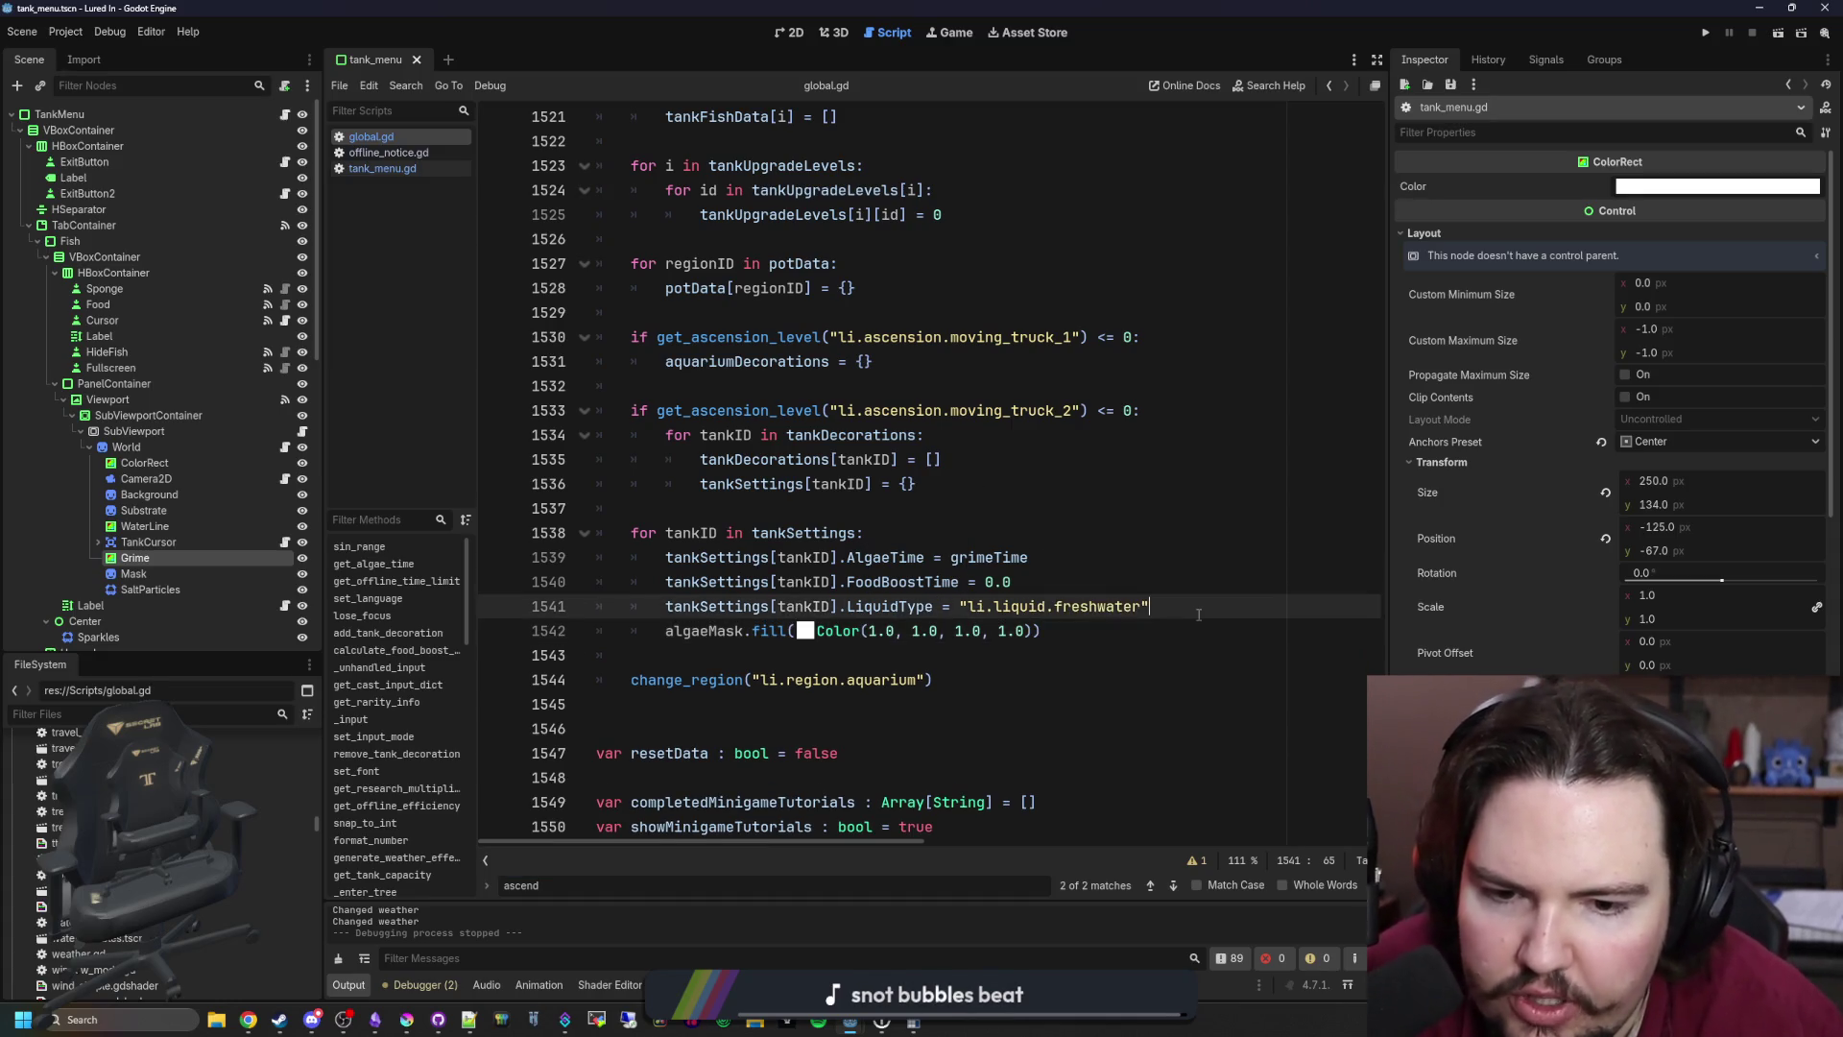
key("ctrl+shift+Return")
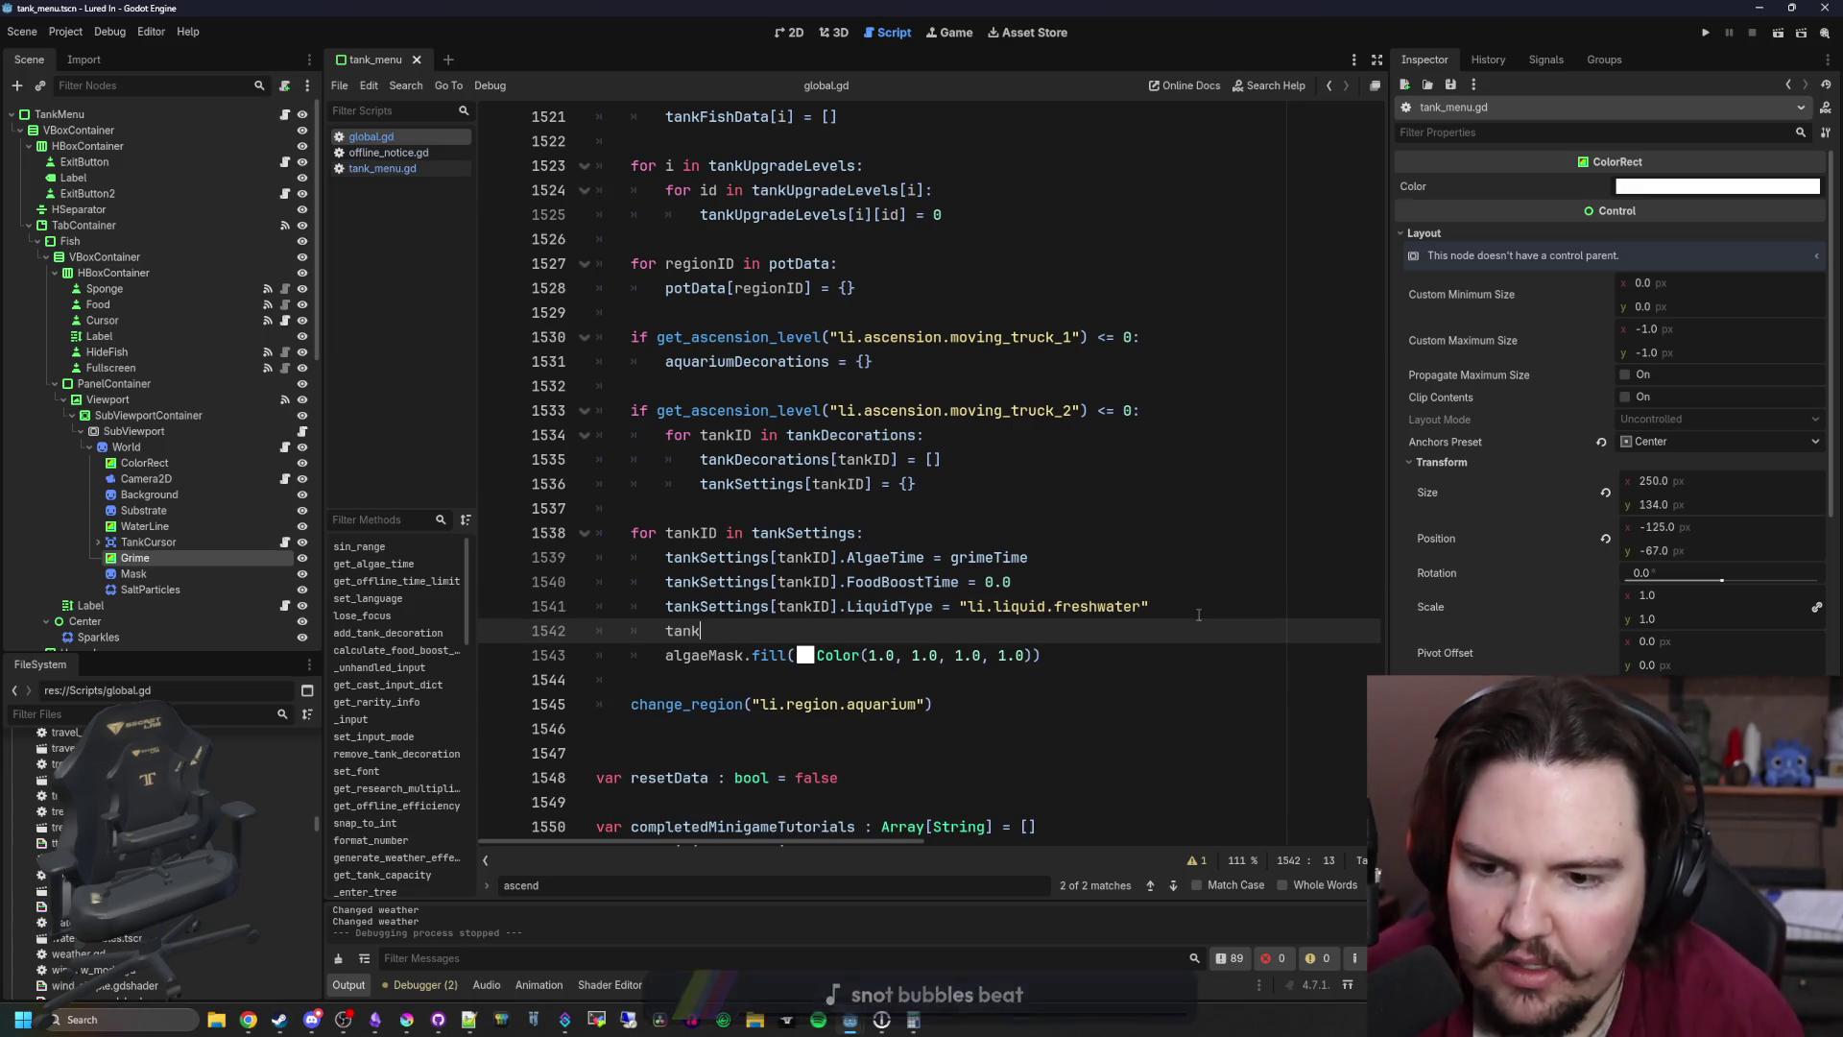
type("tankSettings[]")
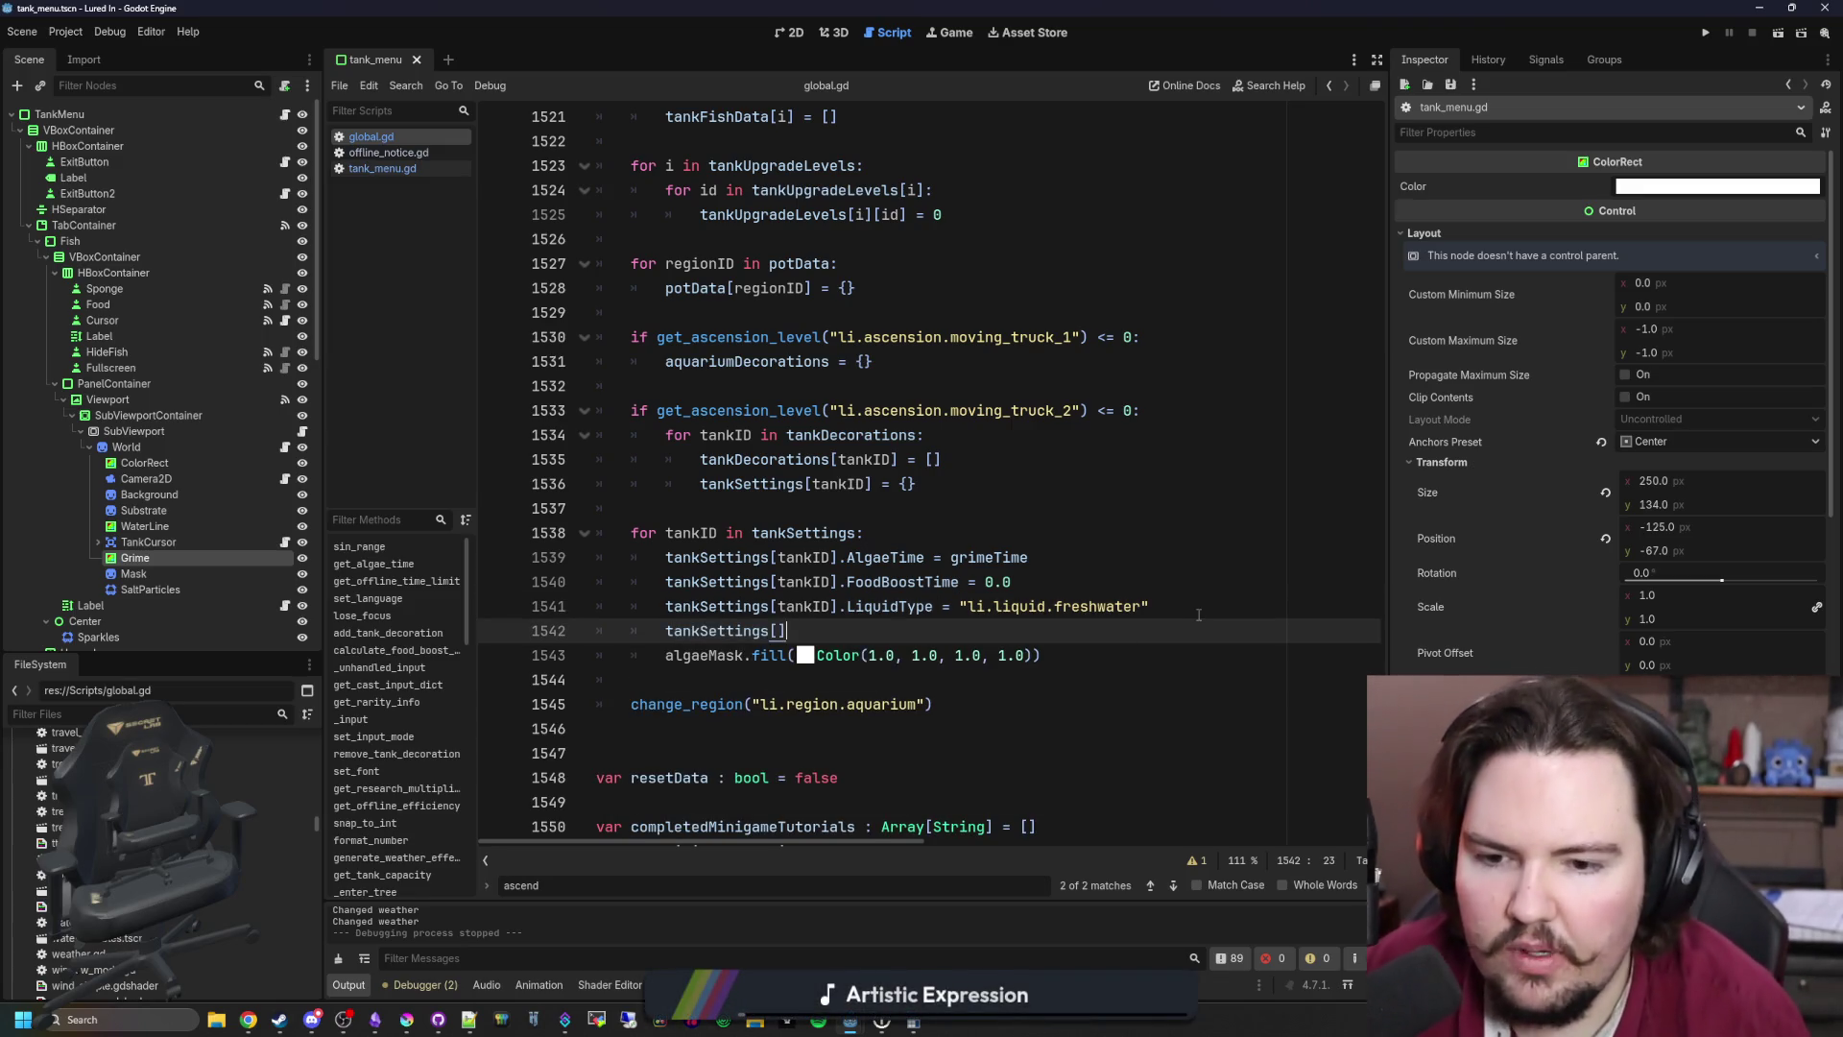
Step: Rewrite the pasted line to fill tankSettings["AlgaeMask"] instead of algaeMask
left_click(658, 656)
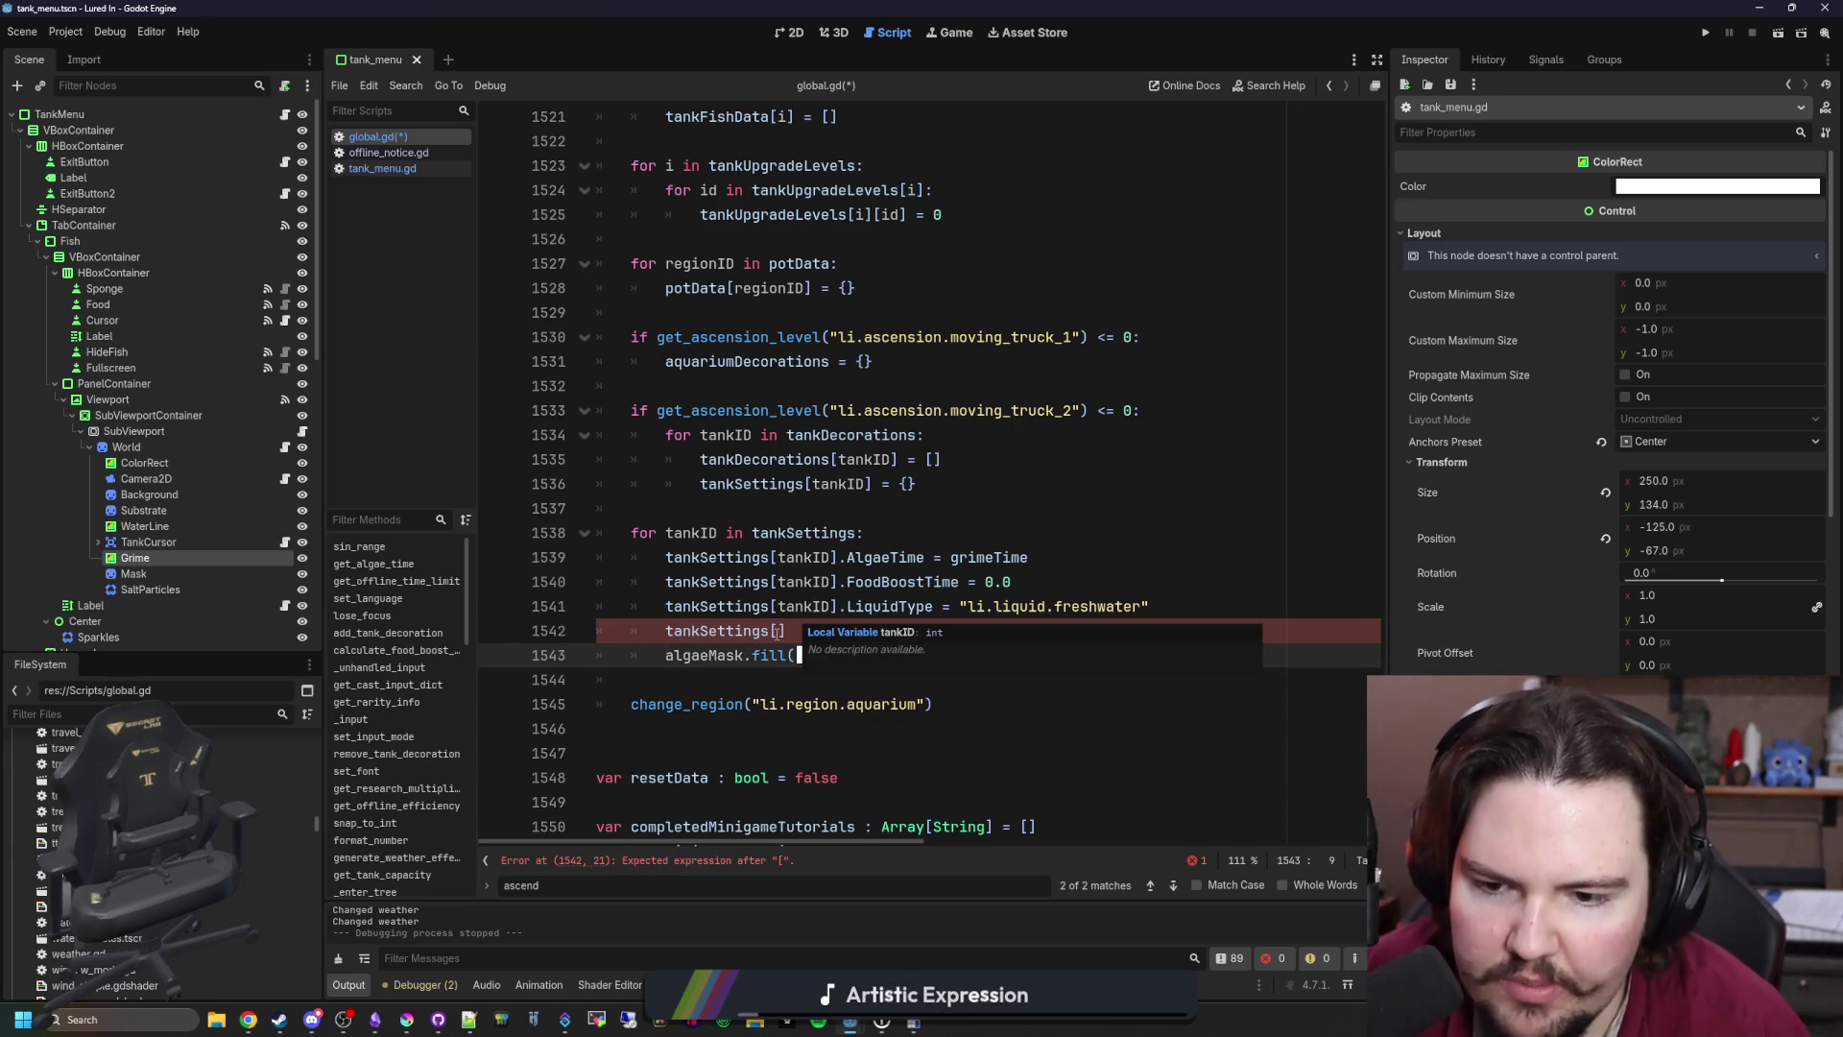
key("Up")
key("End")
key("Left")
type("\"Algae")
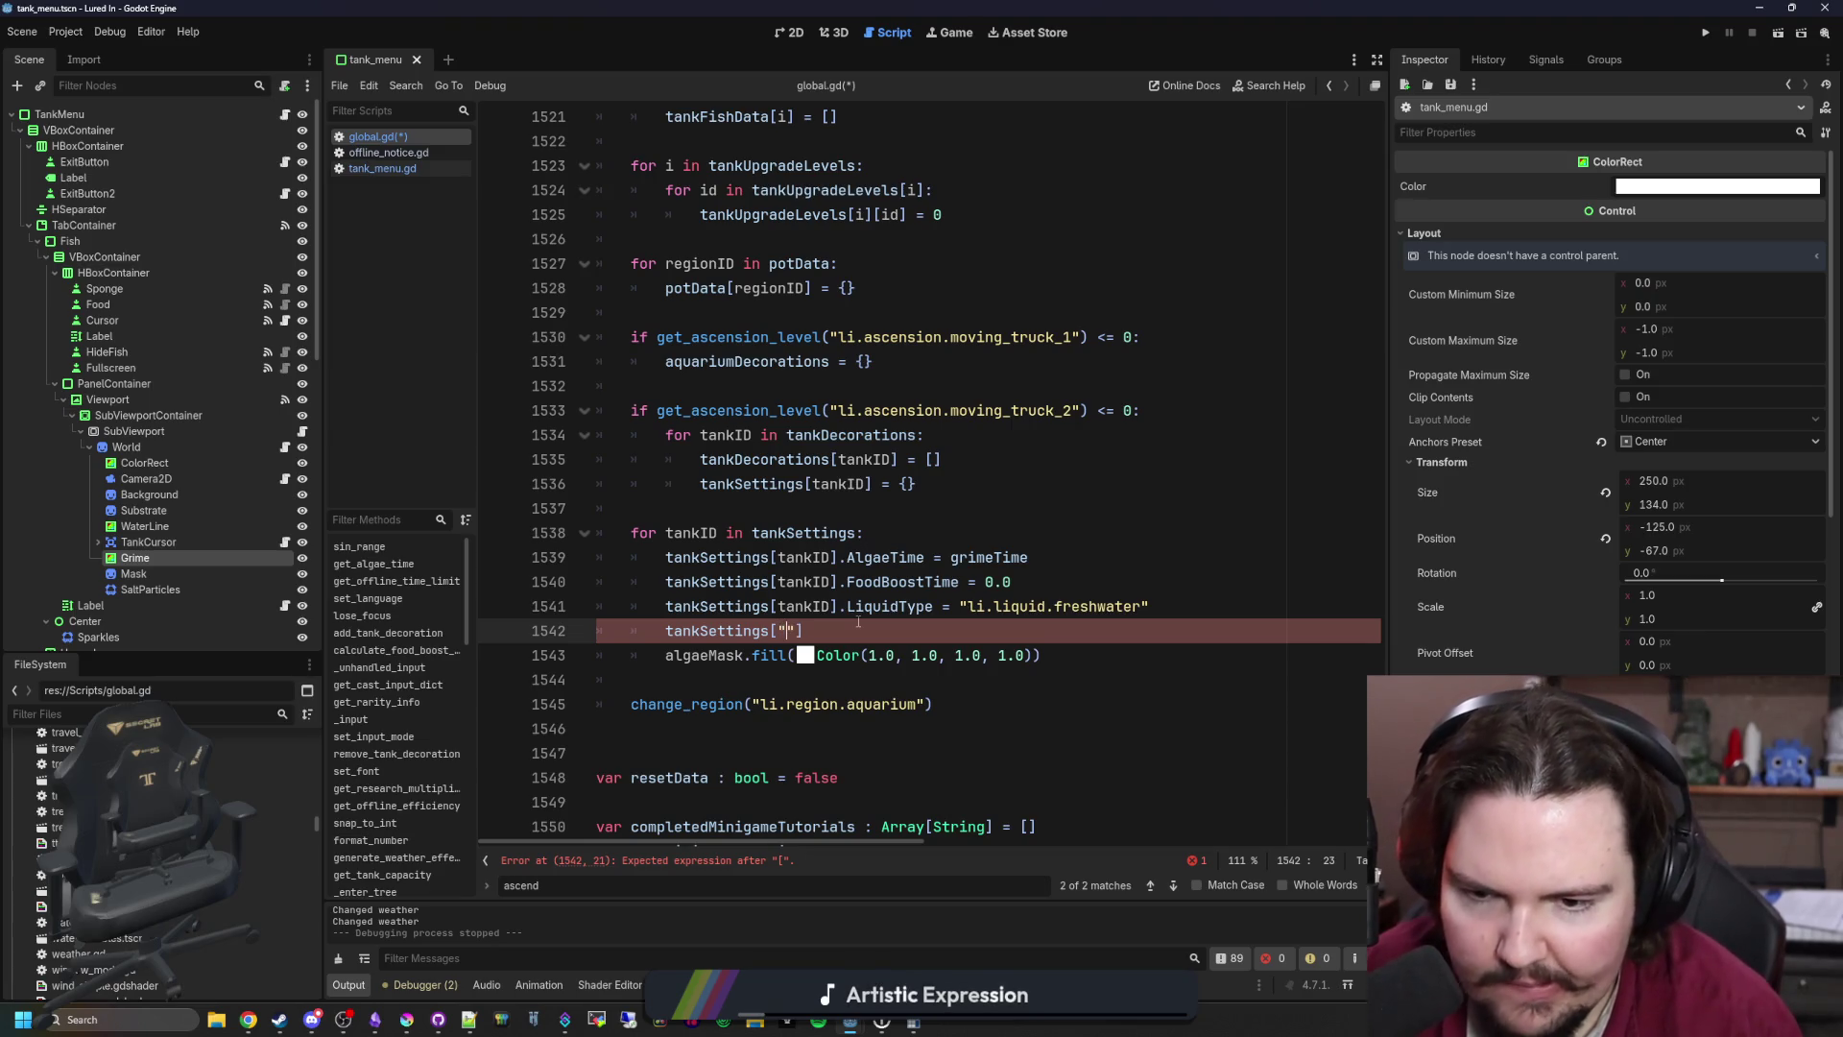
type("Mask")
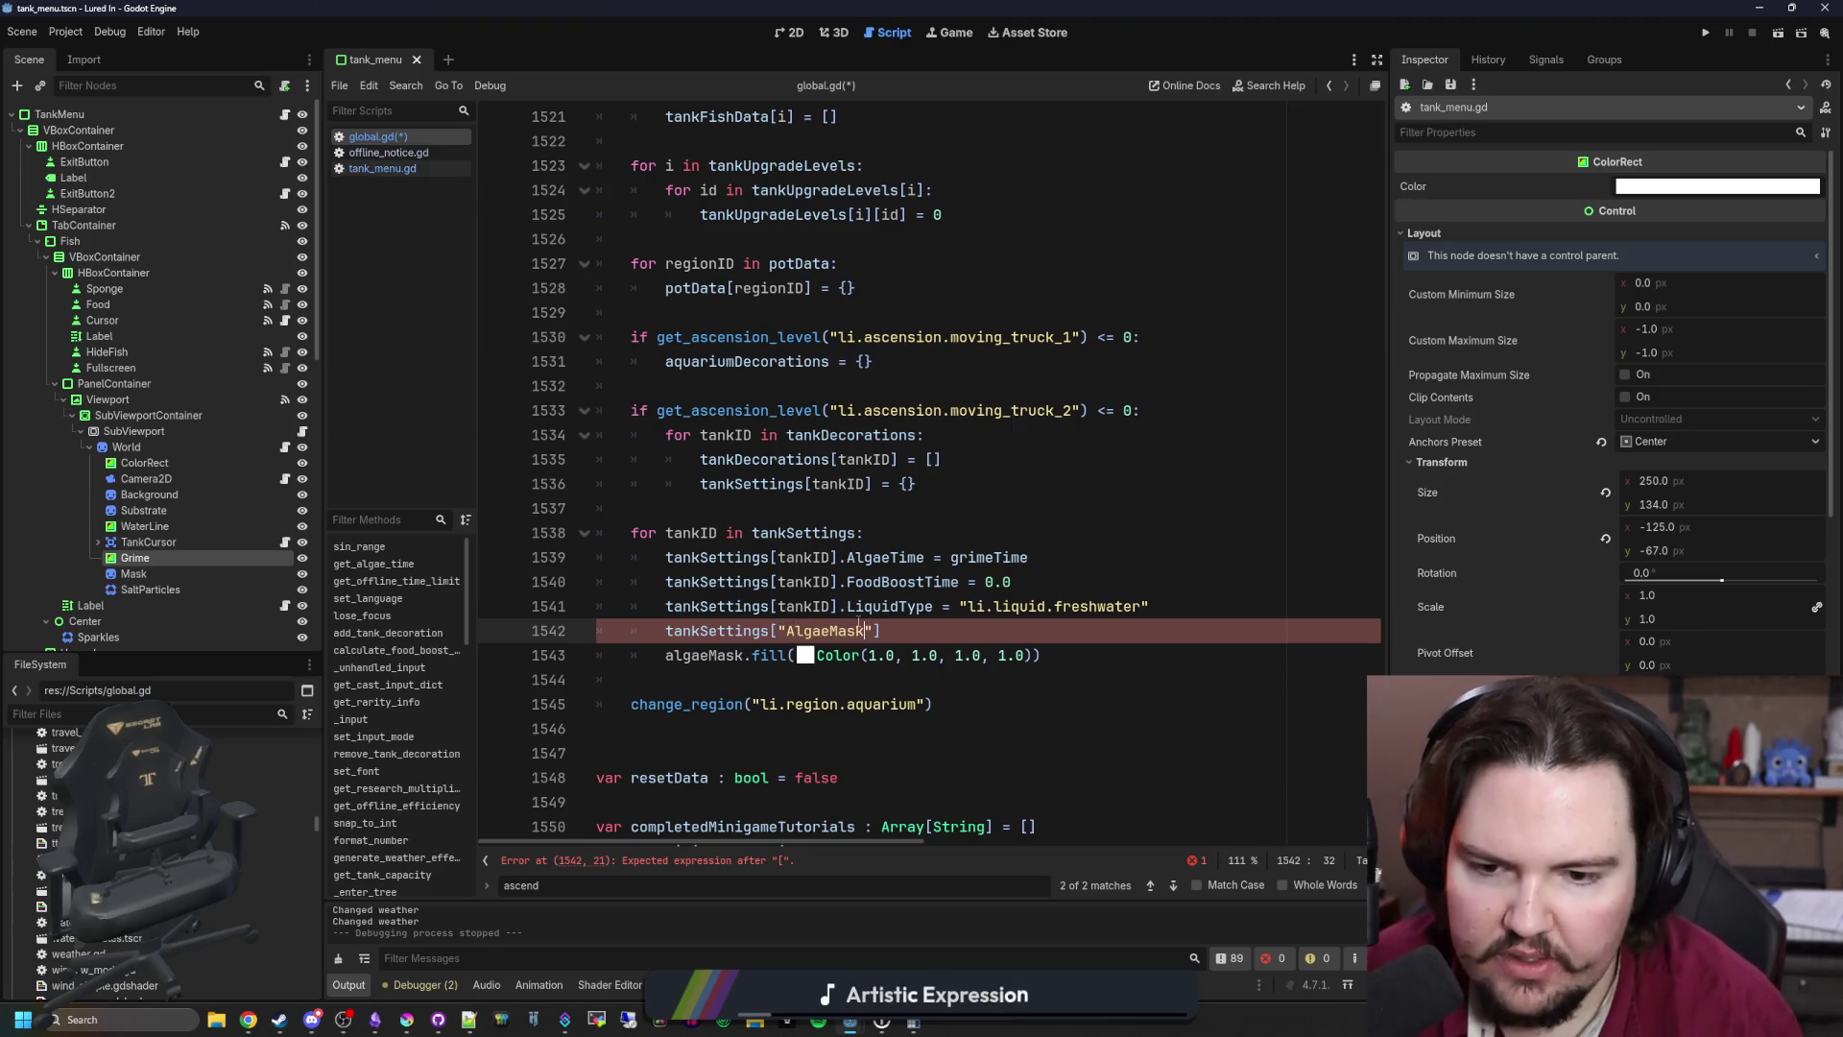
key("End")
left_click(745, 655, "shift")
key("Delete")
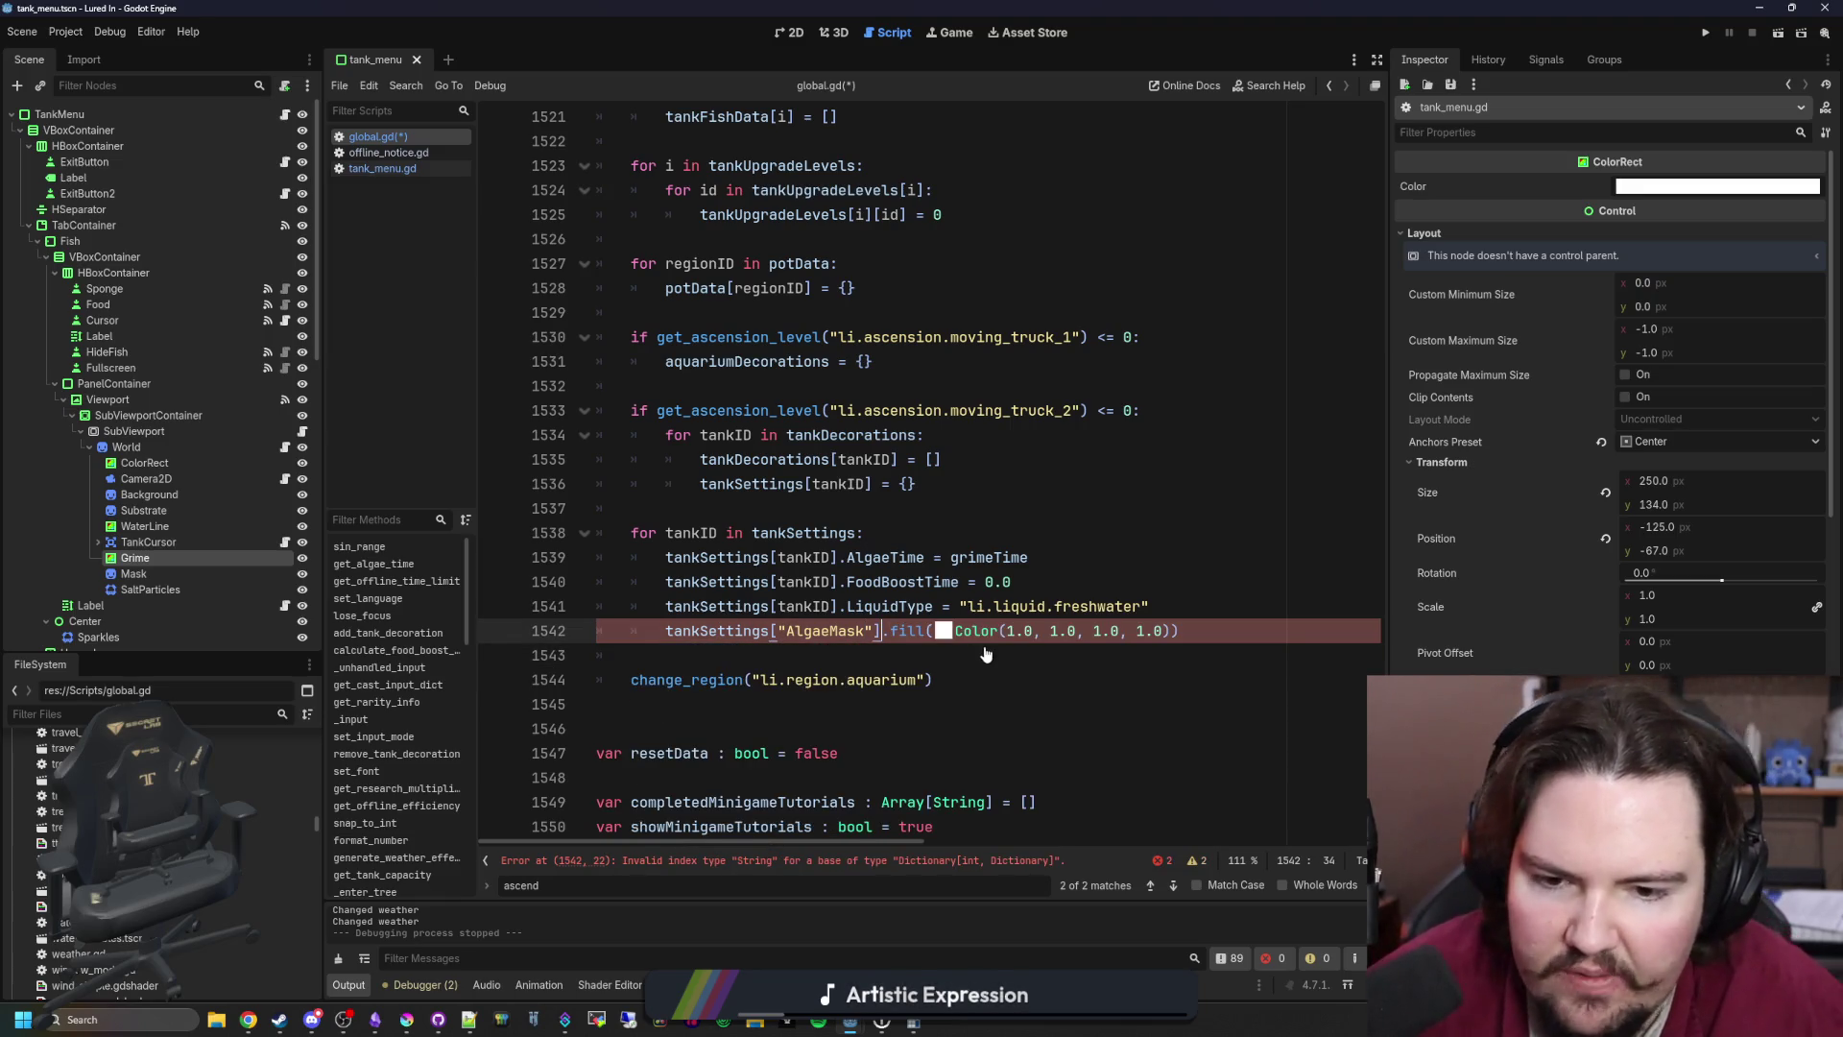
Step: Fix the error by indexing it as tankSettings[tankID]["AlgaeMask"], then save global.gd
left_click(1190, 606)
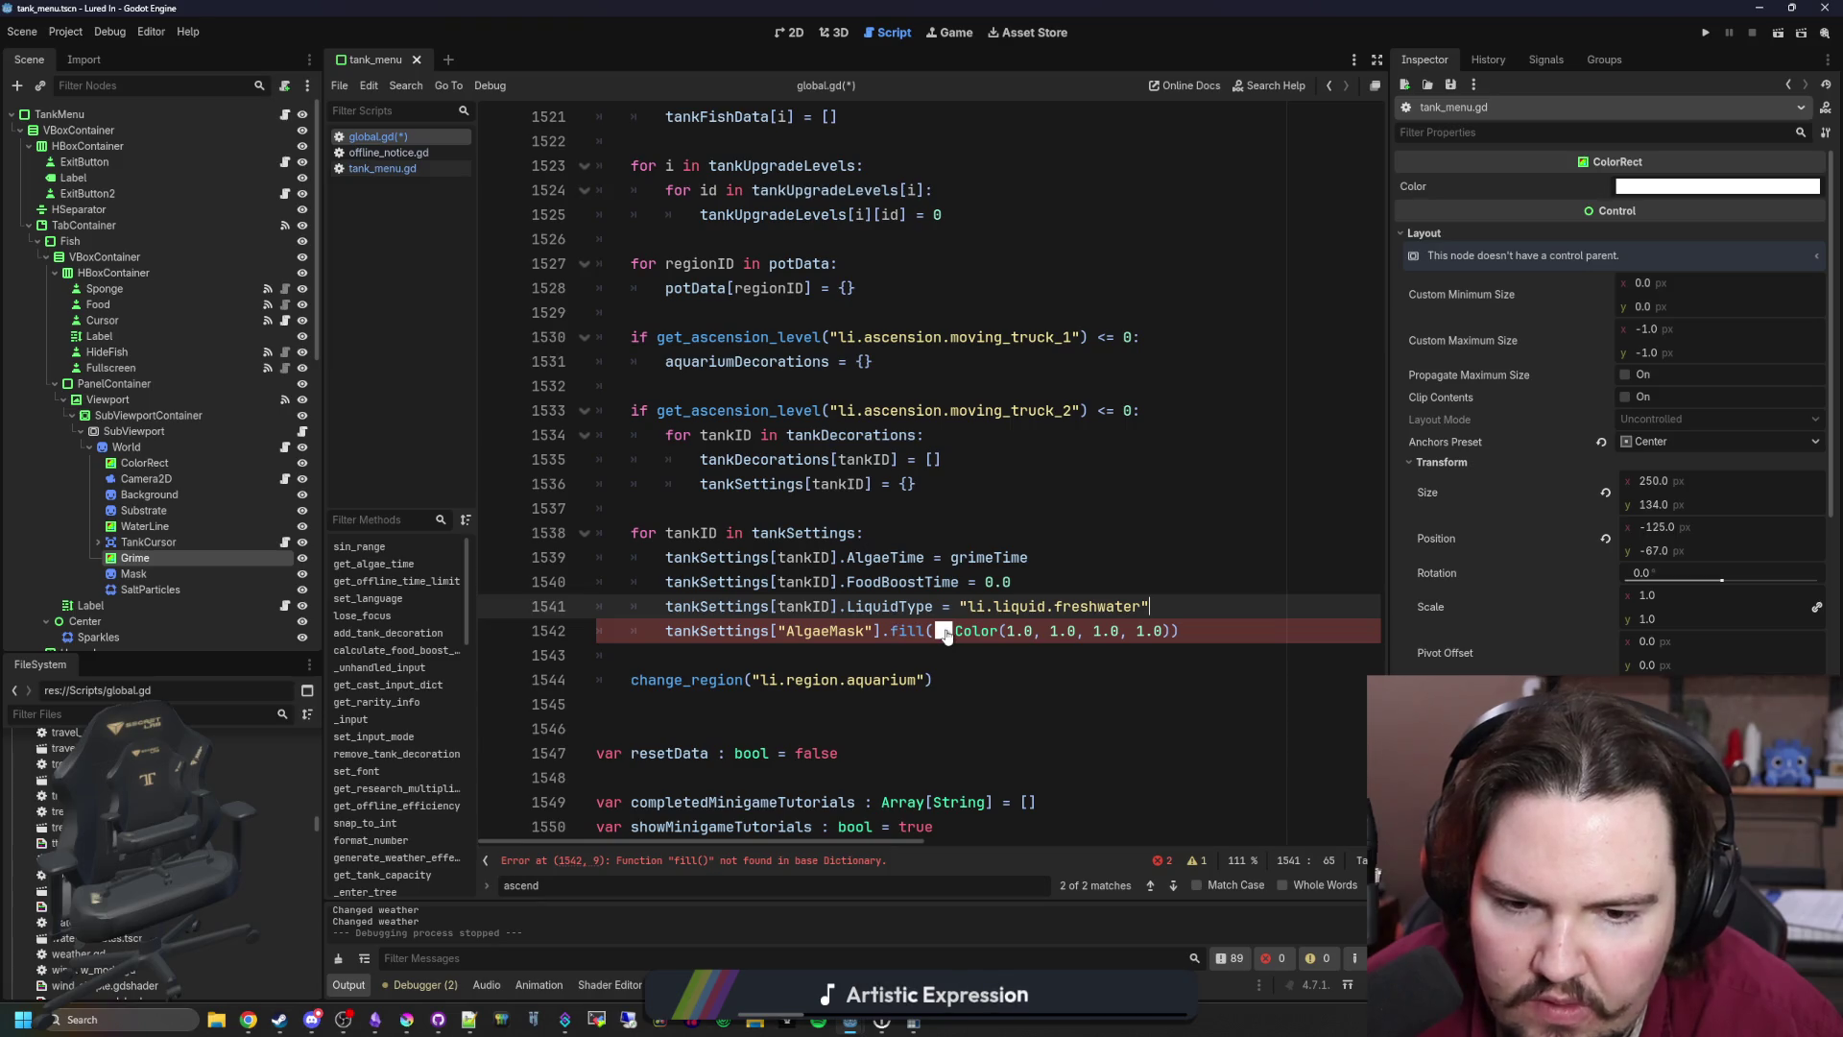
left_click(898, 631)
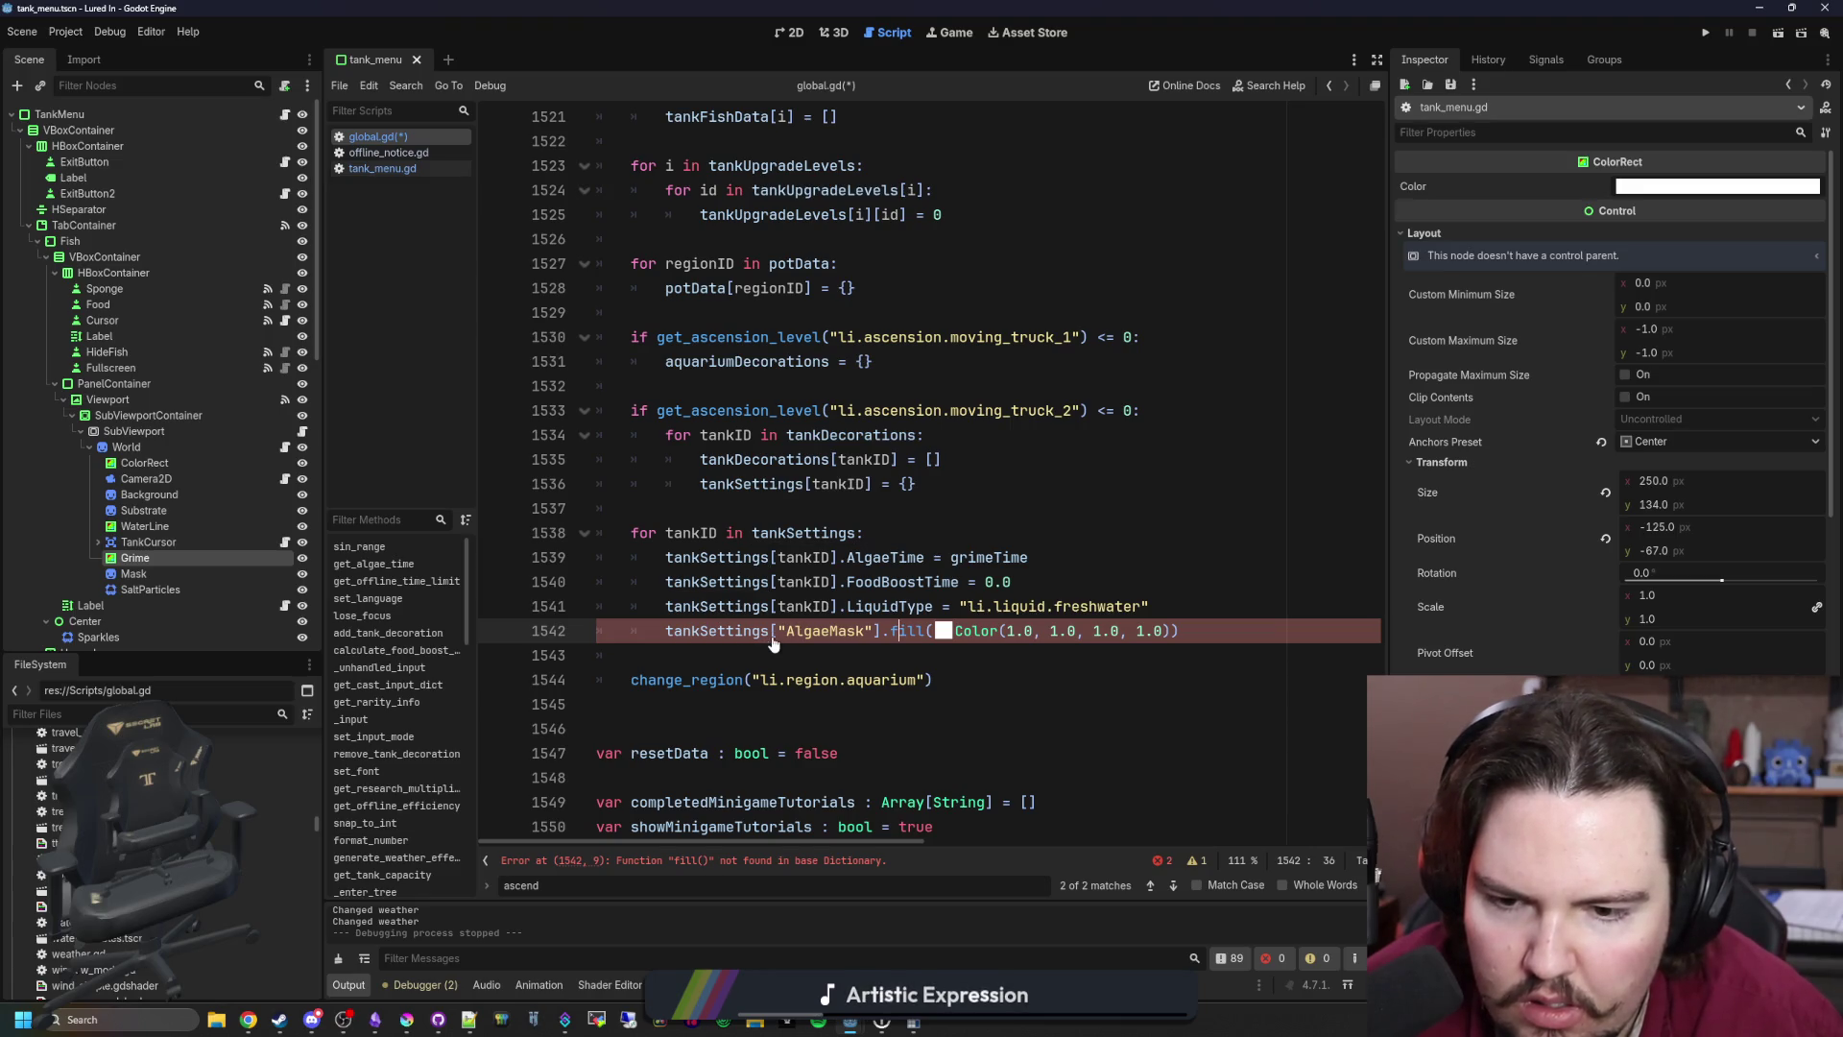
left_click(773, 634)
type("[tankID")
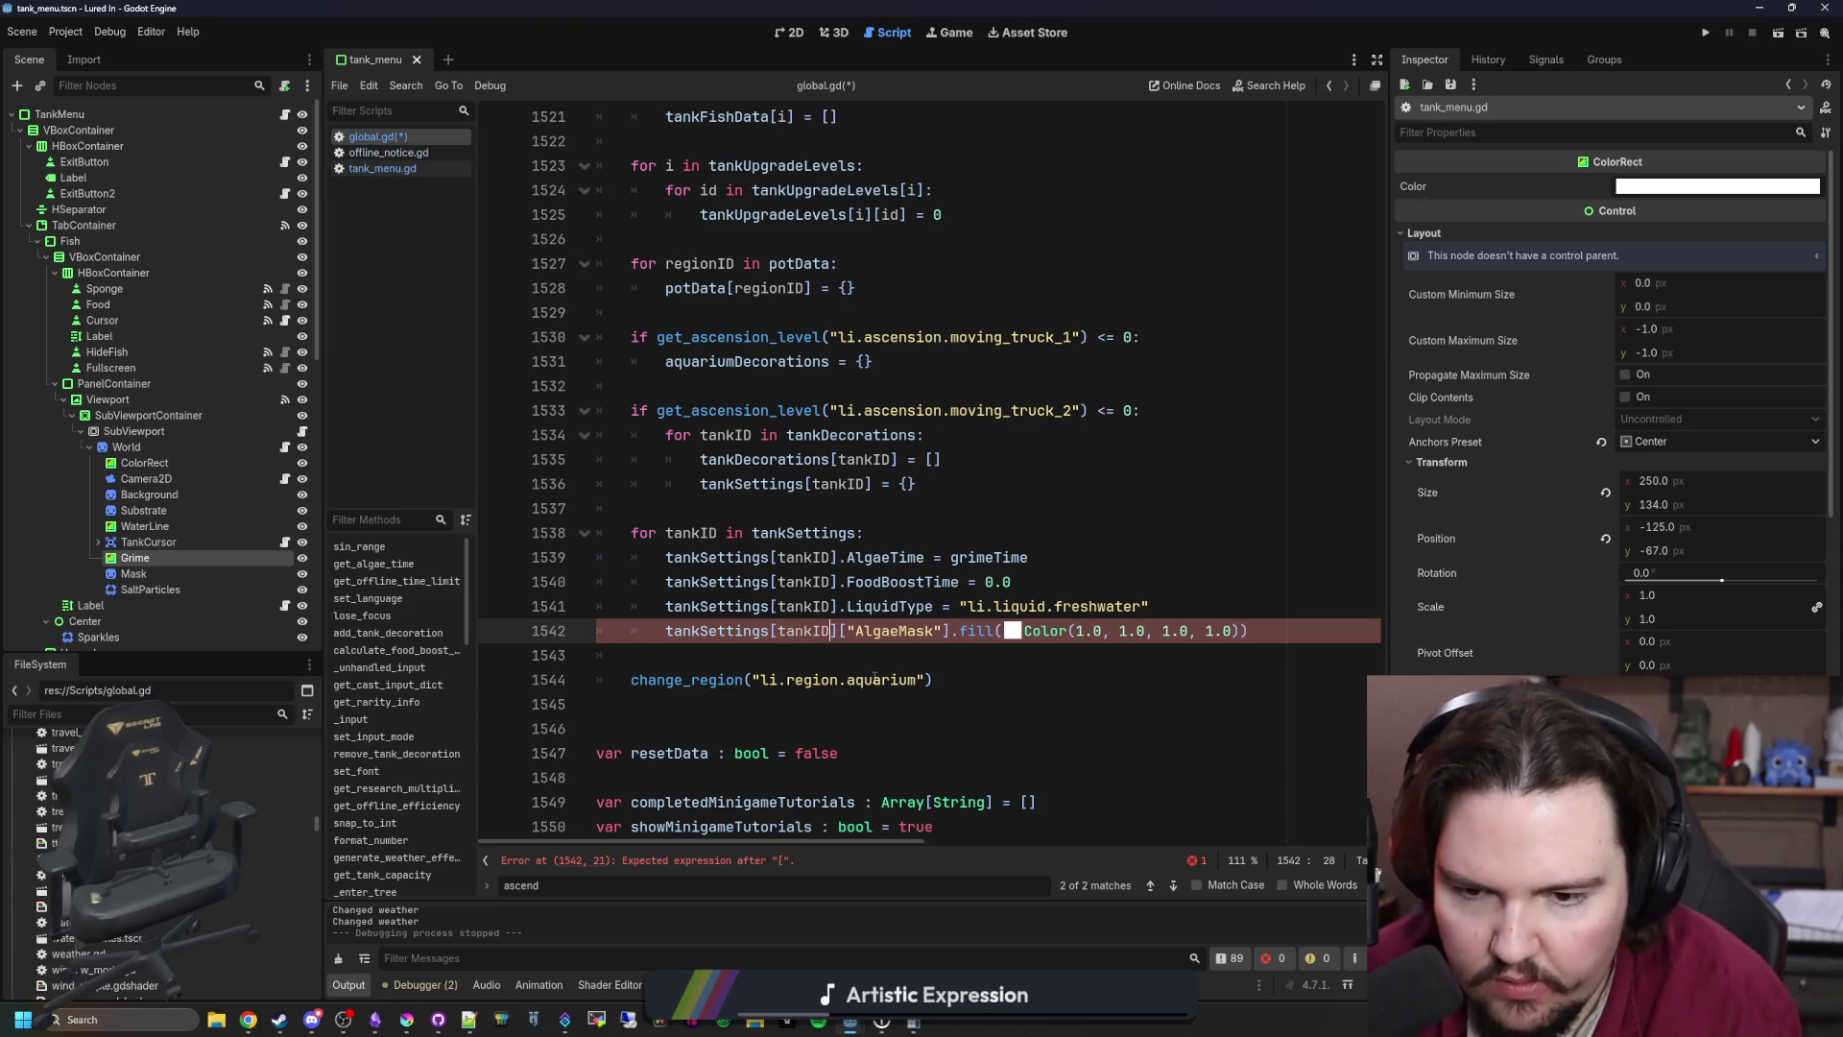
left_click(1070, 665)
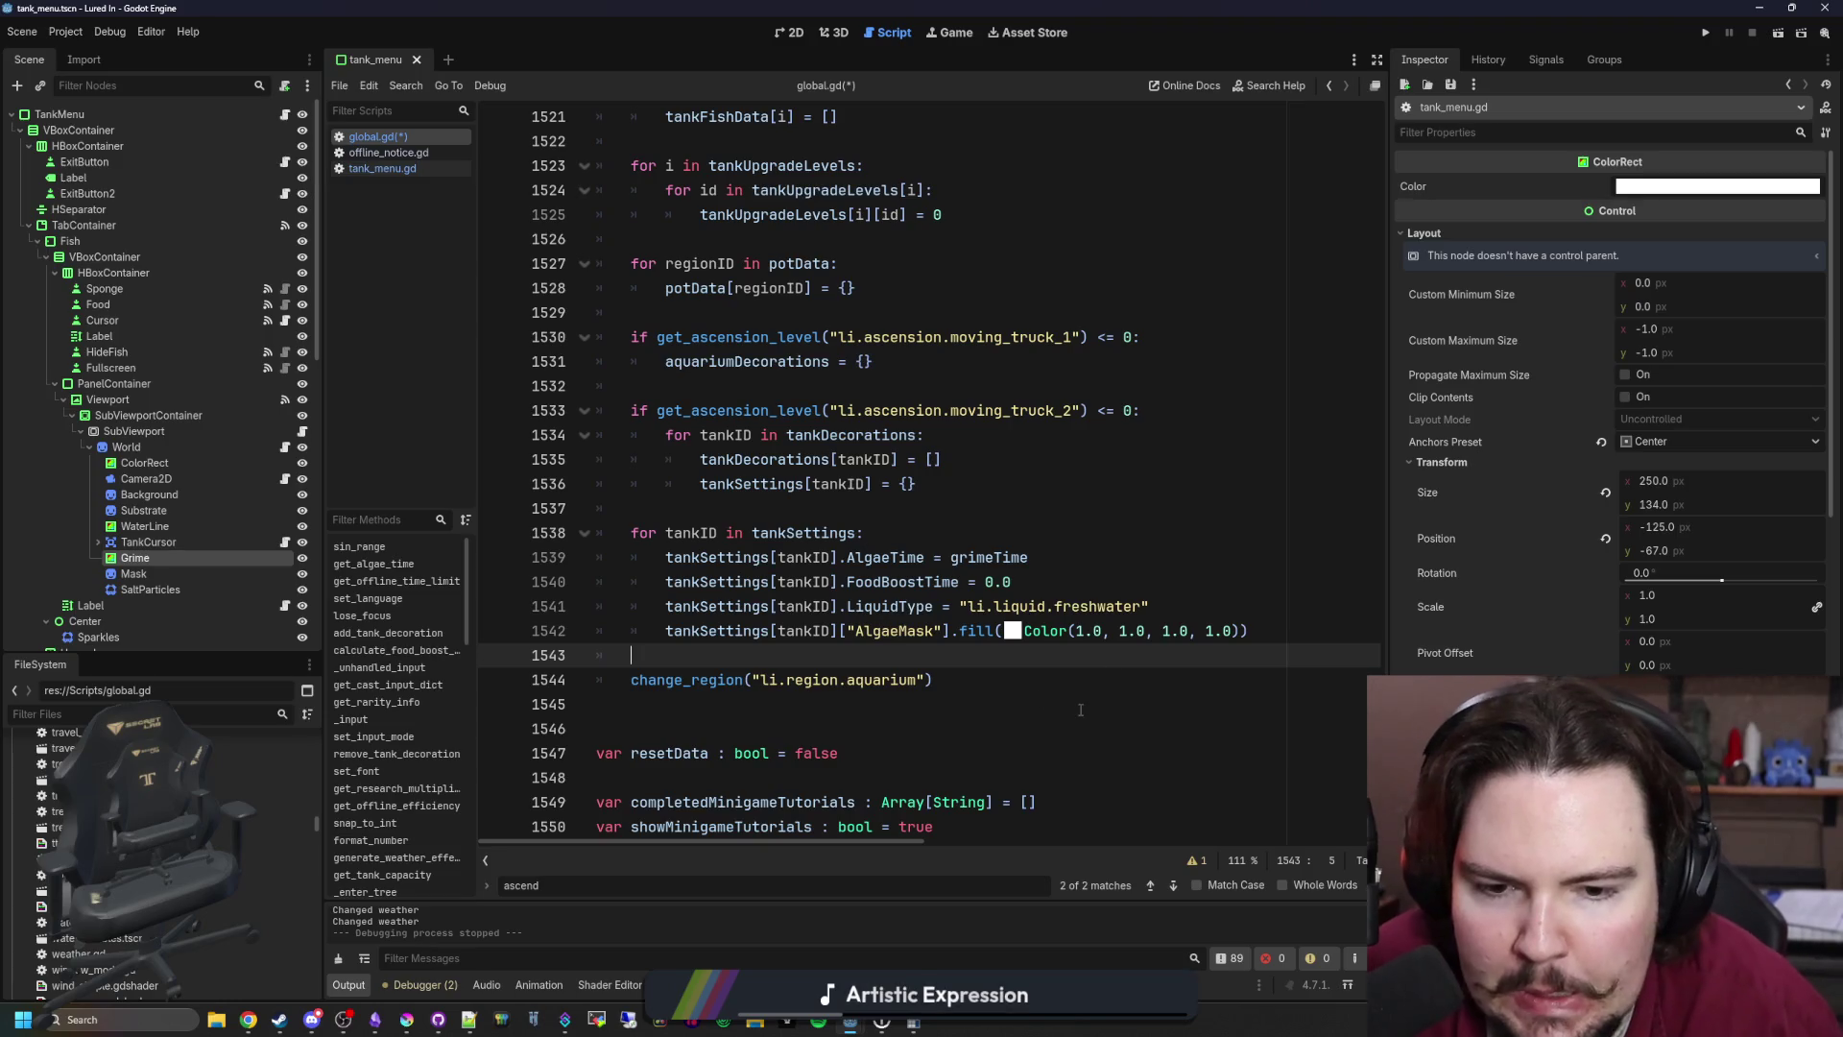
key("ctrl+s")
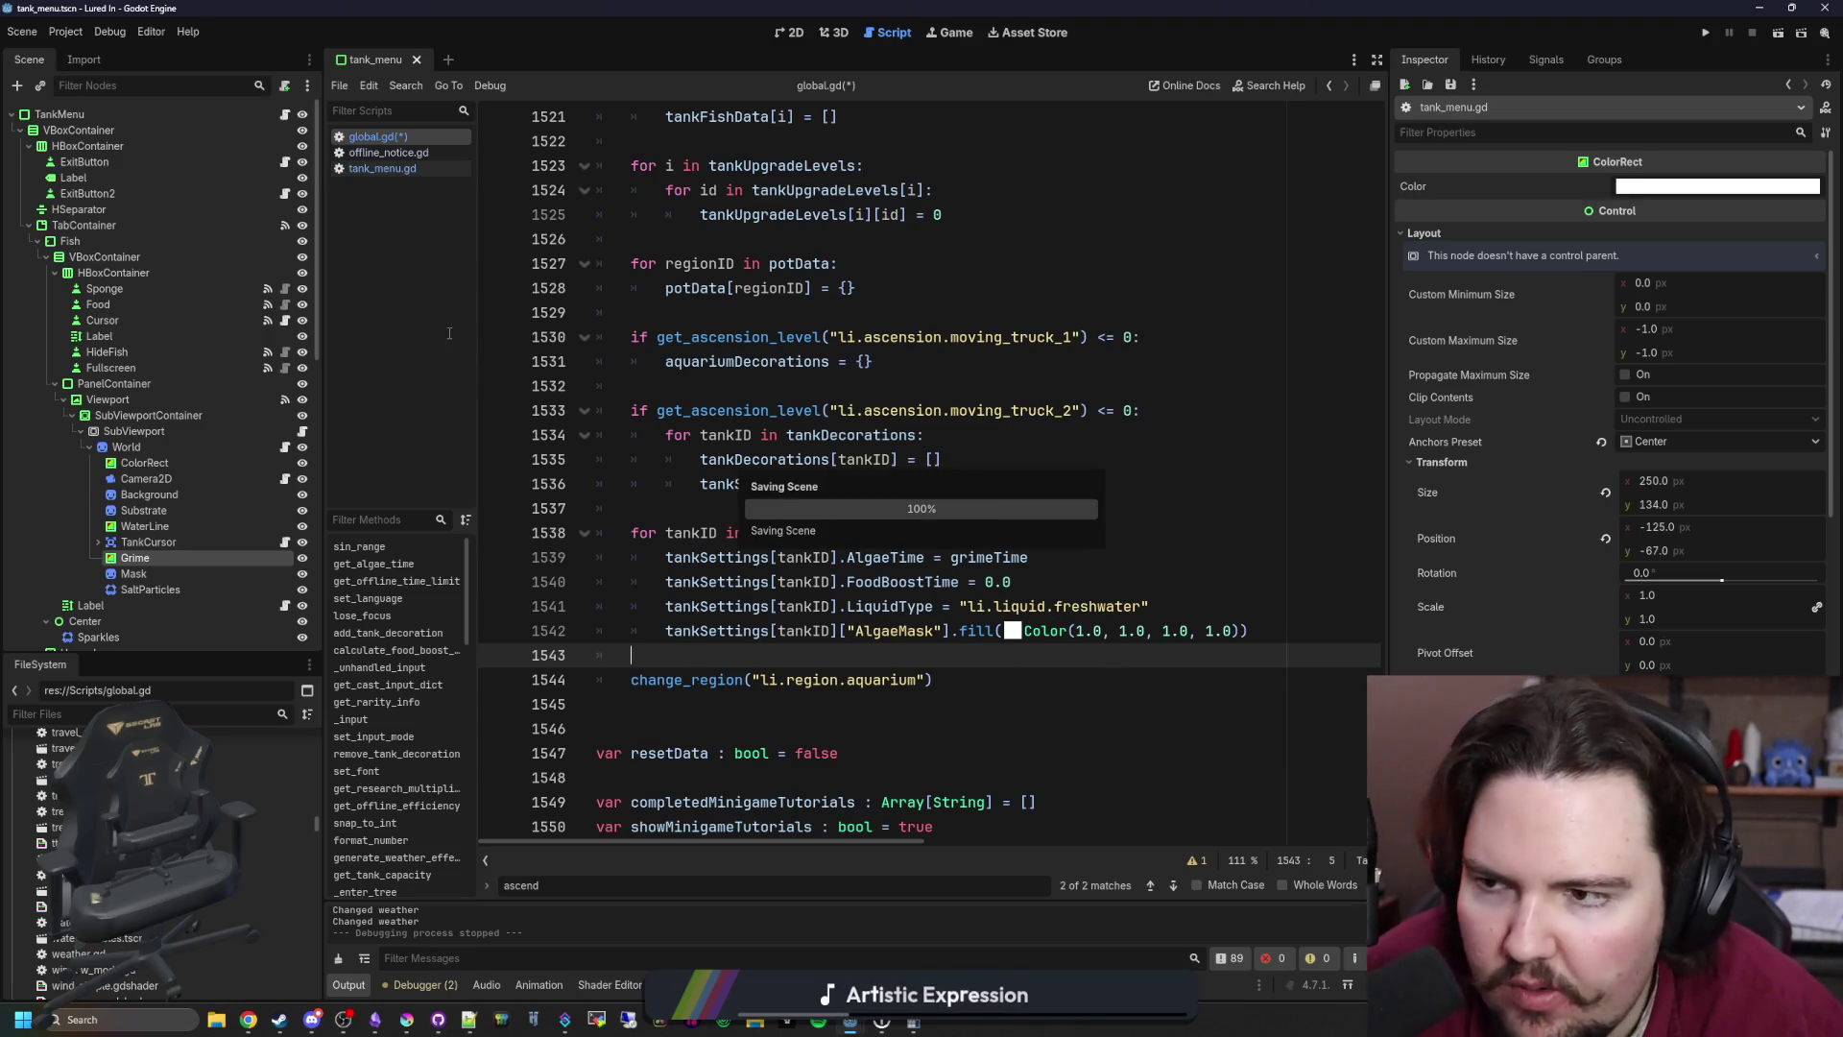
Step: Switch to tank_menu.gd, widen the code editor, and save
left_click(284, 114)
left_click(758, 509)
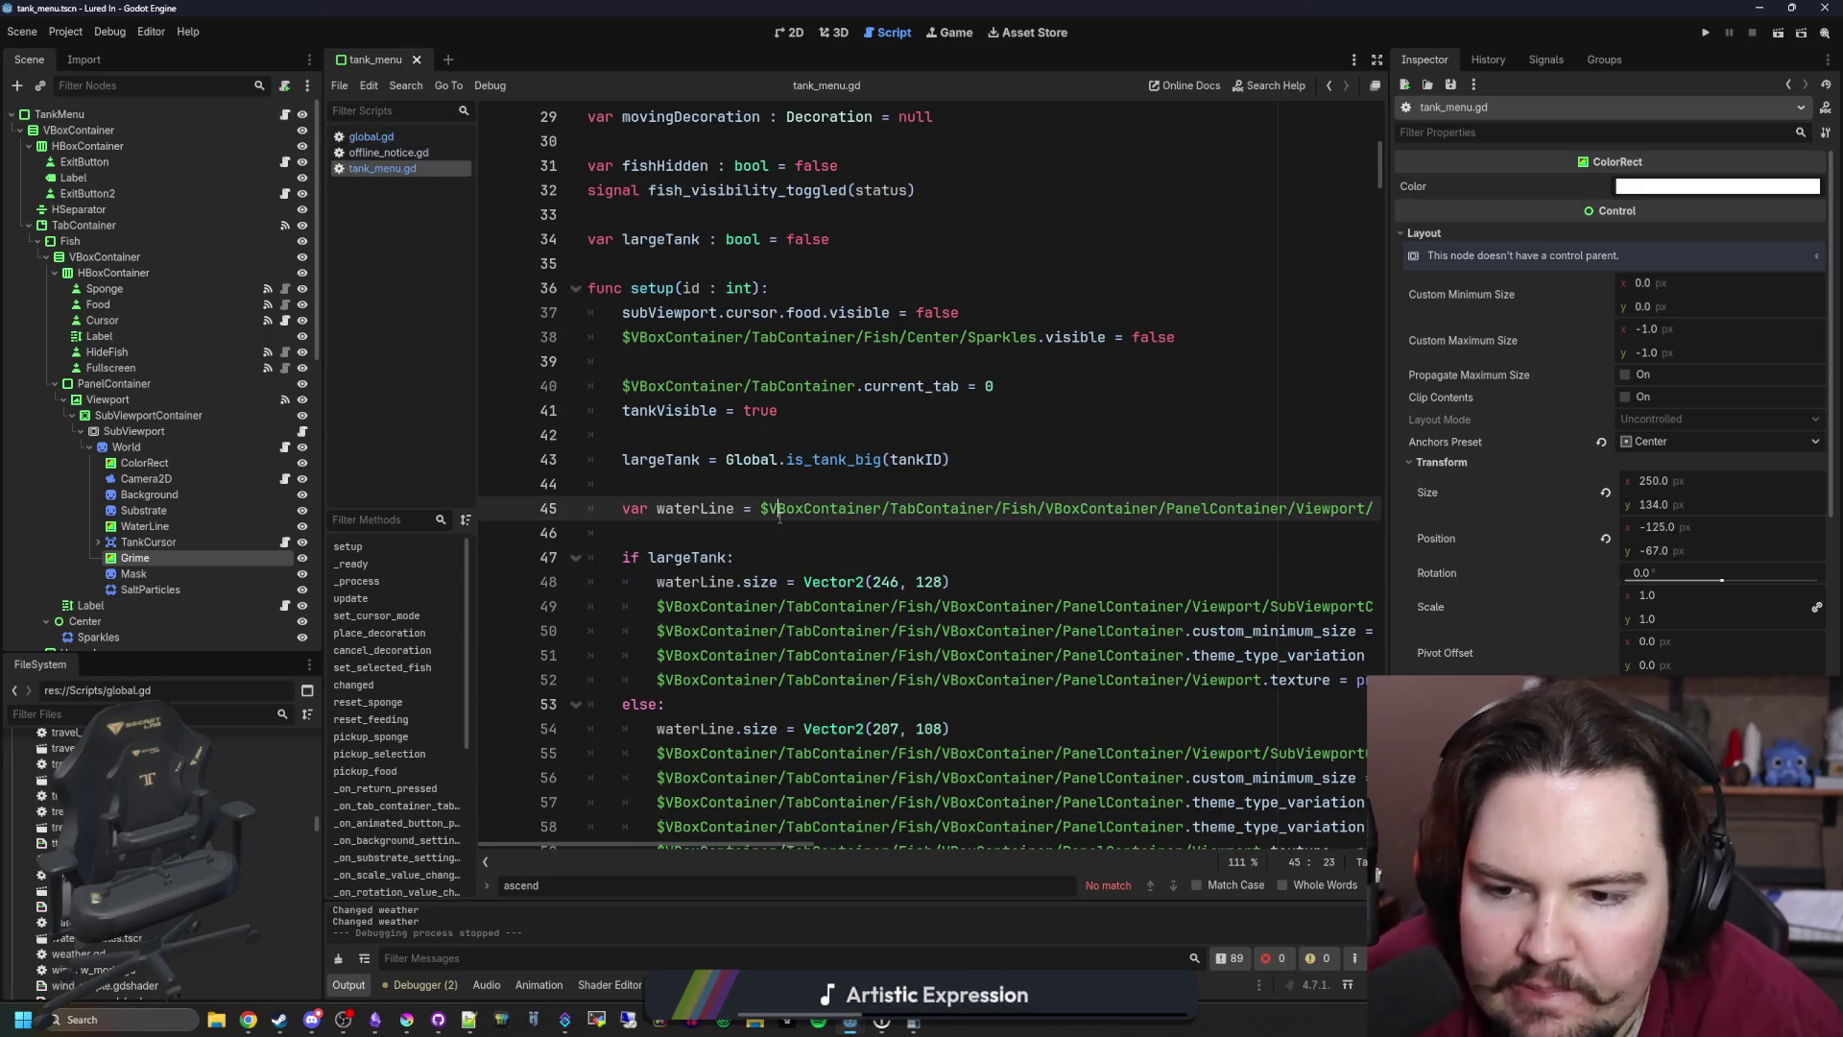
left_click_drag(1388, 504, 1682, 496)
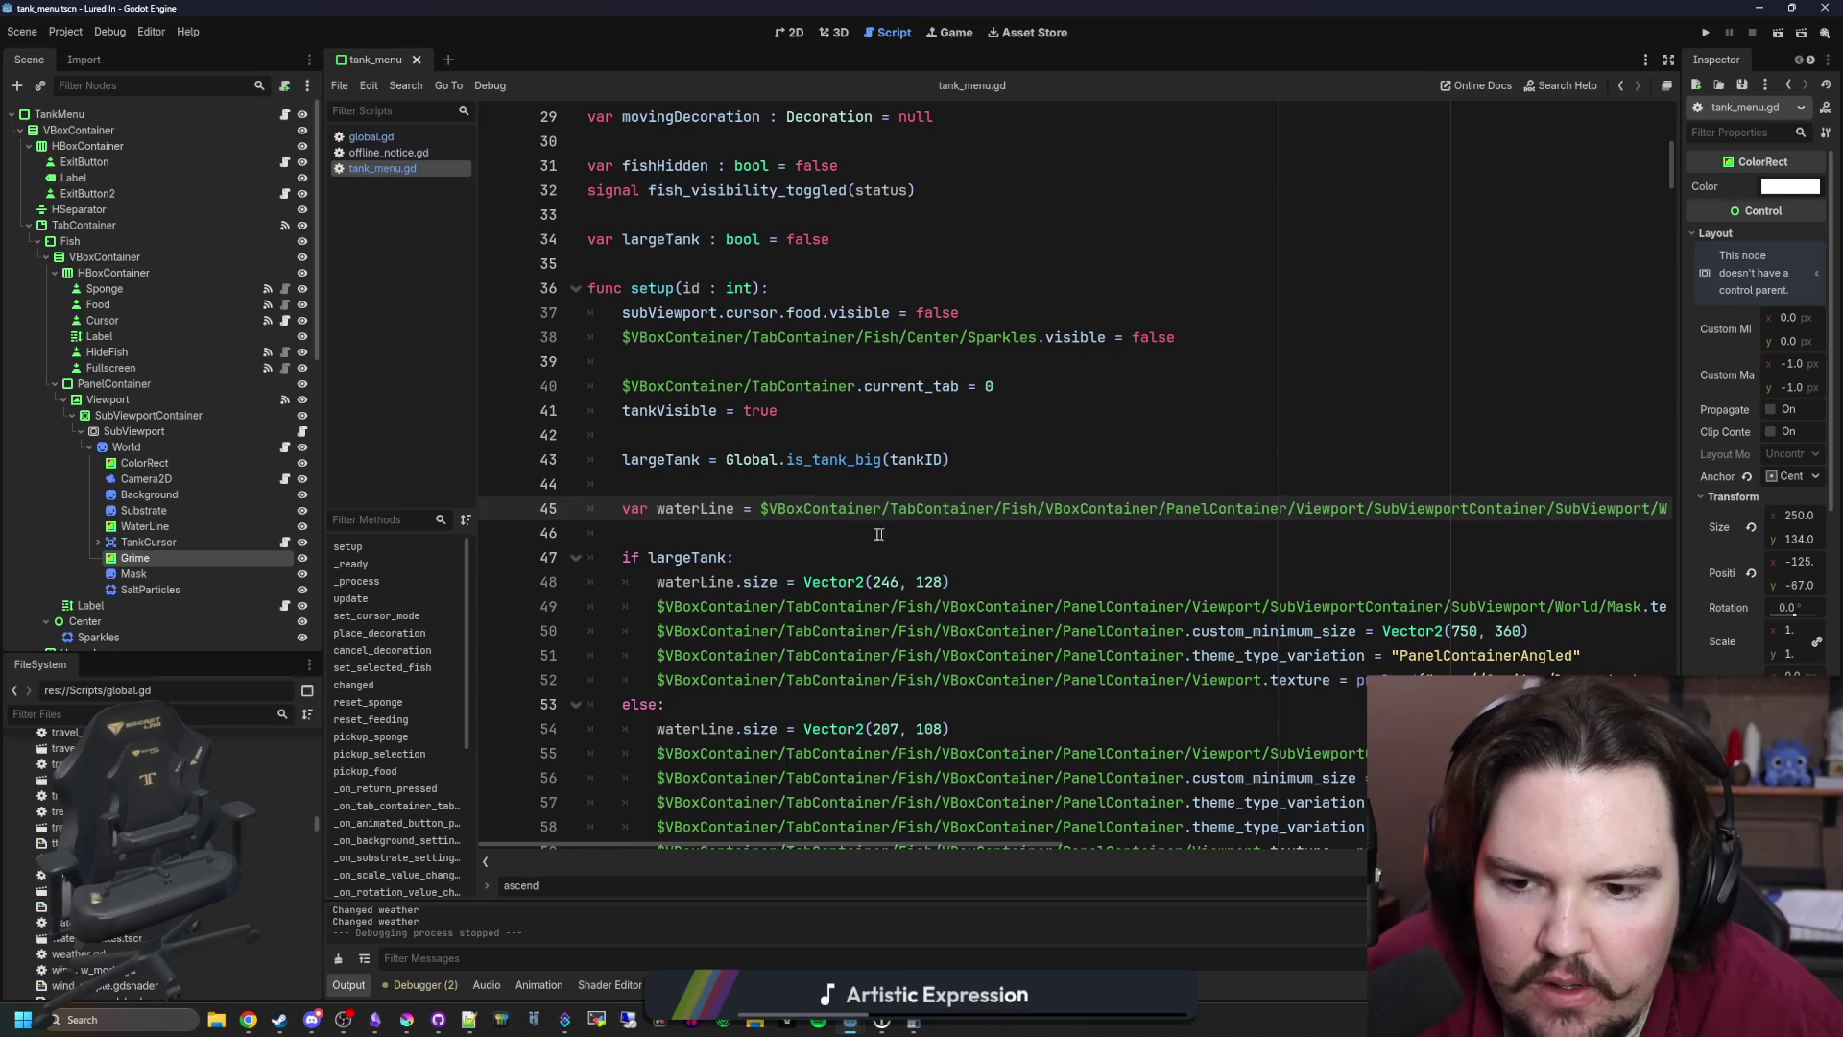
left_click(861, 535)
key("ctrl+s")
key("ctrl+s")
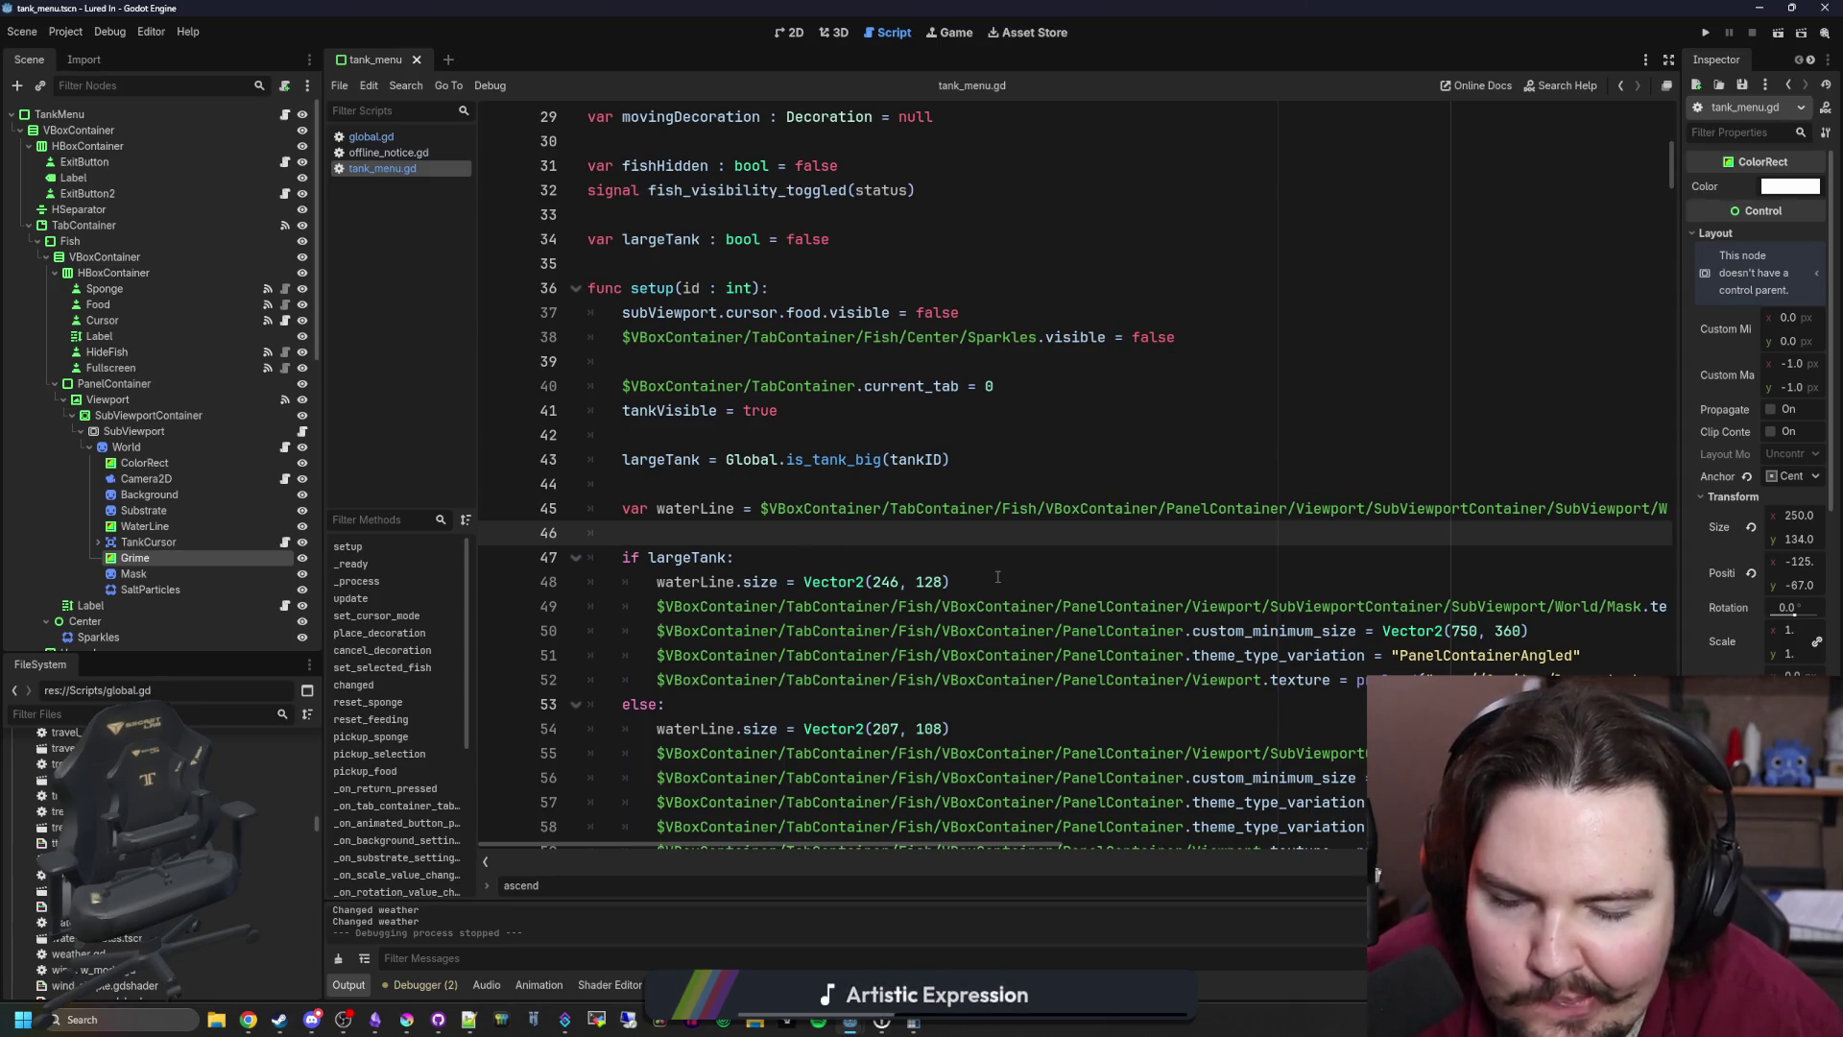
Step: Add Grime.size = Vector2(246, 128) to the large-tank branch on line 53
left_click_drag(1000, 582, 658, 581)
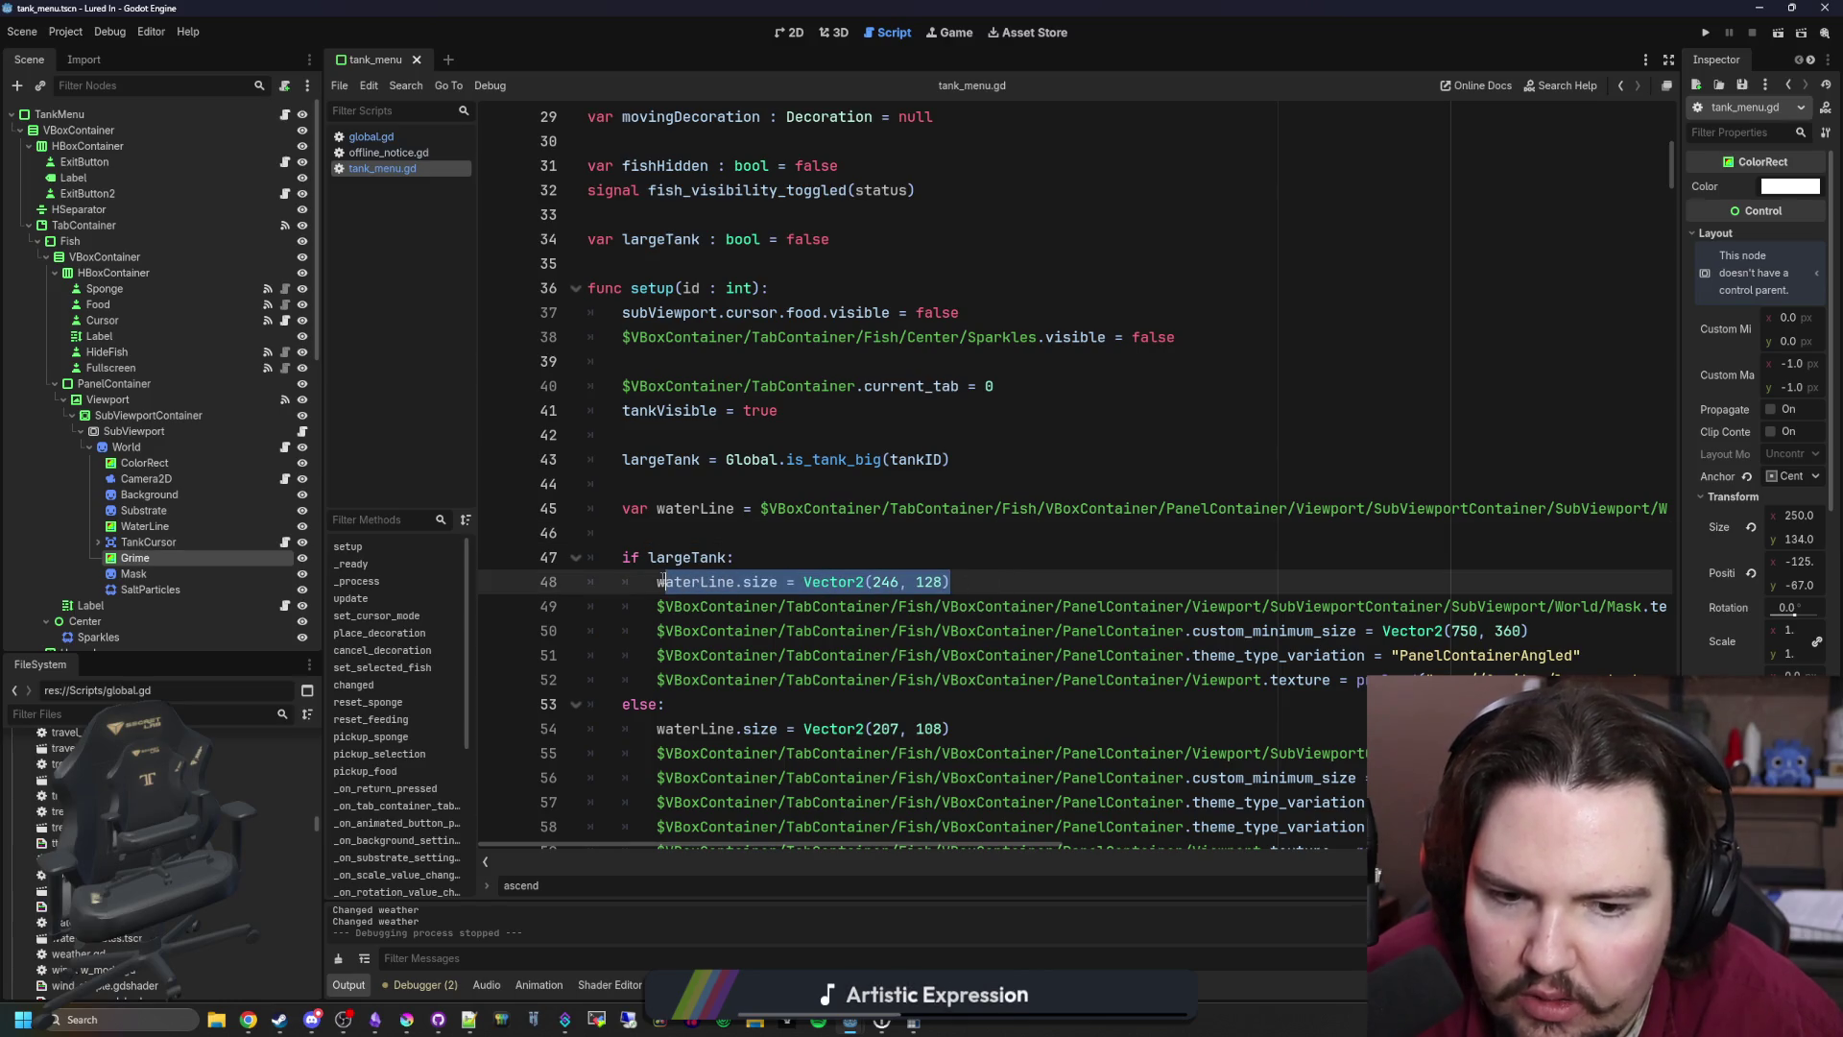
left_click(687, 544)
scroll(710, 532, "down", 2)
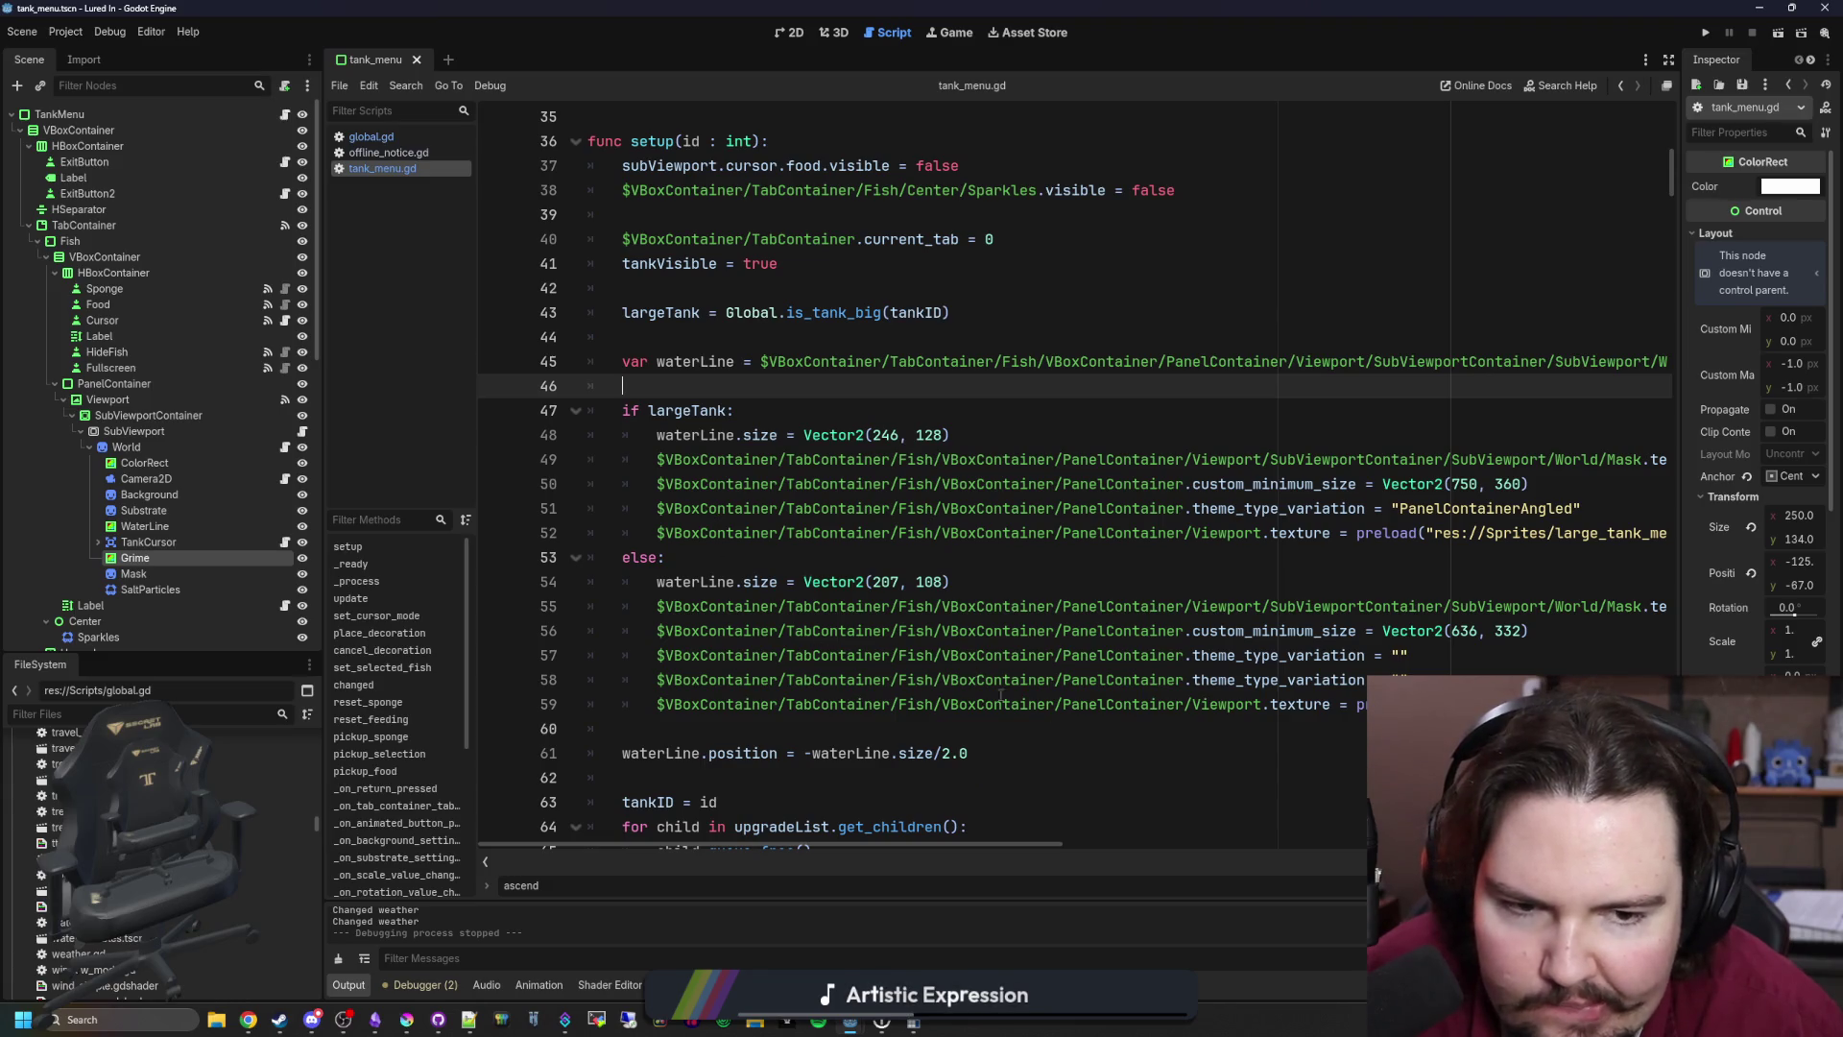
mouse_move(1037, 853)
left_mouse_down()
mouse_move(1162, 837)
mouse_move(1102, 835)
left_mouse_up()
left_click(1365, 544)
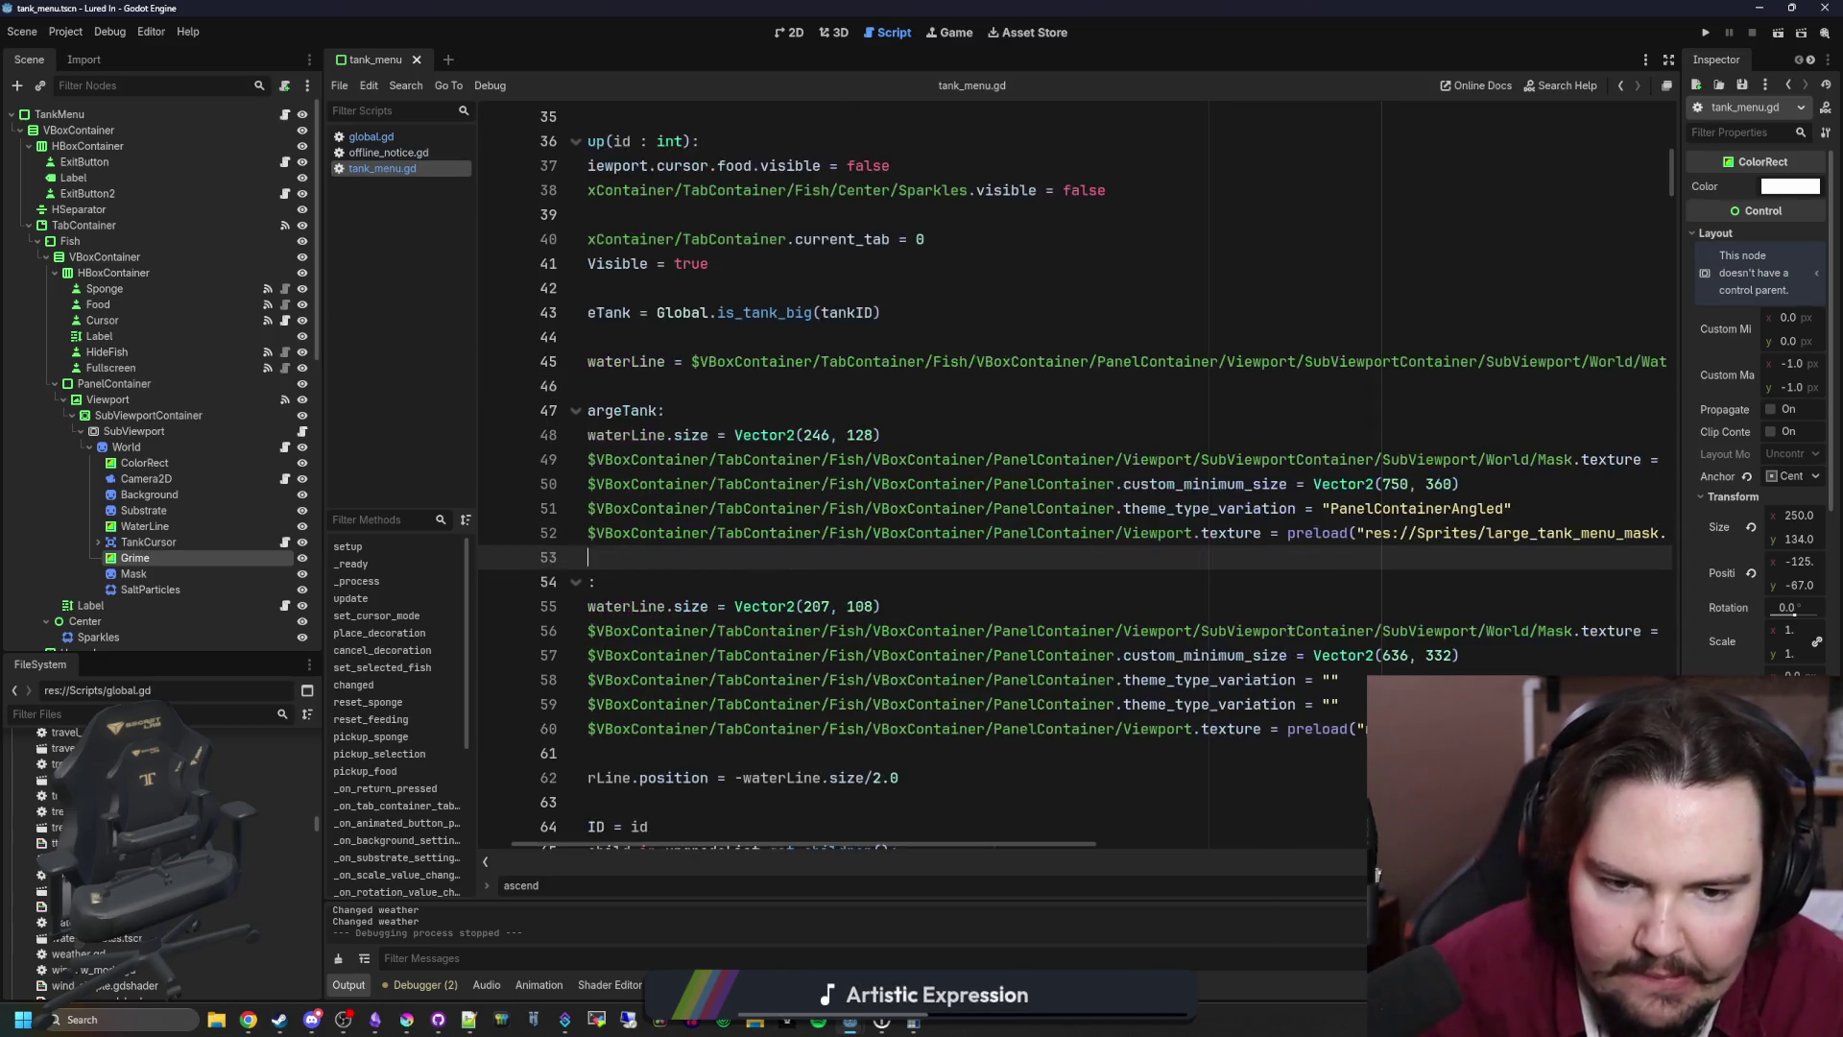
scroll(796, 844, "left", 1)
left_click_drag(190, 559, 797, 564)
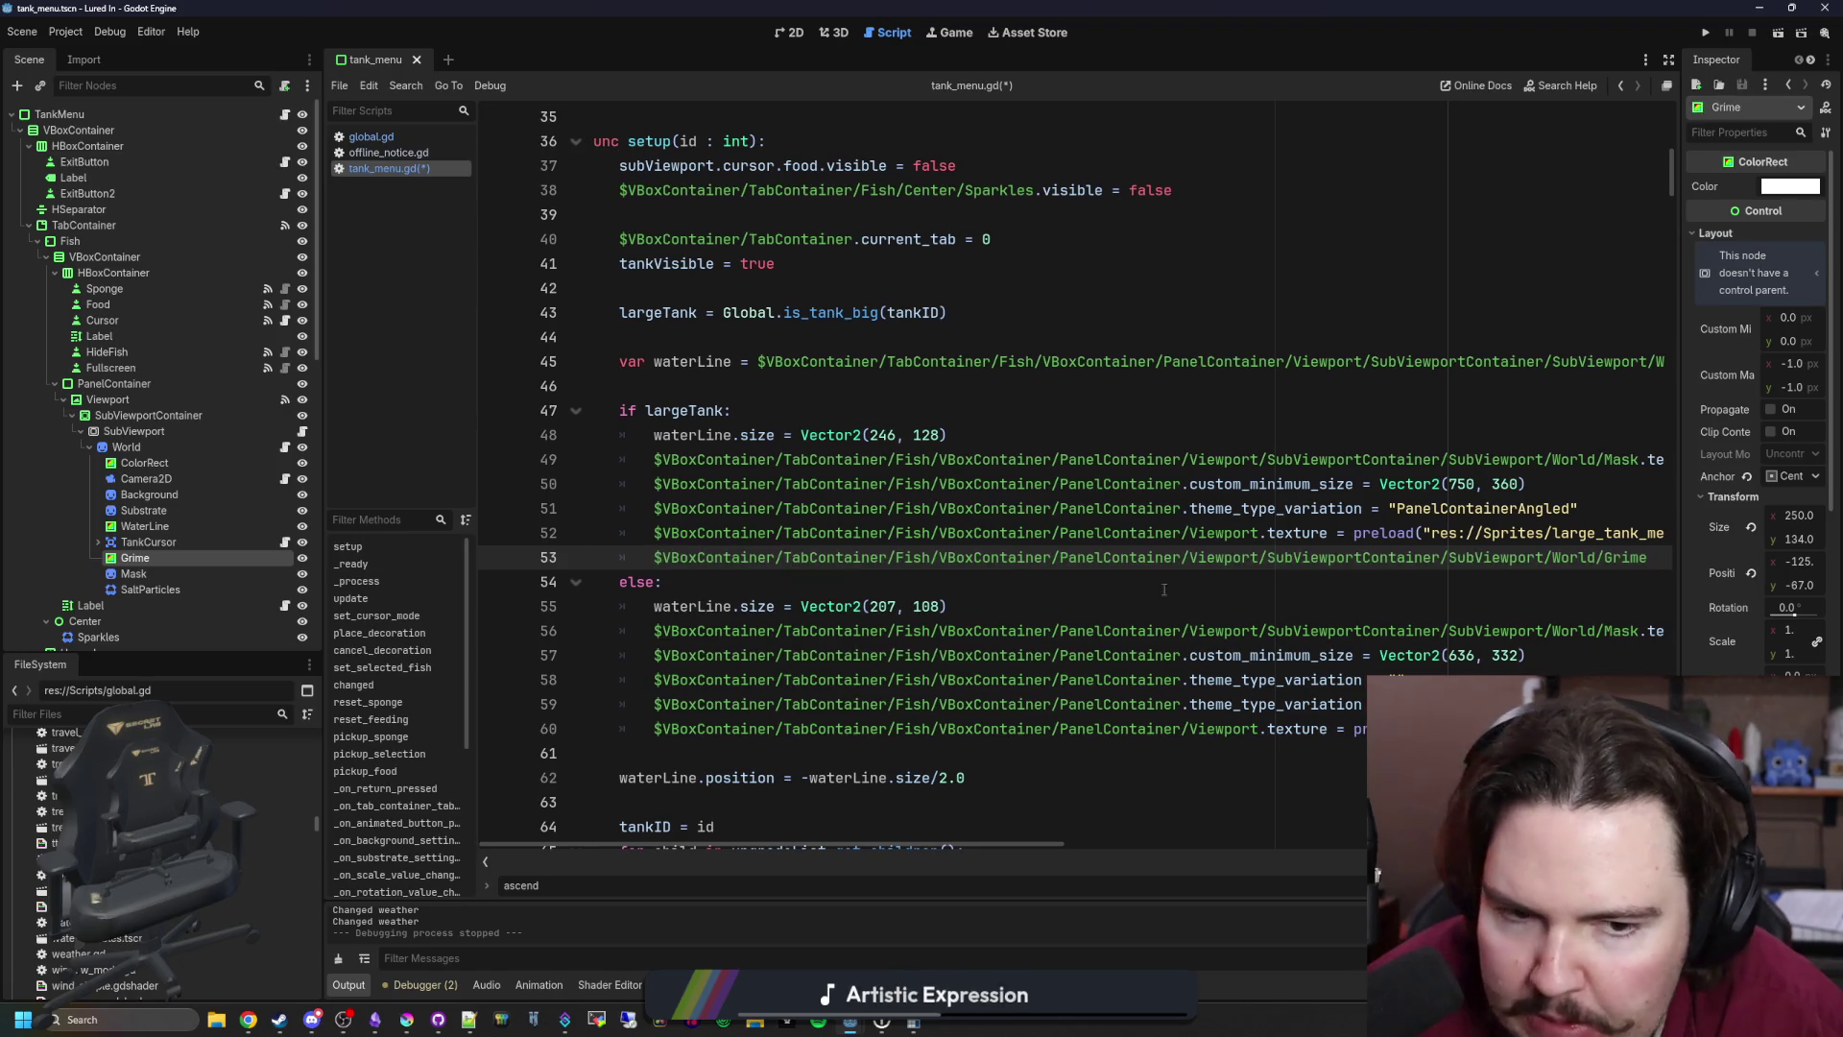
type(".")
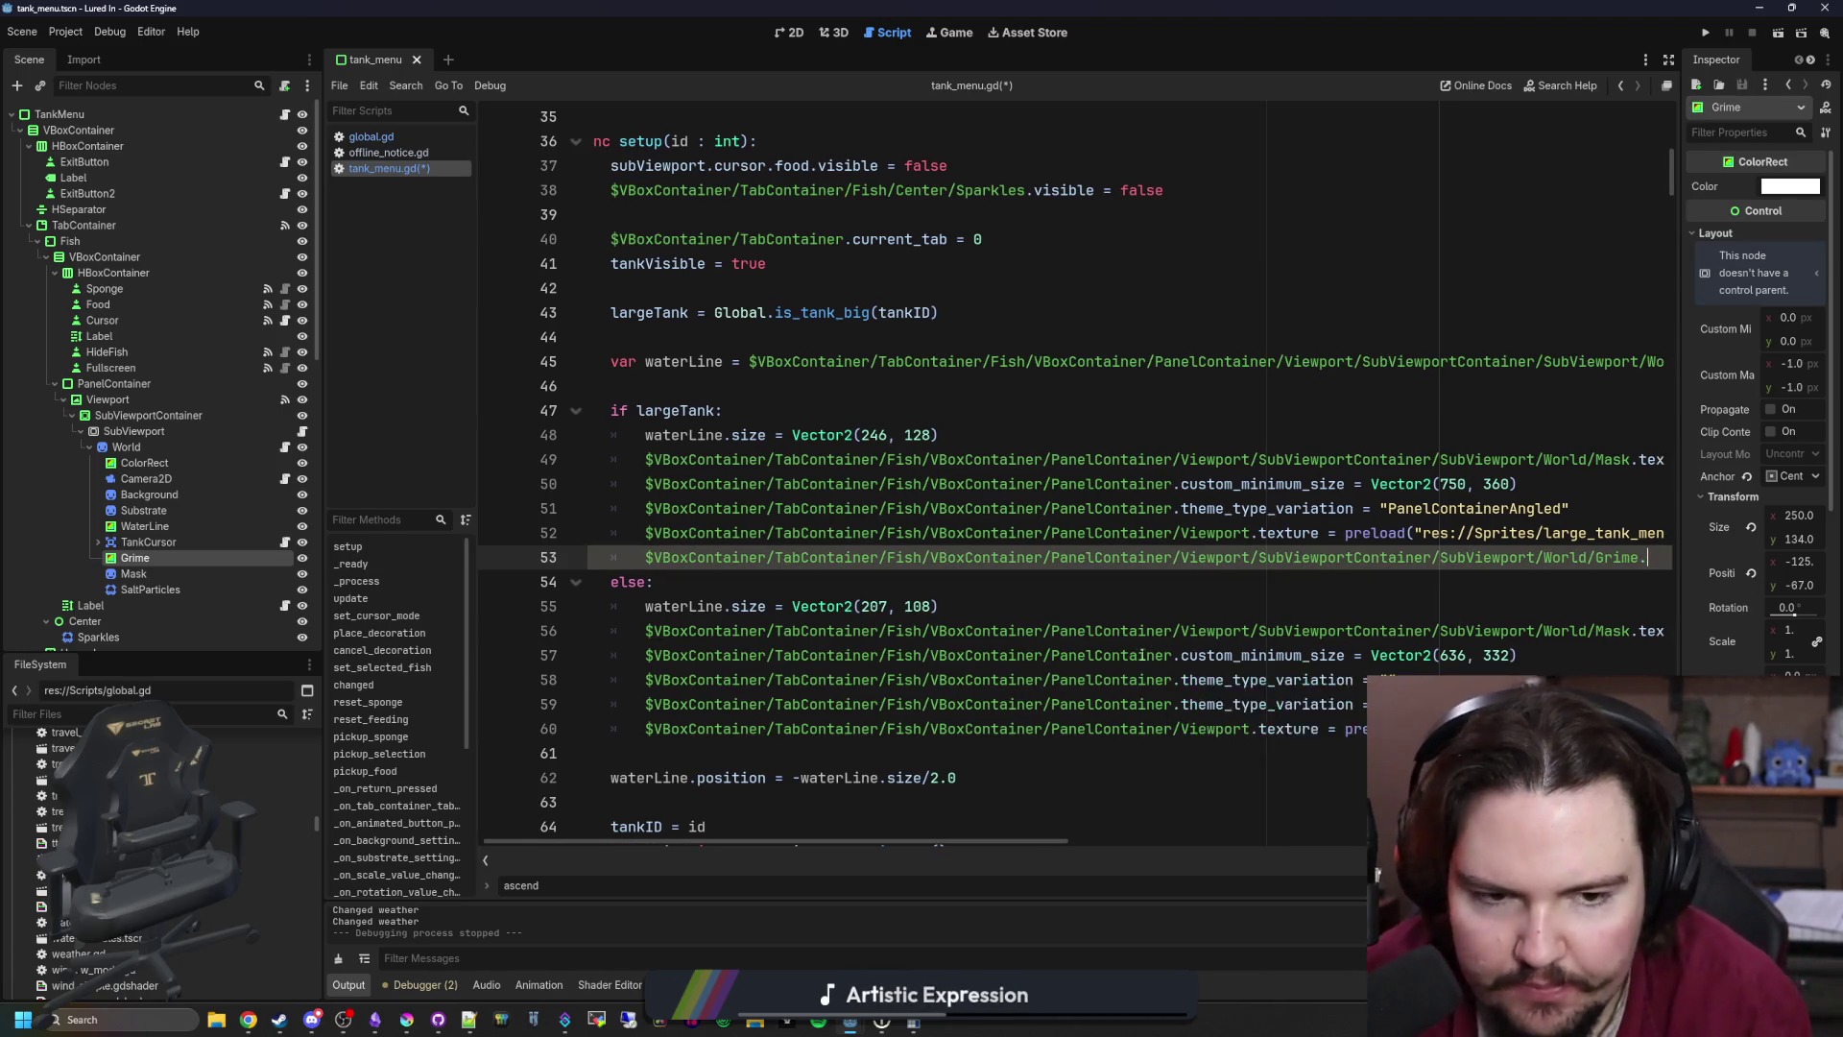
type("size")
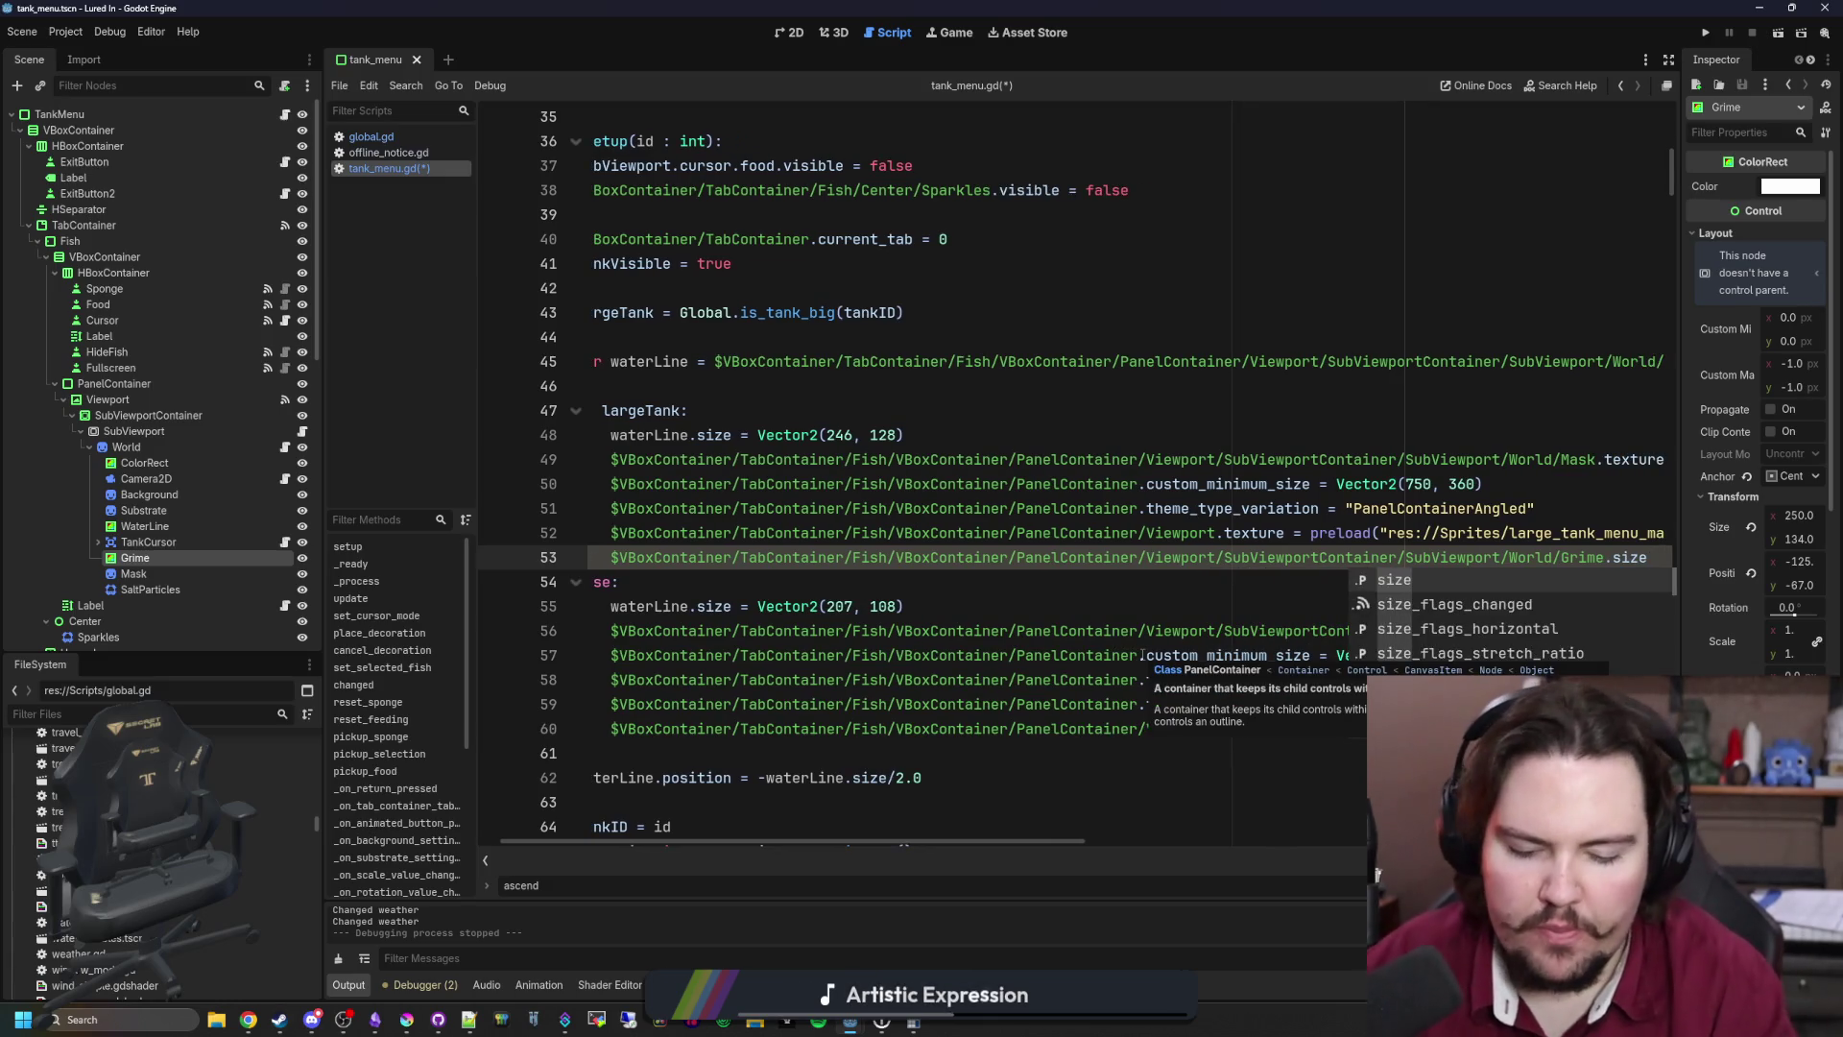
type(" = Vector2")
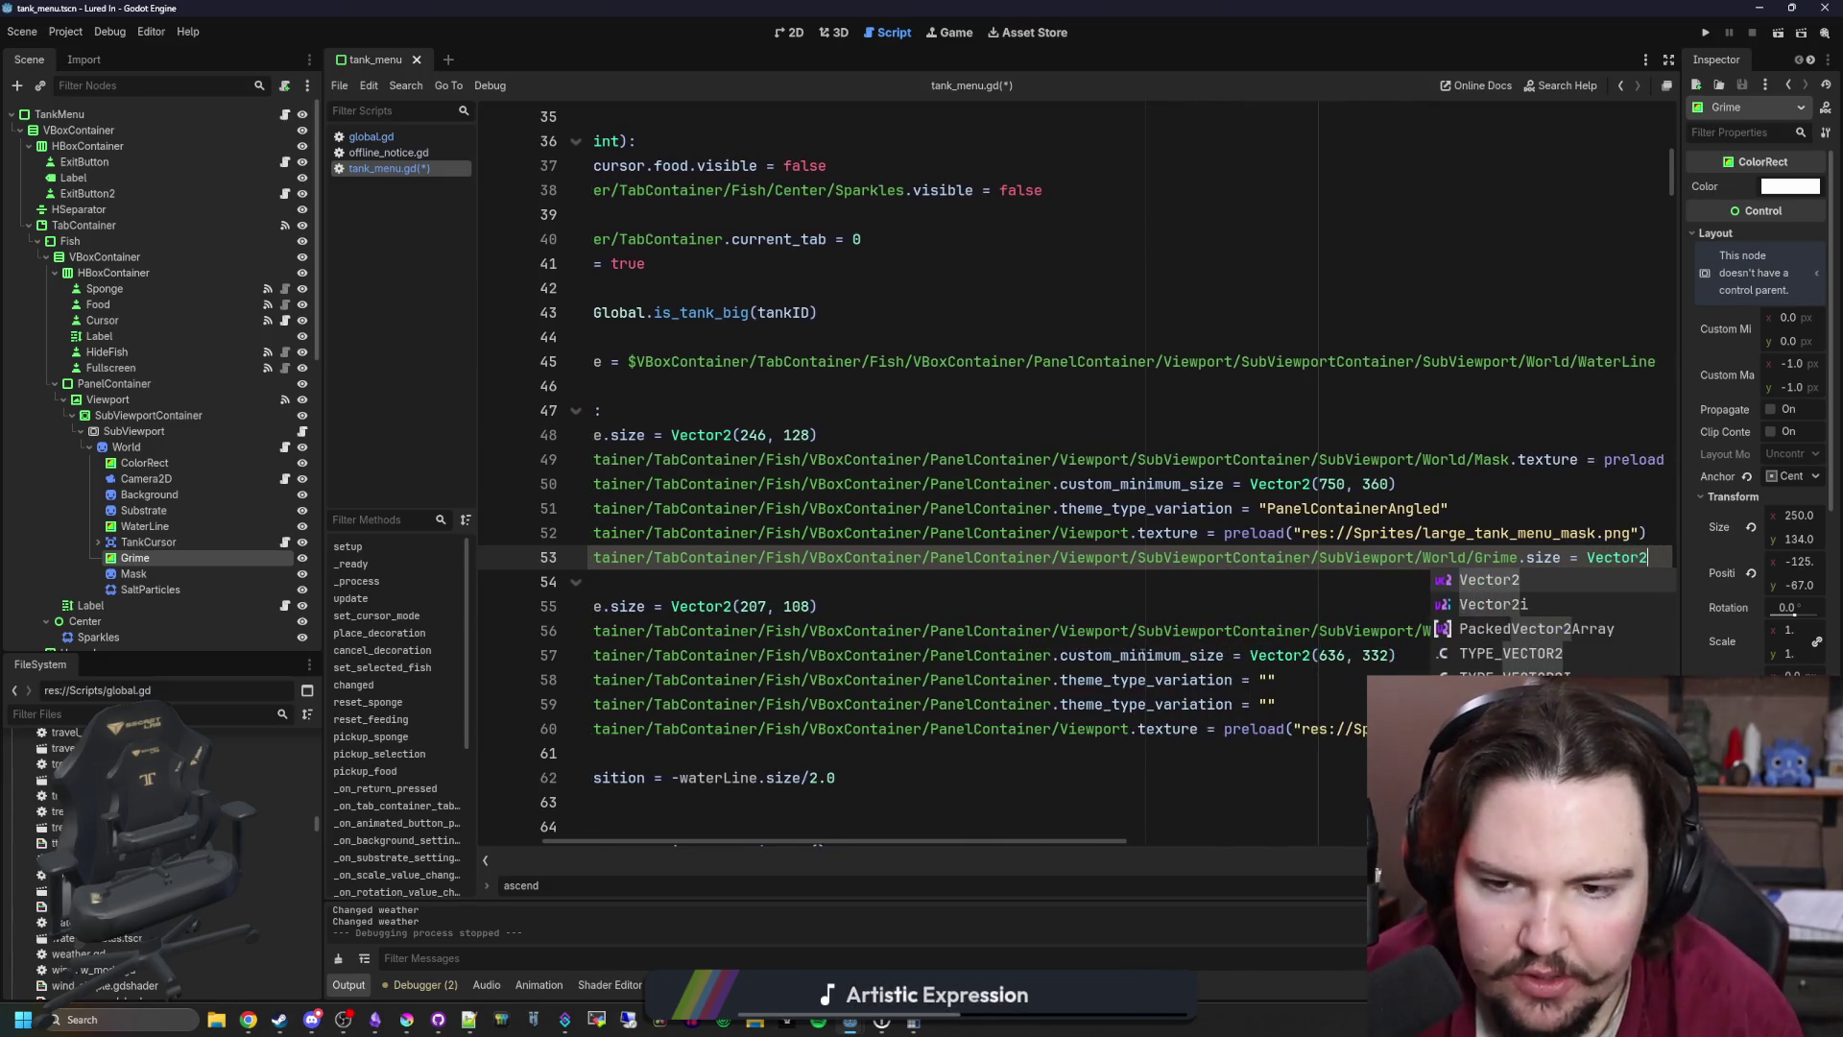
type("(2")
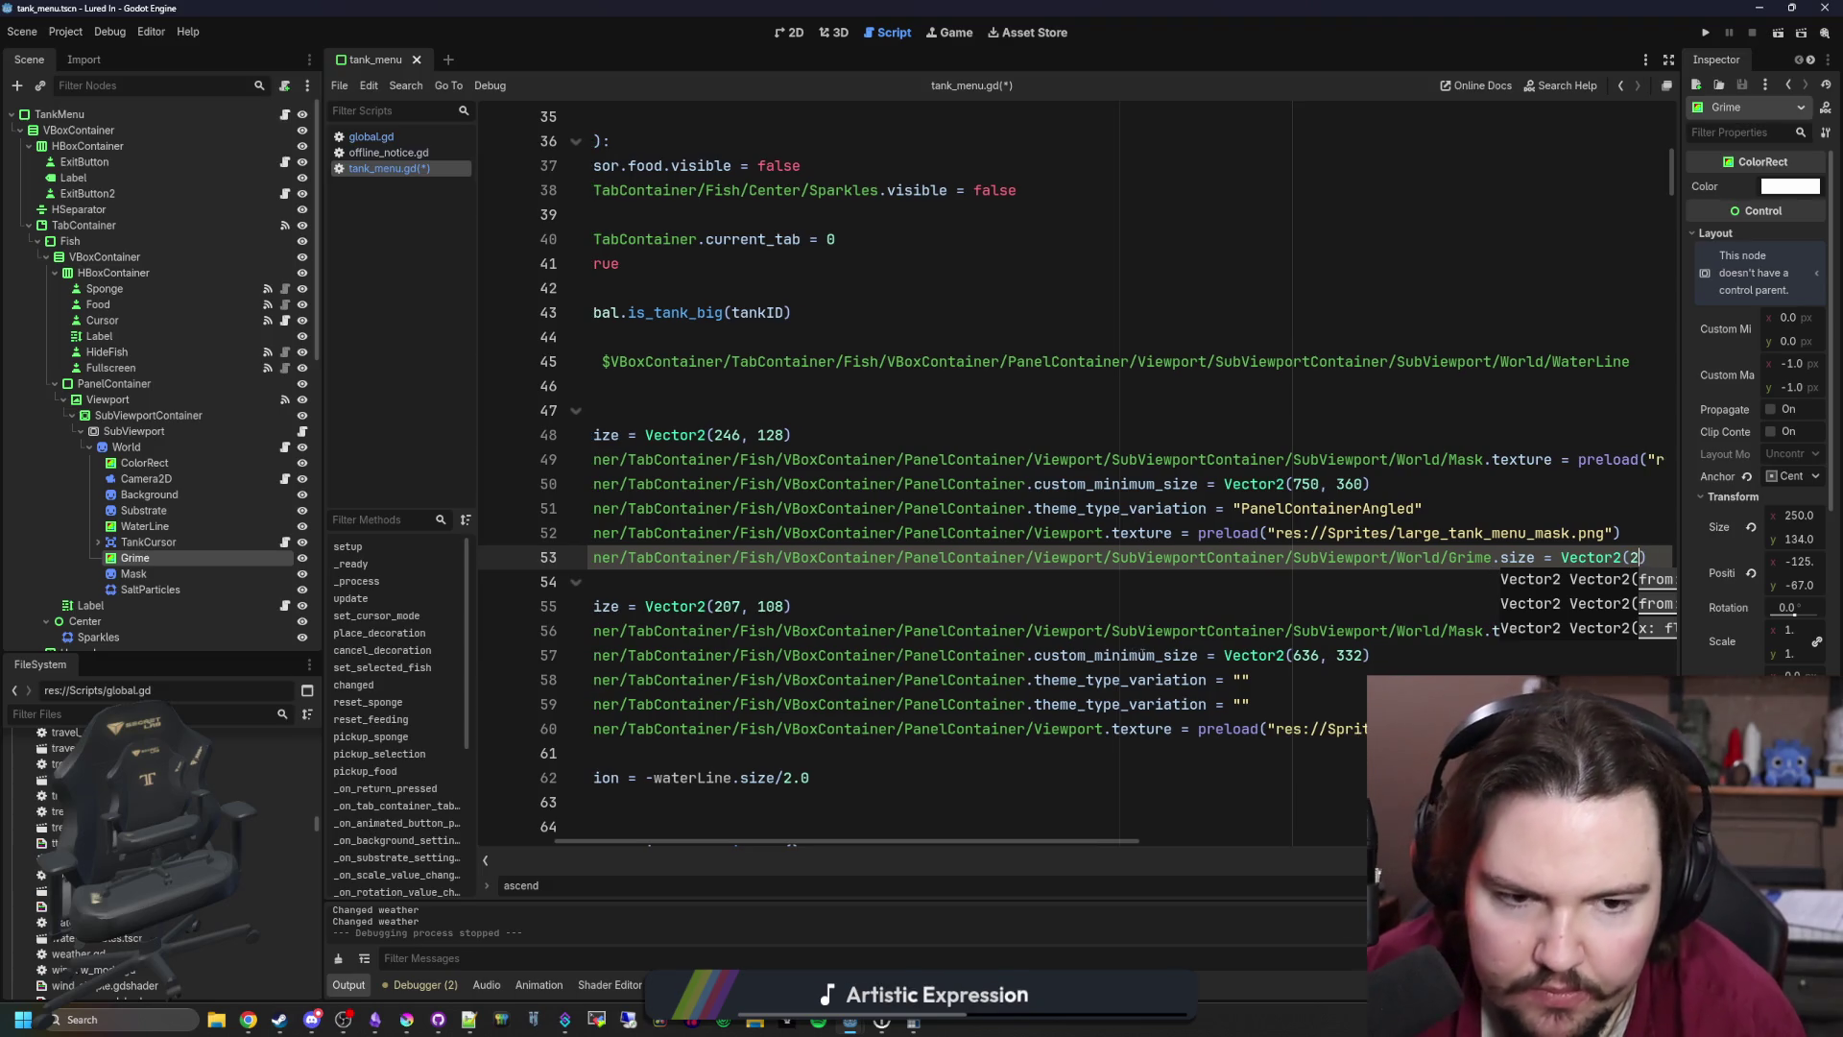
type("46, 128")
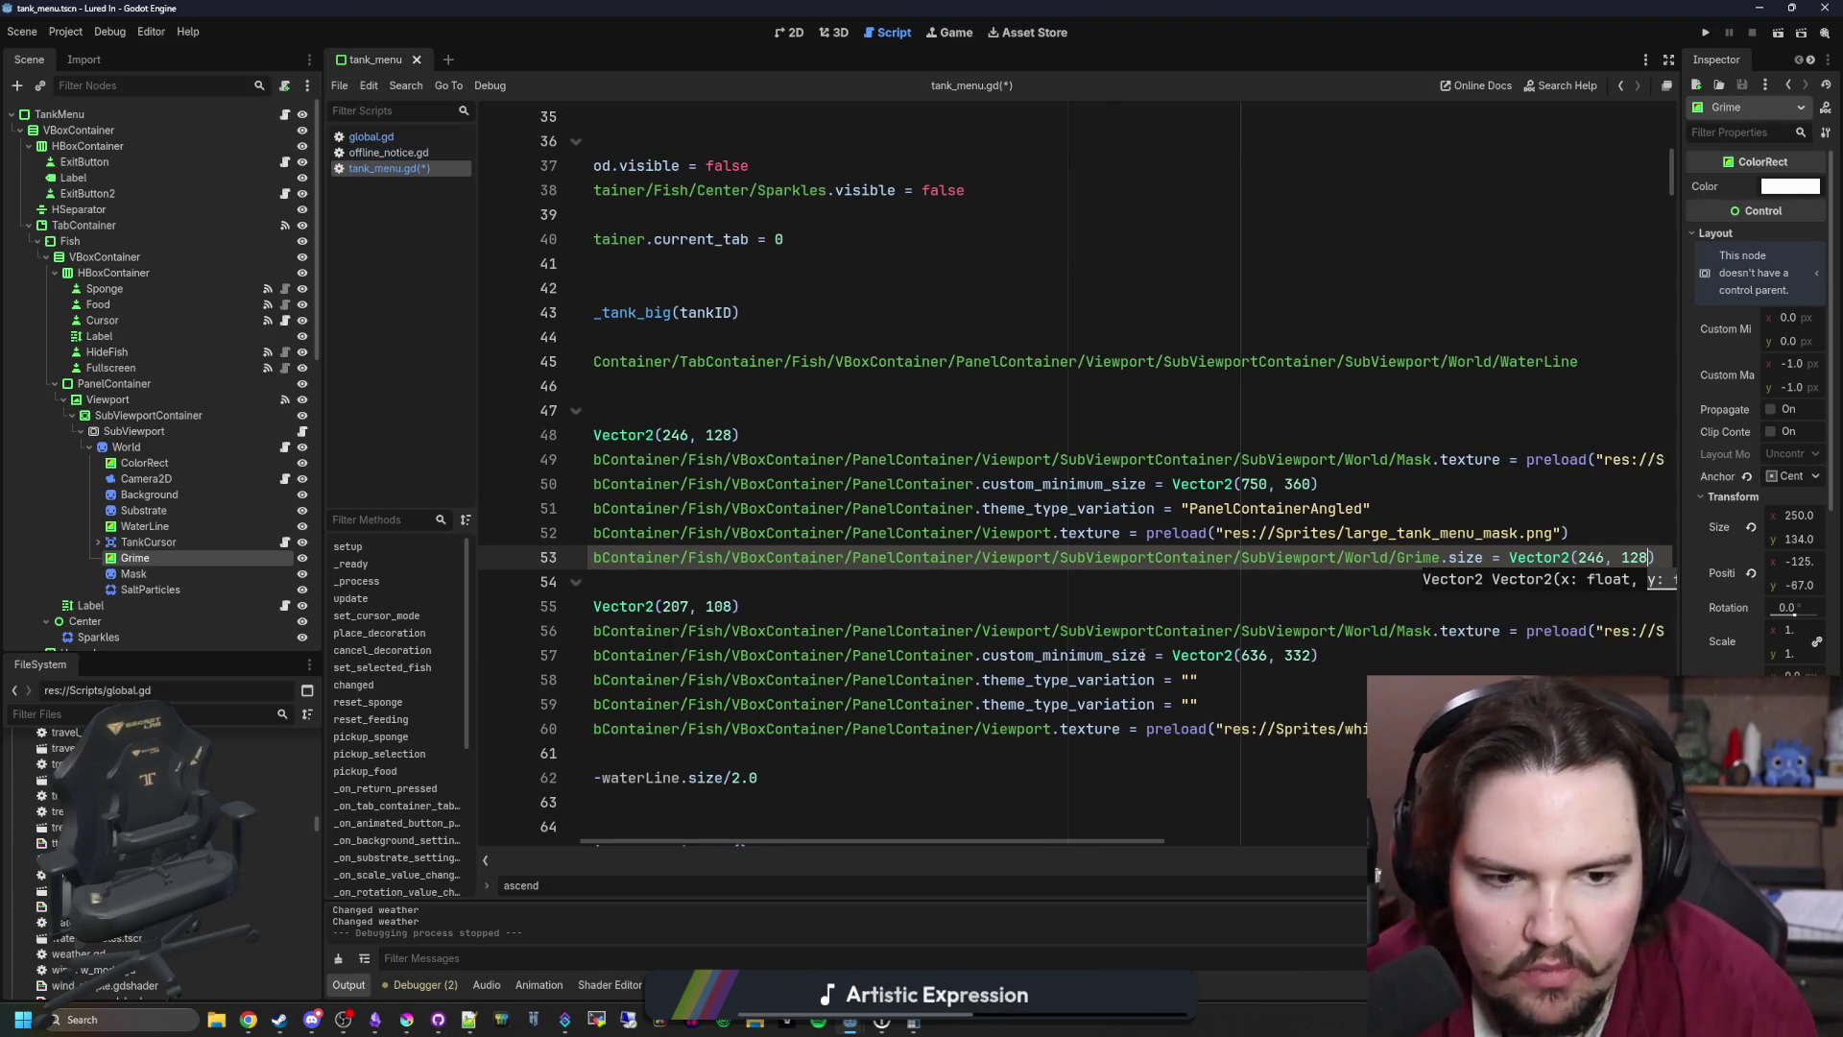
Step: Copy the Grime size line into the small-tank else branch and save
key("shift+Home")
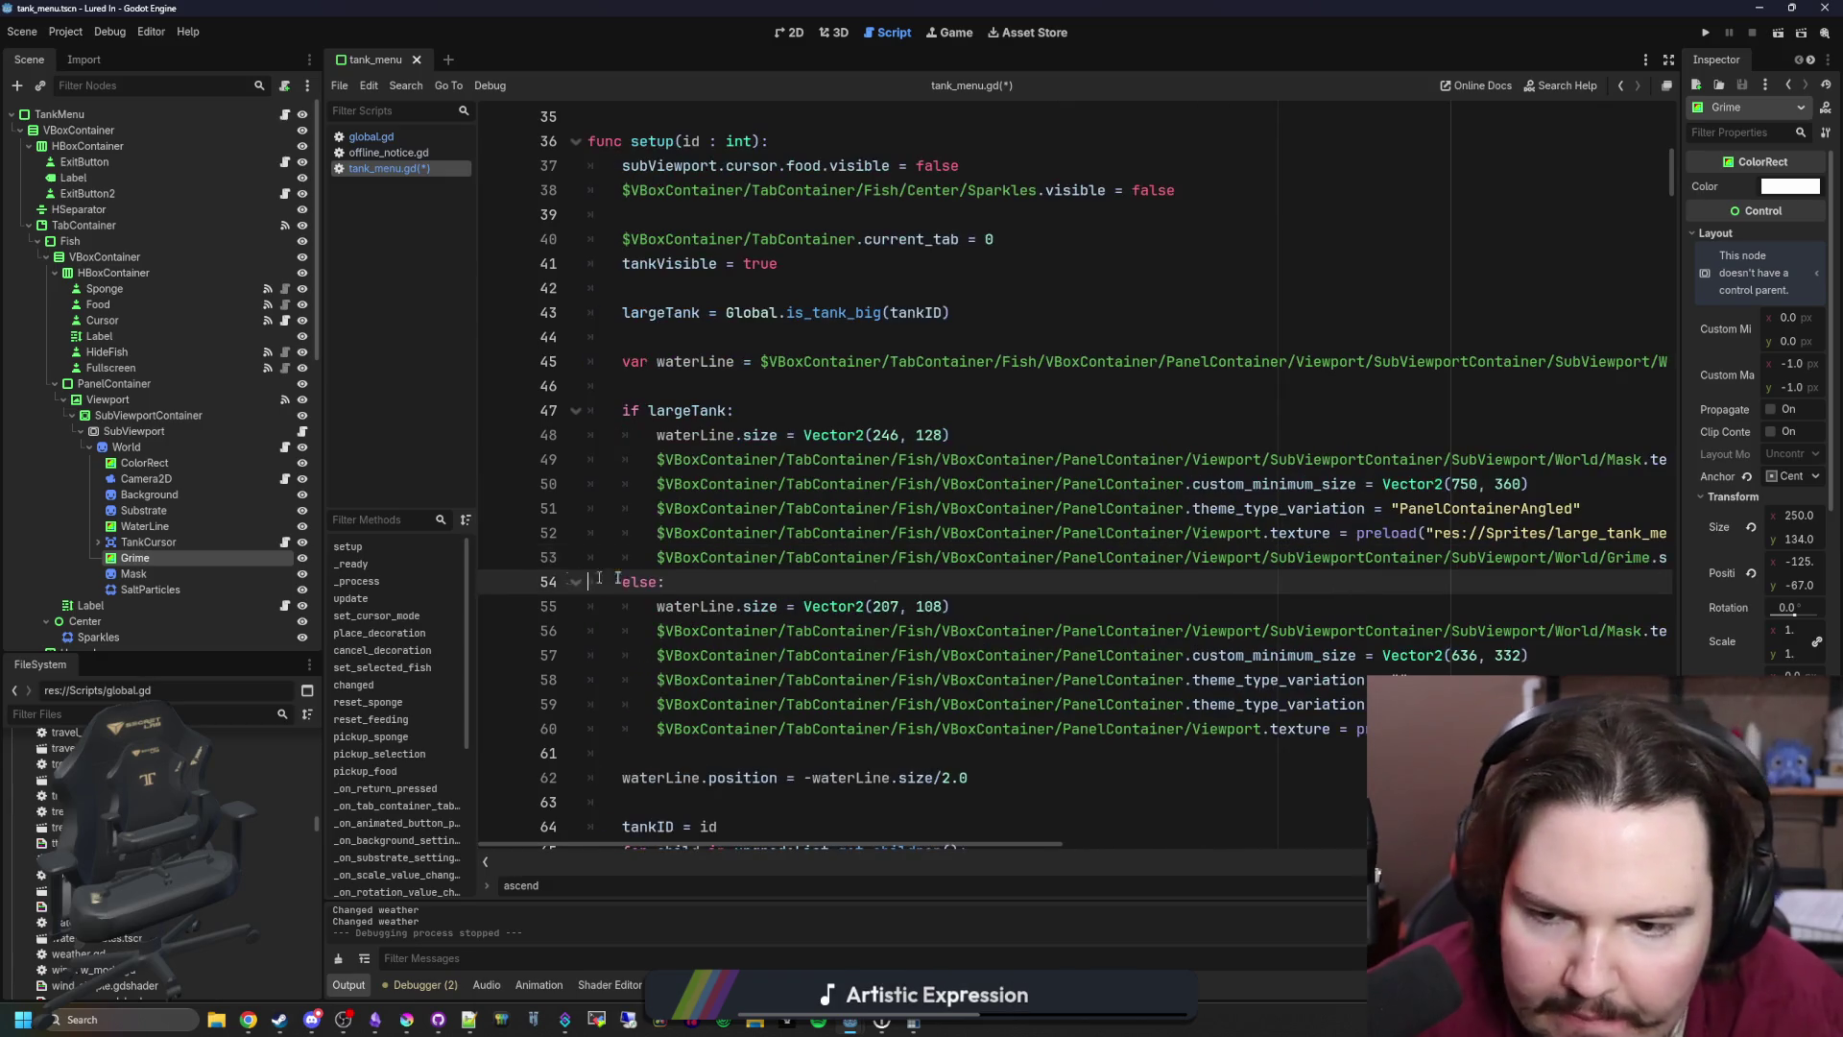
key("ctrl+c")
left_click(672, 758)
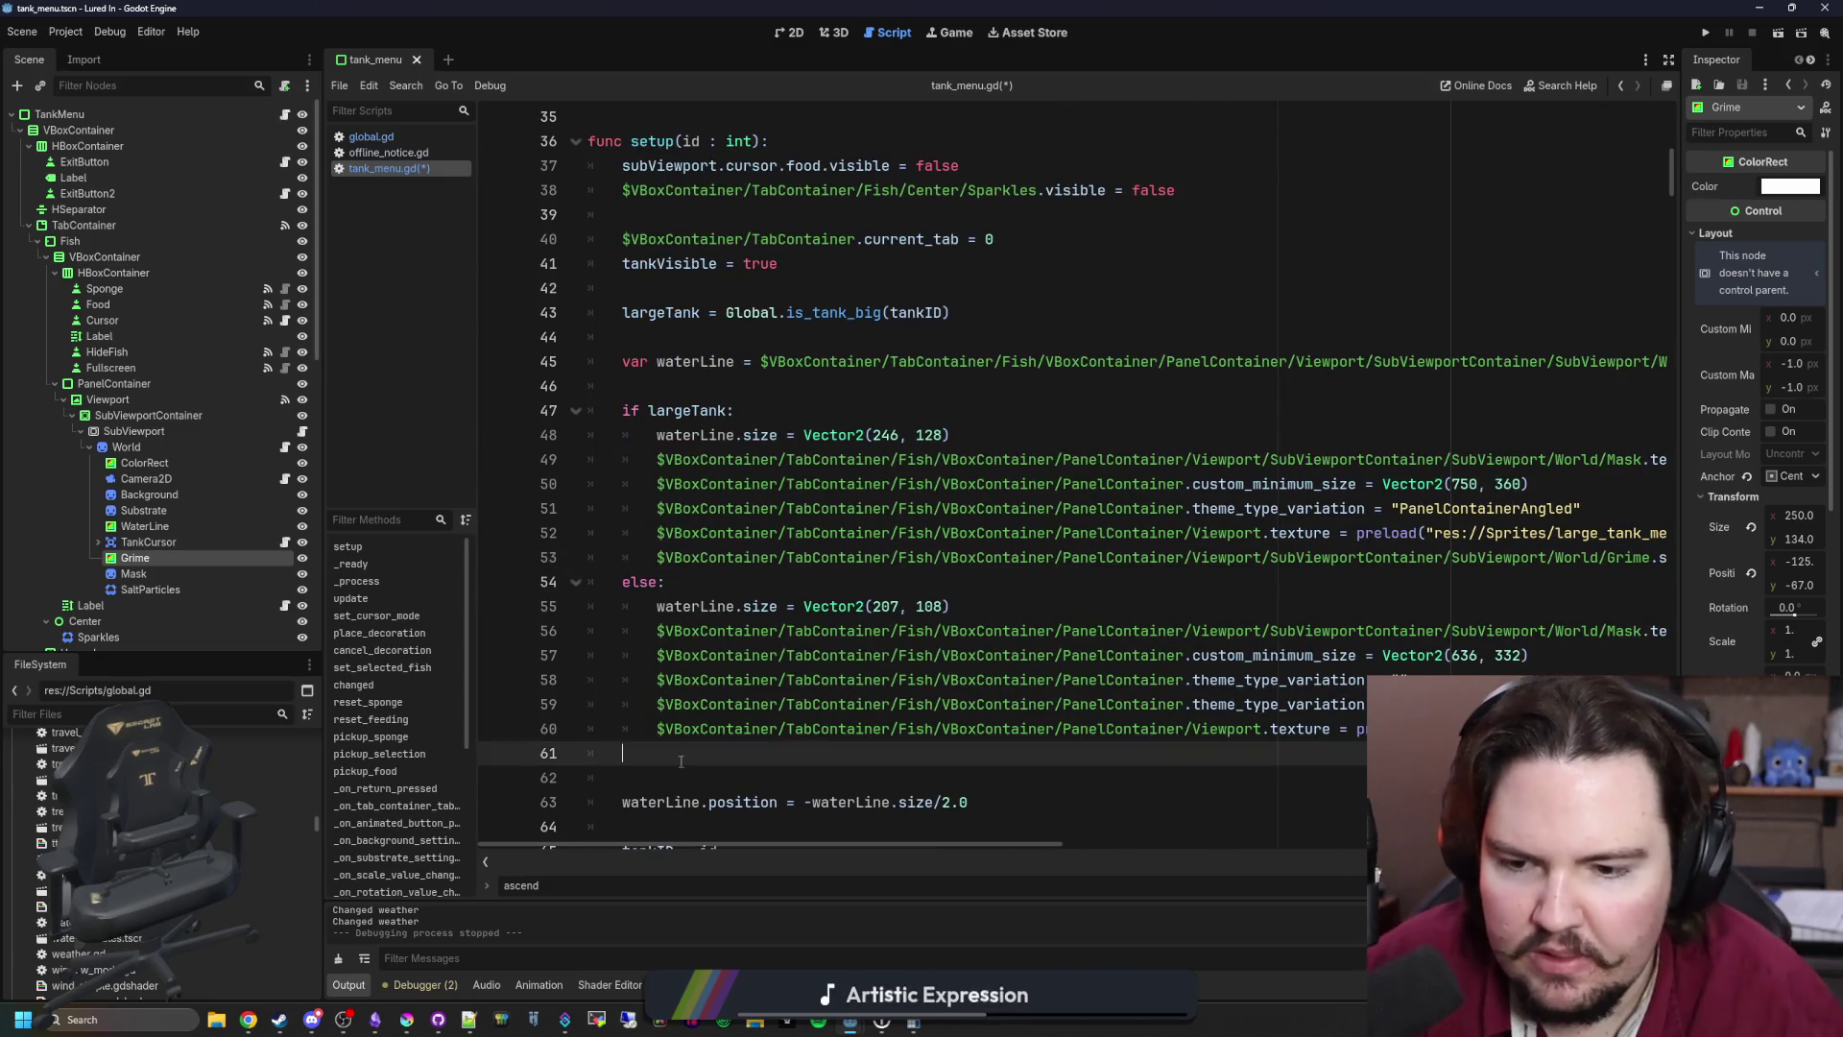
key("ctrl+v")
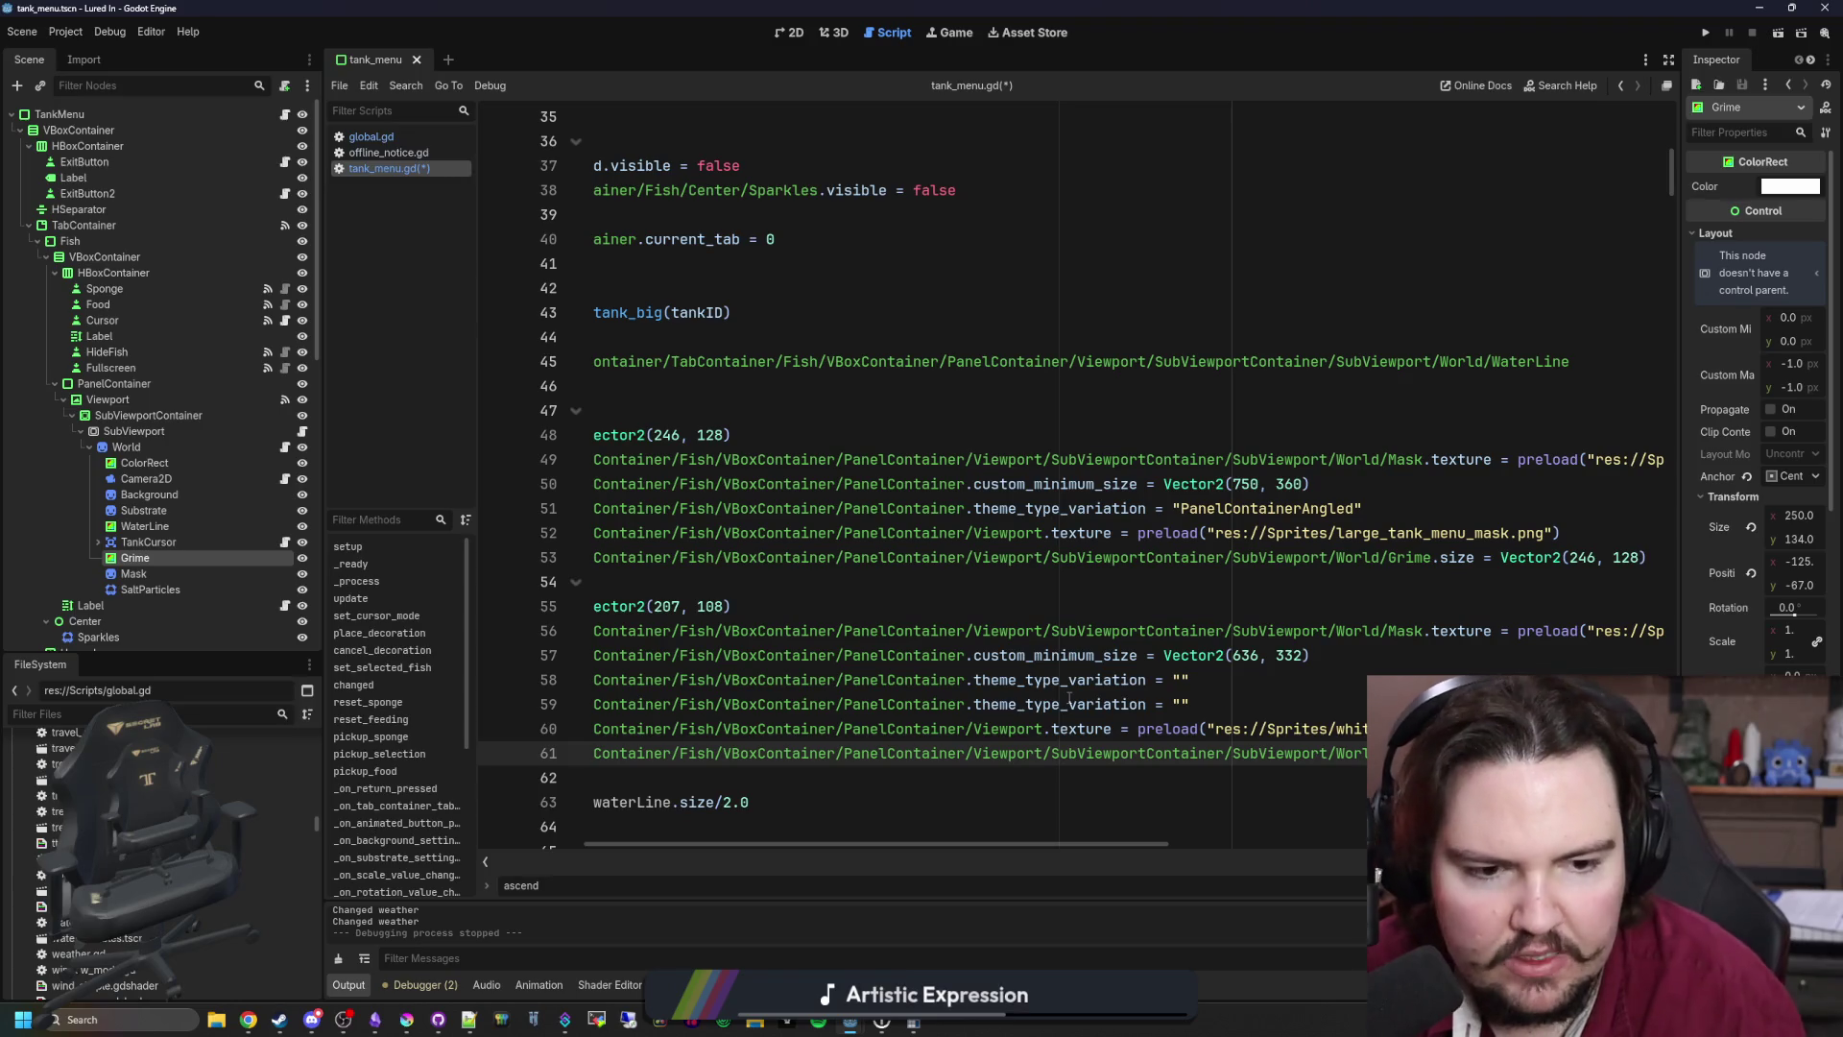
key("Home")
left_click(711, 776)
key("ctrl+s")
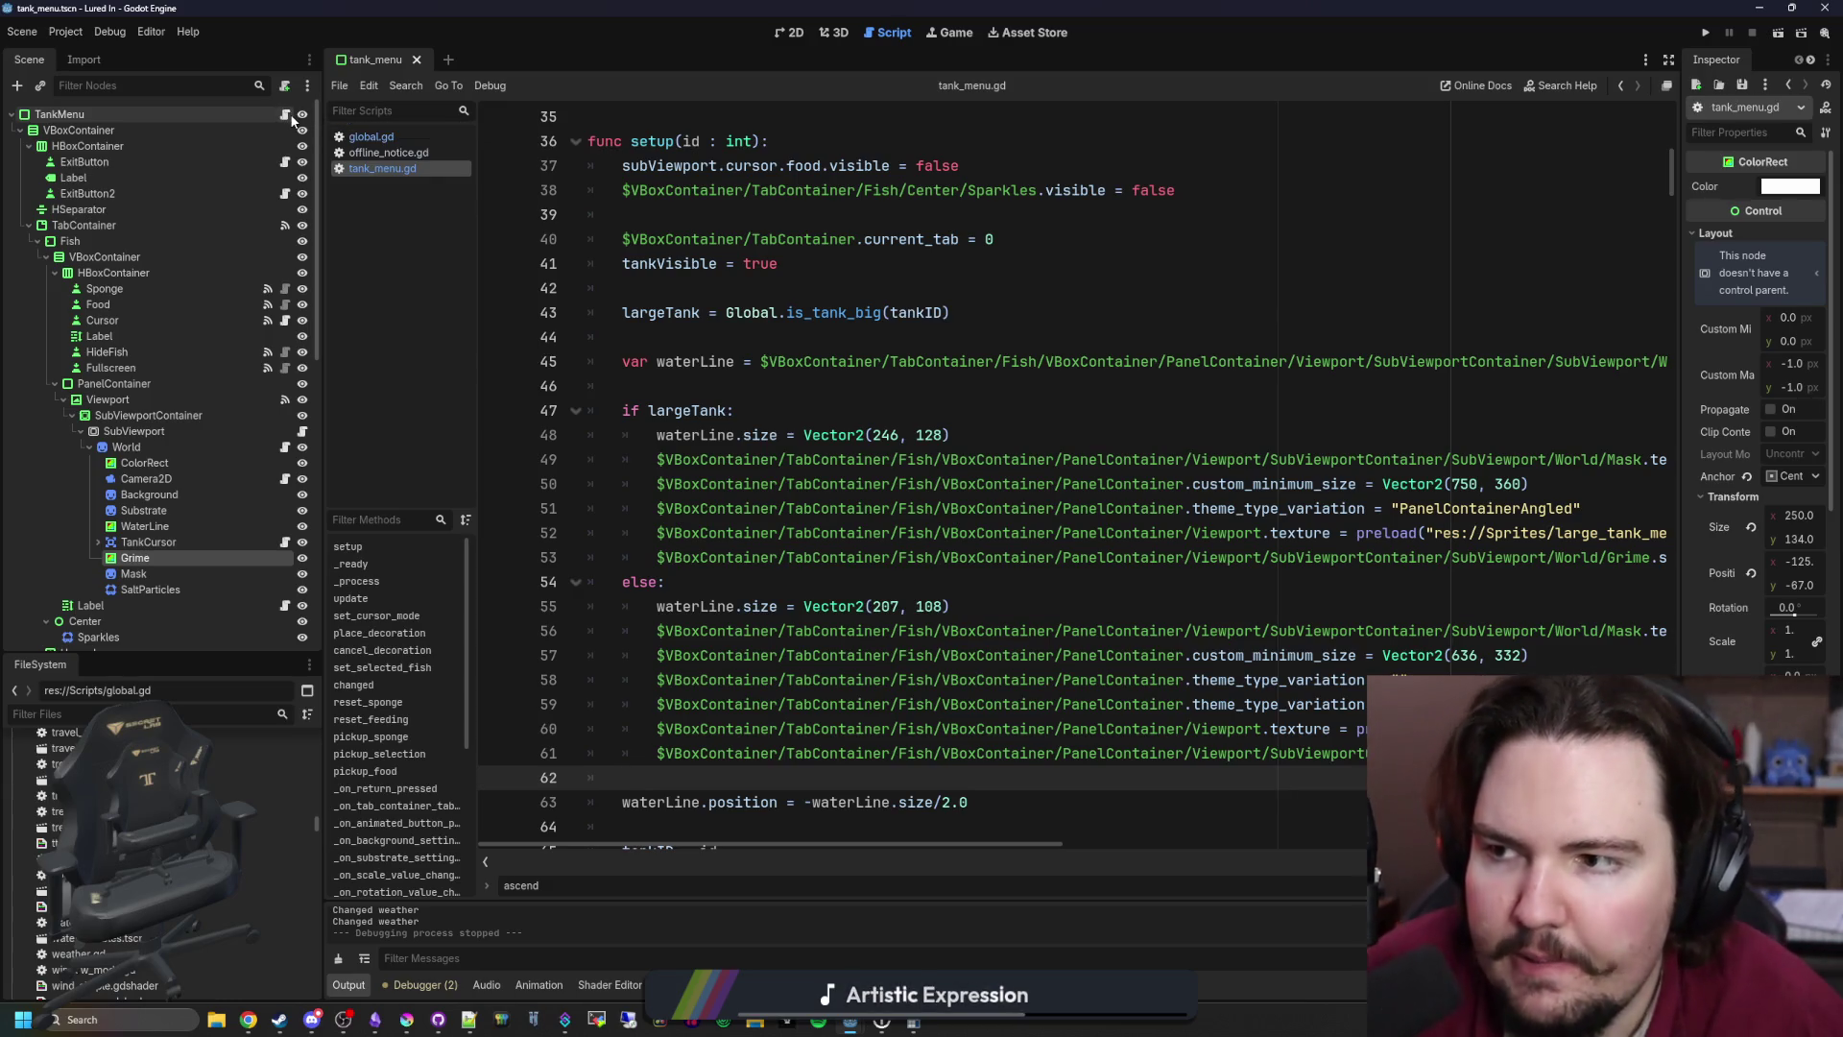
Step: Search tank_menu.gd for grimeMask and drag the Scene dock splitter left to widen the editor
left_click(737, 380)
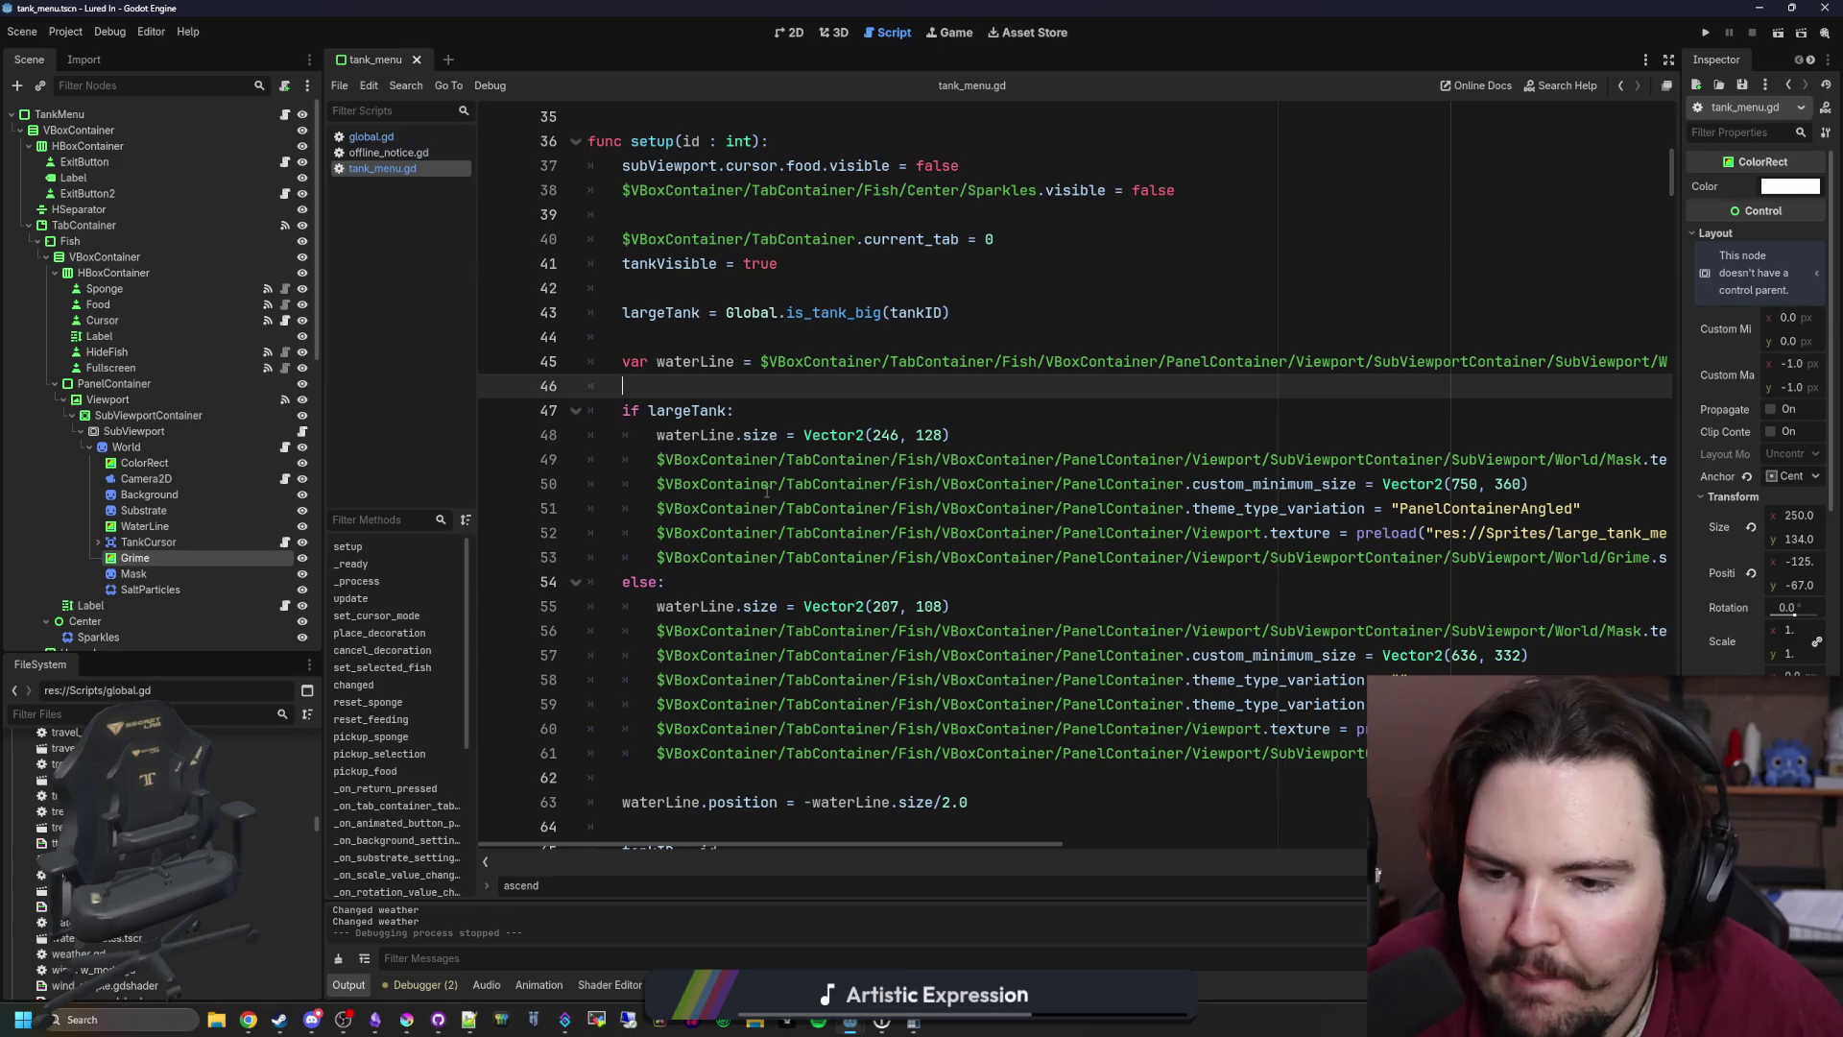
scroll(819, 430, "down", 11)
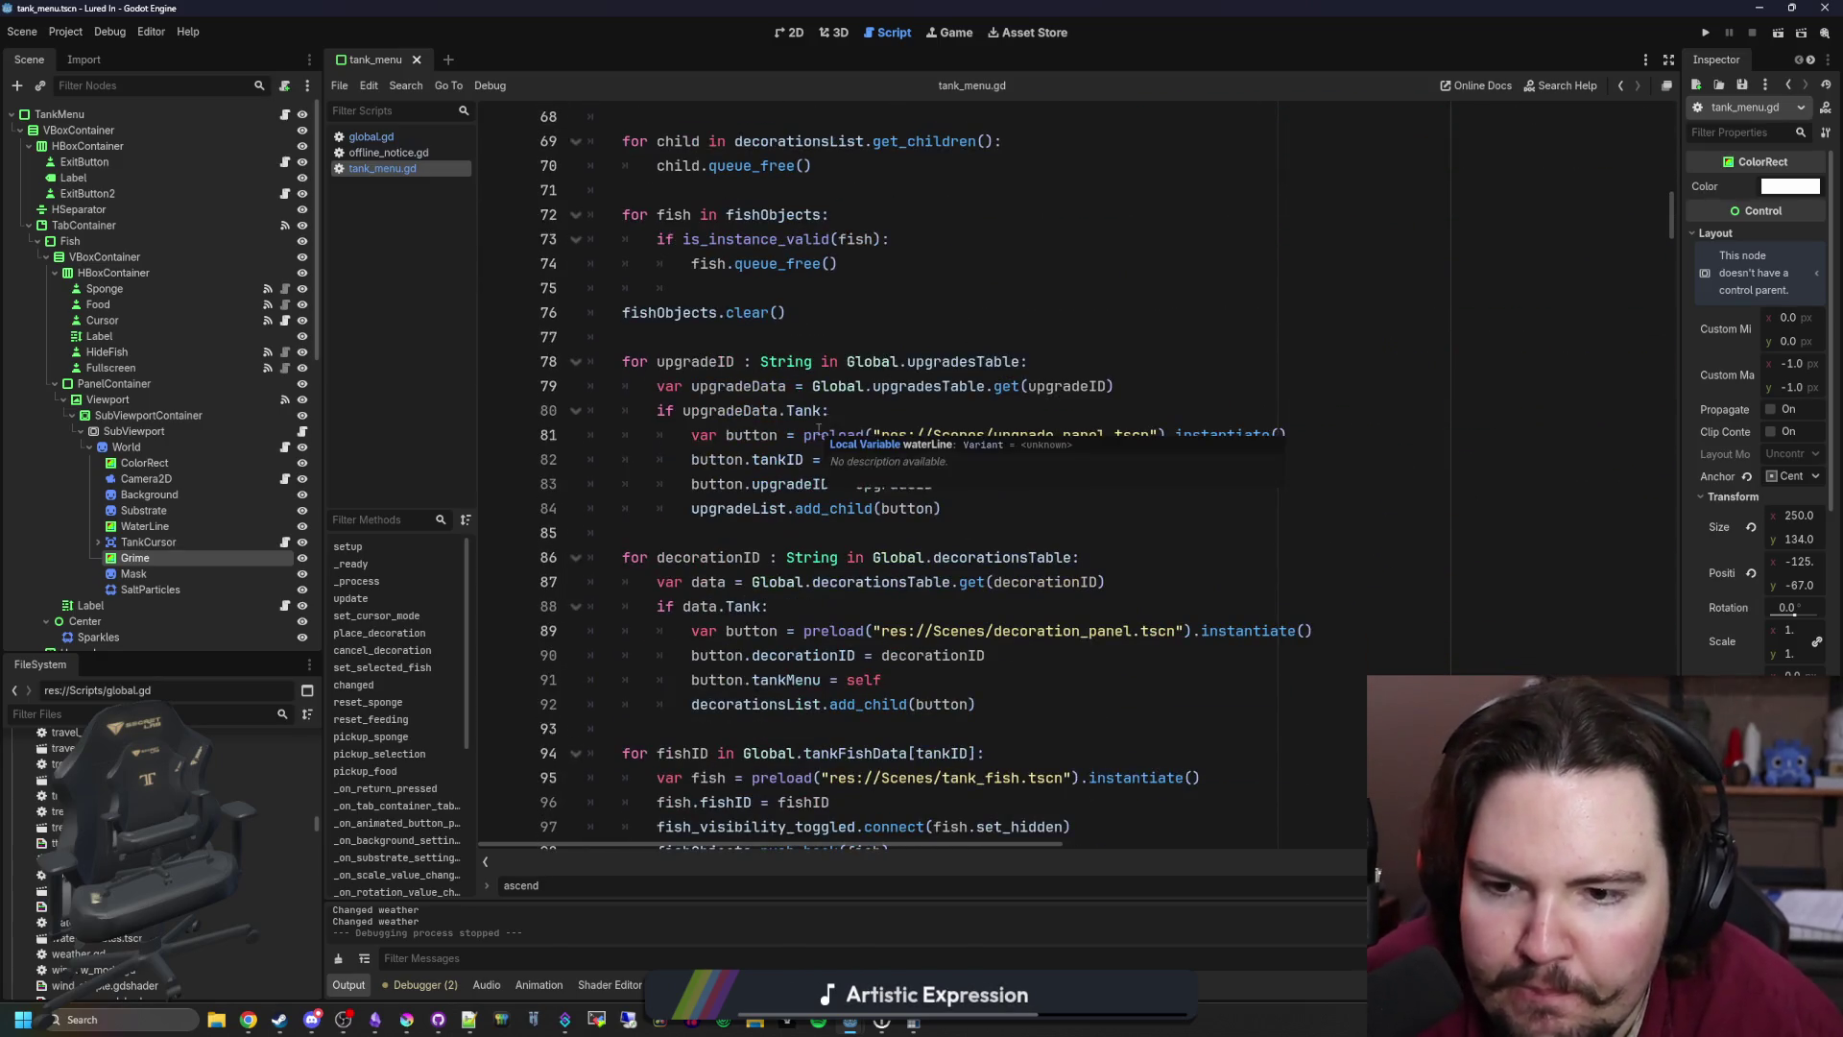
key("ctrl+f")
type("grimeMa")
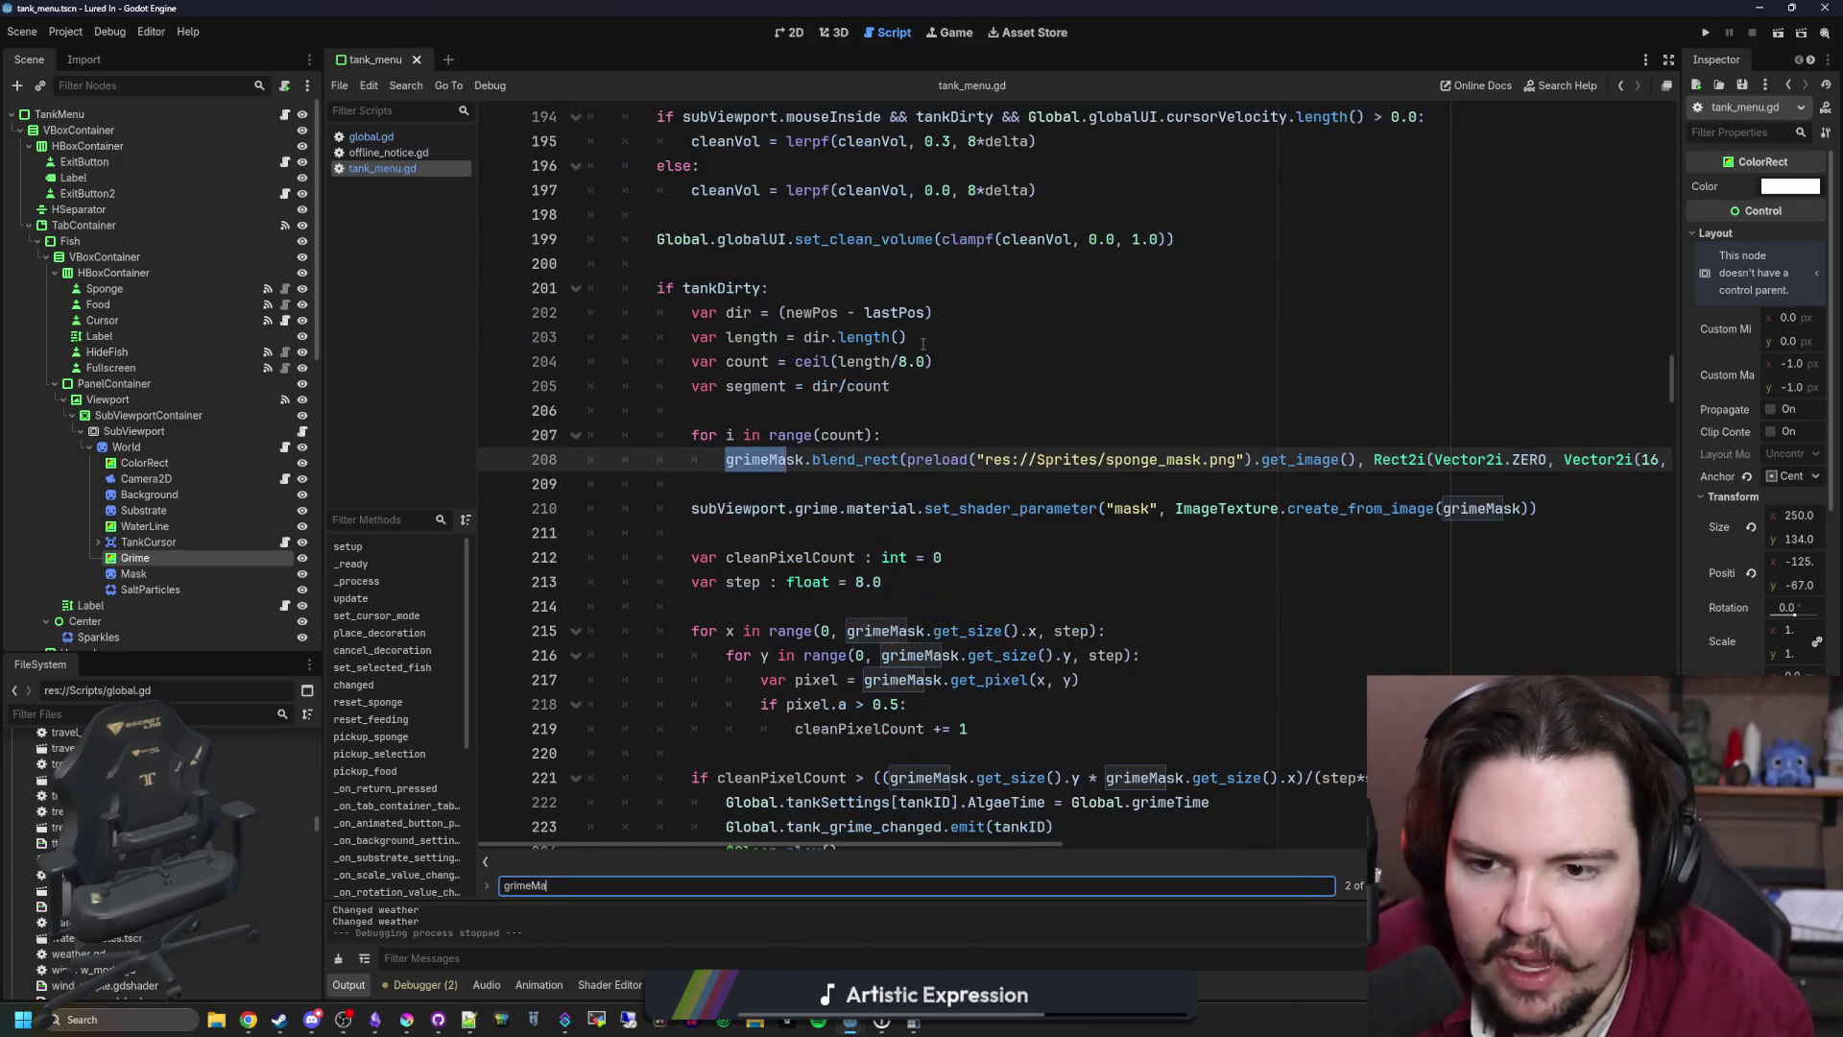
type("sk")
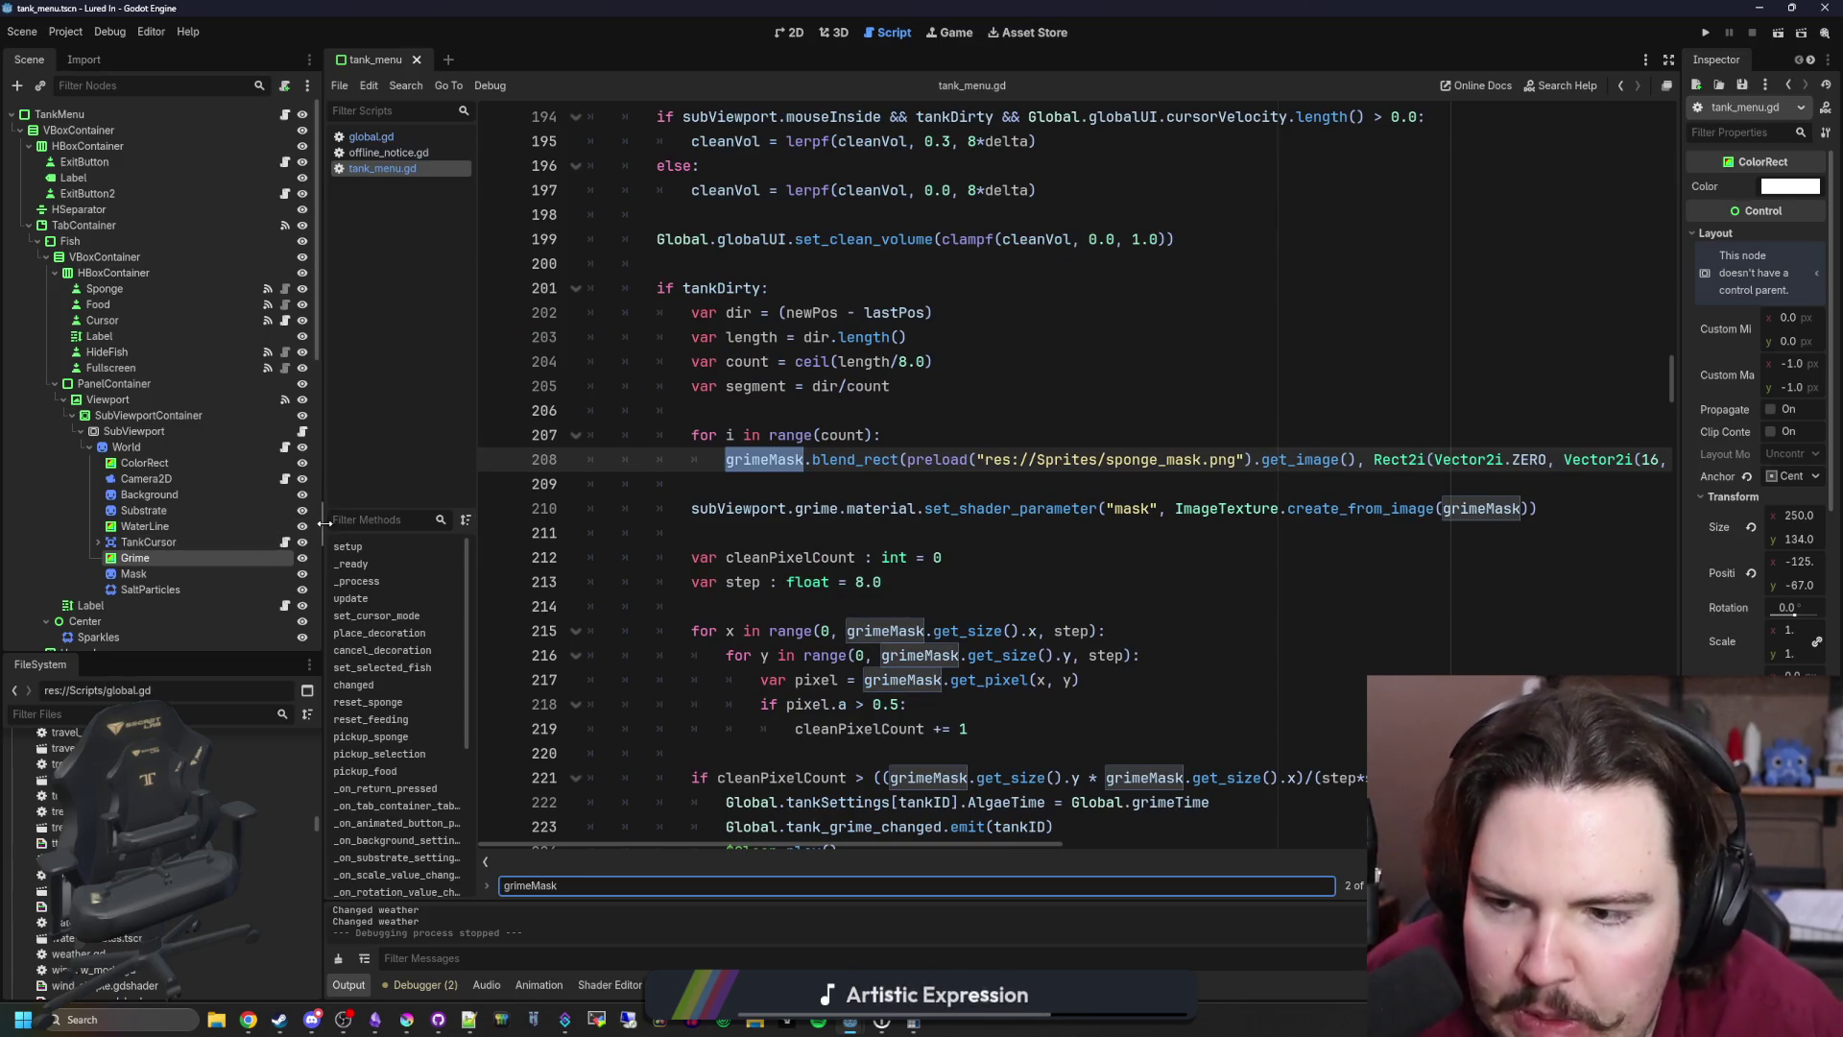
left_click_drag(325, 523, 130, 523)
scroll(610, 535, "up", 4)
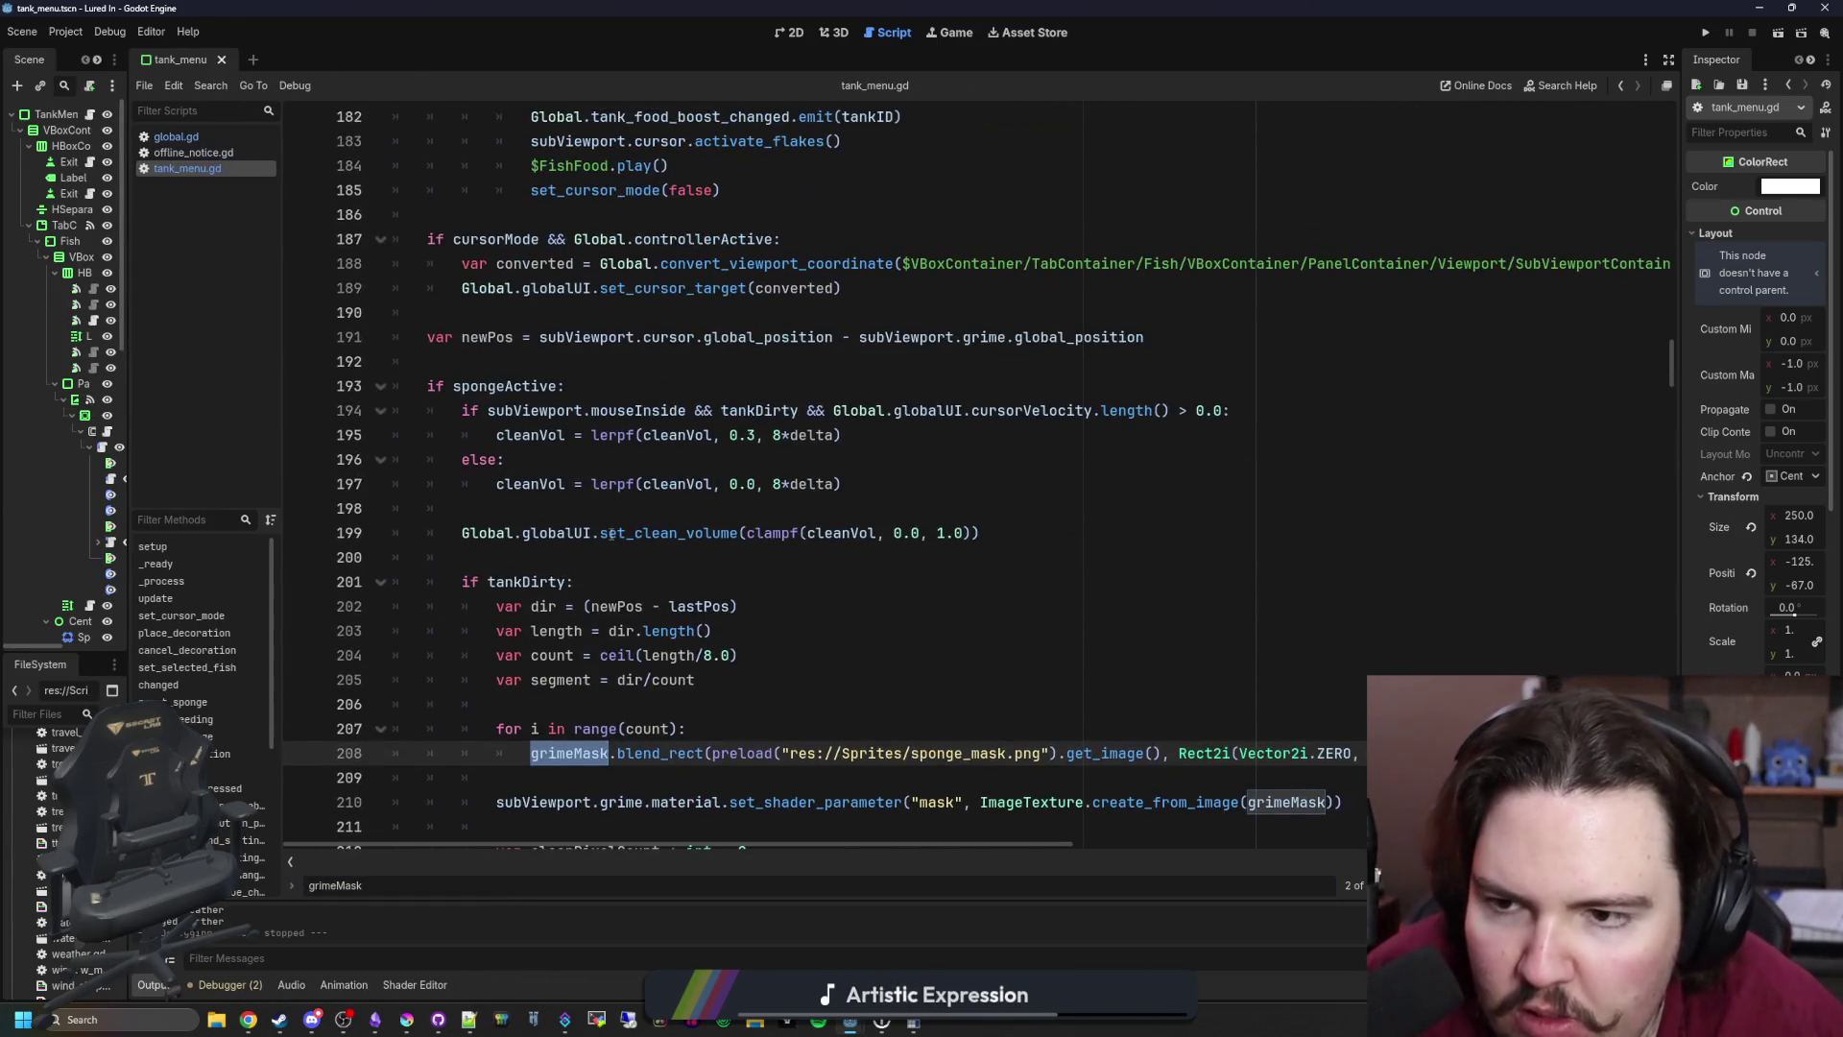
Step: Step through the grimeMask matches, including the reset on line 255
key("Return")
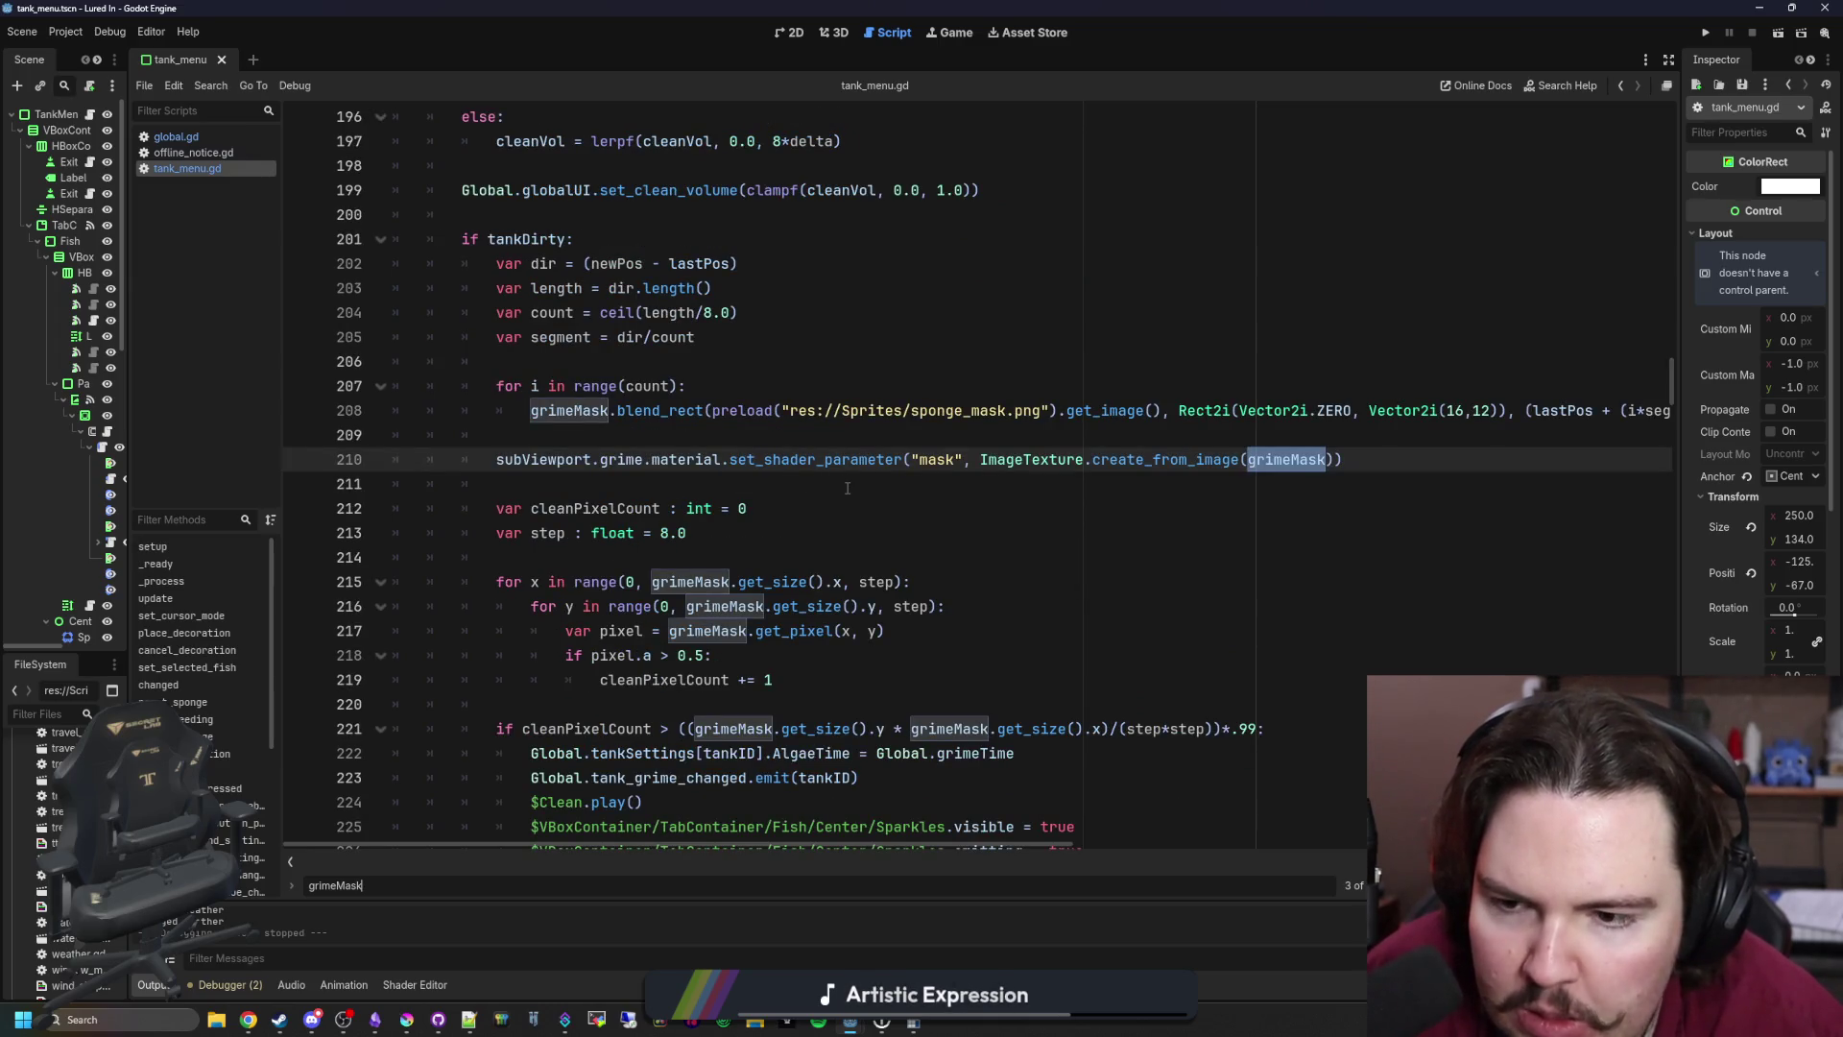
key("Return")
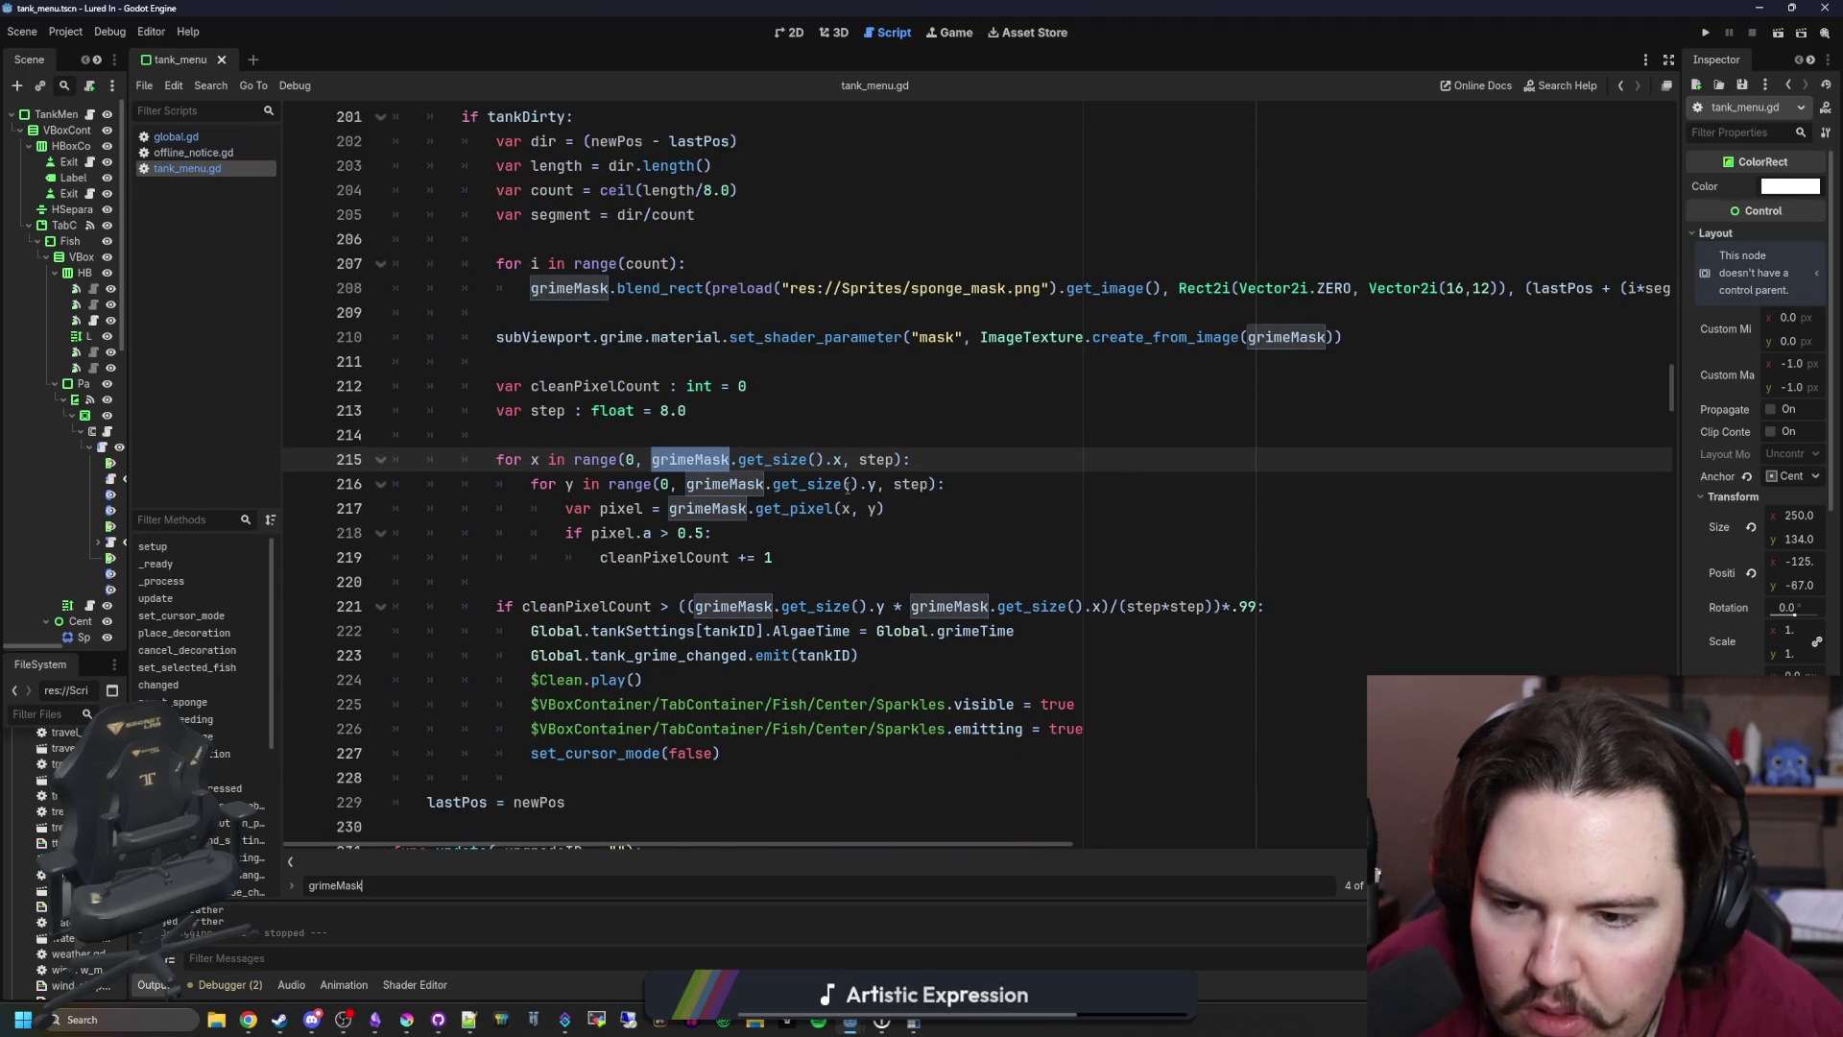
key("Return")
key("Return")
key("Return")
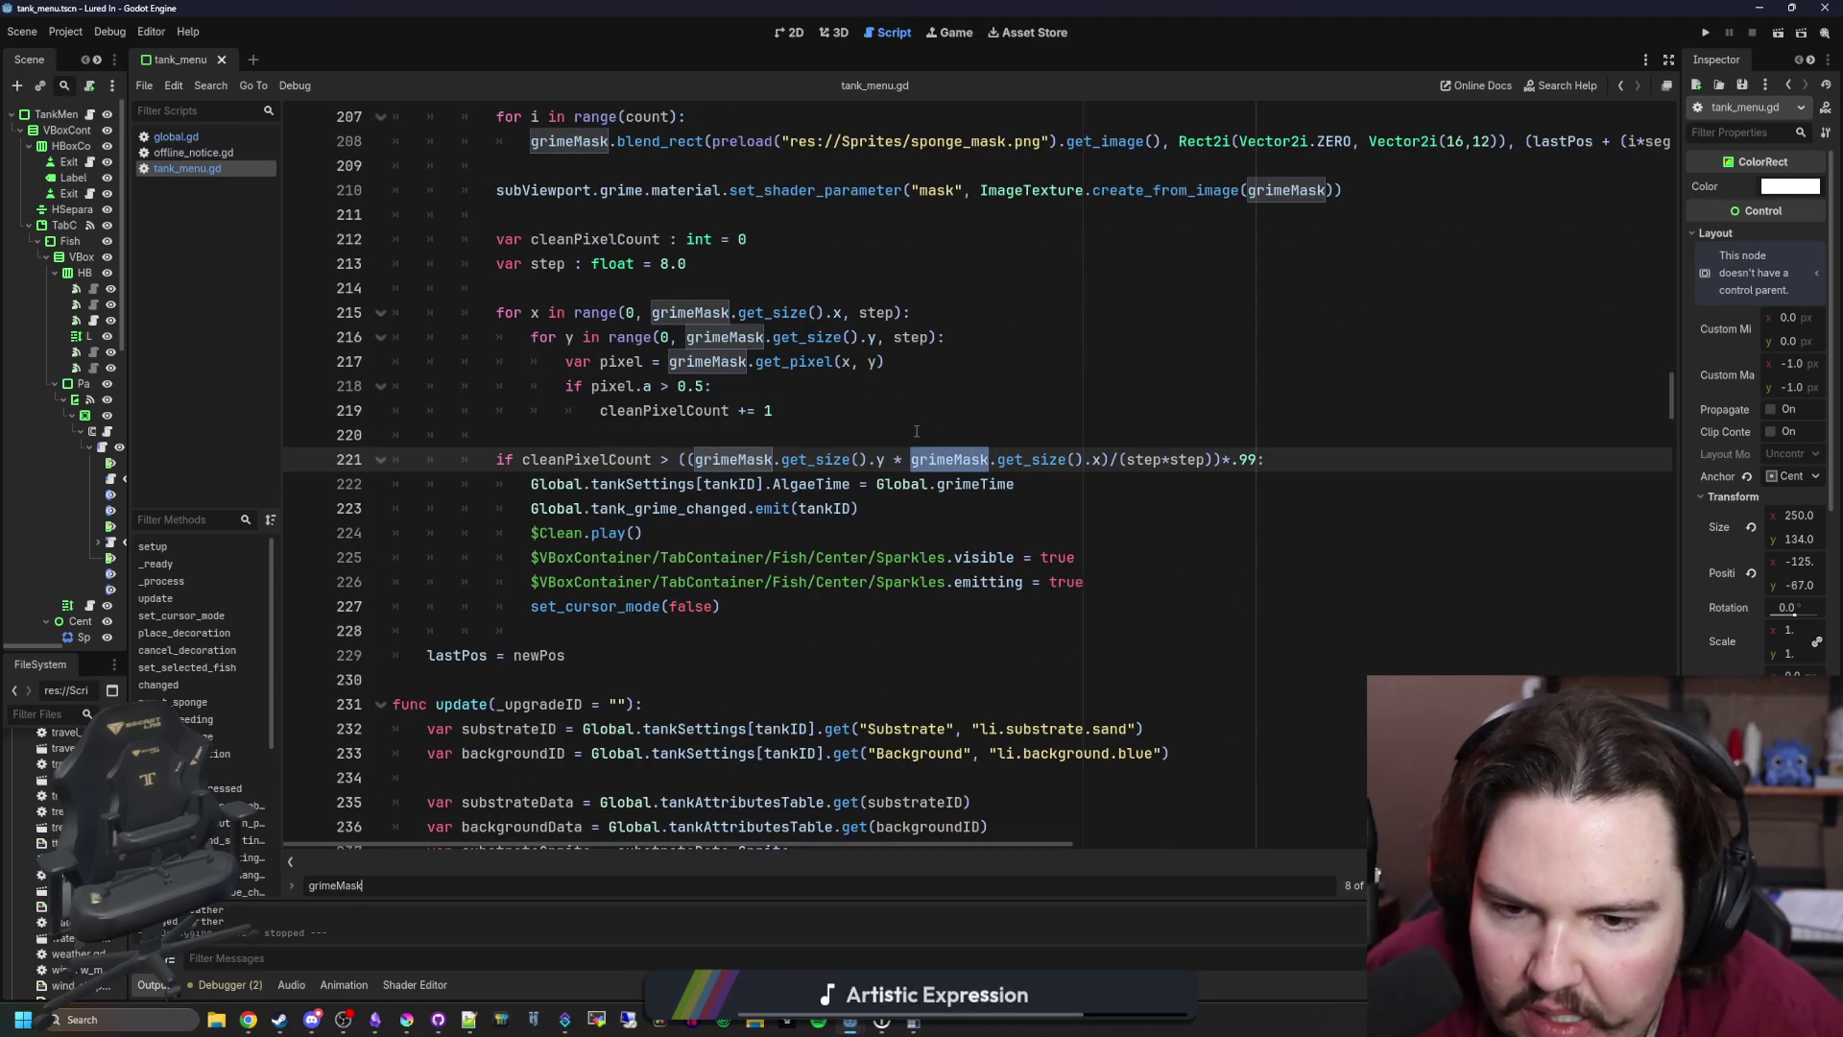
key("Return")
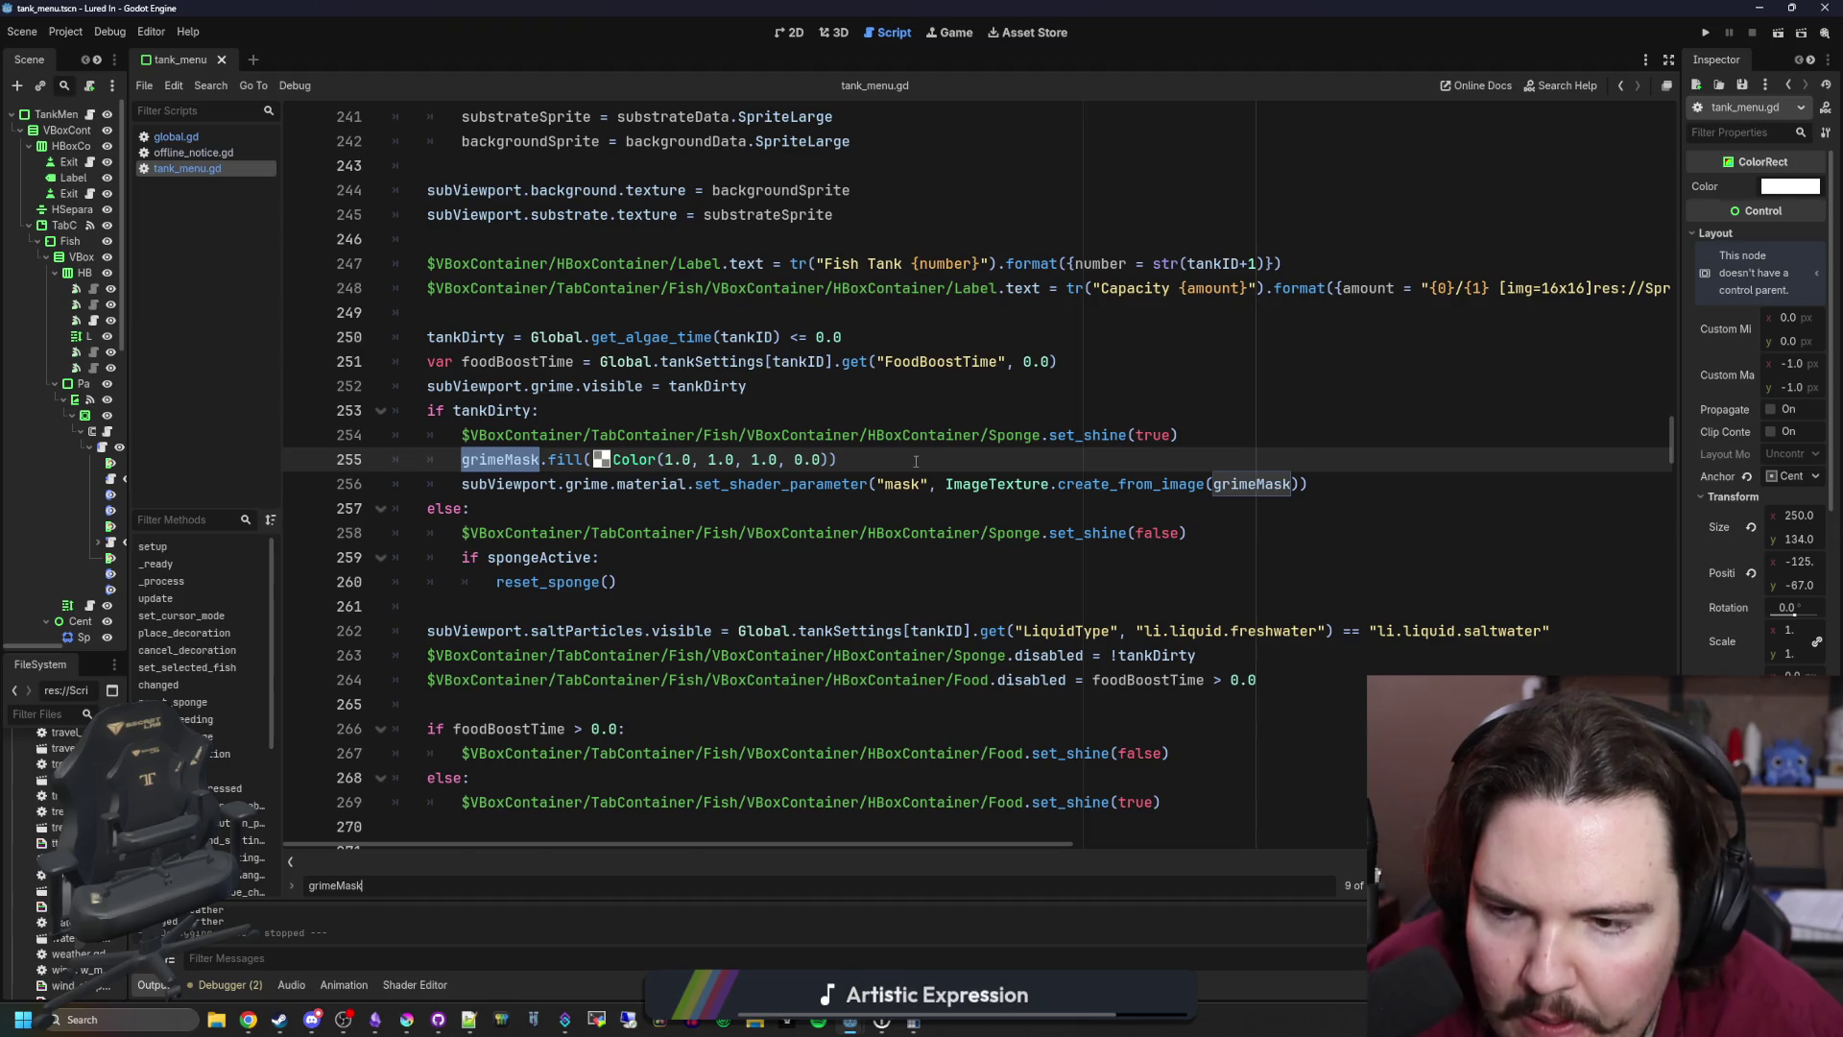
key("Return")
key("Return")
key("Return")
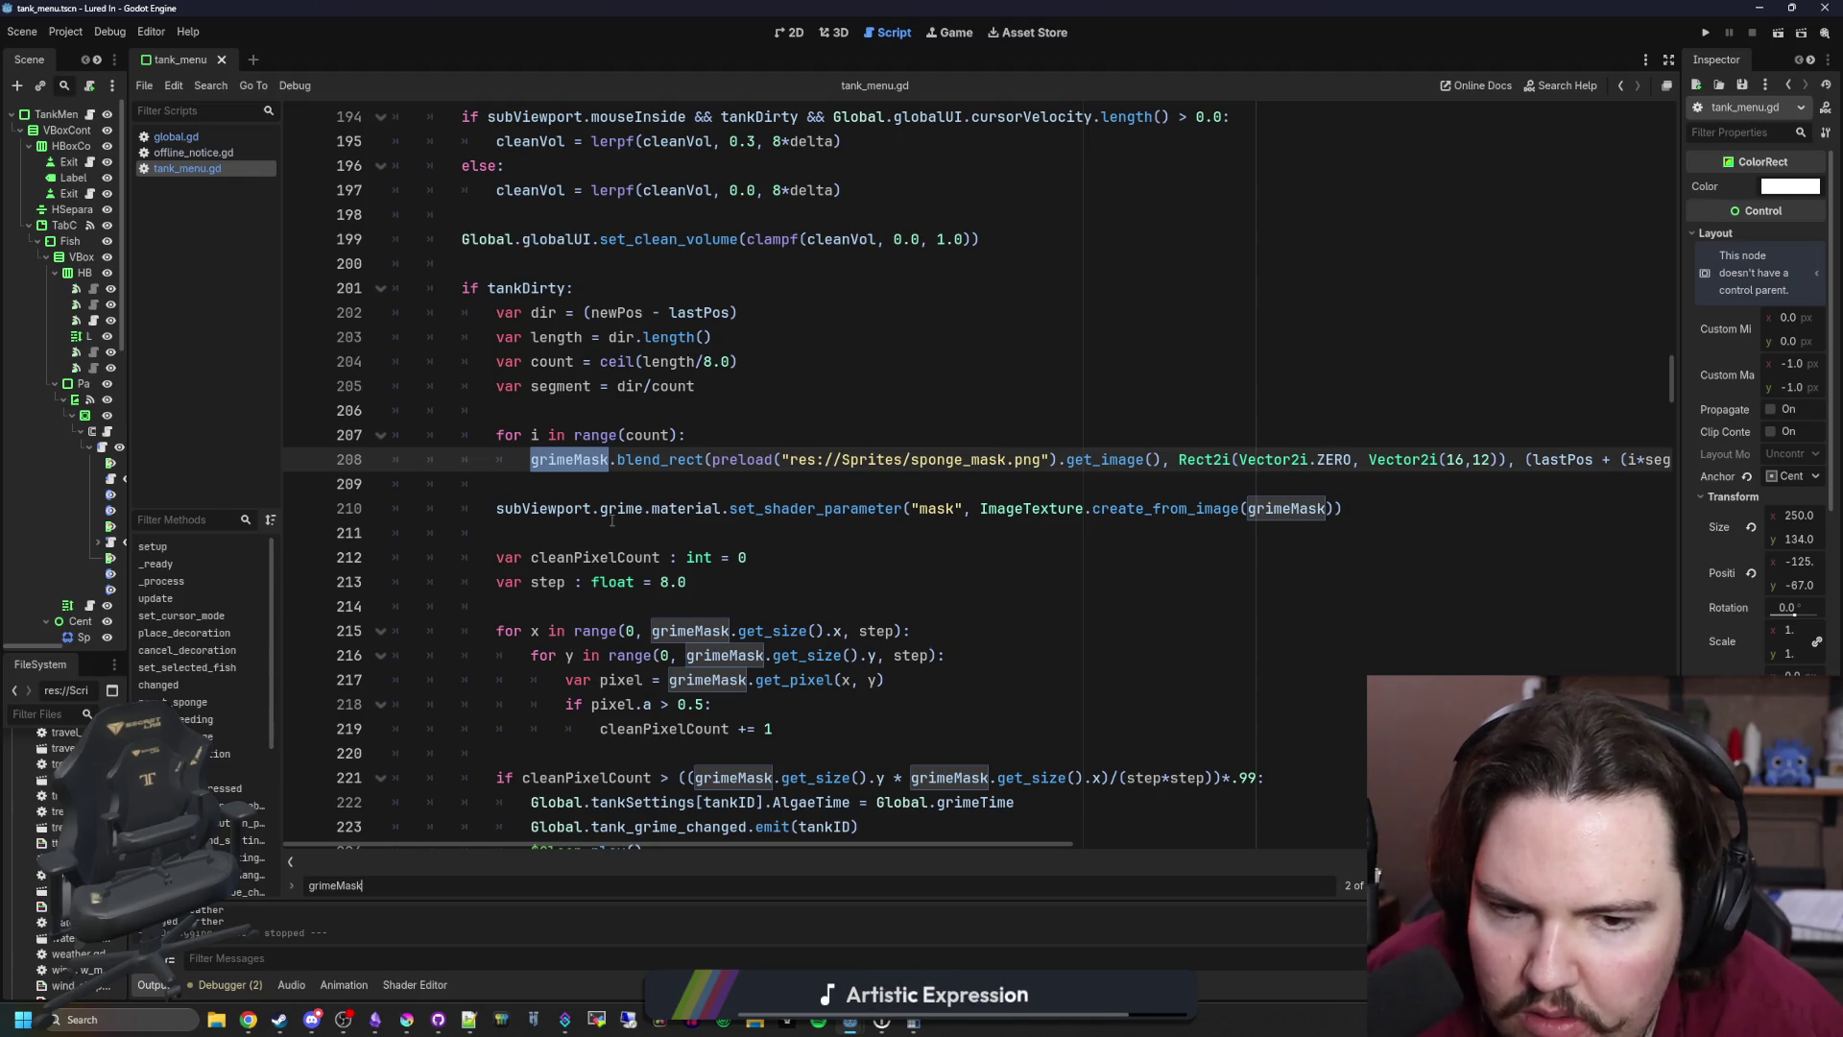
scroll(672, 494, "up", 6)
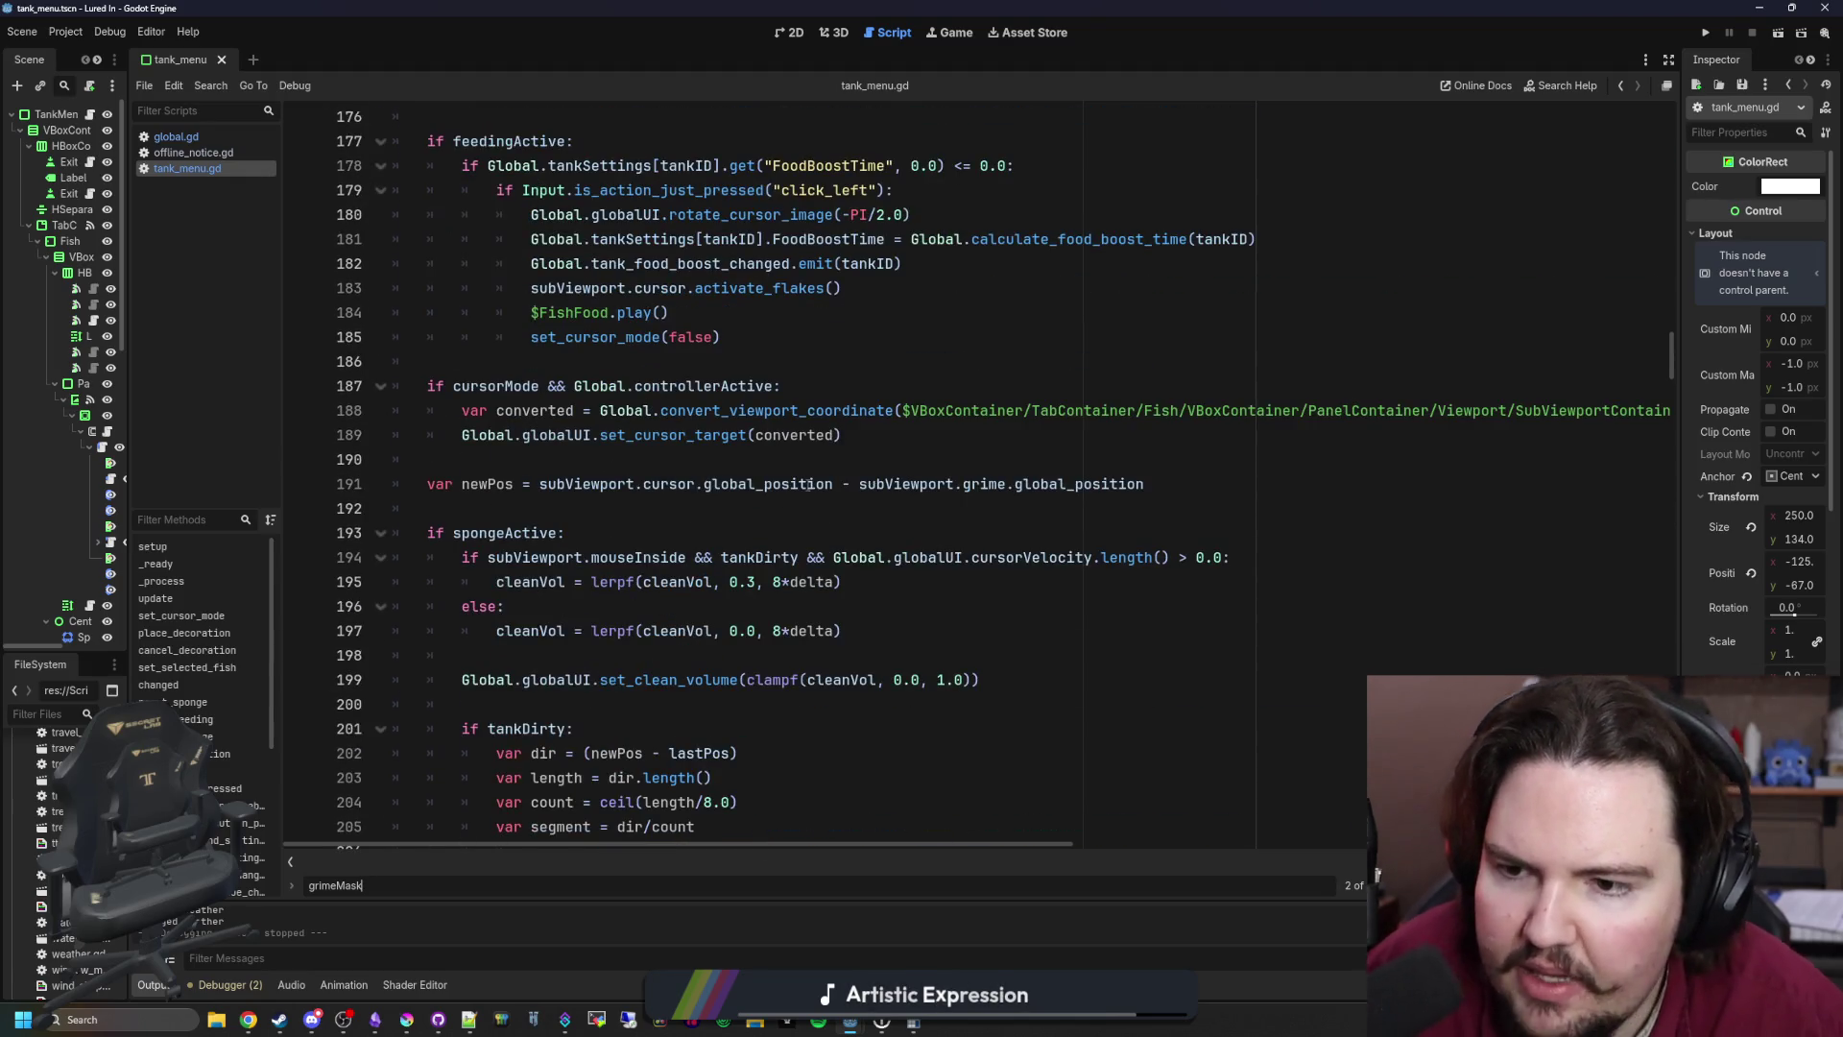
left_click(717, 499)
key("ctrl+f")
Step: Insert grimeMask = Global.tankSettings[id]["AlgaeMask"] under func setup, save, and run the project
type("setup")
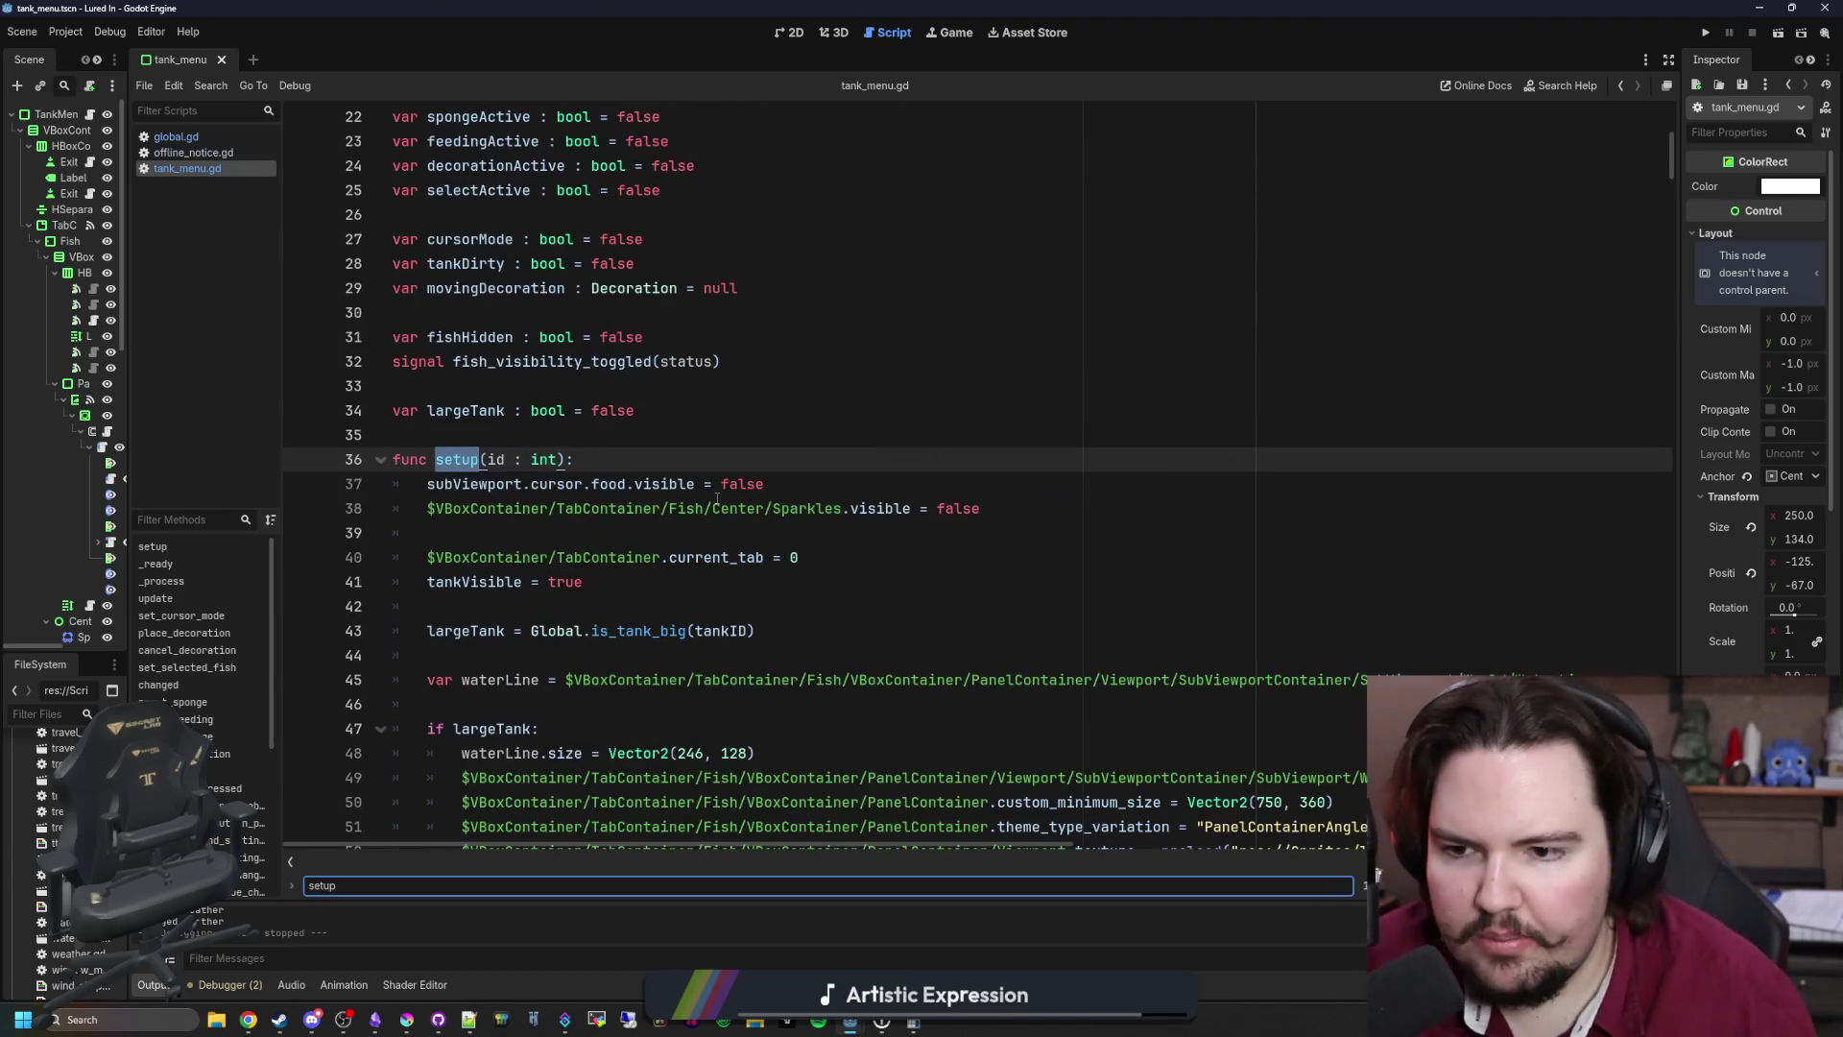
left_click(617, 466)
key("Return")
type("grimeMask = ")
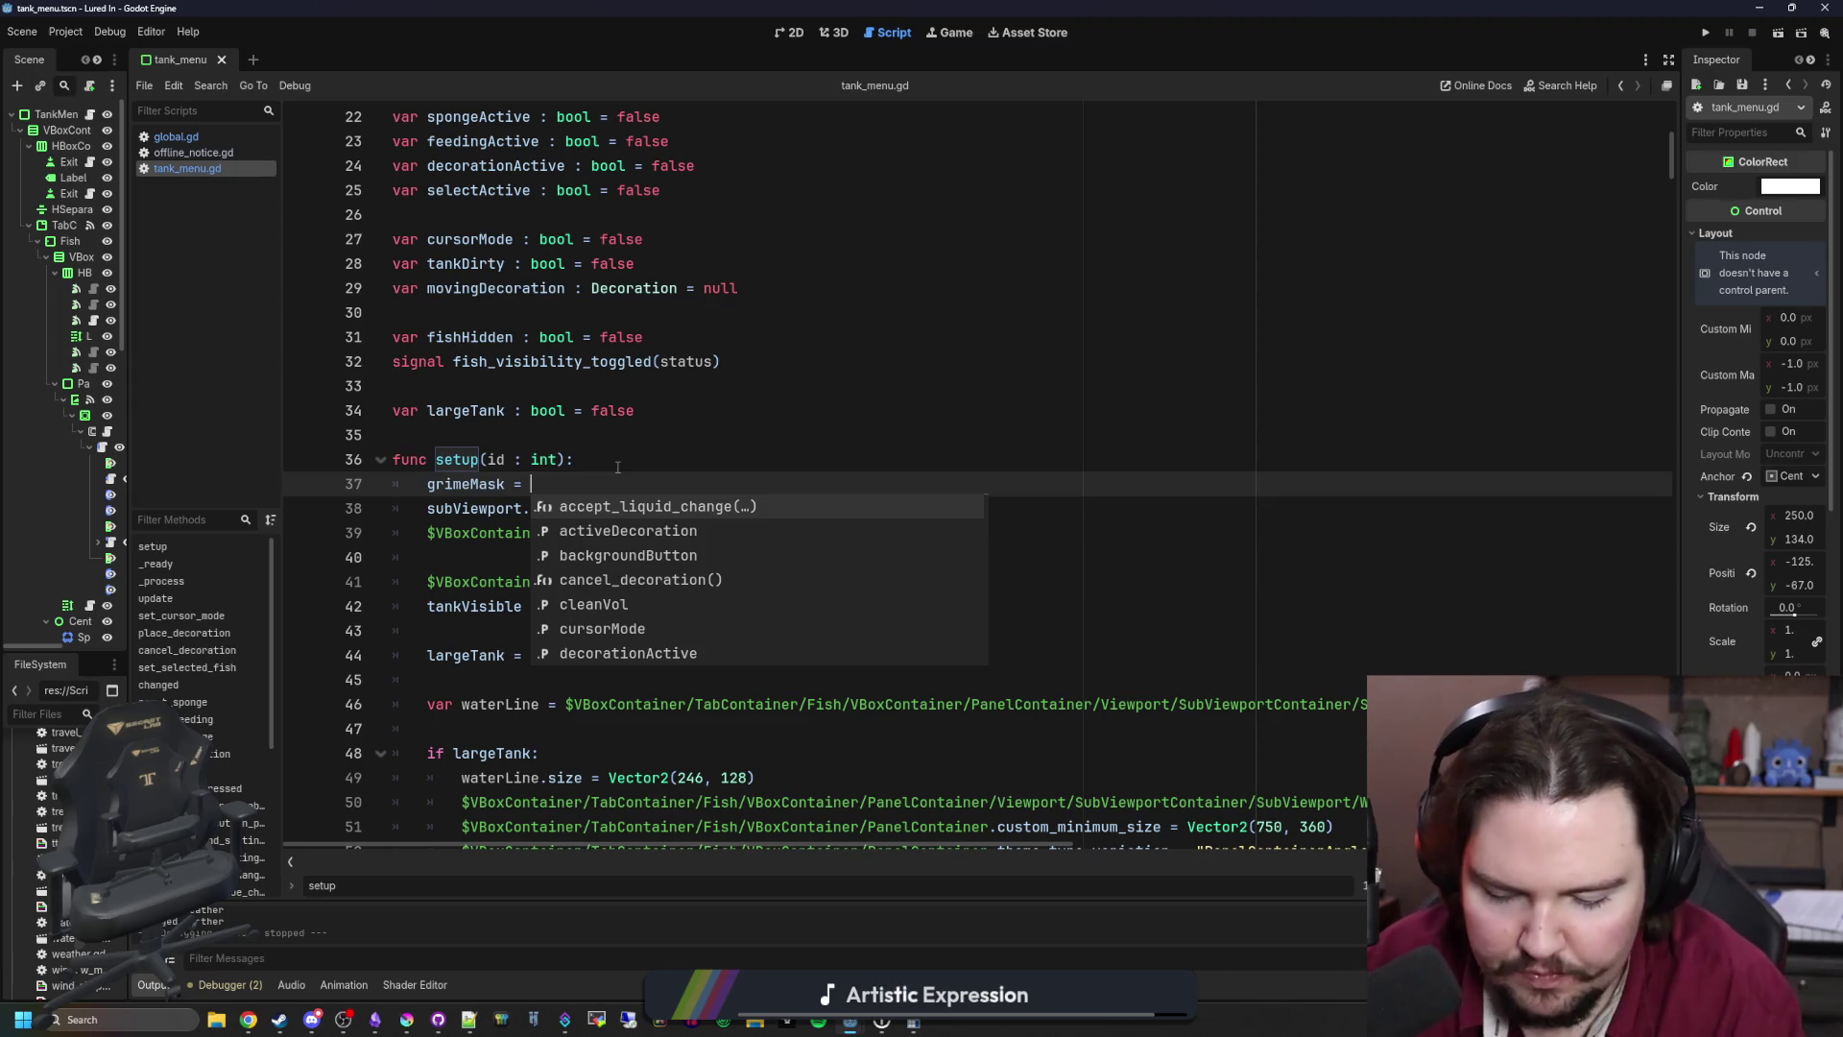
type("Global.tank")
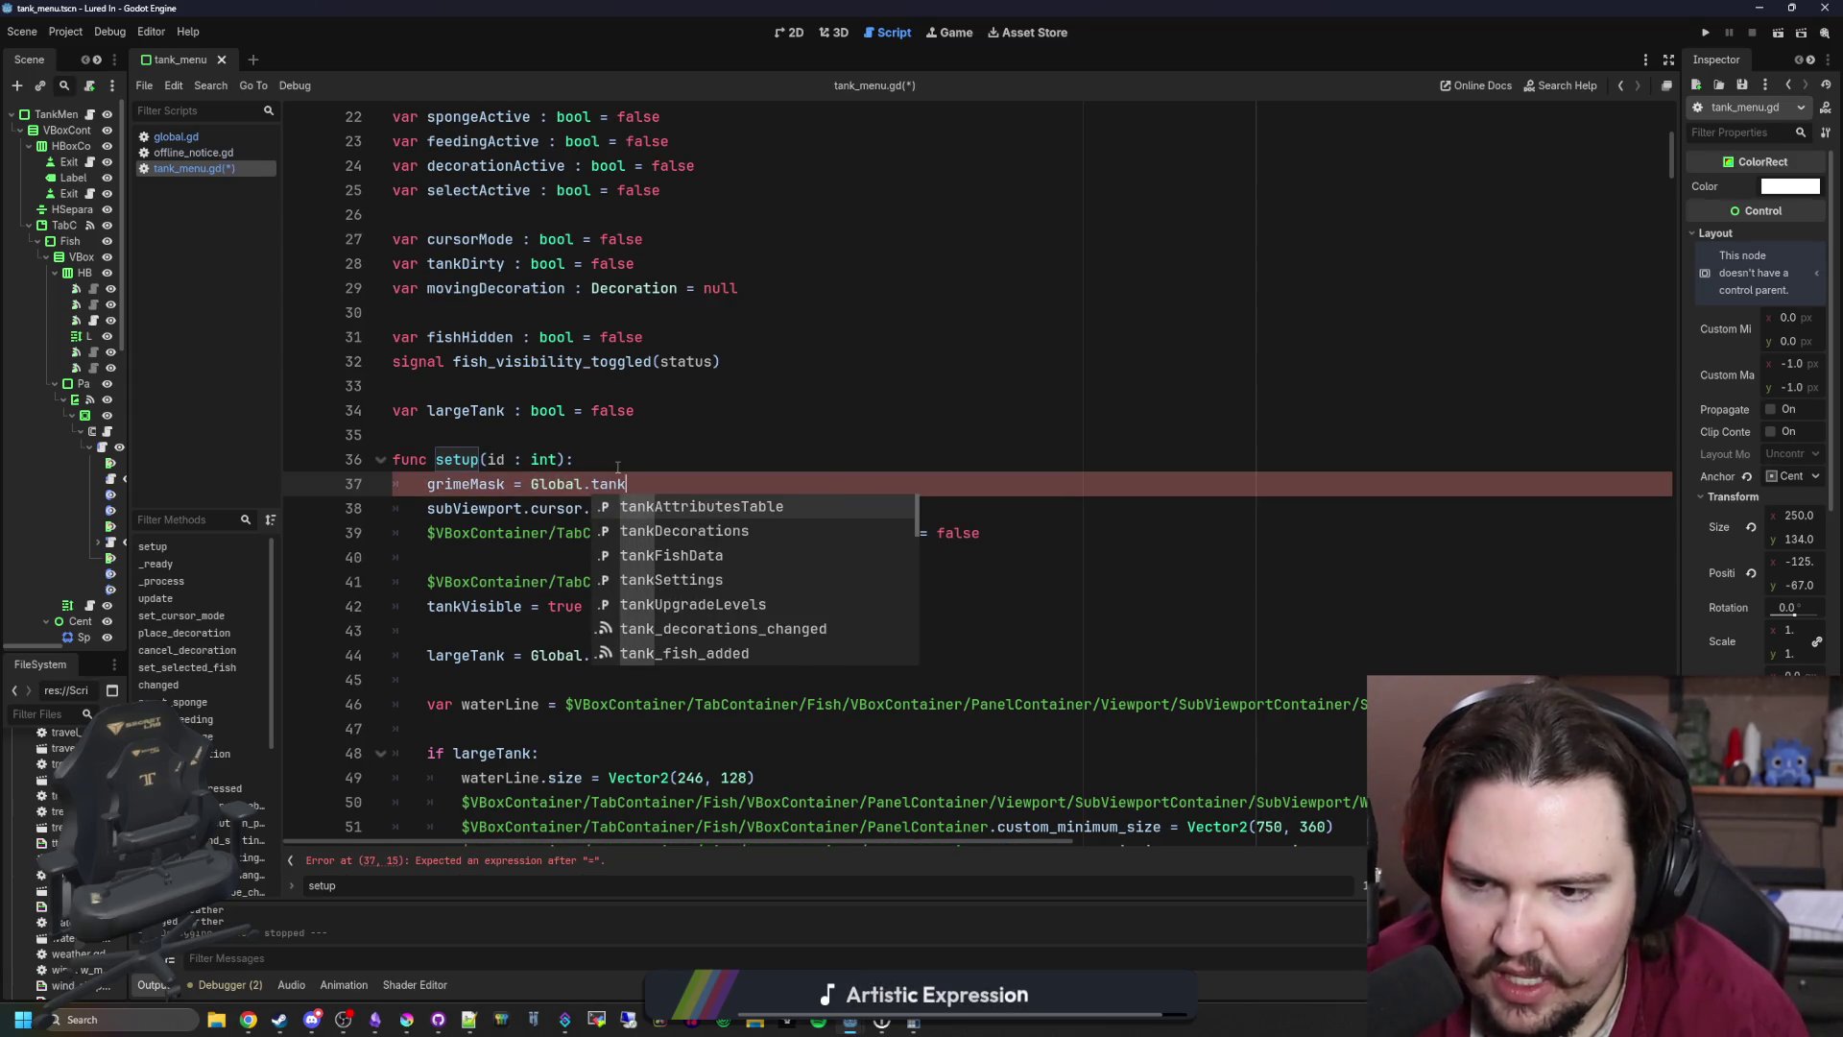
key("Down")
key("Down")
key("Down")
key("Return")
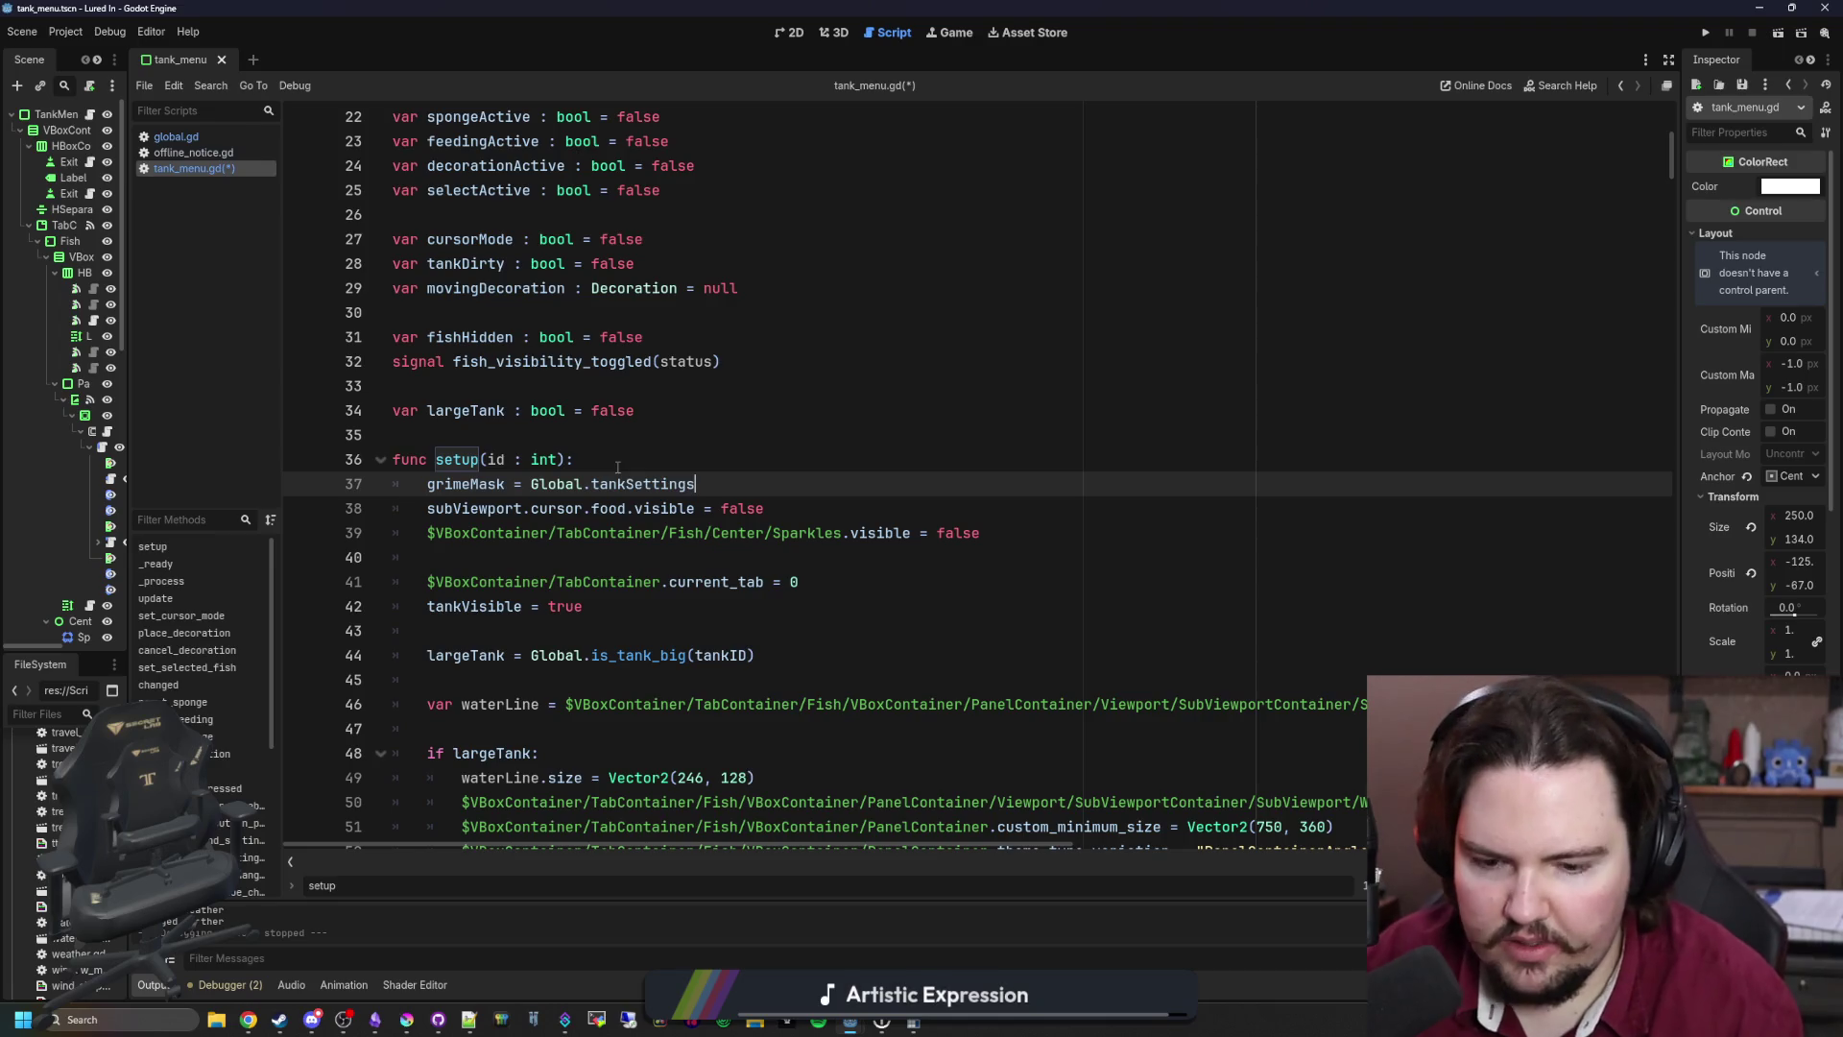
type("[id]")
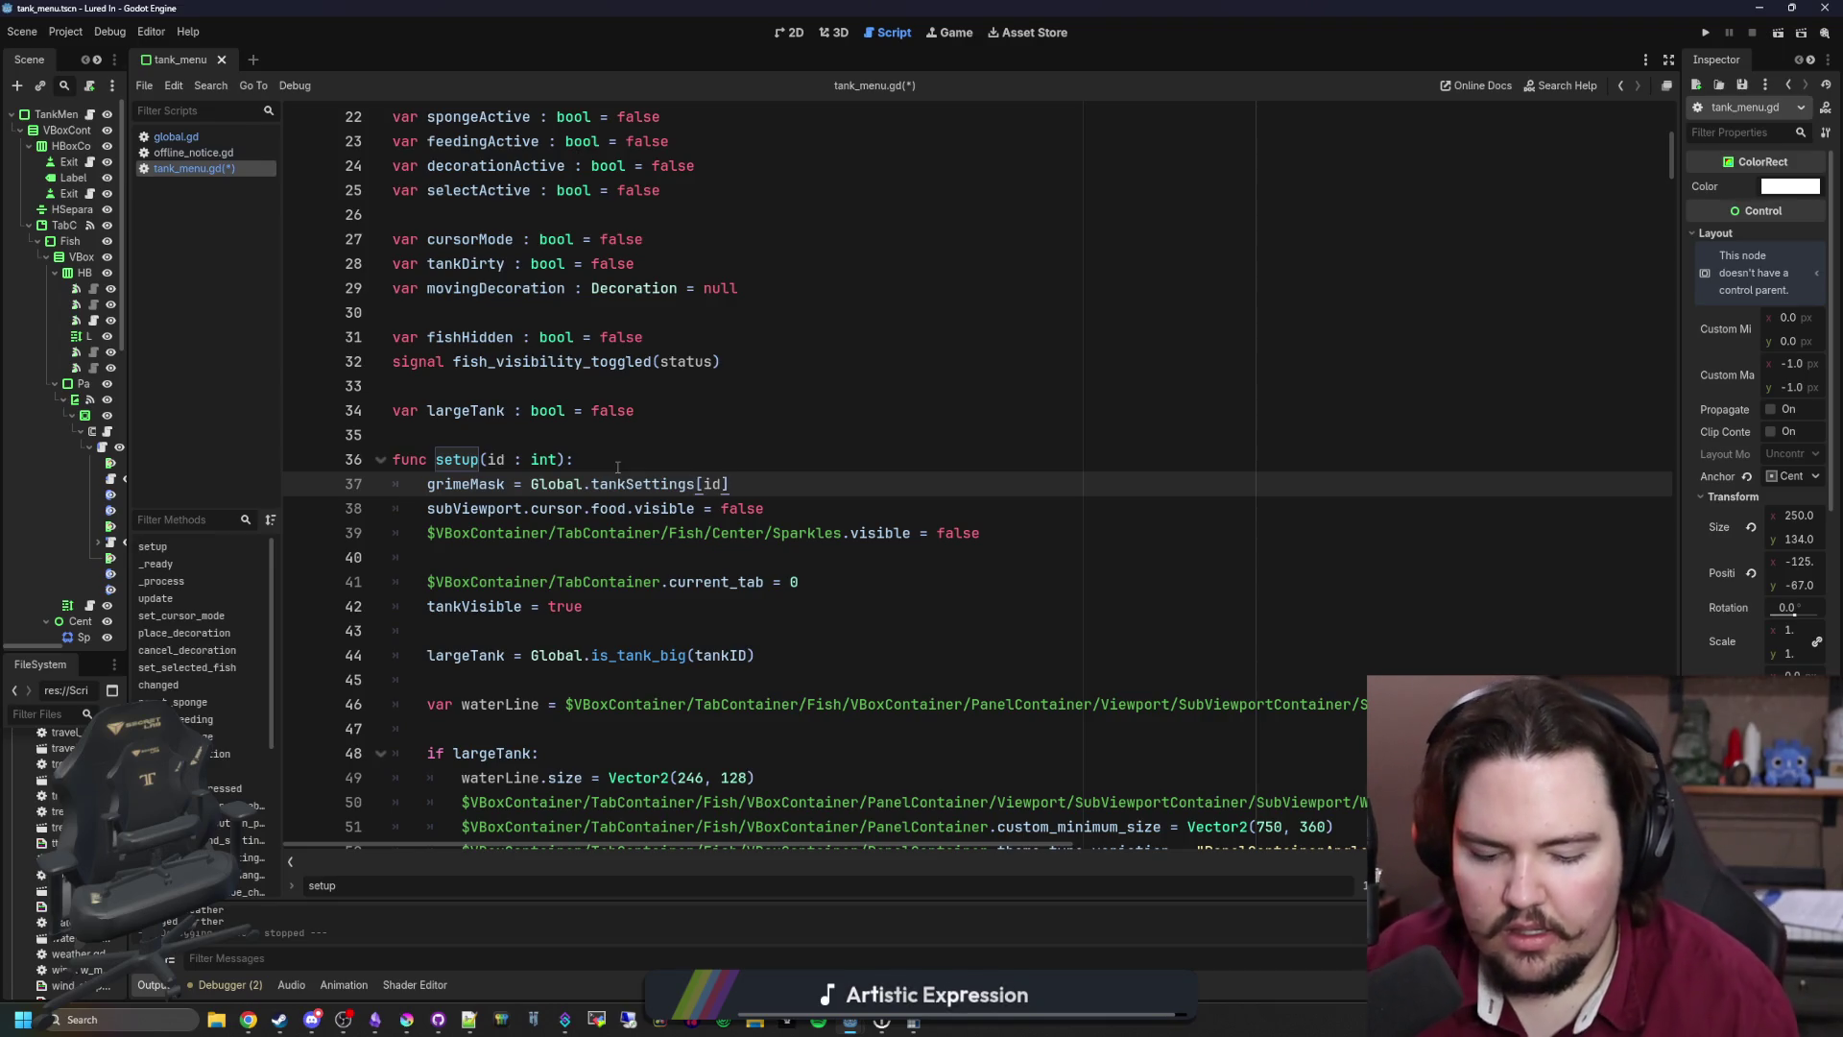
type("[\"Algae")
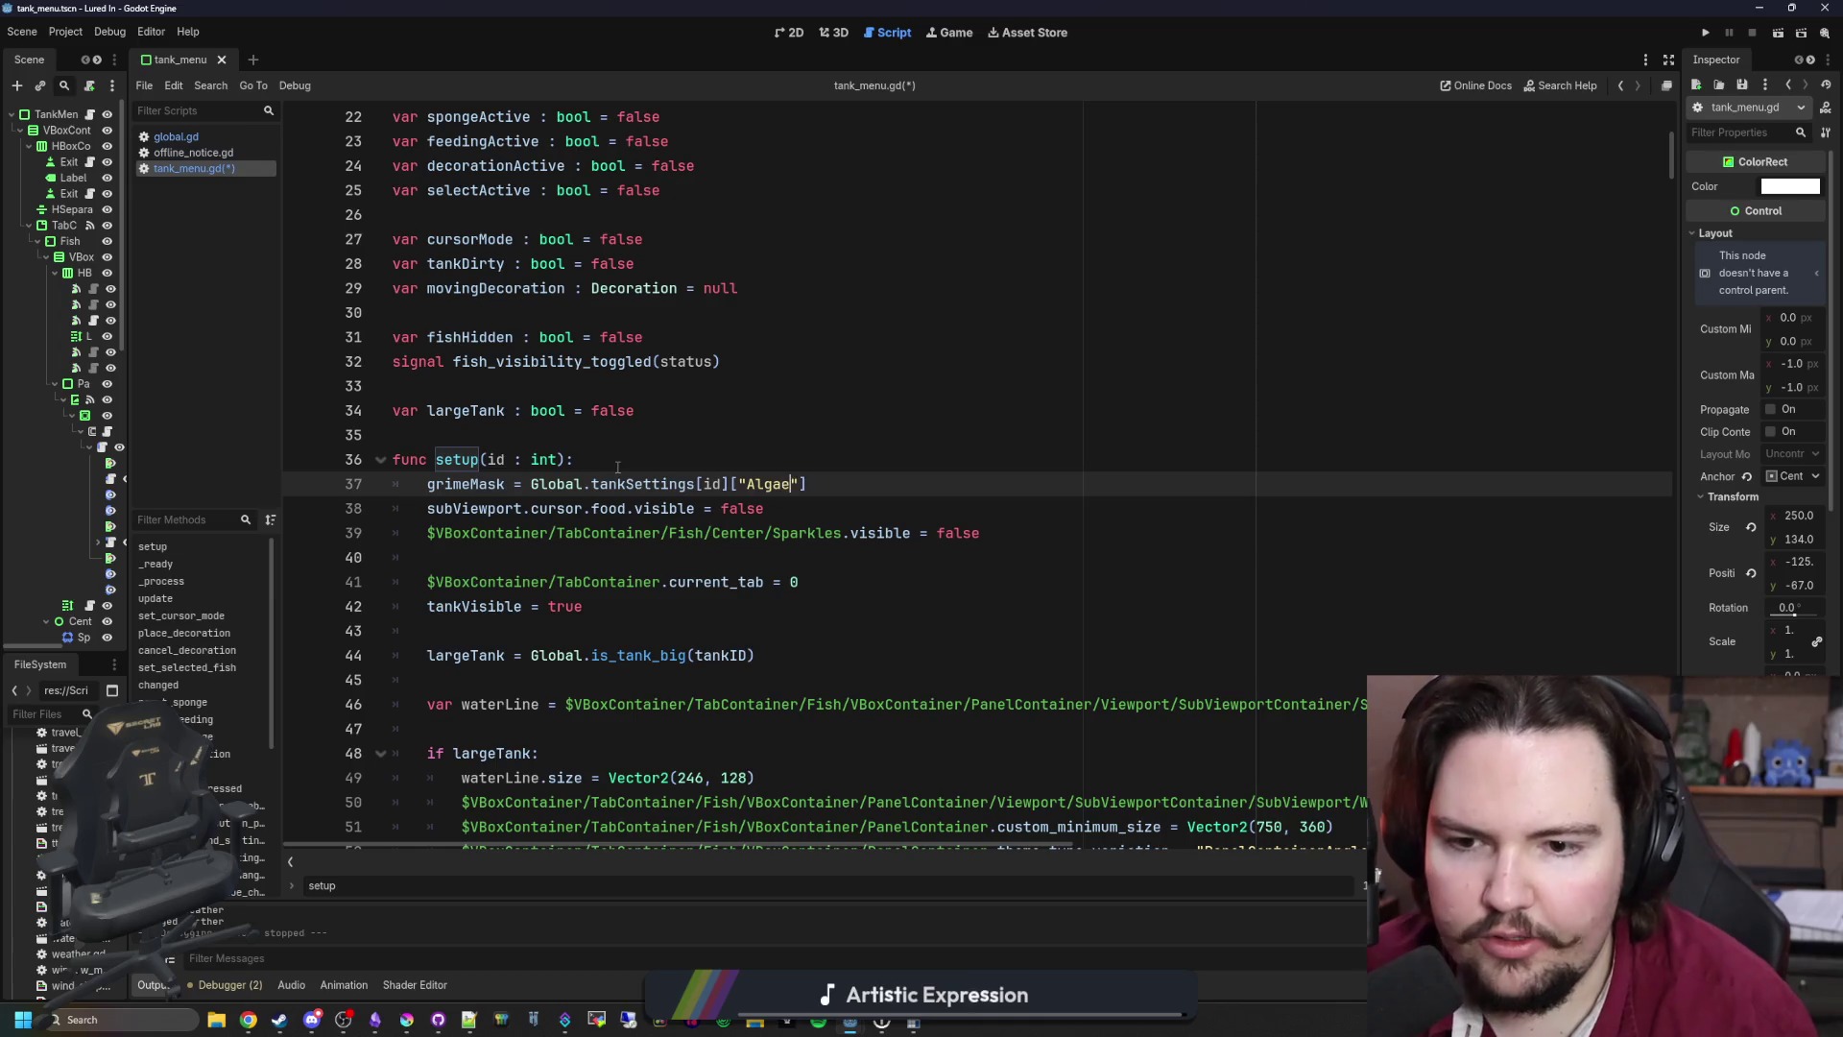
type("Mask")
left_click(617, 468)
key("ctrl+s")
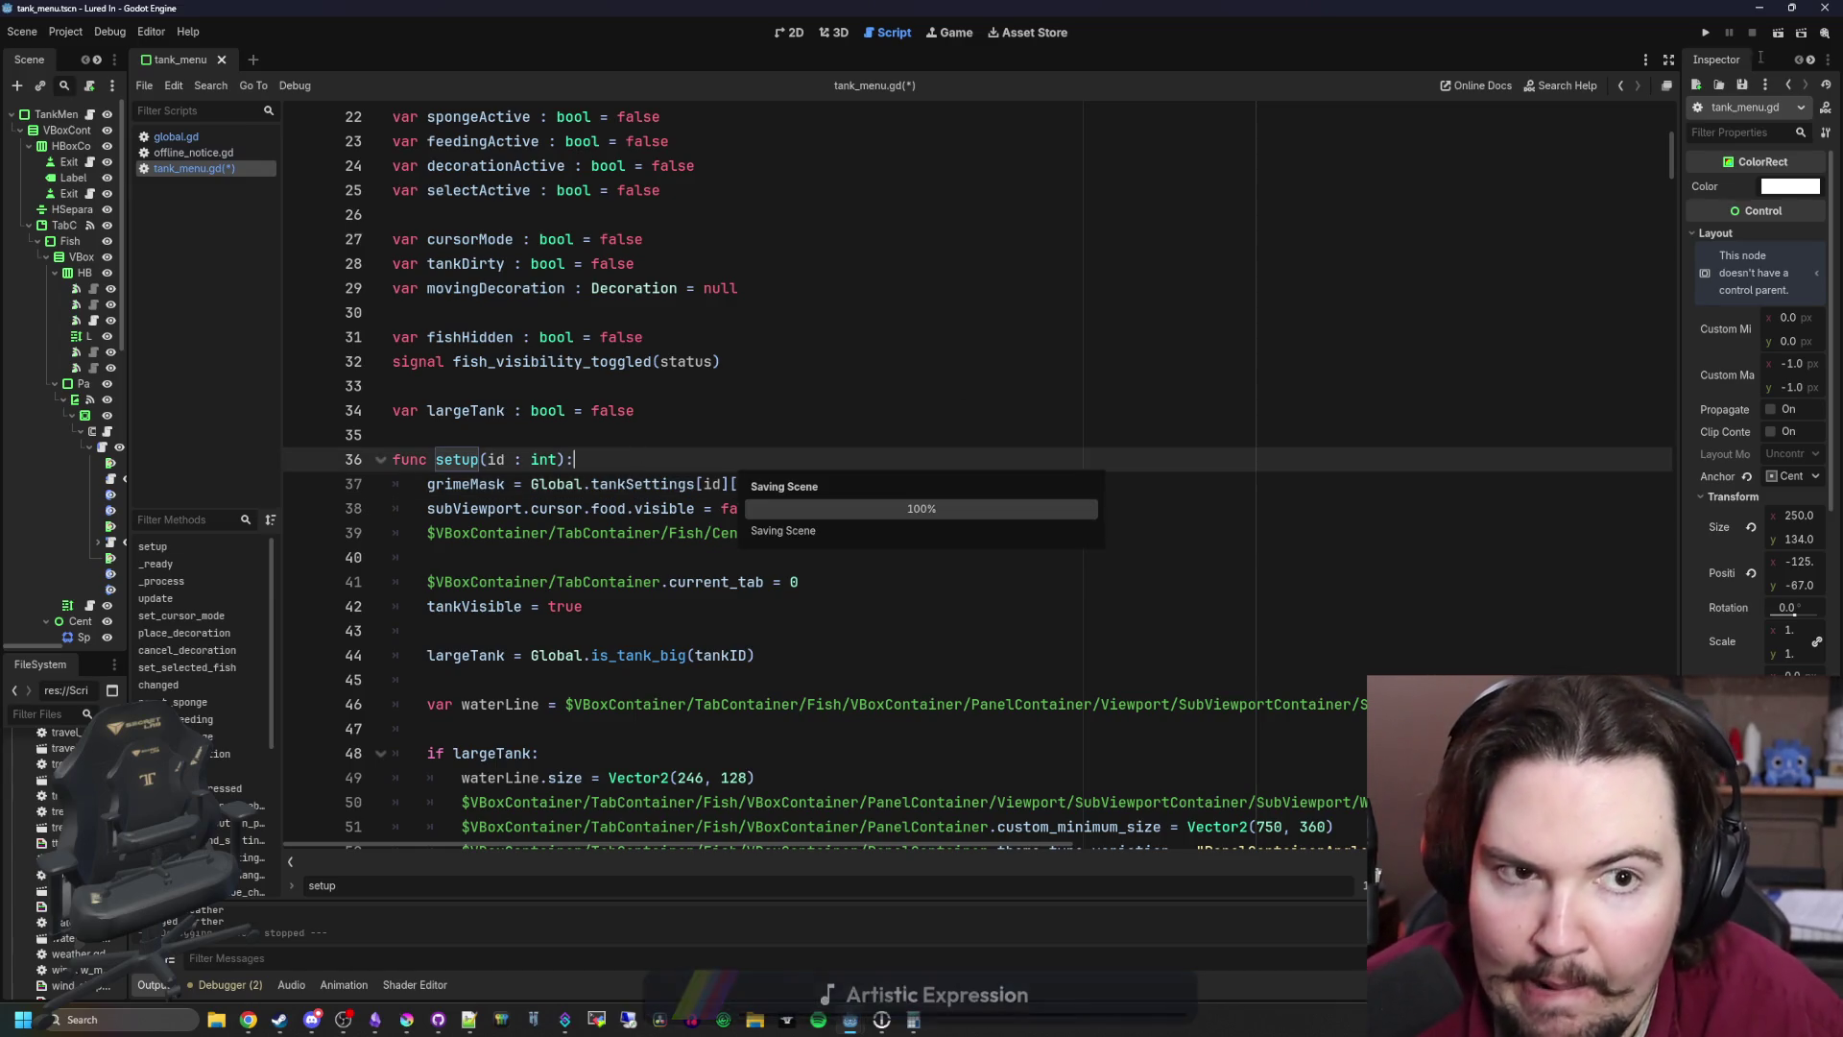
left_click(1705, 32)
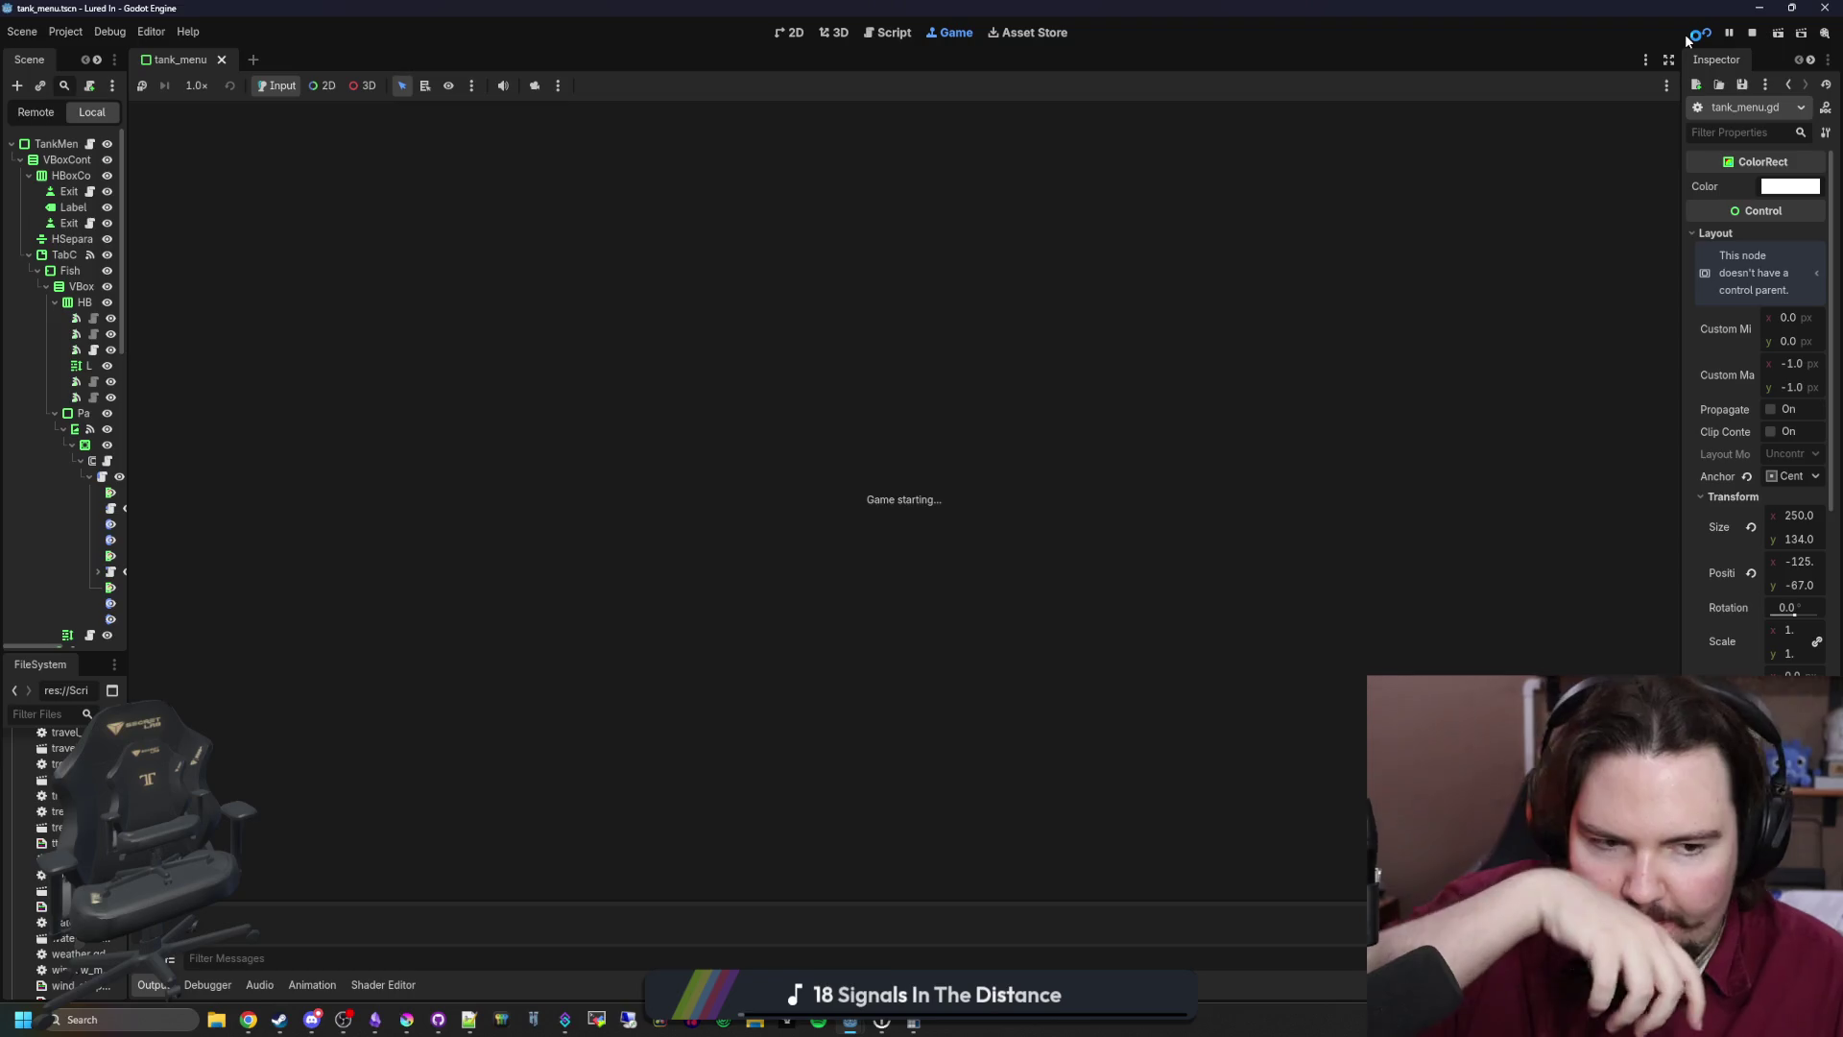
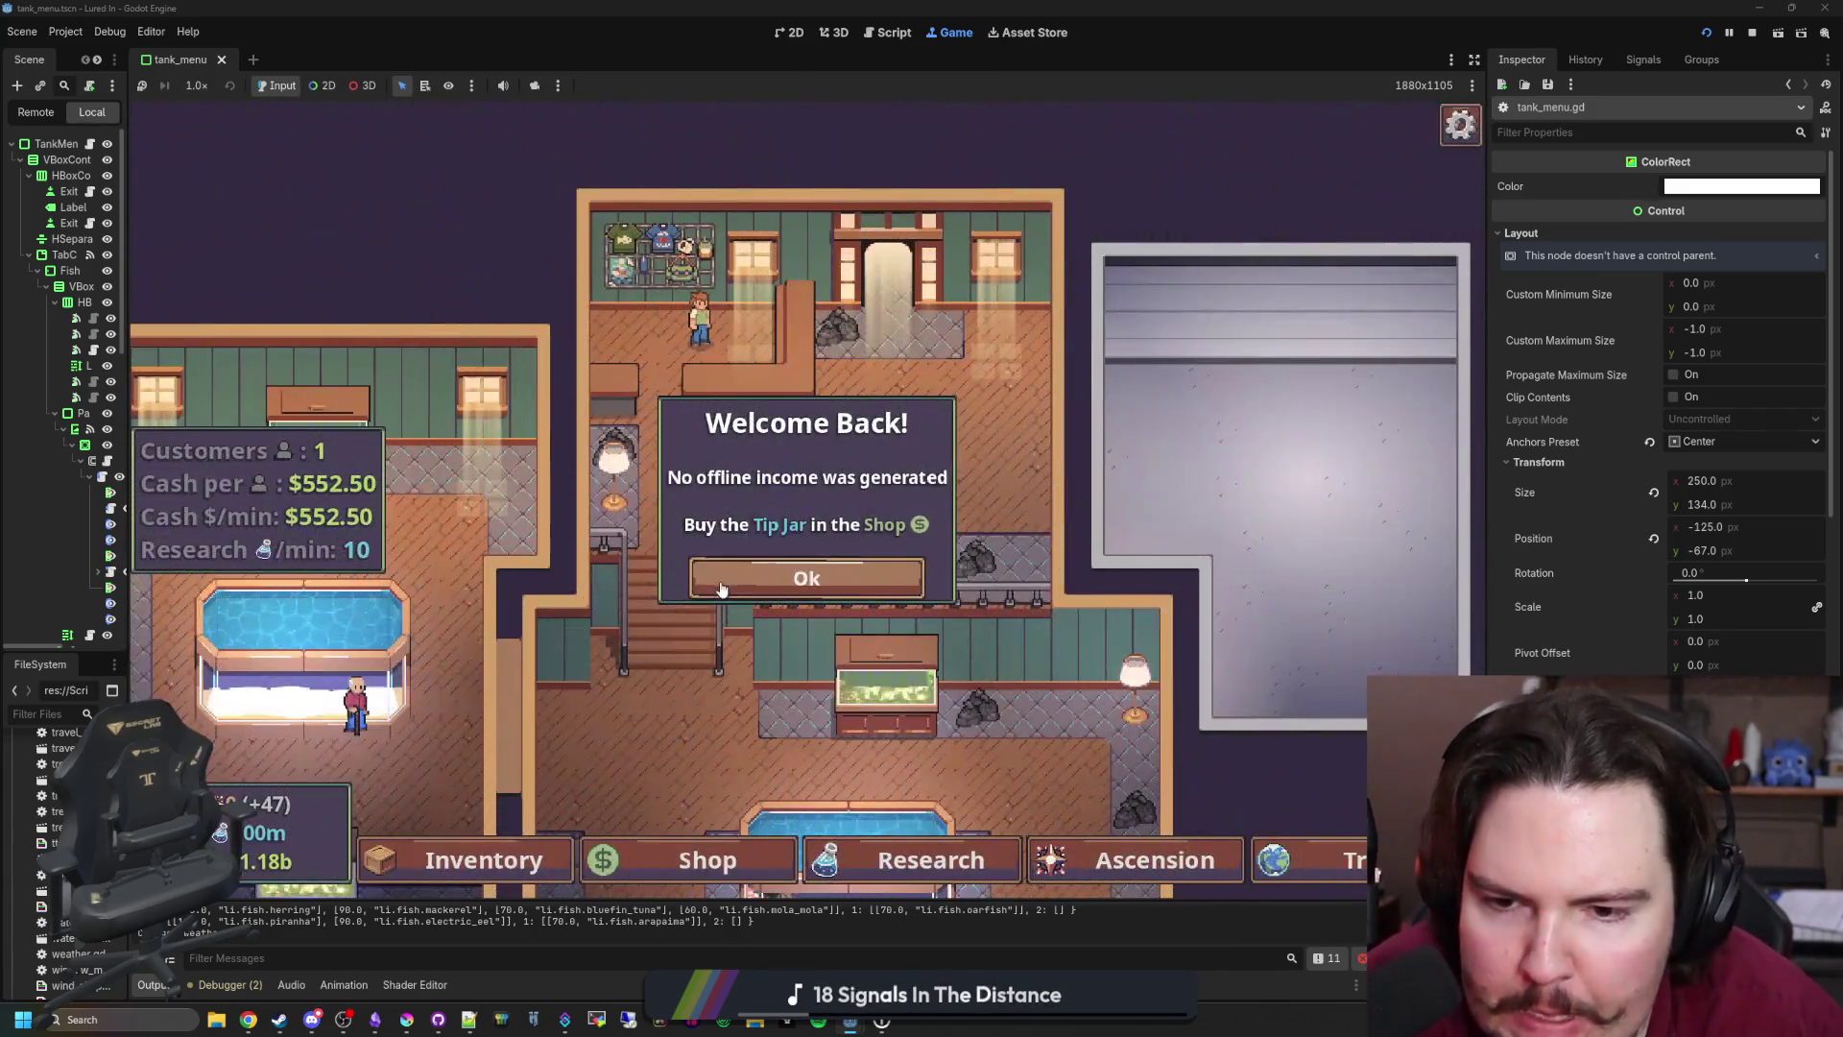
Step: Dismiss Welcome Back, open a tank, and inspect the AlgaeMask key error at tank_menu.gd line 37
left_click(722, 588)
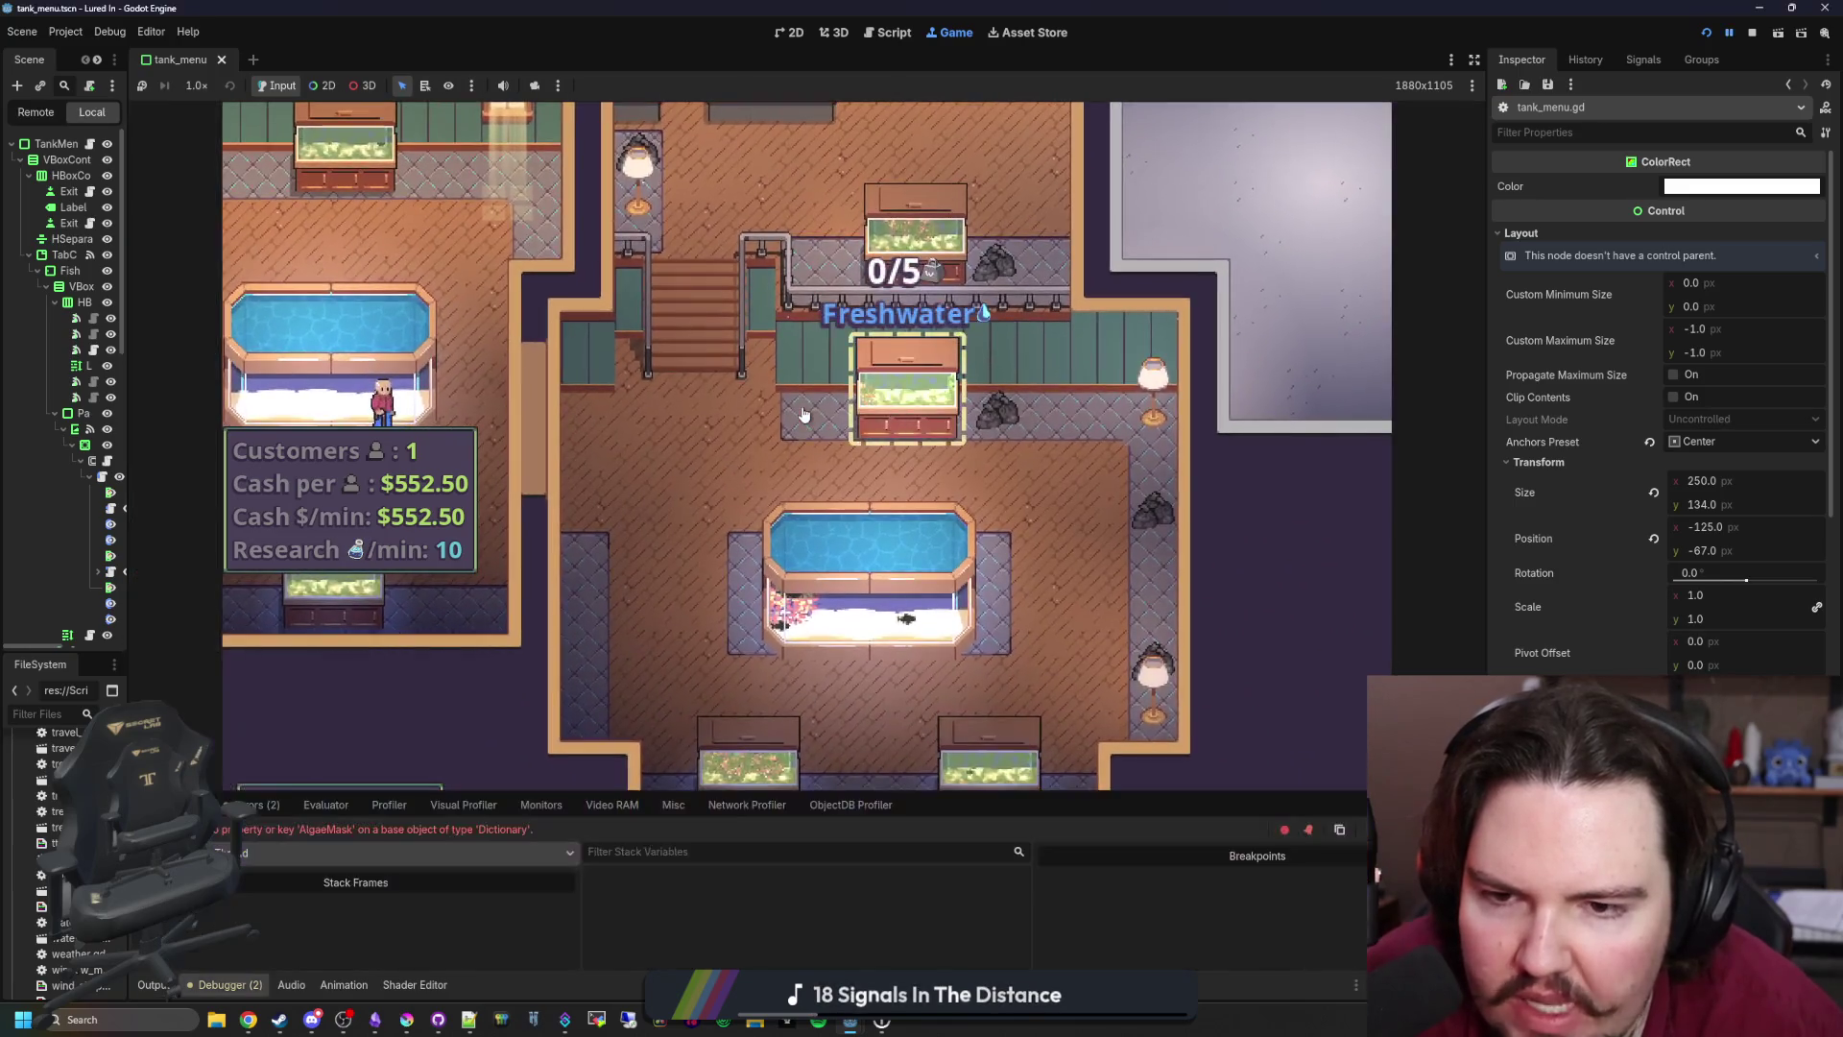
left_click(811, 399)
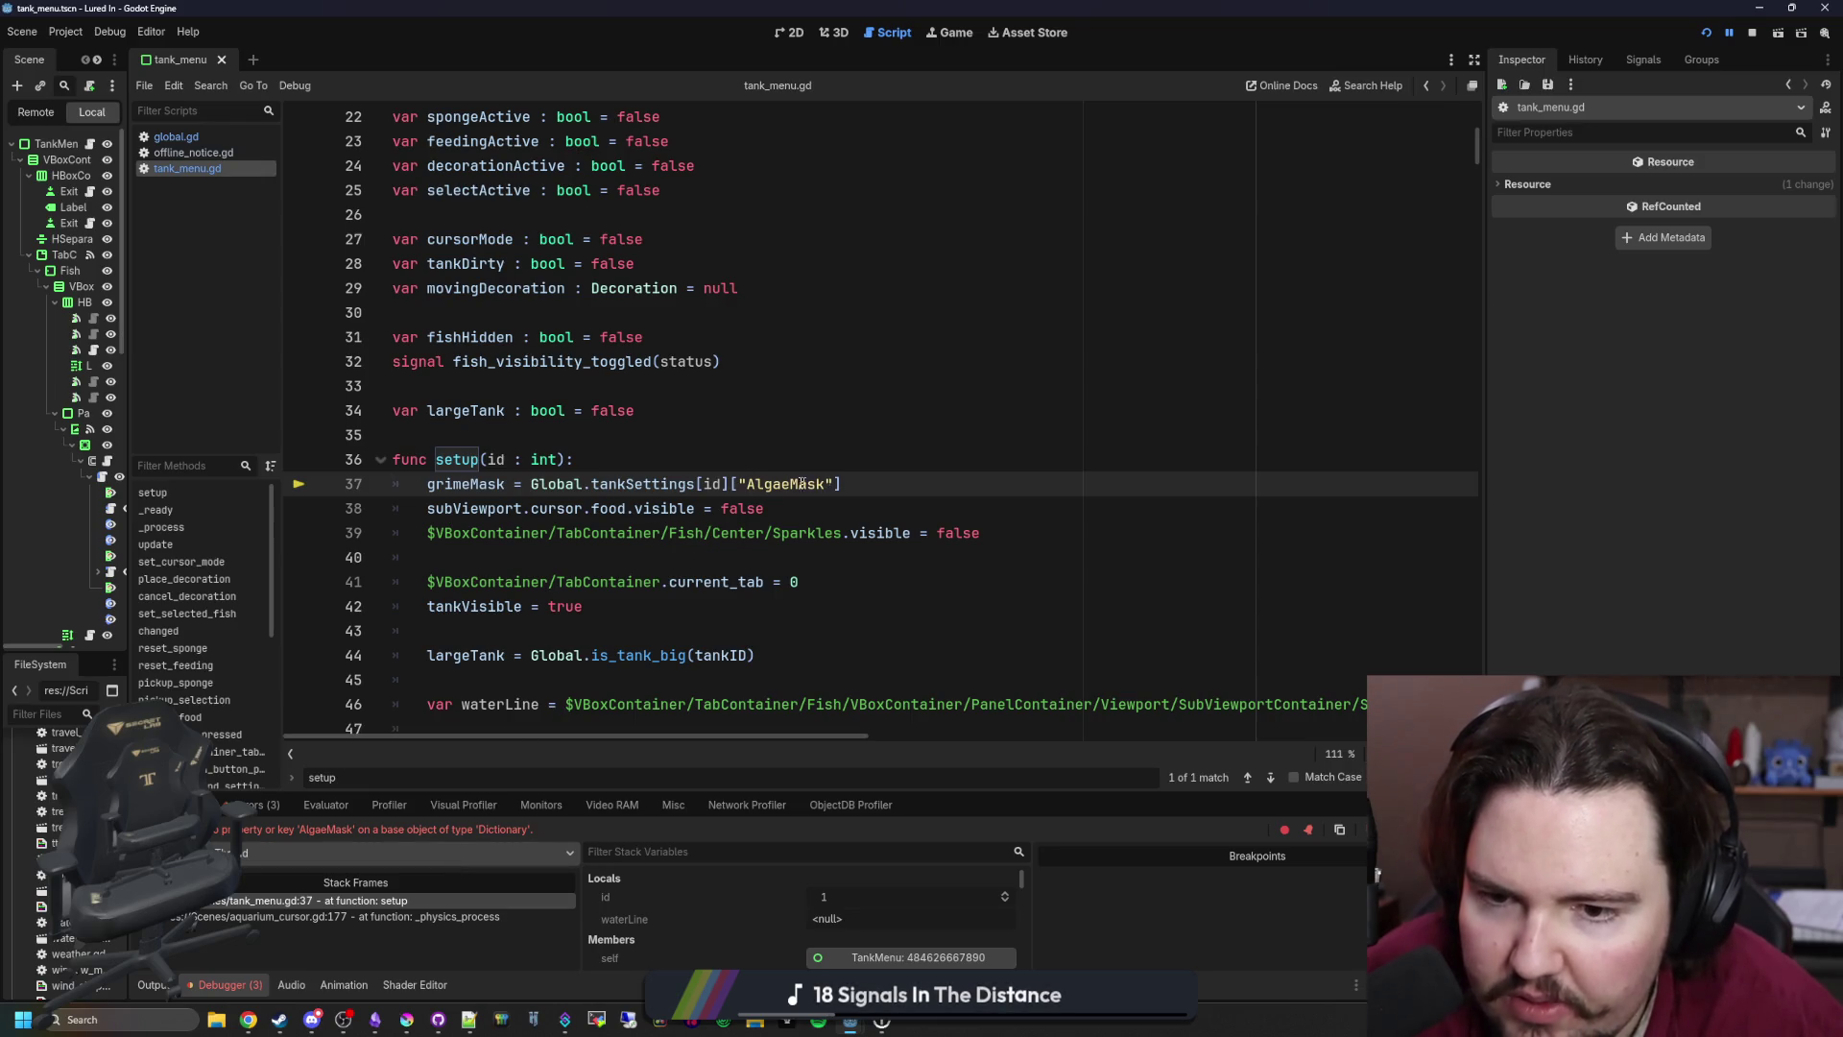
double_click(803, 484)
left_click(779, 431)
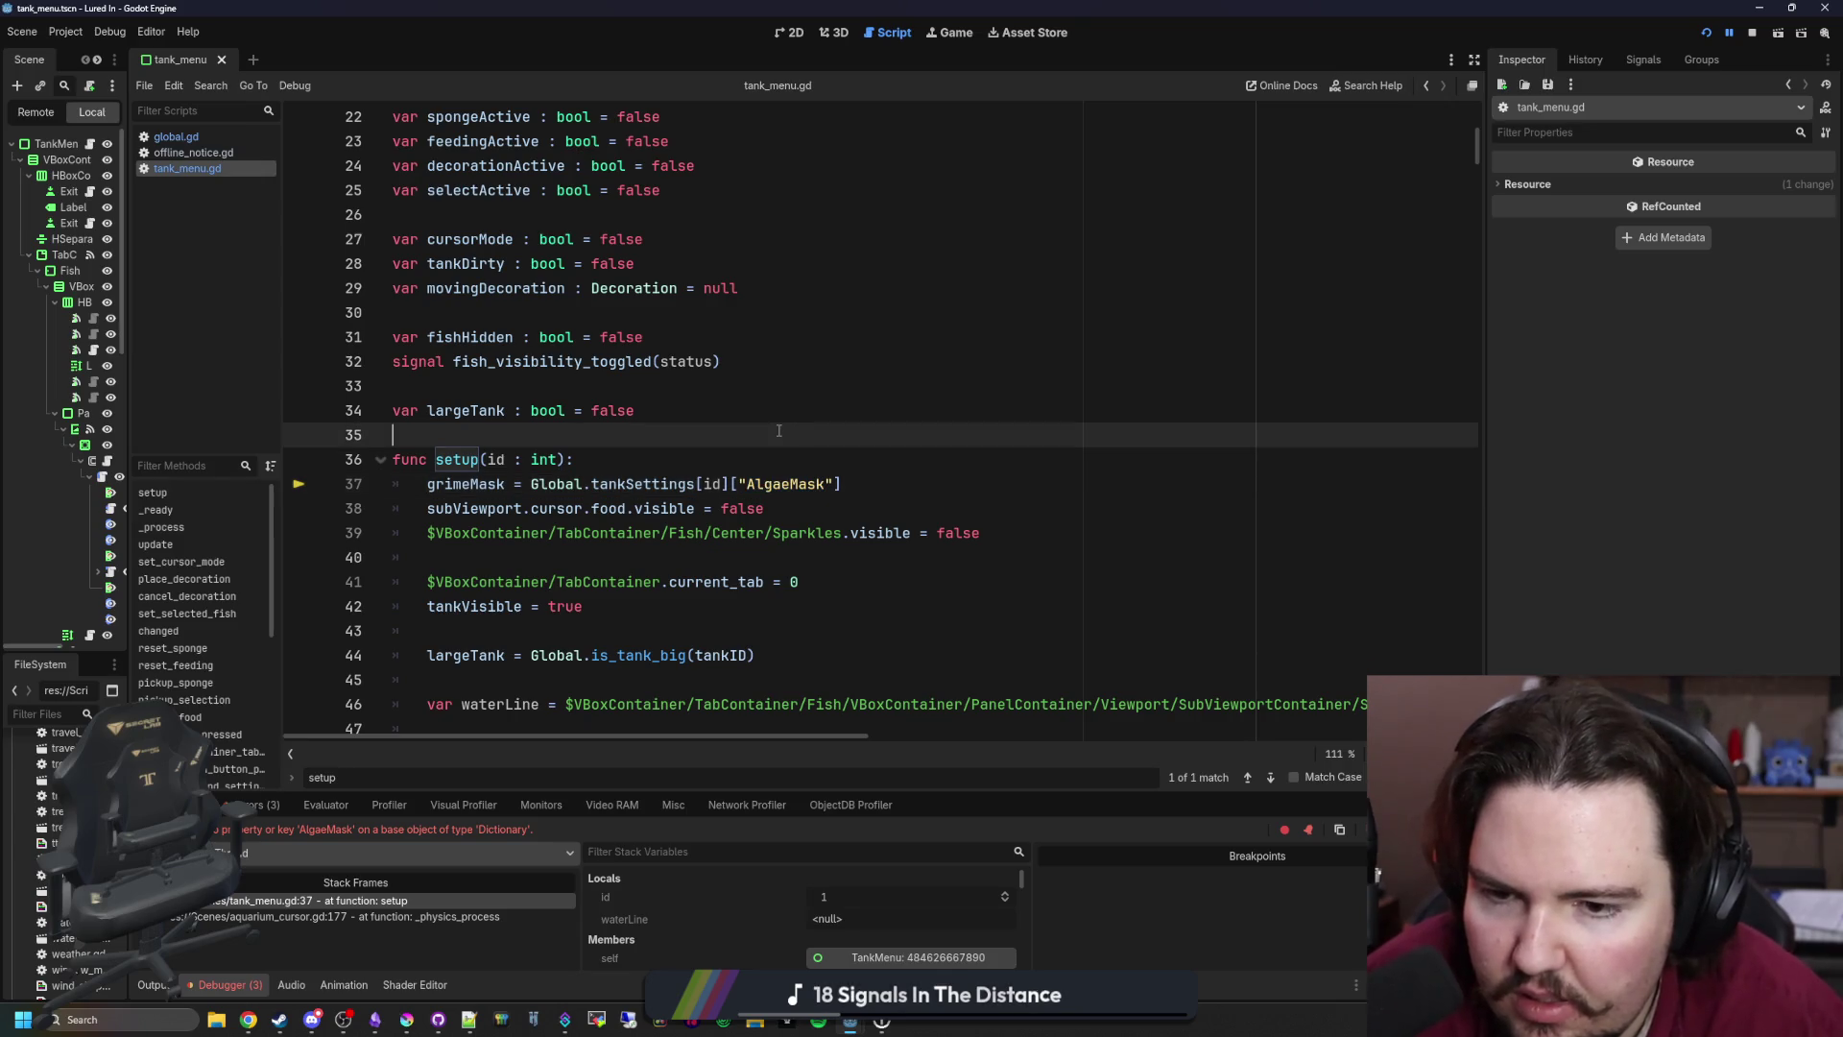
Step: Switch to global.gd and search it for algaeMask
left_click(206, 137)
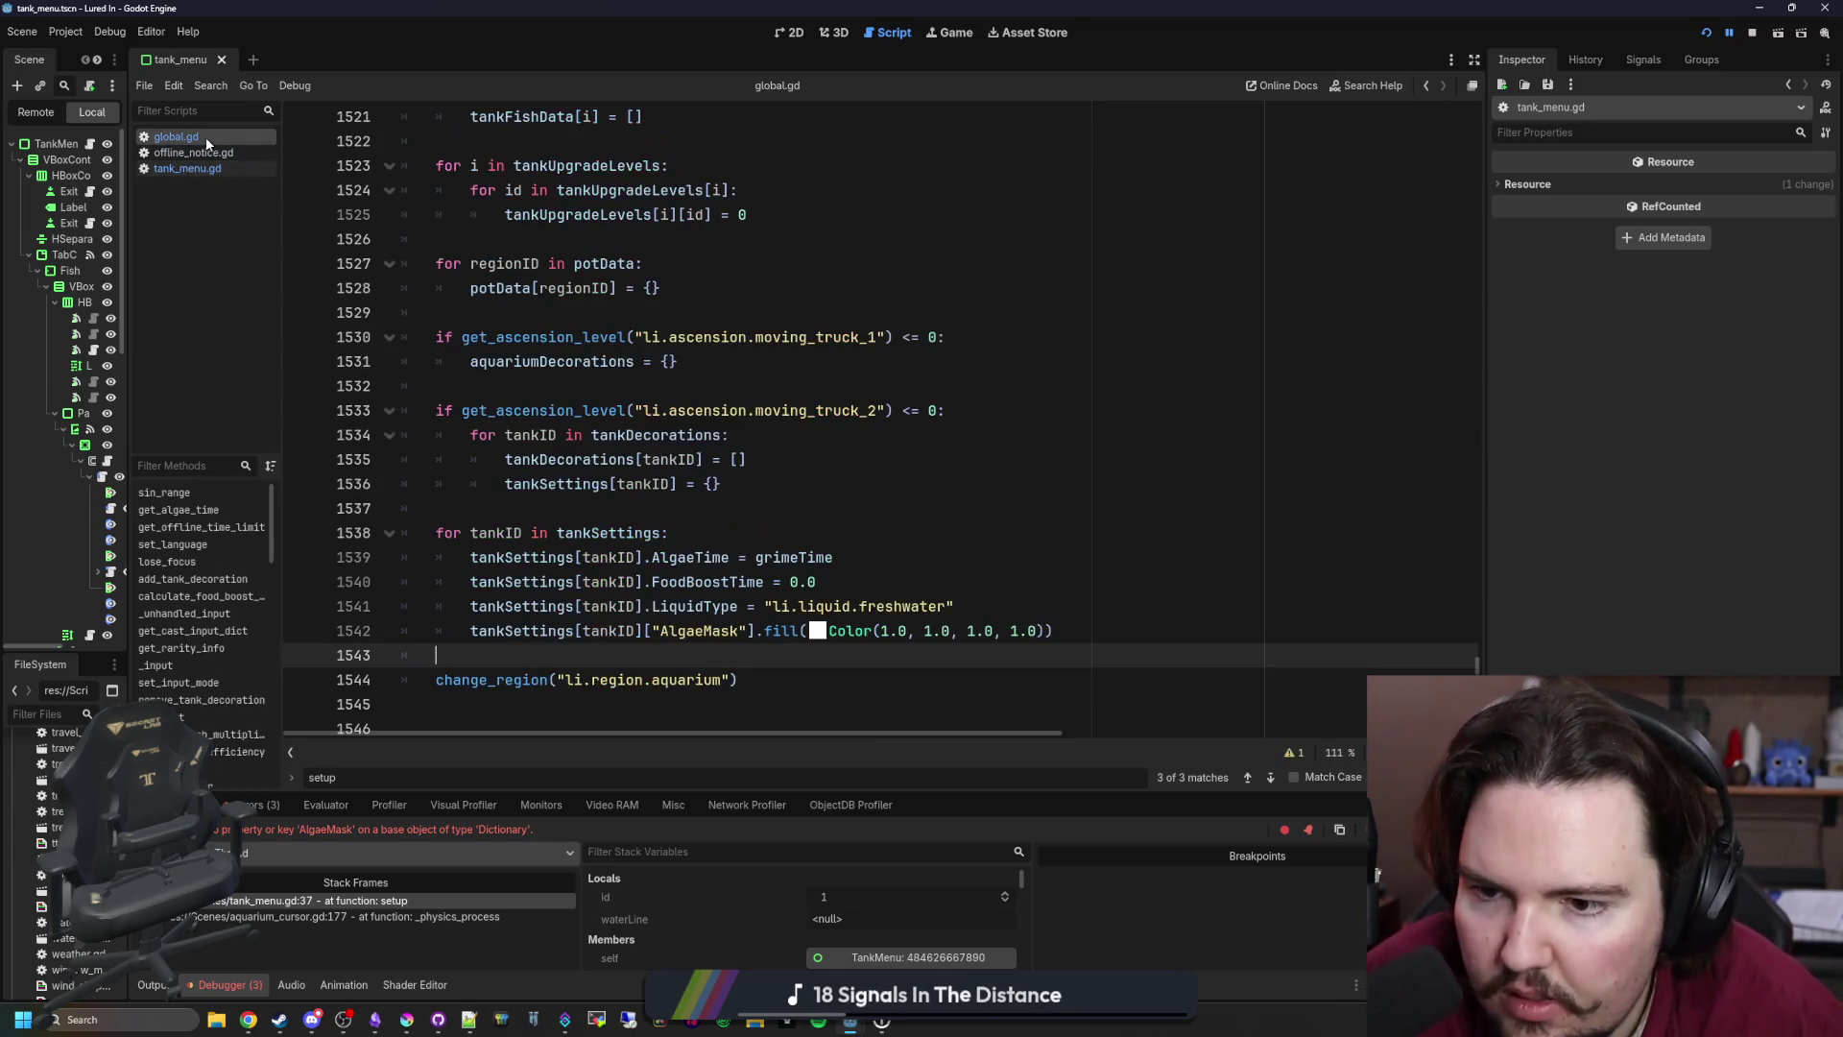
left_click(851, 503)
key("ctrl+f")
type("algae")
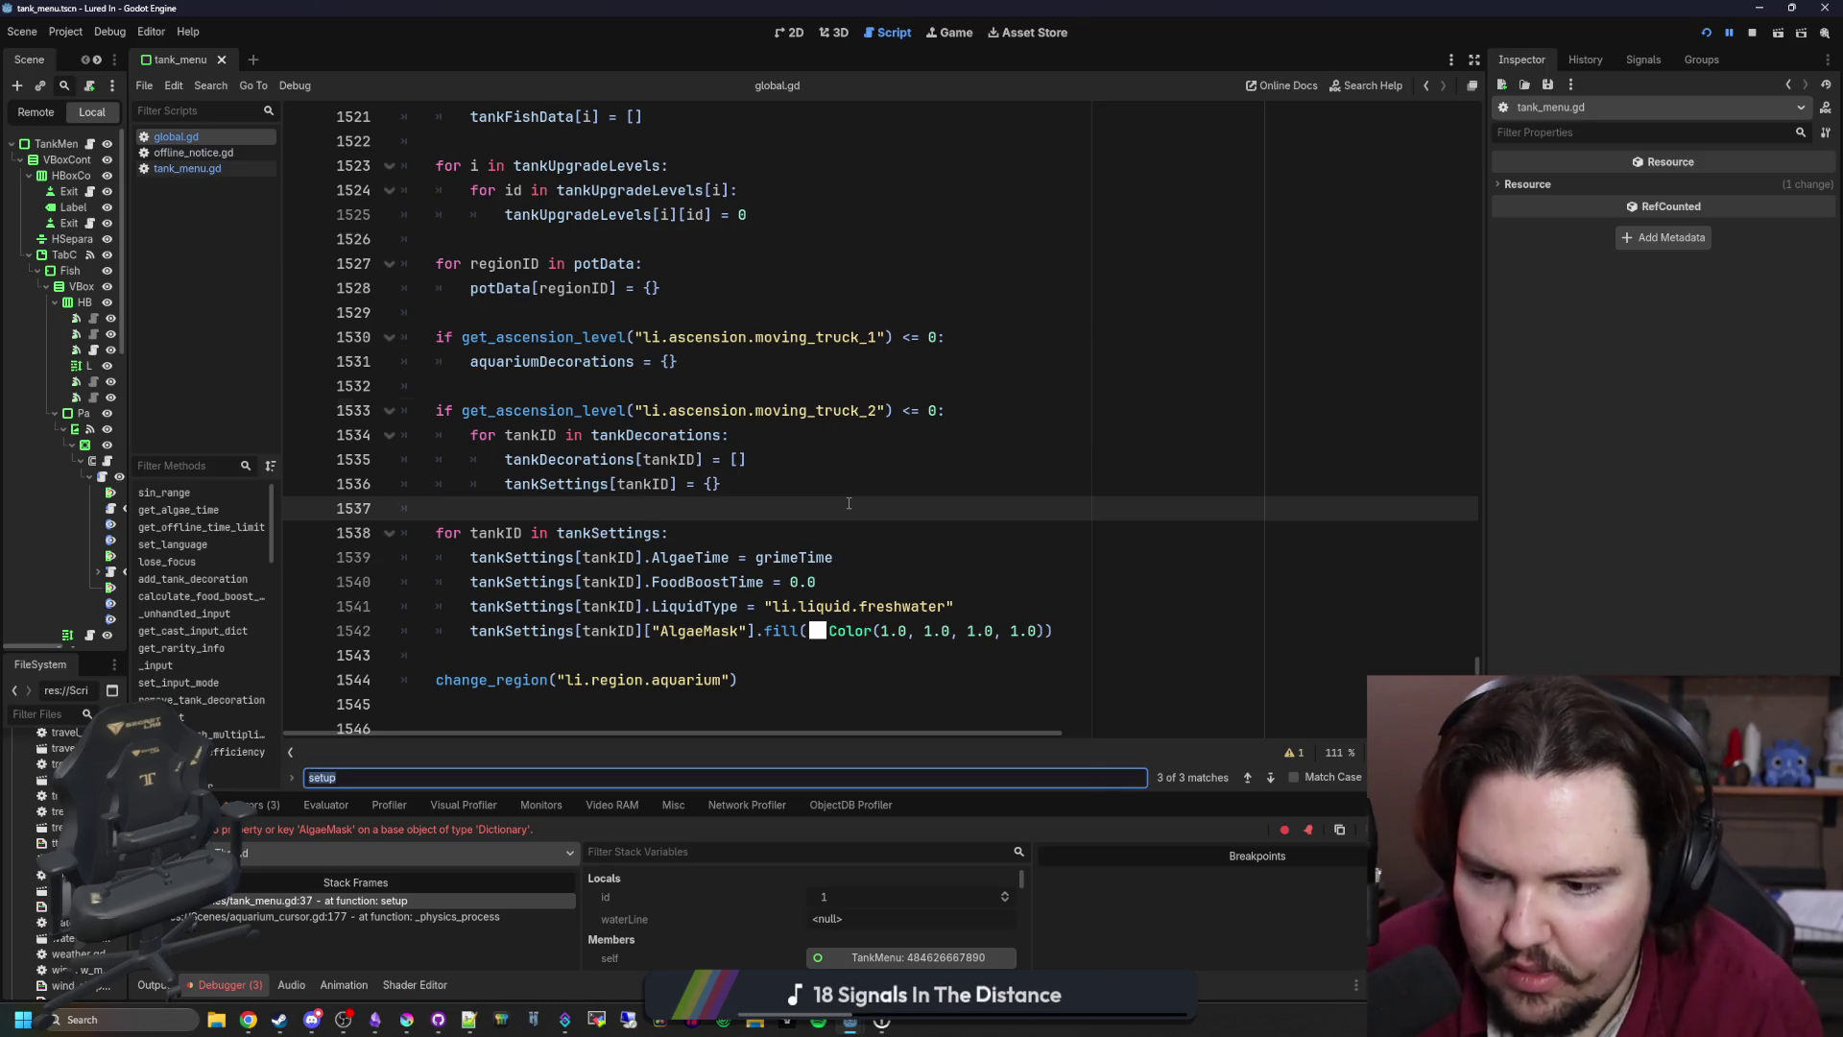
type("Mask")
key("Return")
key("Return")
key("Return")
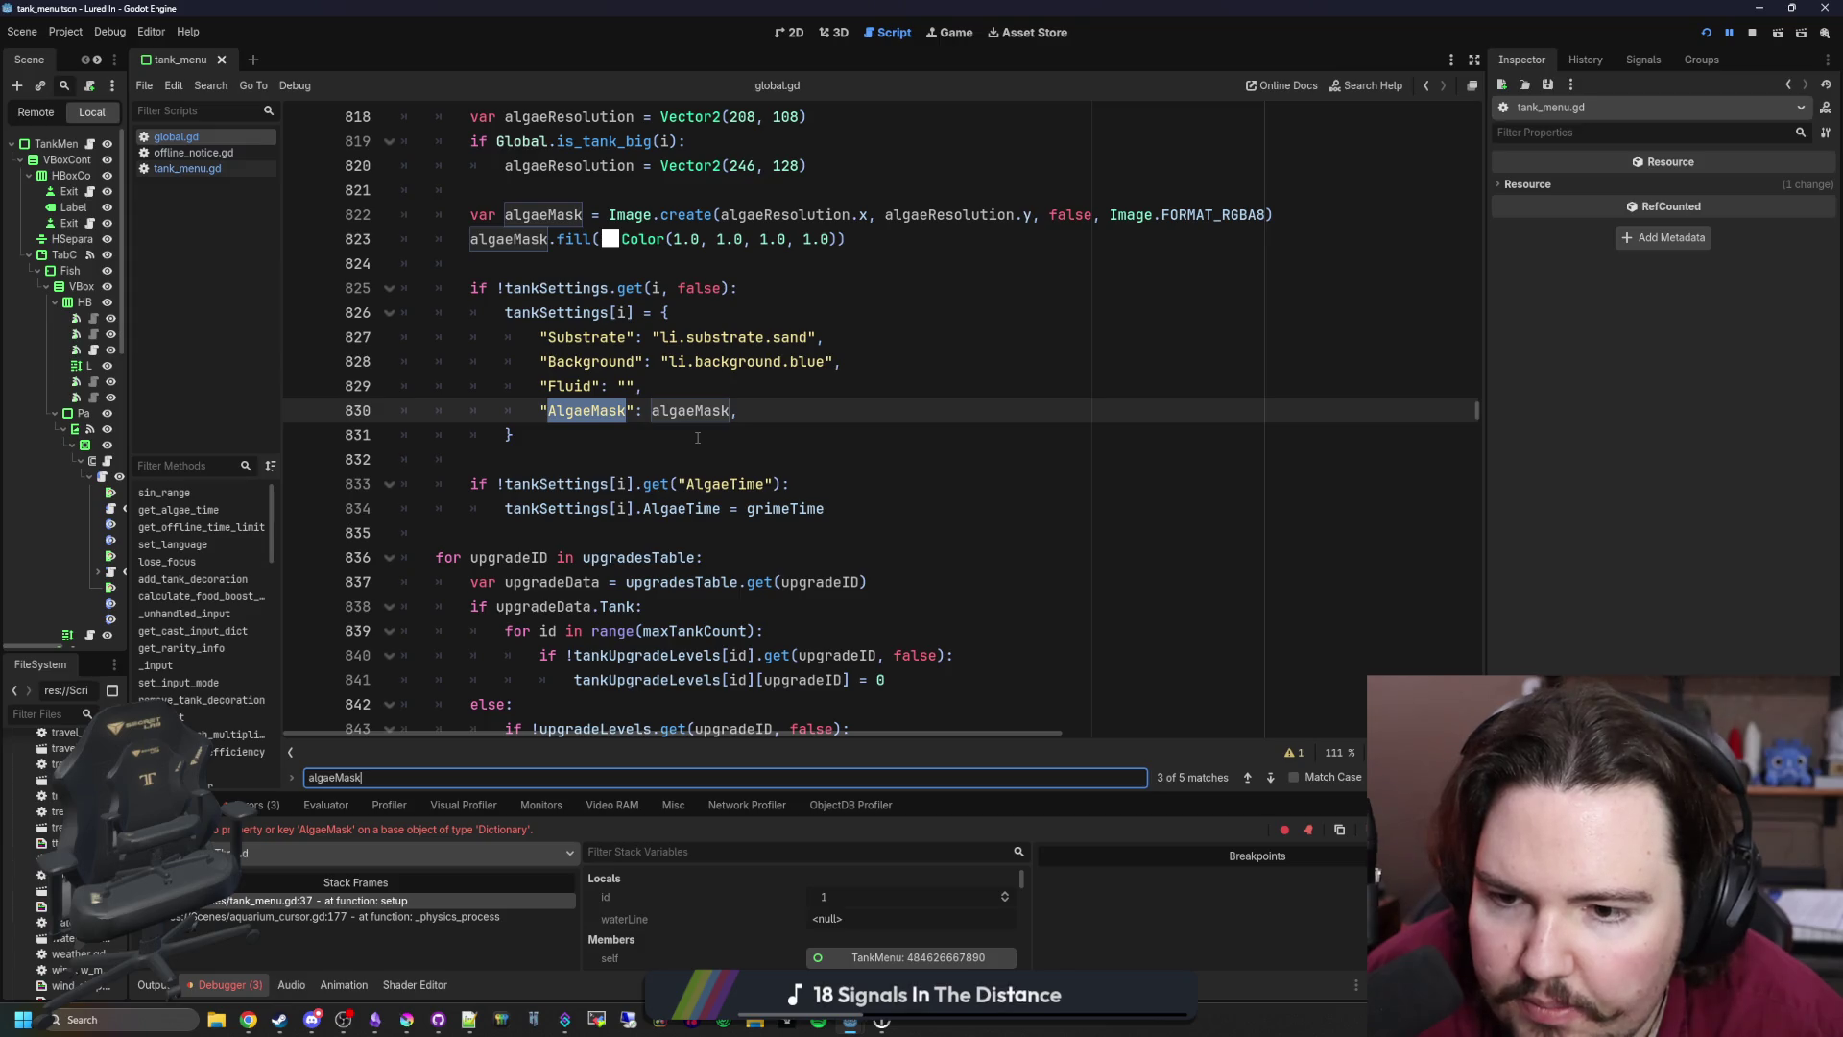
Step: Place the caret below the algaeMask.fill line in the tank setup loop
scroll(722, 386, "up", 7)
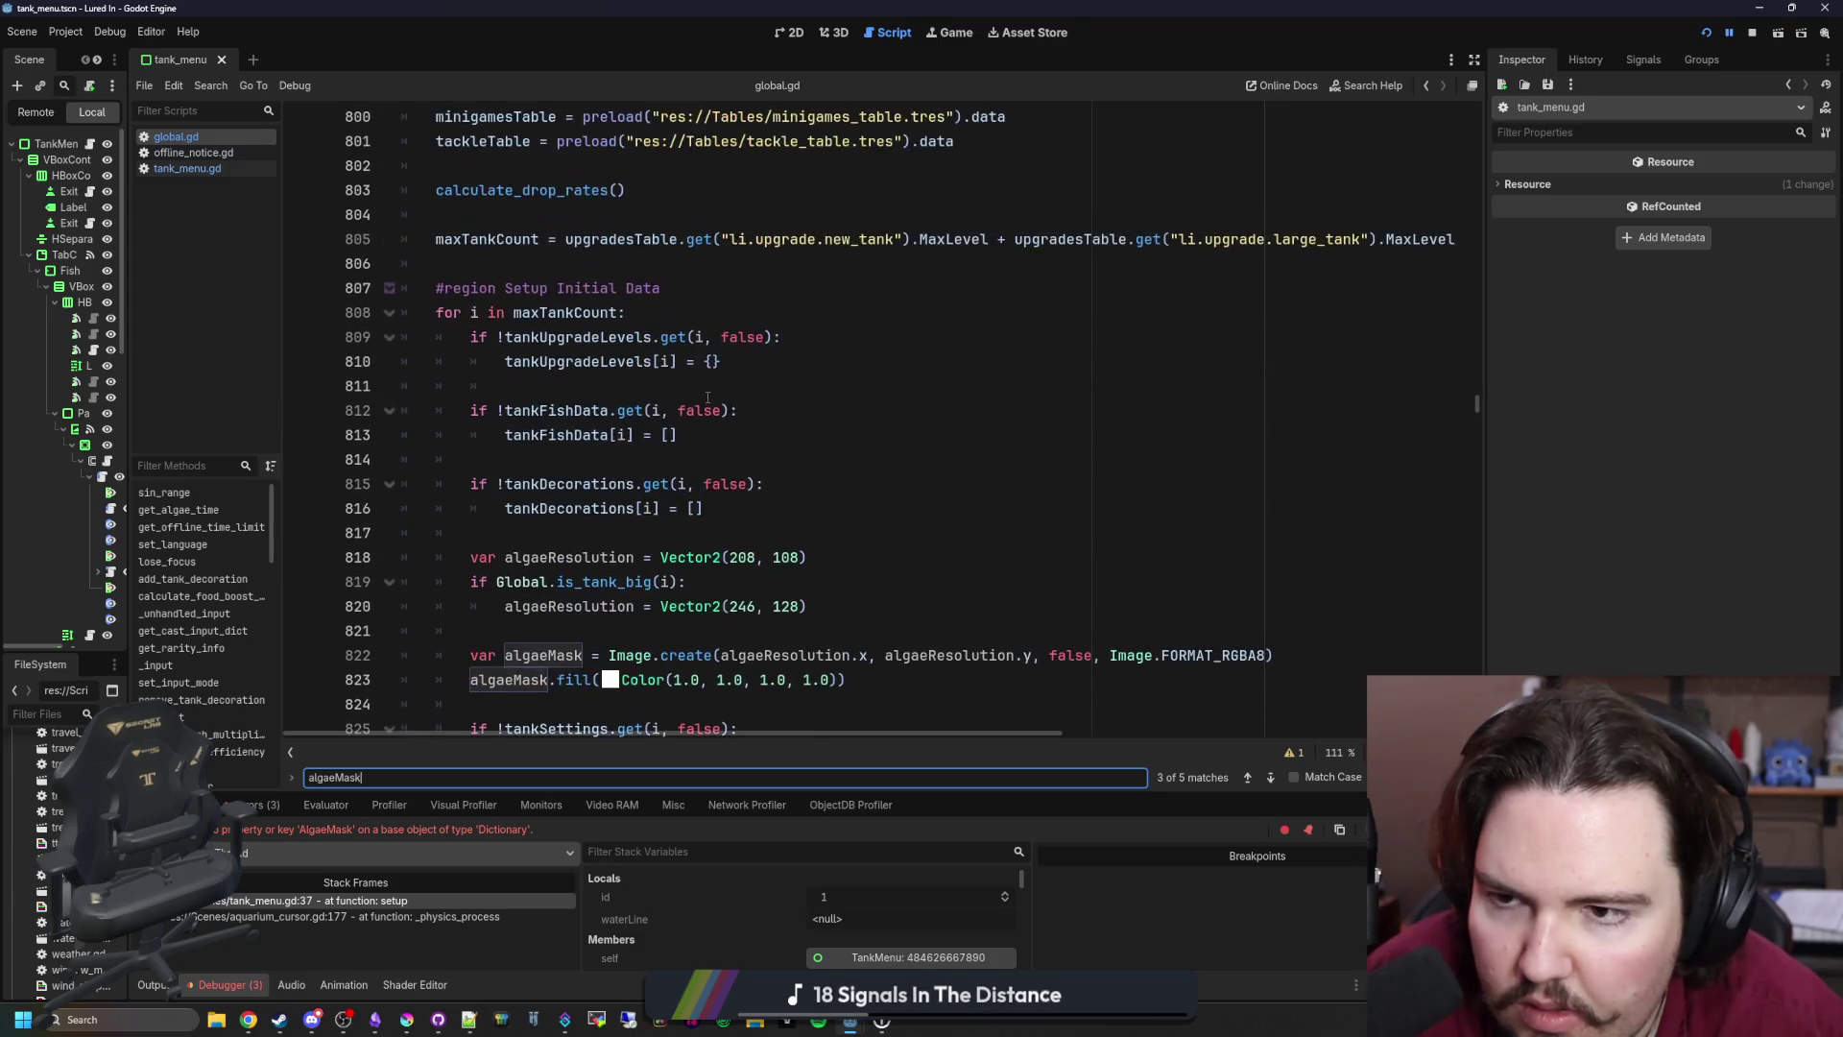
scroll(595, 363, "down", 1)
scroll(595, 363, "down", 2)
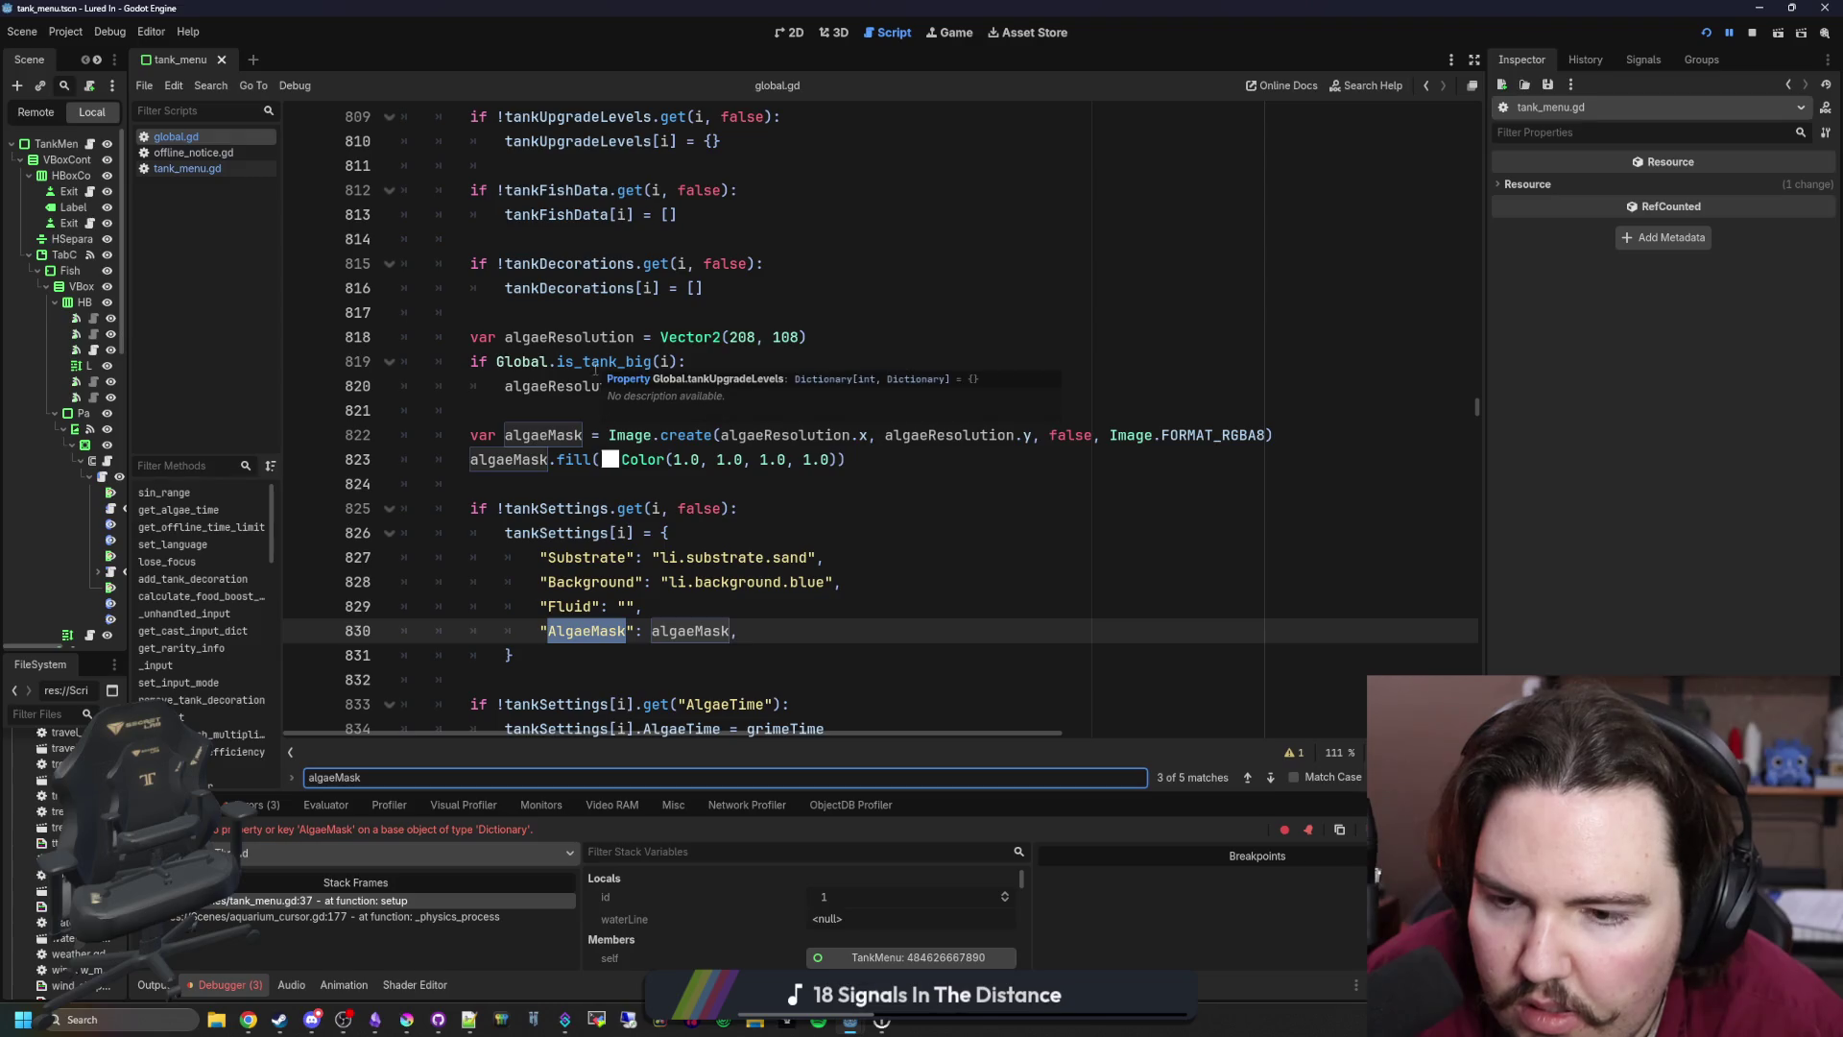
left_click(727, 485)
scroll(726, 486, "down", 1)
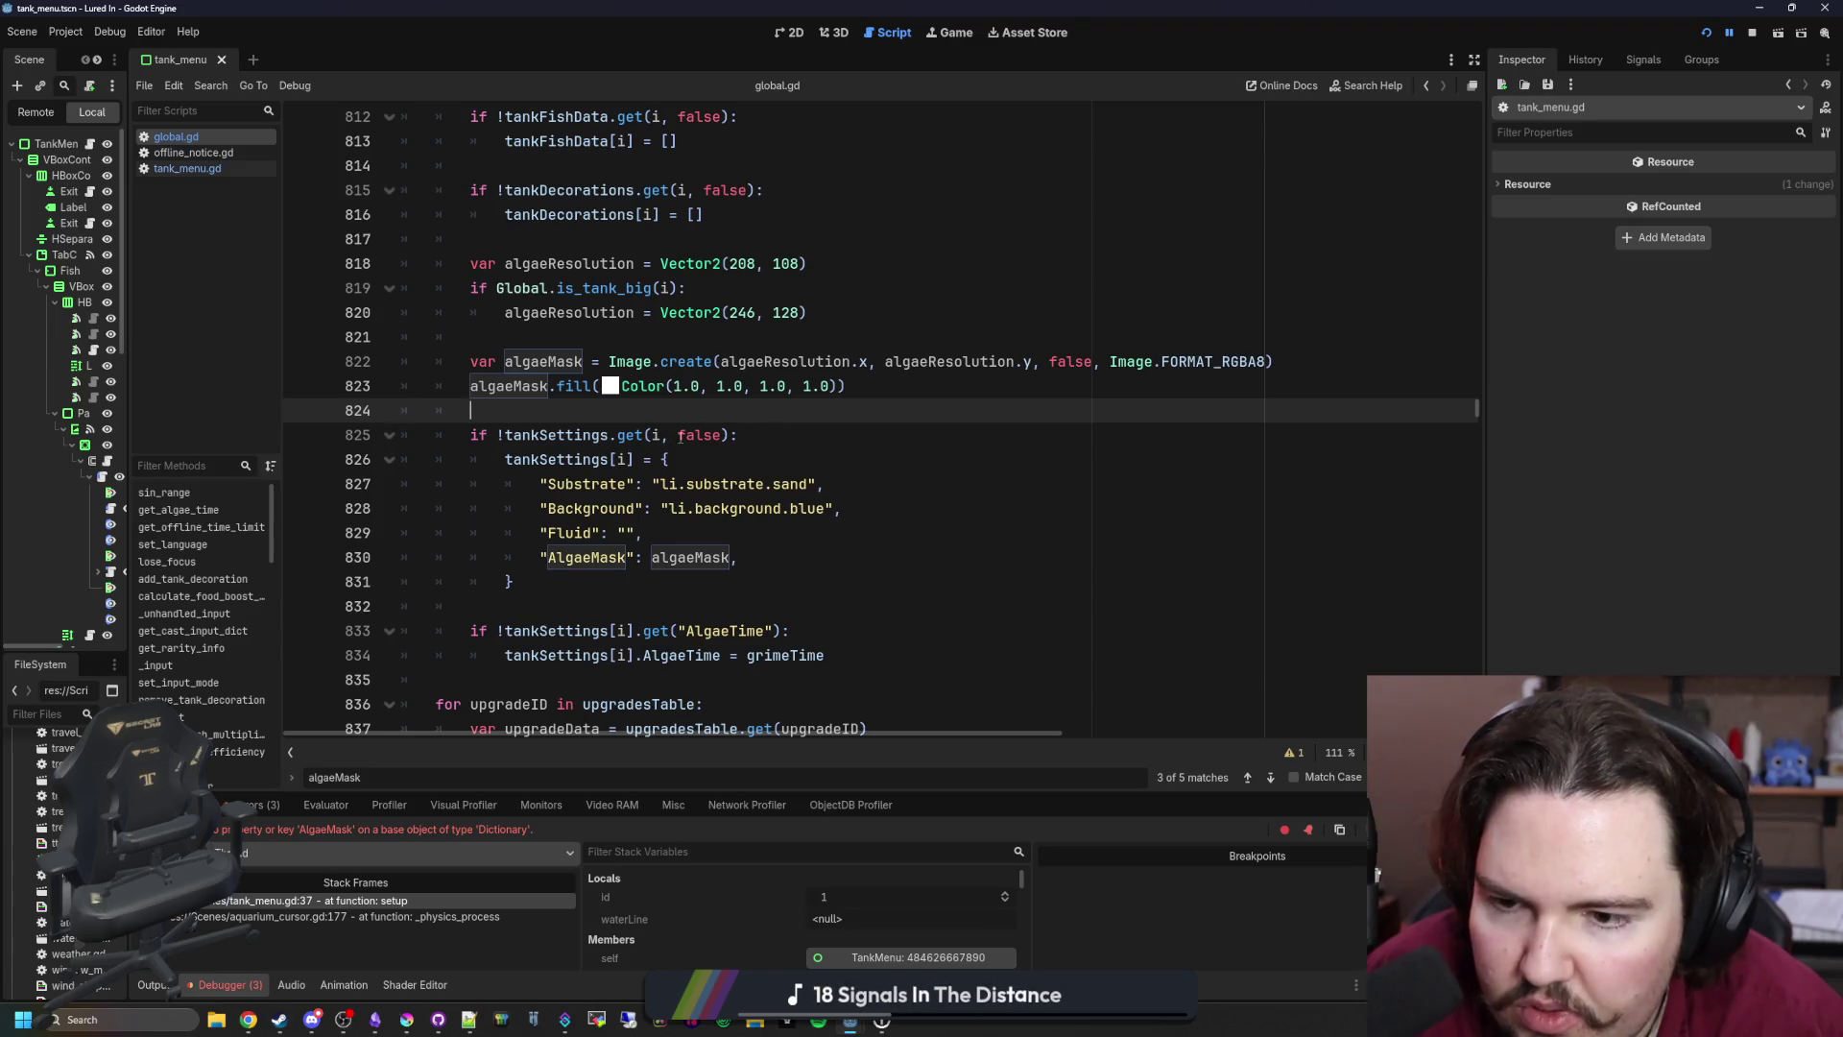
Step: Add a one-line if that creates an empty tankSettings[i] = {} entry when missing
key("Return")
key("Return")
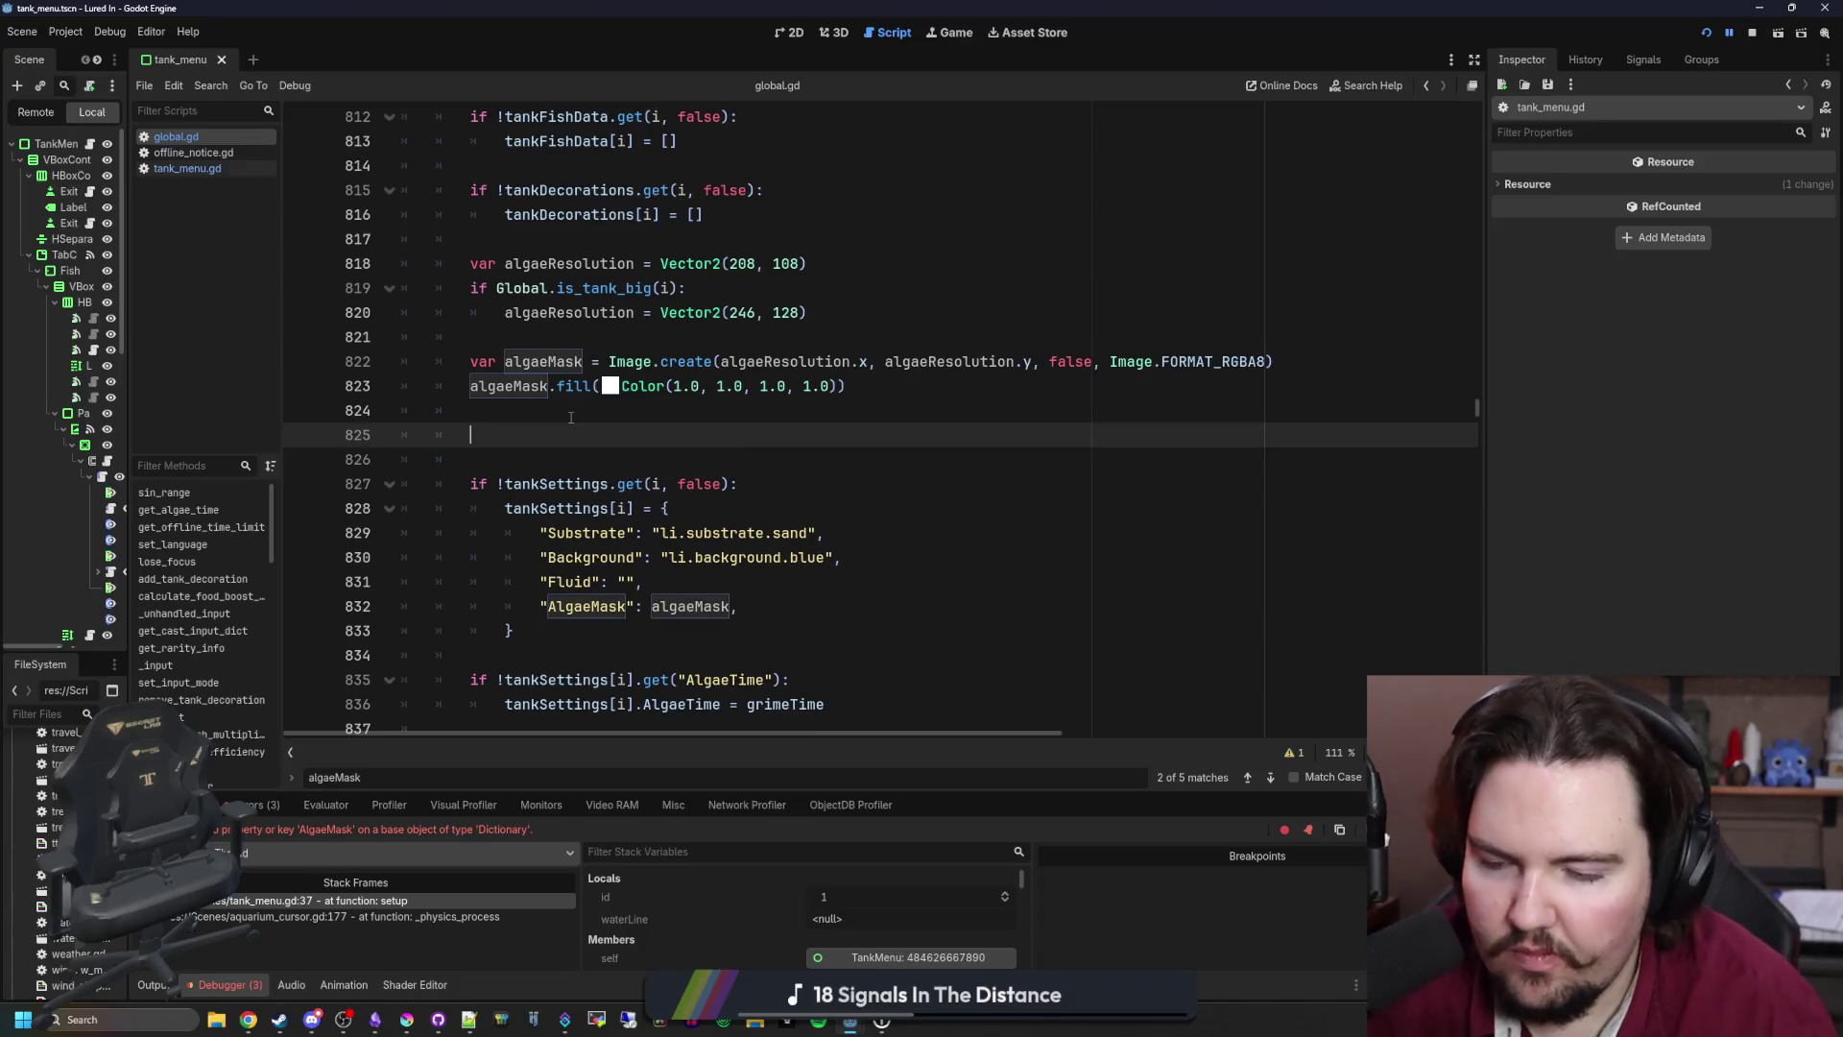
type("if t")
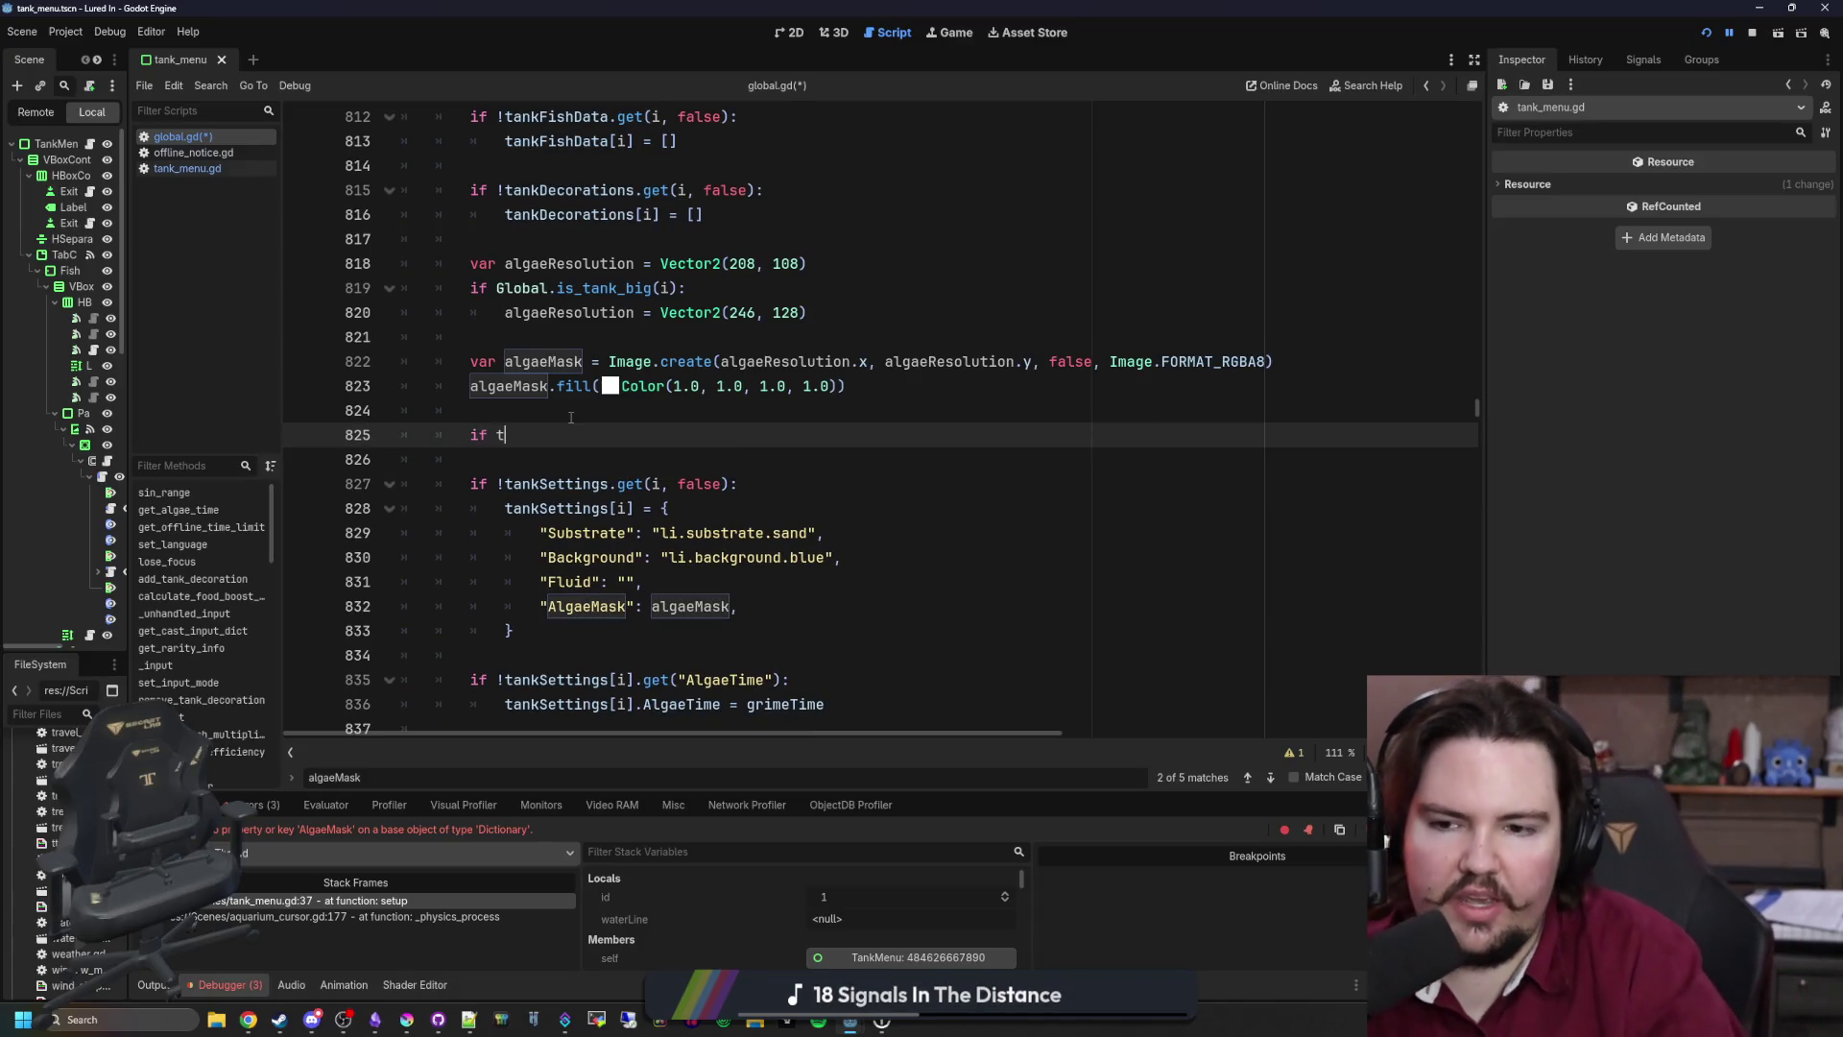
type("ankSettings[i]")
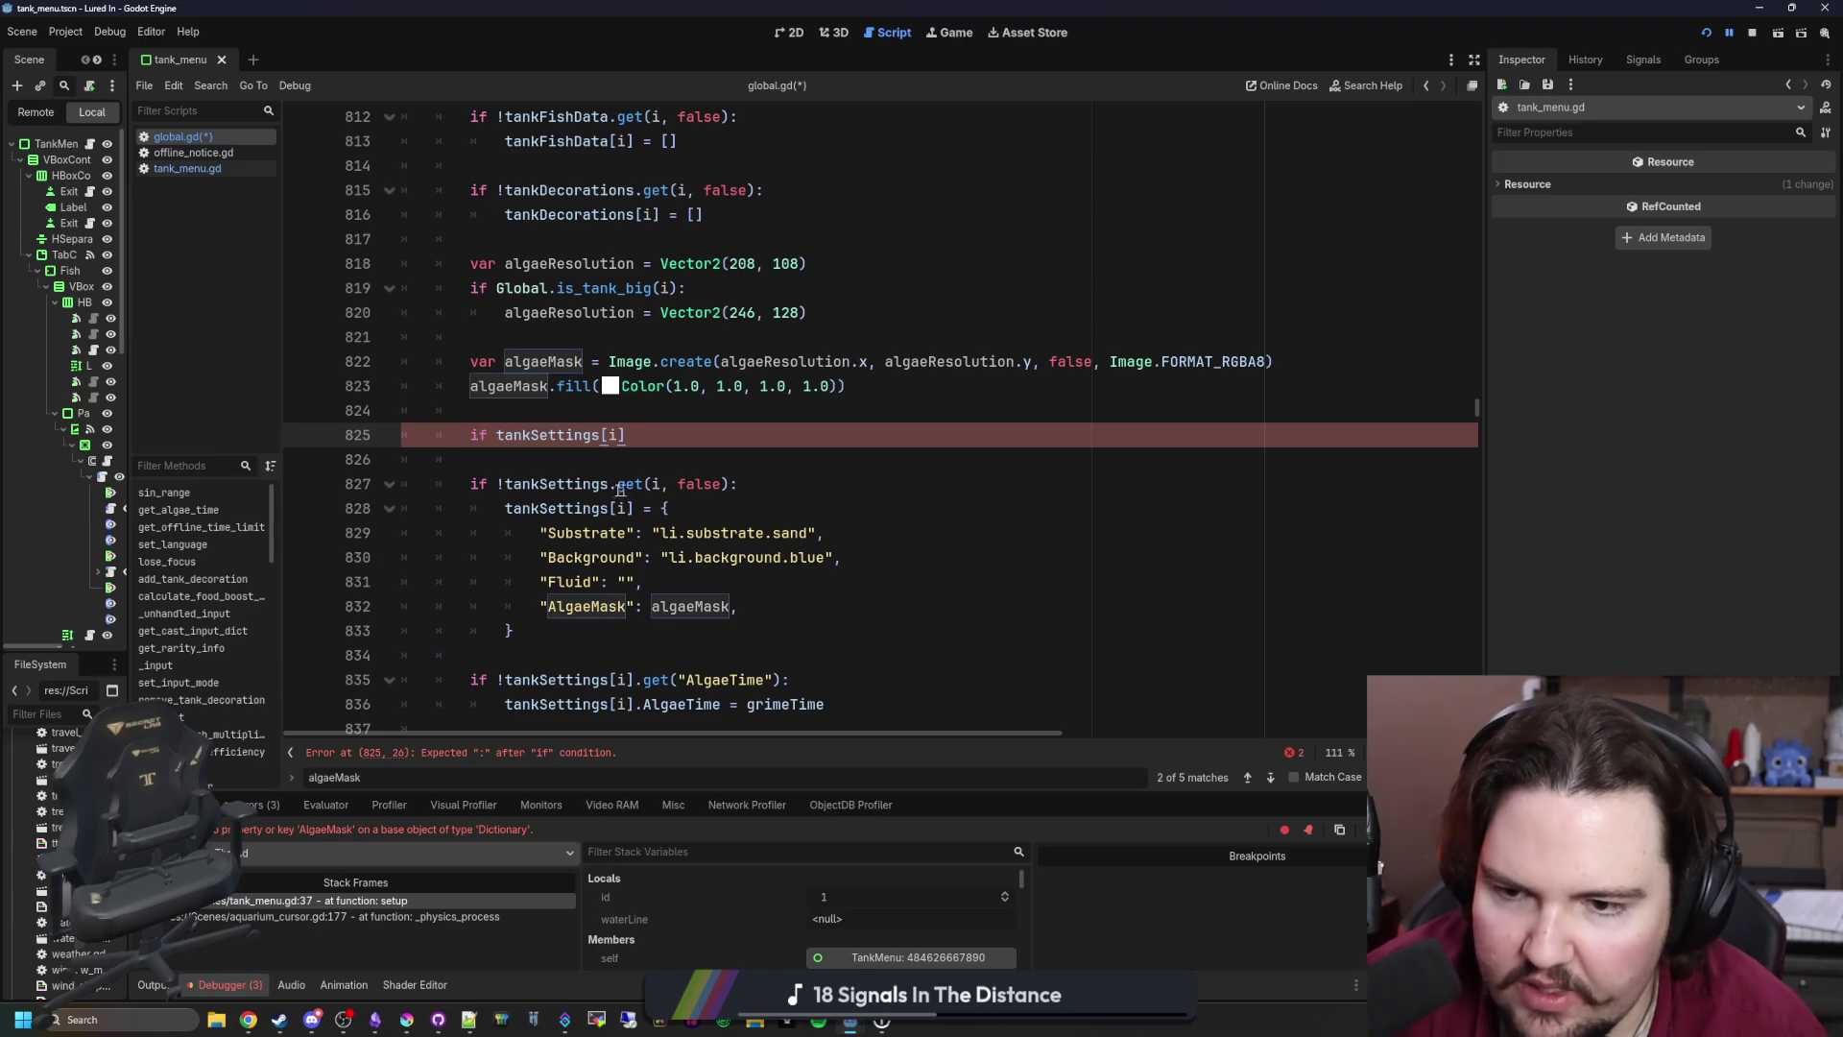
left_click(717, 506)
key("shift+Home")
key("ctrl+c")
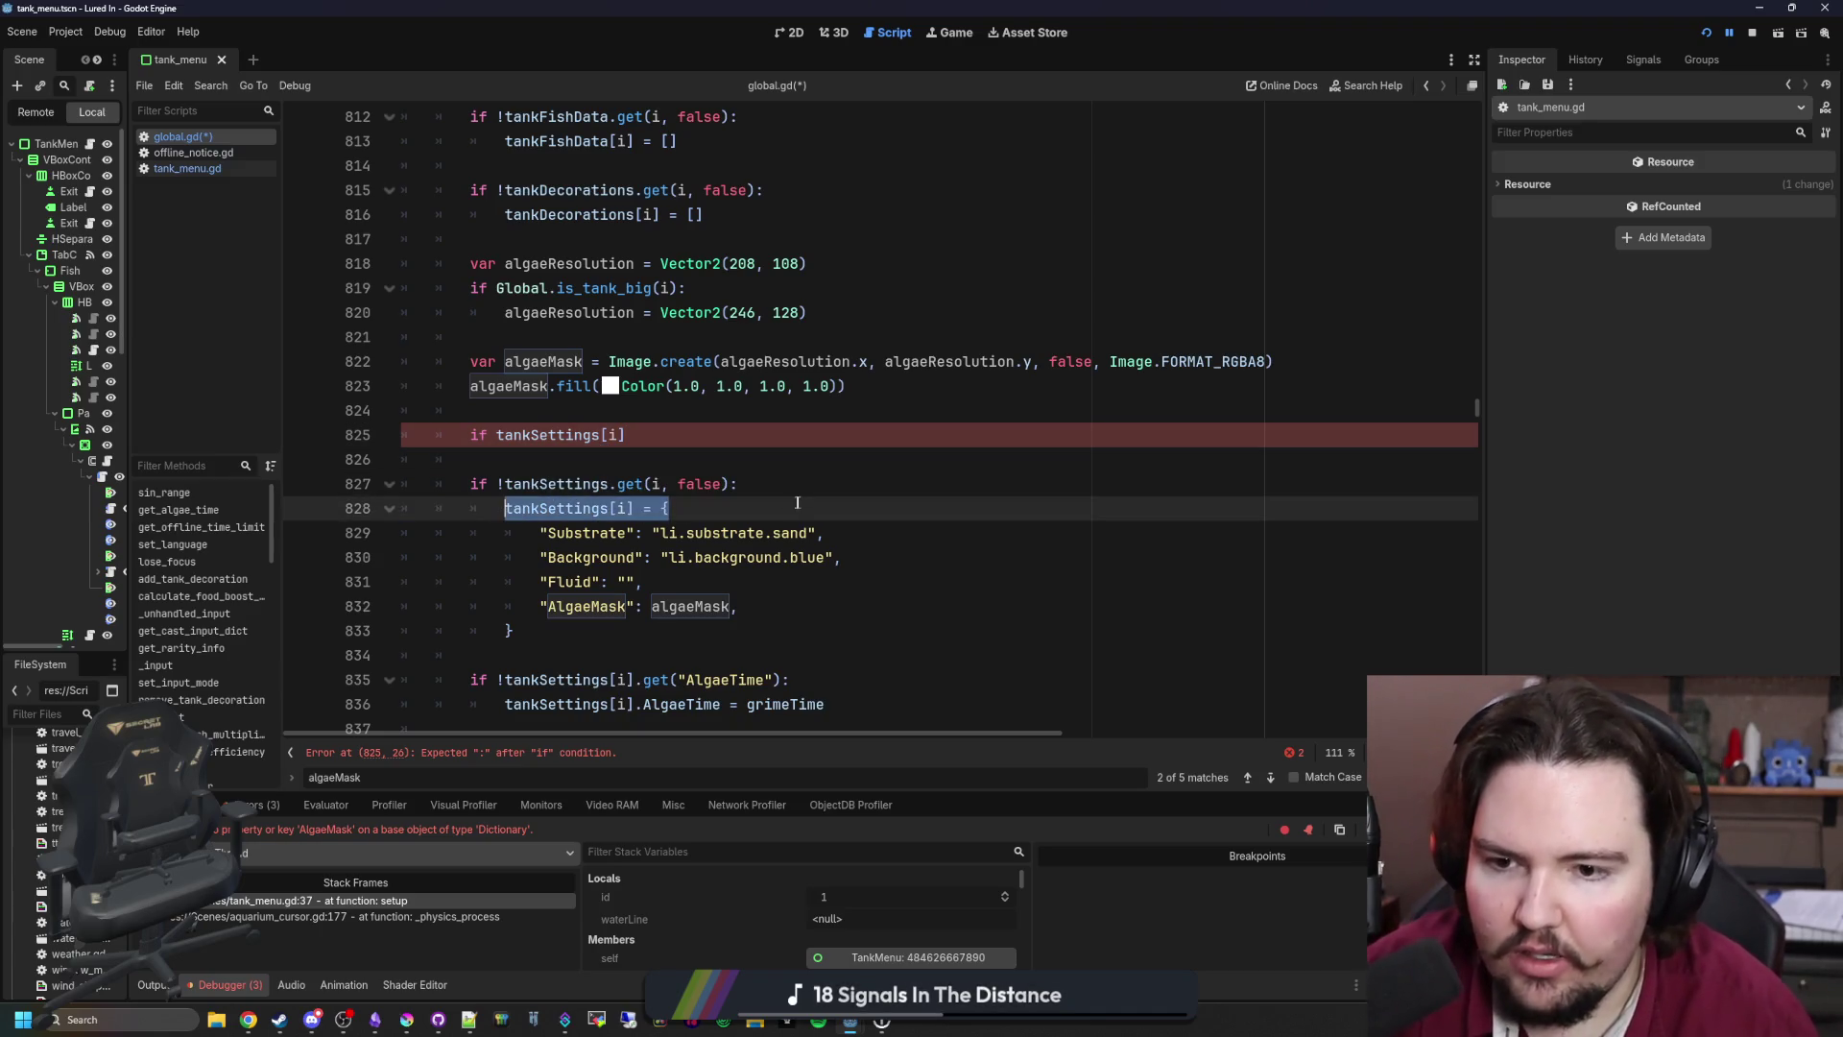
left_click(739, 484)
key("ctrl+v")
left_click(739, 484)
left_click(997, 487)
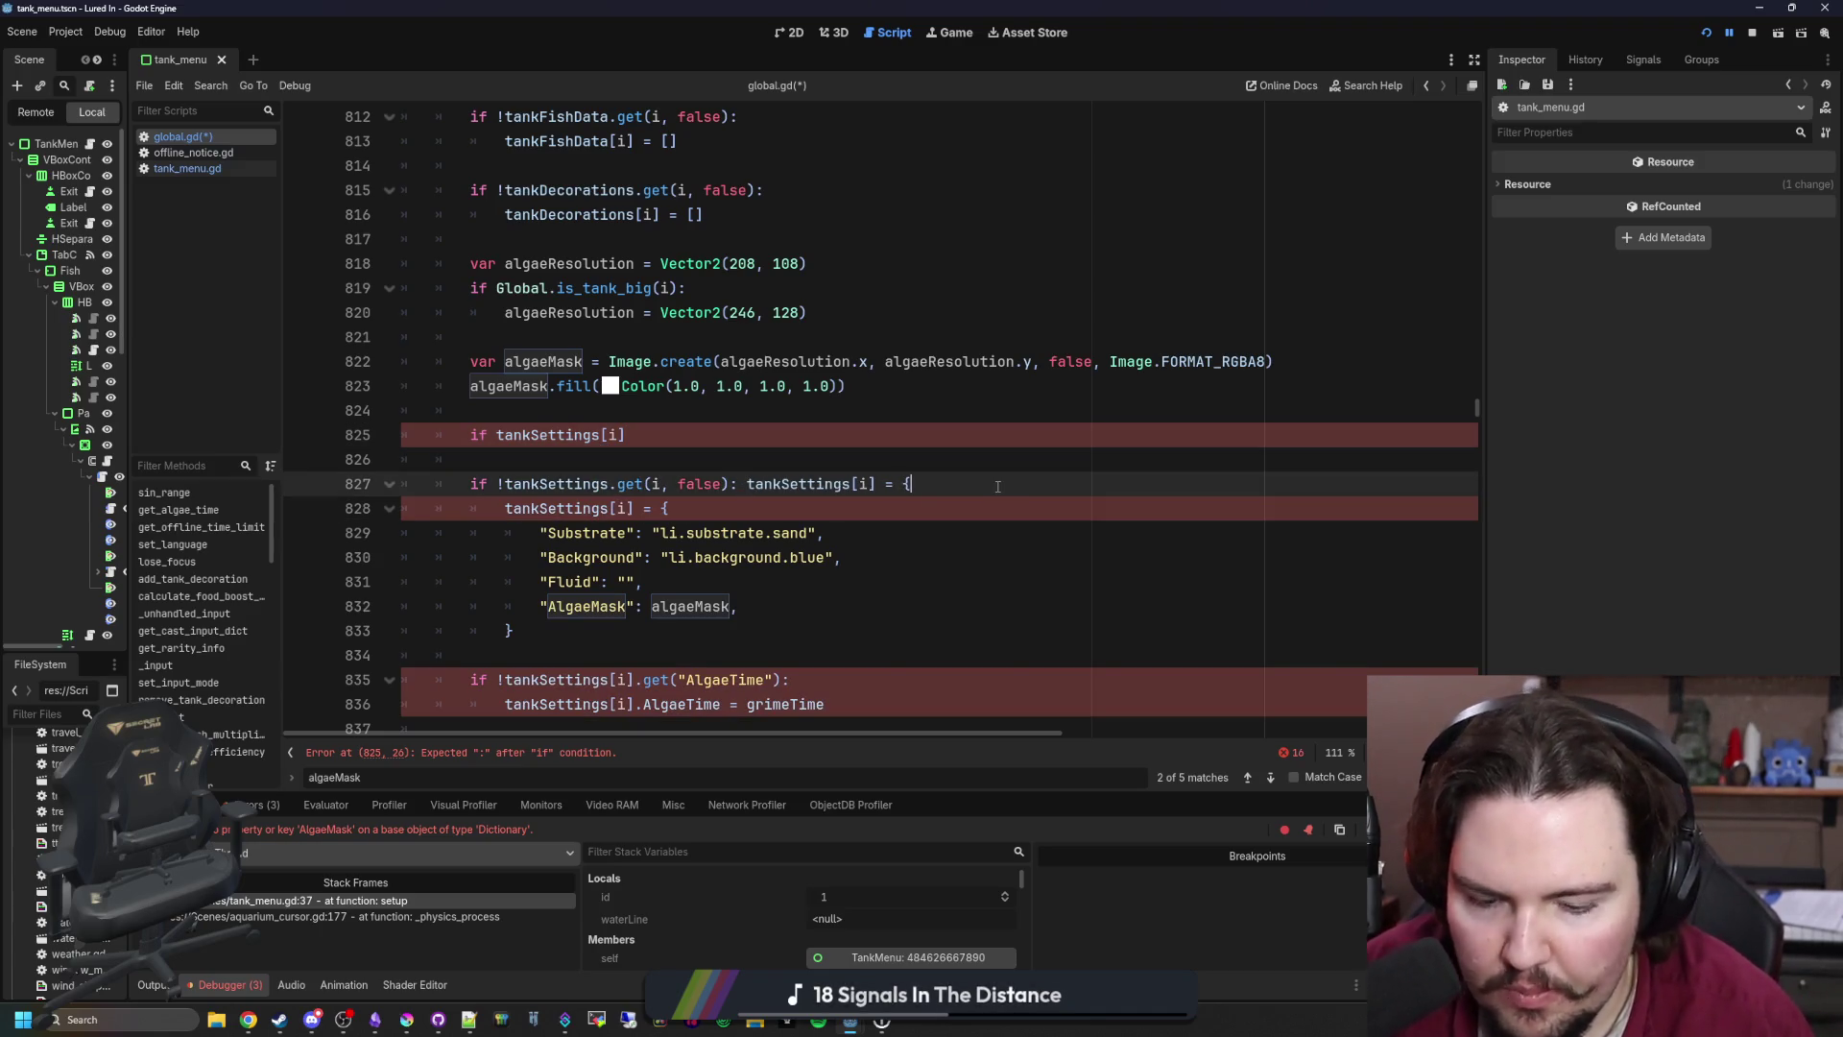
type("}")
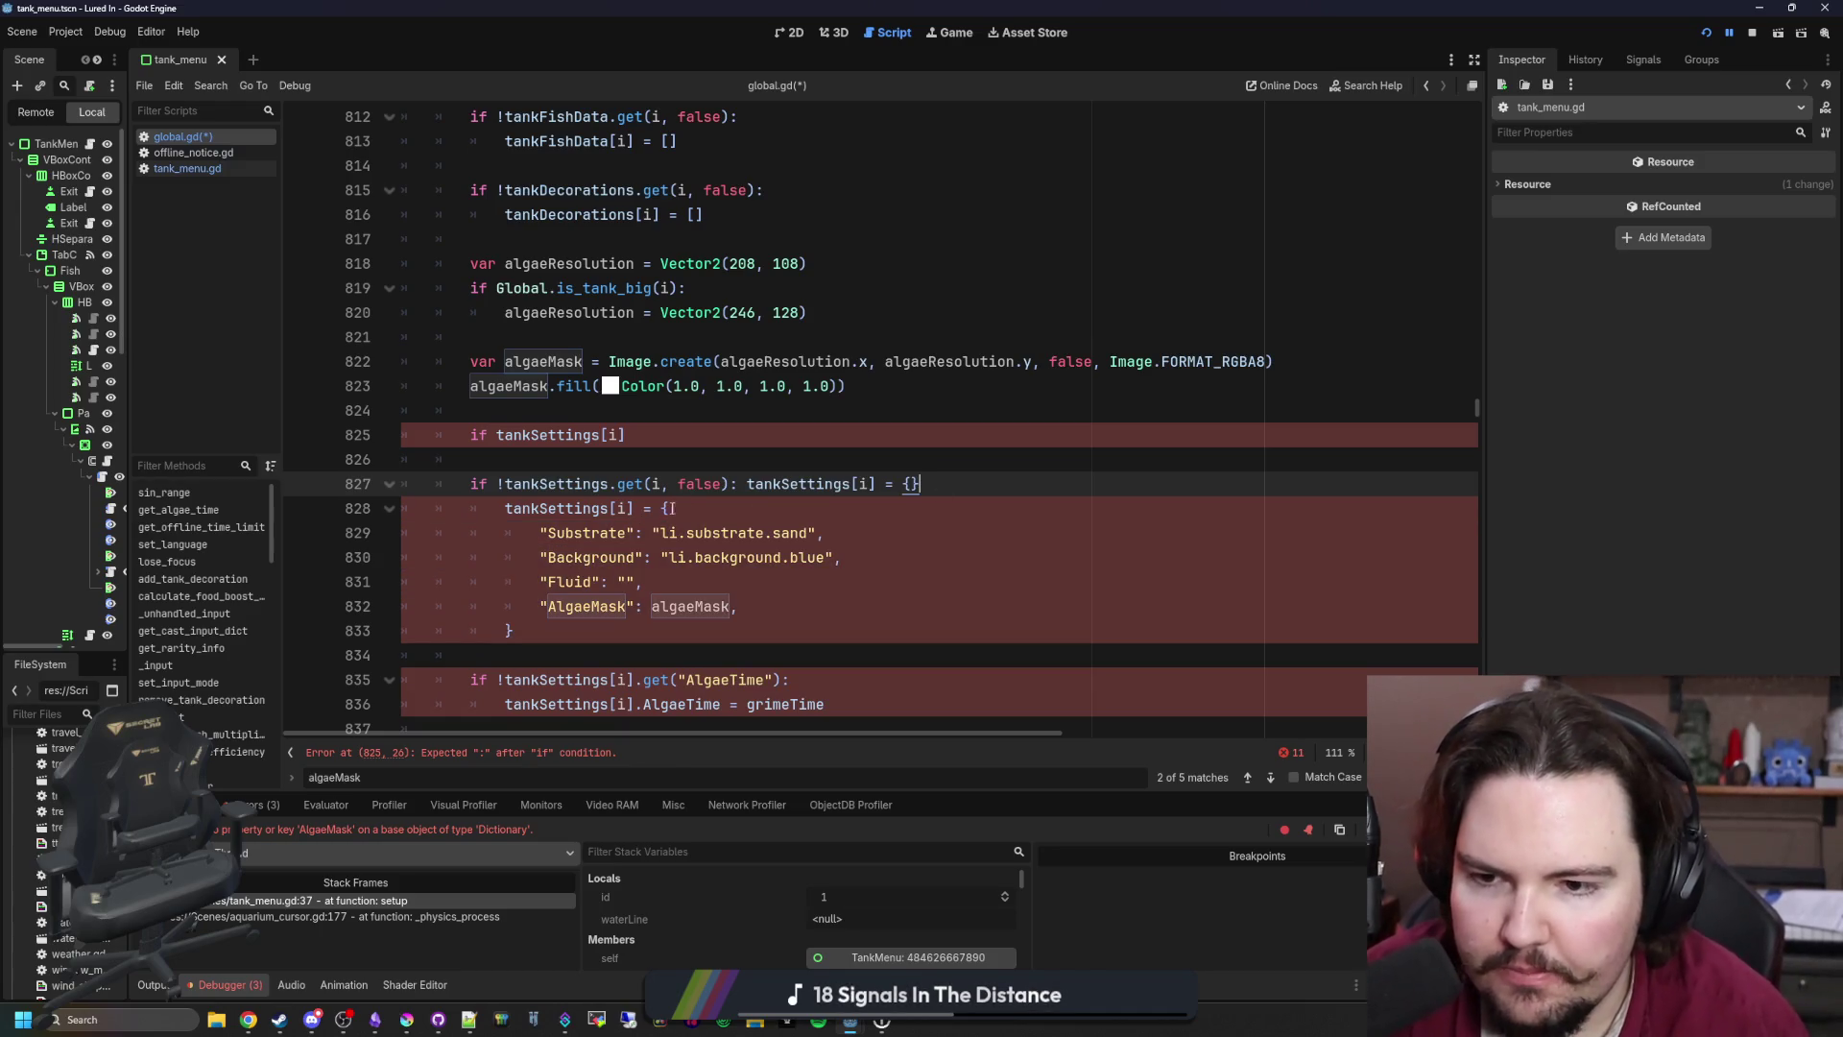
key("Return")
key("Return")
key("Return")
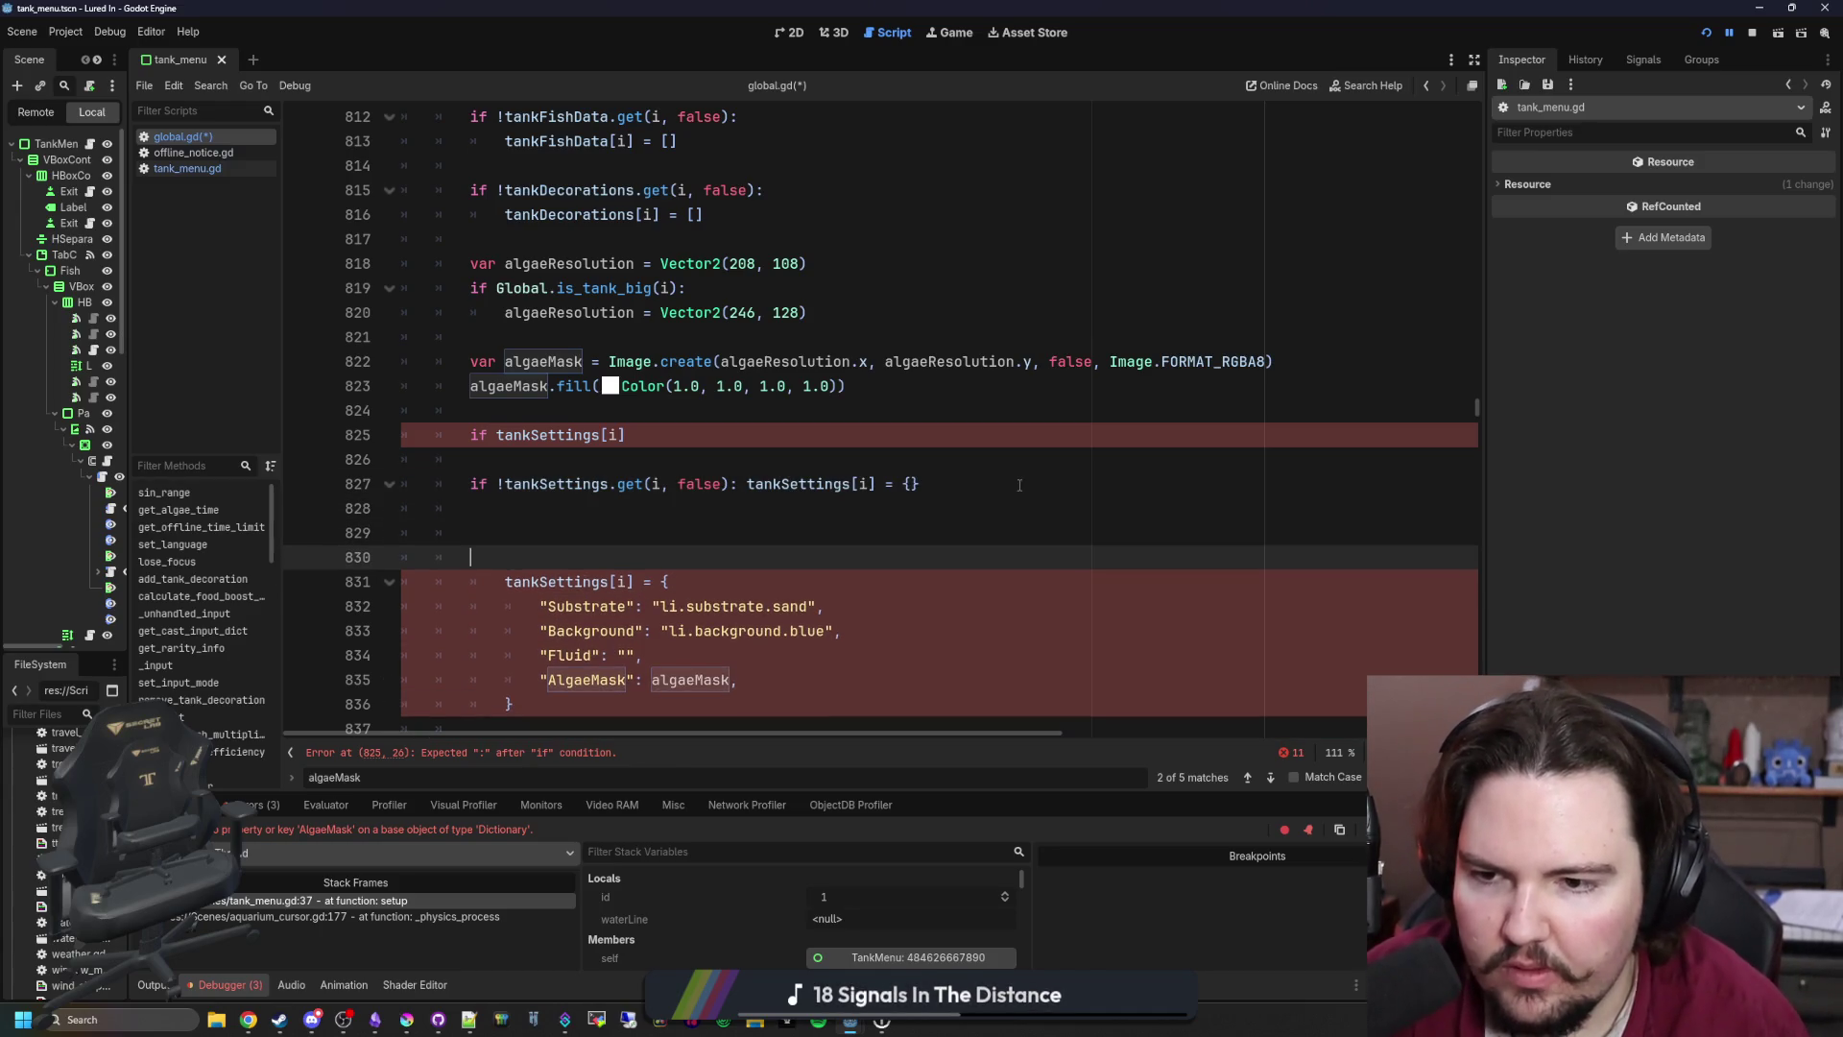
Step: Move the unfinished tankSettings[i] condition below and start a Substrate key check
left_click_drag(625, 434, 473, 434)
key("Delete")
key("Delete")
key("Delete")
left_click(604, 457)
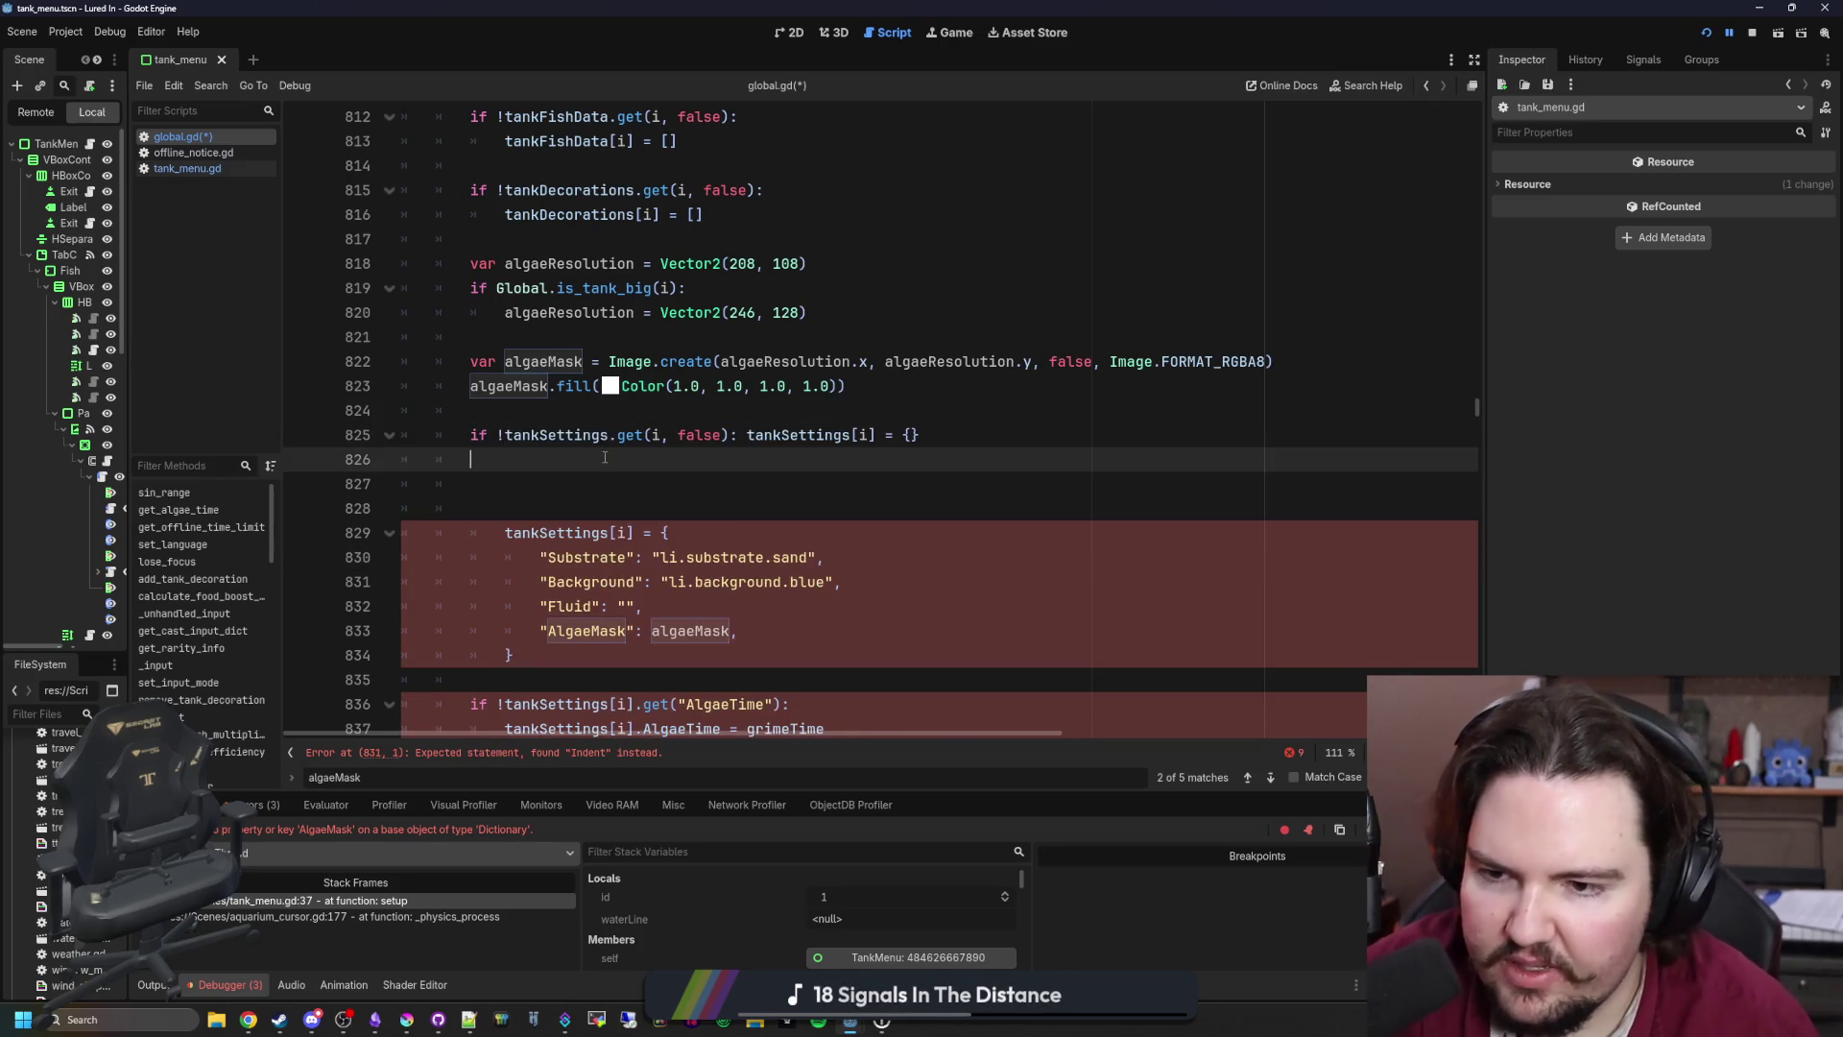
key("Return")
key("ctrl+v")
scroll(672, 422, "down", 1)
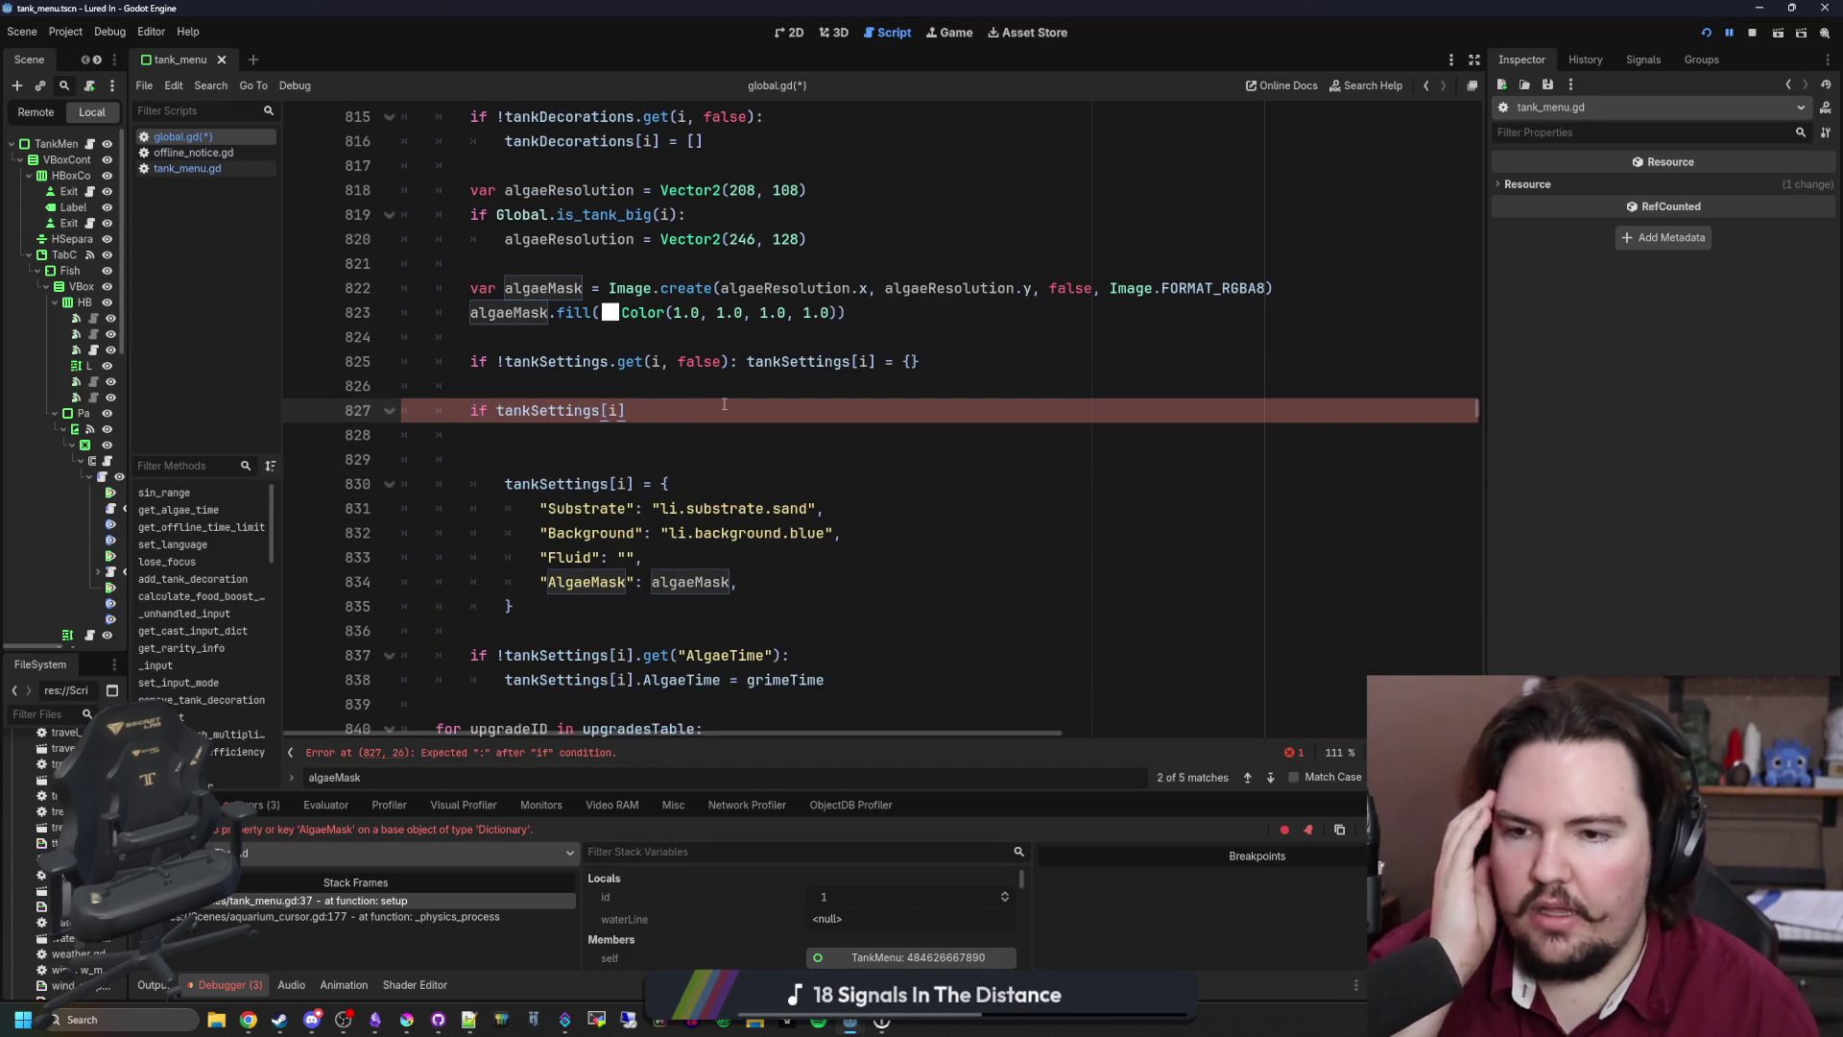
type(".get(\"\")")
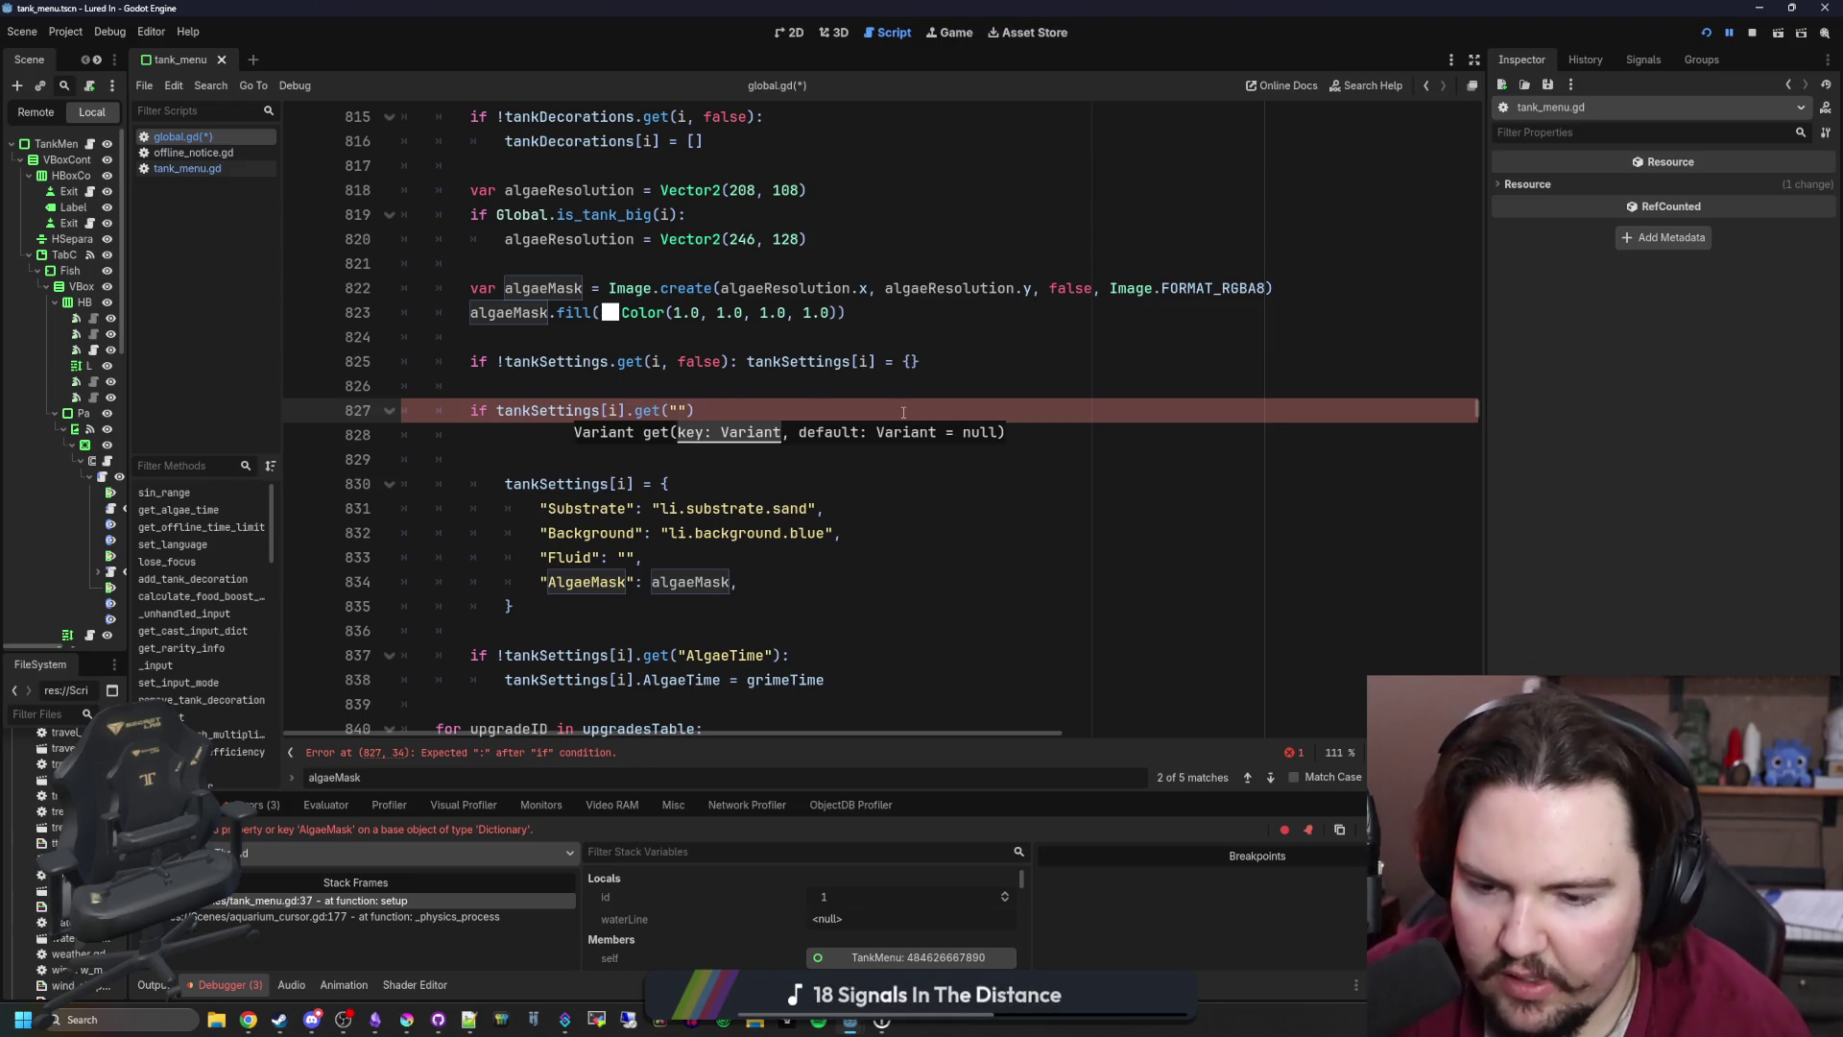
type("Substrate")
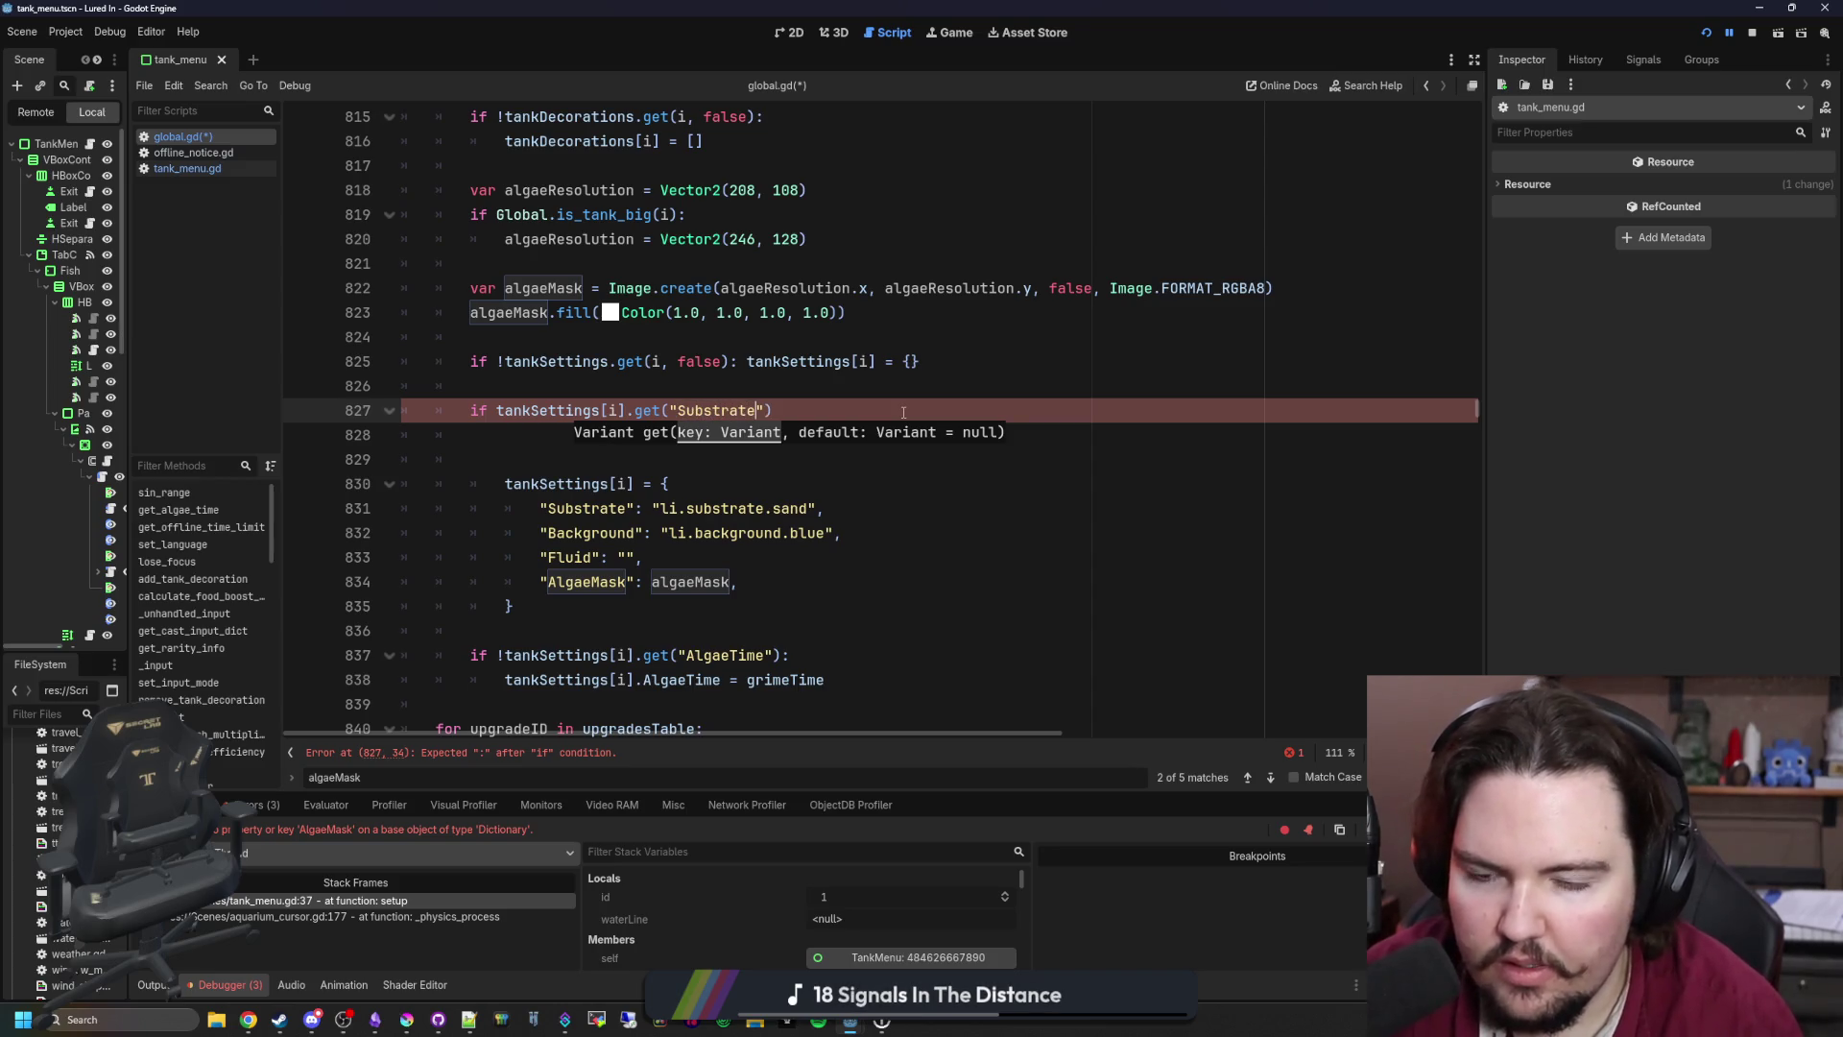
Step: Make it a negated has("Substrate") check assigning tankSettings[i]["Substrate"]
double_click(647, 410)
type("has")
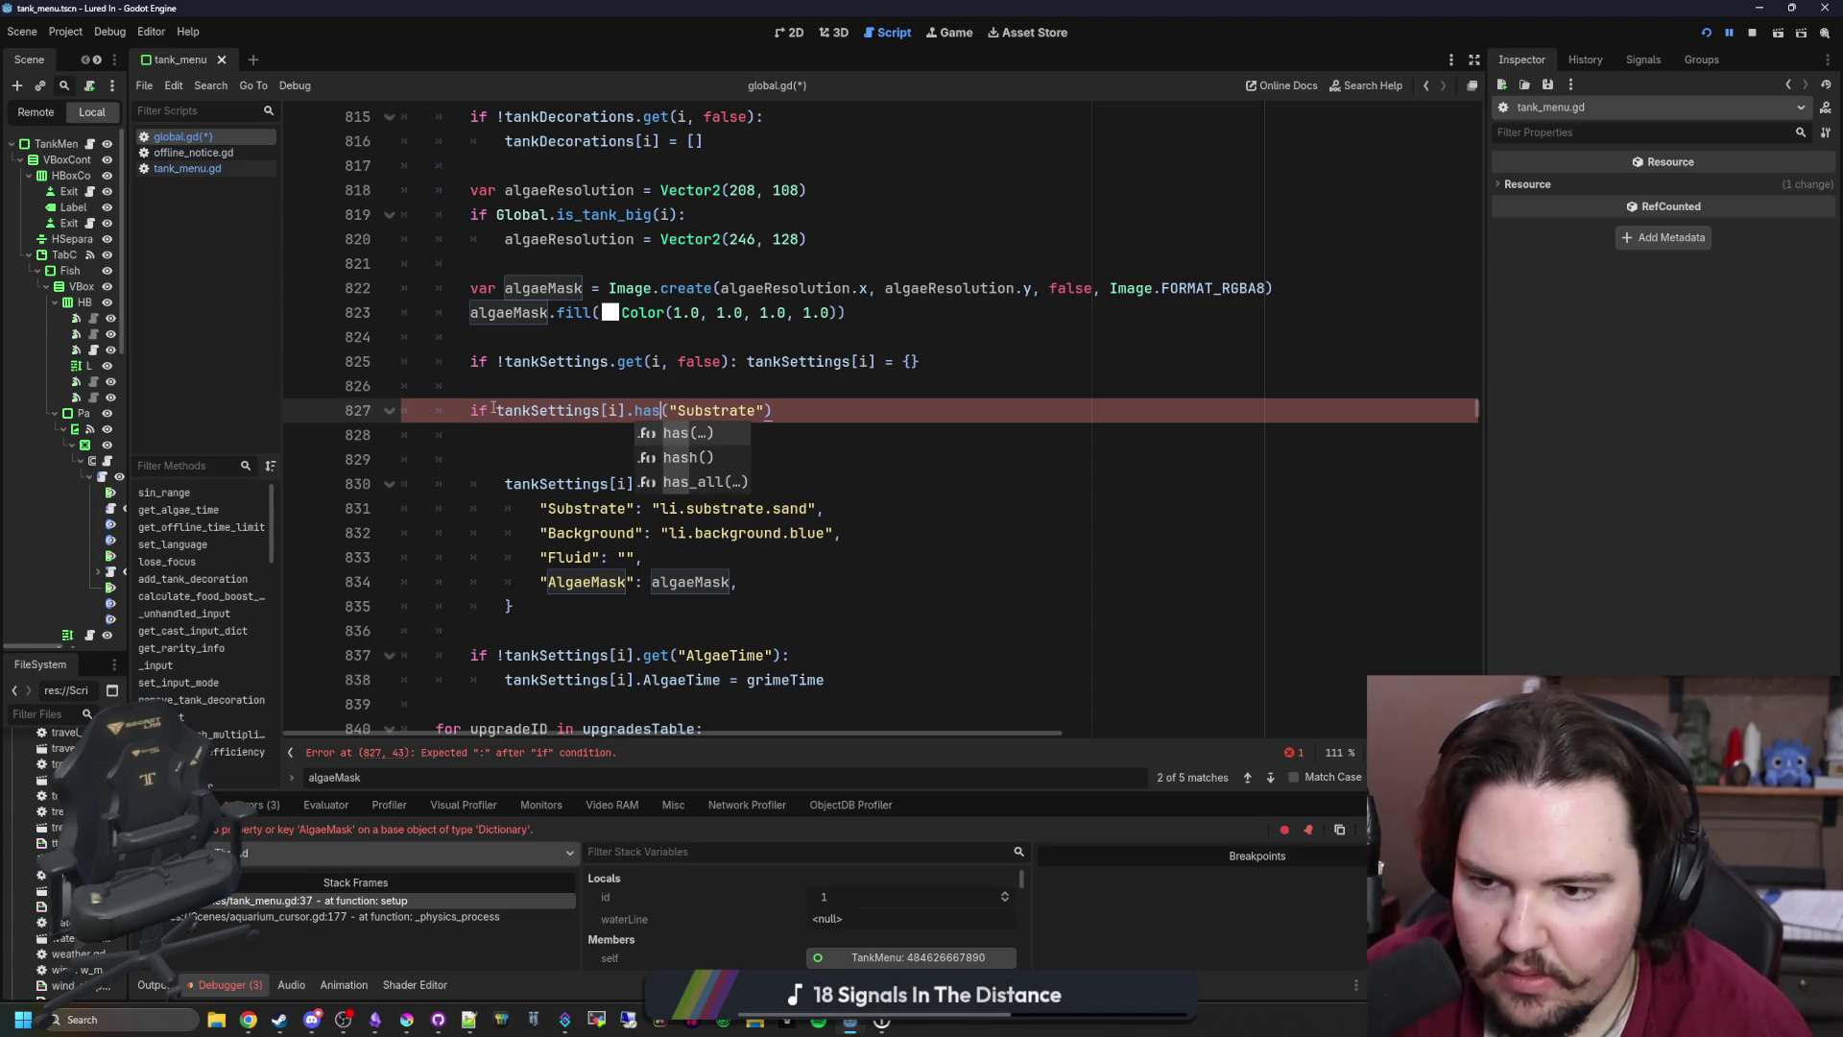
left_click(493, 410)
type("!")
left_click(861, 416)
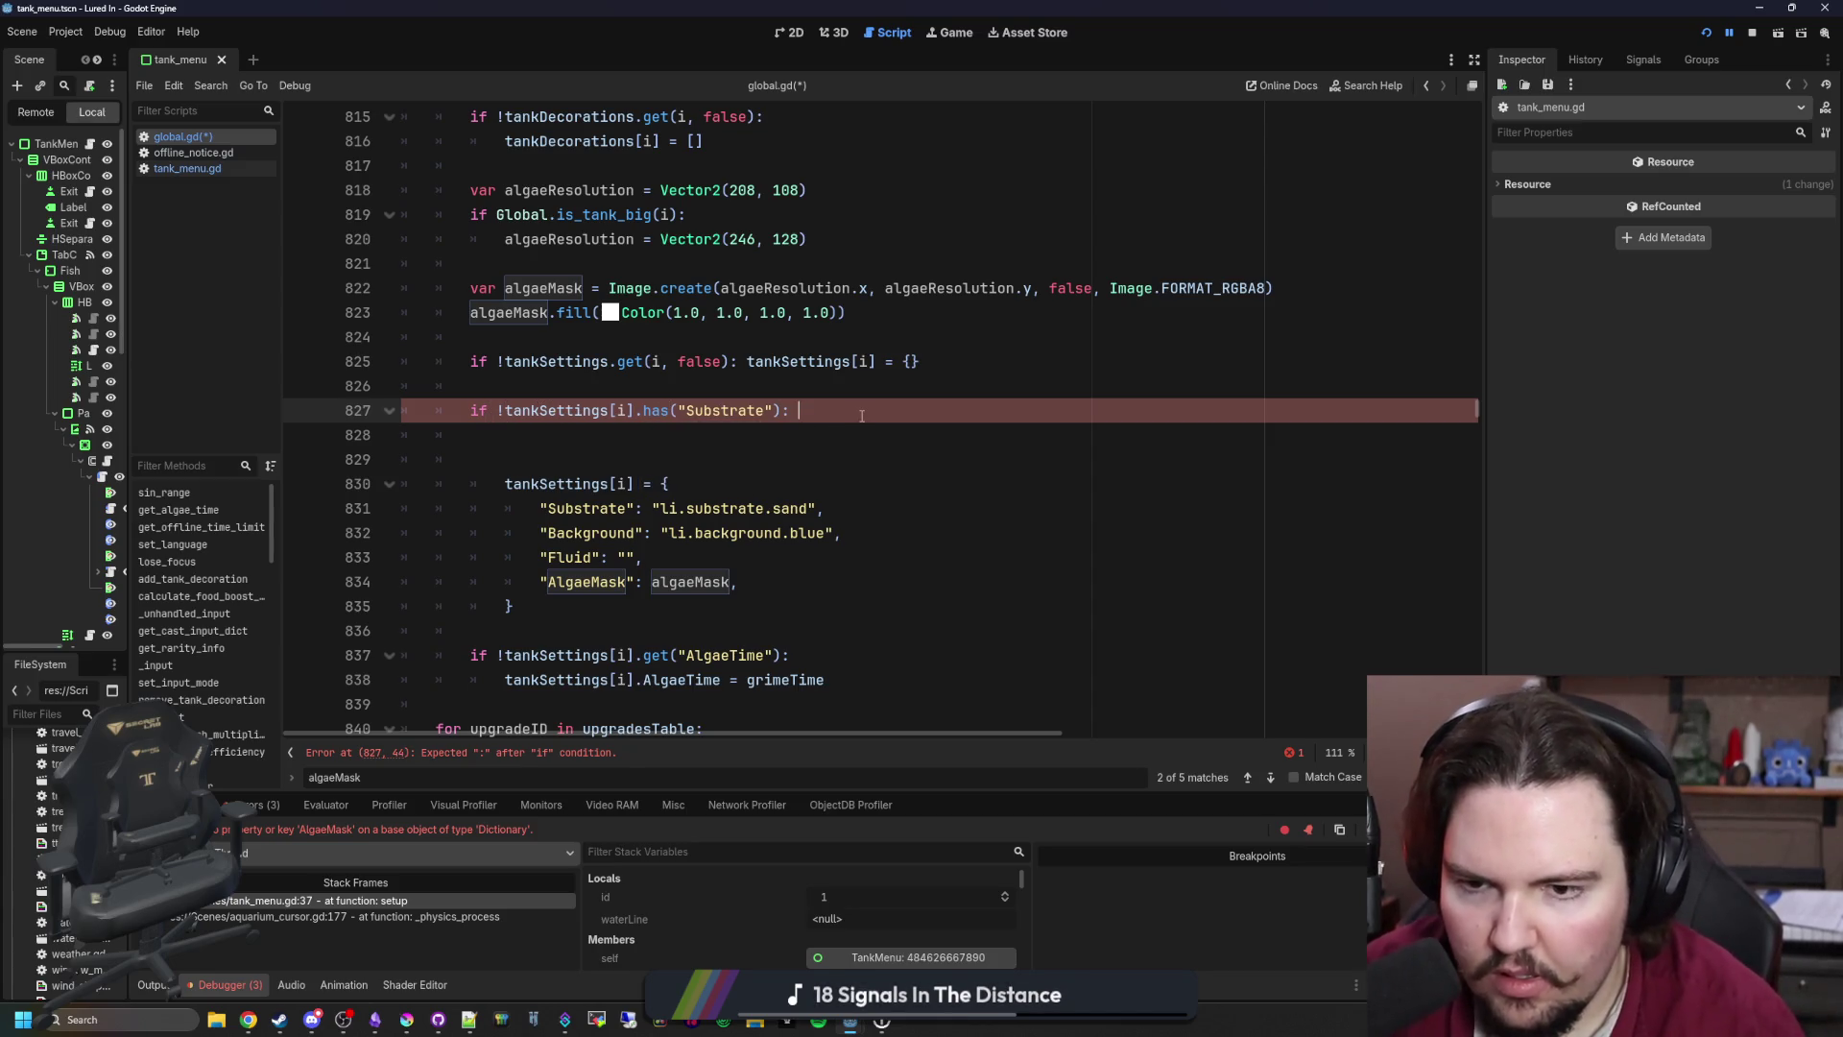
type("tankSettings[i][Su")
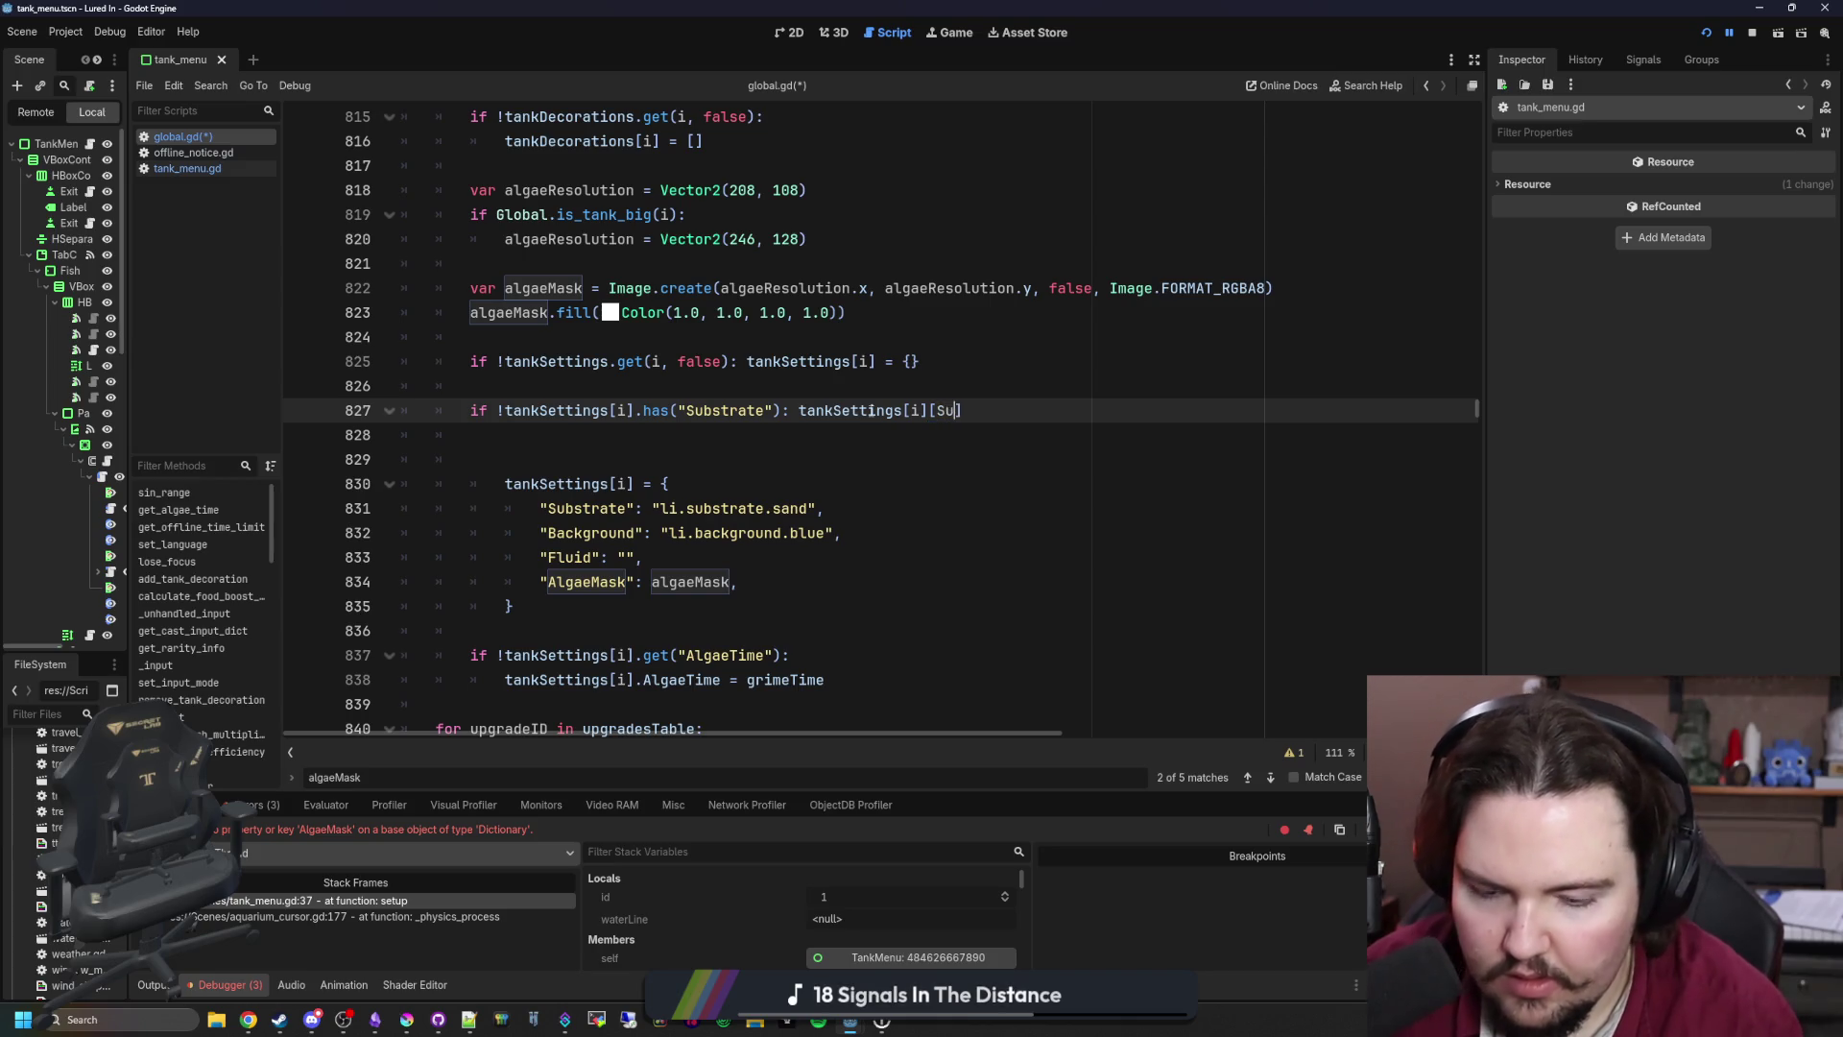
key("BackSpace")
key("BackSpace")
type("\"Substrate\"]")
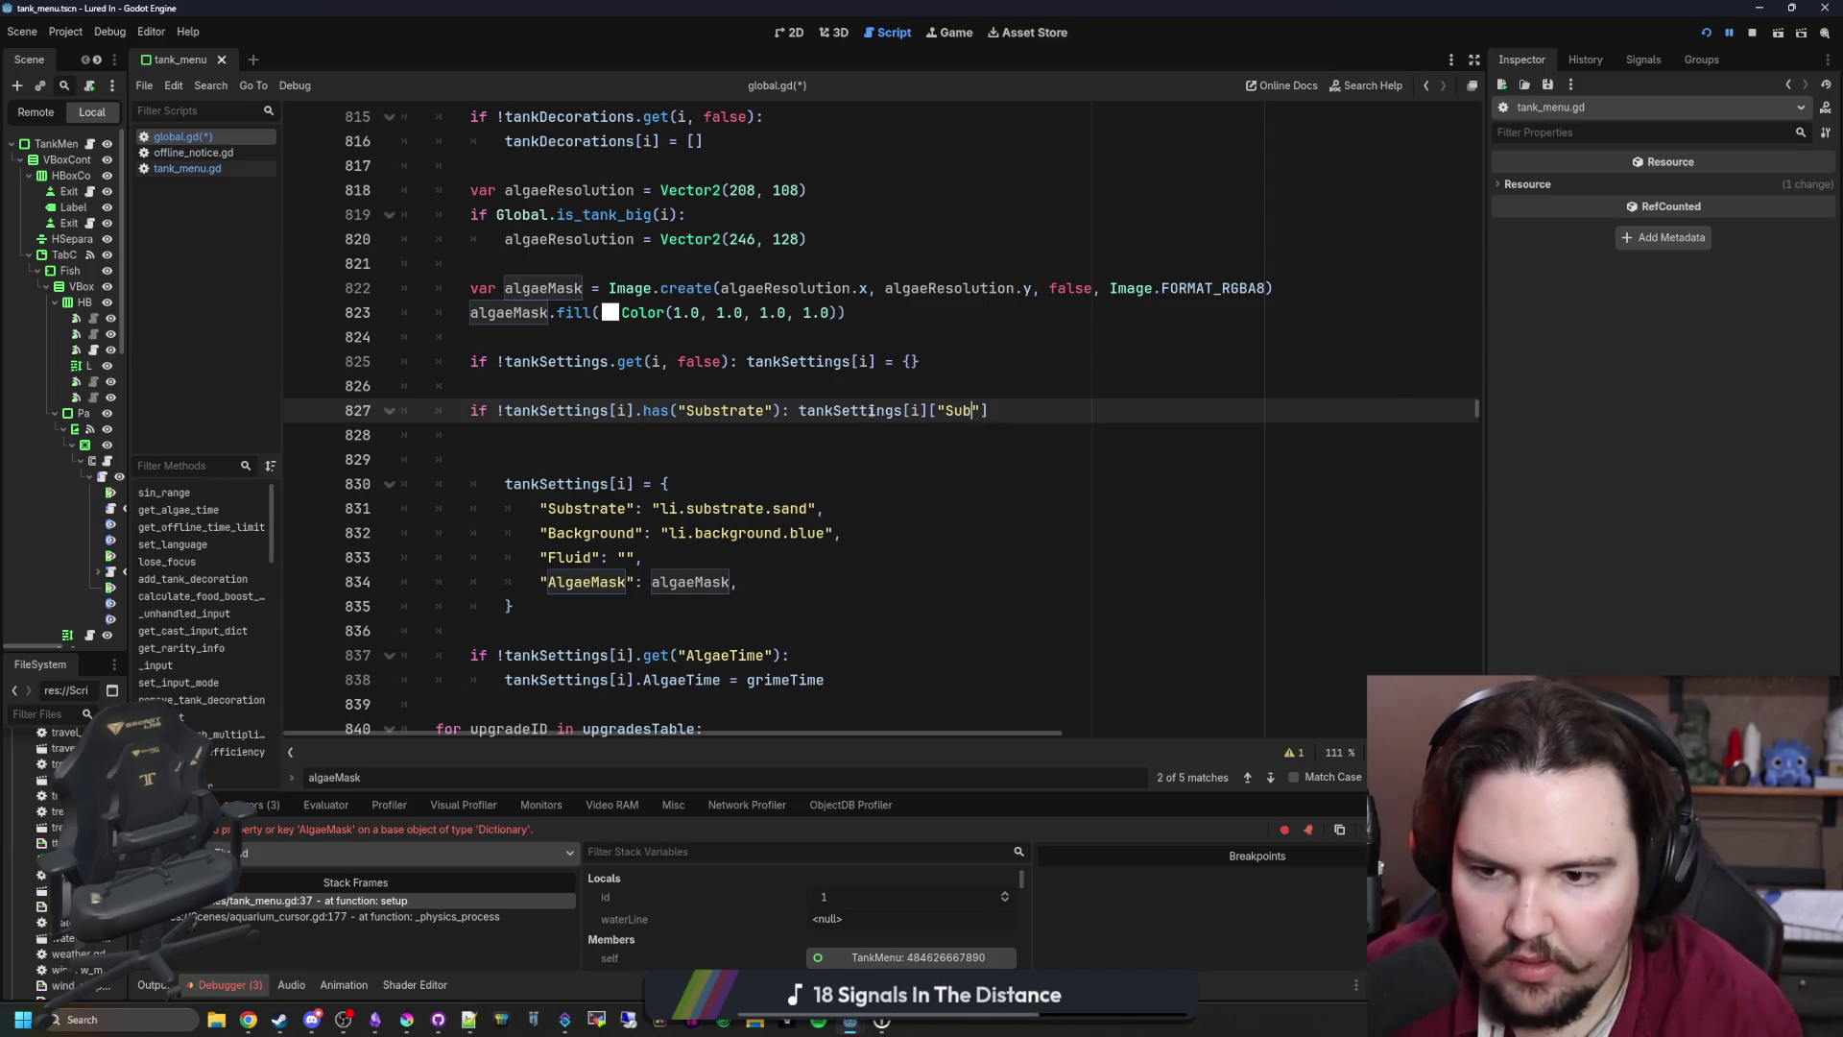
type(" =")
Step: Move li.substrate.sand in as the Substrate default value and select the finished line
left_click_drag(826, 509, 650, 509)
key("ctrl+x")
left_click(1092, 411)
key("ctrl+v")
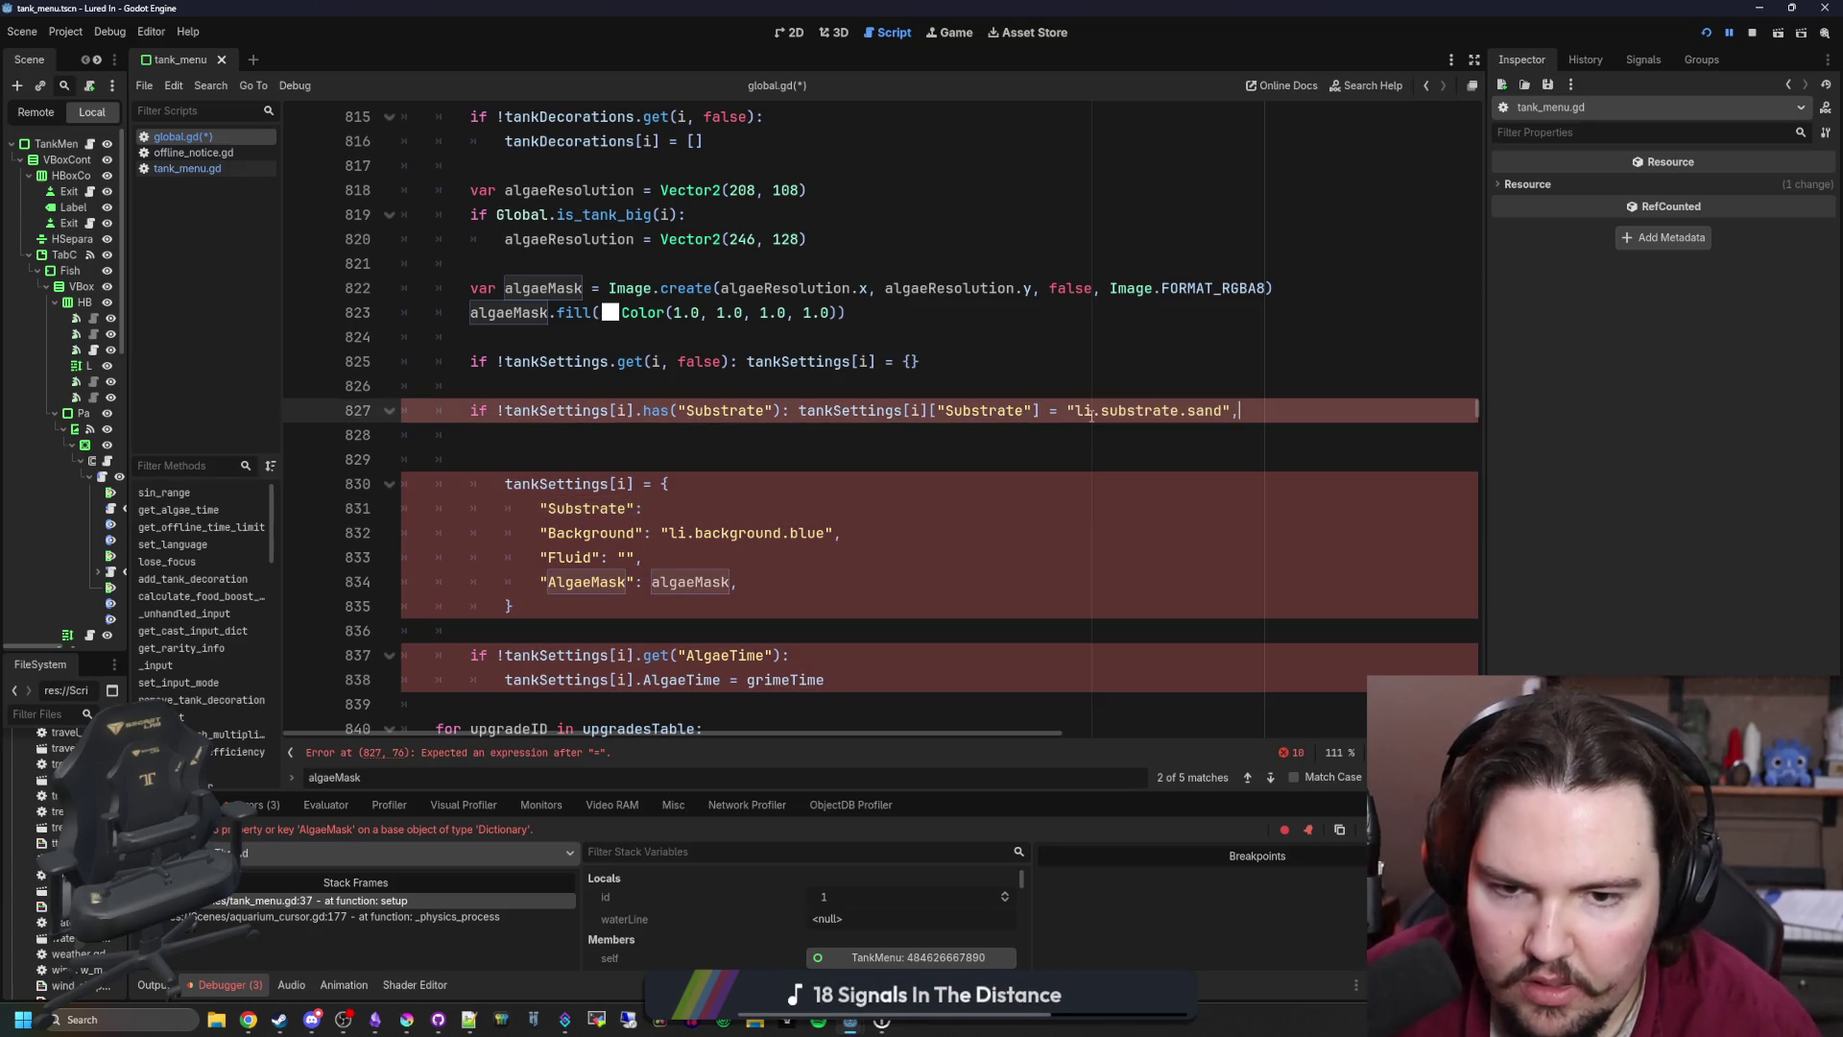
left_click(684, 509)
left_click(633, 460)
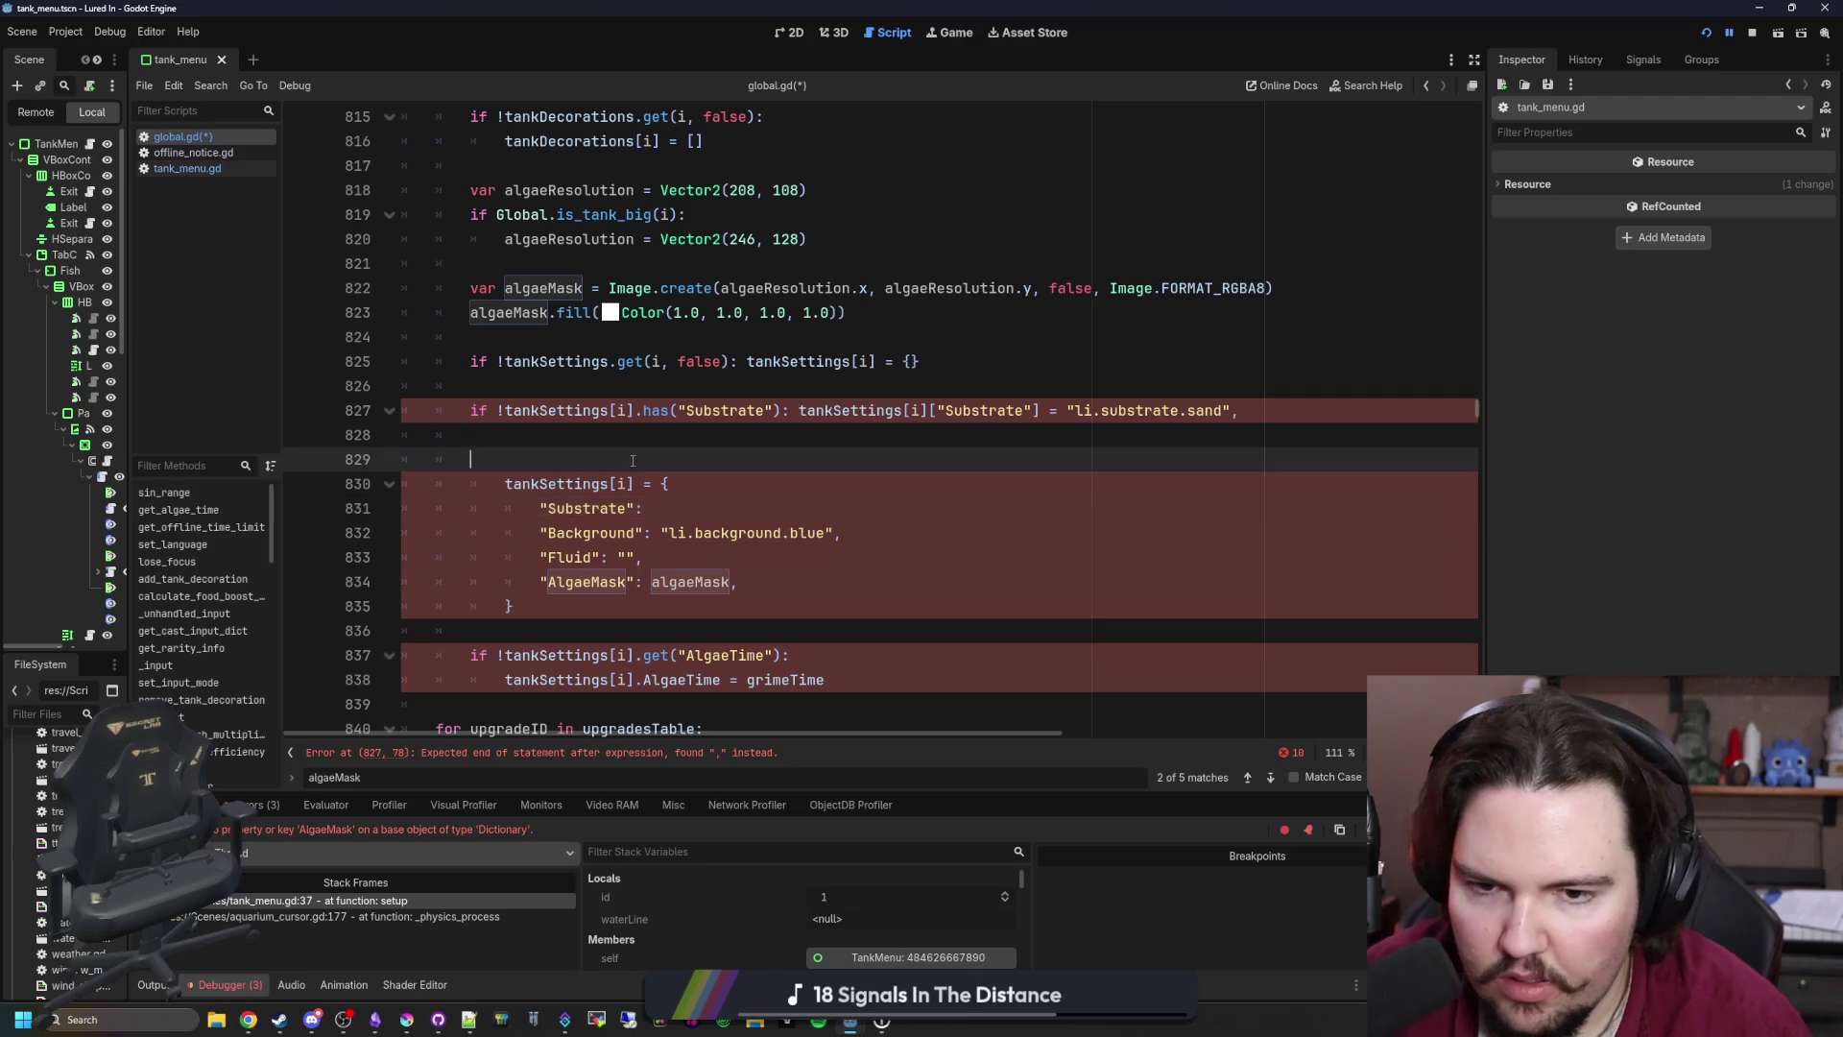
left_click(1286, 413)
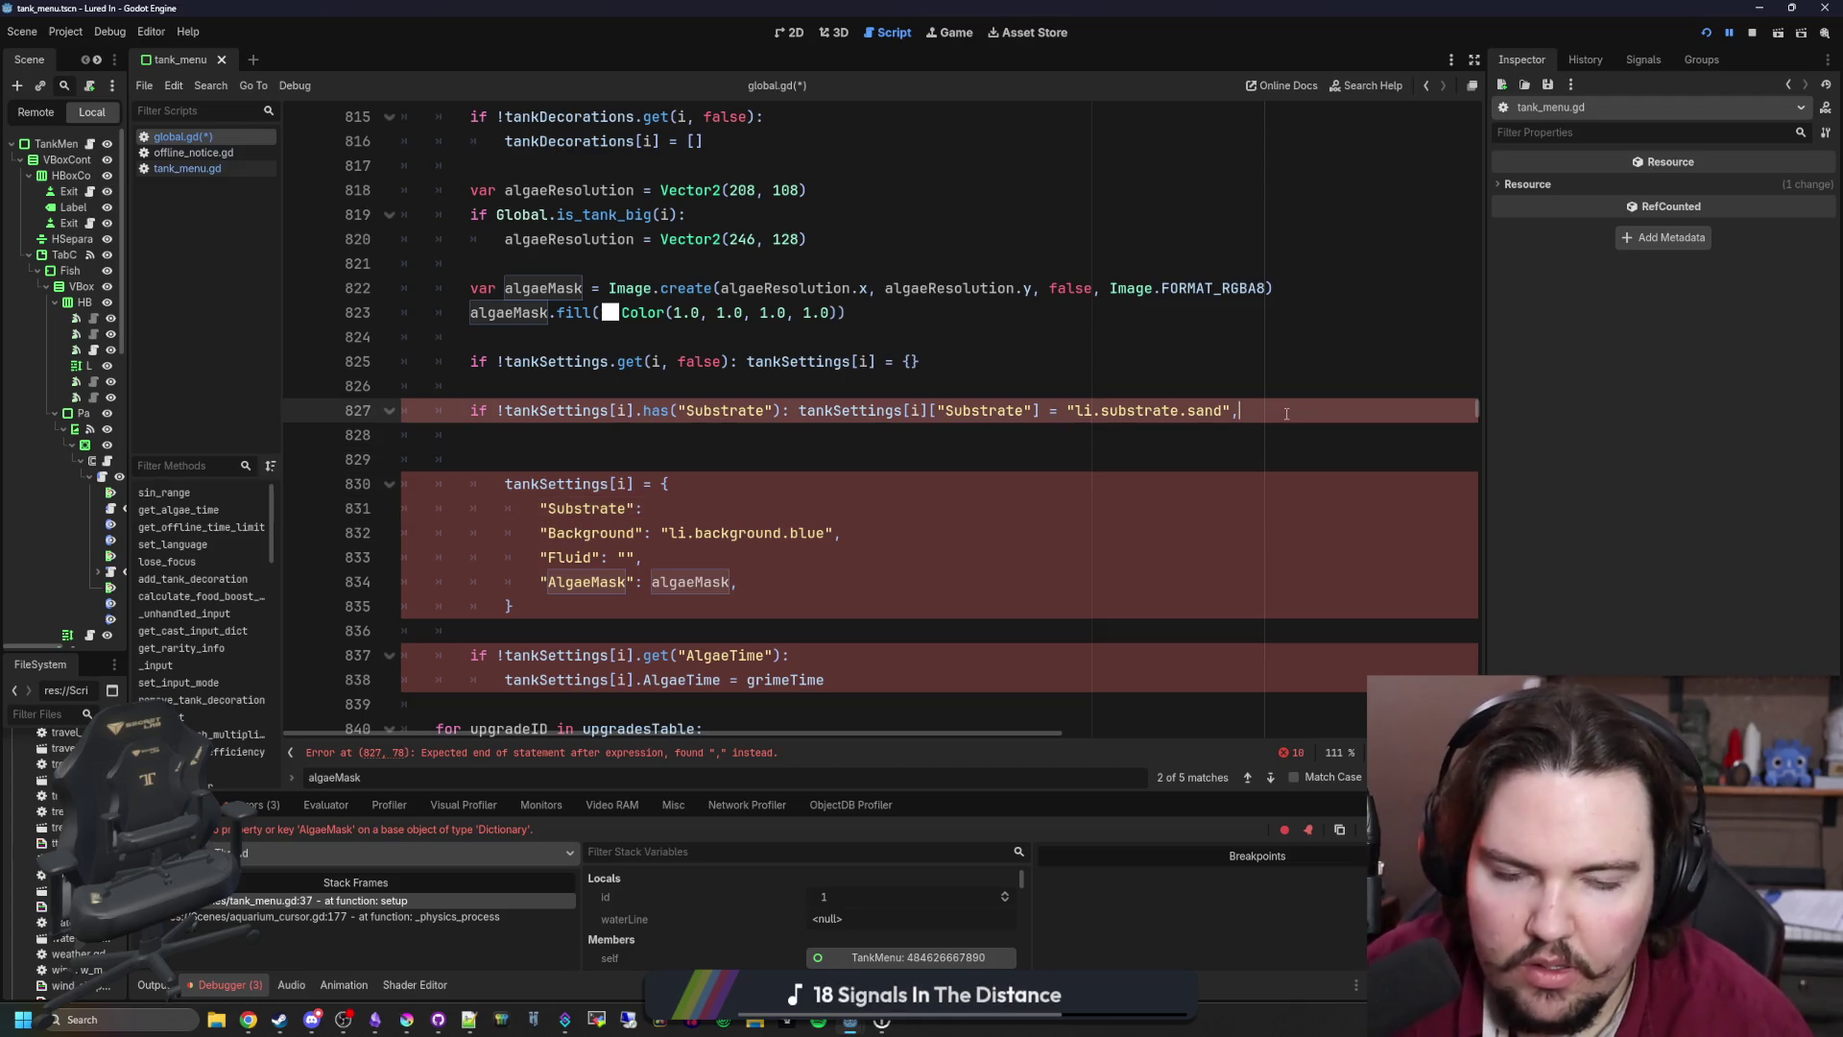
left_click_drag(1296, 410, 470, 410)
Step: Duplicate the Substrate default line twice below itself
key("ctrl+c")
key("End")
key("Return")
key("ctrl+v")
key("Return")
key("ctrl+v")
key("Return")
key("ctrl+v")
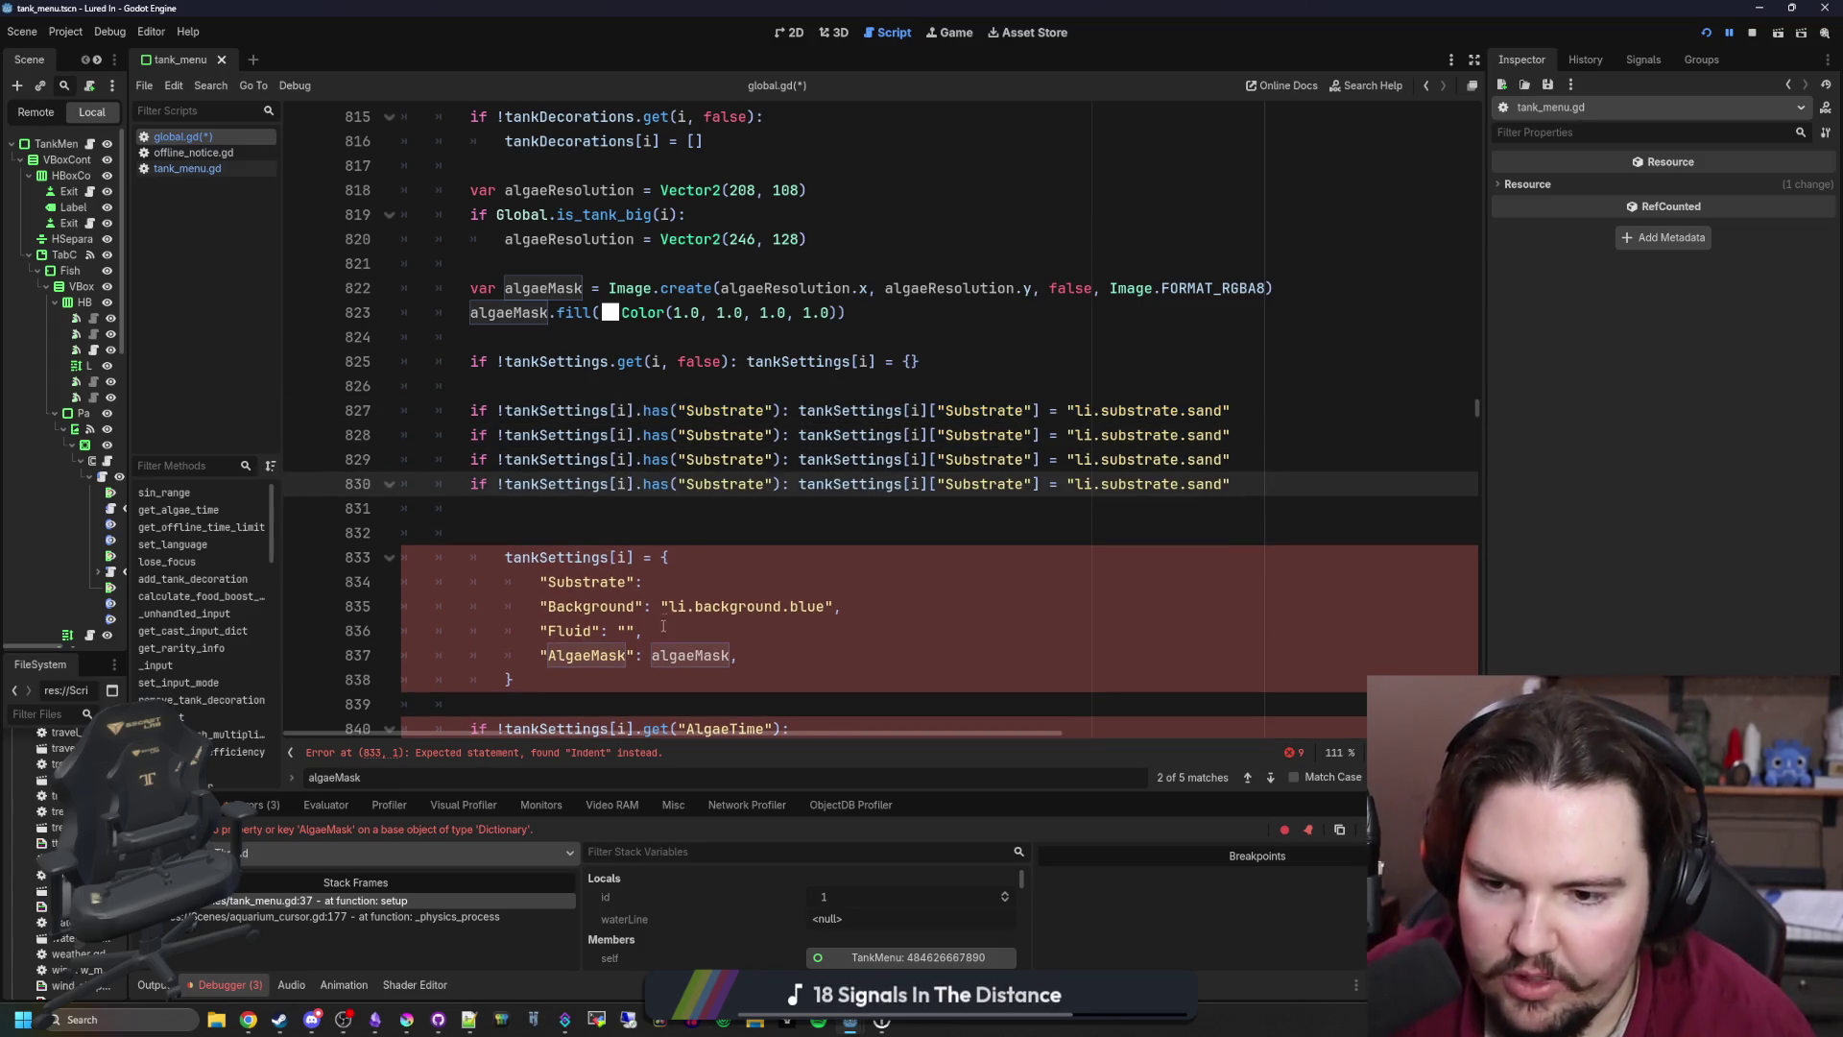
Step: Turn the last copy into an AlgaeMask default that writes algaeMask
double_click(586, 655)
key("BackSpace")
double_click(743, 485)
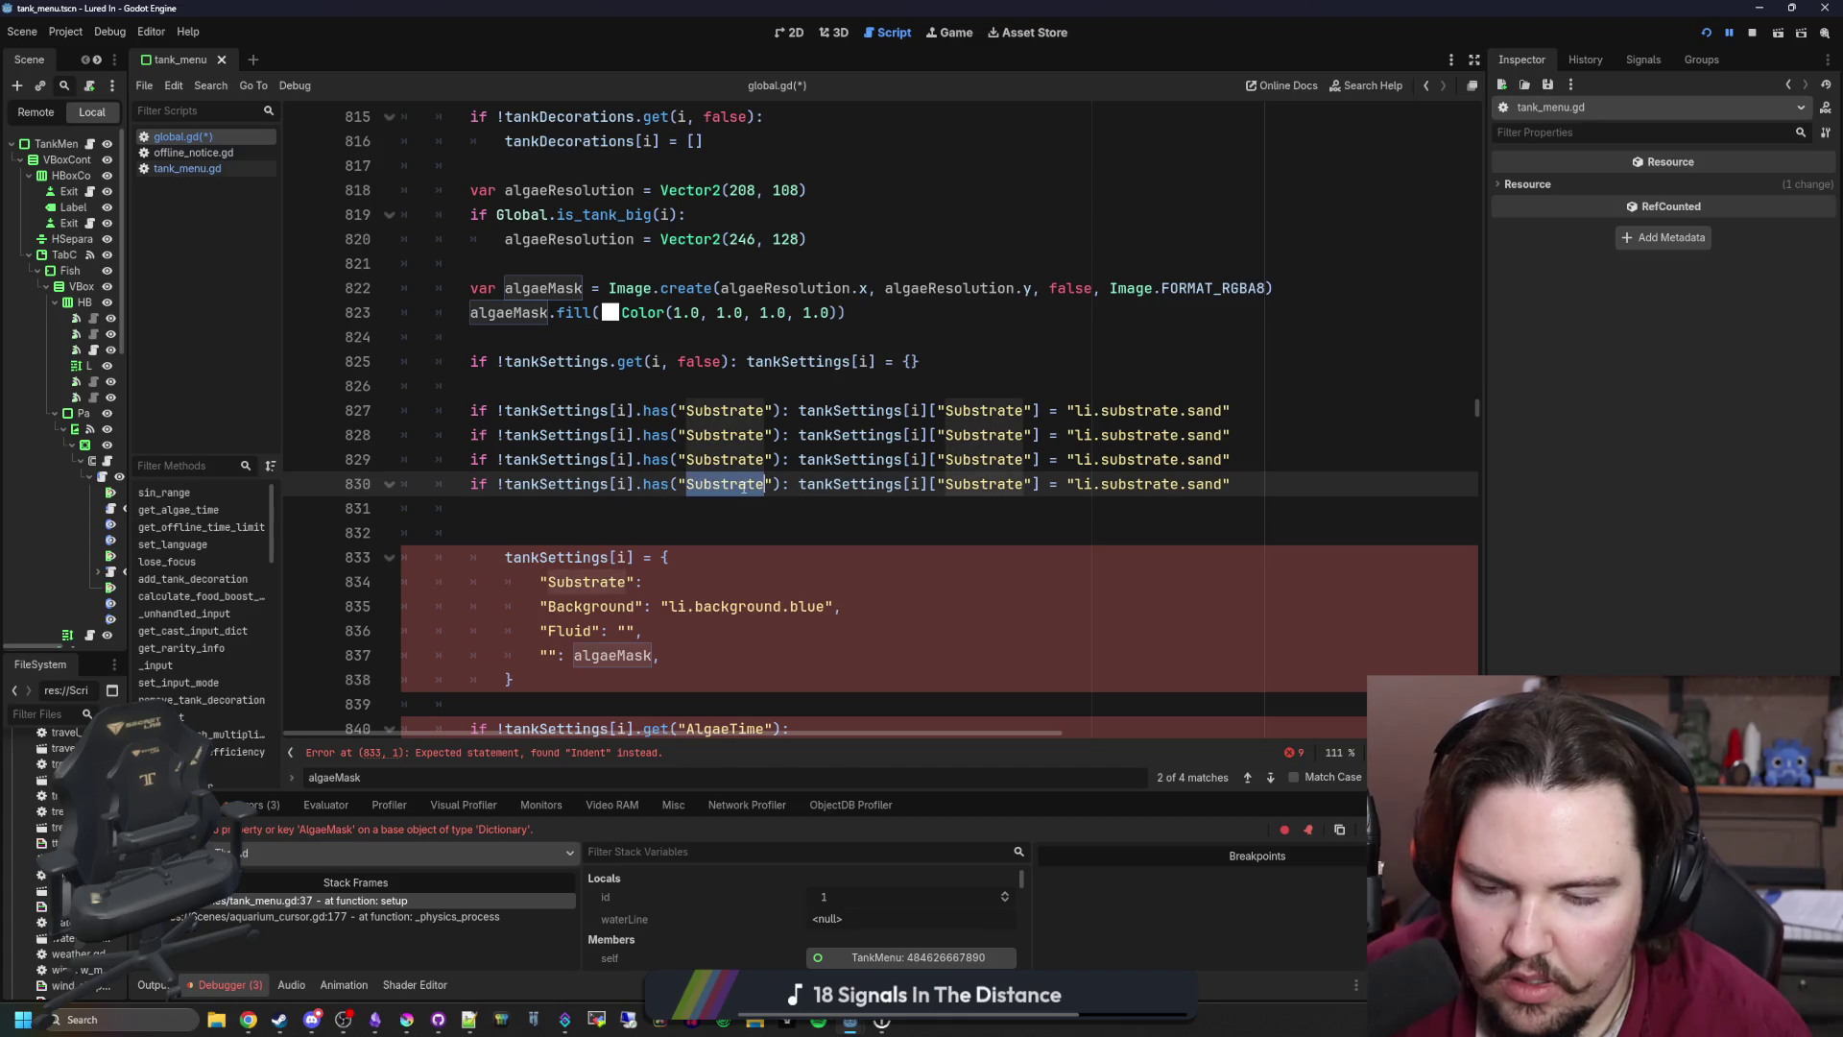
type("AlgaeMask")
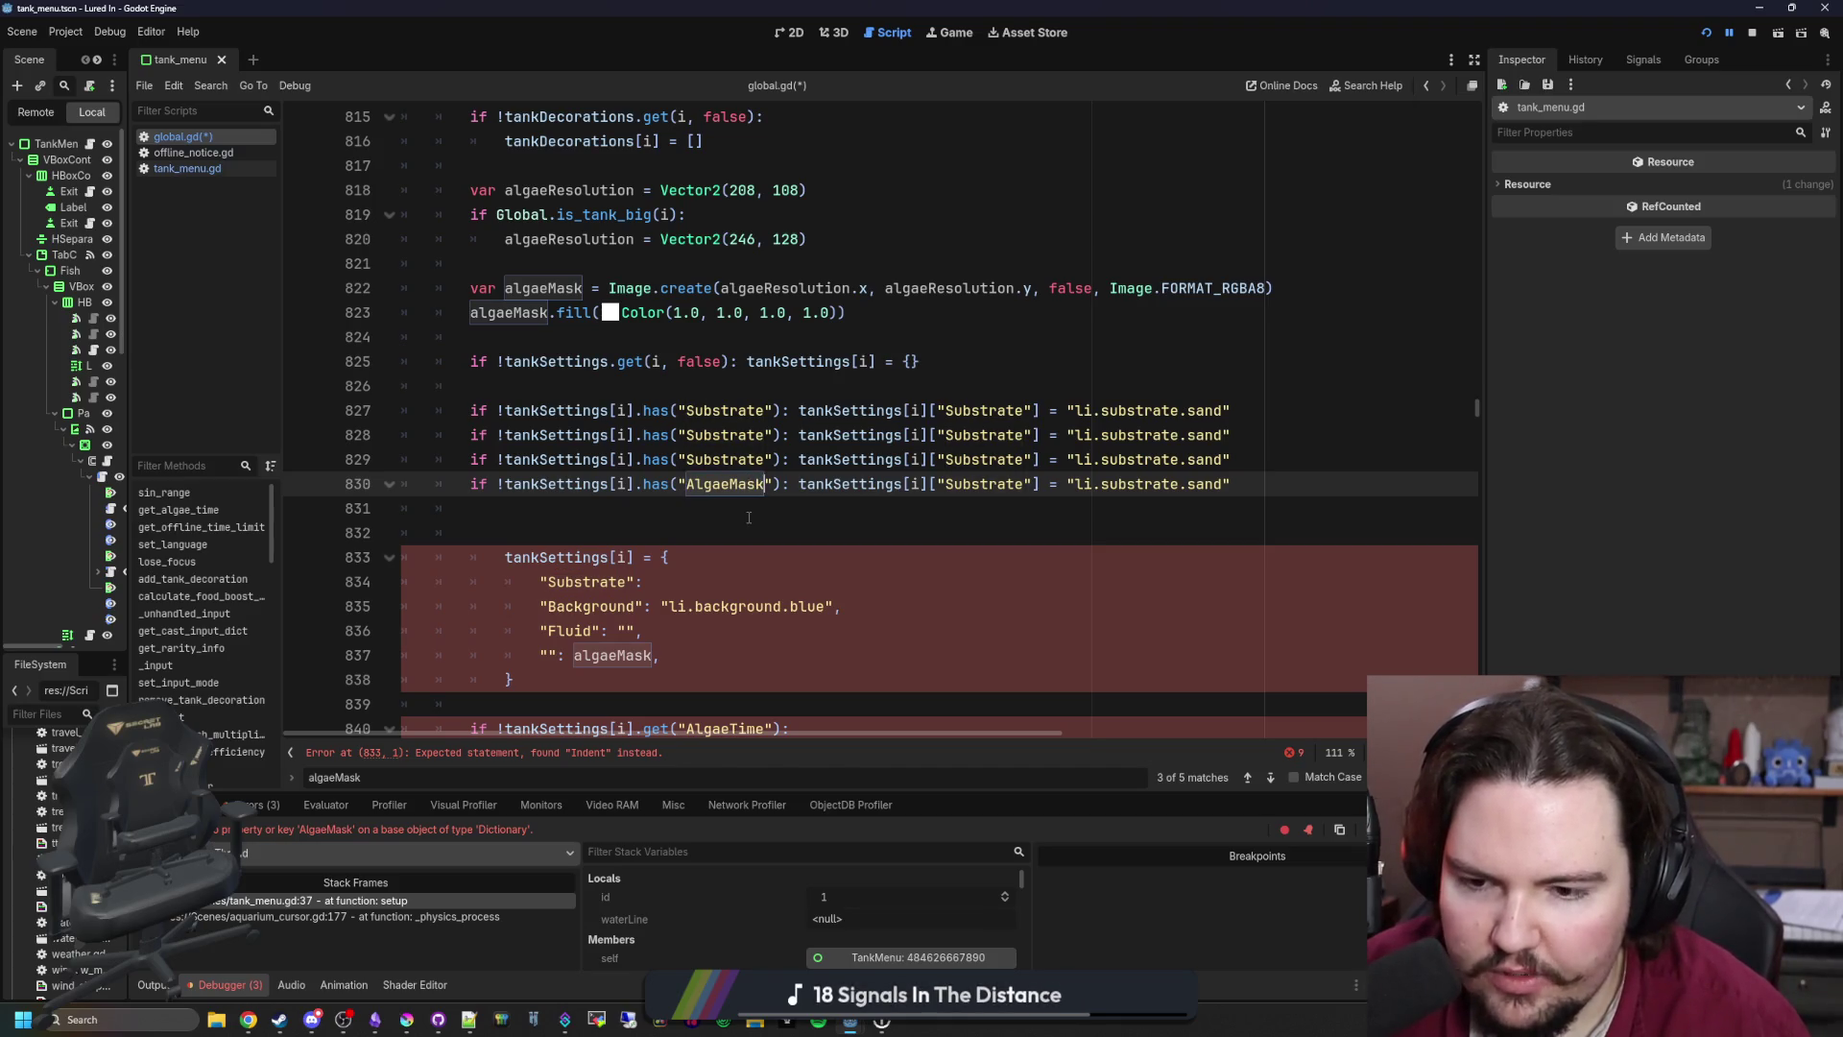
left_click(749, 517)
key("BackSpace")
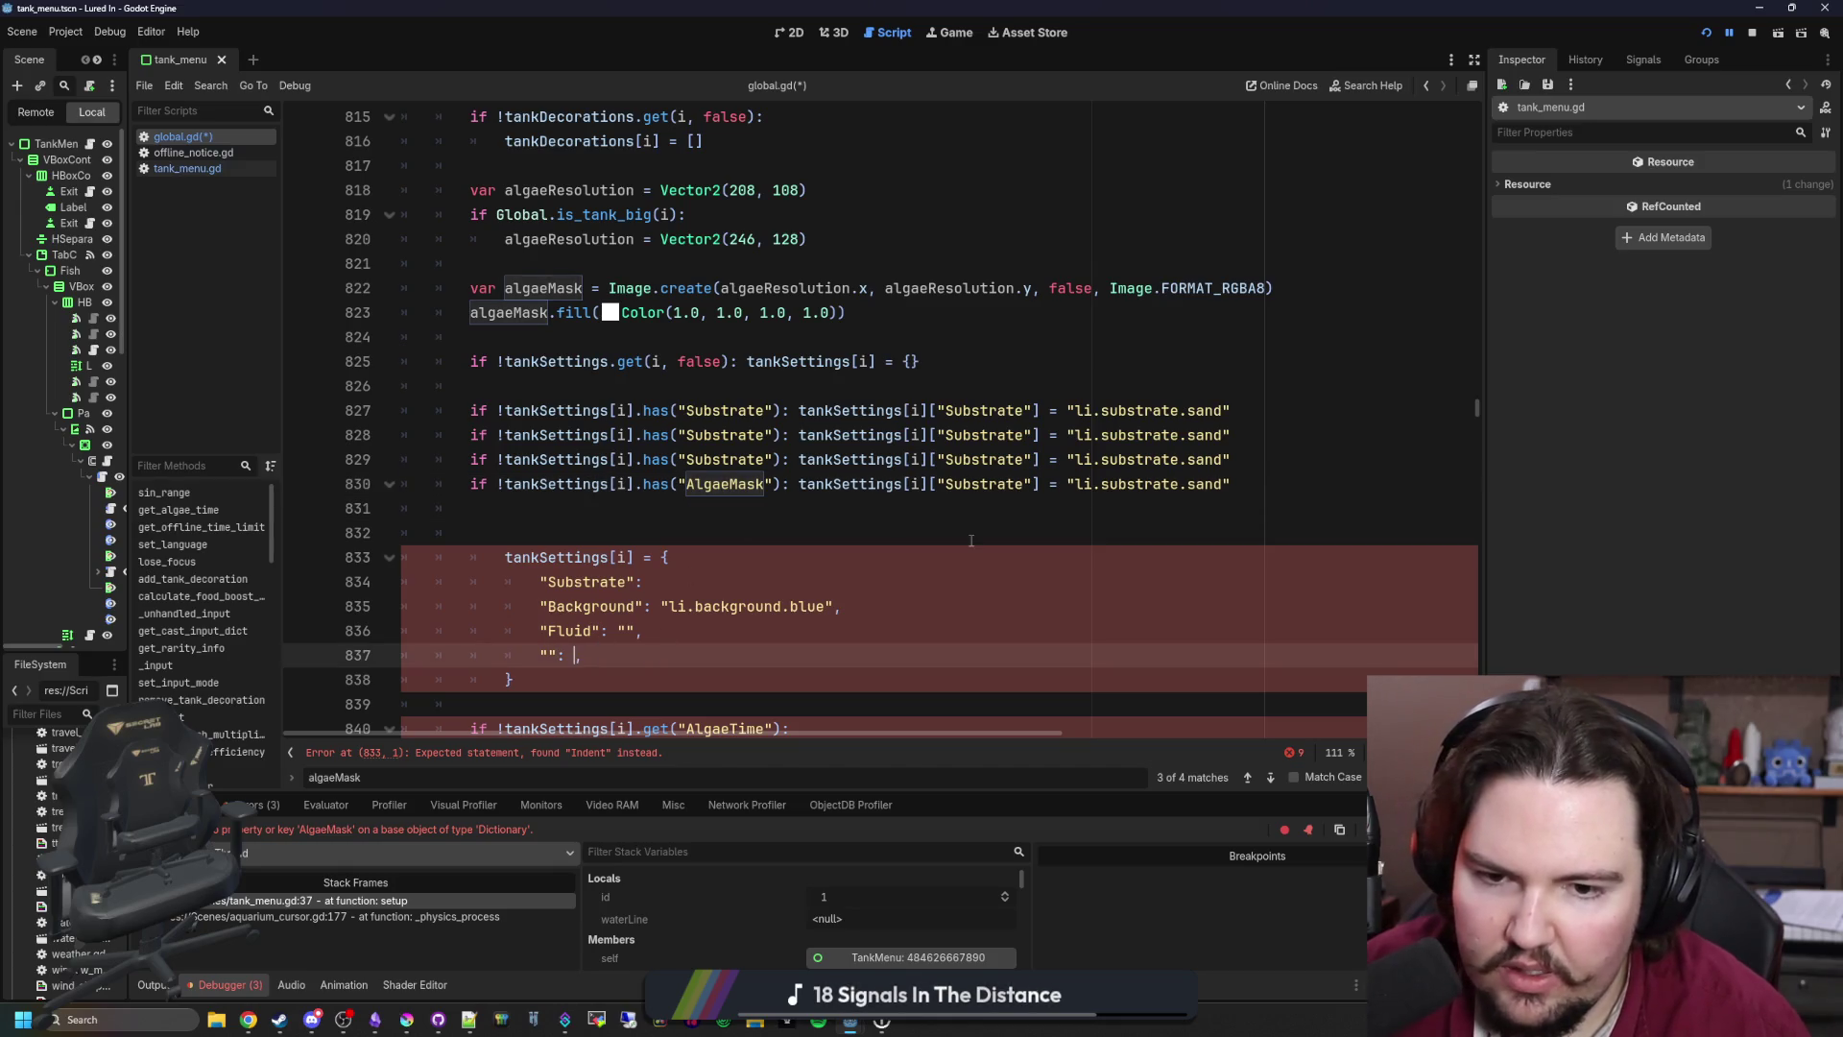
key("ctrl+z")
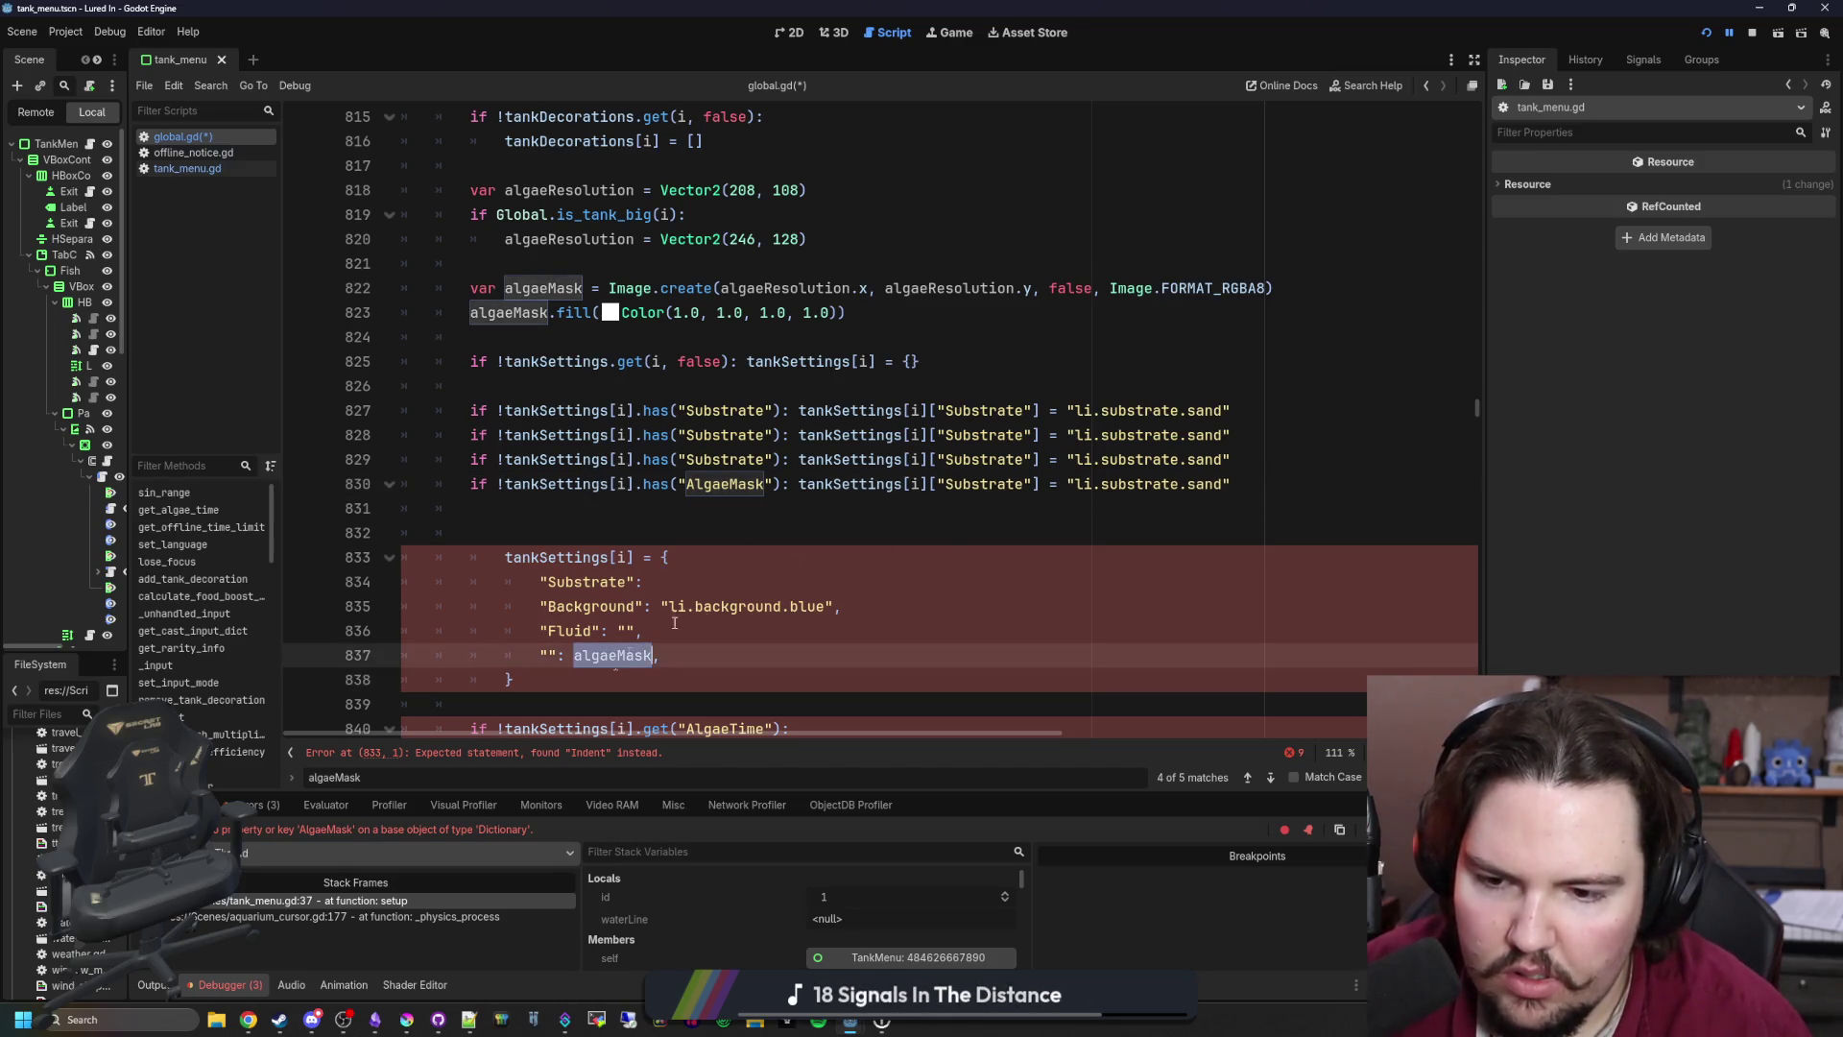
key("ctrl+shift+z")
left_click(984, 484)
double_click(984, 484)
type("algaeMask")
key("Down")
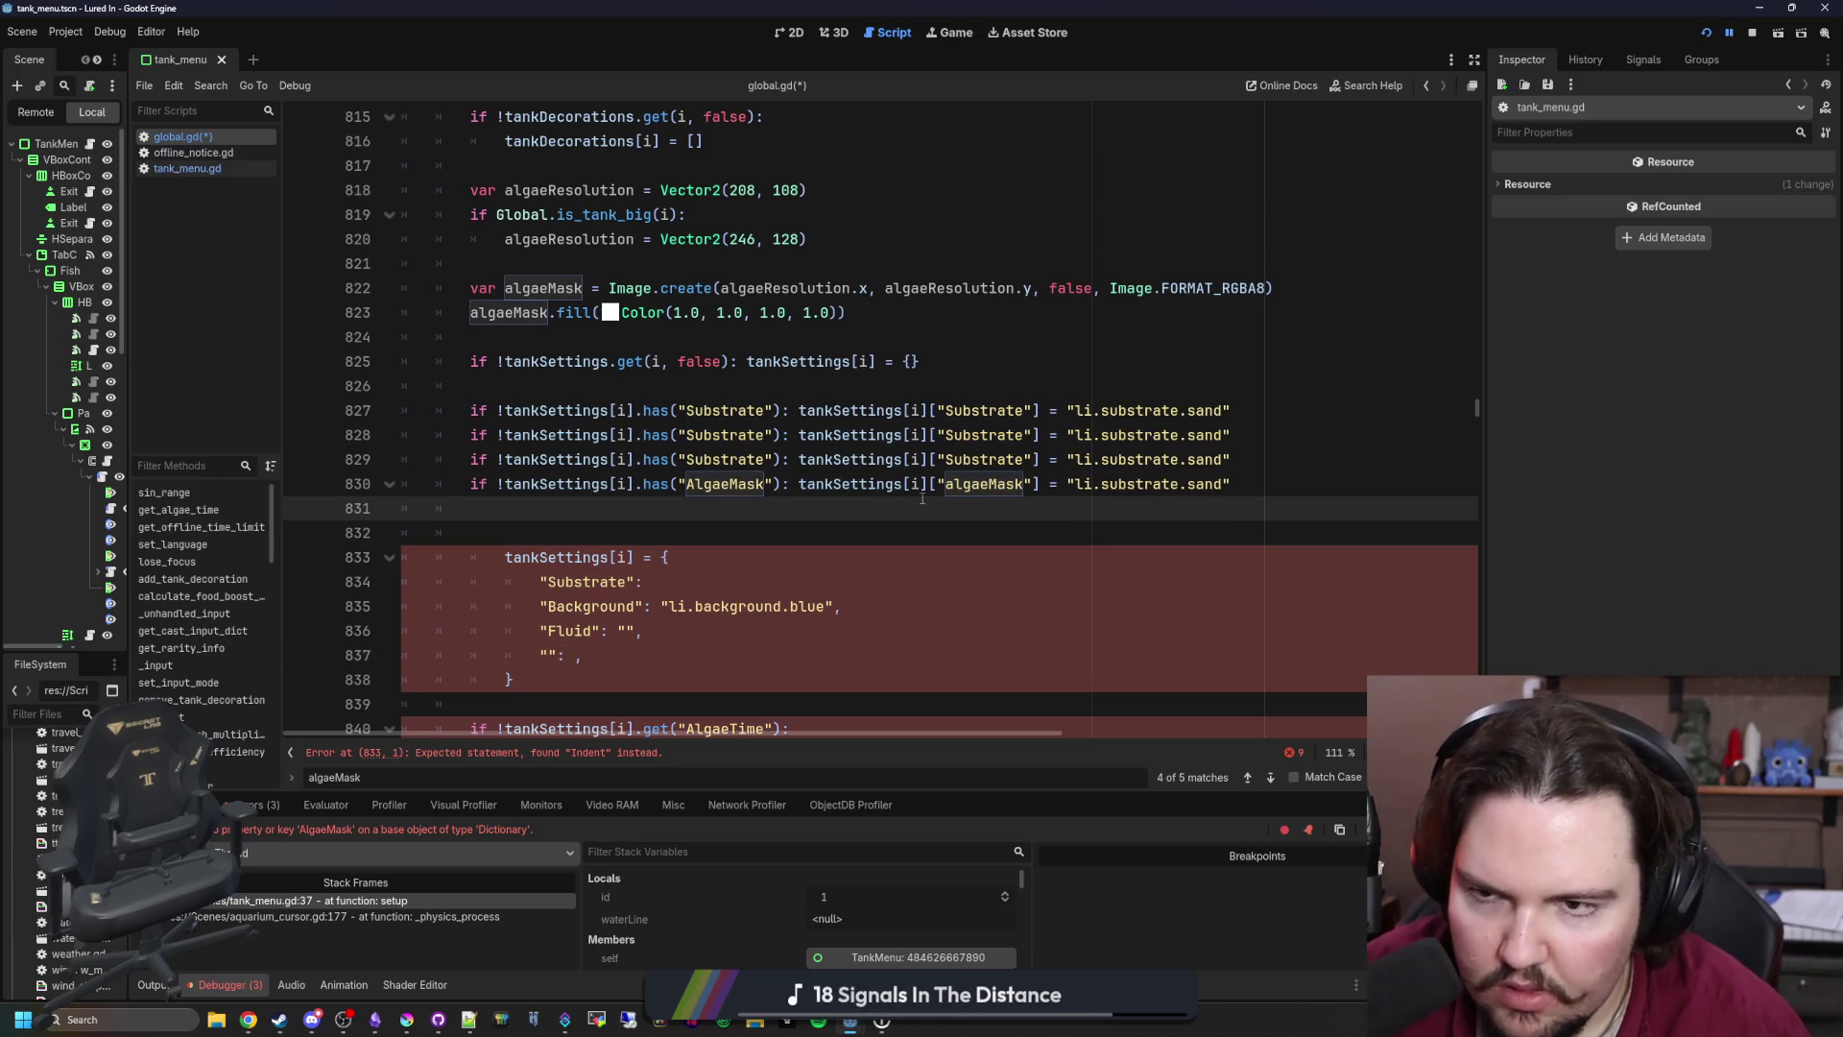
mouse_move(524, 680)
left_mouse_down()
mouse_move(672, 556)
mouse_move(470, 503)
left_mouse_up()
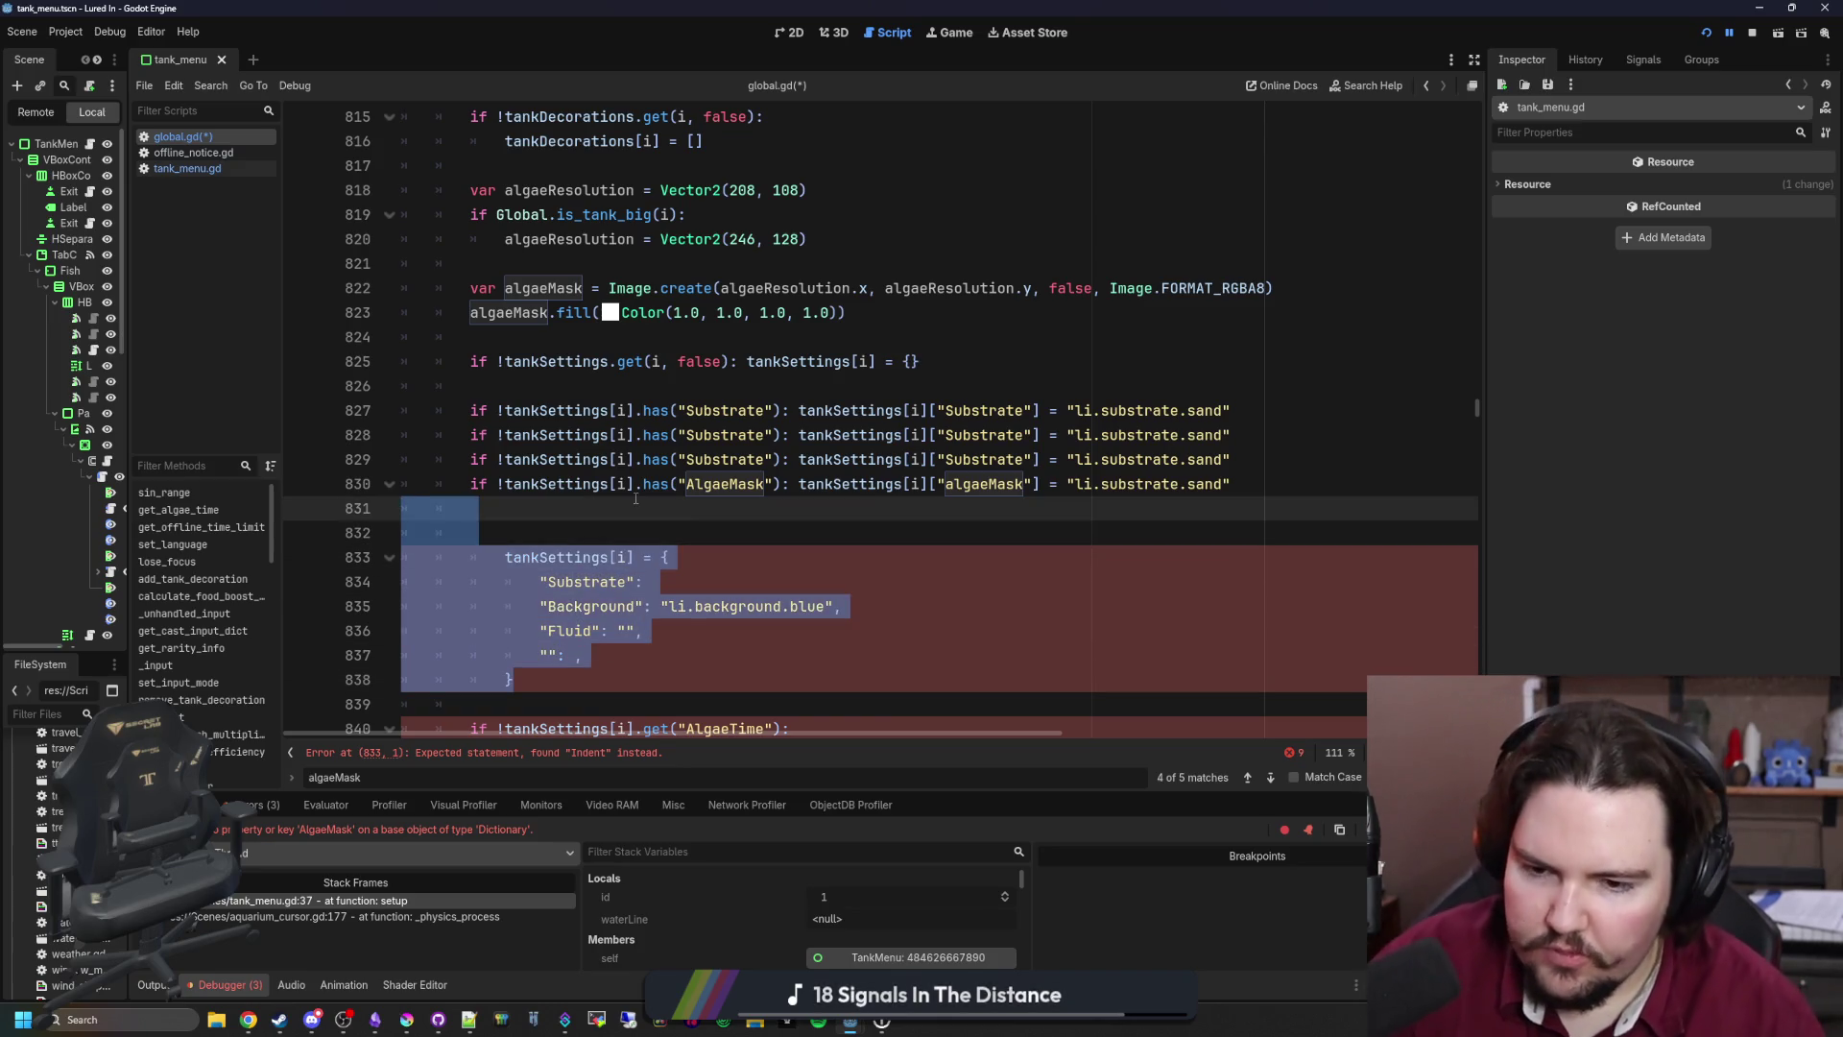
Step: Move the Background and Fluid keys into the has() checks on lines 828 and 829
scroll(635, 498, "right", 2)
scroll(635, 499, "up", 1)
scroll(643, 480, "down", 2)
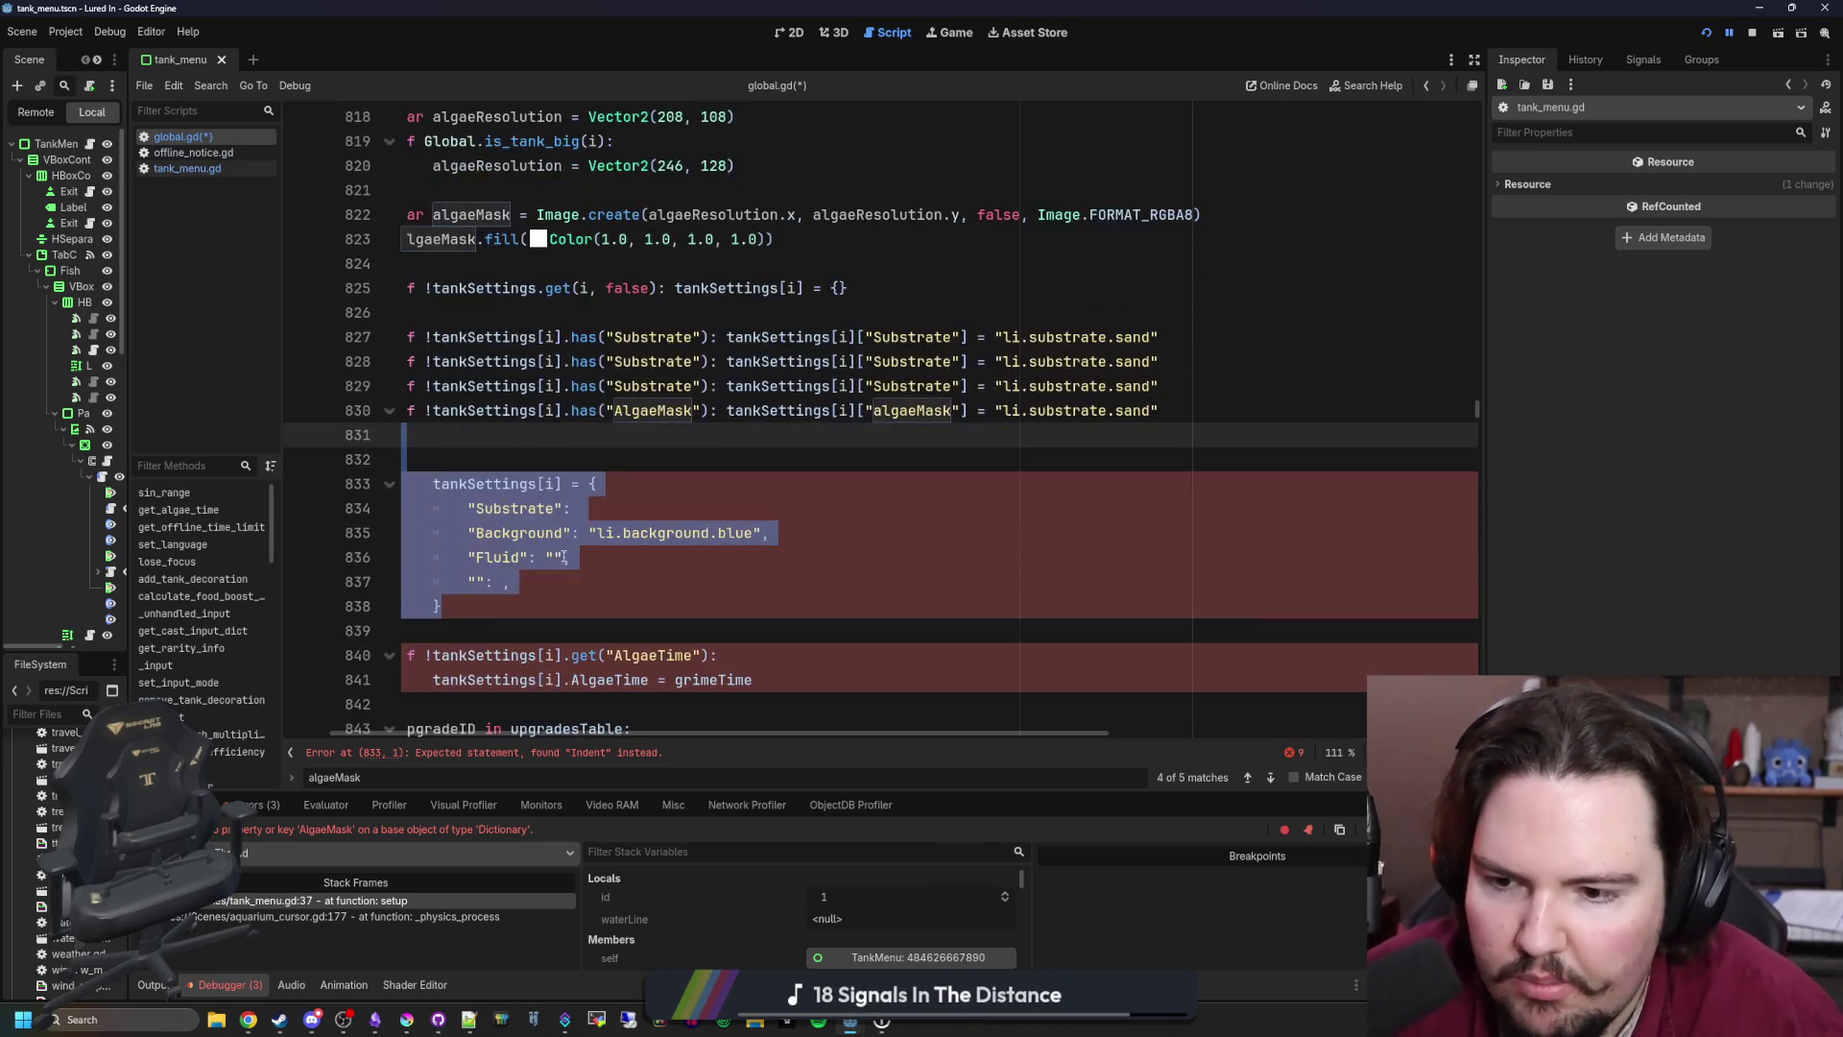
scroll(653, 461, "left", 2)
double_click(590, 533)
key("ctrl+x")
double_click(725, 361)
key("ctrl+v")
double_click(569, 557)
key("ctrl+x")
double_click(725, 385)
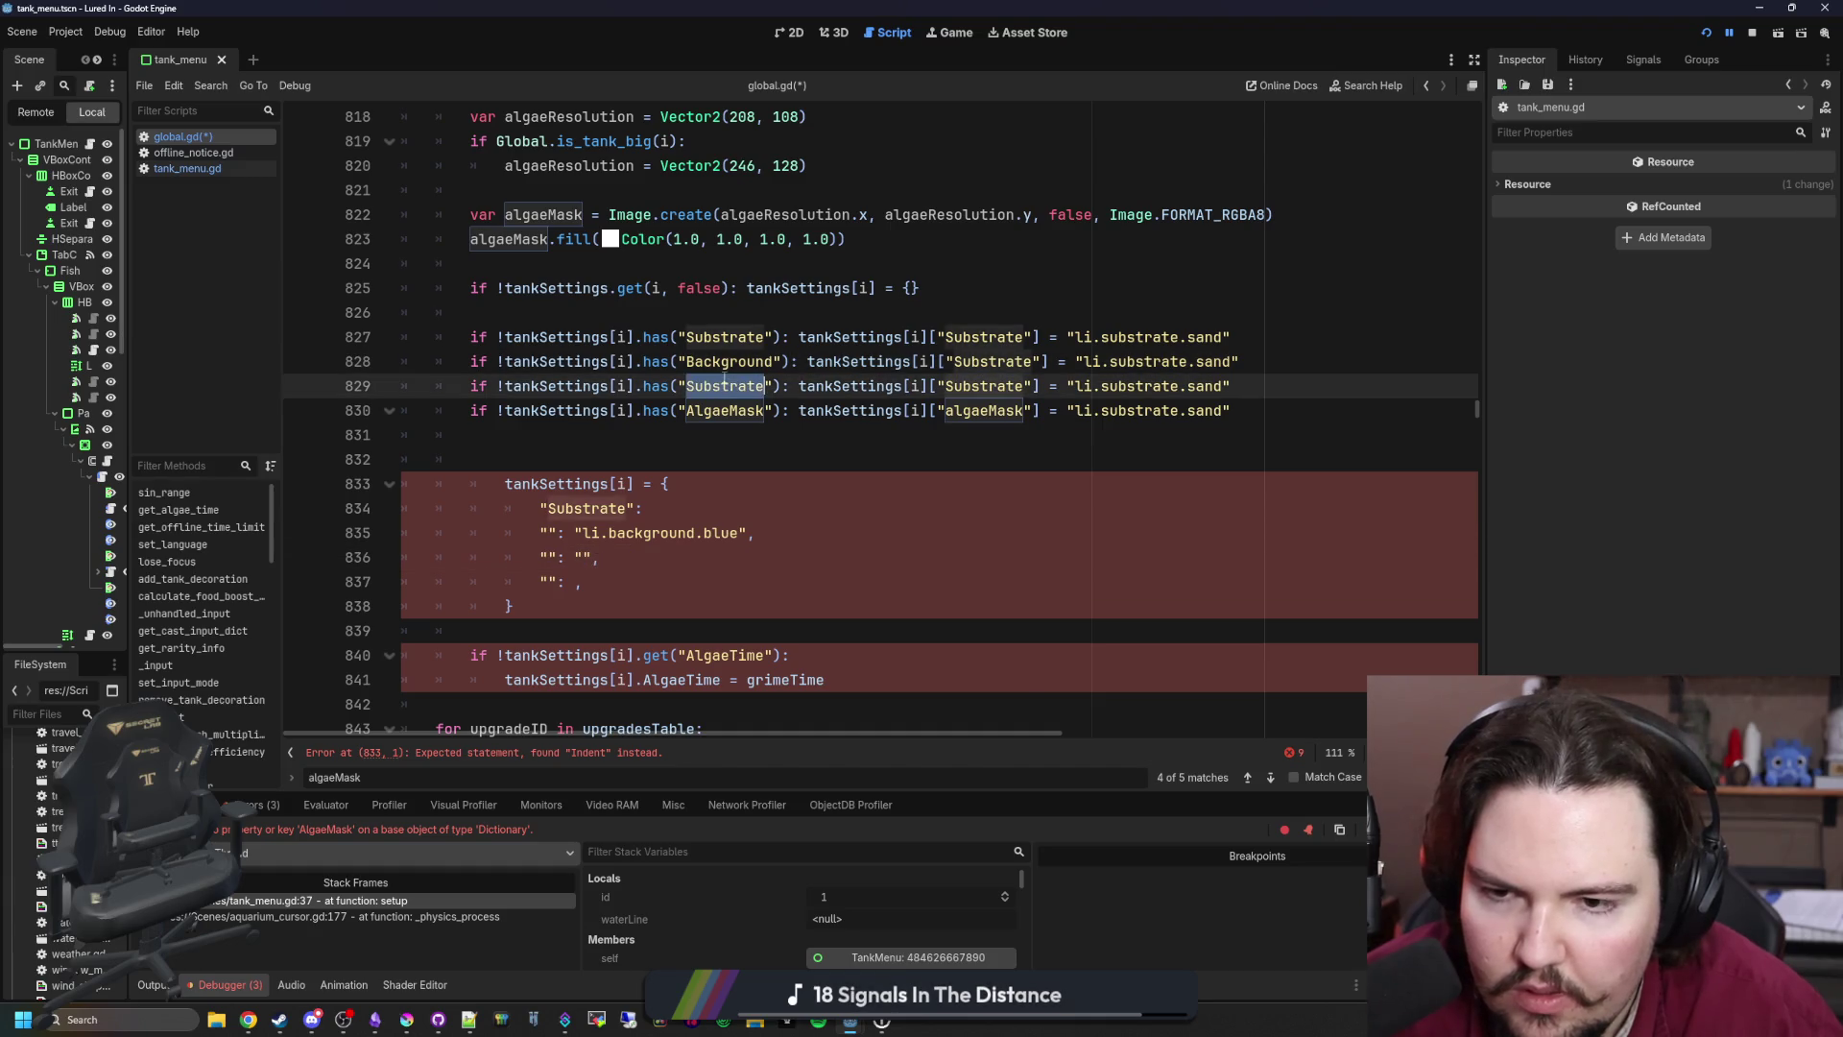
key("ctrl+v")
Step: Set the Background default to li.background.blue and the Fluid default to li.liquid.freshwater
left_click(734, 555)
left_click_drag(739, 533, 583, 533)
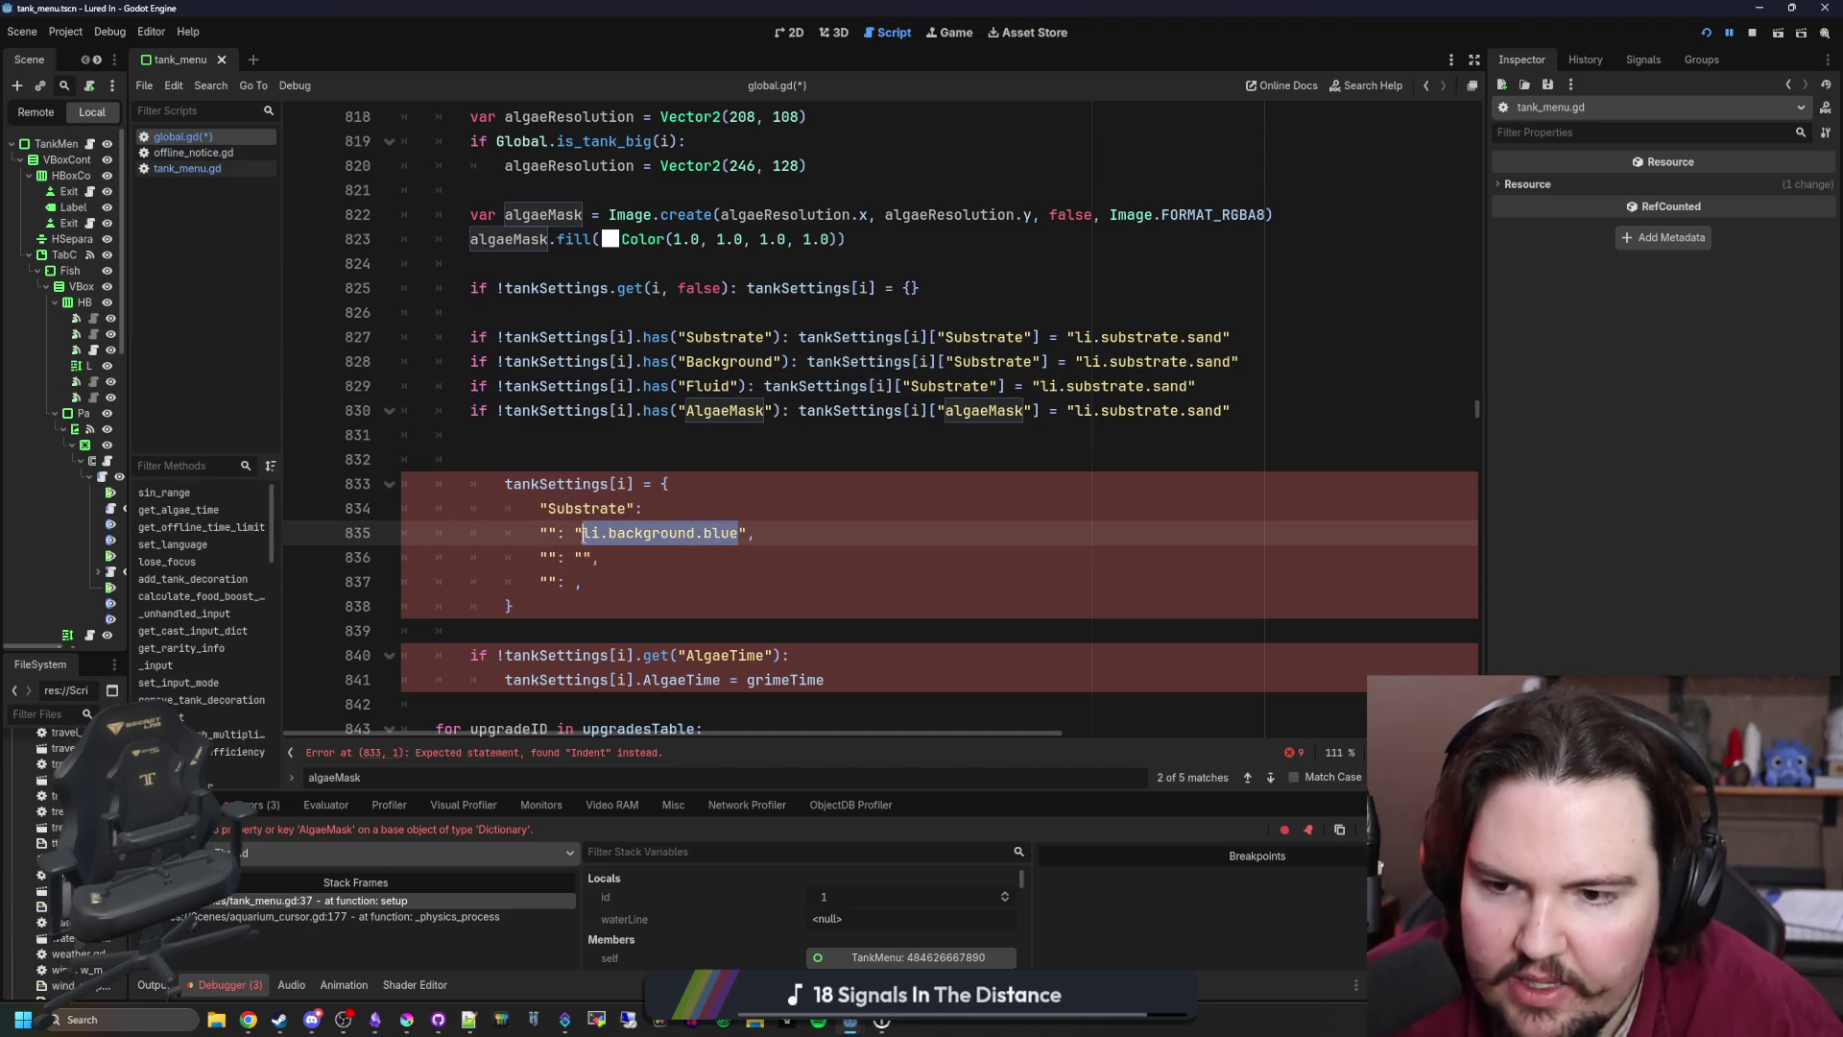
key("BackSpace")
left_click_drag(1232, 361, 1085, 361)
key("ctrl+v")
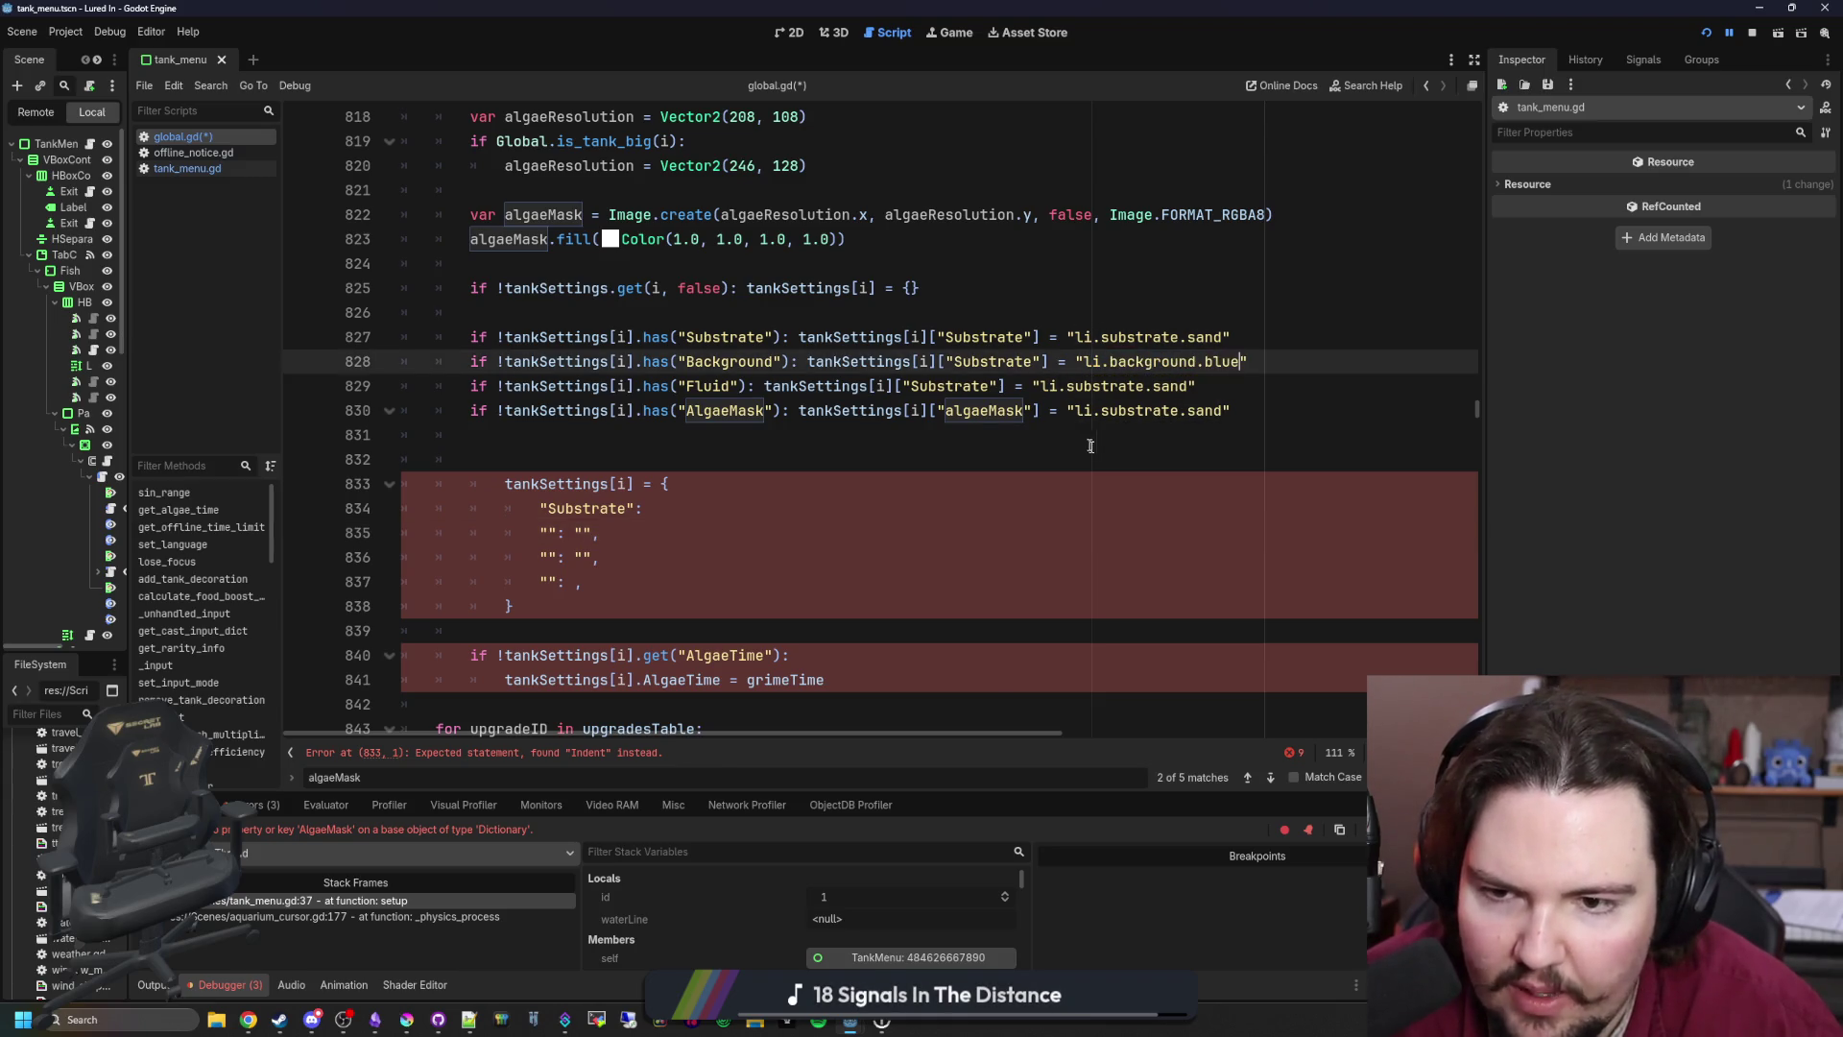
left_click(1086, 455)
left_click_drag(1191, 387, 1072, 386)
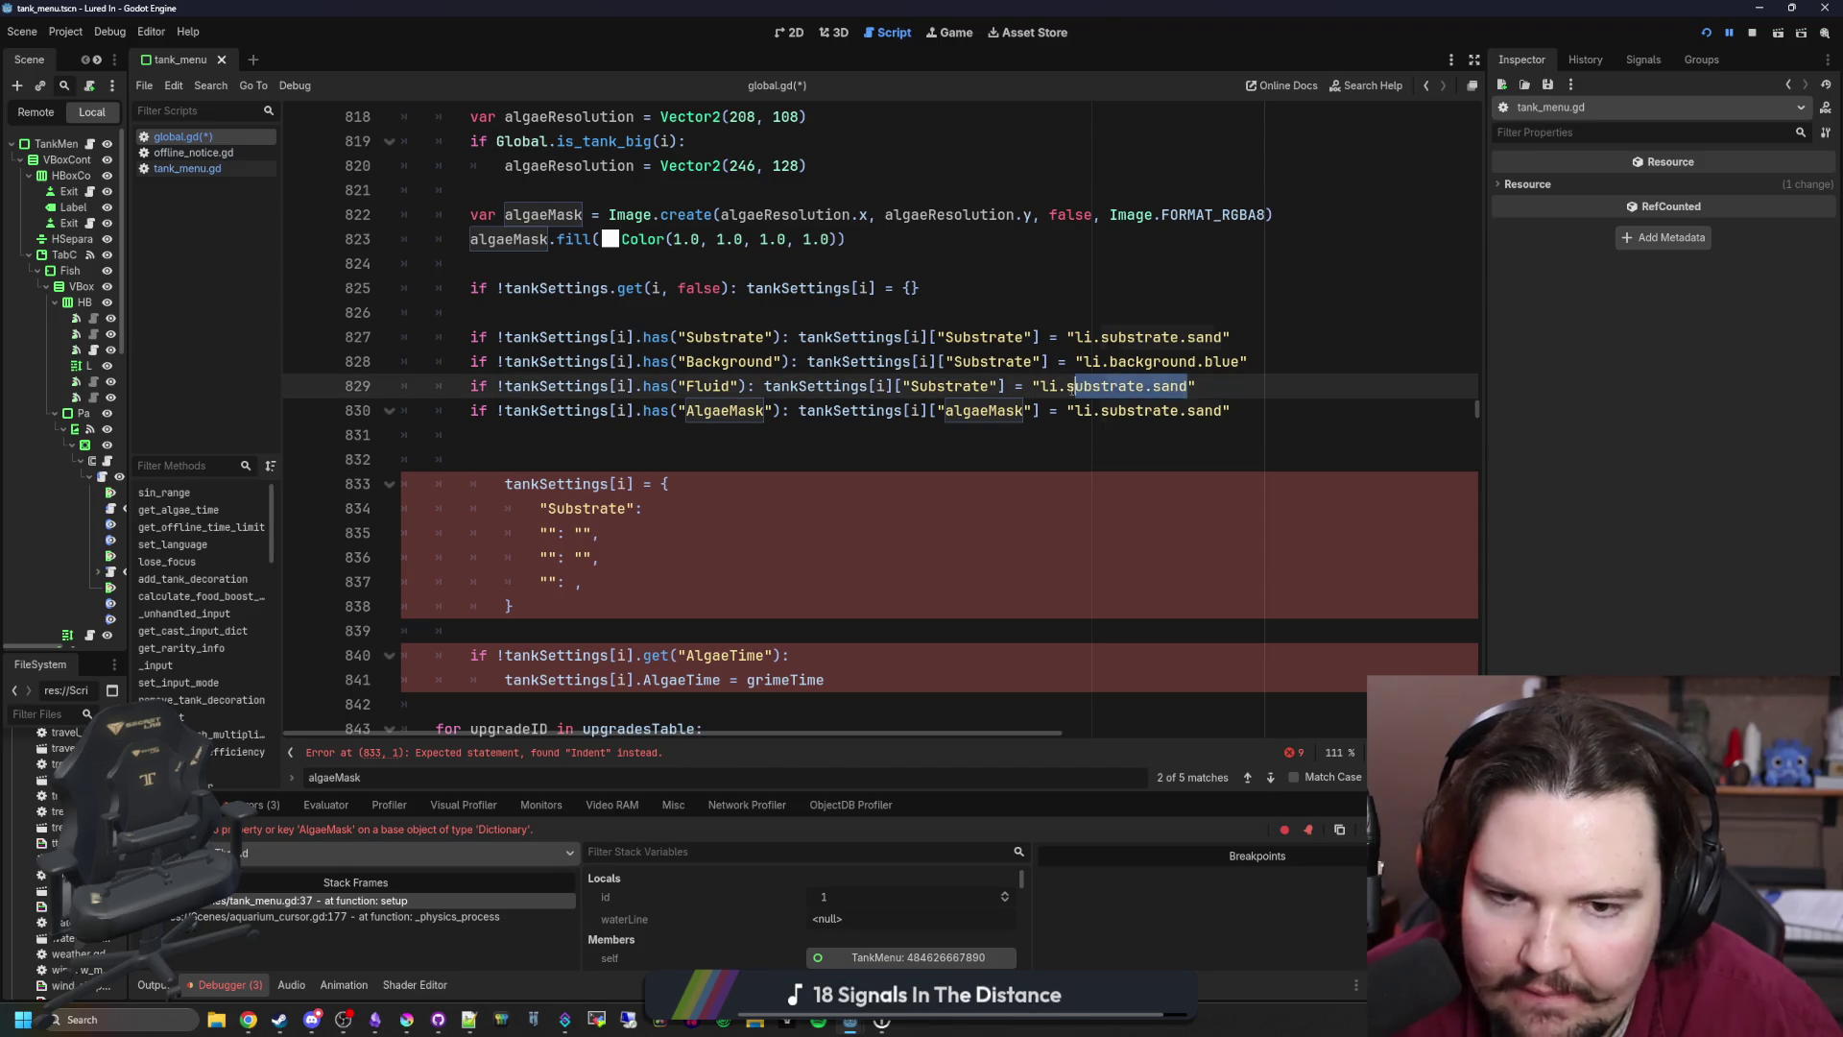
type("liquid.freshwater")
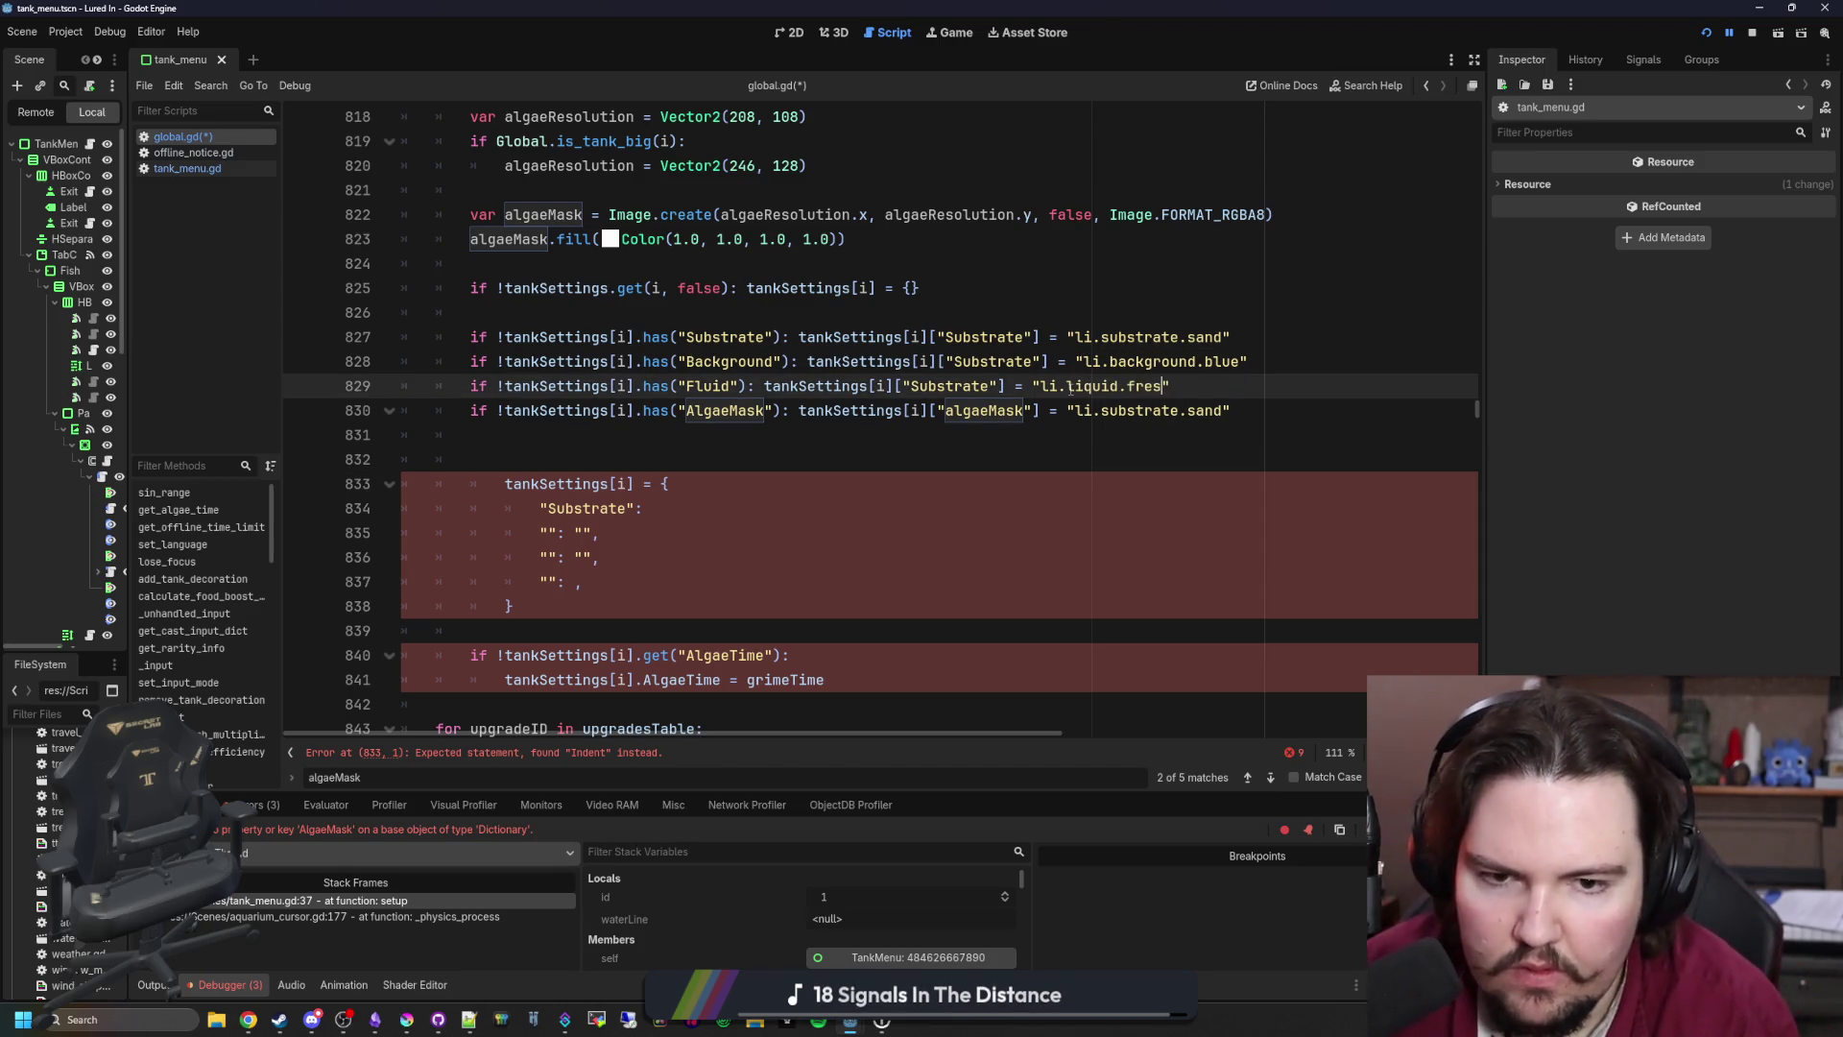
left_click(902, 455)
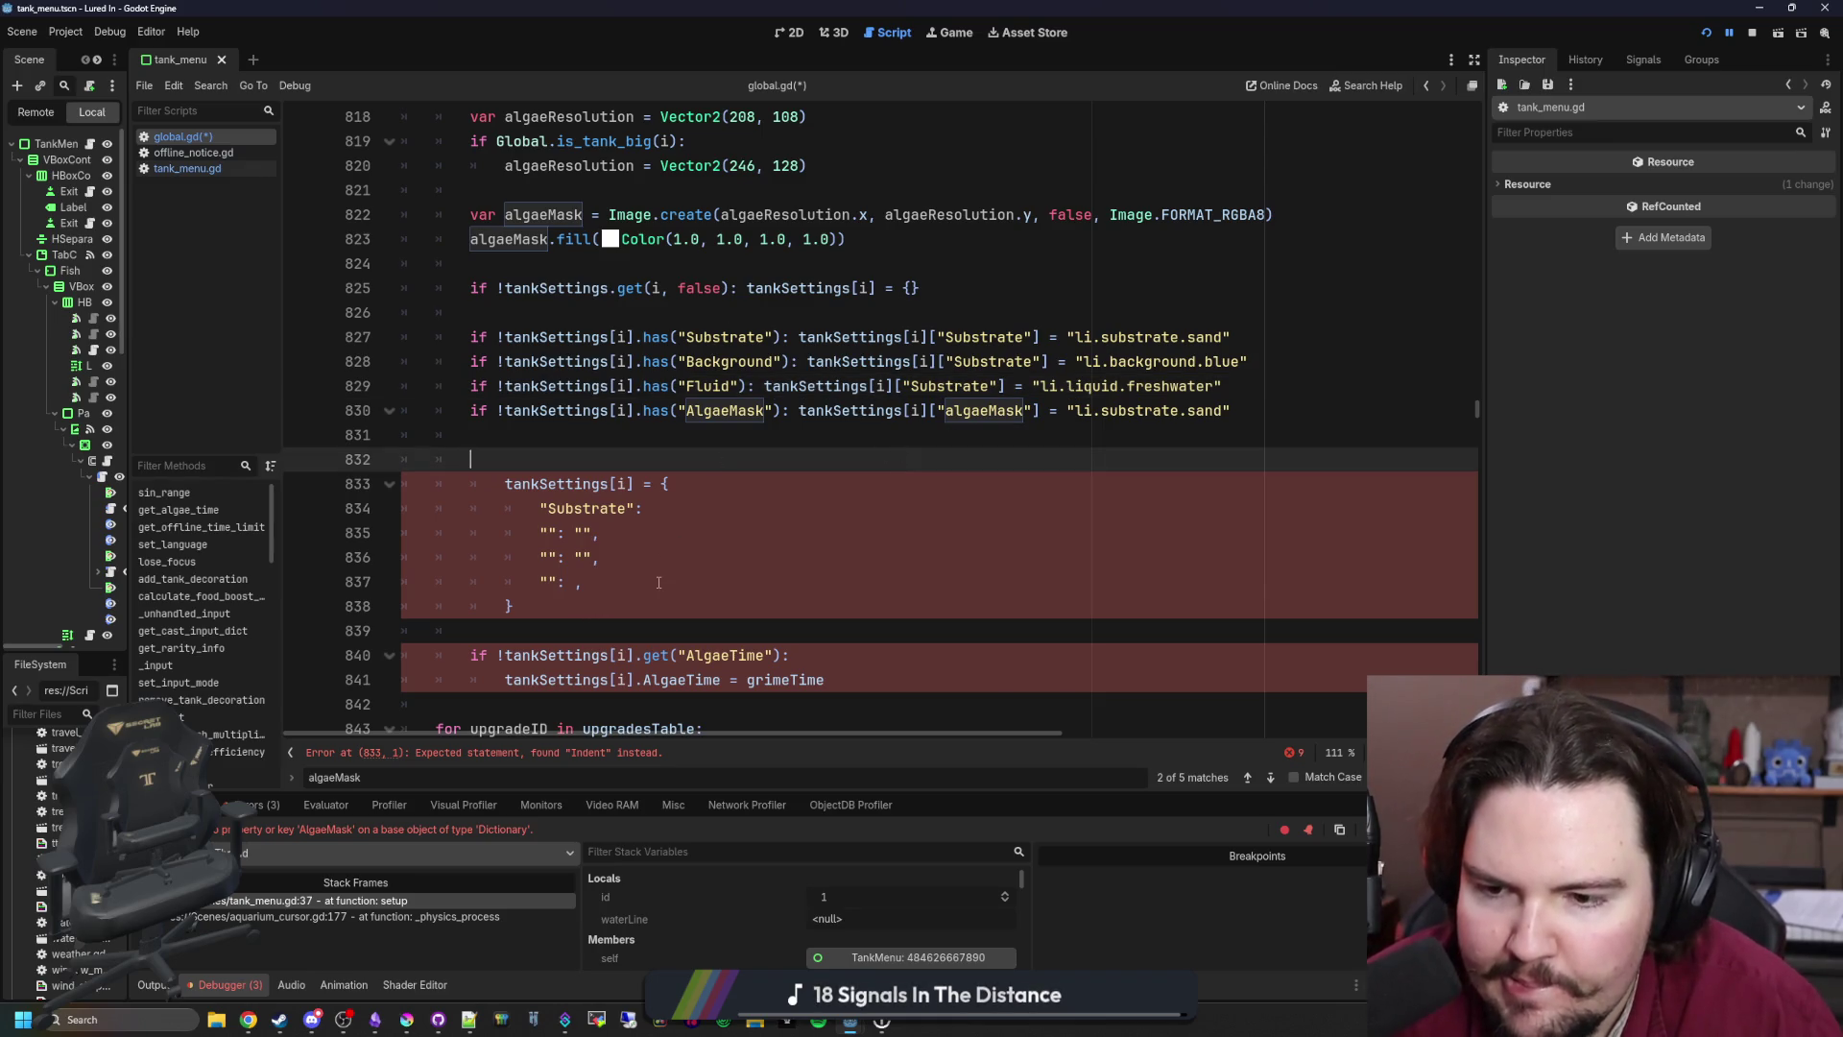
left_click(659, 583)
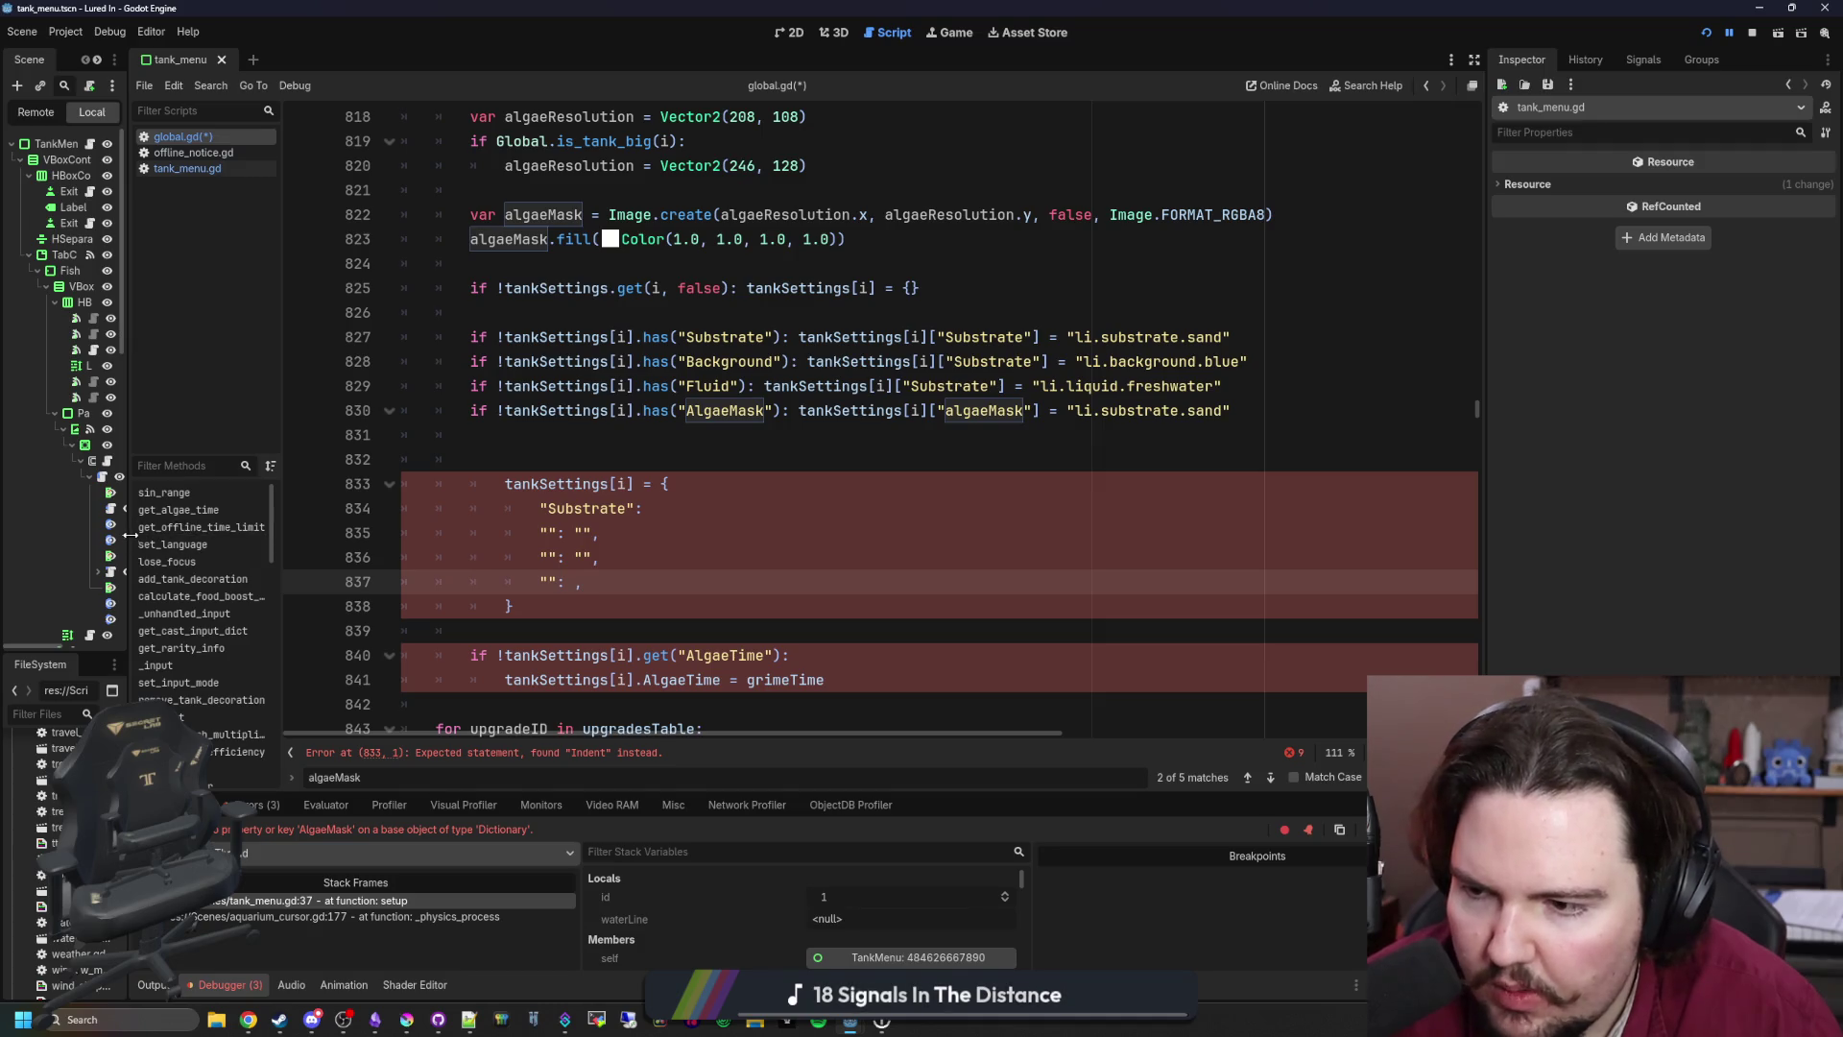
left_click_drag(132, 540, 402, 541)
left_click(348, 715)
Step: Filter the FileSystem for 'attrib' and open tank_attributes_table.gd to check attribute names
type("attrib")
double_click(115, 790)
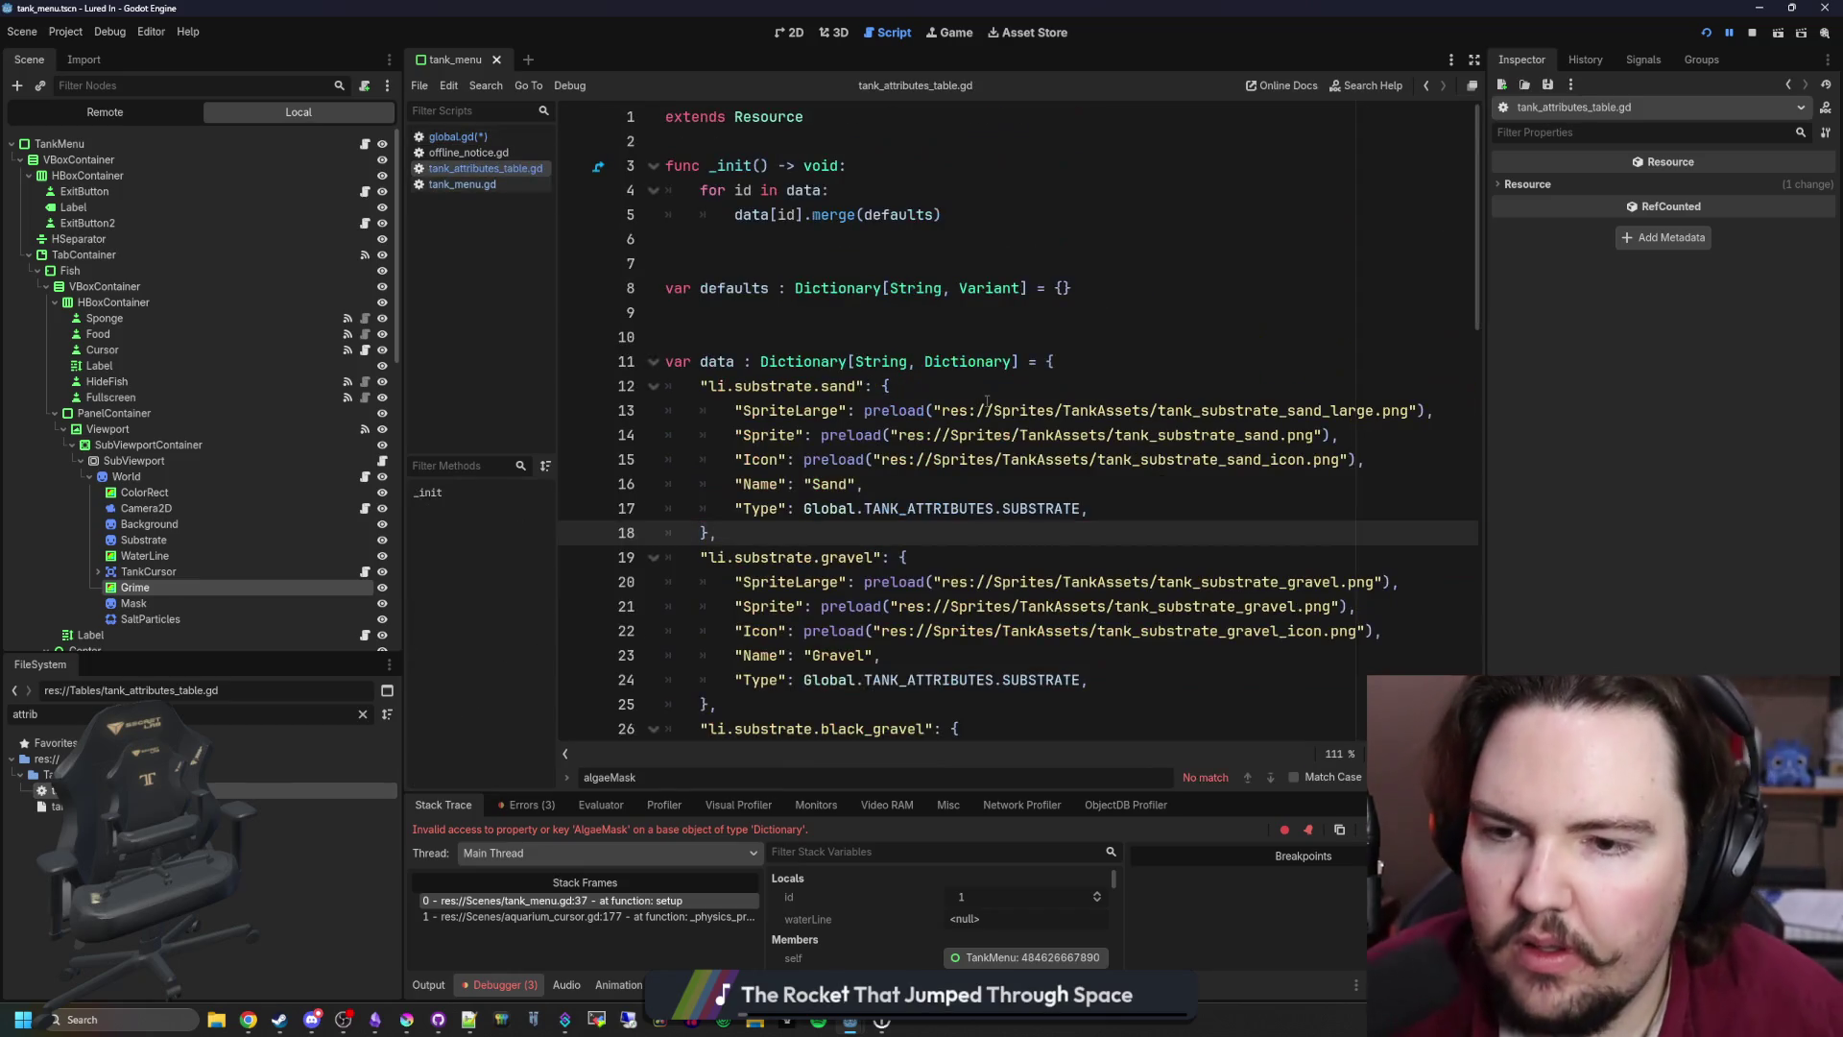
scroll(987, 401, "down", 9)
scroll(1004, 462, "down", 7)
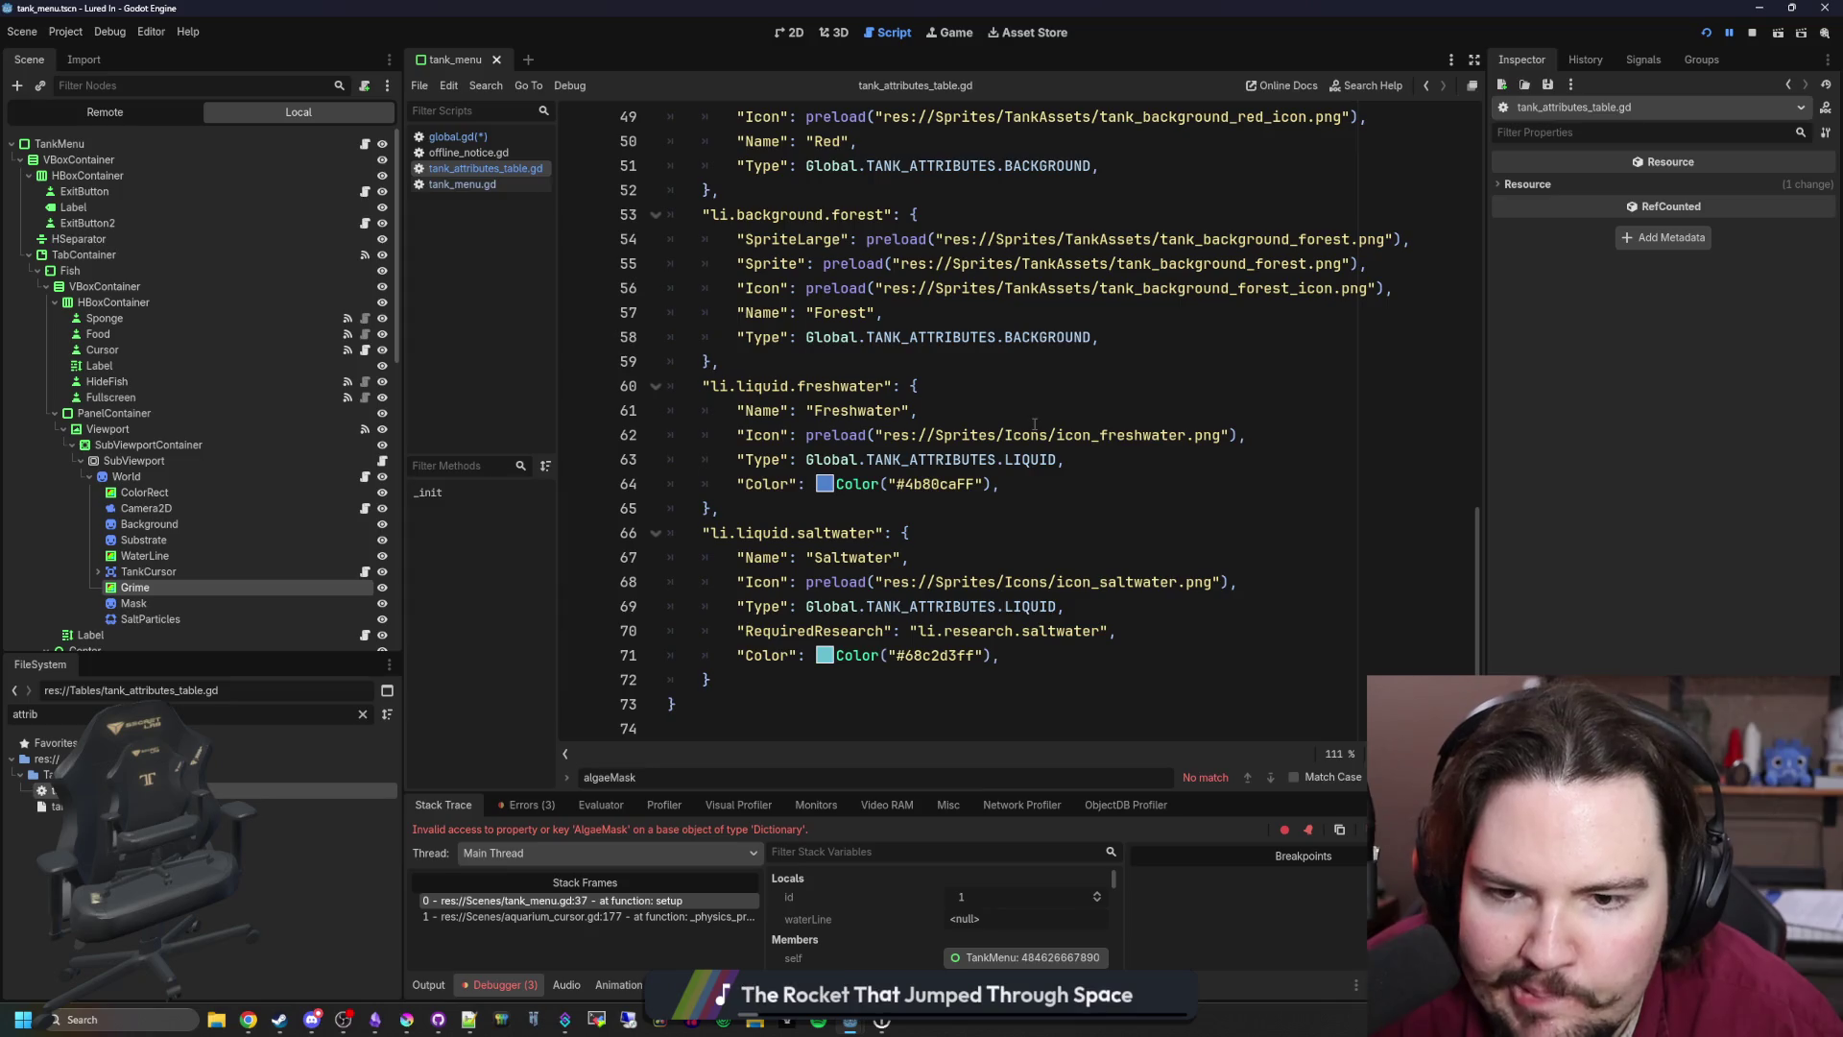
Step: Back in global.gd, delete the old tankSettings[i] dictionary block
left_click(470, 136)
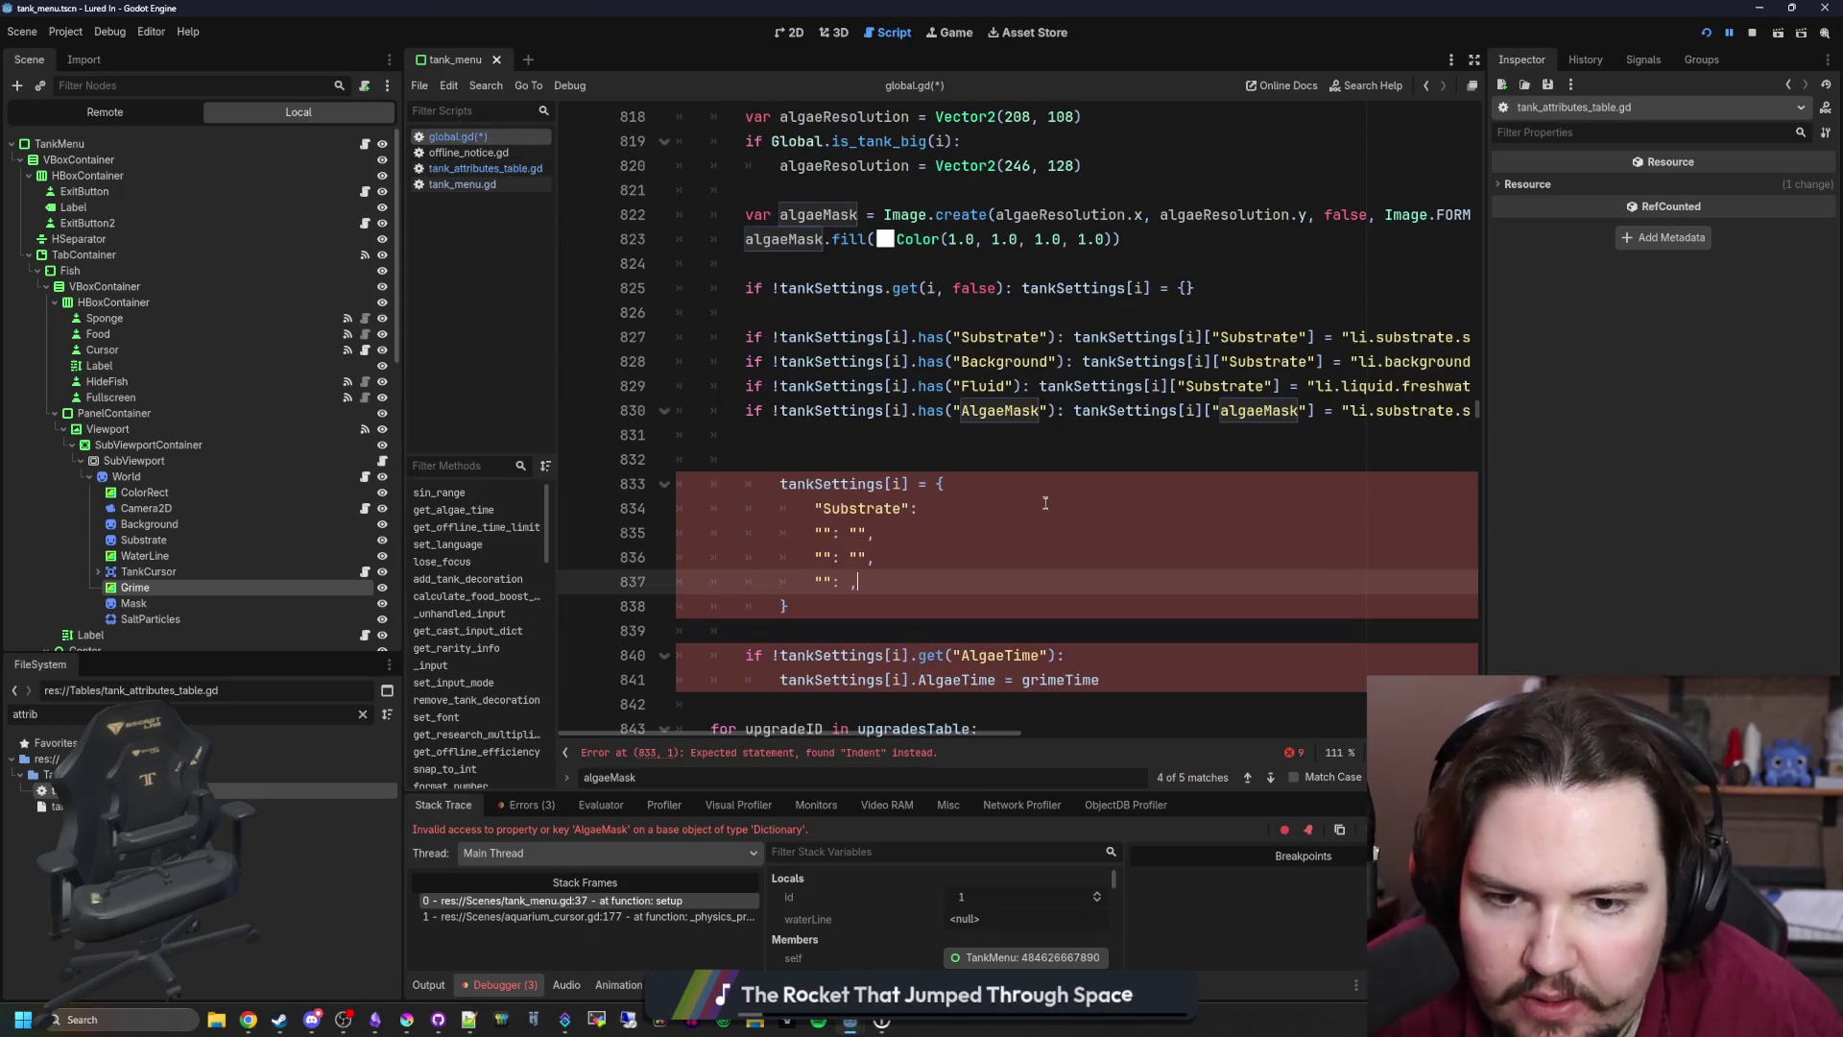
scroll(1044, 450, "right", 5)
left_click_drag(406, 439, 128, 439)
left_click(587, 598)
left_click_drag(587, 598, 585, 432)
key("BackSpace")
key("Delete")
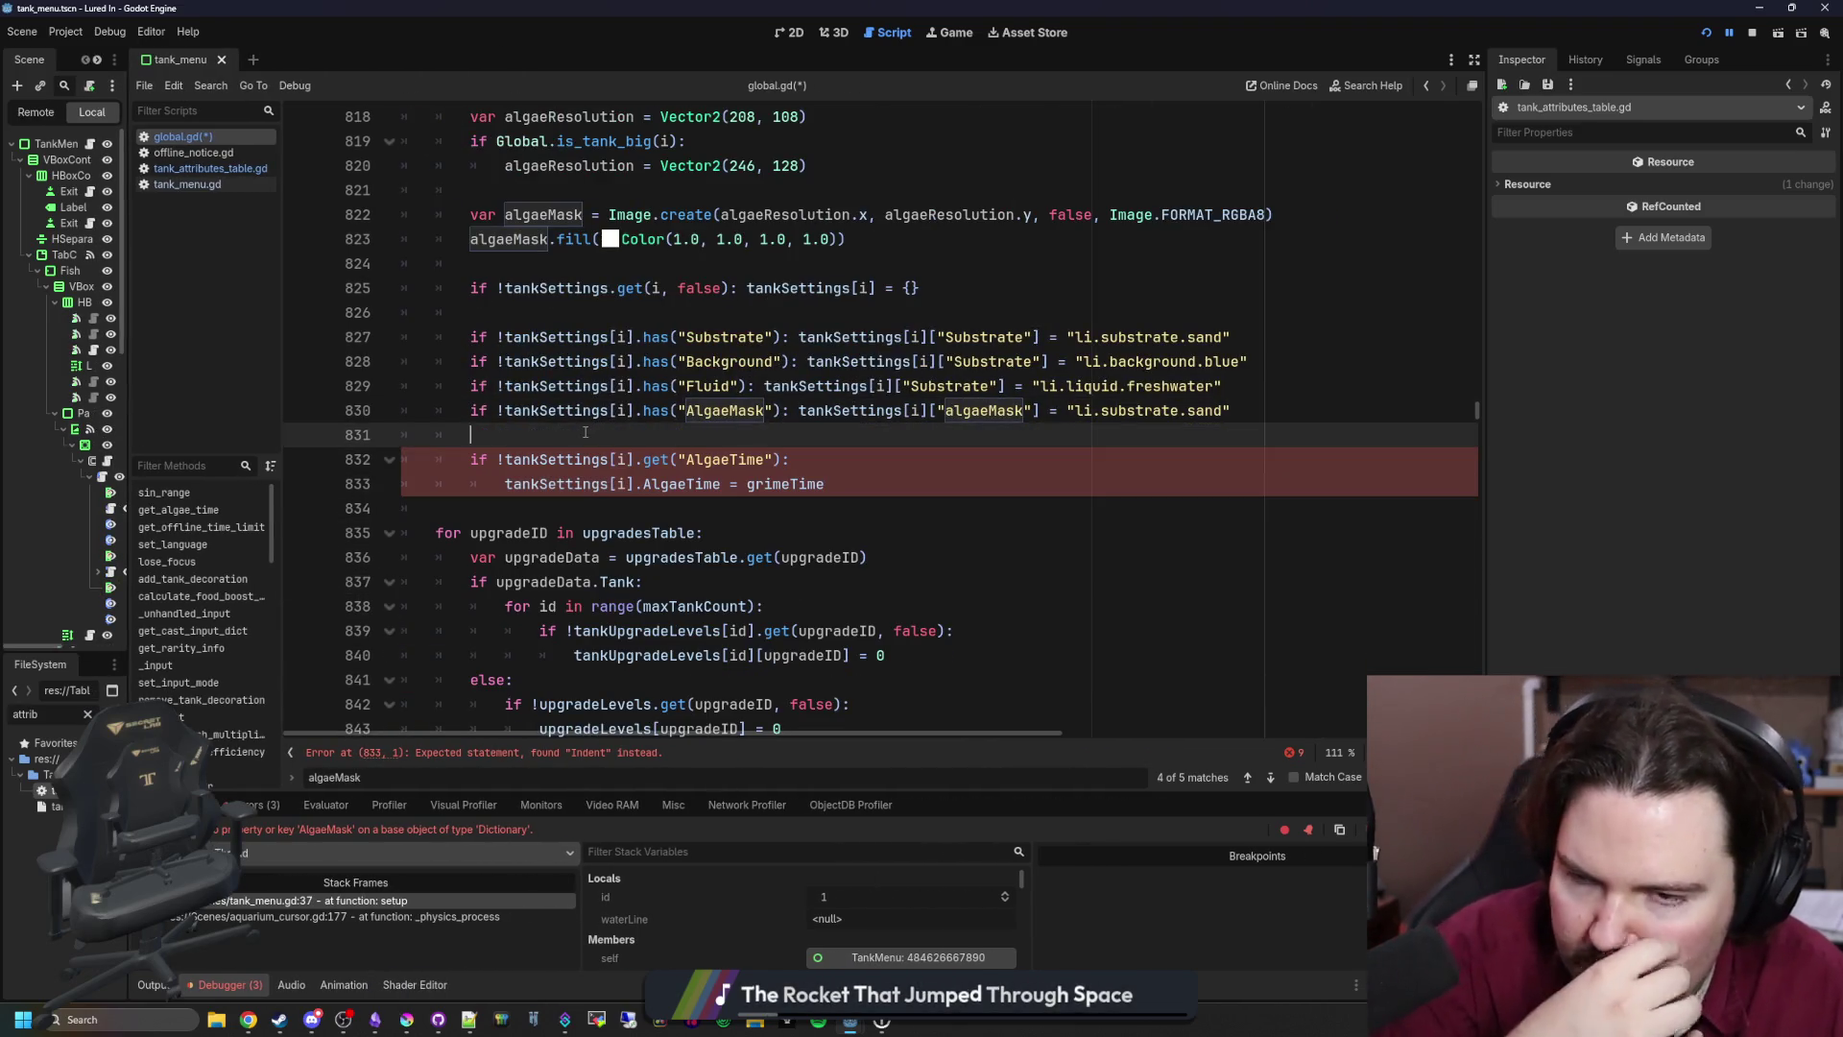
Step: Change line 825's get() call to has() and remove its second argument
scroll(877, 466, "up", 2)
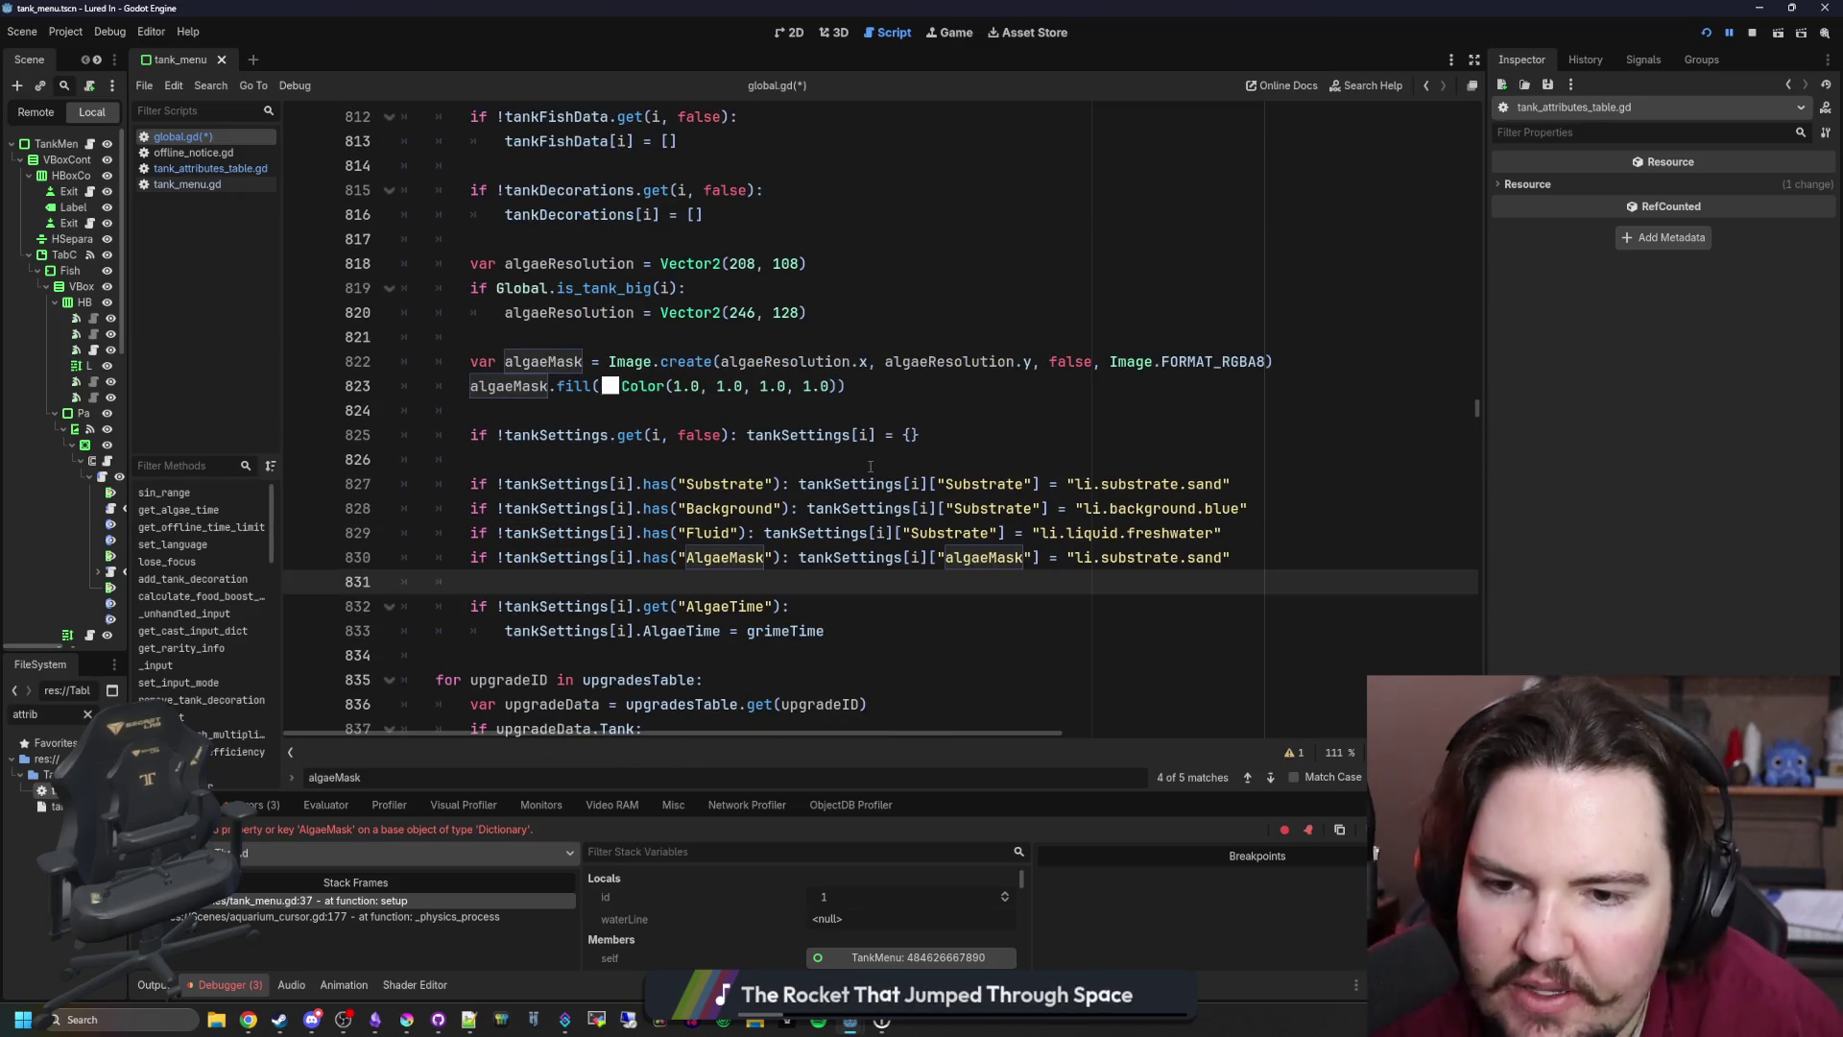
left_click(877, 467)
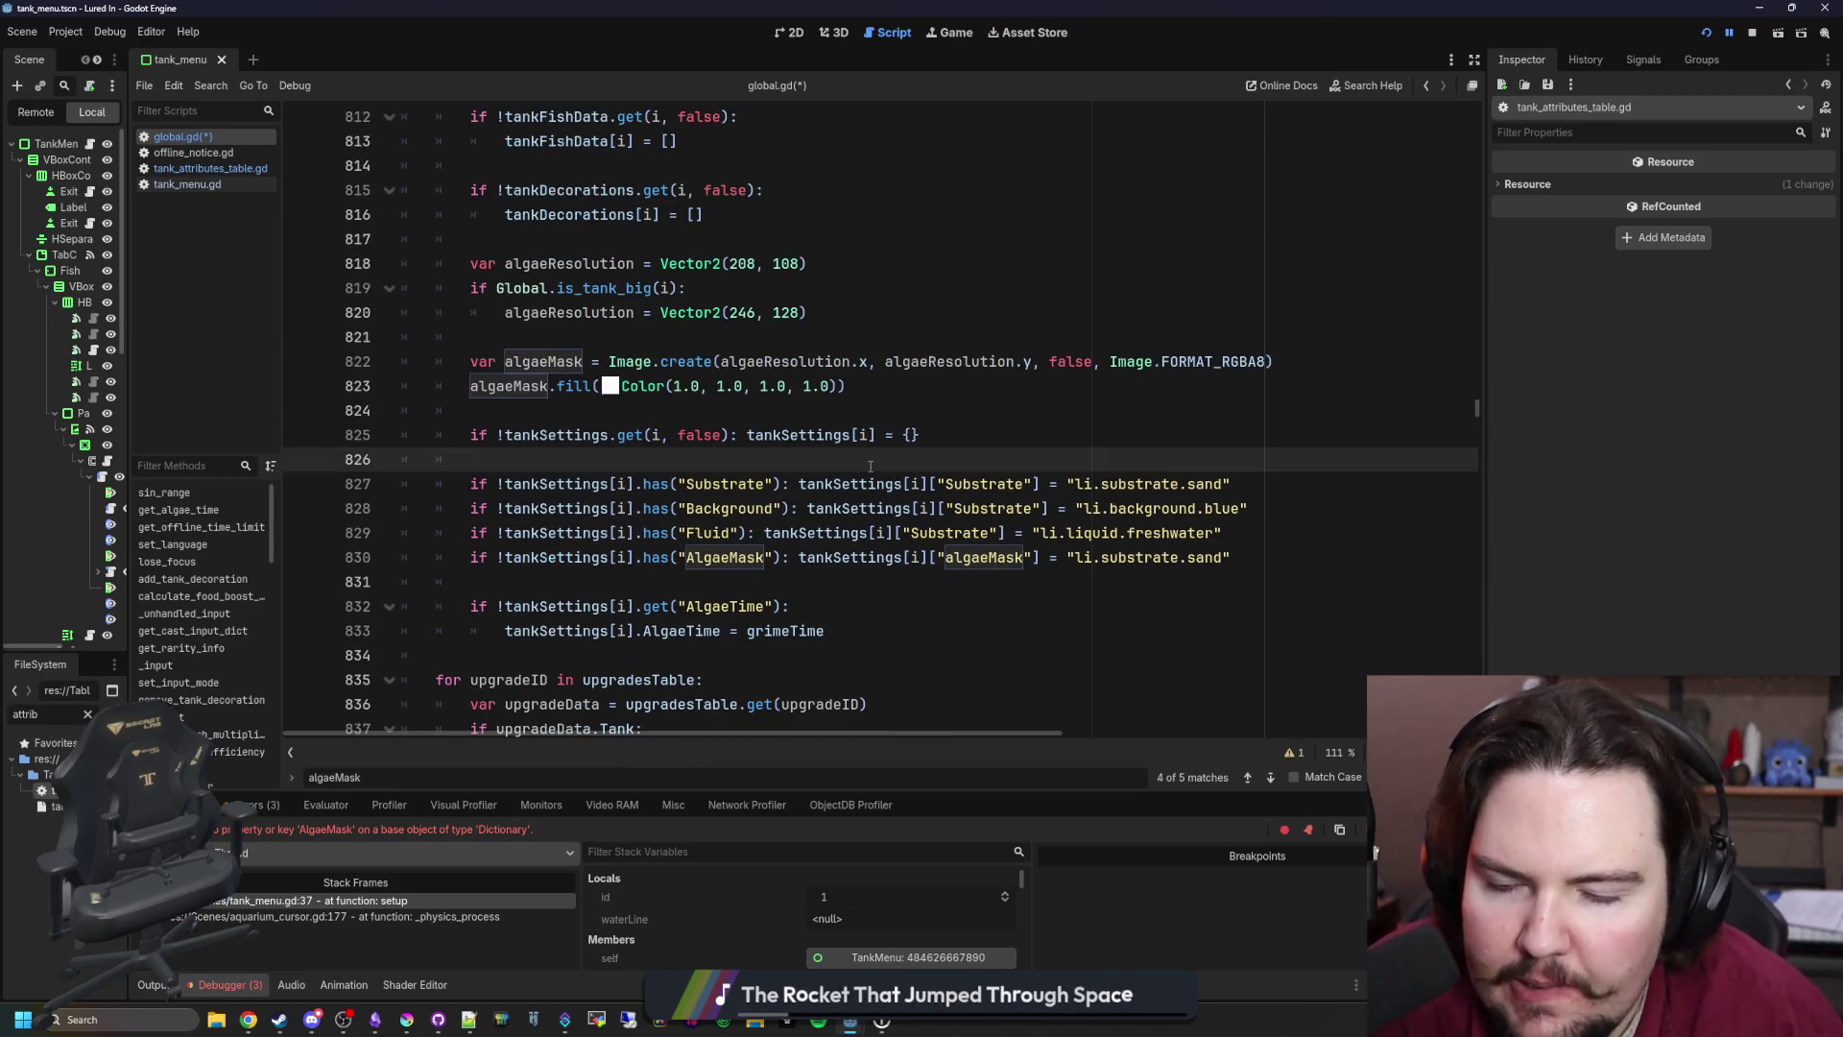
double_click(631, 435)
type("has")
key("Right")
key("Right")
key("Right")
key("BackSpace")
key("BackSpace")
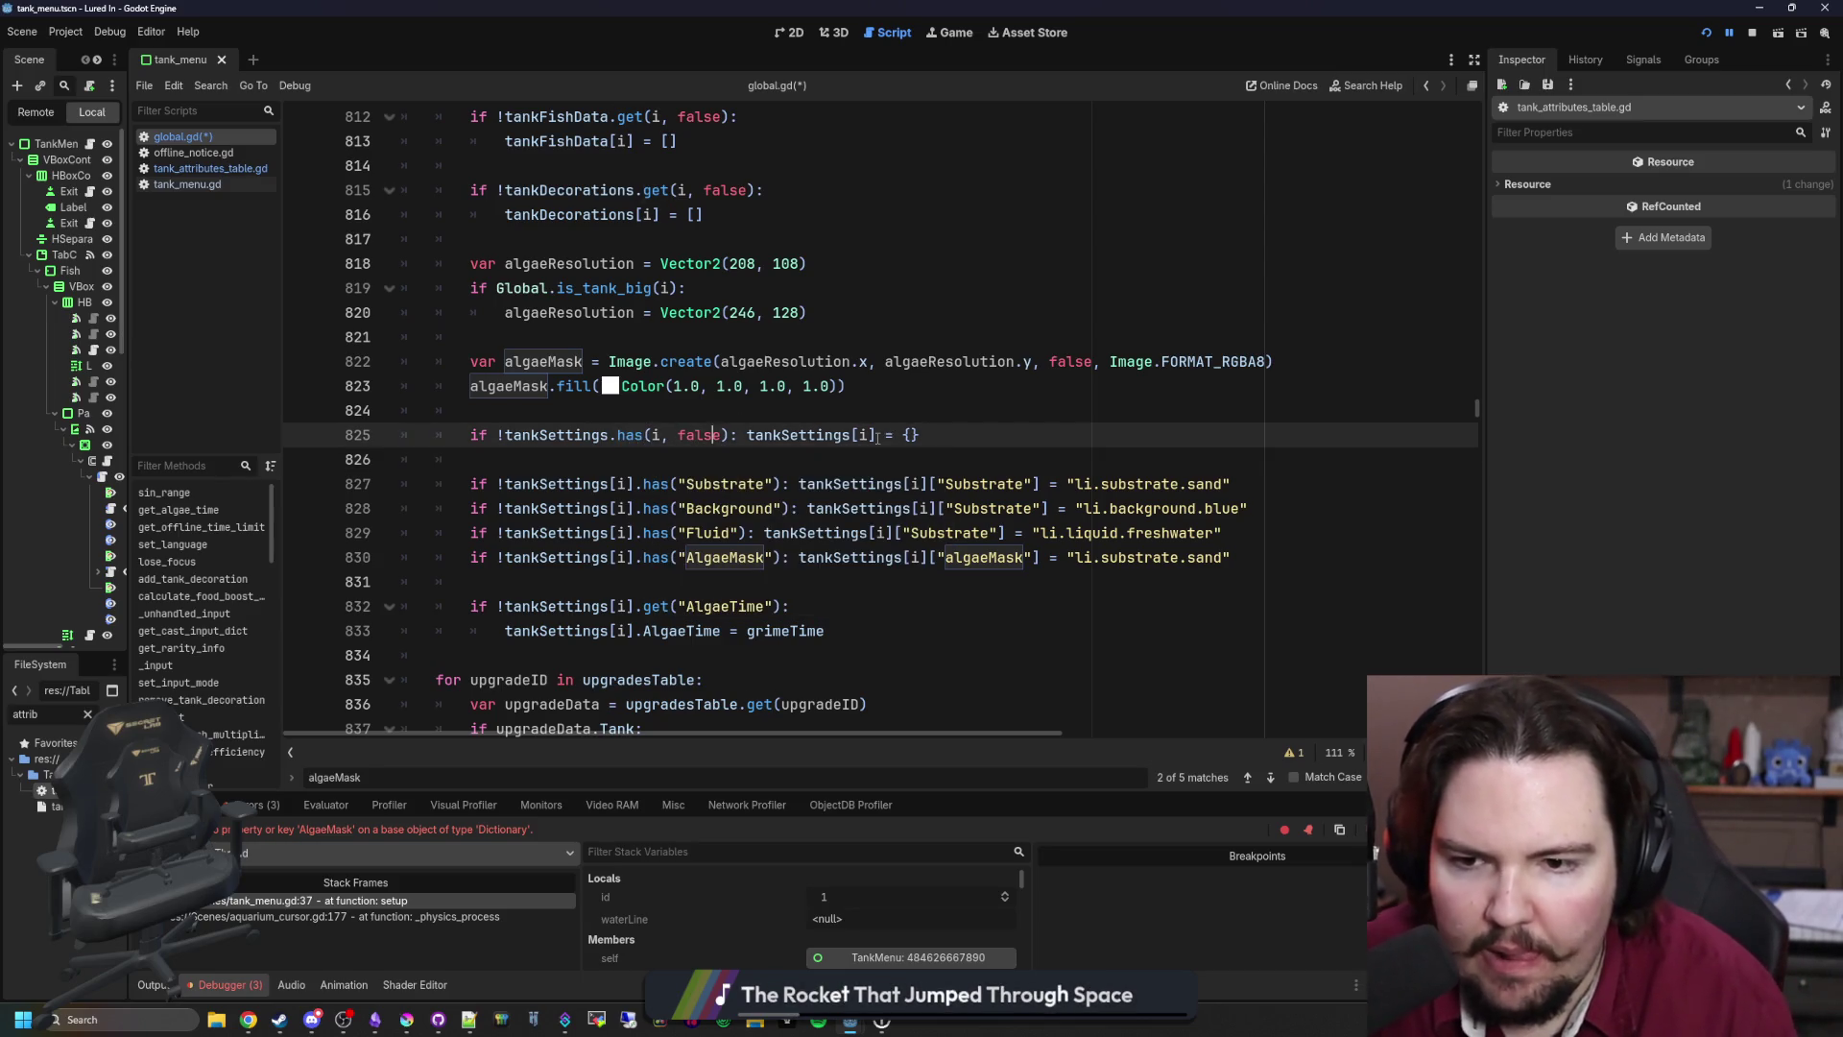
key("BackSpace")
key("BackSpace")
key("BackSpace")
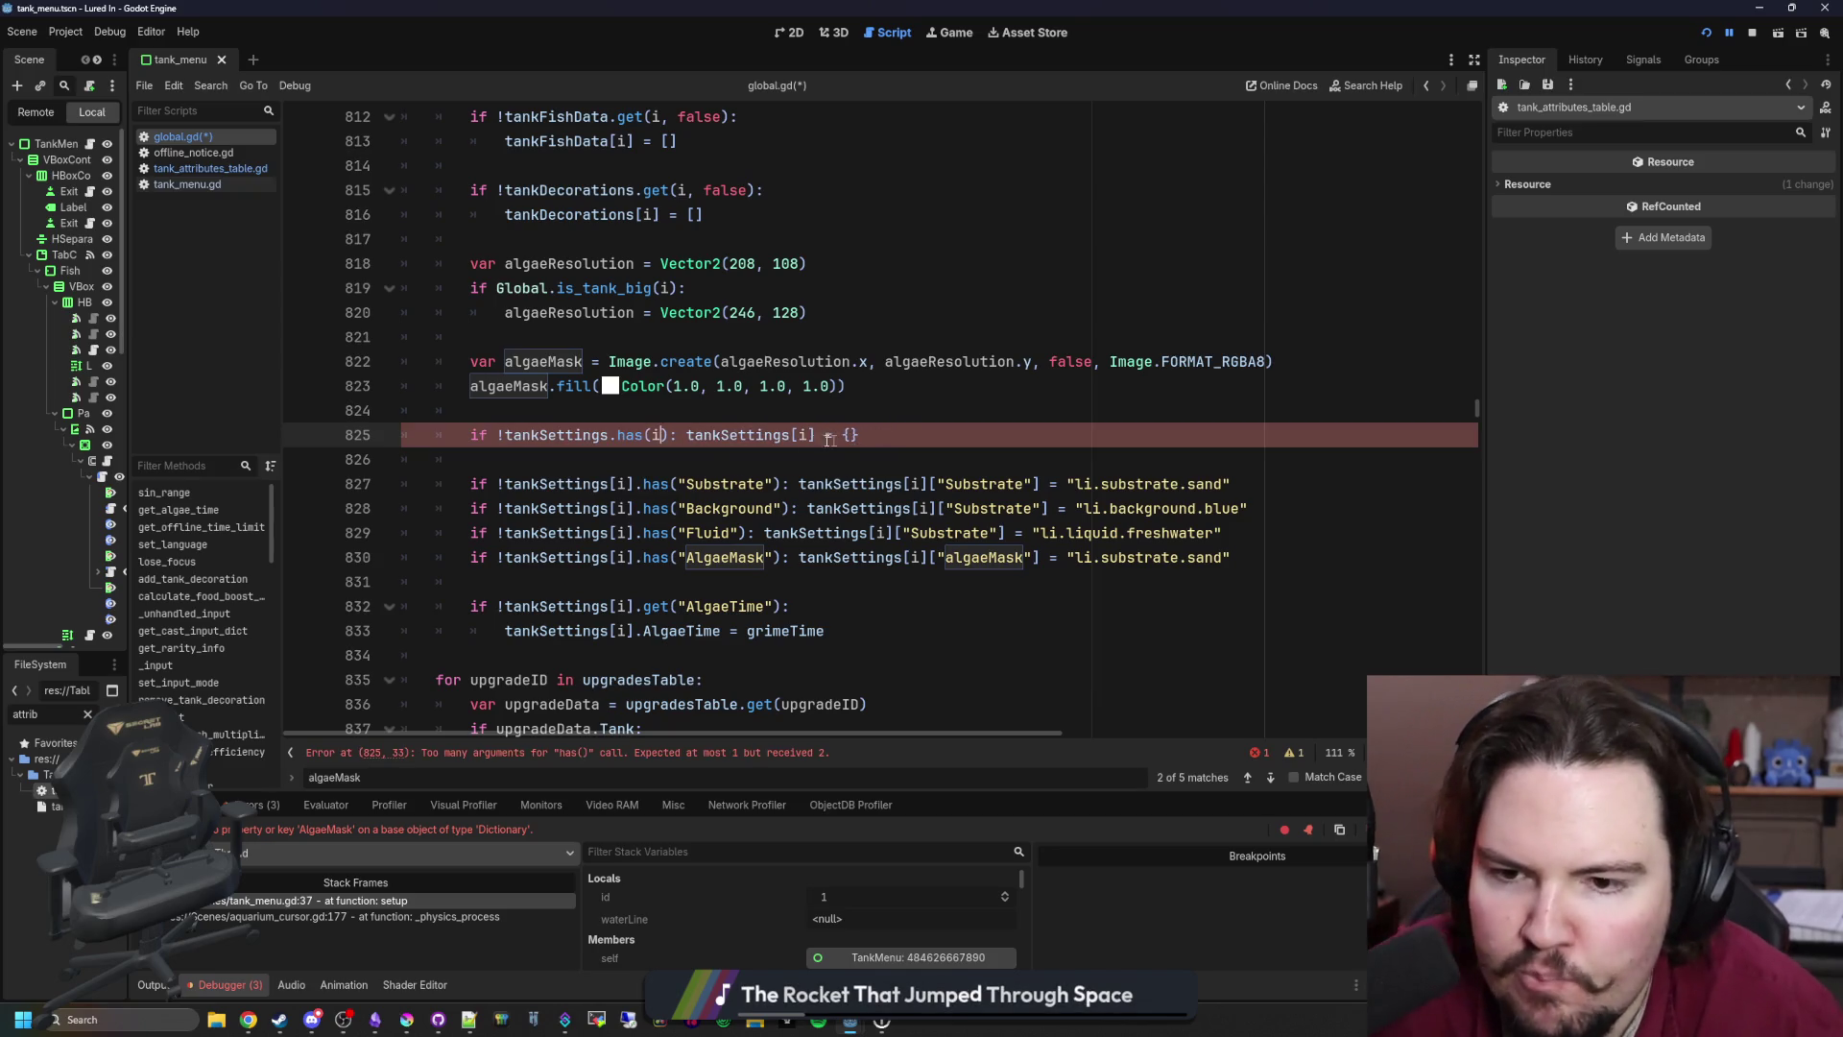
Step: Make the AlgaeTime default a one-line has() check, removing the empty line above
left_click(807, 419)
scroll(864, 416, "down", 1)
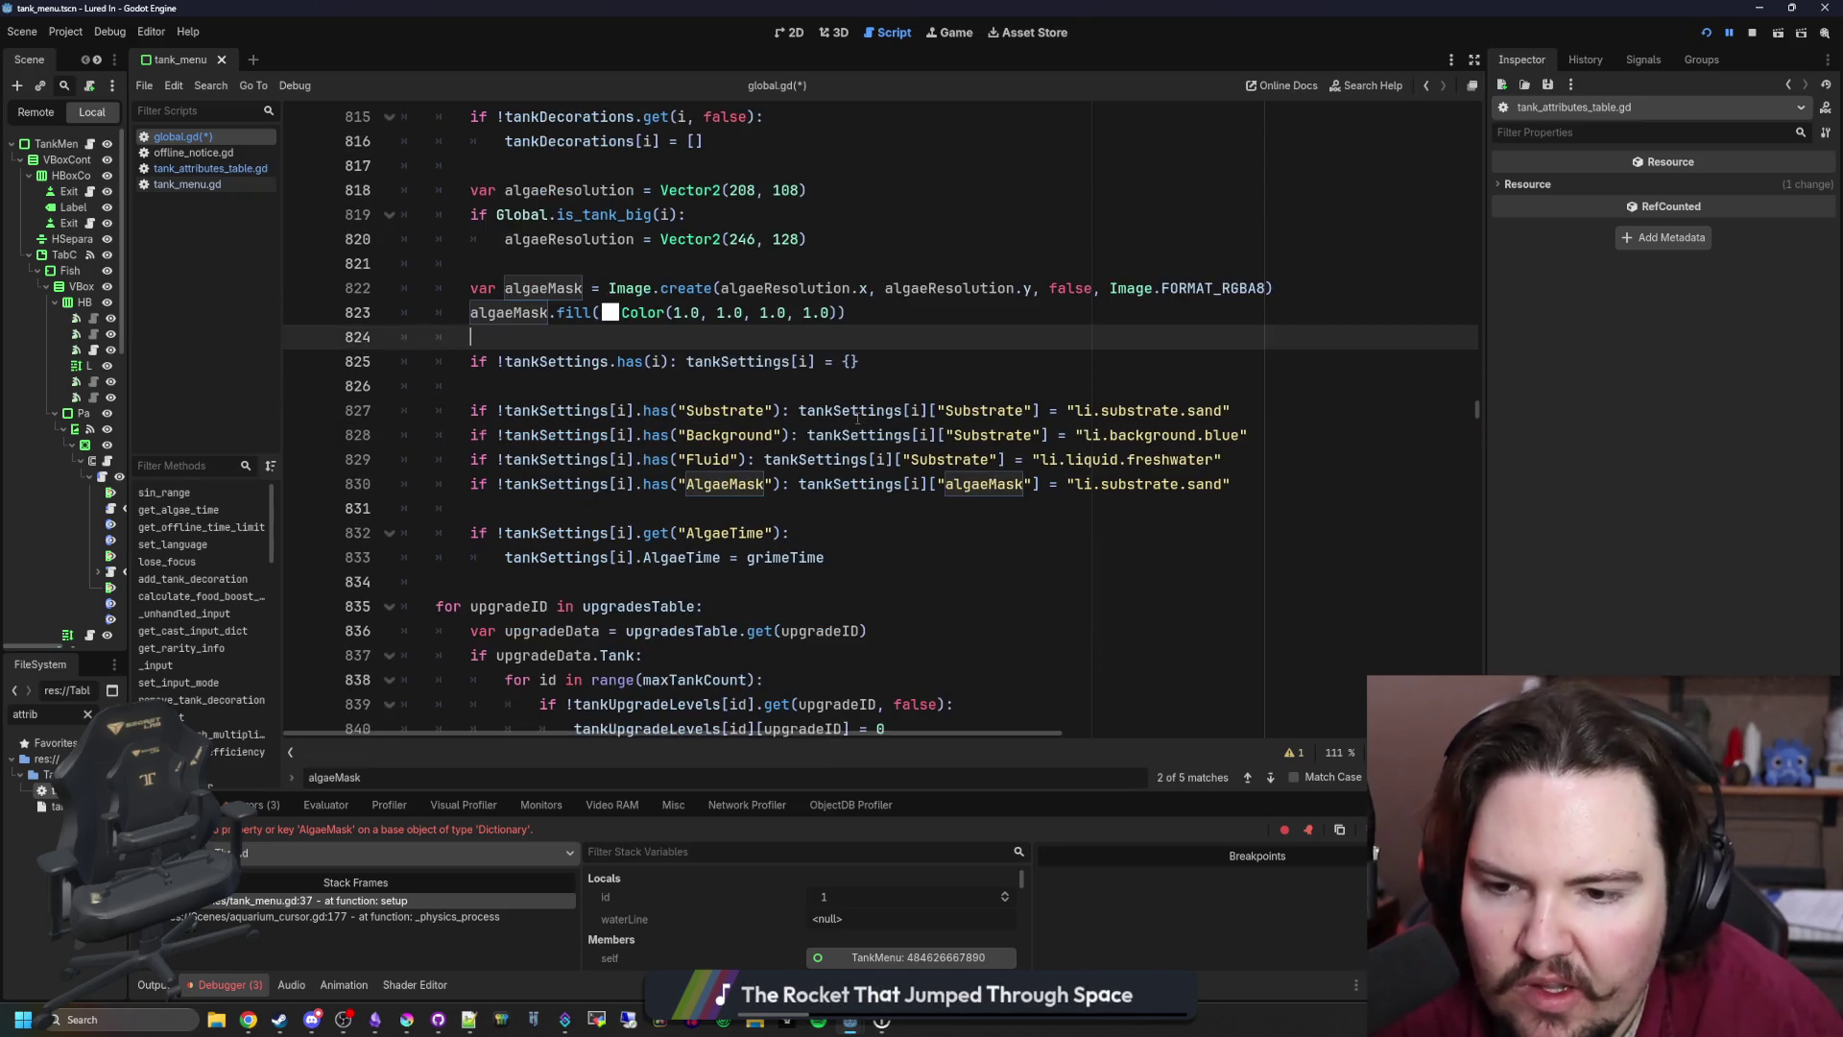
left_click(683, 522)
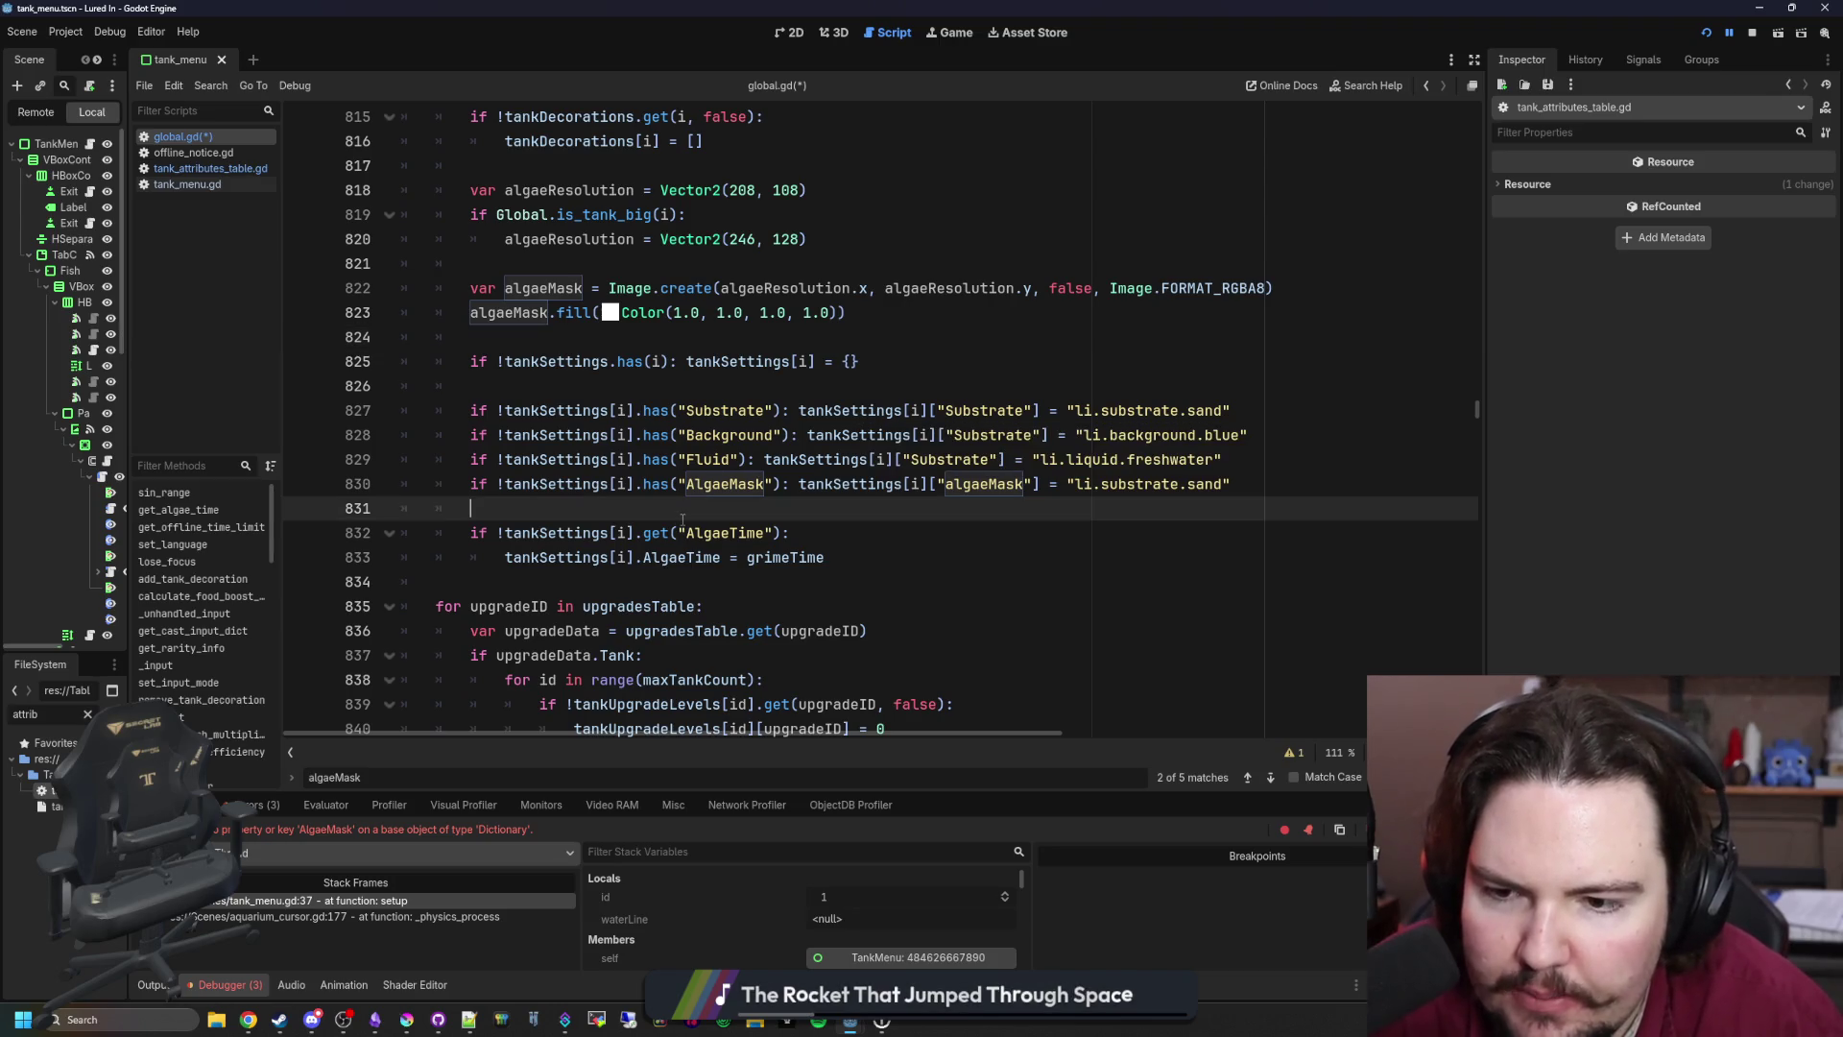
key("BackSpace")
key("BackSpace")
key("BackSpace")
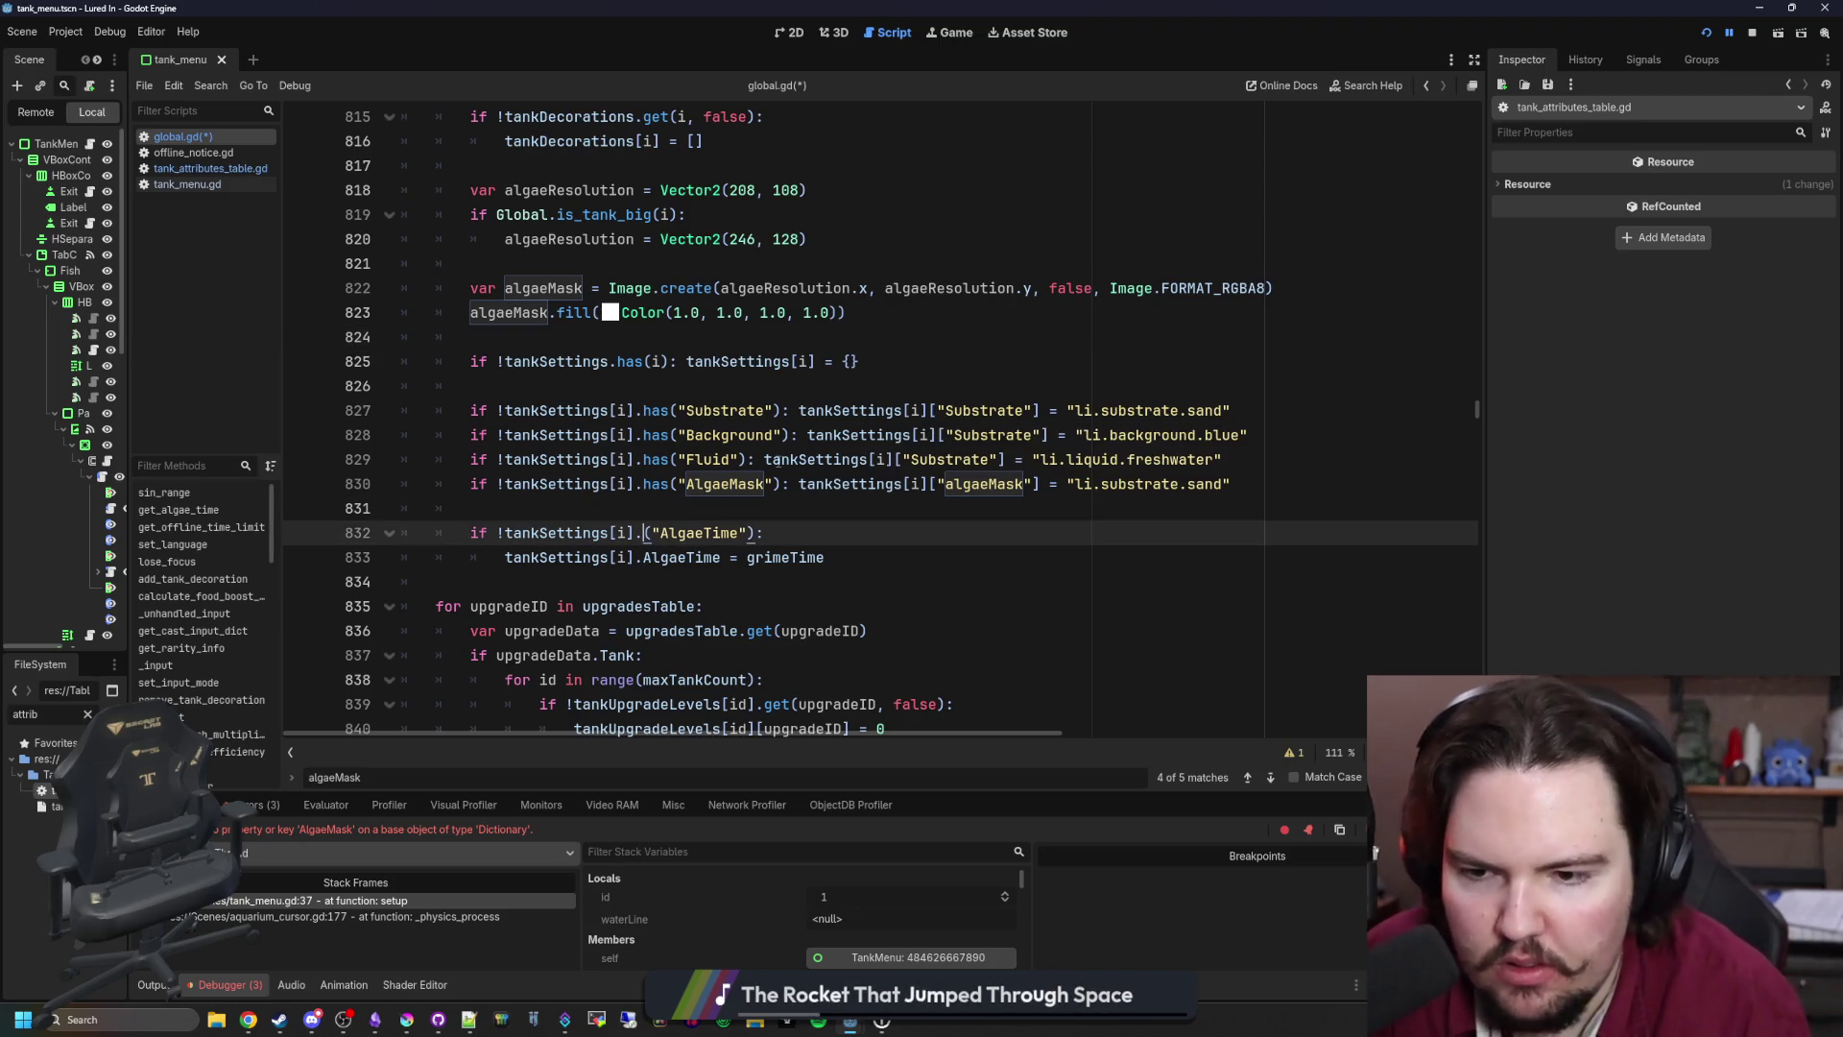
type("has")
left_click(676, 509)
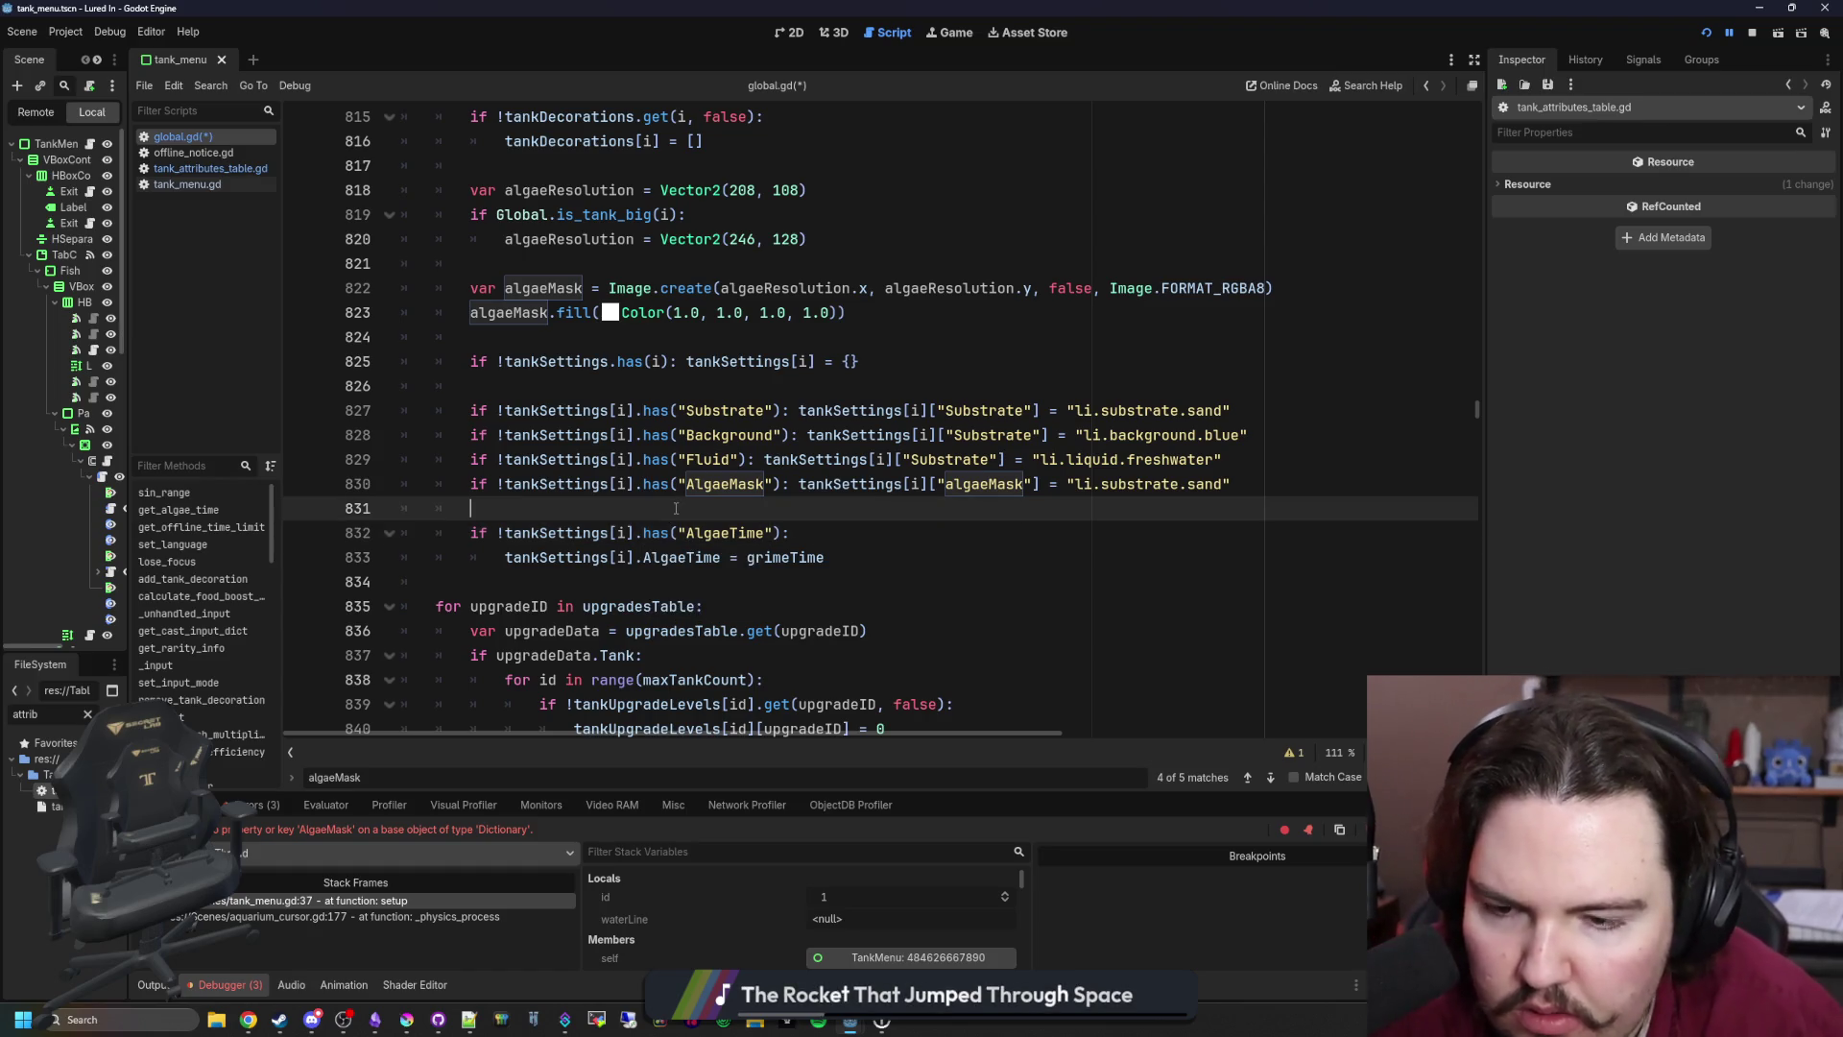
left_click(500, 556)
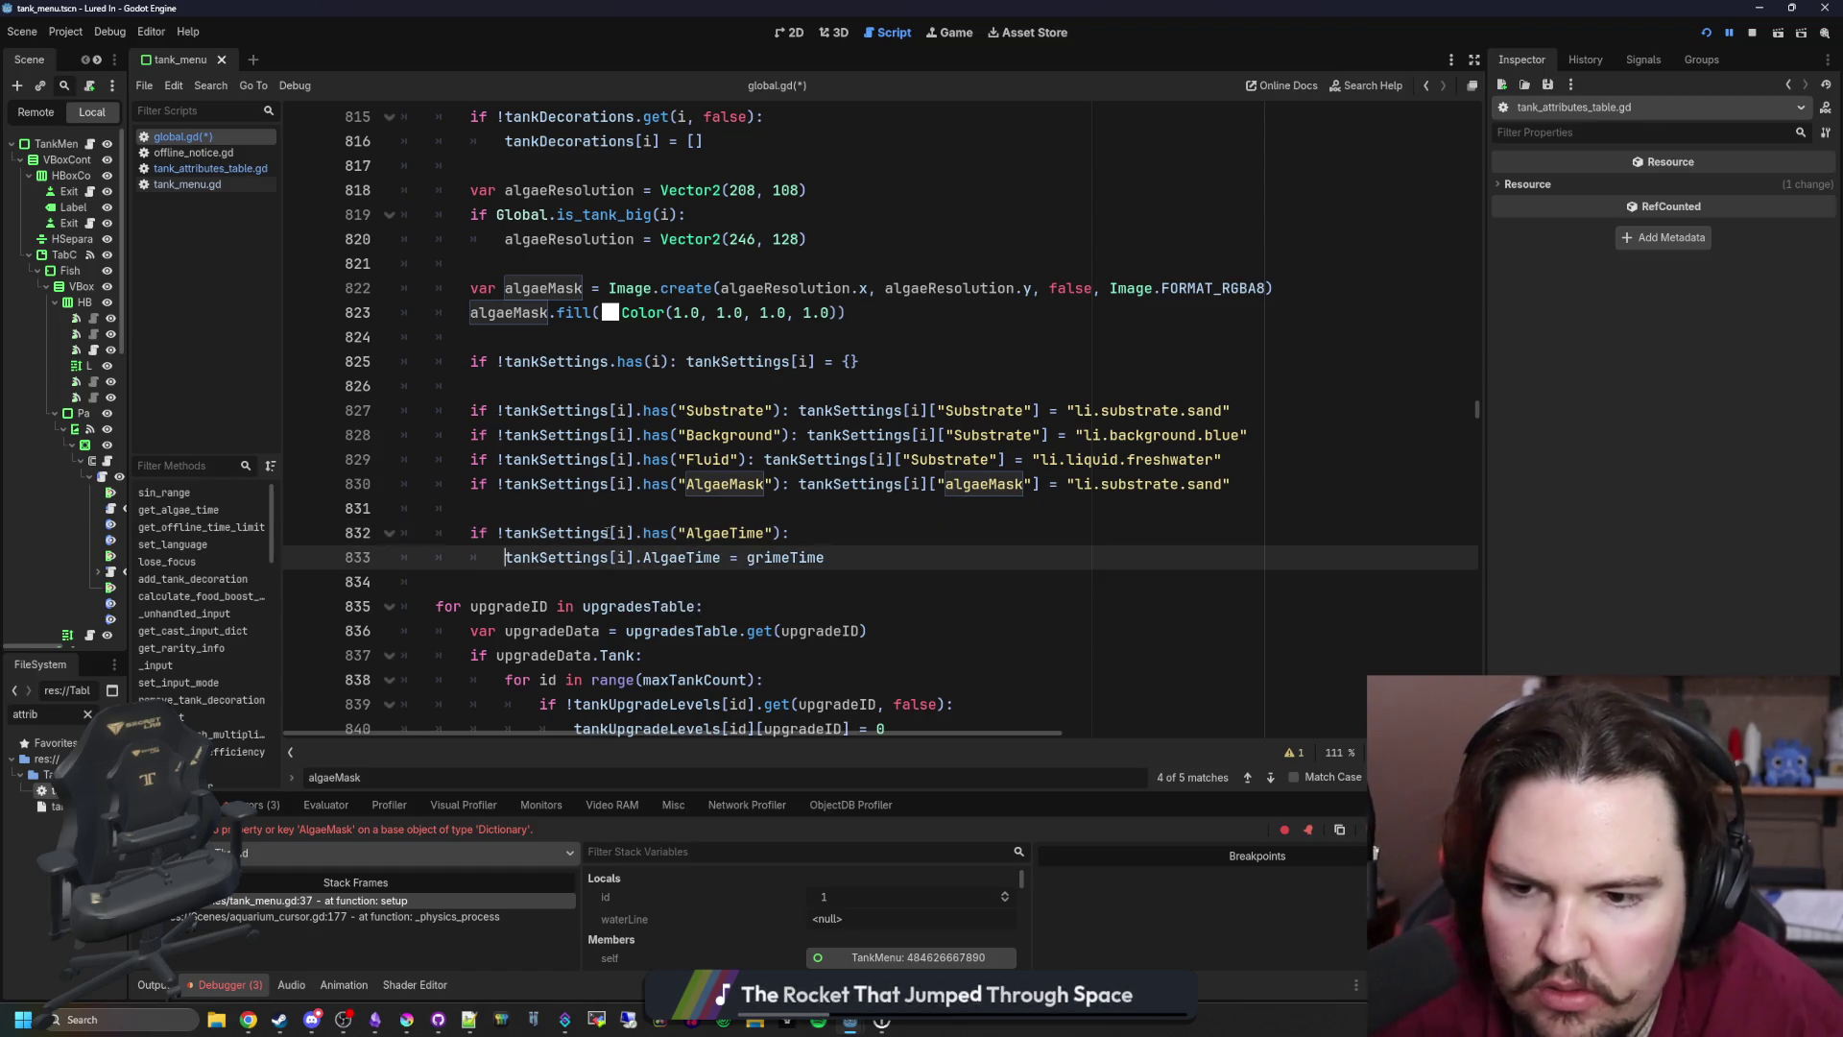
key("BackSpace")
key("BackSpace")
key("BackSpace")
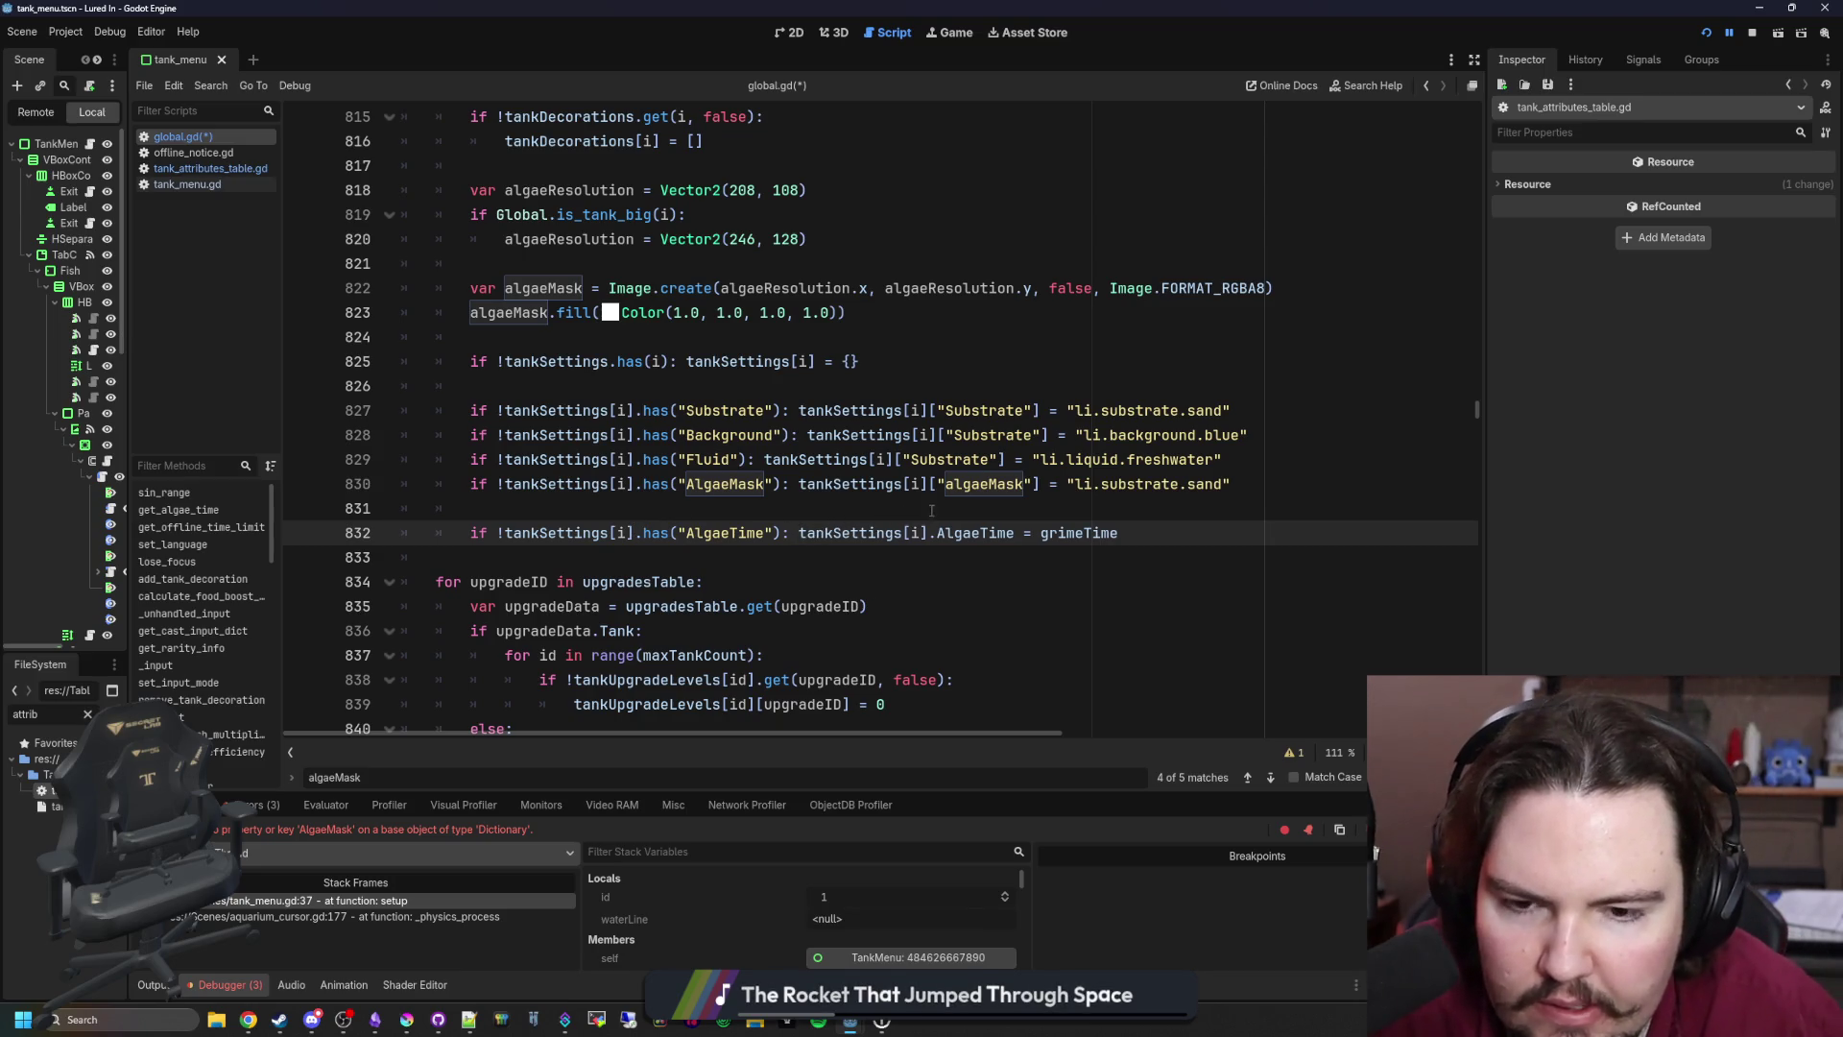
key("Up")
key("BackSpace")
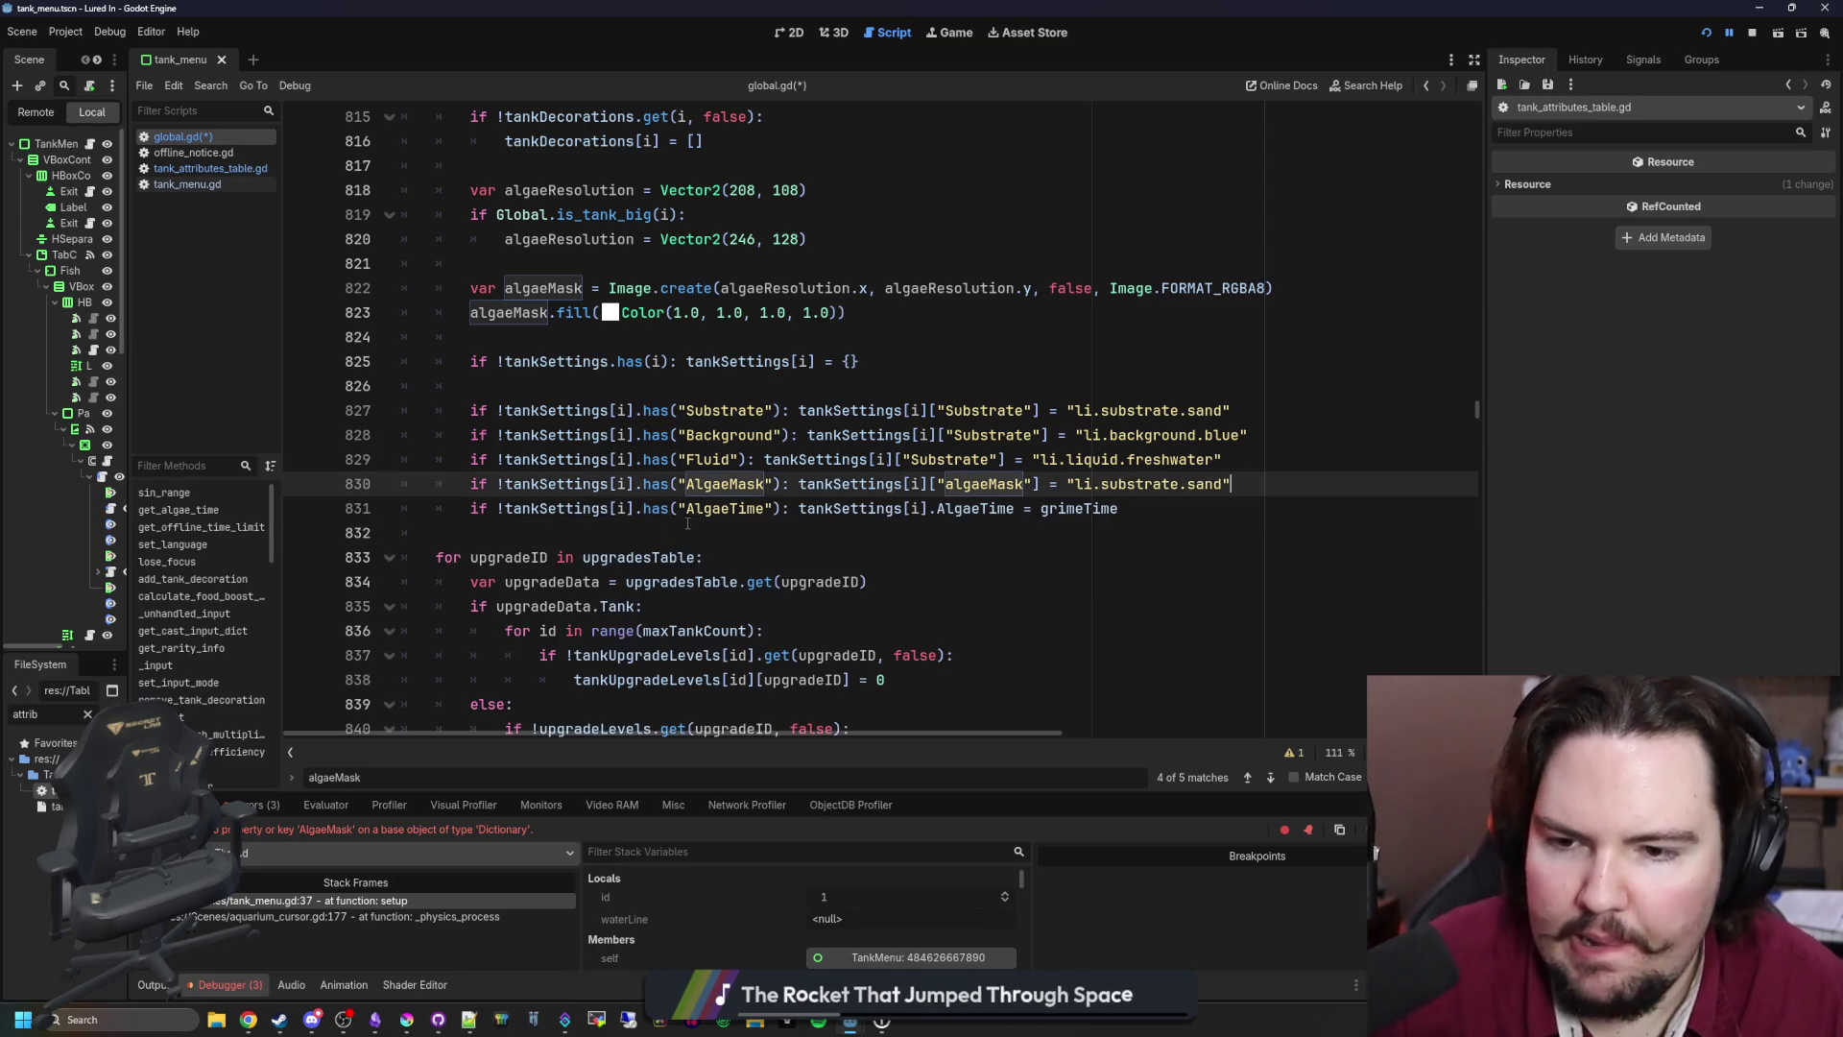
Step: Delete the AlgaeMask default line and save global.gd
left_click(654, 534)
left_click(809, 480)
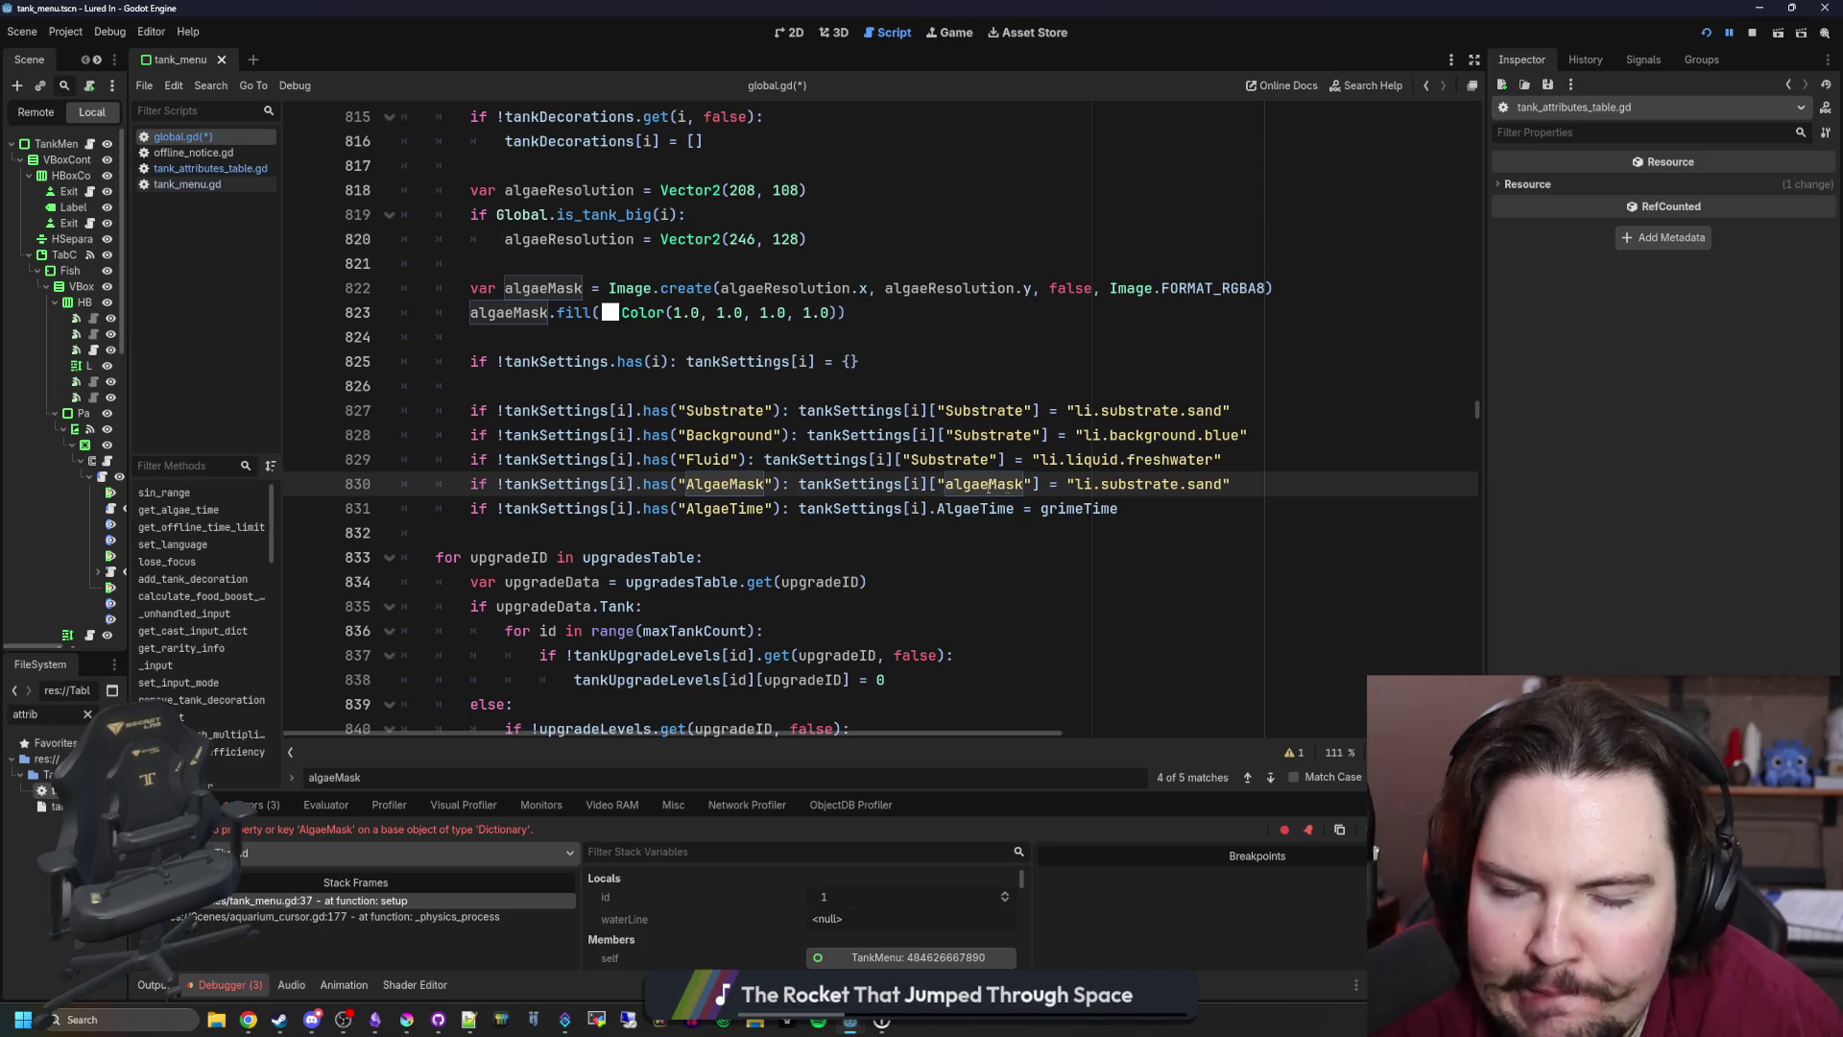
type("A")
left_click_drag(1272, 480, 473, 485)
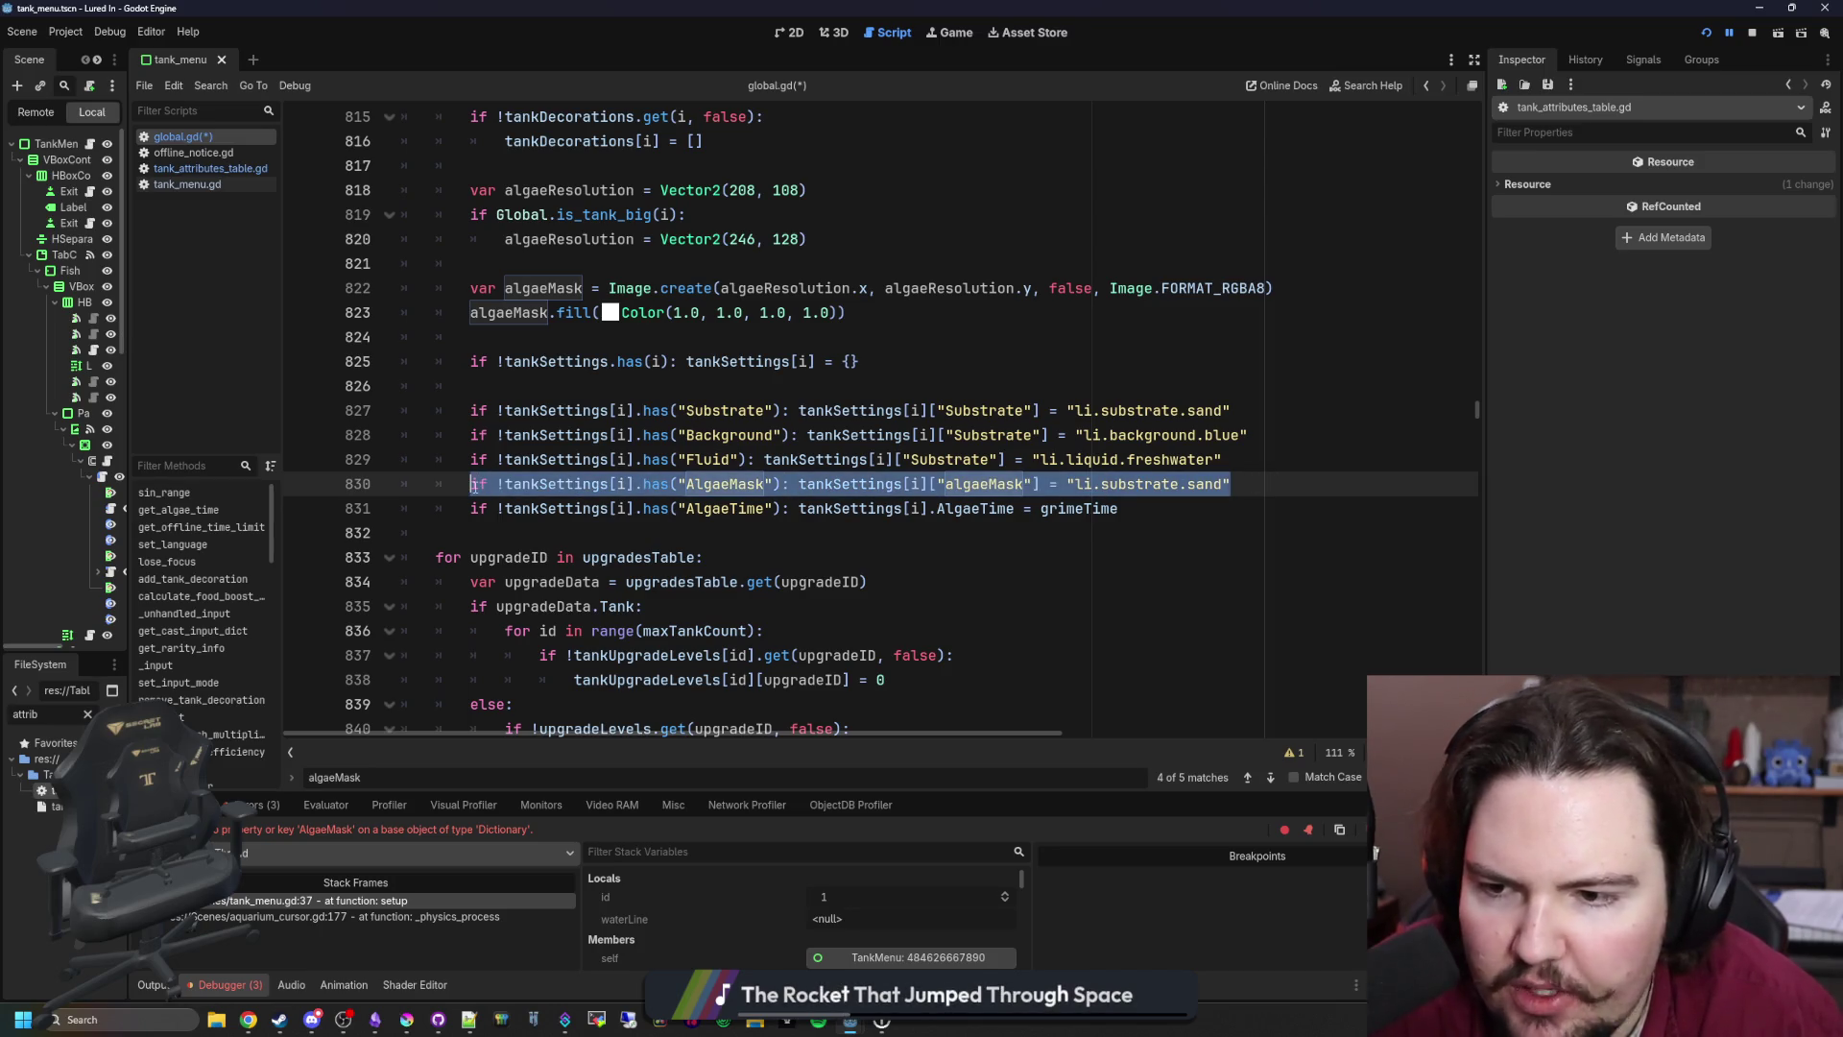
key("BackSpace")
key("BackSpace")
key("BackSpace")
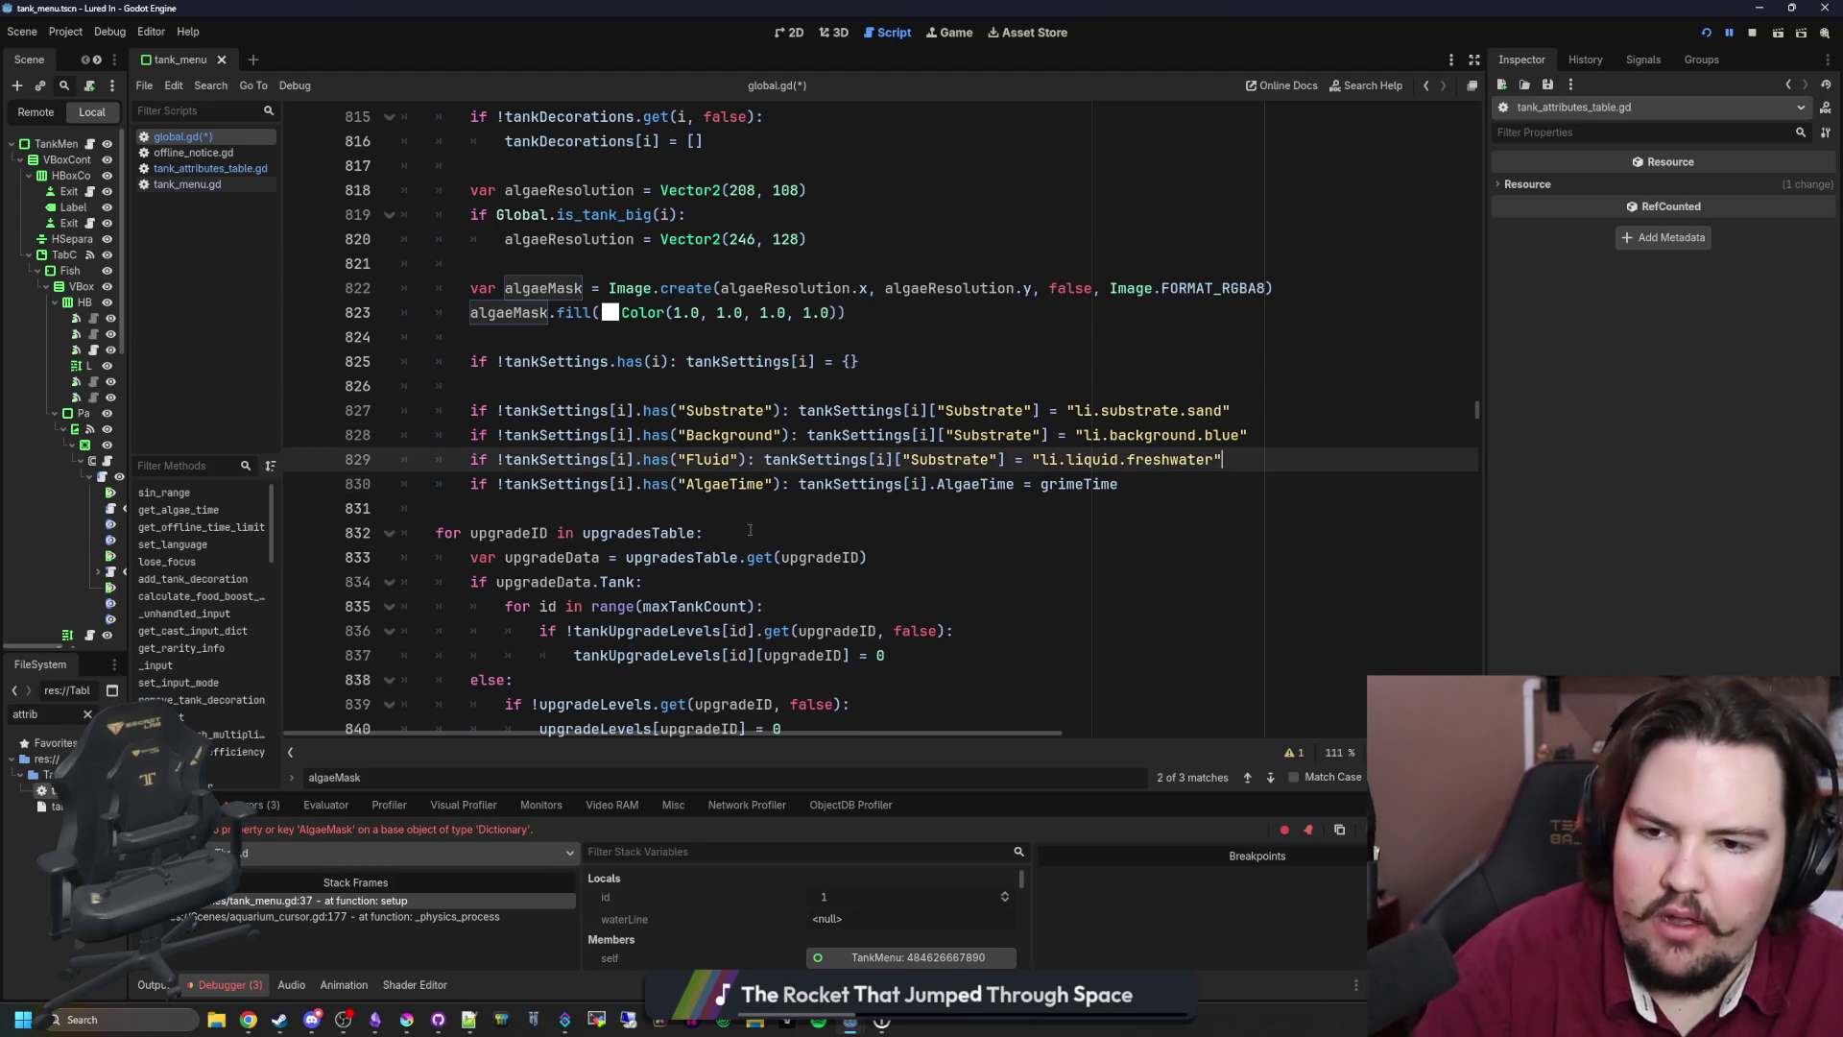
left_click(806, 509)
key("ctrl+s")
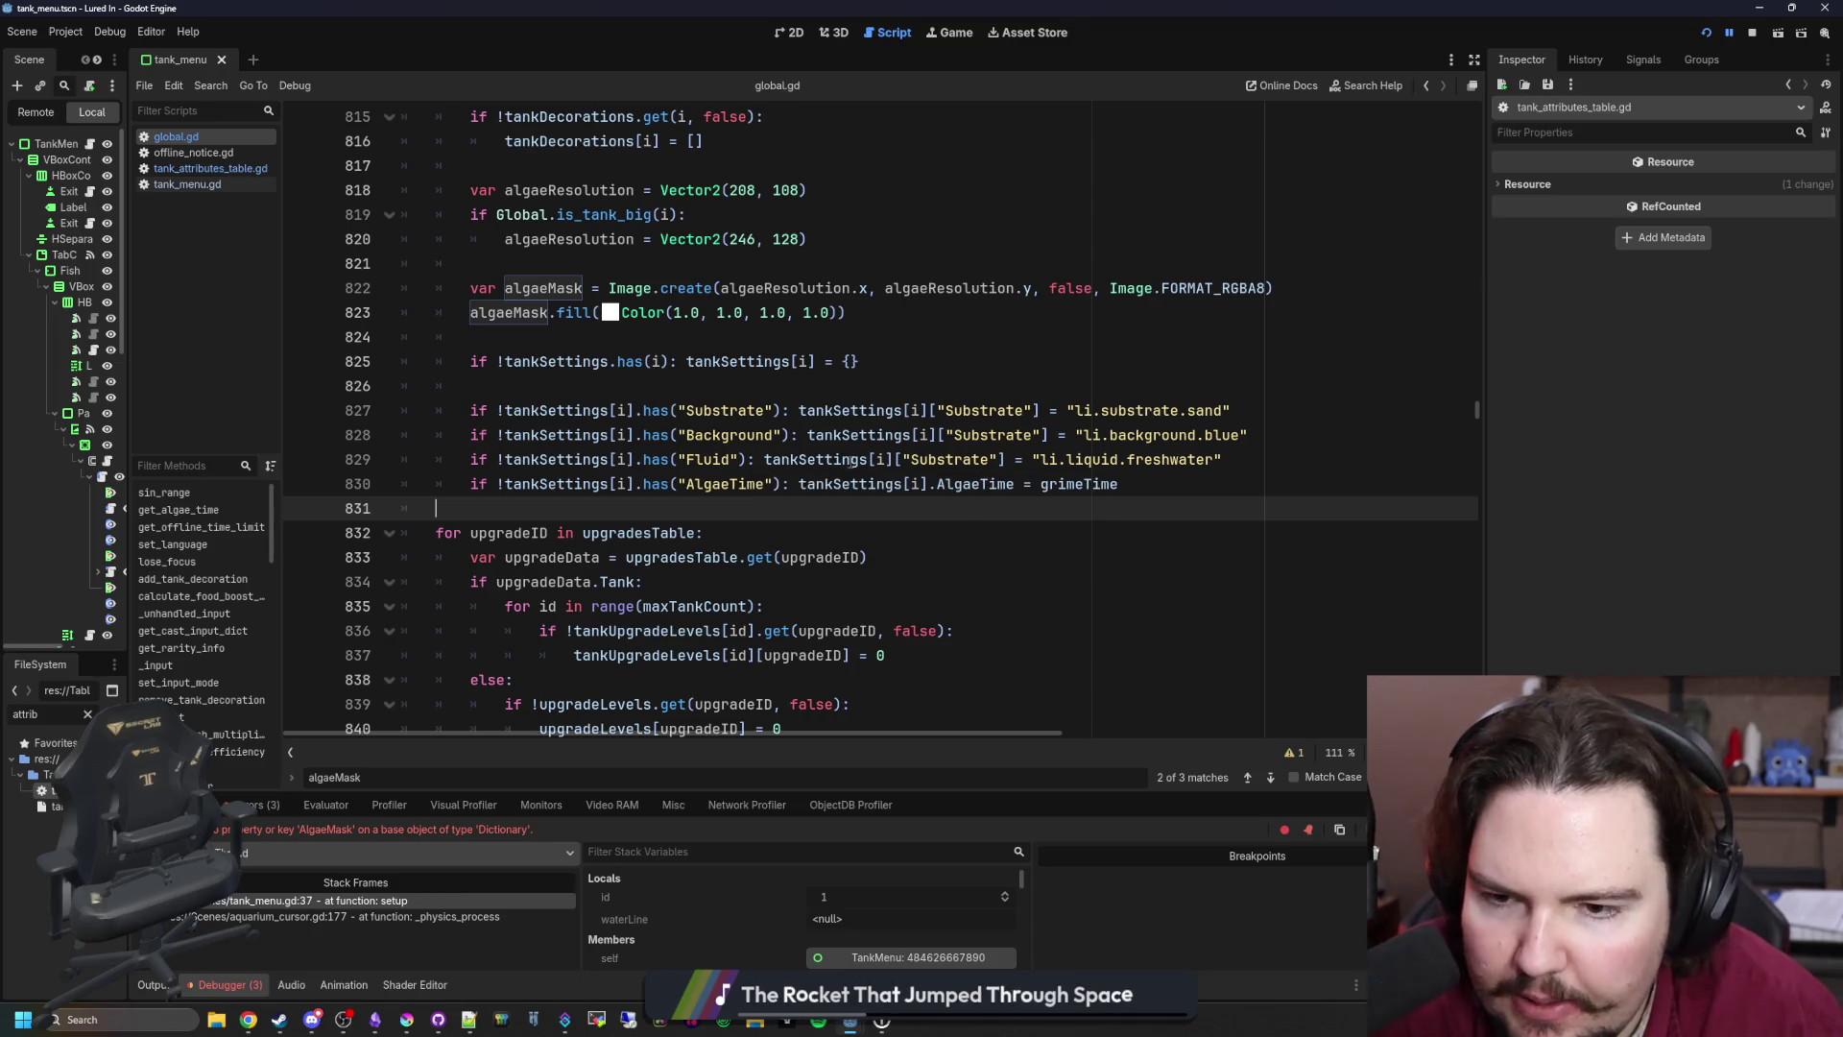
scroll(756, 437, "up", 6)
Step: Search tankSettings until reaching its Dictionary[int, Dictionary] declaration on line 104, below activeLure
scroll(757, 437, "up", 16)
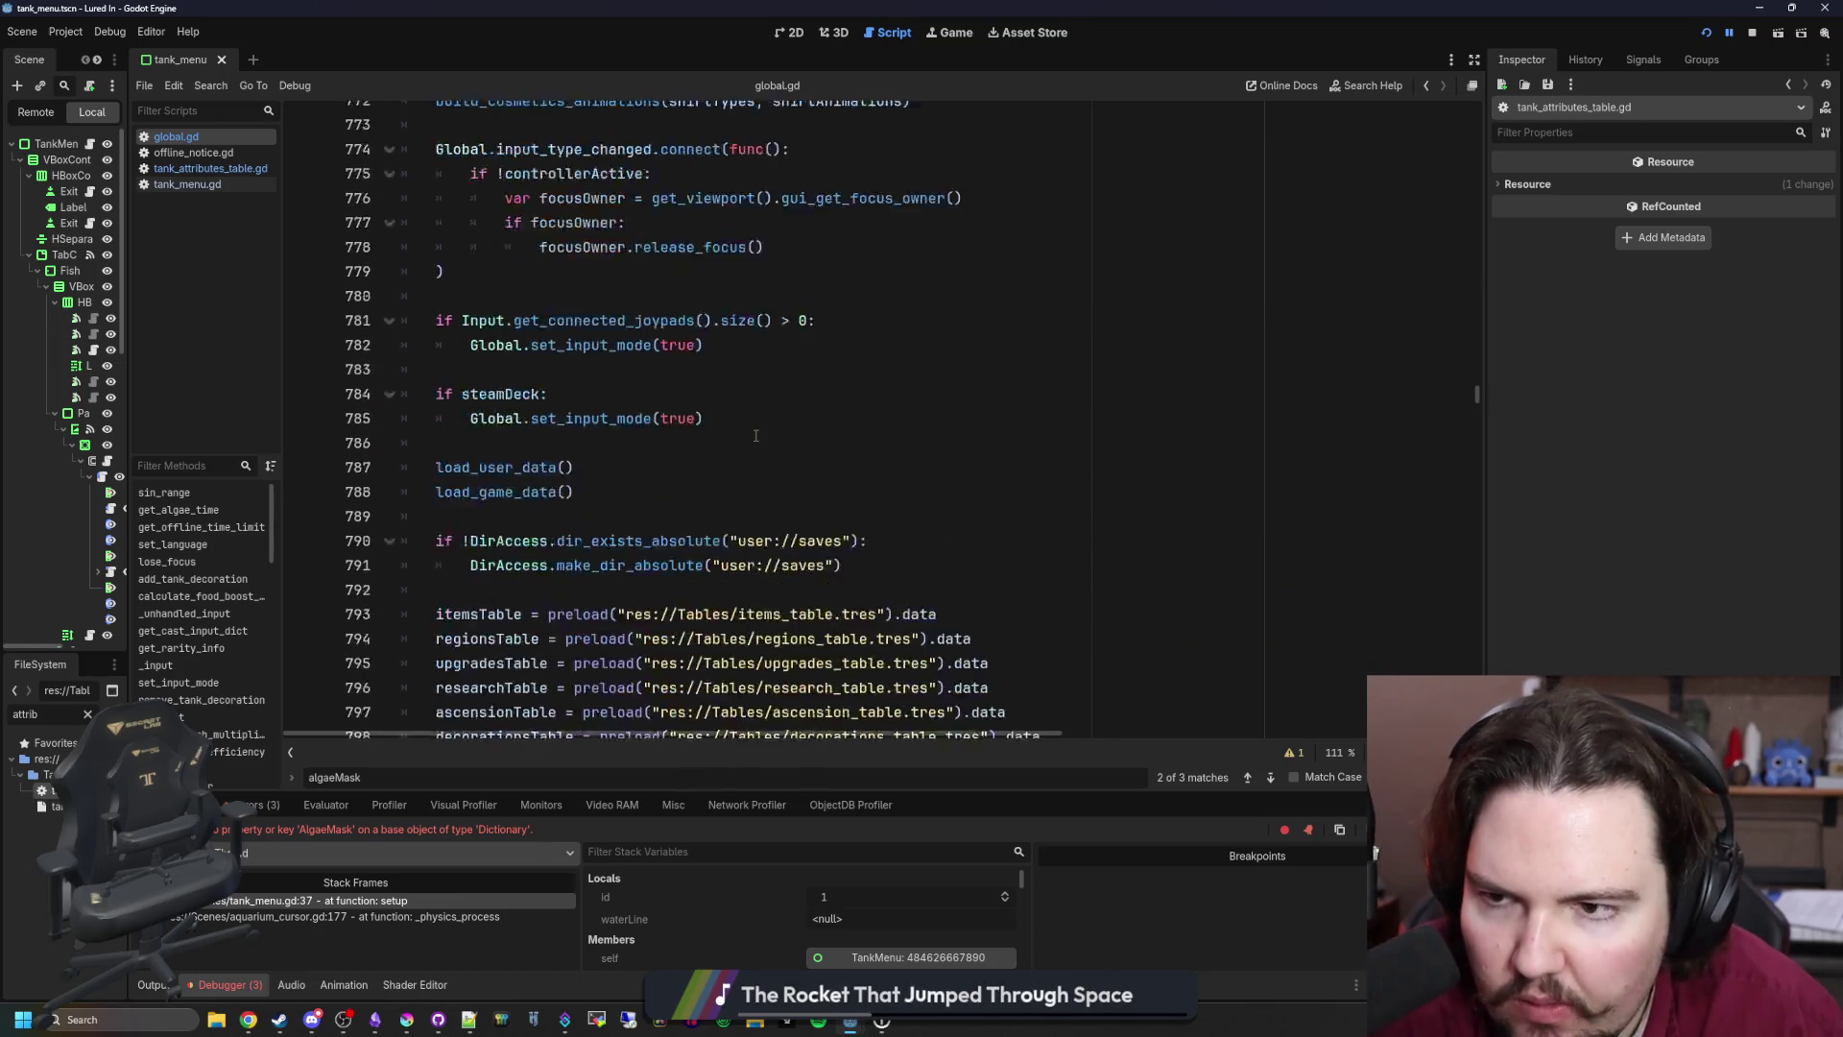
scroll(764, 476, "up", 7)
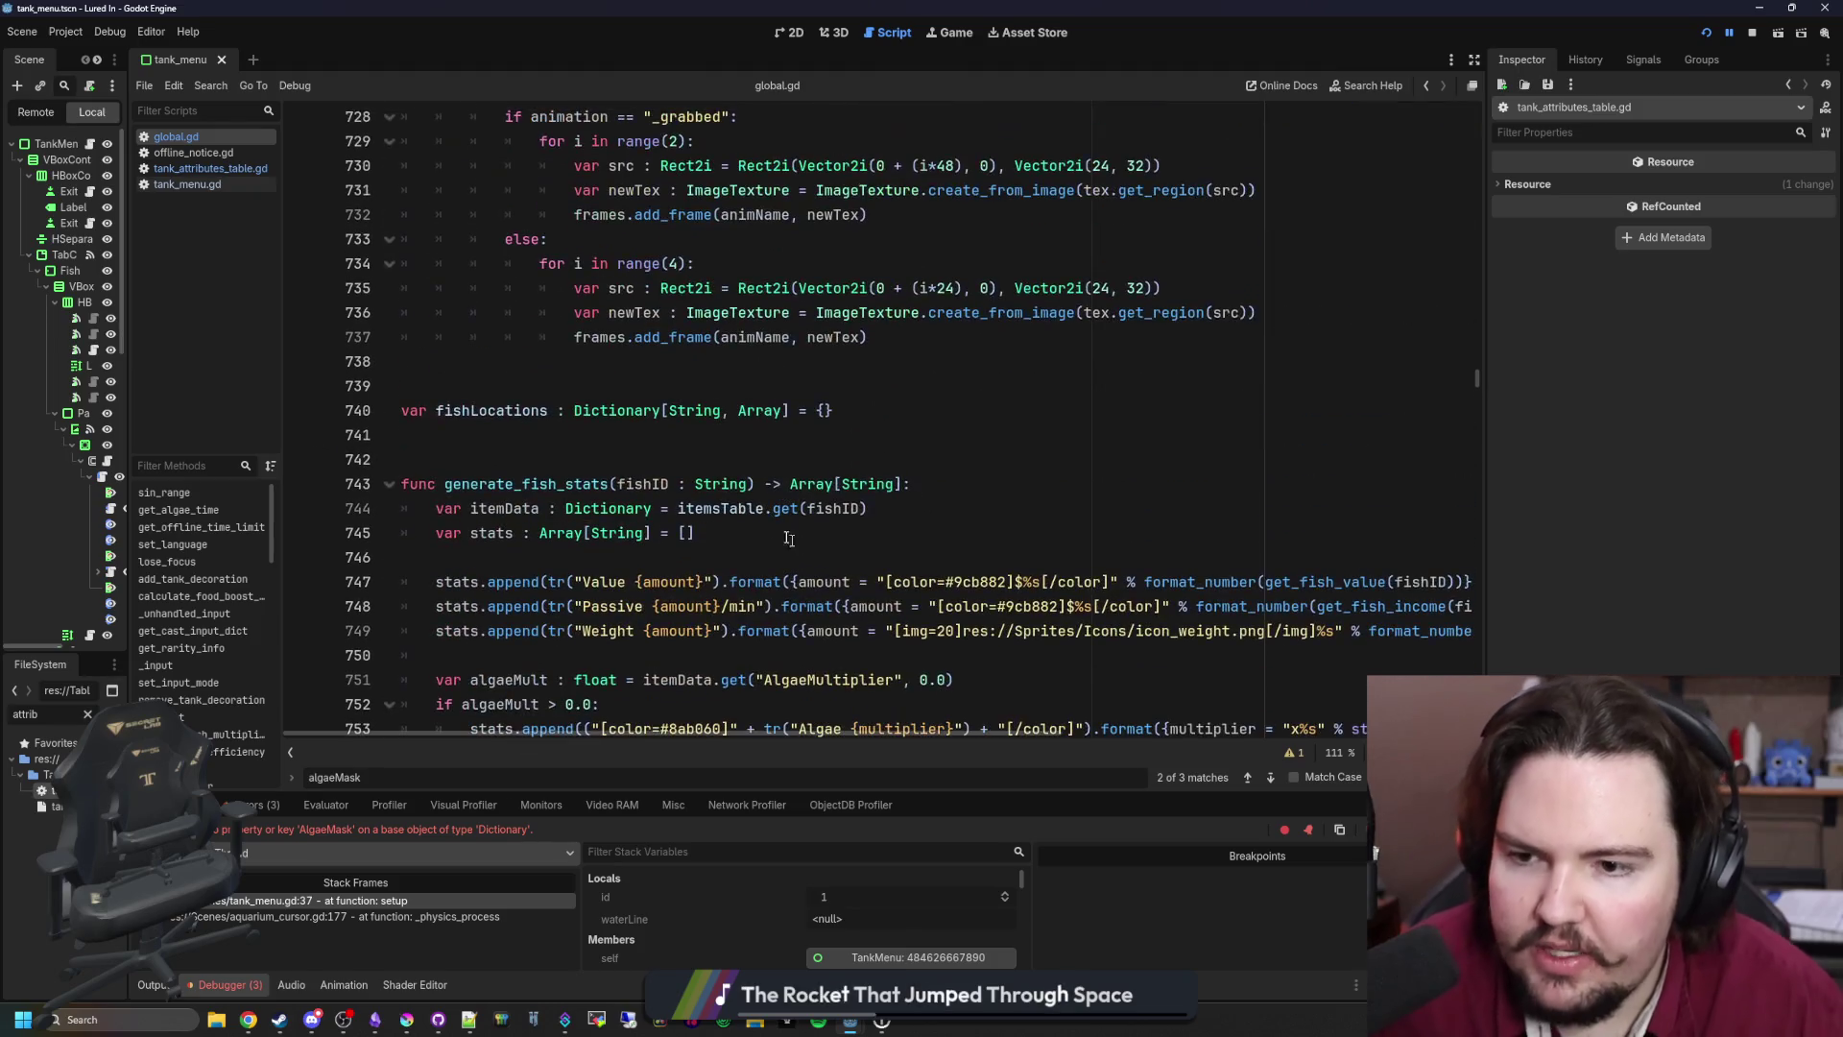
left_click(726, 434)
key("ctrl+f")
type("tankSettings")
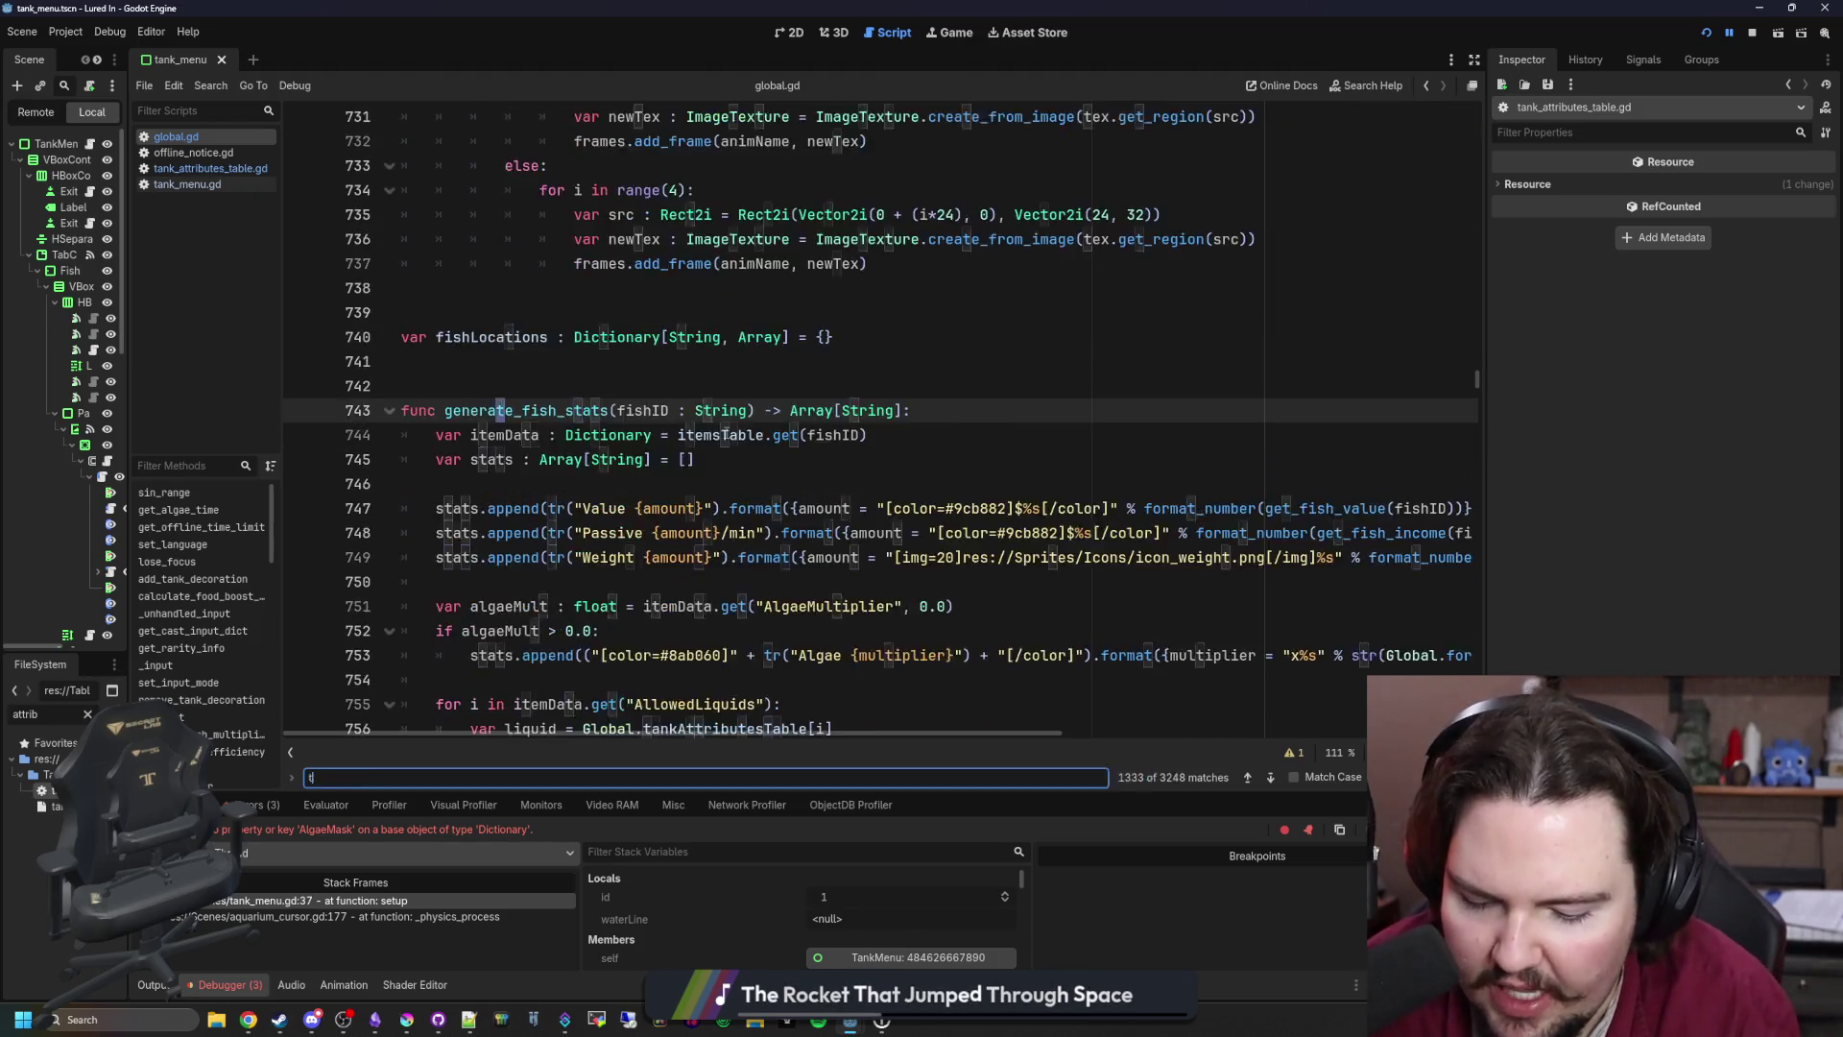
key("Return")
key("Return")
key("Return")
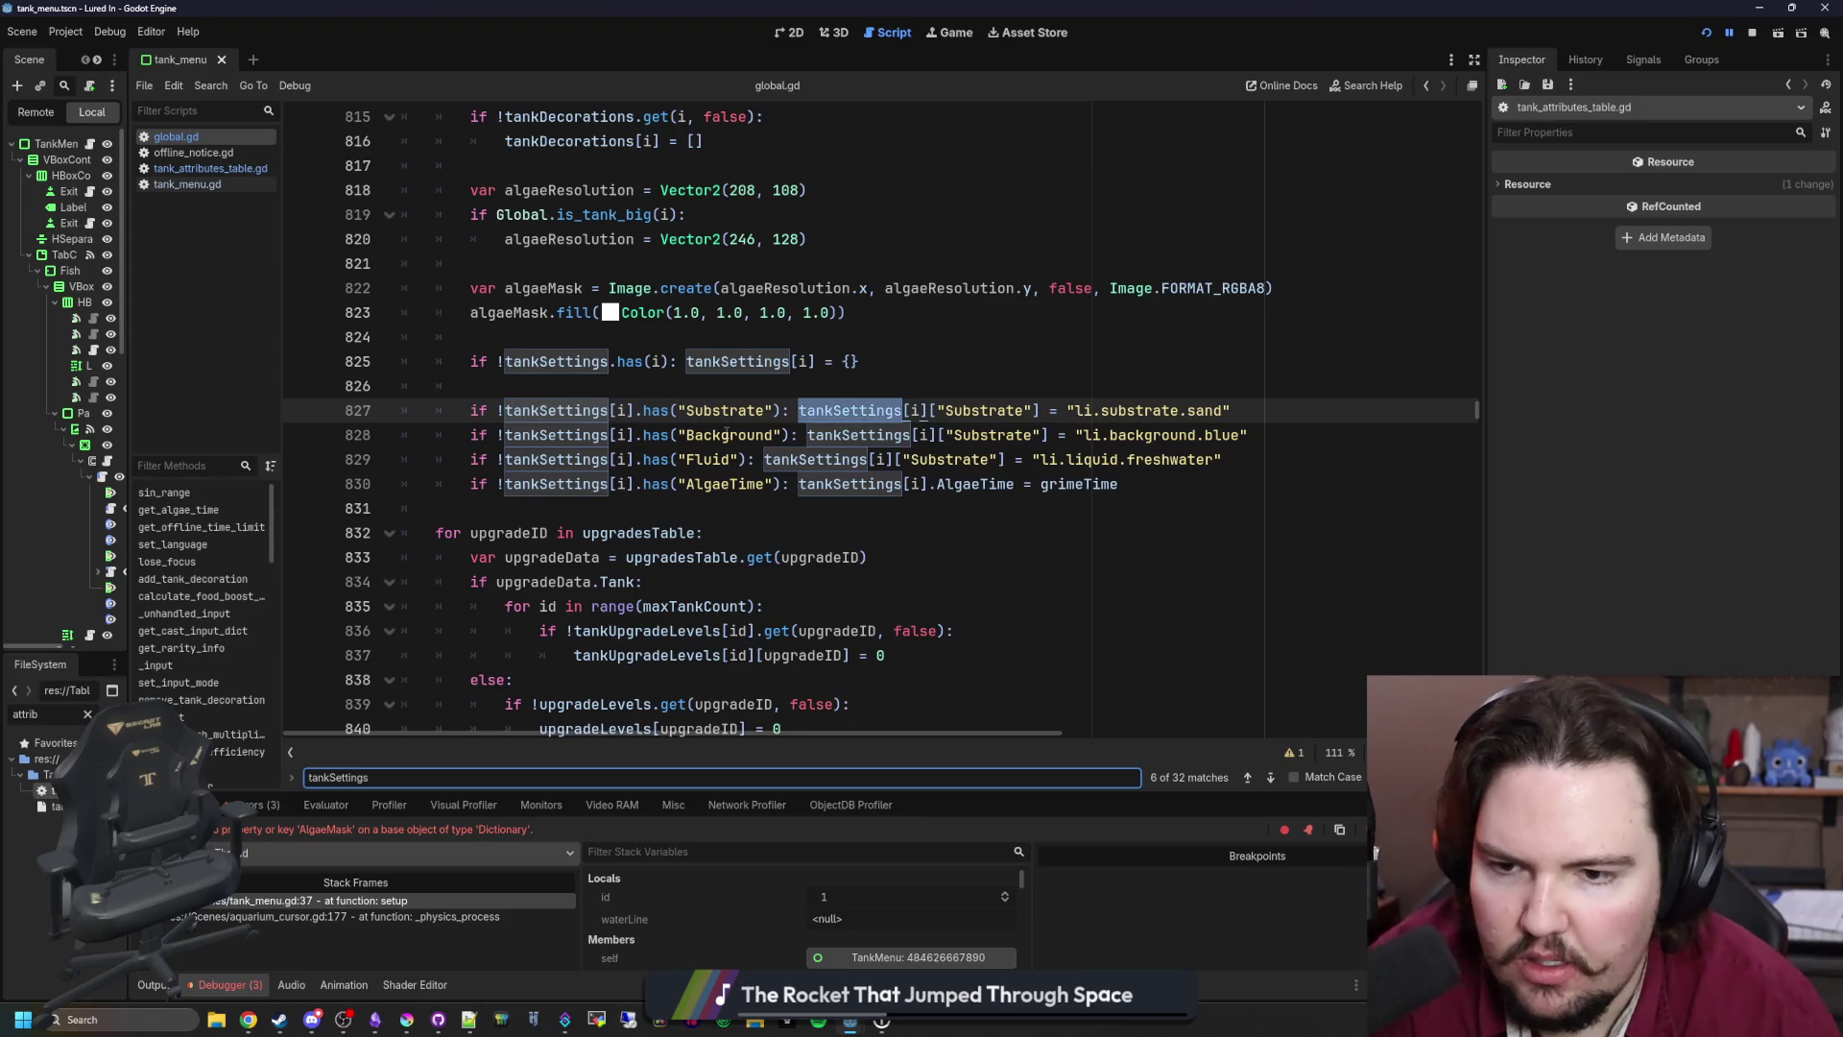
key("Return")
key("Return")
key("Return")
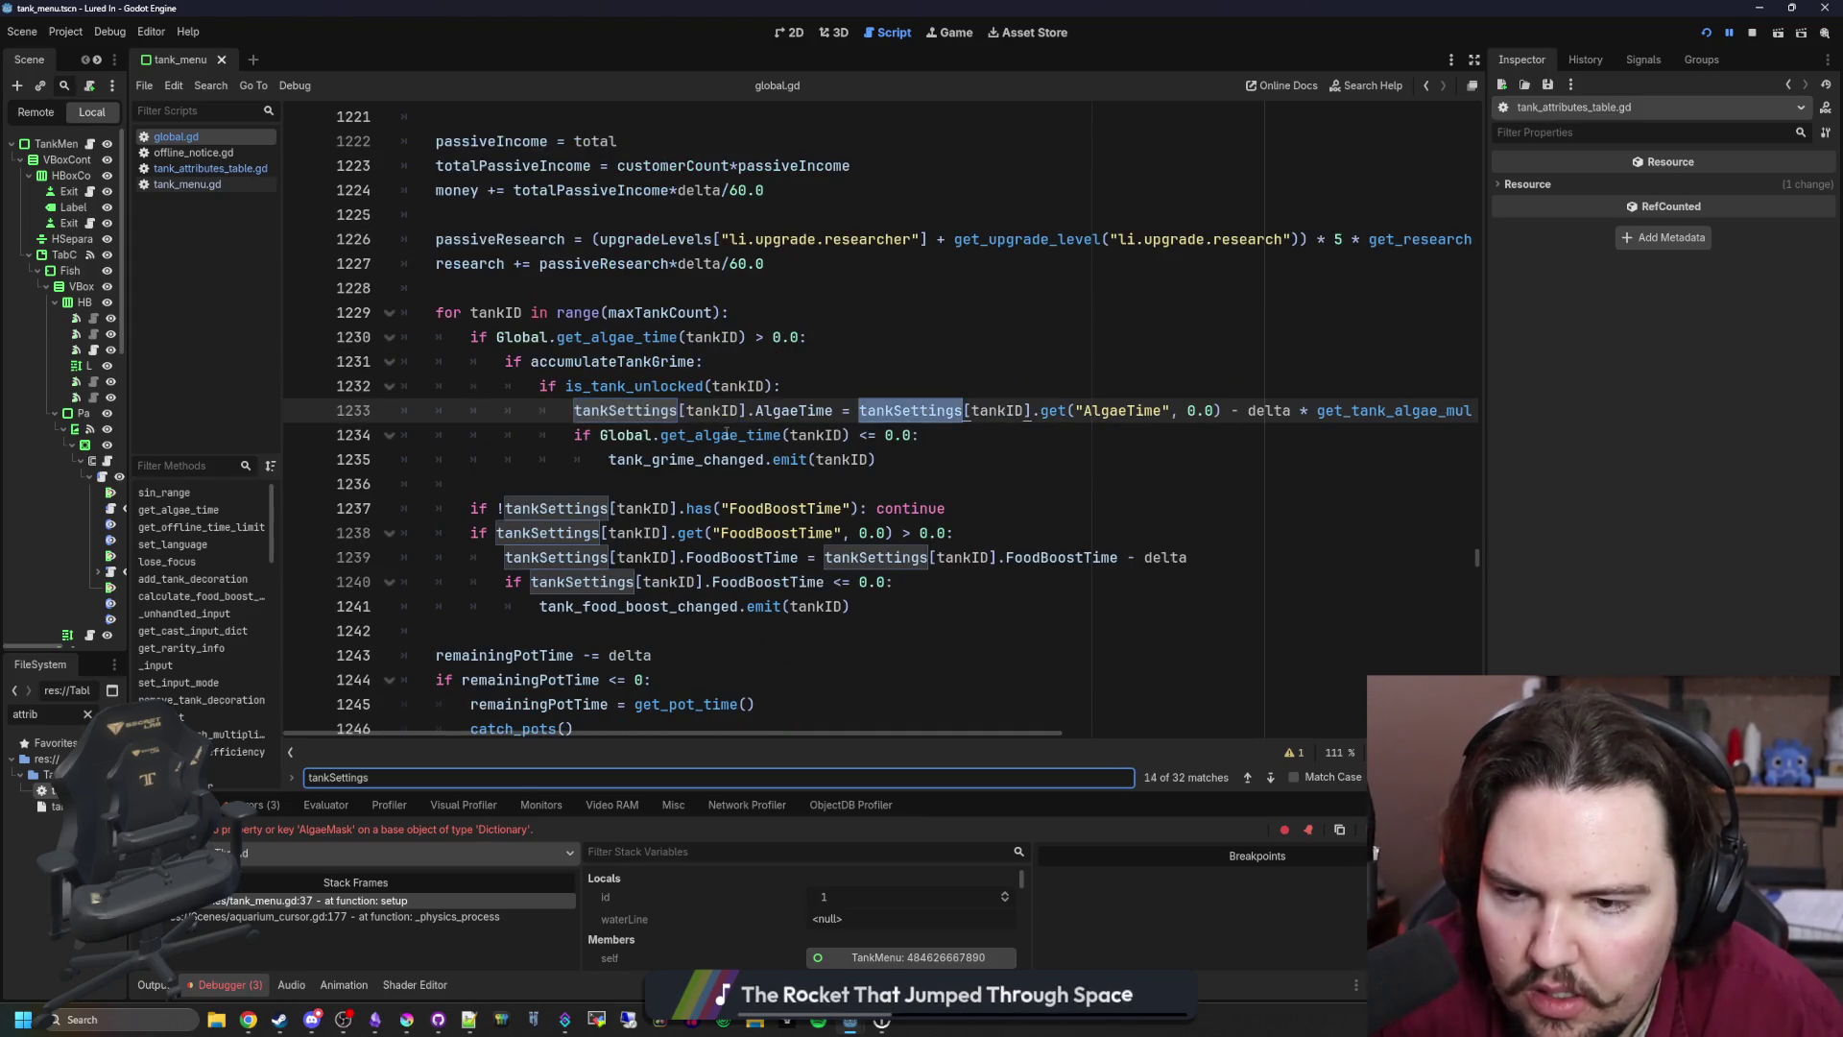
key("Return")
key("Return")
key("Return")
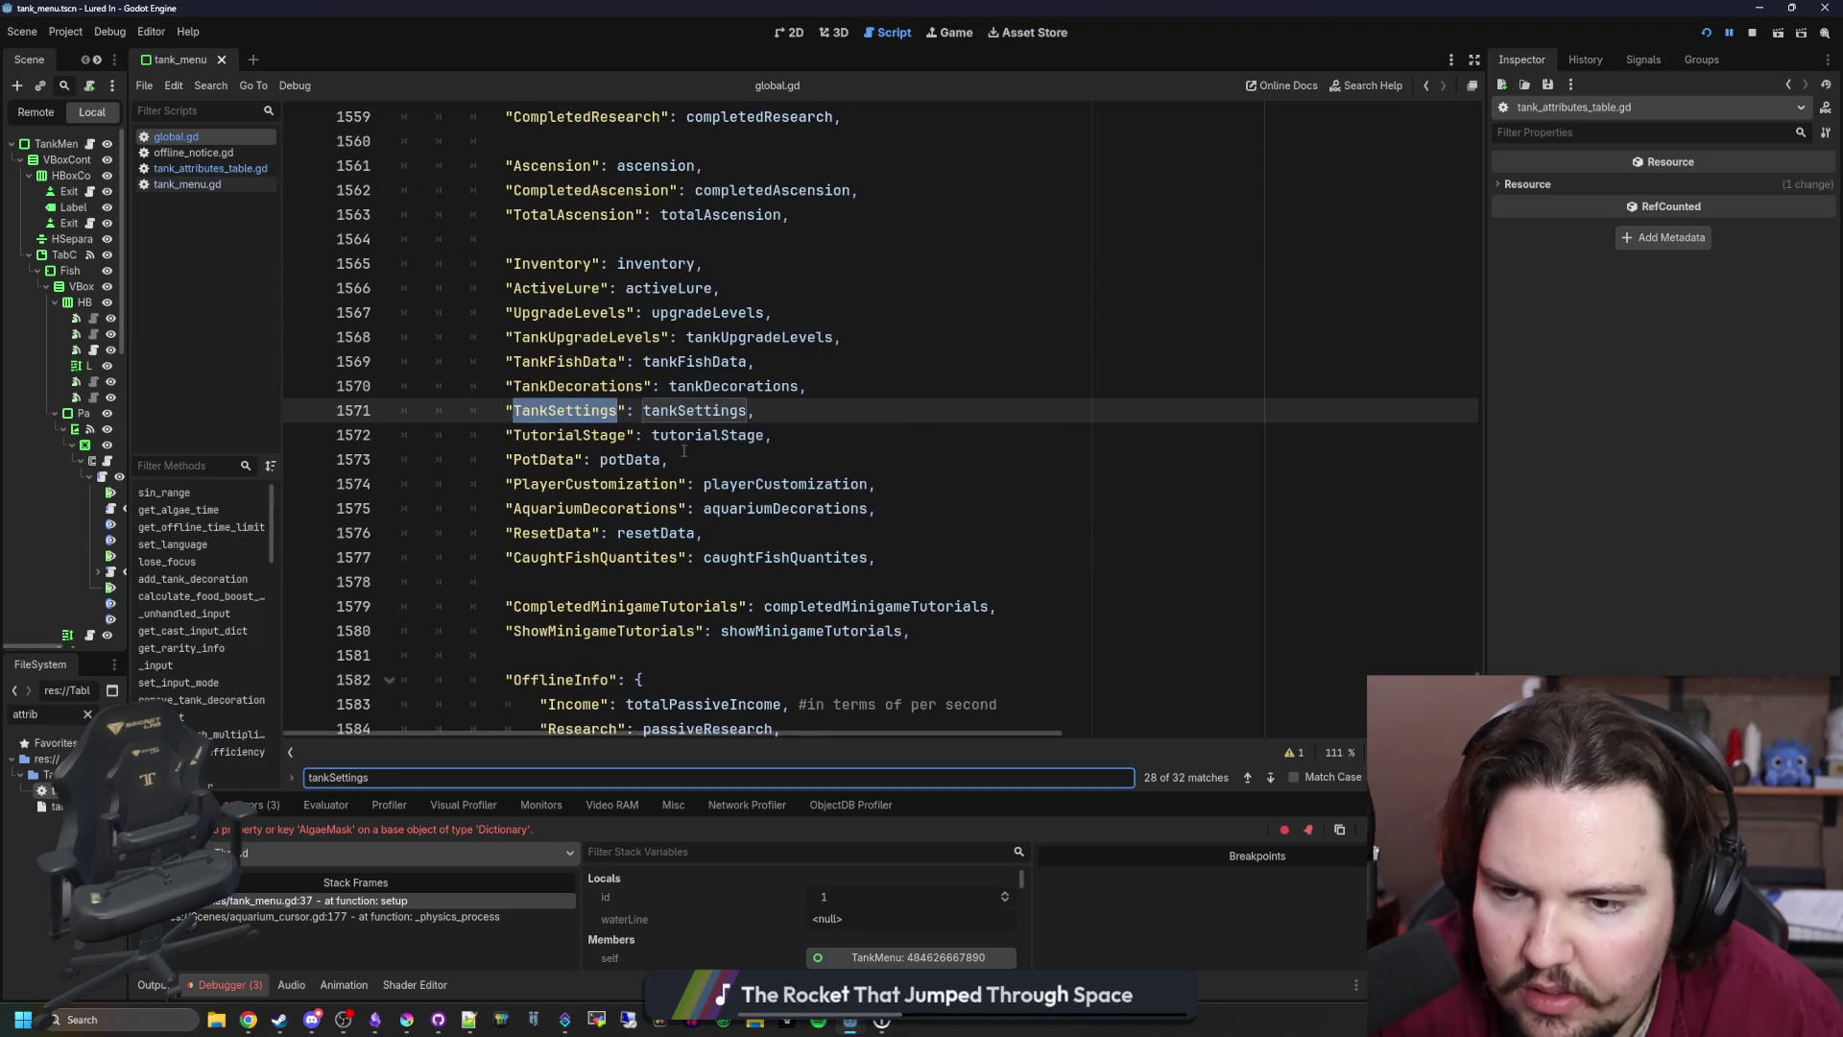
key("Return")
key("Return")
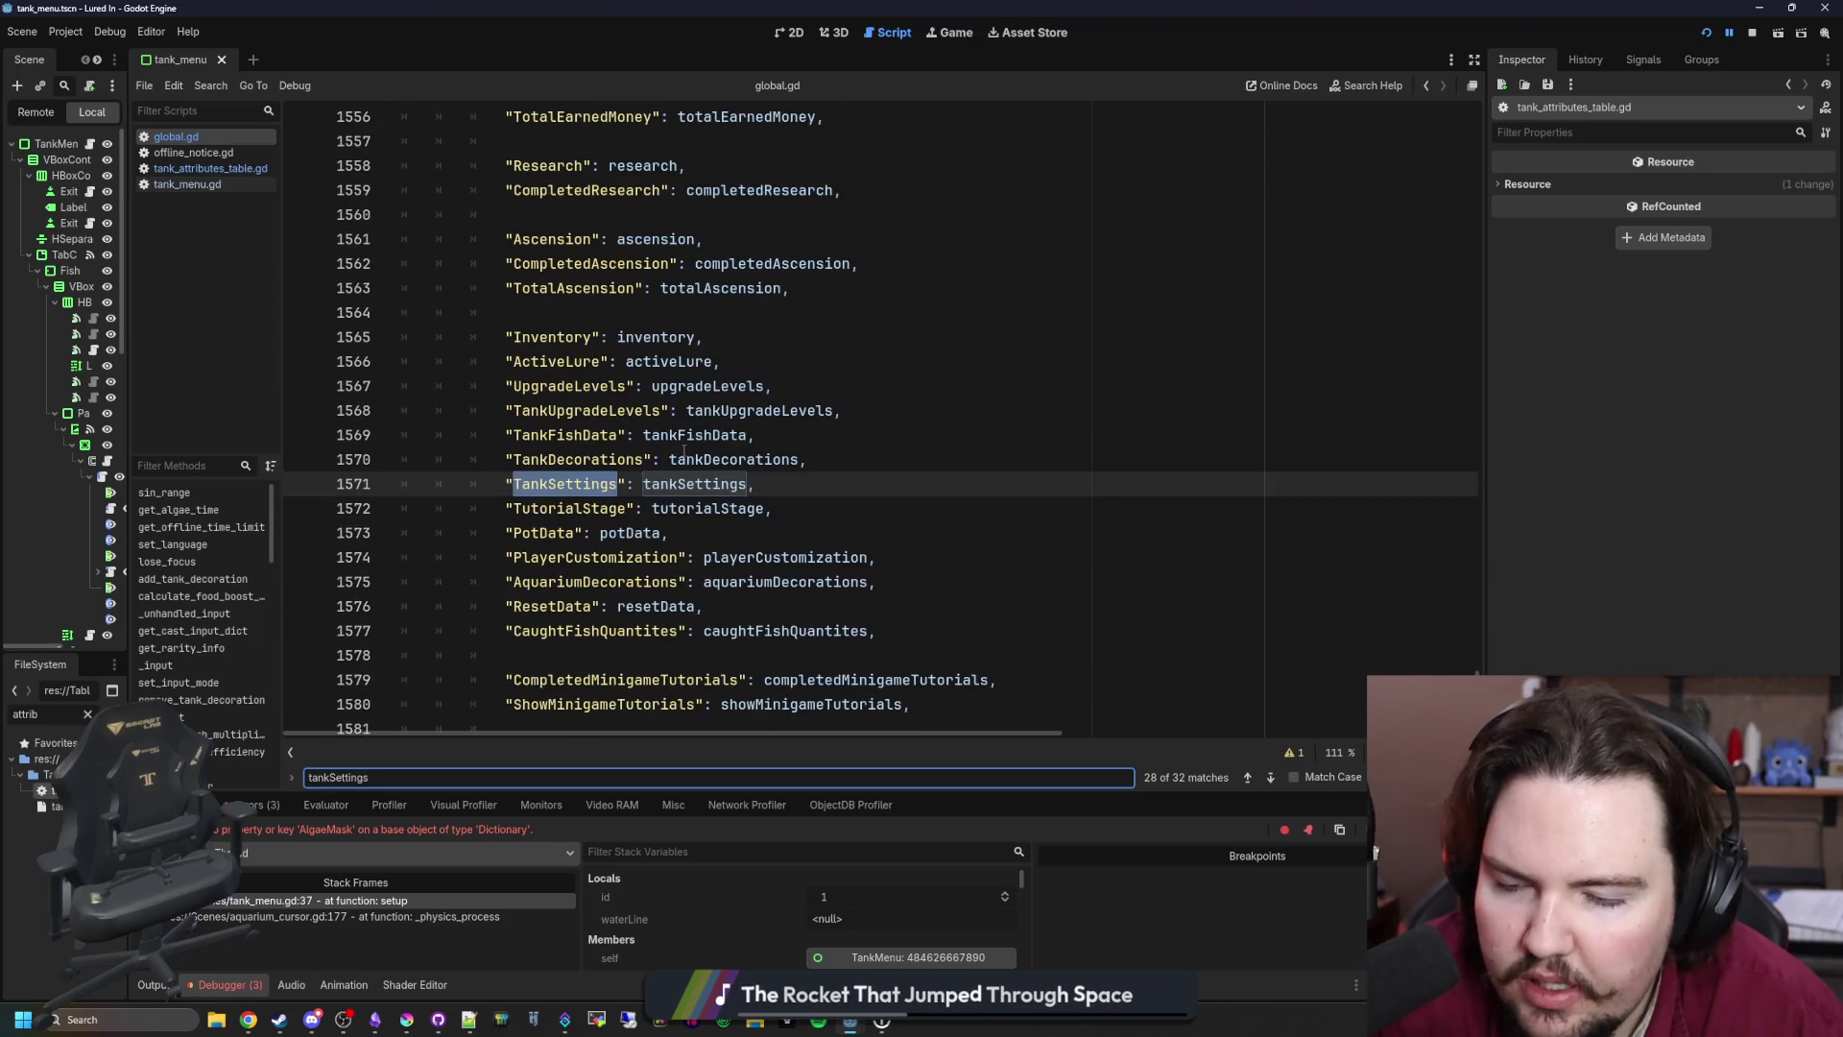
key("Return")
key("Return")
key("Return")
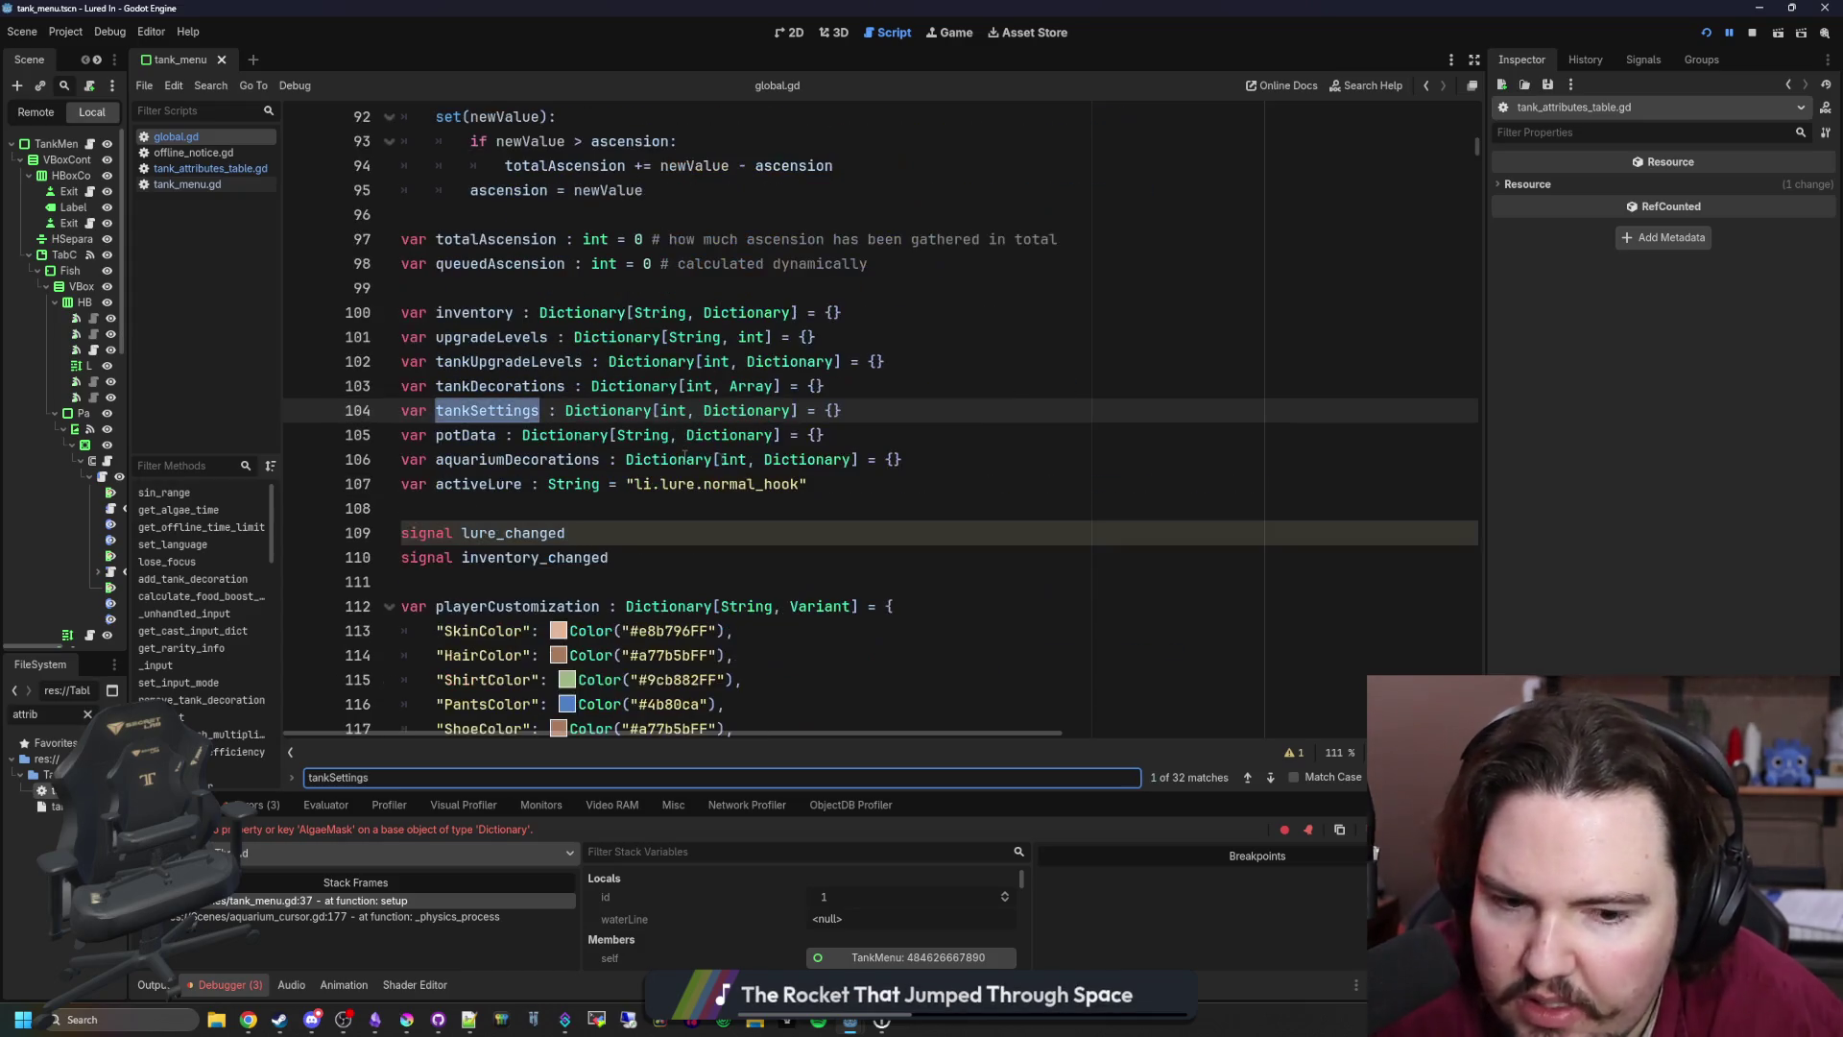
left_click(876, 418)
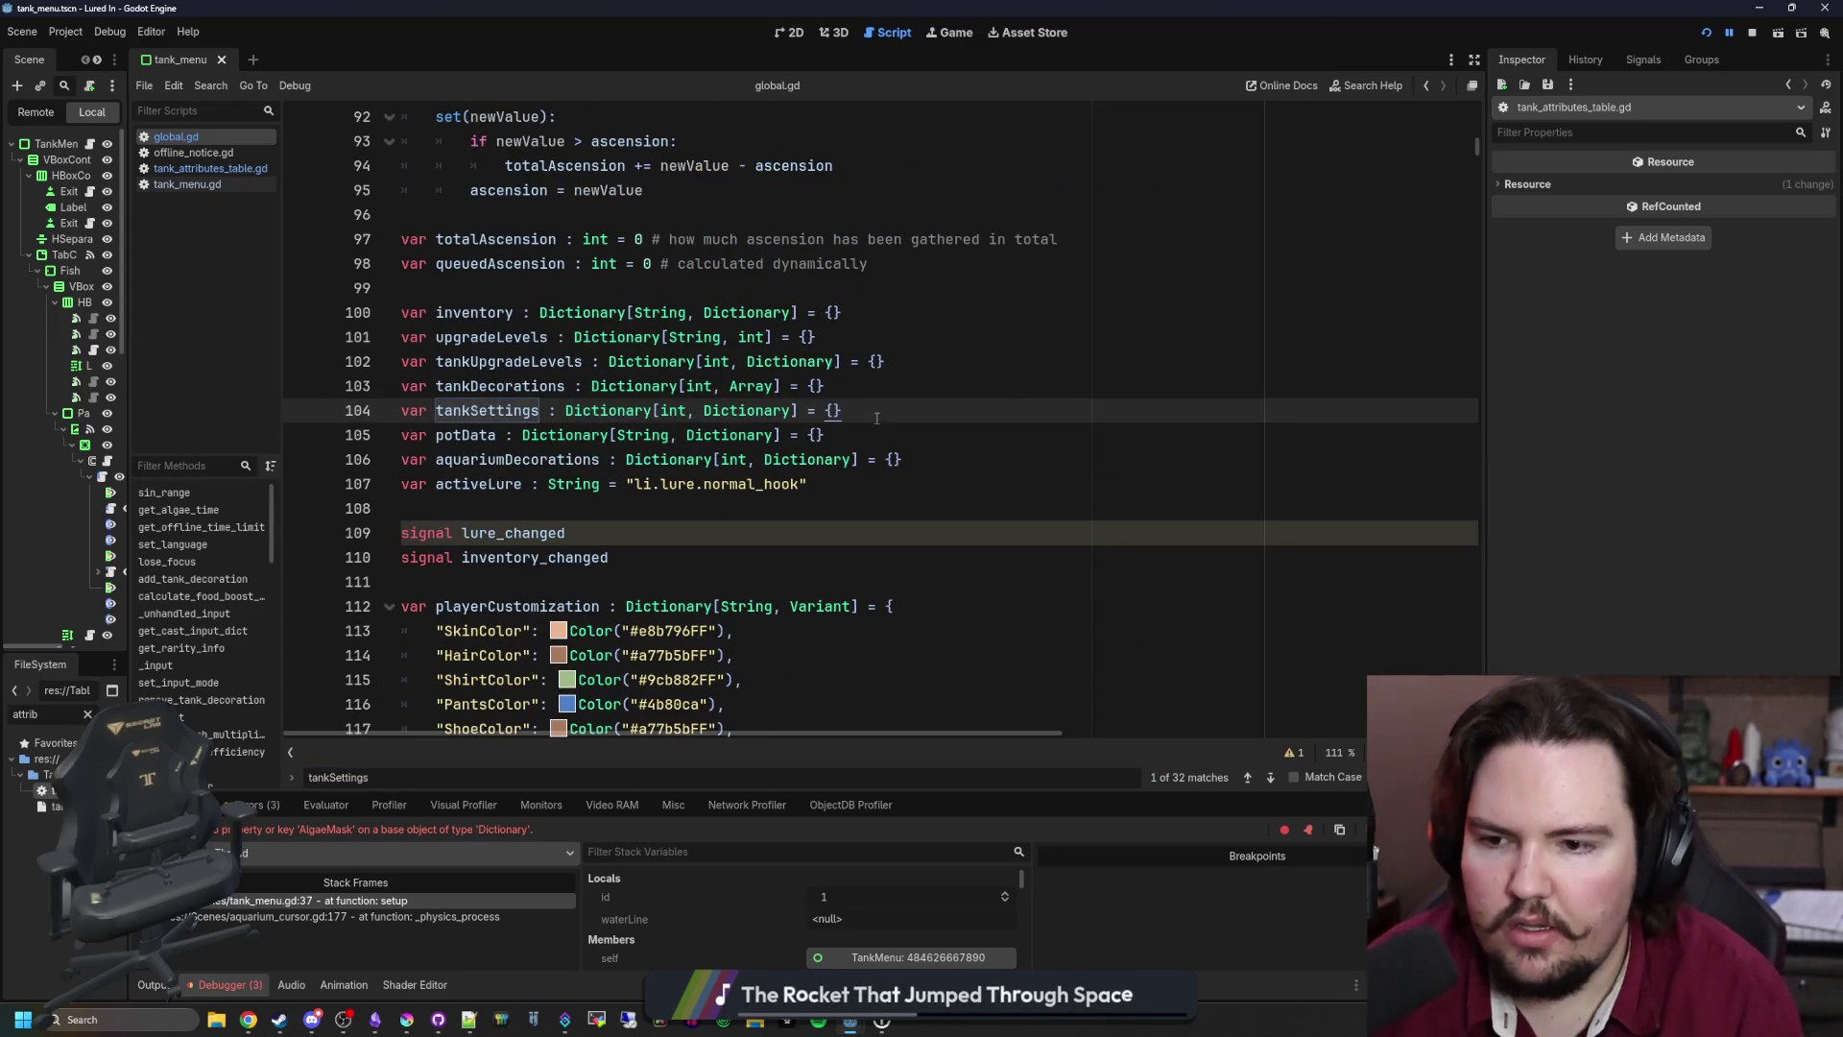
left_click(902, 506)
Step: Declare 'var algaeMasks : Dictionary[int, Image]' on a new line below activeLure
left_click(918, 490)
key("Return")
type("var algaeMasks : ")
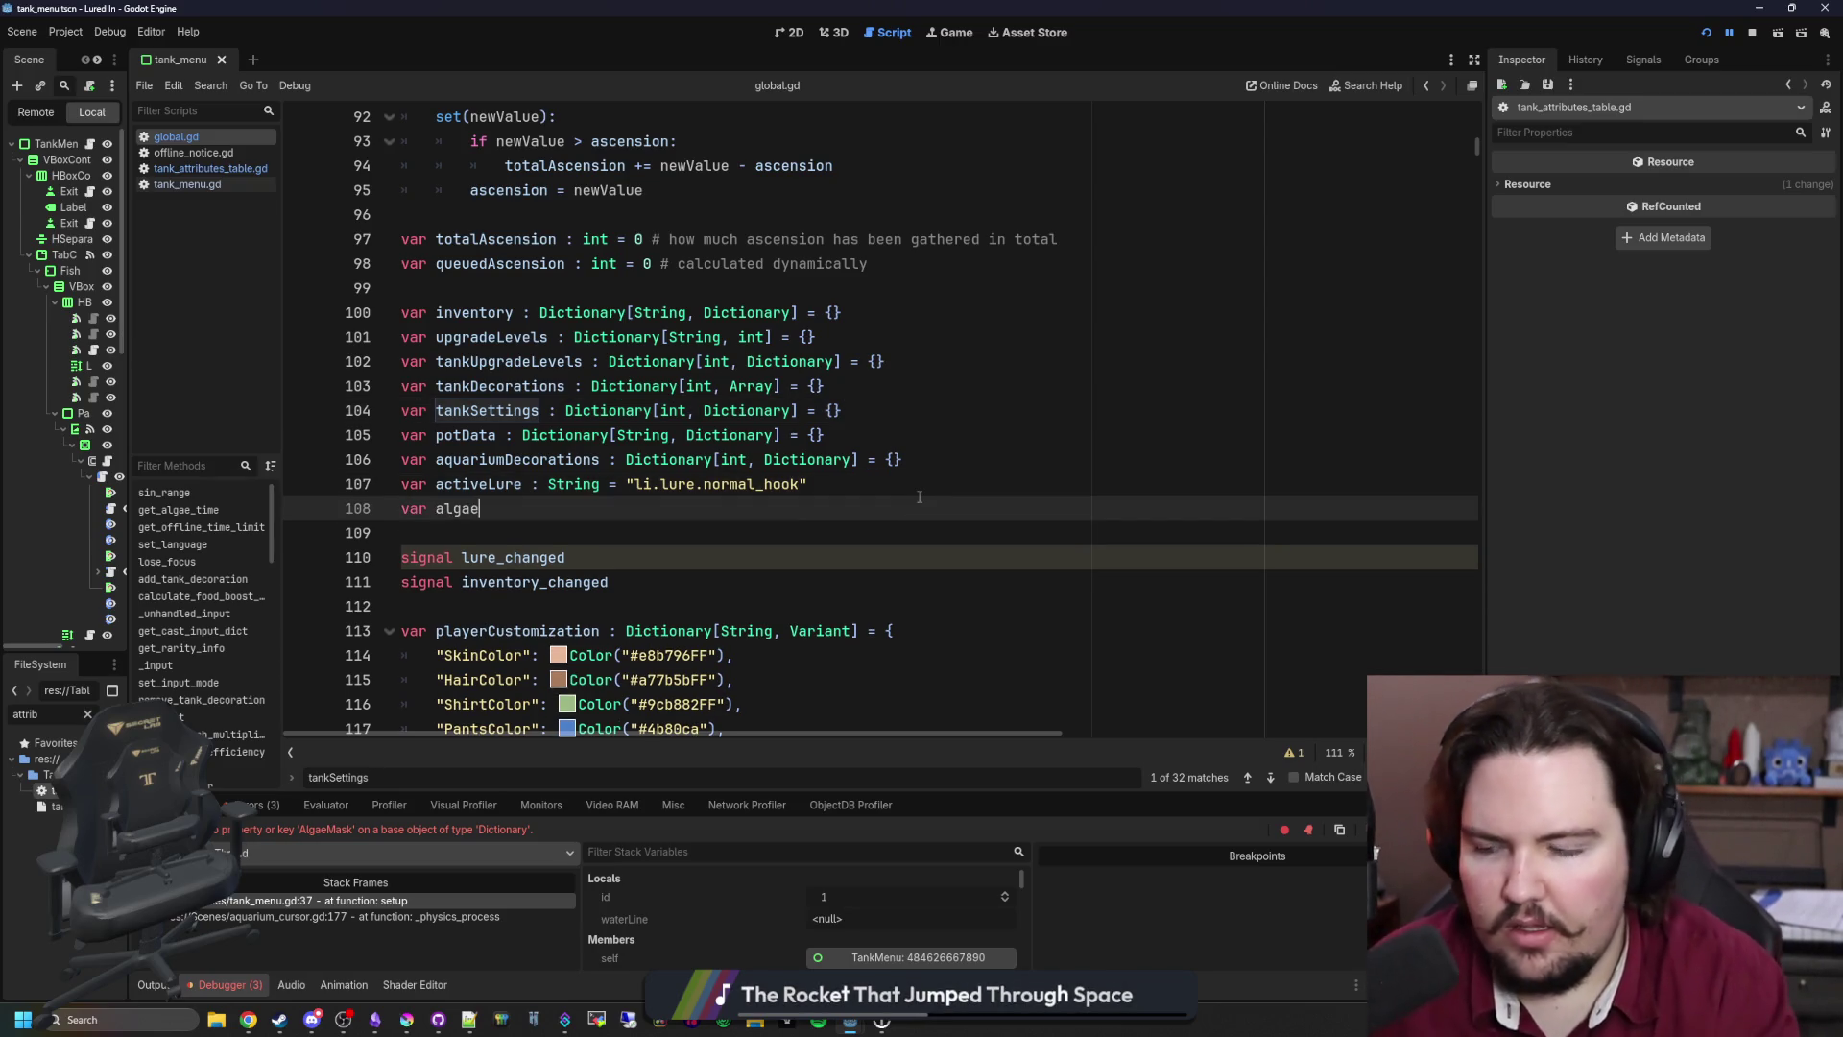
type("Dictionary[]")
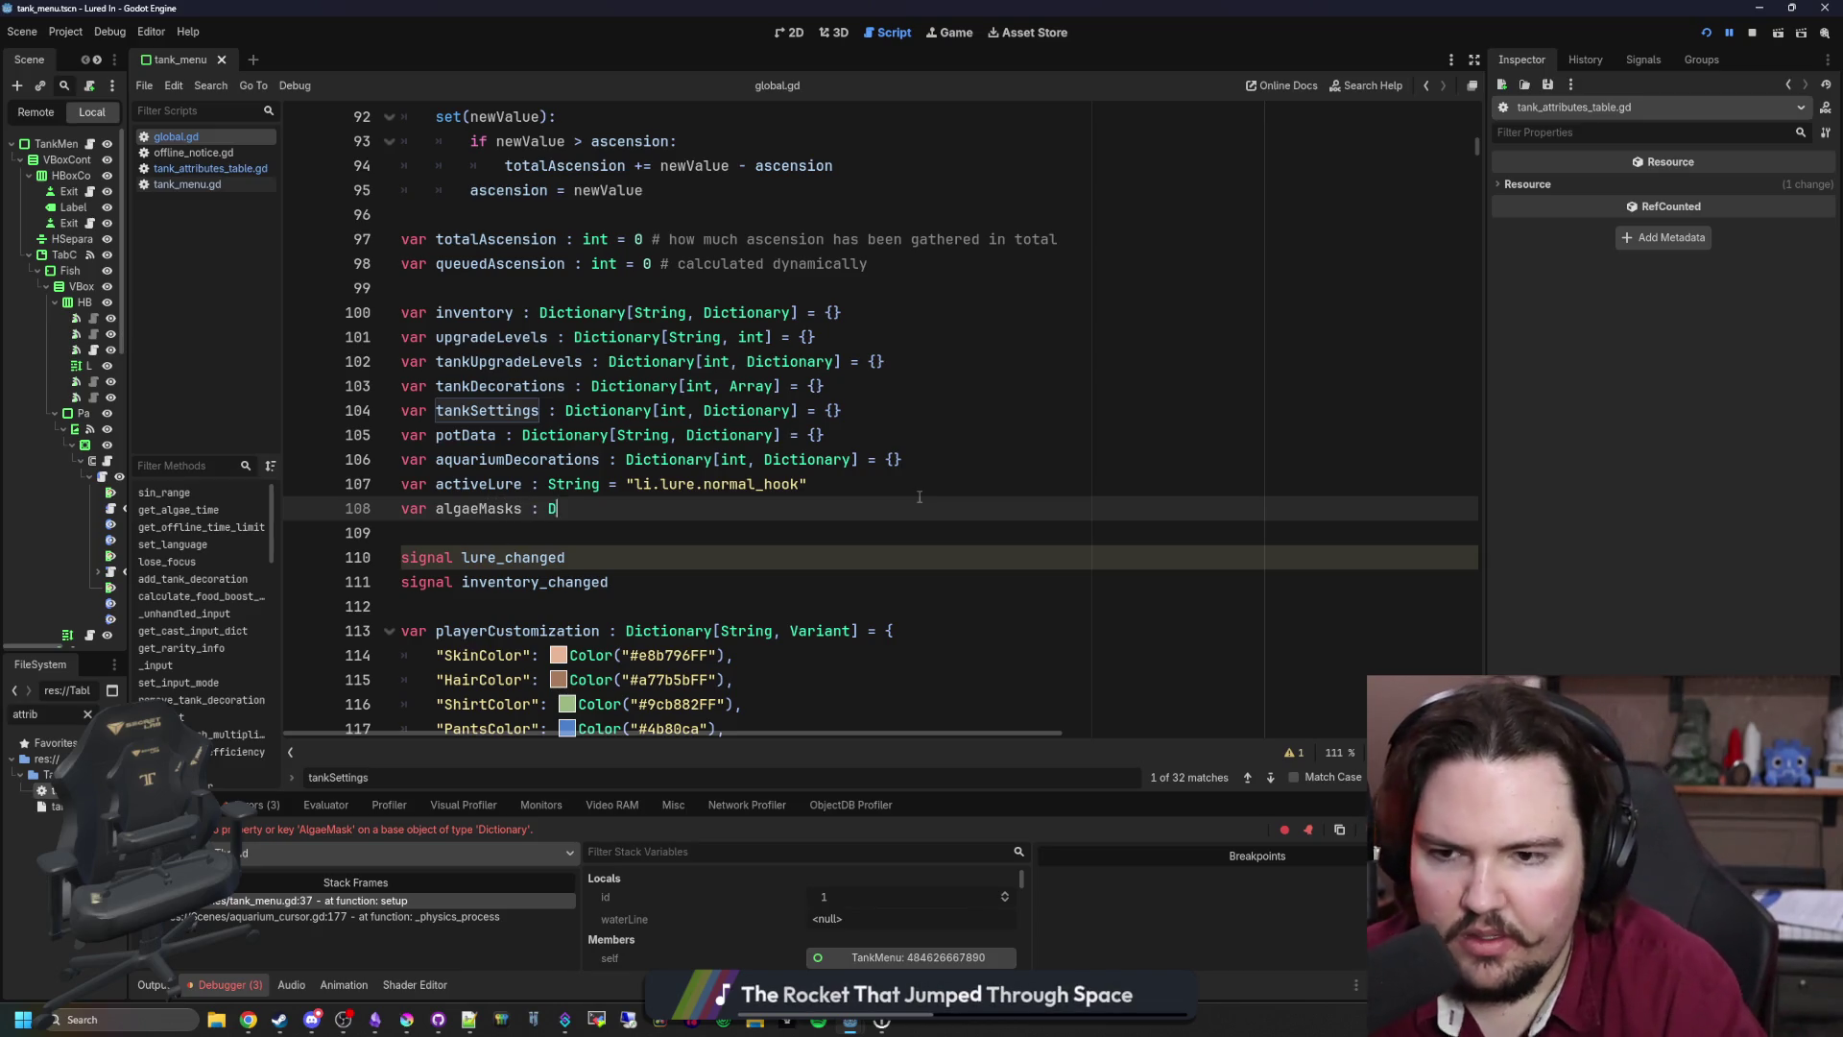
key("Left")
type("int,")
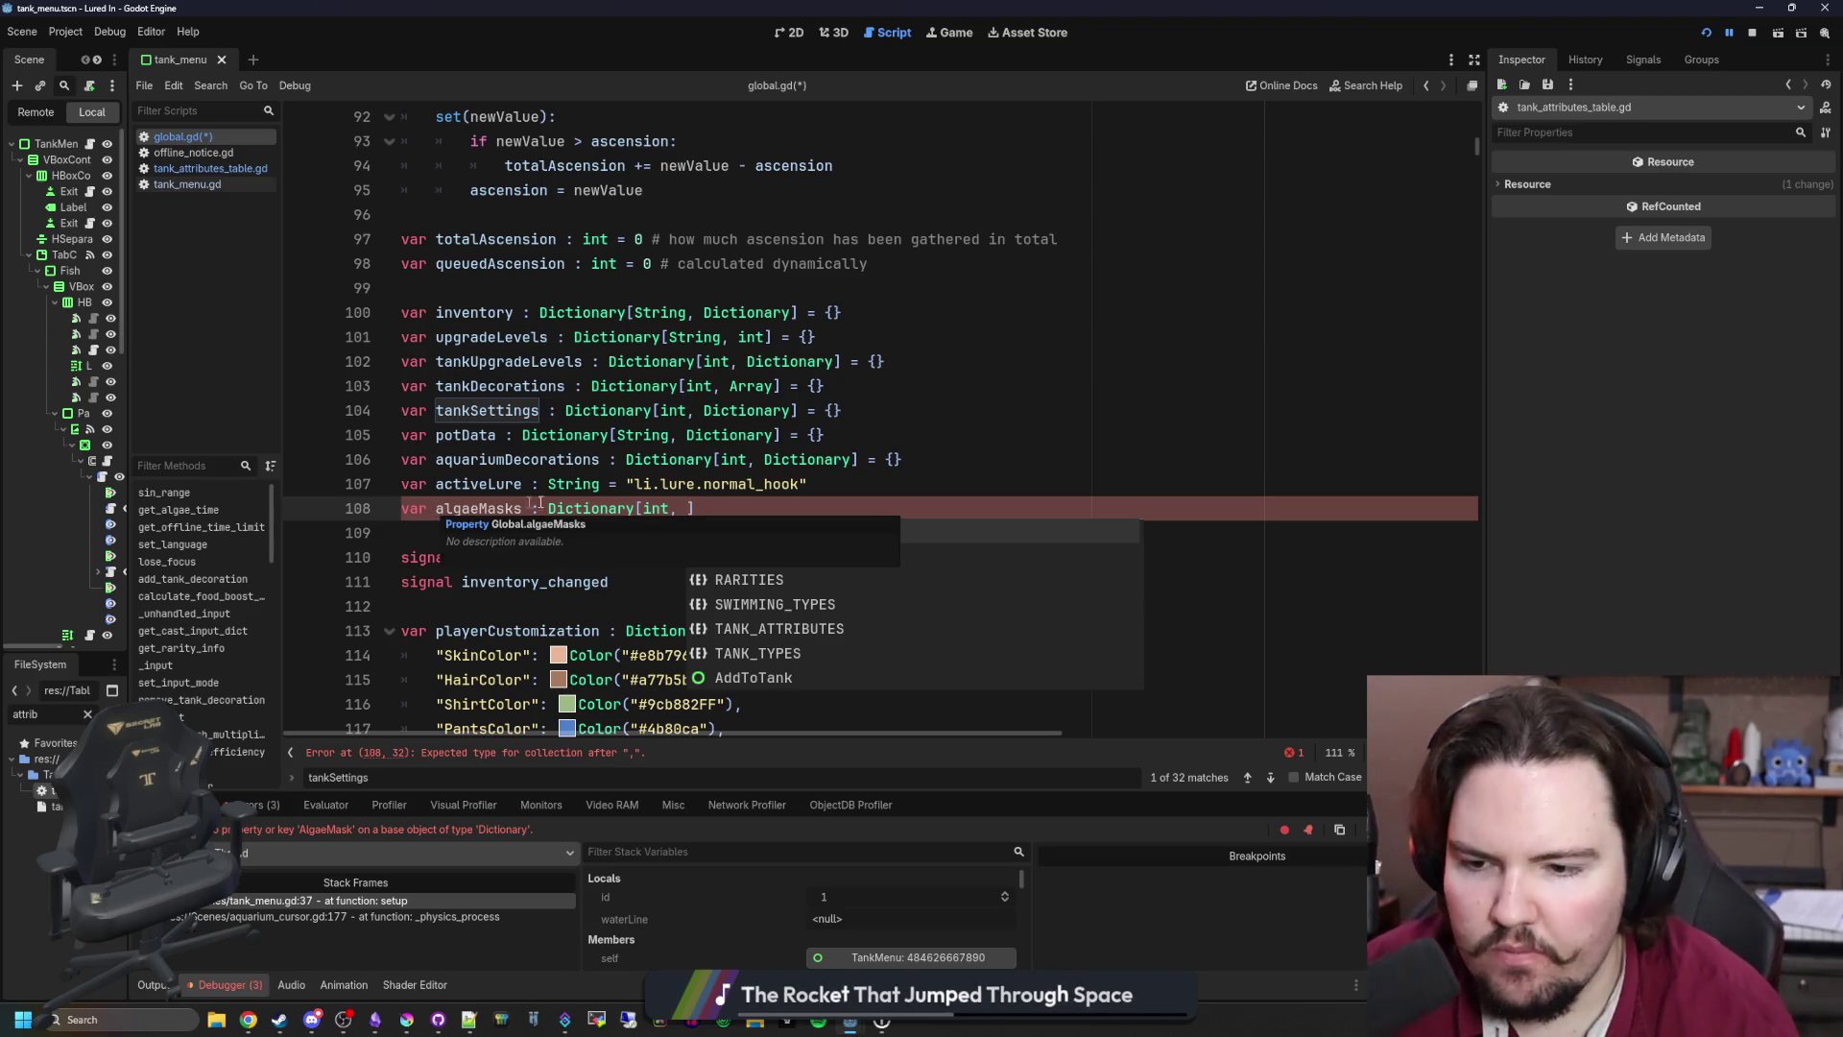
left_click(687, 501)
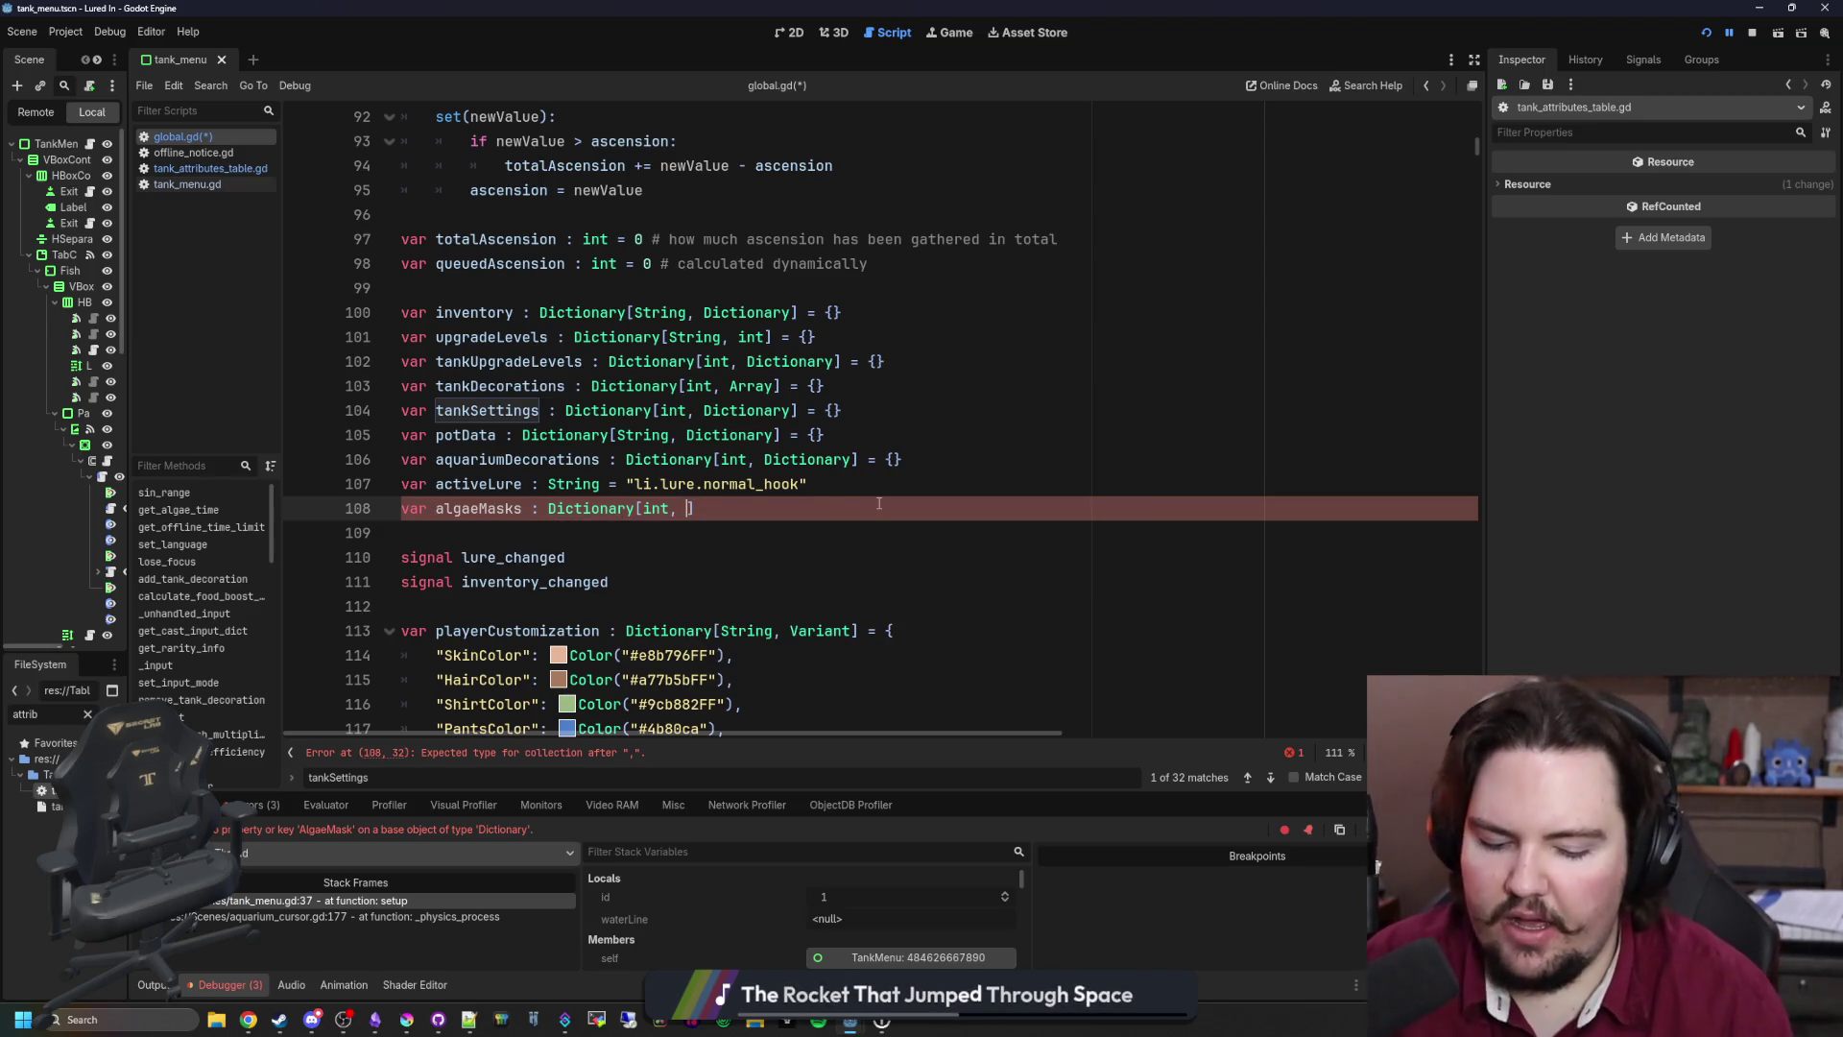
type("\"\"")
key("ctrl+space")
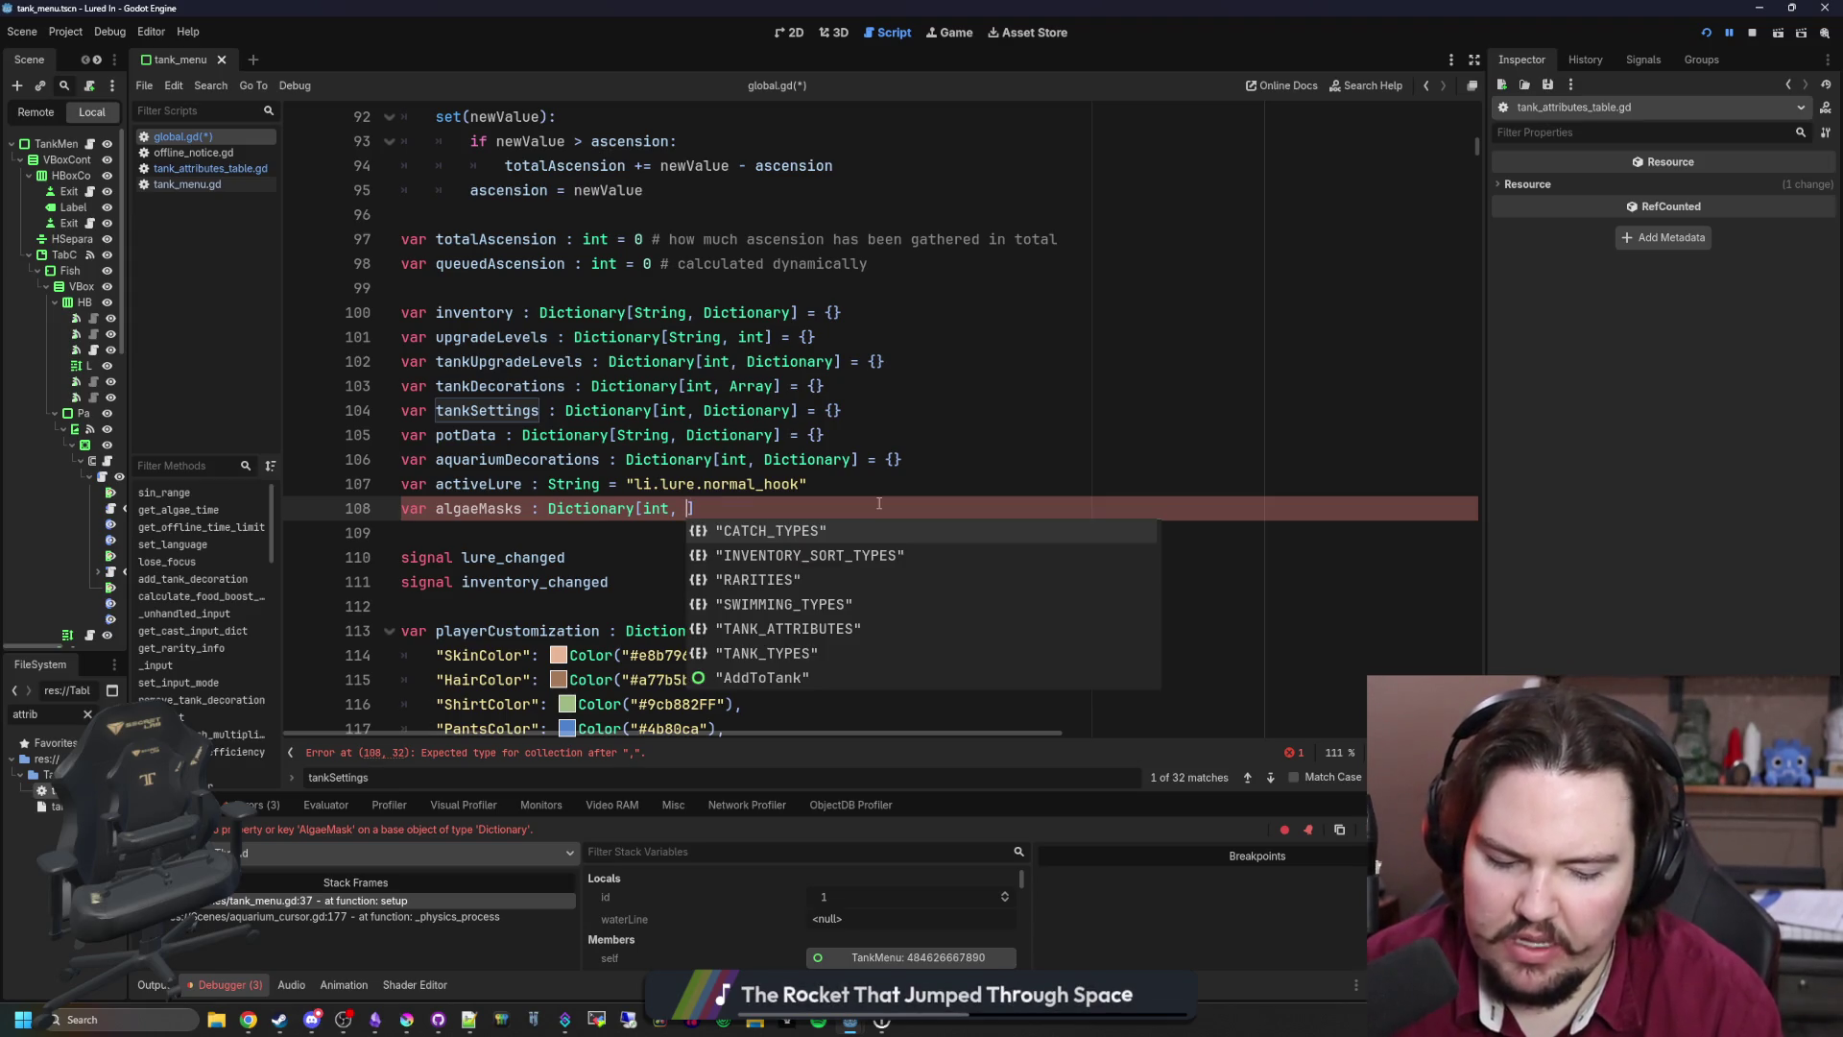
type("Image")
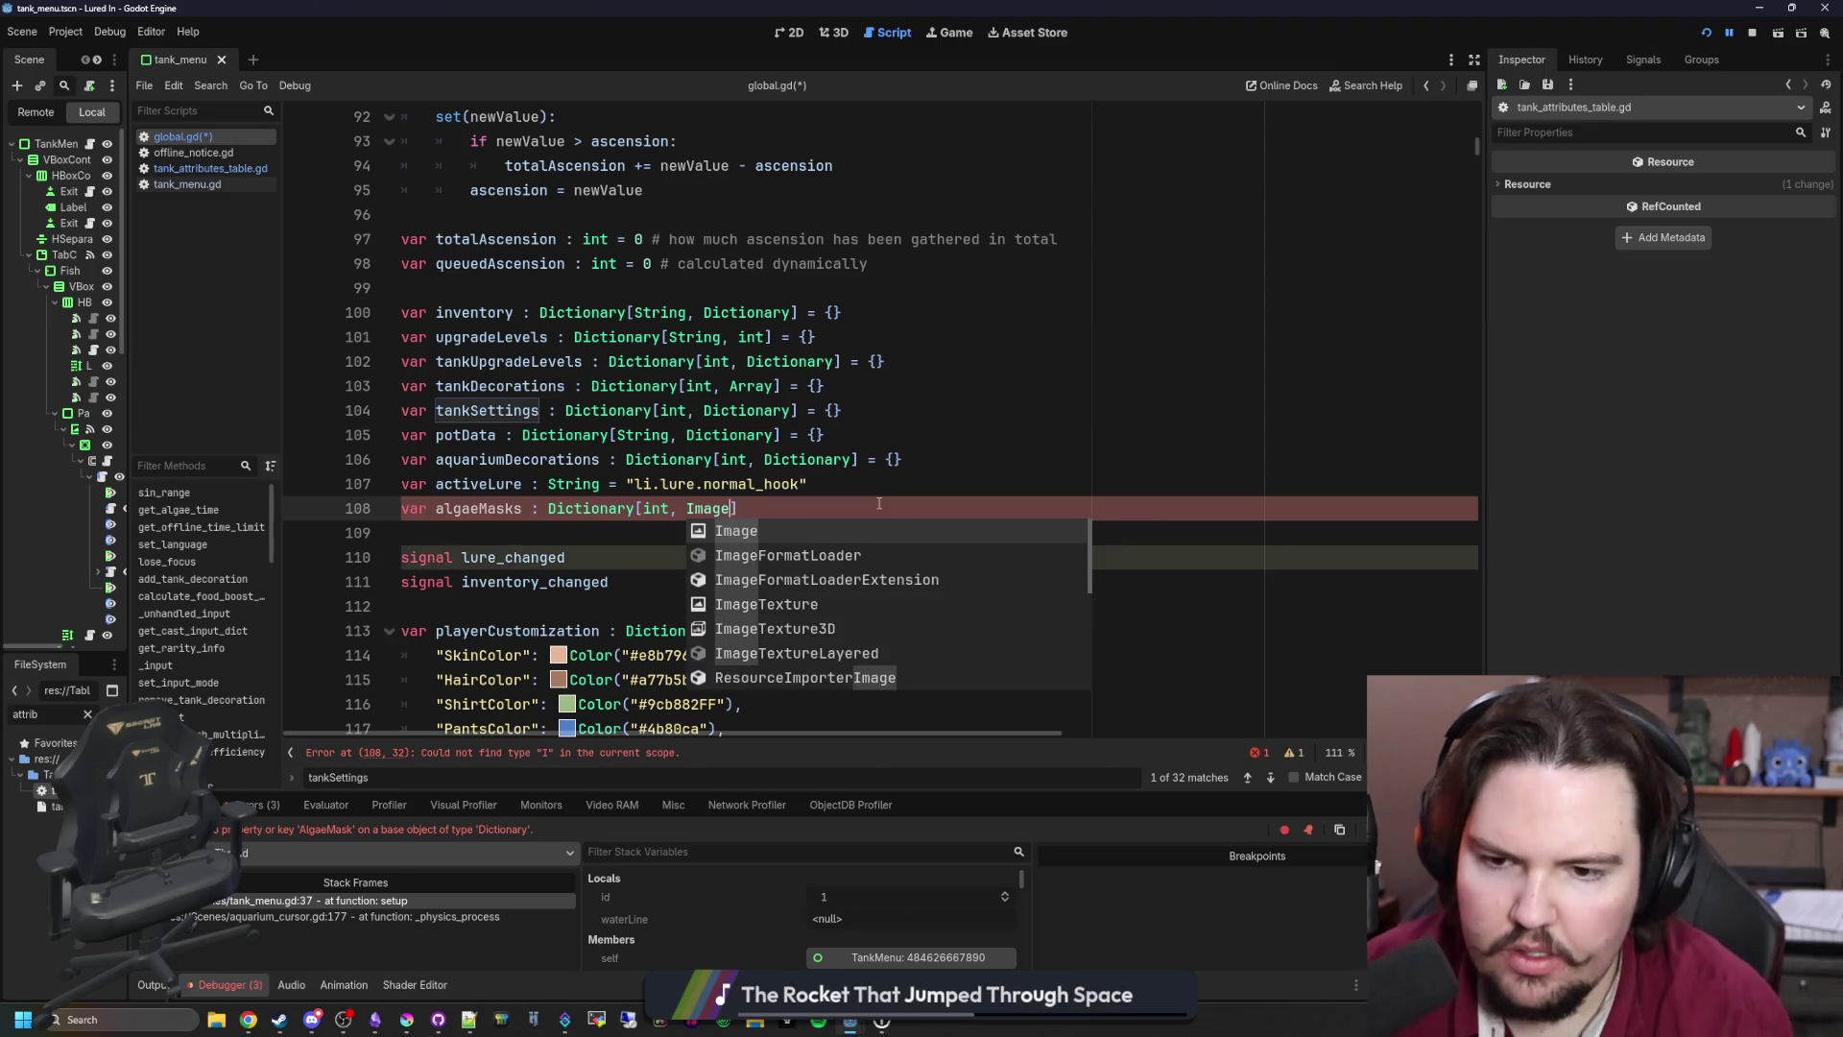
left_click(804, 509)
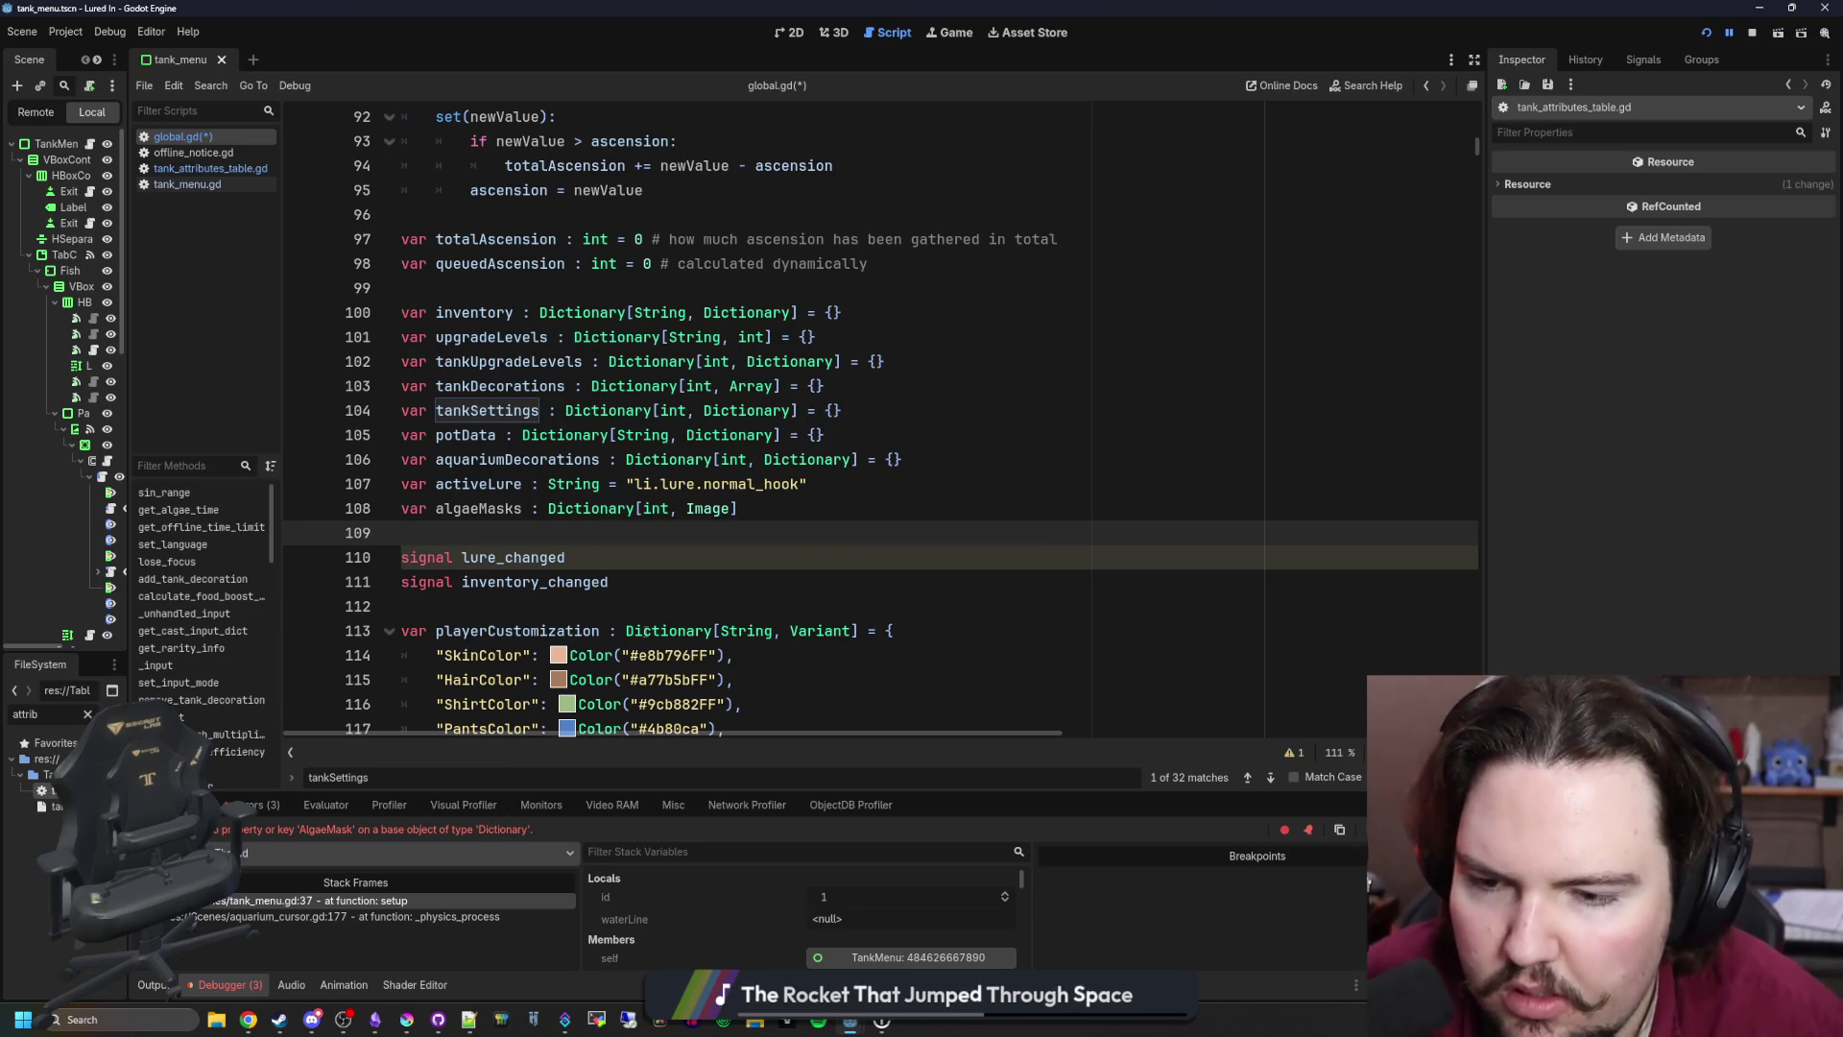
scroll(672, 523, "down", 6)
left_click(838, 515)
key("ctrl+f")
Step: Search the script for algaeMask to find the mask setup loop
type("algaeMask")
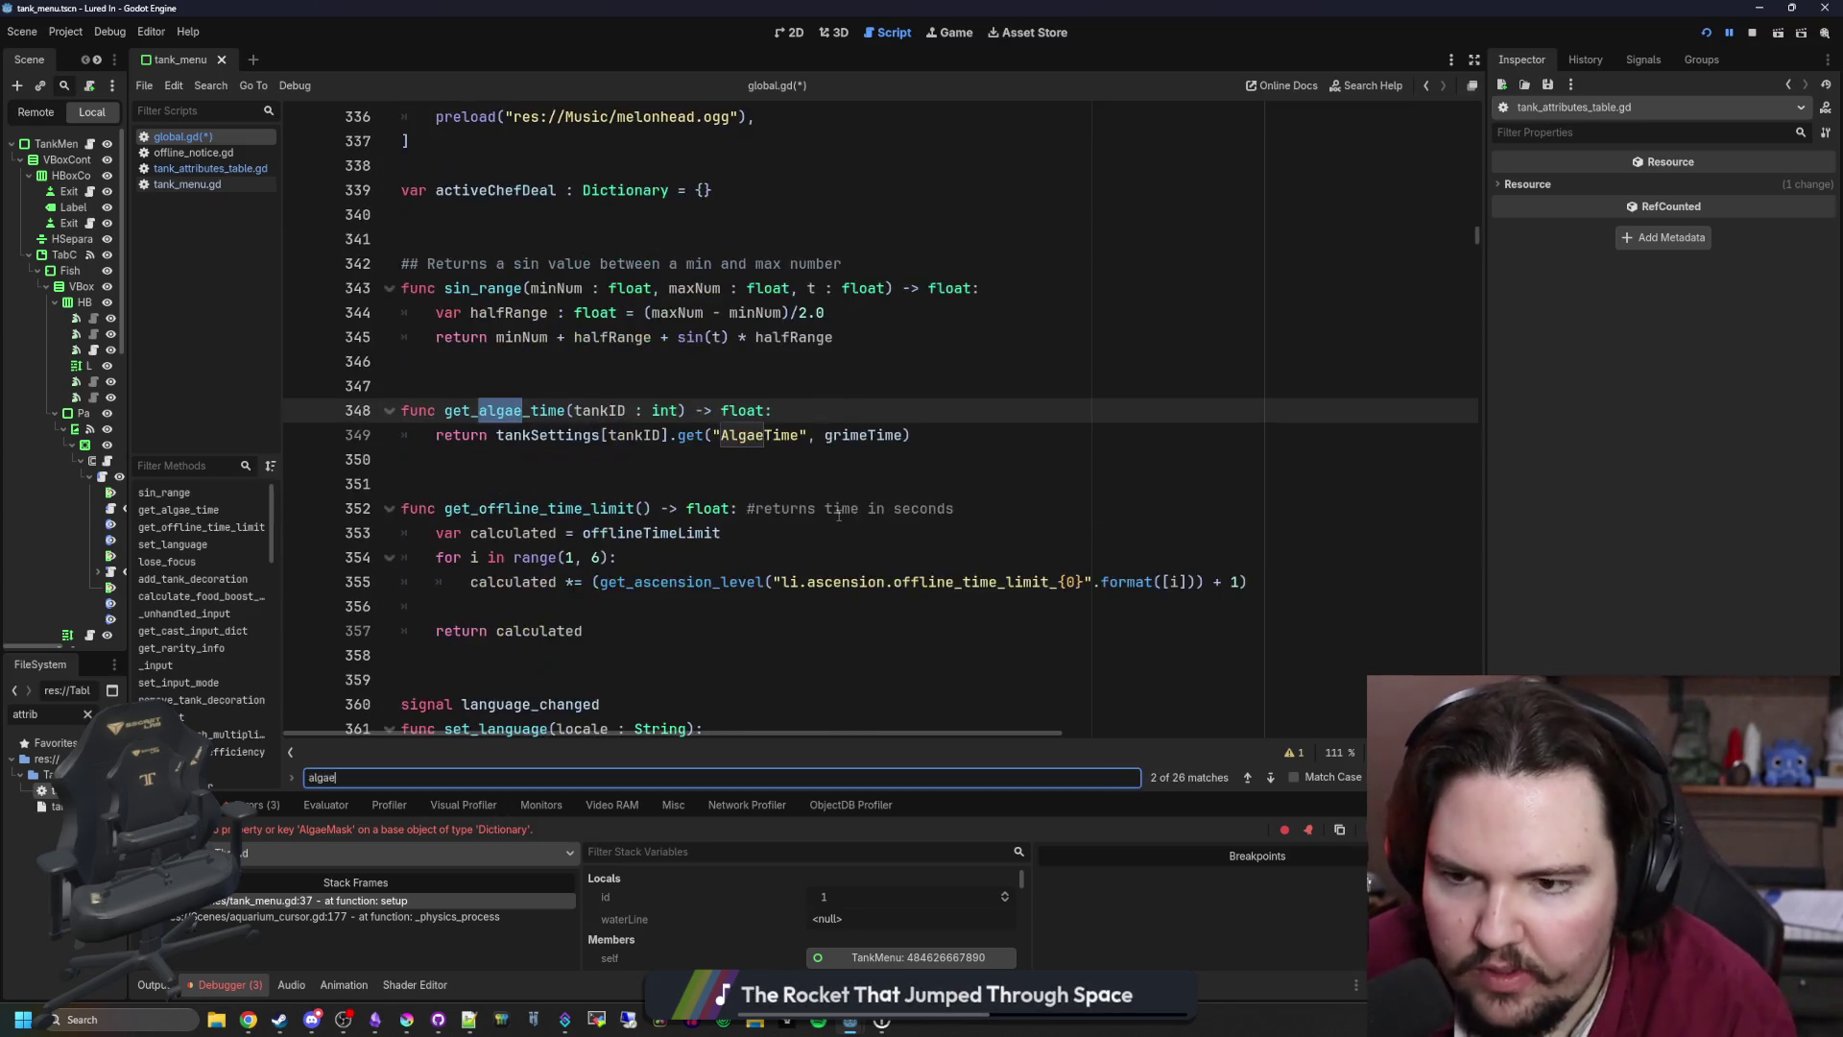
key("Return")
right_click(837, 515)
key("Escape")
scroll(571, 463, "up", 2)
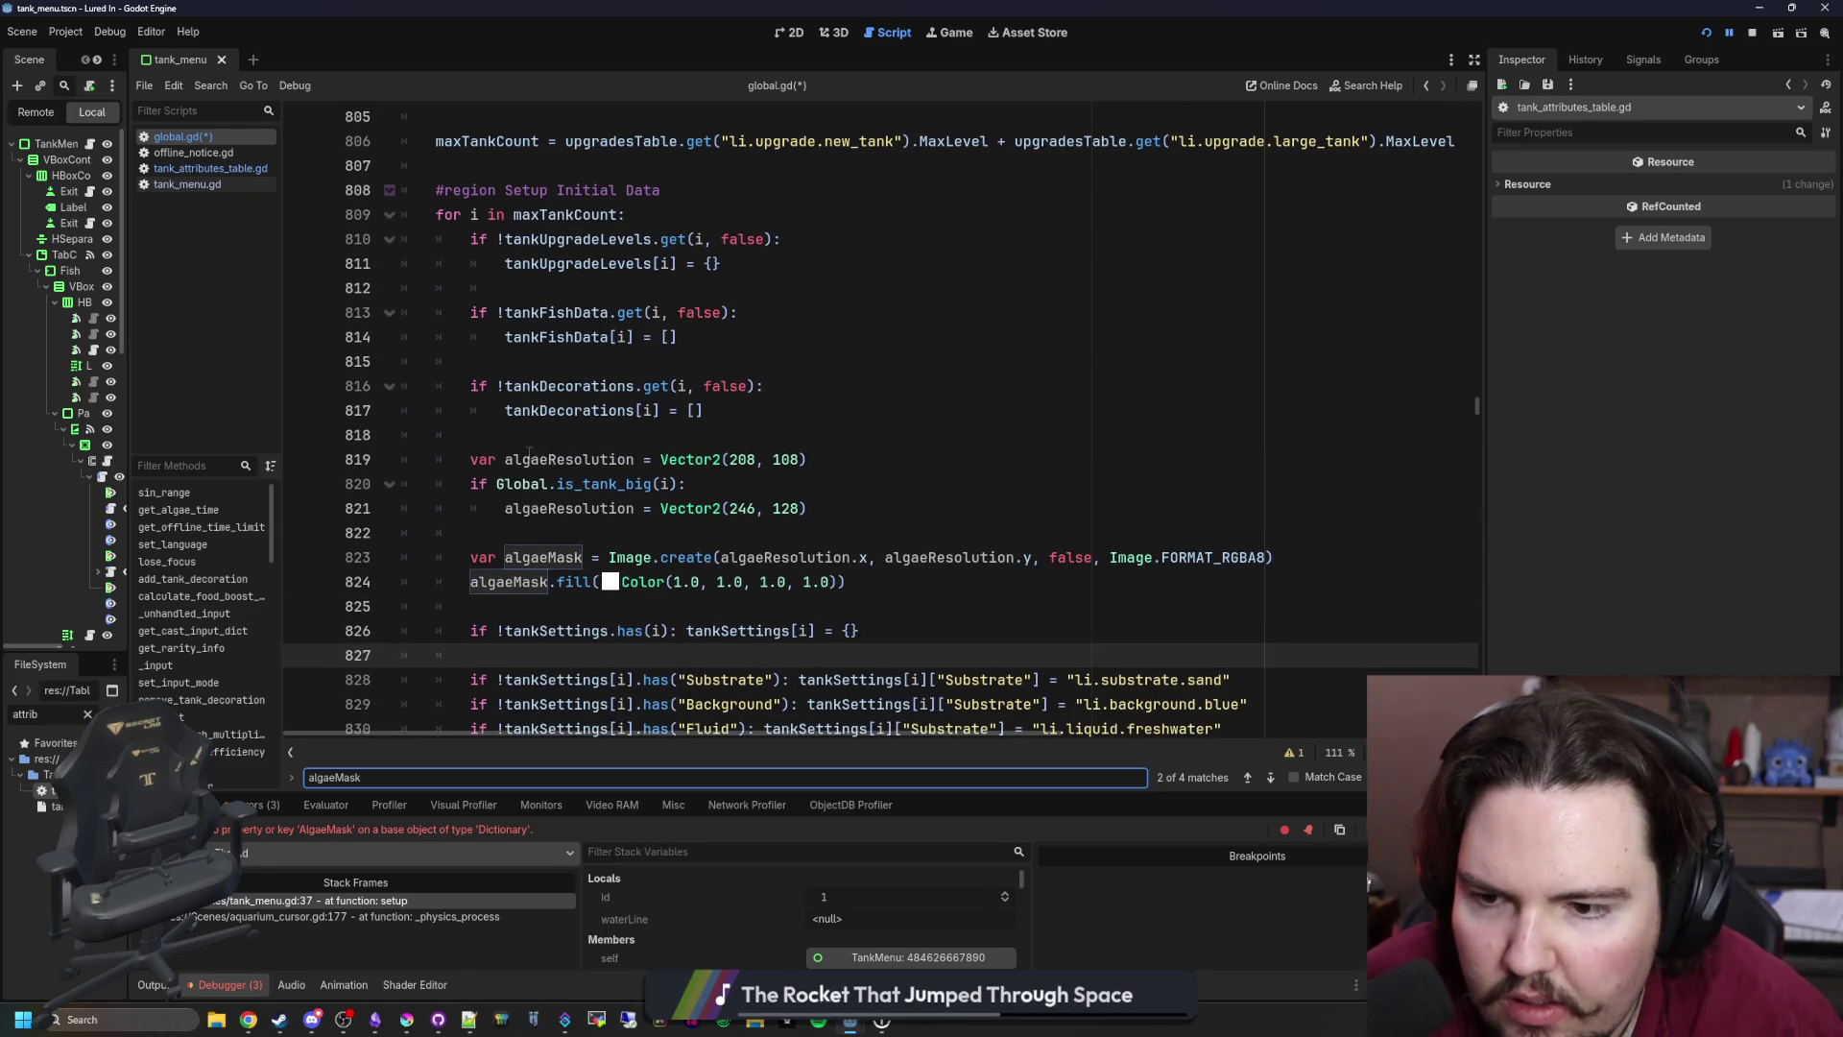
scroll(542, 523, "down", 1)
Step: Add 'algaeMasks[id] = algaeMask' on a new line below the mask fill
left_click(753, 523)
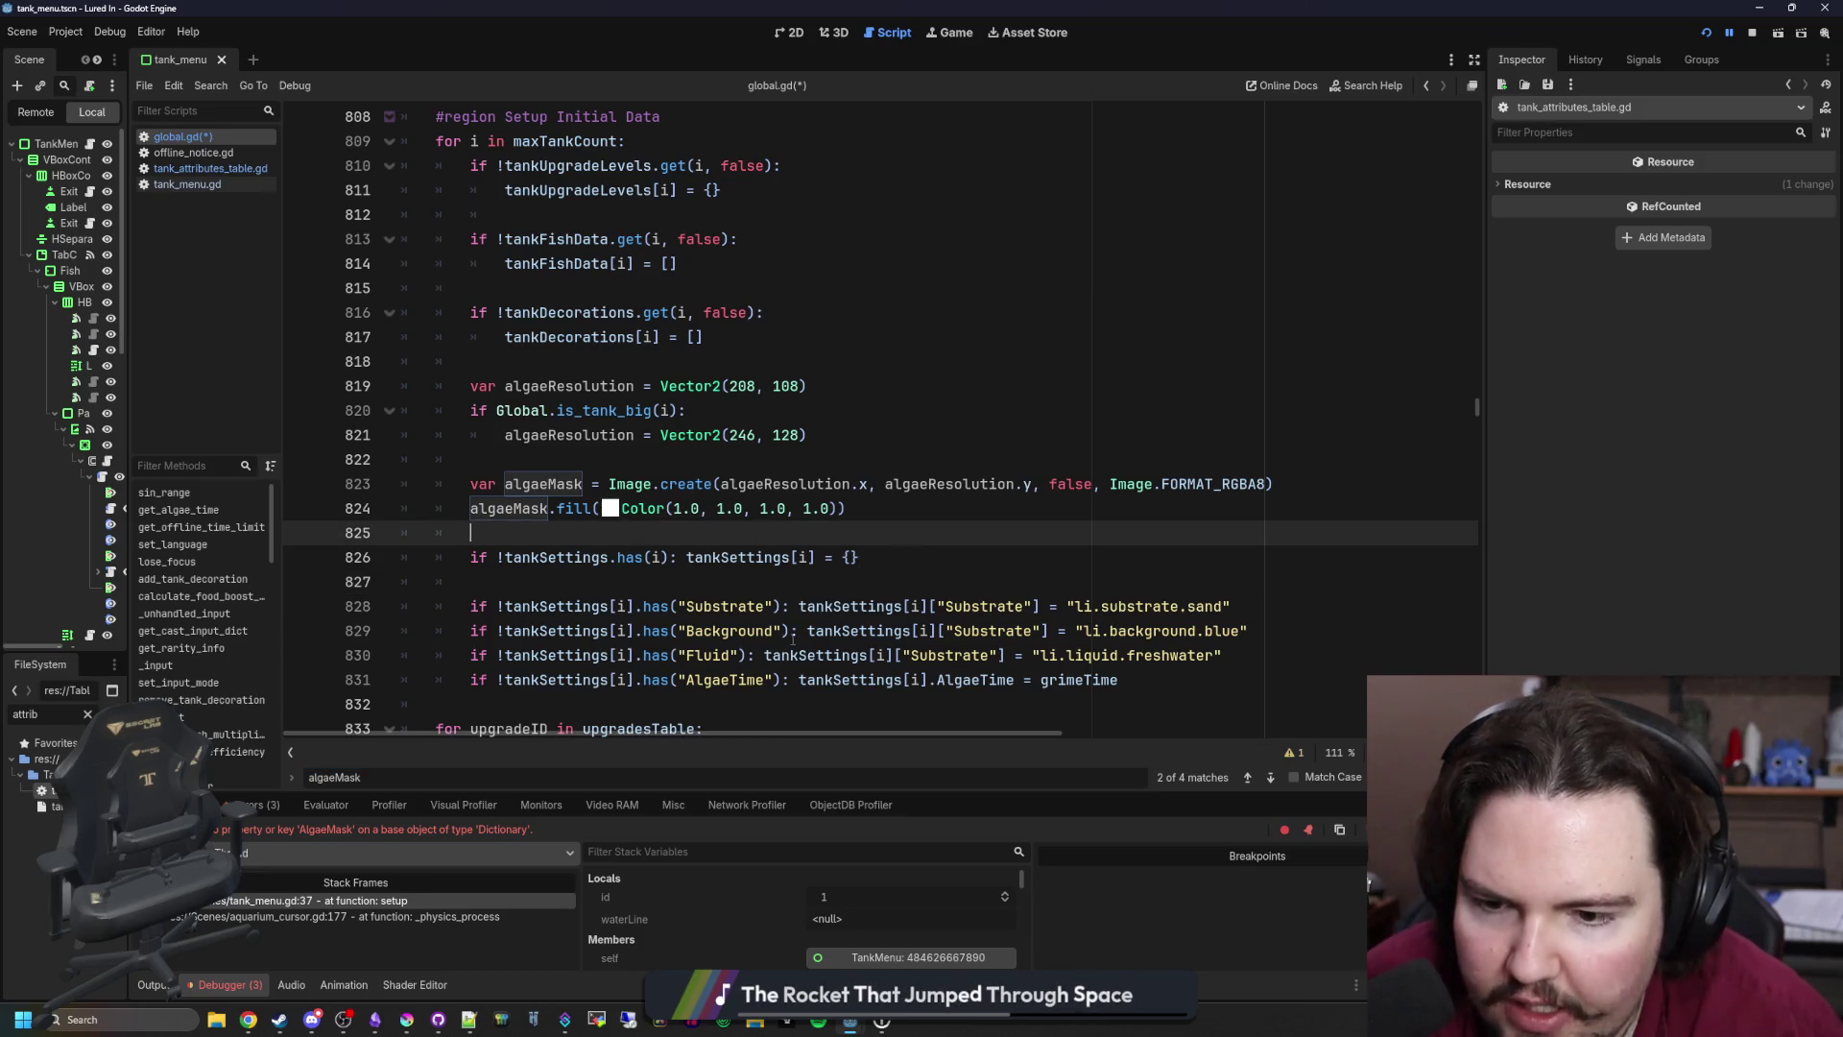
key("Return")
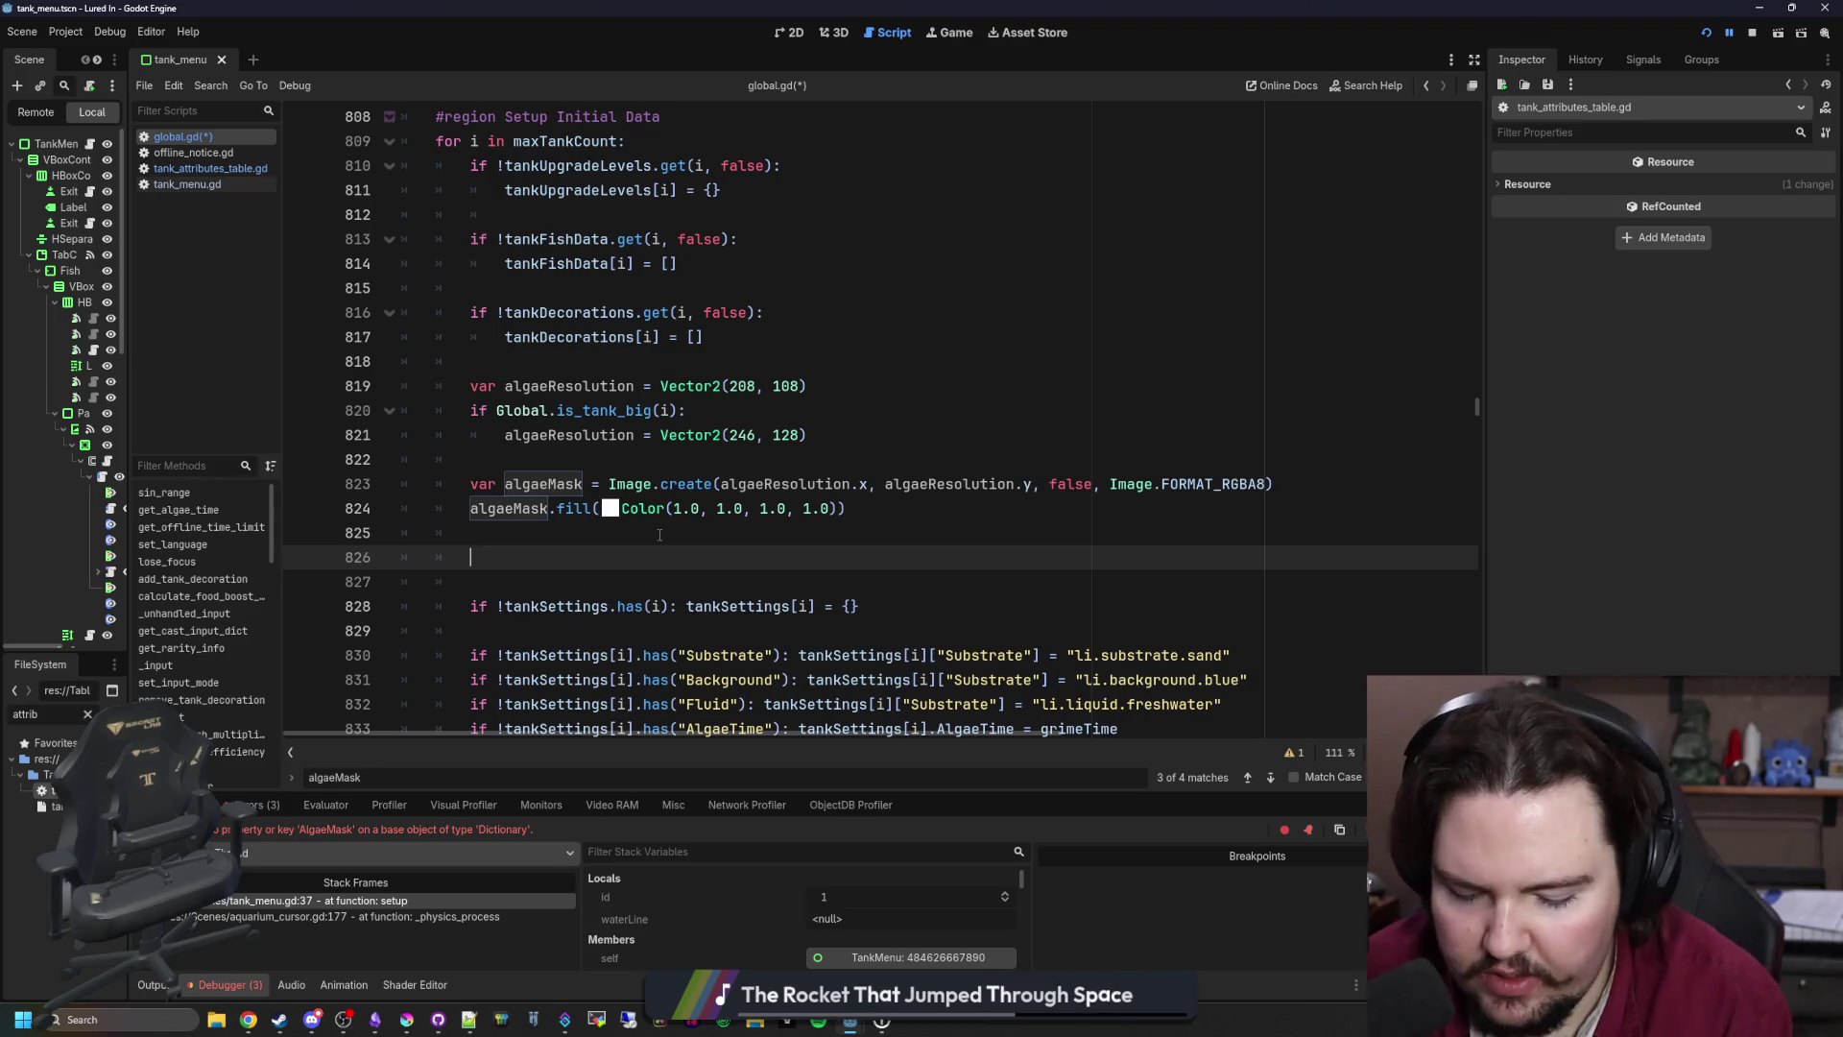
type("tank")
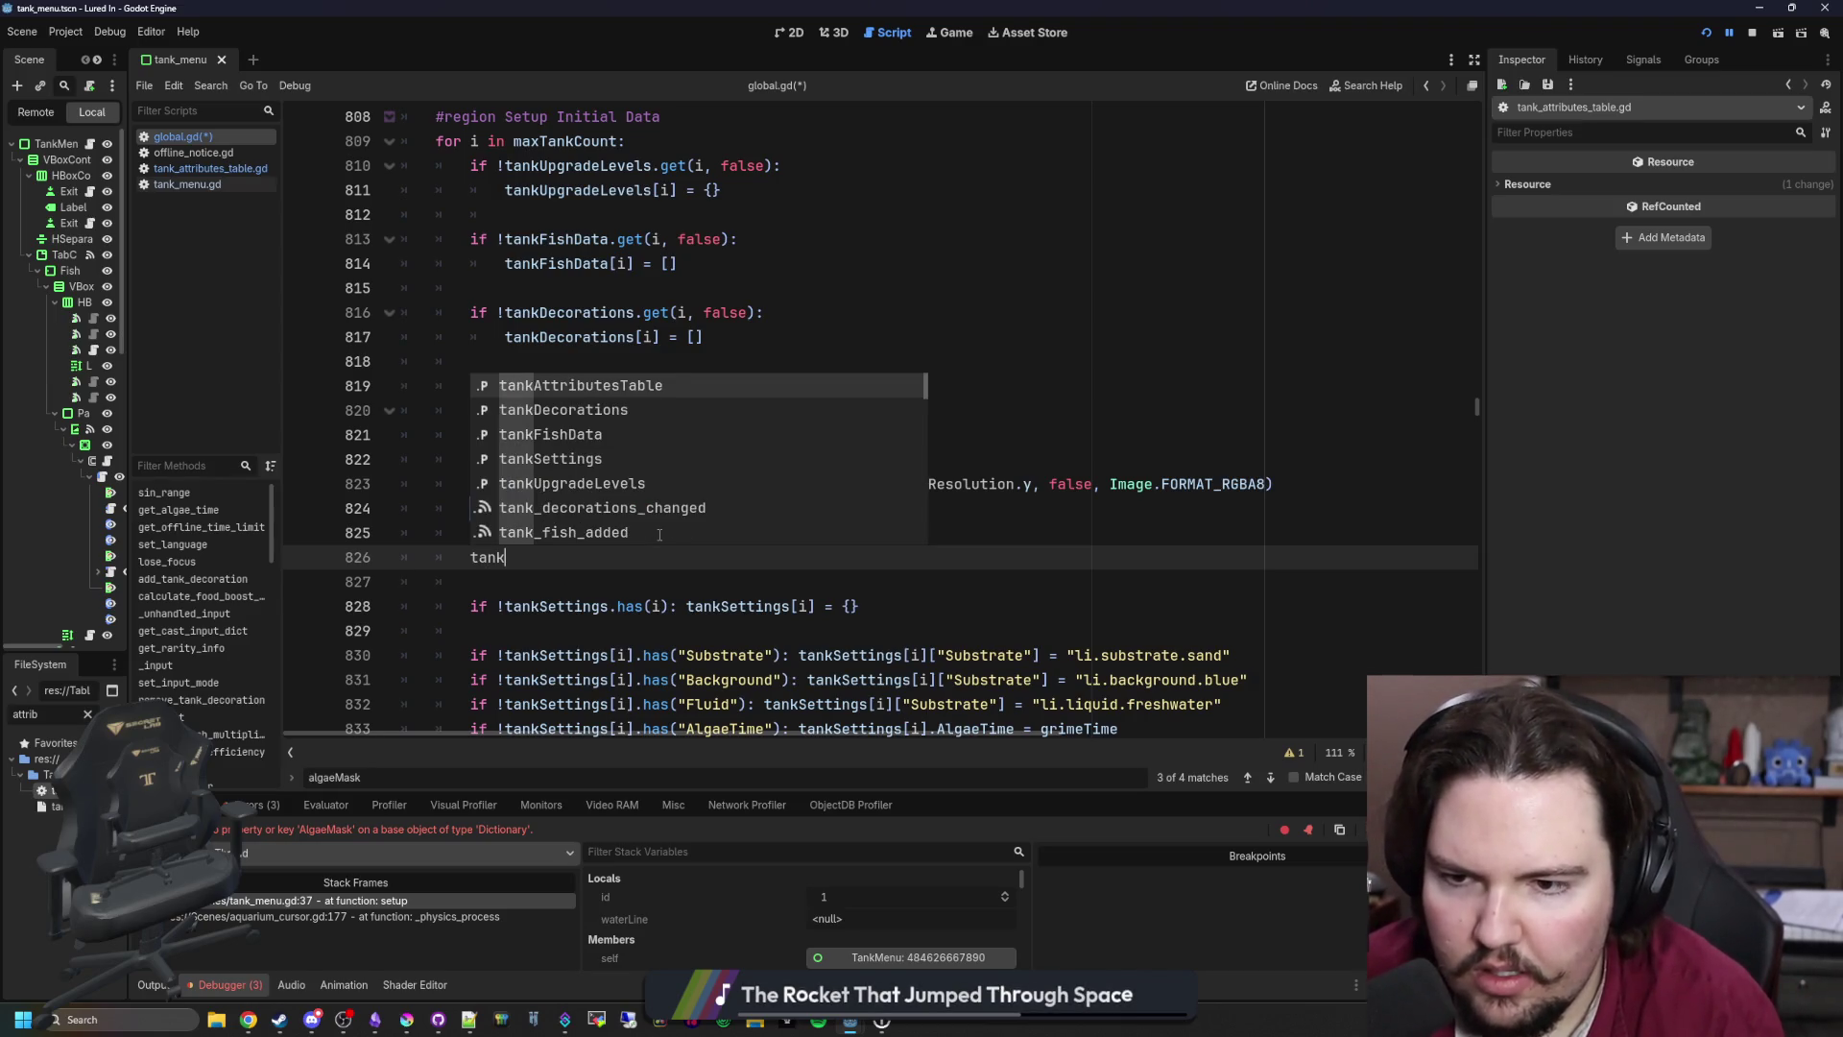
key("BackSpace")
key("BackSpace")
key("BackSpace")
type("algae")
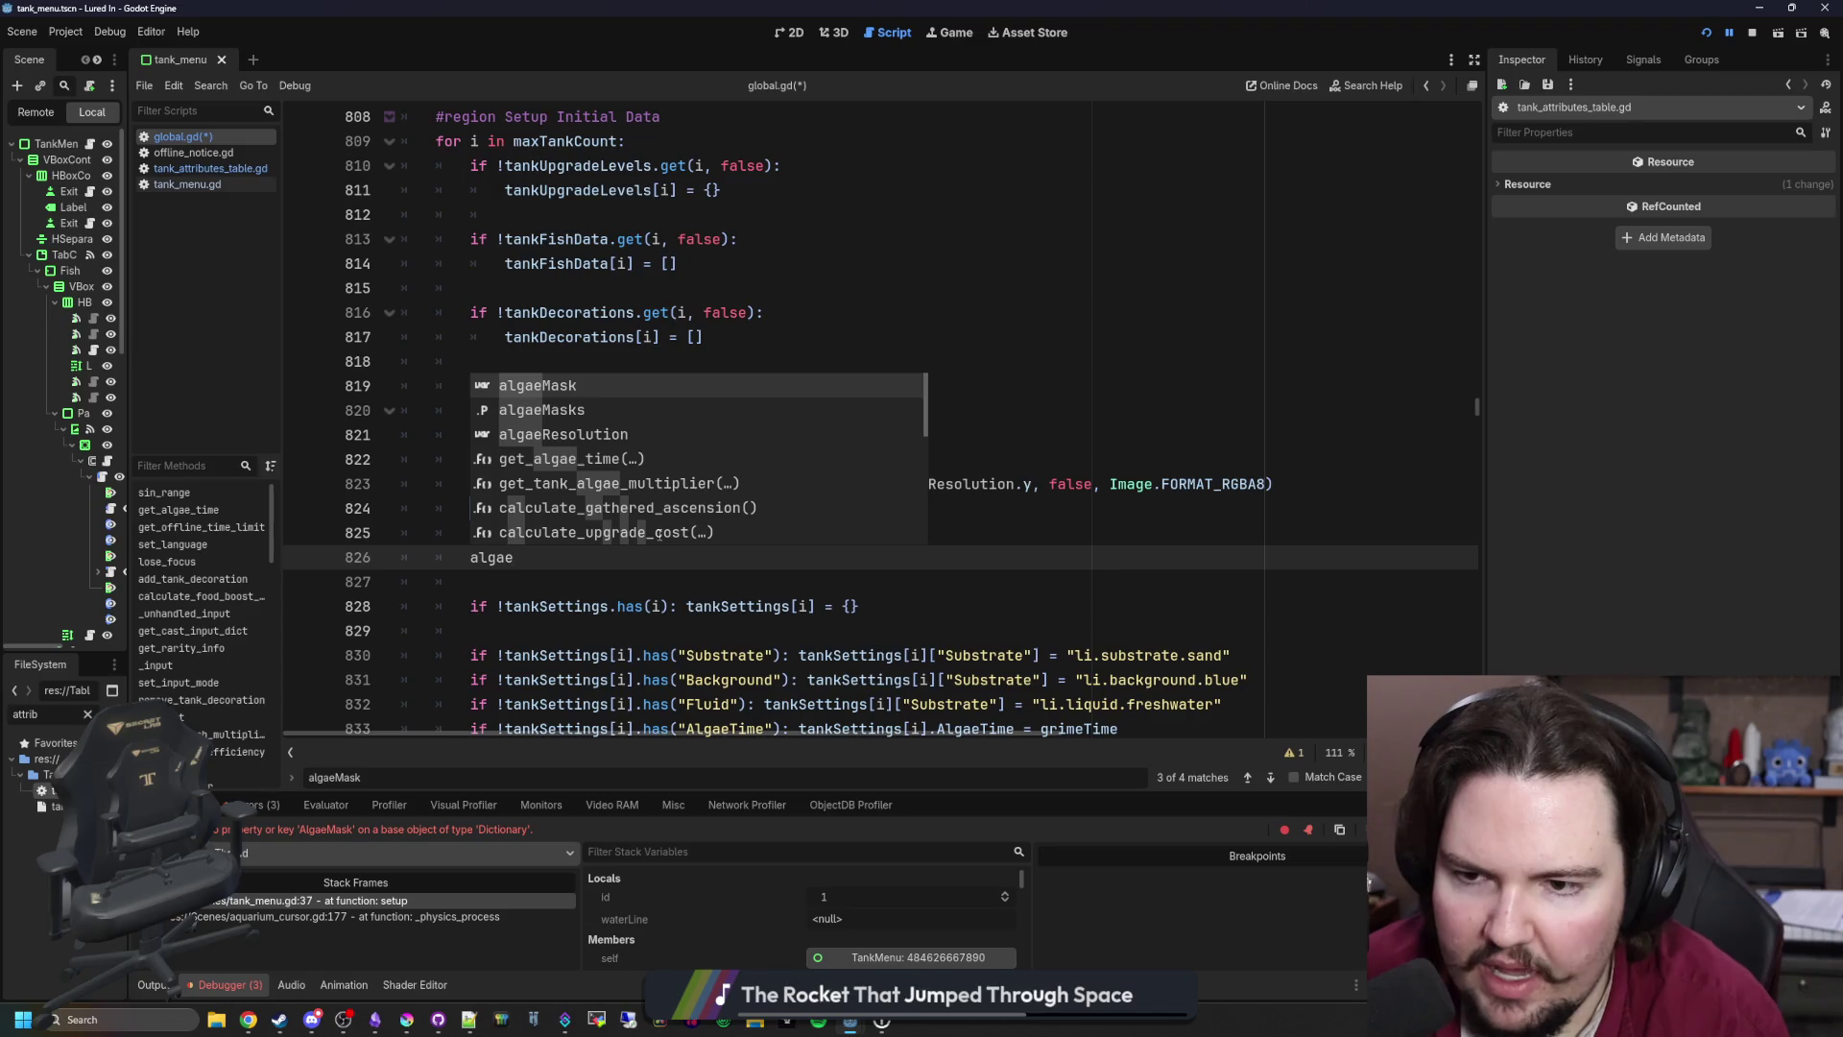
key("Down")
key("Return")
type("[id] = ")
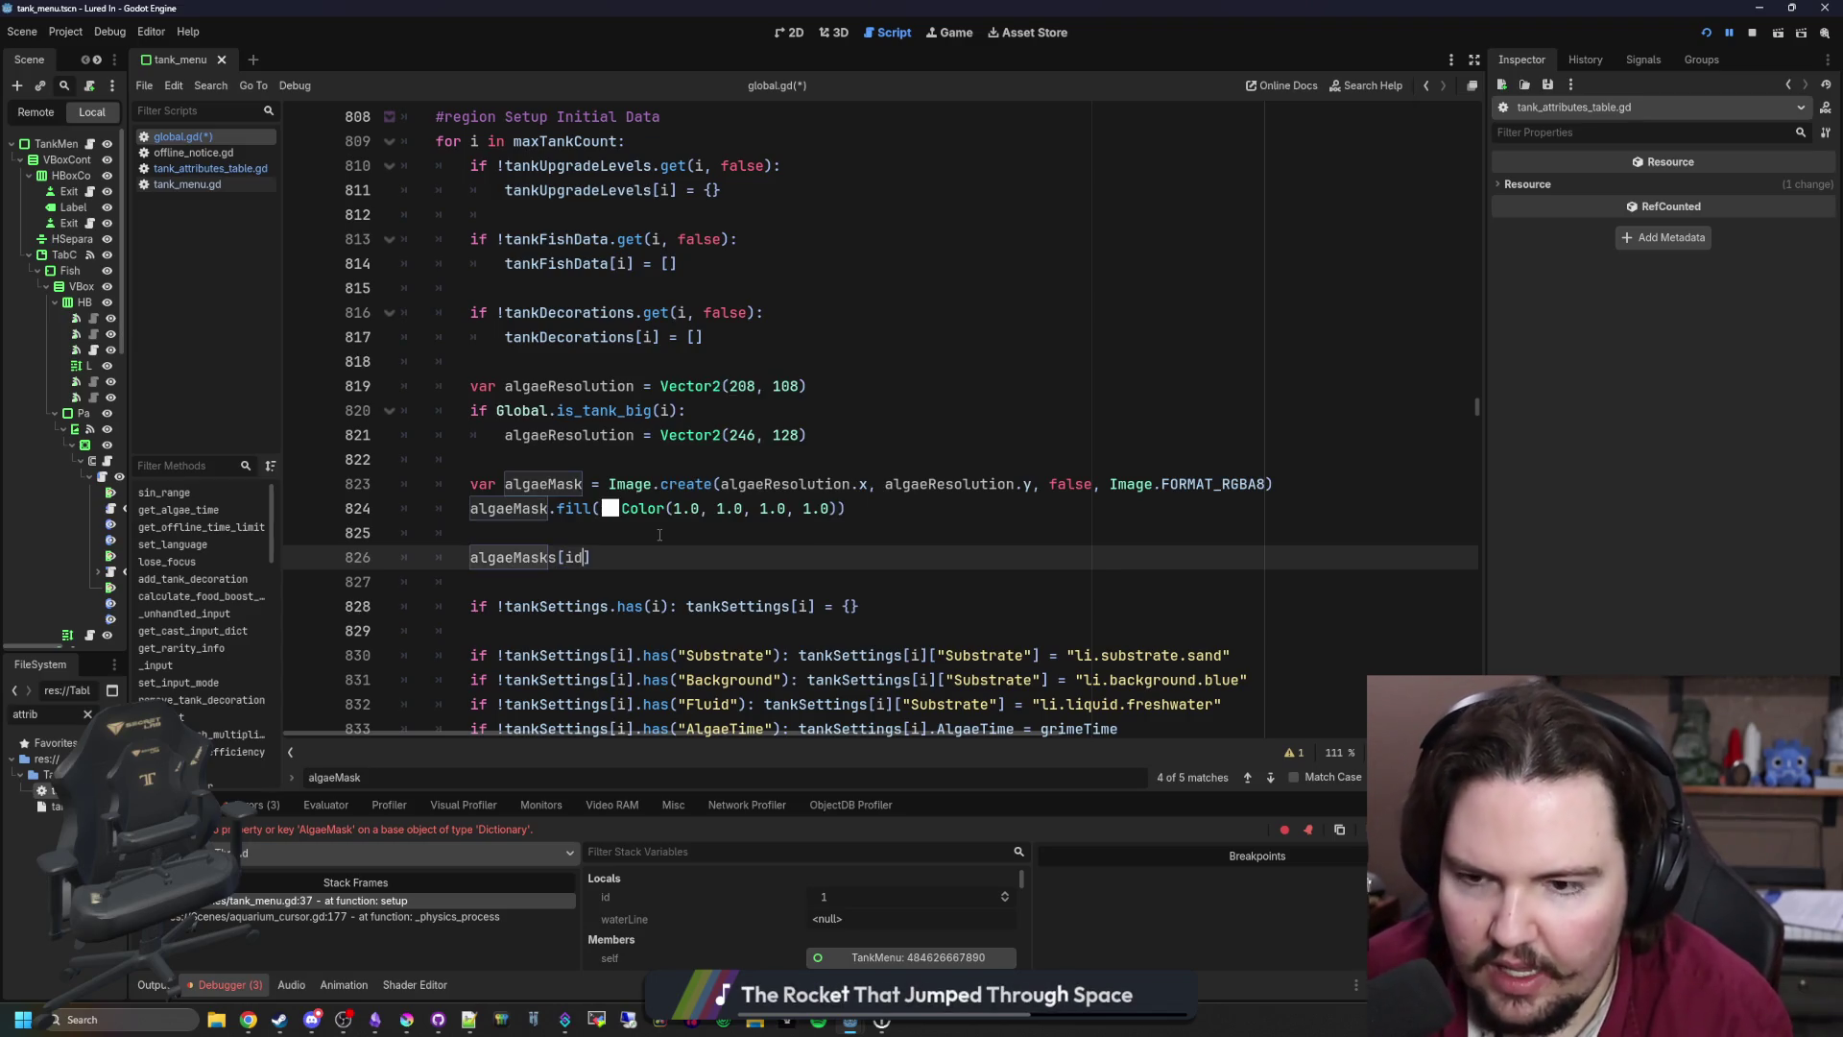
type("algaeM")
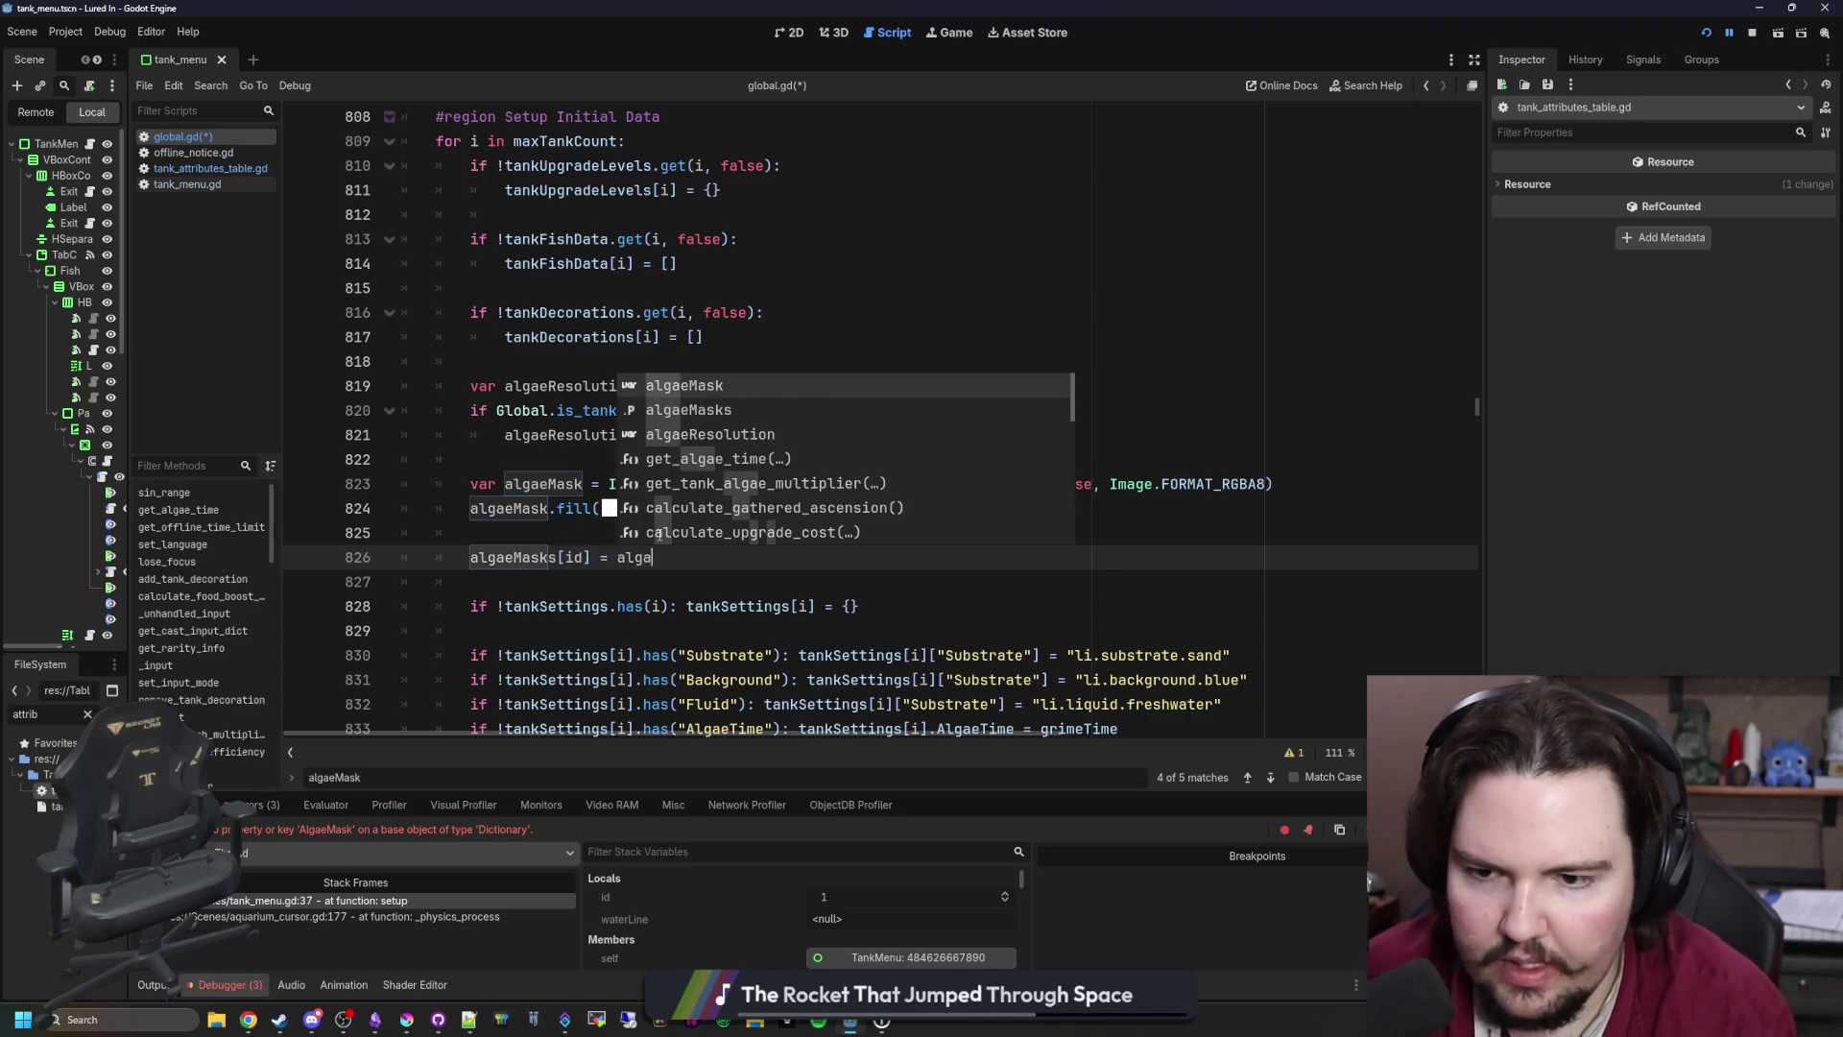
type("ask")
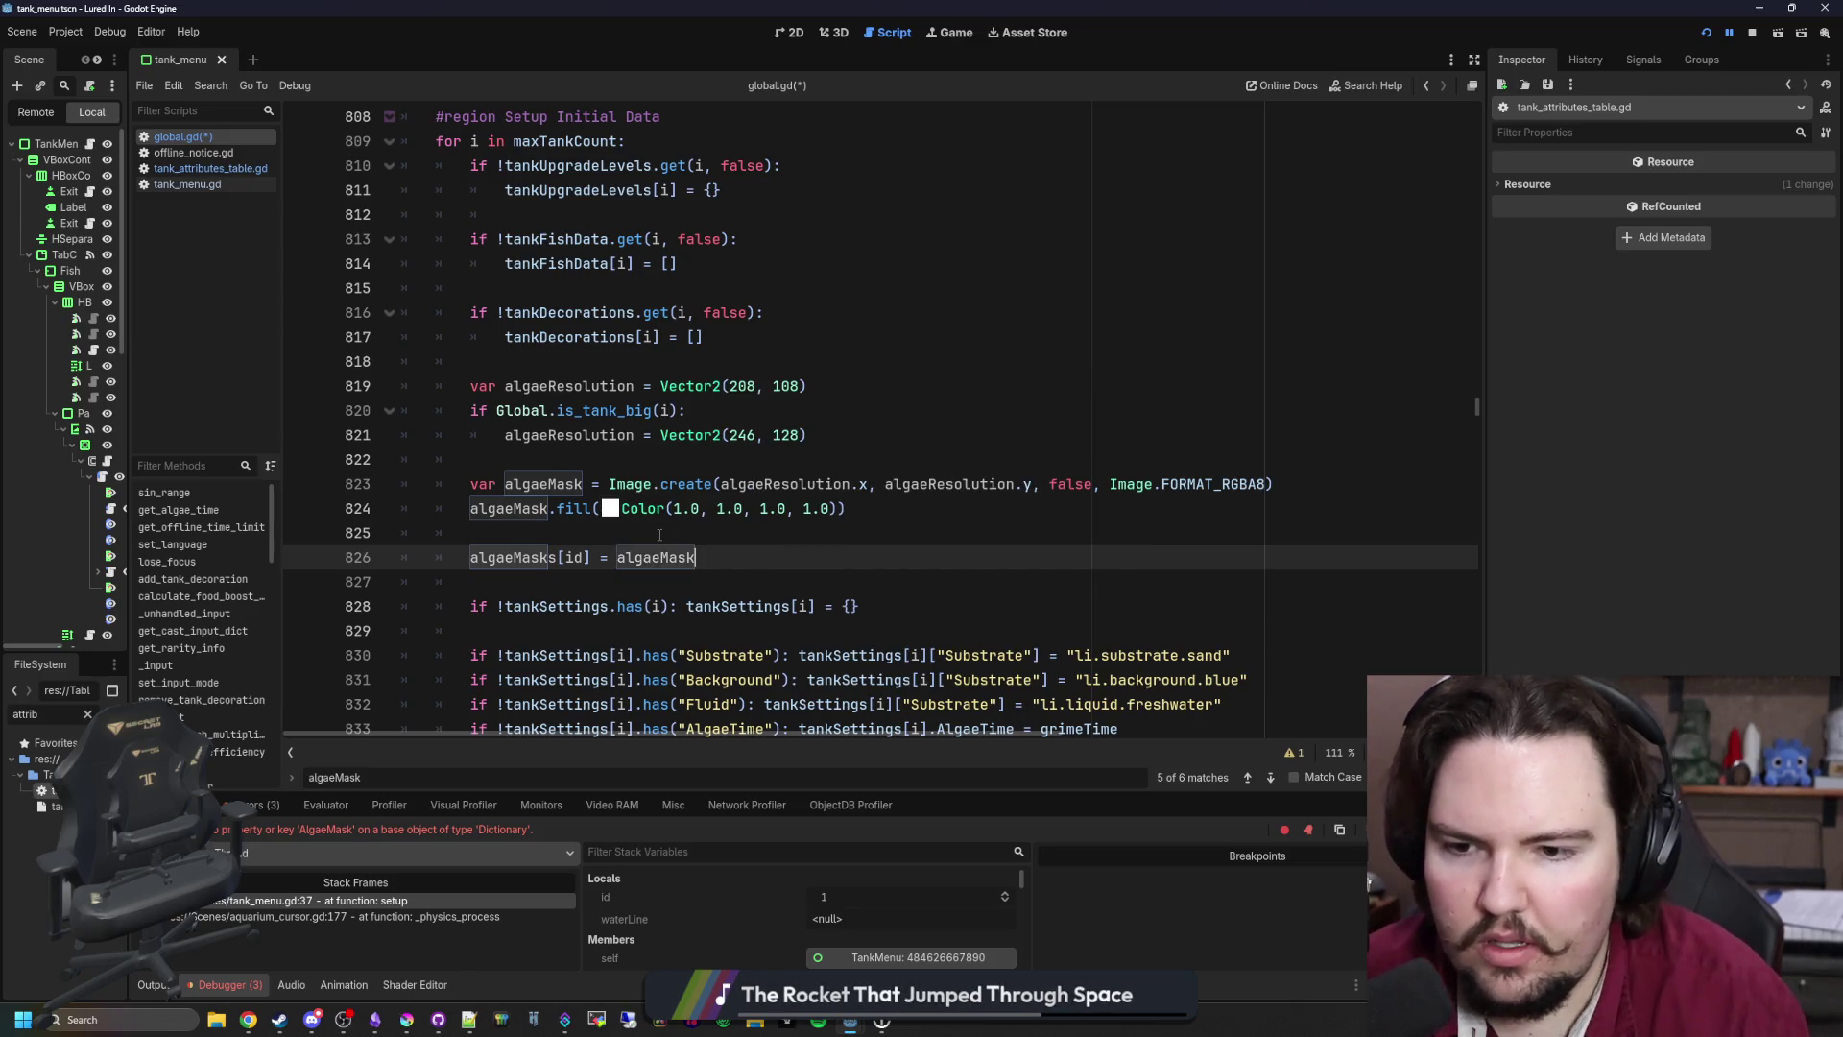
Step: Change the index to algaeMasks[i], remove the blank line after the fill, and save
left_click(660, 534)
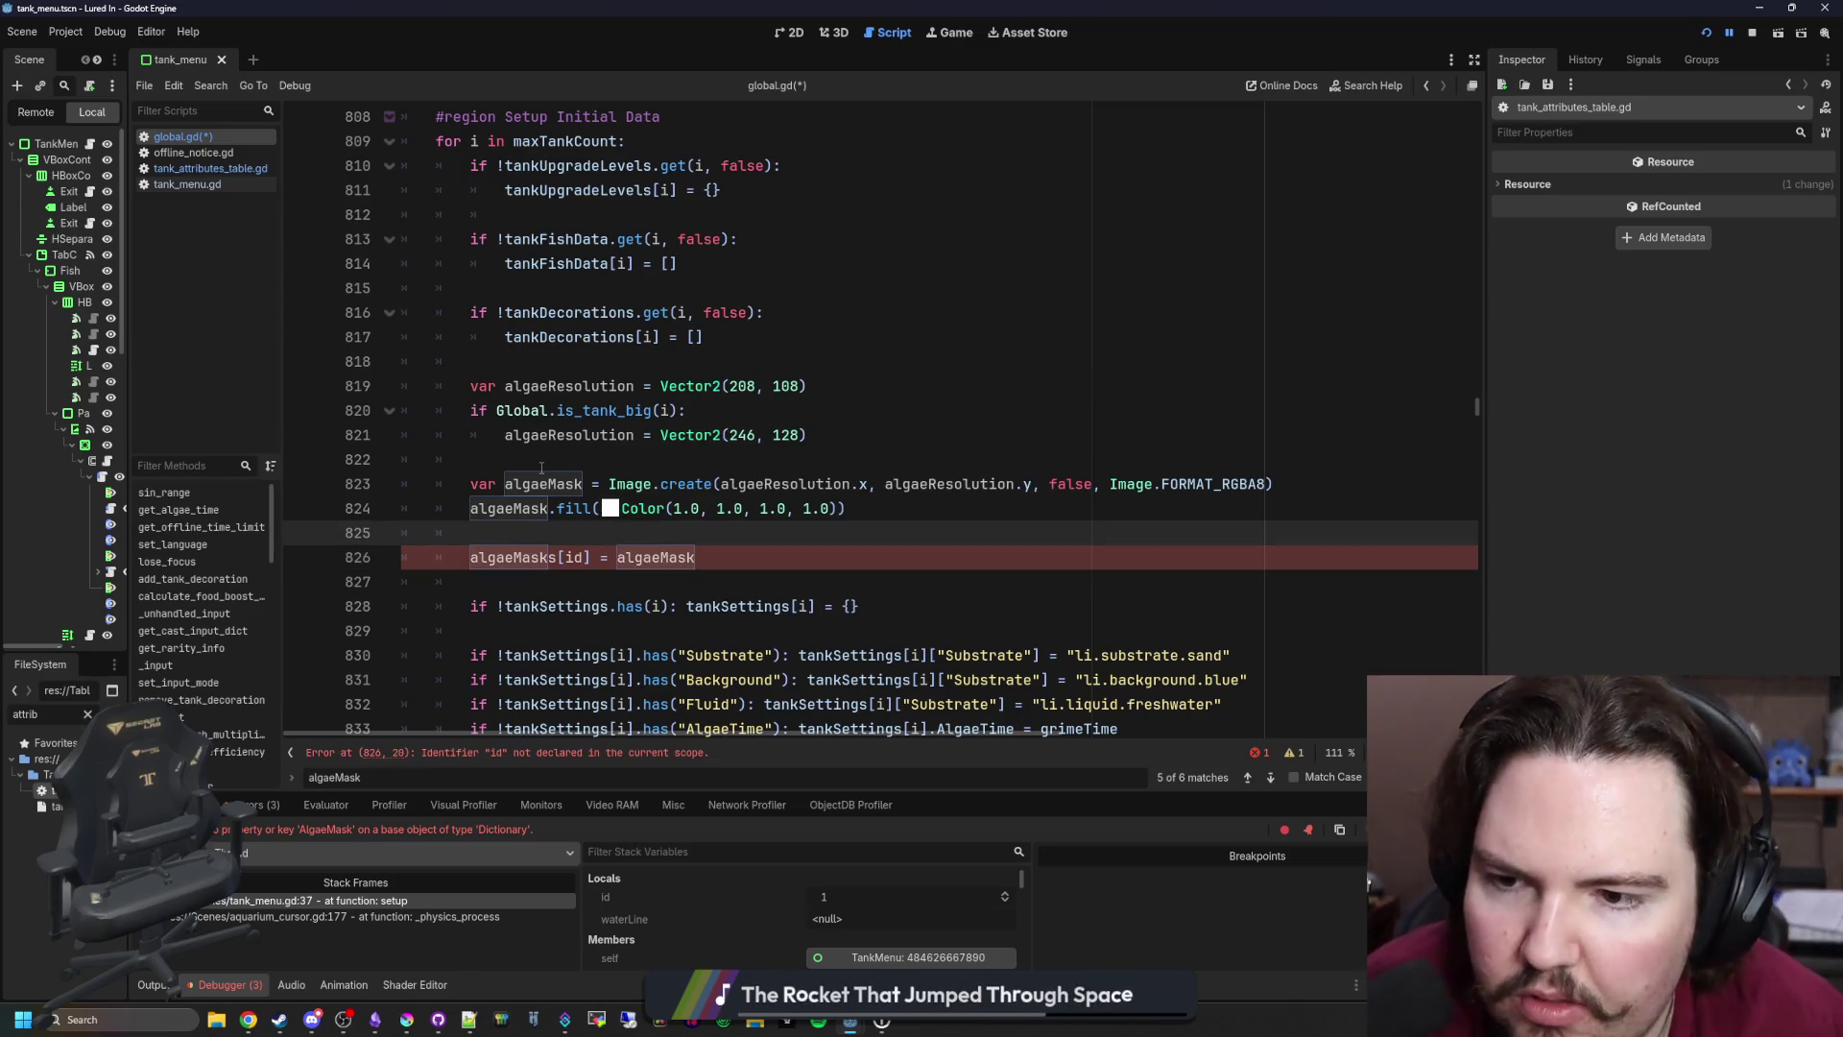
scroll(605, 526, "up", 2)
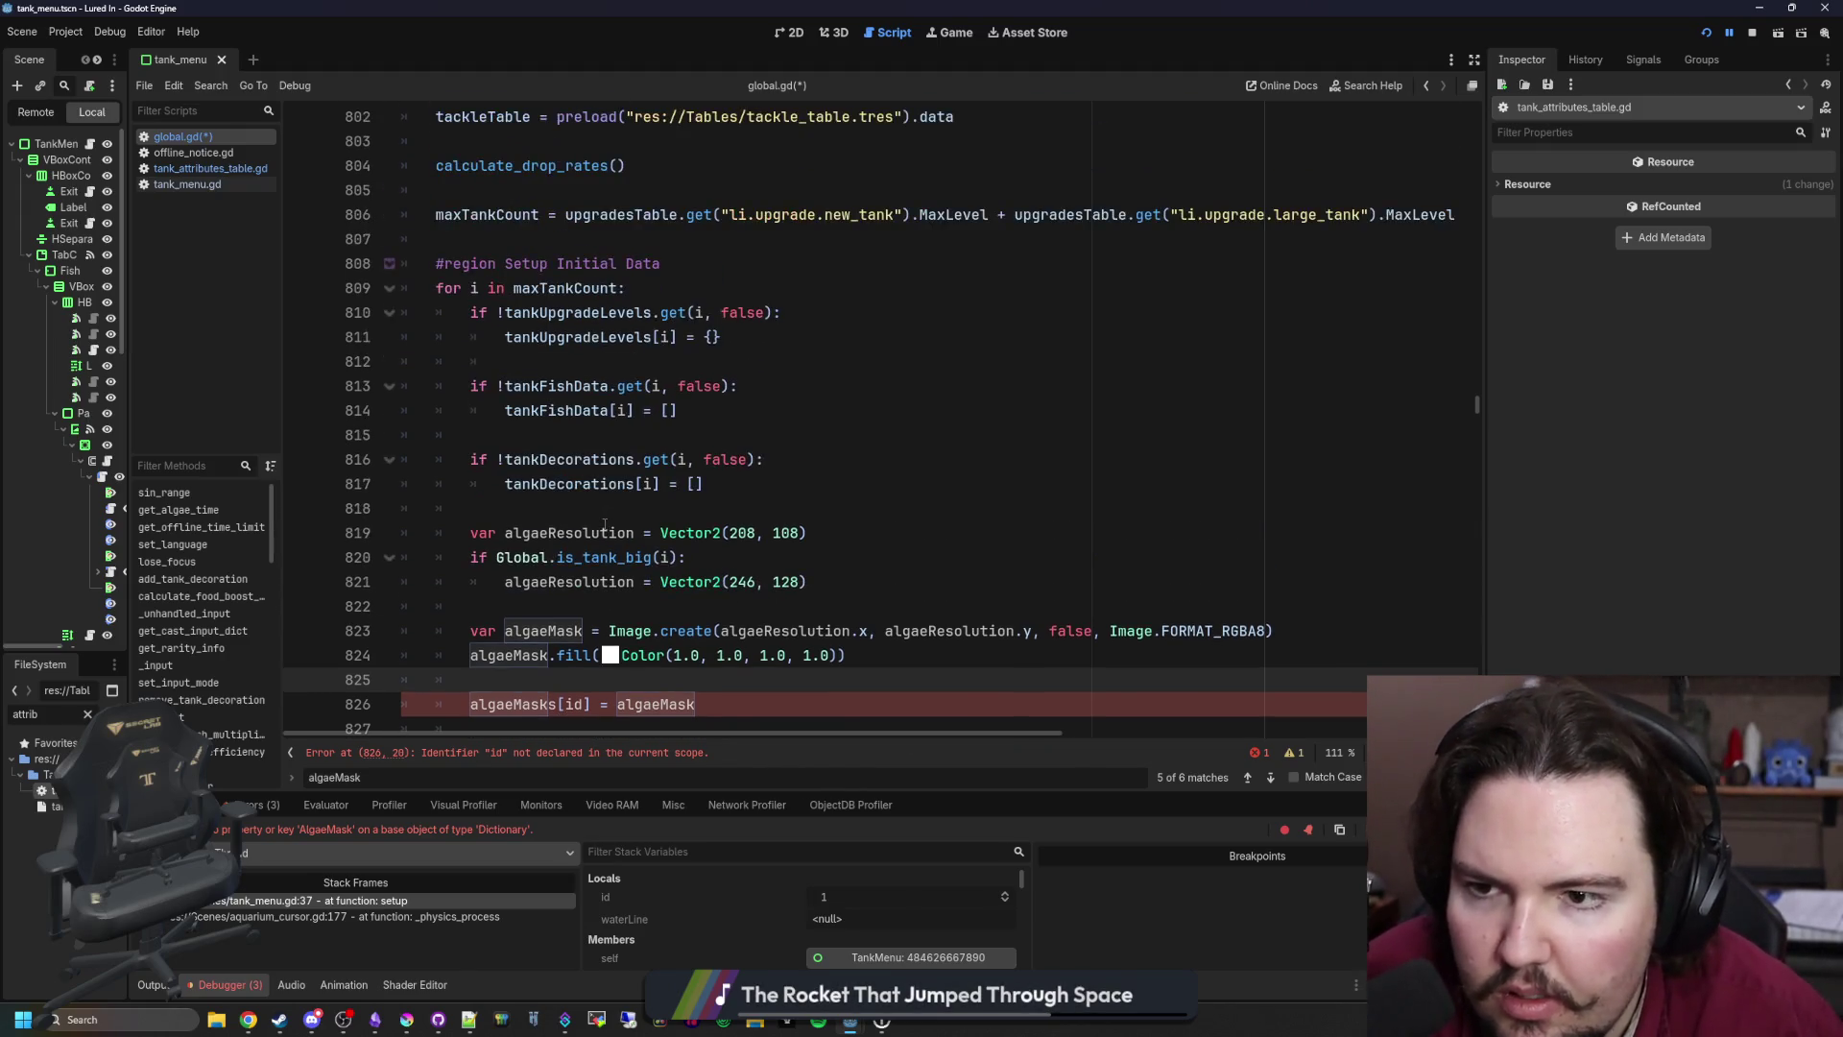
scroll(576, 547, "down", 1)
key("BackSpace")
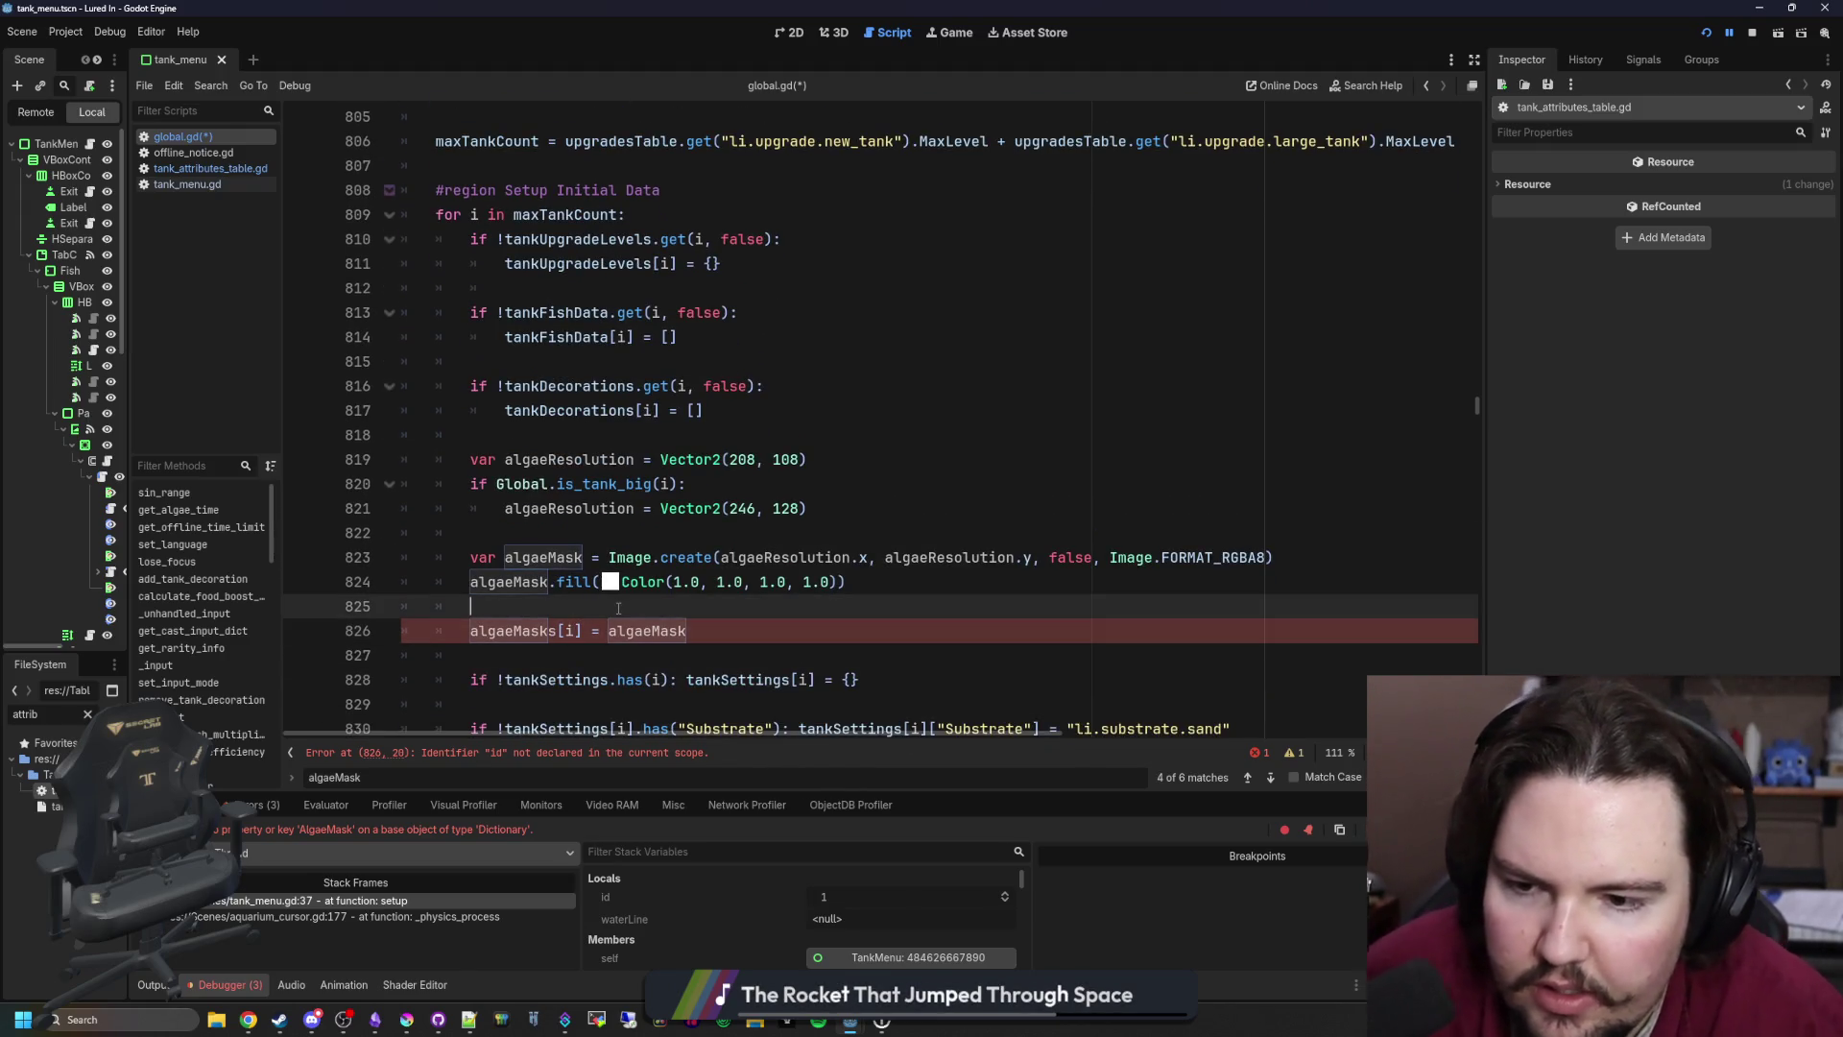
scroll(626, 521, "down", 1)
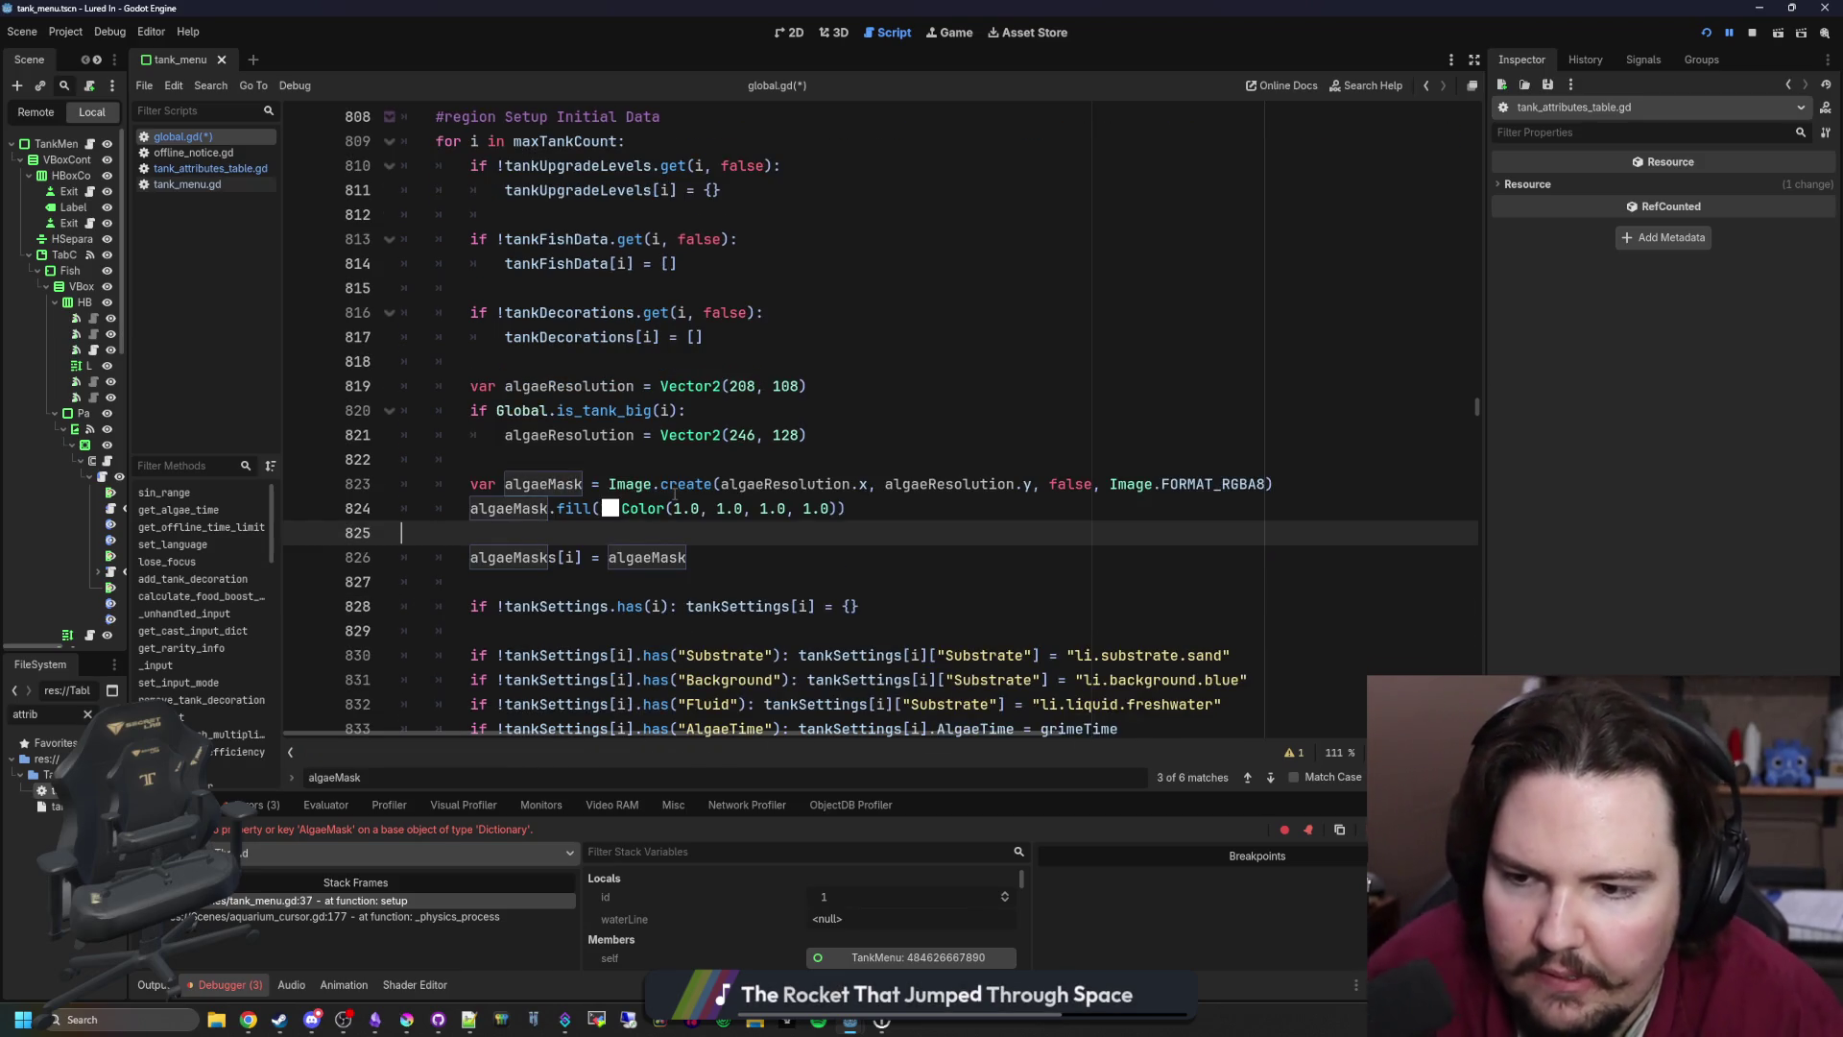
key("BackSpace")
left_click(754, 465)
key("ctrl+s")
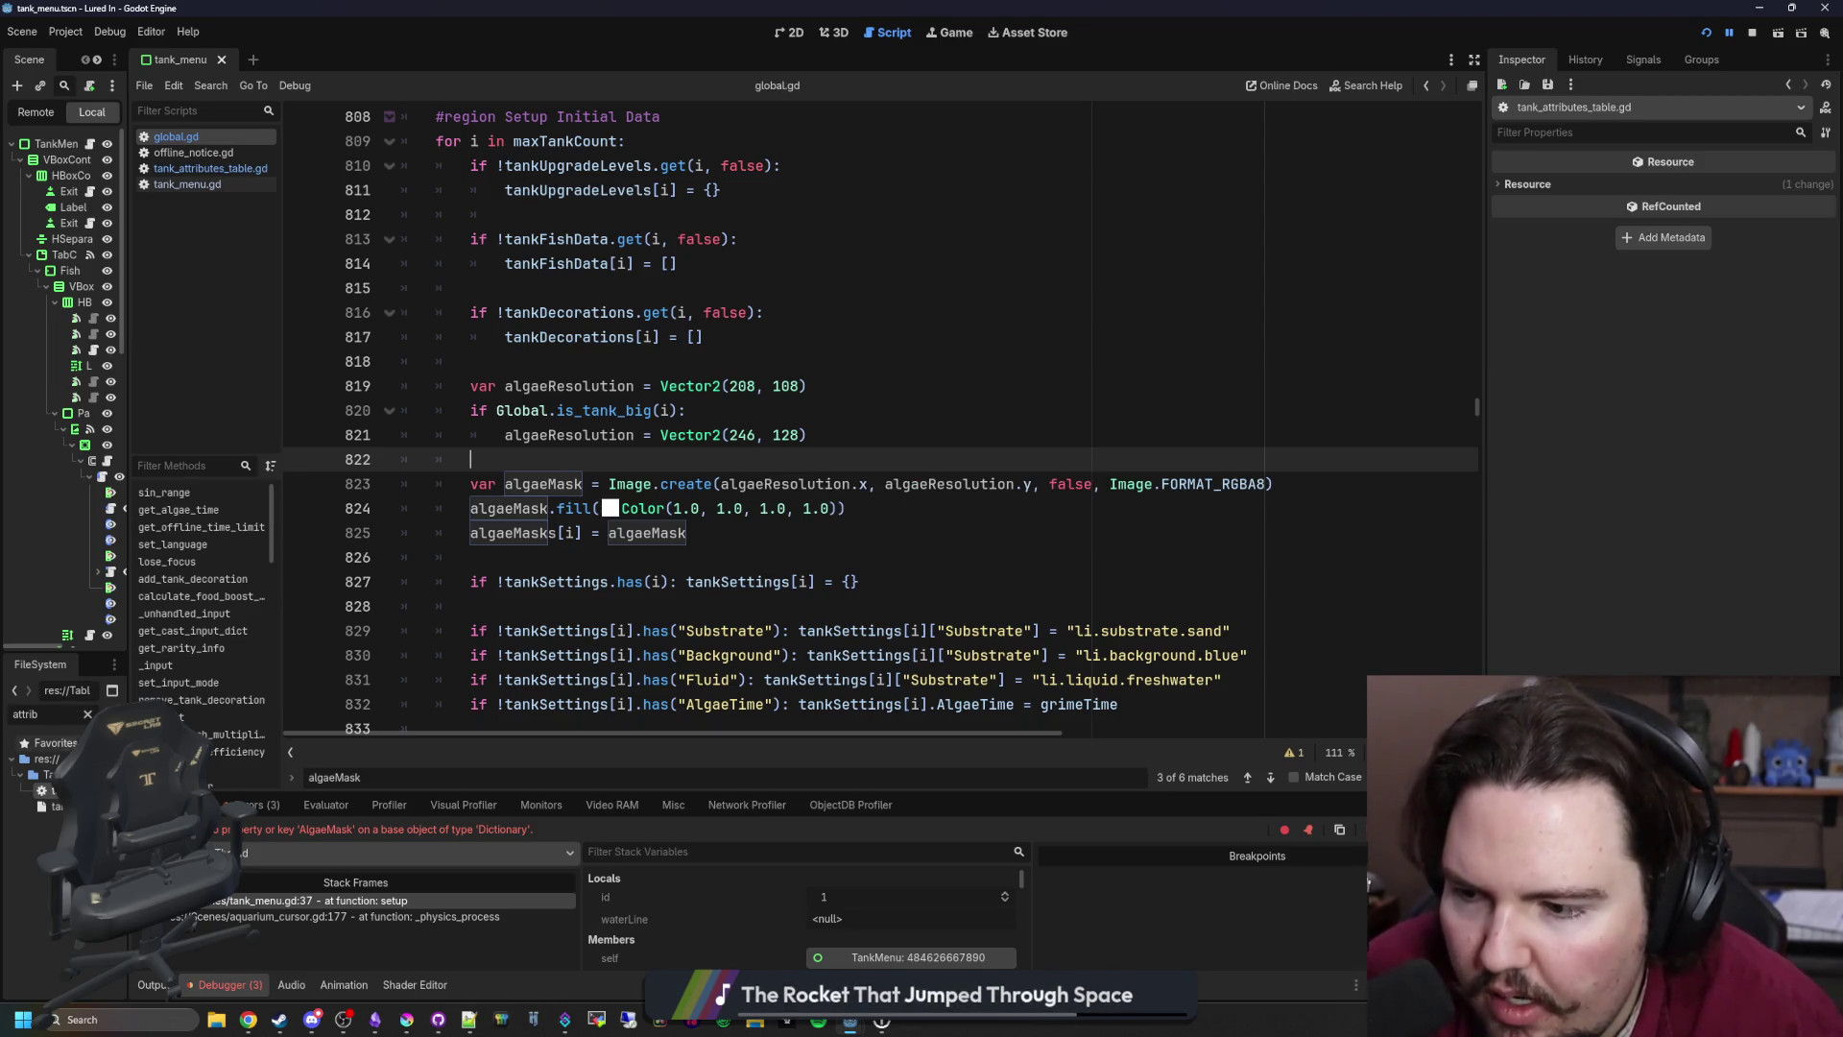
left_click(88, 713)
key("ctrl+f")
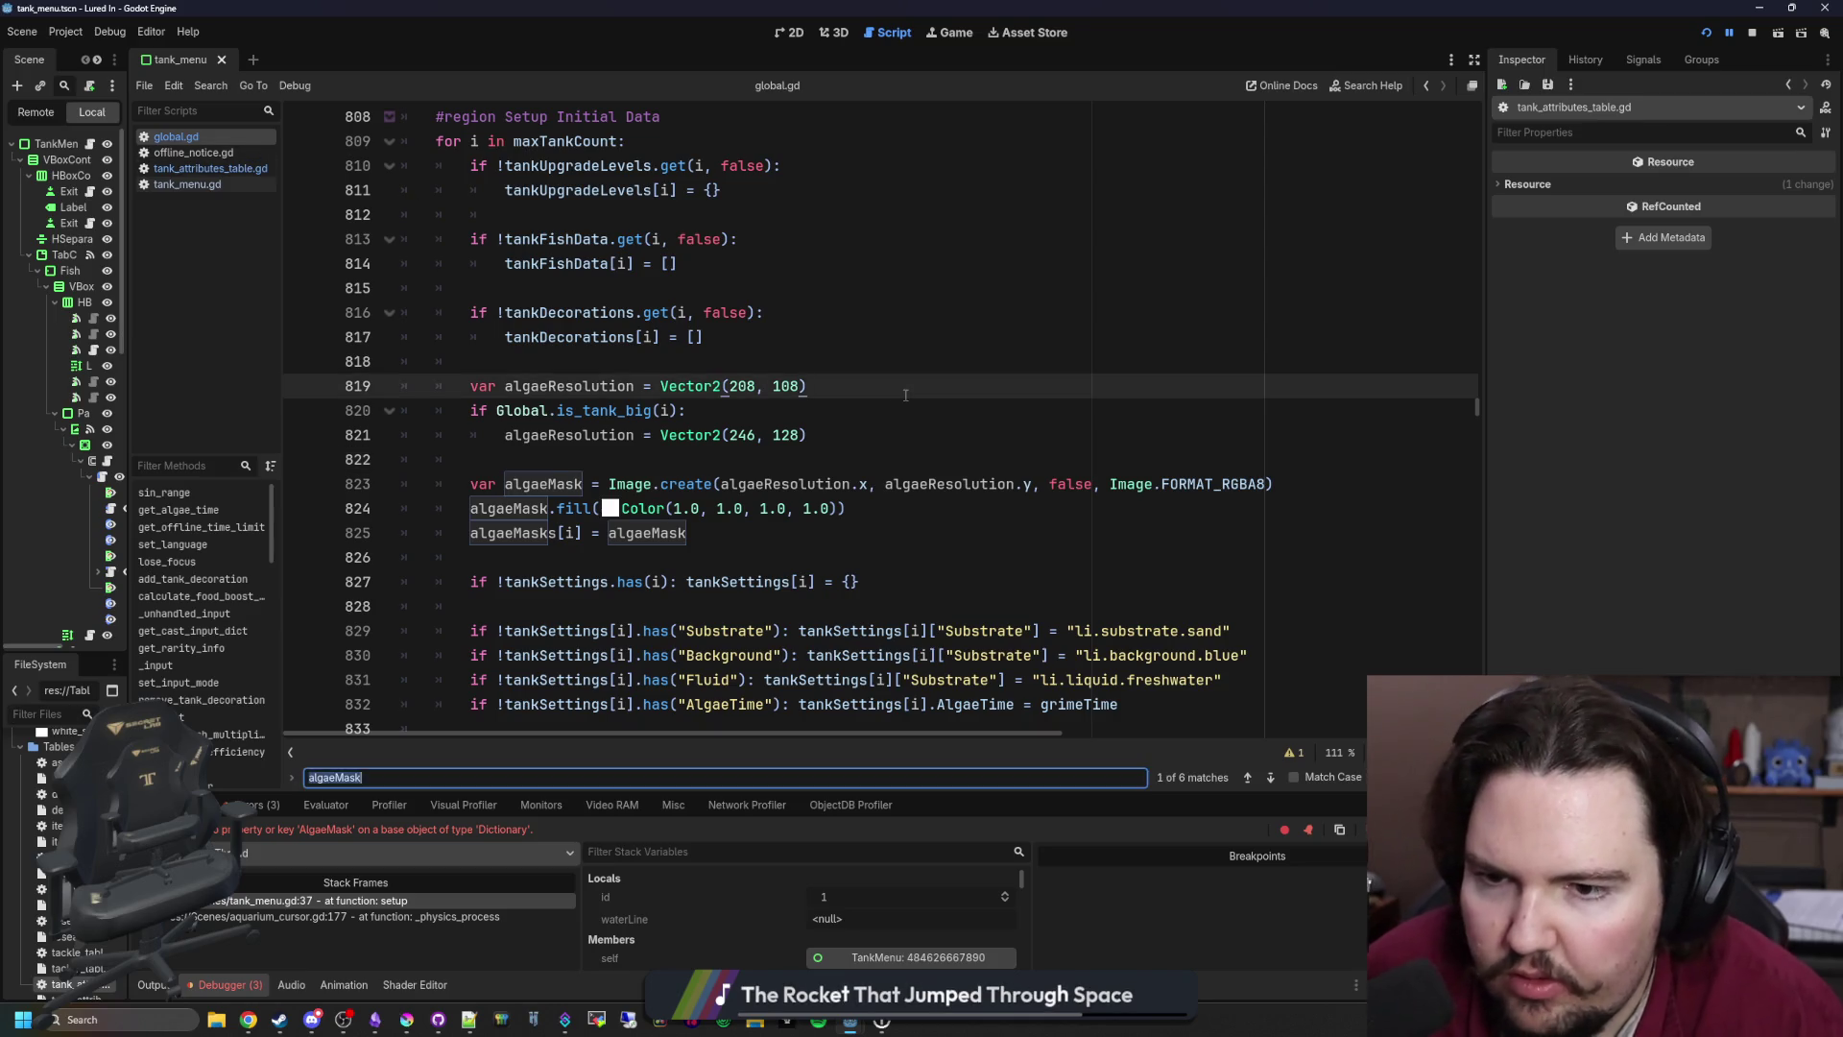
Step: Find ascend and cut the tankSettings AlgaeMask fill line from it
type("ascend")
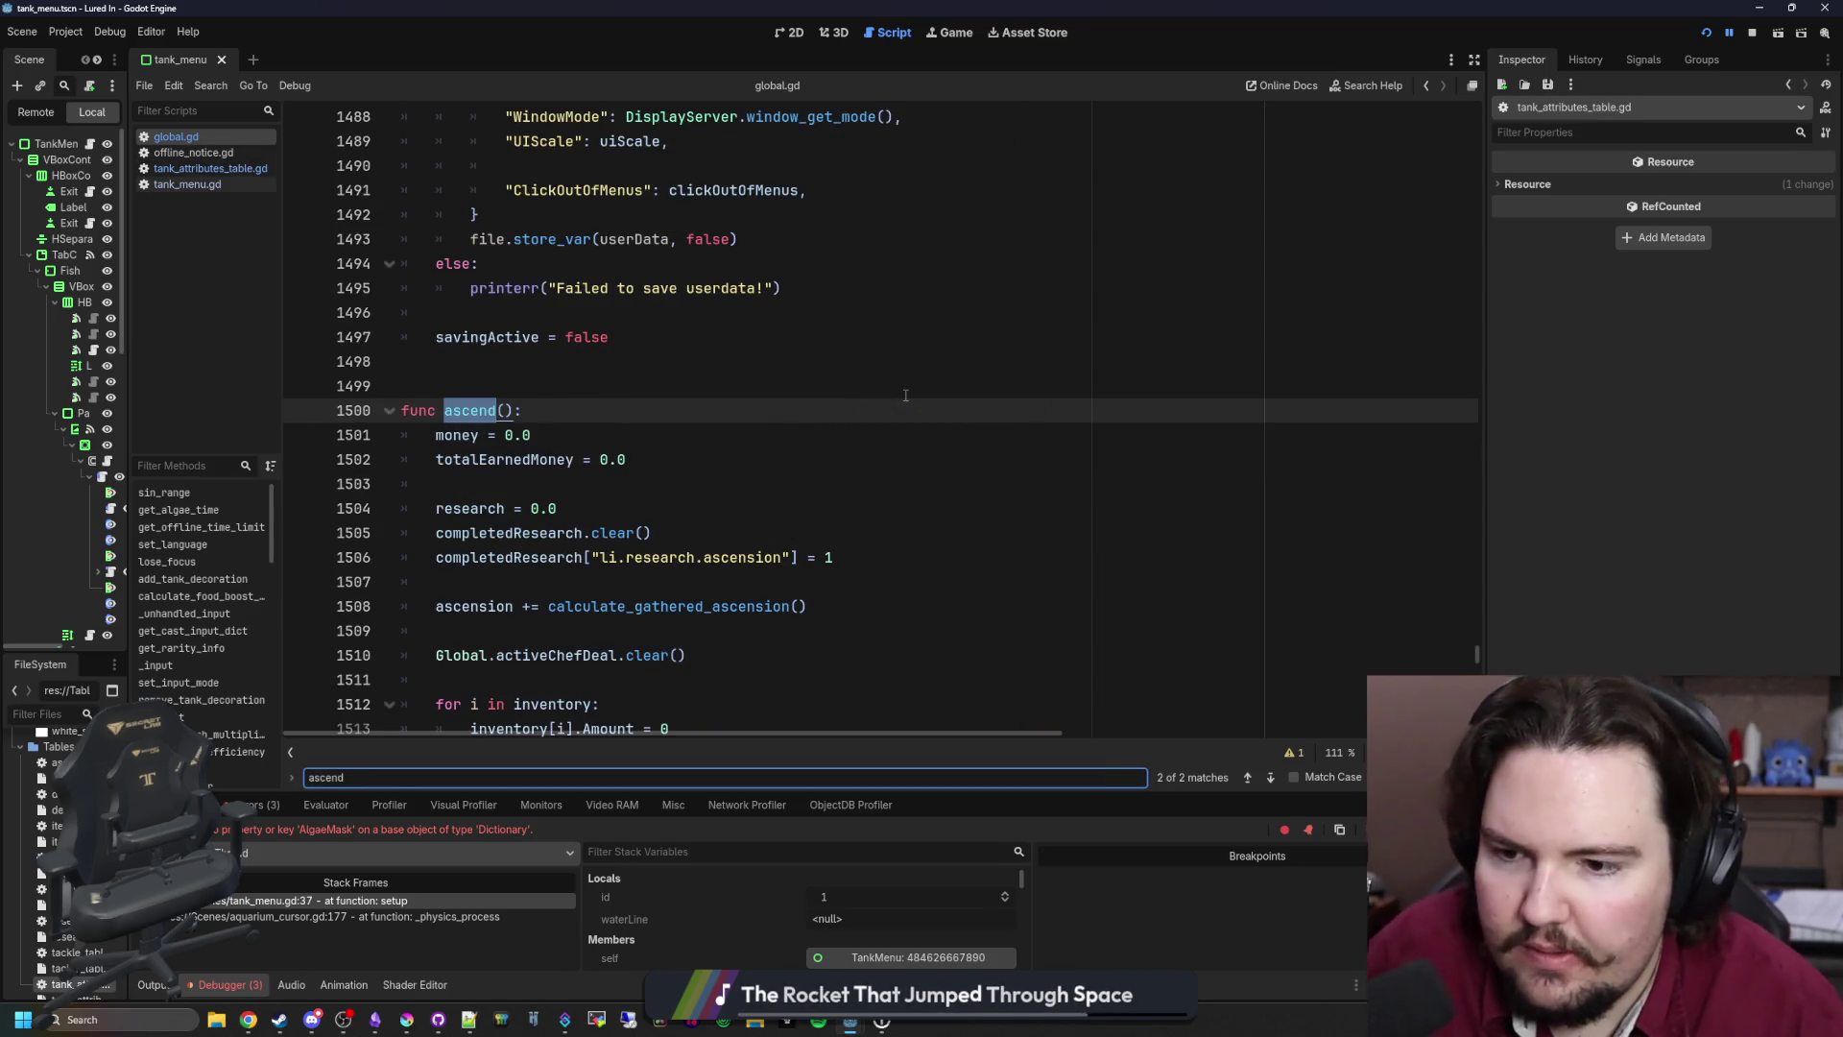
scroll(743, 600, "down", 10)
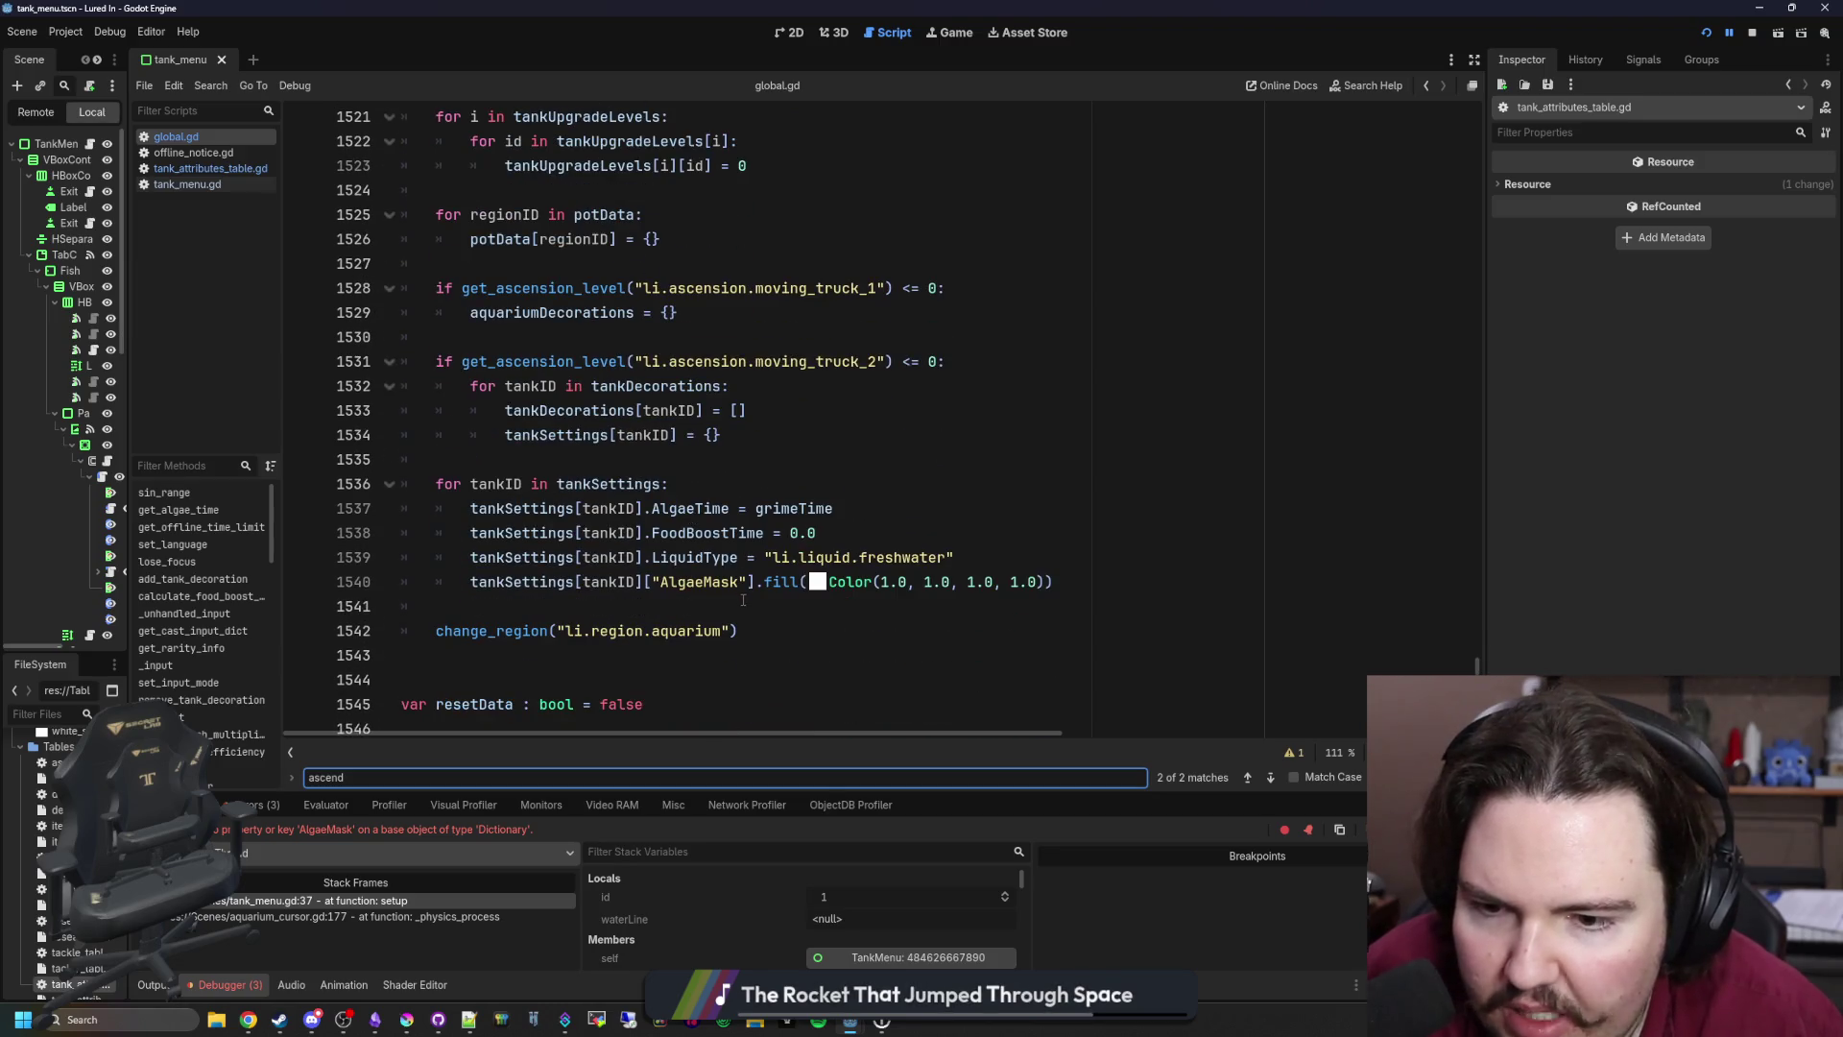
scroll(743, 599, "down", 1)
left_click_drag(1054, 507, 472, 514)
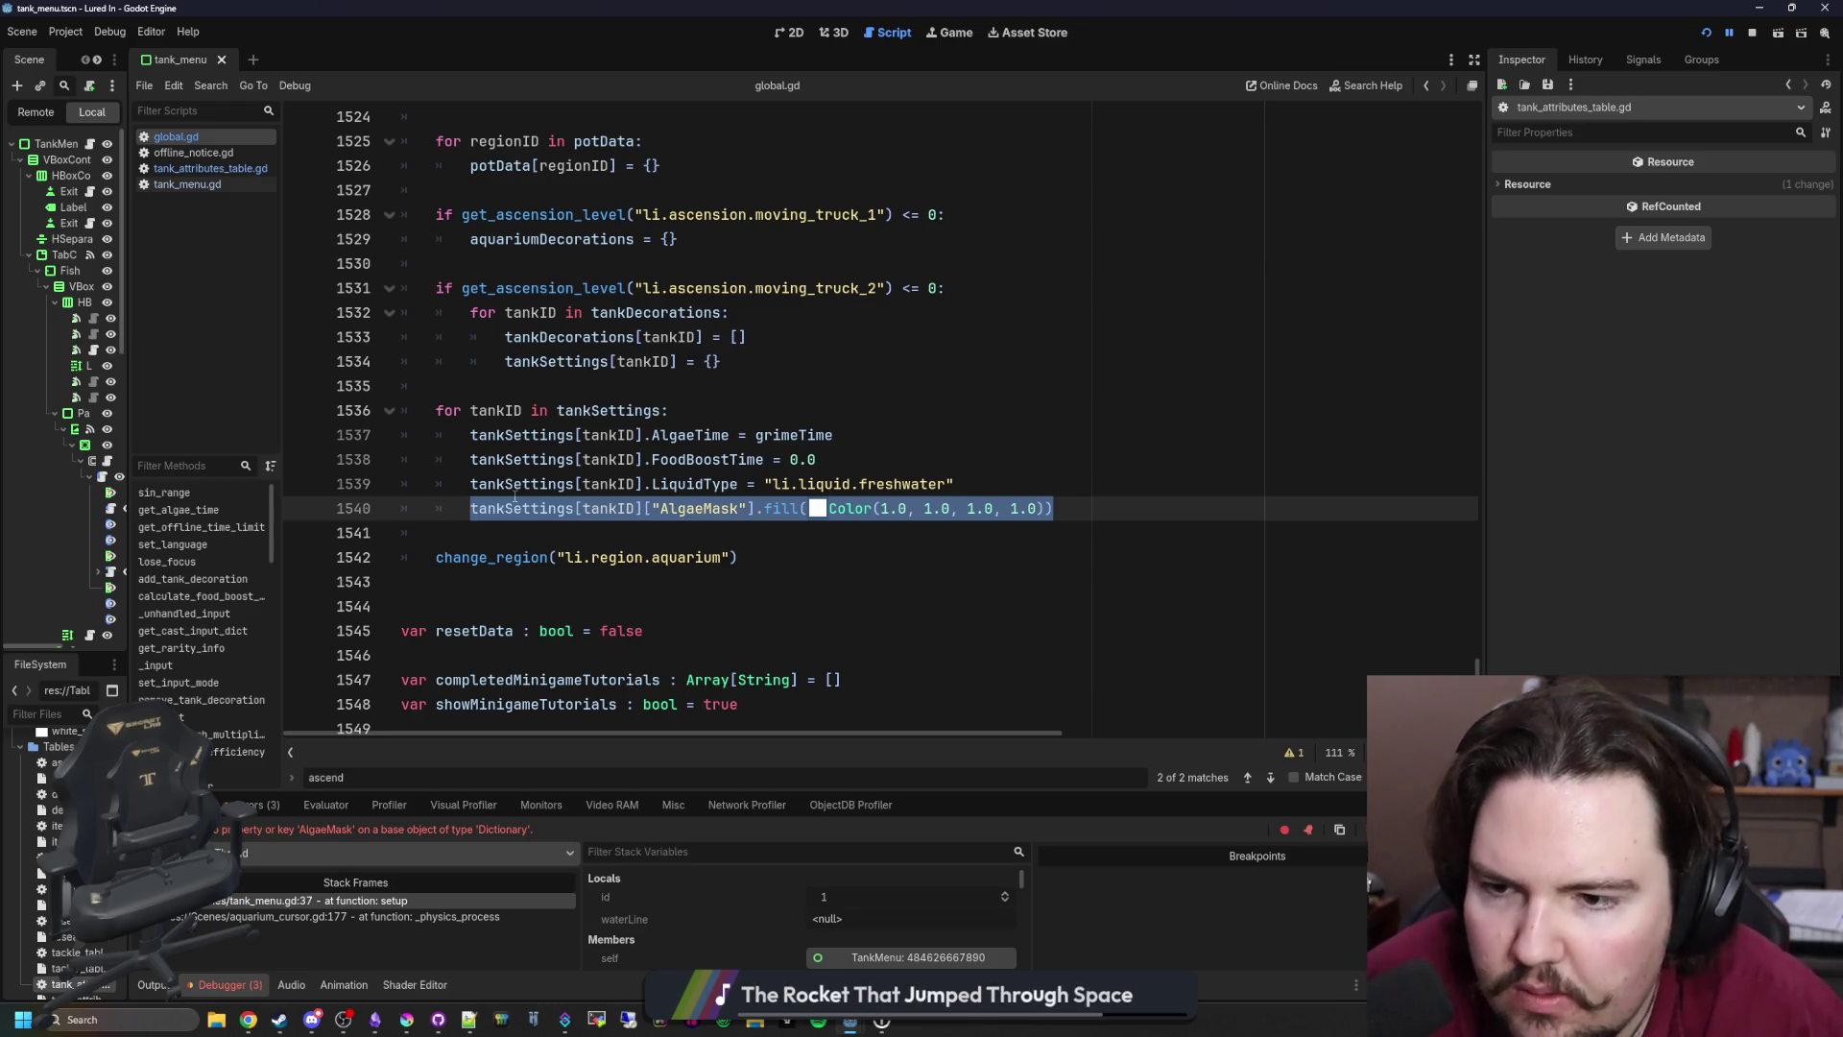
key("BackSpace")
key("BackSpace")
key("BackSpace")
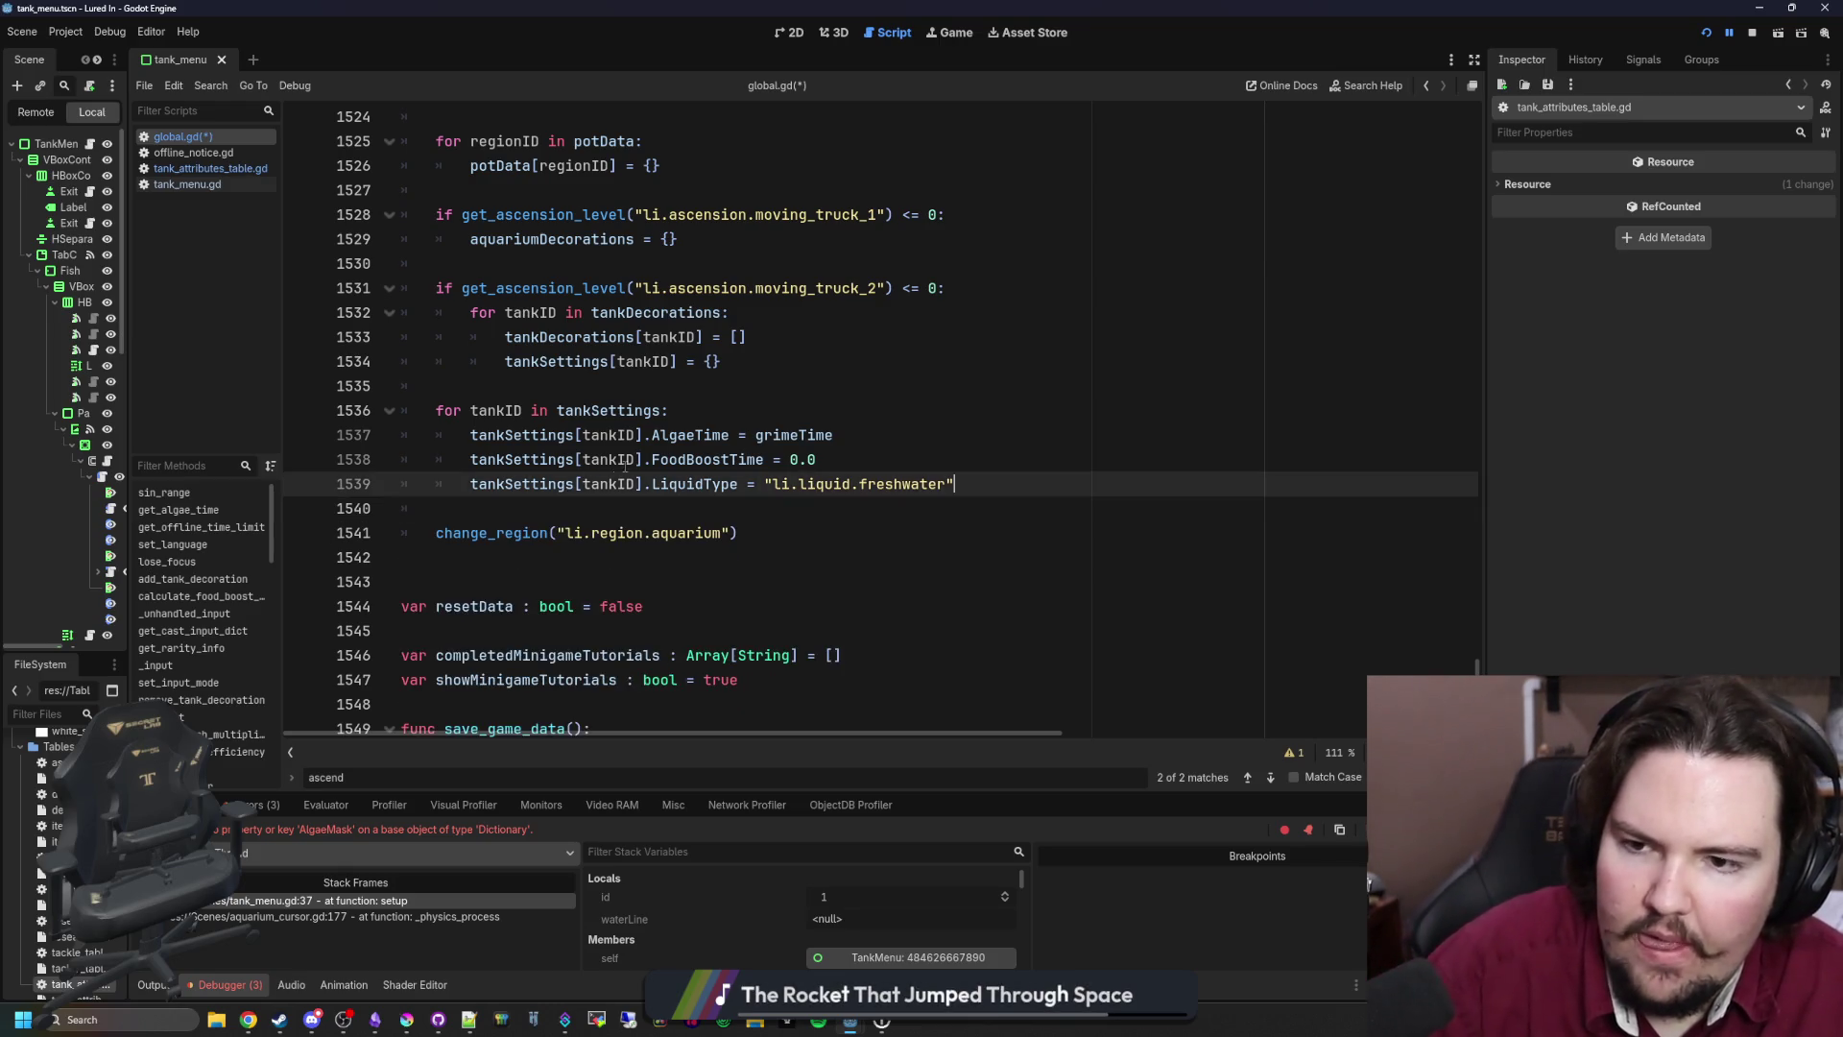
Step: Add a 'for tankID in algaeMasks:' loop and paste the fill call inside it
scroll(625, 467, "up", 4)
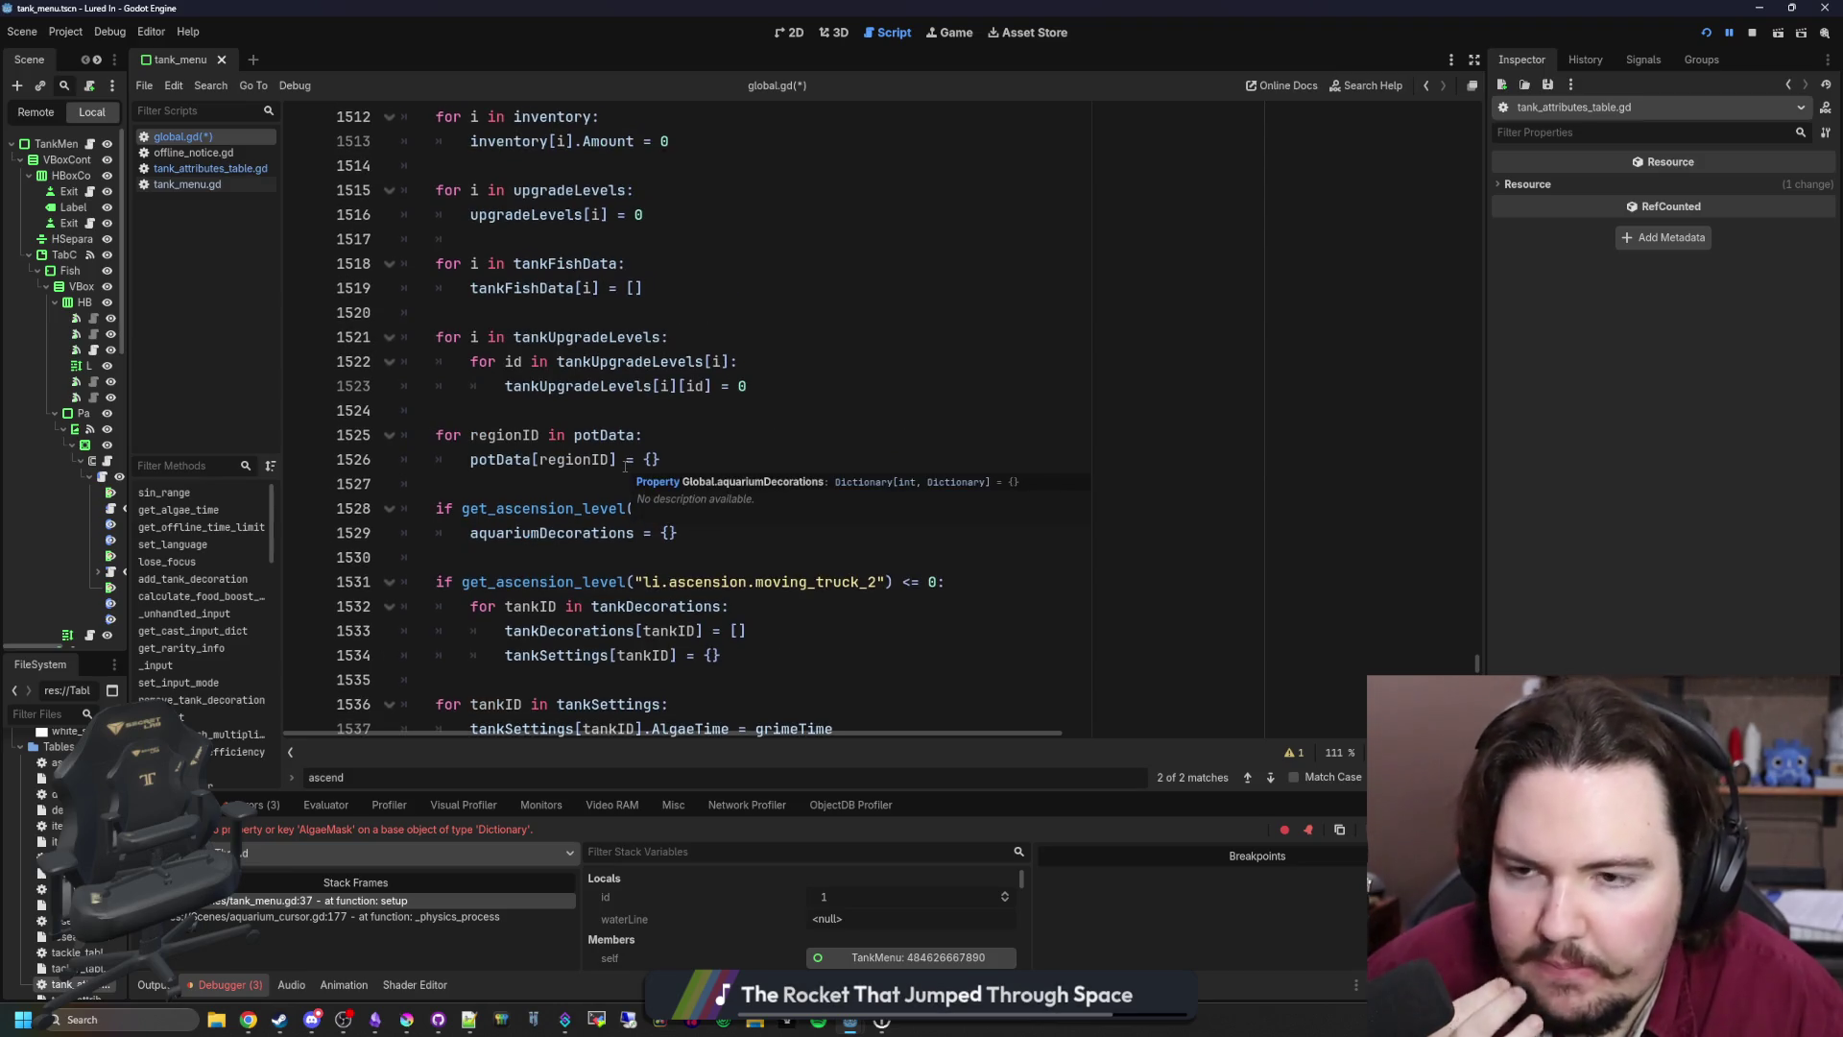
scroll(624, 466, "up", 4)
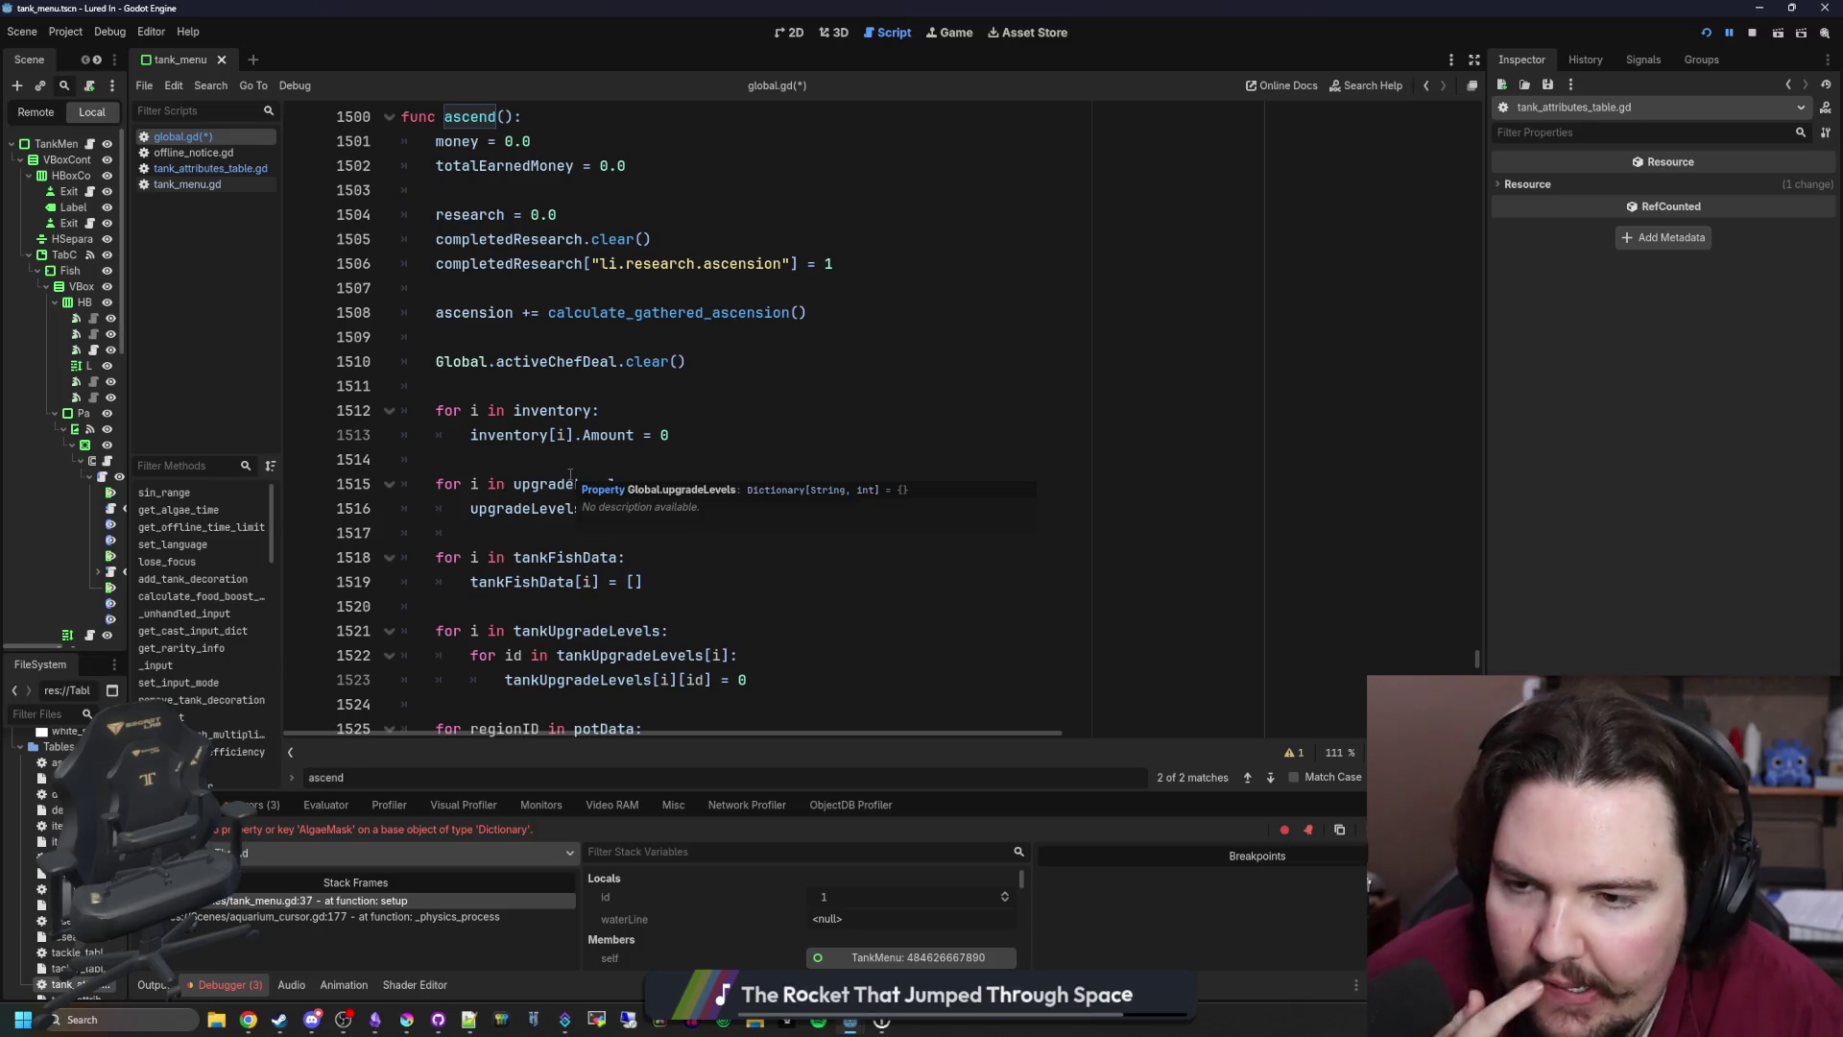
scroll(570, 476, "down", 7)
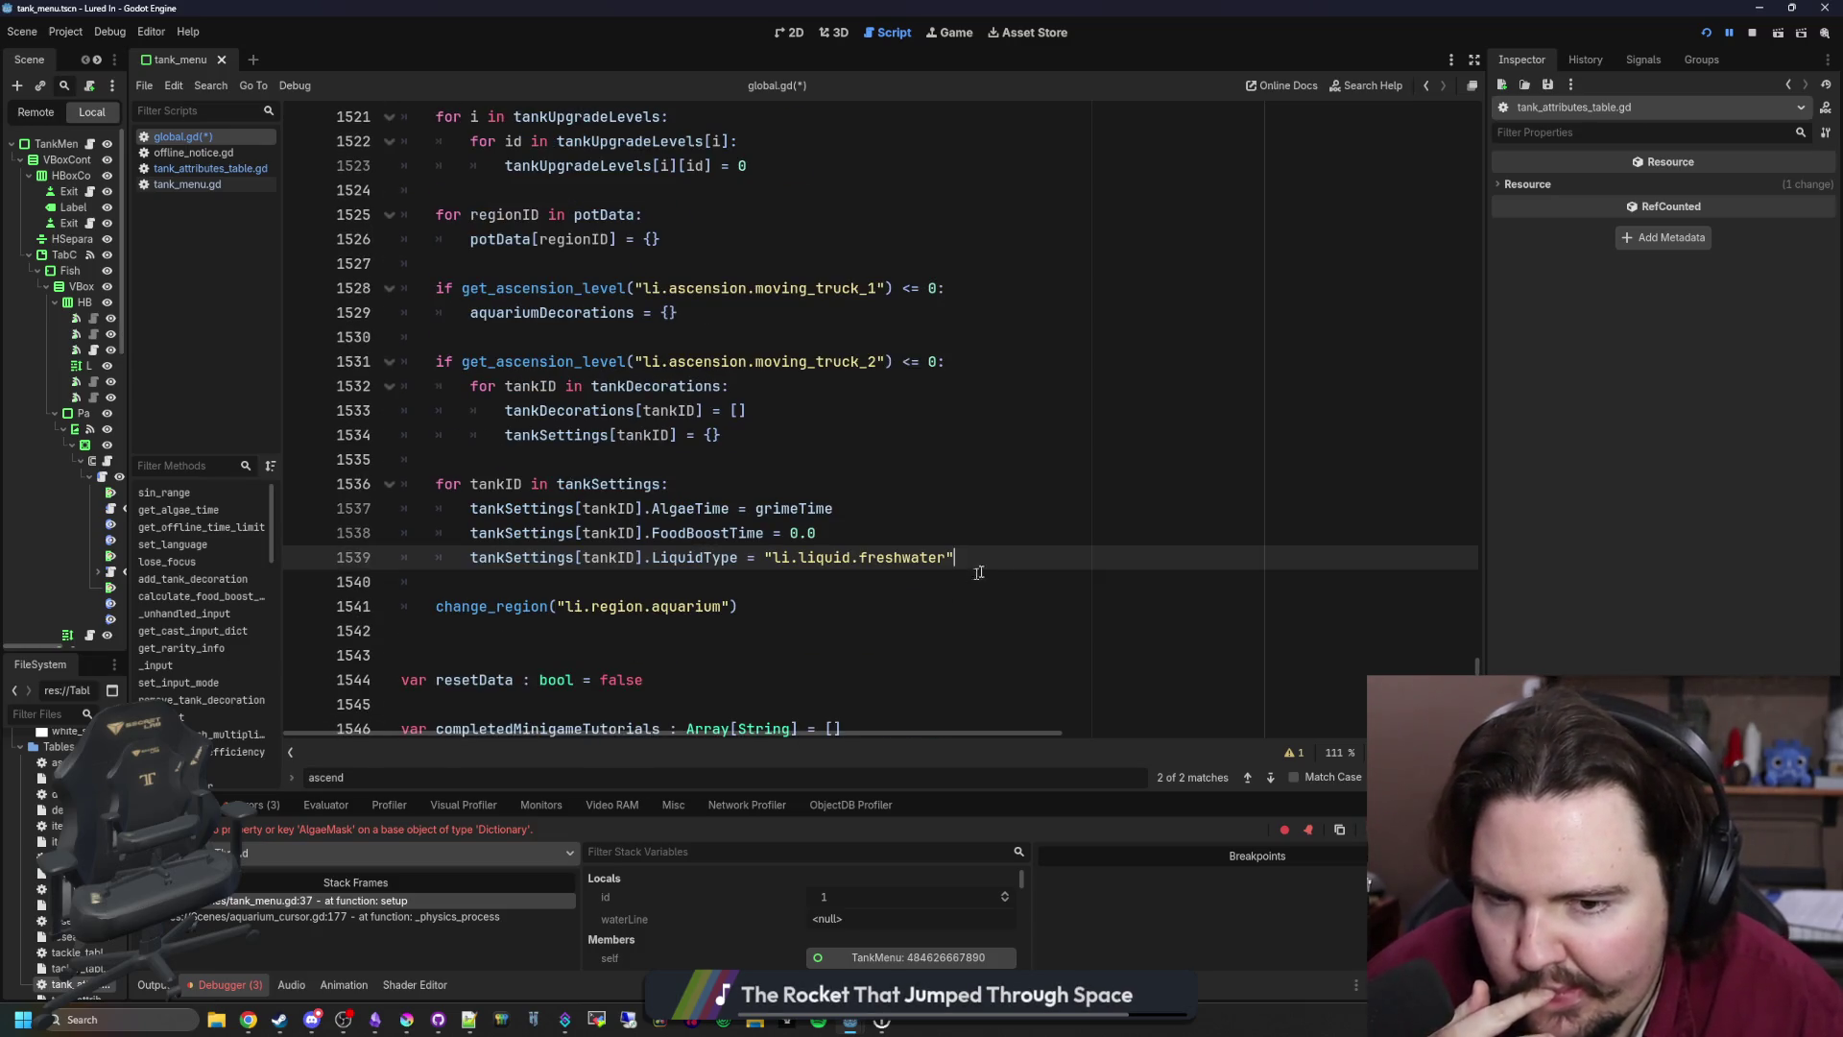
key("Return")
key("Return")
type("for i in")
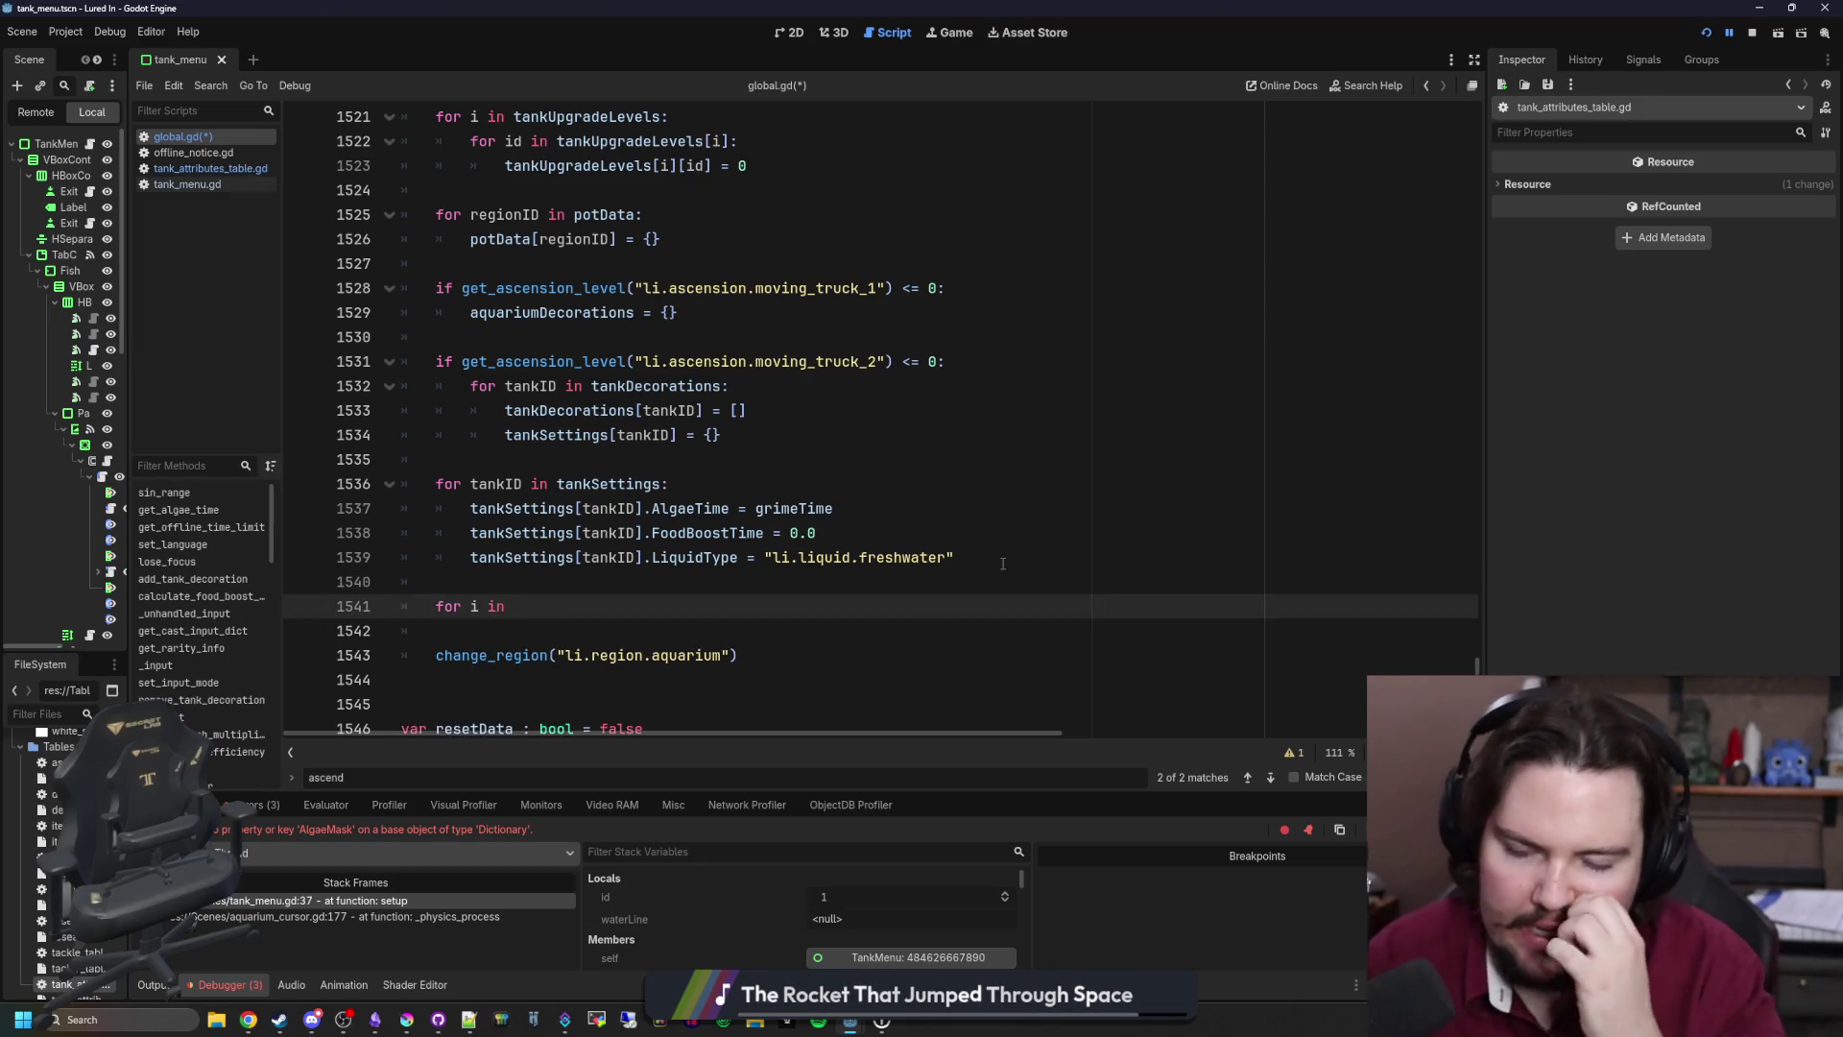
key("BackSpace")
key("BackSpace")
key("BackSpace")
key("BackSpace")
type("tankID")
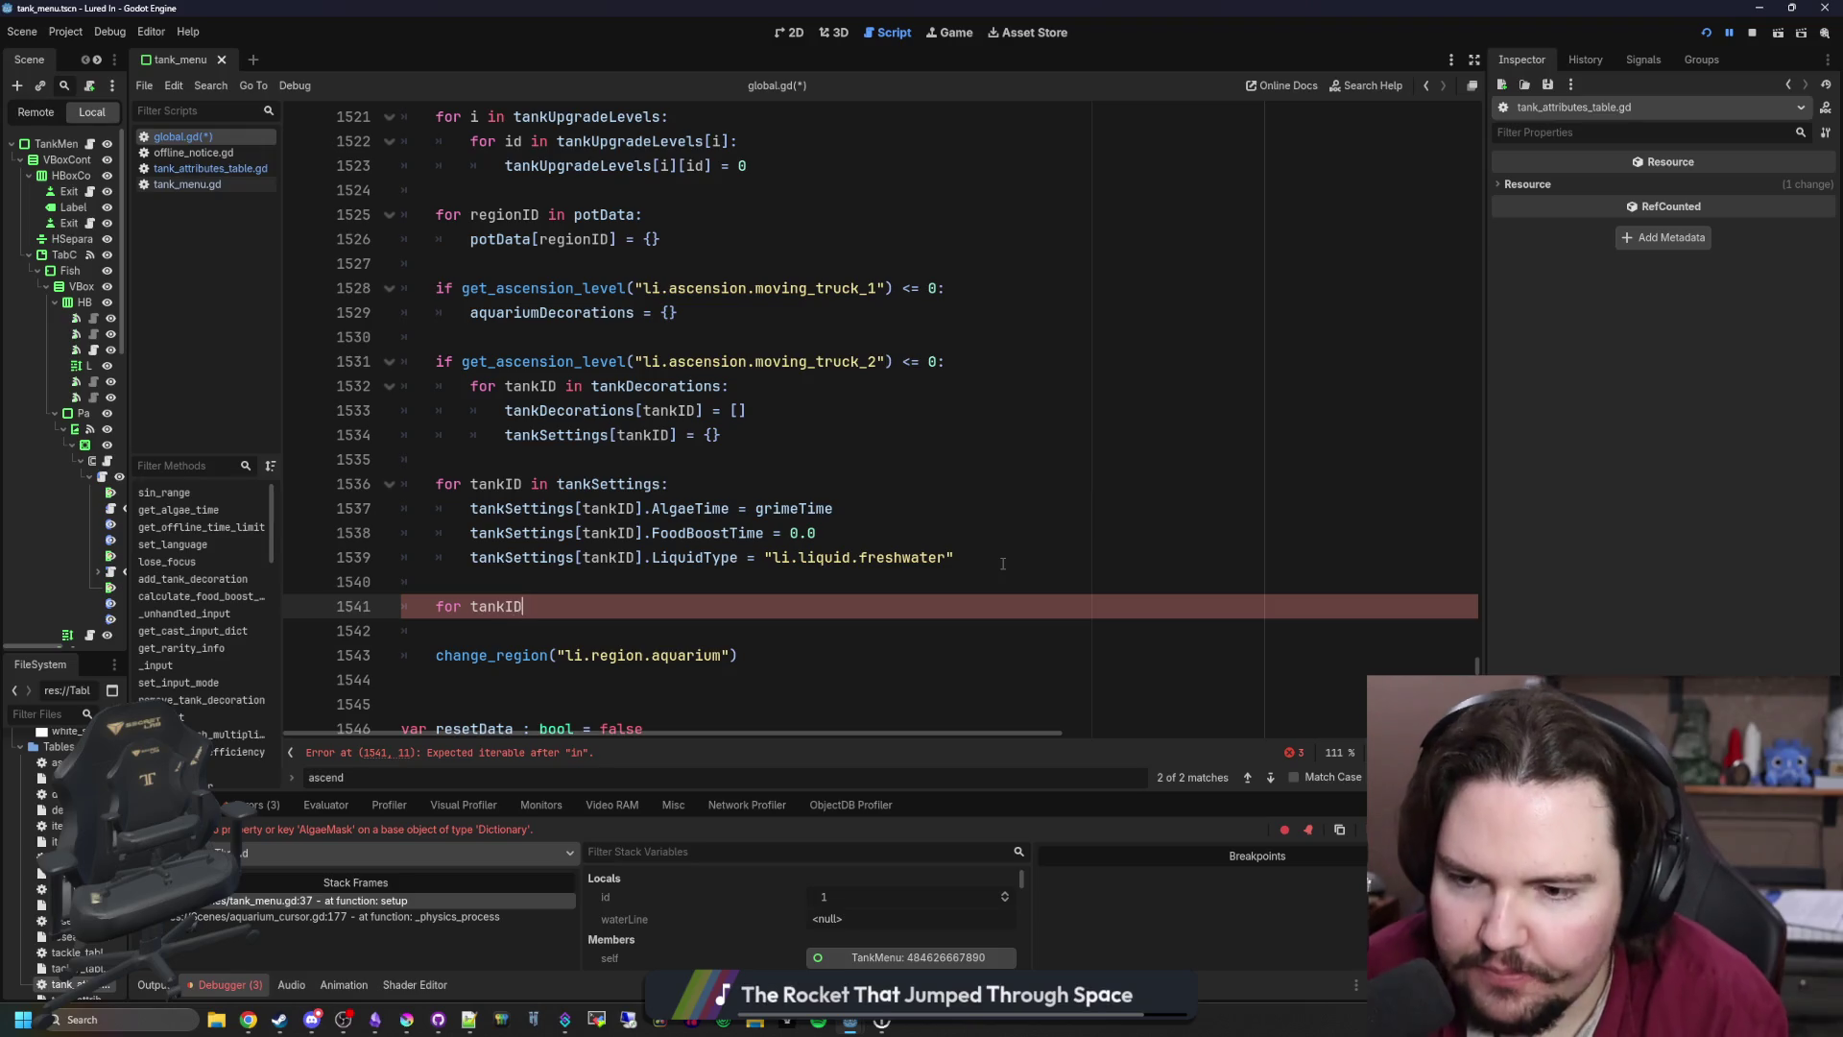
type(" in algaeMa")
key("Return")
type(":")
key("Return")
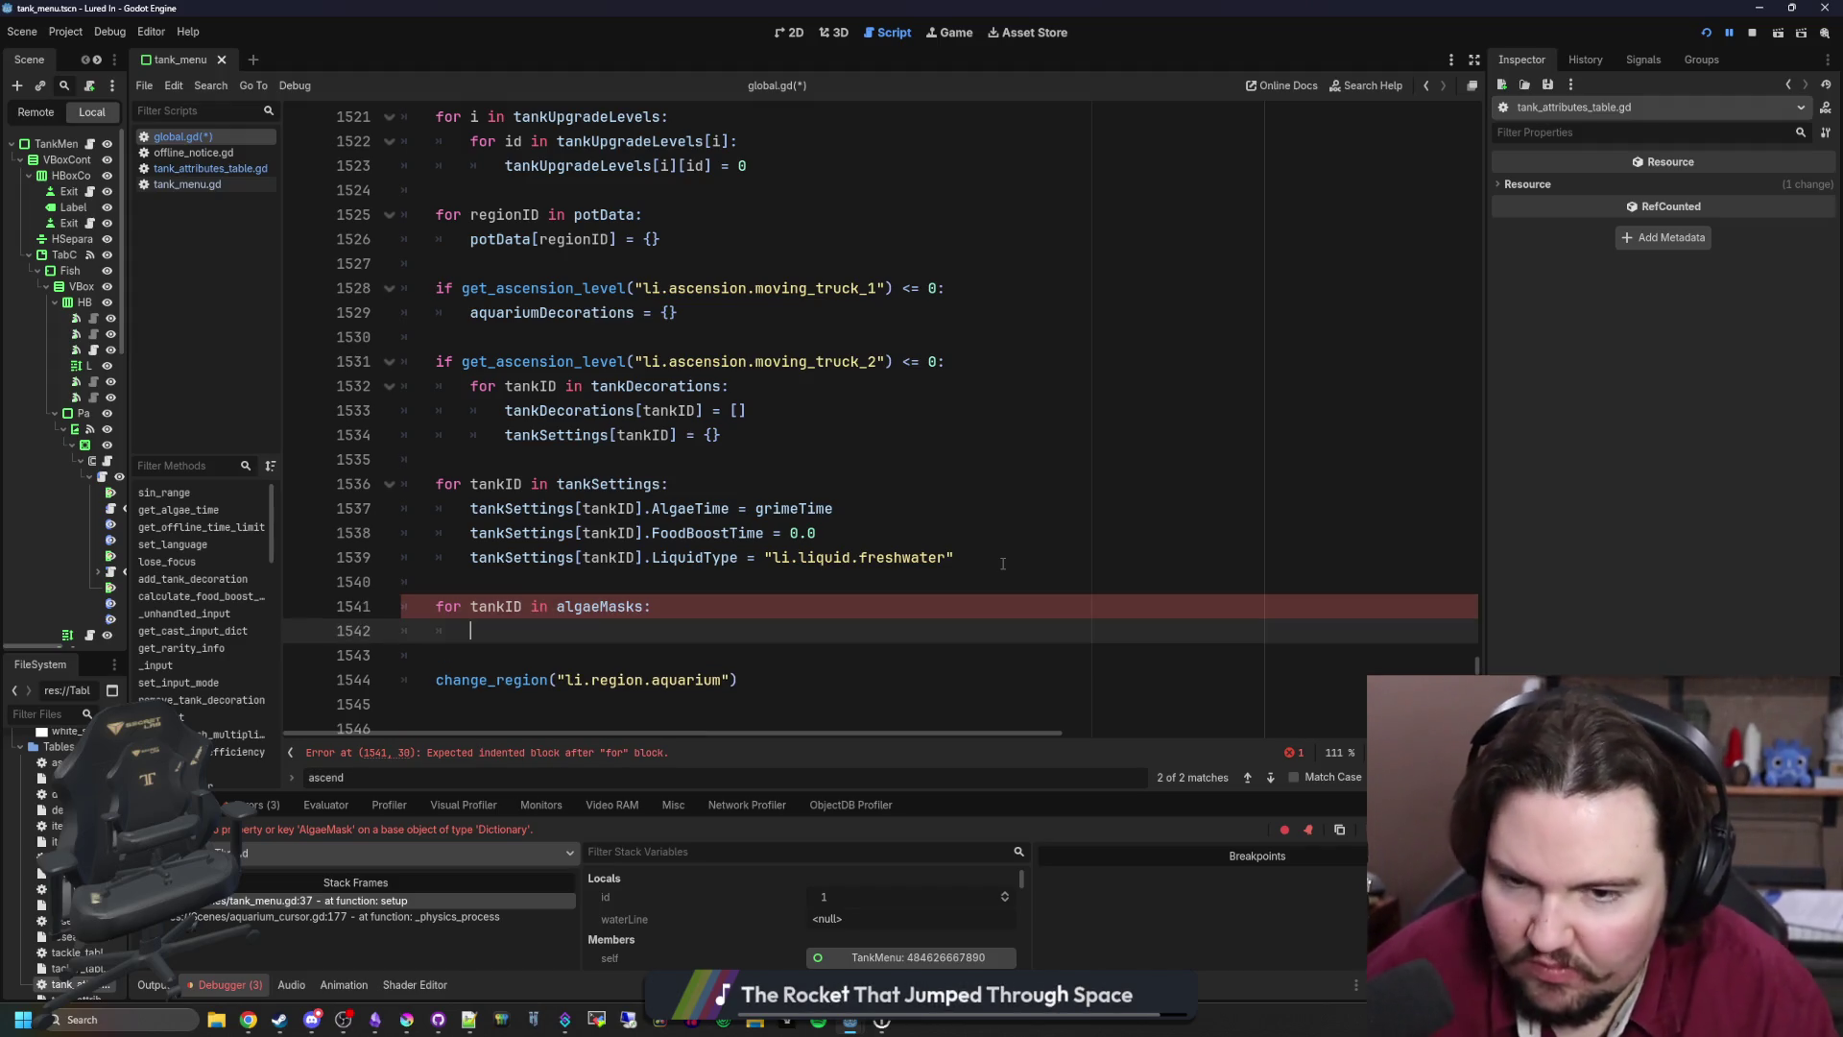
type("tankSettings[tankID][\"AlgaeMask\"].fill(Color(1.0, 1.0, 1.0, 1.0))")
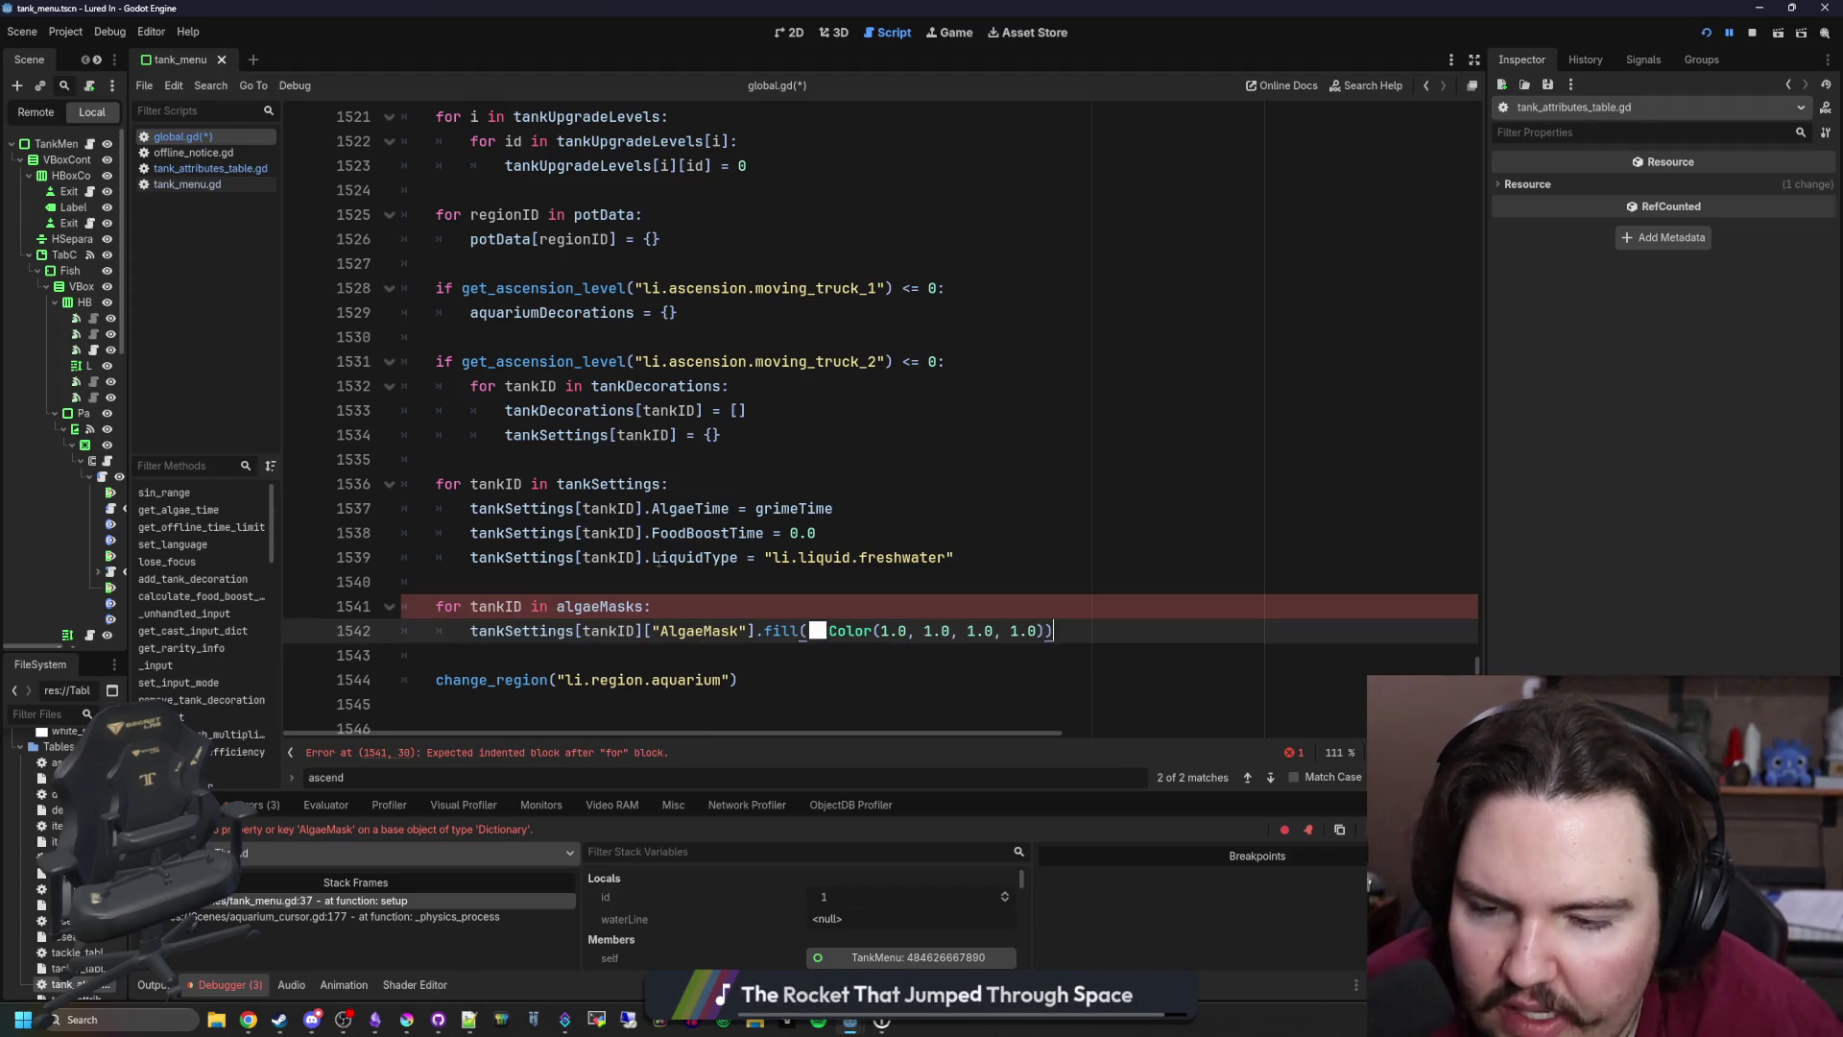
Step: Rename tankSettings to algaeMasks in the pasted fill line and save global.gd
left_click(703, 612)
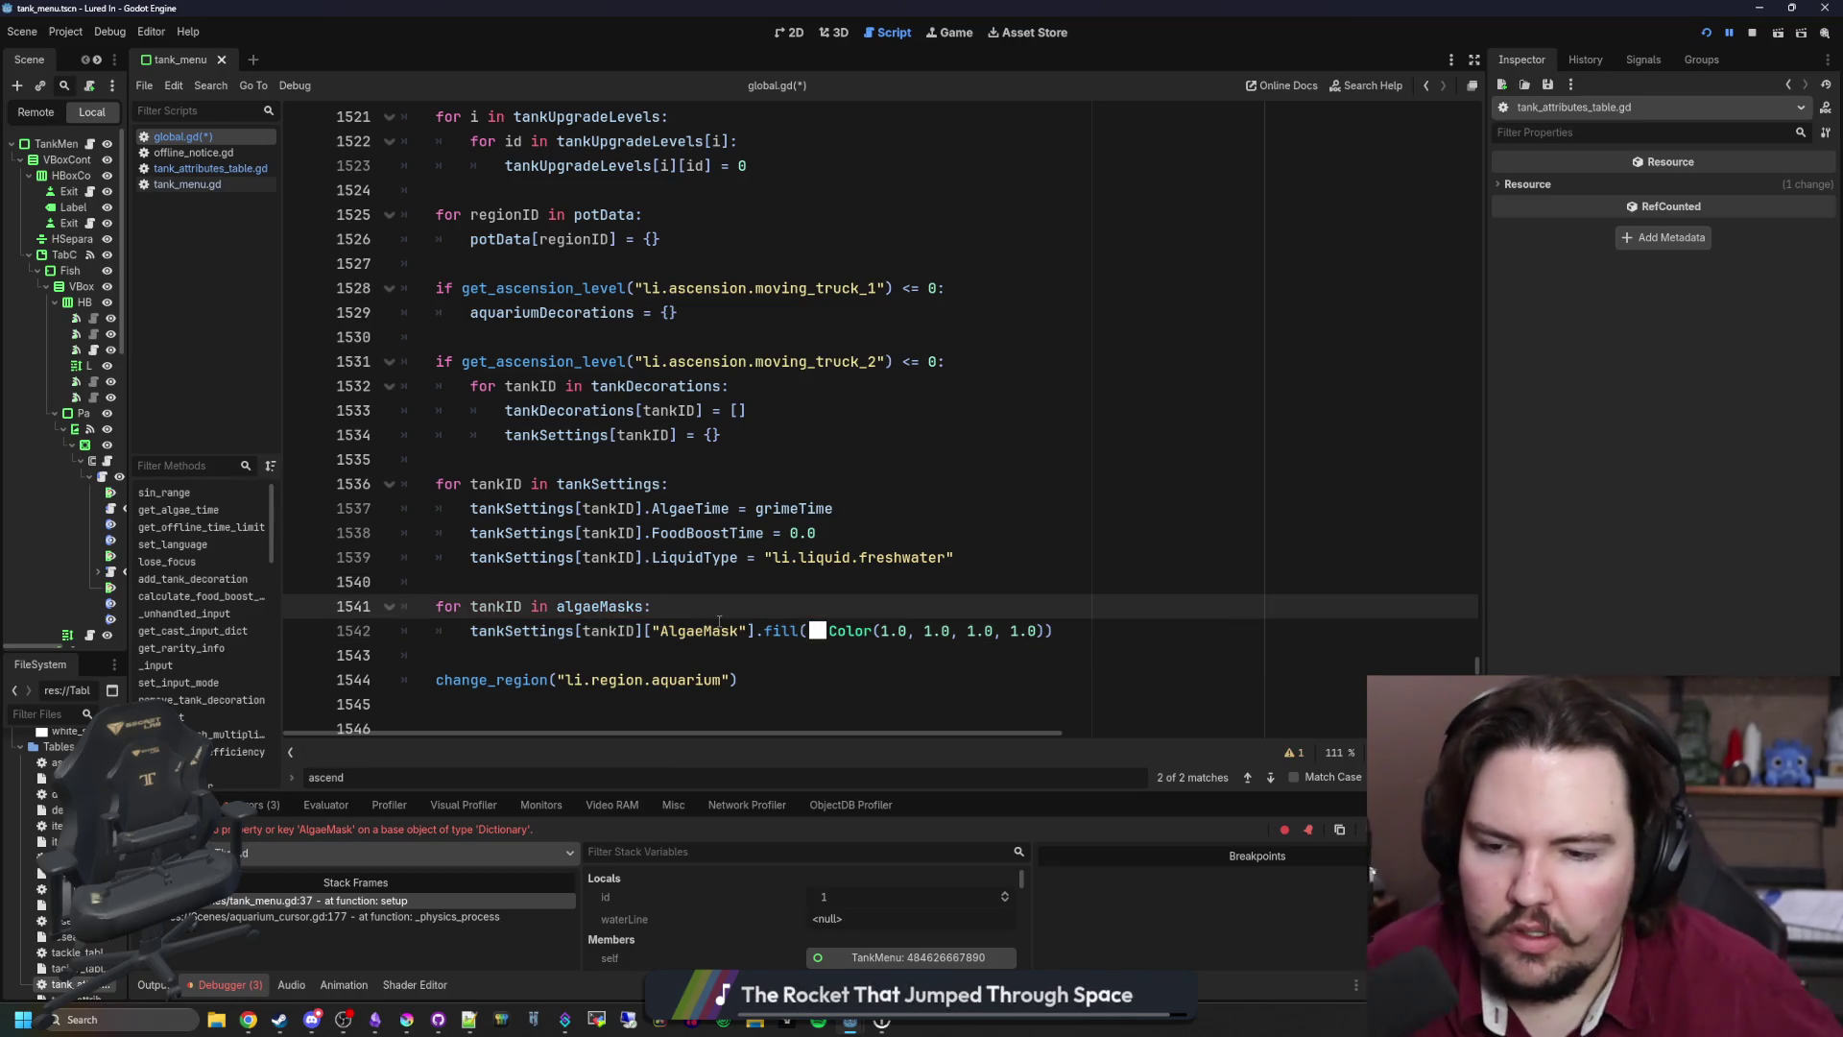
left_click(649, 631)
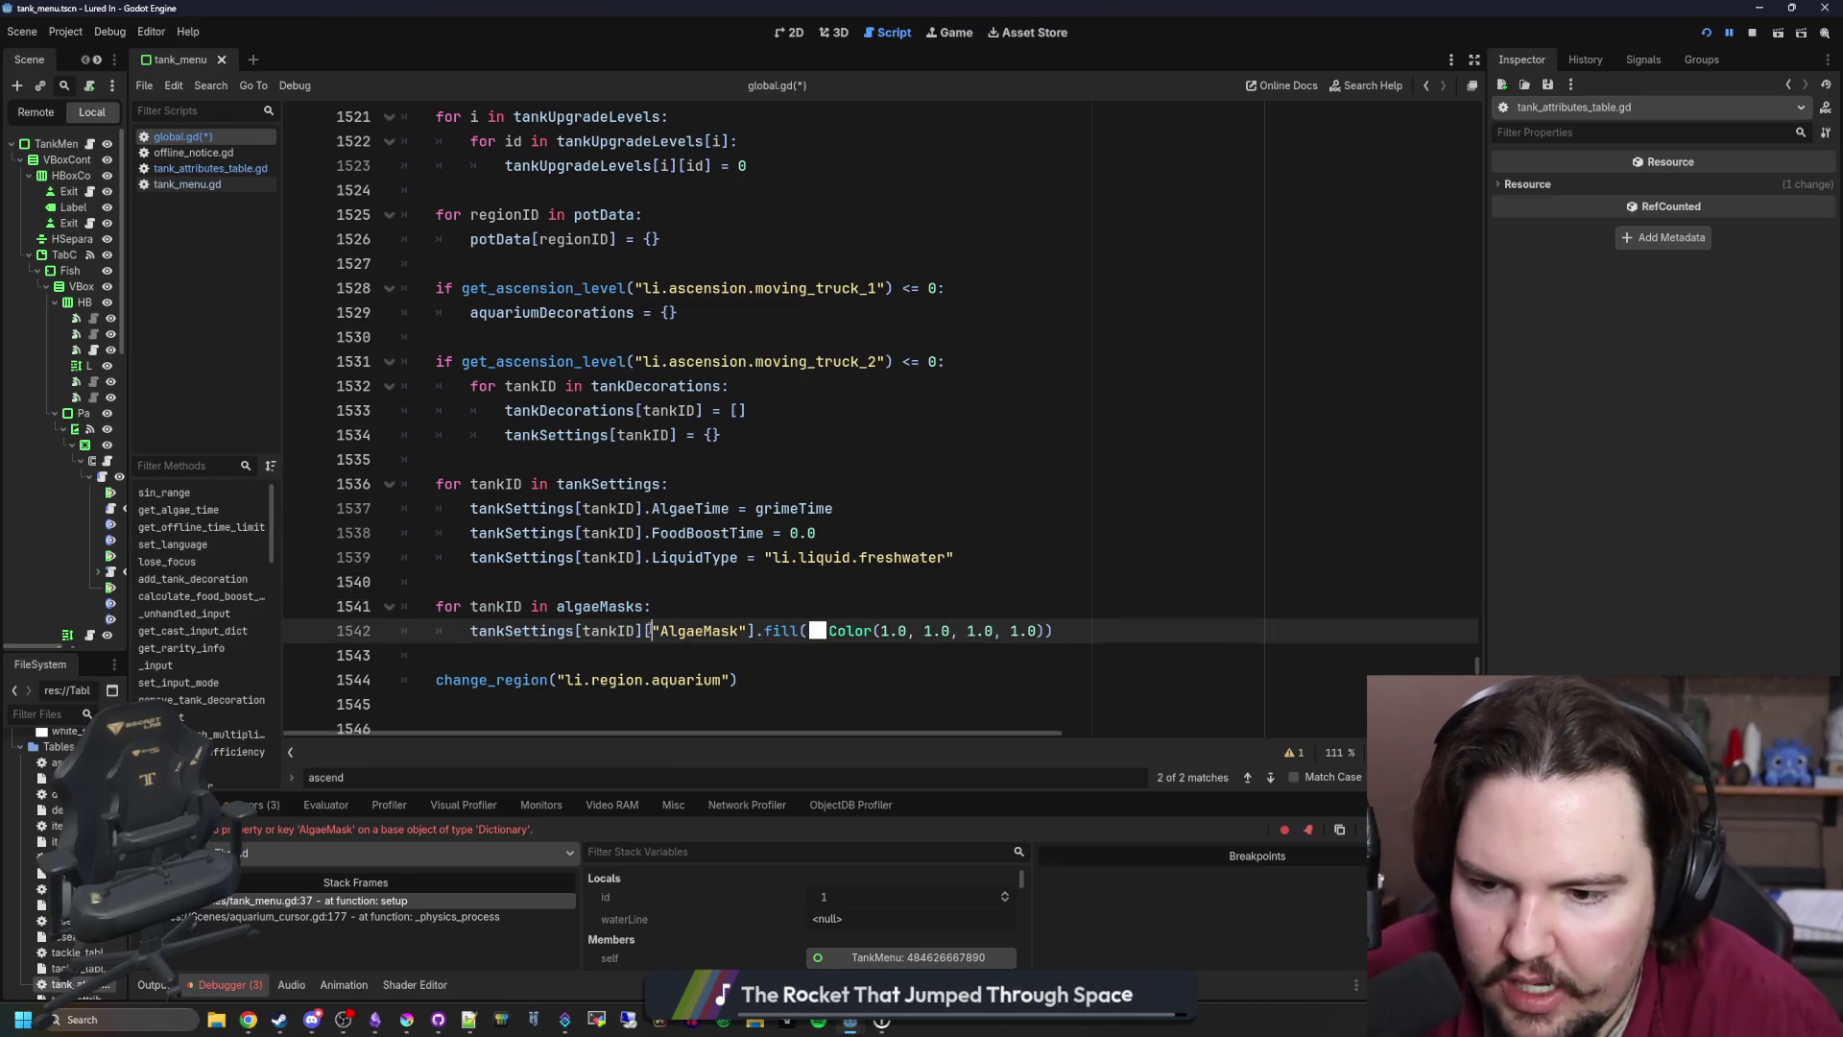
double_click(523, 630)
type("algae")
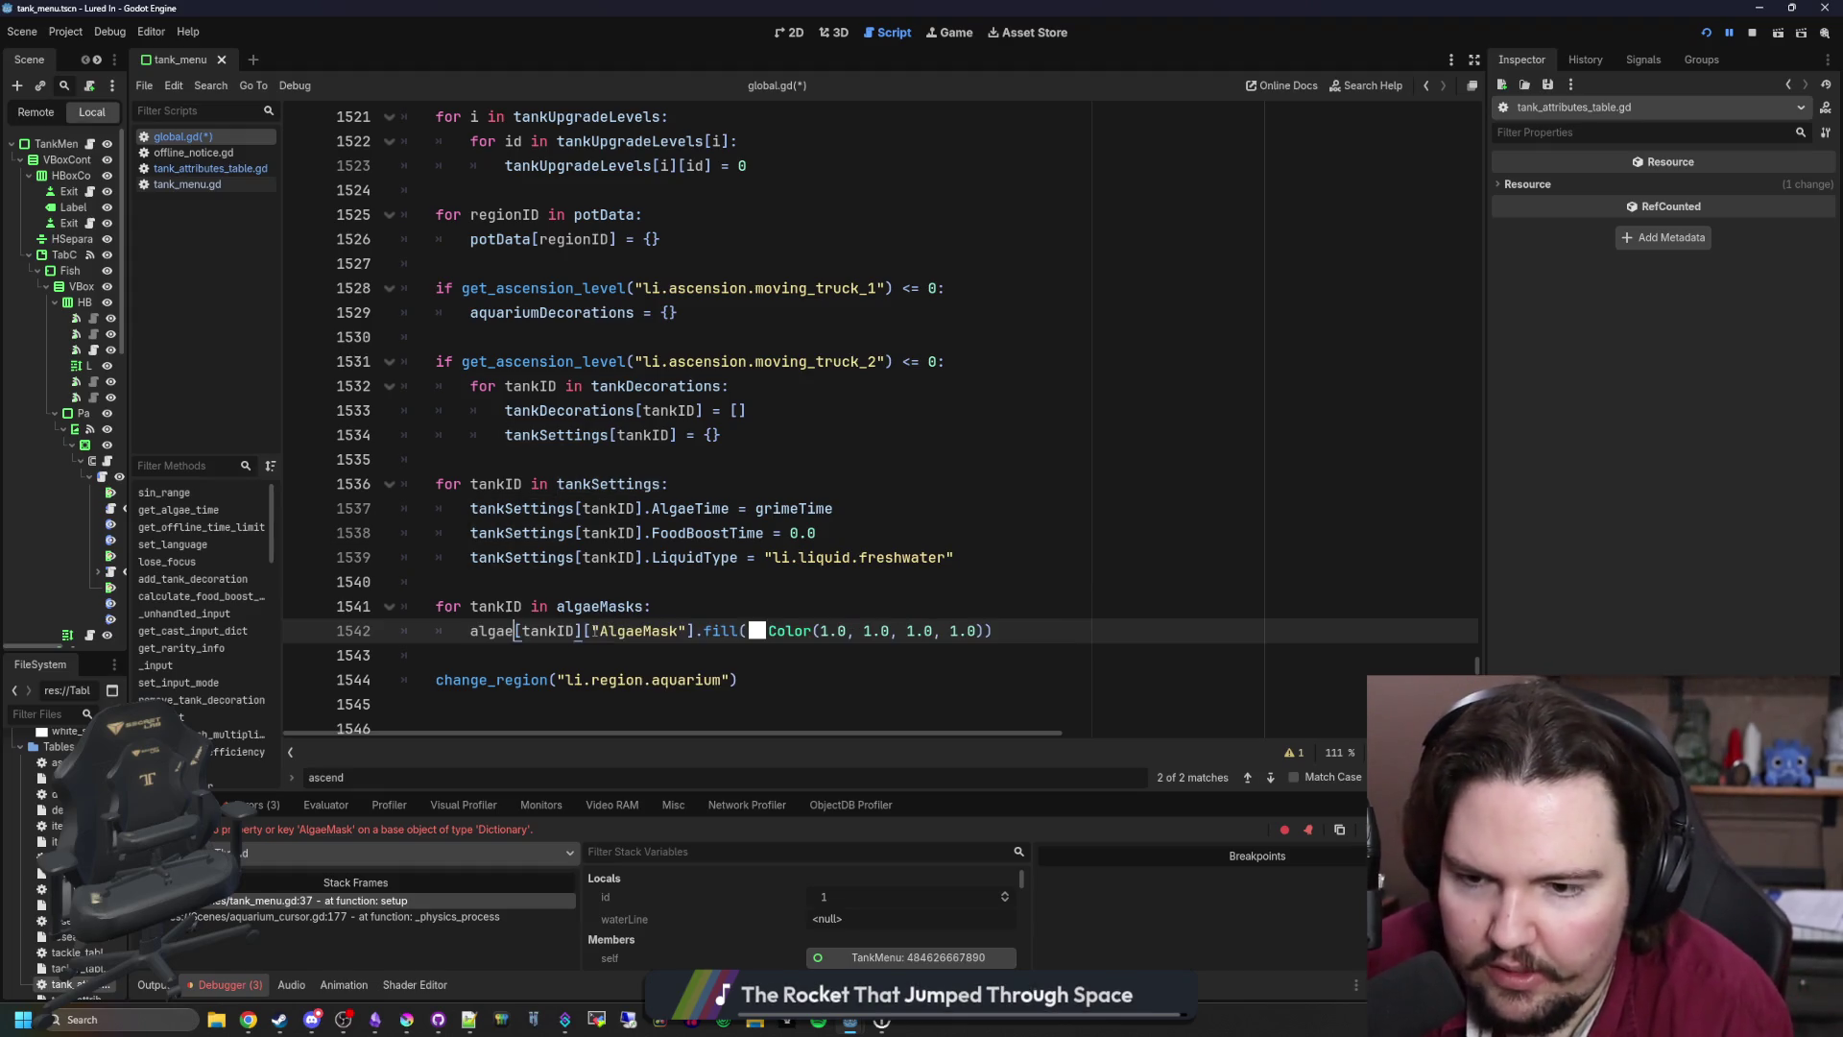
type("Masks")
left_click(675, 607)
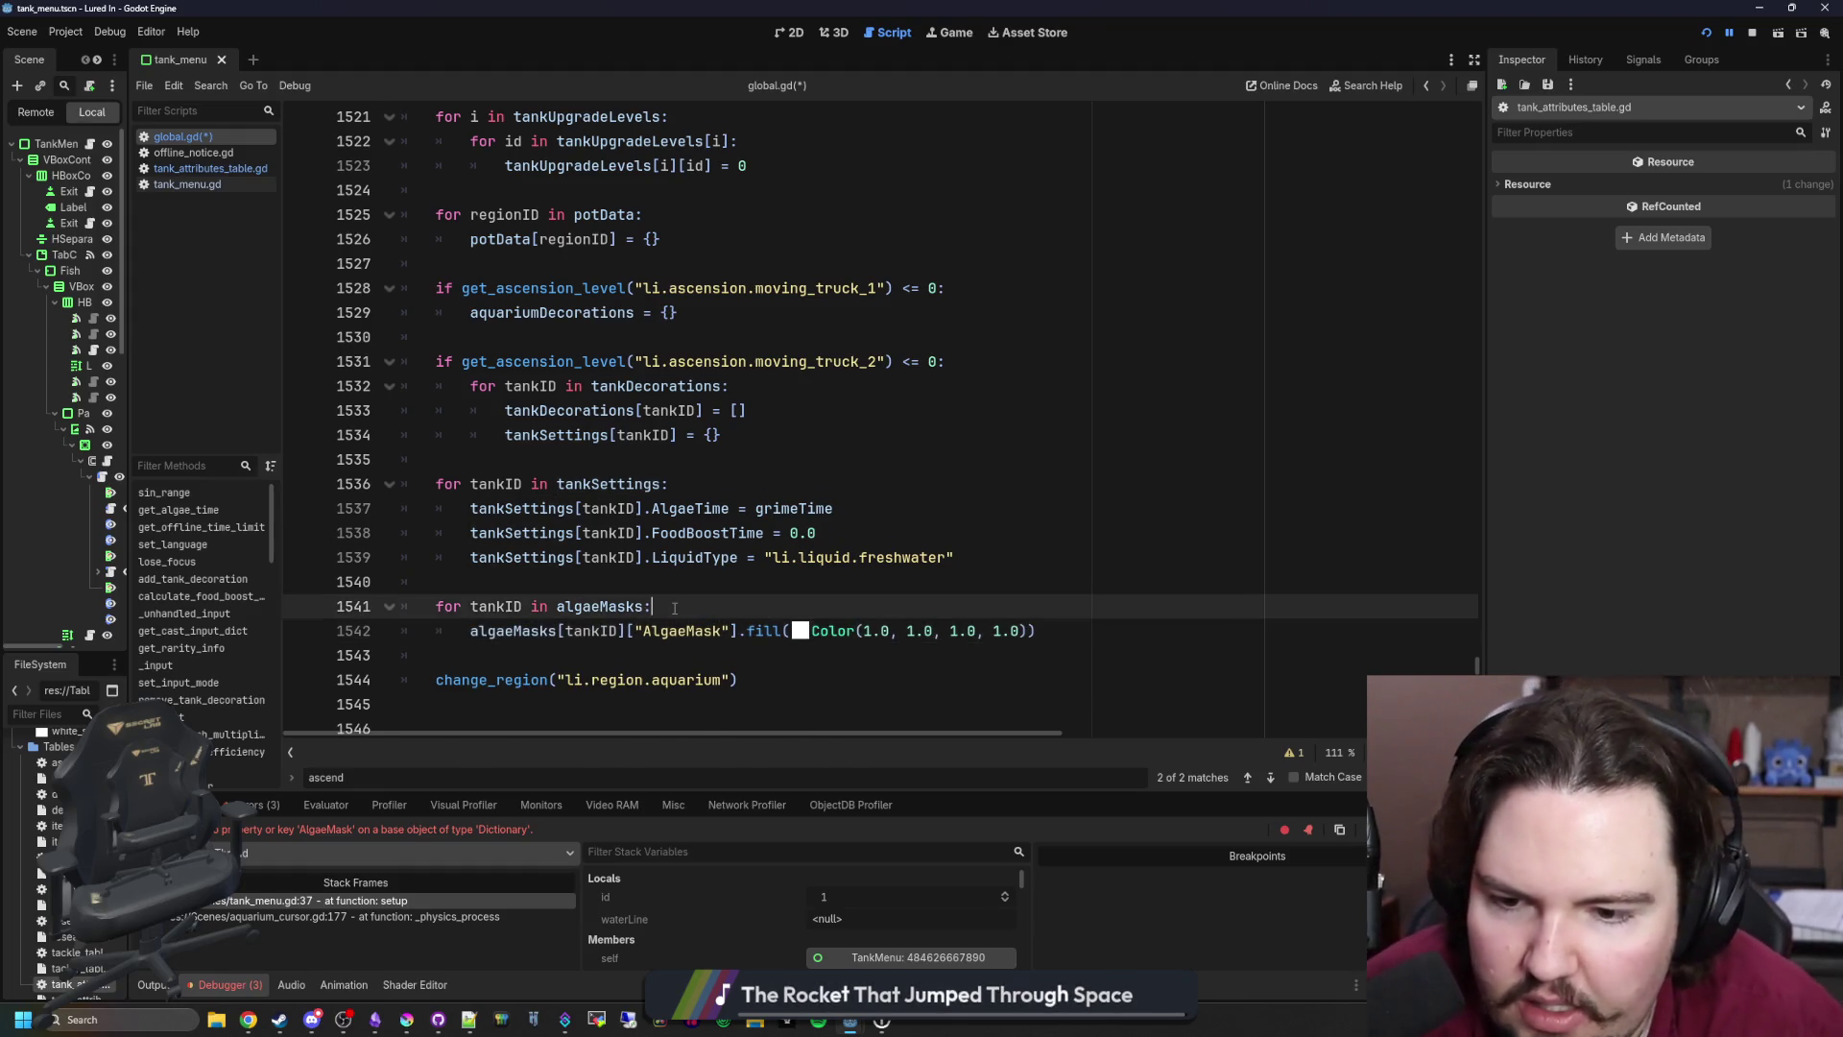
scroll(675, 607, "down", 1)
left_click(745, 558)
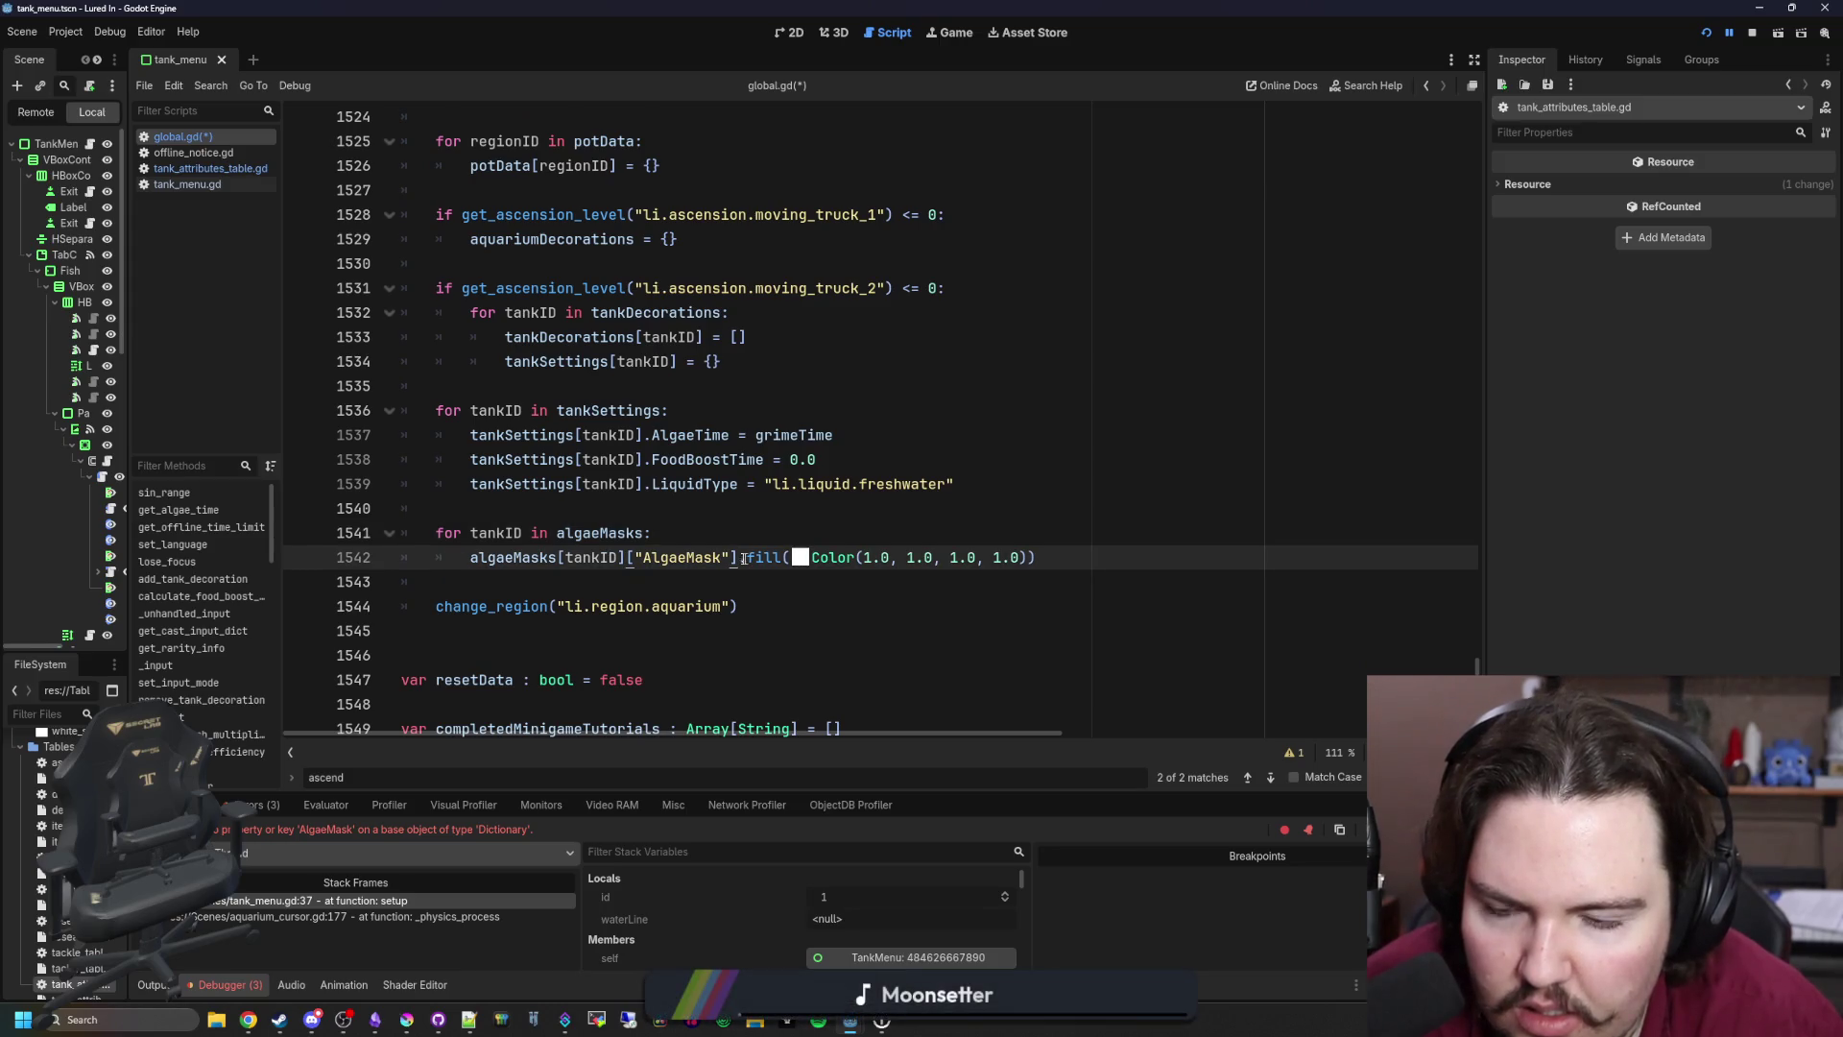
left_click(462, 564)
type("var mask =")
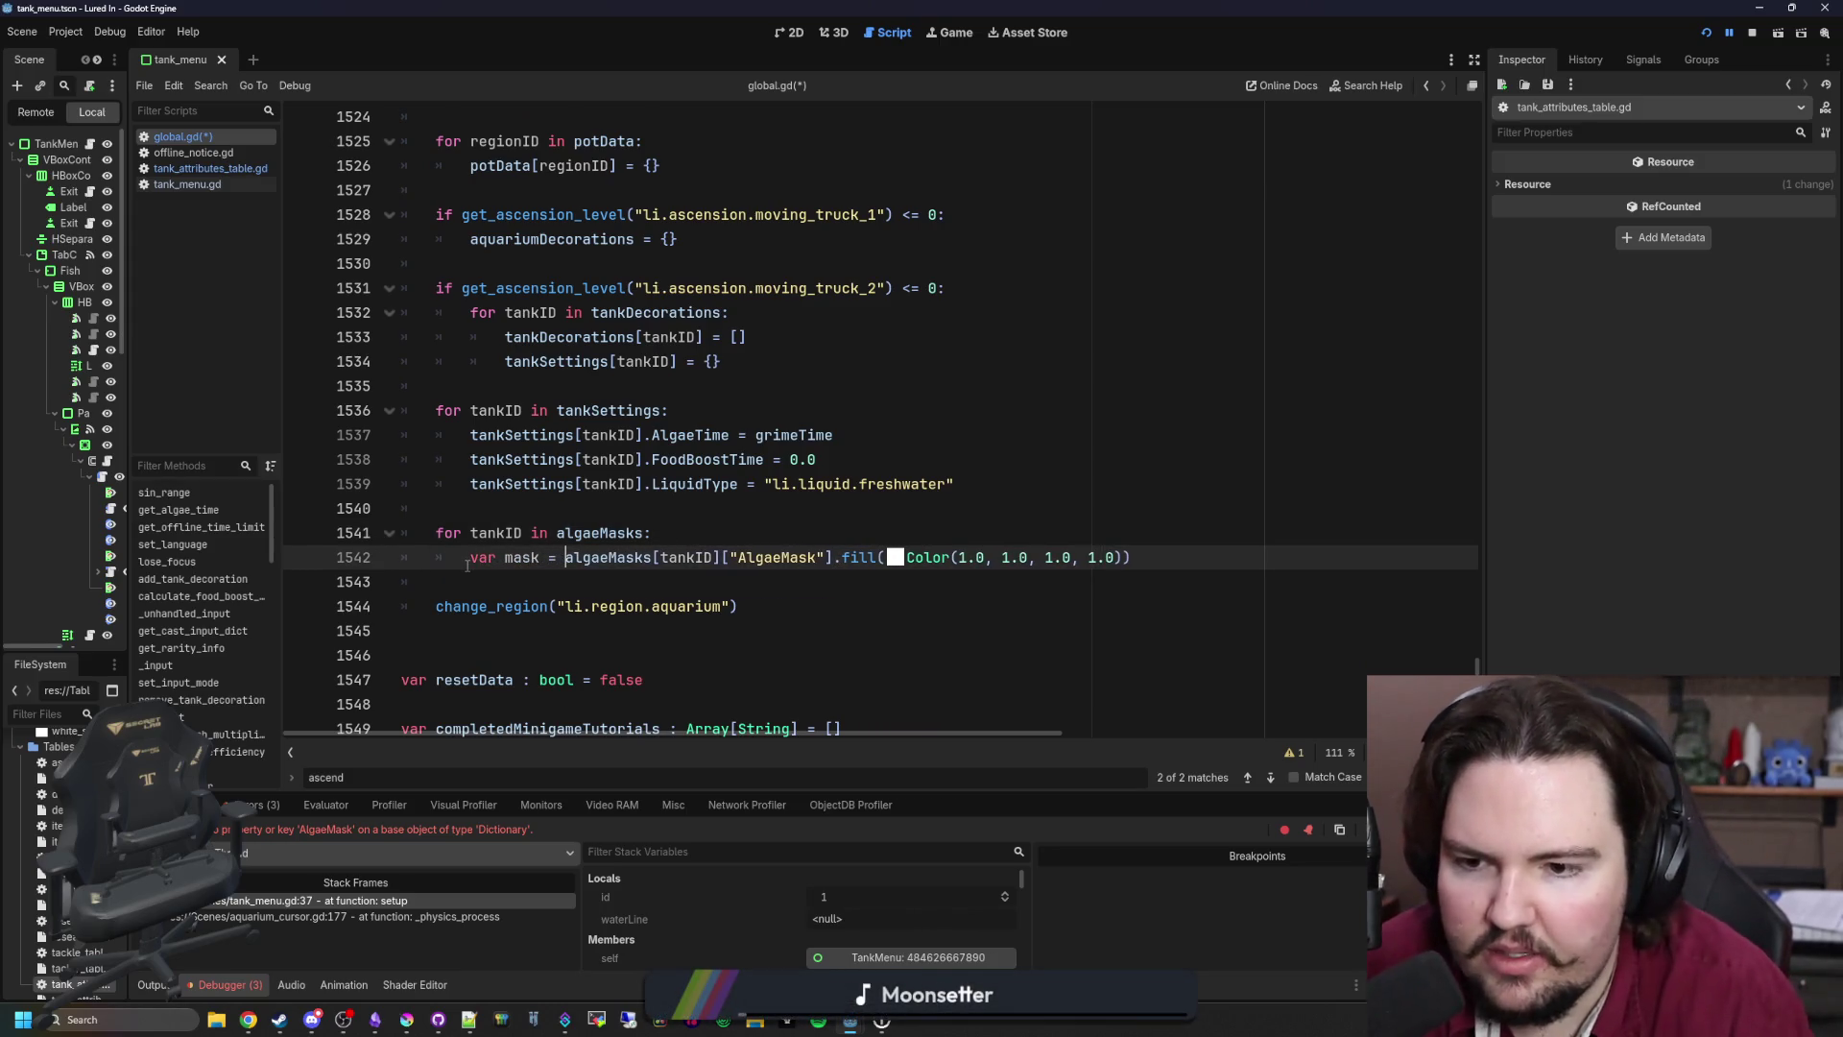
key("BackSpace")
key("BackSpace")
key("BackSpace")
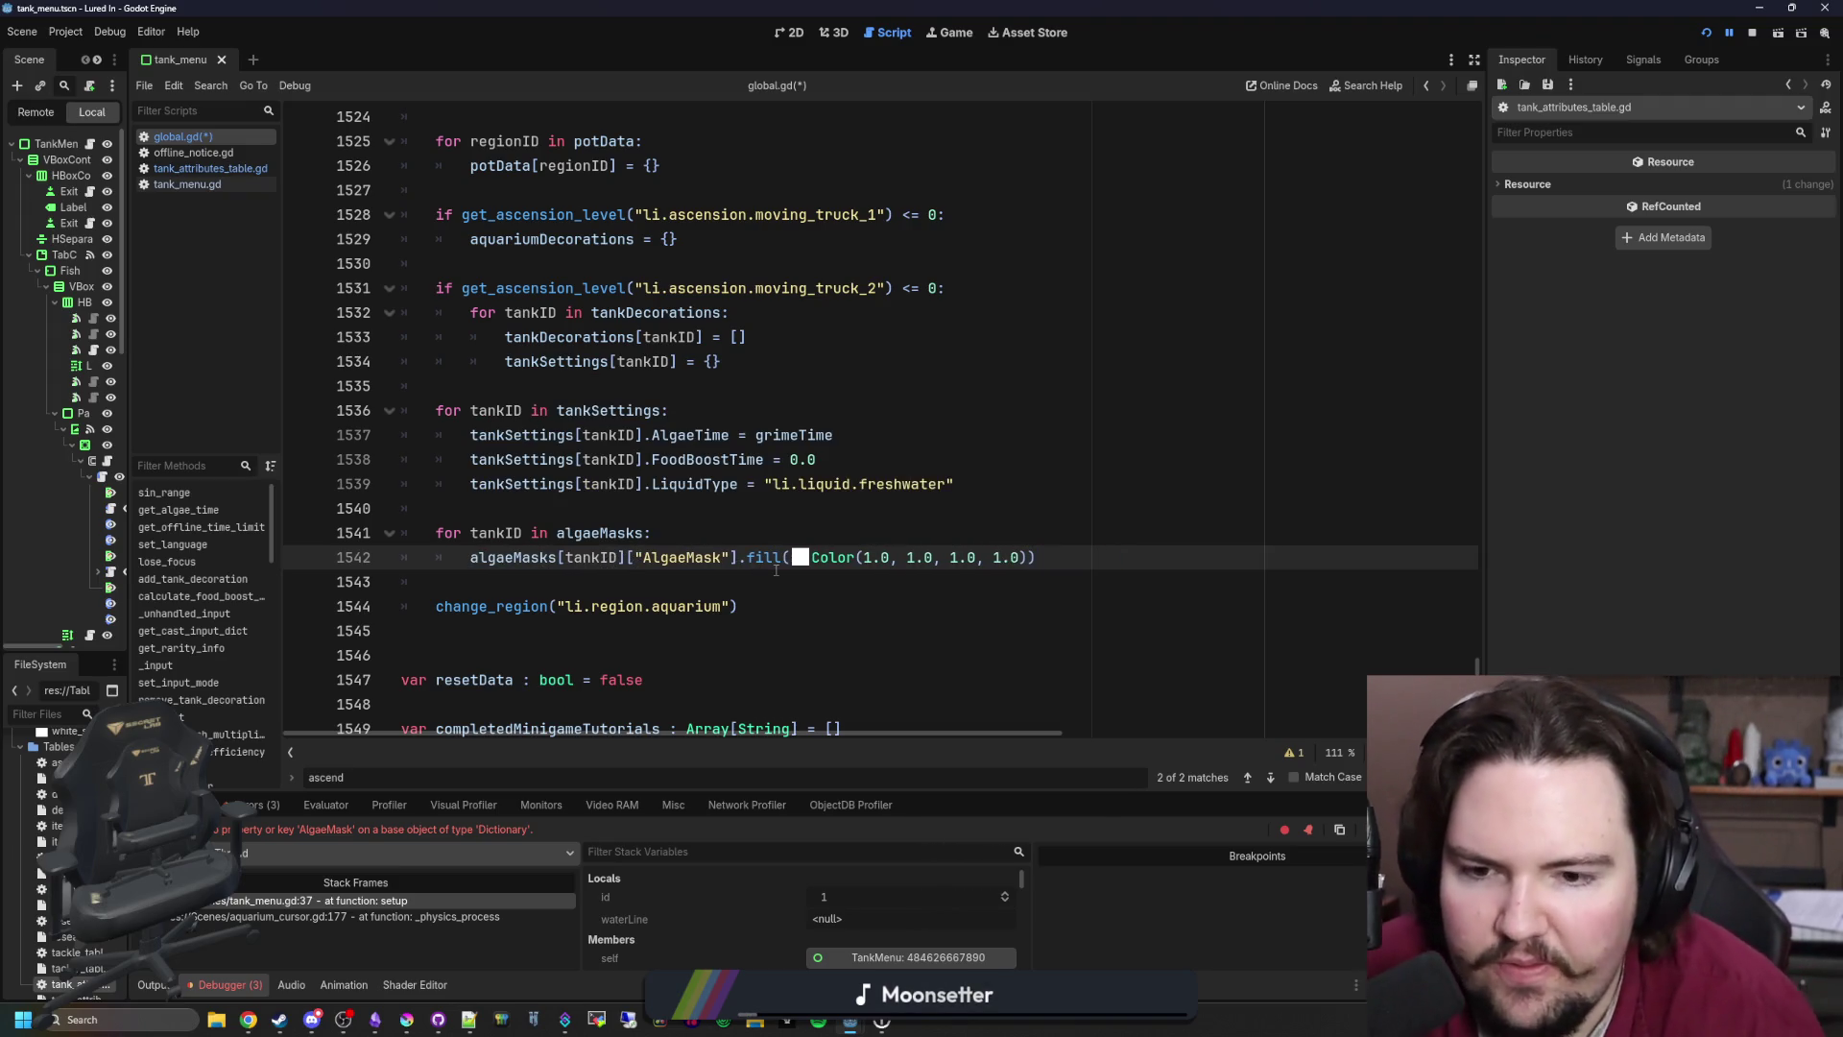
left_click(626, 513)
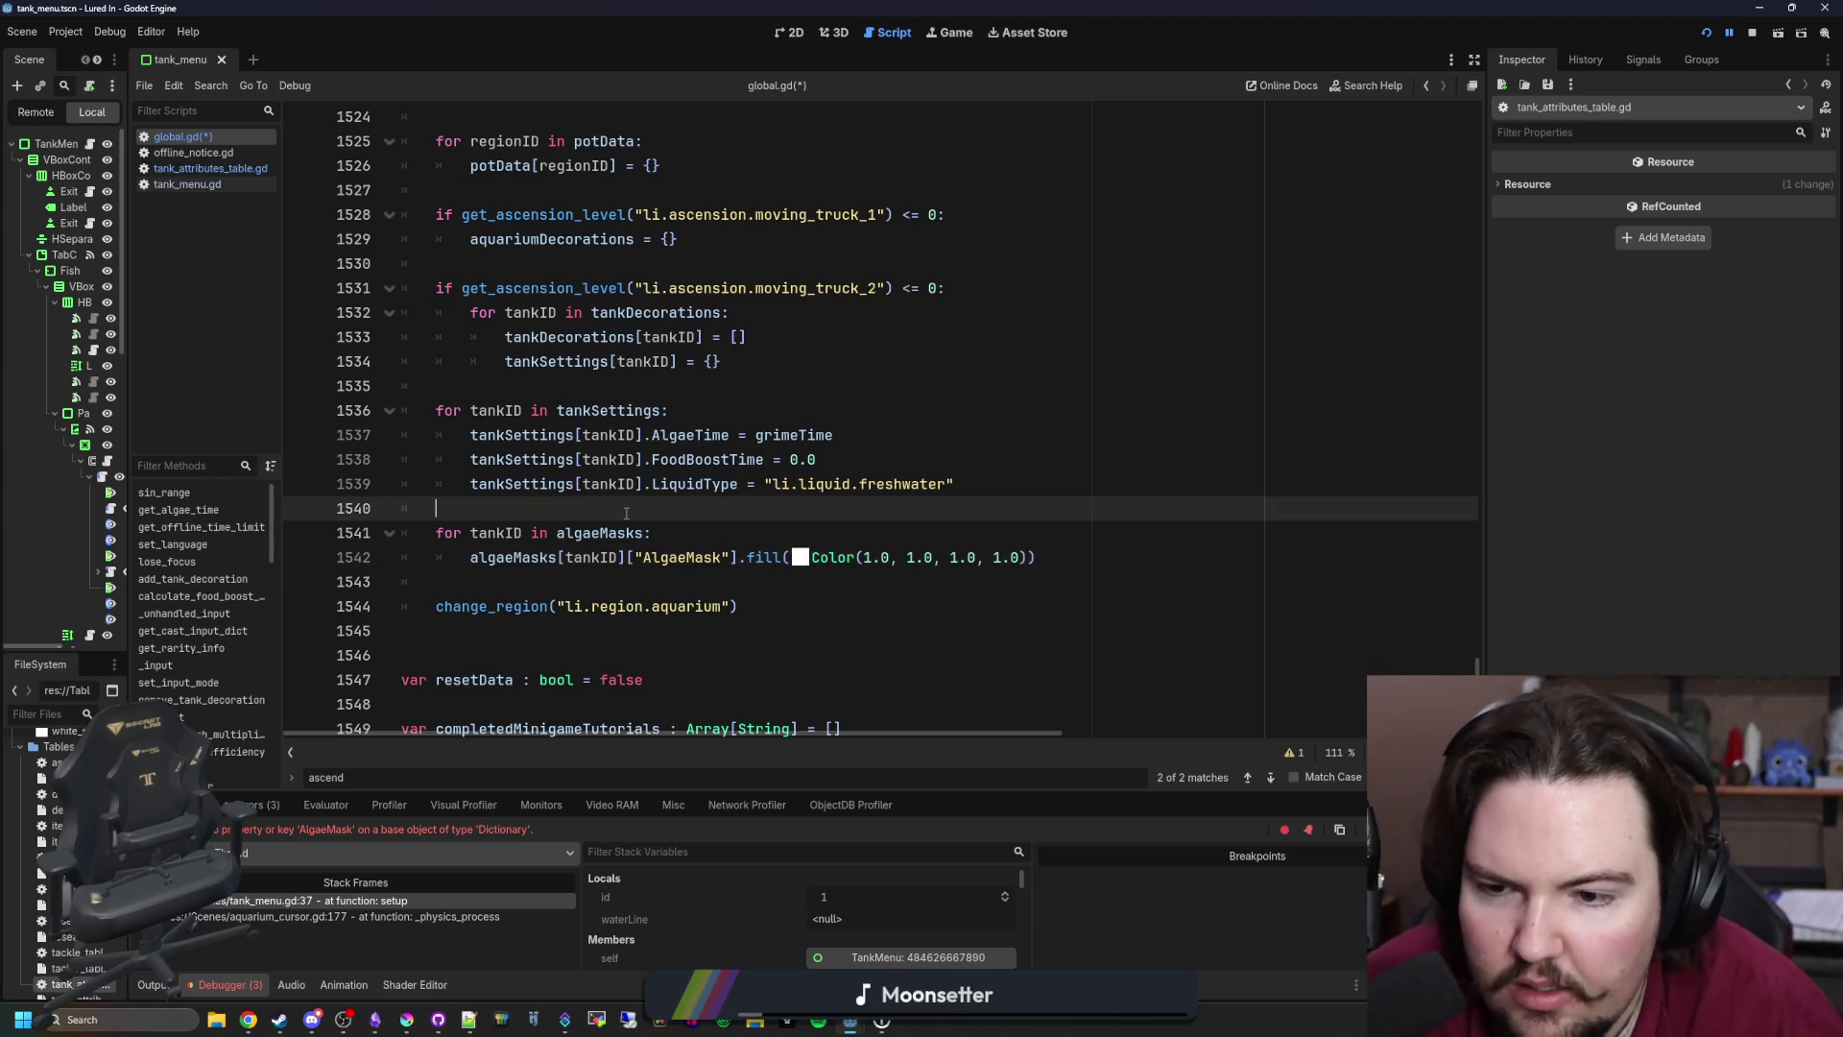
key("ctrl+s")
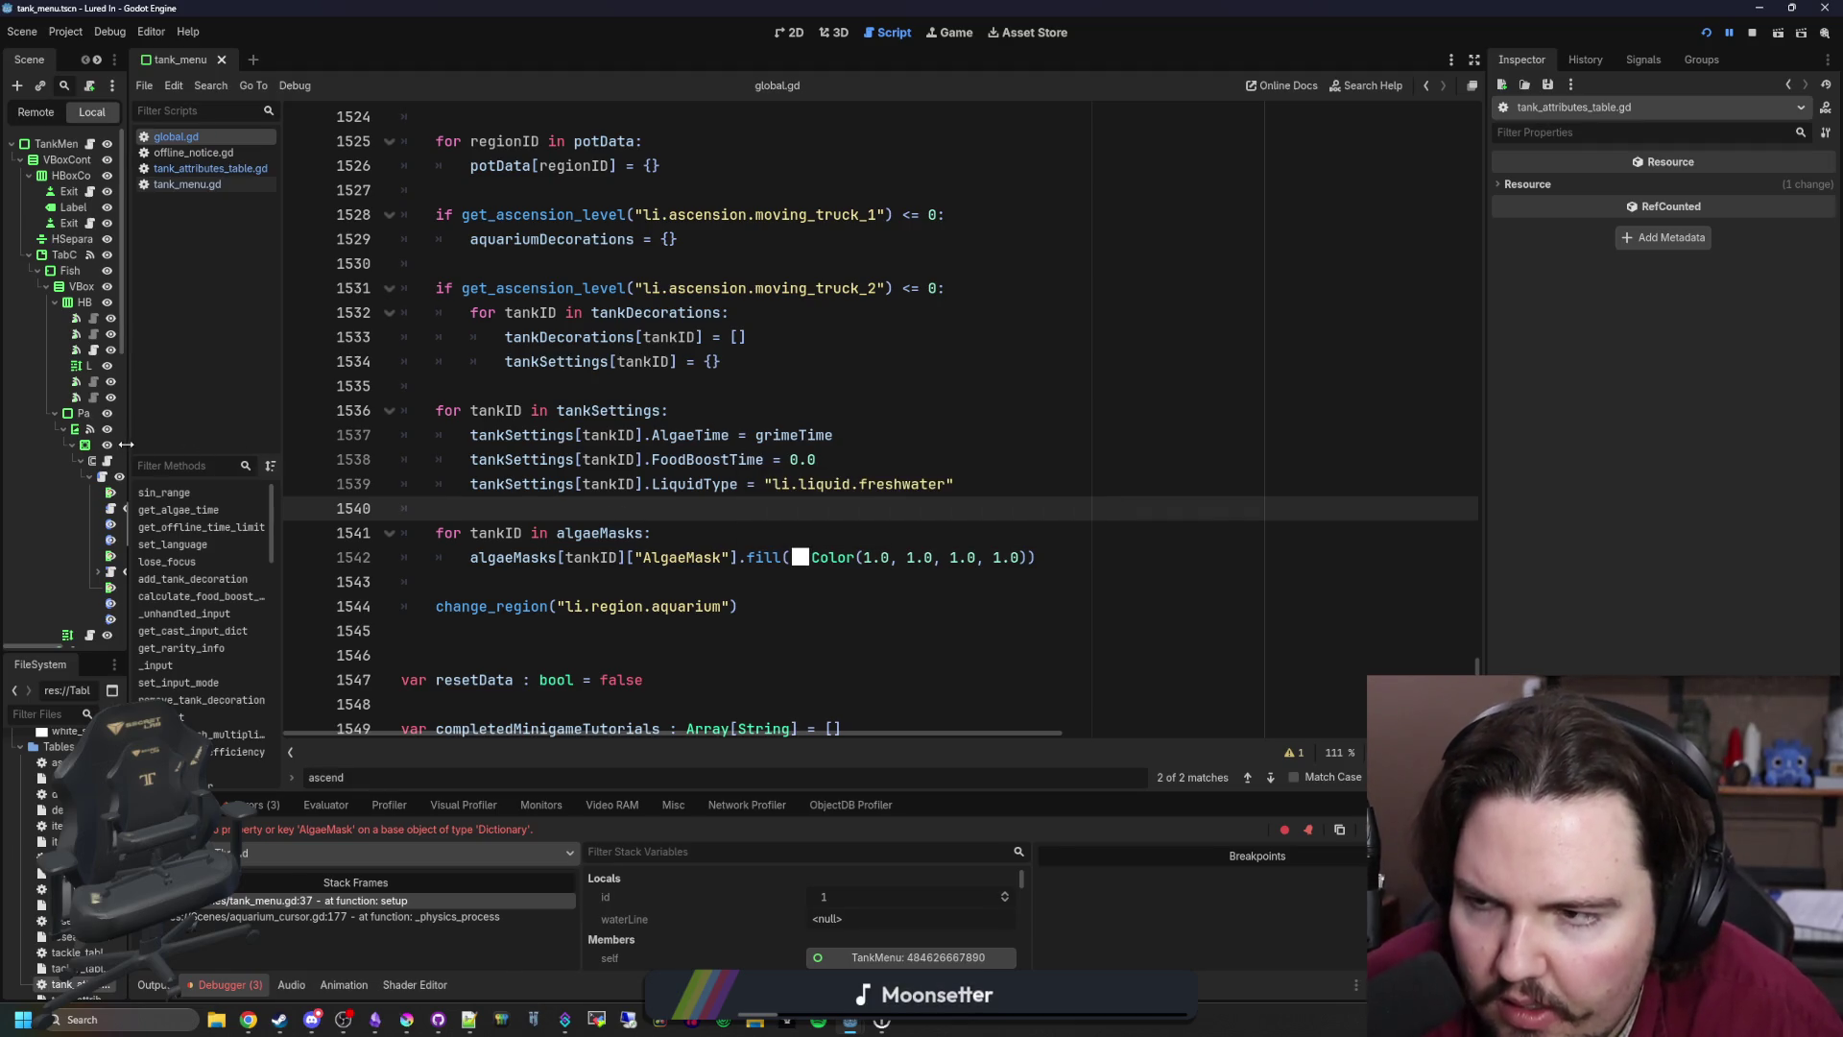
Step: In tank_menu.gd, replace tankSettings with algaeMasks on line 37 and save
left_click_drag(126, 444, 349, 444)
left_click(312, 143)
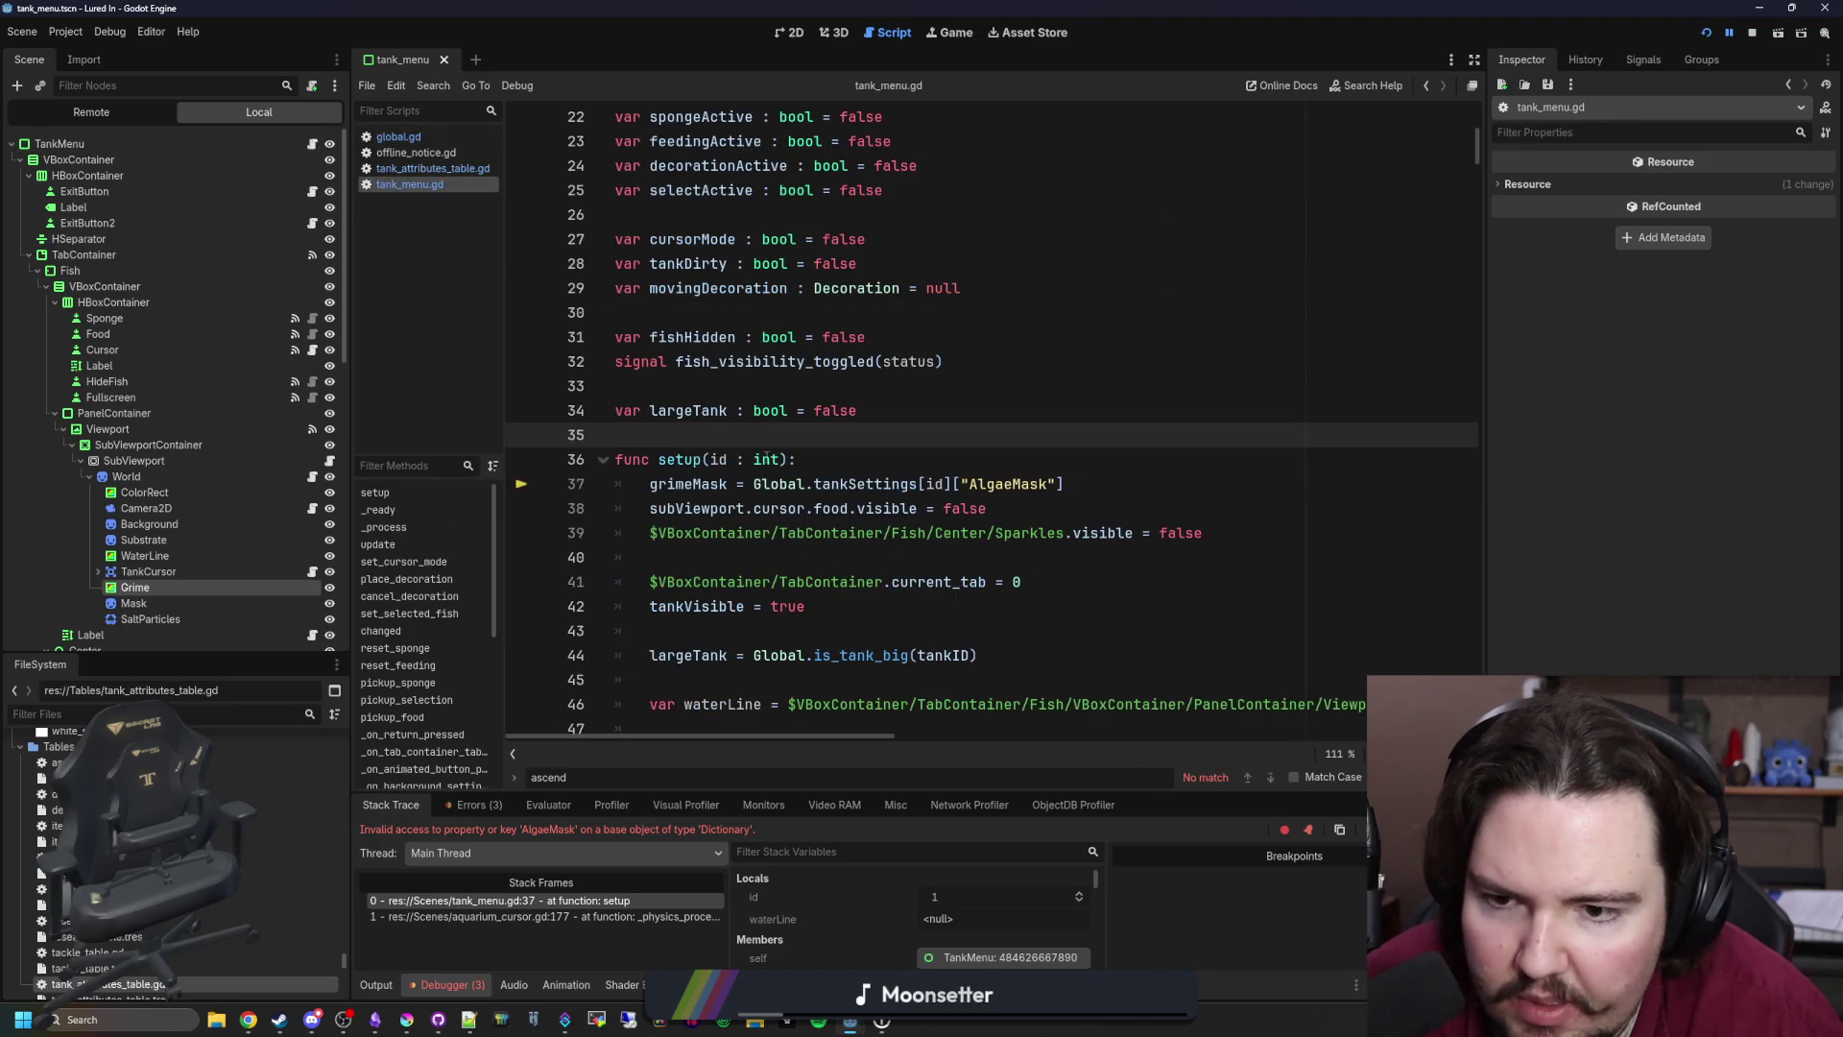
left_click(814, 508)
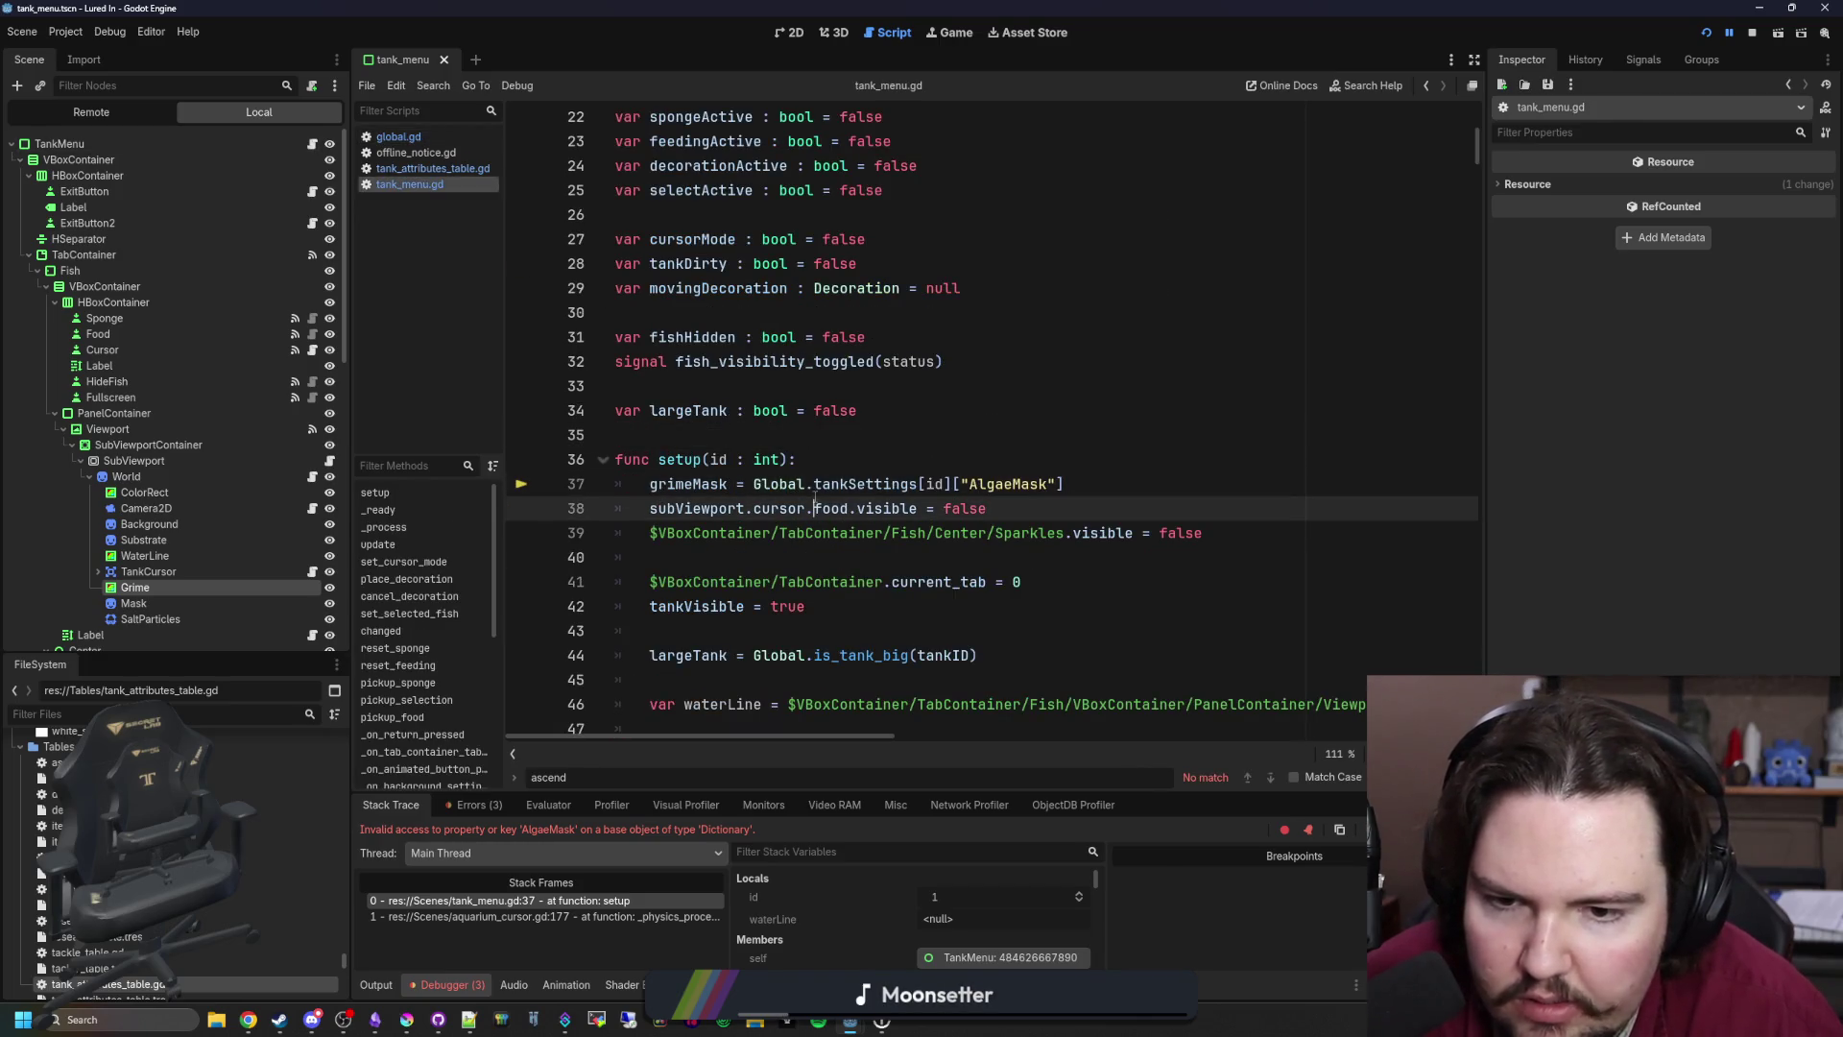
double_click(858, 485)
type("algaeMasks")
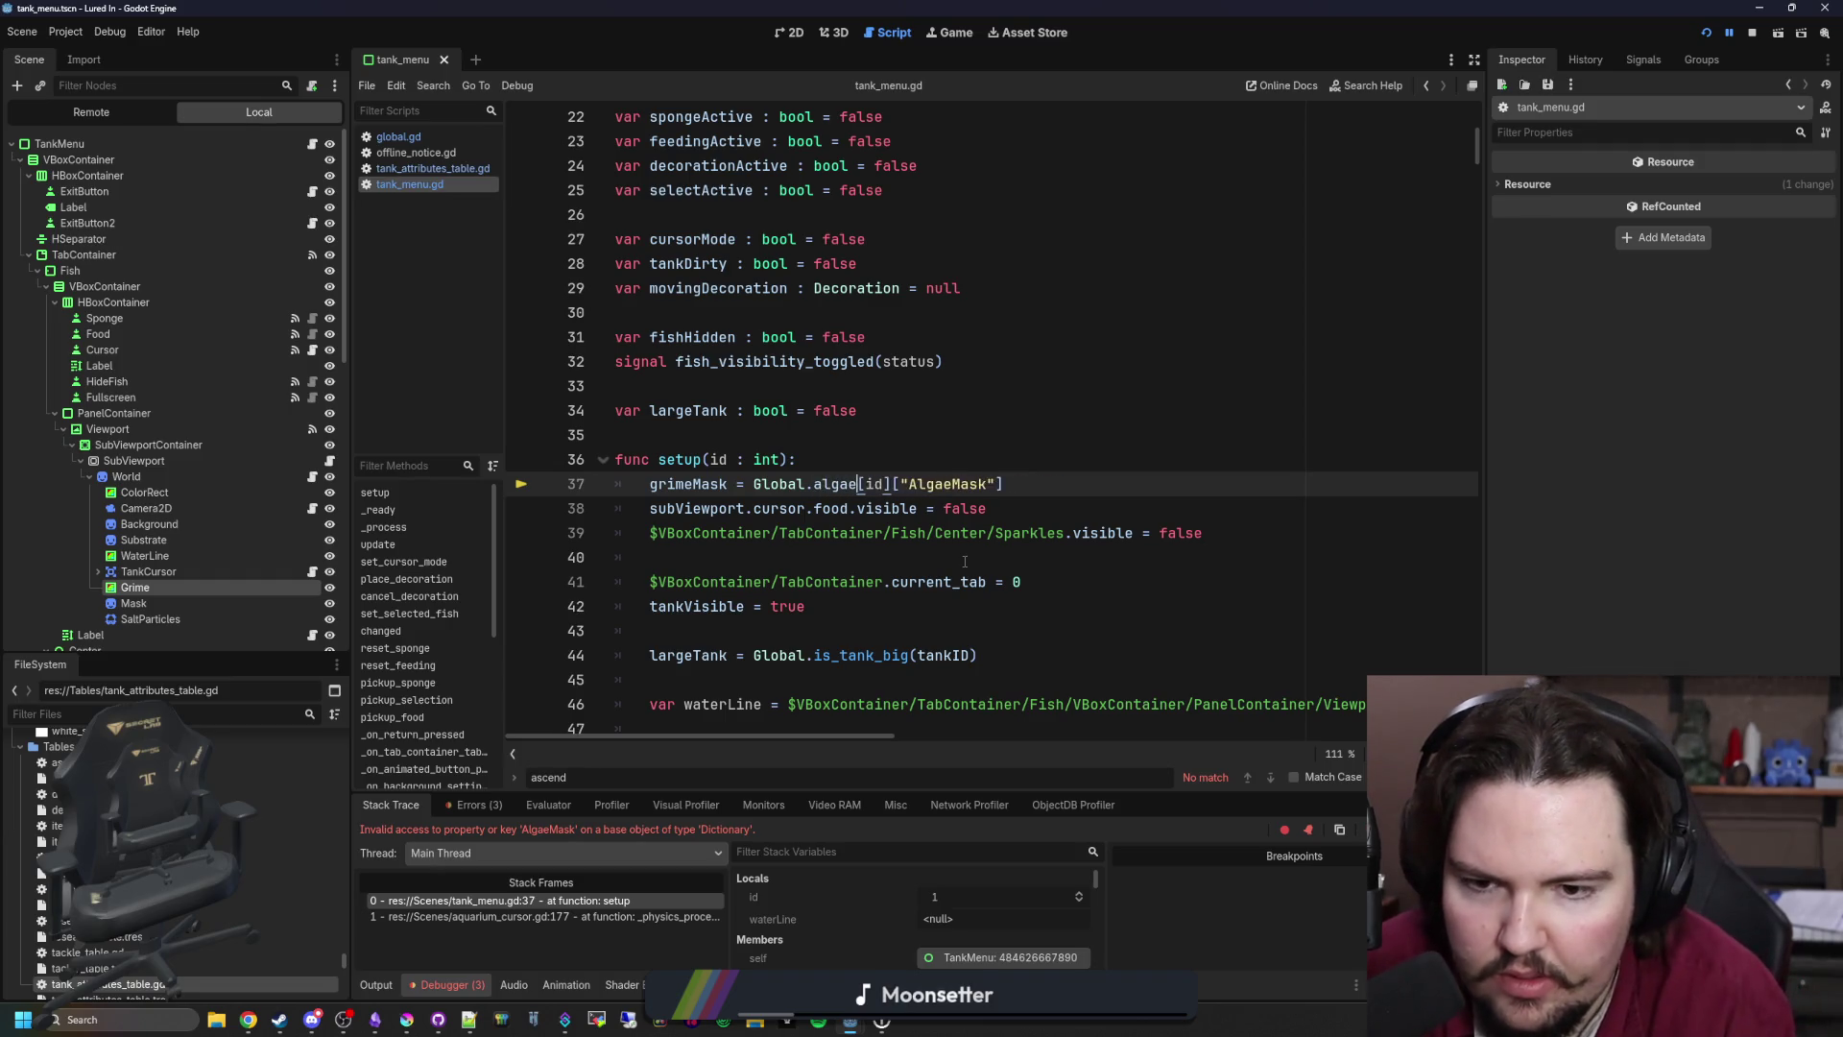
left_click(1026, 448)
key("ctrl+s")
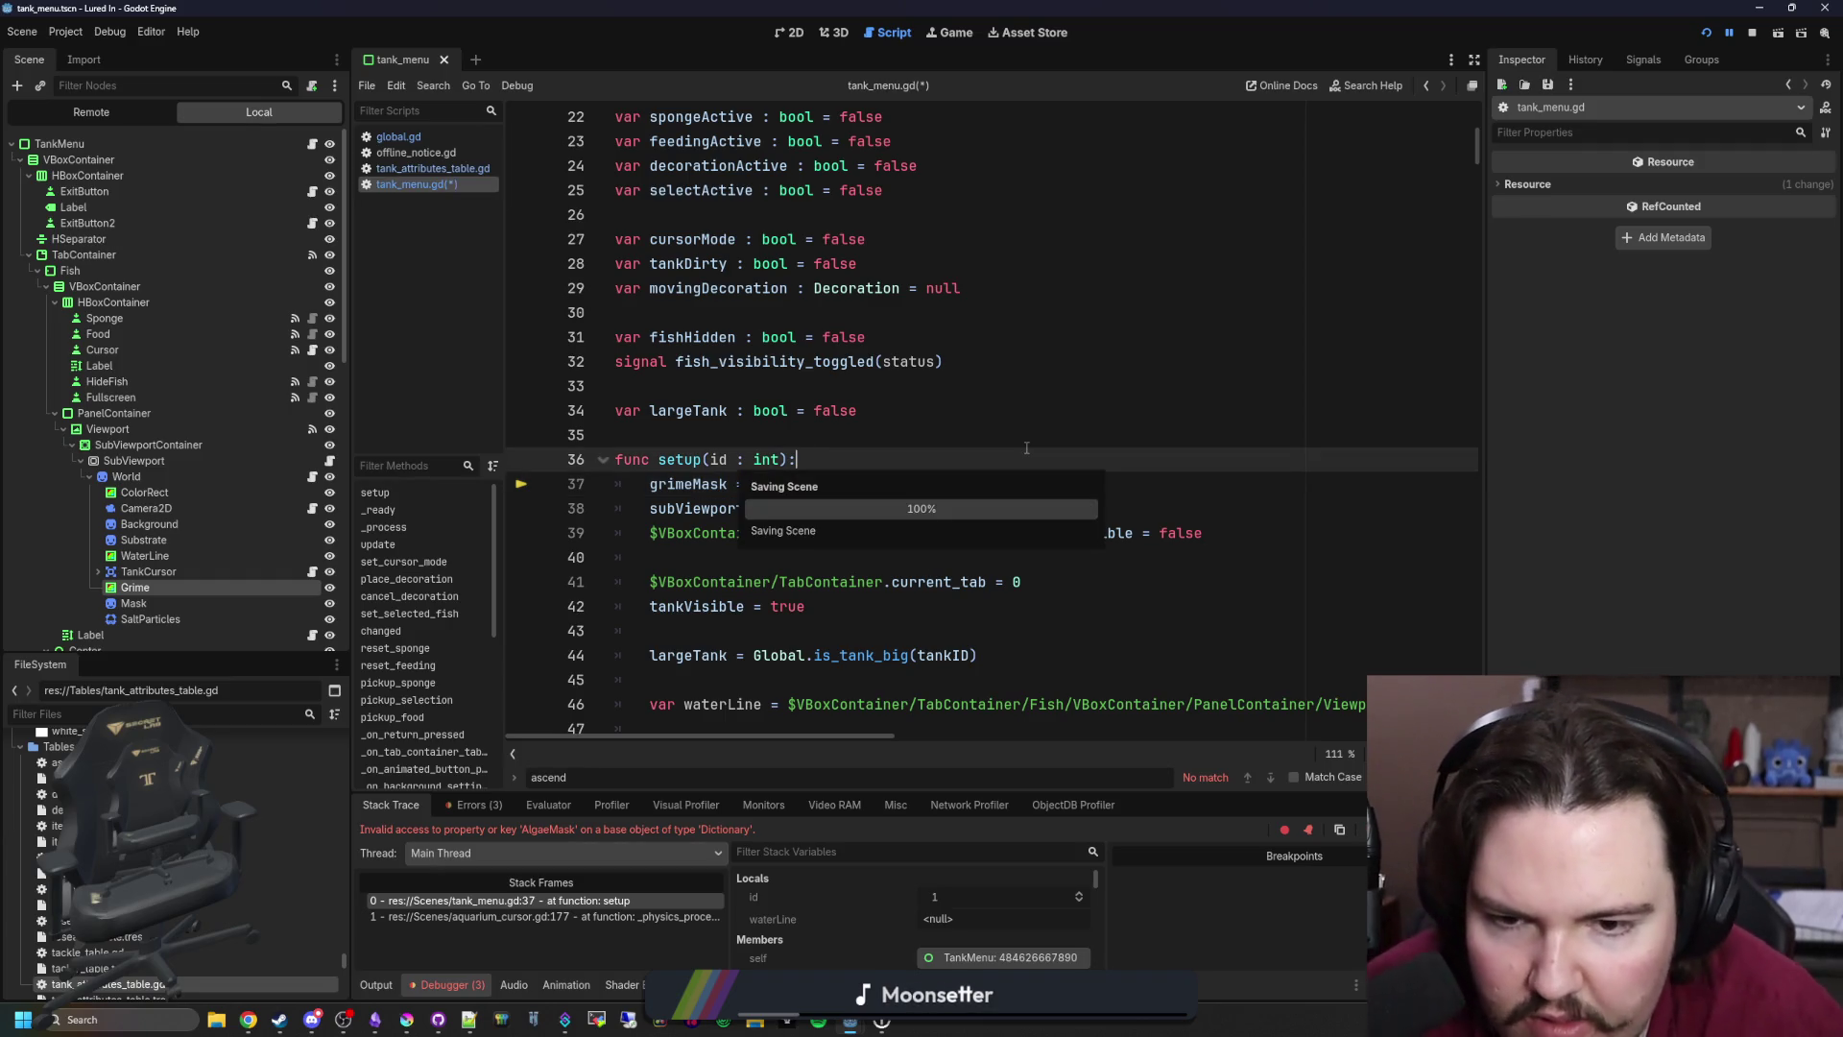
Step: Run the project and click through the feedback, Play and Welcome Back screens
left_click(1704, 33)
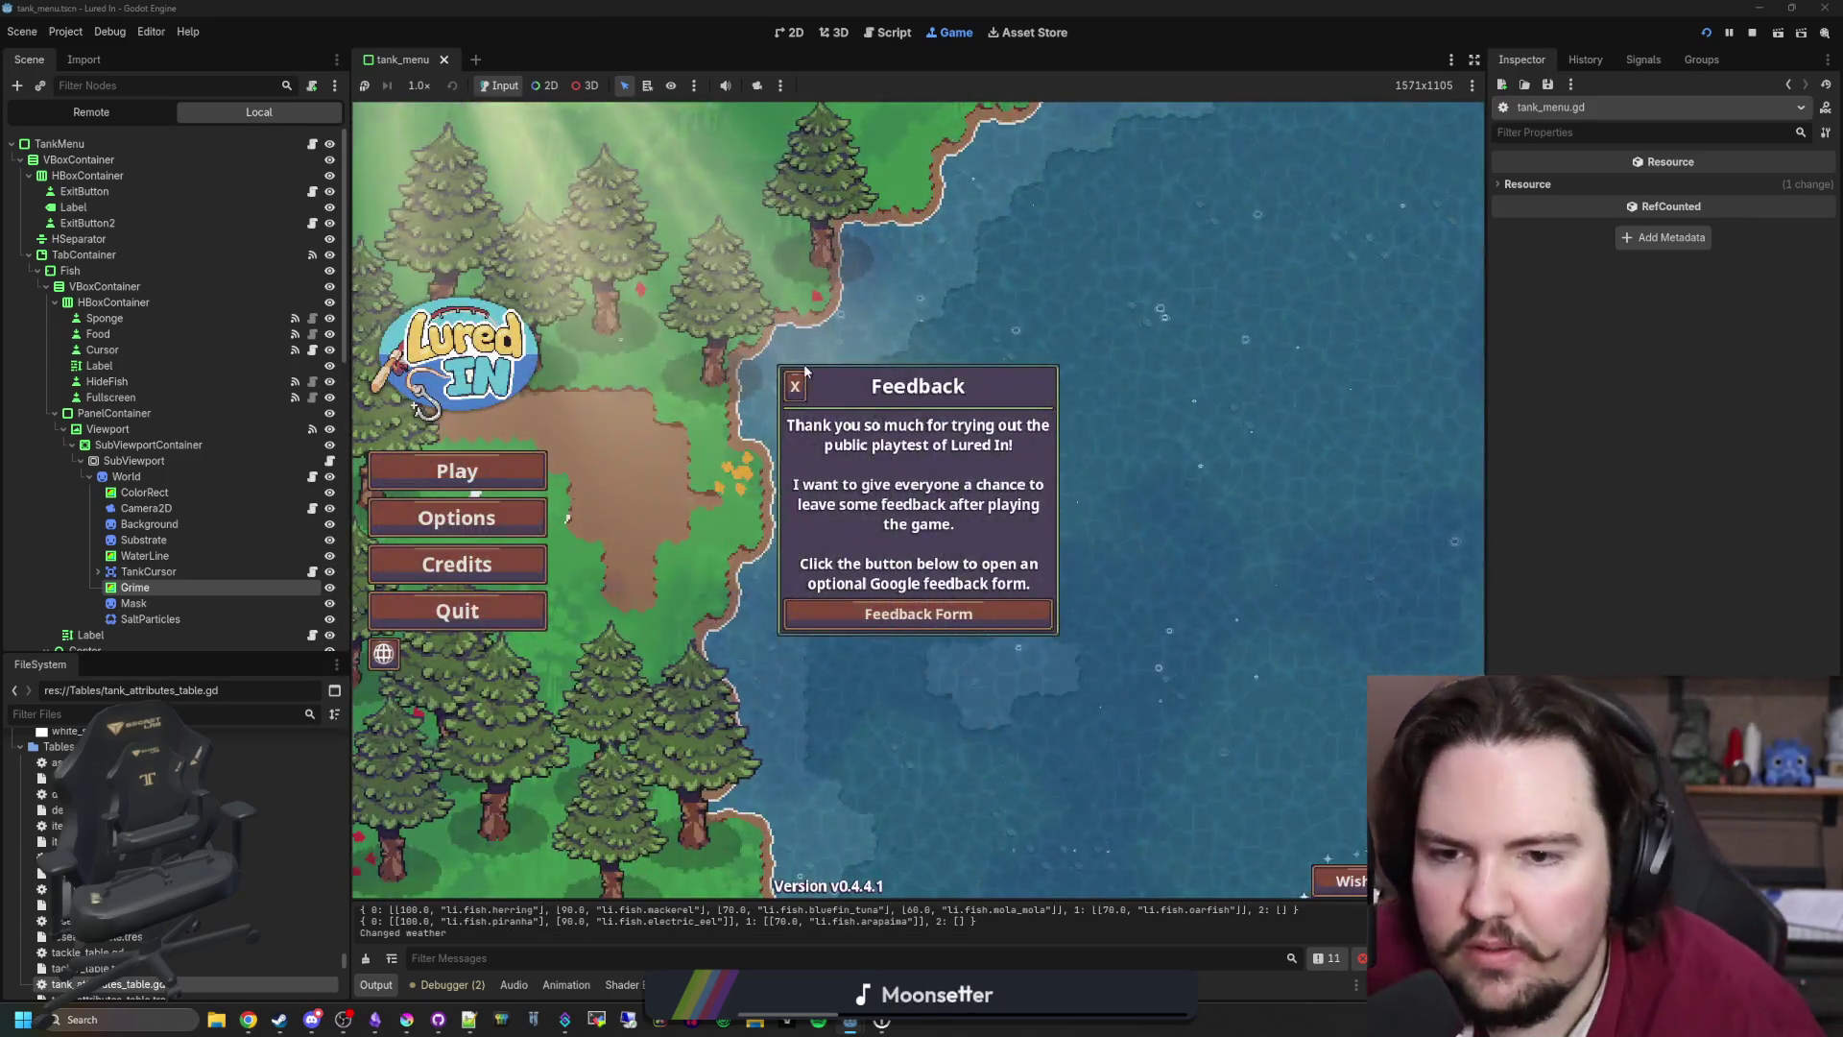
left_click(796, 385)
left_click(412, 472)
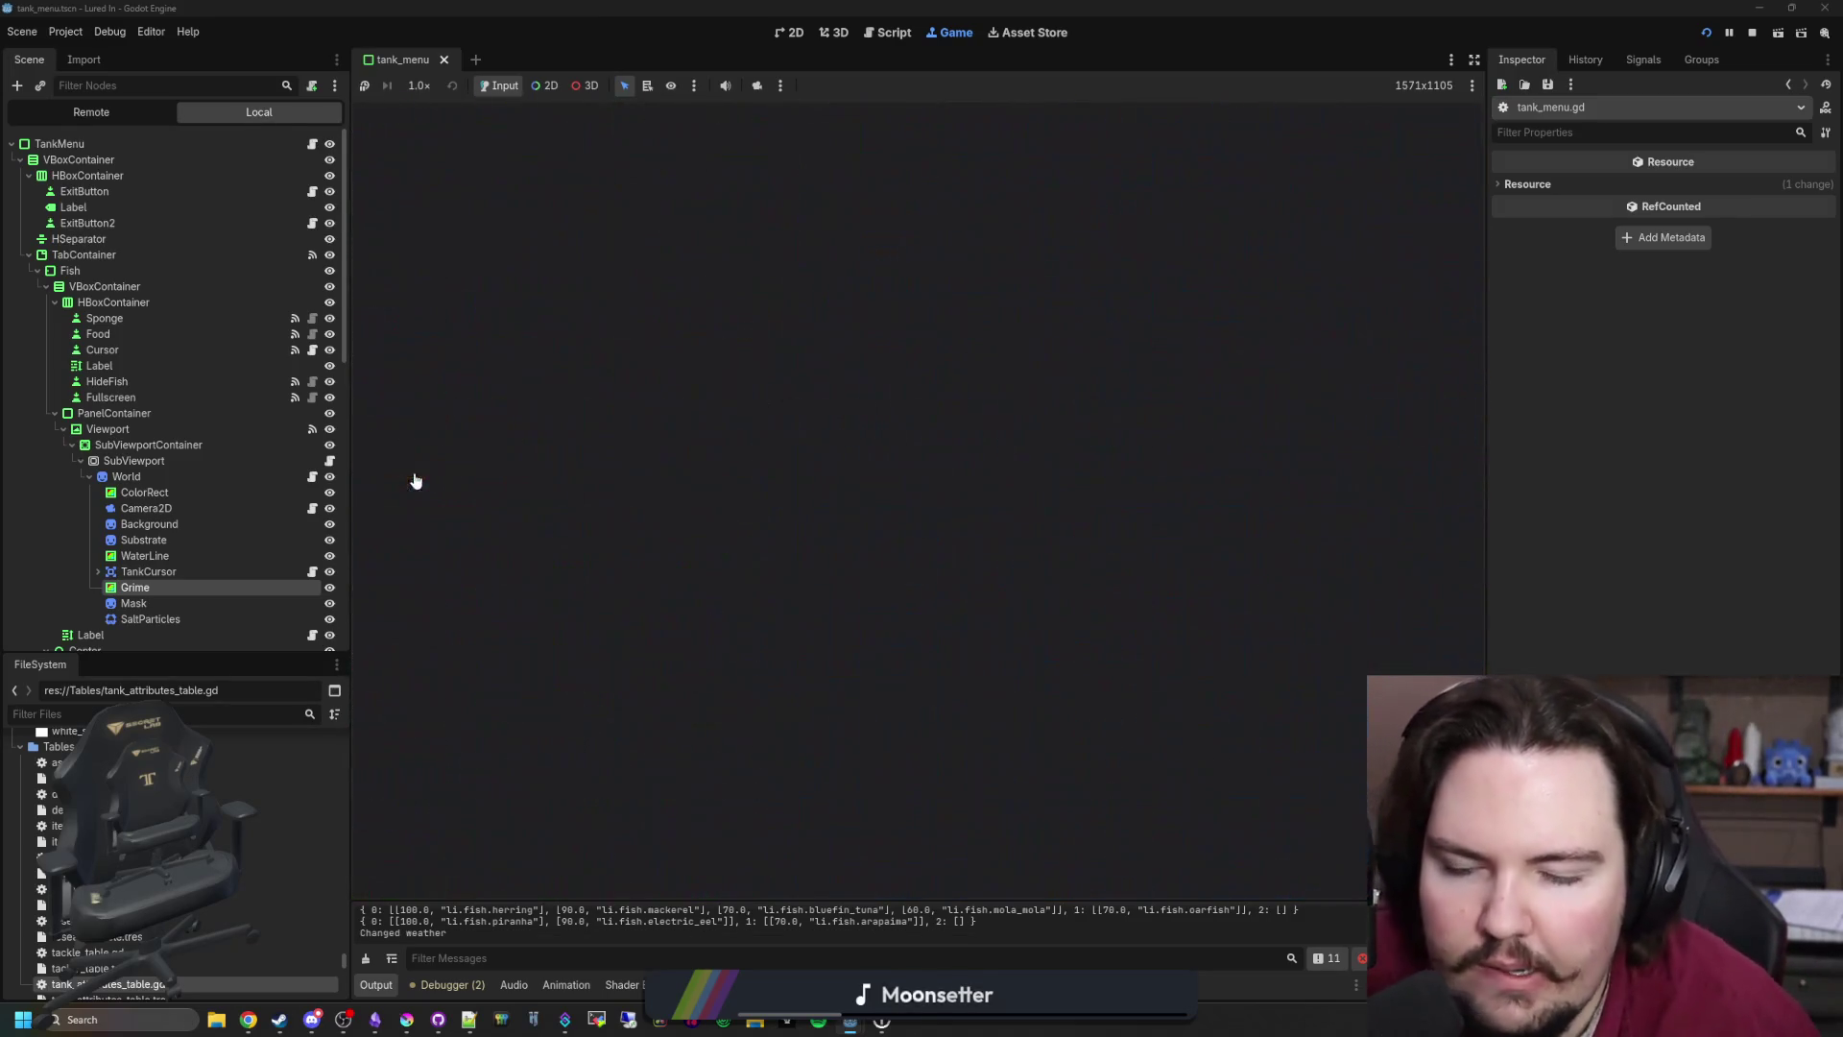
left_click(912, 574)
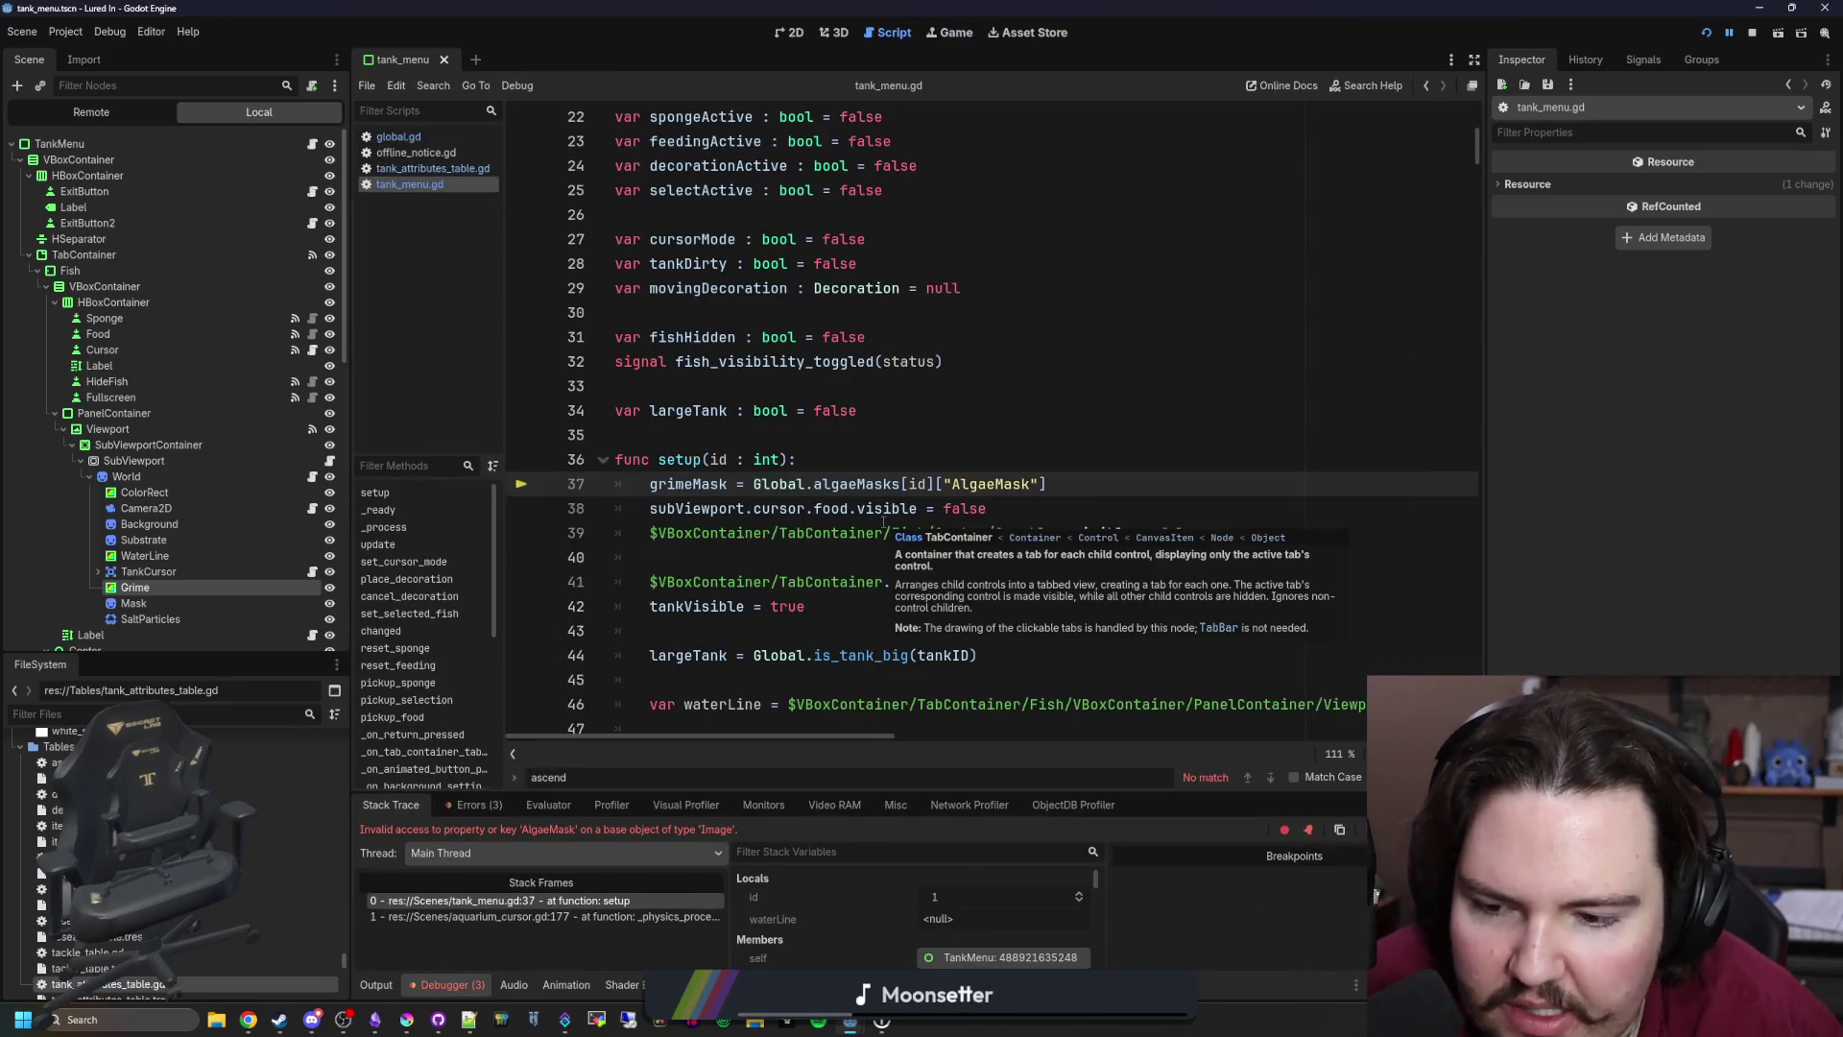
Step: Delete the ["AlgaeMask"] key from line 37 of tank_menu.gd and save
left_click(1023, 463)
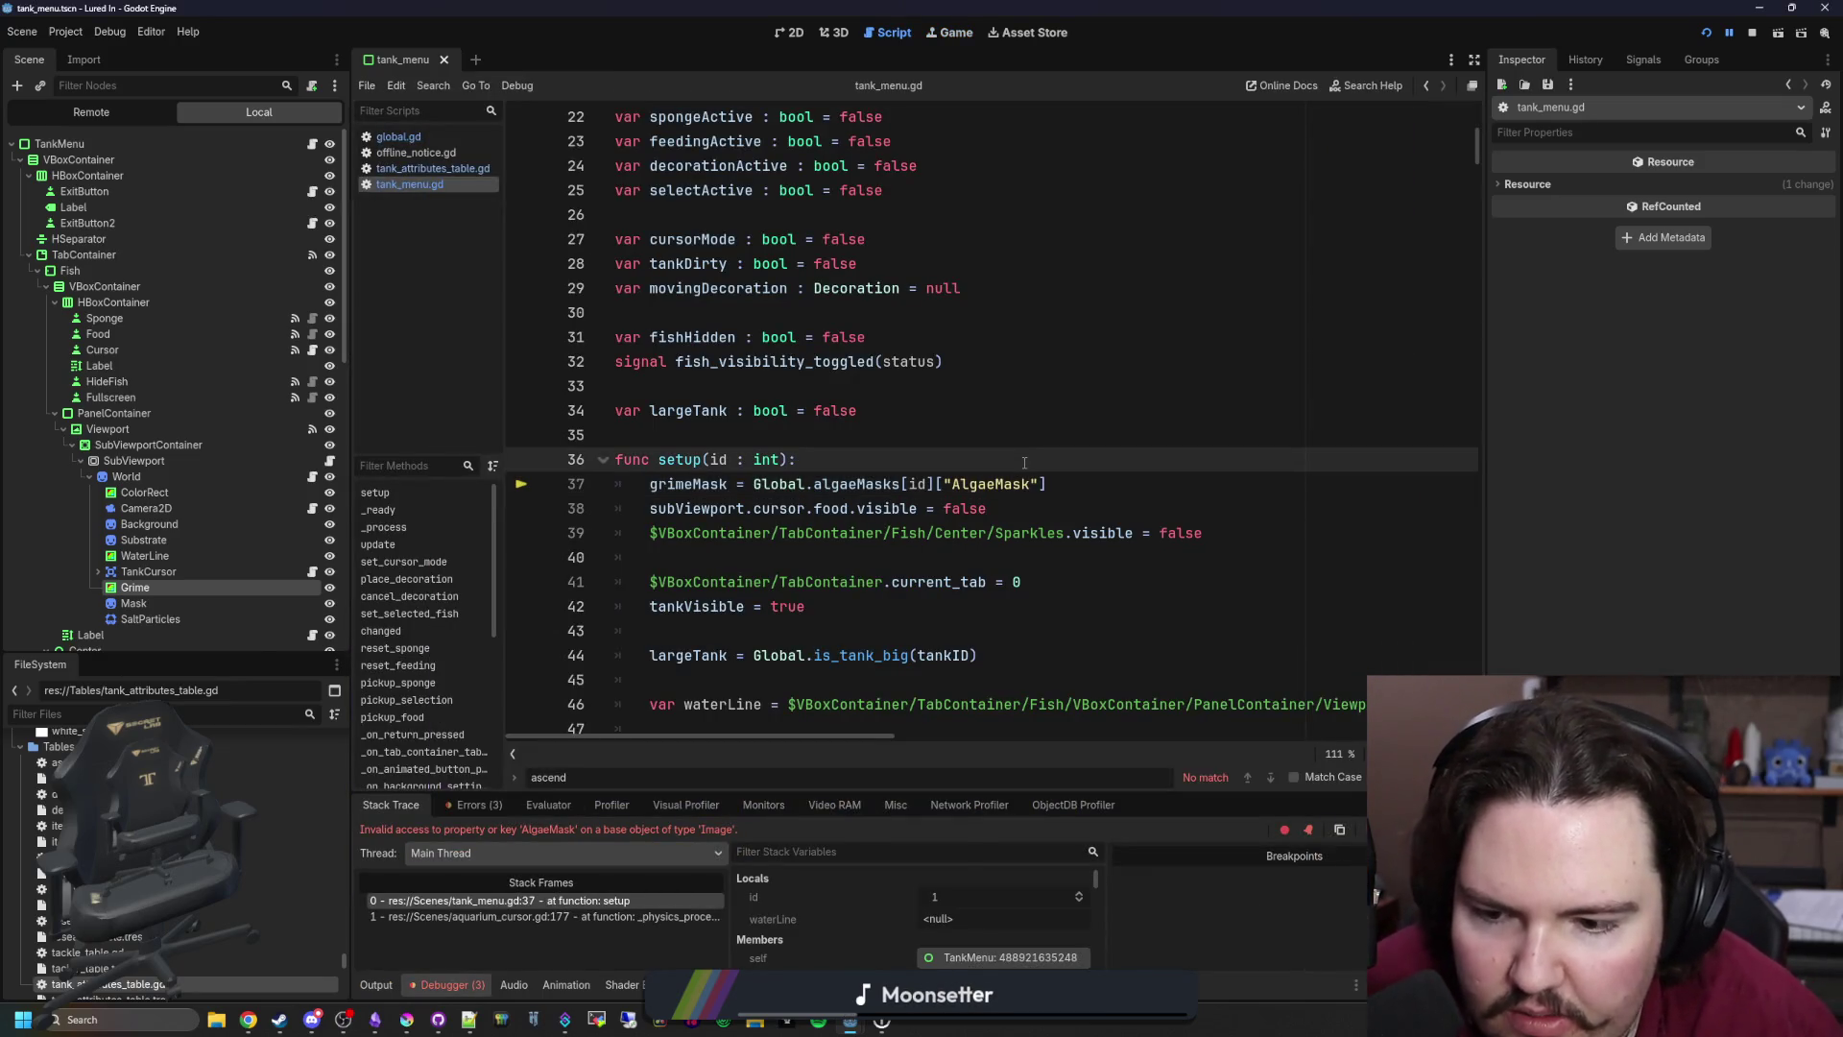
left_click(699, 485, "ctrl")
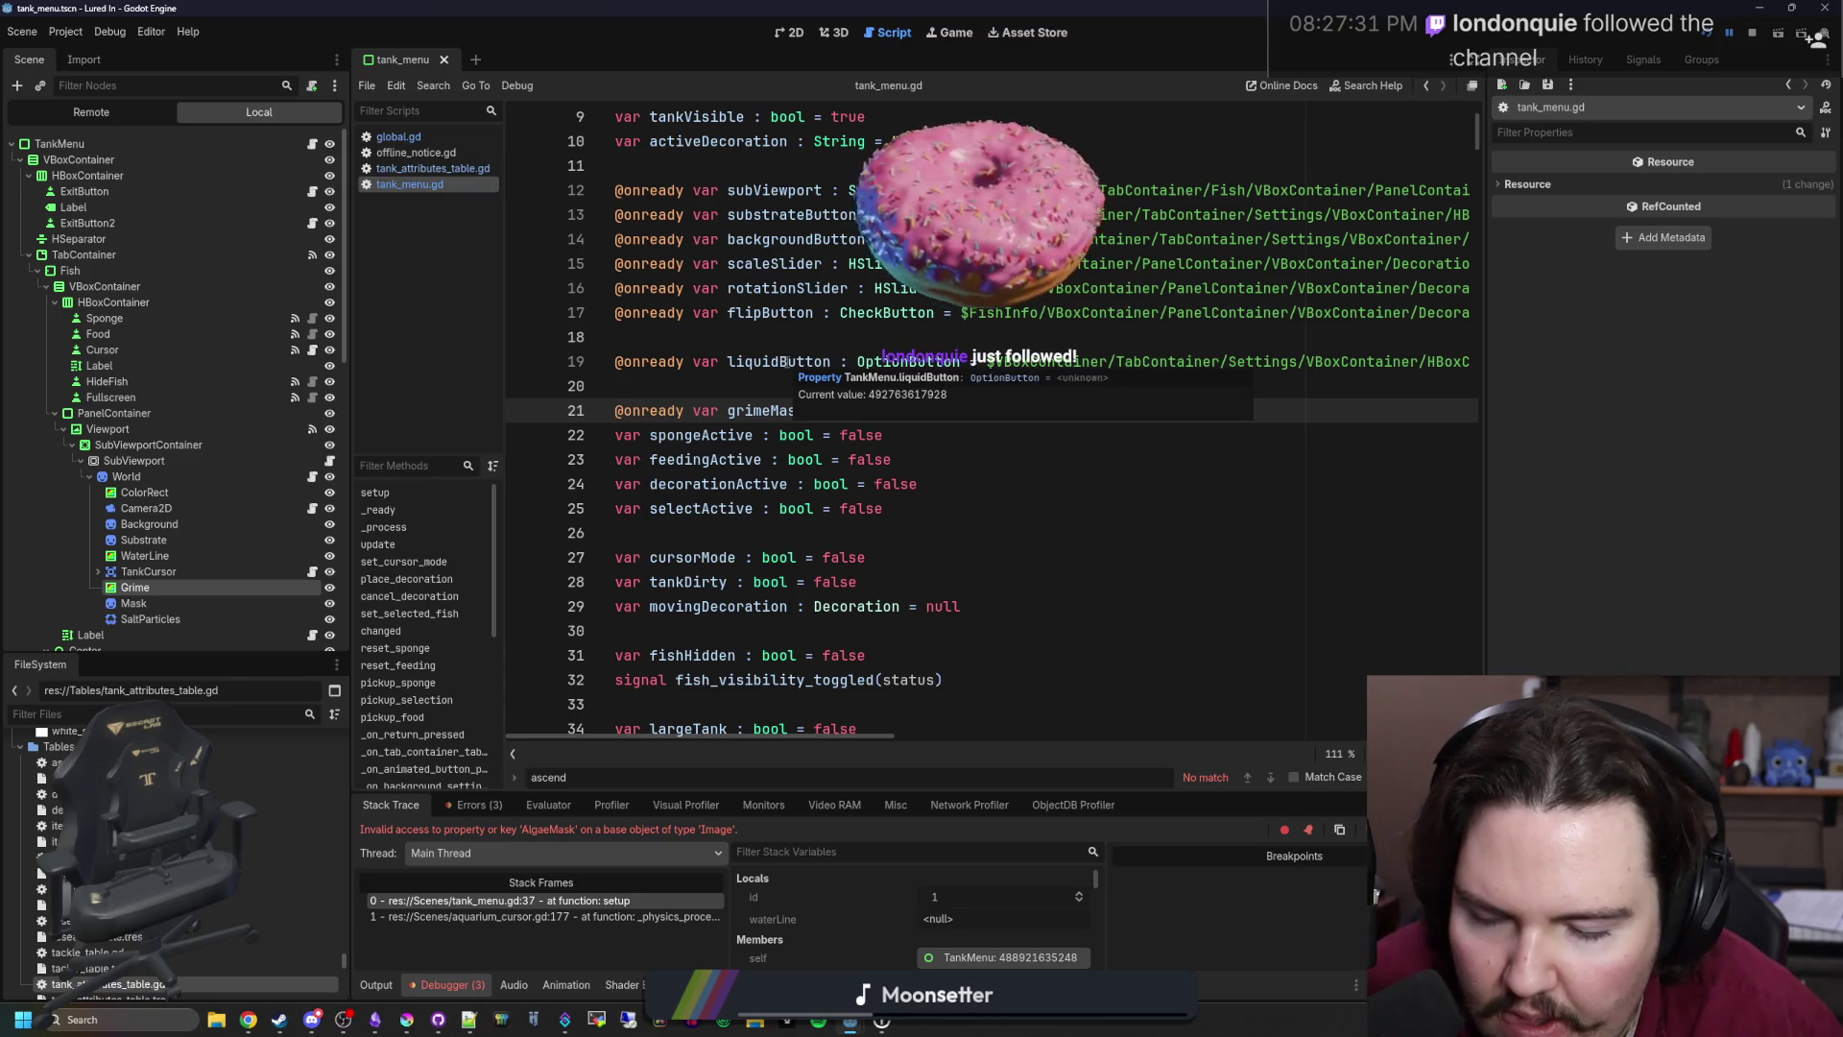
key("alt+Left")
key("Up")
key("Up")
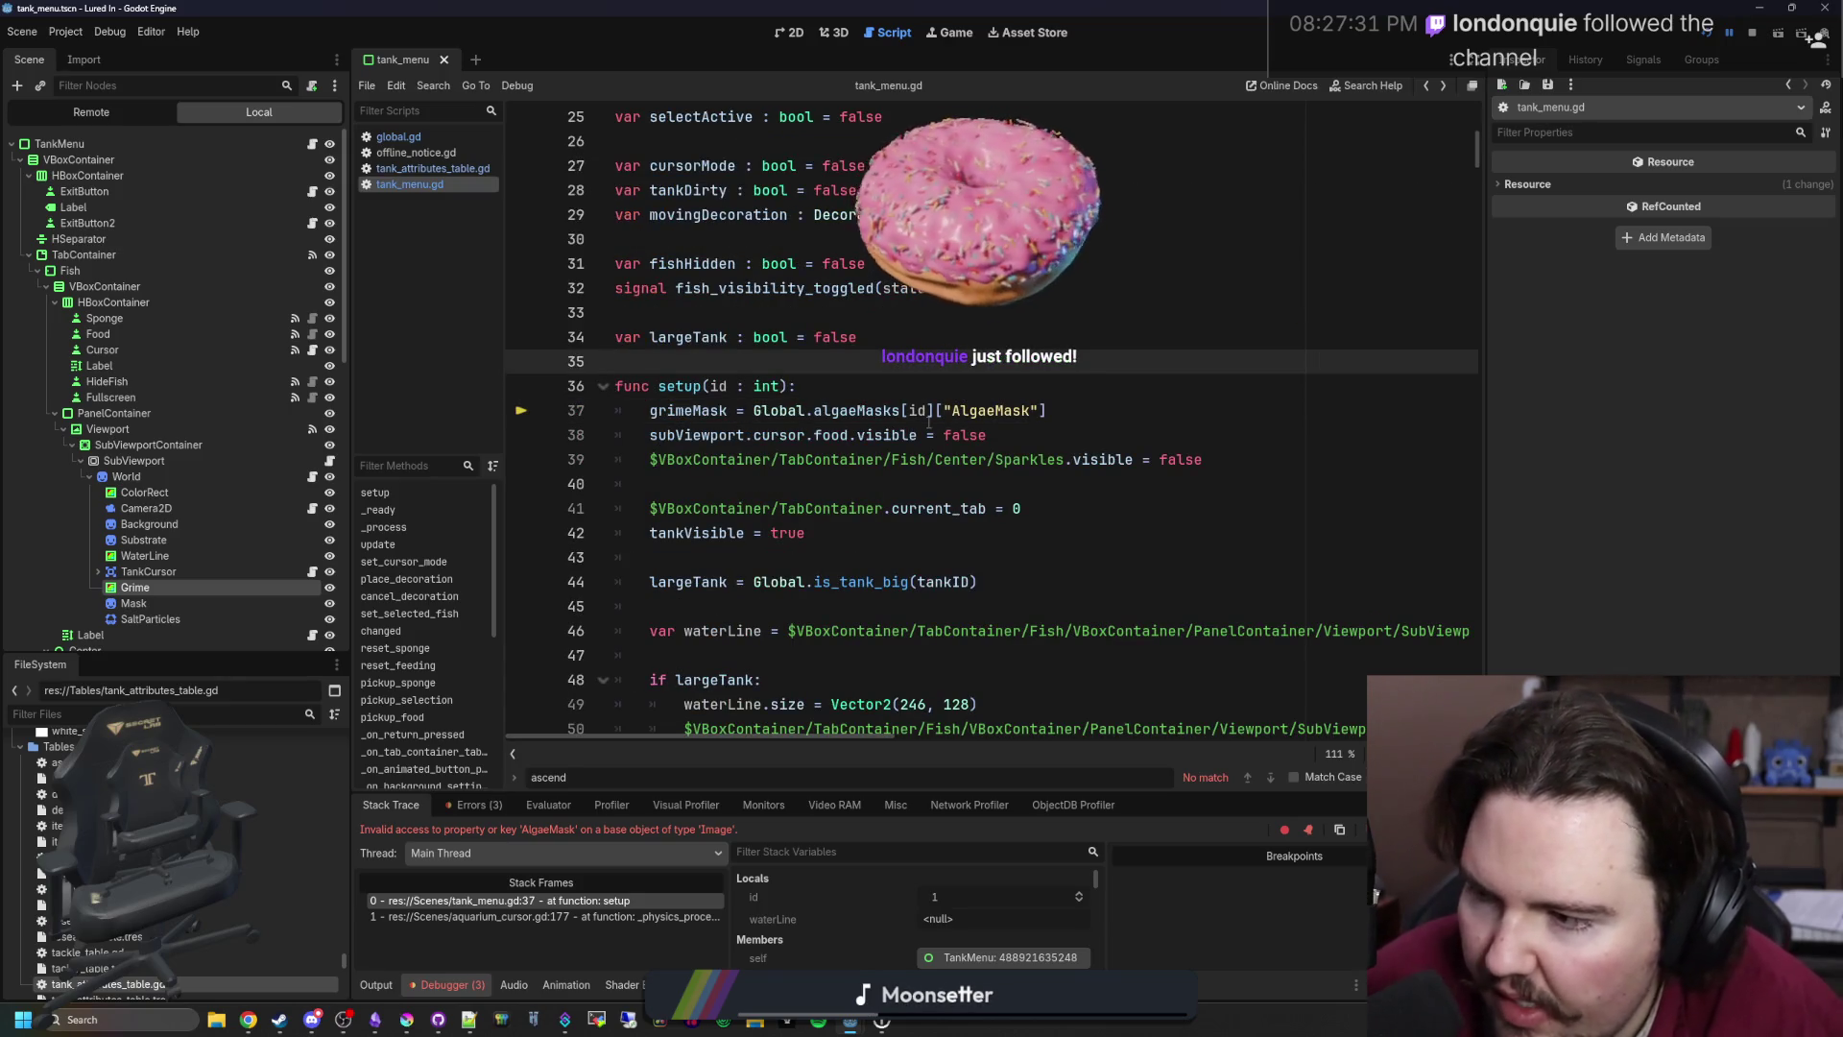
mouse_move(914, 410)
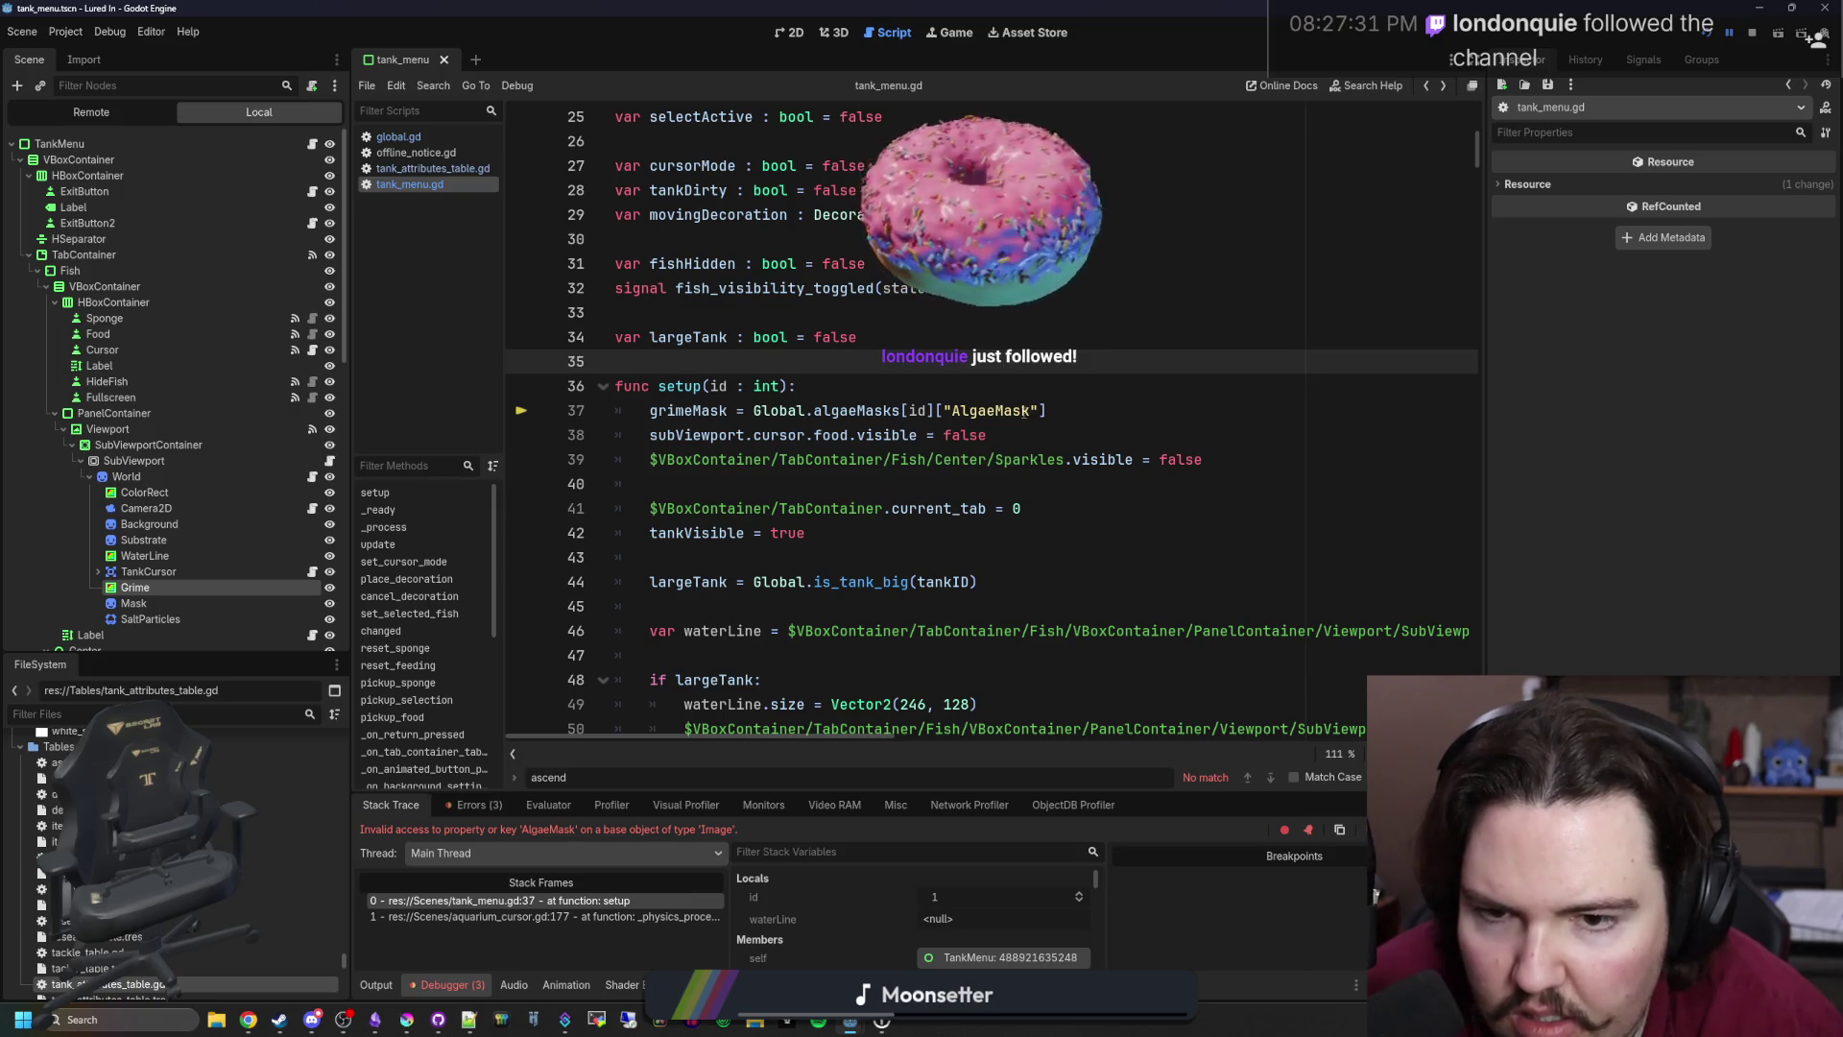
left_click_drag(1046, 411, 936, 410)
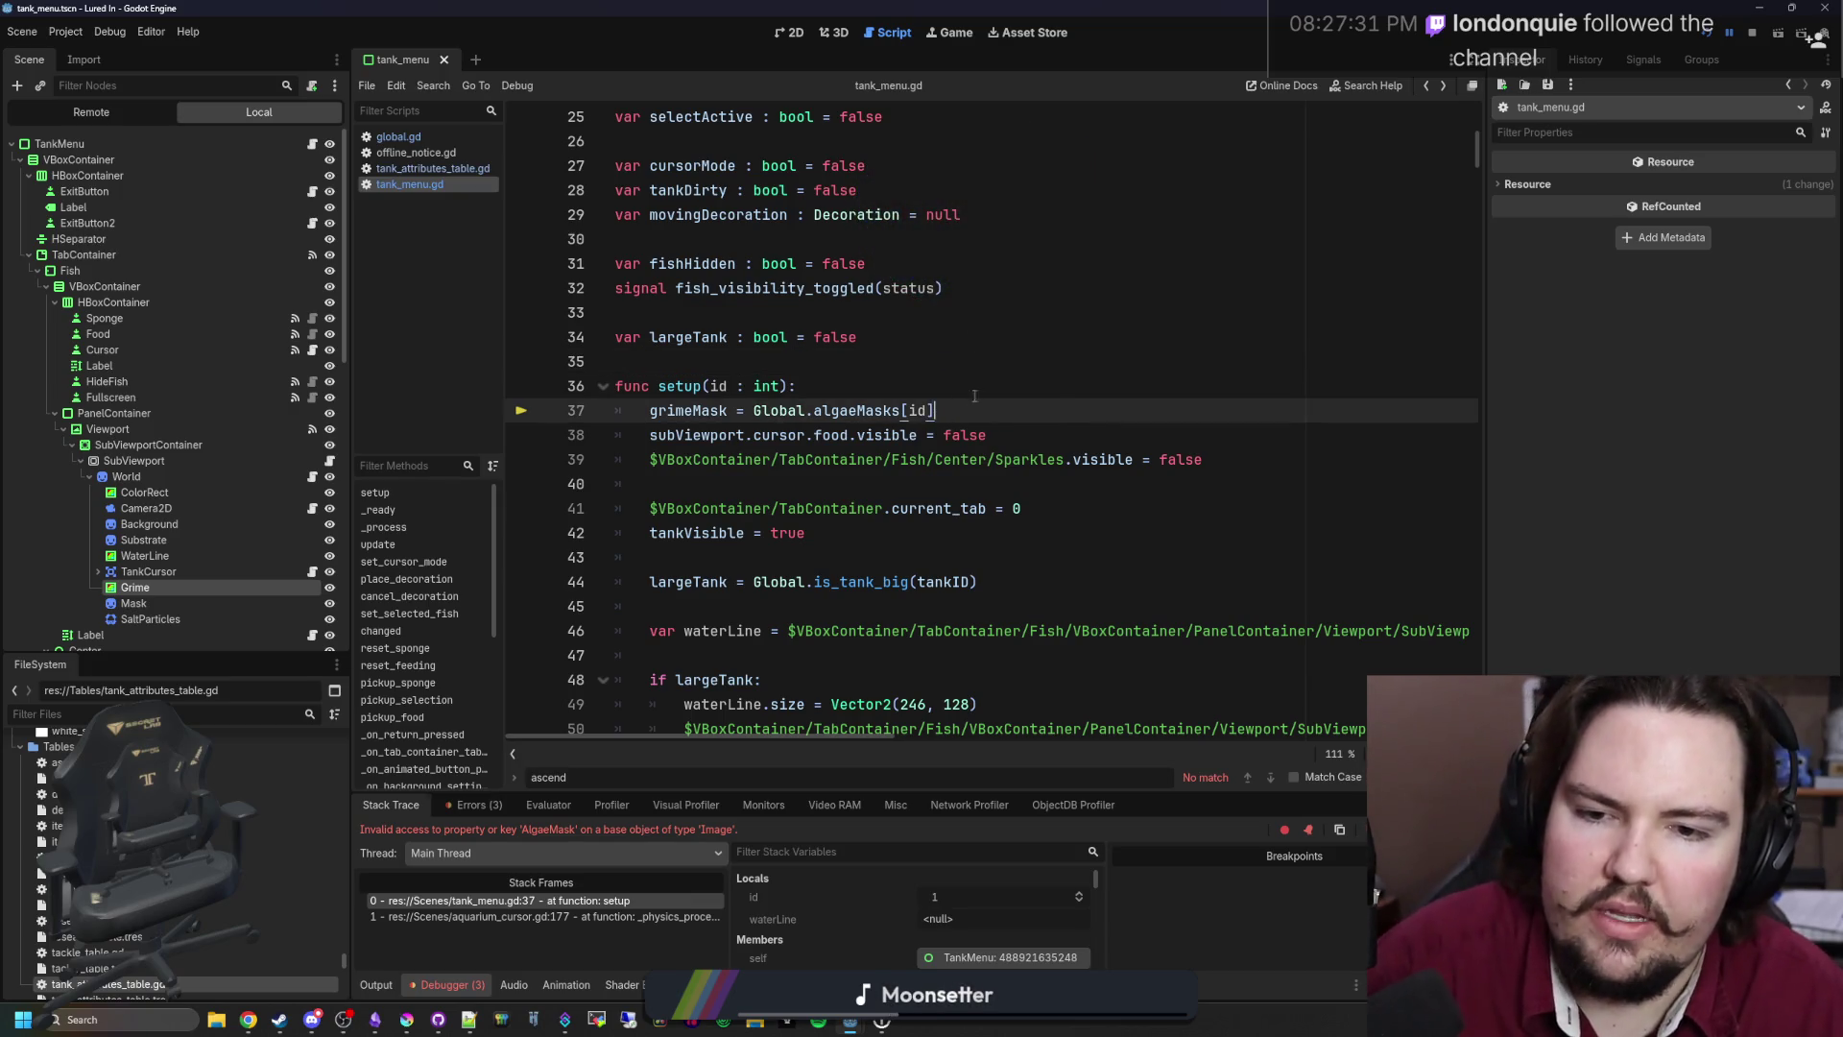
key("BackSpace")
key("Up")
key("ctrl+s")
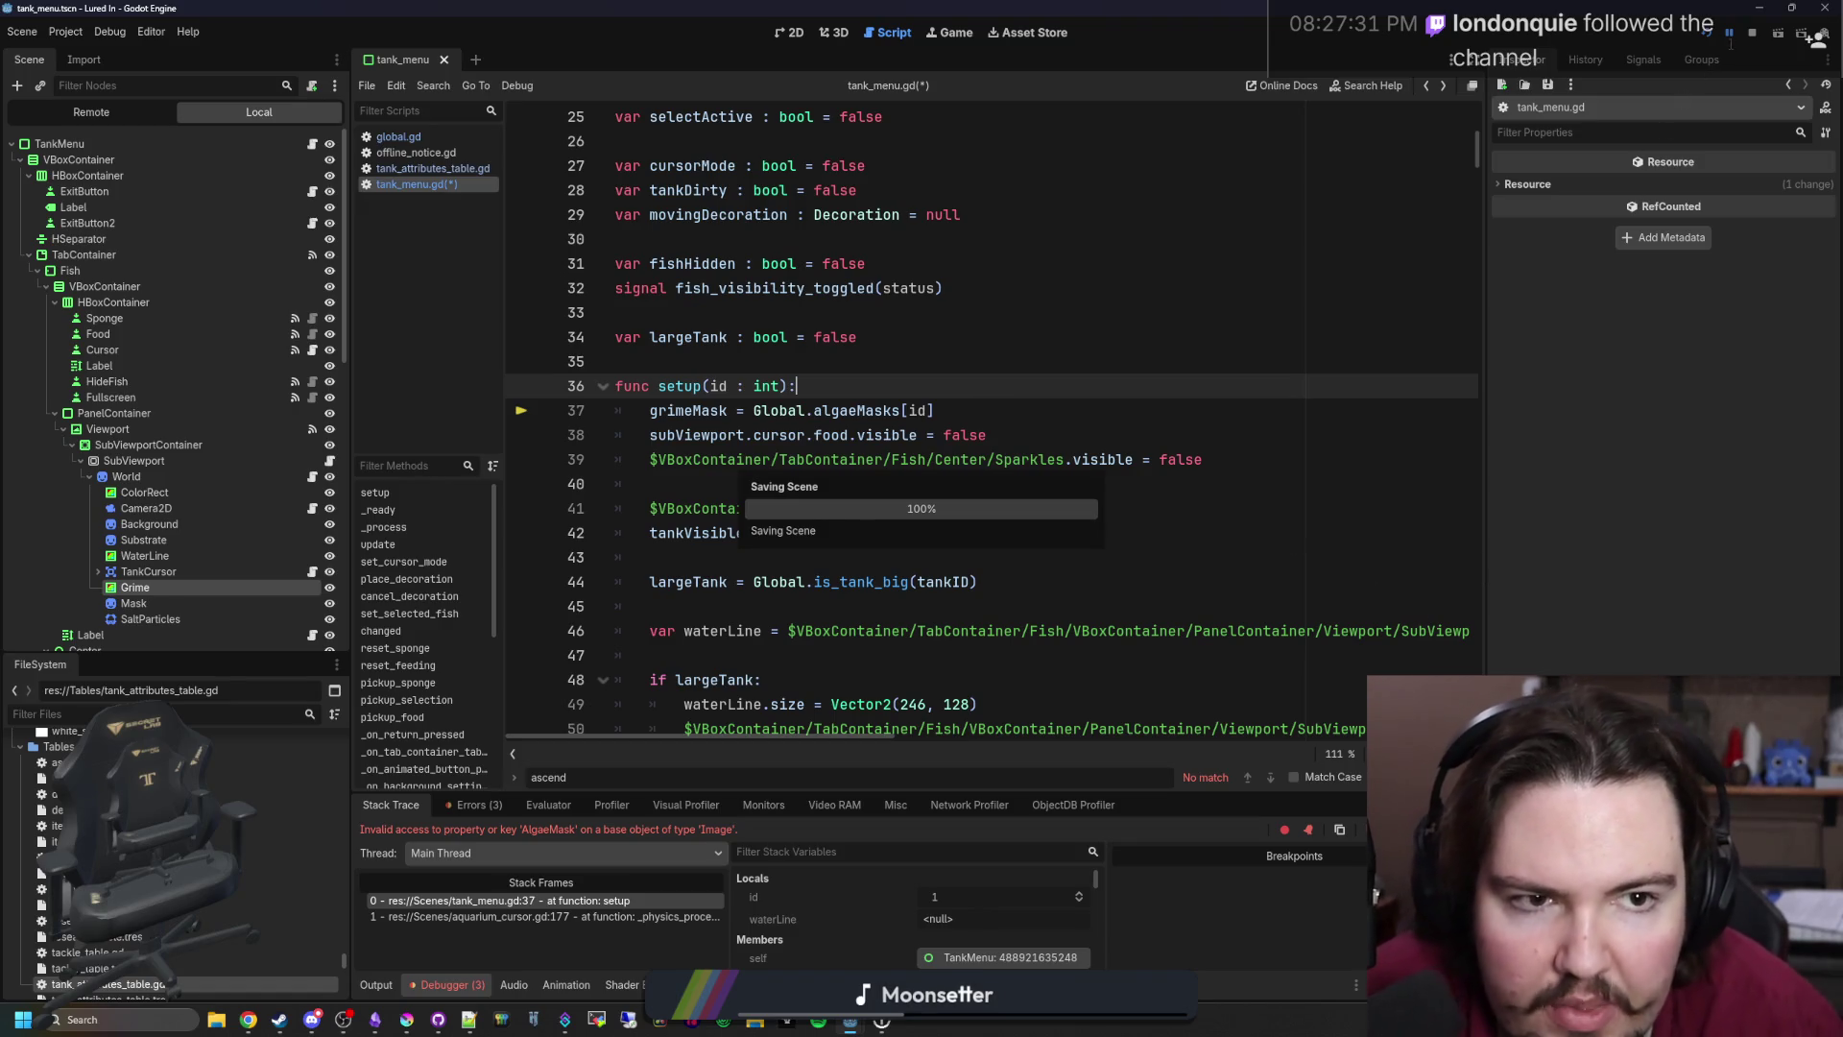
Step: Find AlgaeMask across project files and delete the key on global.gd line 1542
left_click(1126, 531)
key("ctrl+shift+f")
type("Algae")
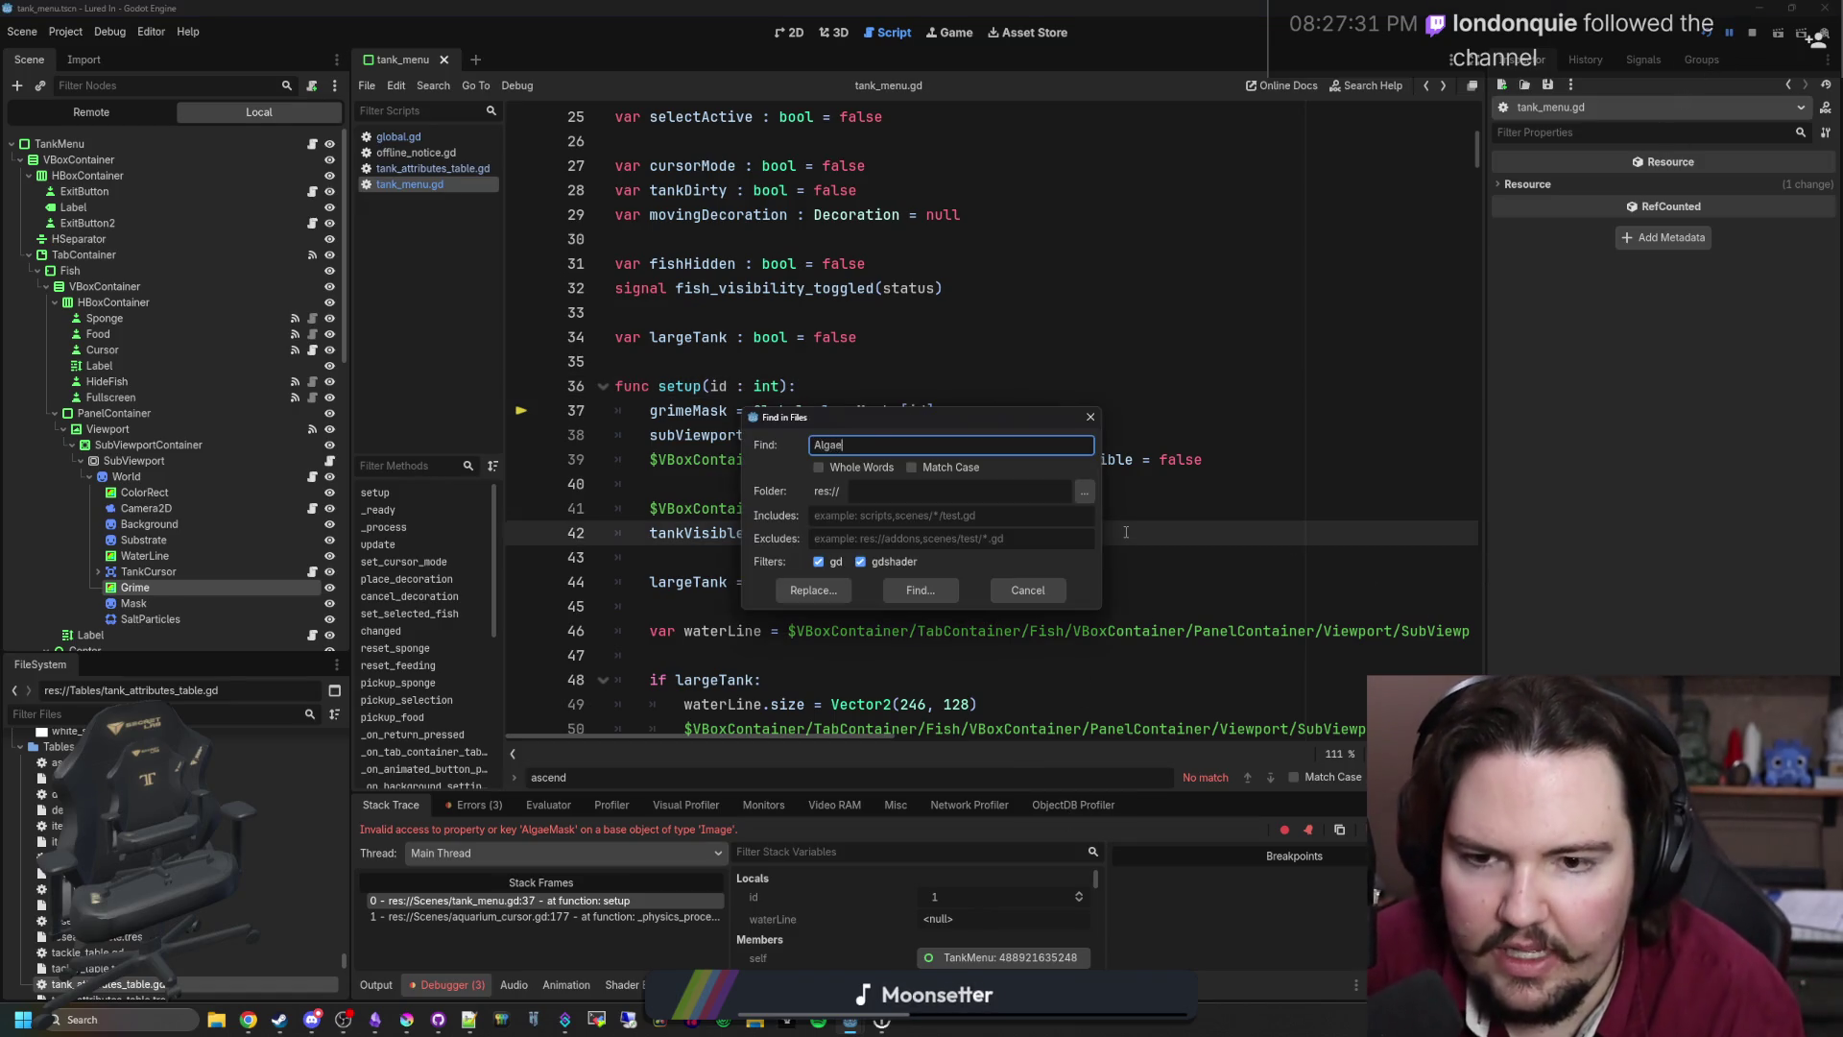
type("Mask")
key("Return")
left_click(634, 874)
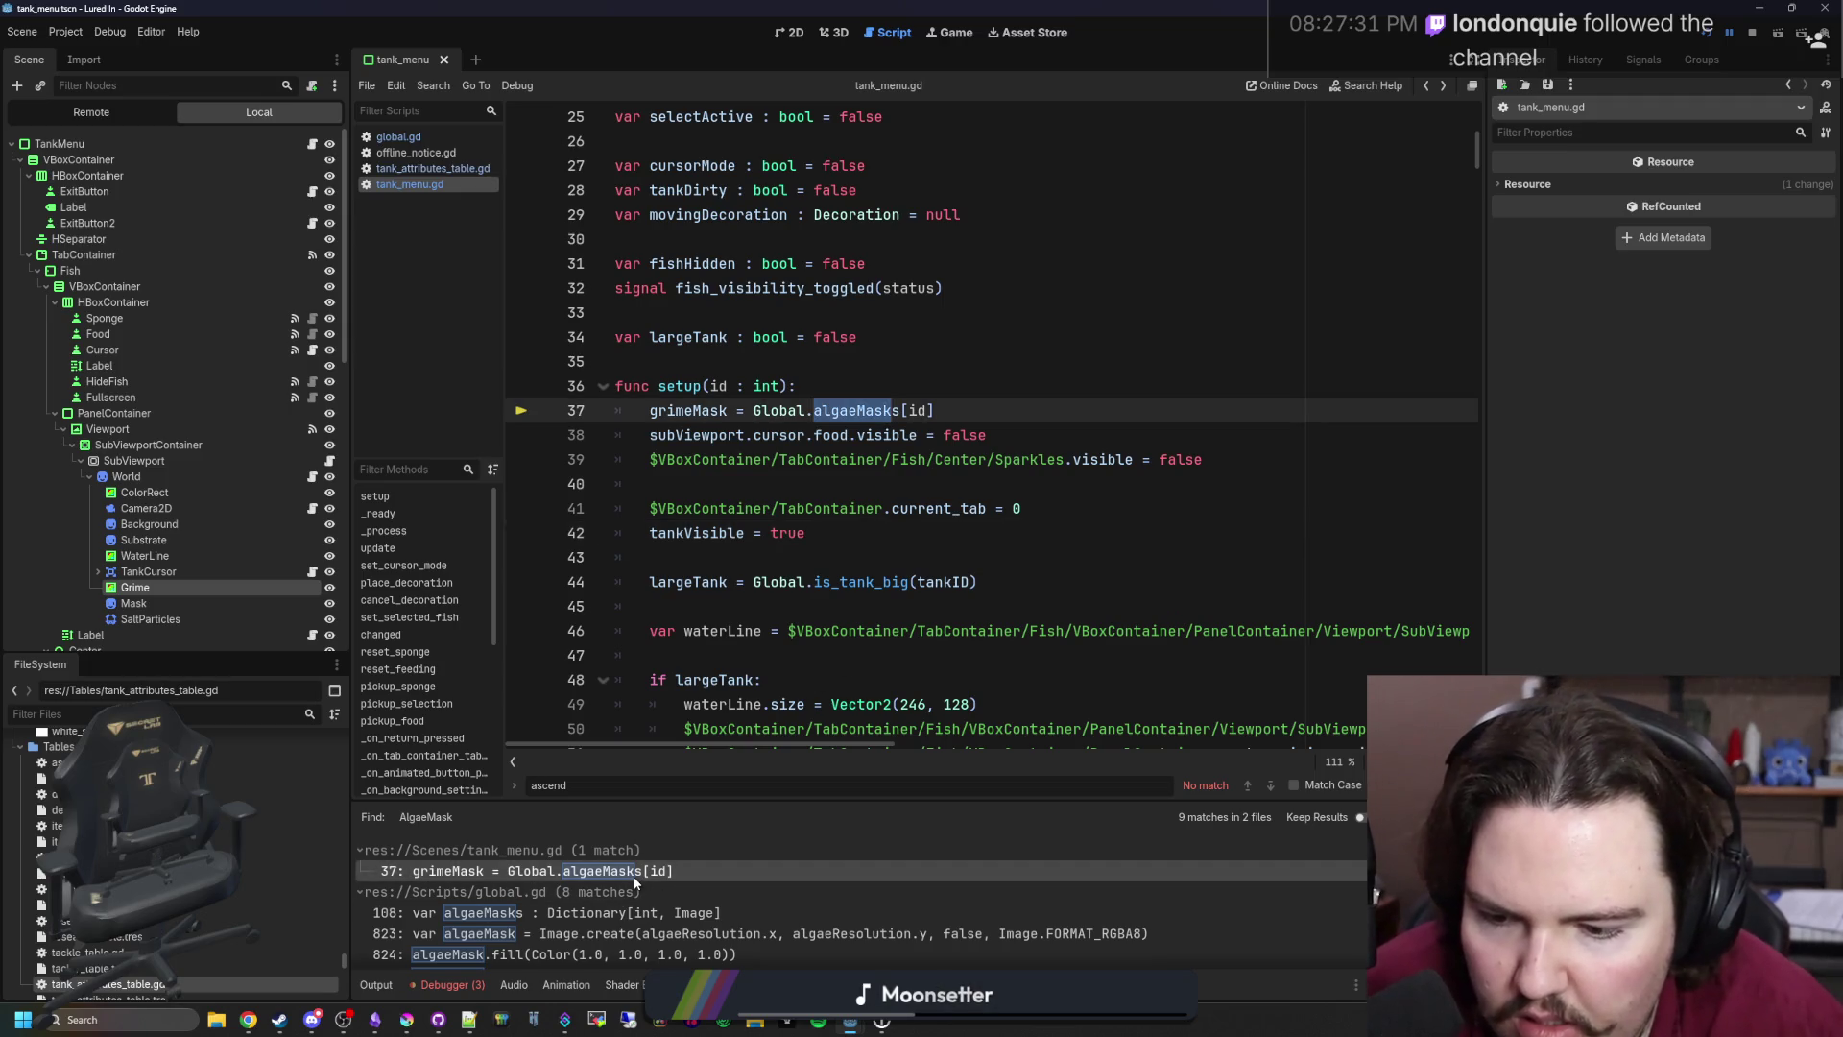
scroll(635, 888, "down", 2)
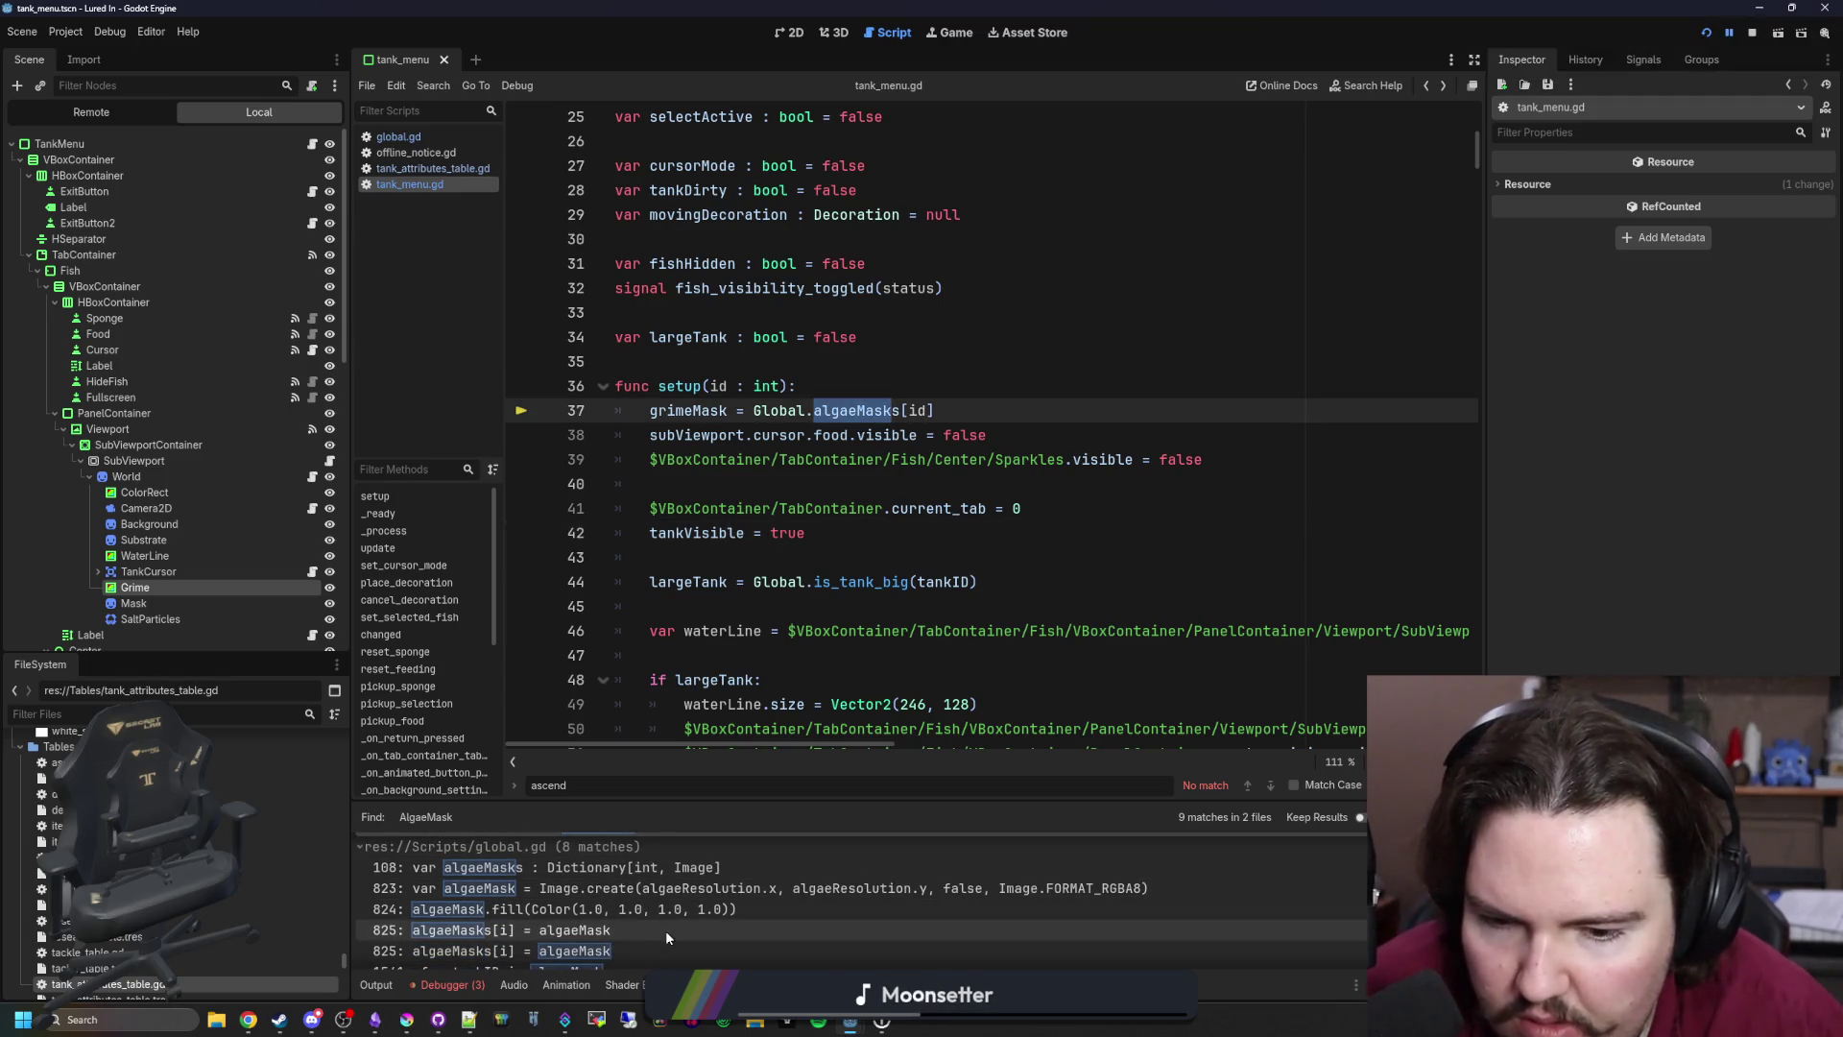
scroll(668, 921, "down", 2)
left_click(668, 929)
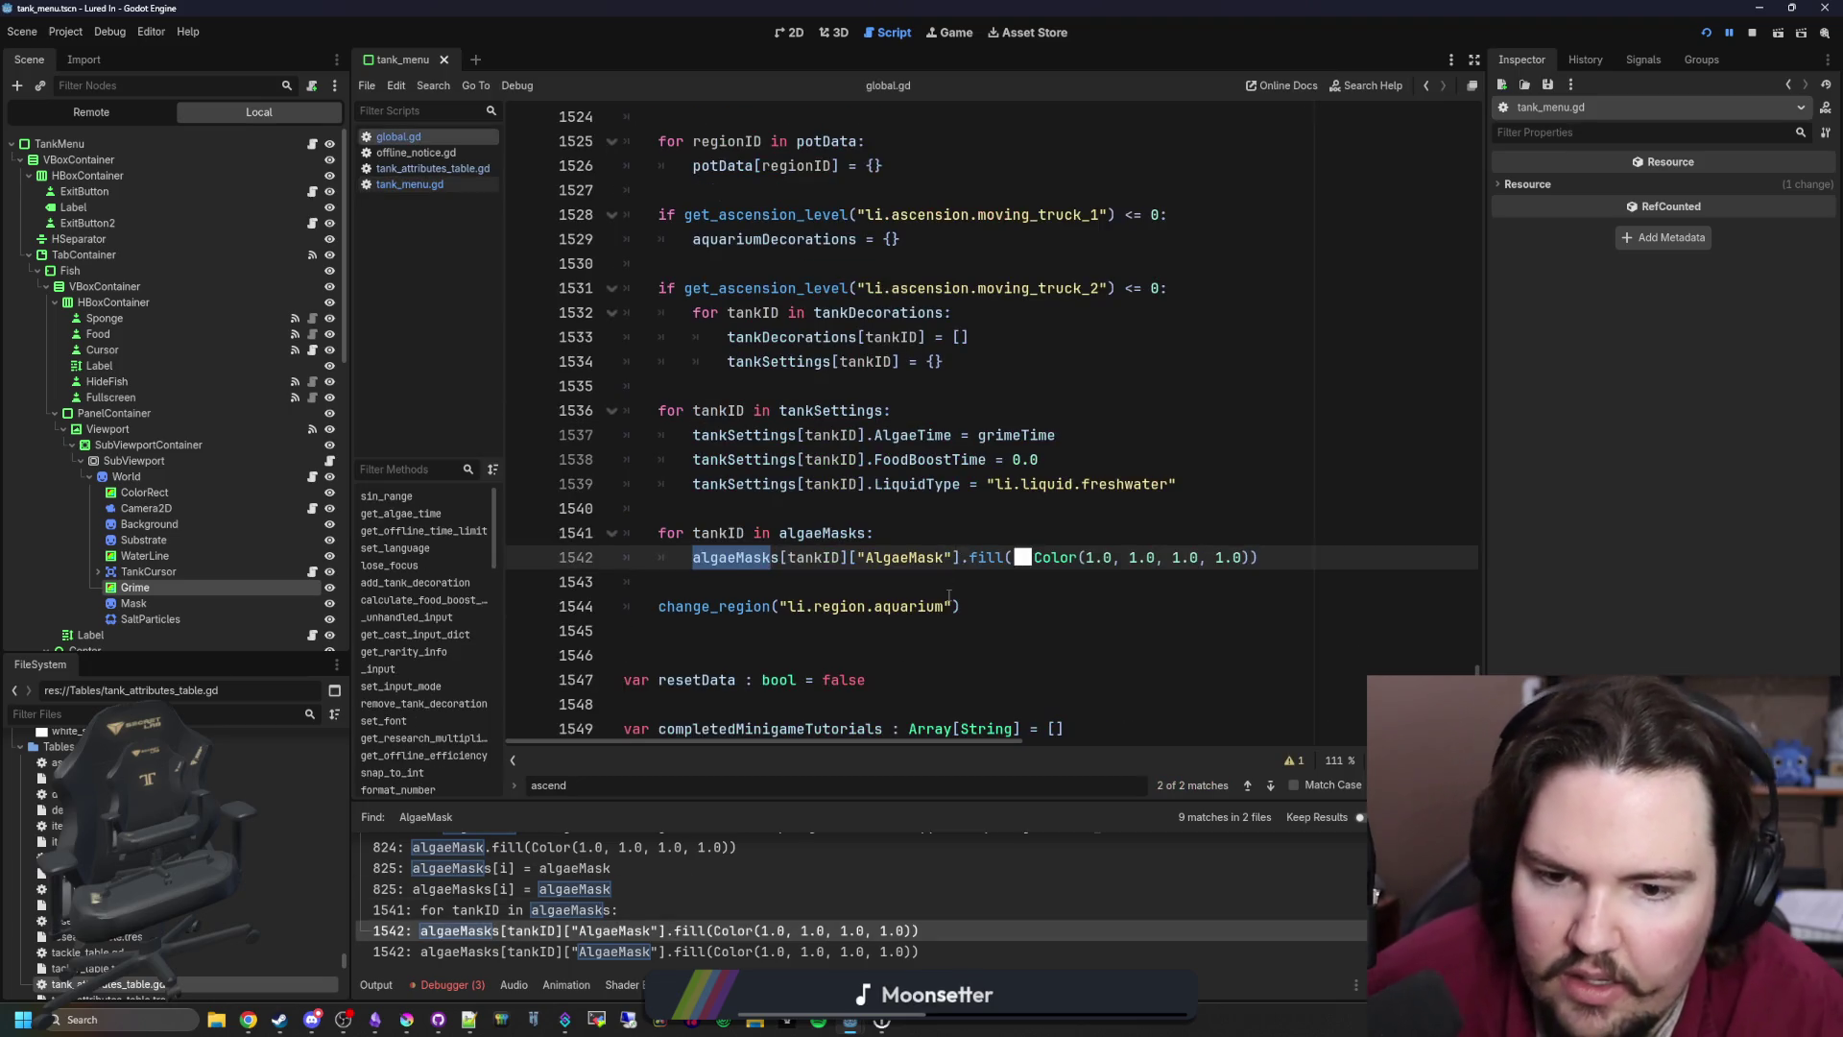
left_click(949, 600)
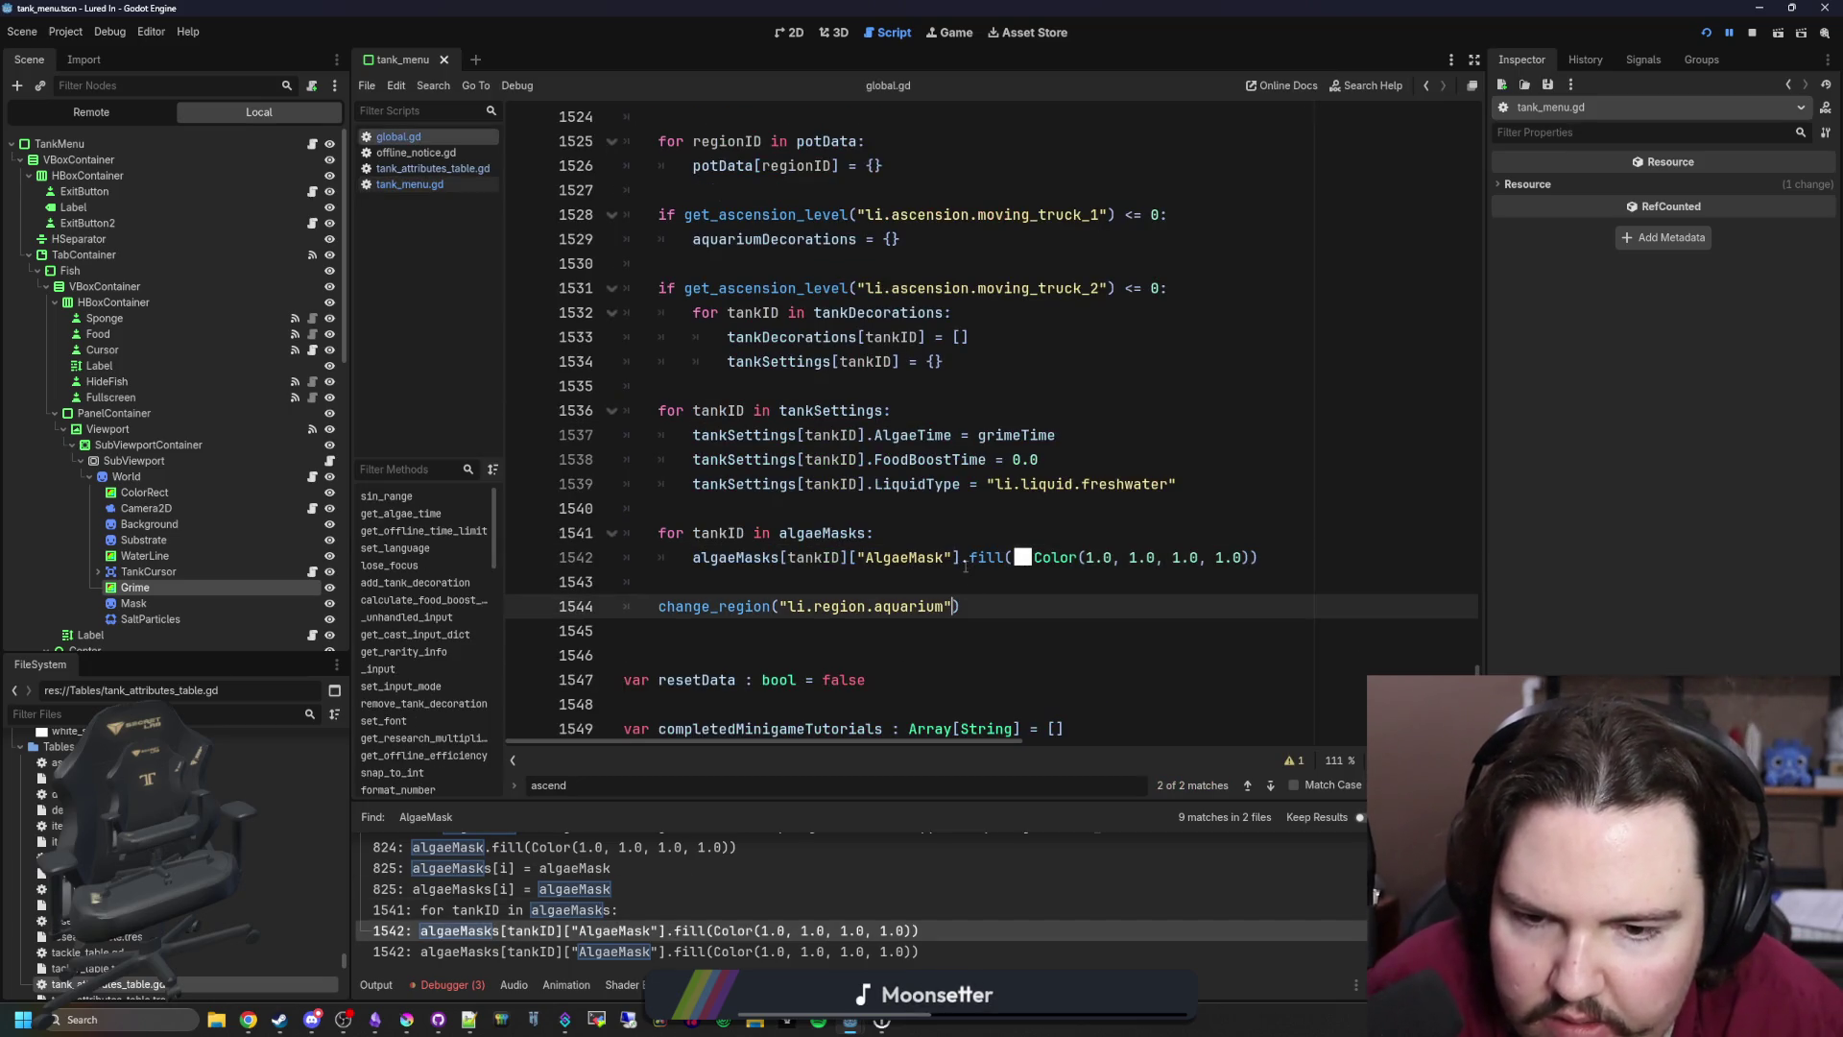
left_click_drag(960, 559, 861, 558)
key("Delete")
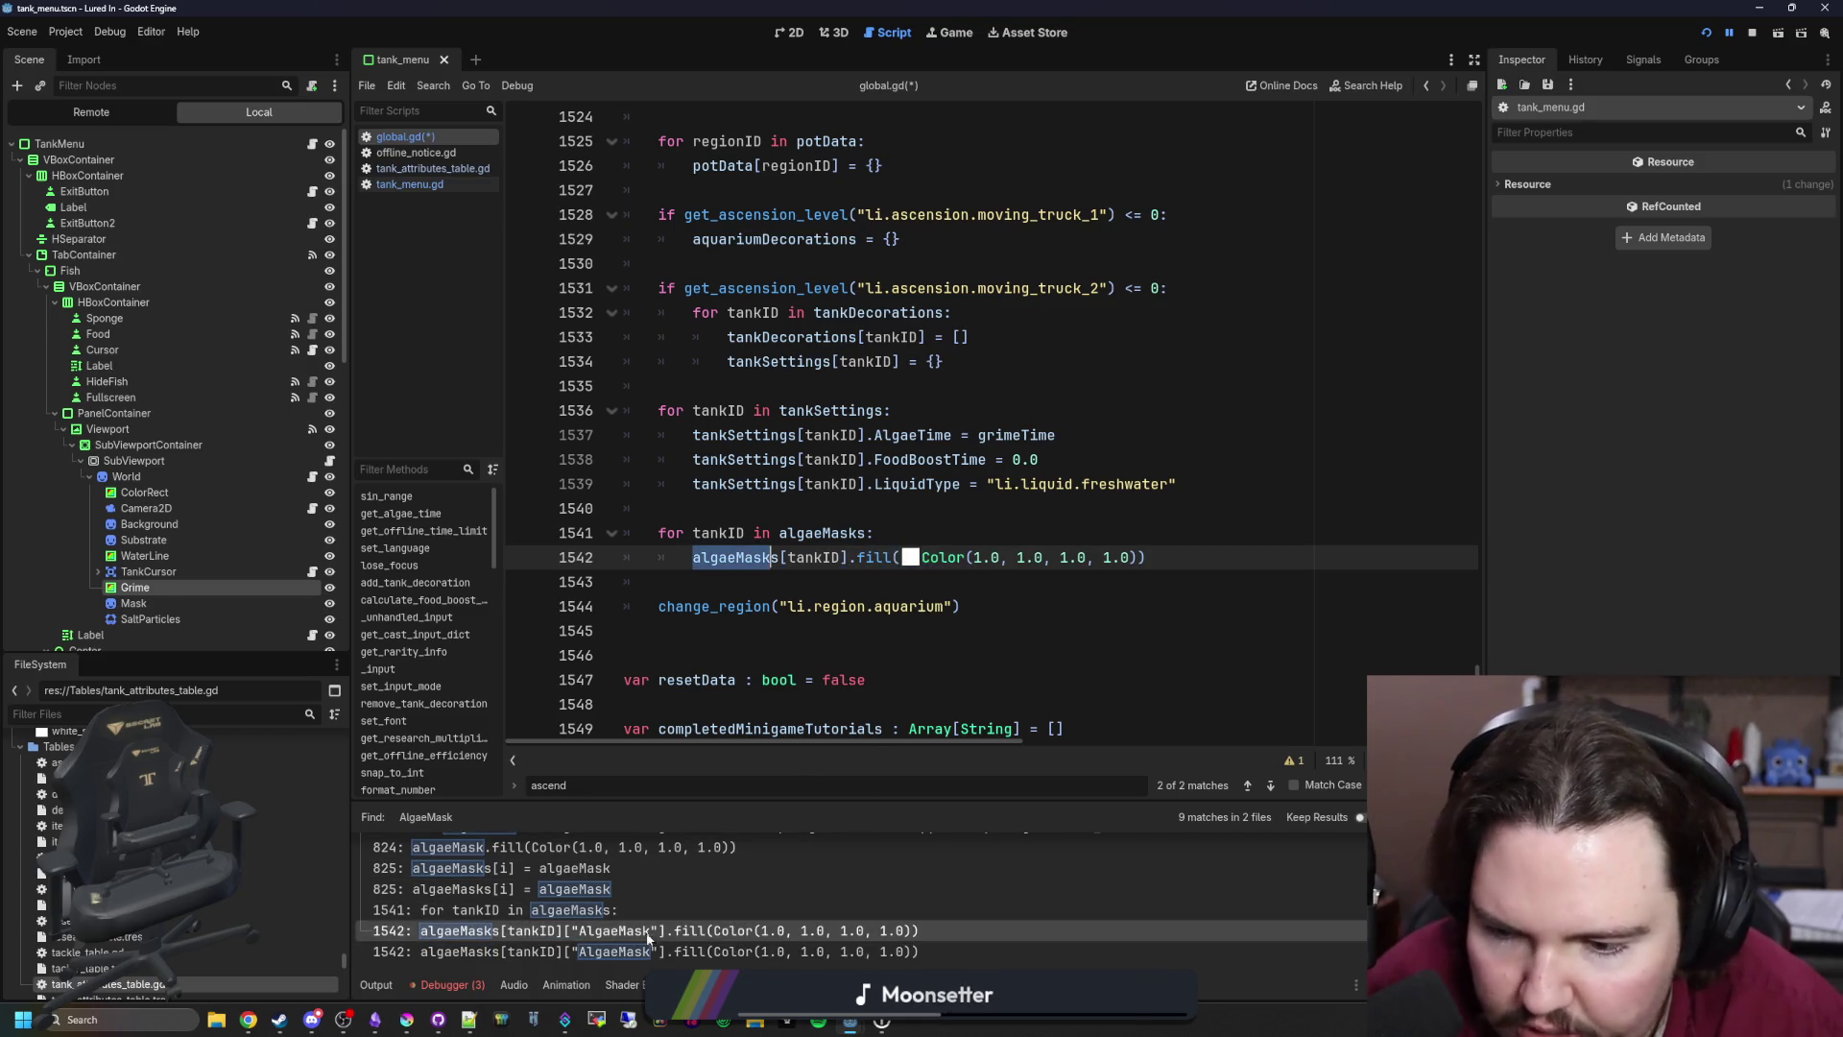
Step: Check the remaining algaeMasks matches, save the scripts and stop the running game
left_click(595, 910)
left_click(595, 888)
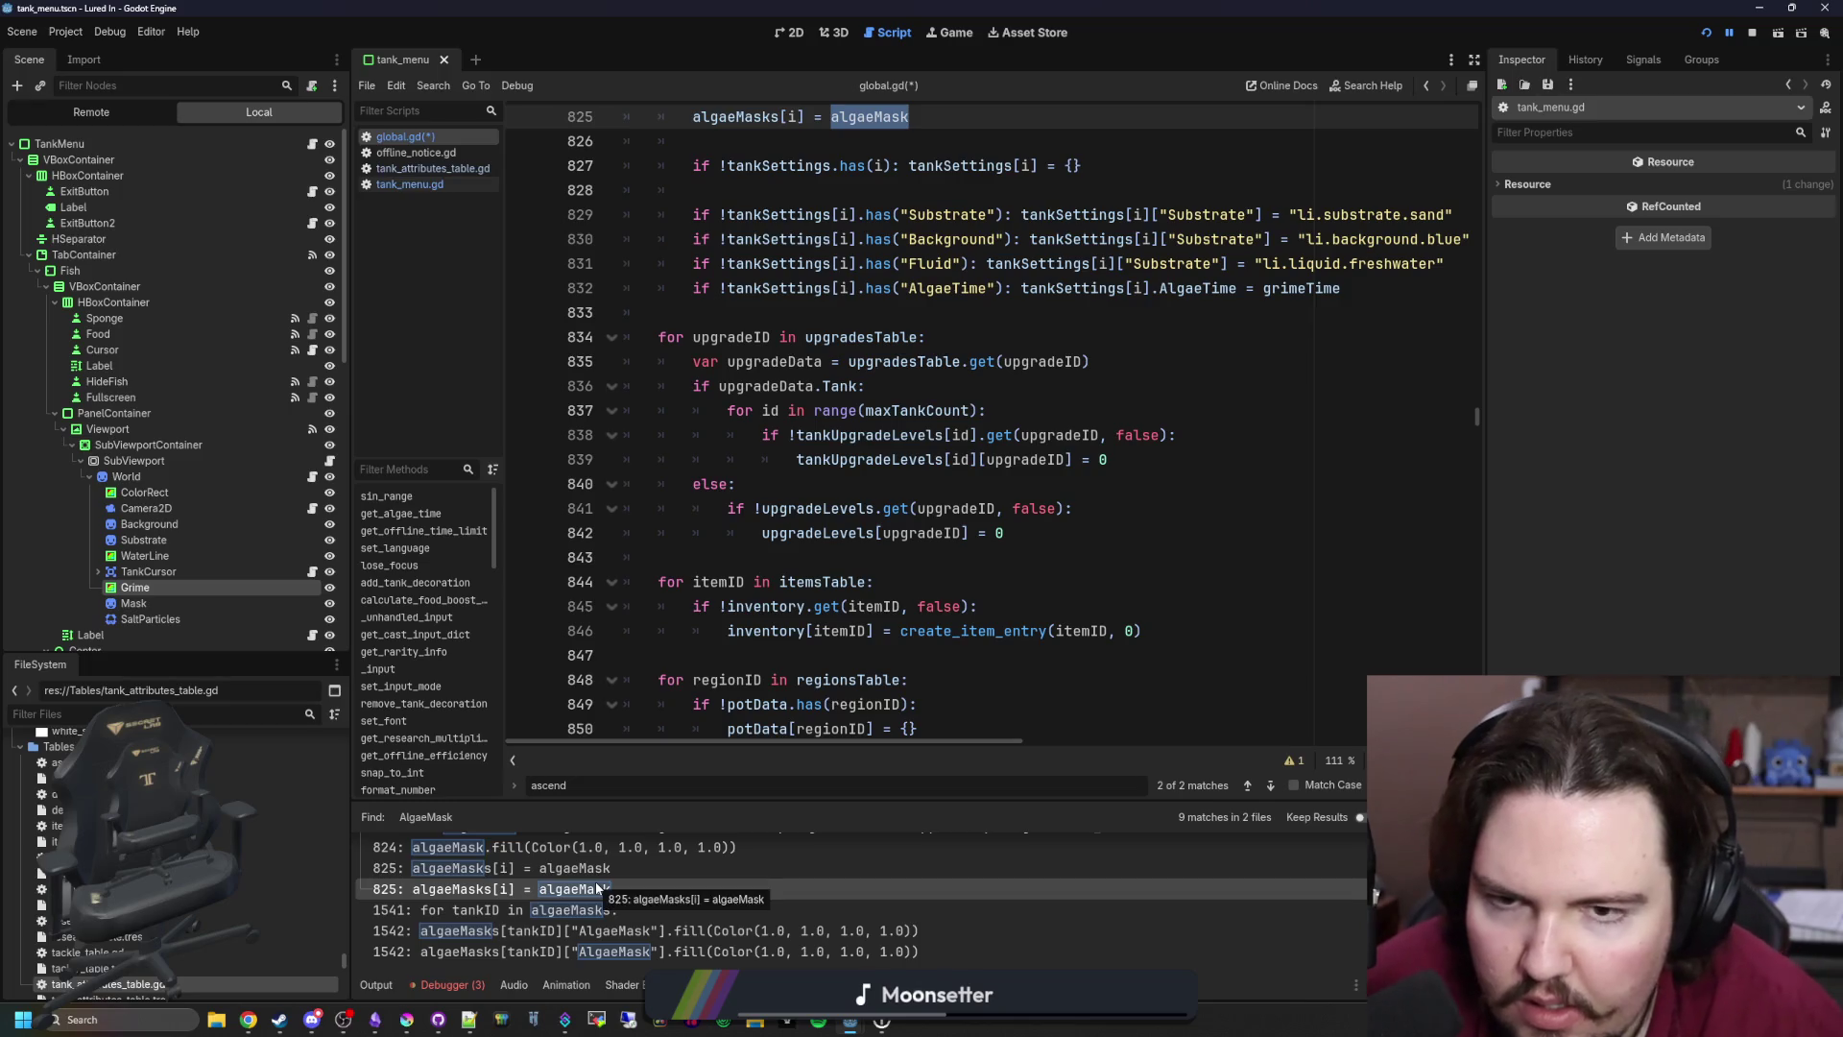
scroll(595, 881, "up", 2)
scroll(579, 898, "up", 2)
left_click(1181, 507)
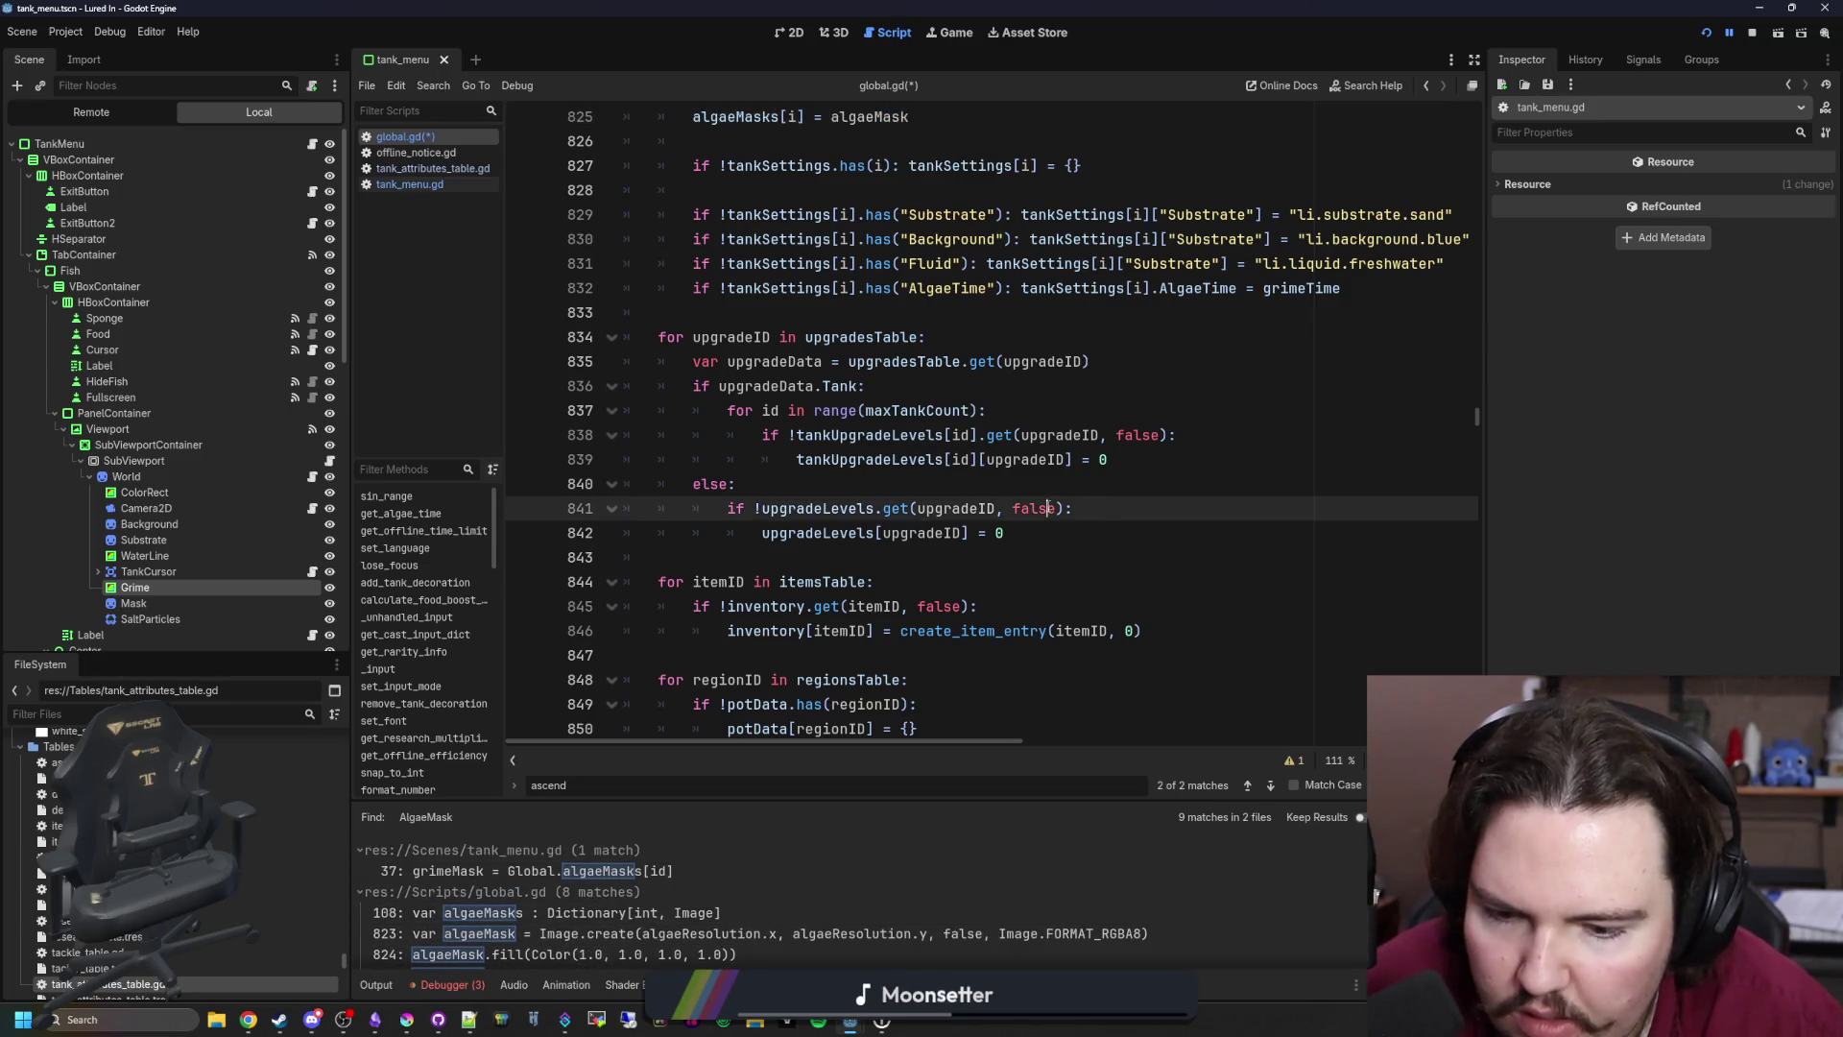
key("ctrl+s")
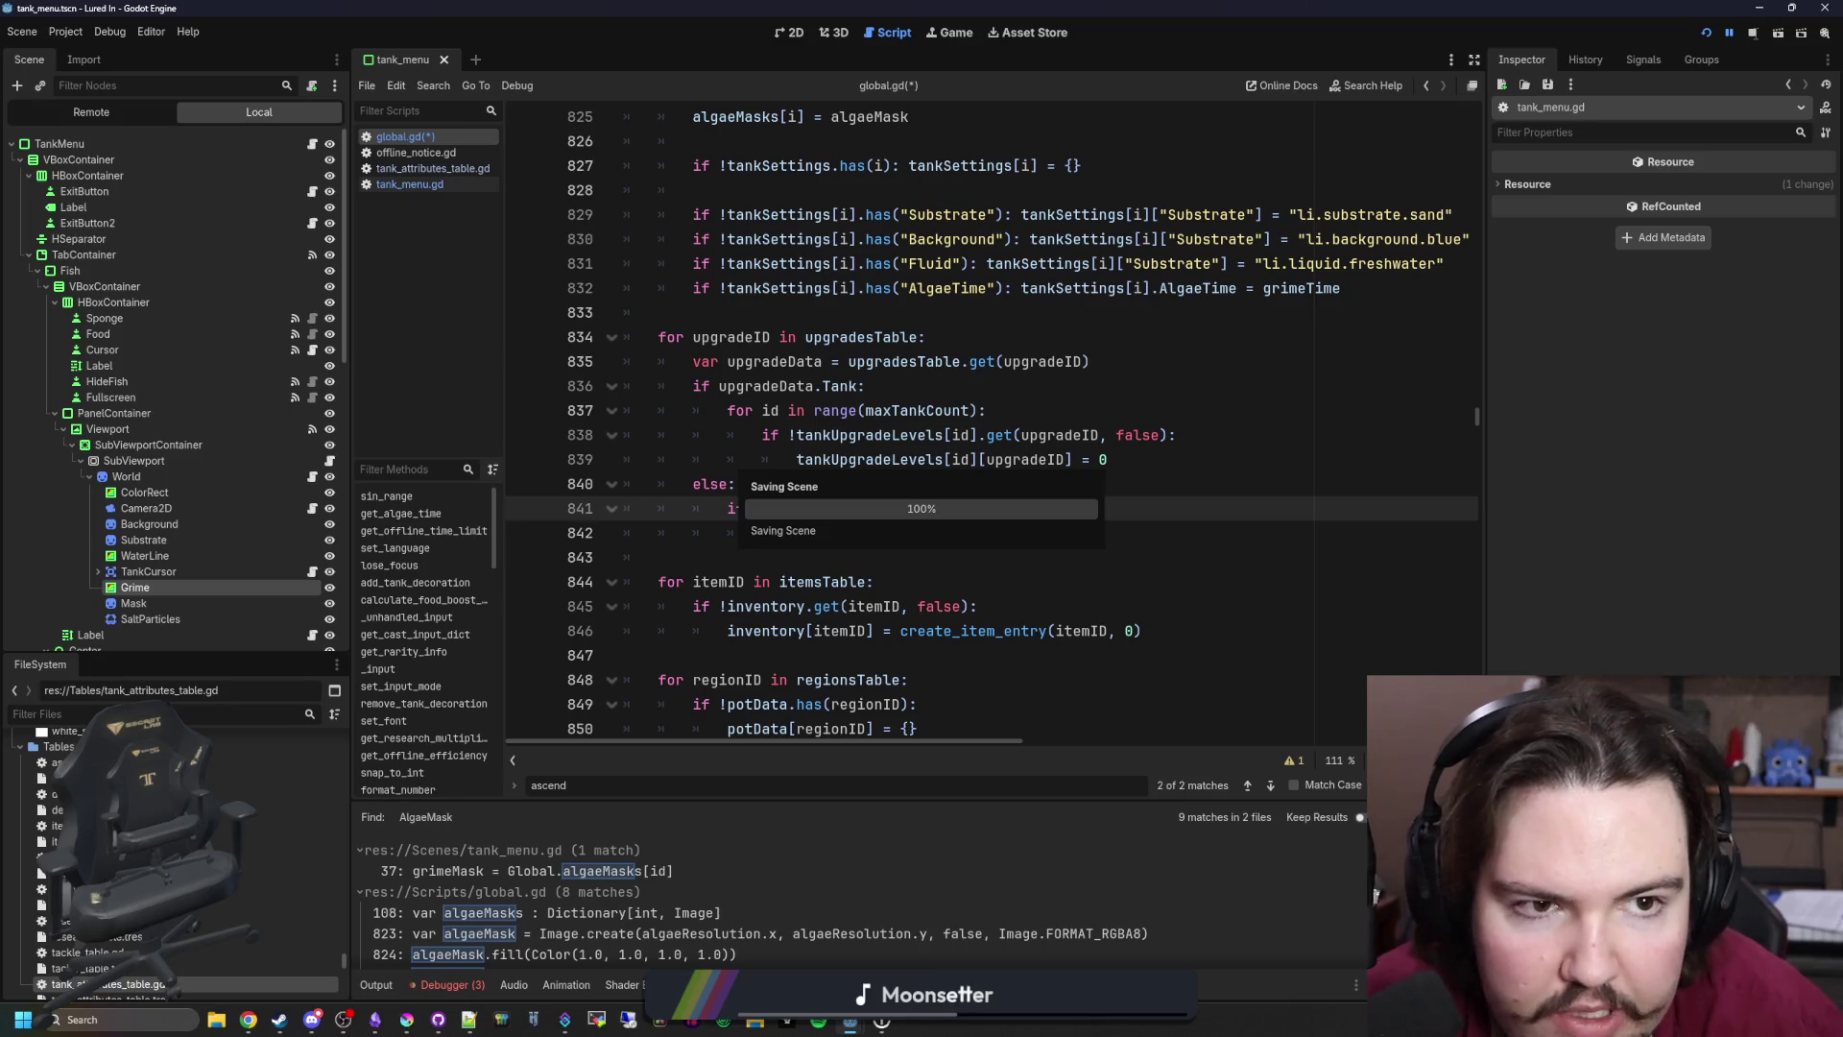
left_click(1706, 38)
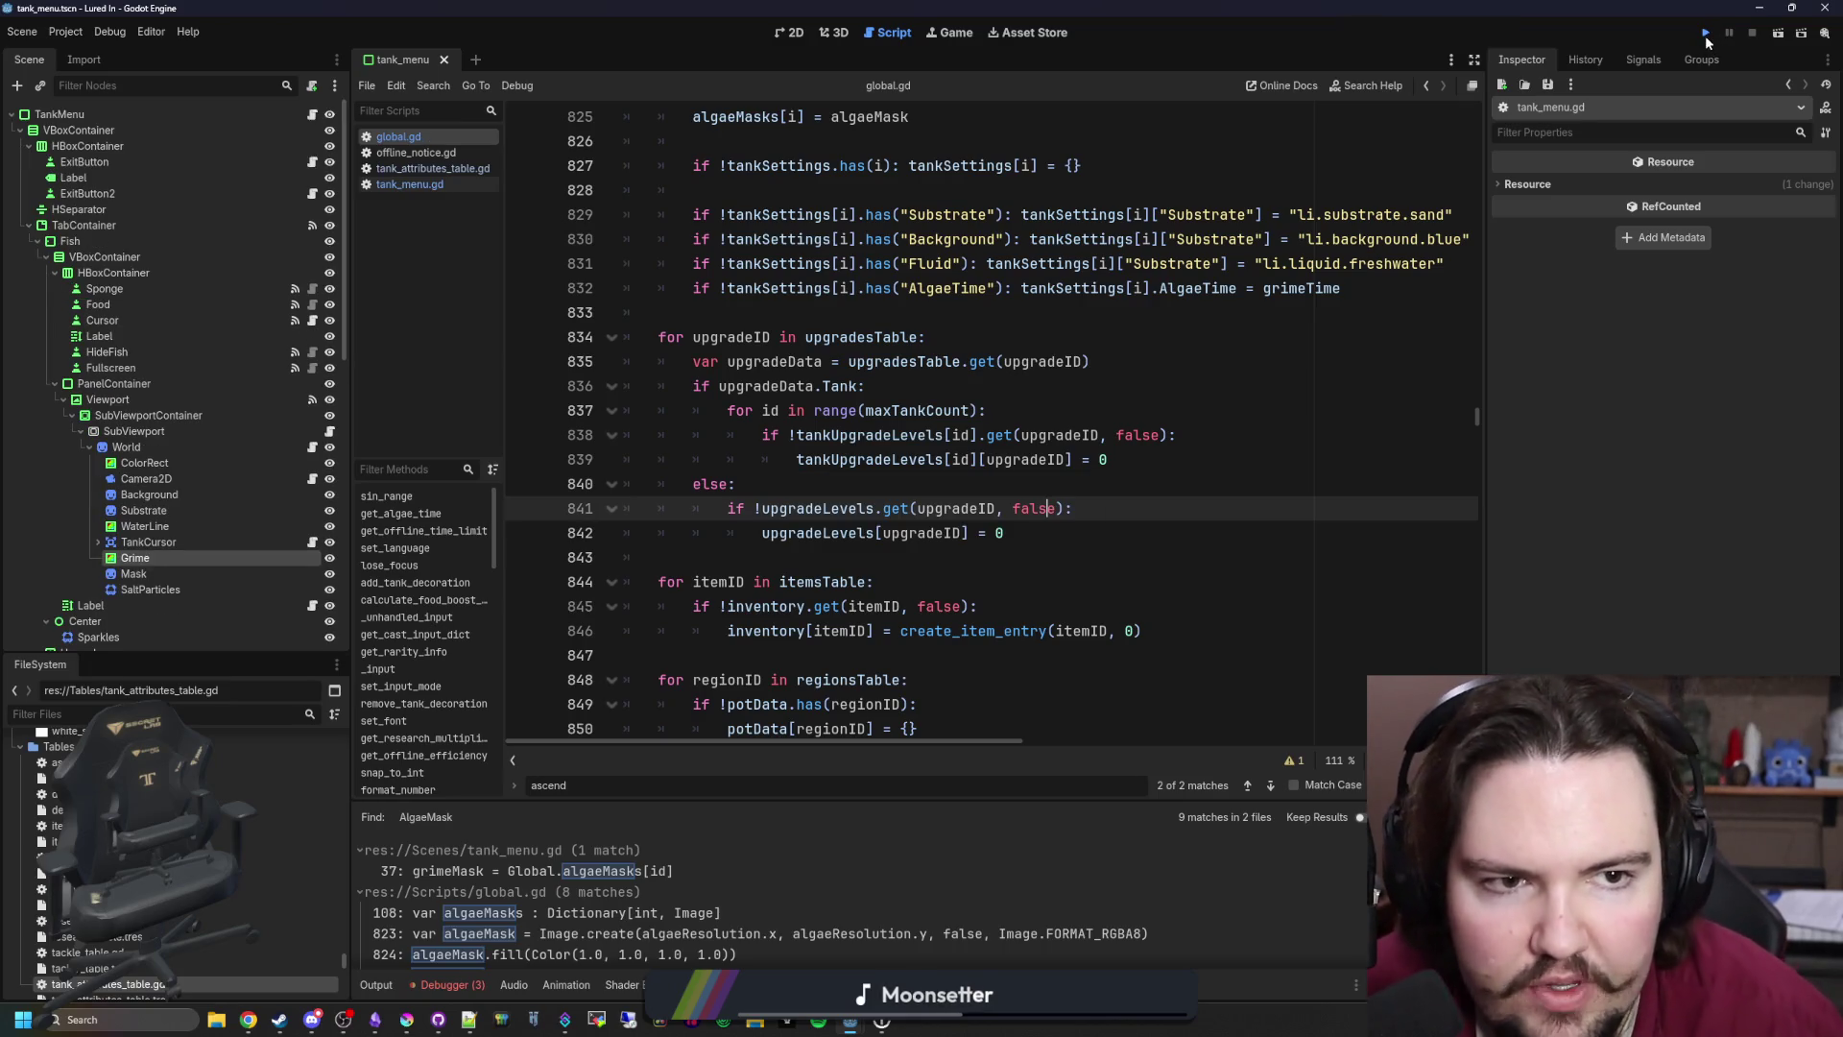
Step: Launch the game and compute 200×100 in the Calculator
left_click(1705, 35)
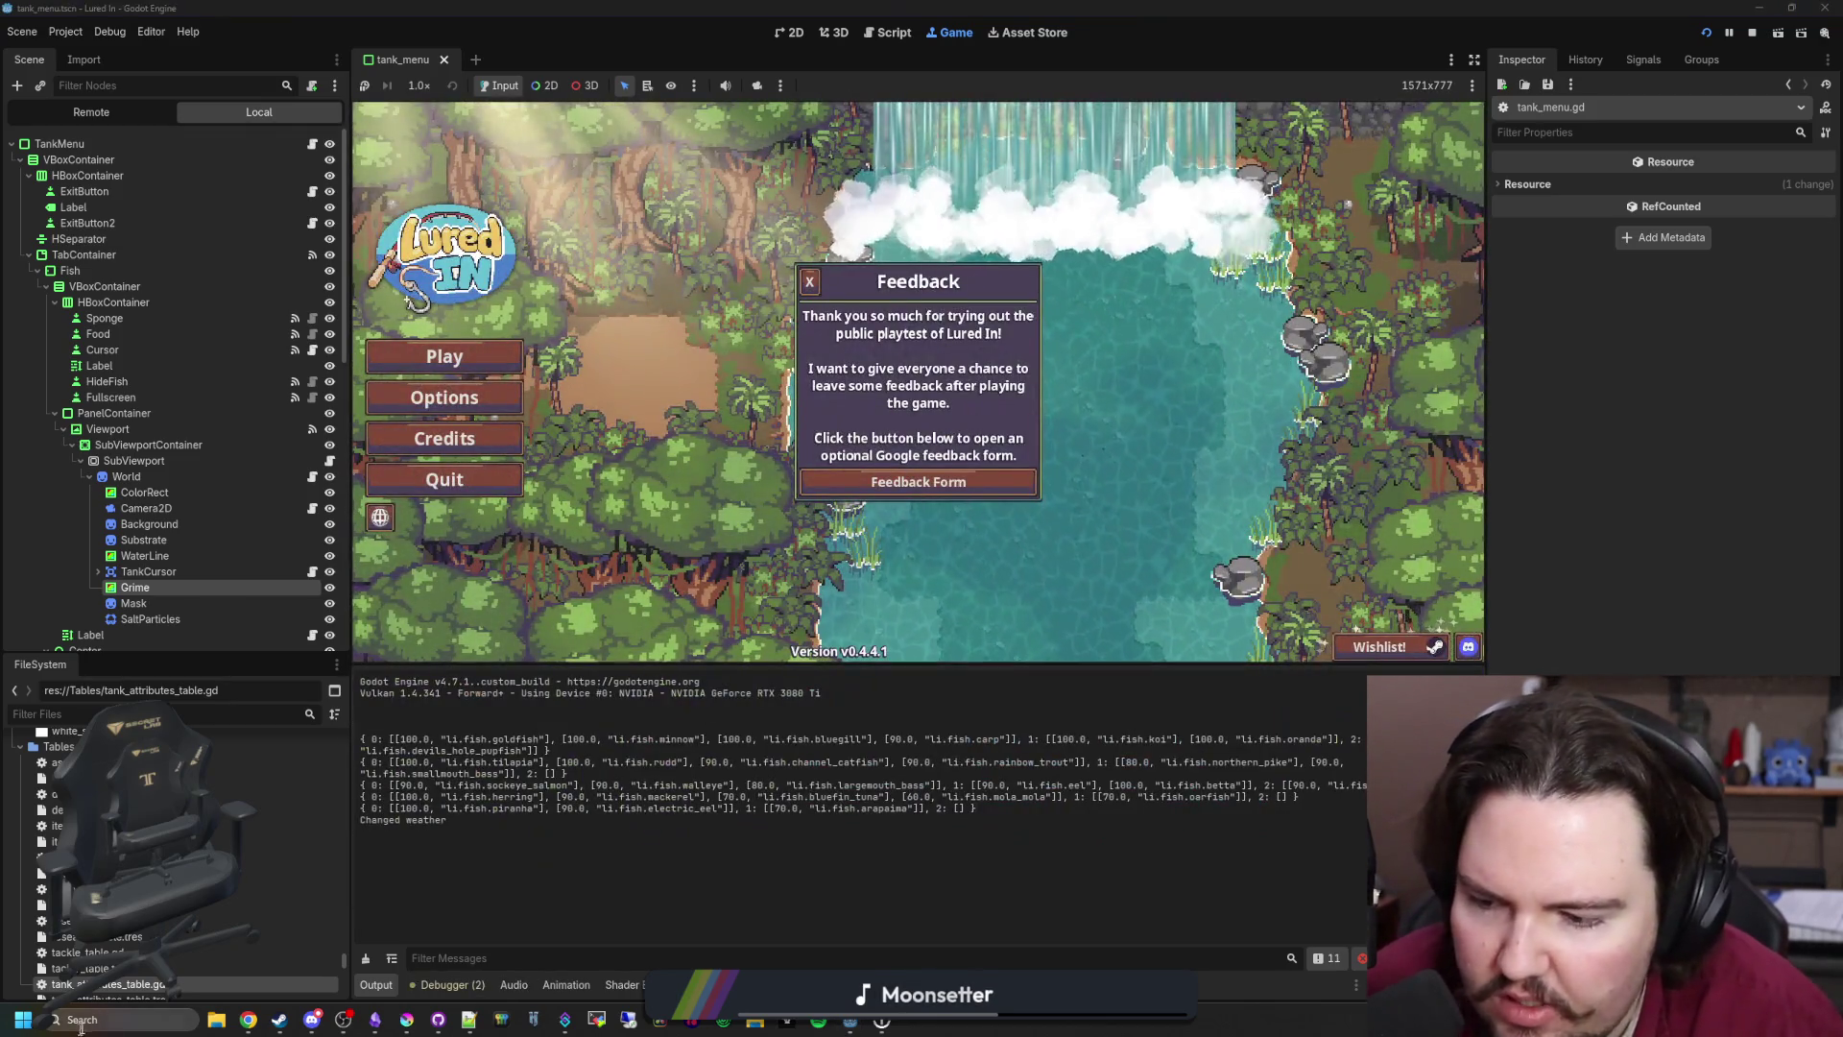
left_click(101, 1018)
type("ca")
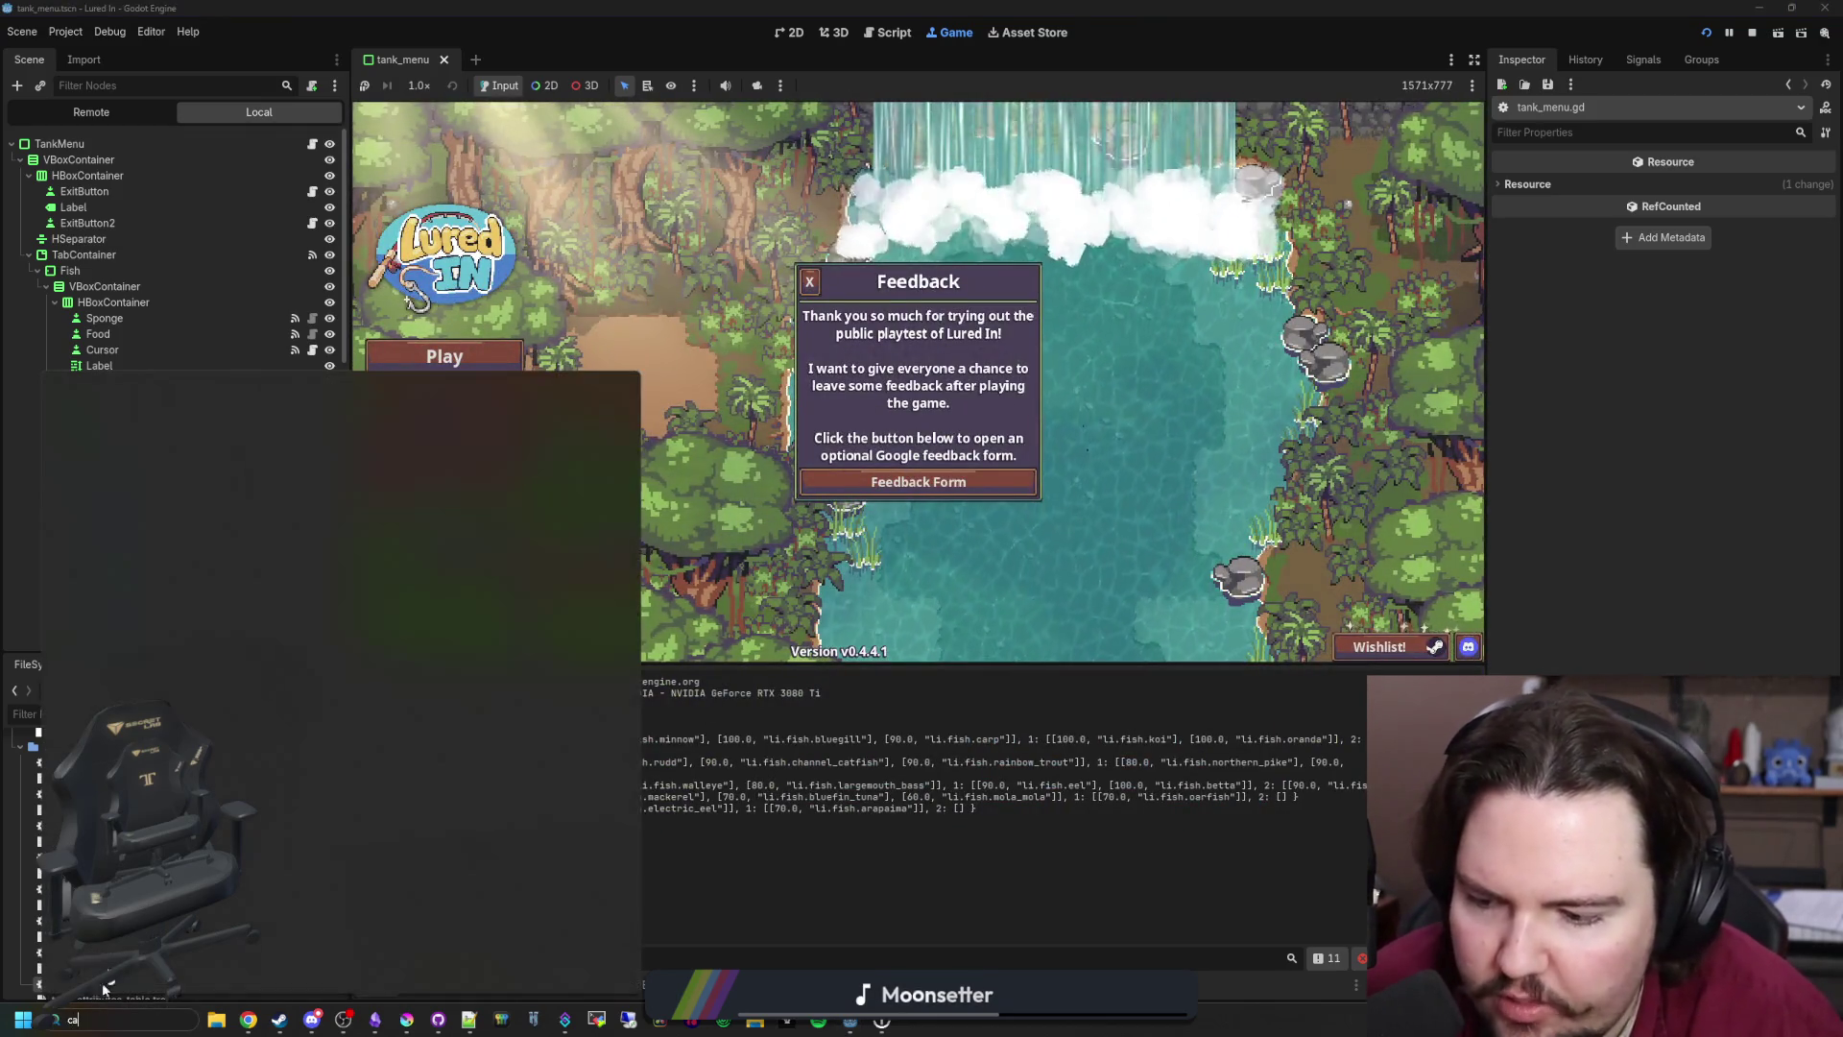
left_click(636, 516)
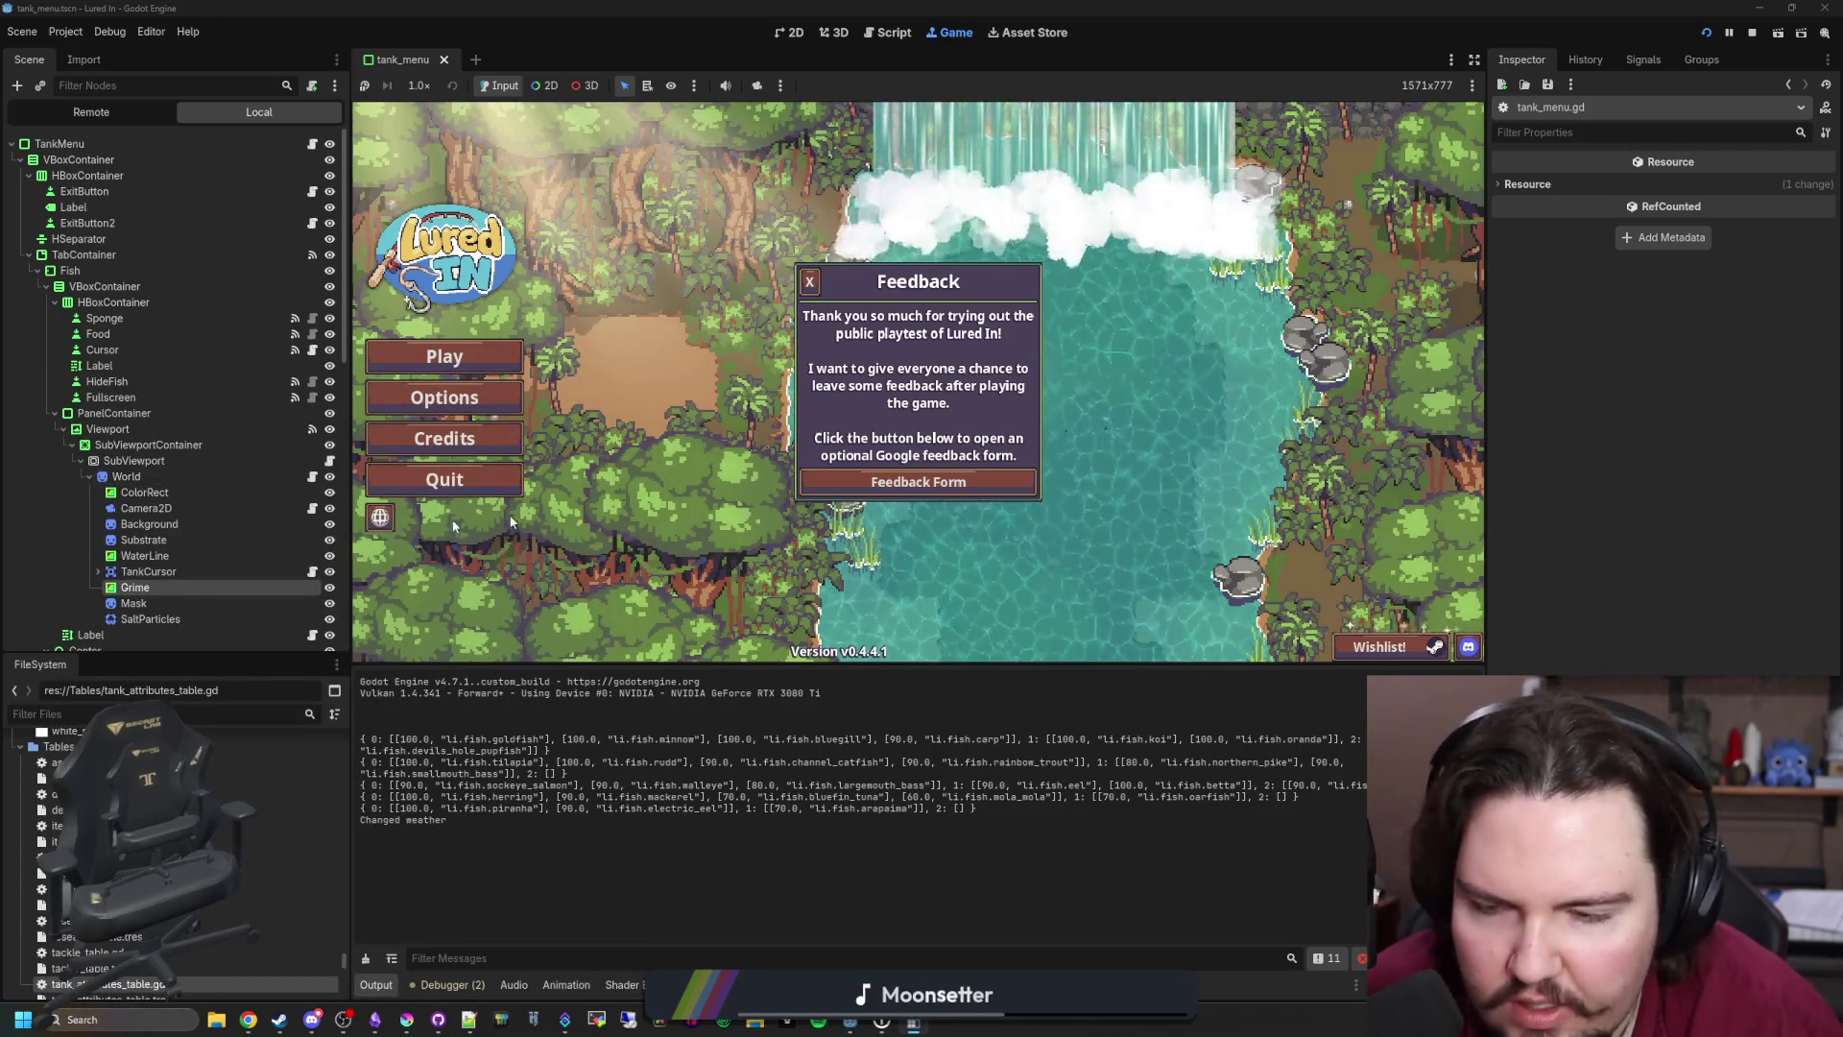
type("2")
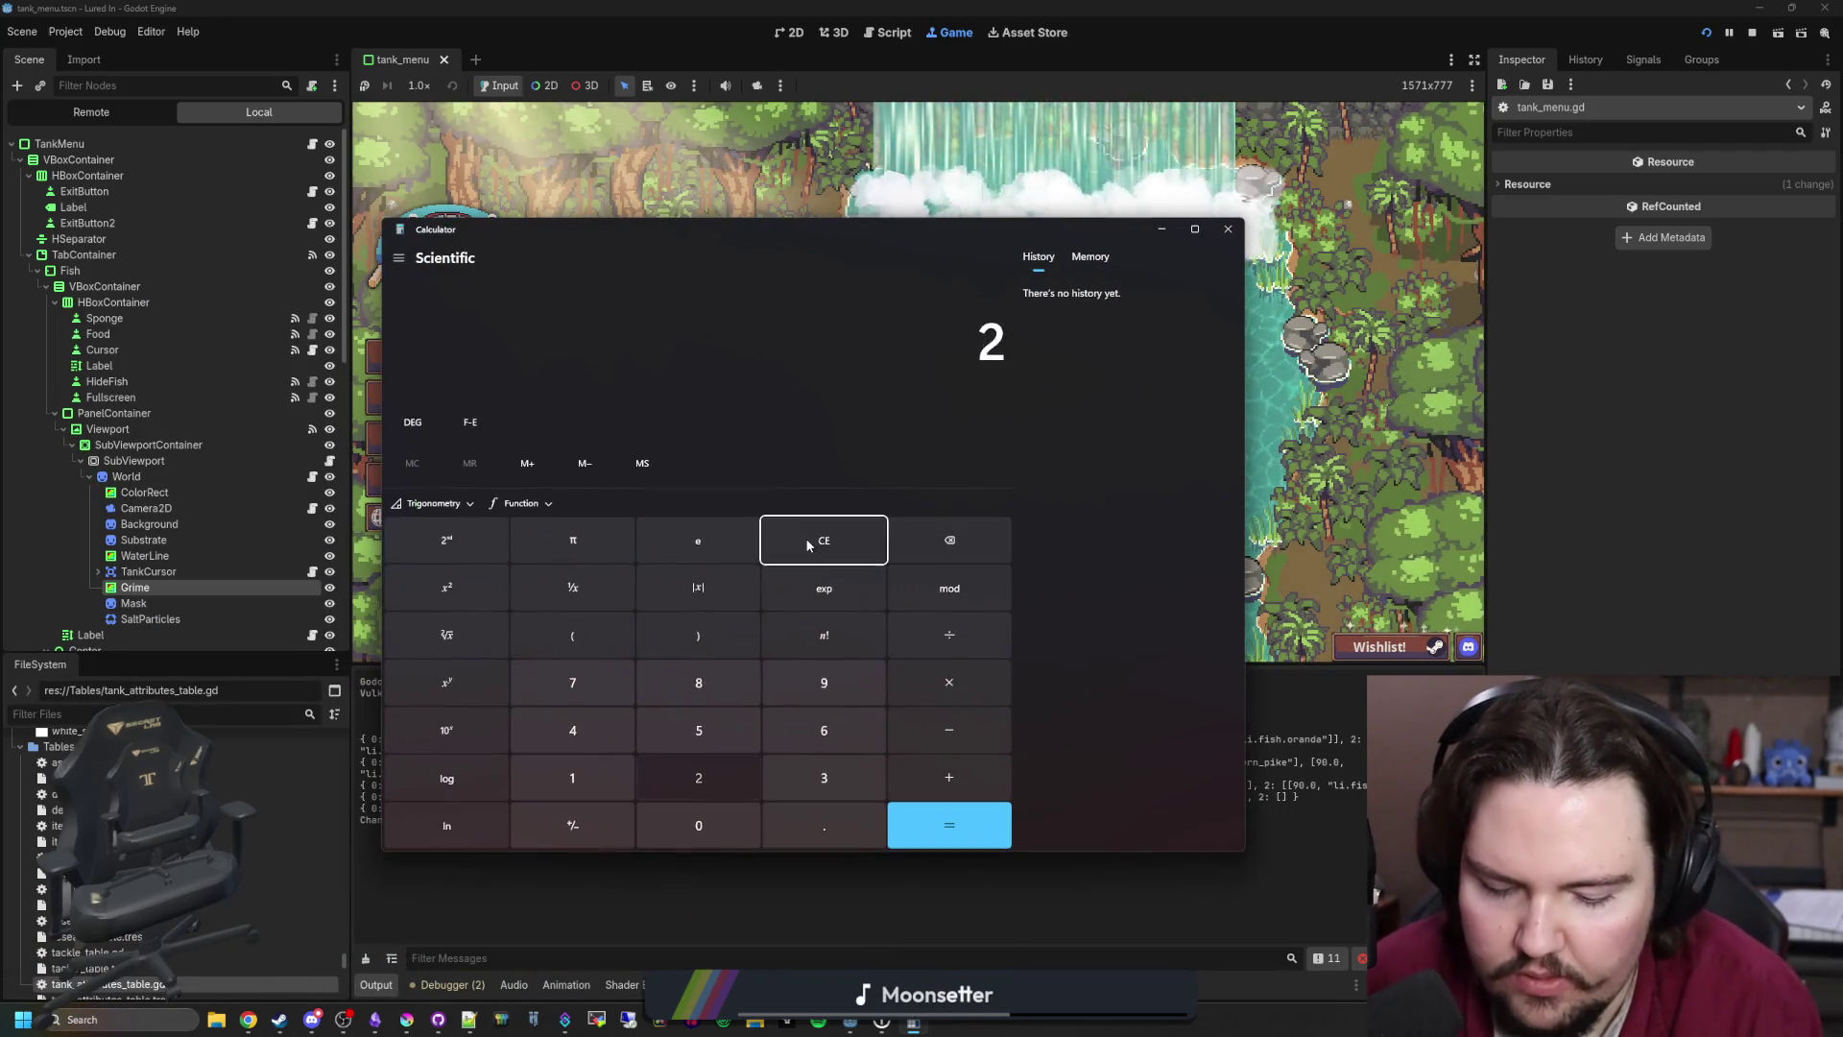
type("00*100")
key("Return")
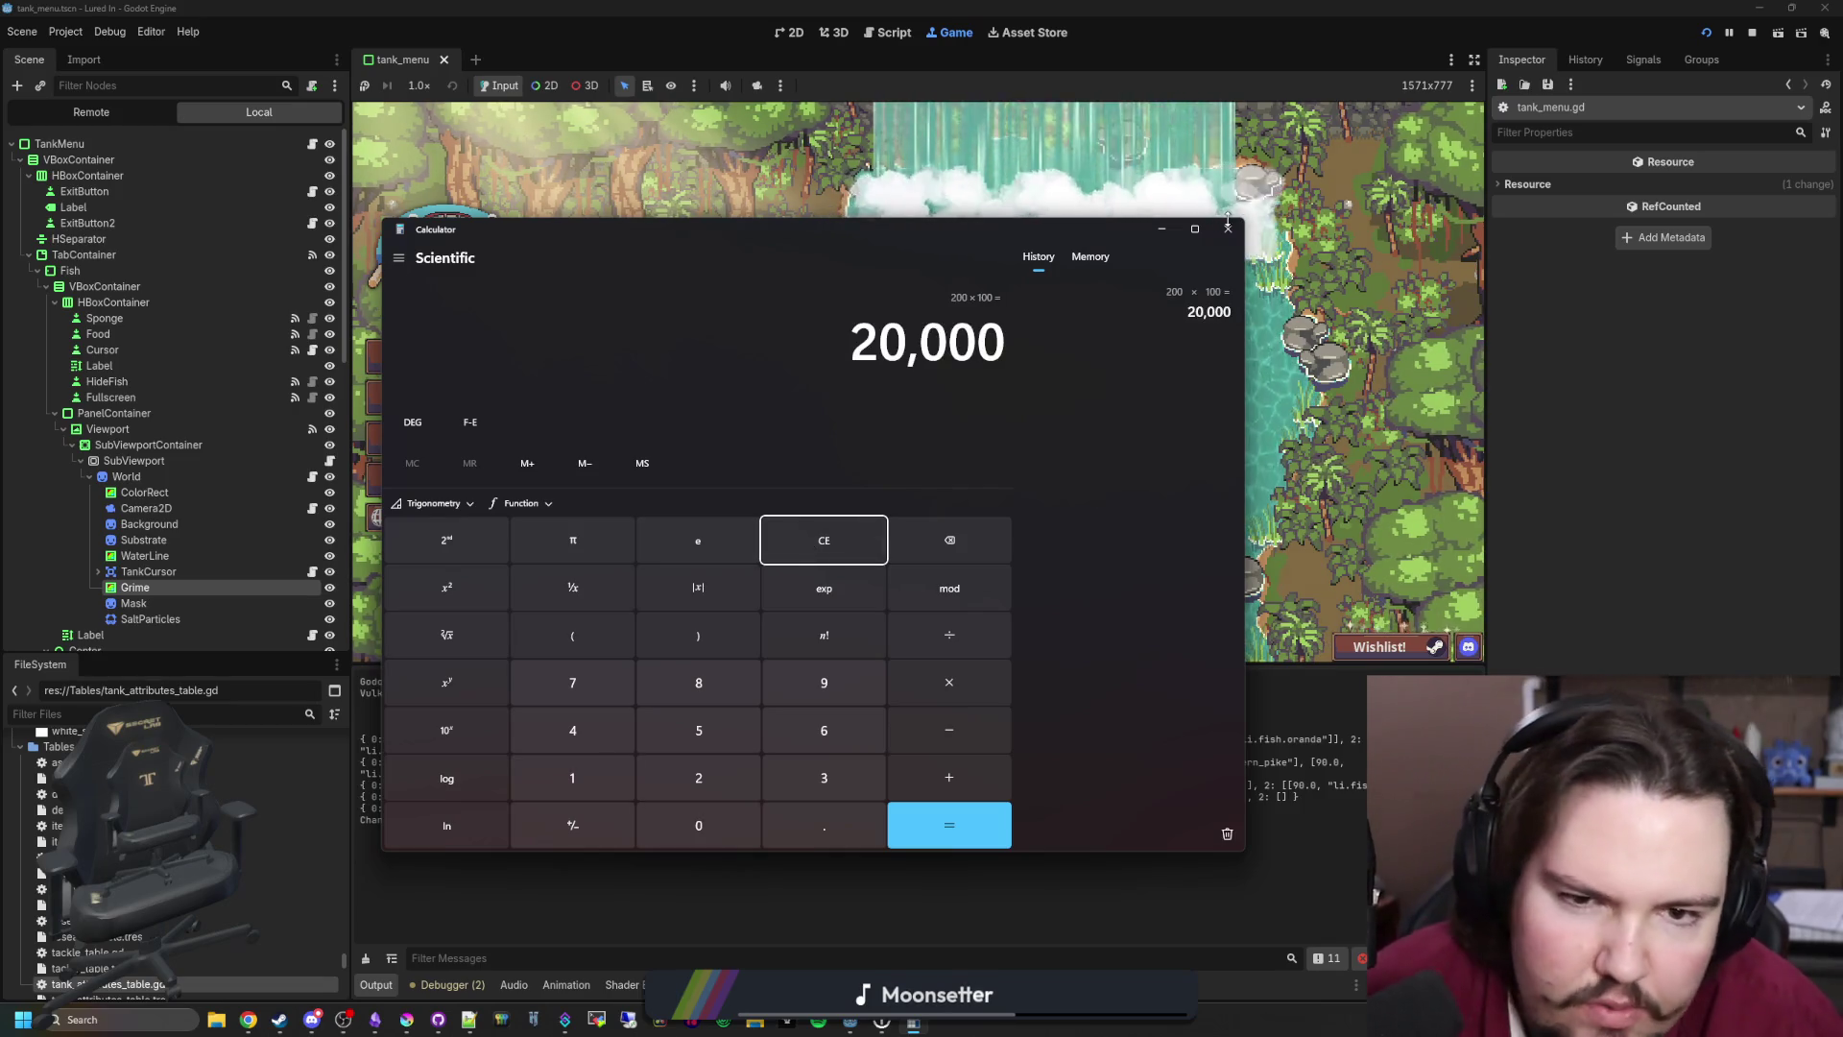
left_click(1227, 227)
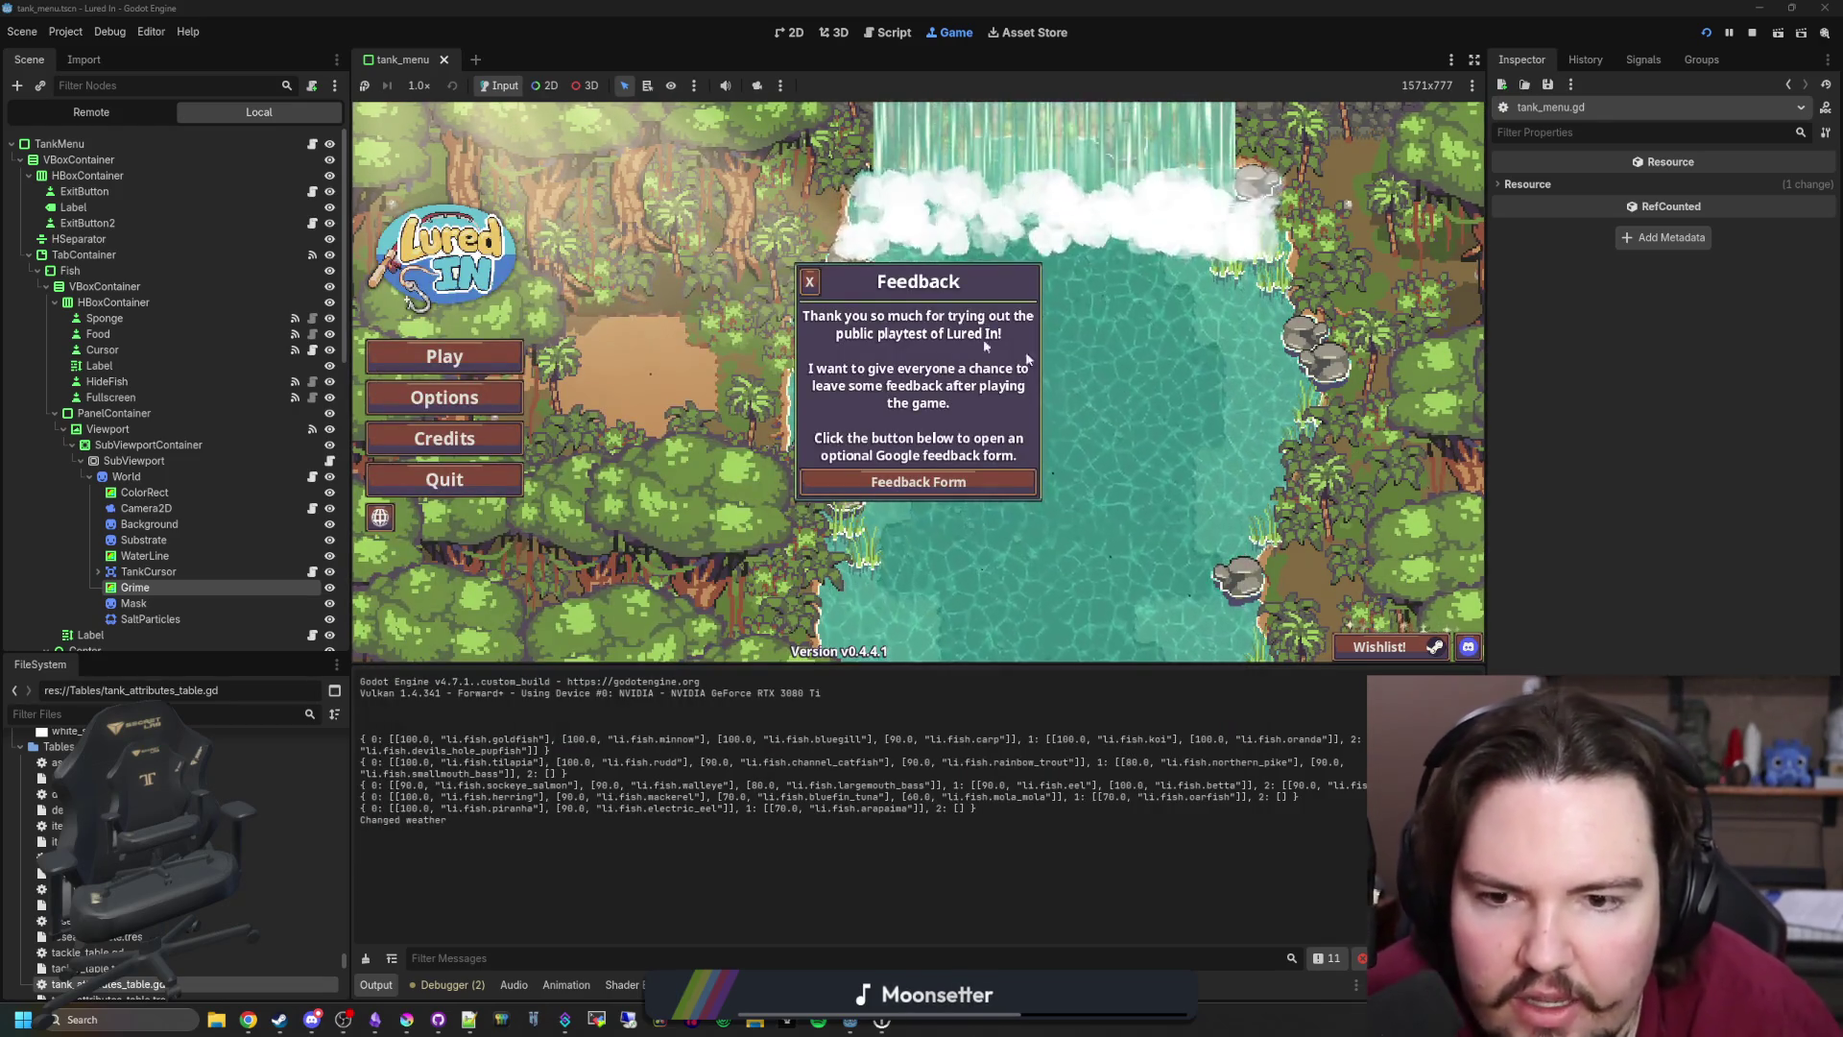
Step: Play past the menus, open Fish Tank 2's panel and enlarge its algae-covered tank view
left_click(809, 281)
left_click(499, 359)
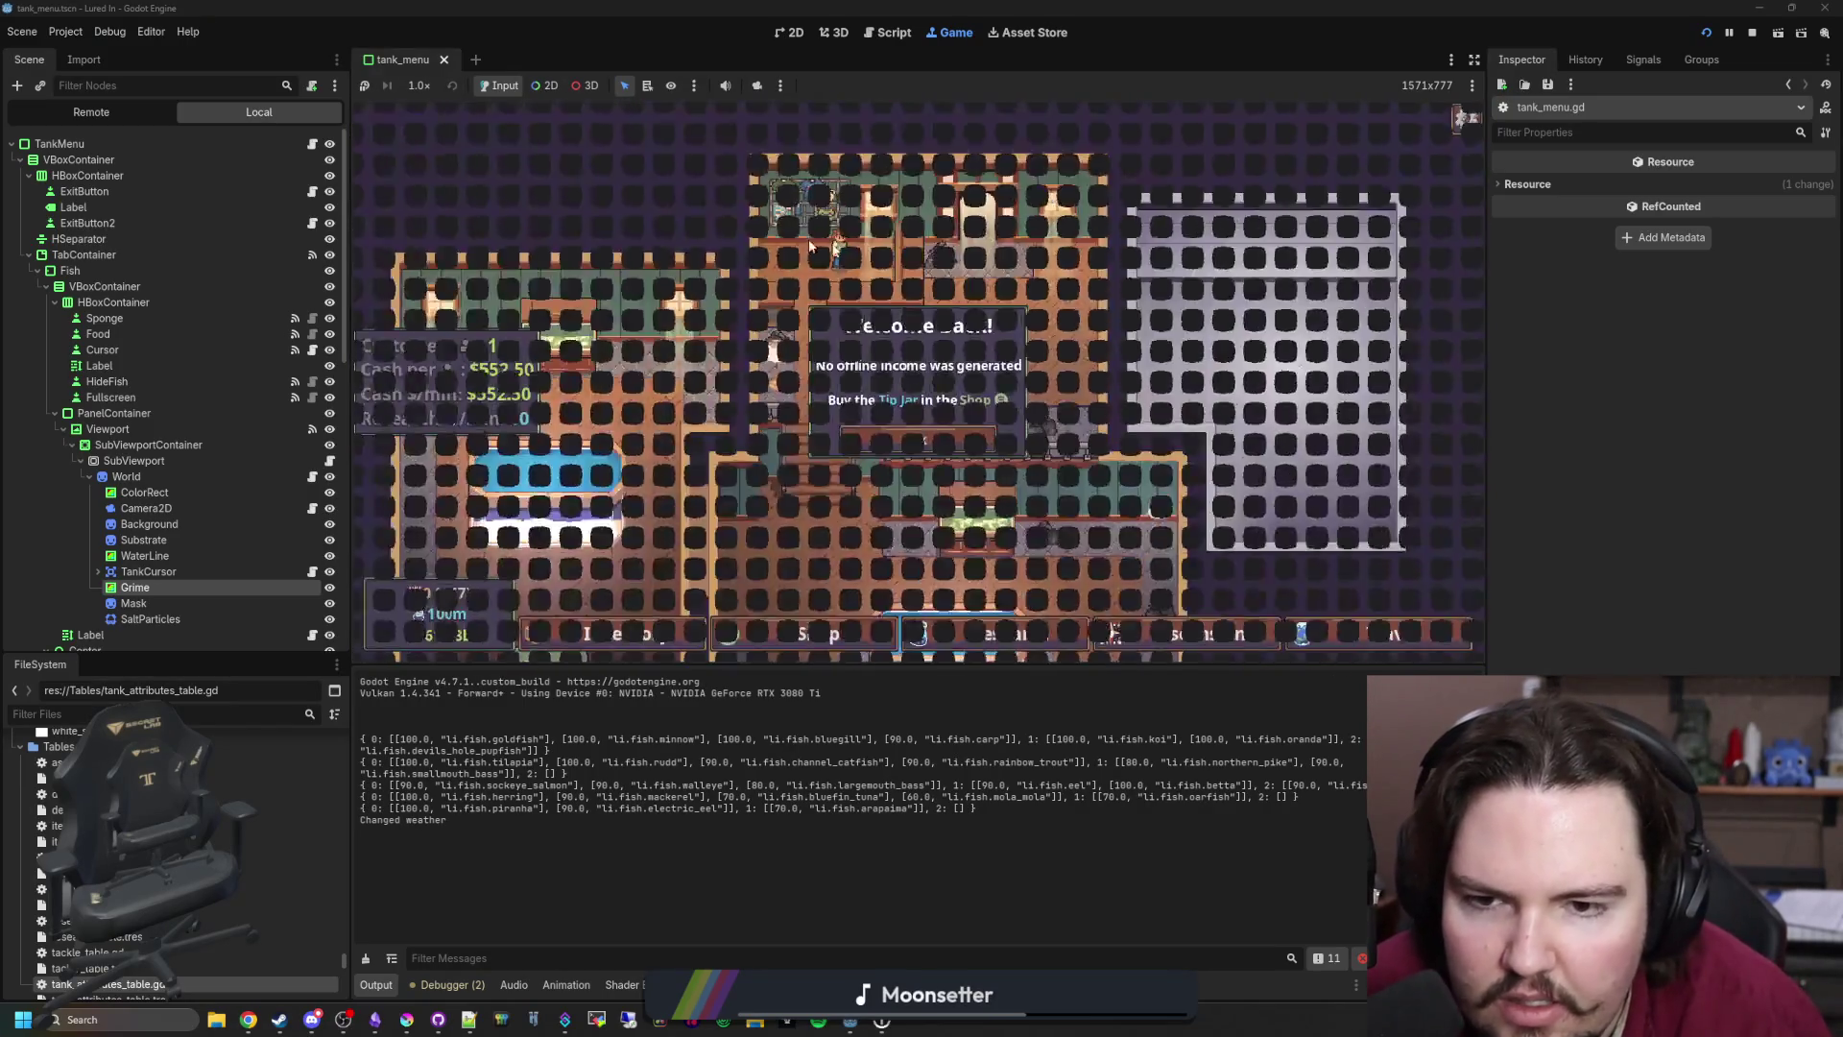
left_click(912, 434)
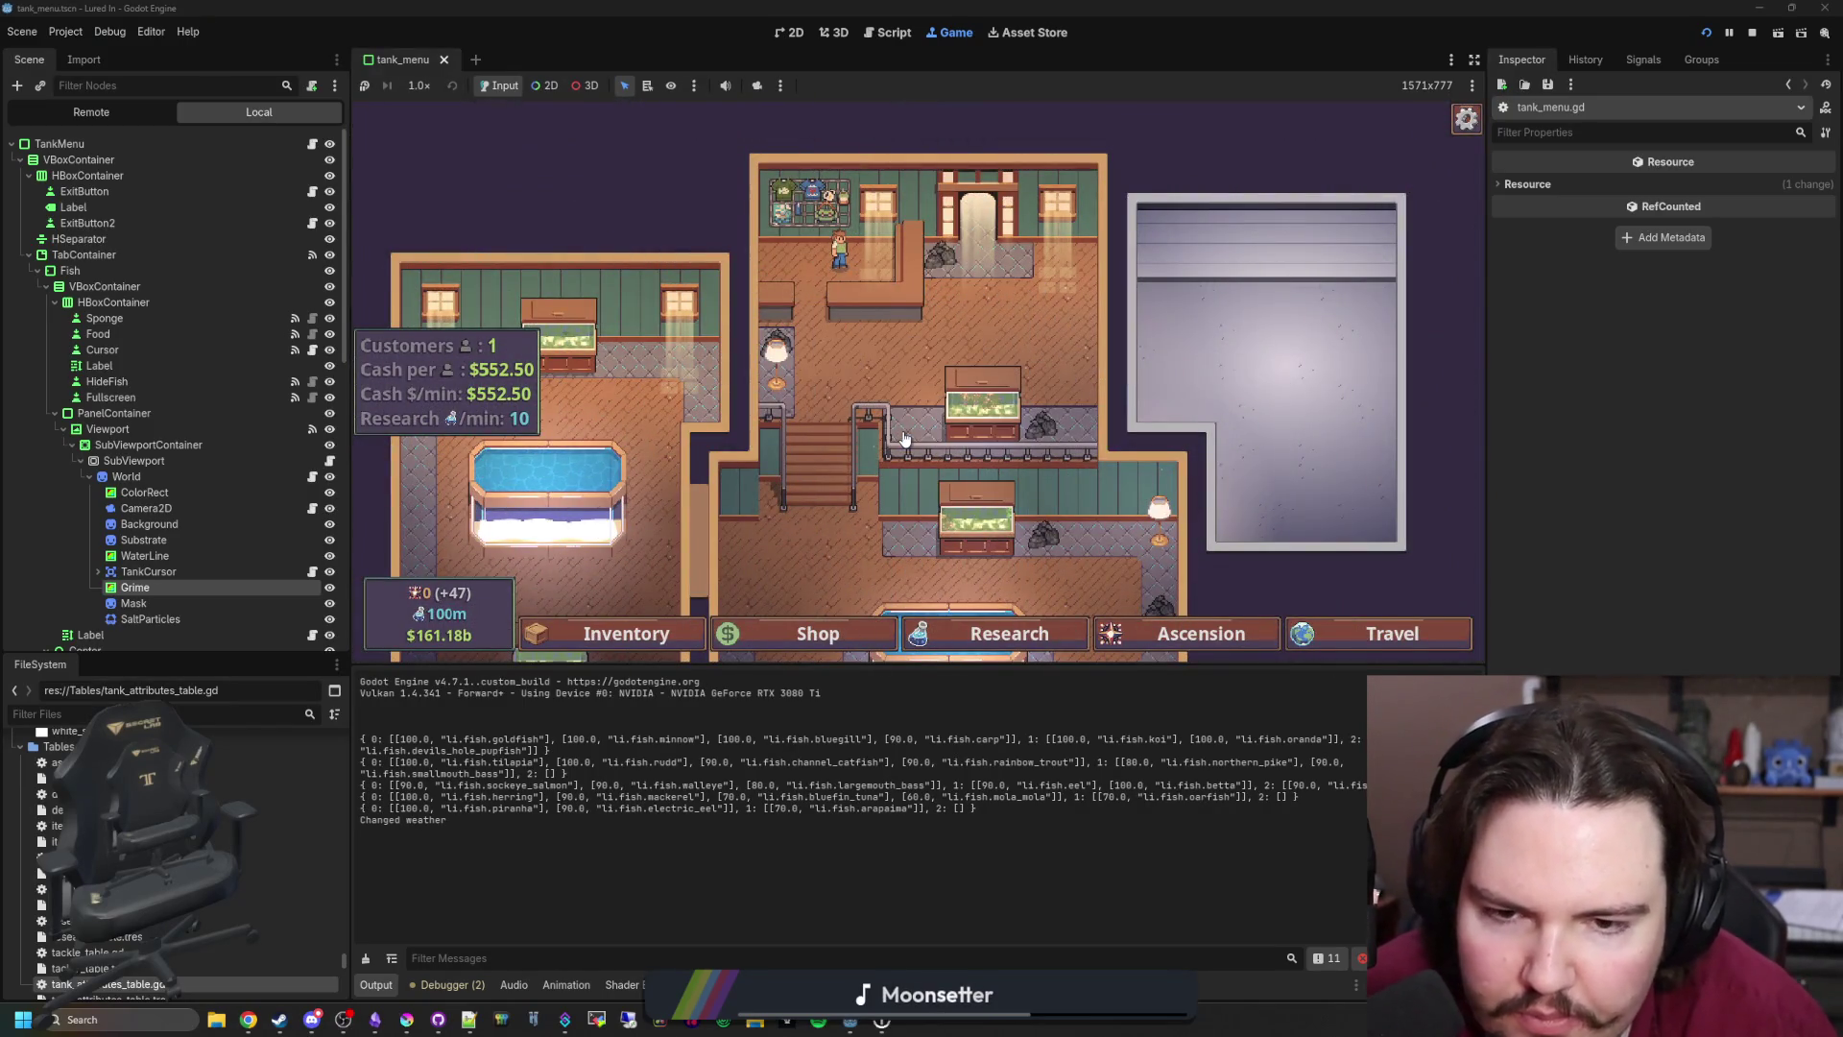
scroll(904, 437, "down", 3)
left_click(995, 429)
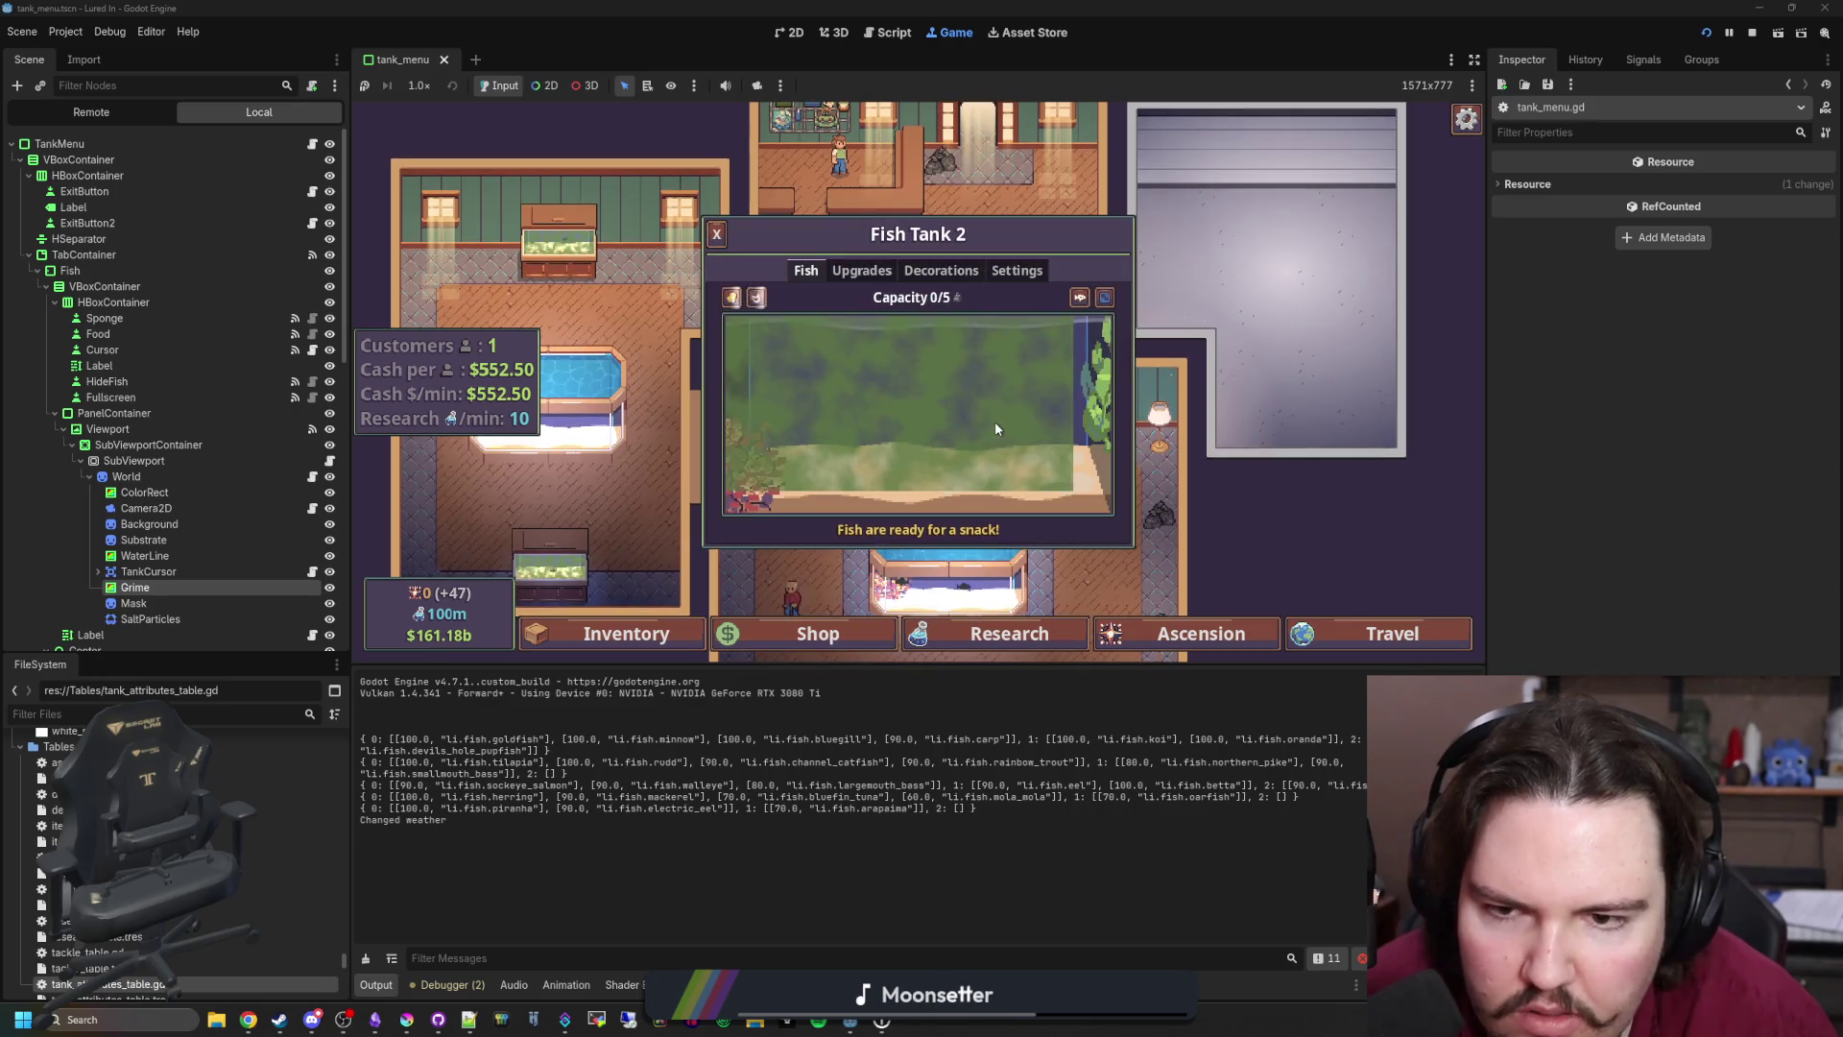
left_click(961, 388)
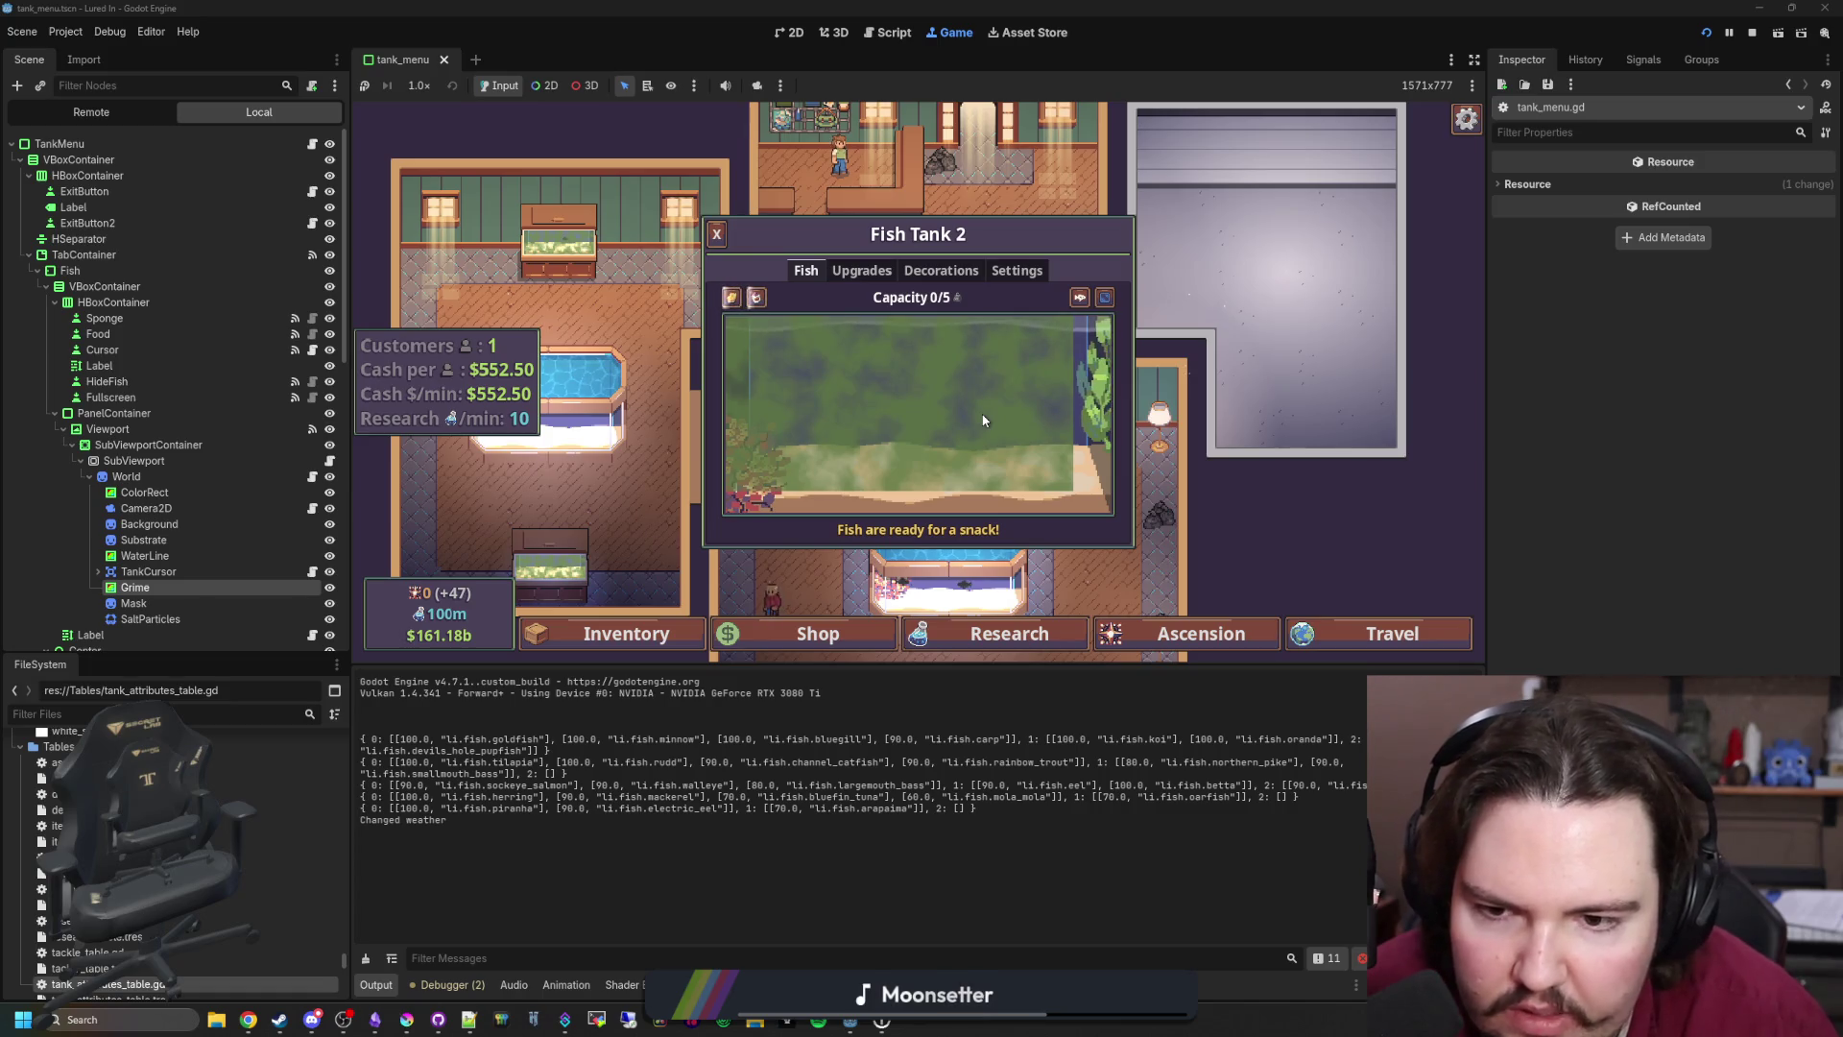
left_click(313, 144)
Step: Insert blank lines after line 39 and above the else on line 54, saving the script
key("Return")
key("ctrl+s")
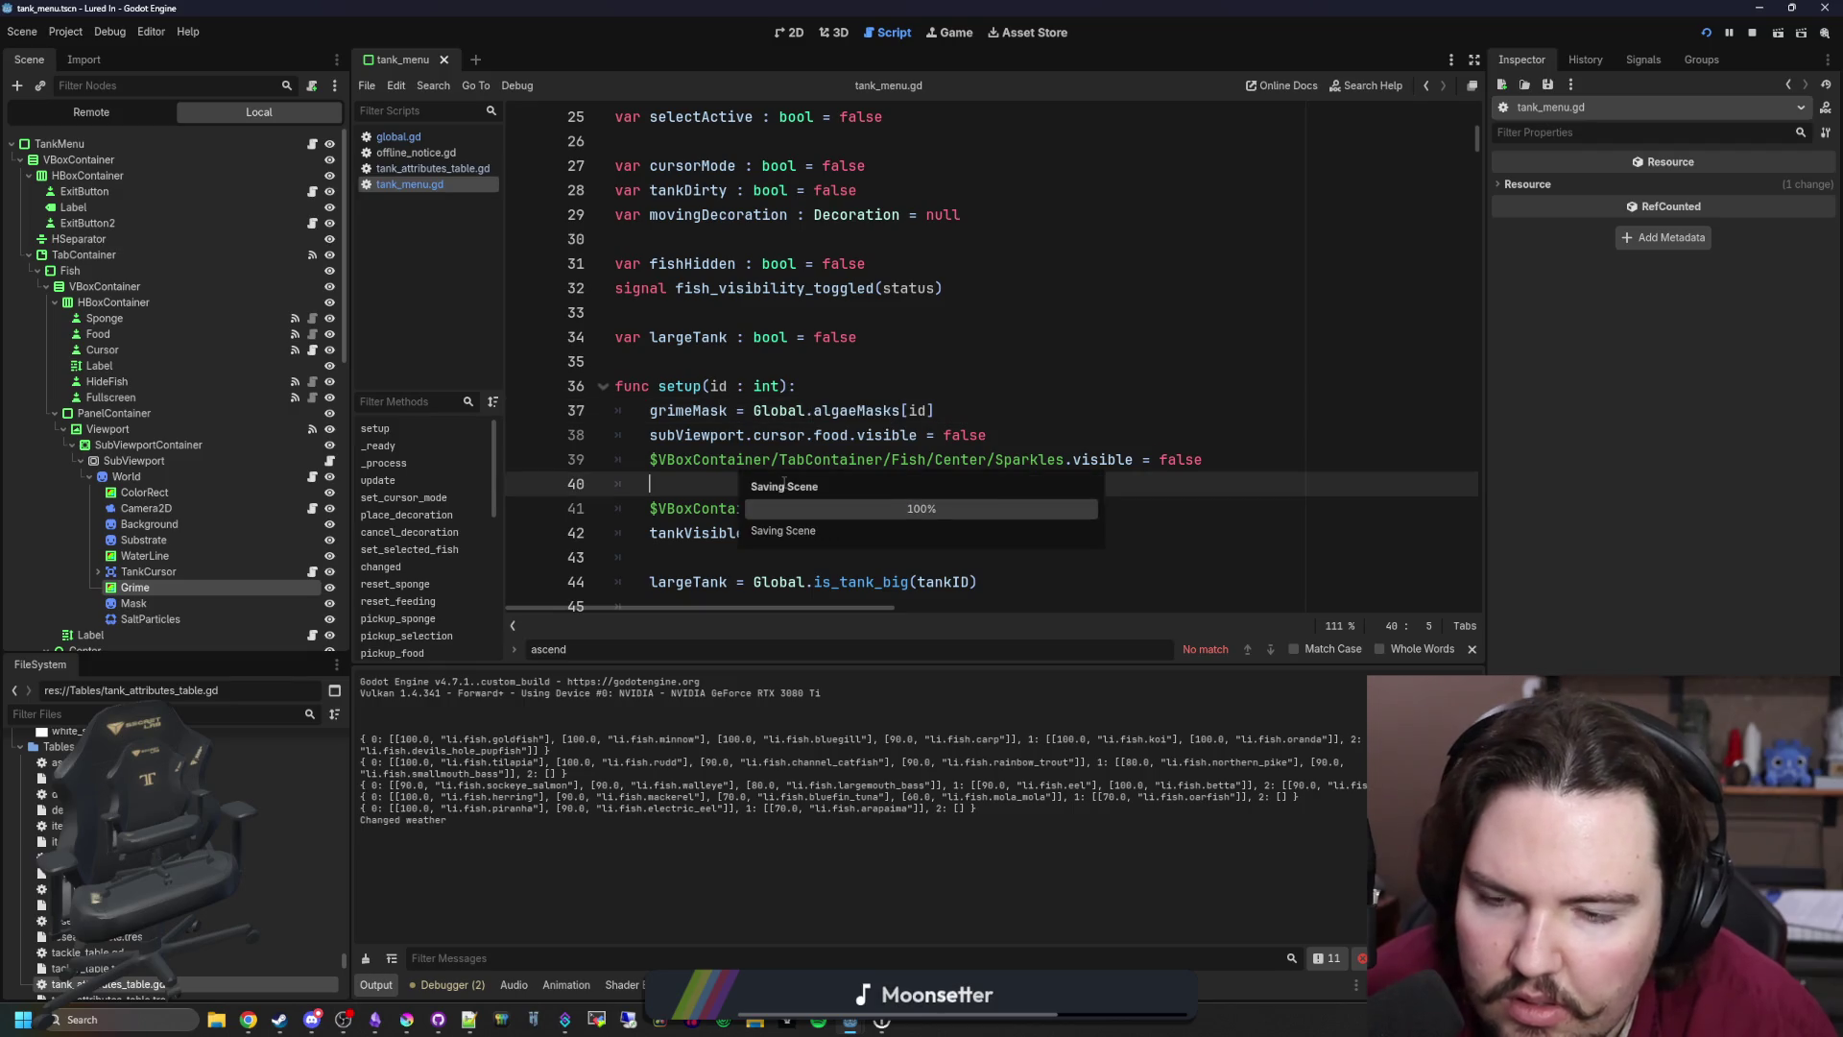
scroll(705, 469, "down", 1)
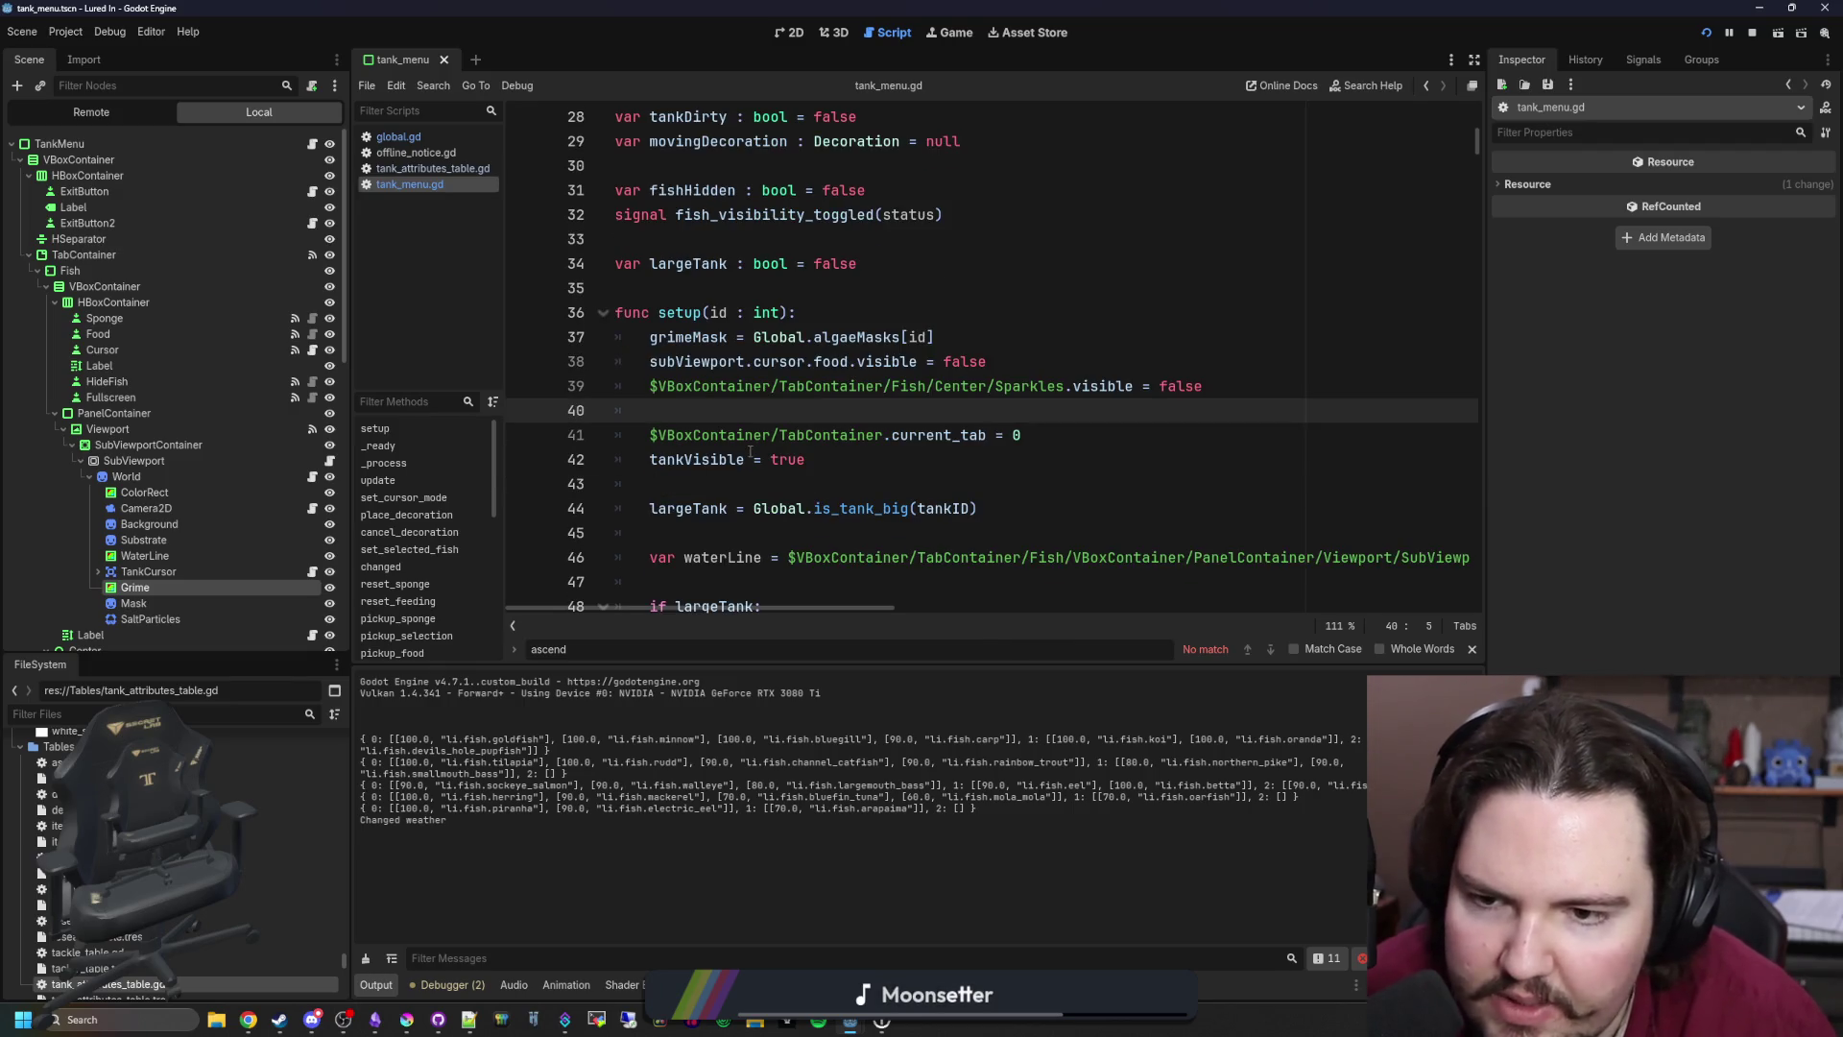
key("Return")
key("Return")
key("ctrl+z")
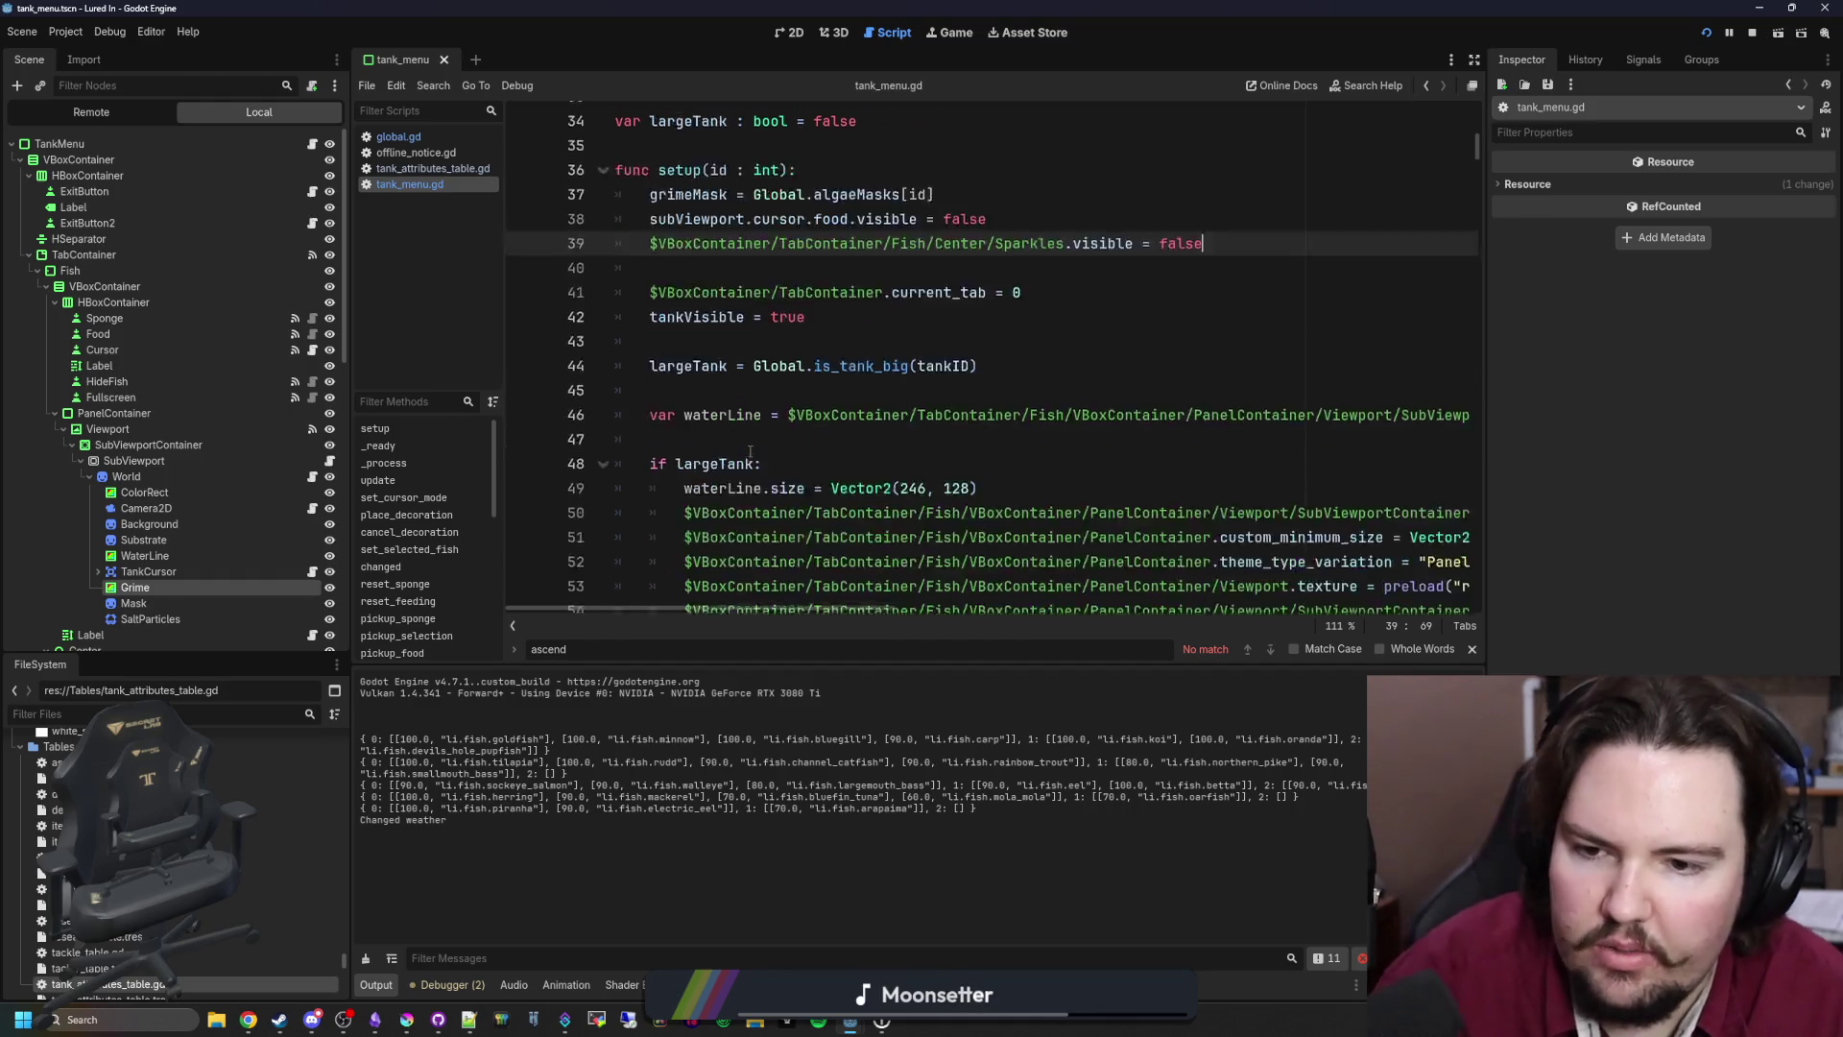
scroll(751, 451, "down", 4)
left_click(652, 411)
key("Return")
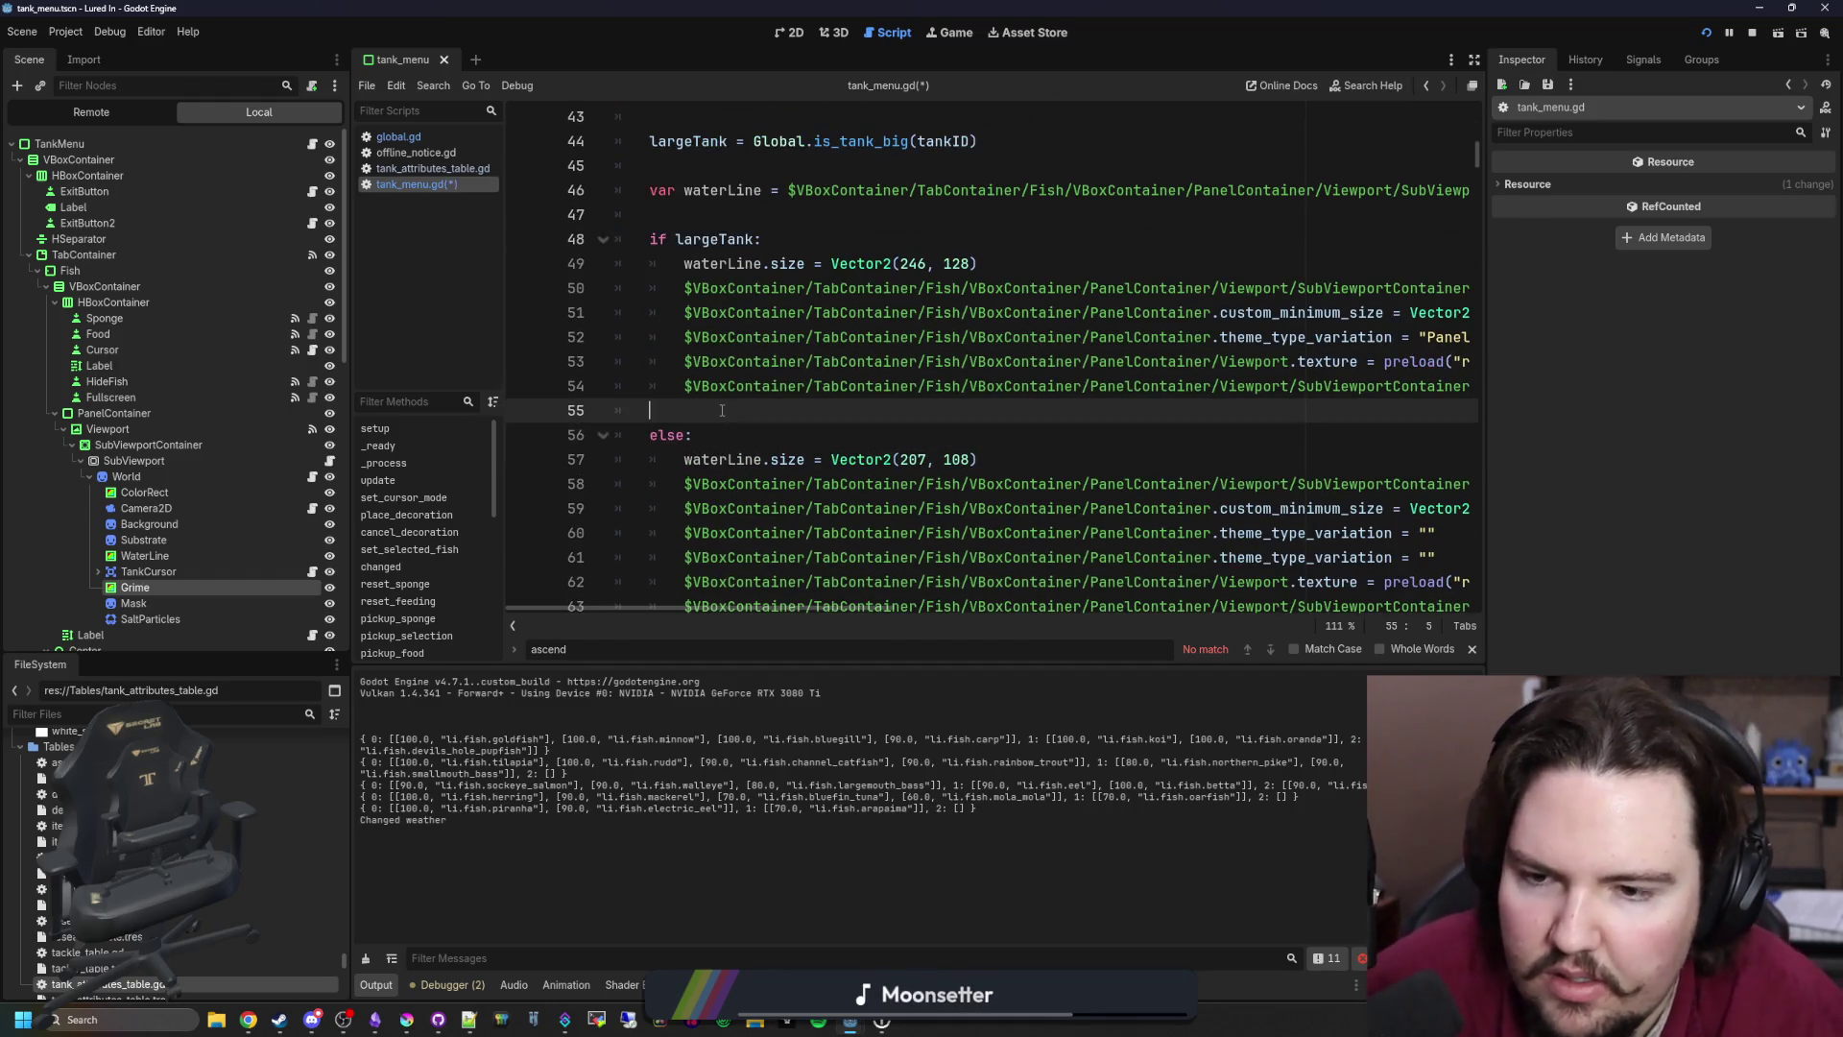
Step: Drop the Grime node's path onto a new line 66 below the waterLine positioning and select it
left_click_drag(1484, 454, 1680, 454)
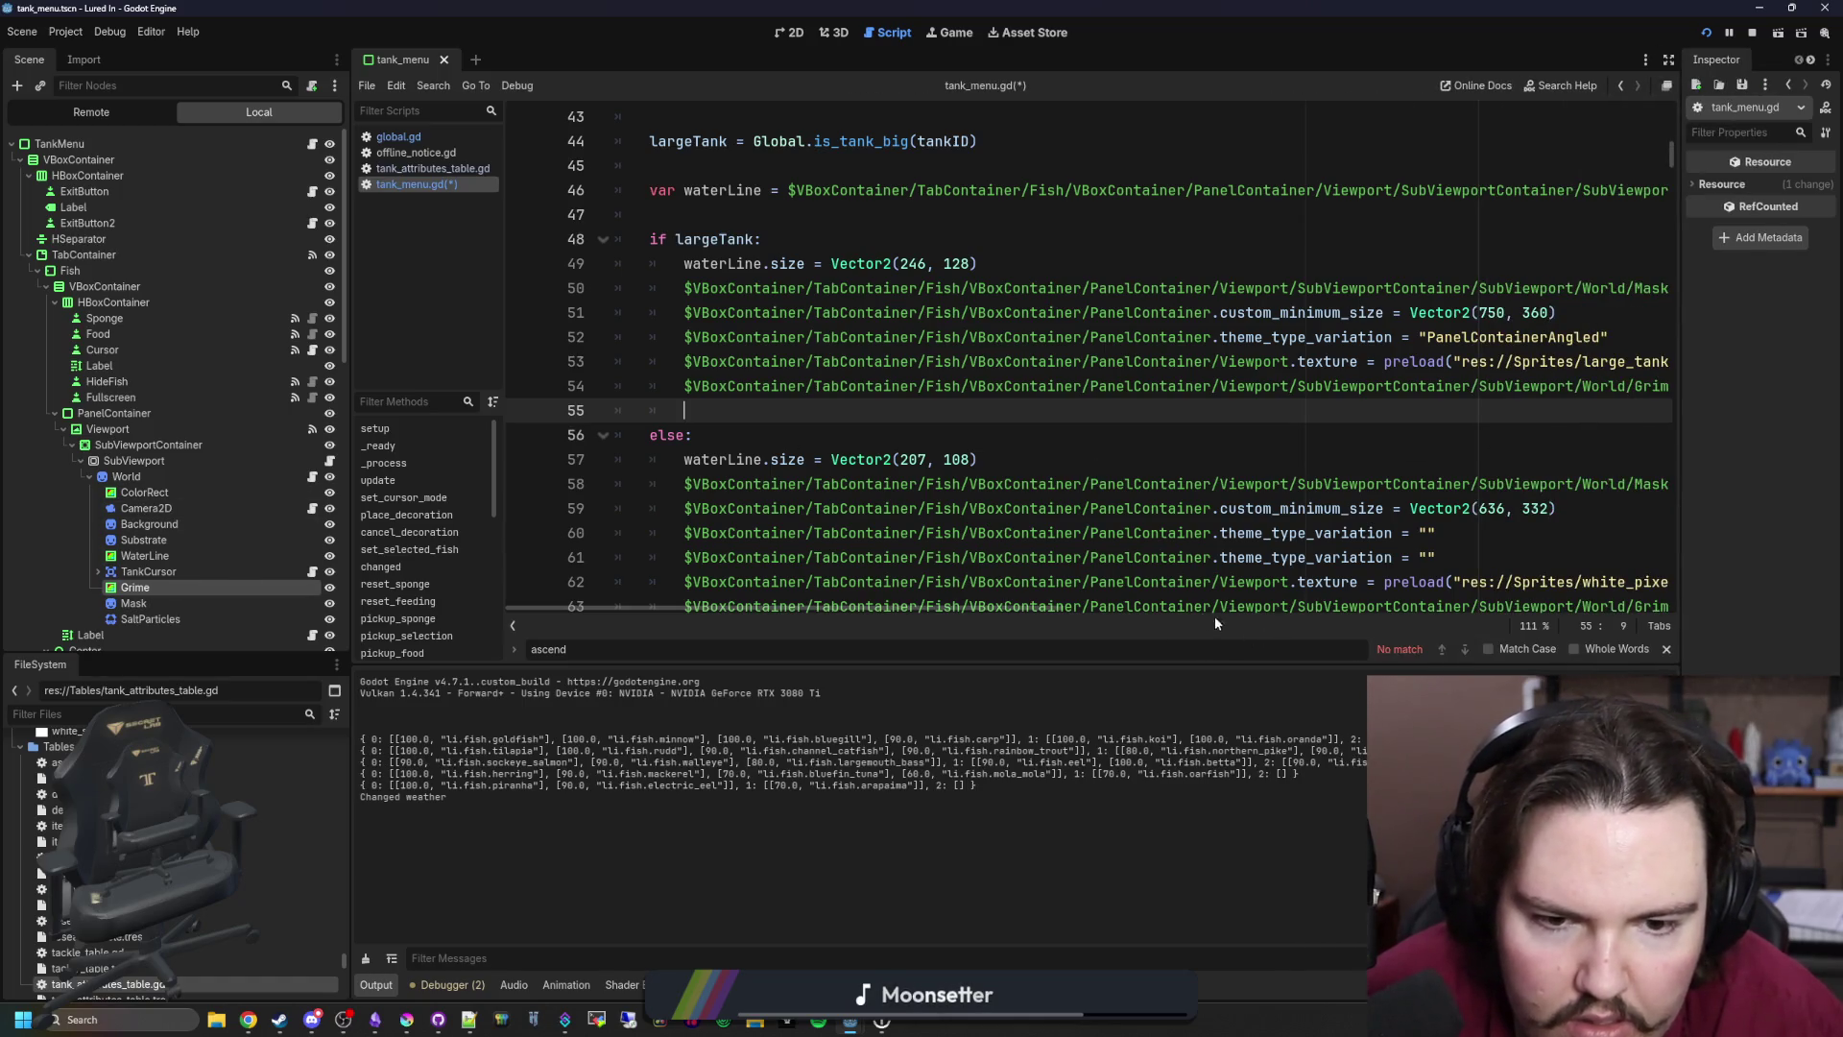
scroll(1144, 563, "down", 1)
scroll(883, 590, "down", 2)
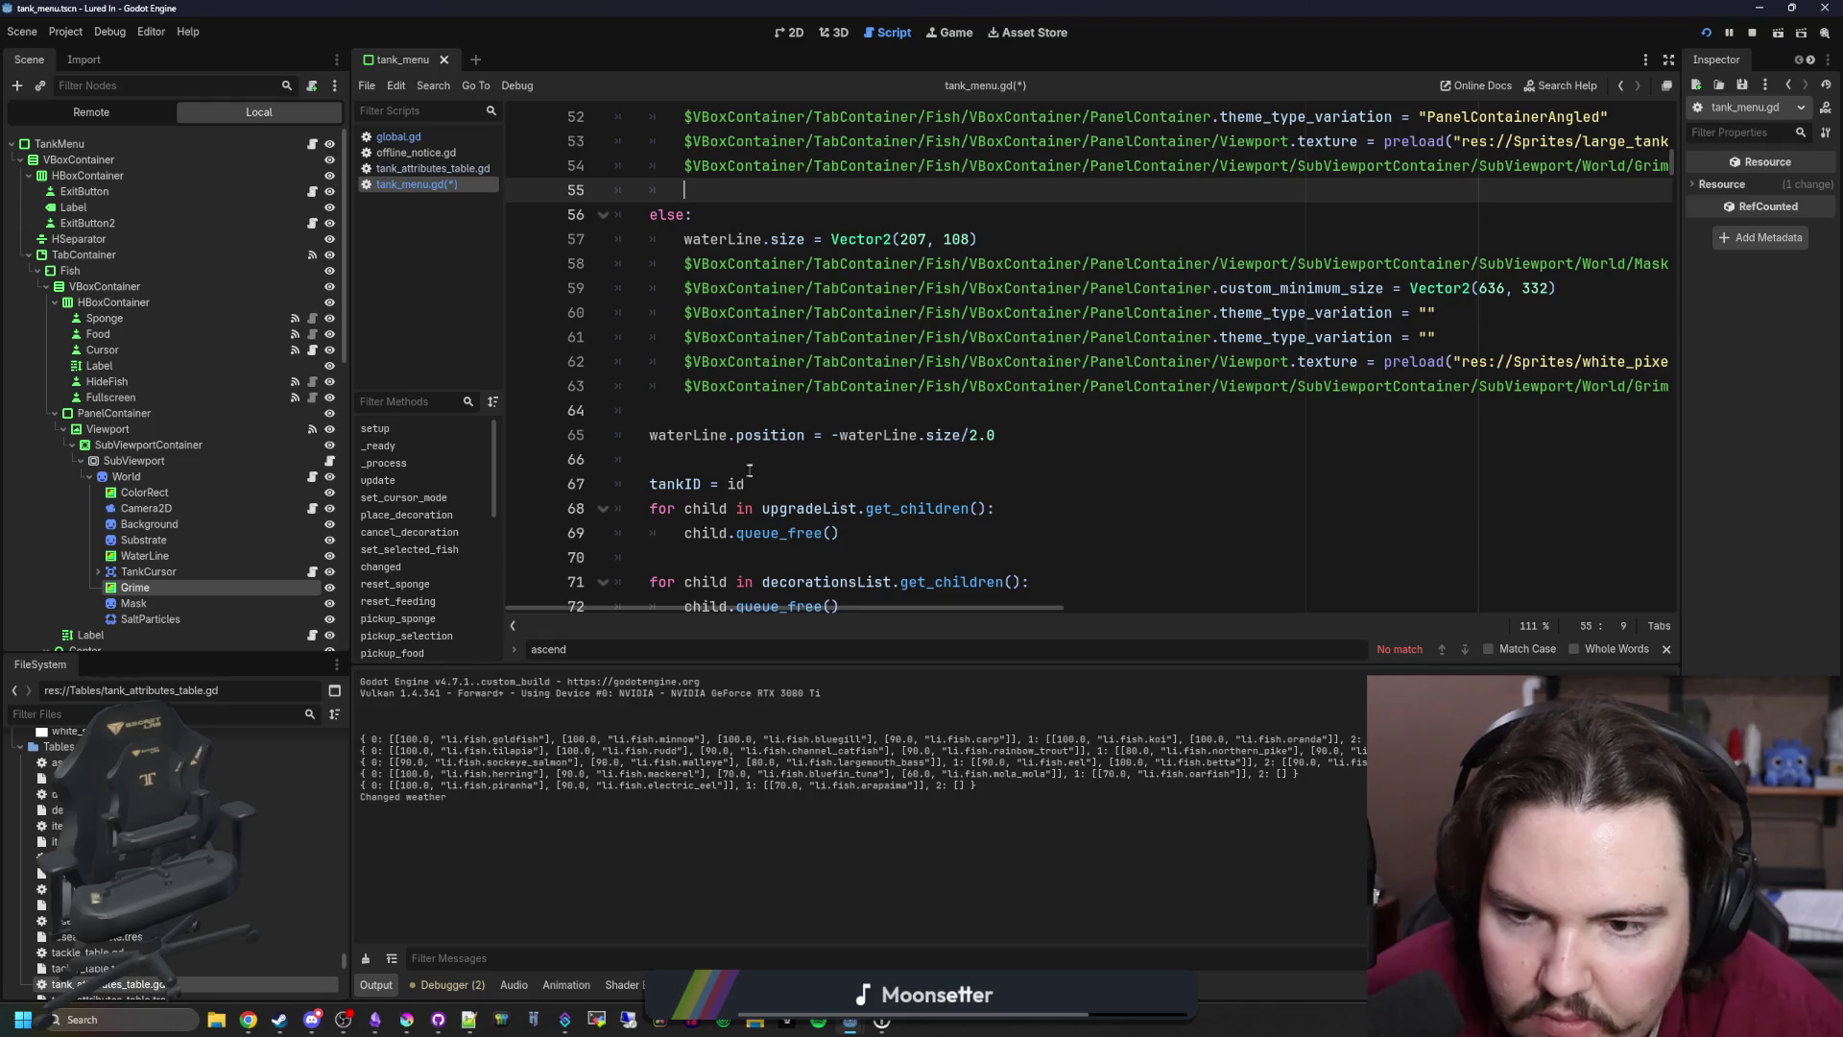
scroll(749, 472, "down", 1)
left_click(999, 361)
key("Return")
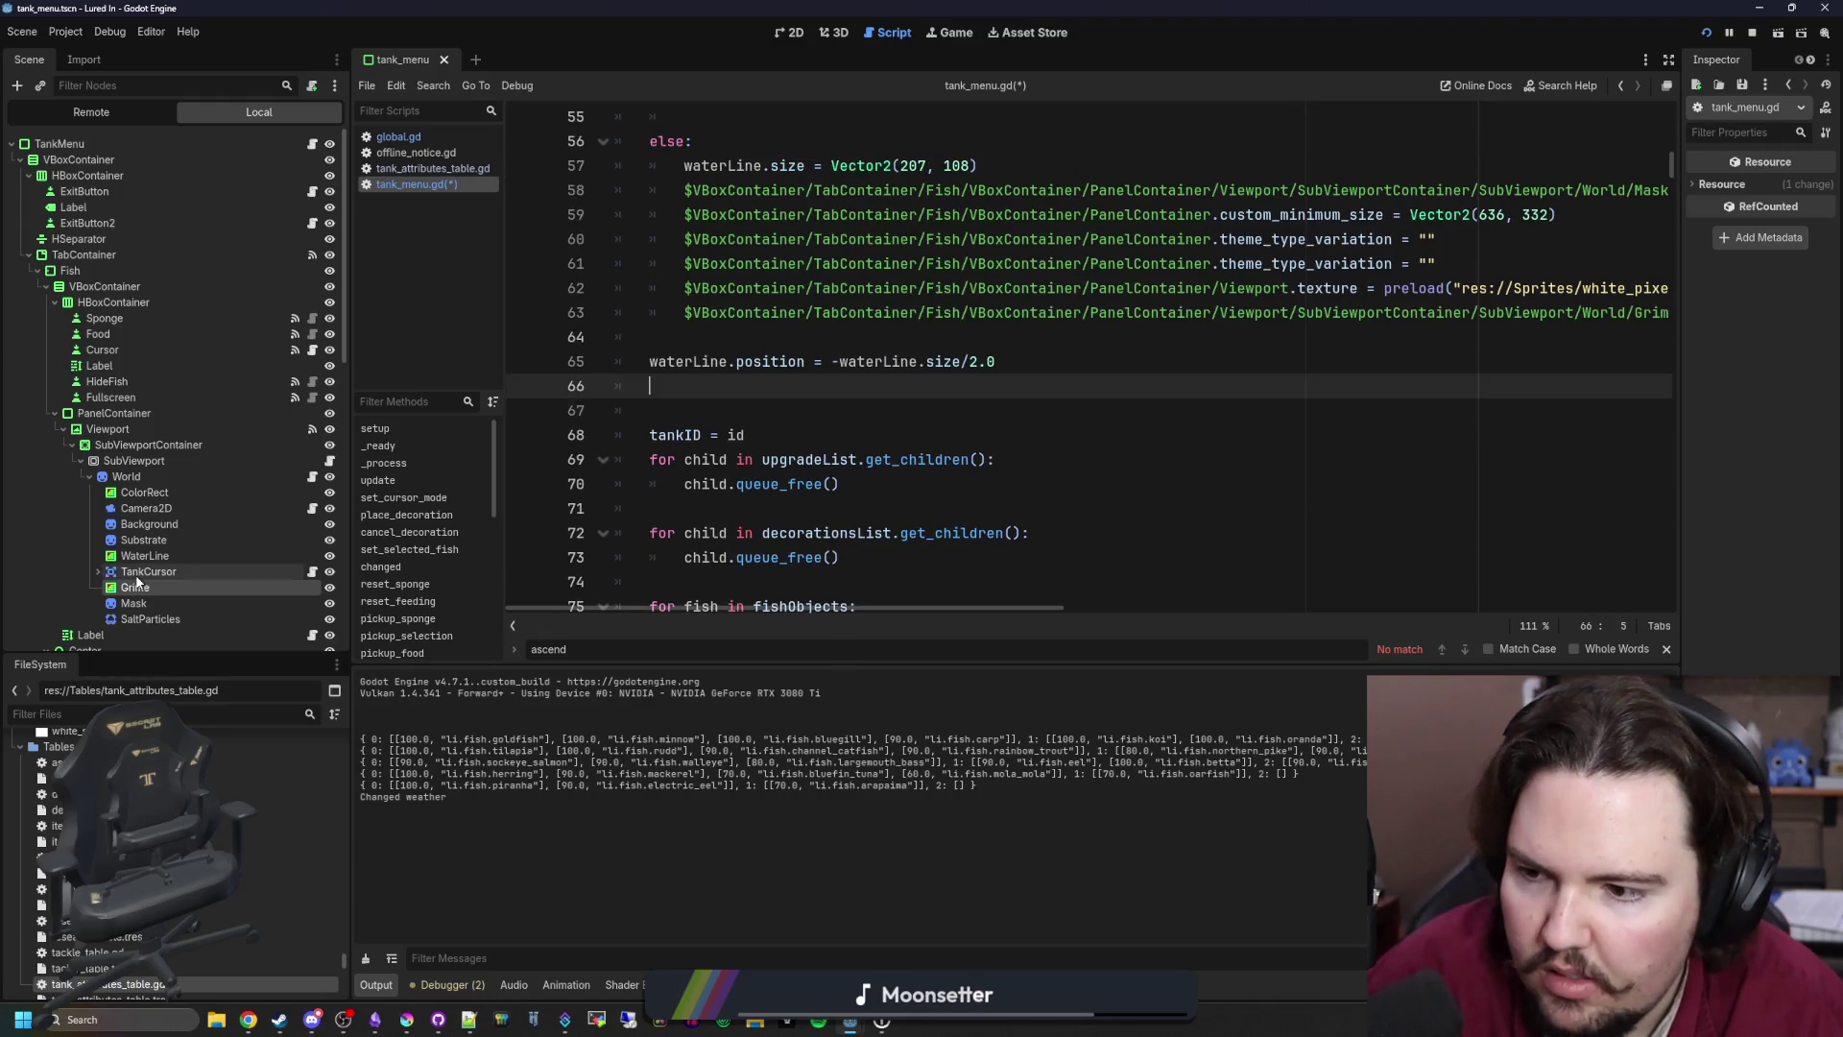
left_click_drag(134, 587, 693, 386)
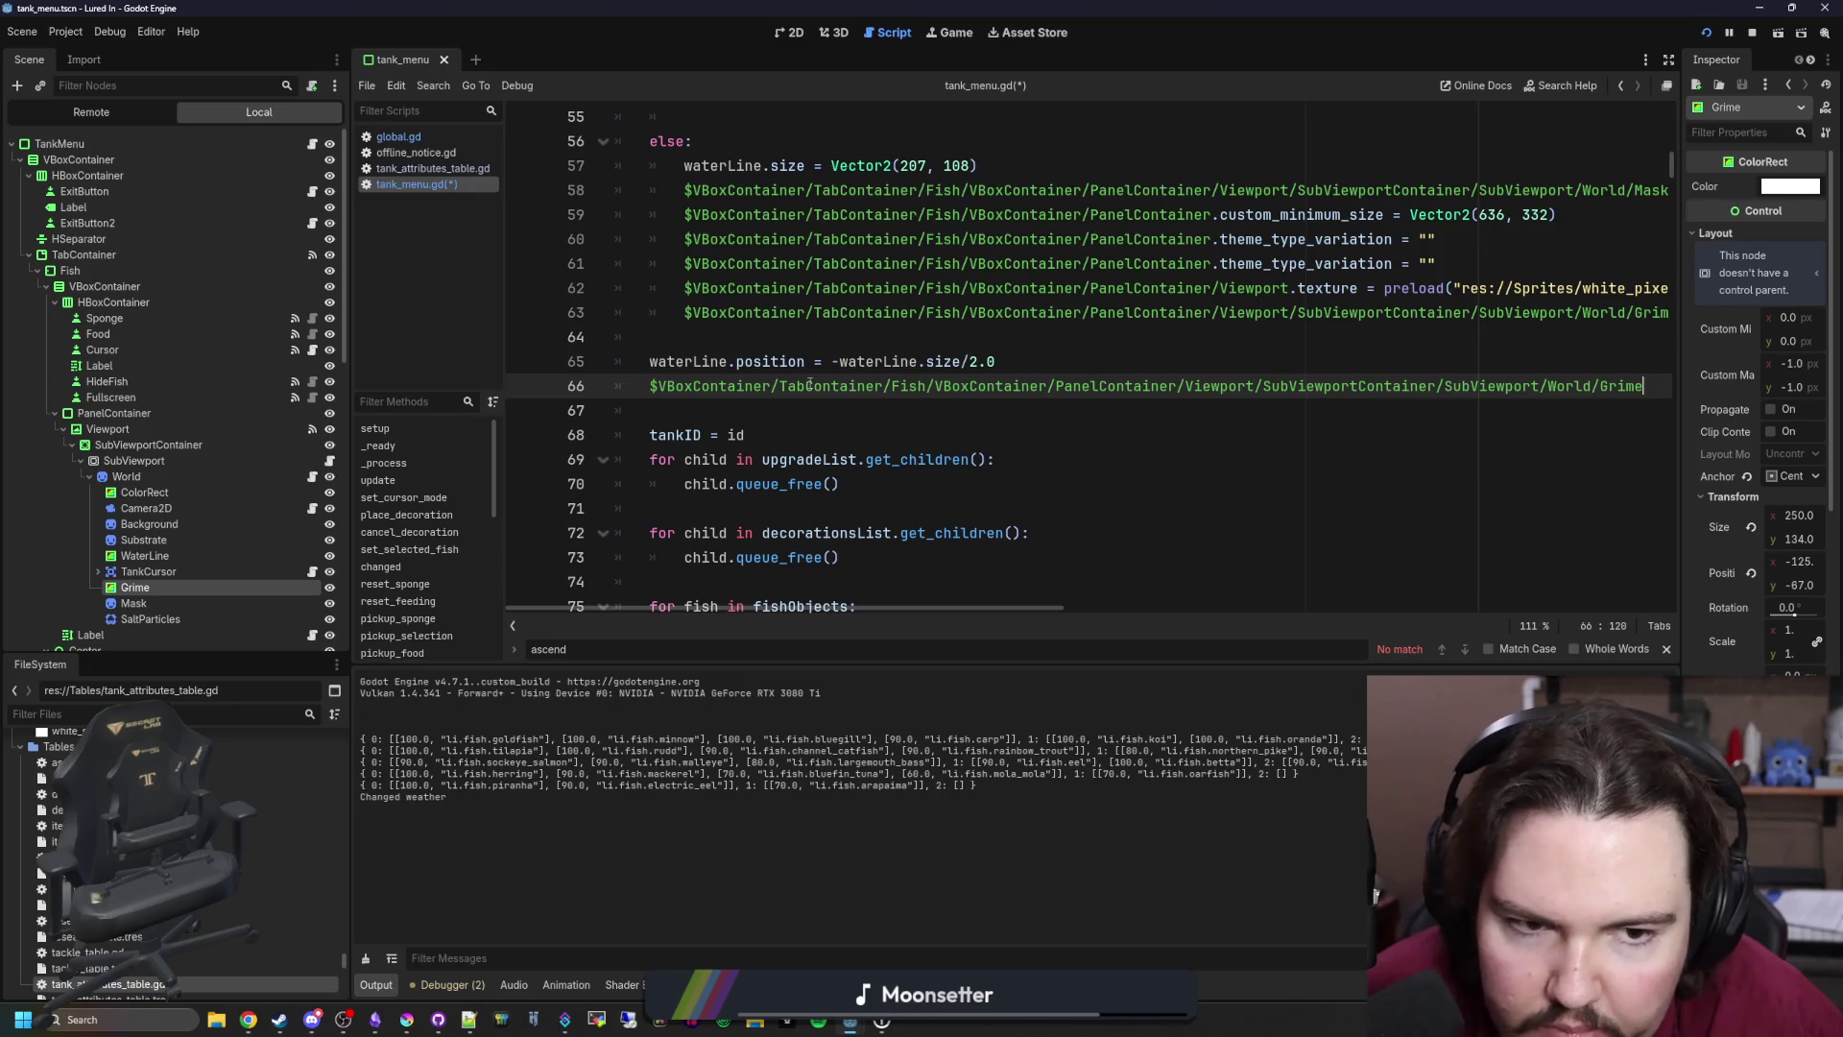
key("shift+Home")
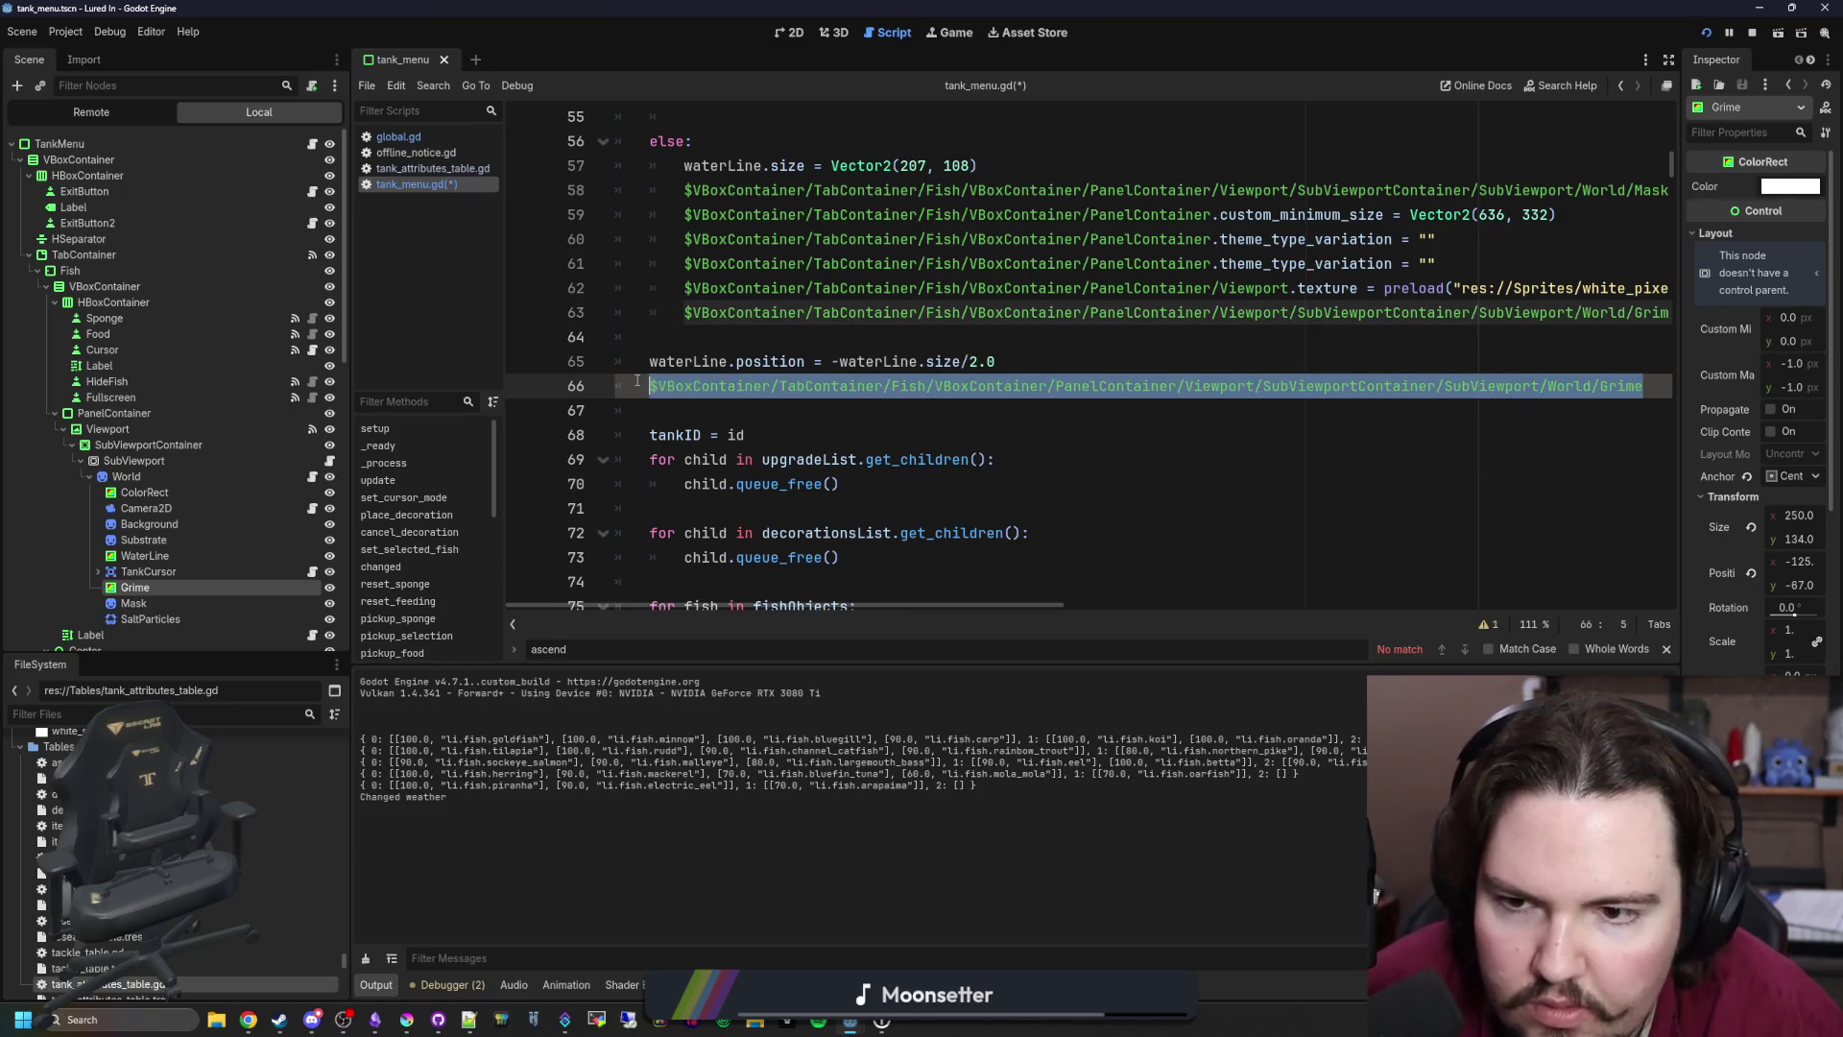
scroll(781, 415, "up", 5)
scroll(781, 415, "up", 2)
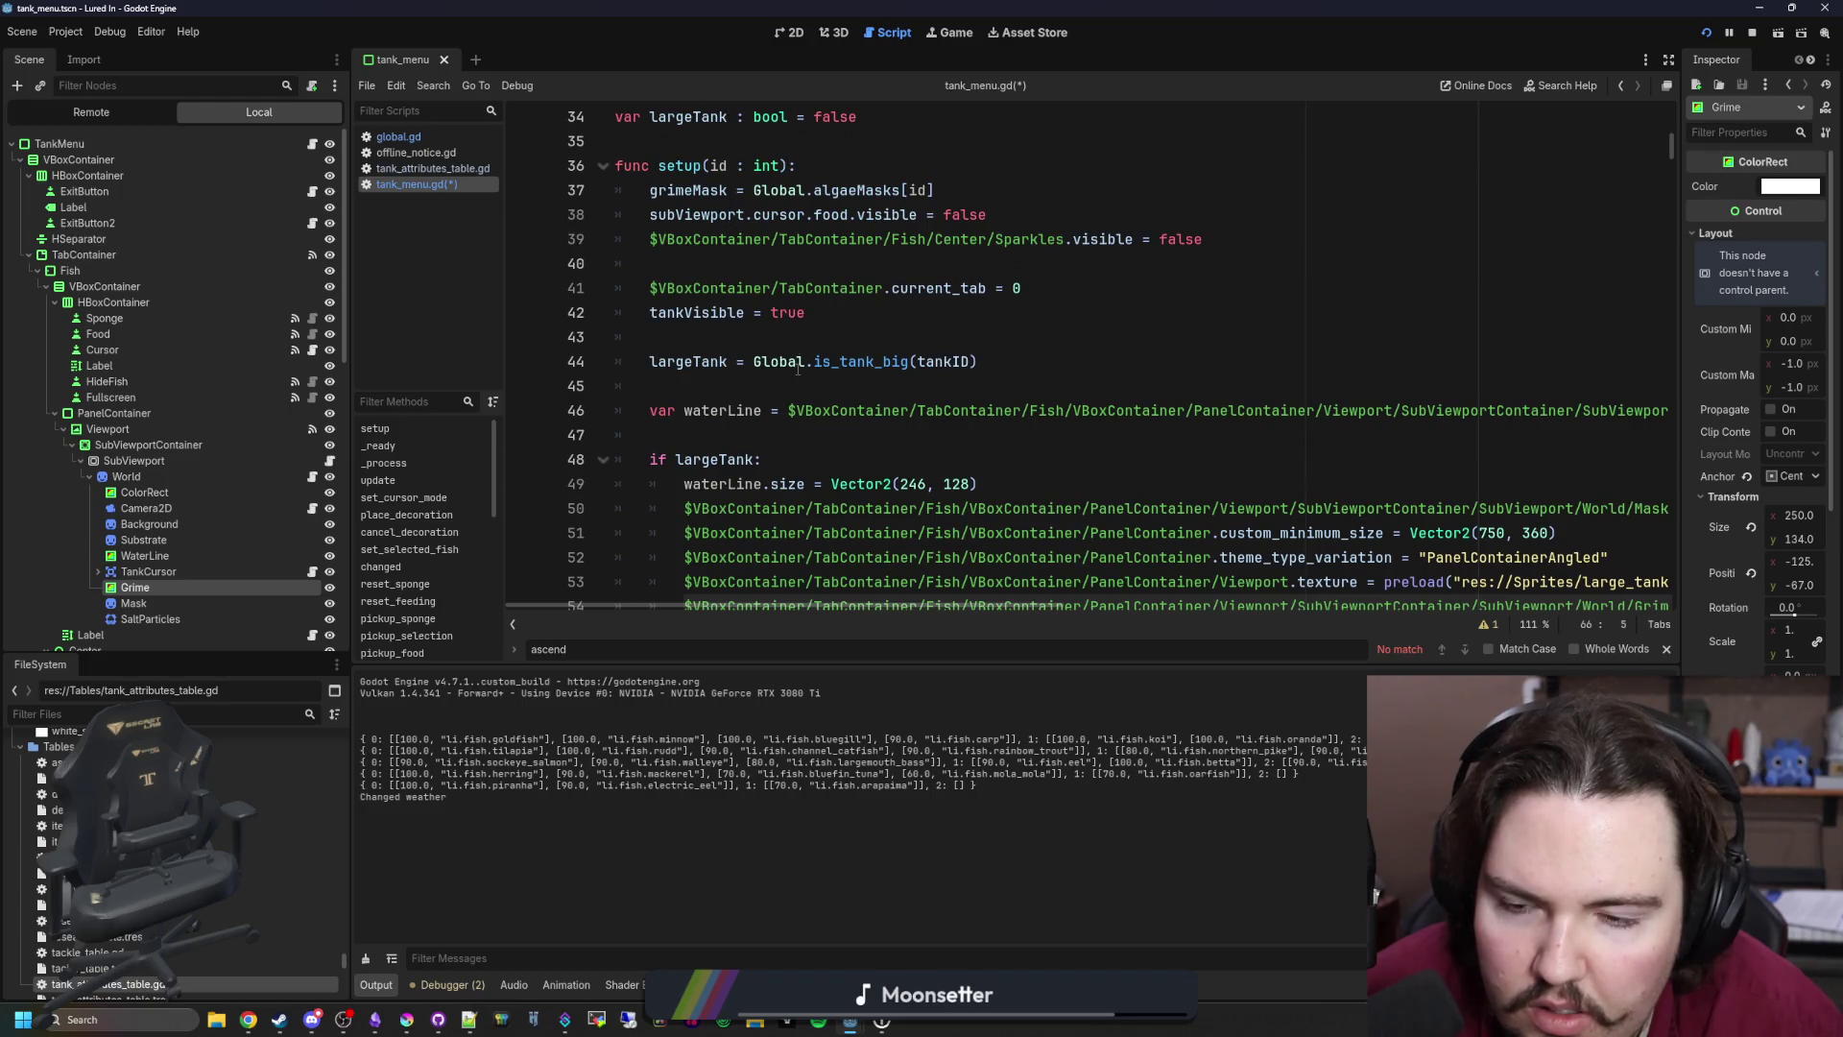
scroll(797, 370, "down", 12)
Step: Search tank_menu.gd for 'grime' and jump to the grimeMask loop and the visibility line 255
scroll(809, 420, "down", 6)
key("ctrl+f")
type("g")
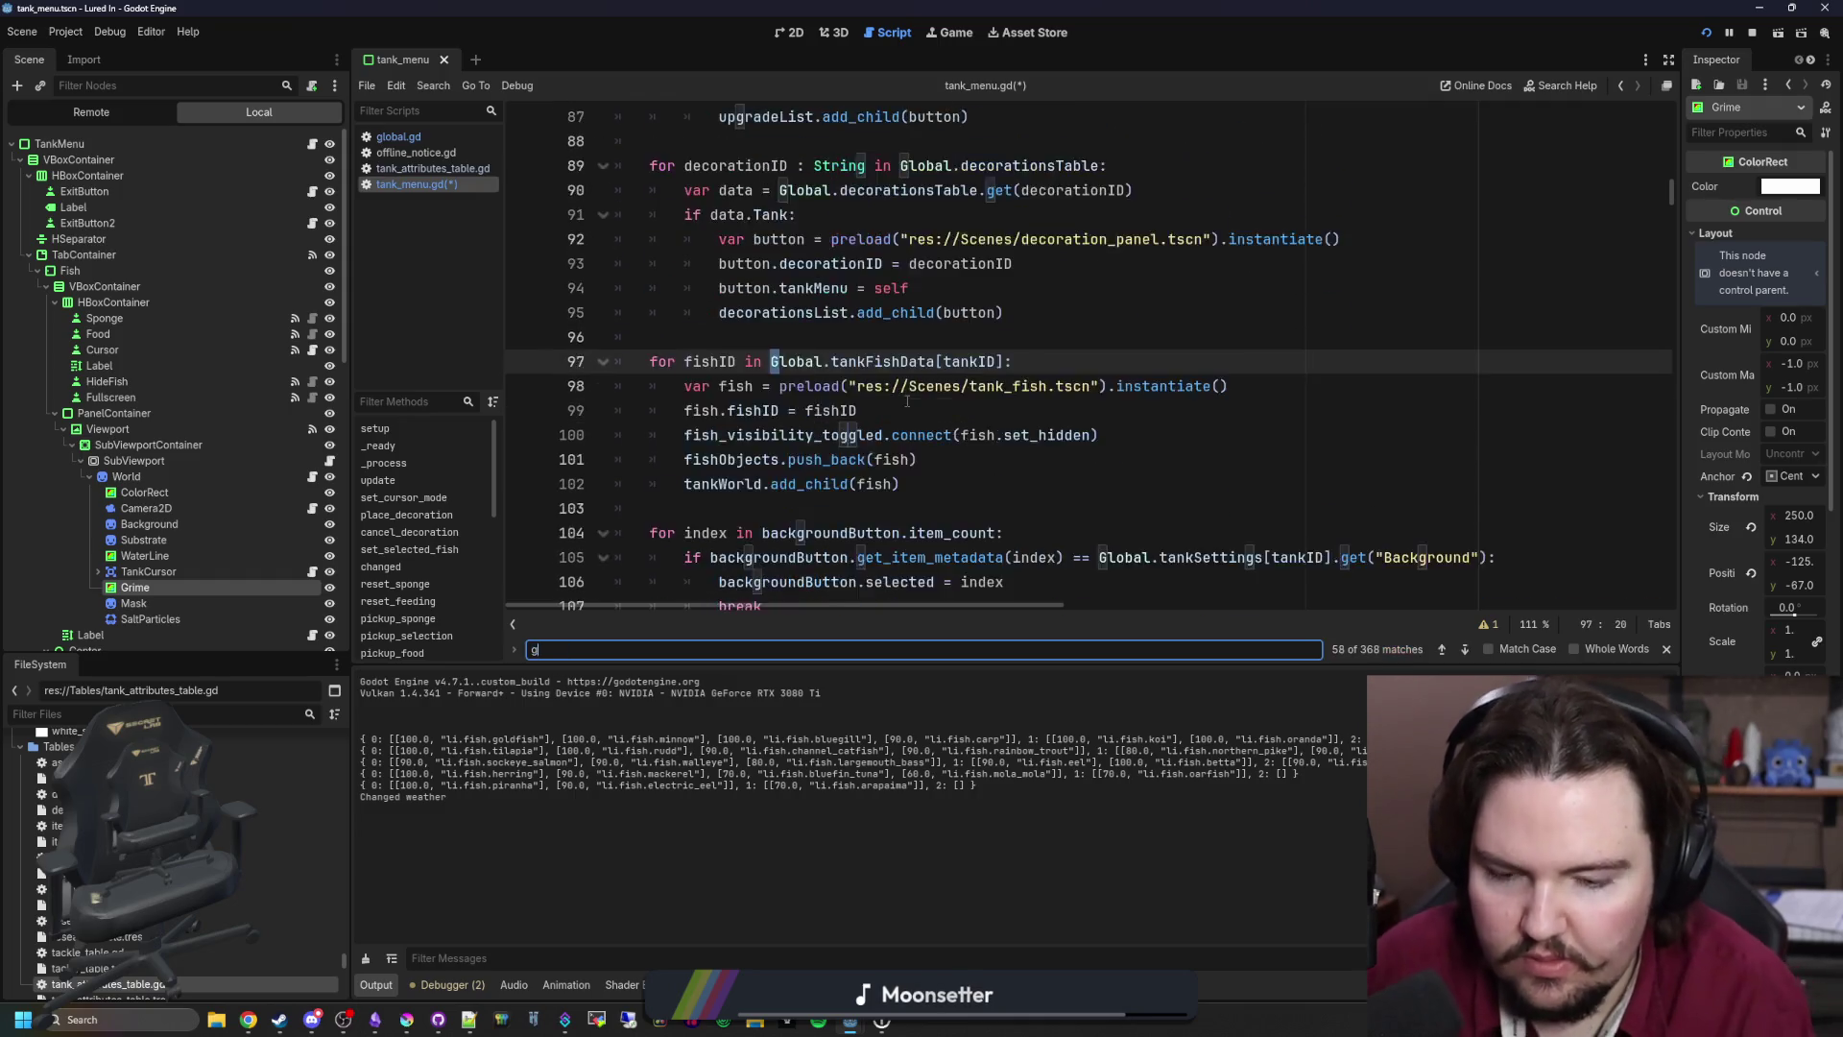
type("rime")
key("BackSpace")
key("BackSpace")
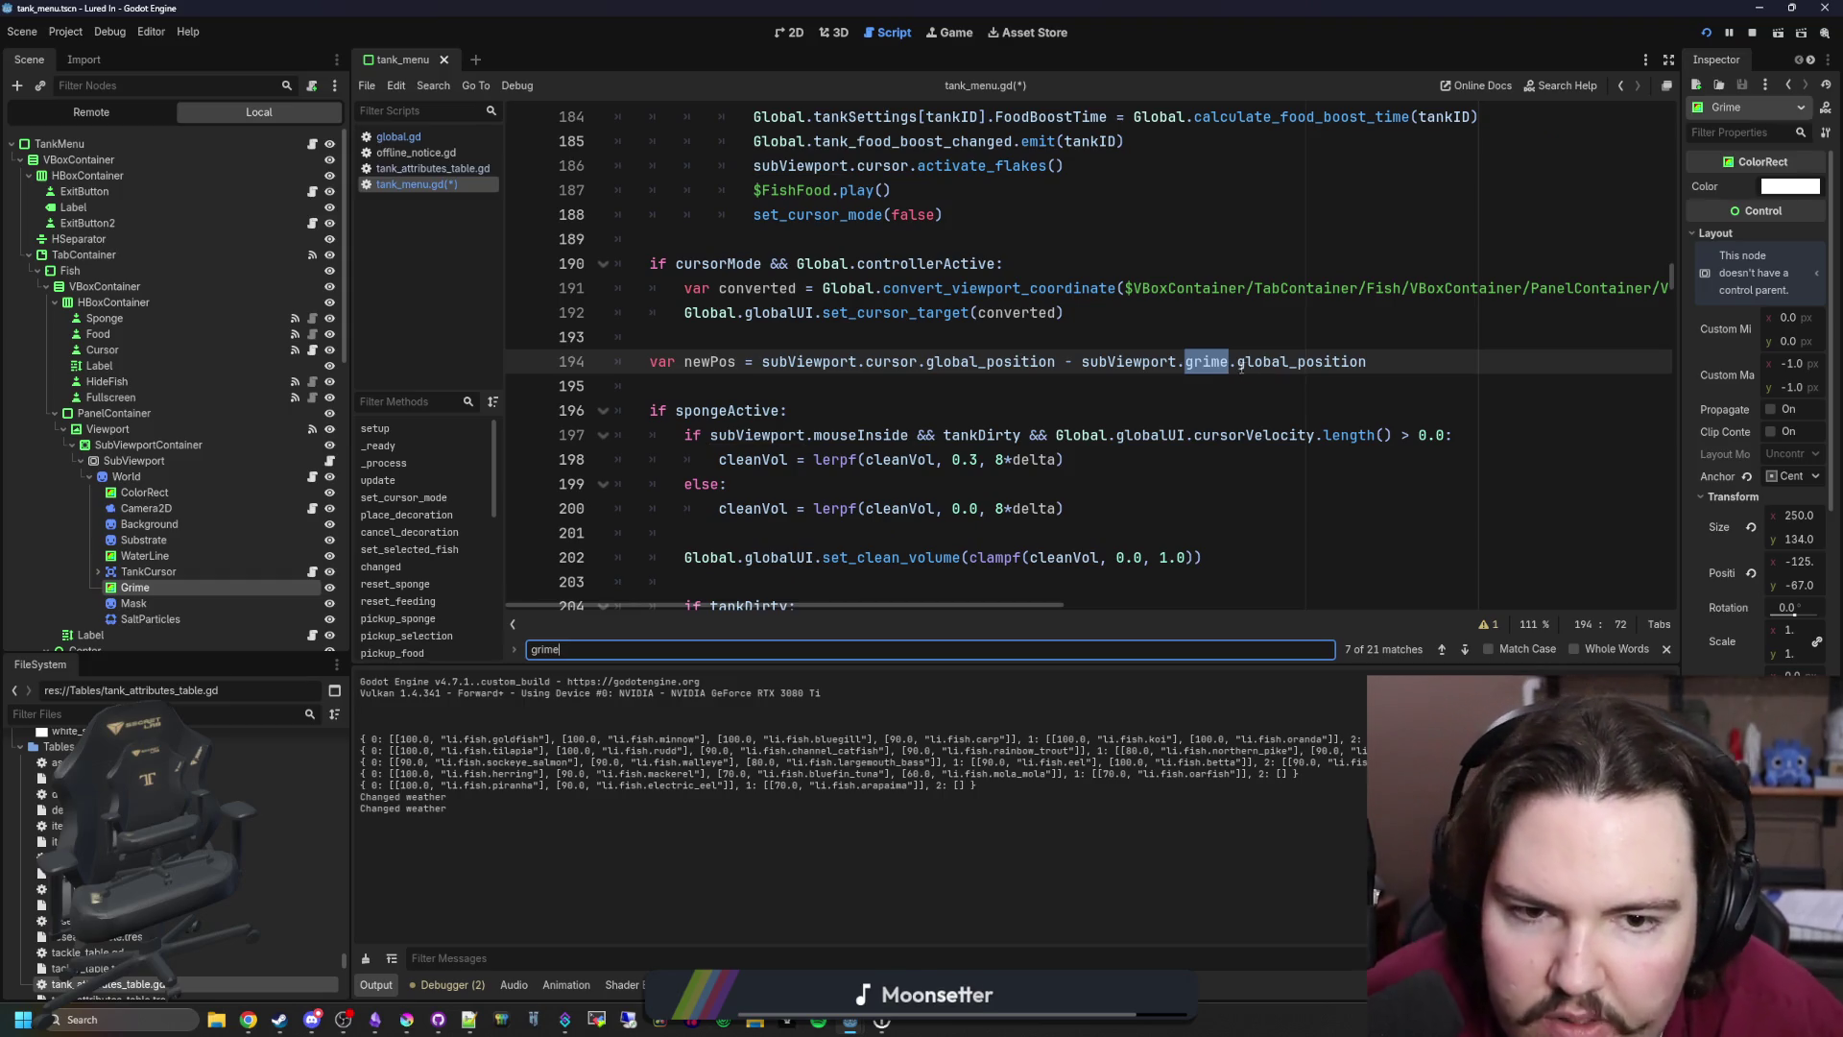
scroll(1200, 363, "up", 13)
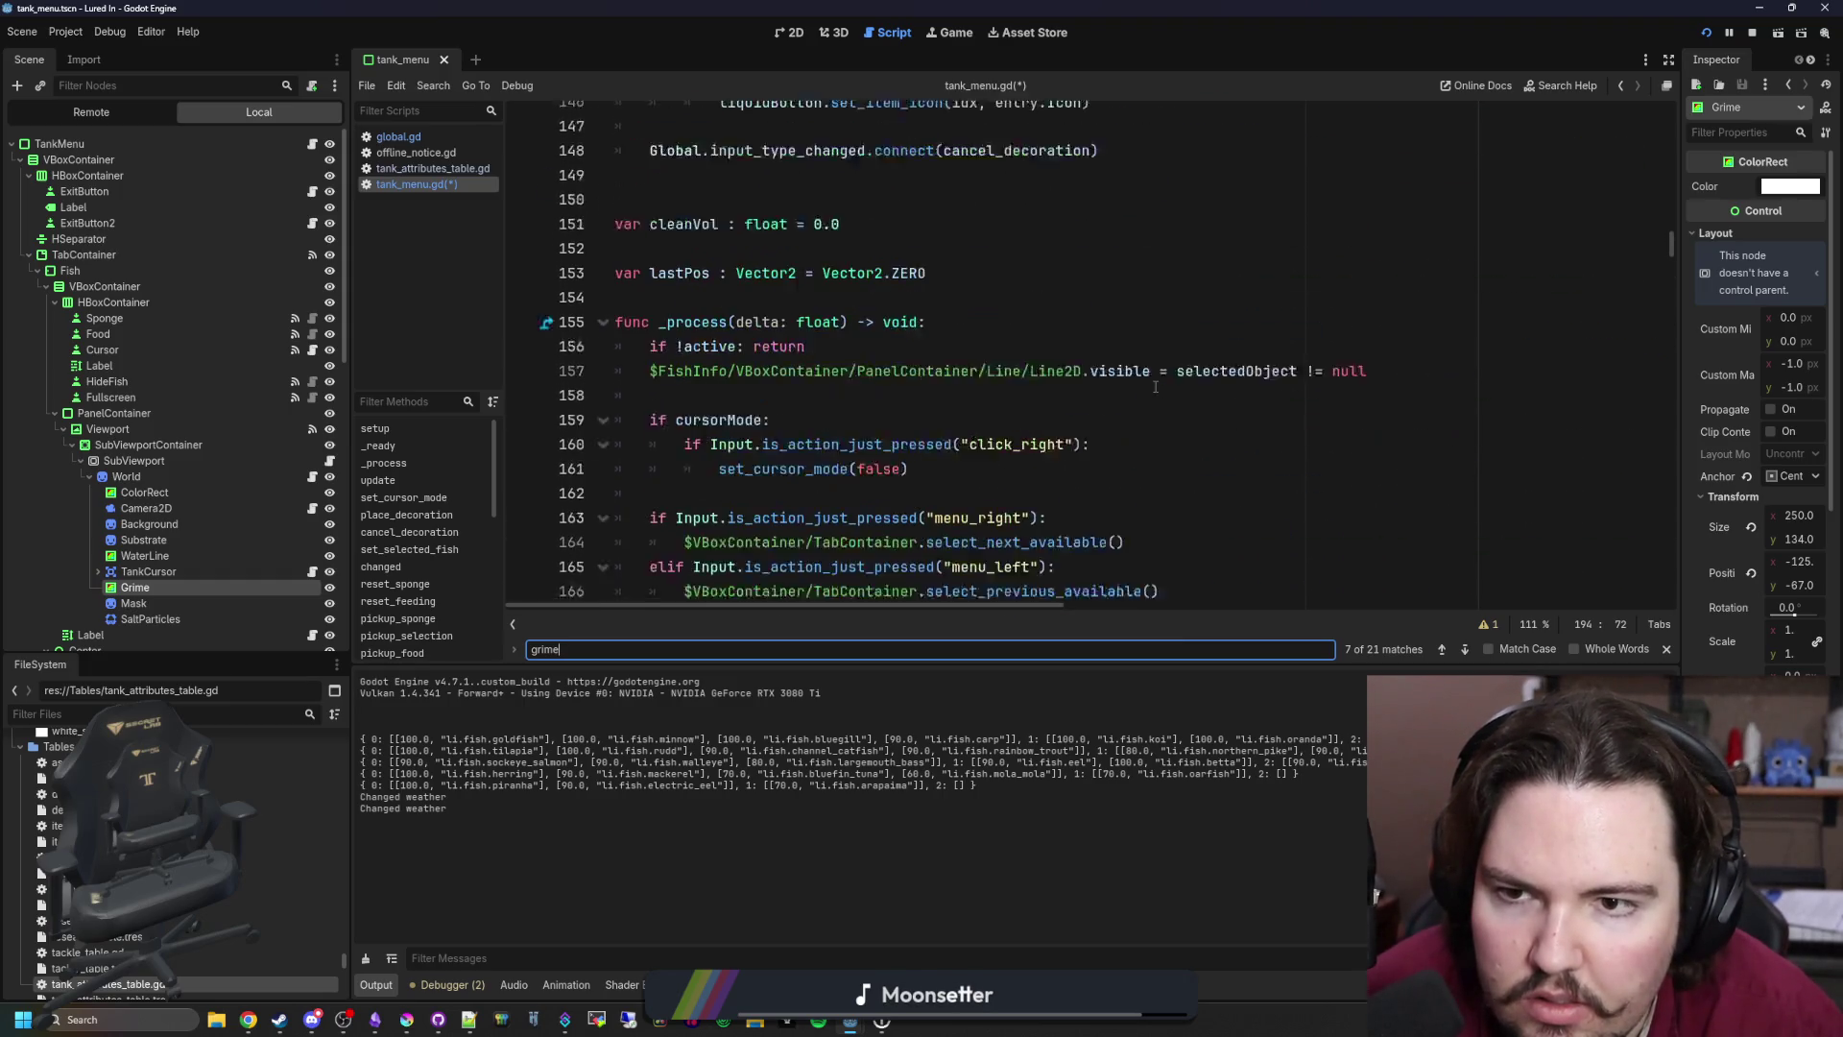
type(" =")
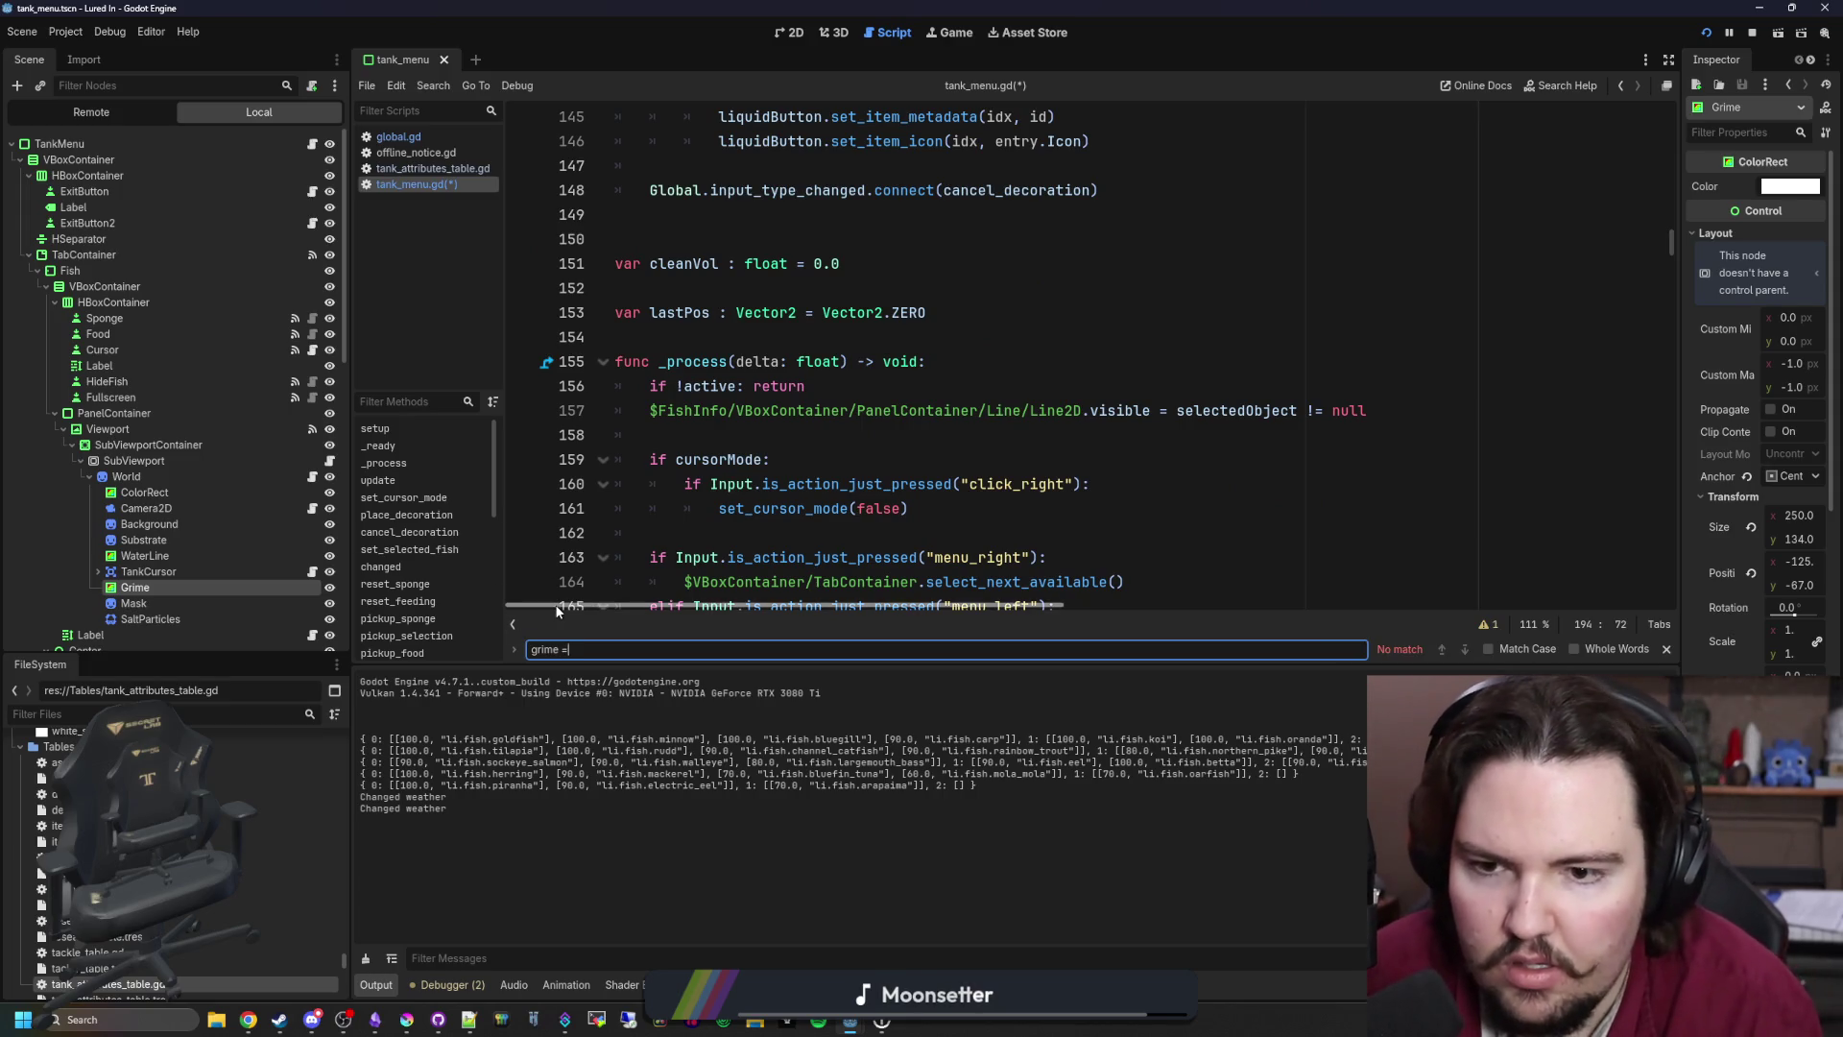
key("BackSpace")
key("BackSpace")
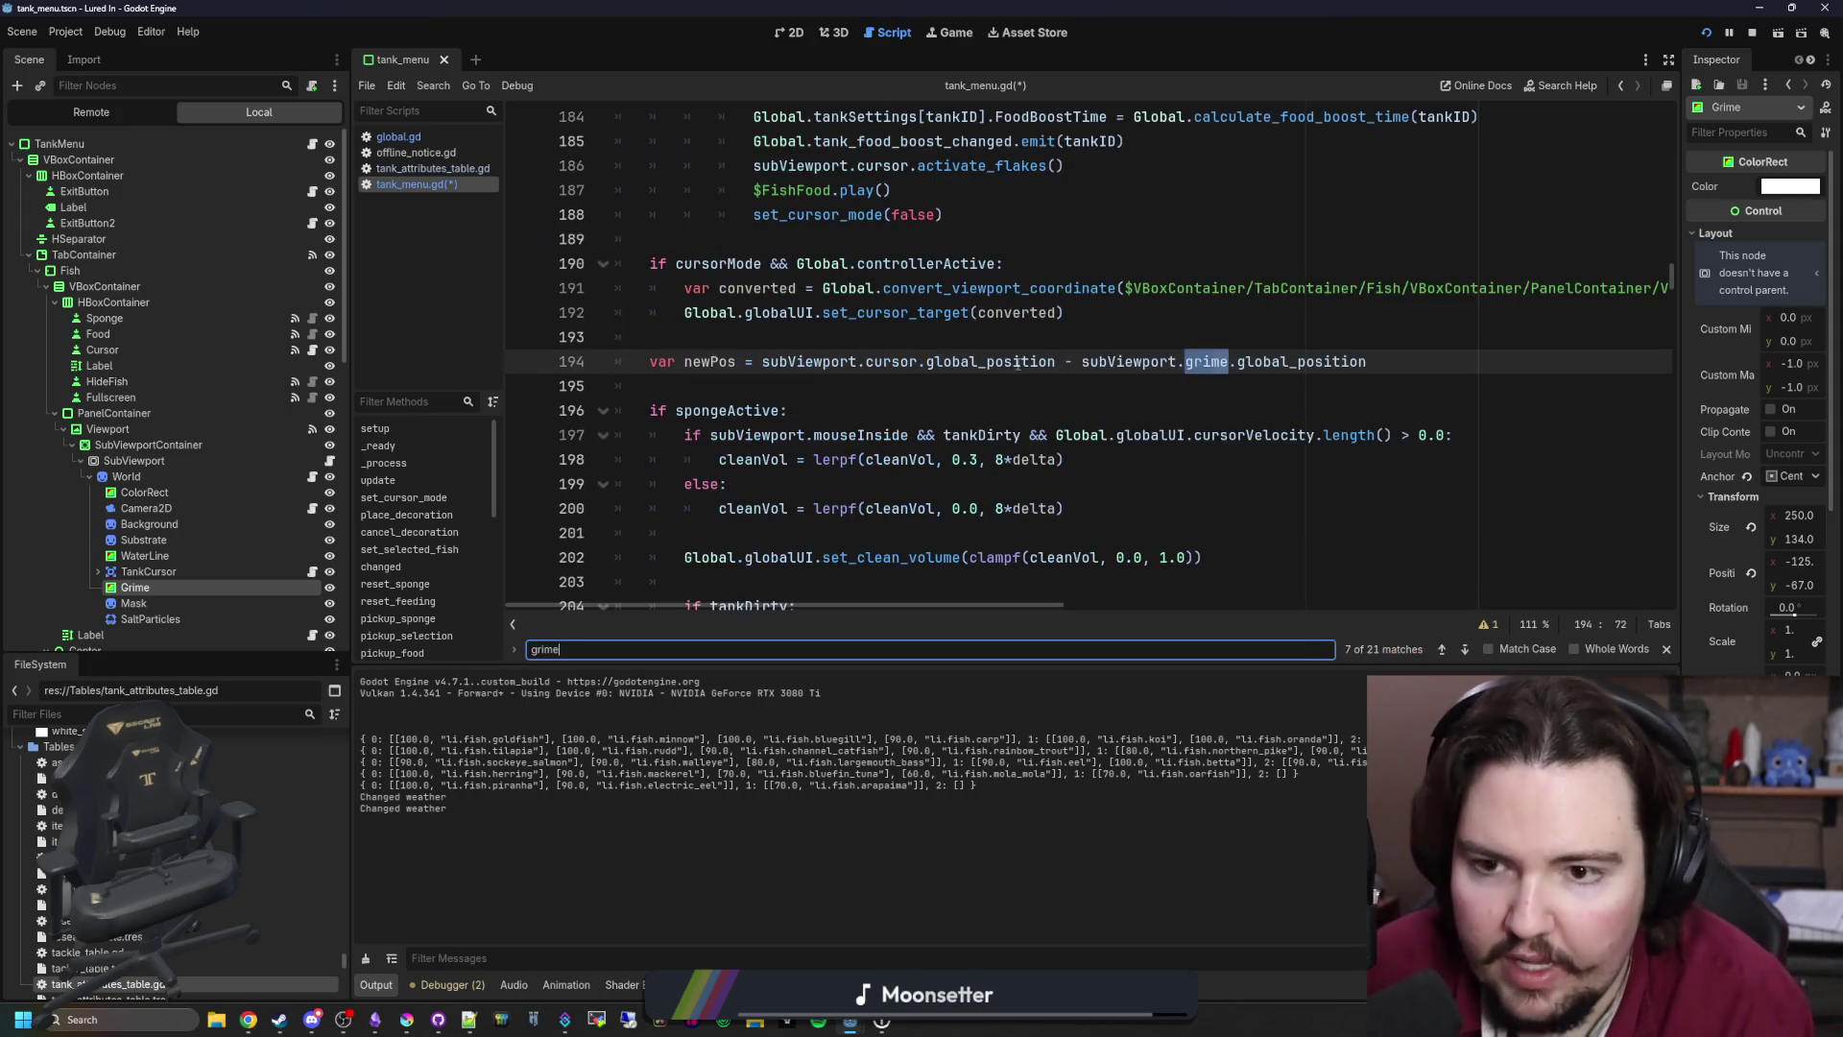
key("Return")
key("Return")
key("Return")
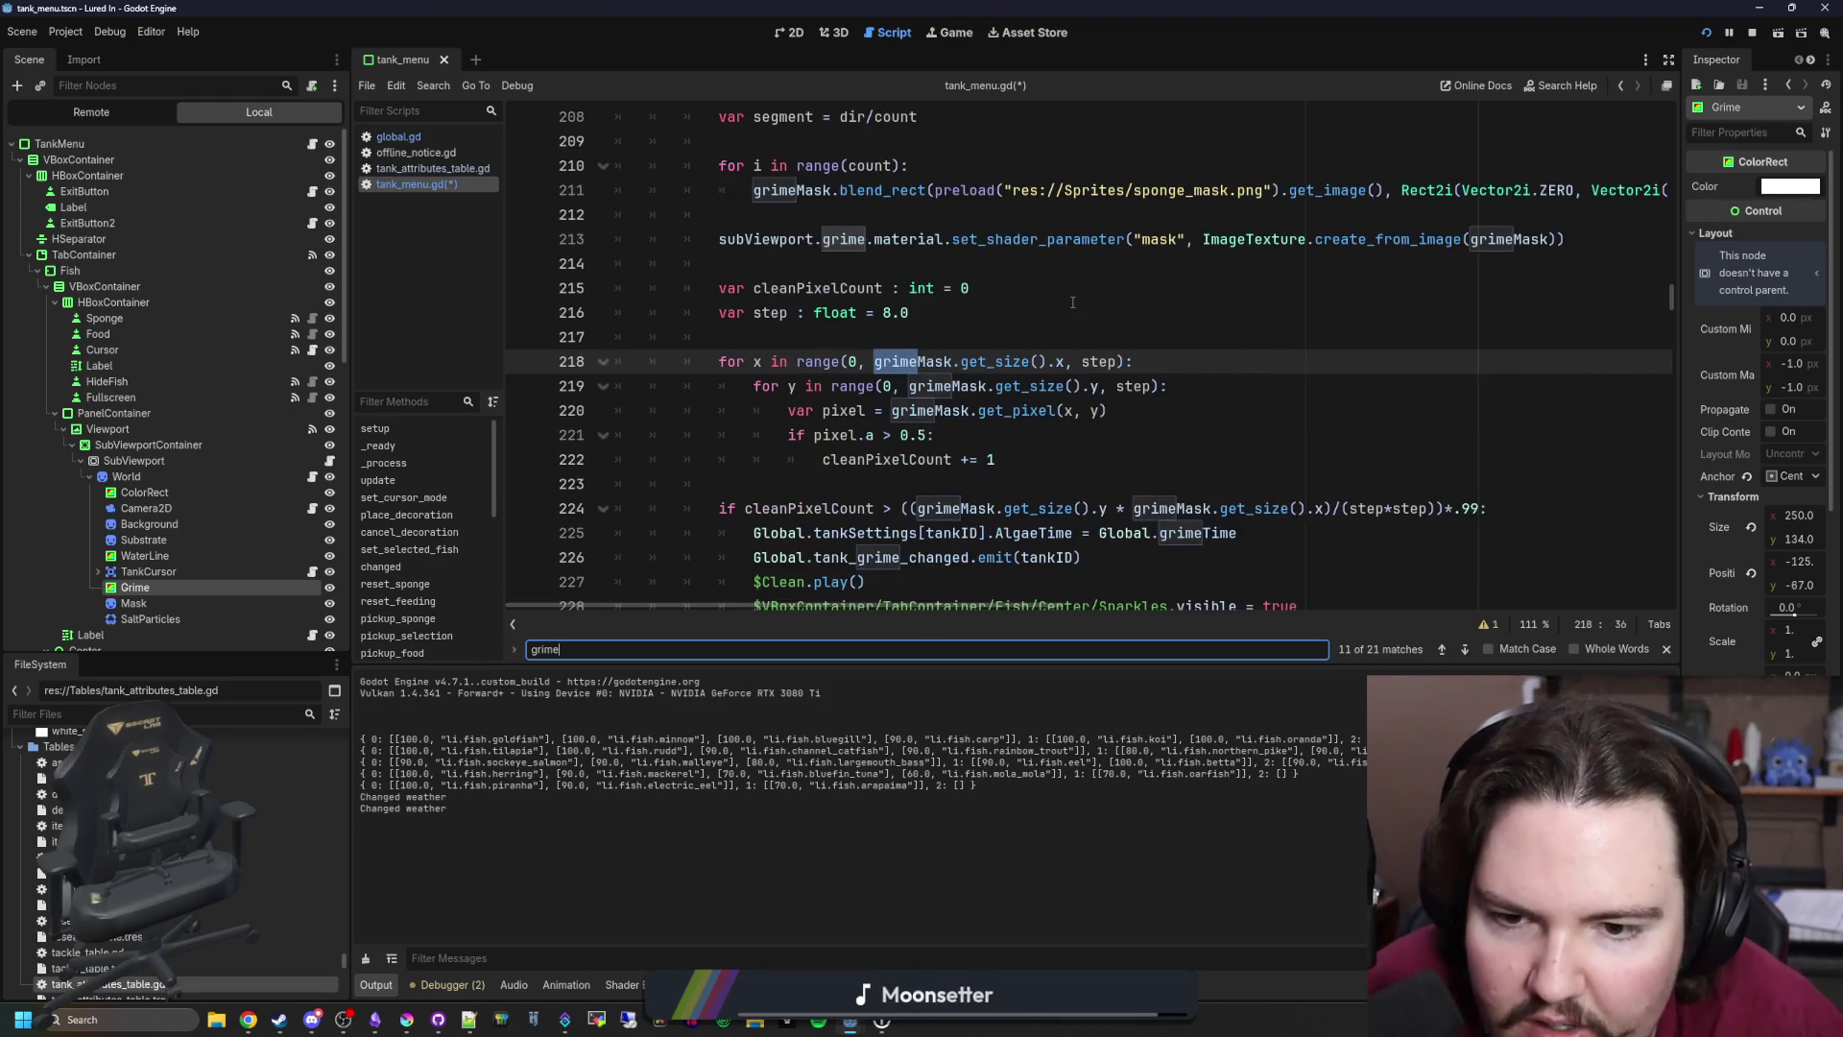
key("Return")
key("Return")
key("Return")
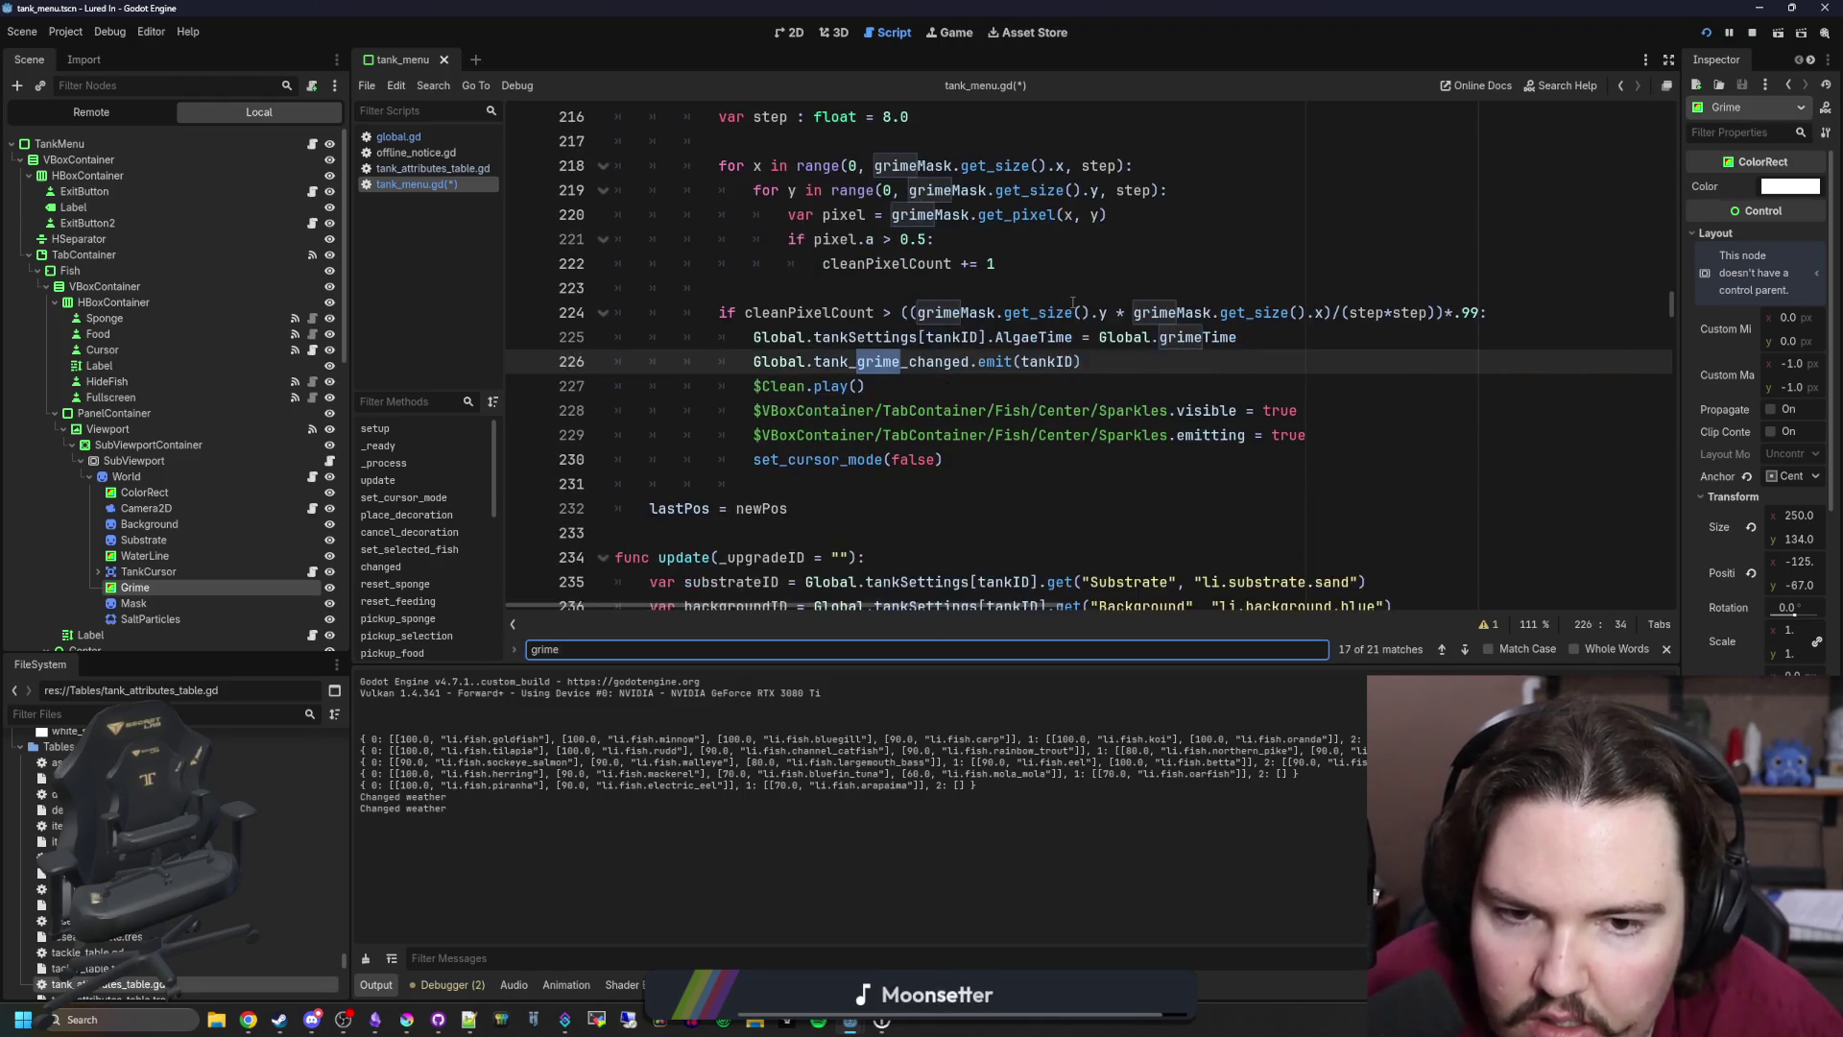
Step: Step through the remaining 'grime' matches on lines 258, 54, 123 and 194
left_click(58, 143)
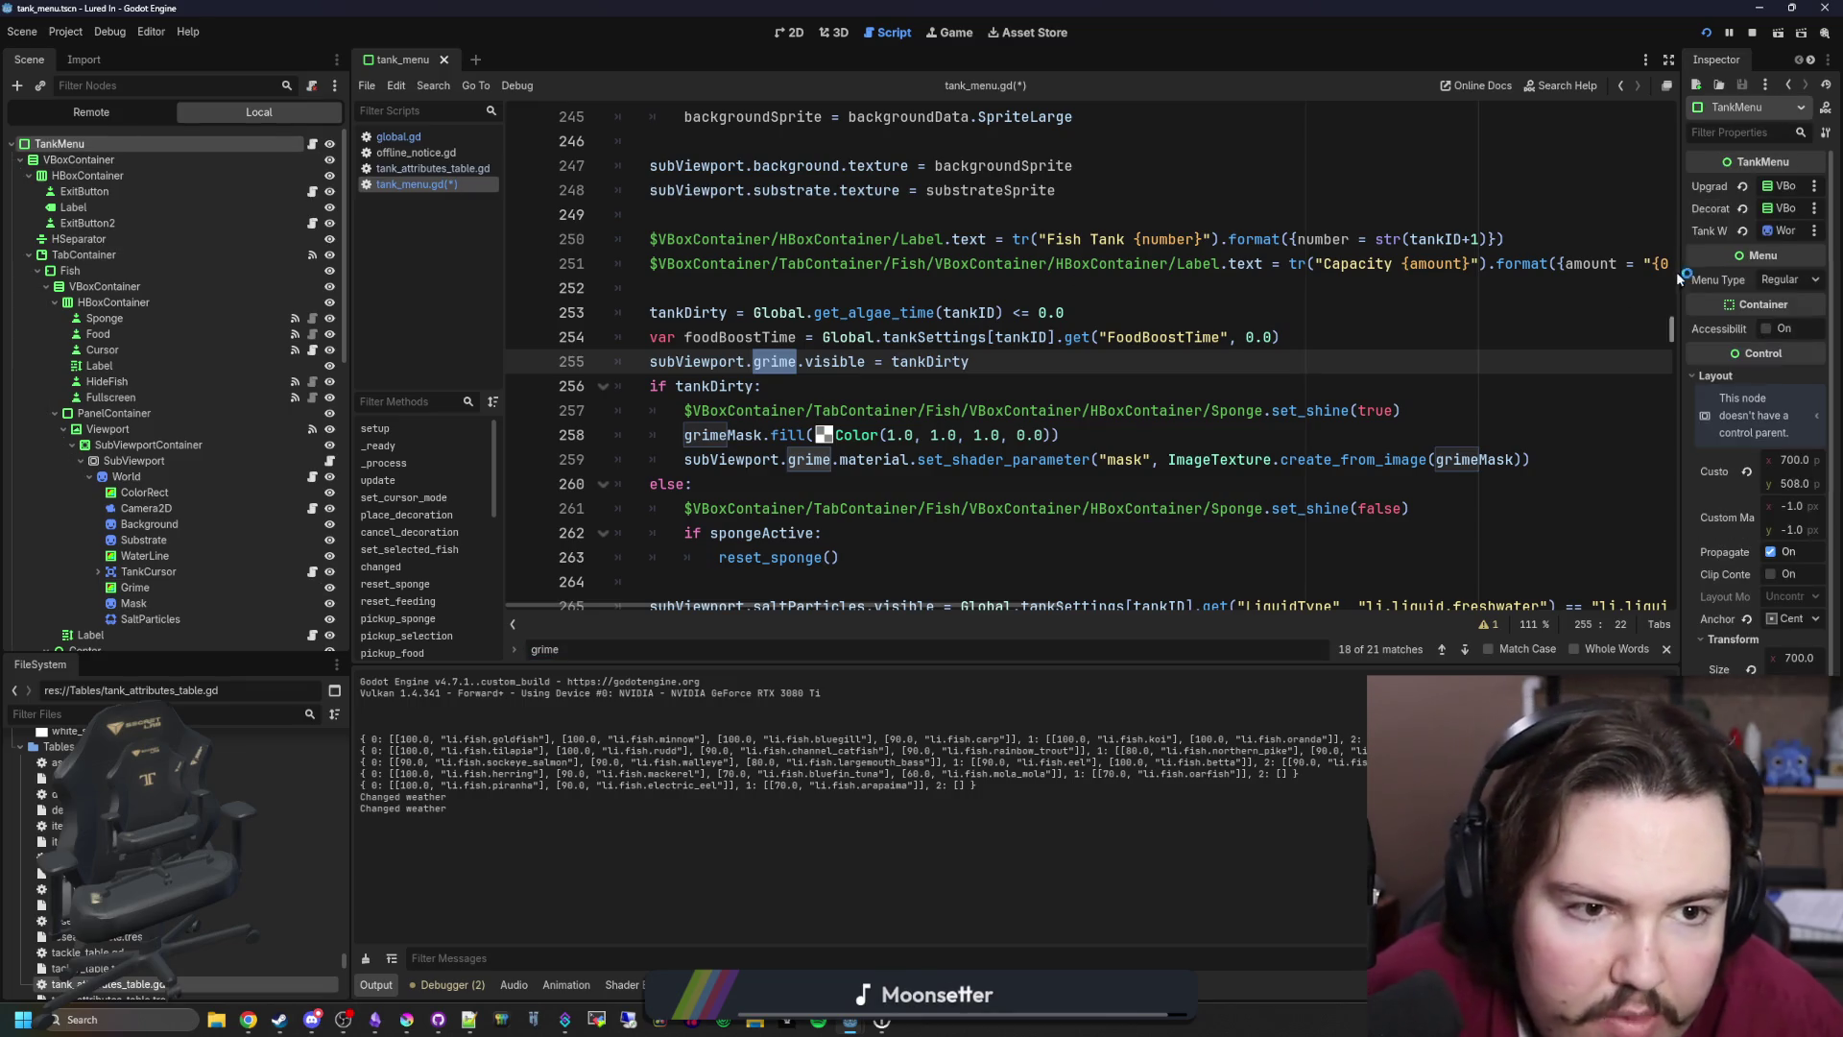
mouse_move(1682, 263)
left_mouse_down()
mouse_move(1533, 309)
mouse_move(1480, 113)
left_mouse_up()
scroll(1529, 319, "up", 8)
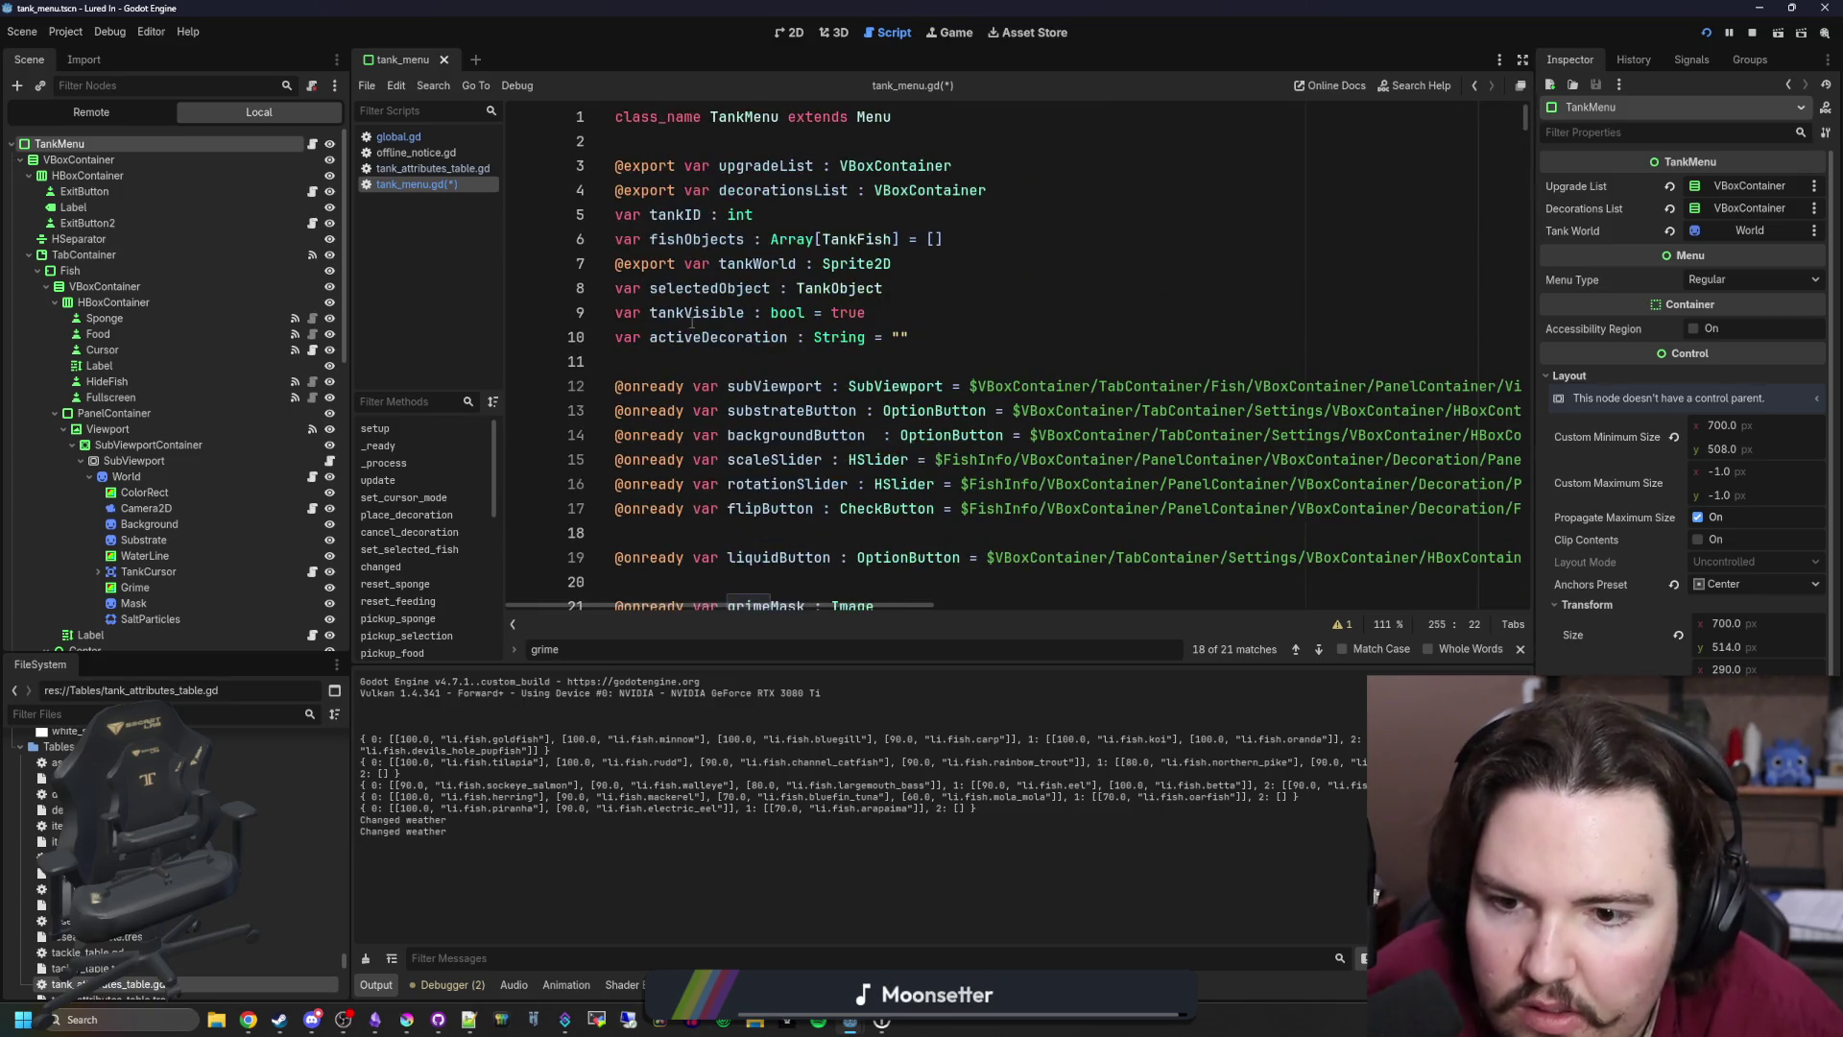
scroll(691, 324, "down", 6)
scroll(806, 337, "down", 9)
scroll(751, 399, "down", 10)
left_click(608, 650)
key("Return")
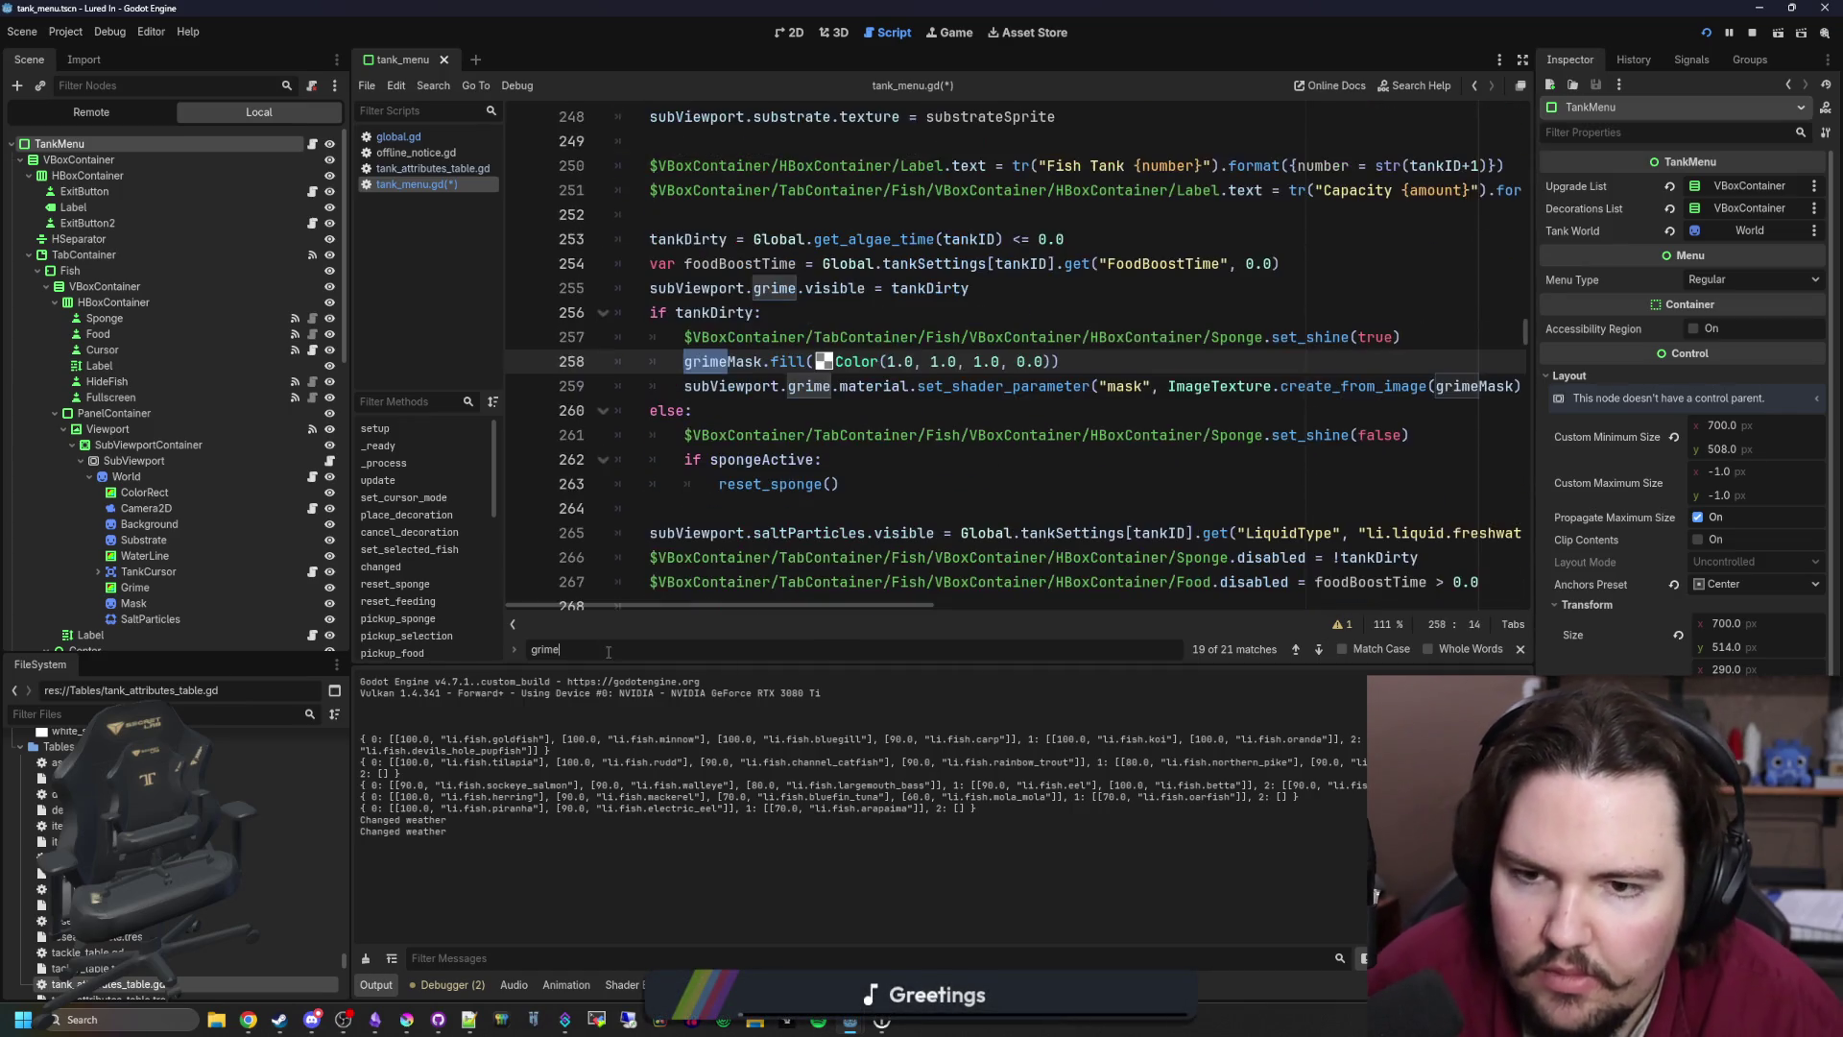
key("Return")
key("Return")
key("Return")
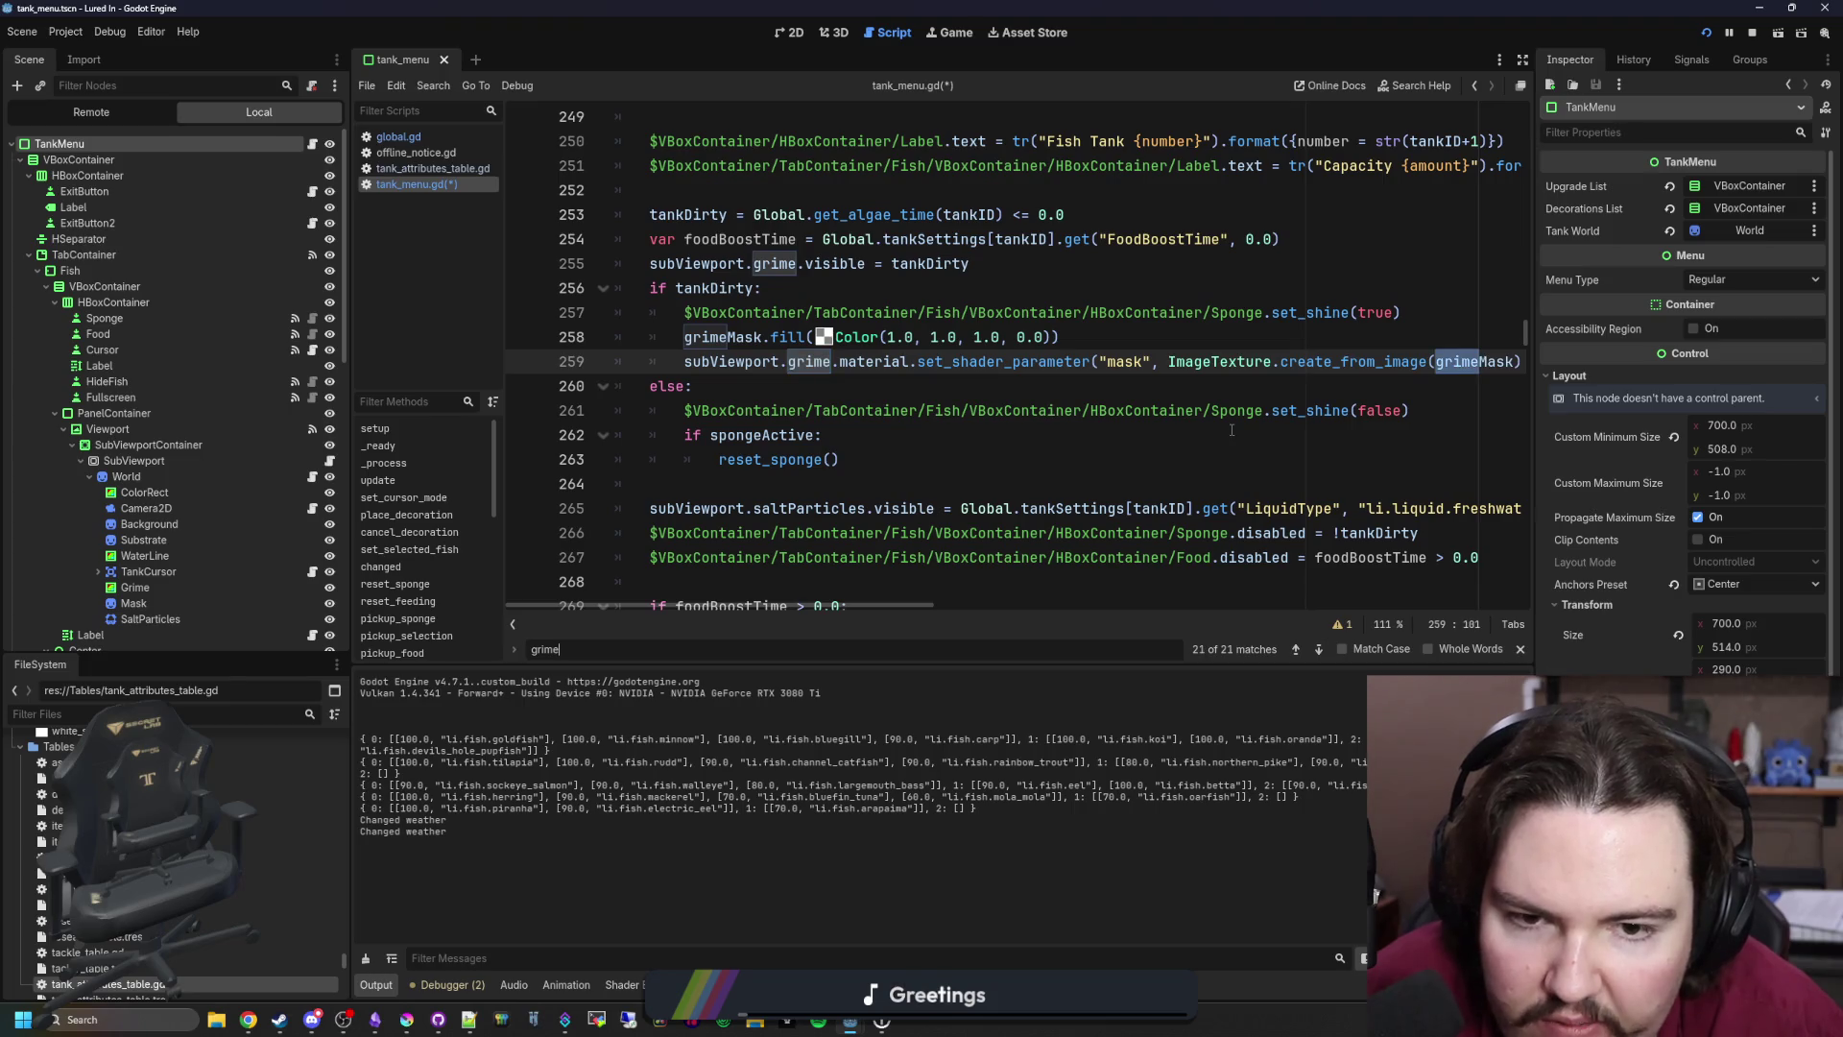
key("Return")
key("Return")
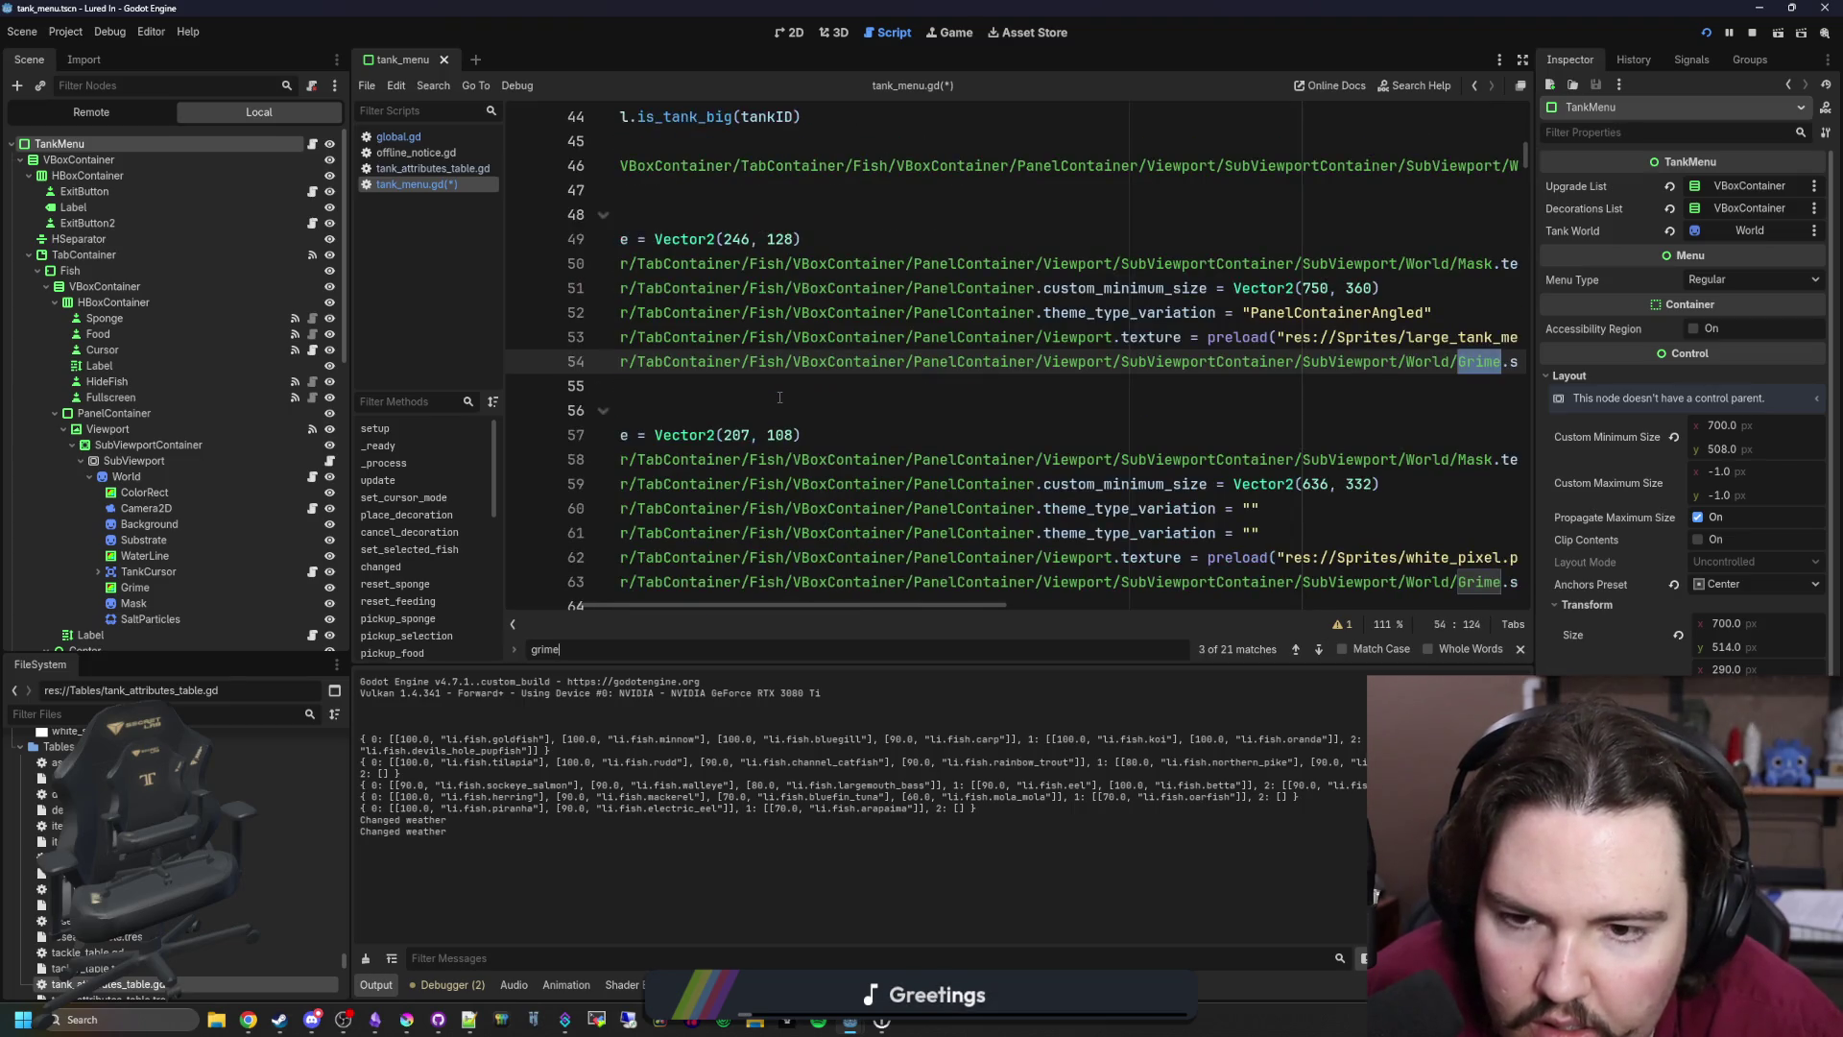
key("Return")
key("Return")
key("Return")
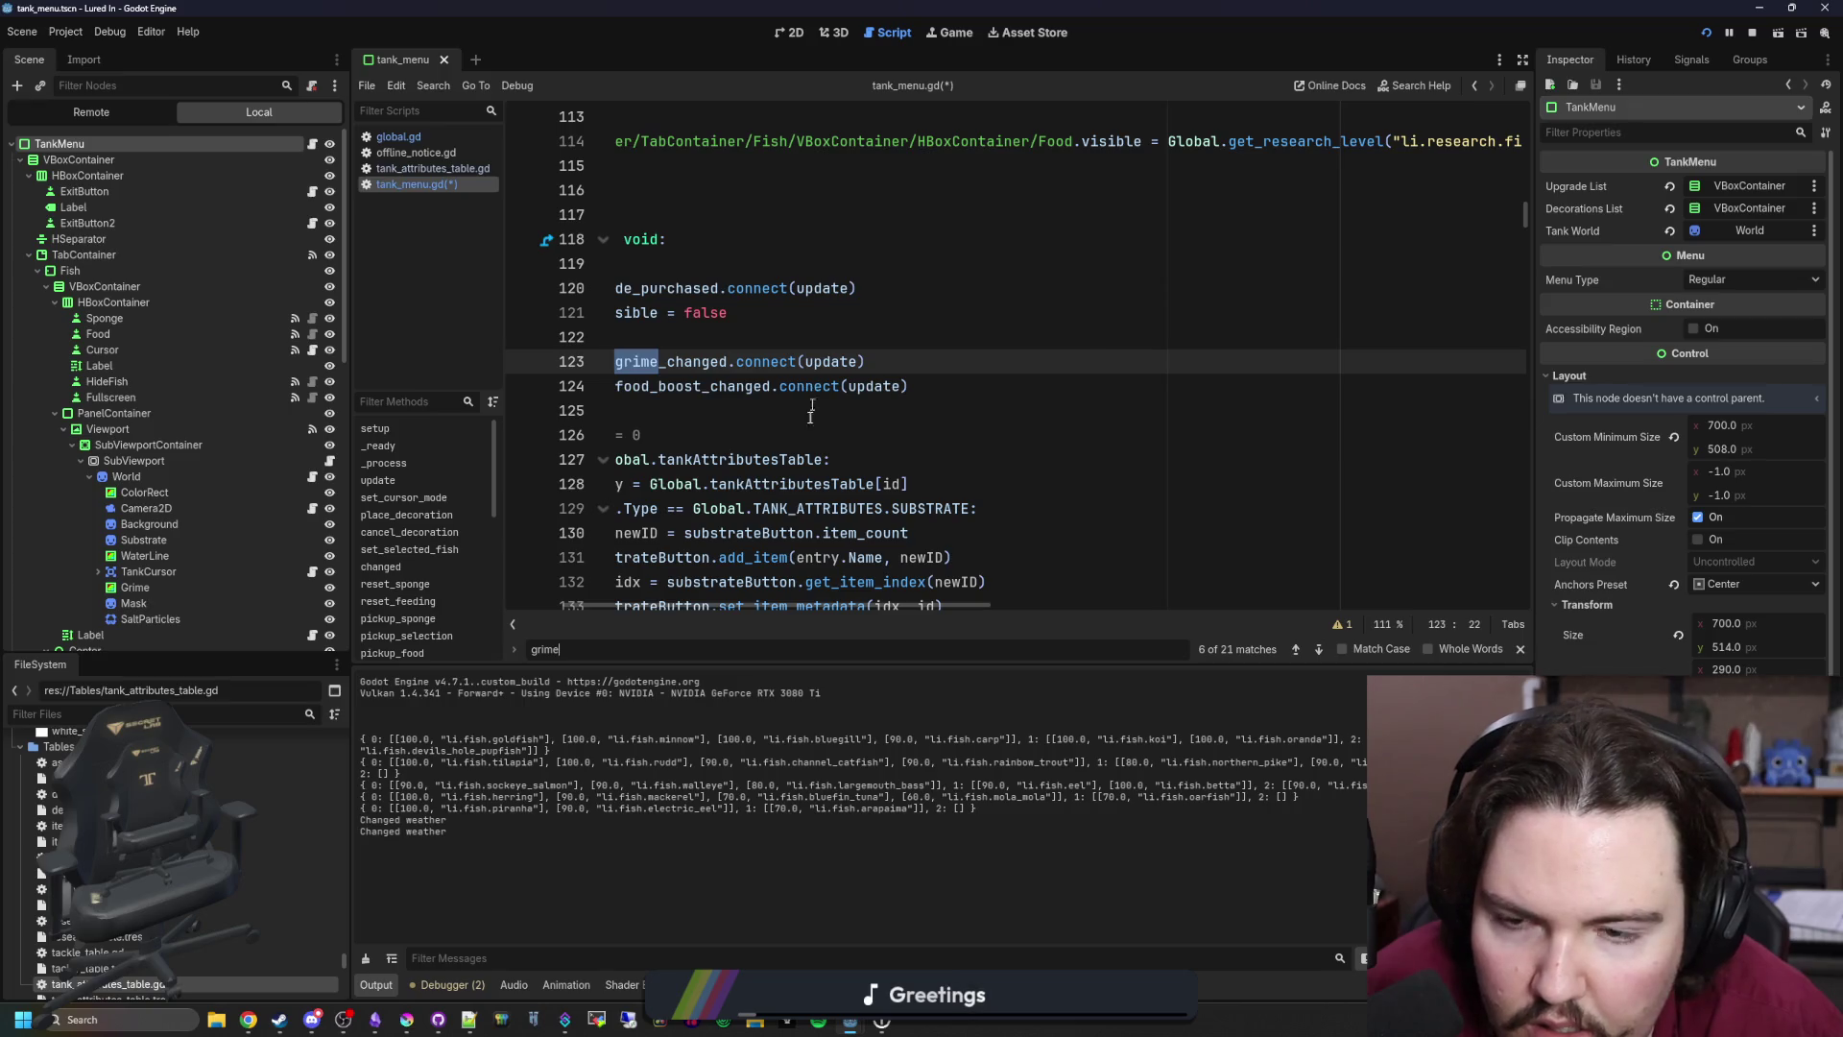
key("Return")
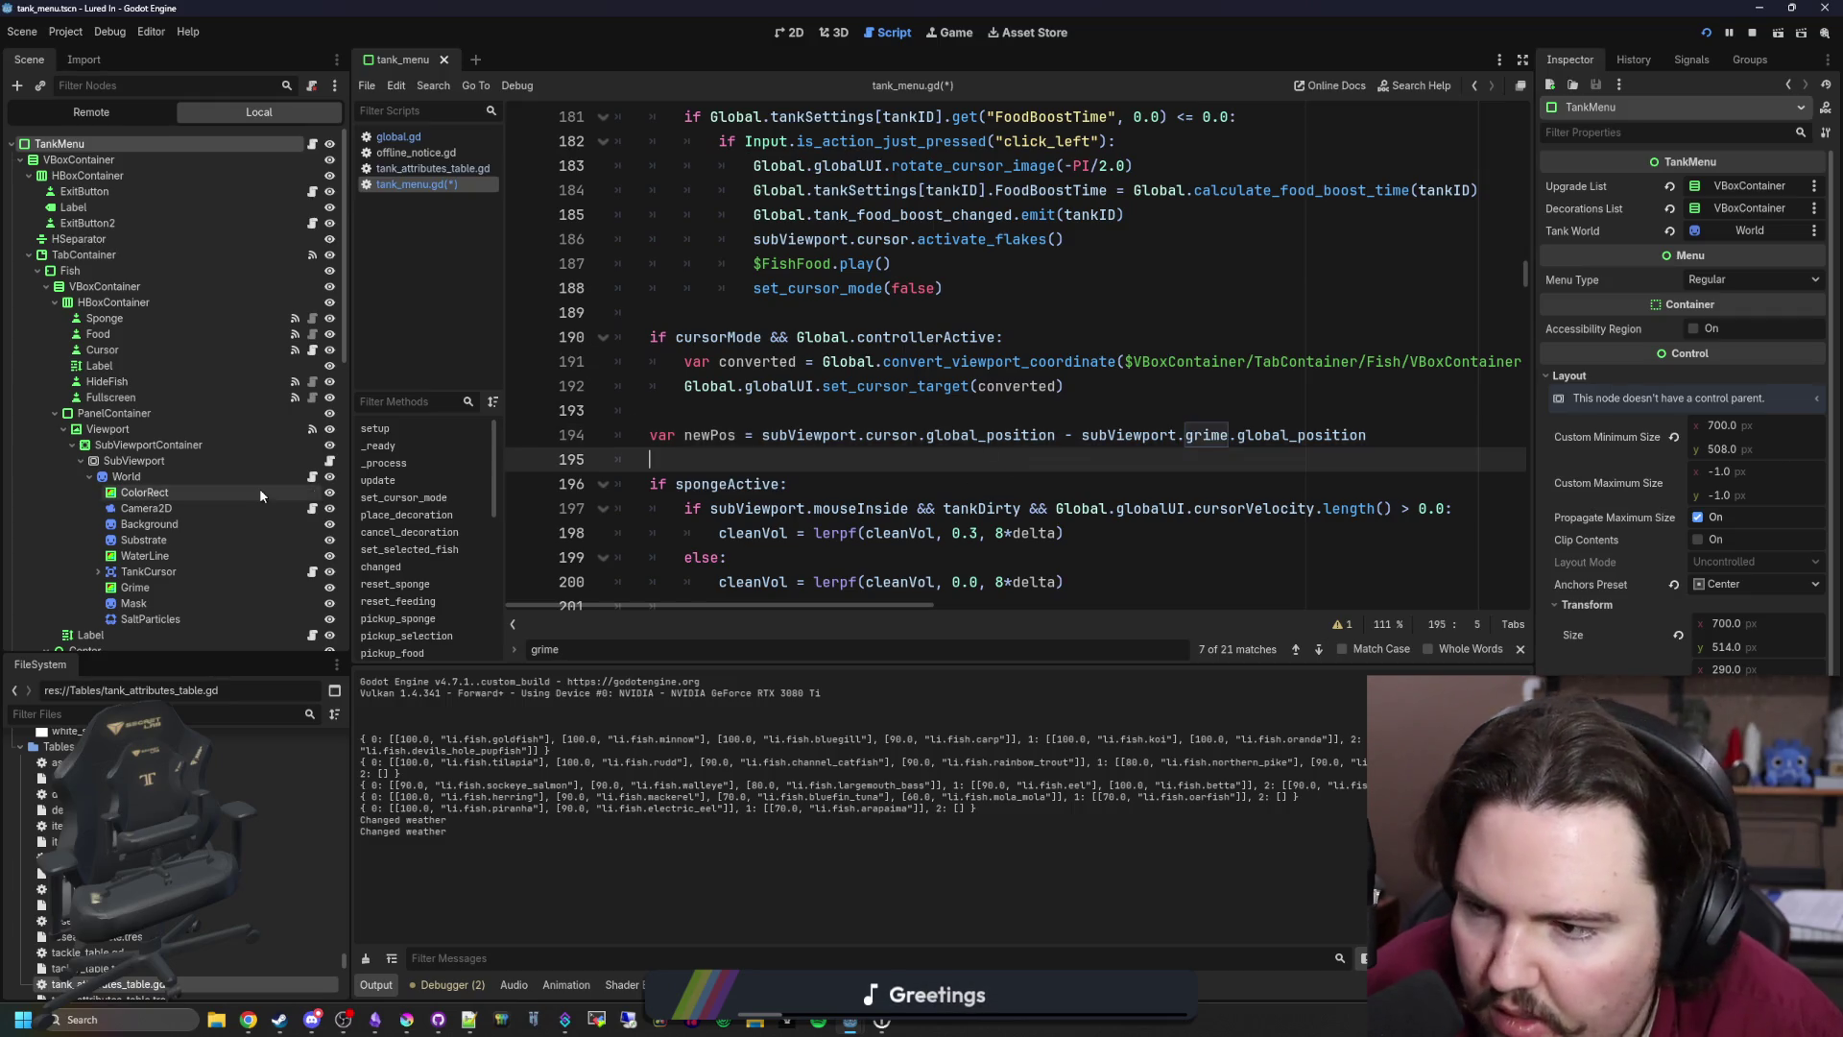
Step: Inspect the grime variable declared on line 10 of tank_viewport.gd
left_click(328, 462)
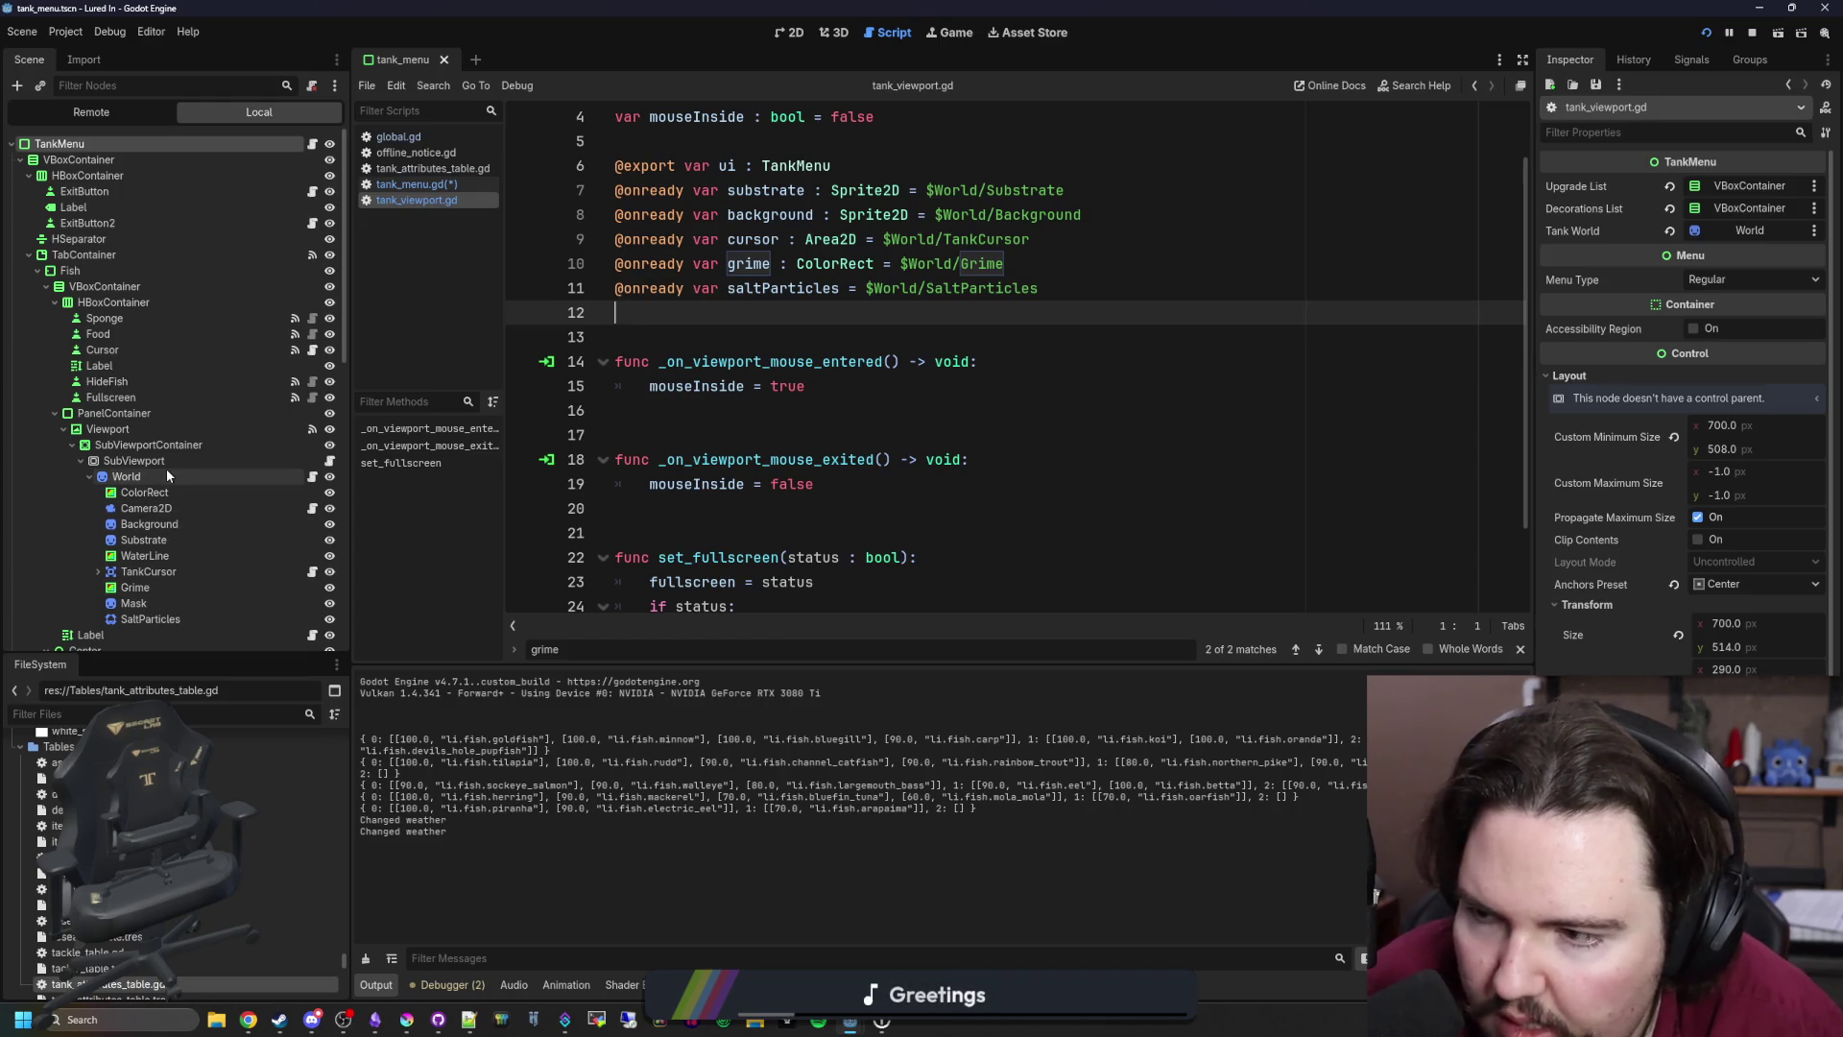
double_click(759, 263)
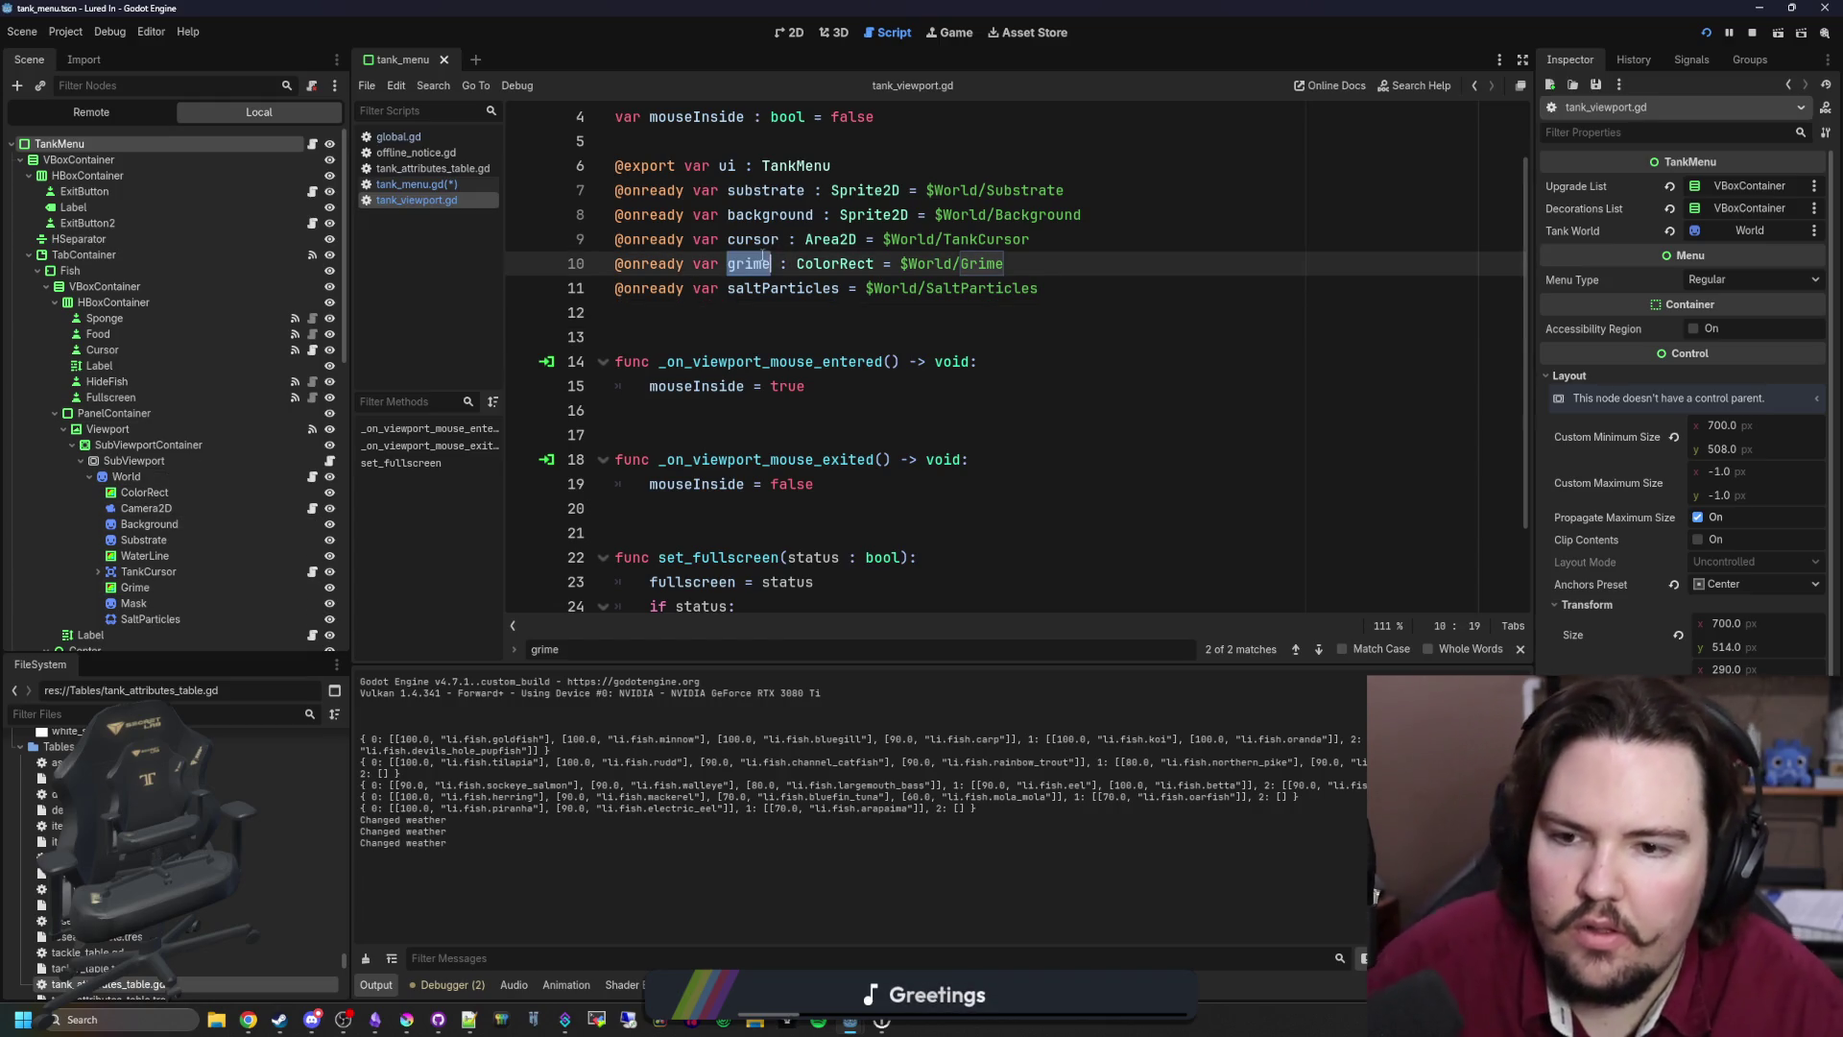
scroll(809, 385, "down", 2)
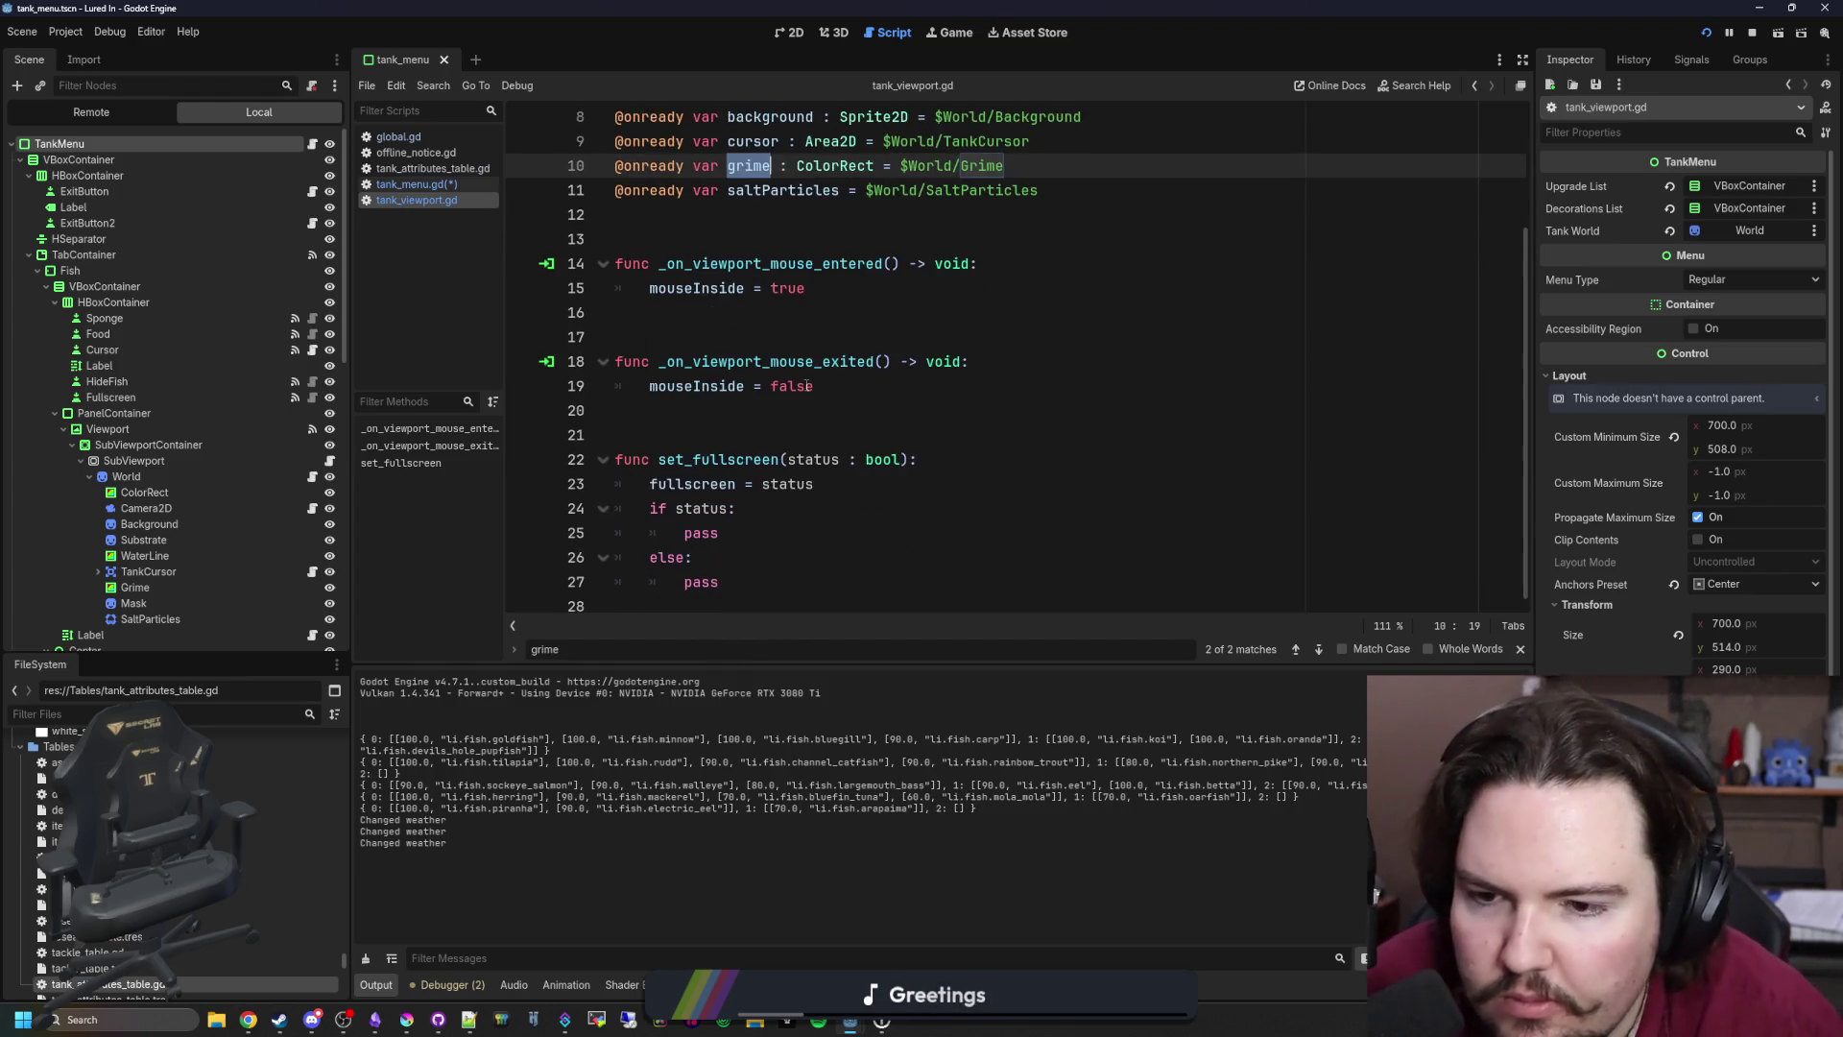
scroll(808, 381, "up", 3)
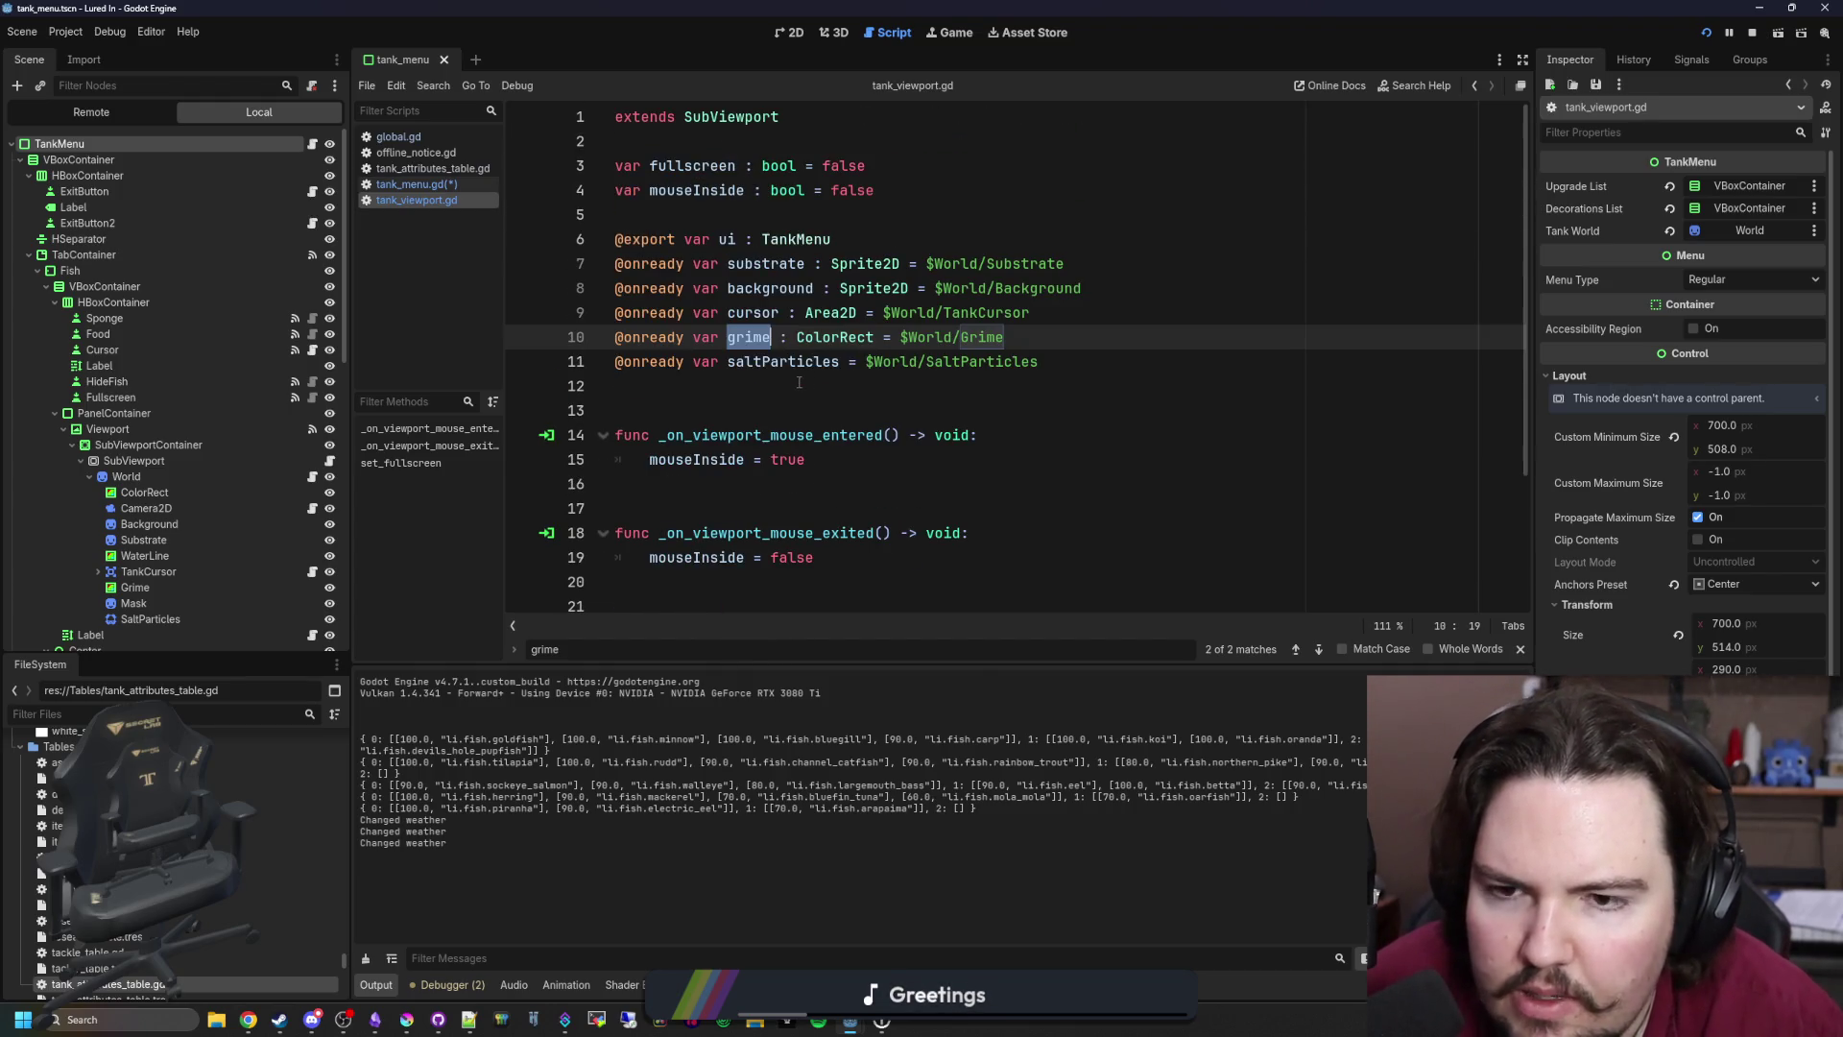
left_click(784, 387)
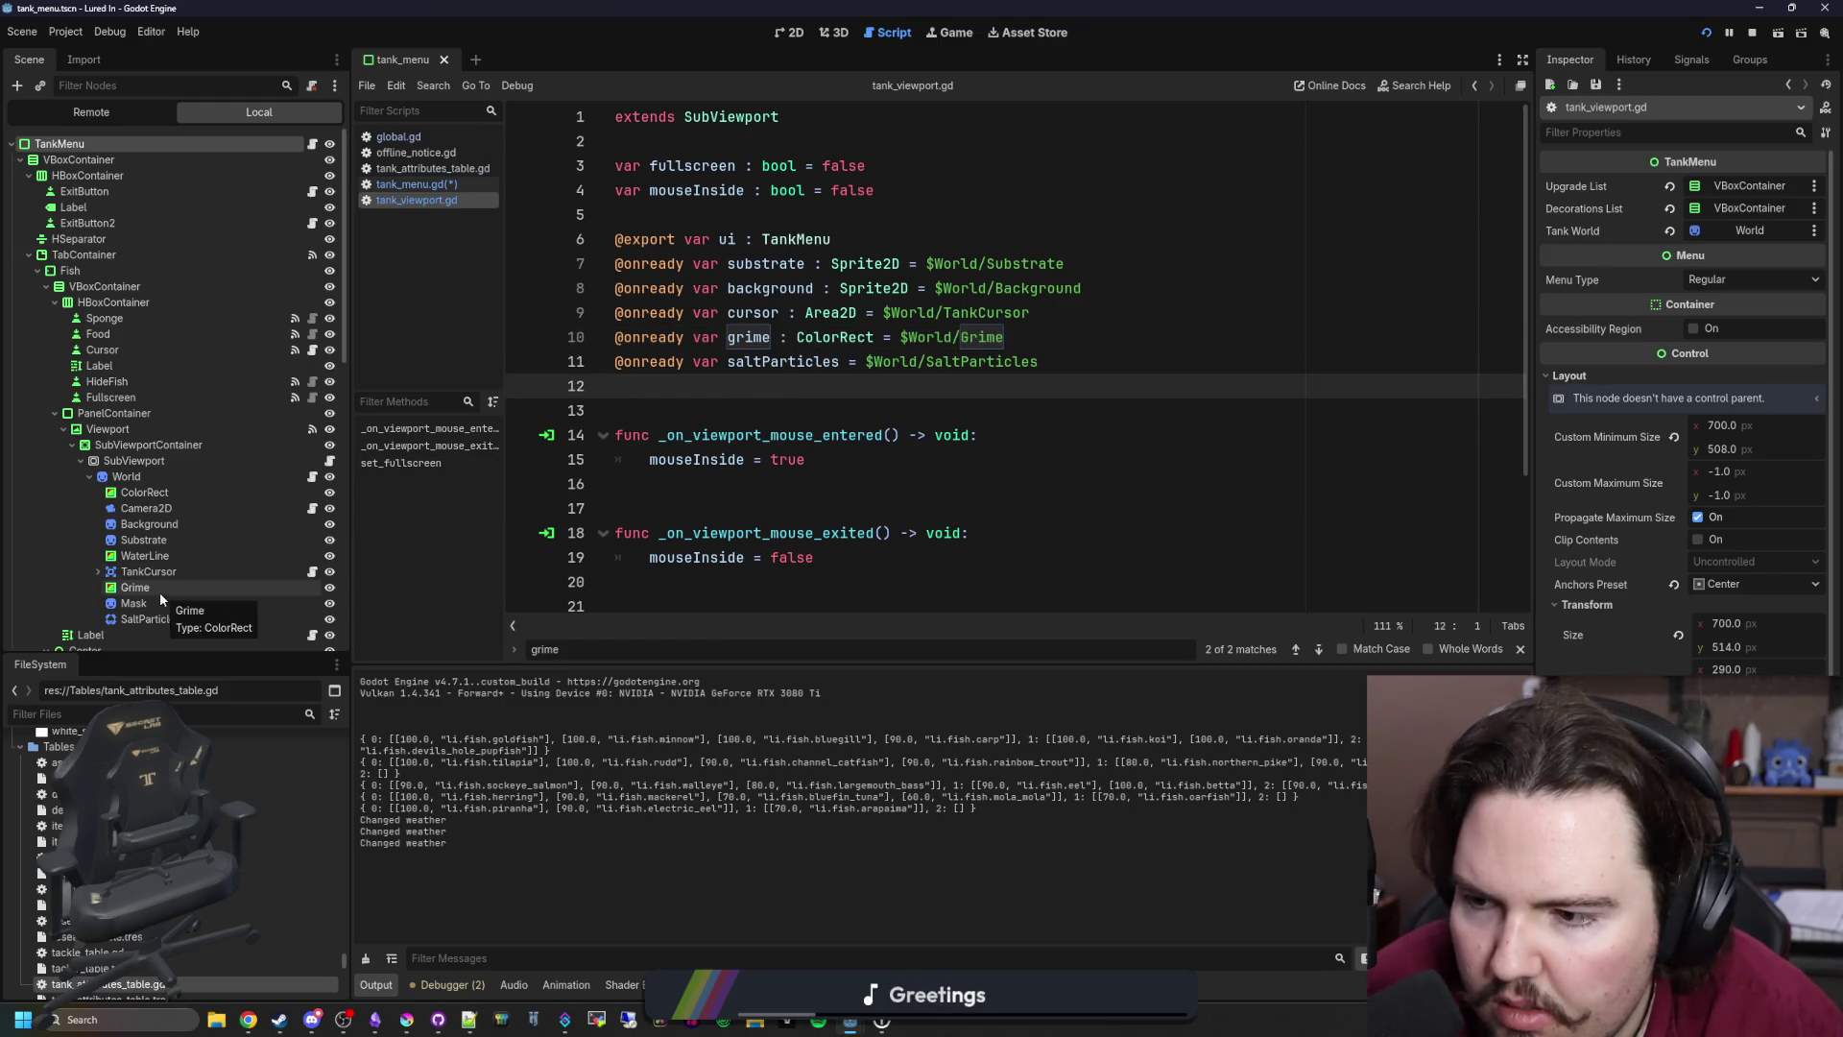
Step: Back in tank_menu.gd, review the grime code around line 193
left_click(306, 144)
left_click(979, 411)
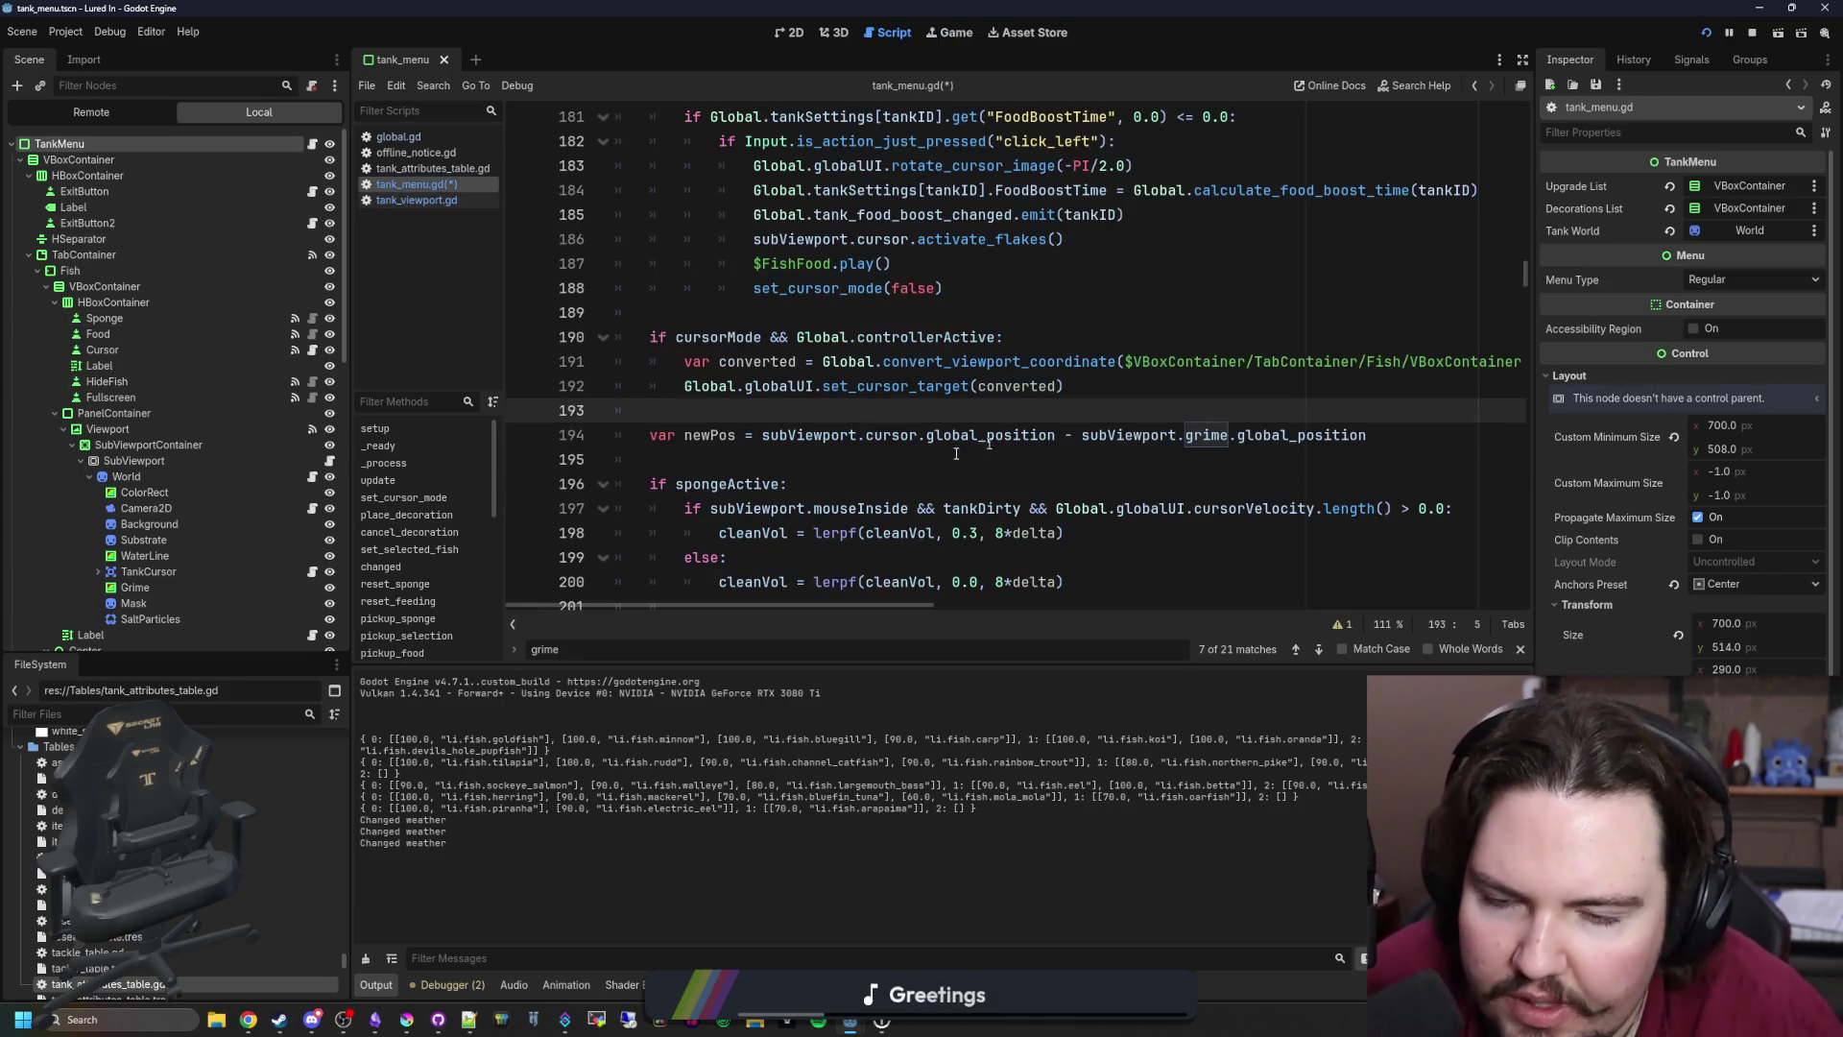
scroll(986, 444, "up", 10)
left_click_drag(1525, 254, 1539, 60)
scroll(1010, 441, "down", 13)
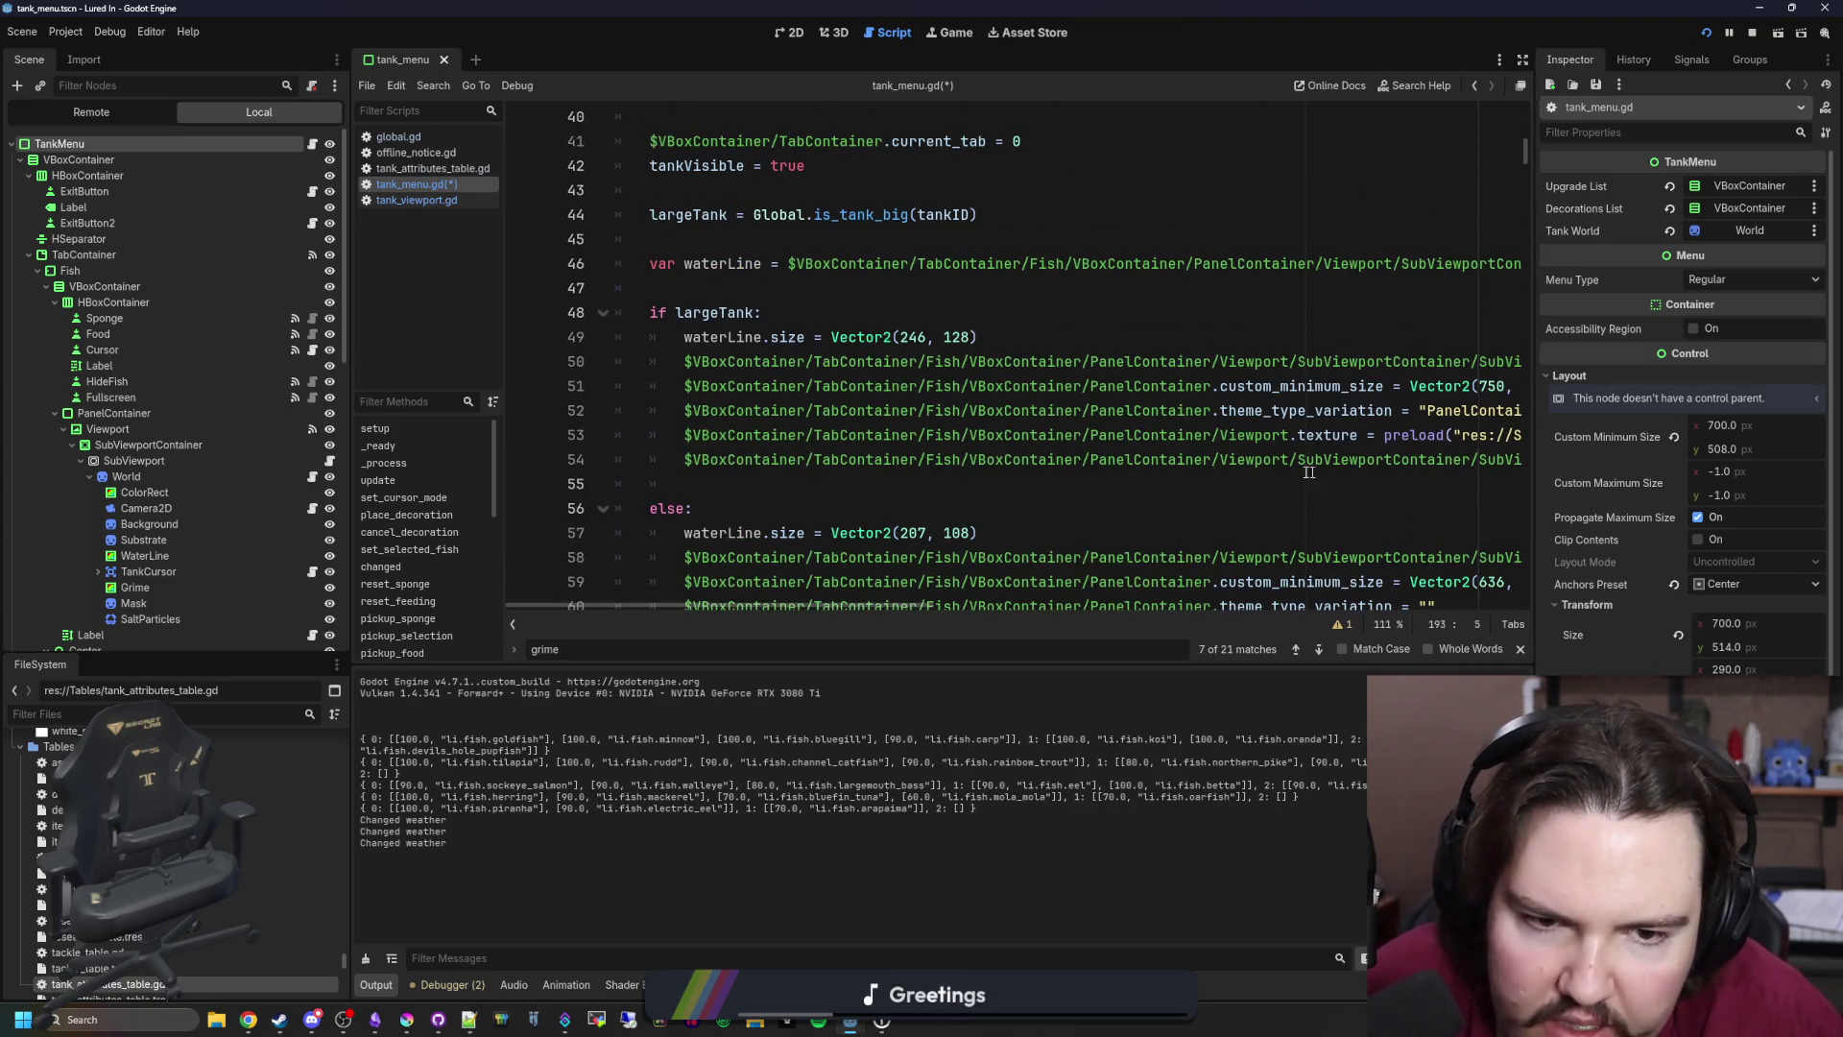
left_click_drag(684, 459, 727, 459)
scroll(759, 403, "up", 2)
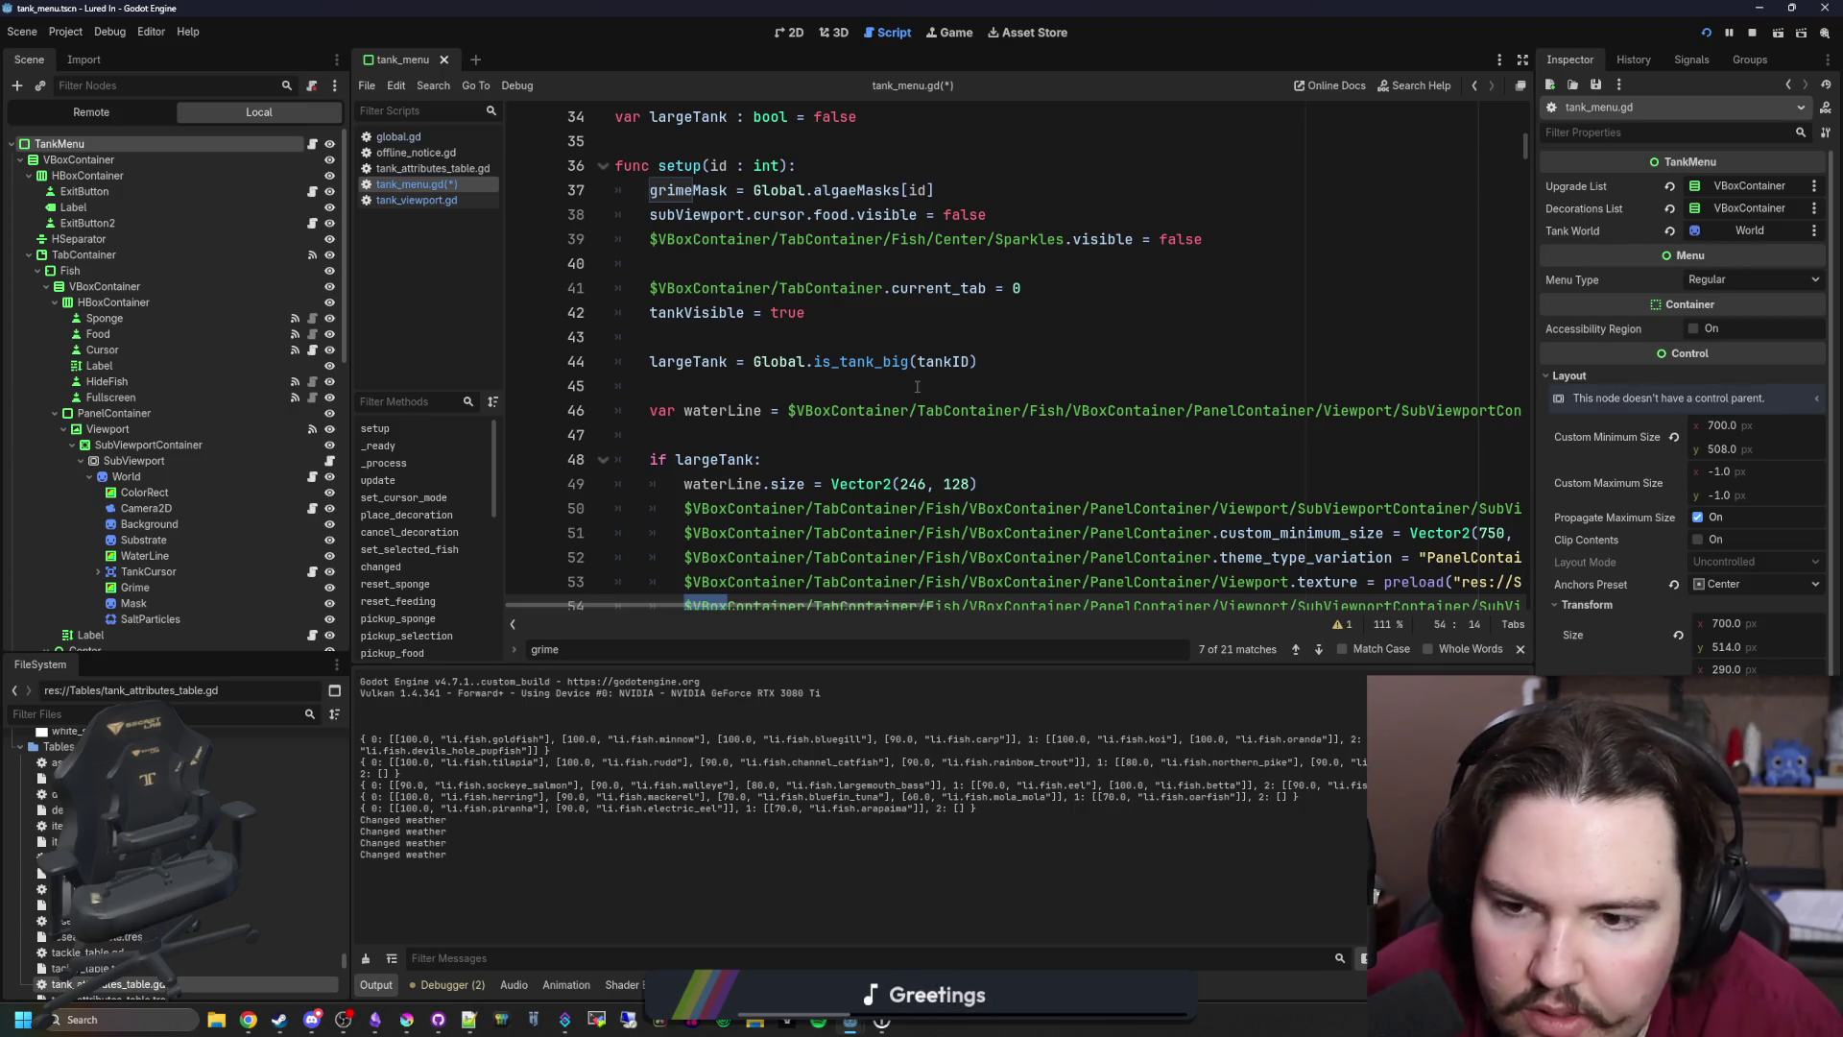
scroll(917, 387, "down", 4)
Step: Review the setup code after line 56's else: where the Grime node path is used
left_click(903, 361)
scroll(902, 360, "down", 3)
key("ctrl+f")
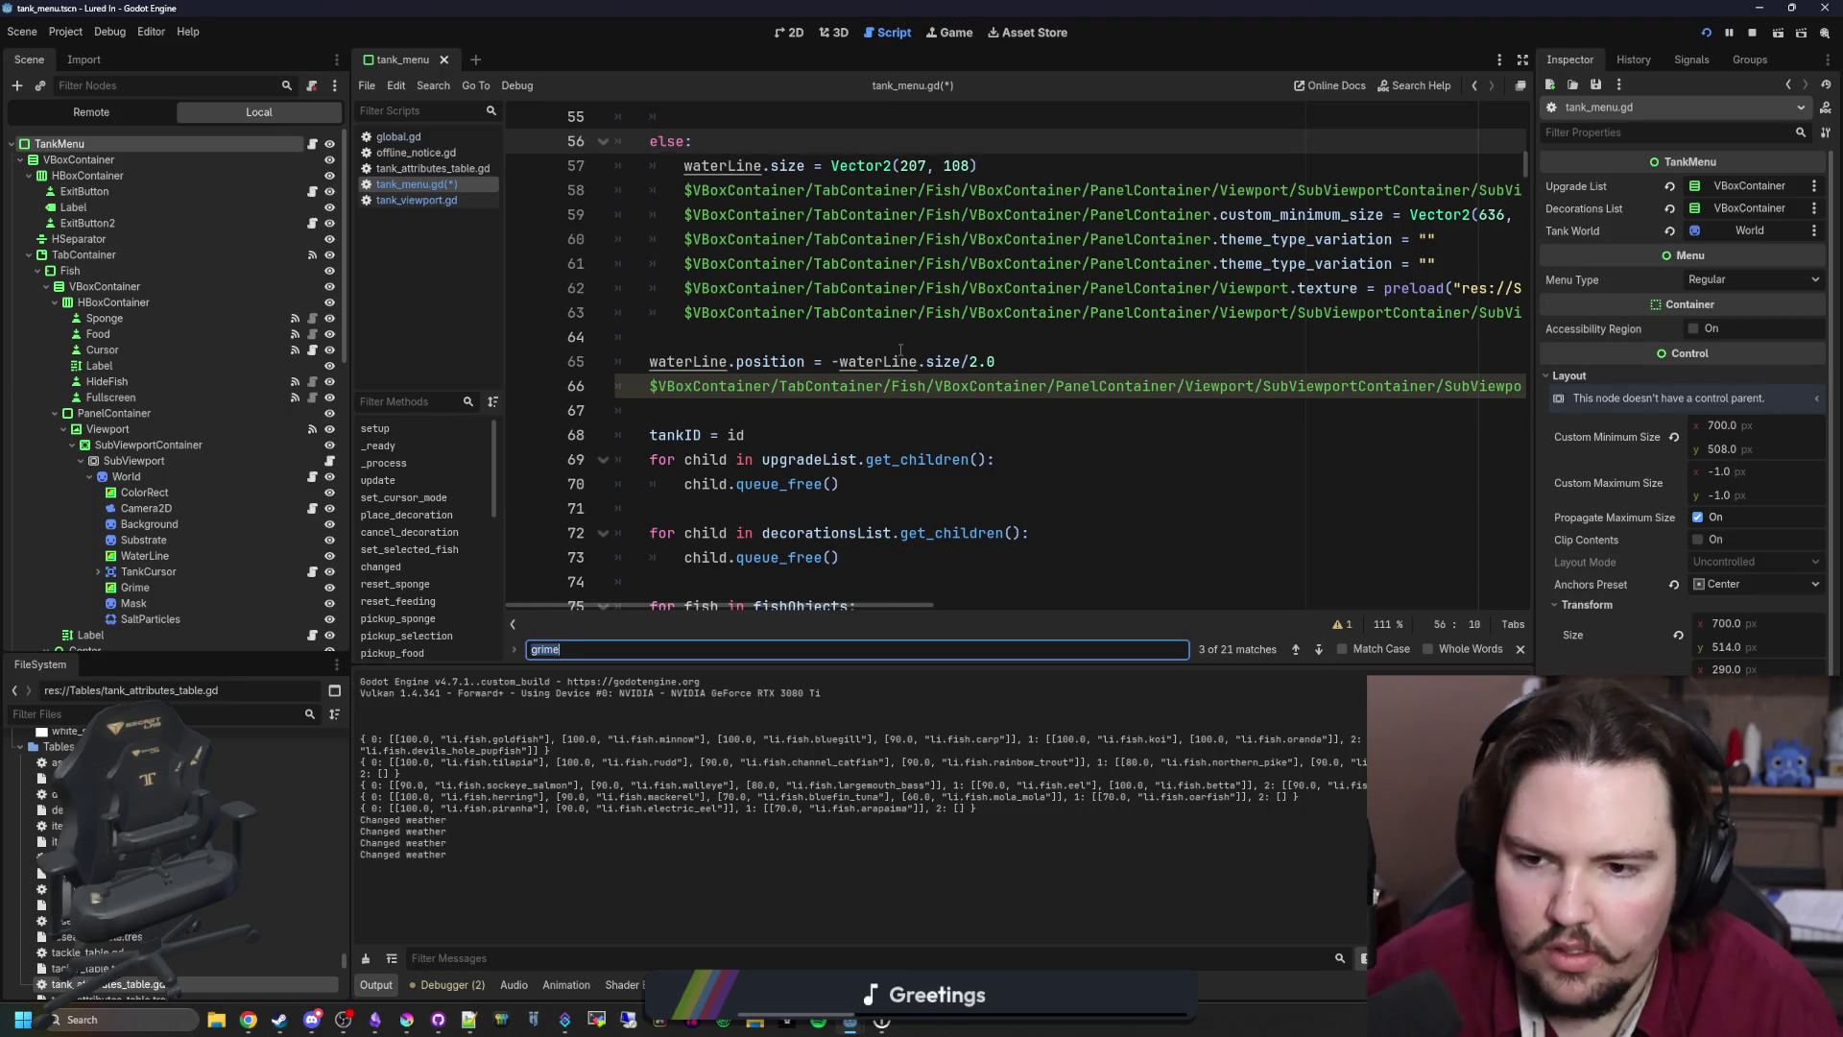
scroll(900, 351, "down", 11)
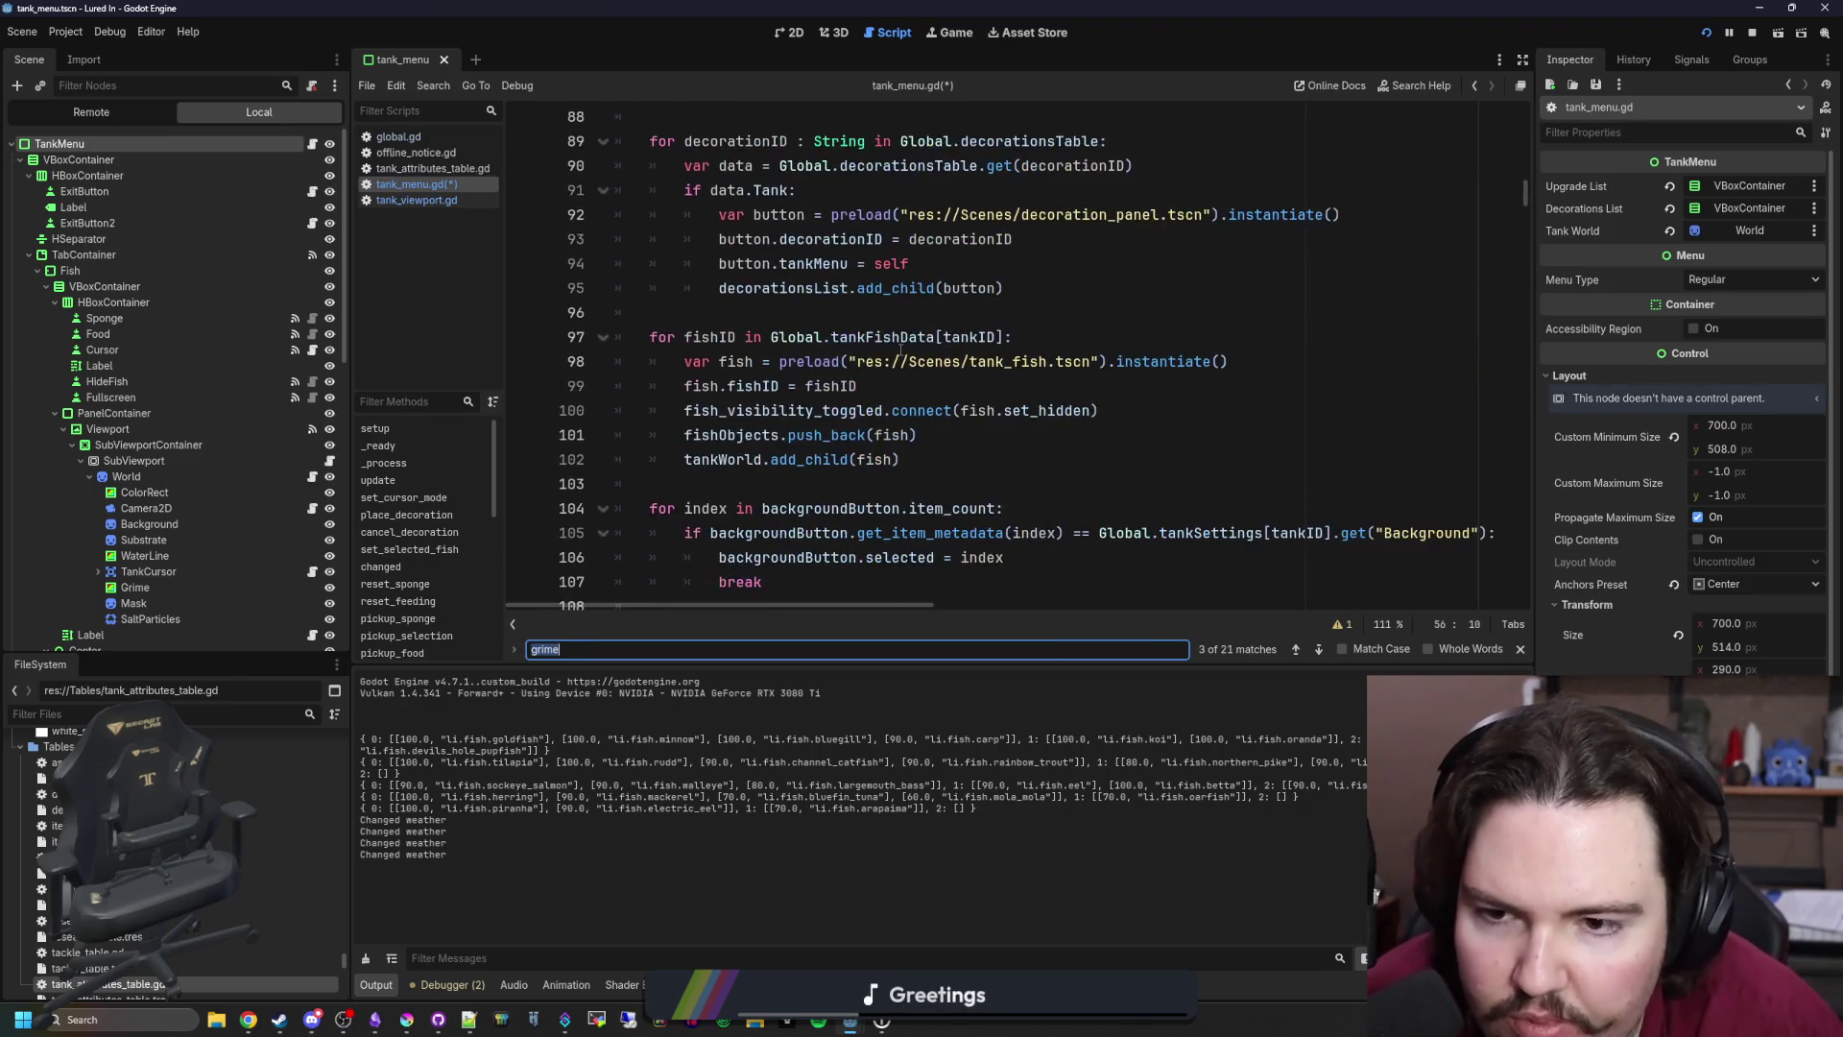
scroll(900, 350, "down", 4)
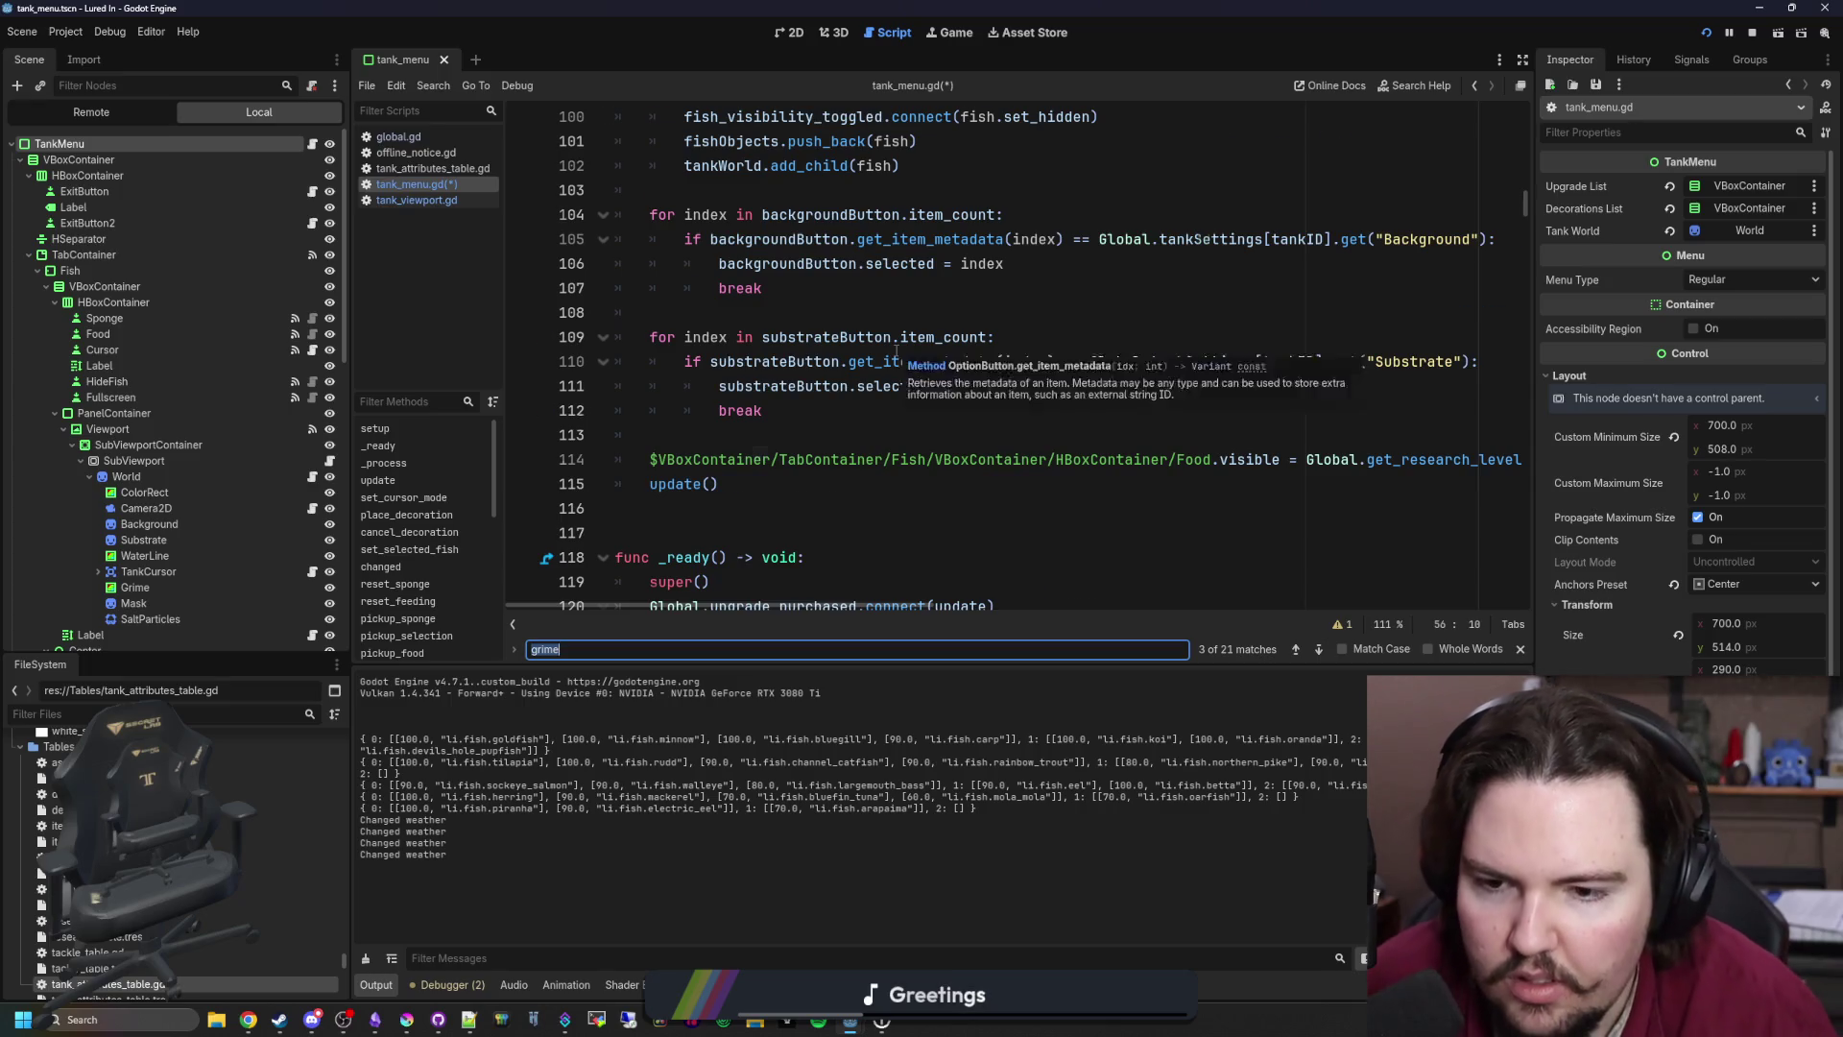
scroll(758, 423, "down", 4)
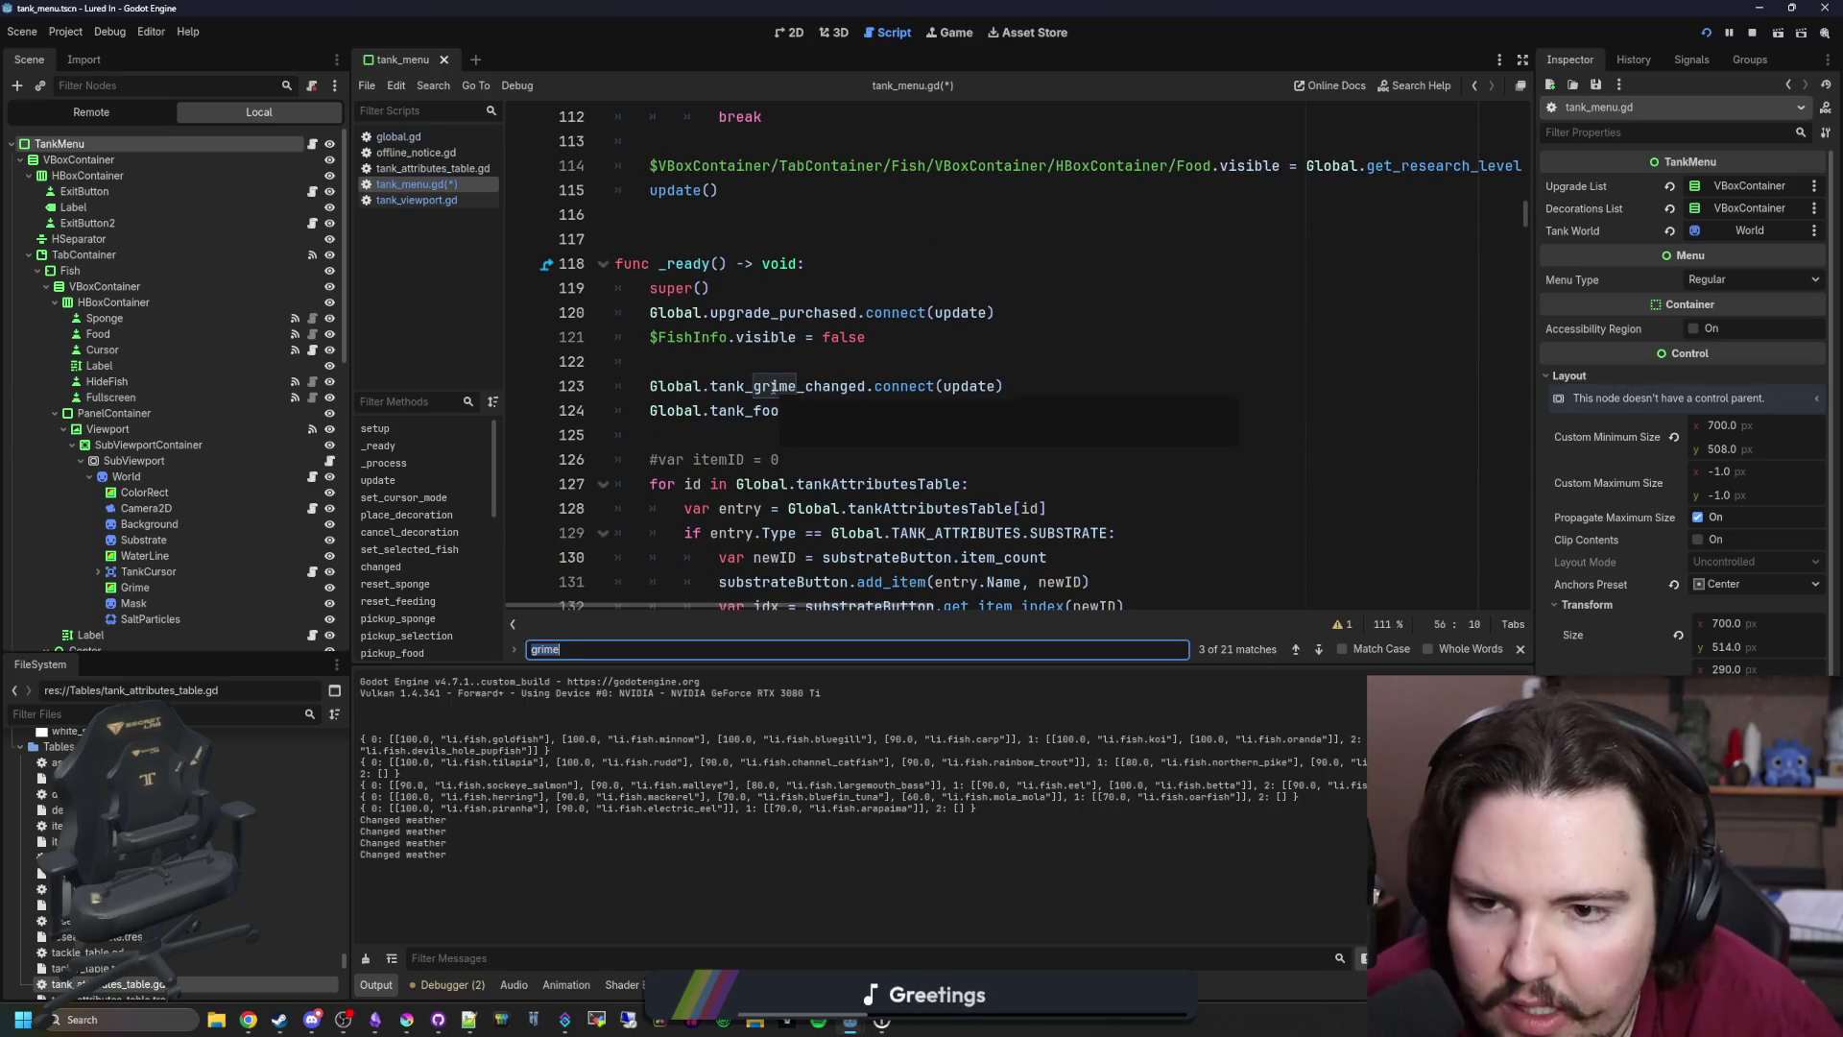
scroll(773, 385, "down", 8)
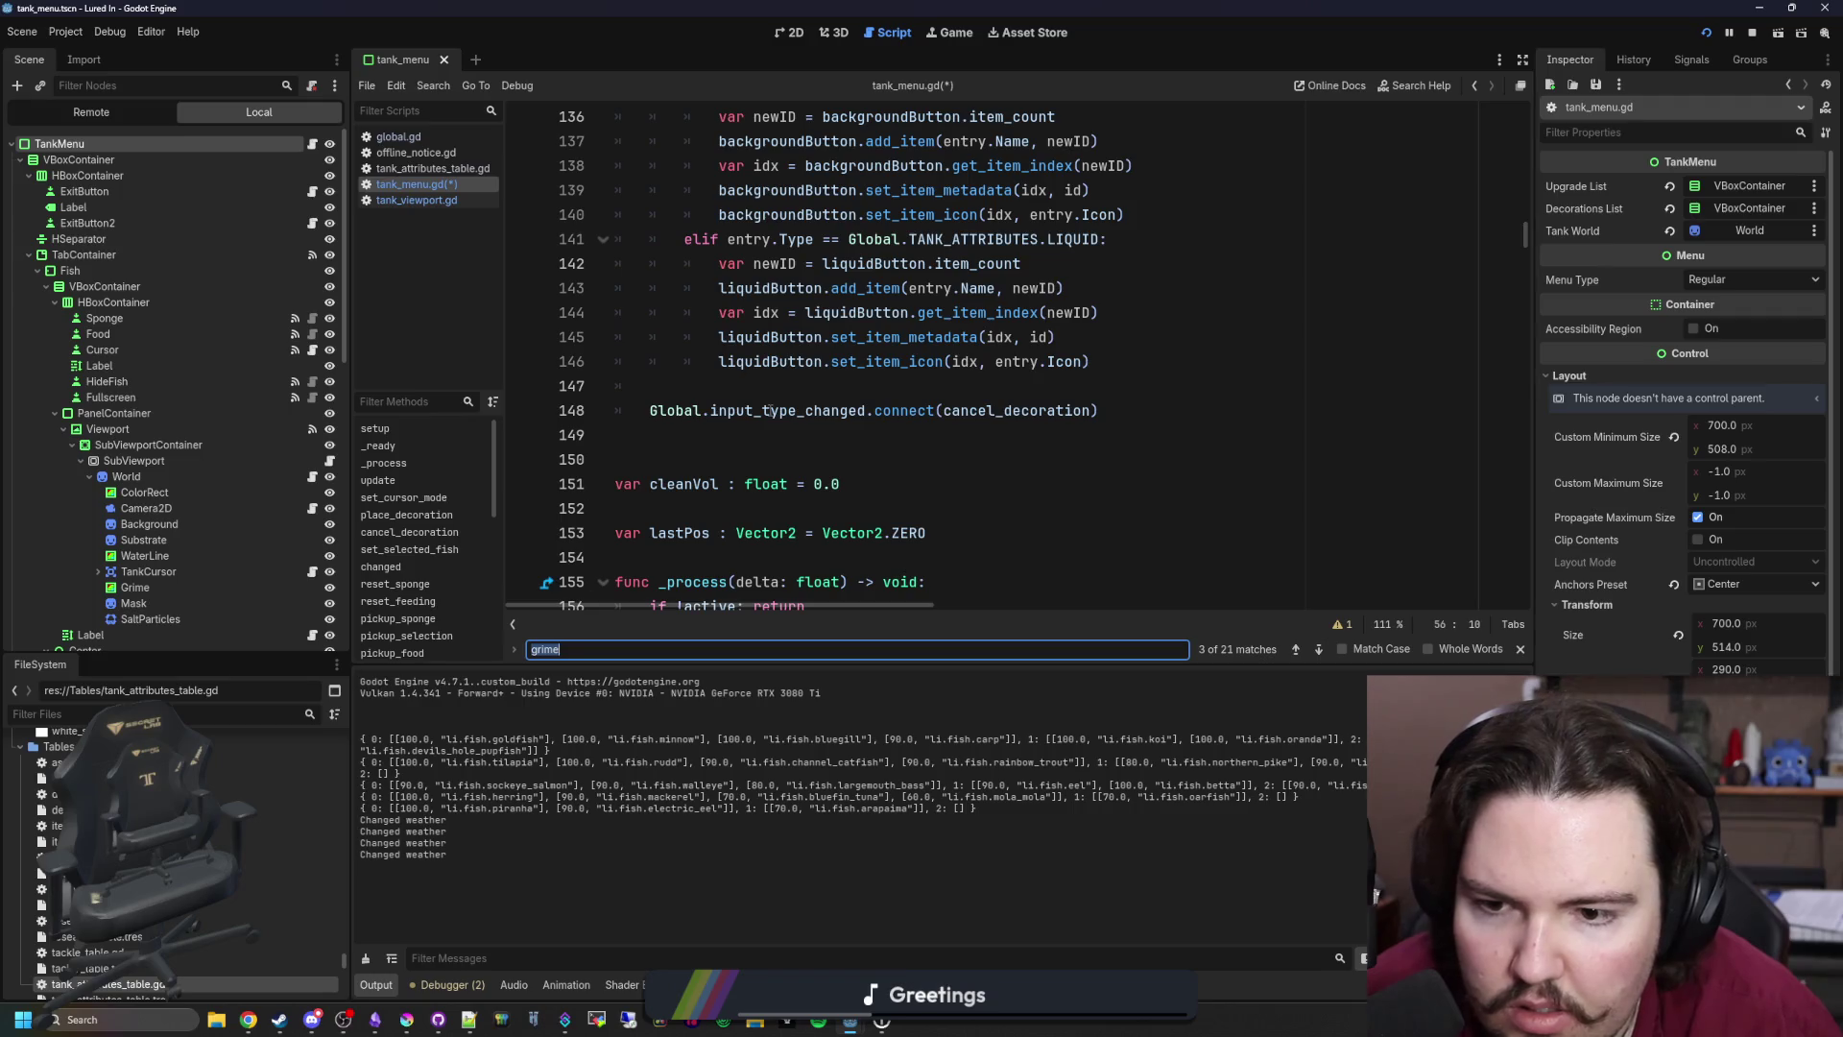
scroll(771, 401, "up", 5)
type("subViewport")
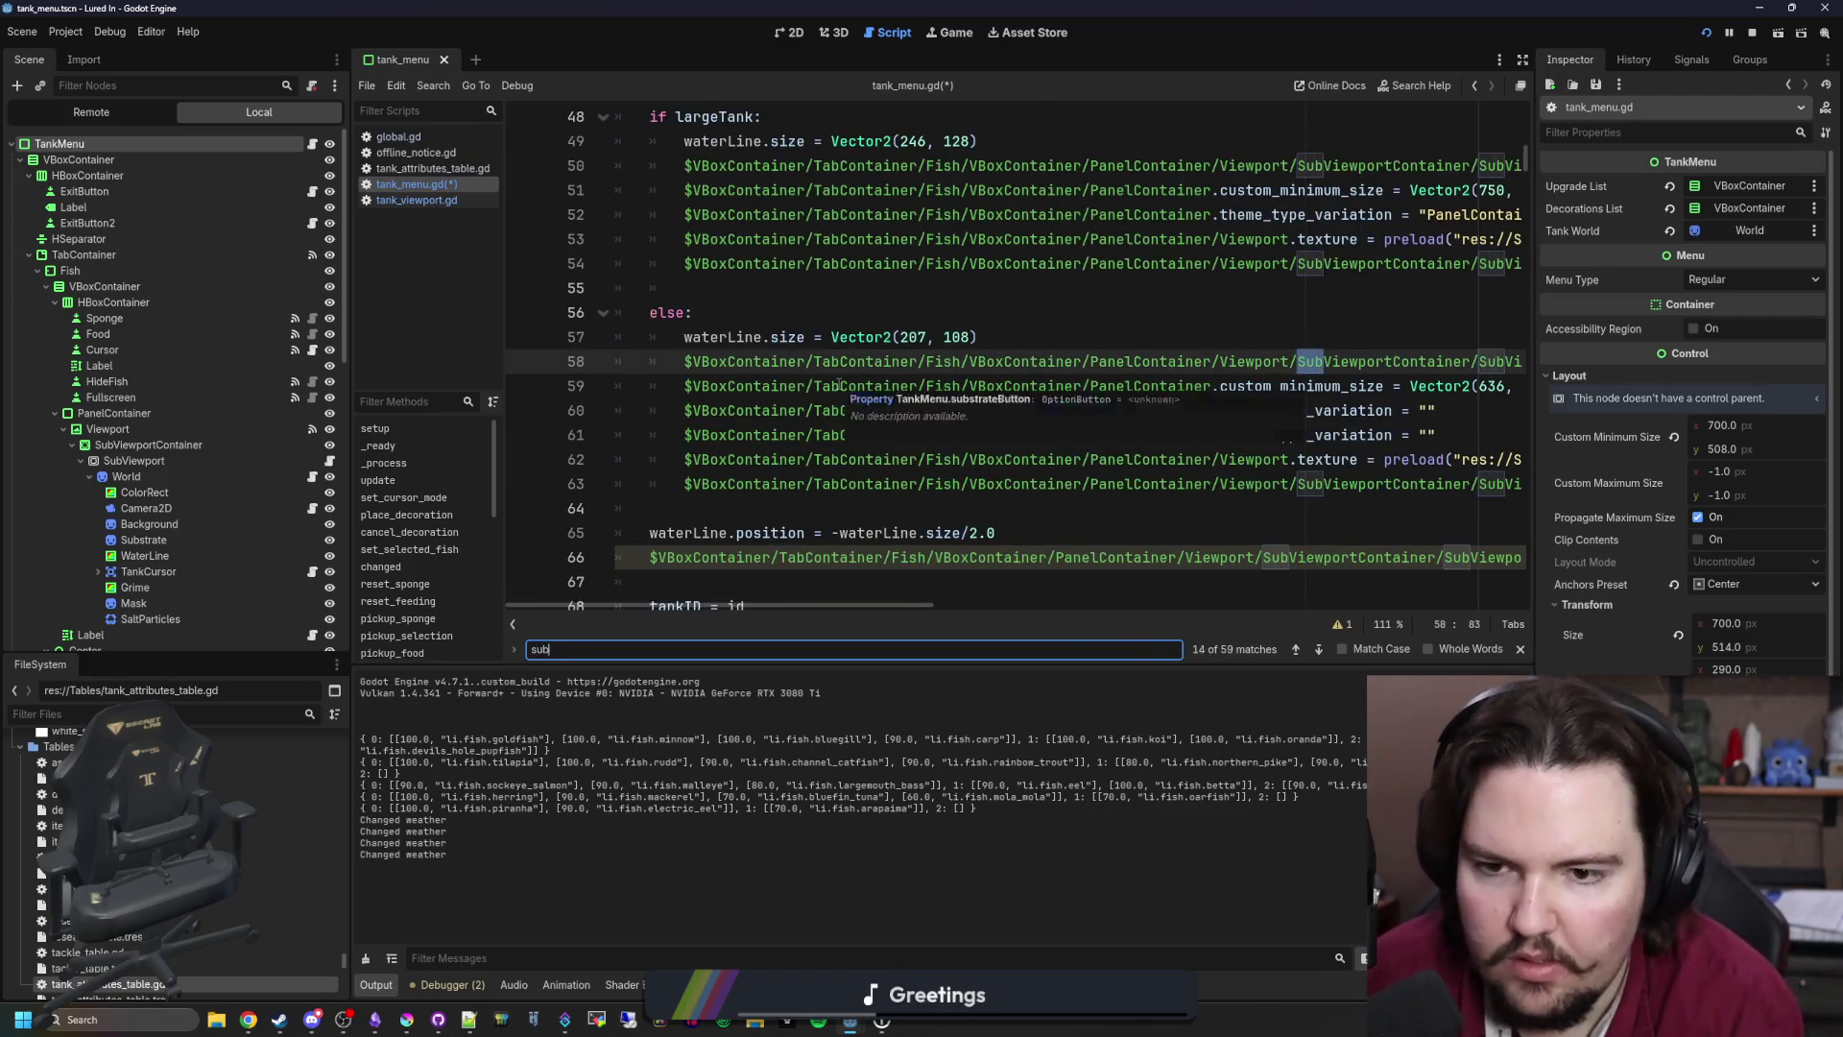
key("Return")
key("Return")
key("Return")
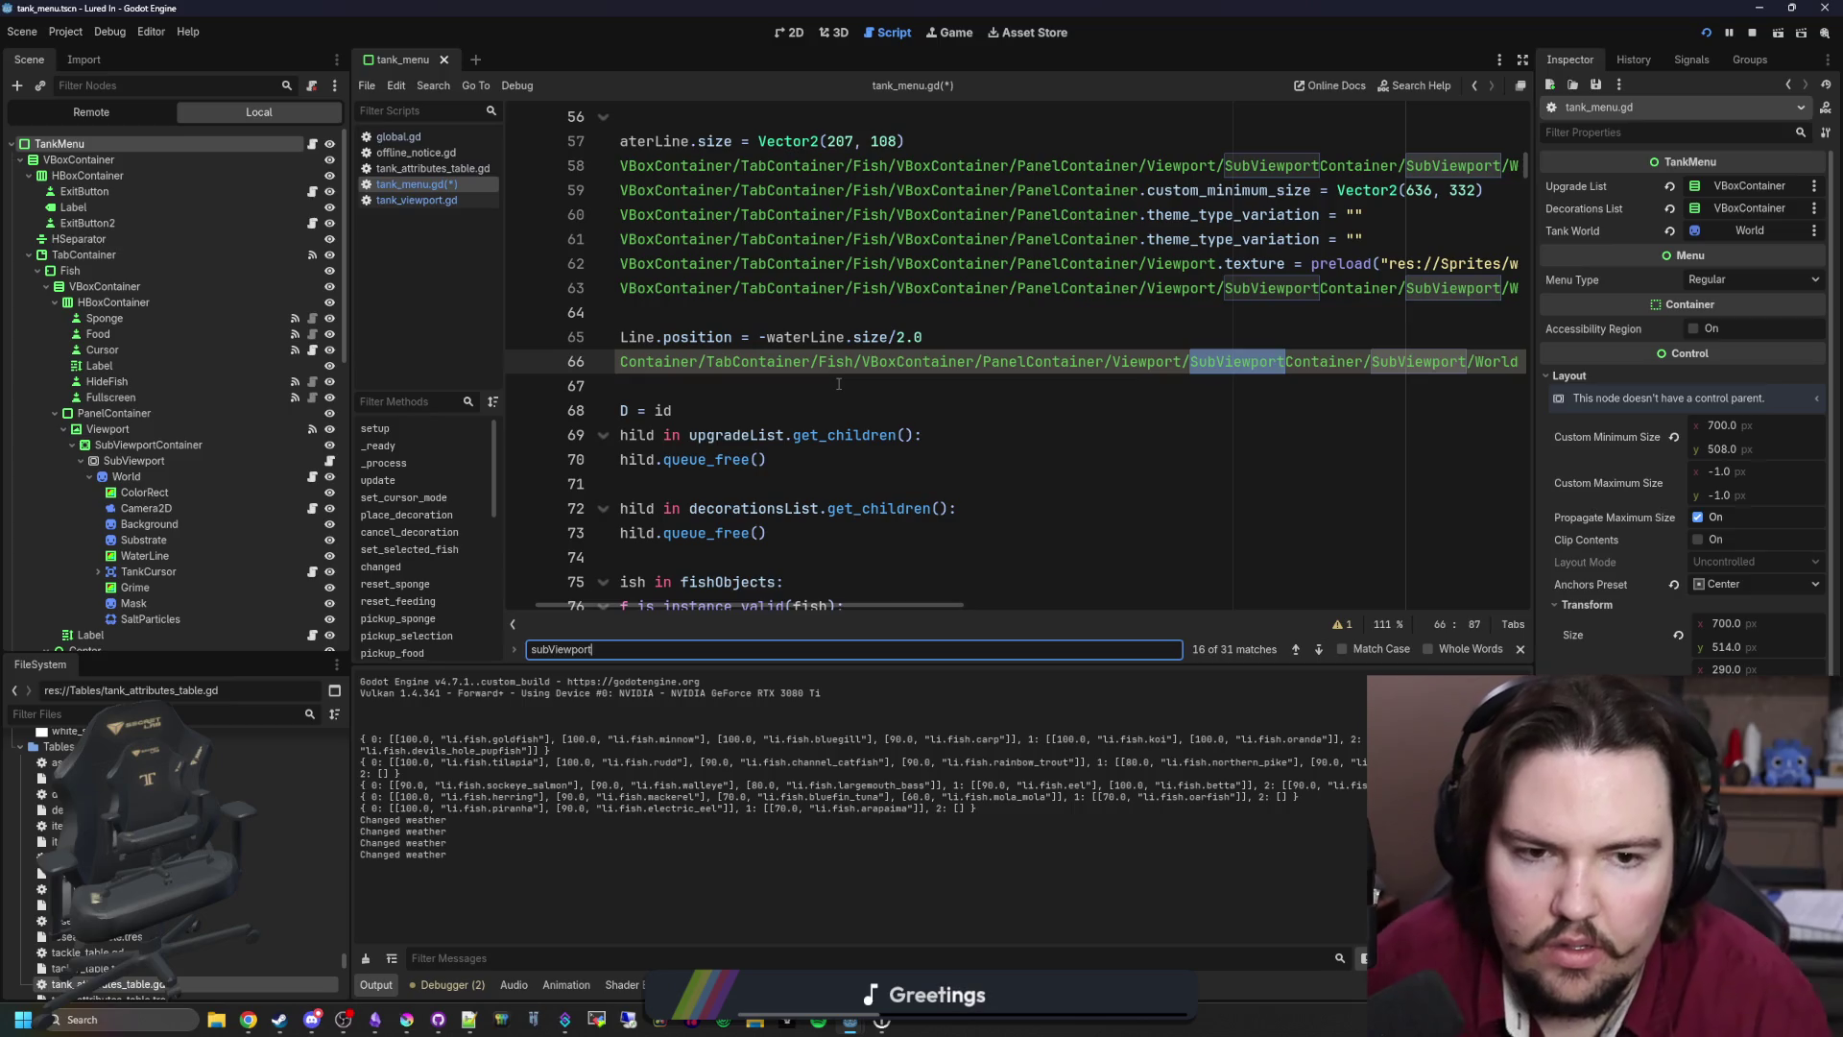
key("Return")
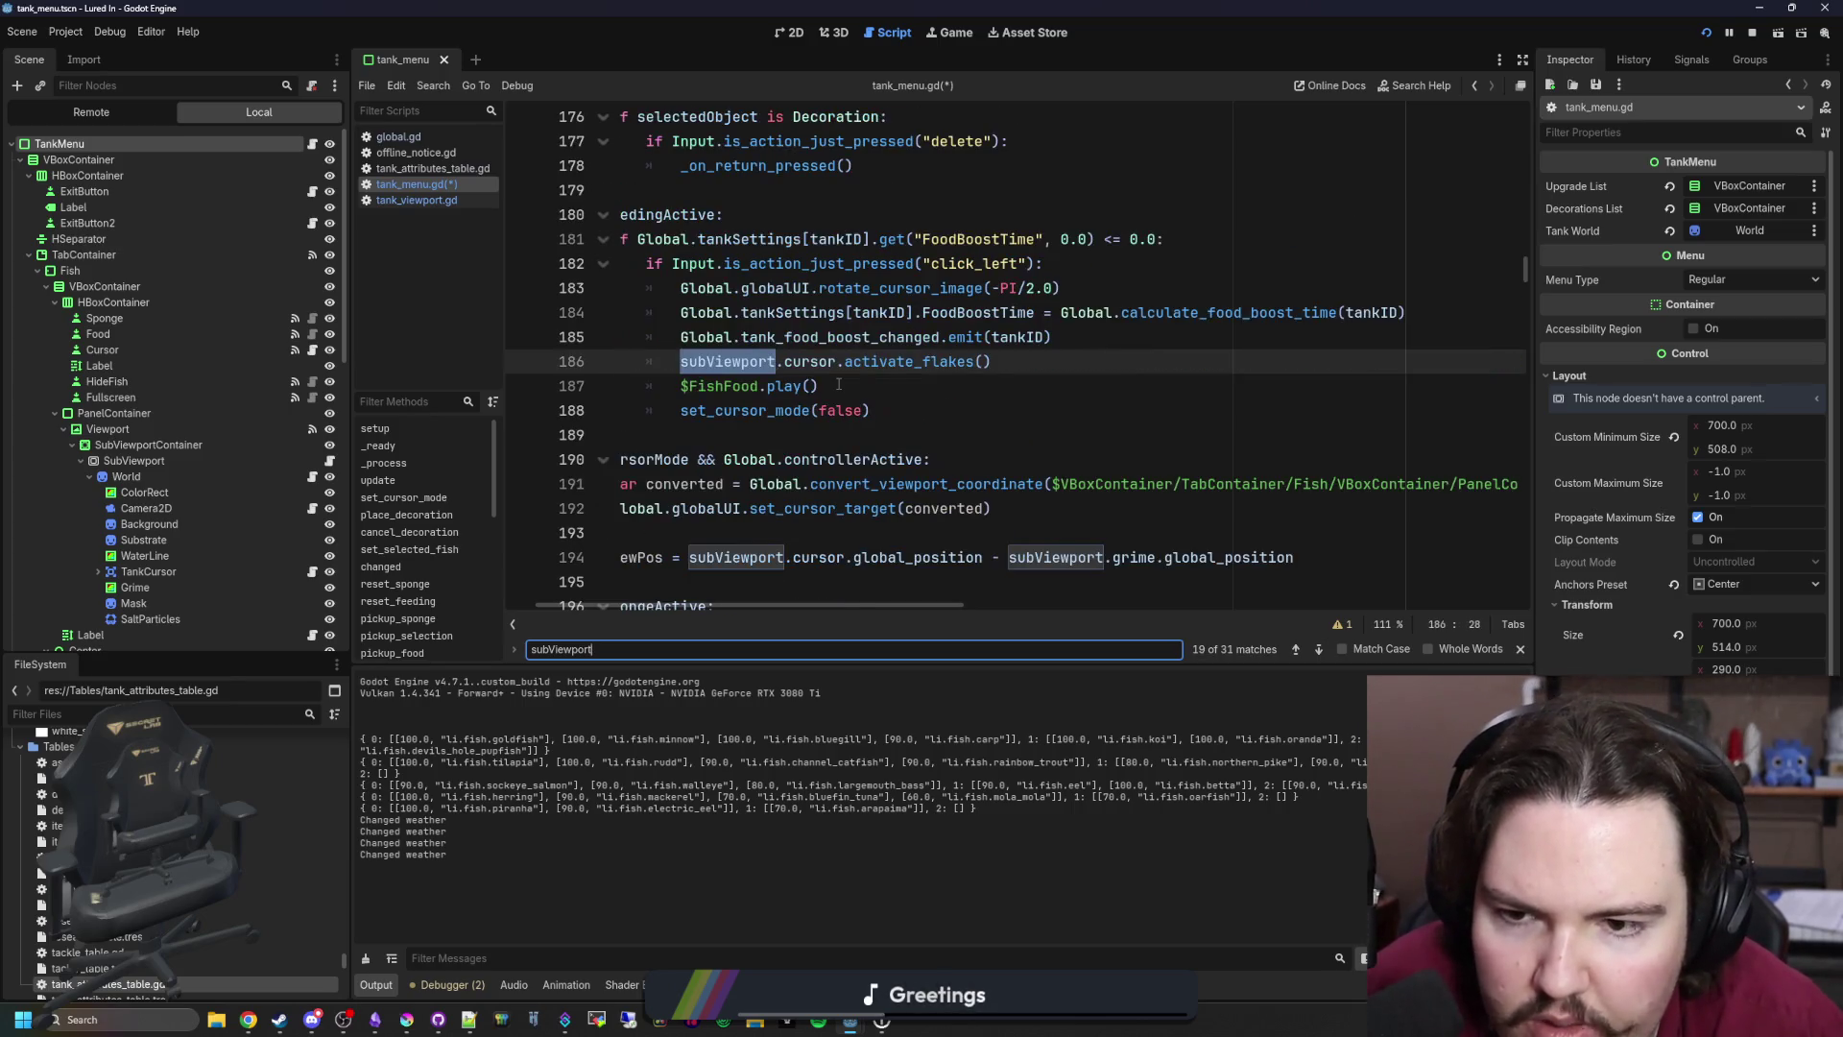
key("Return")
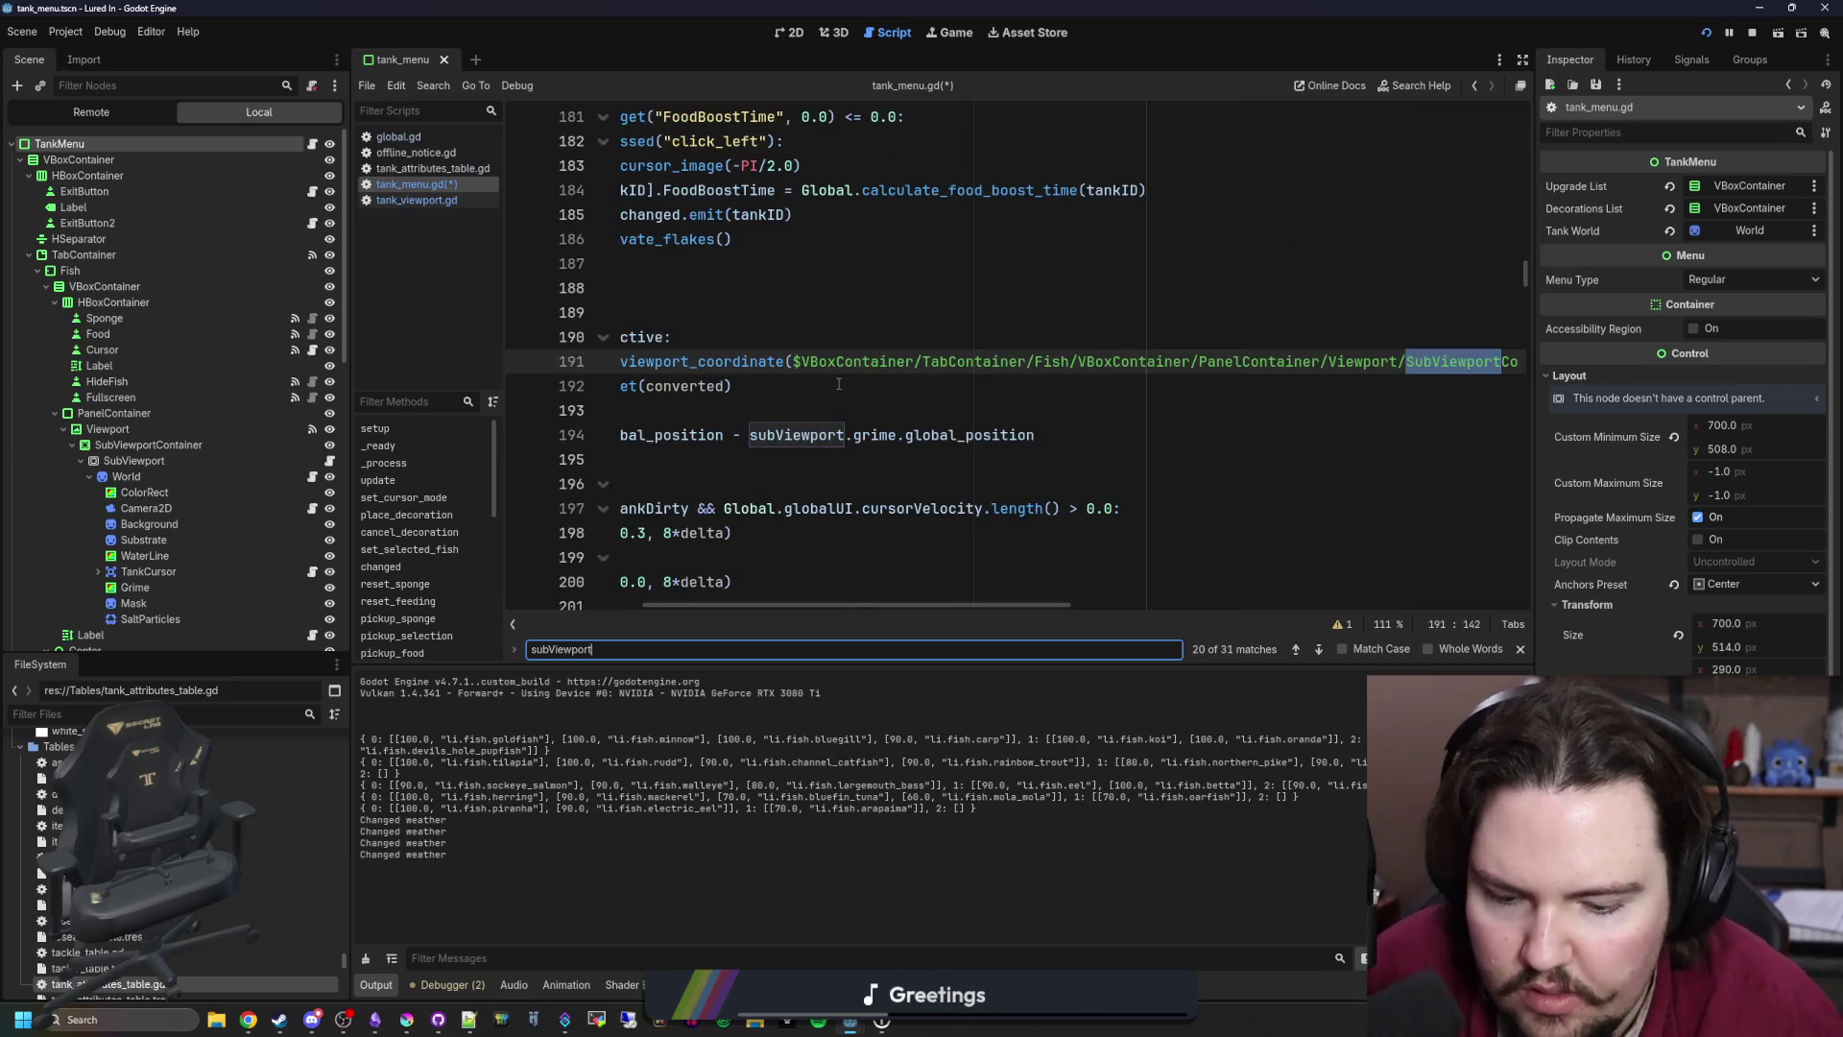
type(" =")
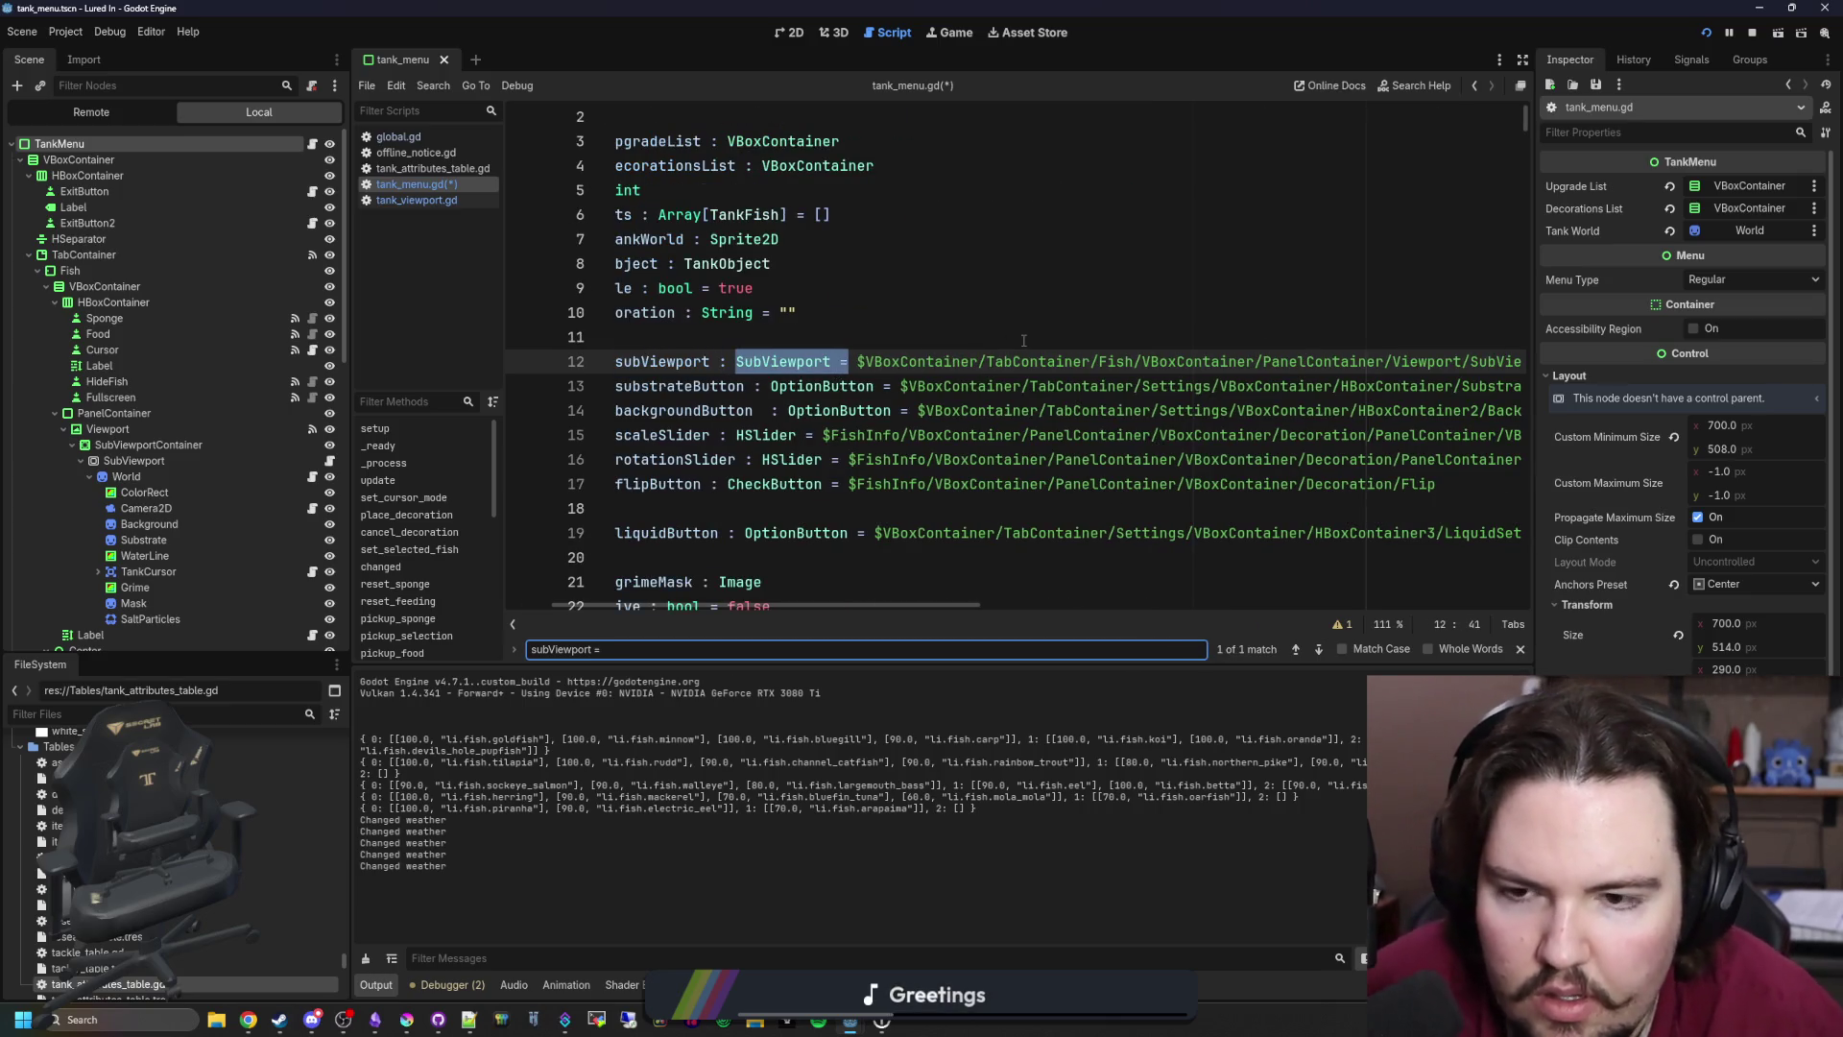
scroll(783, 368, "left", 2)
double_click(774, 361)
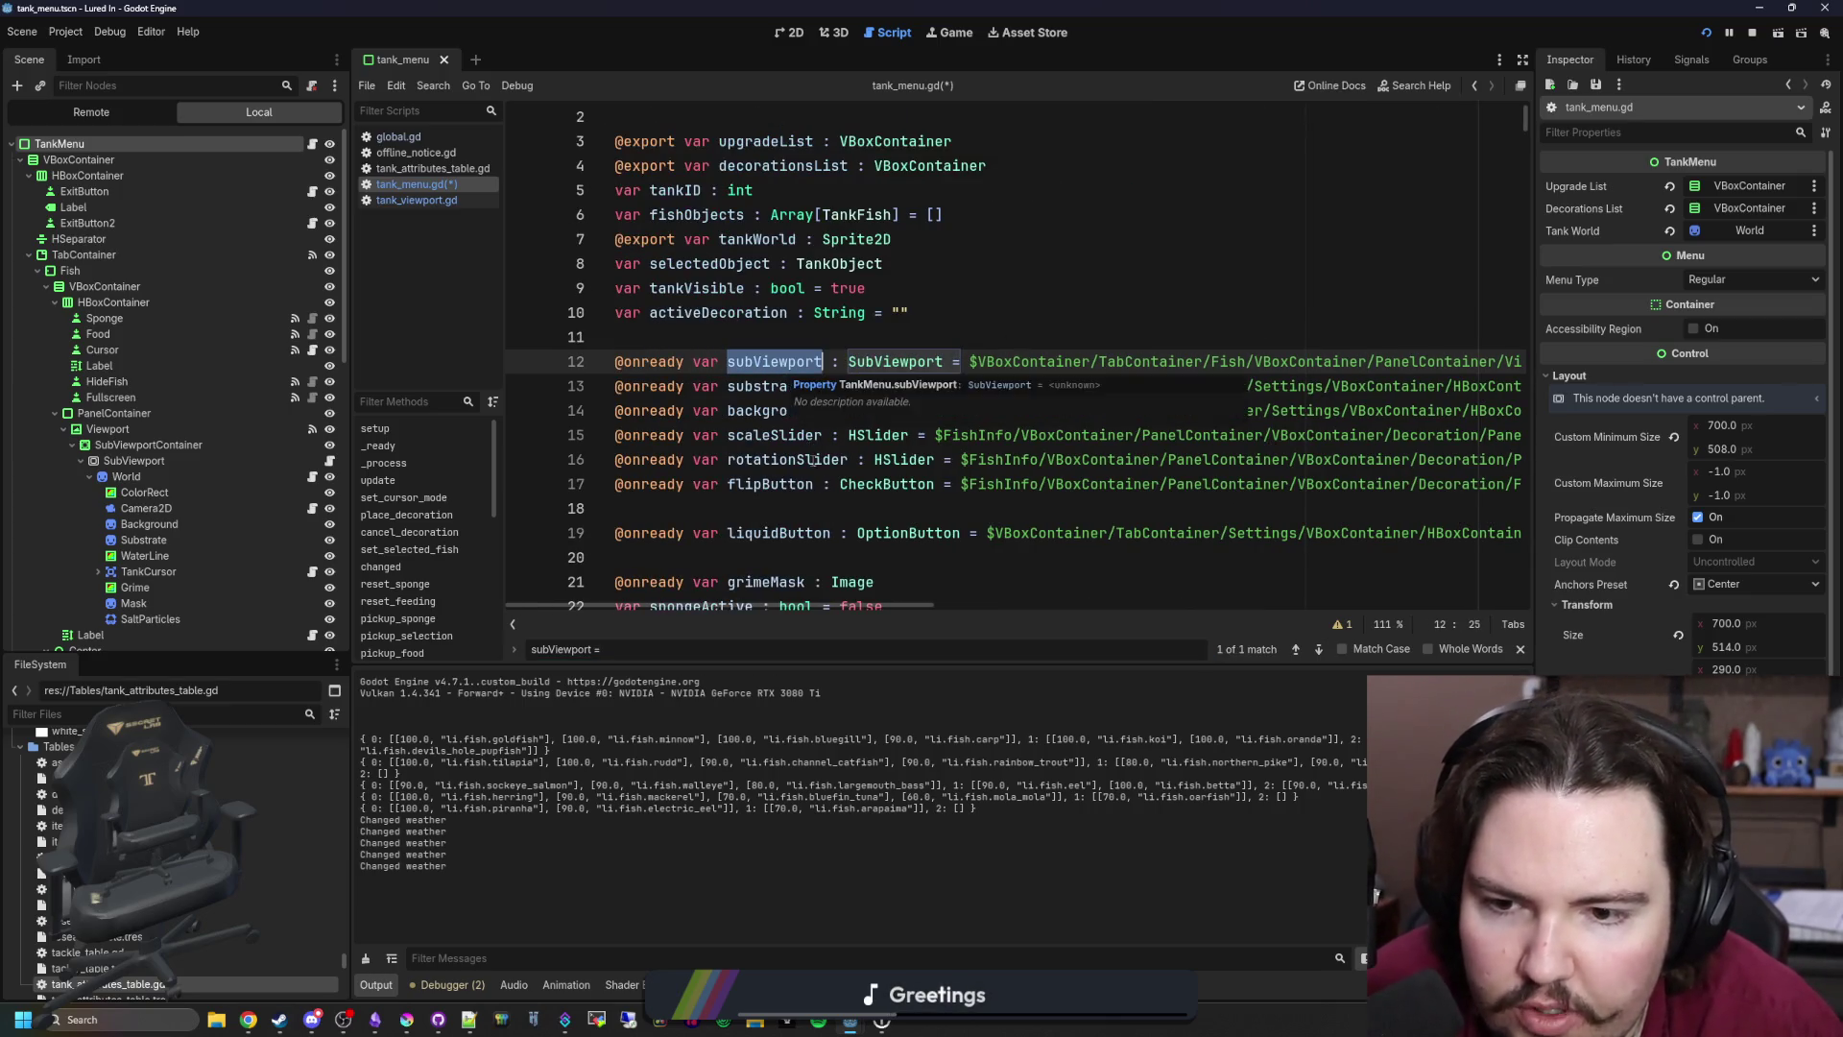
scroll(959, 384, "down", 8)
left_click(1092, 399)
scroll(1092, 399, "down", 2)
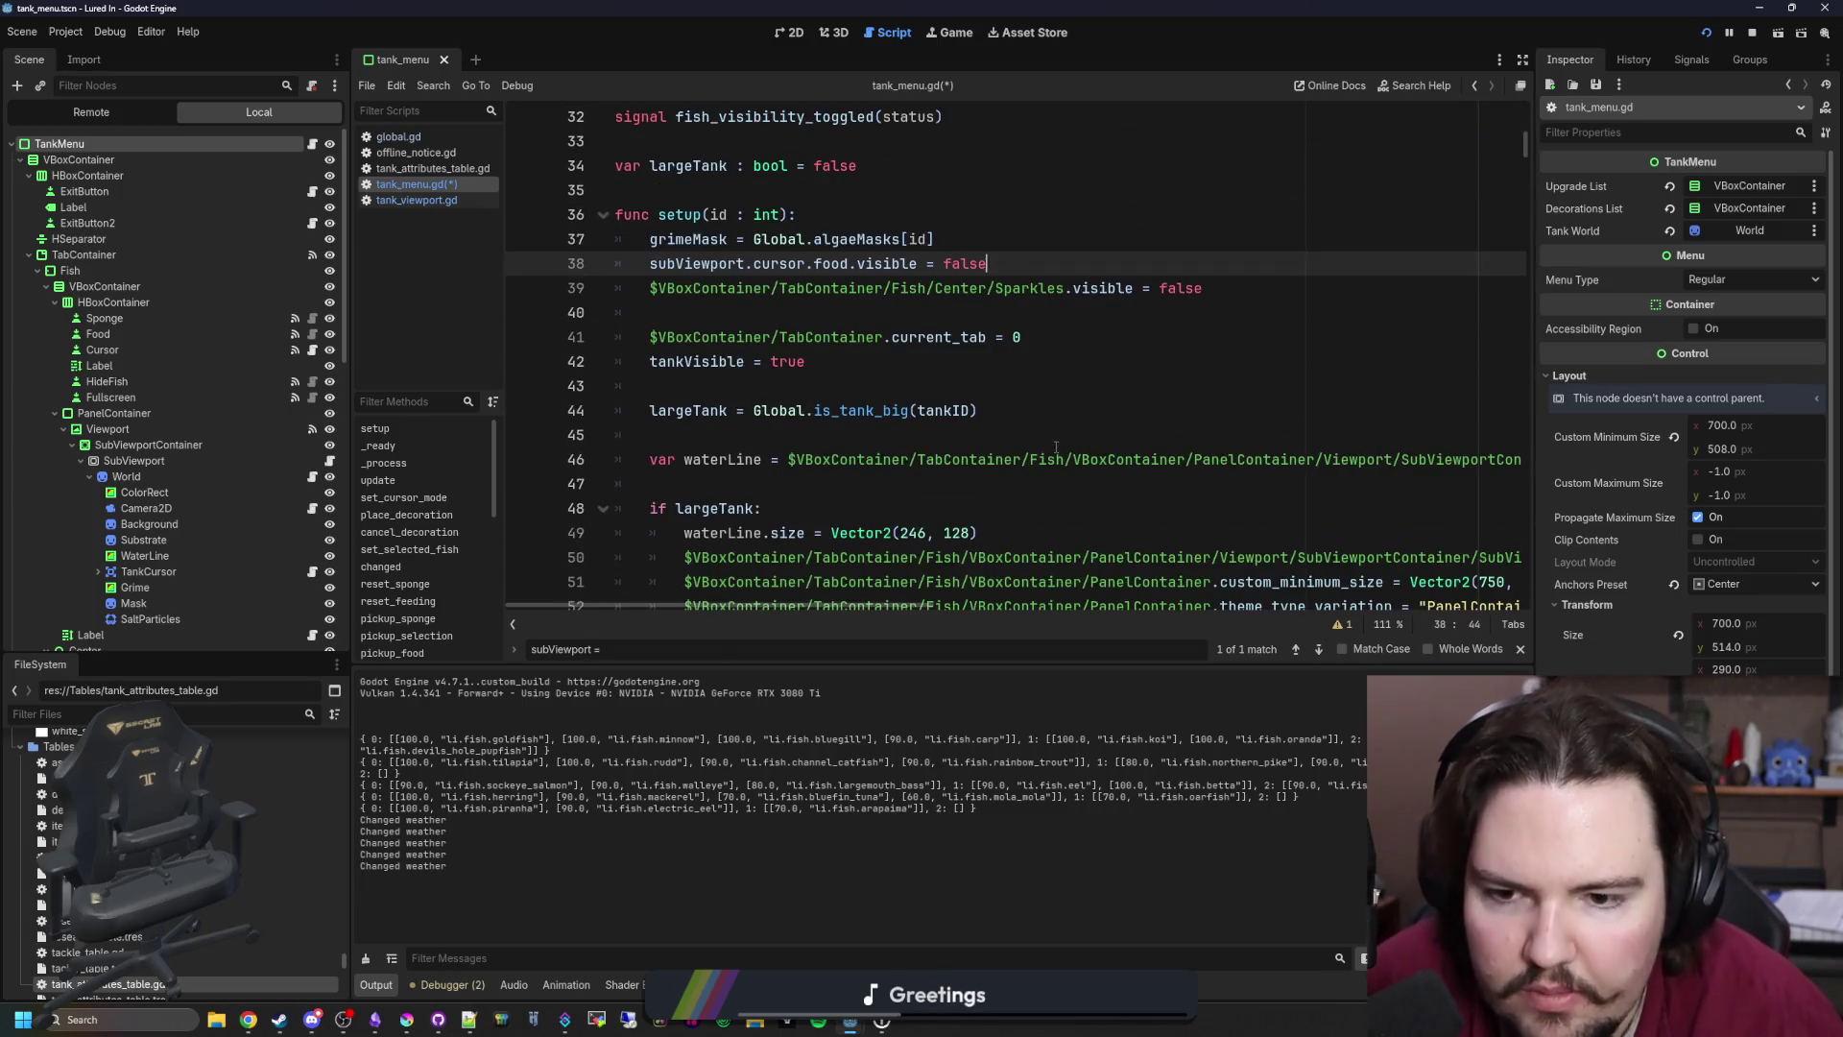
scroll(1092, 399, "down", 2)
left_click(1172, 524)
scroll(1172, 524, "right", 3)
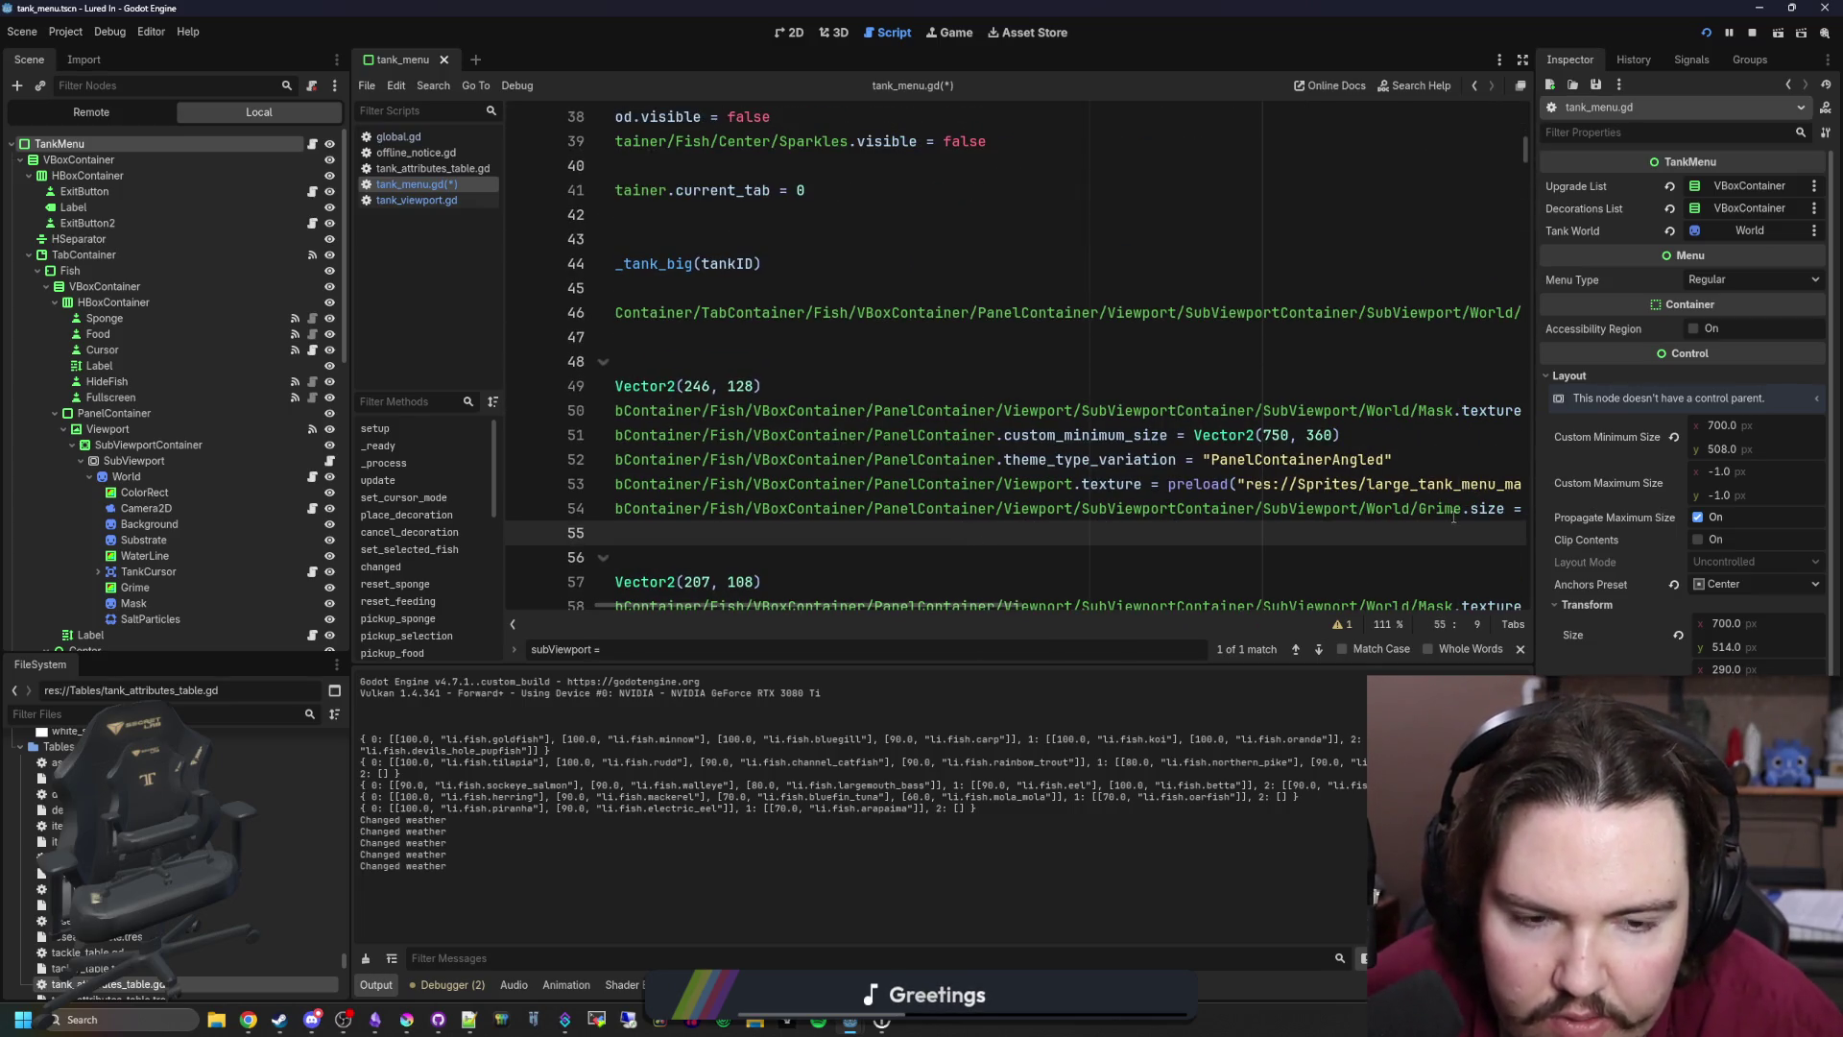
scroll(1453, 519, "left", 2)
scroll(1408, 497, "right", 2)
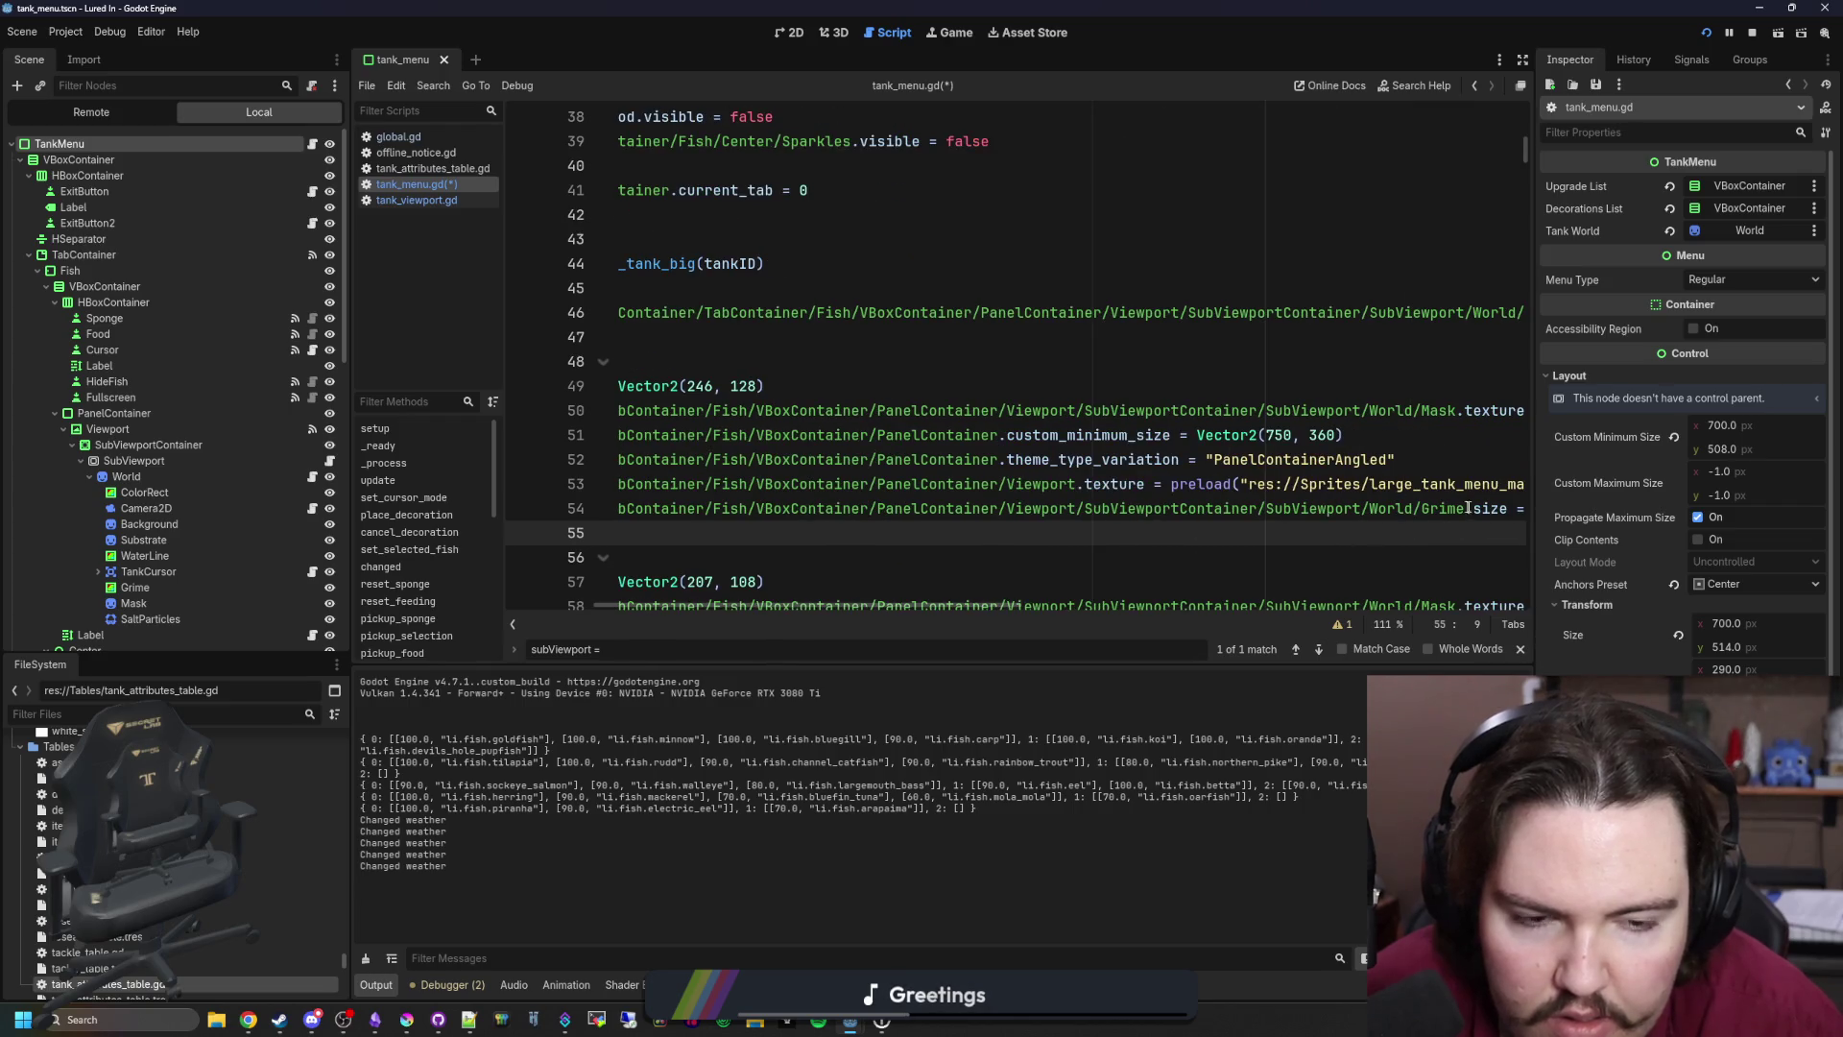
left_click(440, 198)
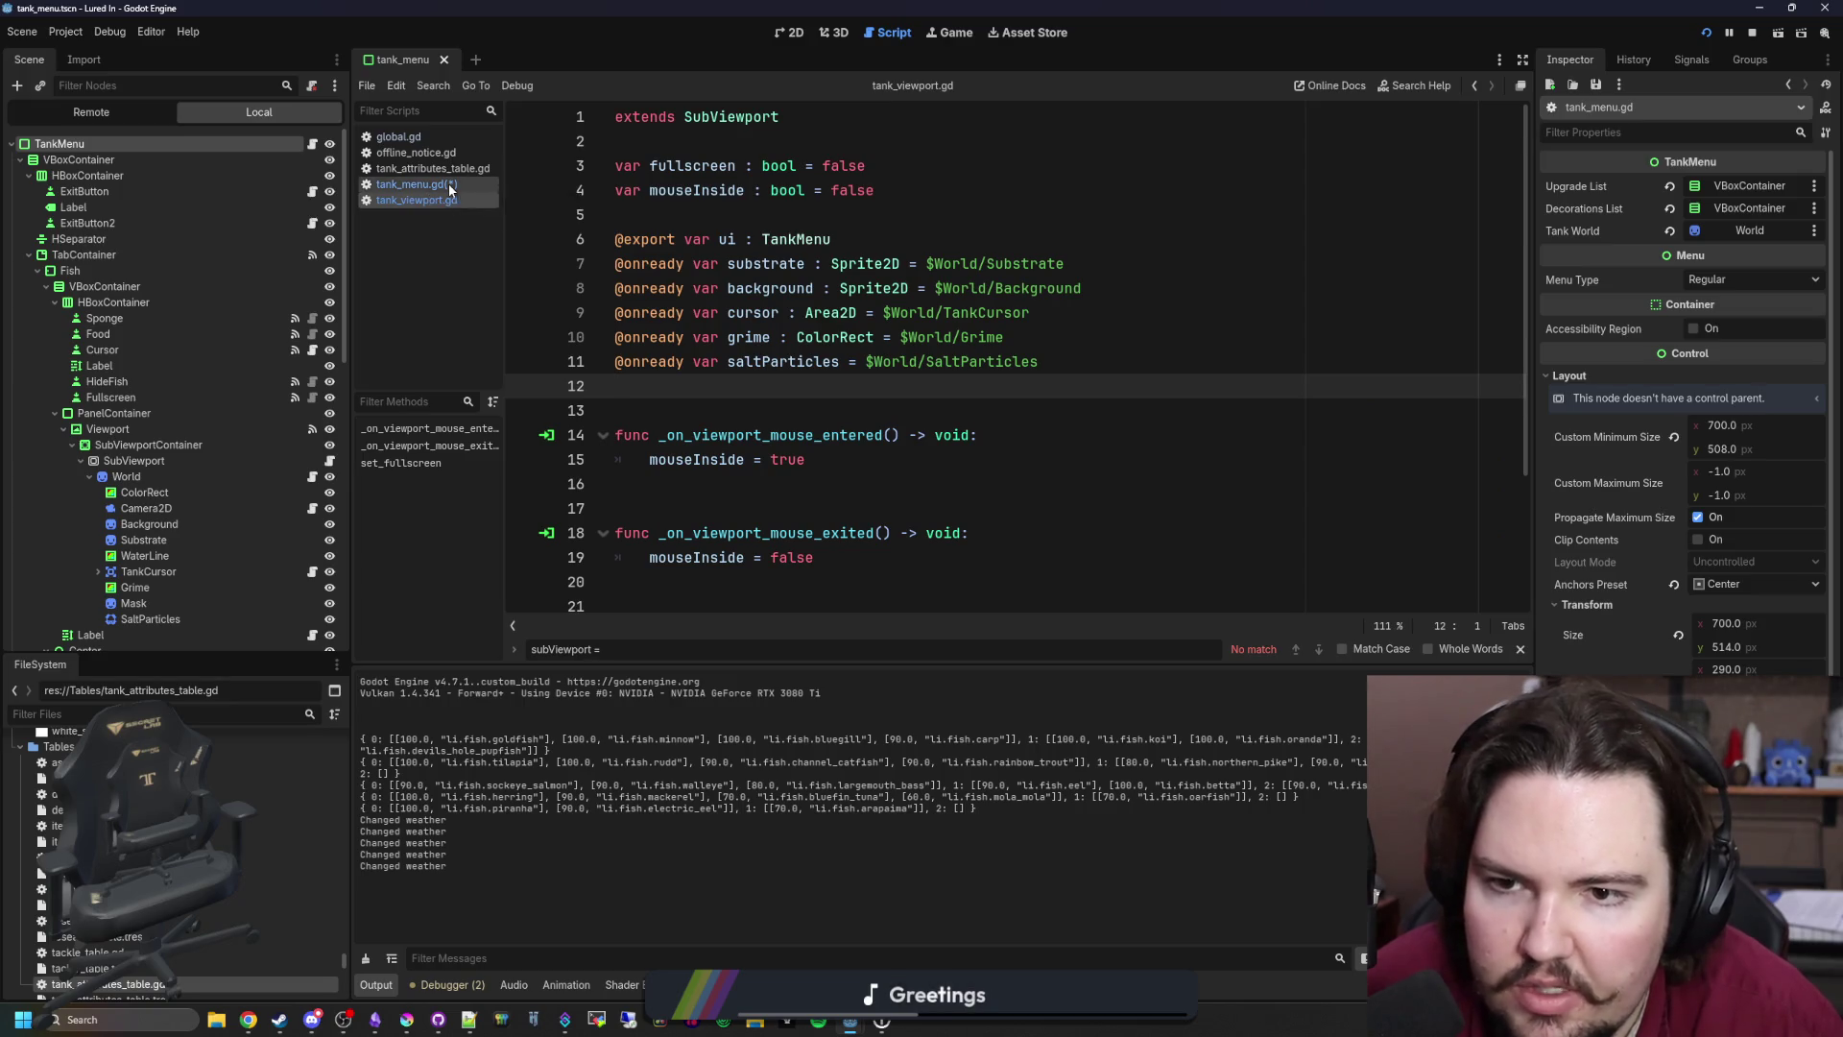
left_click(448, 182)
Step: Replace line 54's long Grime node path with subViewport.grime
key("ctrl+z")
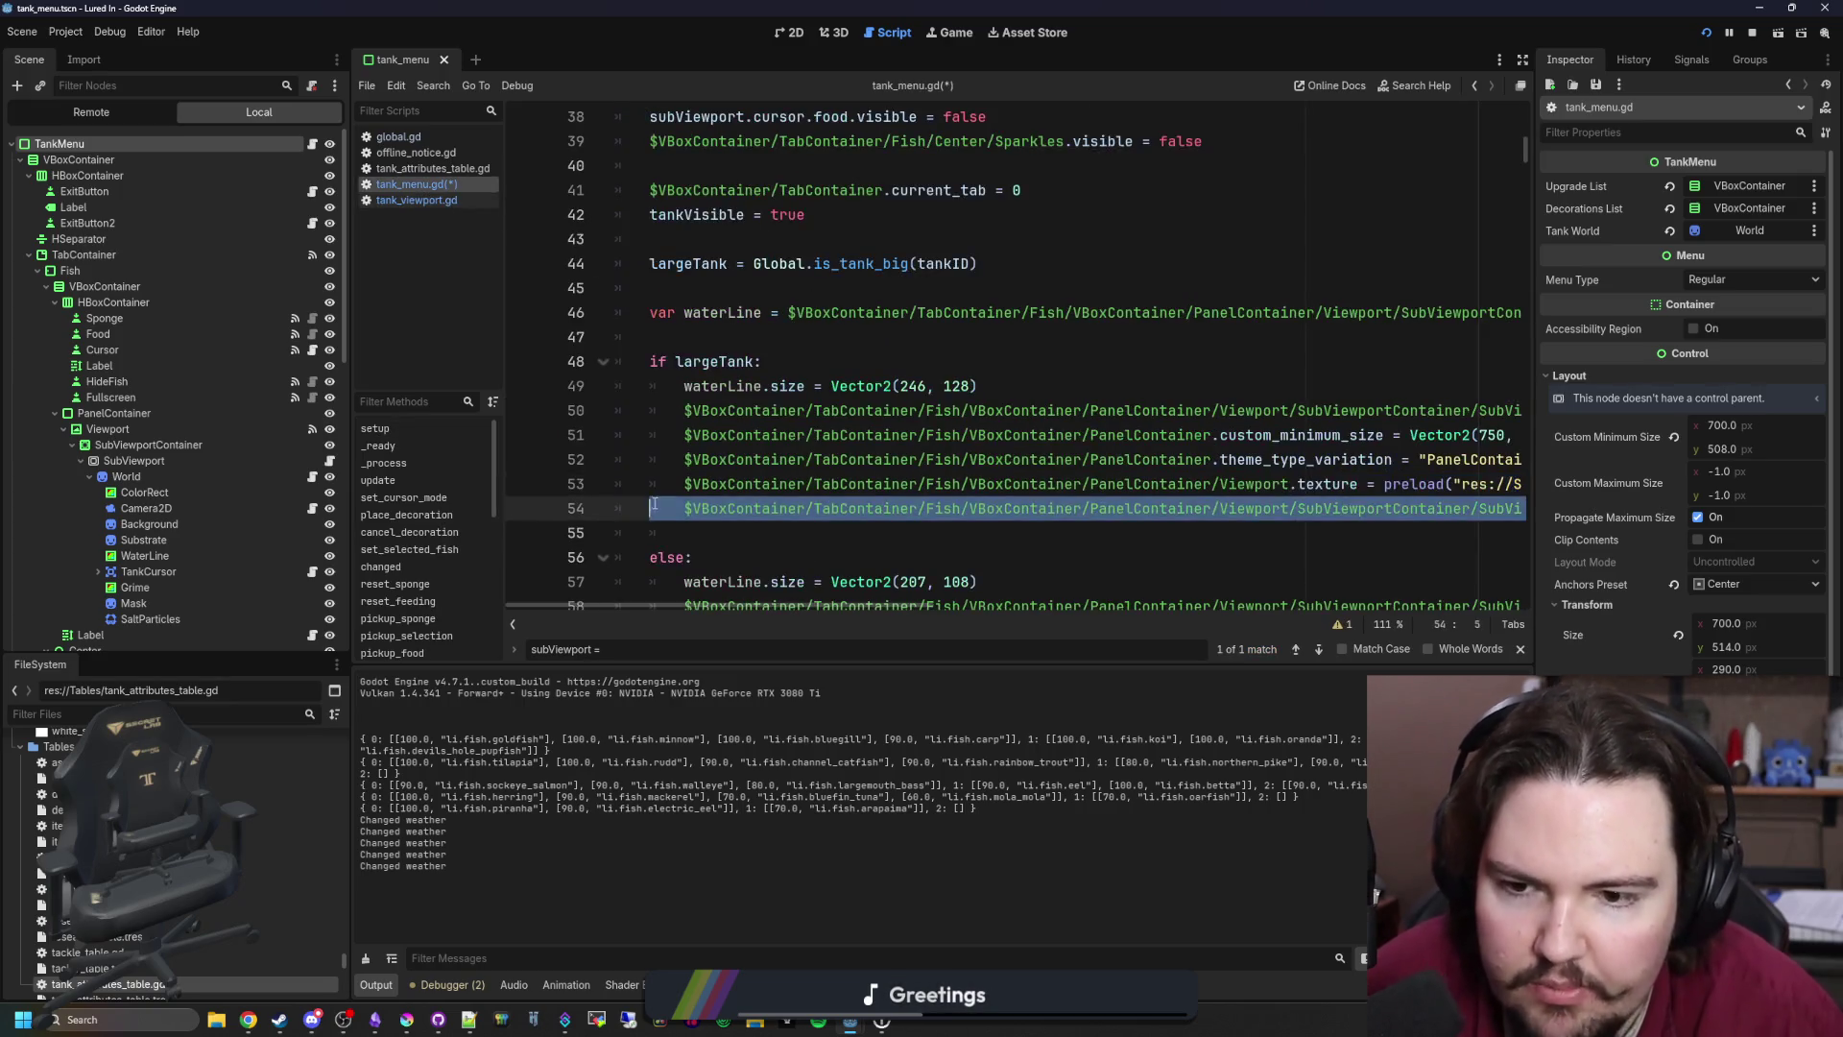
type("grime.size = Vector2(246, 128")
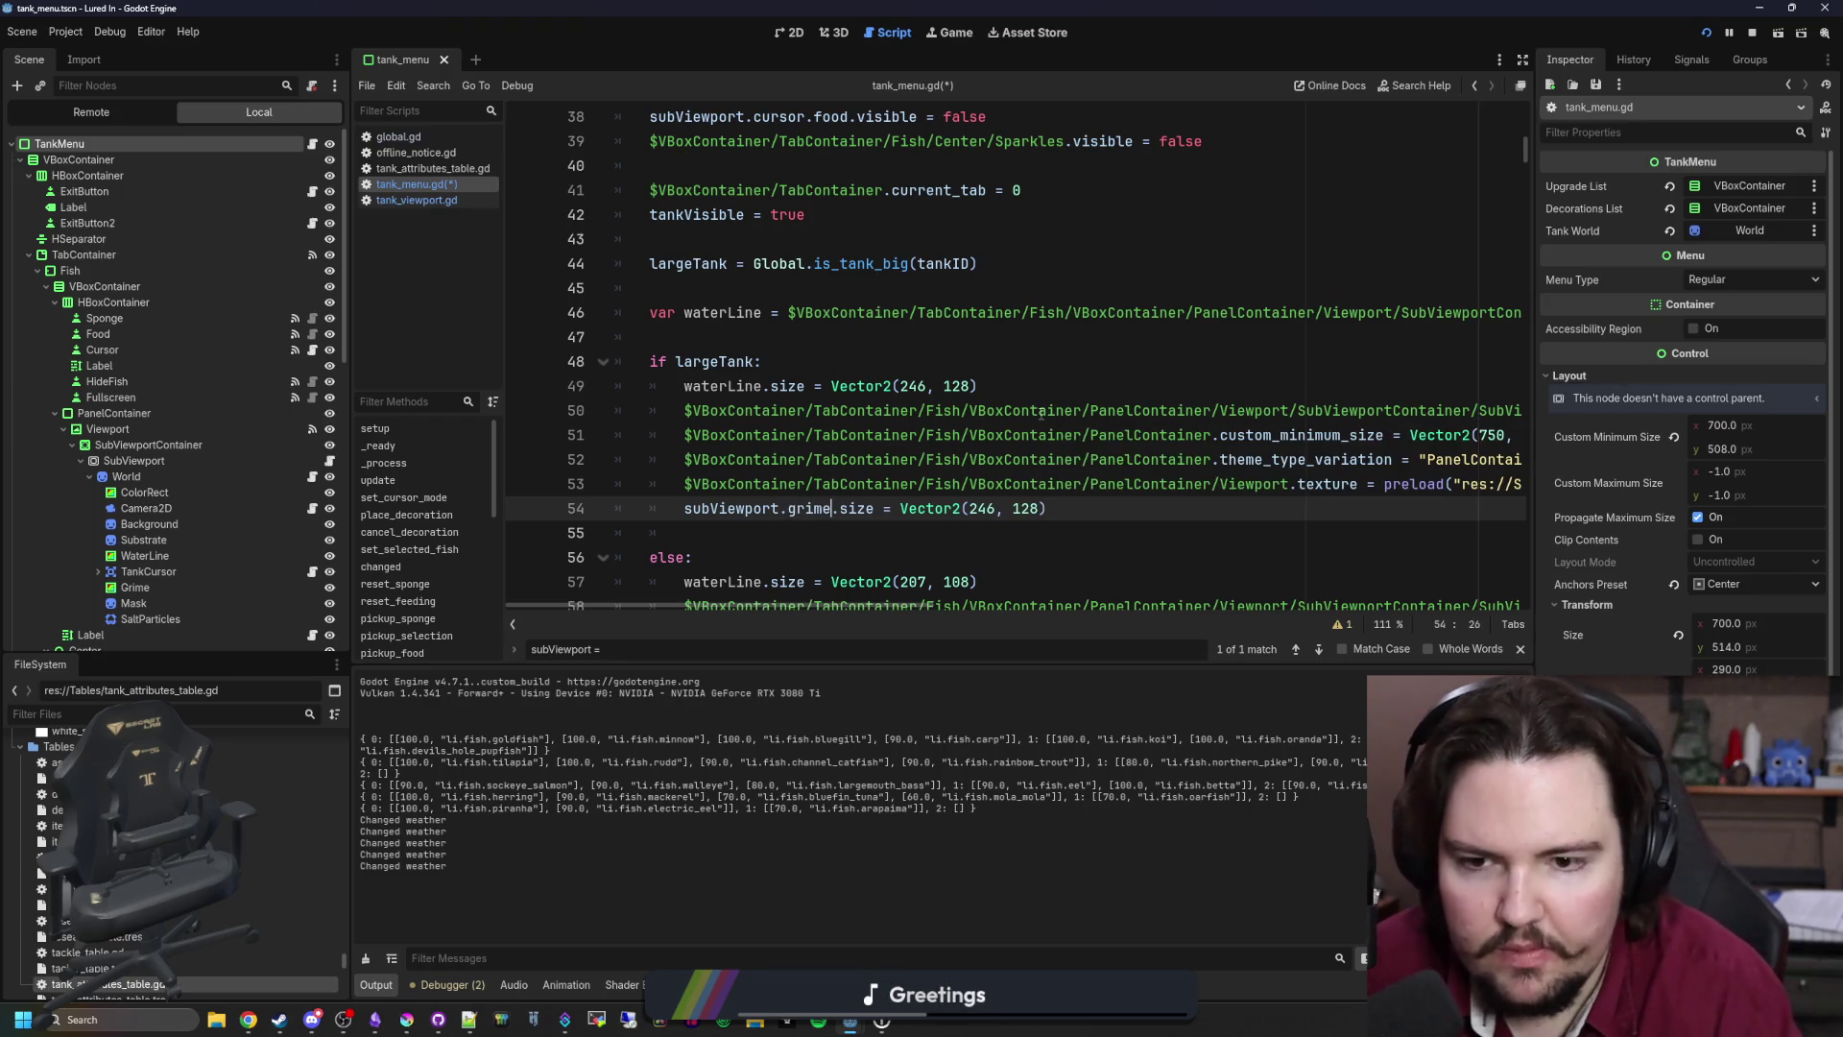
left_click(904, 529)
left_click(829, 515)
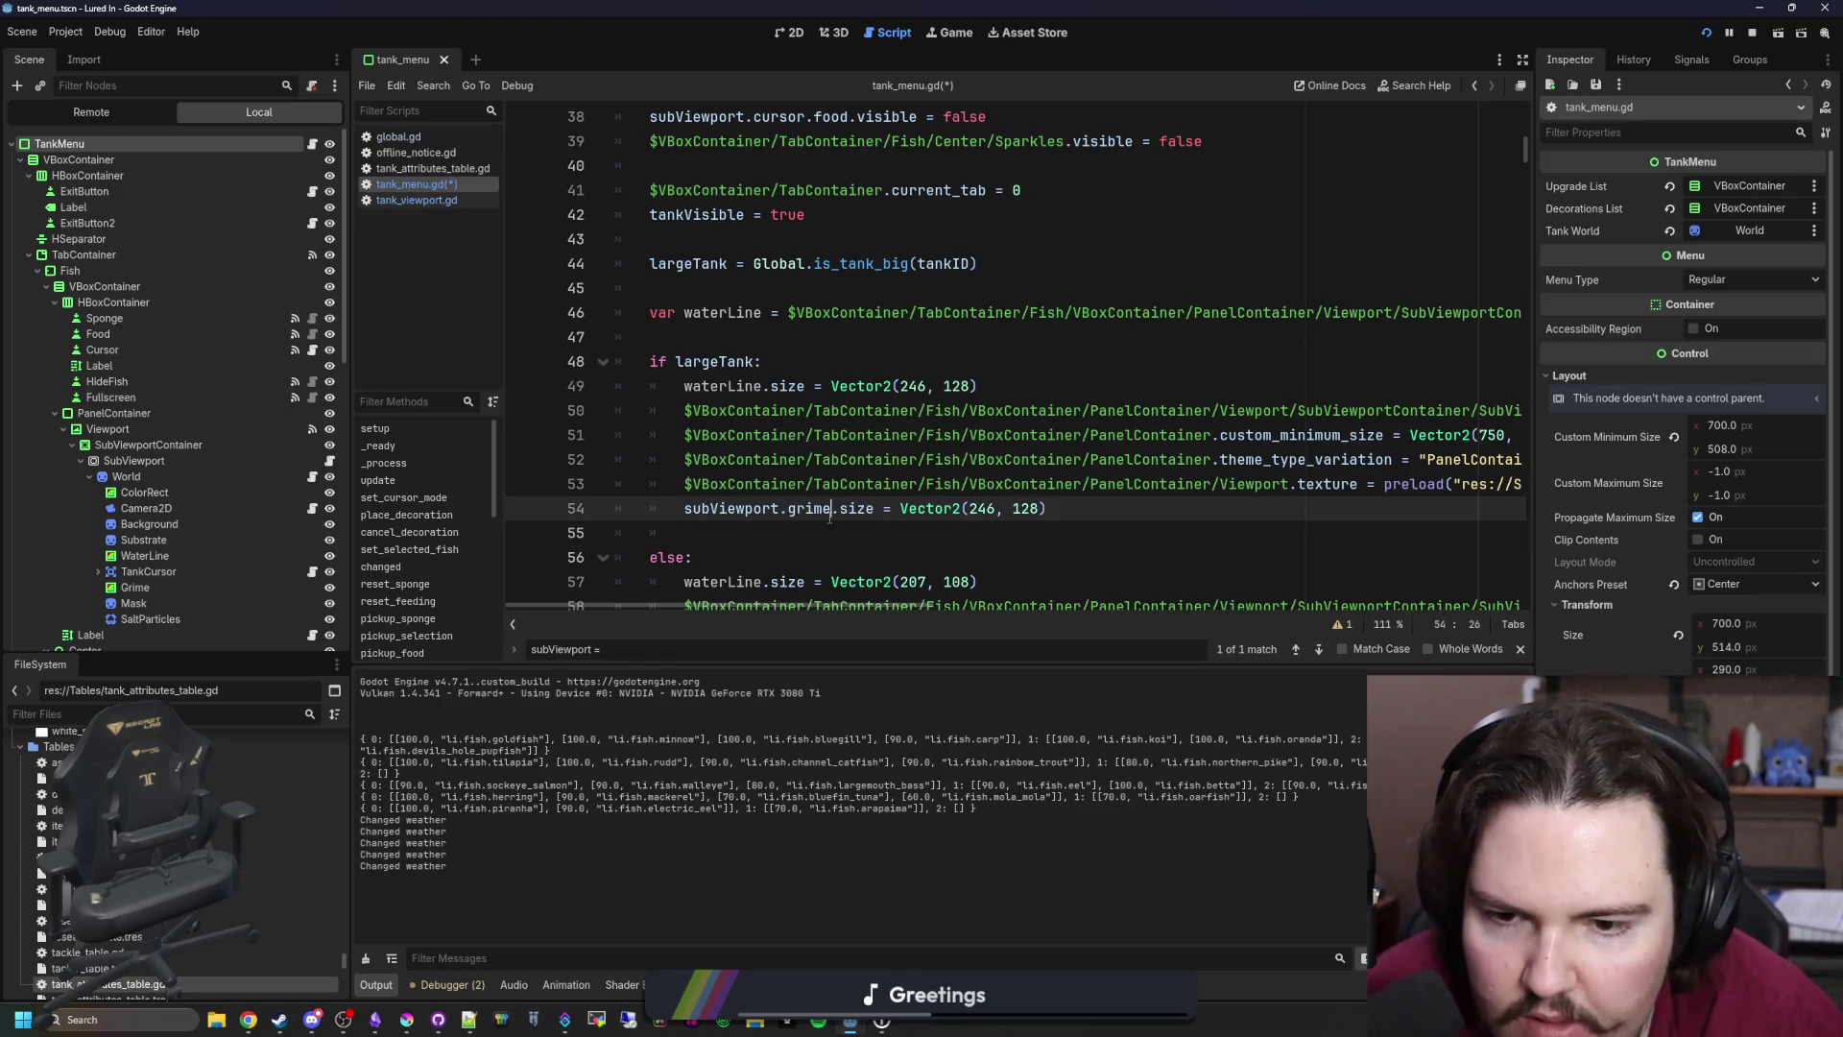
left_click_drag(832, 507, 686, 519)
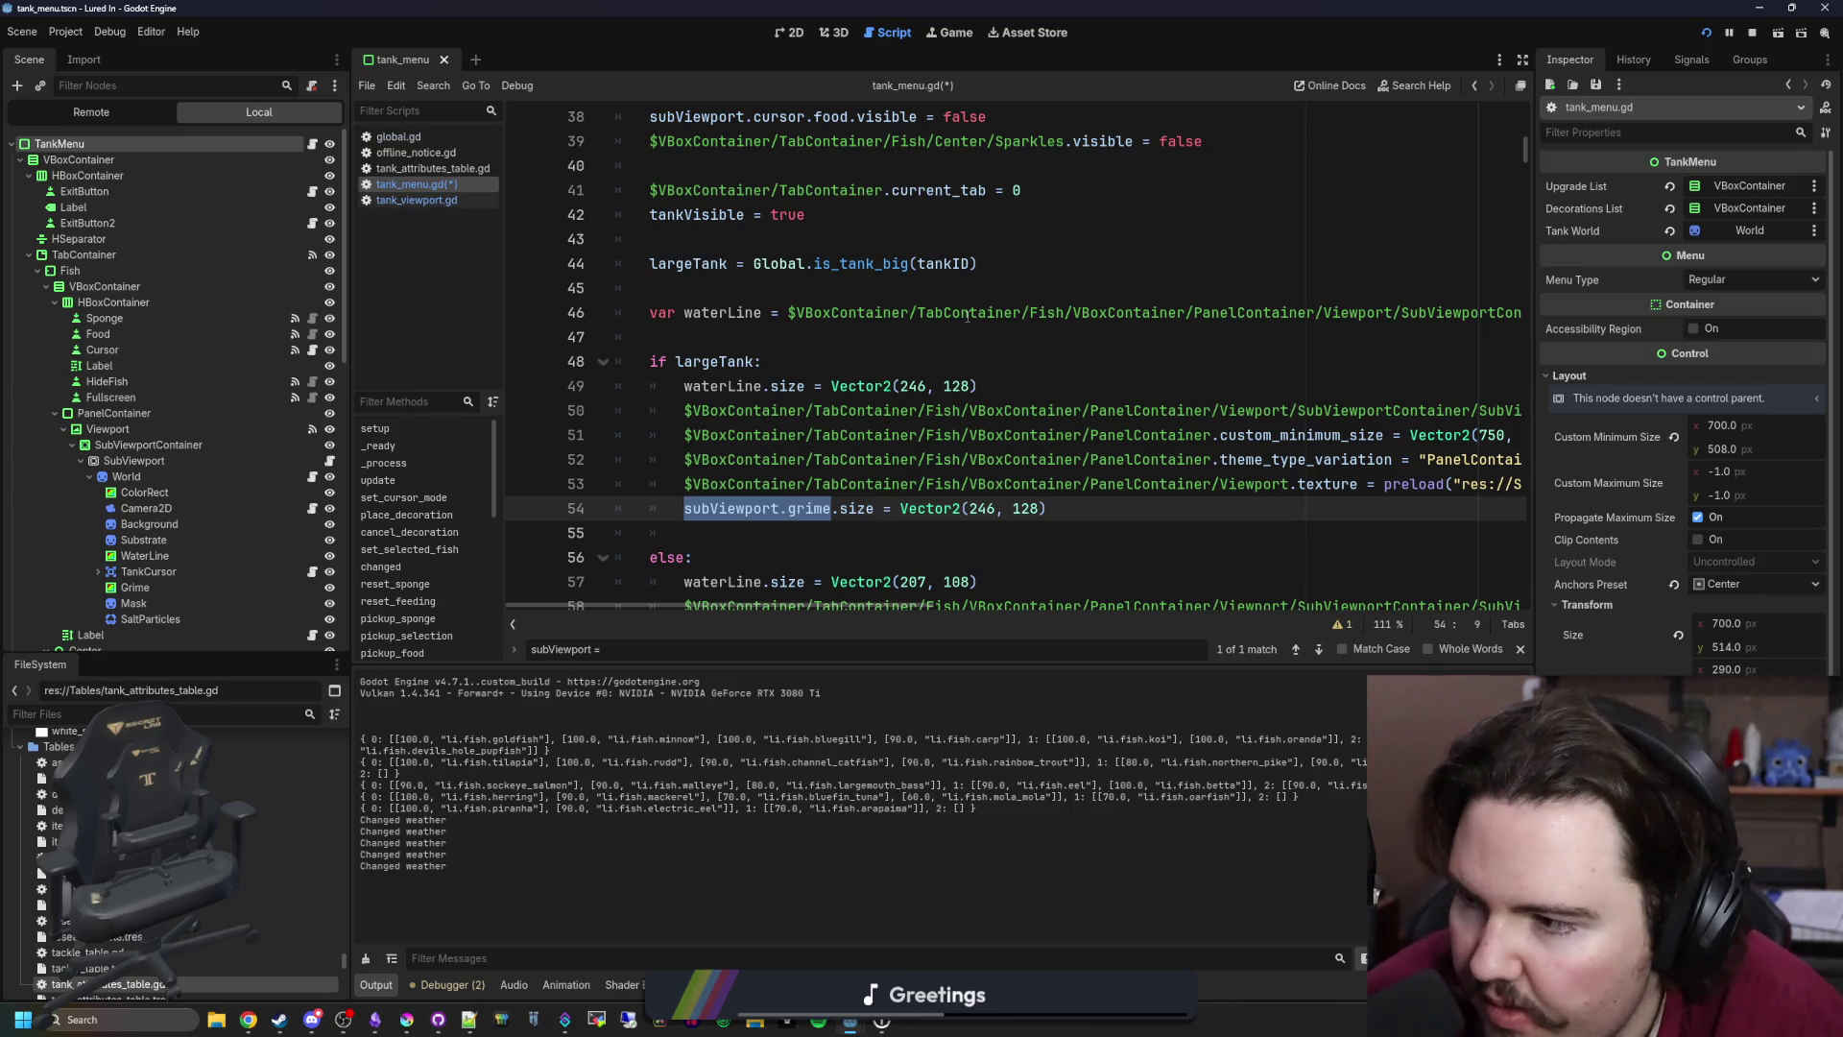
Step: Replace line 63's long Grime node path with subViewport.grime
mouse_move(967, 317)
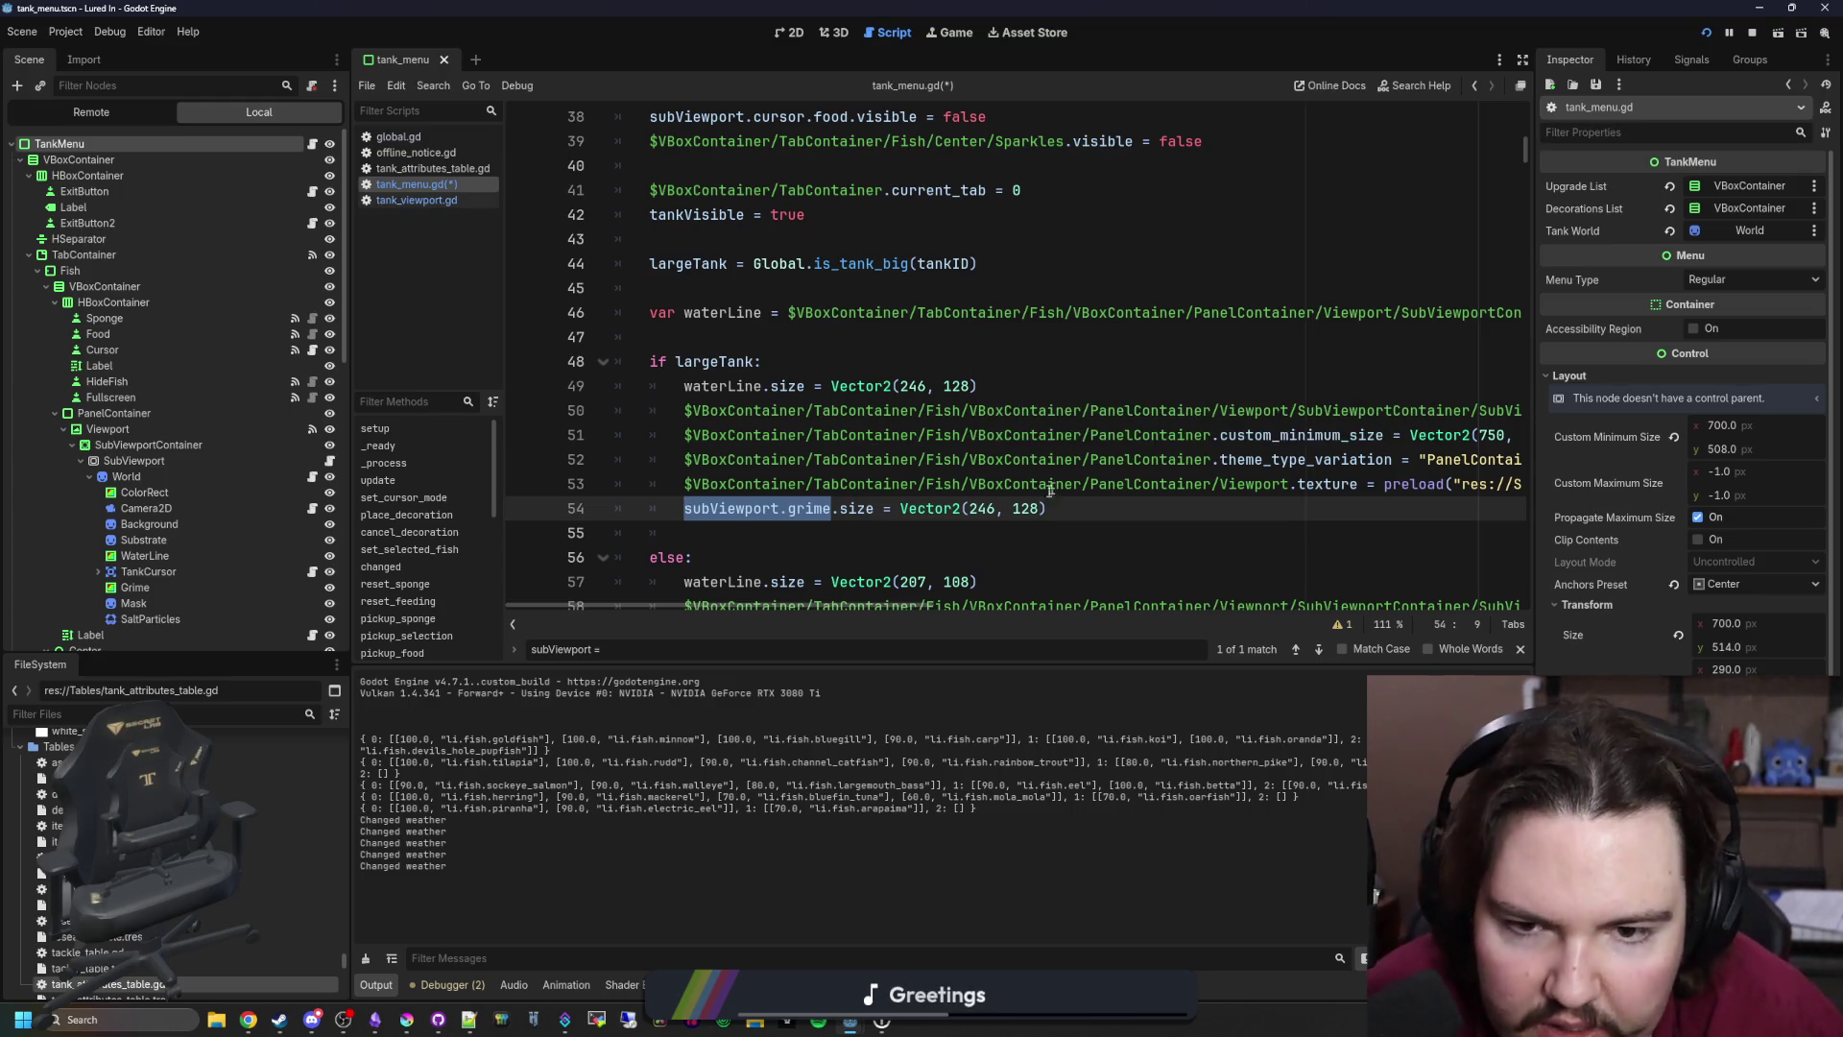
scroll(1042, 484, "down", 3)
left_click_drag(1427, 510, 1125, 509)
key("BackSpace")
left_click(1393, 523)
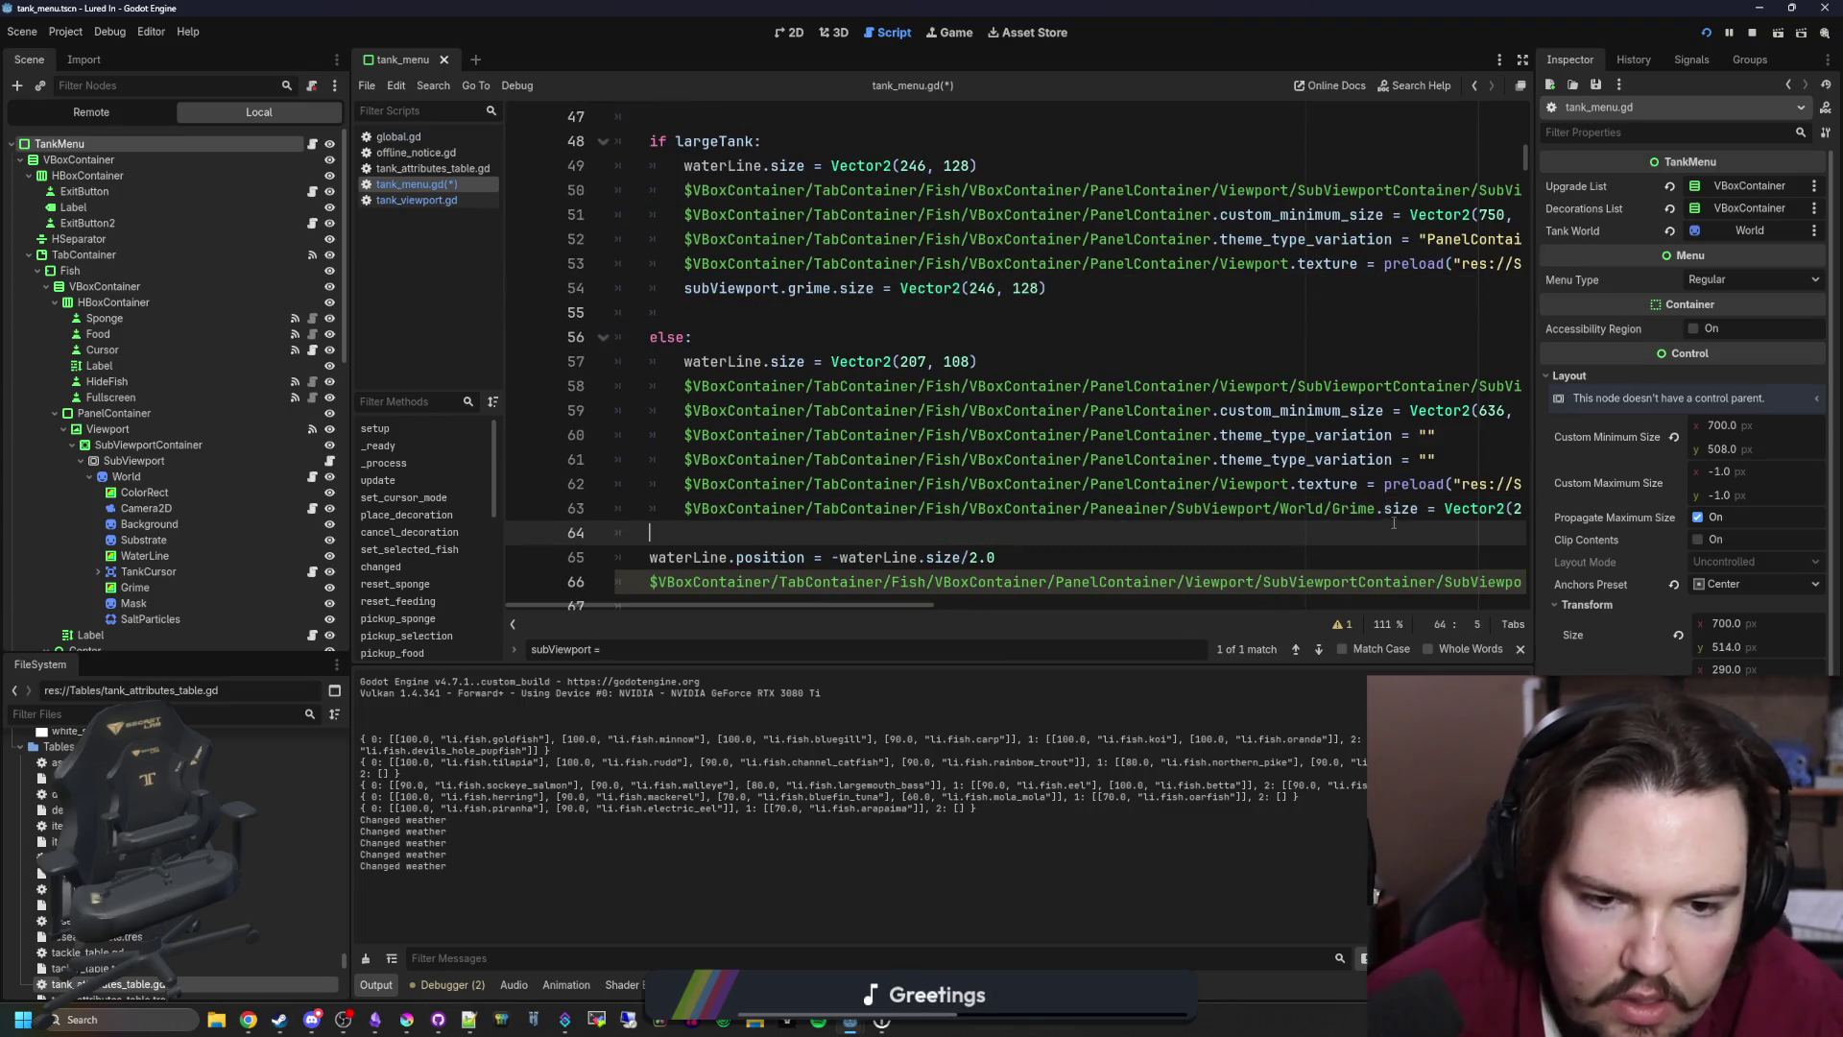
left_click(1376, 511)
left_click(684, 507, "shift")
type("subViewport.grime.size = Vector2(208, 108")
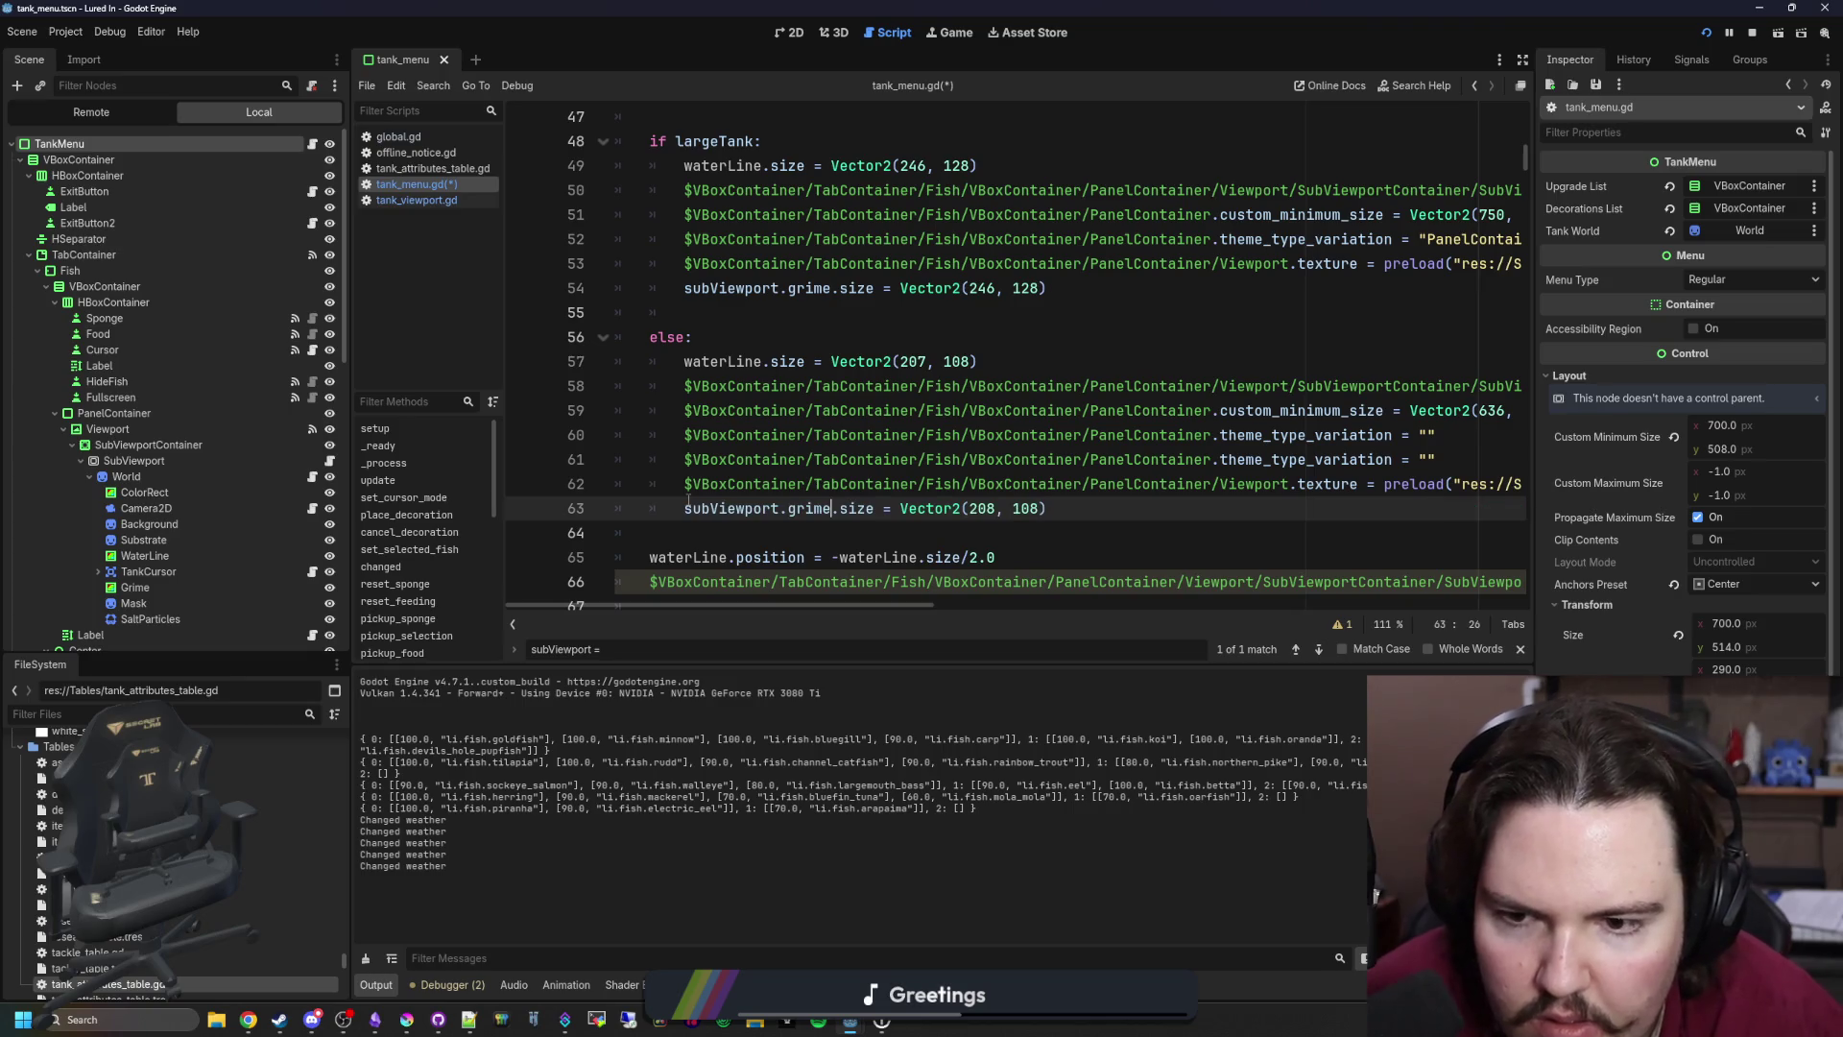
Step: Rewrite line 66 as subViewport.grime.position = -subViewport.grime.size/2.0 and save
scroll(857, 510, "down", 1)
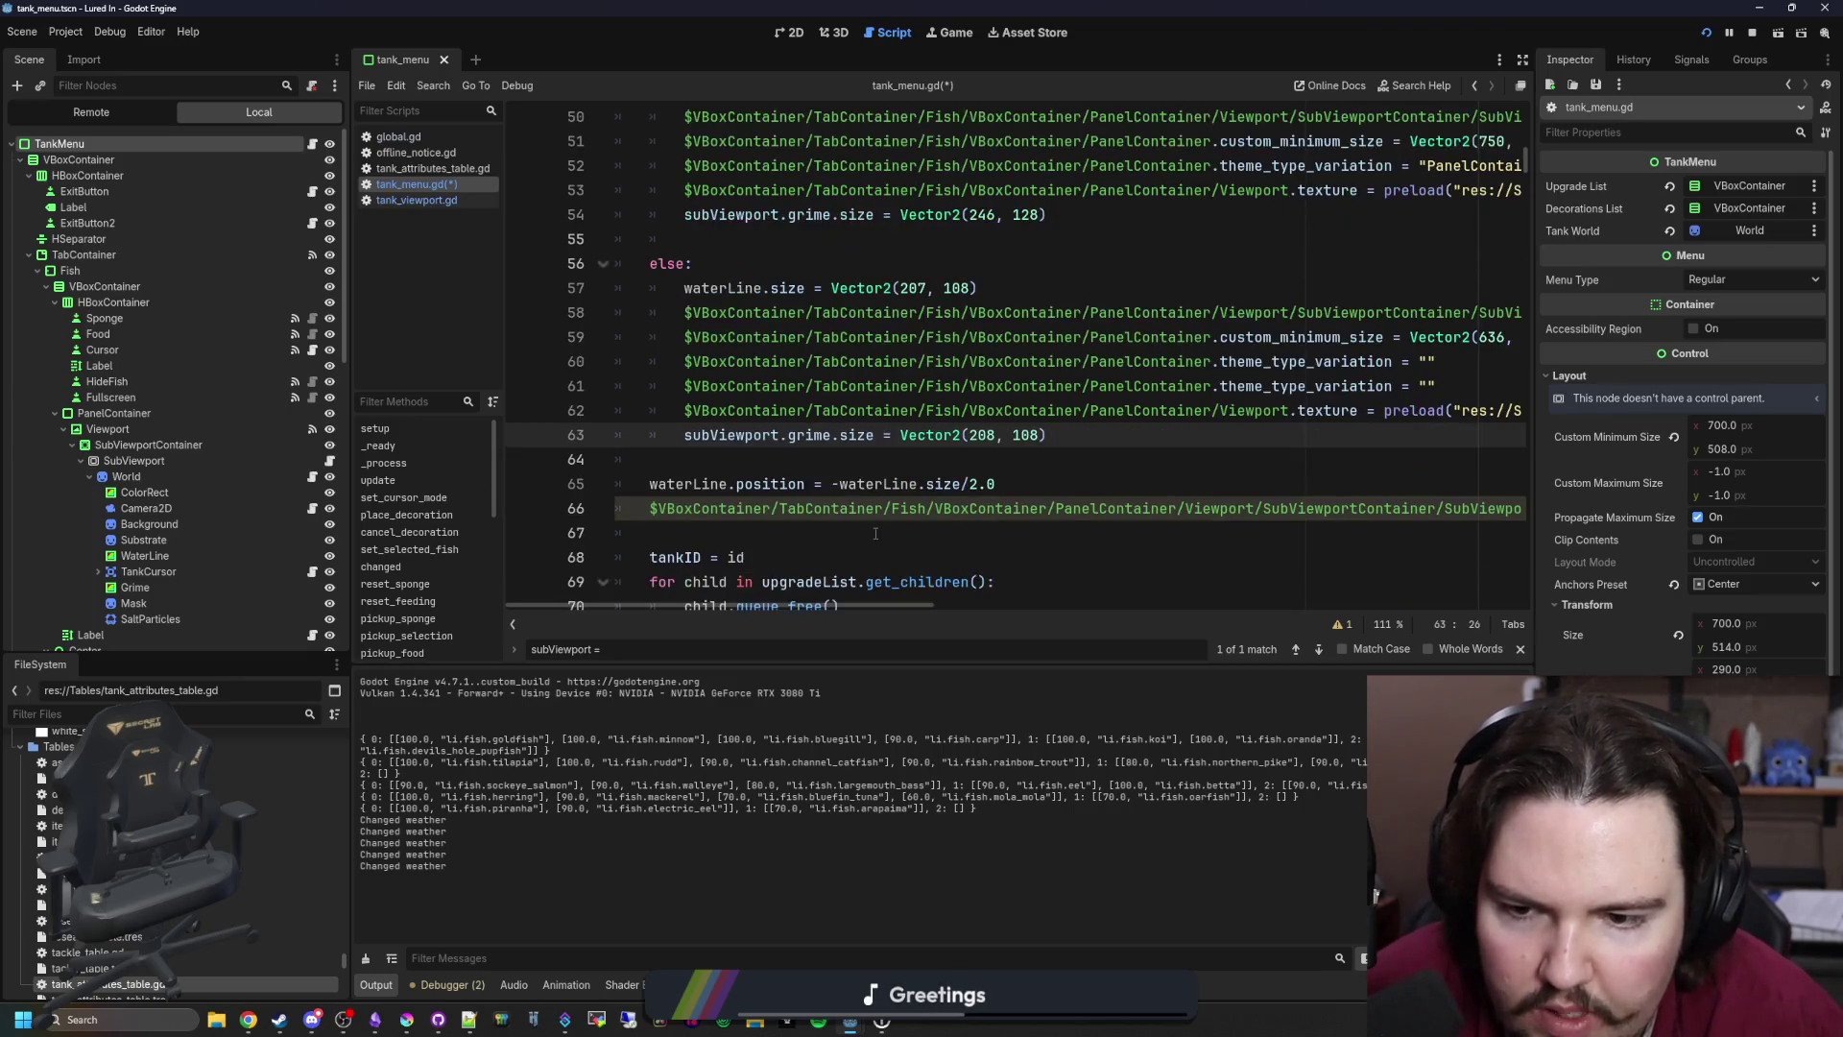
left_click_drag(896, 607, 1108, 613)
left_click_drag(1152, 514, 650, 510)
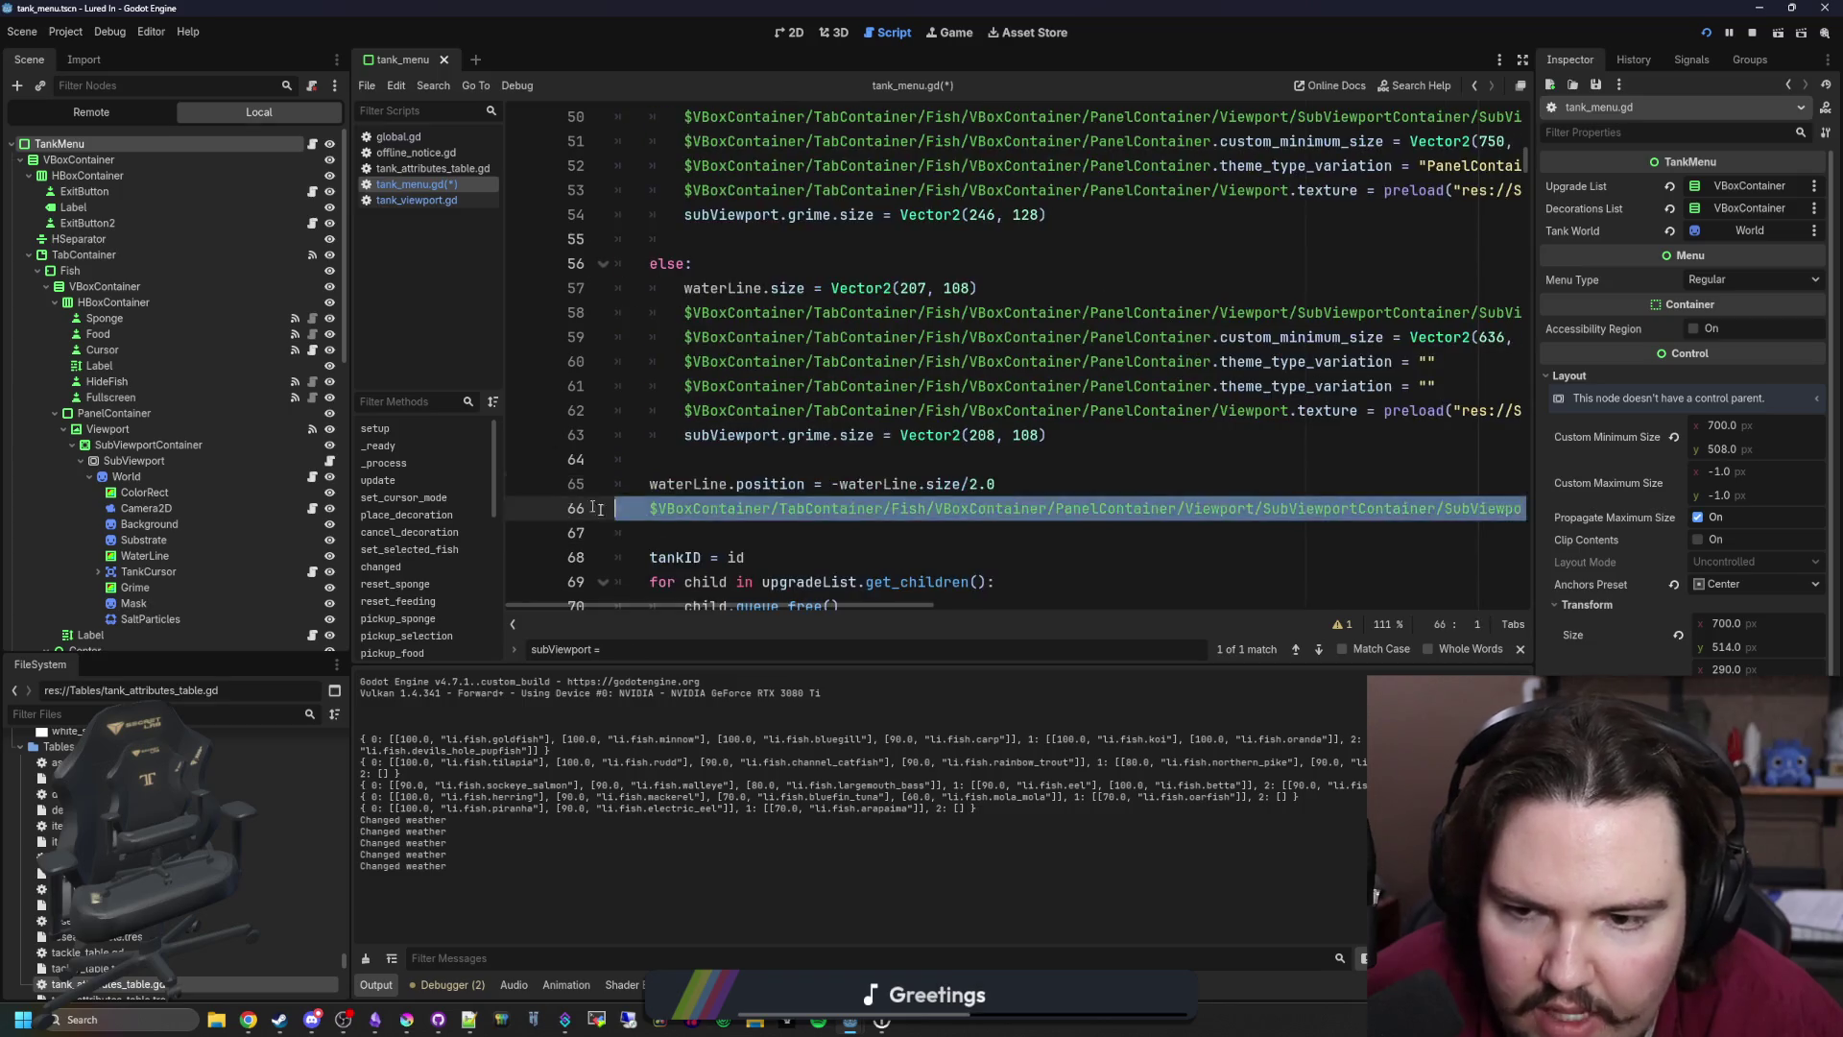
type("subViewport.grime")
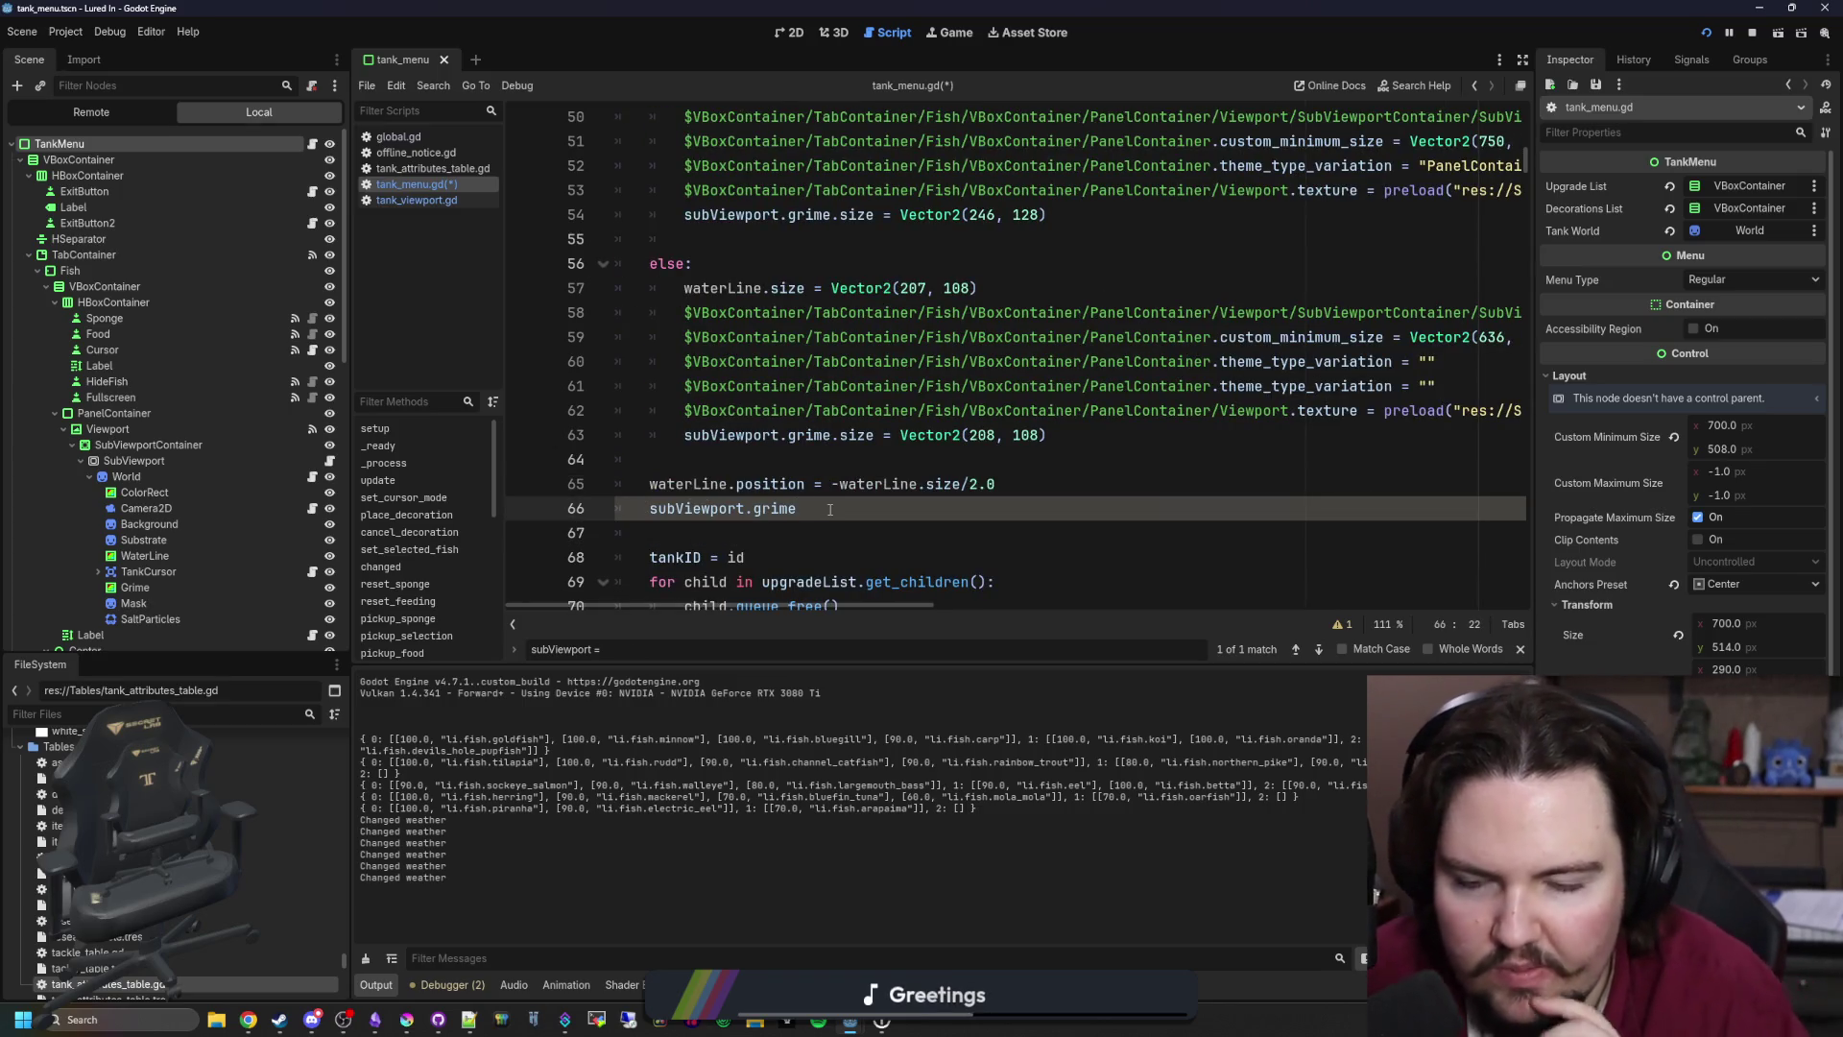
type(".posi")
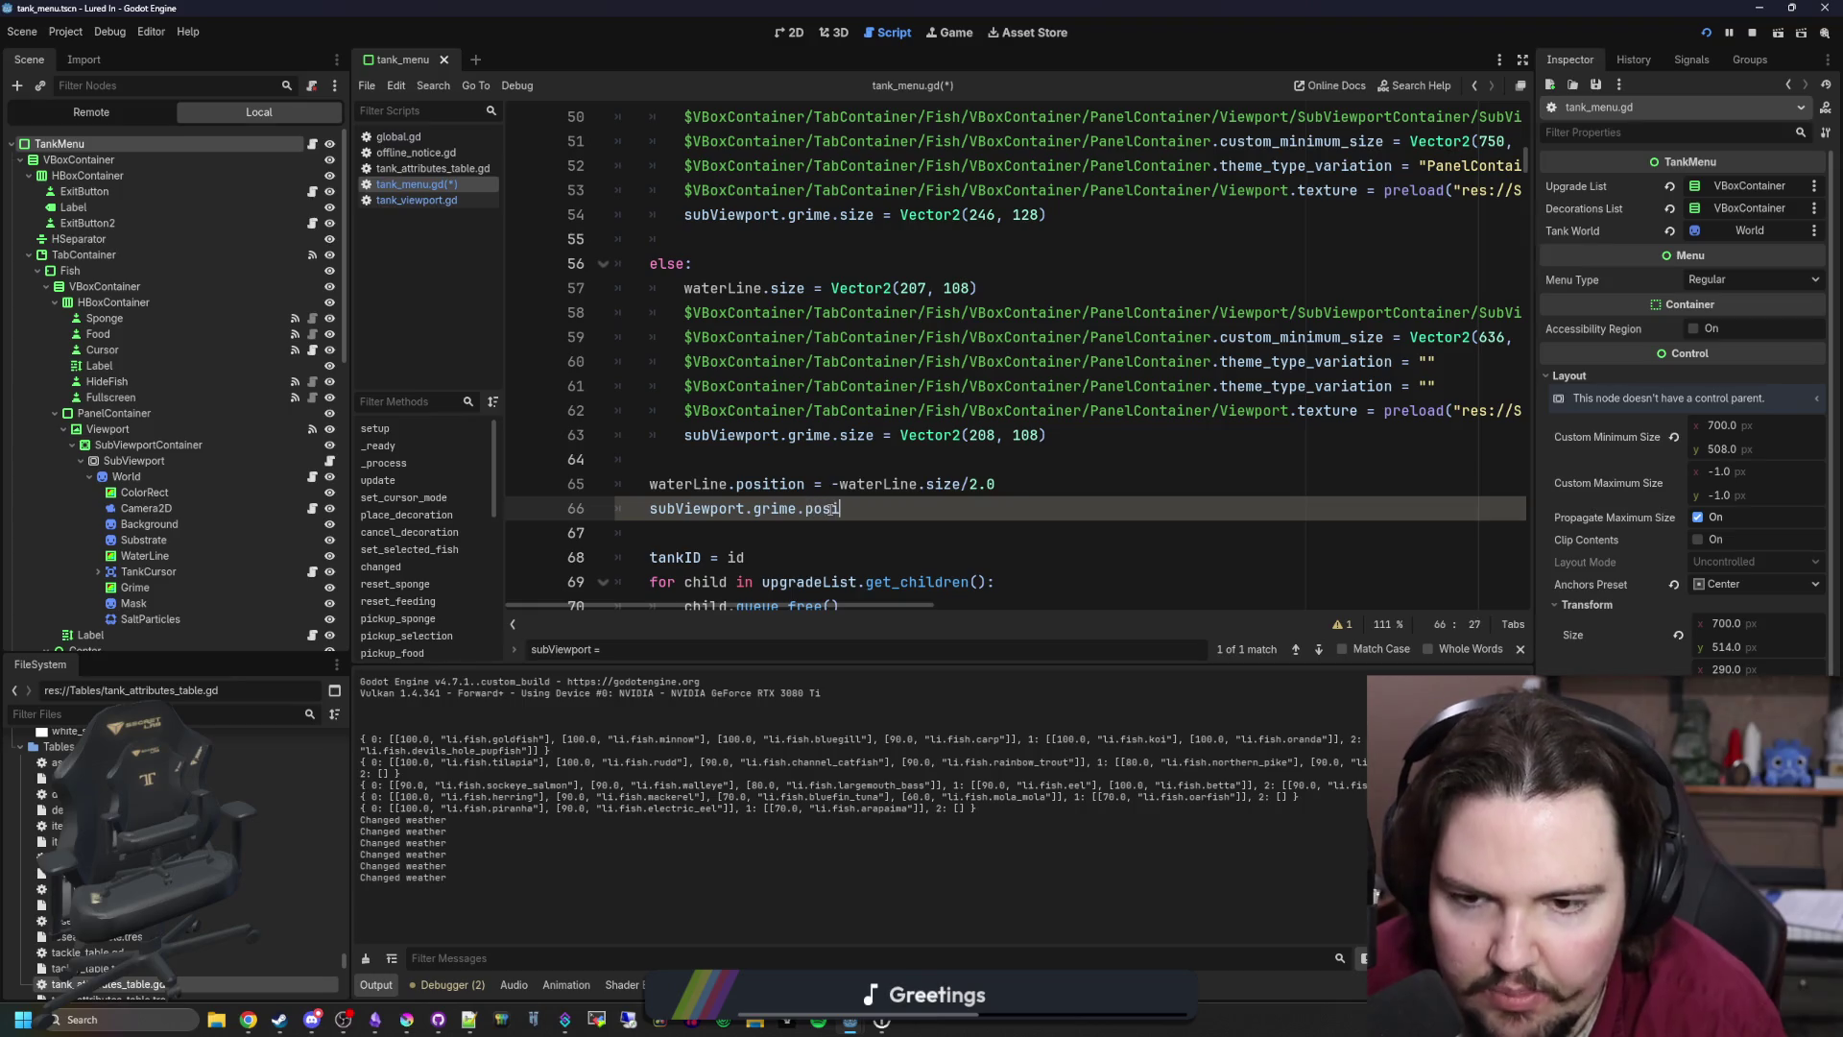
type("tion = -")
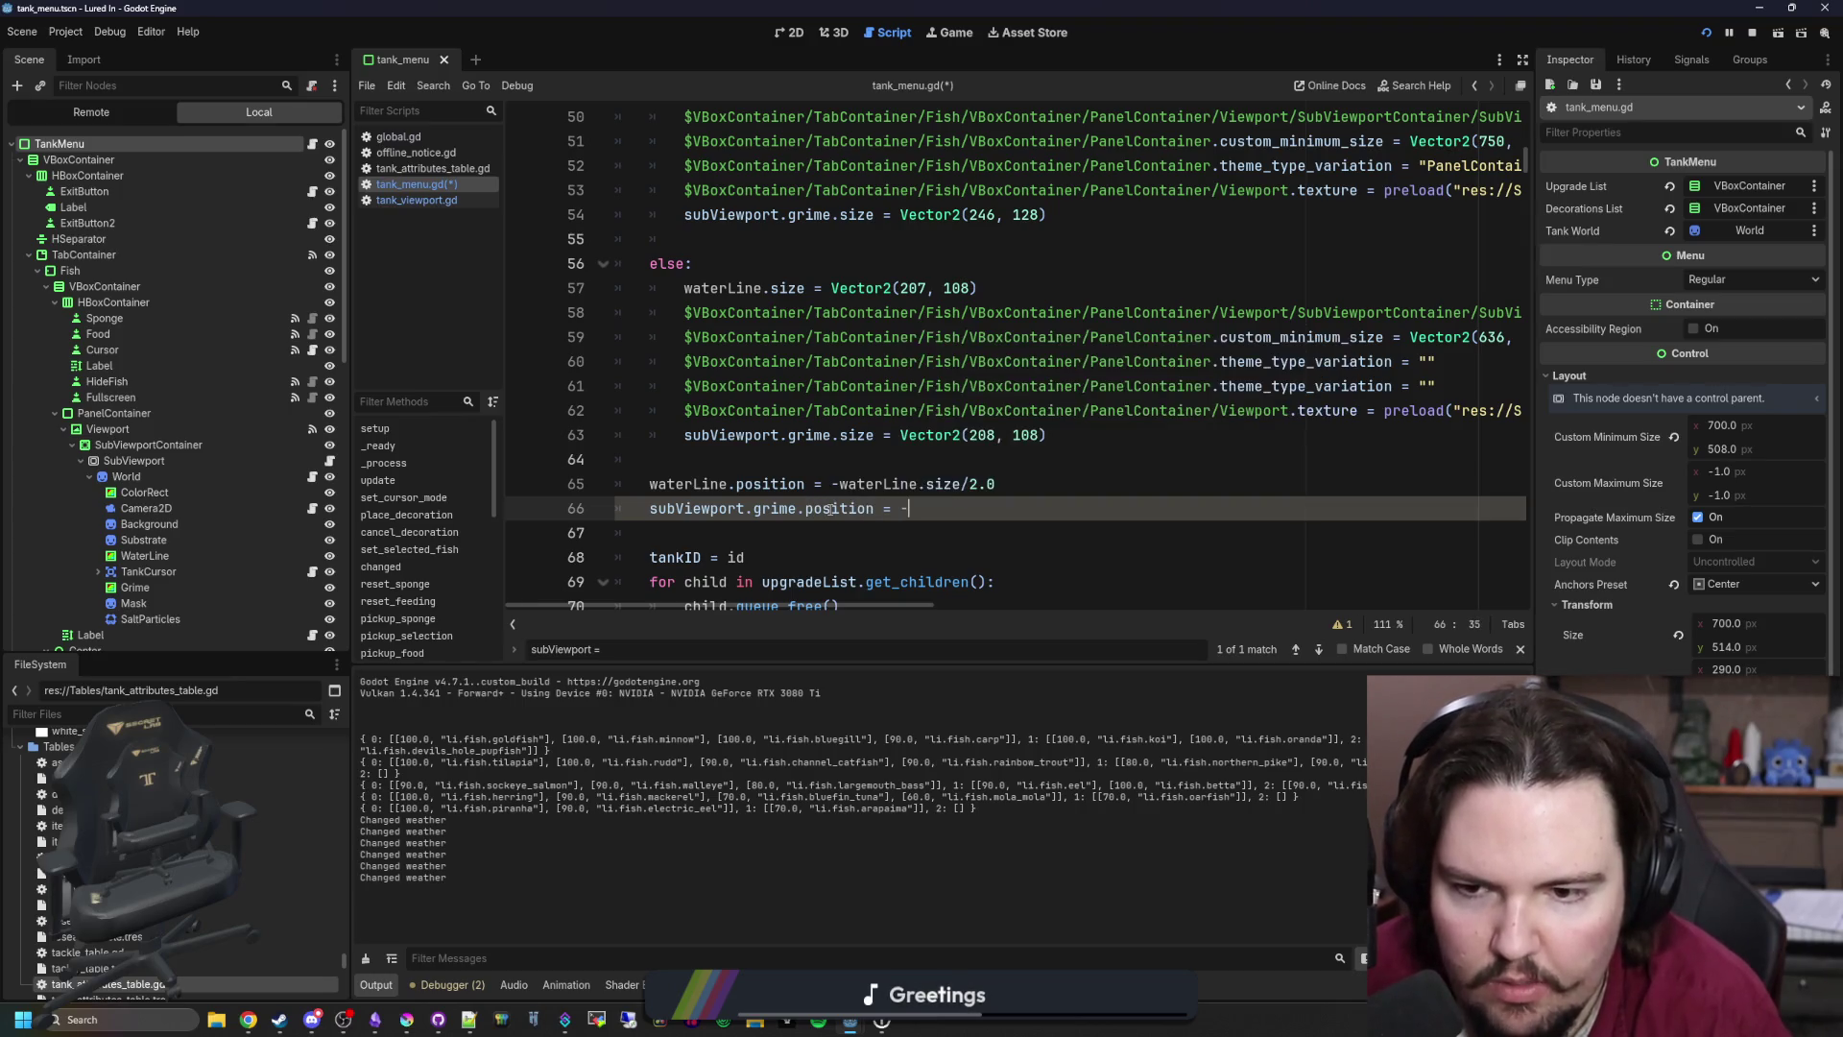
type("subViewport.grime.po")
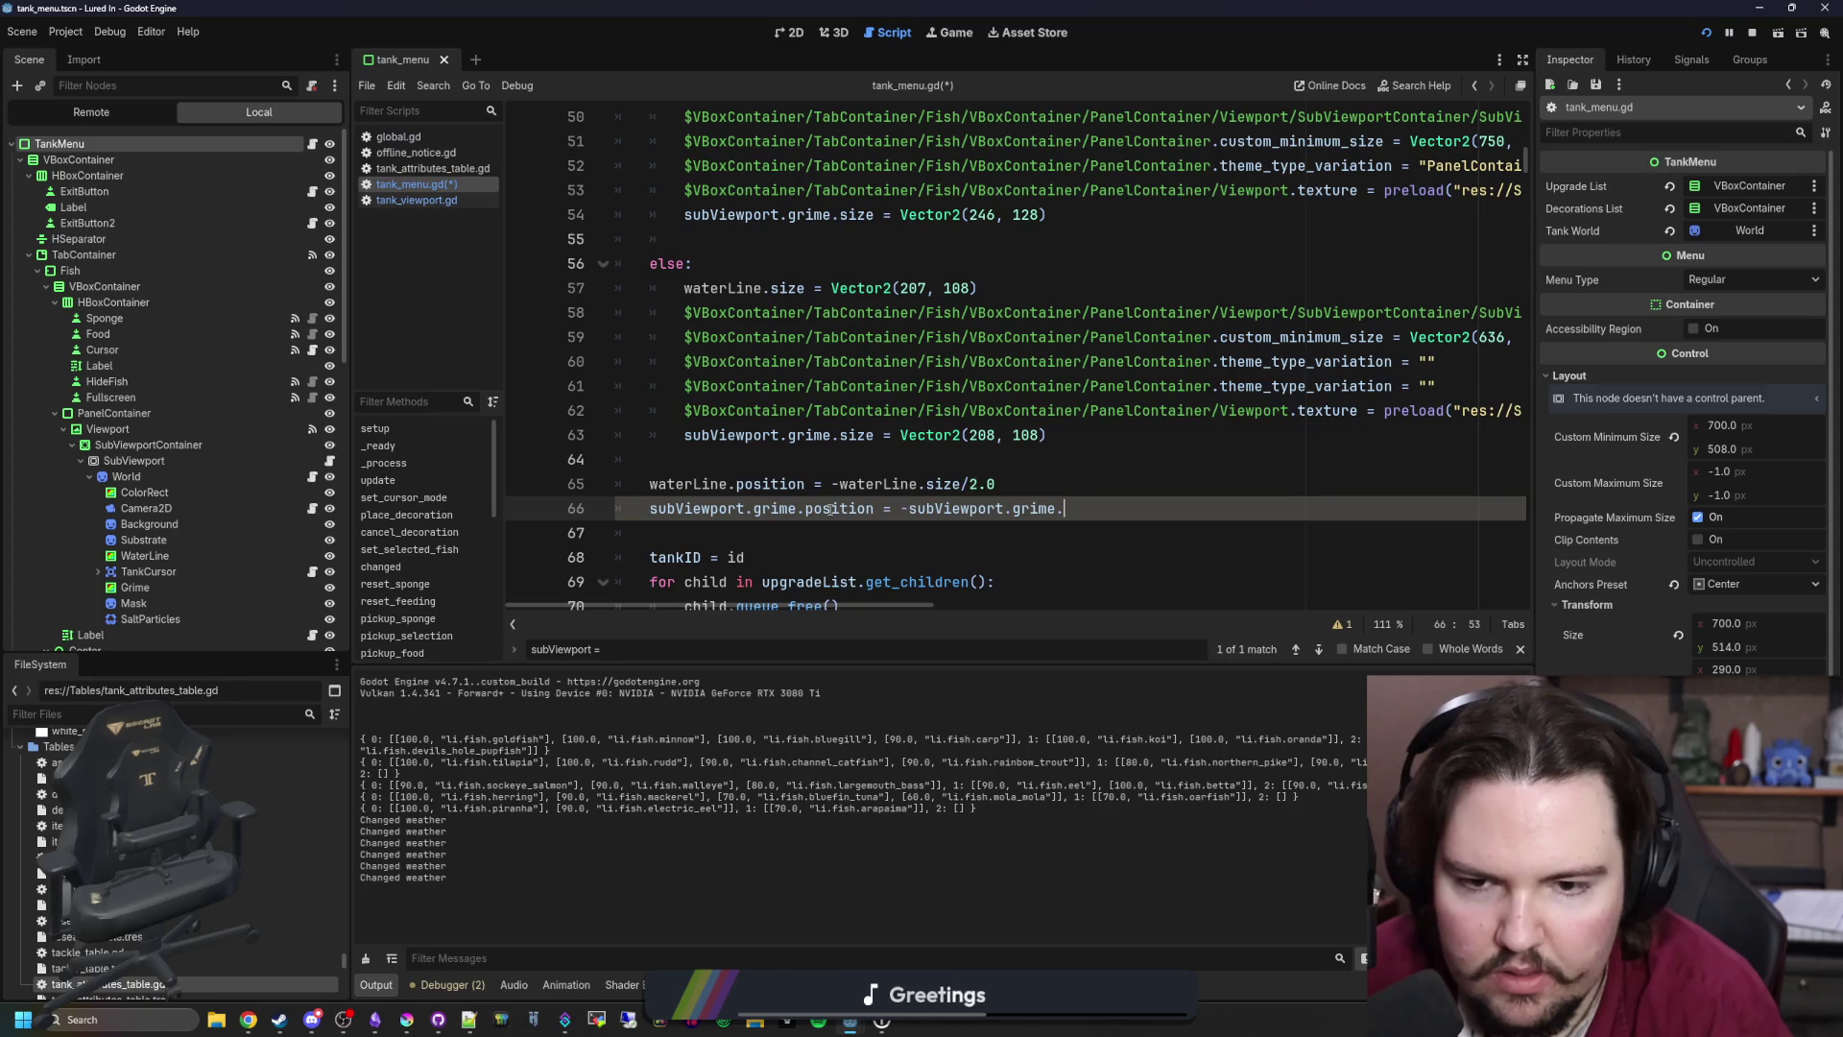
type("sit")
key("BackSpace")
type("size")
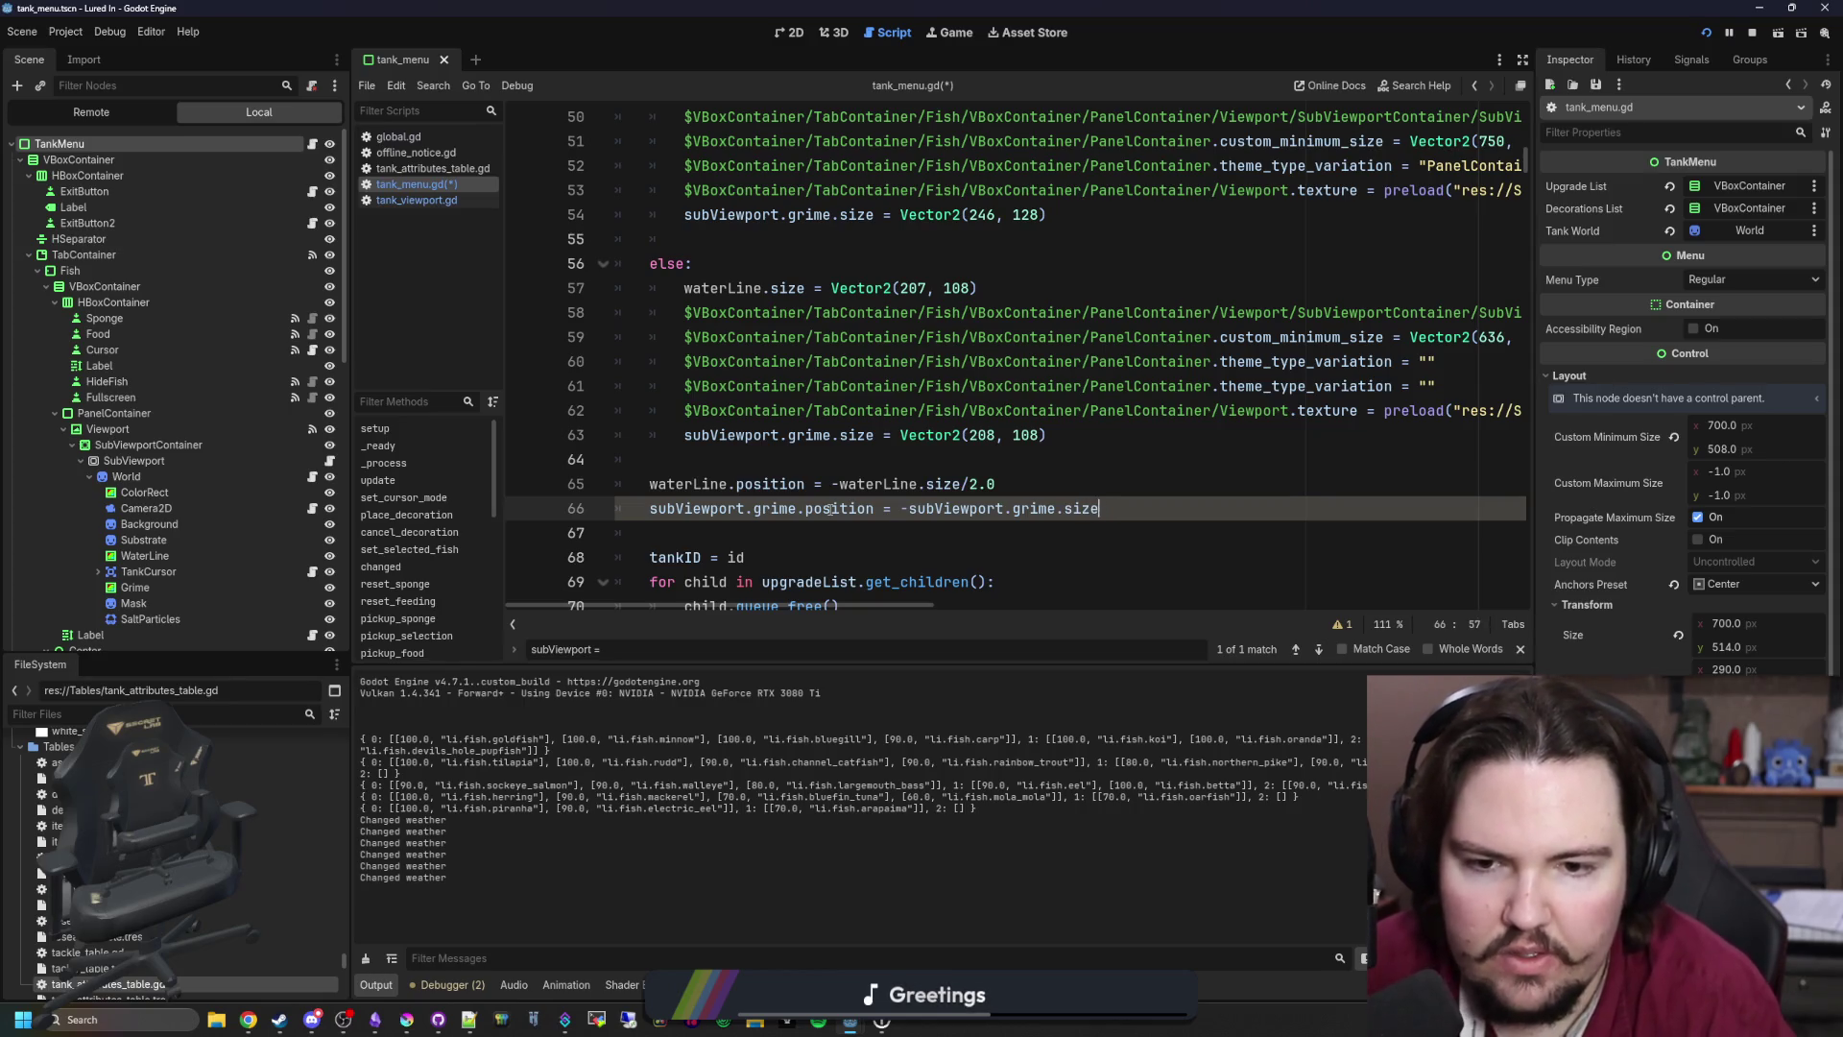
type("0")
left_click(838, 458)
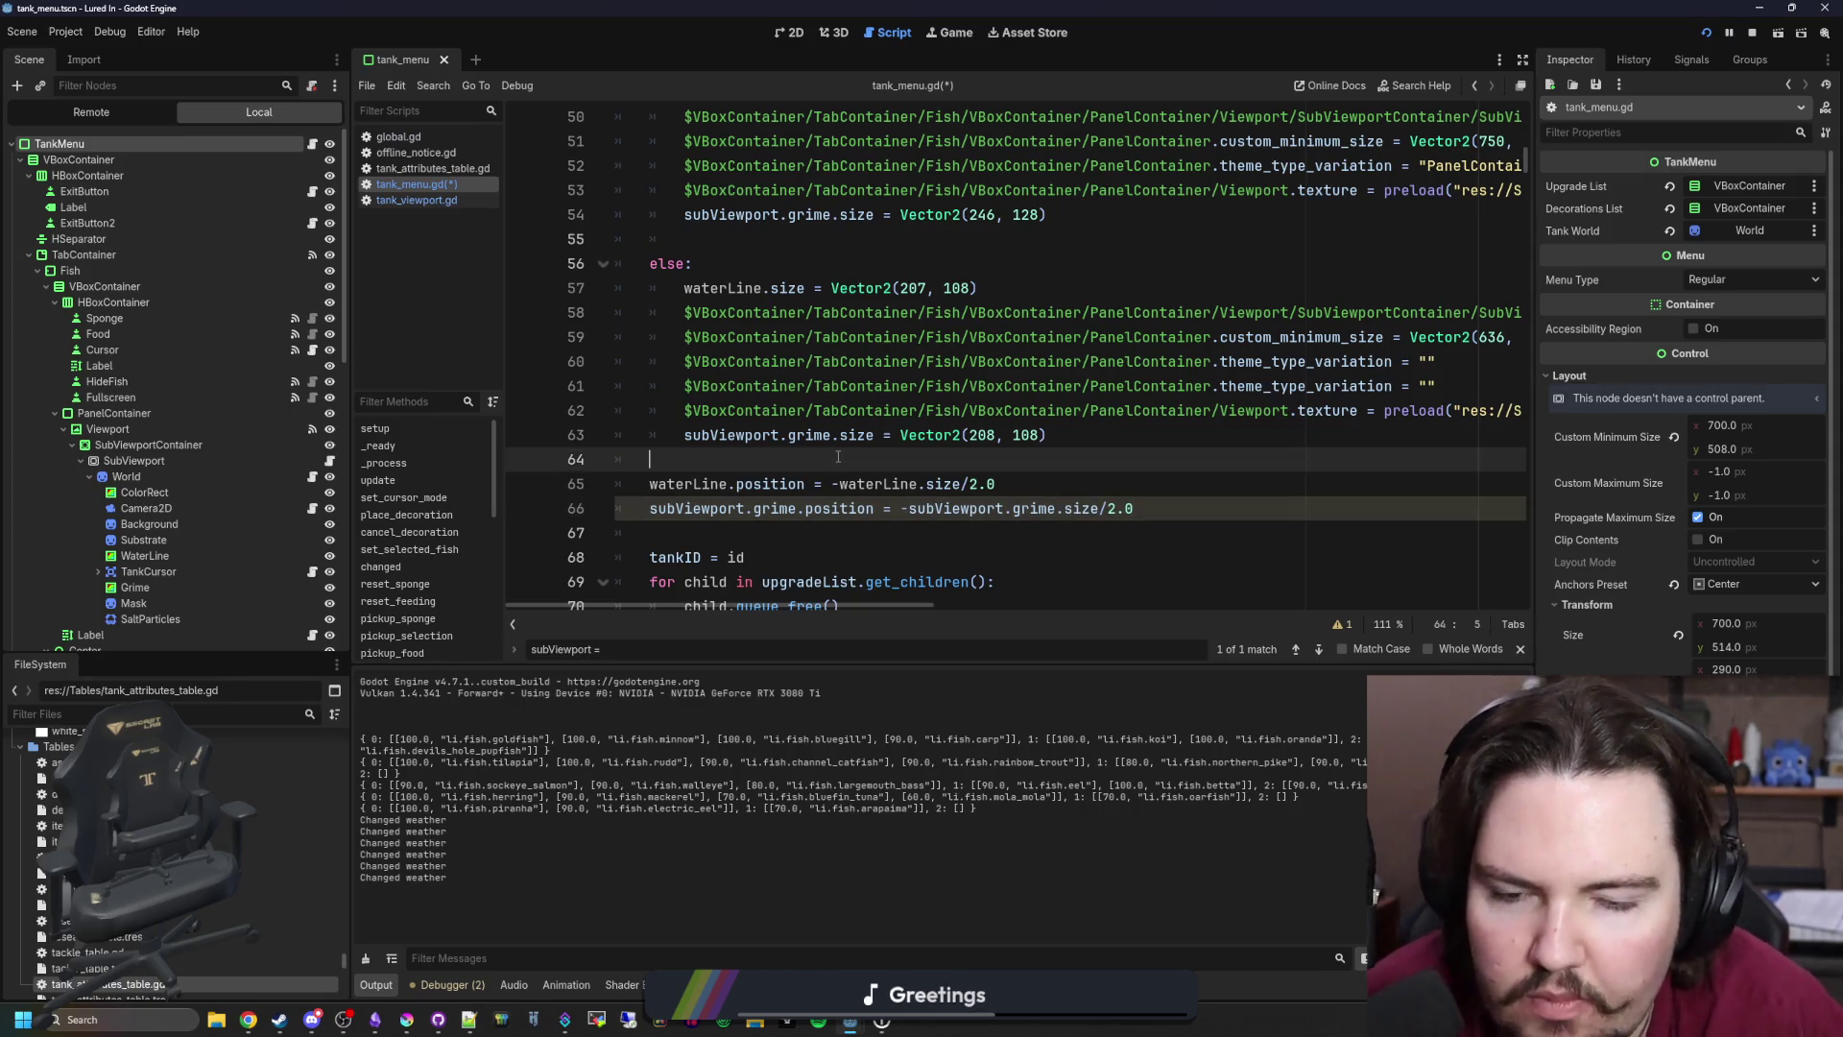
key("ctrl+s")
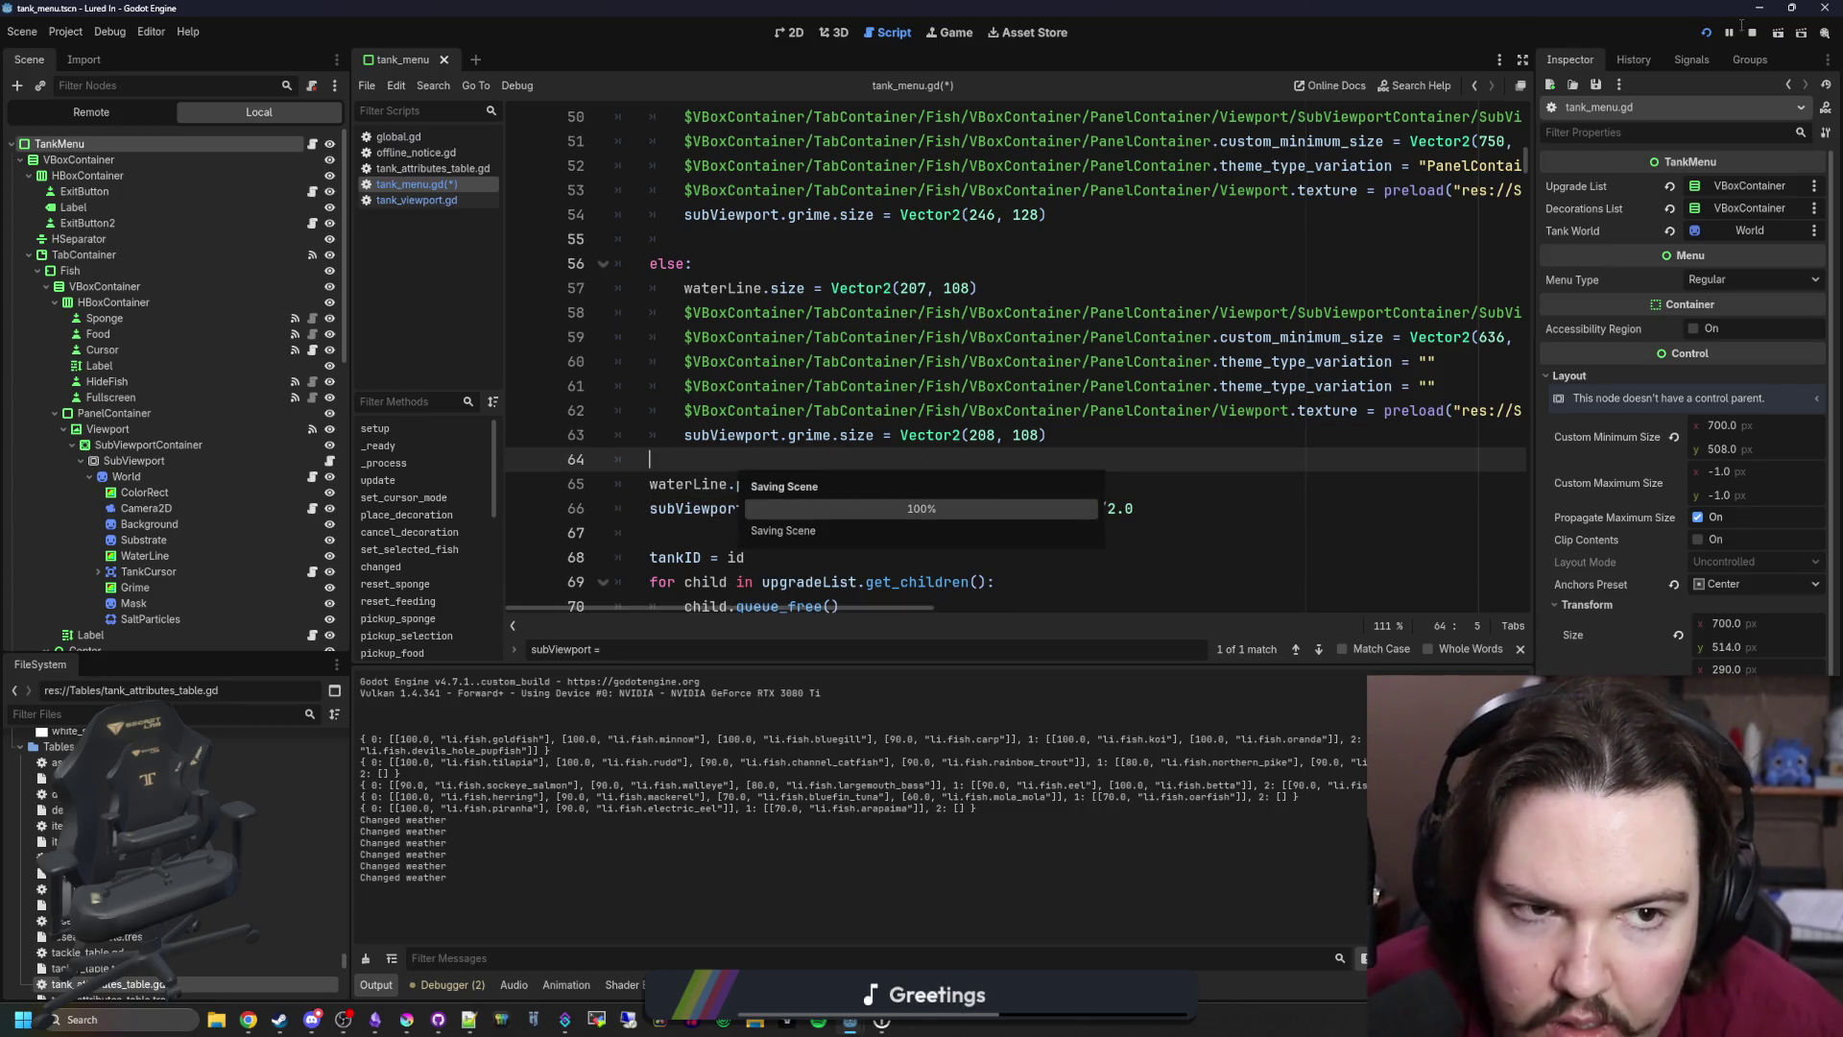
Step: Run the game, start from the main menu and inspect Fish Tank 7
left_click(969, 39)
key("Escape")
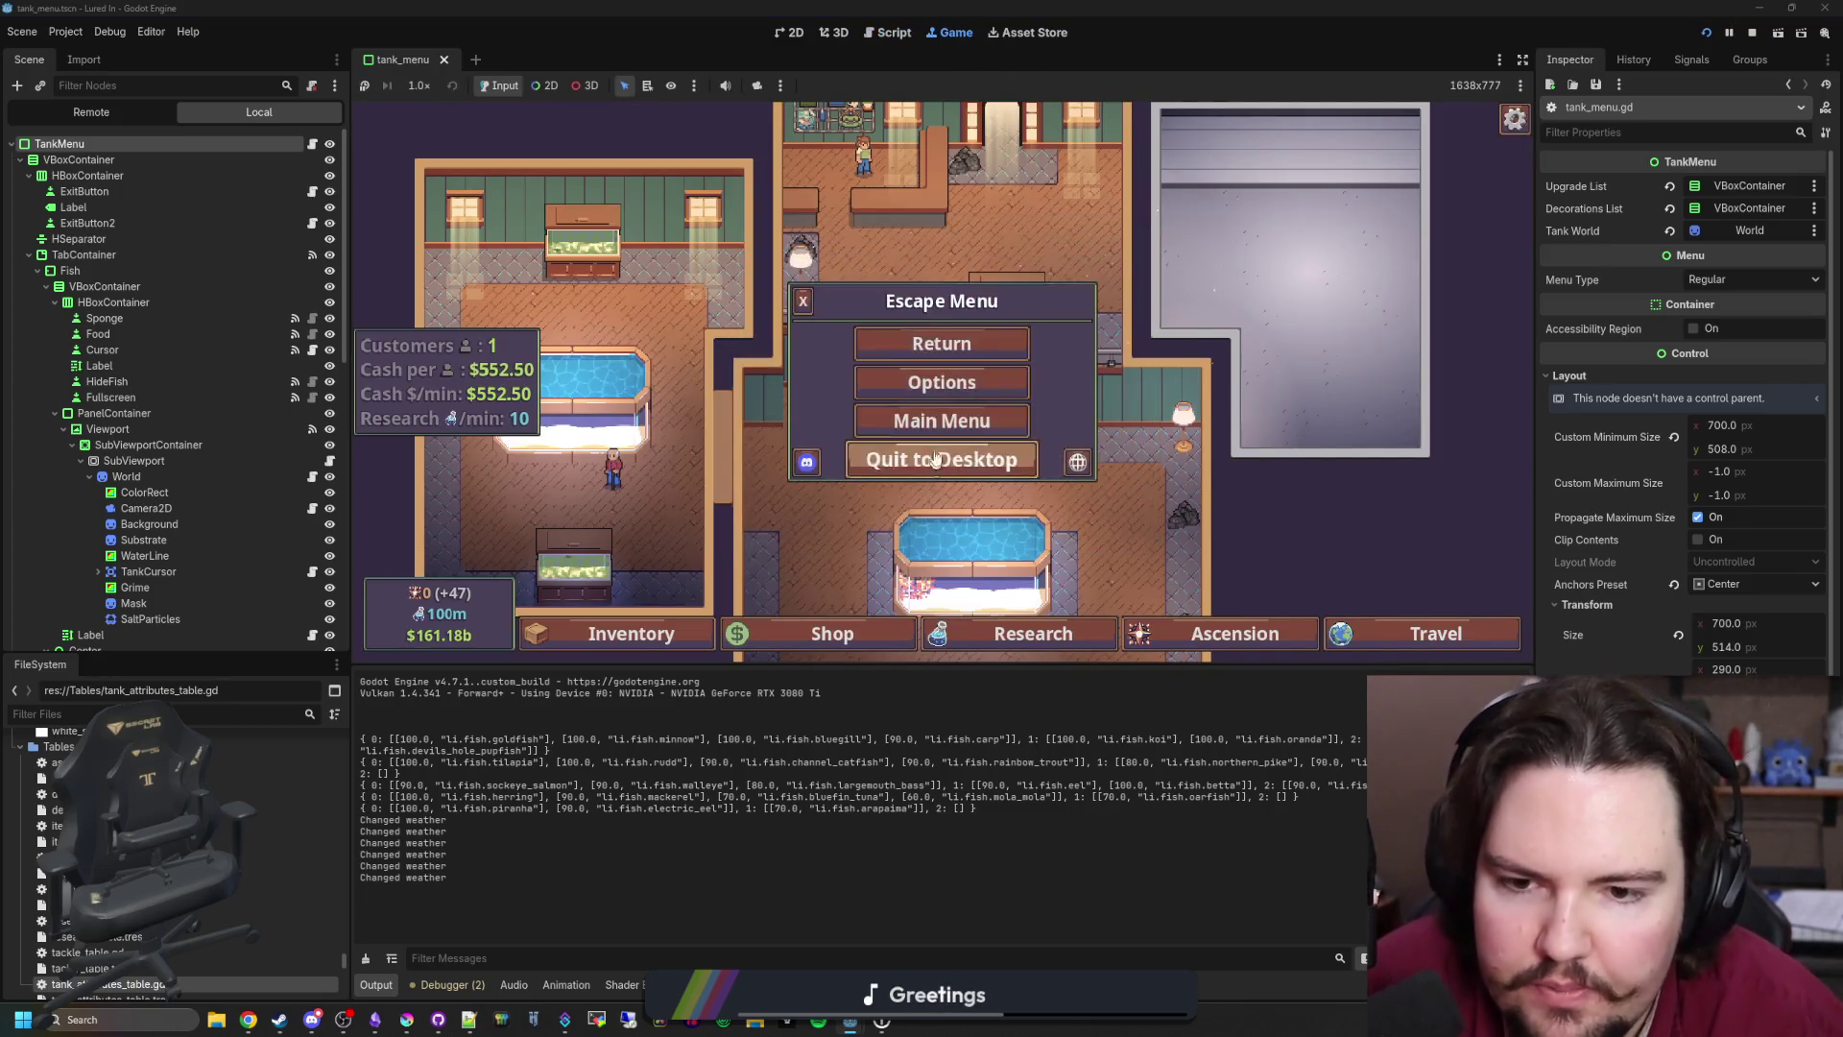
key("F5")
left_click(498, 372)
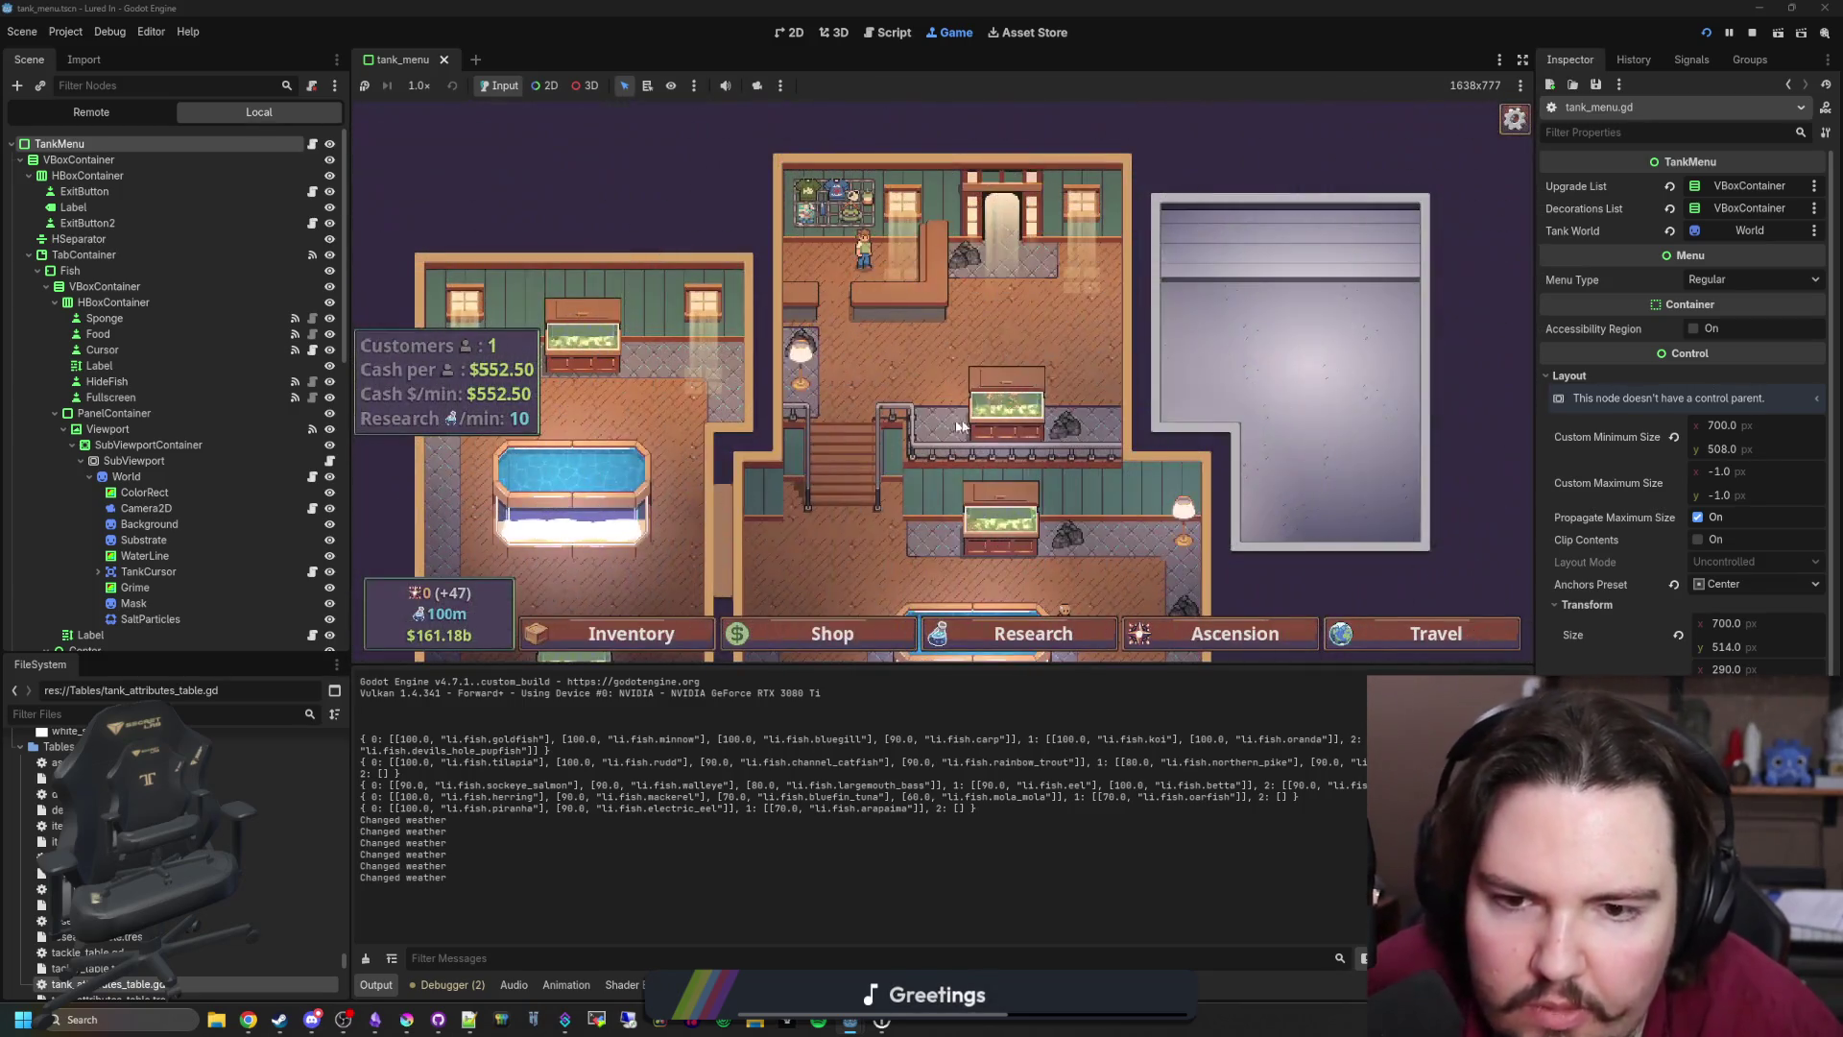
left_click(1007, 521)
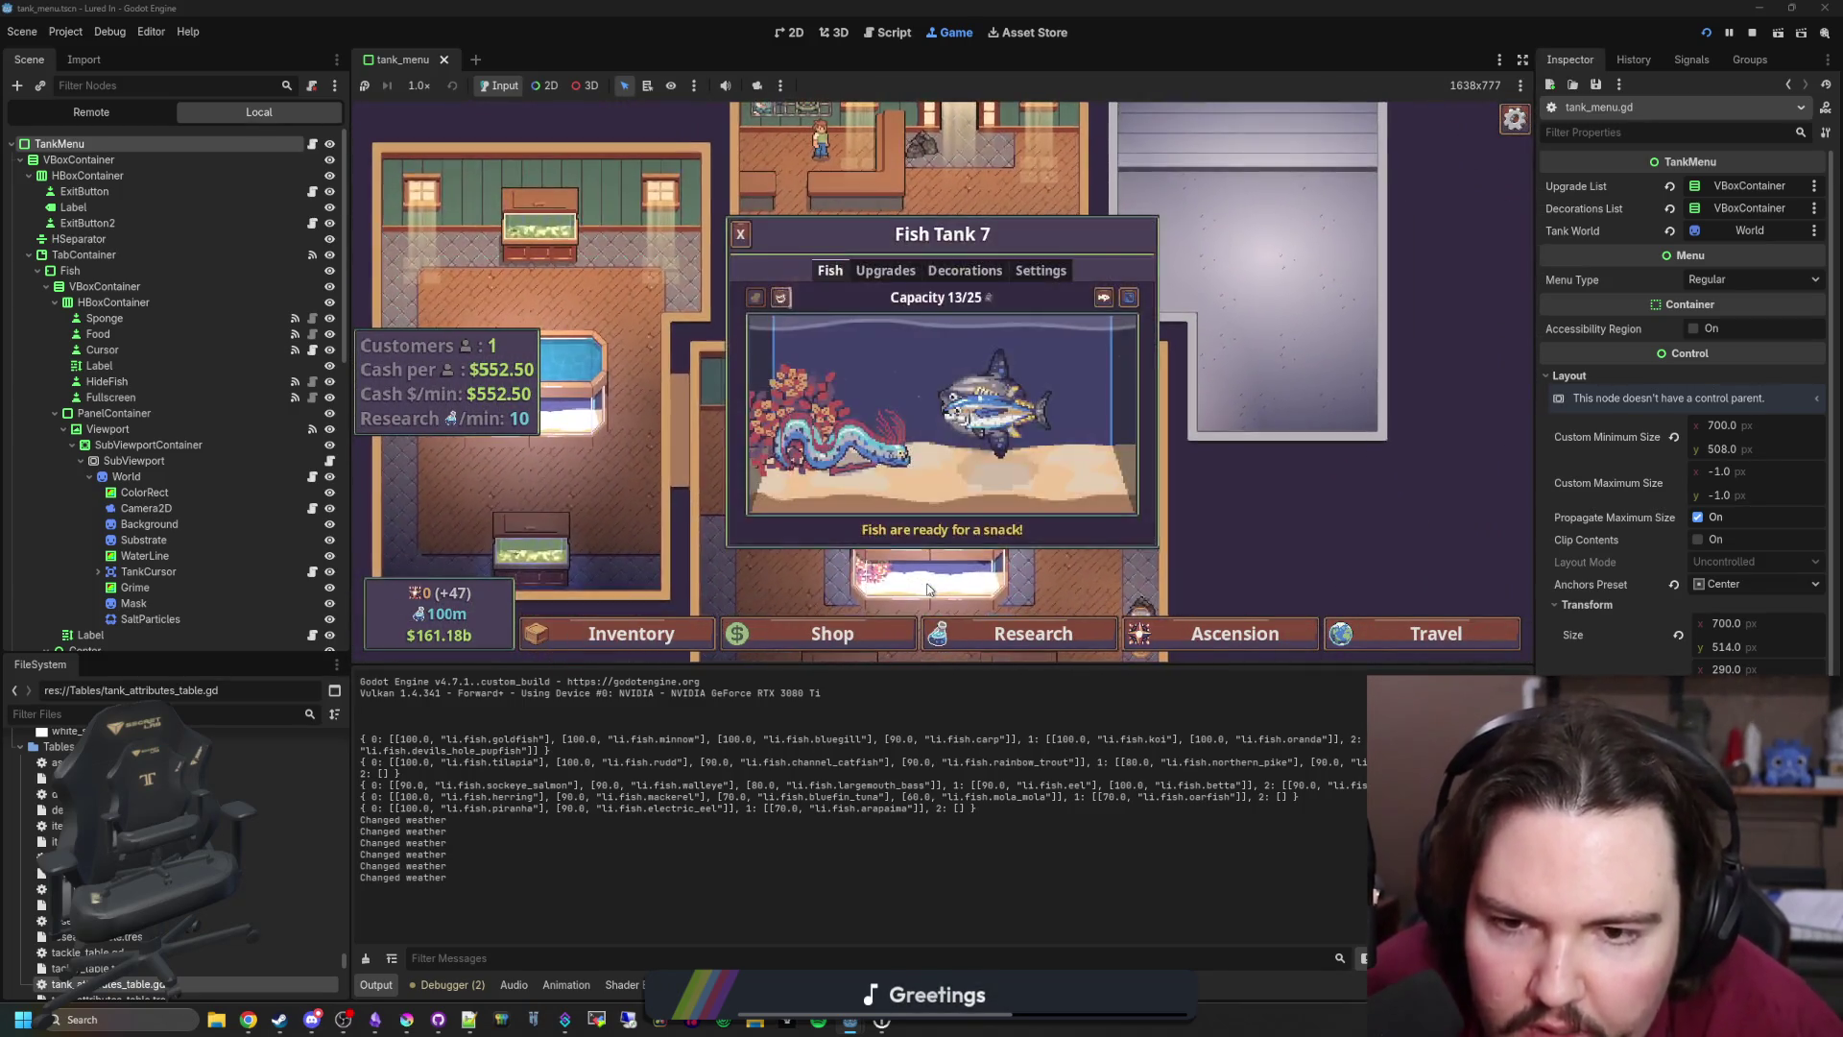
key("Escape")
key("grave")
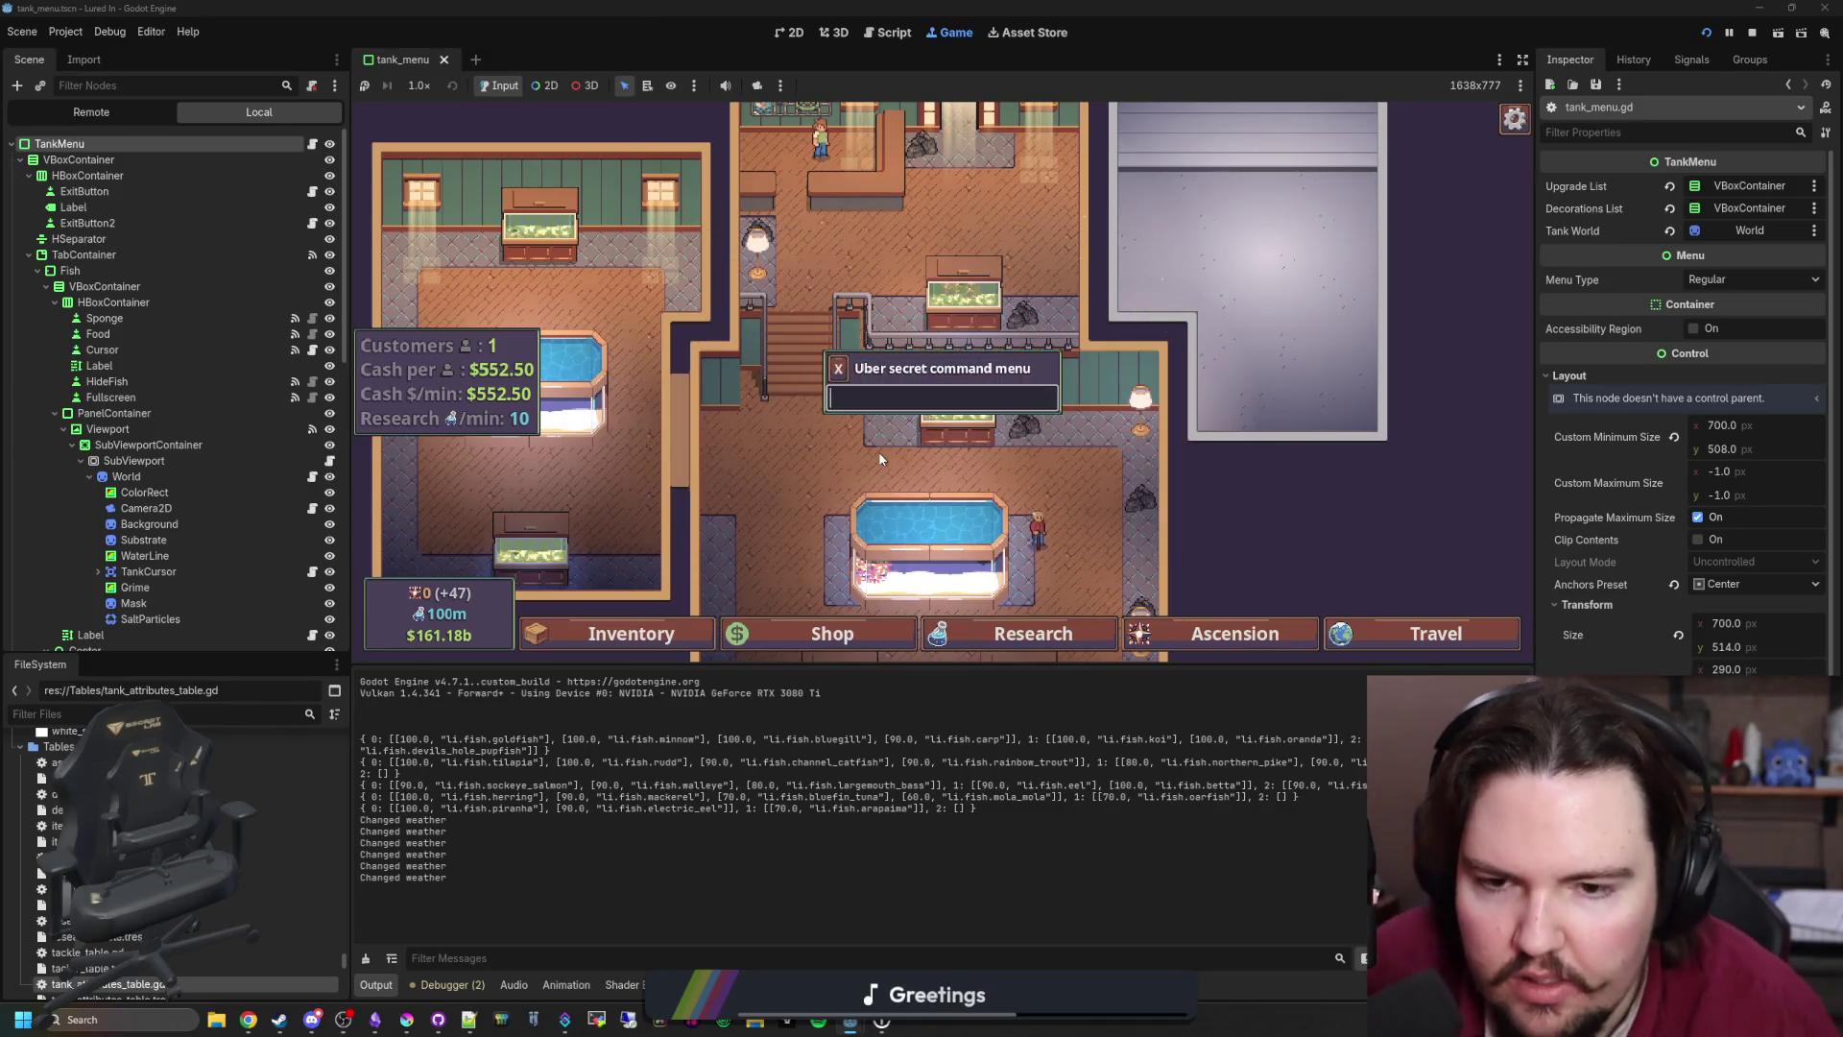
key("Escape")
left_click(928, 543)
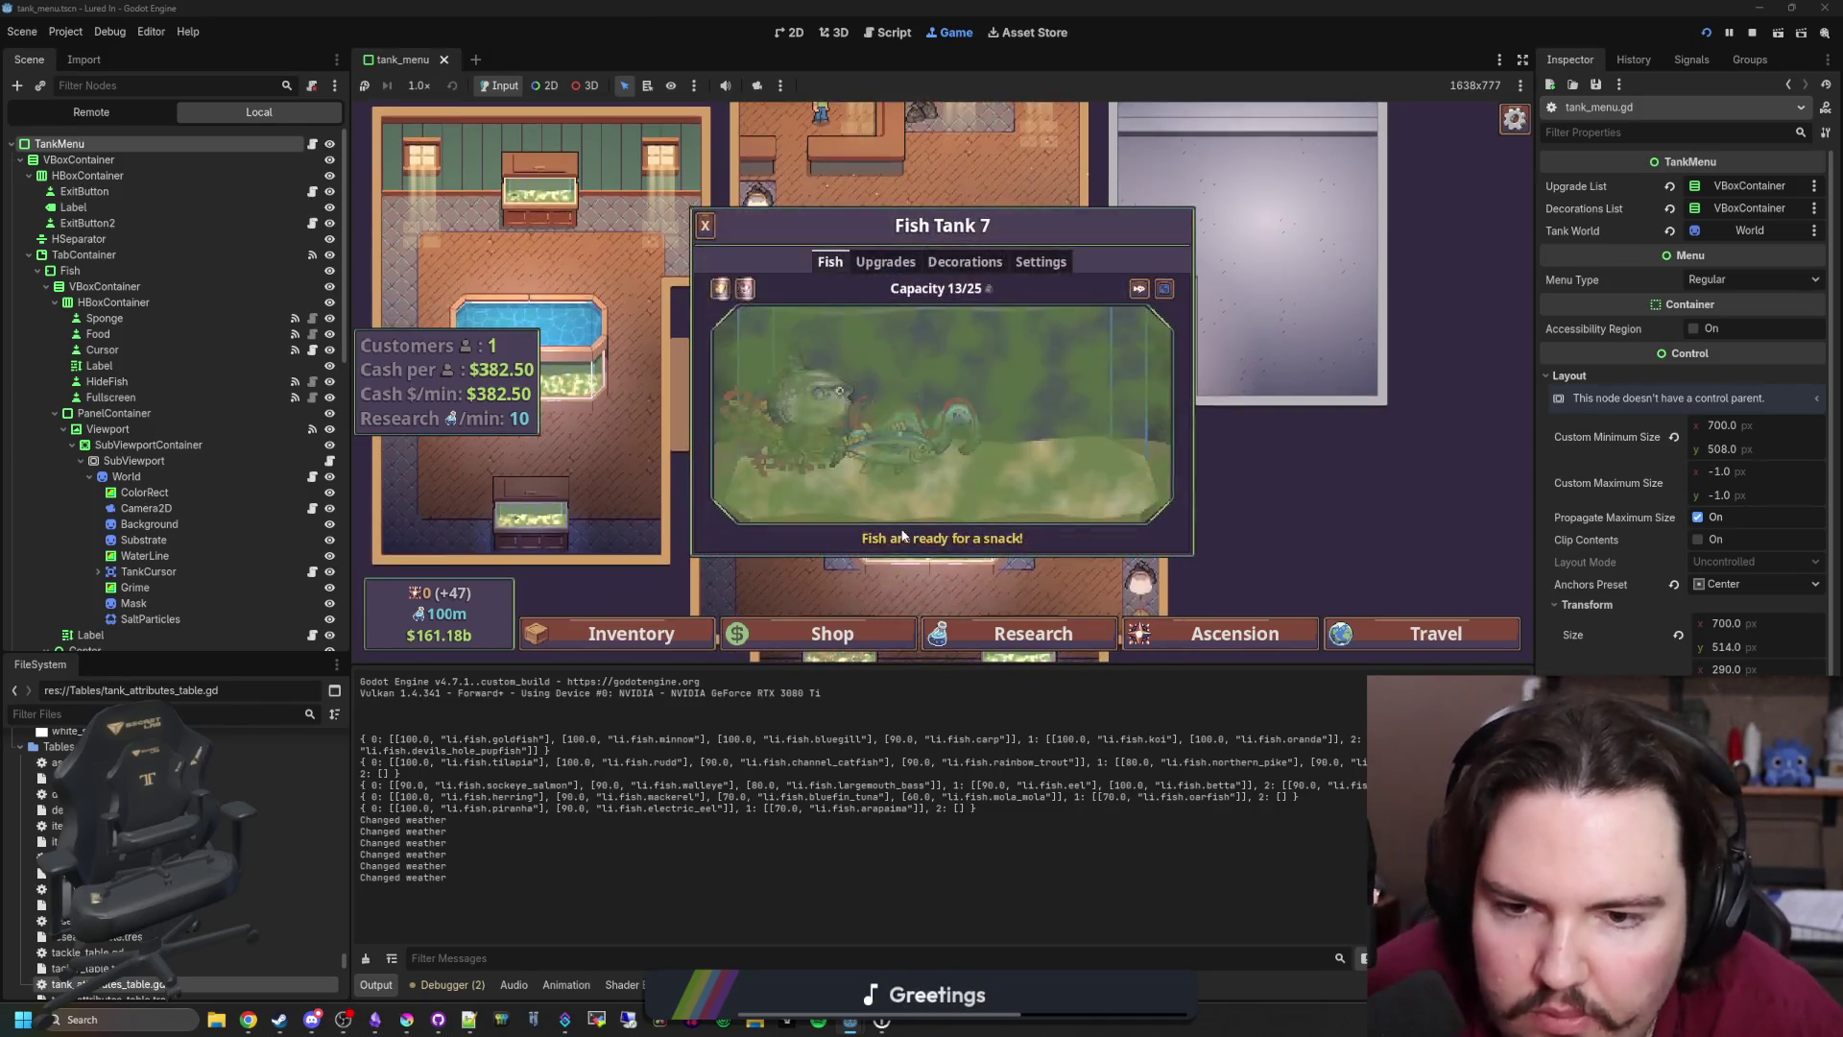
key("Escape")
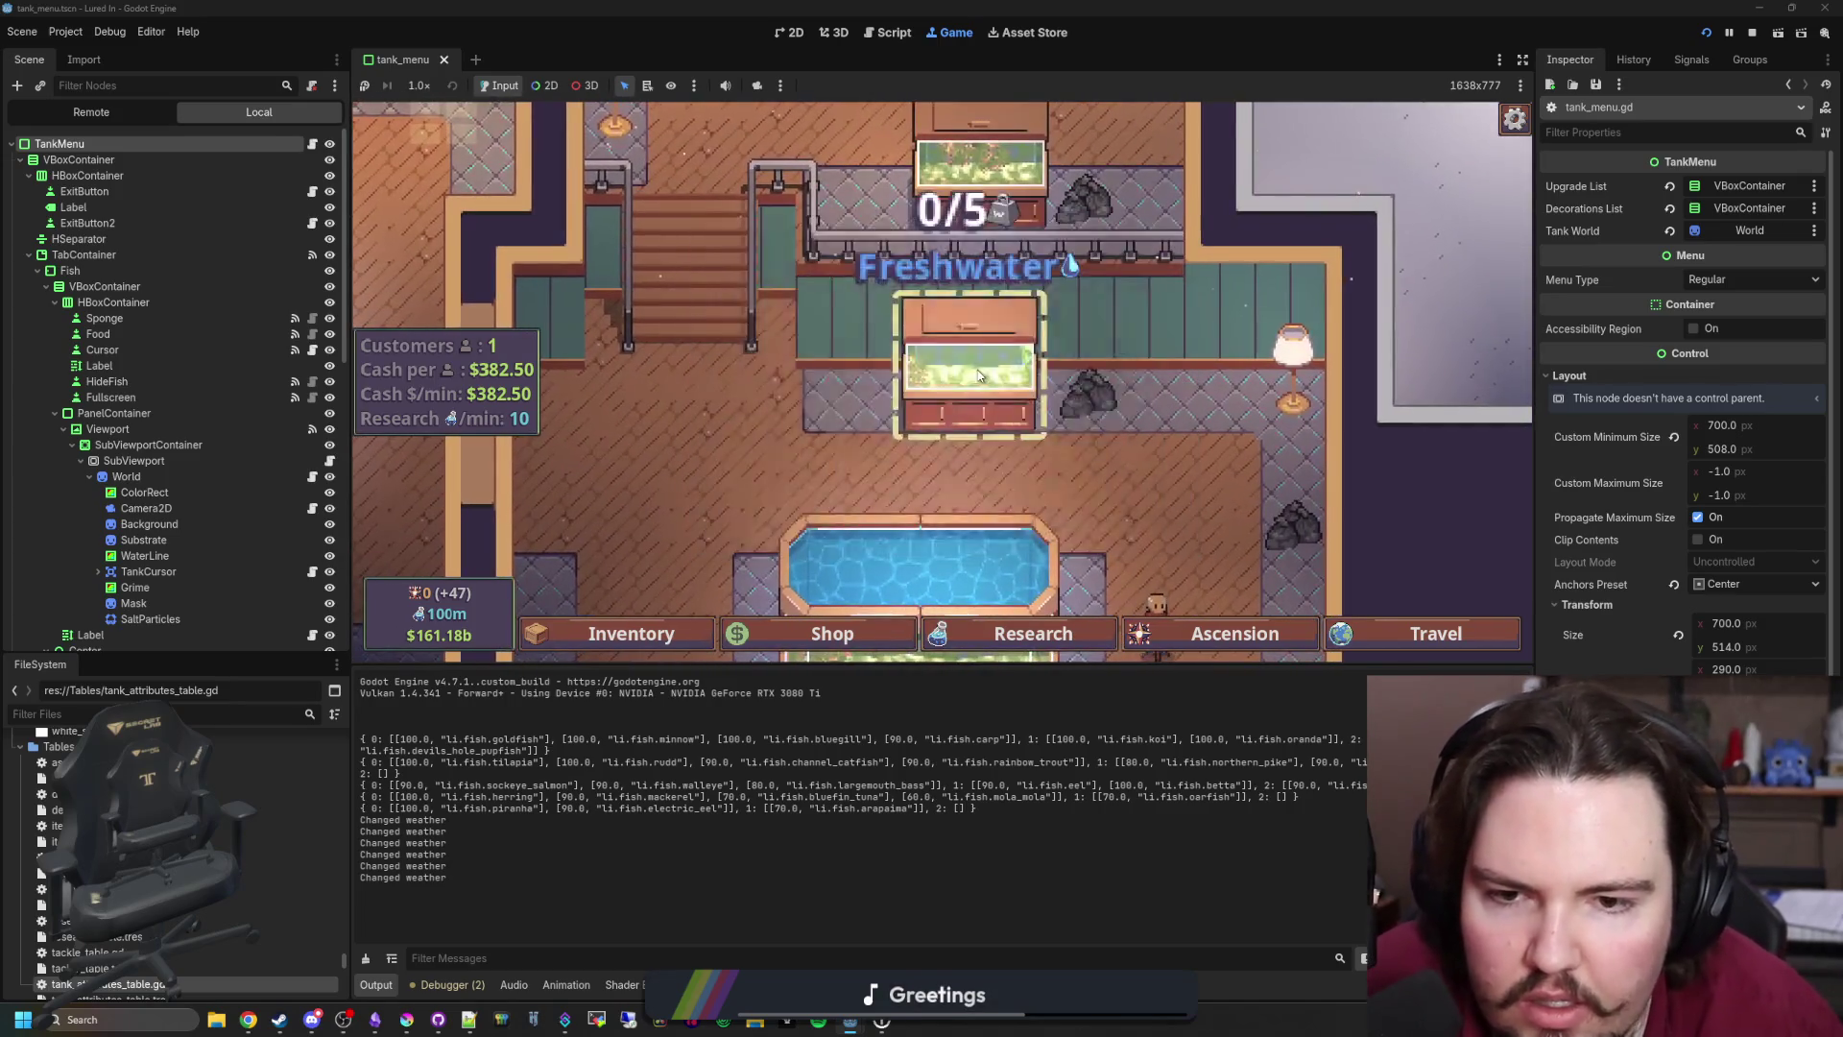
Step: Scrub Fish Tank 2's algae with the sponge, reopen it to recheck, then return to tank_menu.gd
left_click(976, 366)
left_click(755, 298)
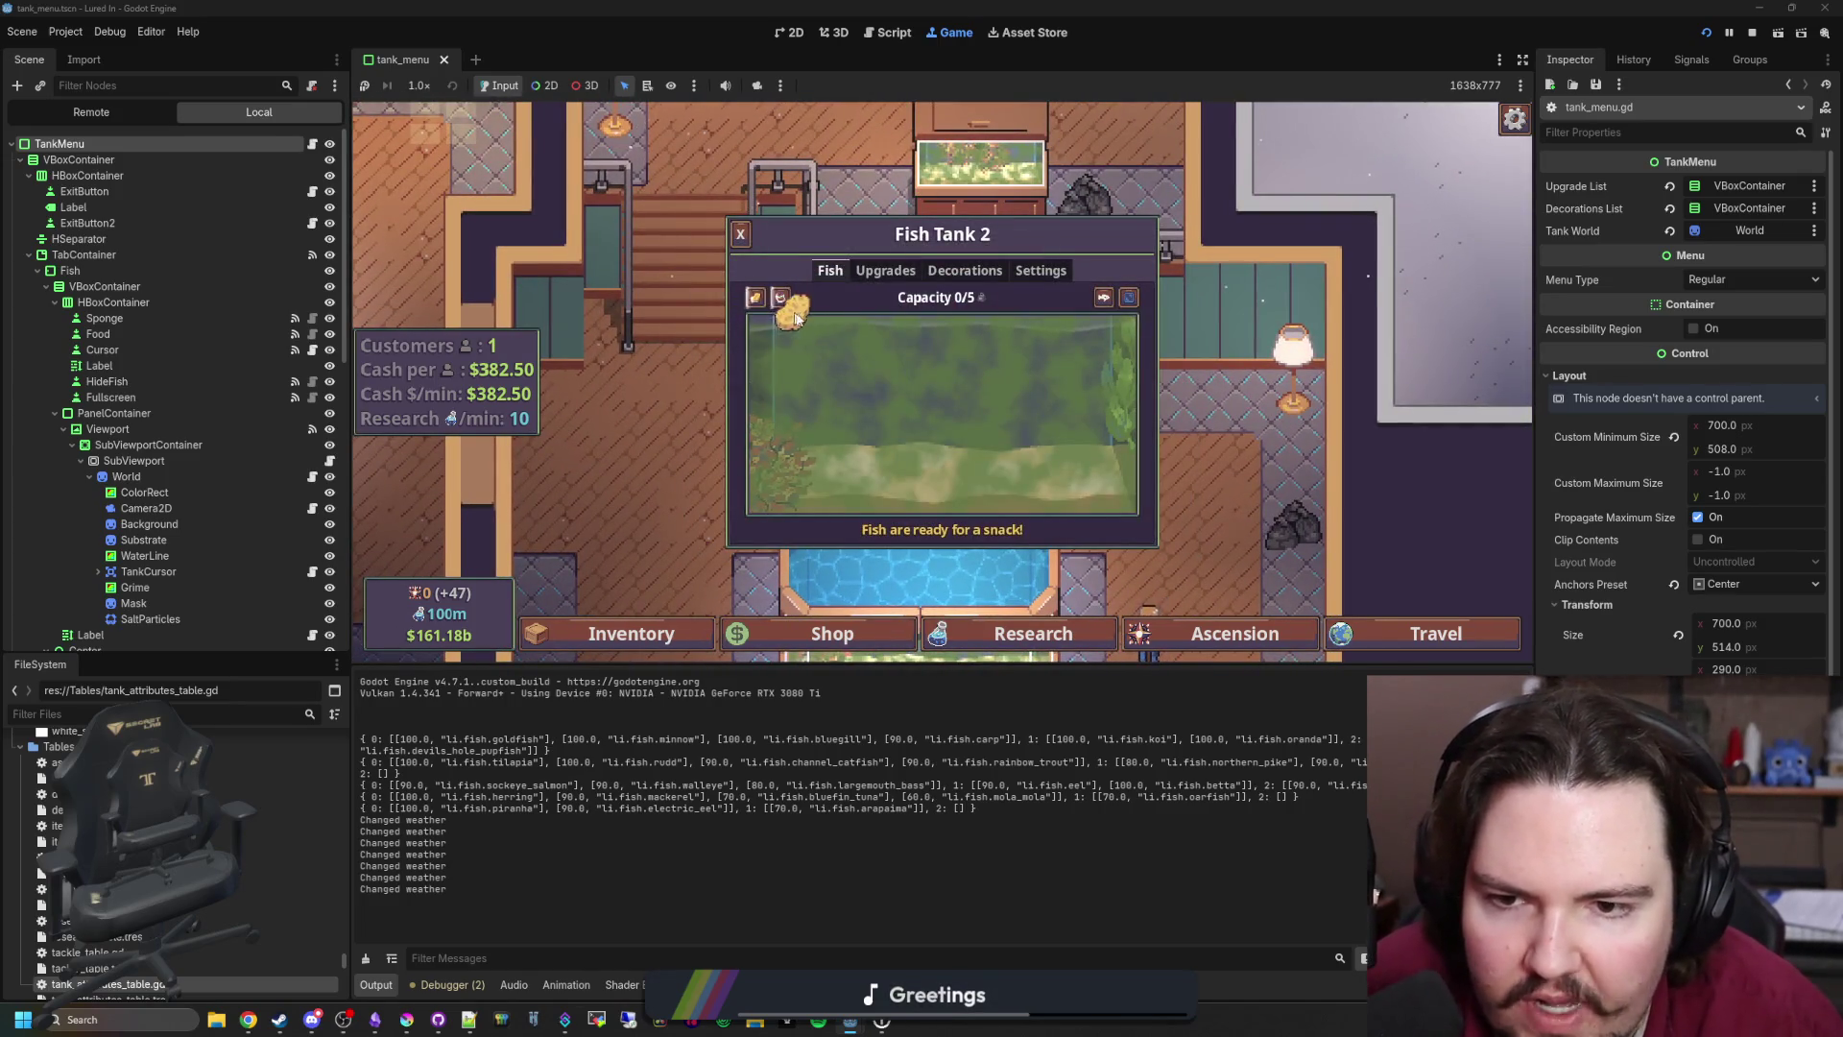
mouse_move(933, 407)
left_mouse_down()
mouse_move(975, 398)
mouse_move(970, 345)
mouse_move(1017, 422)
mouse_move(837, 449)
left_mouse_up()
key("Escape")
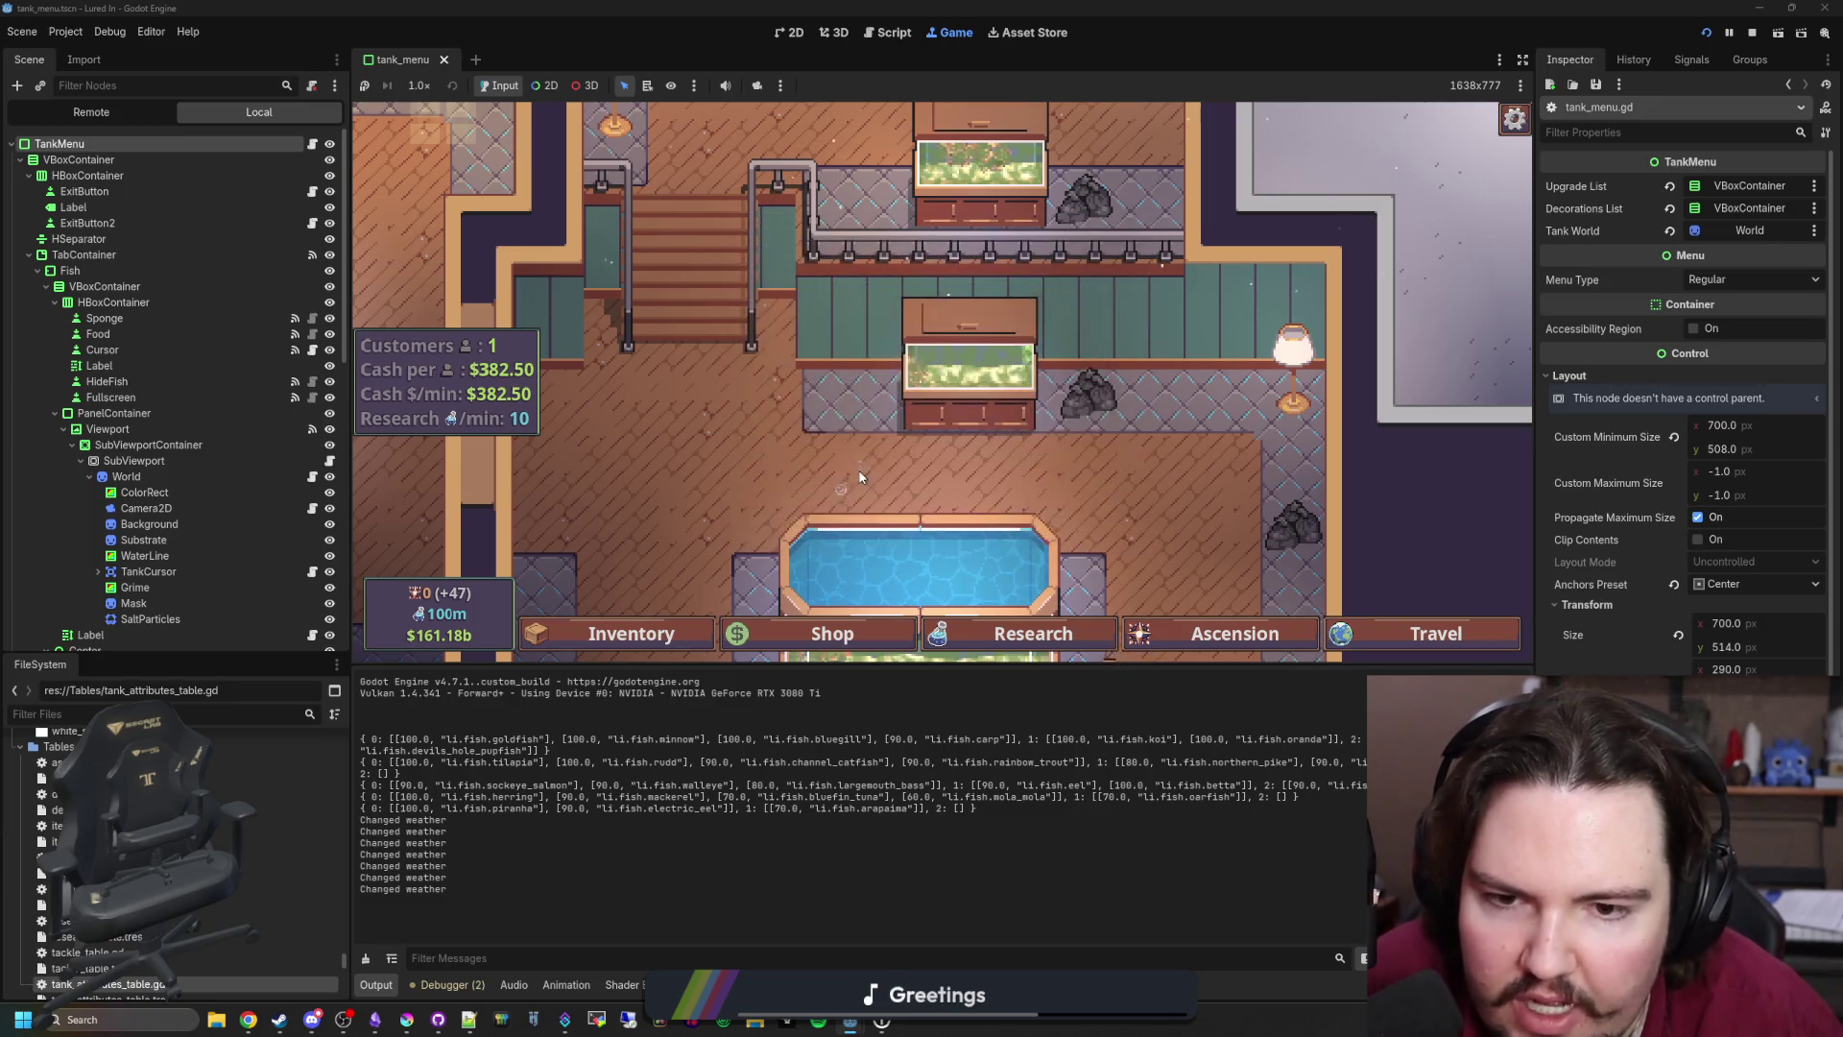
left_click(960, 369)
key("Escape")
left_click(1017, 403)
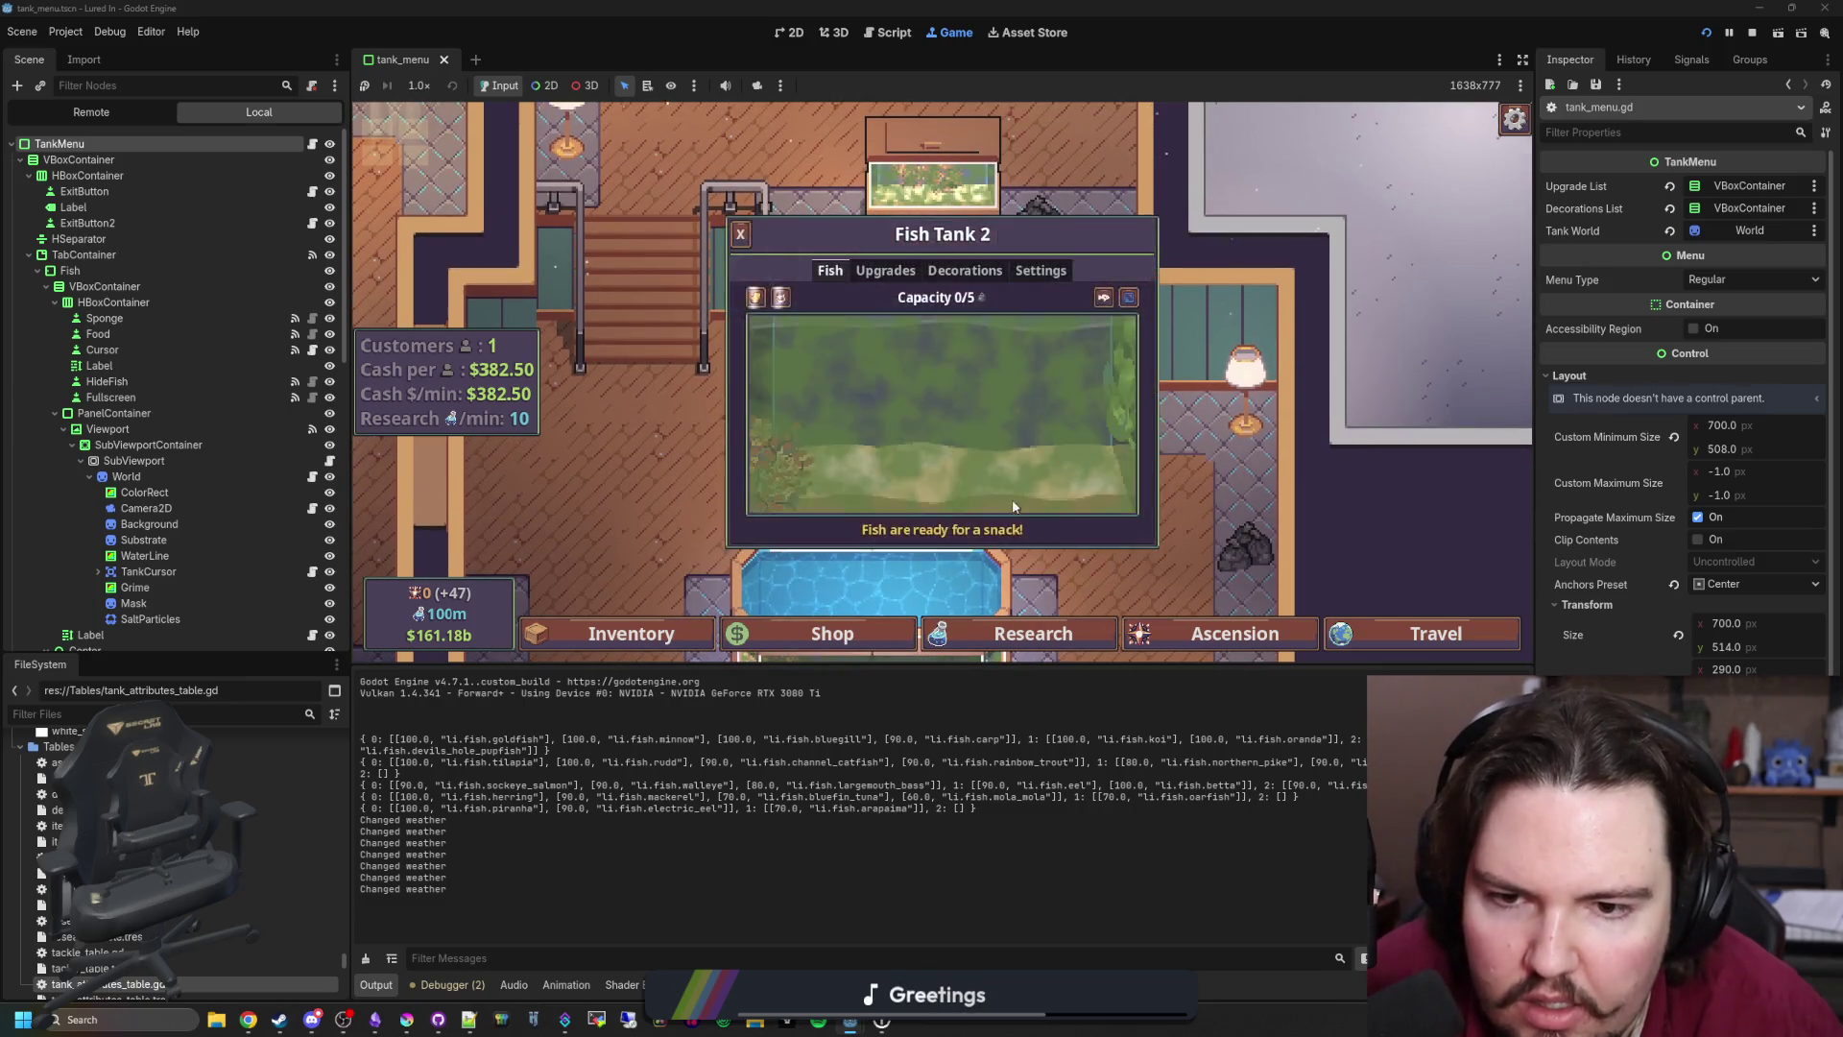
key("Escape")
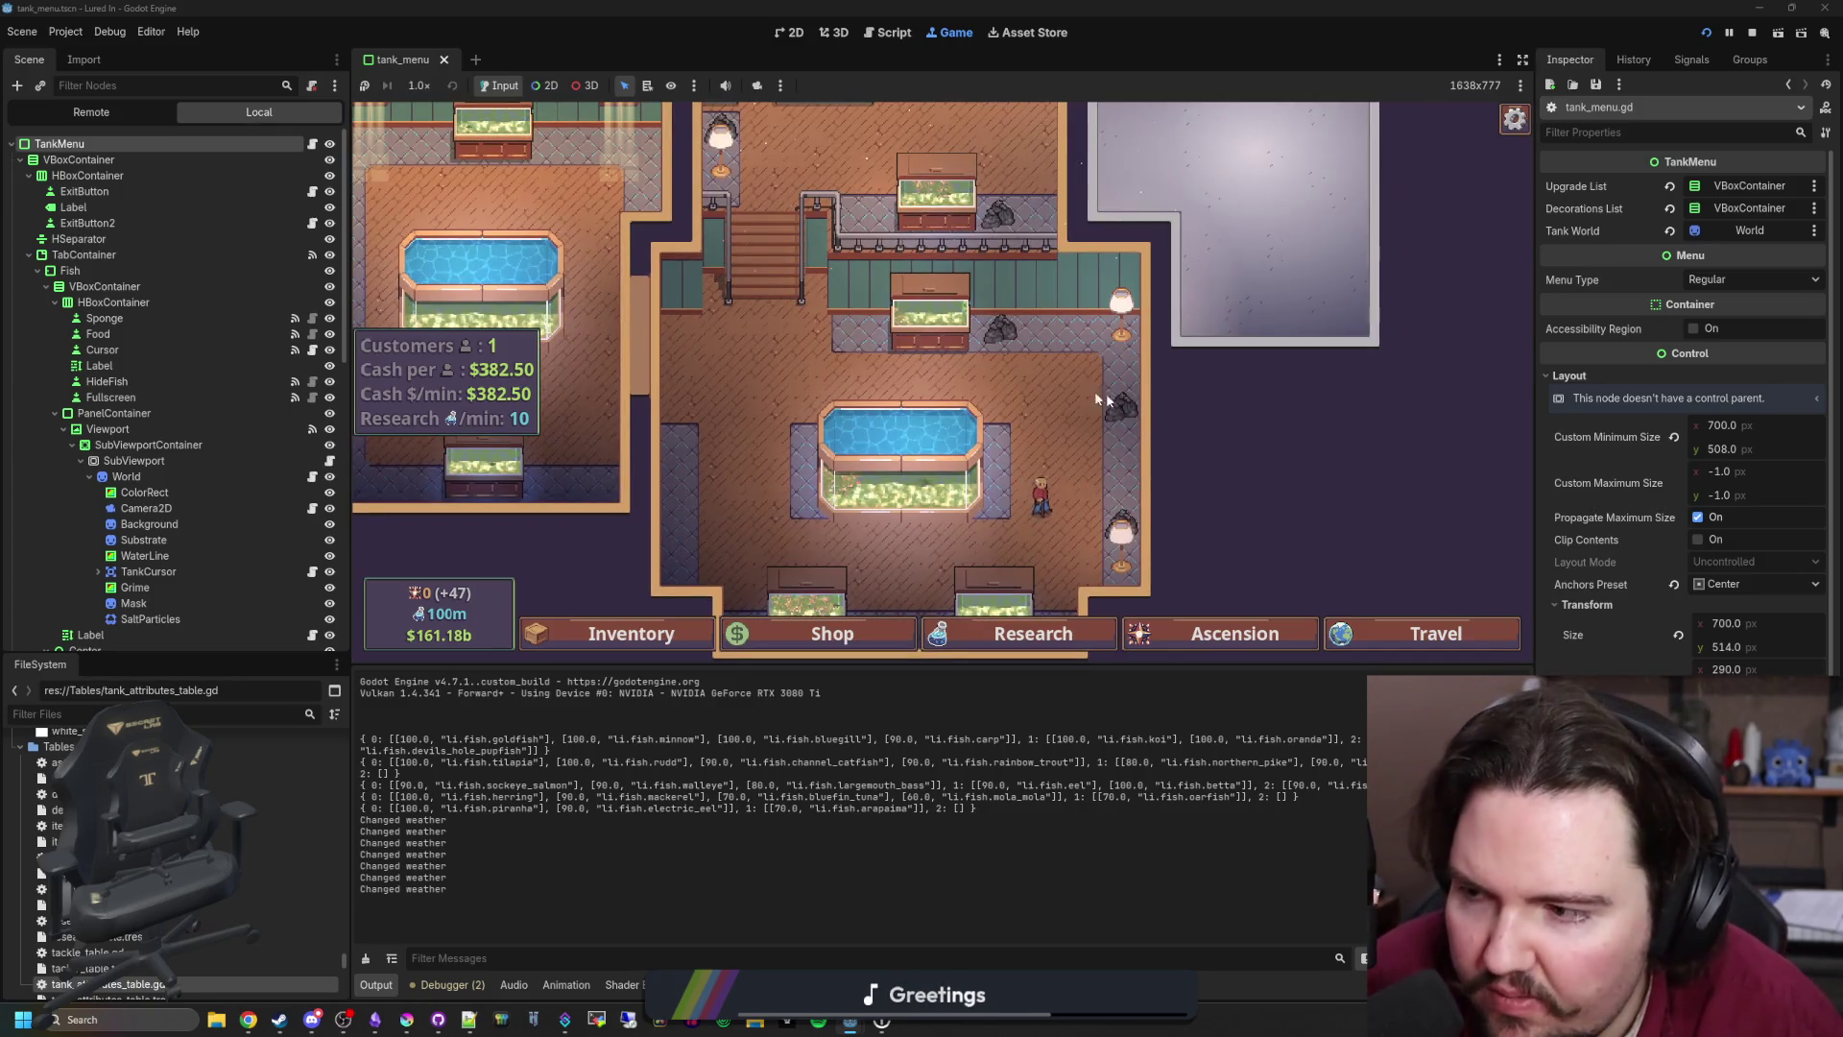
left_click(921, 305)
key("Escape")
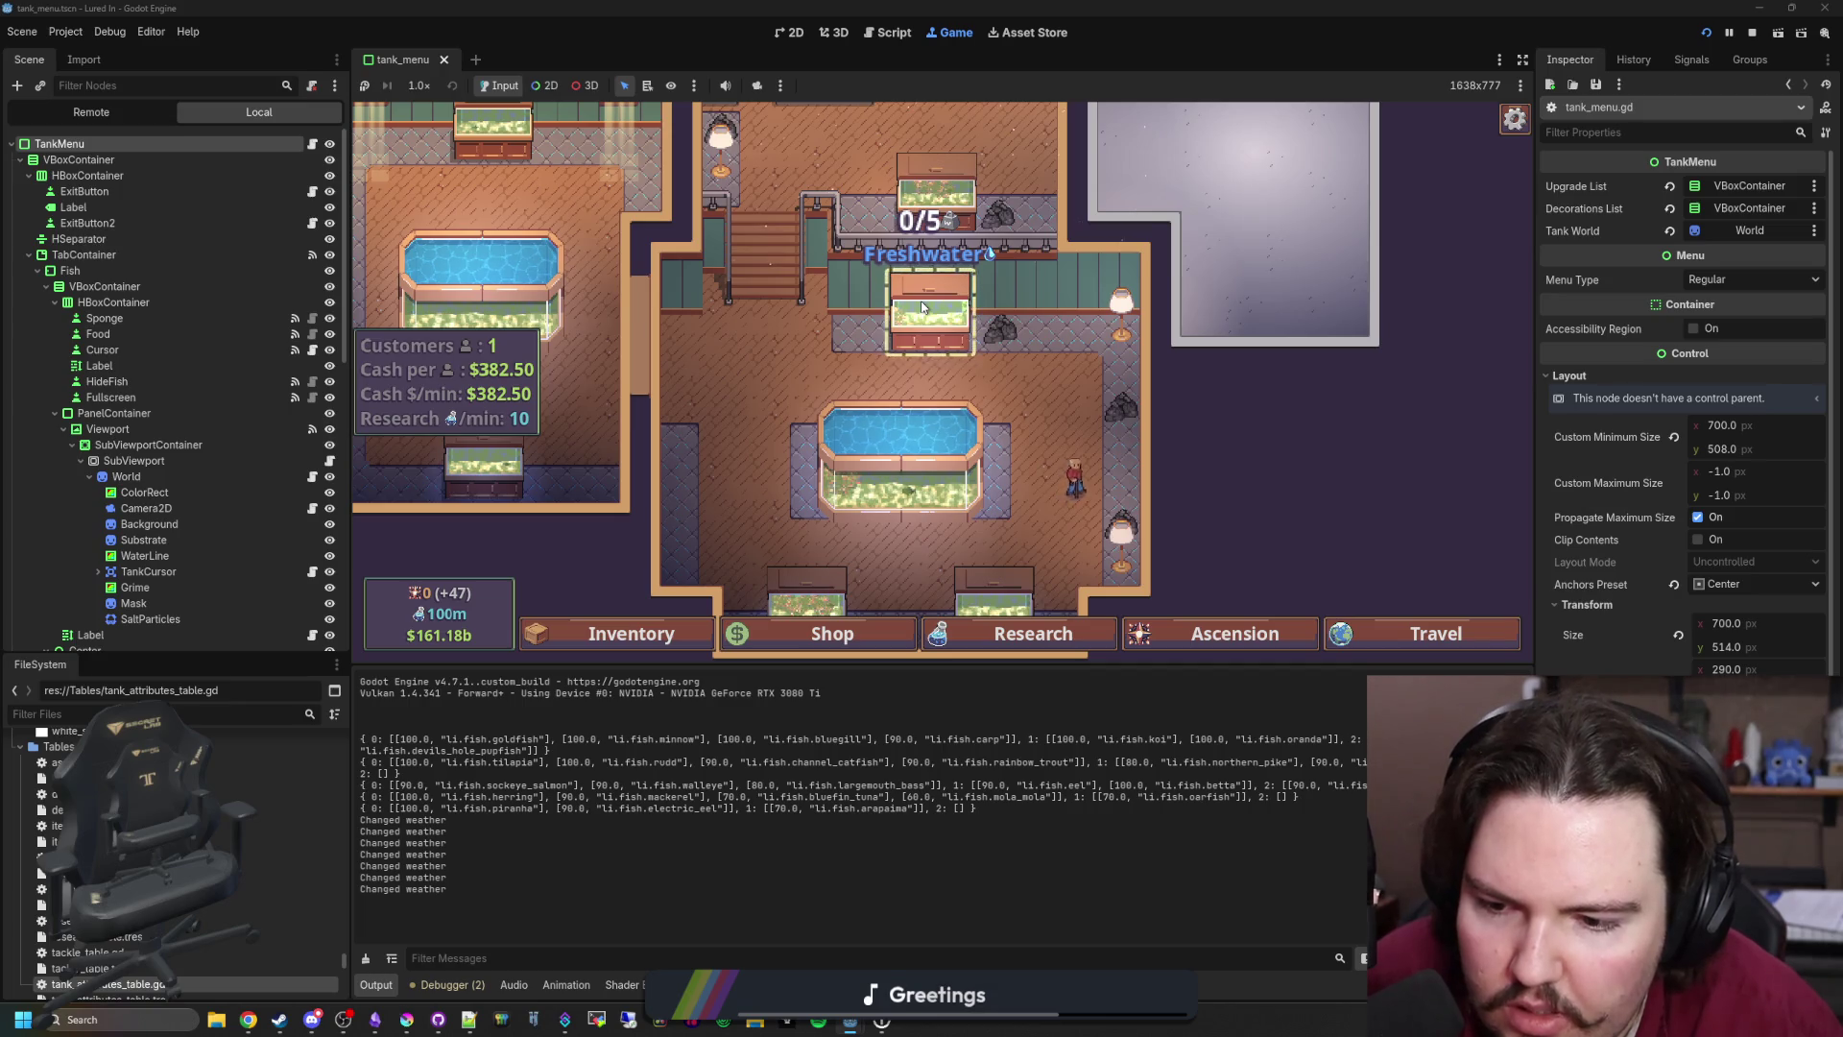
left_click(313, 145)
scroll(792, 347, "up", 5)
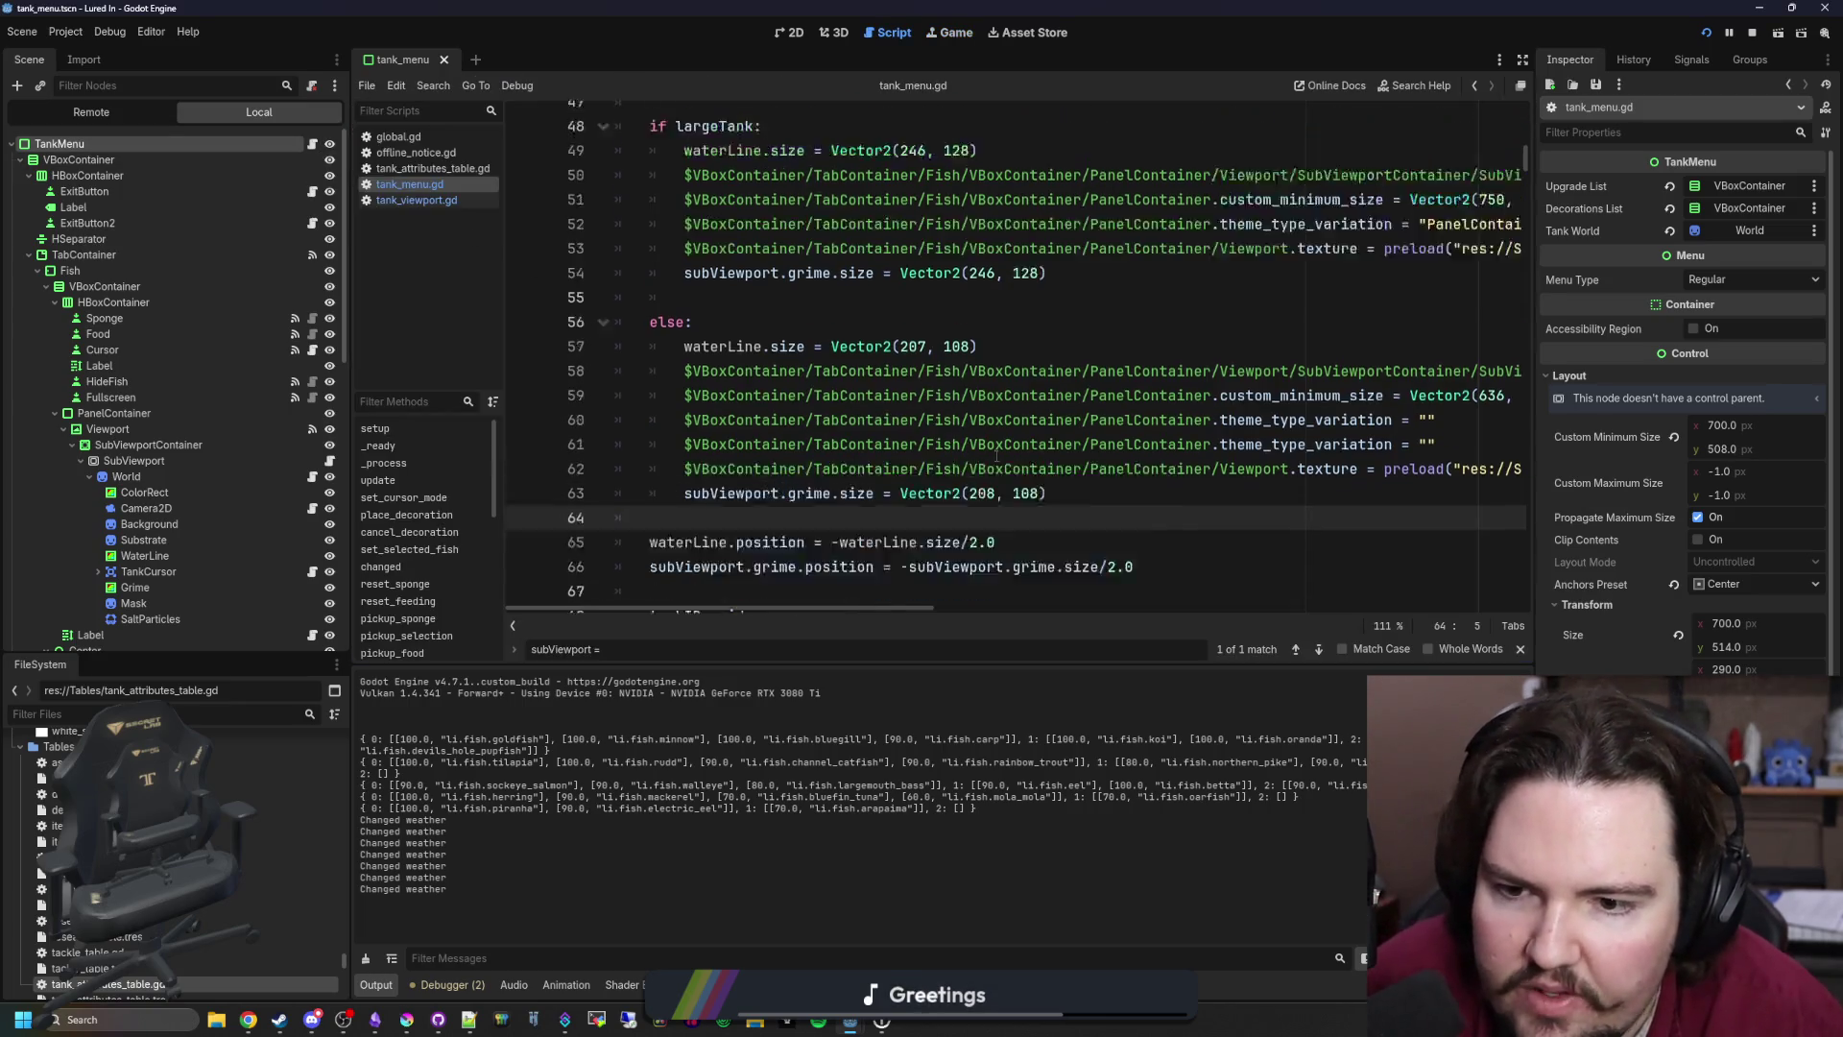
Step: Search tank_menu.gd for grimeMask and step to the fill on line 258
left_click(793, 348)
key("ctrl+f")
type("grimeMask")
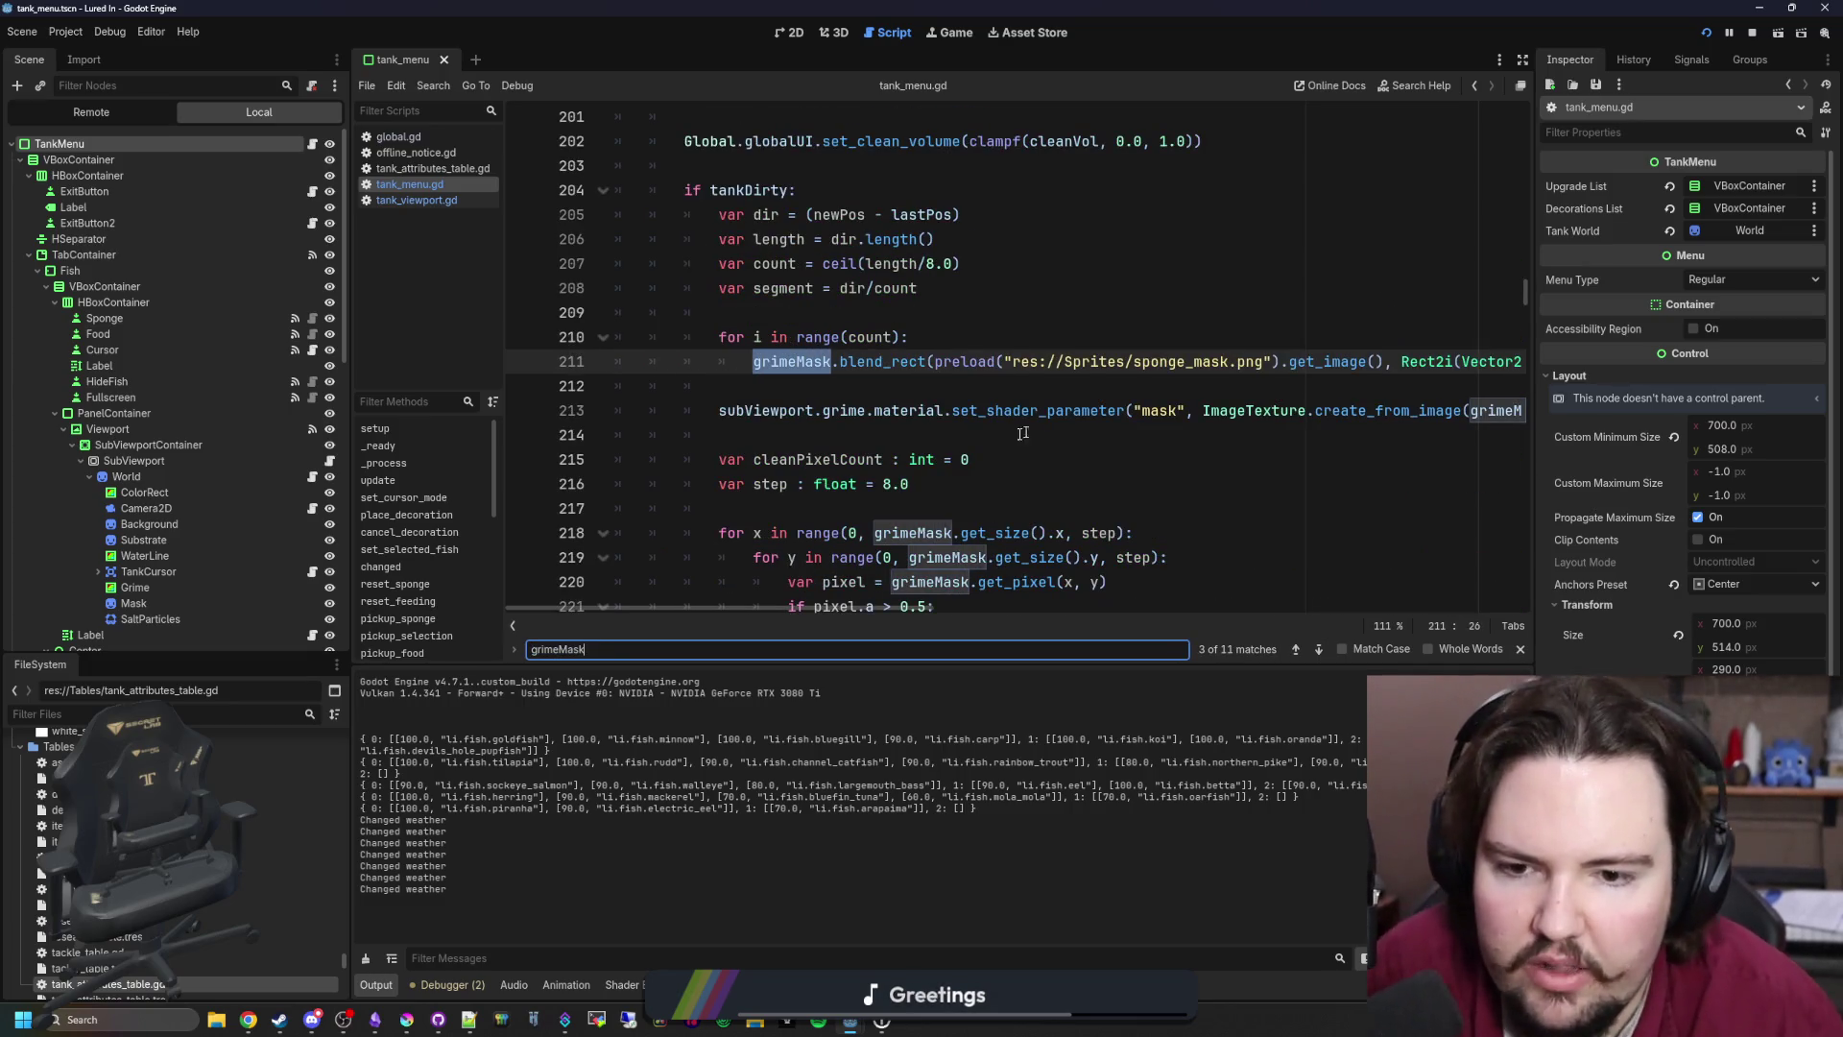
key("Return")
key("Return")
key("Return")
key("Return")
key("Return")
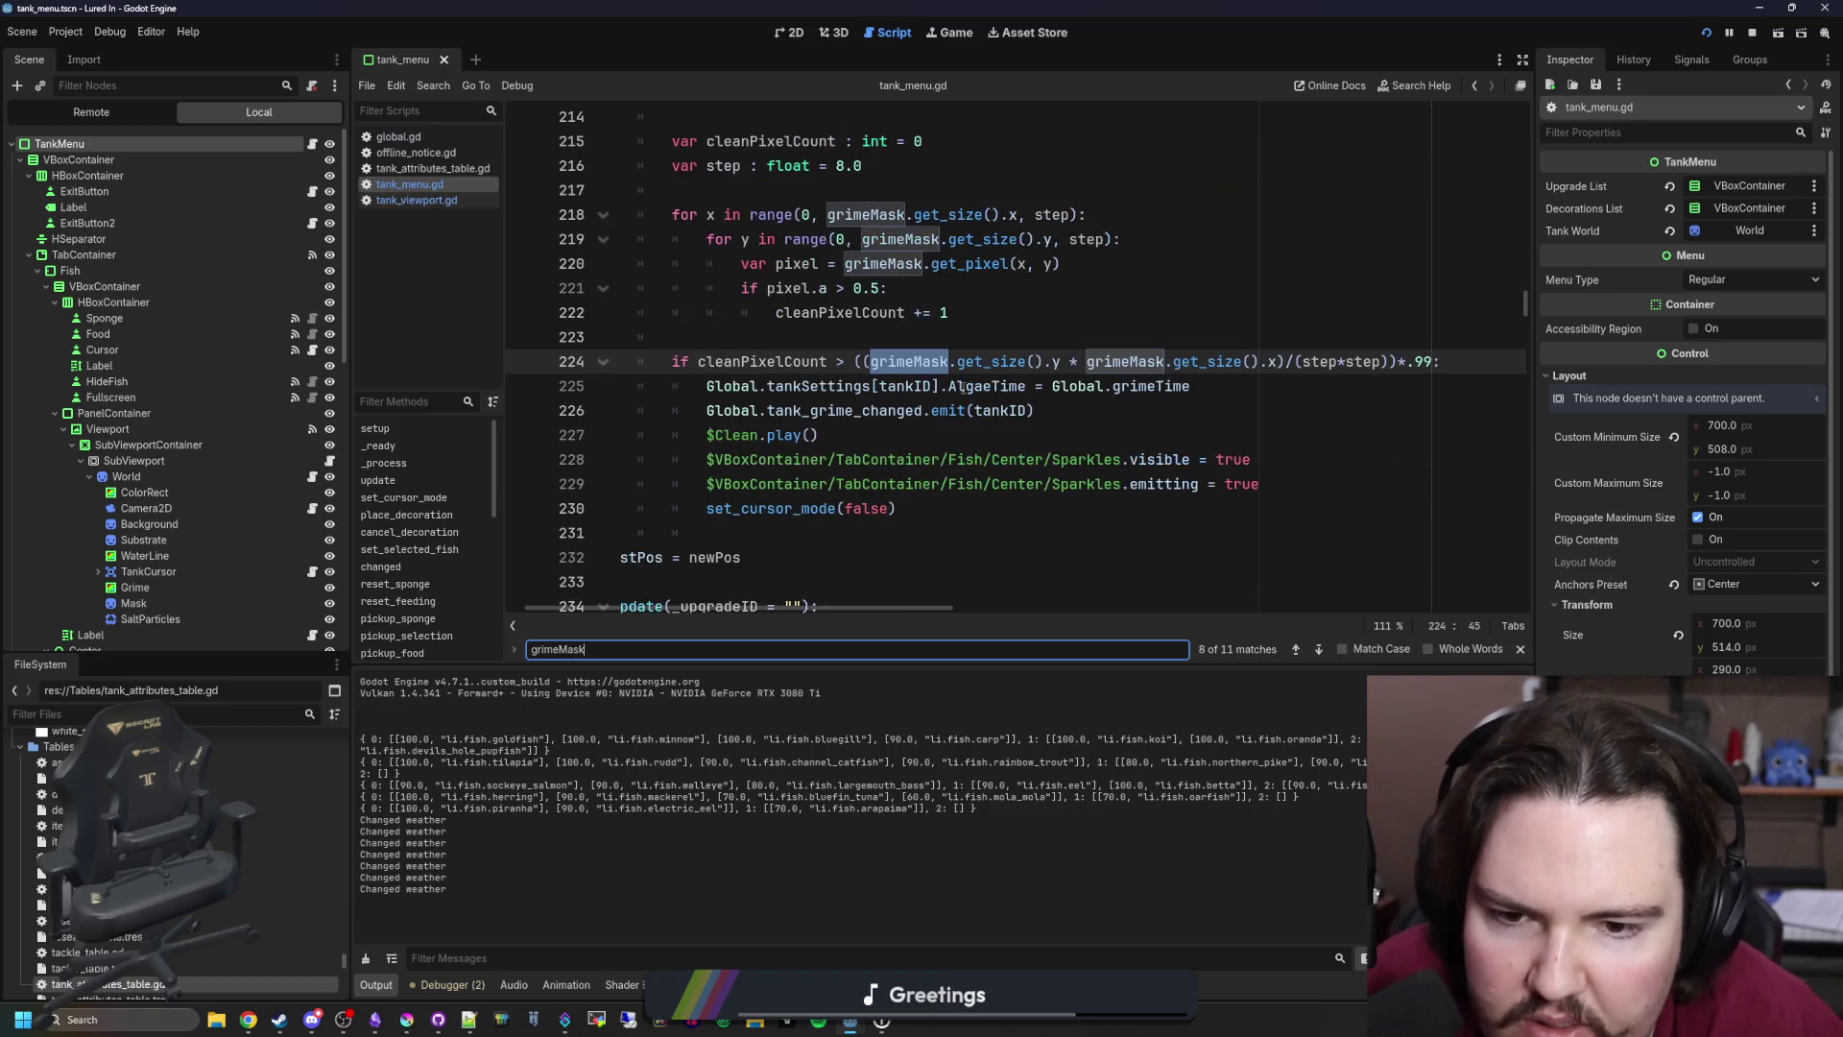
scroll(810, 470, "left", 2)
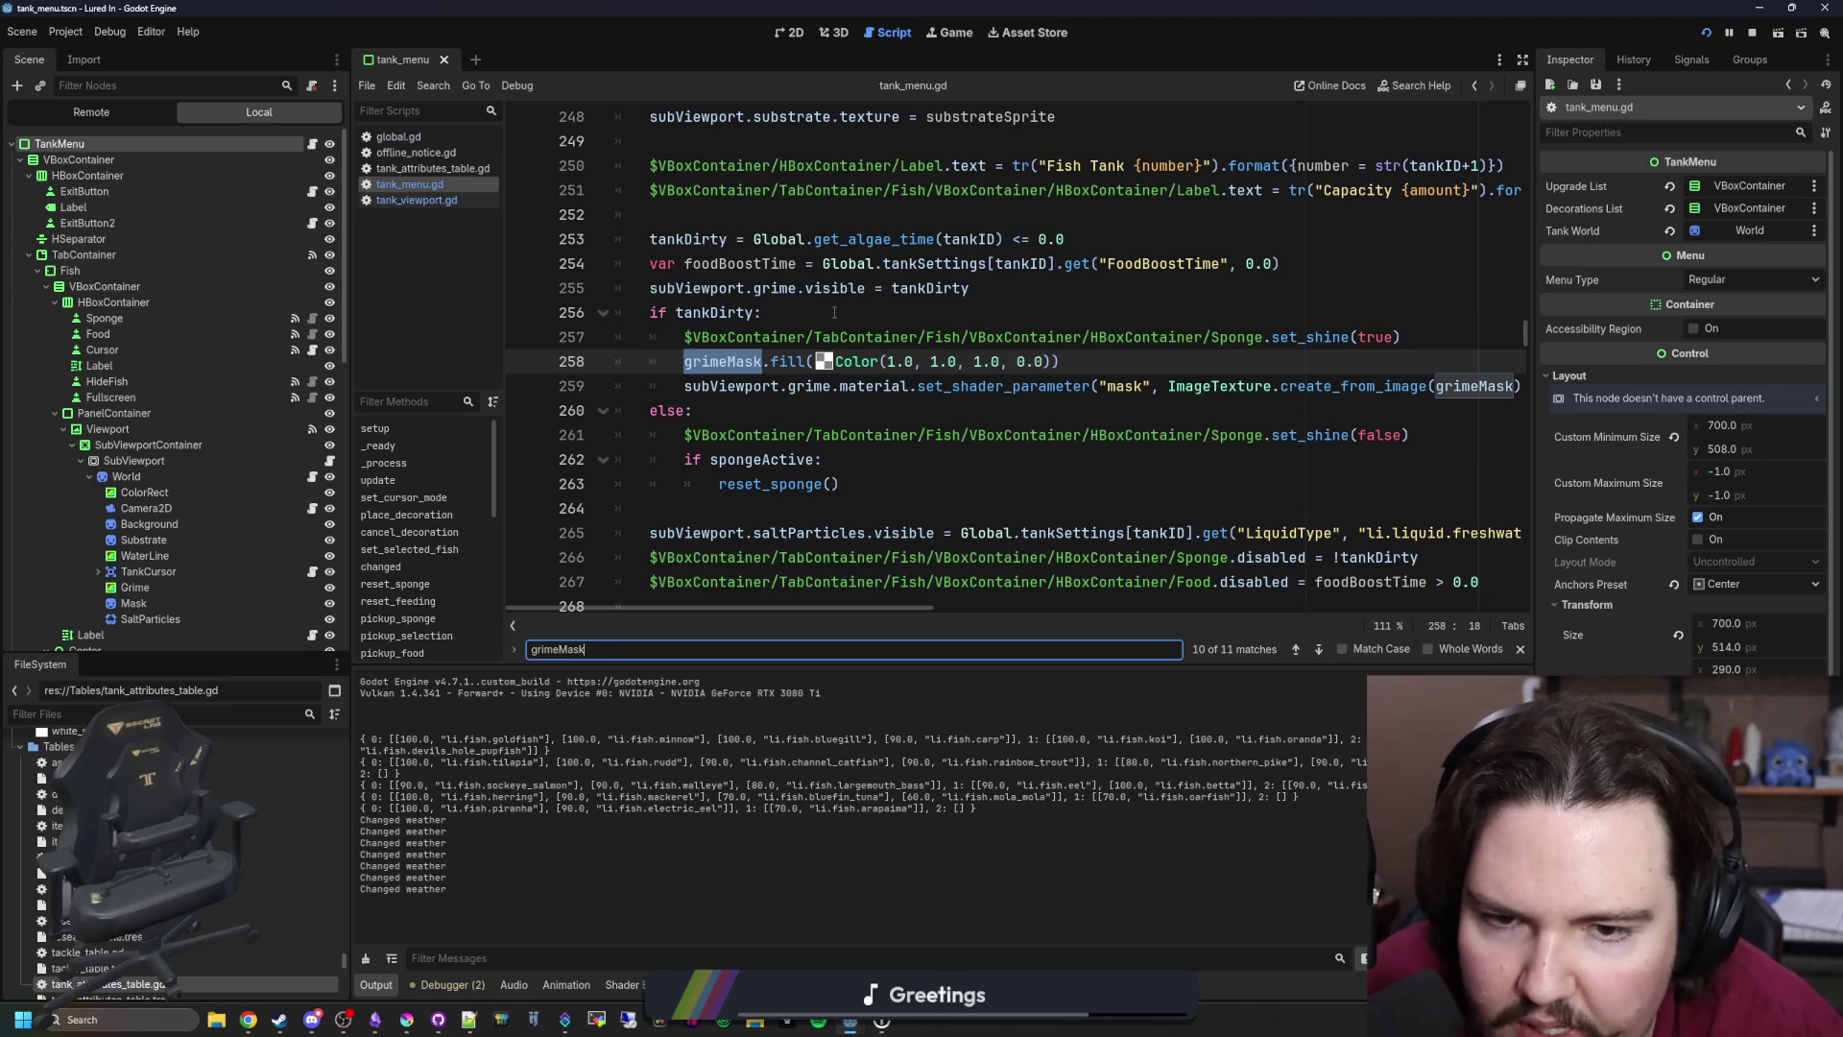
key("Return")
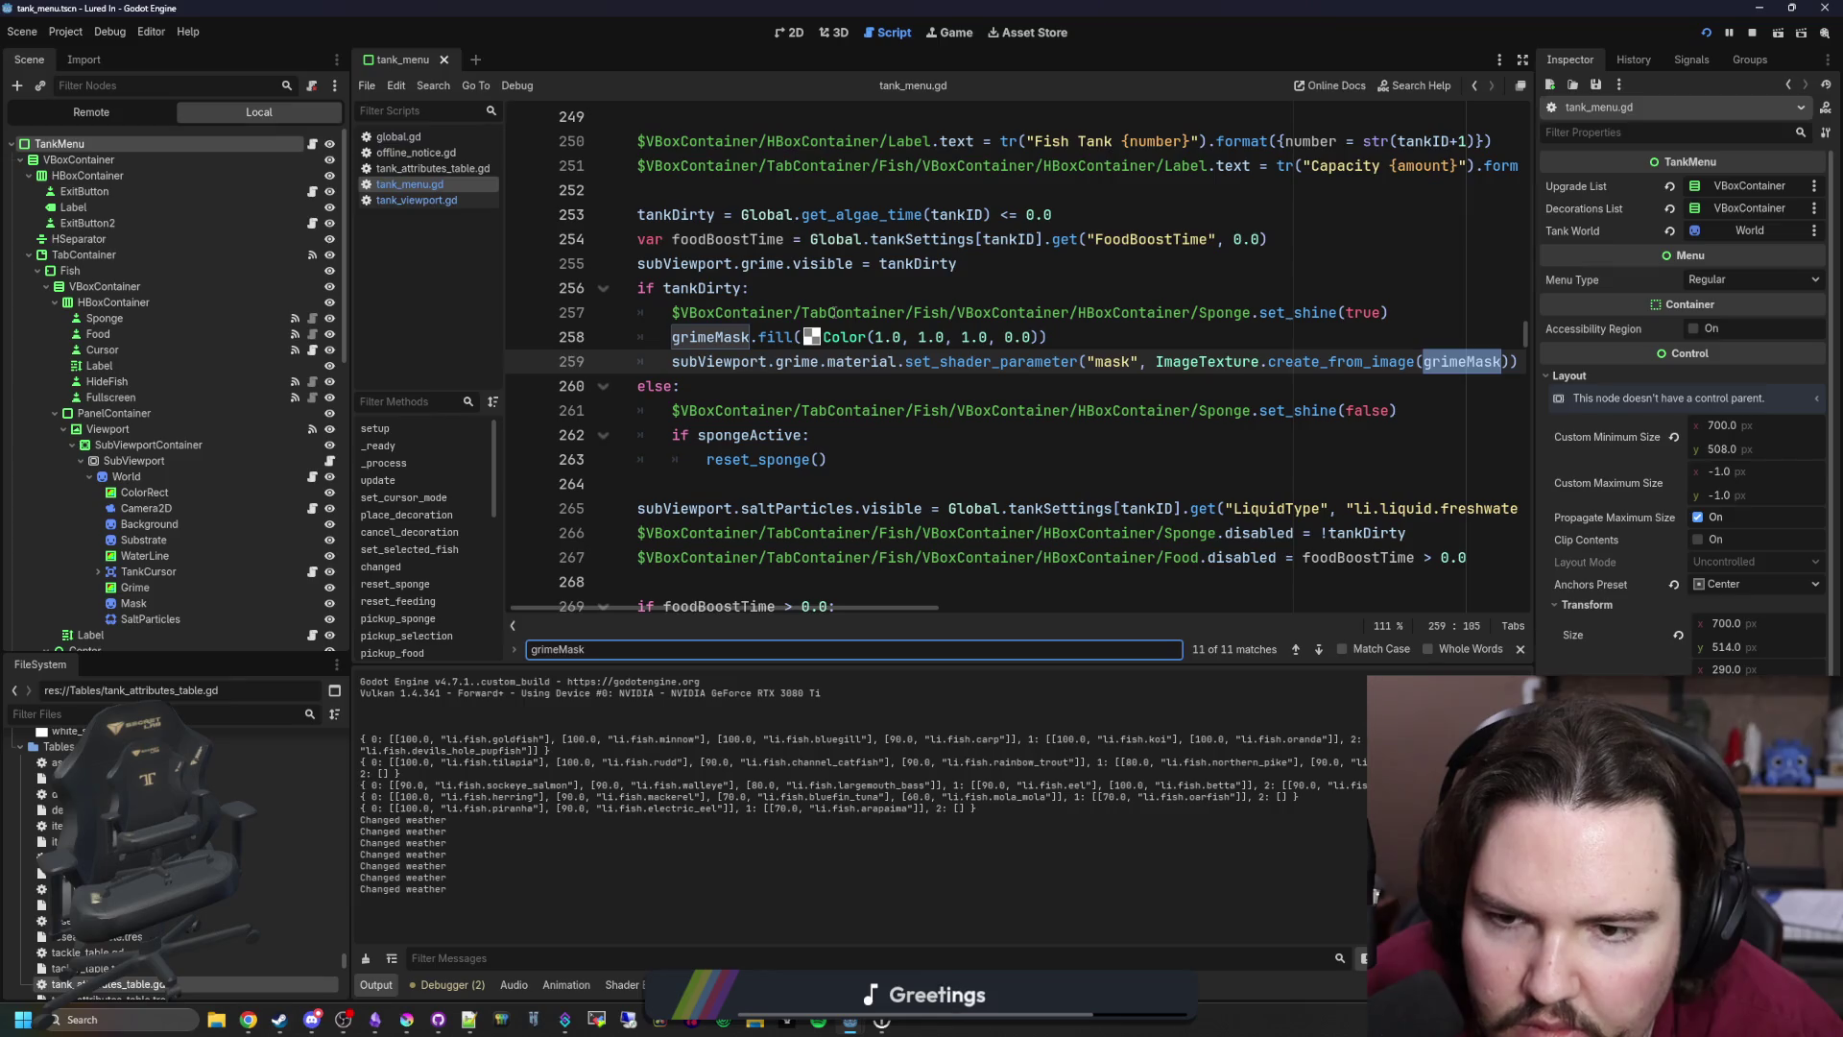
key("Return")
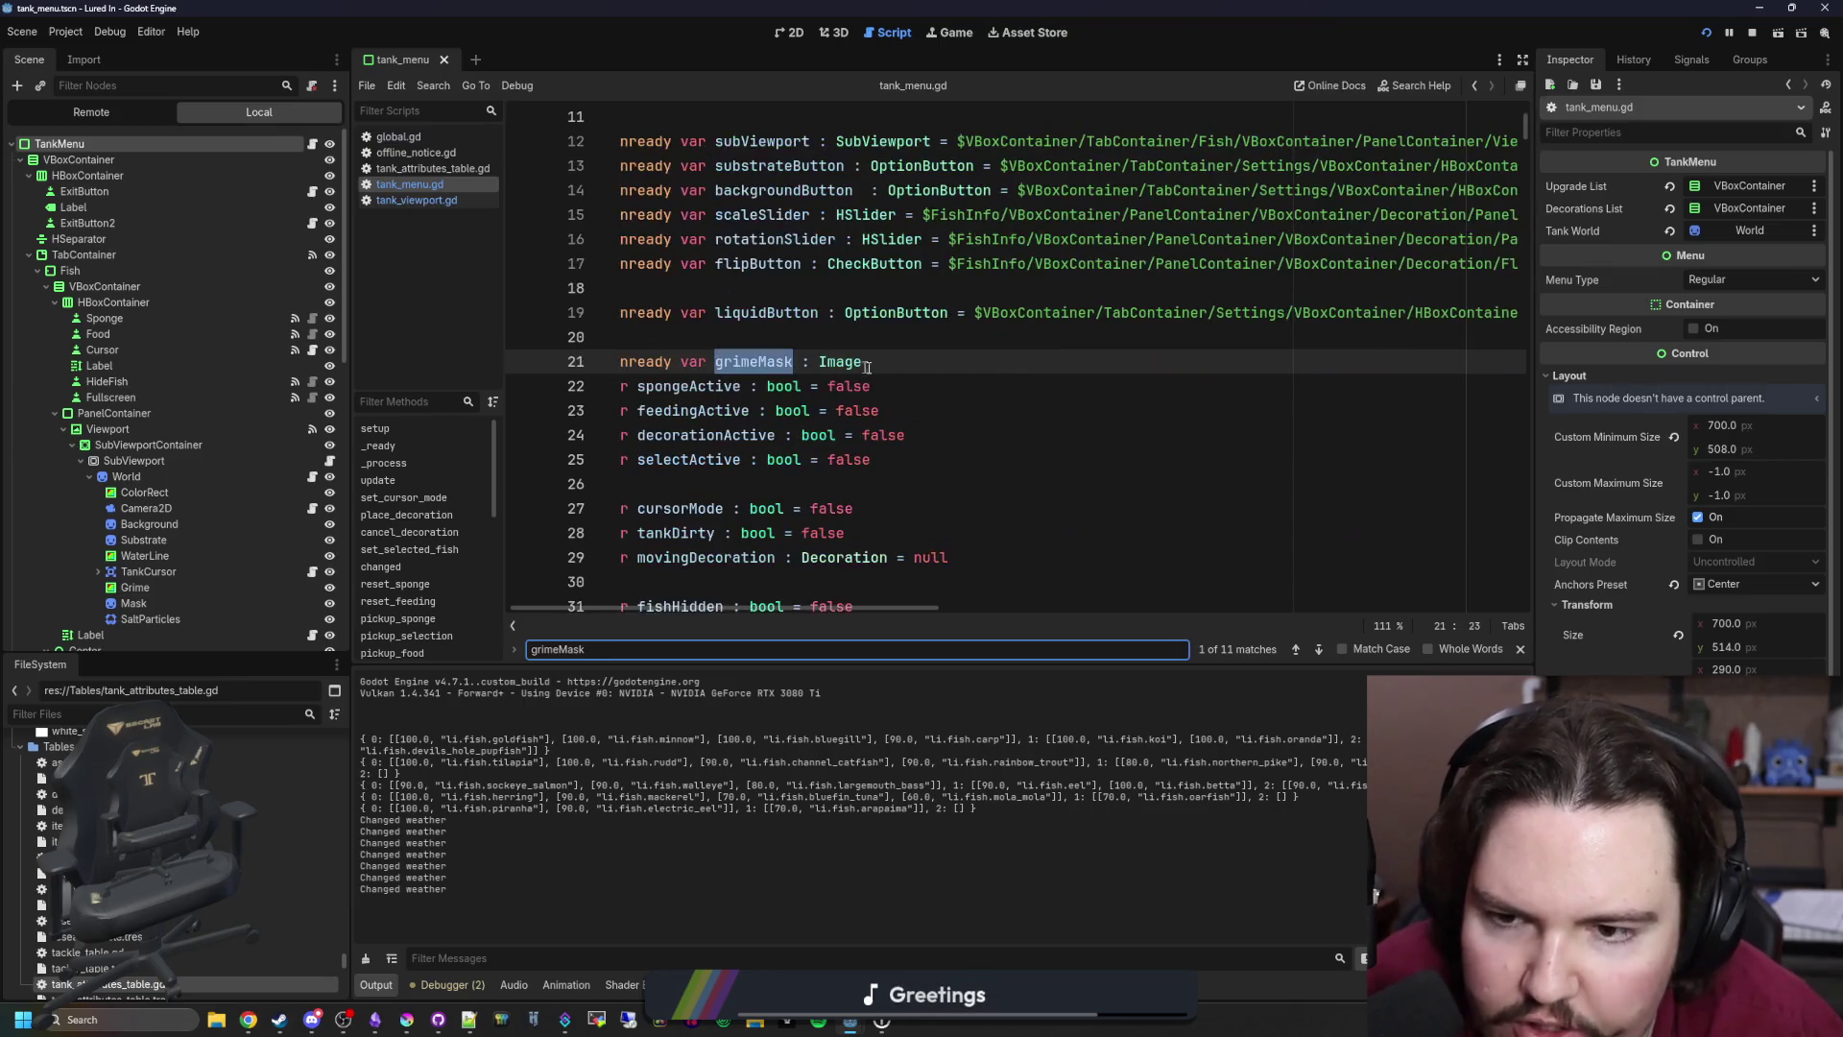
key("Return")
key("Return")
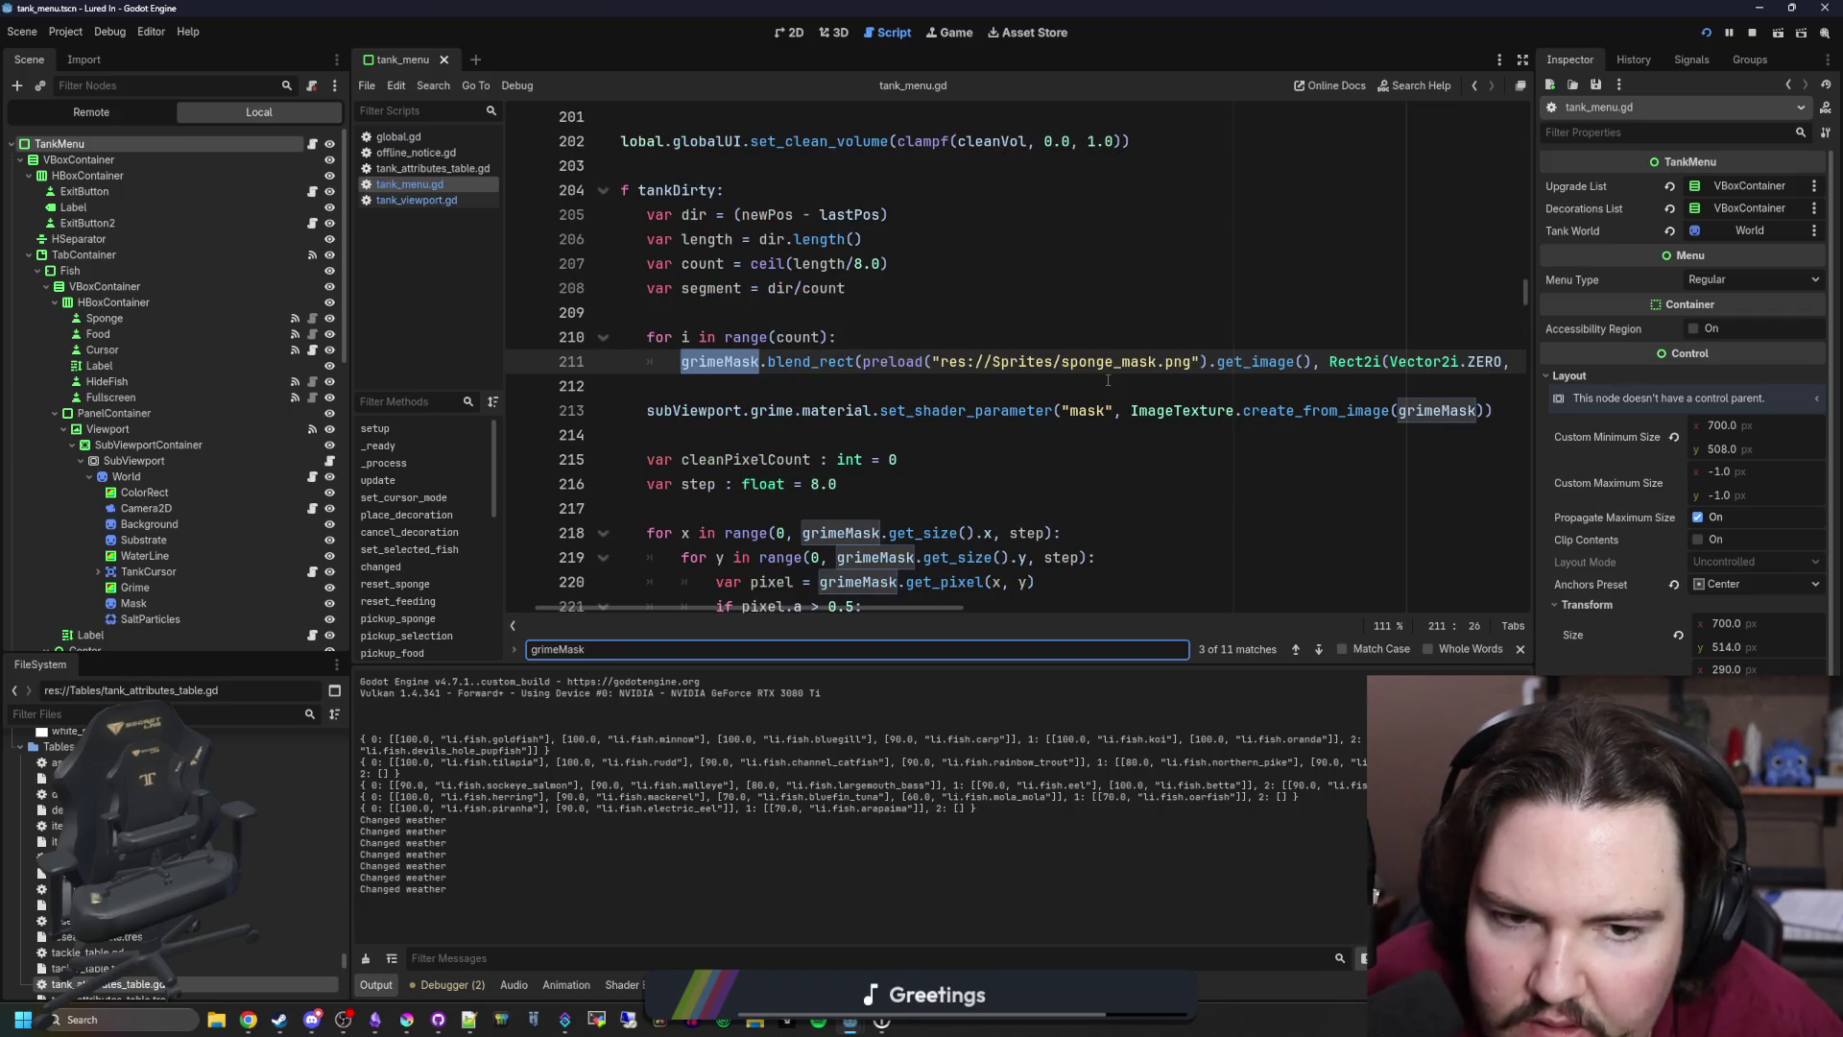
key("Return")
key("Return")
key("Return")
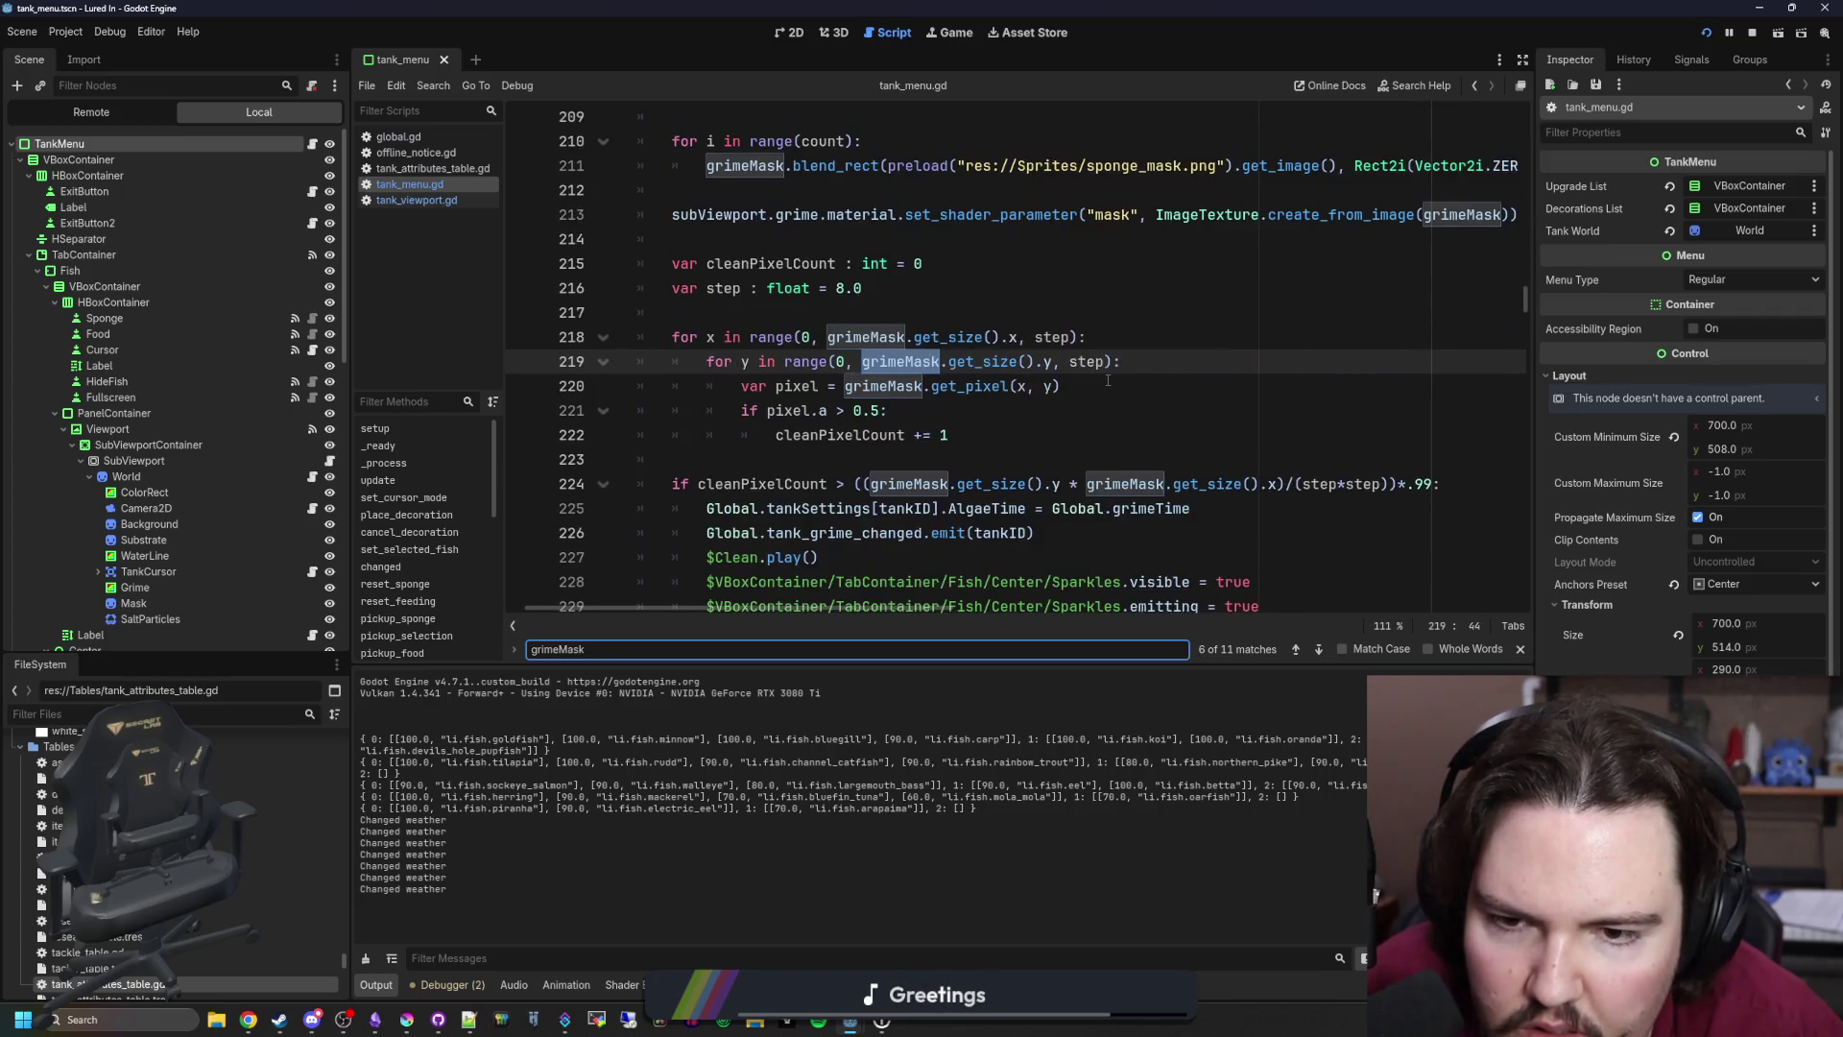
key("Return")
key("Return")
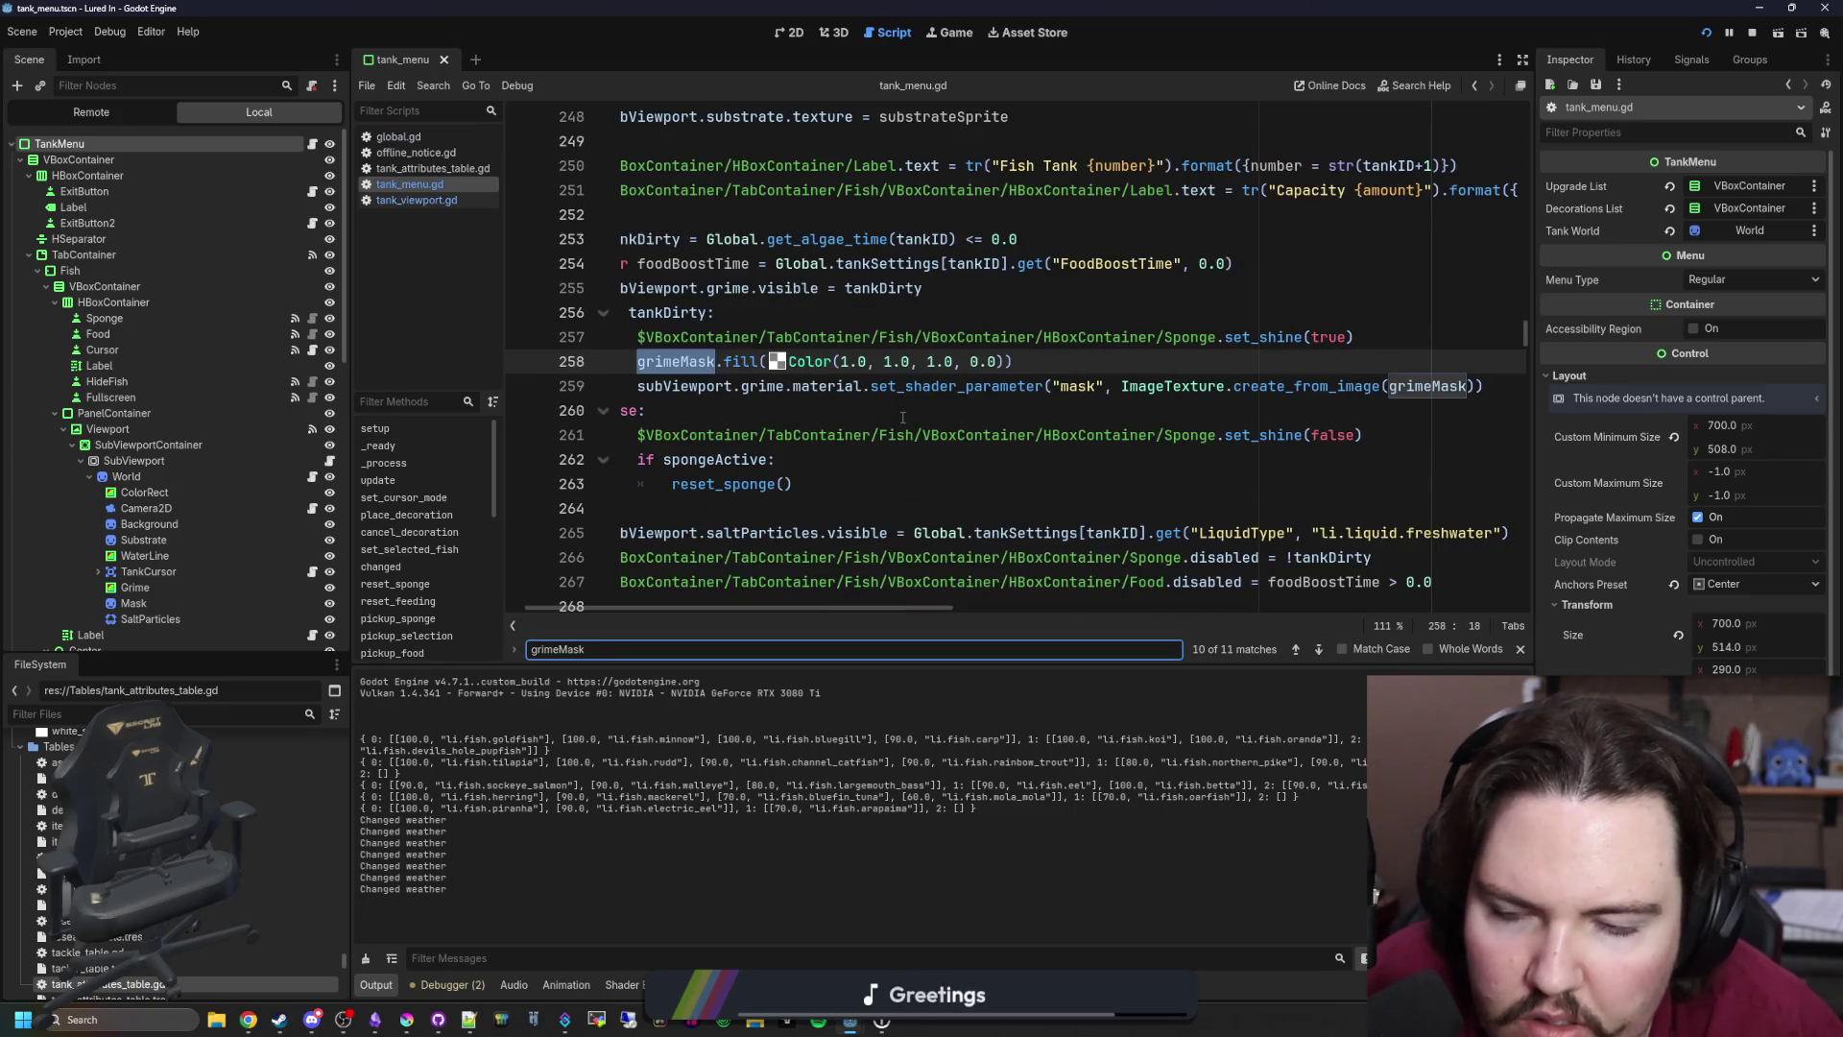
scroll(882, 411, "left", 1)
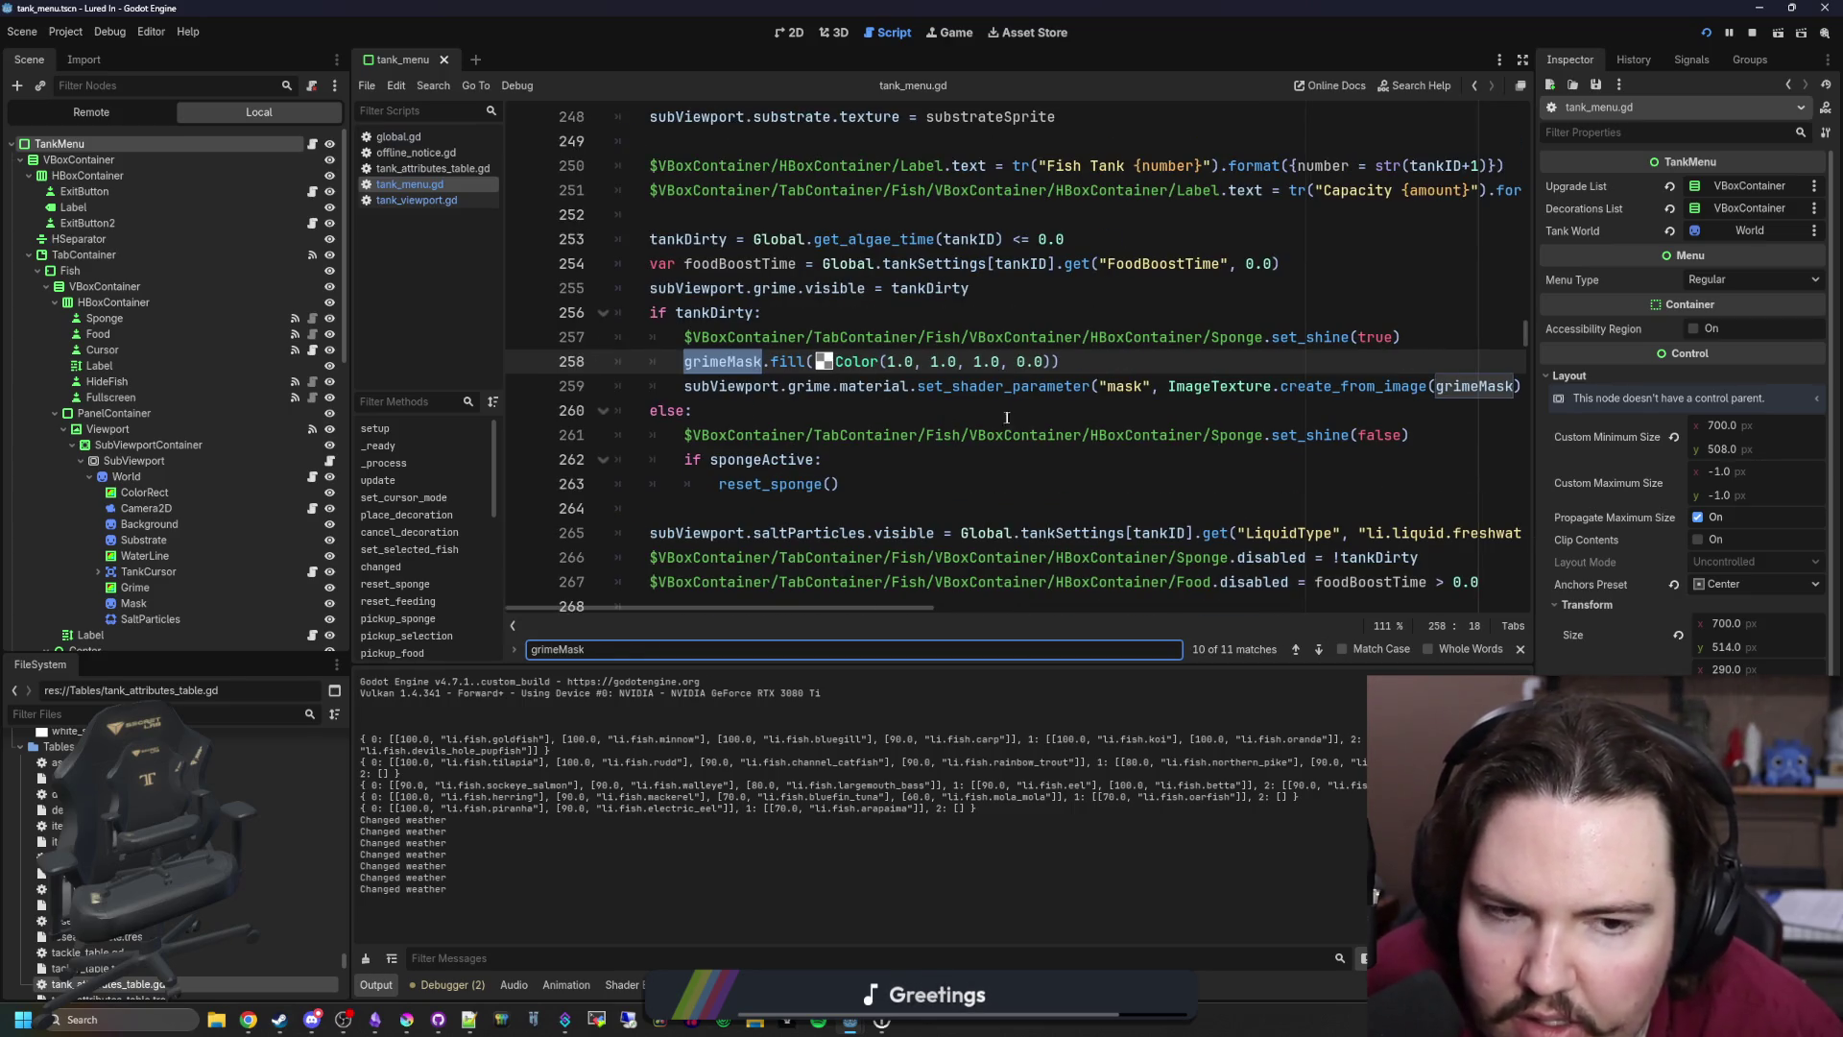
scroll(1028, 426, "up", 1)
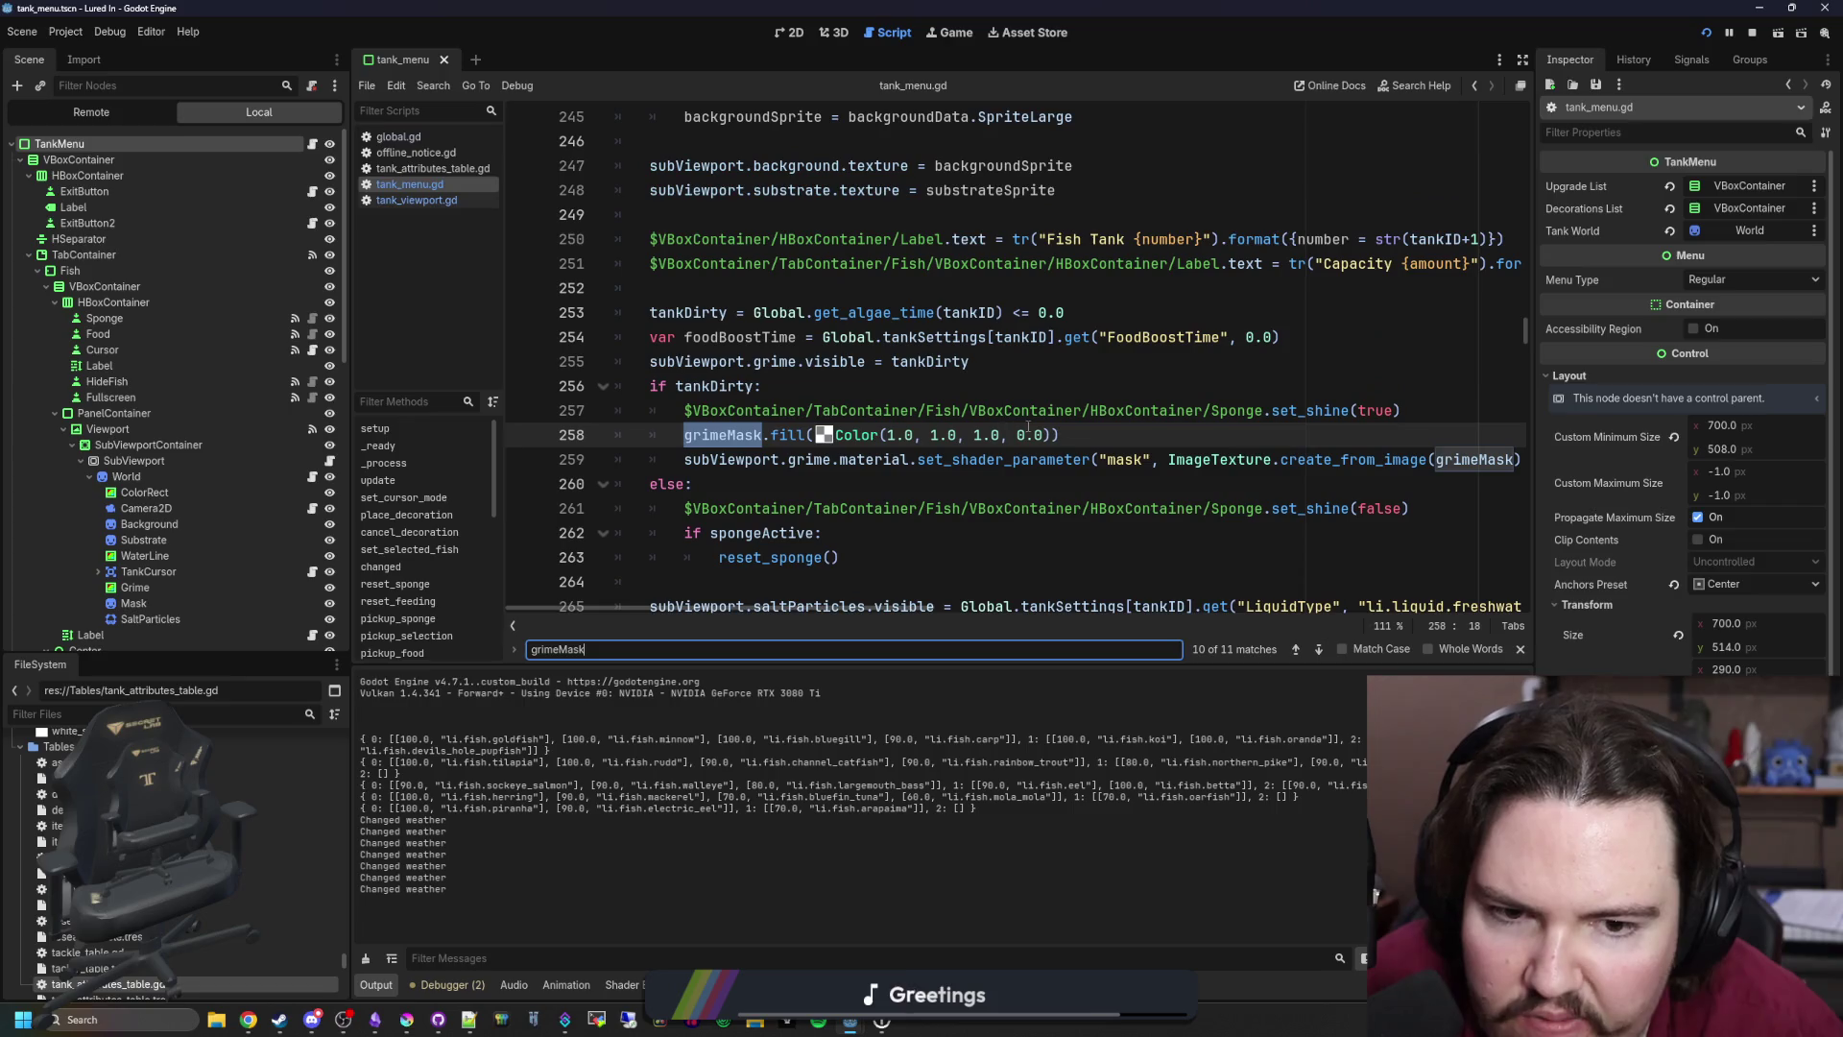
Step: Delete the grimeMask.fill statement under if tankDirty, save tank_menu.gd, and open global.gd
left_click(1099, 431)
key("shift+Home")
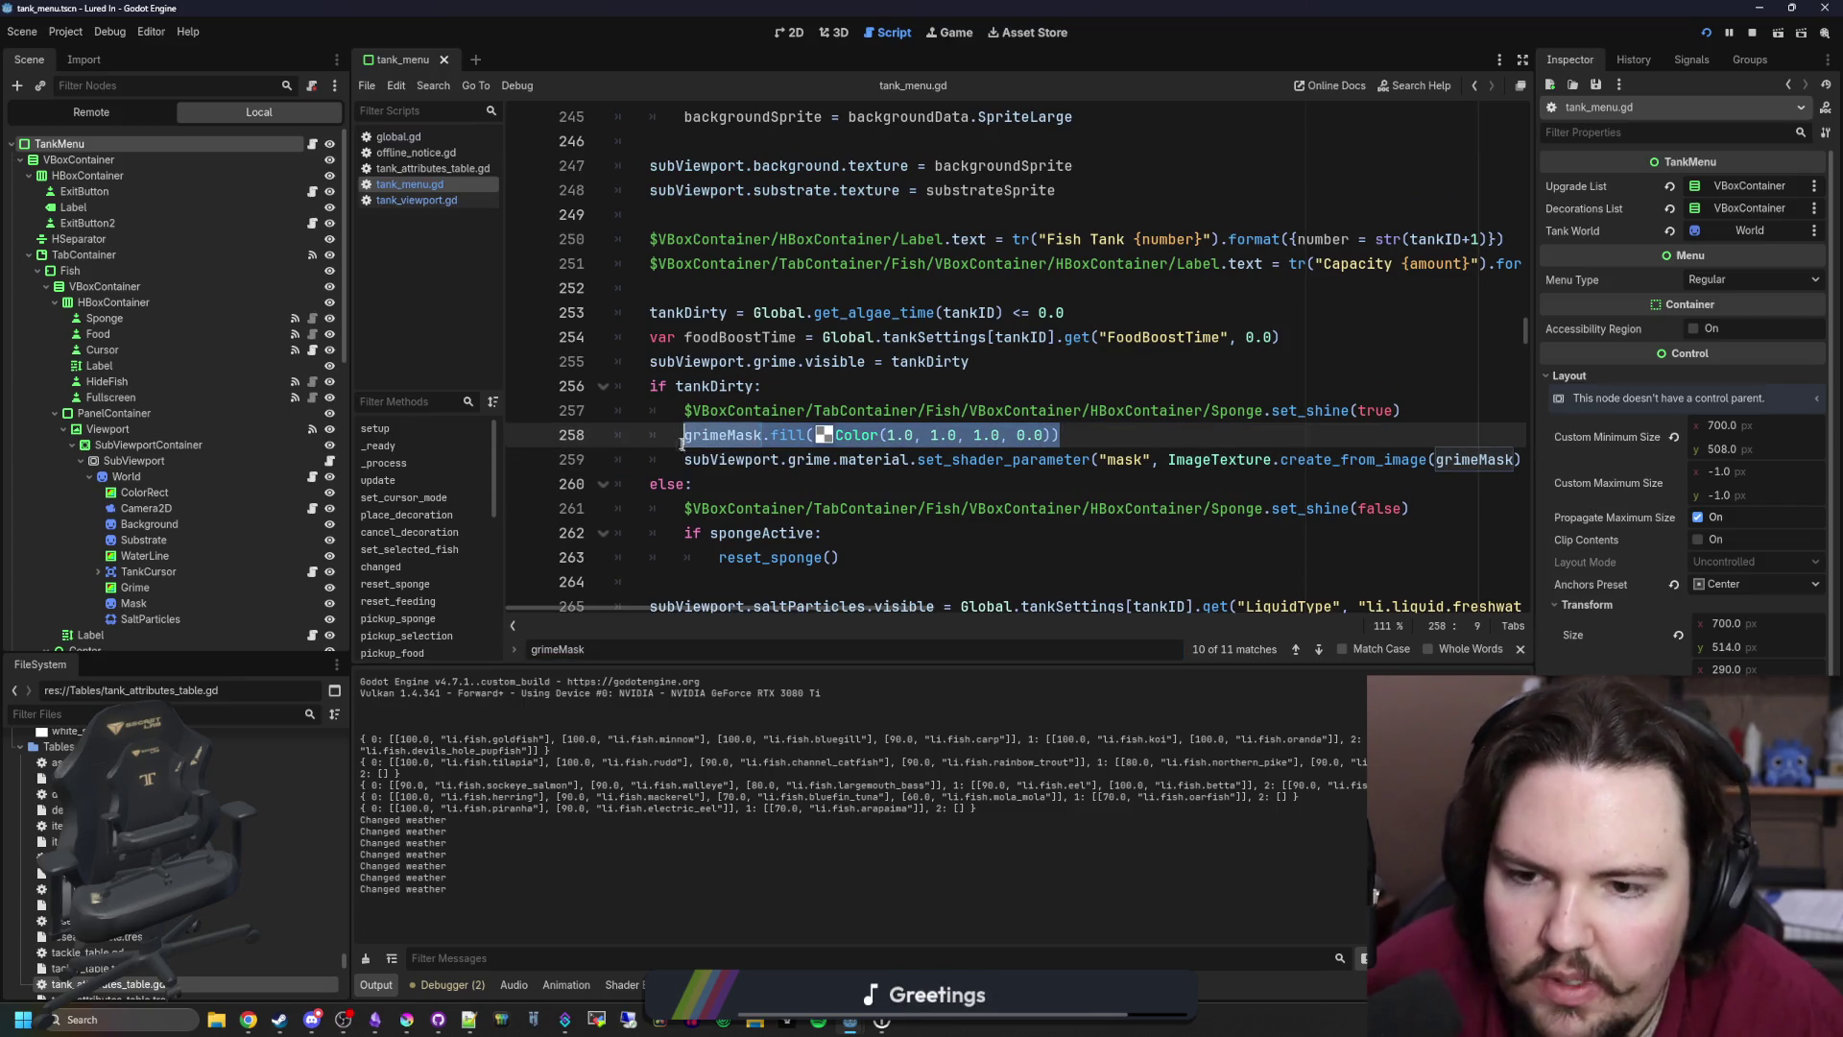
key("BackSpace")
key("BackSpace")
key("BackSpace")
key("BackSpace")
left_click(811, 392)
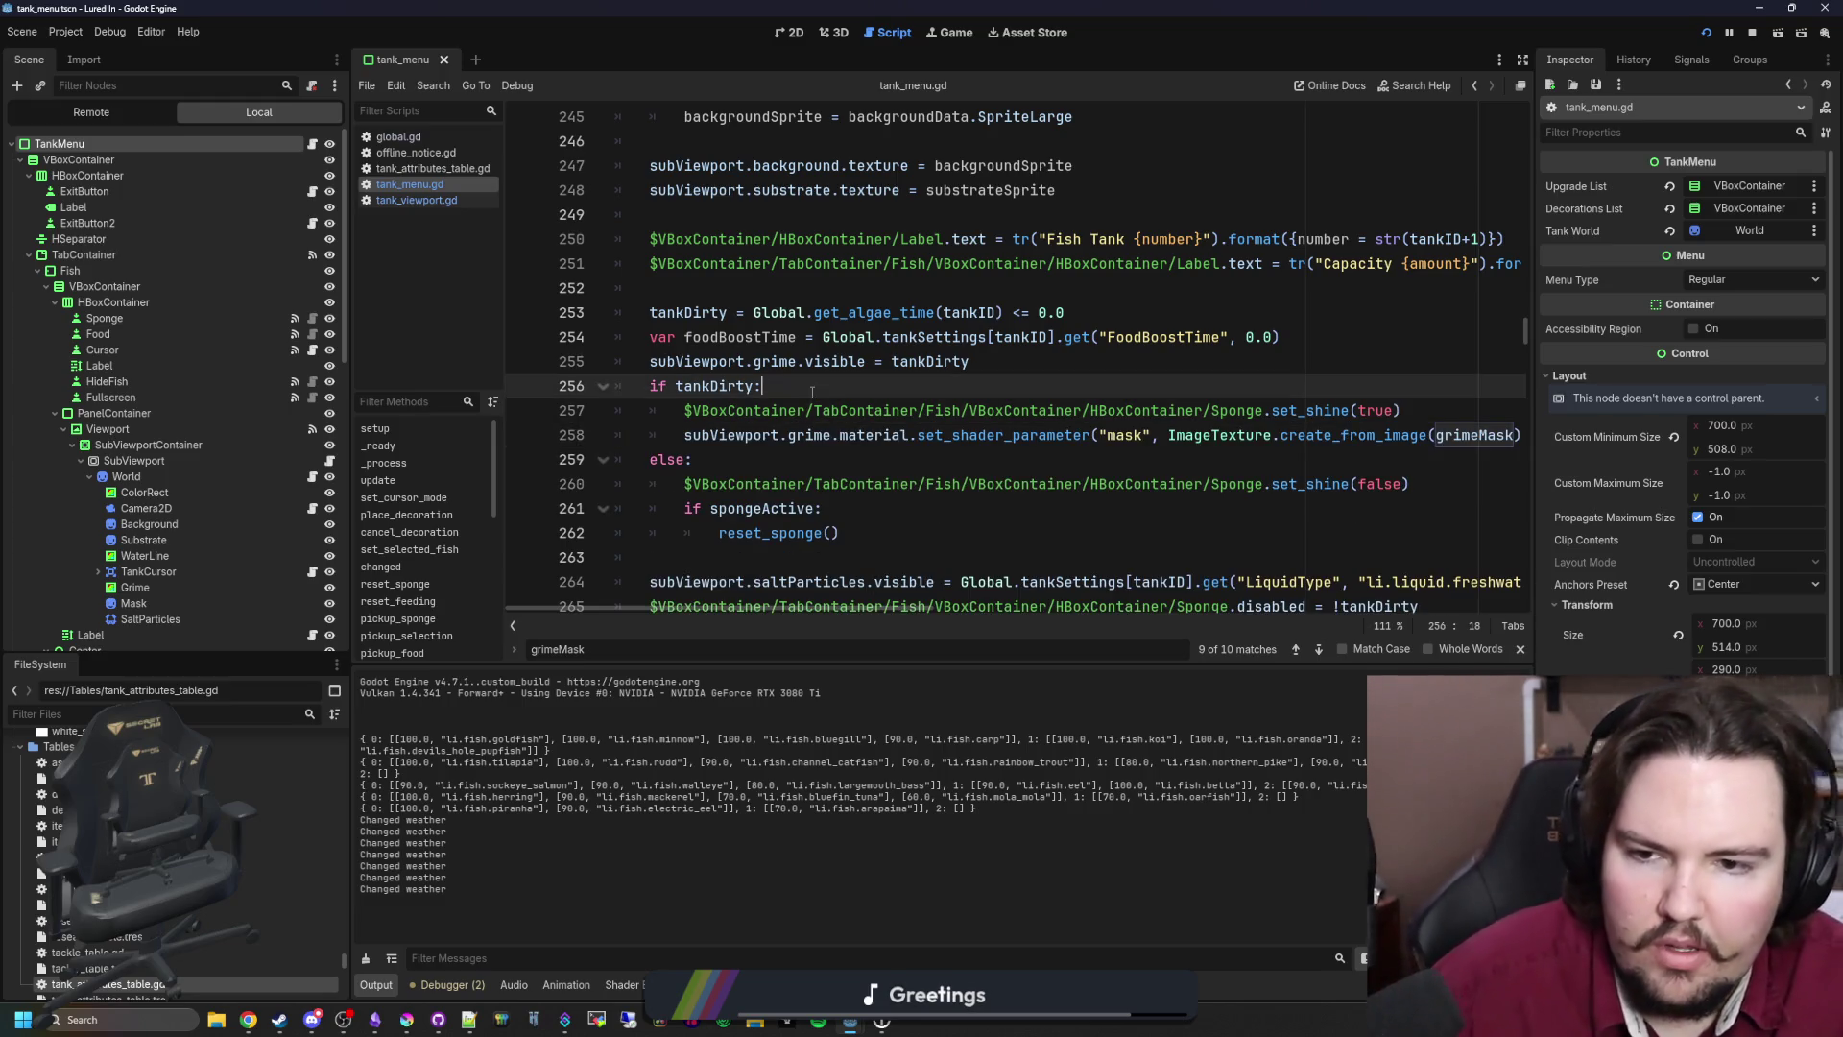
key("ctrl+s")
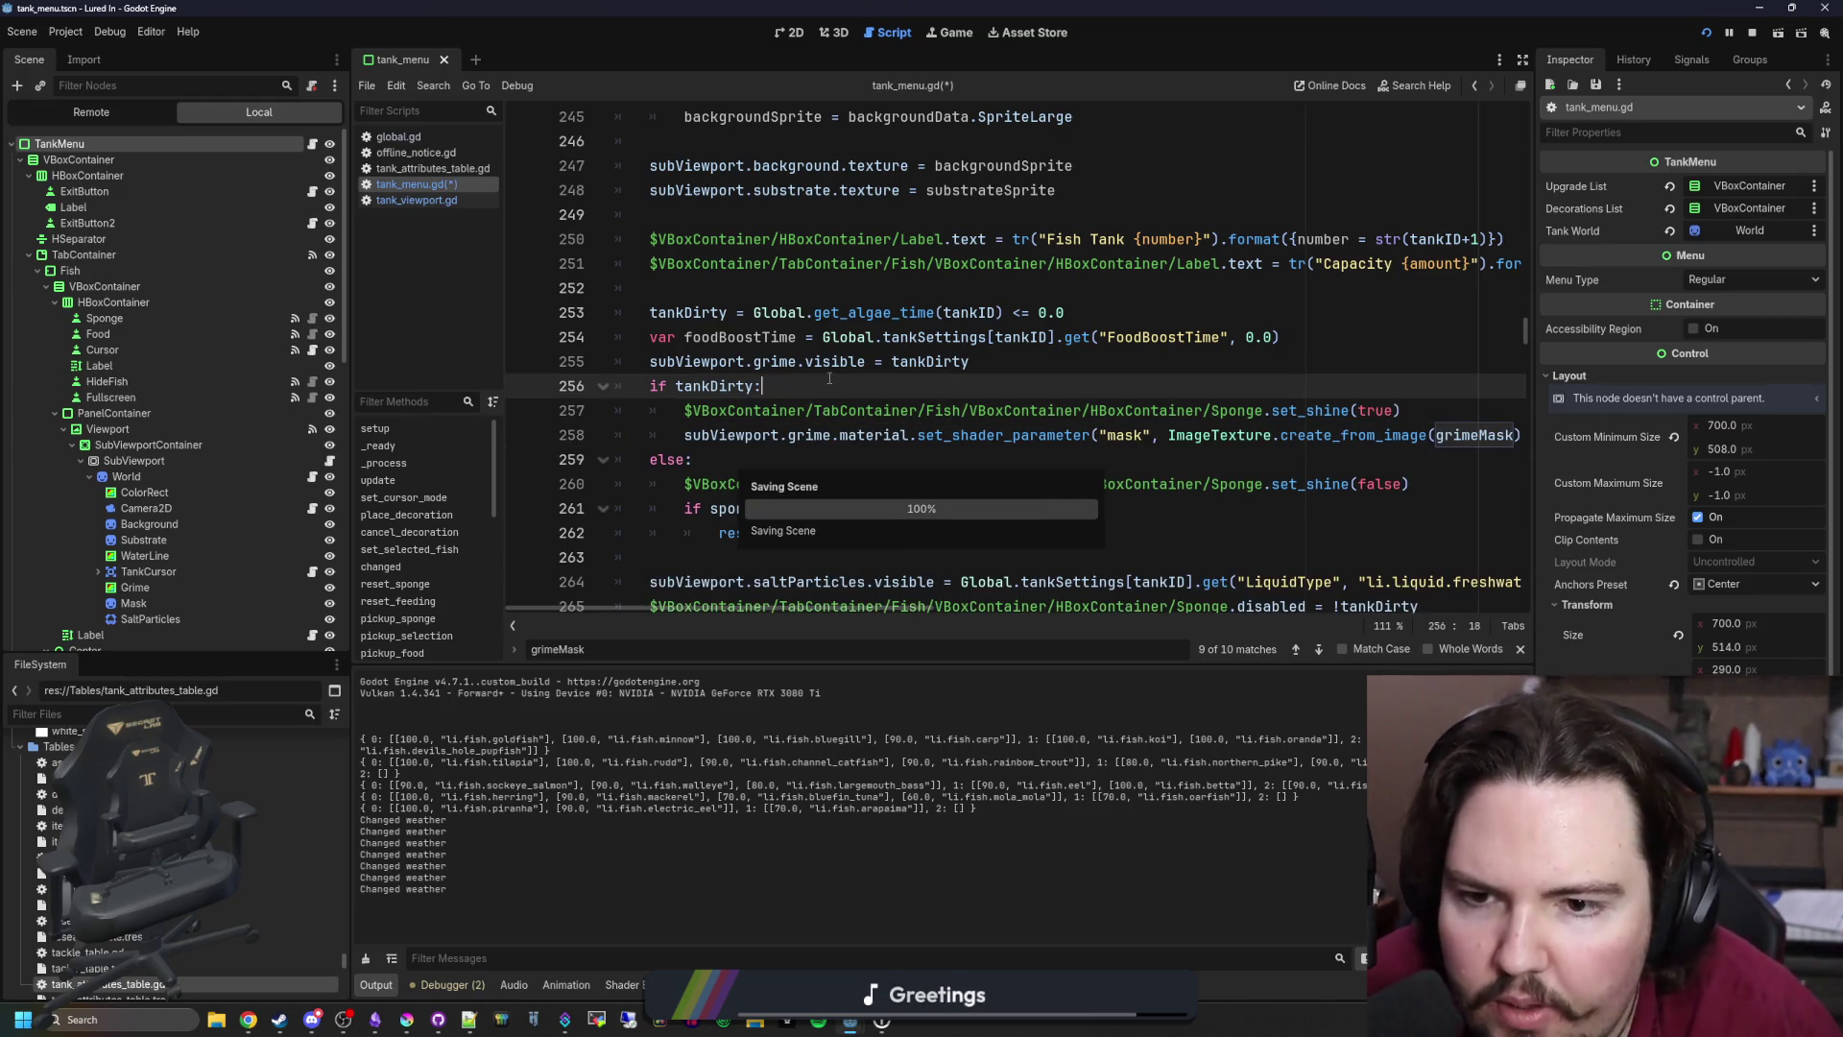
left_click(399, 137)
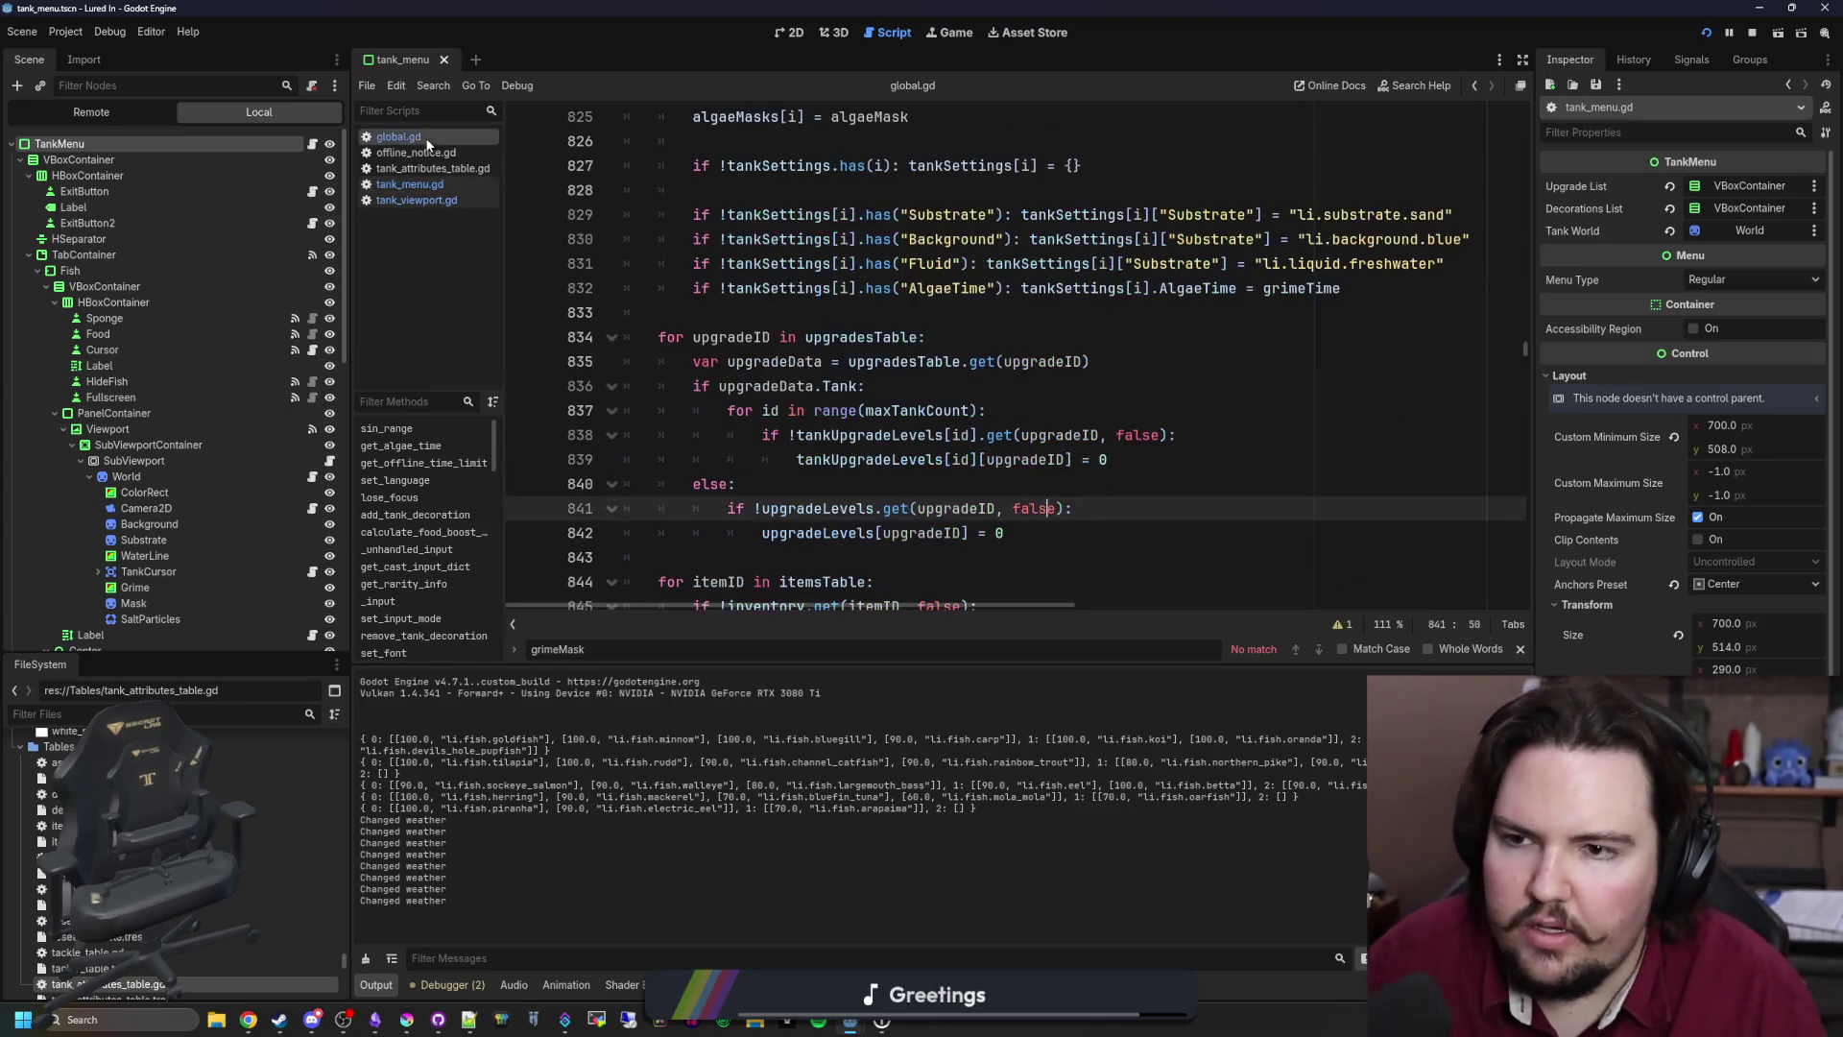
Step: Search global.gd for algaeTime and jump to its next match
left_click(782, 313)
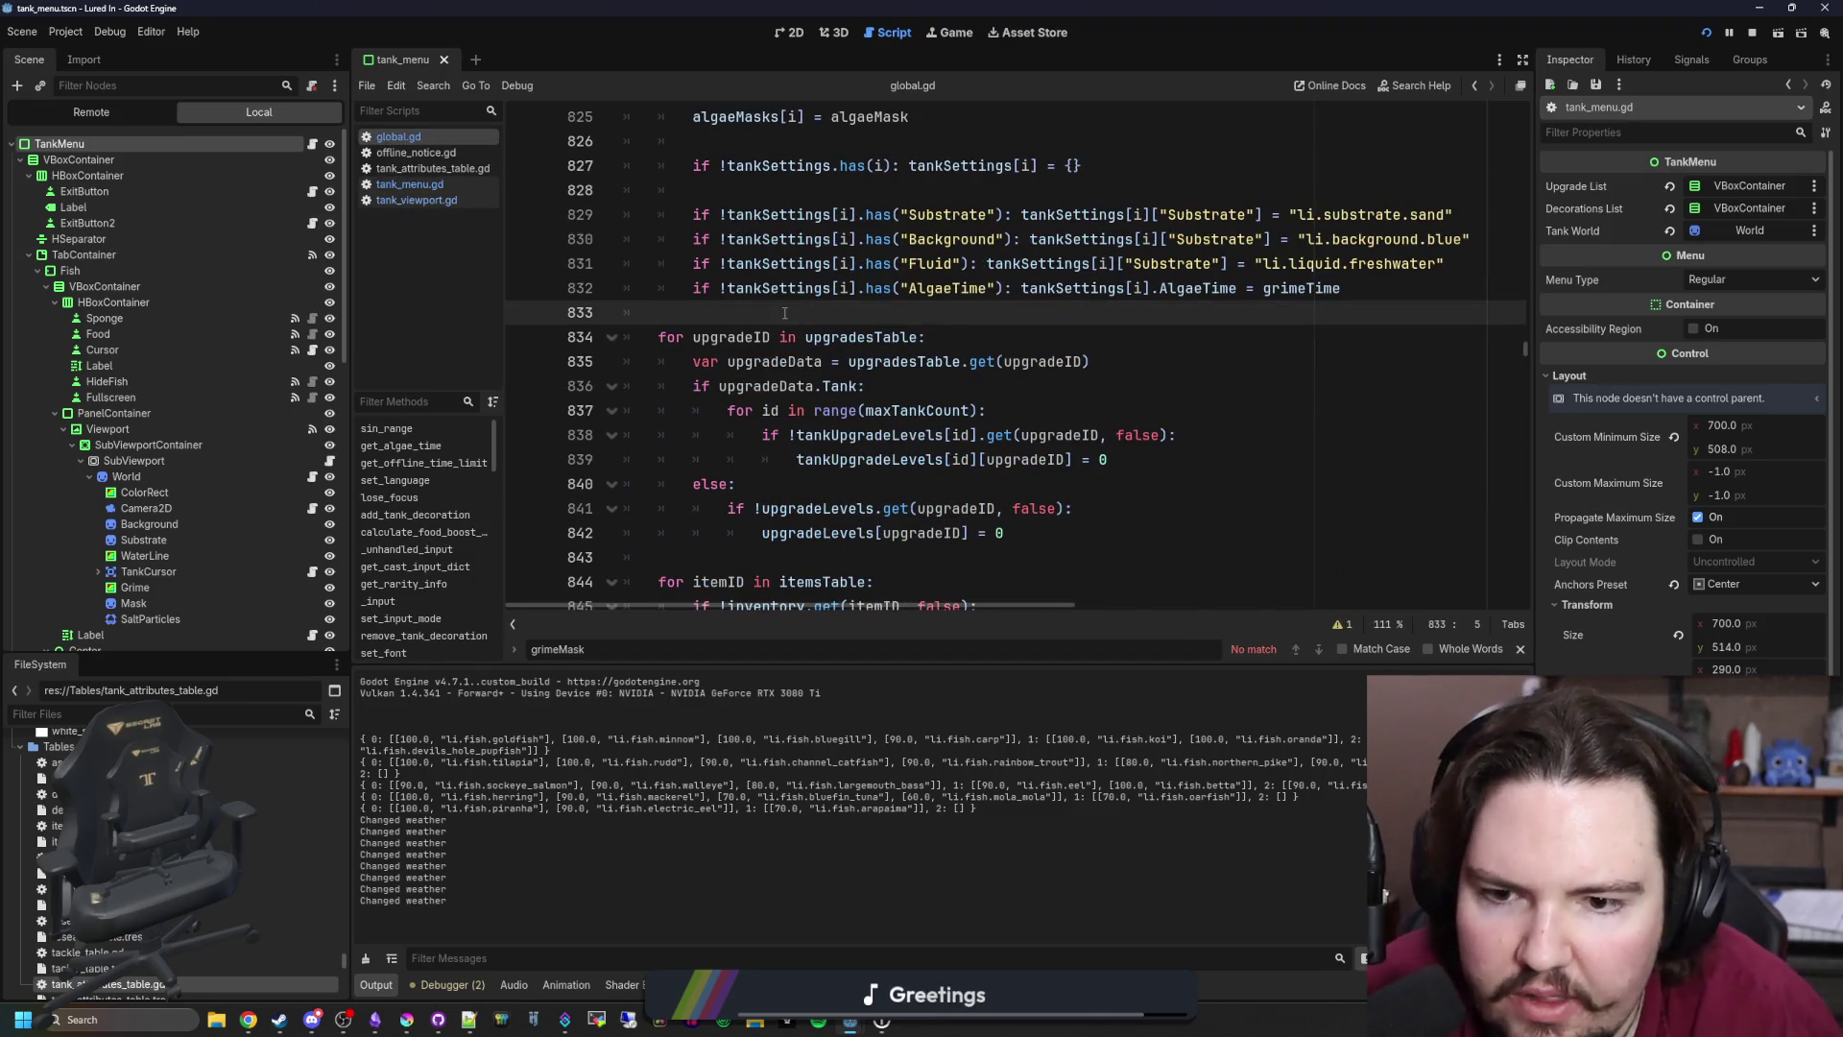
scroll(756, 354, "down", 2)
left_click(717, 398)
key("ctrl+f")
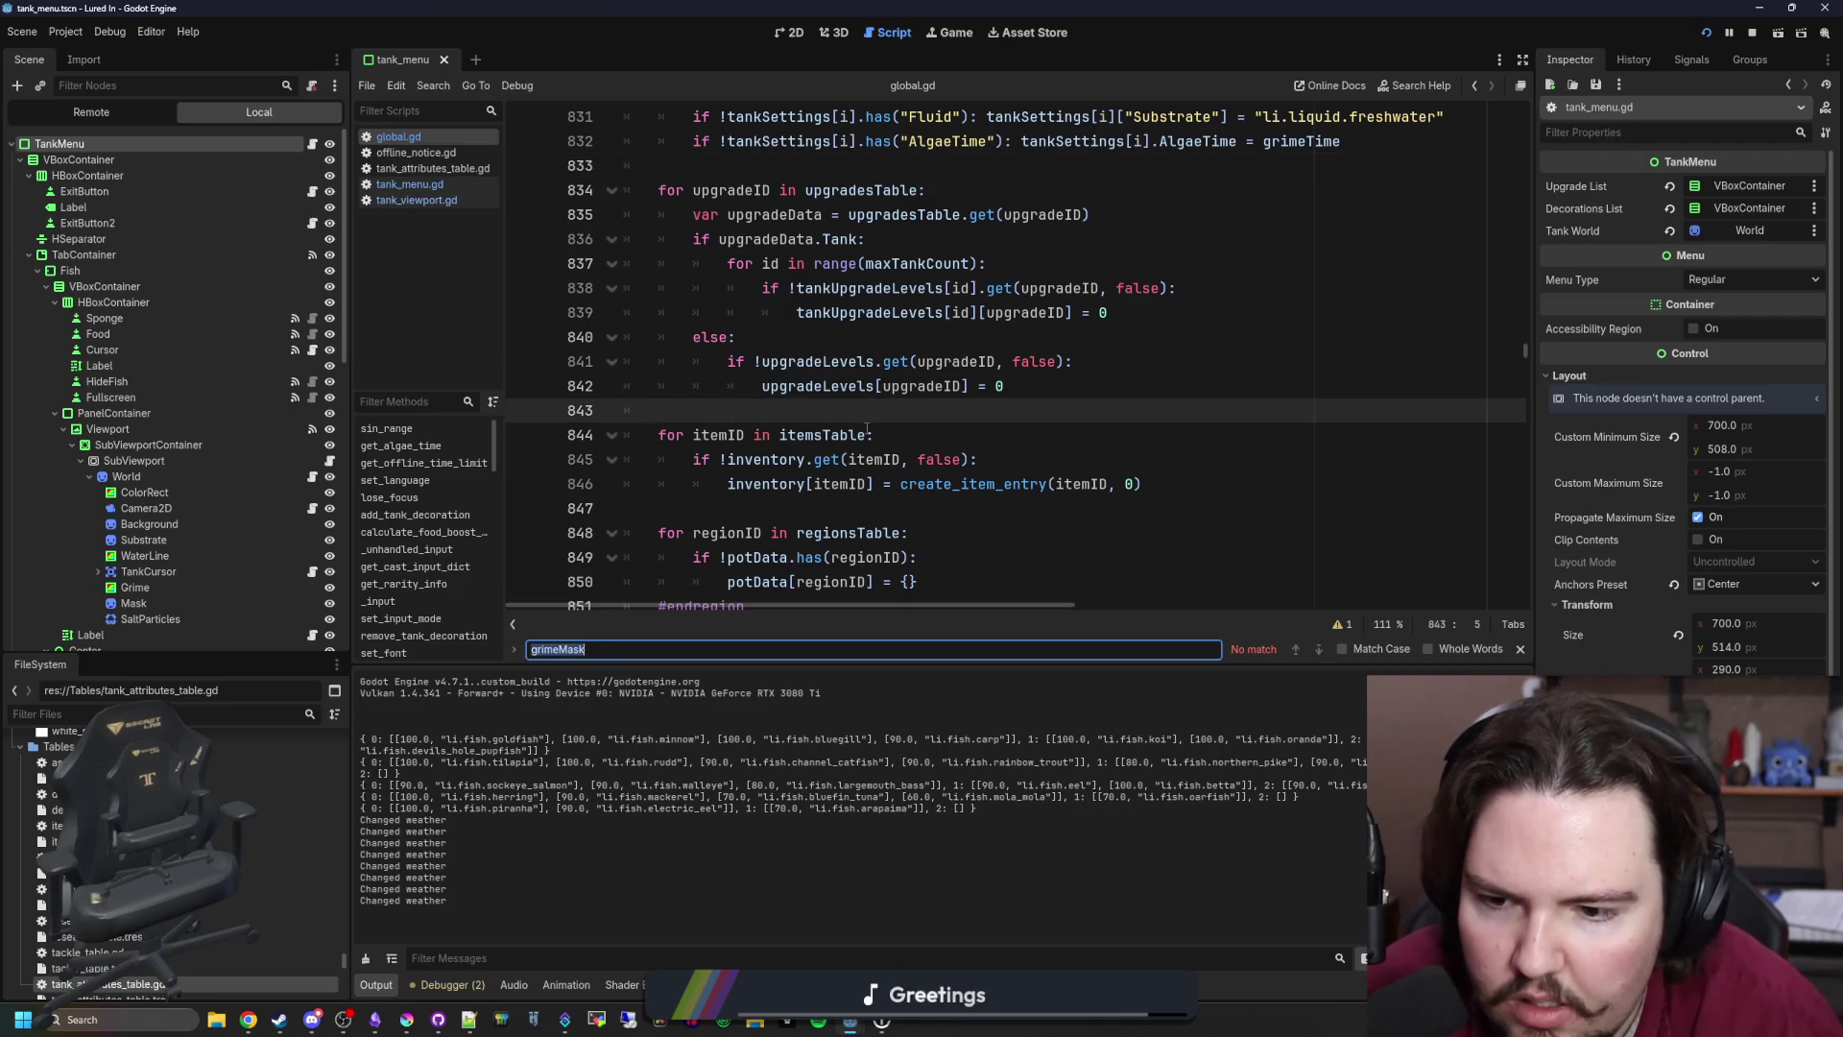
key("End")
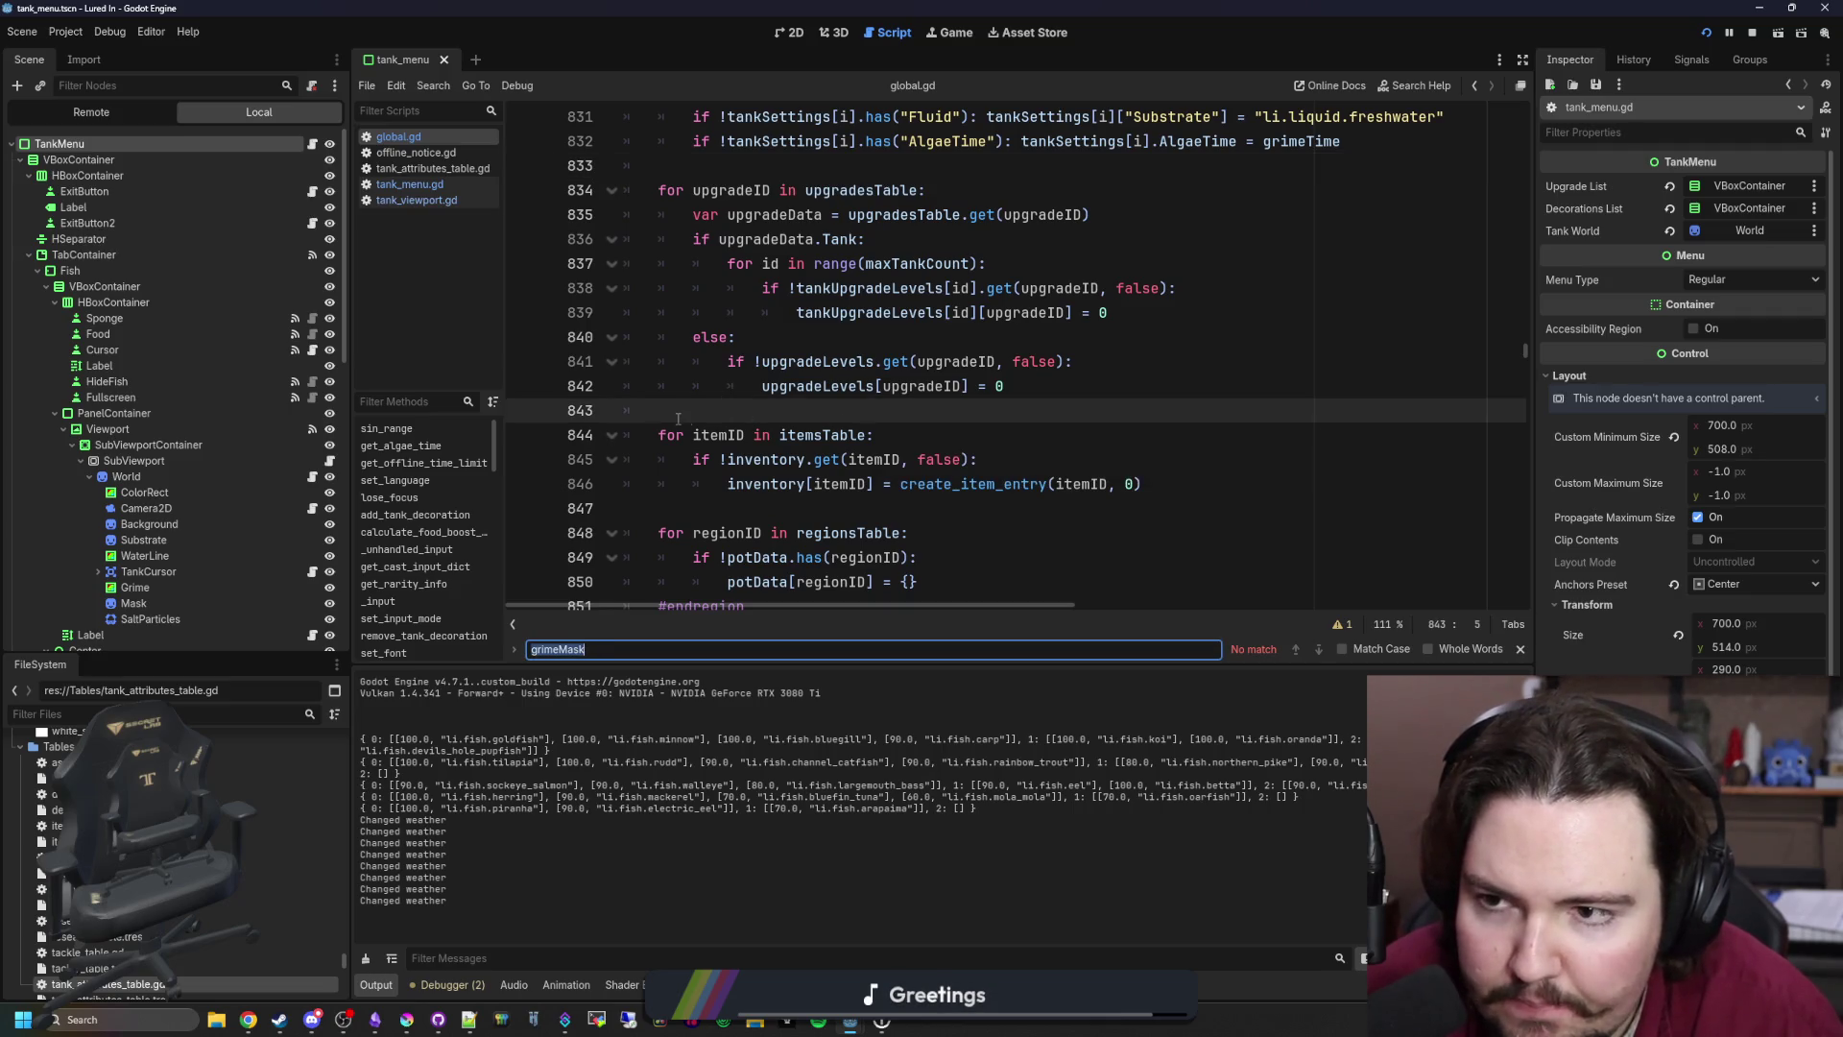
scroll(759, 411, "up", 6)
left_click(786, 350)
scroll(778, 384, "up", 6)
left_click(773, 414)
key("ctrl+f")
type("alga")
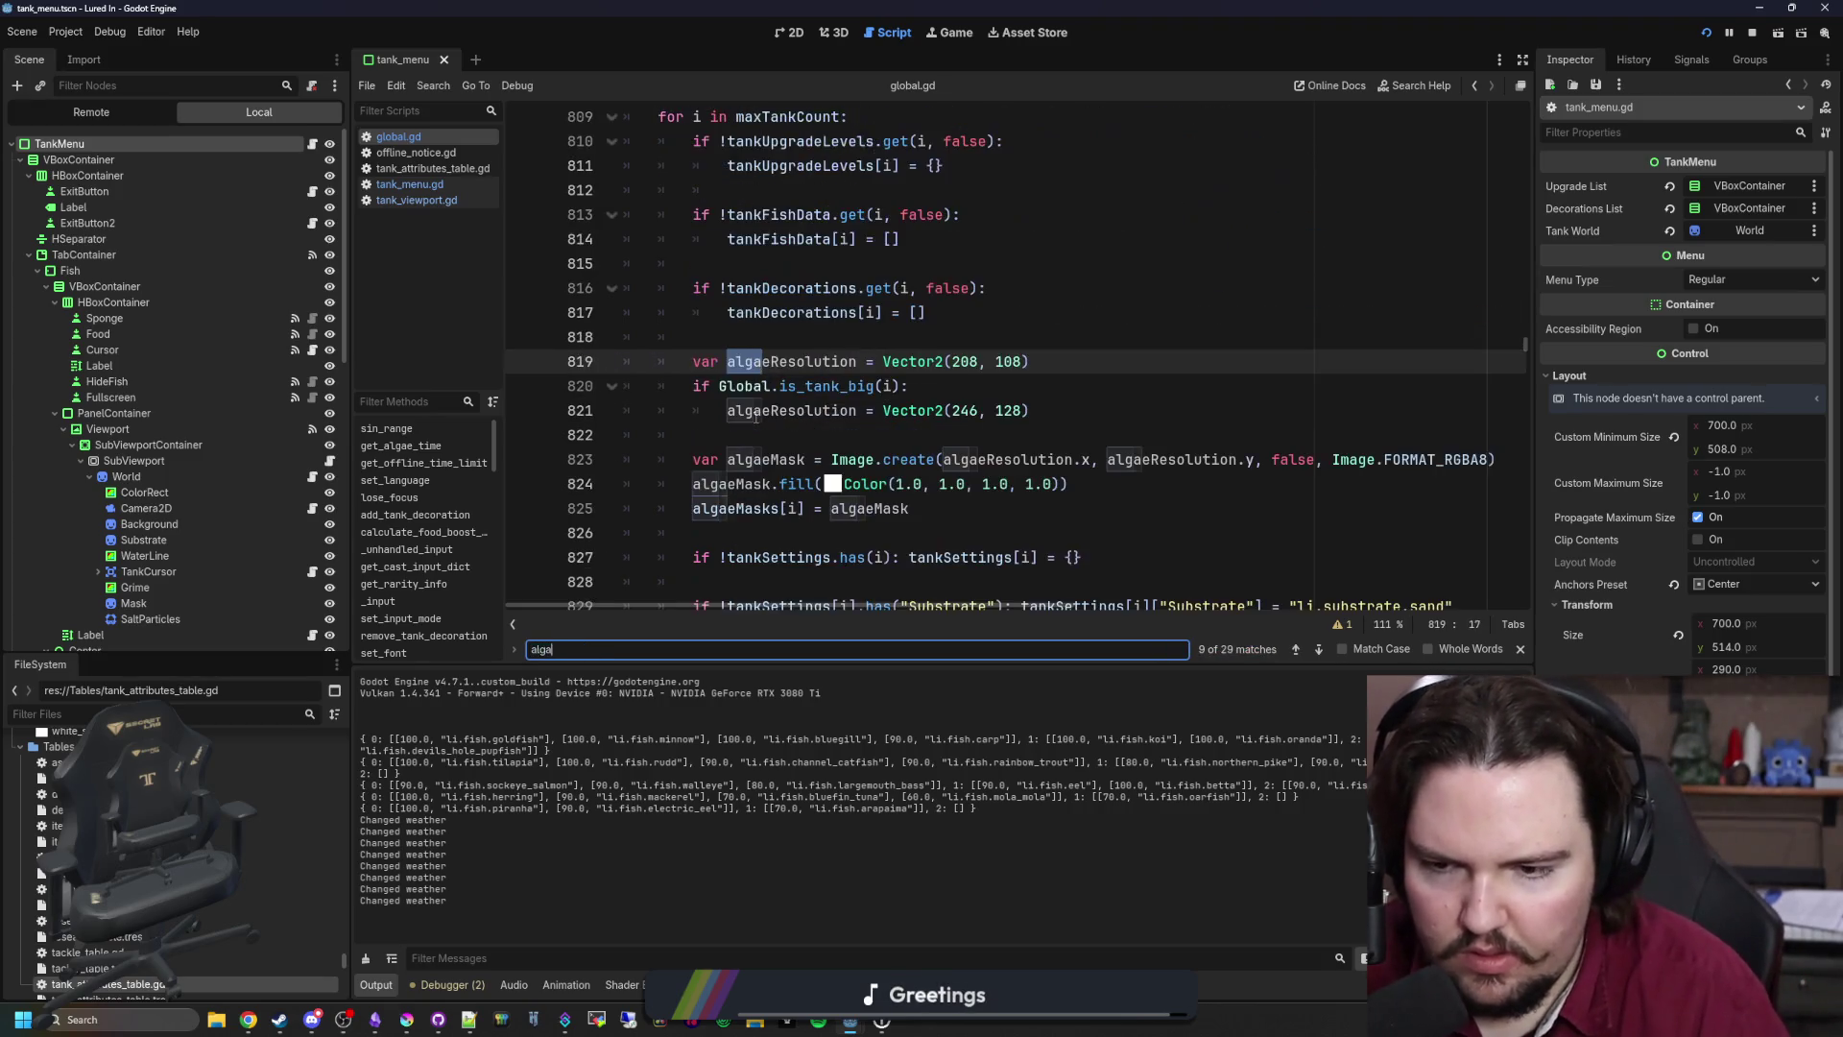
type("eTime")
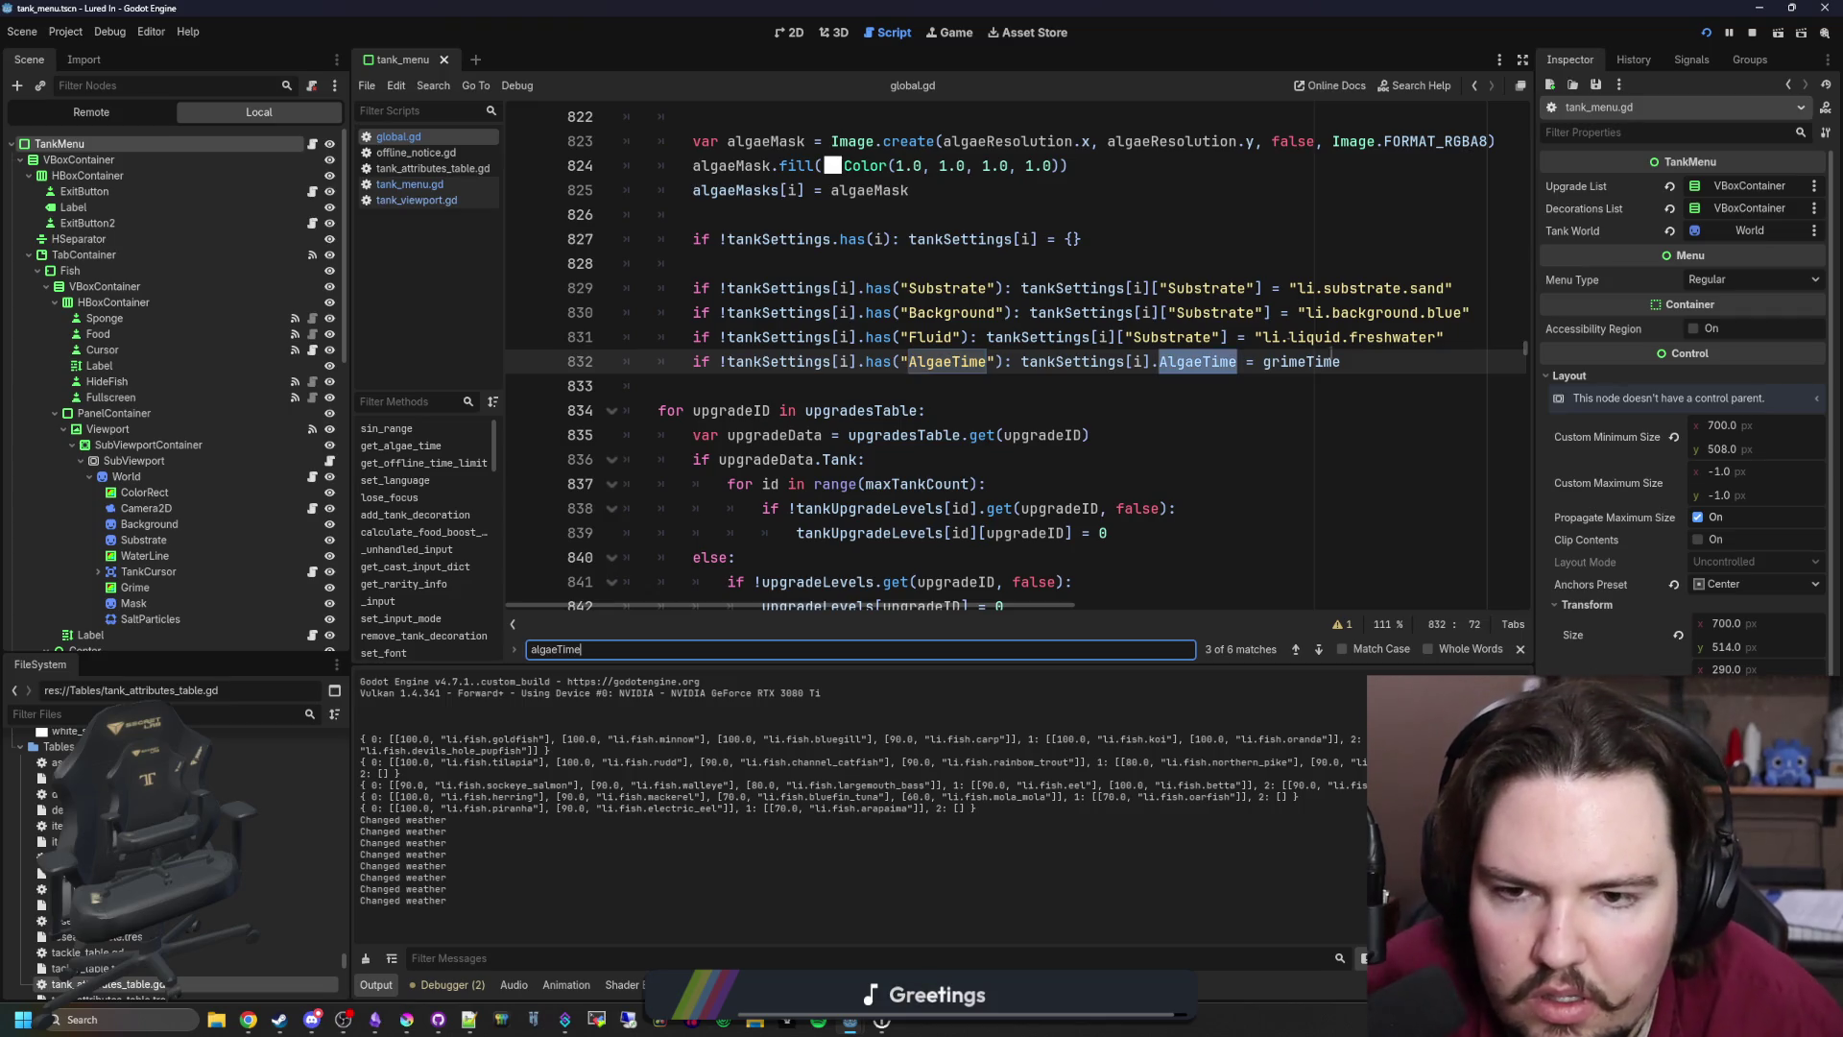
key("Return")
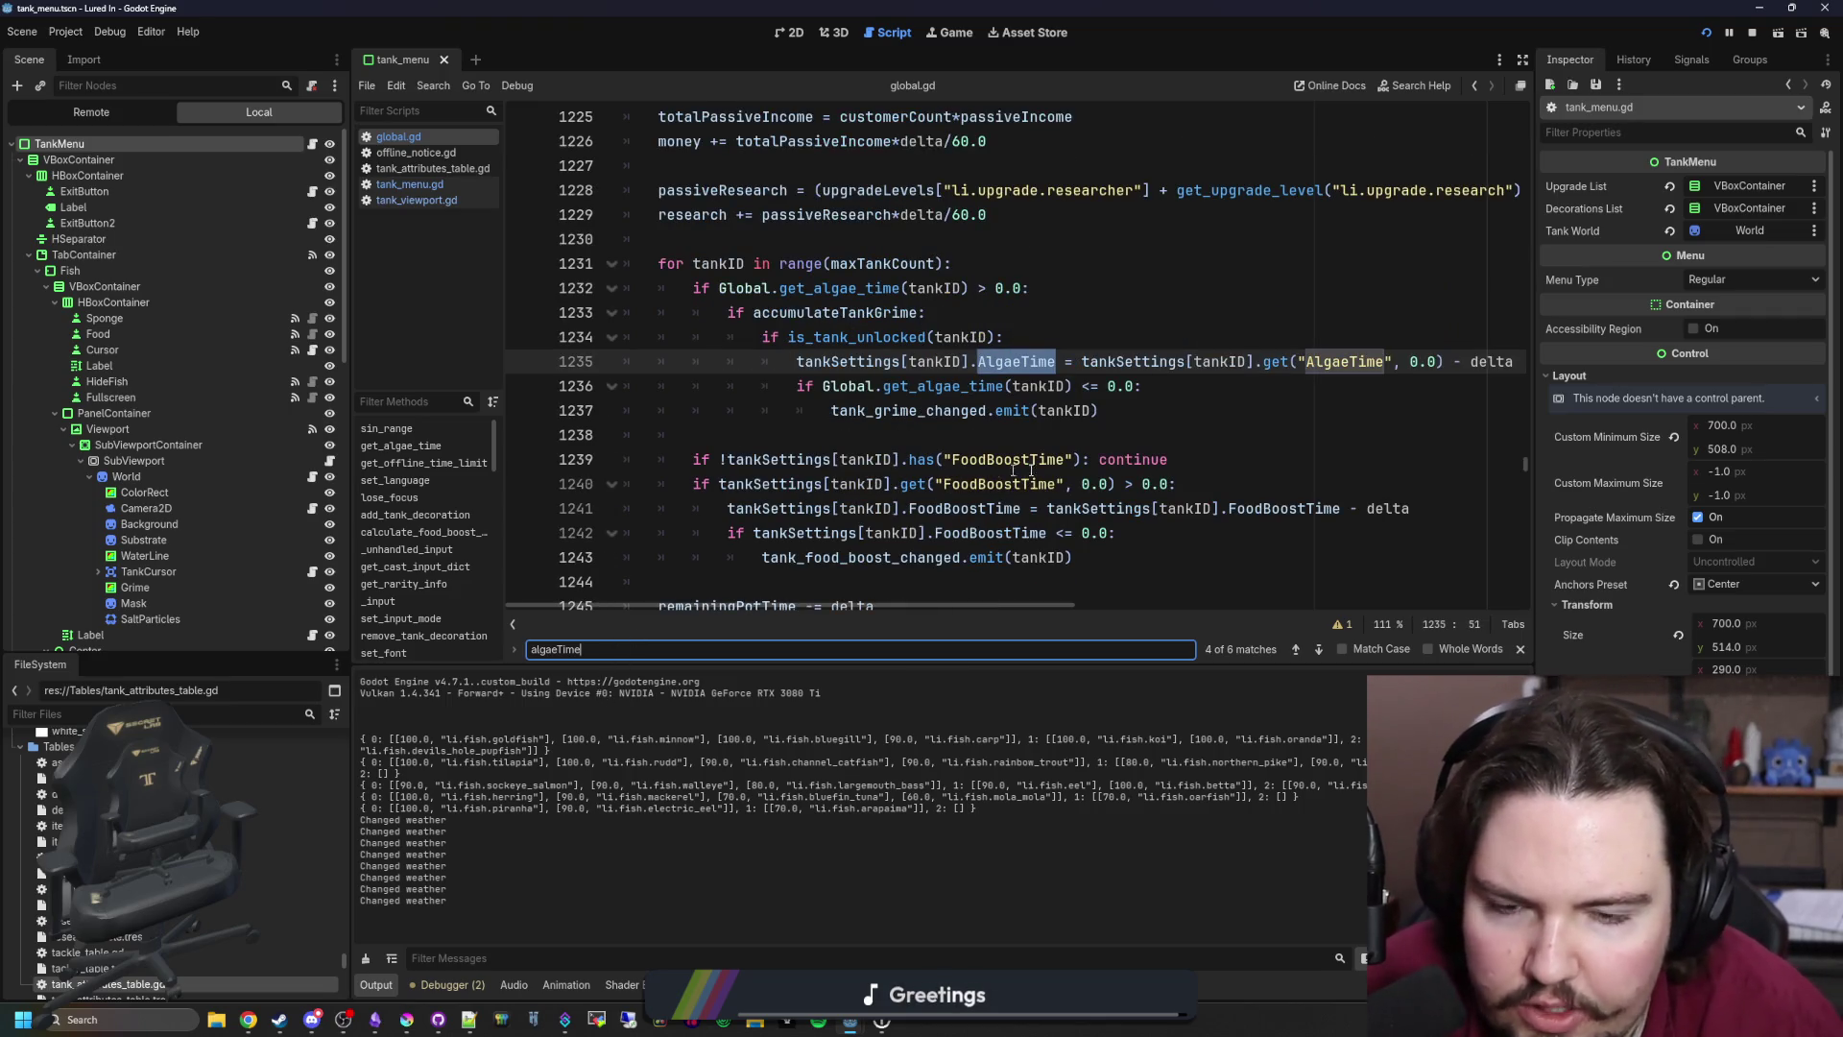
Step: Widen the code panel and jump to the tank_grime_changed signal declaration
left_click_drag(347, 434, 126, 434)
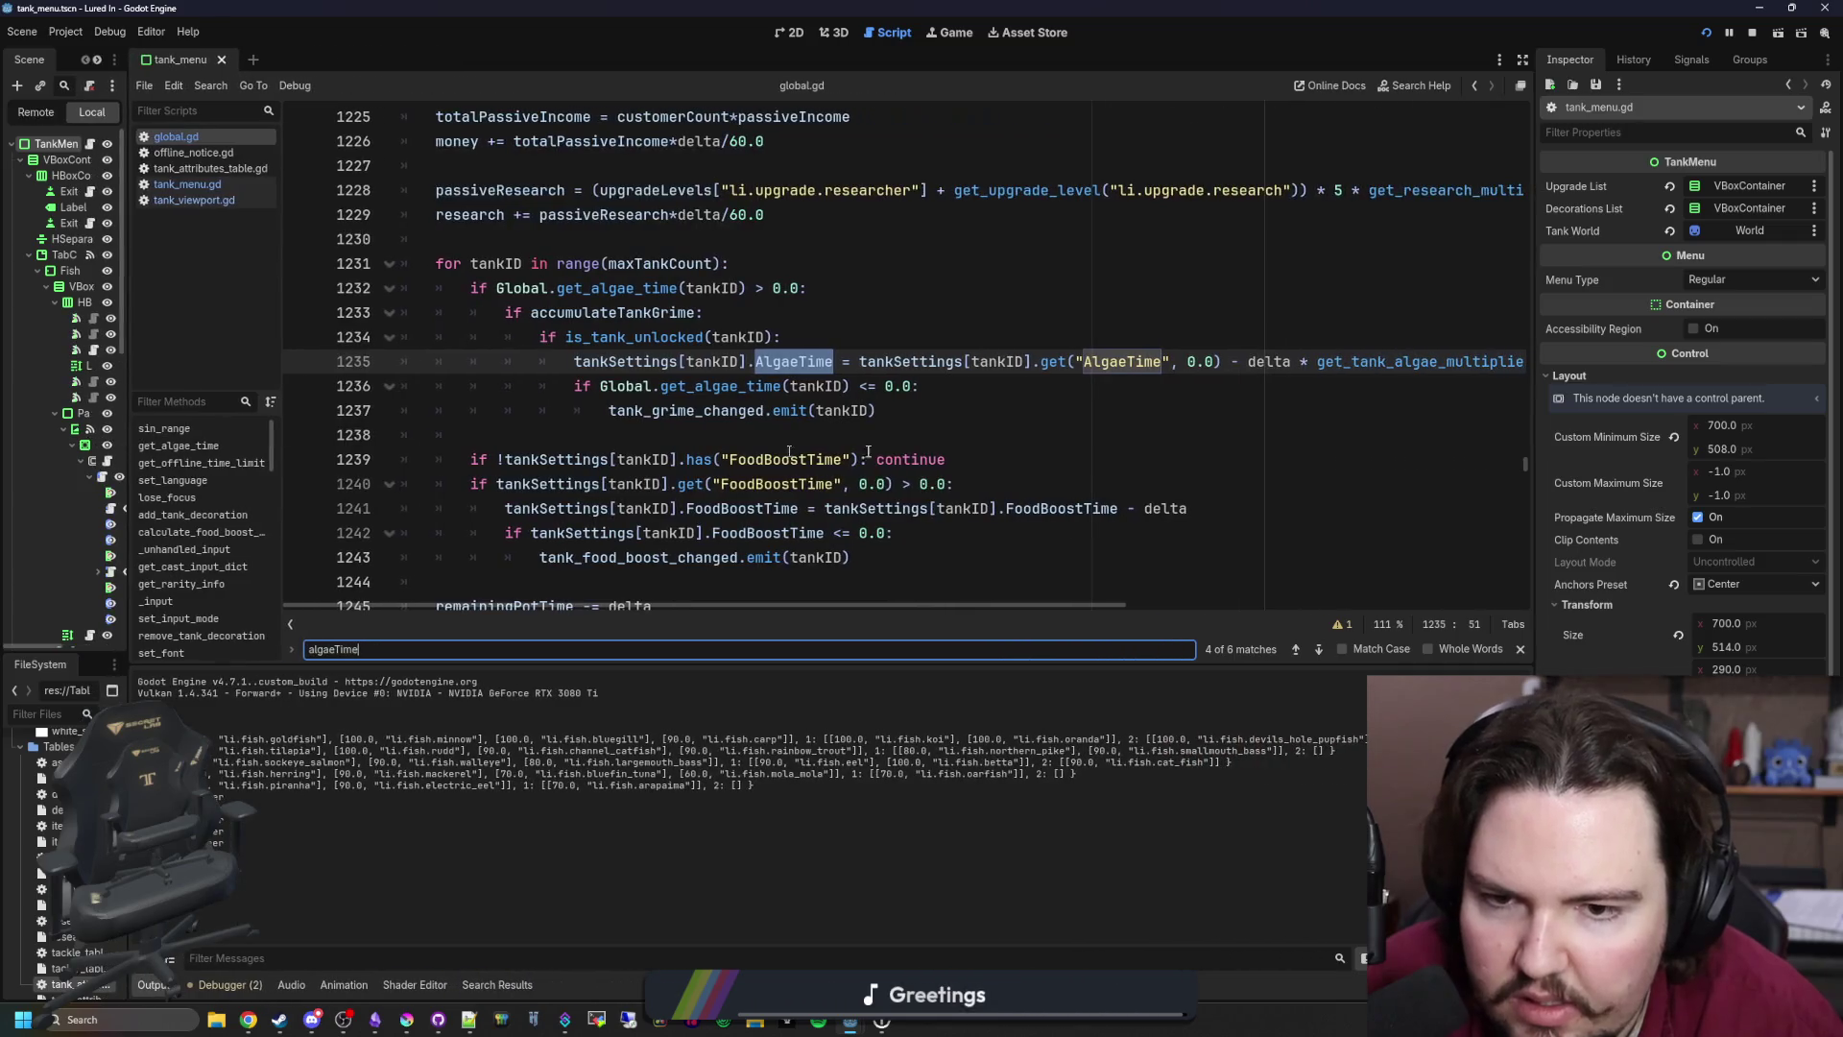
left_click(665, 410)
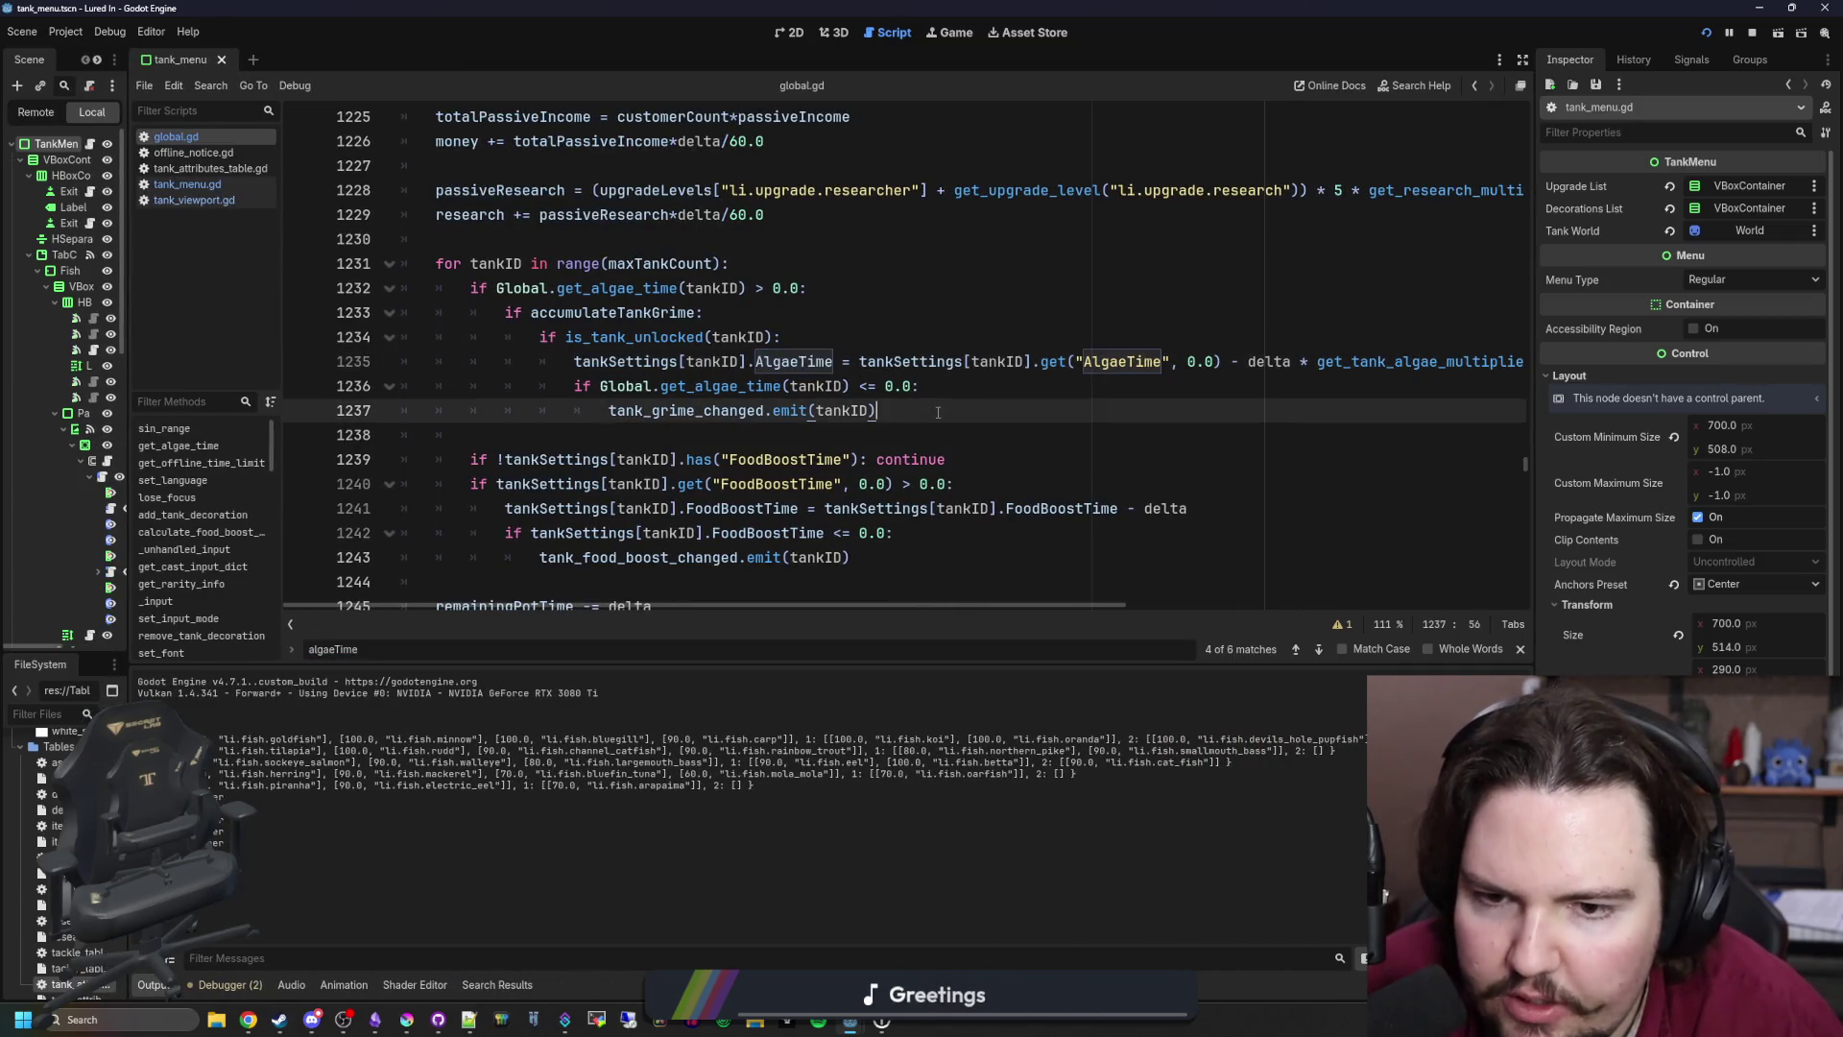
left_click(957, 386)
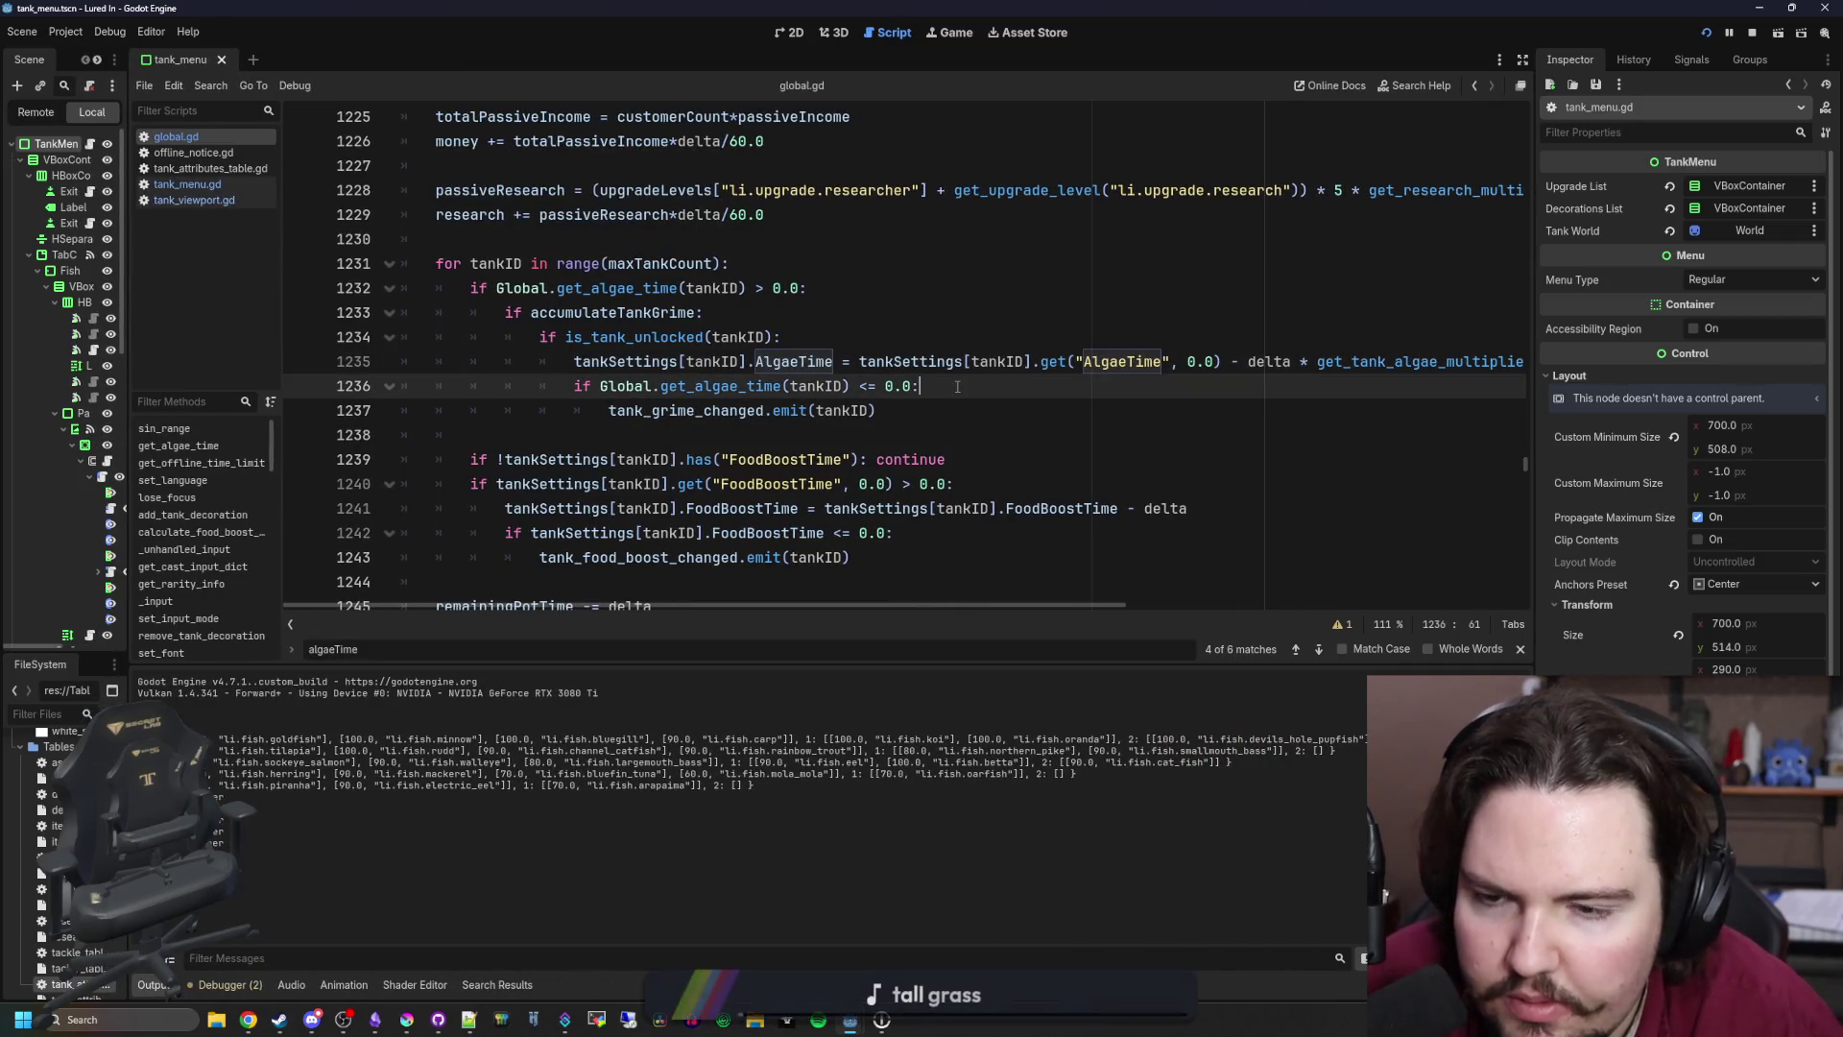
left_click(659, 414, "ctrl")
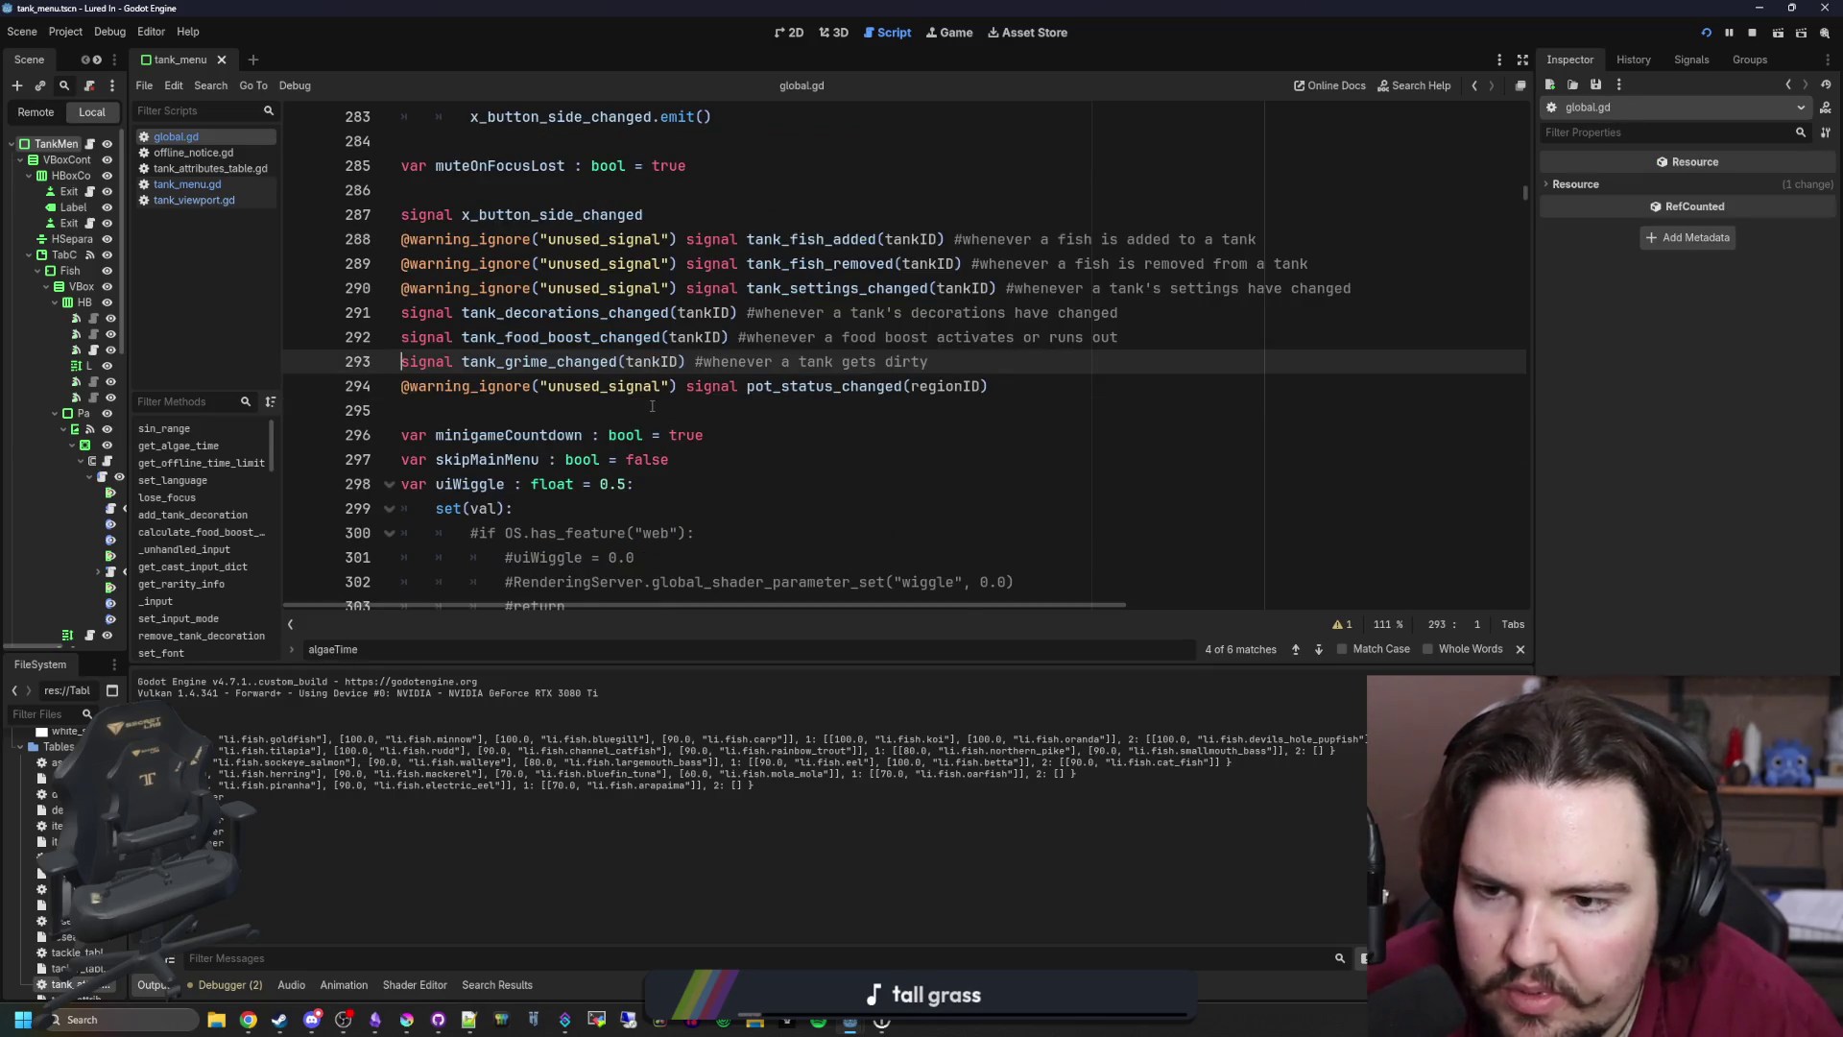
Step: Add tank_grime_changed.connect(update_algae_masks) in _ready below get_tree()
scroll(651, 406, "down", 1)
left_click(890, 363)
key("ctrl+f")
type("_ready")
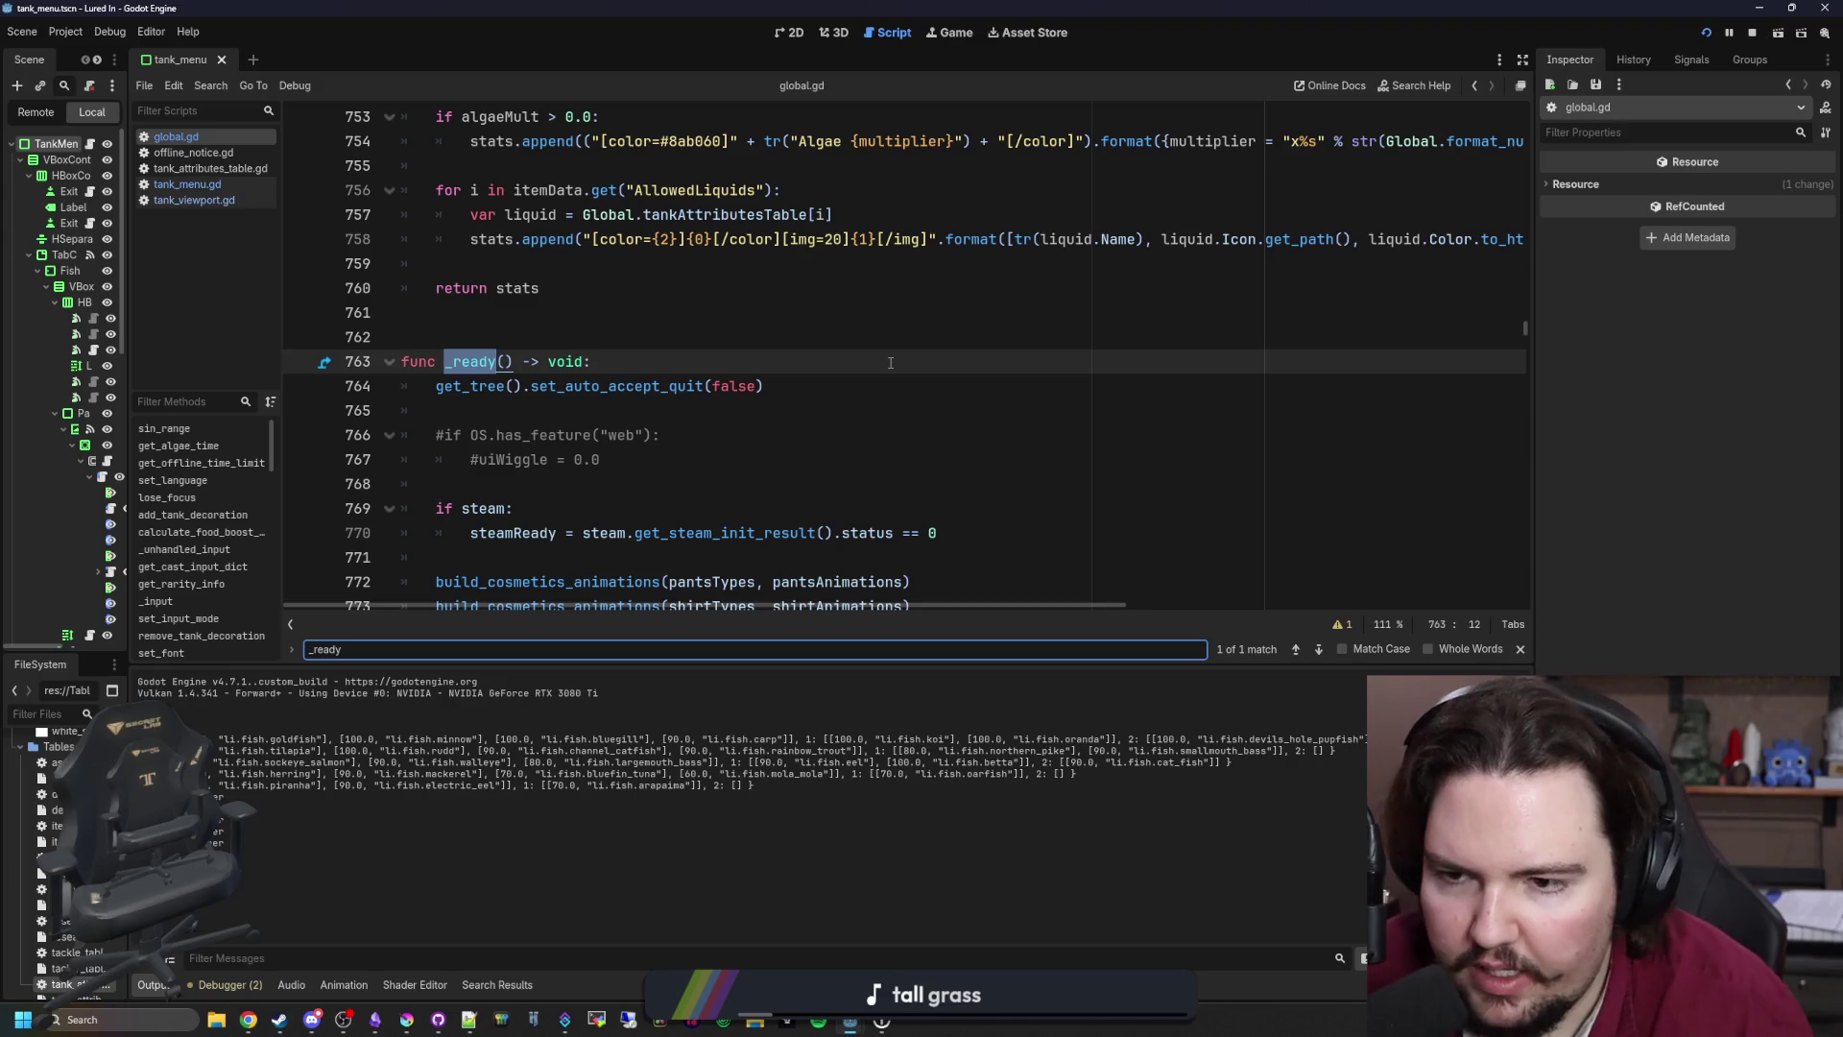
left_click(540, 415)
key("Return")
key("Return")
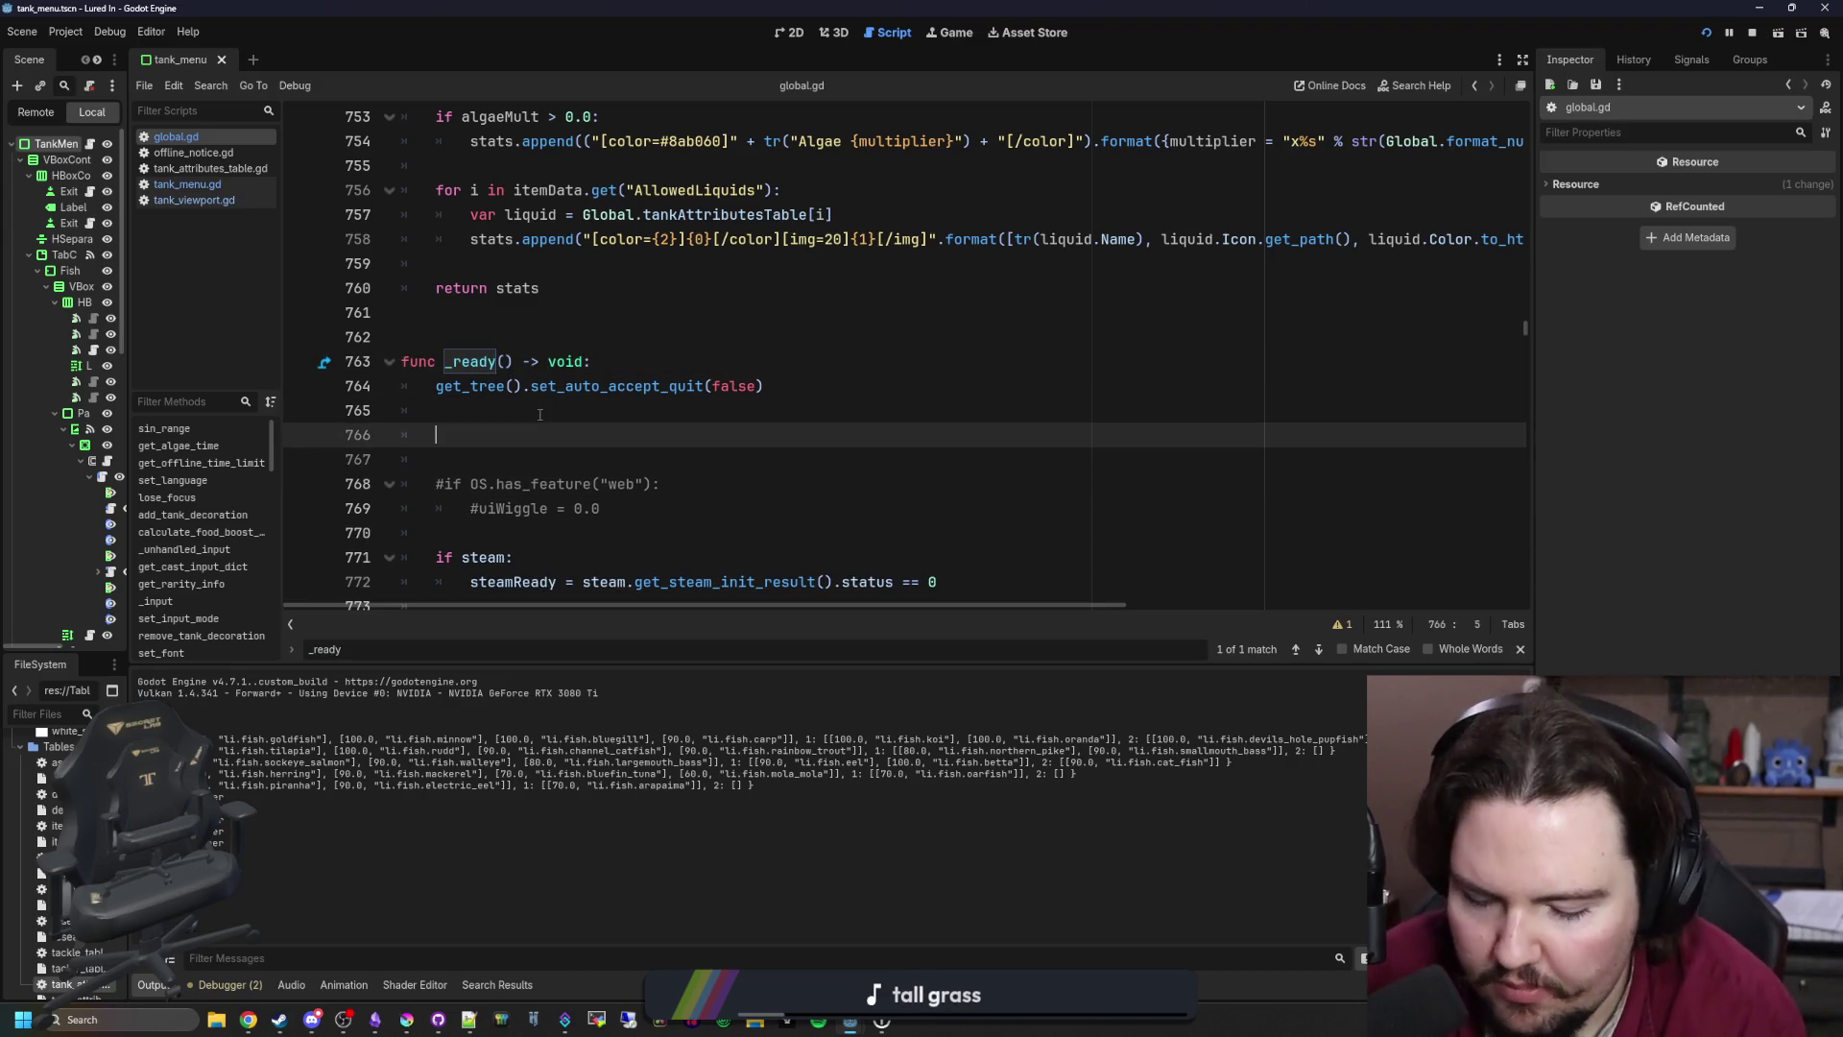
type("tank_grime-")
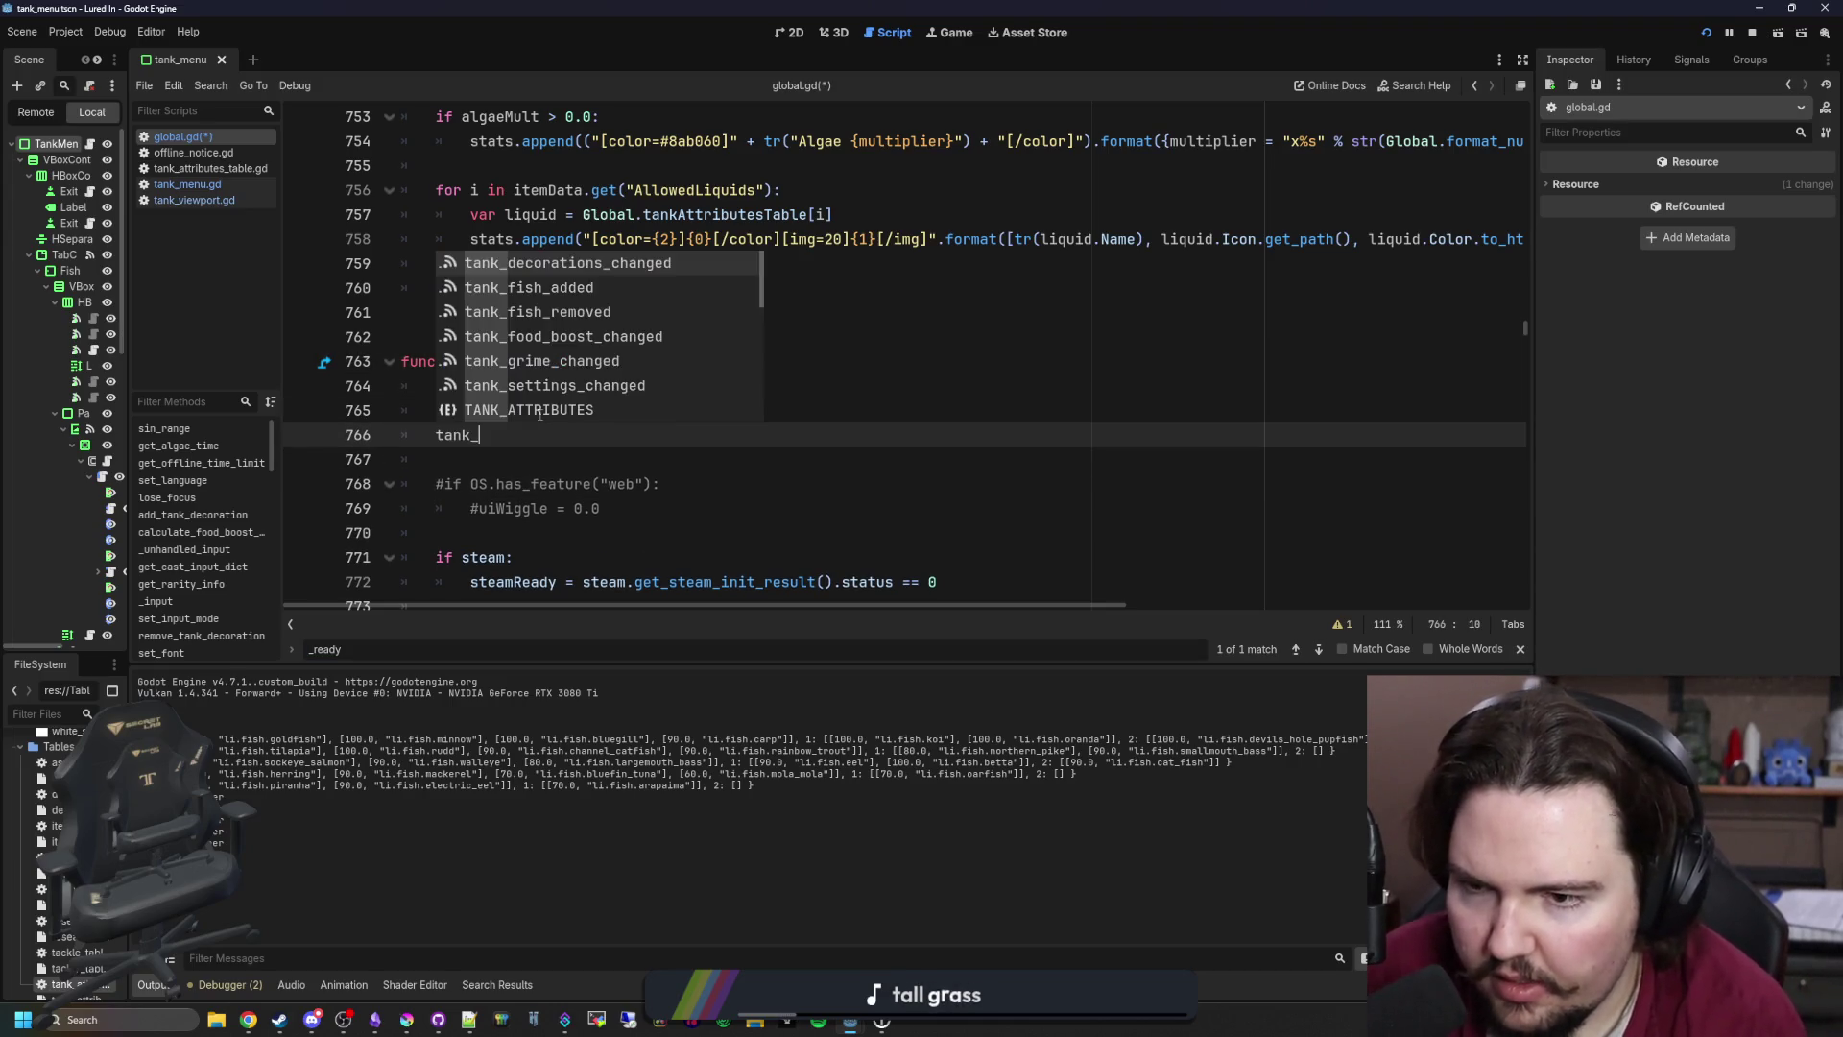
type("h")
key("Return")
type(".connec")
key("Return")
type("update_algae_masks")
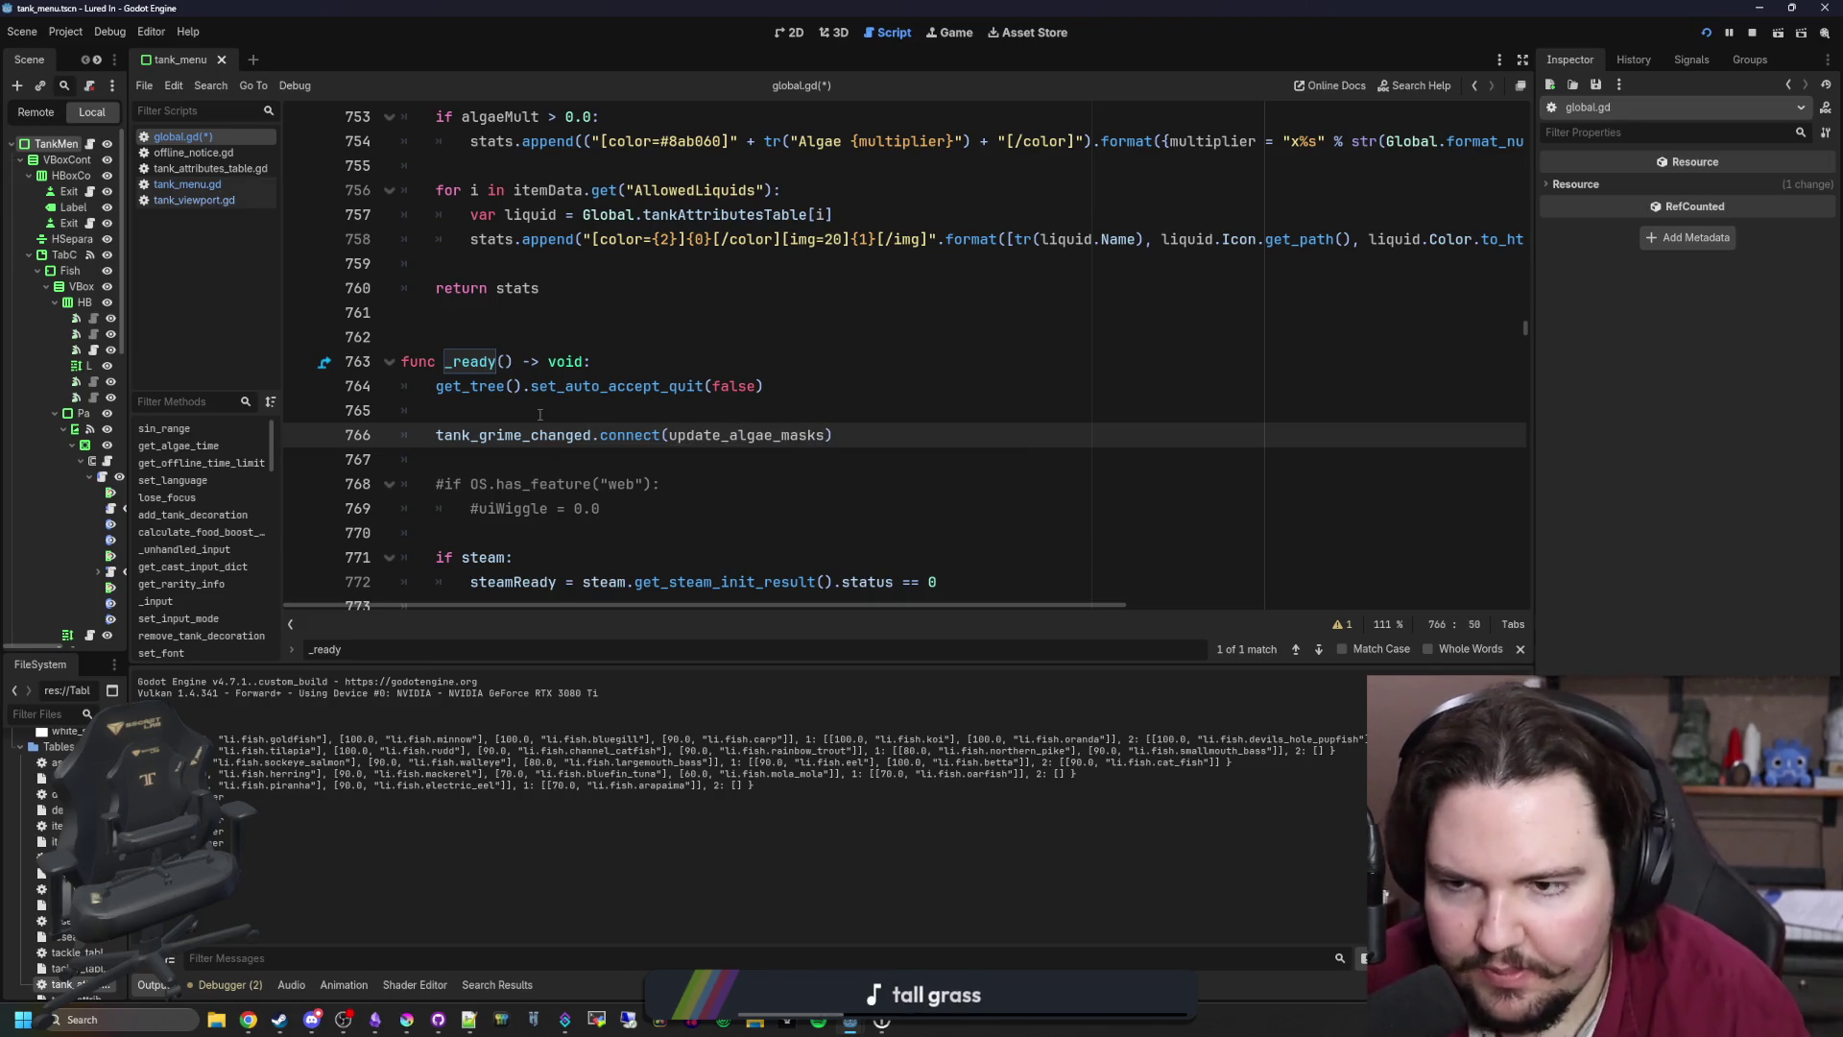
Step: Start a new func update_algae_masks(): above func _ready
scroll(539, 414, "down", 1)
left_click(513, 244)
key("Return")
key("Return")
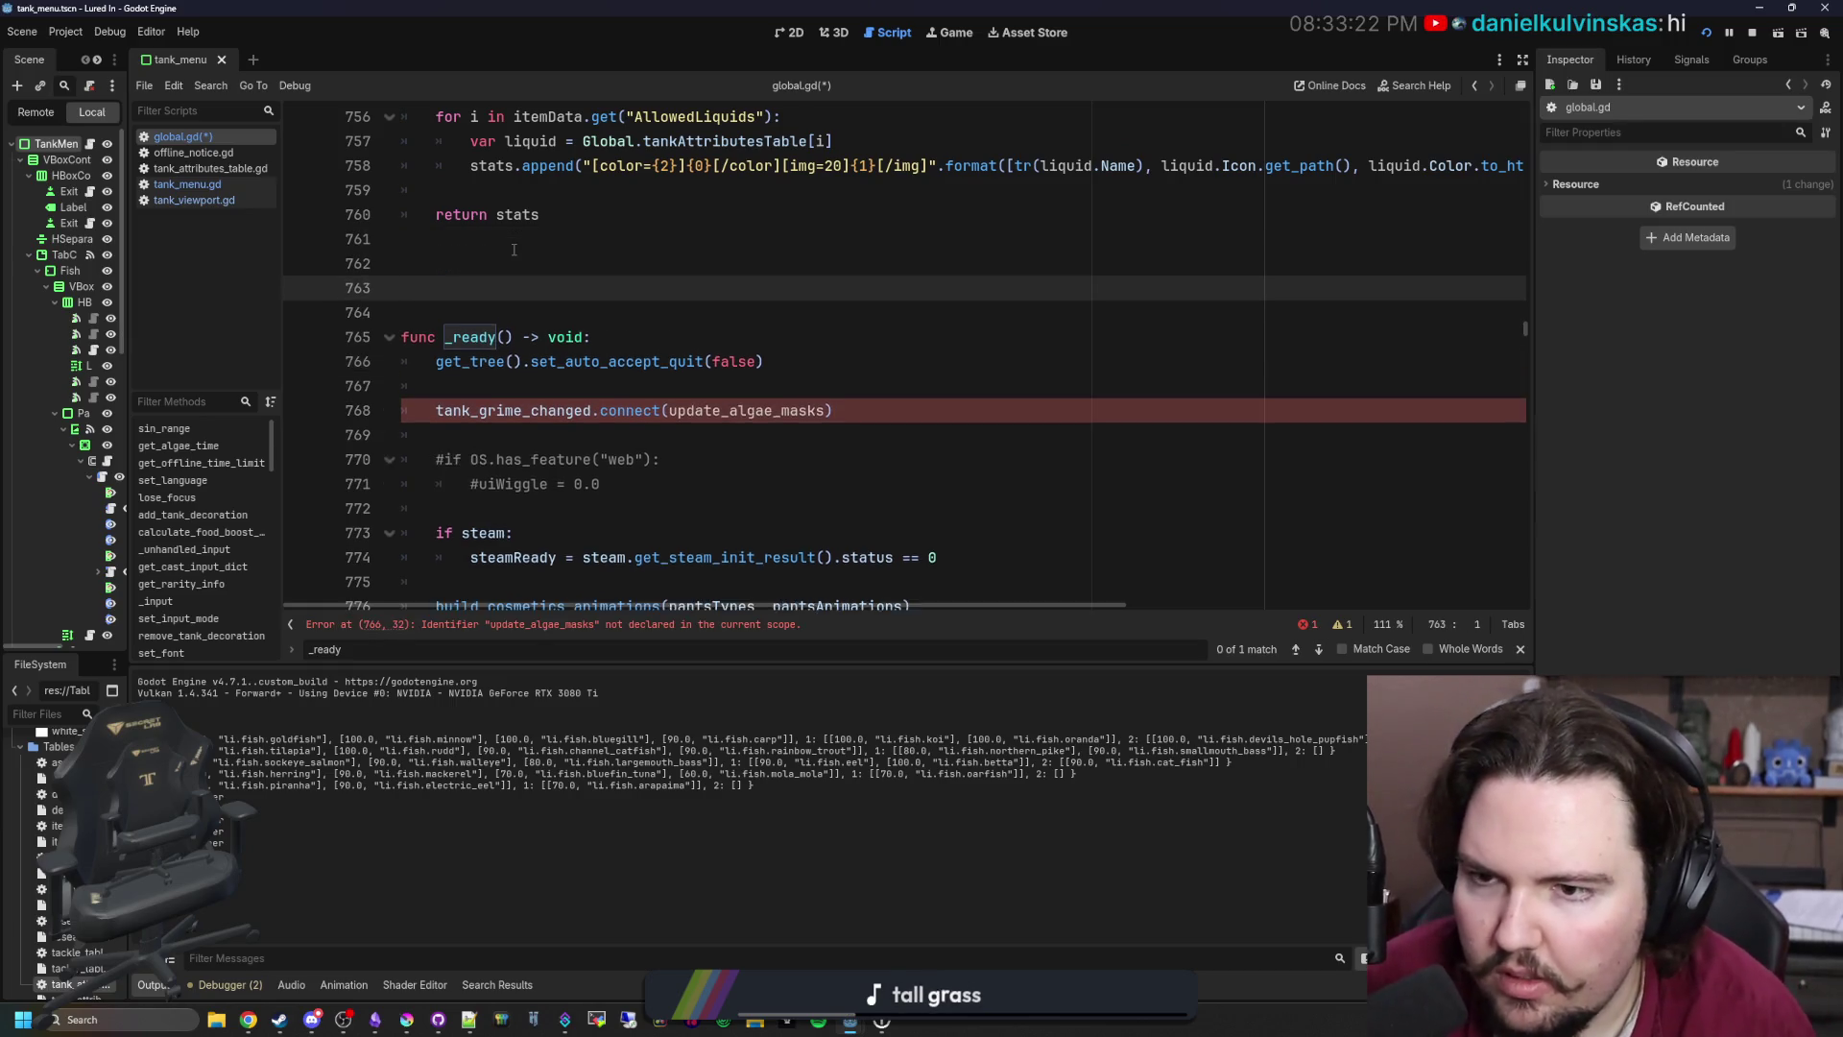
type("func update_algae_masks():")
Step: Create update_algae_masks() with a for tankID in algaeMasks: loop wrapping the pasted grimeMask.fill call
key("Return")
type("grimeMask.fill(Color(1.0, 1.0, 1.0, 0.0))")
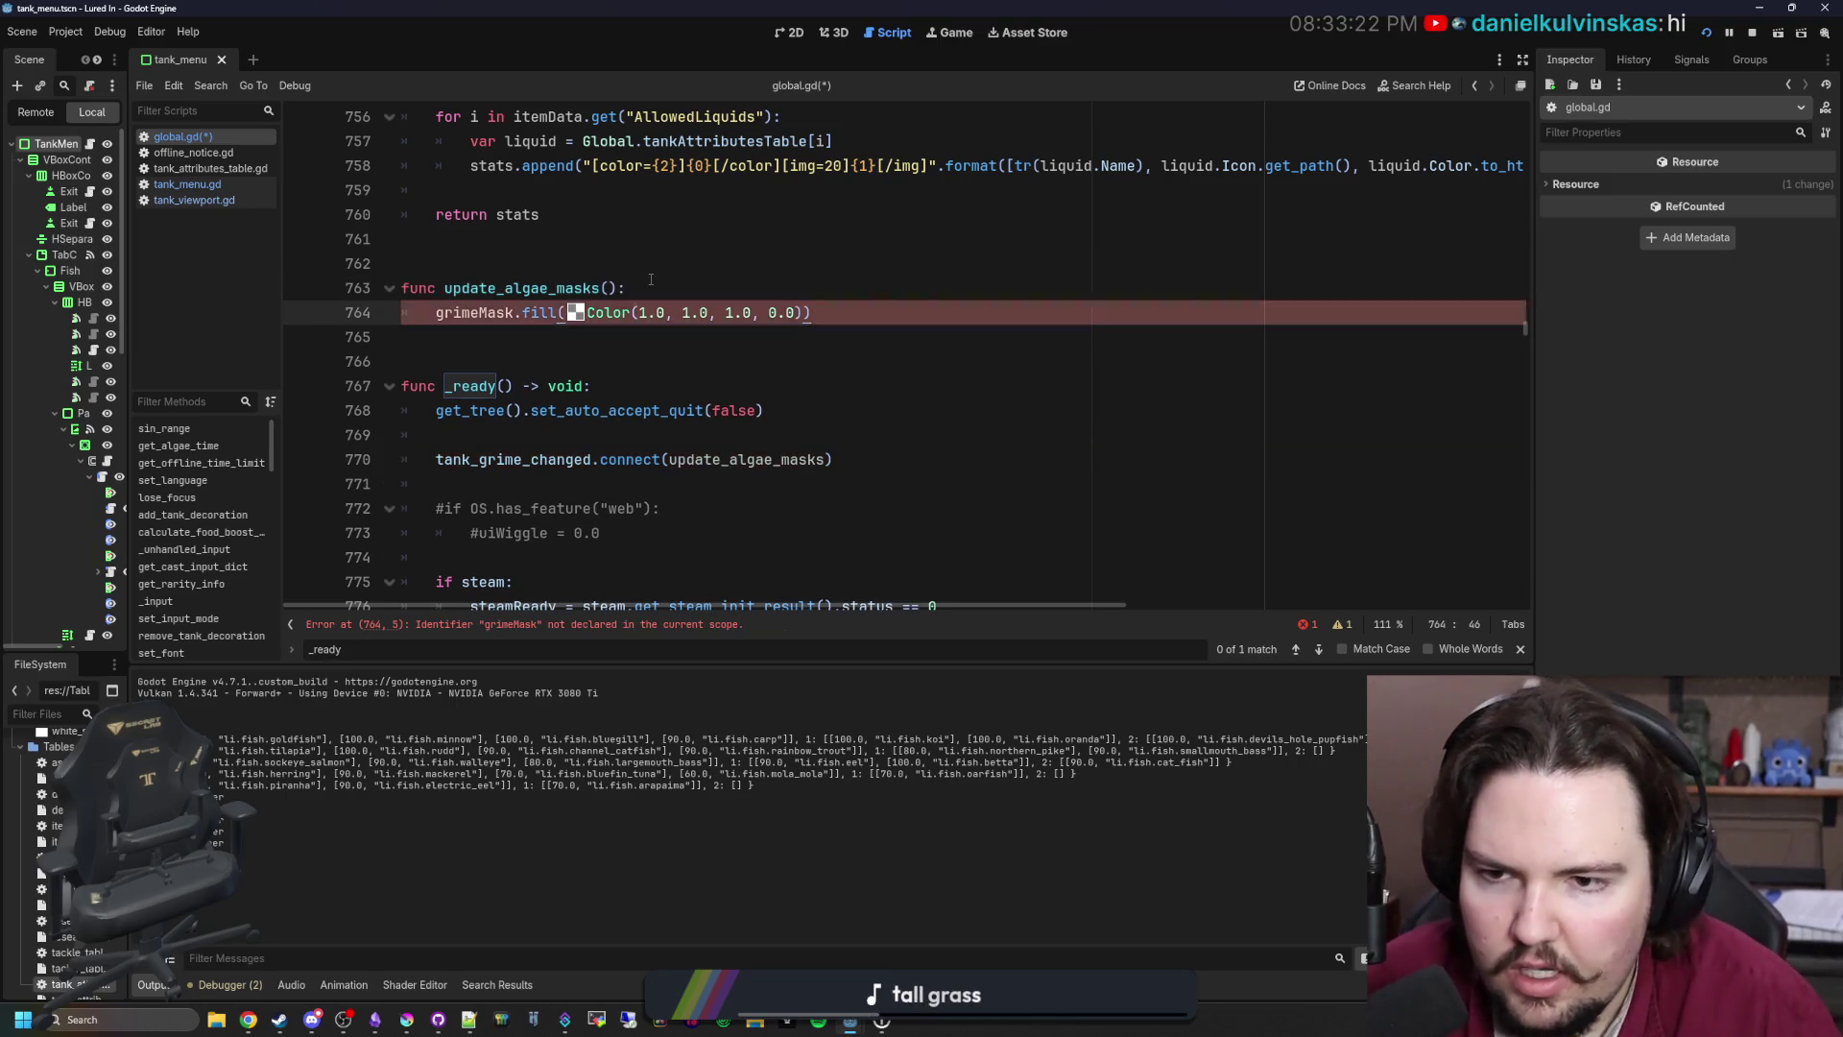
key("ctrl+shift+Return")
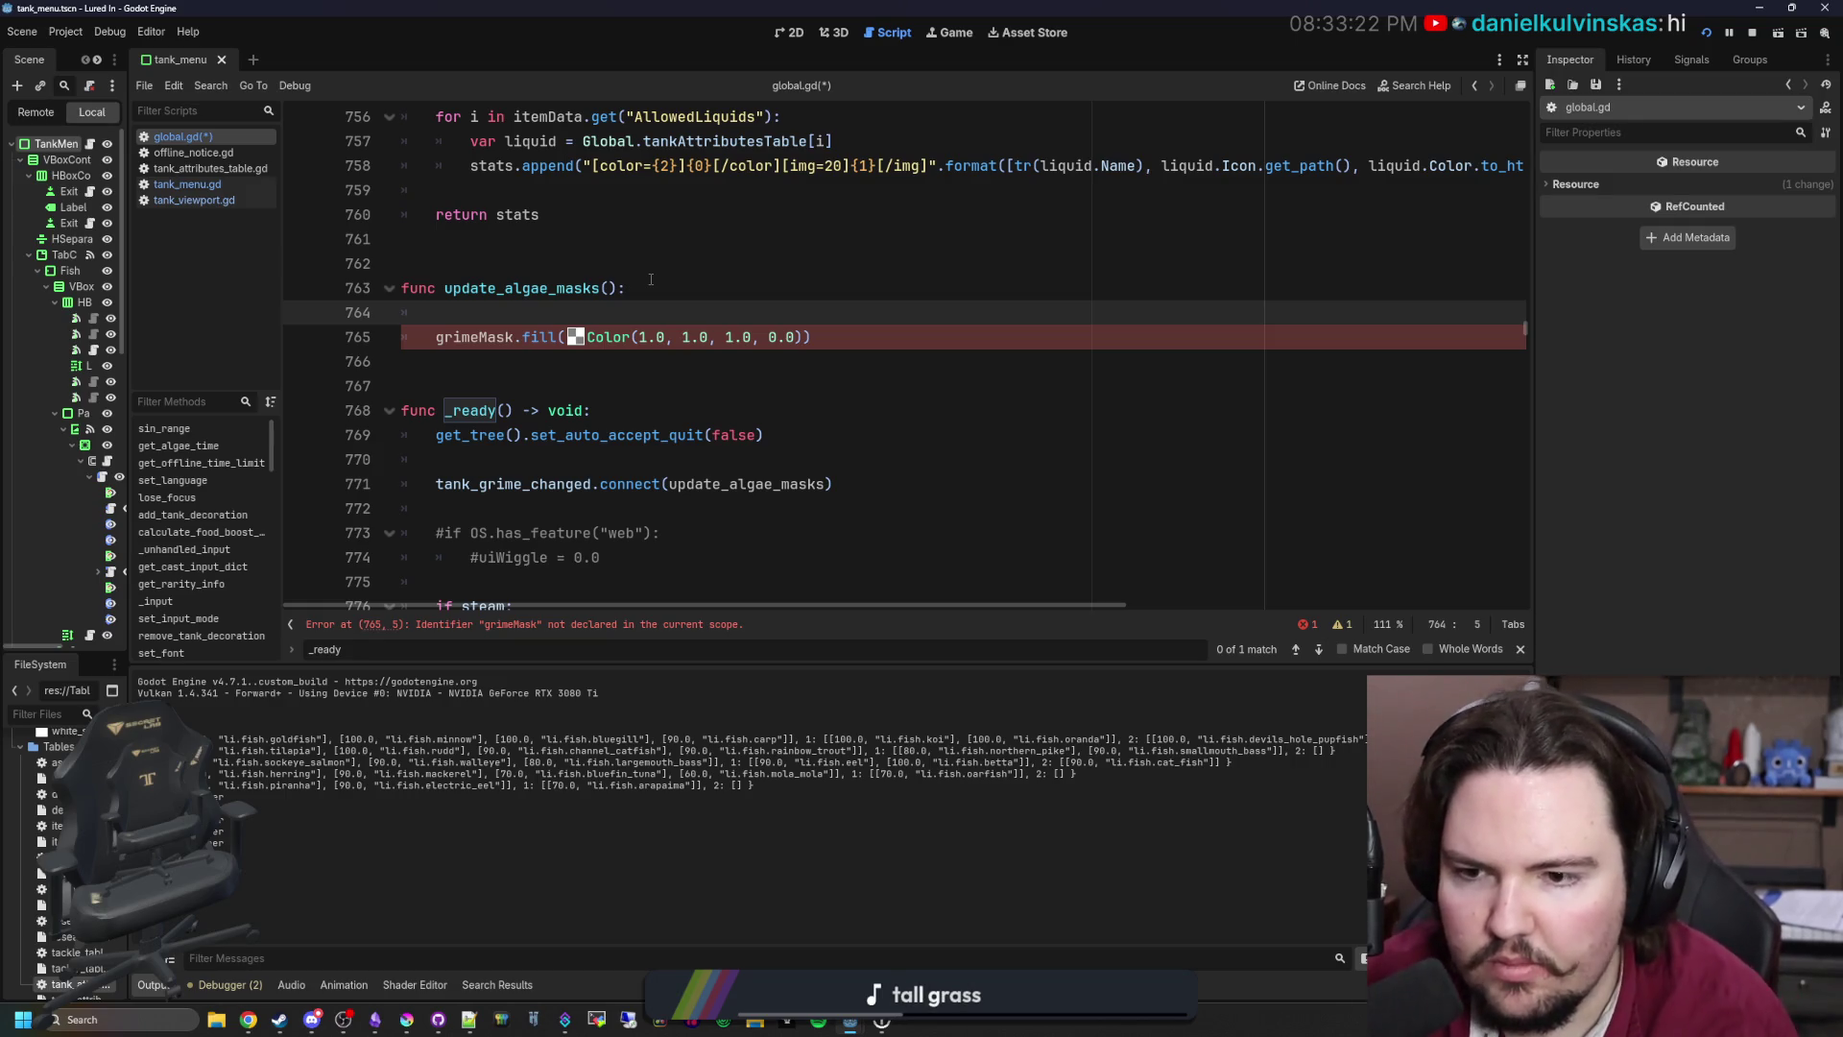
key("ctrl+shift+Return")
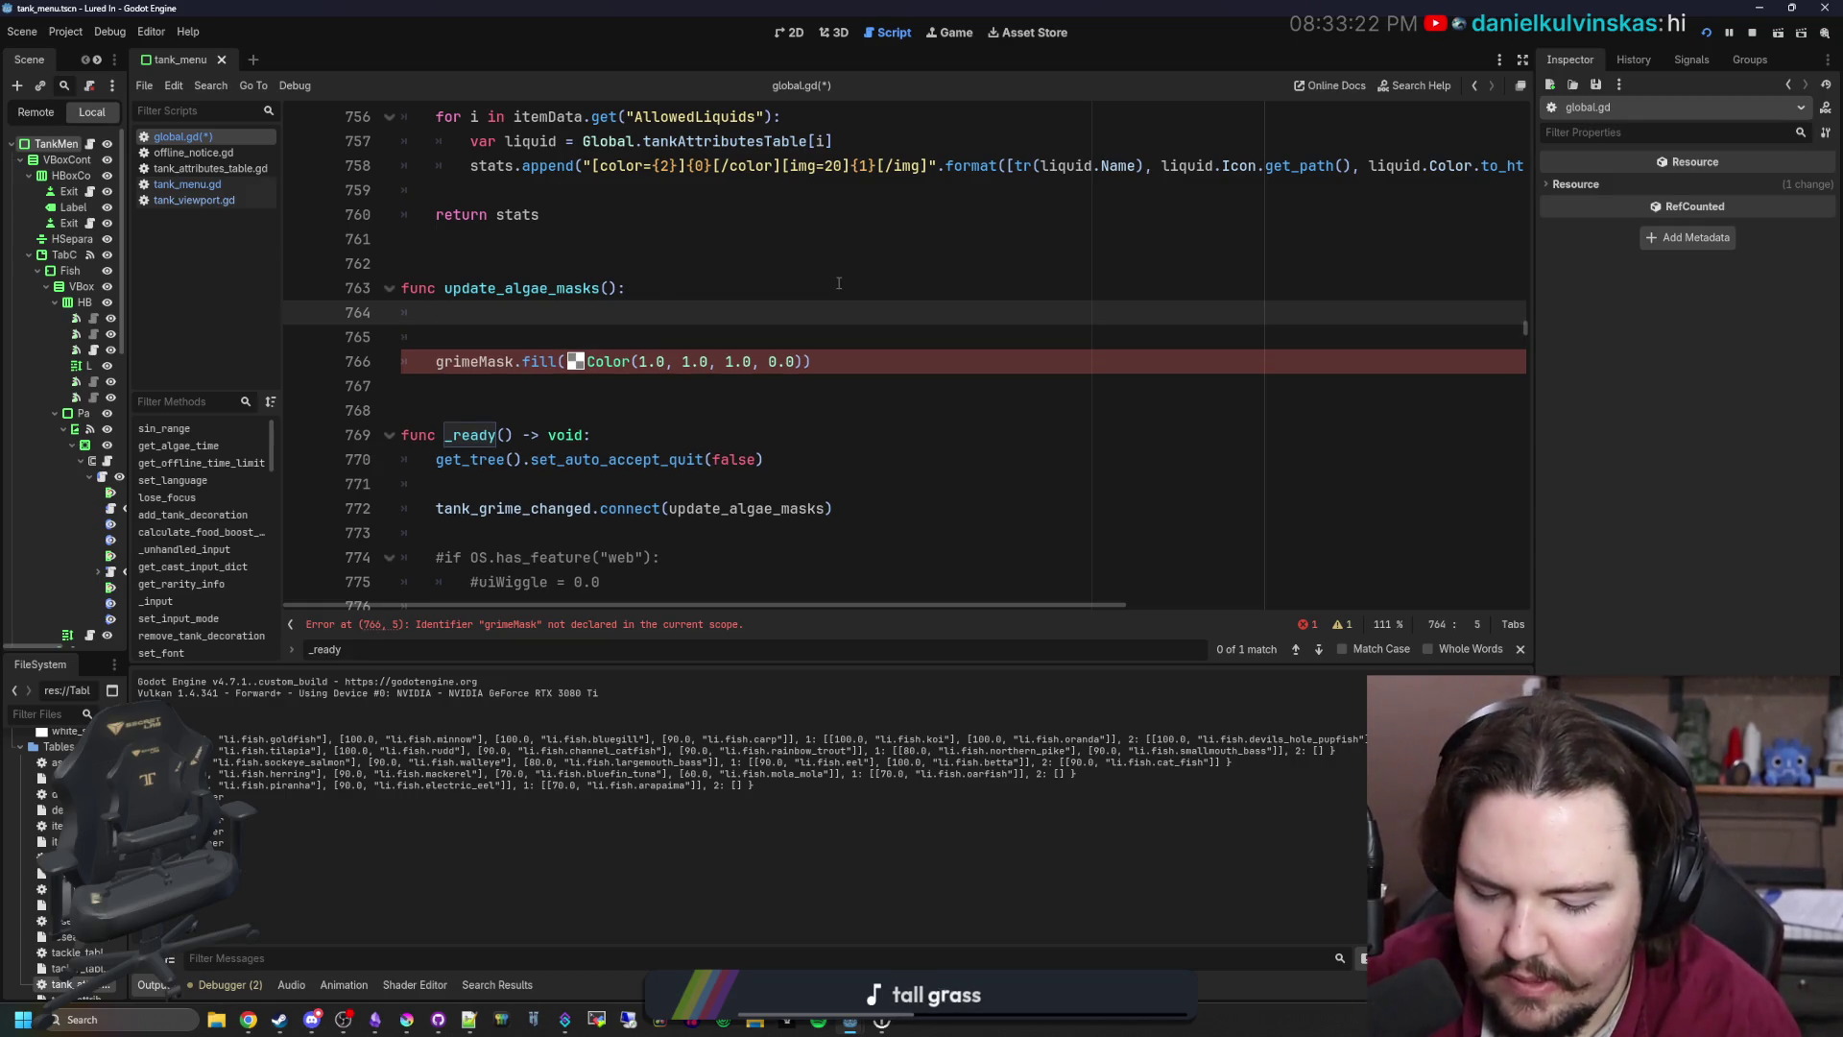
type("for ")
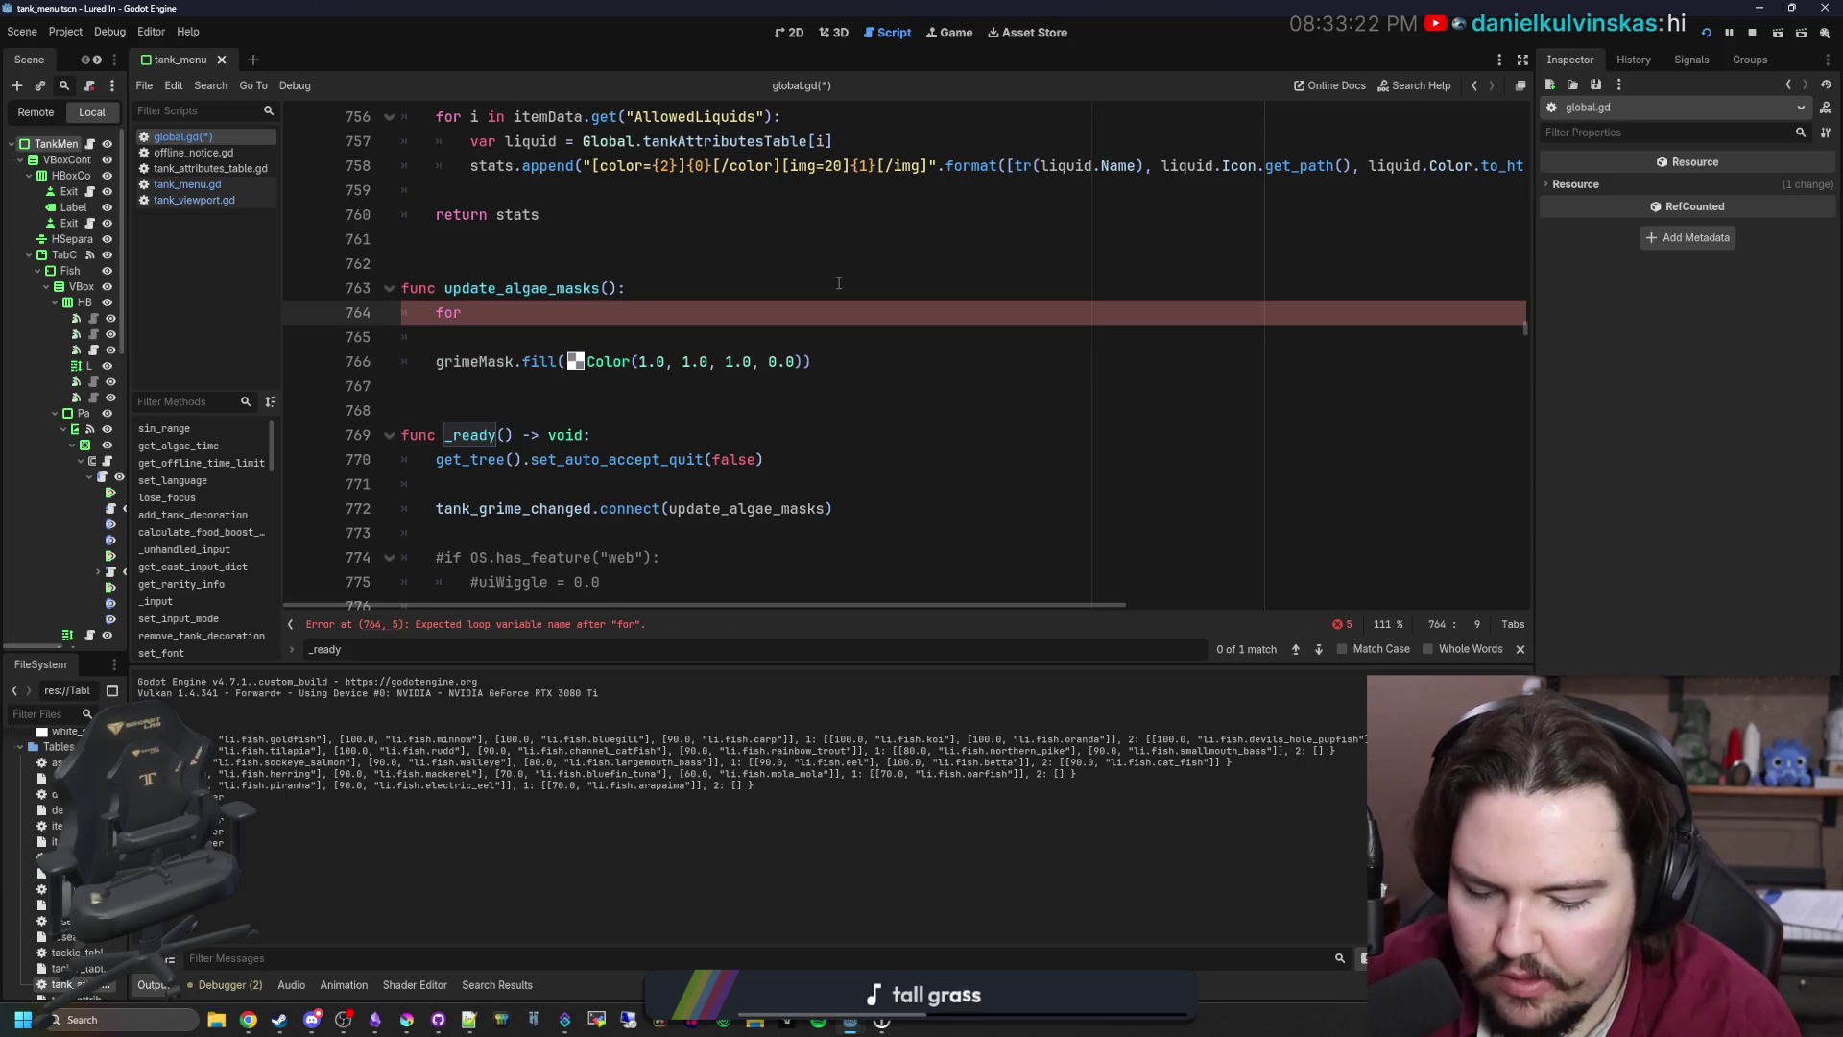
type("tankID in algae")
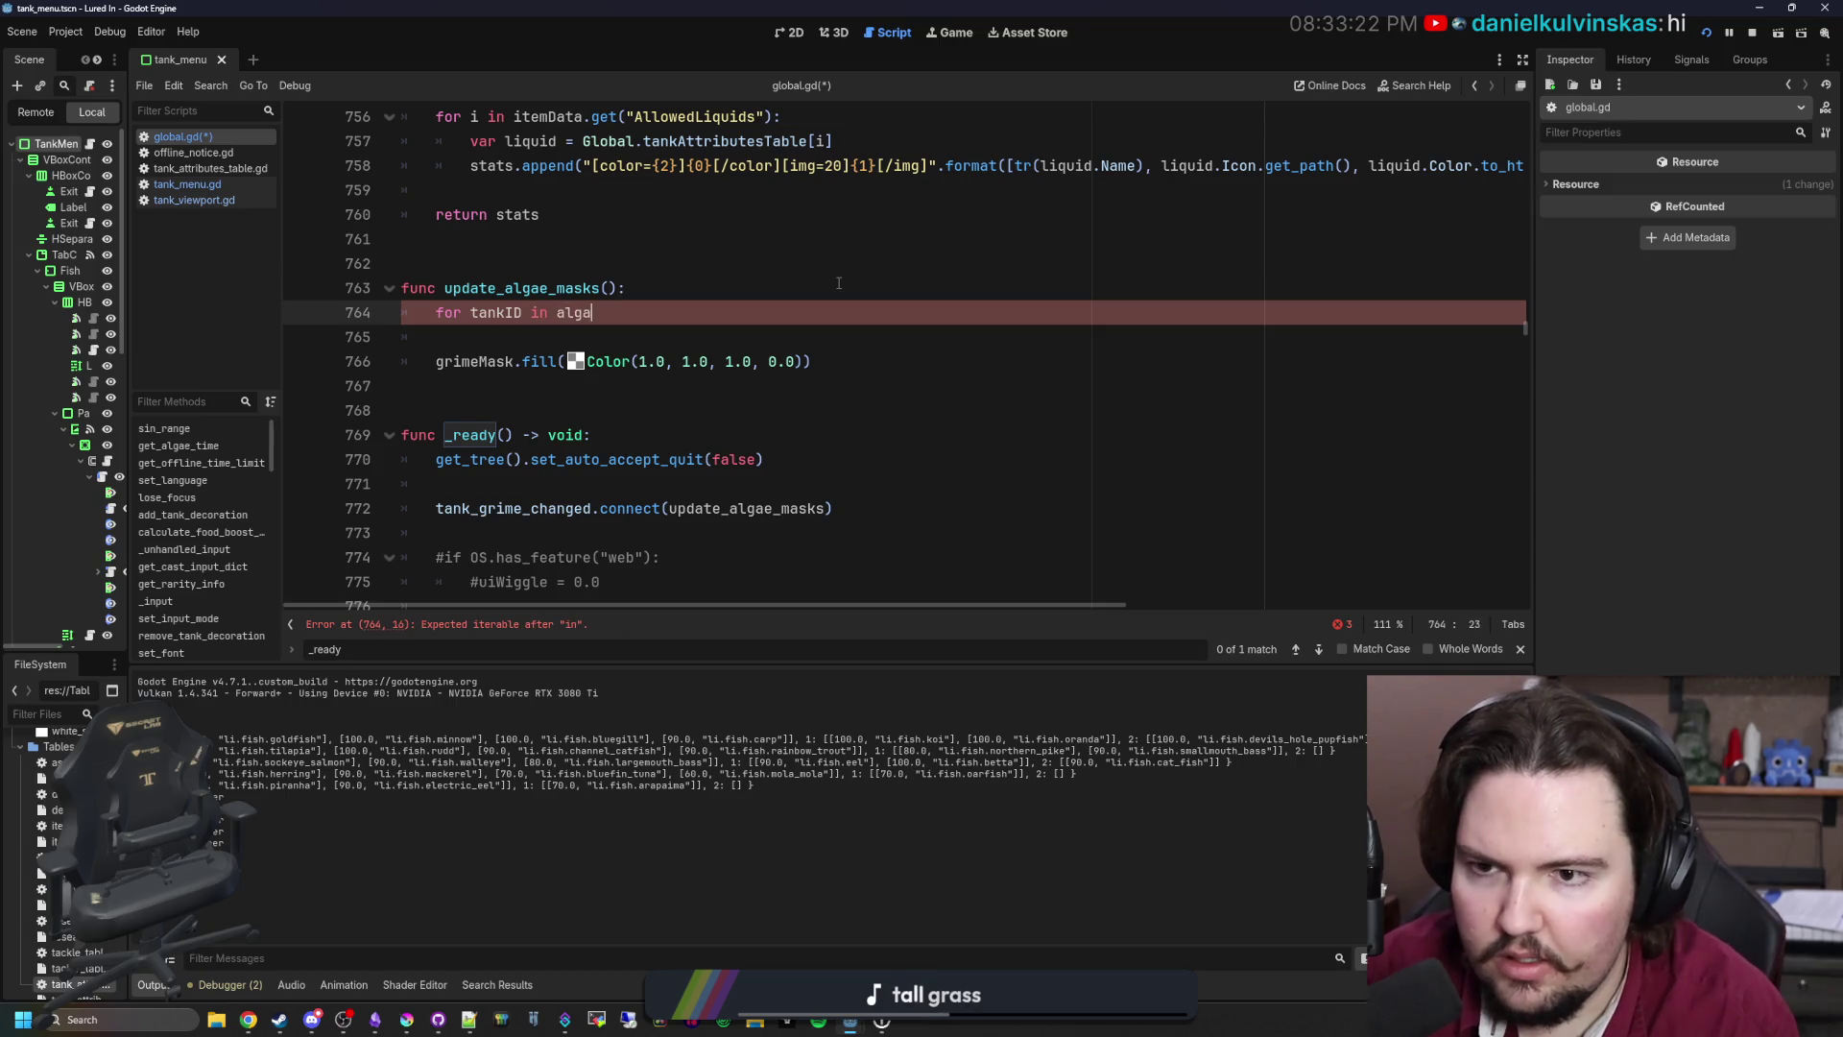
type("Masks:")
key("Return")
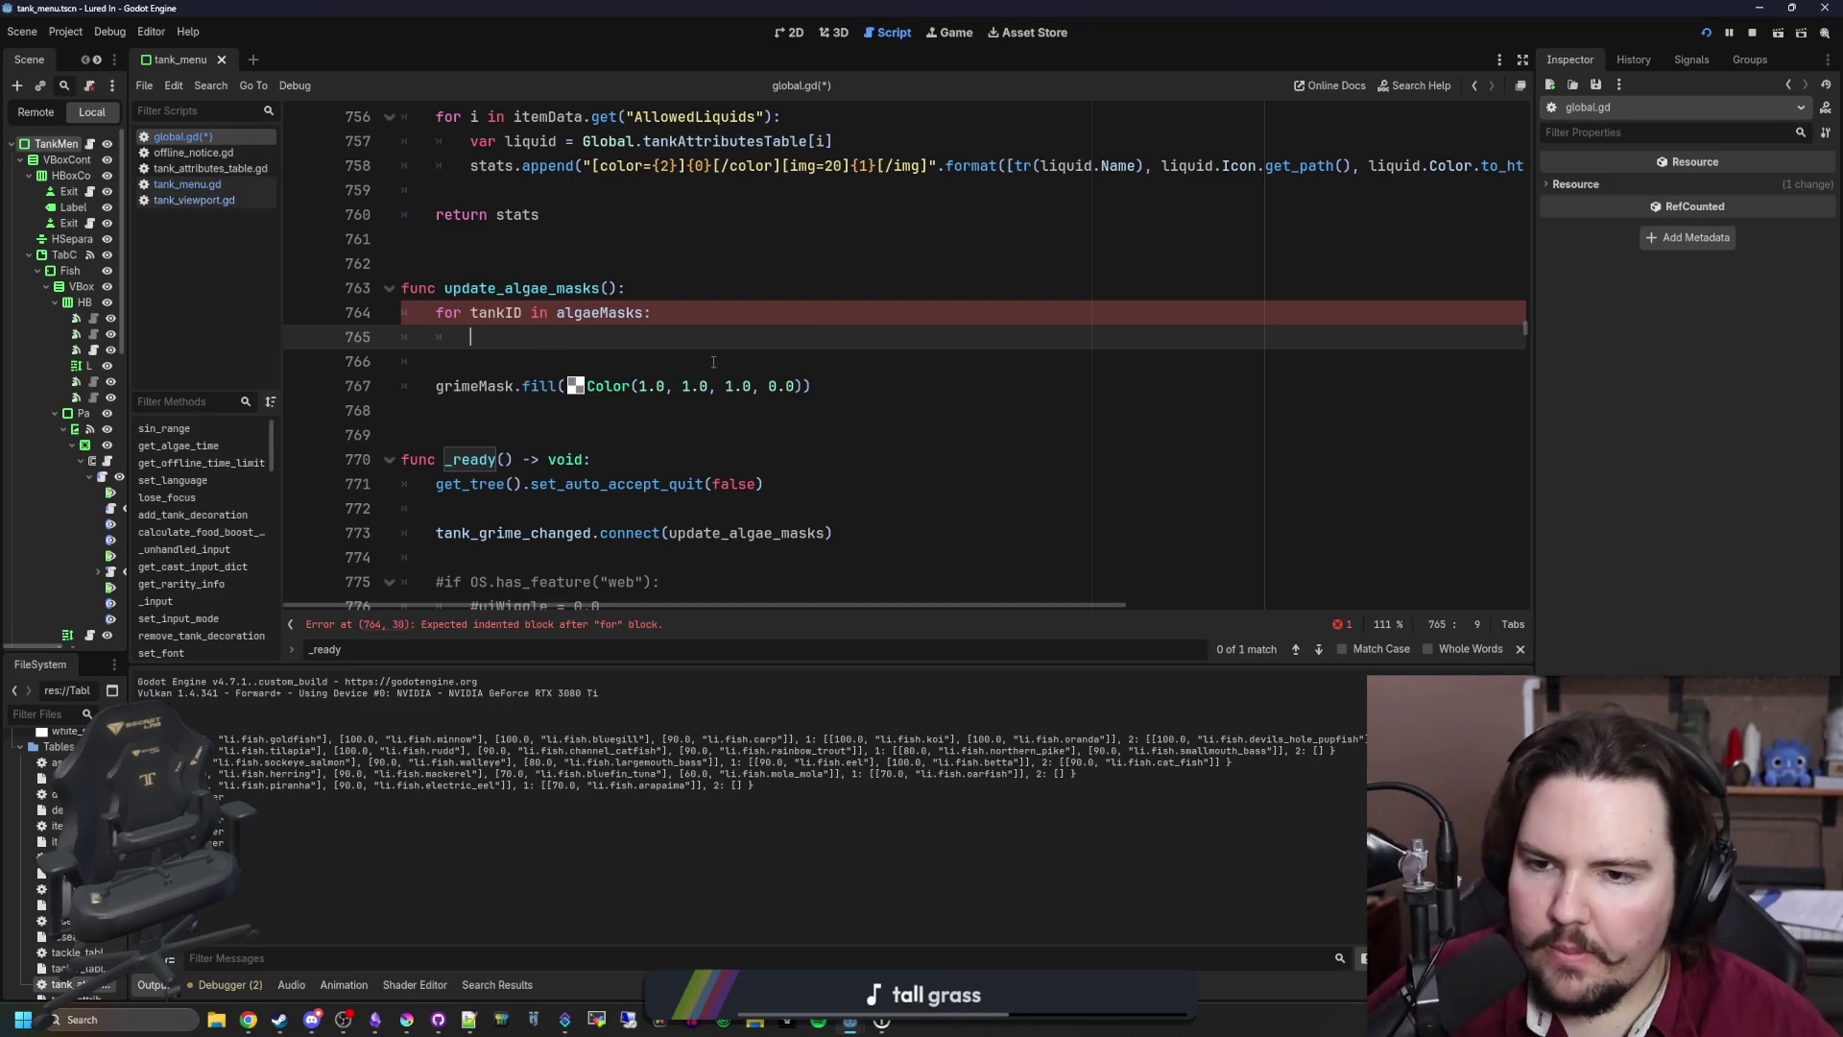
left_click(399, 386)
key("Tab")
Step: Start a get_tank_ call inside the loop and browse its autocomplete suggestions without choosing one
left_click(527, 317)
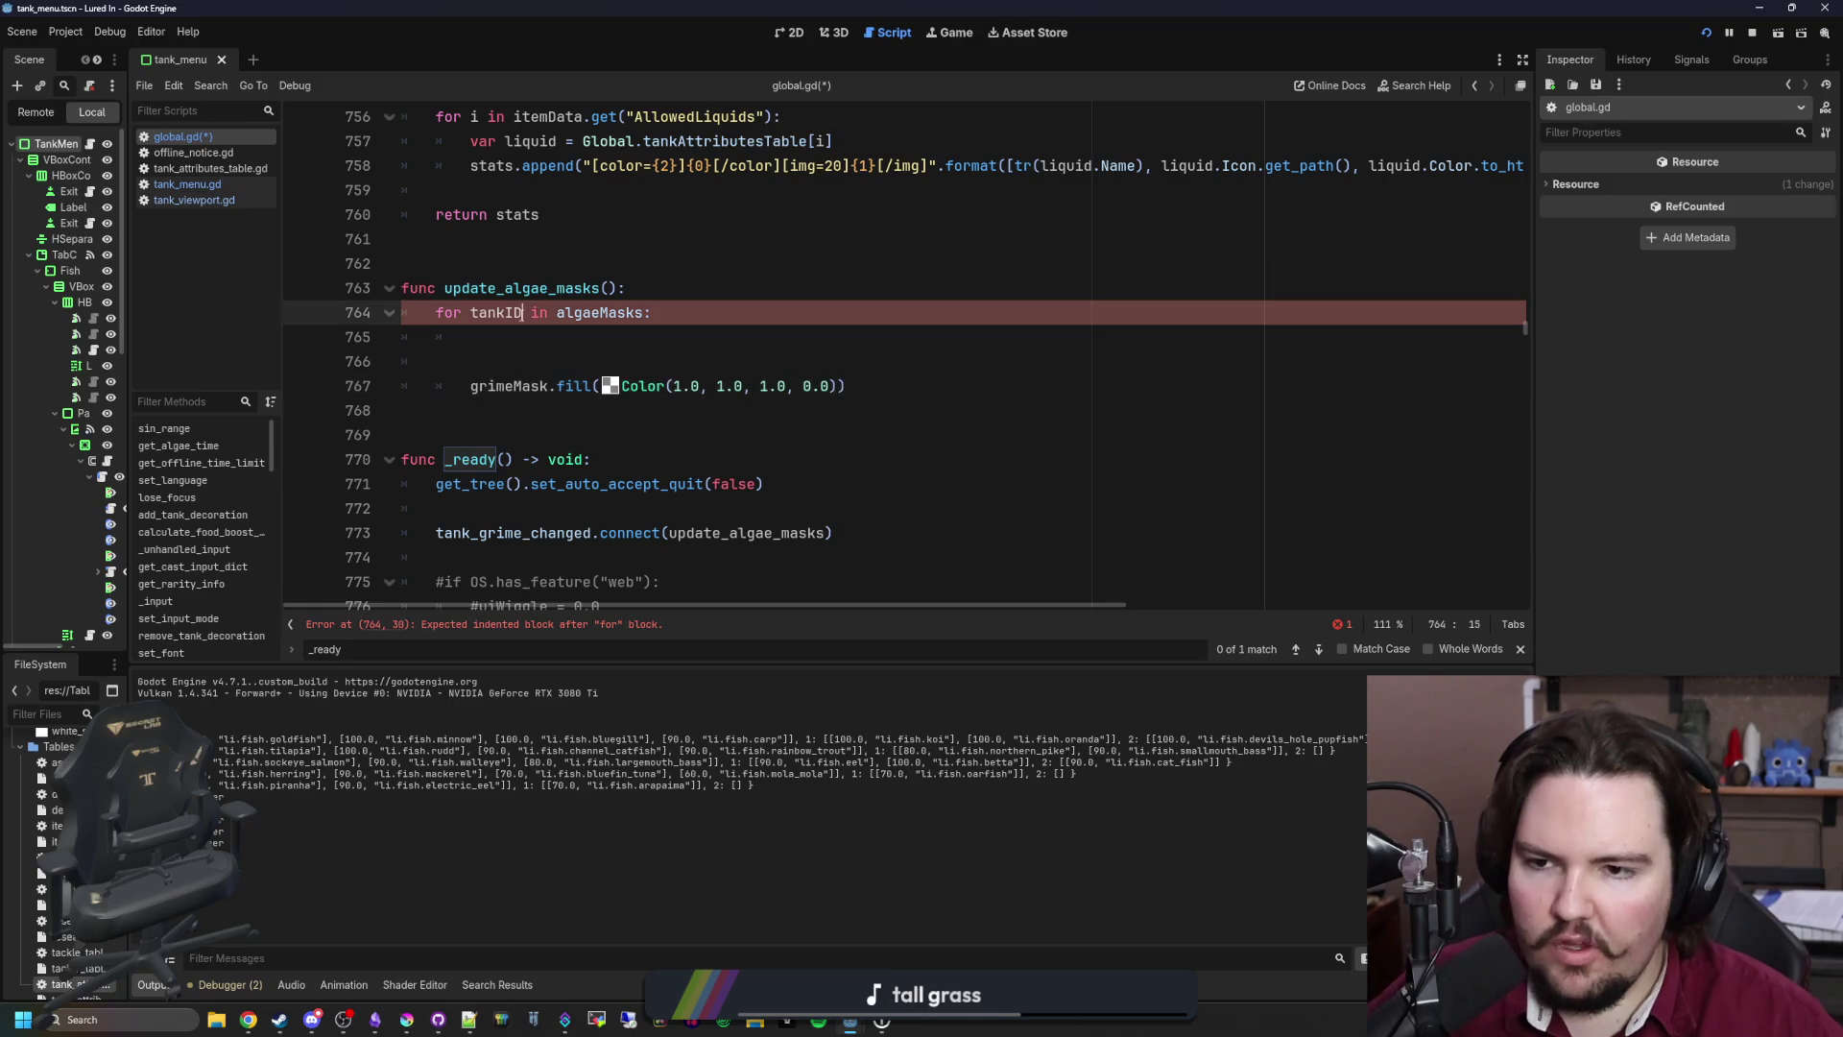
left_click(592, 331)
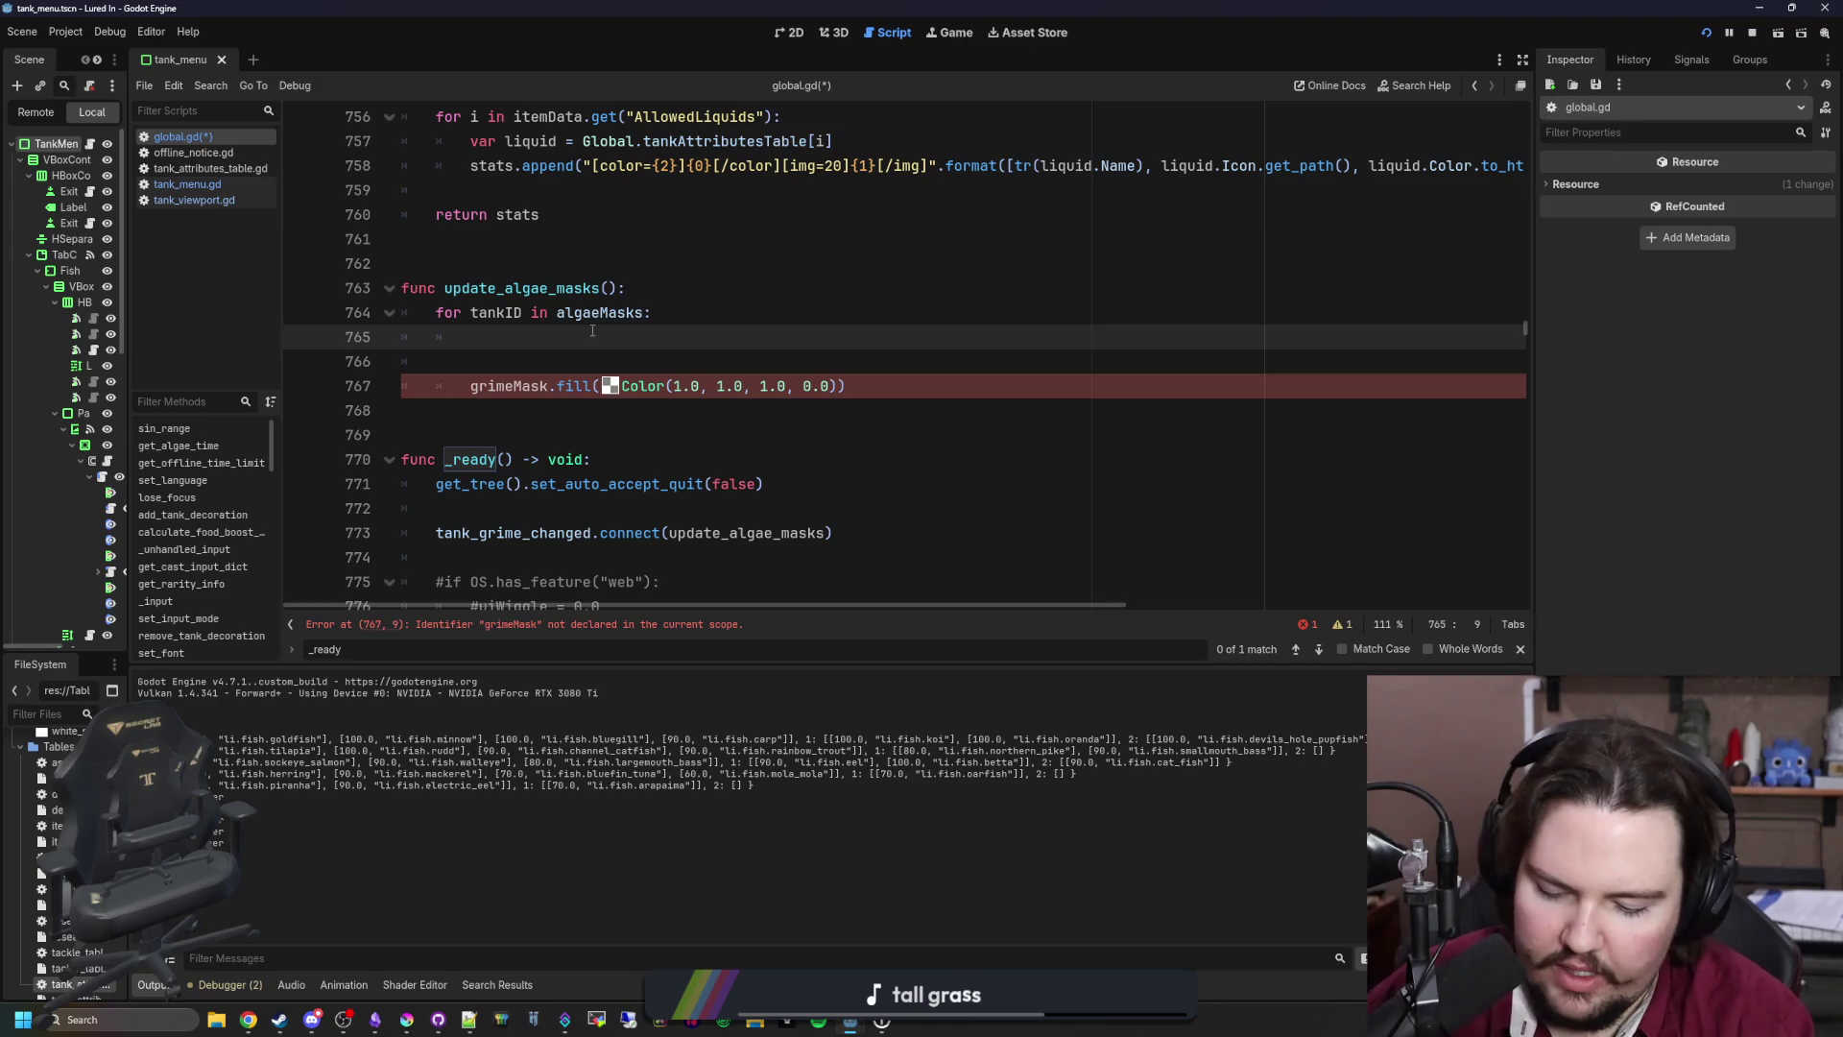
type("get_tank_")
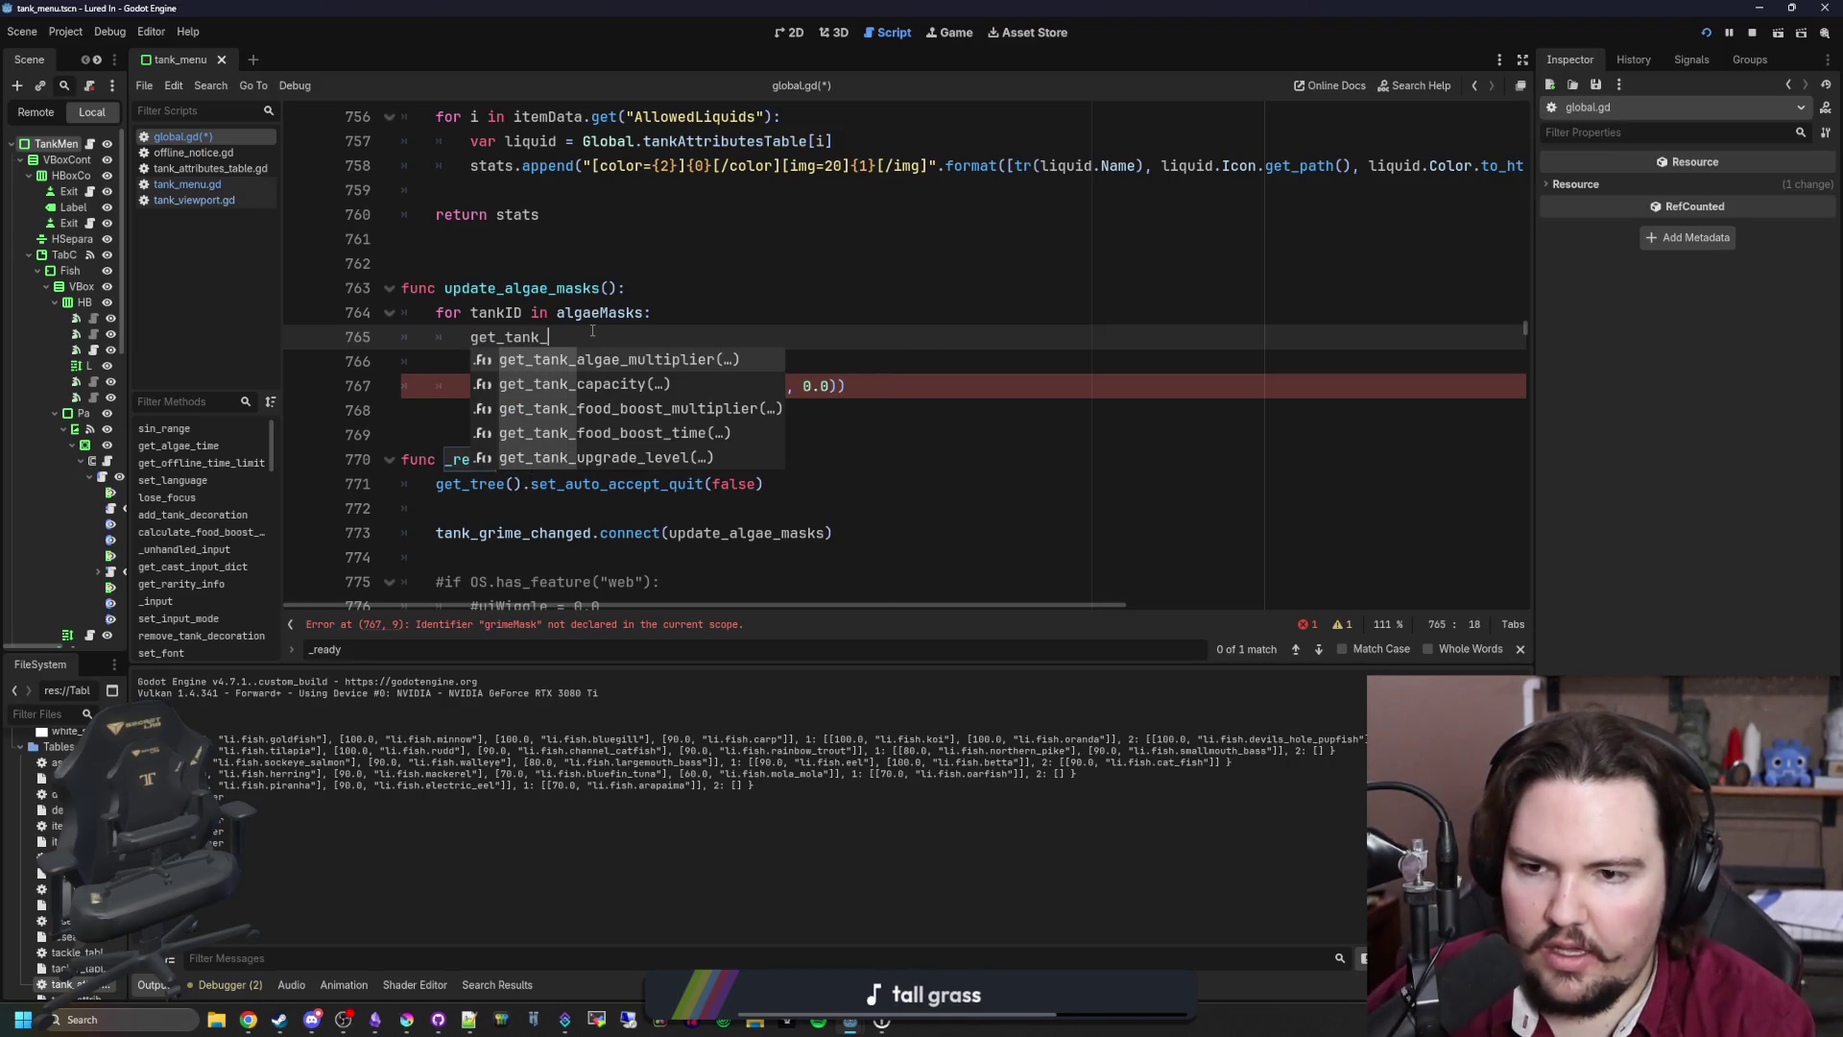
type("al")
key("BackSpace")
key("BackSpace")
type("gr")
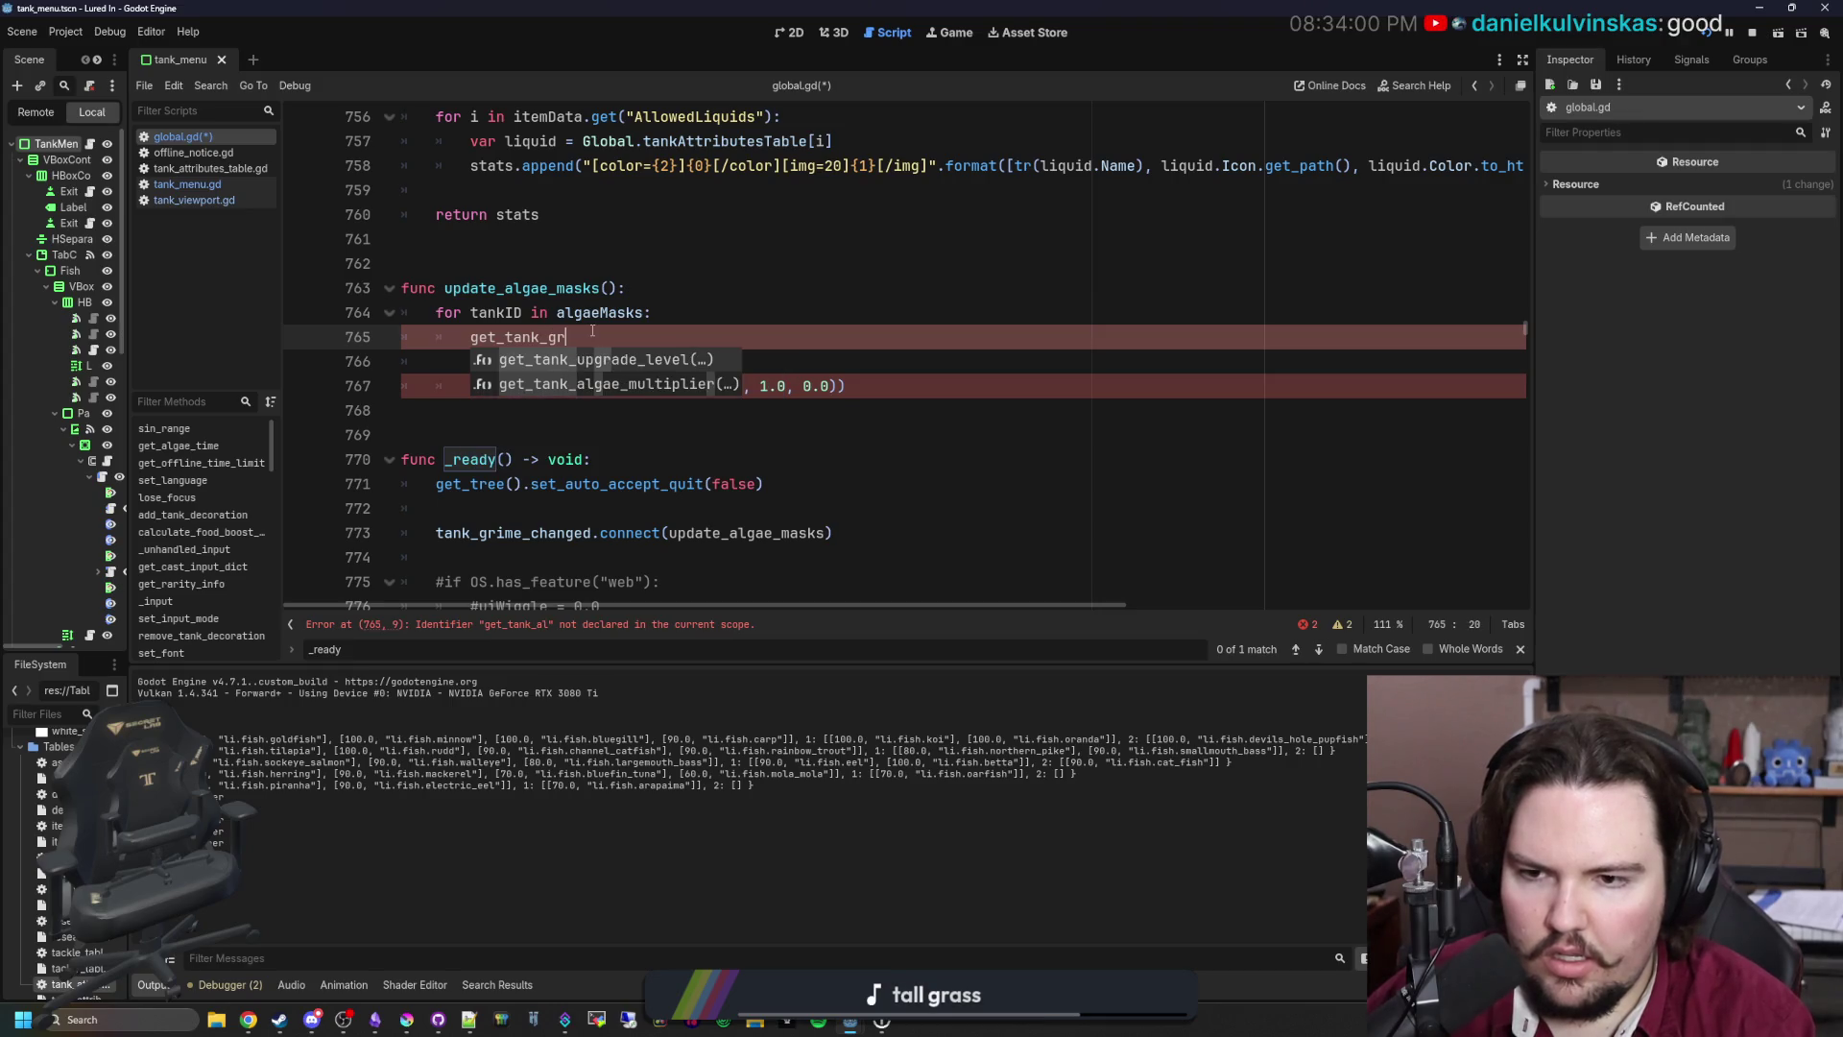
key("BackSpace")
key("BackSpace")
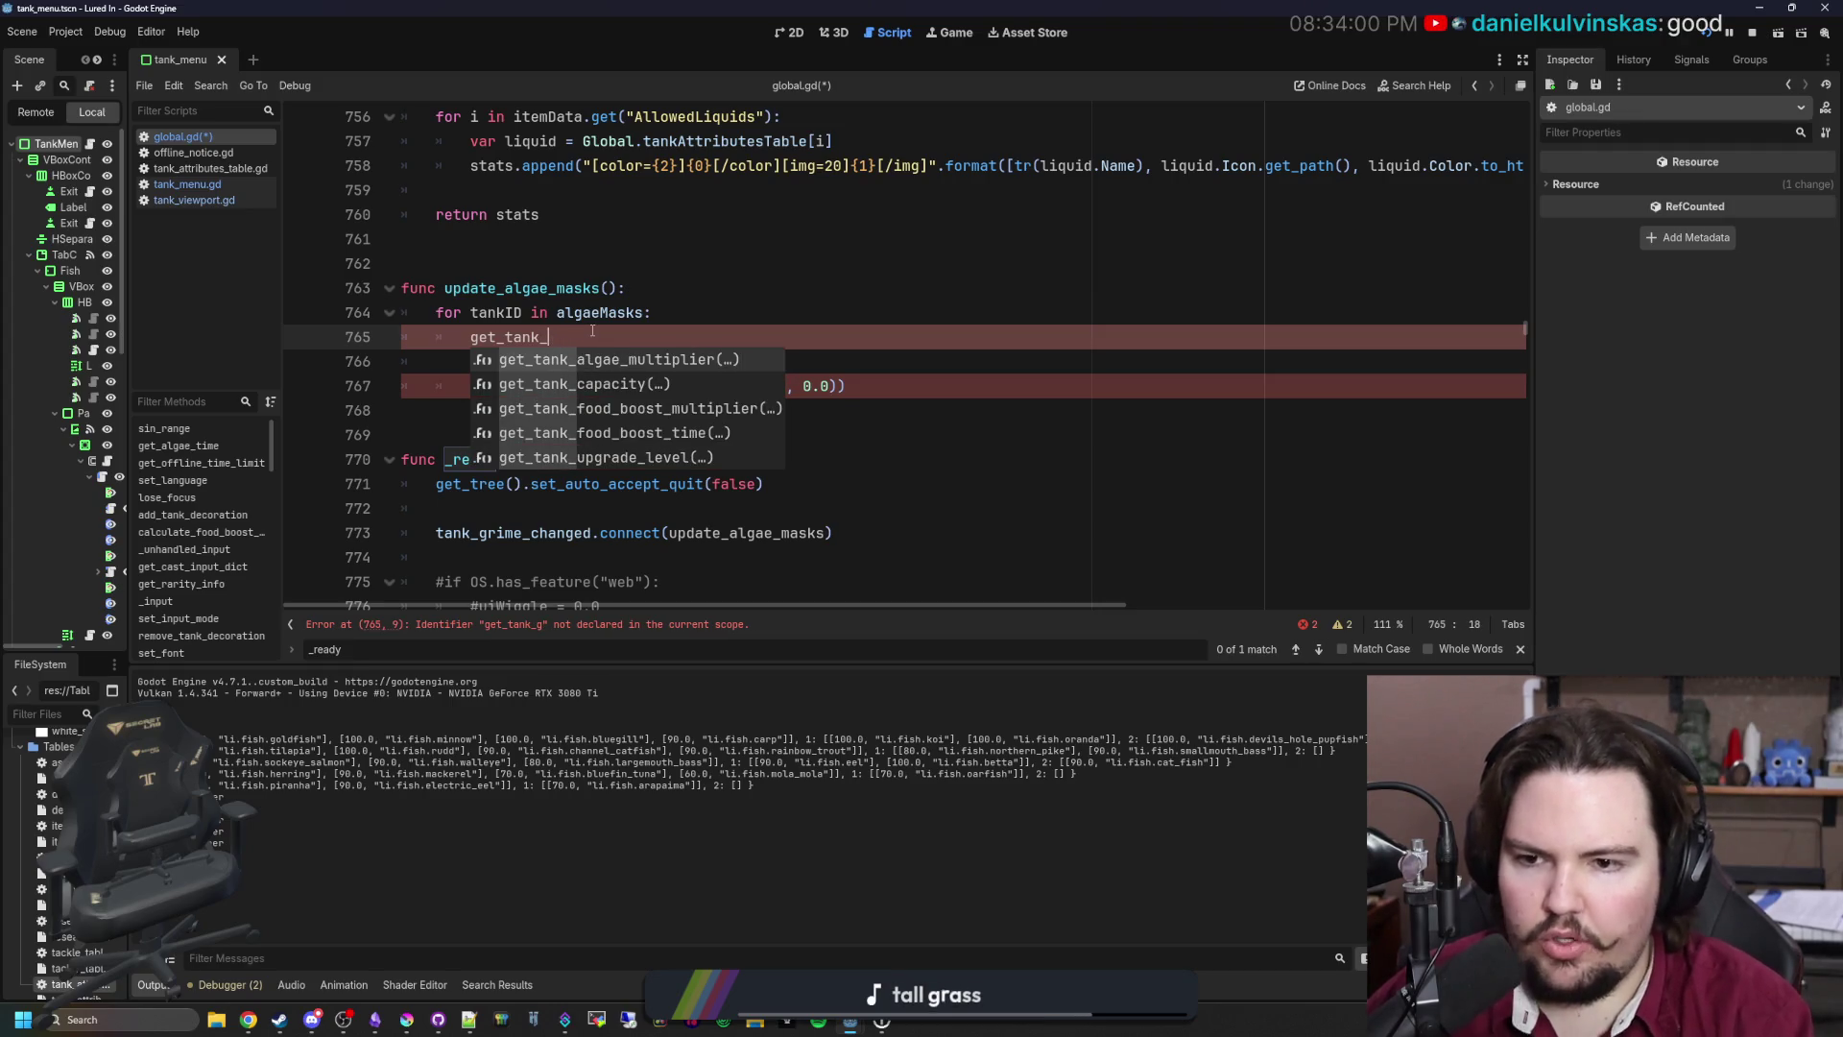
key("Down")
key("Down")
key("Down")
key("Up")
key("Up")
key("Up")
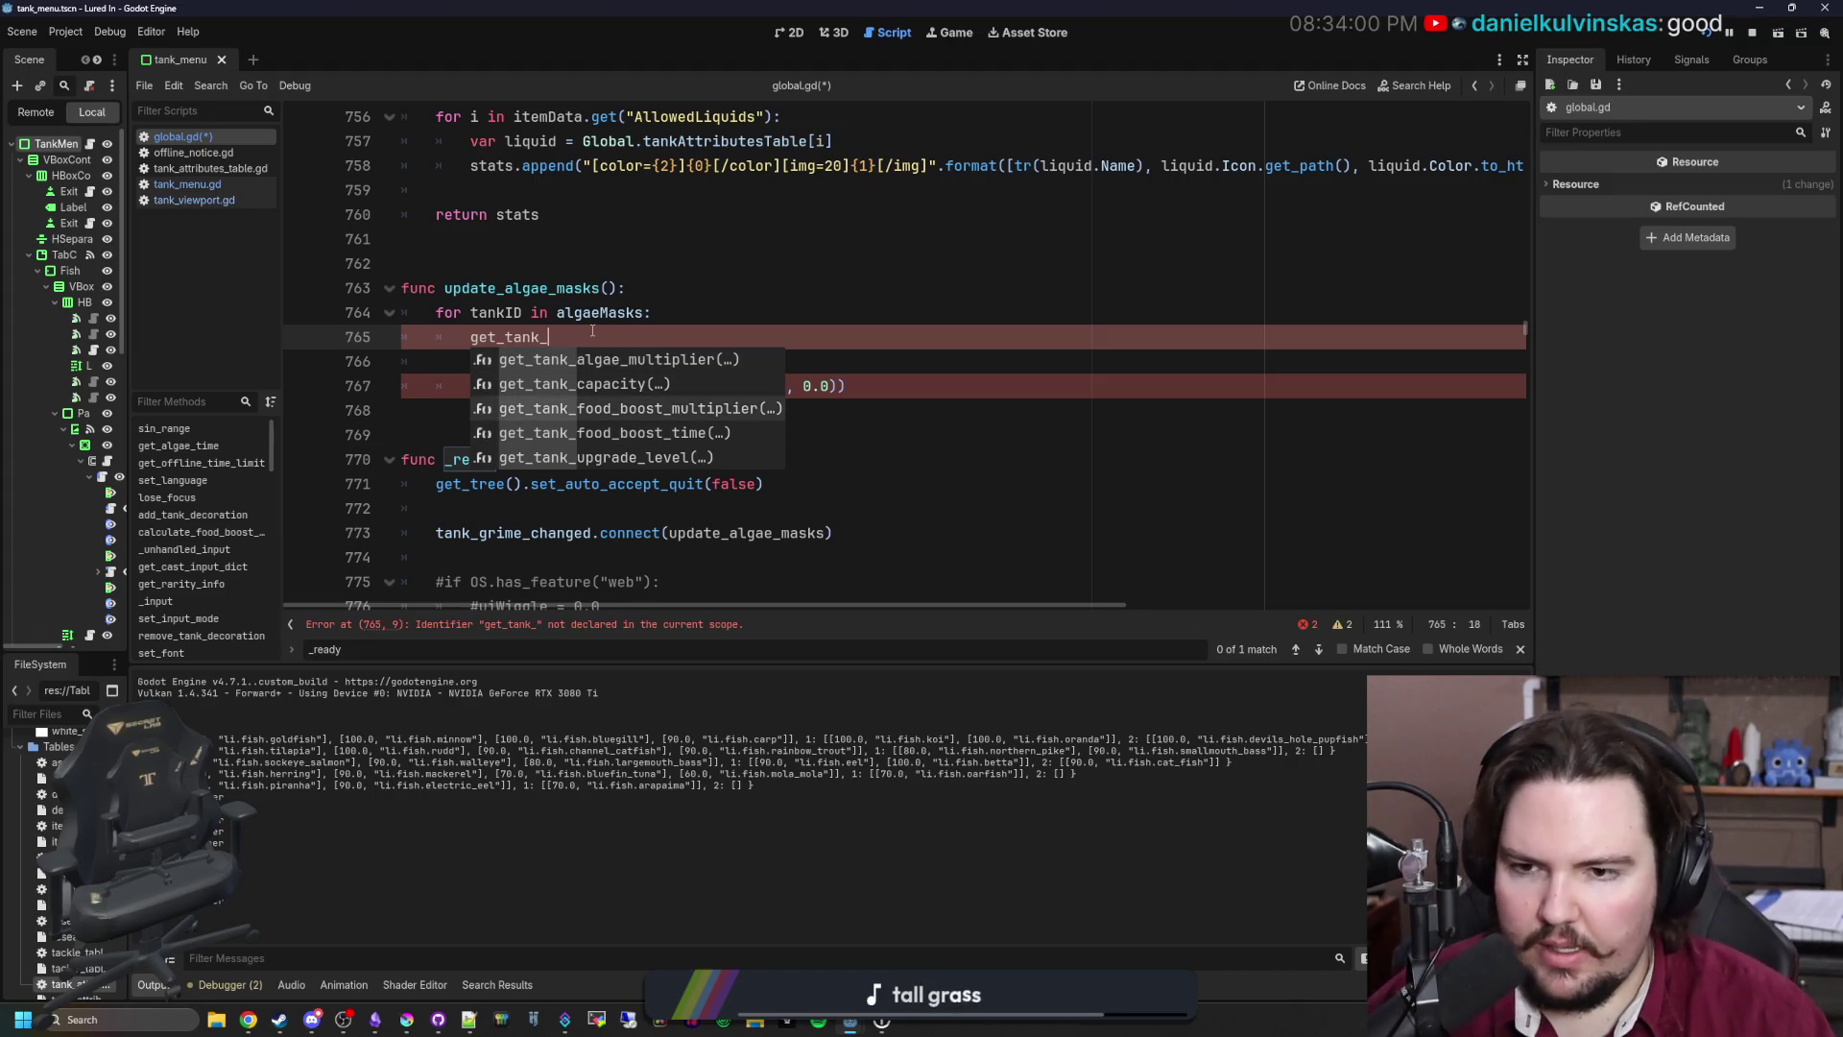
key("Escape")
Step: Leave the get_tank_ line uncommented and search the script for algaeTime
type("#")
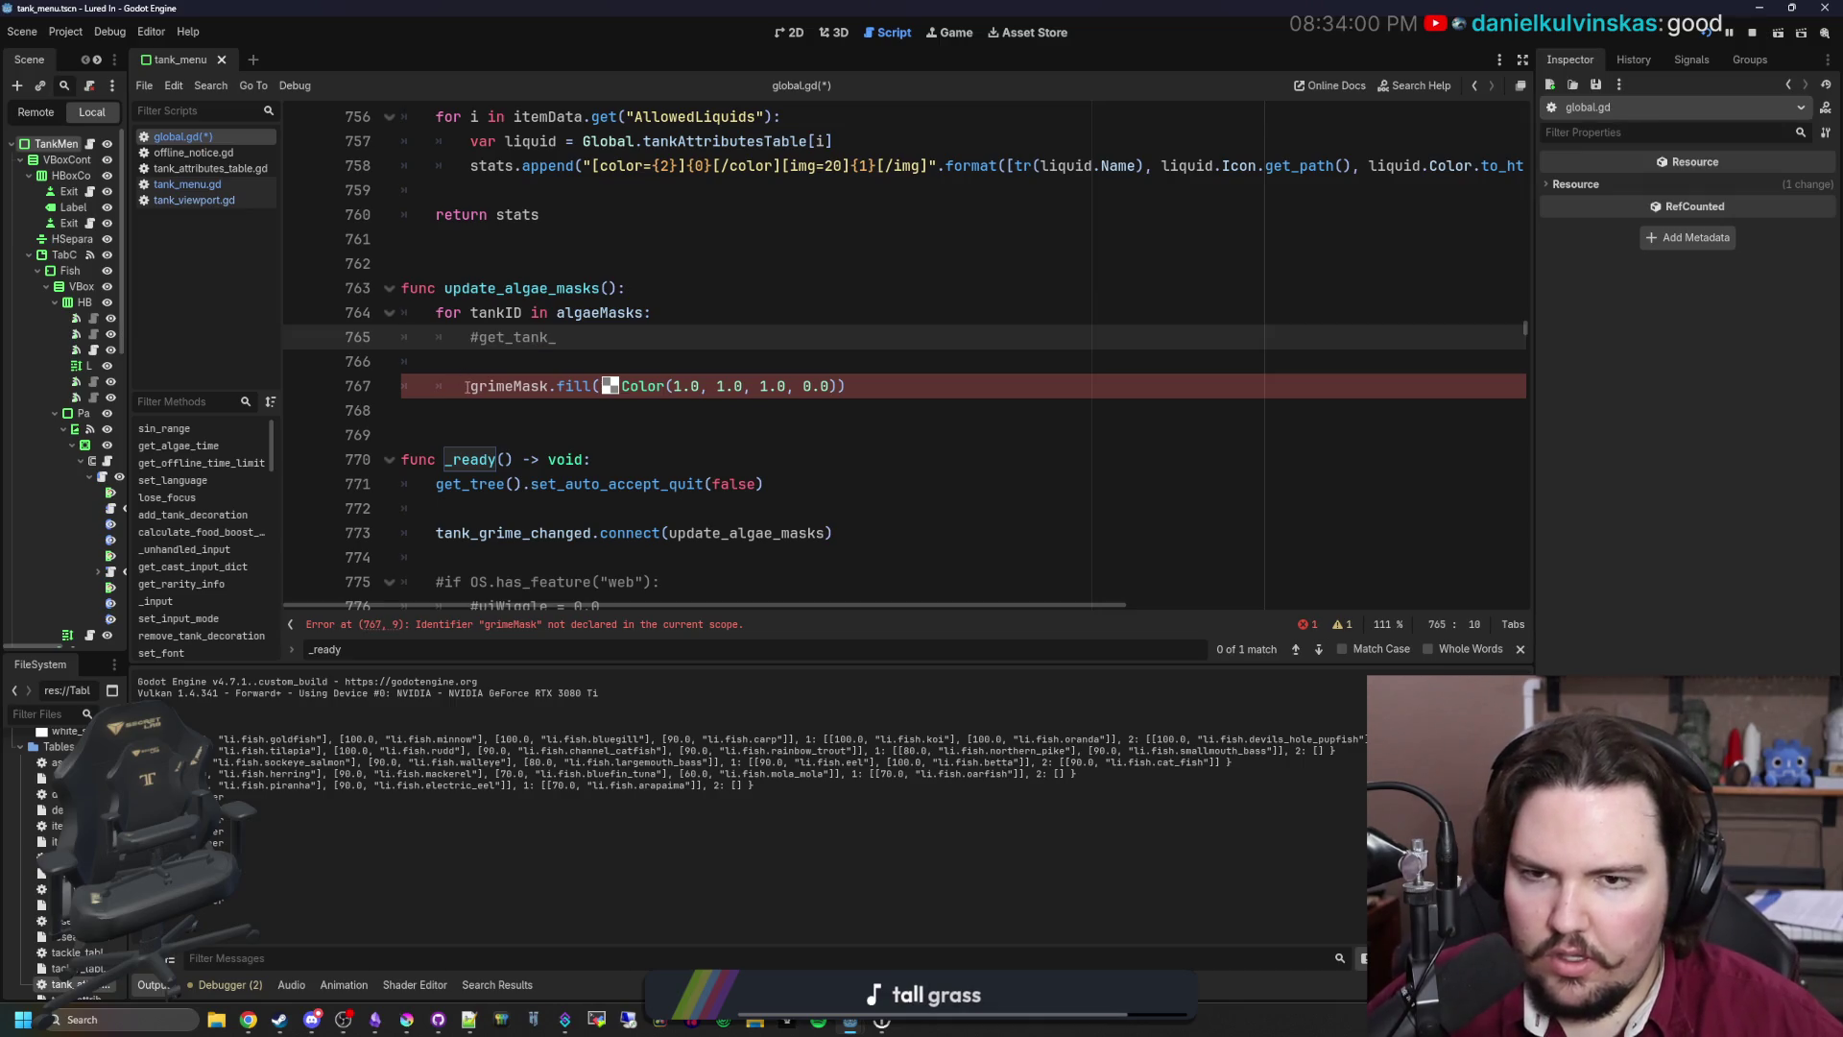
key("BackSpace")
key("ctrl+f")
type("alga")
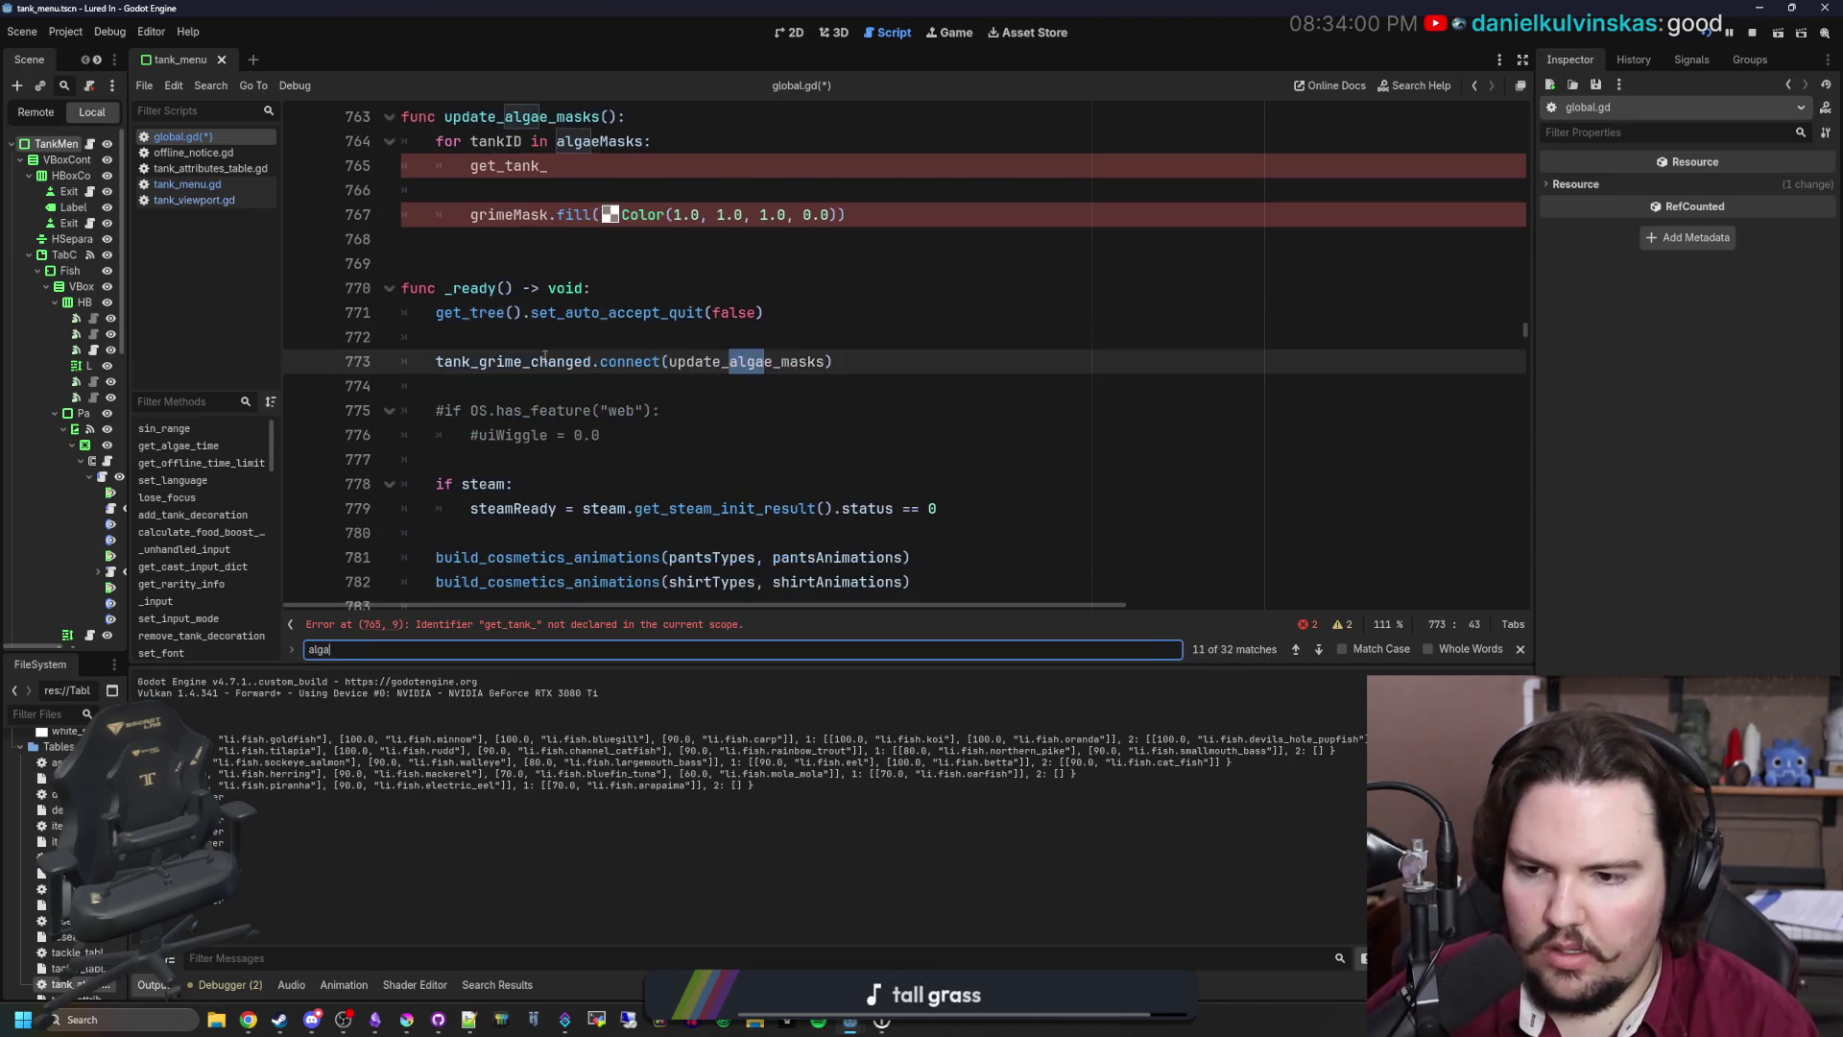
type("eTime")
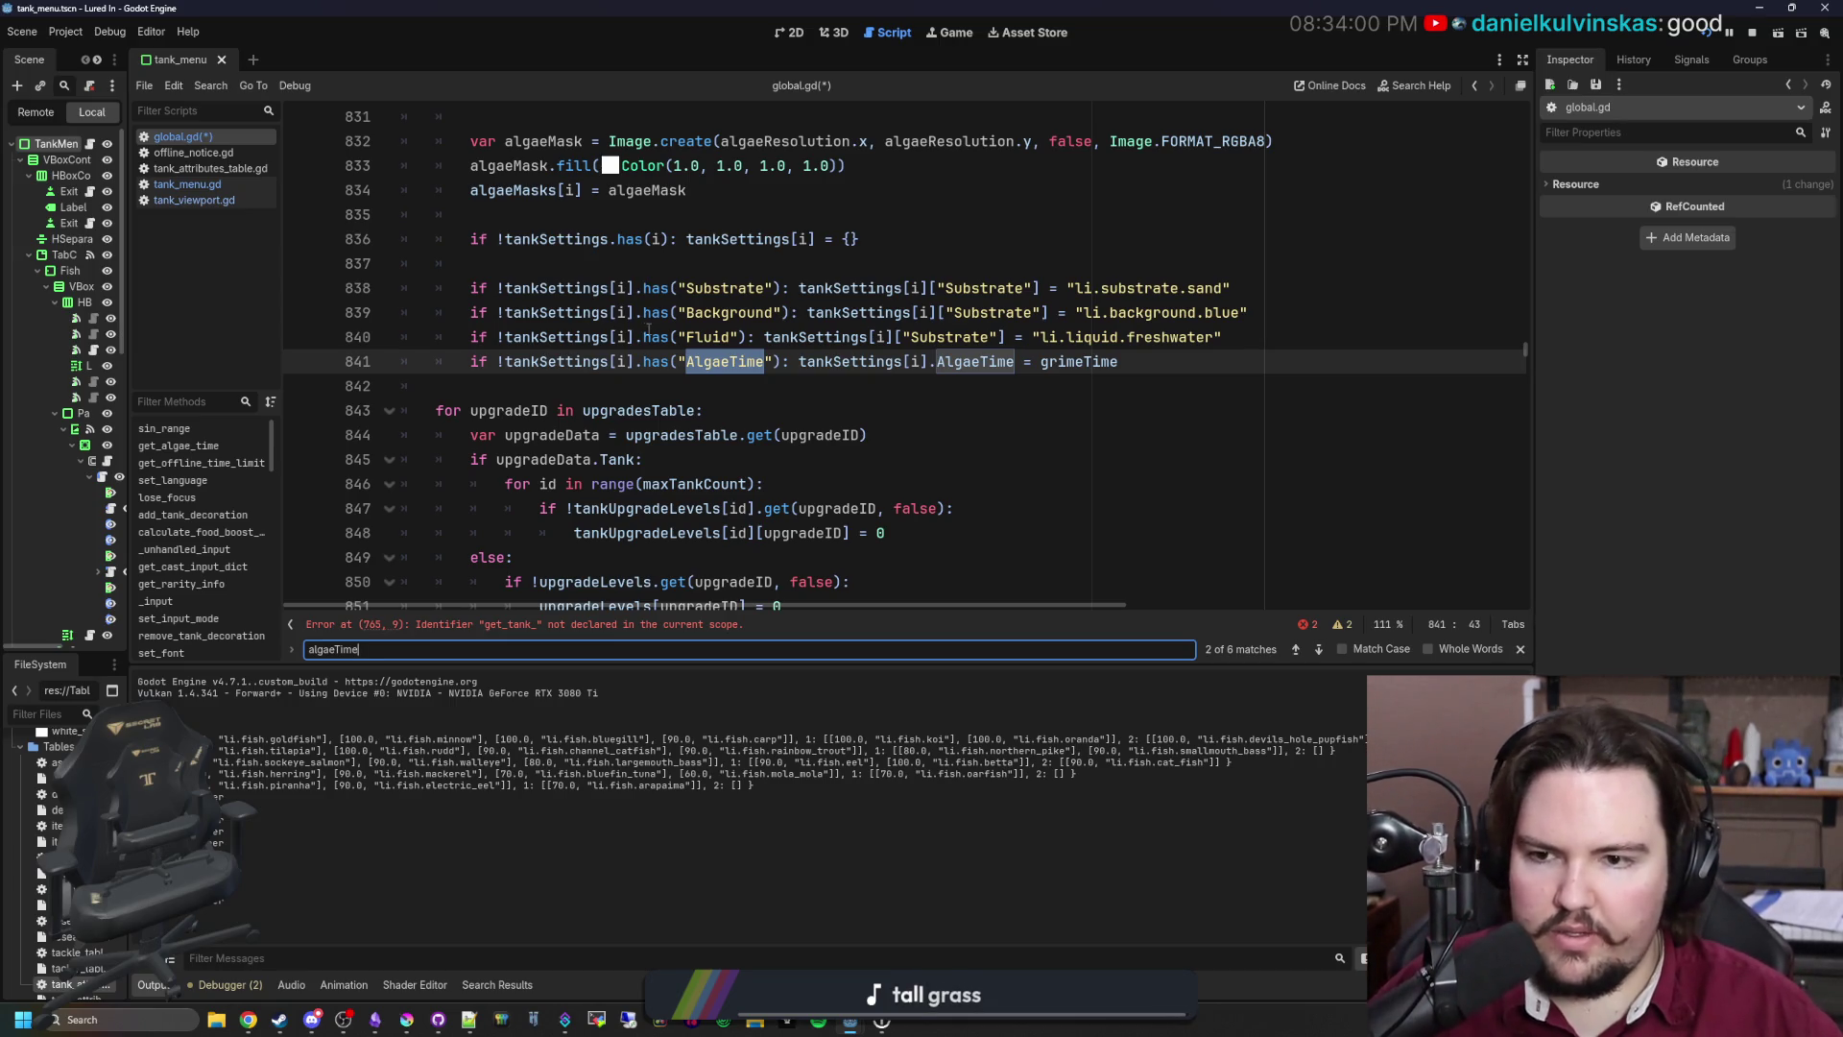
Step: Search for food_boost_time to locate the get_tank_food_boost_time function
left_click(704, 381)
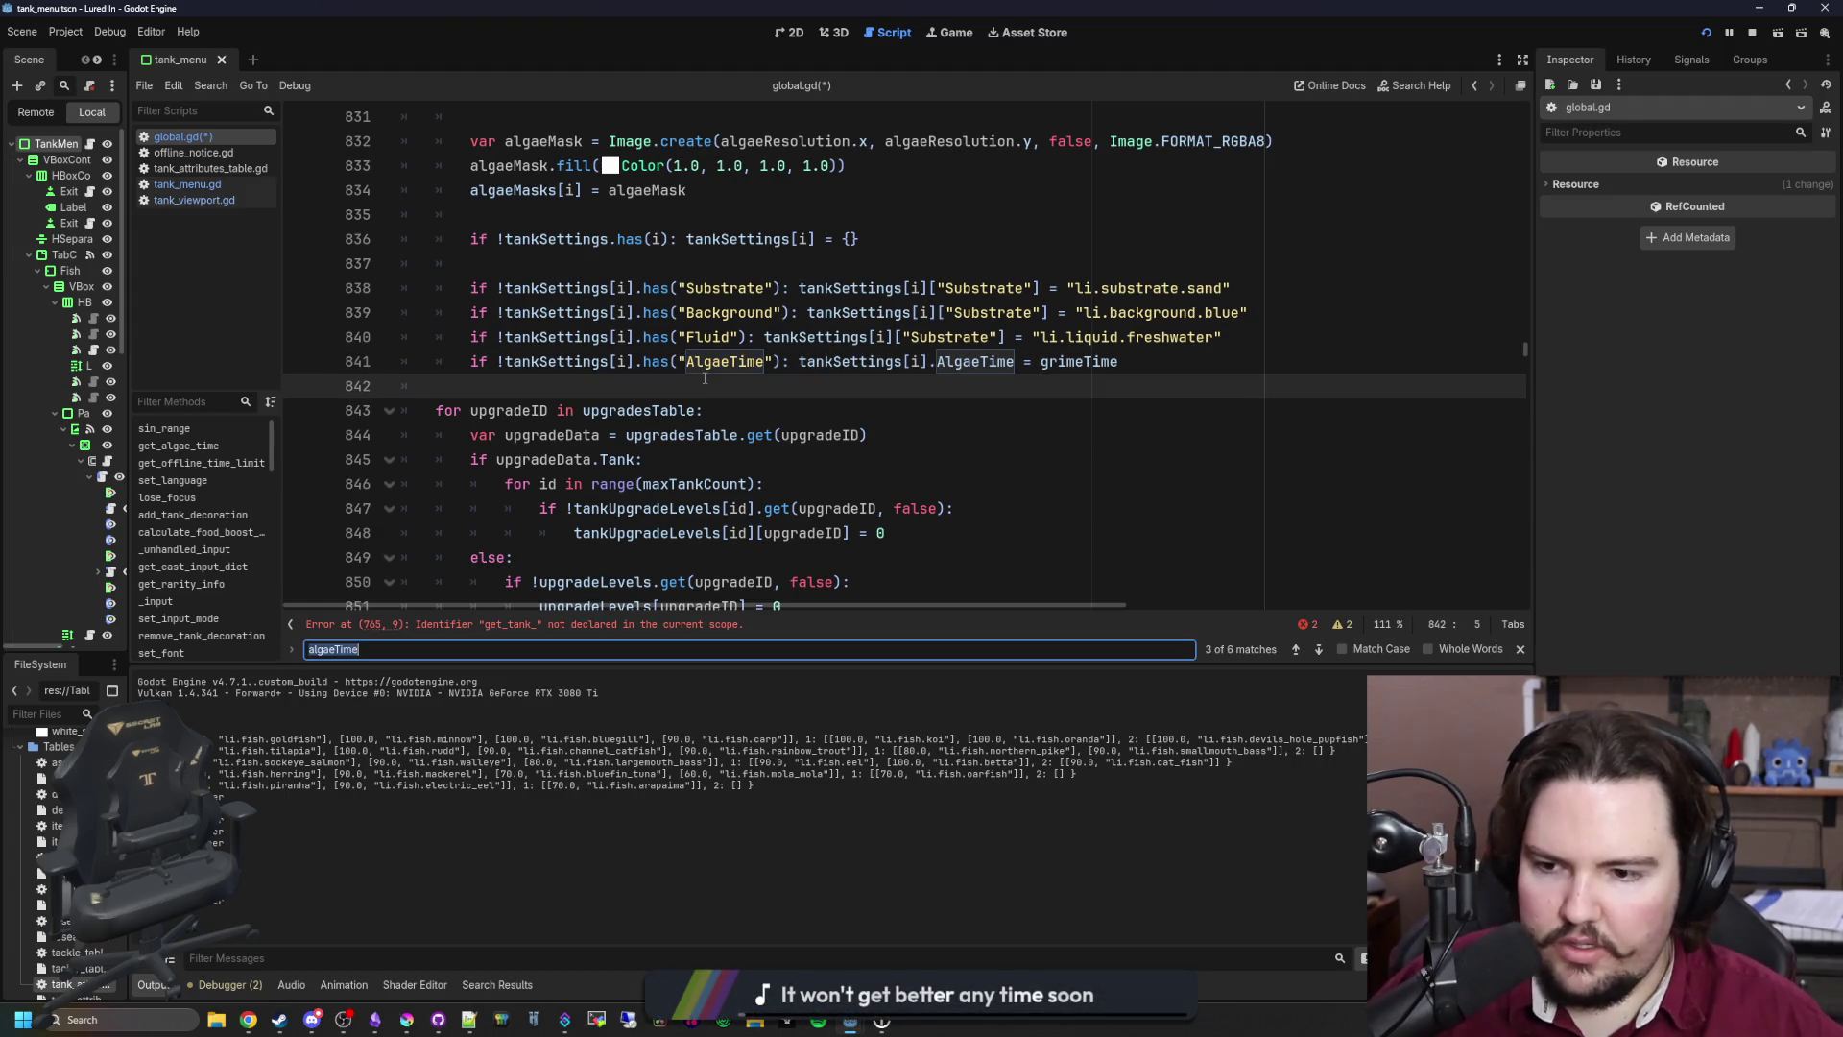
type("get_food_boost_ti")
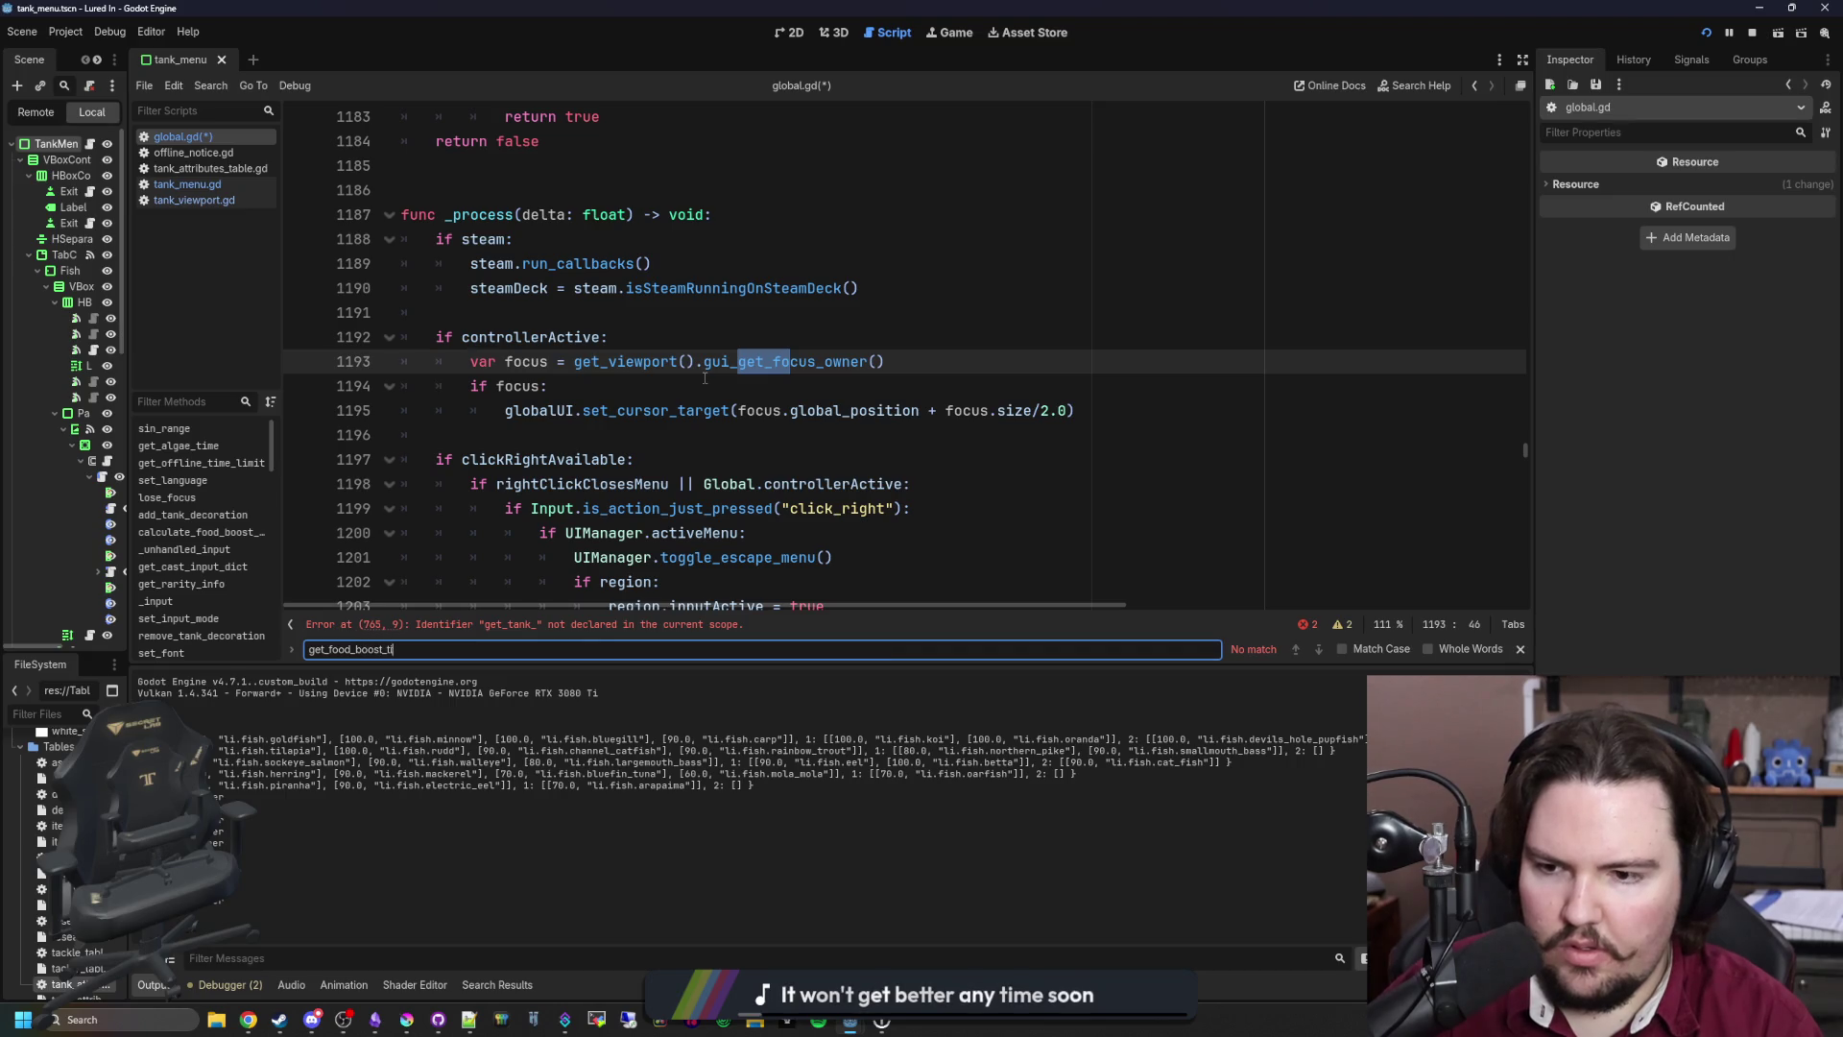
key("ctrl+a")
type("food_boost_time")
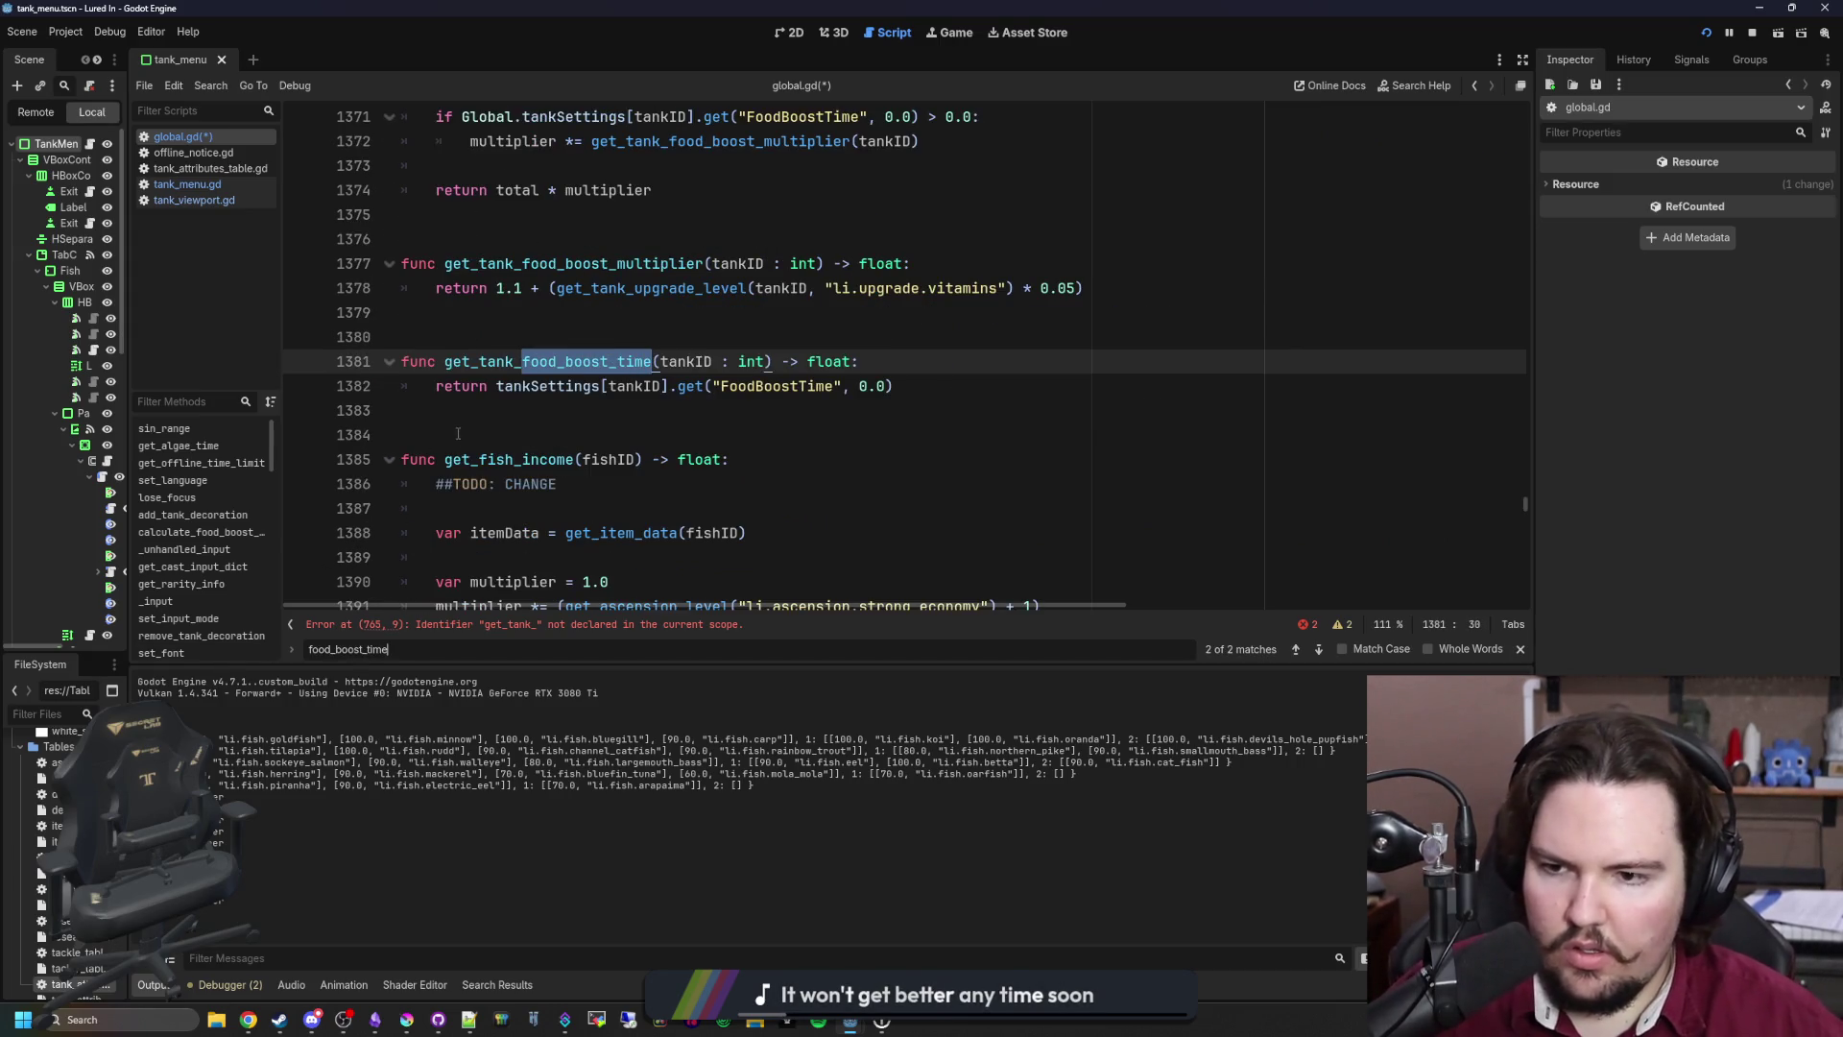
left_click(472, 411)
Step: Add get_tank_algae_time(tankID : int) -> float returning tankSettings[tankID].get("AlgaeTime", 0.0) below it
key("Down")
key("Down")
key("Return")
key("Return")
key("Return")
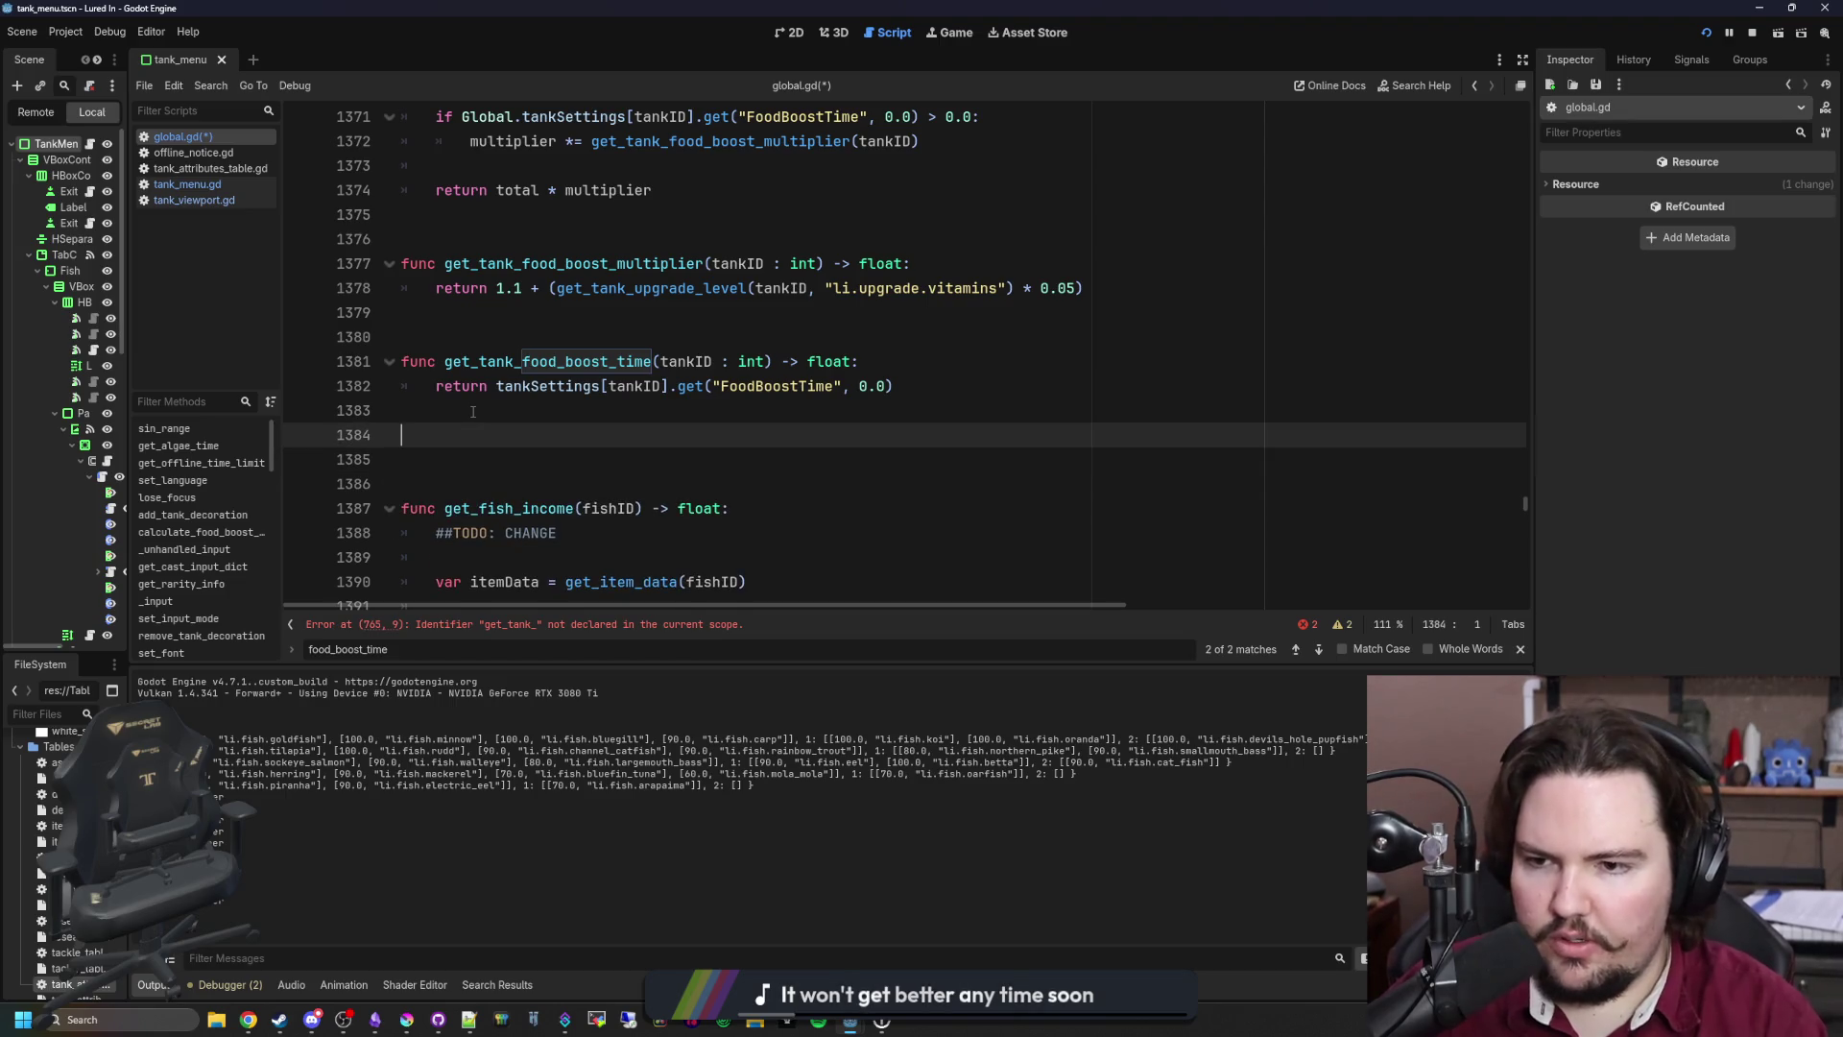
key("Up")
key("Up")
key("Up")
type("func get_tank")
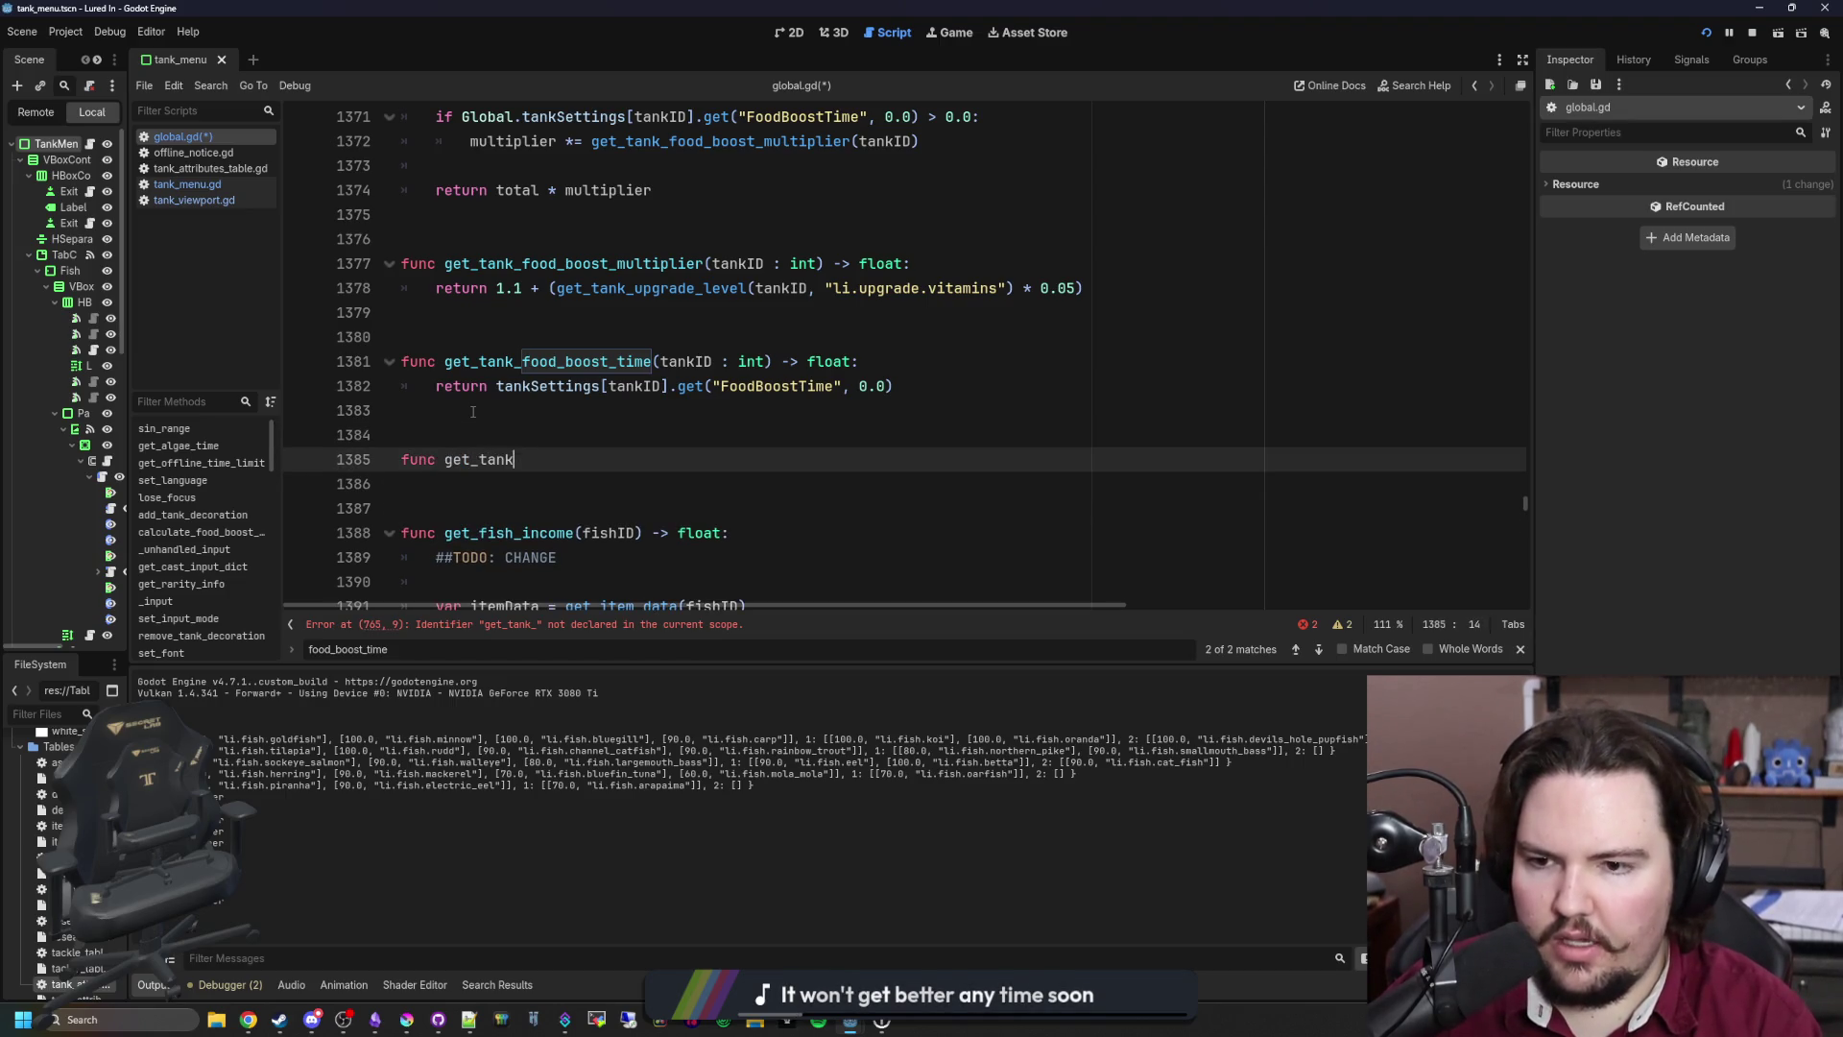
type("_algae_time()")
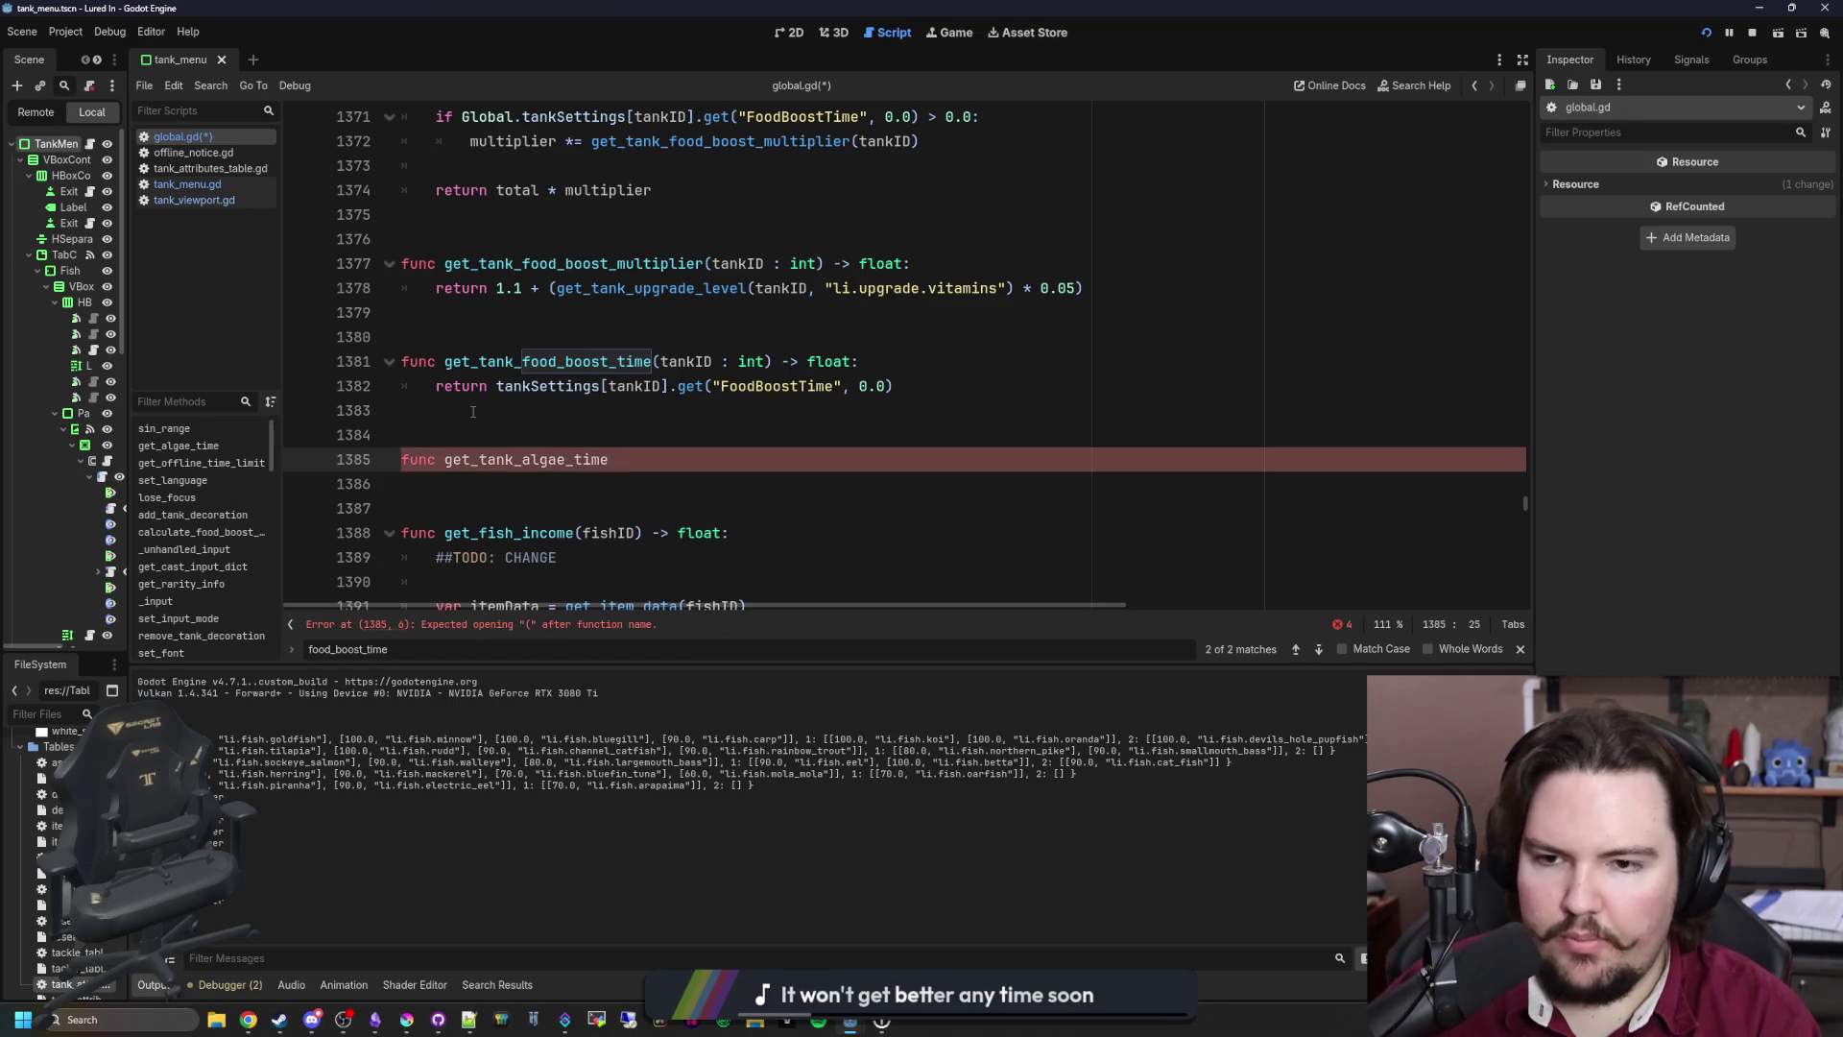
key("Left")
type("tankID : in")
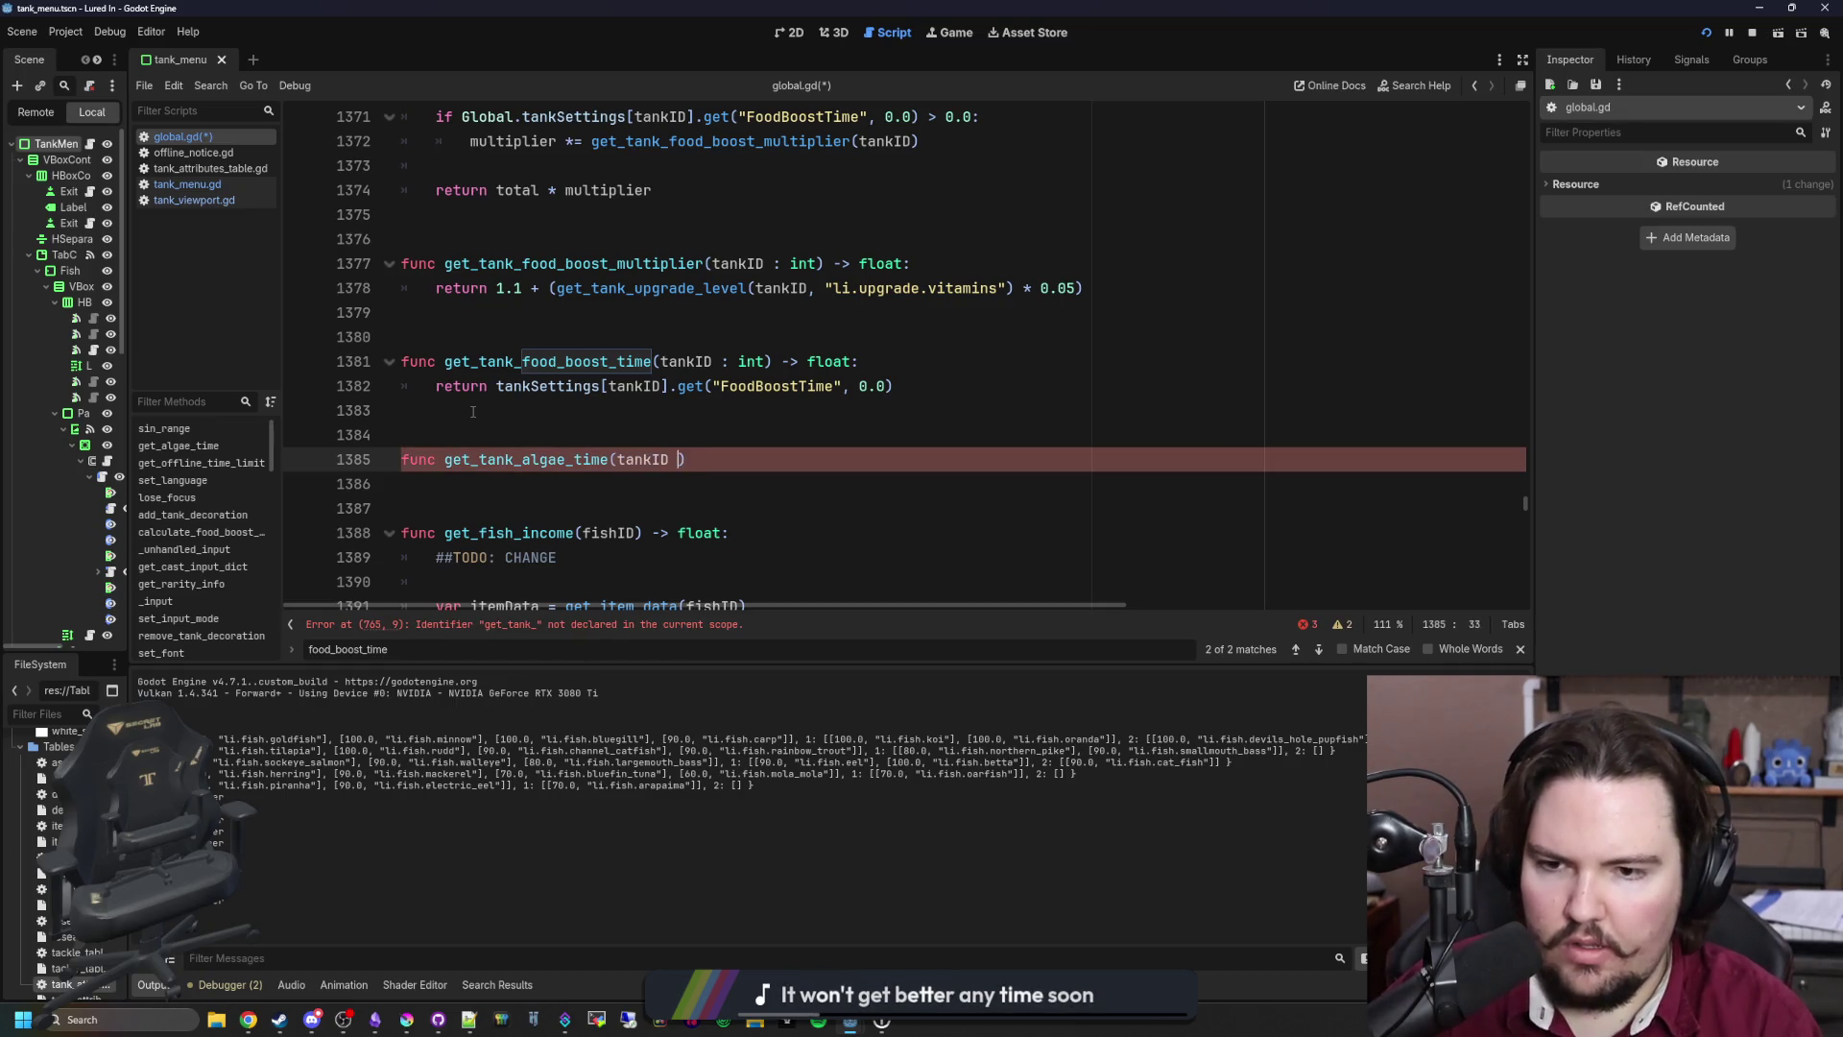
type("t) -> float:")
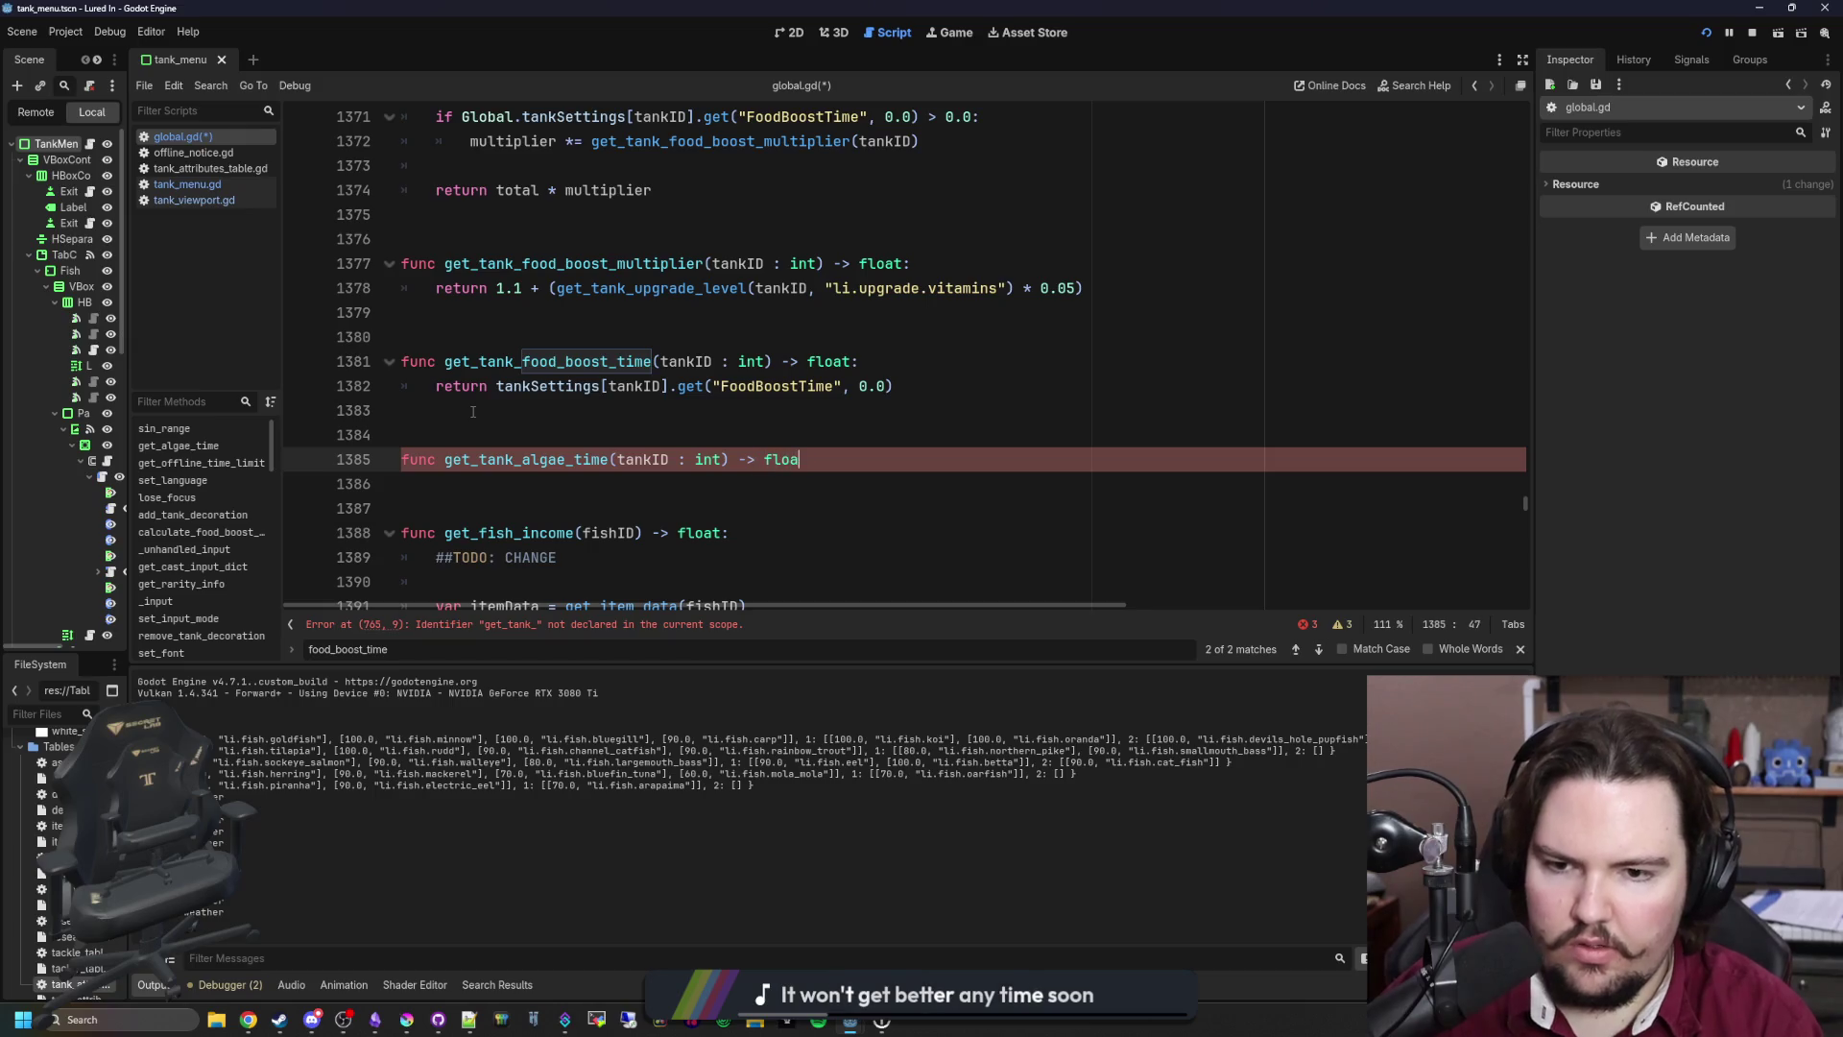
key("Return")
type("return tank")
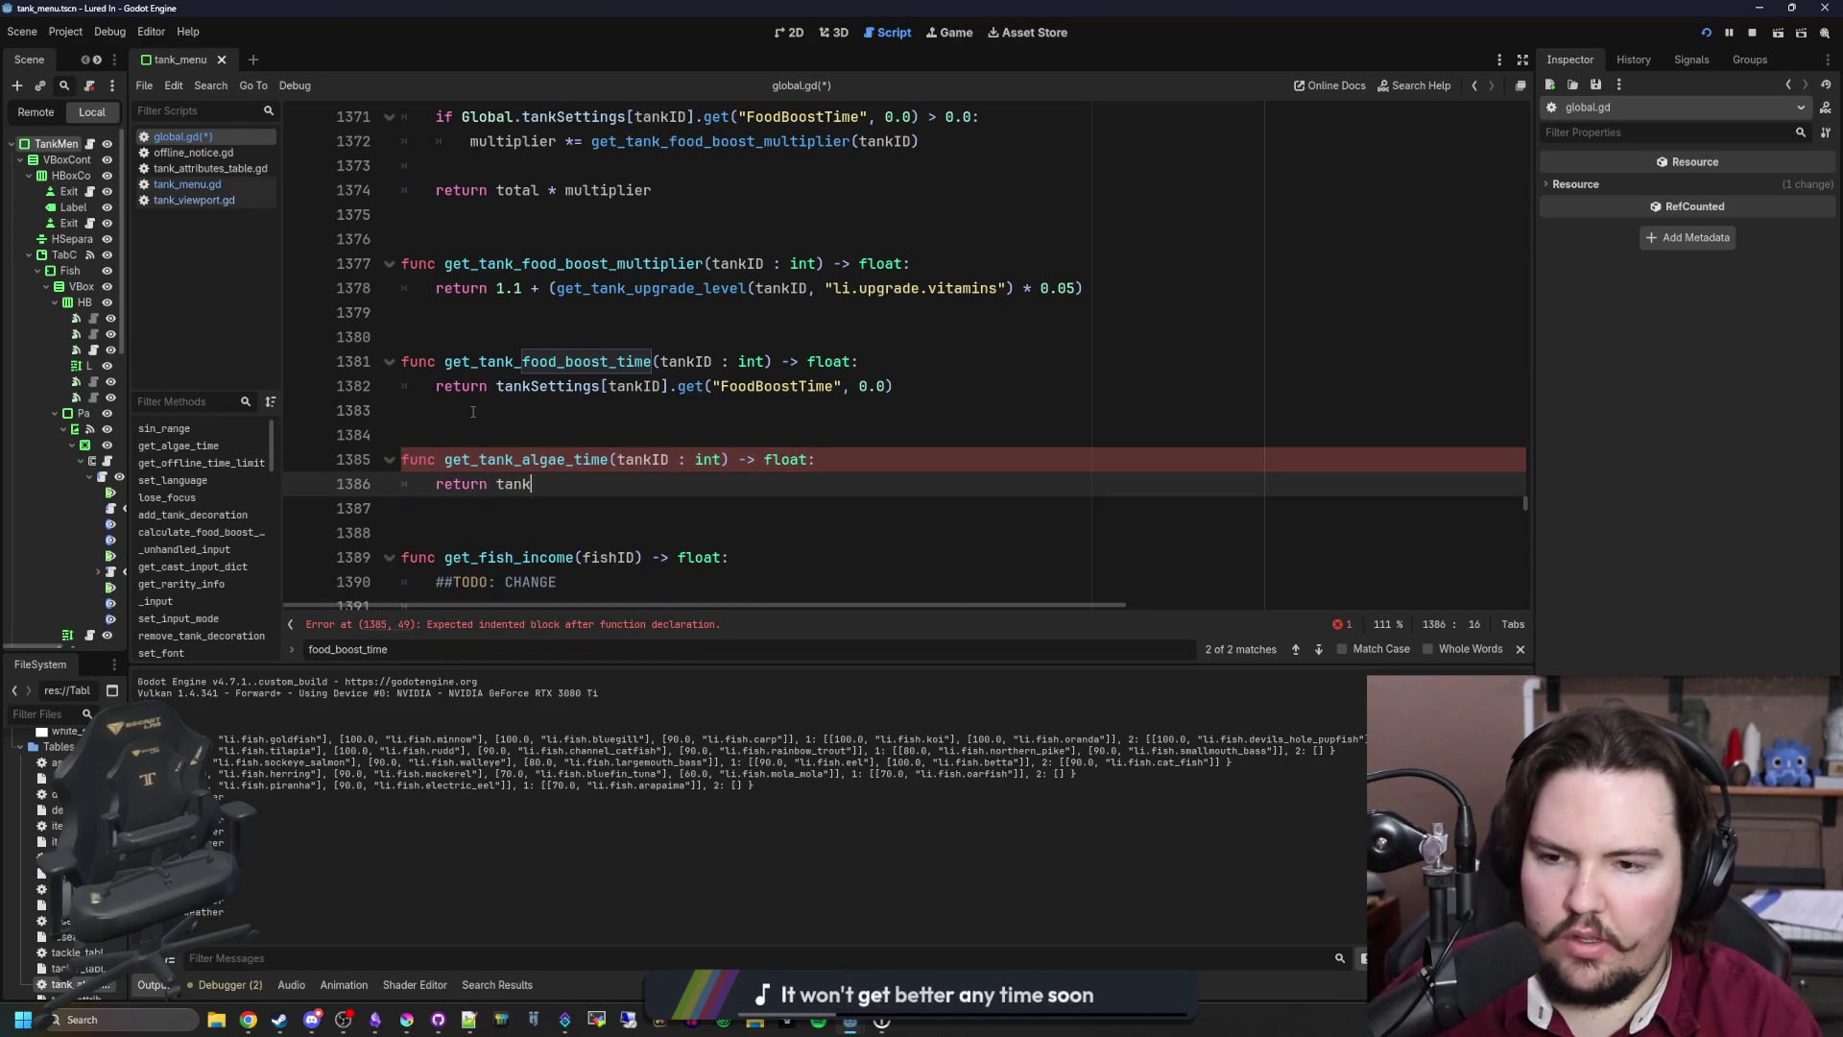
type("tingsp[")
type("[]")
type("tankID].get(\"A")
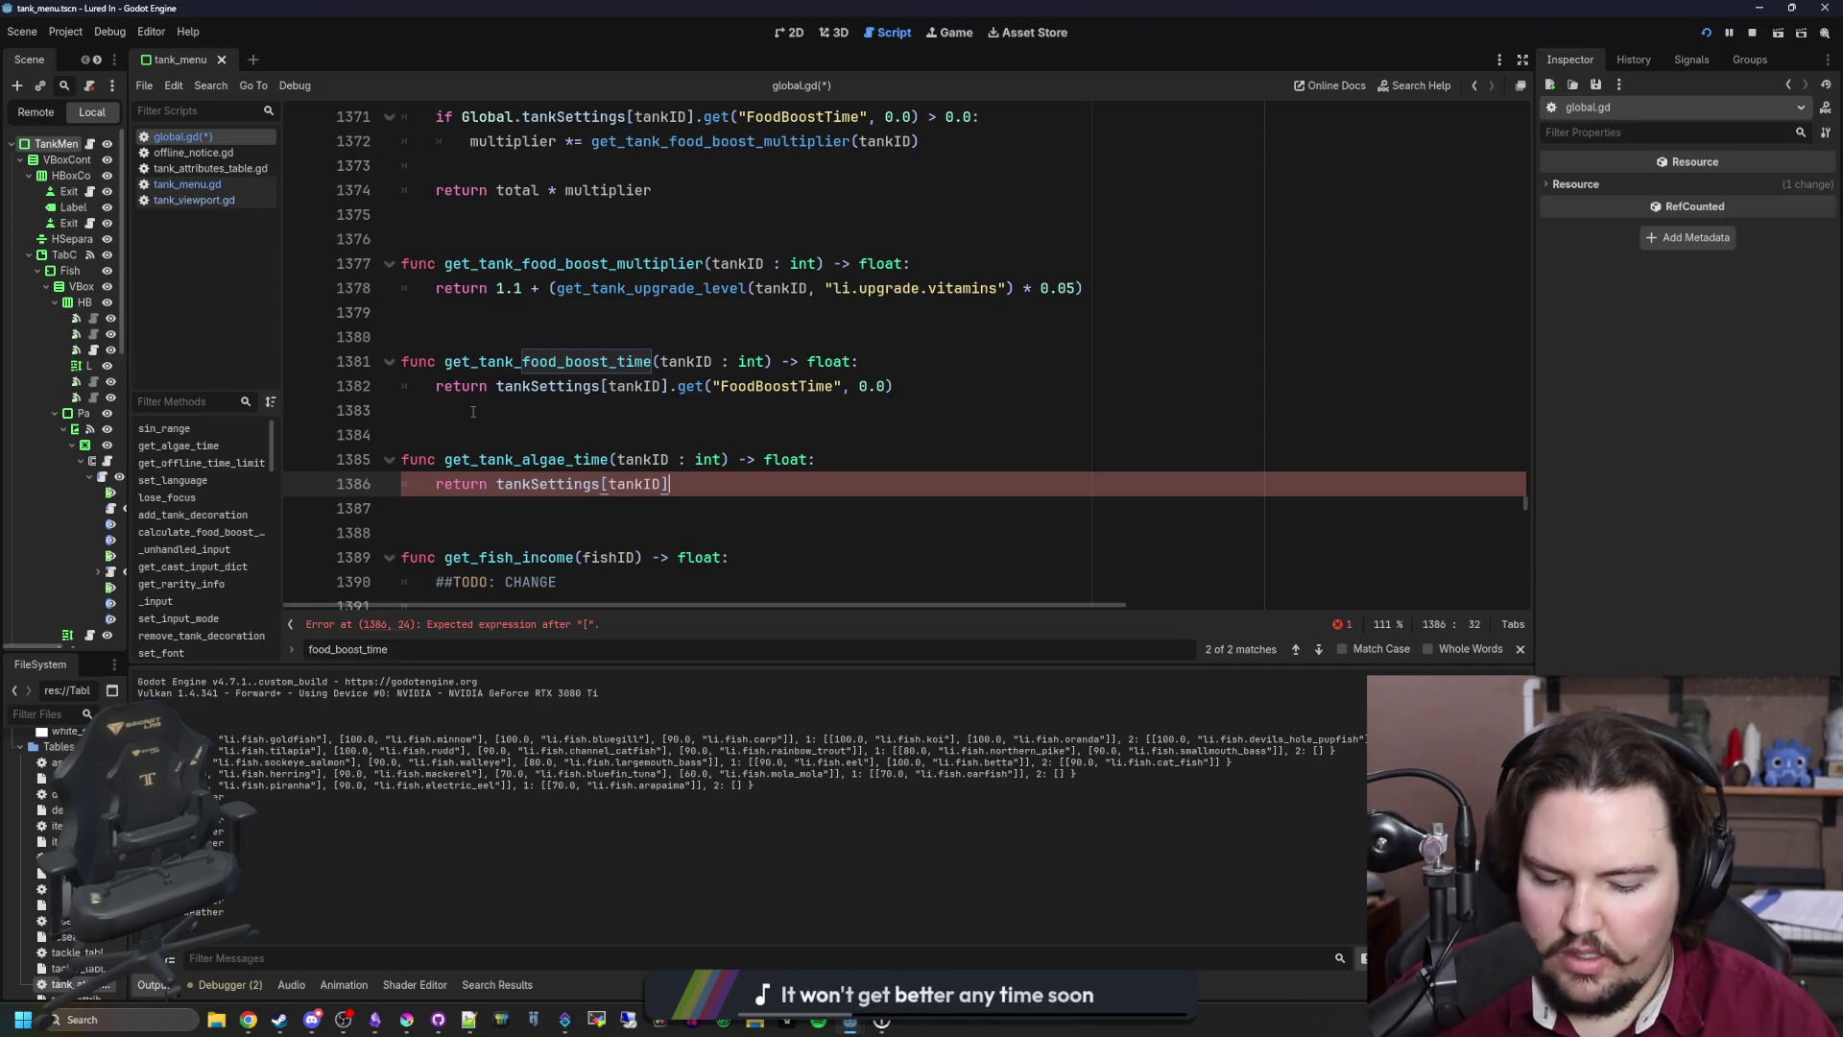
type("lgaeTime")
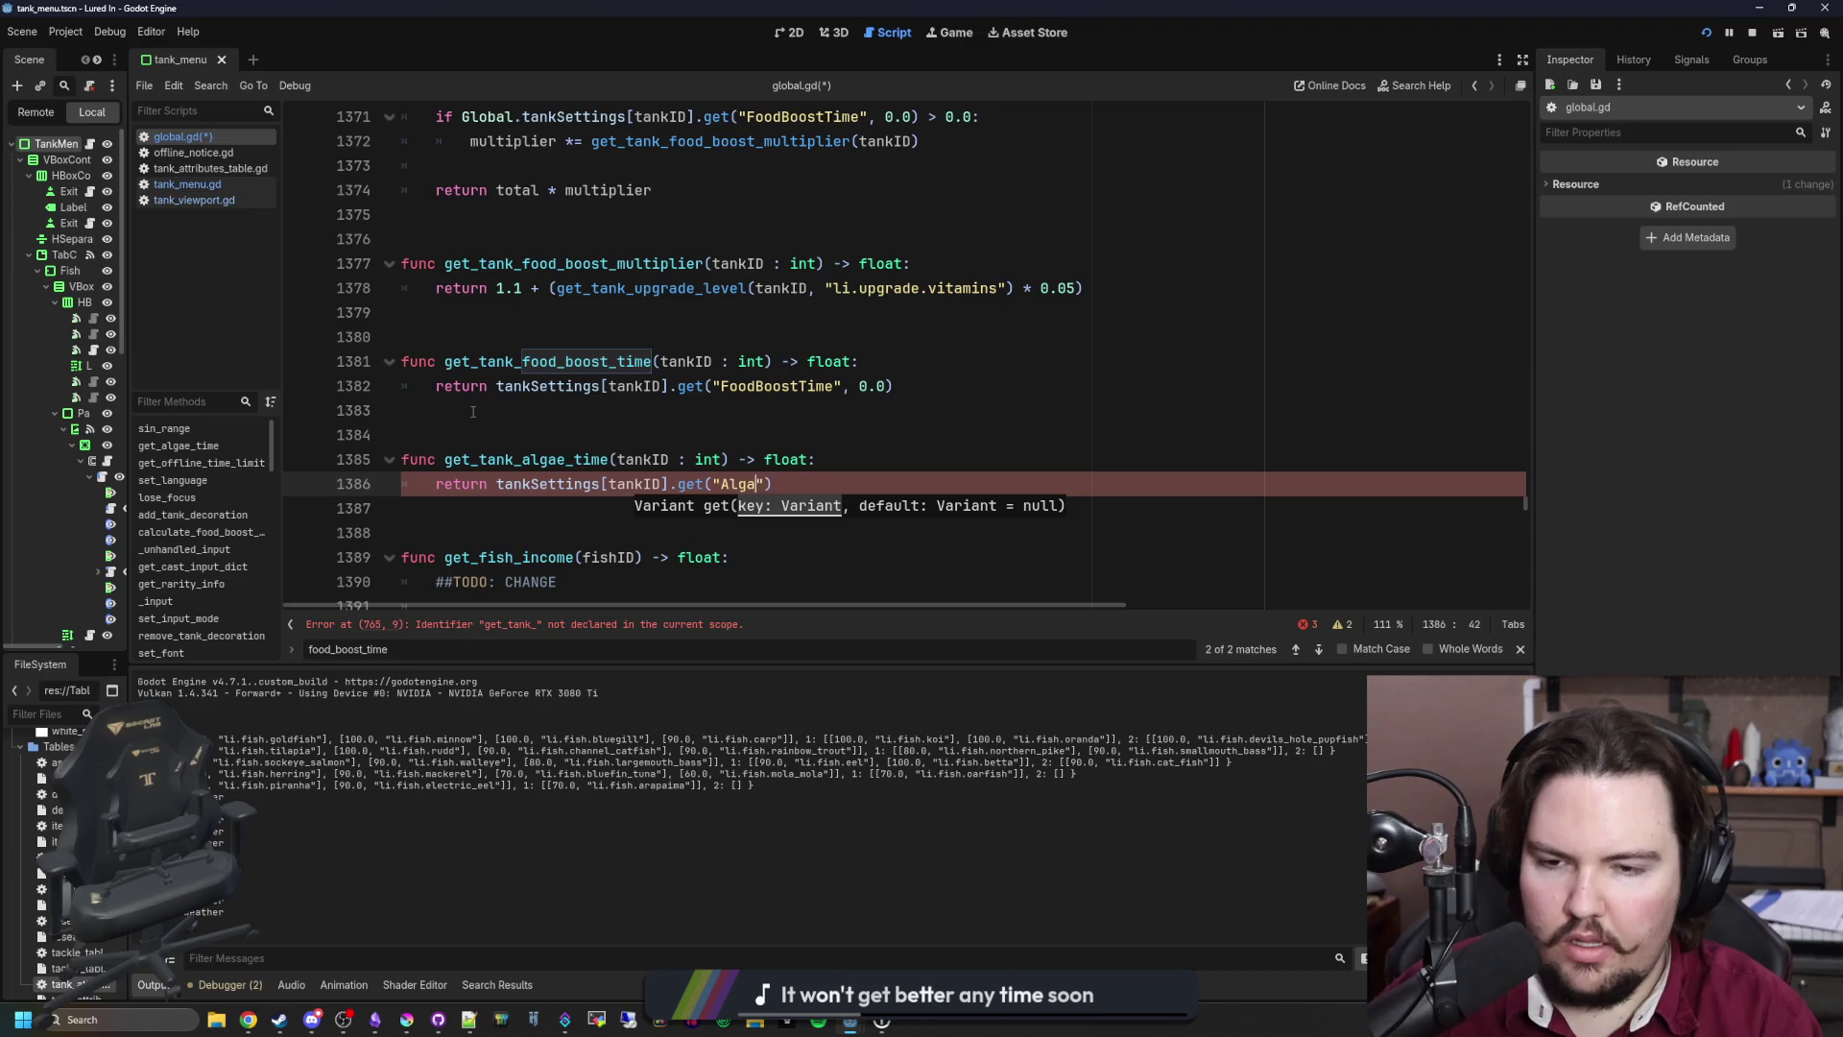
type(", 0.0")
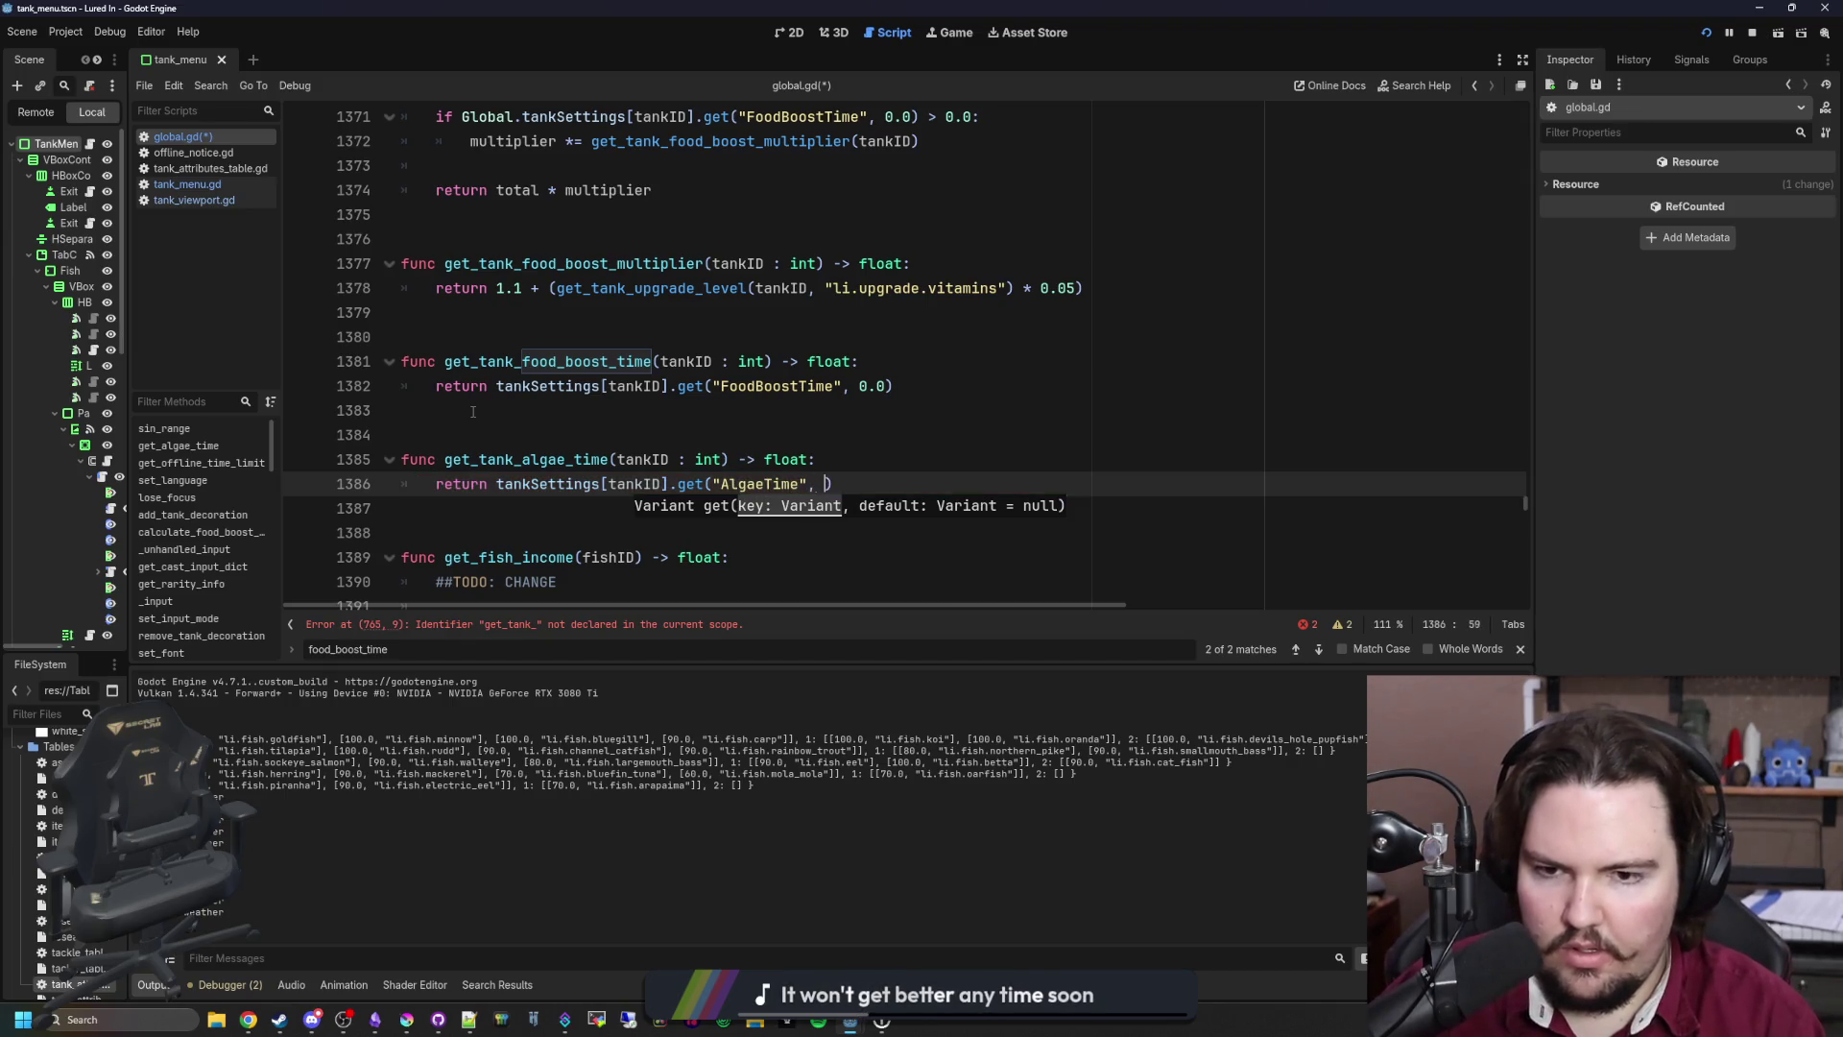
left_click(537, 410)
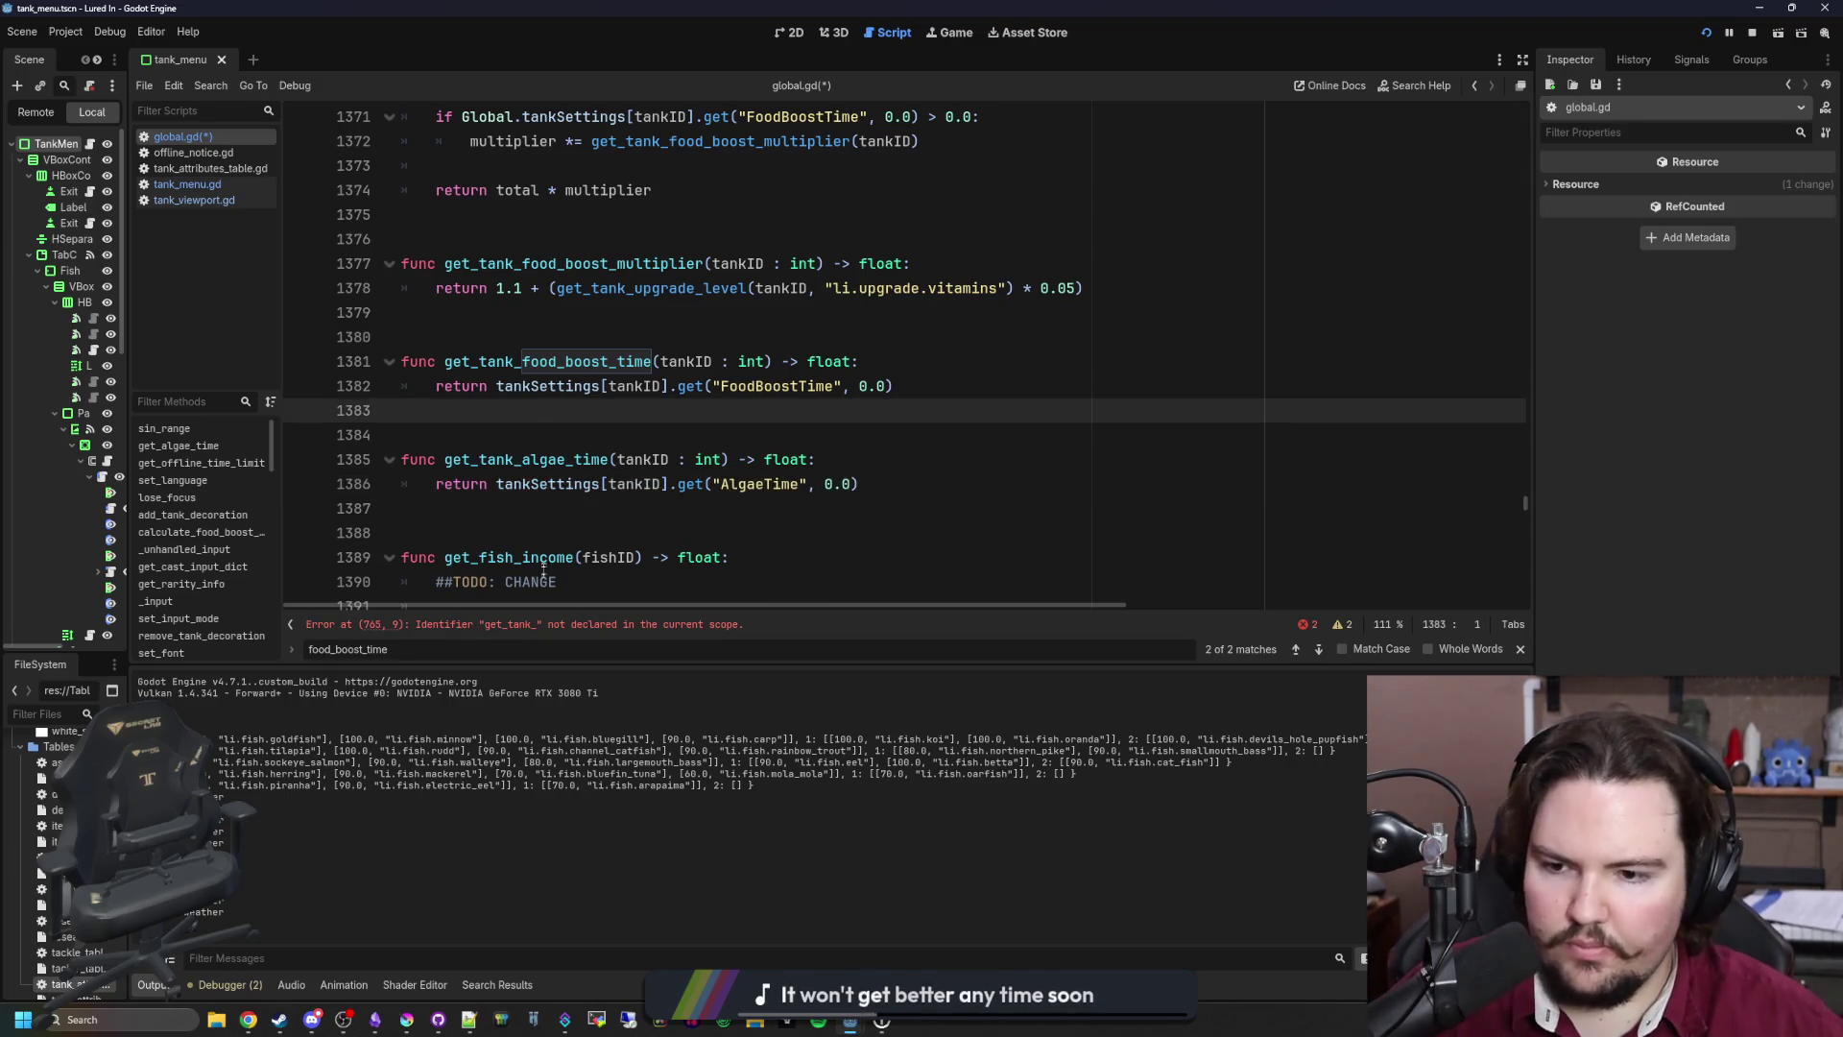
Step: Fix the reported error by making the line if get_tank_algae_time(tankID) > 0.0:
left_click(576, 625)
type("lgae")
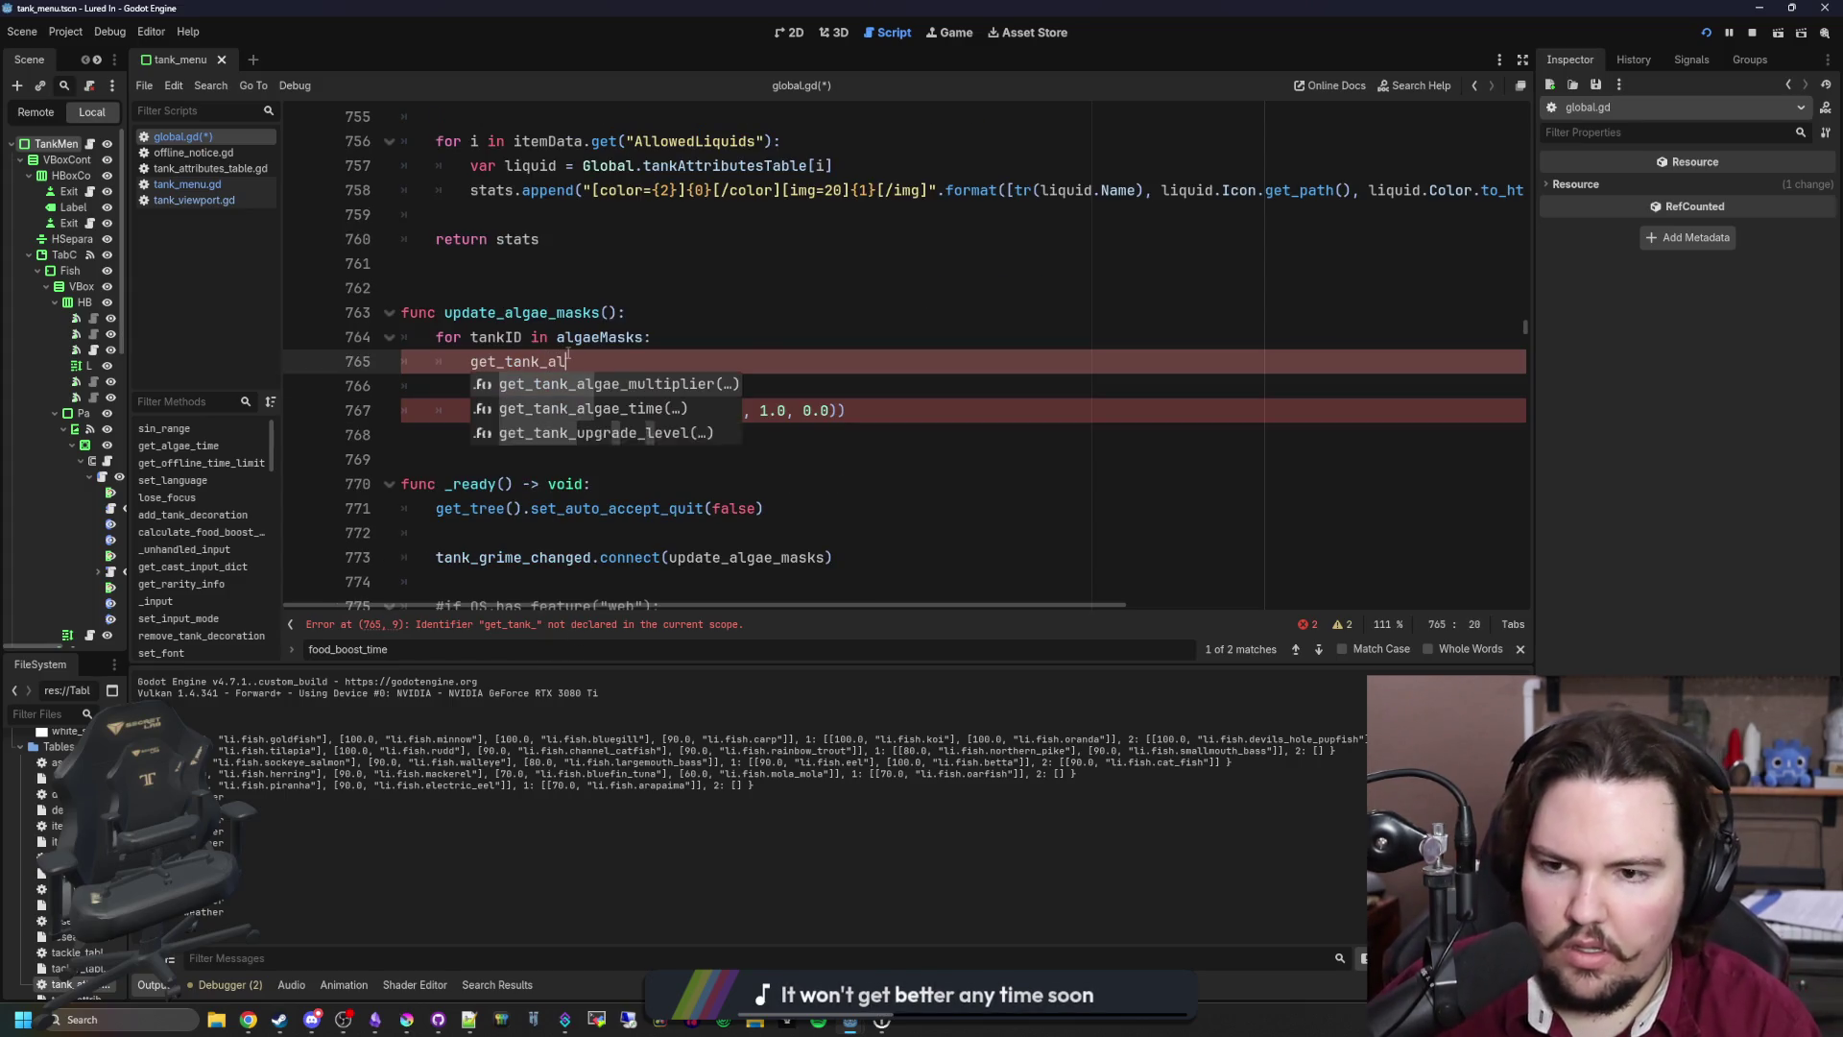
key("Return")
type("tankID")
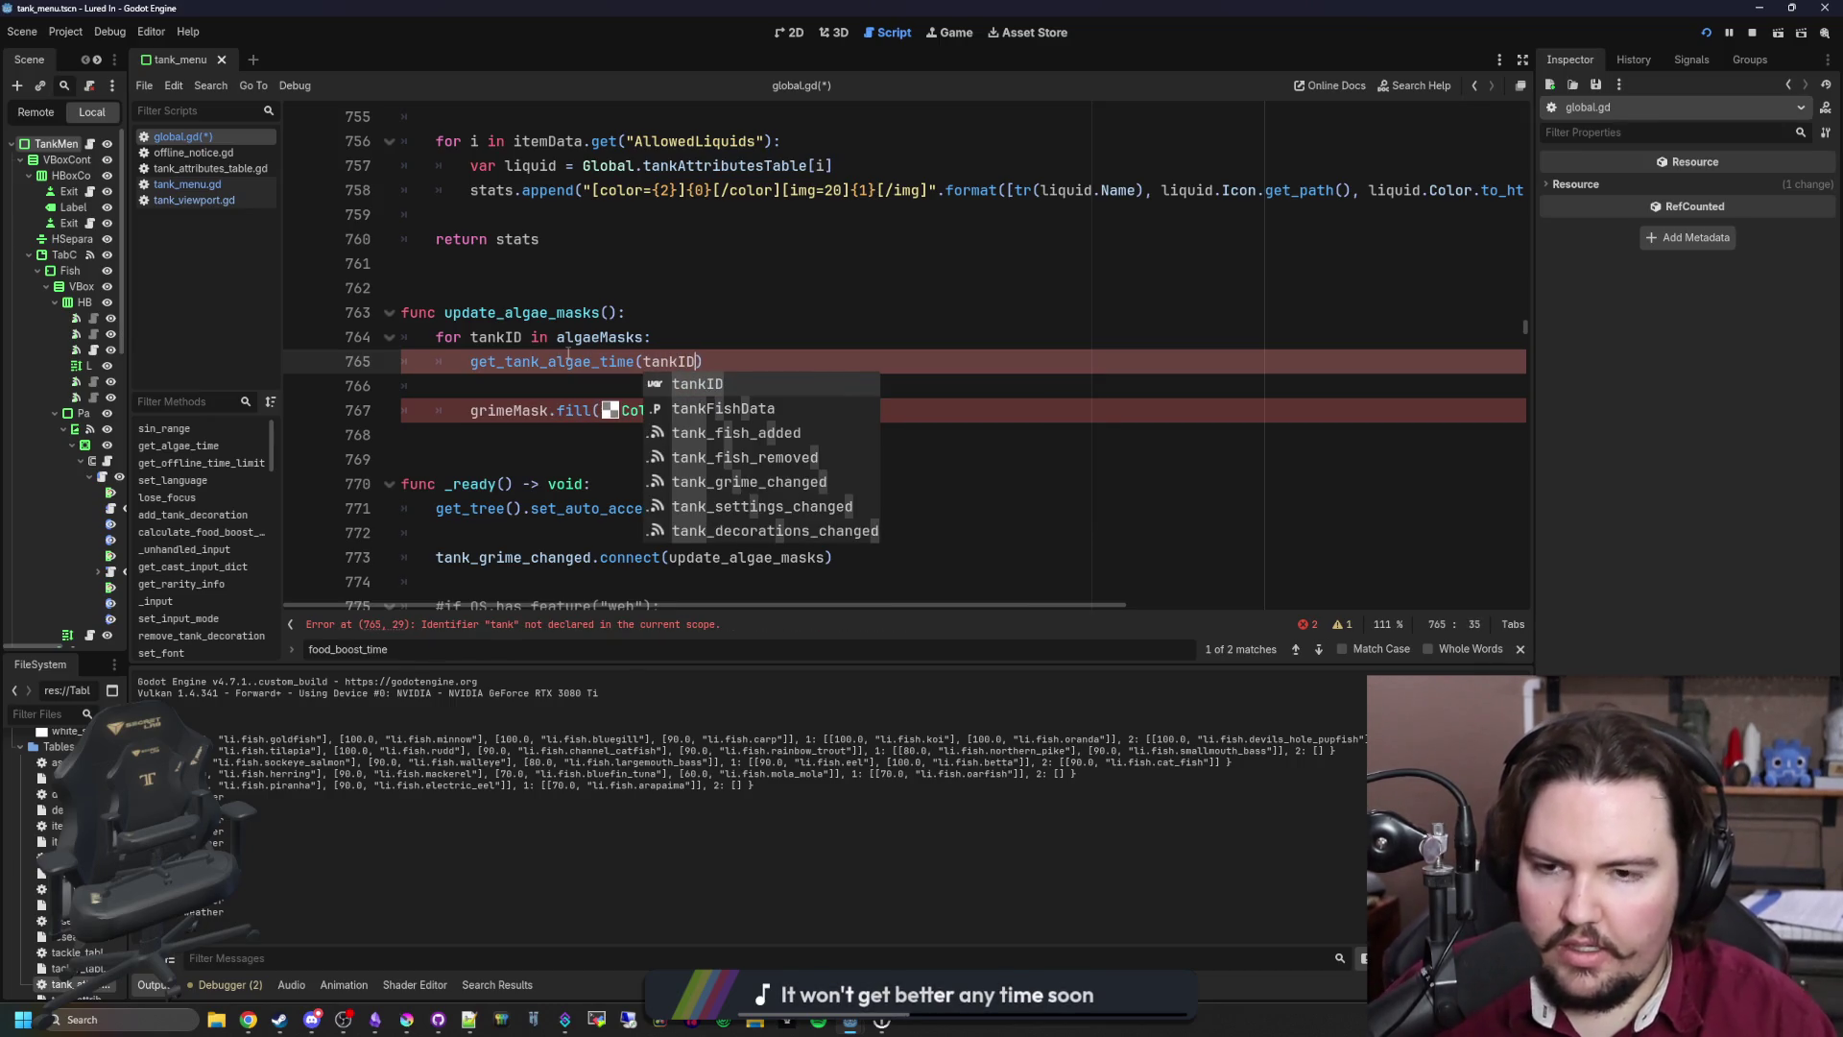
key("Right")
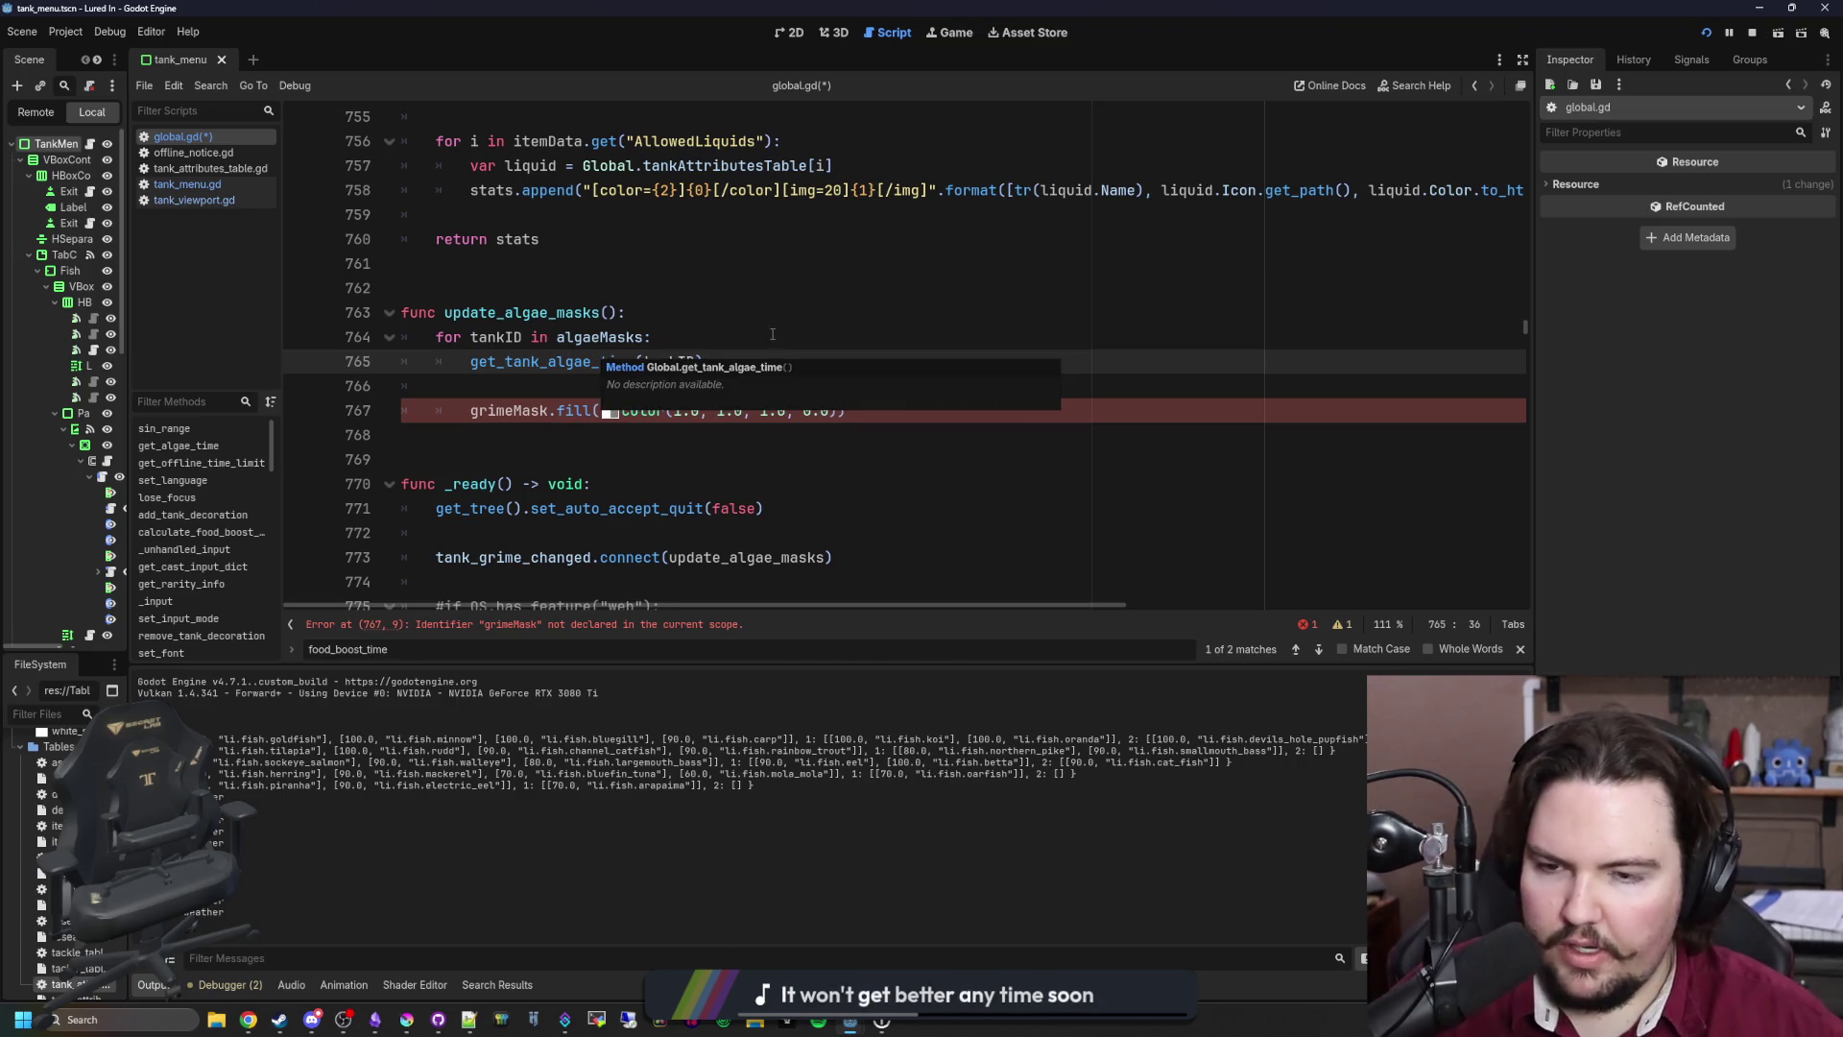
key("Home")
type("if")
left_click_drag(777, 357, 787, 347)
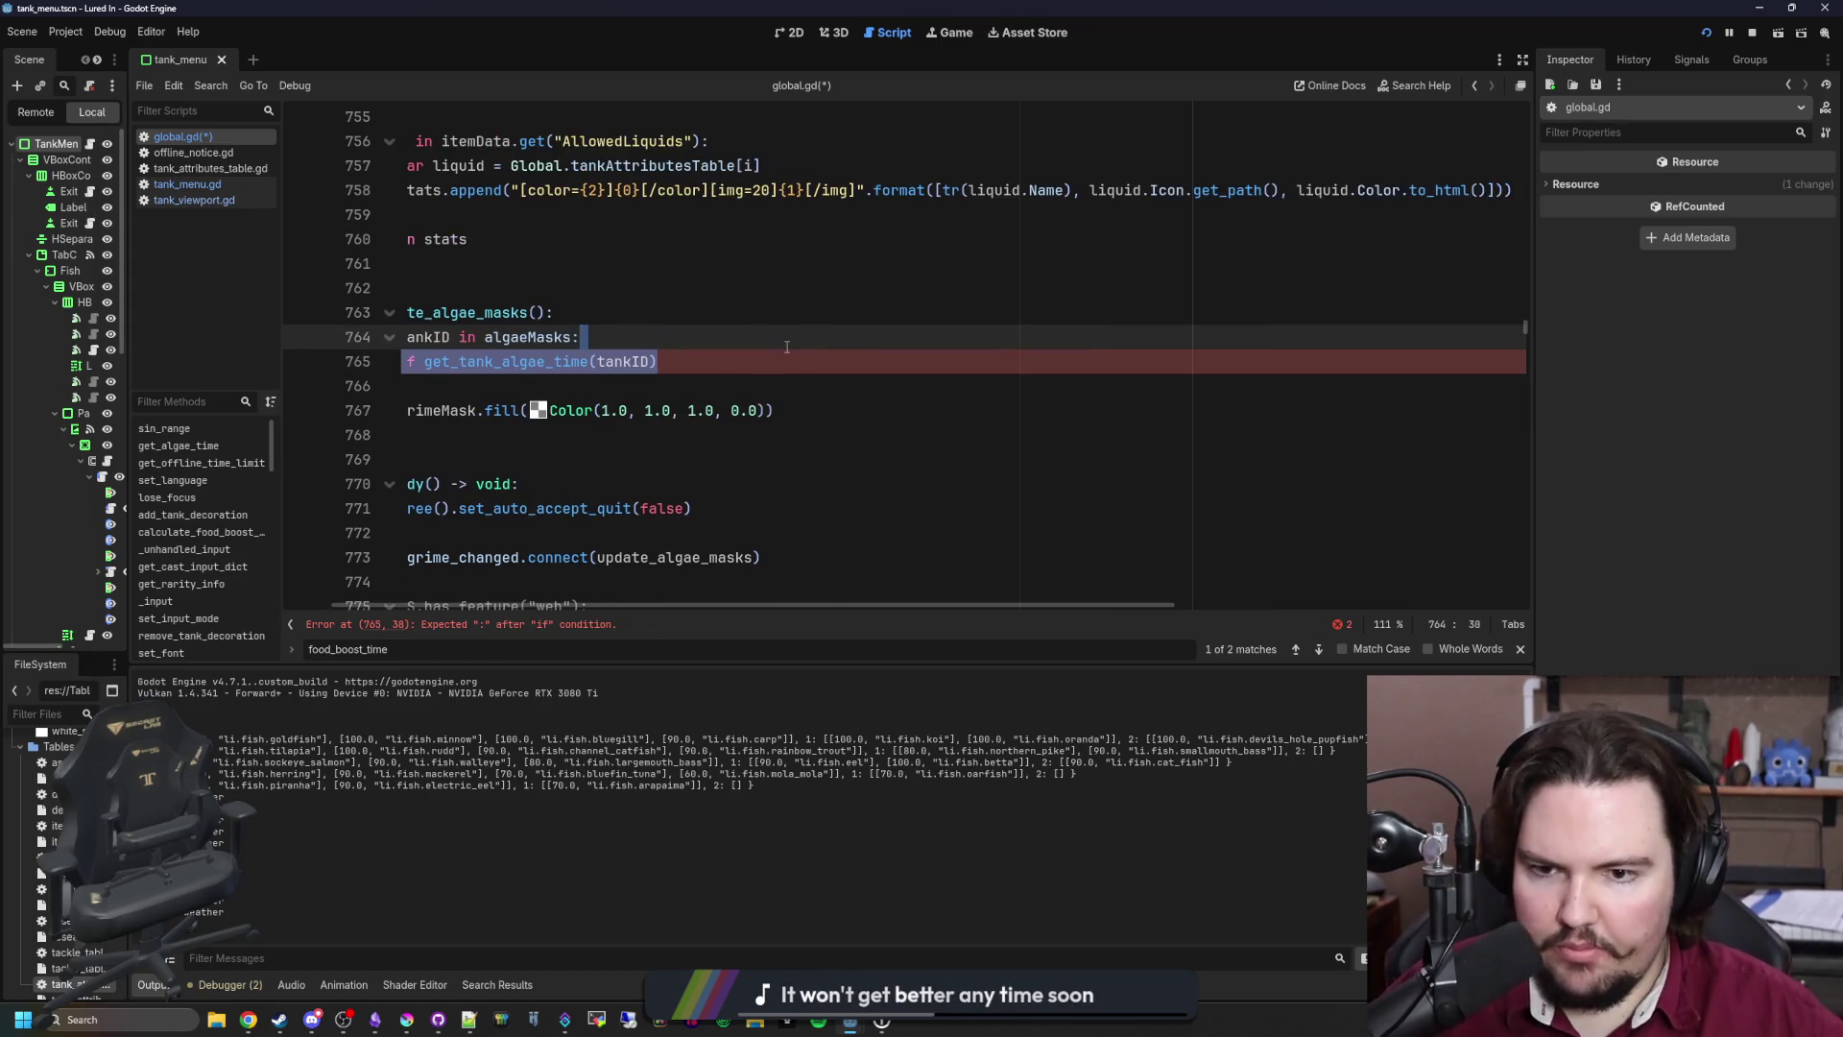
left_click(734, 363)
type("> 0.0")
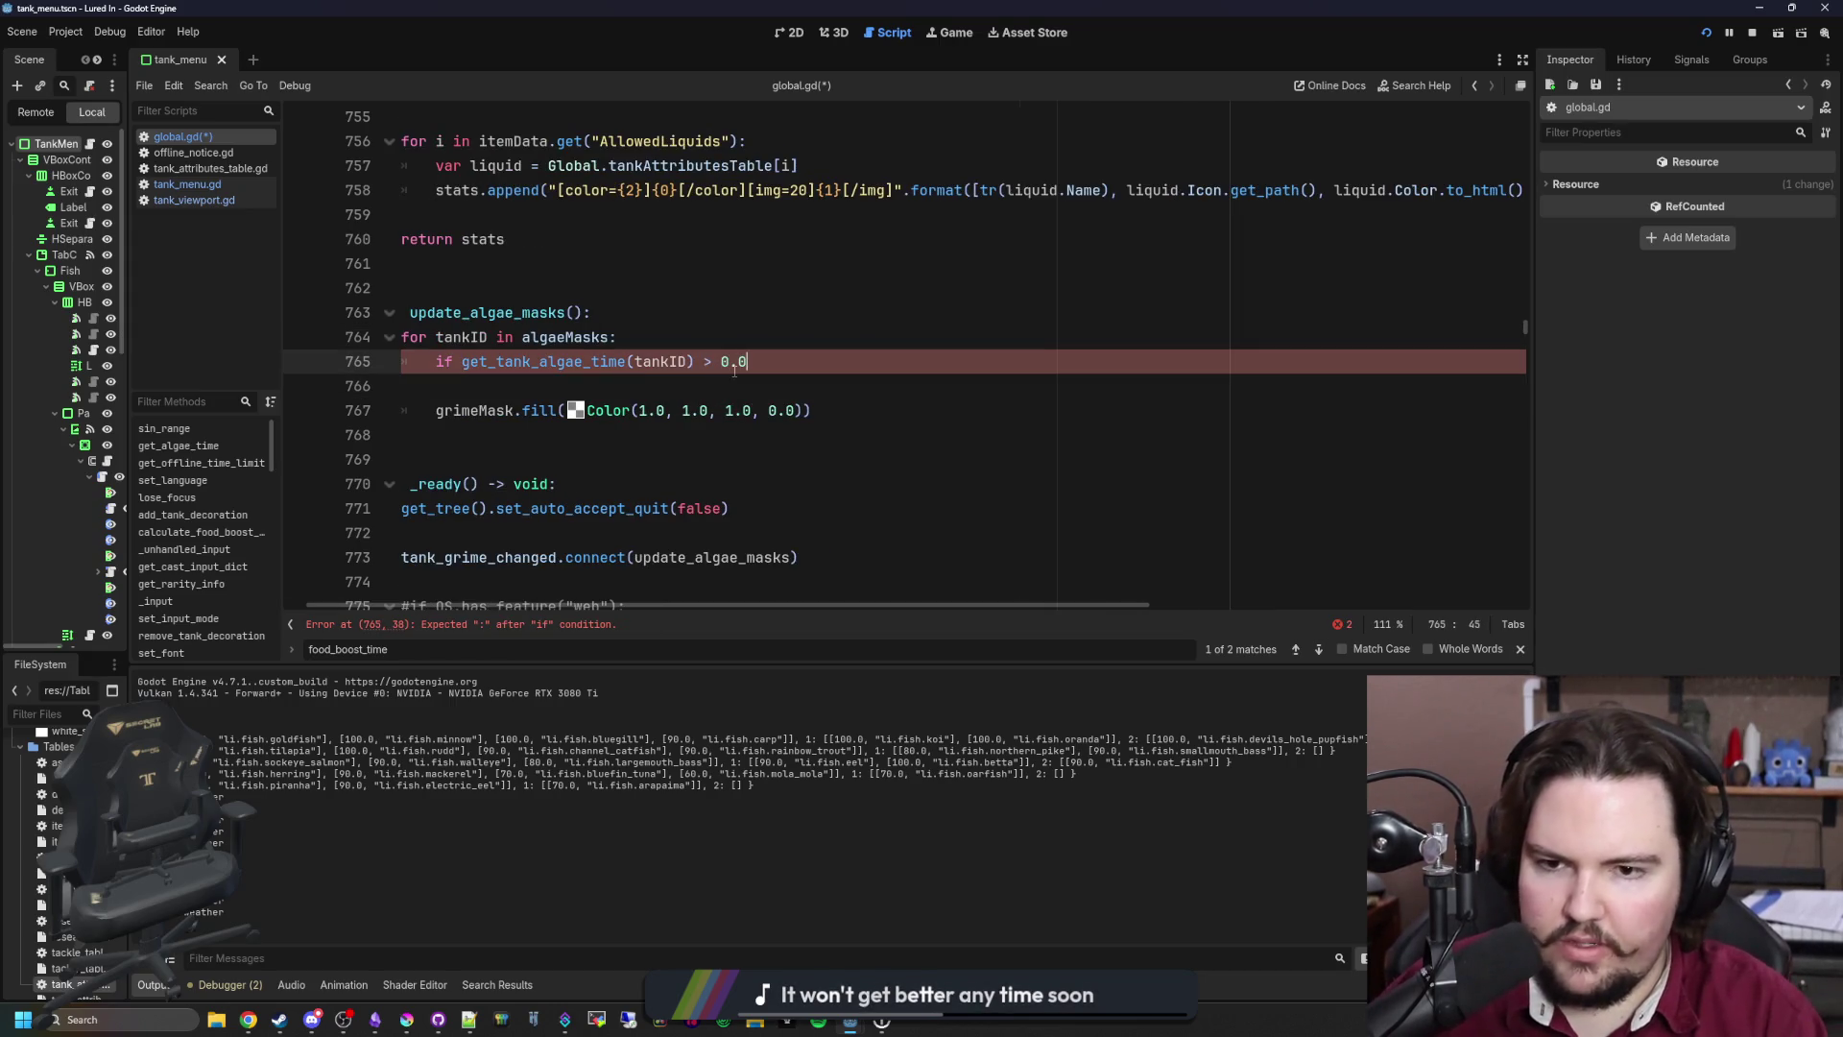
Step: Put the existing fill under else and a Color.WHITE fill in the if branch
key("Return")
key("Return")
type("else:")
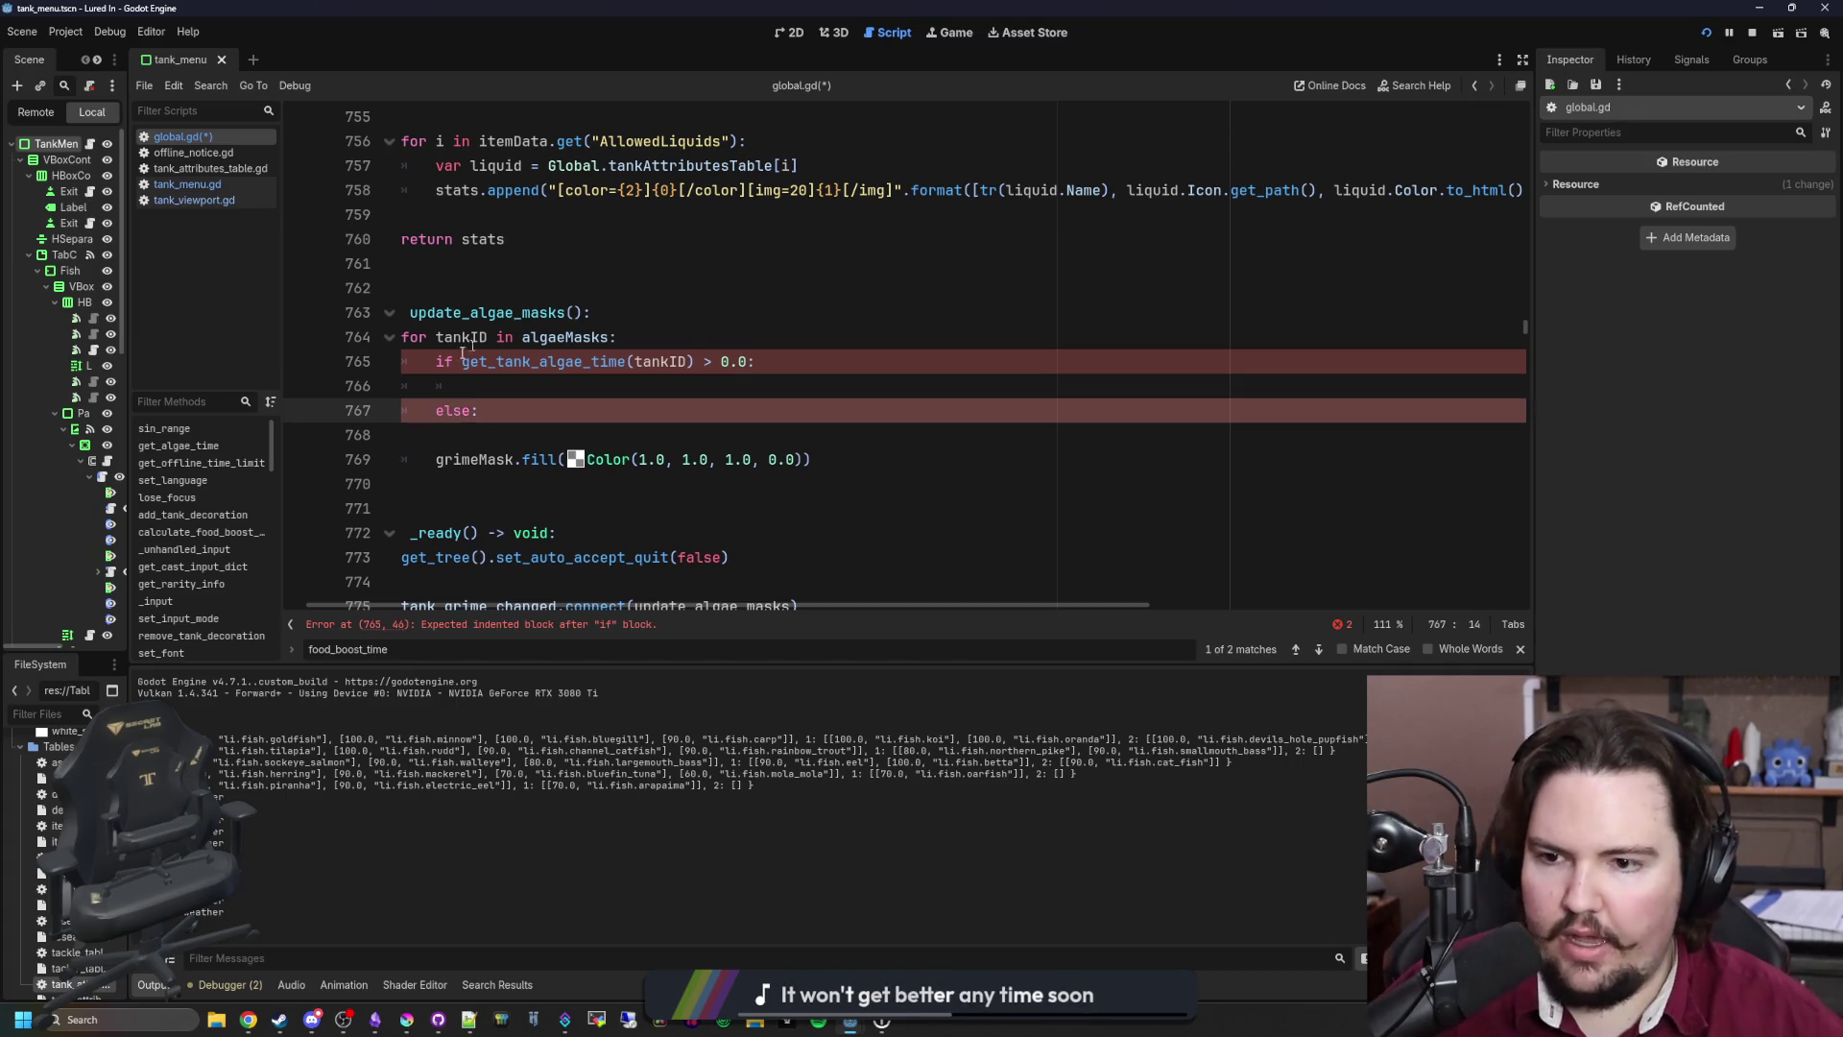
key("Down")
key("Down")
key("Home")
key("Tab")
key("Up")
key("BackSpace")
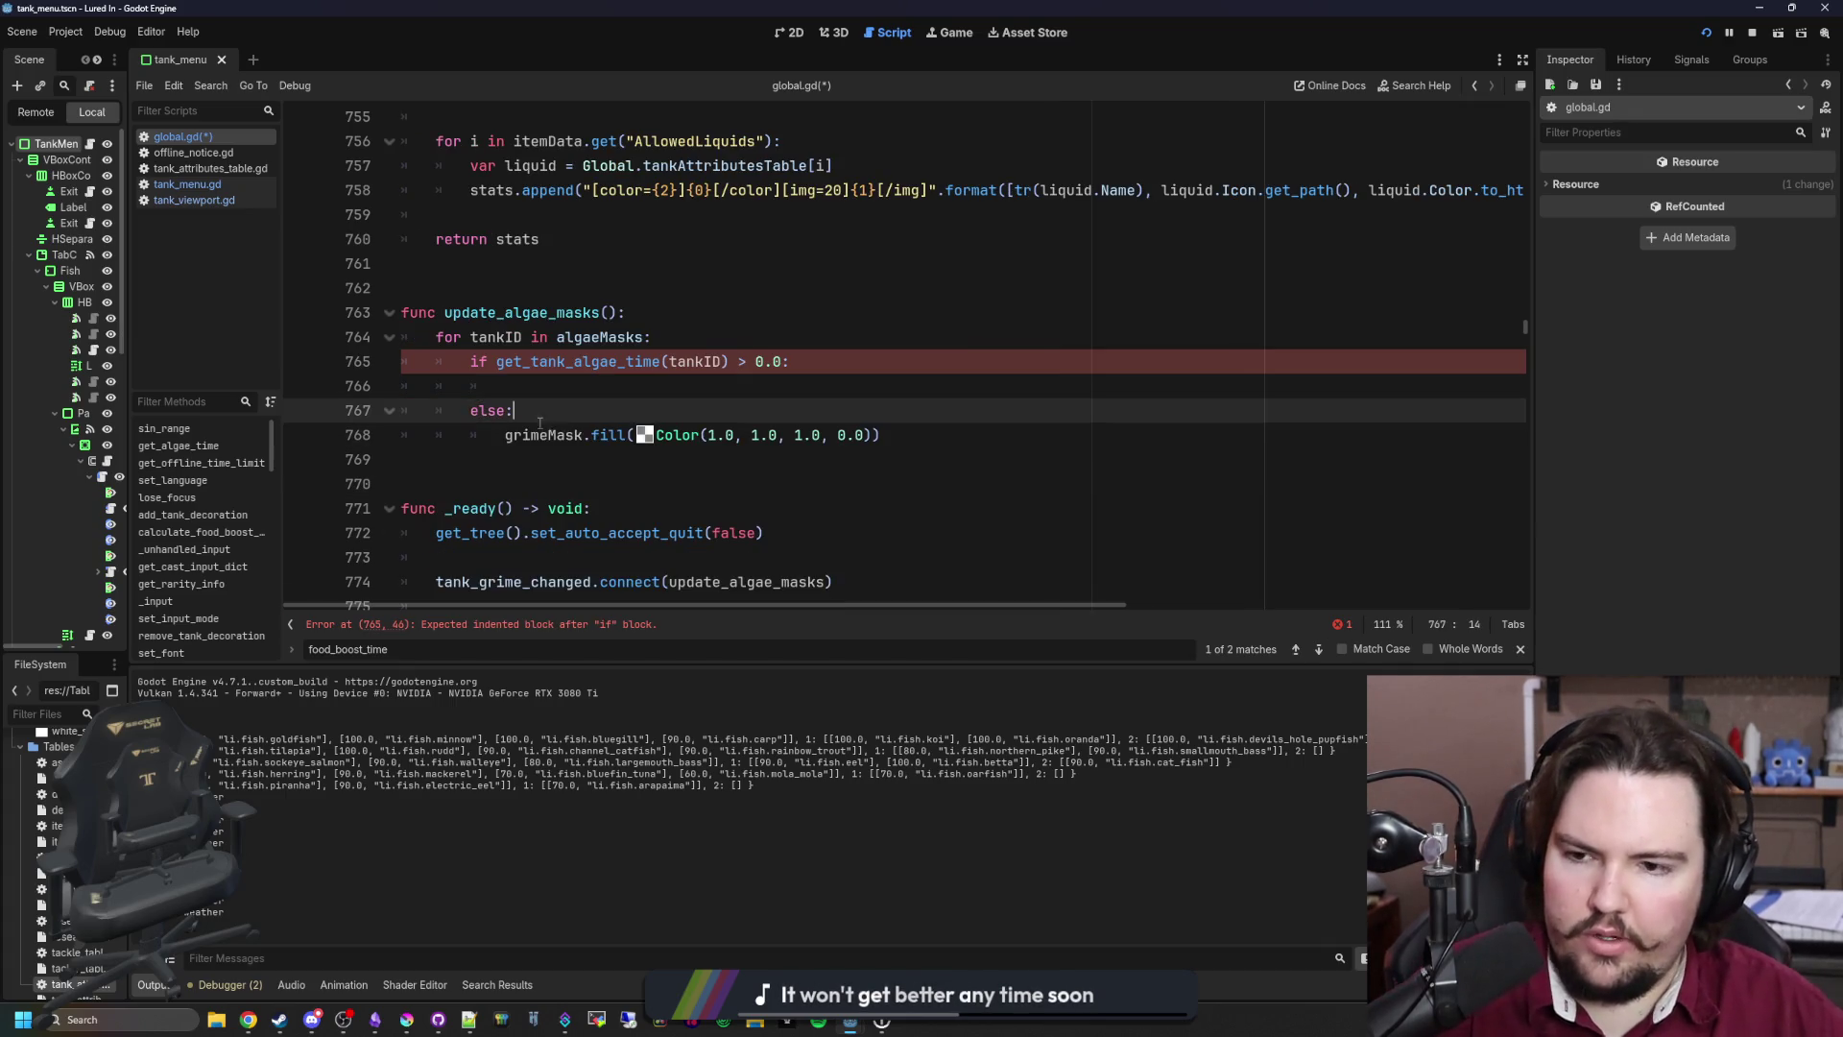
key("Up")
left_click_drag(935, 426, 590, 432)
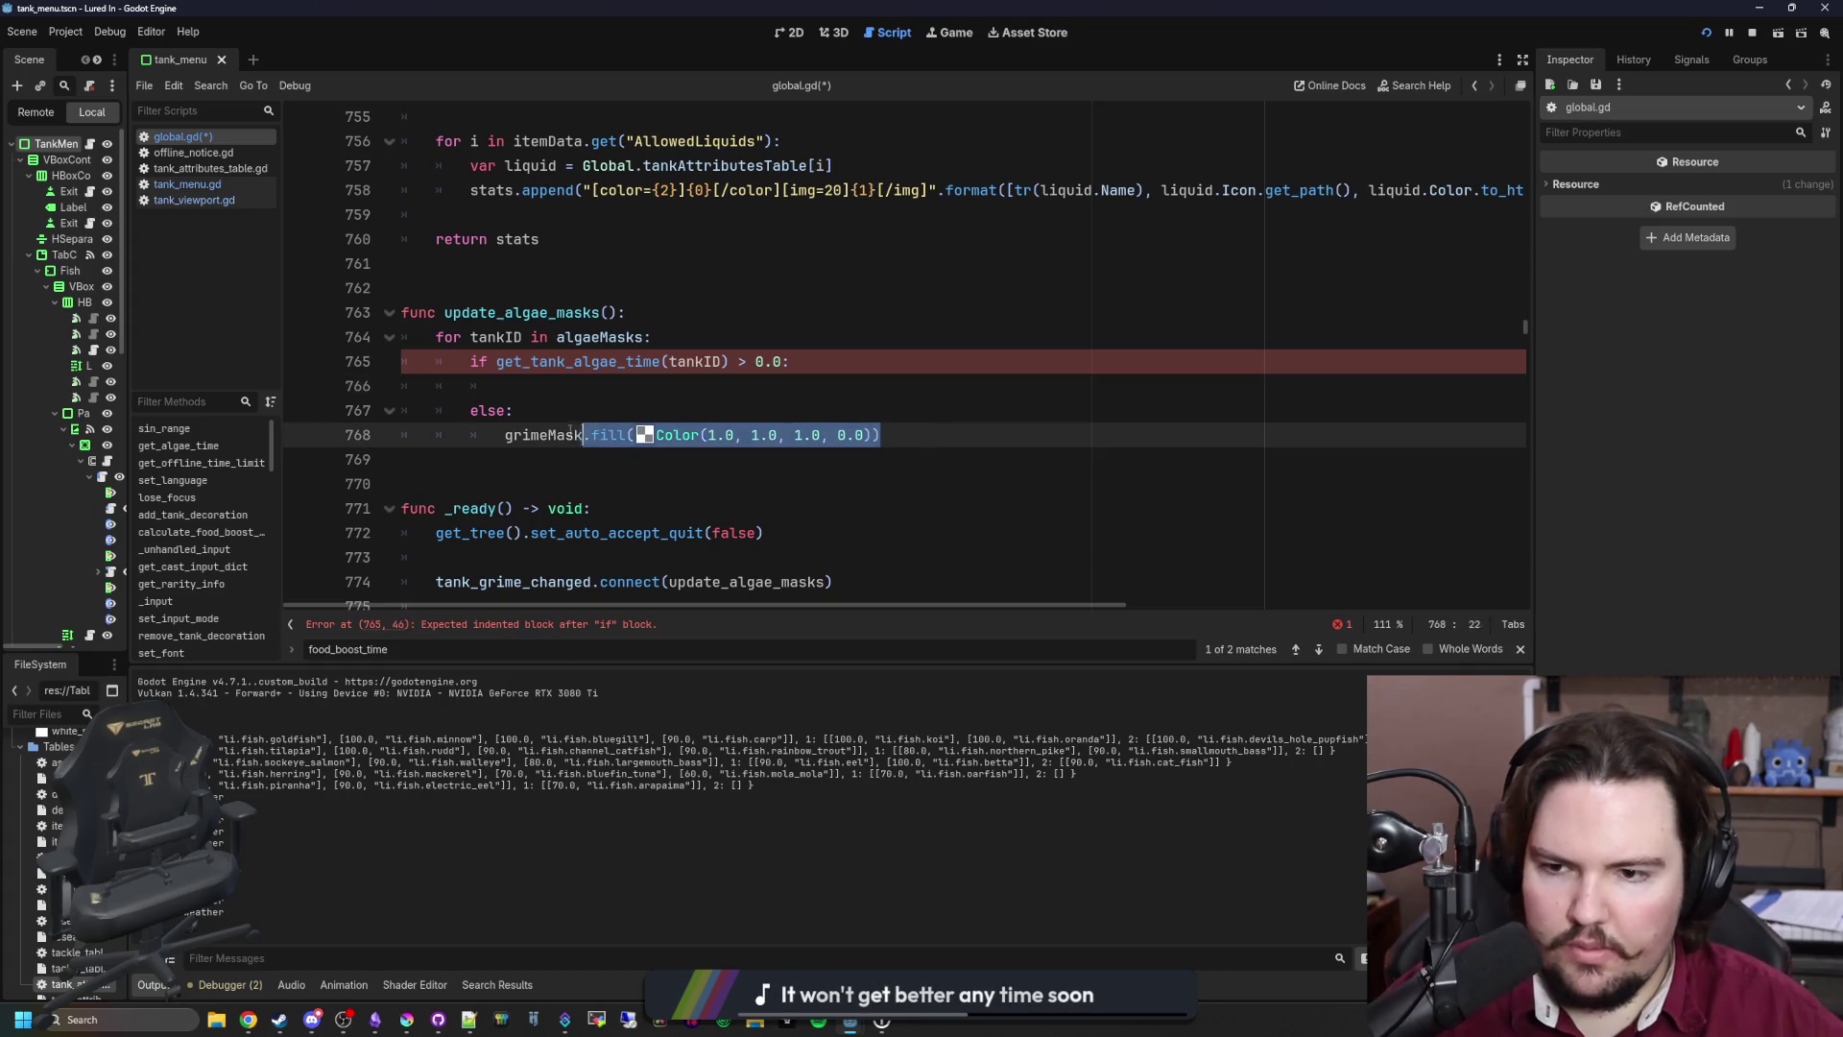
left_click(553, 397)
type("grimeMask.fill(Color(1.0, 1.0, 1.0, 0.0))")
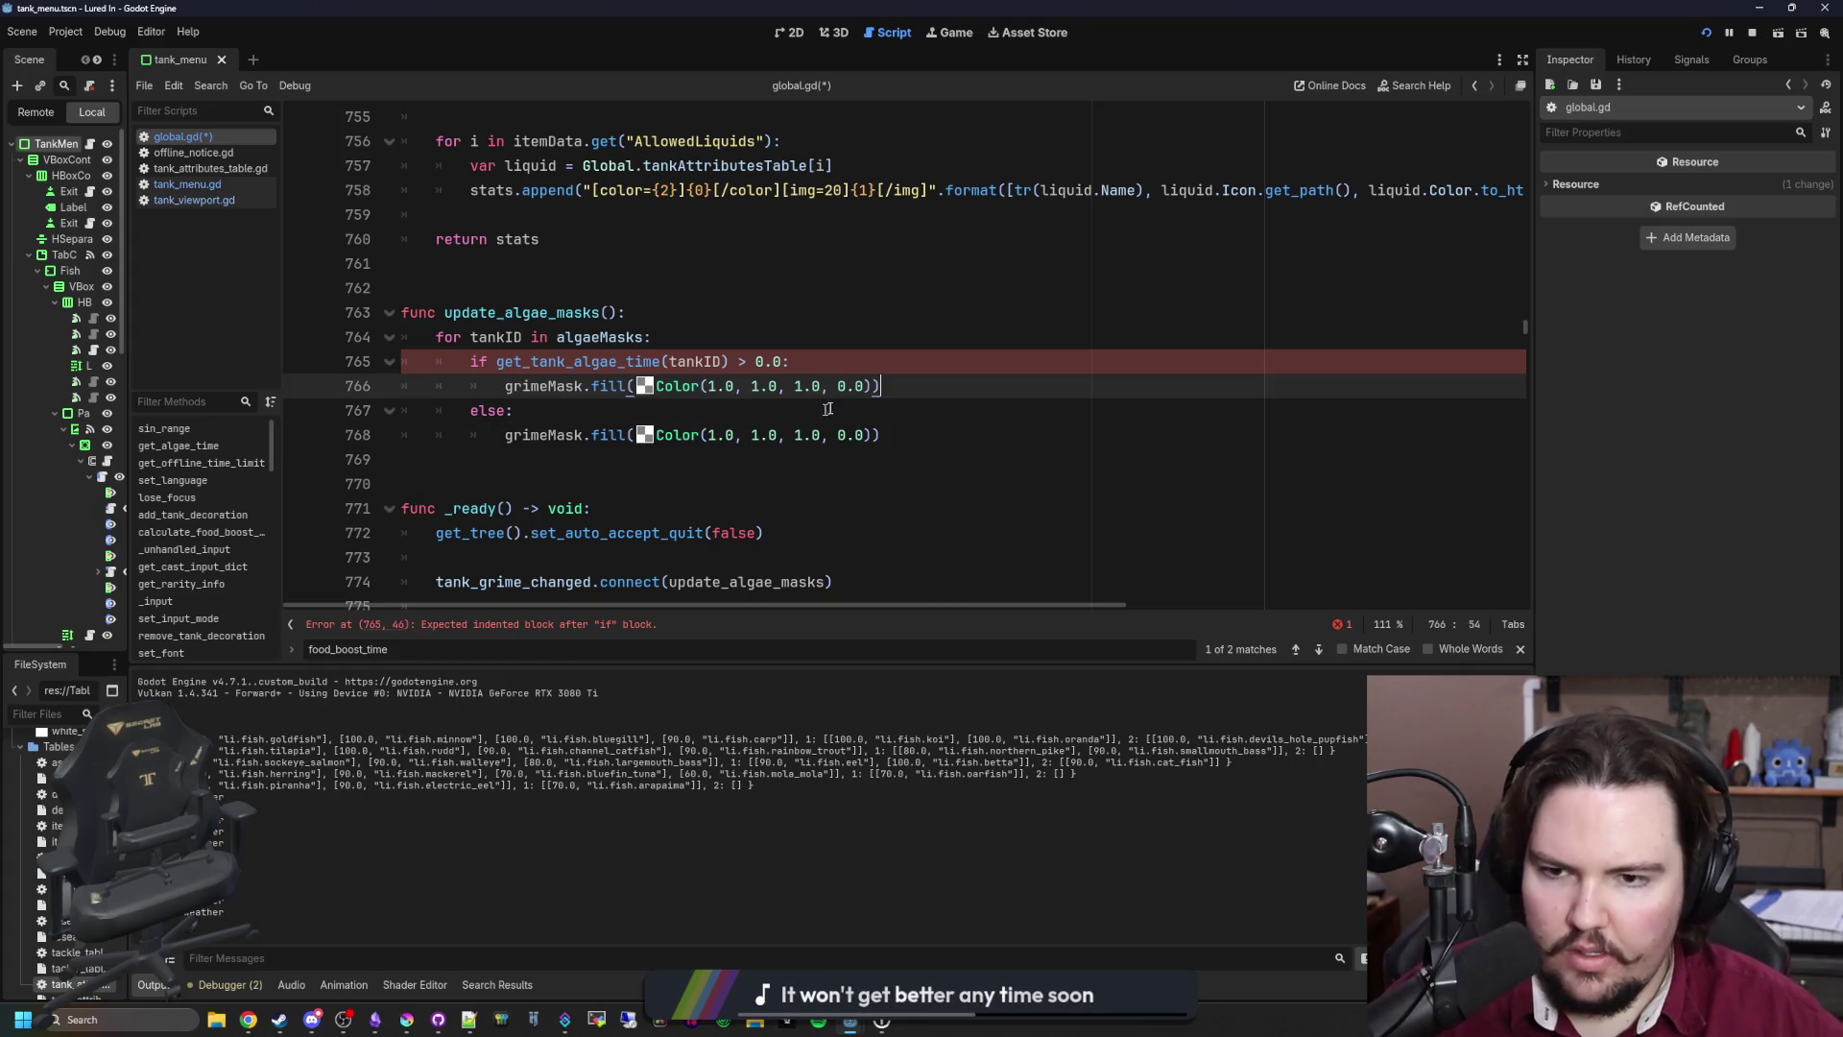
left_click_drag(872, 386, 637, 386)
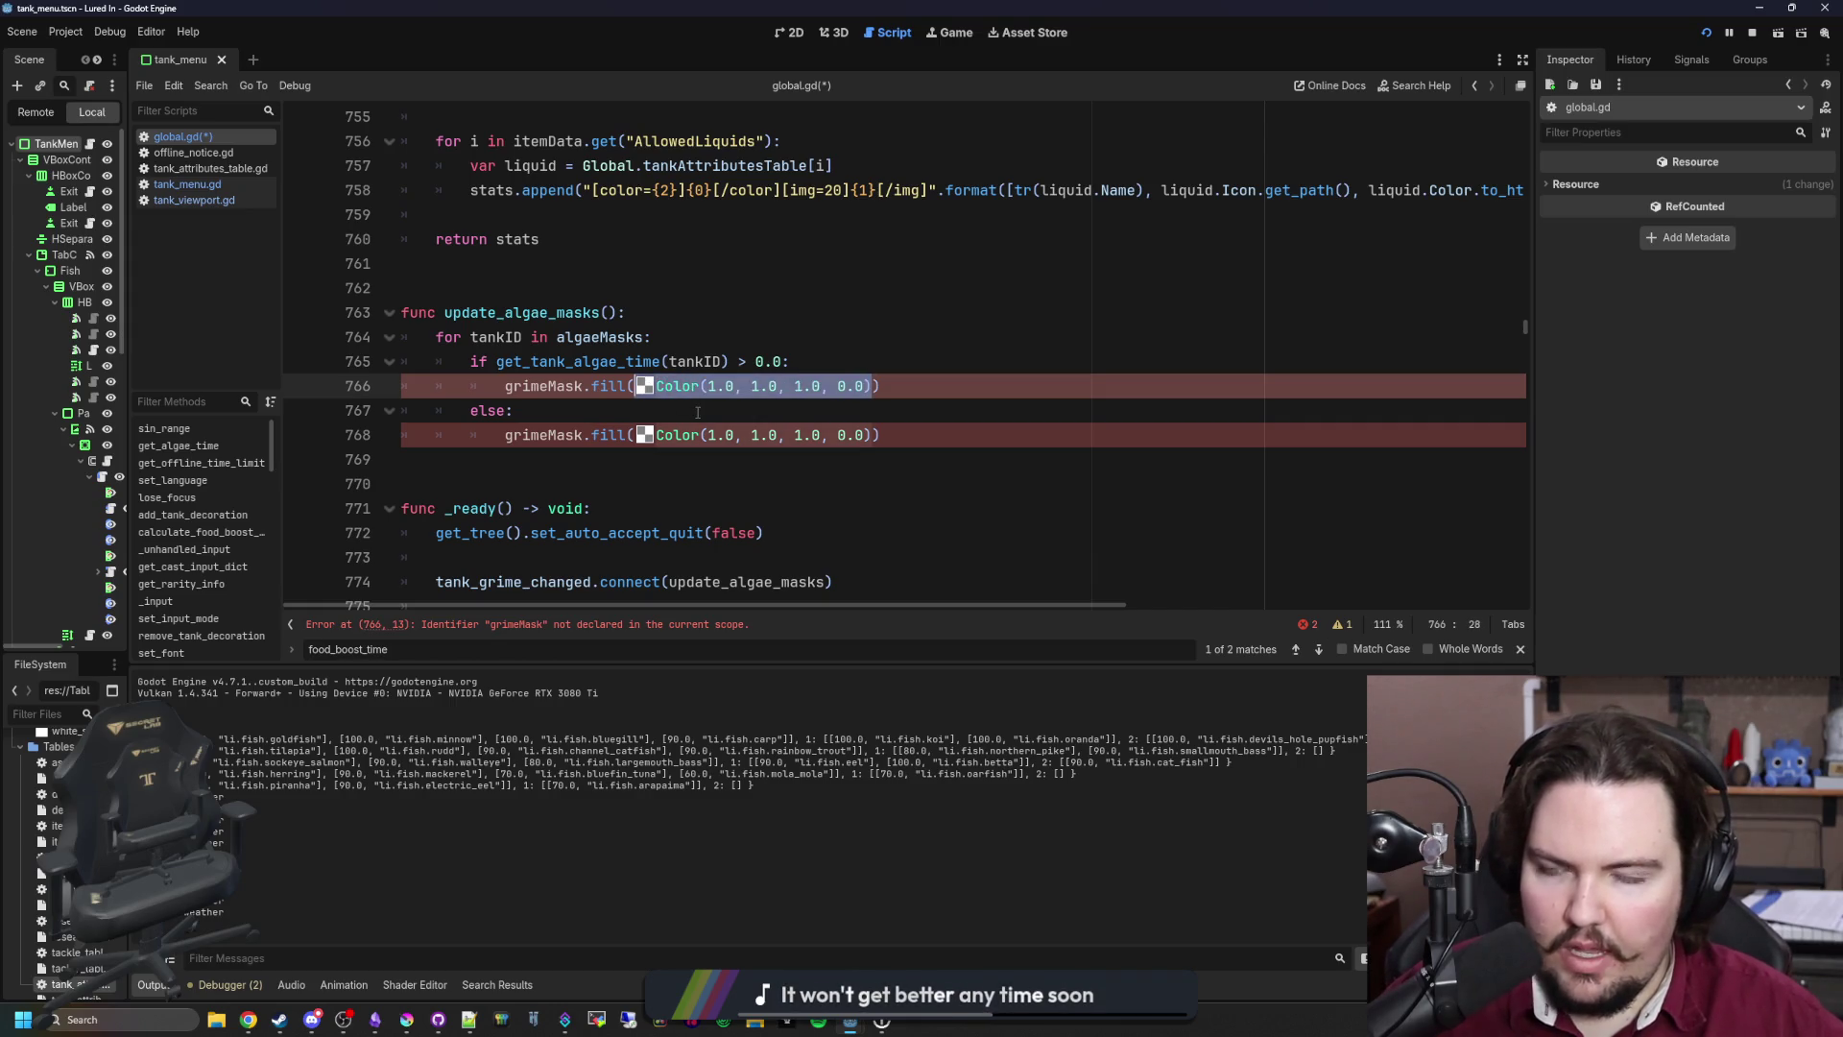
type("Color.WHITE")
left_click(643, 416)
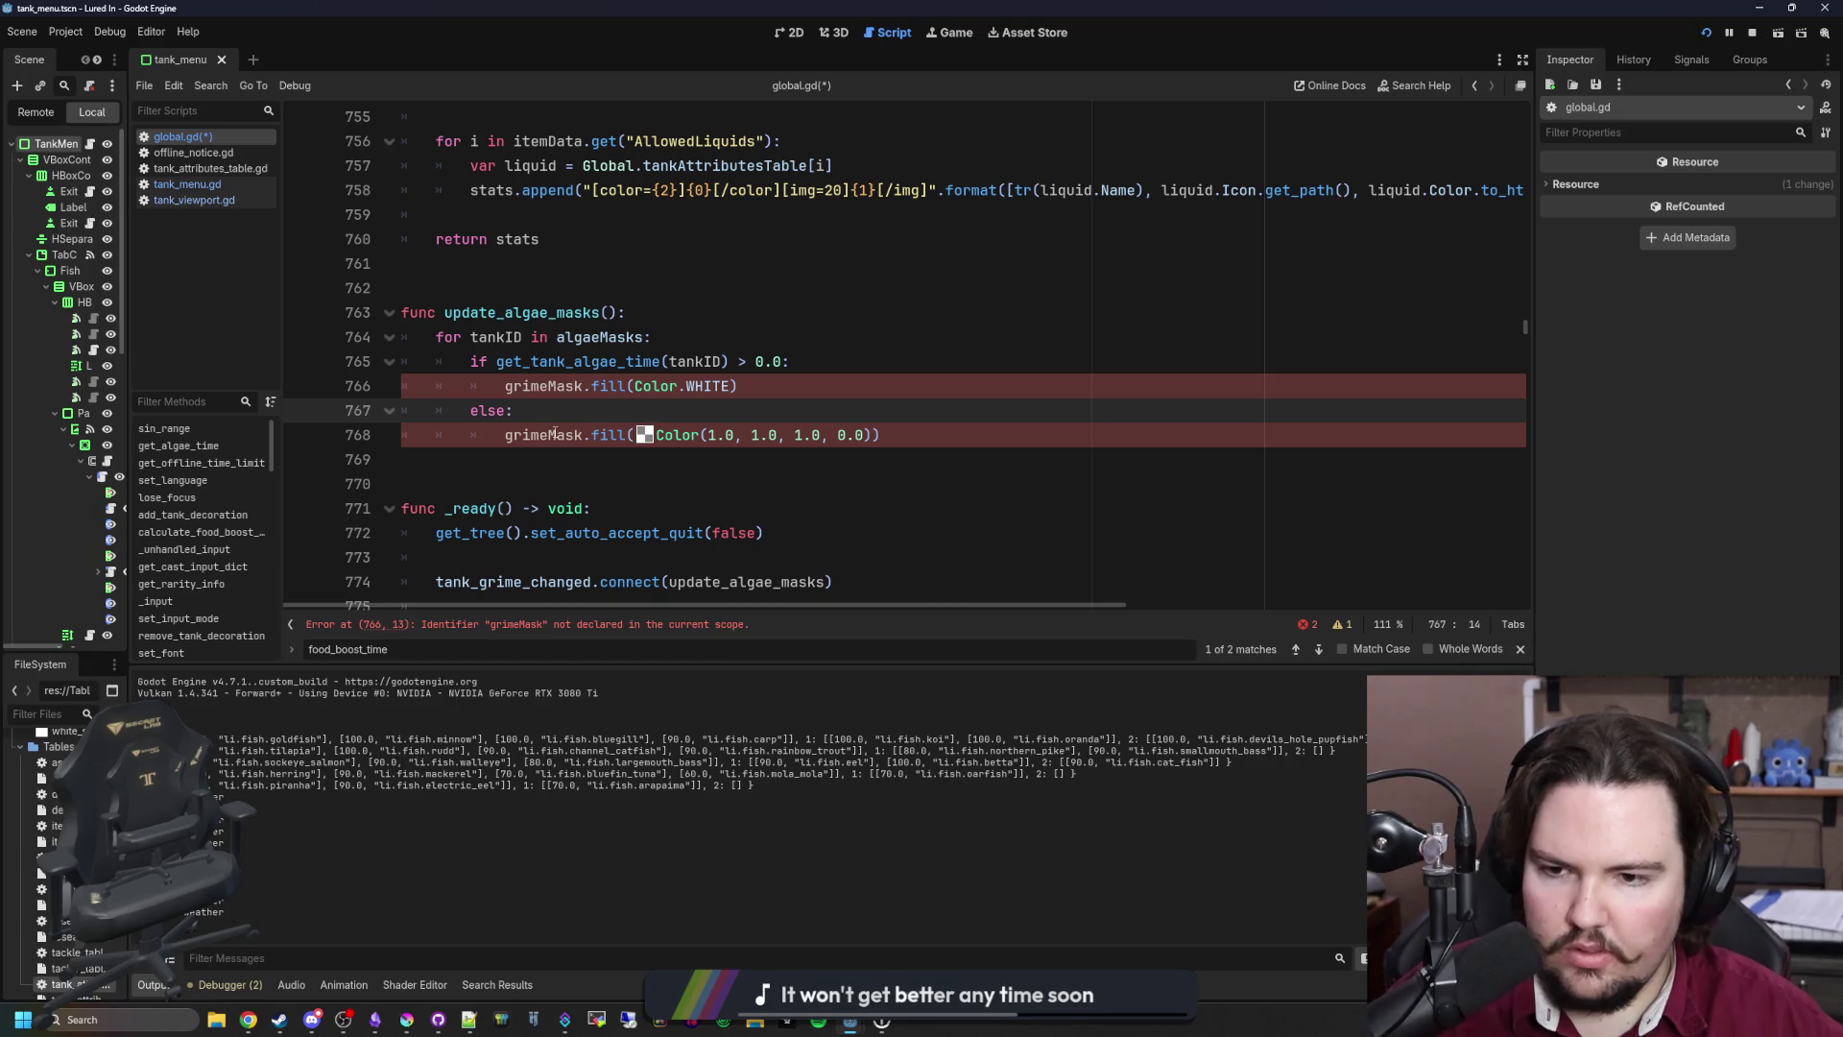
Step: Add var mask = algaeMasks.get(tankID), replace grimeMask with mask in both fills, and save
left_click(775, 330)
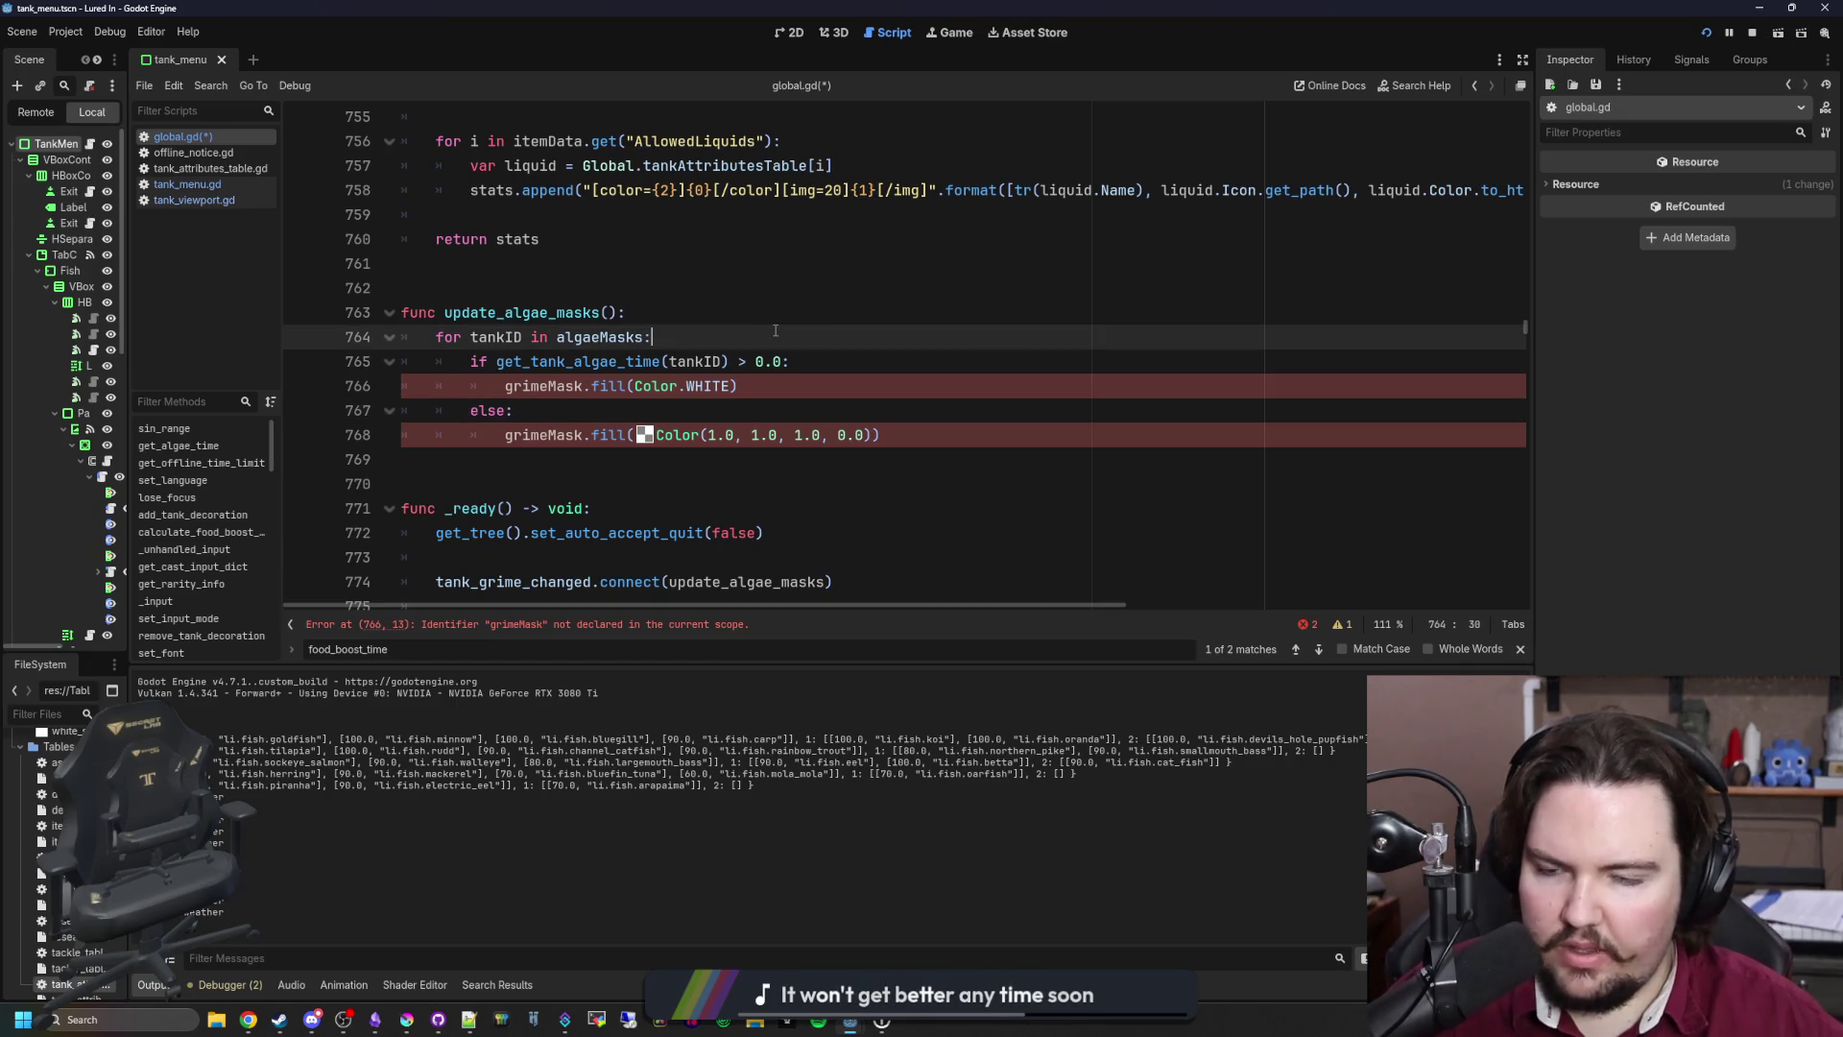
key("Return")
type("var mask =")
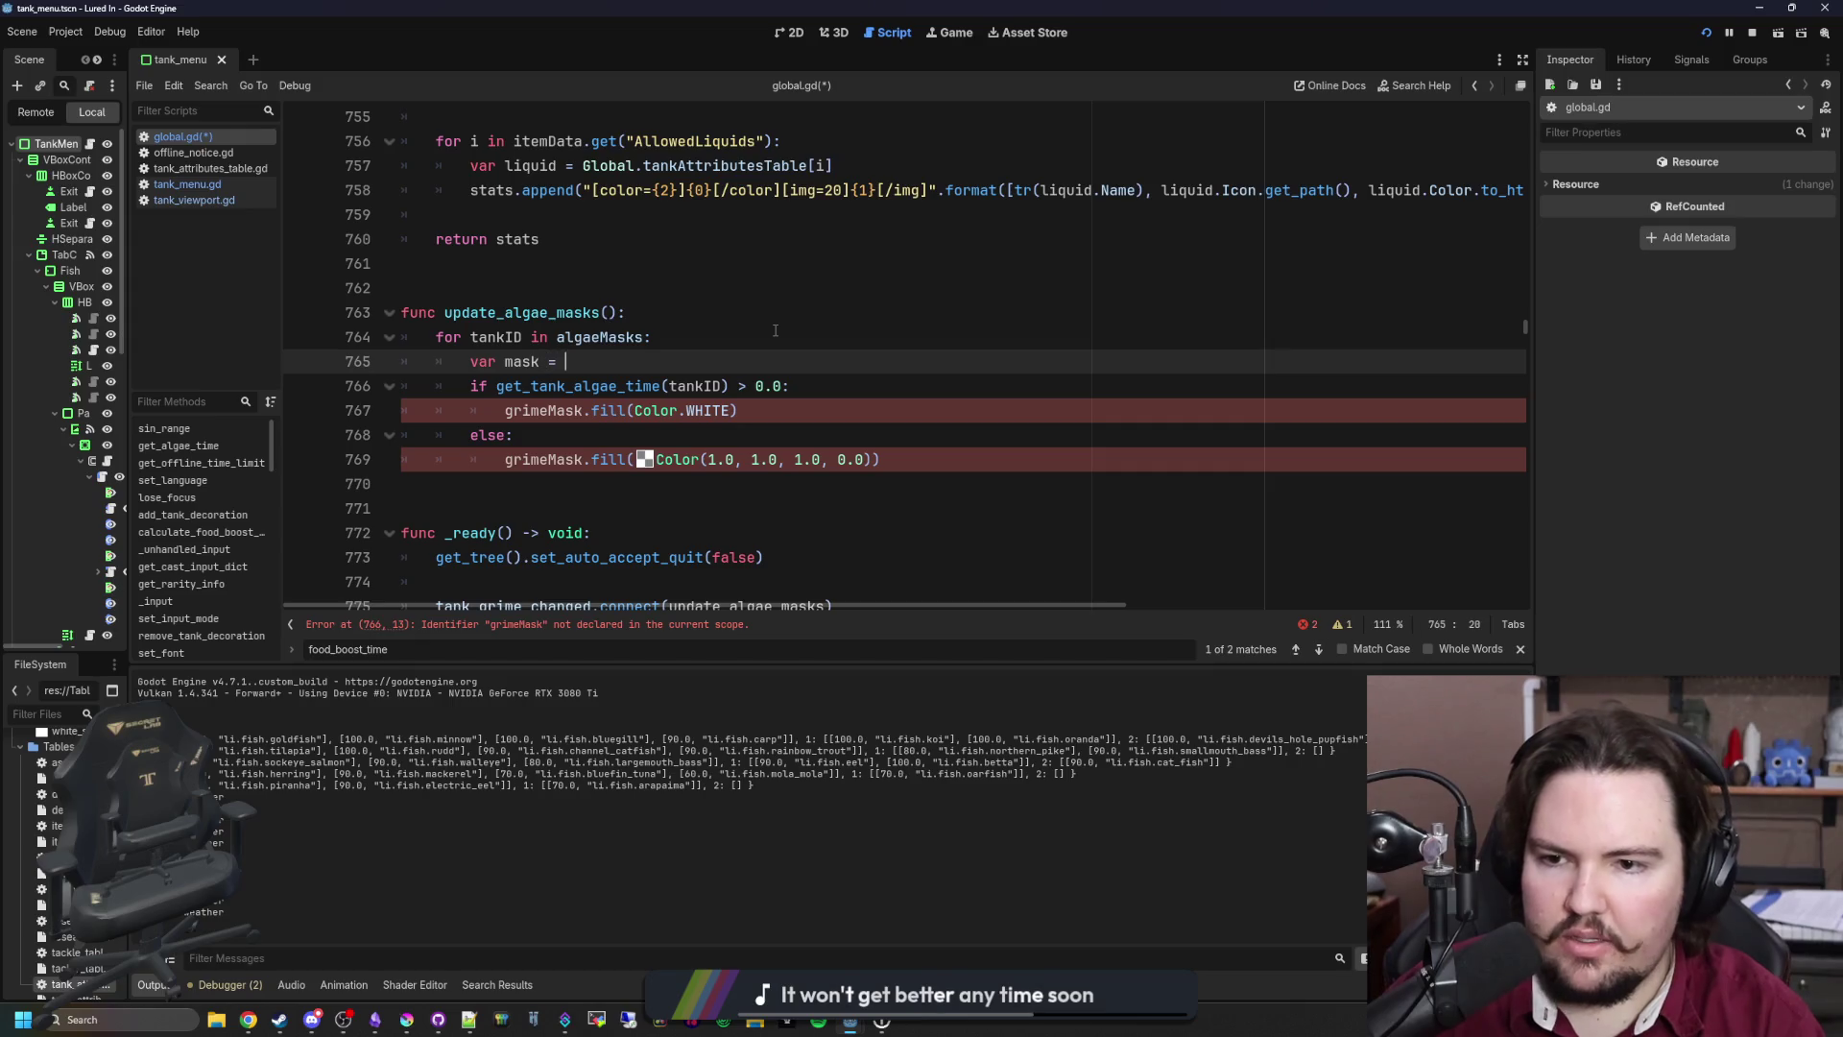
type("algaeMasks")
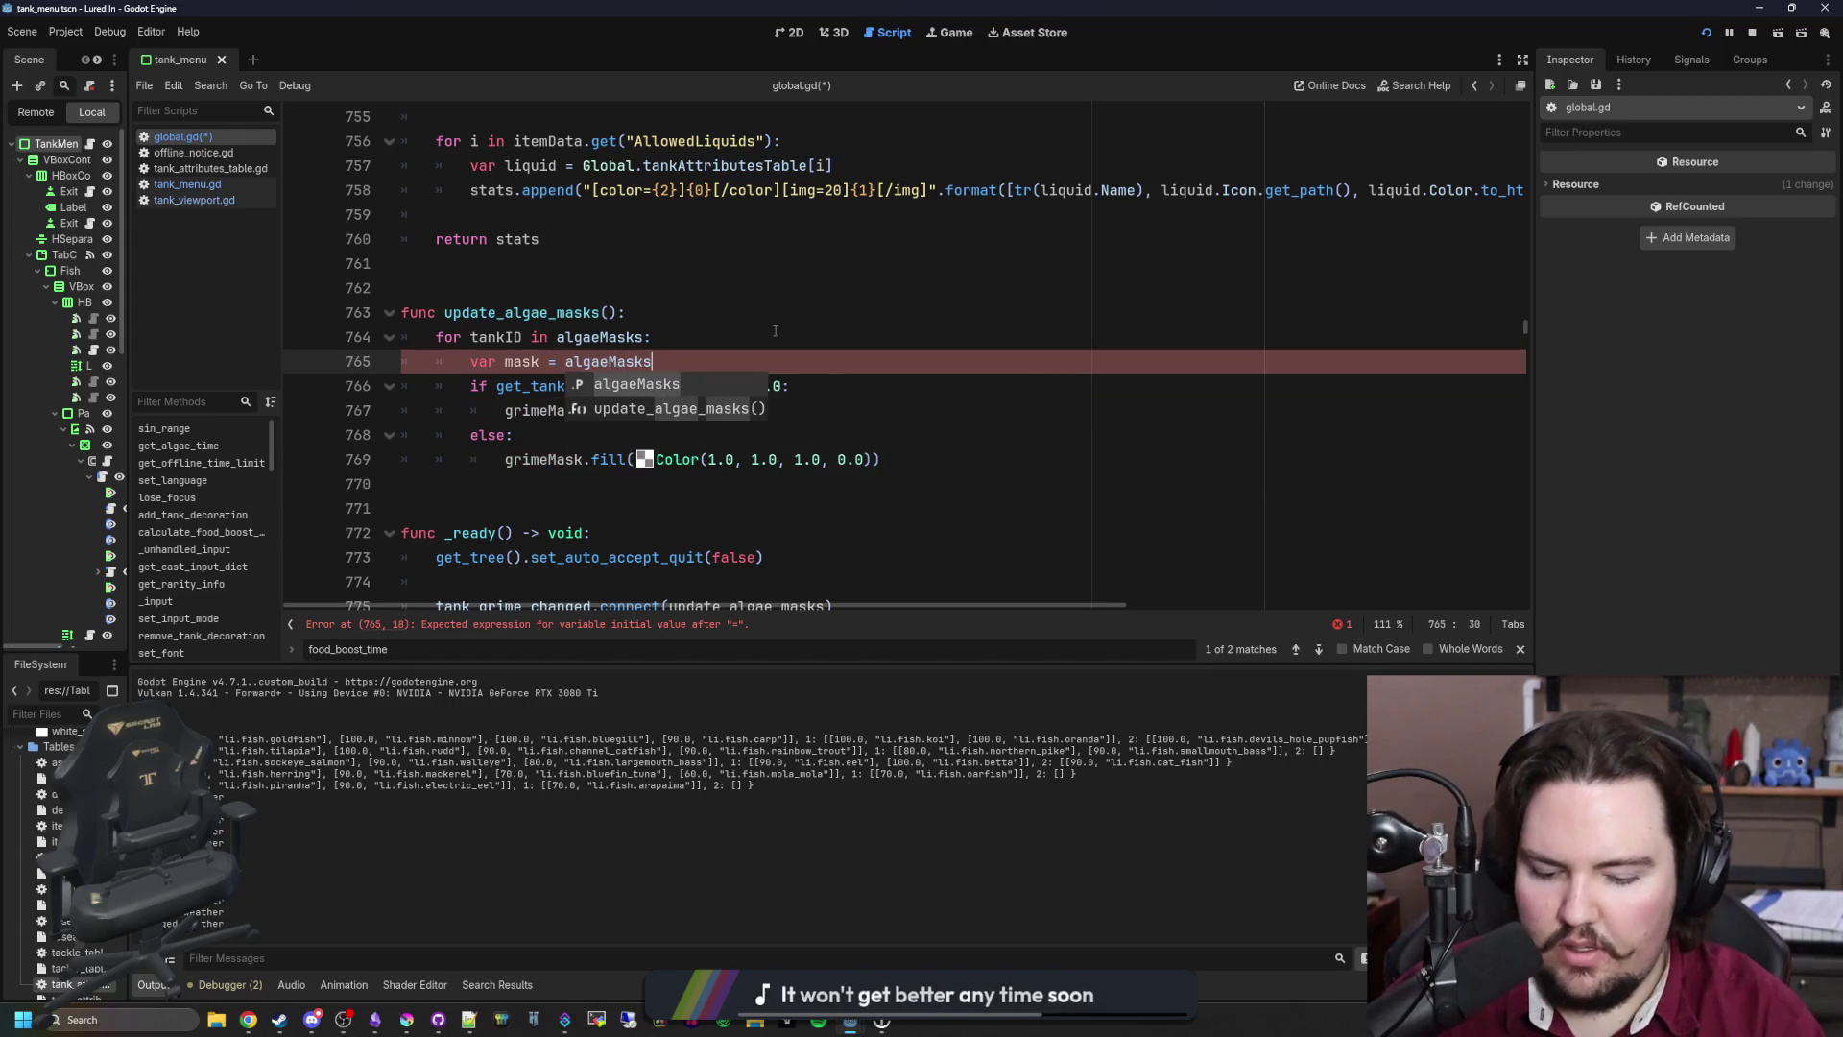
type("[]et(tankID)")
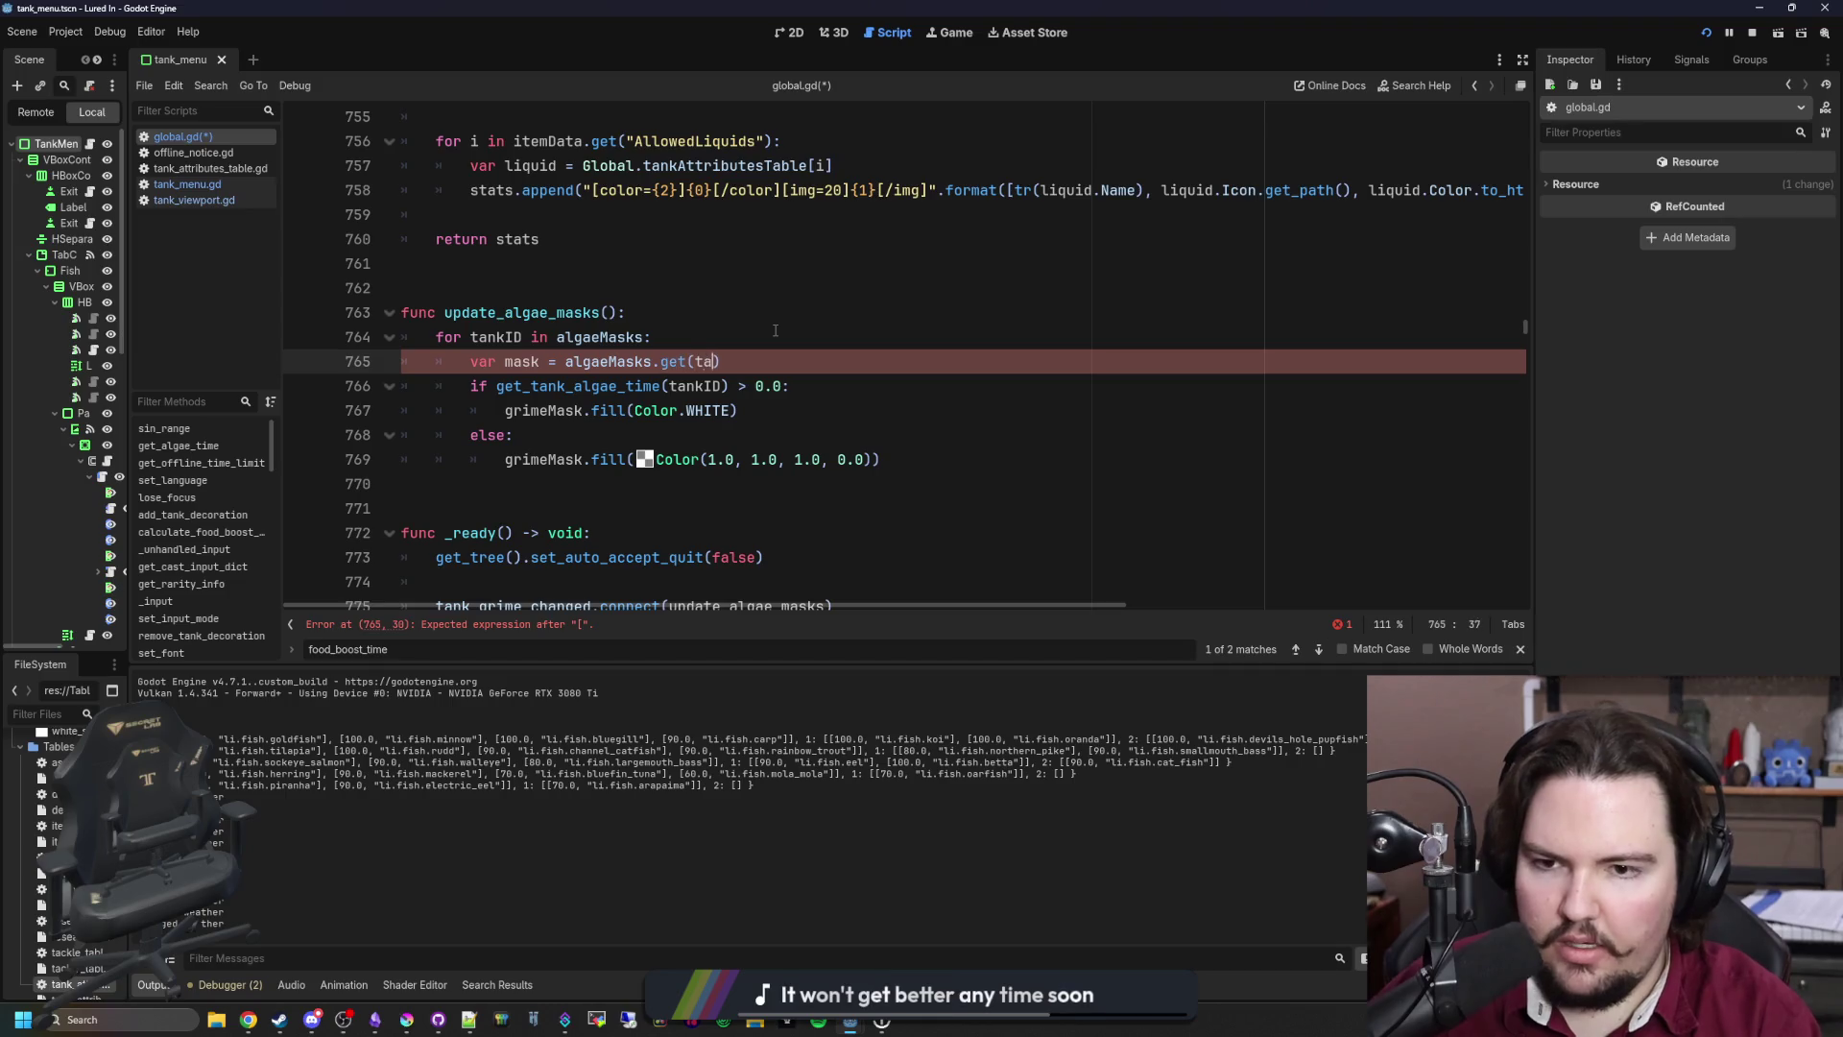
left_click(672, 312)
double_click(521, 361)
key("ctrl+c")
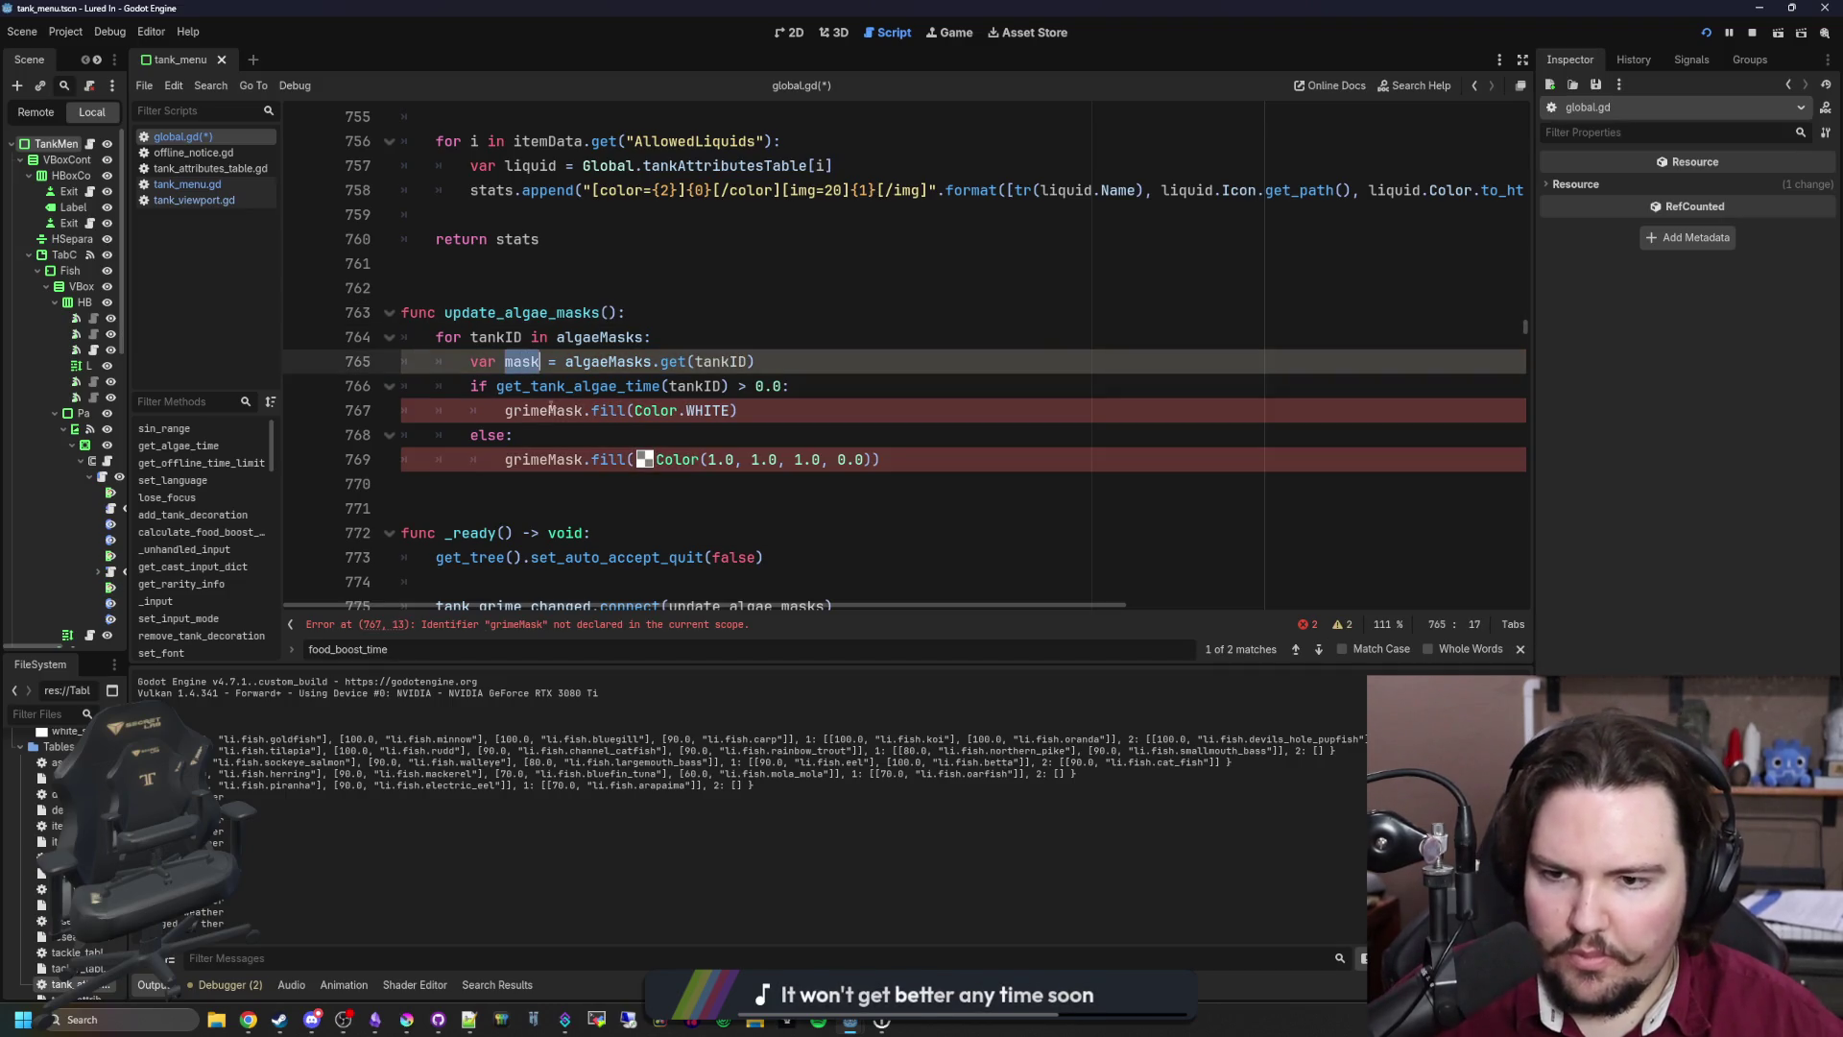
double_click(543, 410)
key("ctrl+v")
double_click(543, 460)
key("ctrl+v")
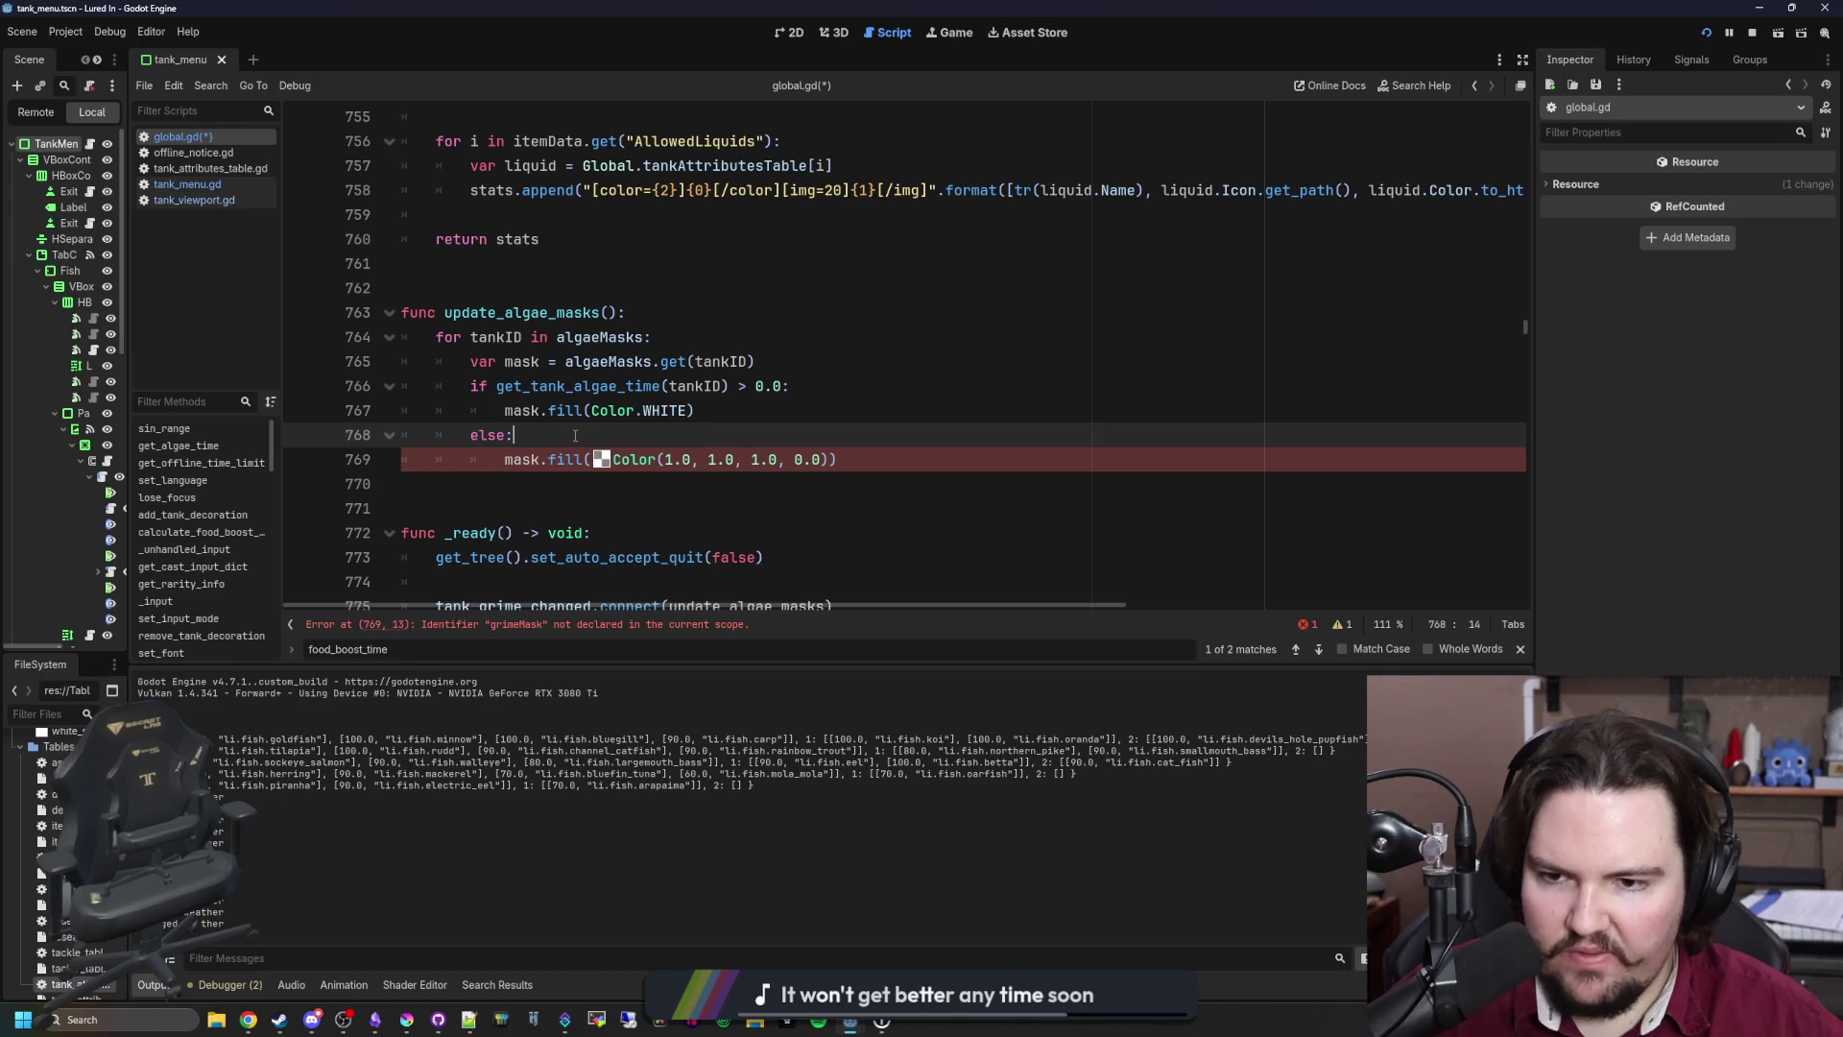
left_click(764, 419)
key("ctrl+s")
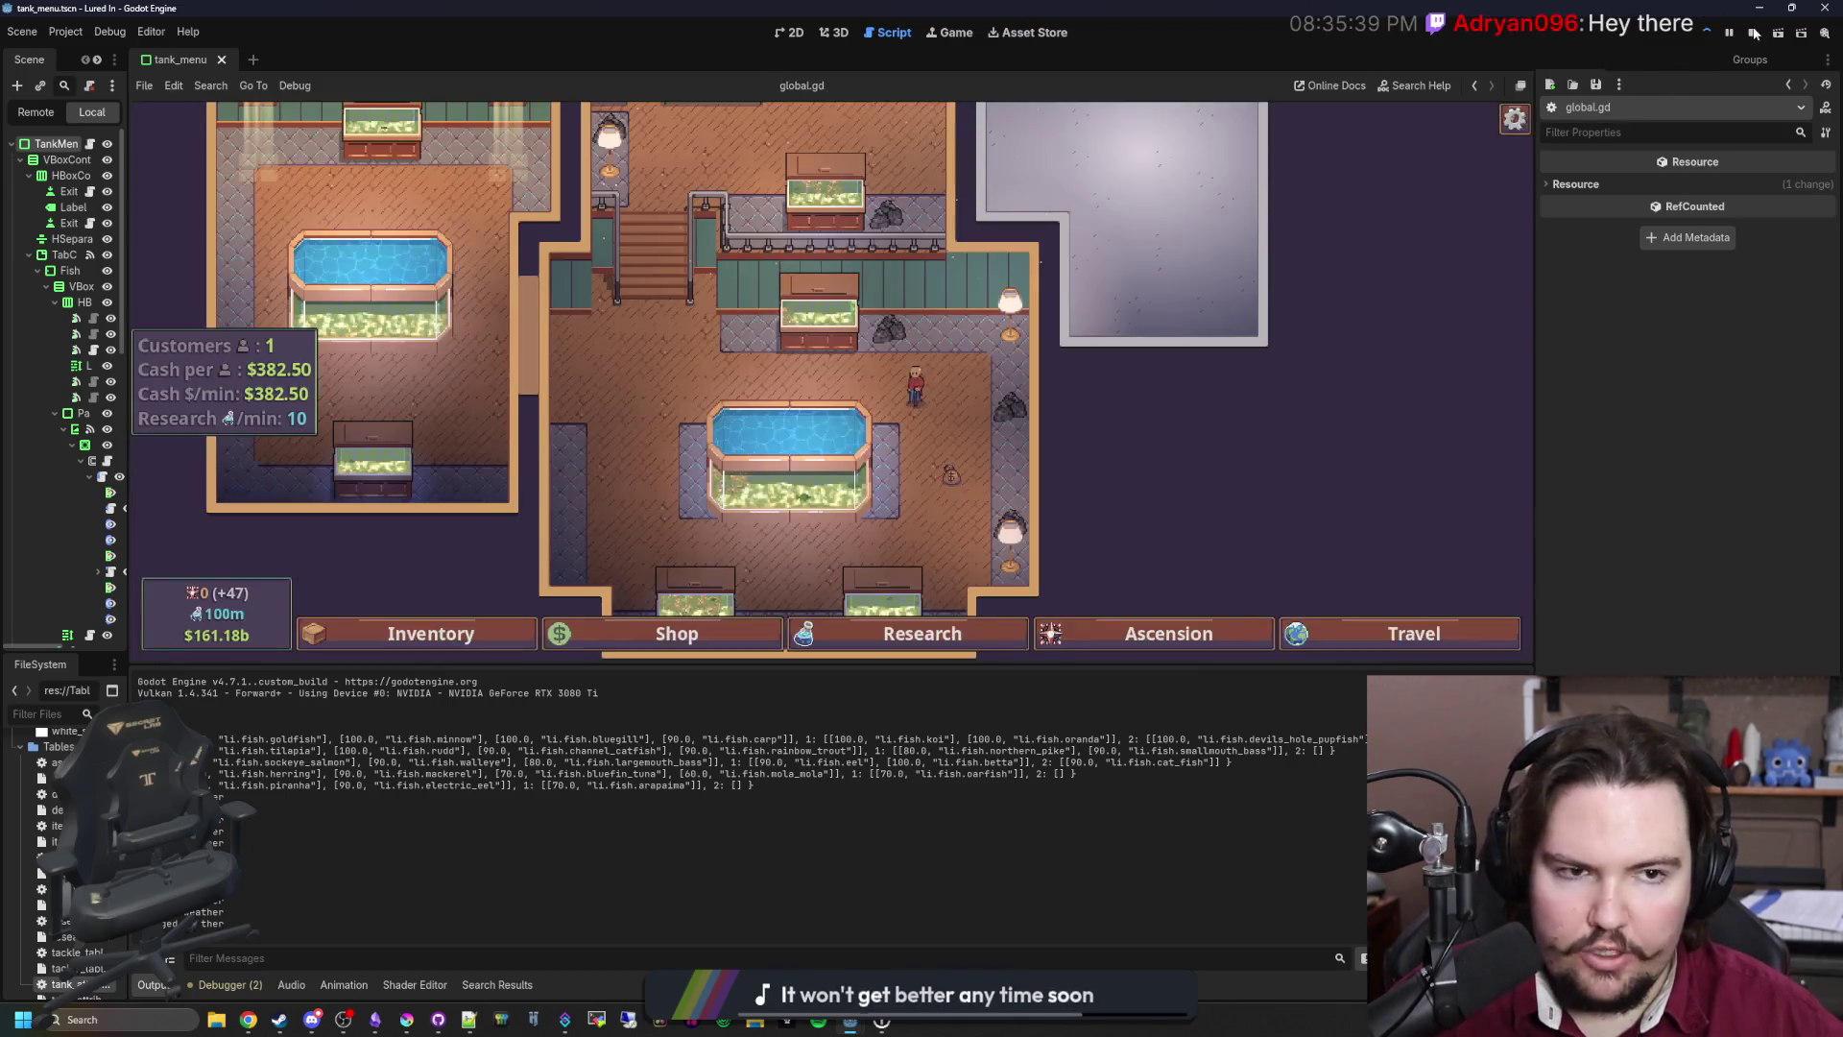
Step: Run the project with F5 to test the new algae mask logic
key("F5")
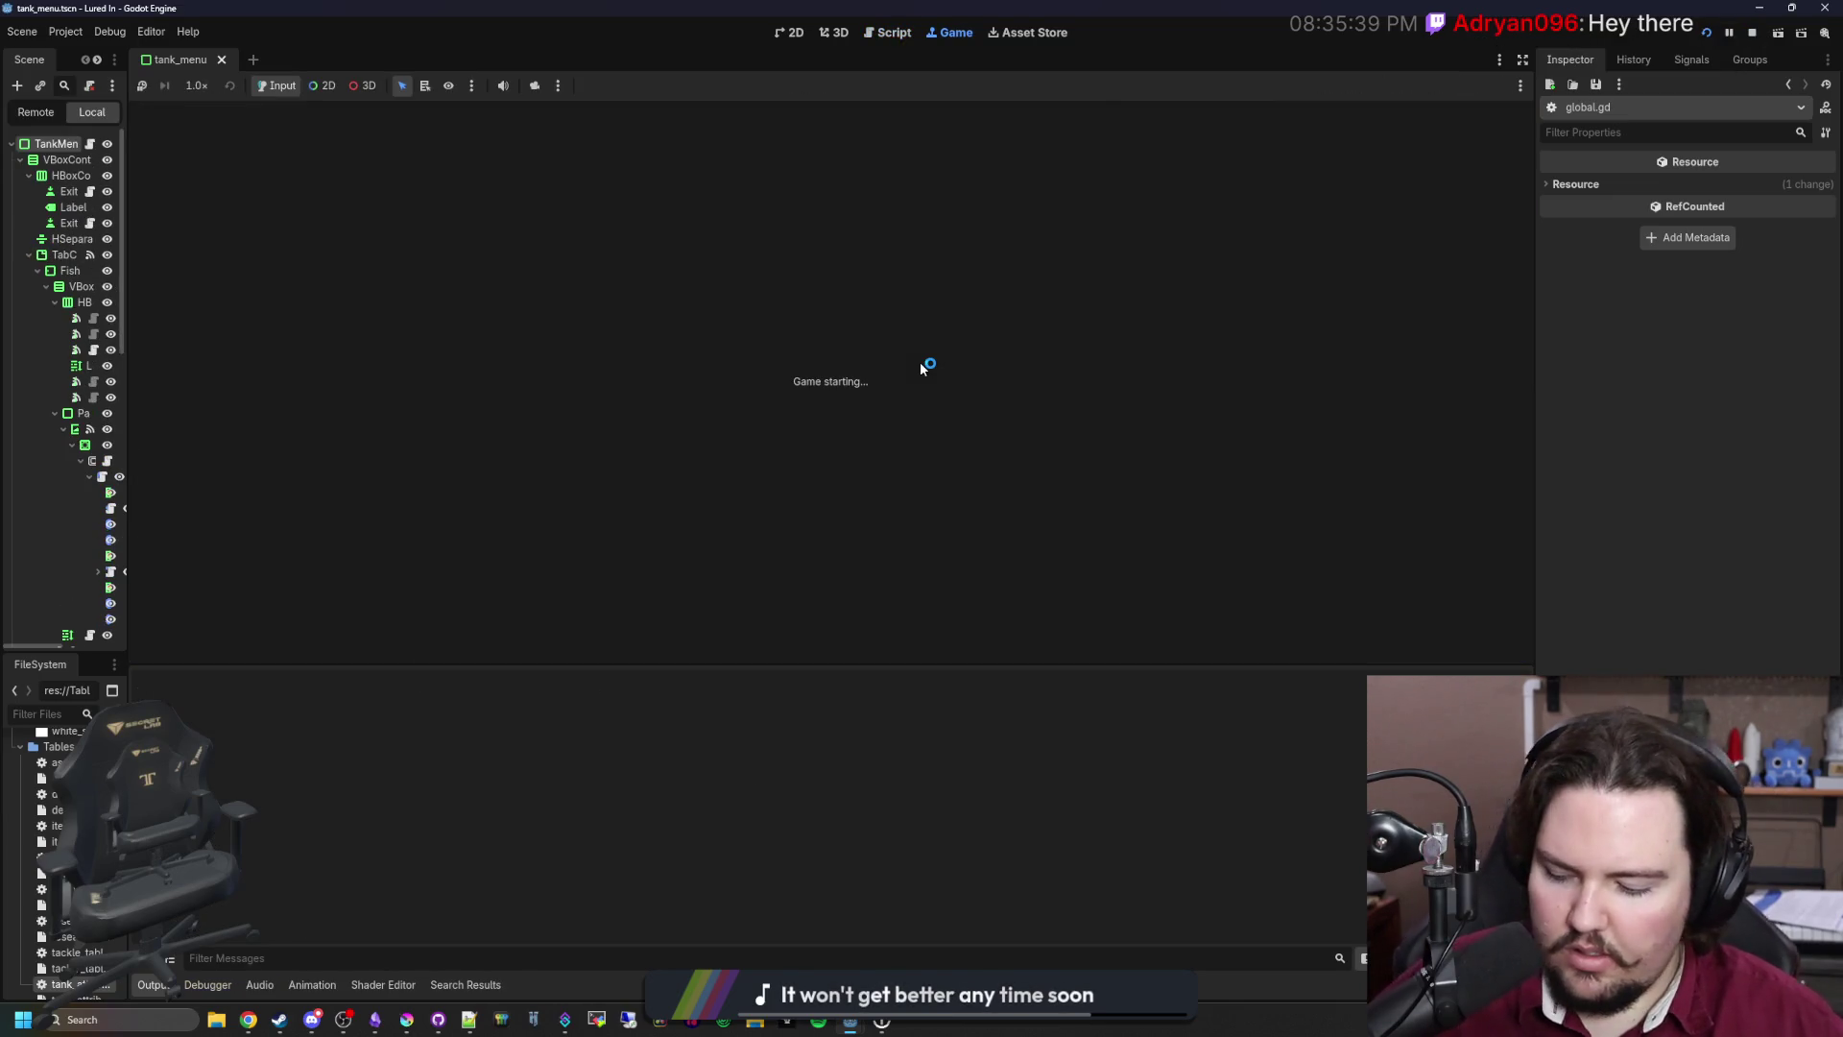
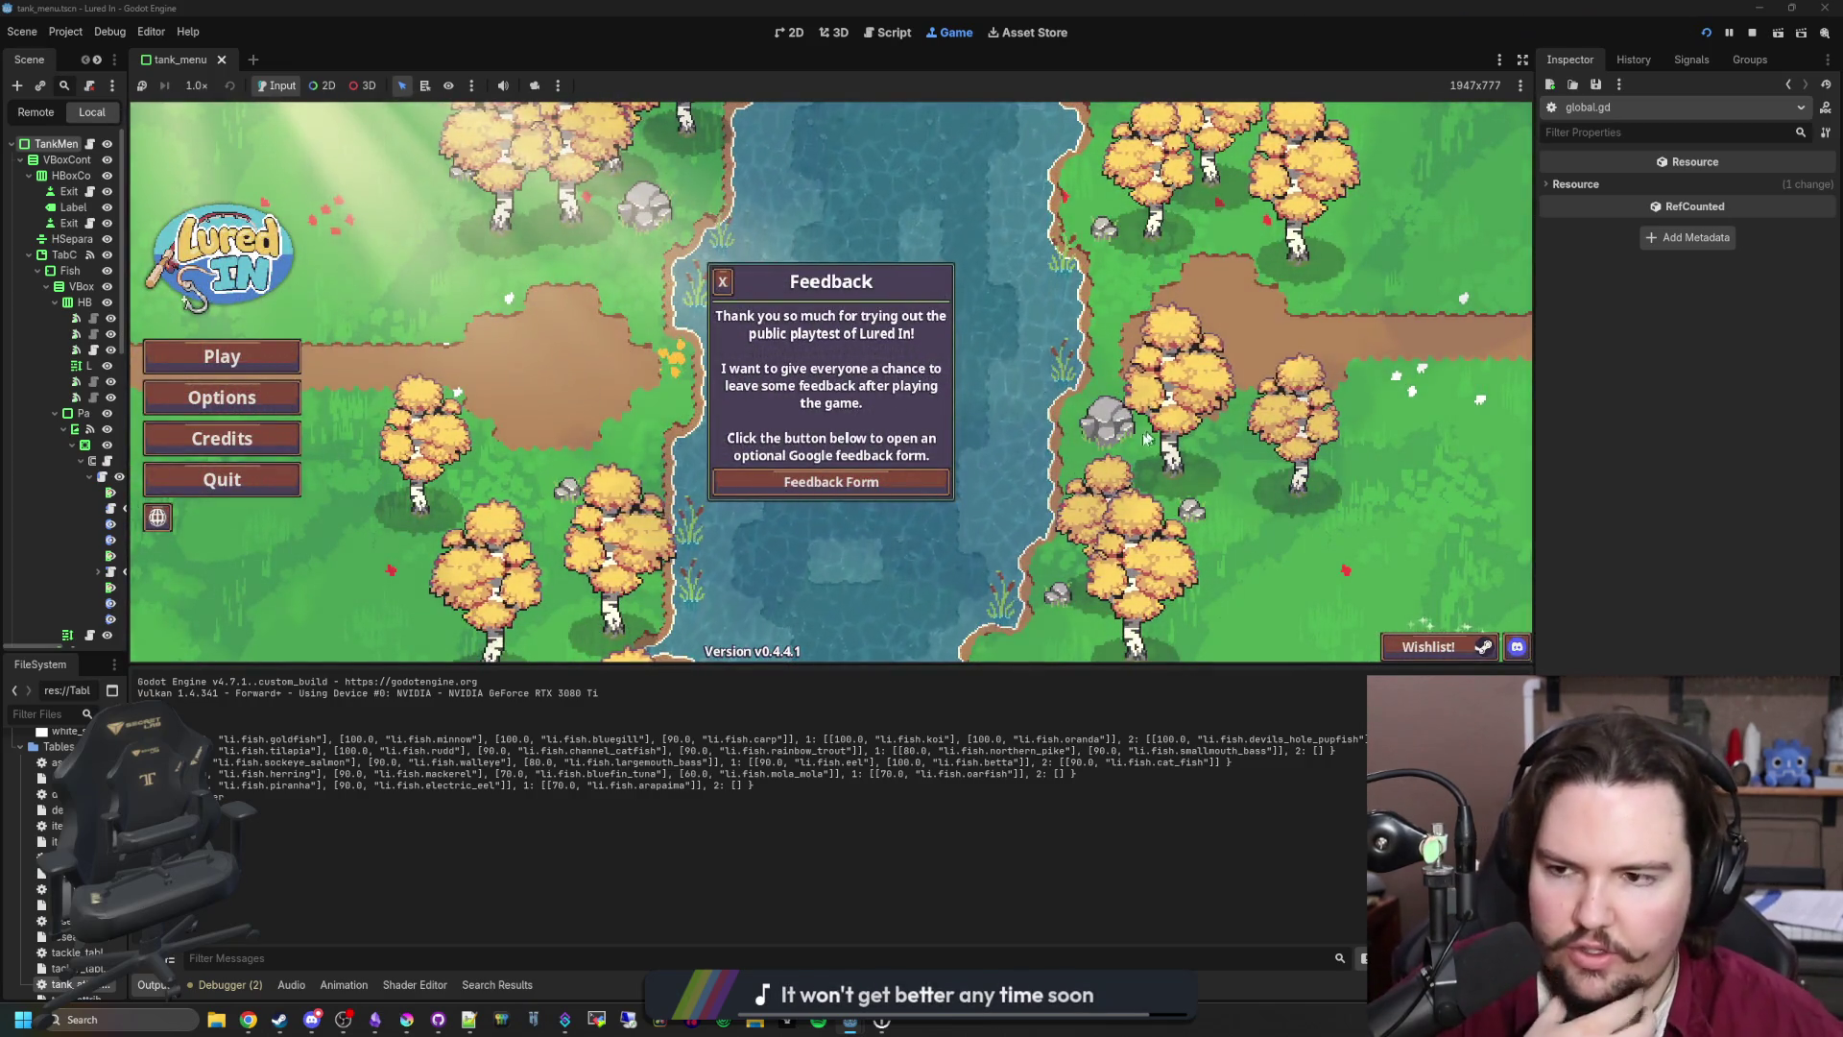
Step: Start Lured In, dismiss Welcome Back, check Fish Tank 2, and widen the scene tree panel
left_click(222, 356)
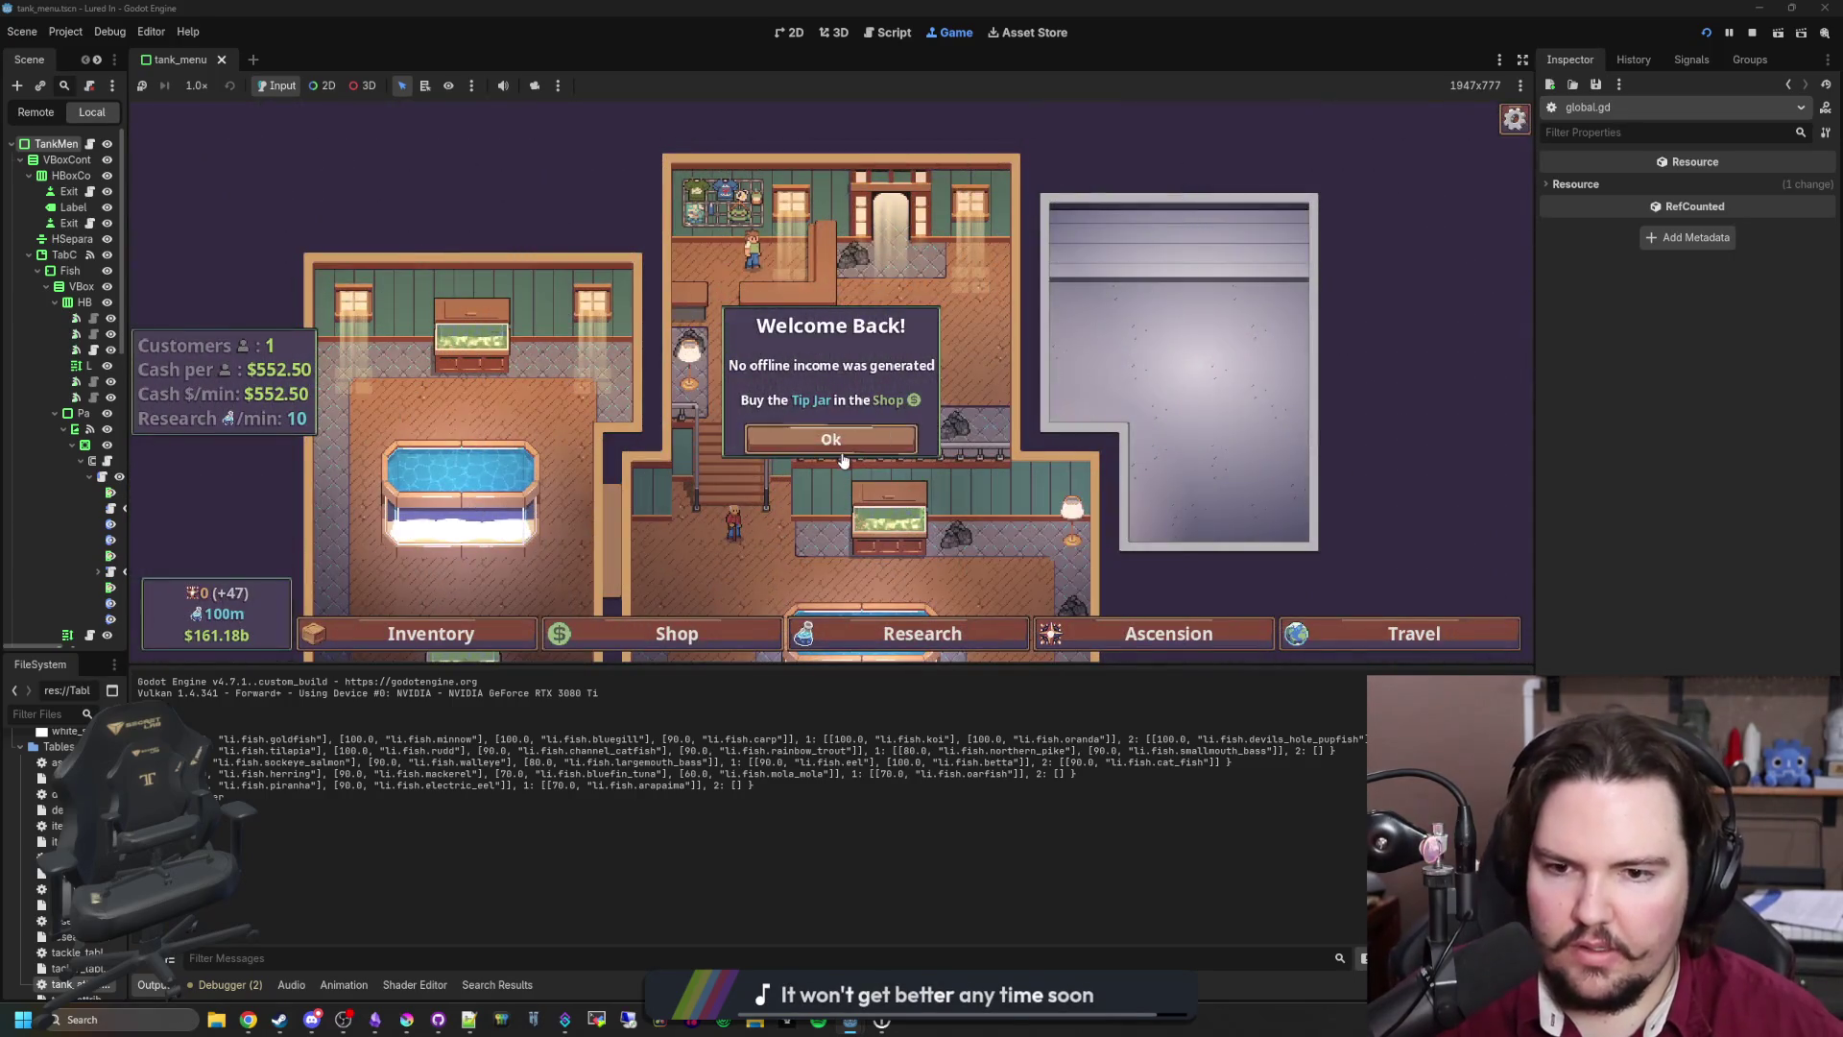
left_click(831, 440)
left_click(866, 418)
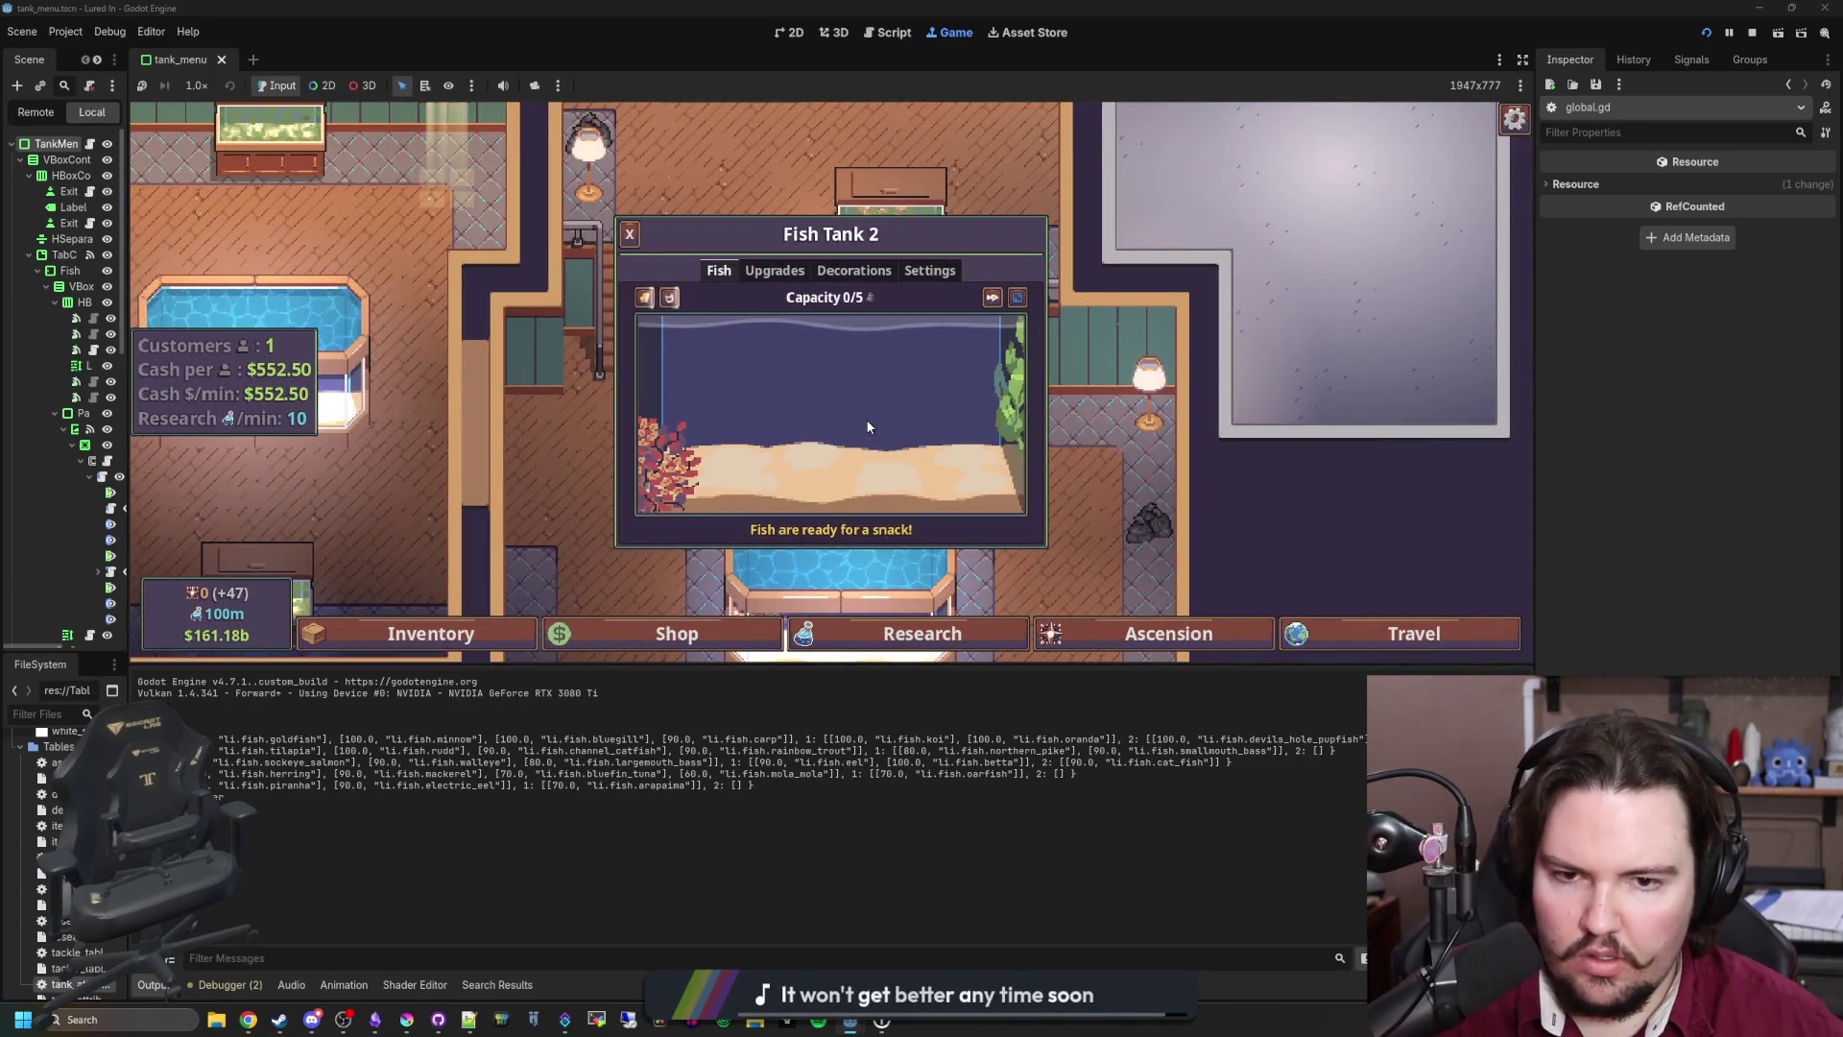
left_click(865, 419)
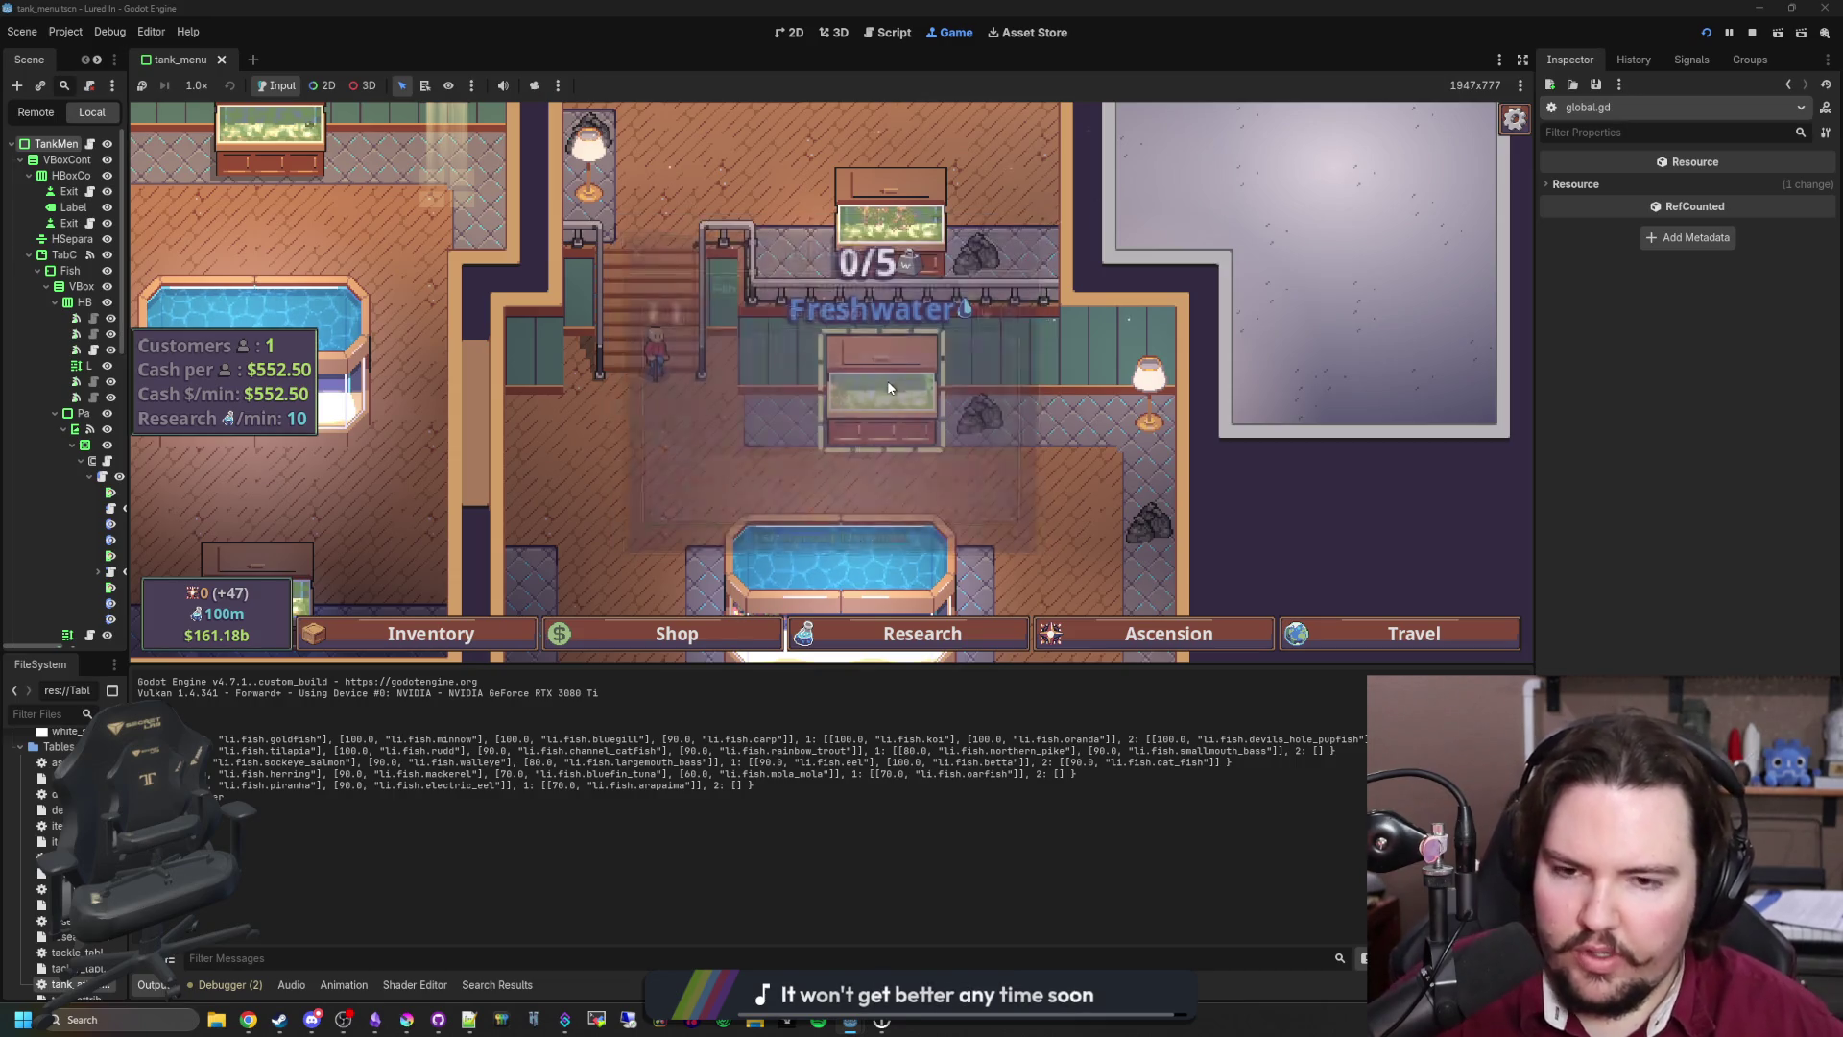
left_click(887, 380)
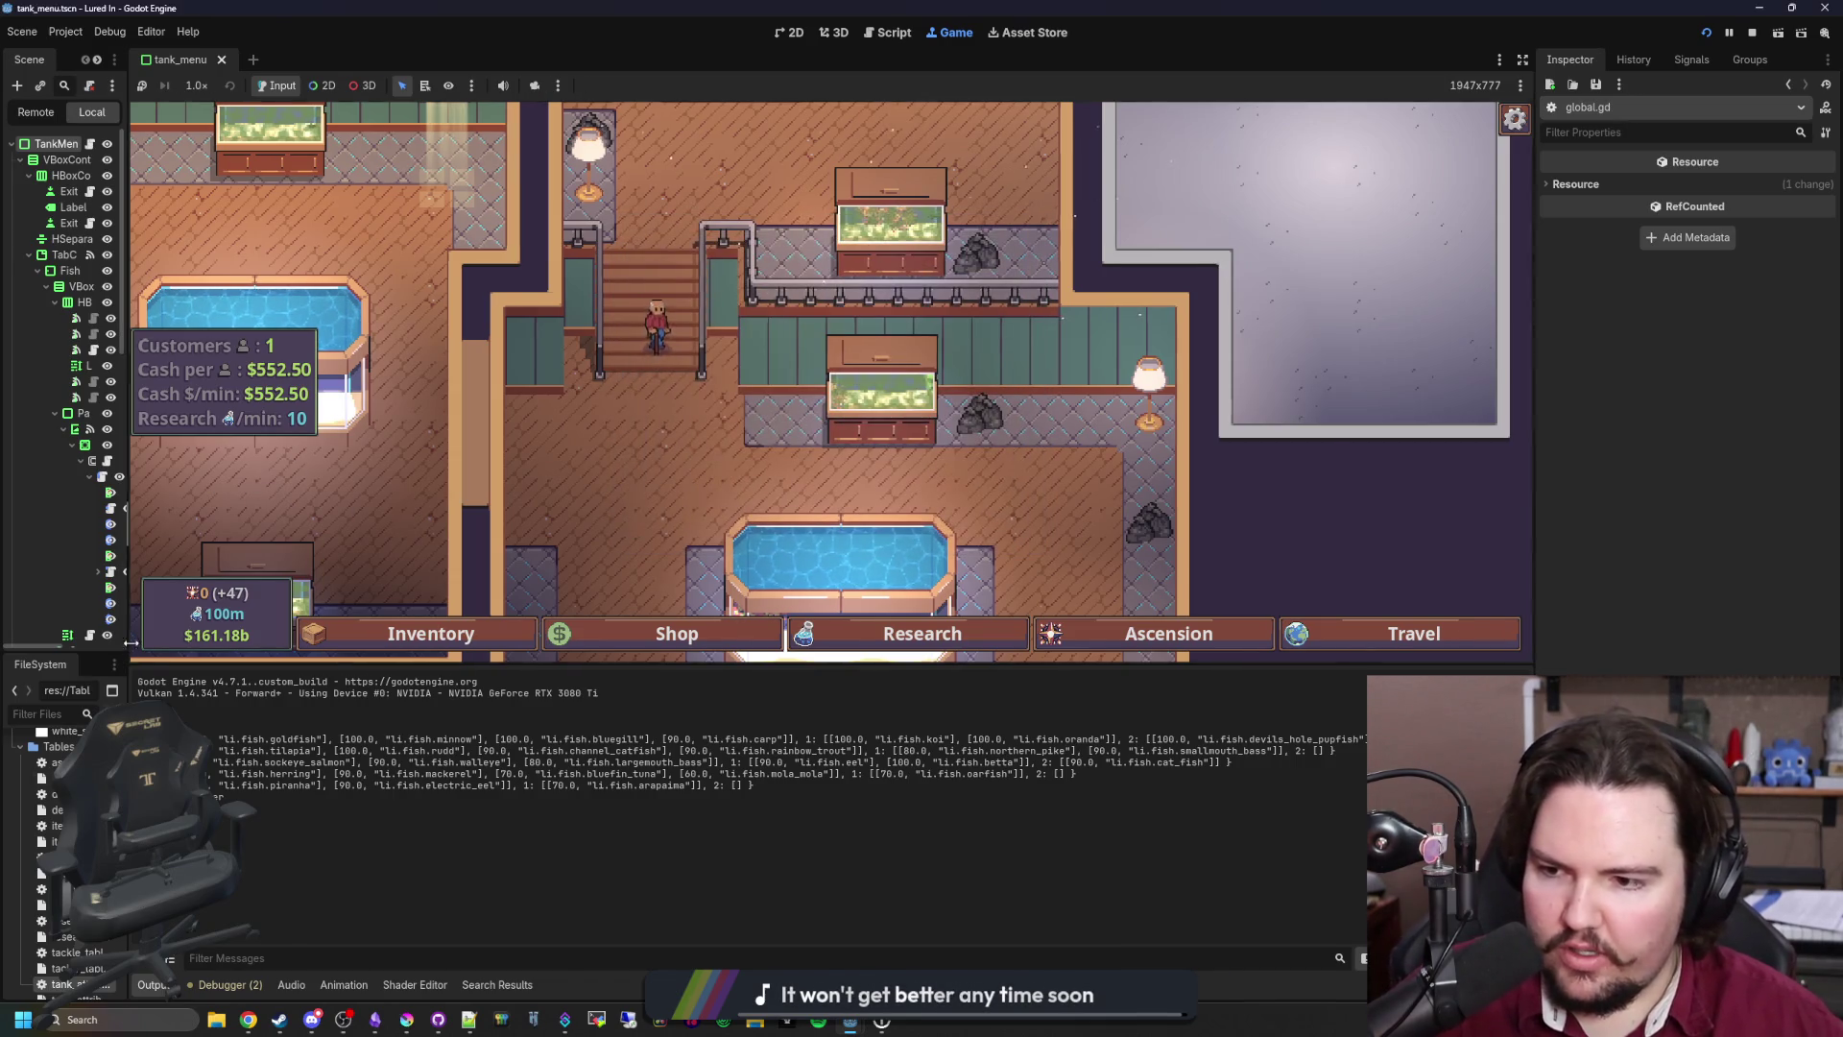
left_click_drag(125, 642, 338, 642)
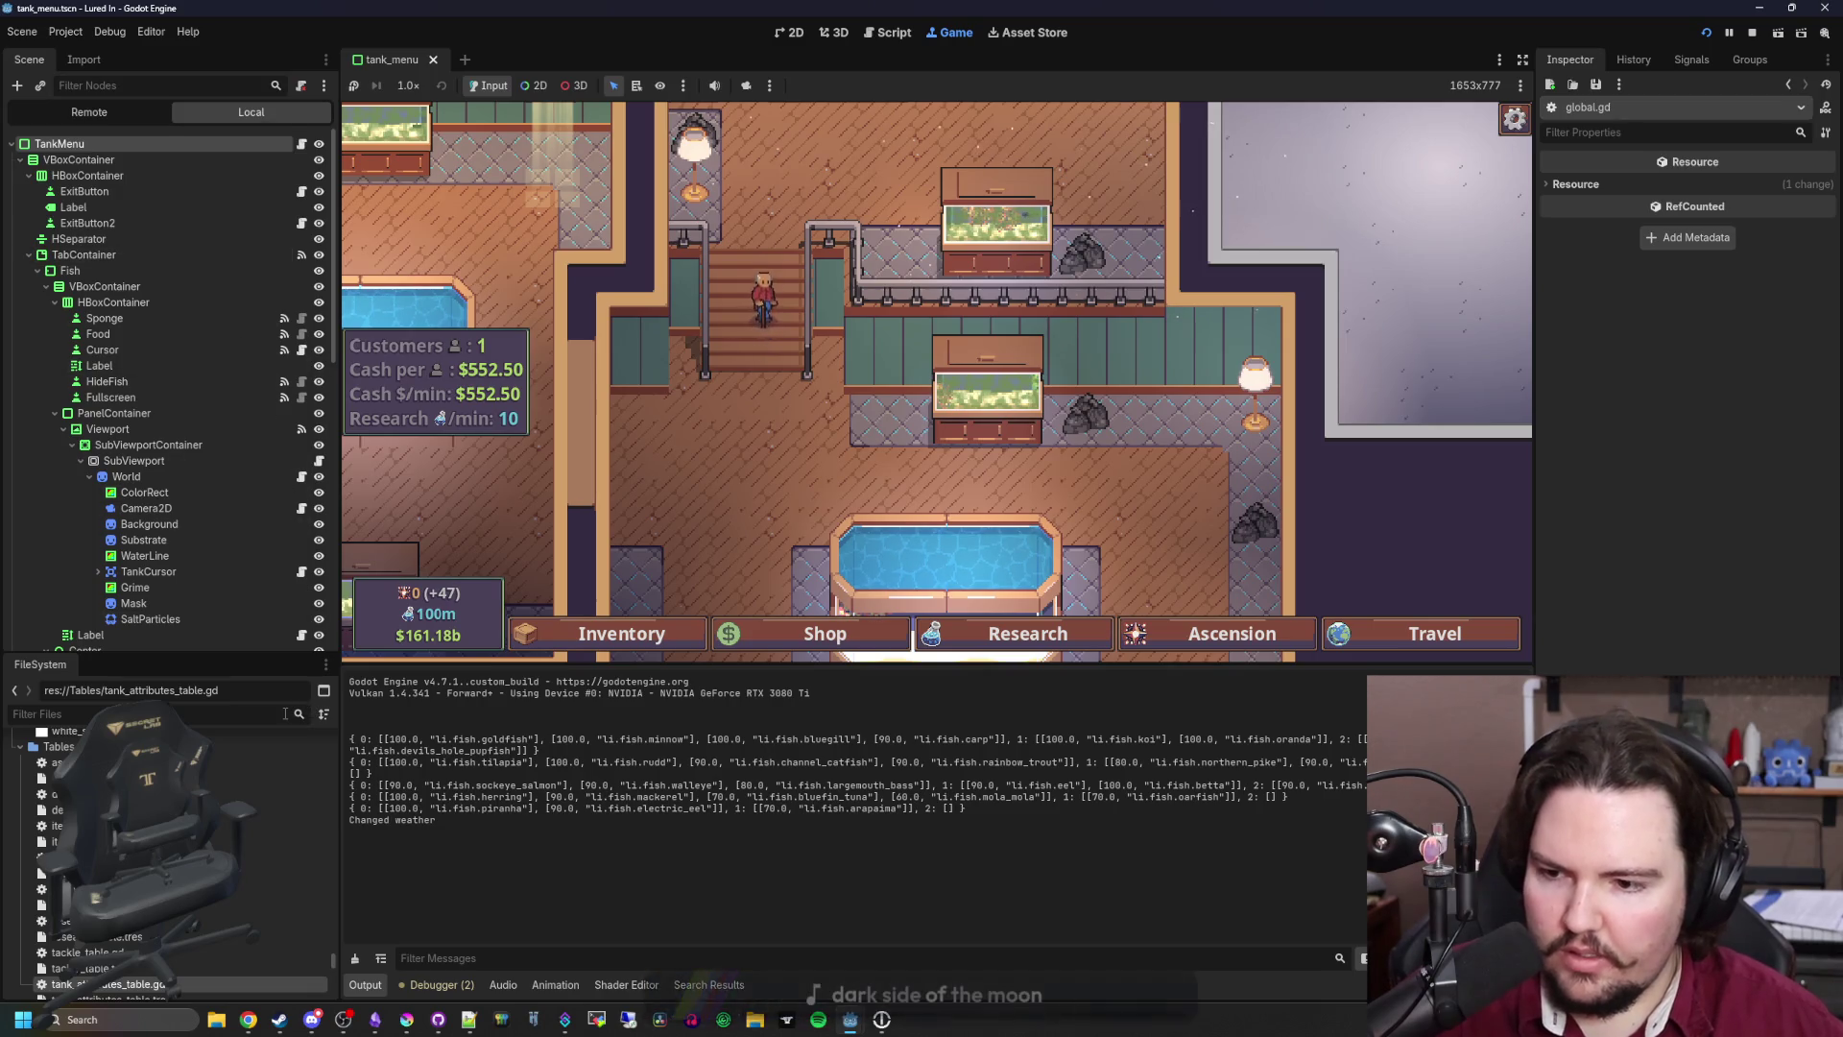
Step: Filter FileSystem for 'glob', open global.gd, and save it
left_click(192, 713)
type("glob")
double_click(53, 838)
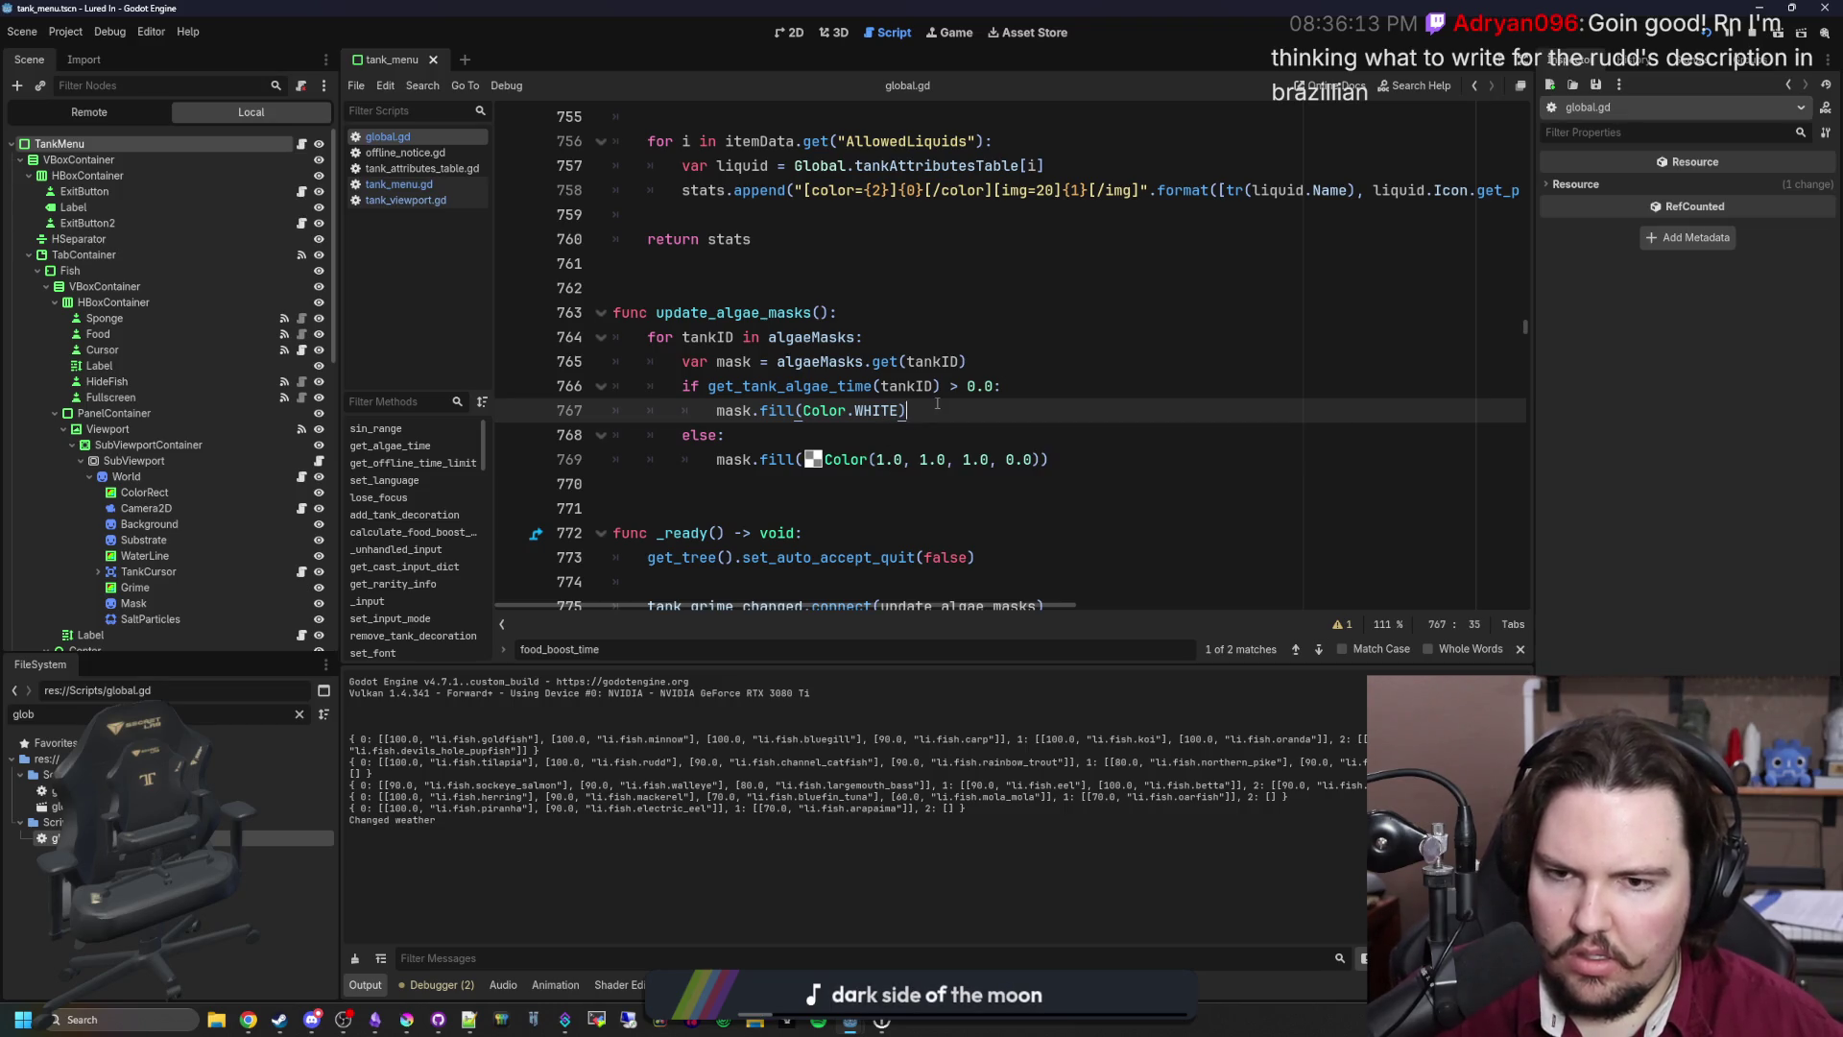
left_click(735, 294)
key("ctrl+s")
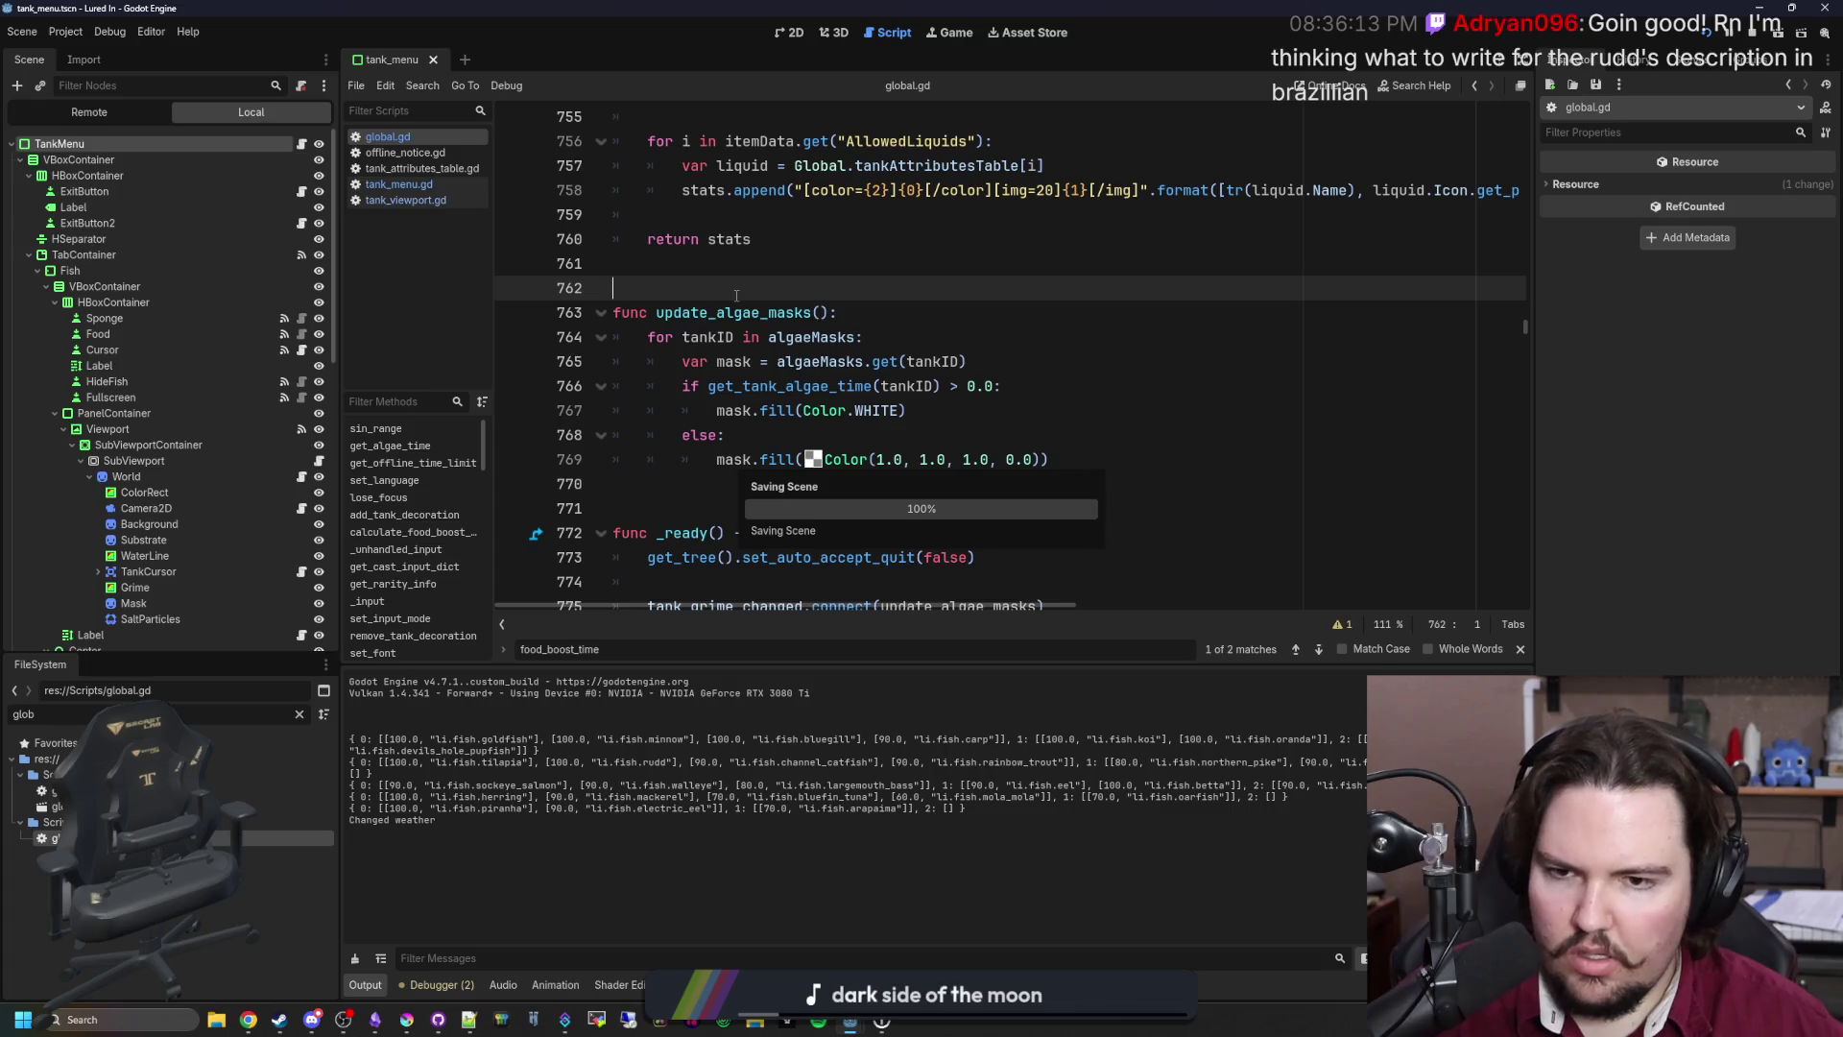
Step: Cut the tank_grime_changed connect line from the start of _ready and clear the commented web-check lines
key("ctrl+f")
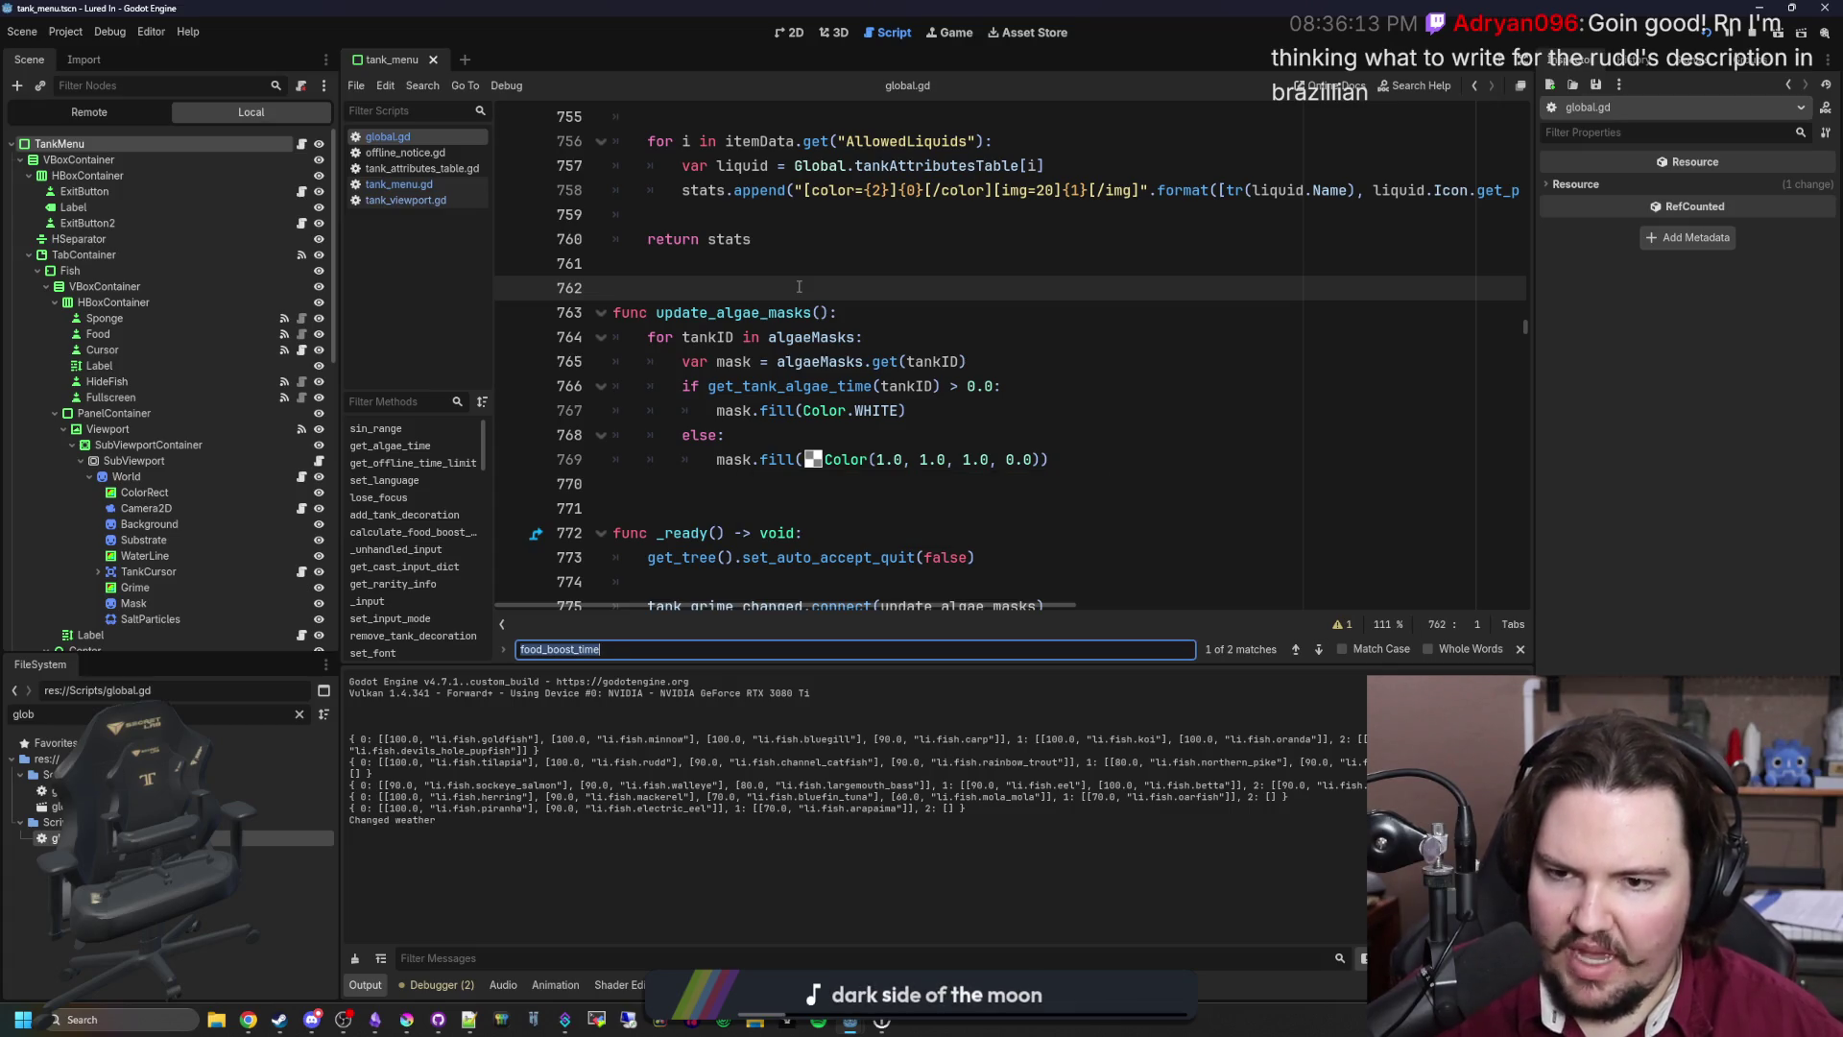
type("_ready")
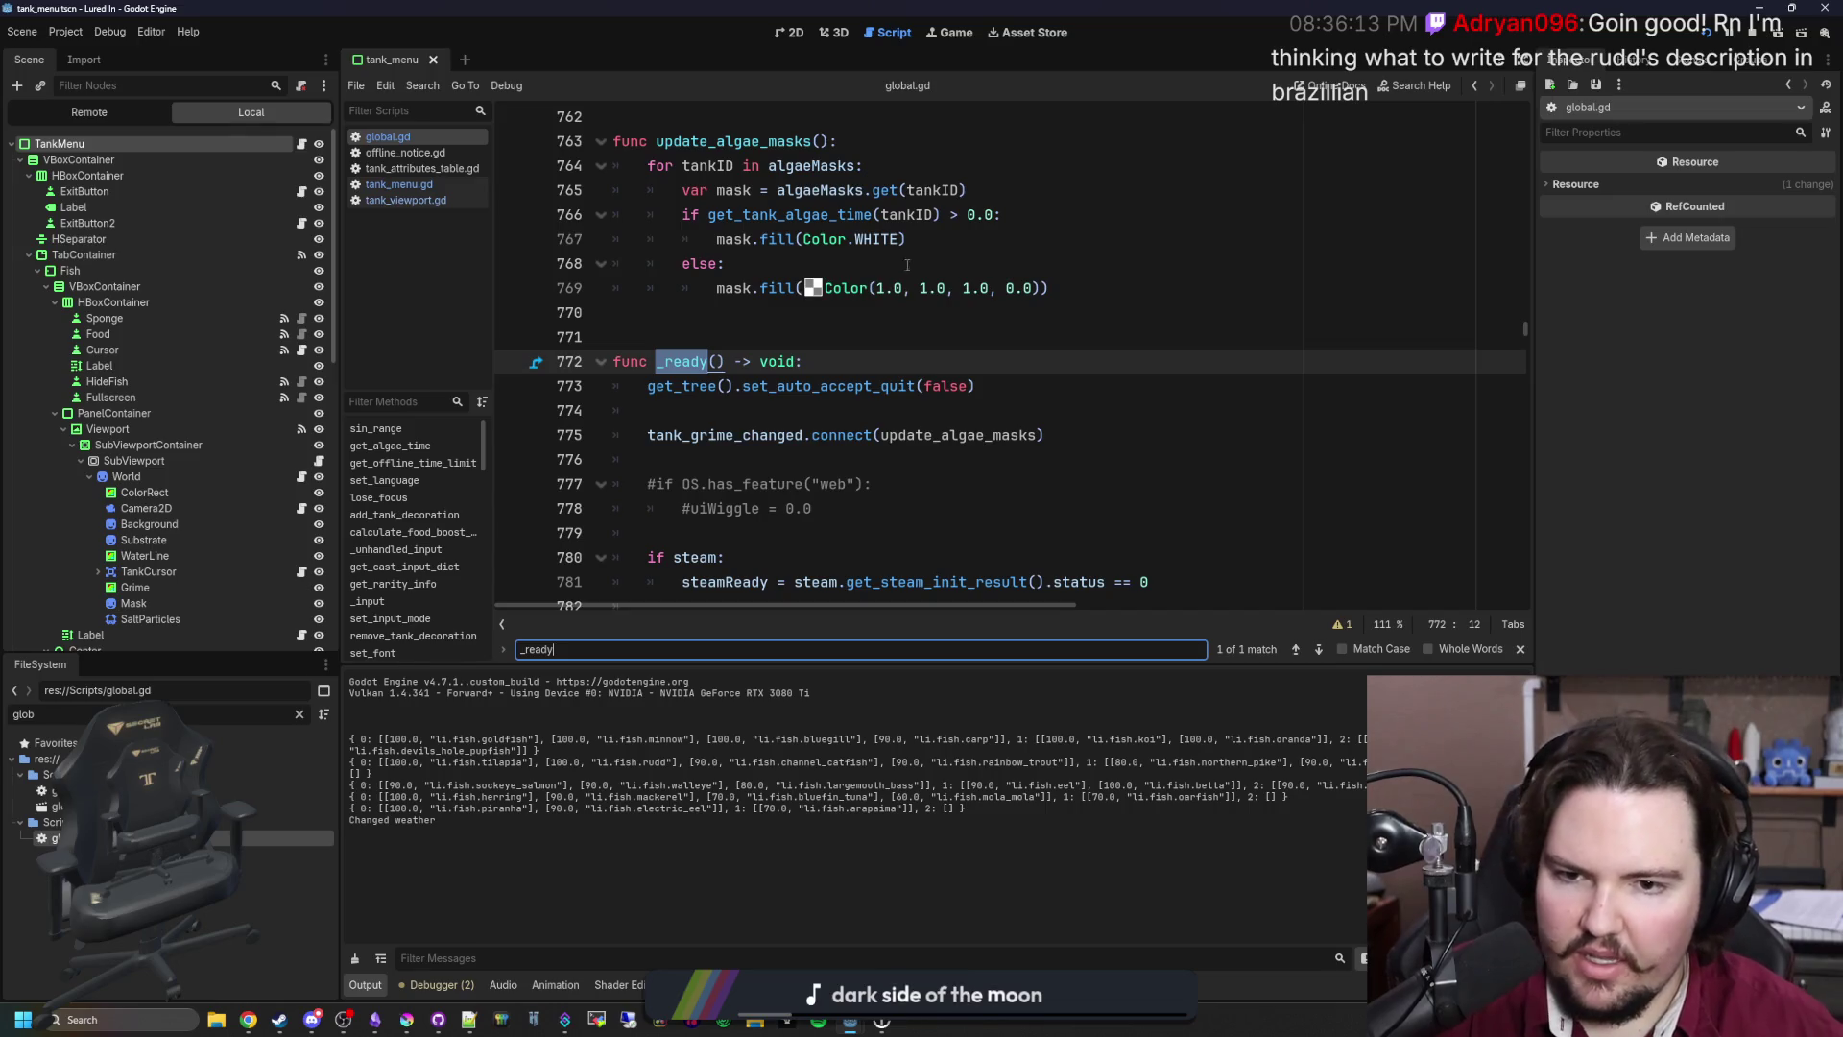
scroll(778, 399, "down", 1)
left_click(834, 388)
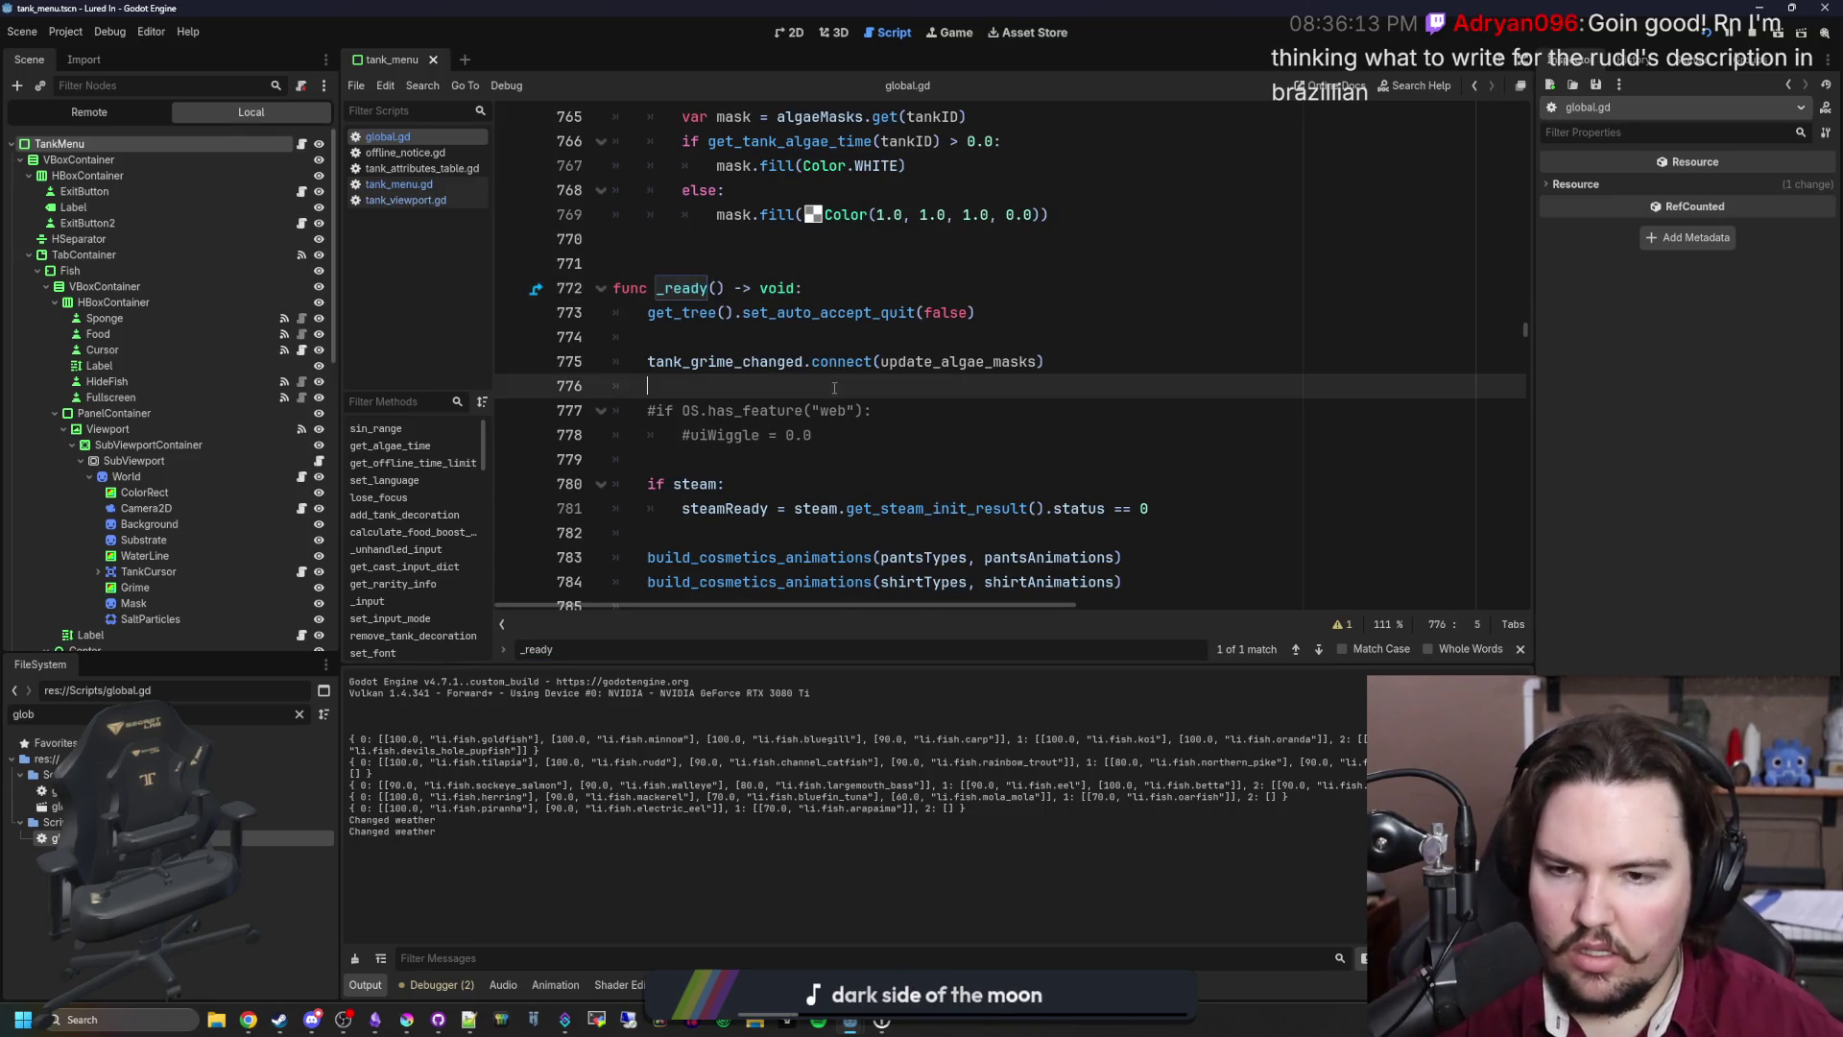
left_click_drag(1046, 362, 633, 355)
key("ctrl+c")
key("BackSpace")
key("BackSpace")
key("BackSpace")
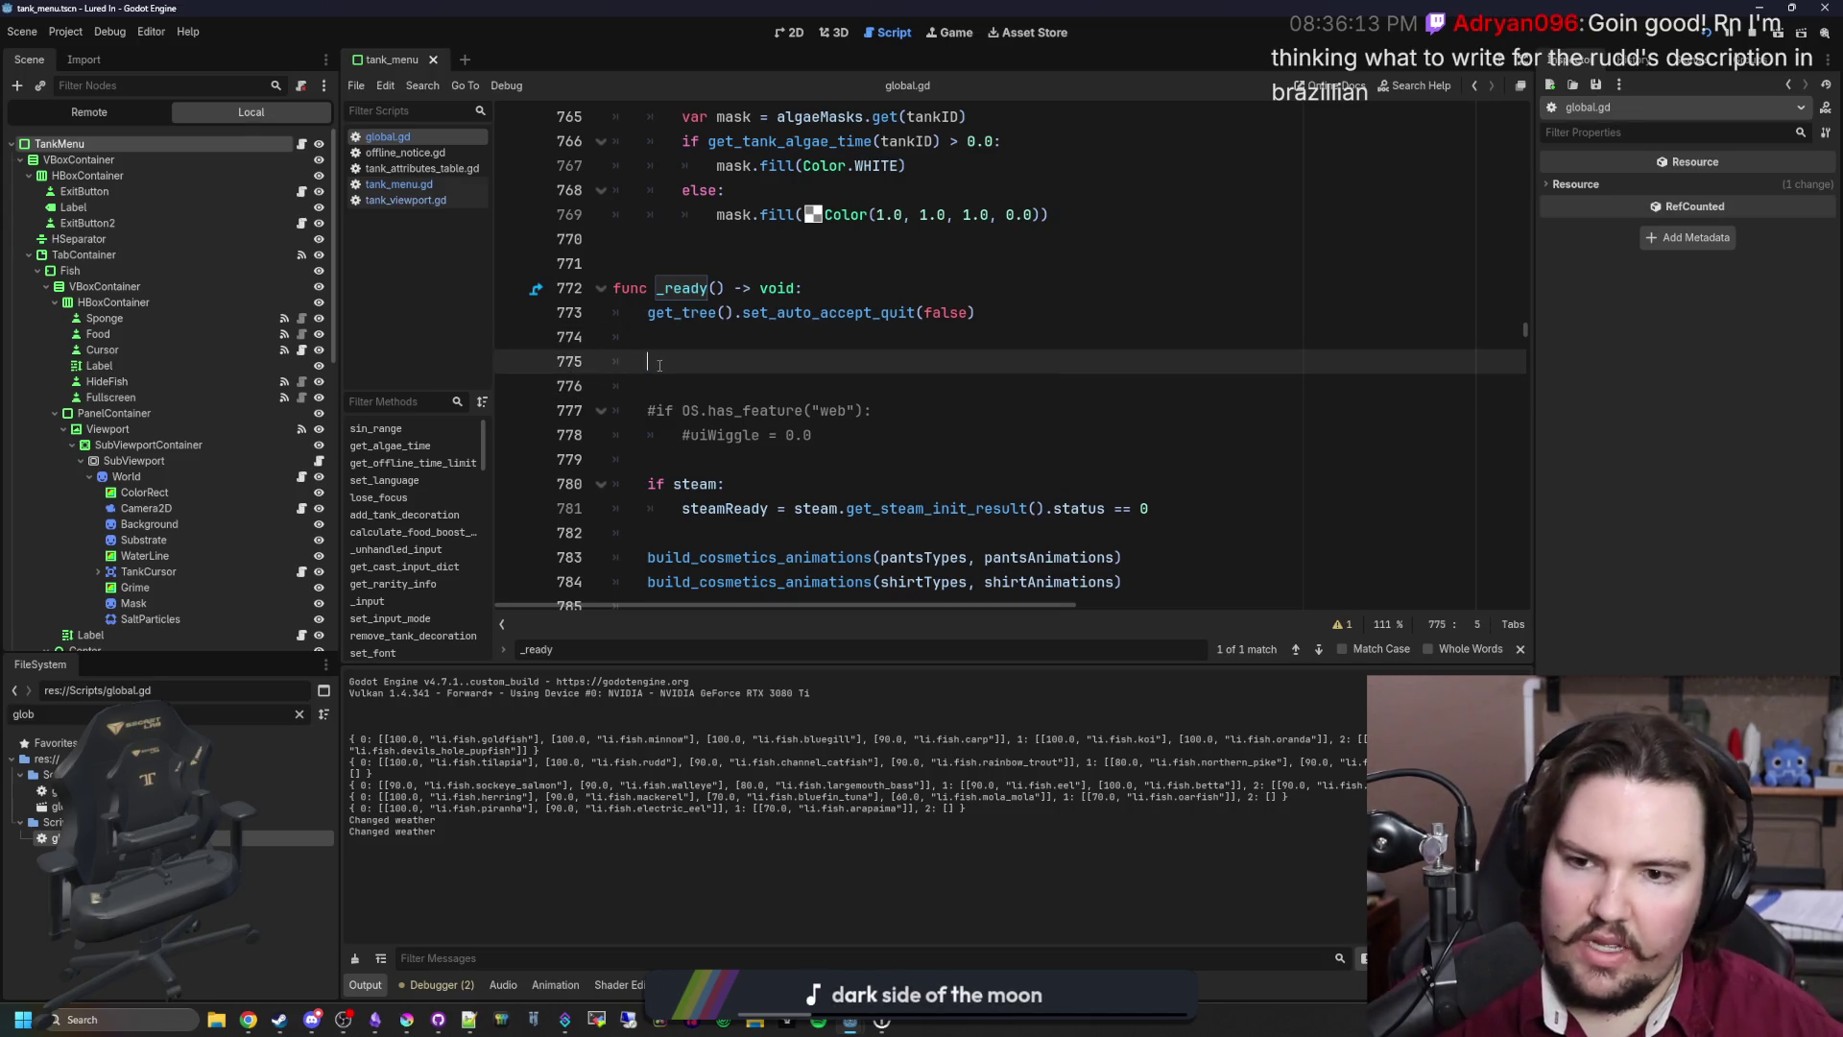
key("Delete")
left_click_drag(832, 393, 535, 342)
key("Return")
type("#if OS.")
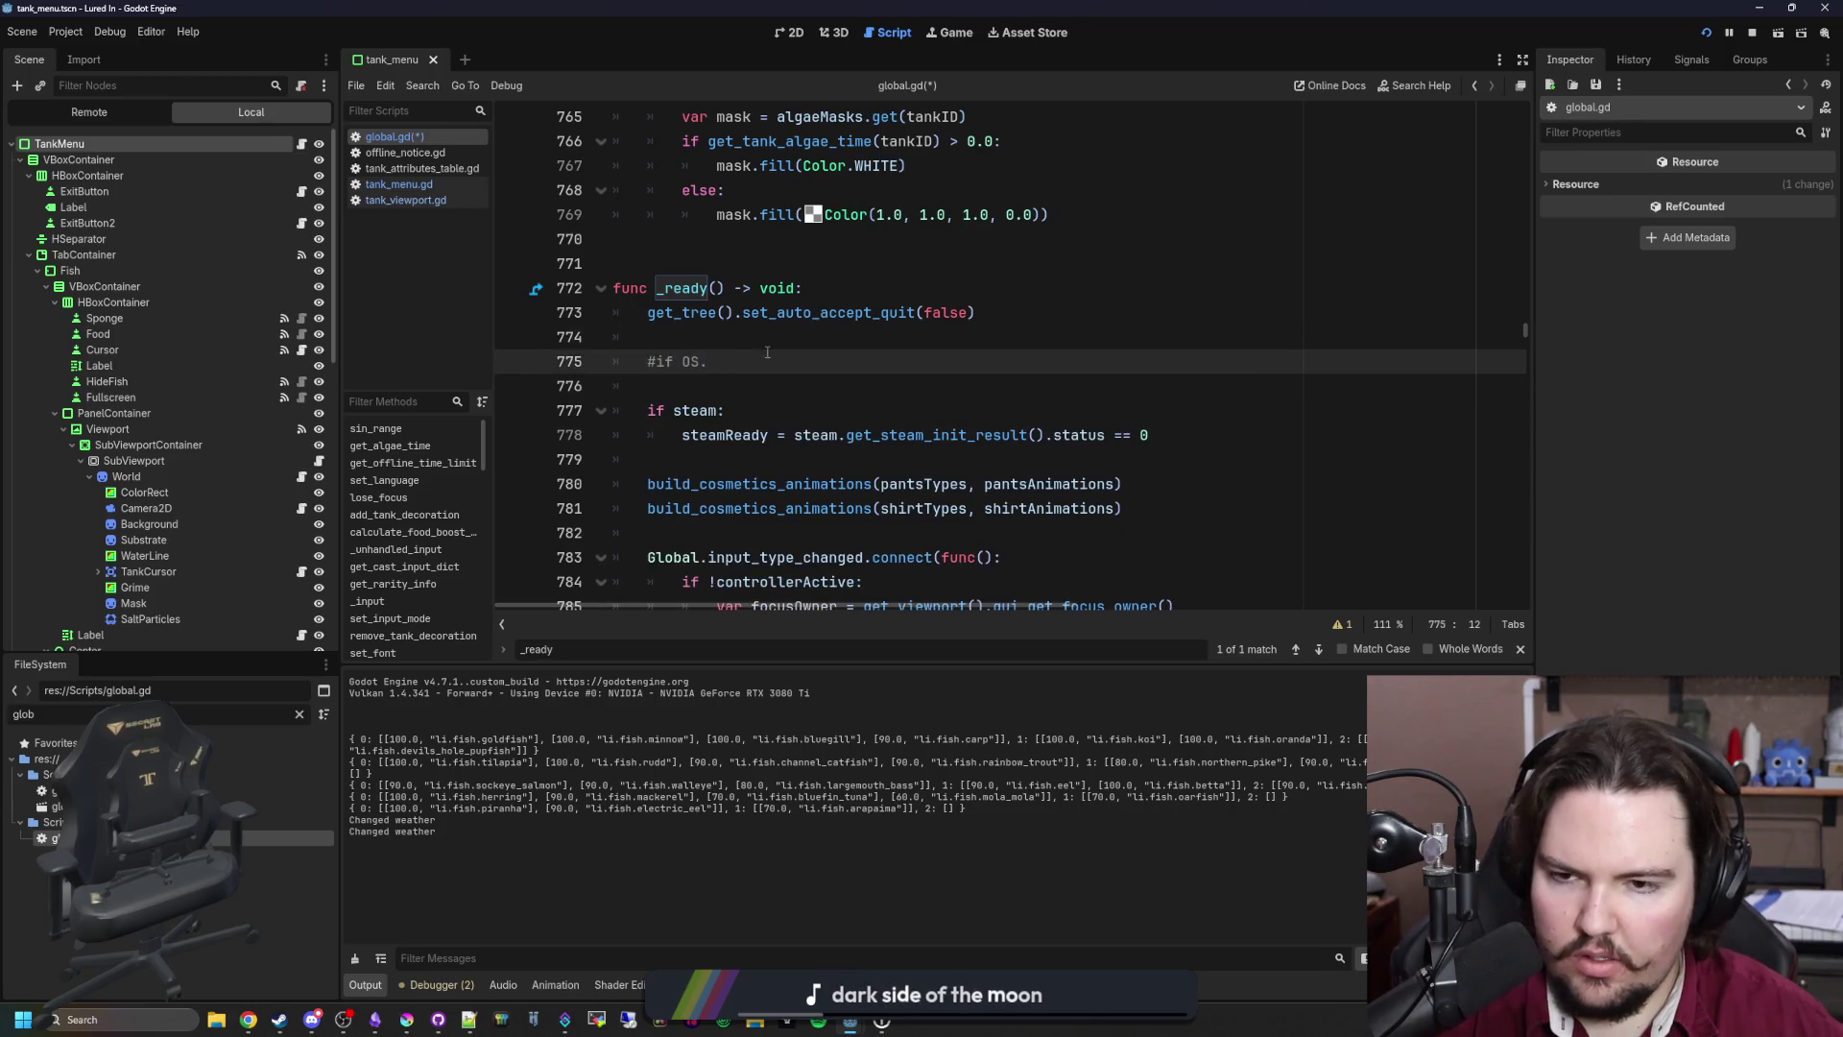
key("BackSpace")
key("BackSpace")
key("BackSpace")
Step: Paste the connect line at the end of _ready, add update_algae_masks() after it, save, and stop the game
scroll(739, 350, "down", 20)
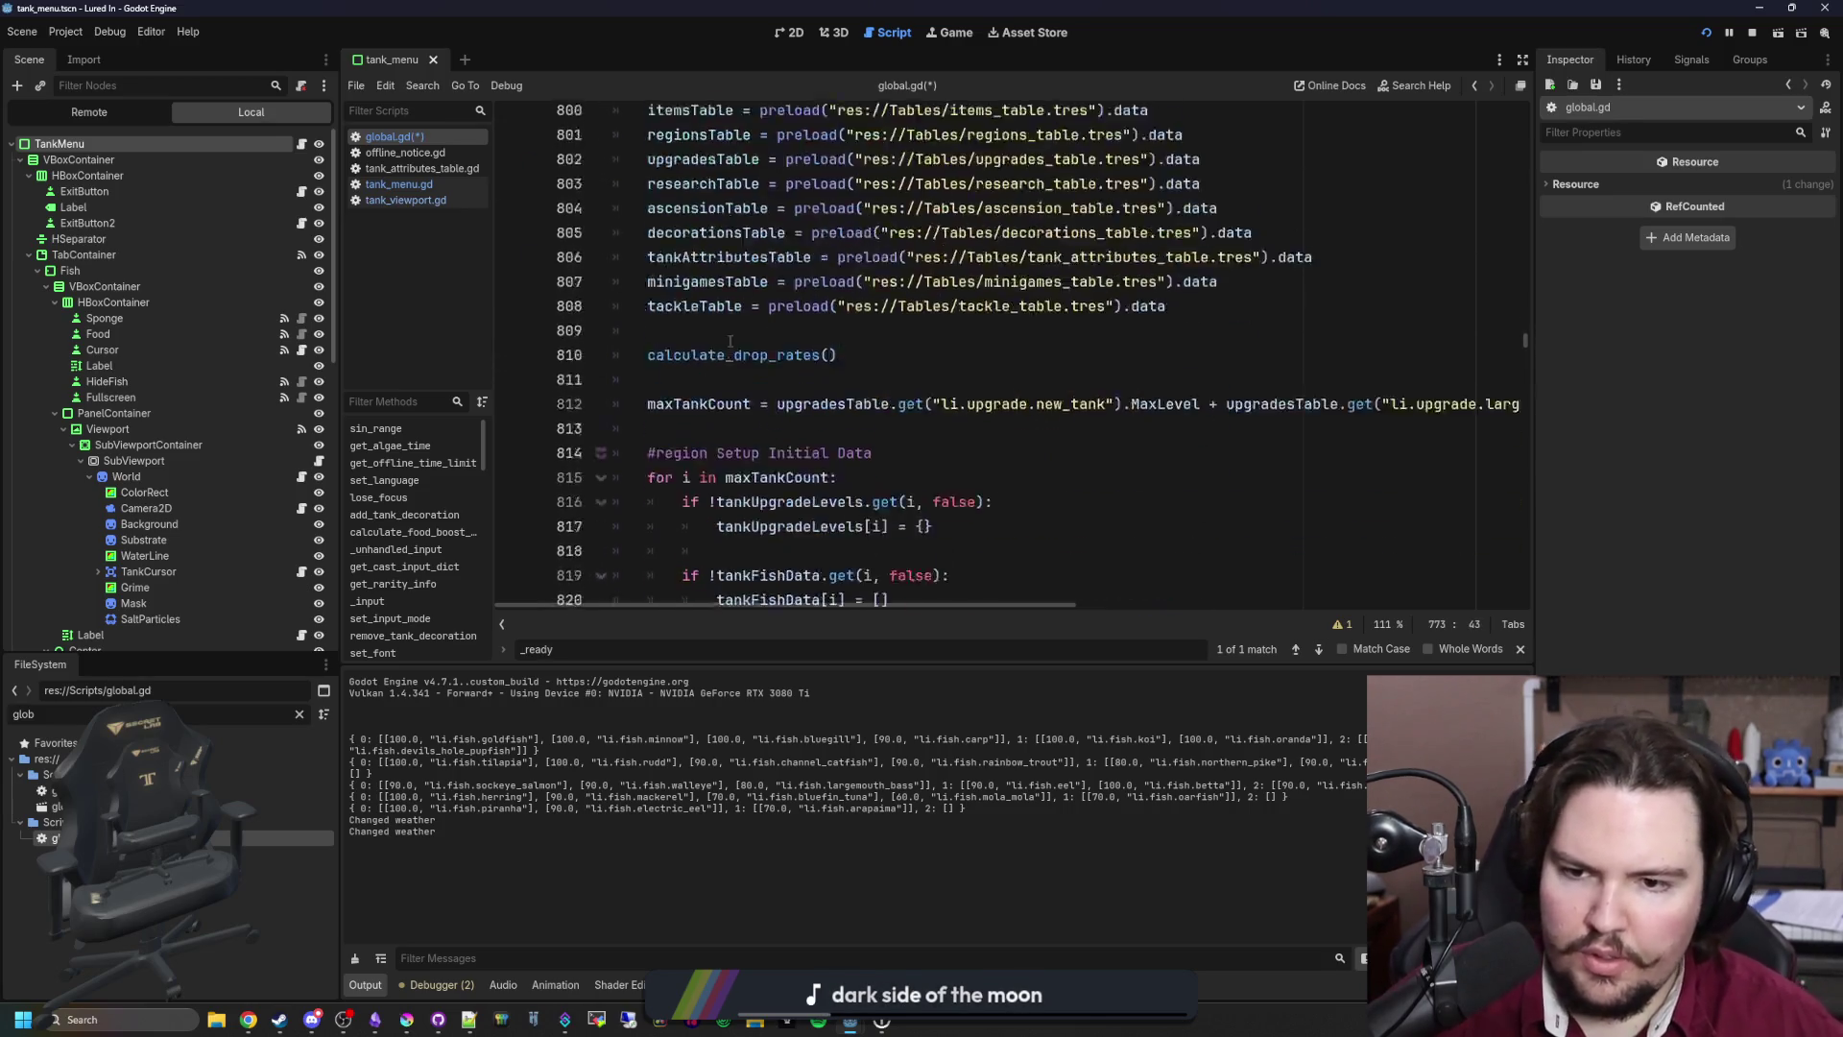
scroll(735, 340, "down", 2)
scroll(739, 343, "down", 13)
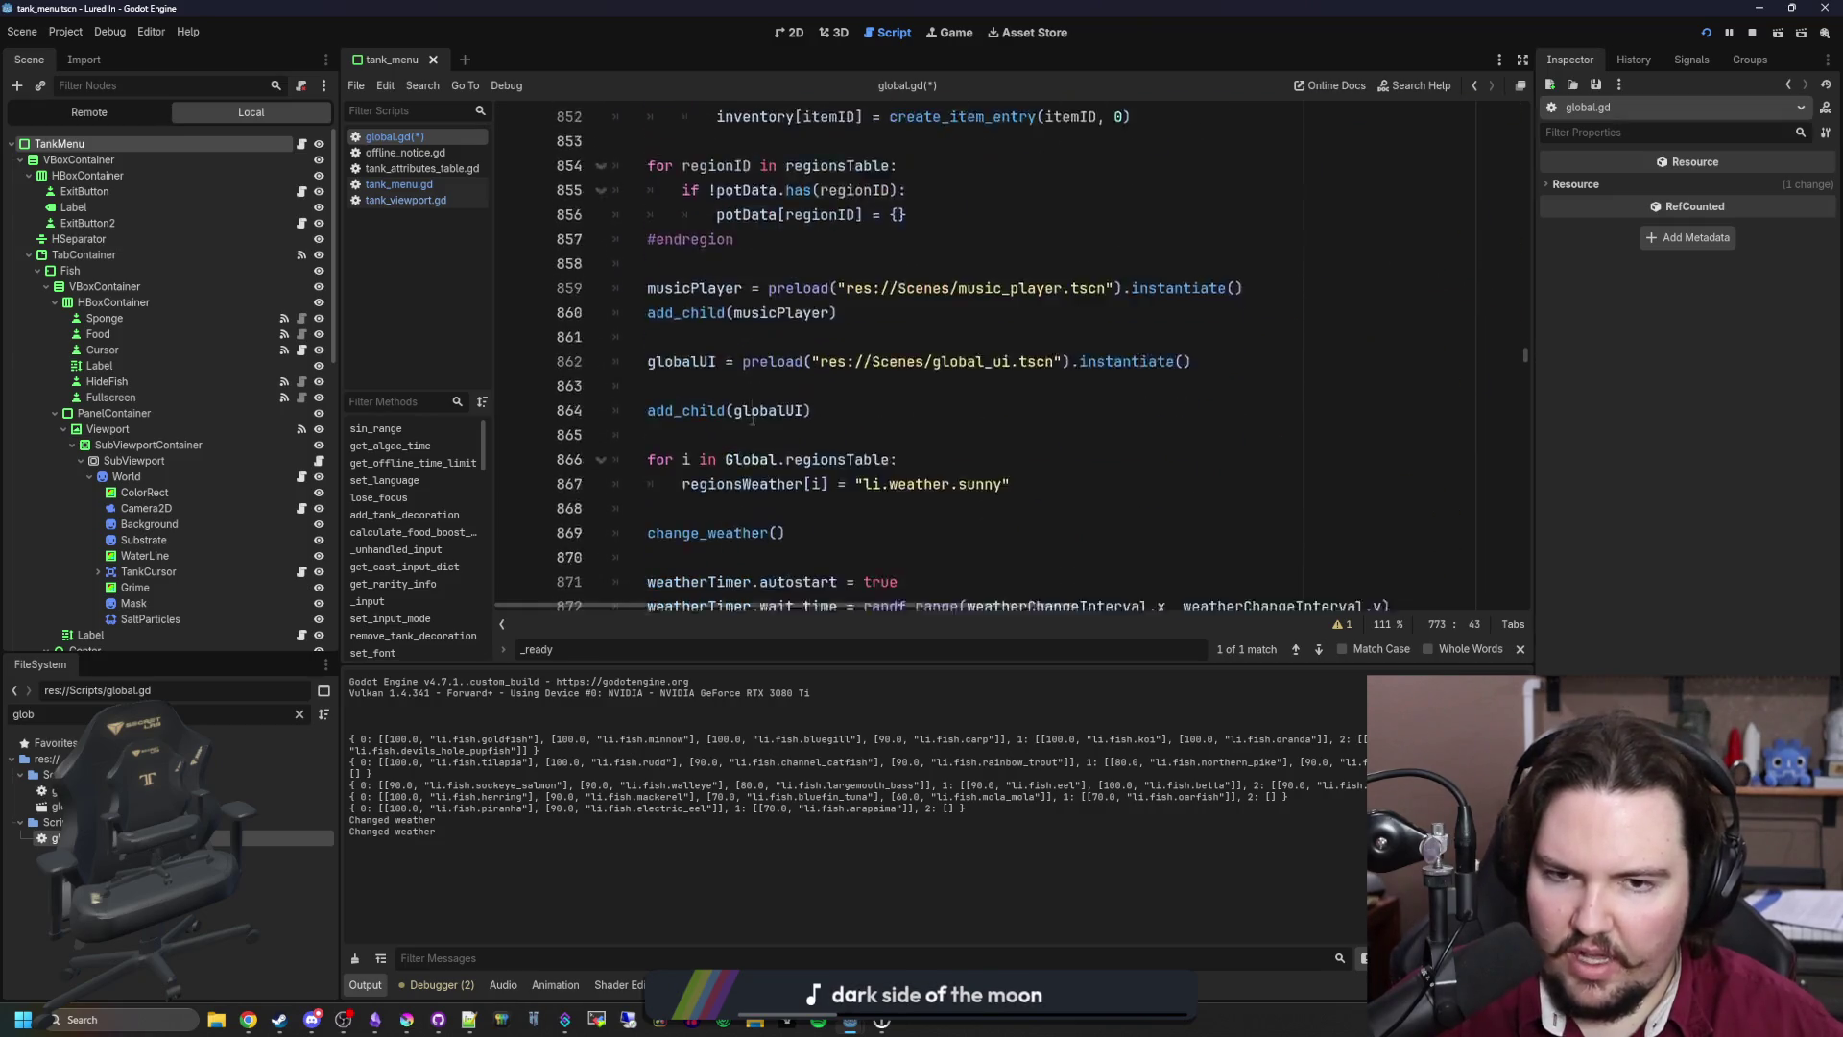
scroll(782, 415, "down", 7)
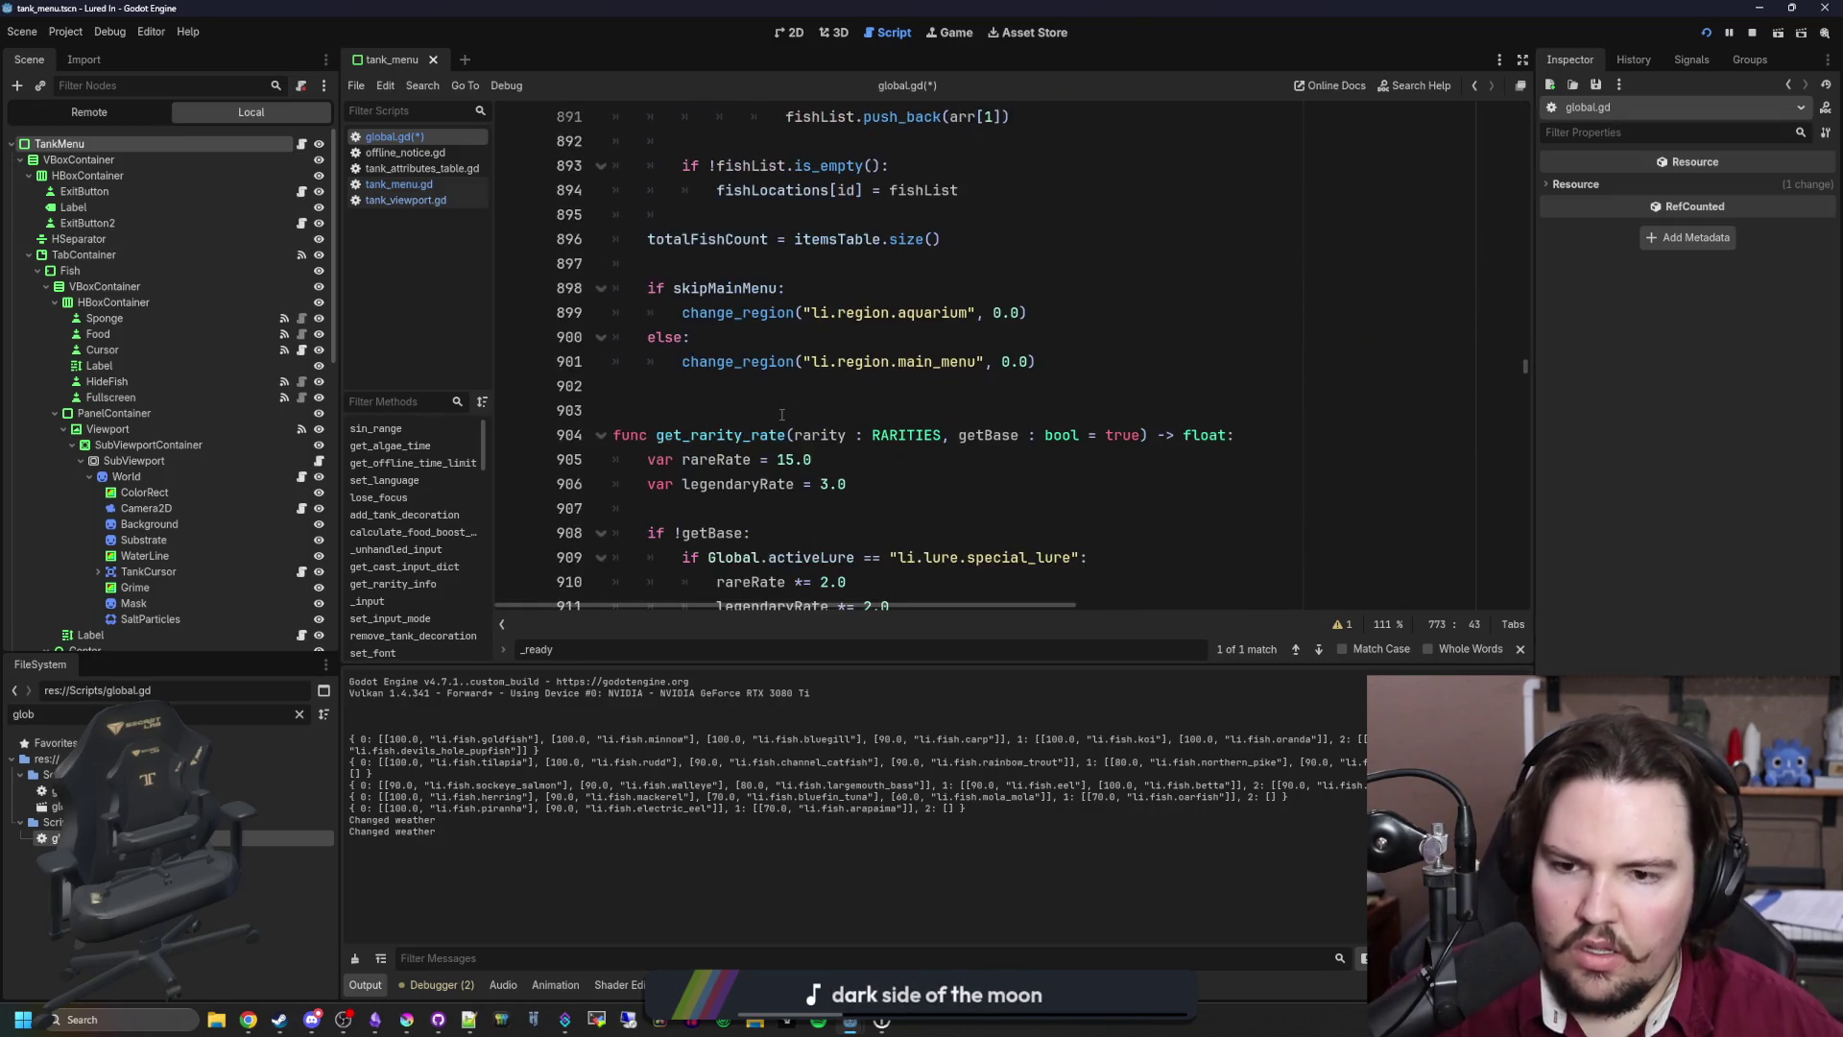
left_click(1018, 385)
key("Return")
key("ctrl+v")
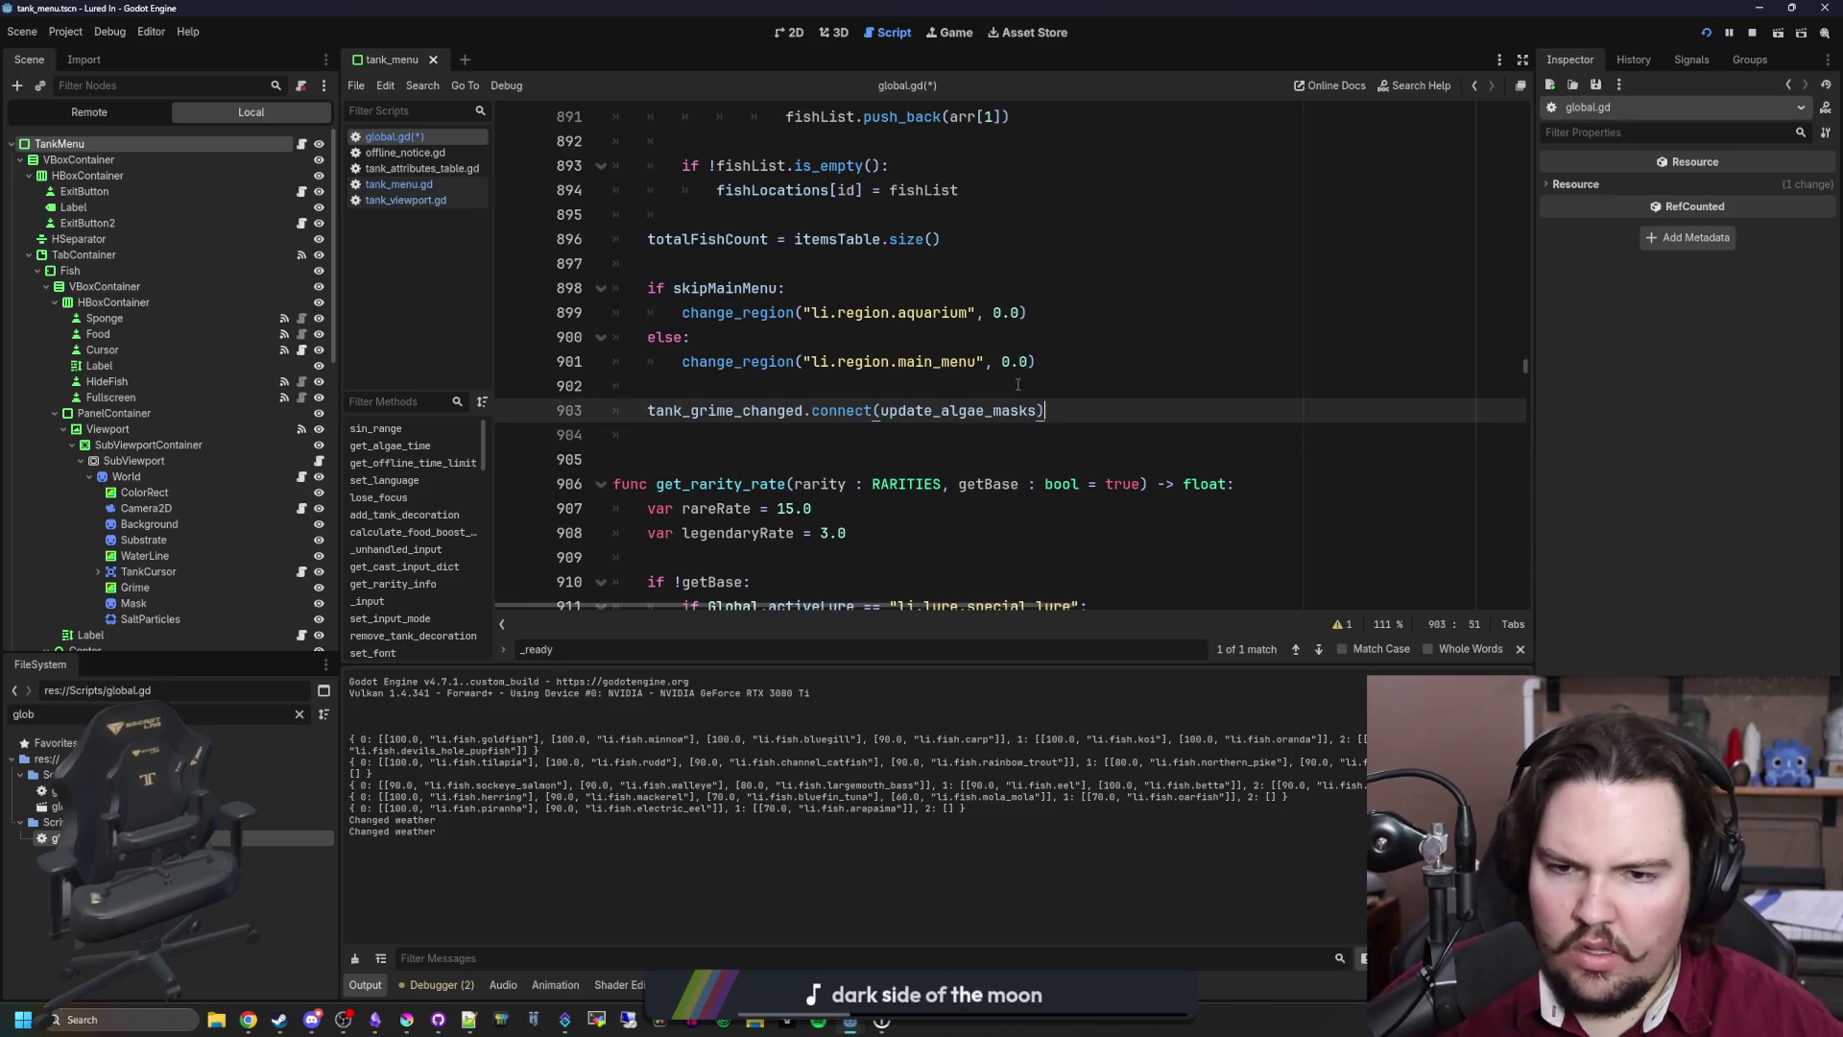
key("Return")
type("update")
type("_al")
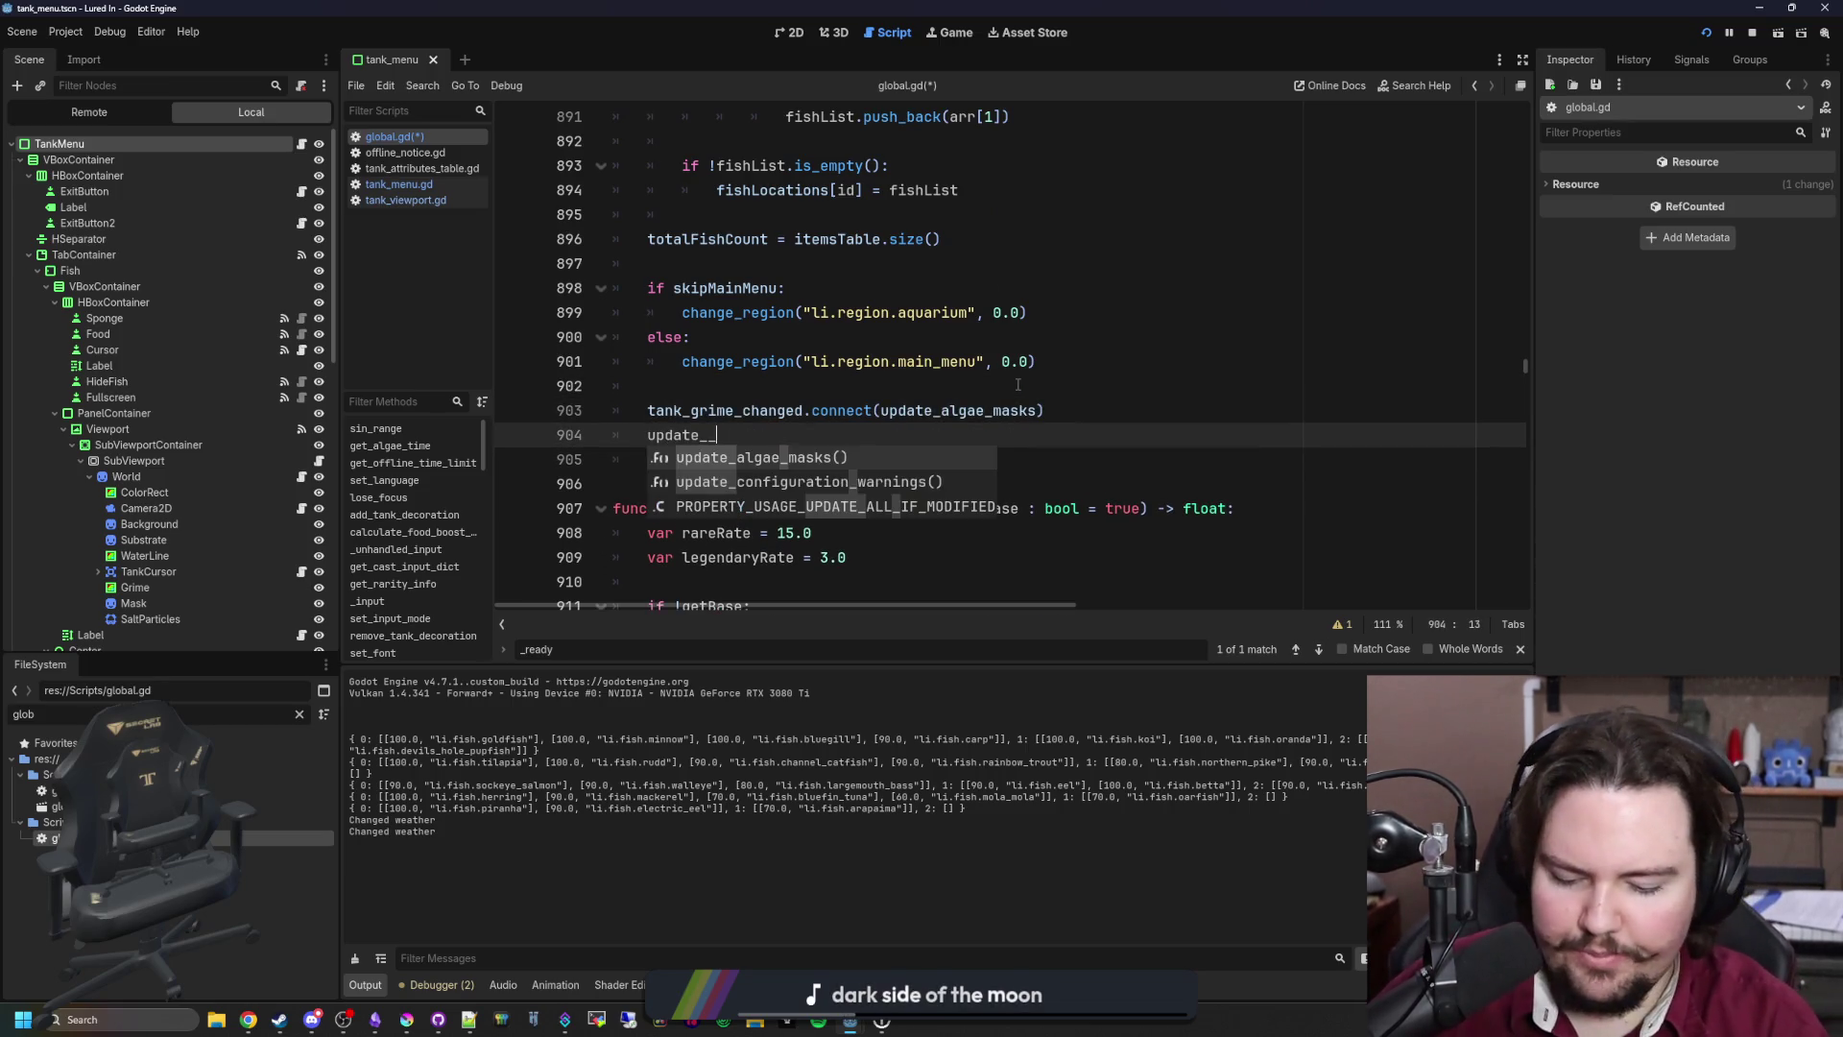
key("Return")
left_click(1017, 384)
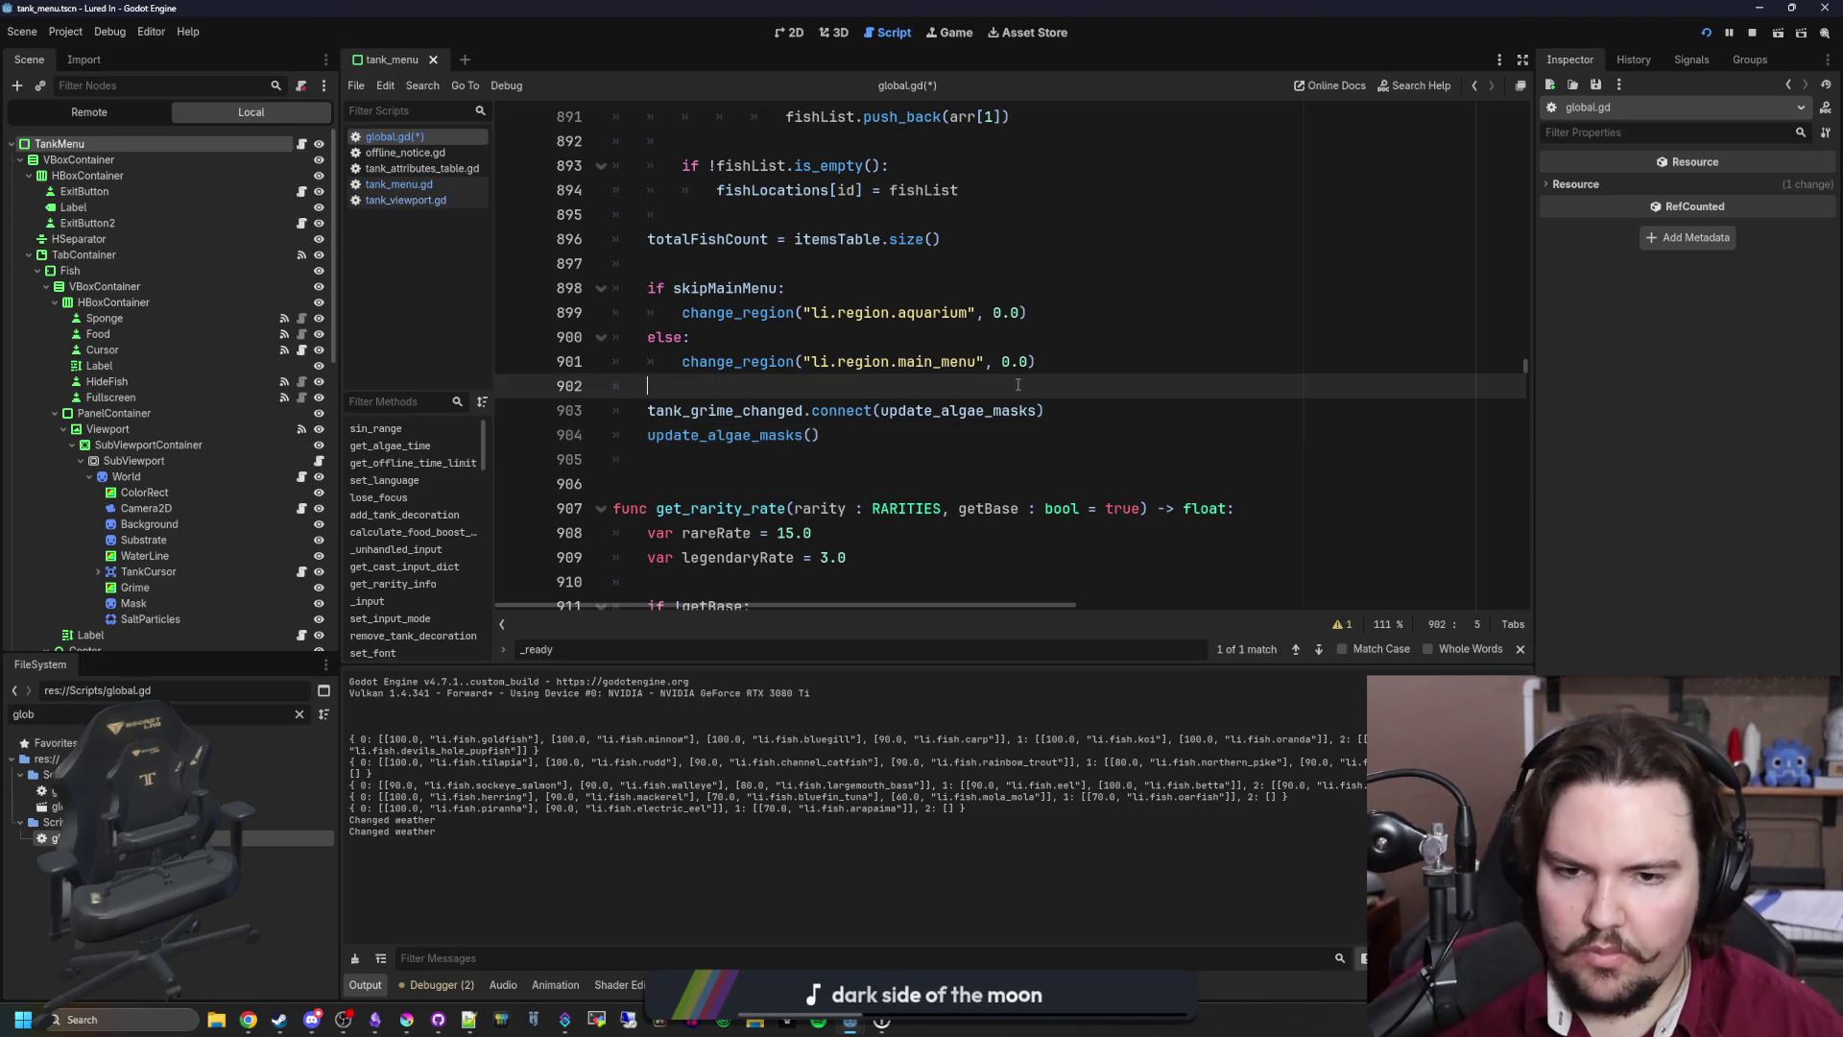
key("ctrl+s")
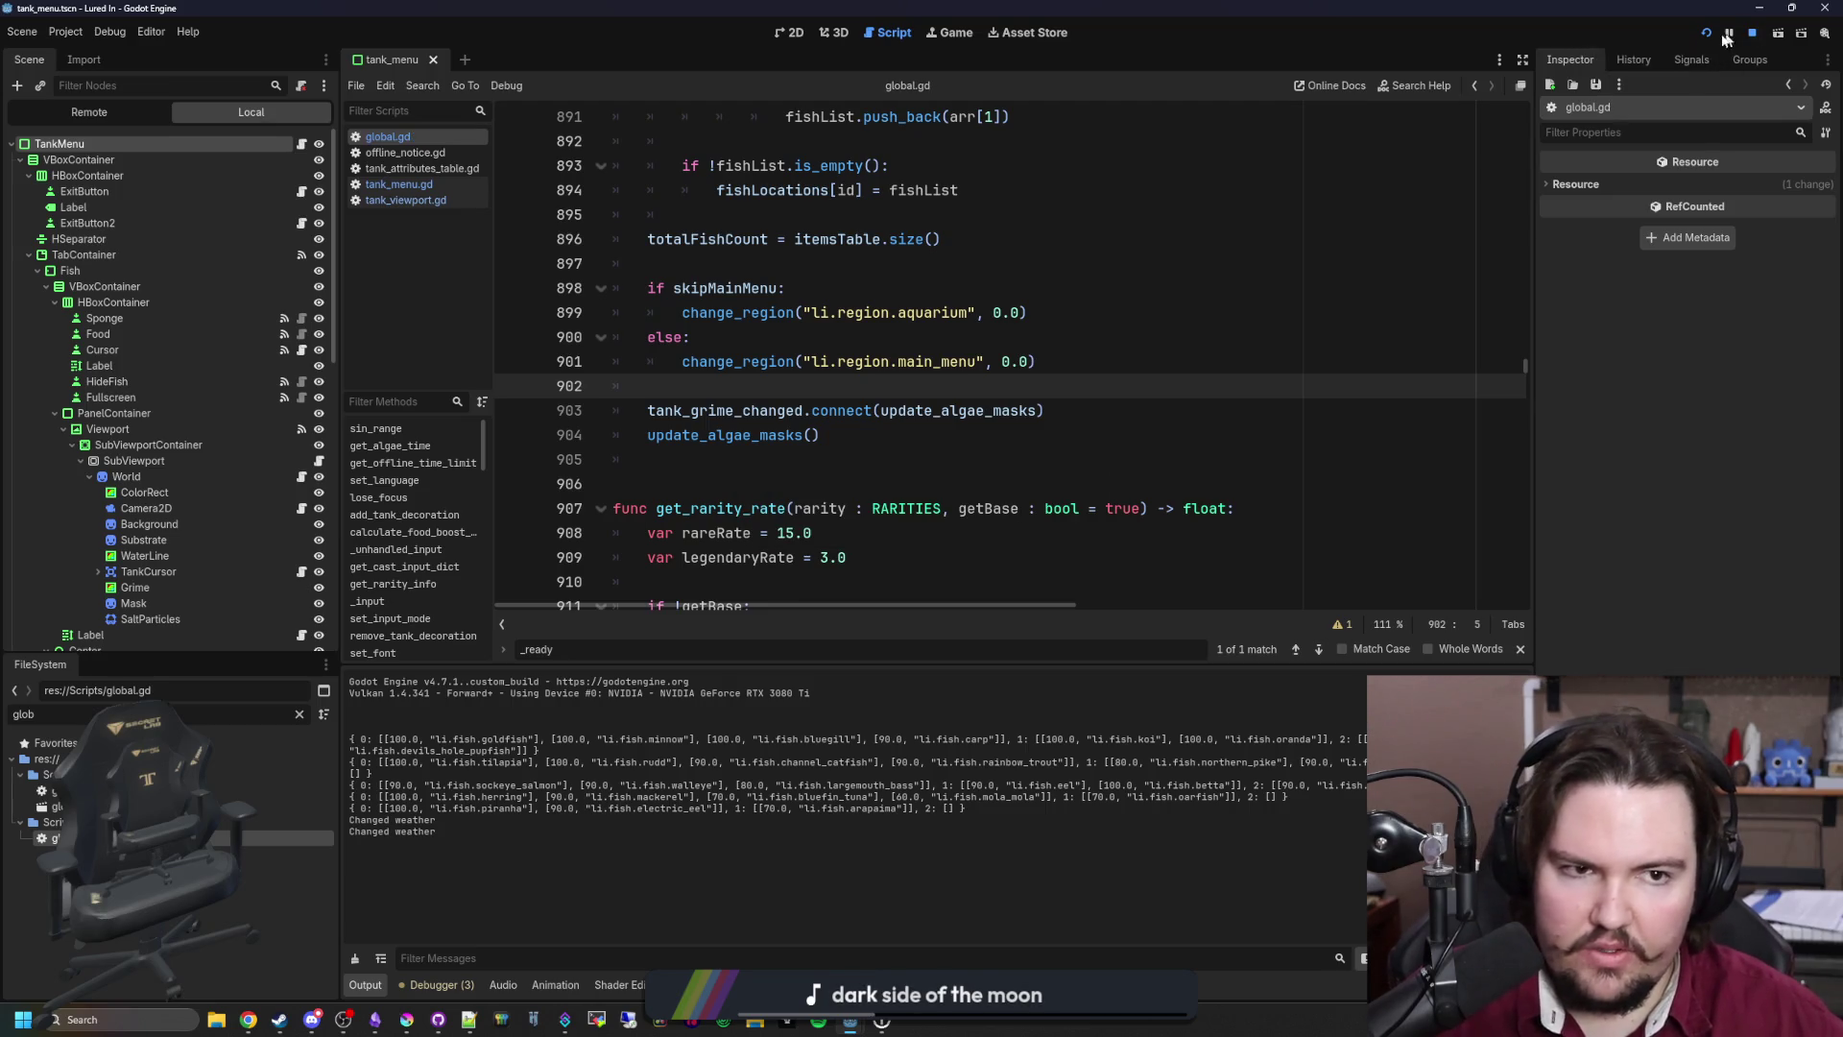
left_click(1706, 33)
Step: Relaunch the game, close the Feedback popup, and enlarge the game view
left_click(1706, 33)
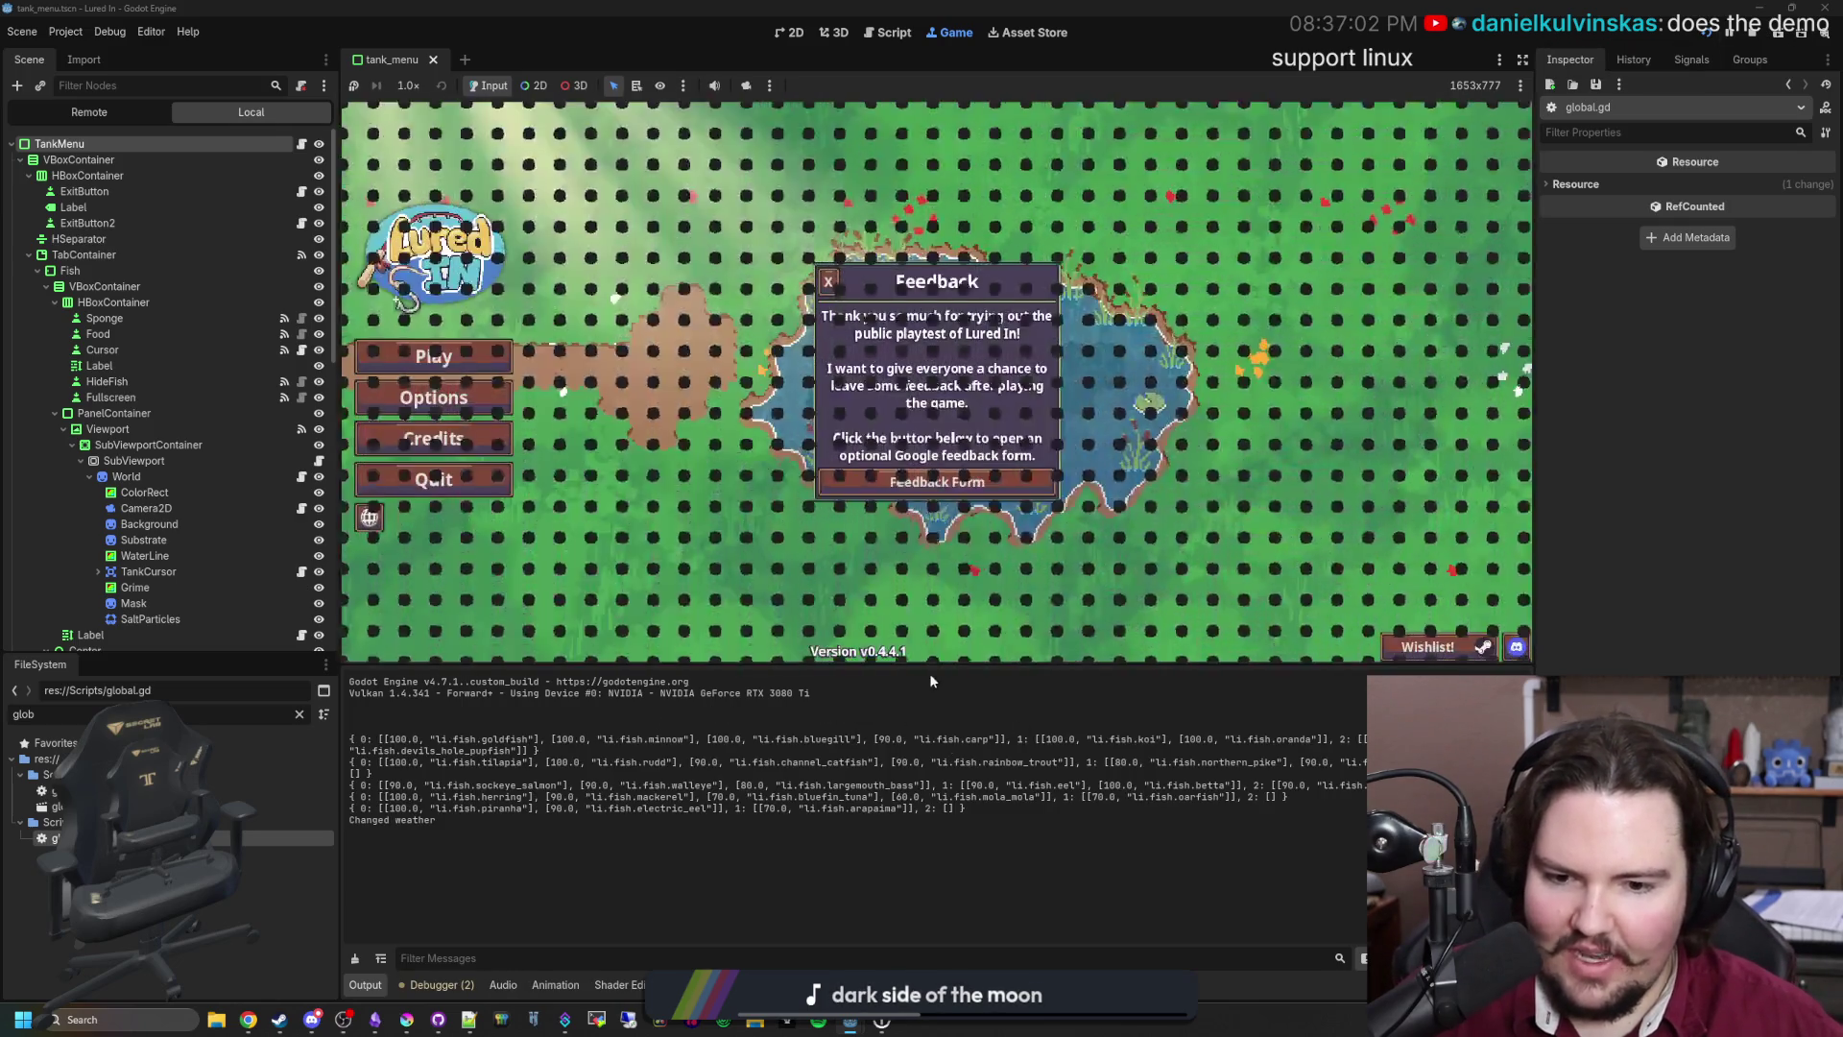
left_click(829, 282)
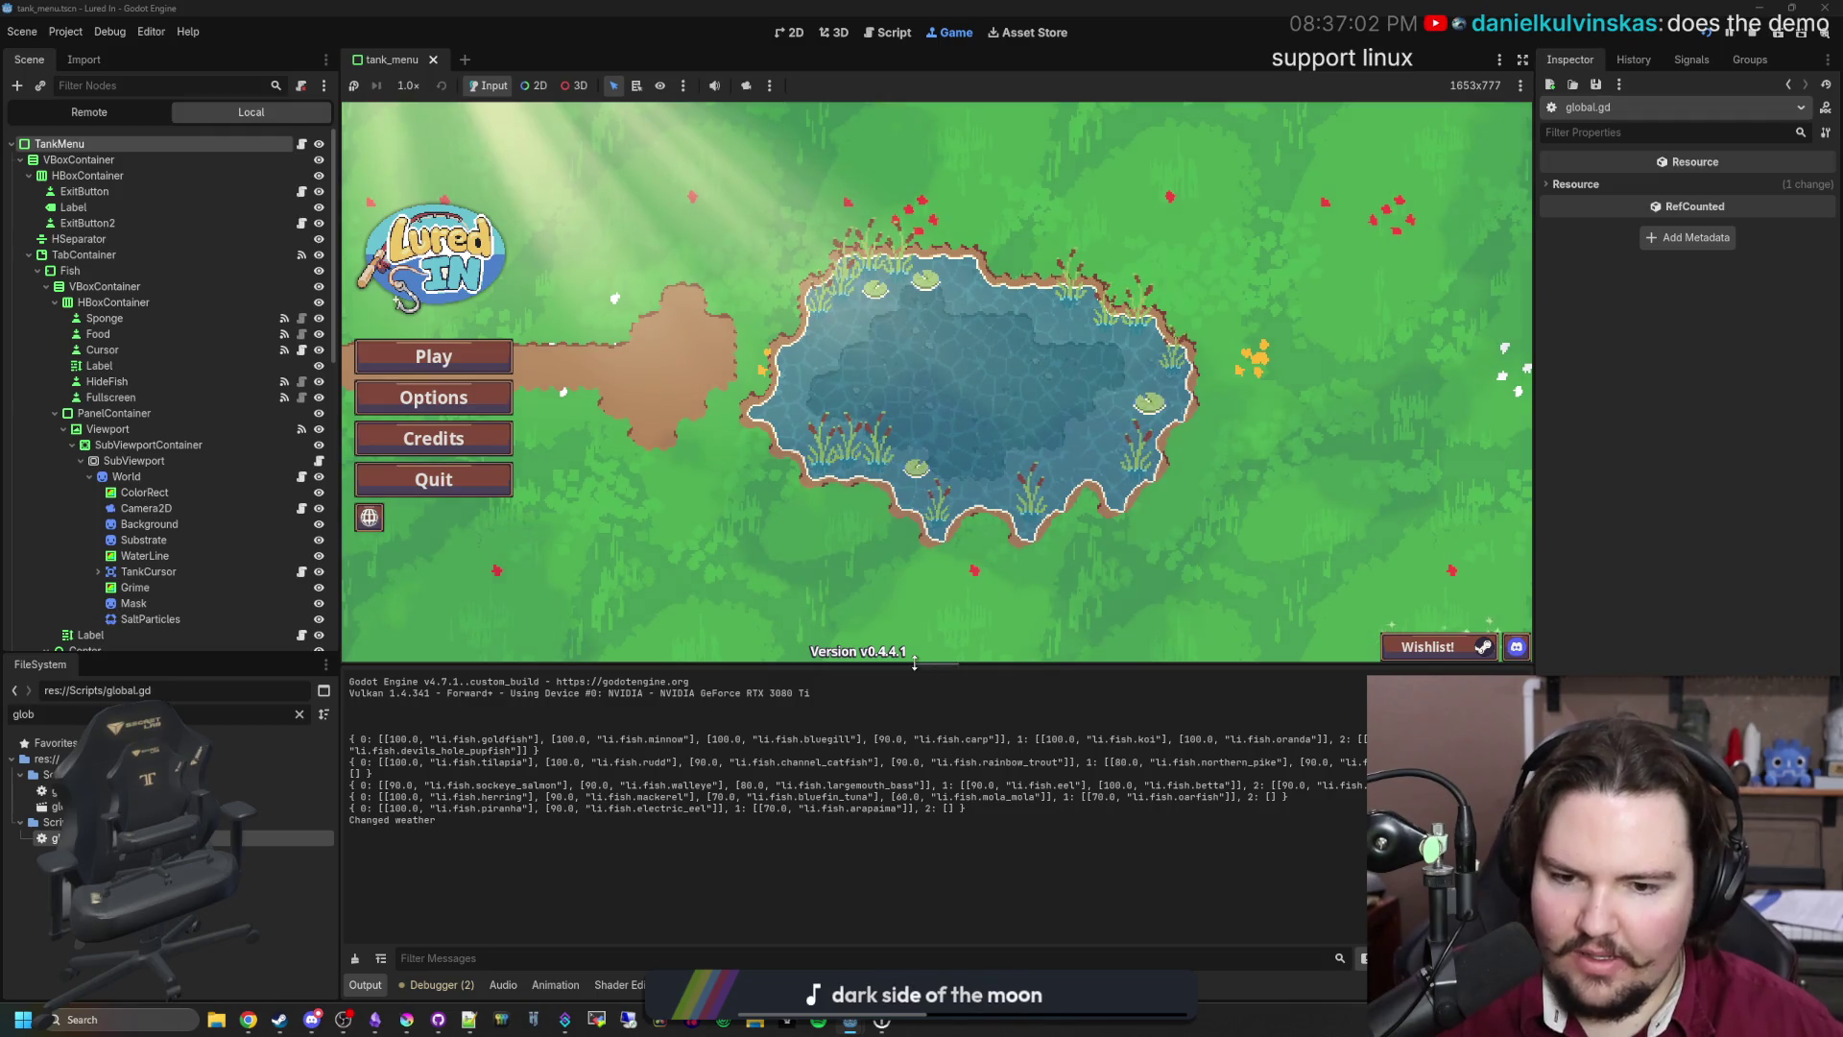
left_click_drag(914, 662, 923, 717)
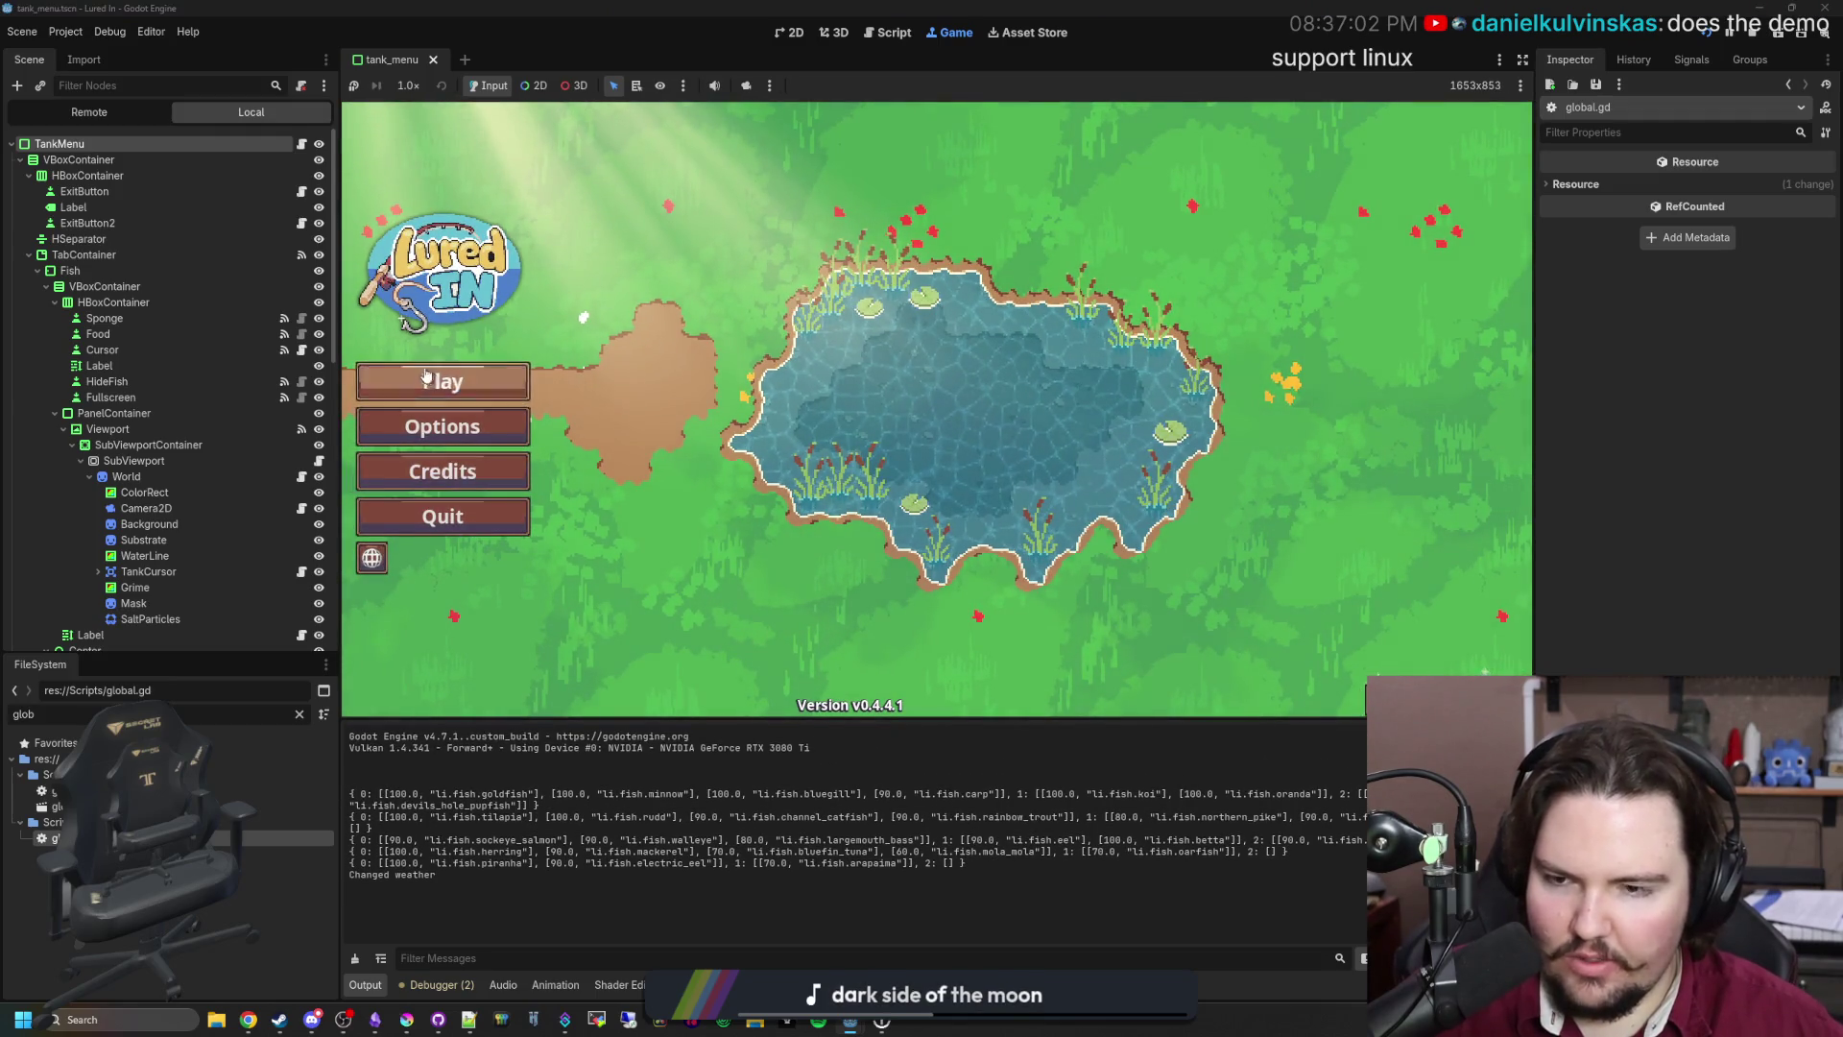
Step: Start playing and inspect the algae grime on Fish Tanks 2 and 7
left_click(403, 381)
left_click(936, 472)
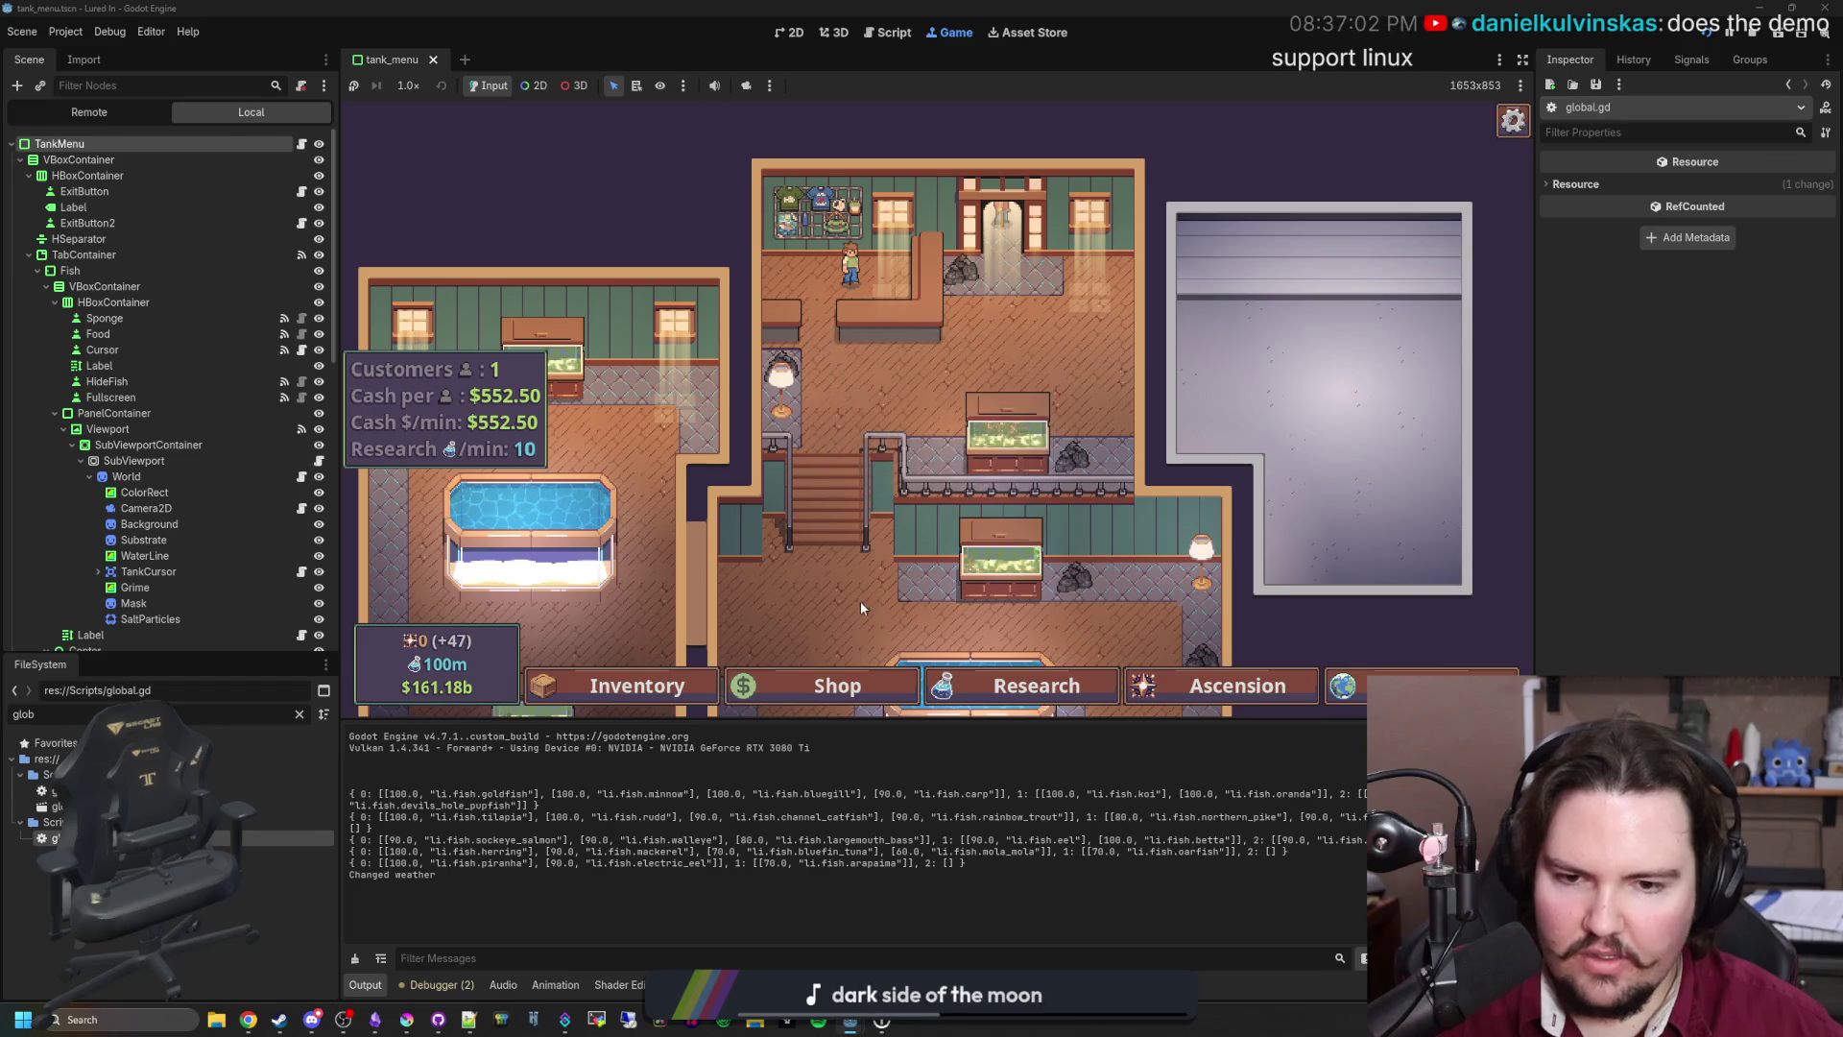
left_click(860, 601)
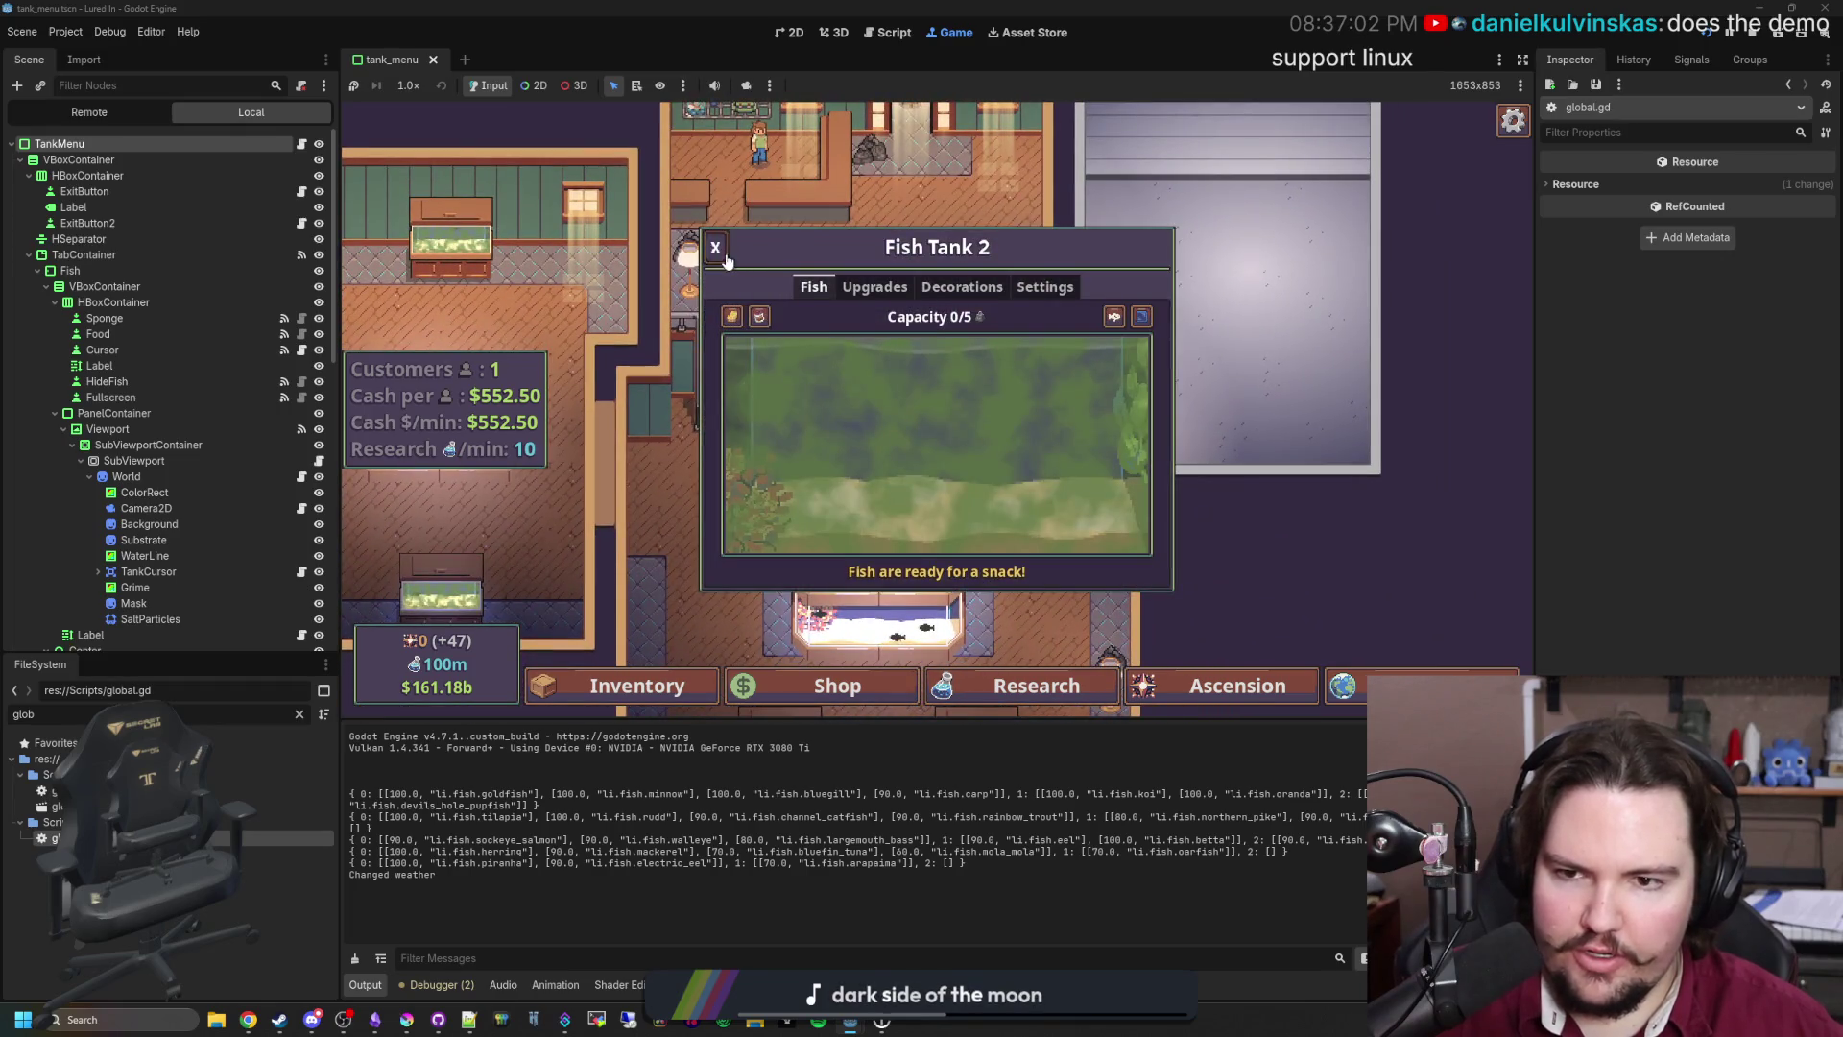
left_click(715, 247)
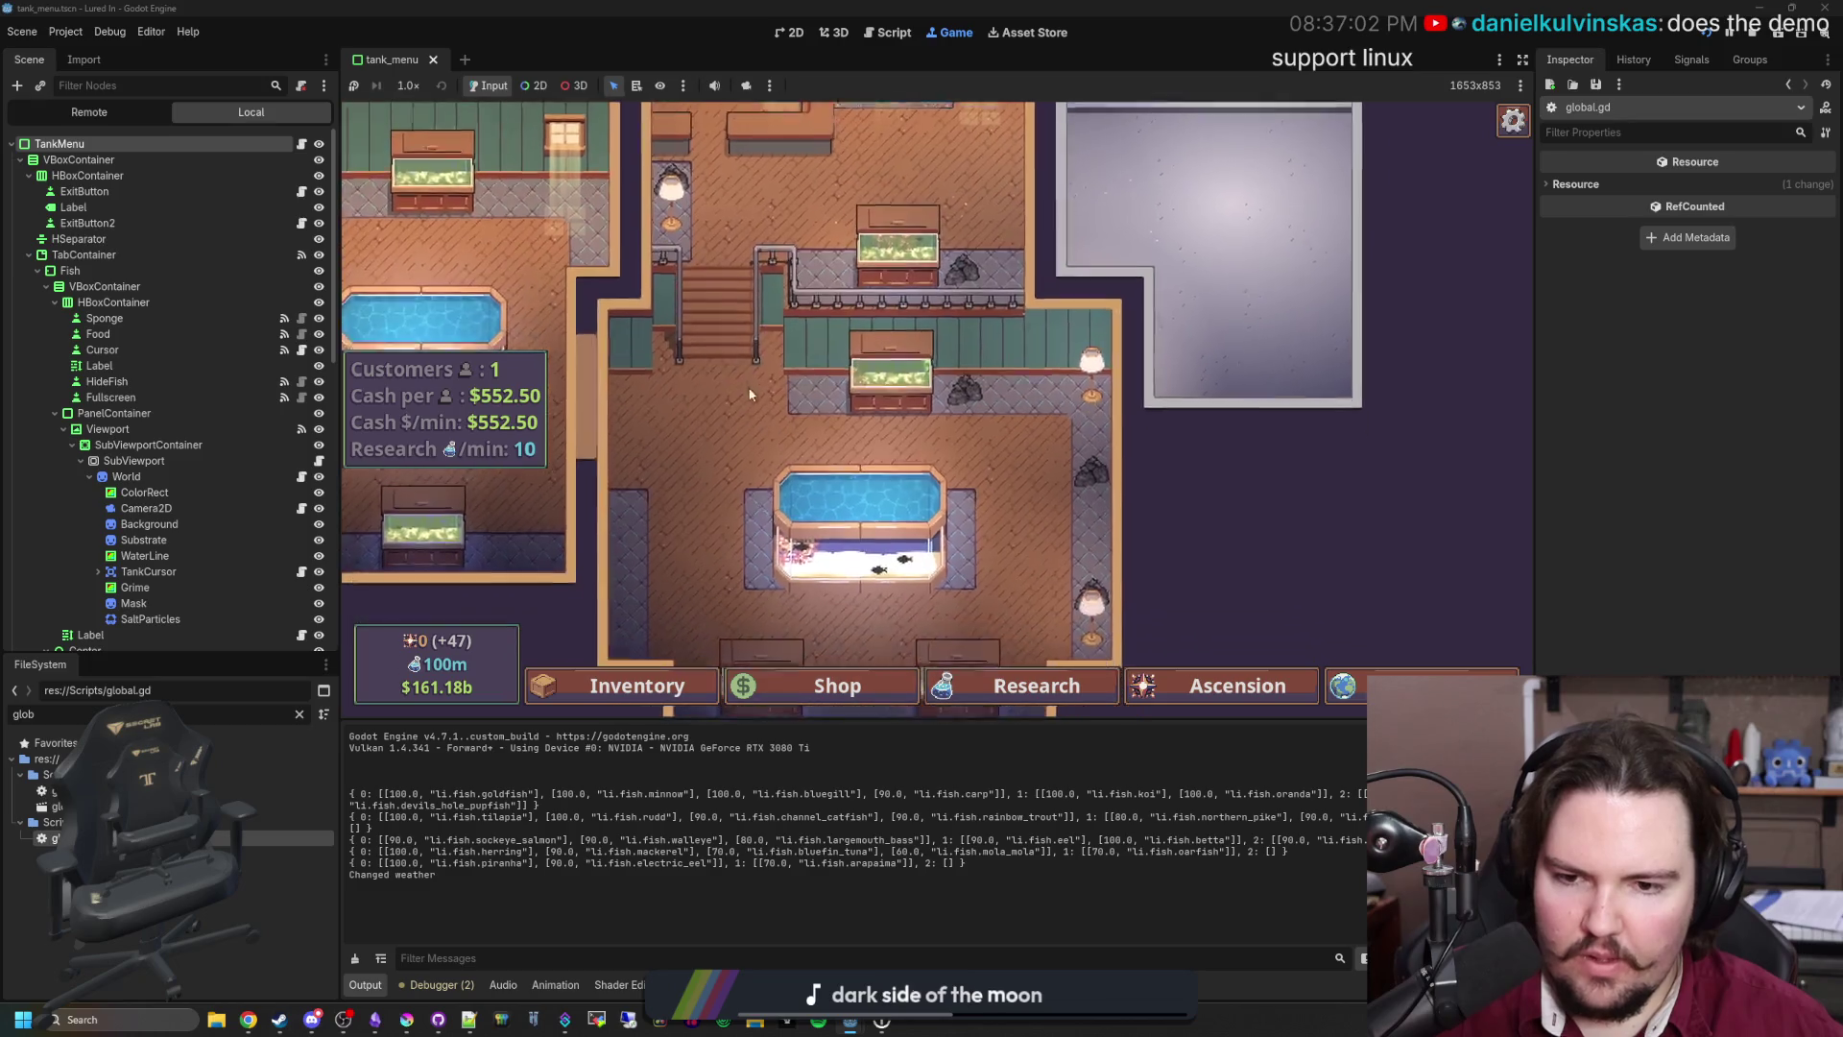
left_click(859, 523)
left_click(765, 407)
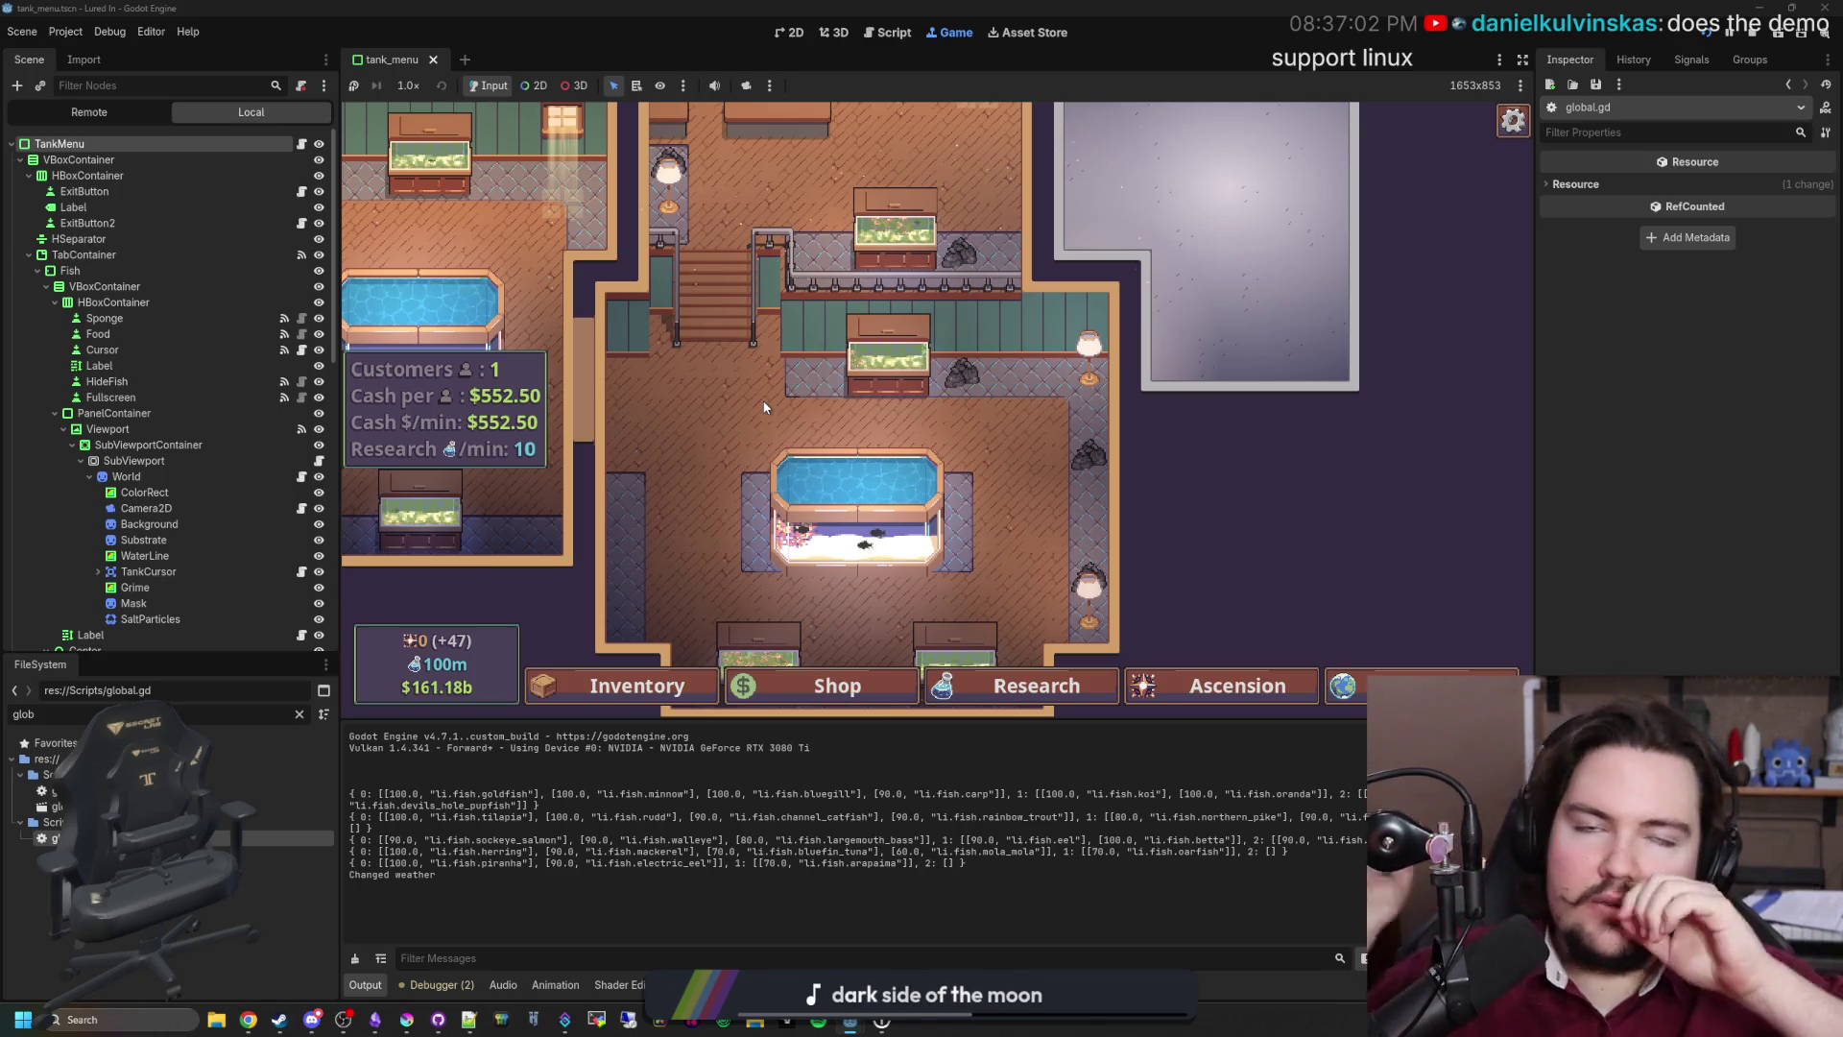
scroll(926, 432, "up", 2)
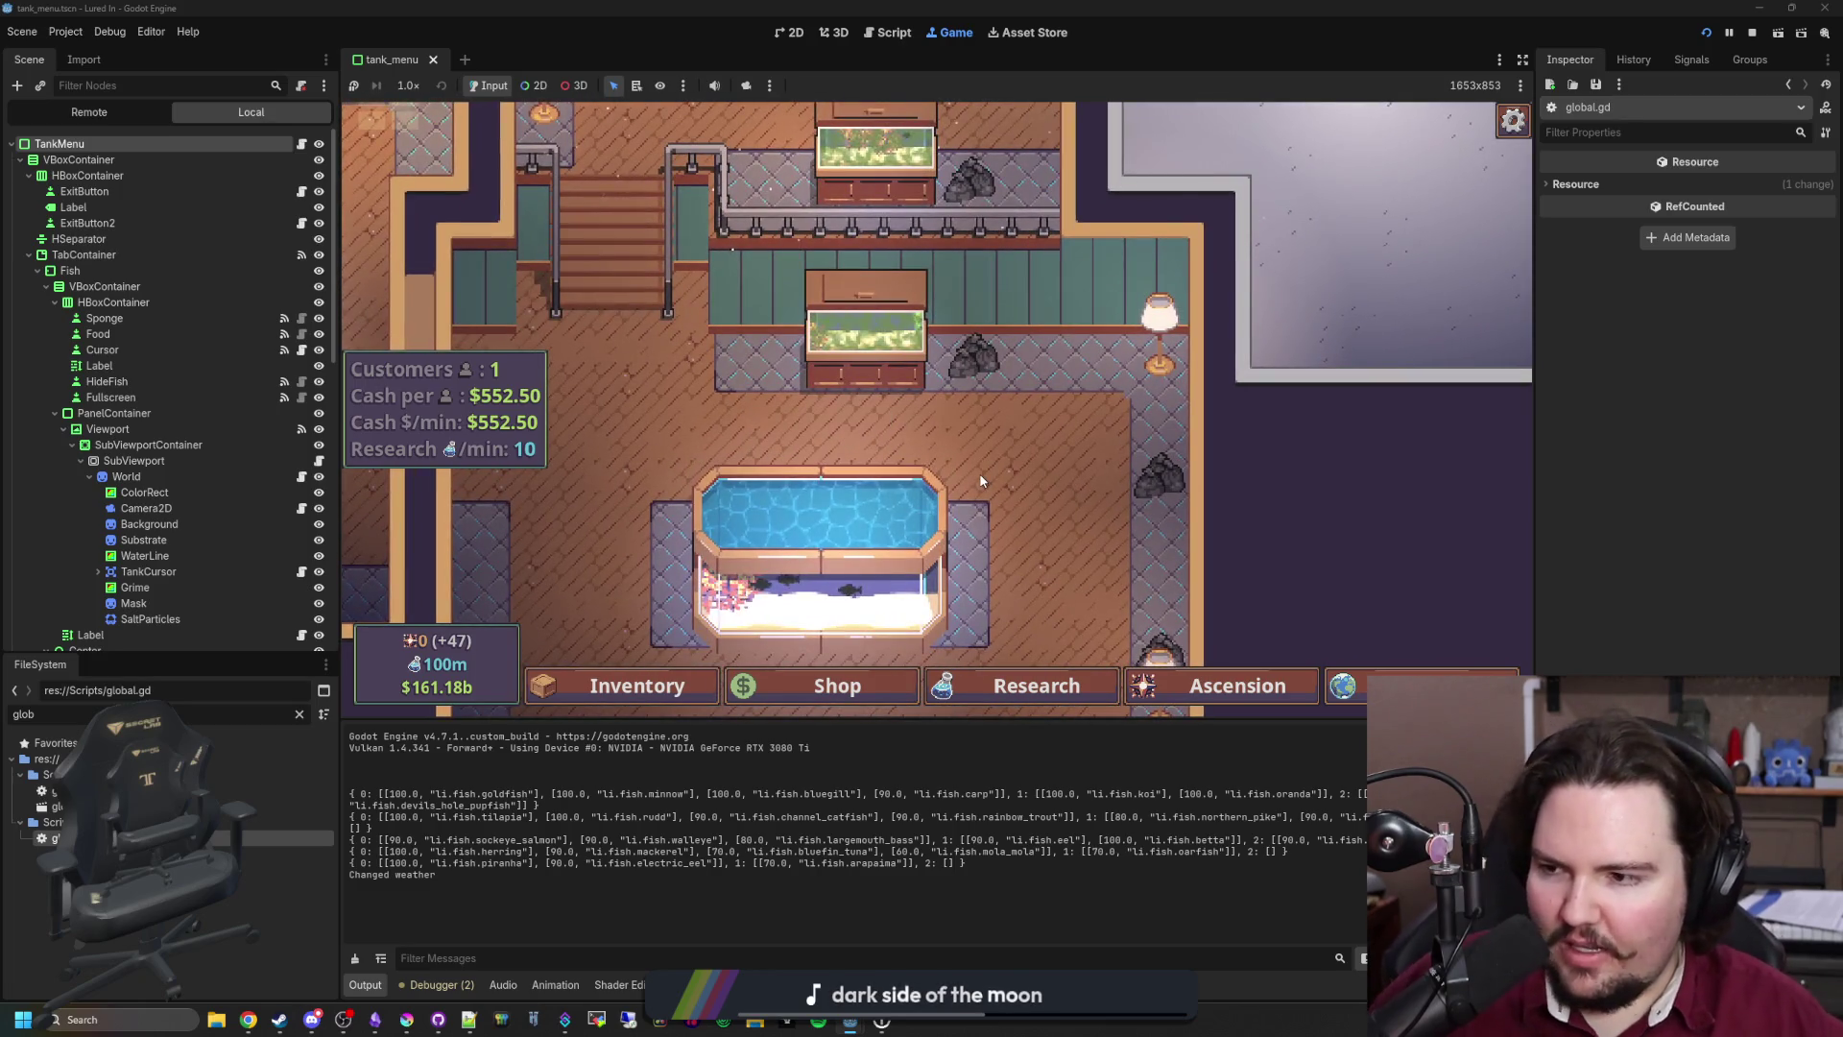
left_click(921, 353)
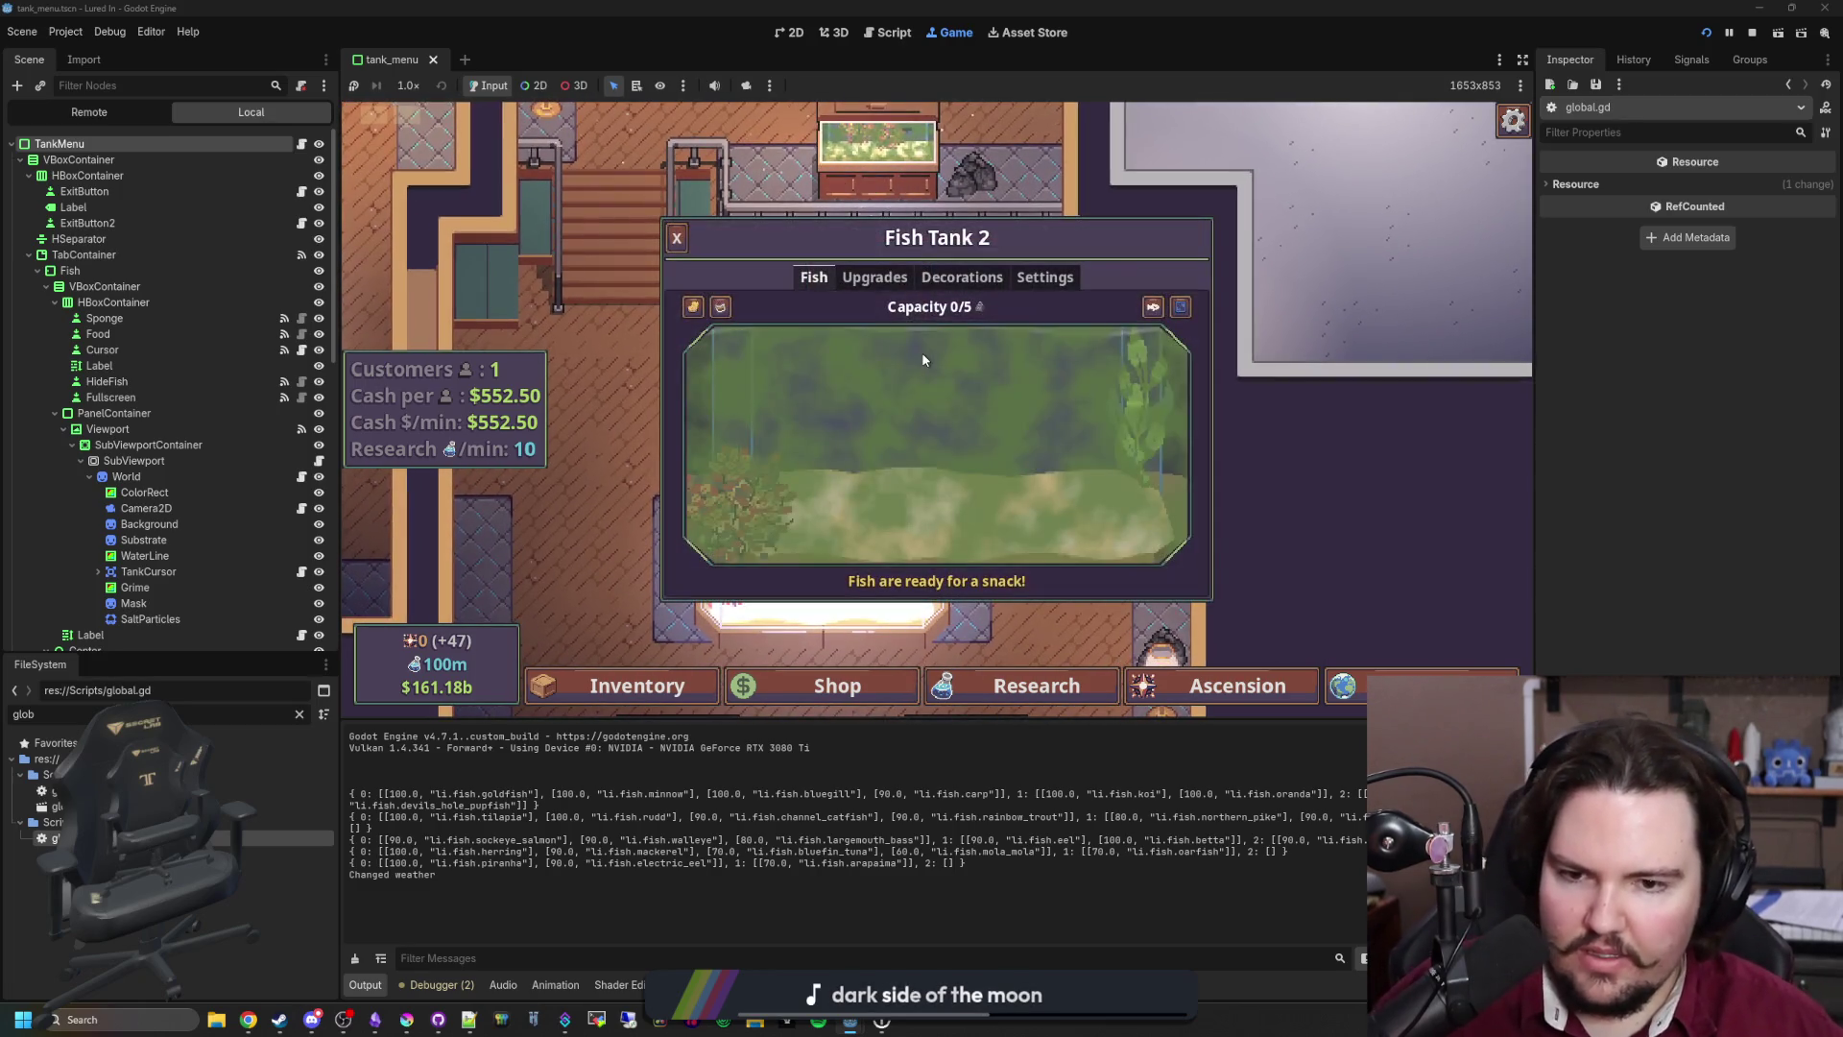
left_click(685, 312)
mouse_move(919, 442)
left_mouse_down()
mouse_move(807, 453)
mouse_move(998, 379)
left_mouse_up()
key("Escape")
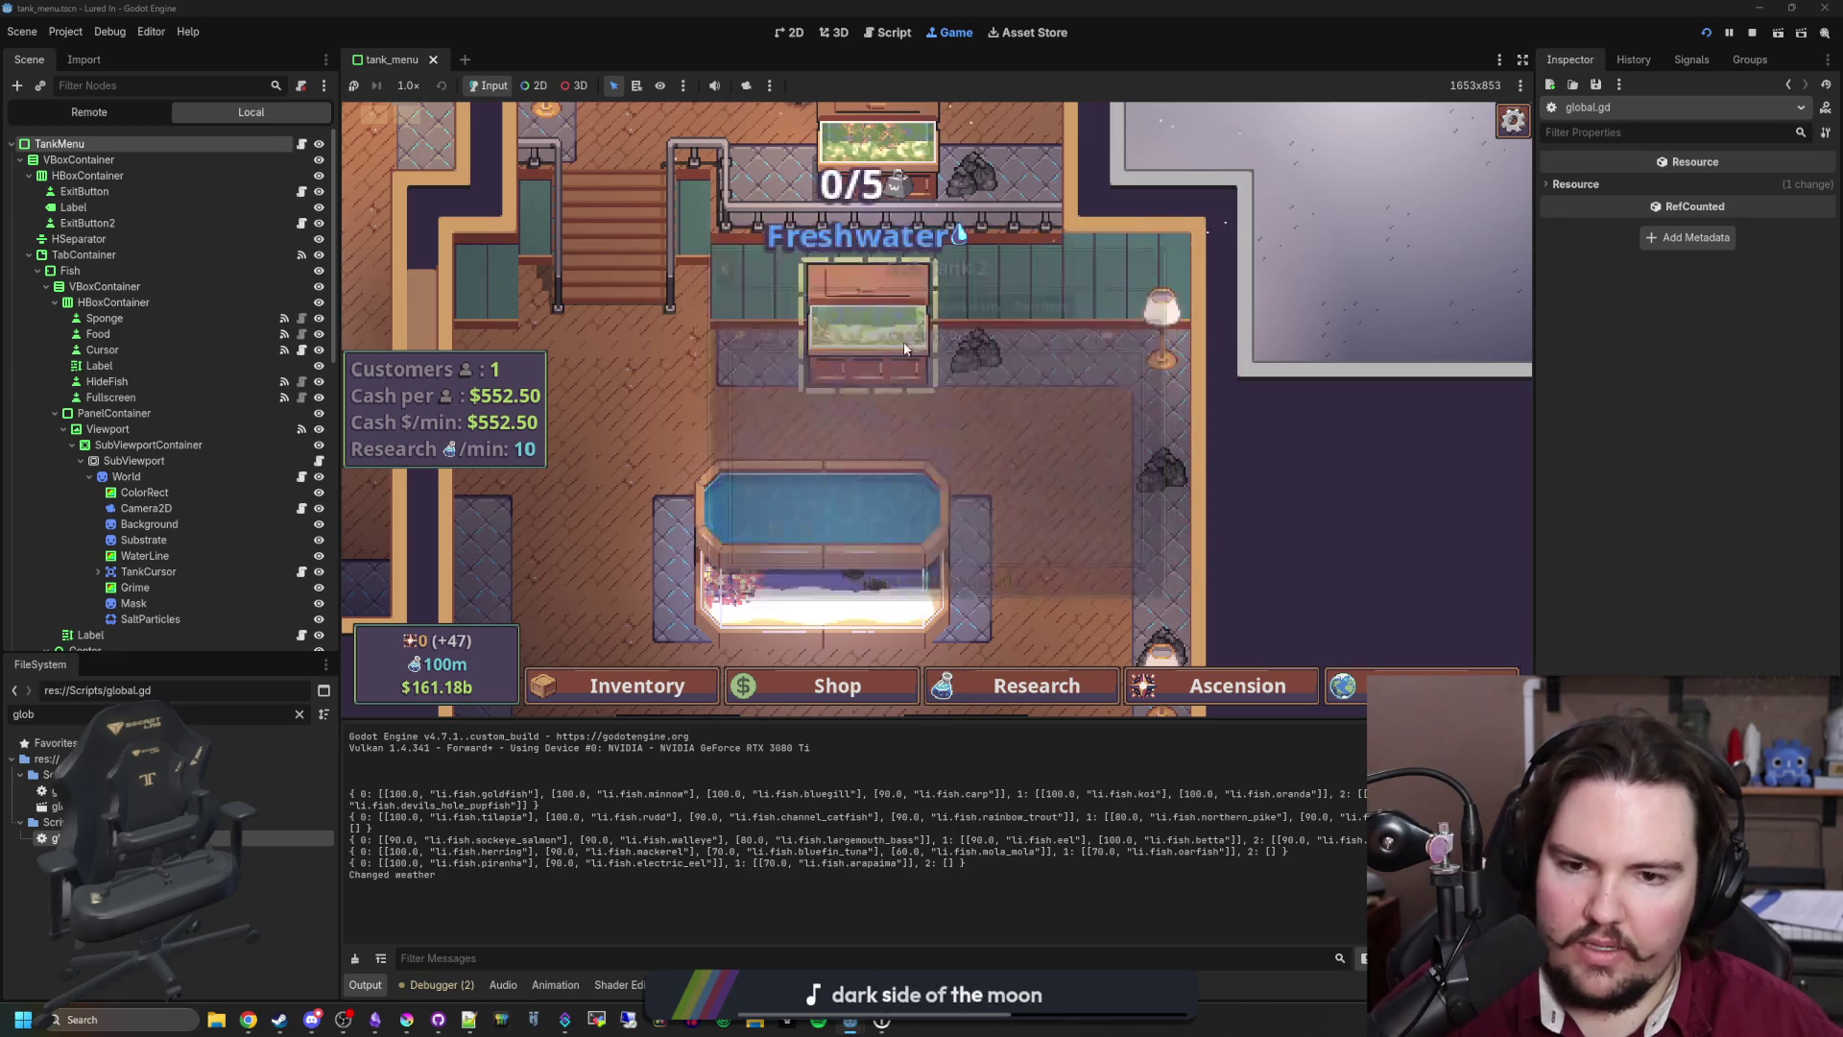
left_click(733, 318)
mouse_move(764, 370)
left_mouse_down()
mouse_move(797, 446)
mouse_move(893, 398)
mouse_move(998, 381)
mouse_move(1041, 436)
mouse_move(1113, 465)
mouse_move(970, 490)
mouse_move(920, 464)
left_mouse_up()
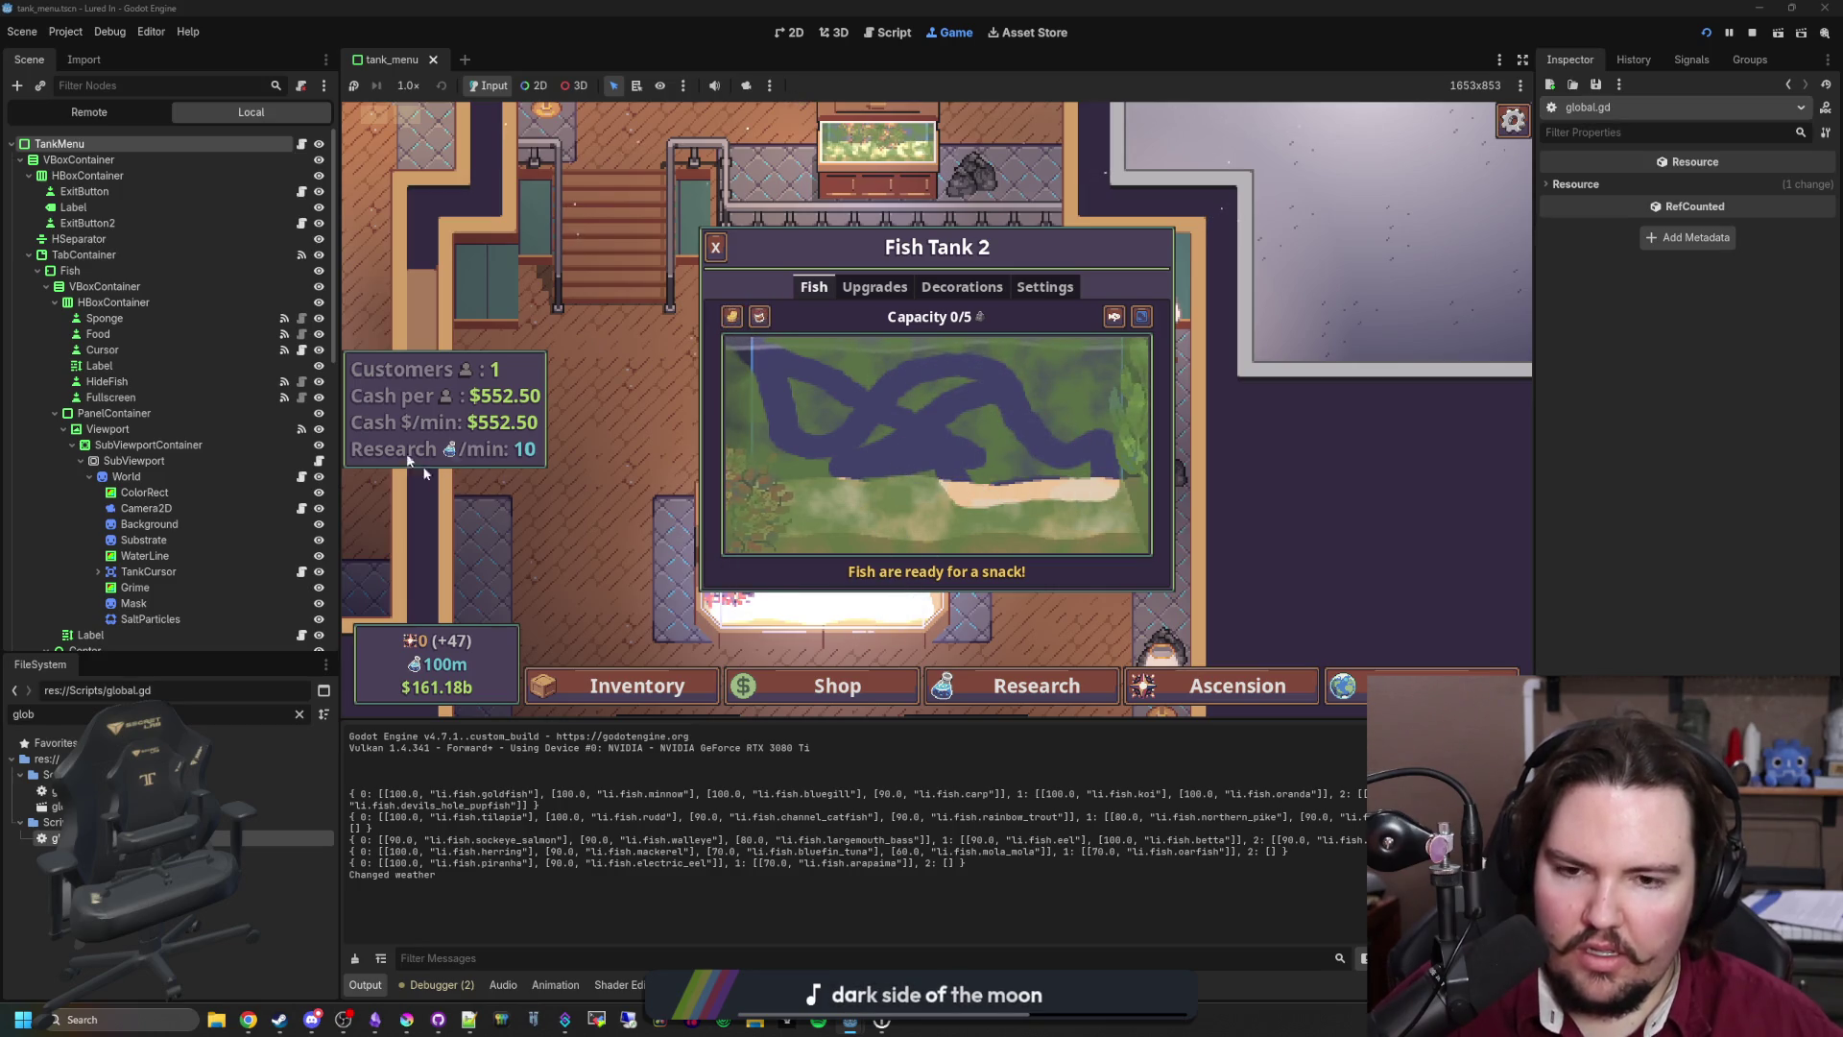
key("Escape")
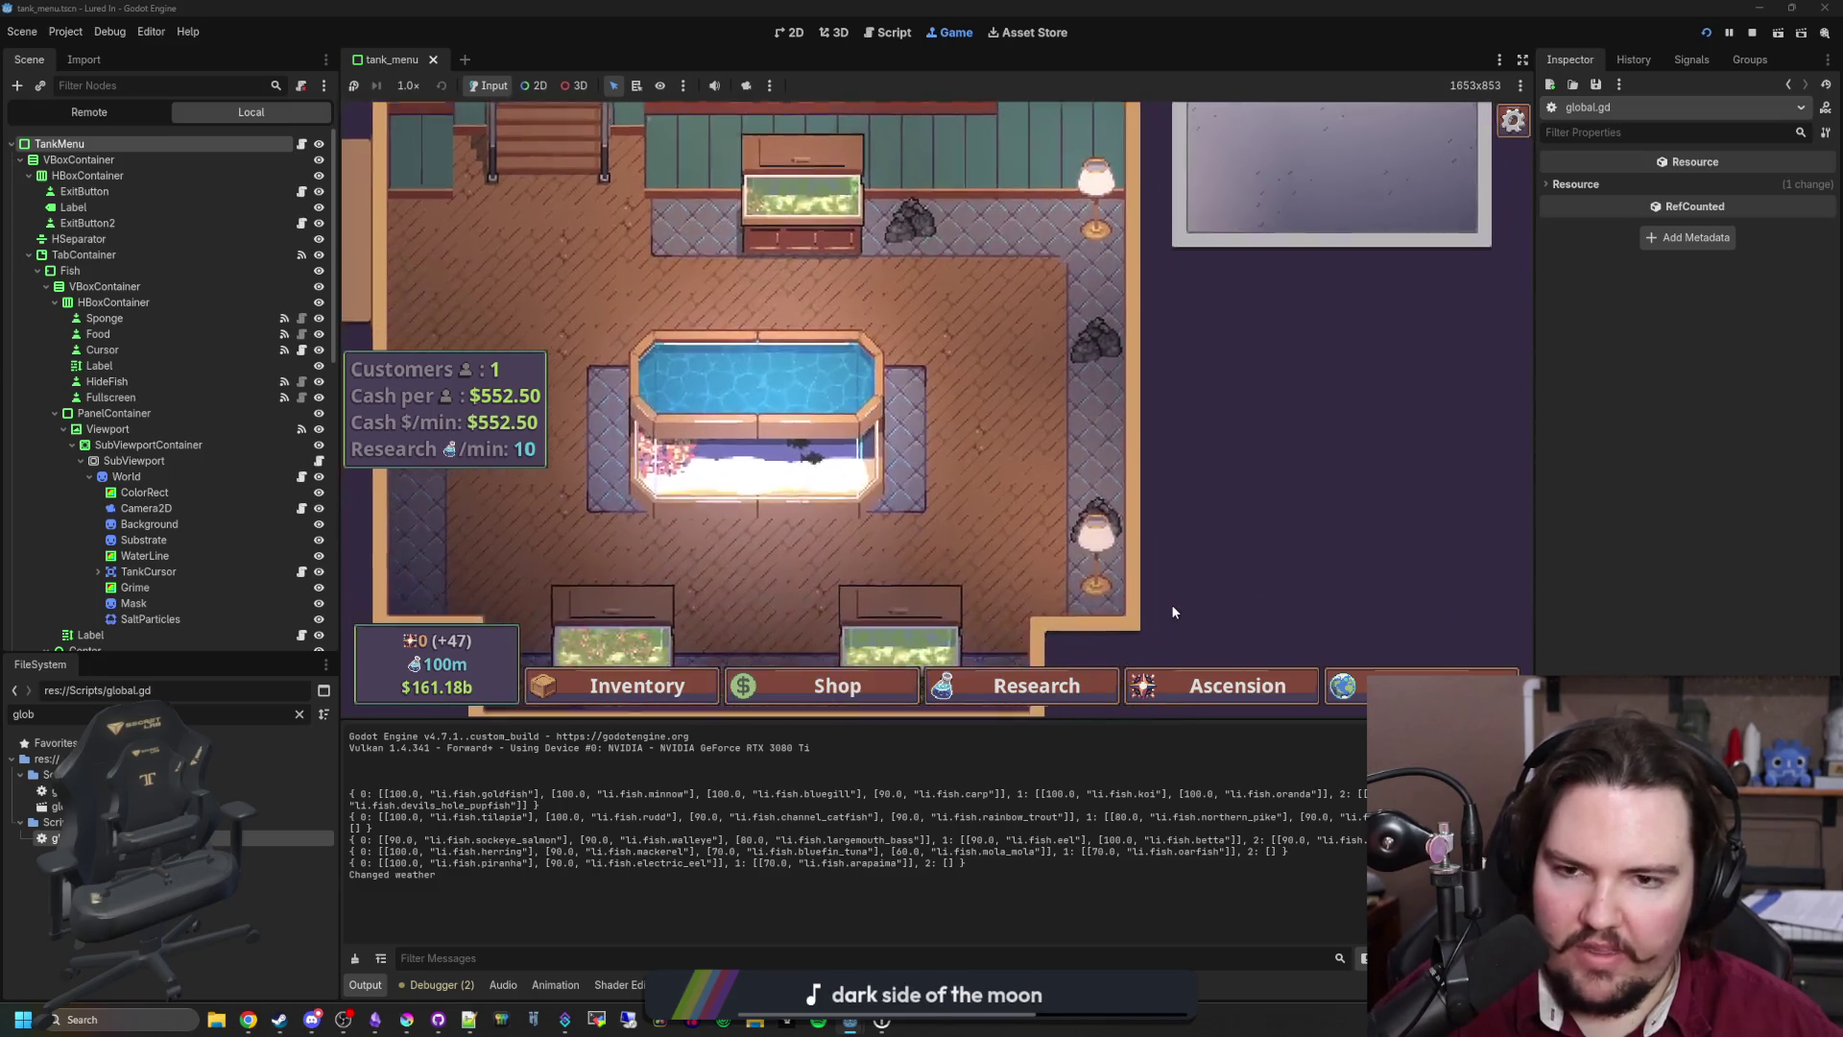
scroll(1322, 622, "up", 3)
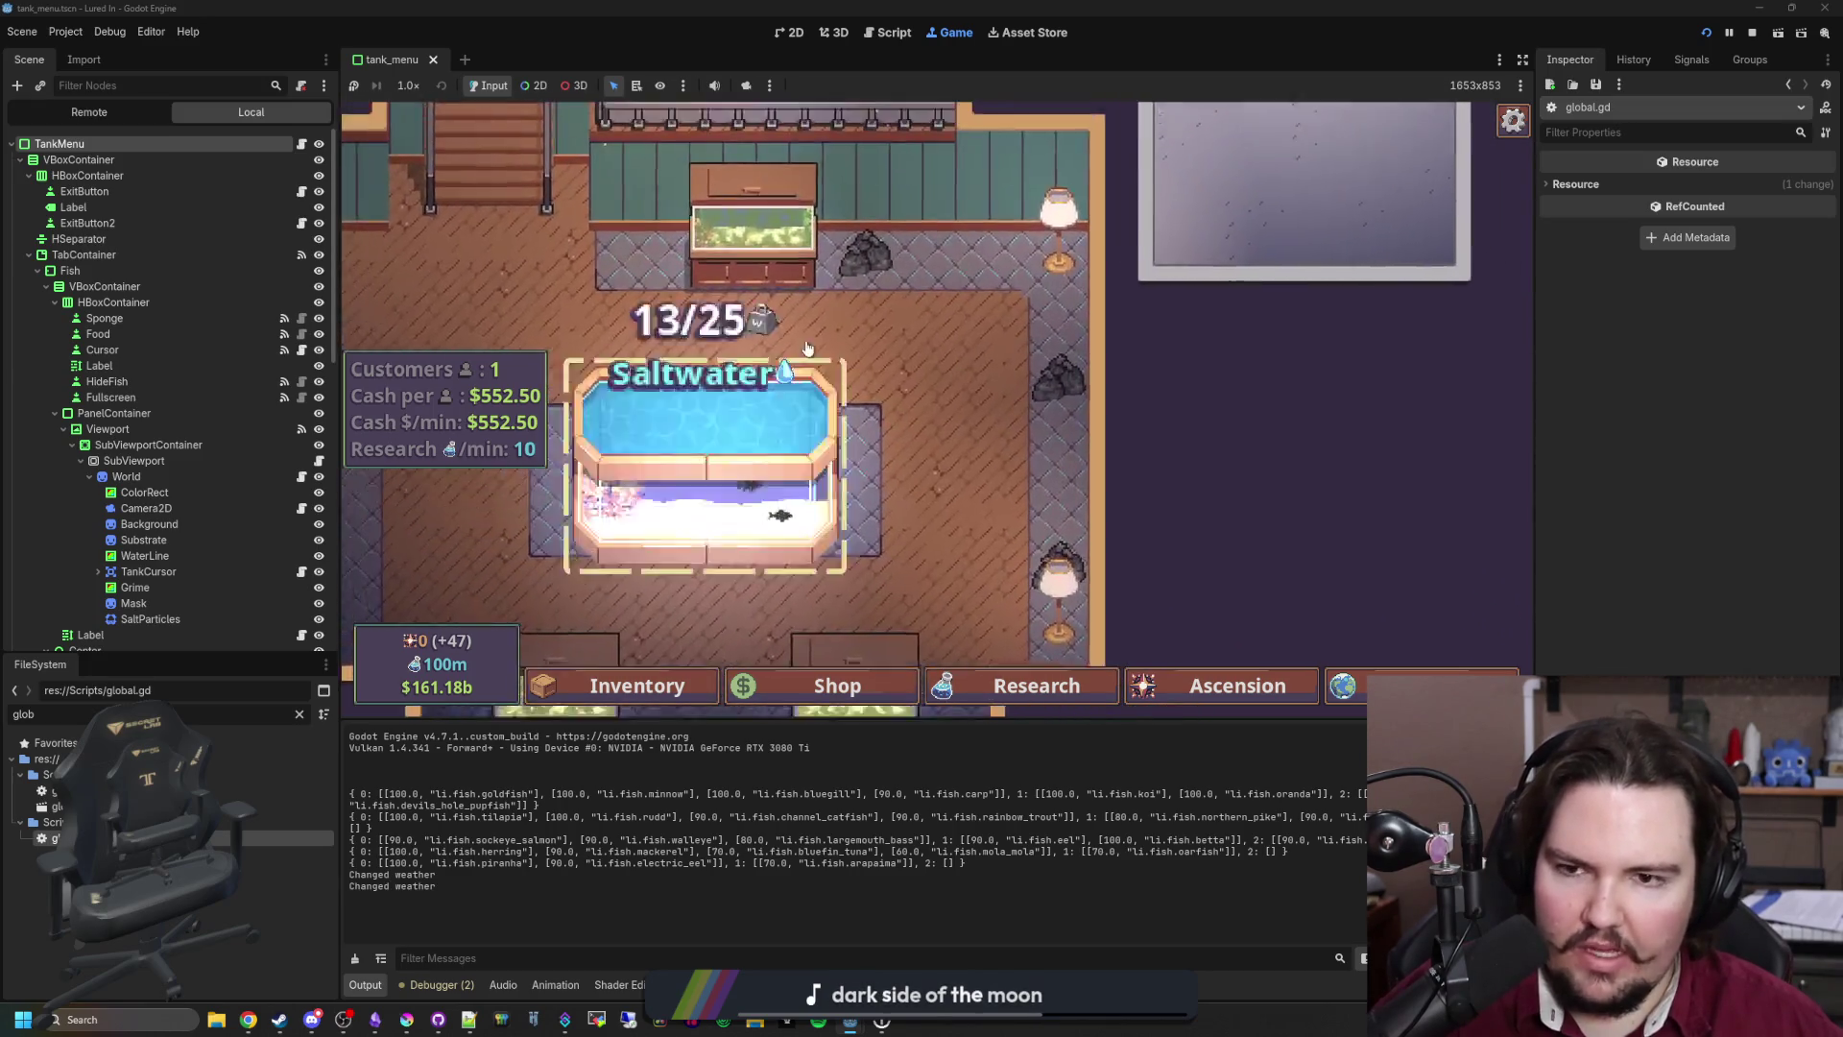
left_click(729, 422)
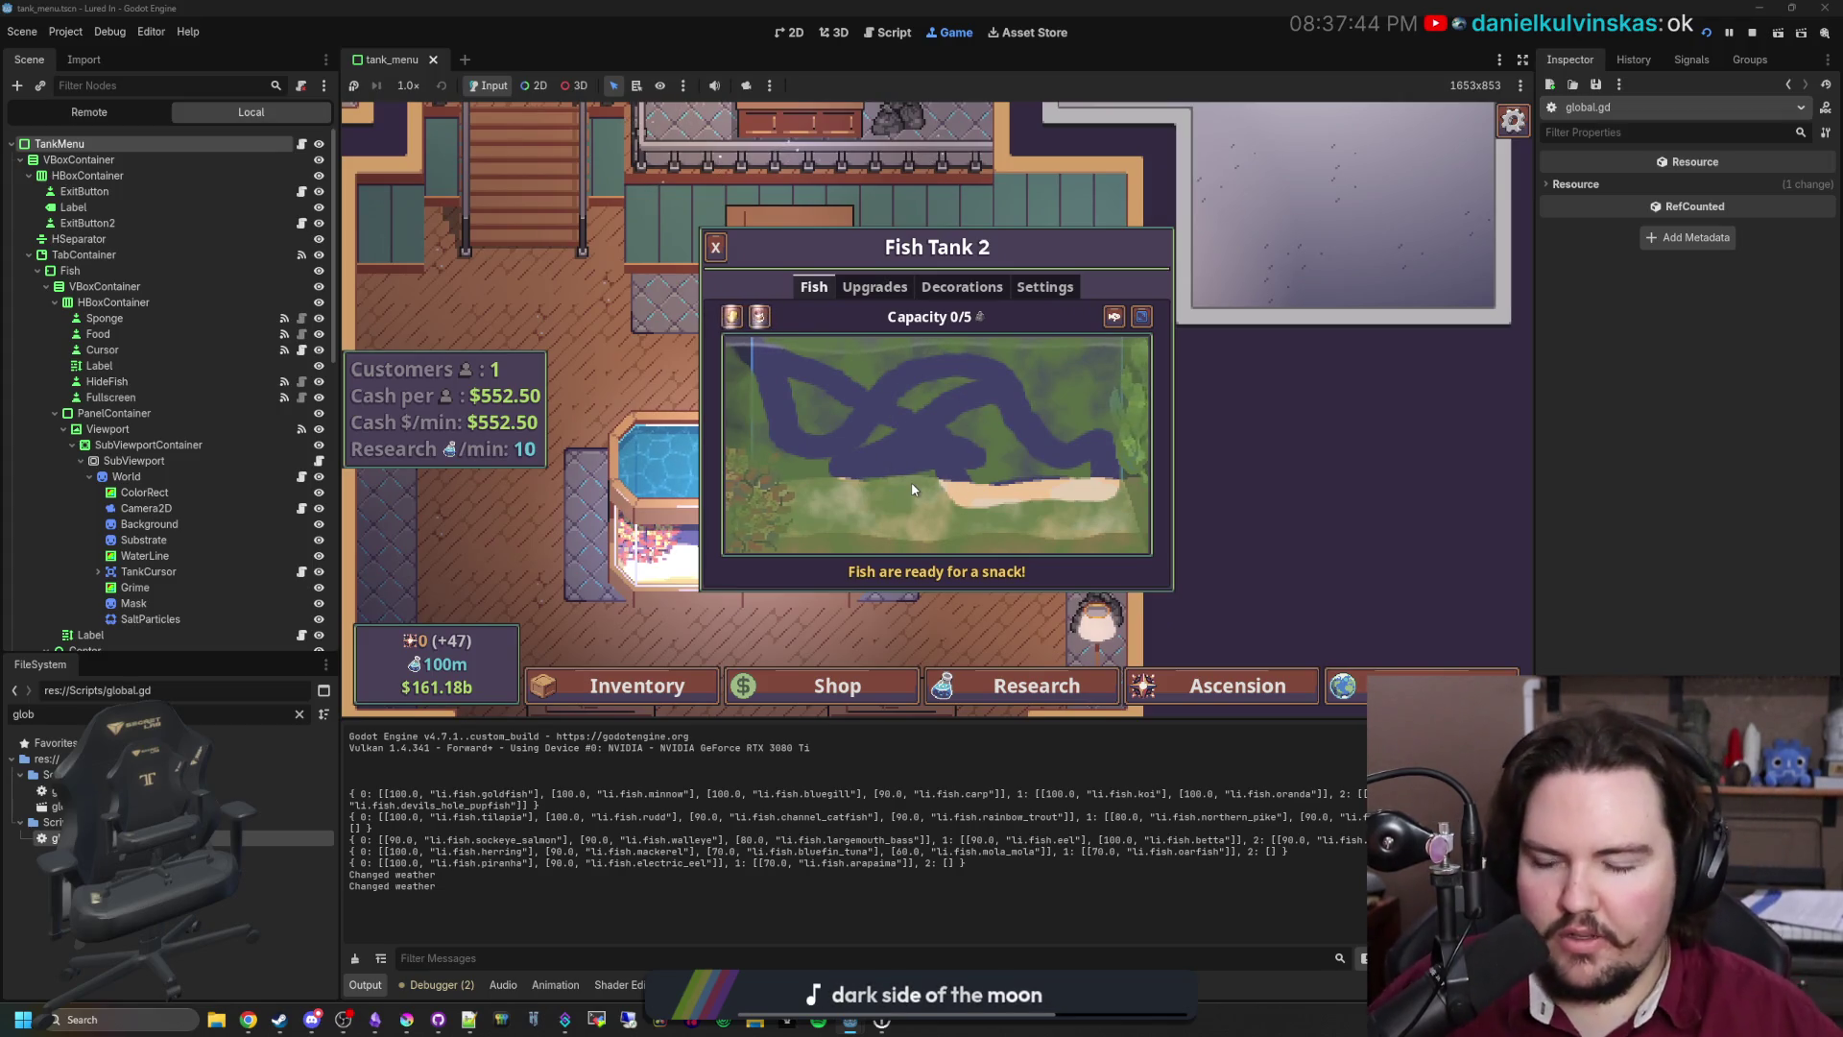
key("Escape")
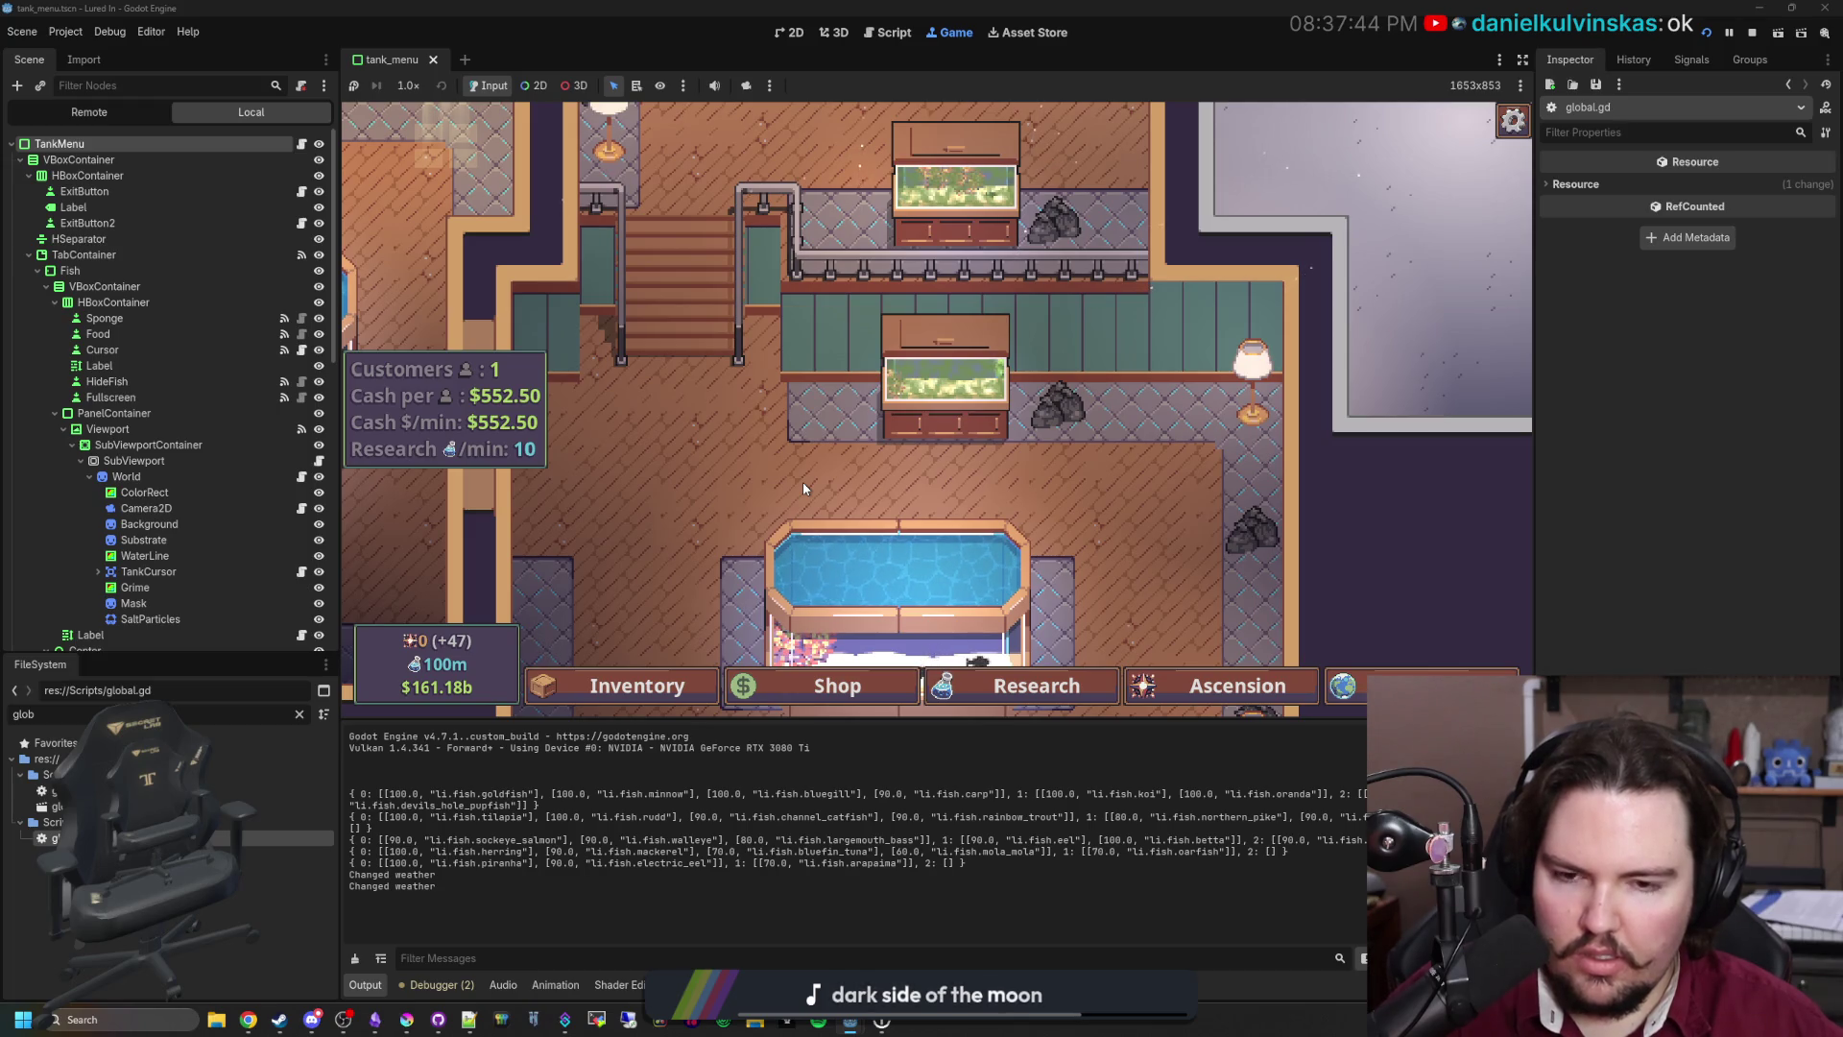
scroll(802, 482, "up", 2)
left_click(830, 543)
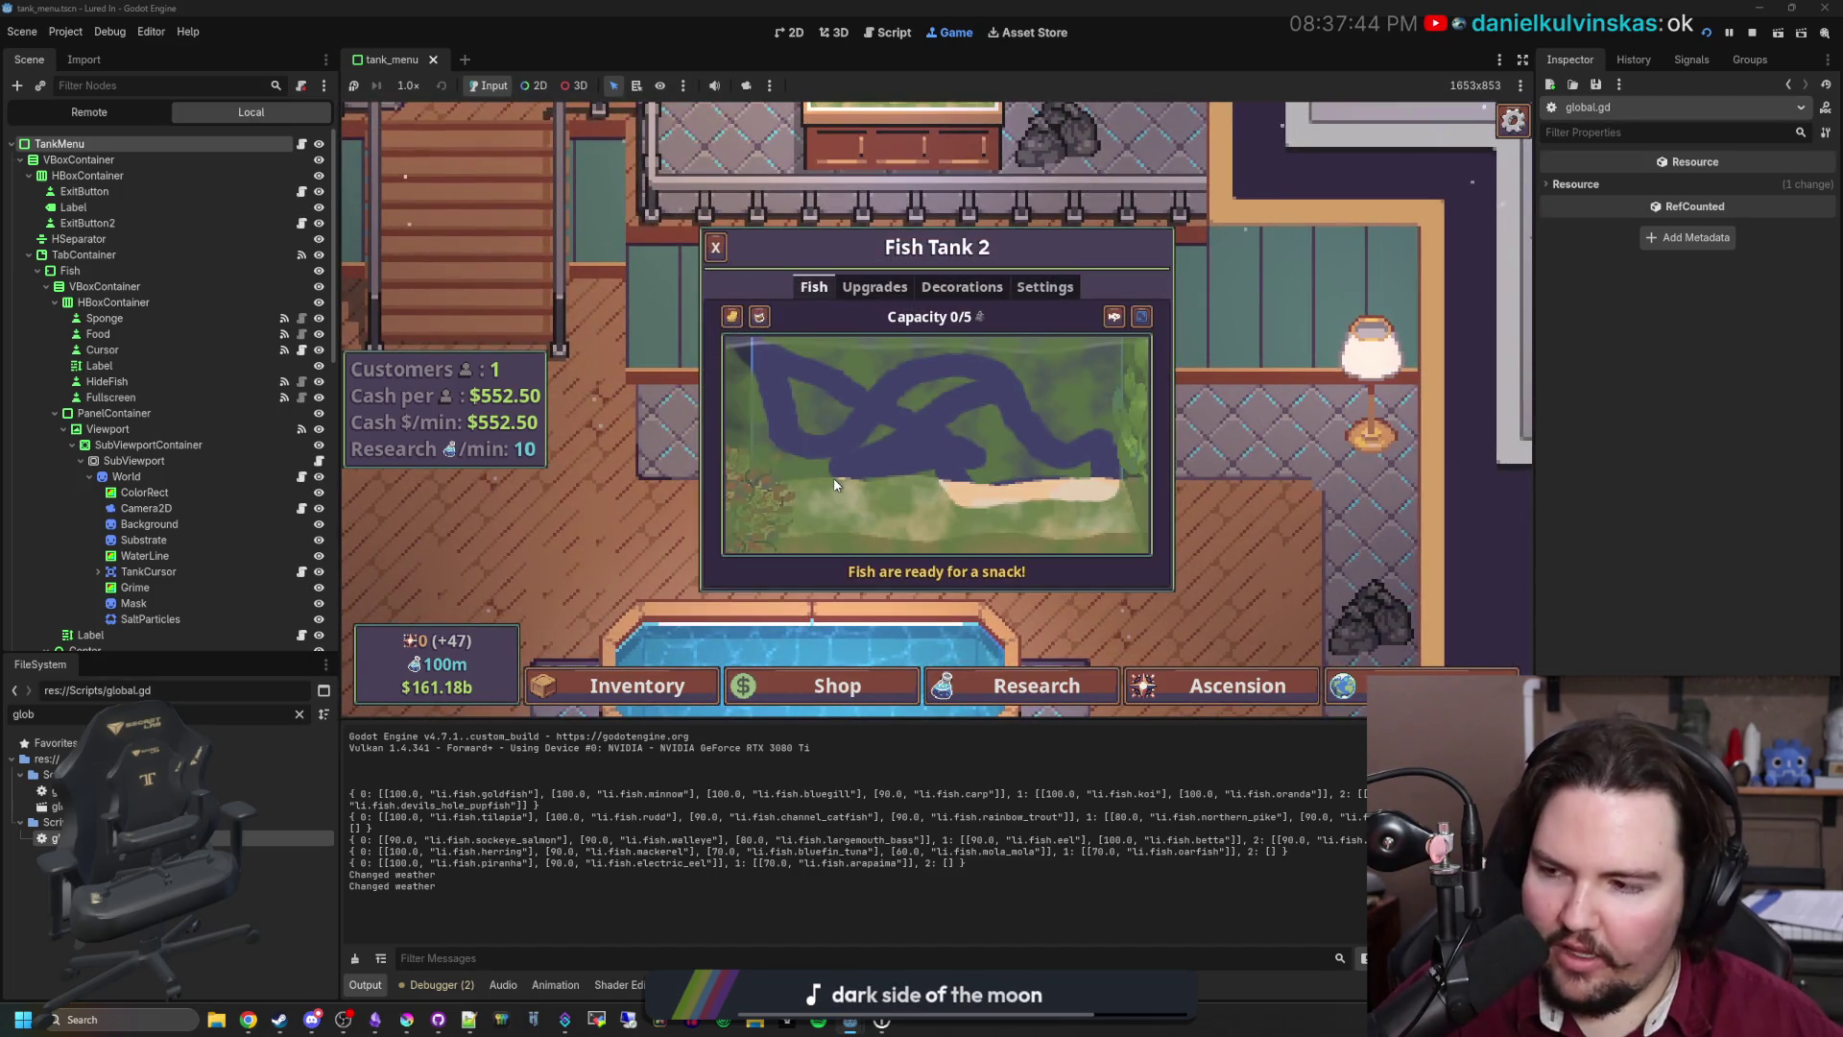
left_click(834, 485)
left_click(856, 449)
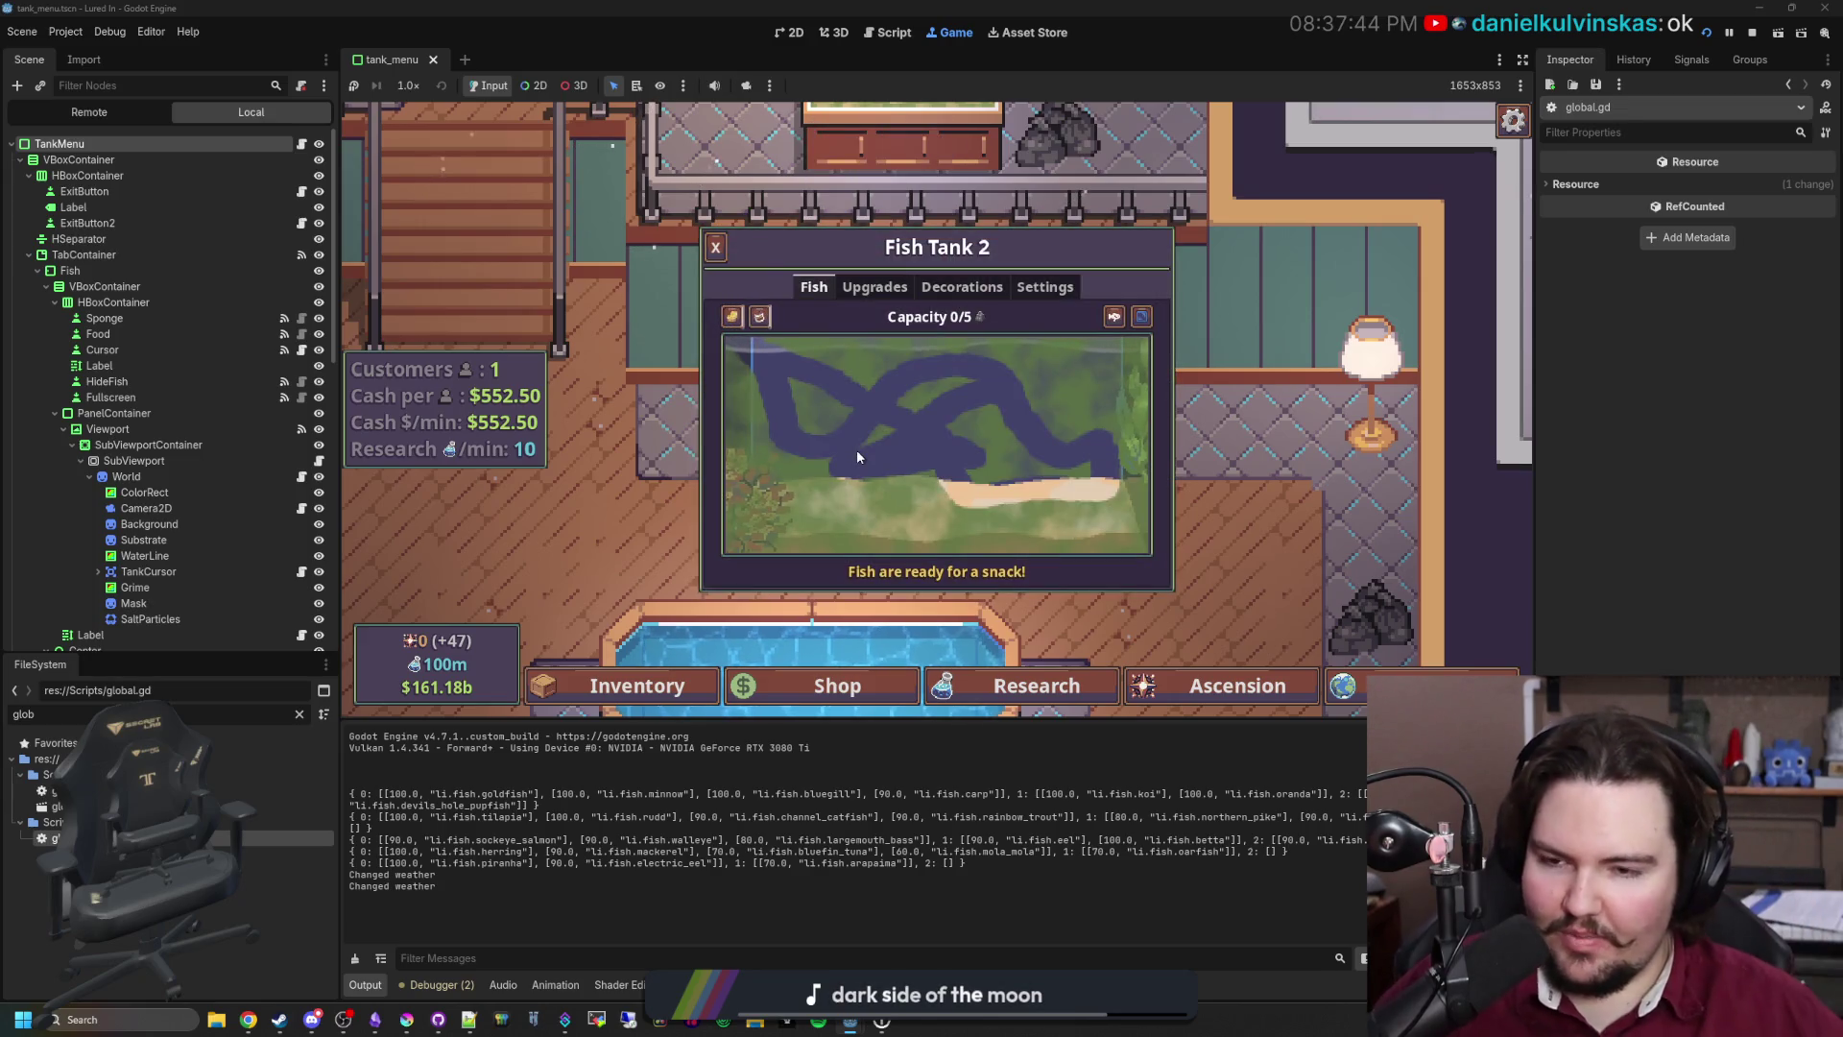
left_click(715, 247)
left_click(878, 387)
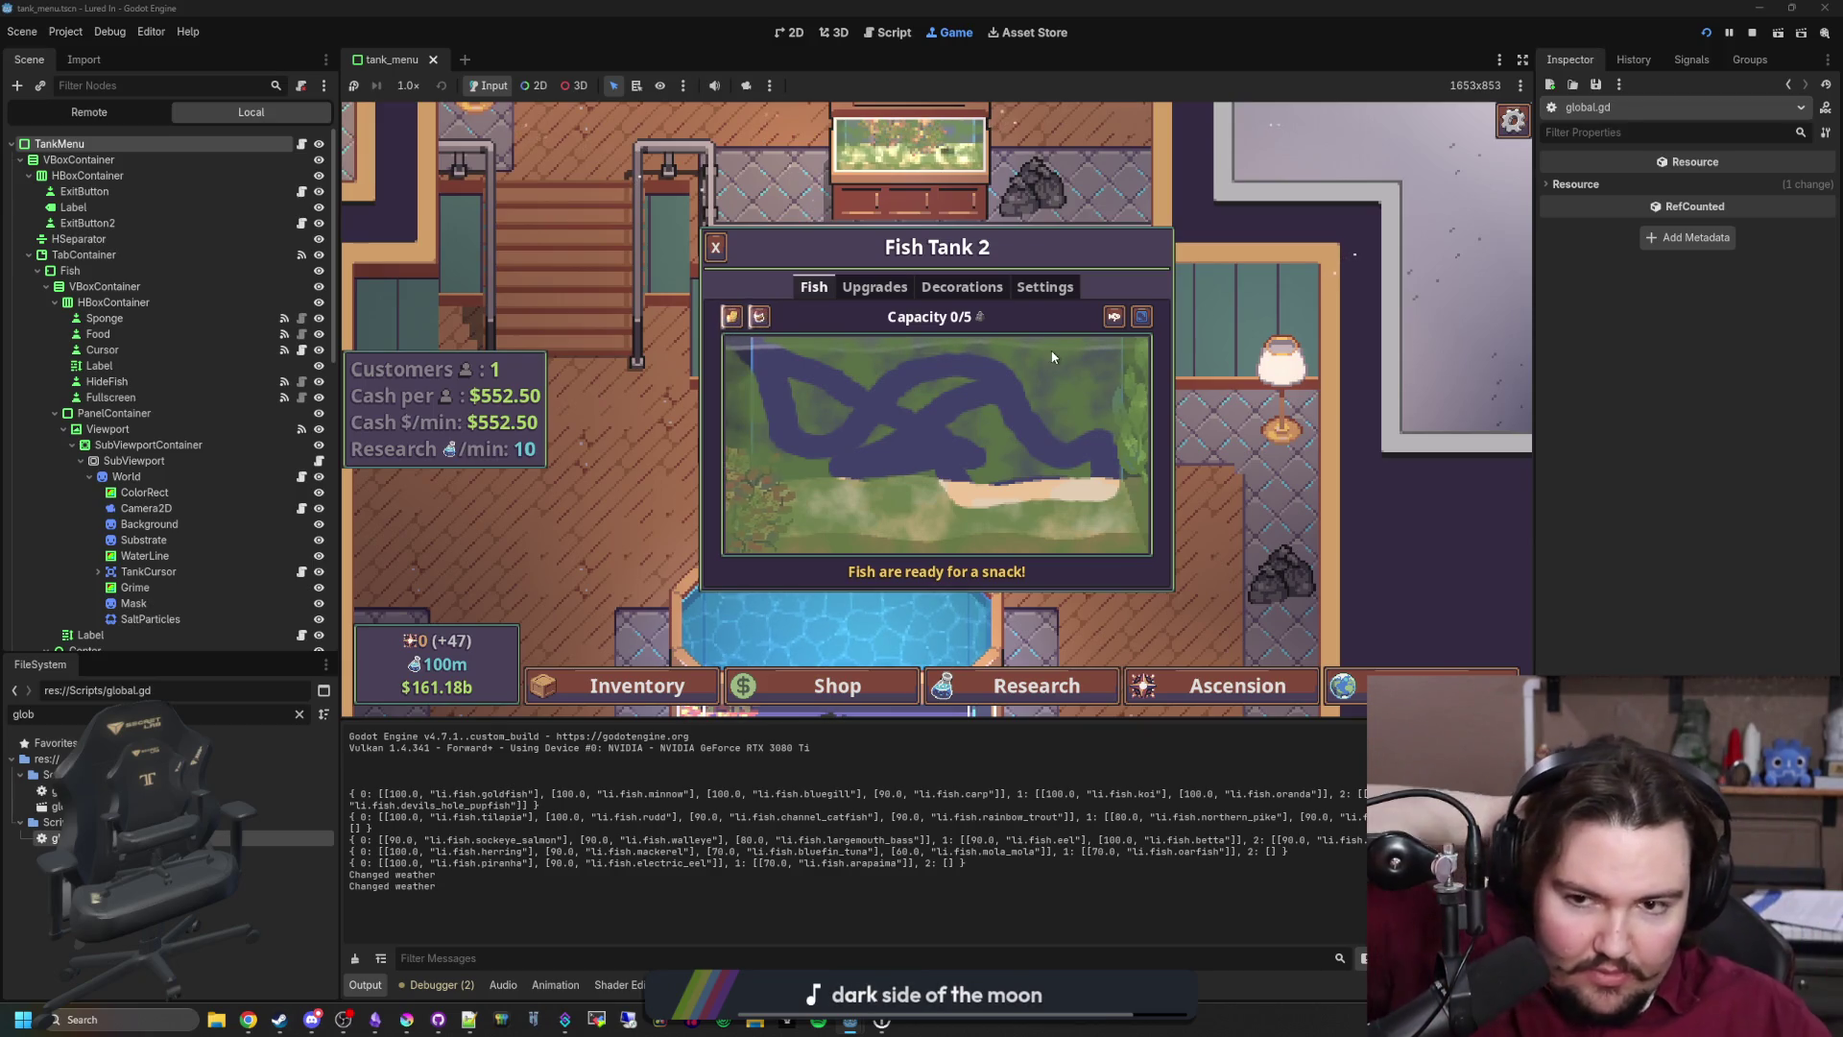
left_click(715, 248)
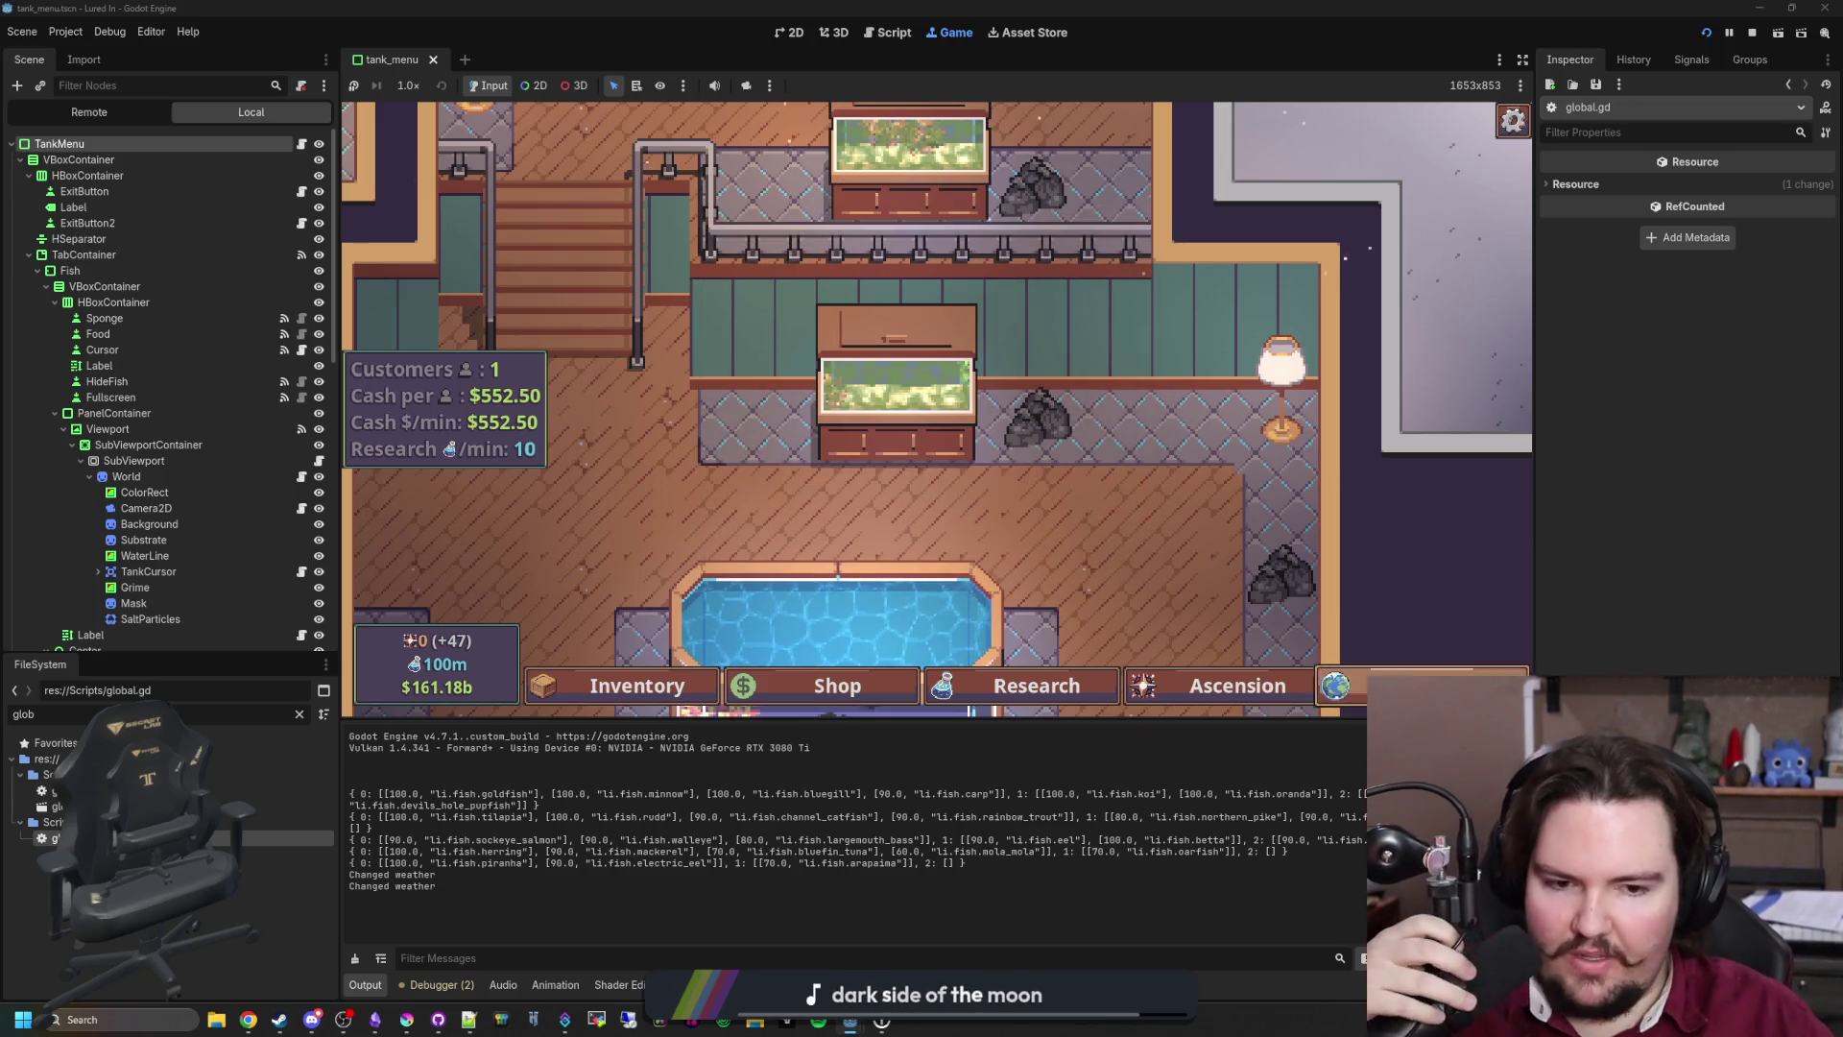
left_click(998, 330)
left_click(1292, 686)
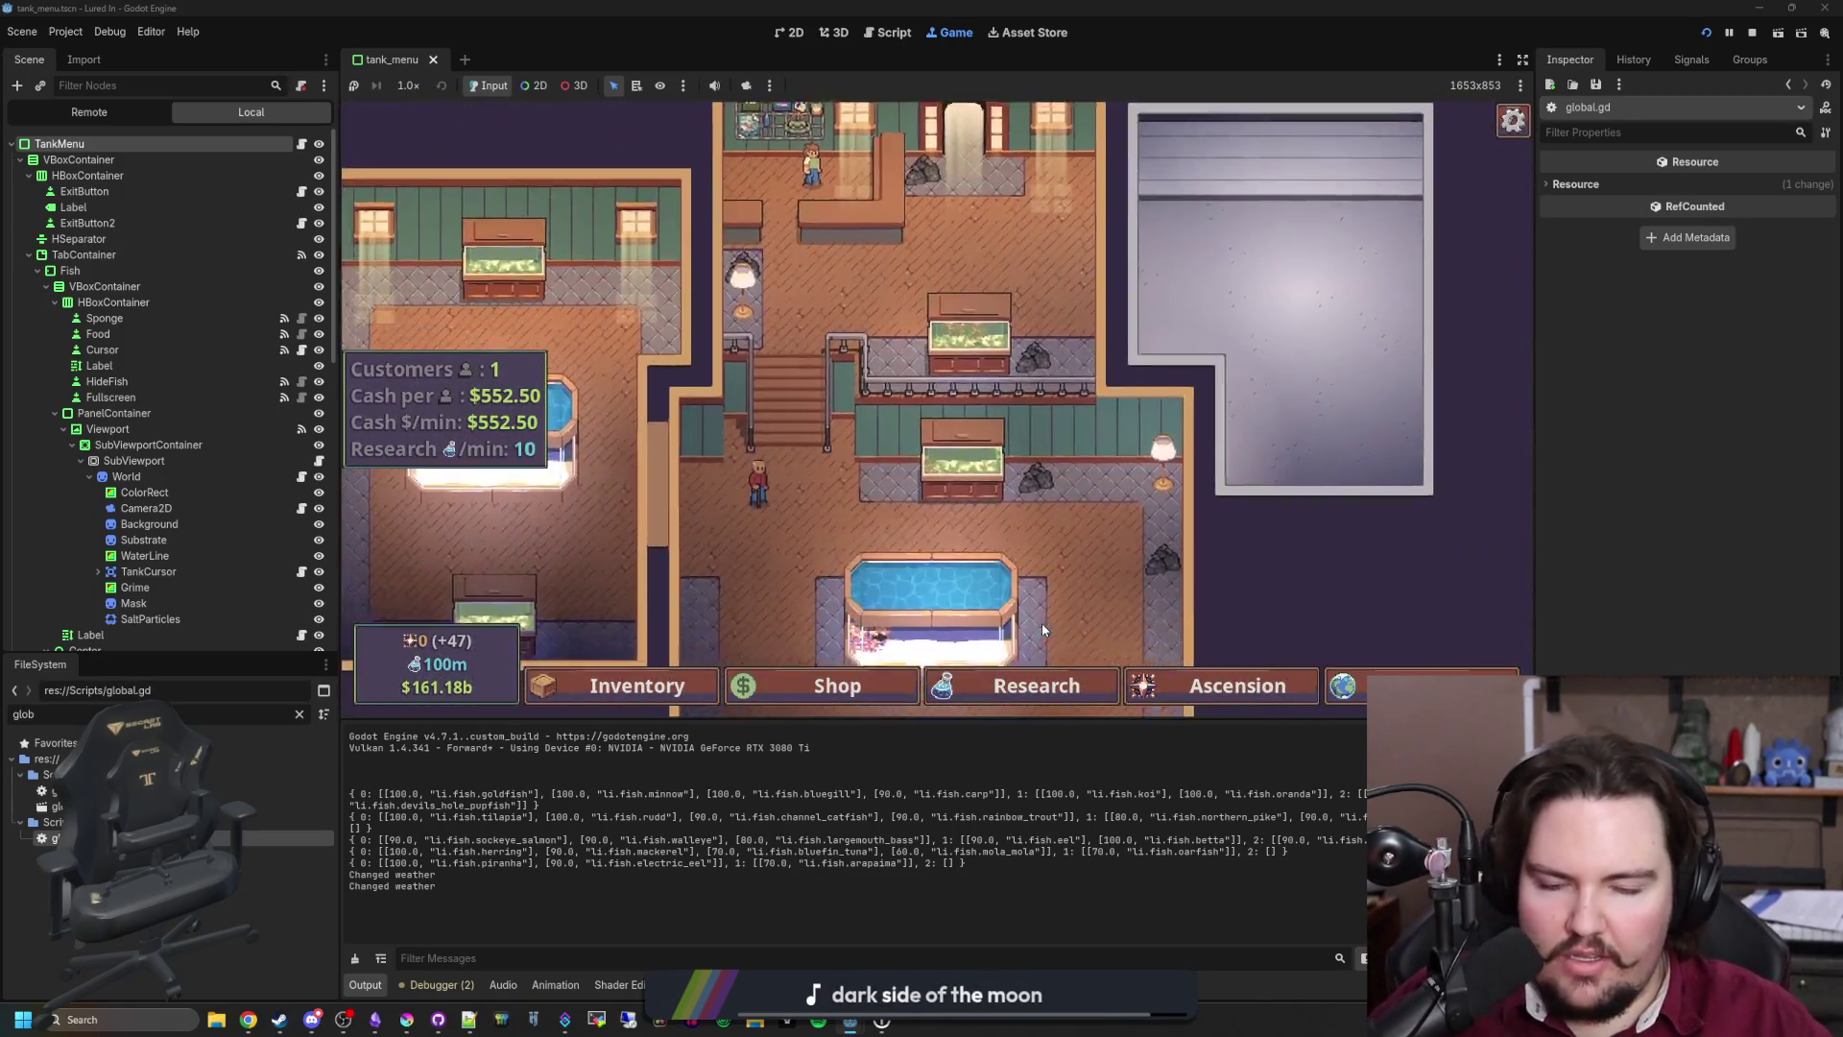
left_click(1042, 629)
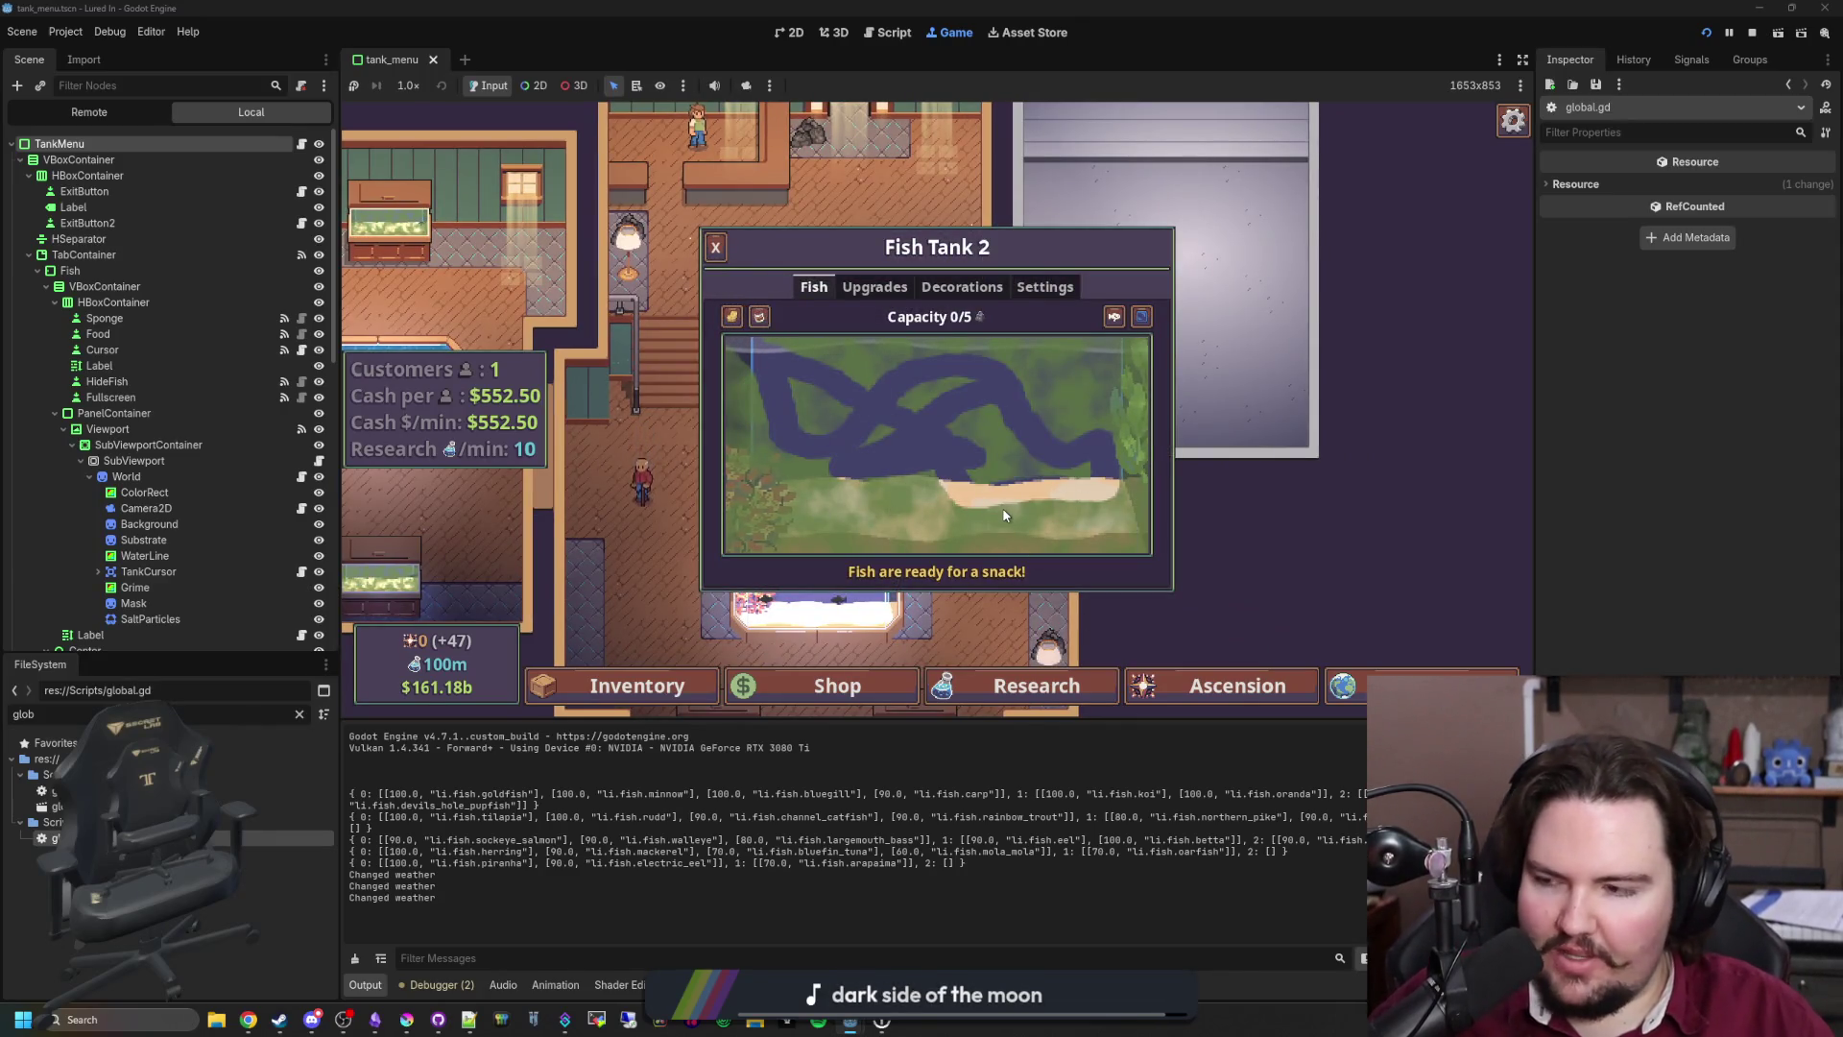
left_click(845, 622)
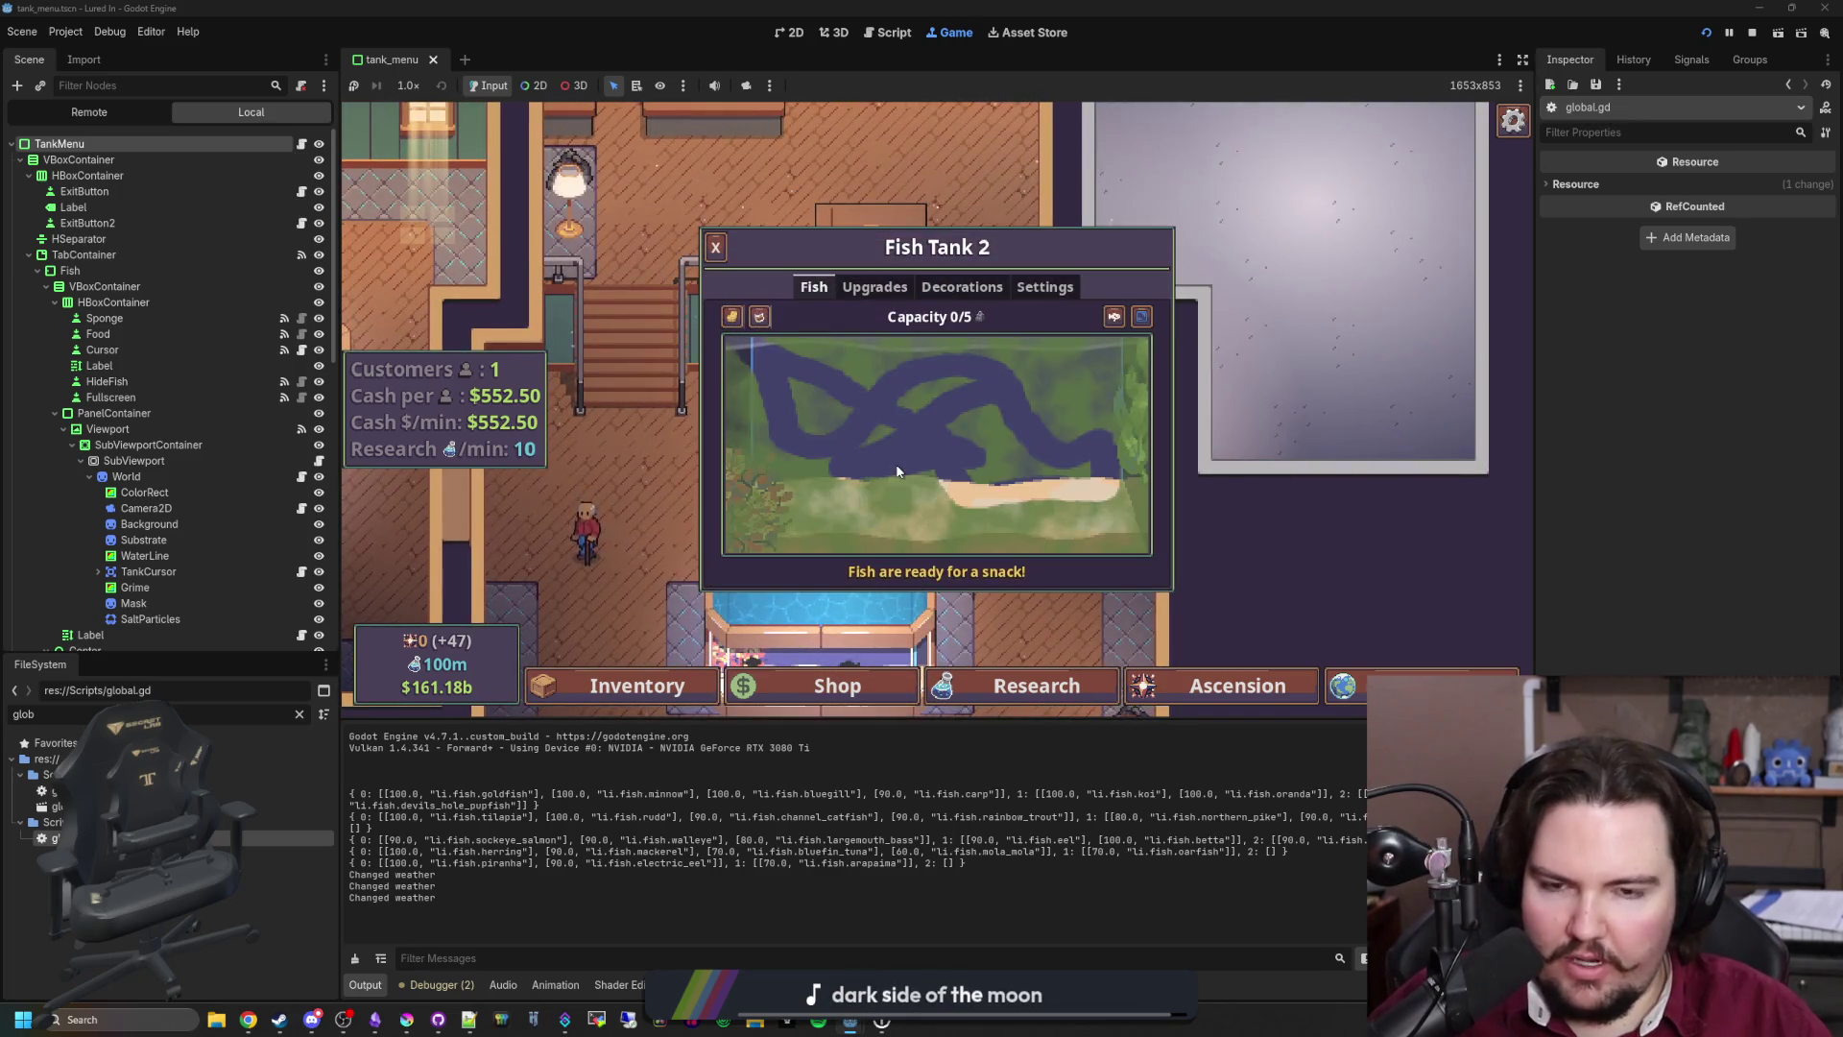
key("Escape")
left_click(896, 467)
Step: Open the game's Options from the pause menu and review the Gameplay settings
key("Escape")
key("Escape")
left_click(936, 412)
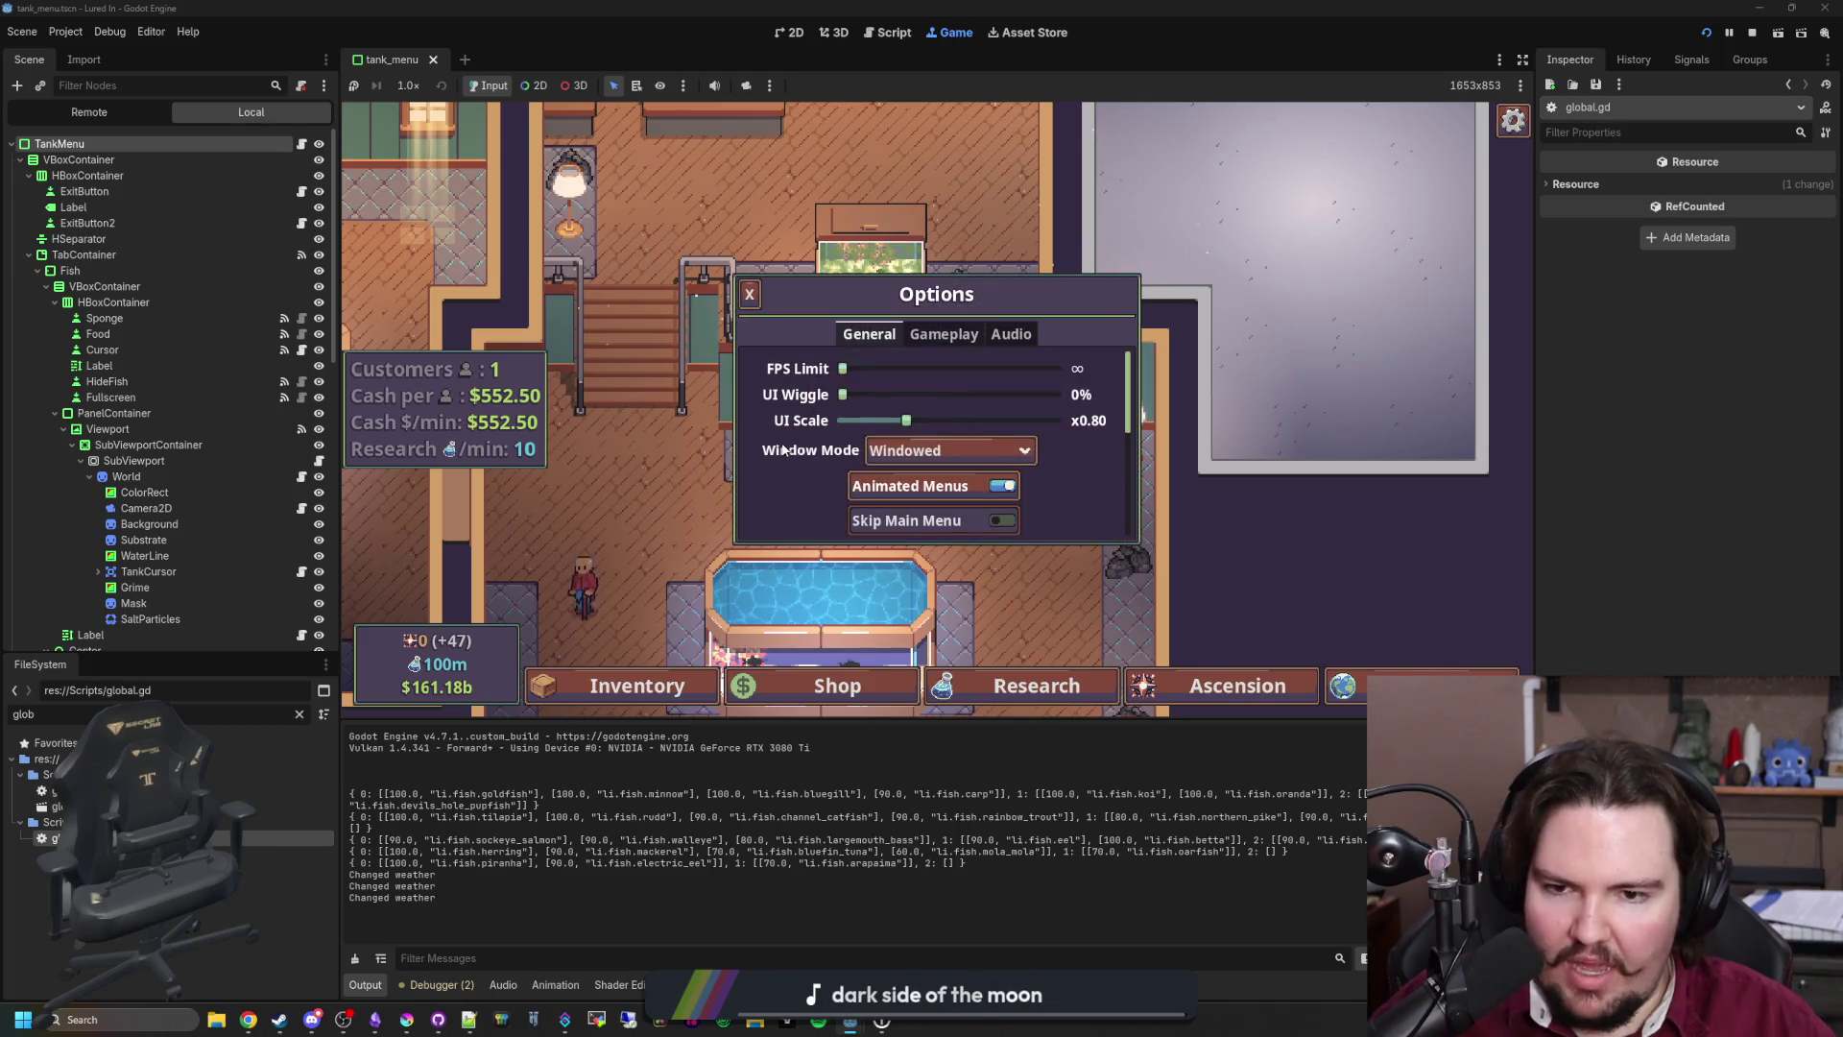
scroll(759, 486, "down", 3)
scroll(759, 487, "down", 3)
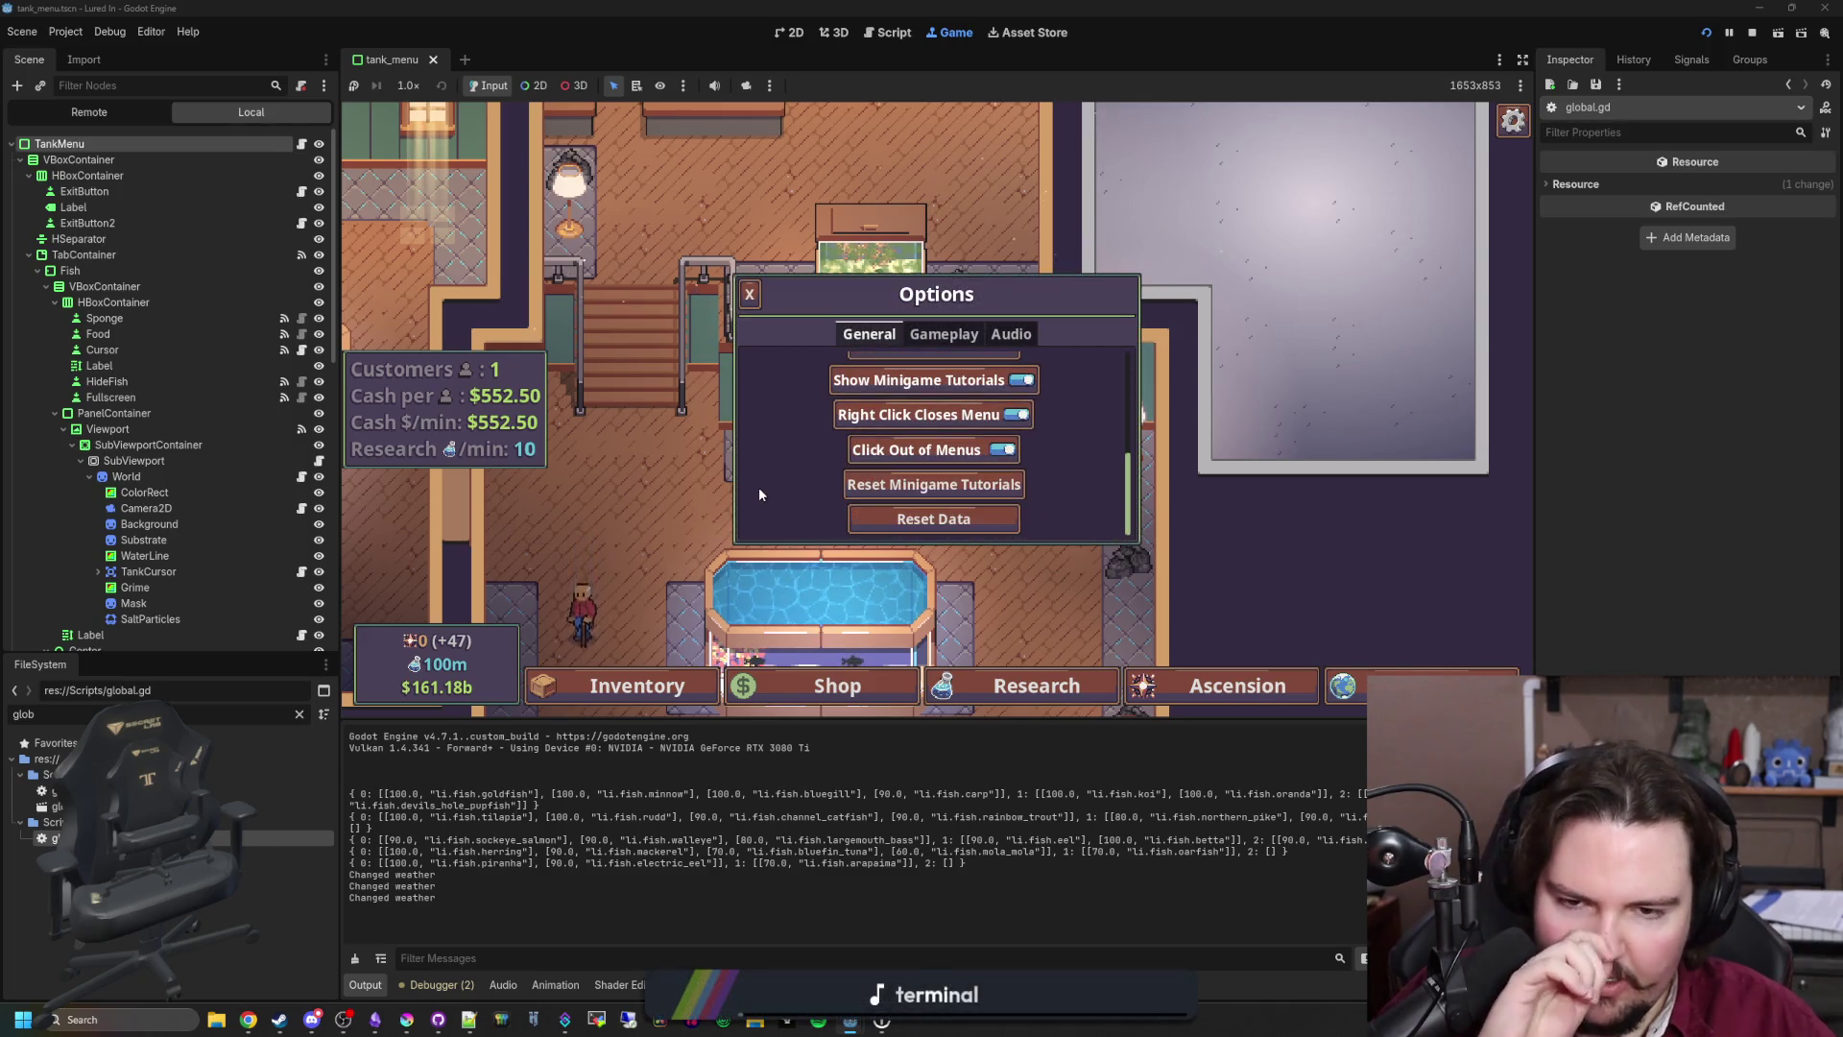
scroll(774, 484, "up", 5)
left_click(944, 334)
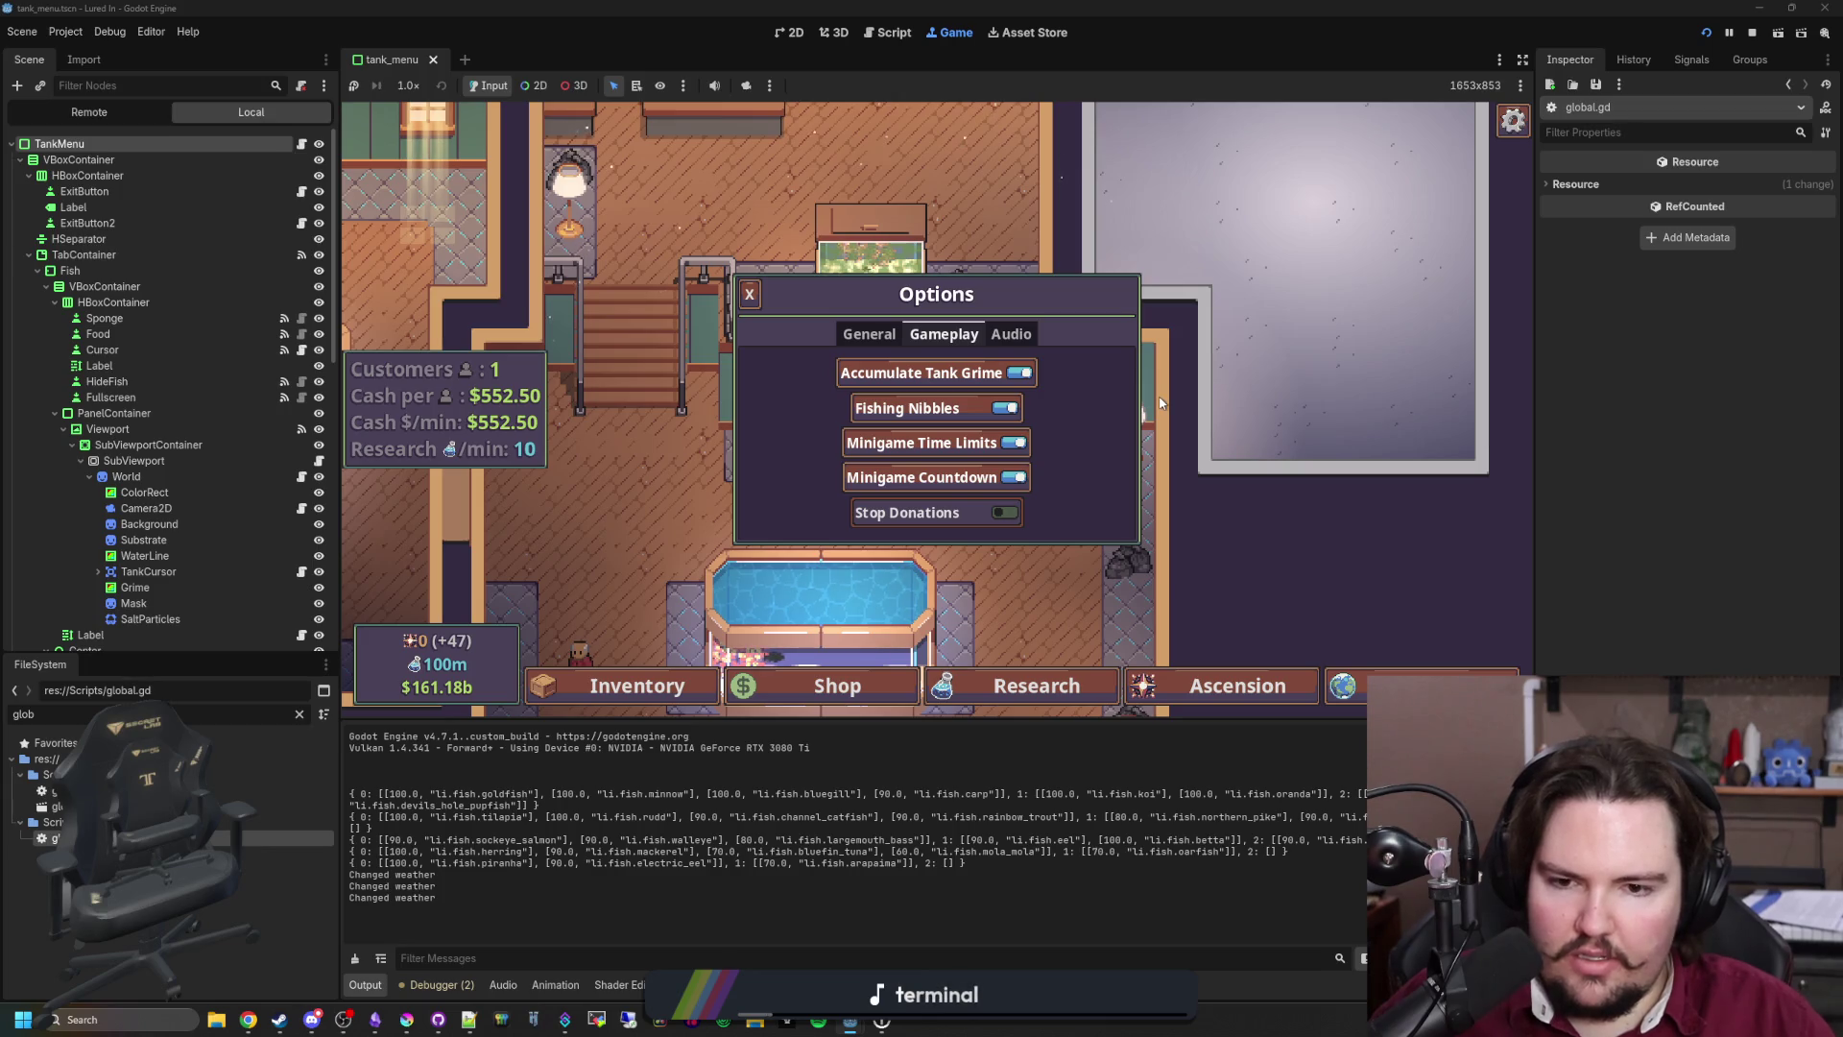
key("Escape")
key("Escape")
left_click(828, 446)
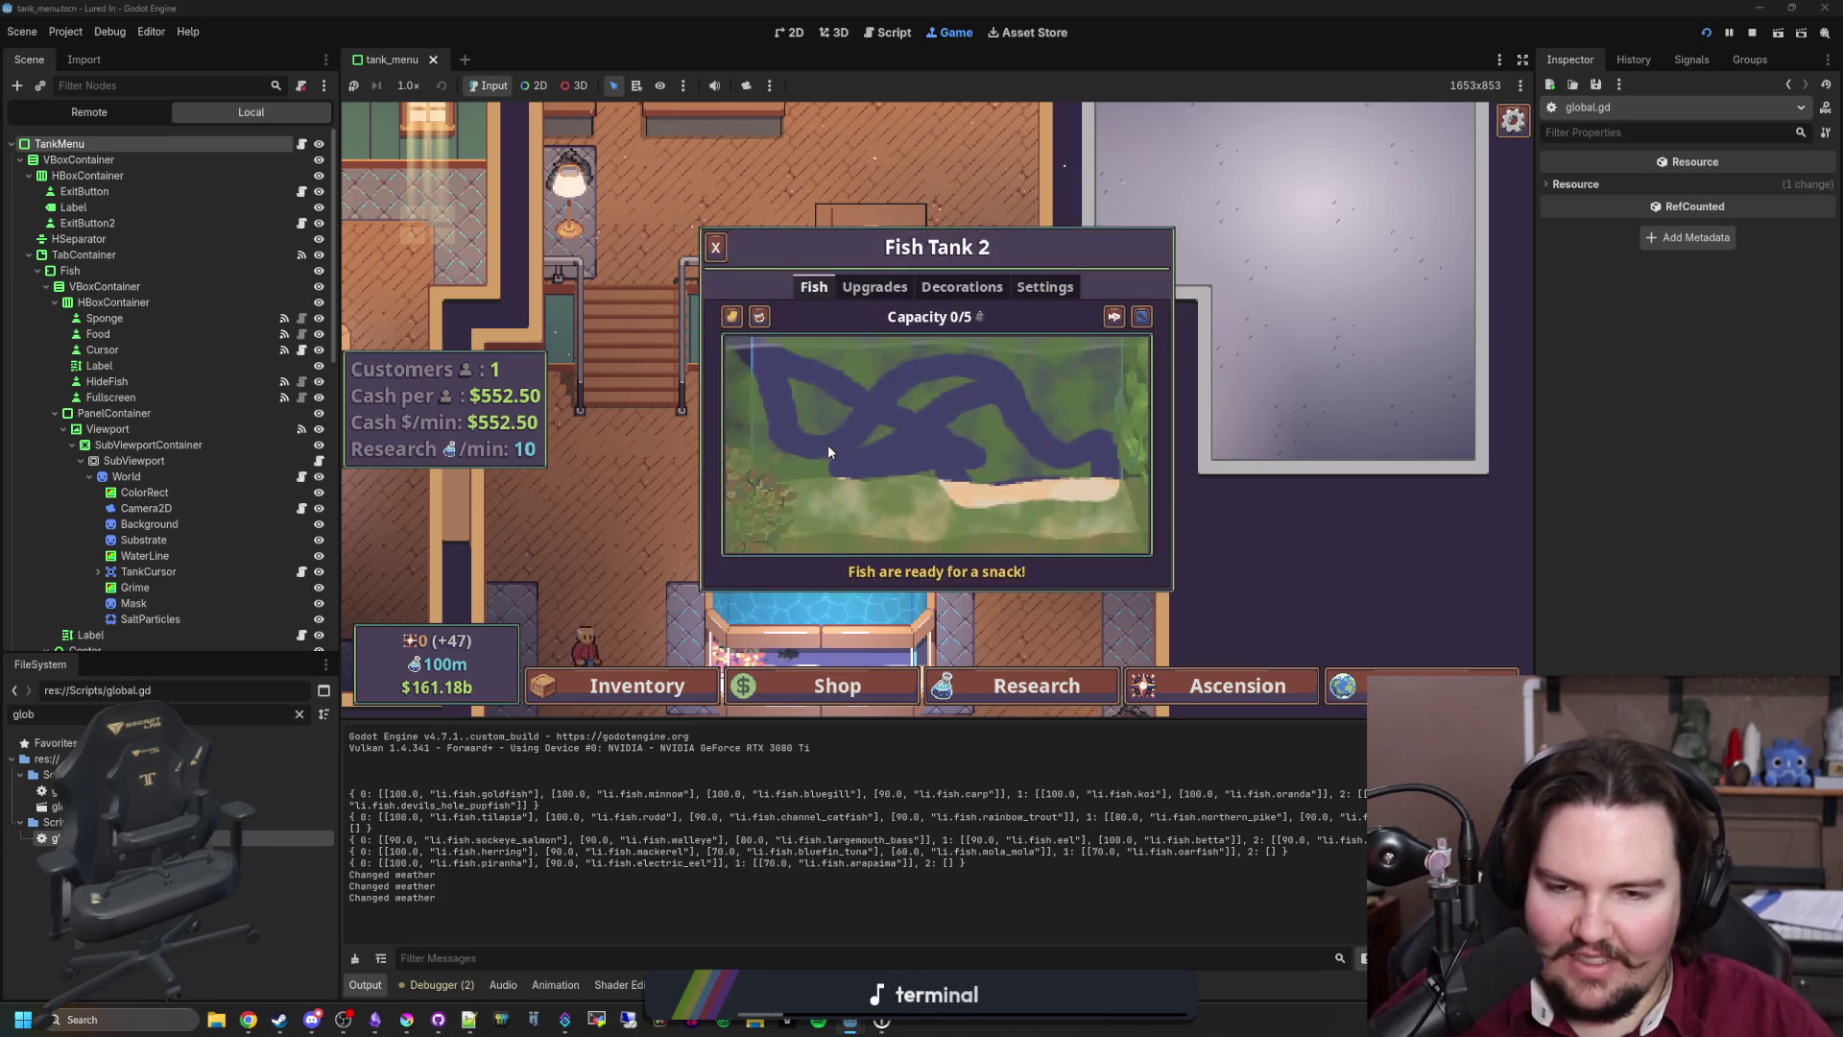
key("Escape")
Step: Turn off Normal Font and raise UI Scale from x0.80 to x0.99 in the game options
left_click(869, 407)
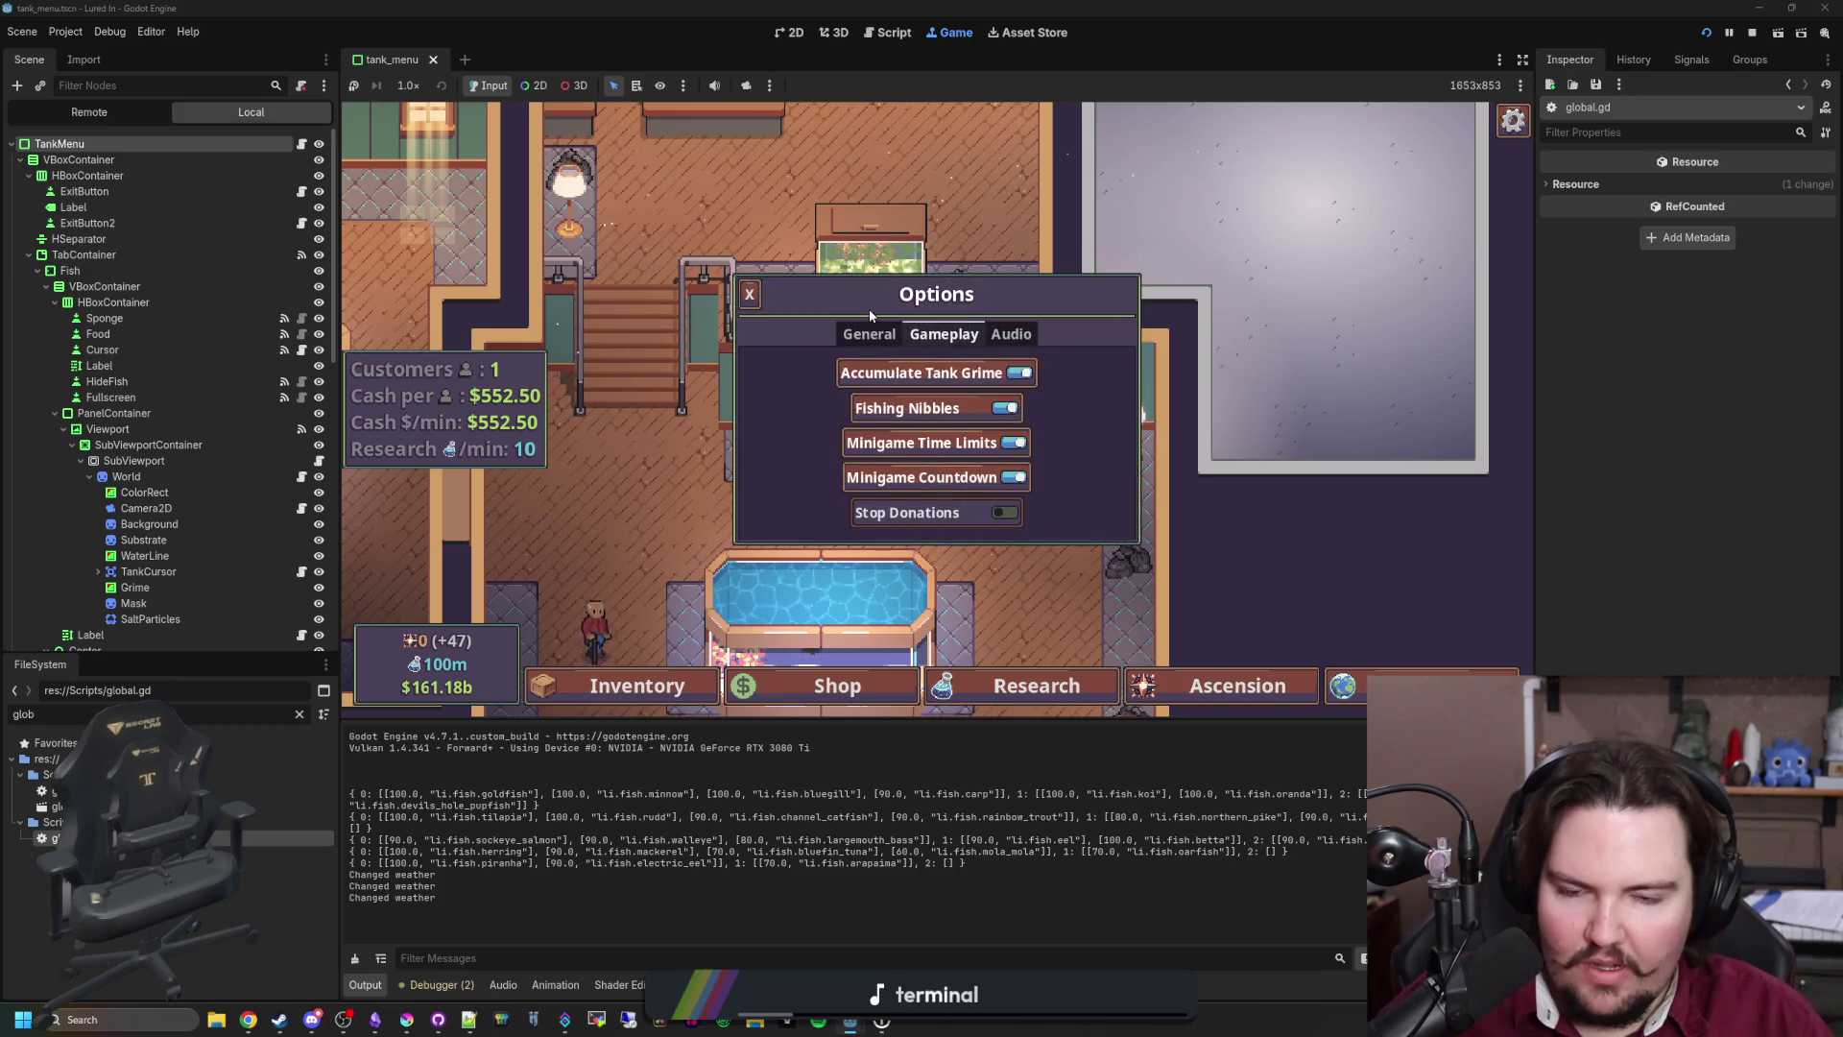
left_click(869, 333)
left_click(998, 419)
scroll(903, 389, "up", 3)
left_click_drag(903, 388, 946, 384)
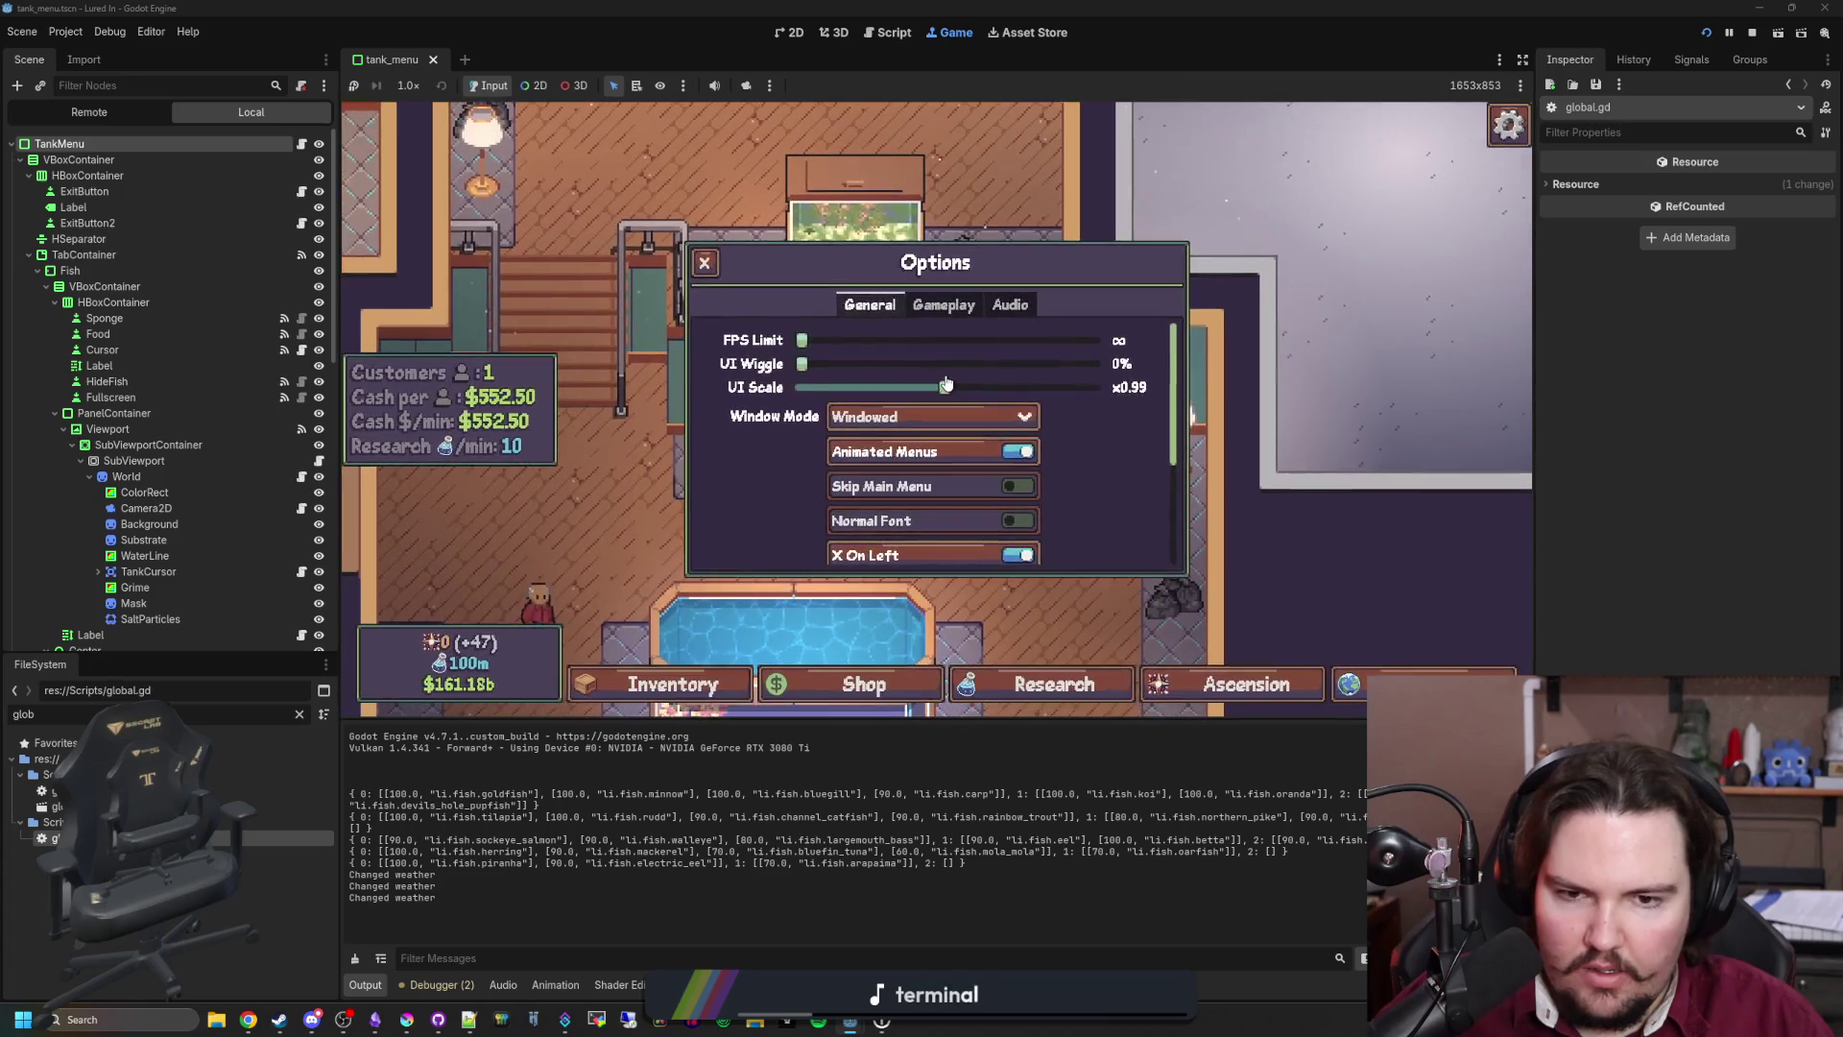
key("Escape")
key("Escape")
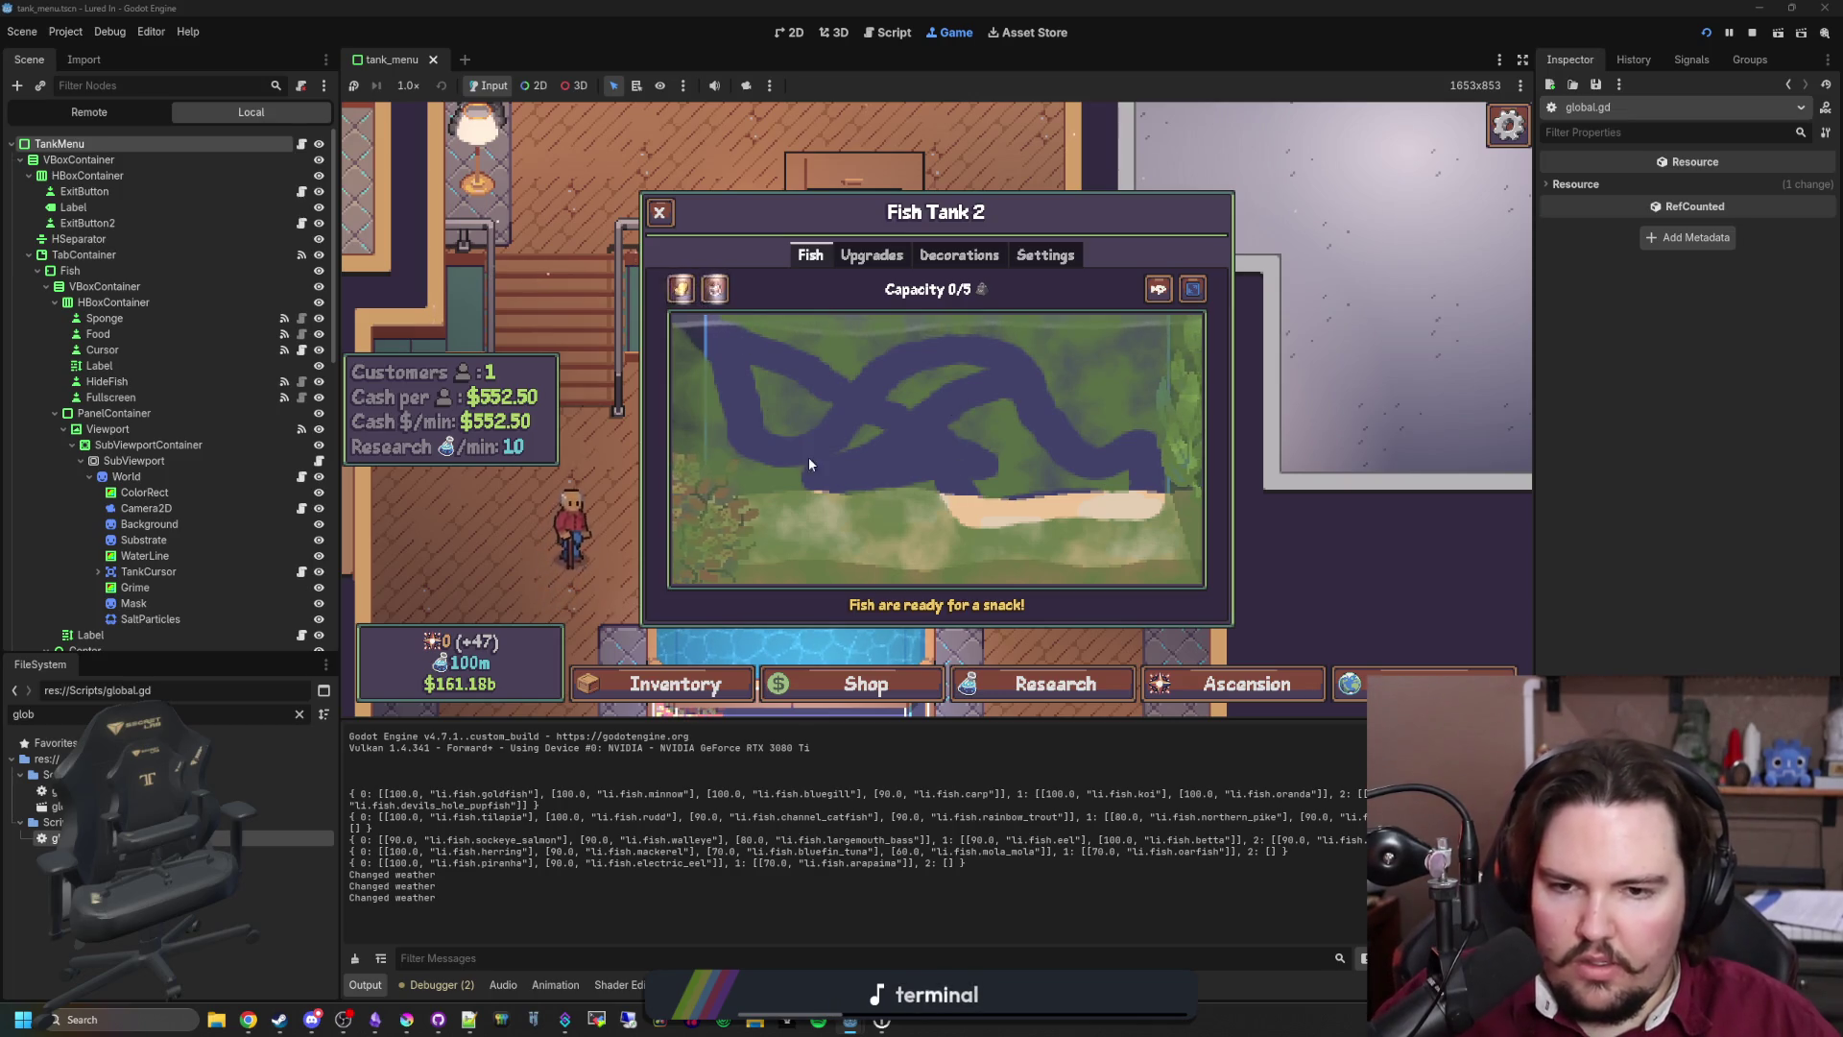
key("Escape")
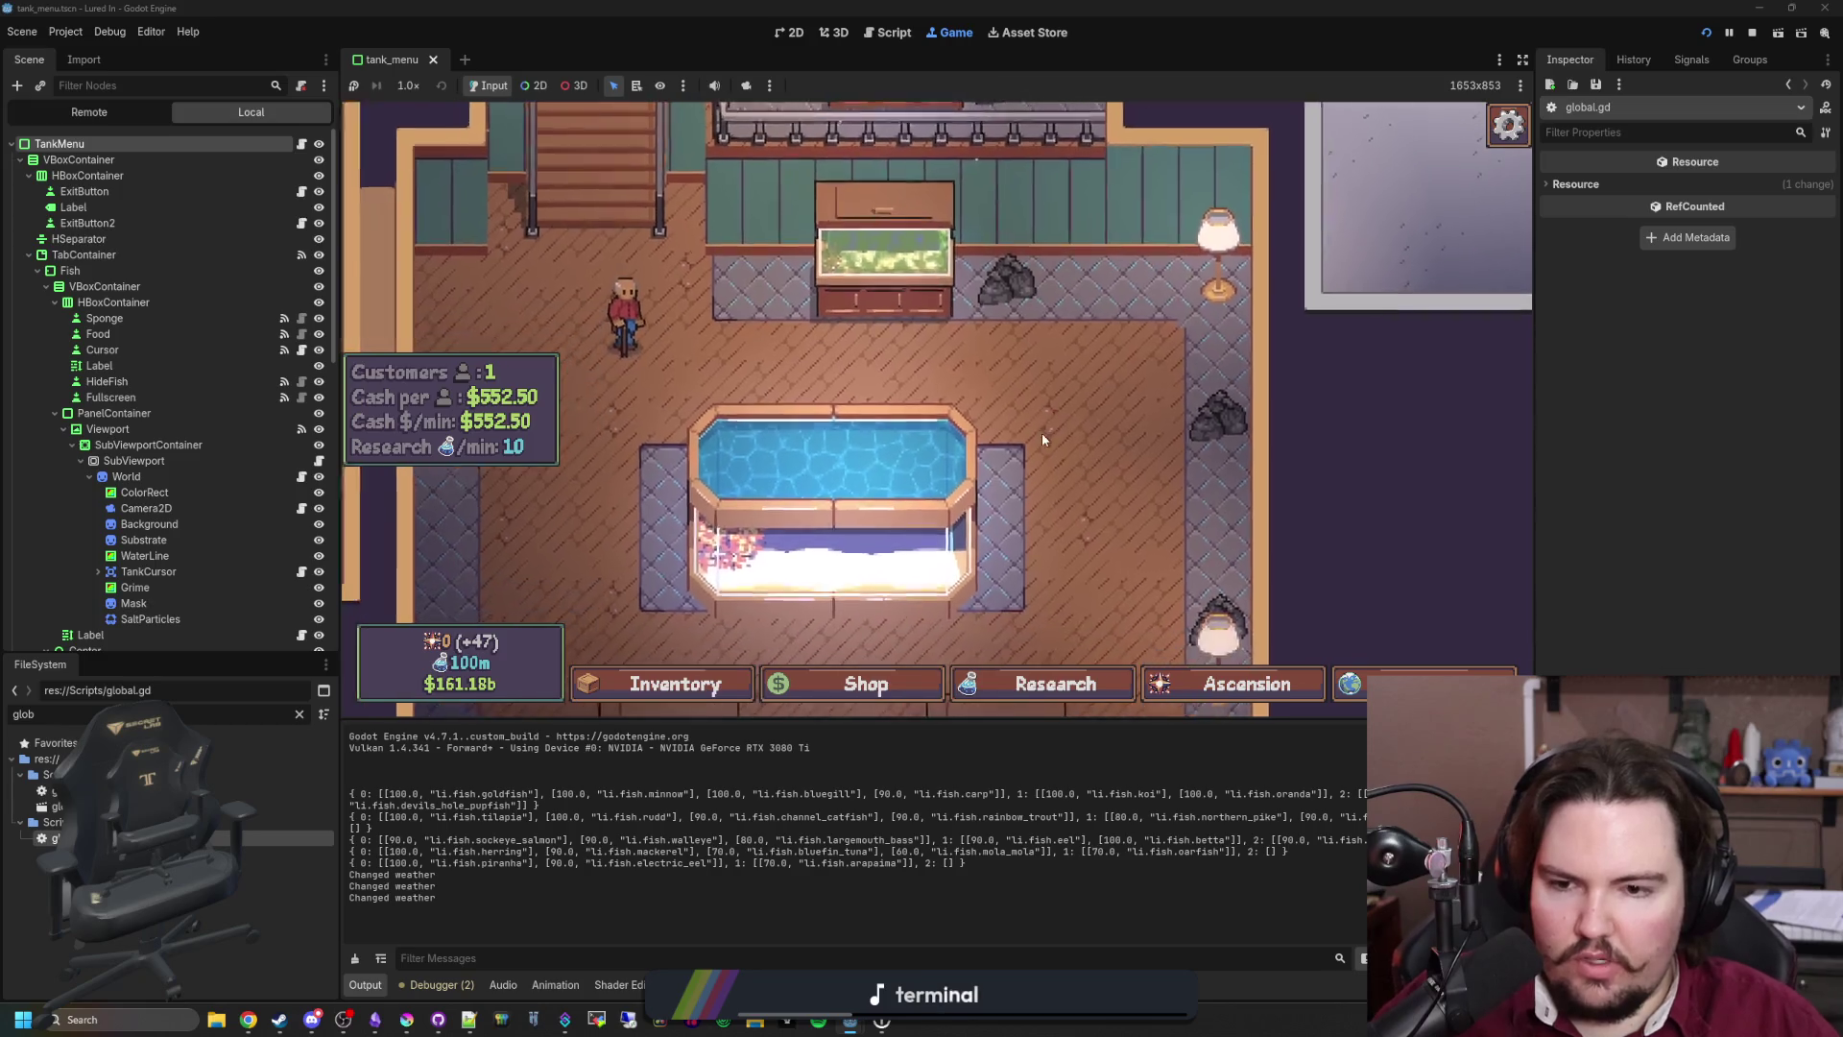
left_click(979, 394)
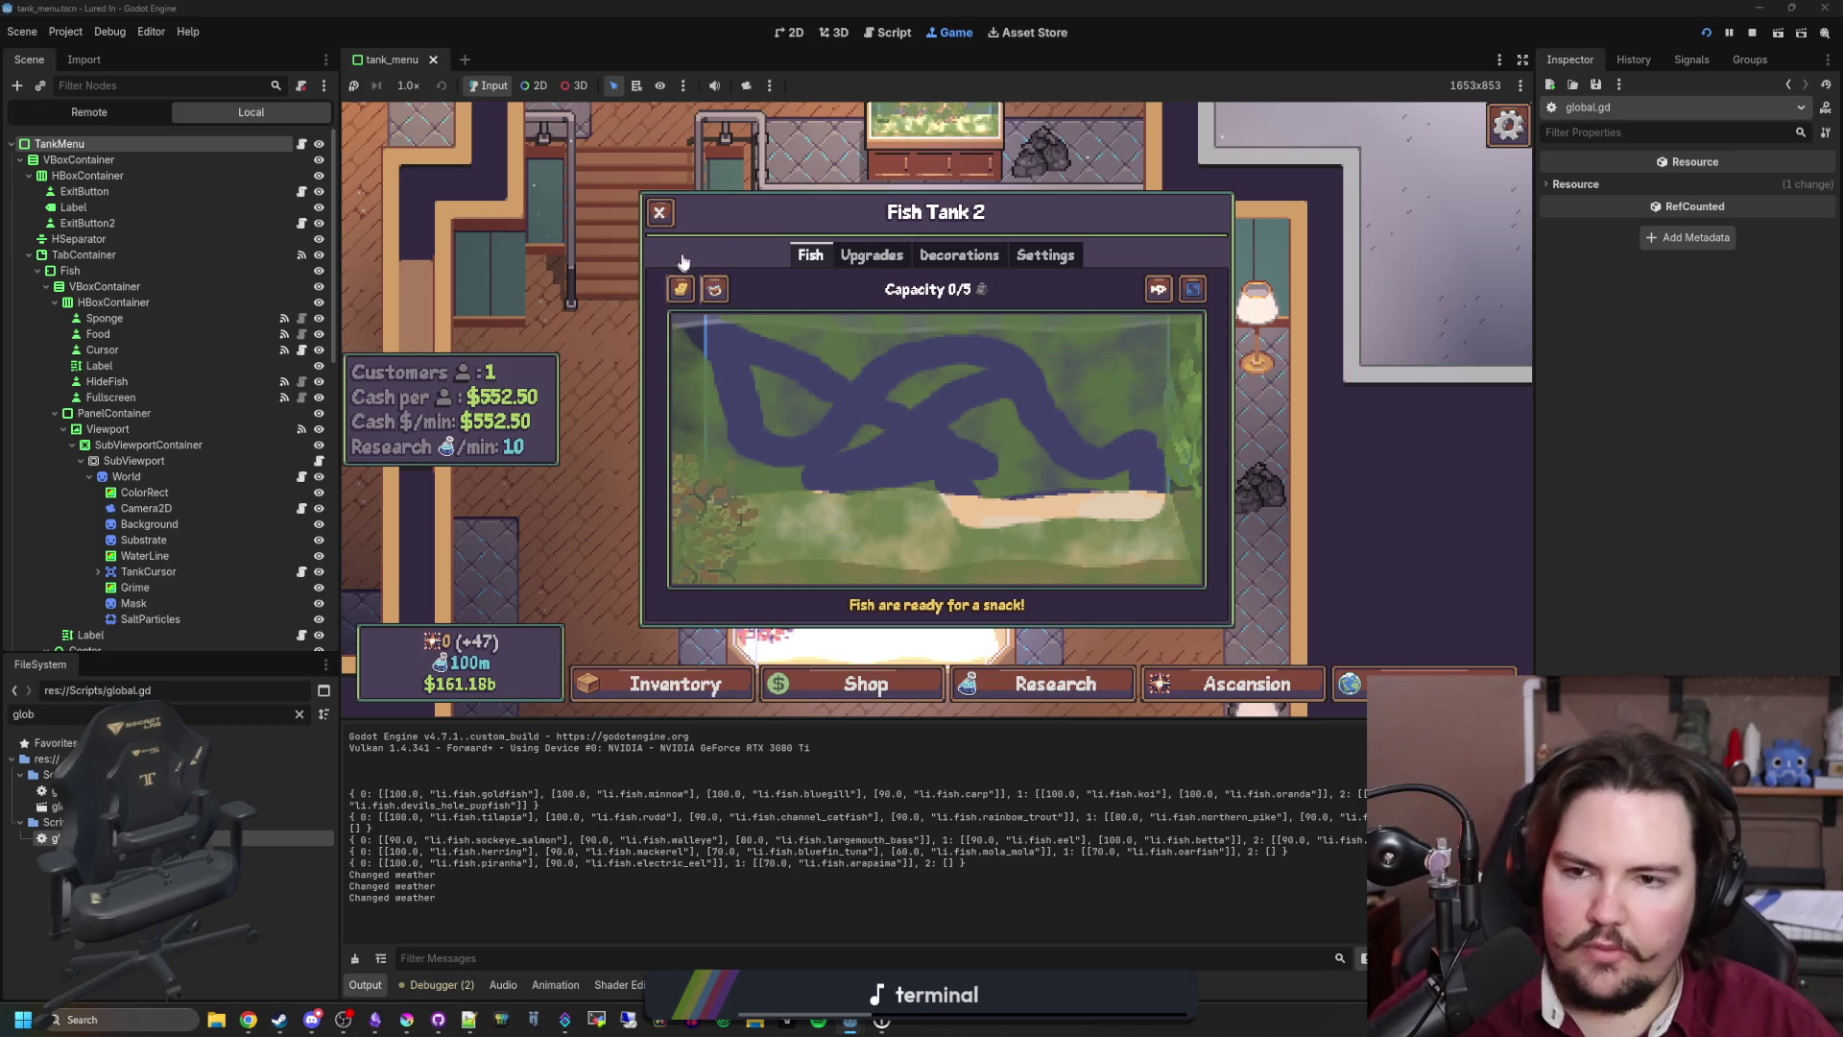
left_click(661, 214)
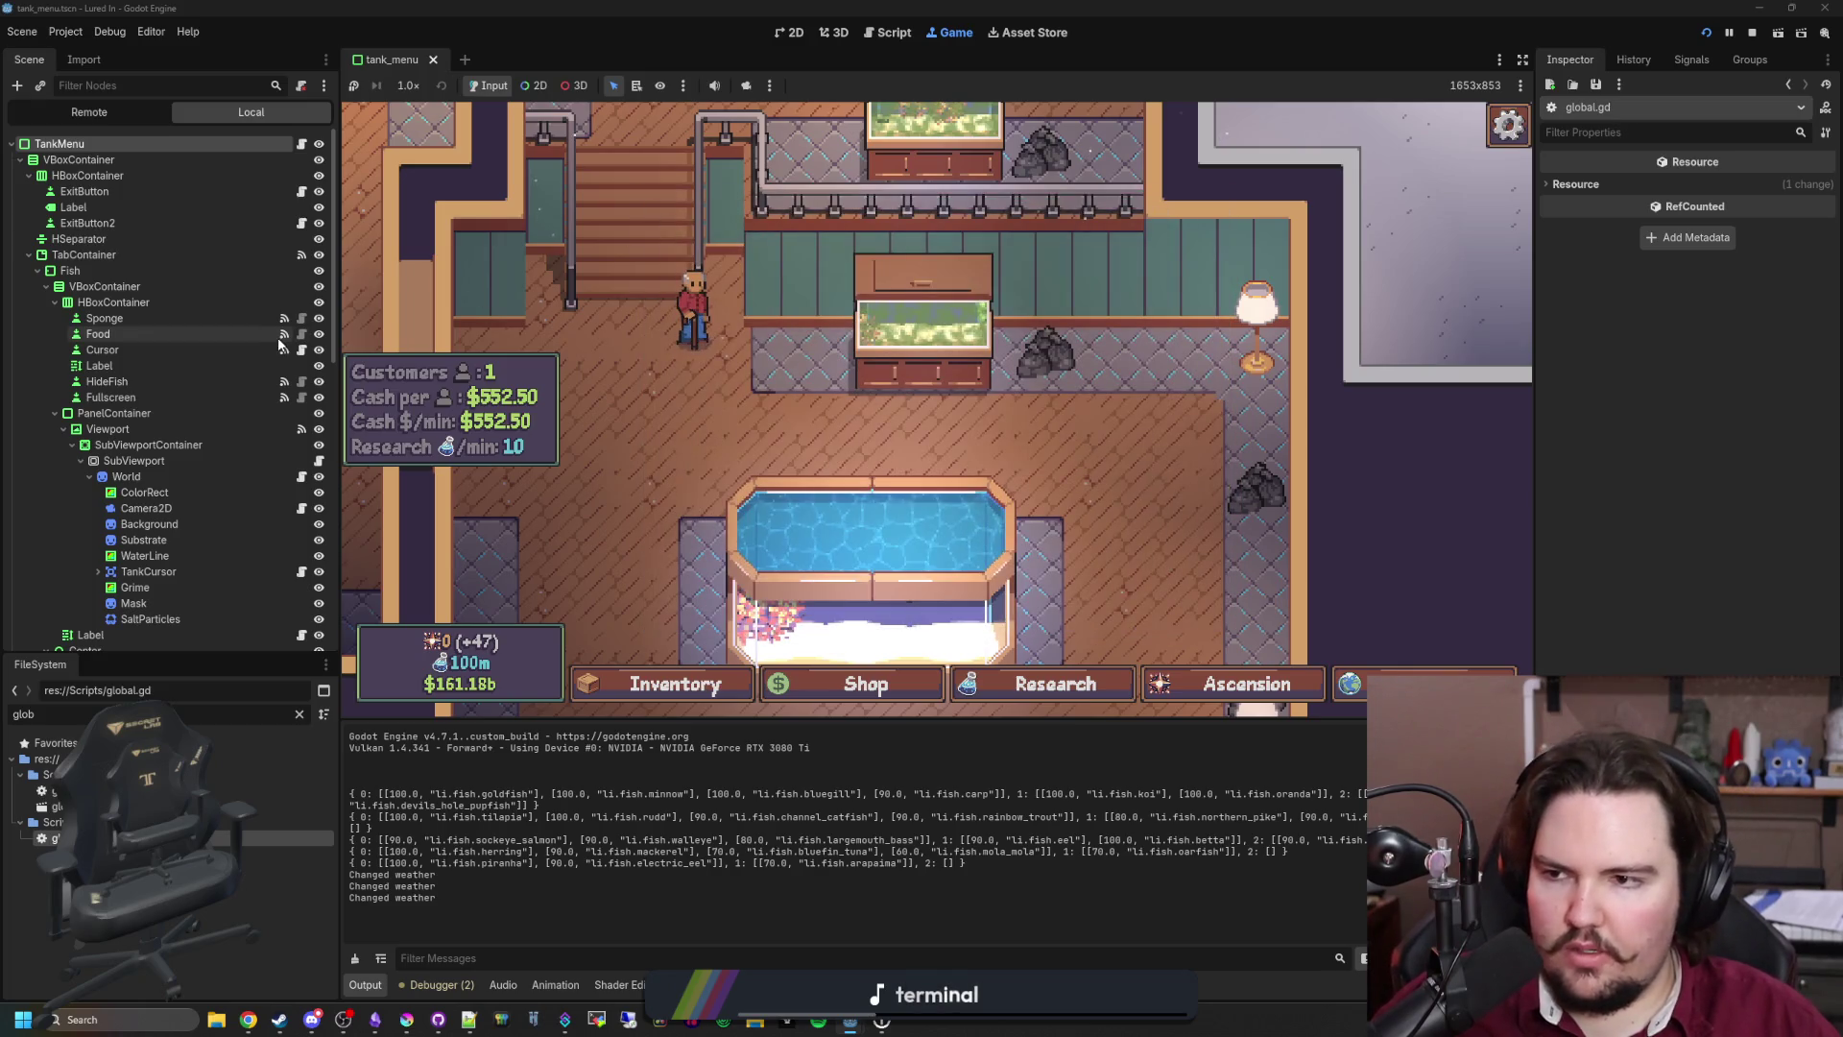
Step: Filter the FileSystem dock for 'fish_ta' and open the matching script
left_click(299, 714)
type("tank_")
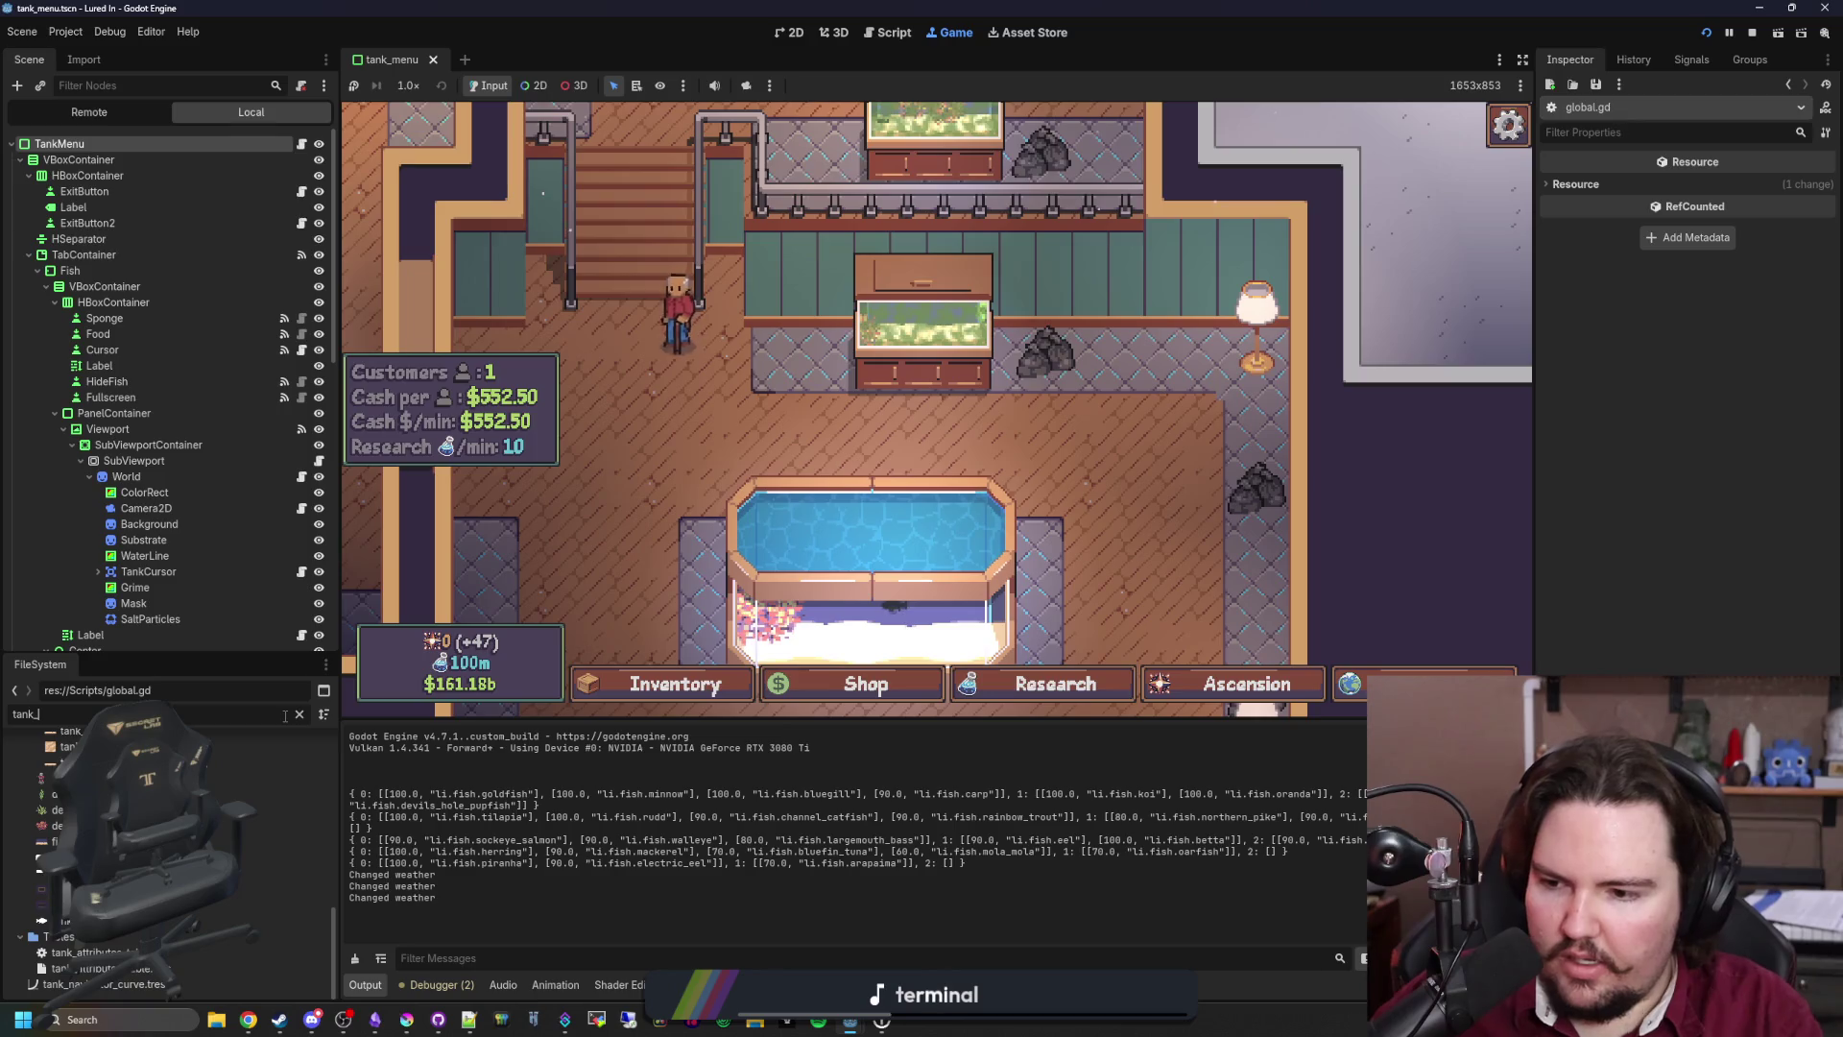
key("BackSpace")
key("BackSpace")
key("BackSpace")
type("fish_ta")
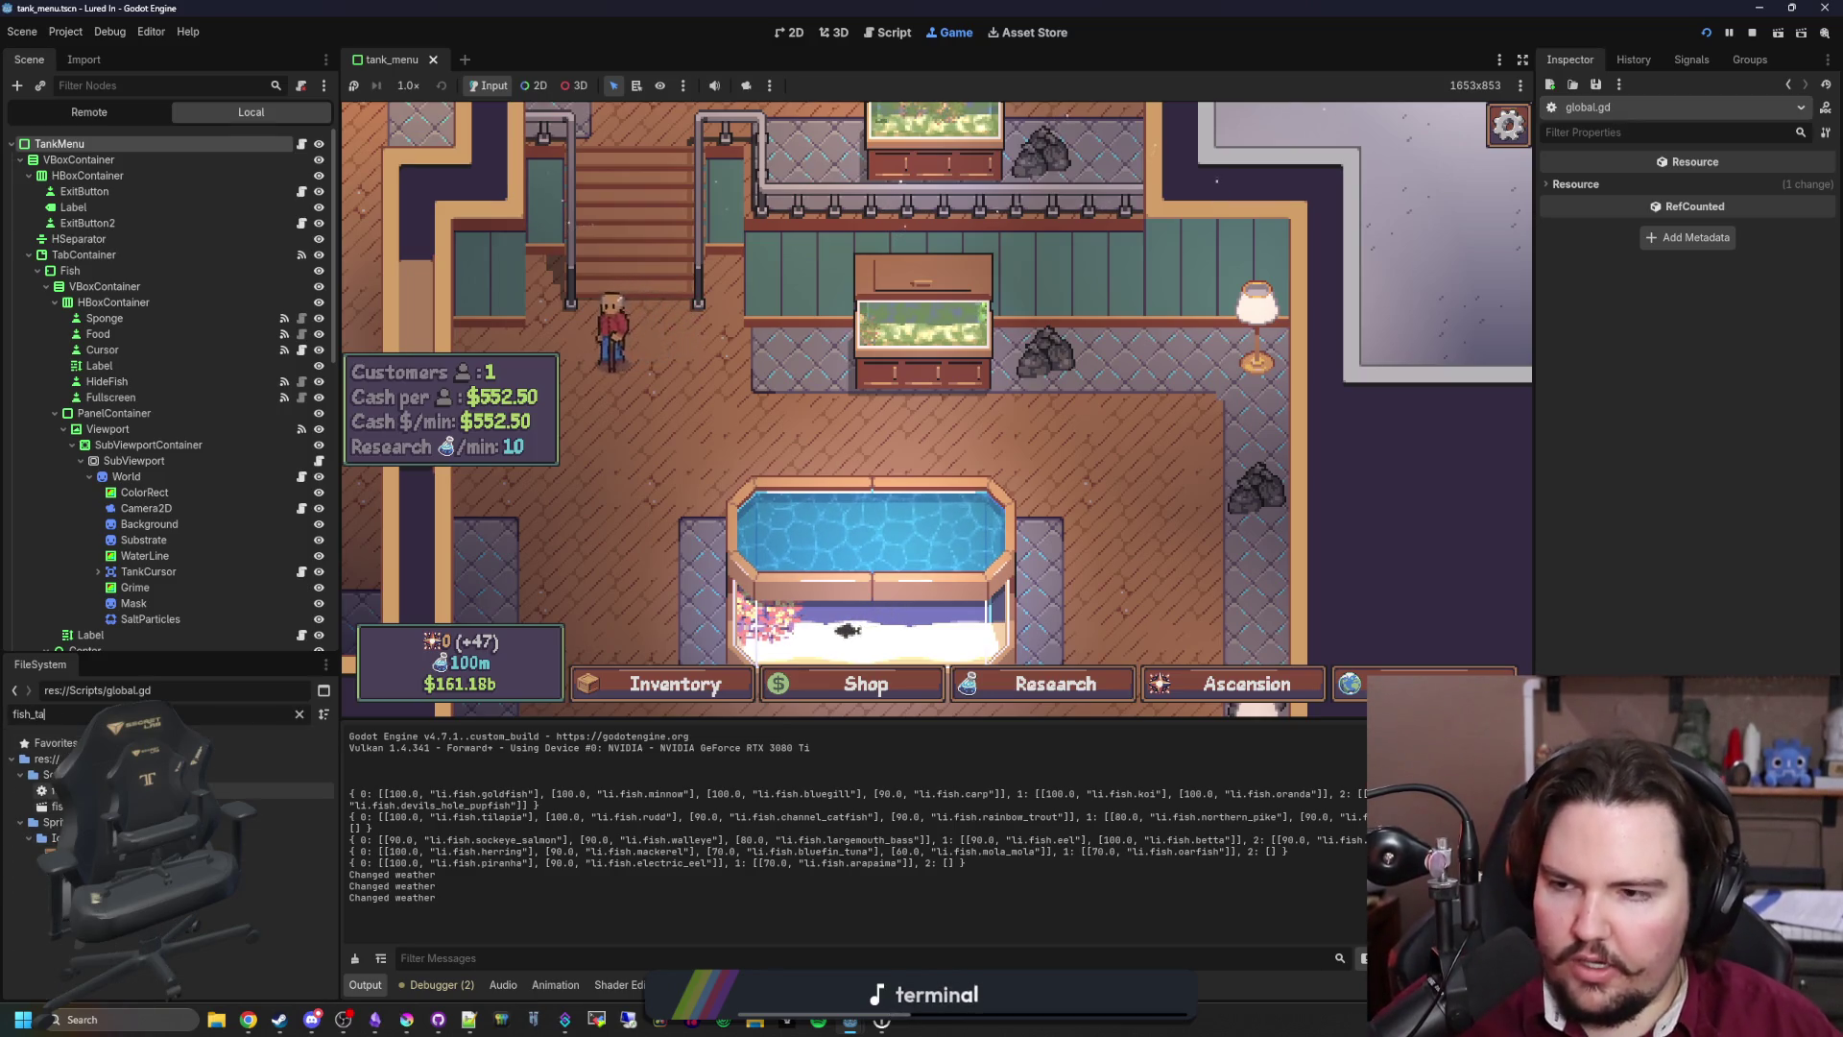
double_click(57, 790)
Step: Search tank_menu.gd for grimeMask and review the grime code around line 258
left_click(301, 144)
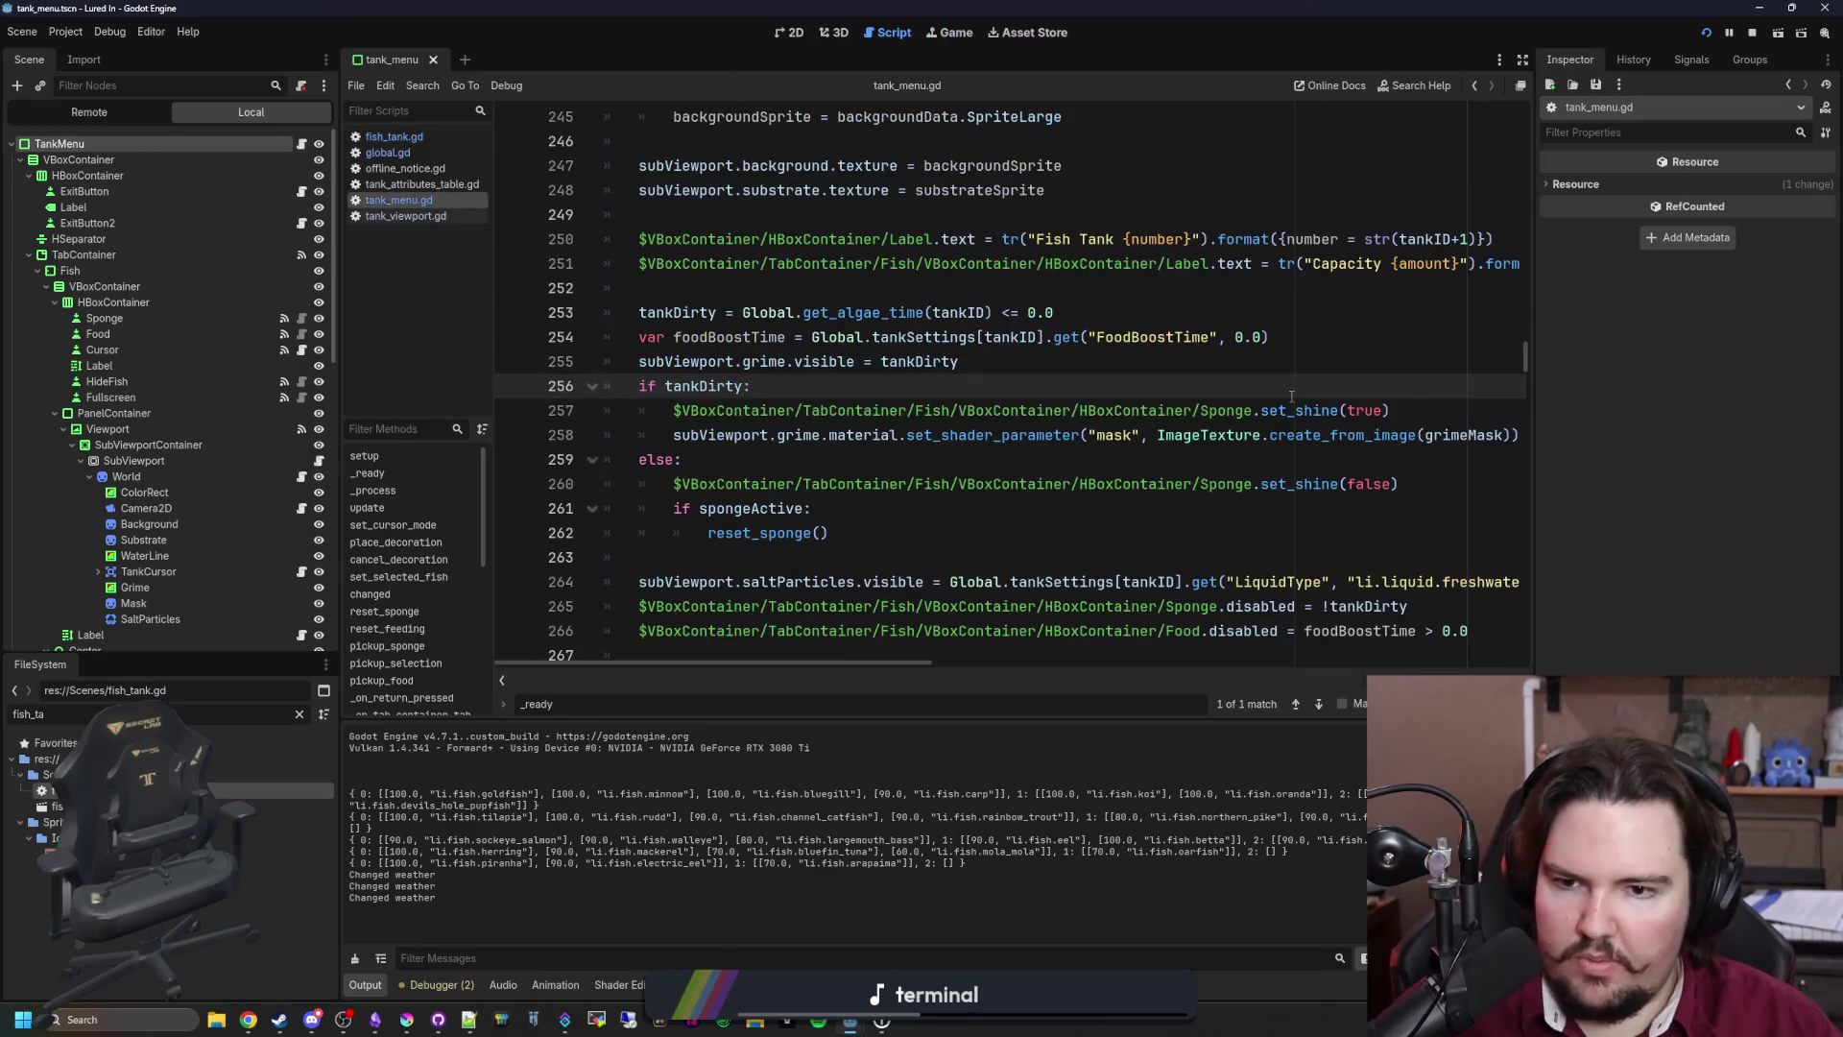
key("ctrl+f")
type("grimeMask")
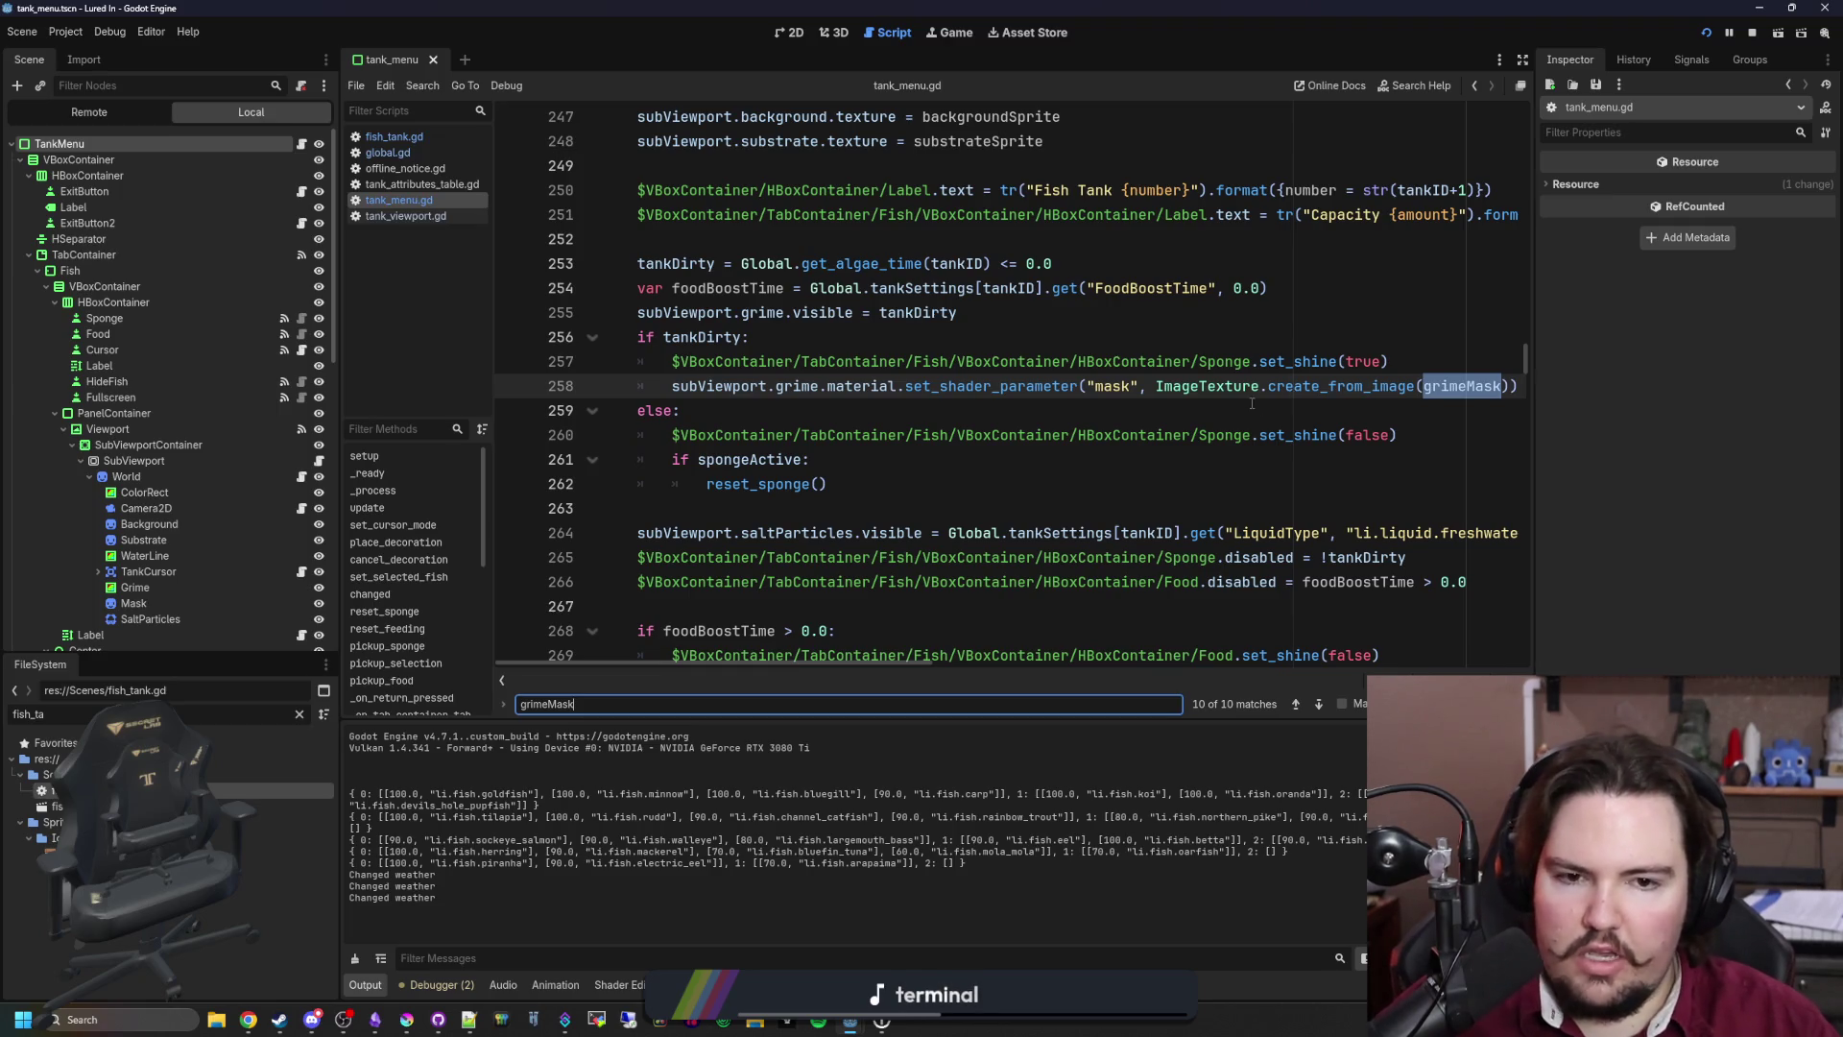
left_click(1279, 413)
mouse_move(1160, 386)
left_mouse_down()
mouse_move(1508, 385)
mouse_move(657, 391)
left_mouse_up()
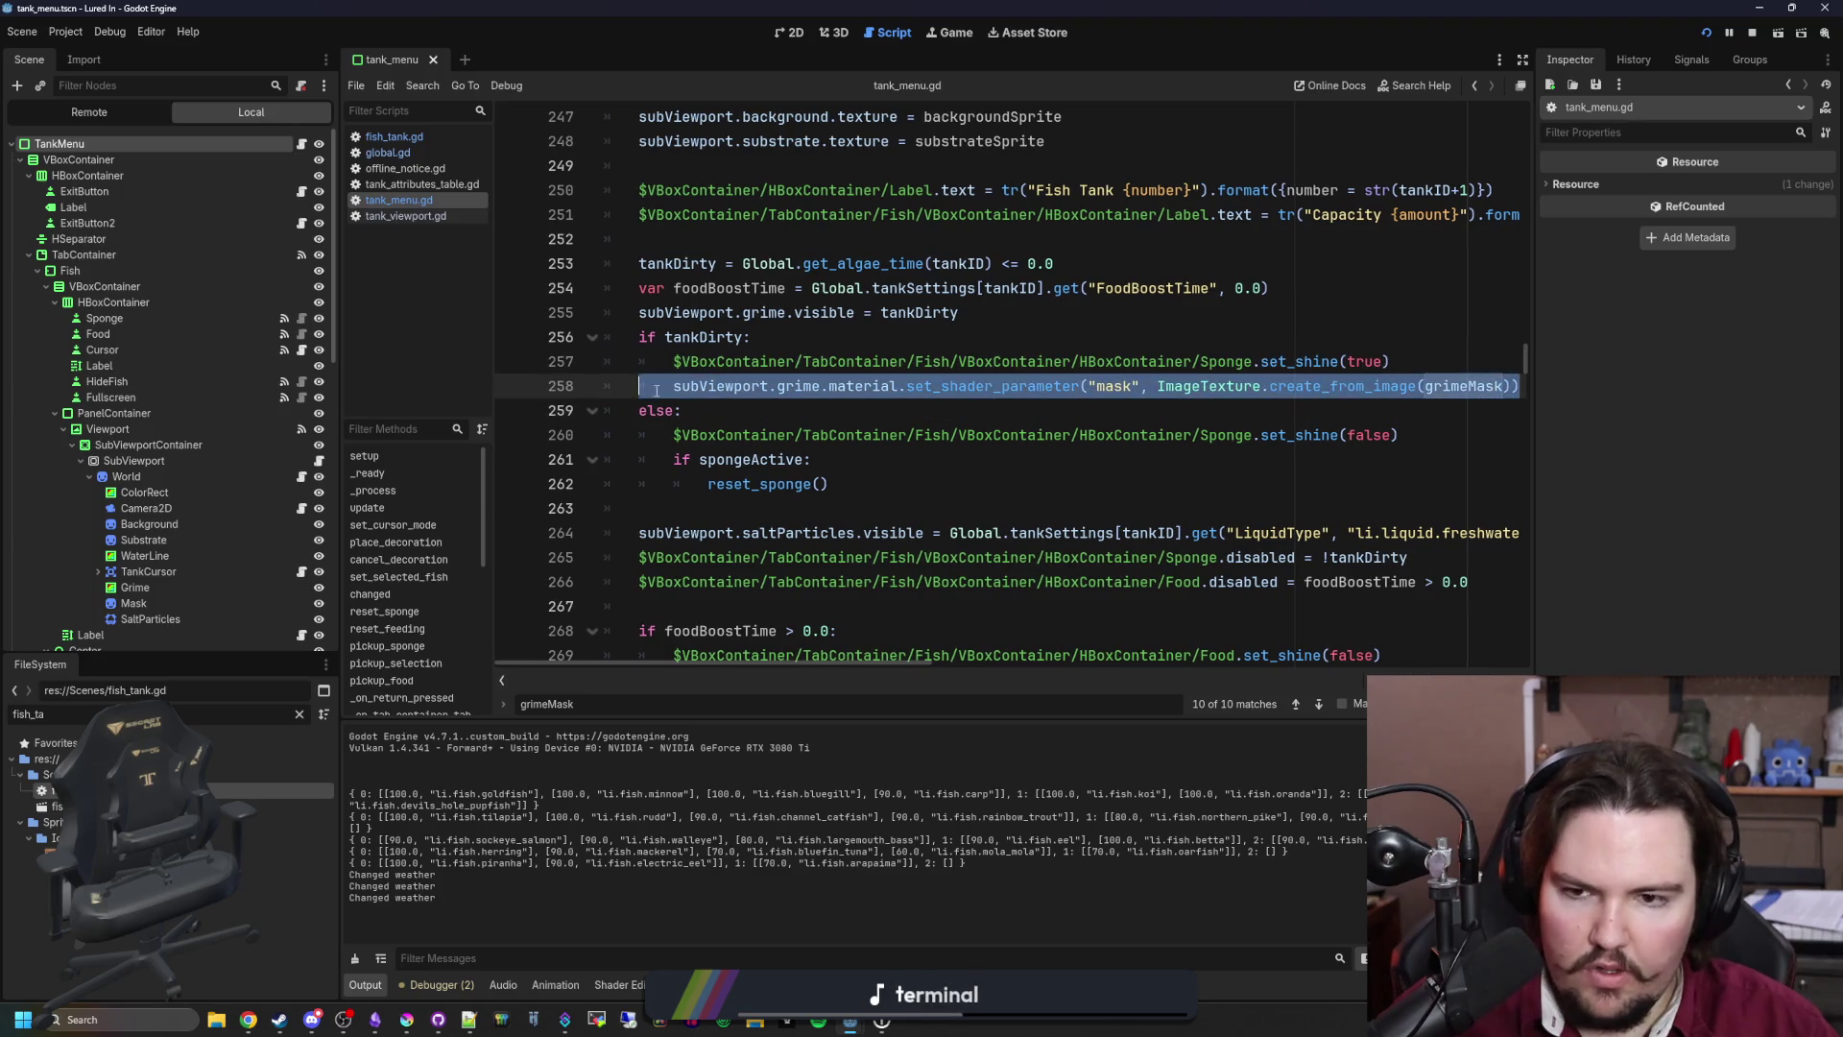
left_click(758, 412)
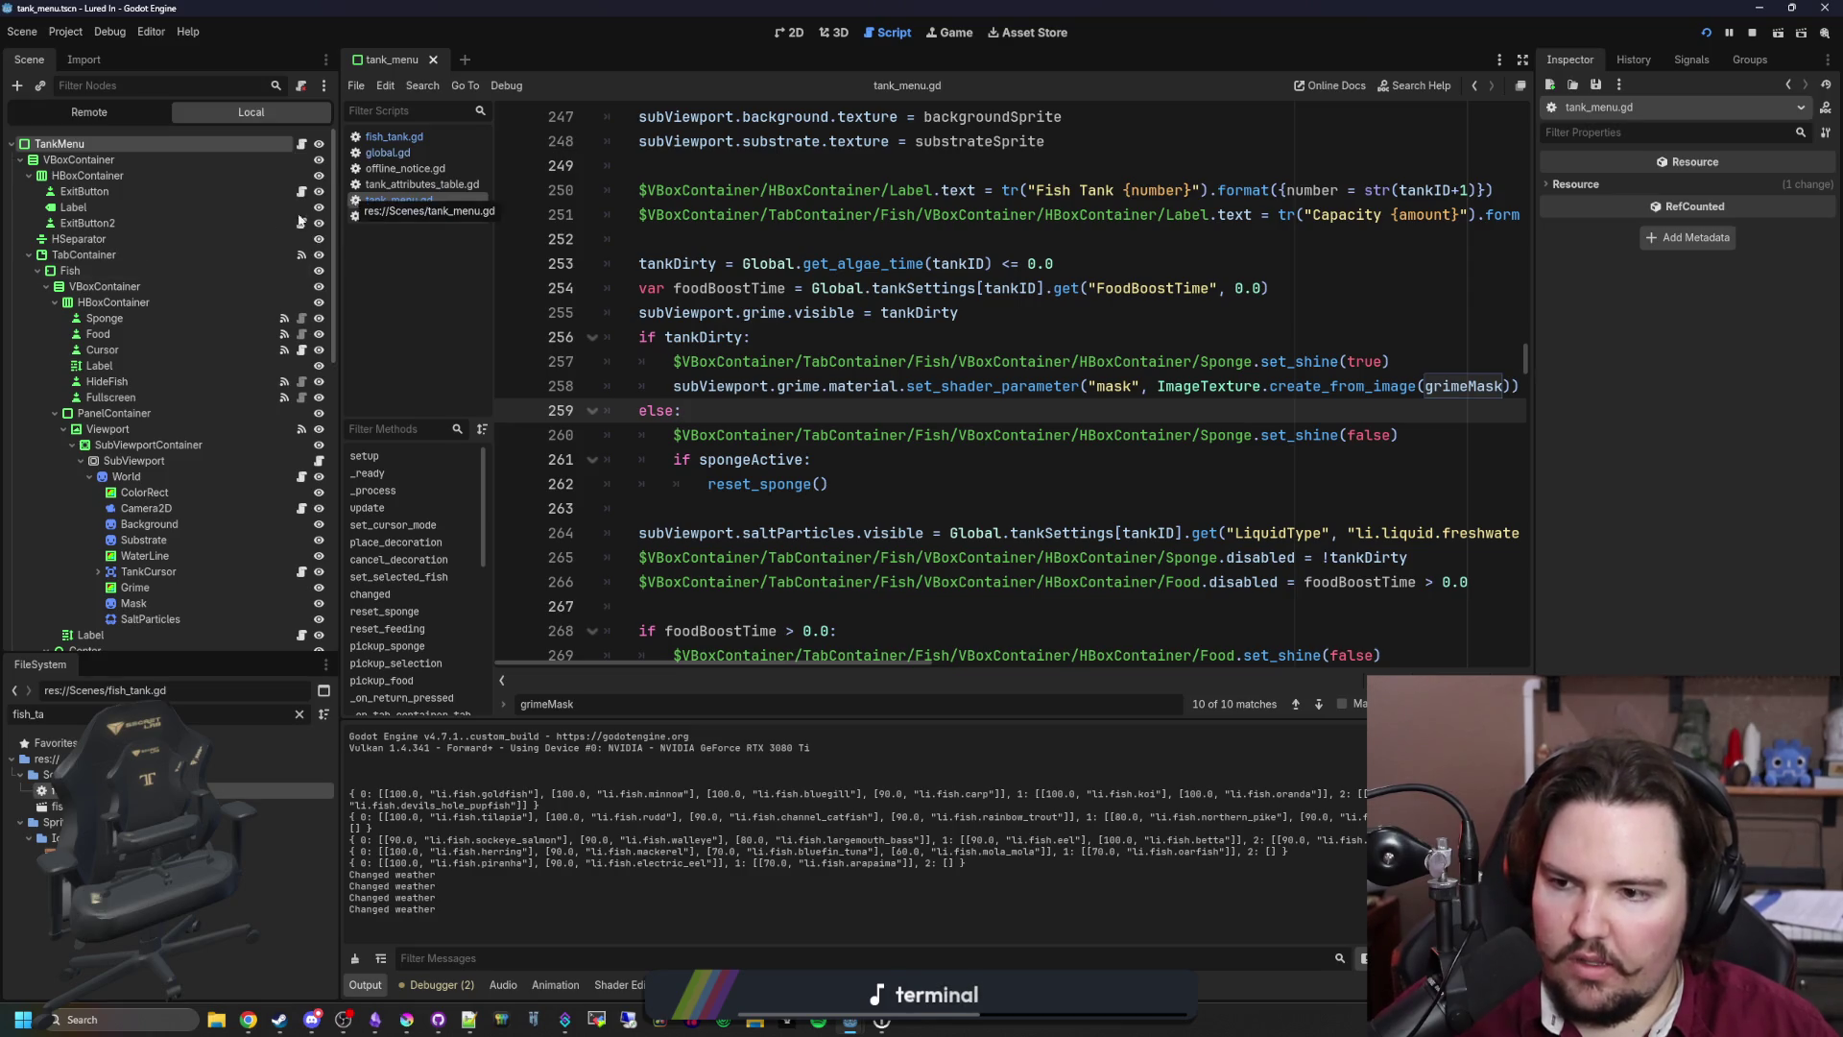
Step: Inspect the Grime node's Noise shader parameter, then open res://Scenes/fish_tank.tscn in 2D
left_click(235, 587)
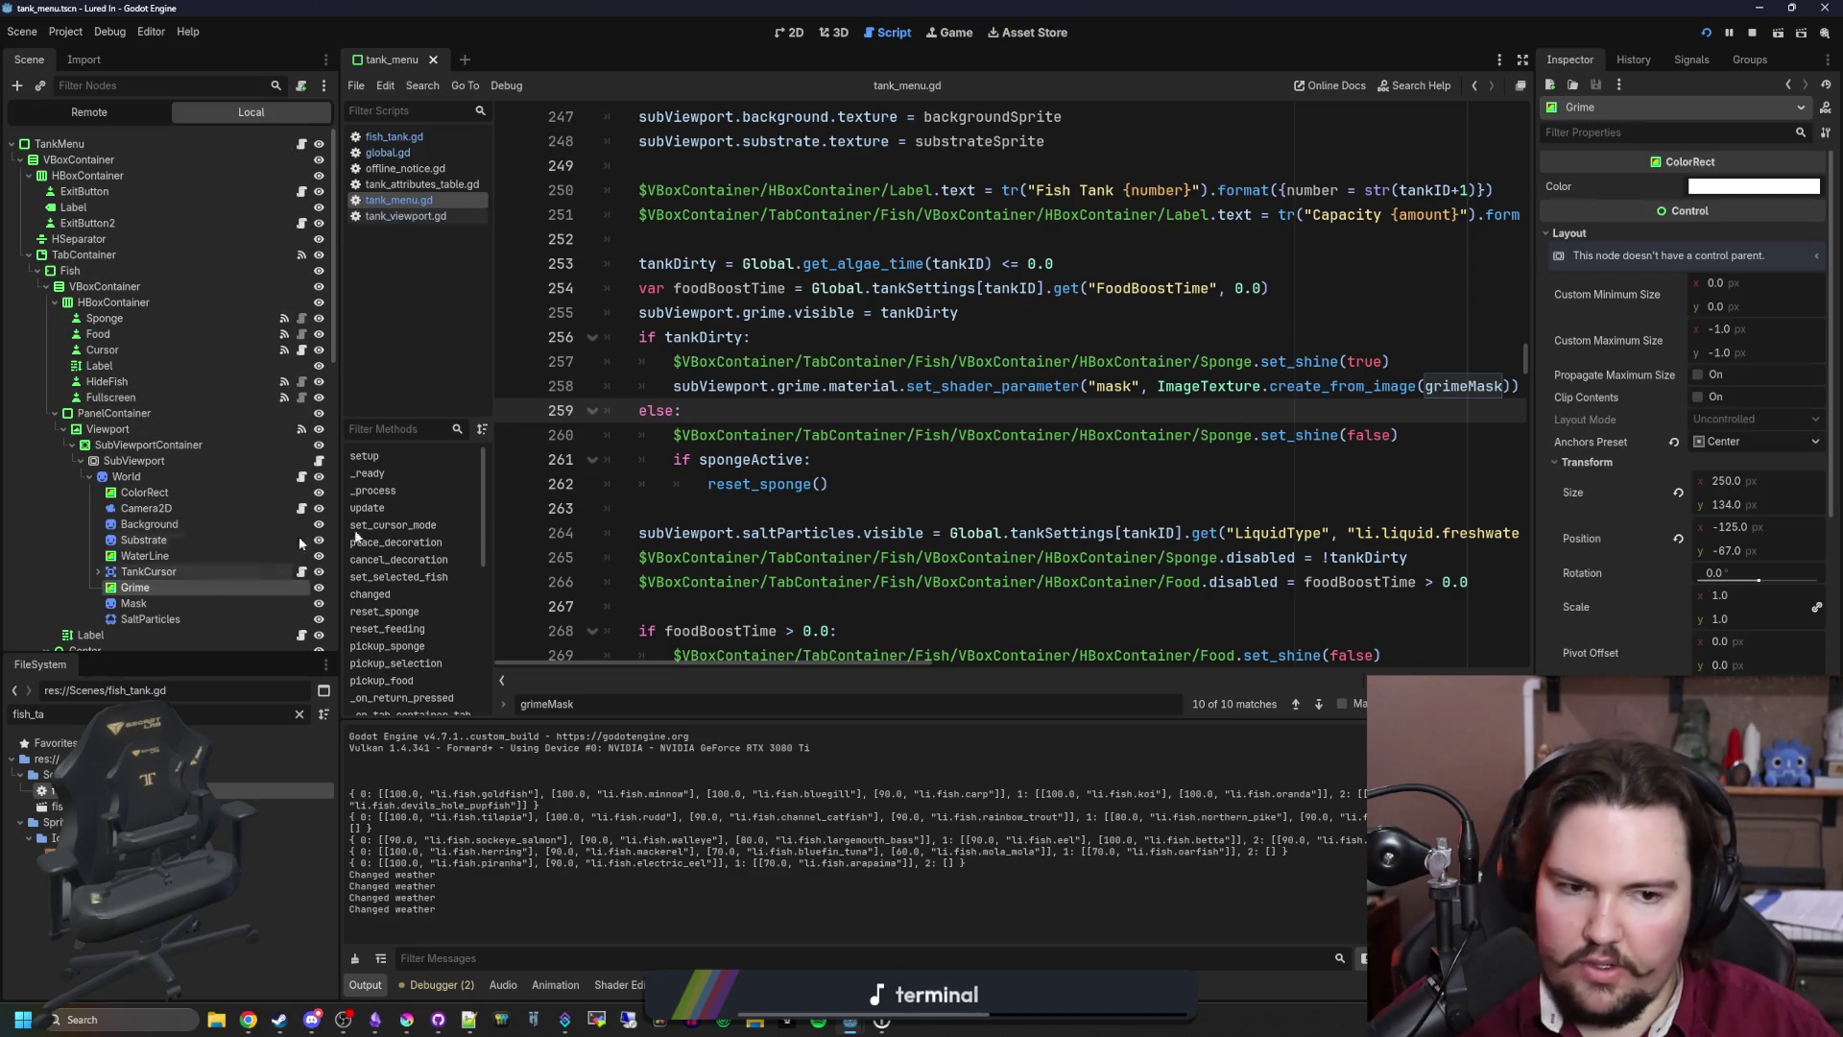
left_click_drag(1533, 519, 1359, 518)
scroll(1646, 541, "down", 10)
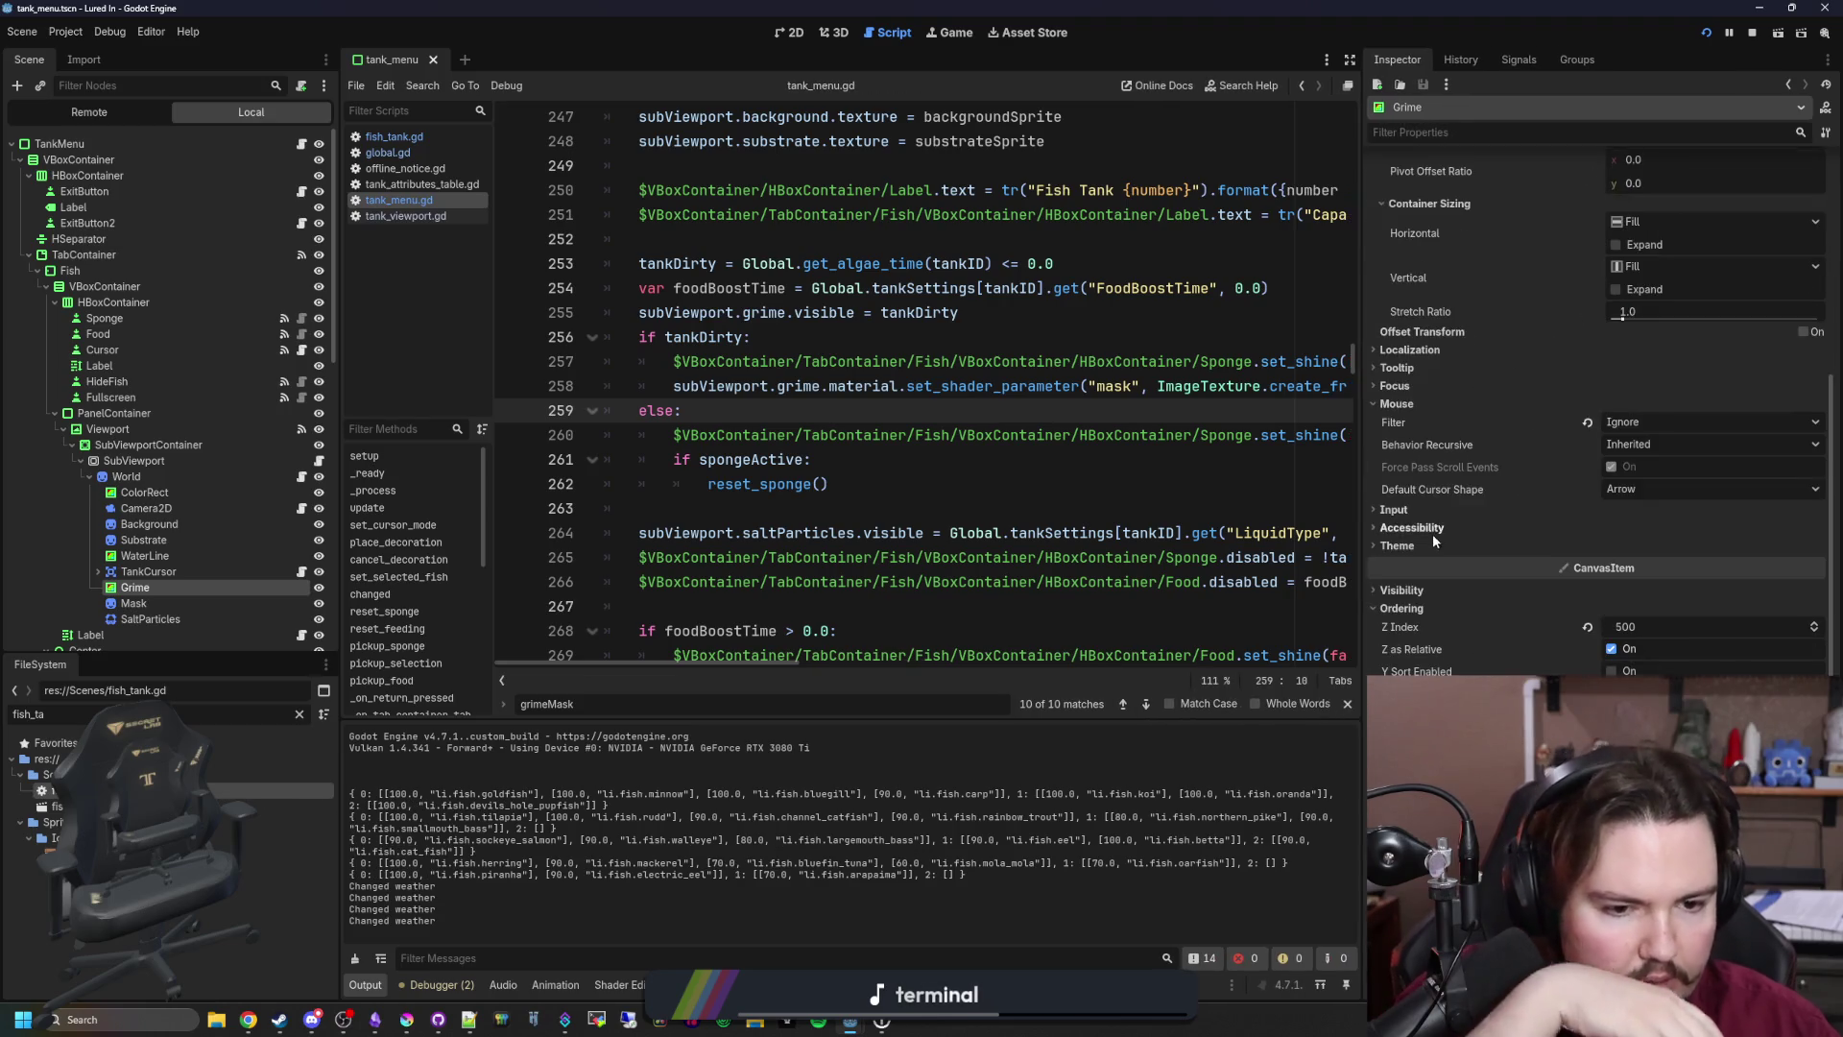
scroll(1618, 590, "down", 2)
left_click(1507, 634)
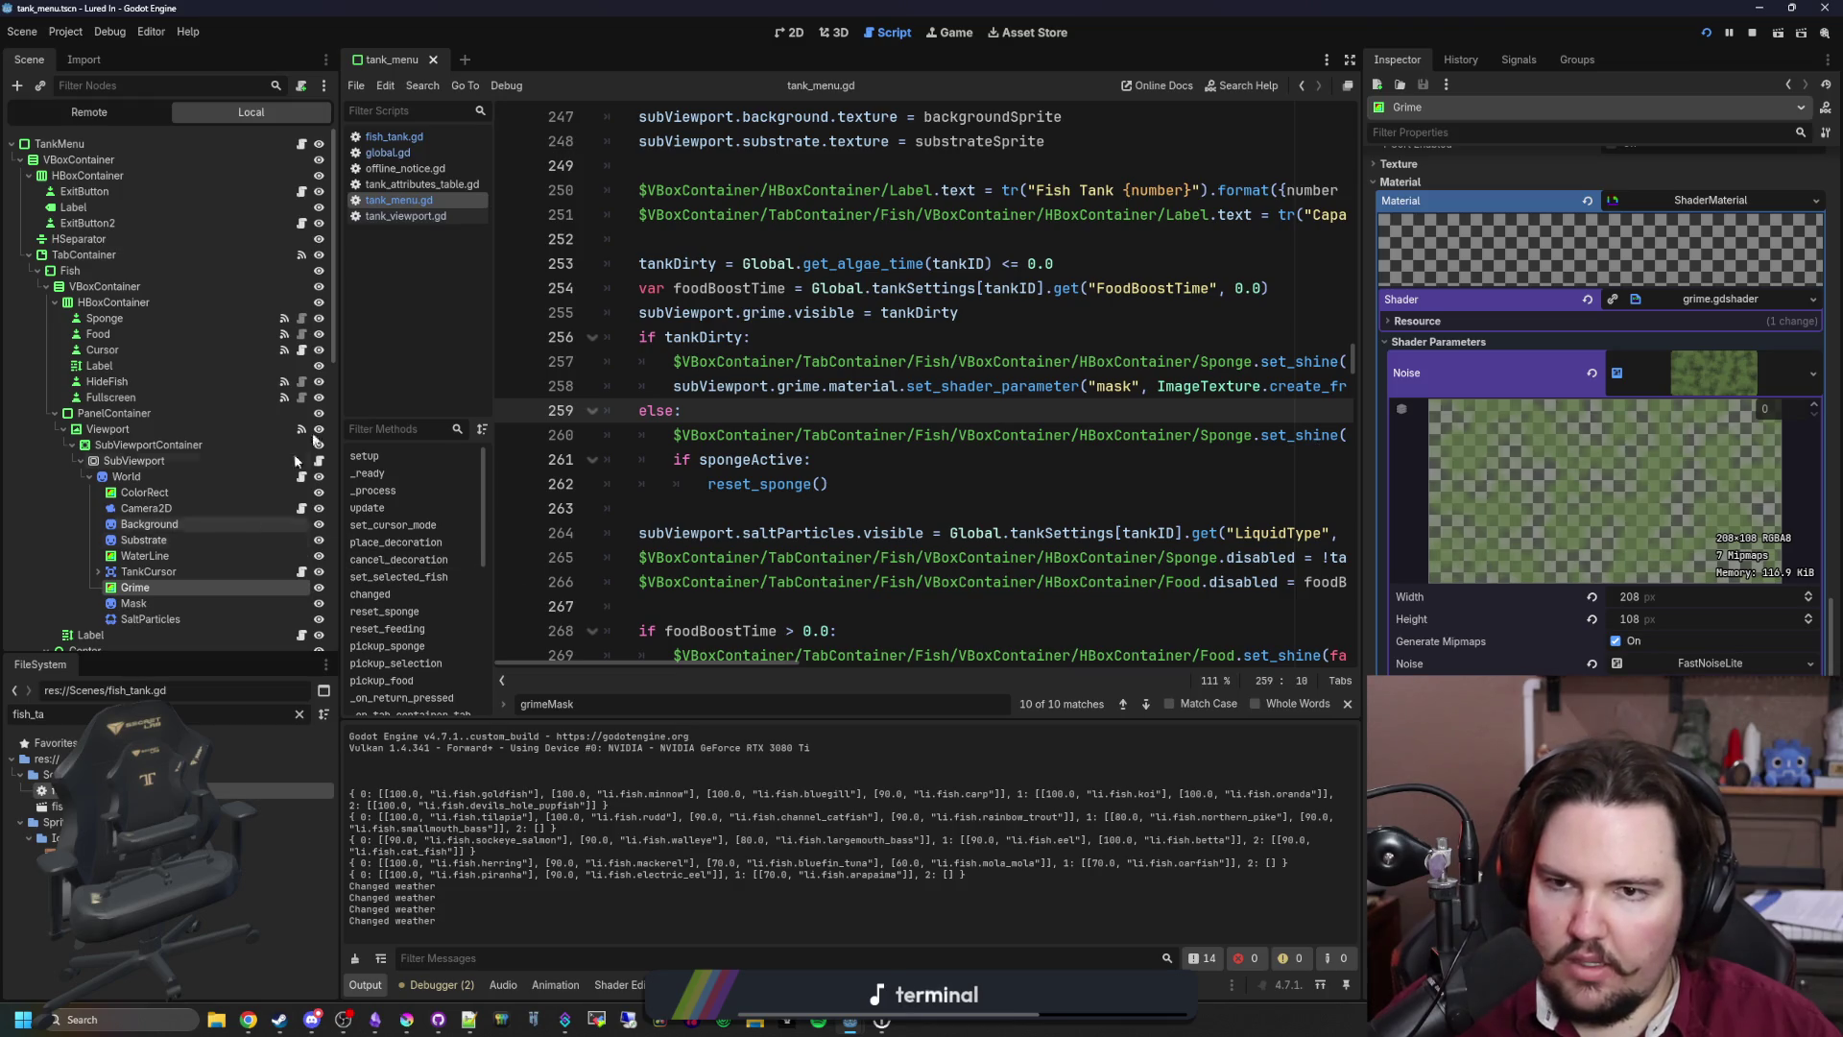
double_click(96, 806)
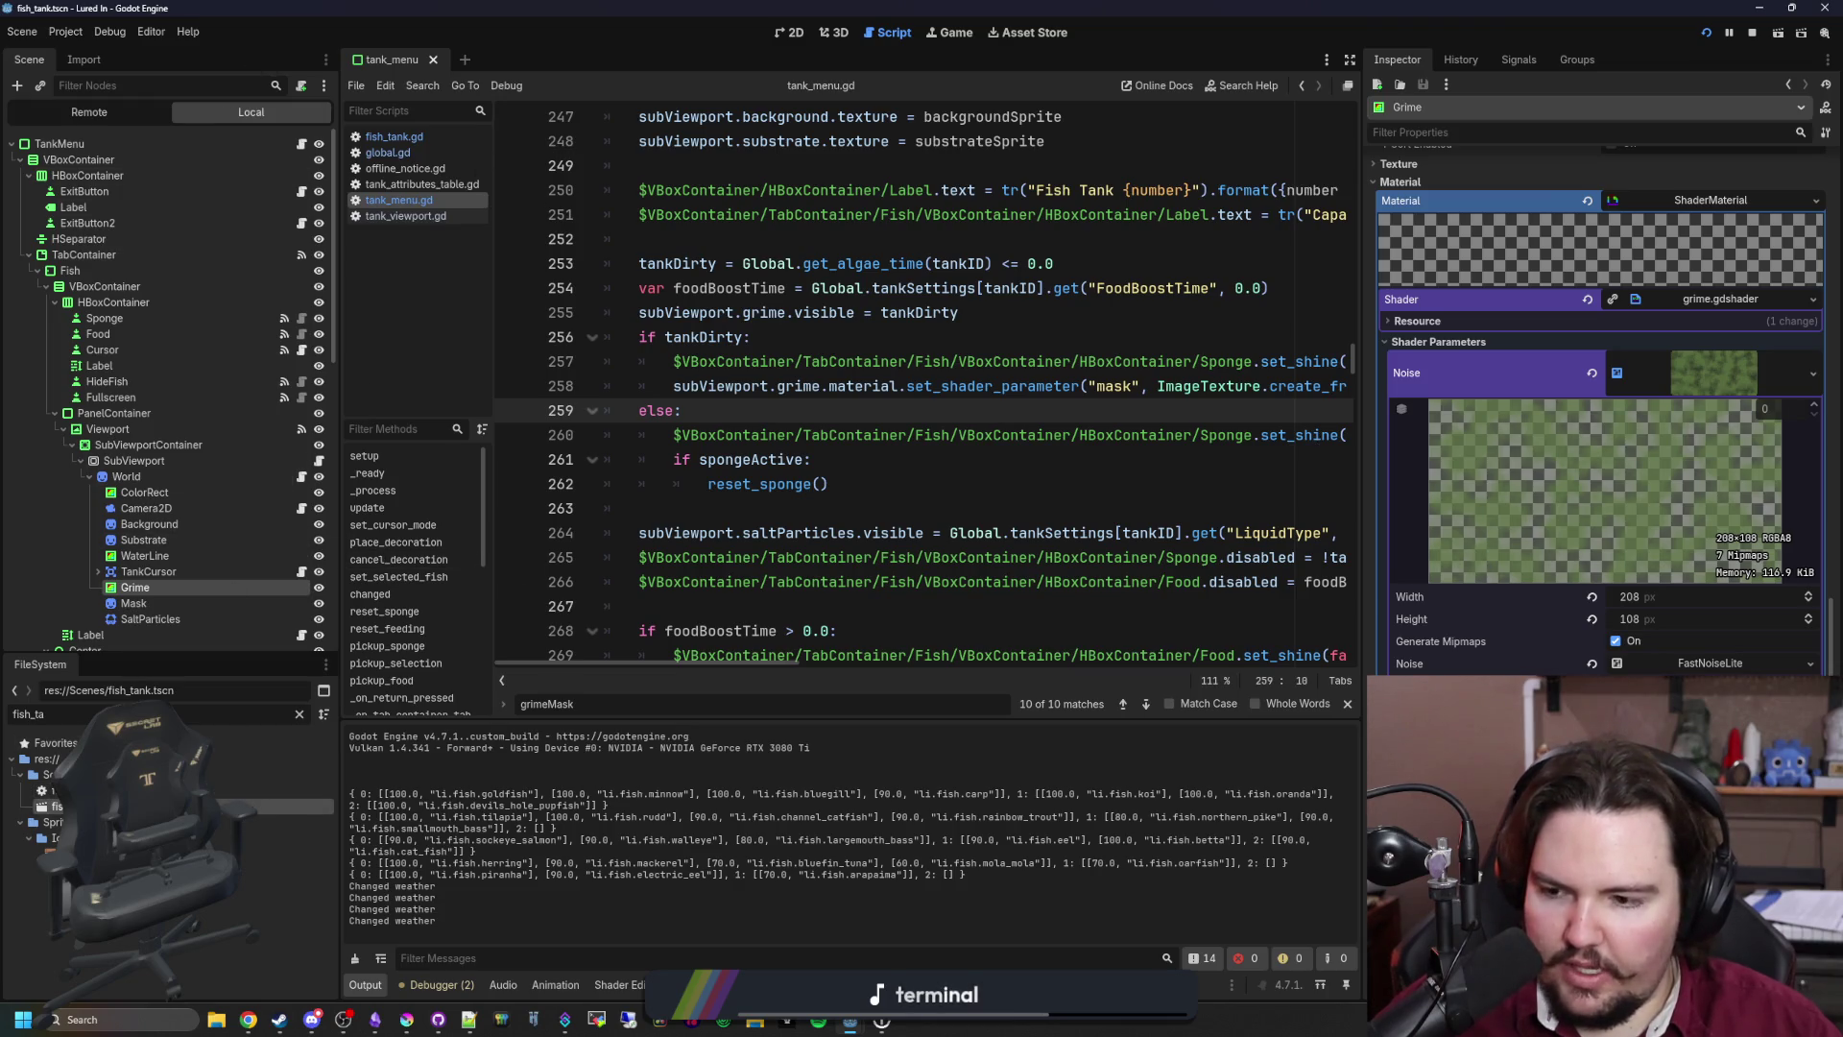
left_click(780, 32)
Step: Select the Grime node and scroll its Inspector to the Material section
left_click(85, 286)
left_click(107, 270)
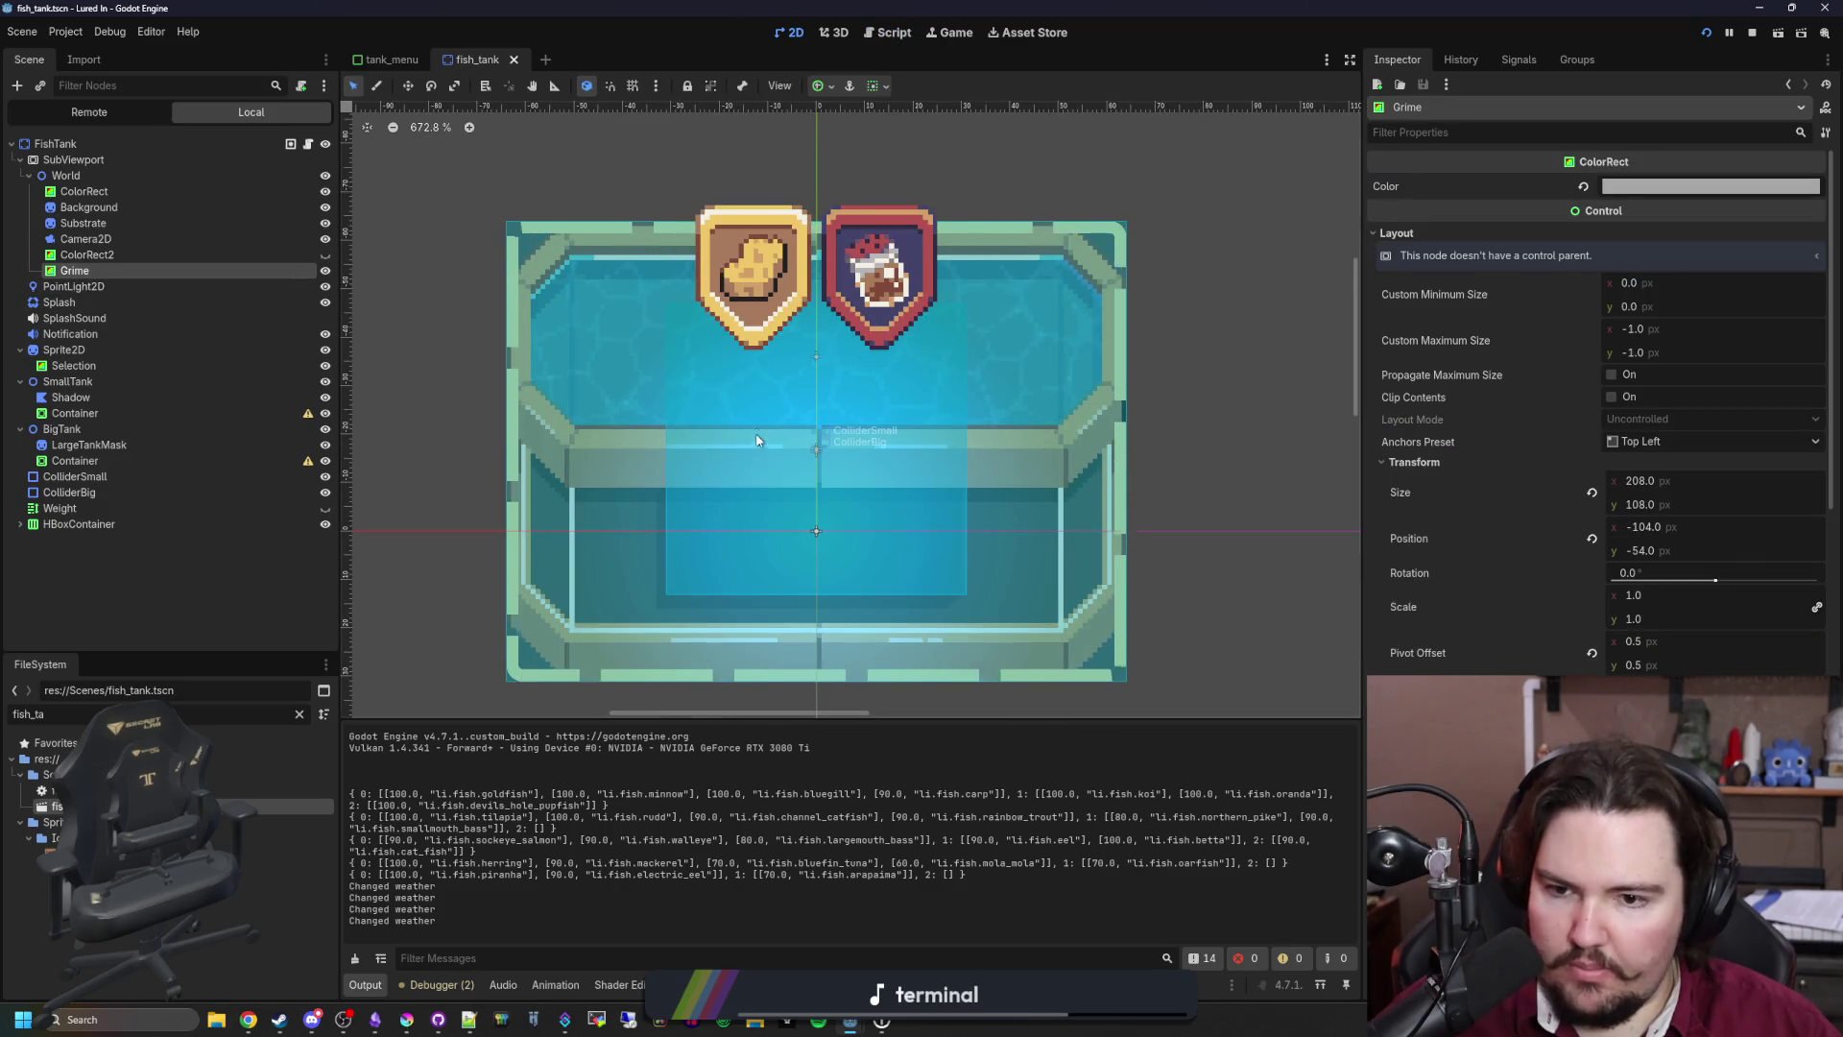
scroll(1510, 637, "down", 10)
scroll(1593, 432, "down", 3)
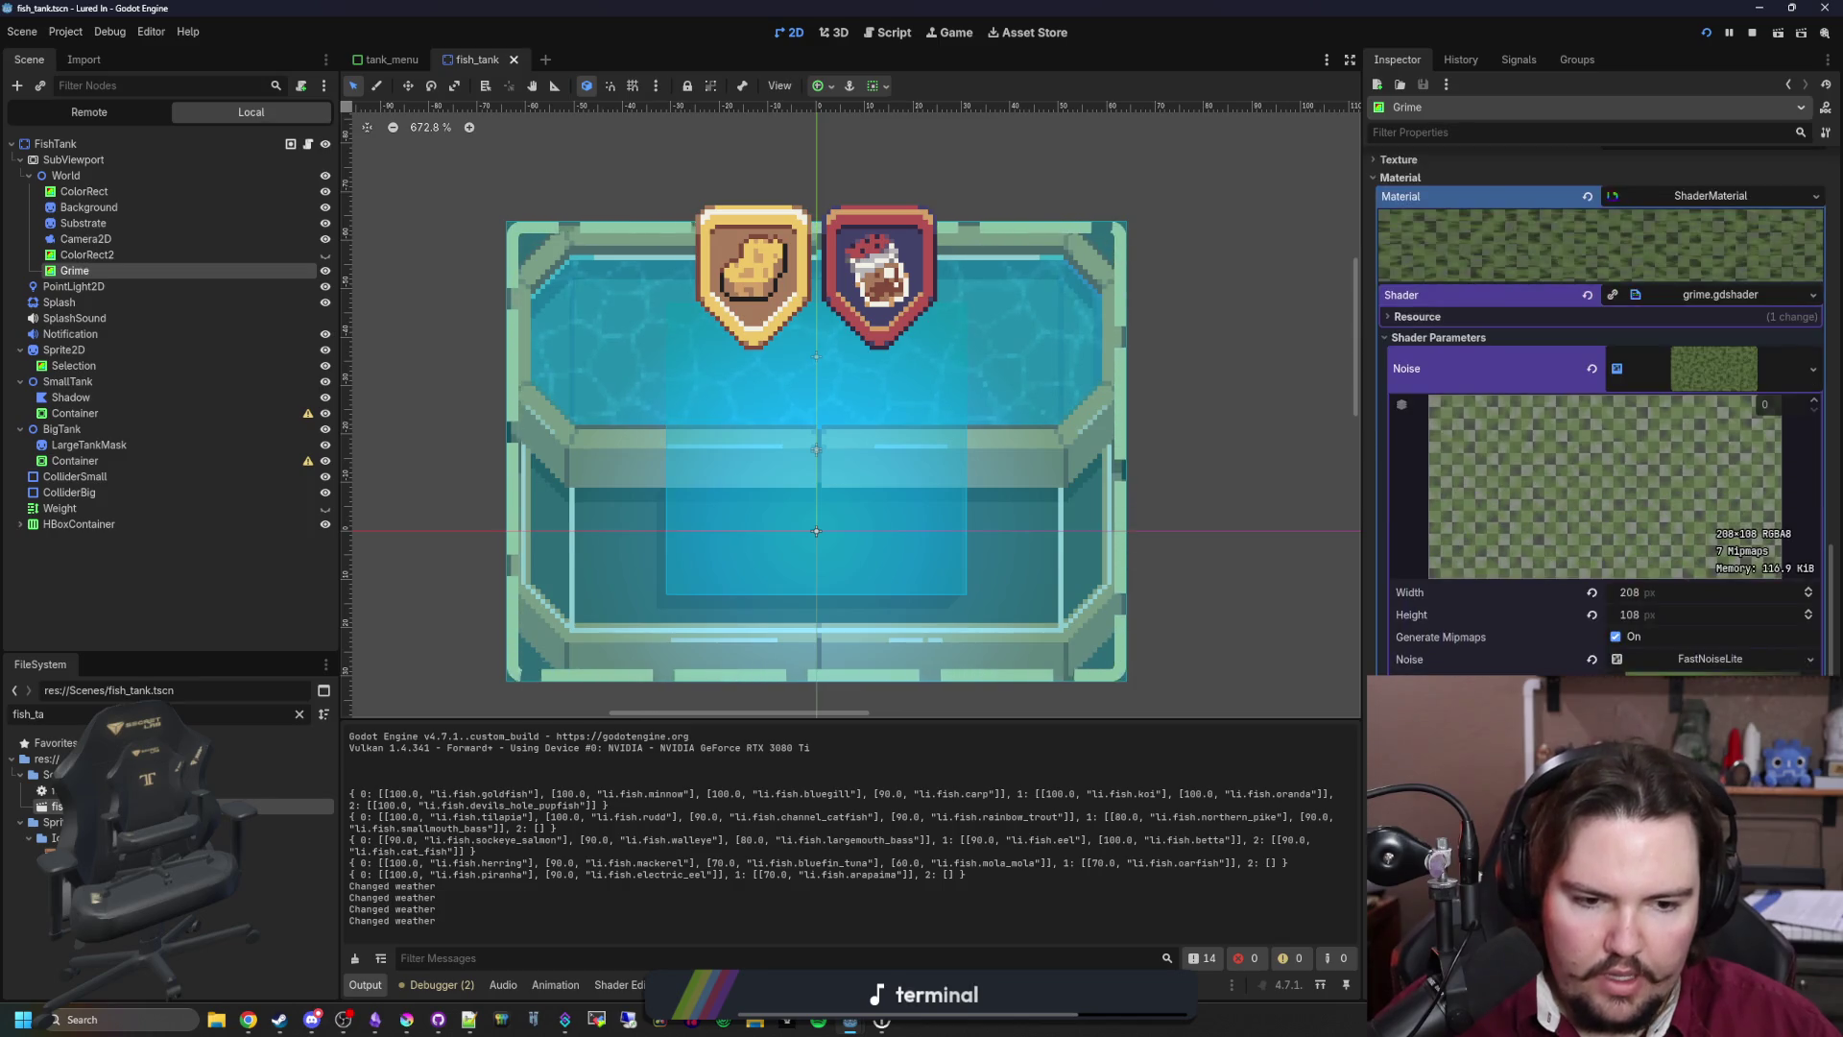
scroll(1593, 432, "down", 5)
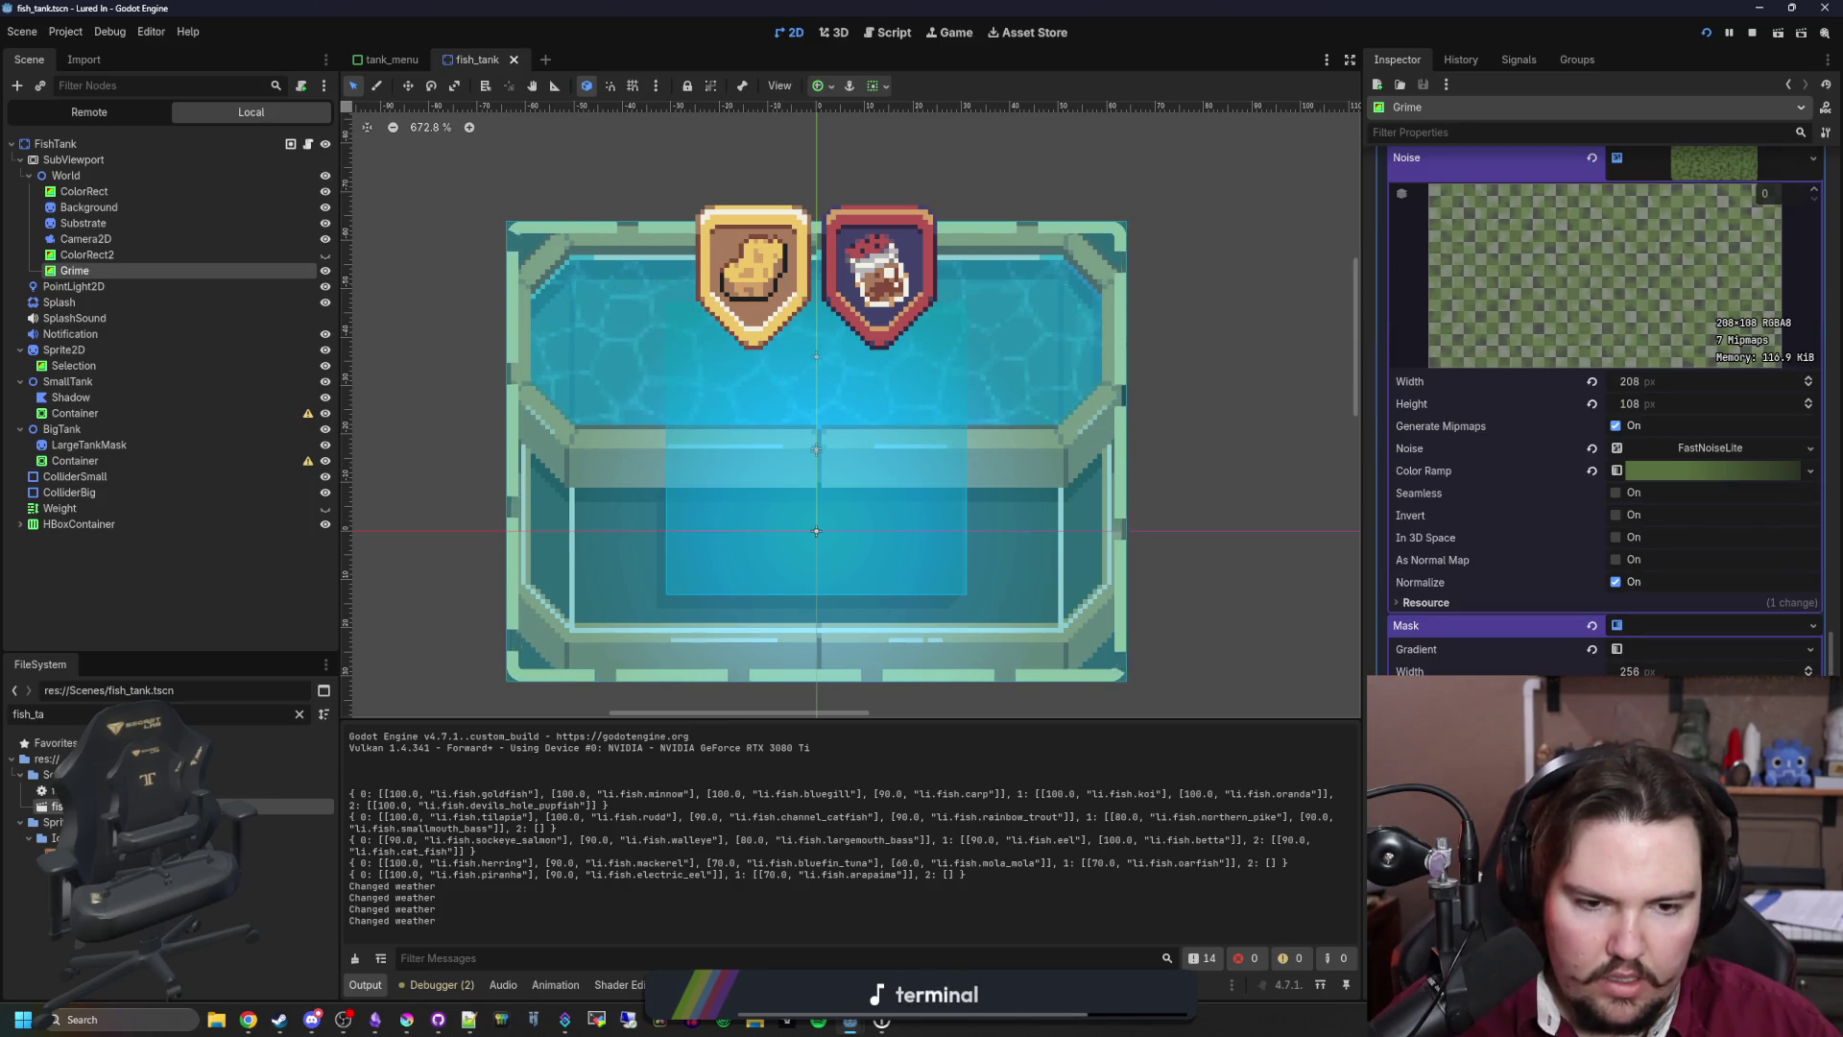
scroll(1593, 432, "up", 3)
scroll(1447, 632, "down", 2)
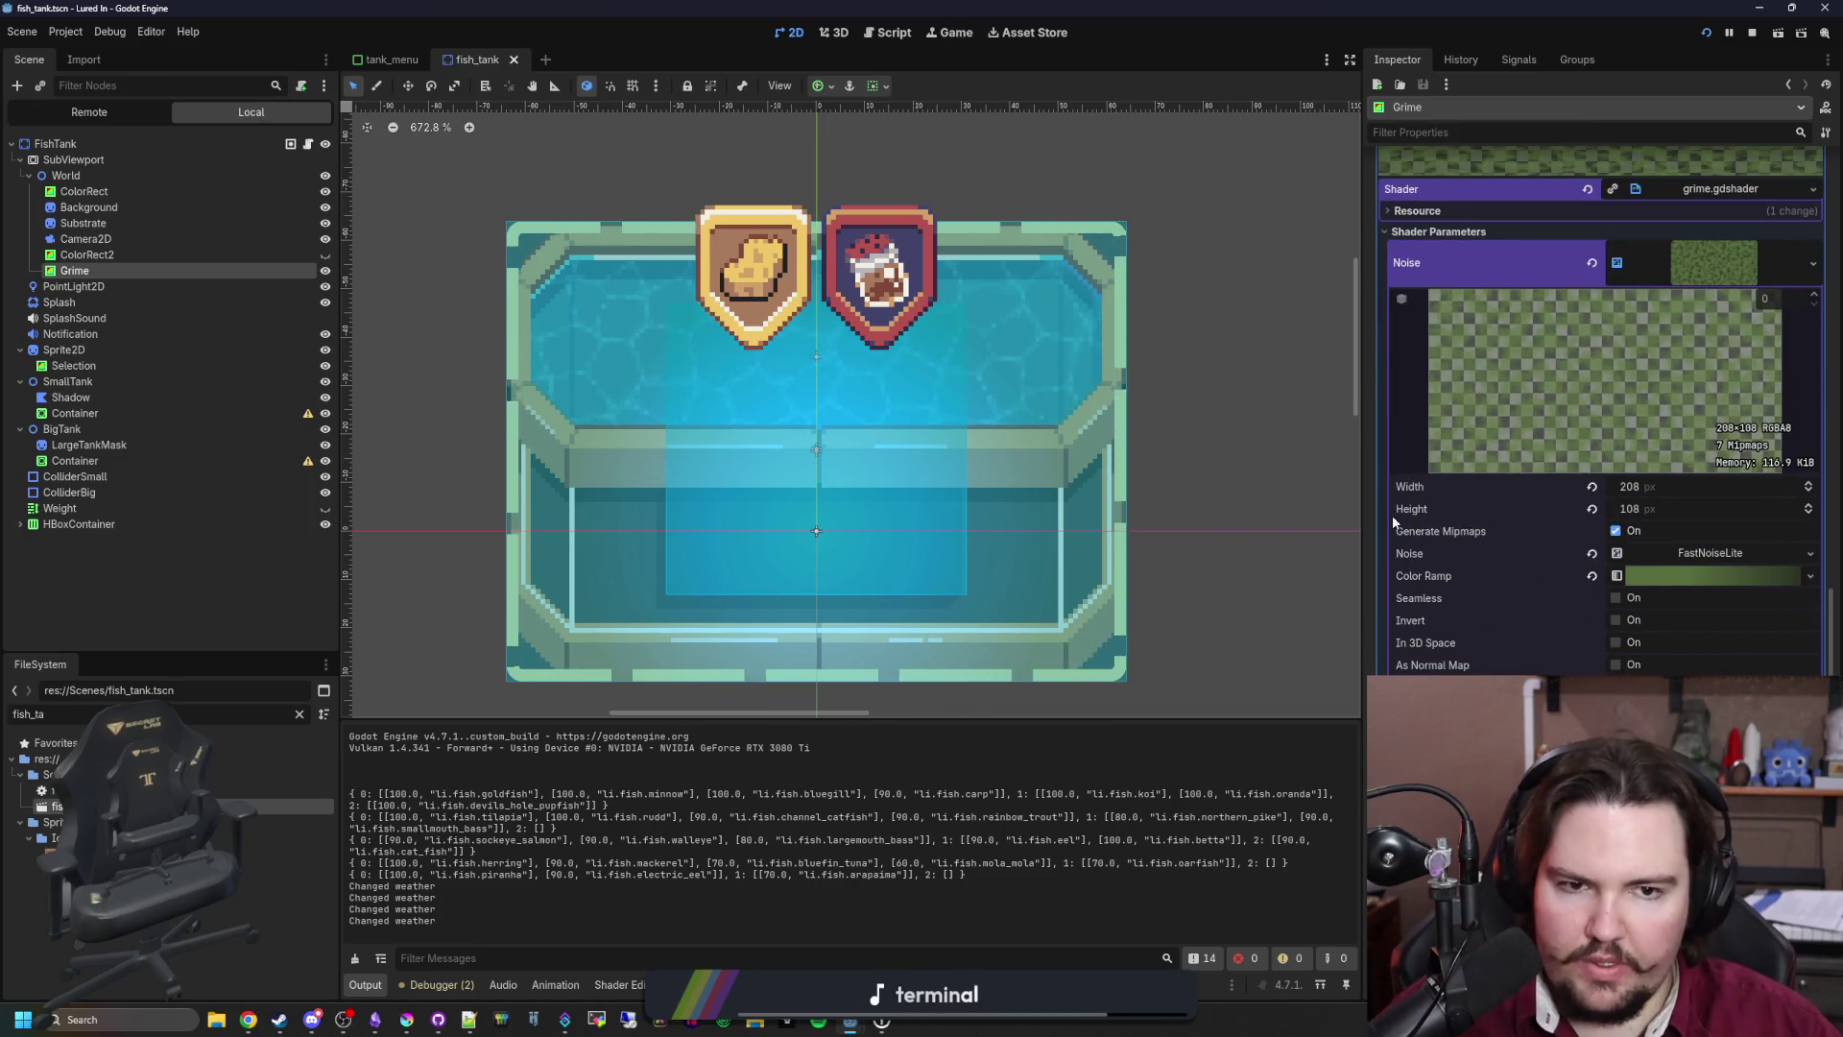
scroll(1391, 515, "up", 4)
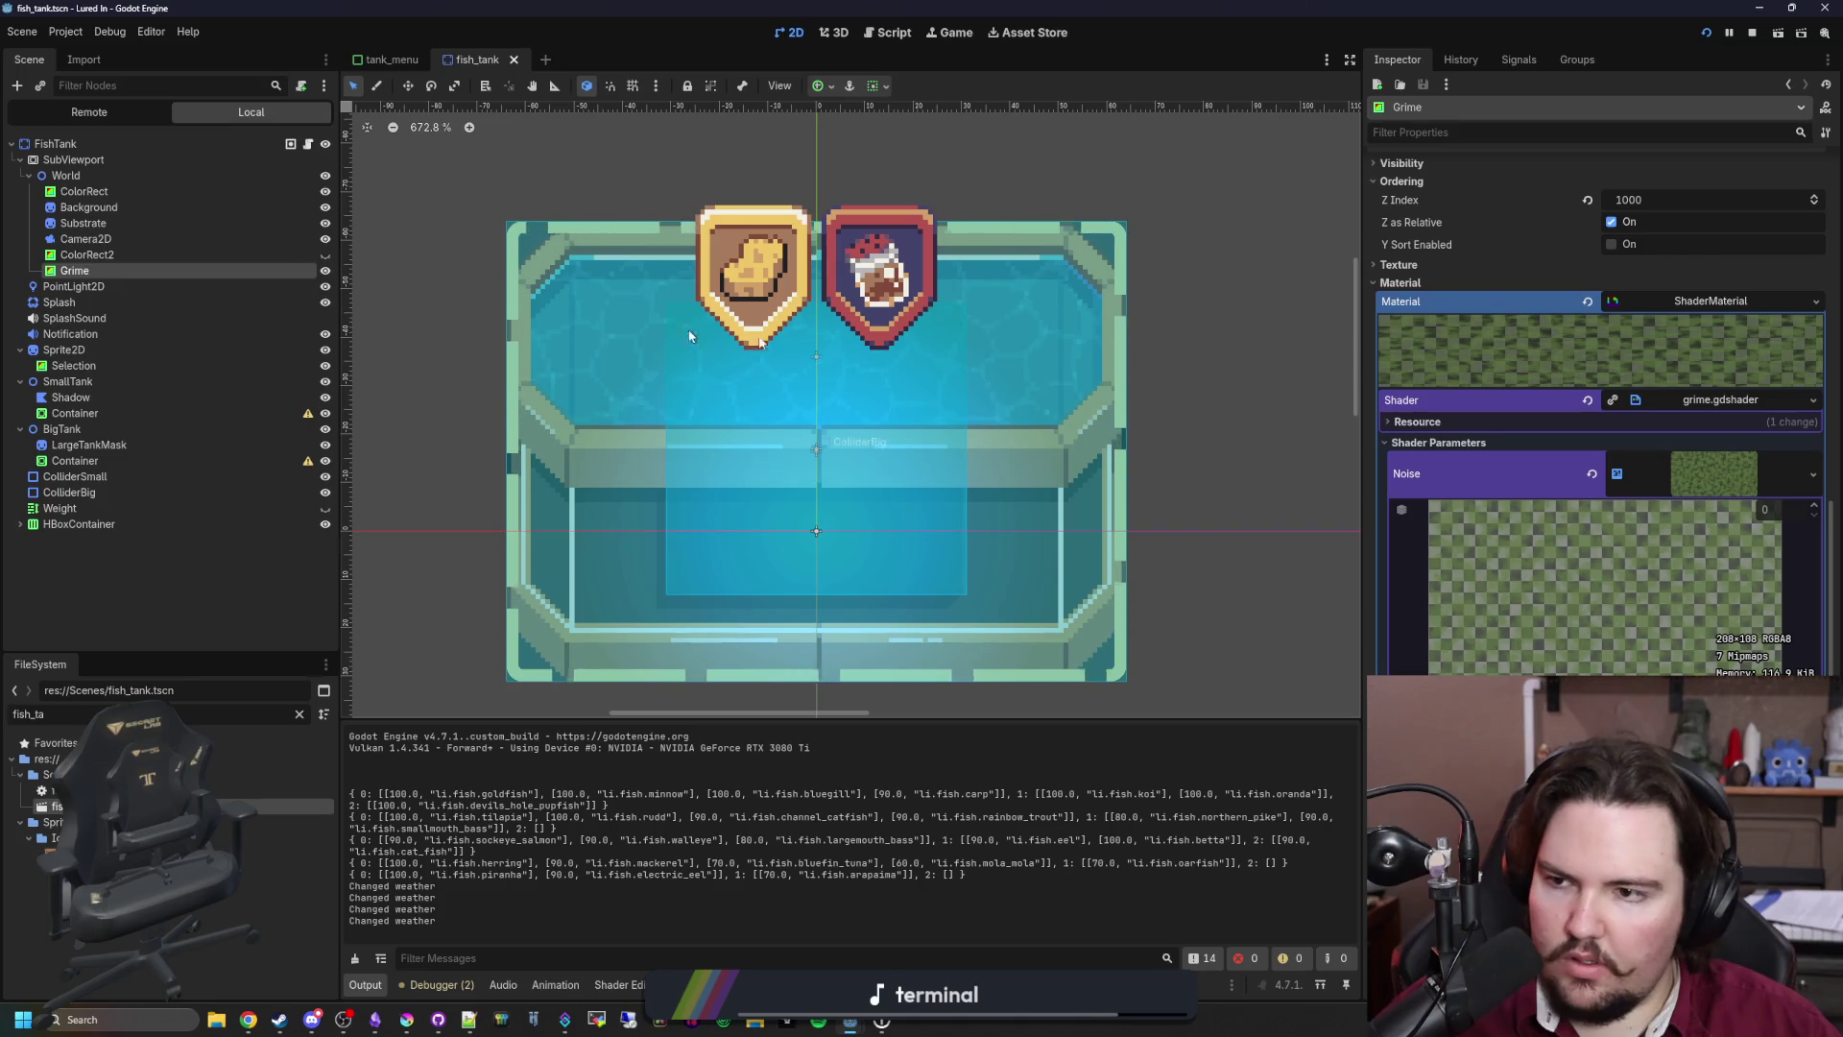
Step: Open the Grime material's grime.gdshader in the shader editor
right_click(1686, 302)
key("Escape")
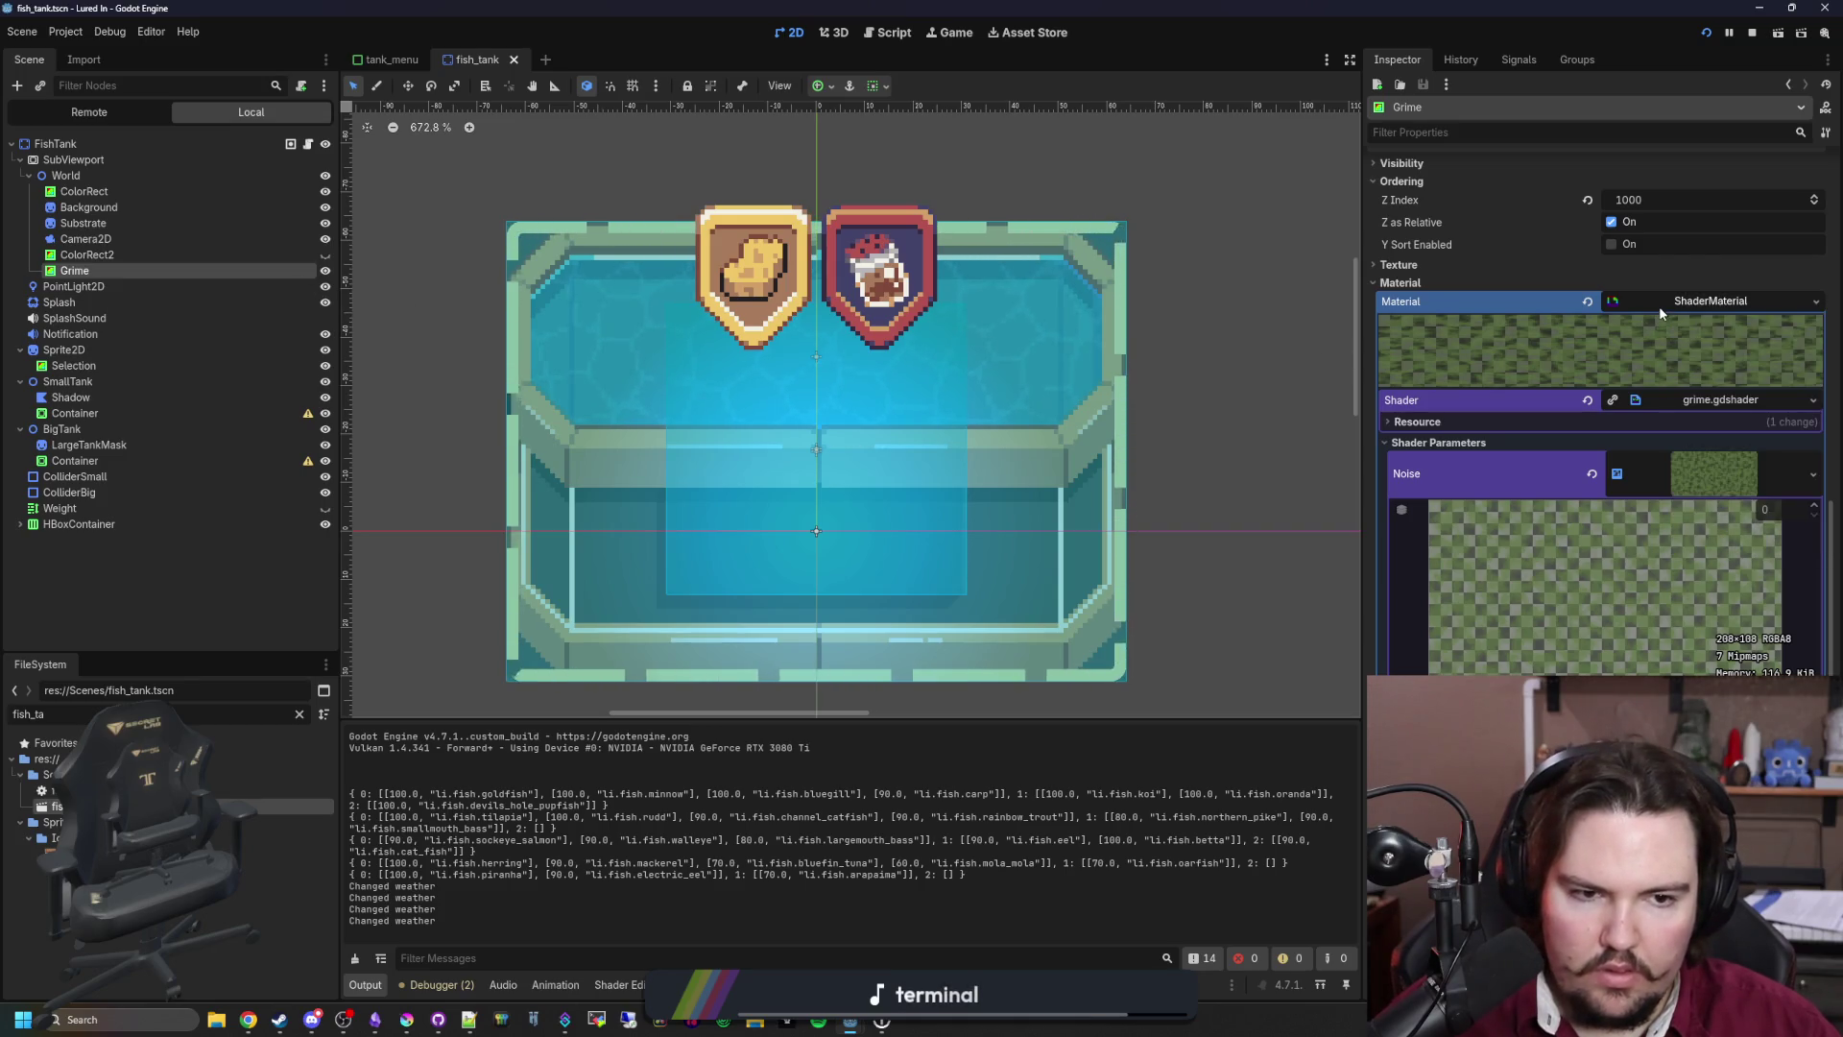
left_click(1707, 395)
left_click(1706, 396)
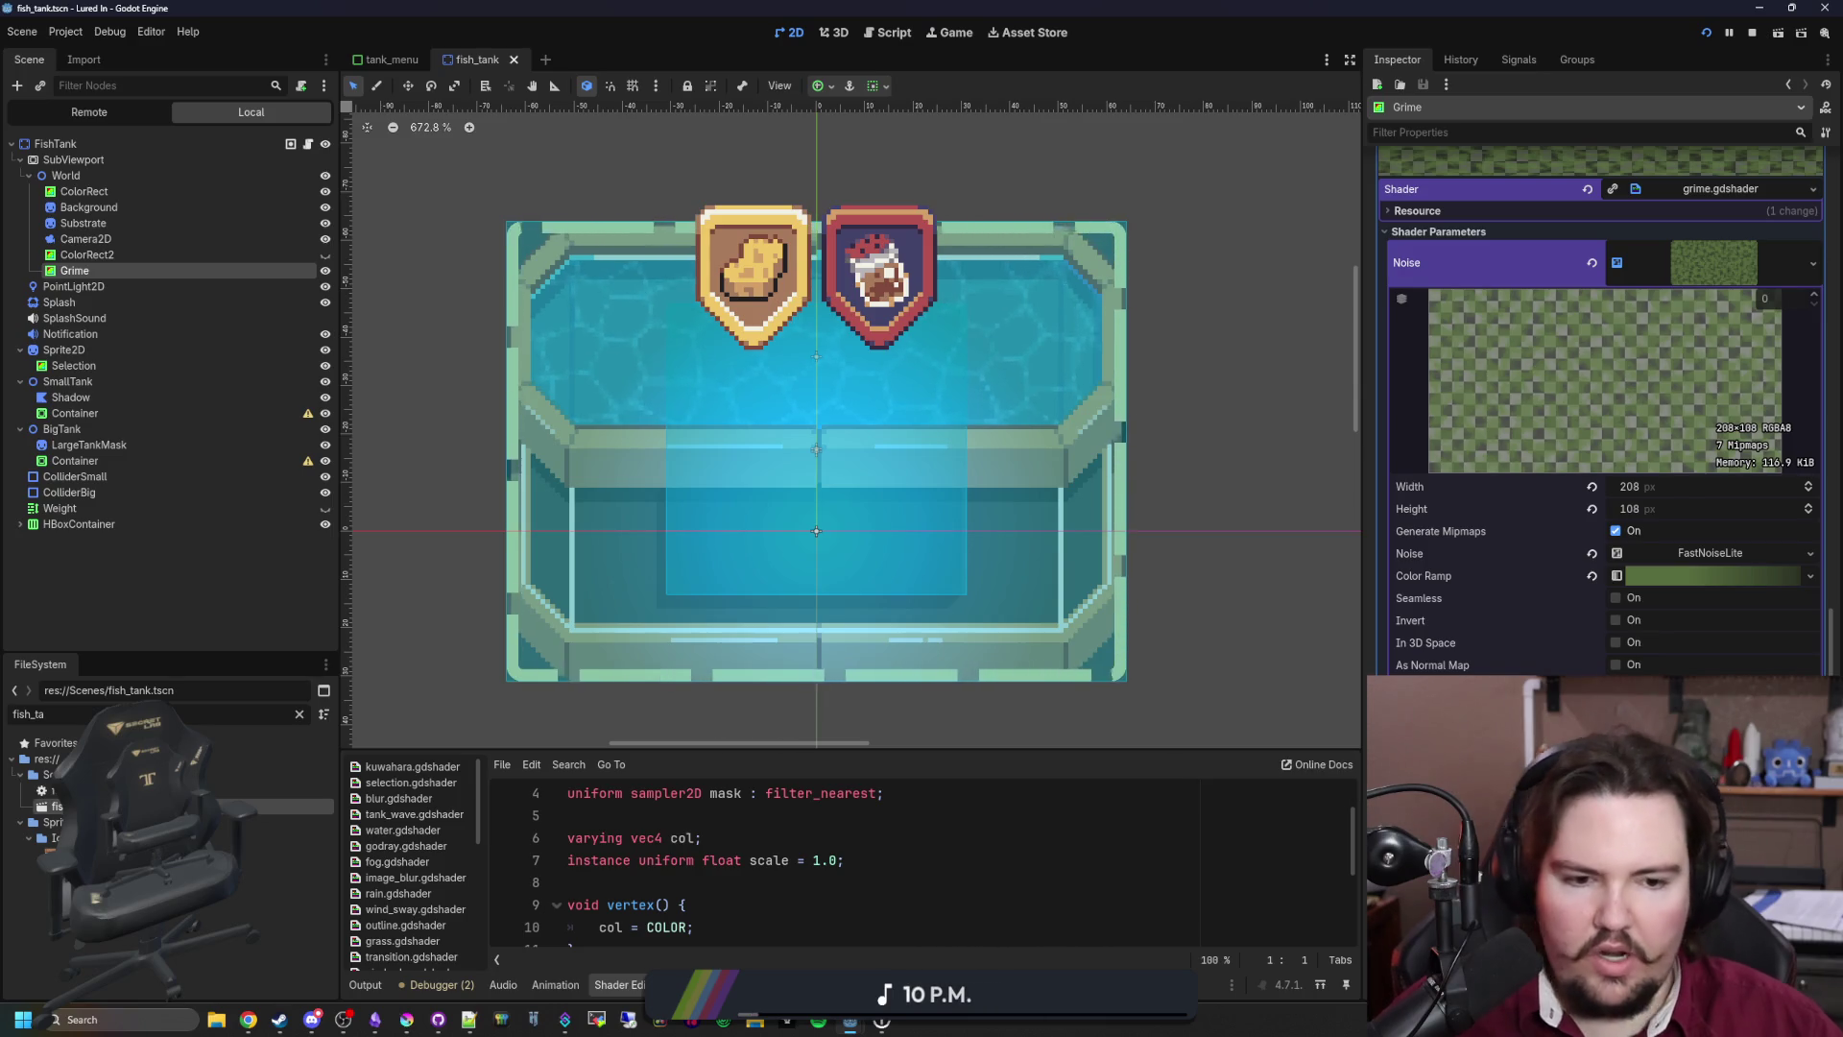
left_click(308, 142)
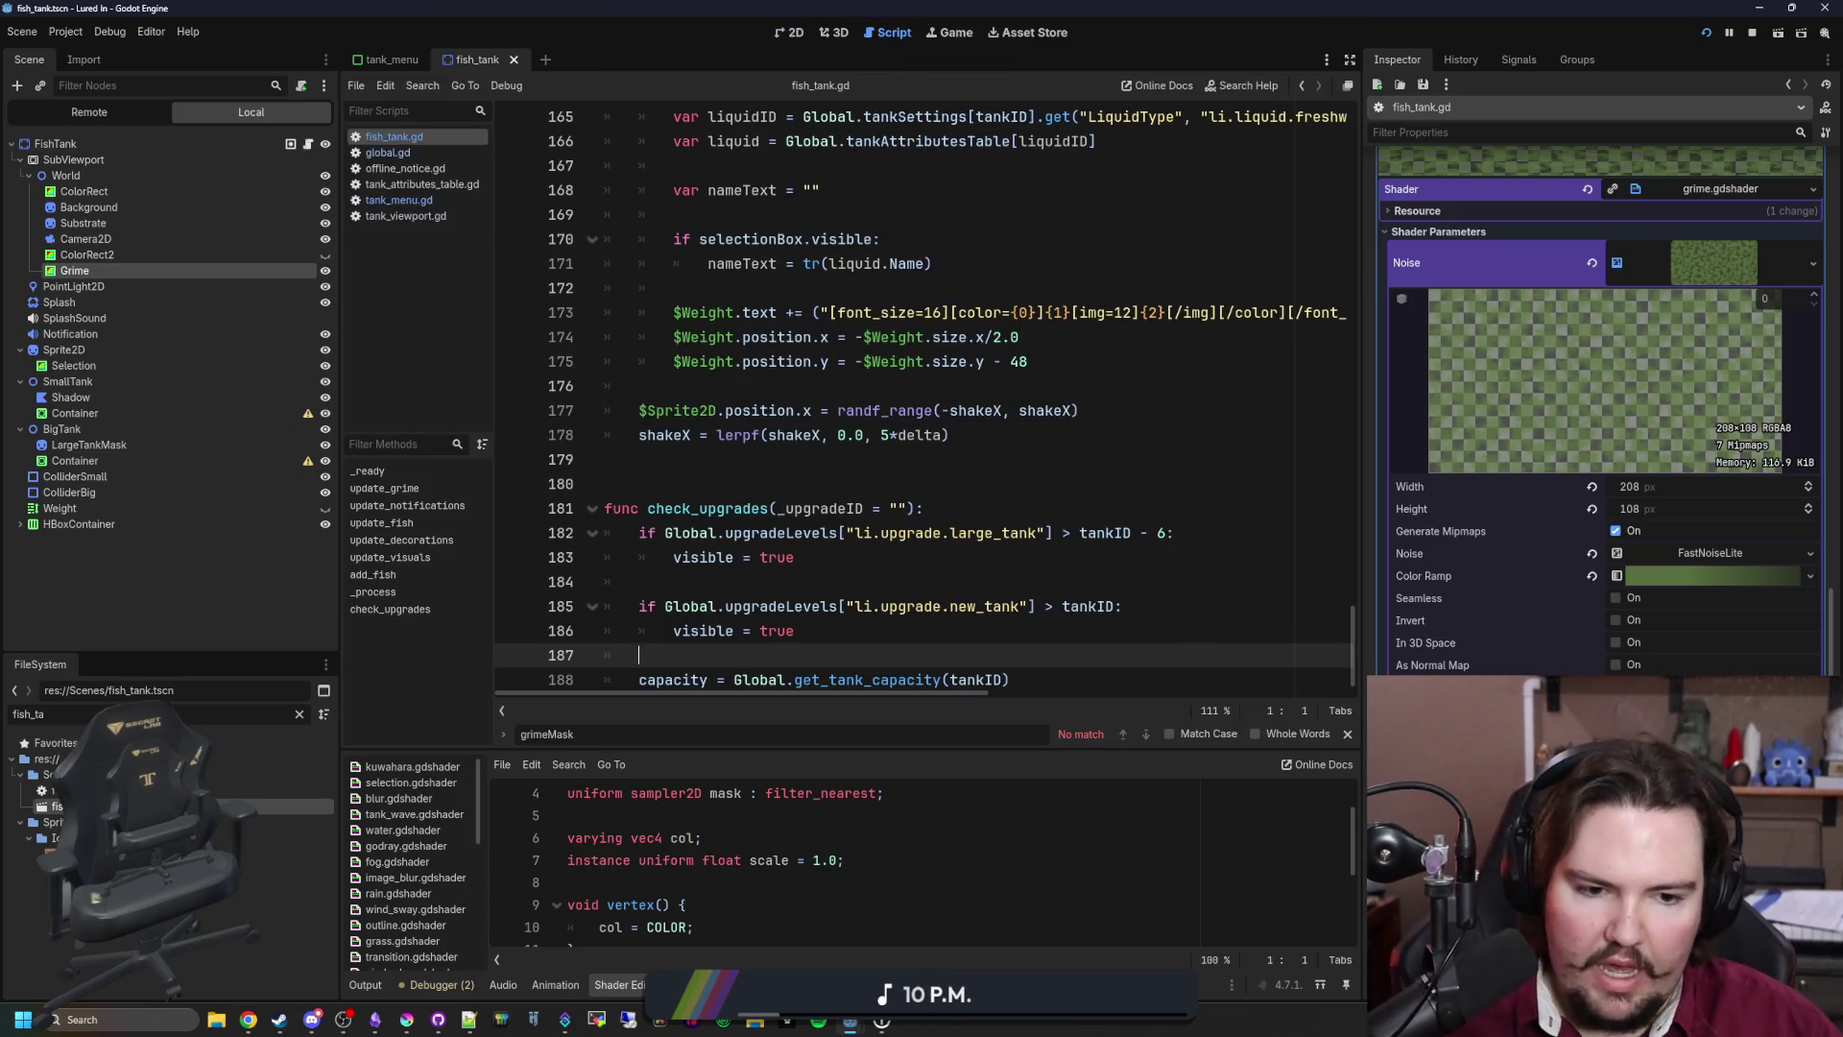
Step: Paste the set_shader_parameter mask line into fish_tank.gd's _ready, calling it on grime
scroll(867, 382, "up", 8)
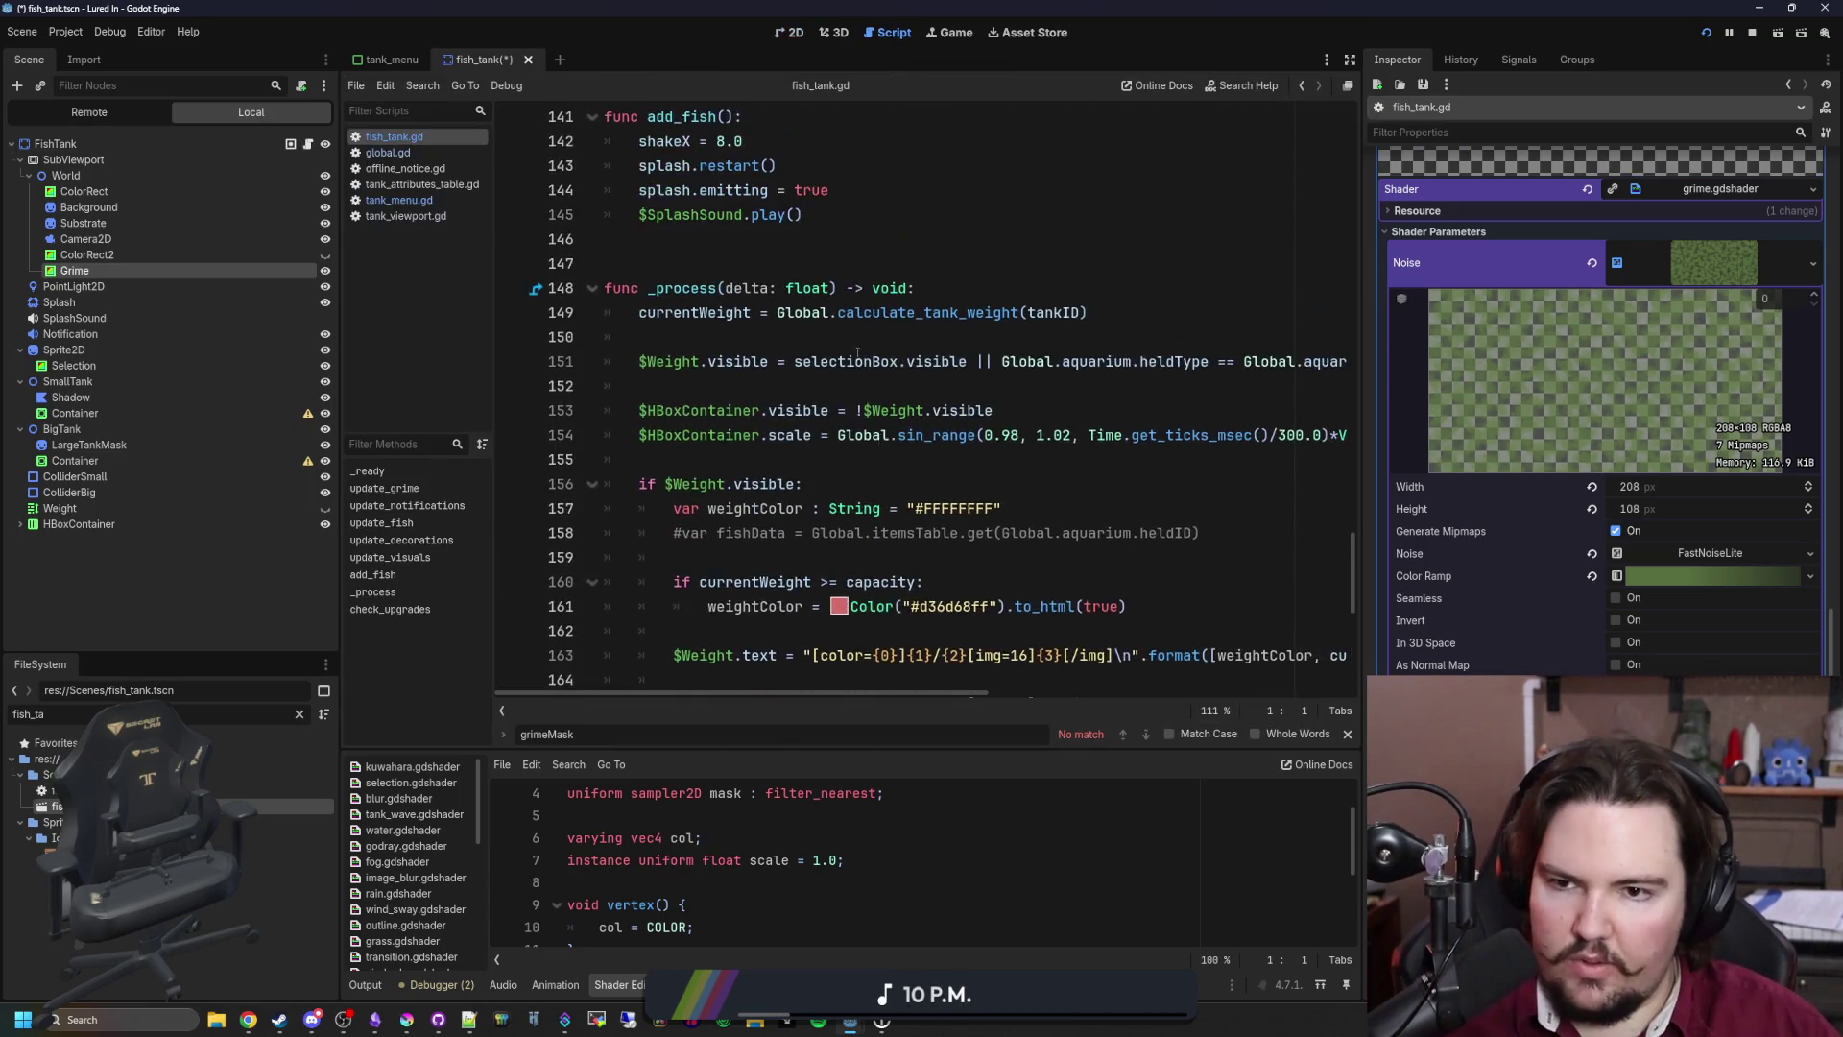
scroll(866, 383, "up", 3)
key("ctrl+f")
type("_ready")
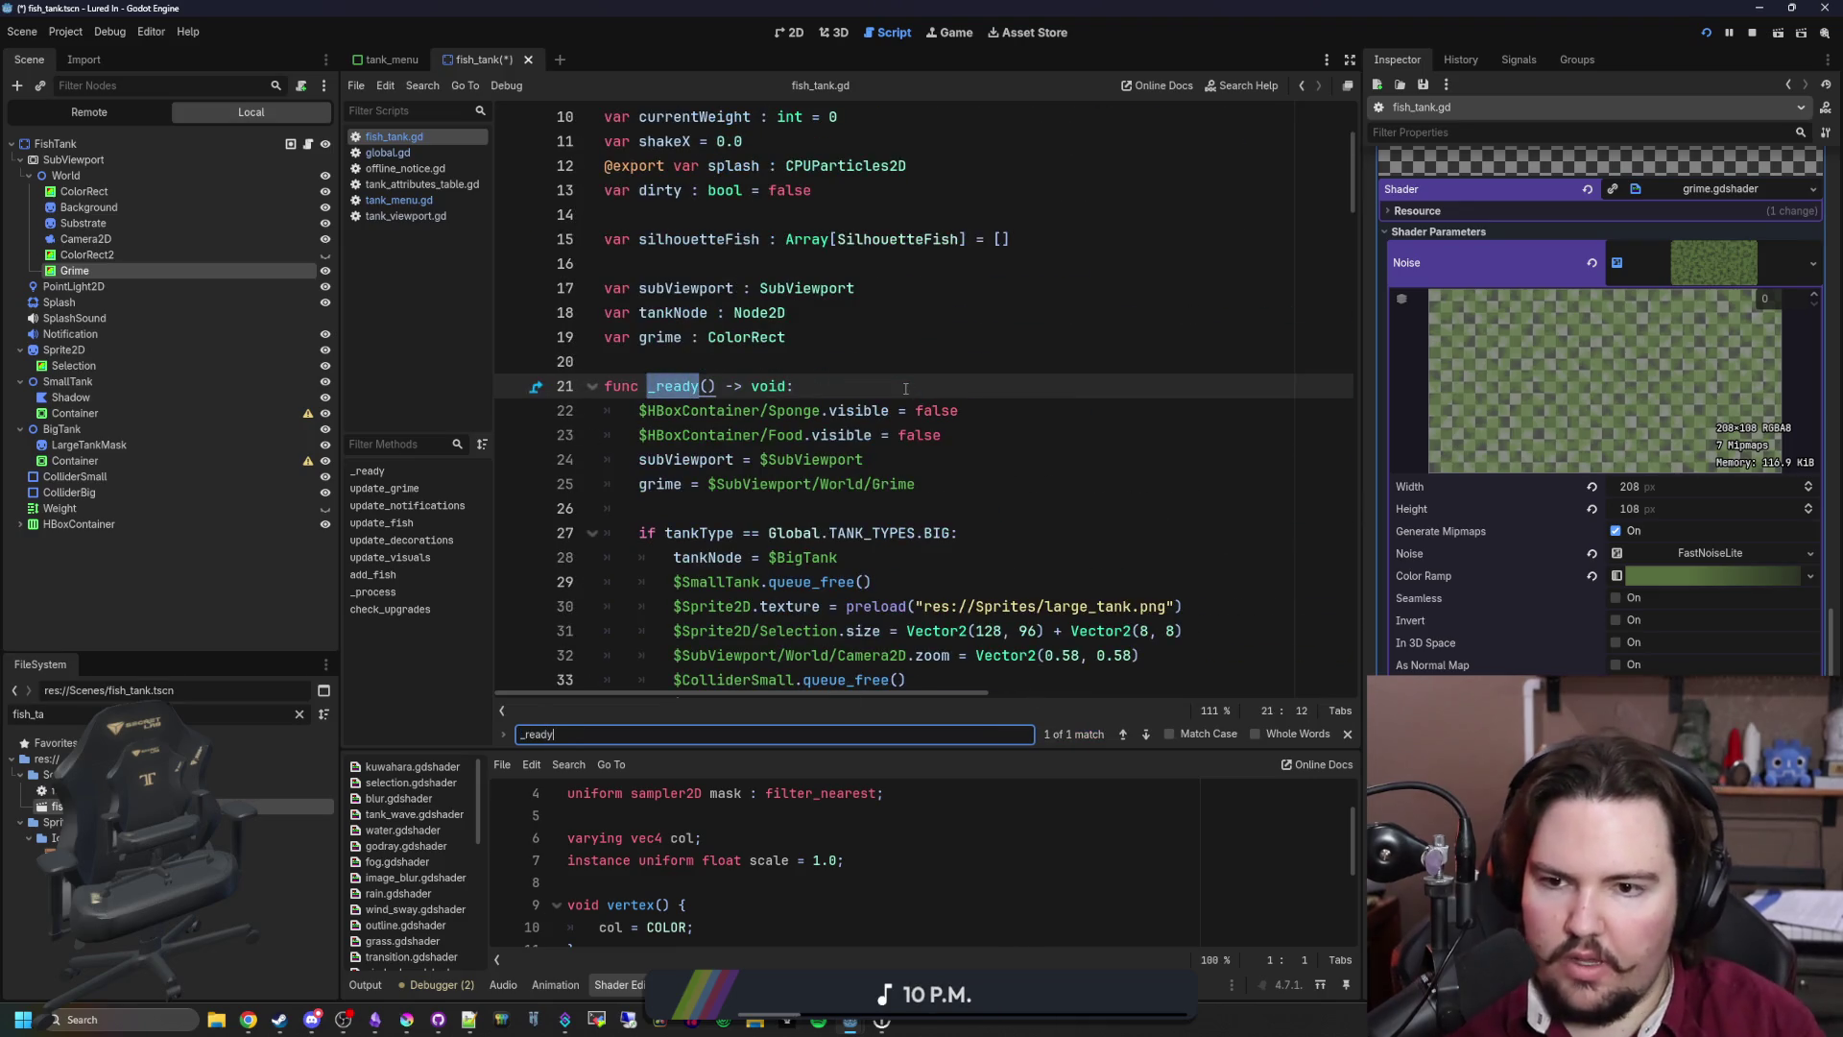
scroll(905, 388, "down", 2)
left_click(748, 364)
key("Return")
key("Return")
key("Up")
key("ctrl+v")
double_click(693, 385)
type("grime")
key("Delete")
key("Delete")
key("Delete")
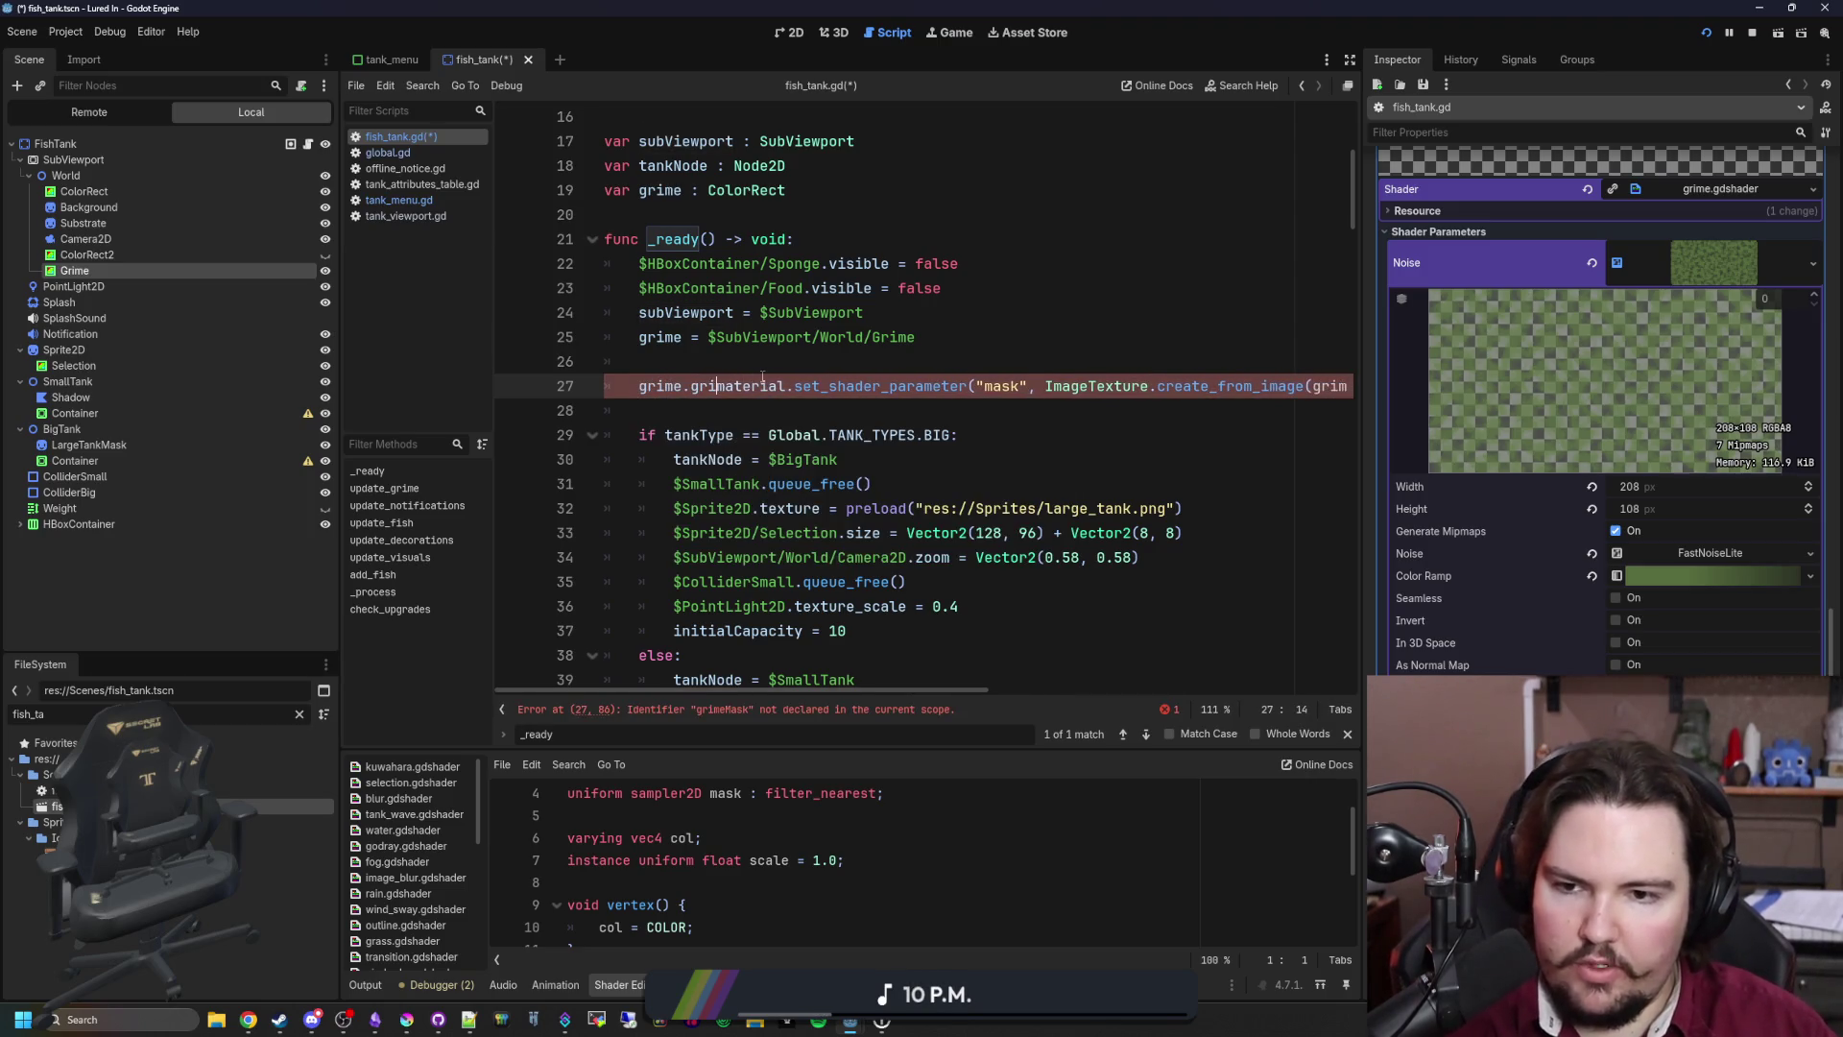
left_click(819, 370)
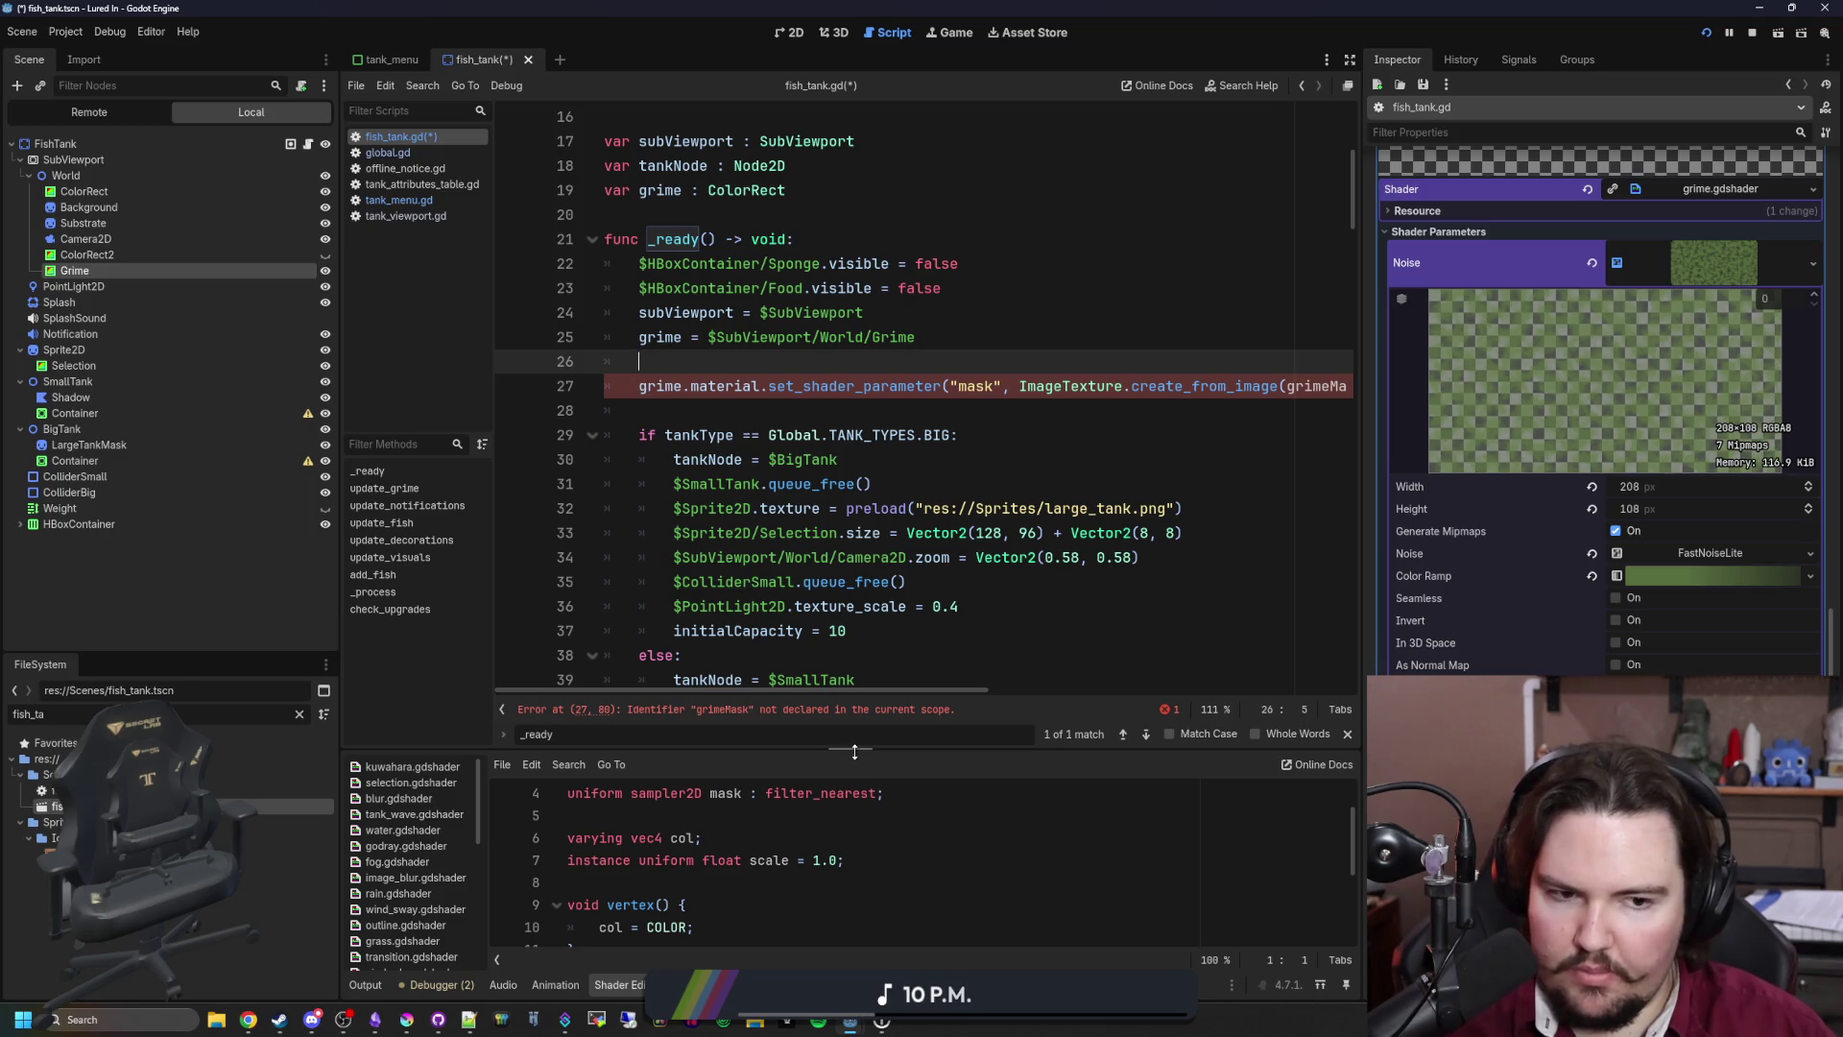
Step: Check the Grime node's properties and save fish_tank.gd
left_click(74, 269)
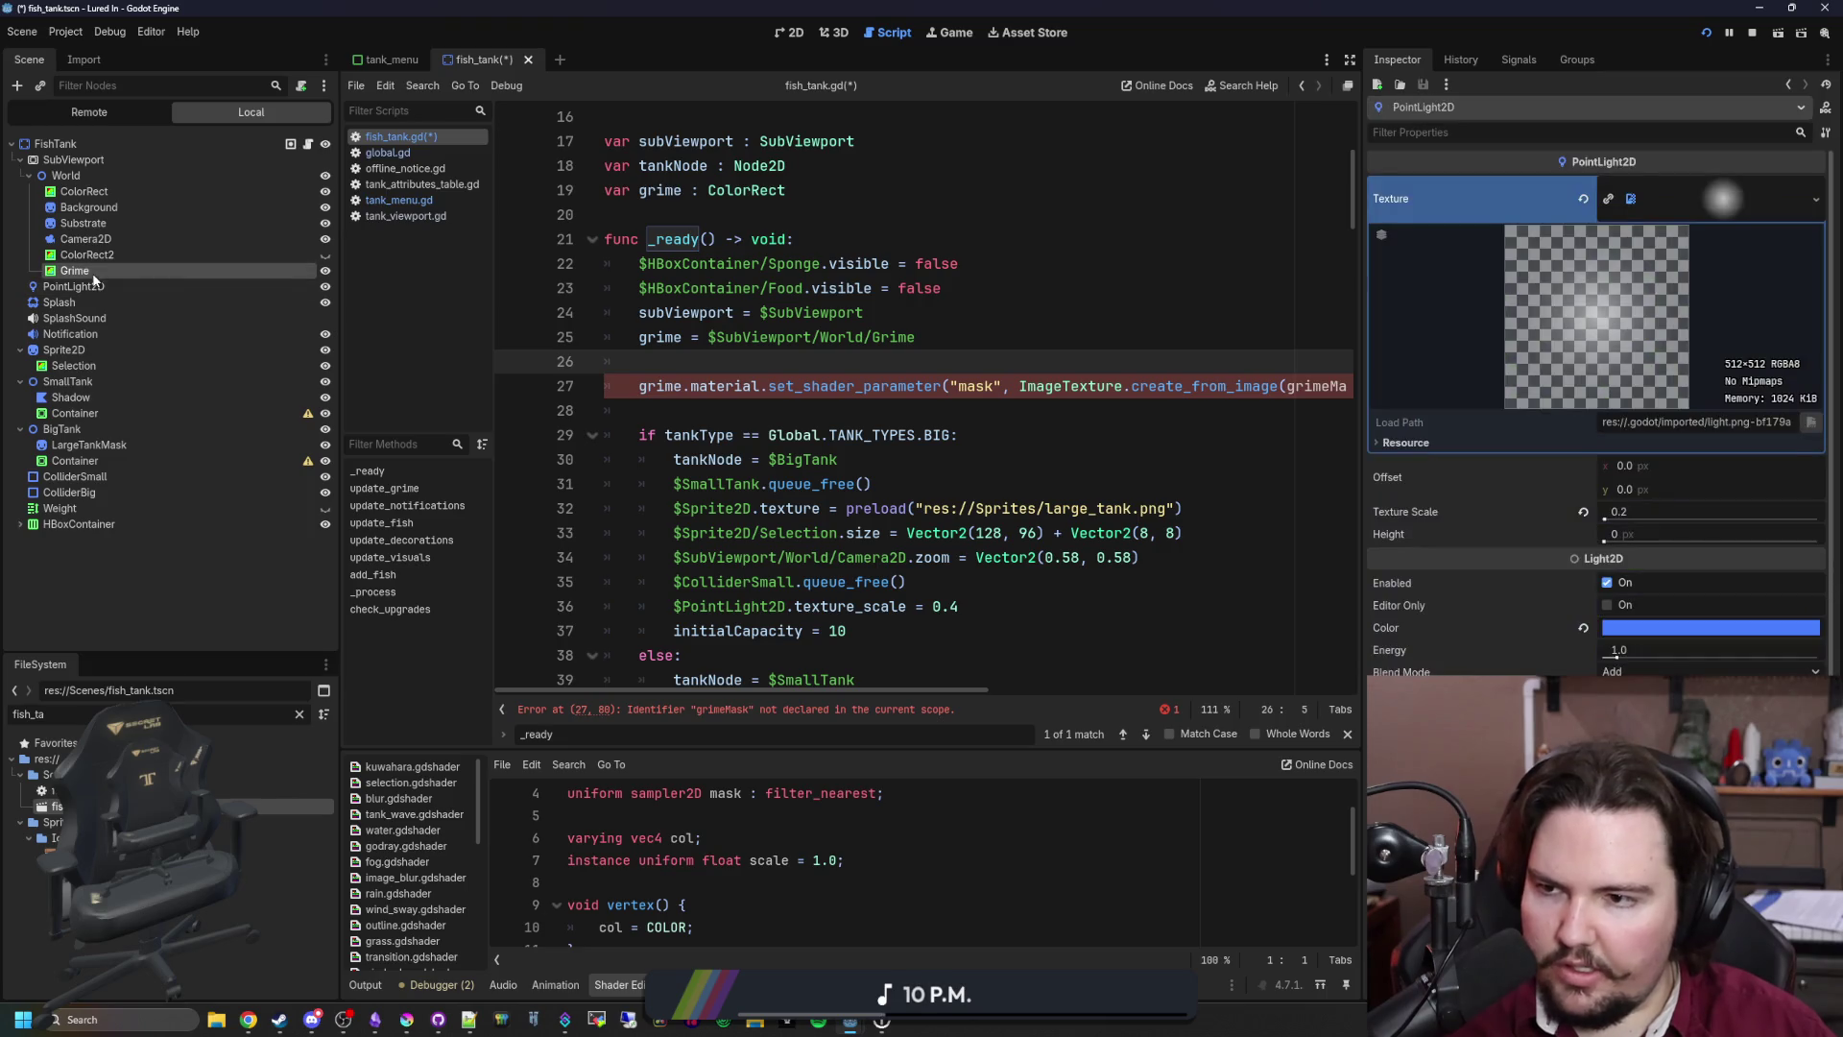
scroll(1532, 550, "up", 3)
scroll(1565, 595, "up", 2)
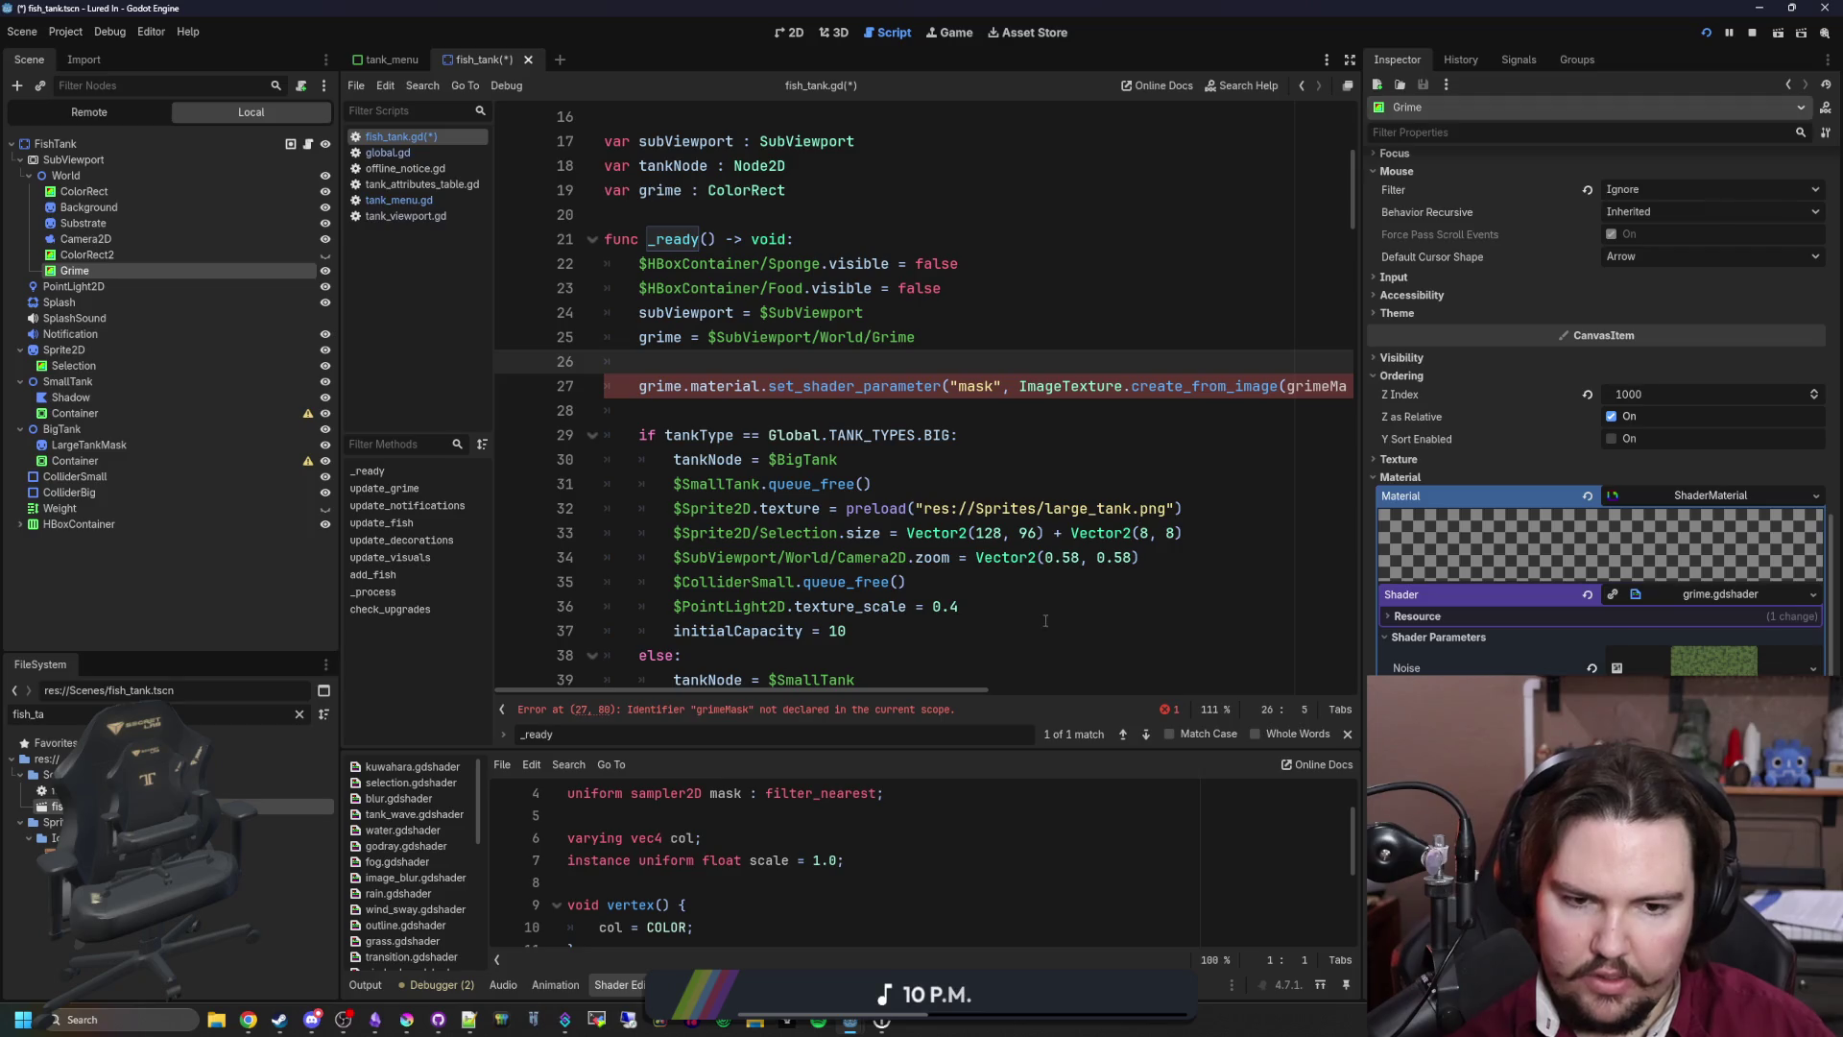
left_click(963, 594)
key("ctrl+s")
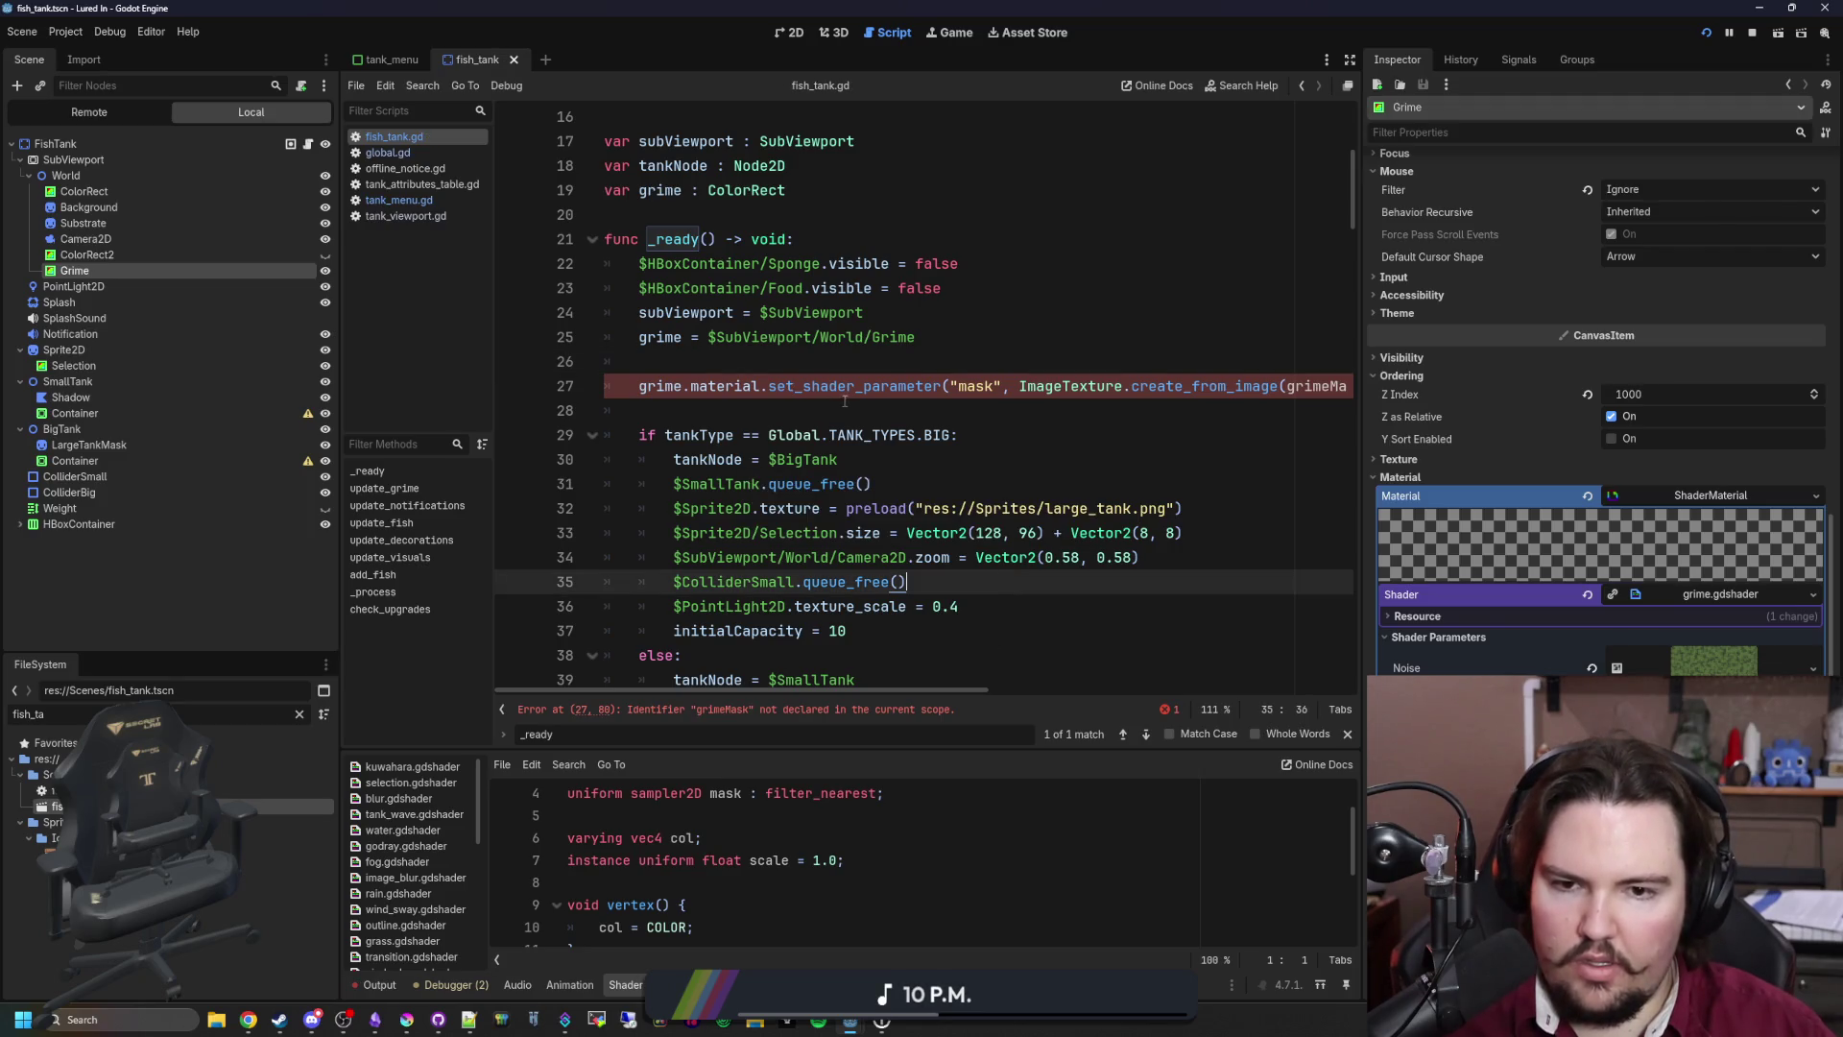
Step: Replace the grimeMask argument with Global.algaeMasks[tankID], save, and stop the game
scroll(1138, 436, "right", 3)
double_click(965, 386)
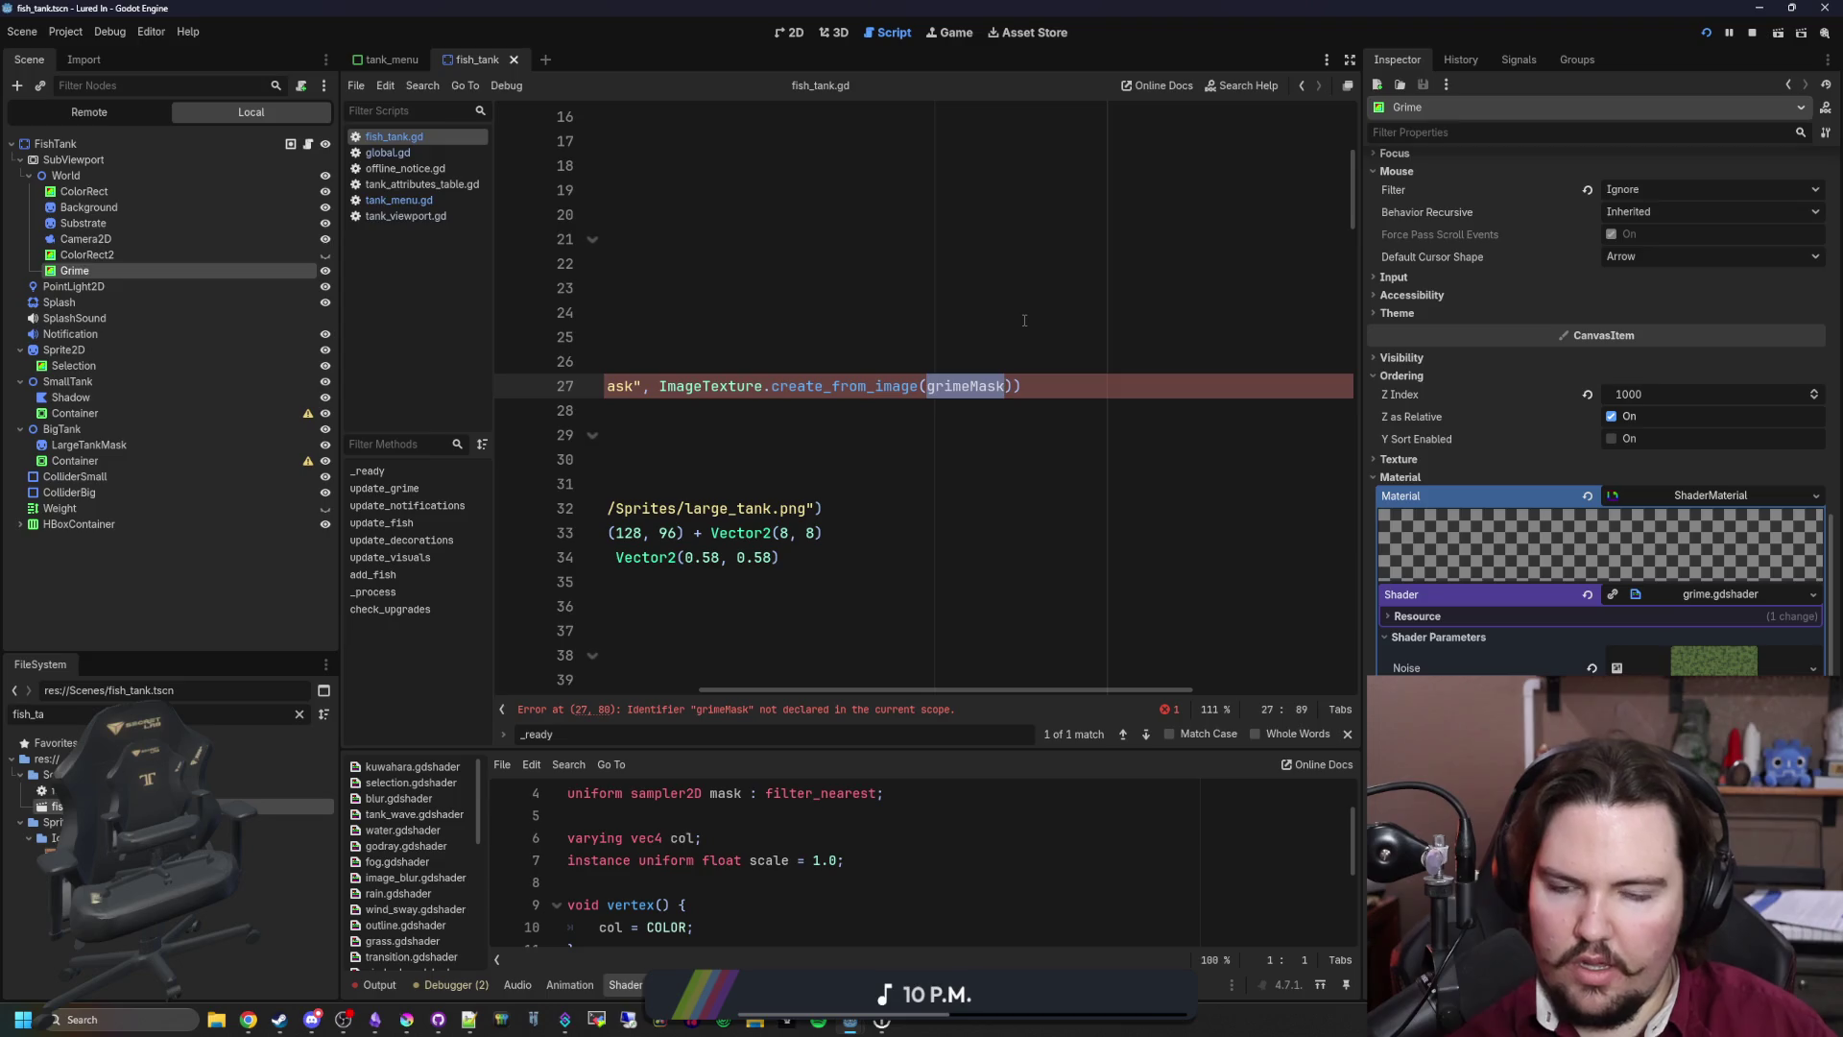
scroll(1003, 302, "left", 3)
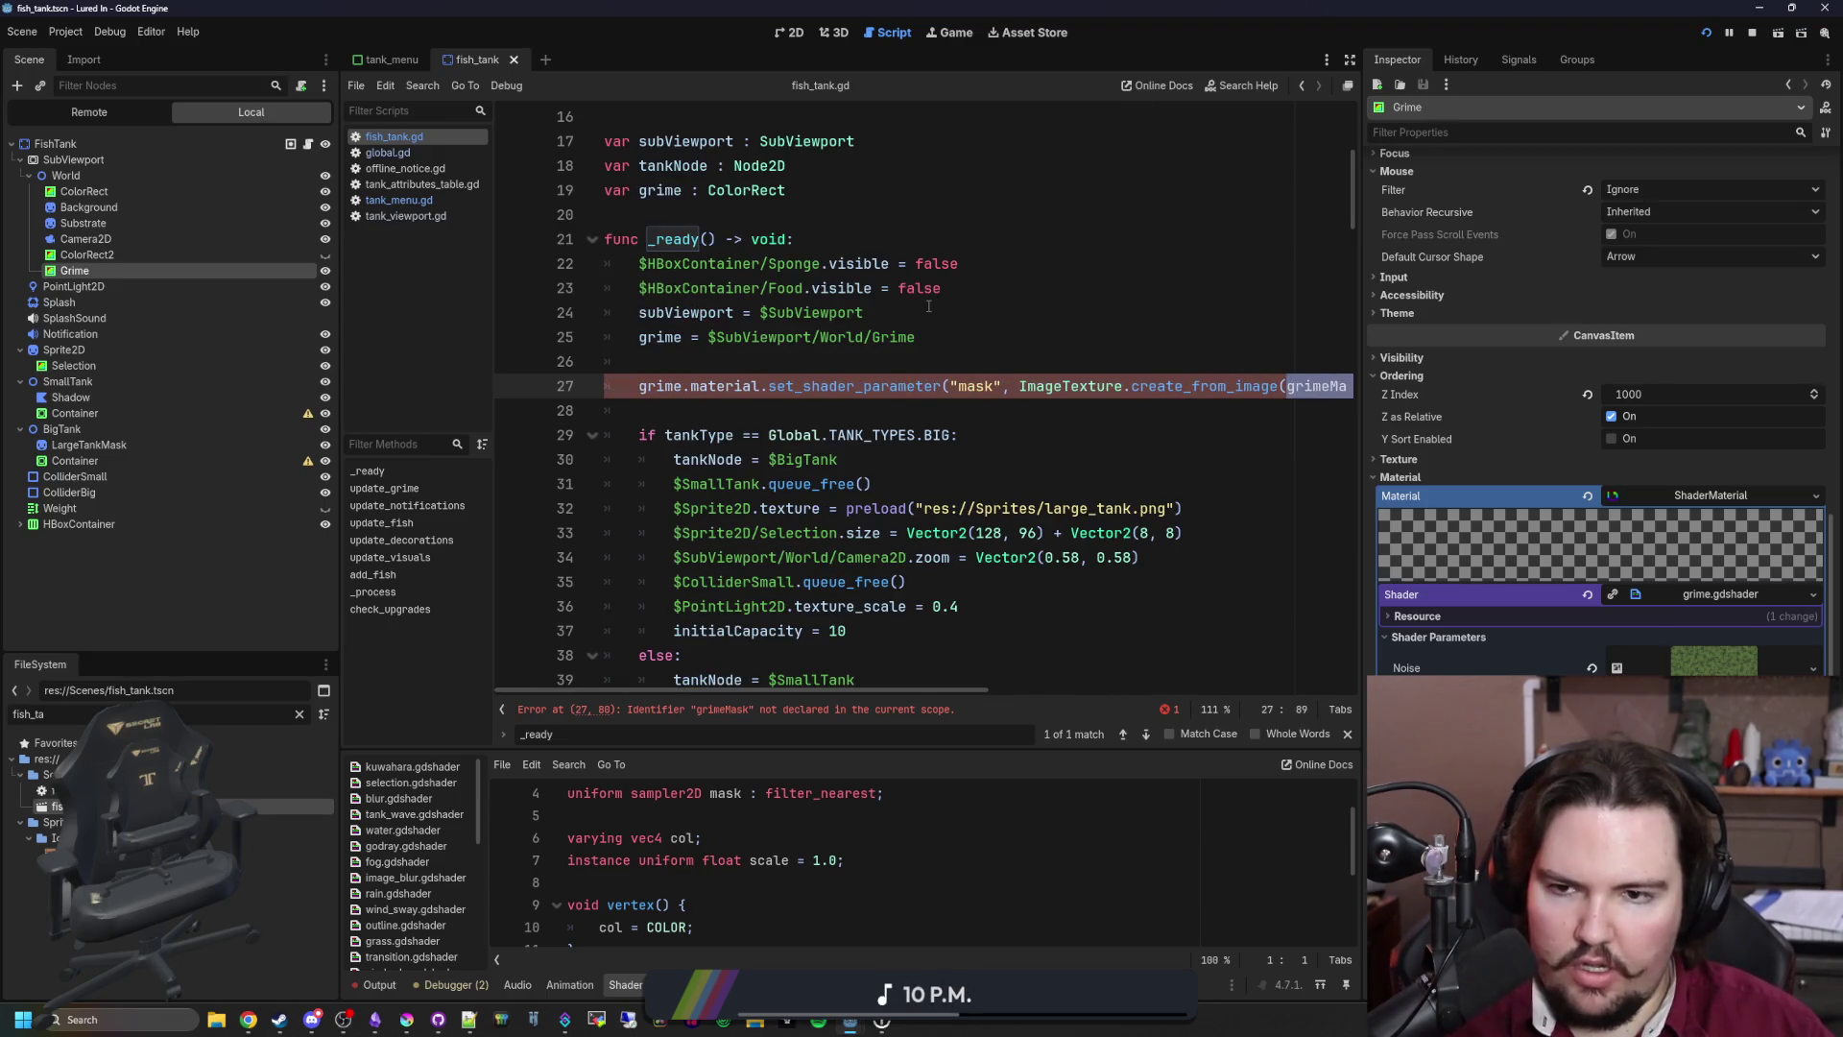
scroll(928, 307, "right", 3)
type("Global.tank")
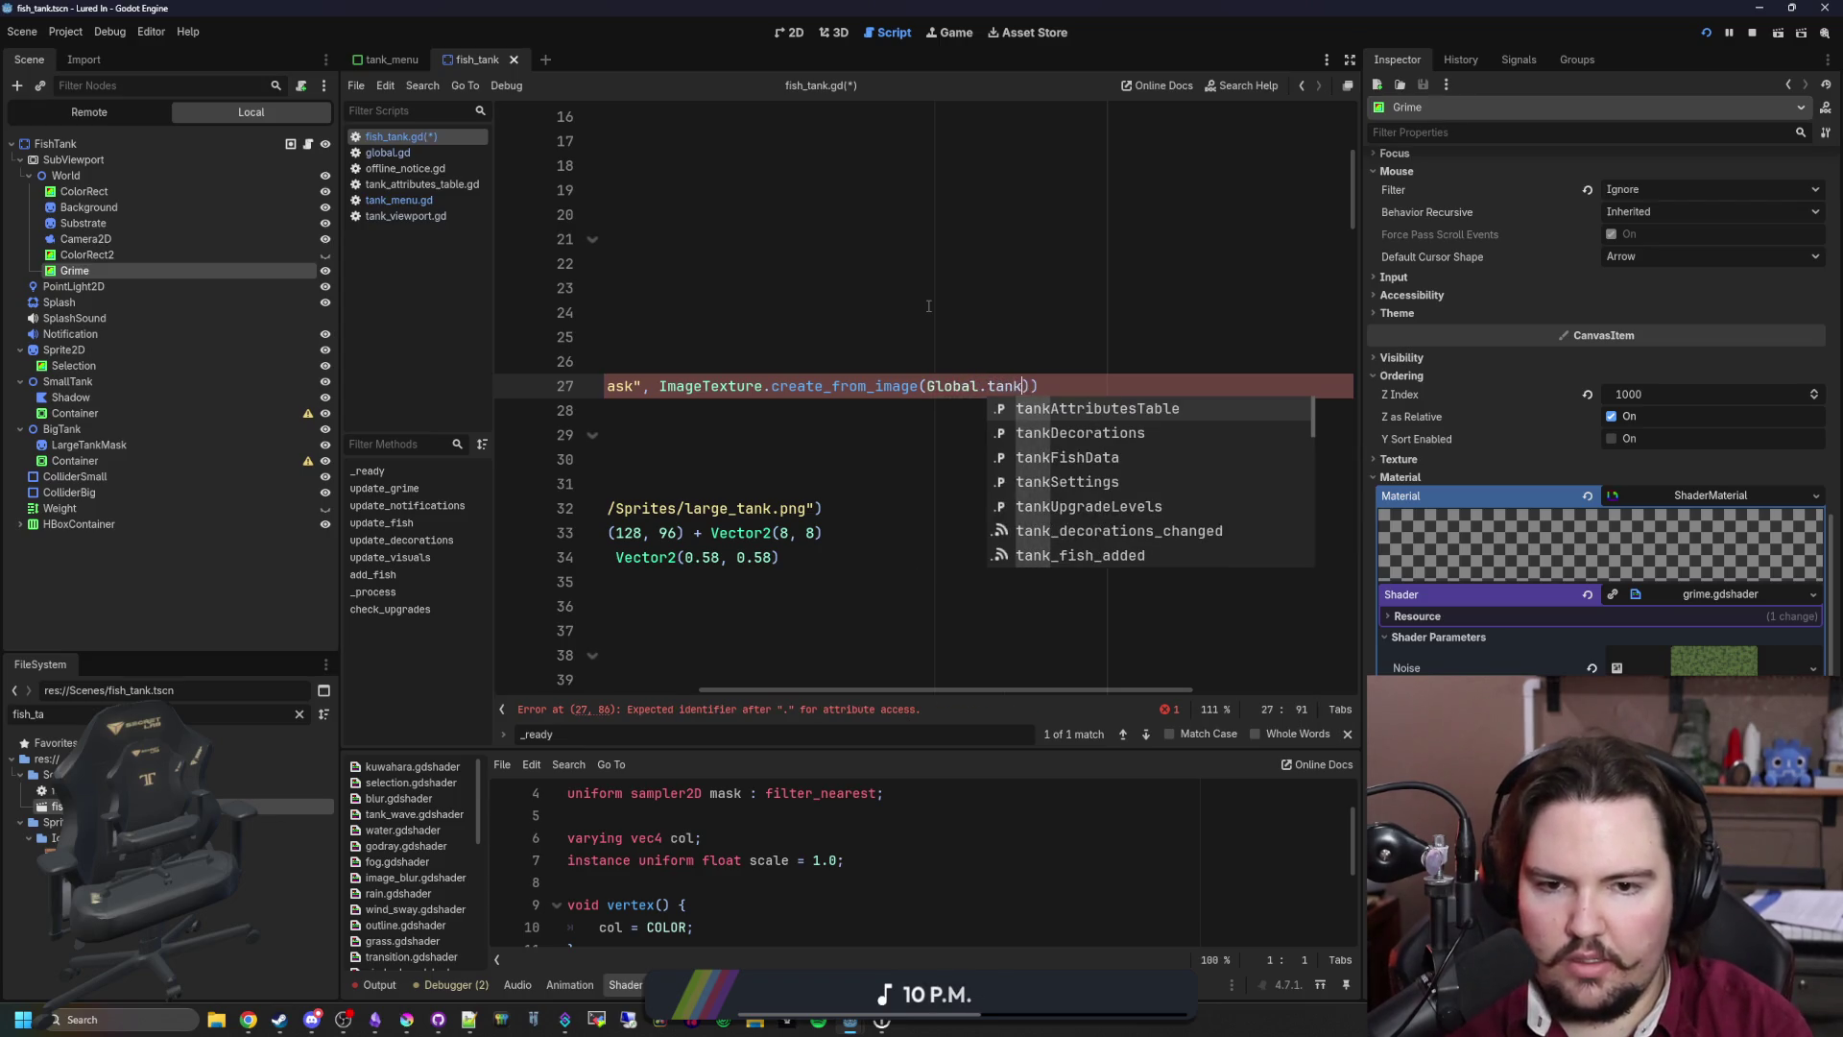
type("Gr")
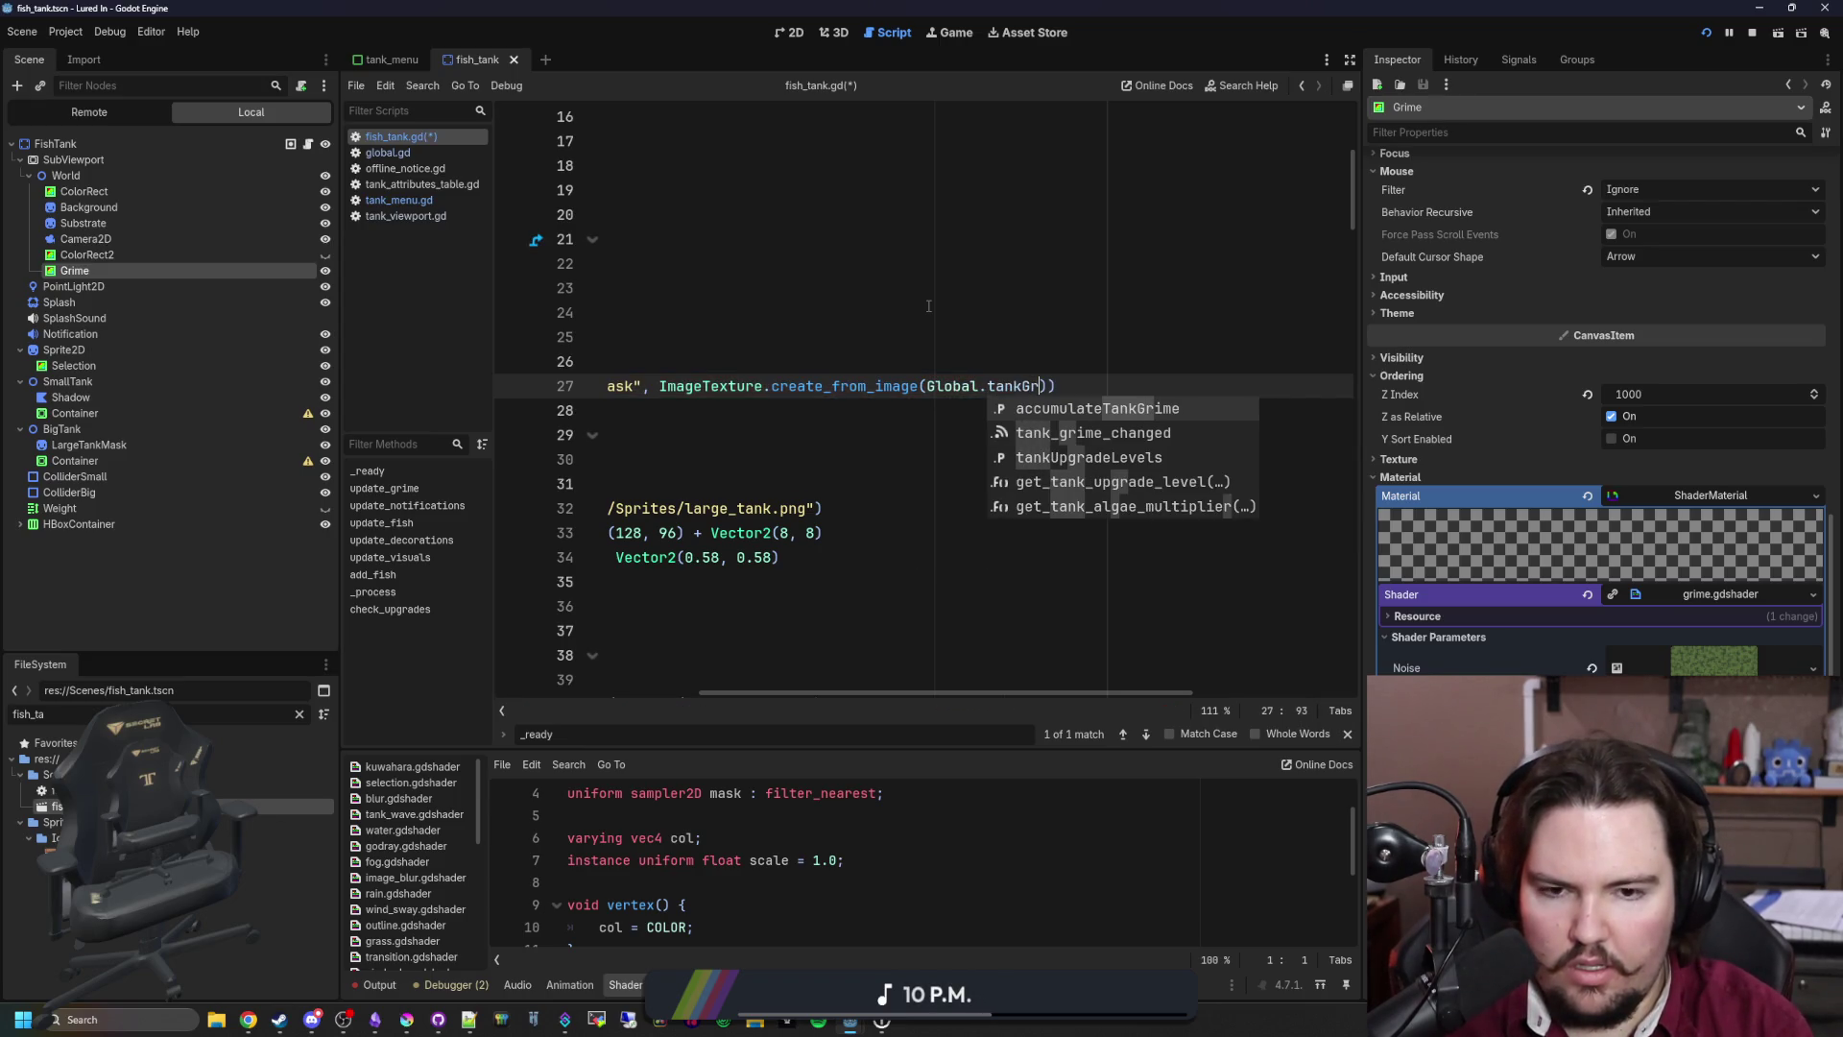
key("BackSpace")
key("BackSpace")
key("BackSpace")
type("algae")
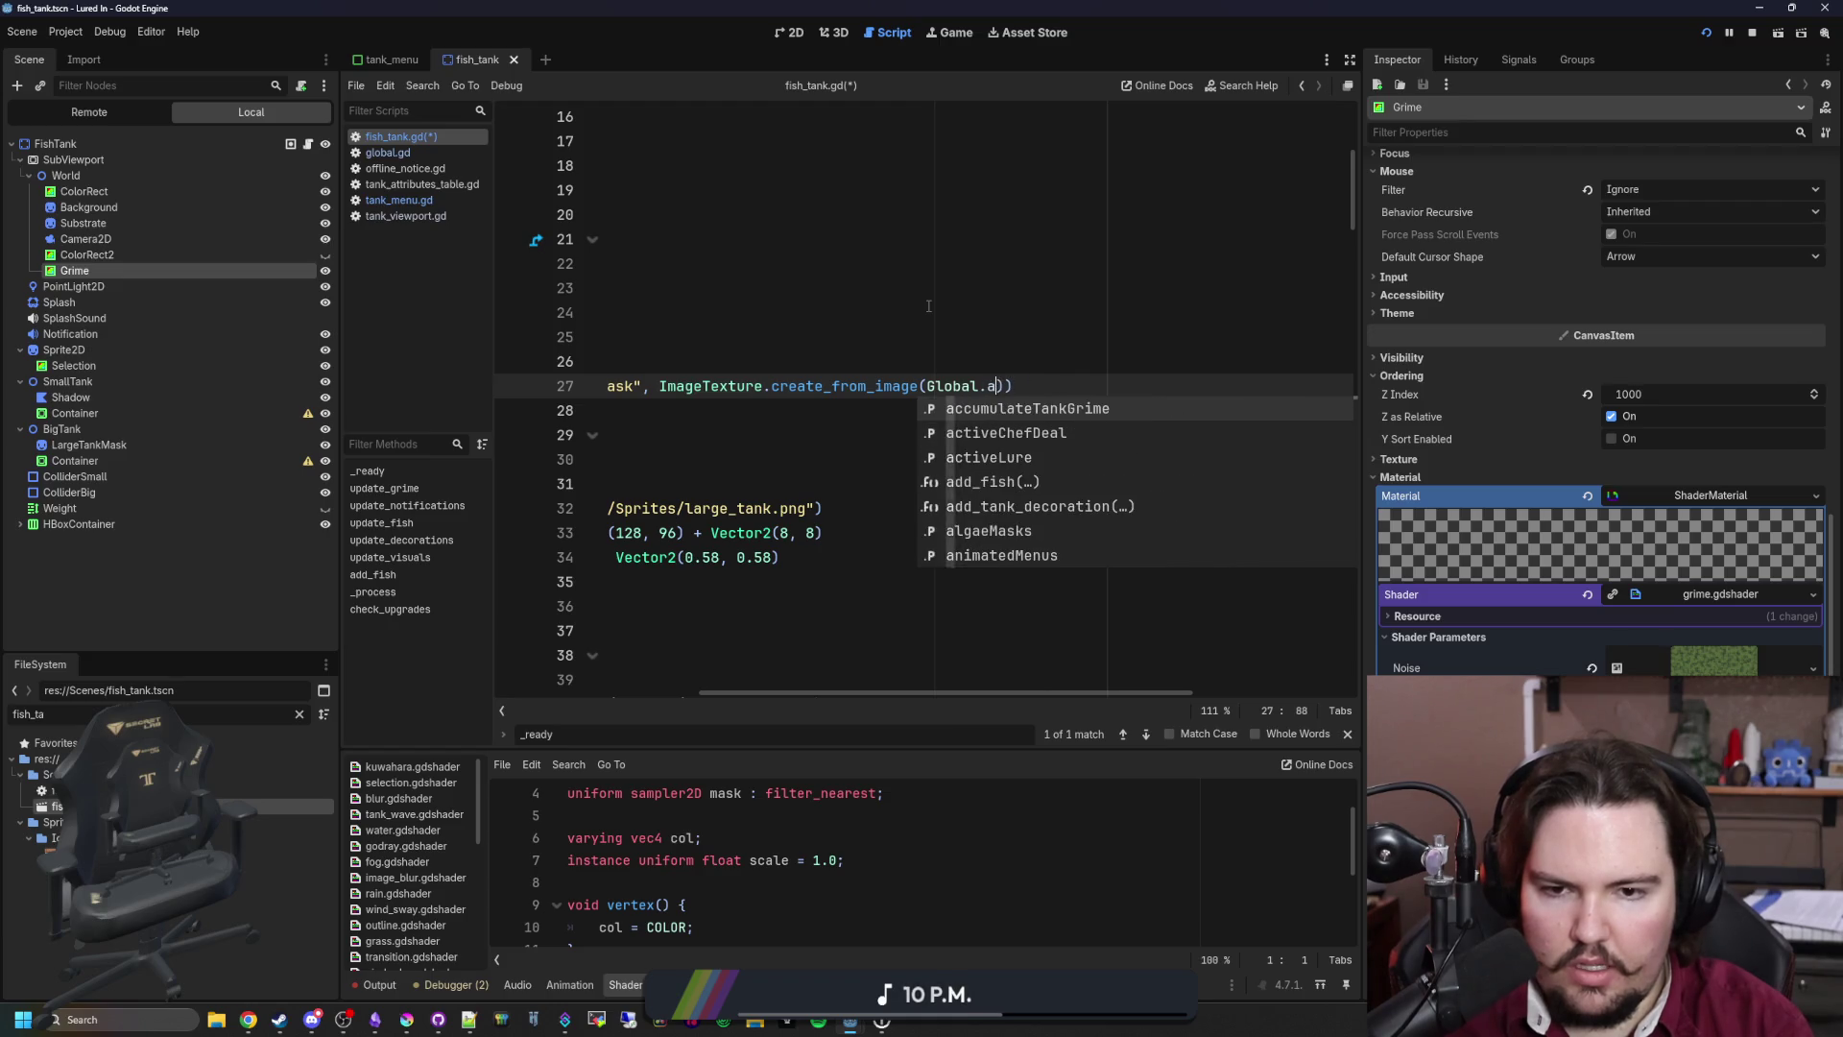
key("Return")
type("[p")
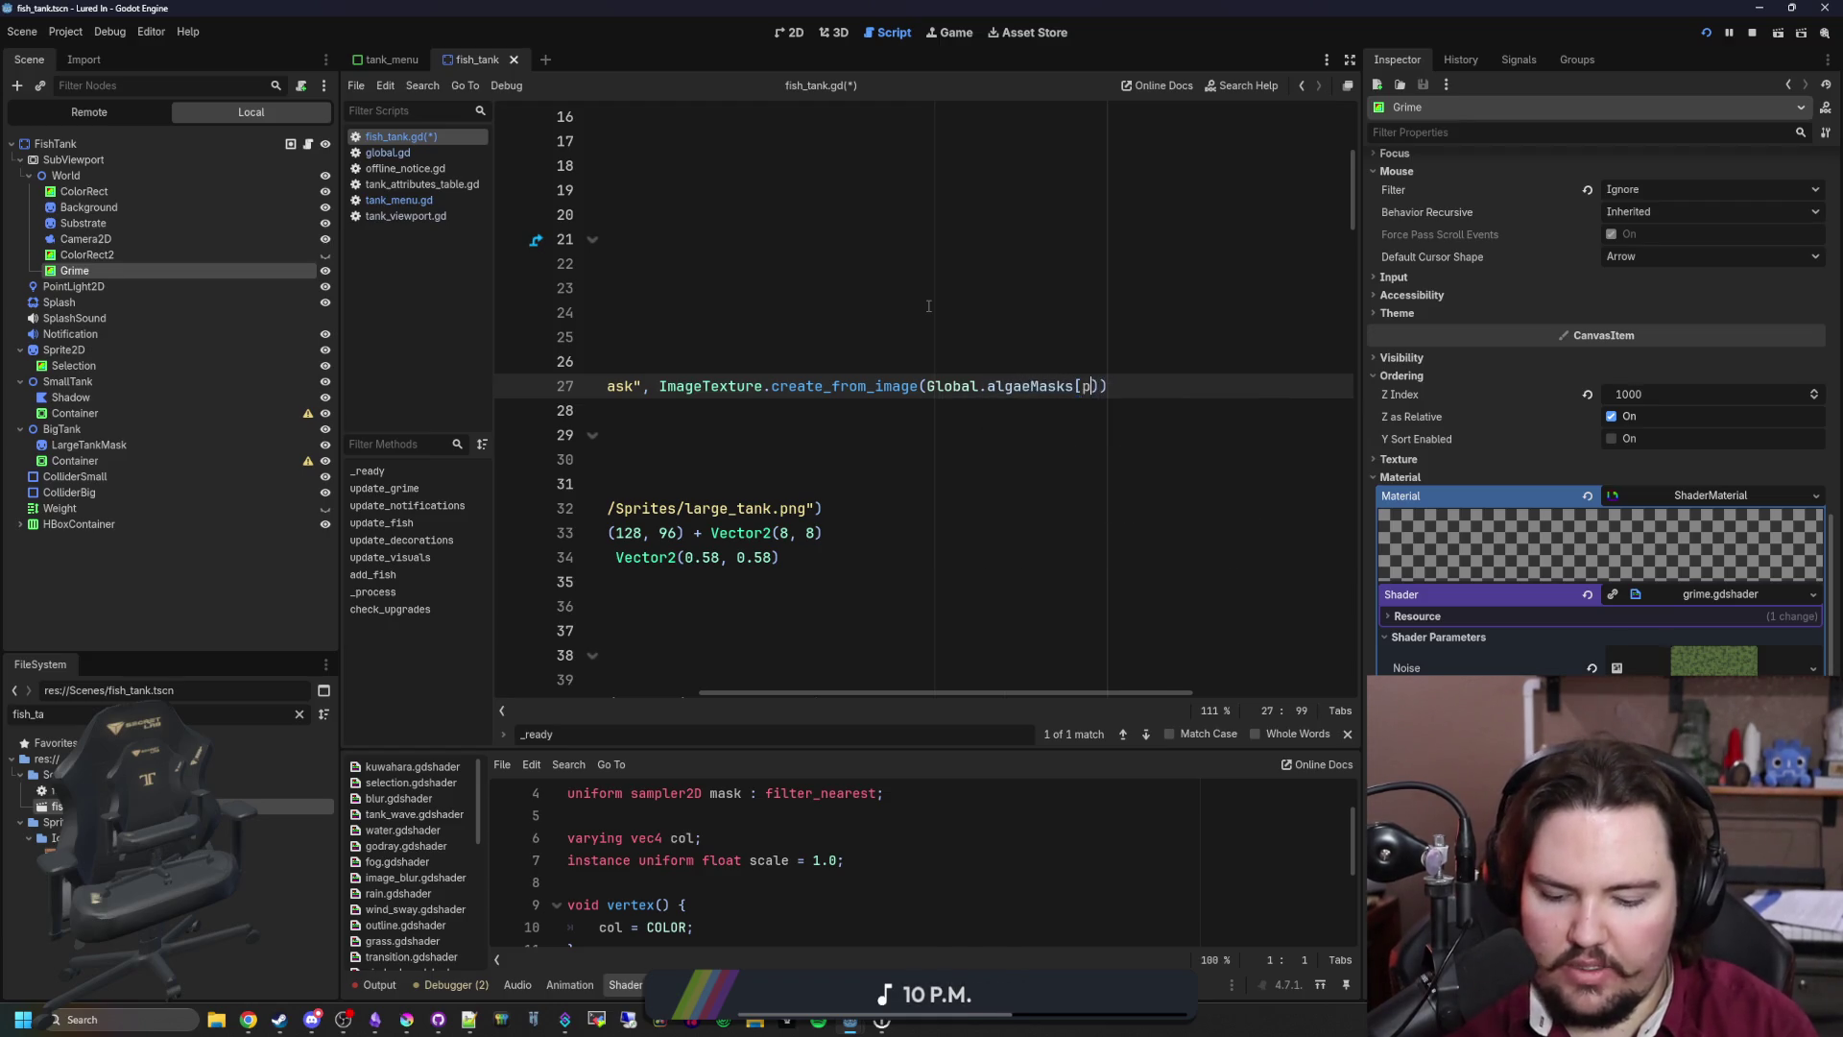
type("tankT")
left_click(929, 311)
left_click(799, 358)
key("ctrl+s")
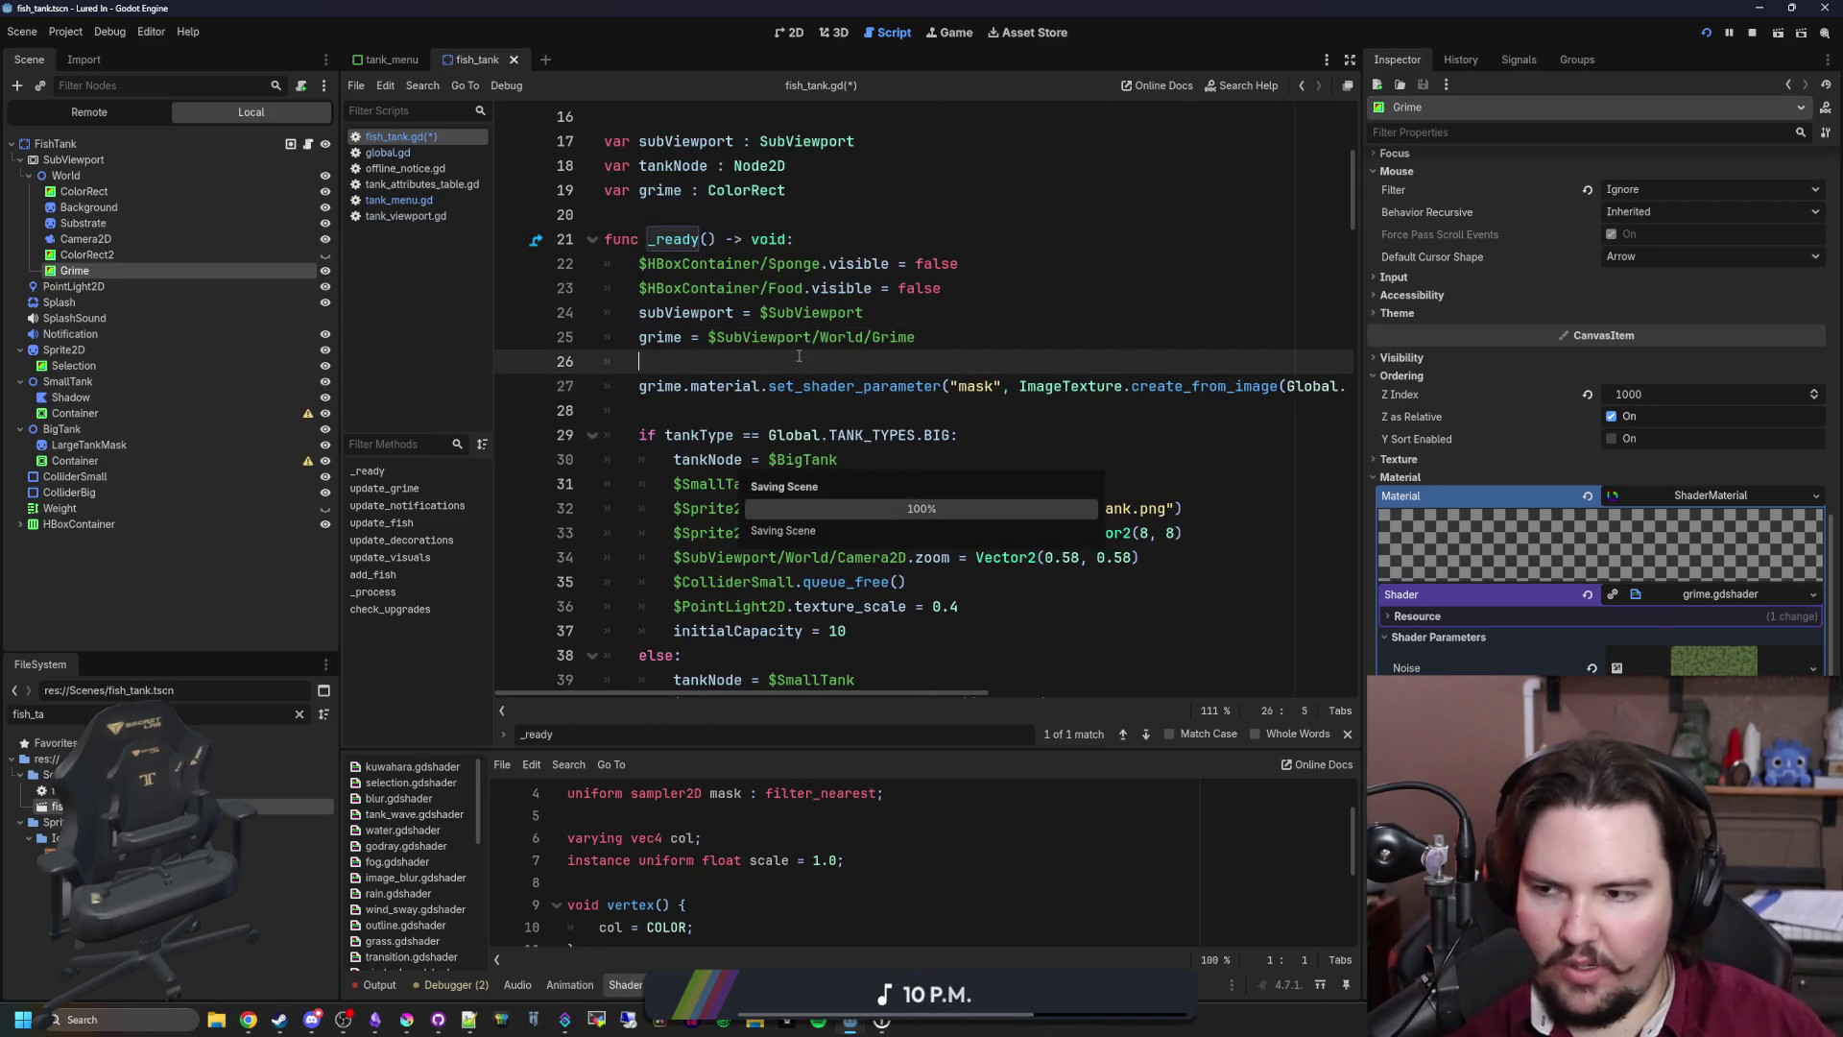
left_click(1749, 35)
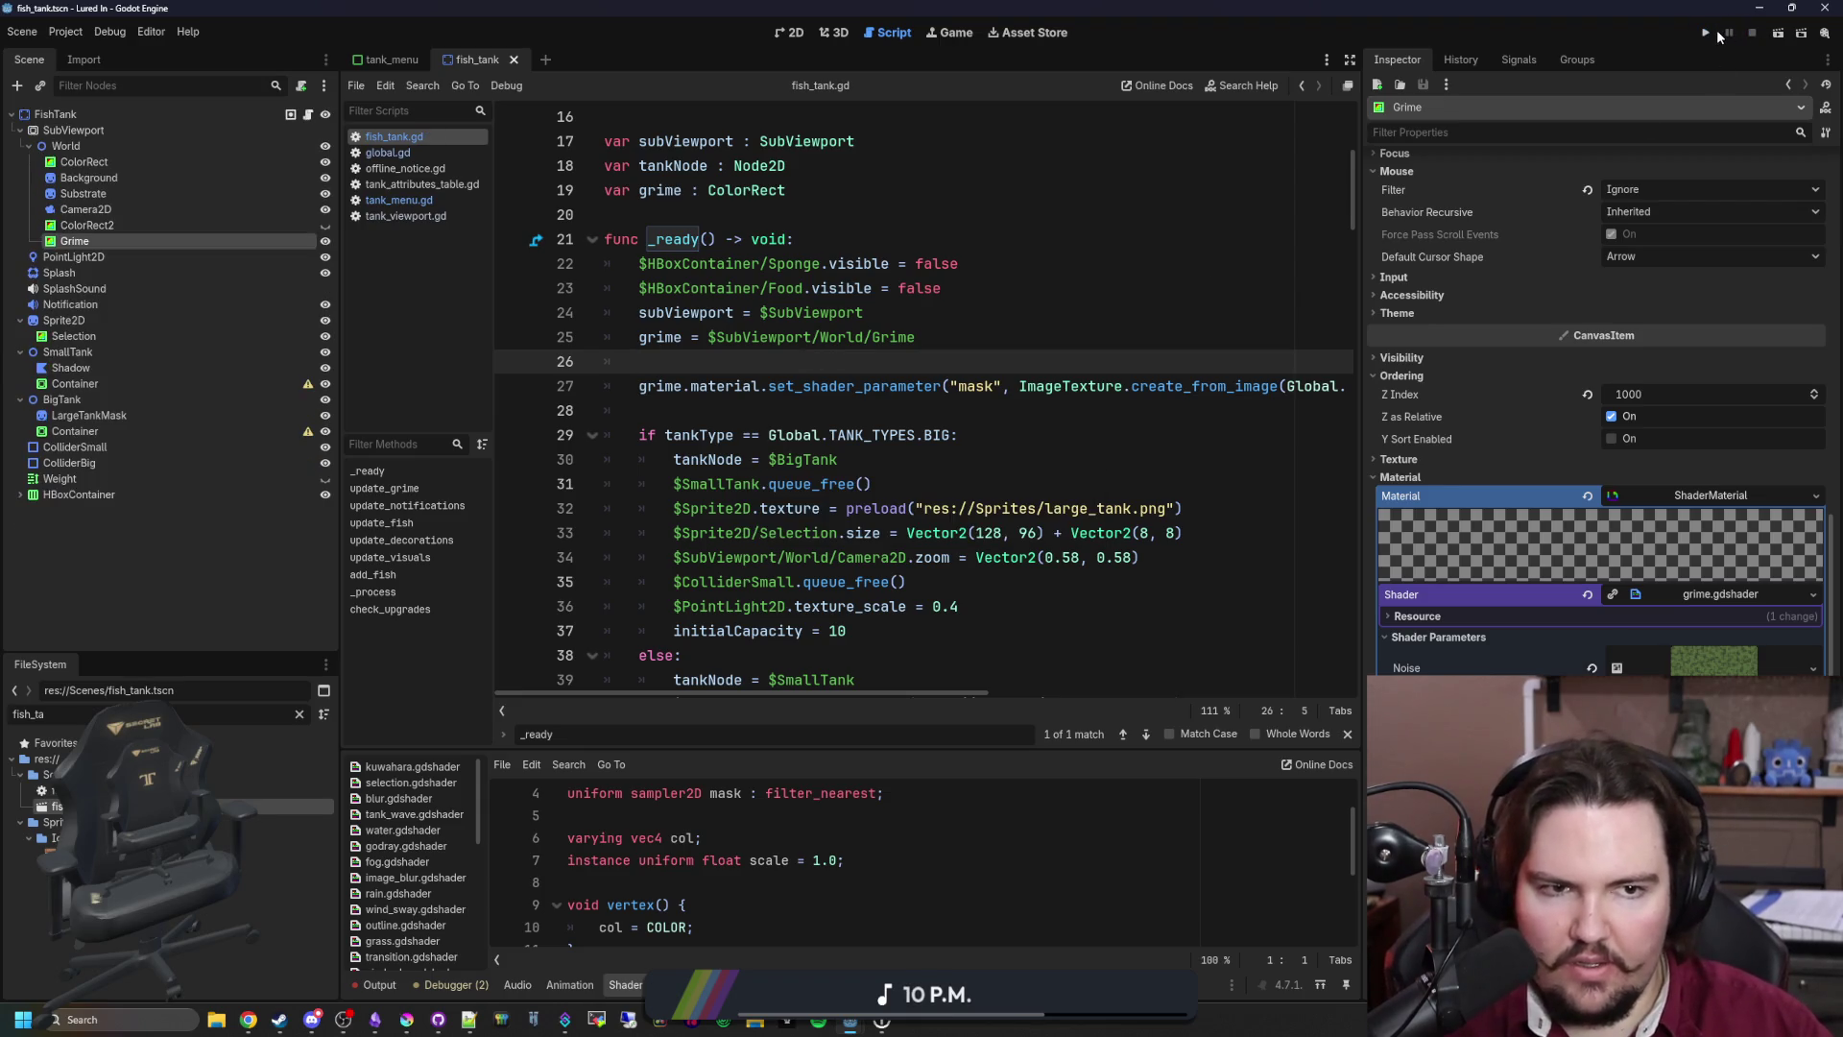
Step: Relaunch the game, close the feedback prompt, and start playing
left_click(1712, 31)
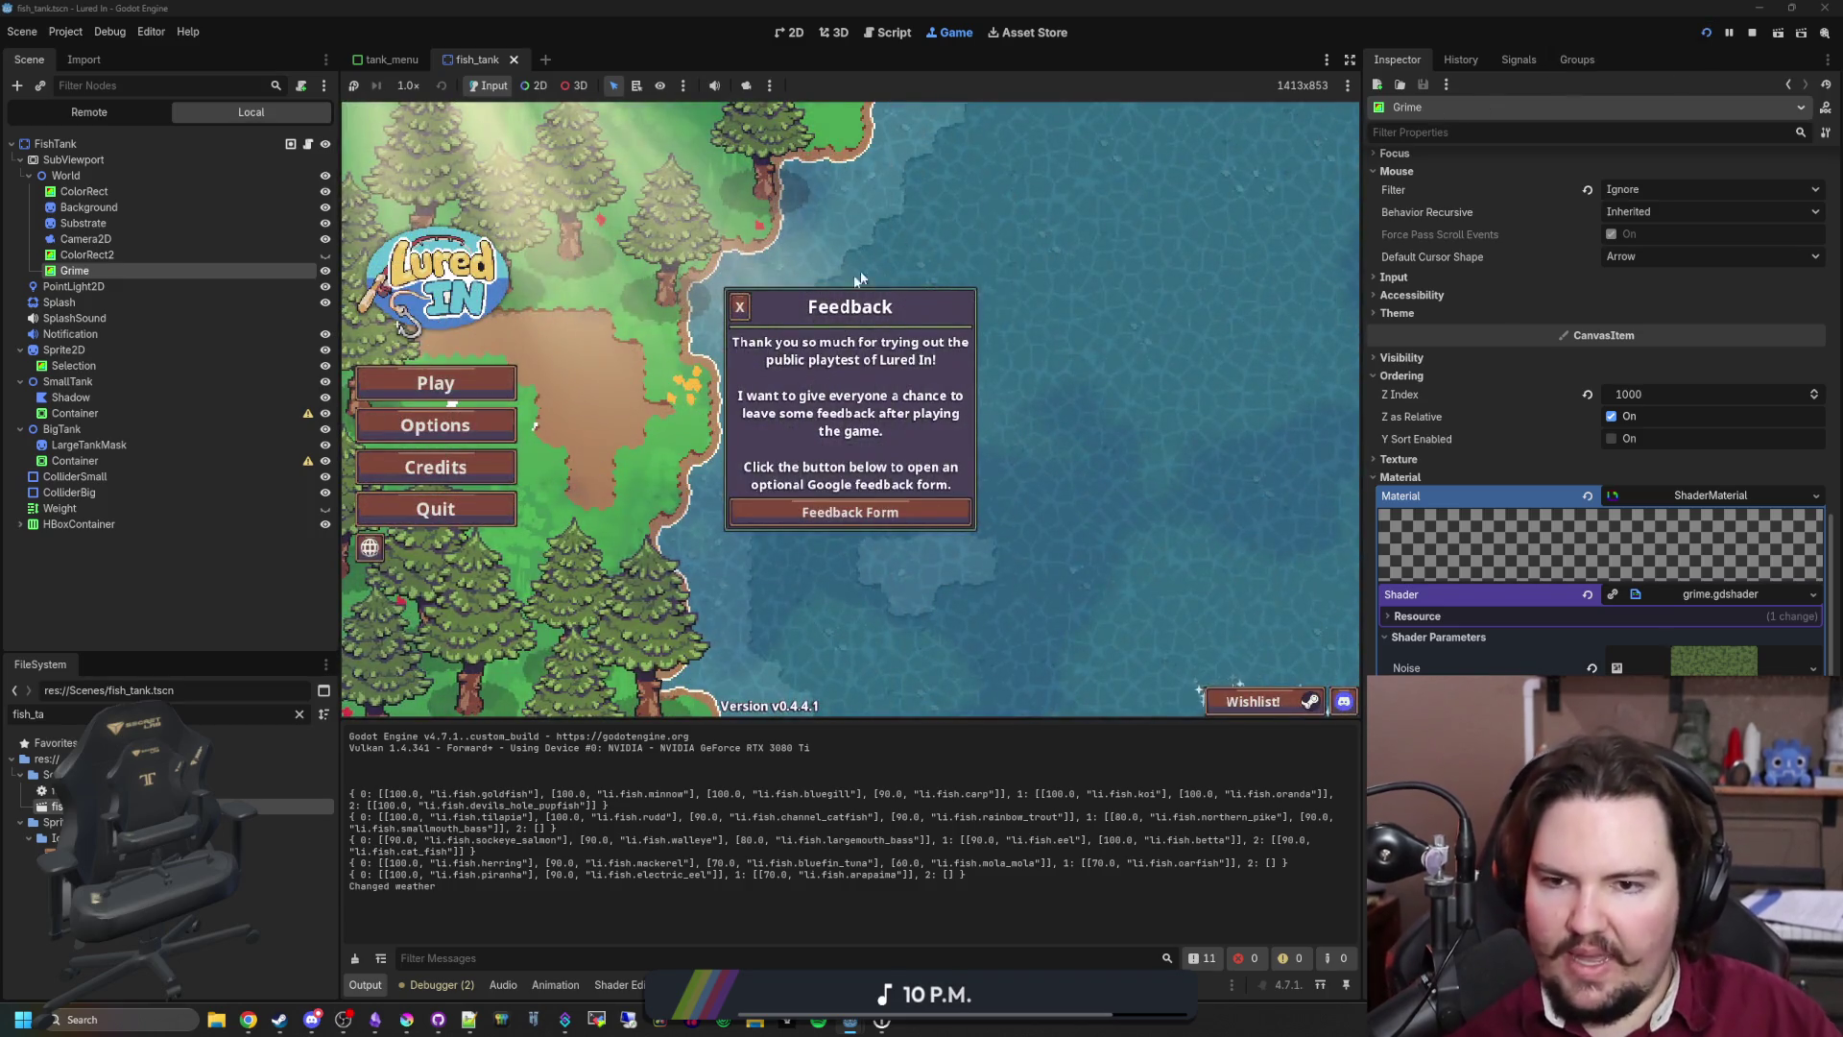
left_click(356, 394)
left_click(357, 389)
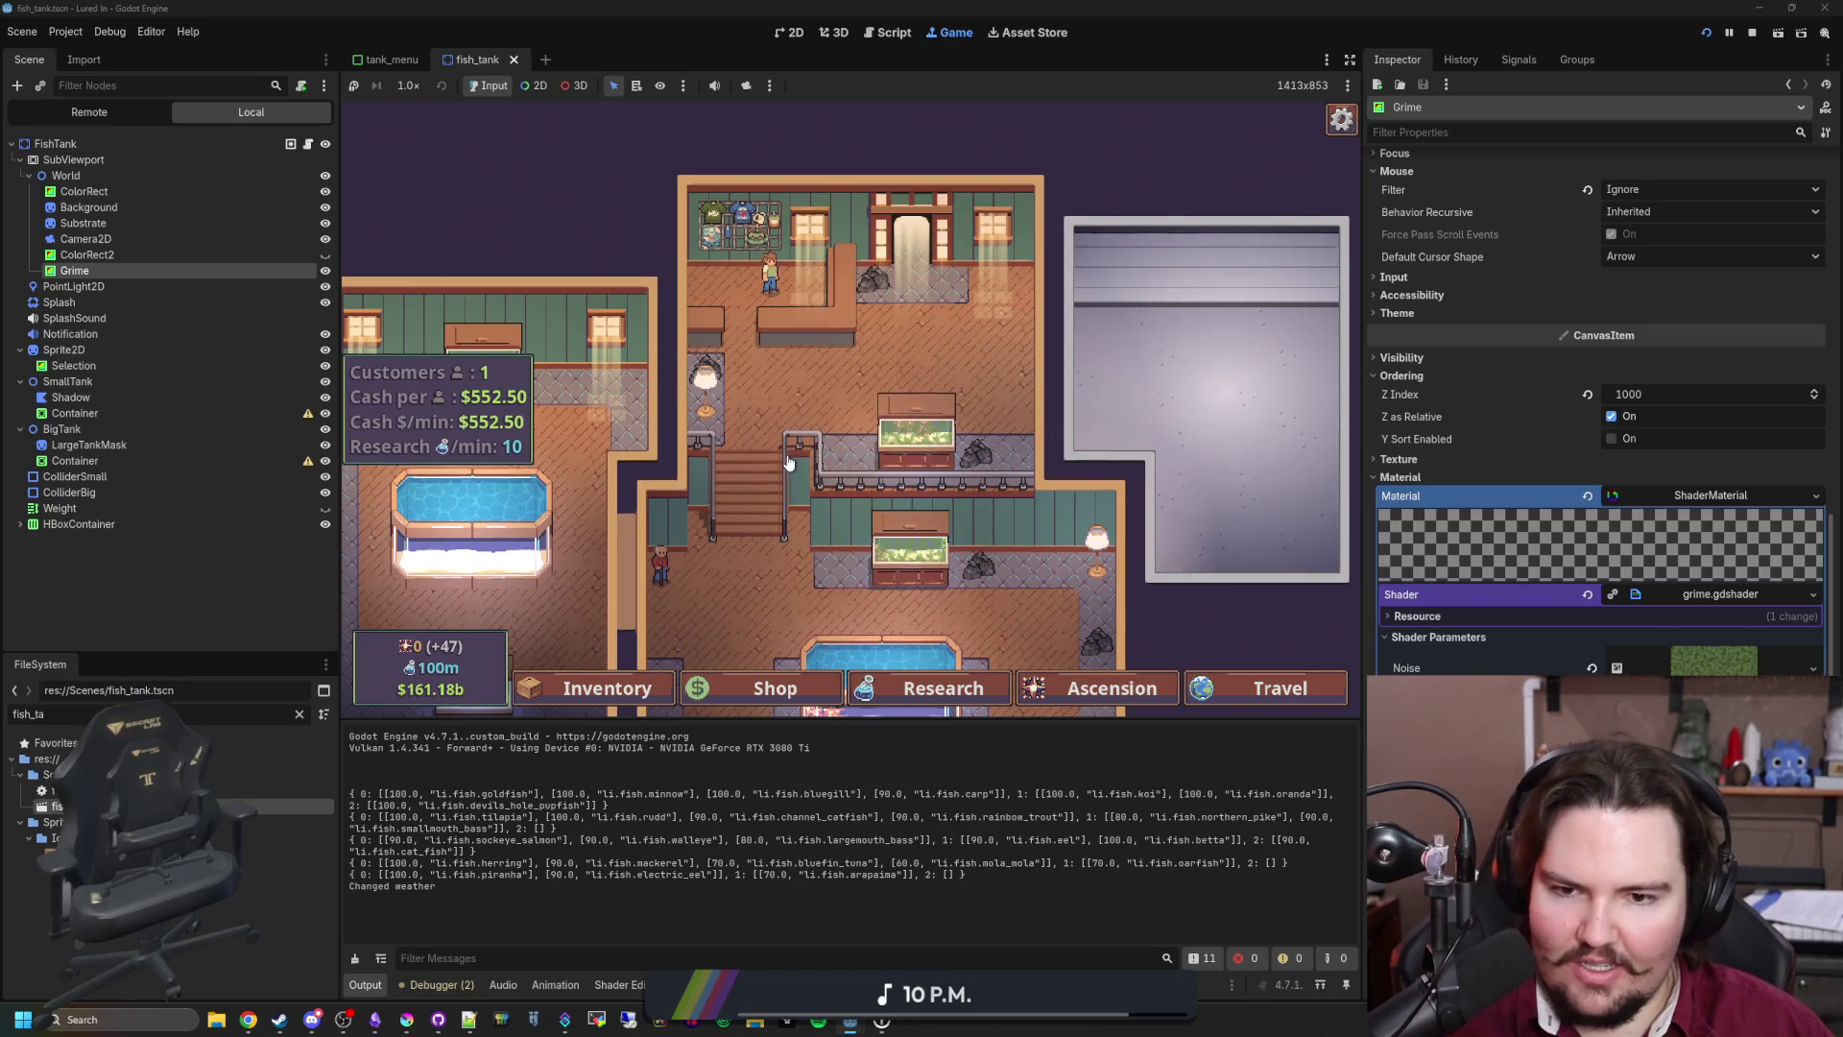
scroll(787, 464, "down", 3)
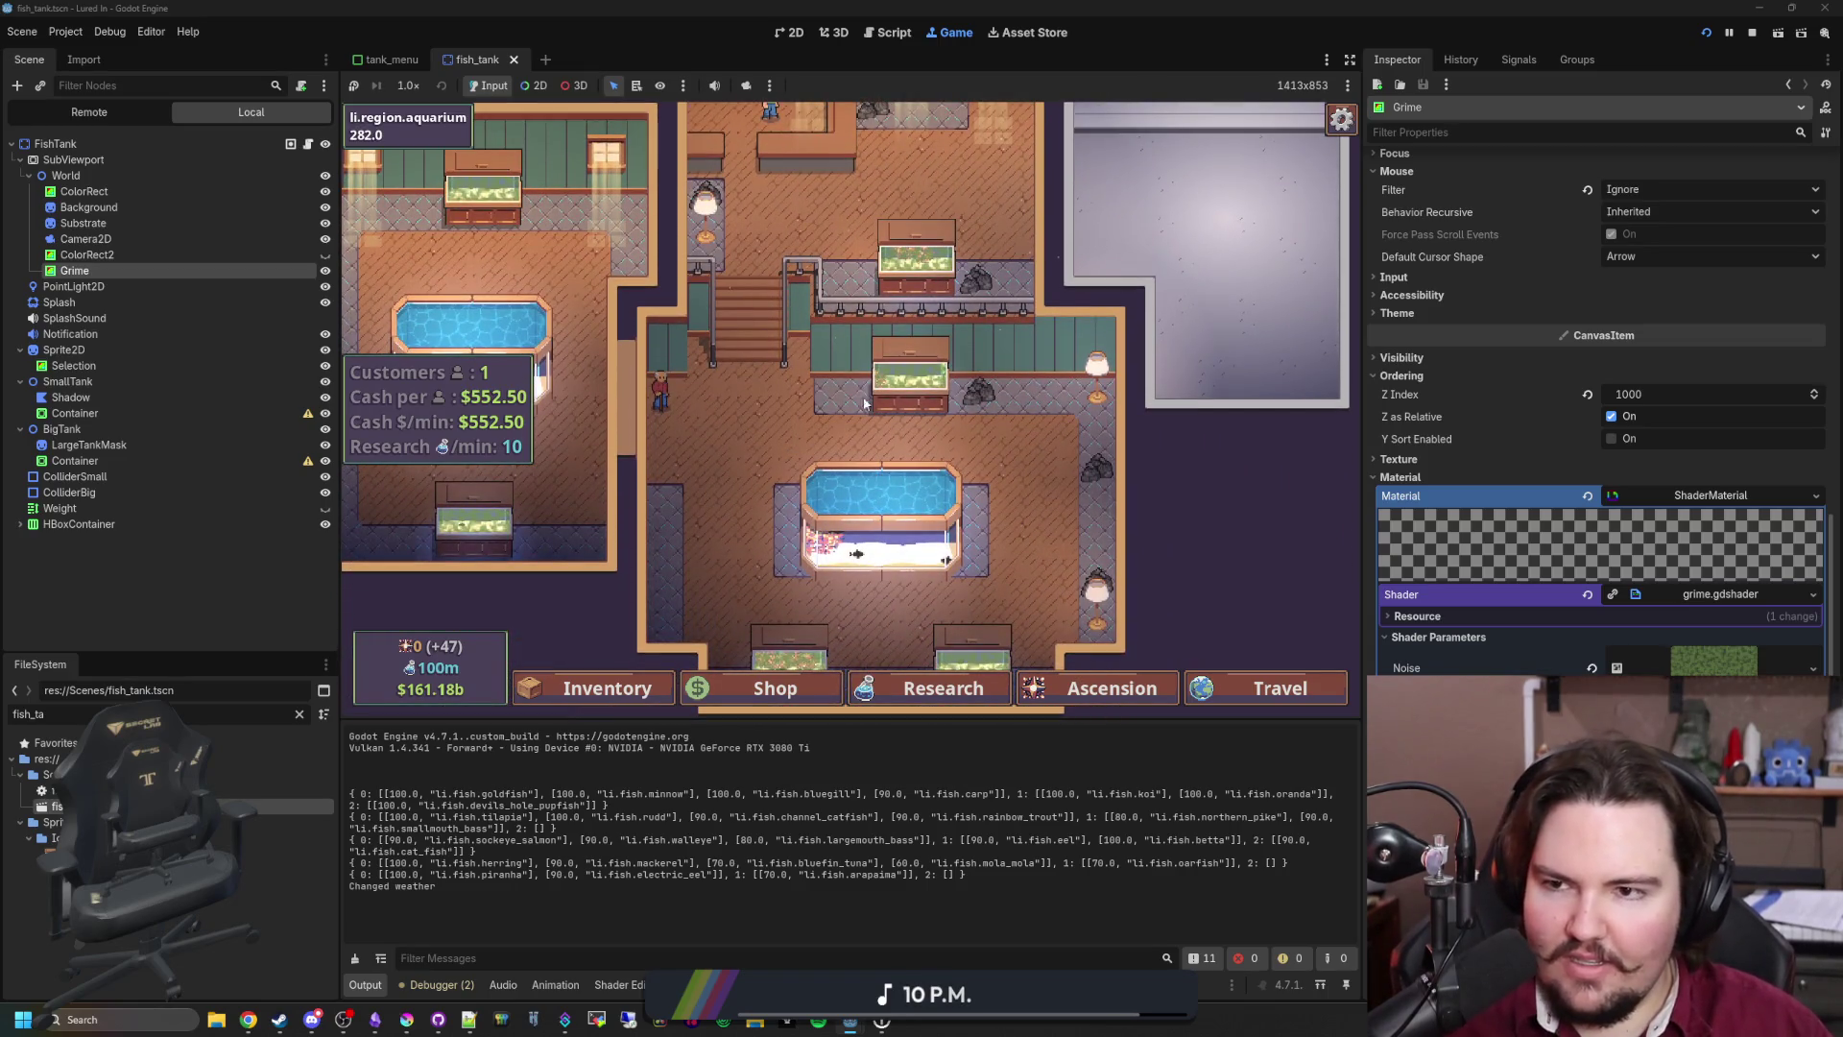
scroll(797, 444, "up", 3)
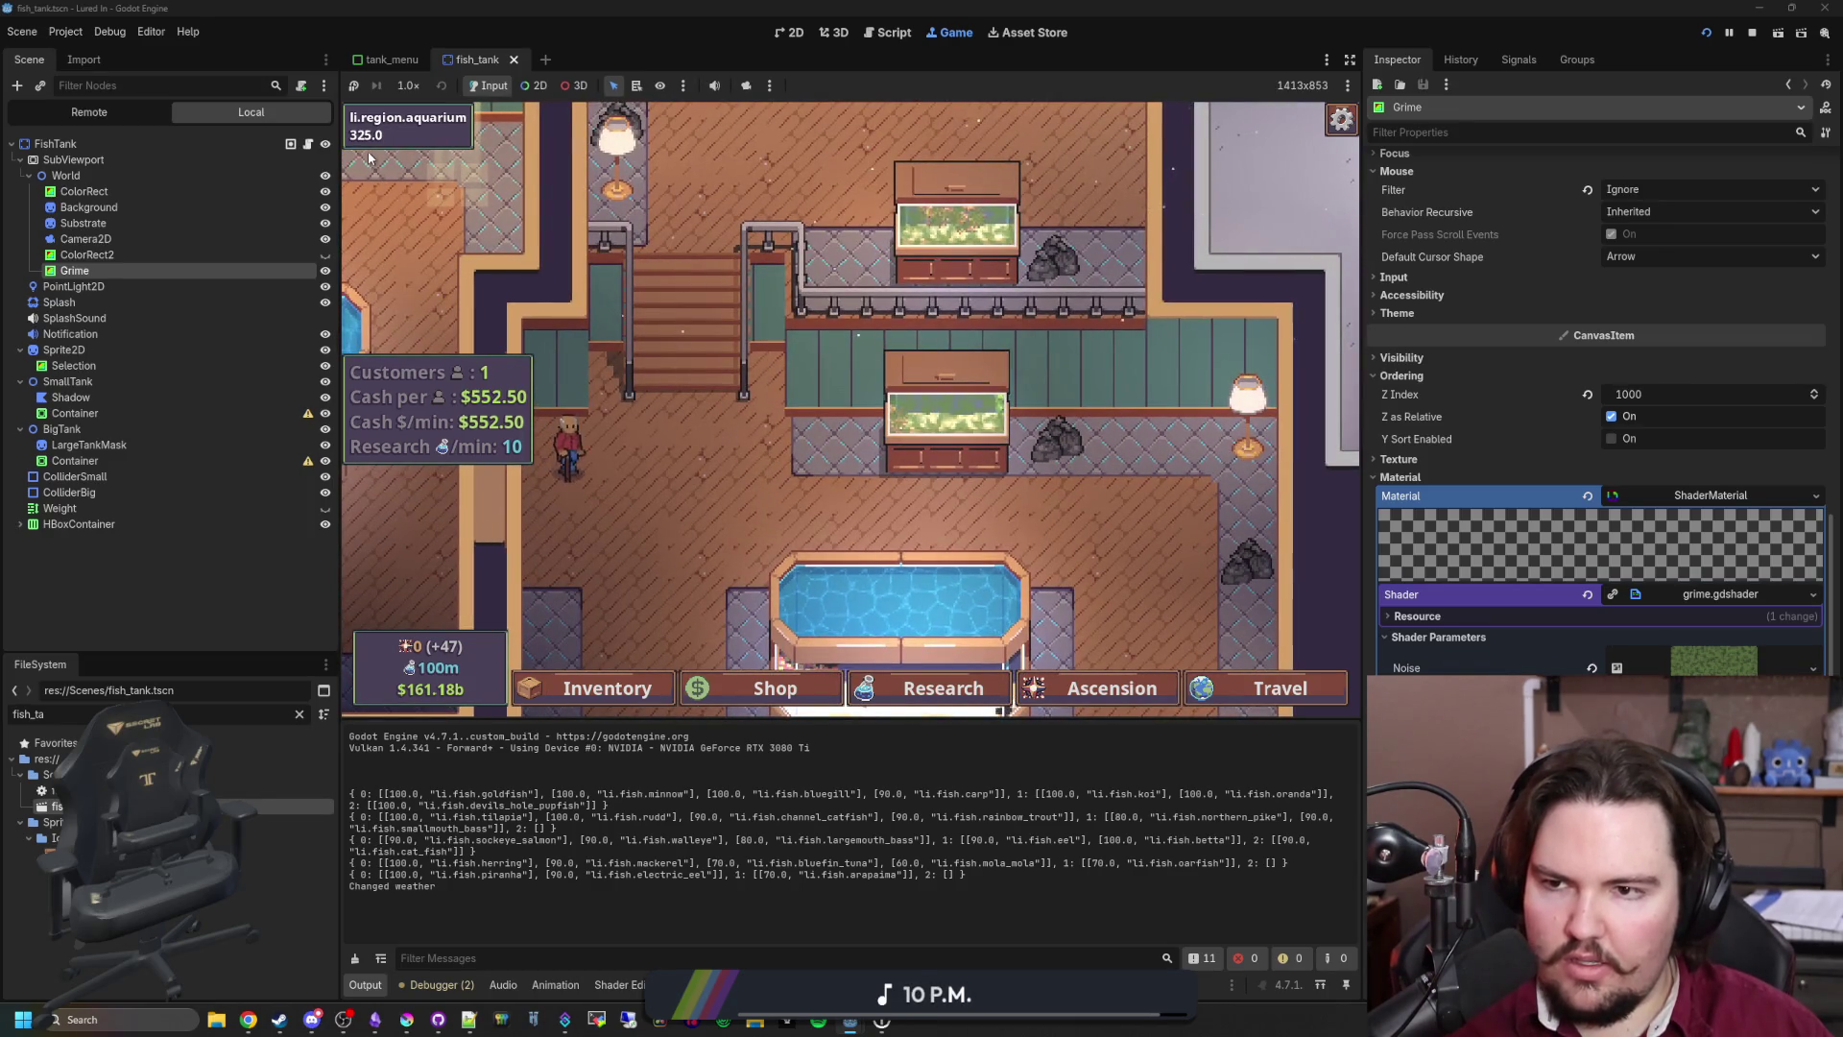
scroll(793, 448, "up", 2)
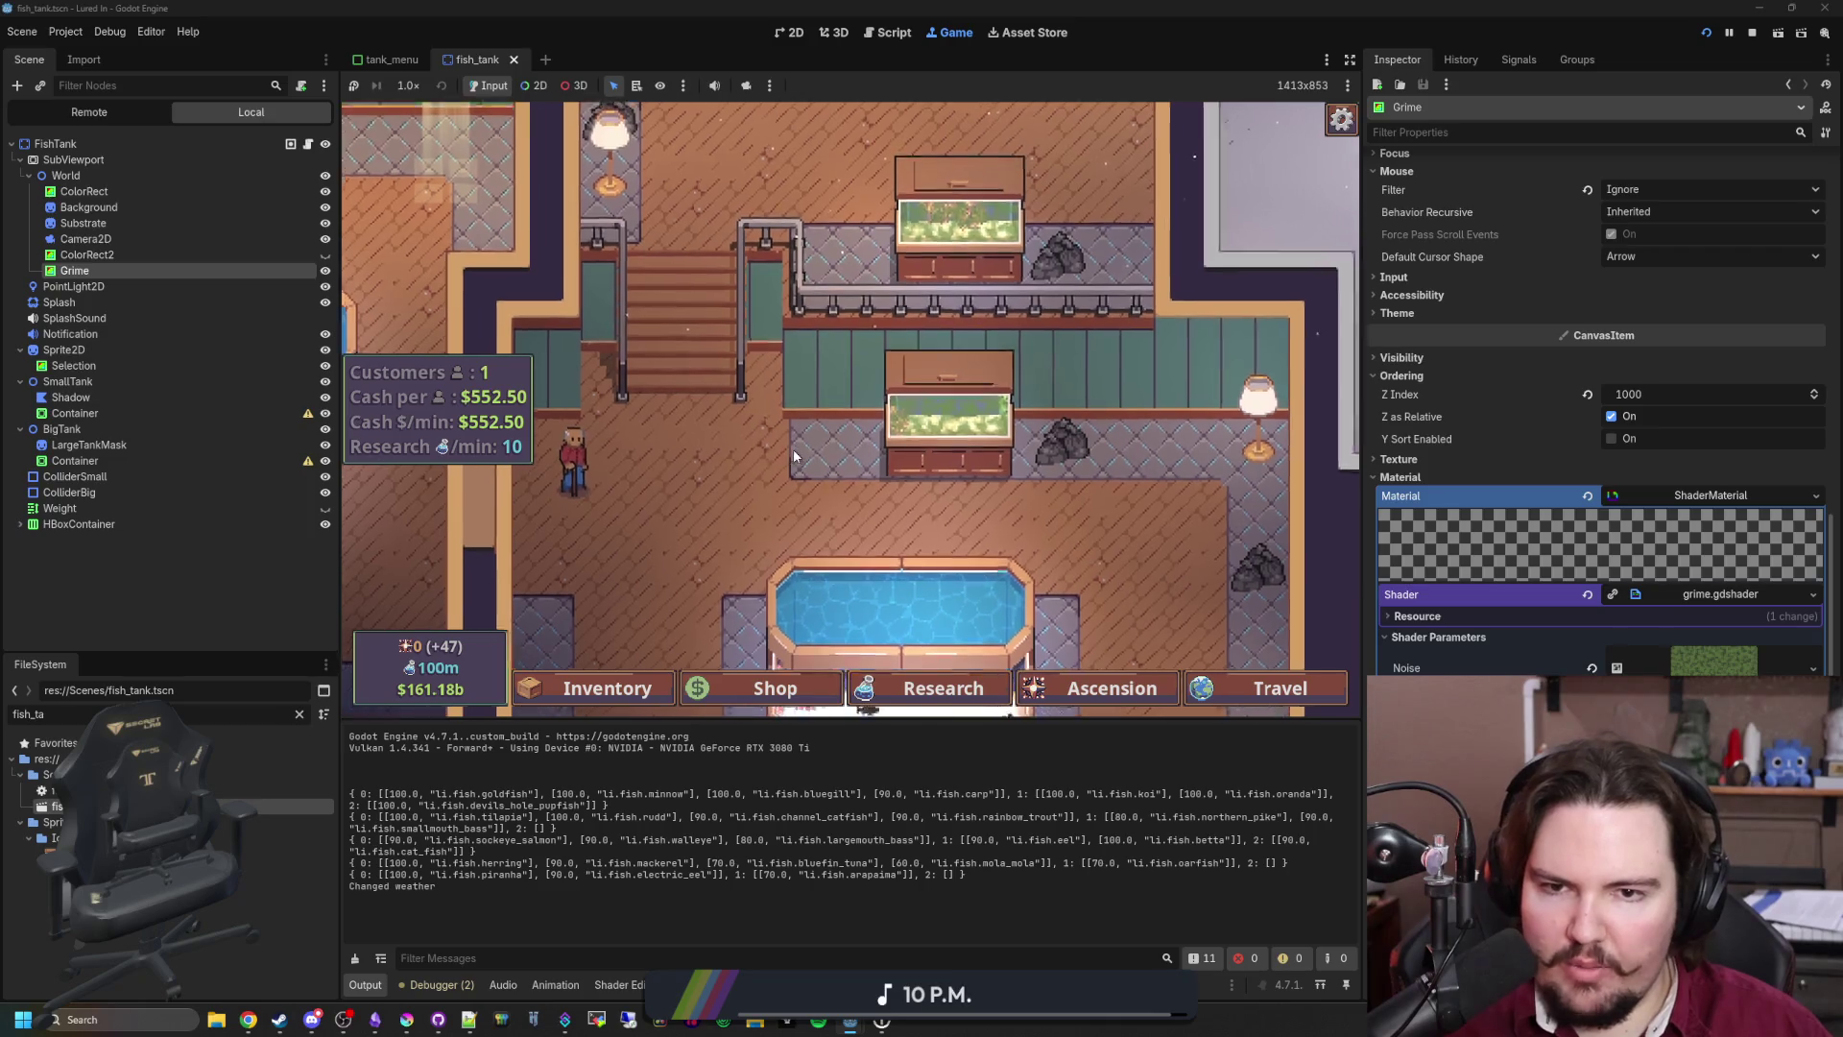
Step: Check the algae in Fish Tank 2 and another tank, then return to fish_tank.gd
left_click(873, 443)
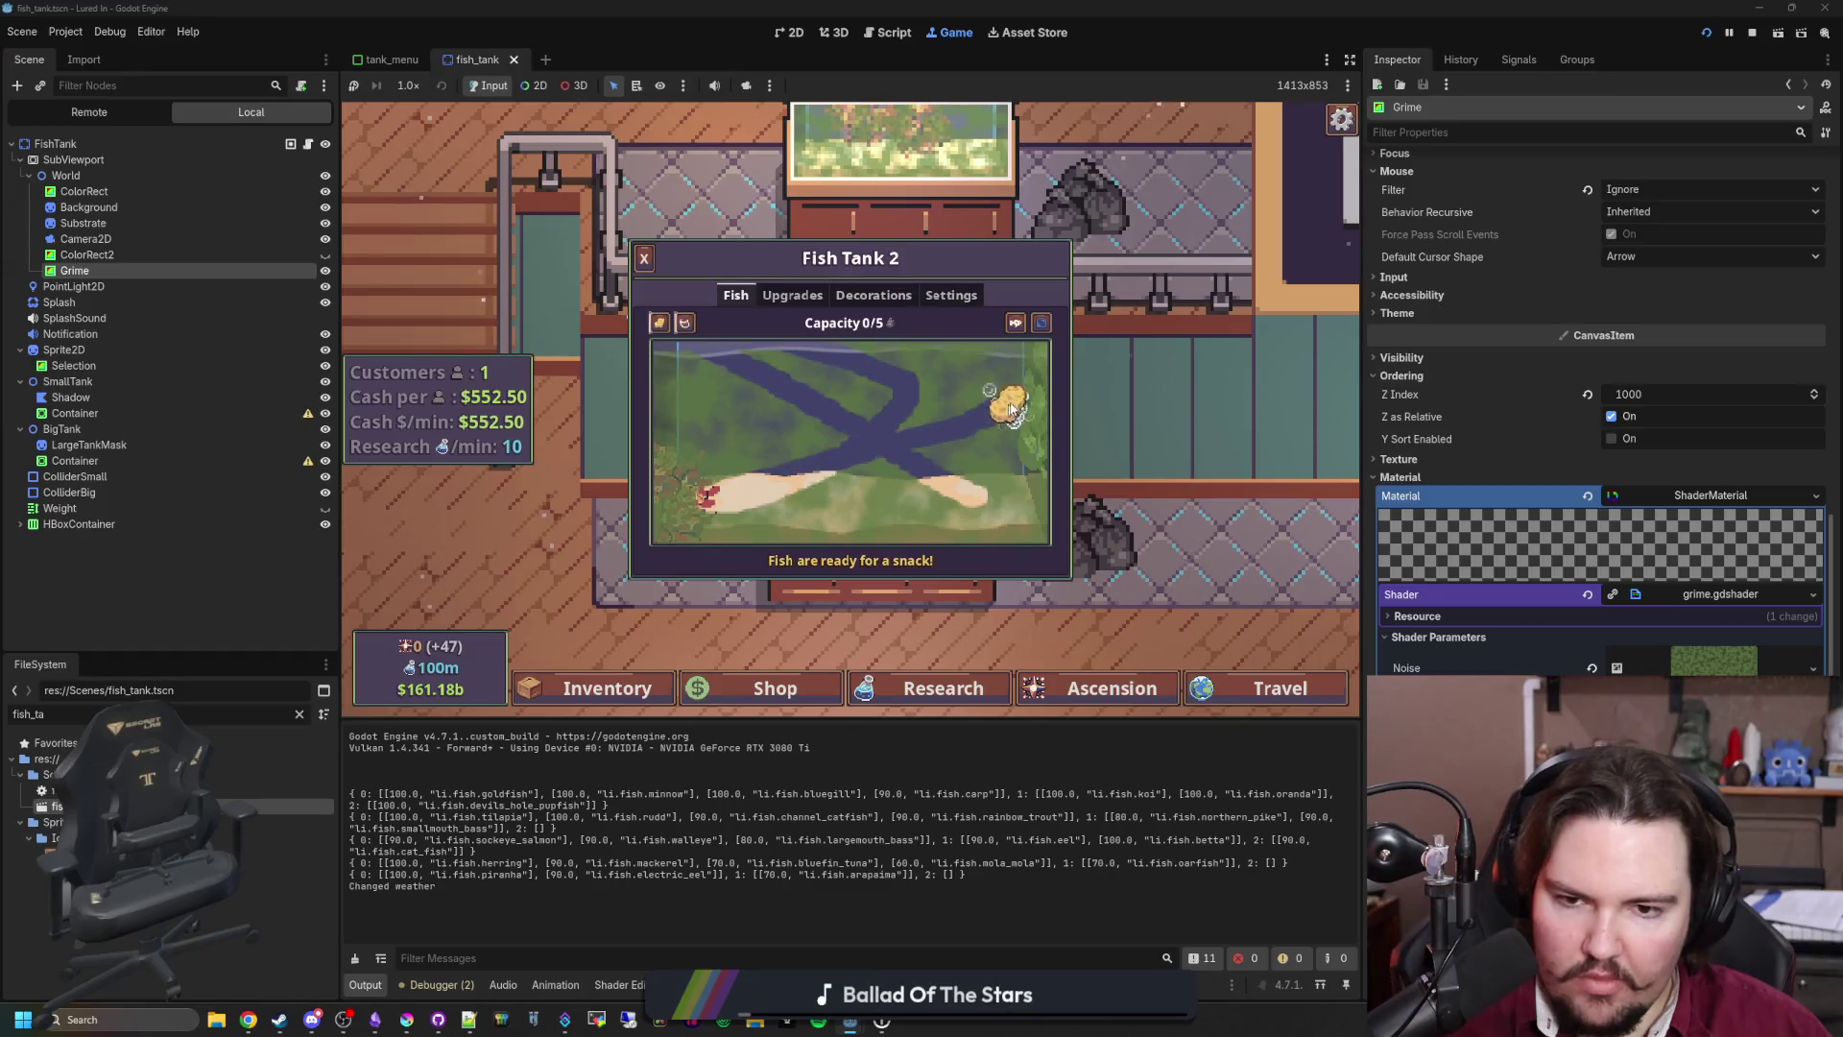
left_click(1128, 490)
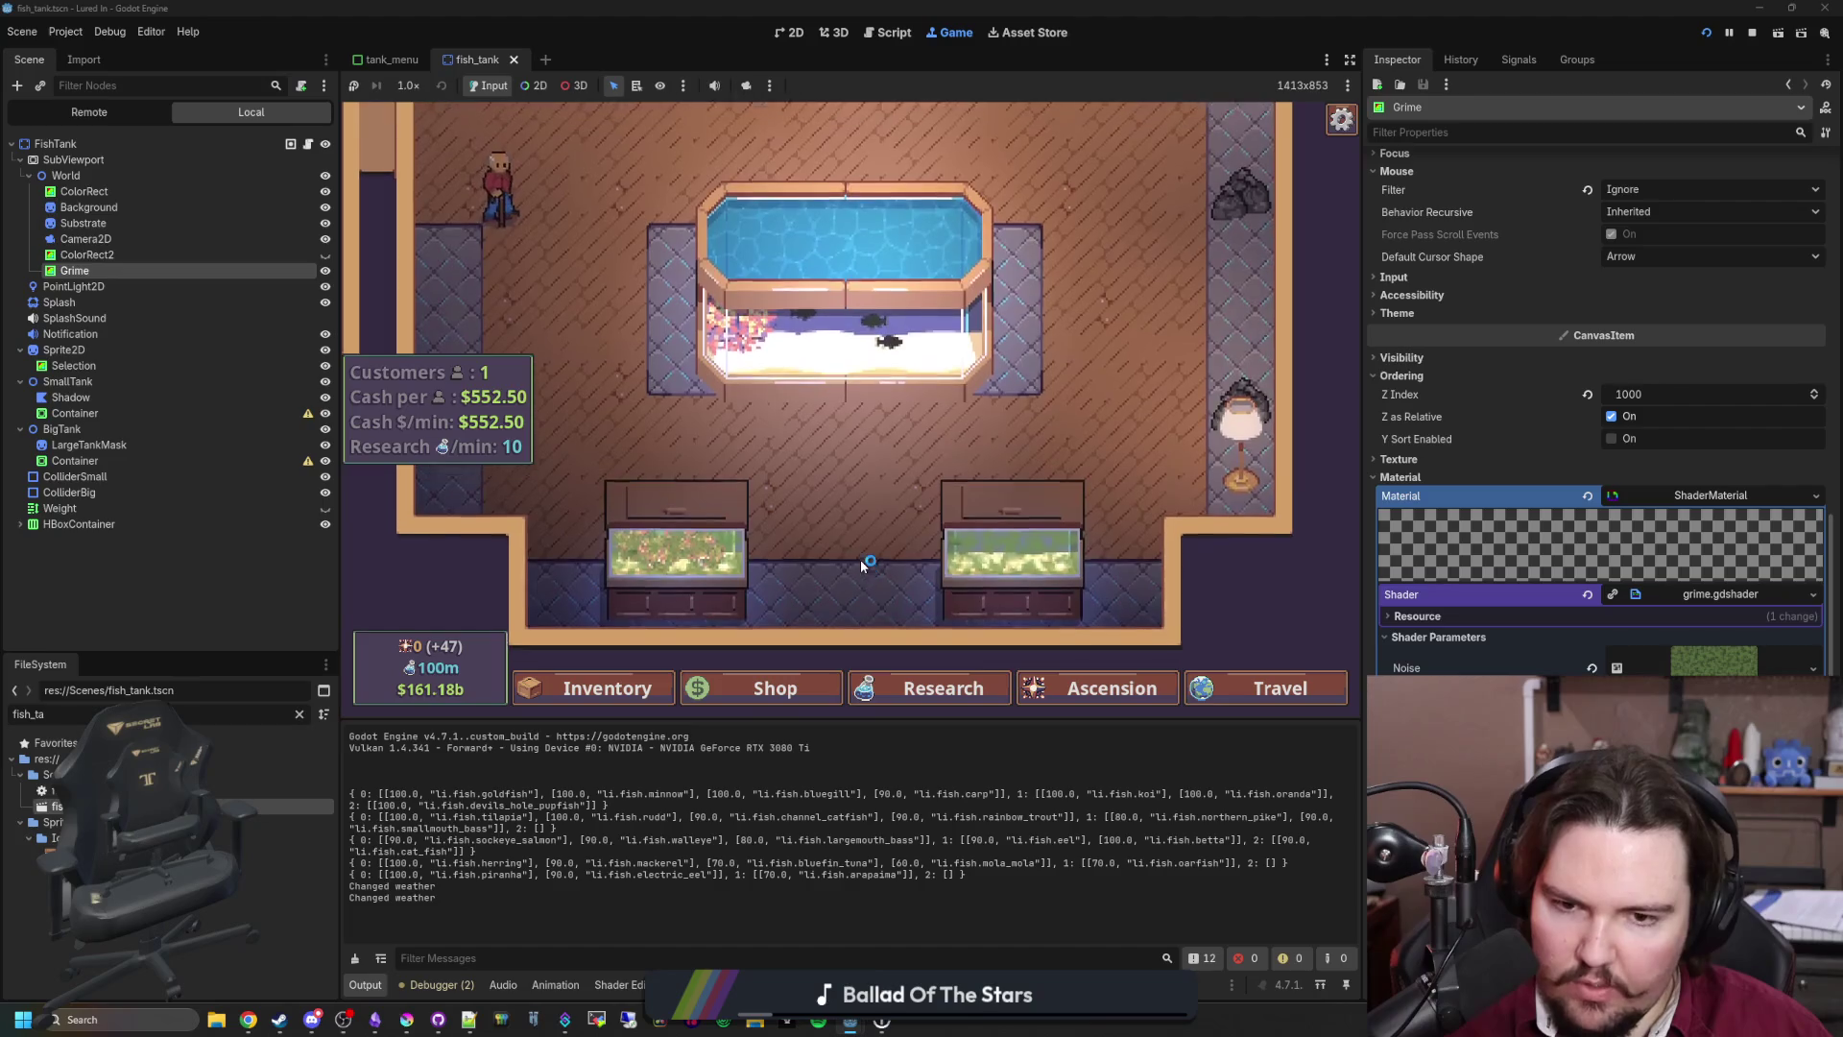
left_click(958, 458)
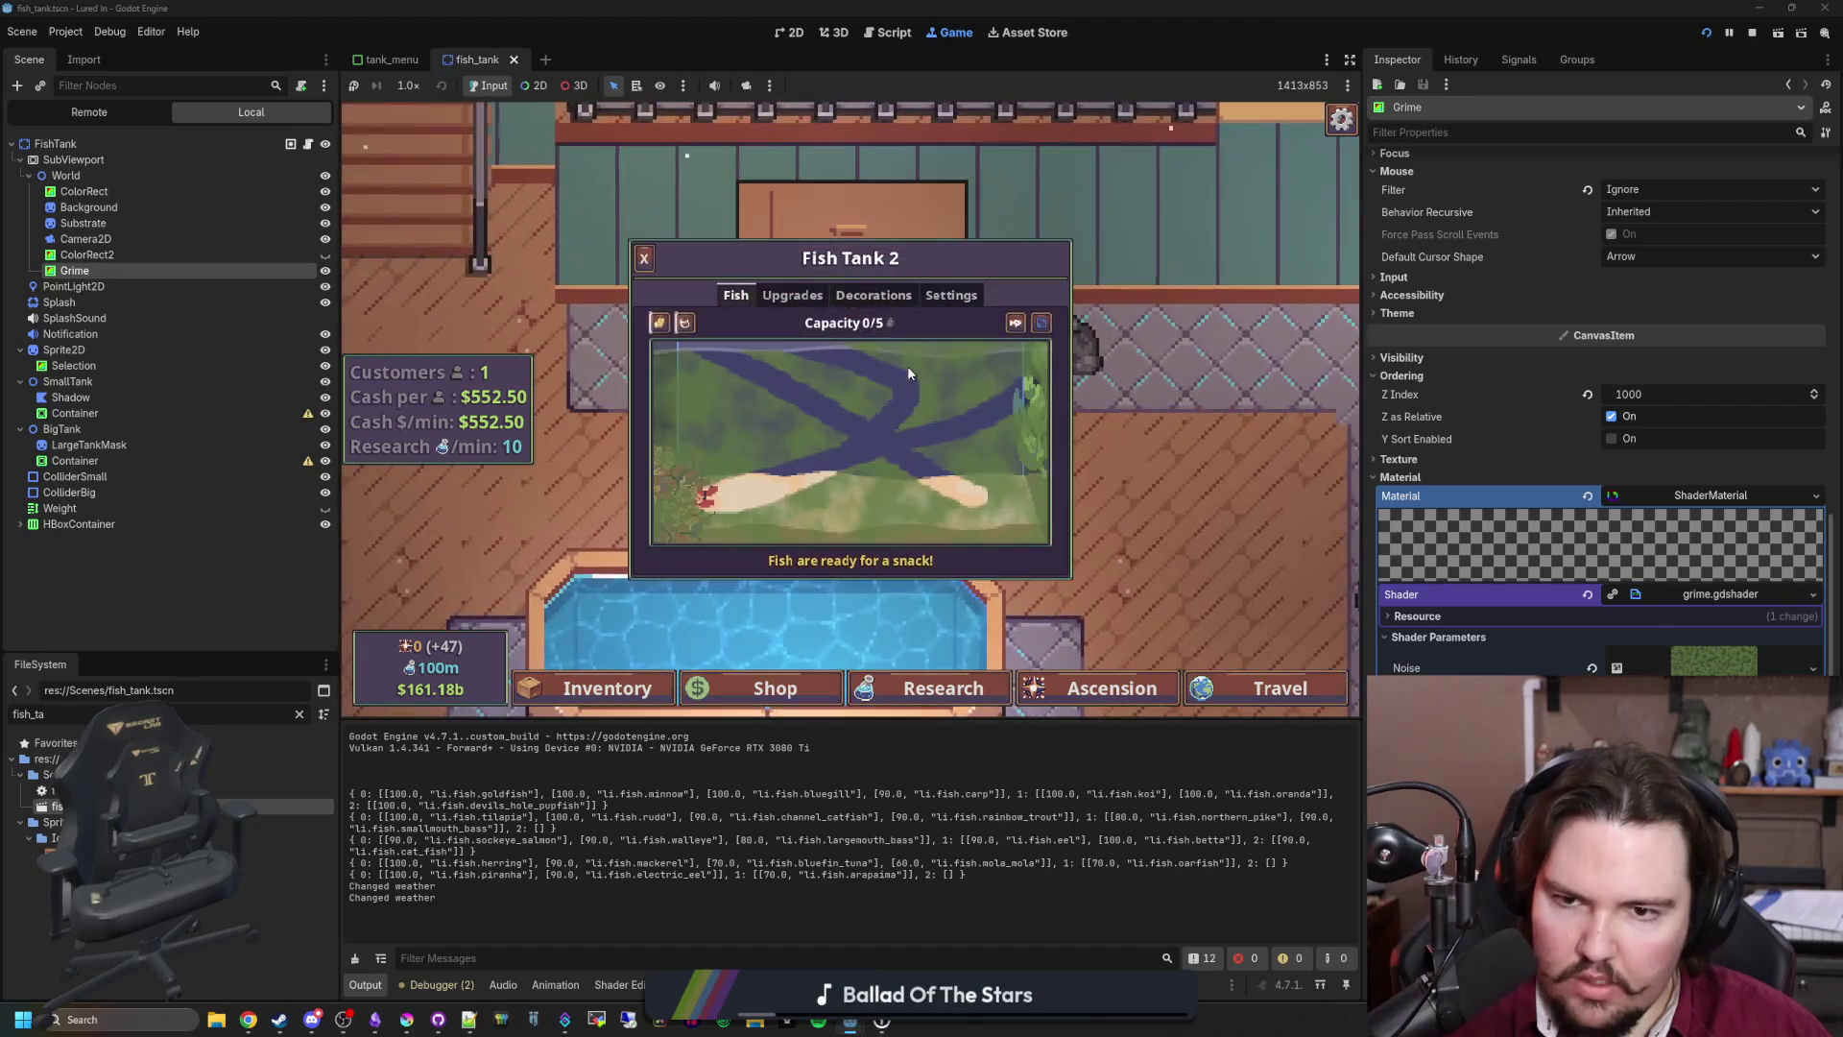
left_click(684, 325)
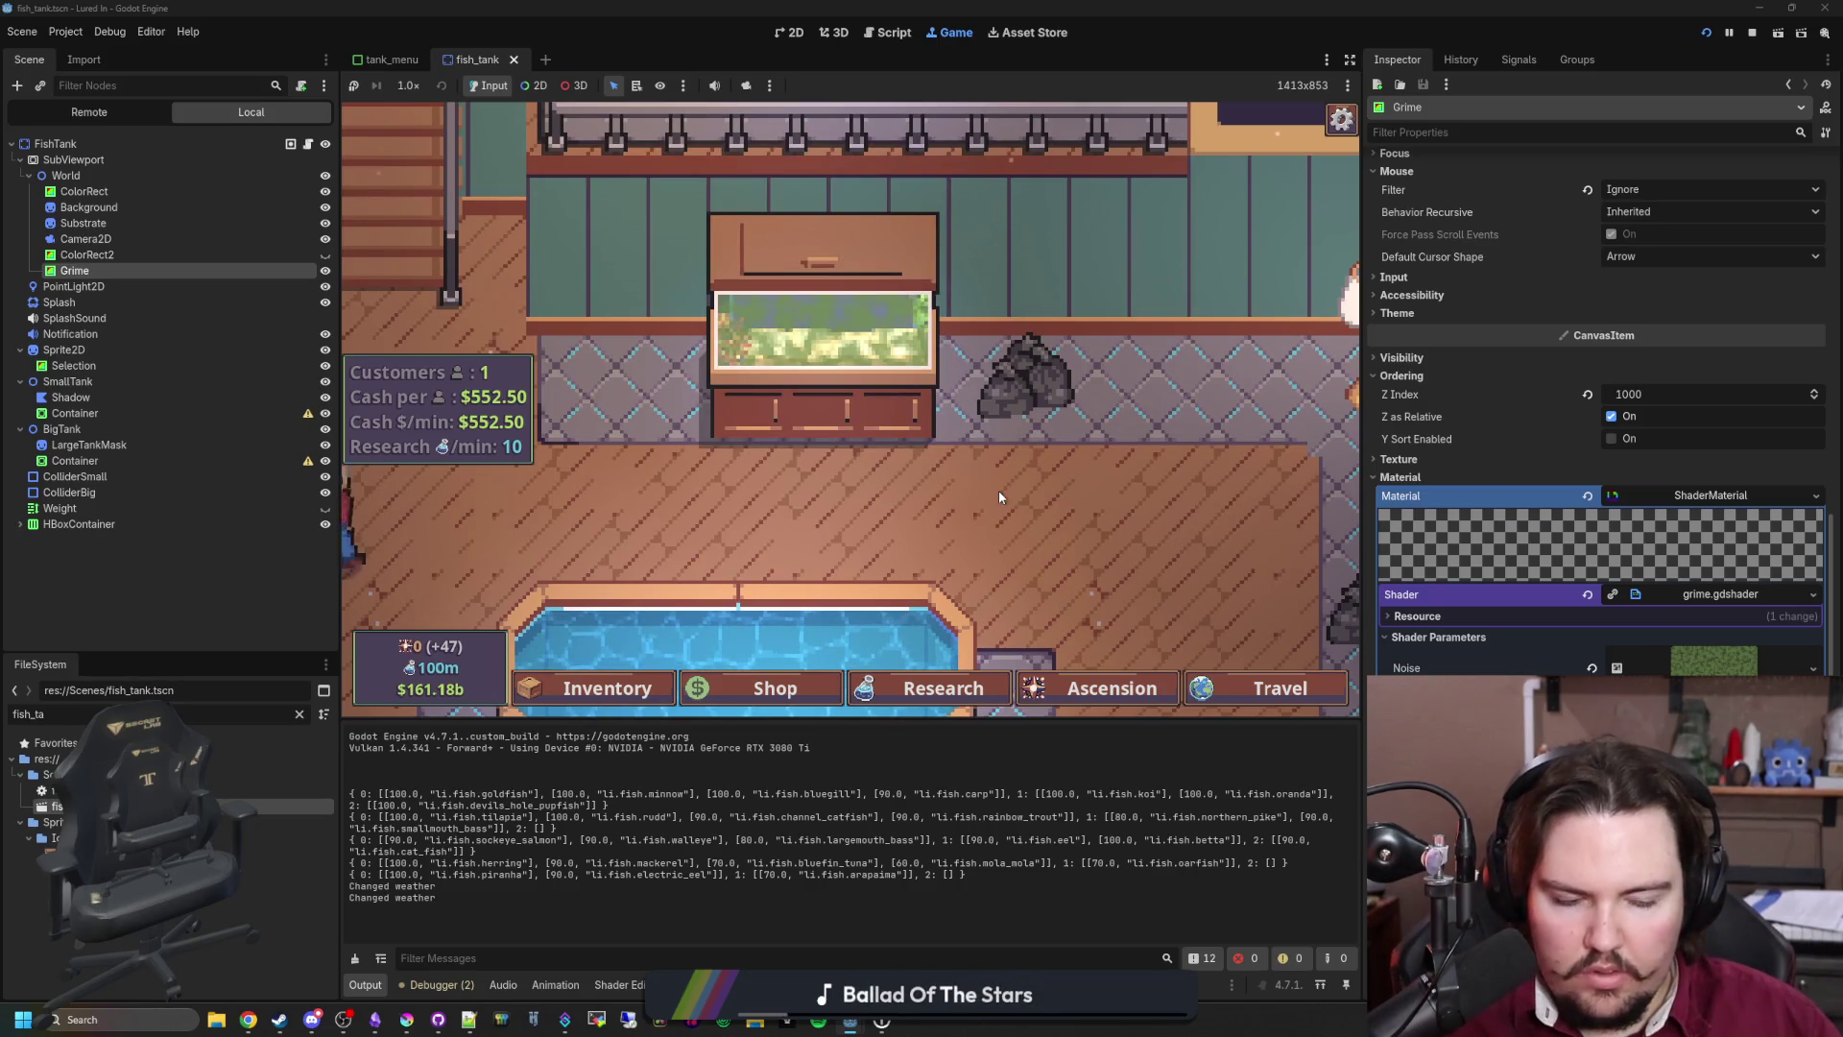
left_click(307, 143)
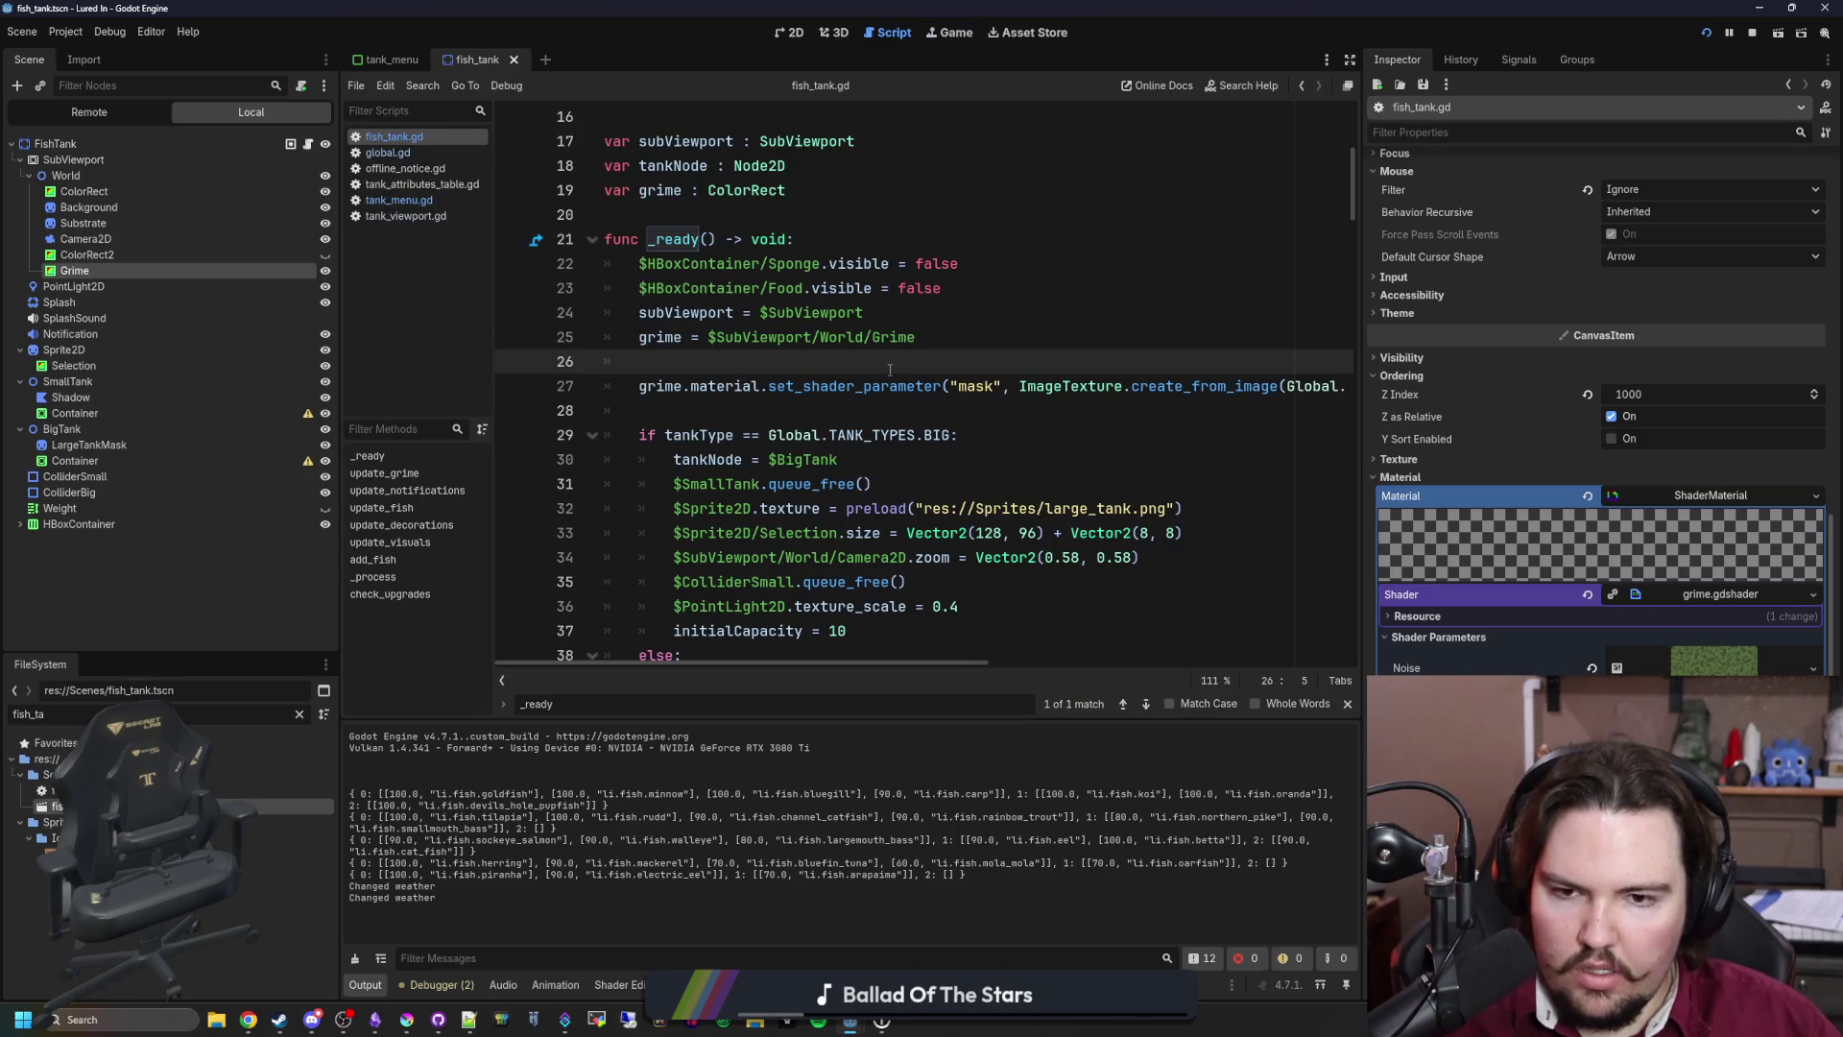
Step: Look up the grime.material usages in tank_menu.gd
scroll(889, 370, "right", 5)
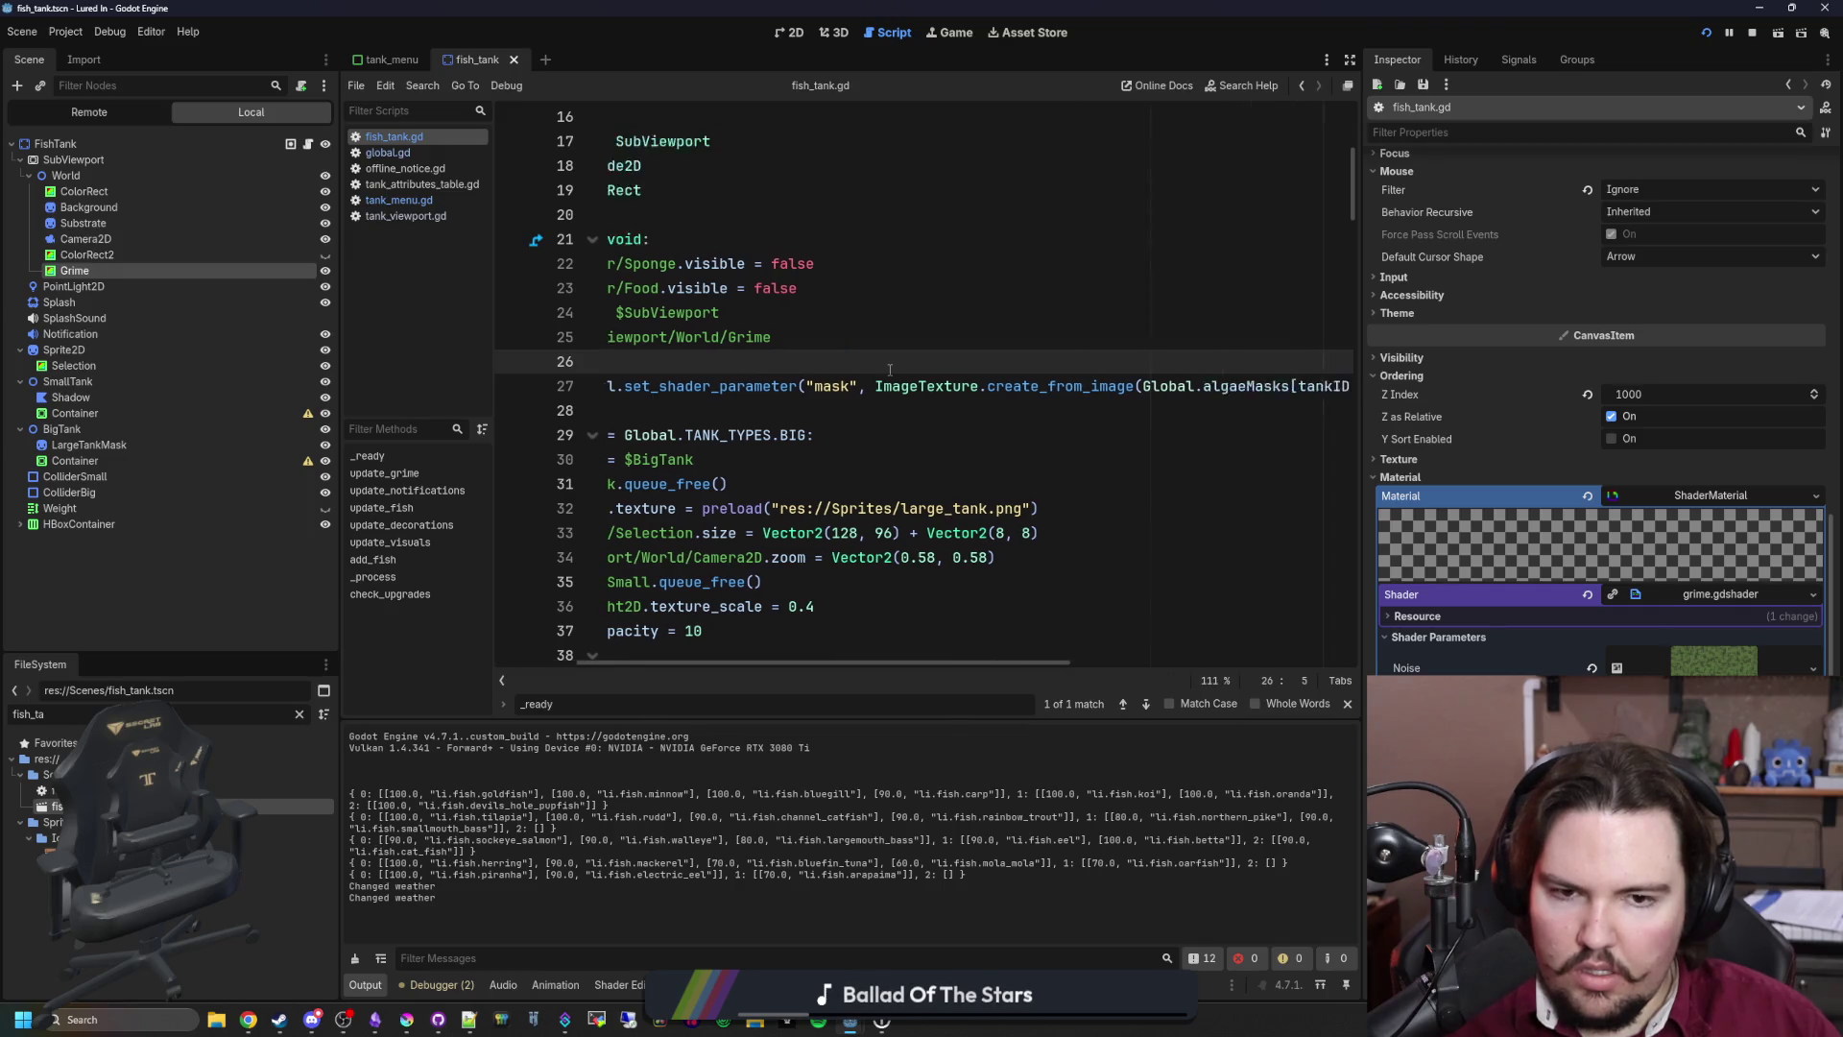
scroll(890, 370, "left", 5)
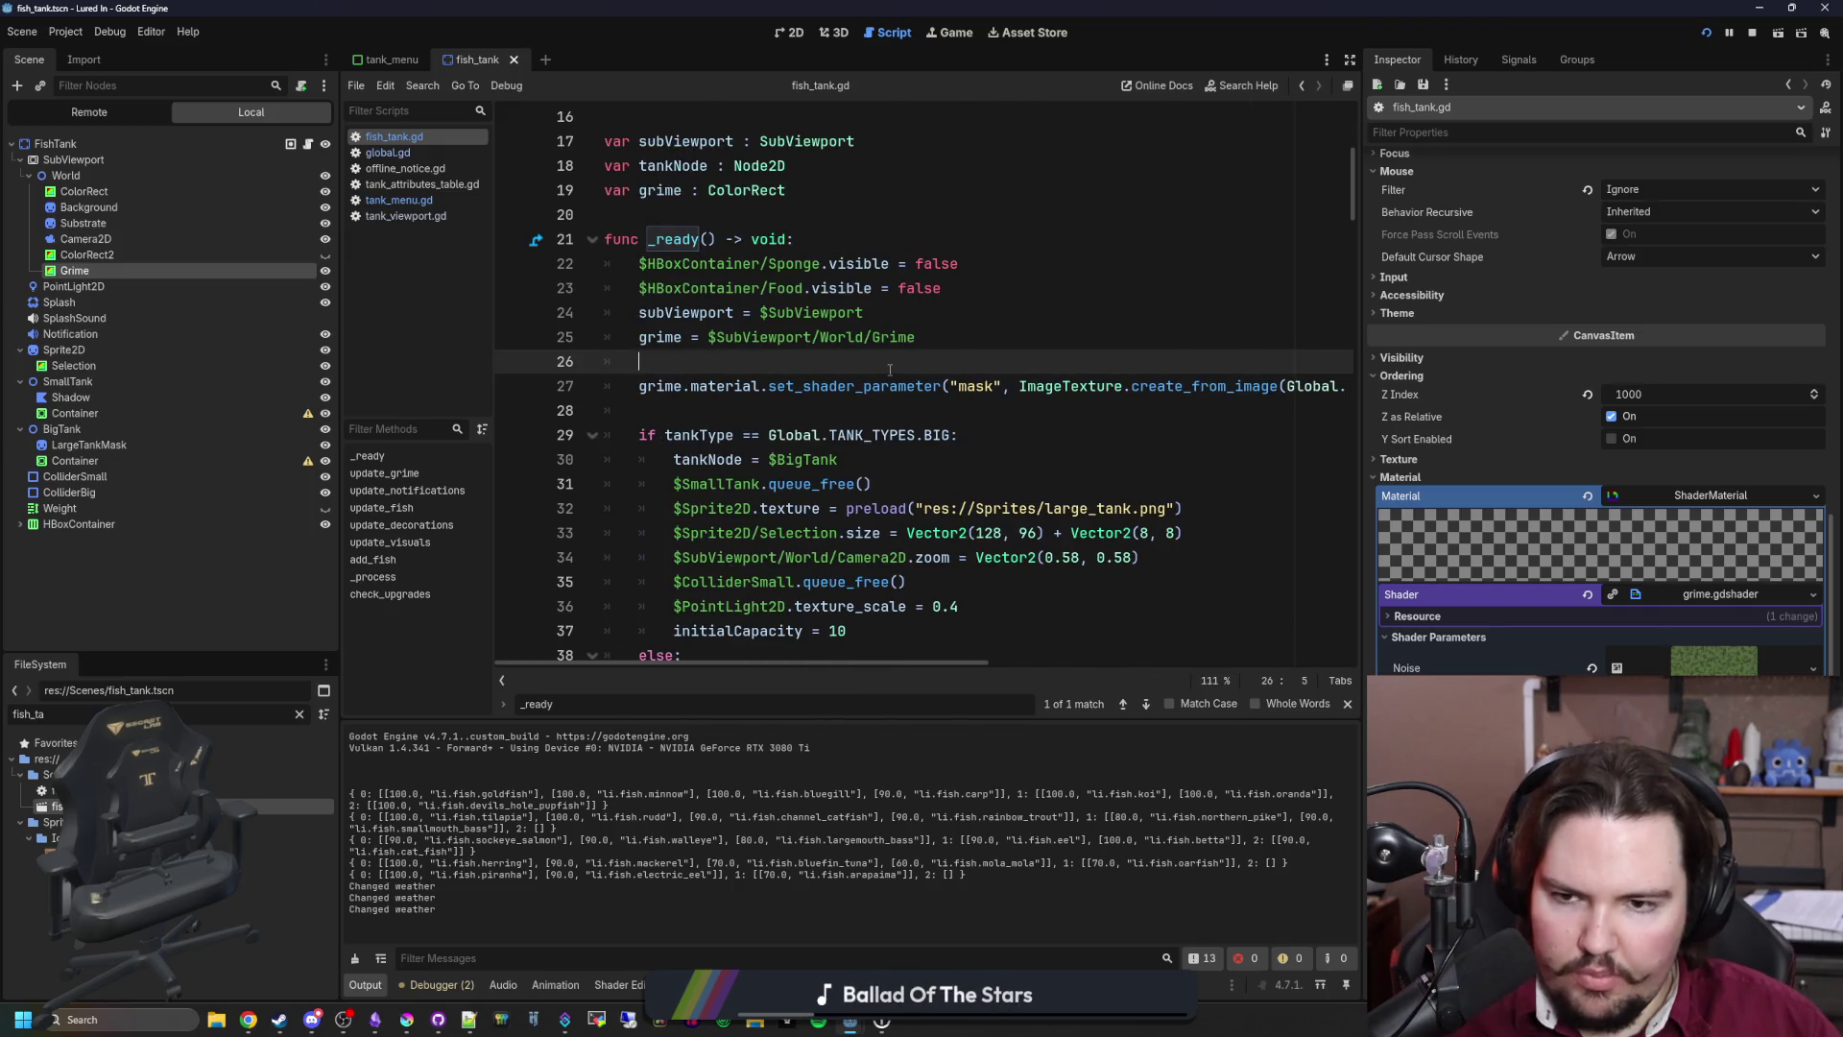
left_click(413, 198)
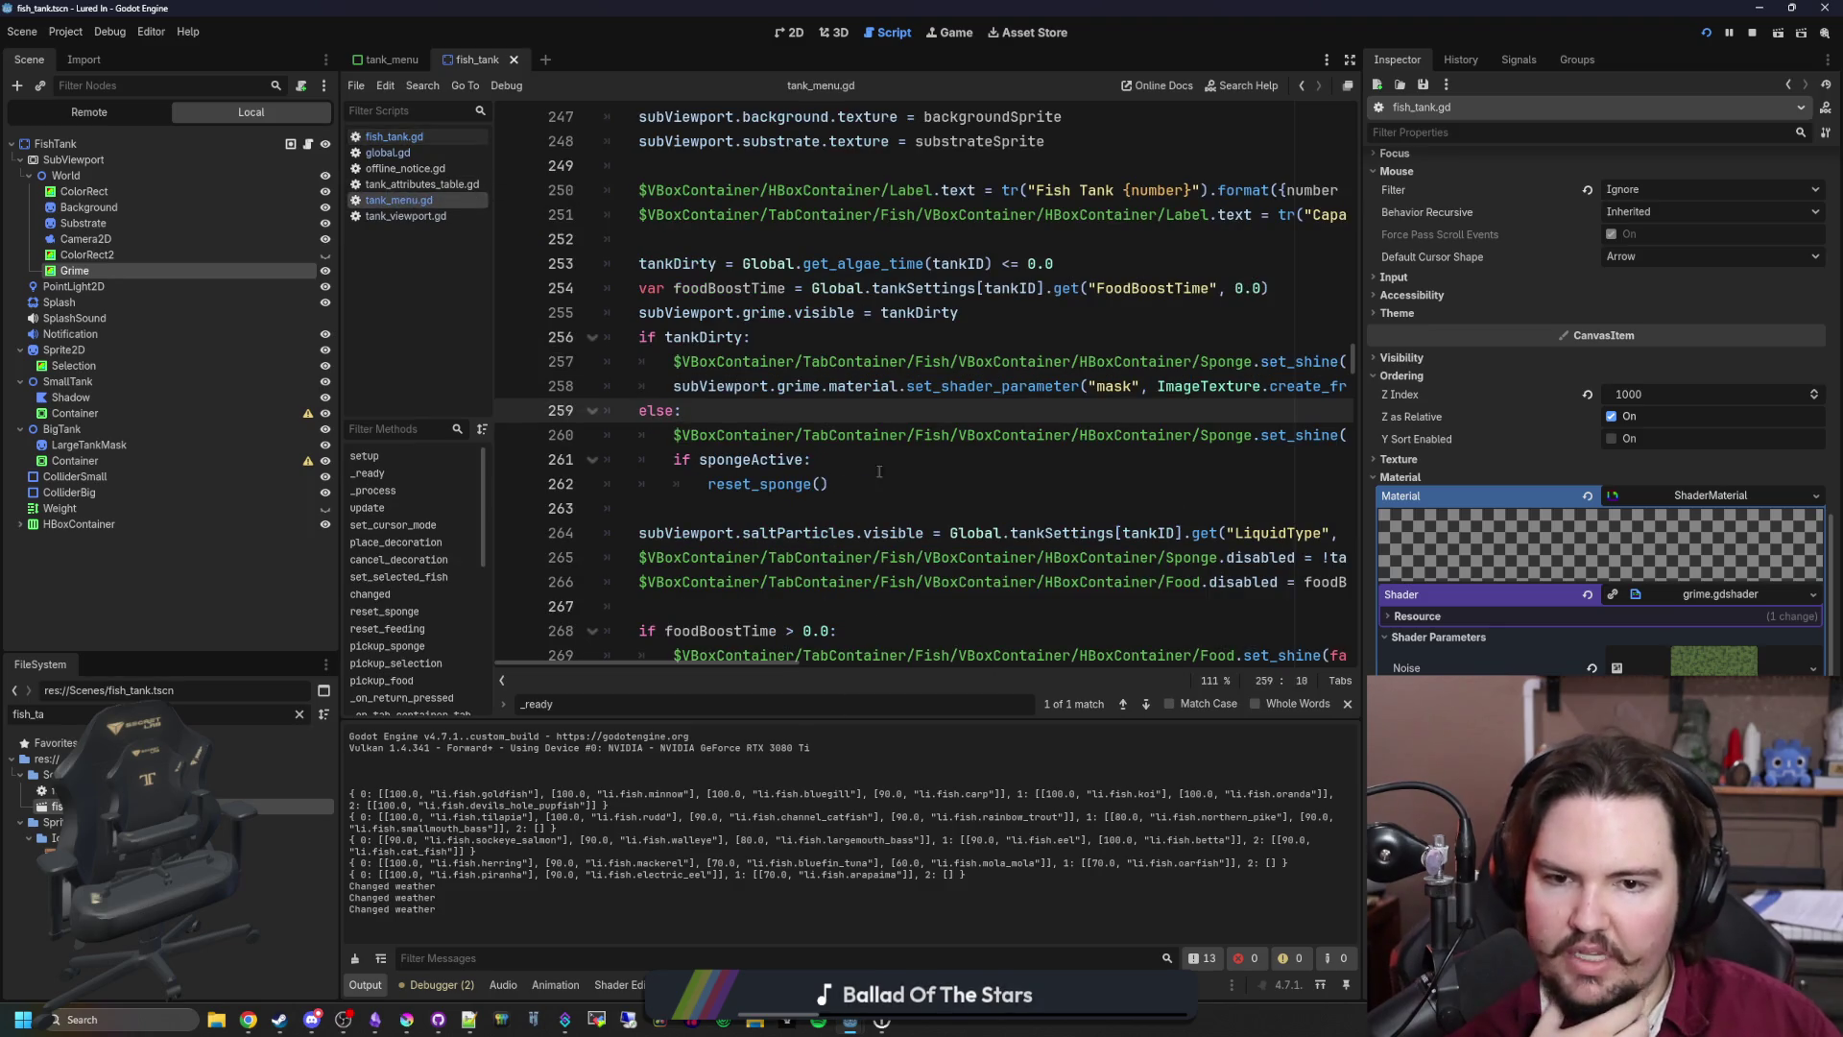
scroll(925, 427, "up", 6)
scroll(924, 427, "down", 5)
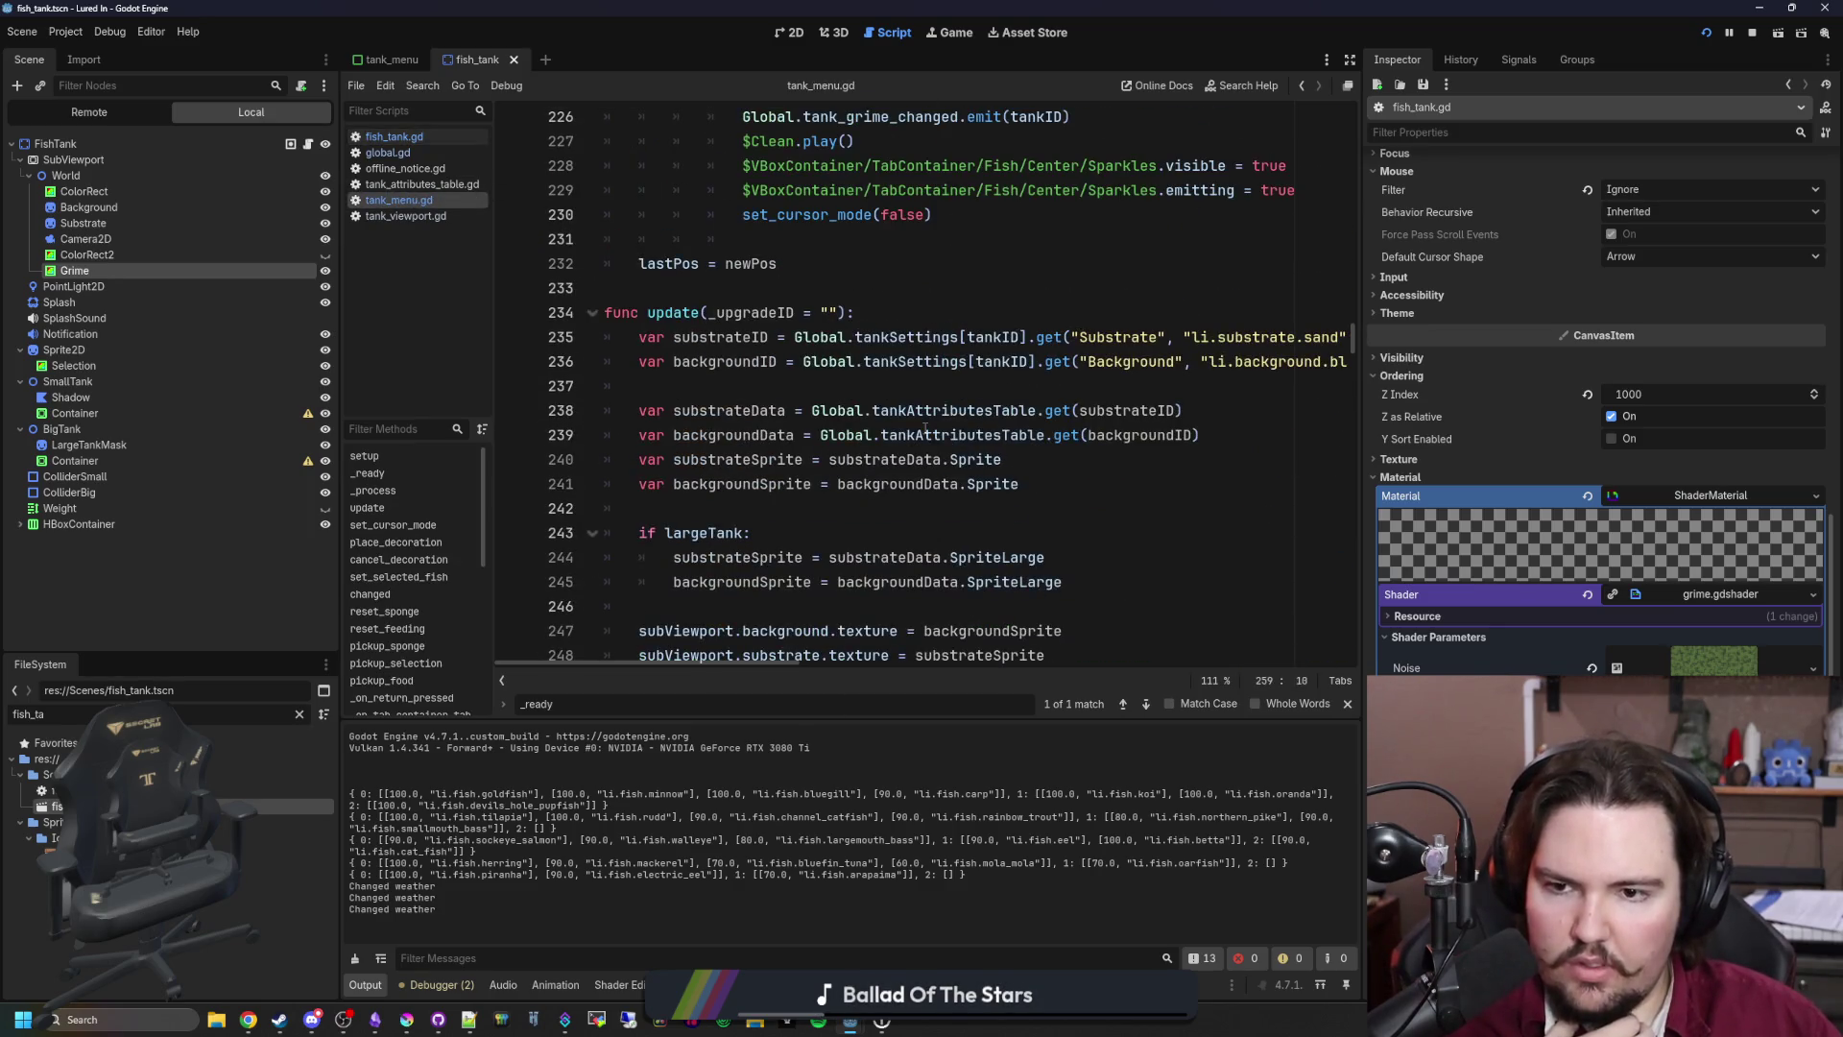
scroll(832, 469, "right", 5)
scroll(832, 469, "left", 5)
key("ctrl+f")
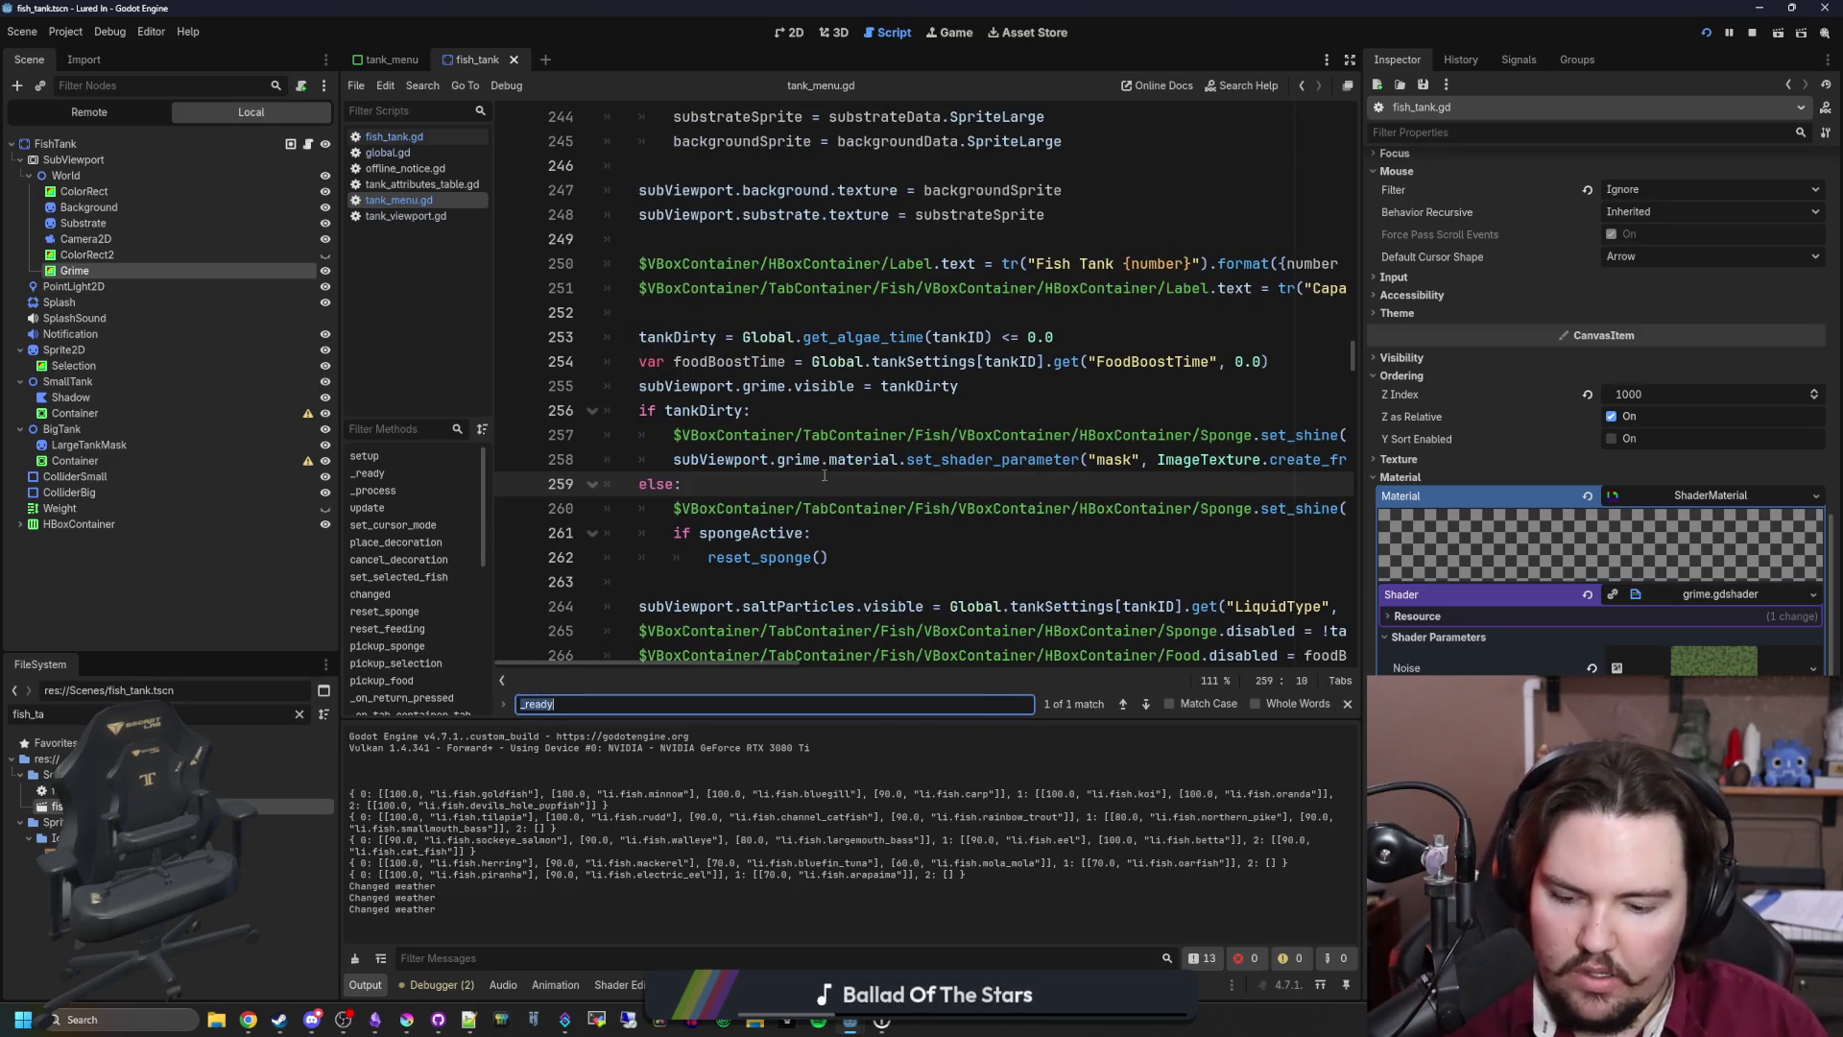
type("grime.material")
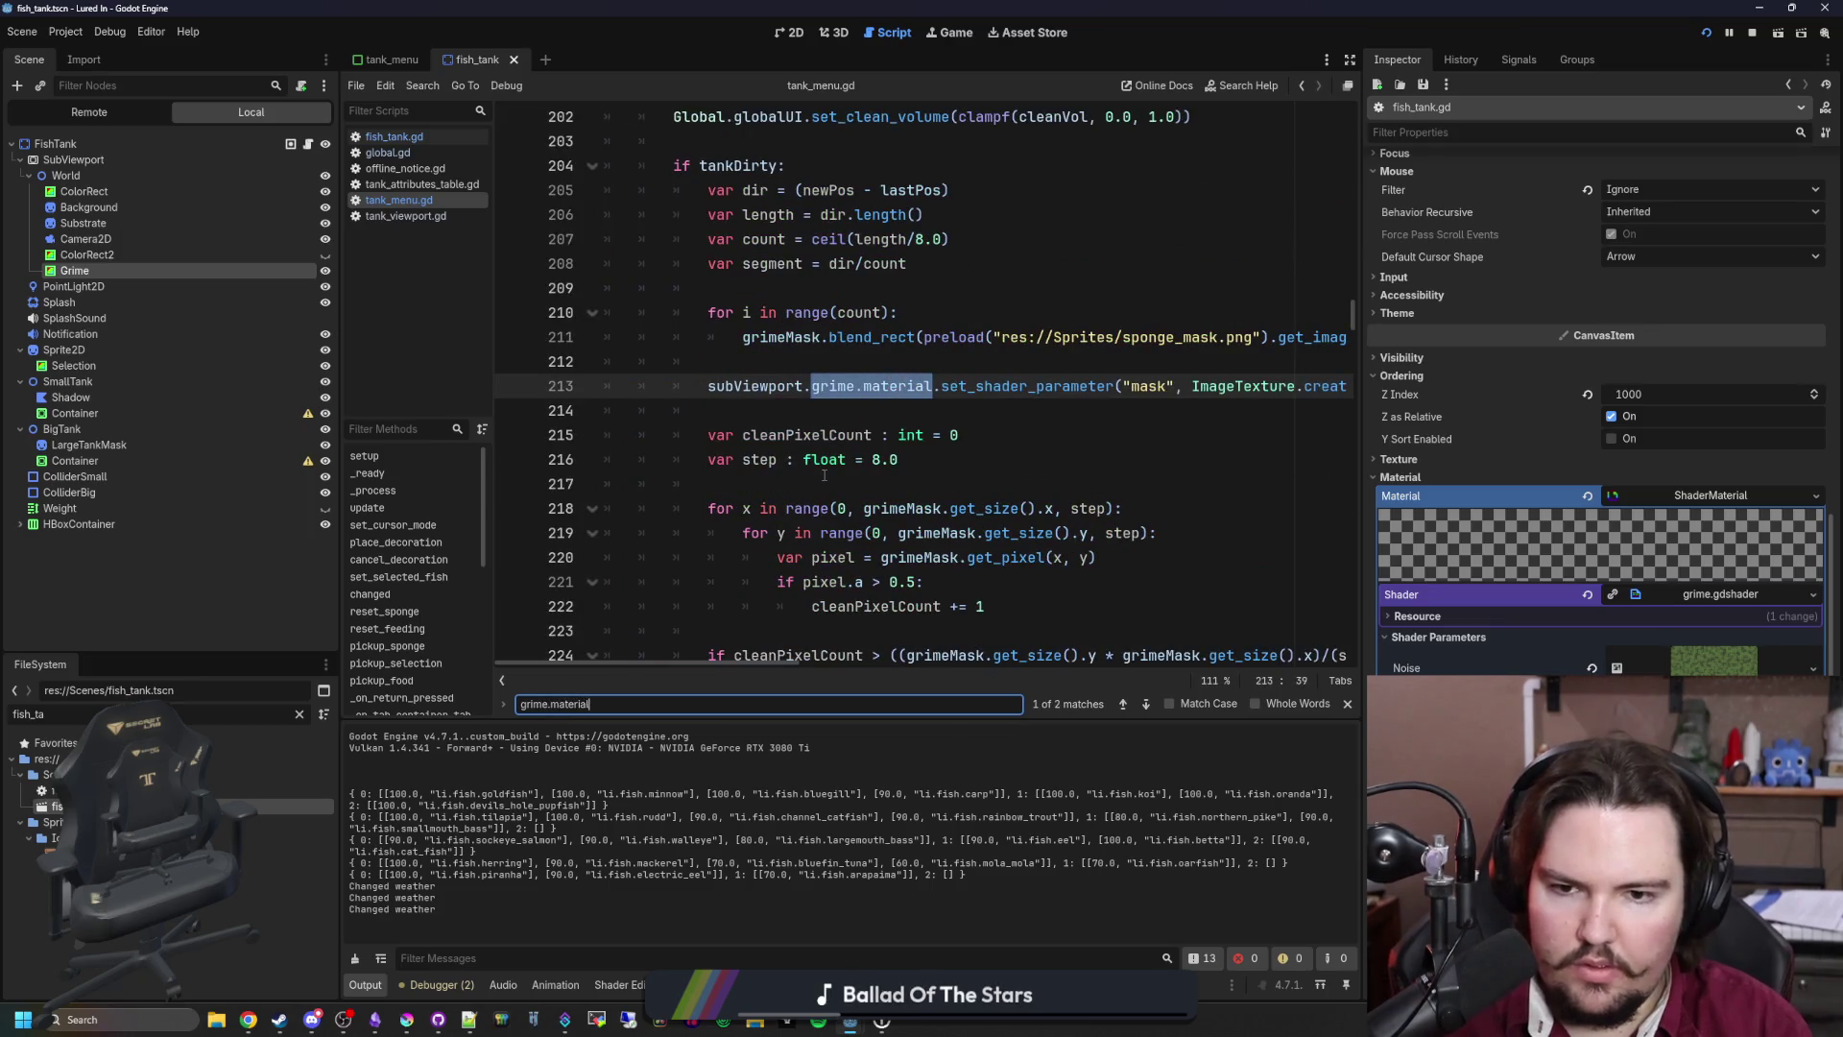
scroll(824, 475, "up", 5)
scroll(823, 476, "up", 10)
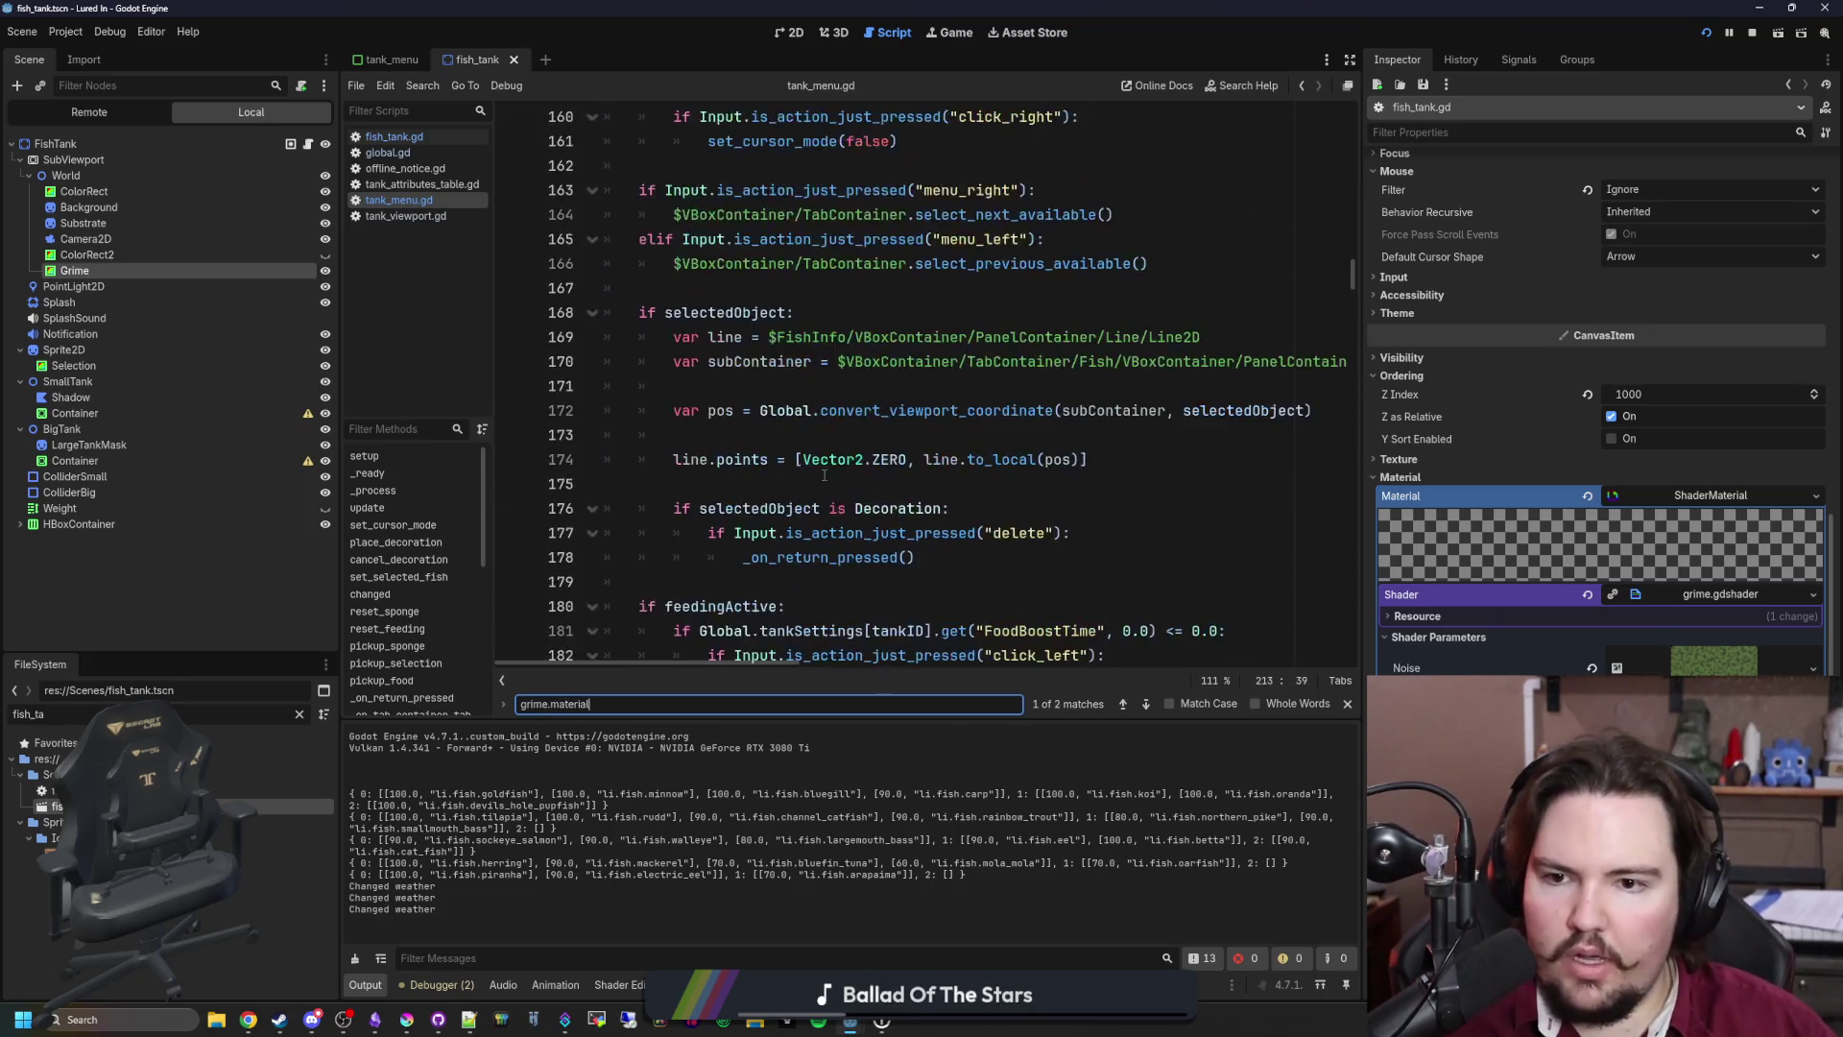
scroll(824, 475, "down", 14)
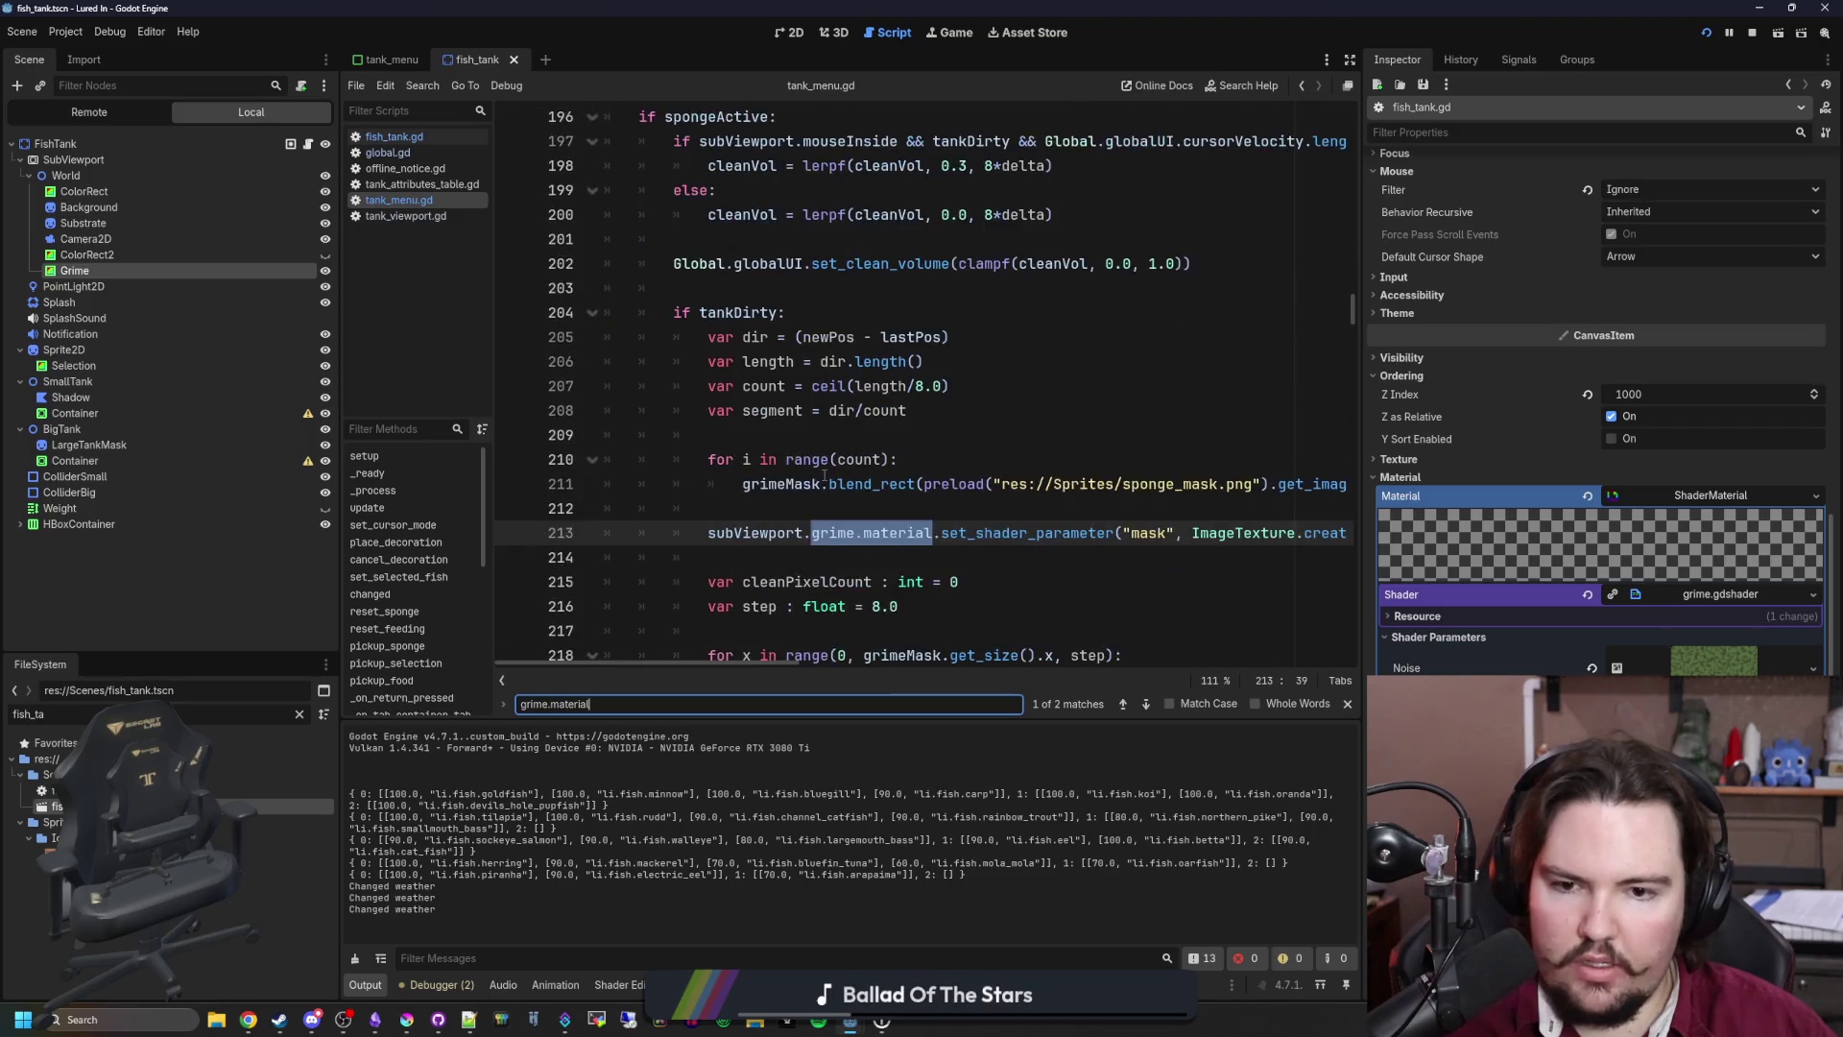
left_click_drag(1344, 459, 700, 468)
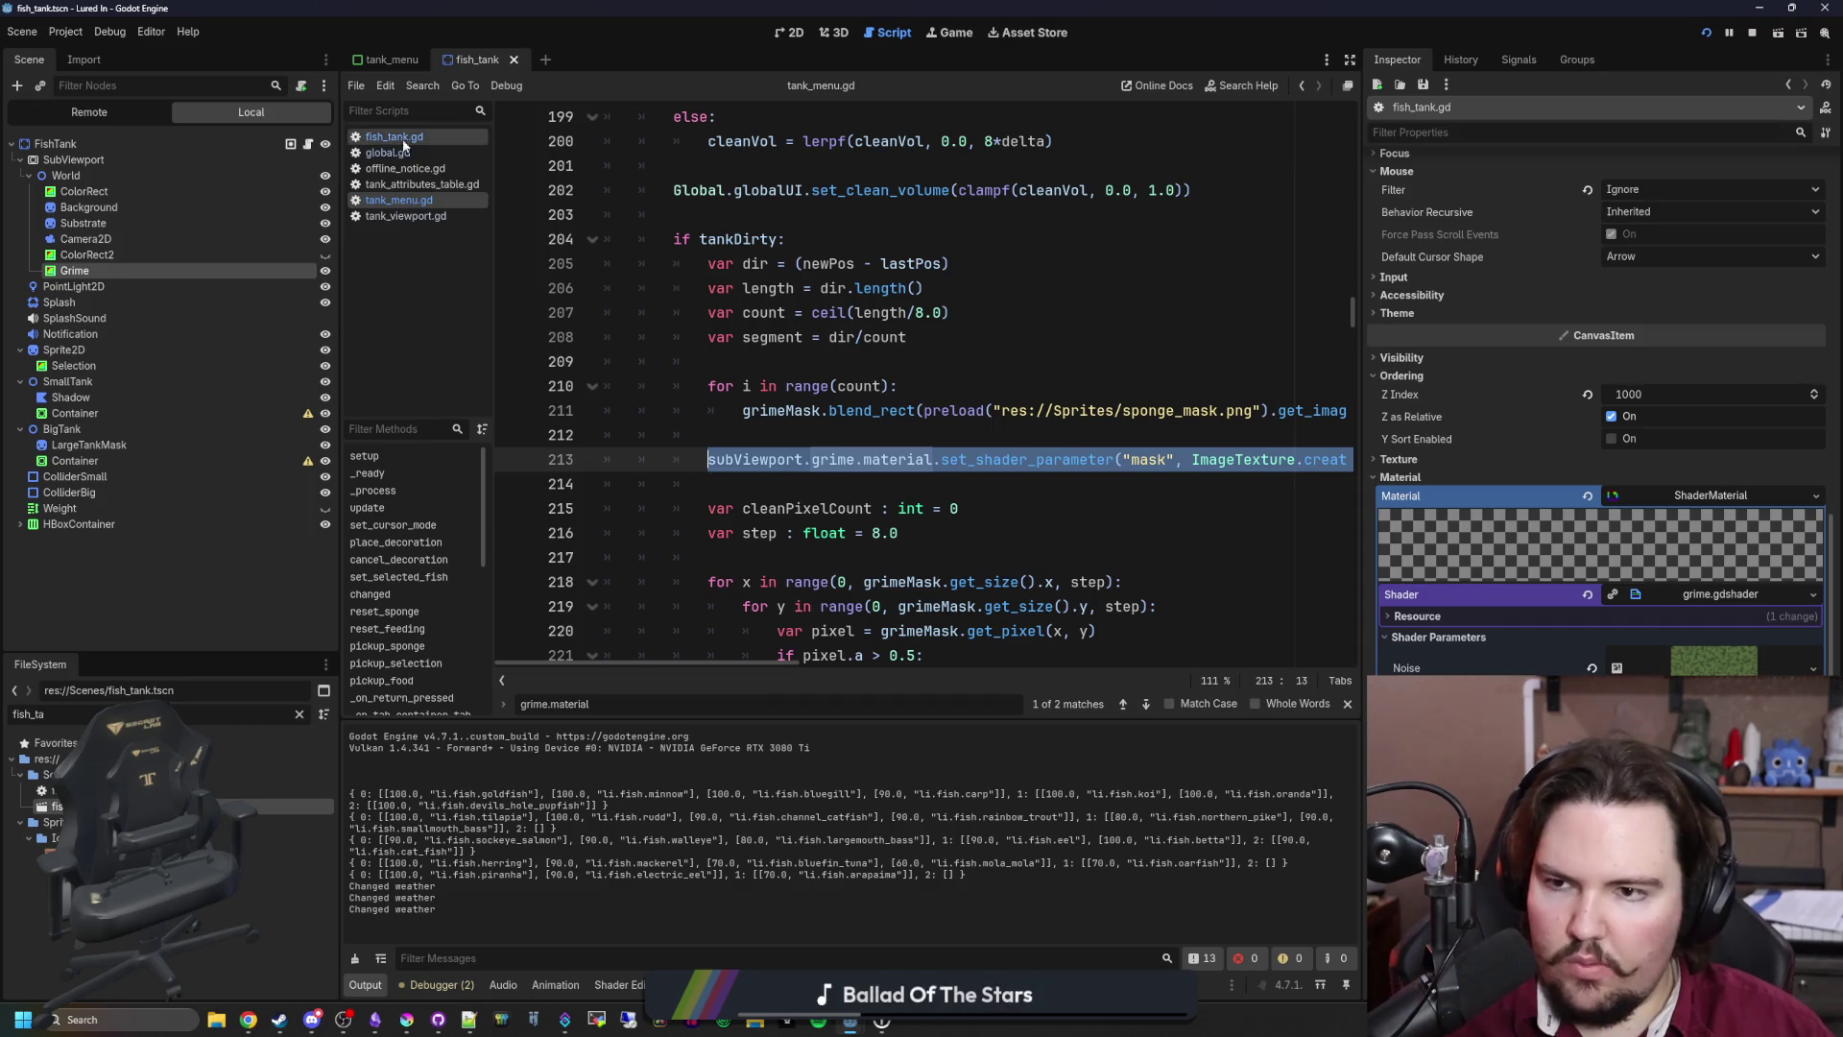
key("Up")
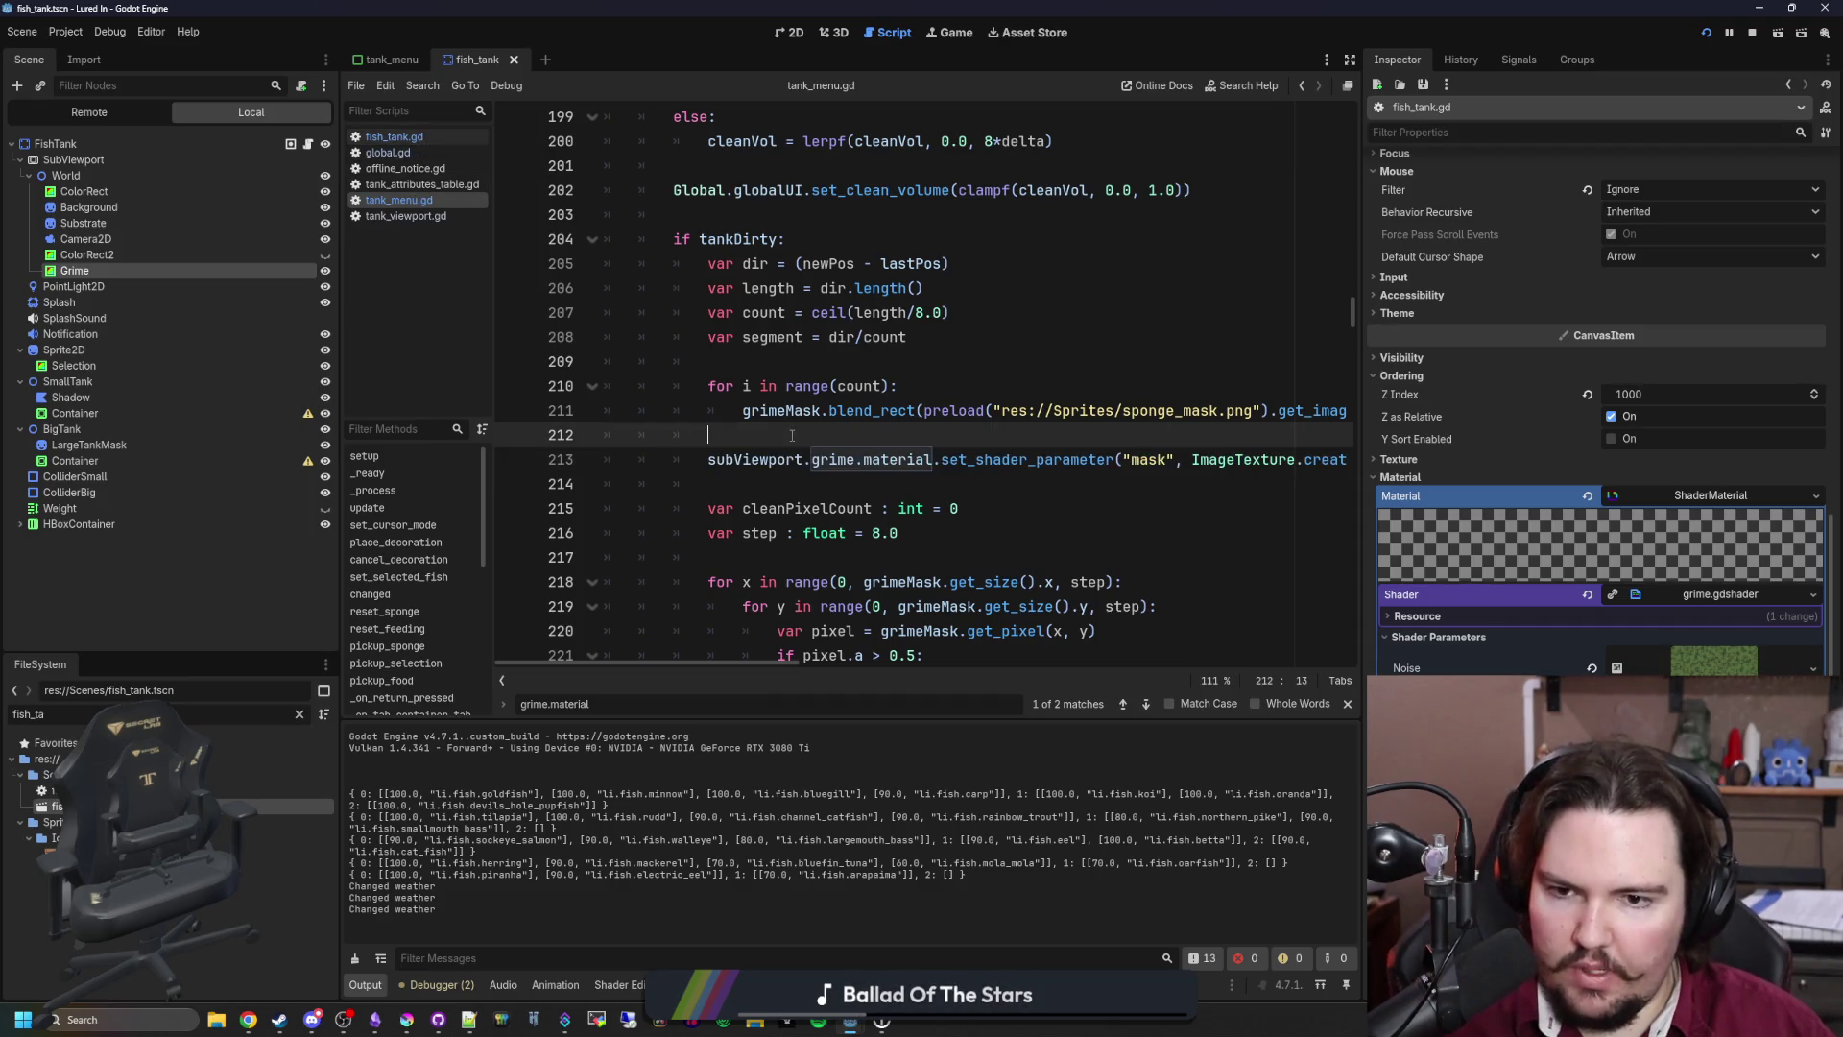
Step: Back in fish_tank.gd, widen the editor, save, and add blank lines above func _ready()
left_click(420, 139)
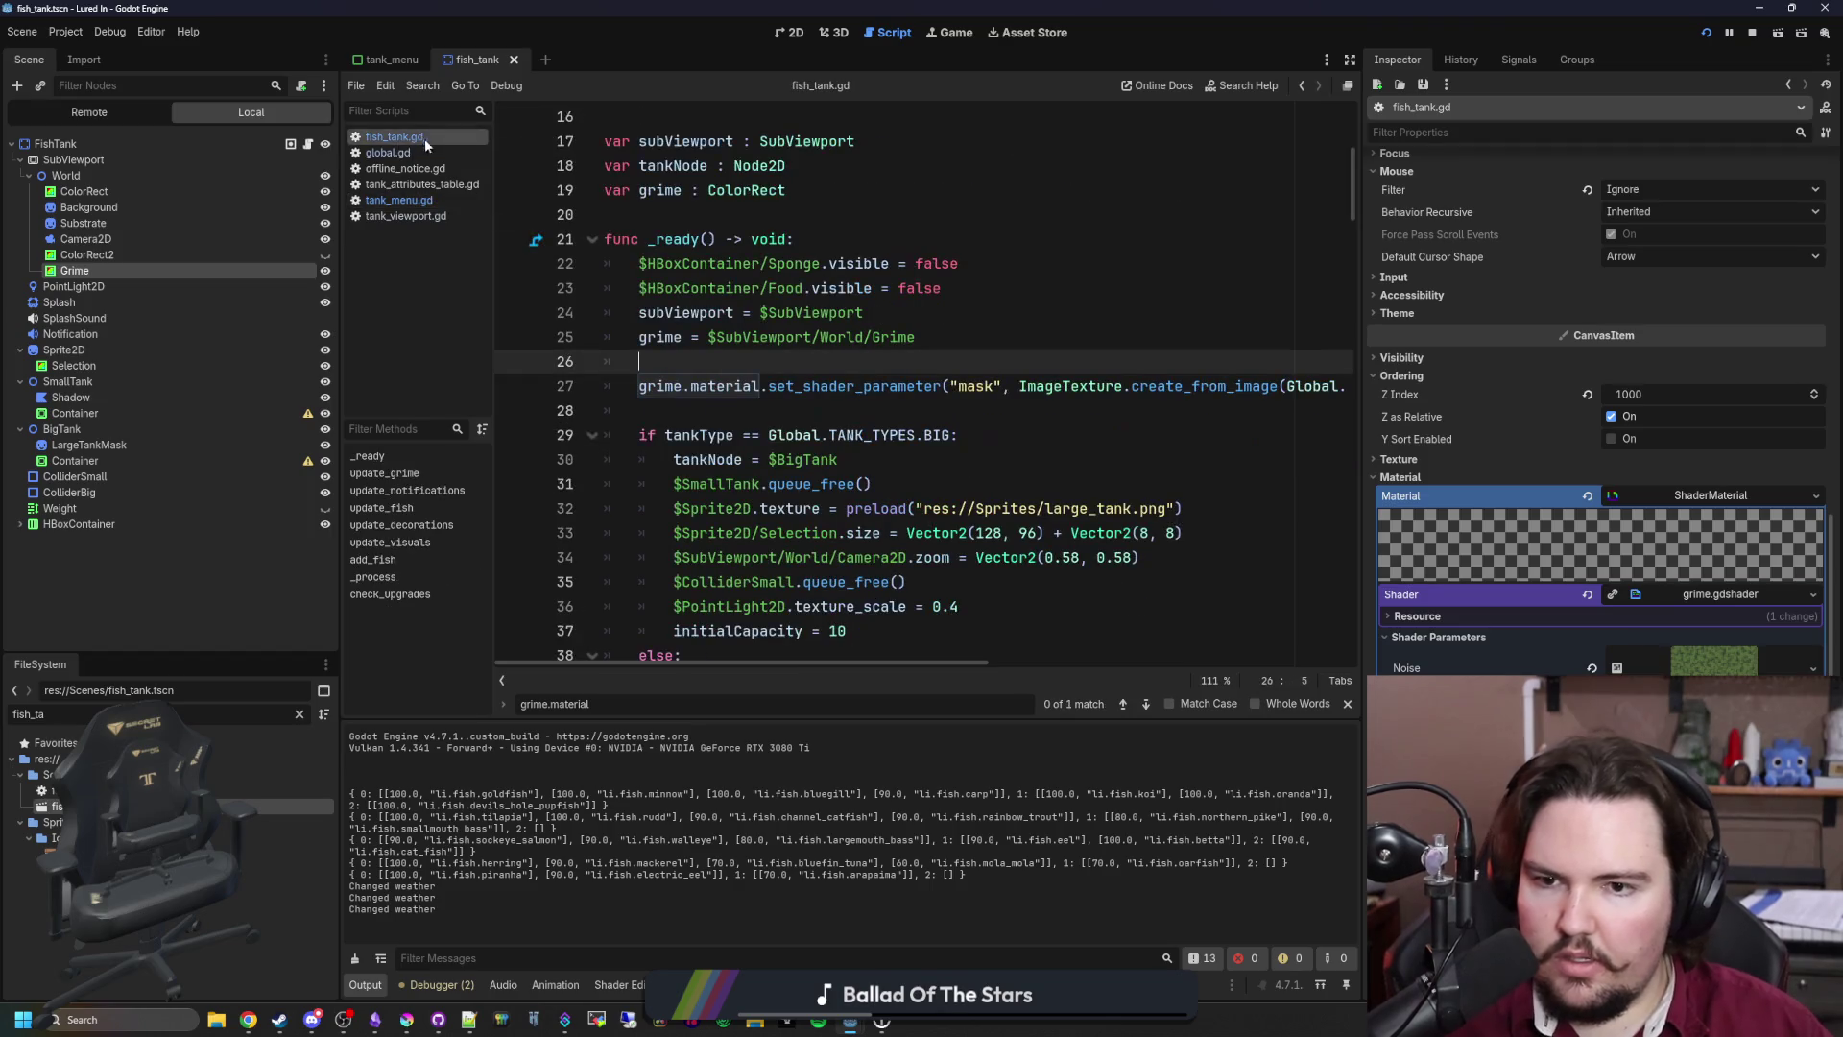
left_click_drag(1356, 417, 1684, 417)
key("ctrl+s")
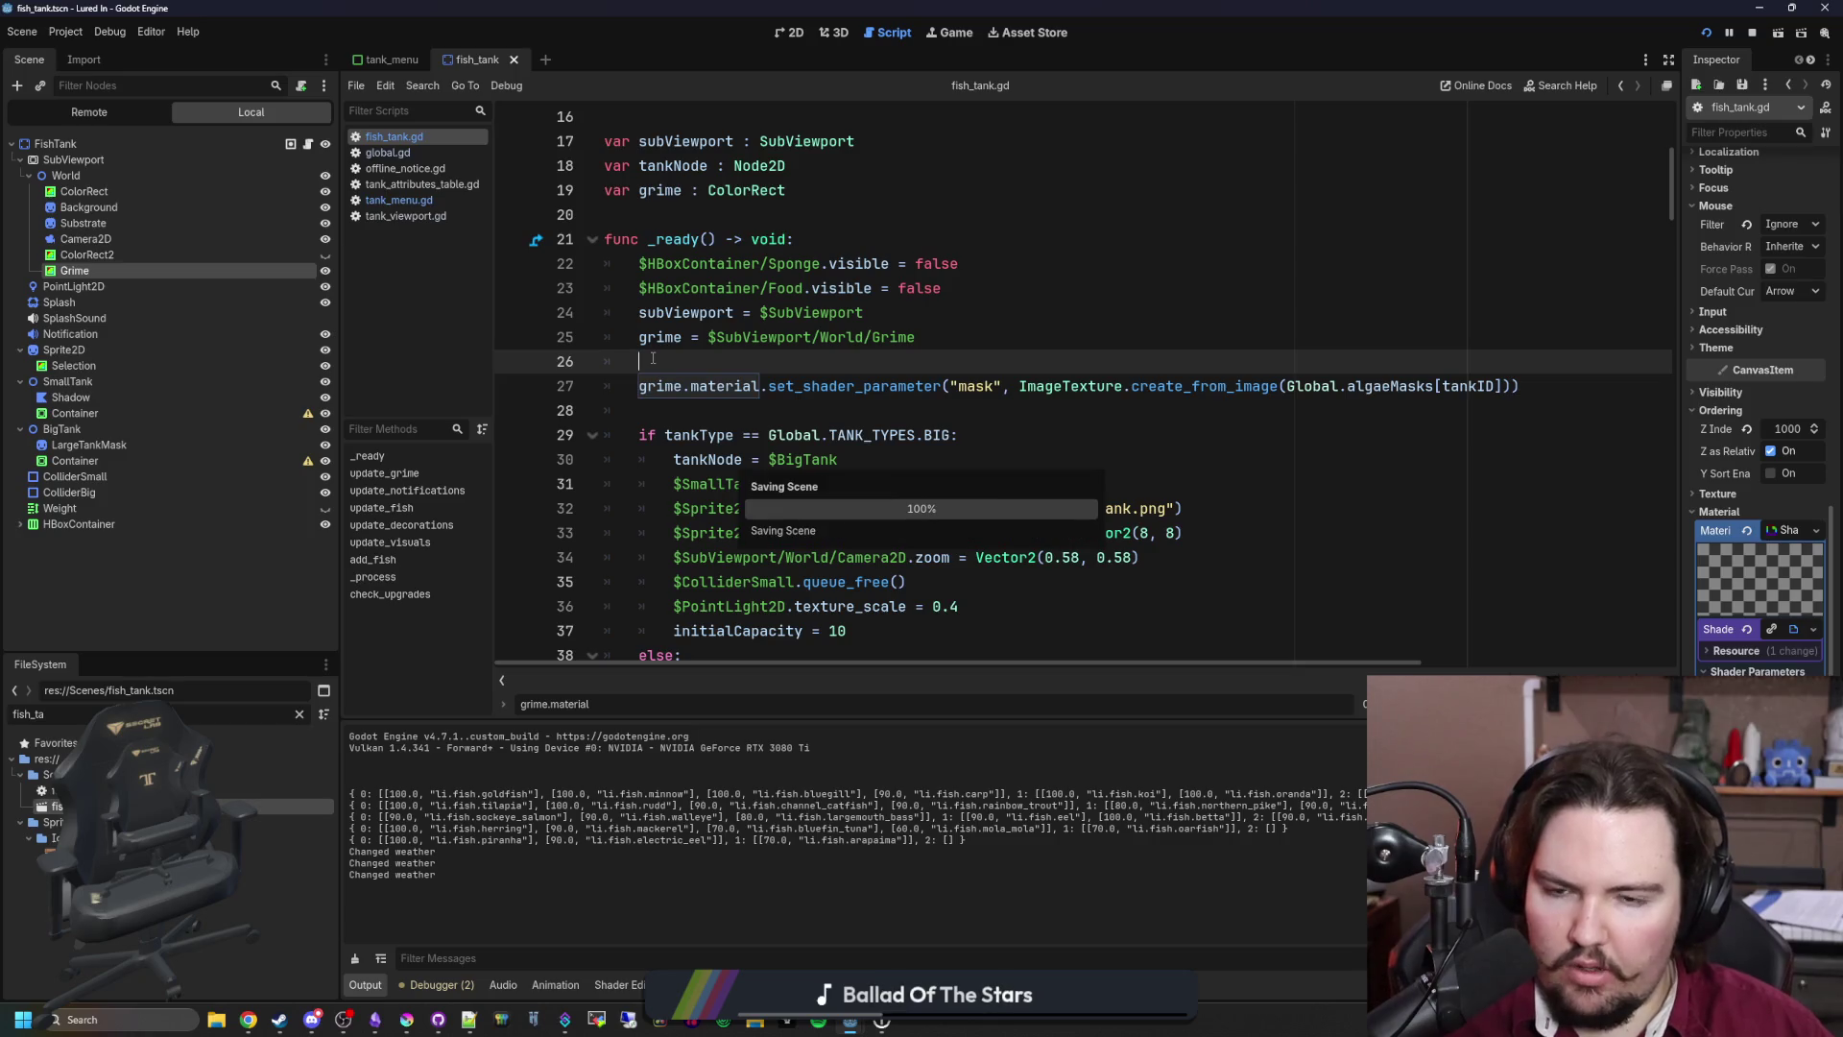
left_click_drag(1558, 385, 639, 385)
left_click(704, 361)
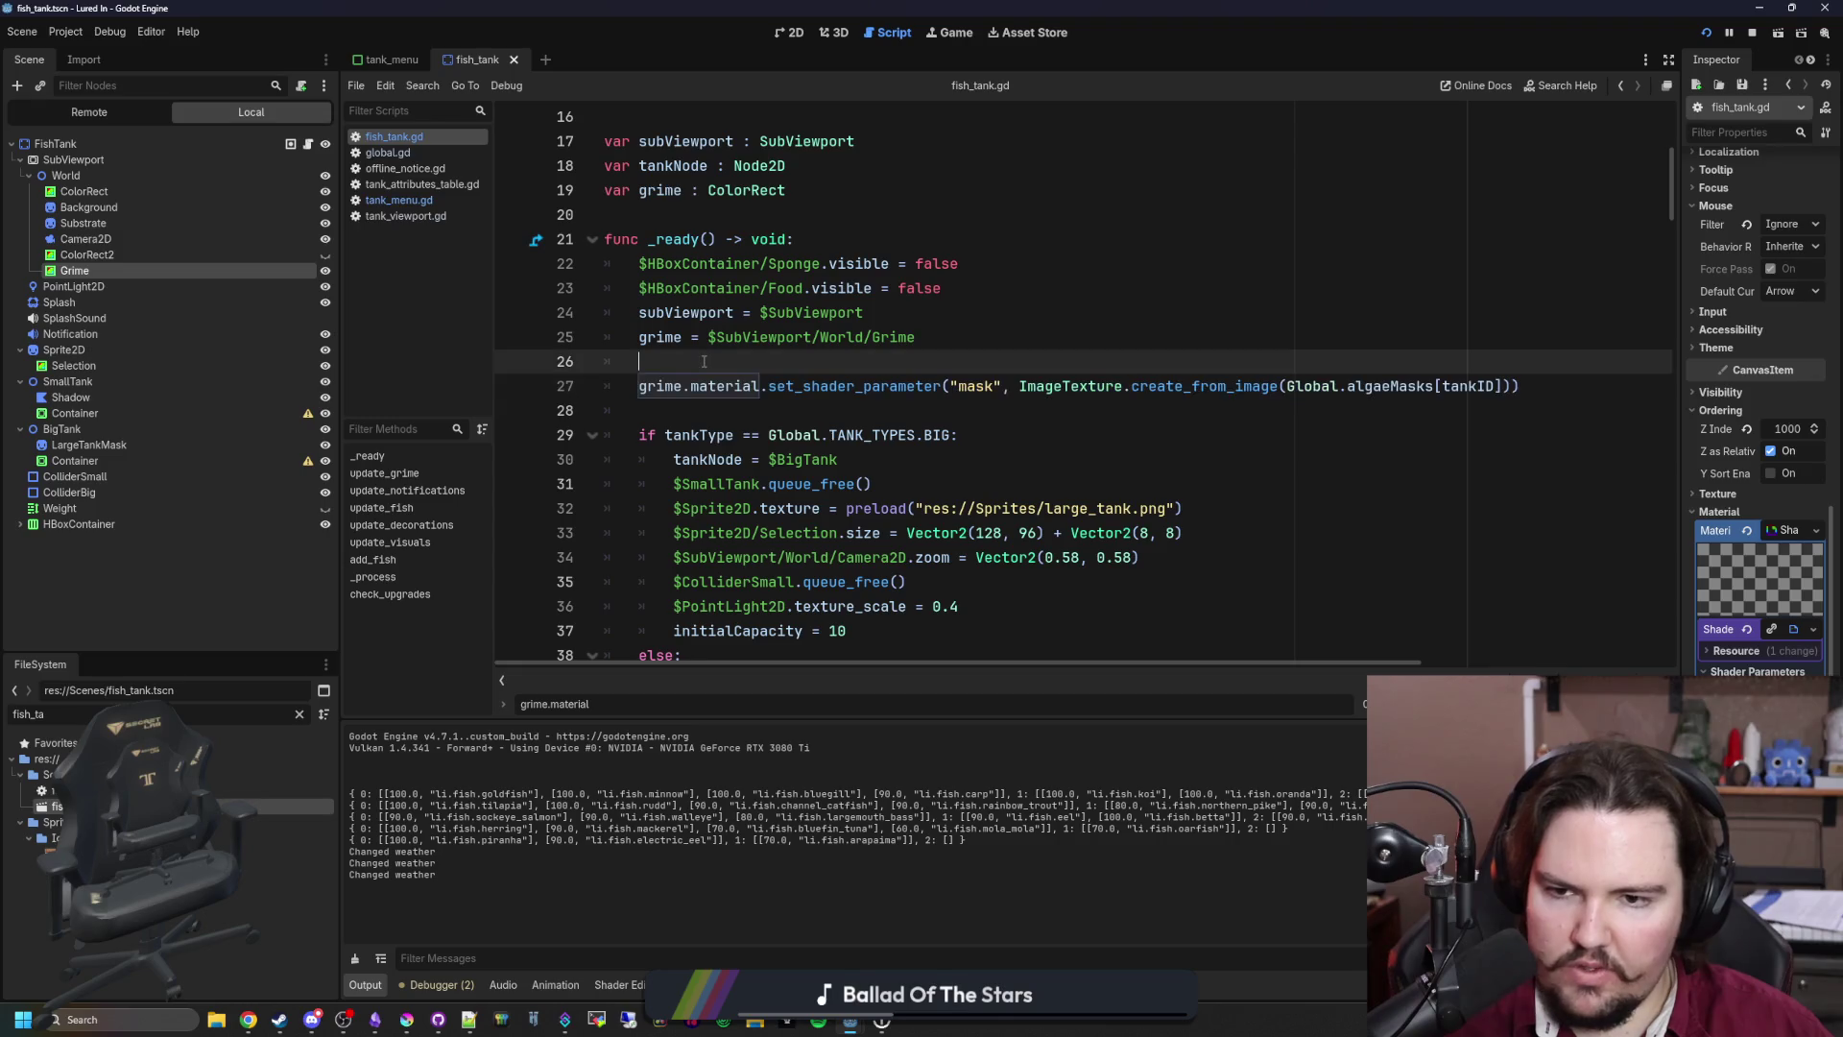
left_click(717, 219)
key("Return")
key("Return")
key("Return")
key("Up")
key("Up")
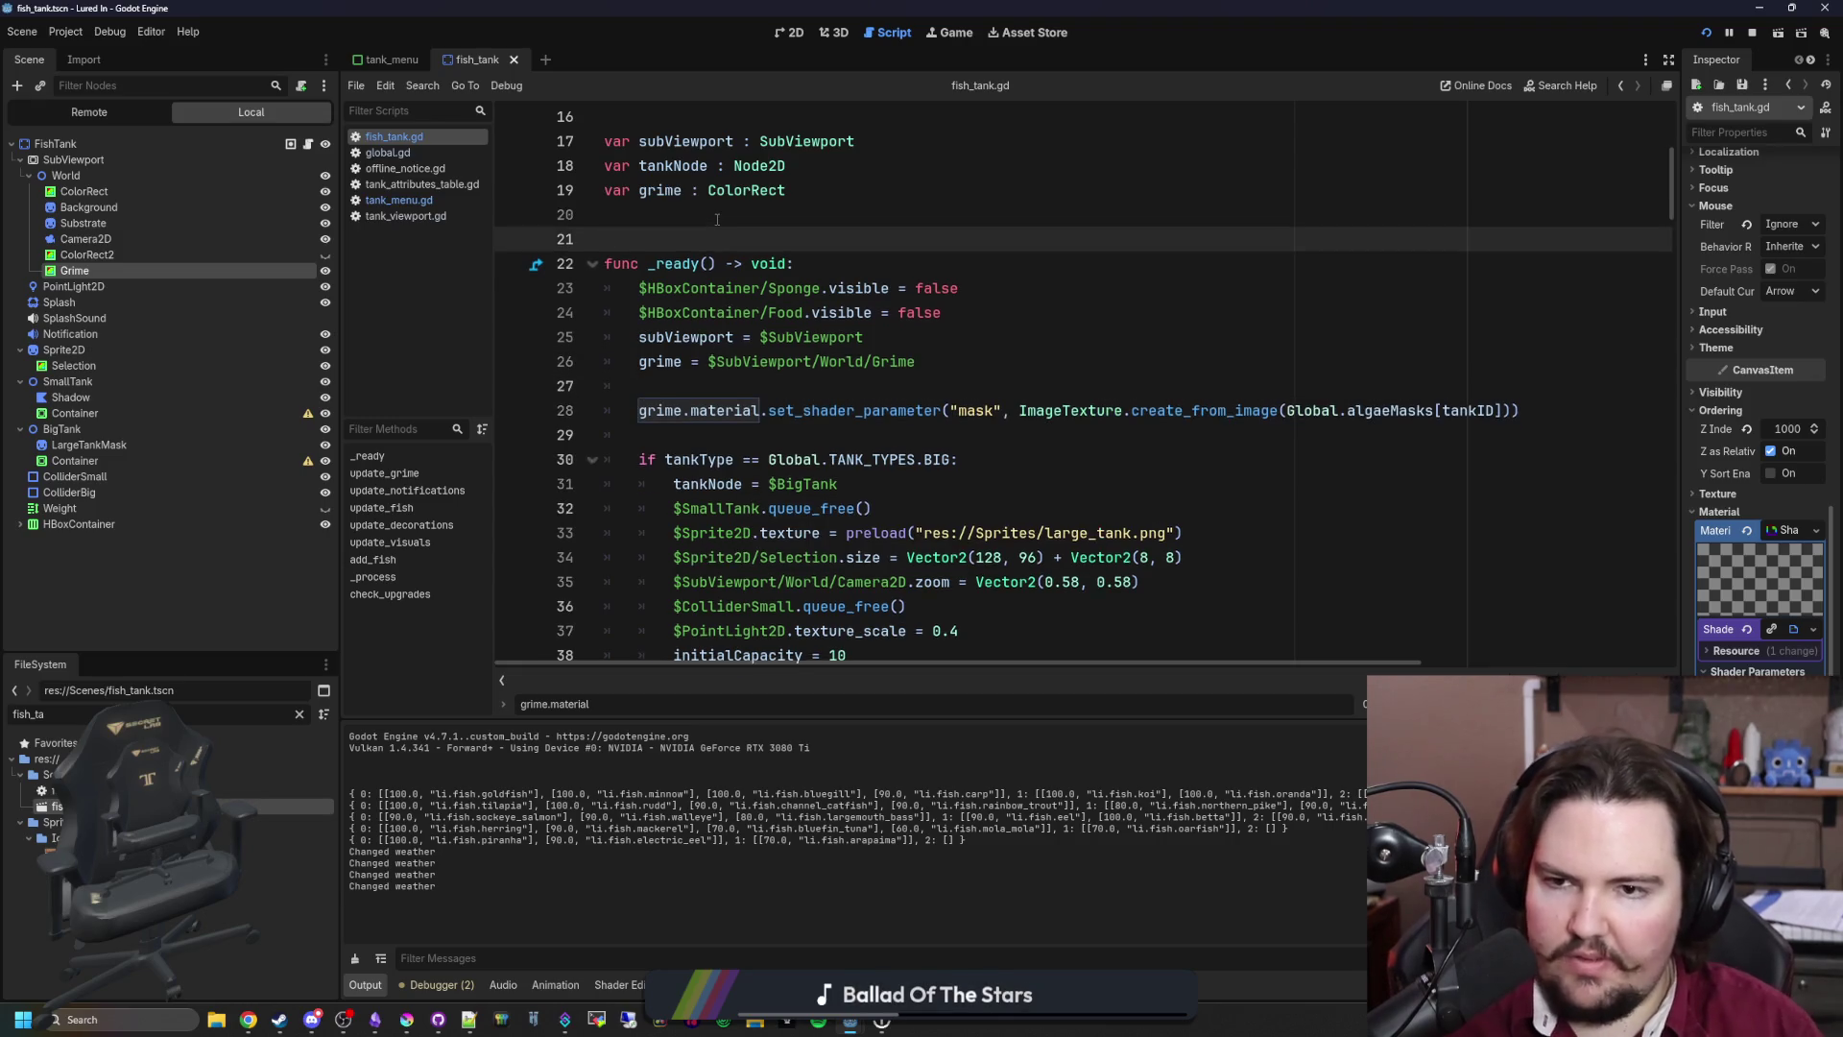
Step: Create func update_algae_texture() and move the grime mask set_shader_parameter line into it
key("Return")
type("func update_algae_texture():")
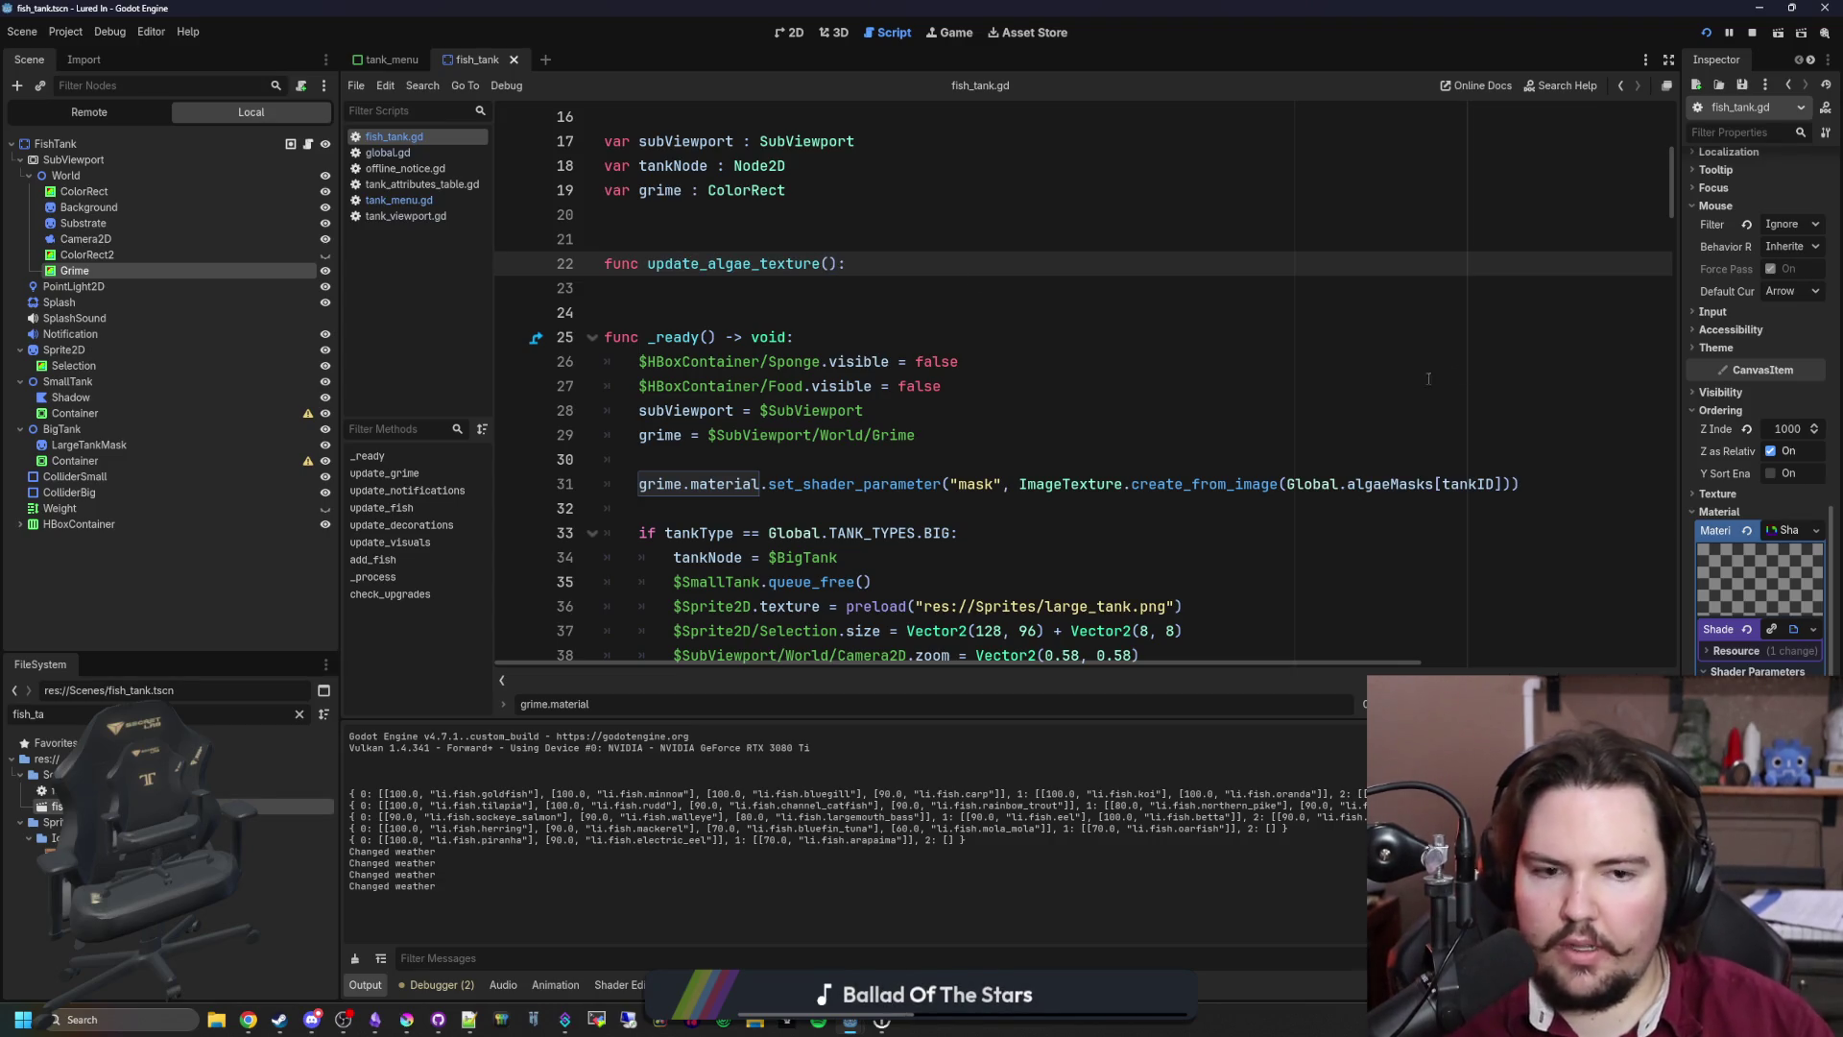
left_click_drag(1519, 483, 638, 484)
key("ctrl+x")
left_click(633, 288)
key("Tab")
key("ctrl+v")
left_click(627, 310)
key("Return")
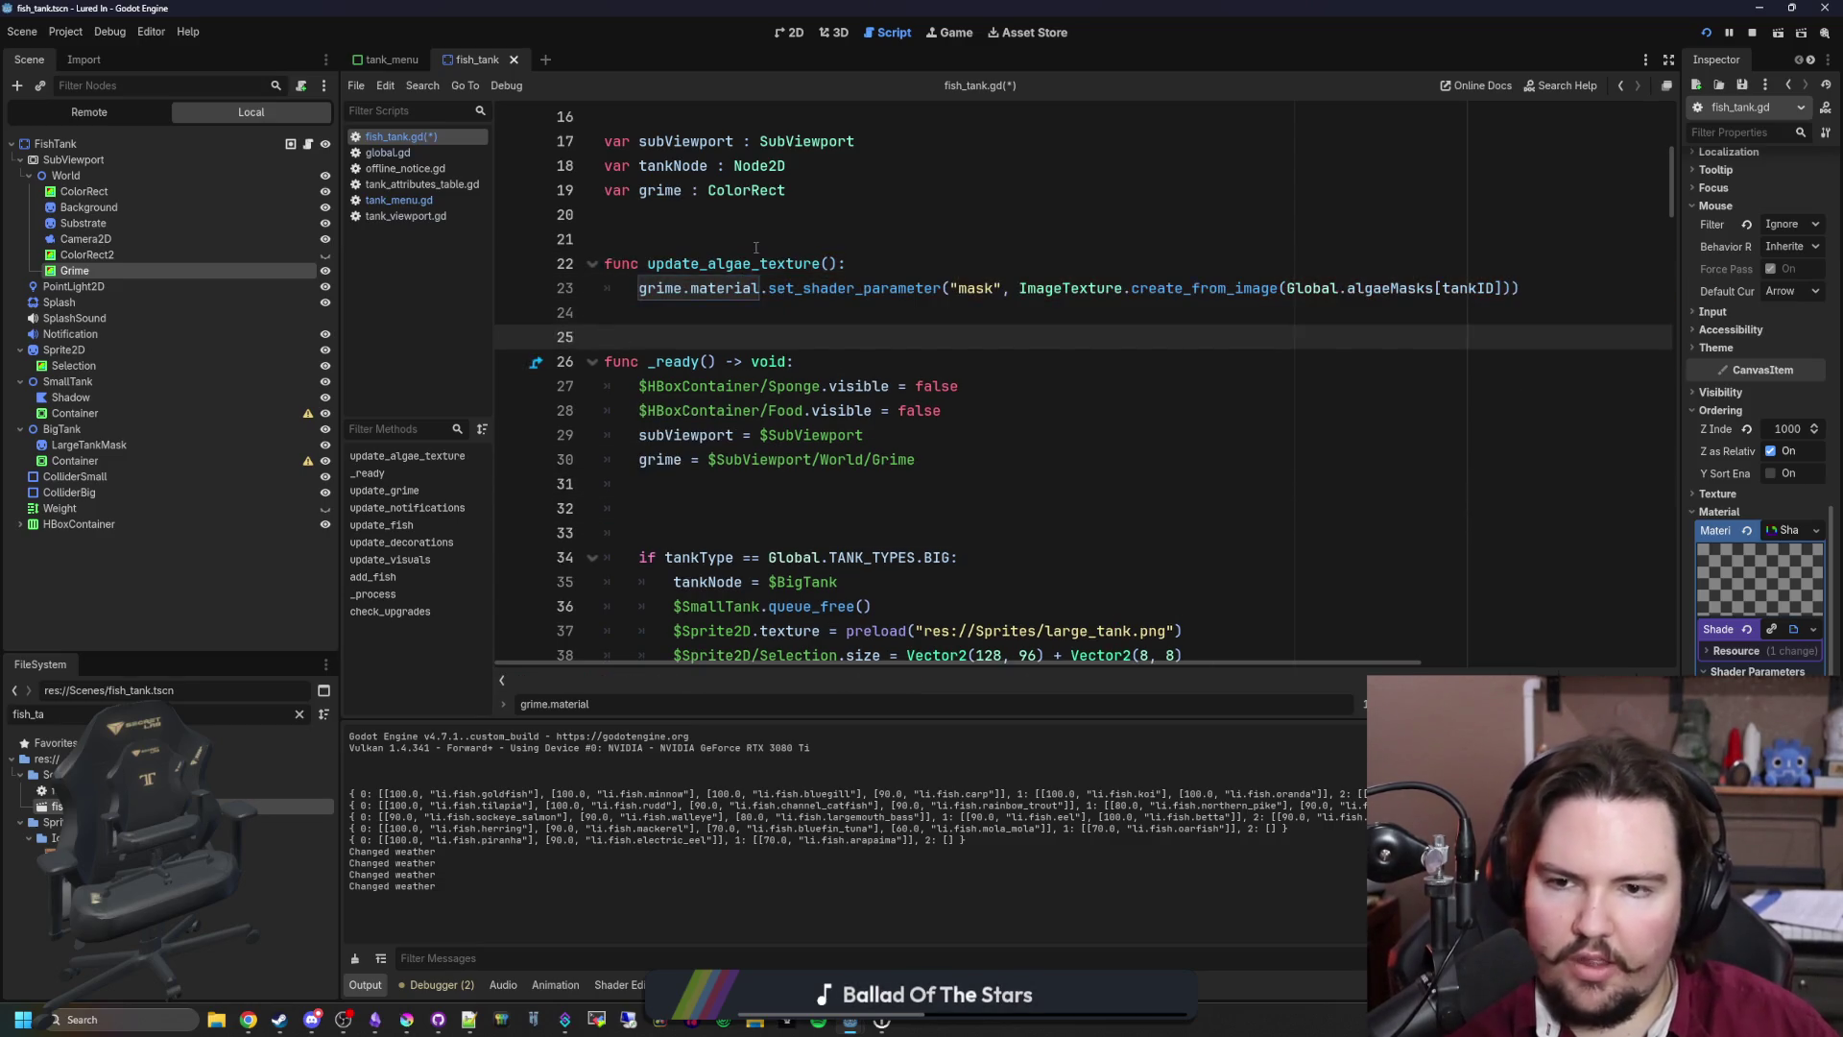
Step: Call update_algae_texture() from _ready, save, and switch to tank_menu.gd
left_click(775, 493)
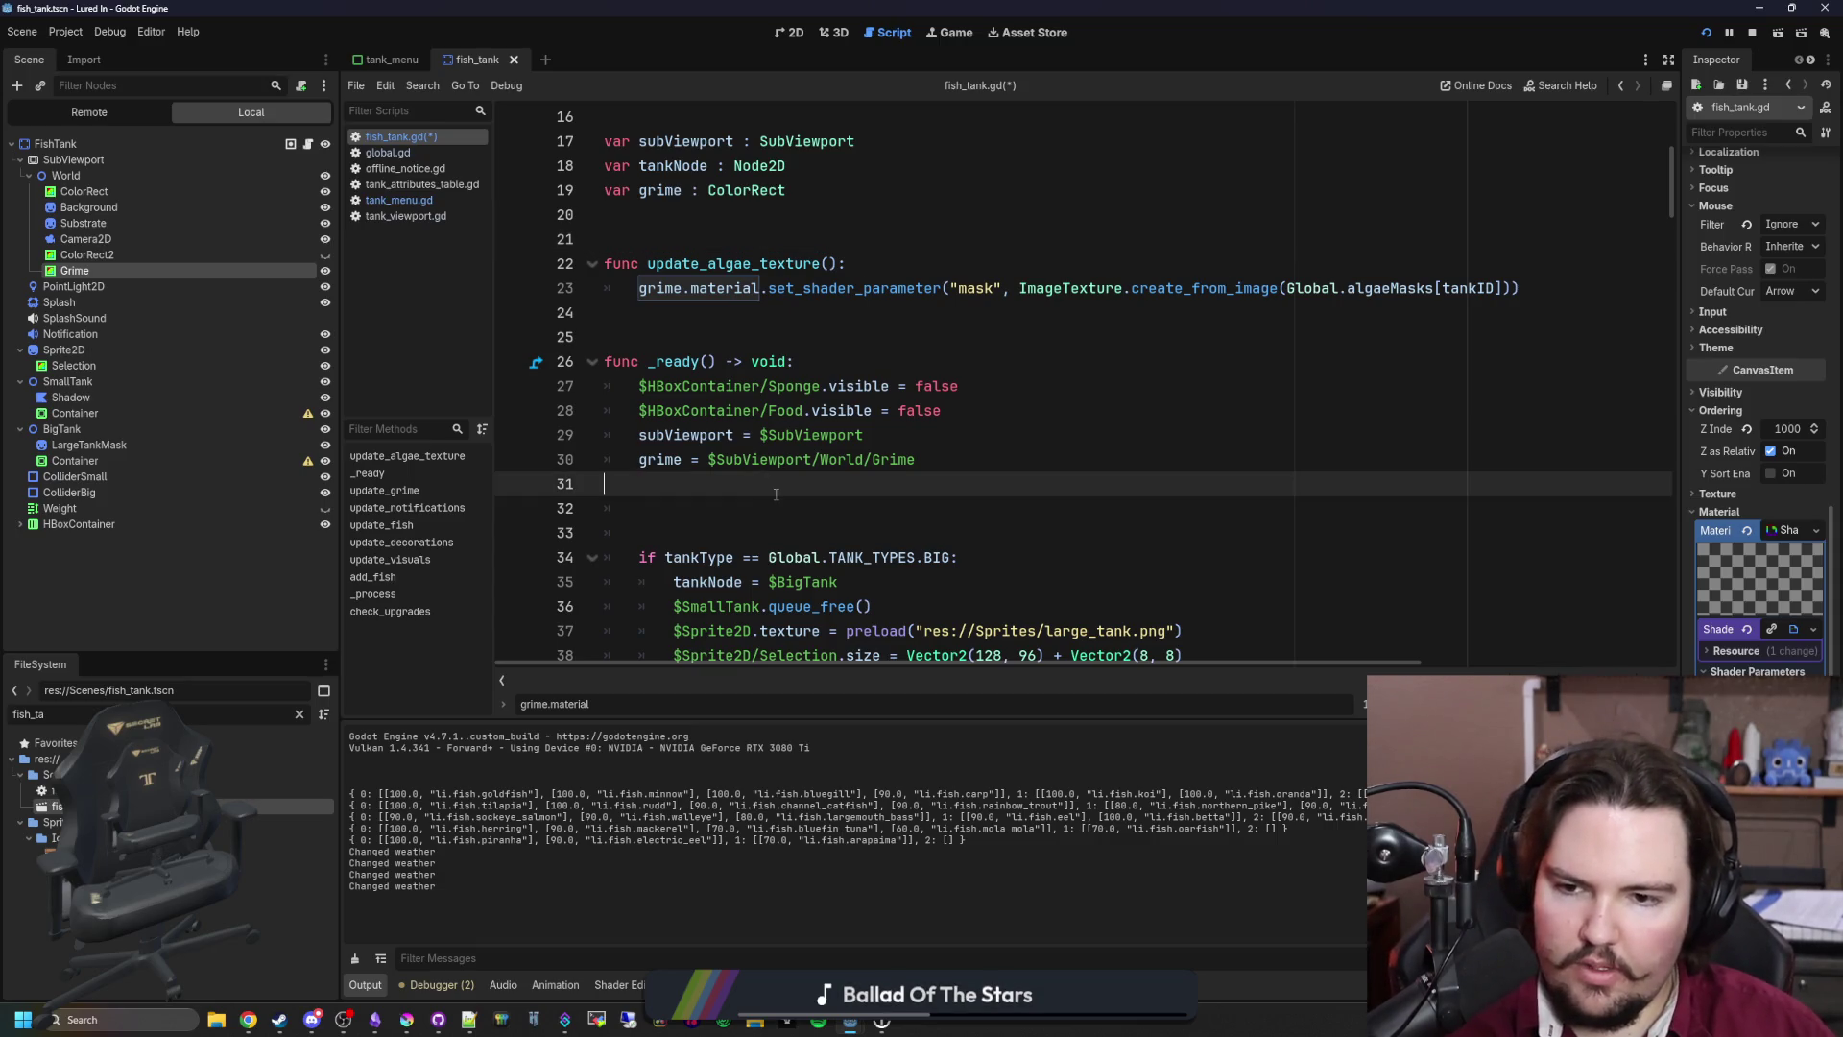
key("Delete")
type("update_alg")
key("Return")
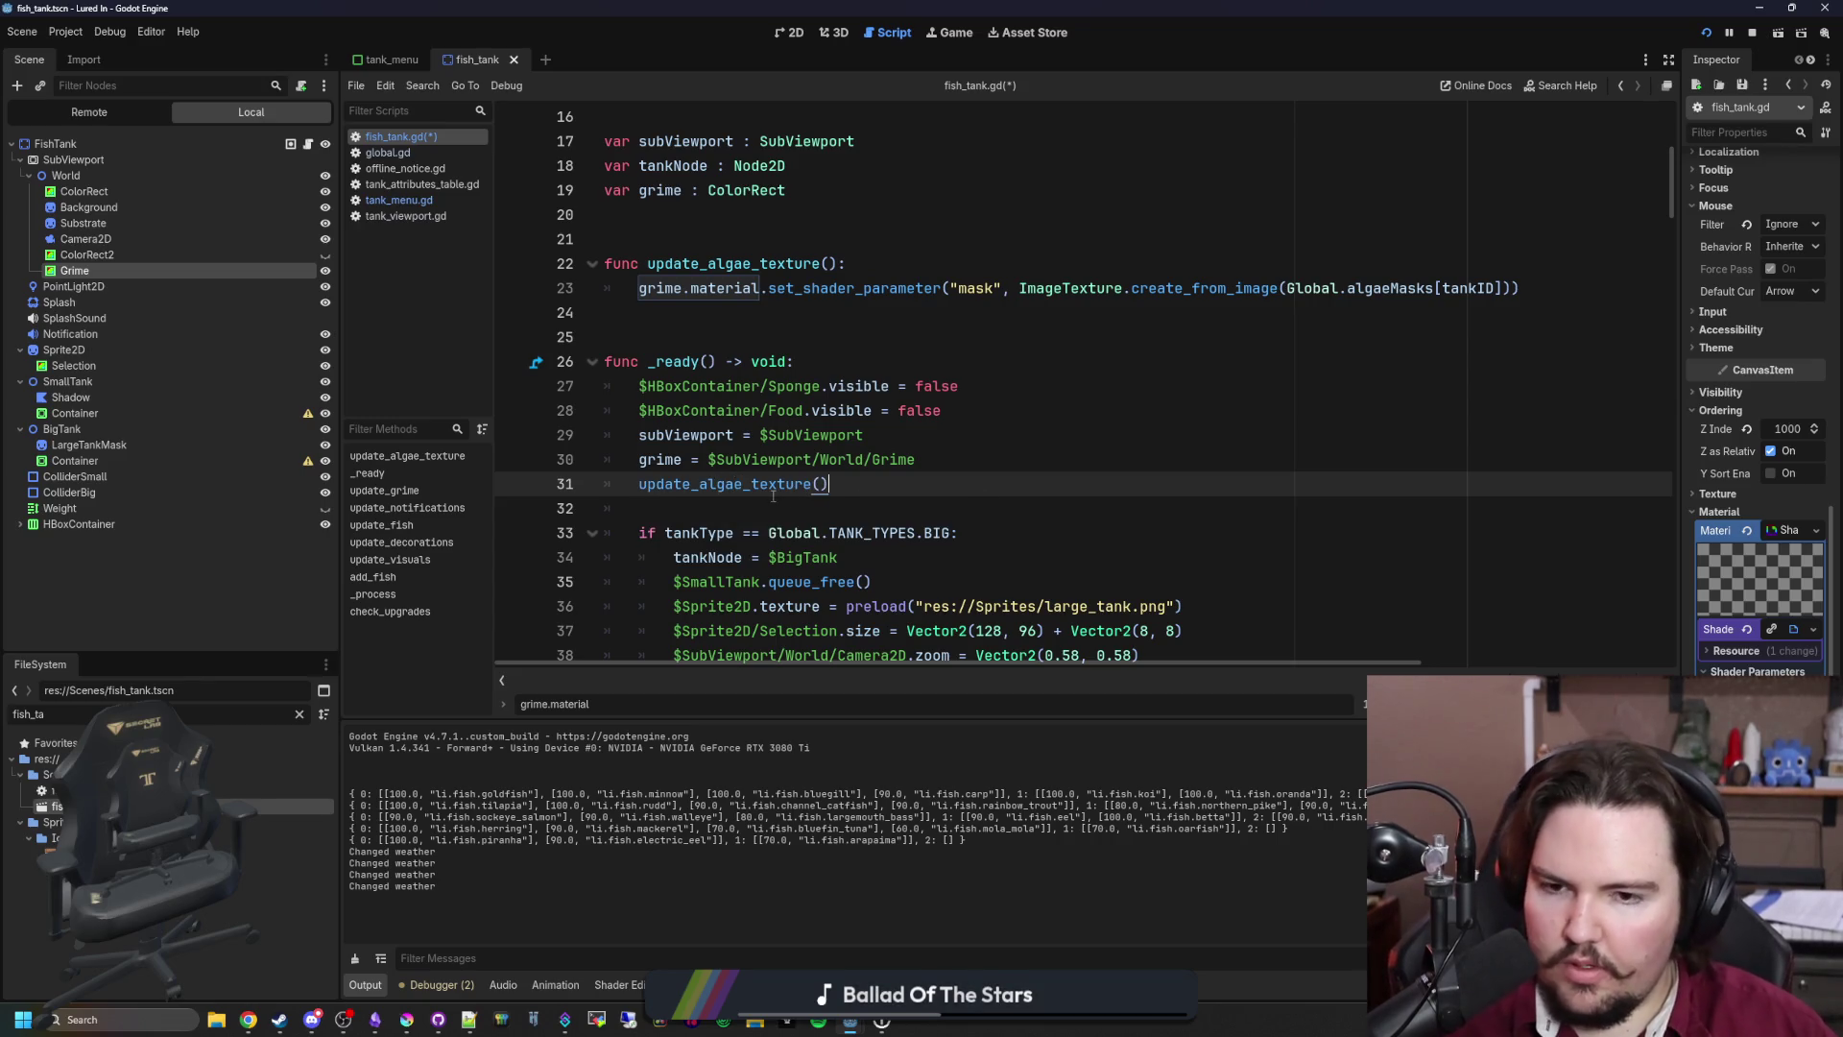
key("Down")
key("ctrl+s")
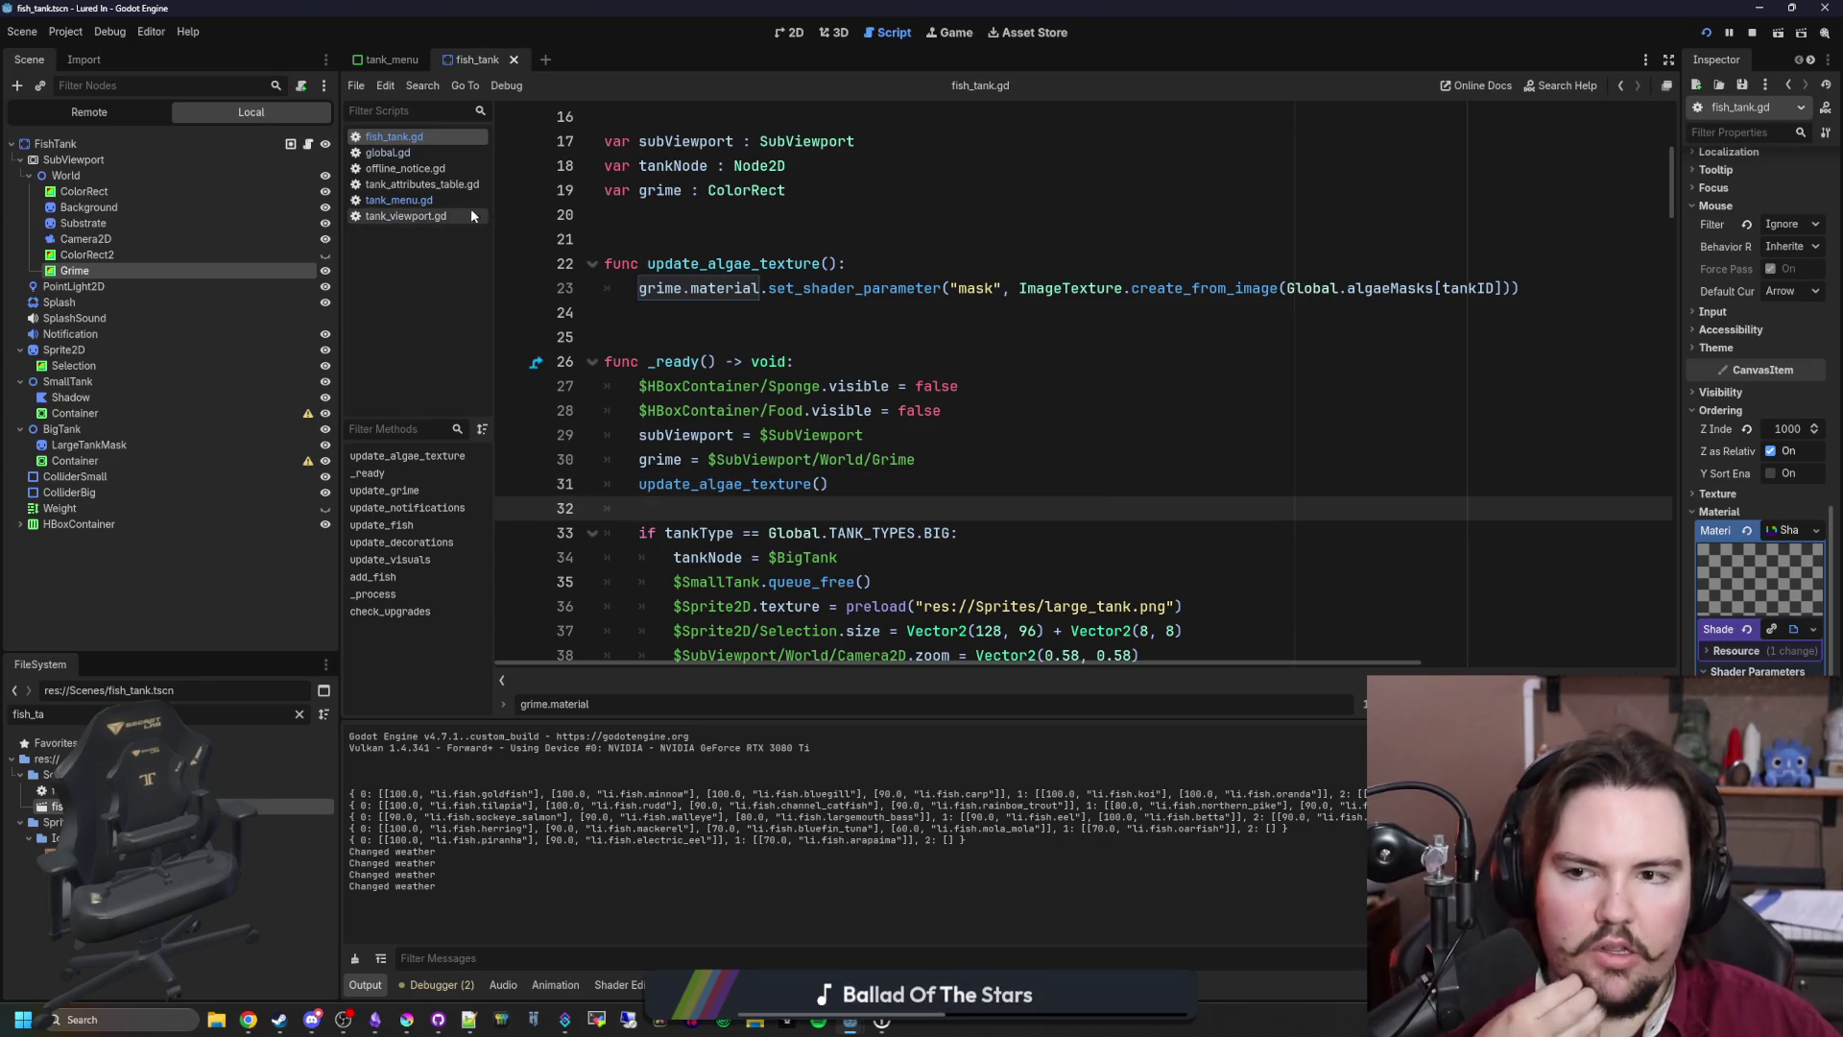
left_click(470, 202)
key("ctrl+f")
Step: Find the 'changed' match in tank_menu.gd and open a new line after set_fish_hidden(false)
type("changed")
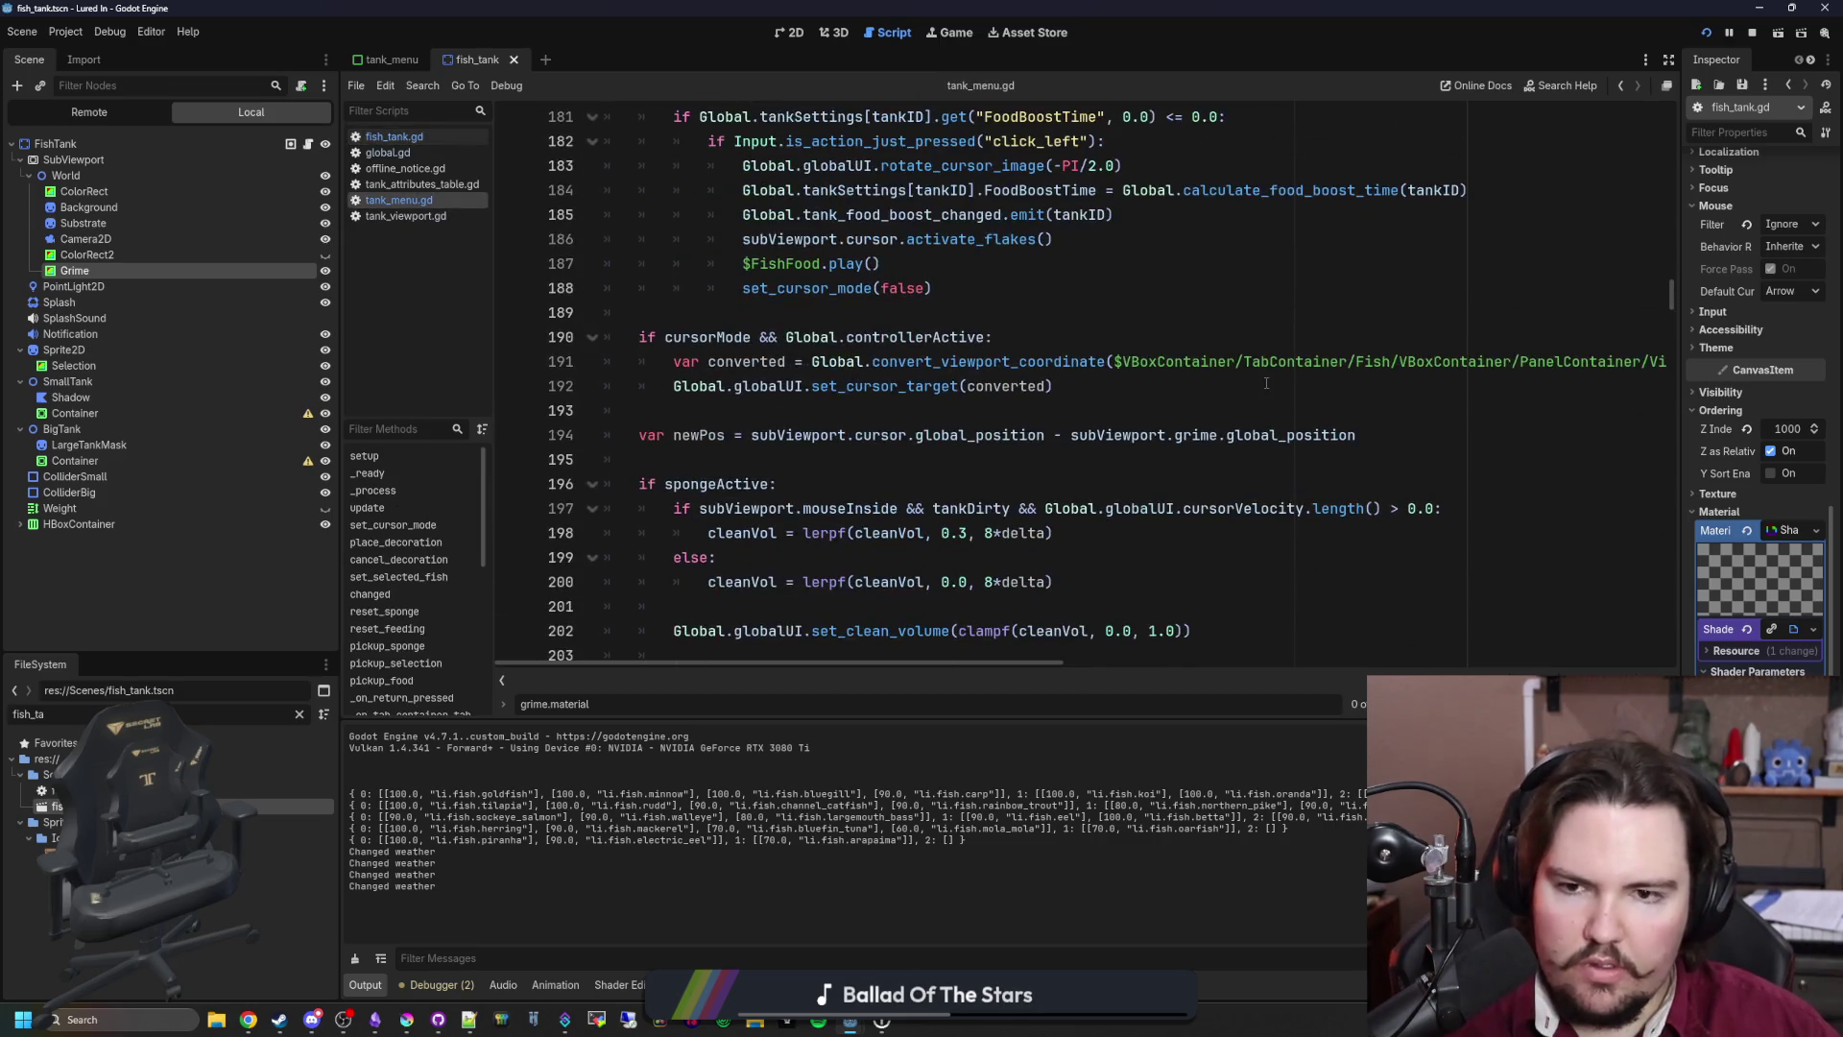
key("Return")
key("Return")
key("Return")
key("Return")
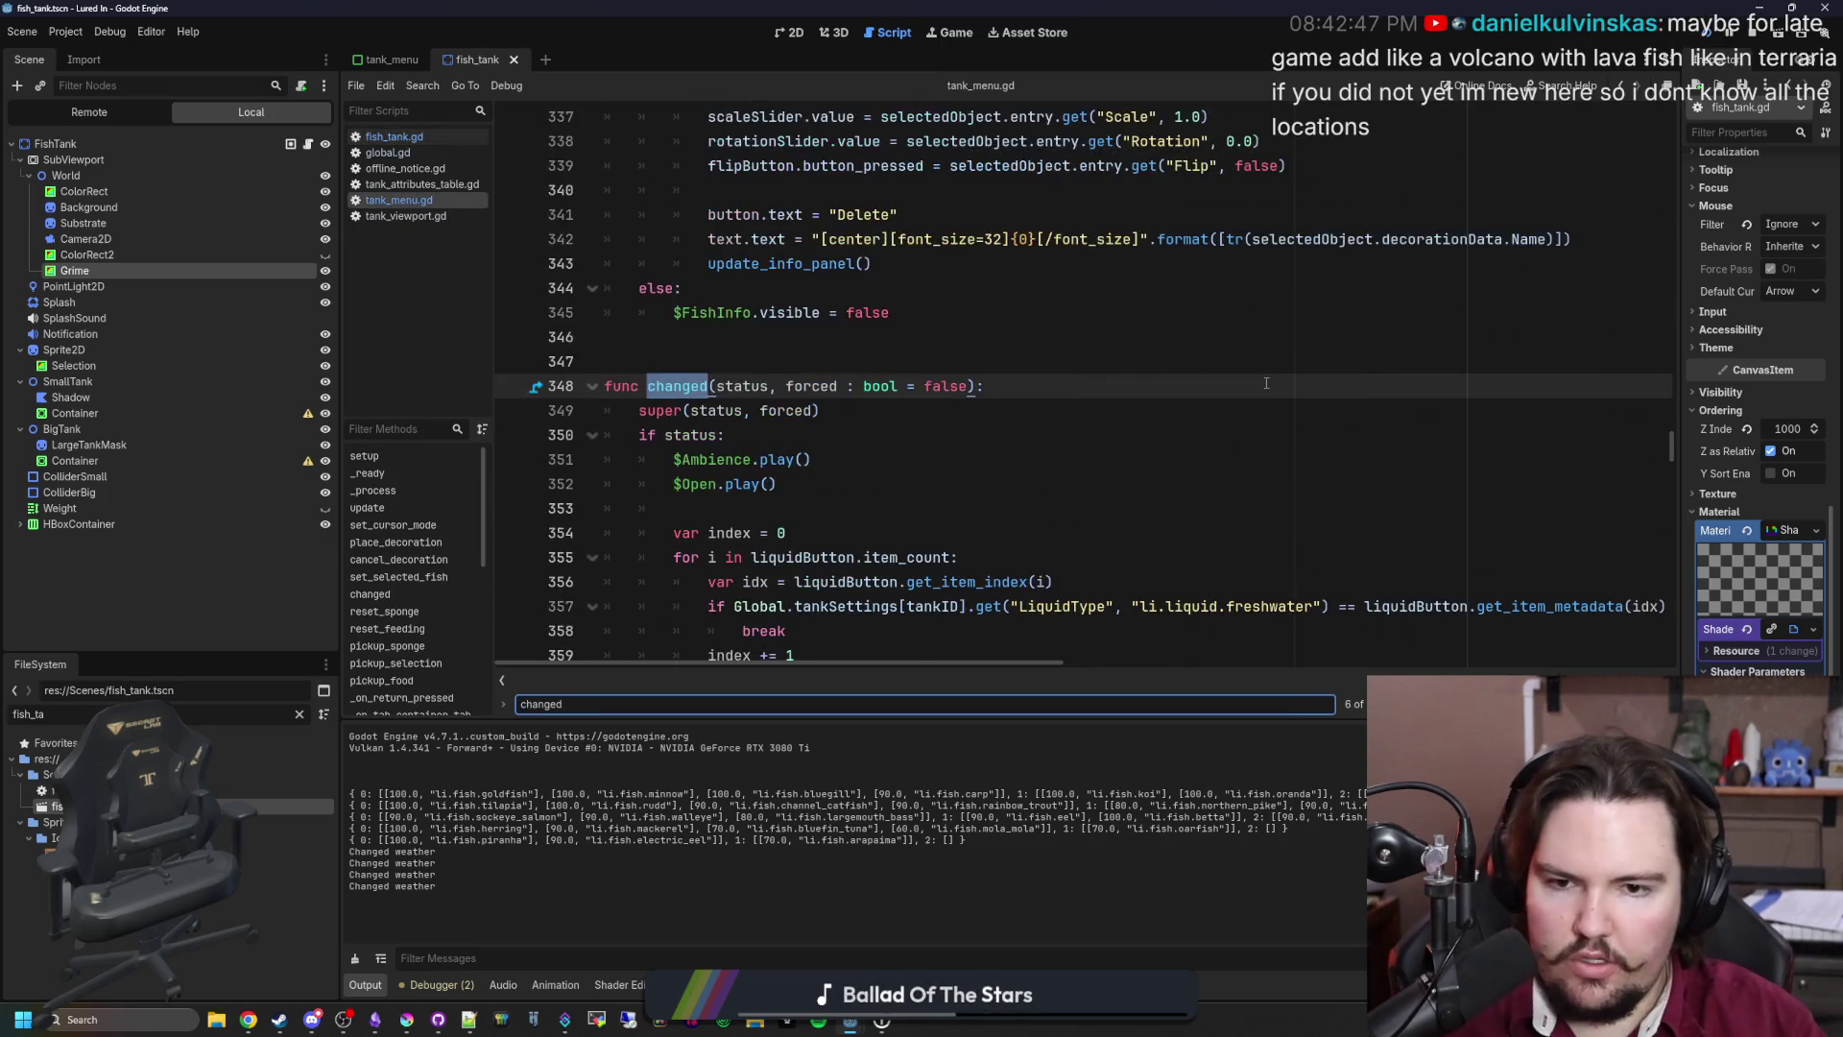
scroll(1104, 430, "down", 9)
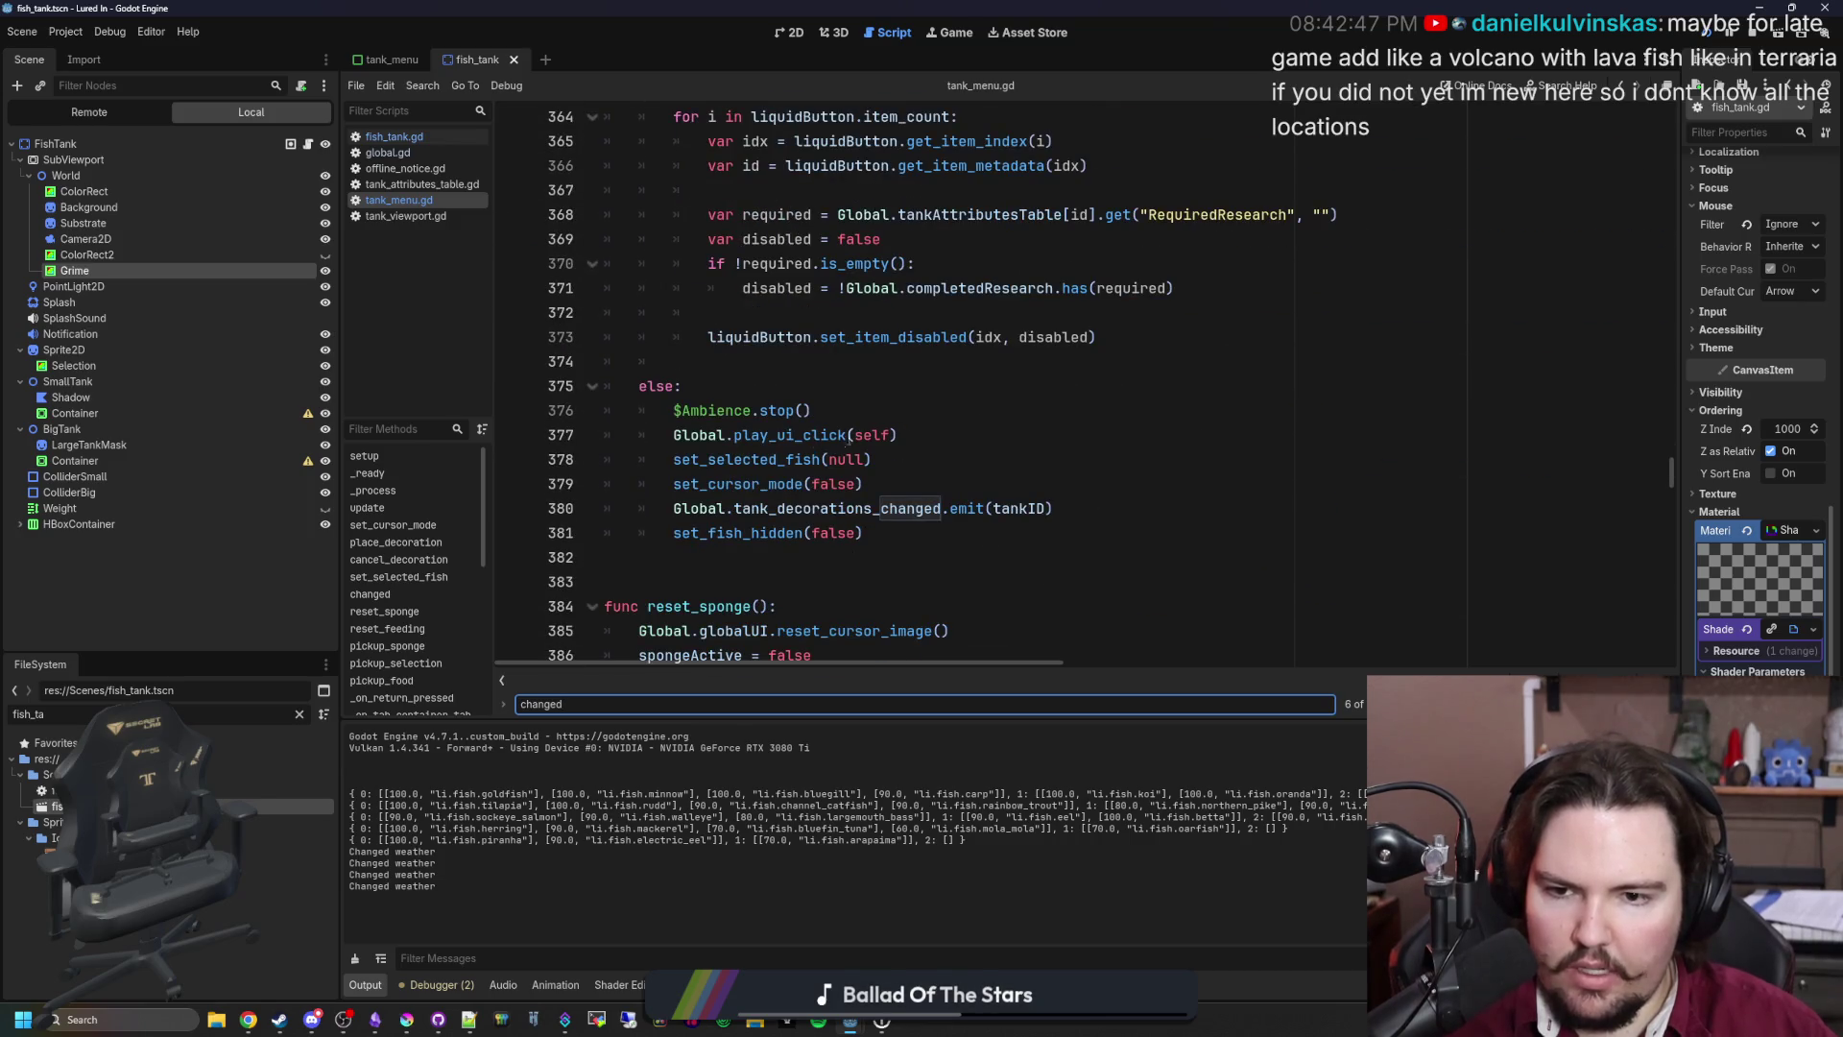
left_click(912, 539)
key("Return")
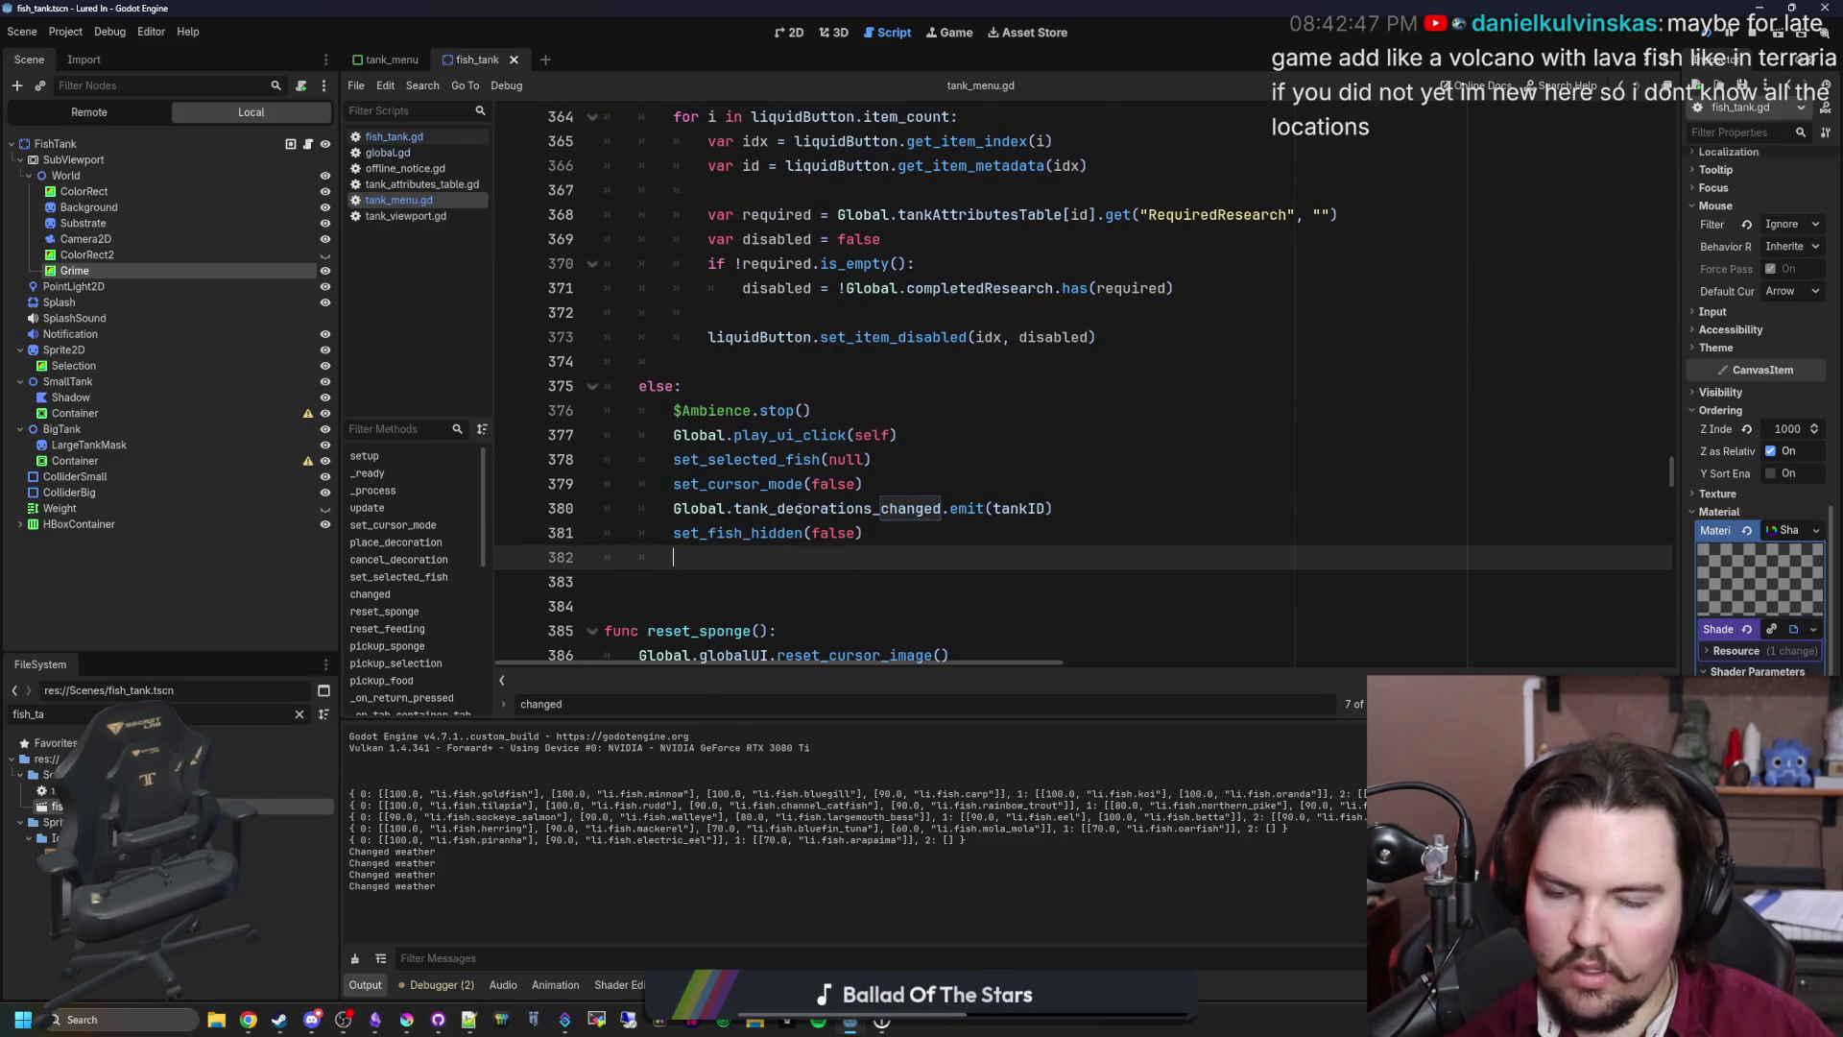
scroll(844, 461, "down", 1)
type("Global.")
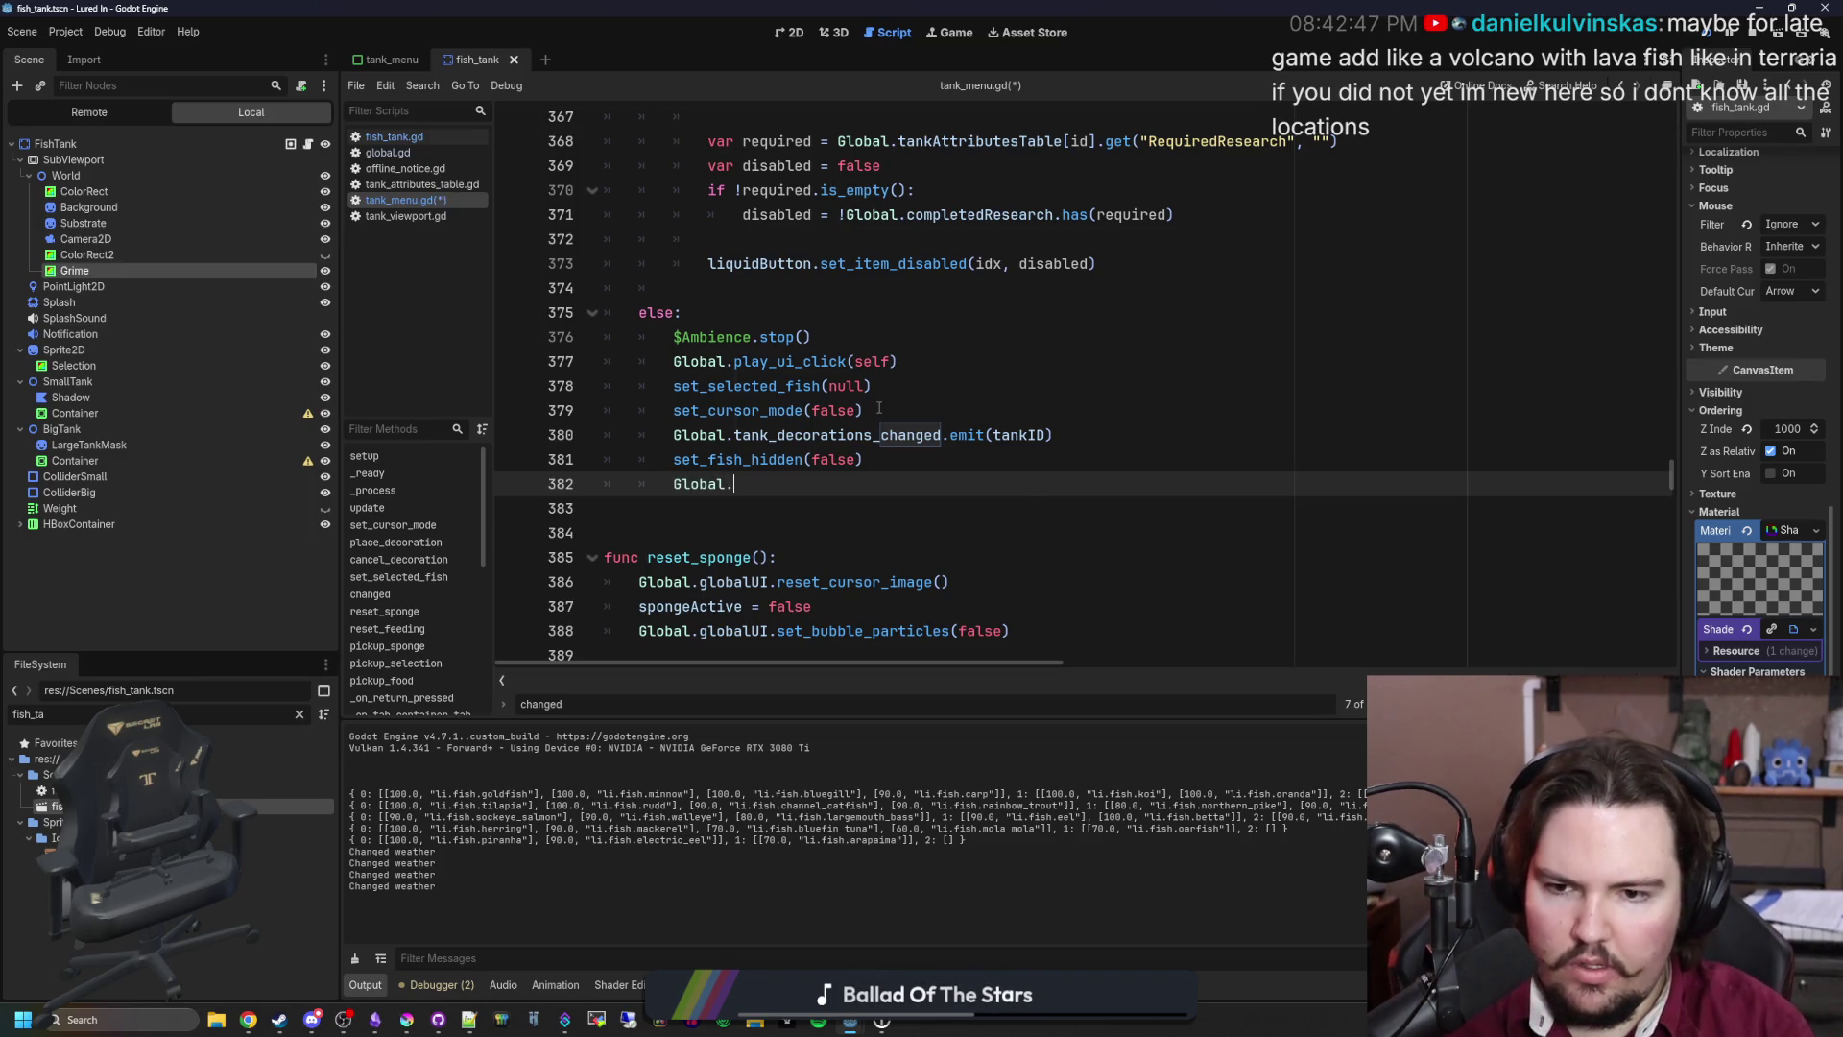
Step: Write Global.aquarium.tanks[tankID].update_algae_texture() on line 382, save, and run the project
type("aquarium[")
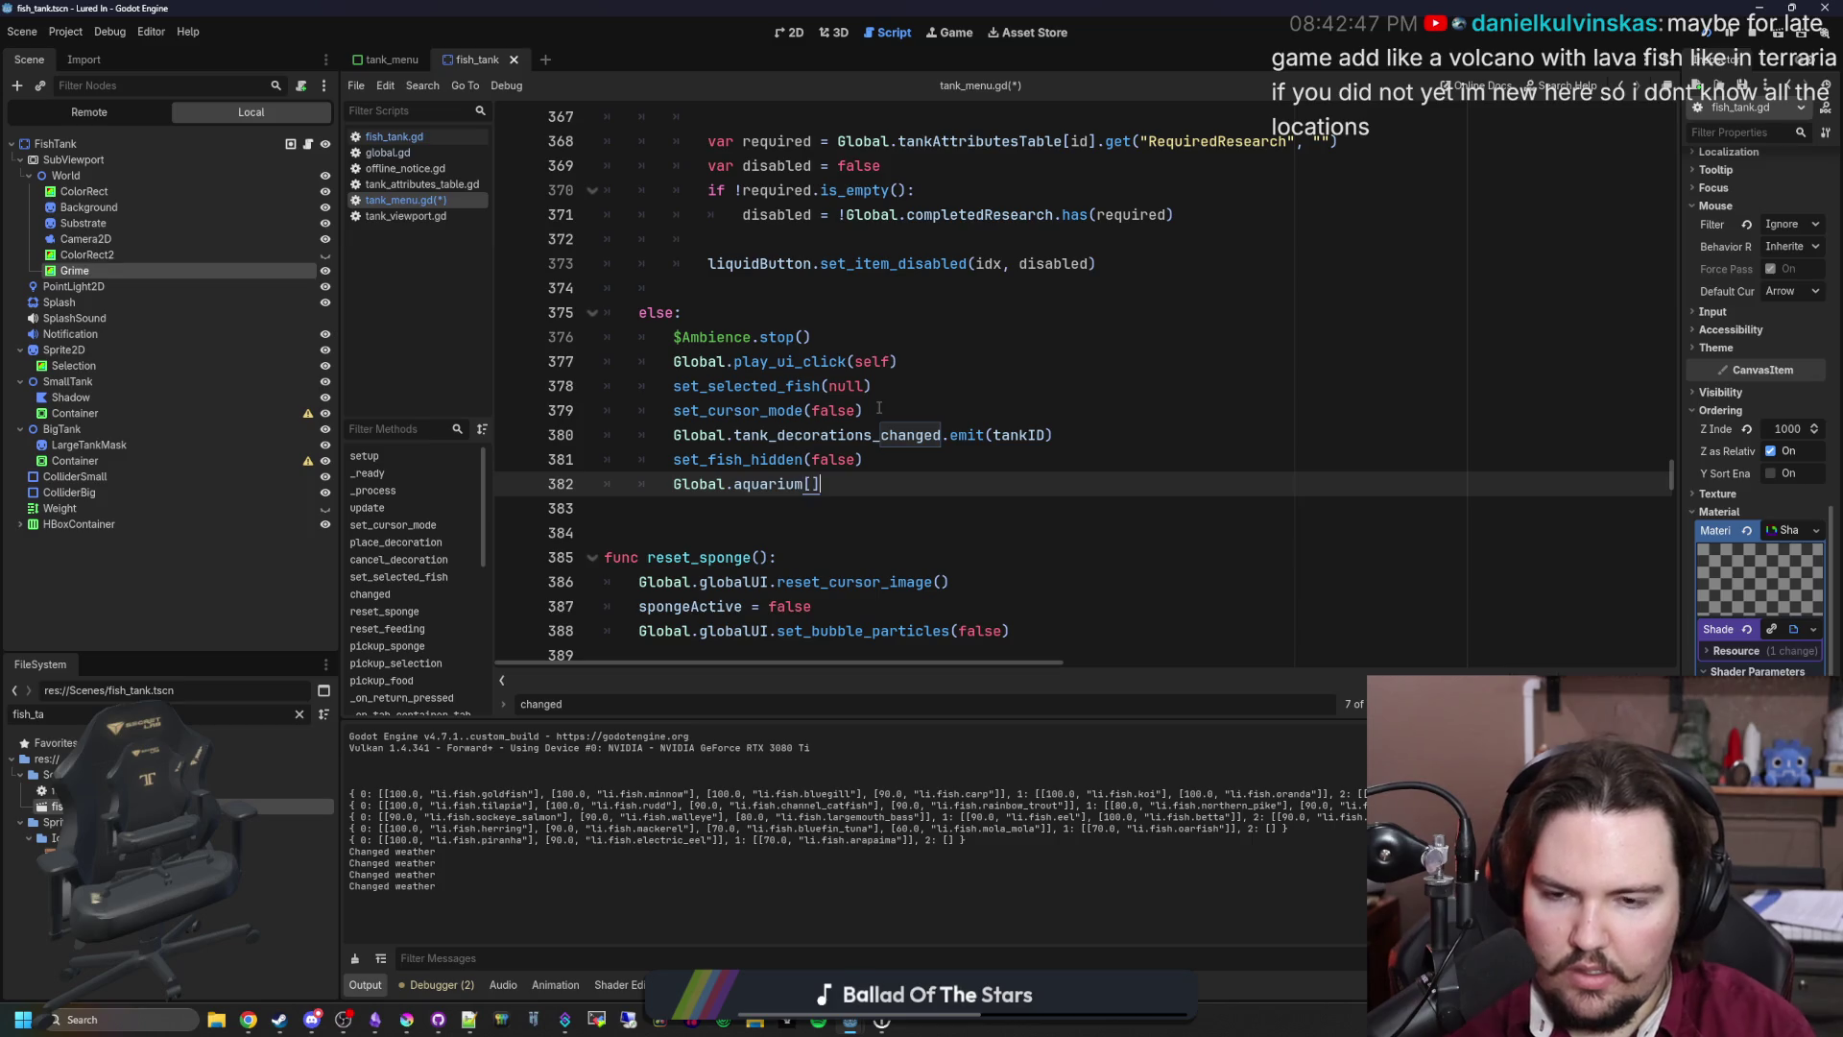
key("Left")
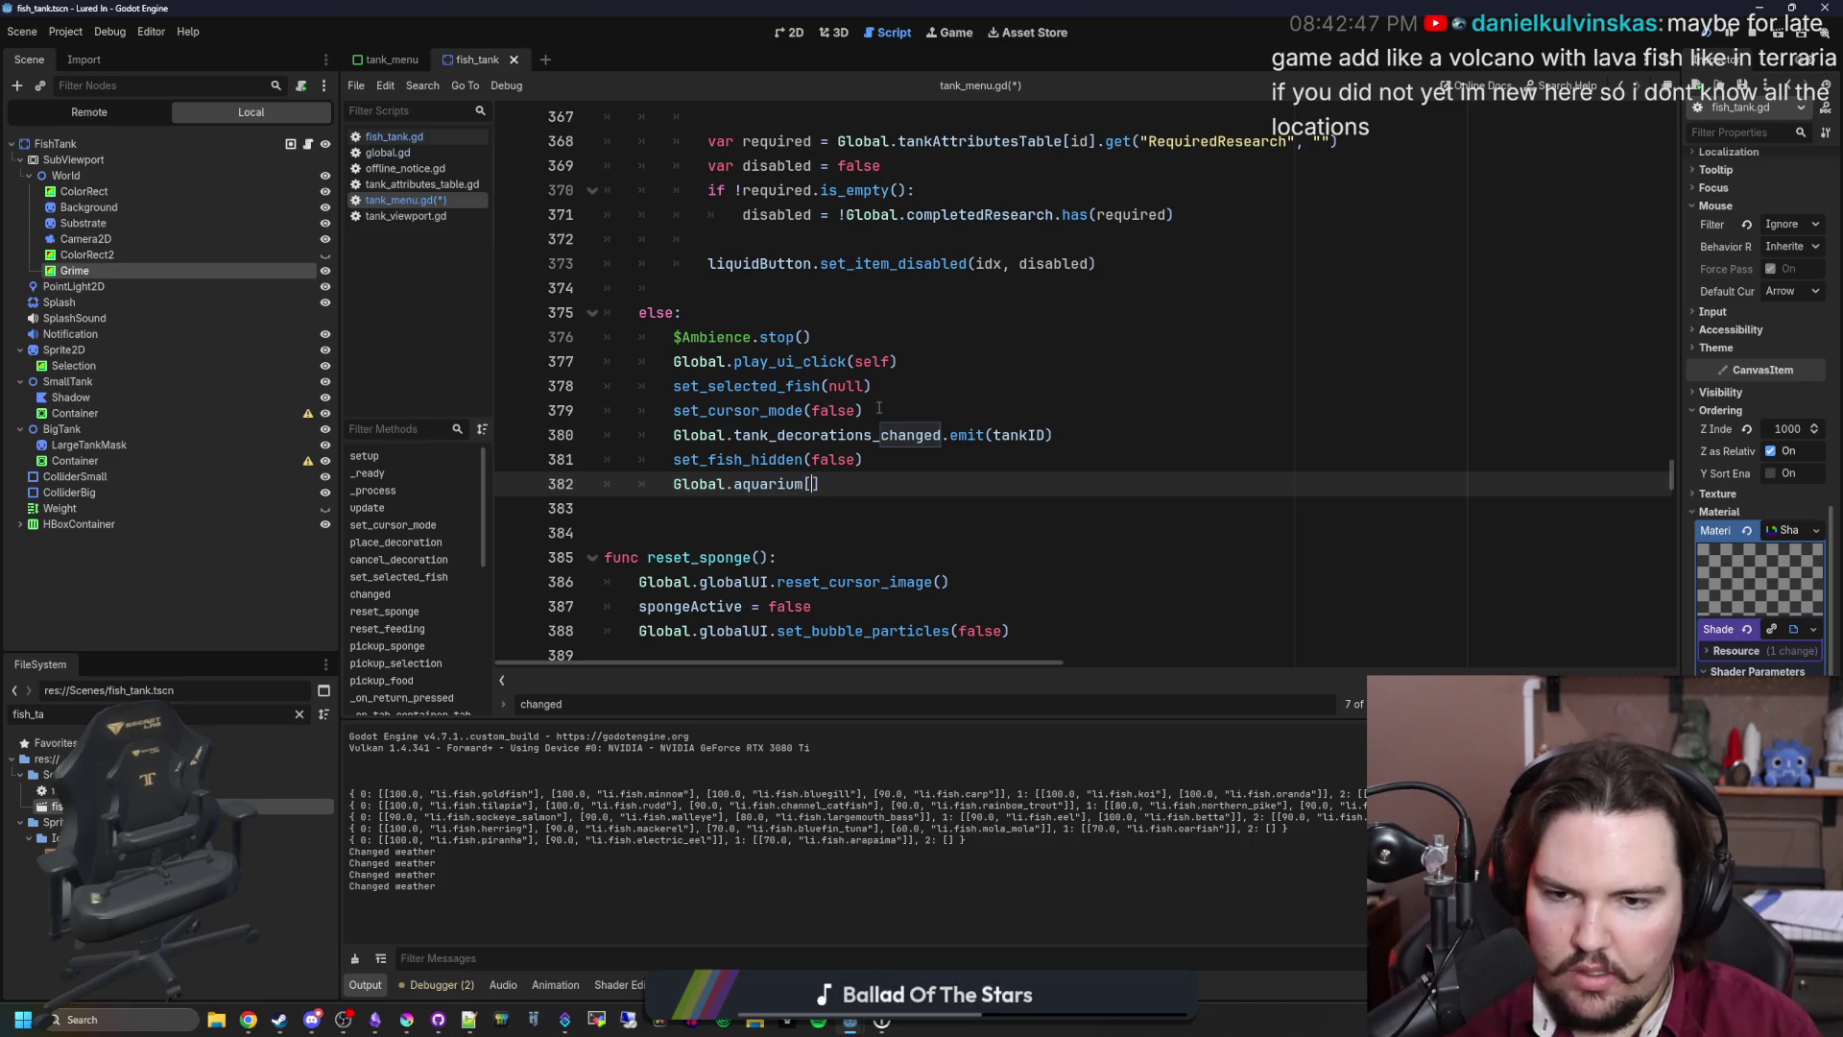
type(".a")
key("BackSpace")
type("tanks")
key("Escape")
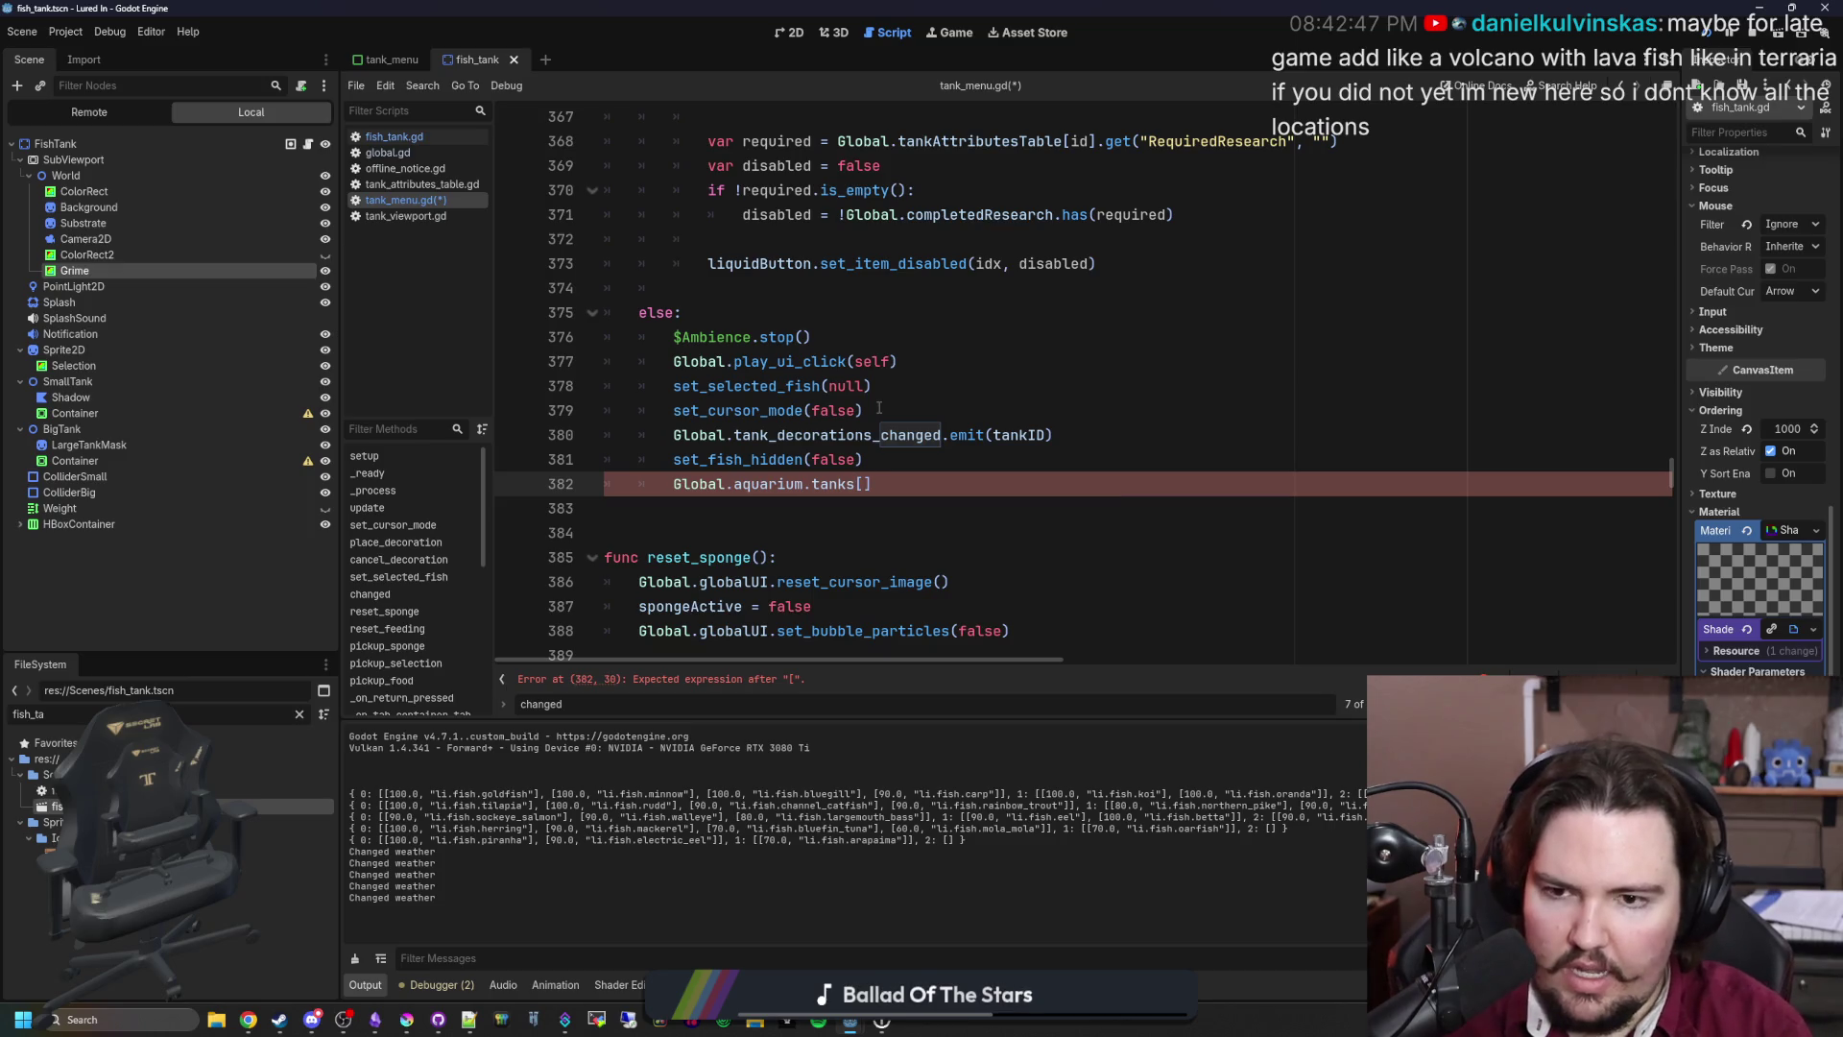
type("tank")
key("Return")
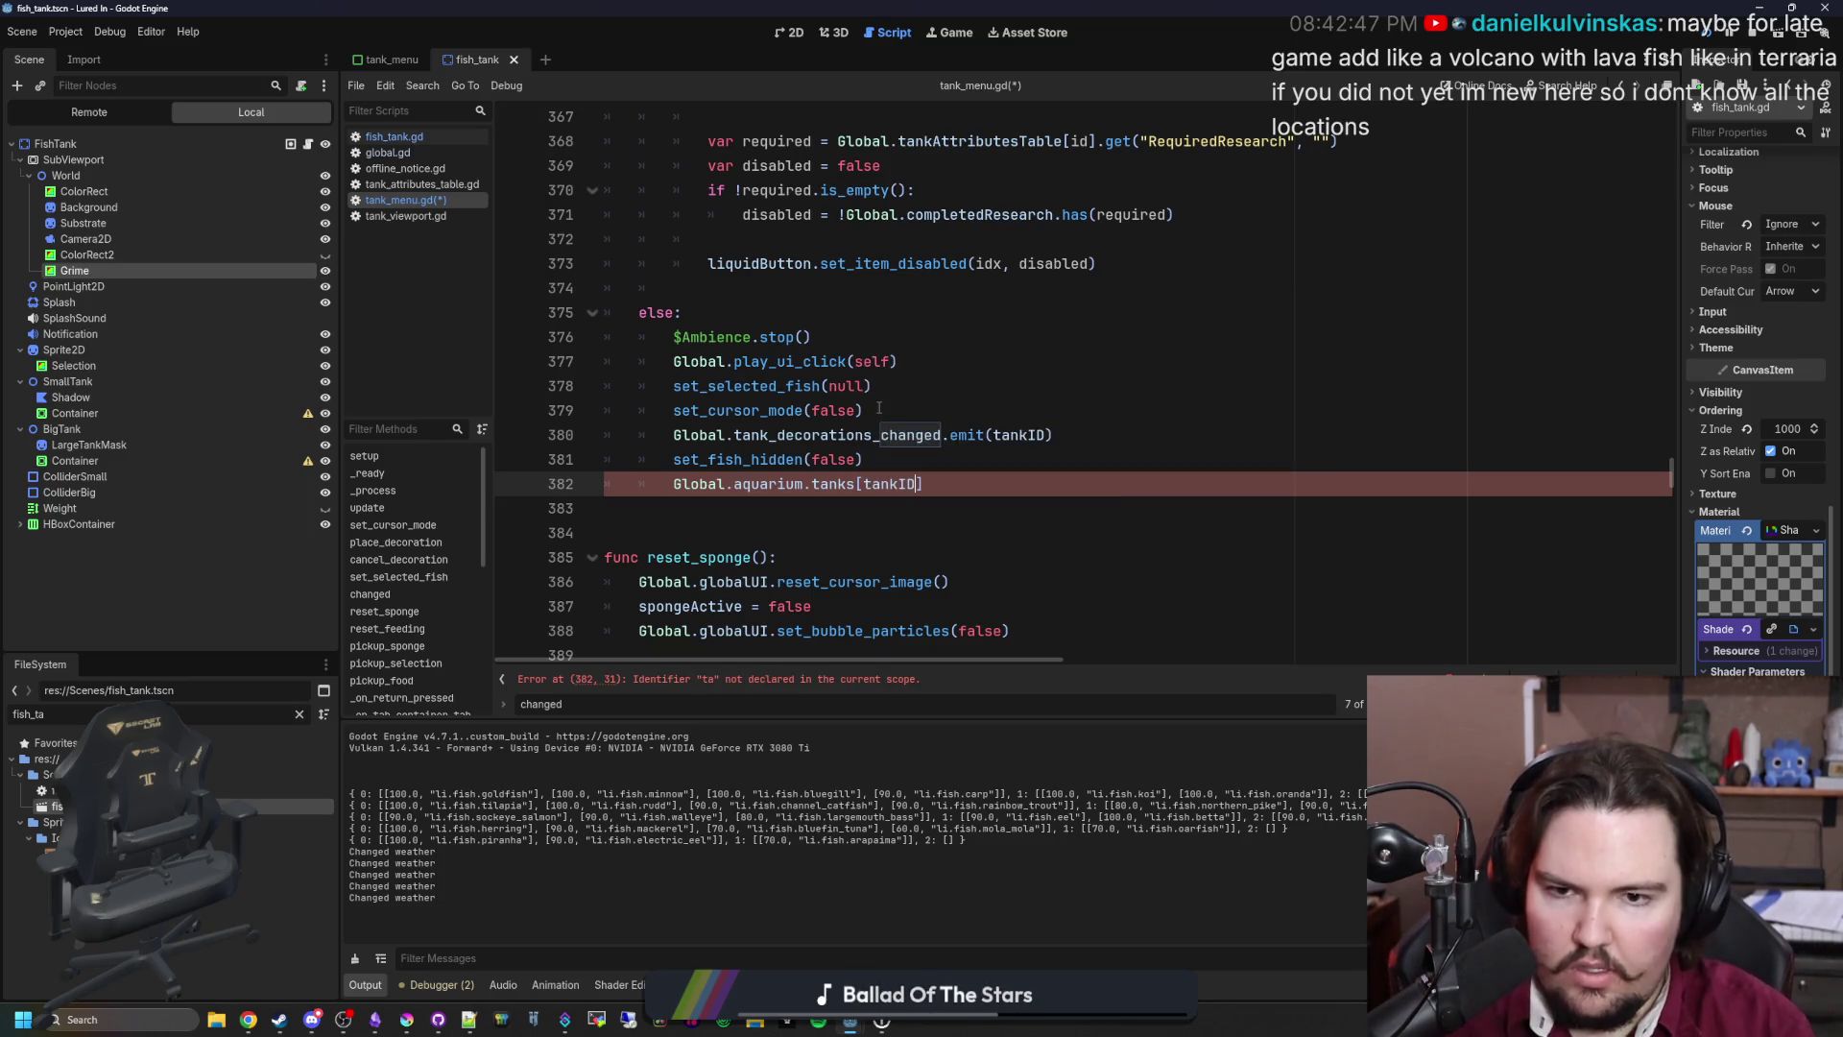
type(".update_")
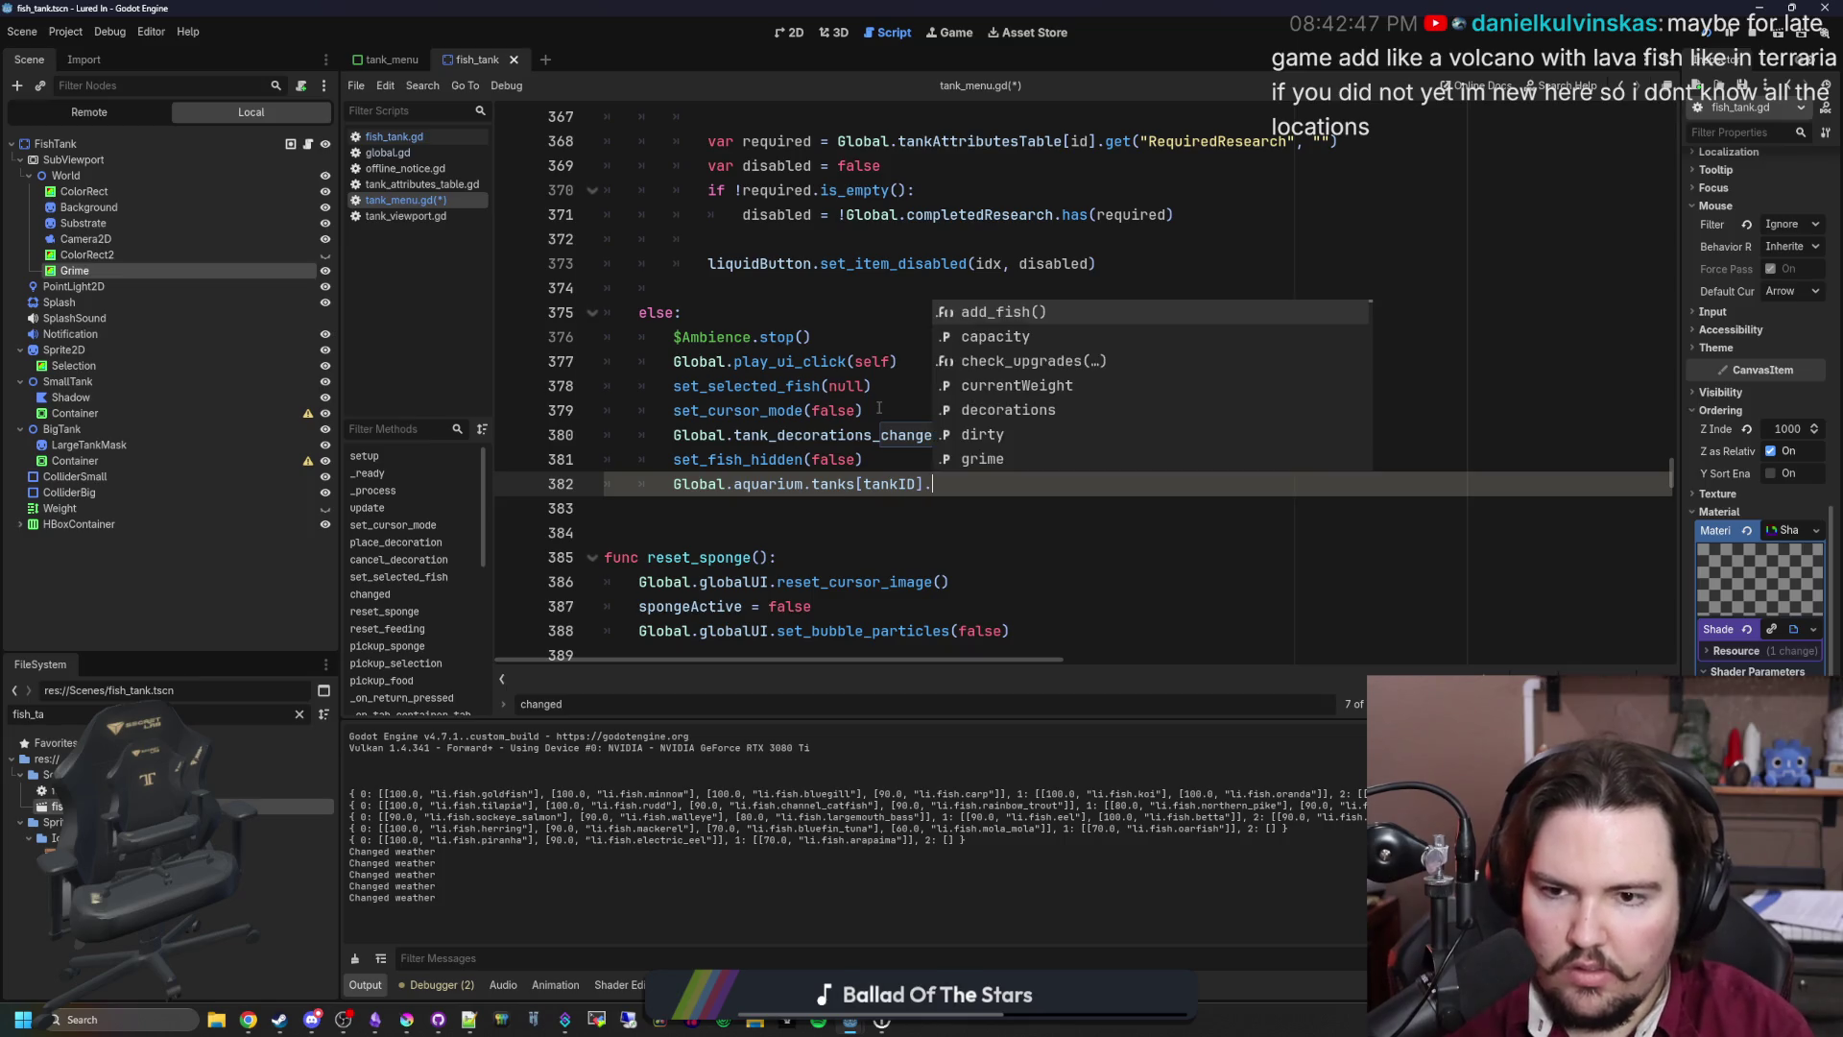
key("Return")
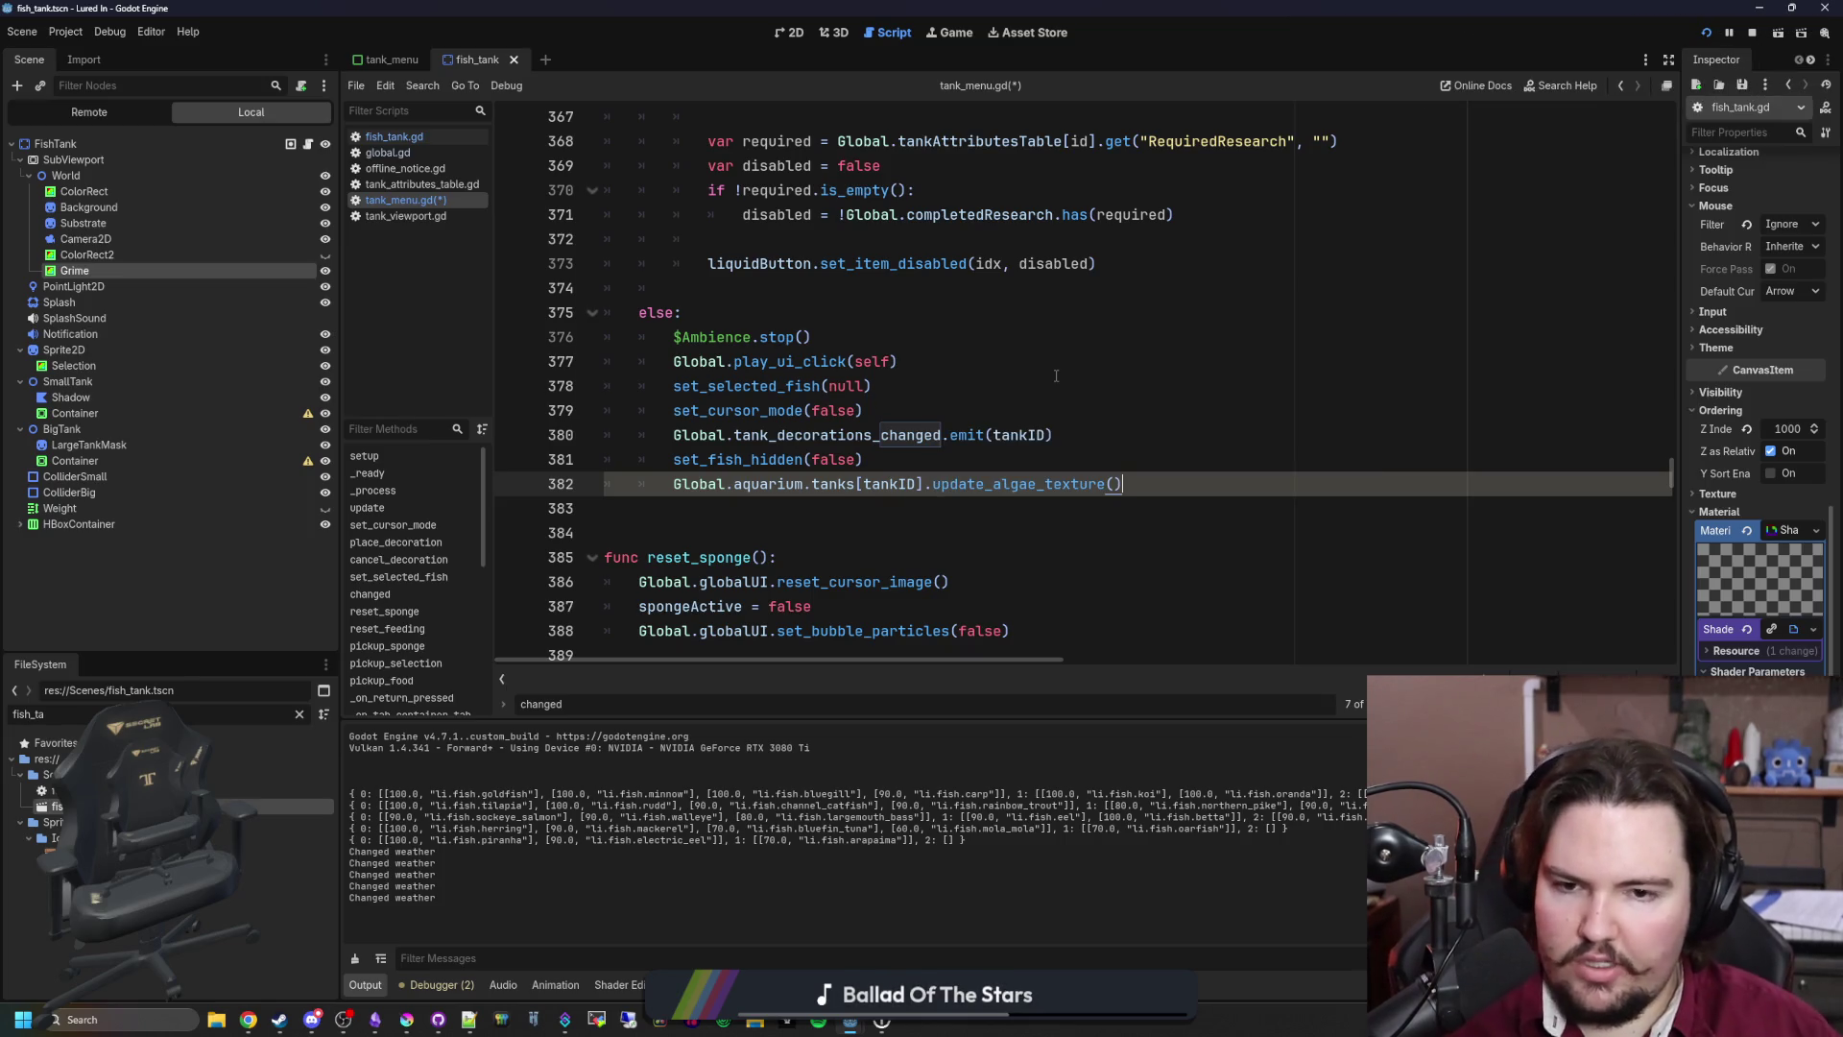
left_click(1055, 376)
key("ctrl+s")
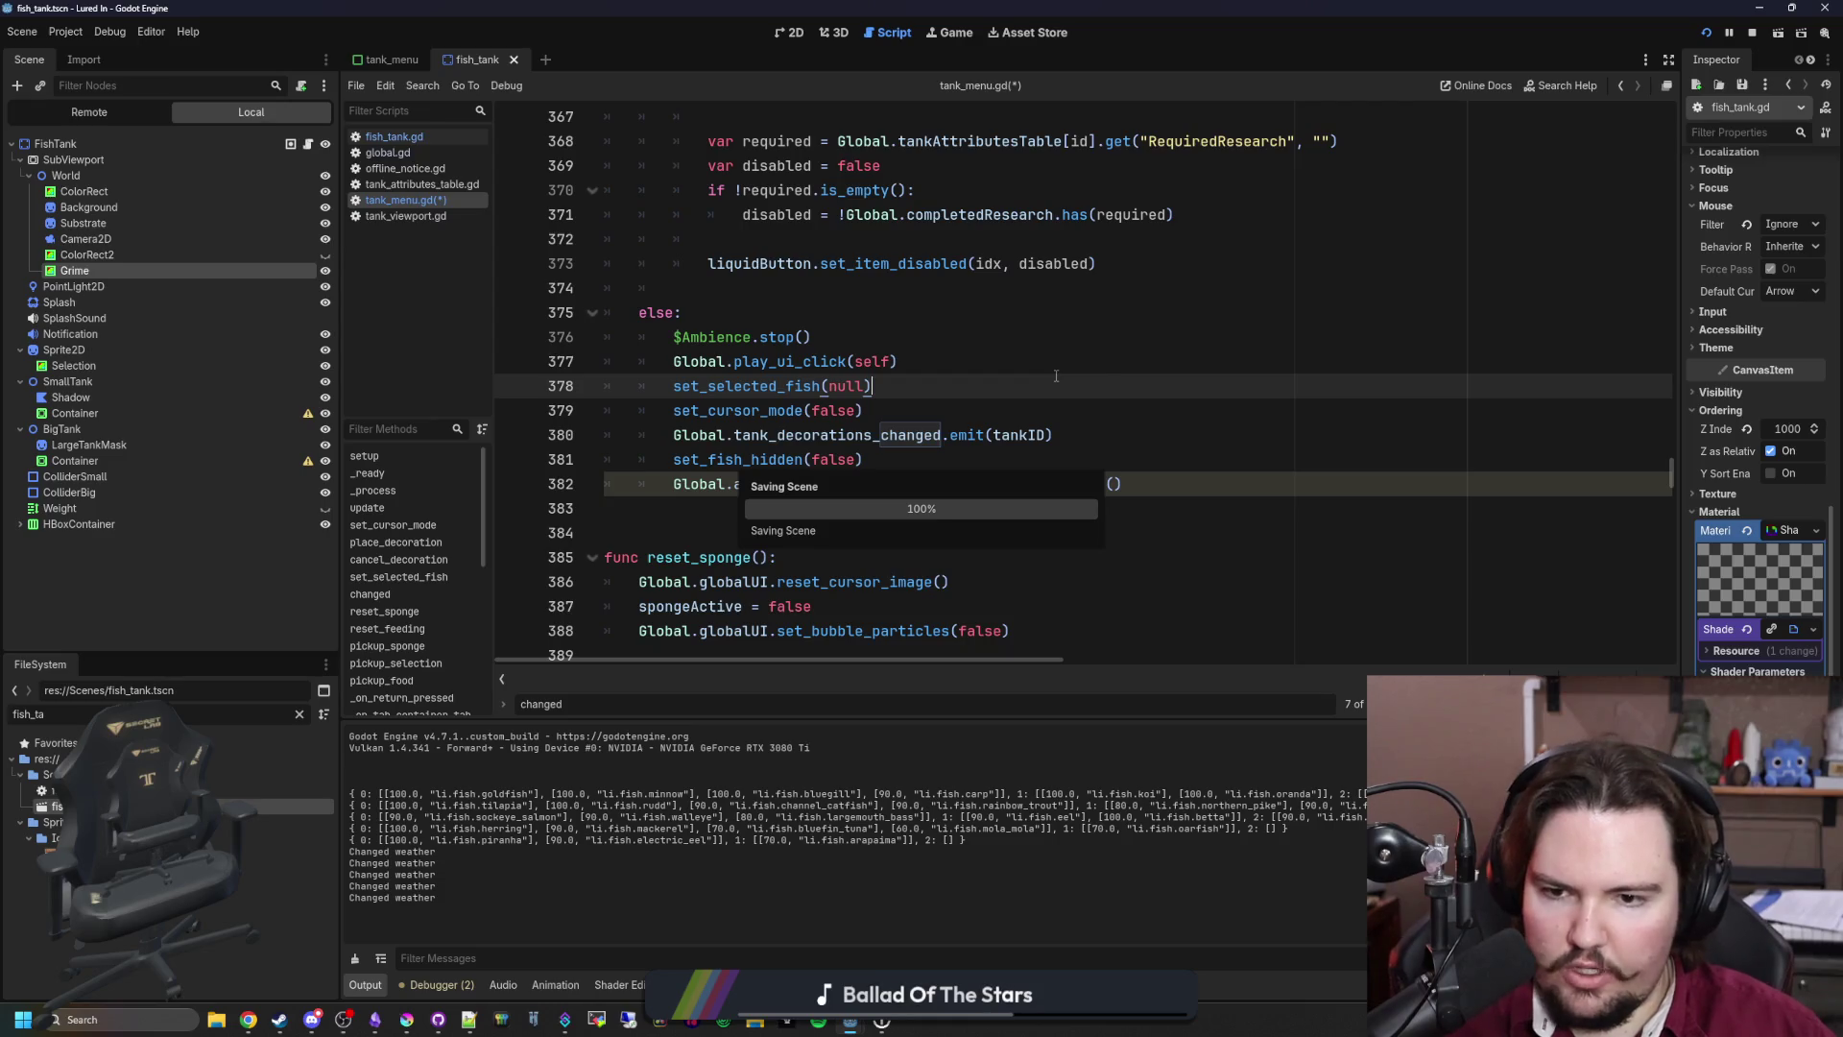
left_click(956, 32)
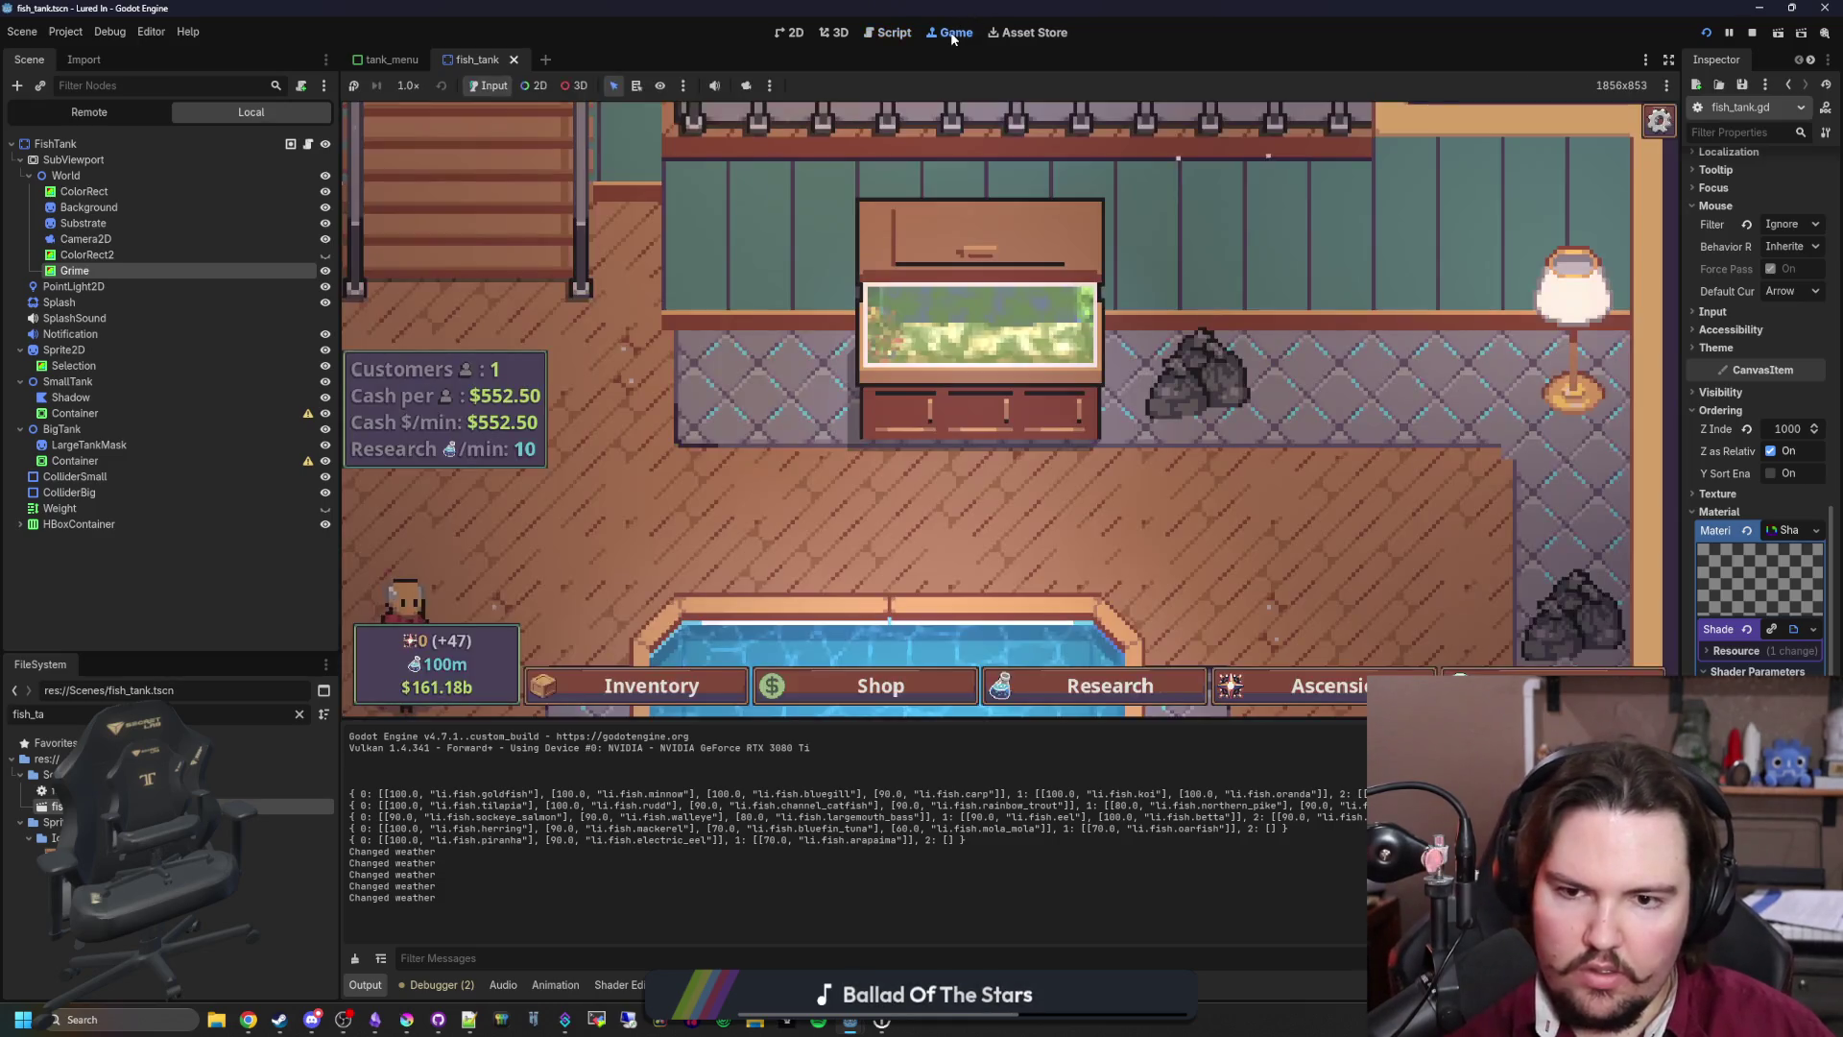
Step: Restart the game, dismiss the Feedback popup, and press Play until the Nil material error appears
left_click(1752, 32)
left_click(1707, 31)
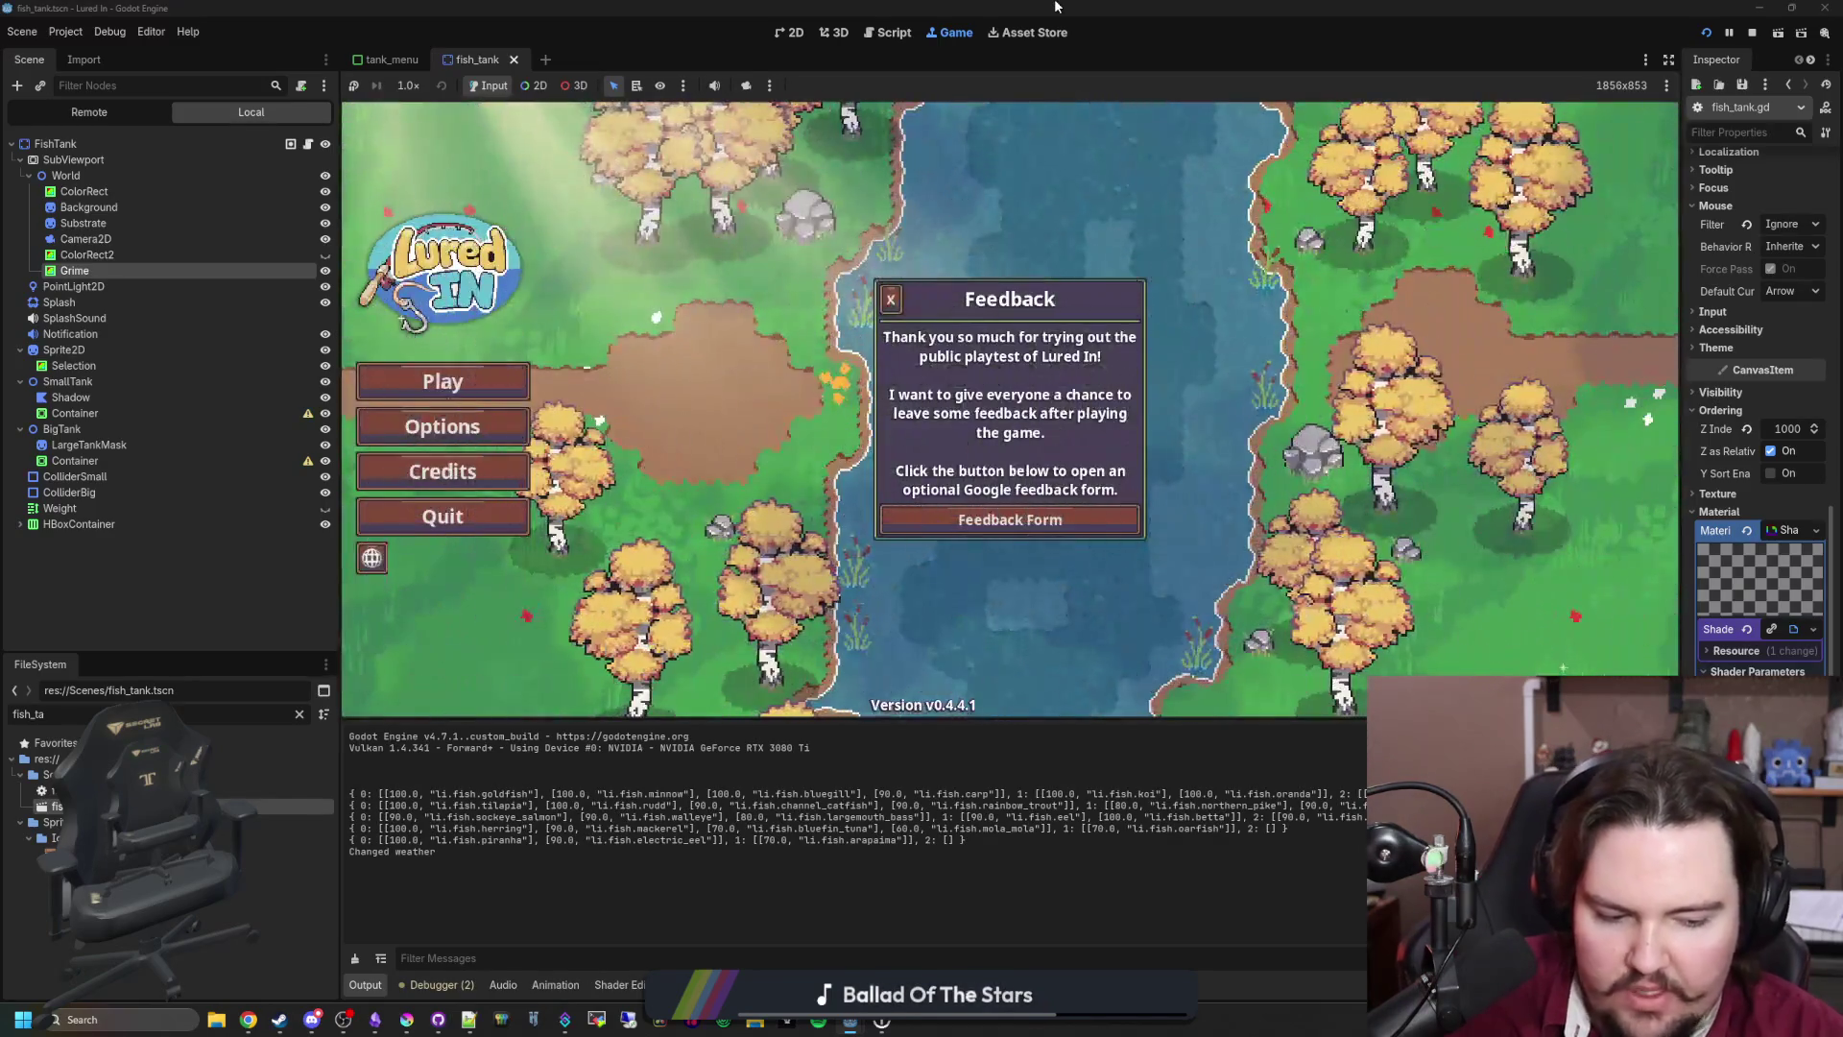
left_click(891, 298)
left_click(368, 374)
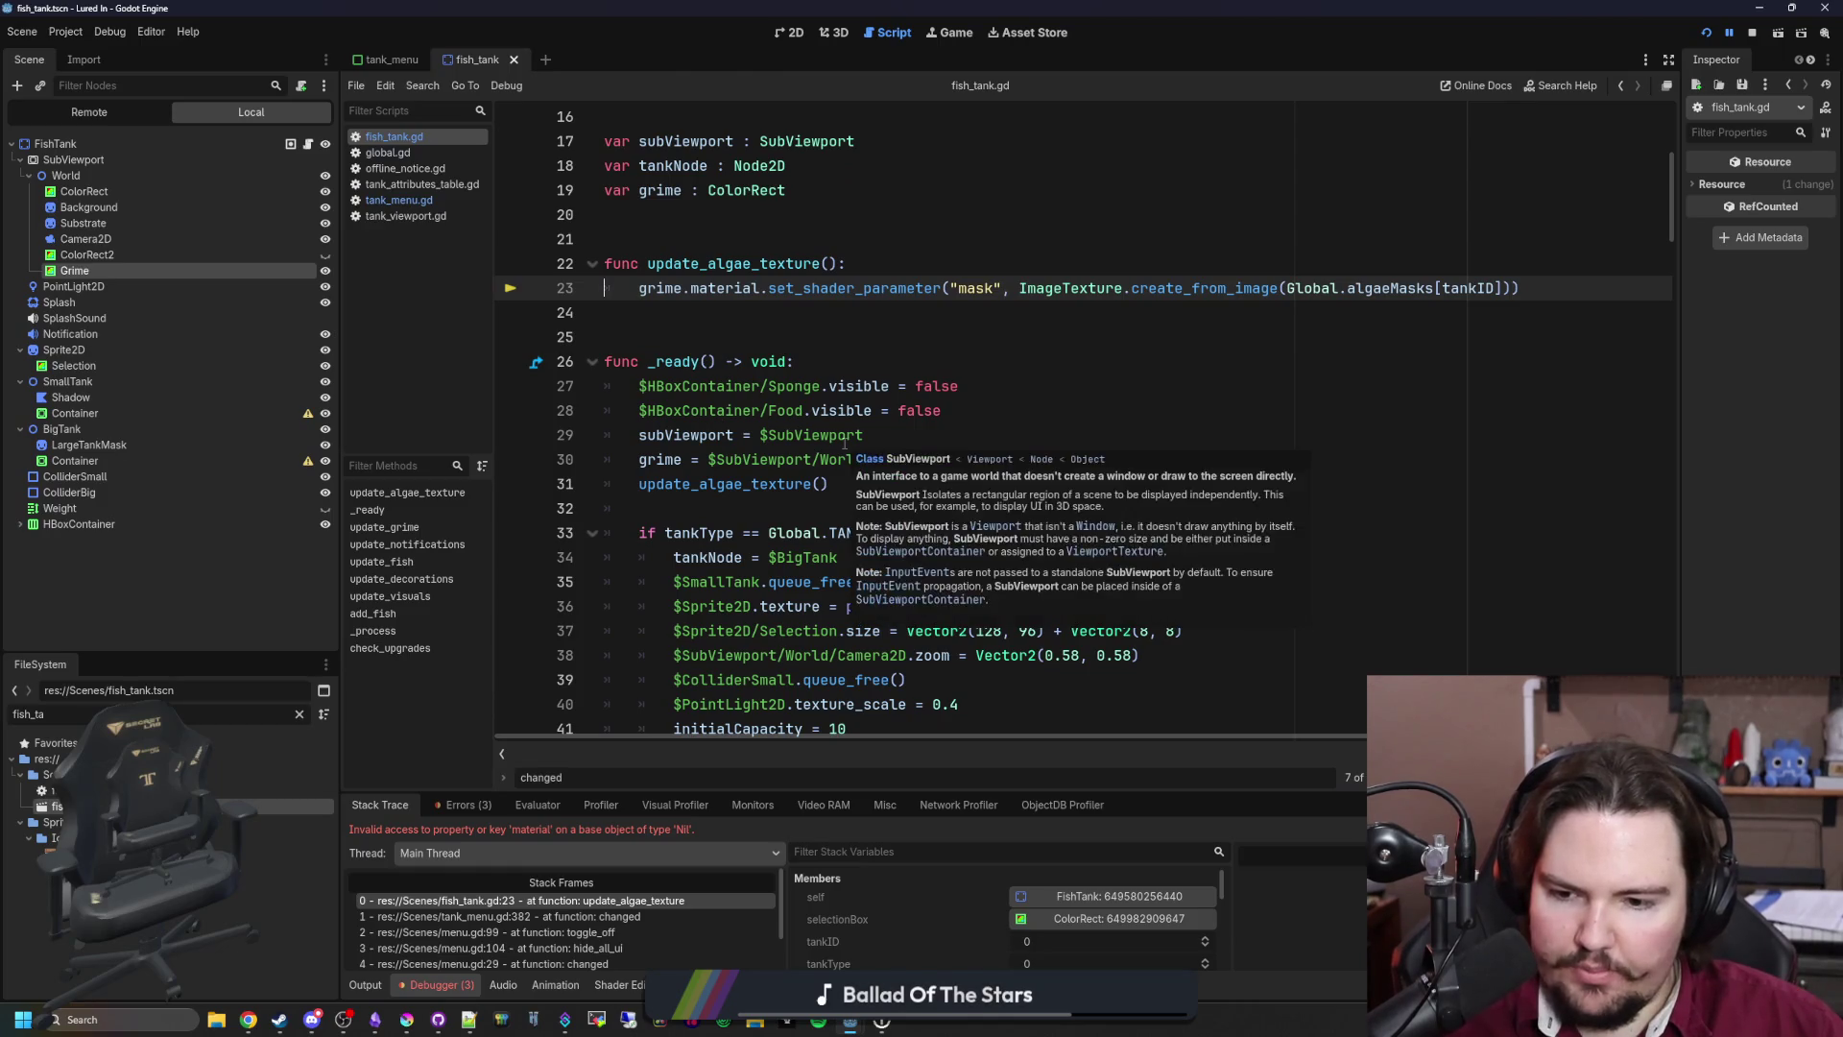
Step: Add an 'if !grime: return' guard atop update_algae_texture, save, and resume the game
scroll(788, 492, "up", 1)
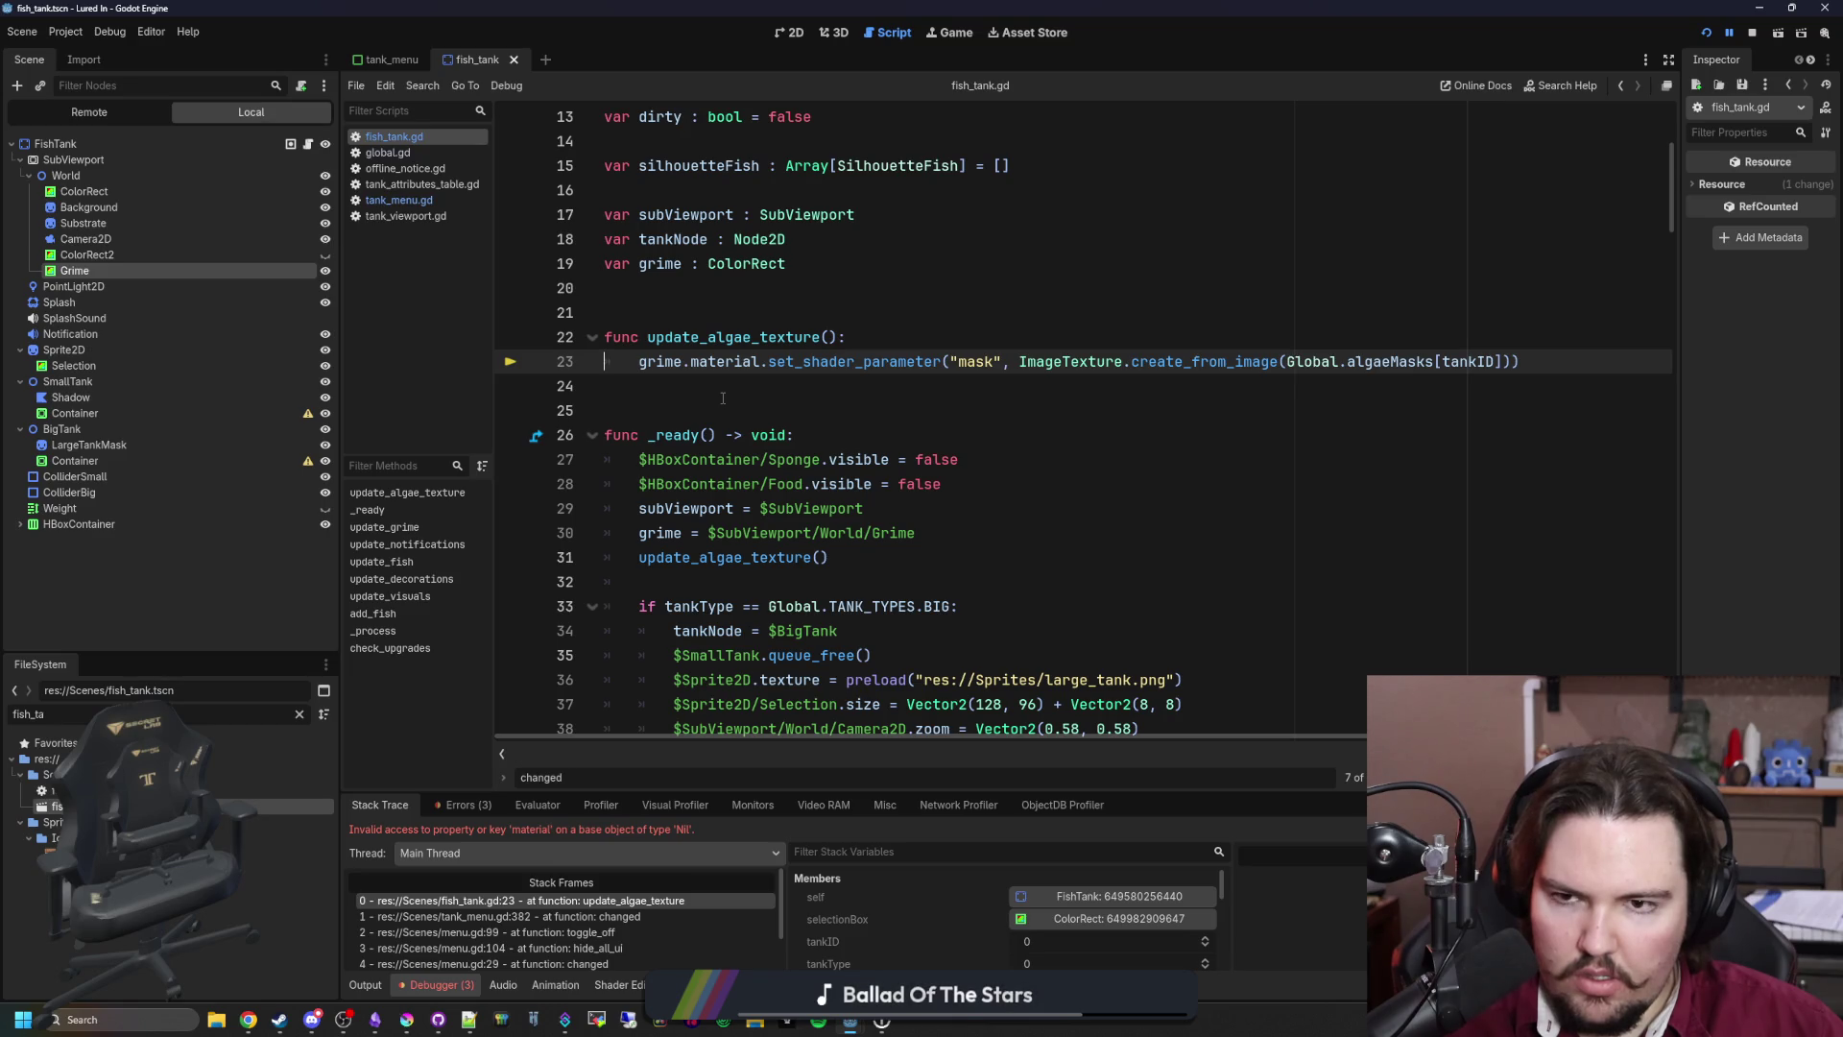
scroll(723, 397, "up", 1)
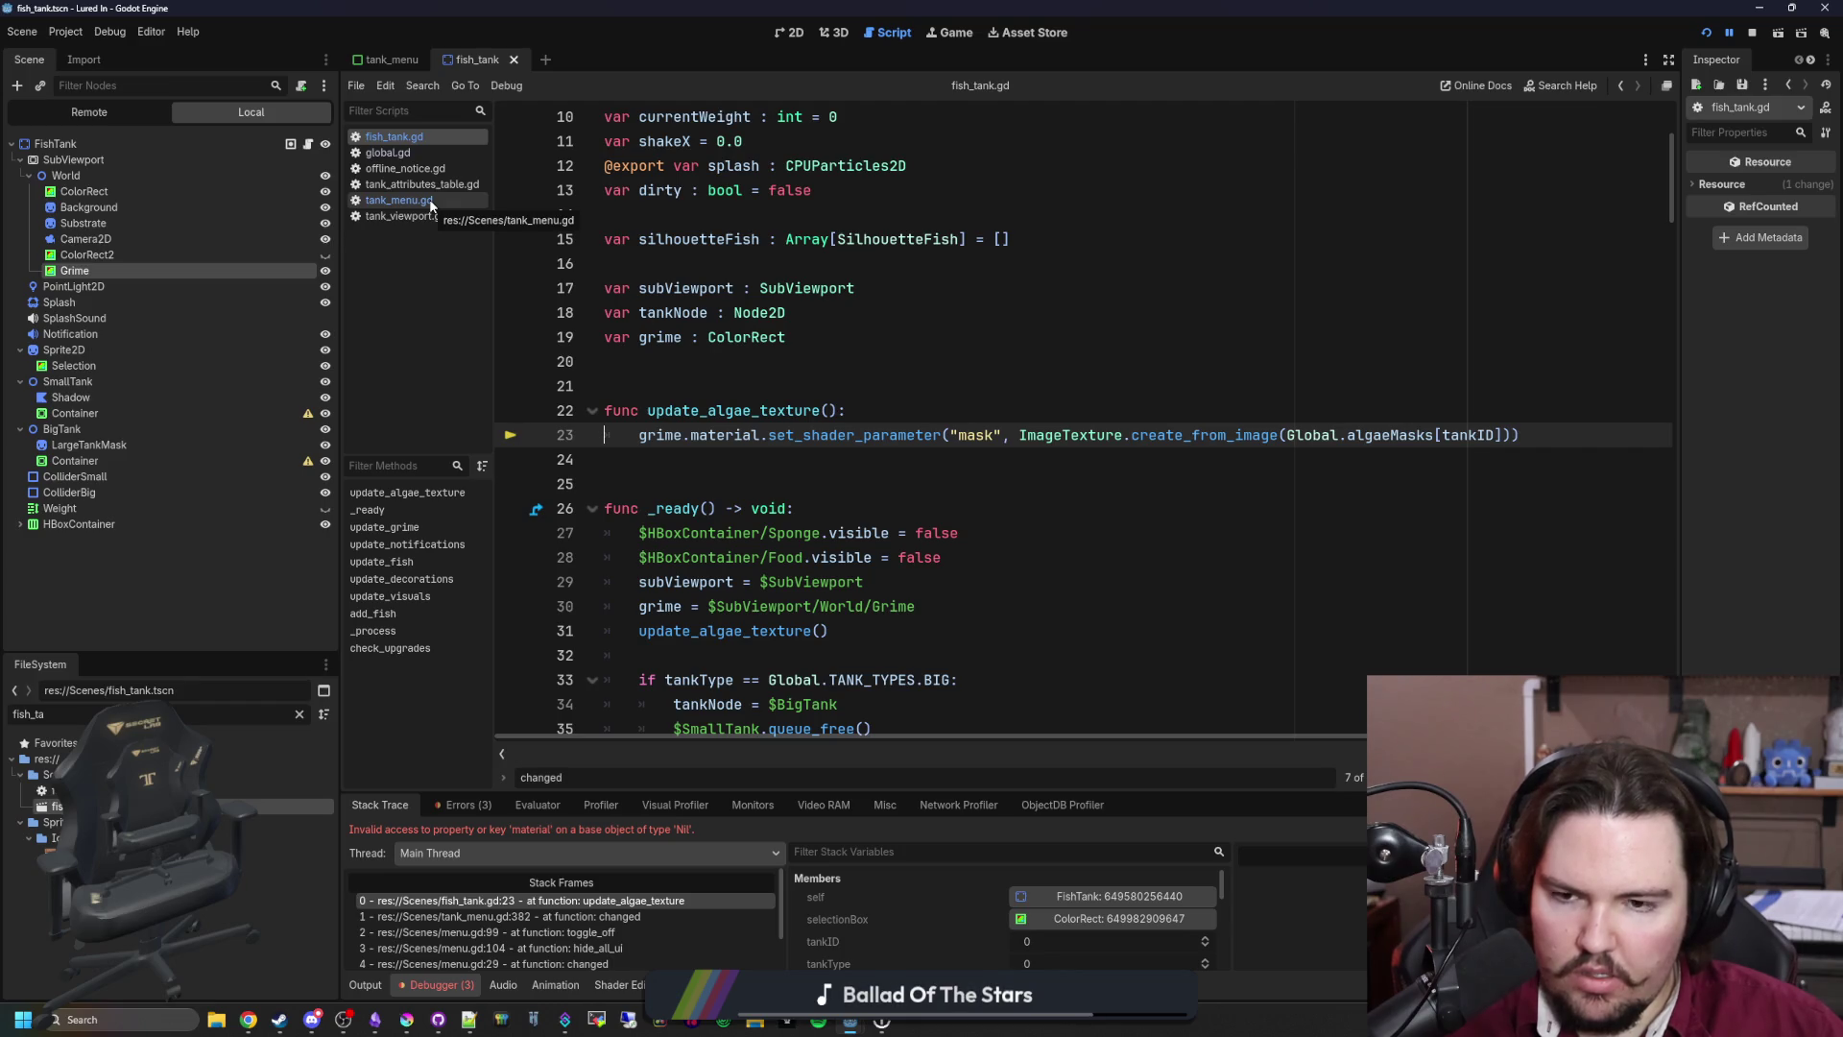
left_click(901, 413)
key("Return")
type("if !grime: return")
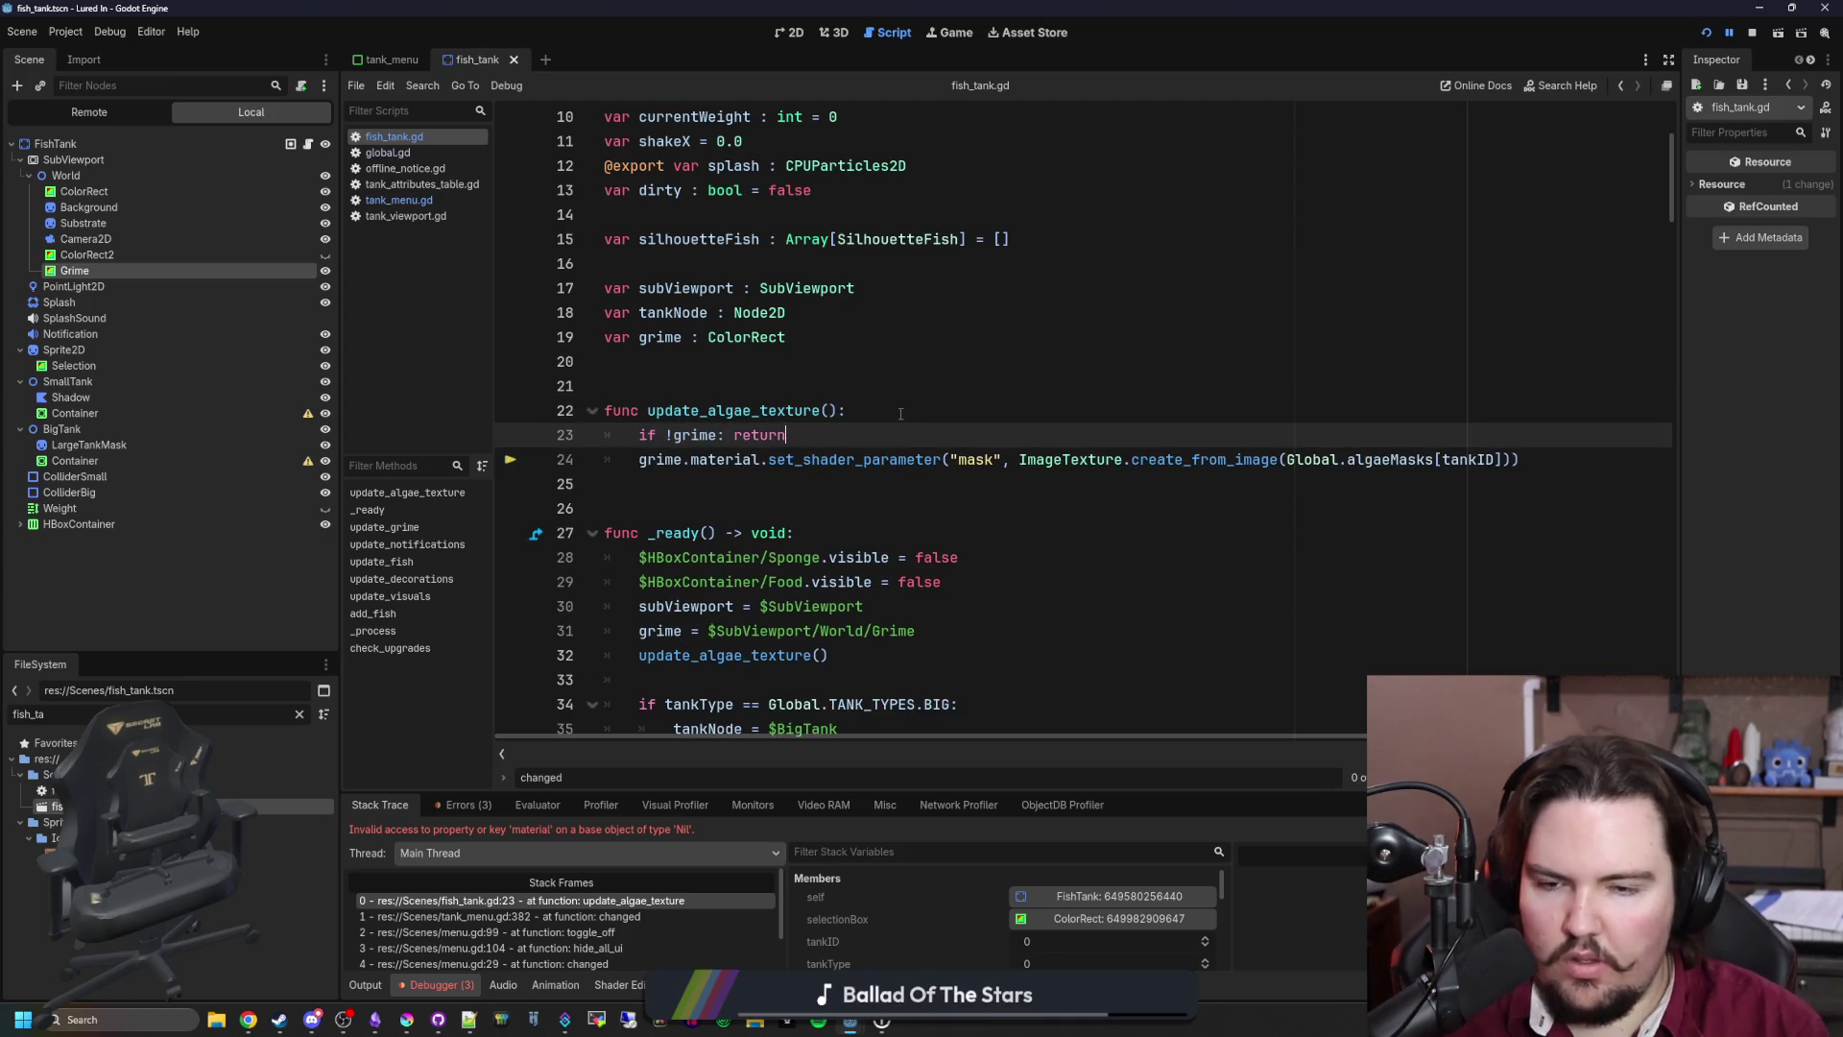
left_click(901, 412)
key("ctrl+s")
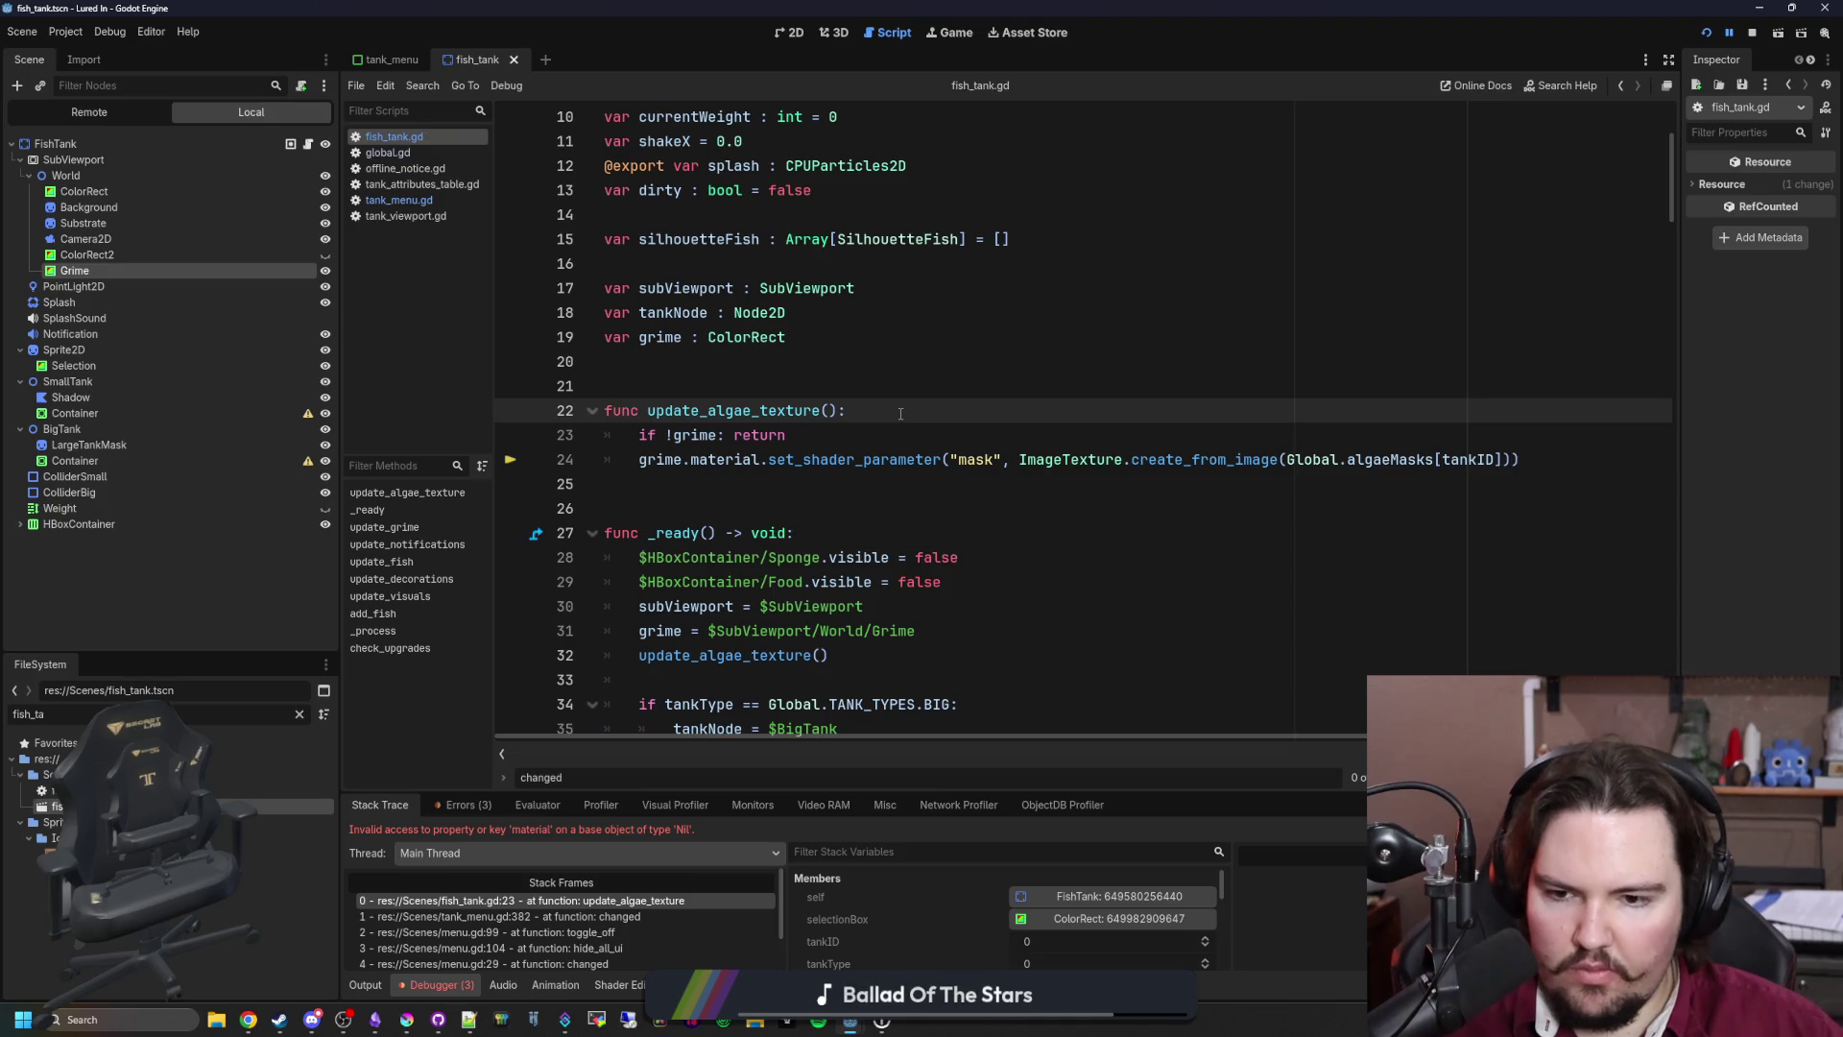
scroll(882, 430, "down", 1)
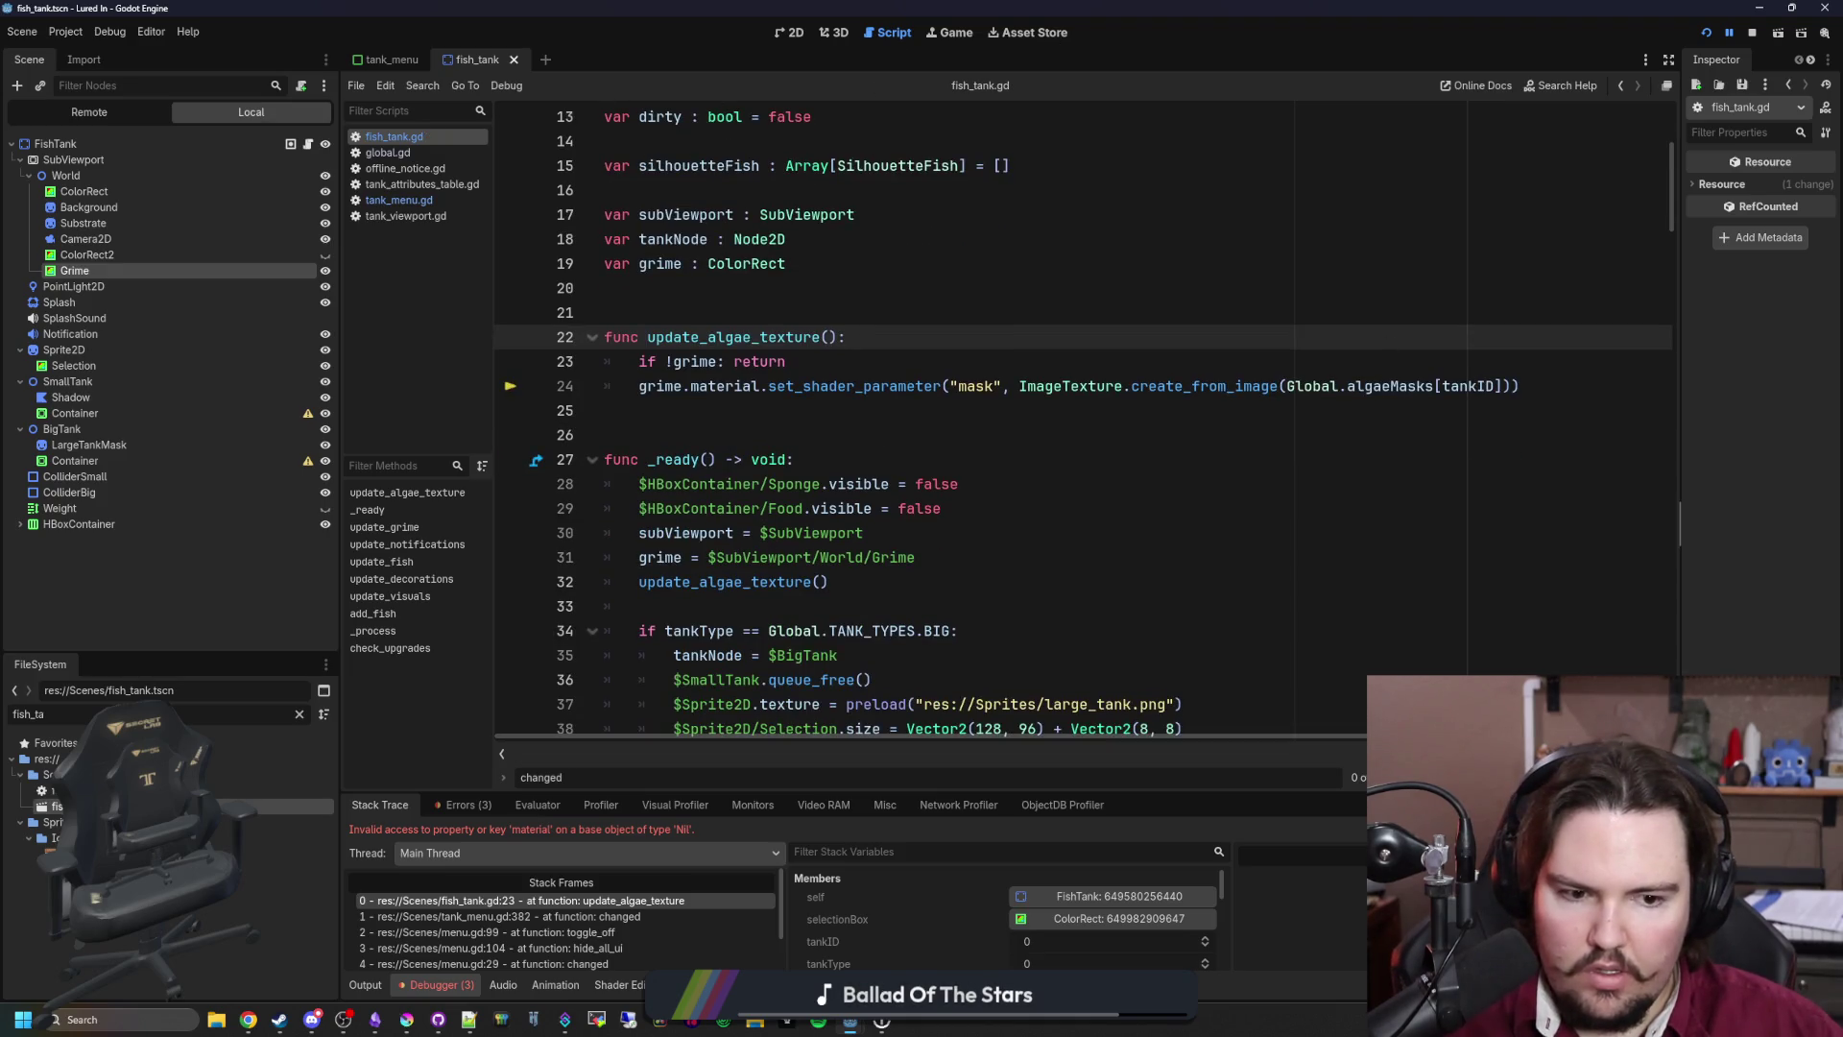
key("F12")
left_click(956, 535)
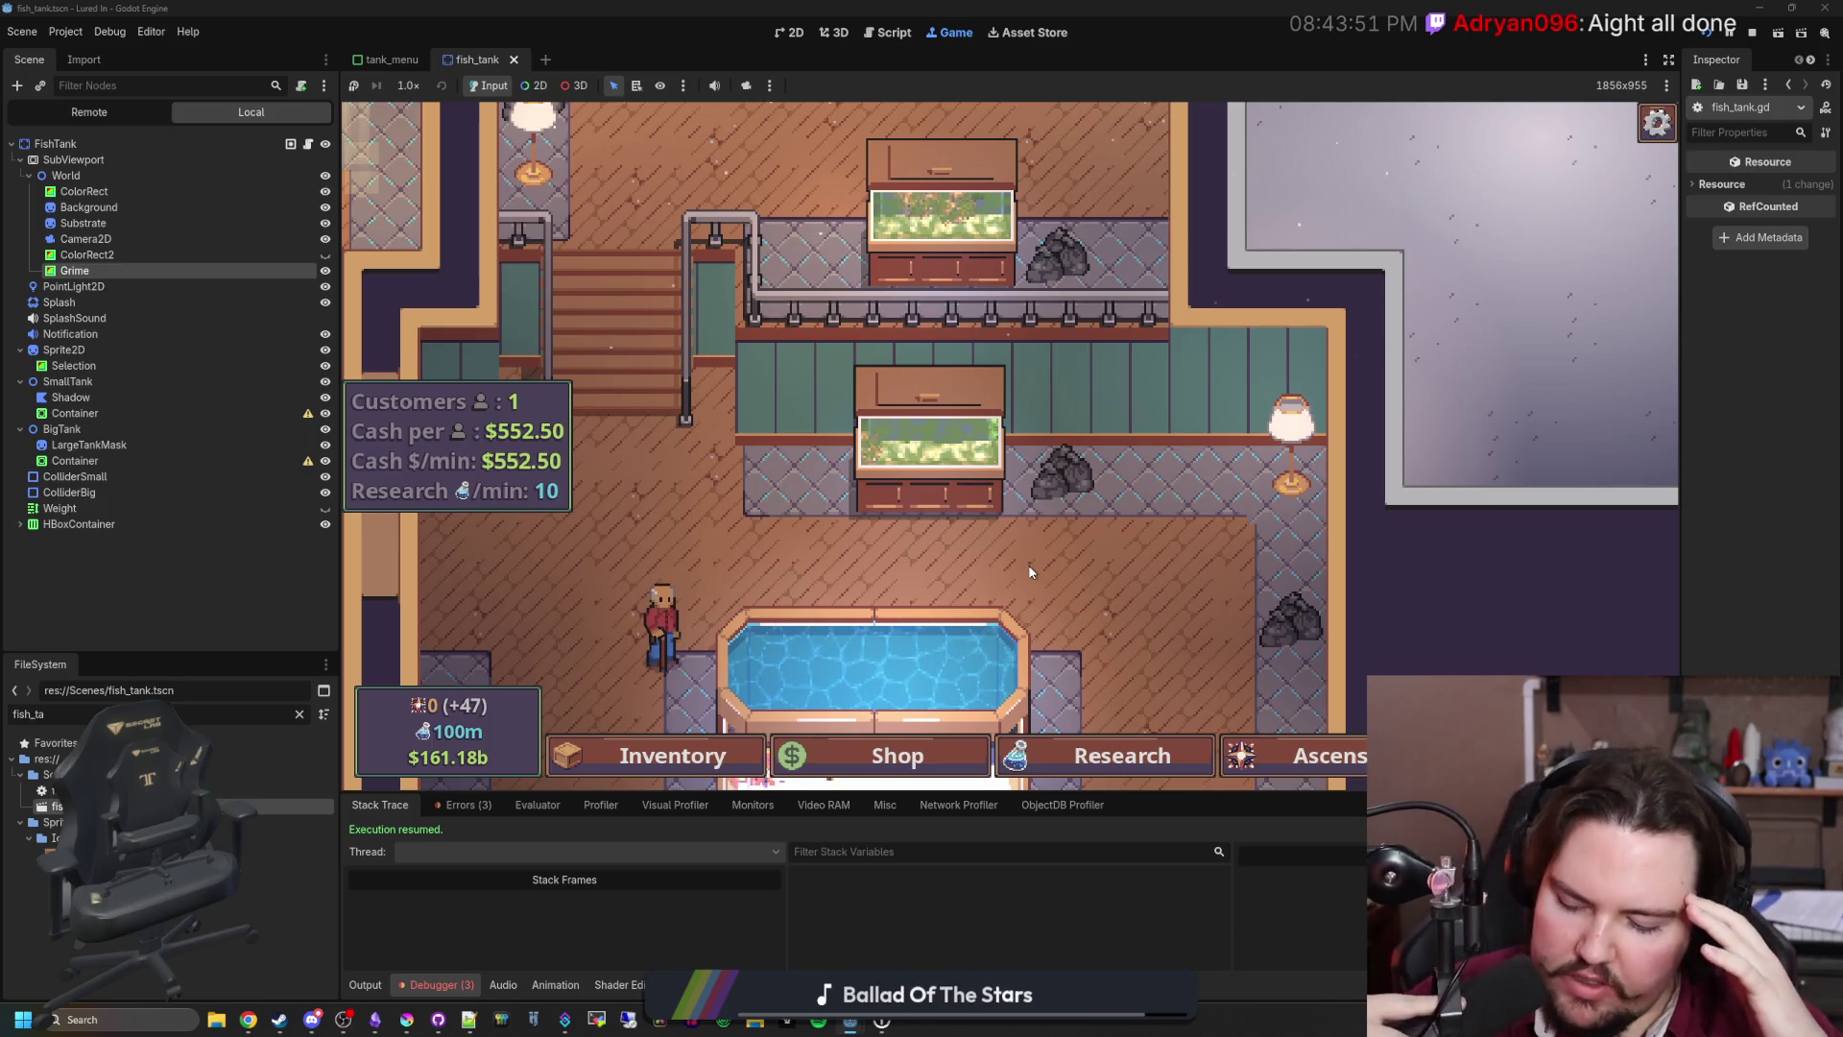
Step: Sponge the green grime off Fish Tank 2 over three passes
left_click(926, 447)
mouse_move(782, 348)
left_mouse_down()
mouse_move(1090, 464)
mouse_move(822, 518)
mouse_move(1179, 410)
left_mouse_up()
key("Escape")
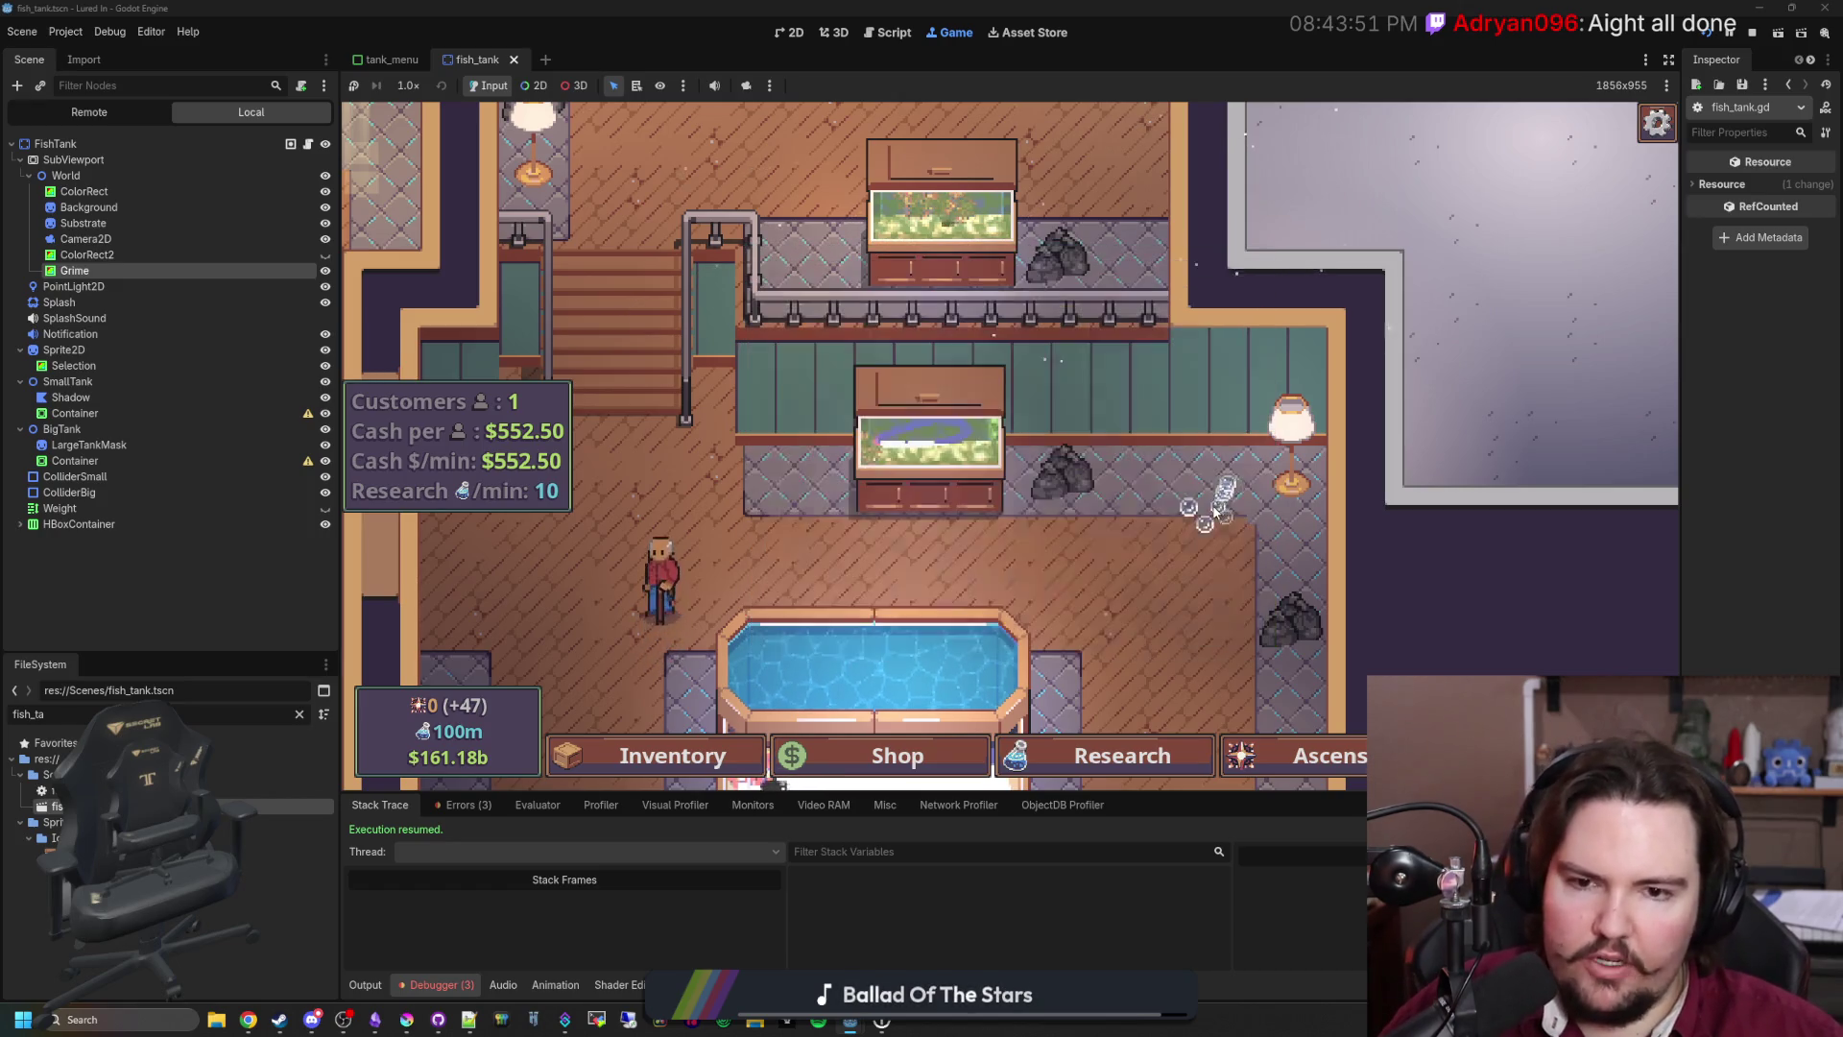
scroll(1056, 538, "up", 3)
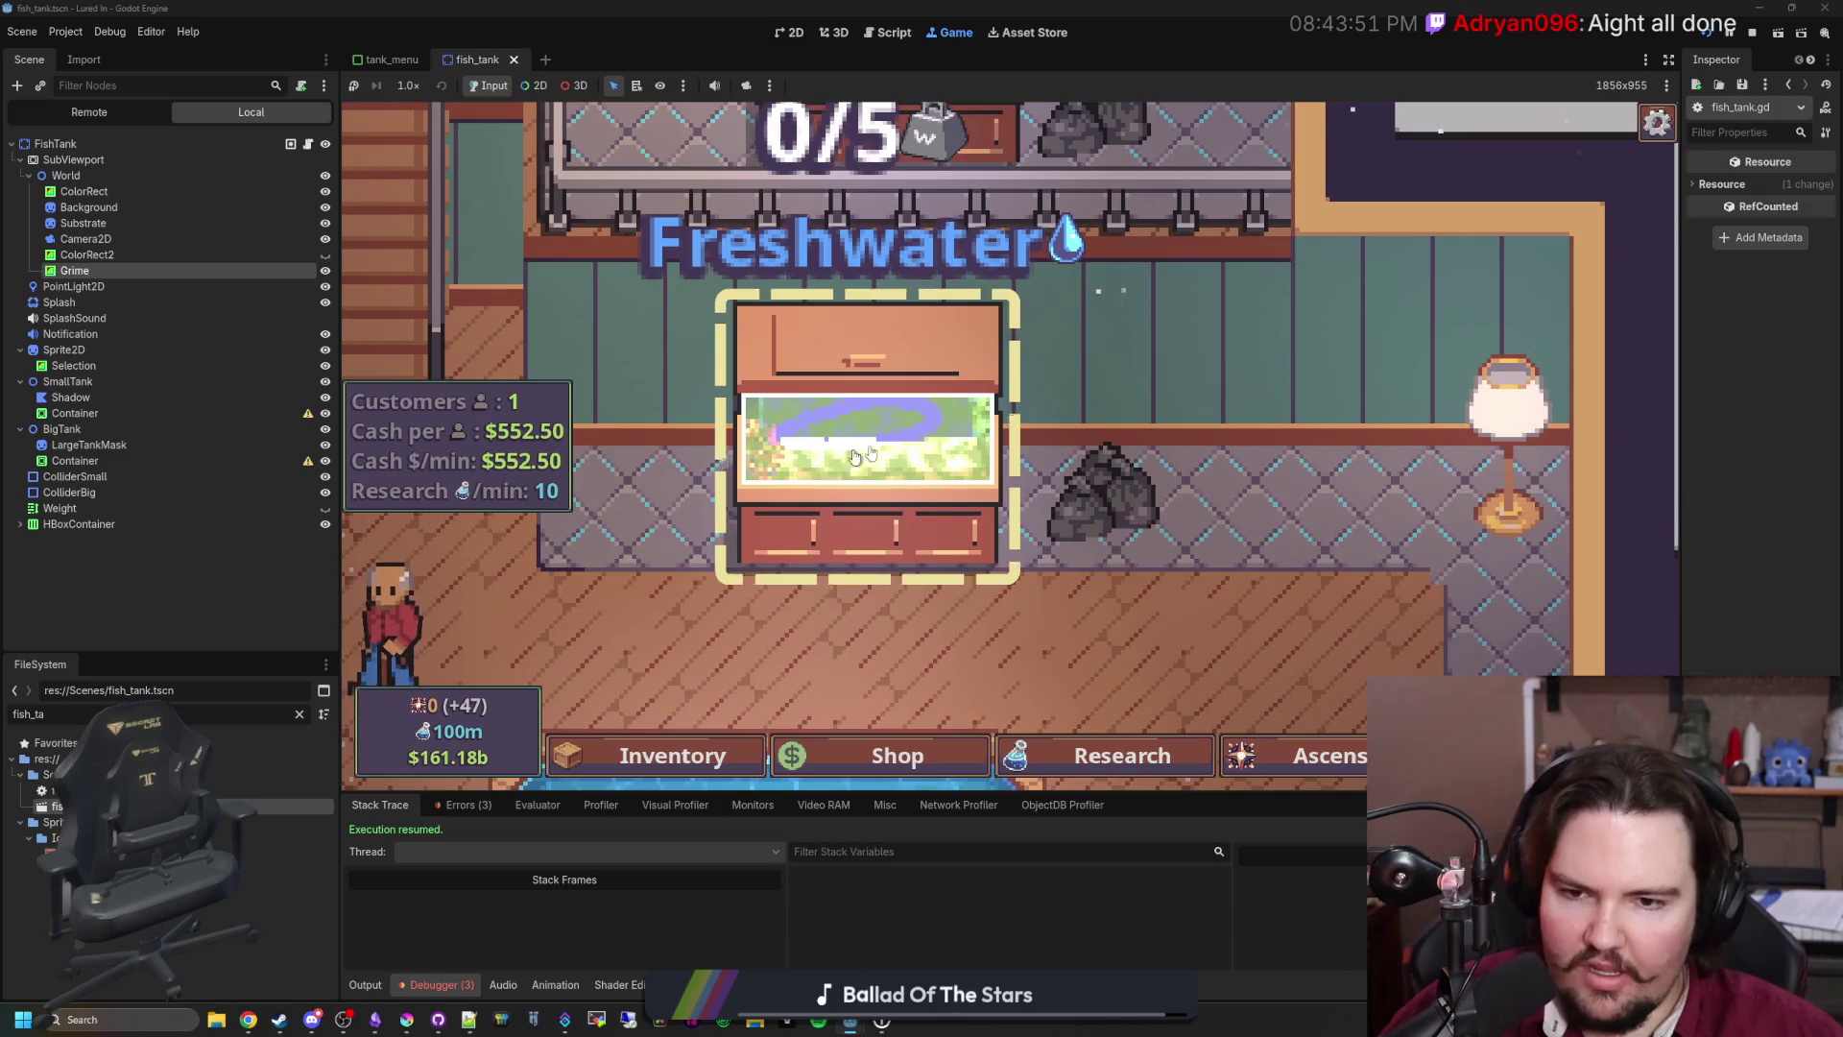
left_click(854, 456)
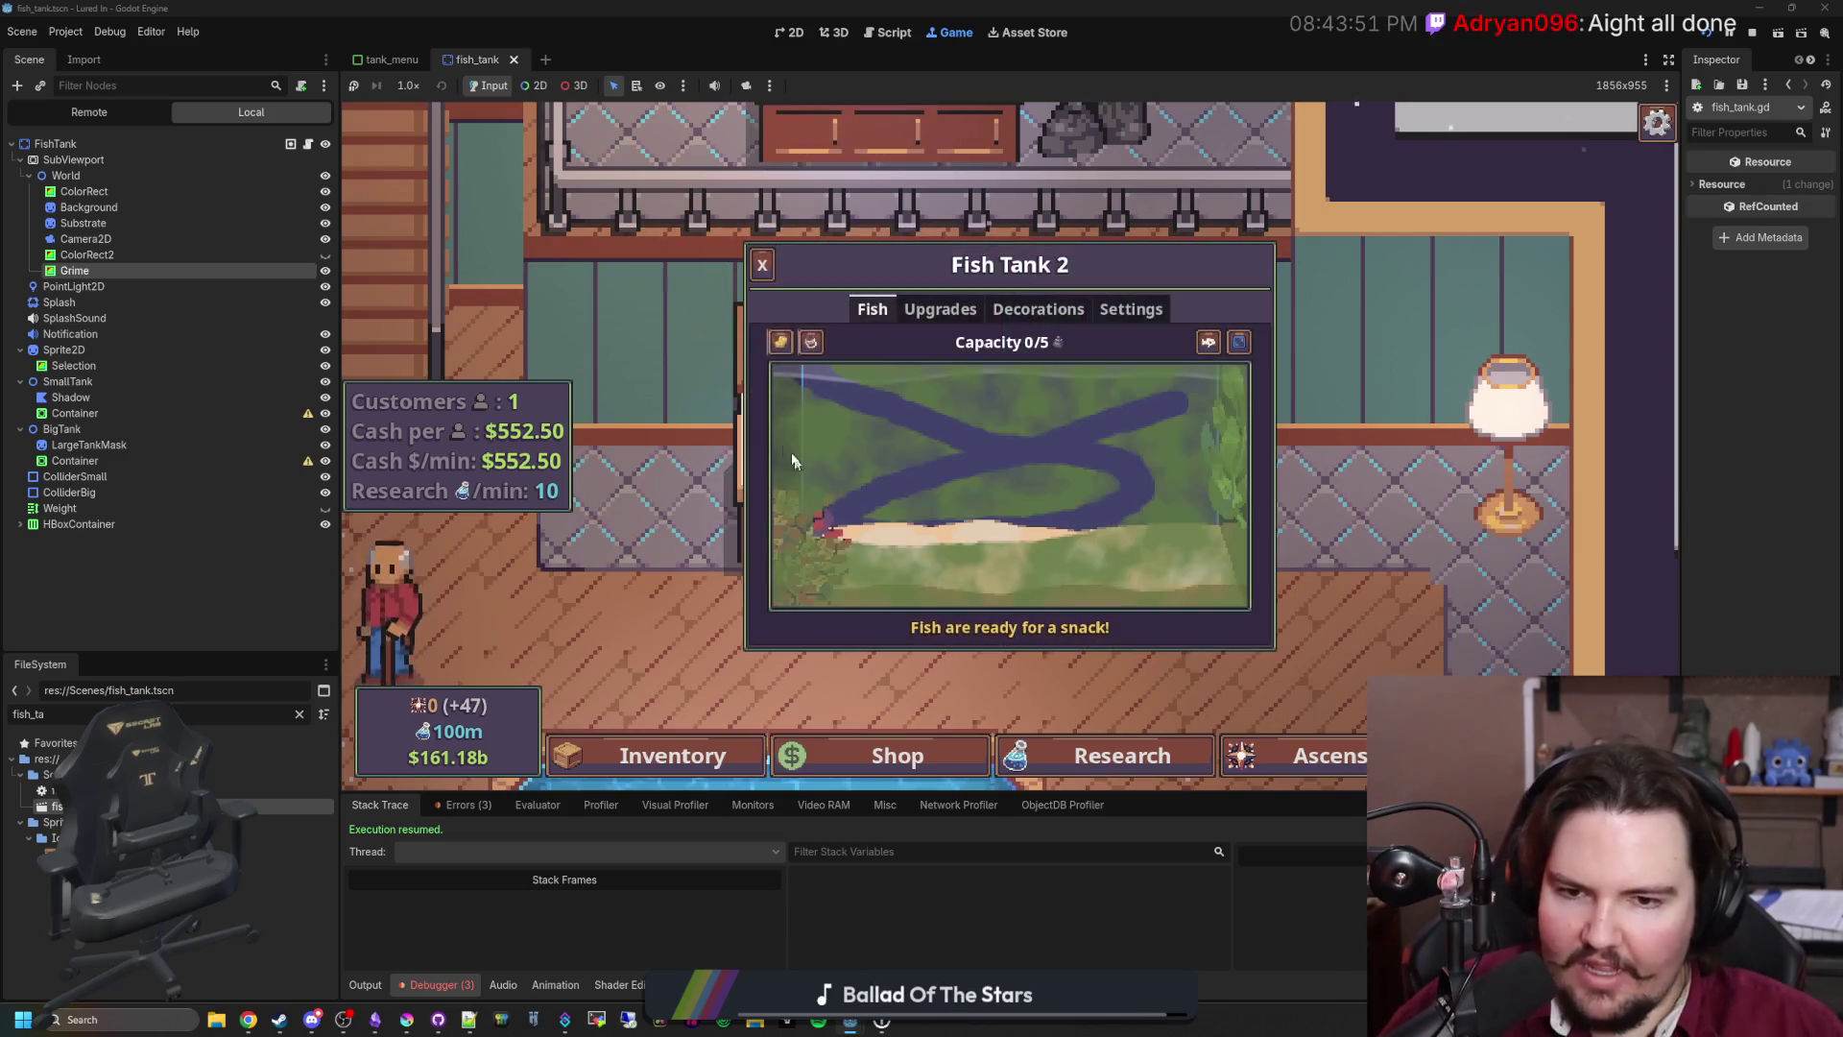
mouse_move(782, 342)
left_mouse_down()
mouse_move(1048, 365)
mouse_move(1044, 543)
mouse_move(1194, 337)
mouse_move(873, 198)
mouse_move(825, 576)
mouse_move(675, 623)
left_mouse_up()
key("Escape")
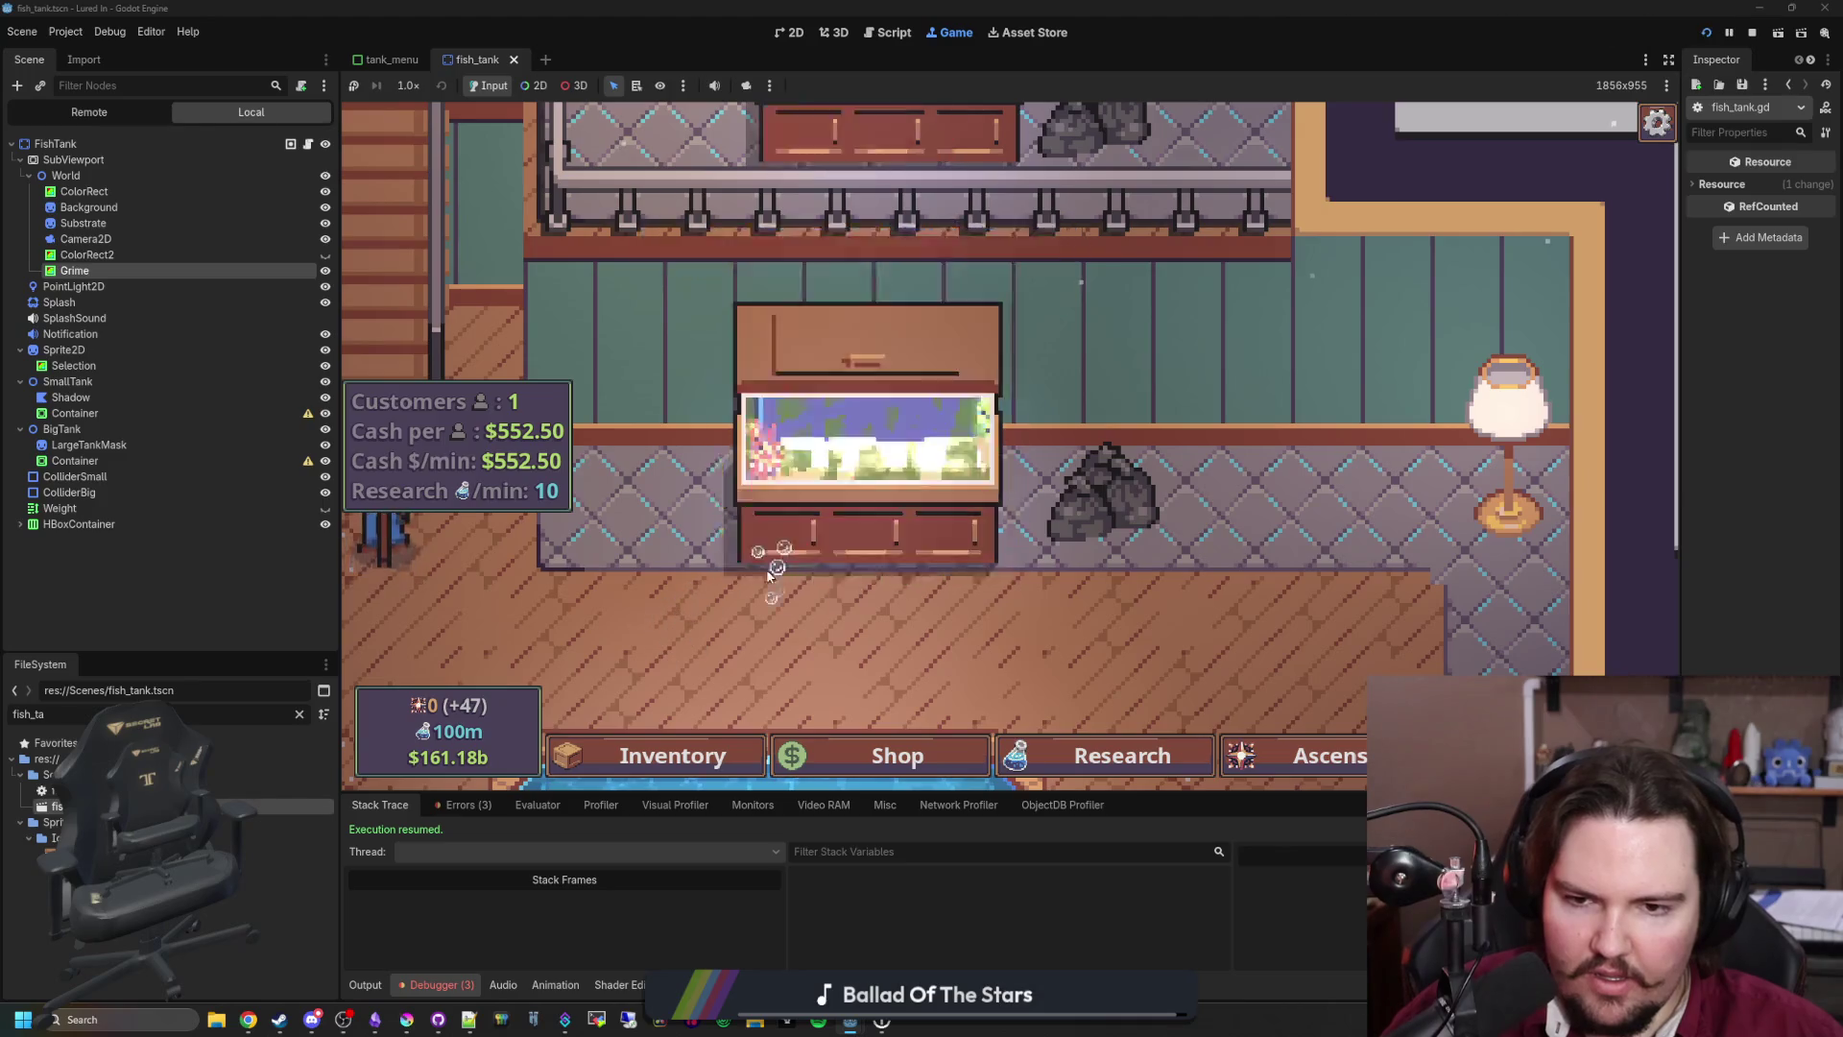
scroll(1121, 636, "down", 4)
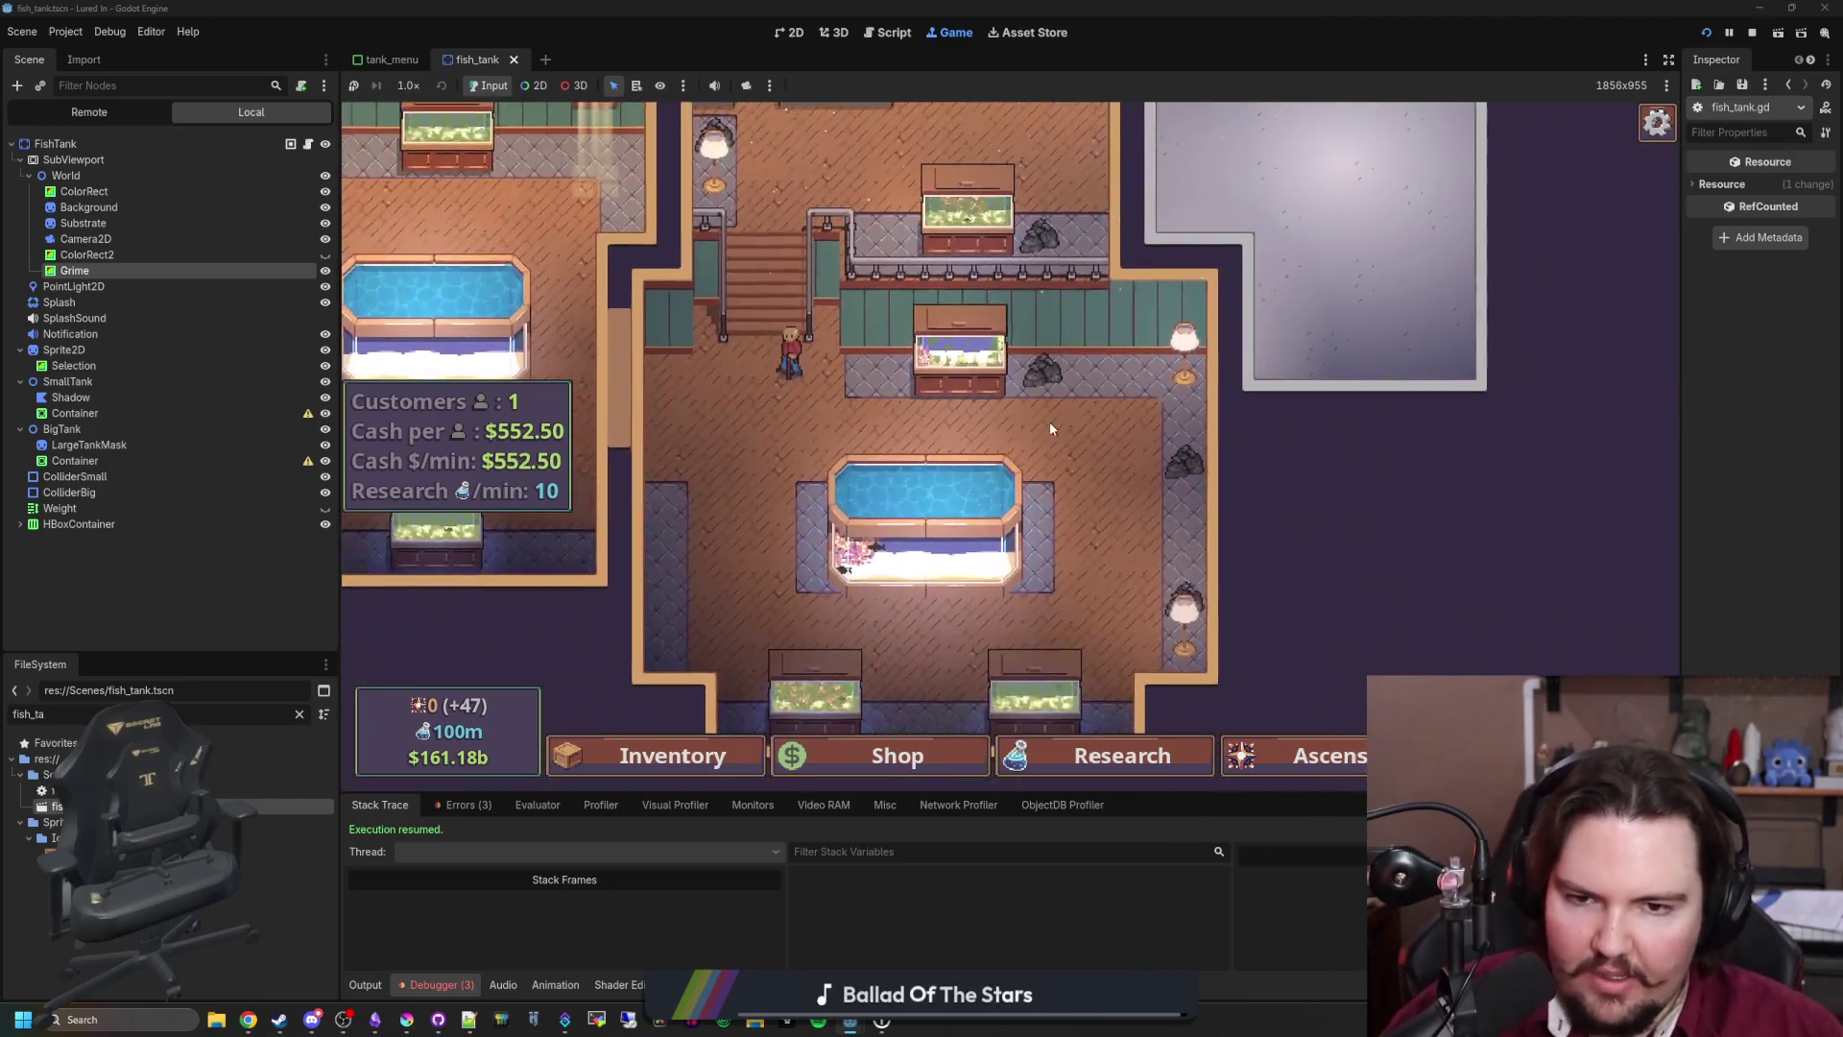
left_click(959, 360)
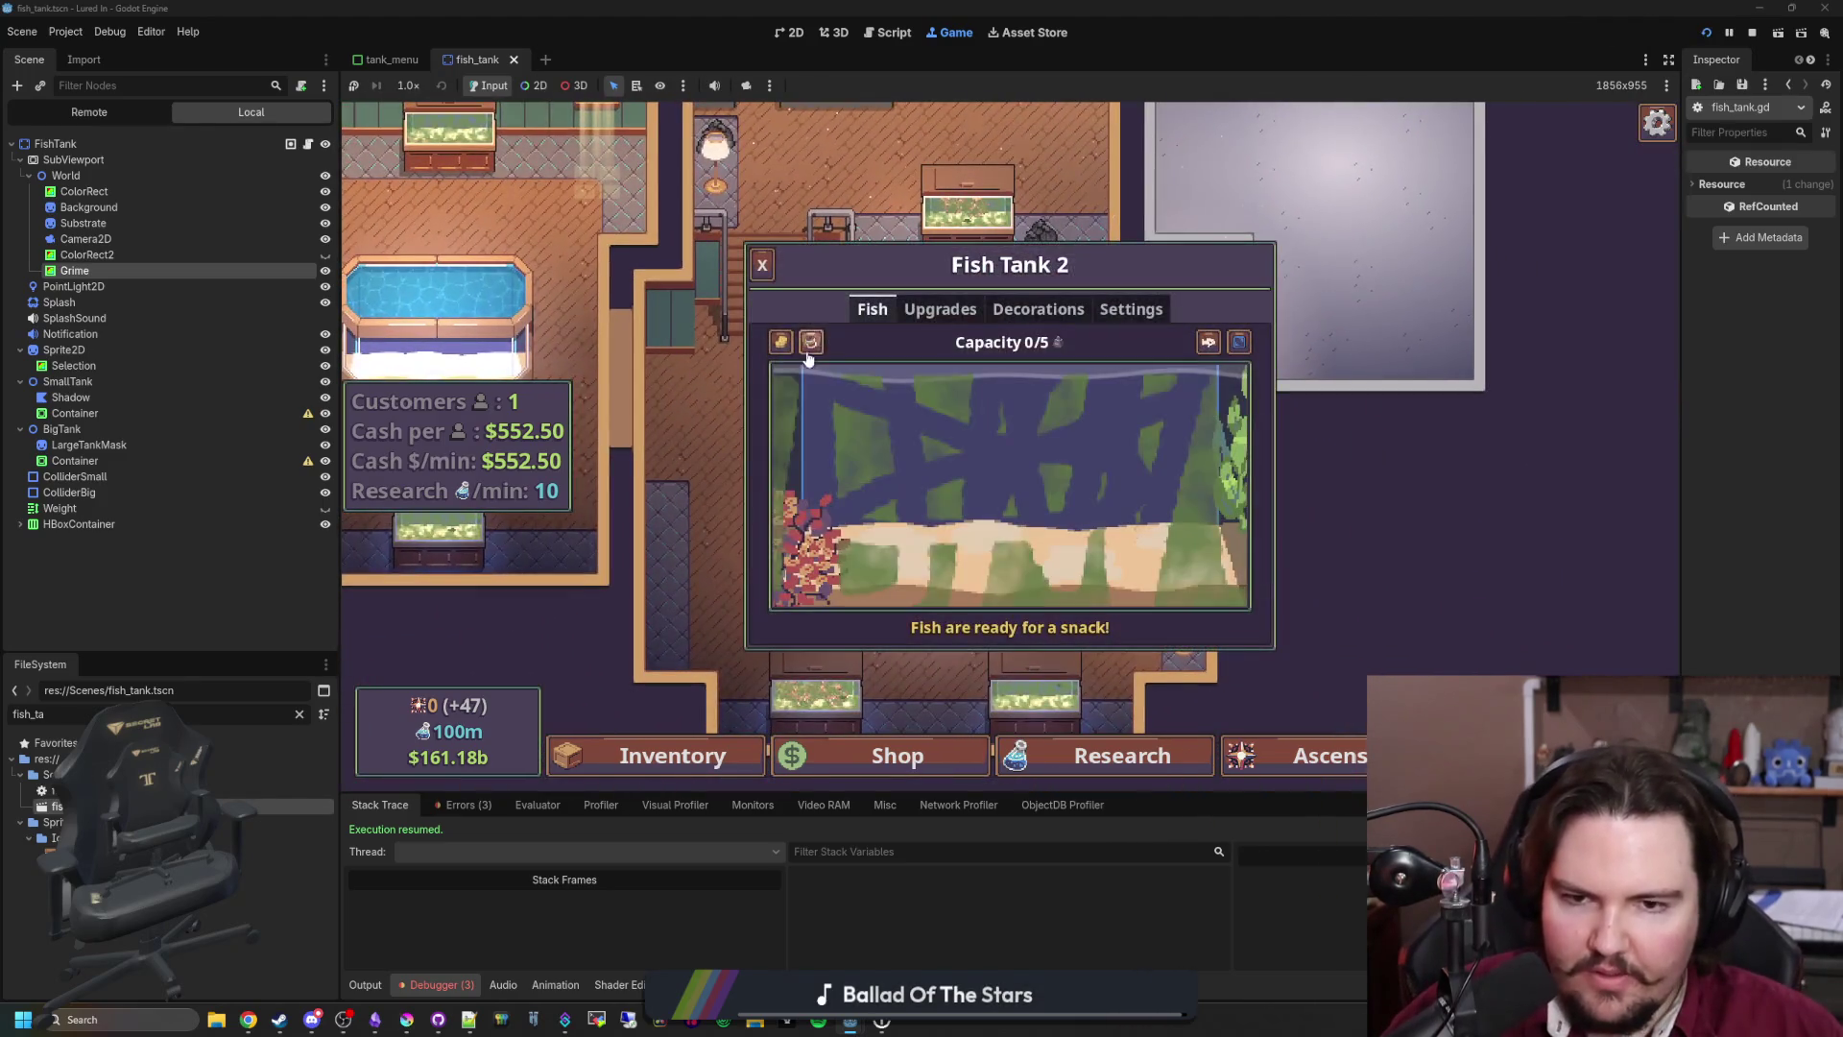
mouse_move(781, 342)
left_mouse_down()
mouse_move(1355, 389)
mouse_move(1253, 409)
mouse_move(730, 413)
mouse_move(1277, 518)
mouse_move(802, 523)
mouse_move(1308, 591)
mouse_move(1251, 574)
left_mouse_up()
scroll(1250, 574, "up", 2)
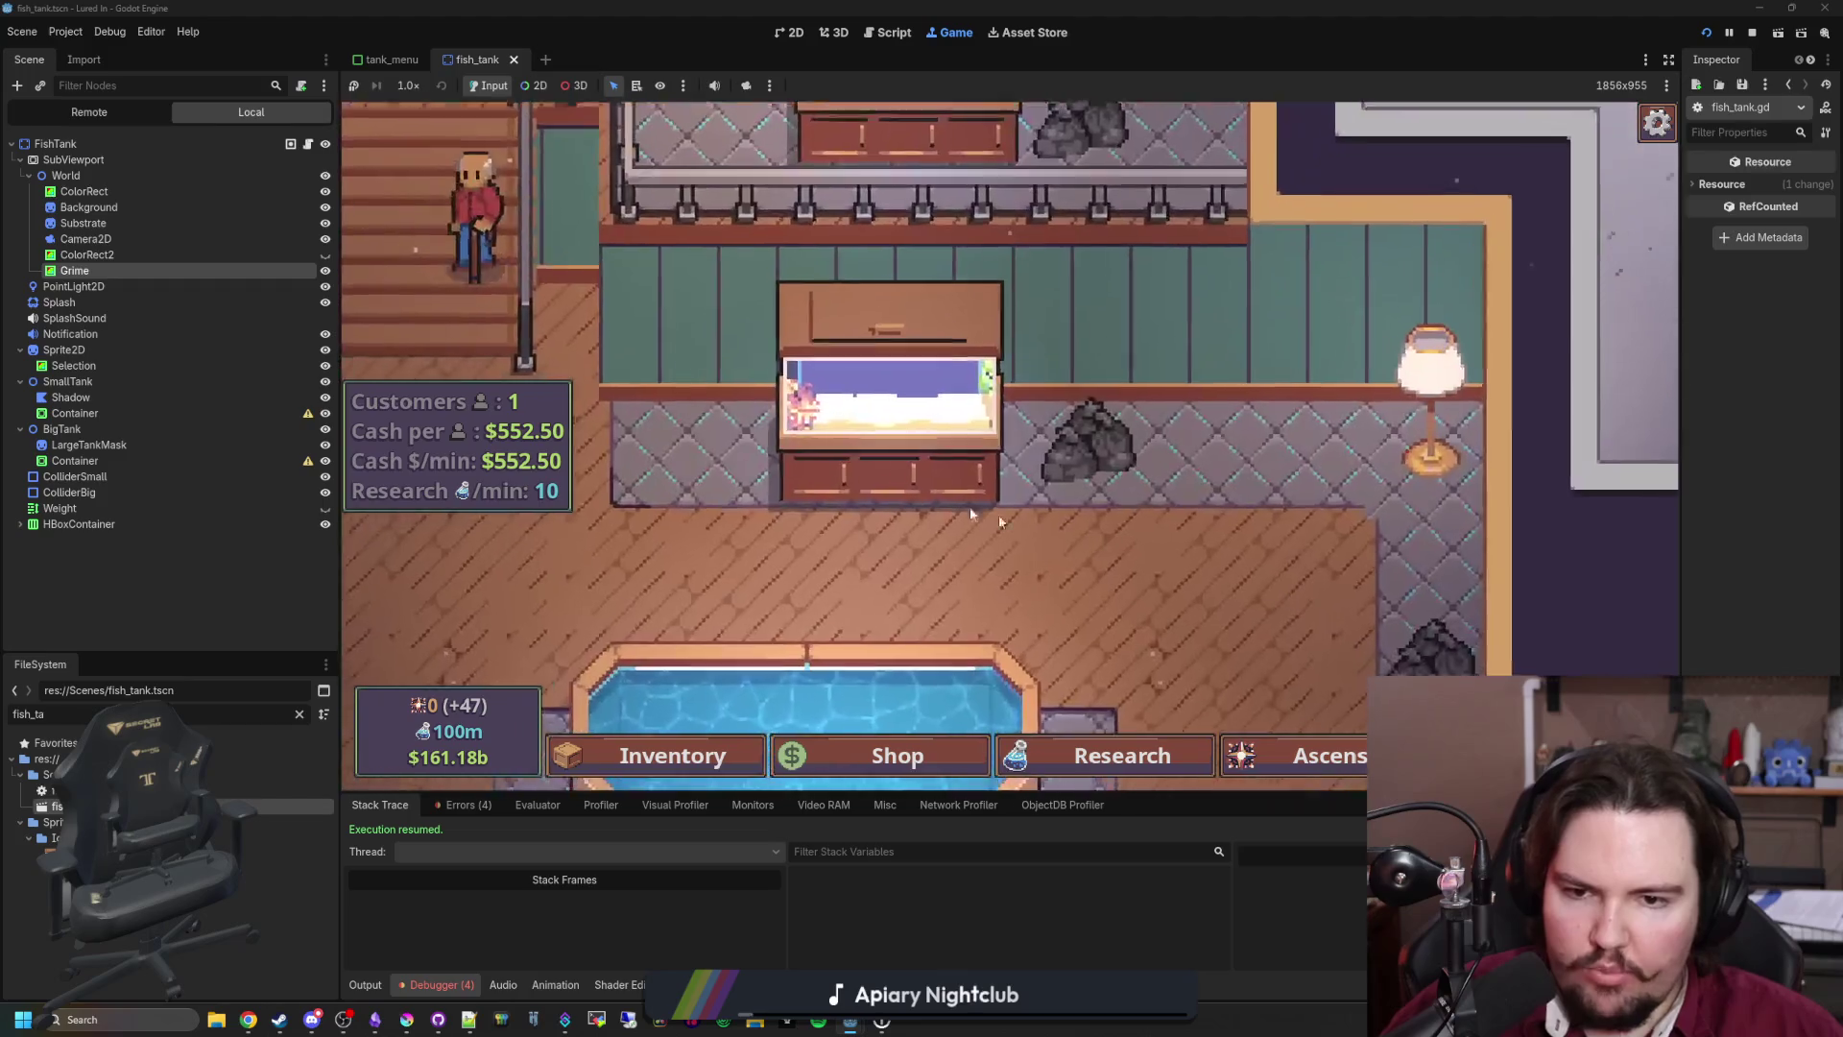
scroll(1067, 494, "down", 3)
Step: Run the 'algae 4' secret-menu command and reopen Fish Tank 2 to inspect its algae
key("grave")
type("algae 4")
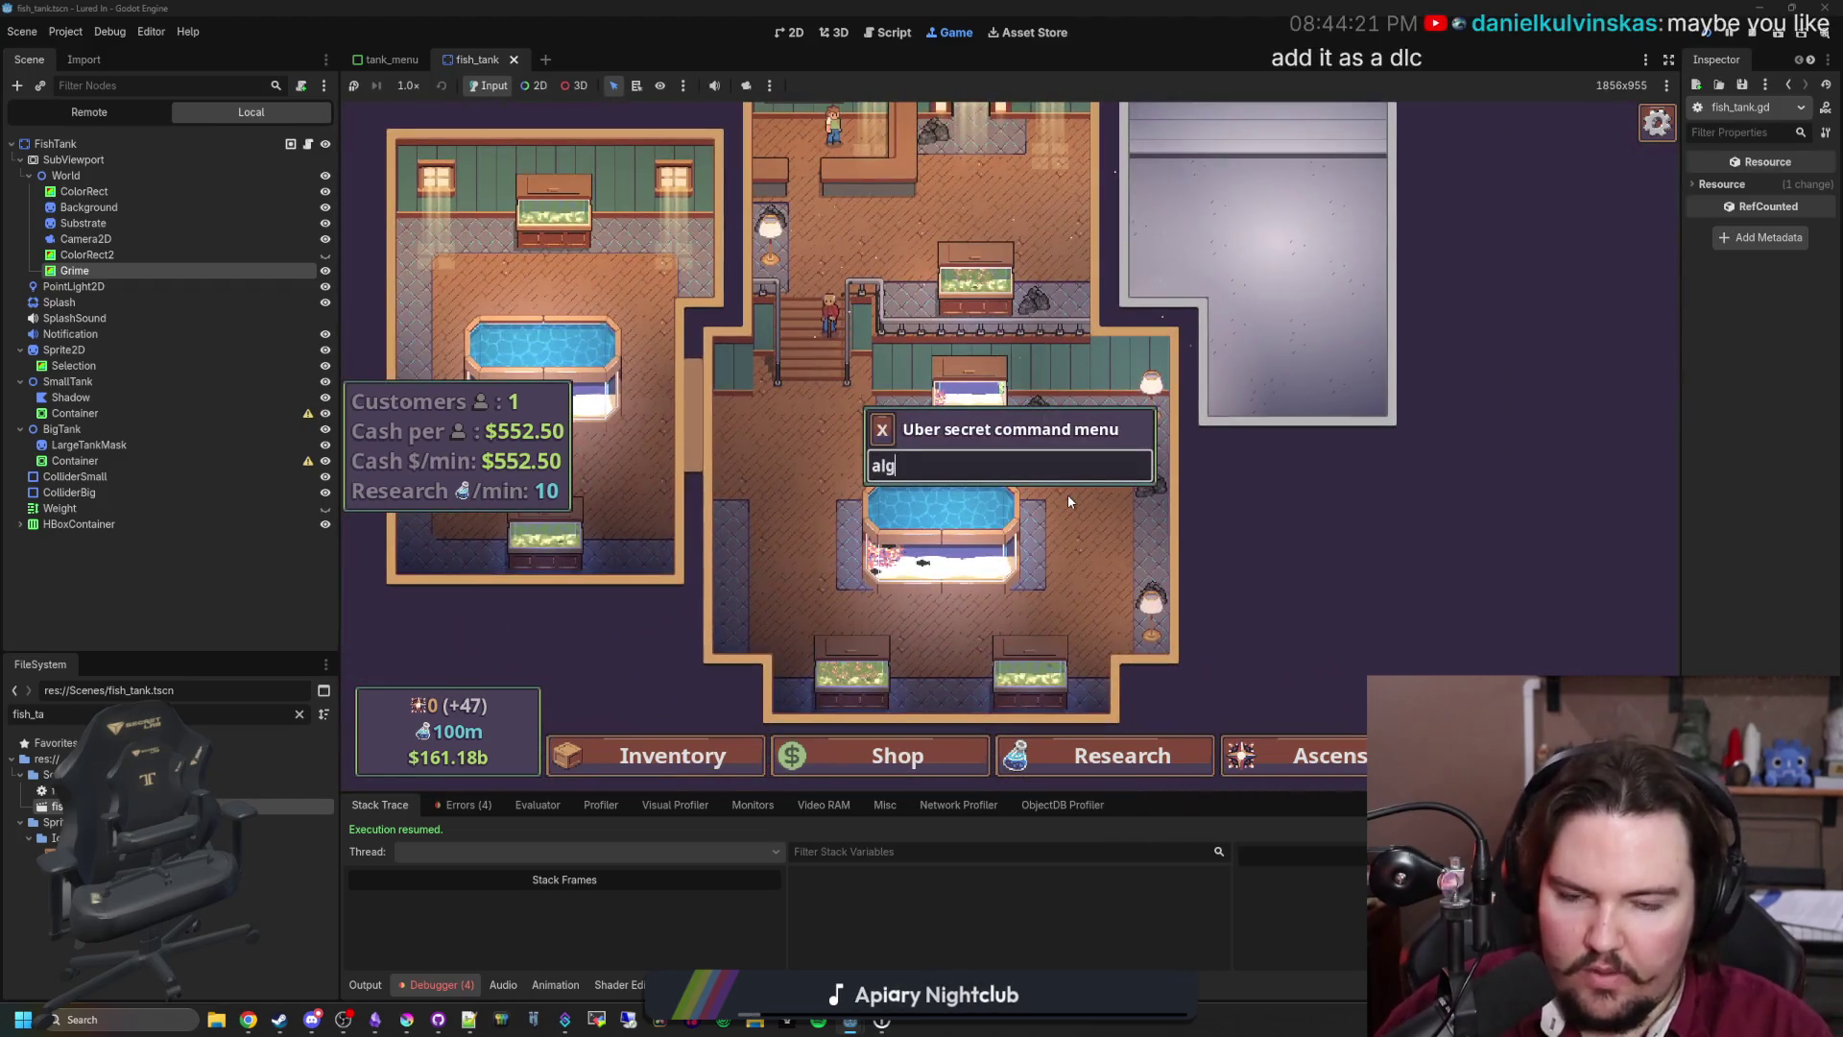
key("Return")
scroll(1164, 516, "up", 1)
scroll(998, 441, "up", 2)
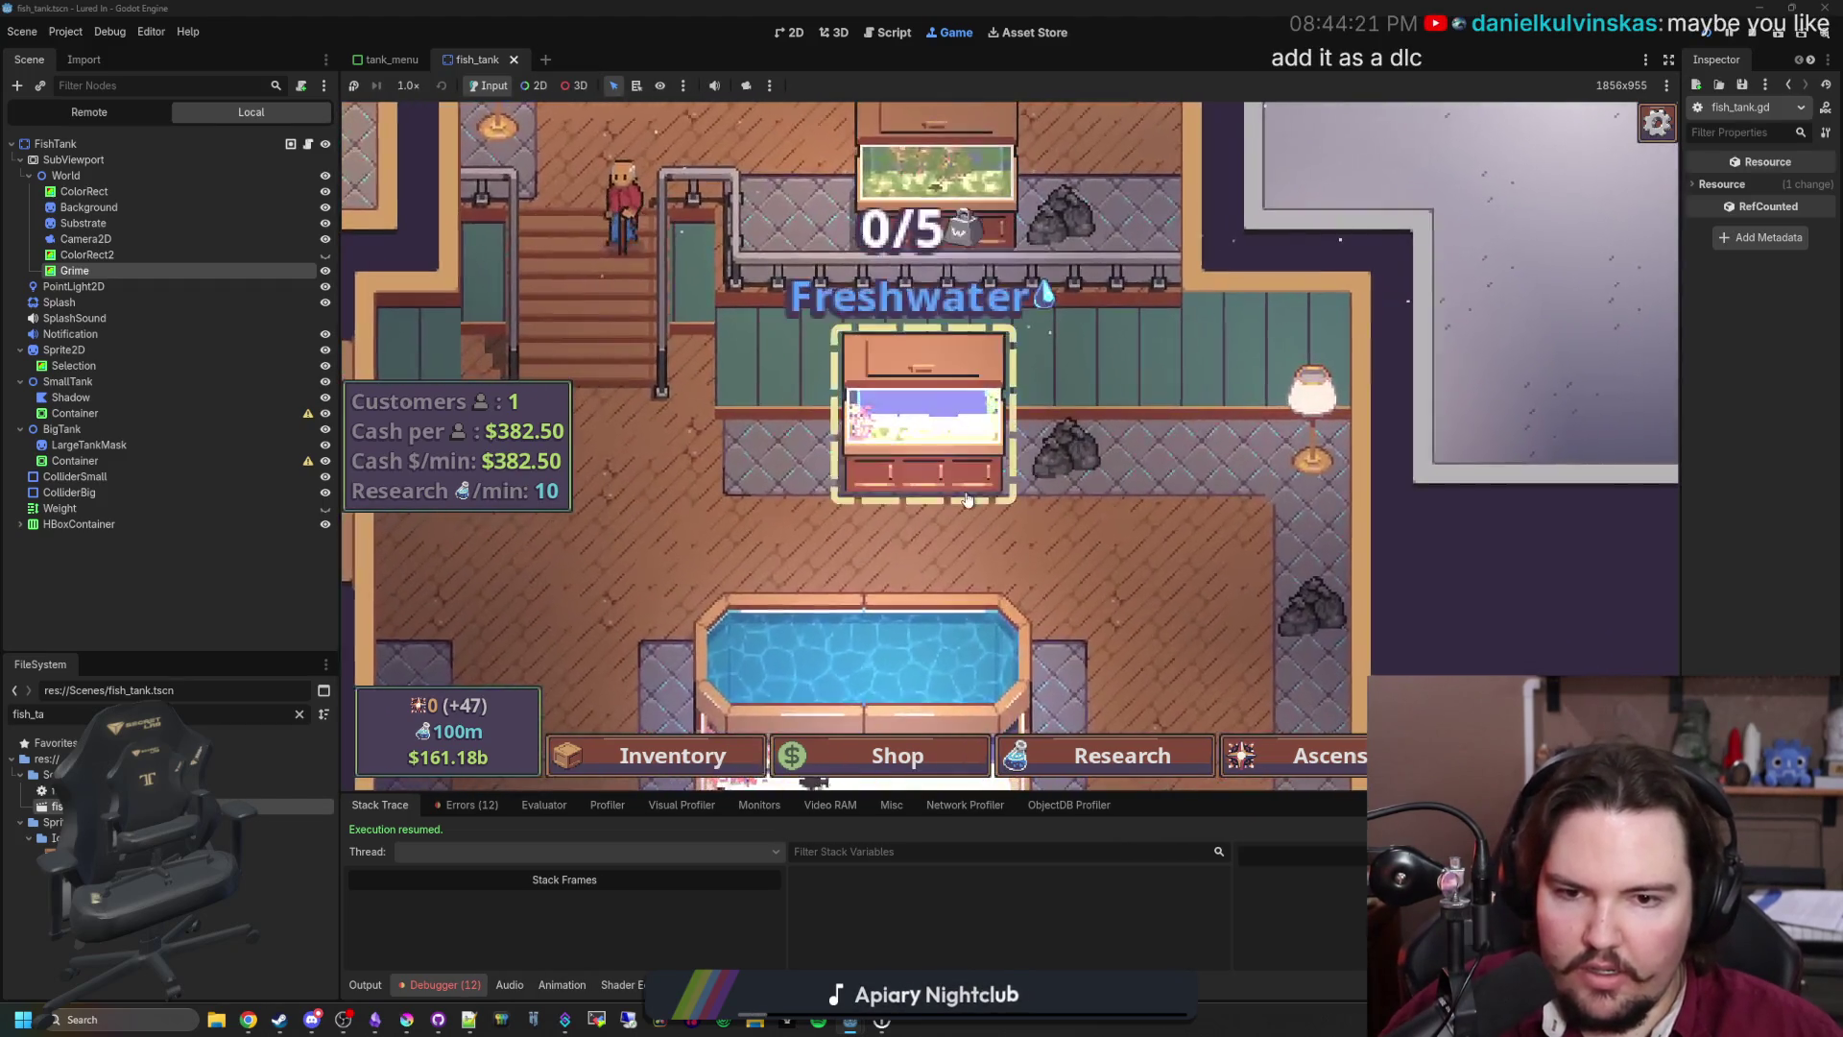
left_click(960, 422)
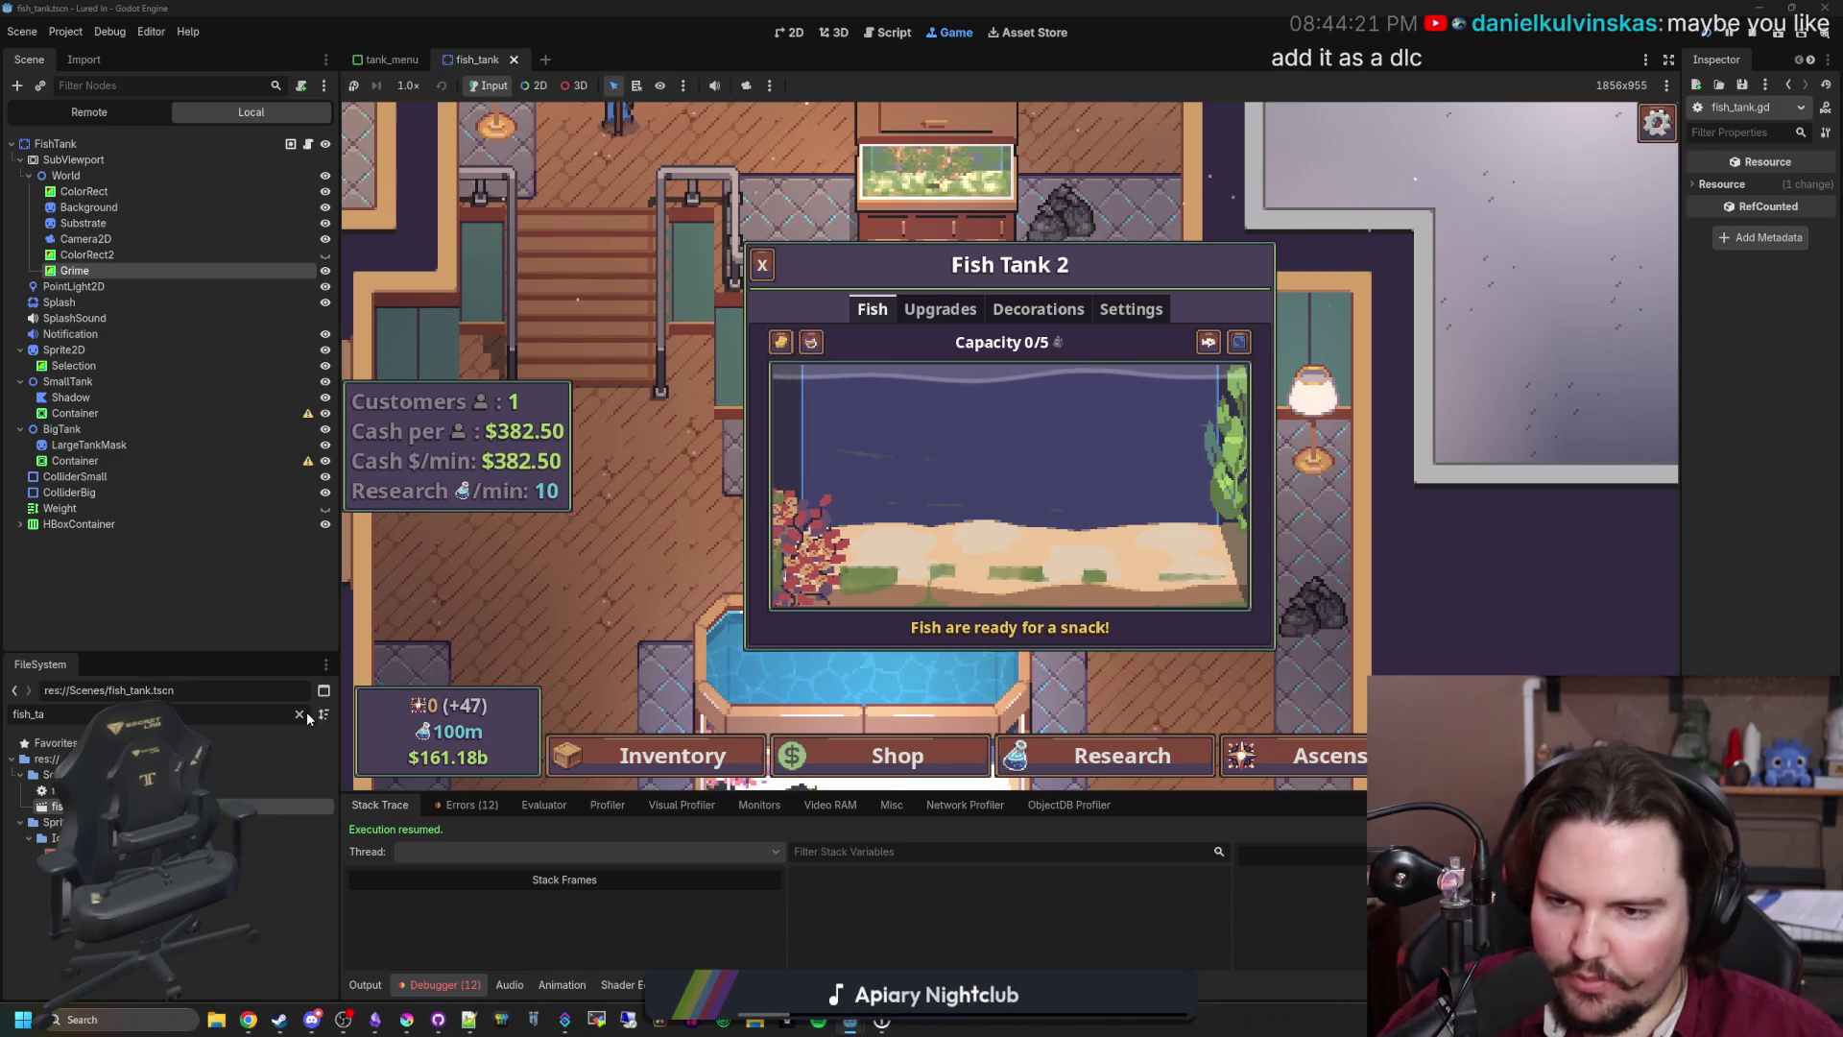
Step: Close and reopen the tank panel several times to recheck the algae
left_click(762, 265)
left_click(983, 396)
left_click(673, 479)
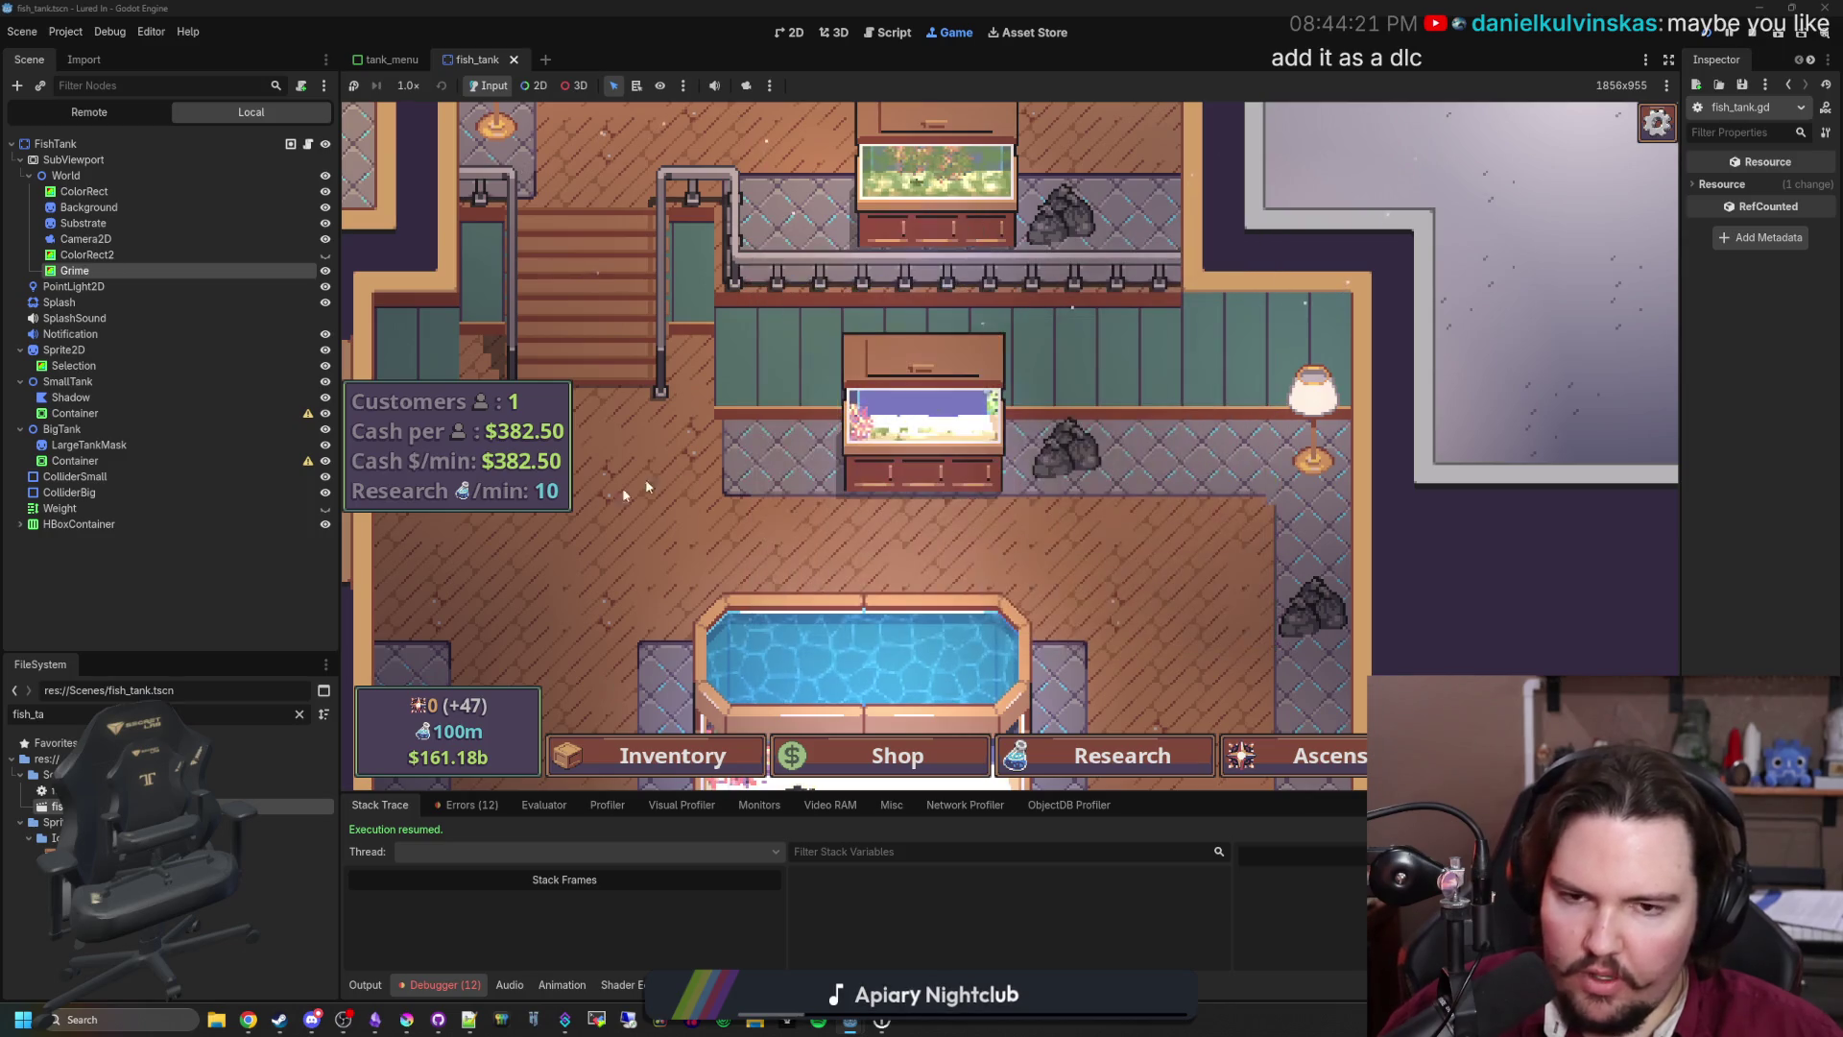
left_click(855, 408)
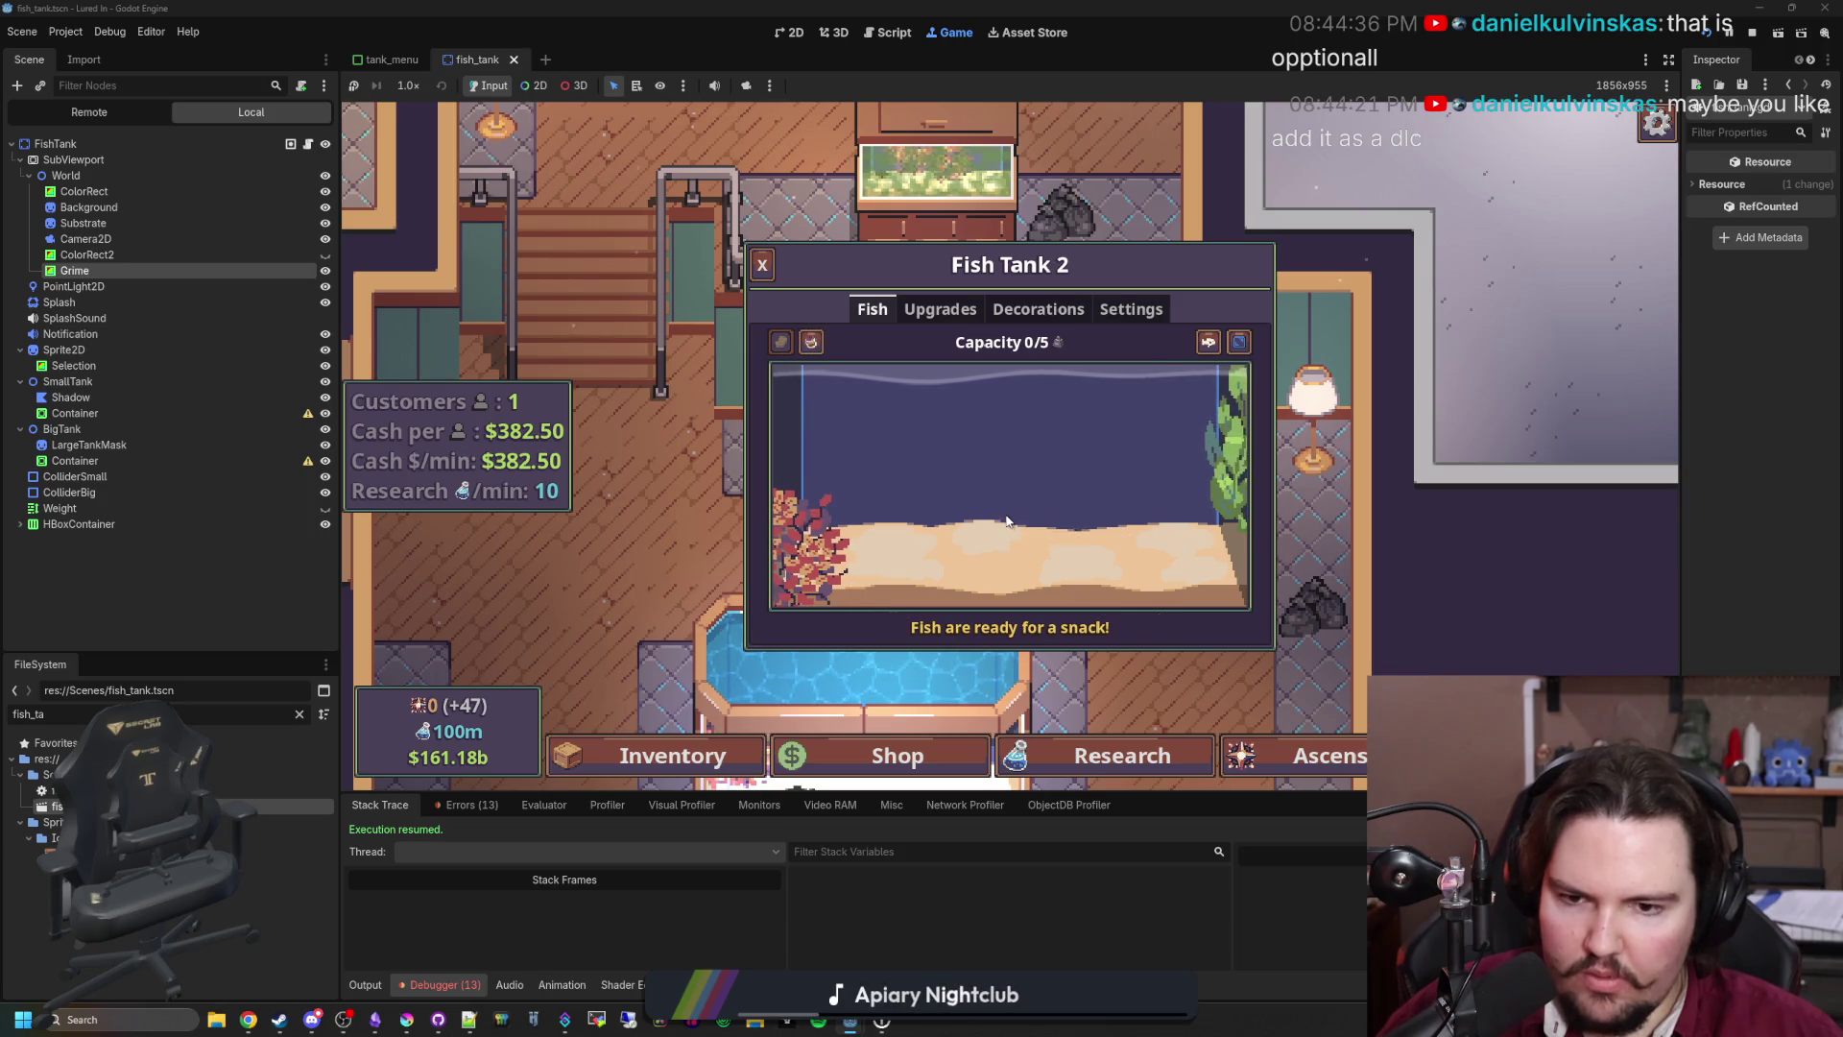
key("Escape")
left_click(955, 453)
key("Escape")
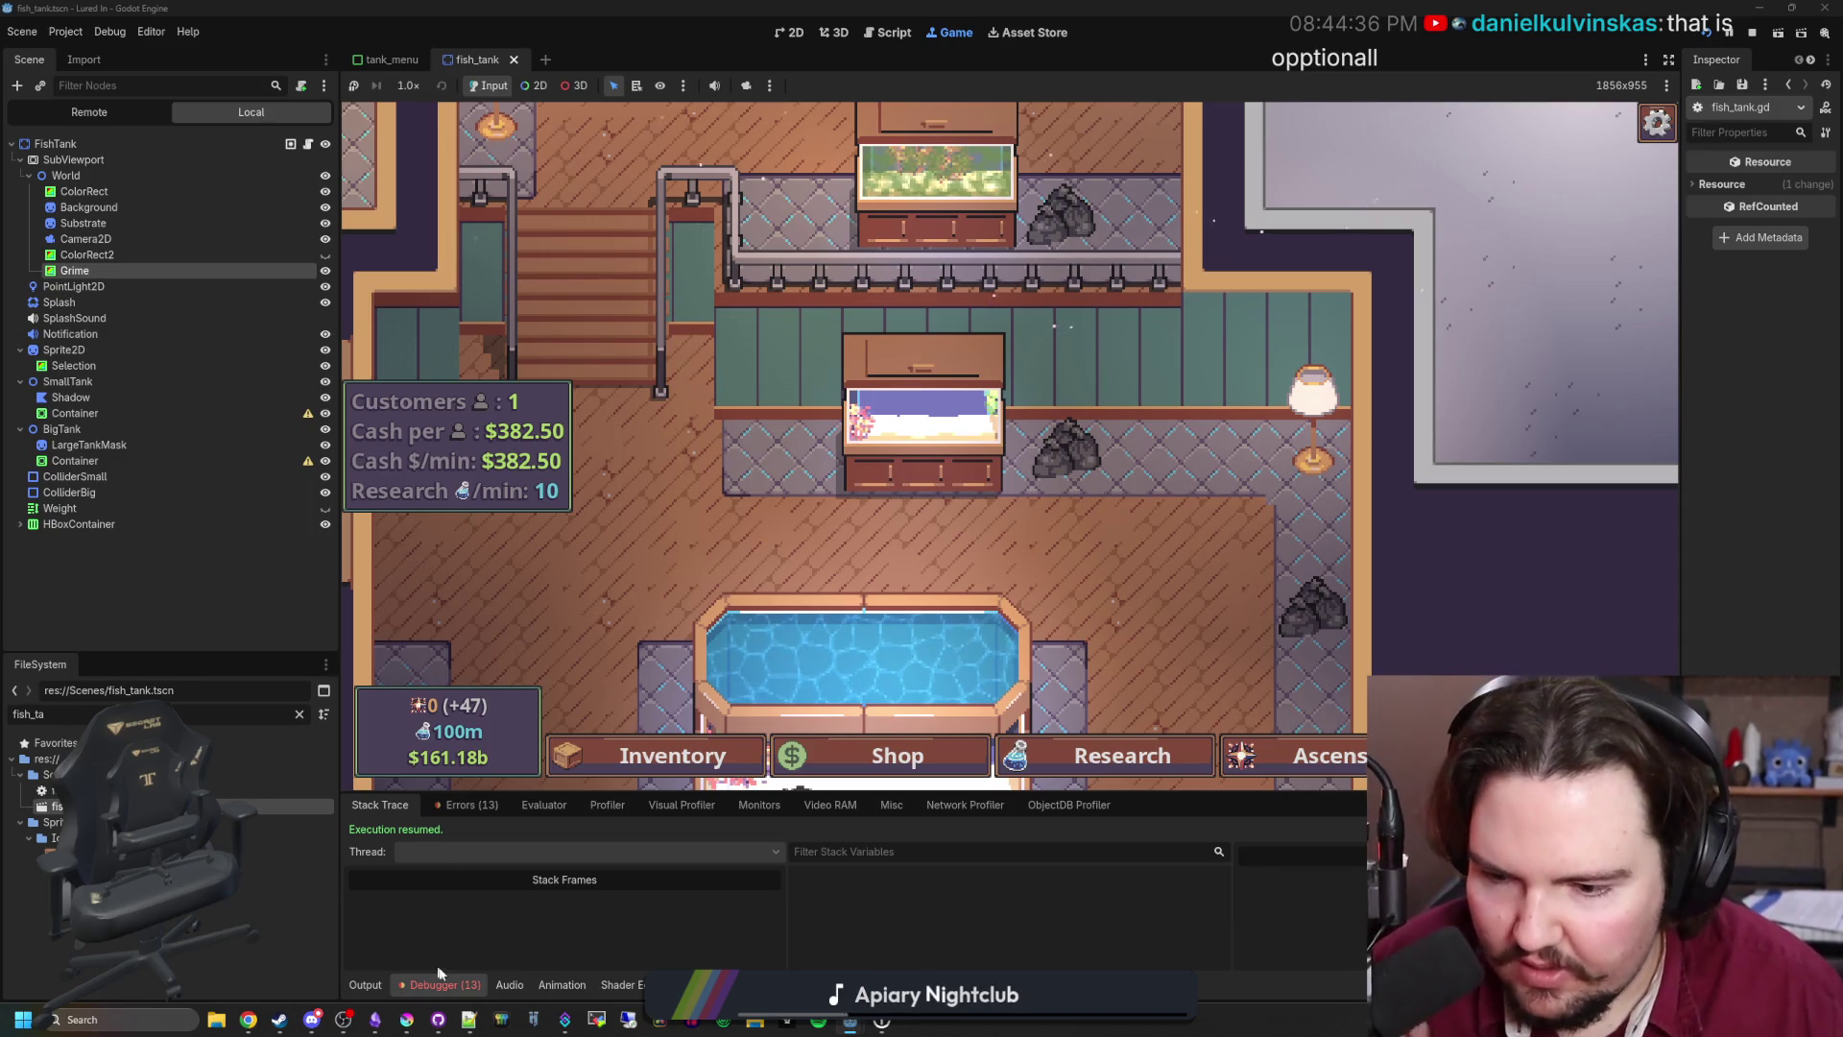
Step: Show the debugger's Errors list and jump to the code behind the last error
left_click(472, 809)
scroll(703, 936, "down", 3)
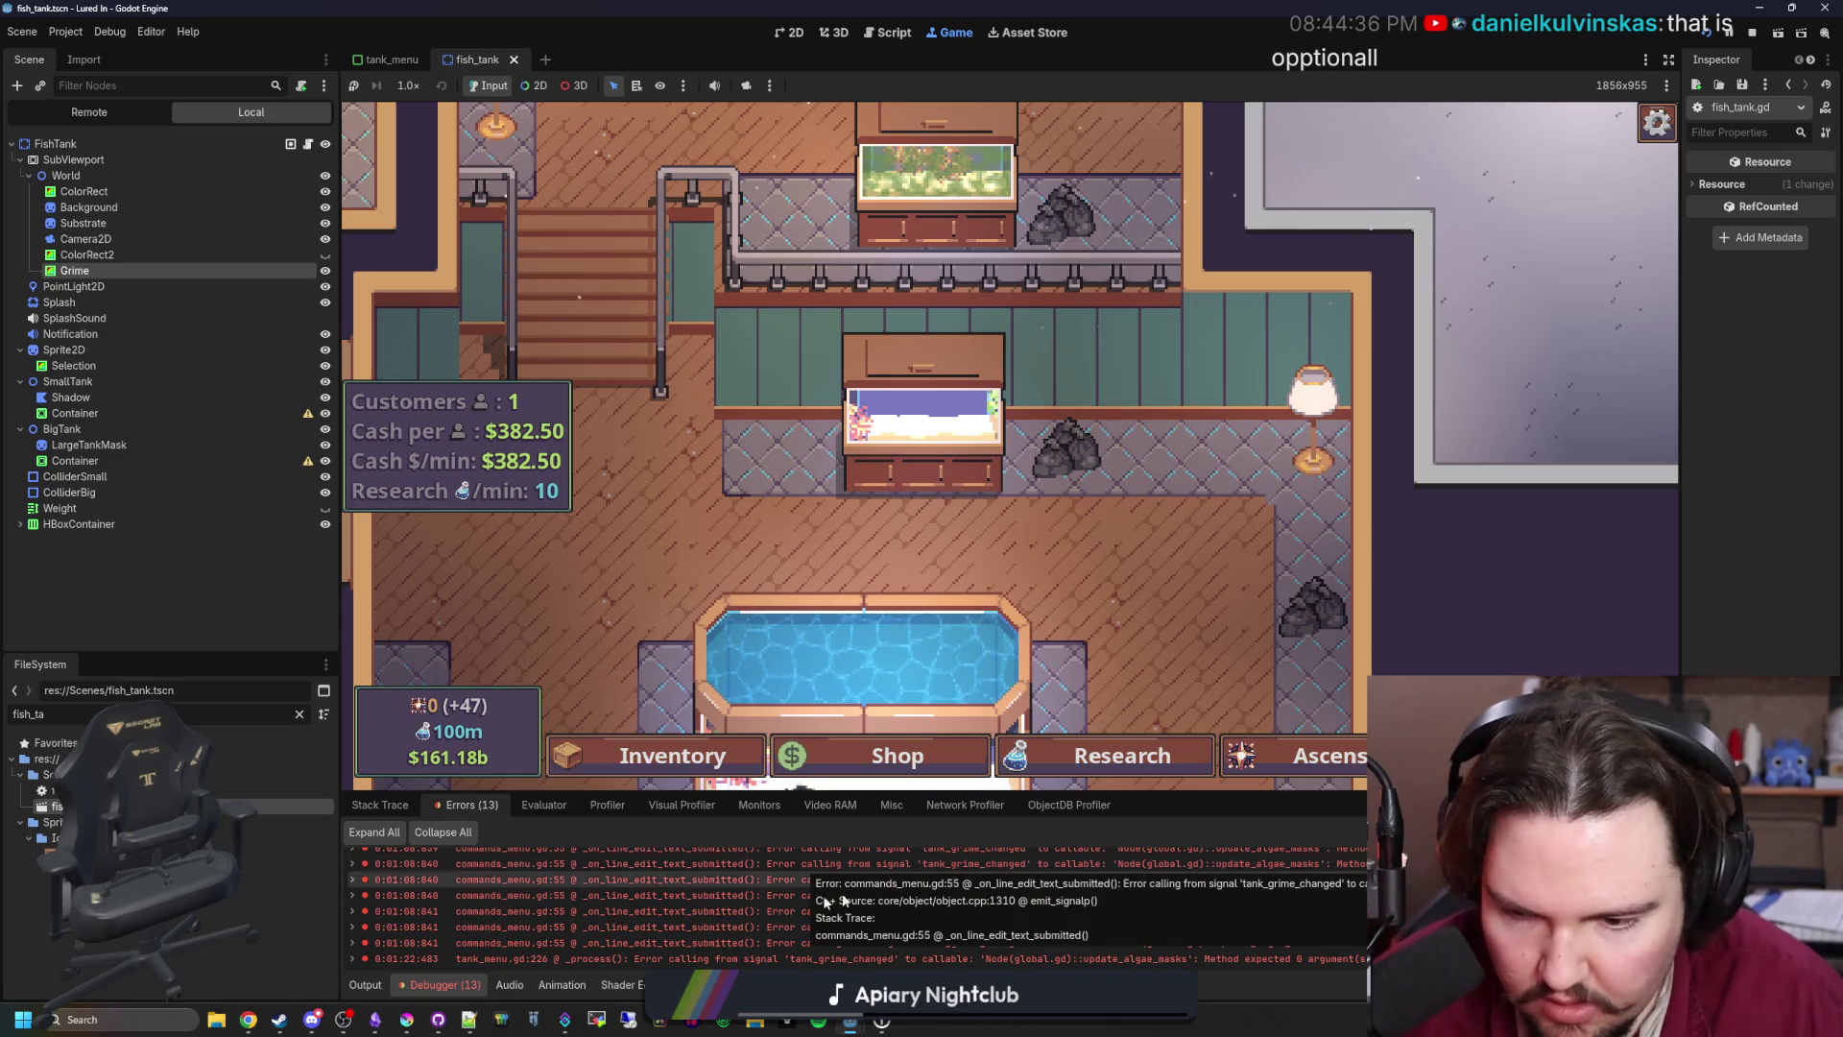
double_click(1157, 960)
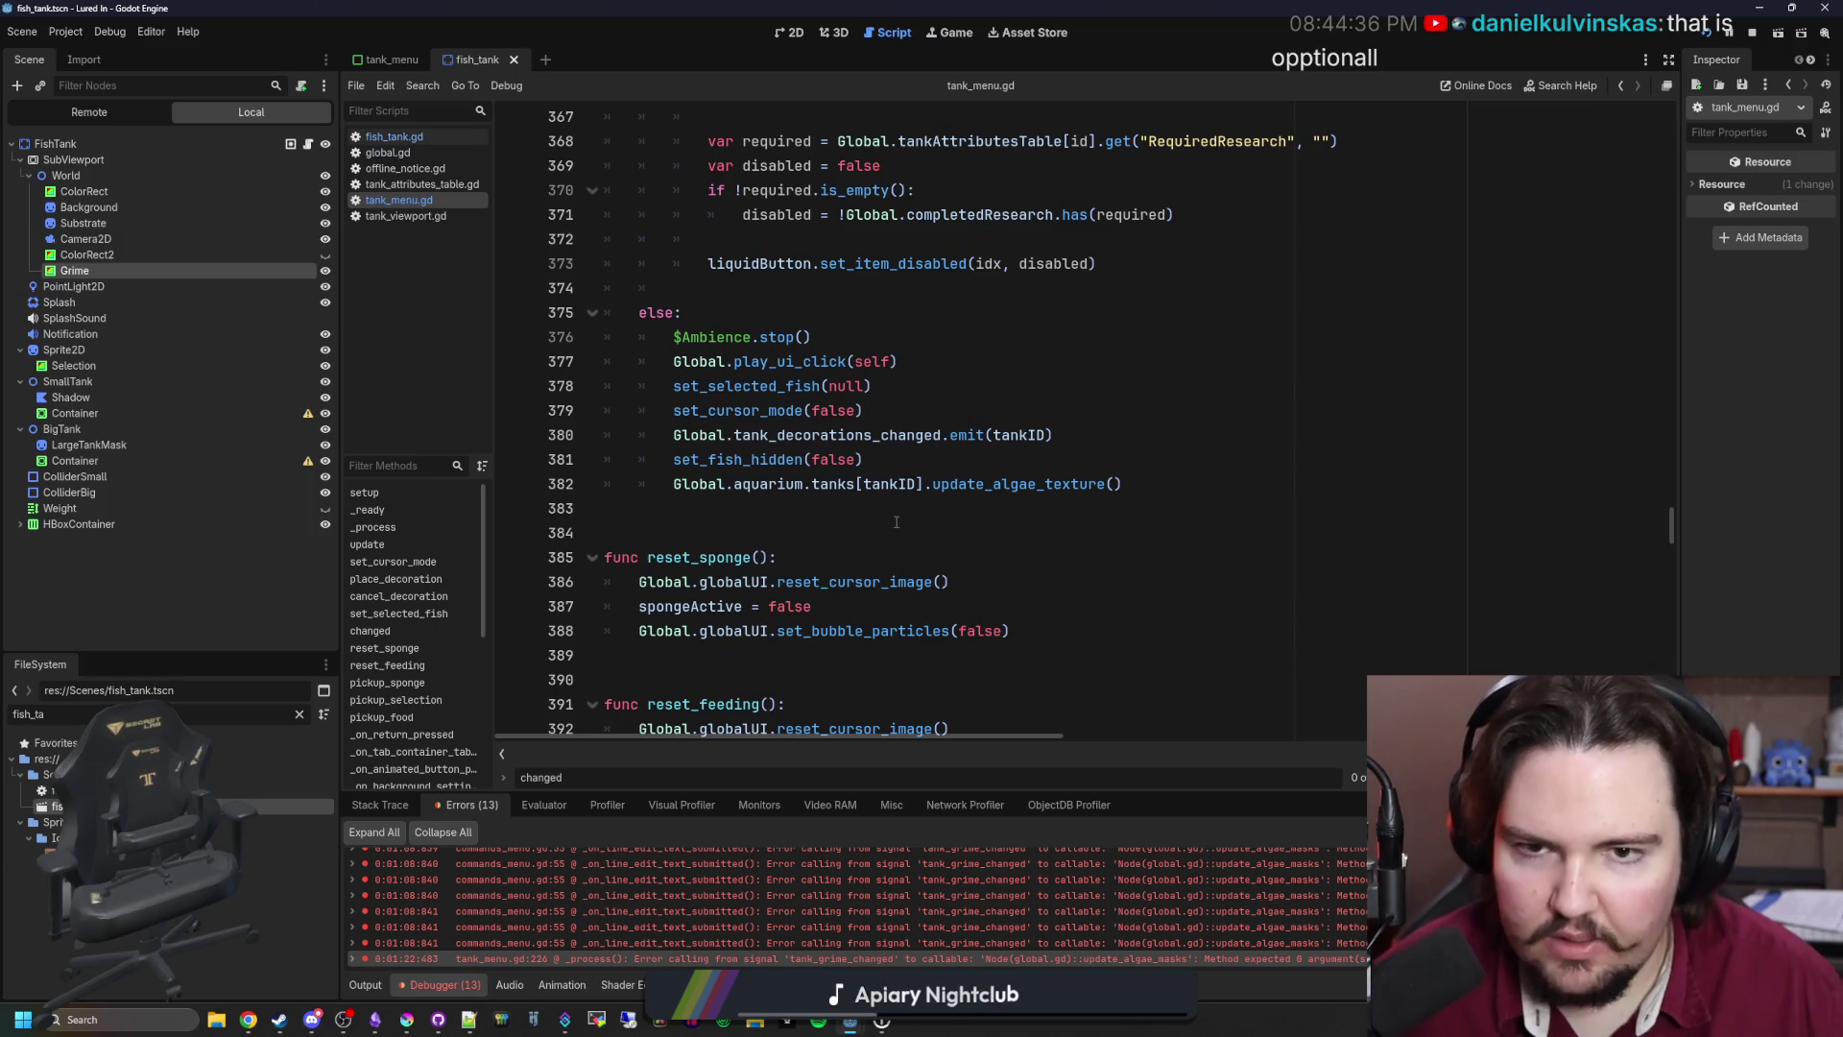
Step: Search tank_menu.gd for tank_grime, view the update function's definition, and return
scroll(895, 521, "down", 6)
left_click(1075, 386)
key("ctrl+f")
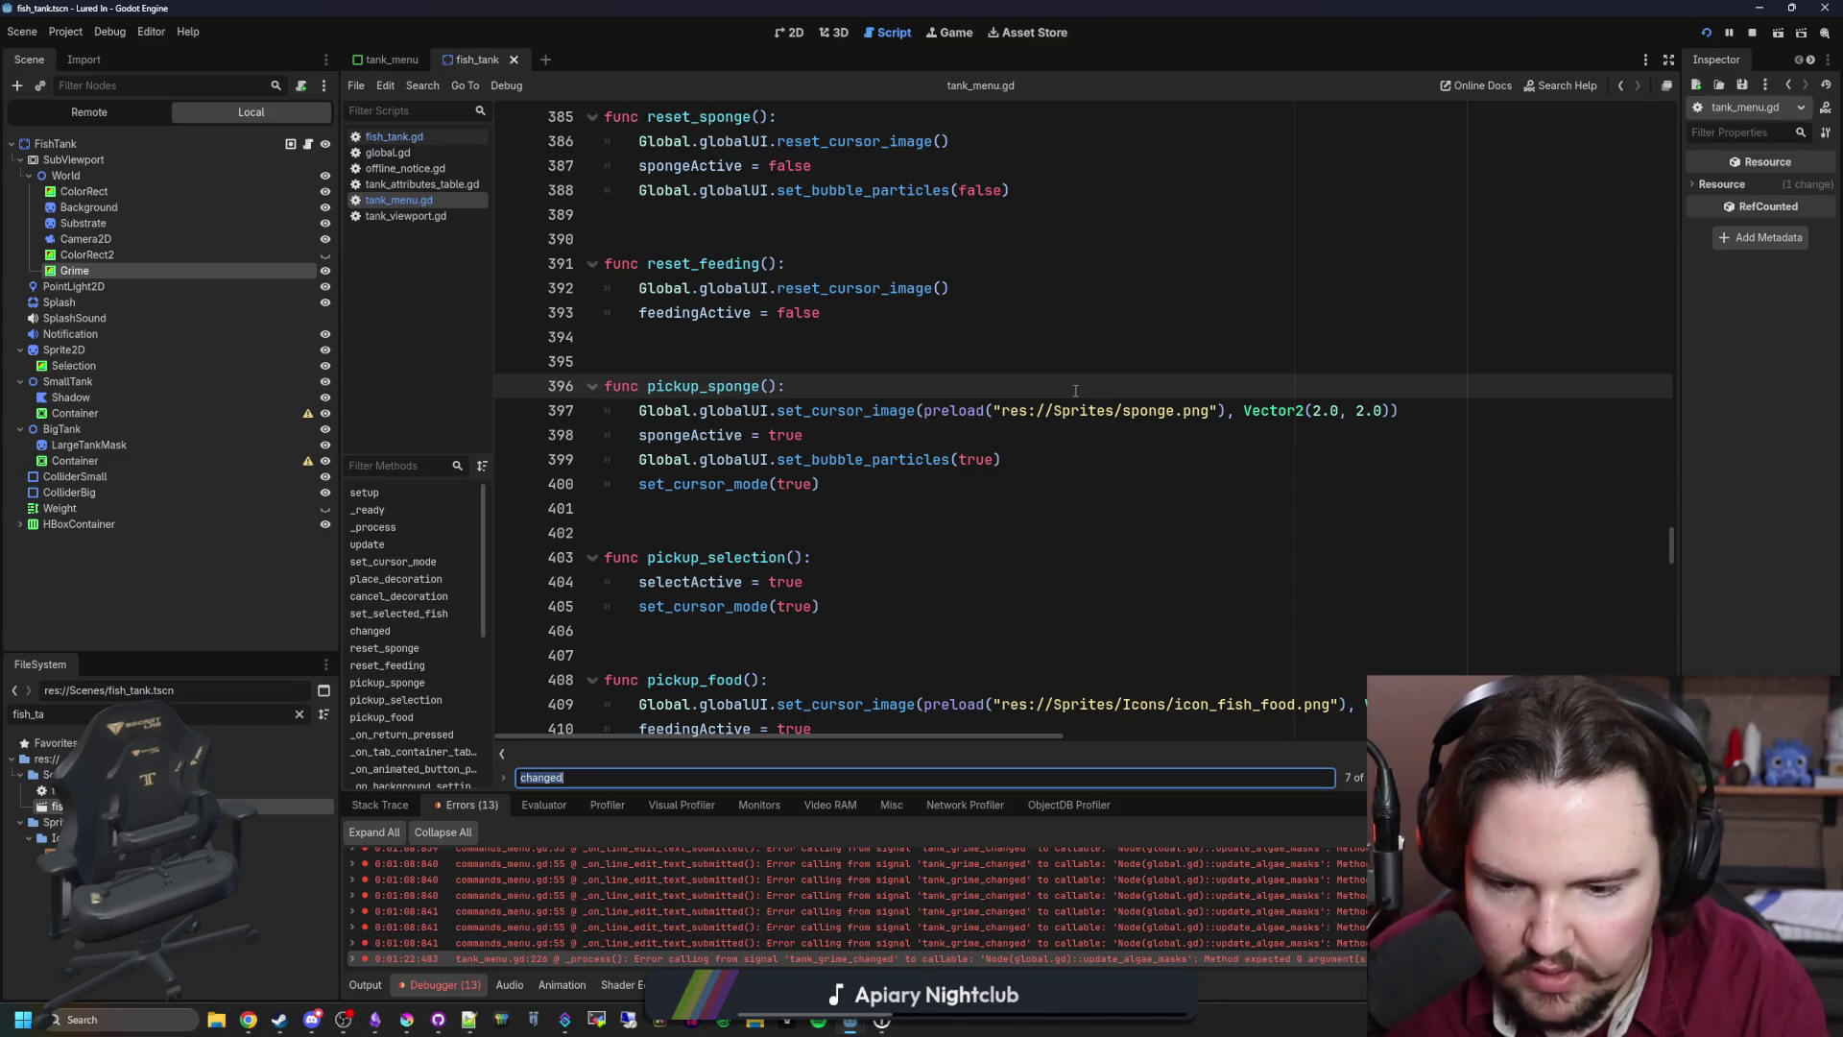
type("tank_grime")
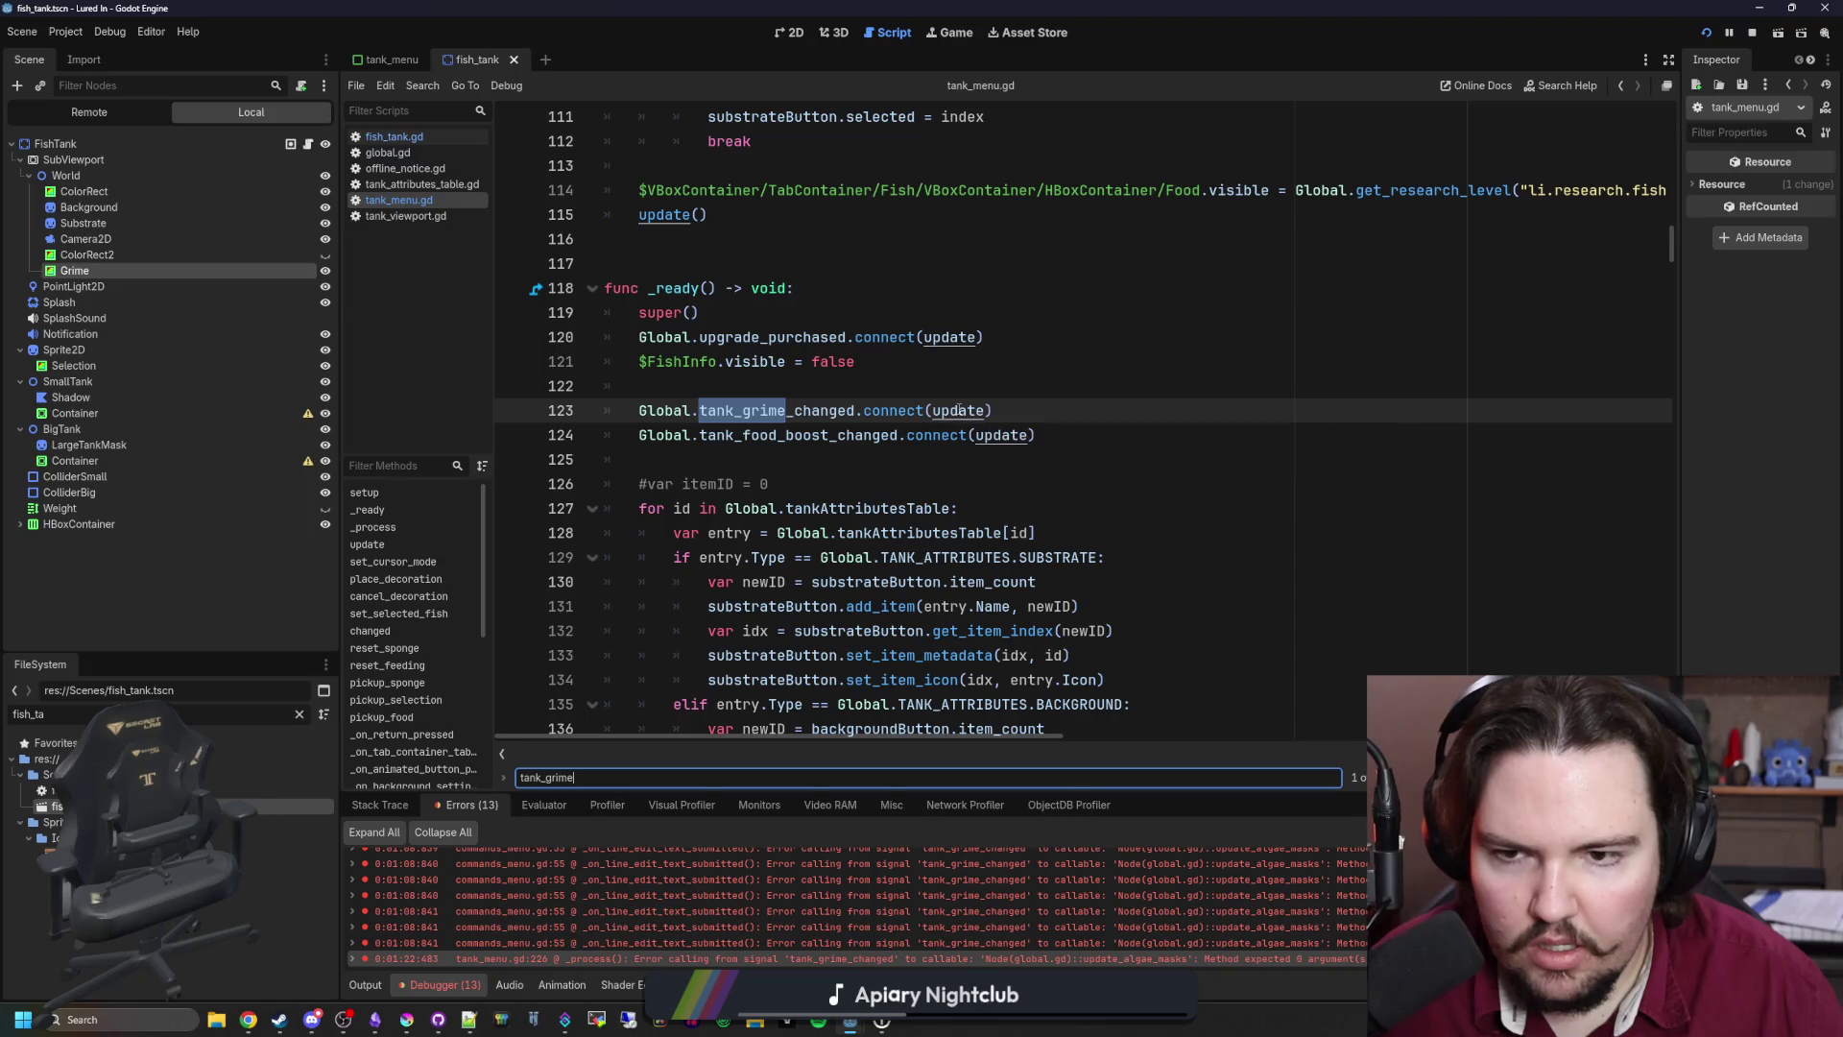
left_click(955, 412, "ctrl")
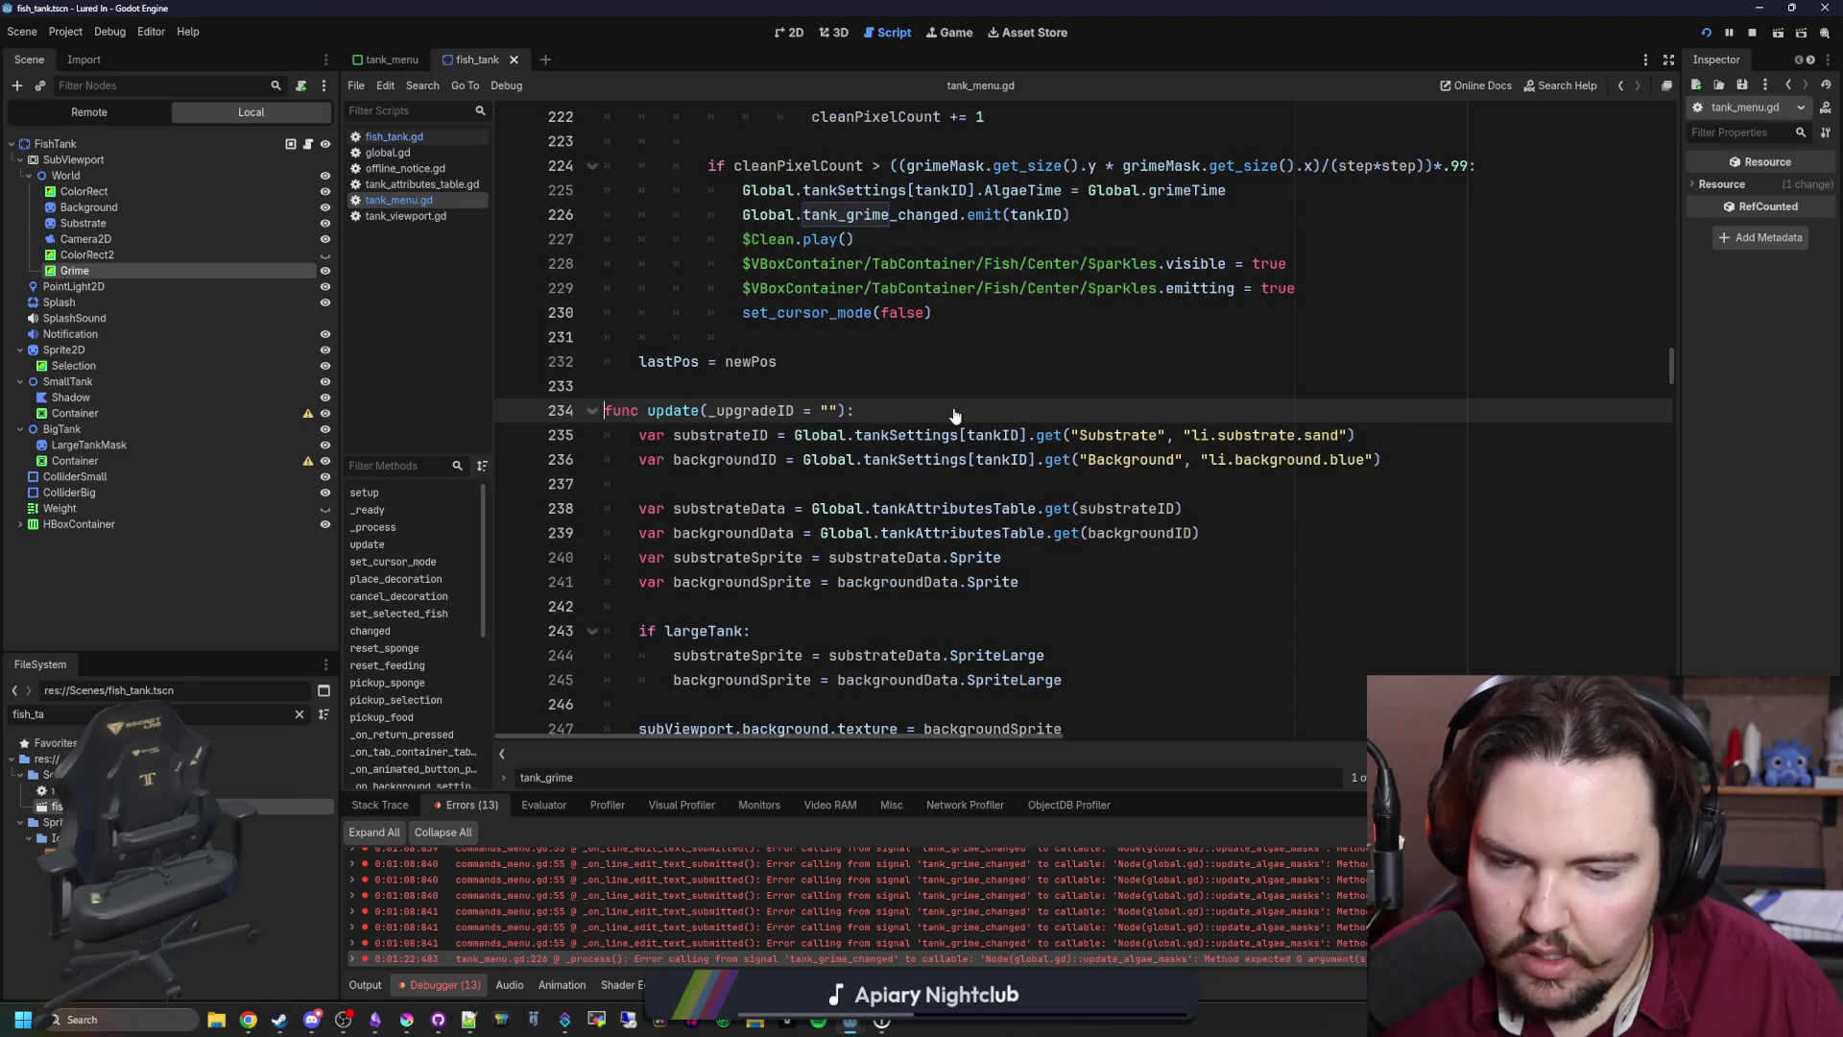
key("alt+Left")
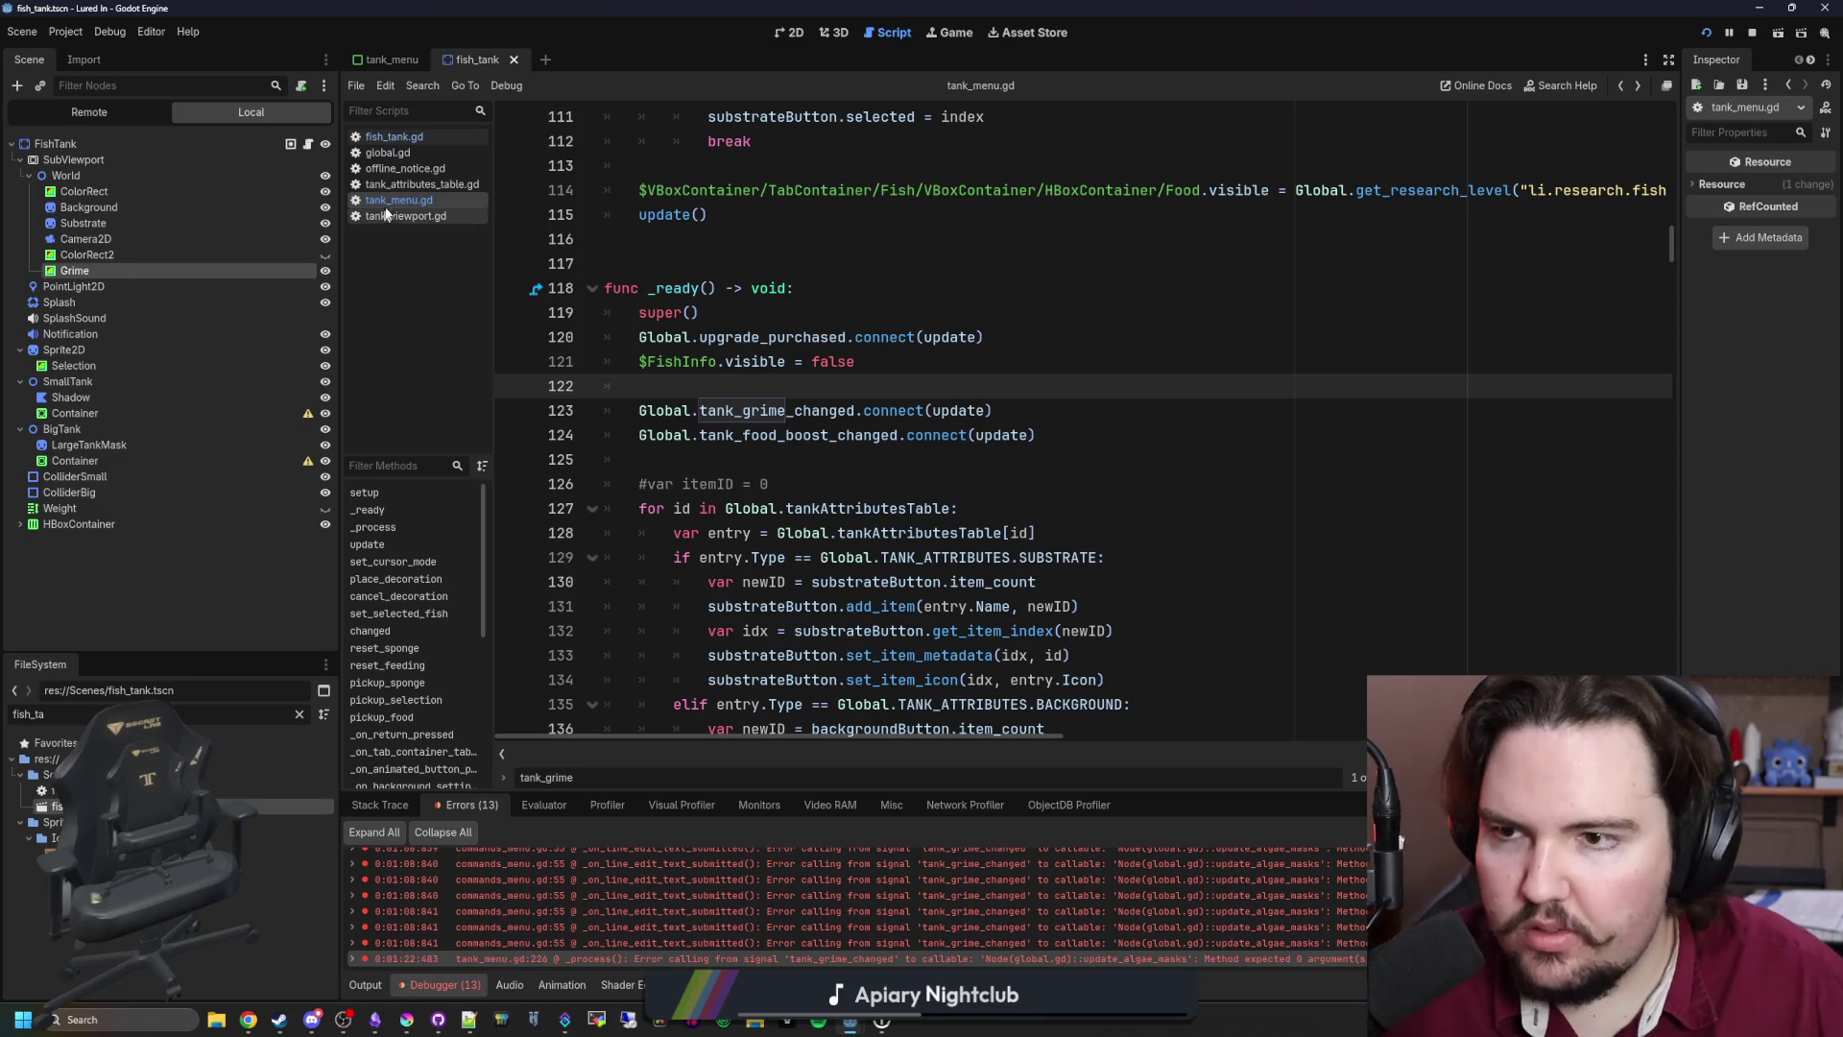
Step: In global.gd, go to the error line, search for update_algae_mas, then start Find in Files
left_click(415, 154)
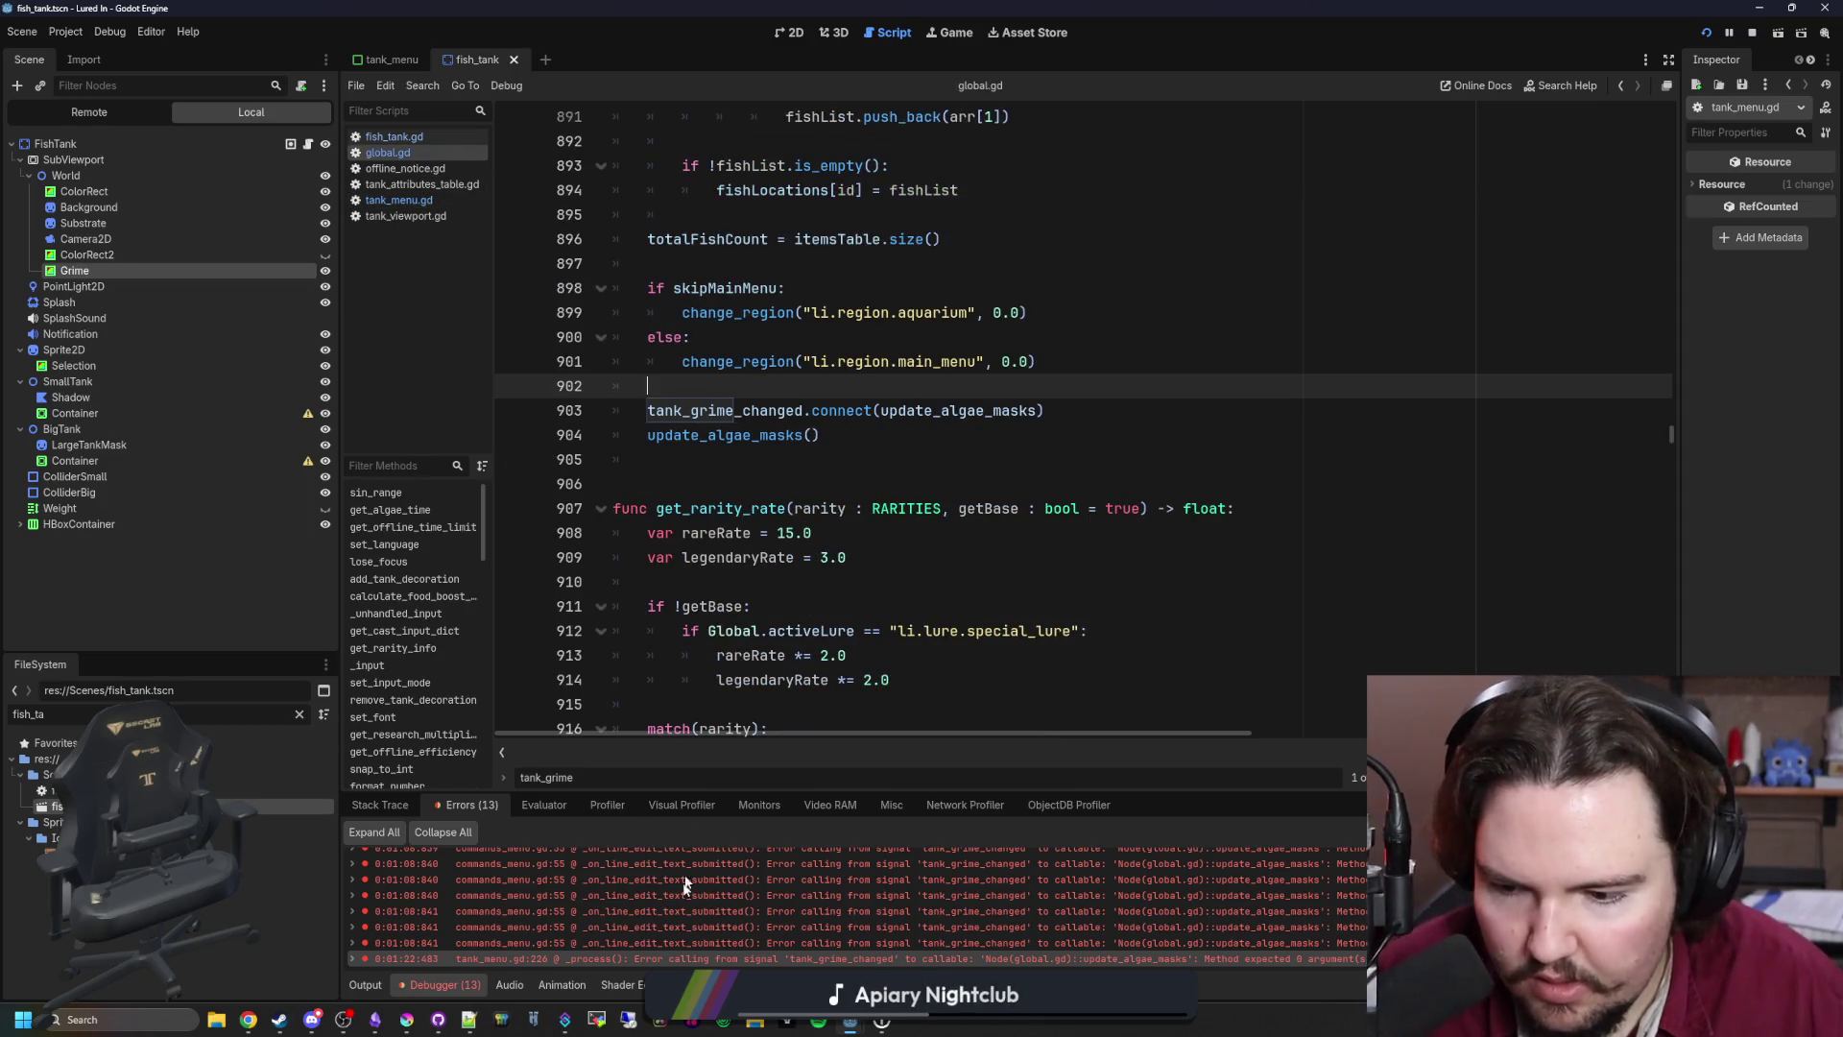
left_click(725, 958)
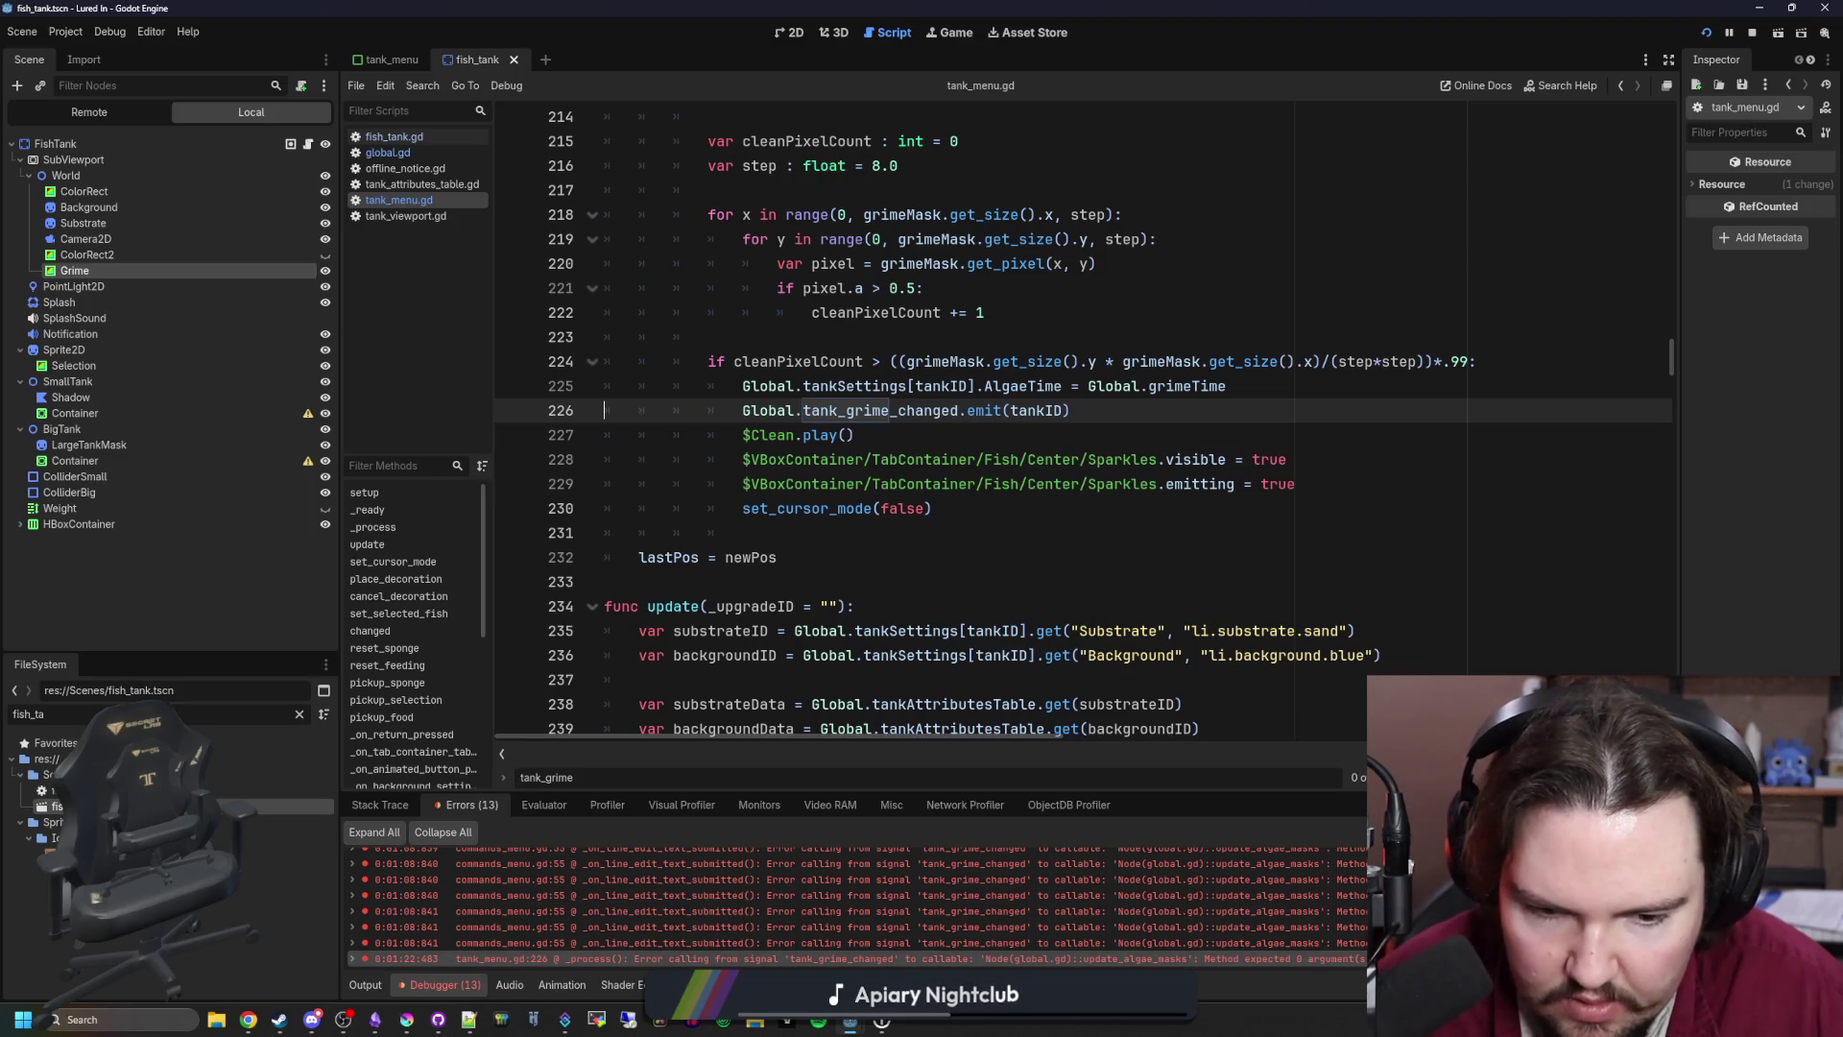
key("ctrl+f")
type("update_")
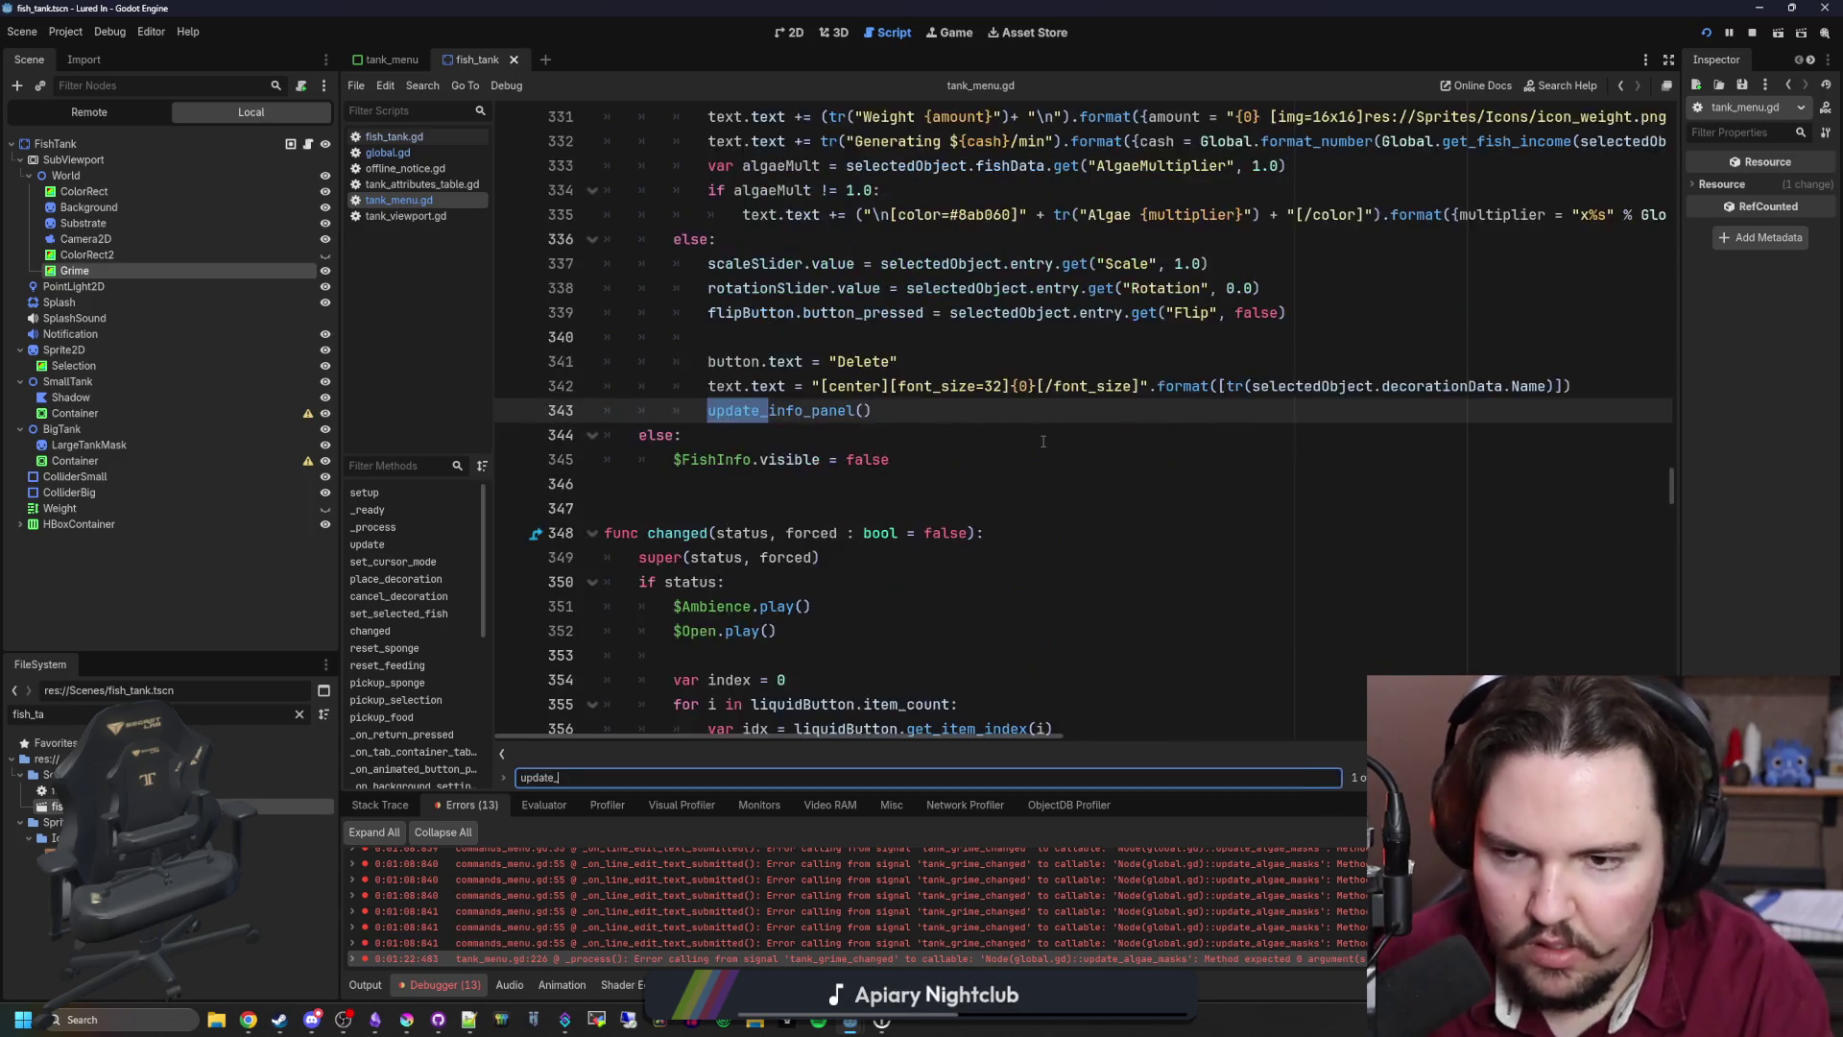
type("algae_mas")
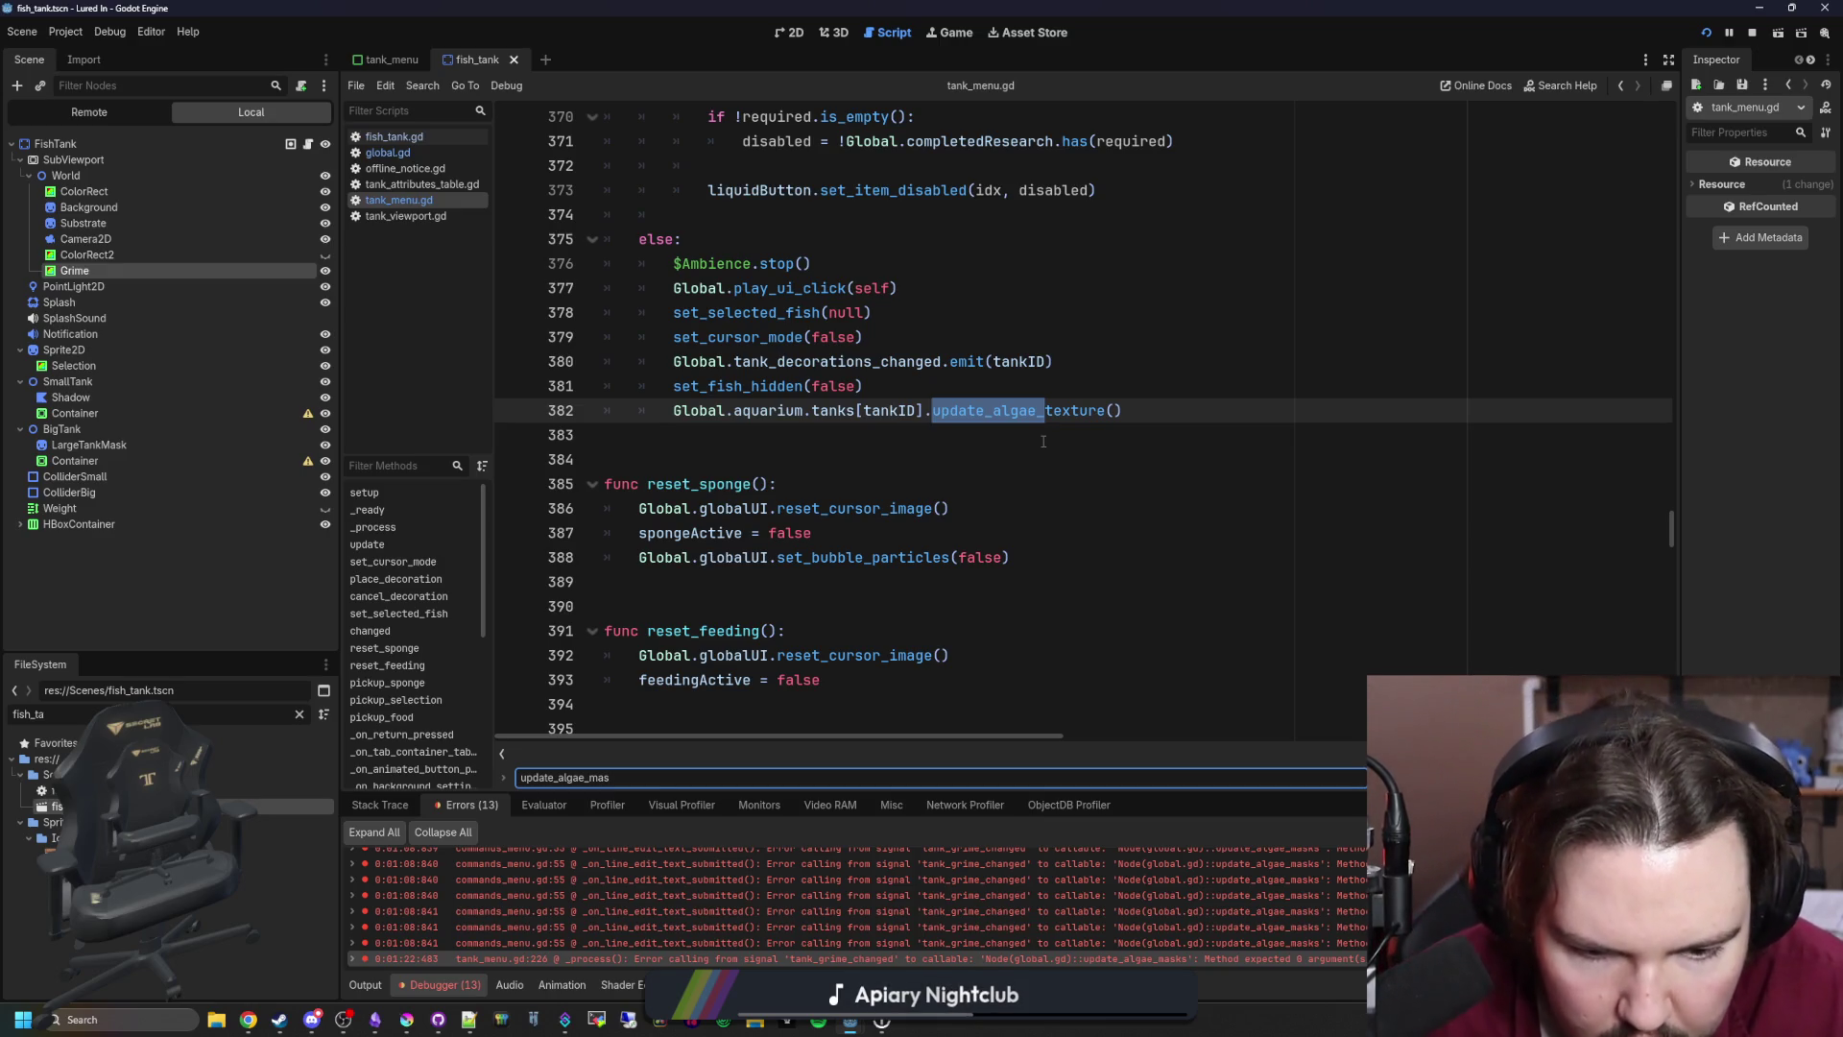
left_click(1109, 436)
key("ctrl+f")
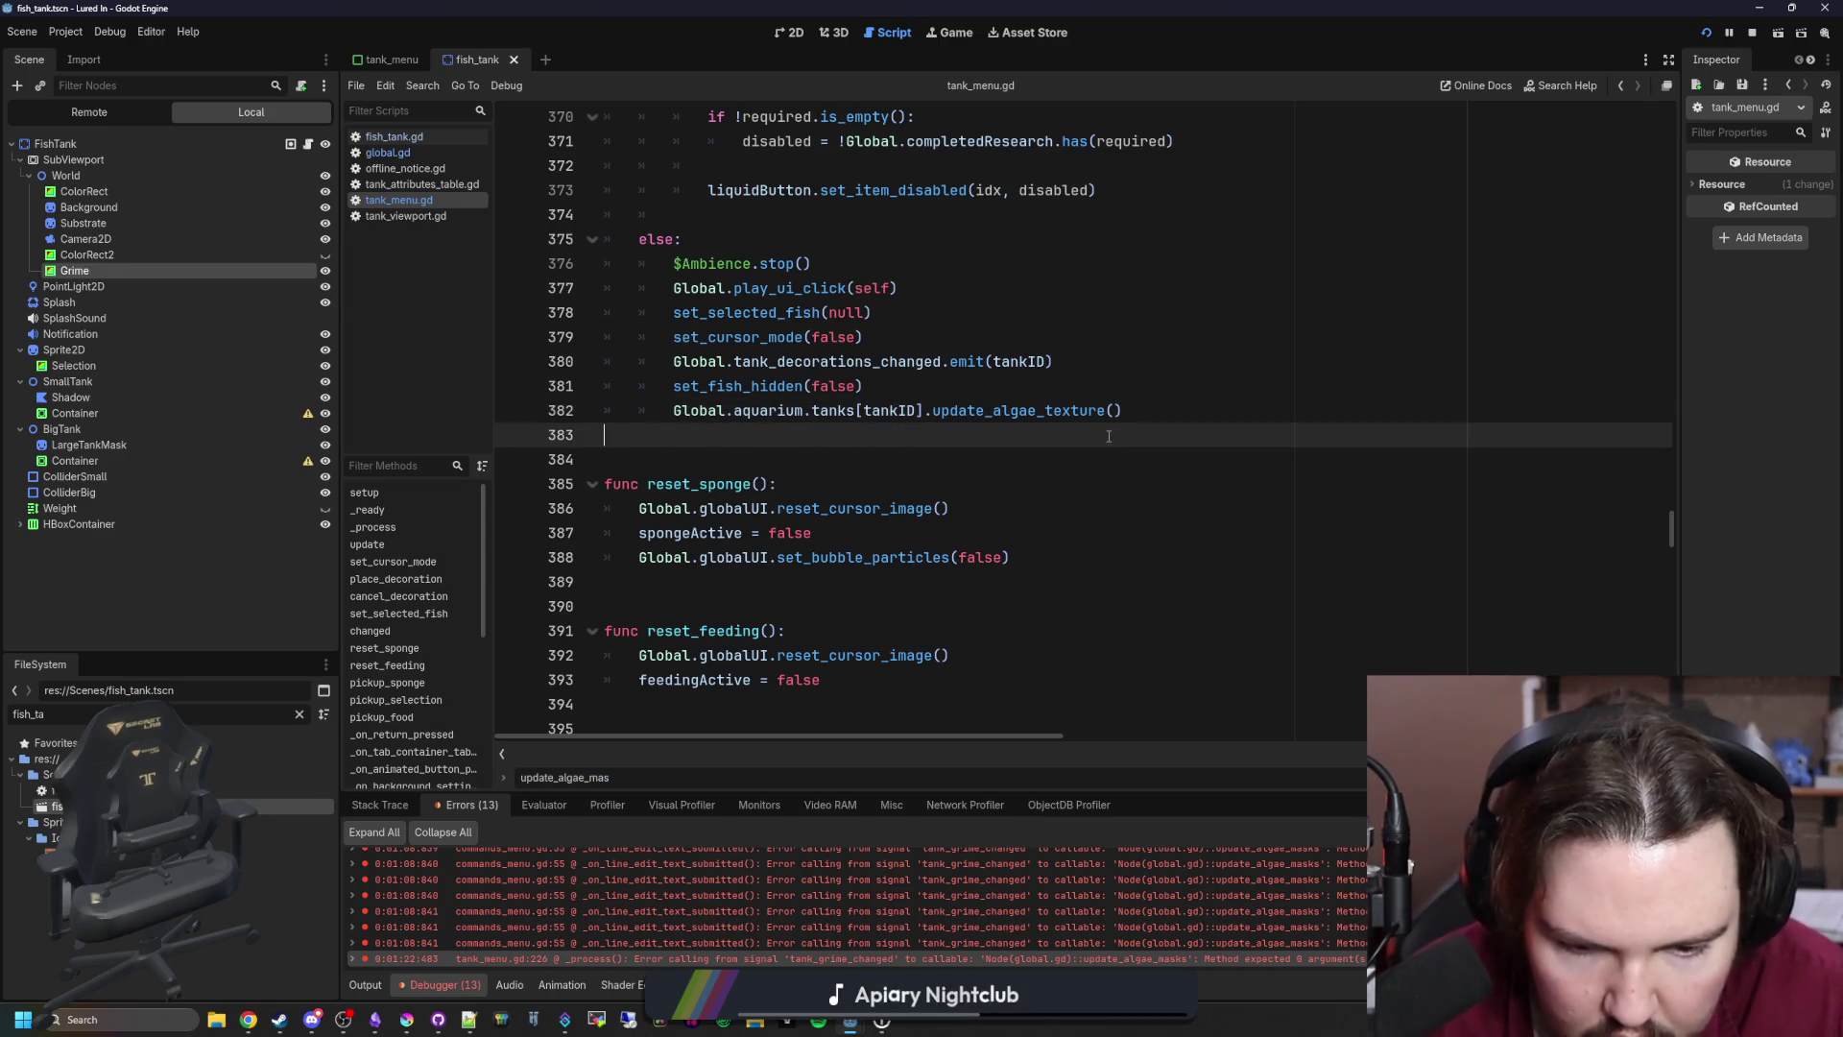
key("ctrl+shift+f")
Step: Search the project for update_algae_masks, open the line 904 match, and check its definition
type("update_al")
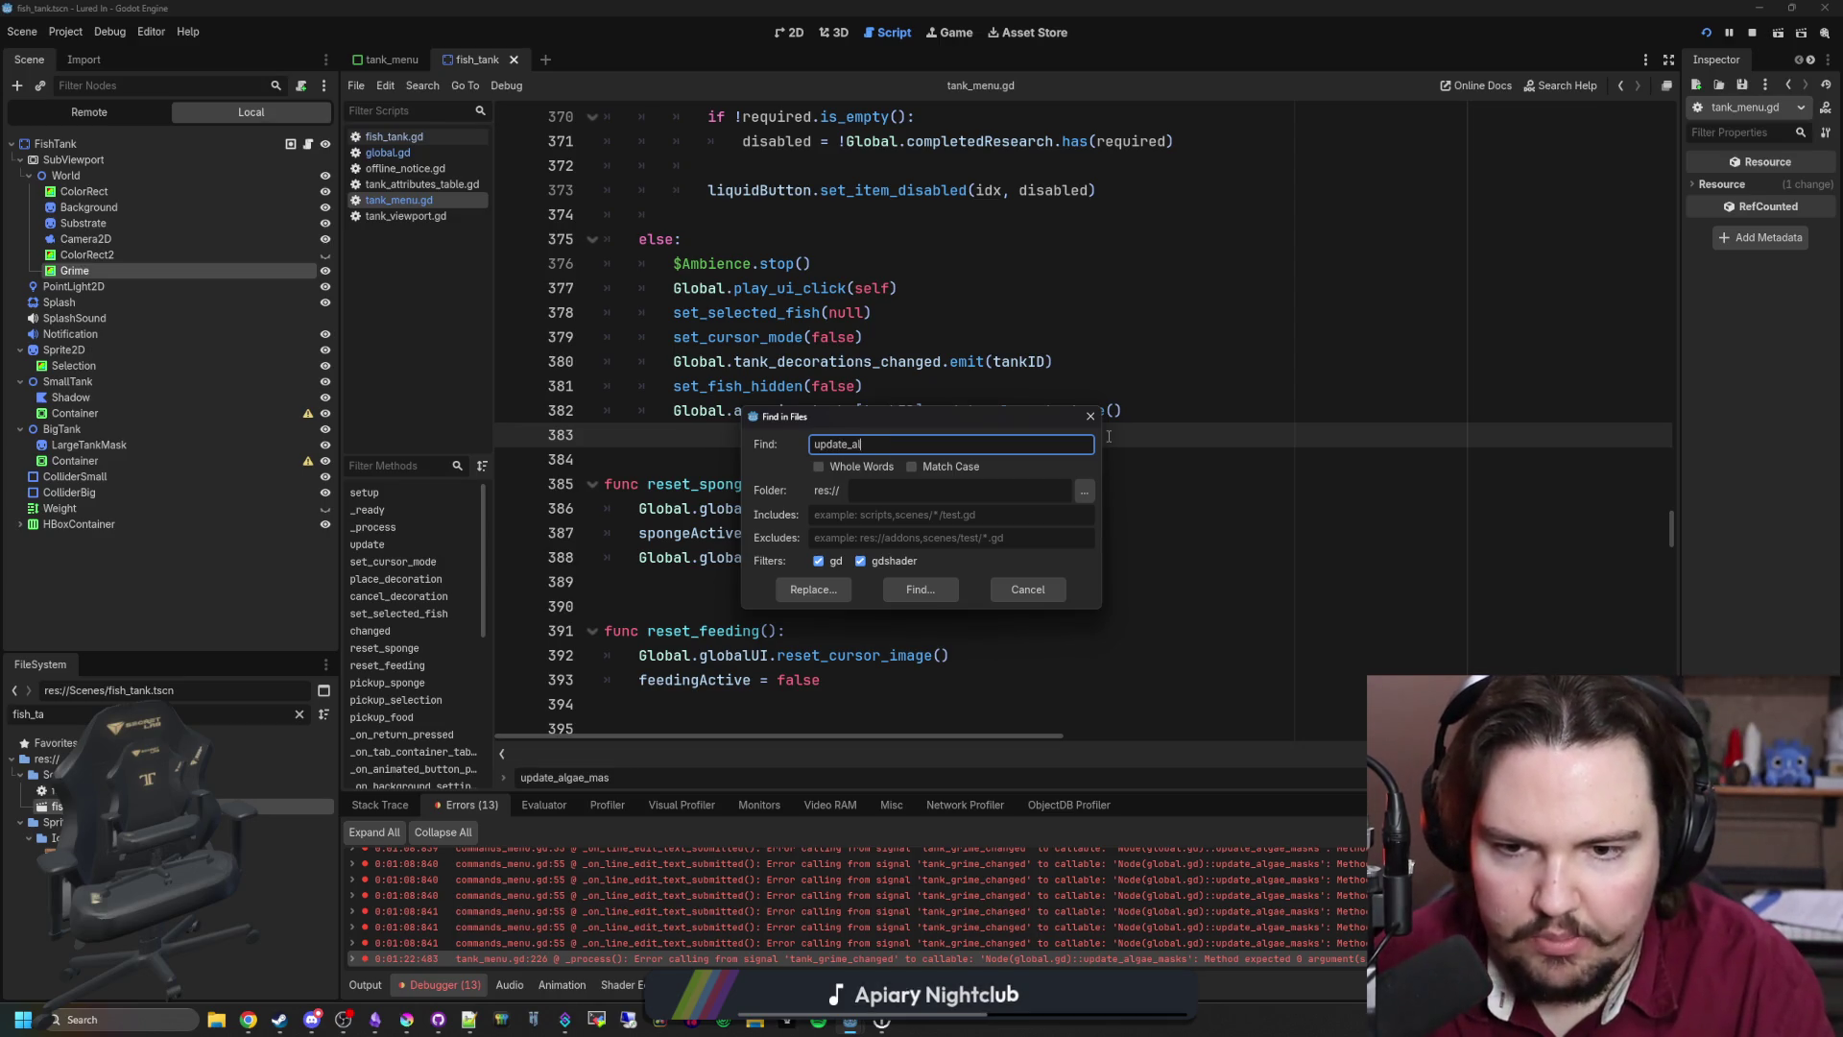
type("gae_masks")
key("Return")
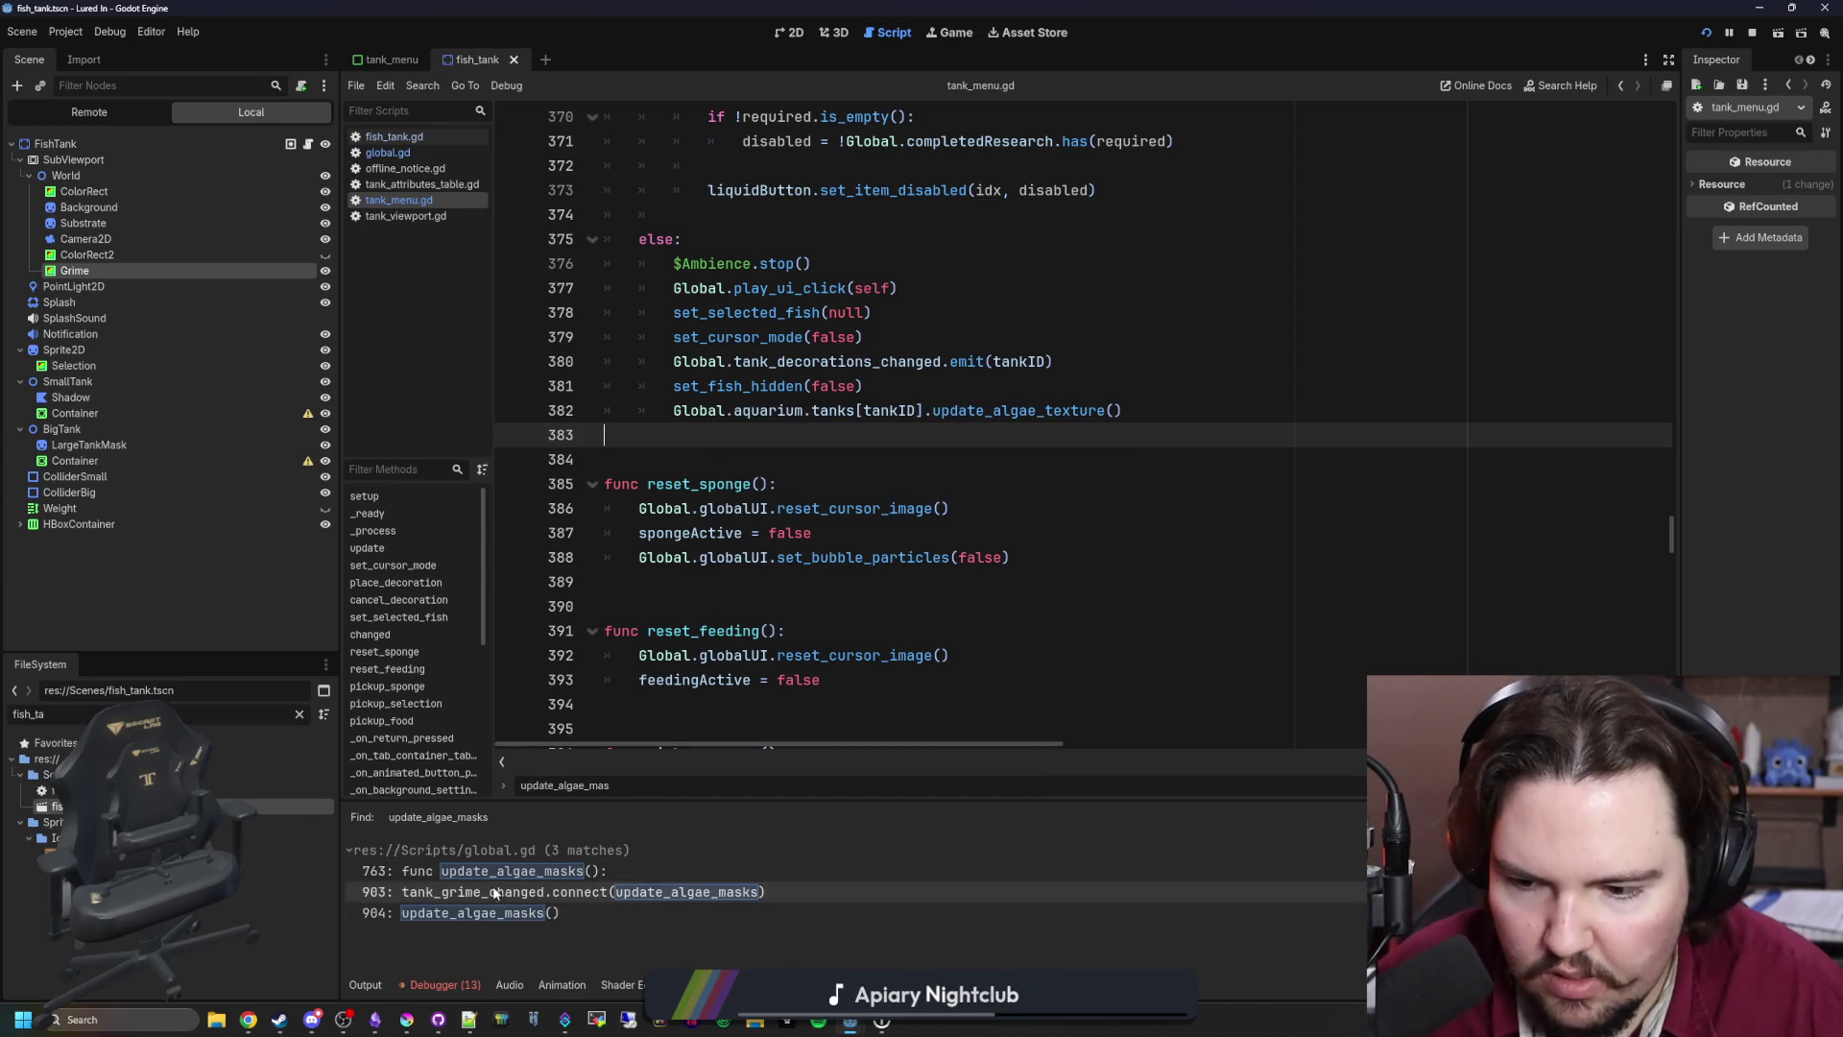
left_click(508, 922)
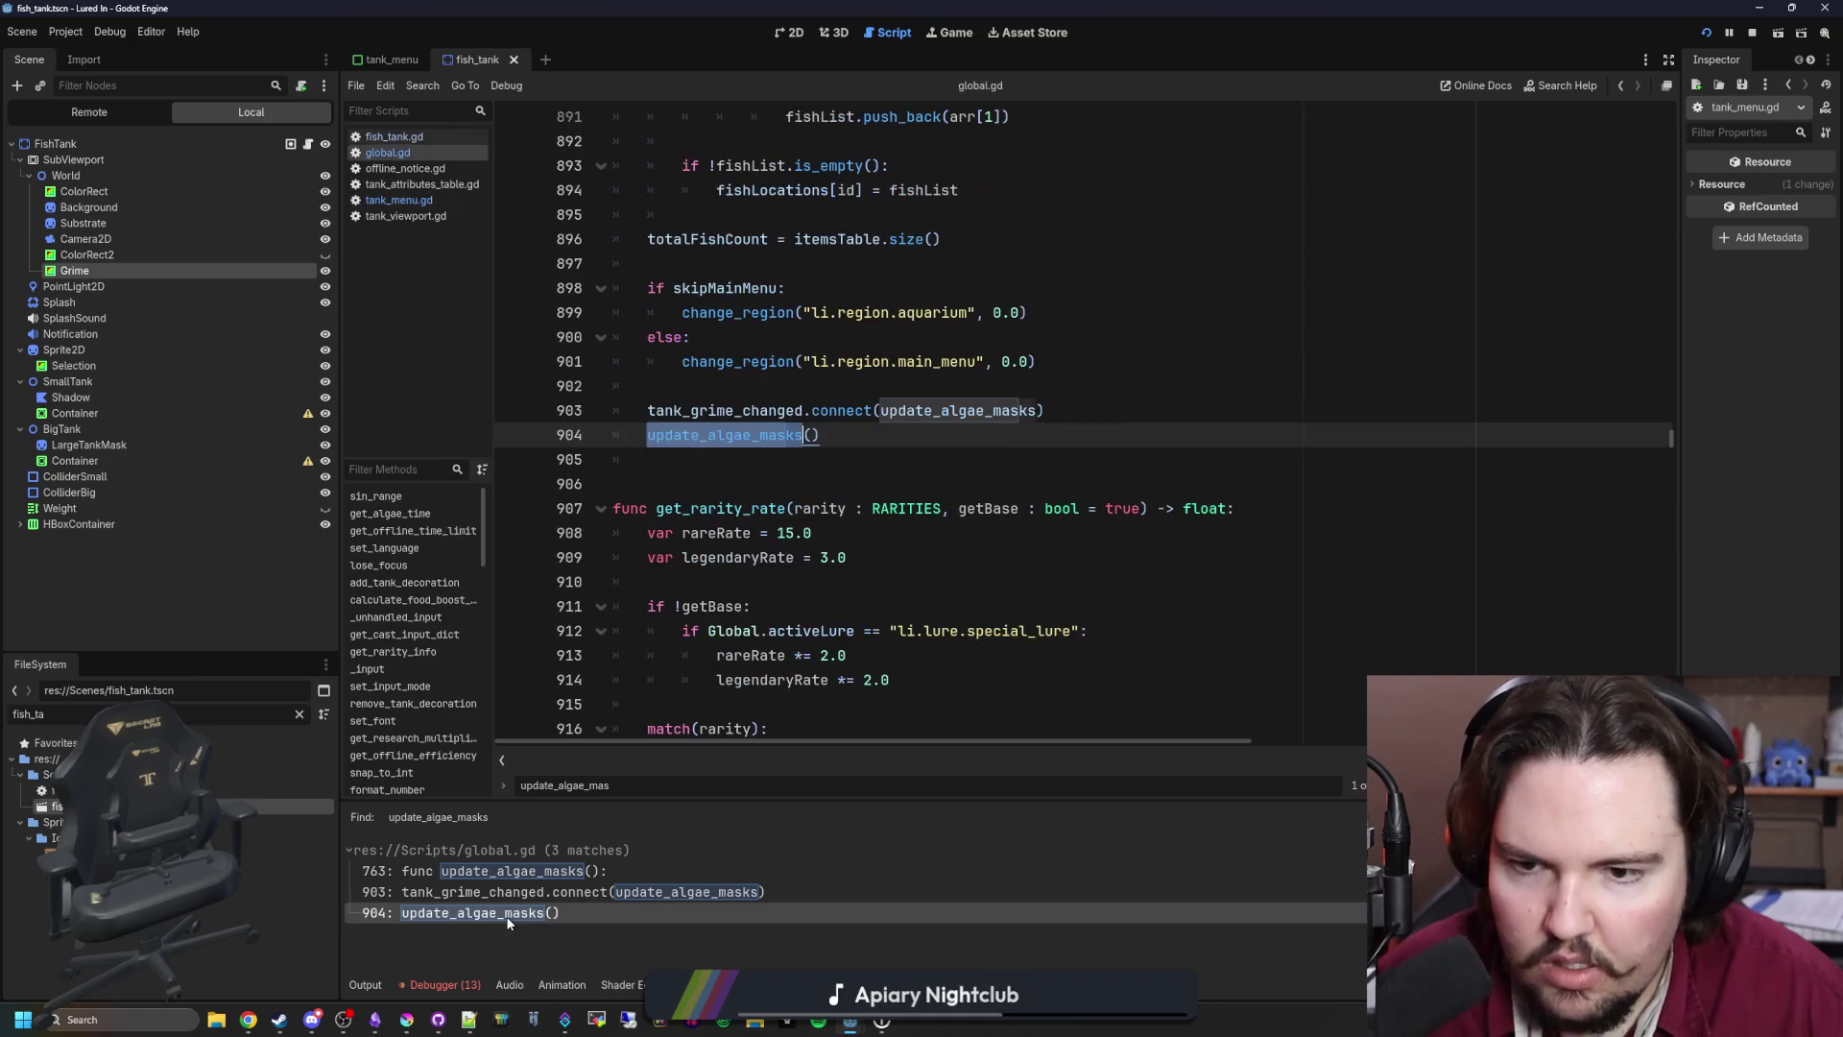
left_click(758, 496)
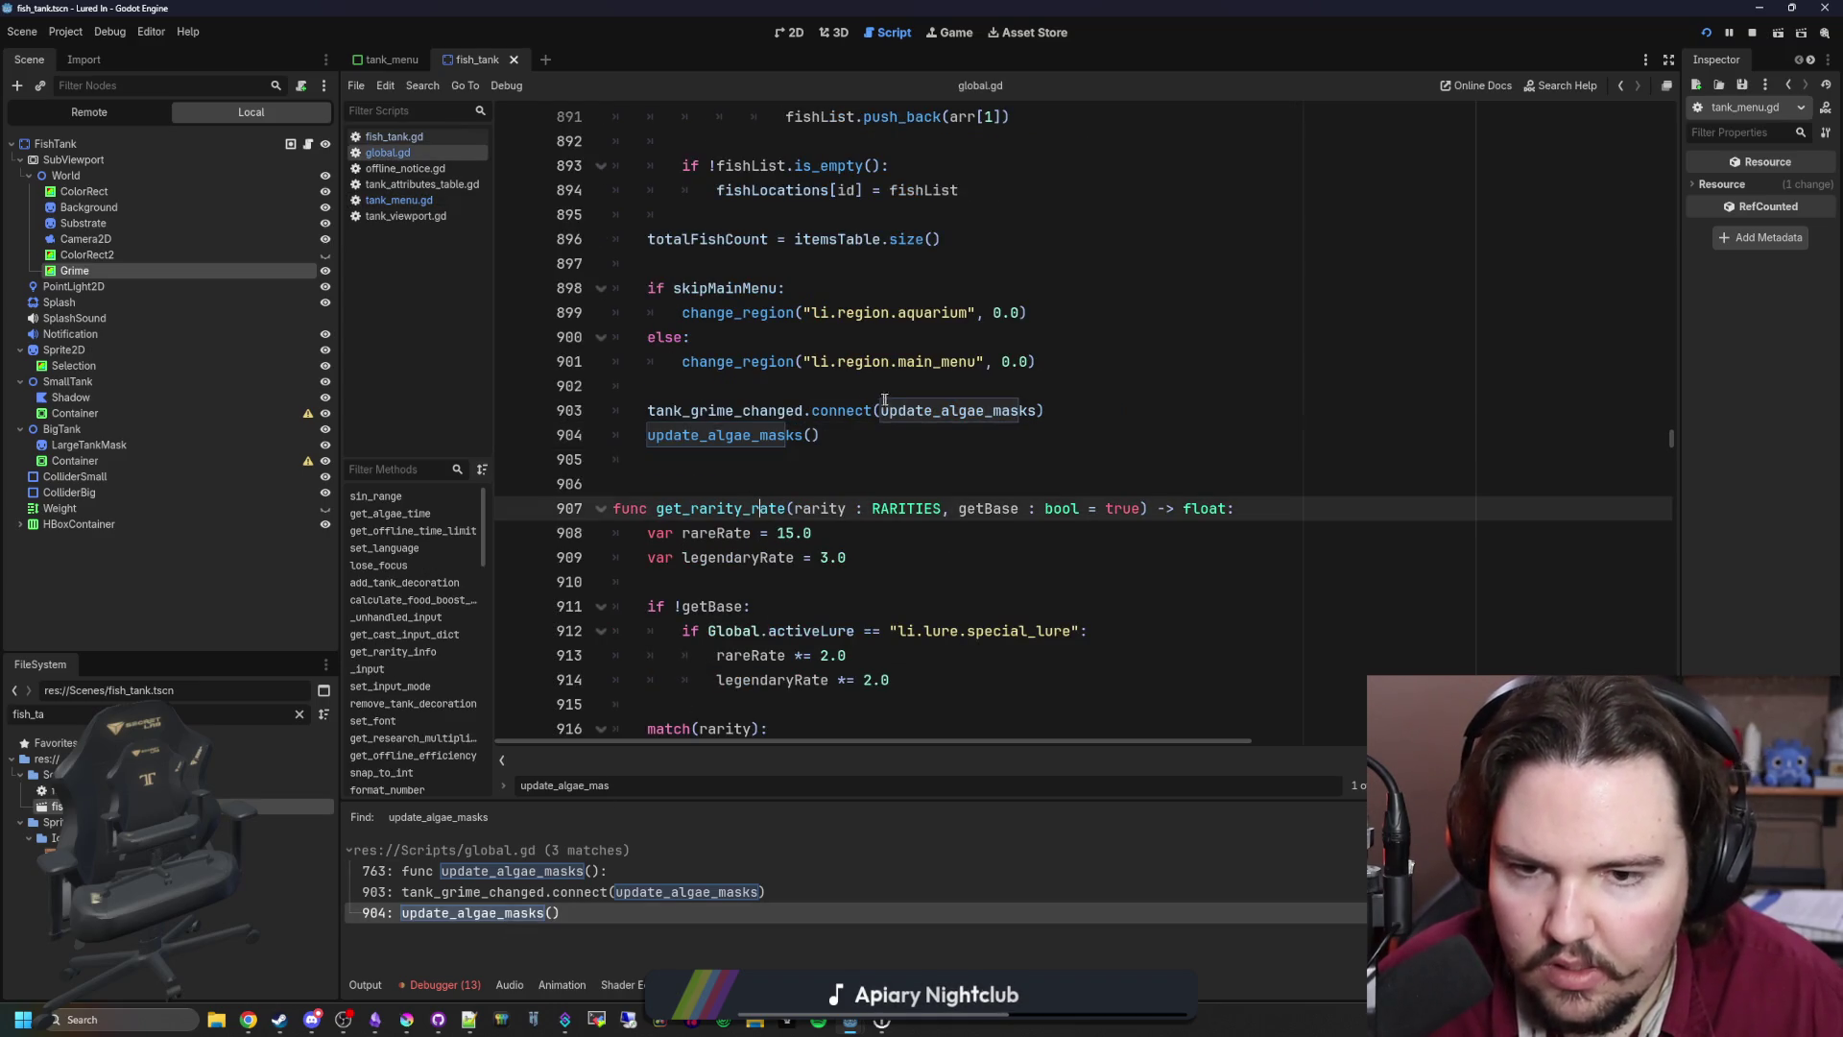
left_click(734, 434)
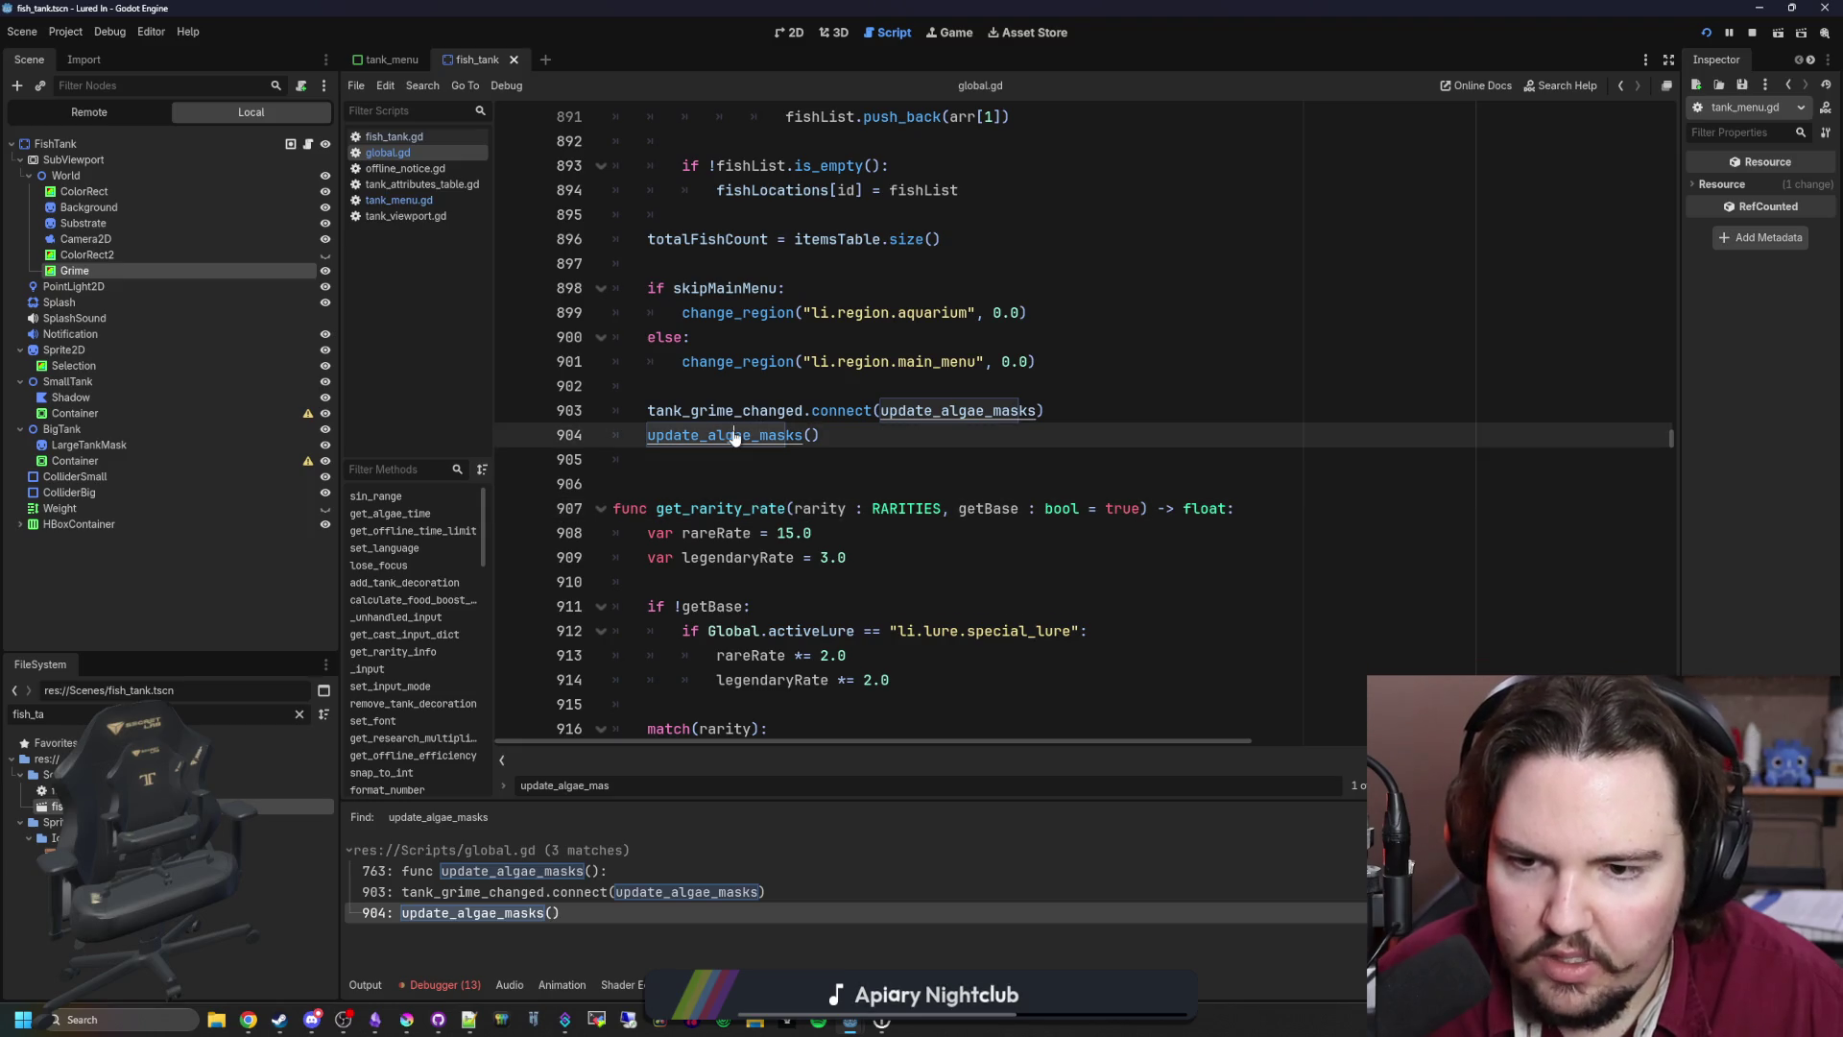
left_click(735, 435, "ctrl")
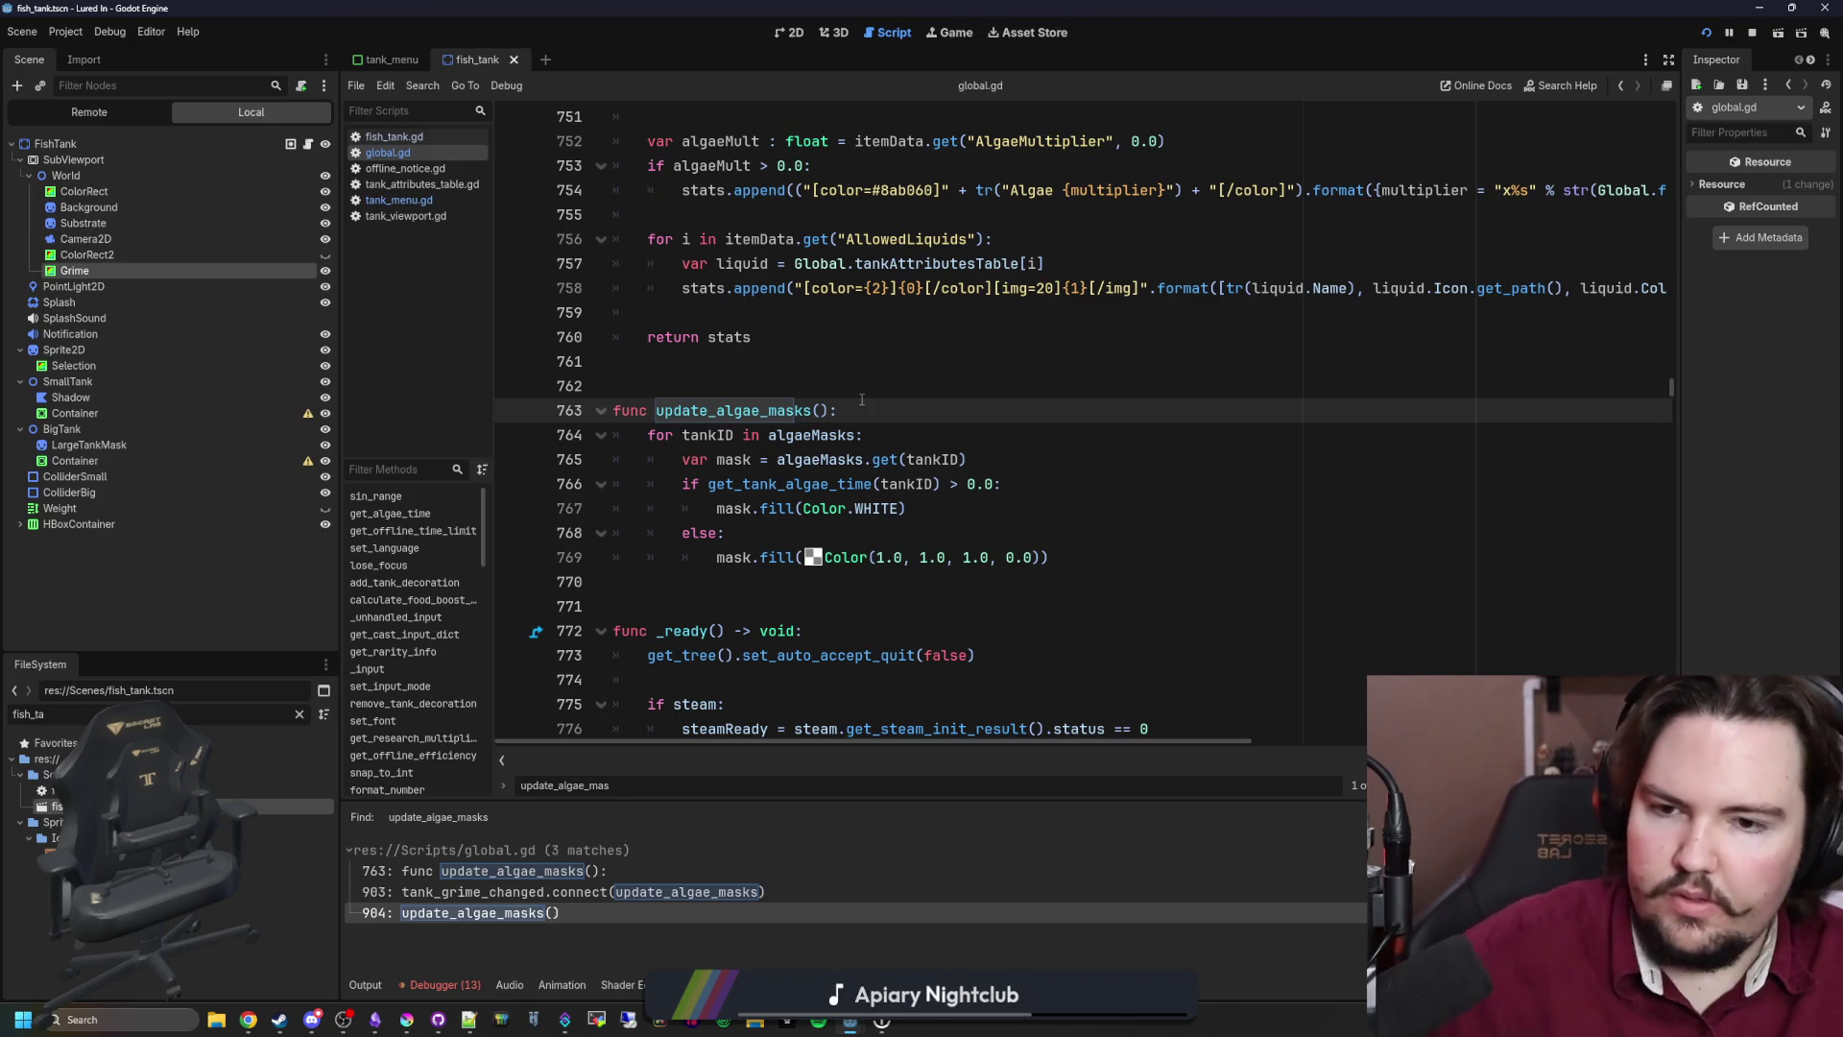
key("alt+Left")
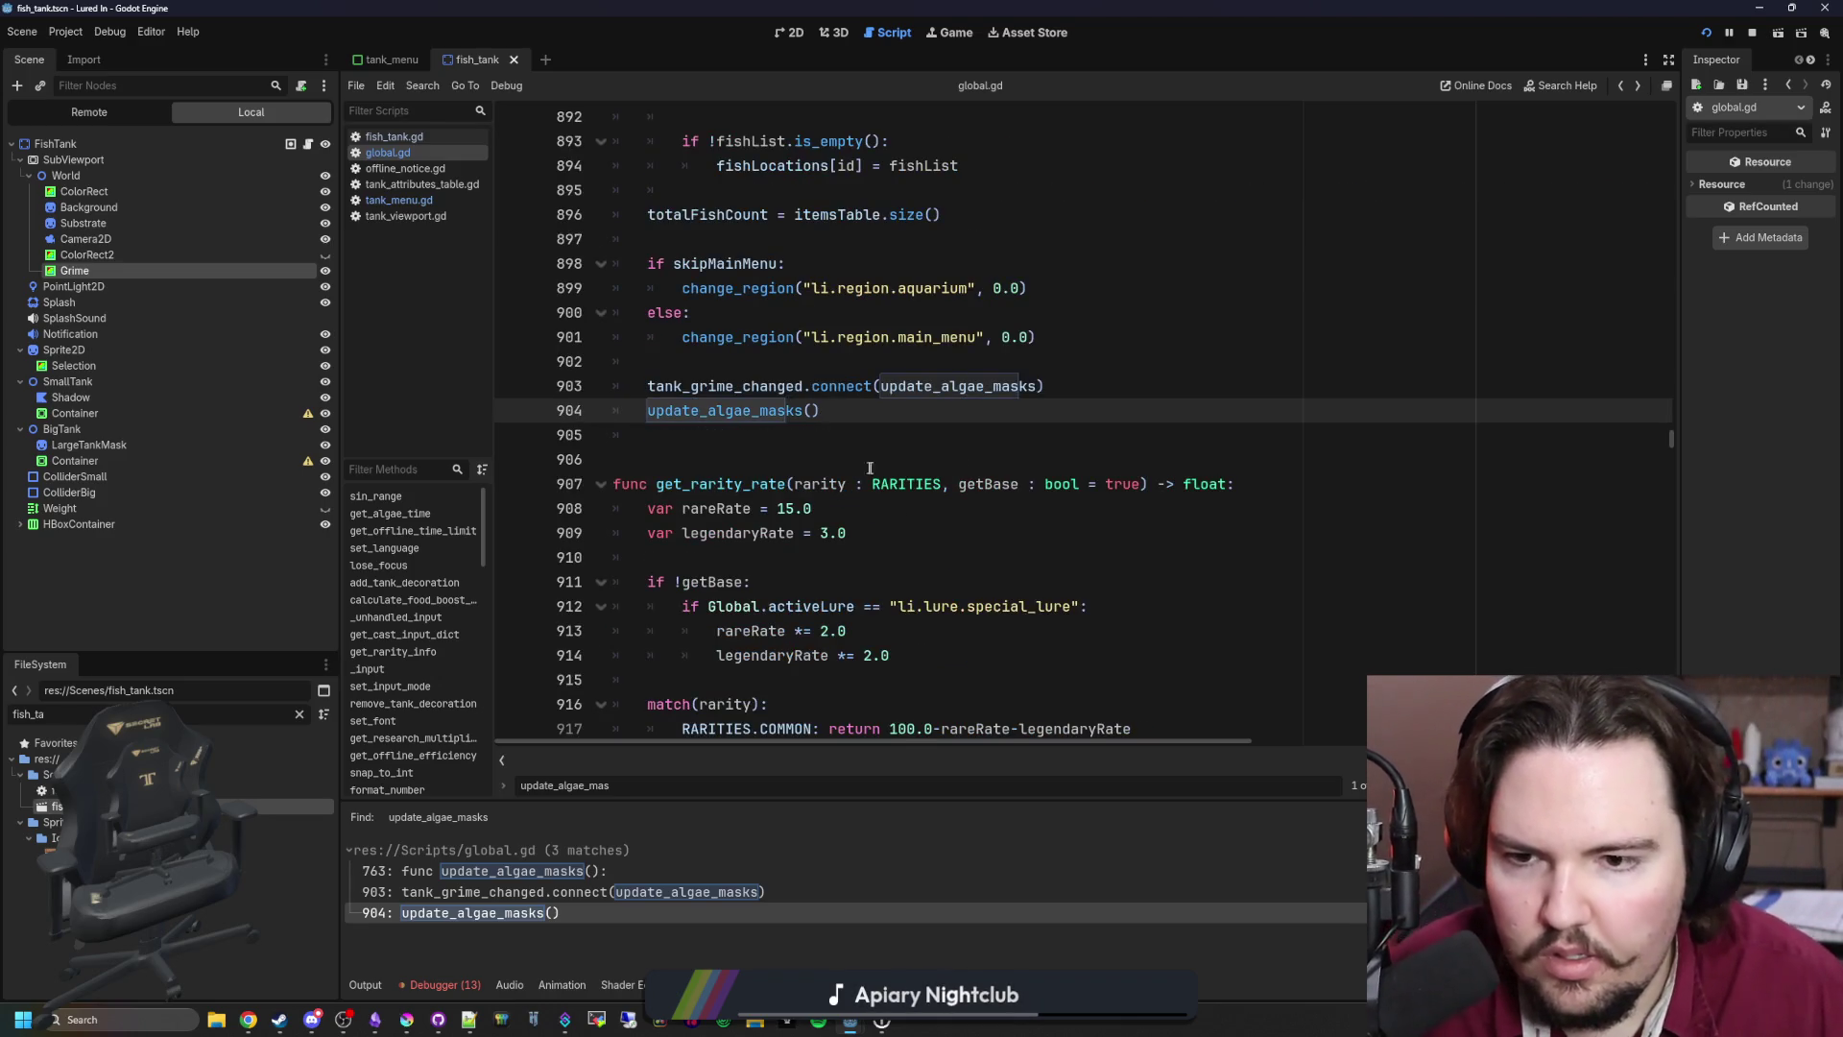
Step: Rename update_algae_masks to update_algae_mask on global.gd lines 903 and 904
scroll(912, 500, "up", 1)
left_click(1049, 452)
key("BackSpace")
left_click(841, 493)
key("Left")
key("Left")
key("BackSpace")
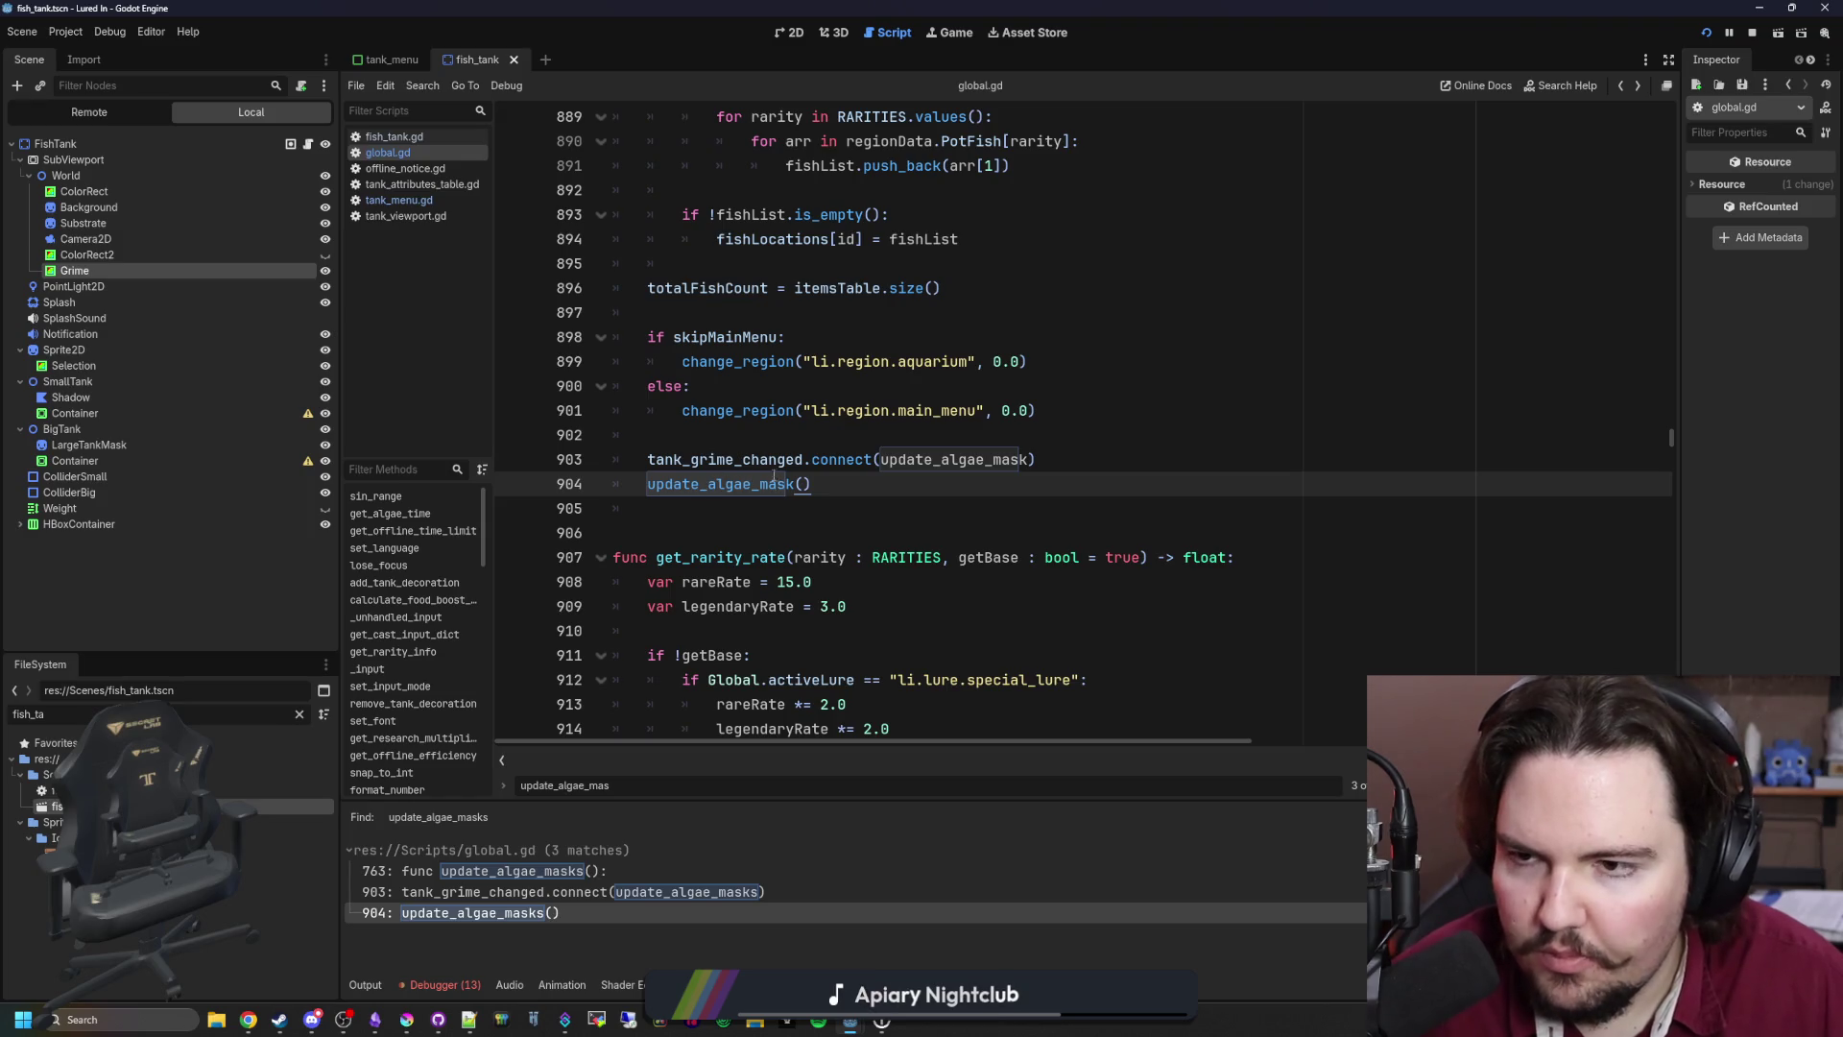
key("End")
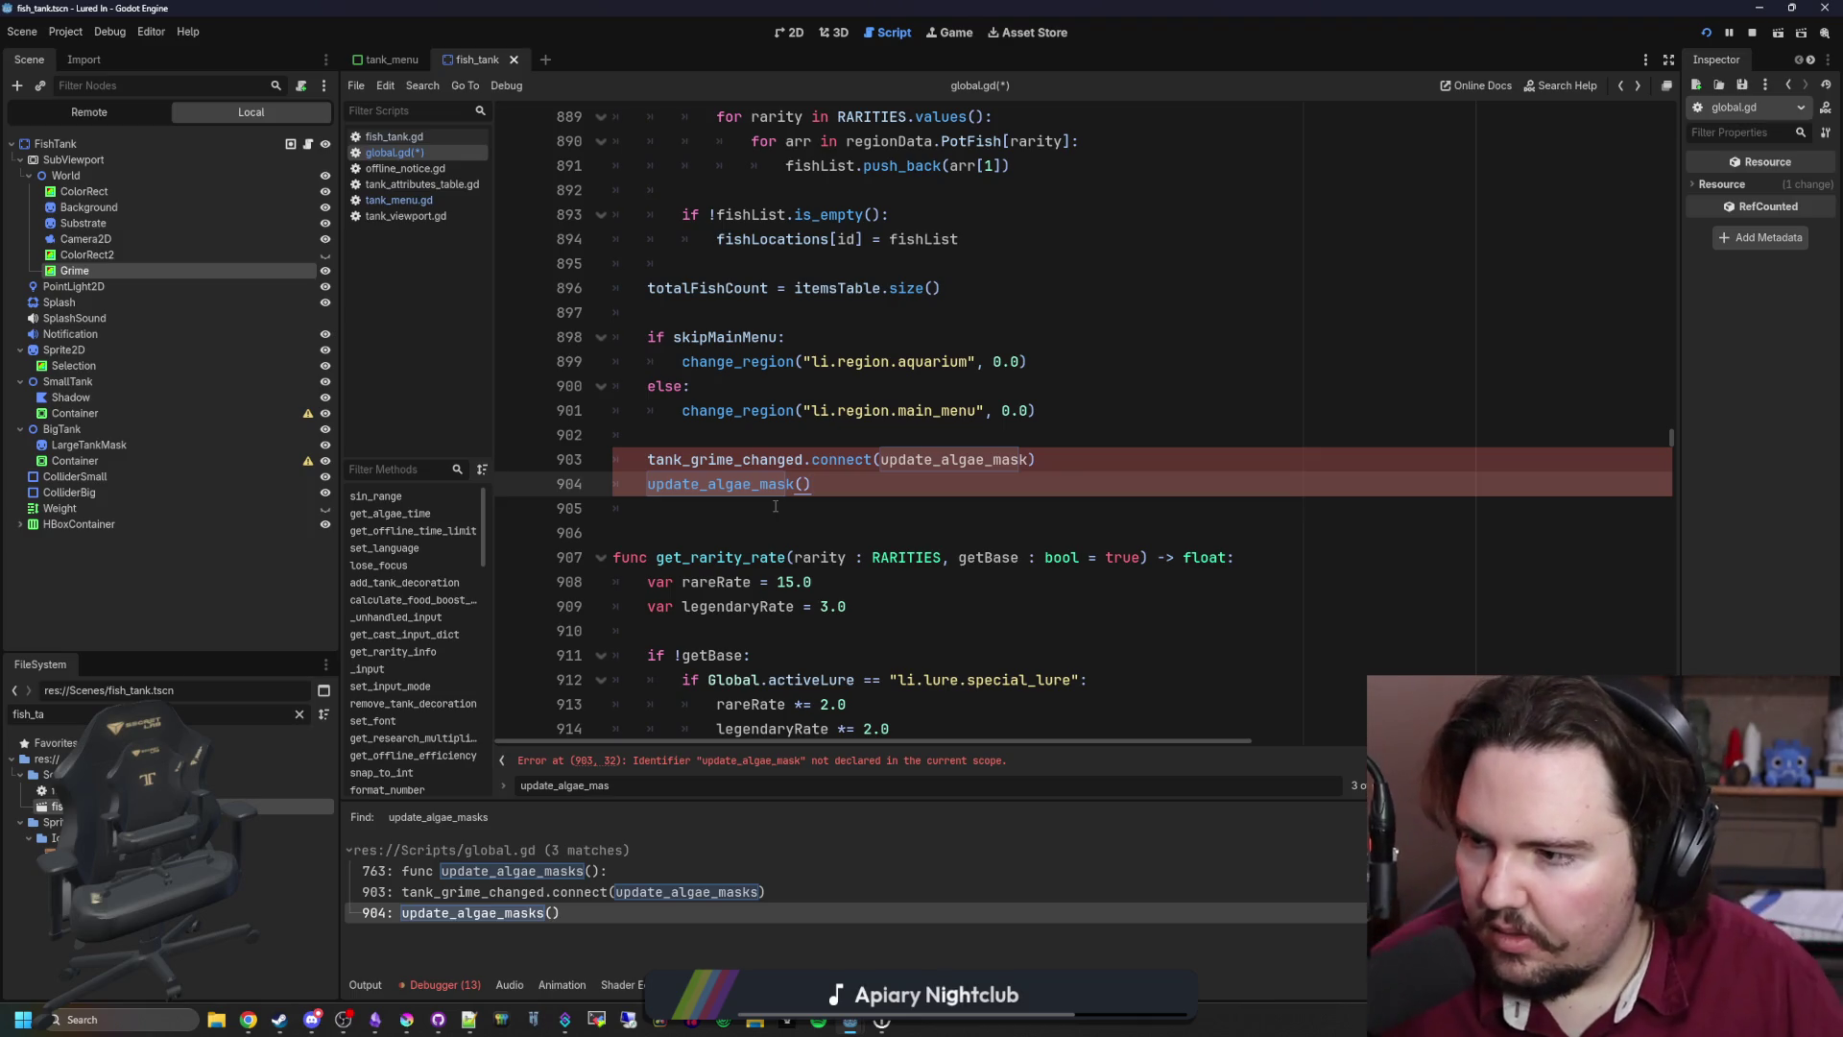
Step: In the update function, delete the loop over all algae masks and dedent its body
left_click(747, 516)
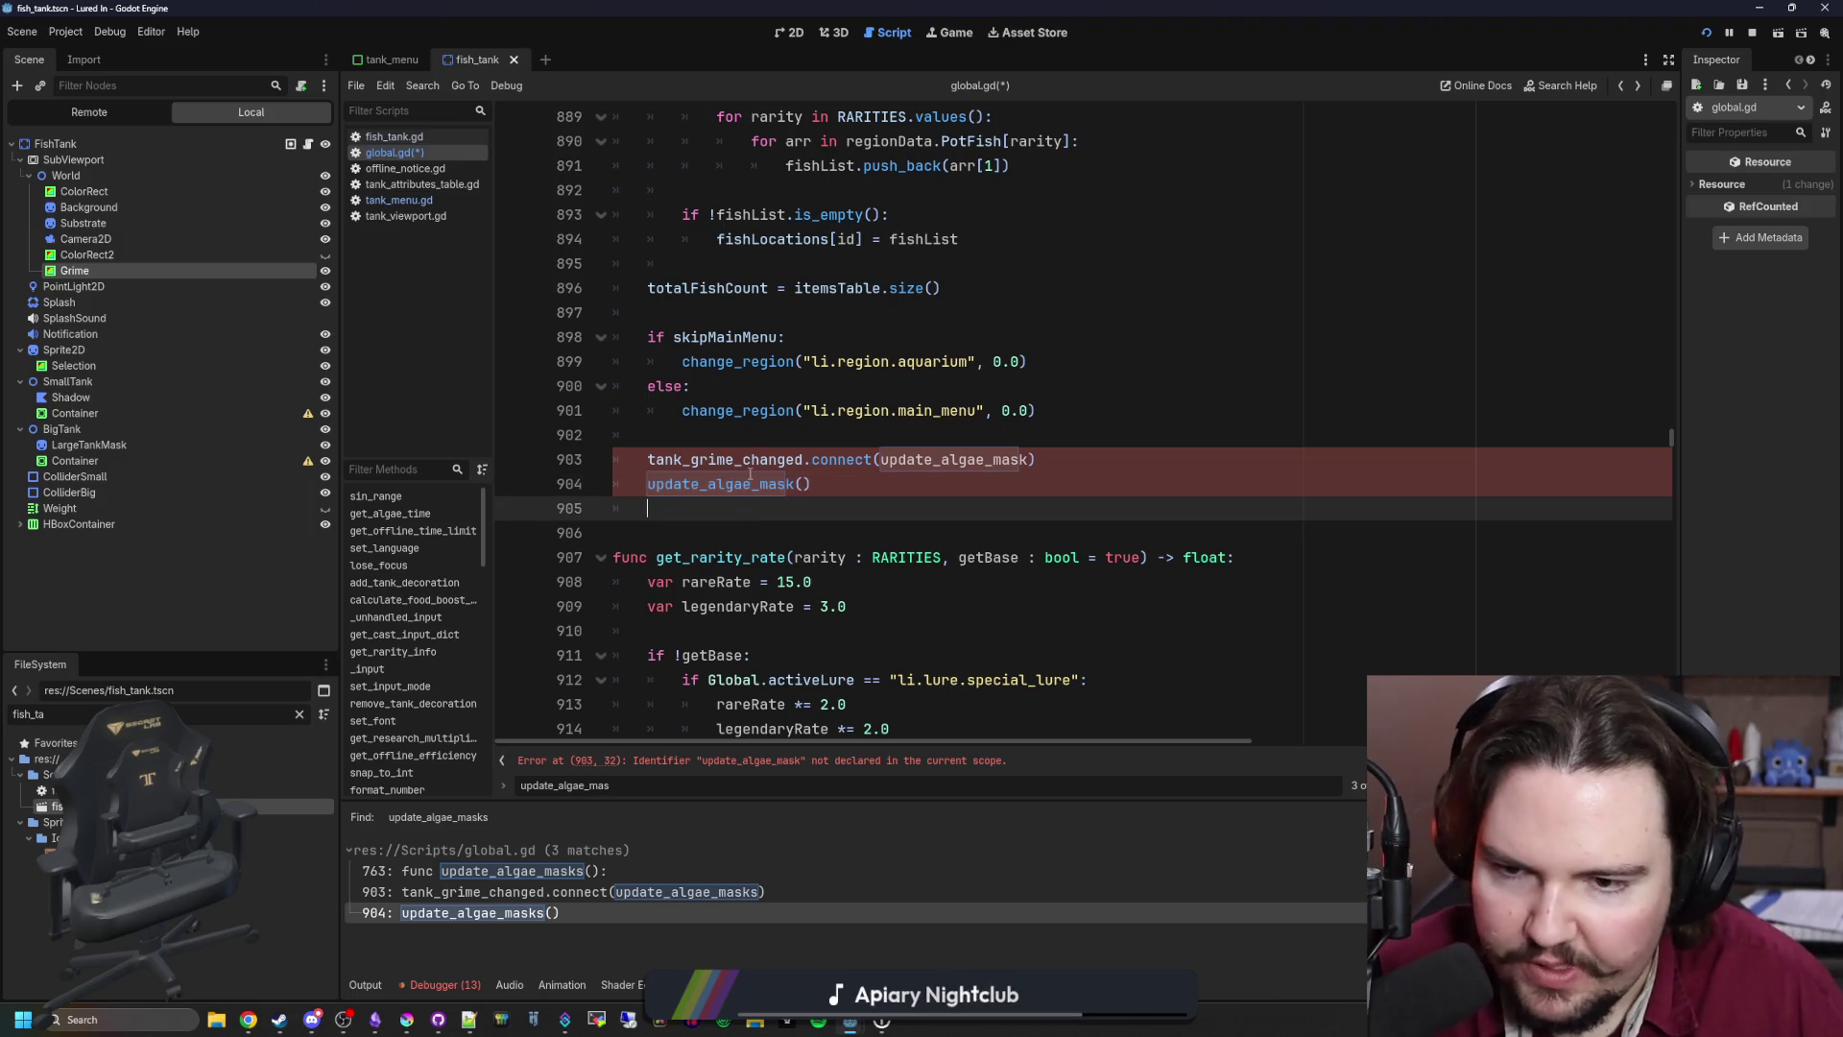
key("ctrl+f")
type("update_")
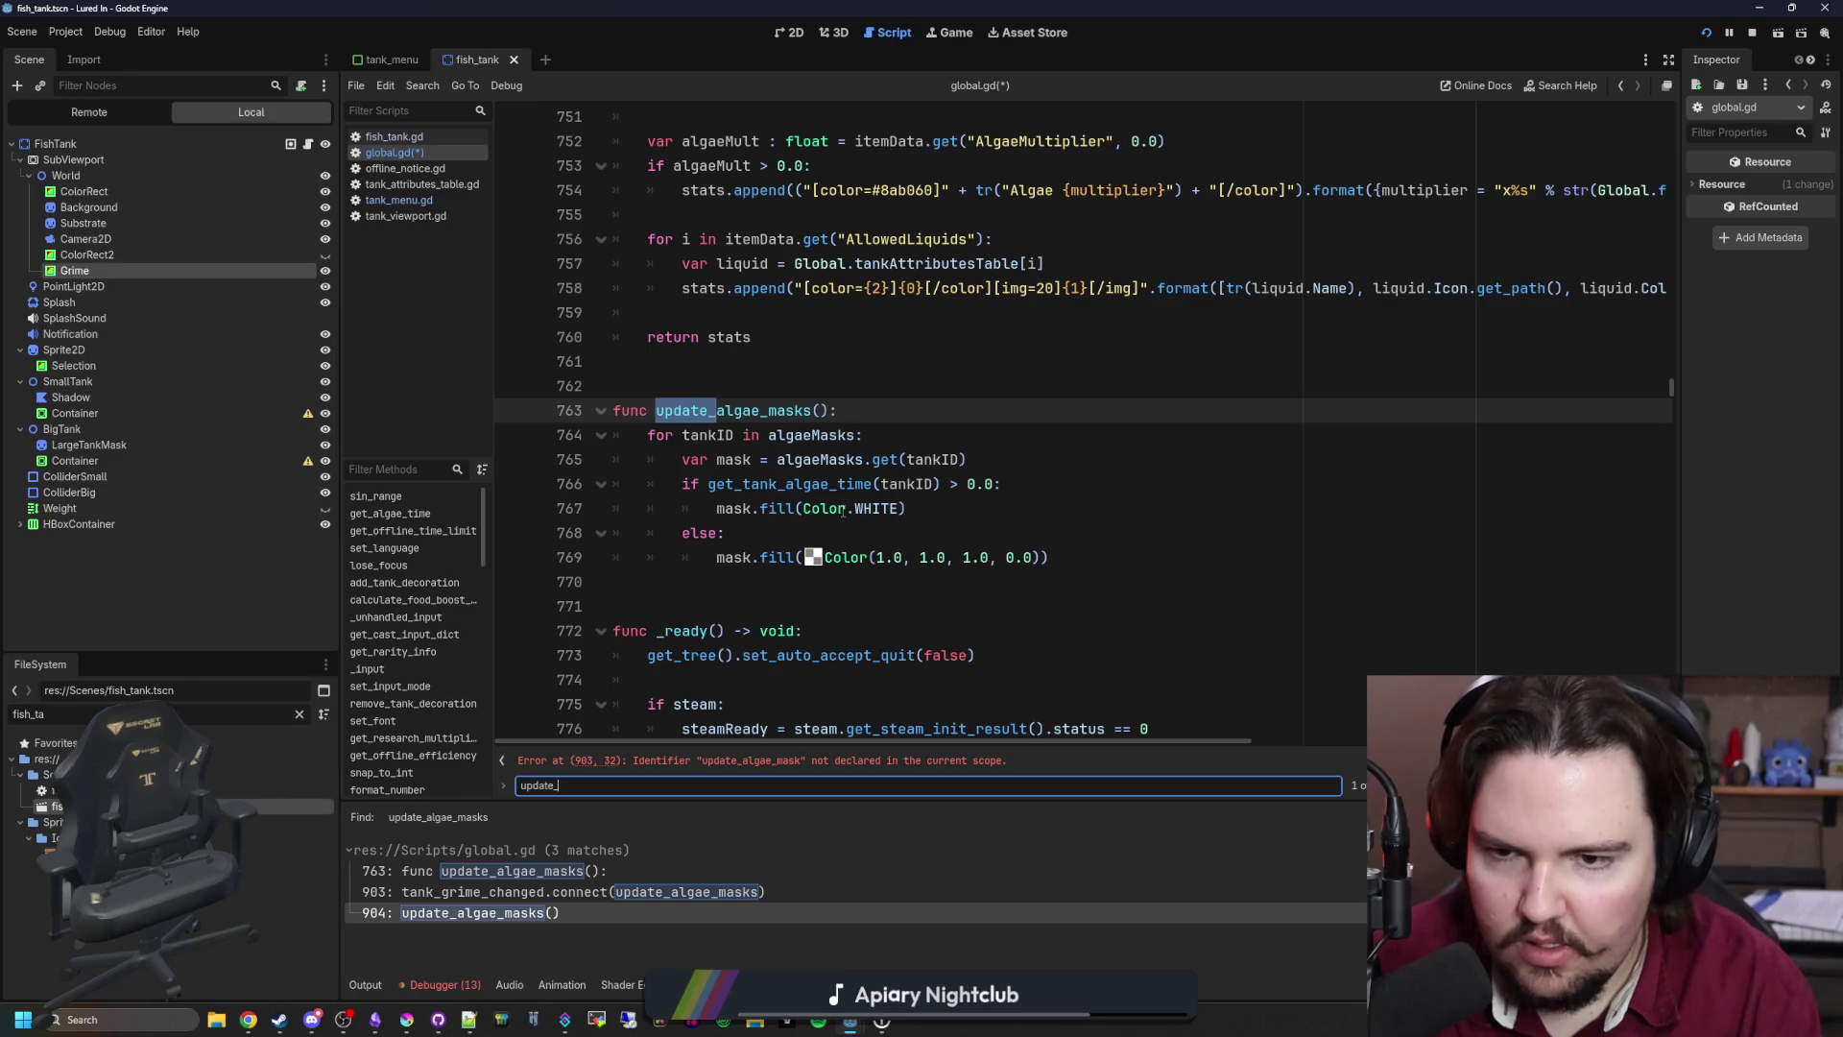
left_click(814, 410)
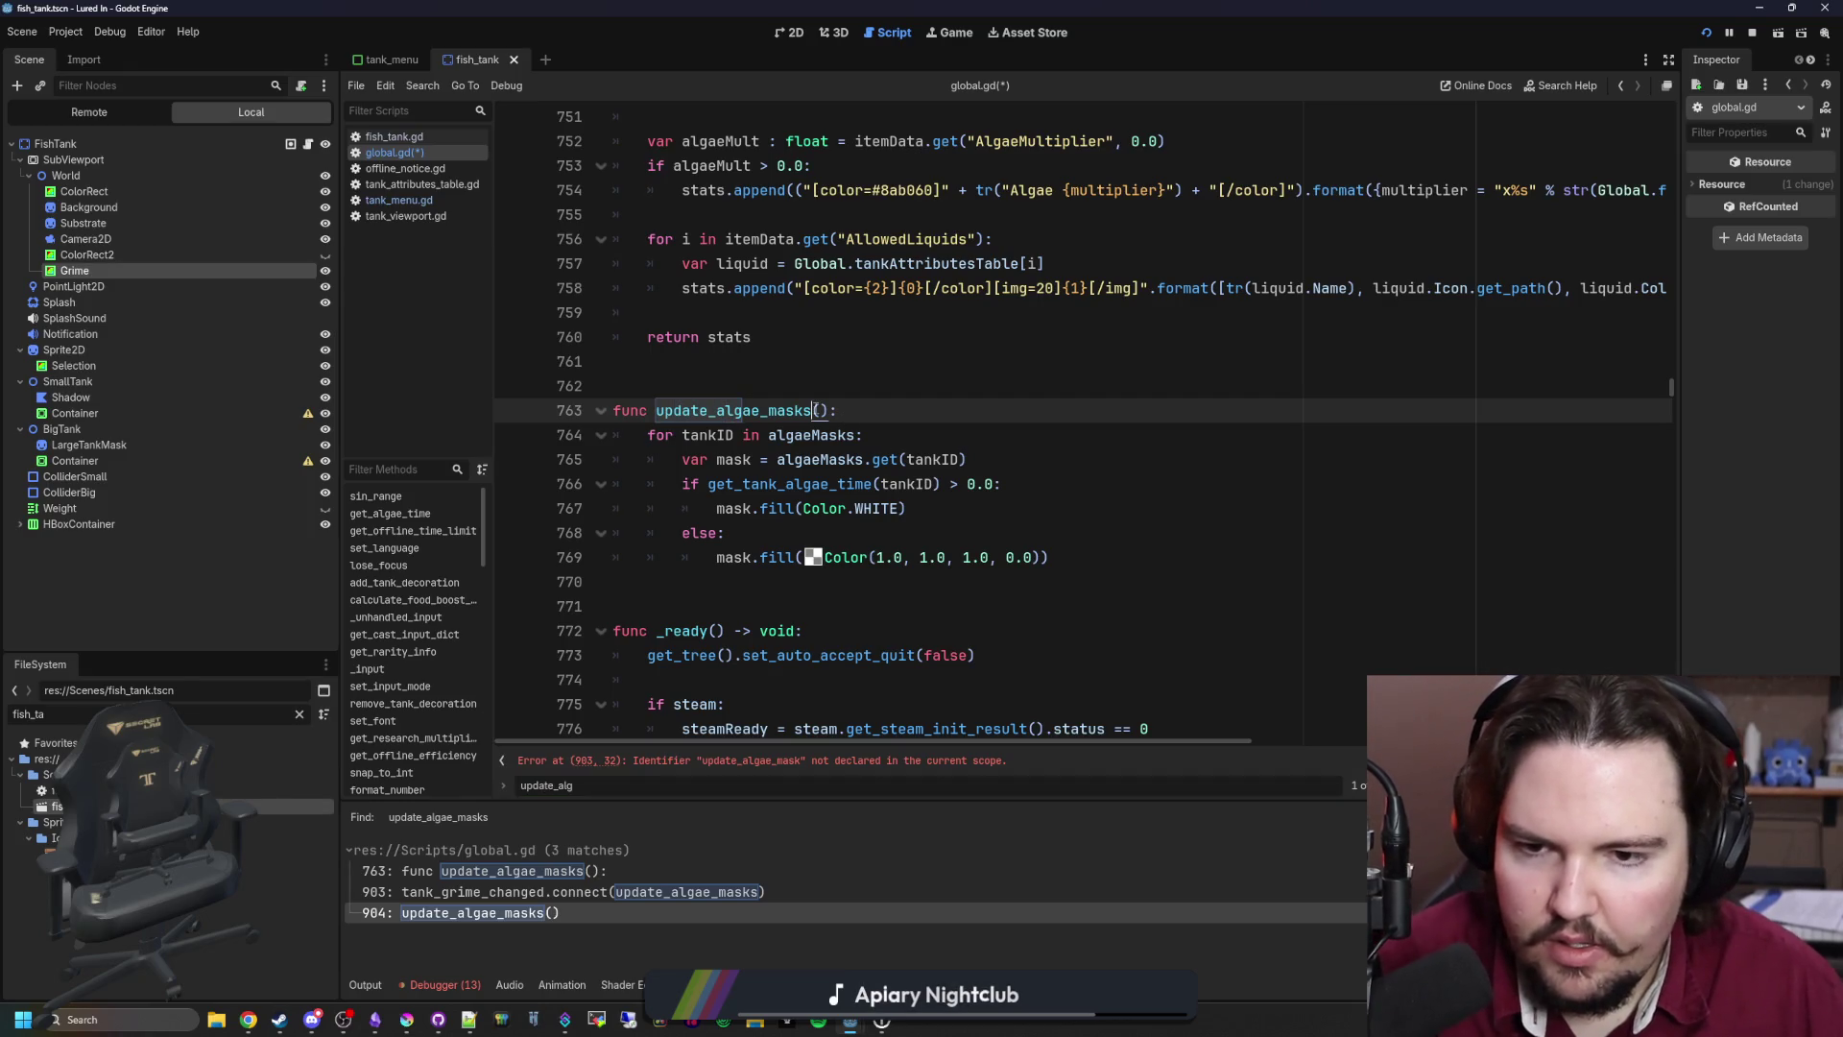
triple_click(922, 434)
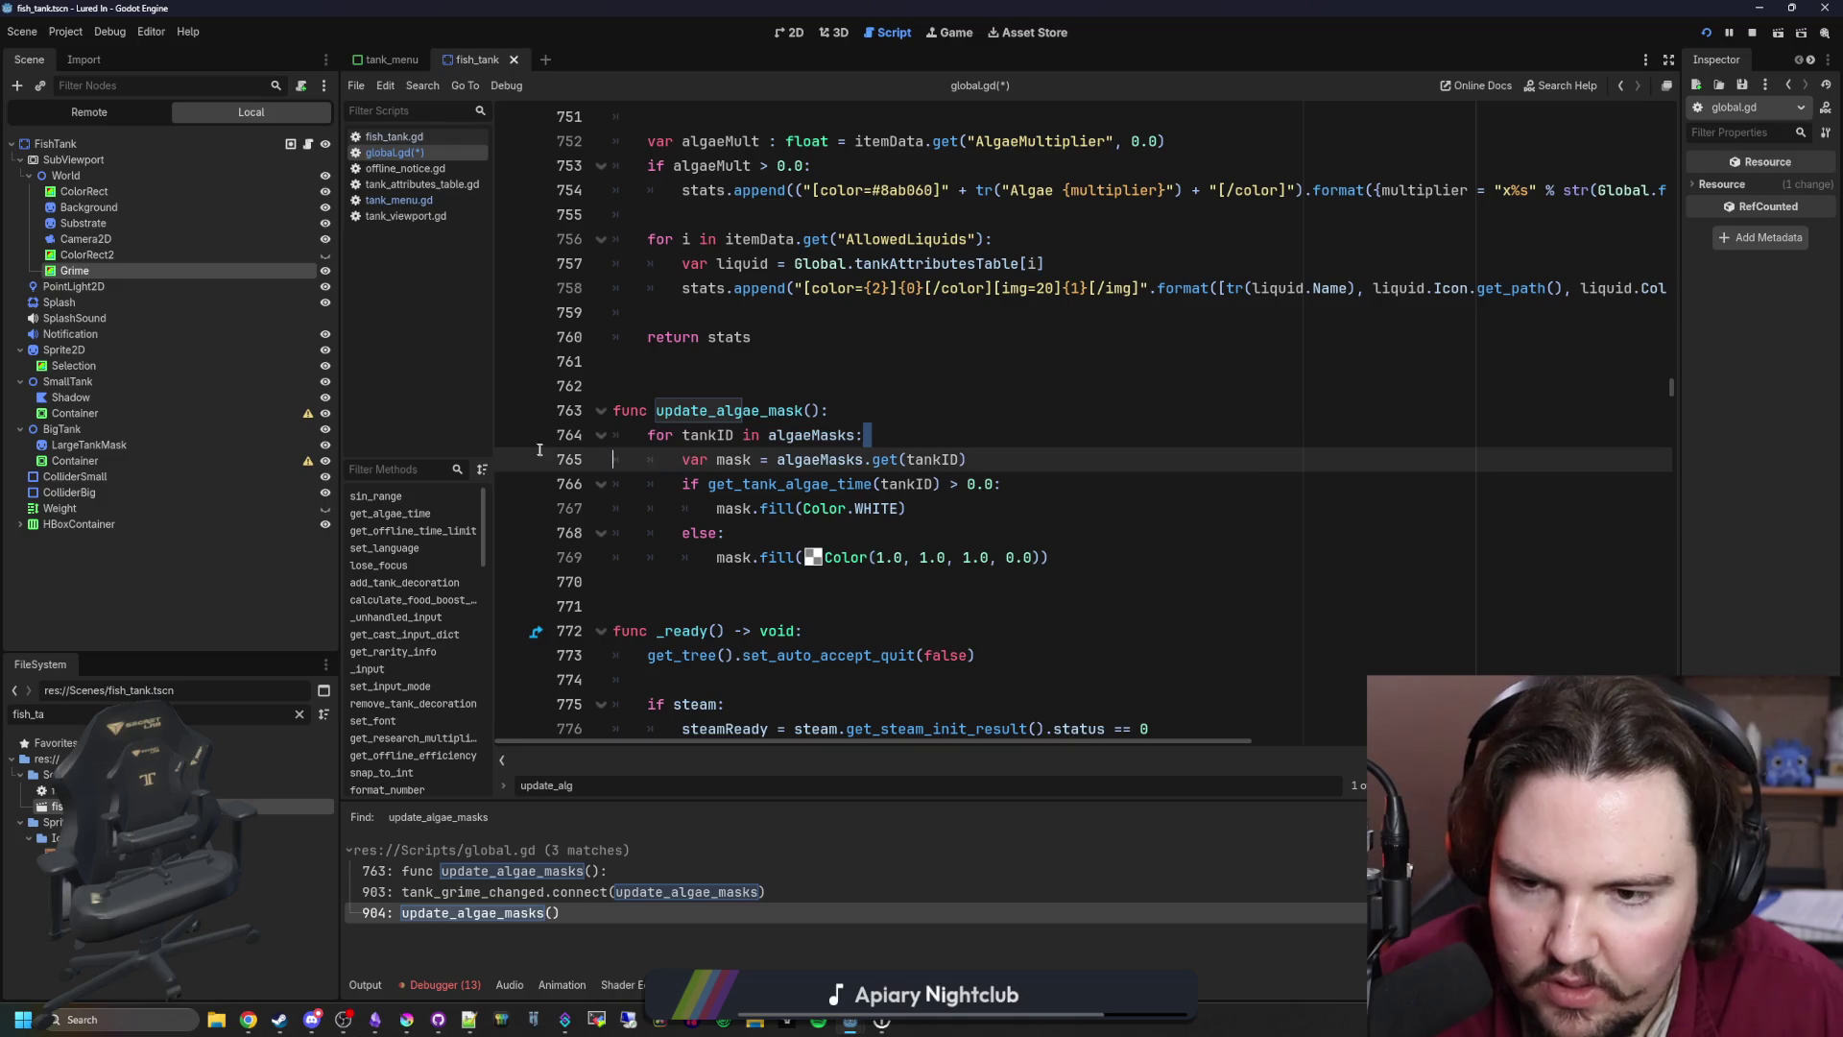
key("BackSpace")
key("BackSpace")
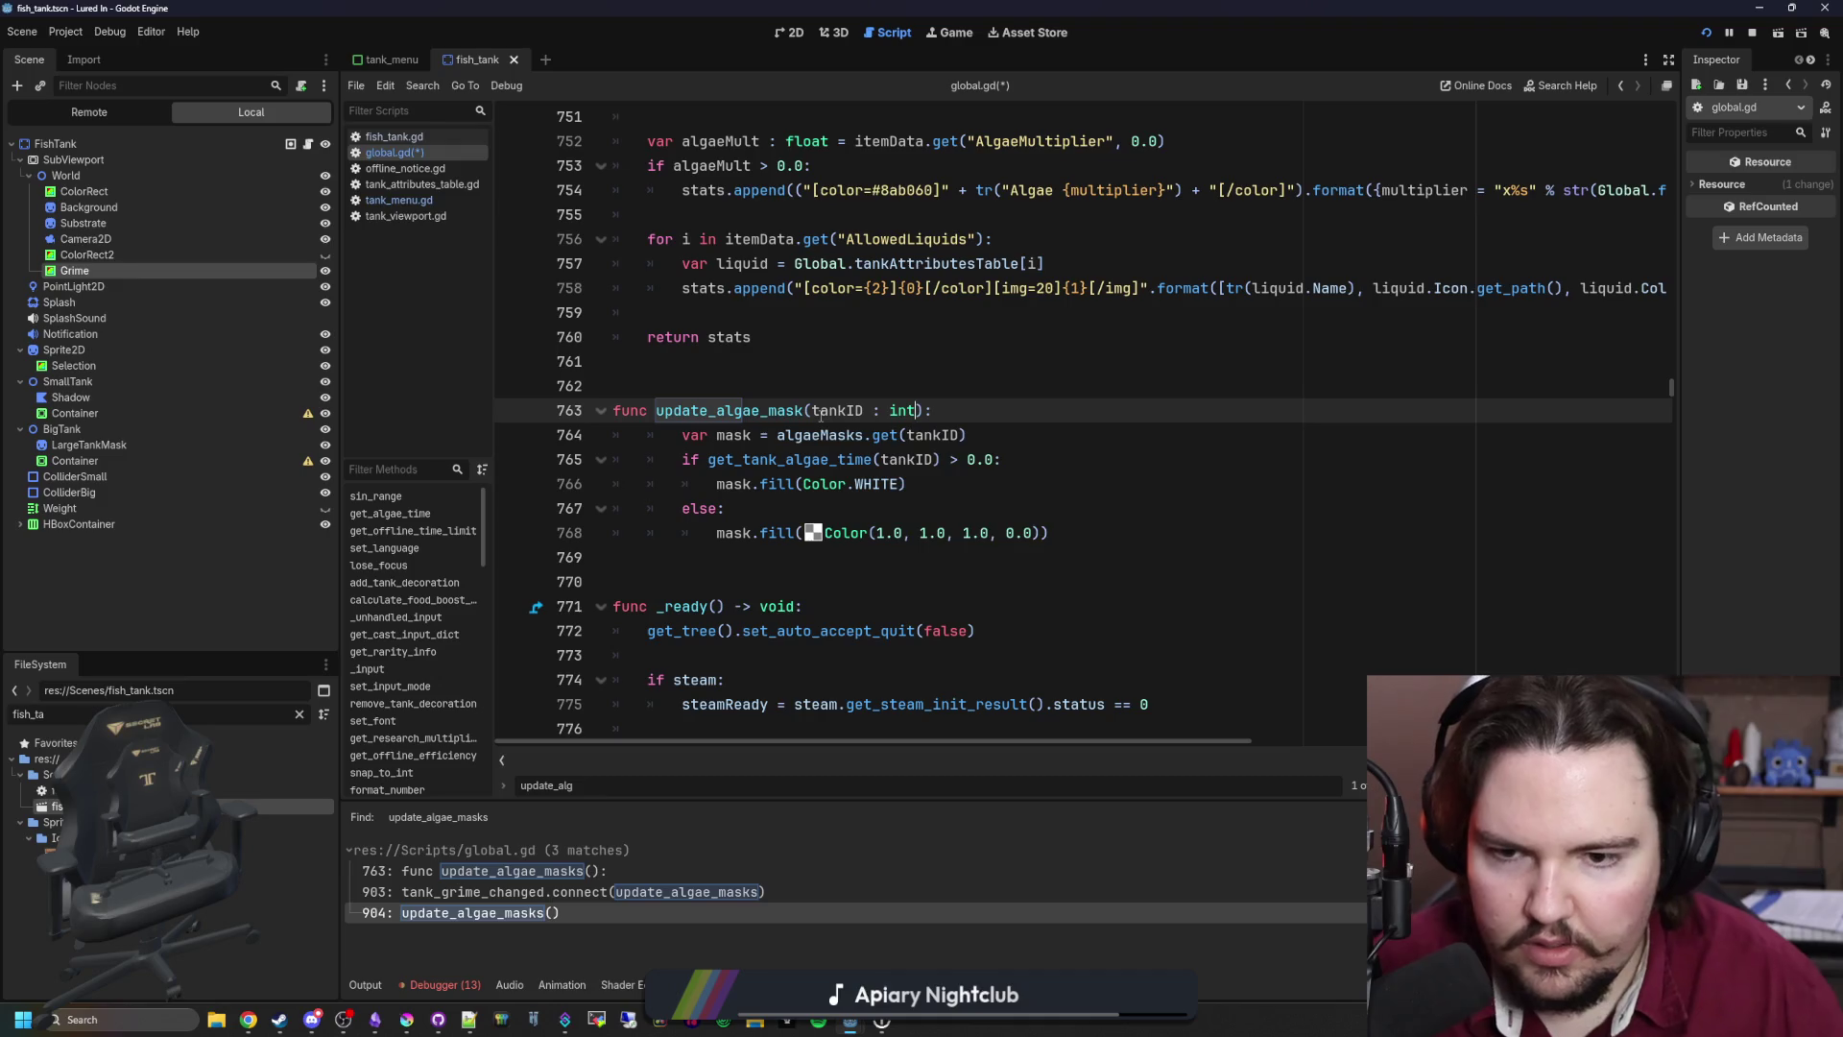
left_click(734, 533)
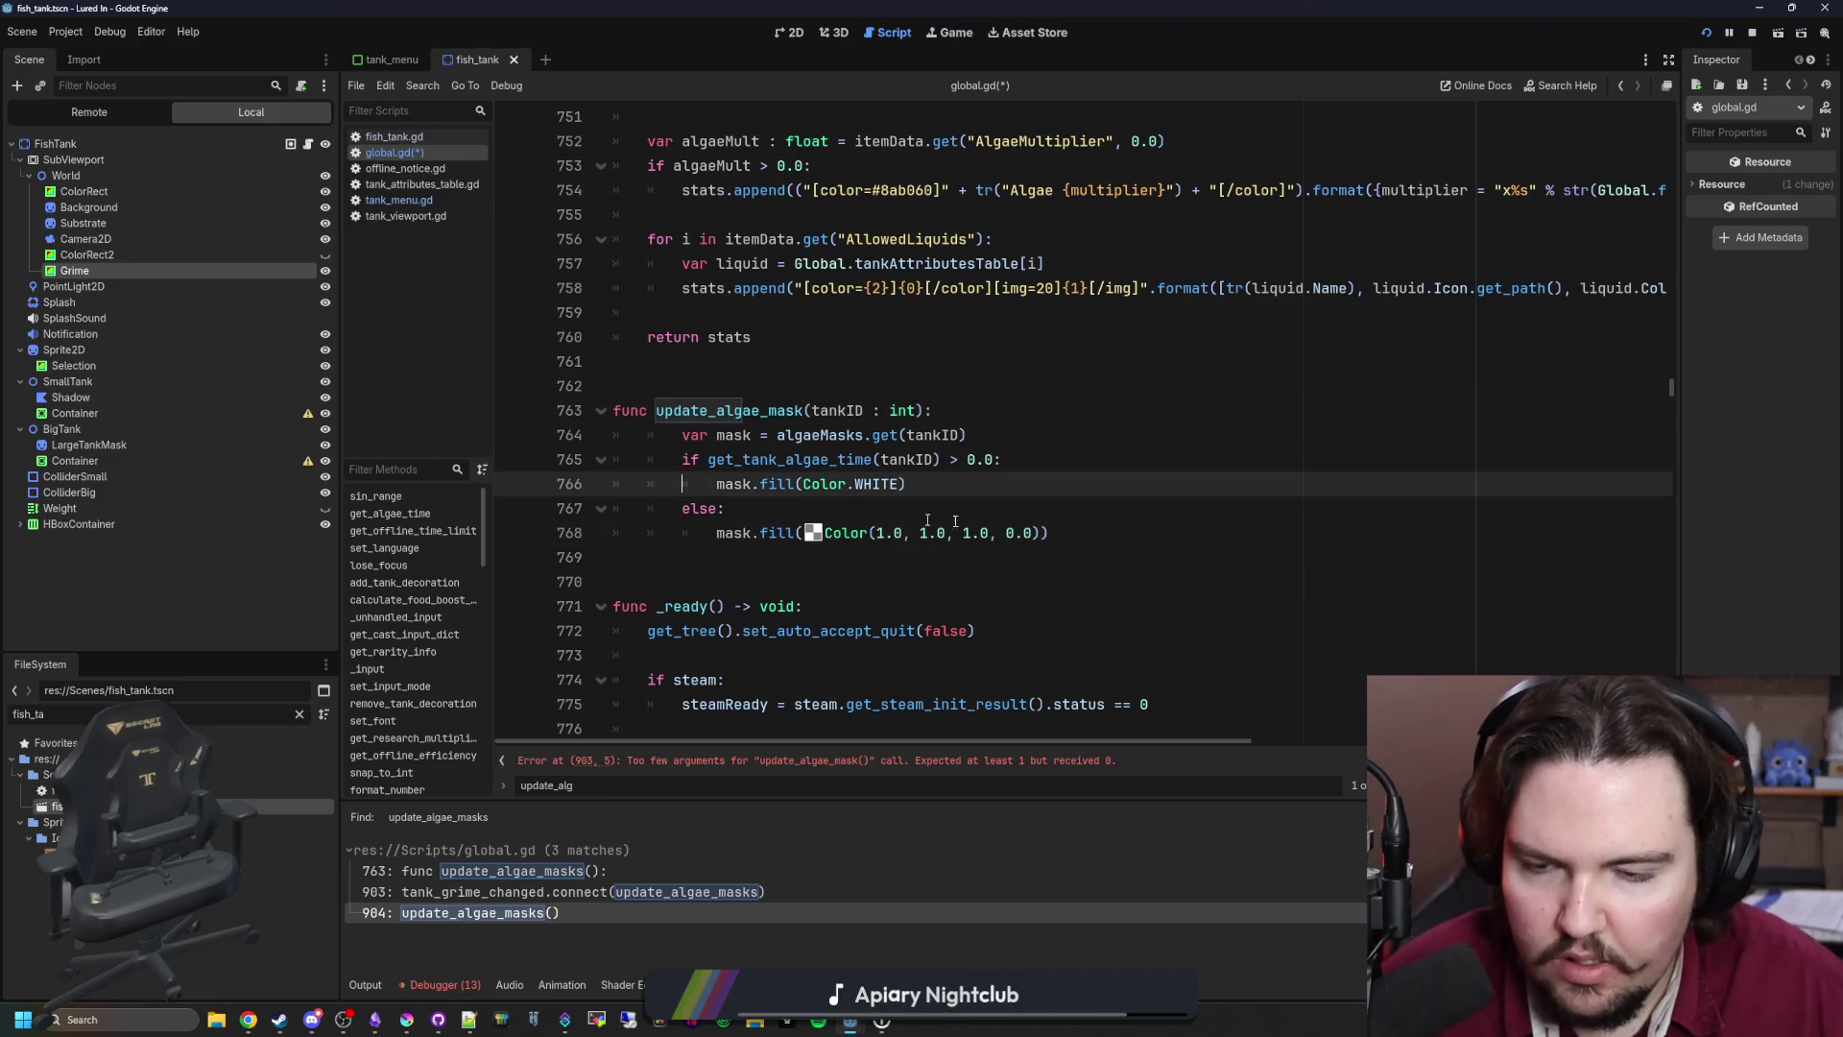
left_click_drag(1051, 533, 615, 435)
key("shift+Tab")
left_click(758, 378)
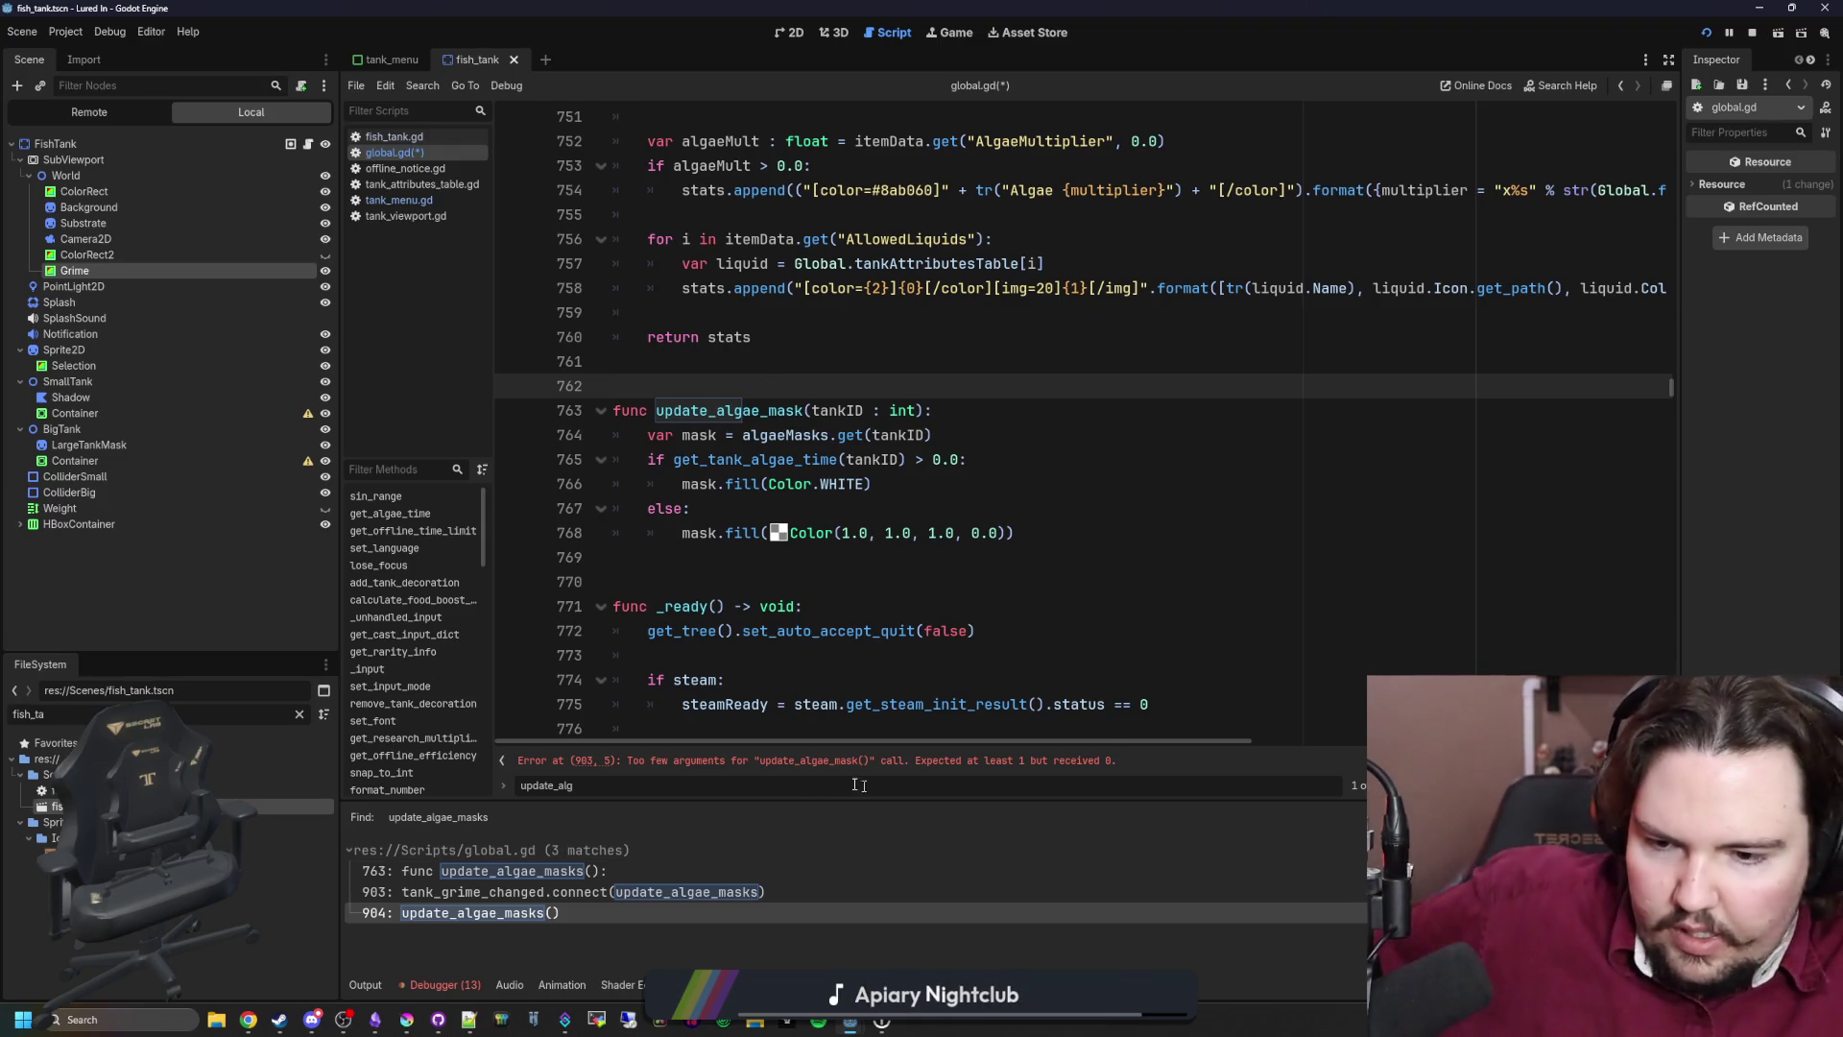
Step: After the connect call, add a 'for tankID in maxTankCount' loop calling update_algae_mask(tankID)
left_click(808, 761)
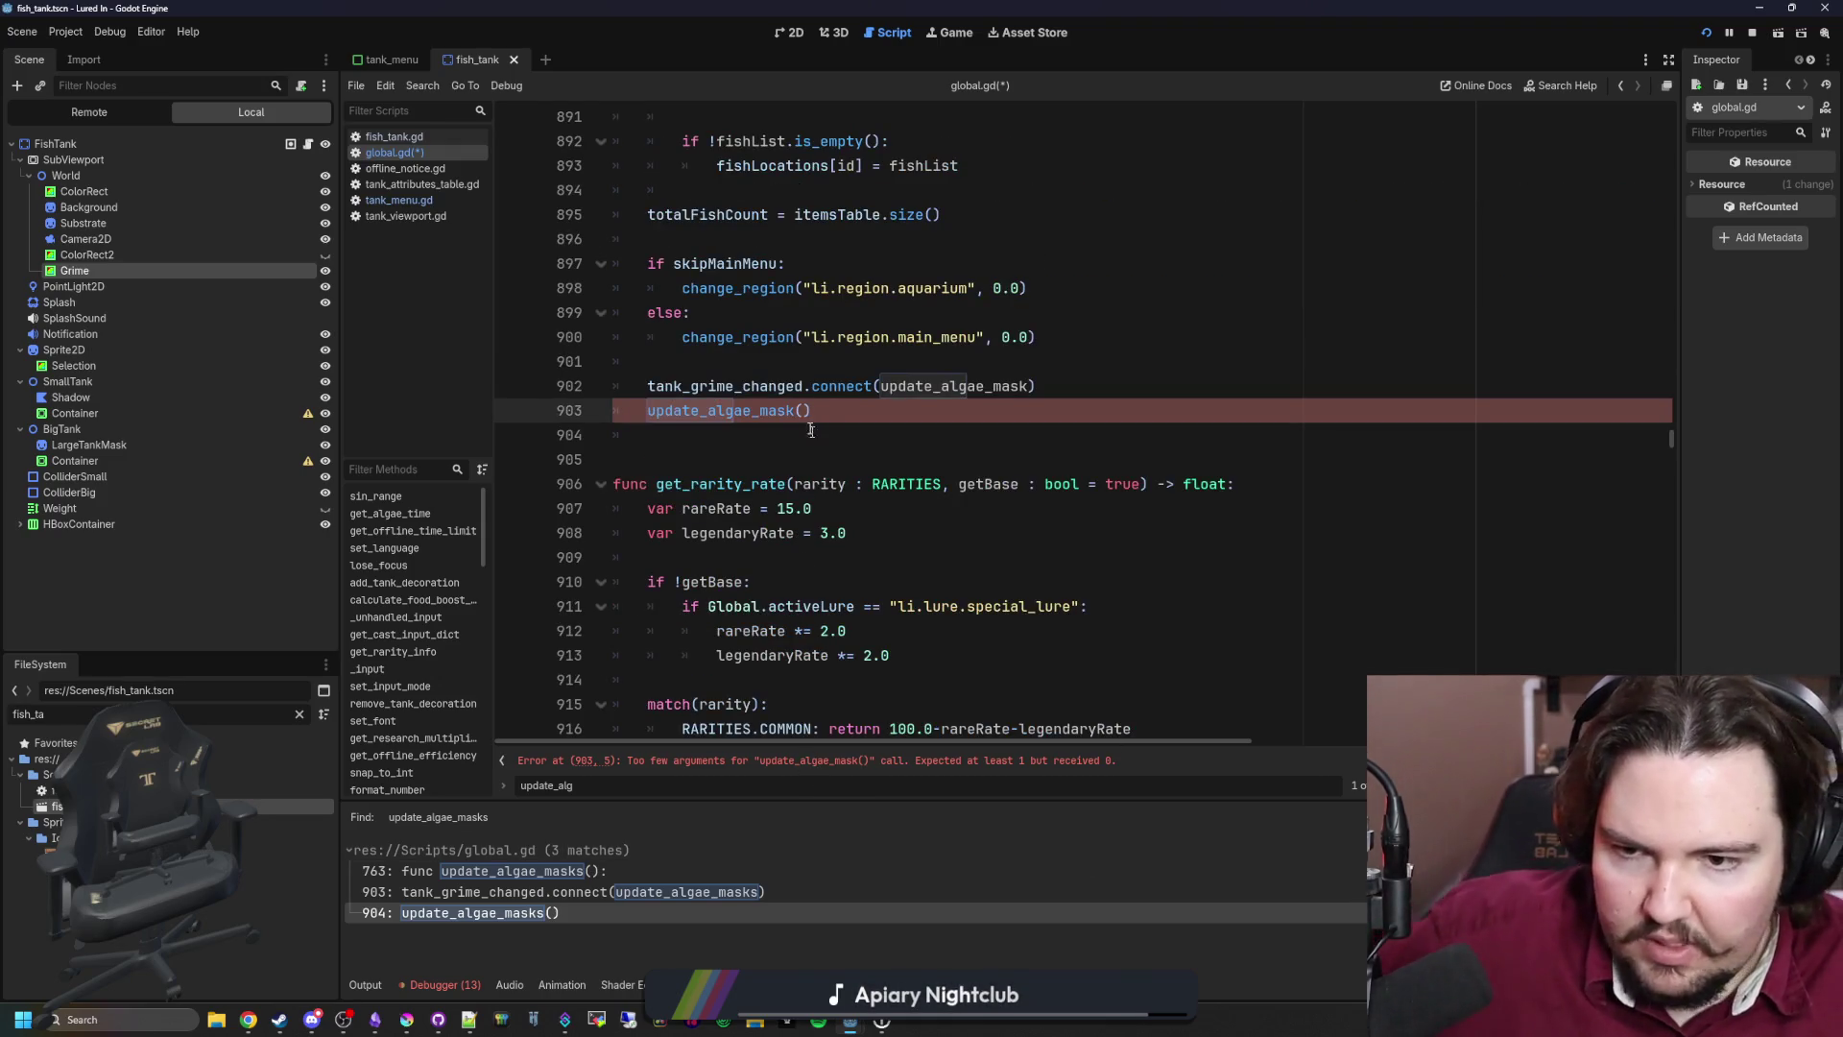
left_click(1043, 390)
key("Return")
type("for i in max")
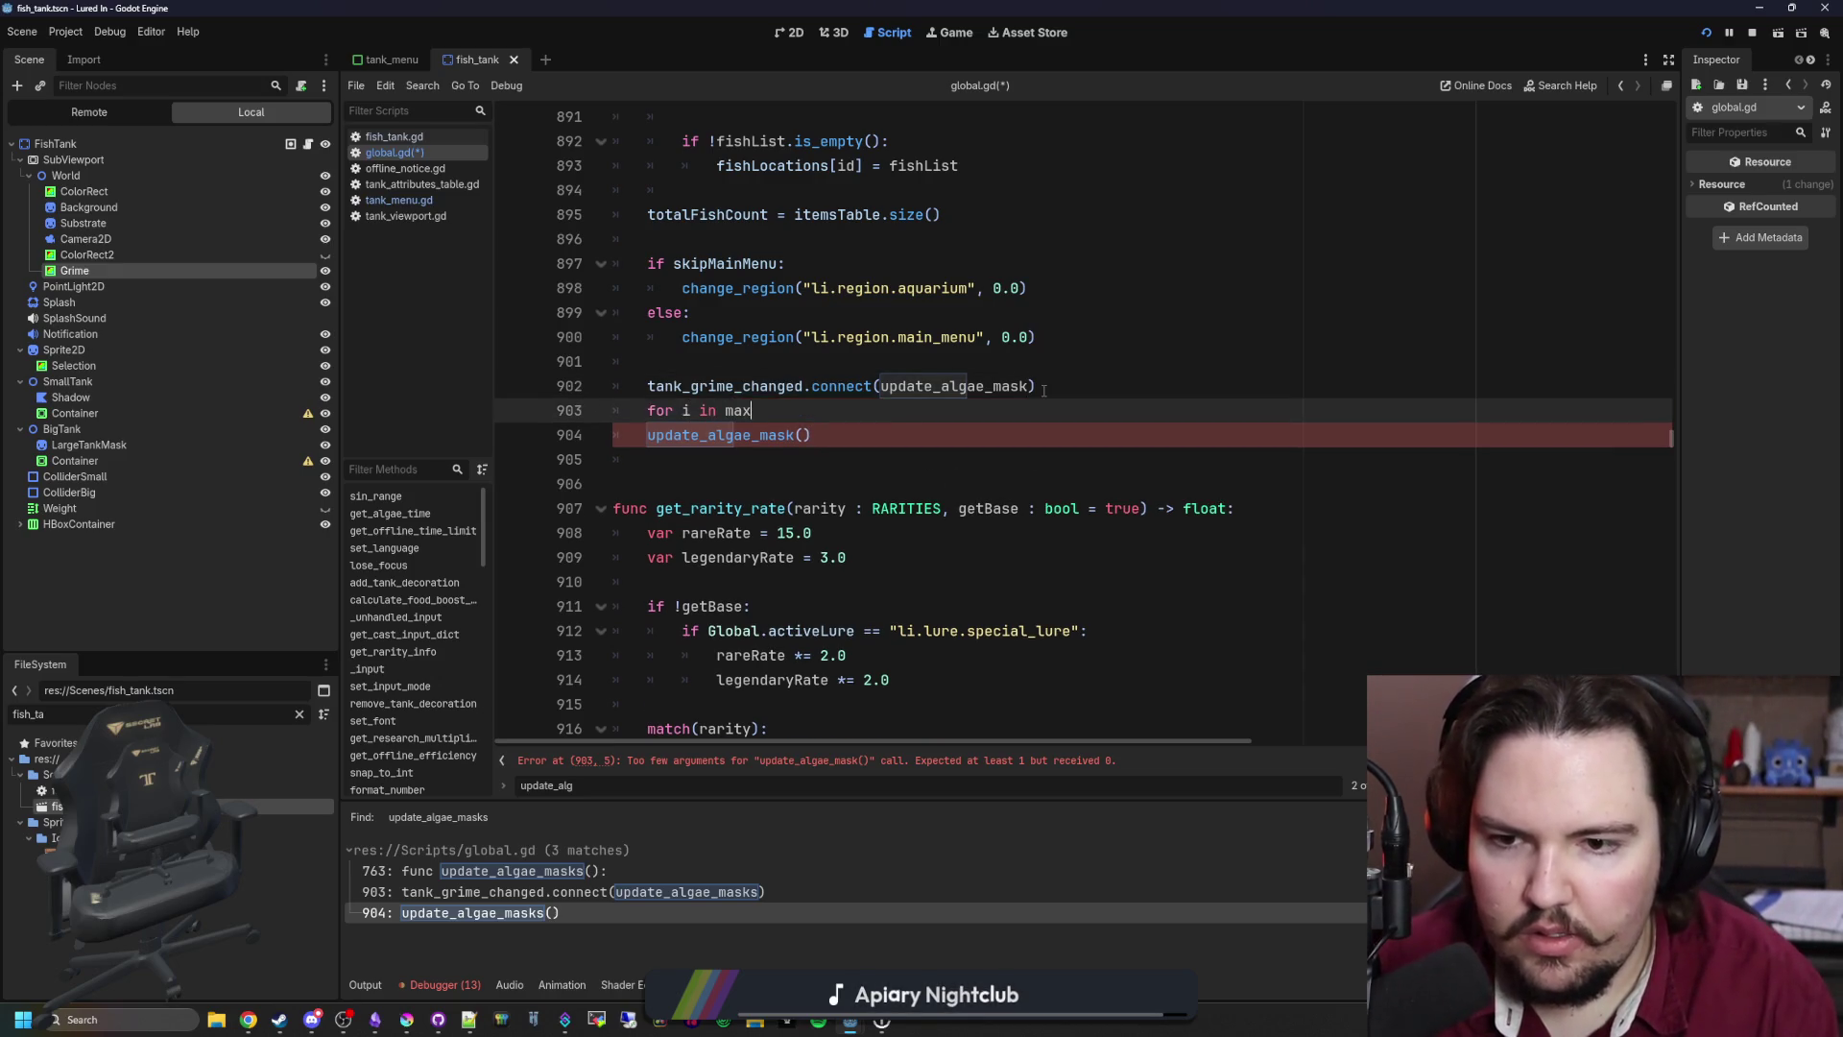
key("Return")
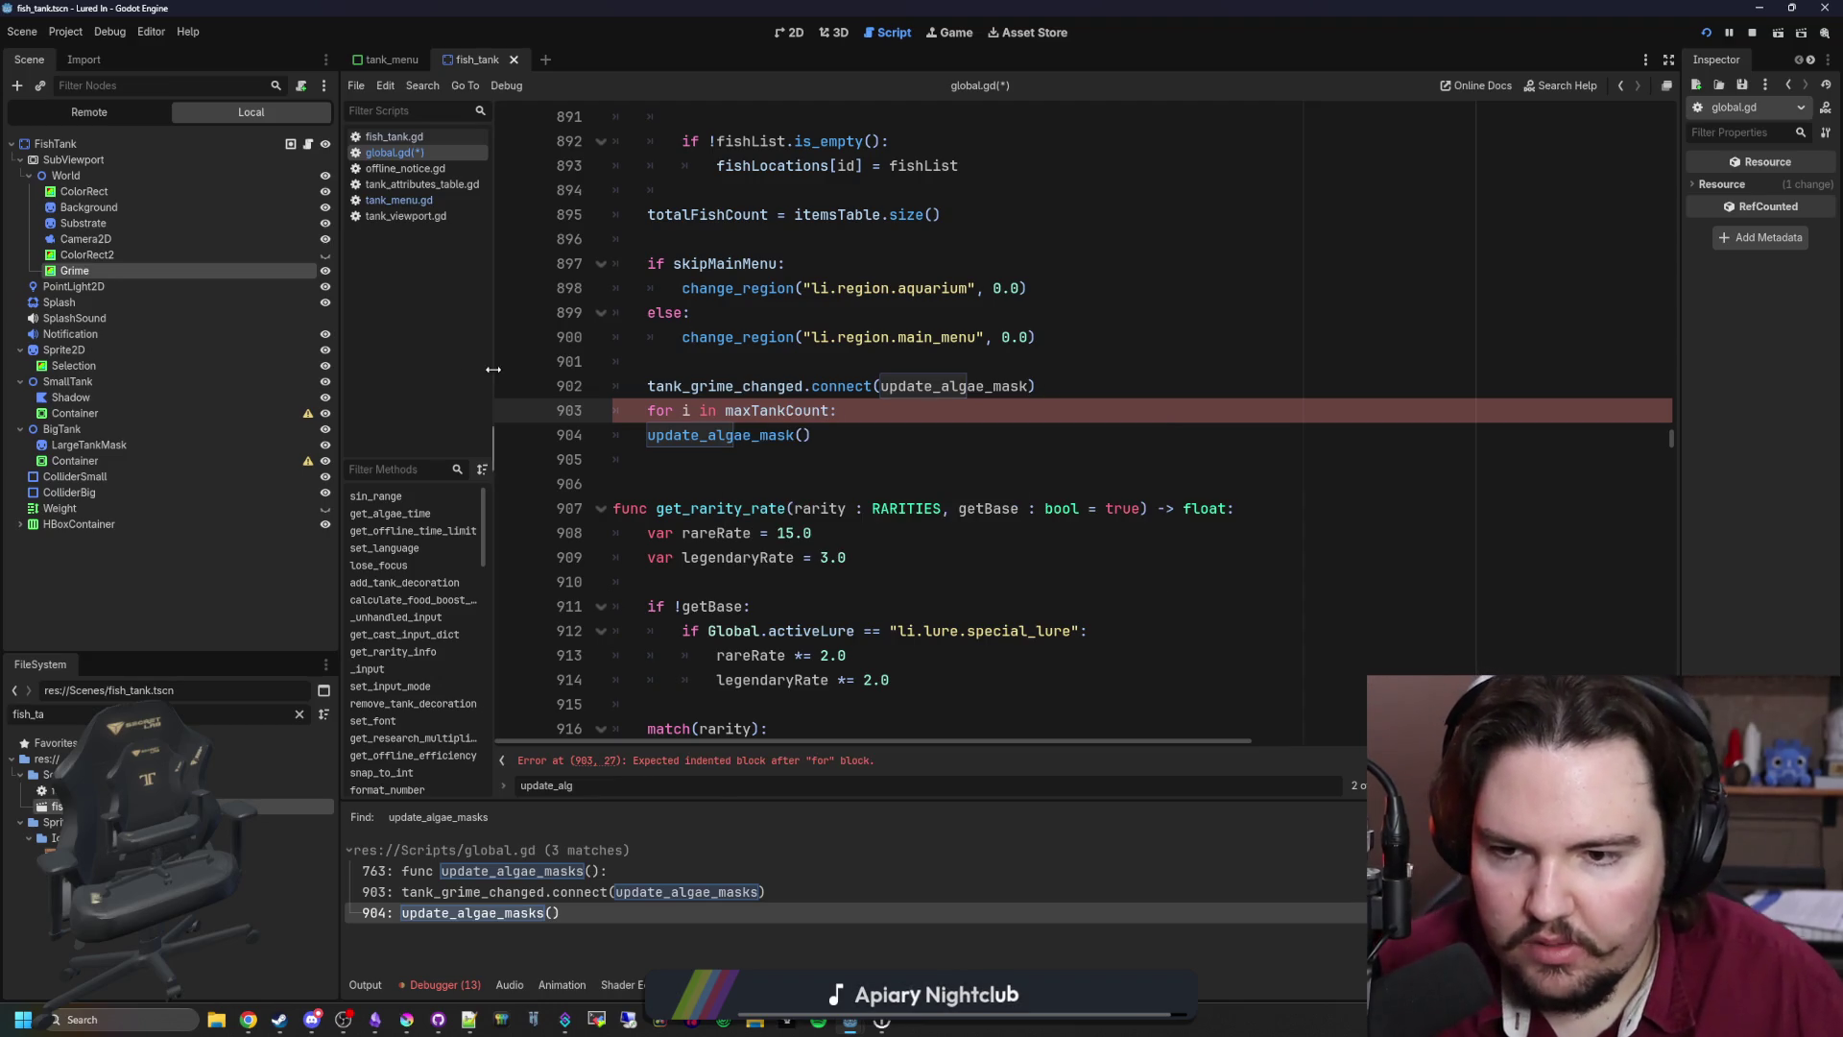
left_click(639, 433)
key("Tab")
left_click(684, 410)
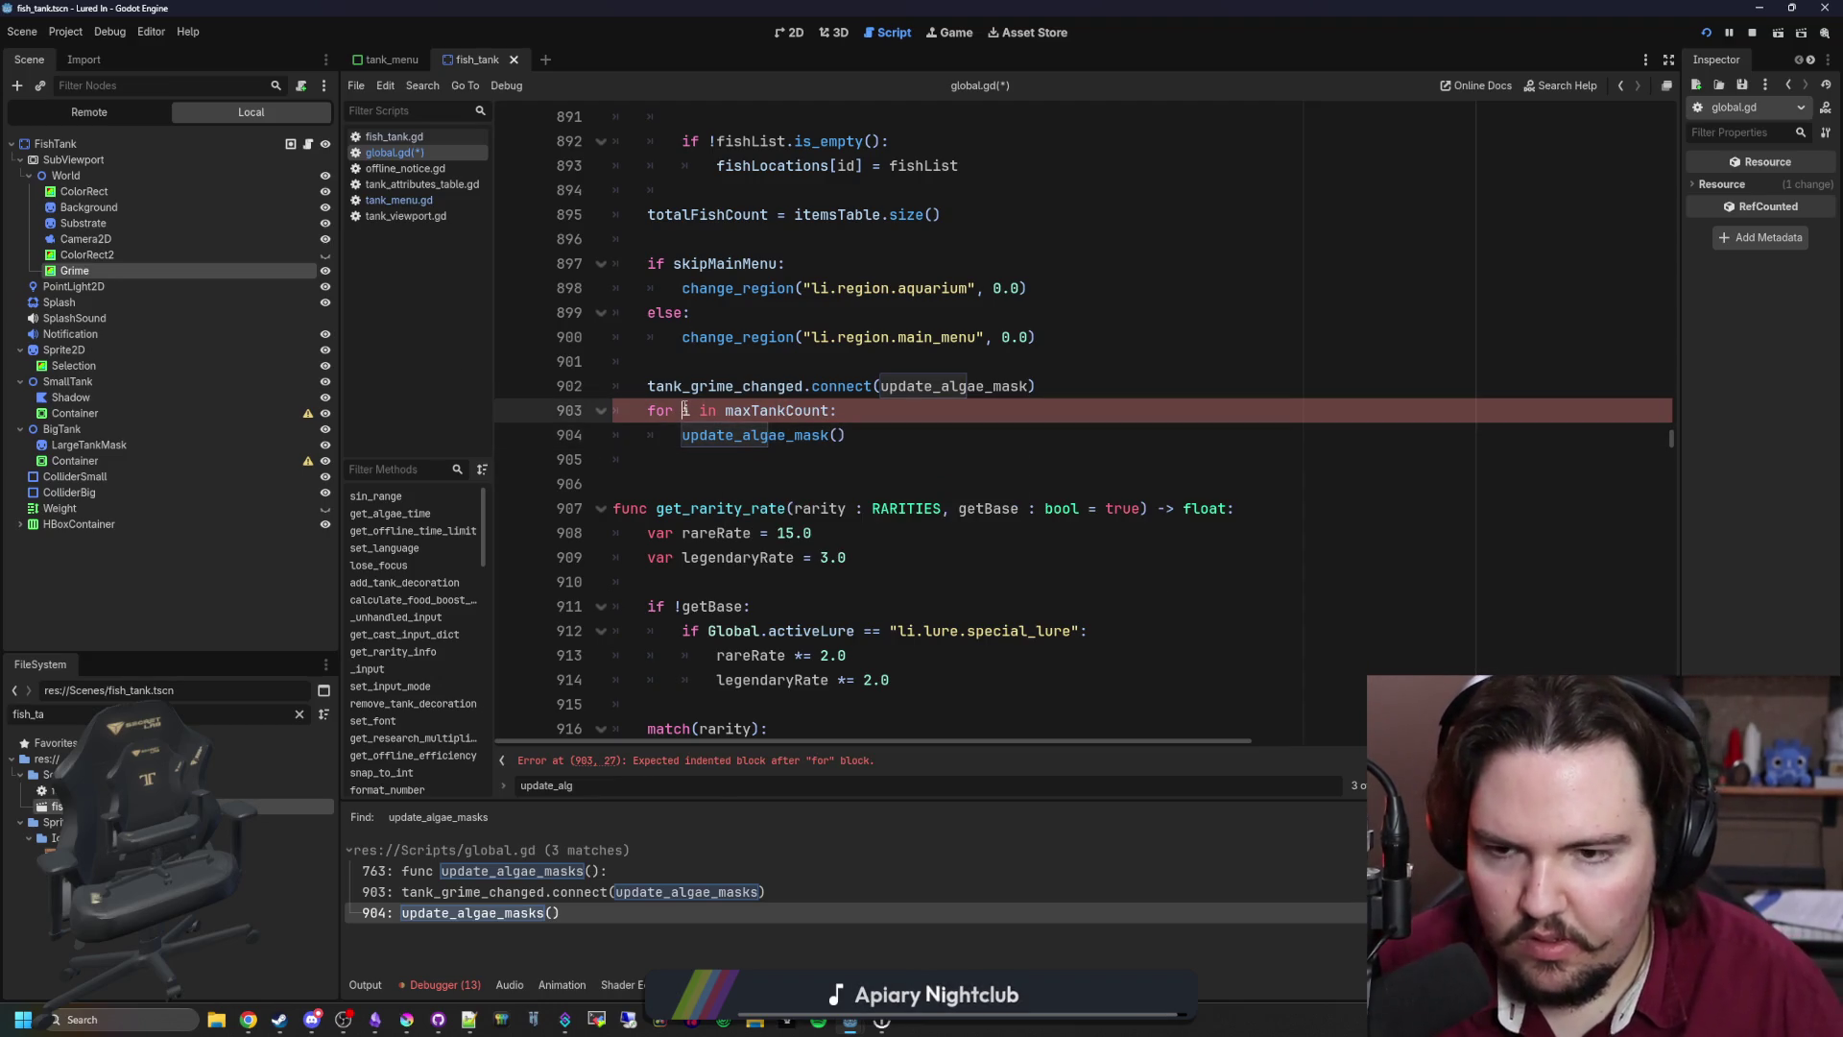
type("tankID")
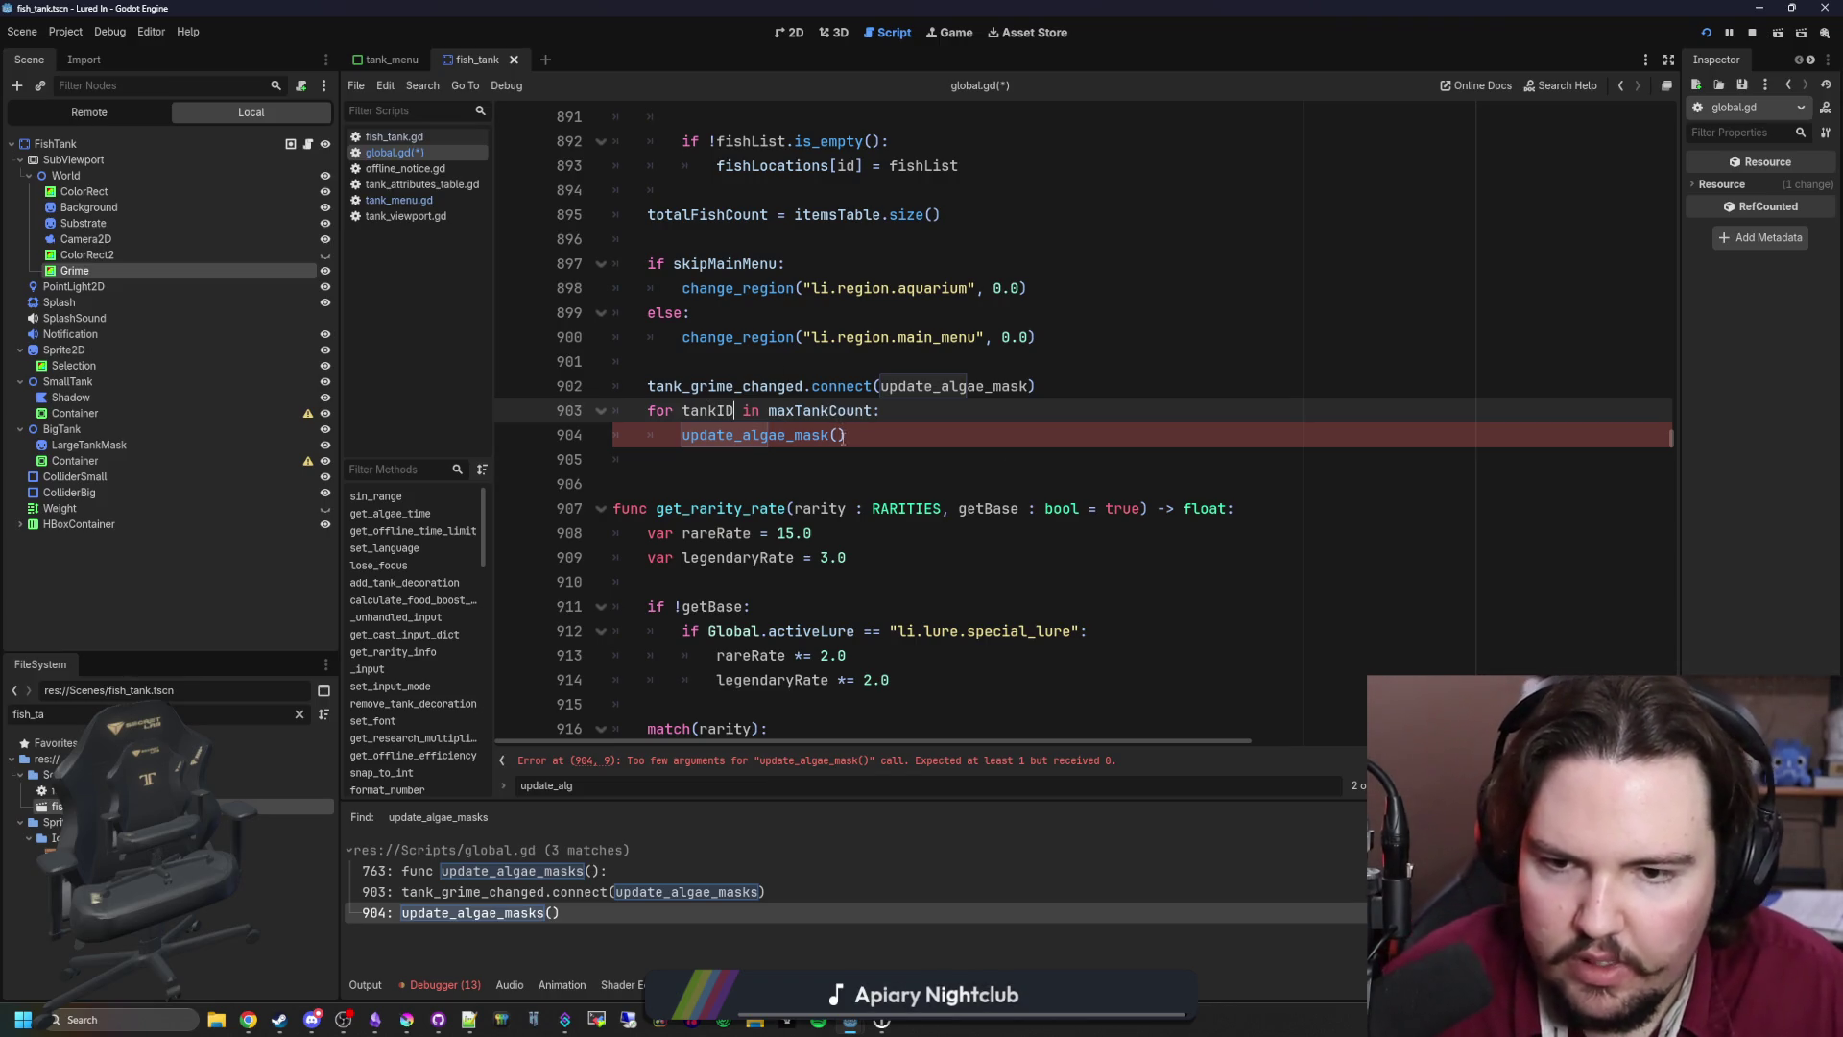
left_click(837, 434)
type("i")
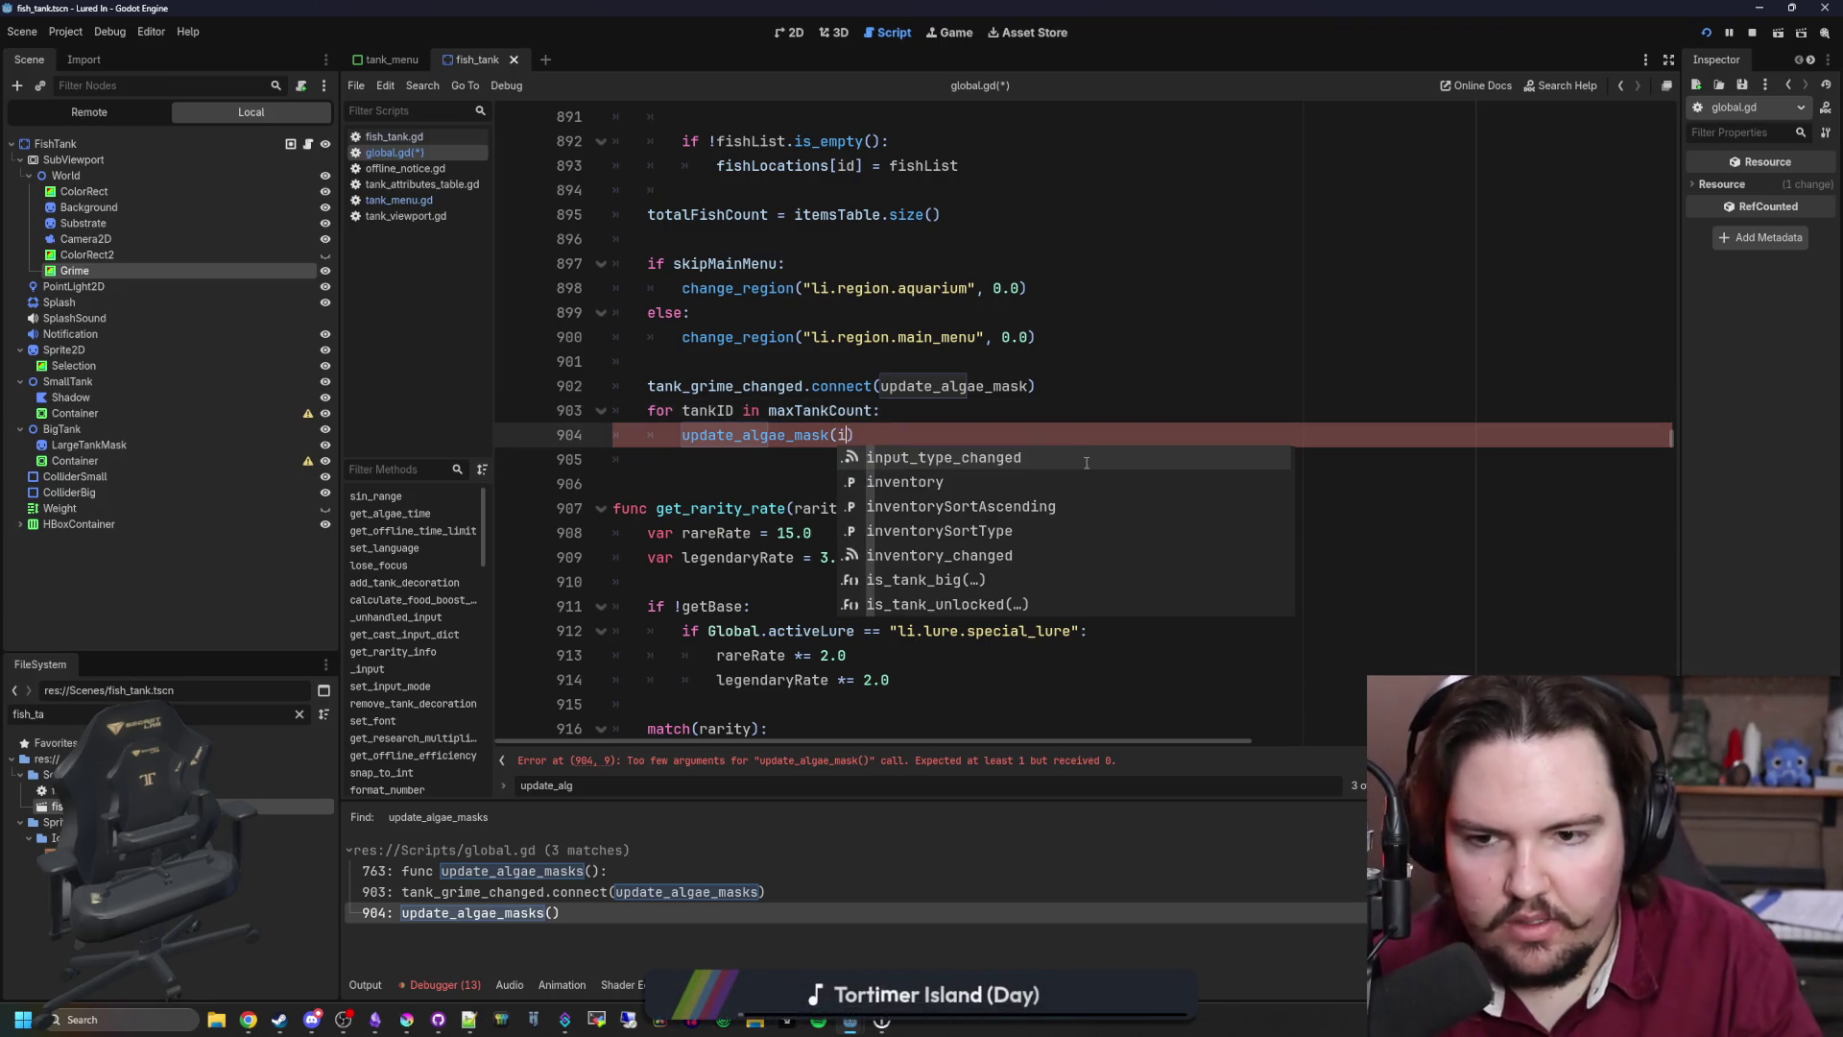
key("BackSpace")
type("tankID")
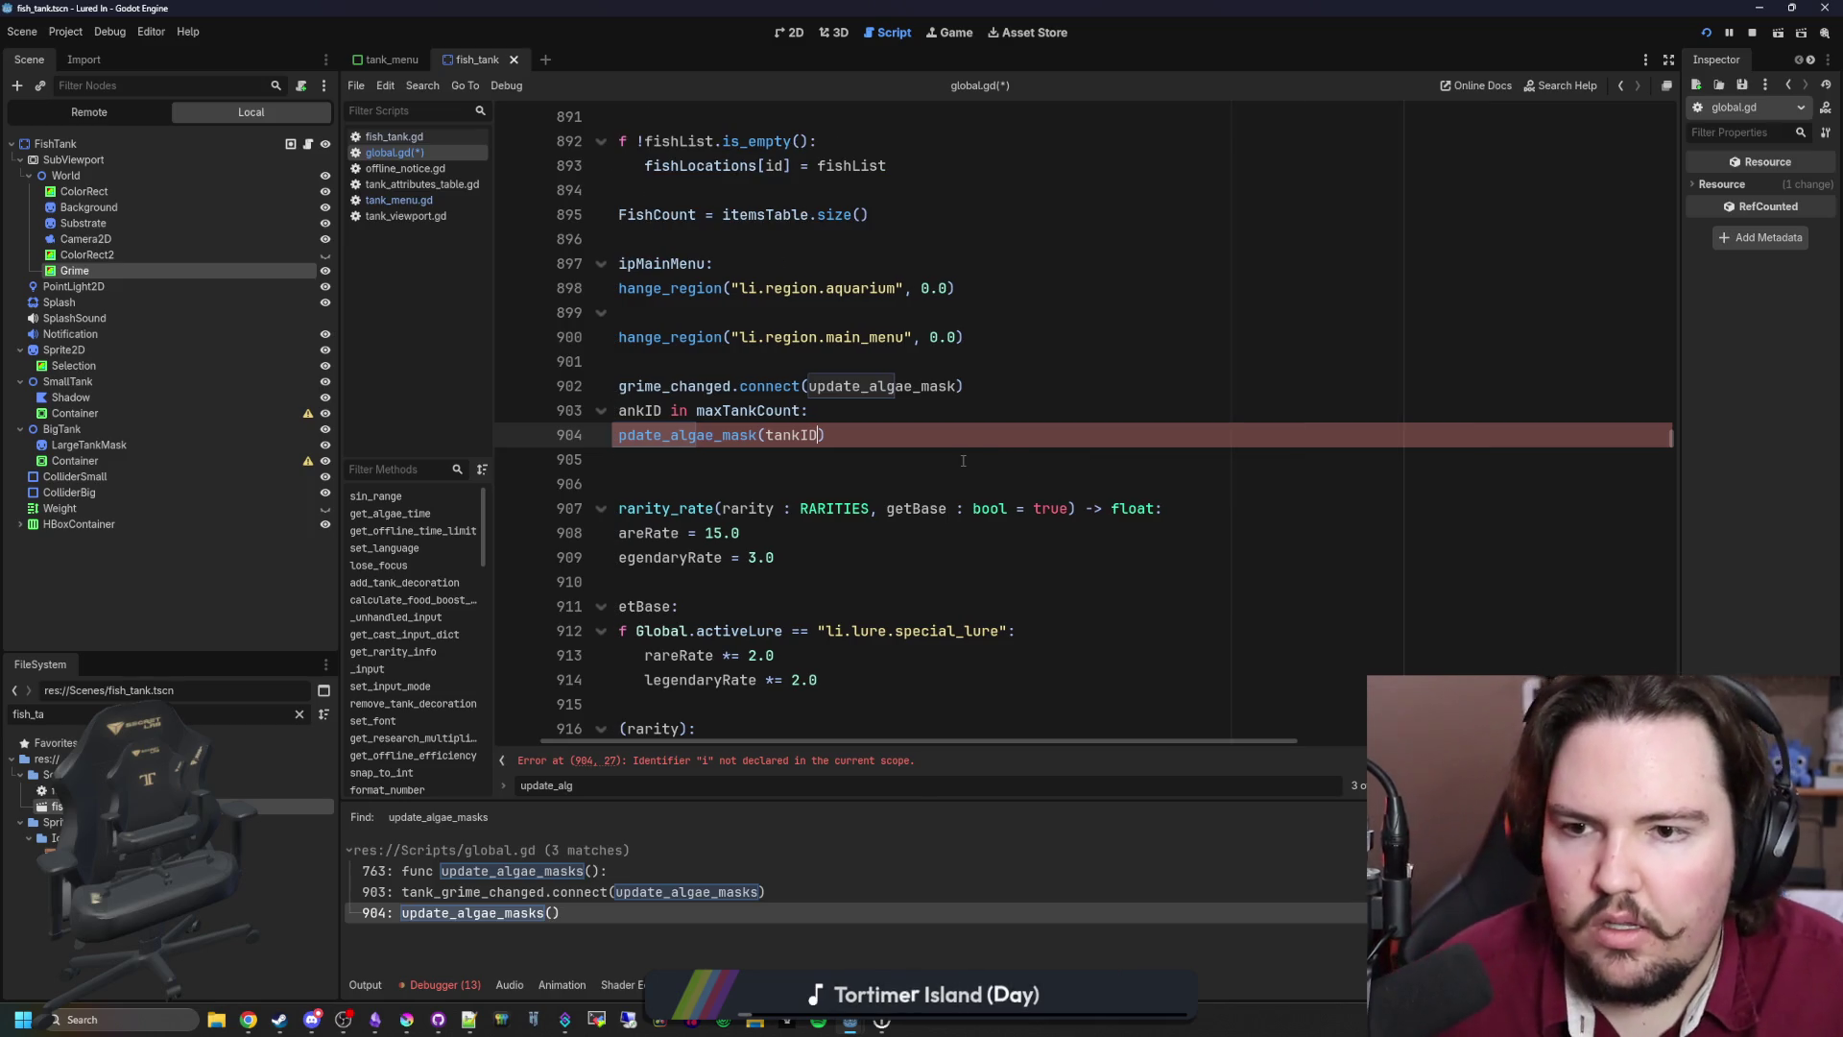
Step: Save global.gd and stop the running game
scroll(964, 460, "up", 5)
left_click(1159, 504)
key("ctrl+s")
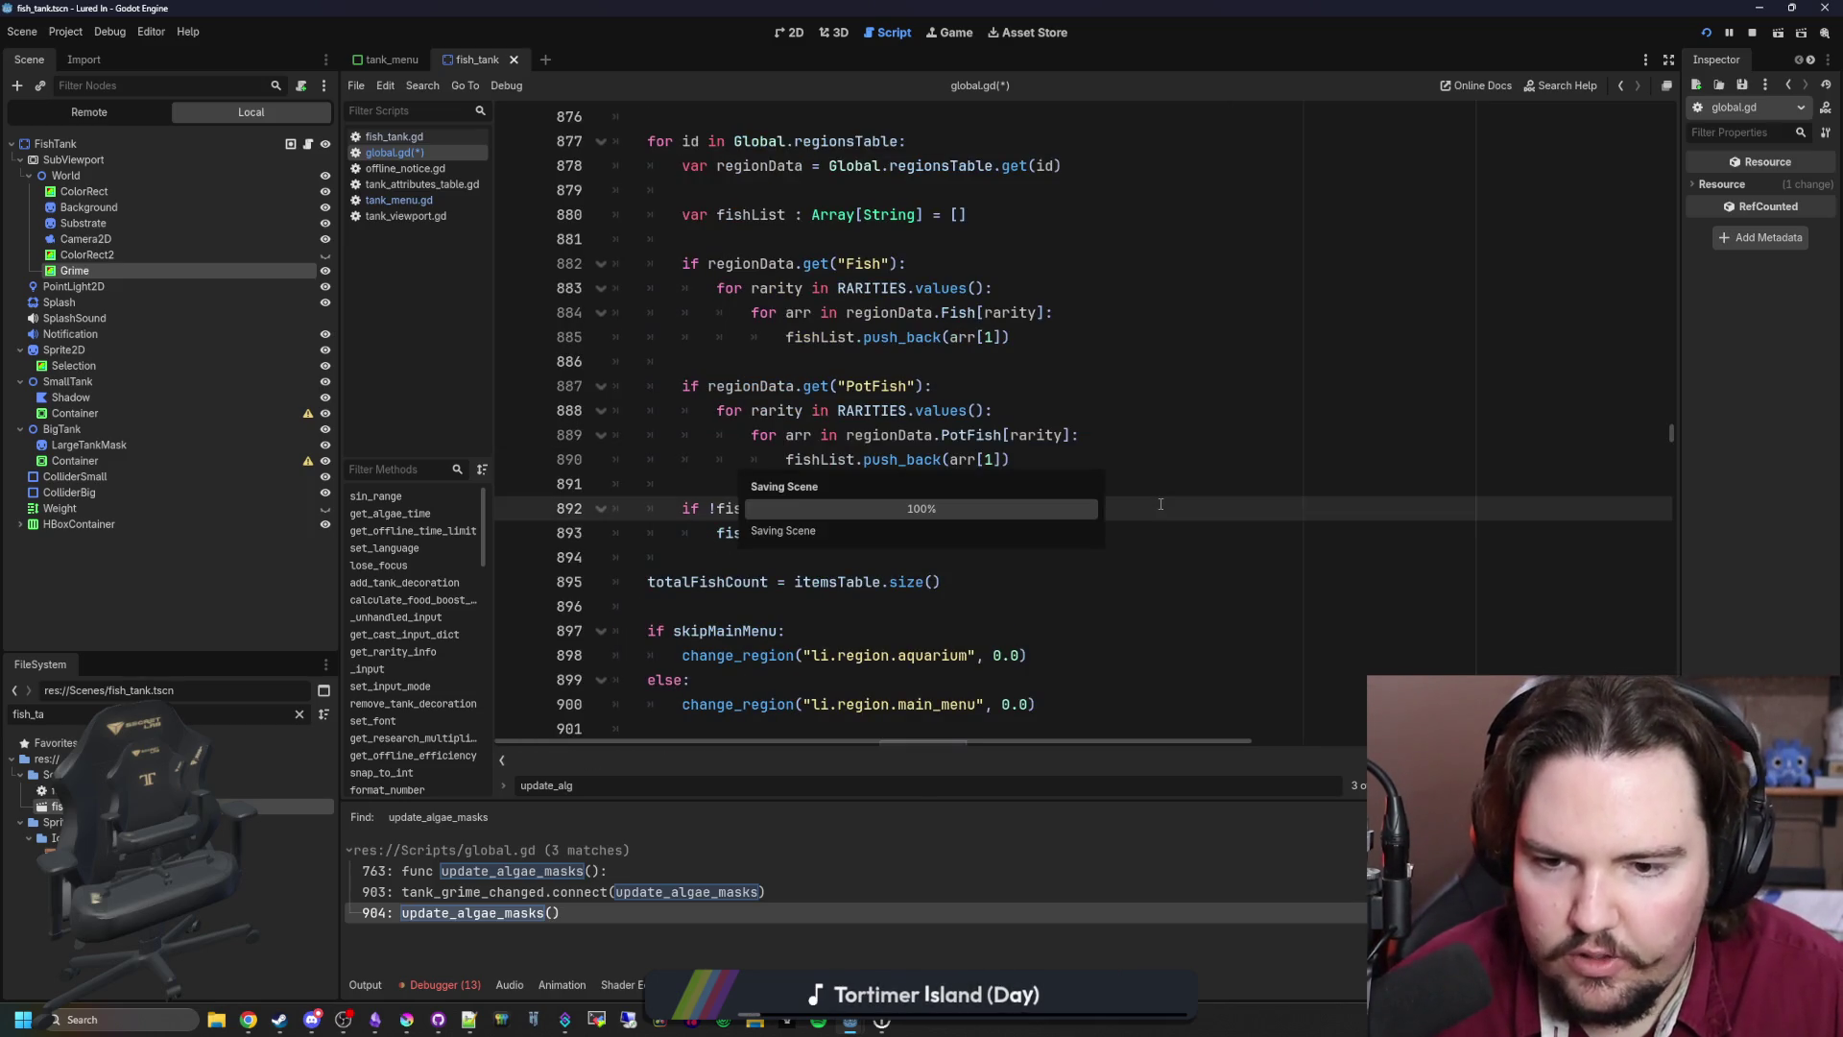
left_click(1749, 36)
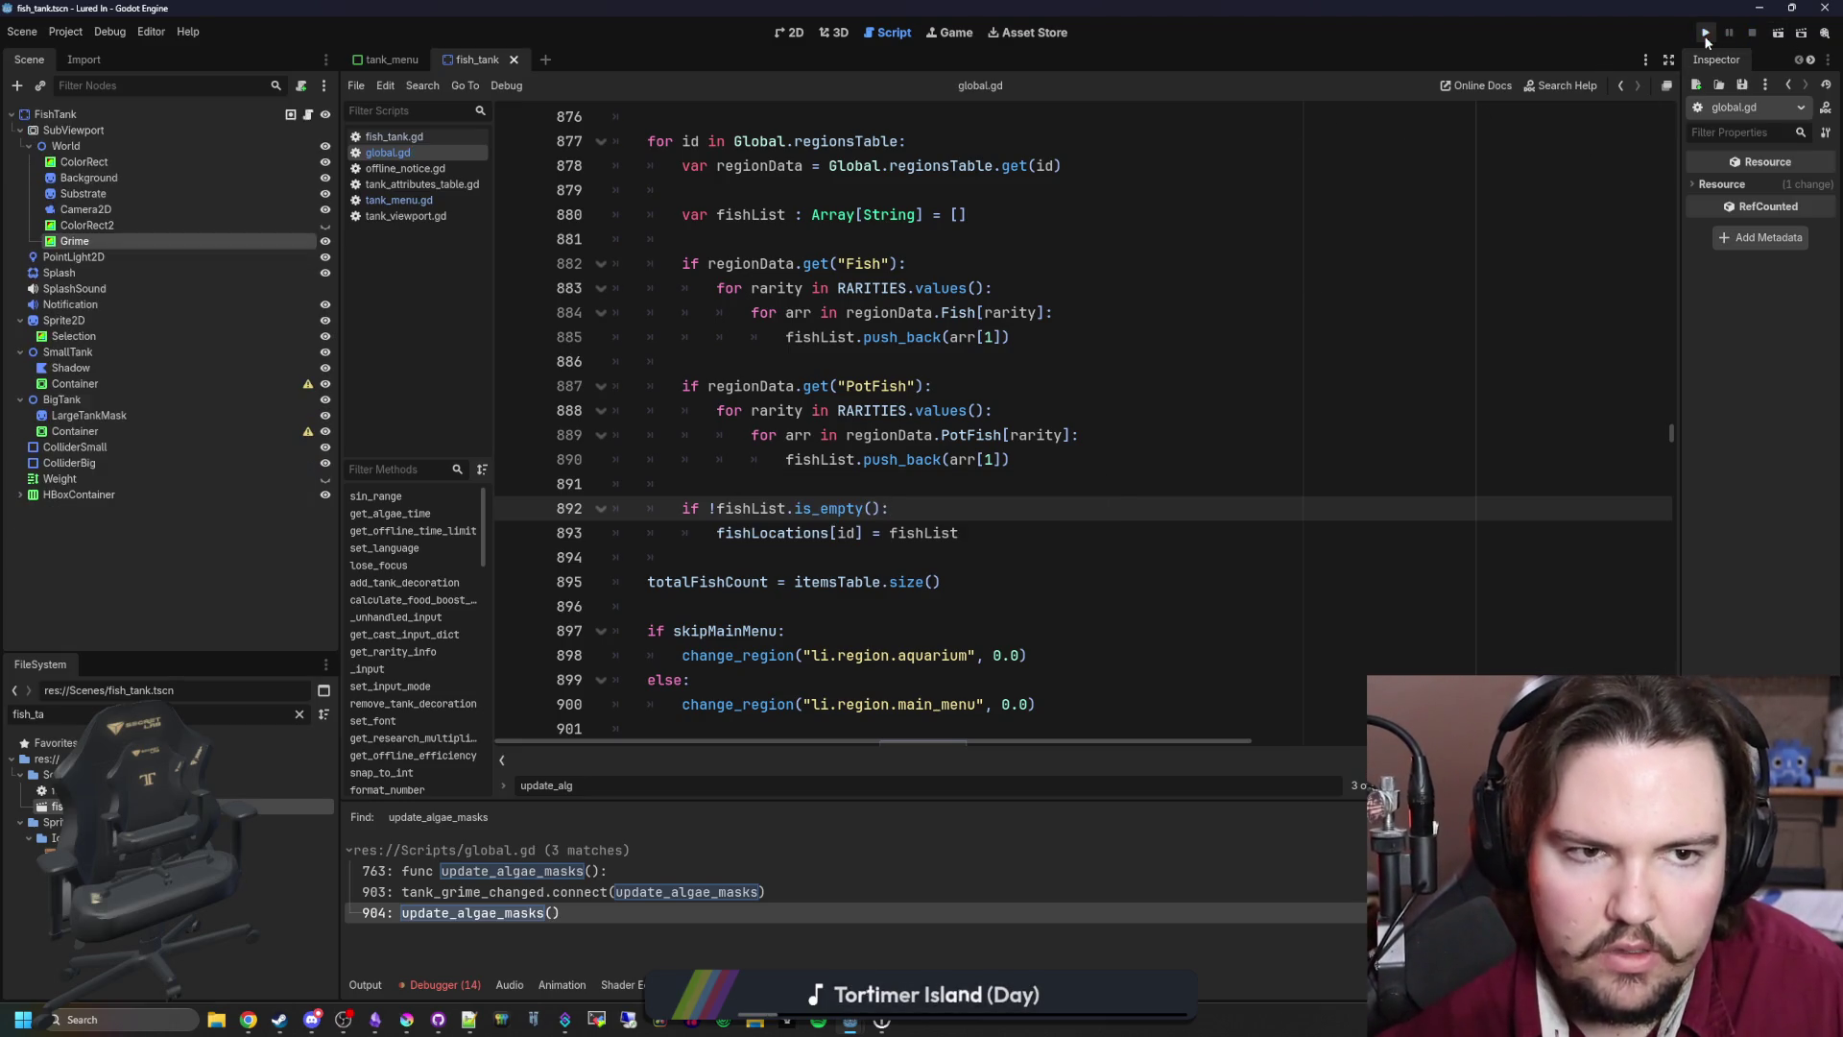
Step: Run the project and get past the feedback notice, main menu and welcome back message
key("F5")
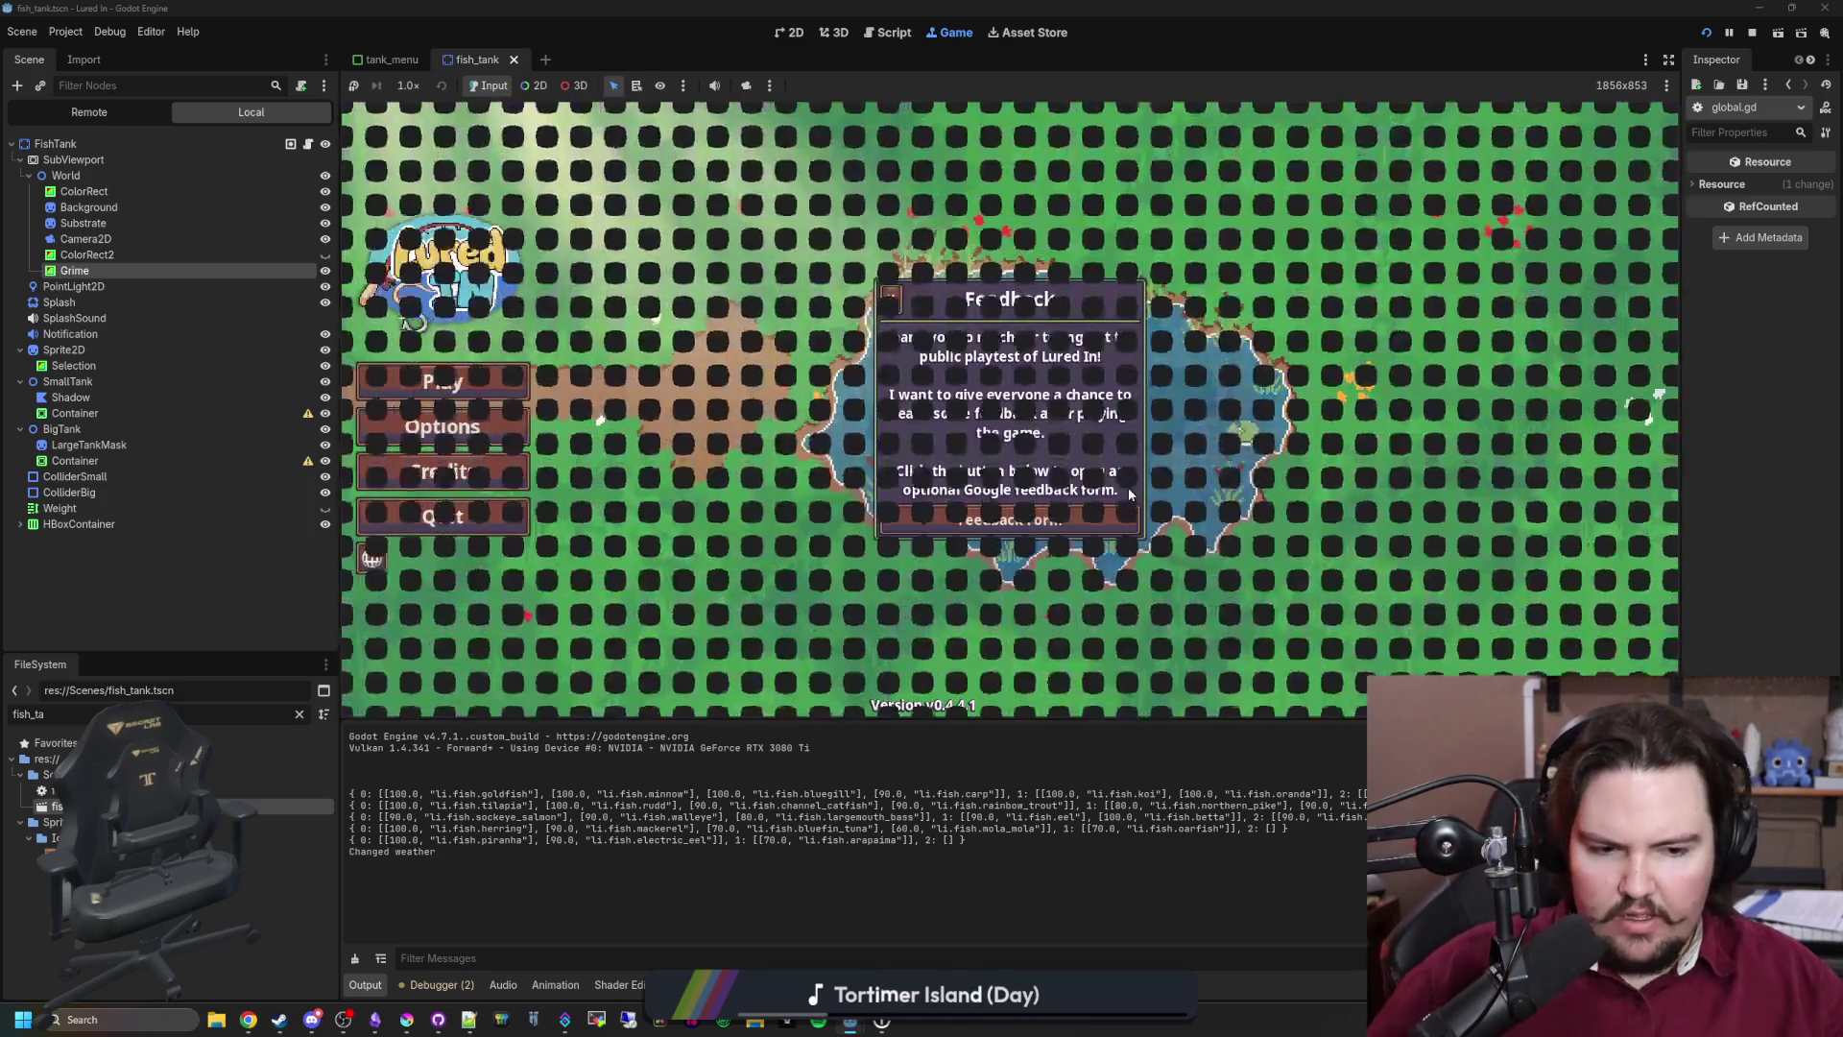
left_click(890, 296)
left_click(413, 380)
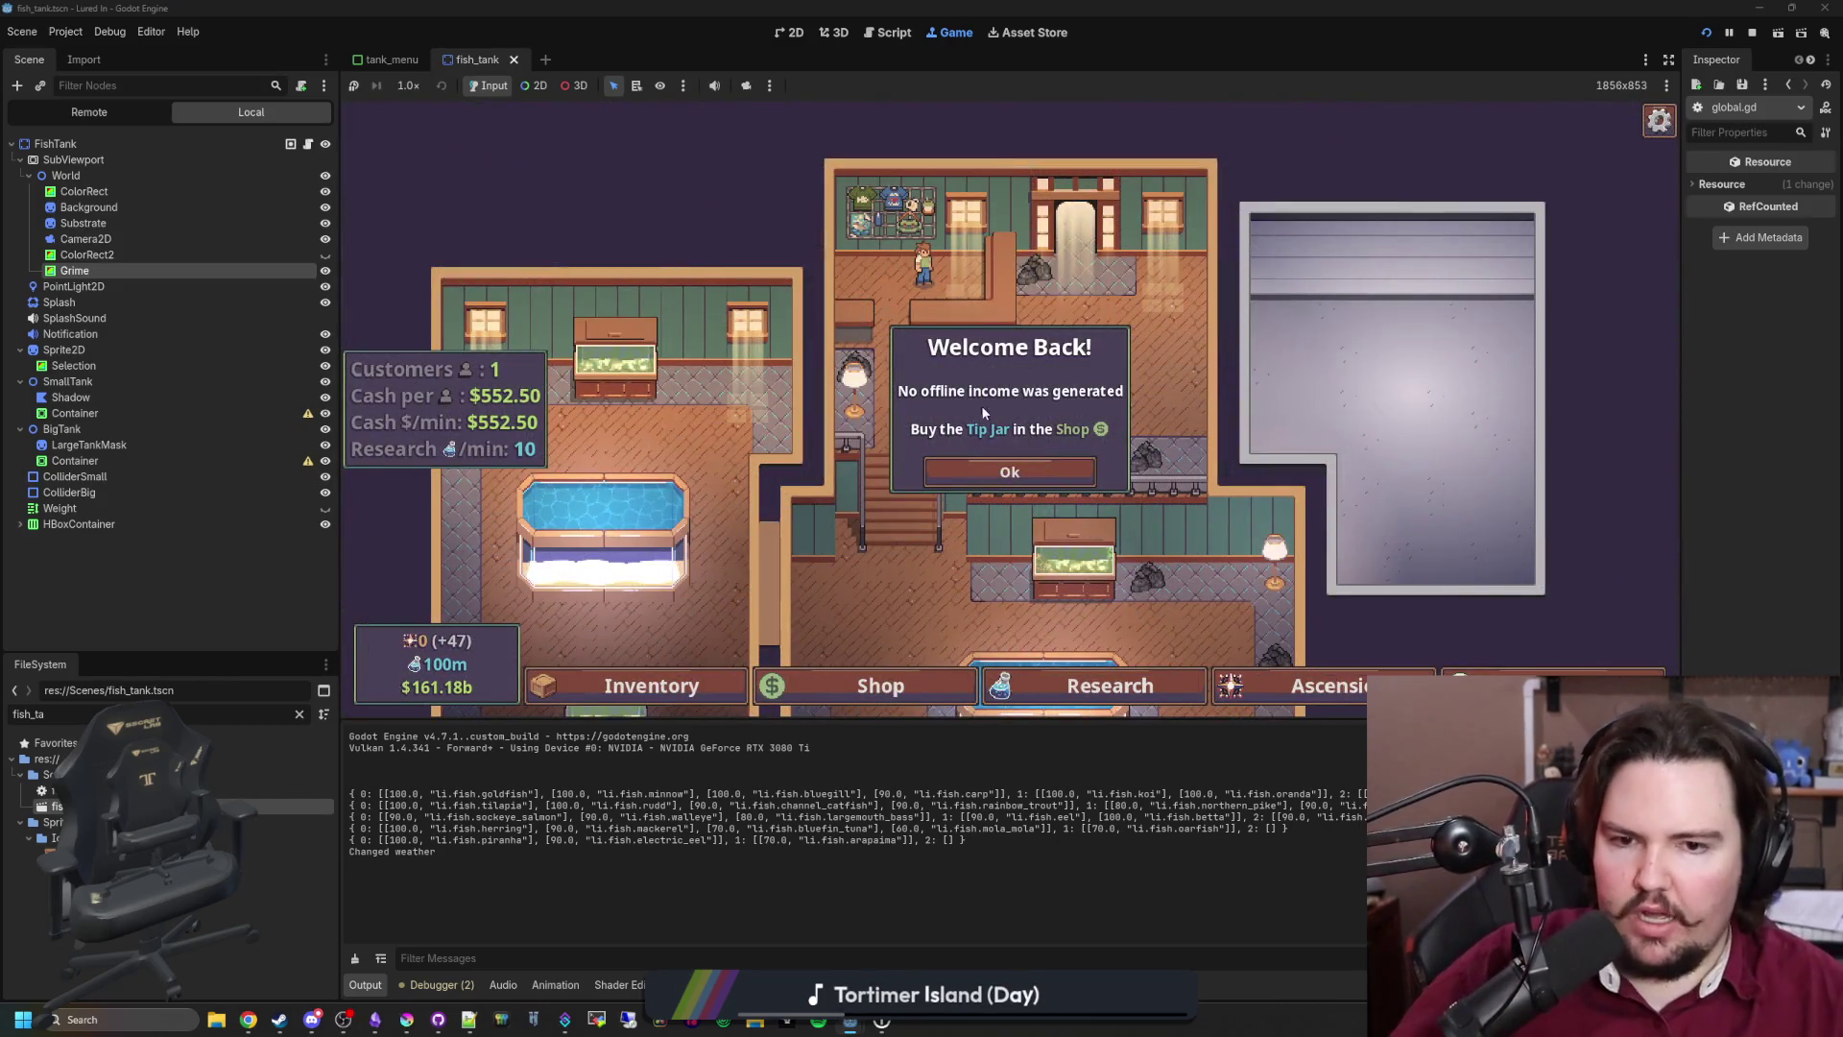
left_click(1009, 471)
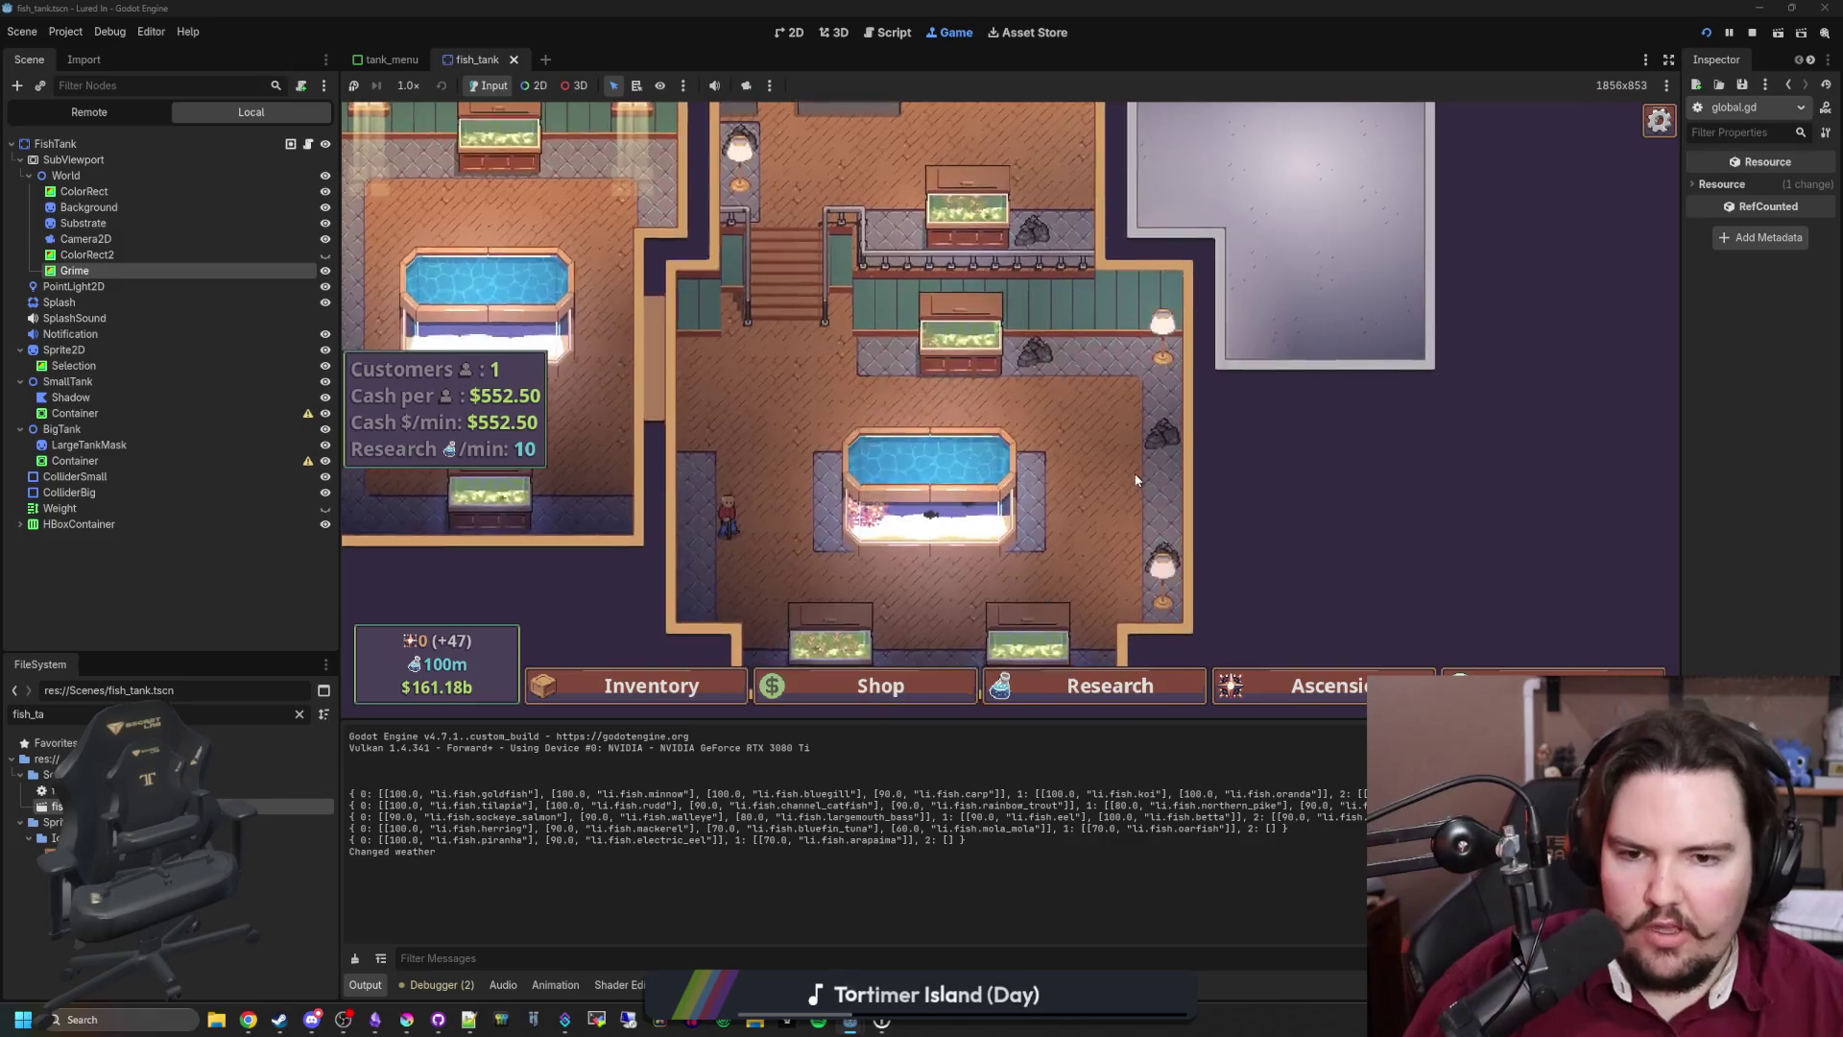
Step: Sponge all the green algae grime off Fish Tank 2's glass, then close its window
left_click(922, 484)
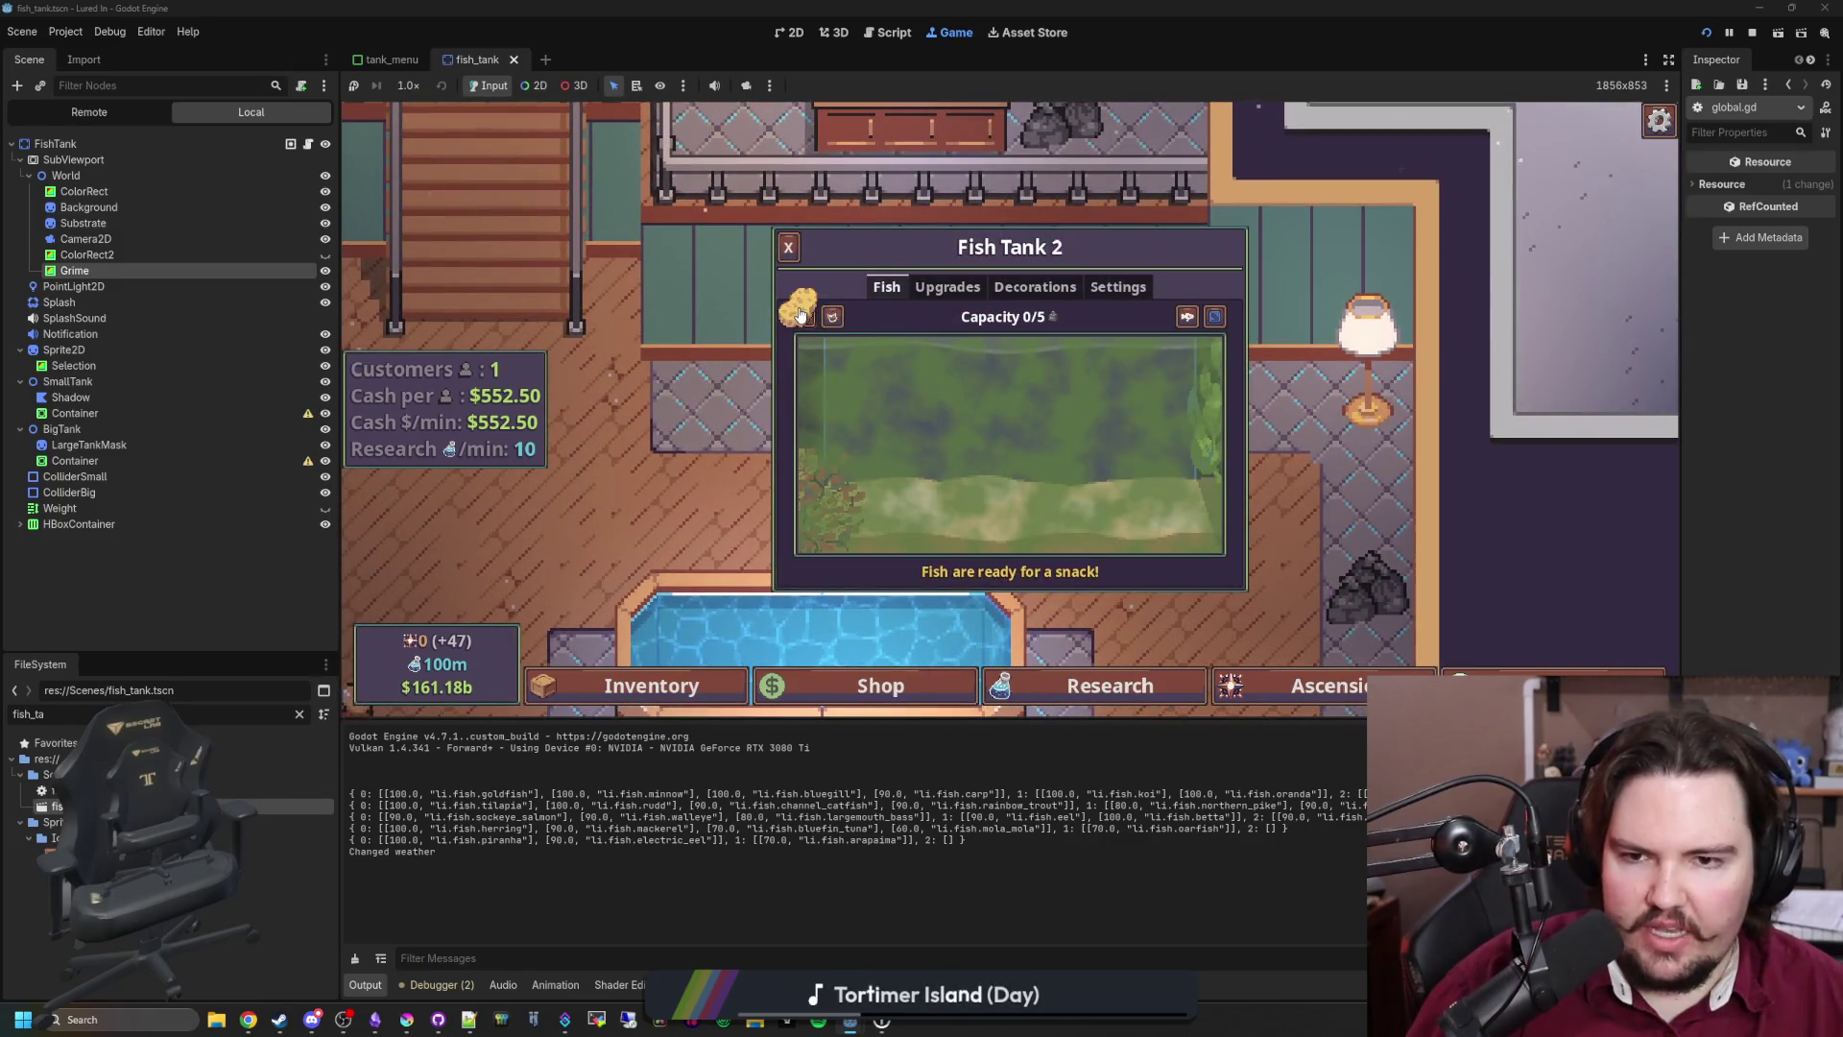
mouse_move(800, 315)
left_mouse_down()
mouse_move(1172, 556)
mouse_move(1204, 459)
left_mouse_up()
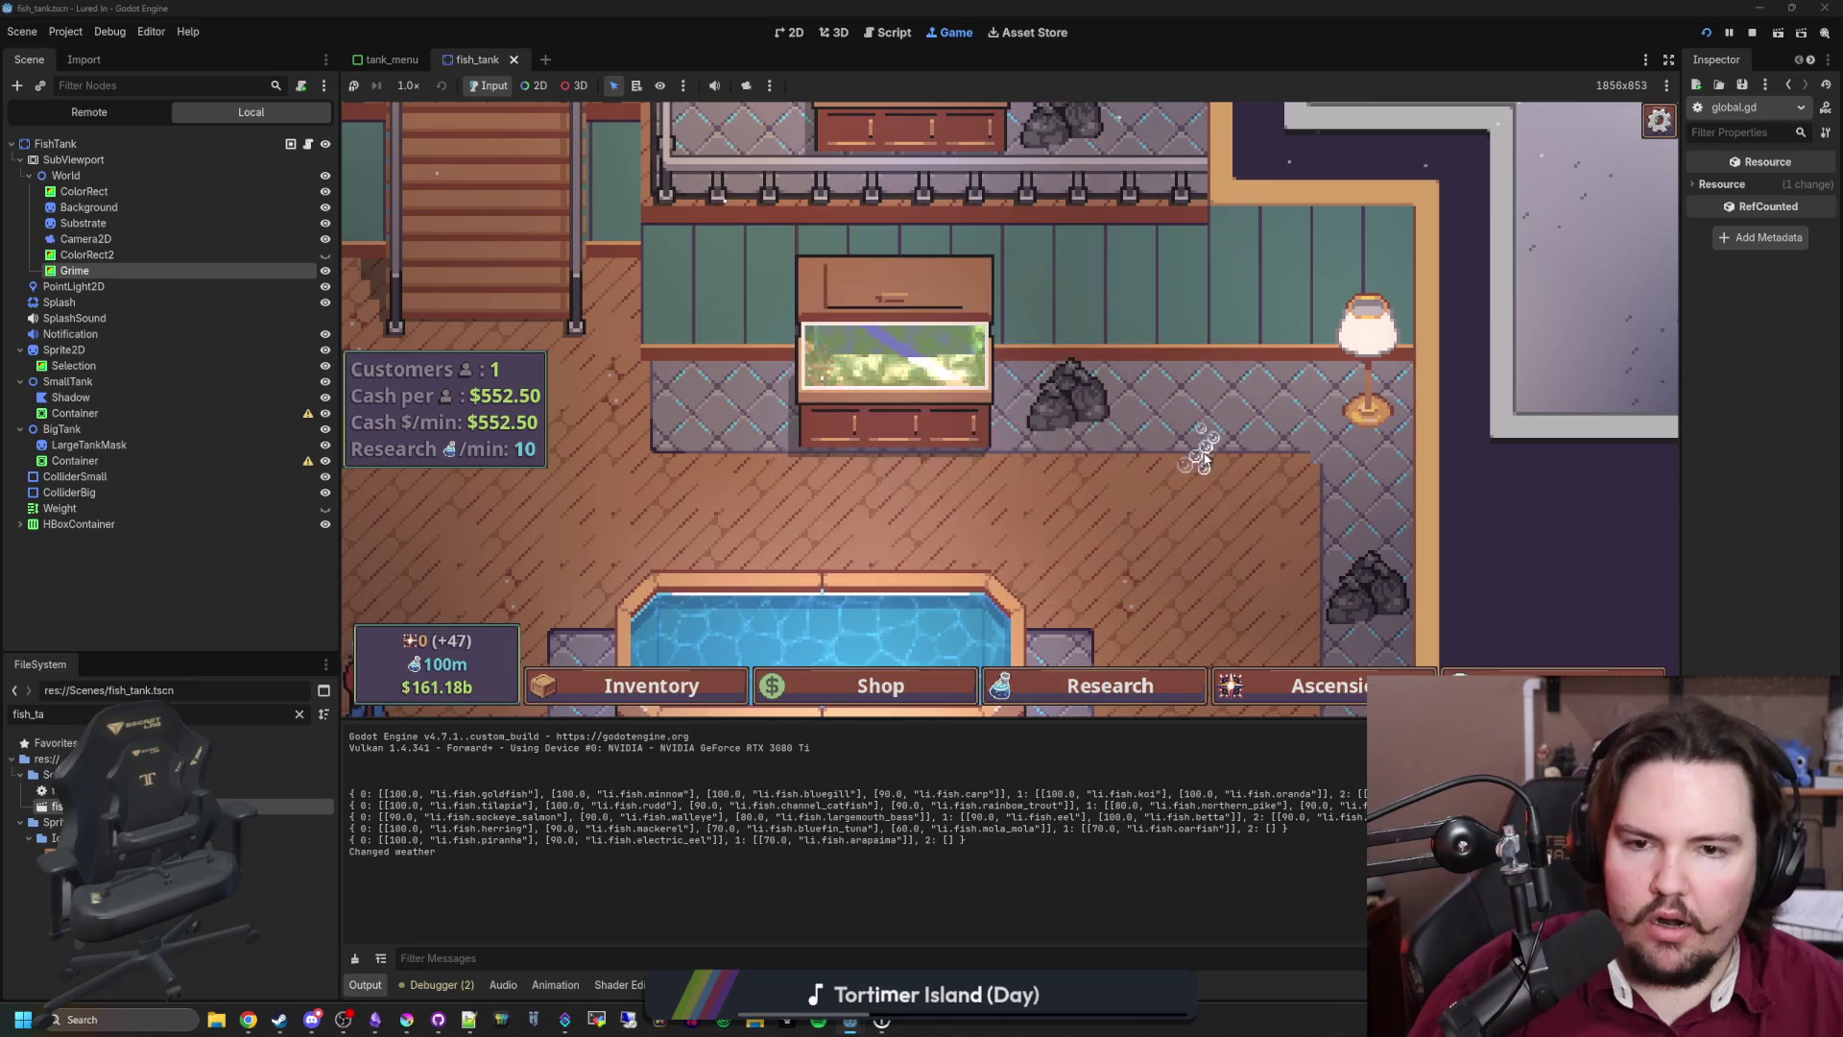
left_click(833, 346)
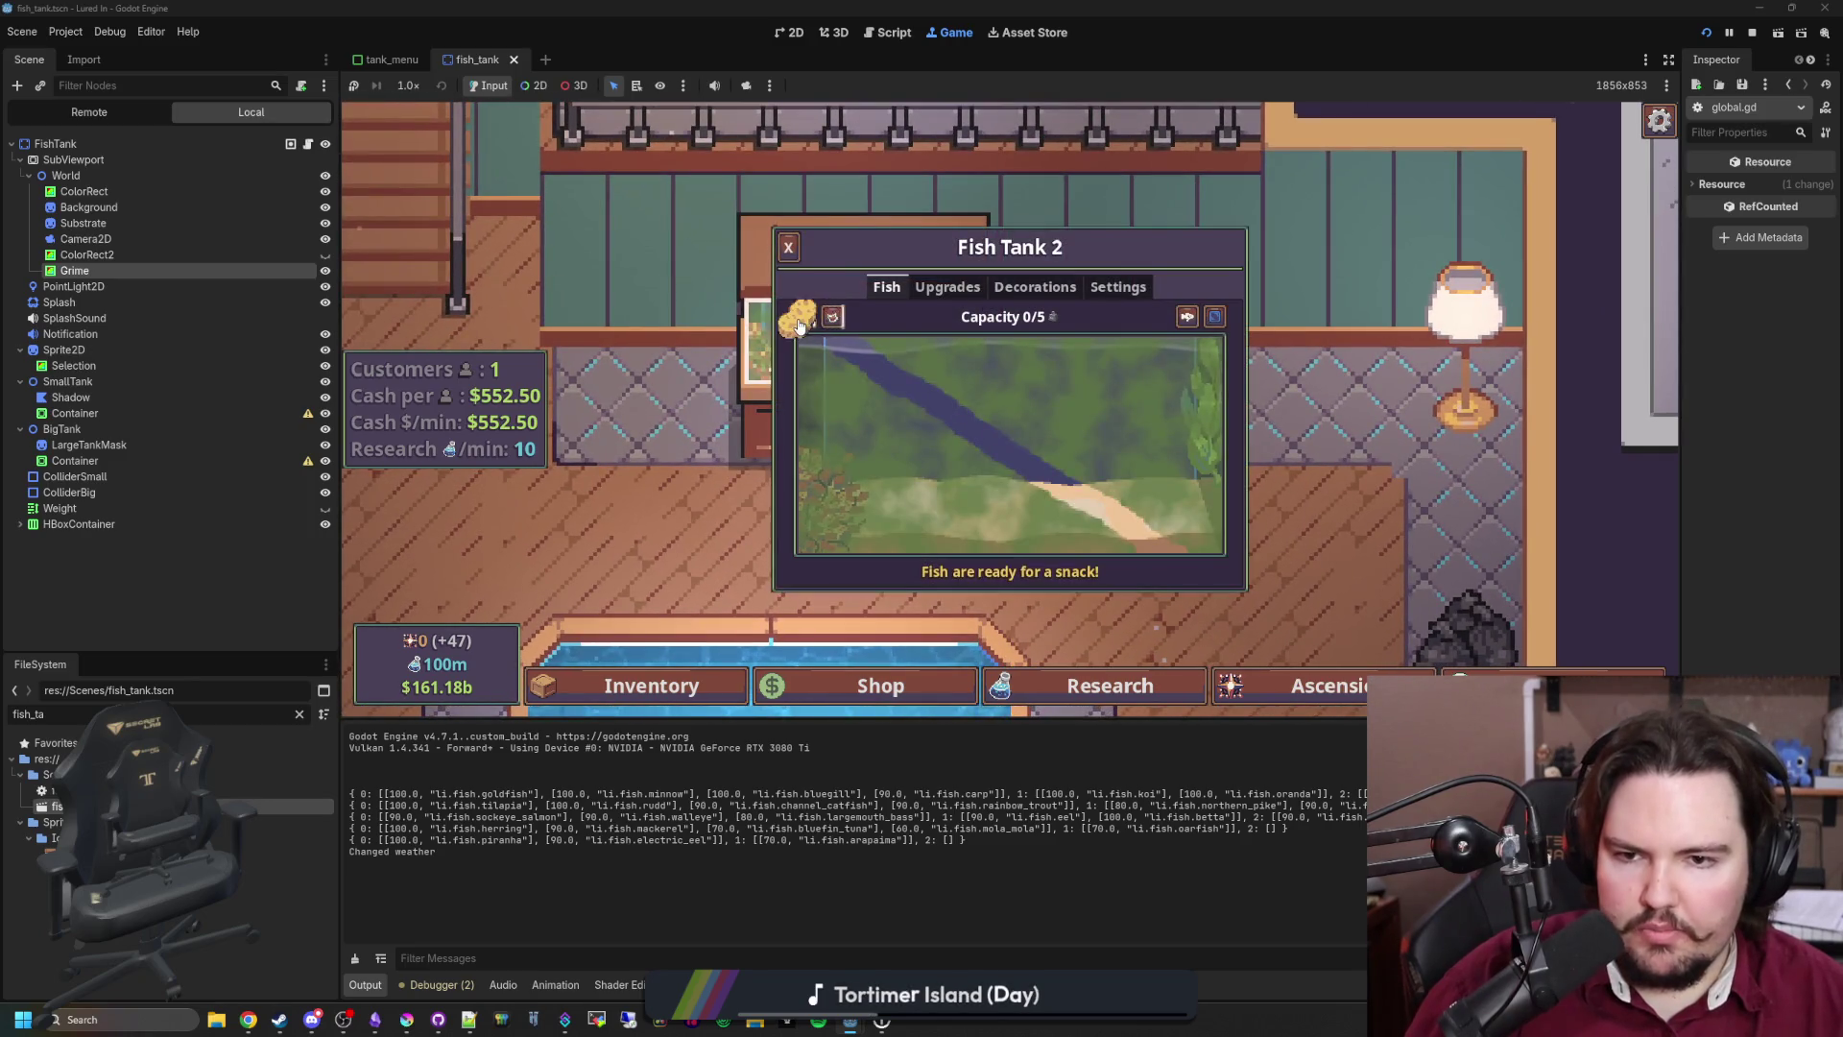
mouse_move(920, 341)
left_mouse_down()
mouse_move(969, 428)
mouse_move(844, 461)
mouse_move(873, 523)
mouse_move(1123, 355)
mouse_move(883, 532)
mouse_move(1176, 384)
mouse_move(960, 484)
mouse_move(1144, 382)
left_mouse_up()
mouse_move(1020, 528)
left_mouse_down()
mouse_move(1084, 460)
mouse_move(924, 570)
mouse_move(1238, 423)
left_mouse_up()
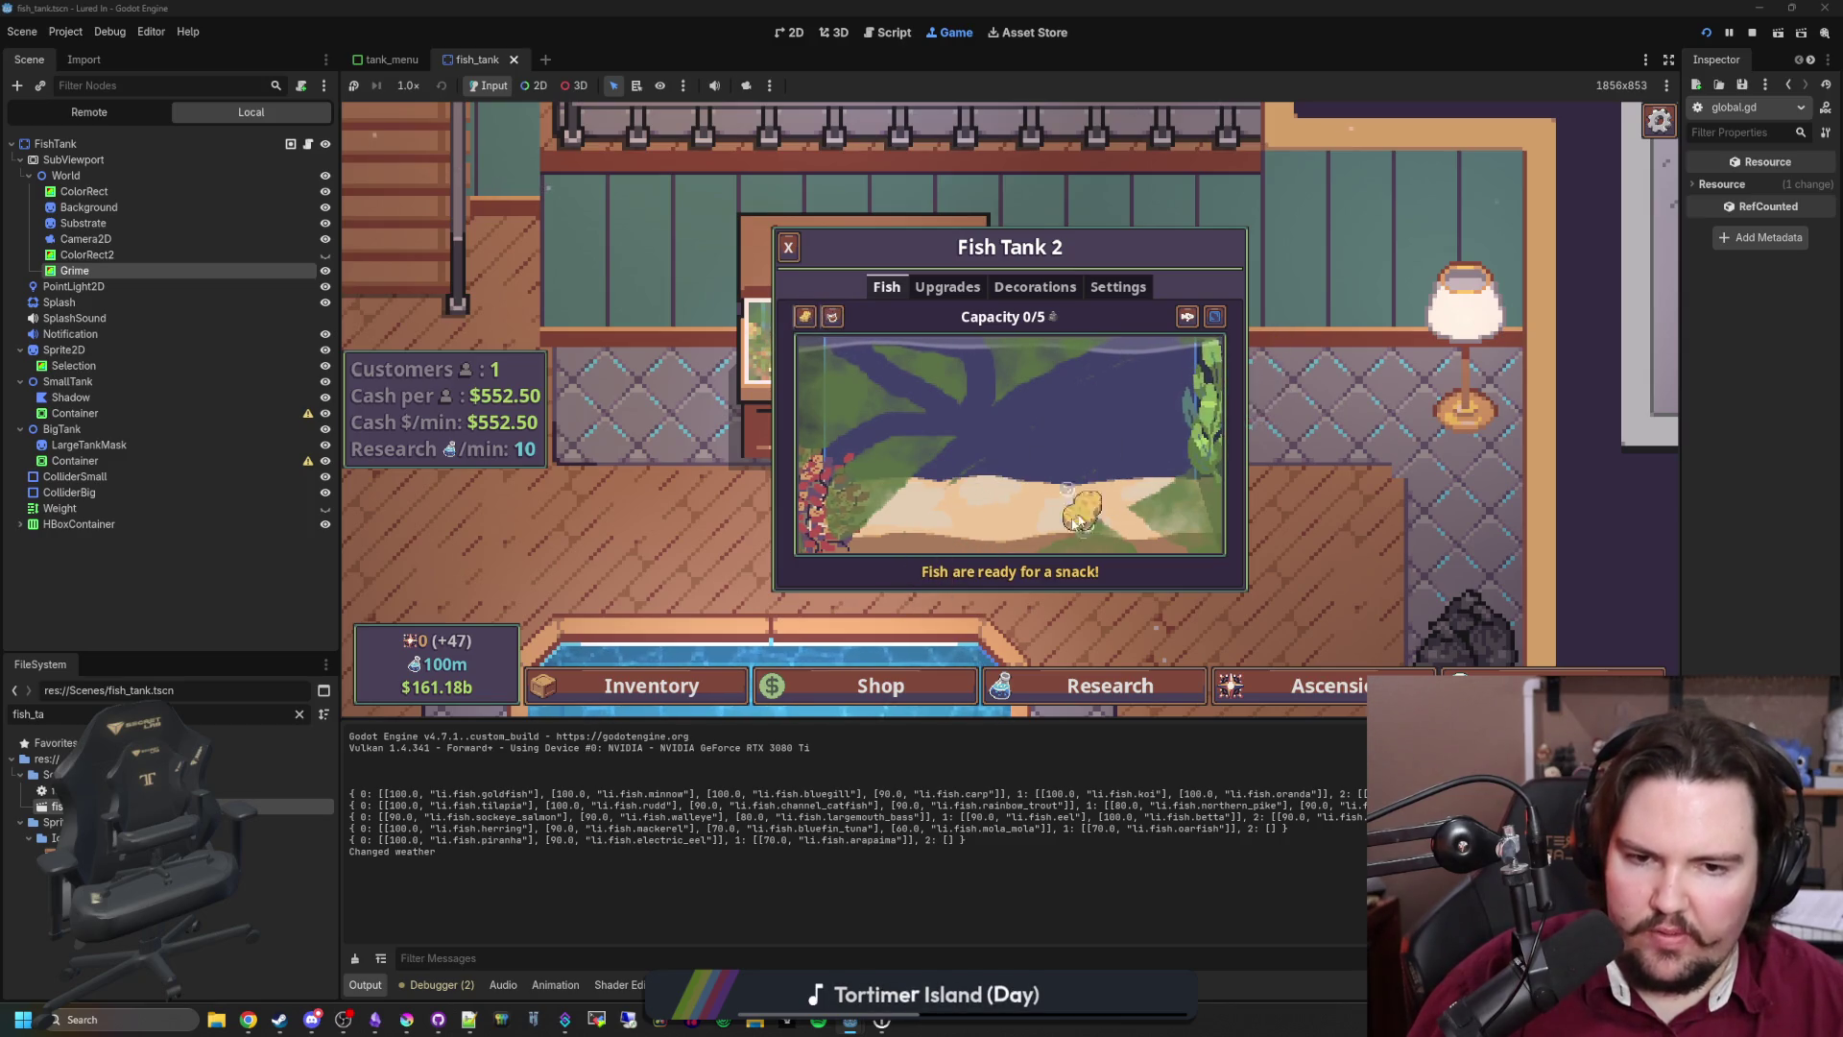
left_click_drag(1091, 509, 1225, 459)
mouse_move(1041, 567)
left_mouse_down()
mouse_move(1204, 499)
mouse_move(1186, 547)
left_mouse_up()
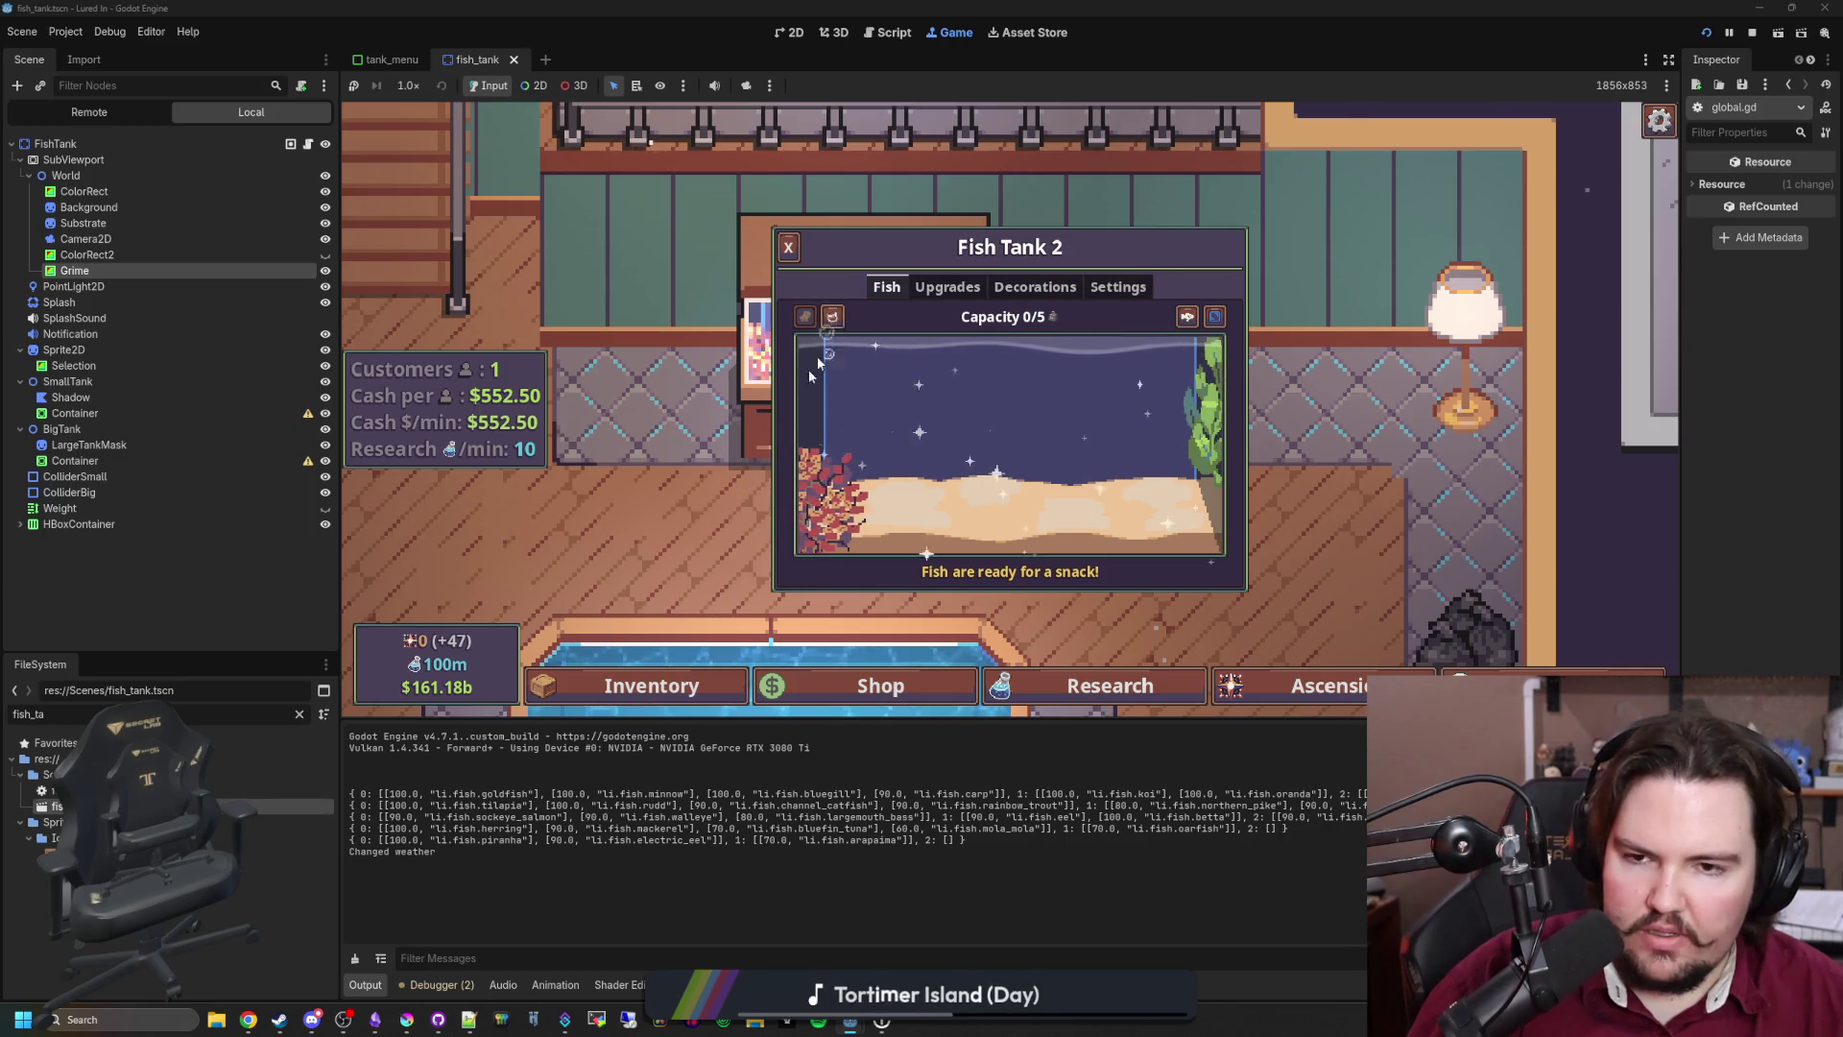
left_click(758, 340)
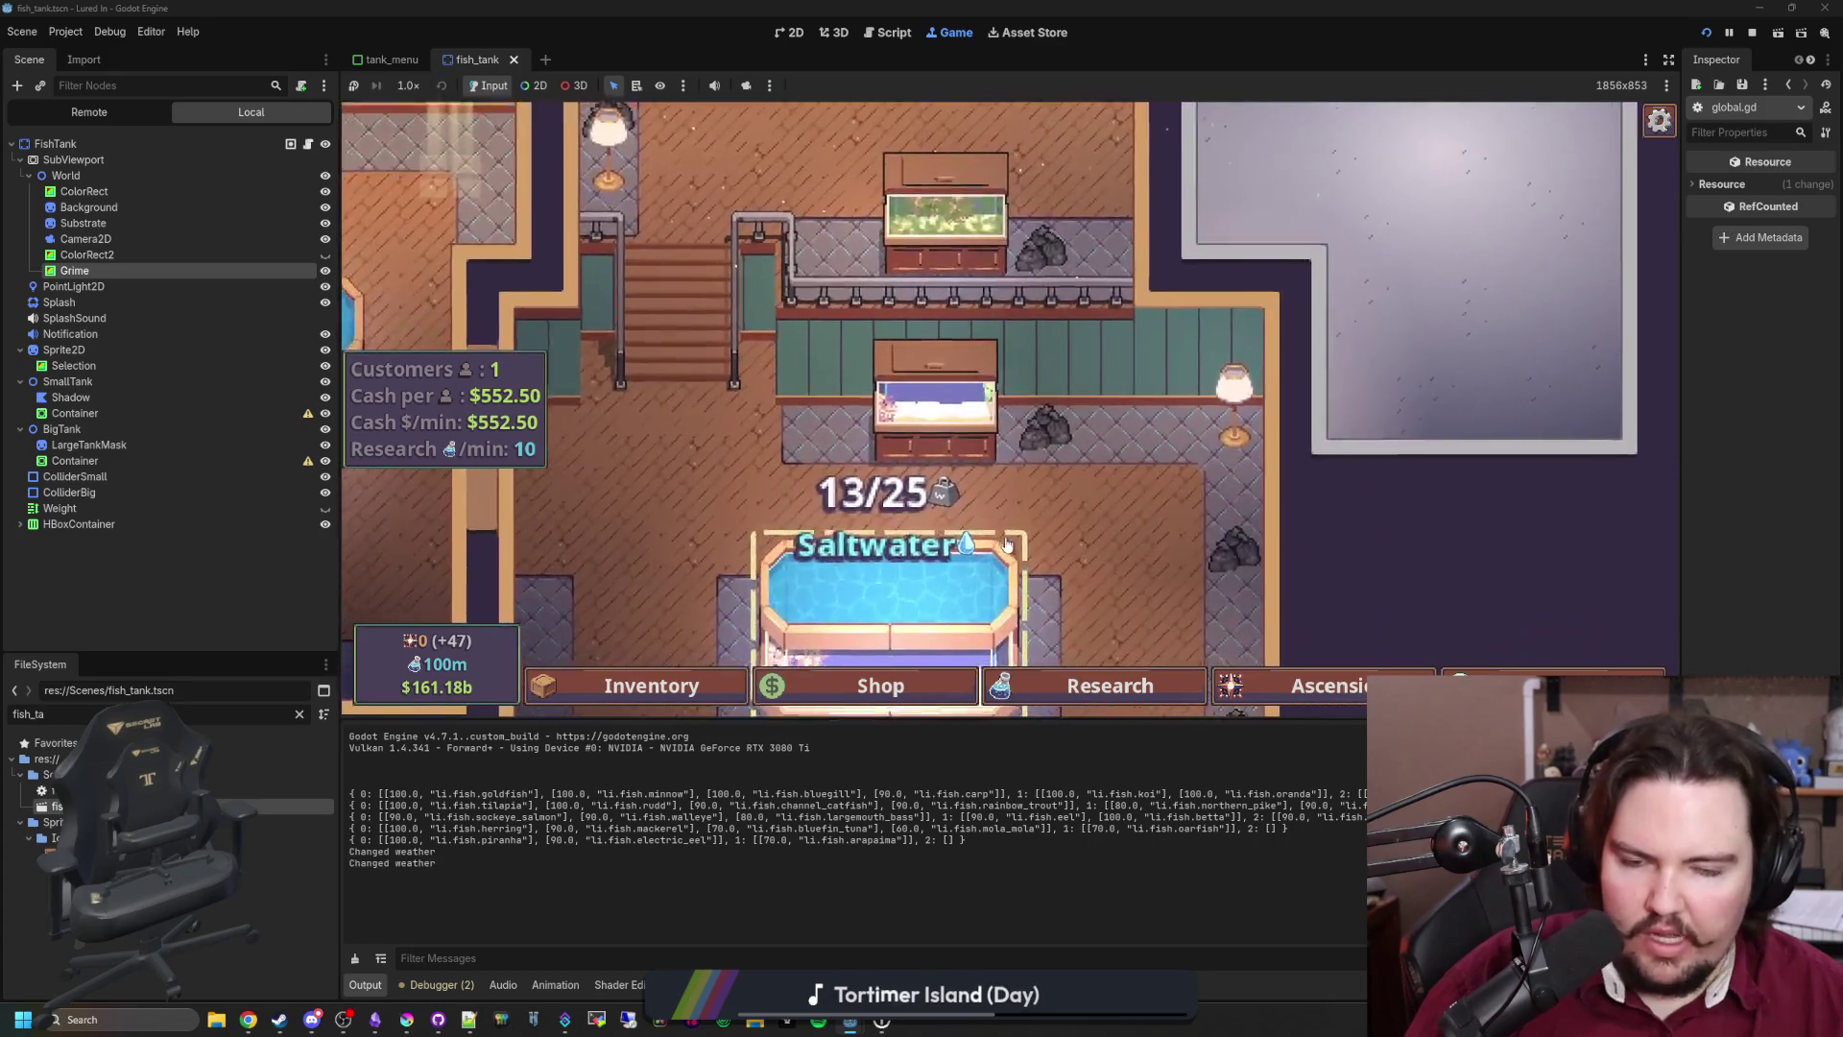
Step: In Chrome, search 'factorio' in a new tab and open the Steam store page maximized
mouse_move(248, 1020)
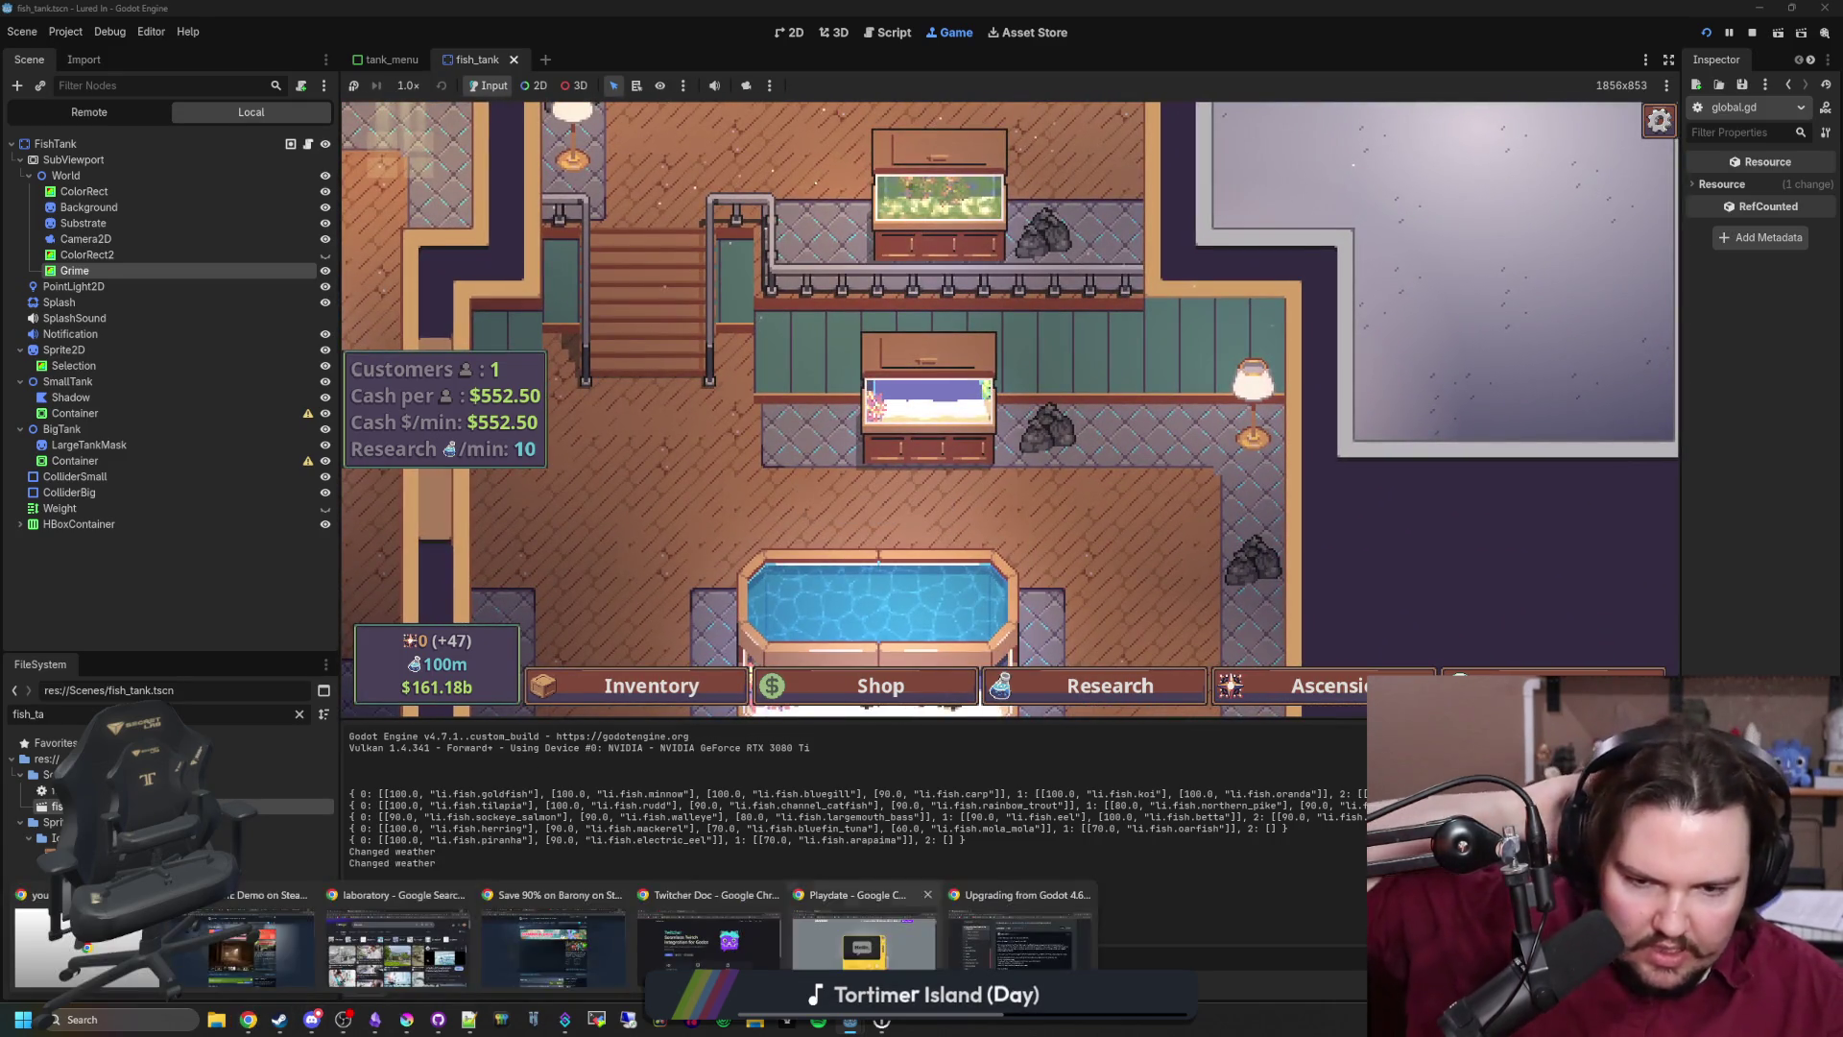
left_click(1020, 941)
key("ctrl+t")
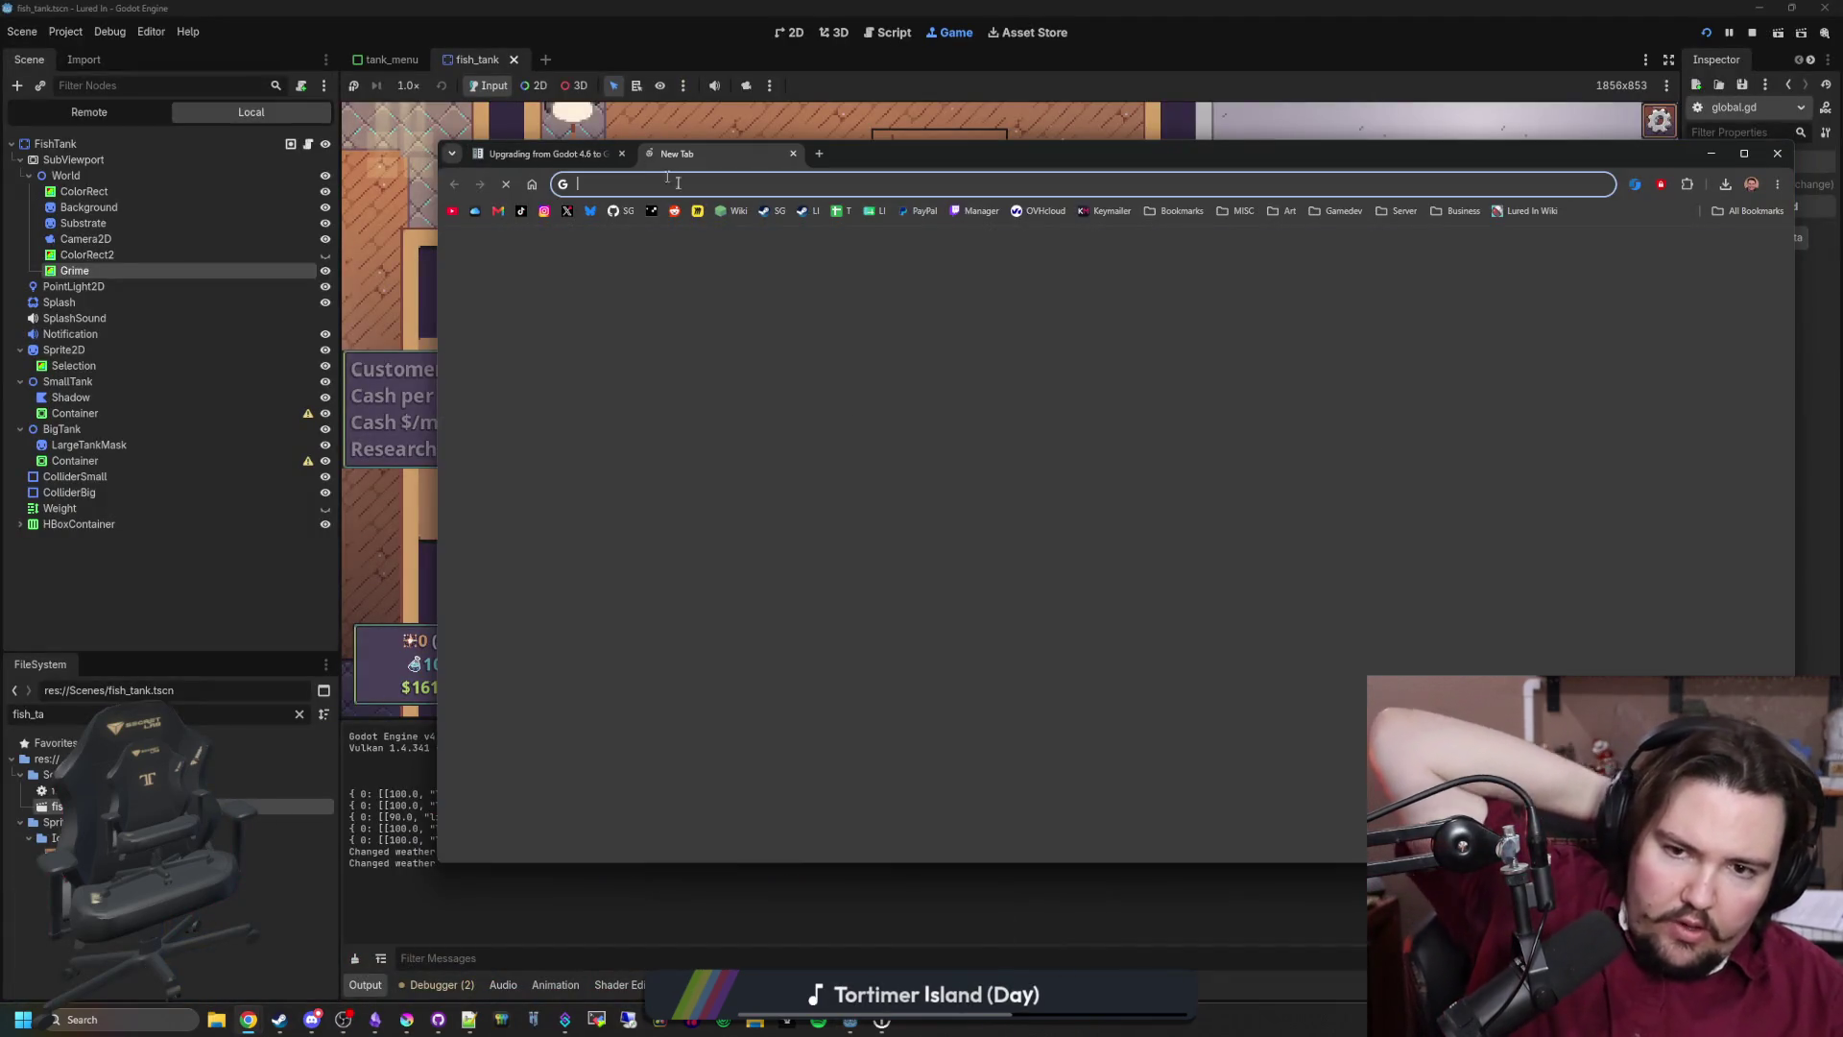
type("factorio")
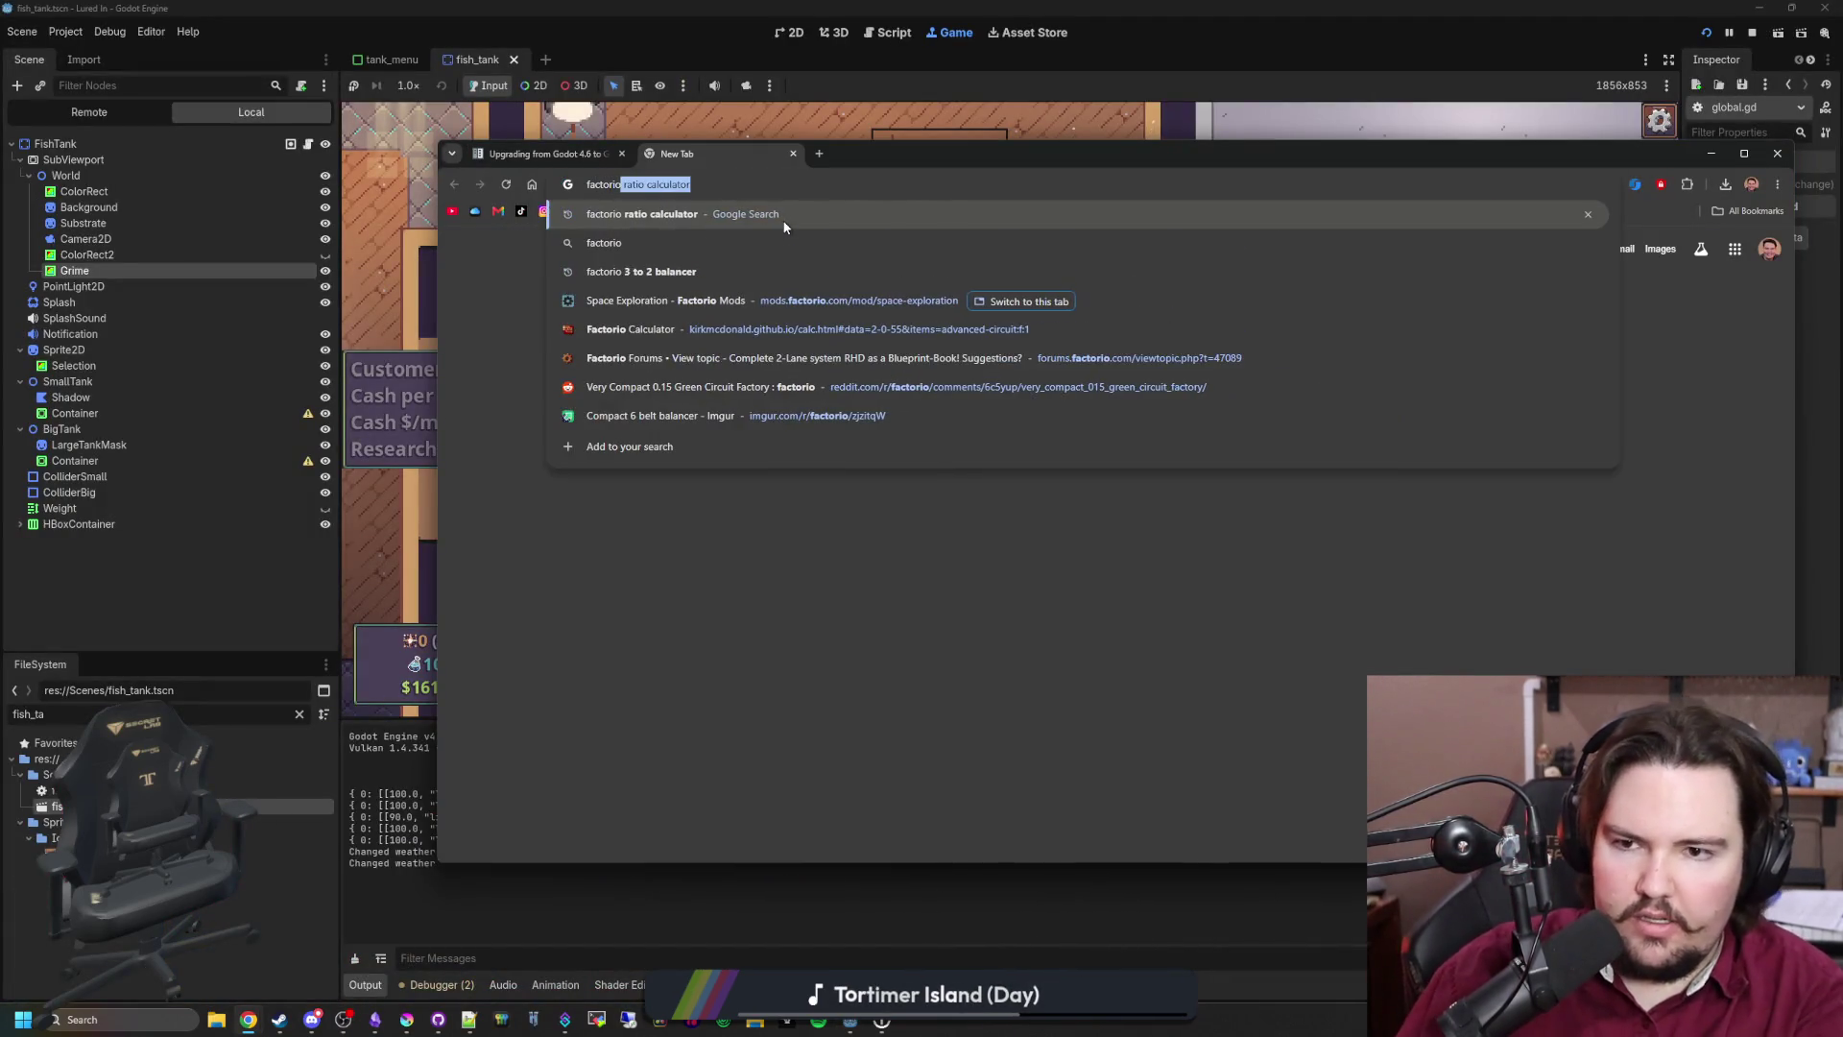
key("Return")
scroll(689, 576, "down", 10)
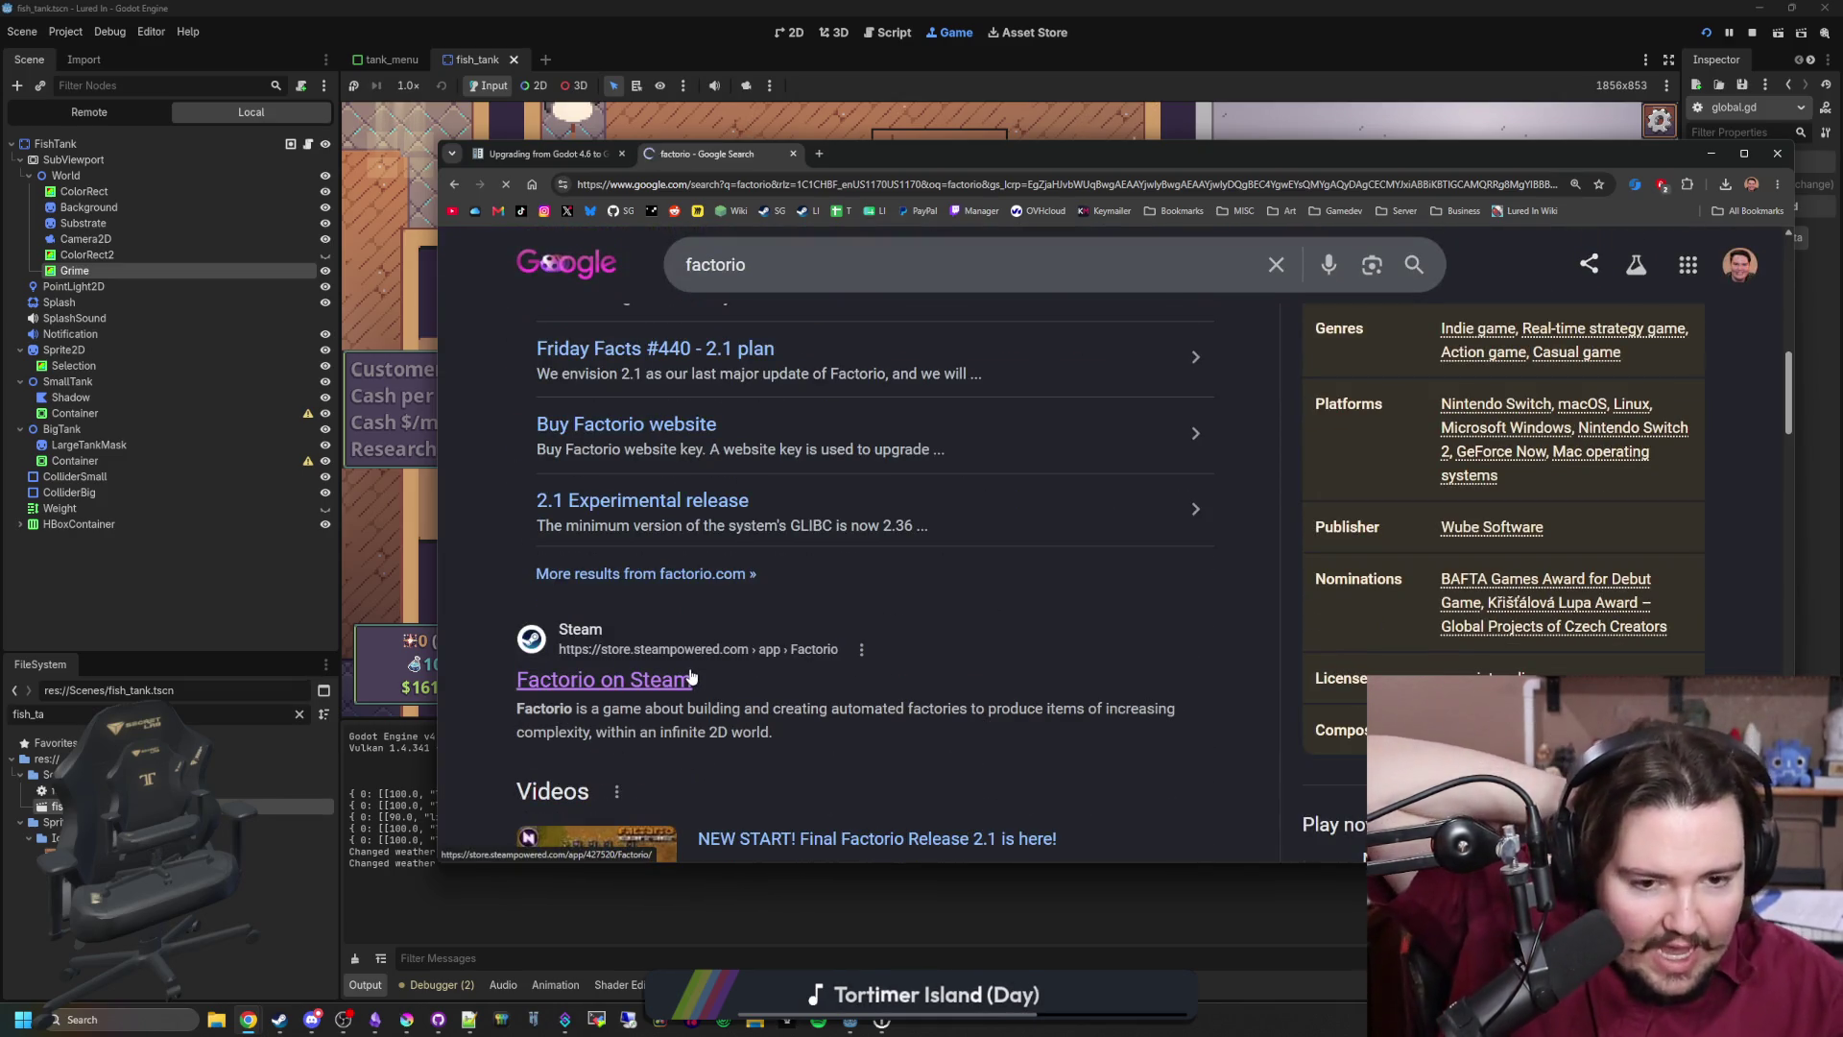
left_click(691, 677)
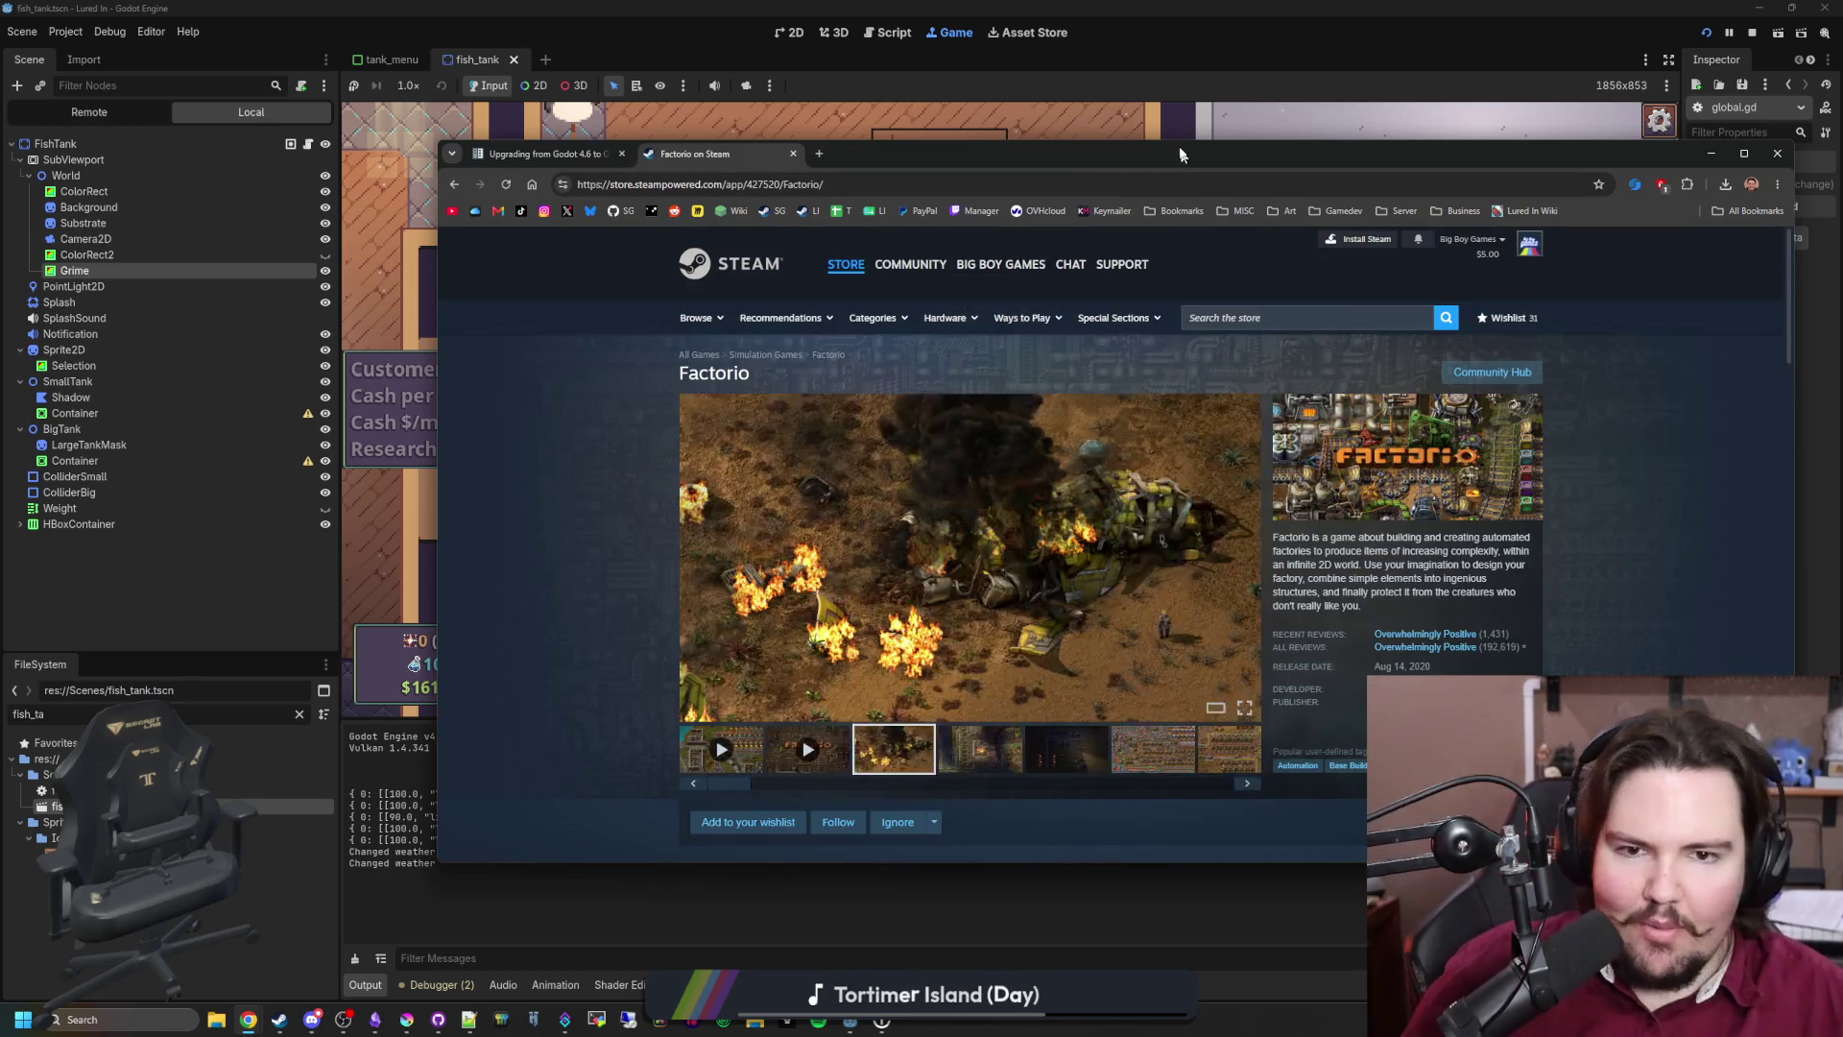
double_click(1179, 148)
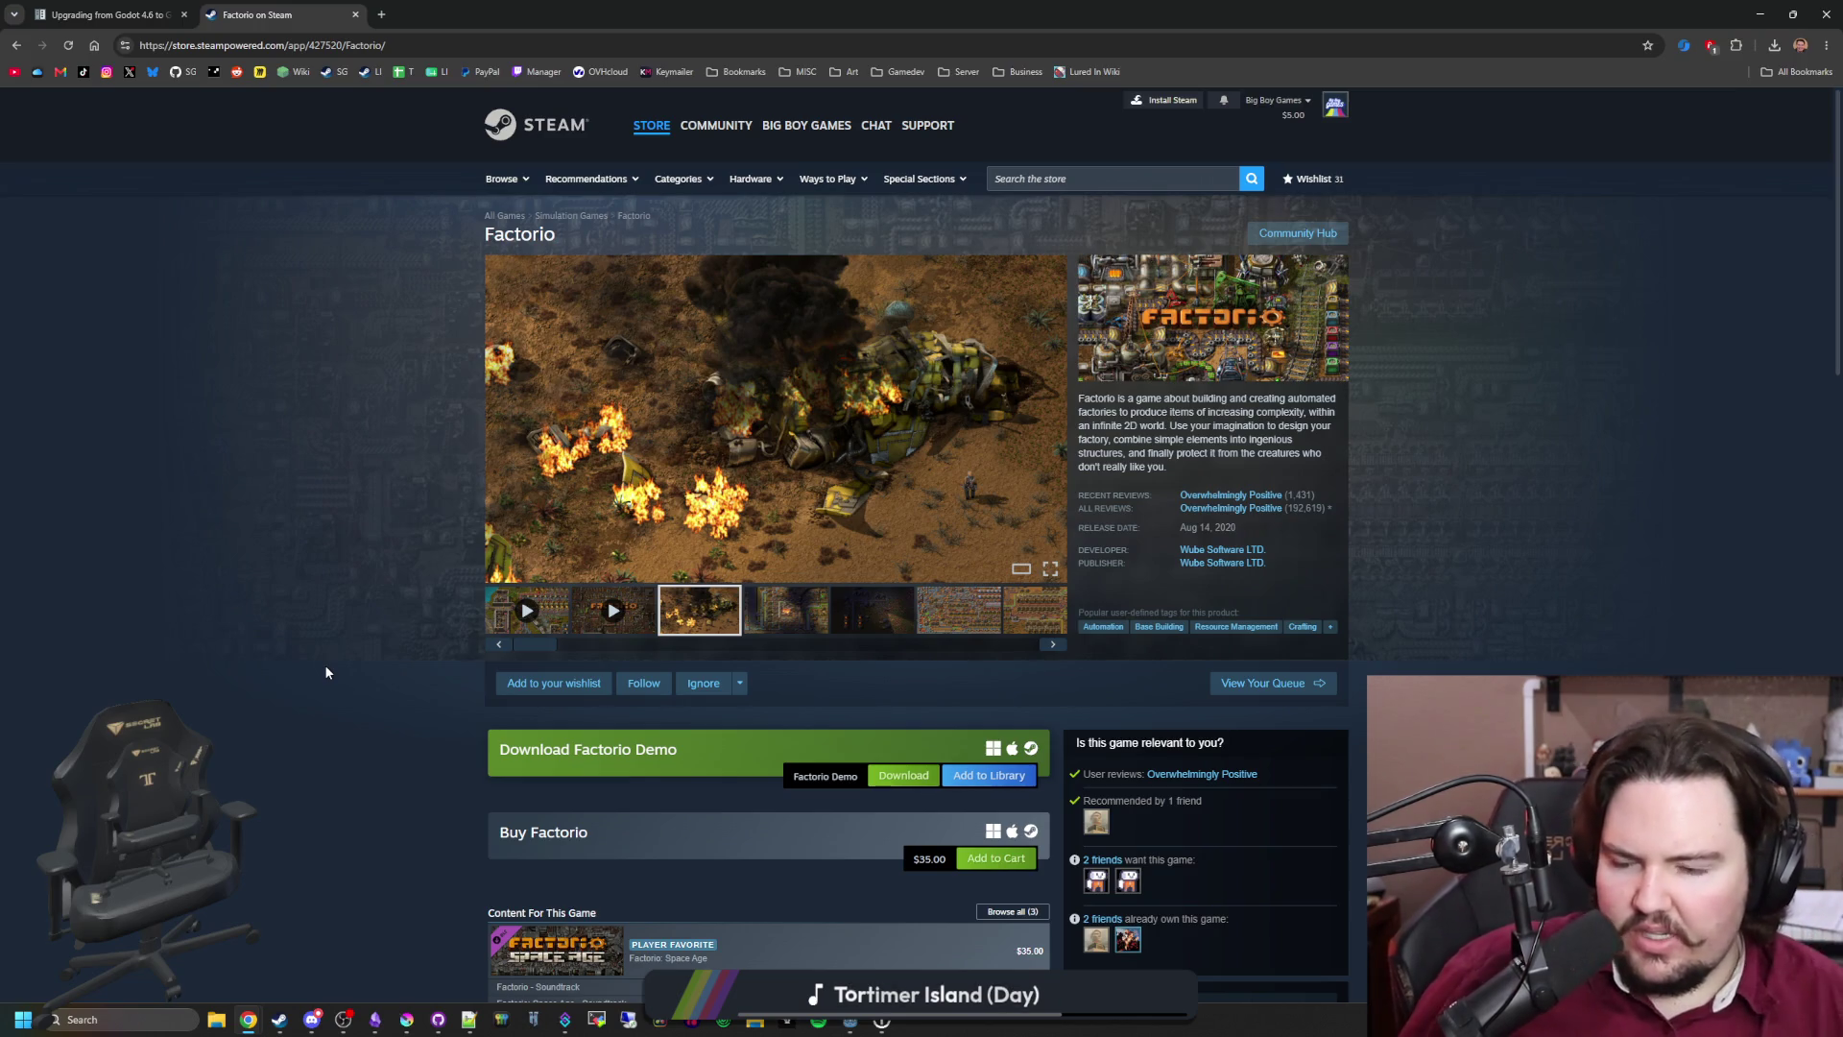
Step: Browse through Factorio's screenshot thumbnails on the store page
left_click(757, 611)
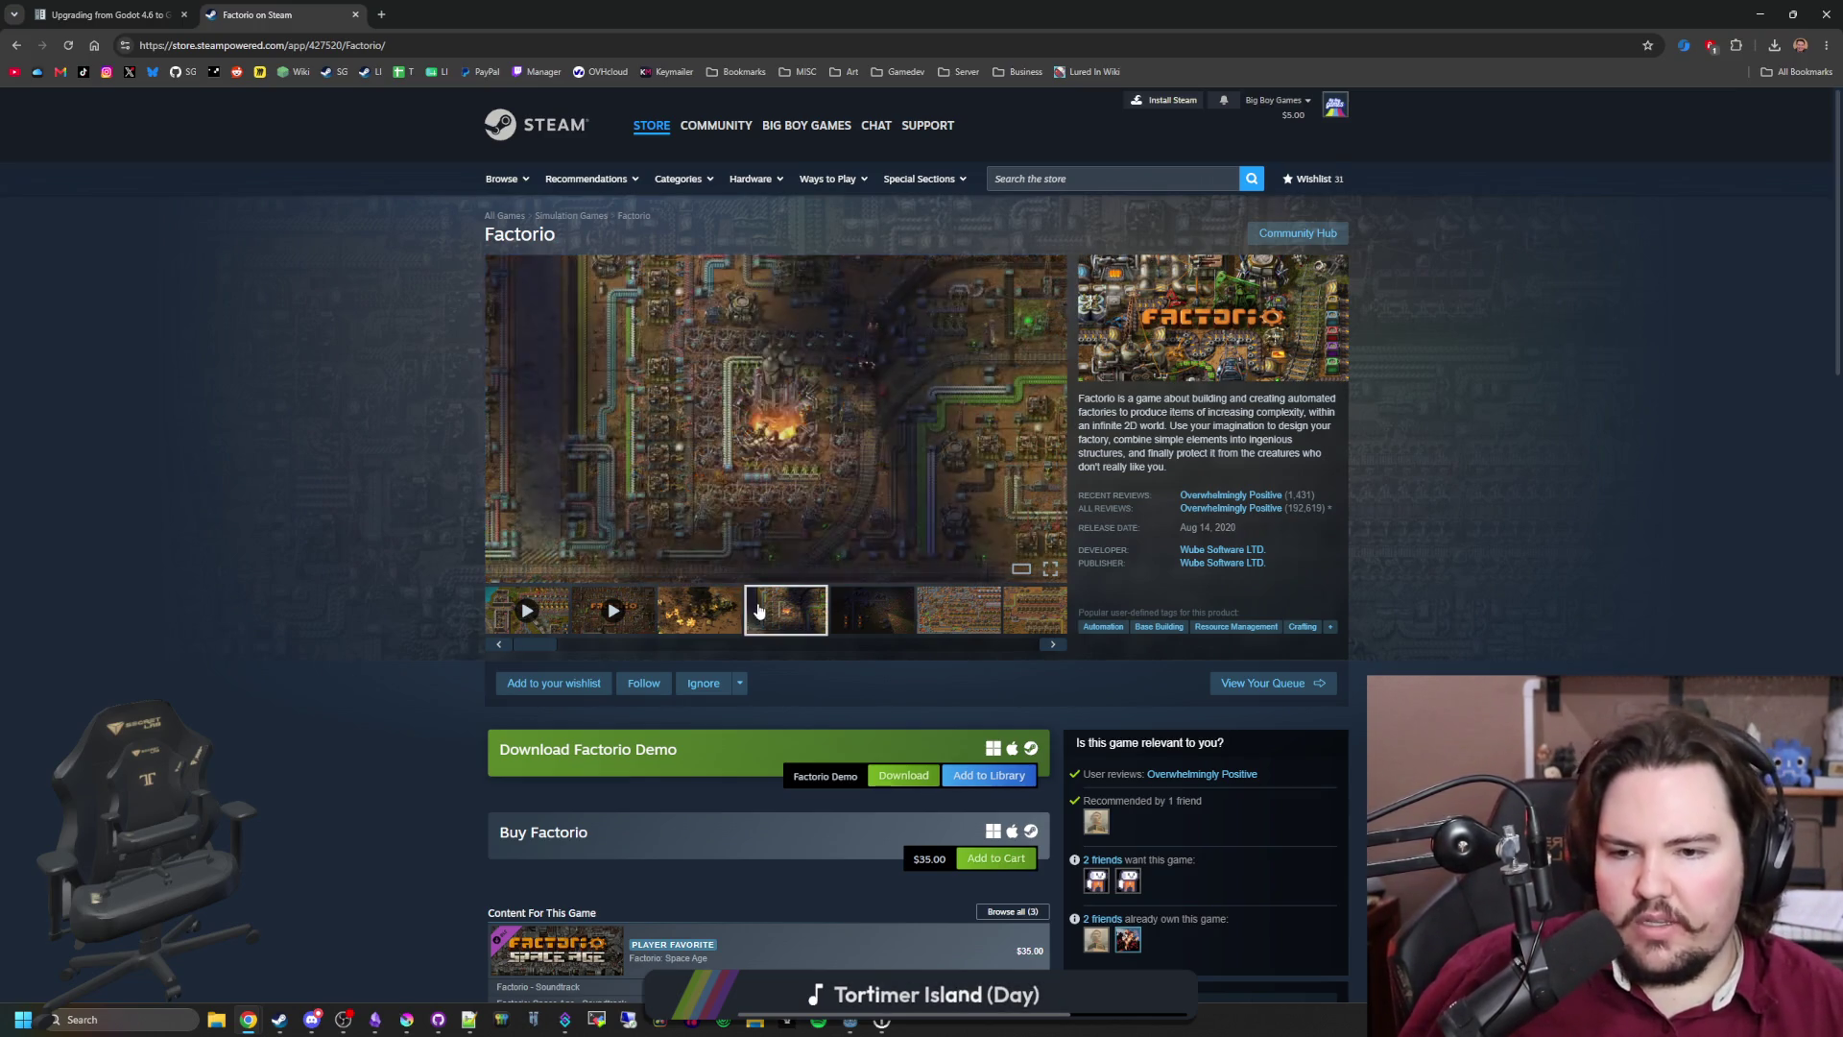
left_click(848, 612)
left_click(955, 611)
left_click(1046, 611)
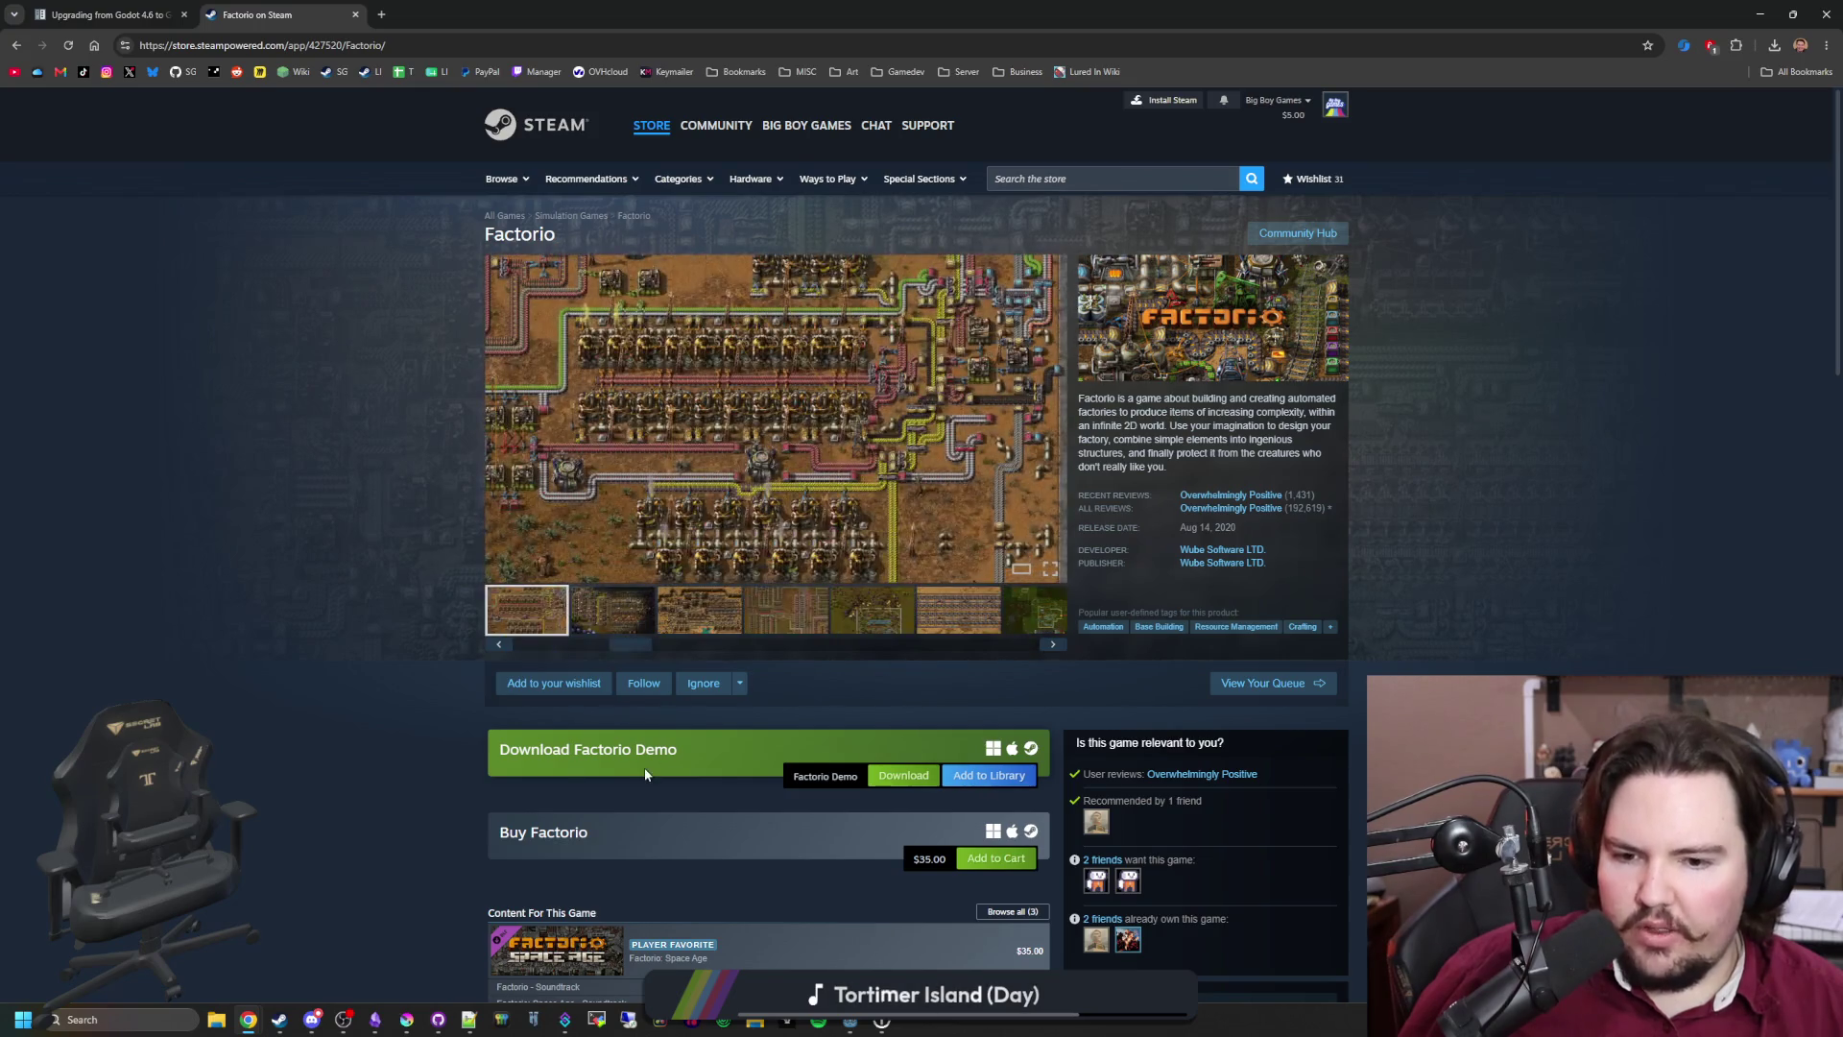
scroll(643, 758, "down", 1)
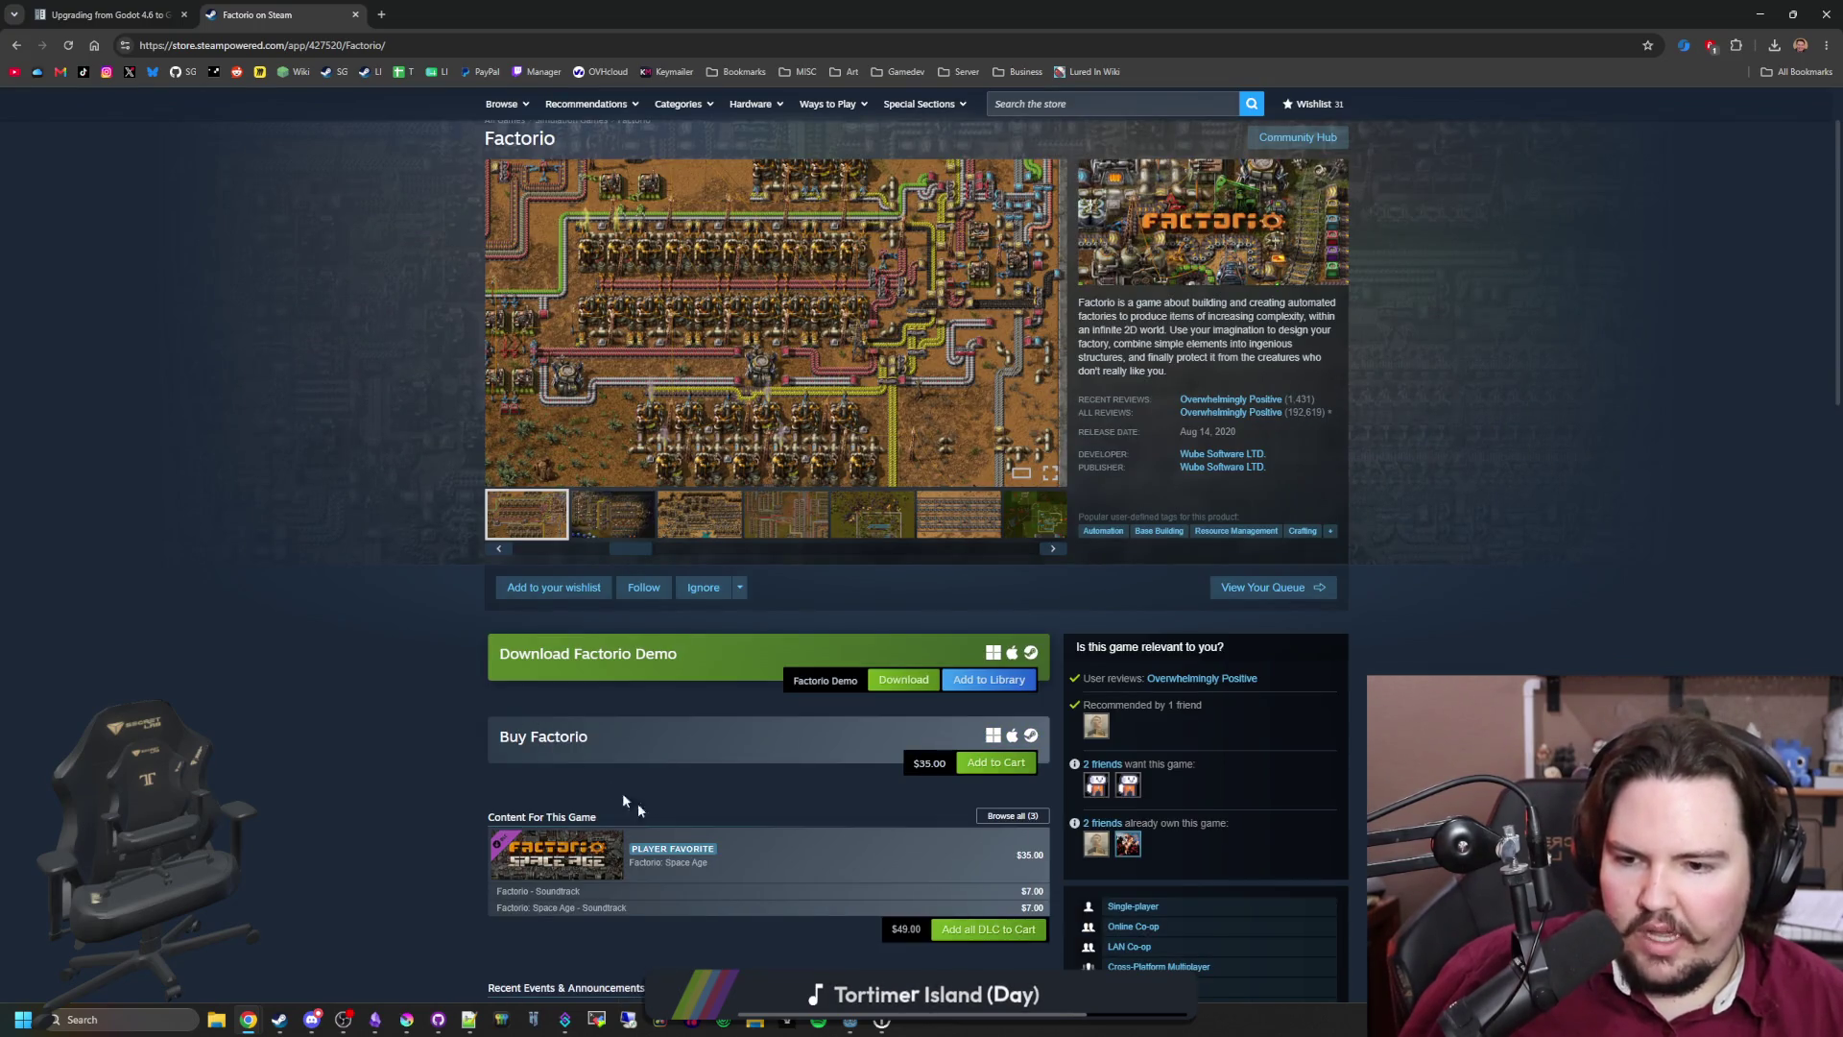
mouse_move(807, 853)
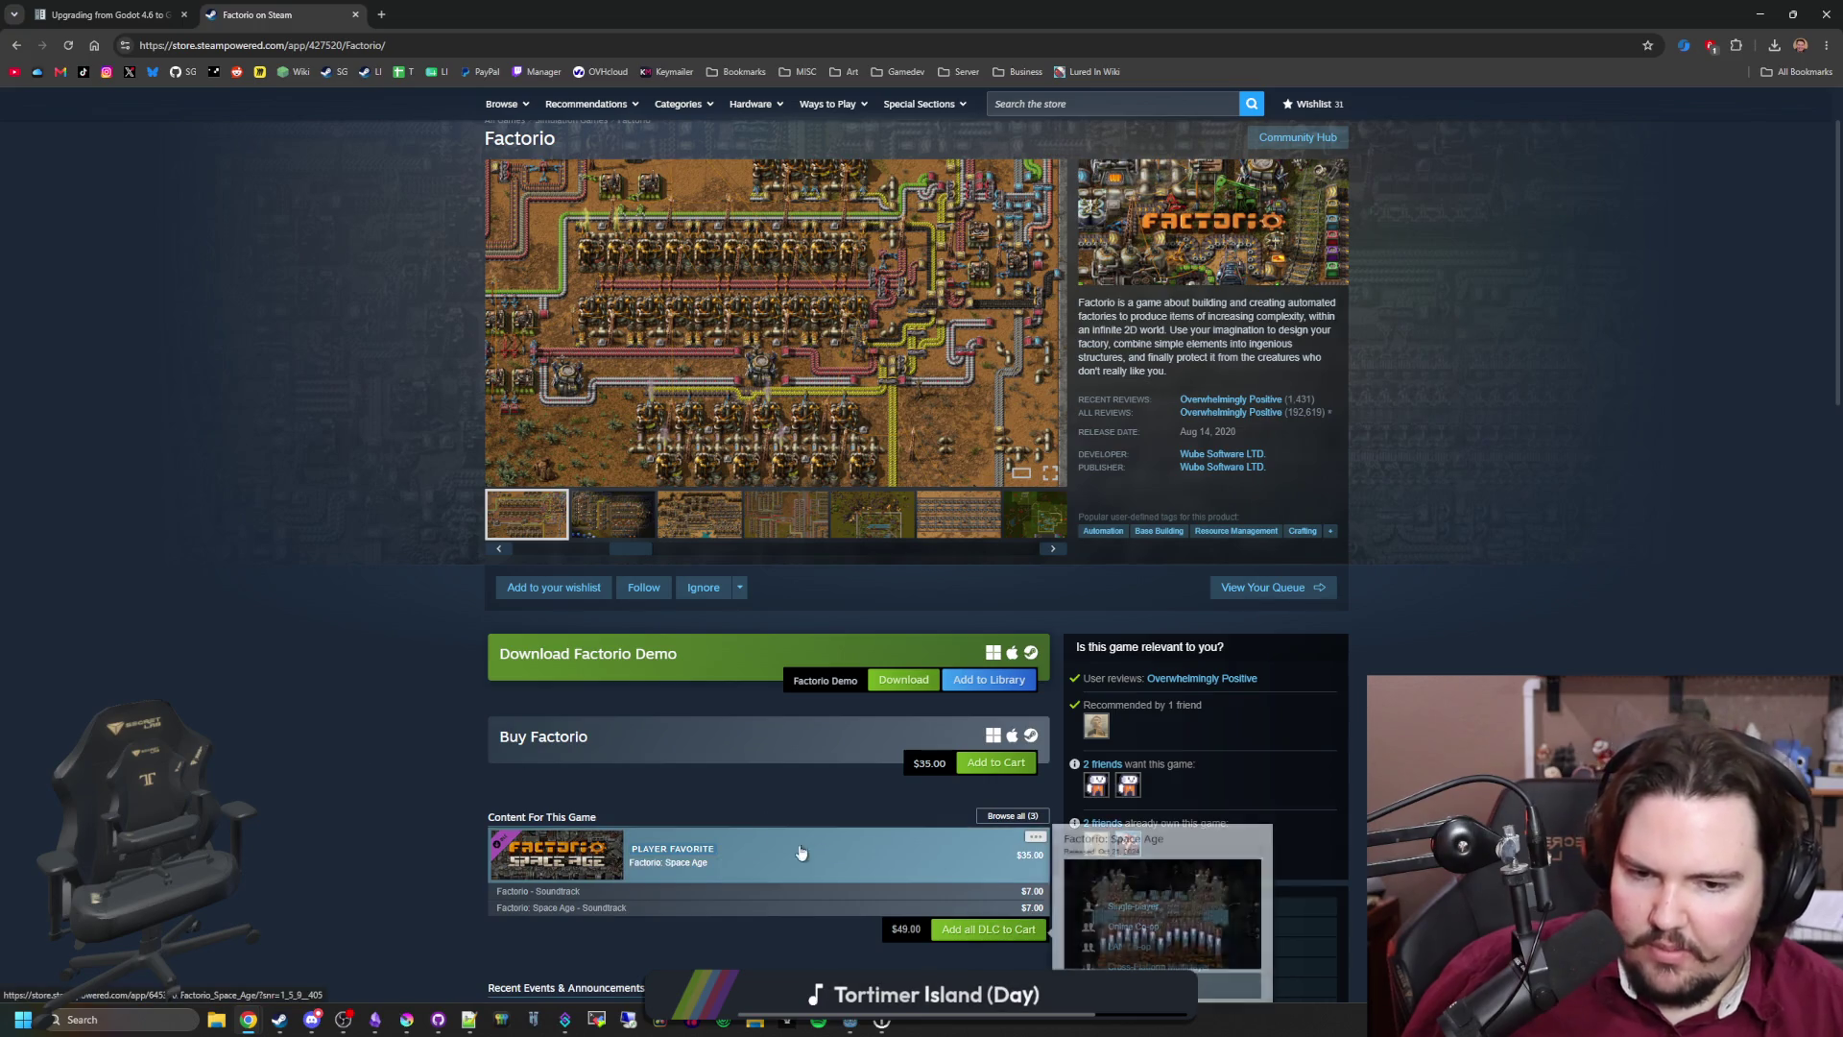
scroll(507, 489, "up", 1)
Step: Page through the screenshots full size, close the viewer, and return to Godot
left_click(698, 389)
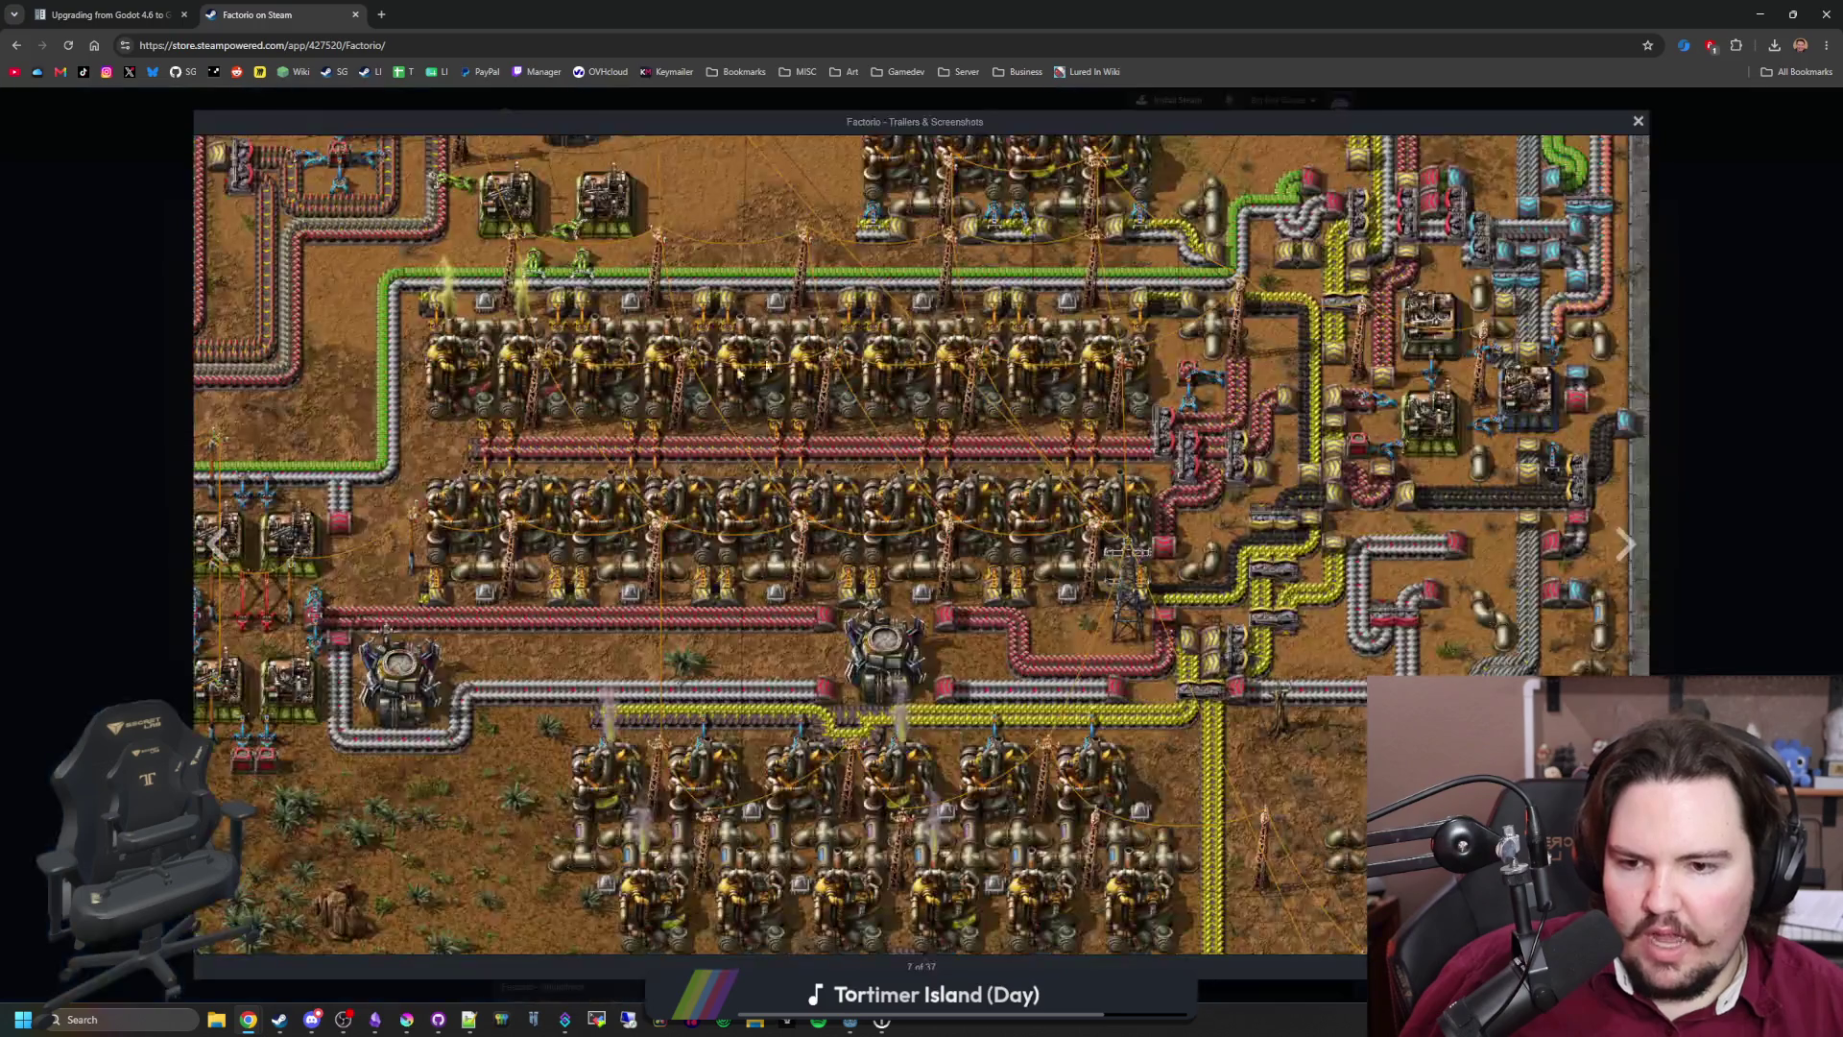
left_click(1622, 537)
left_click(1622, 537)
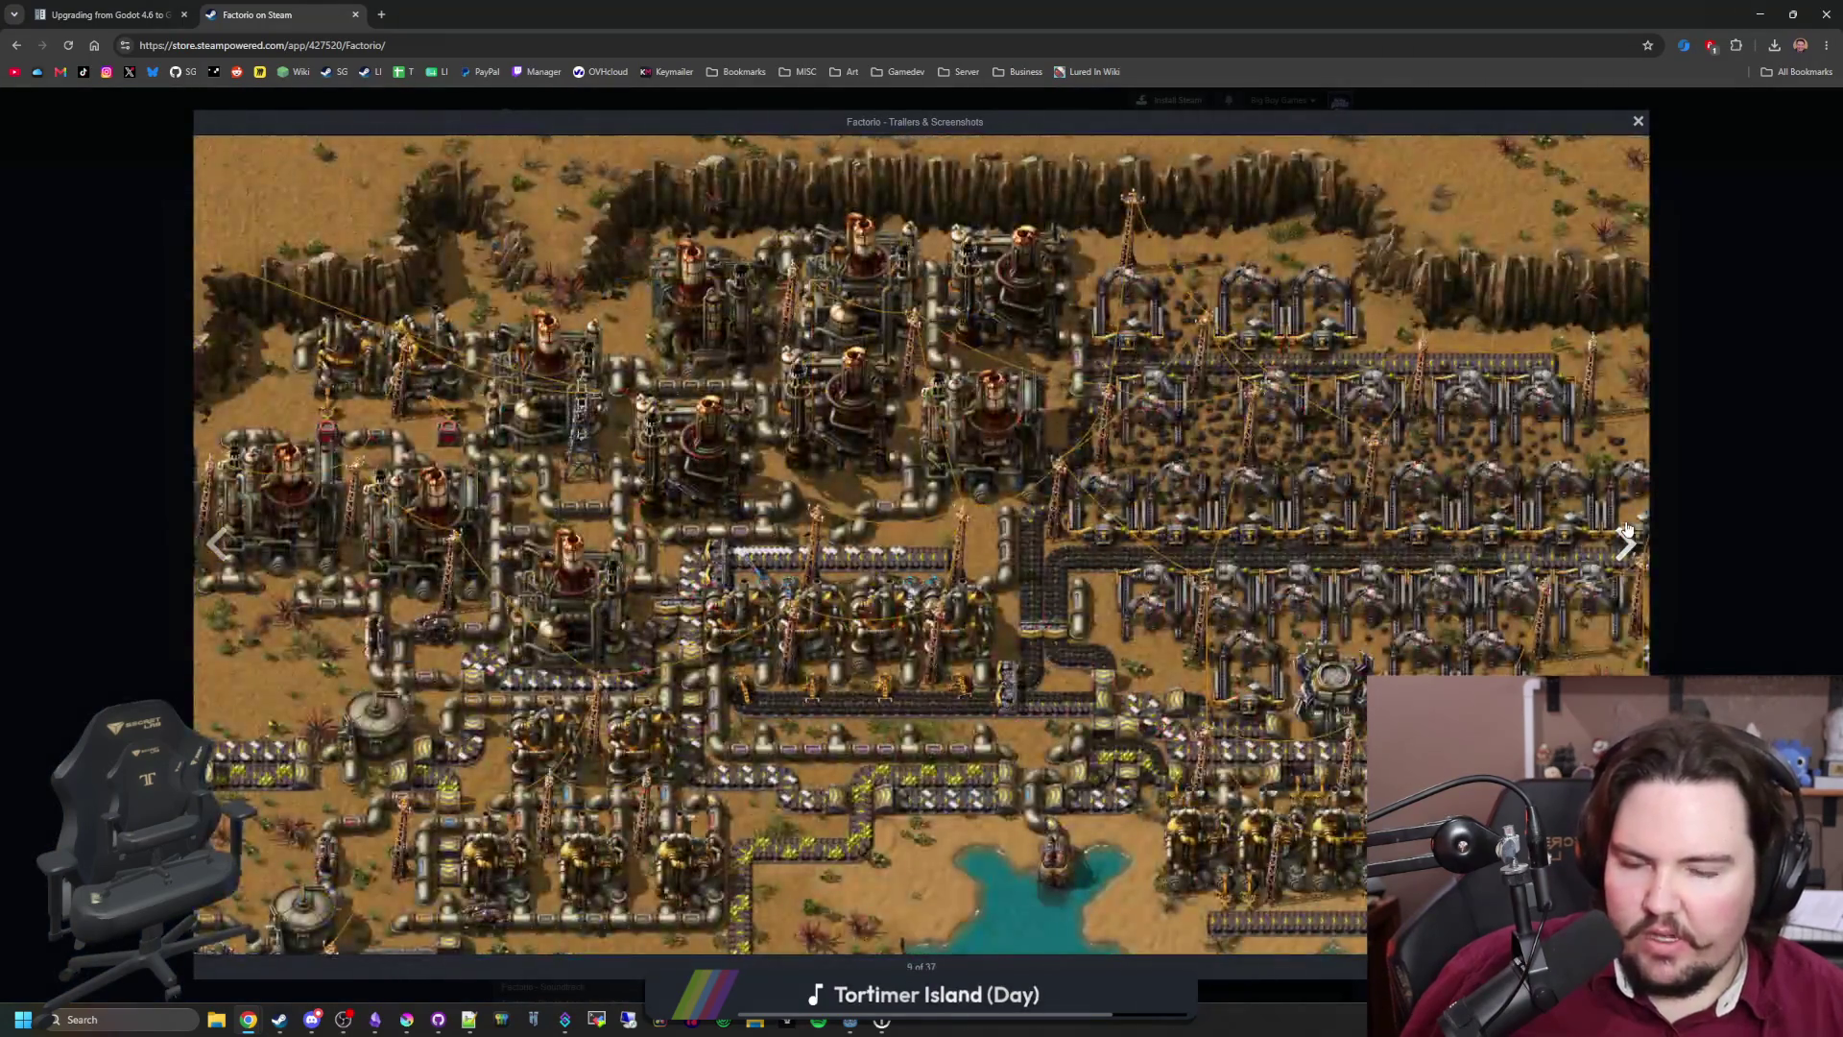
left_click(1625, 533)
left_click(1625, 533)
left_click(1625, 533)
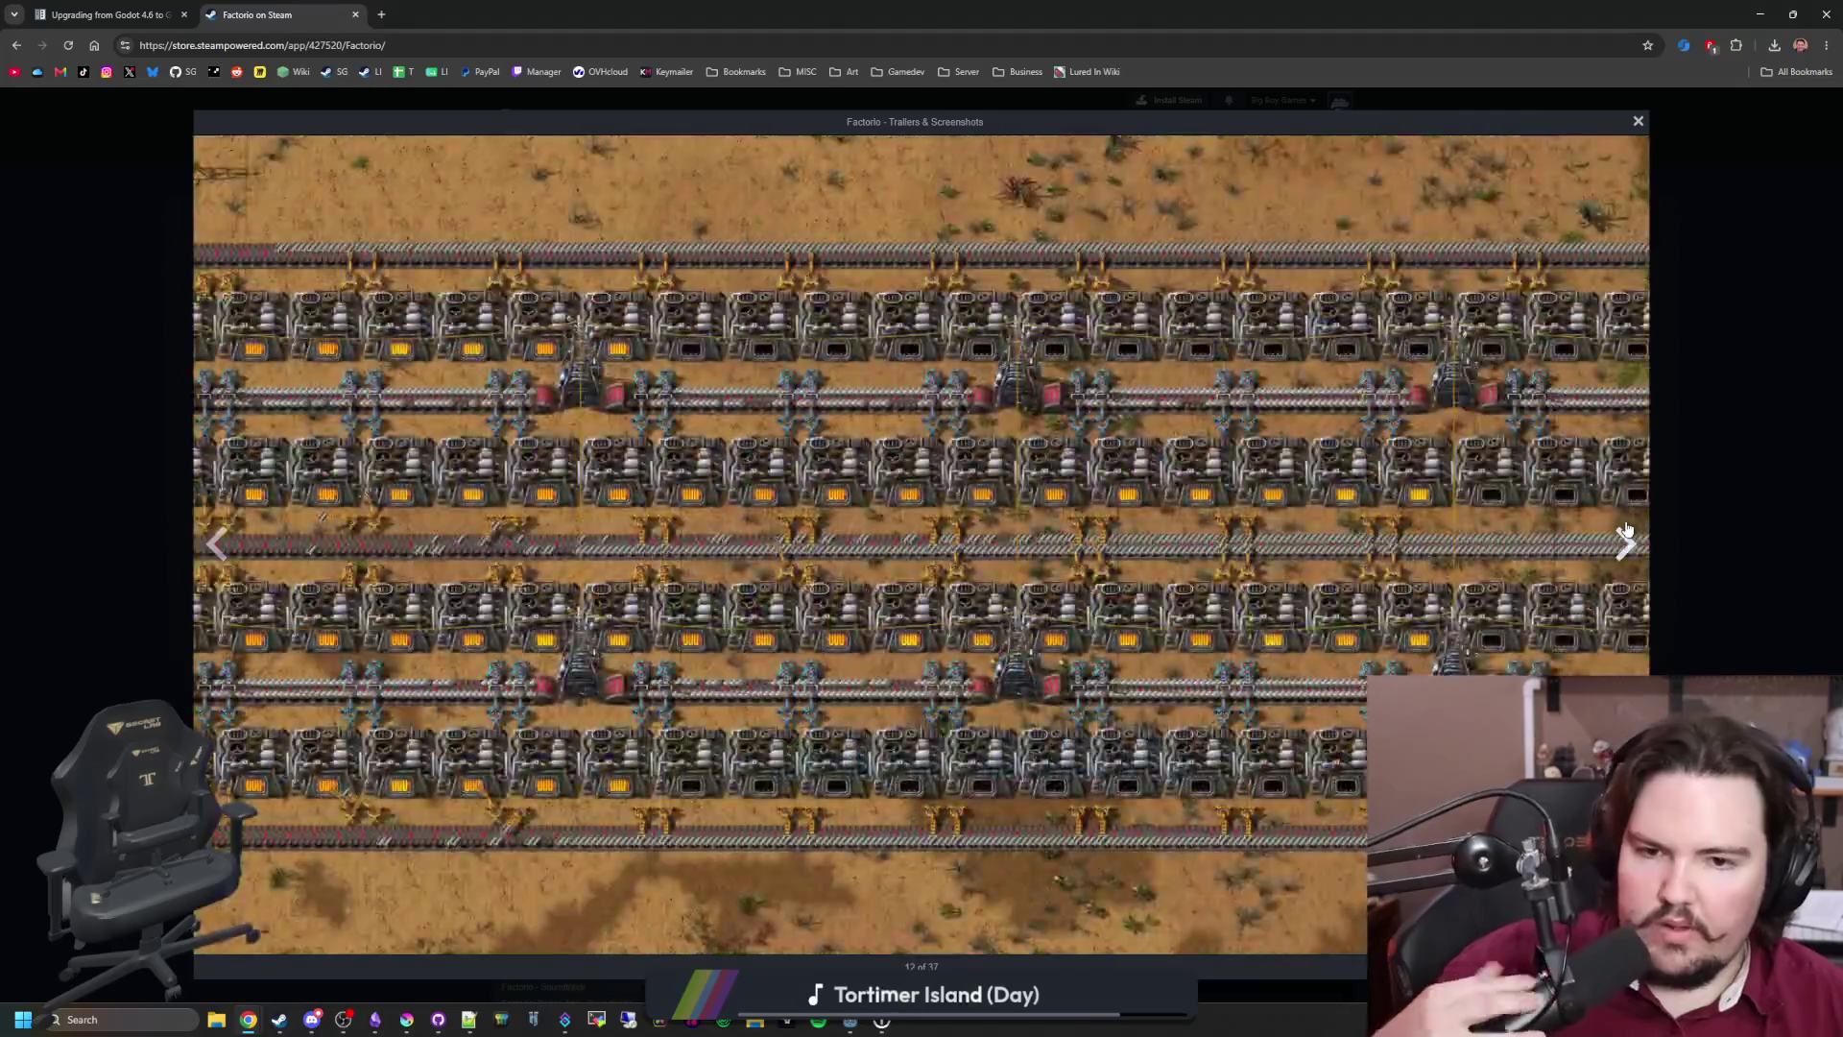
left_click(1694, 499)
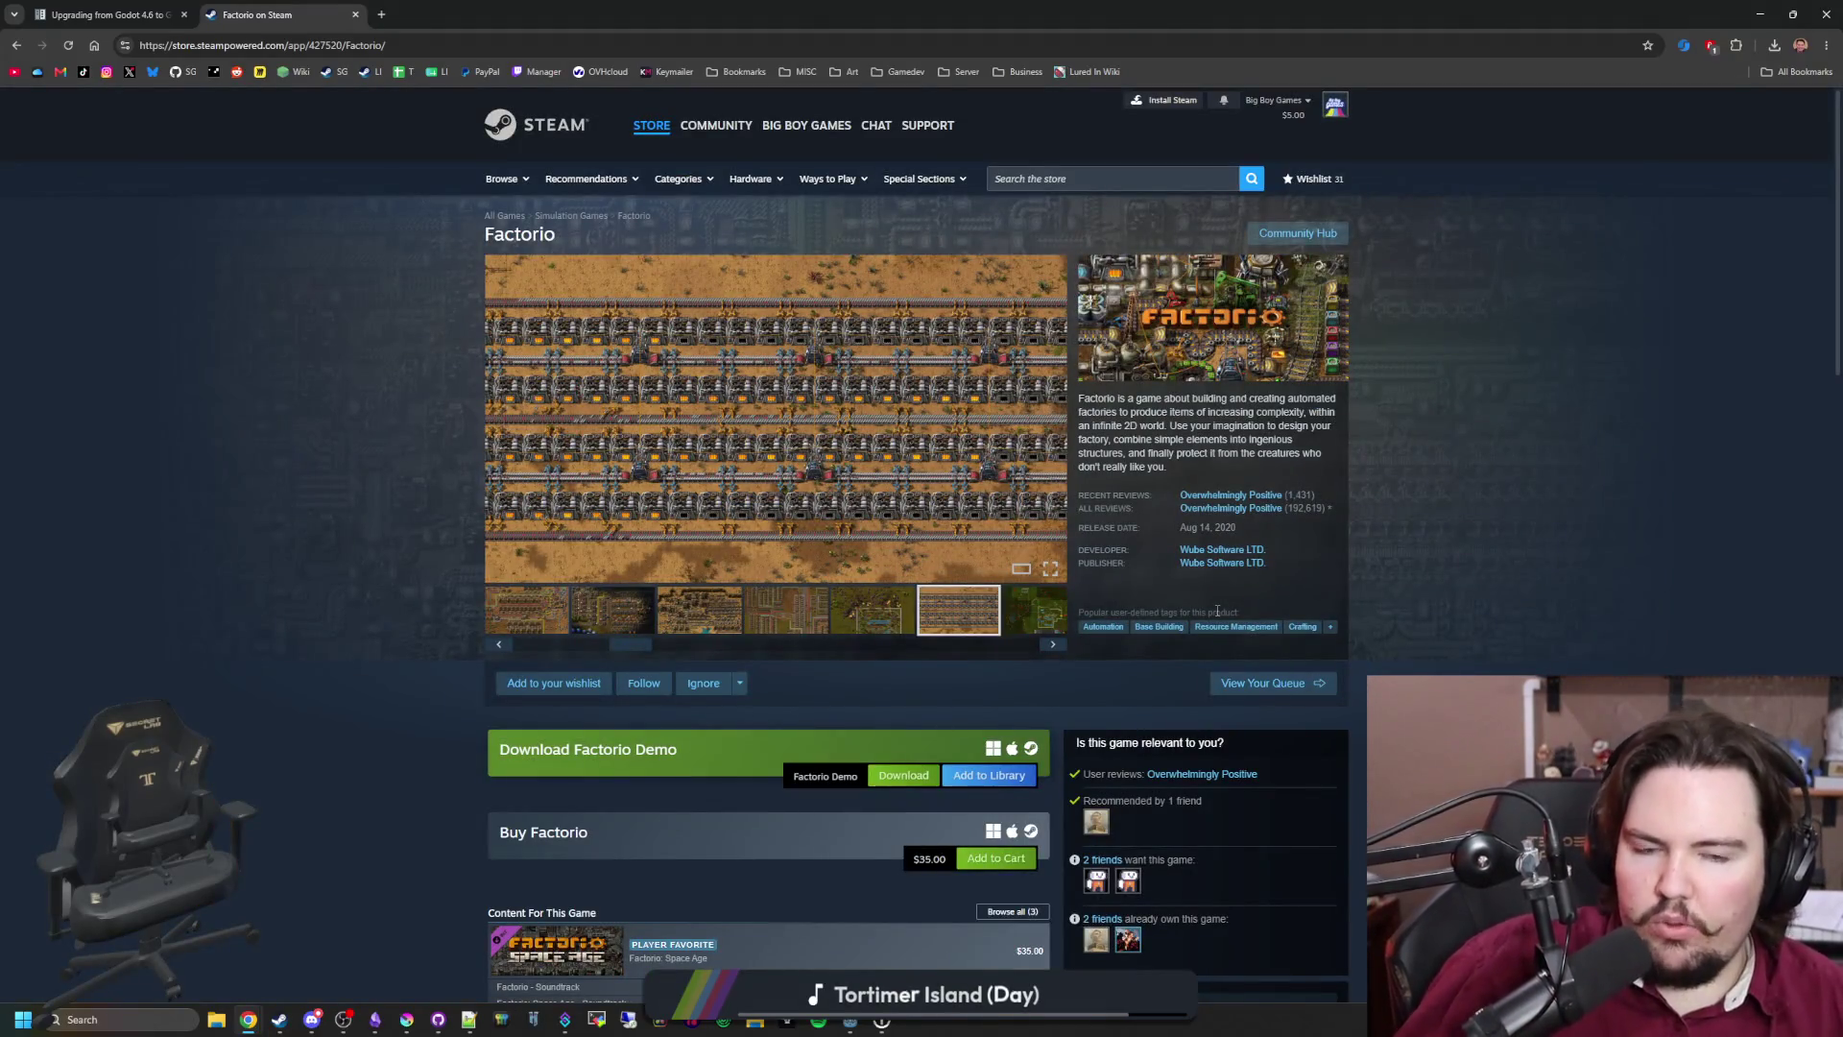
key("alt+Tab")
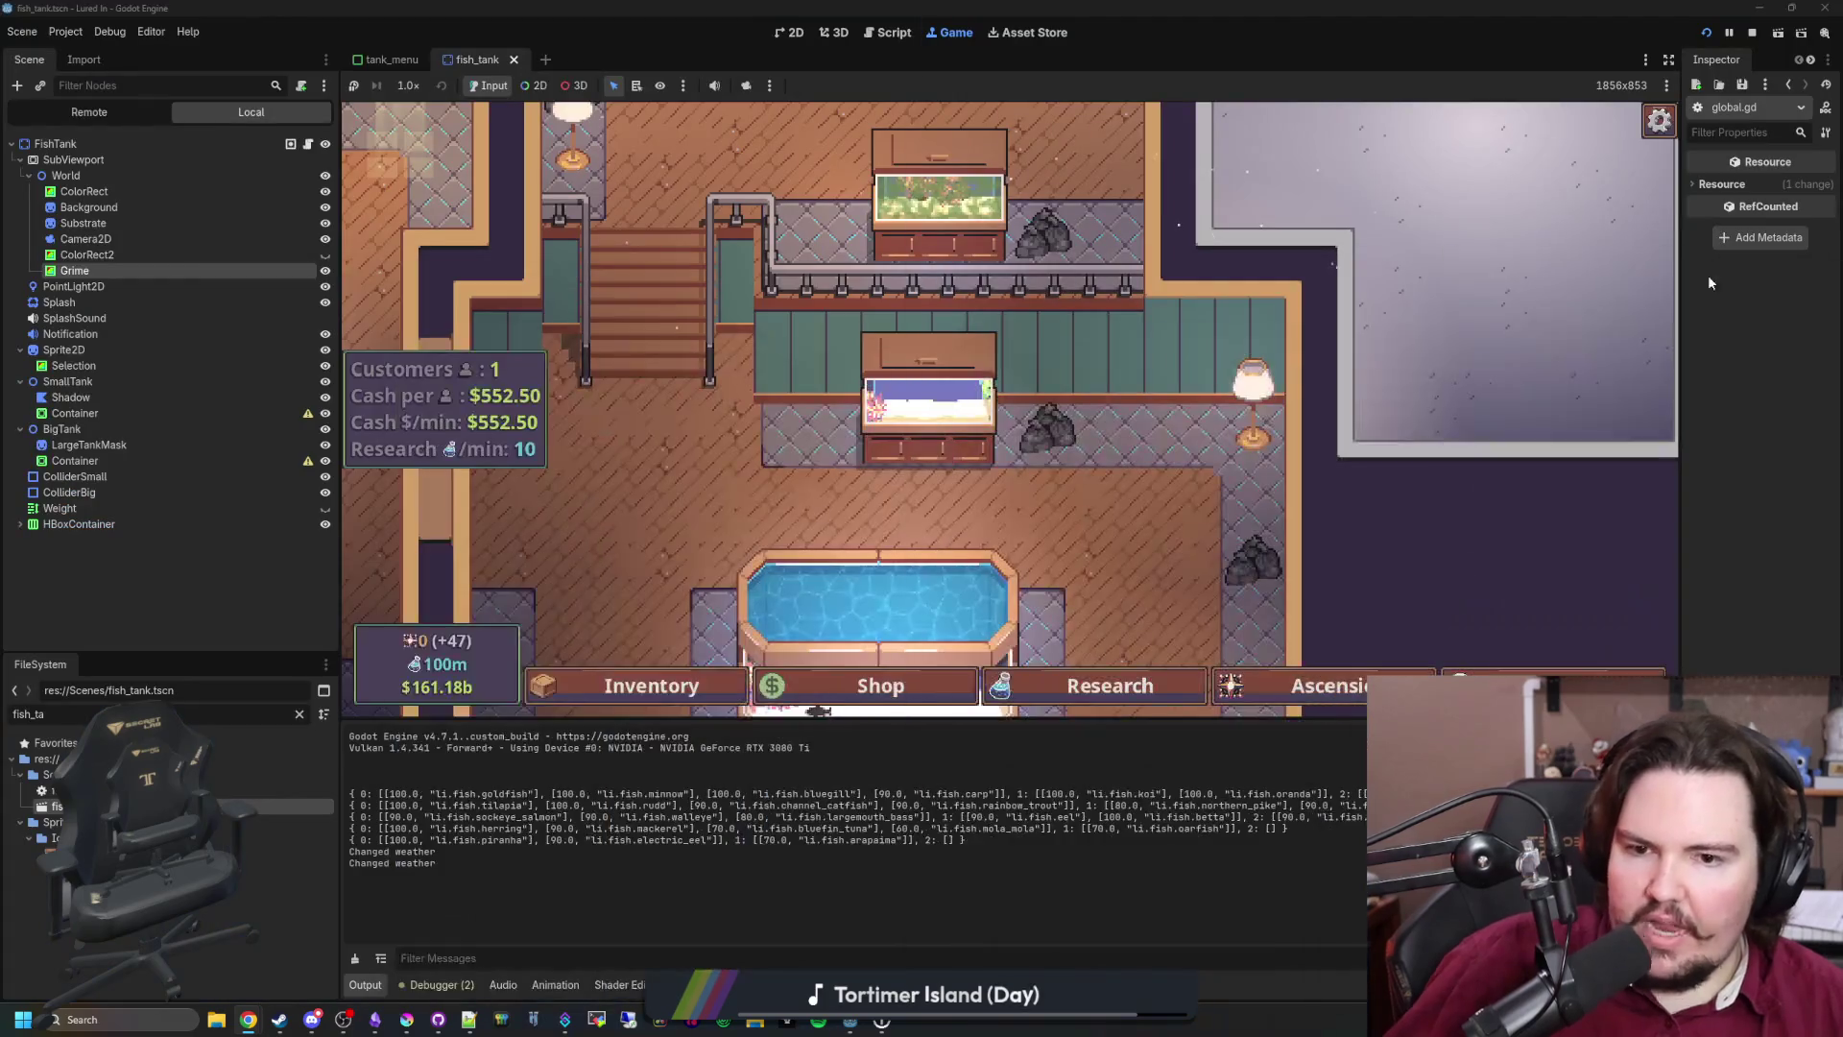
Step: Check Fish Tank 2, then run secret command 'a' to bring back the tank grime
left_click(929, 420)
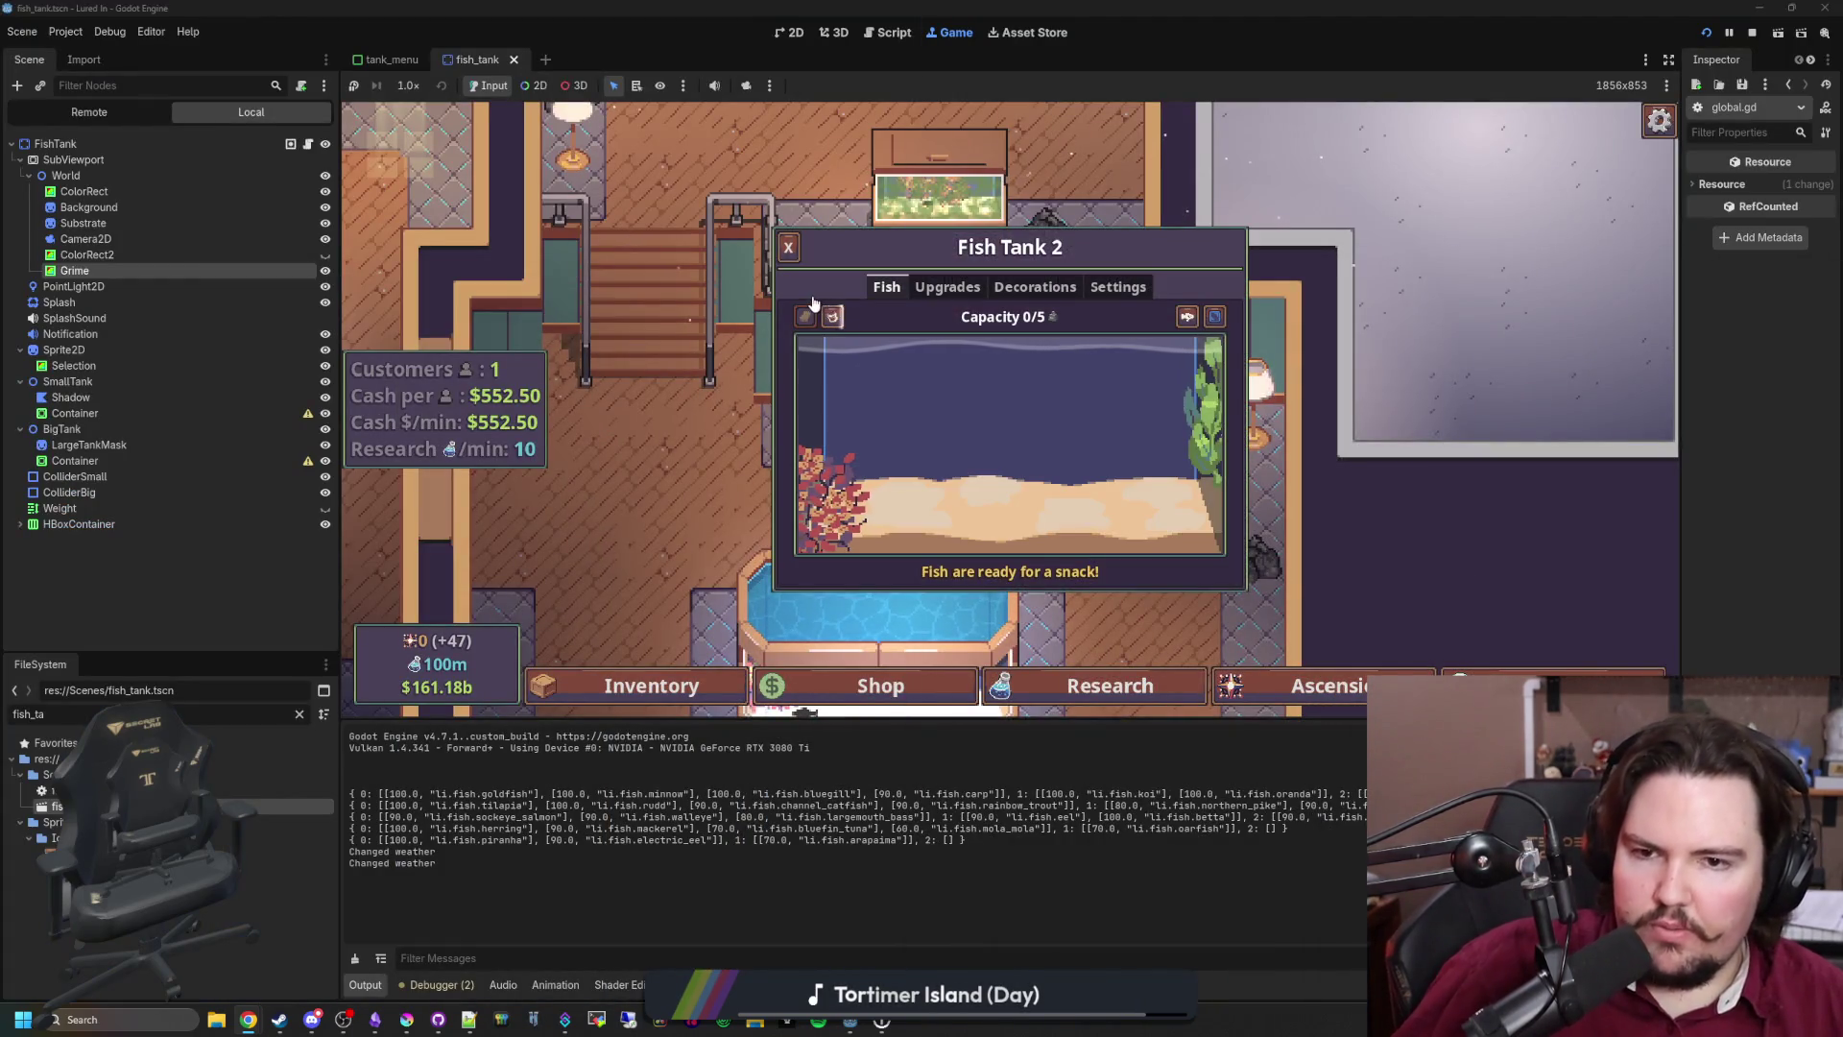
left_click(788, 248)
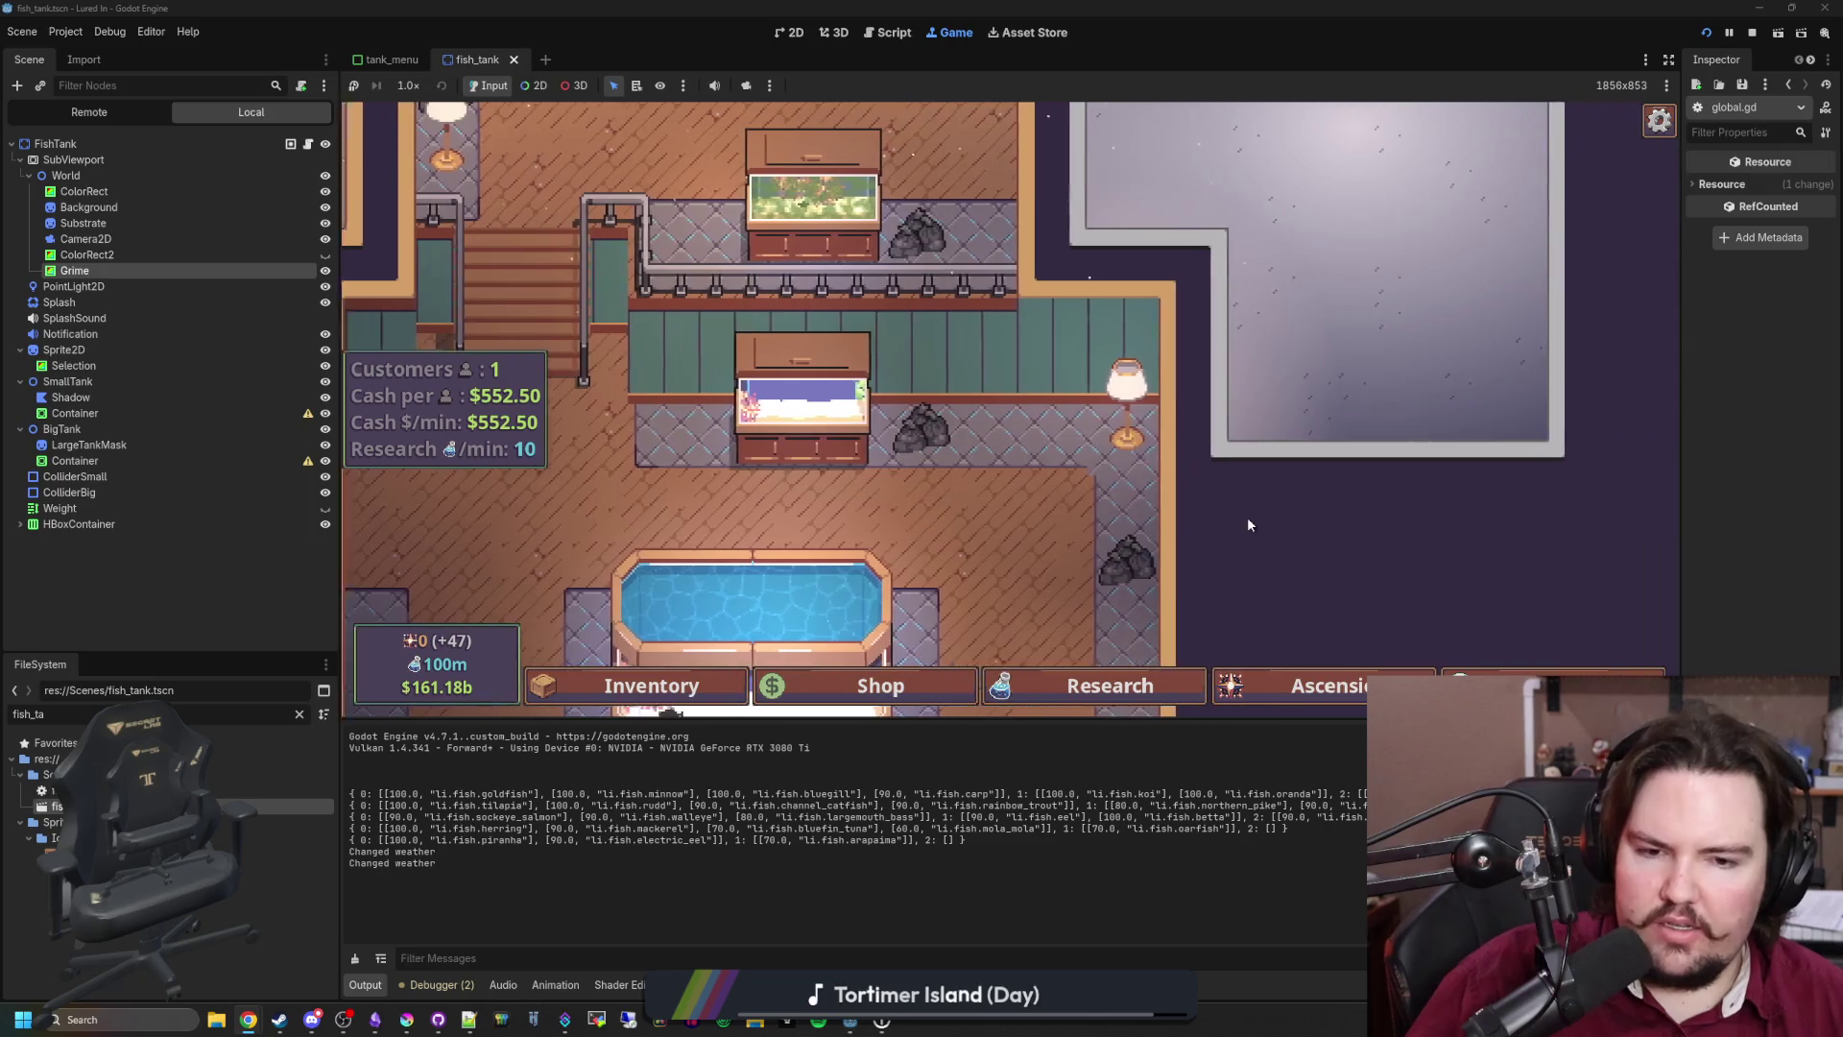
key("grave")
type("a")
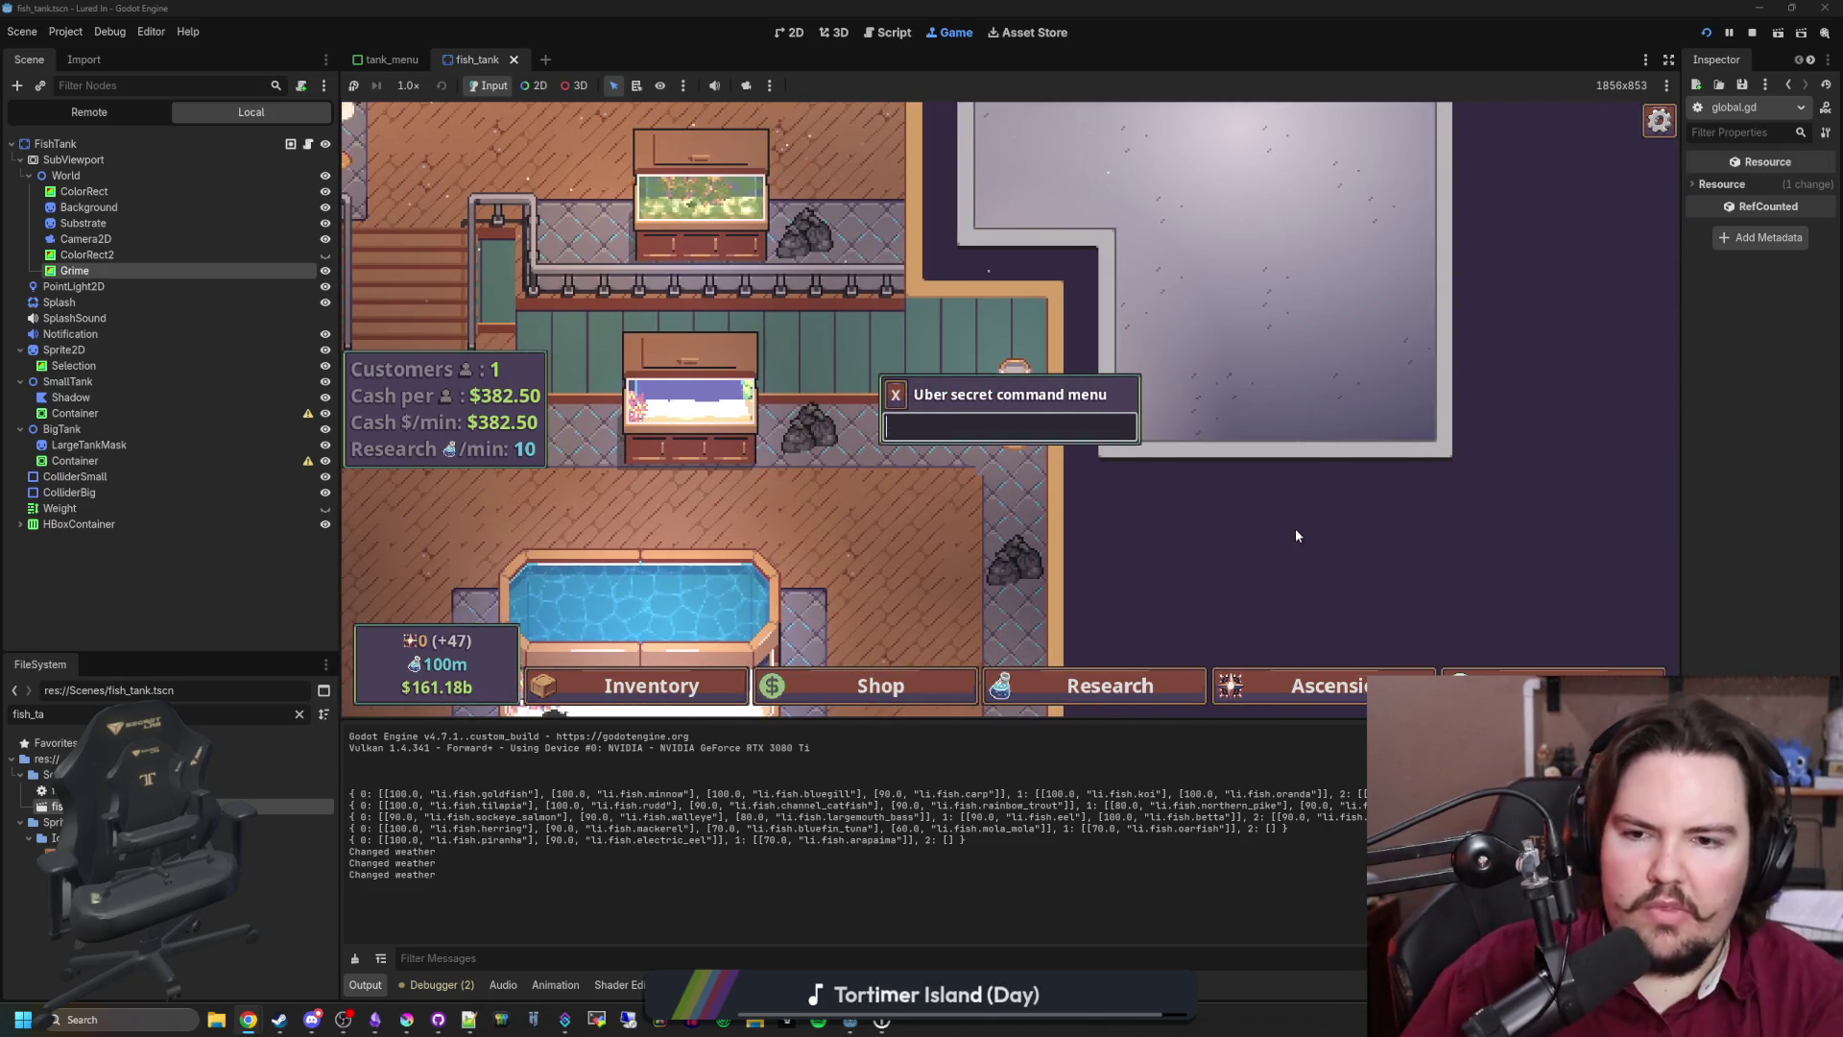
key("grave")
Step: Confirm Fish Tank 2 is grimy again and return to the fish_tank.gd script
left_click(747, 429)
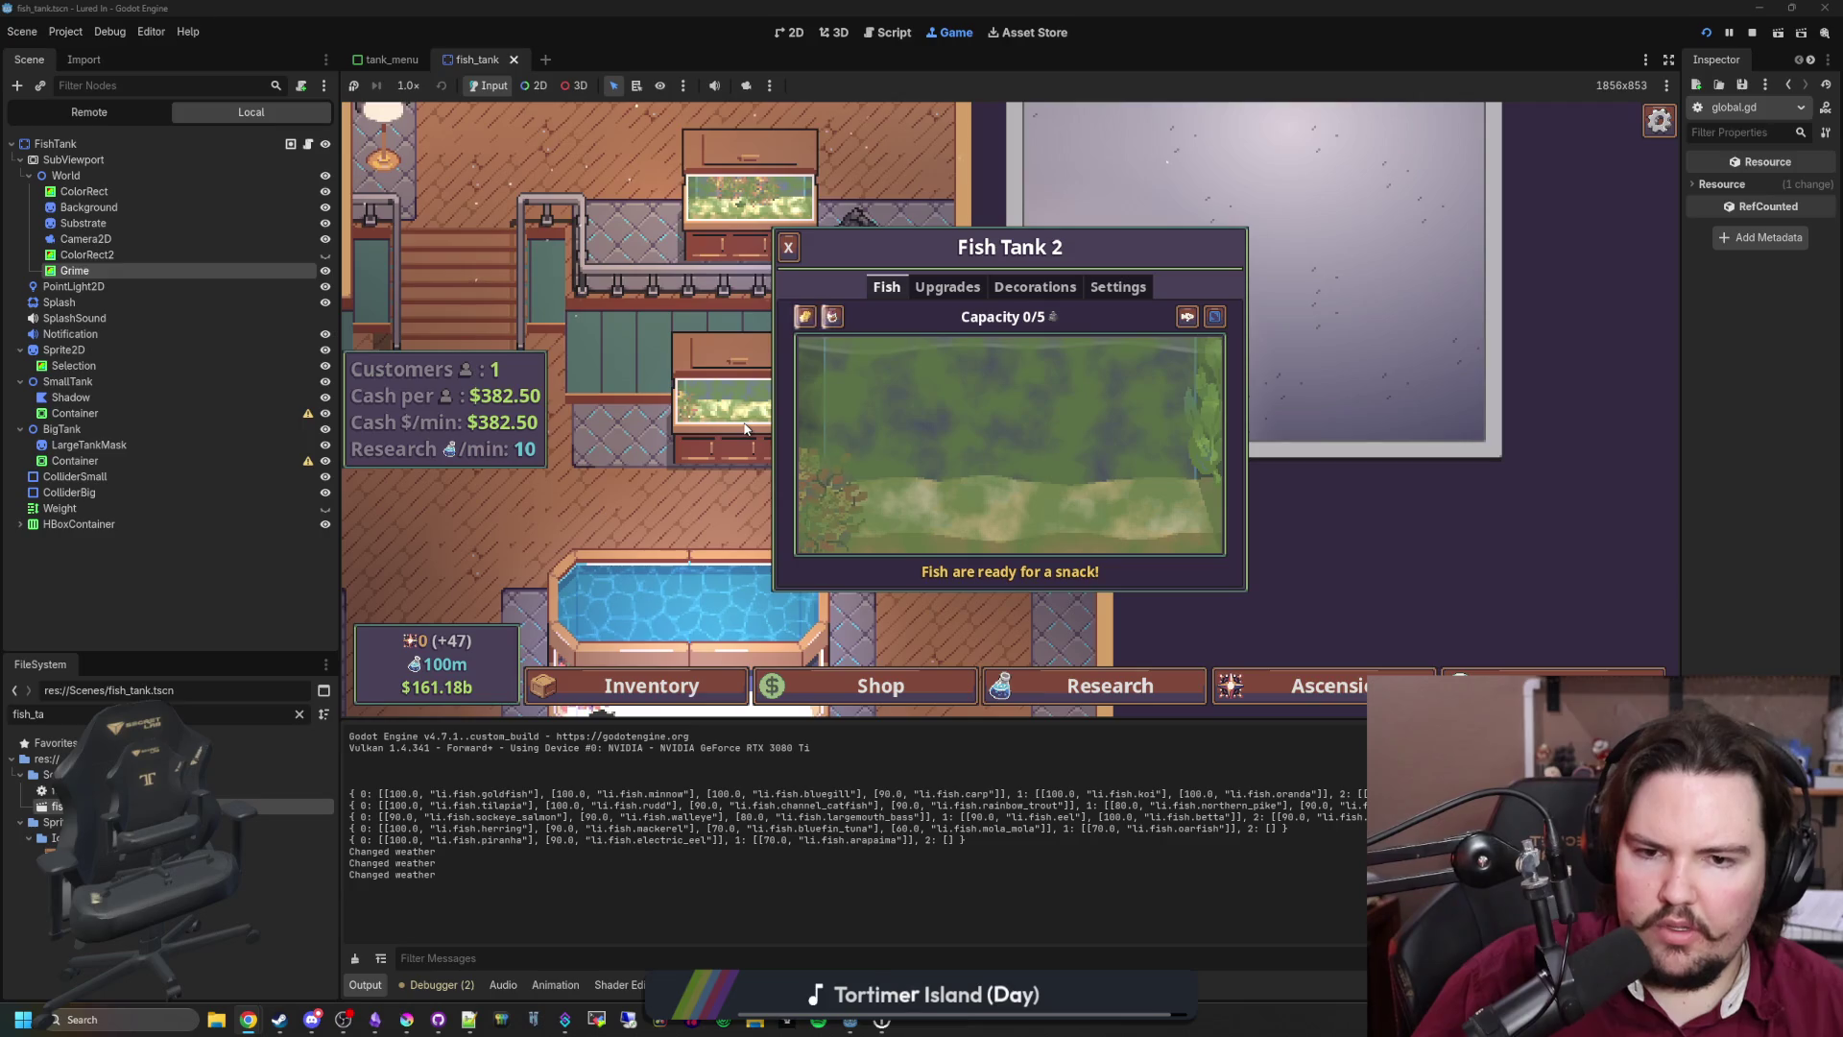
key("Escape")
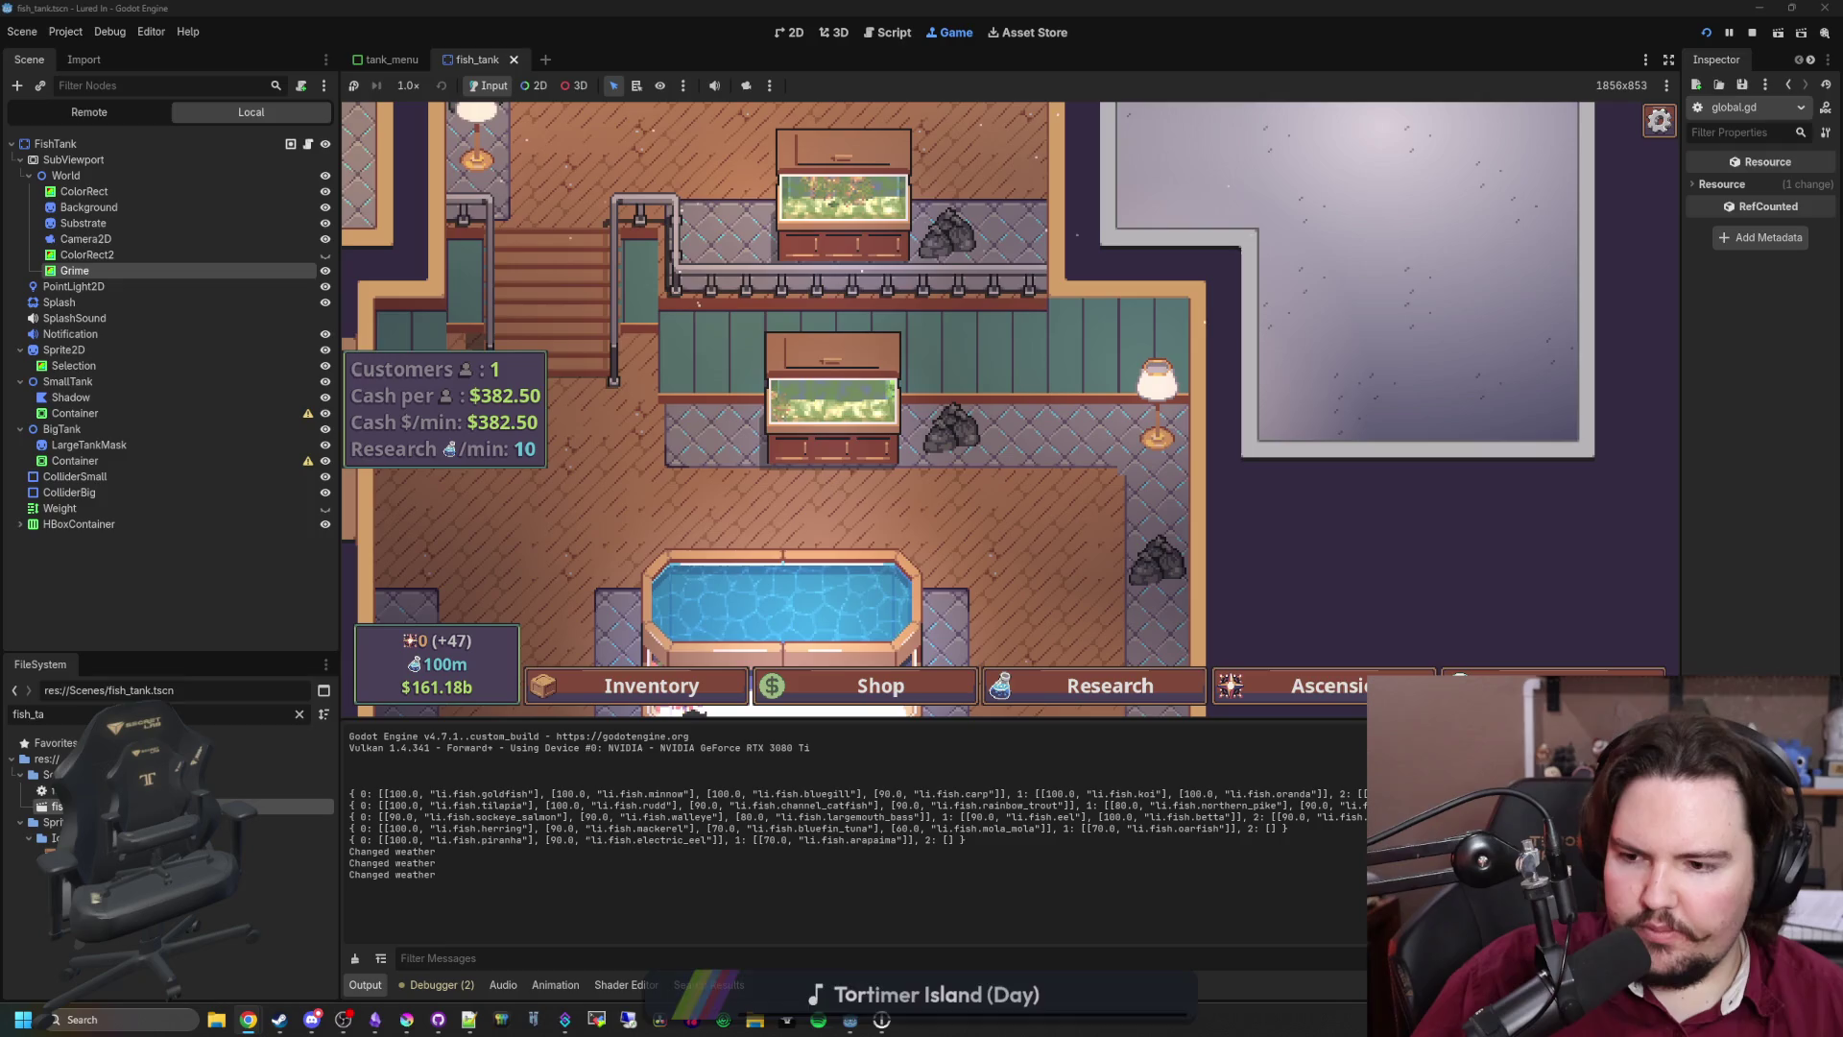
left_click(307, 143)
scroll(757, 422, "up", 3)
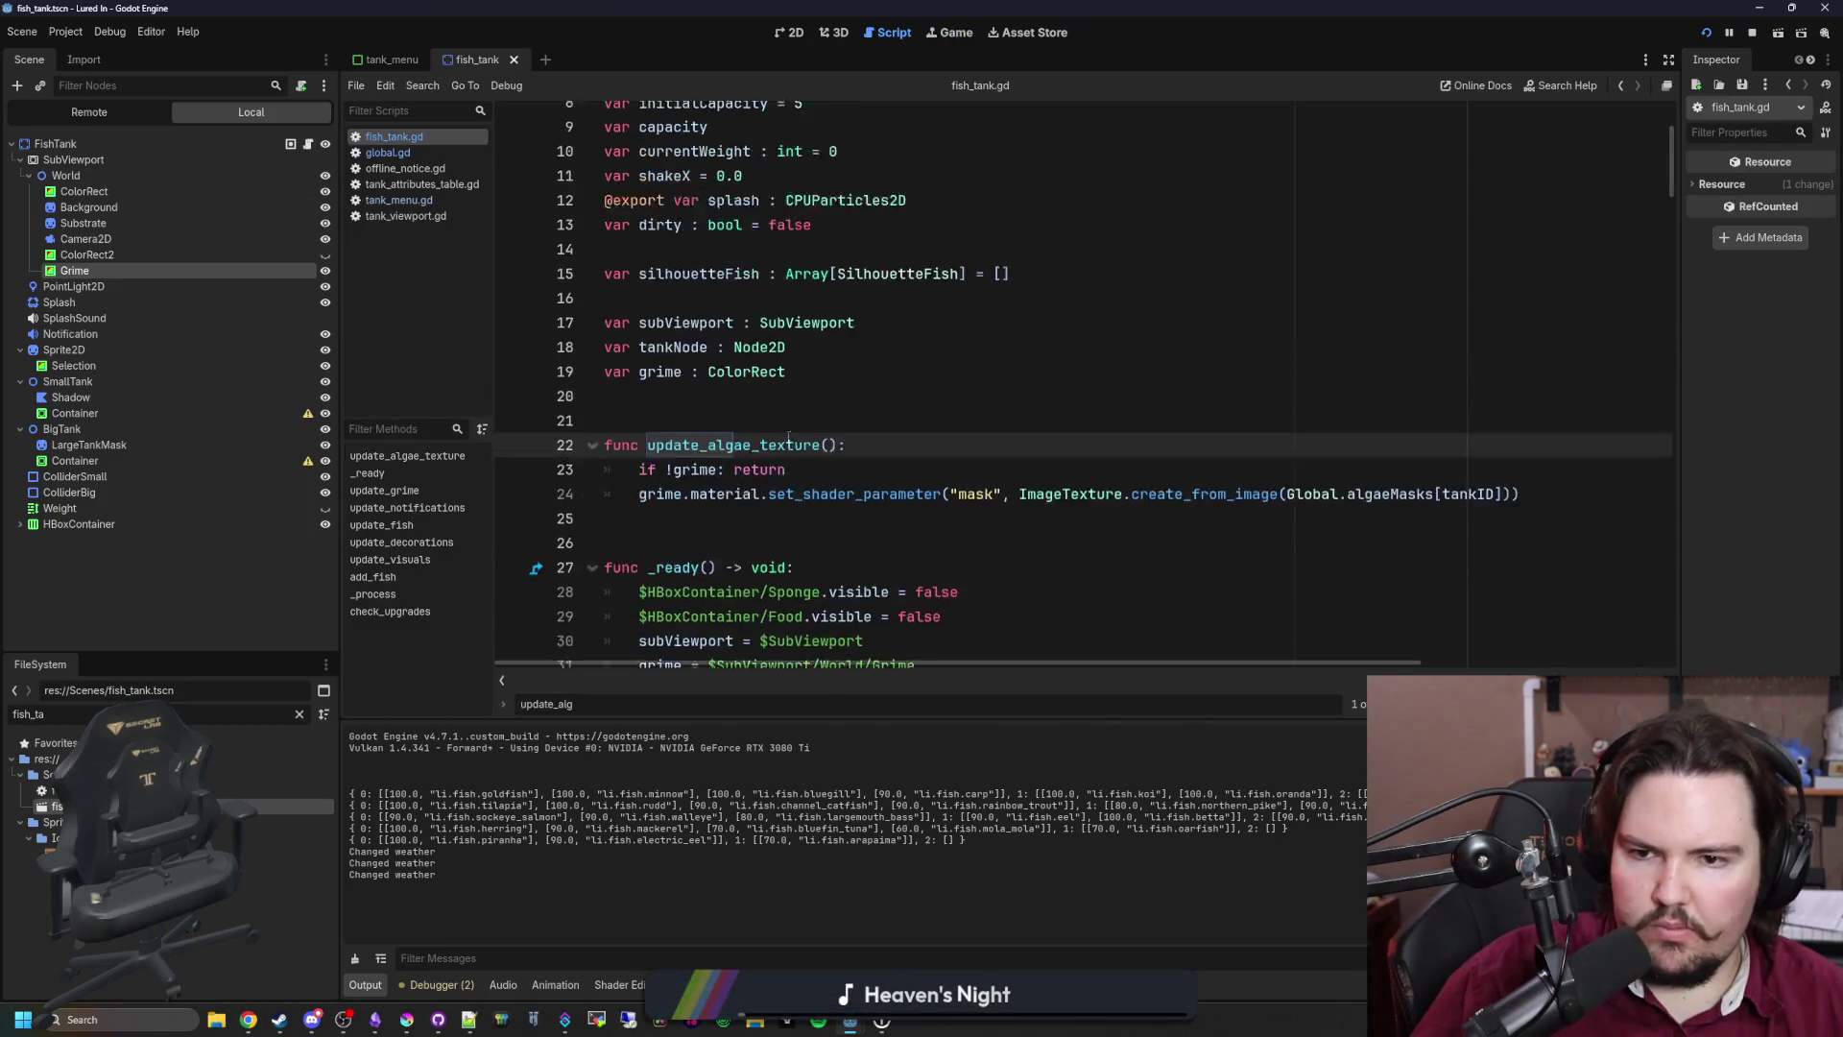
Step: In _ready, insert a Global.tank_grime_changed.connect call above update_algae_texture()
left_click(676, 465)
scroll(683, 460, "down", 4)
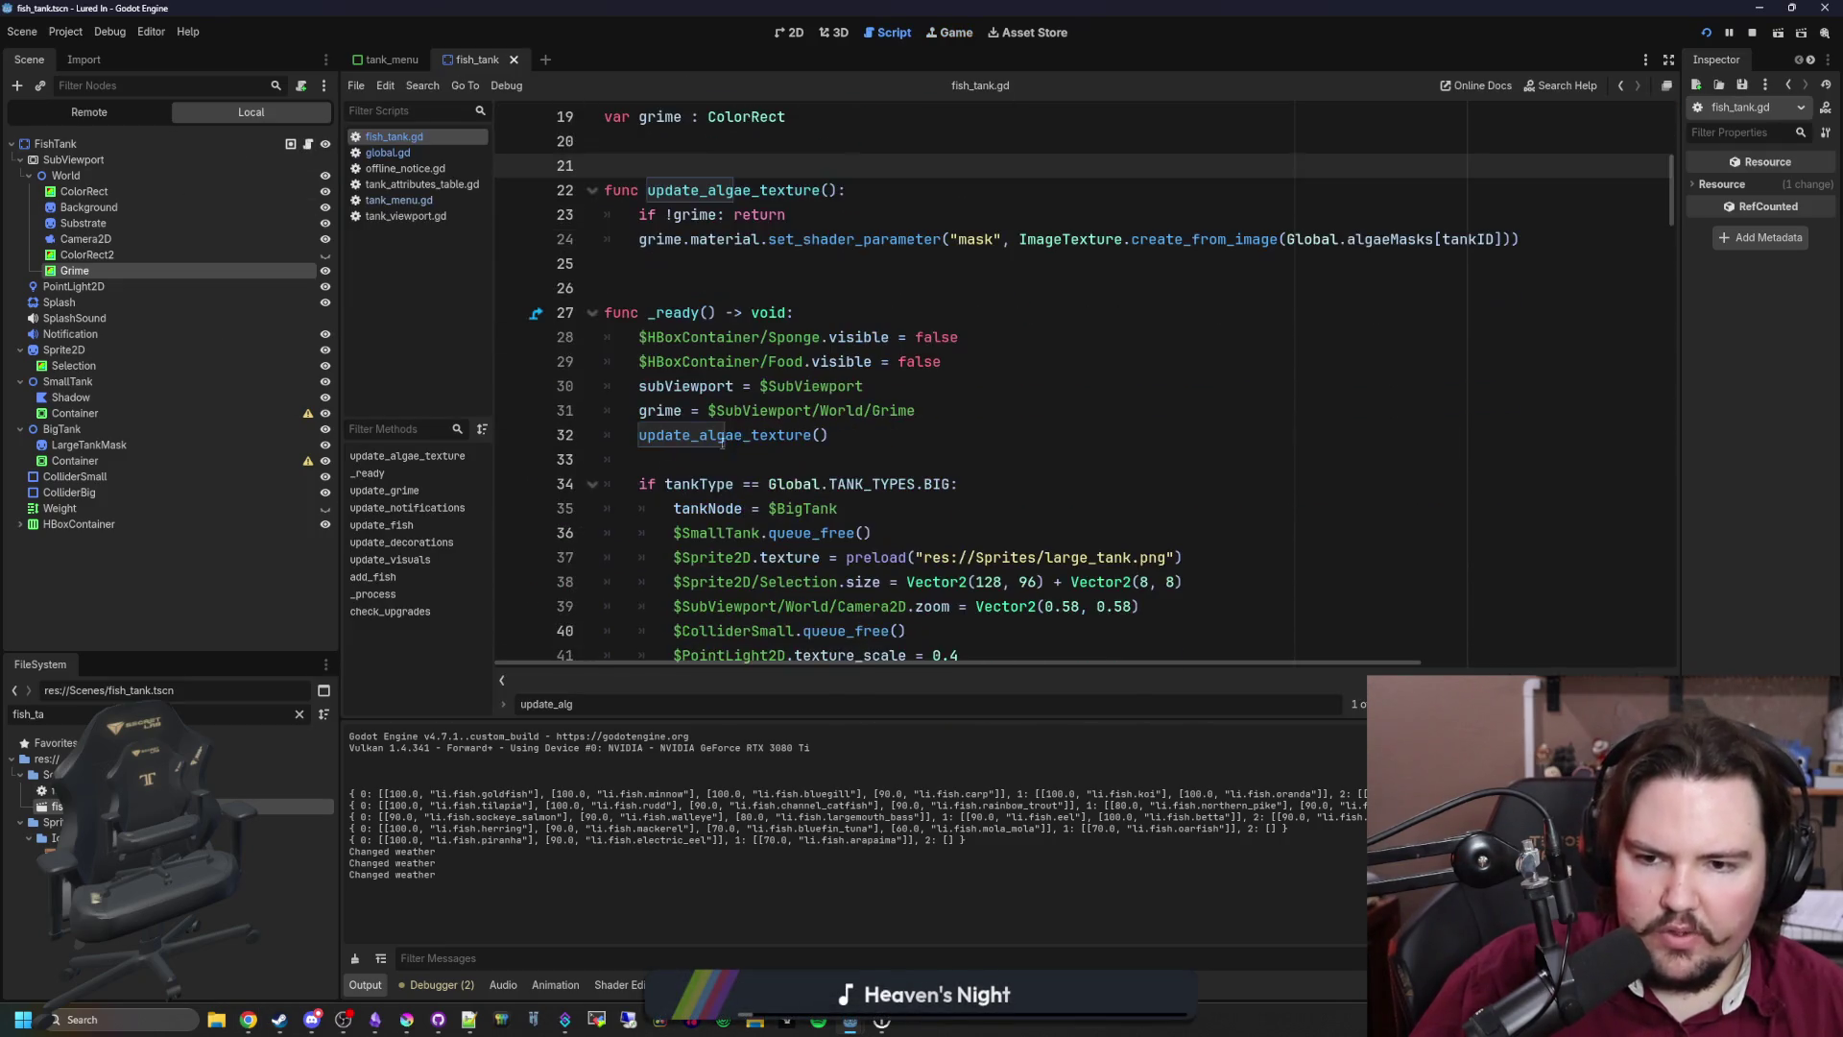
left_click(873, 437)
left_click(946, 406)
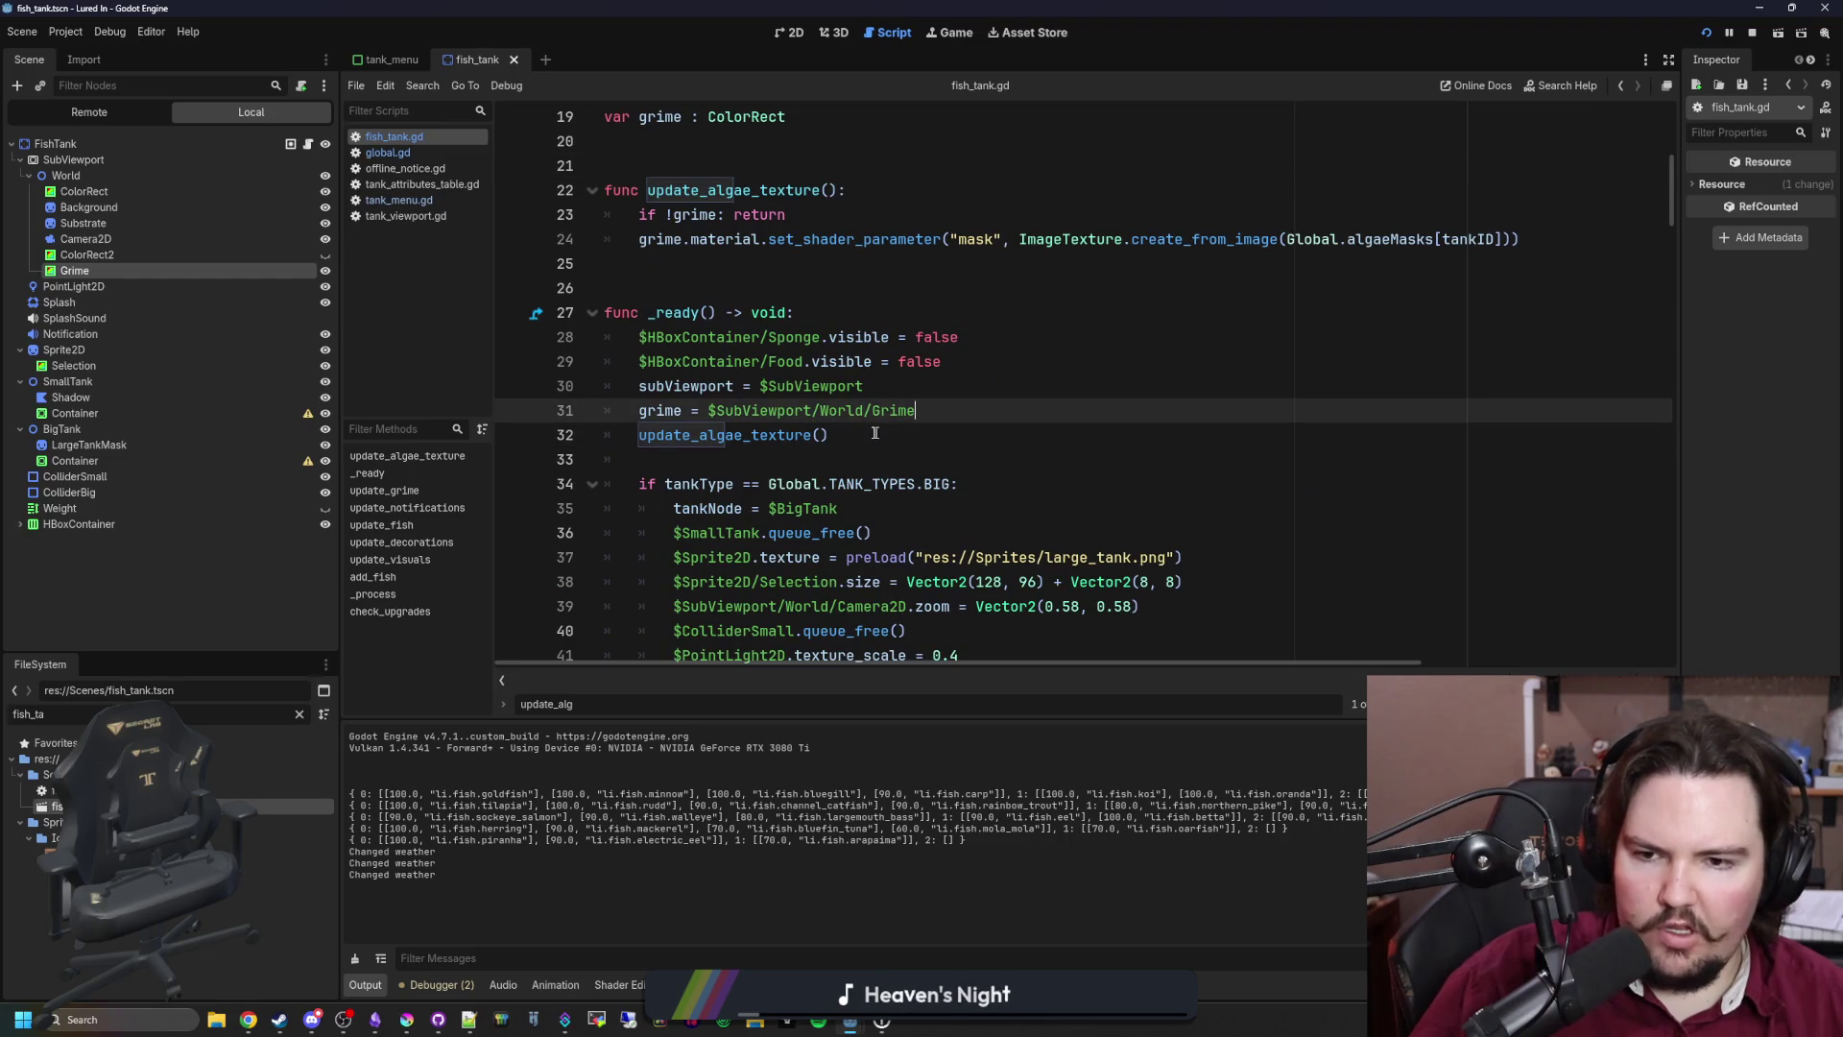
left_click_drag(876, 434, 640, 439)
left_click(1015, 401)
key("Return")
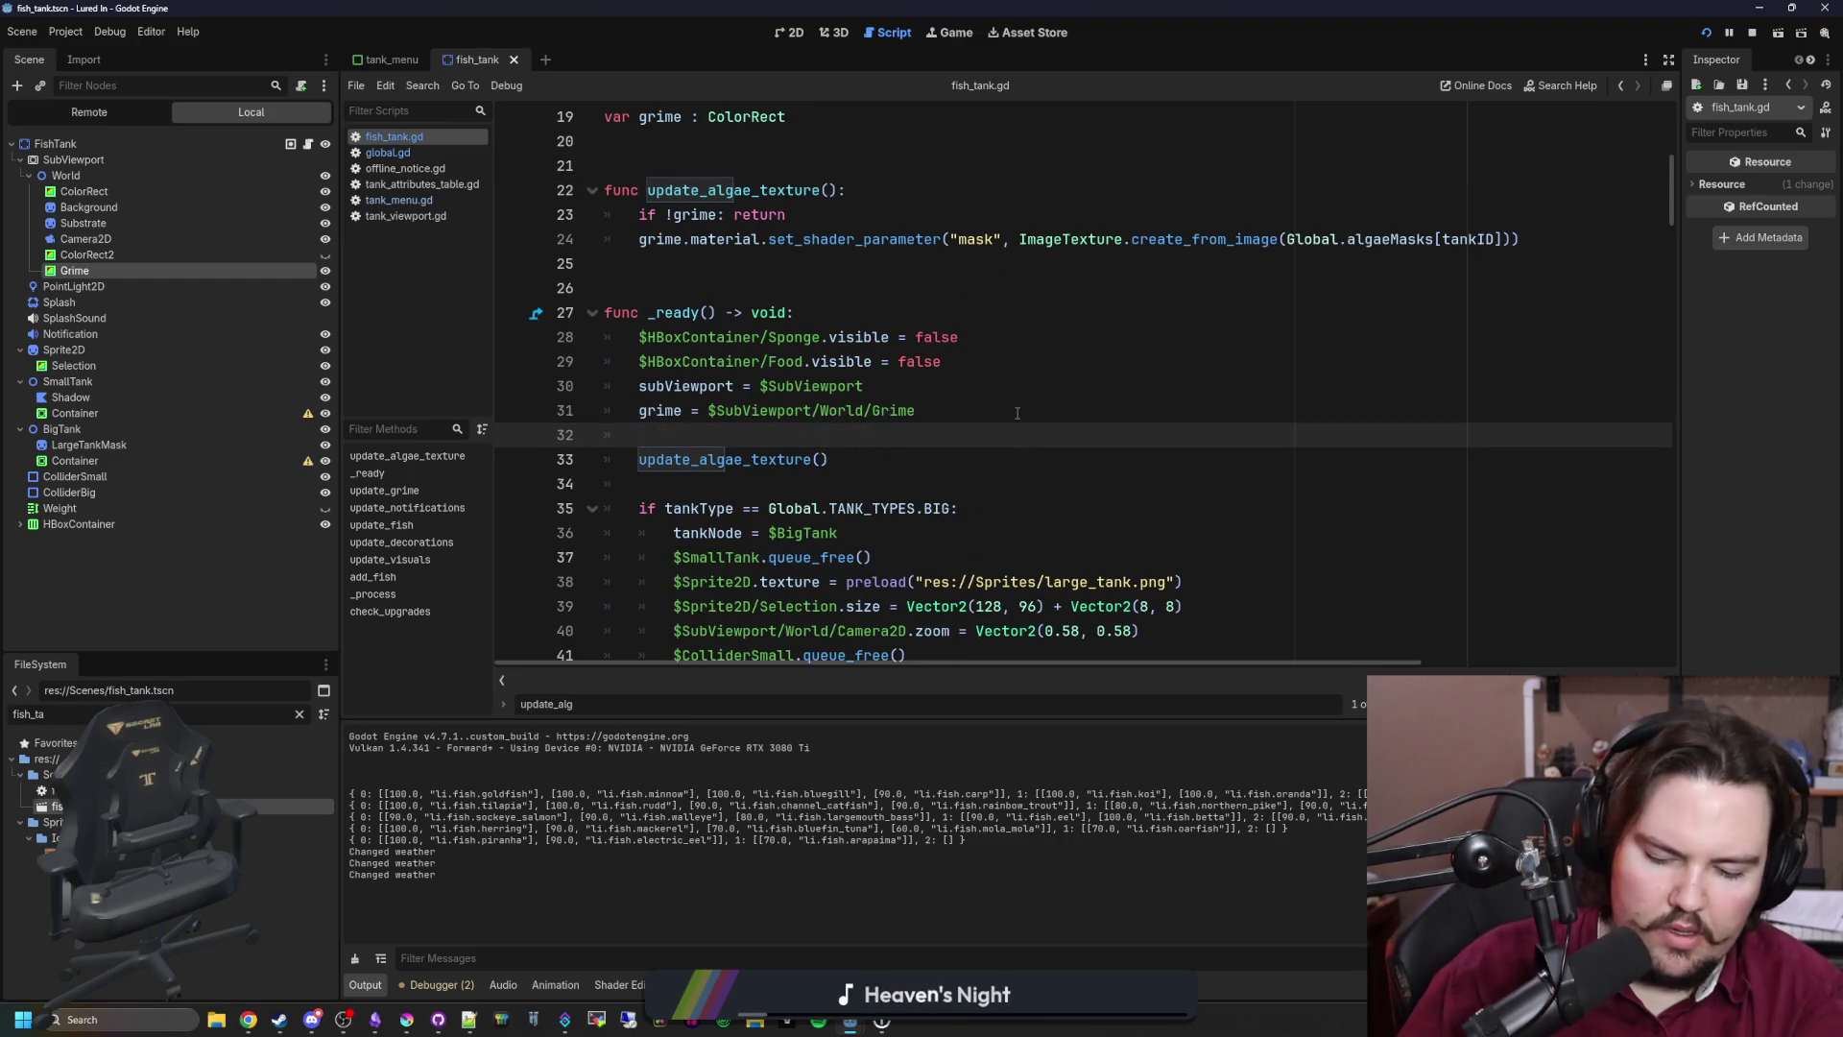
type("Global.")
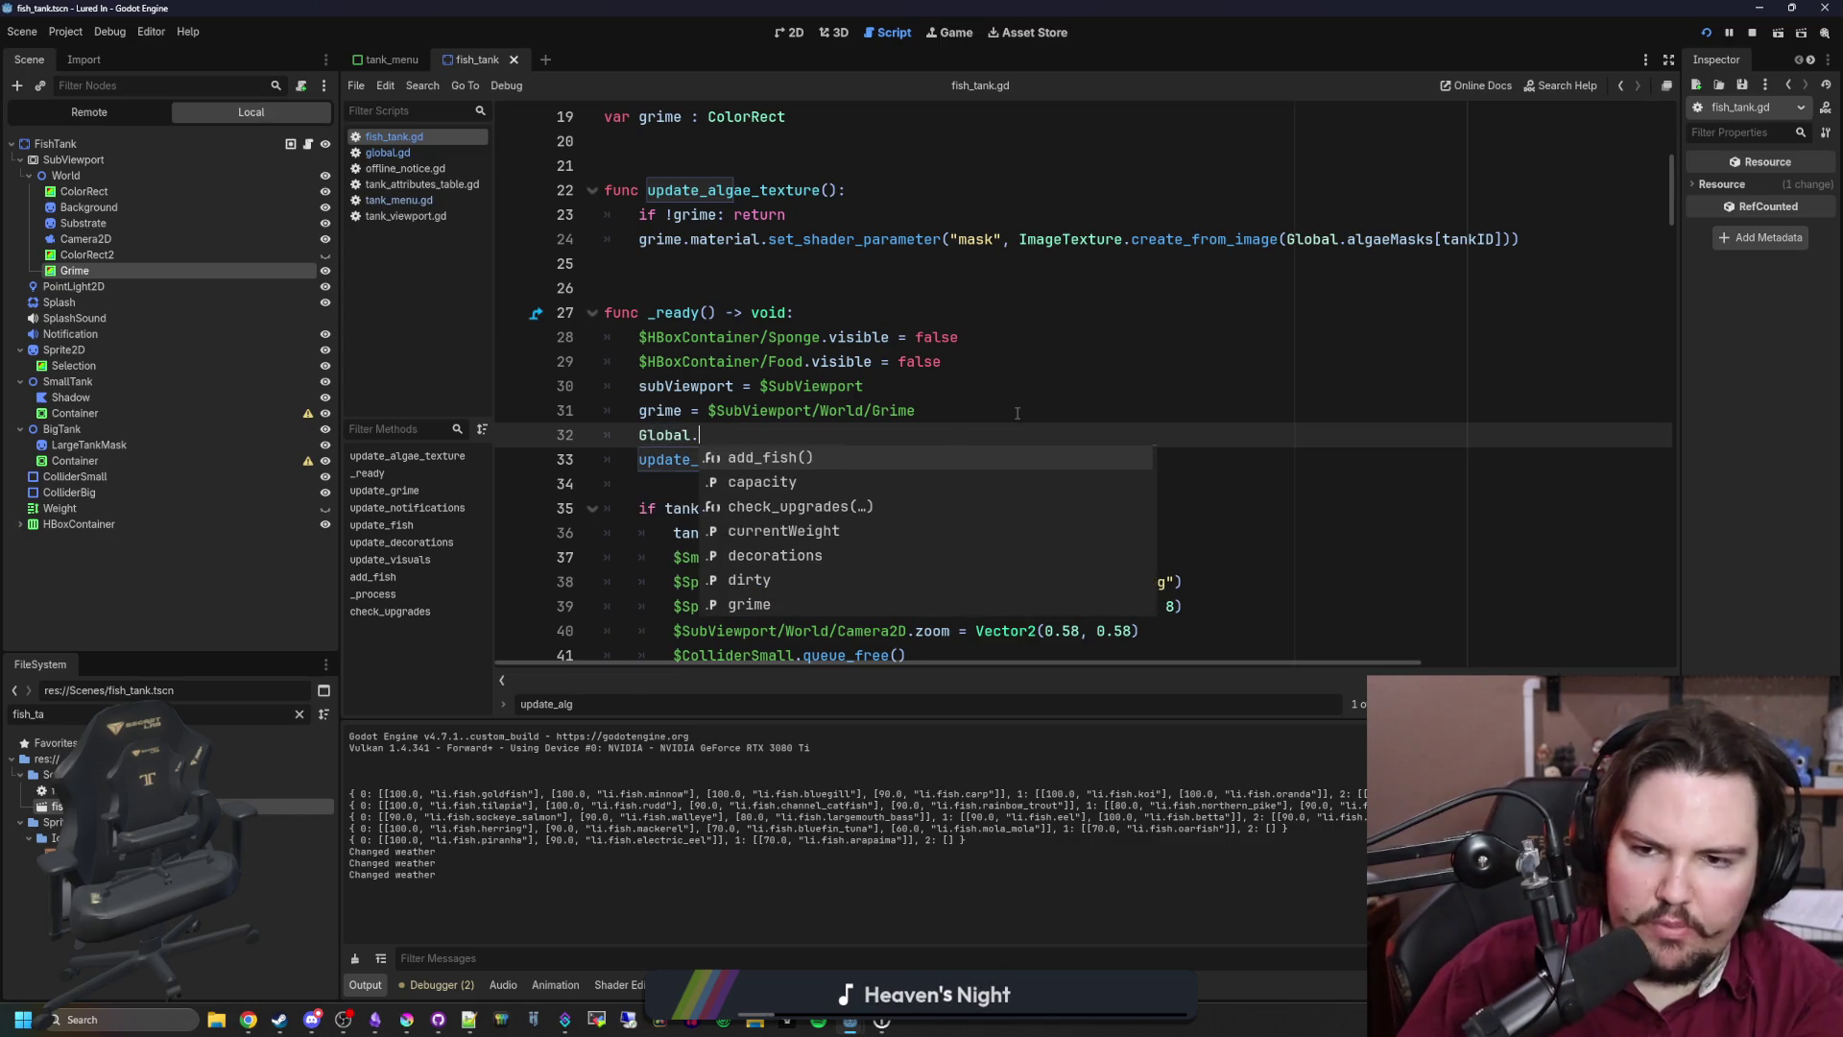
type("tank+_")
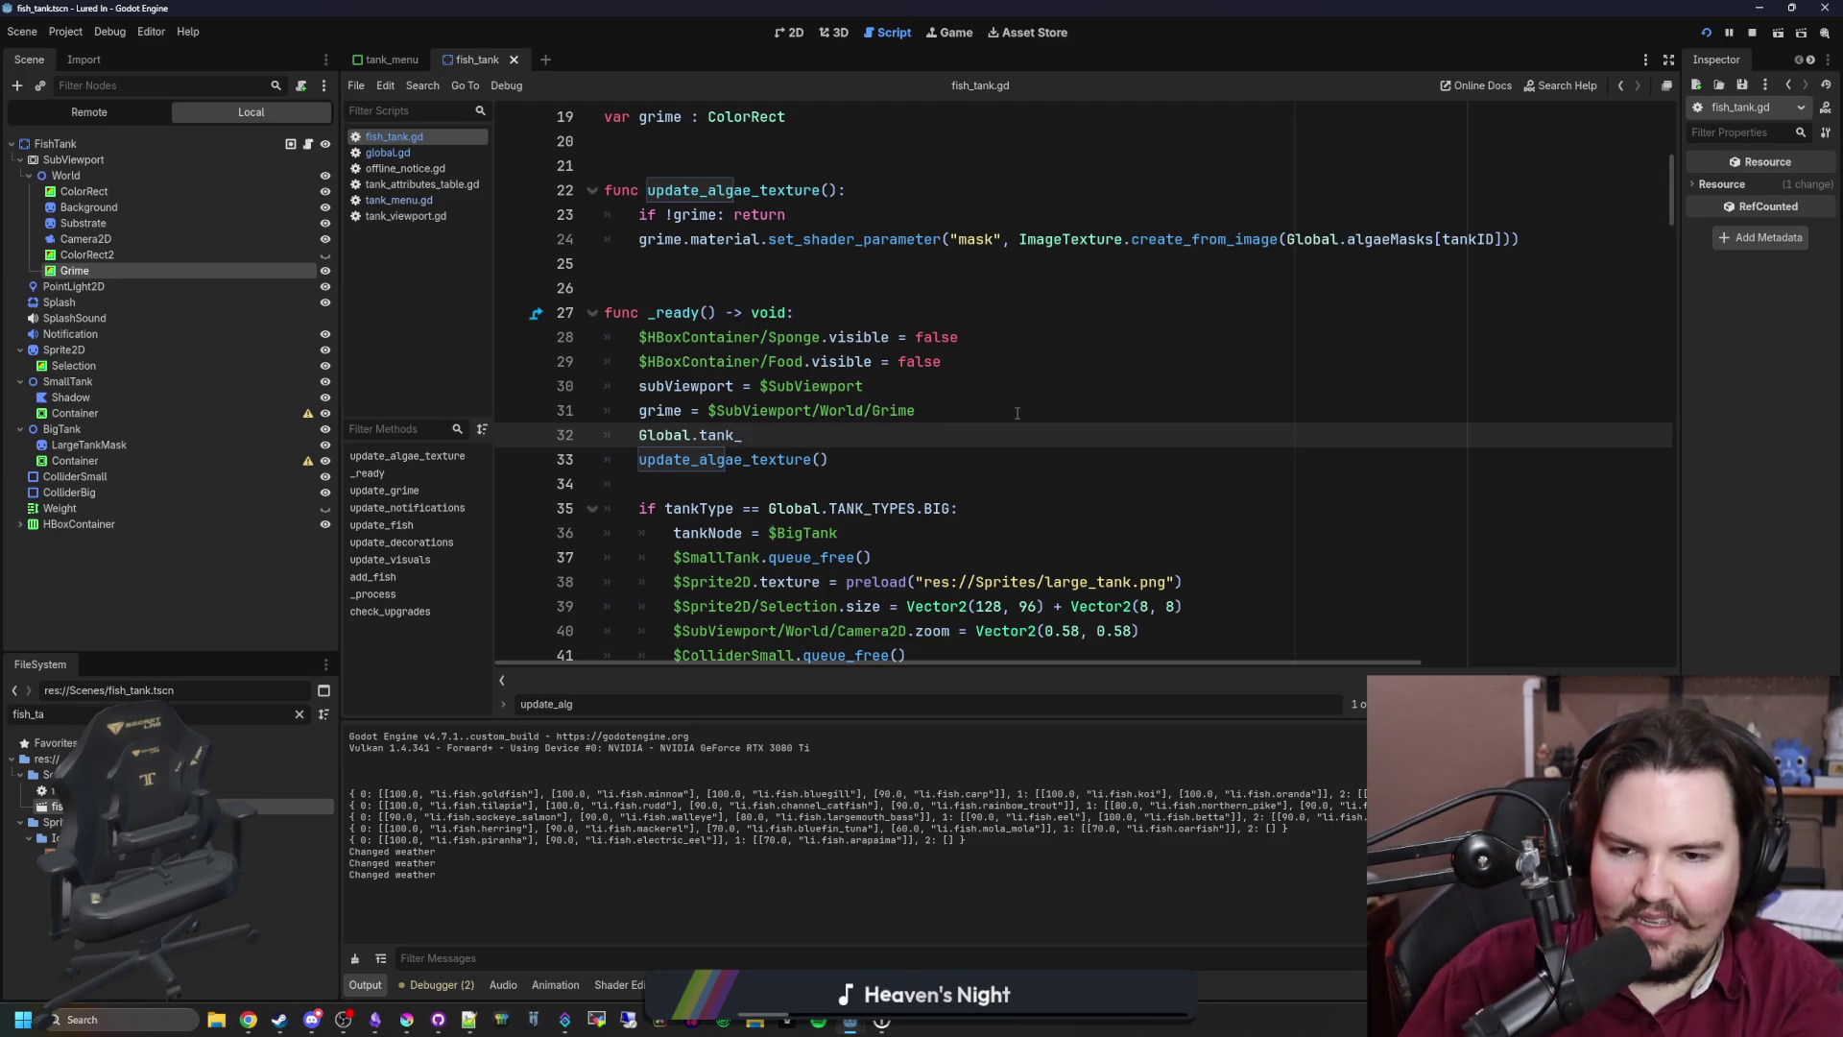
key("BackSpace")
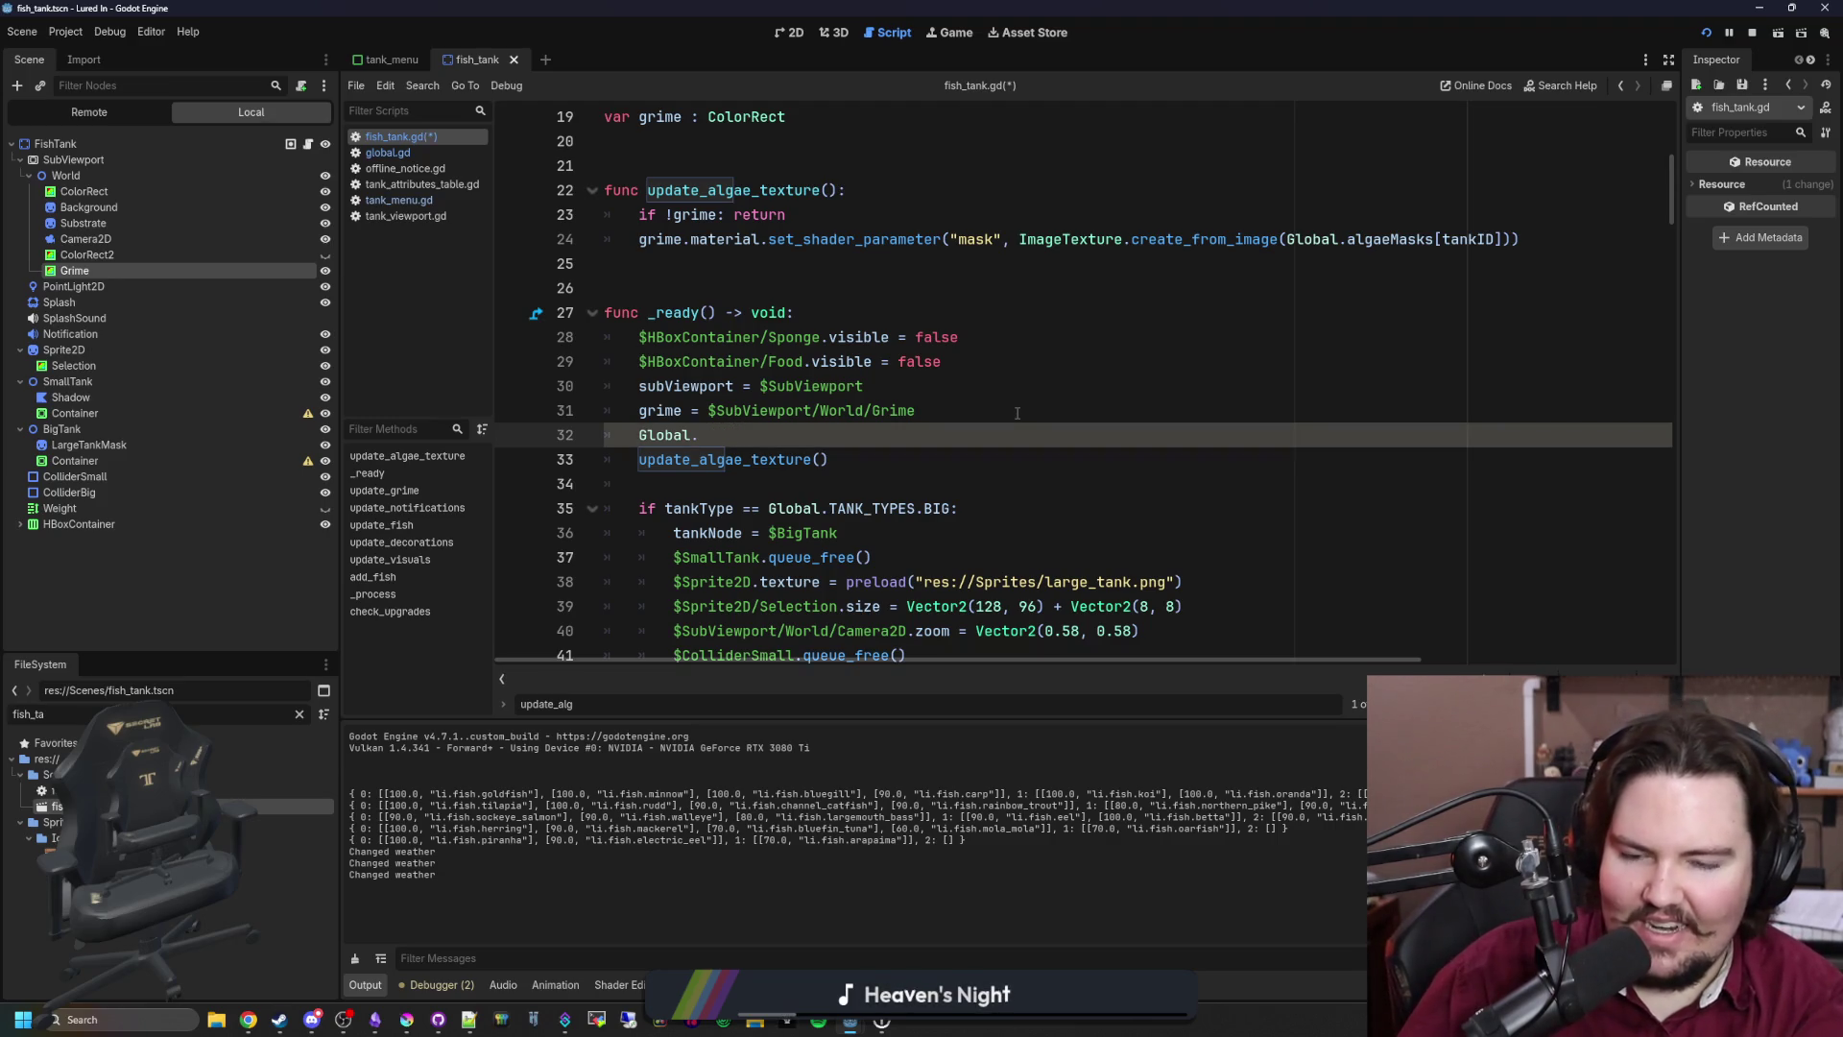
type("algae")
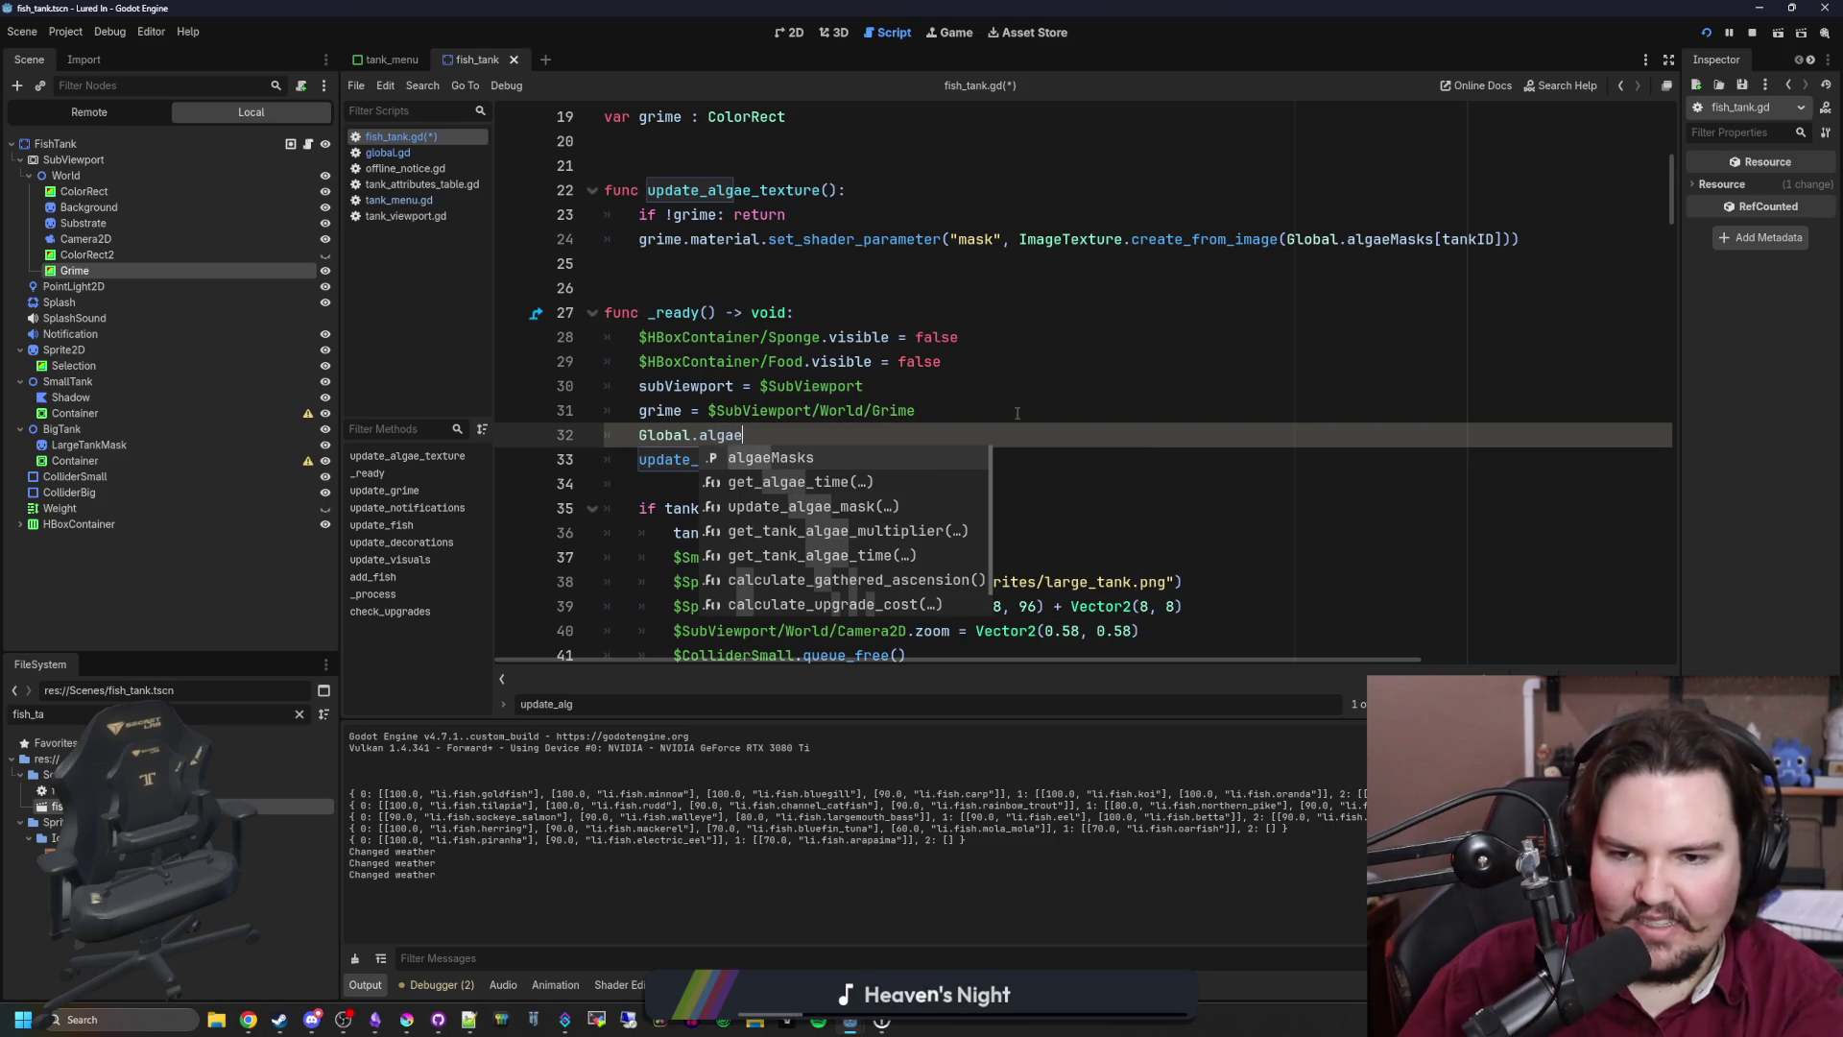
key("BackSpace")
key("BackSpace")
key("BackSpace")
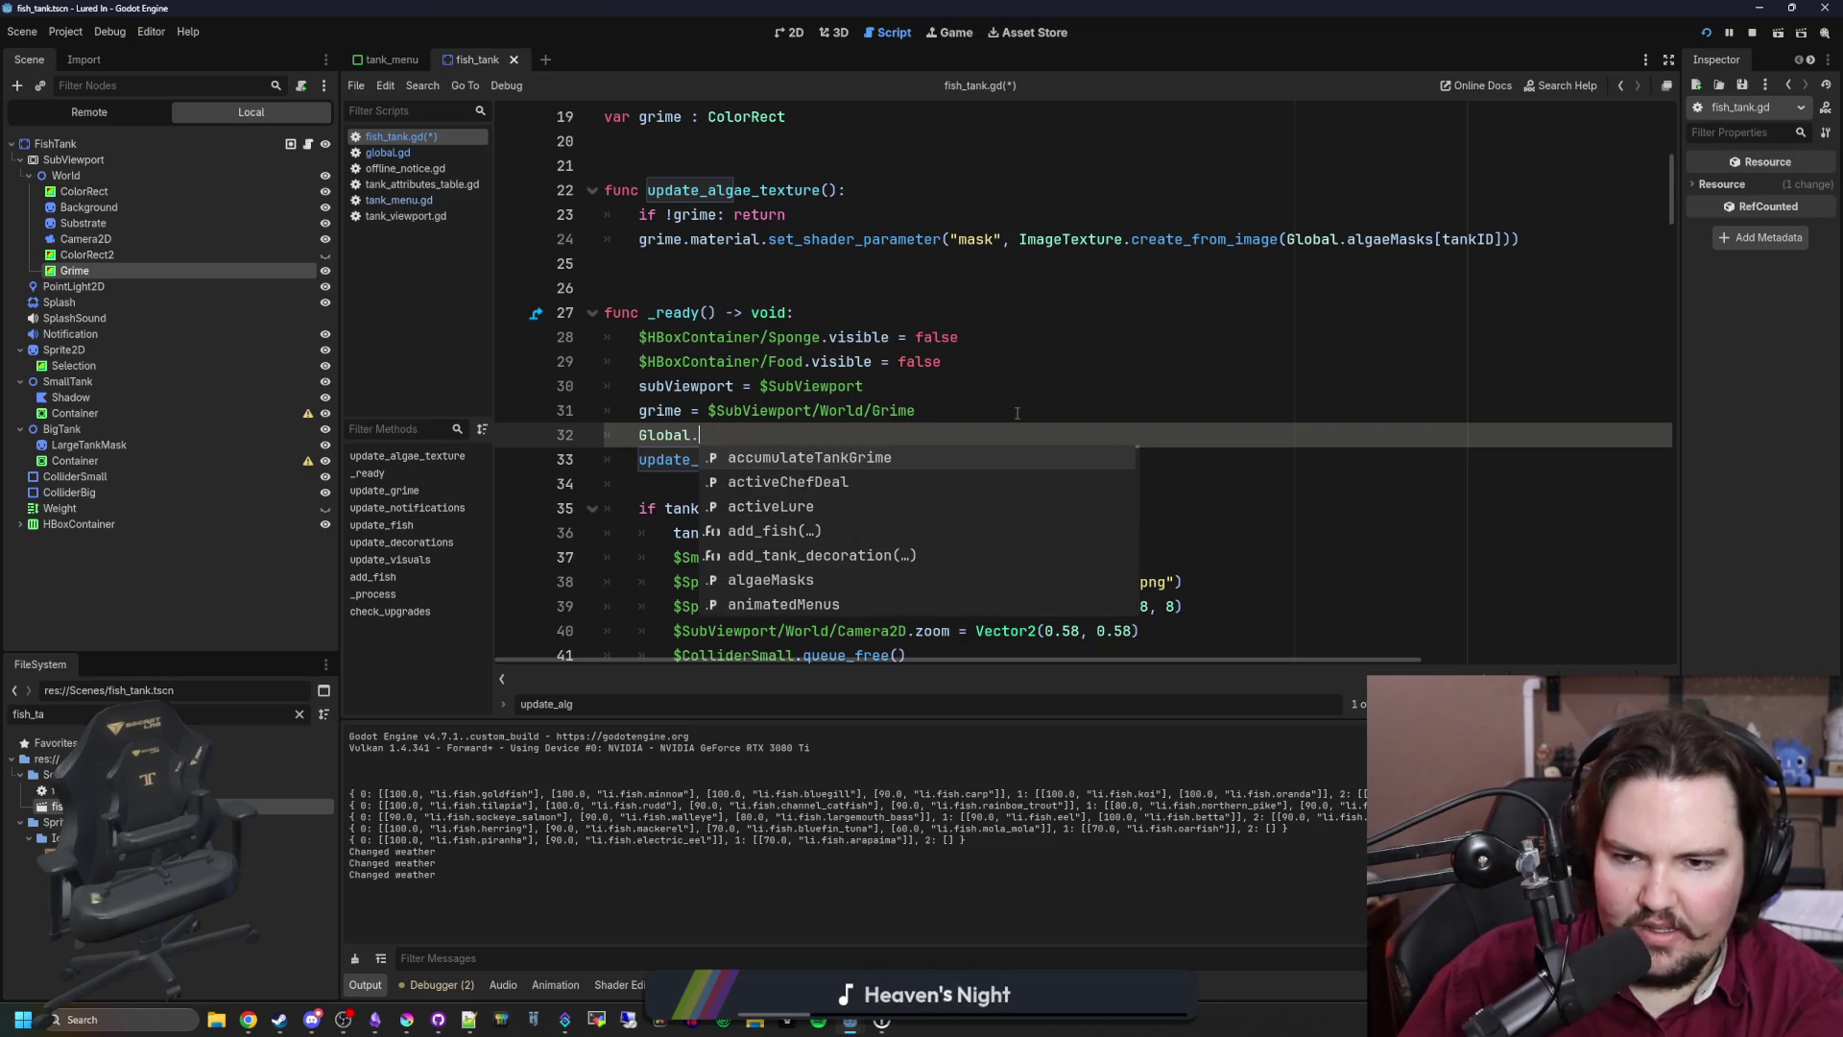
type("tank_grime")
key("Return")
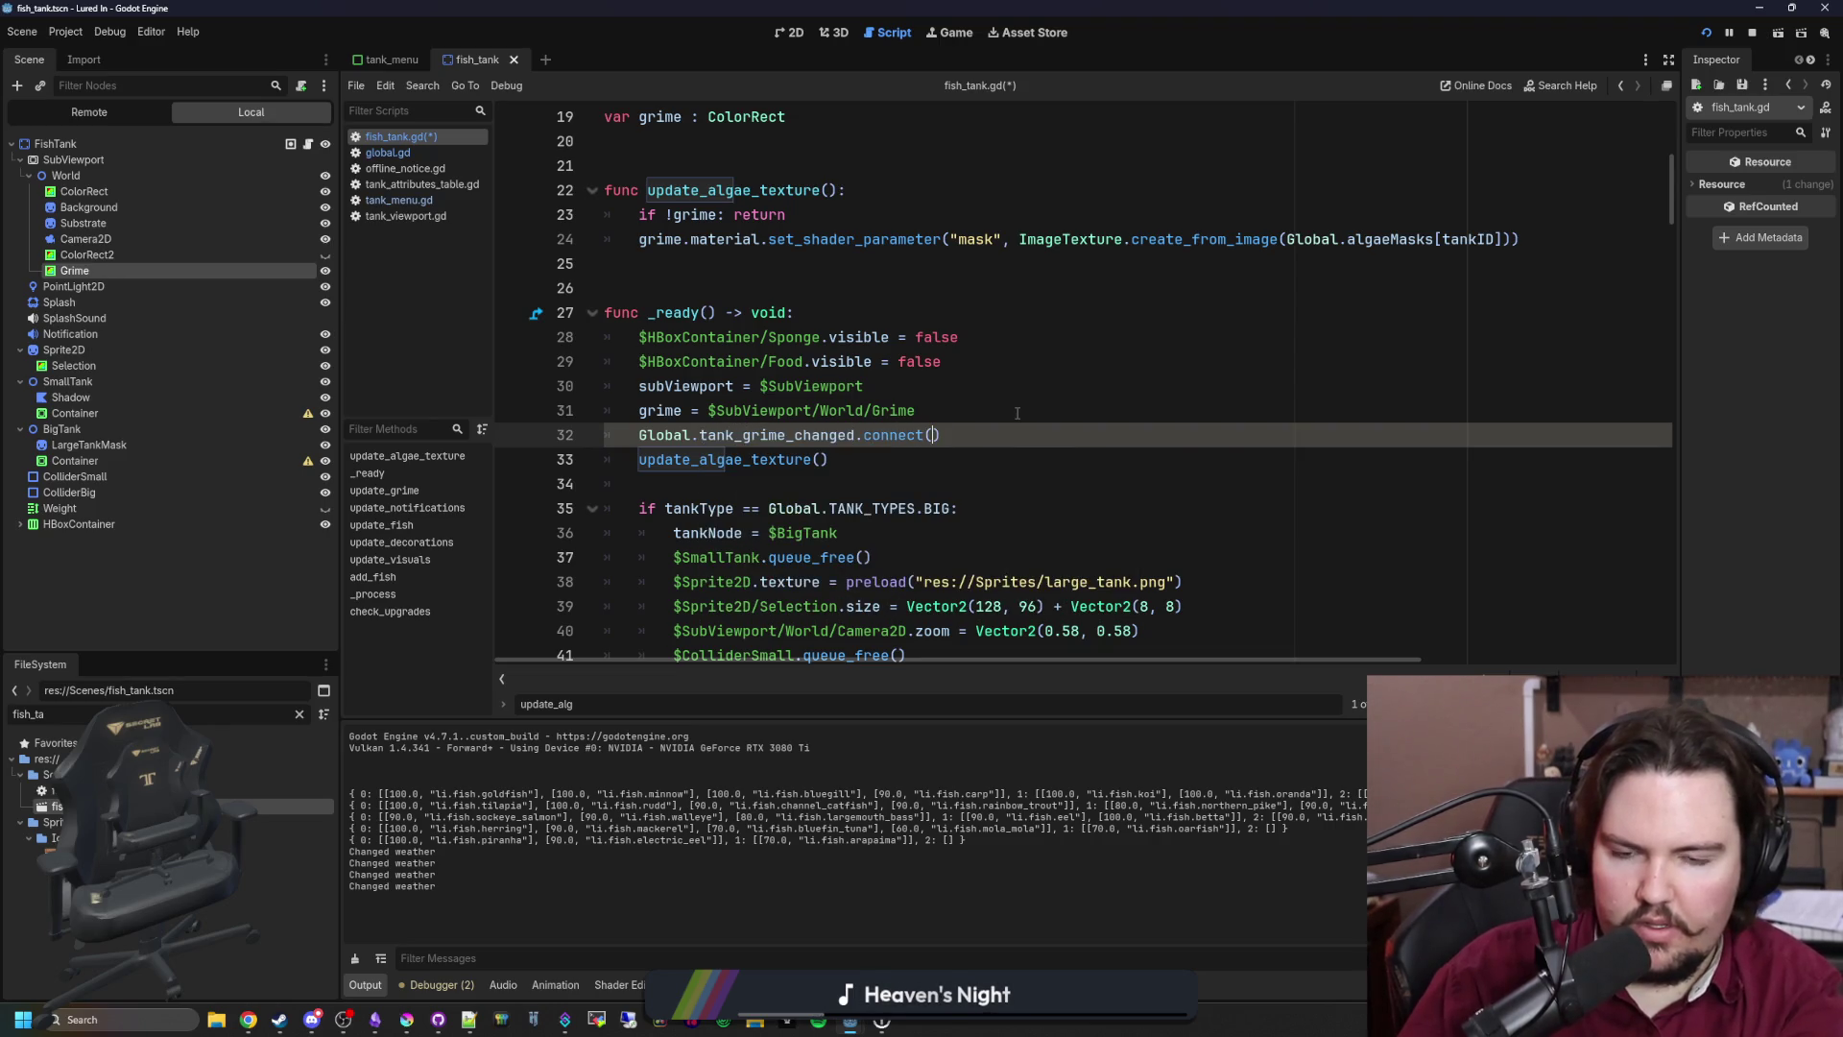
Step: Give the connect a lambda: if val == tankID, call update_algae_texture()
key("Right")
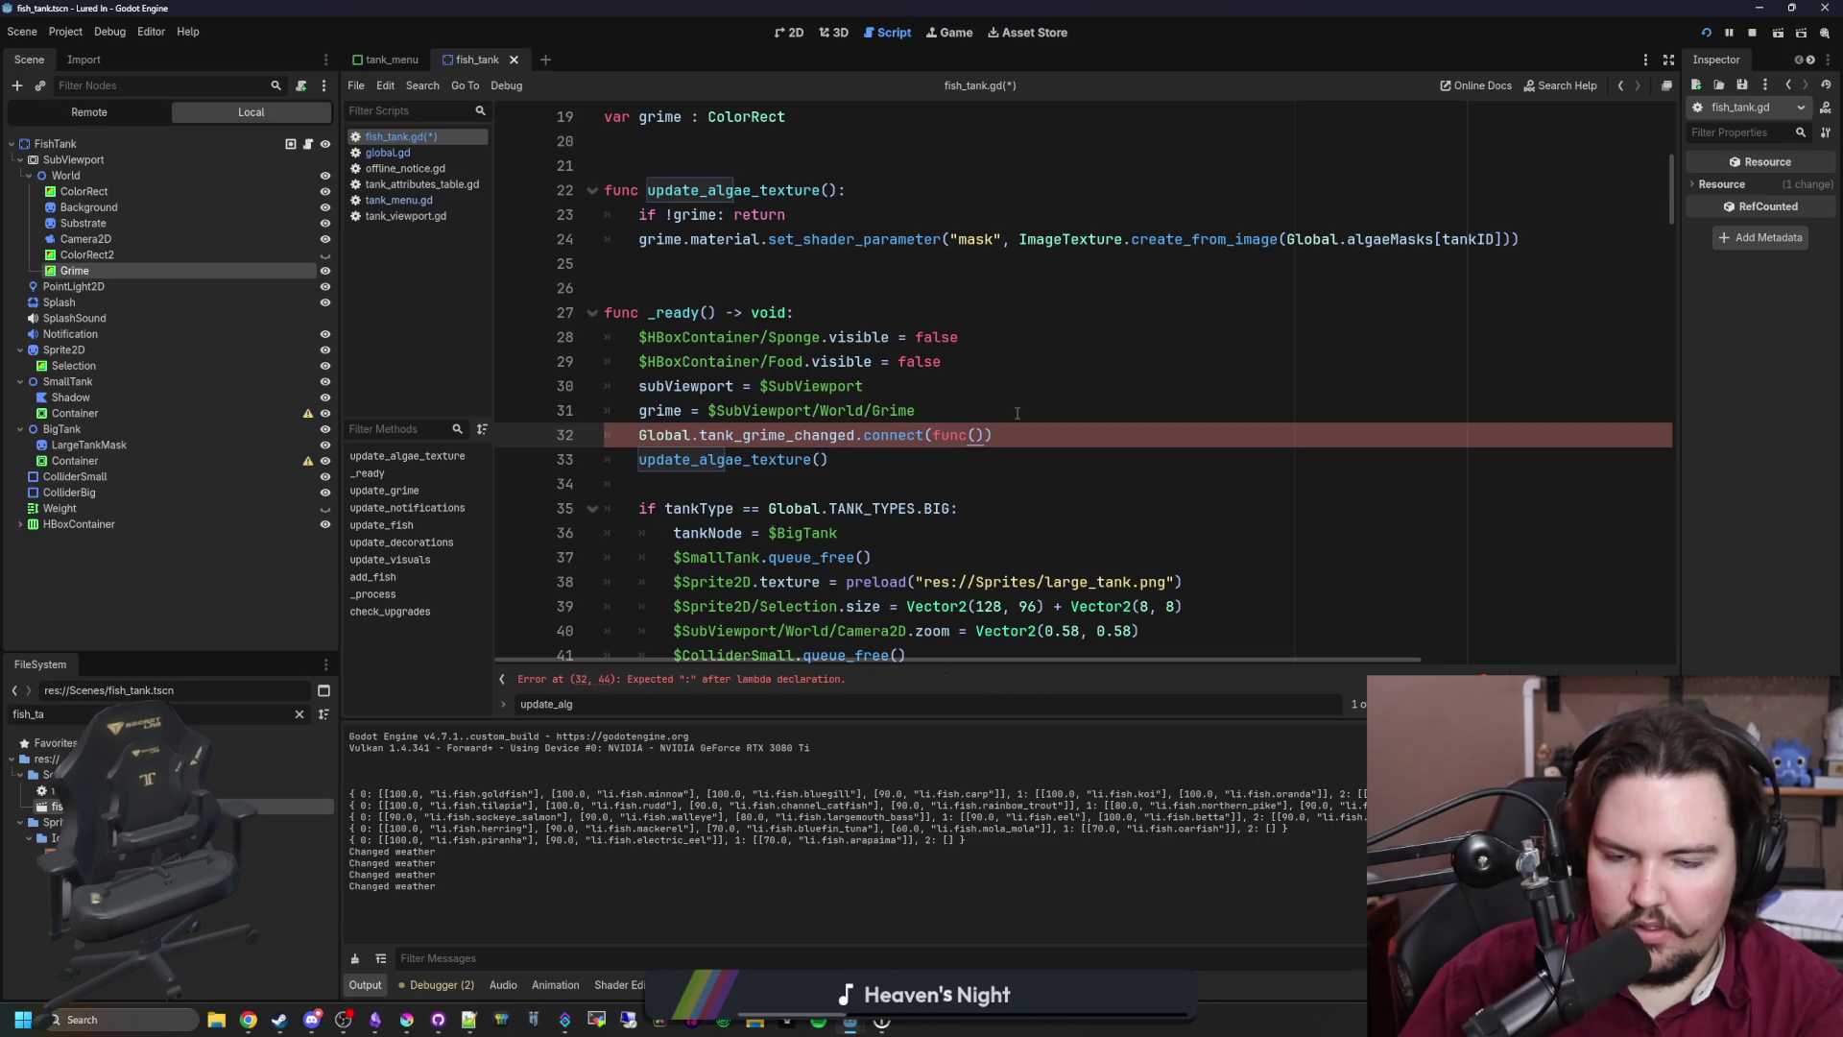
type(":")
key("Return")
key("Return")
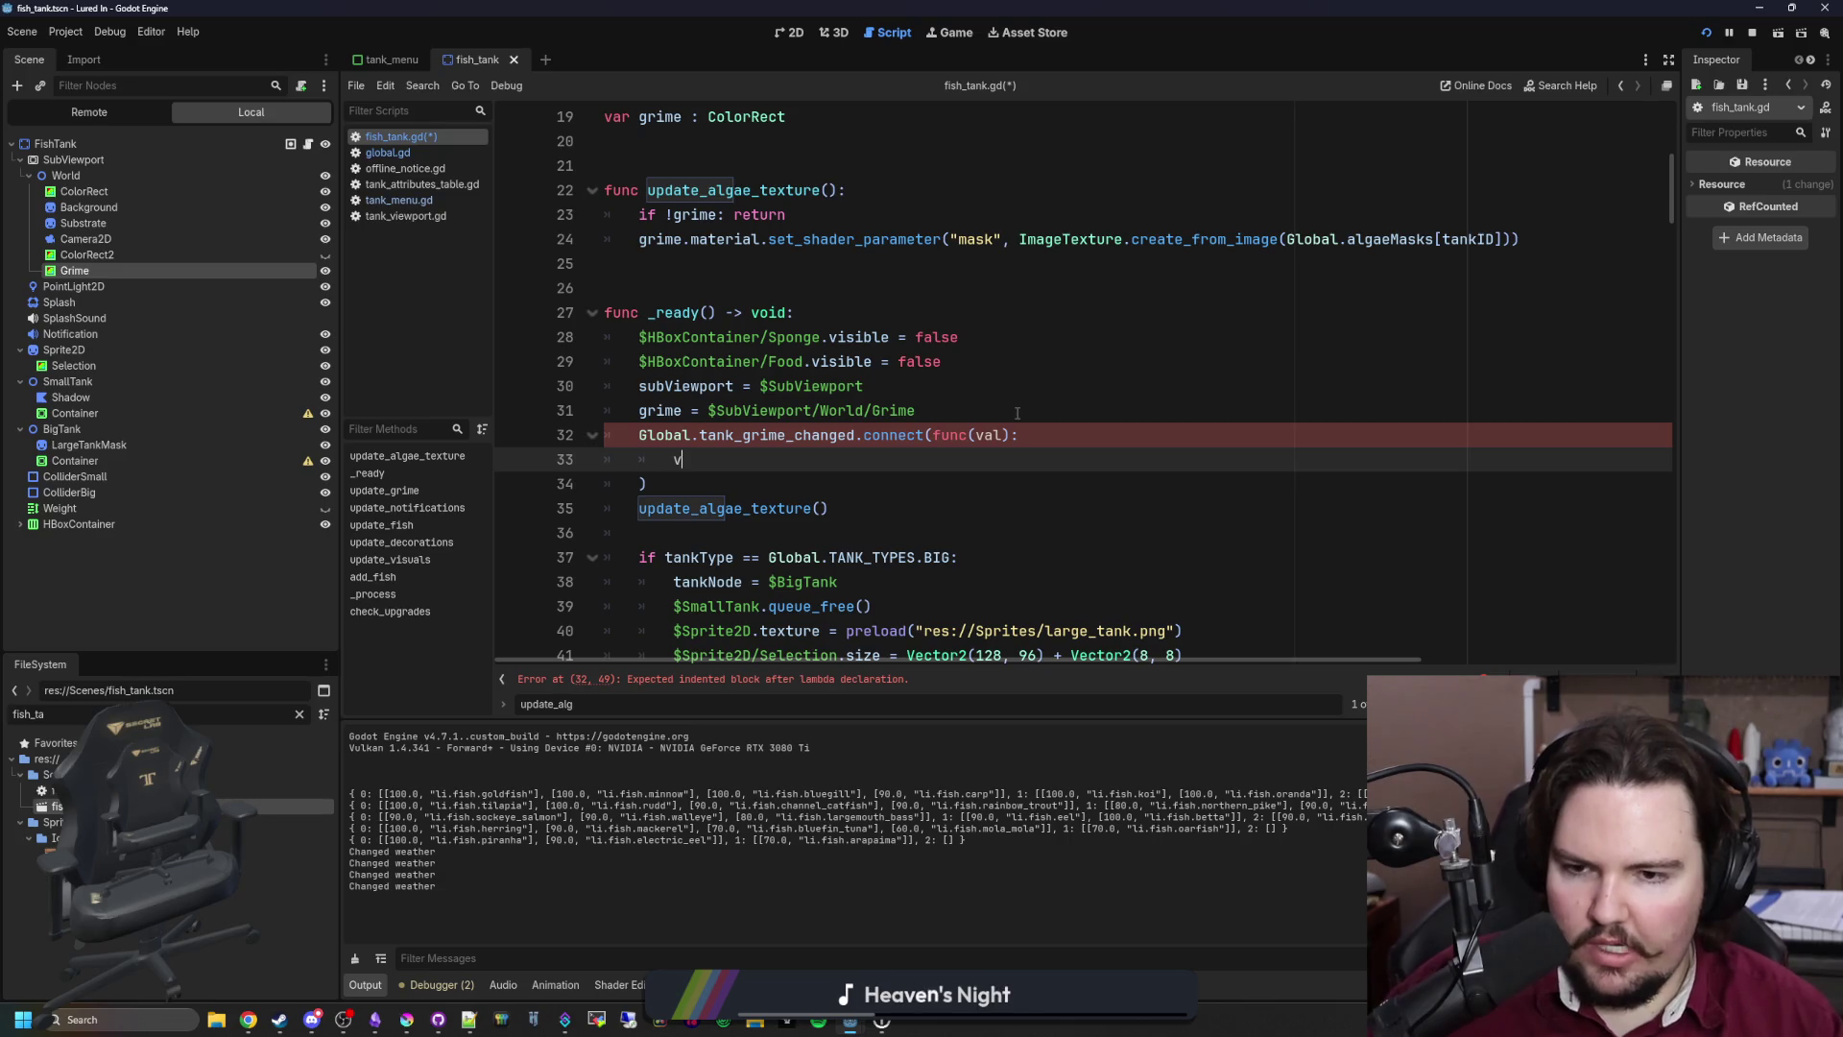
type("al")
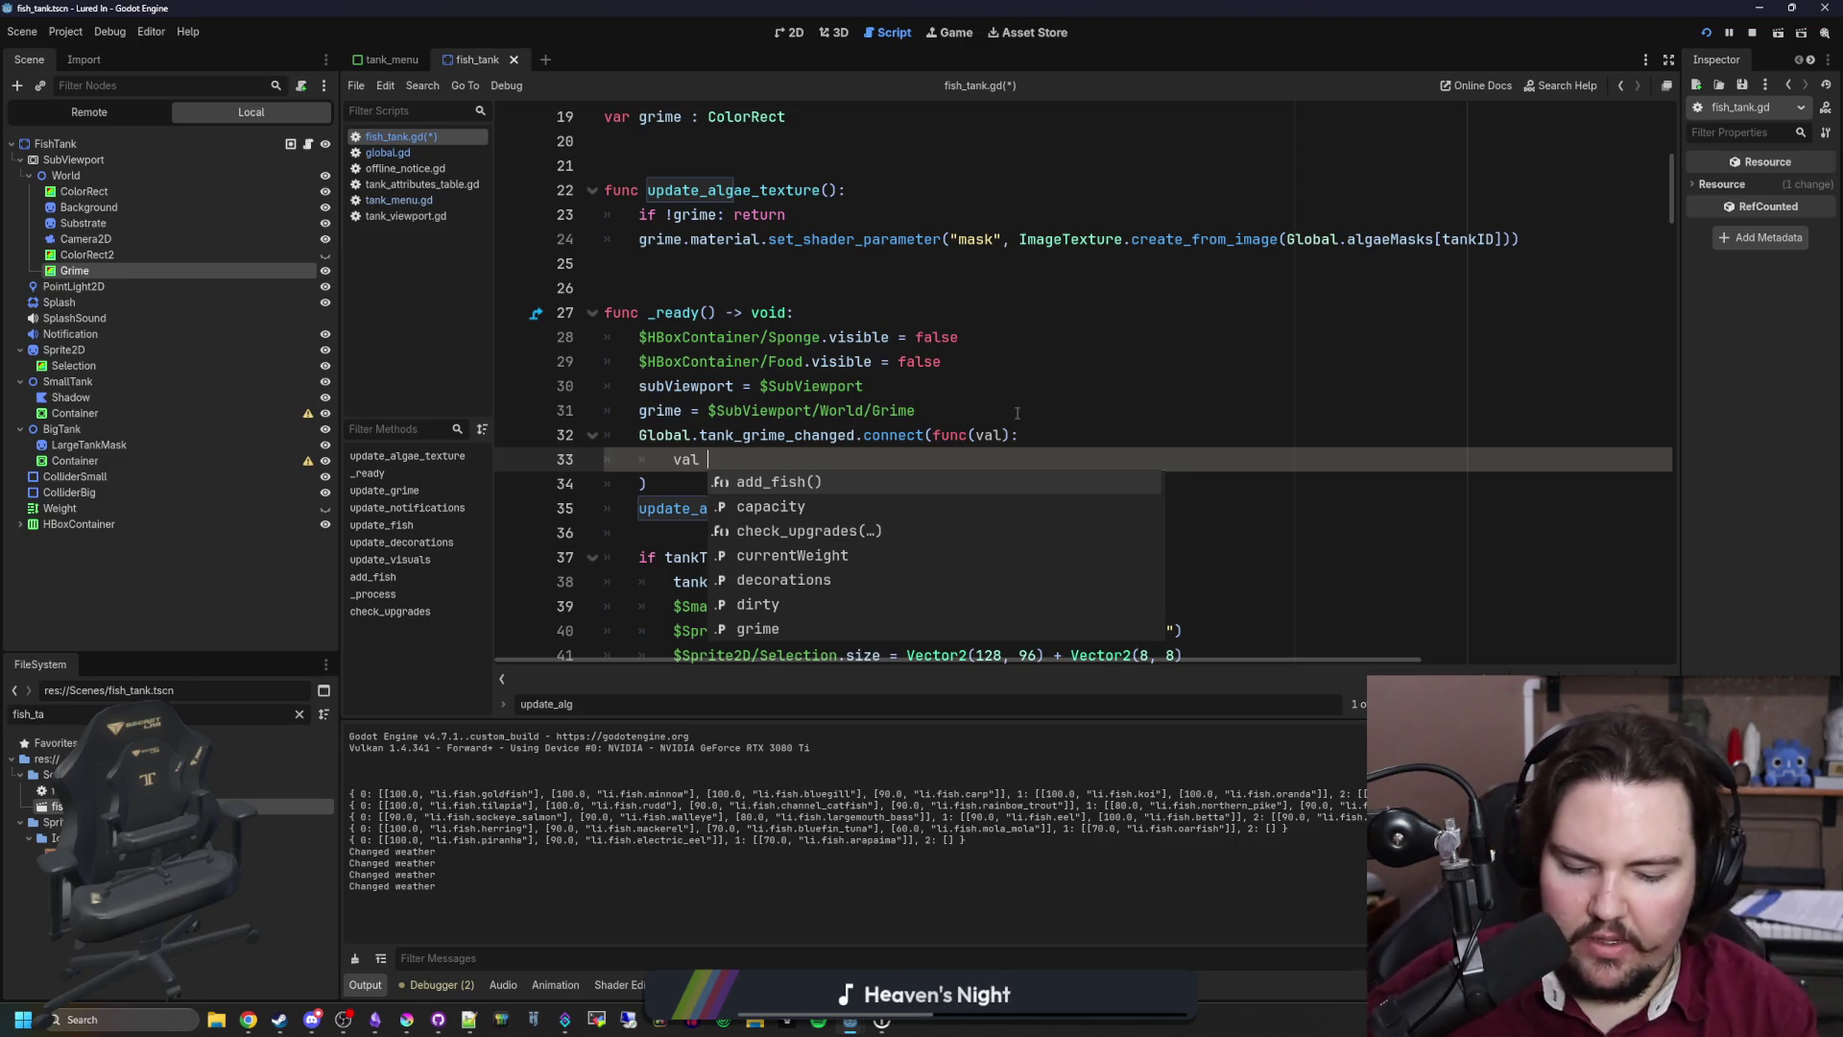
key("BackSpace")
key("BackSpace")
key("BackSpace")
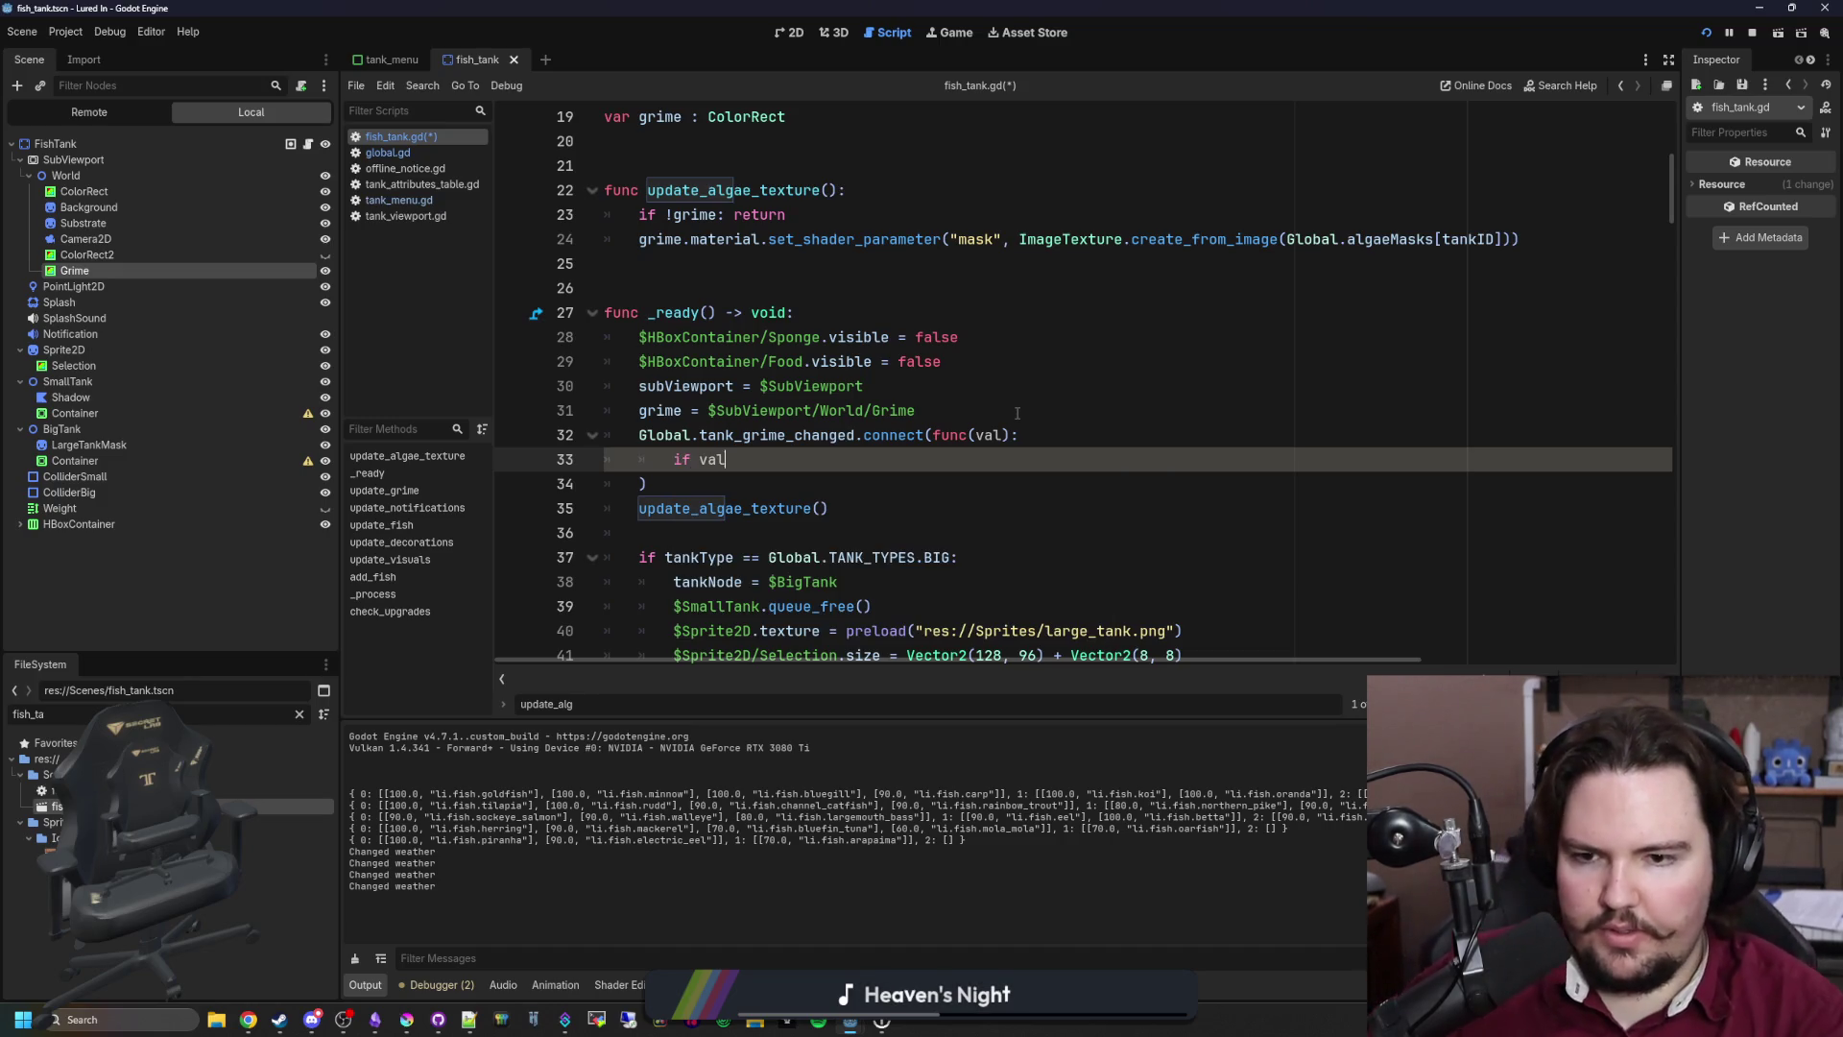
type(" == tankID:")
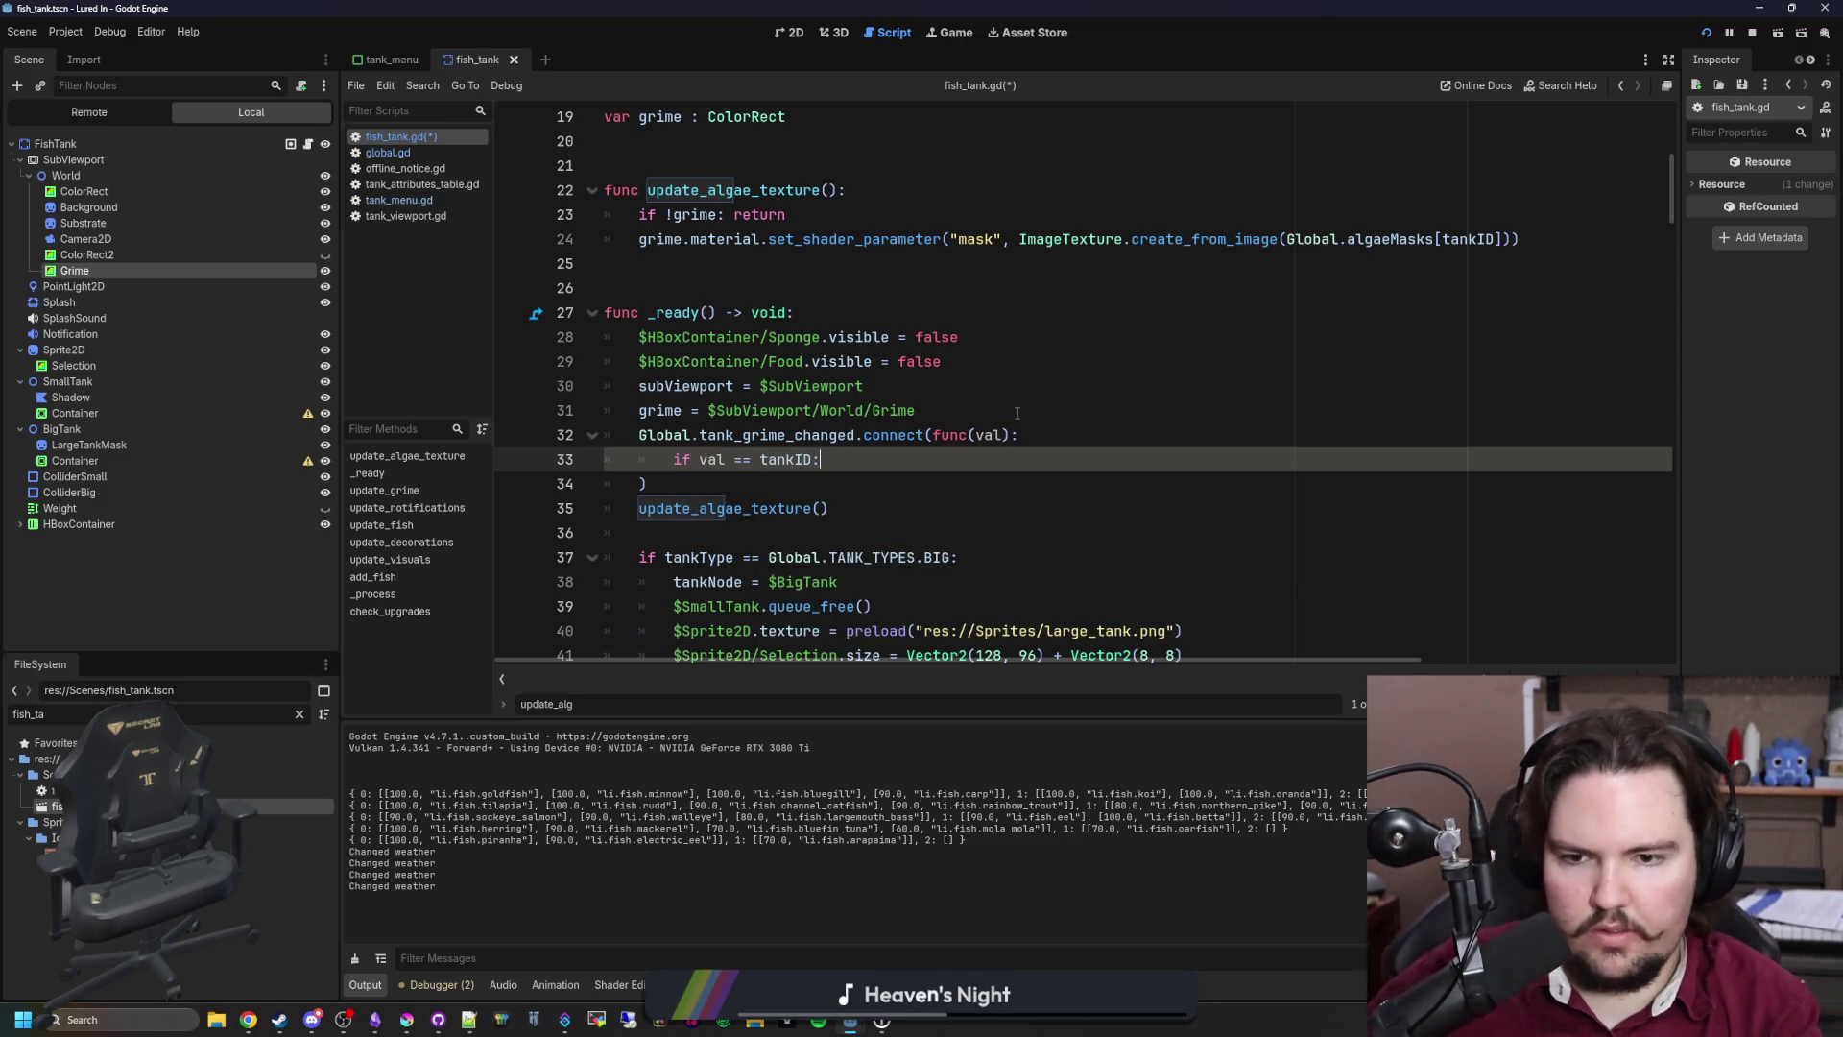
key("Return")
key("BackSpace")
key("BackSpace")
type("date_alg")
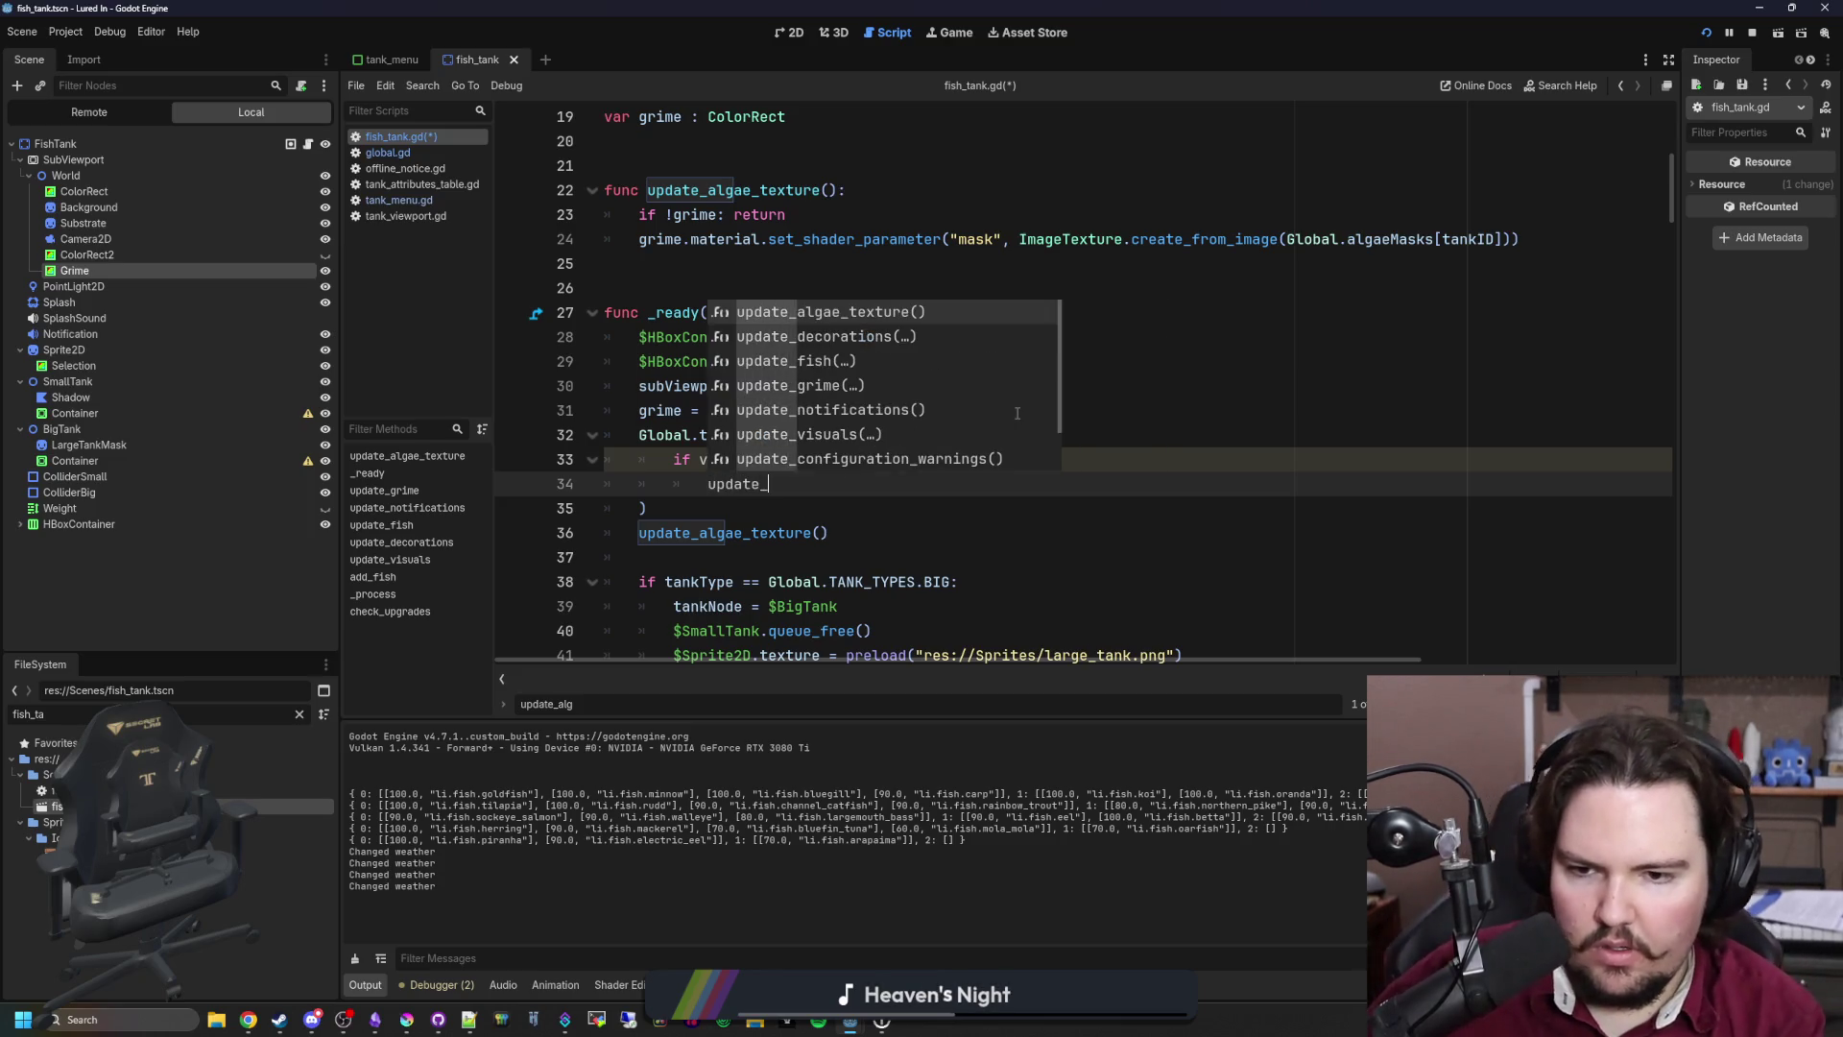
key("Return")
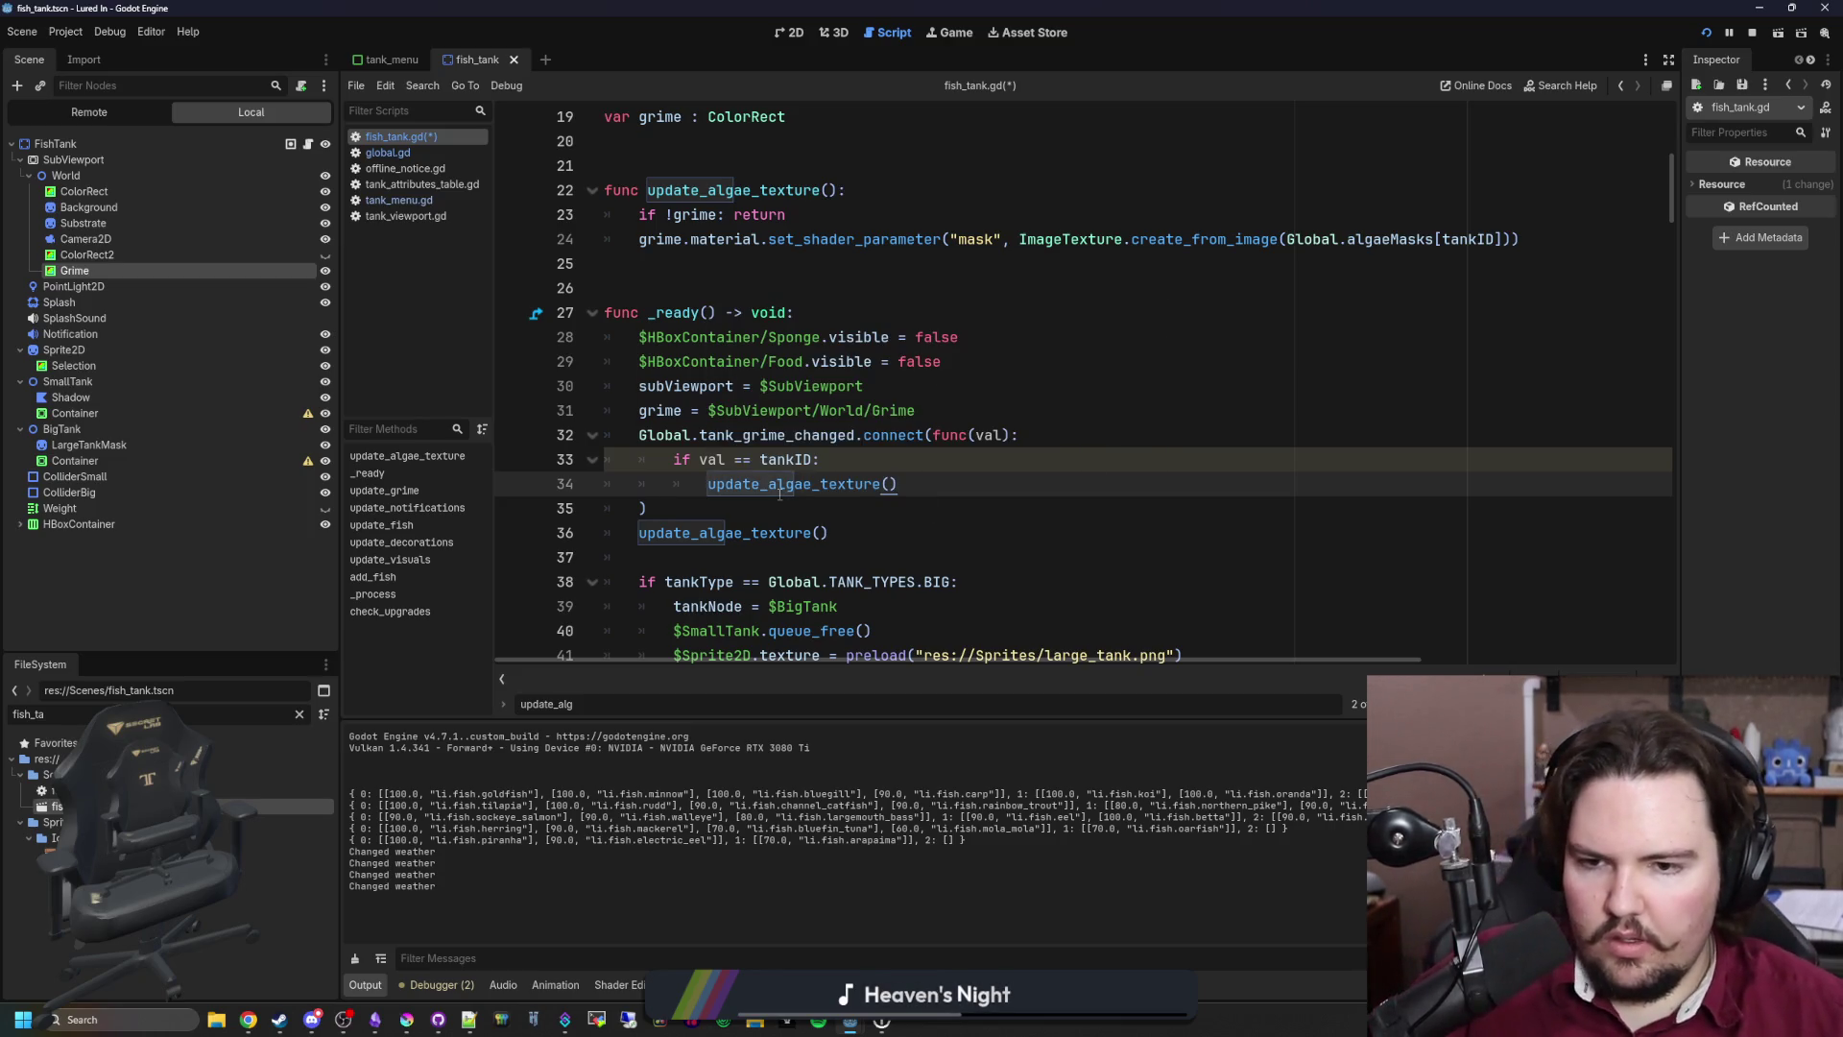
Step: Save fish_tank.gd and open Fish Tank 2 in the running game
left_click(768, 493)
key("ctrl+s")
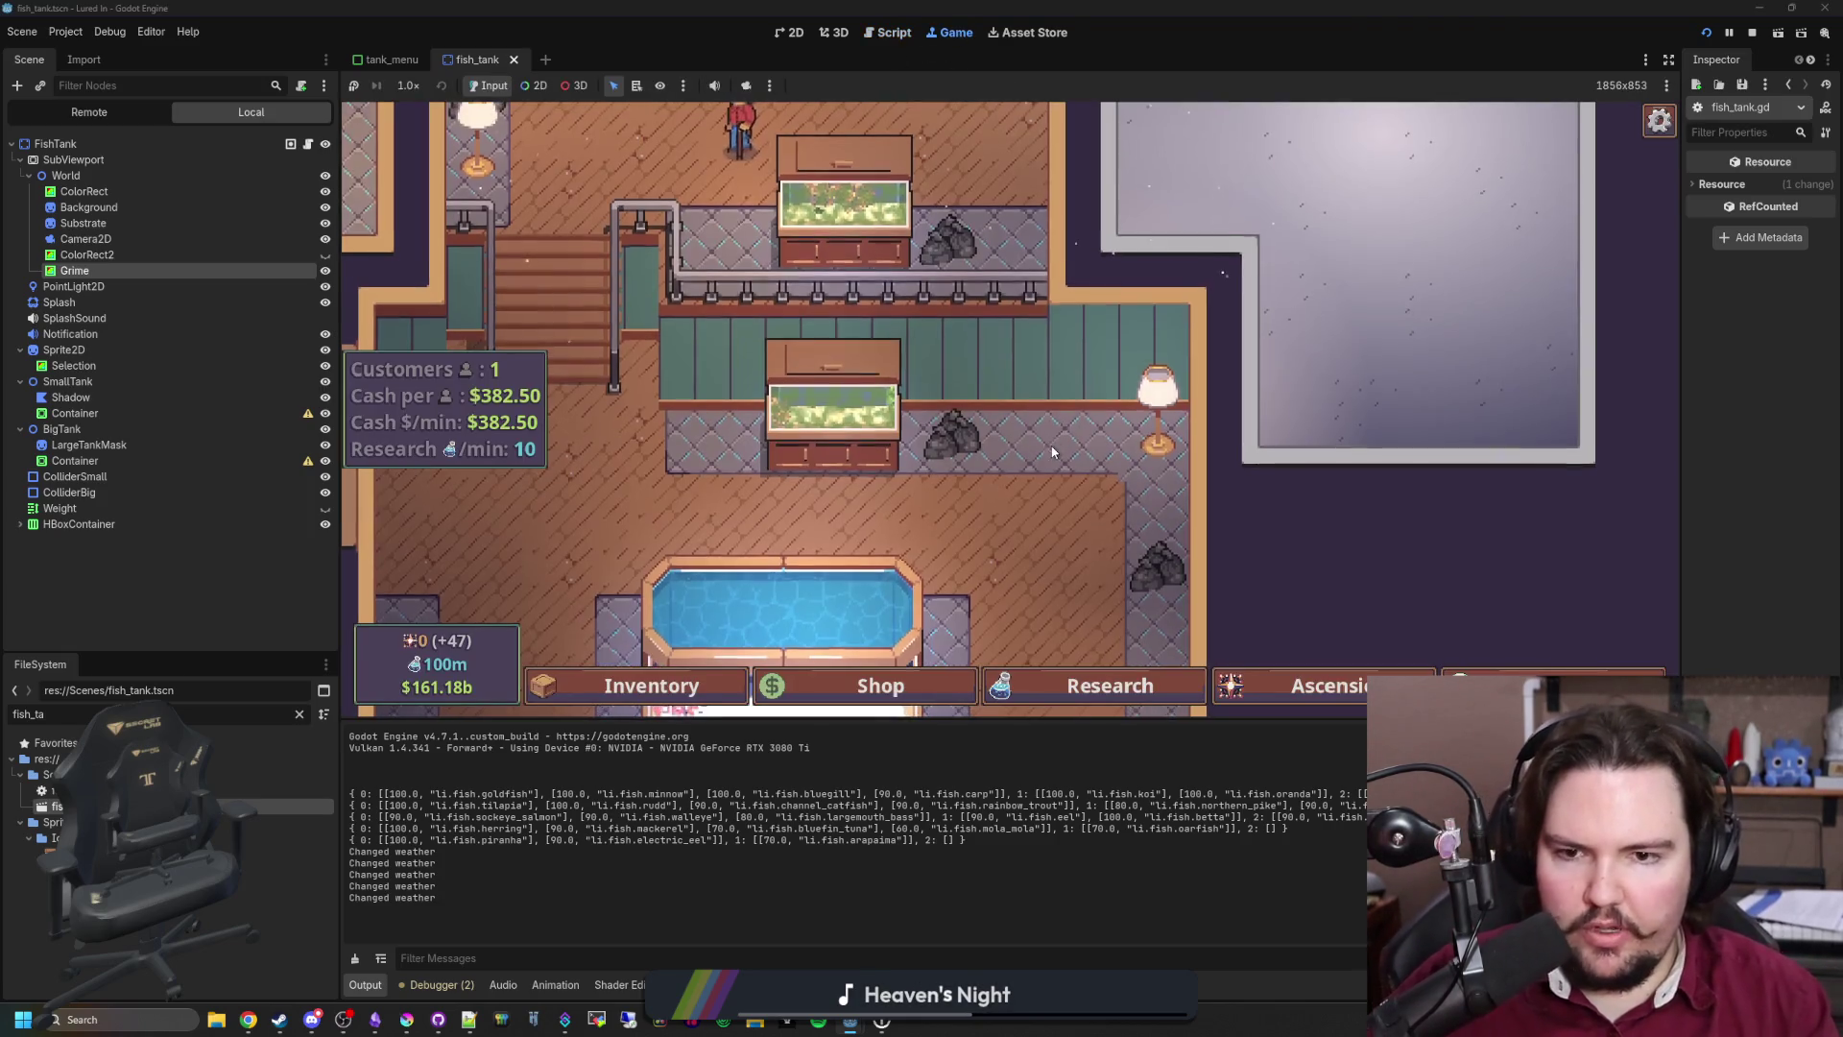
key("Escape")
left_click(821, 429)
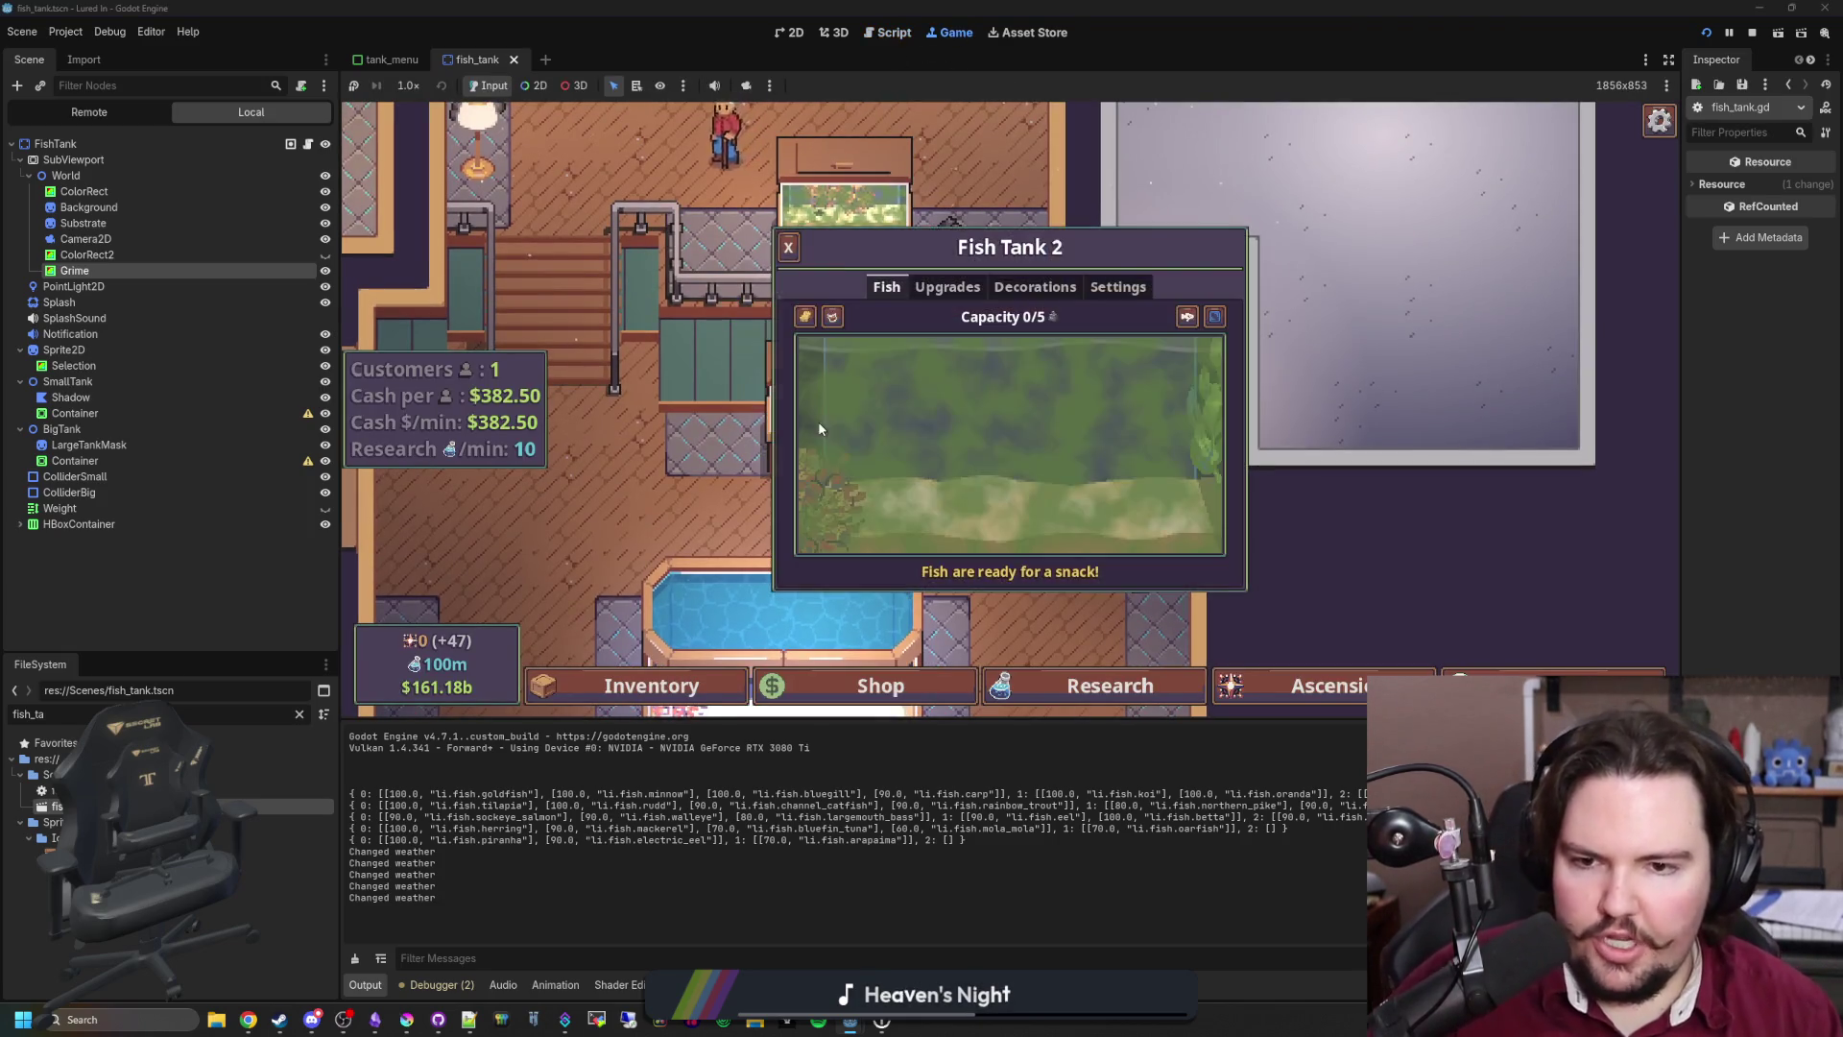
Step: Sponge Fish Tank 2 clean, travel to the Pond and back, and recheck its algae
mouse_move(802, 314)
left_mouse_down()
mouse_move(925, 400)
mouse_move(1144, 320)
mouse_move(822, 567)
mouse_move(938, 678)
left_mouse_up()
left_click(912, 578)
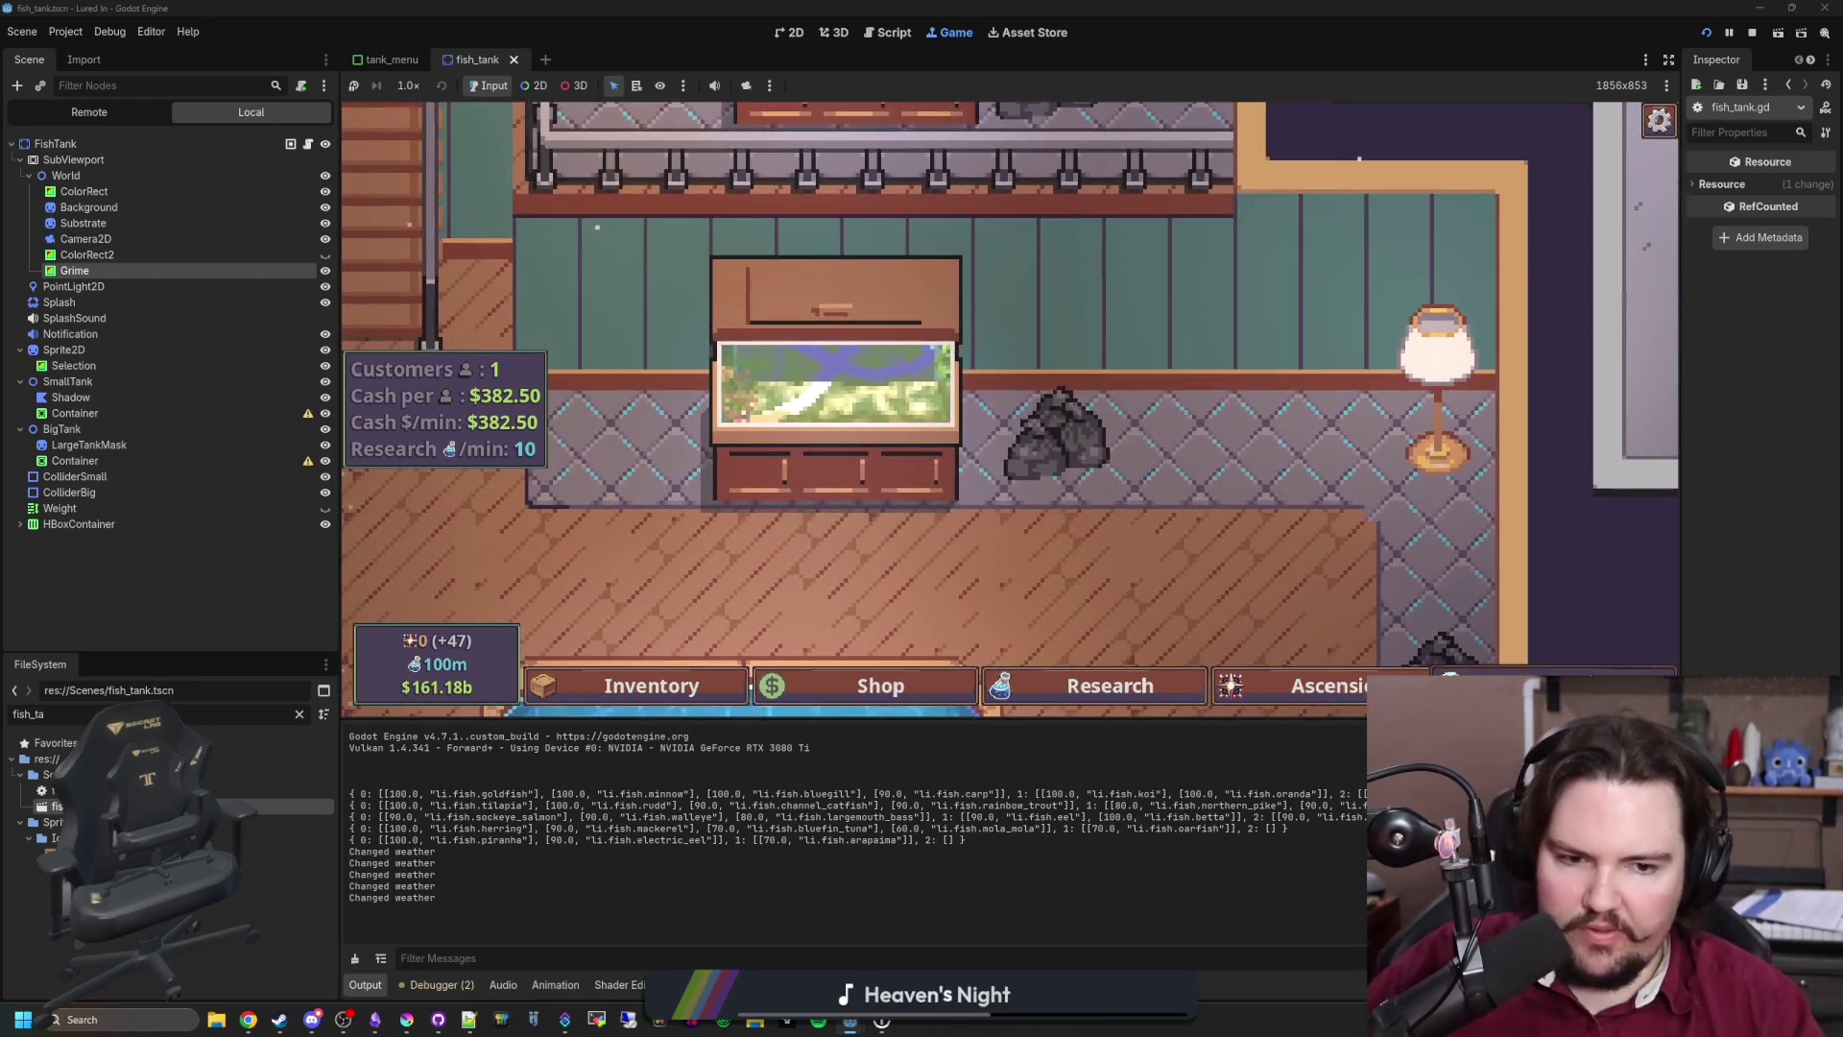
left_click(1217, 335)
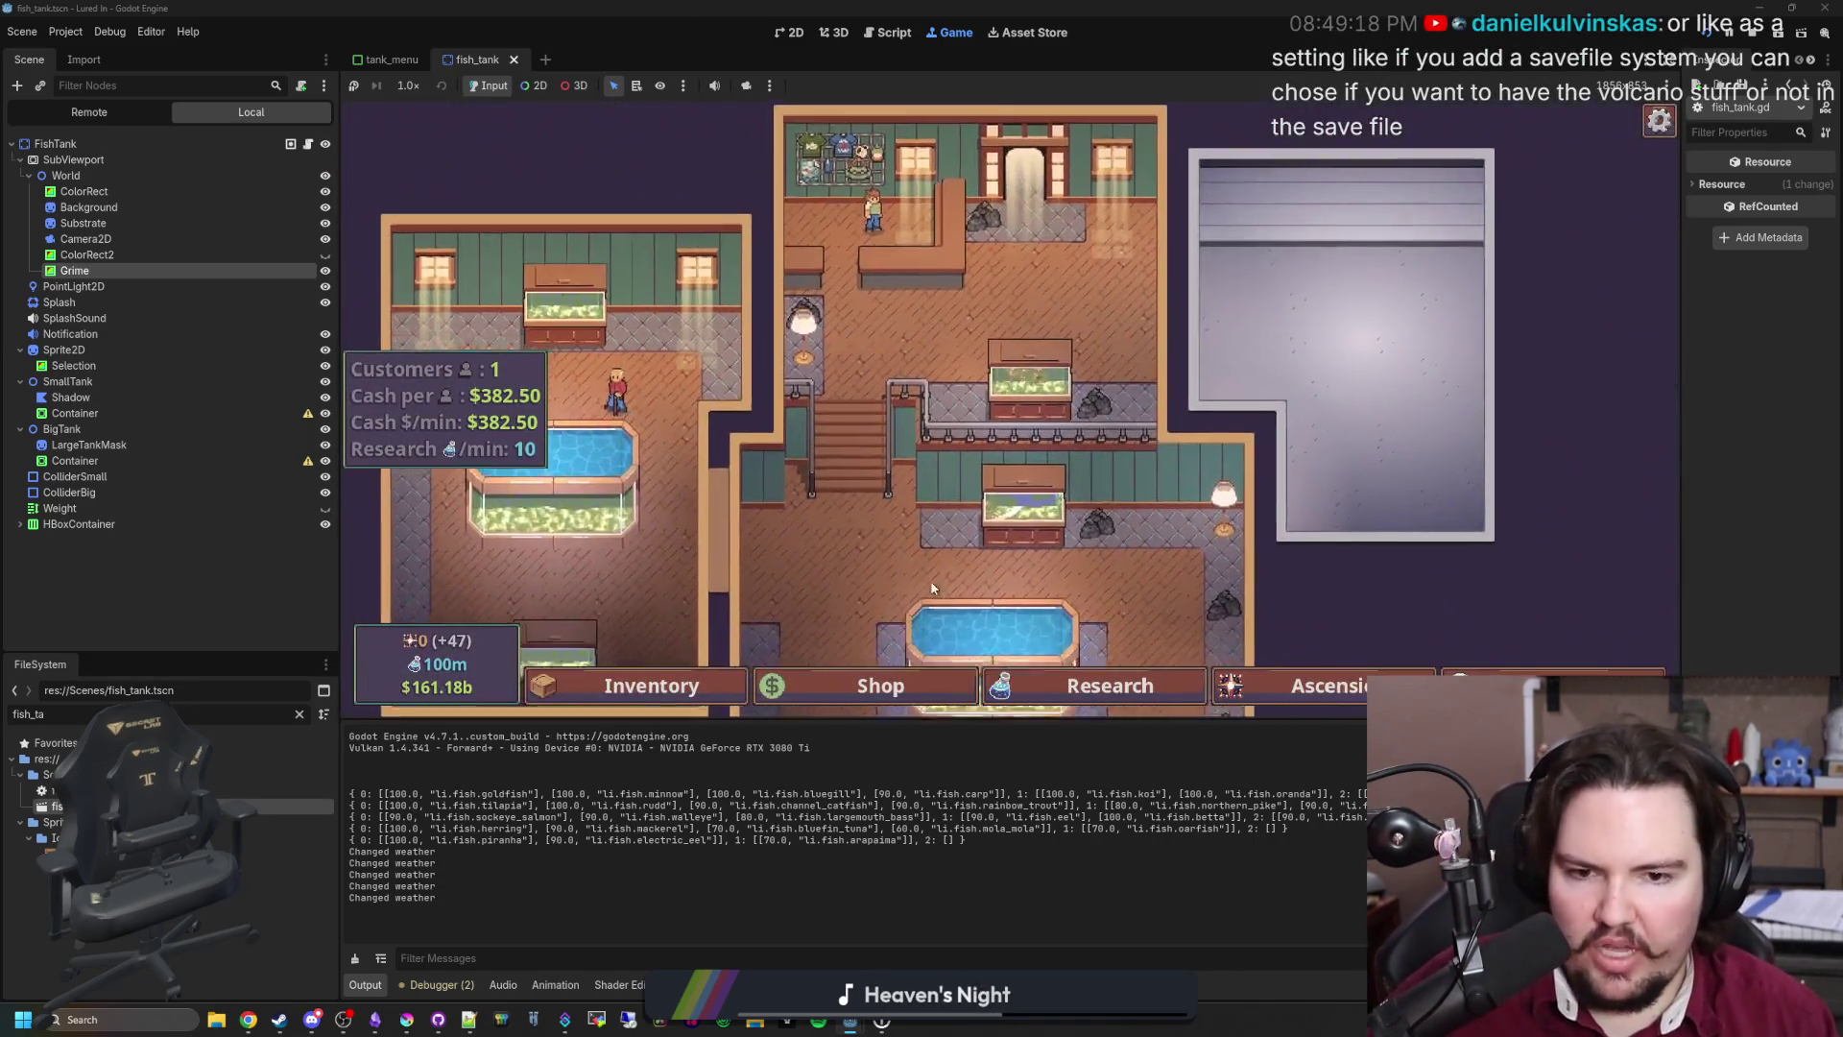
left_click(925, 510)
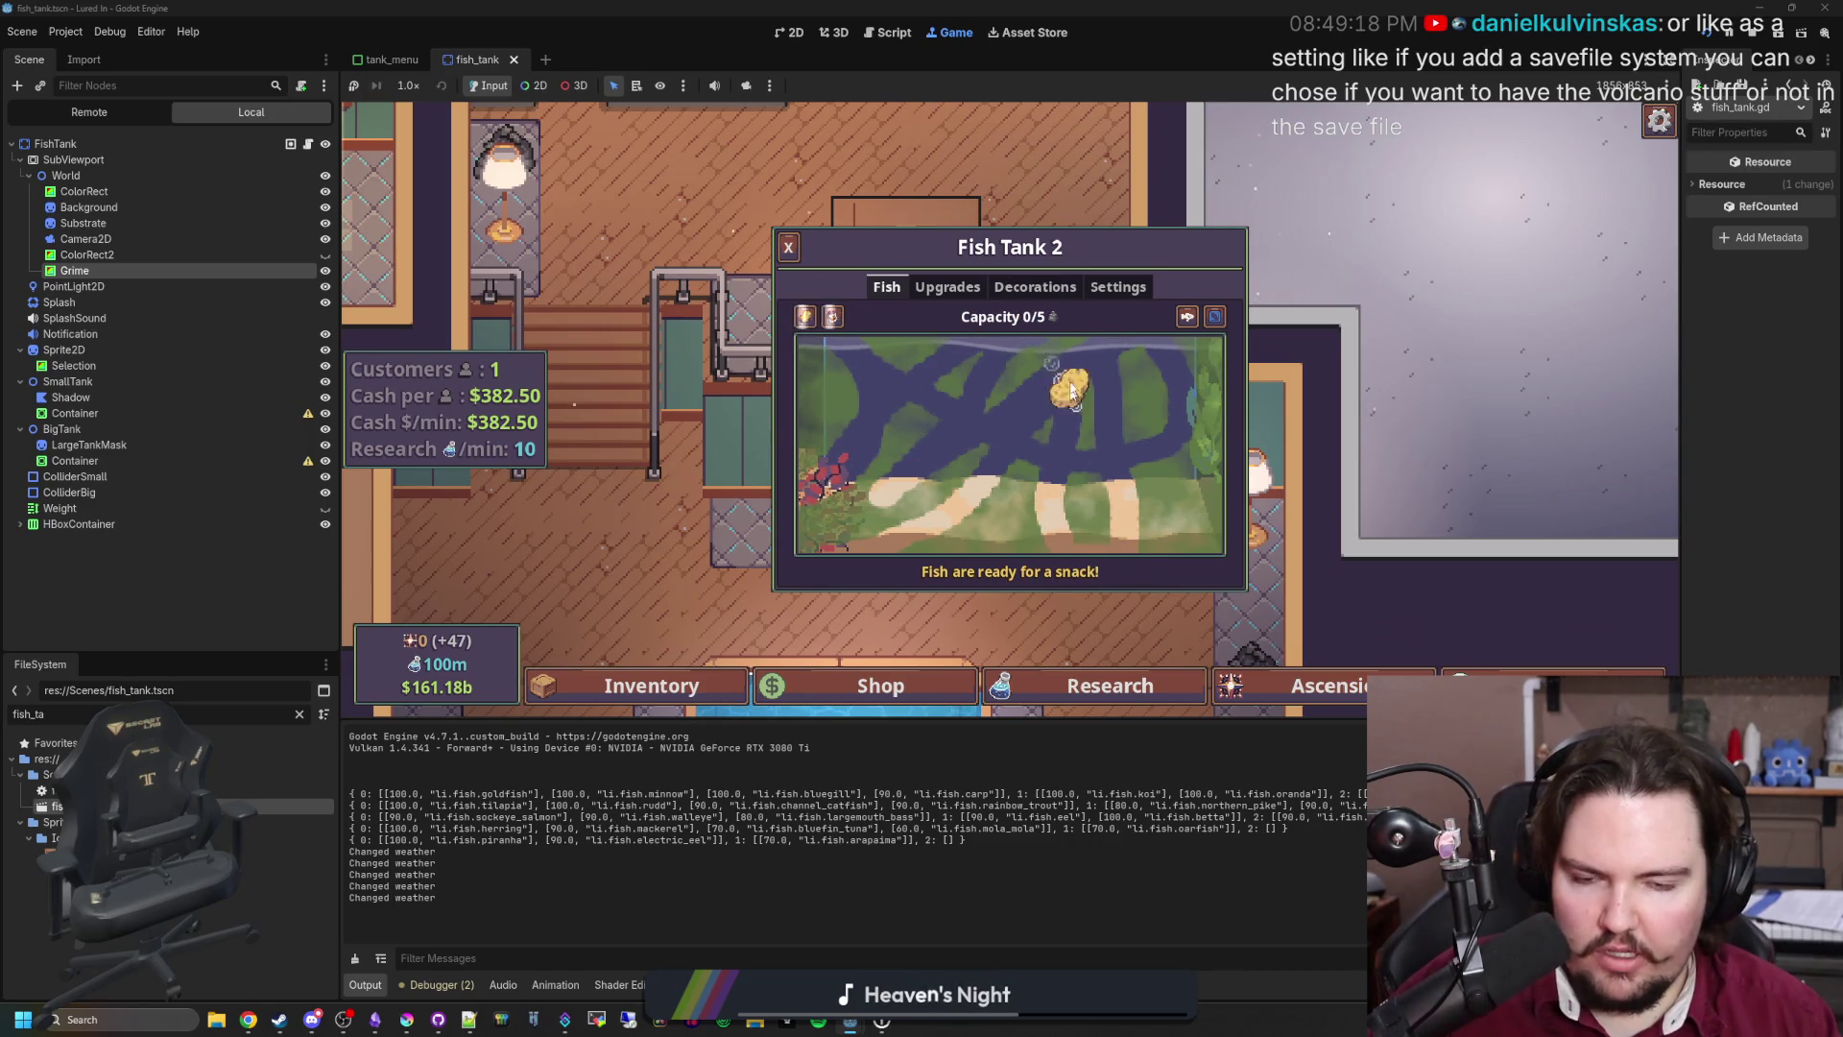
key("Escape")
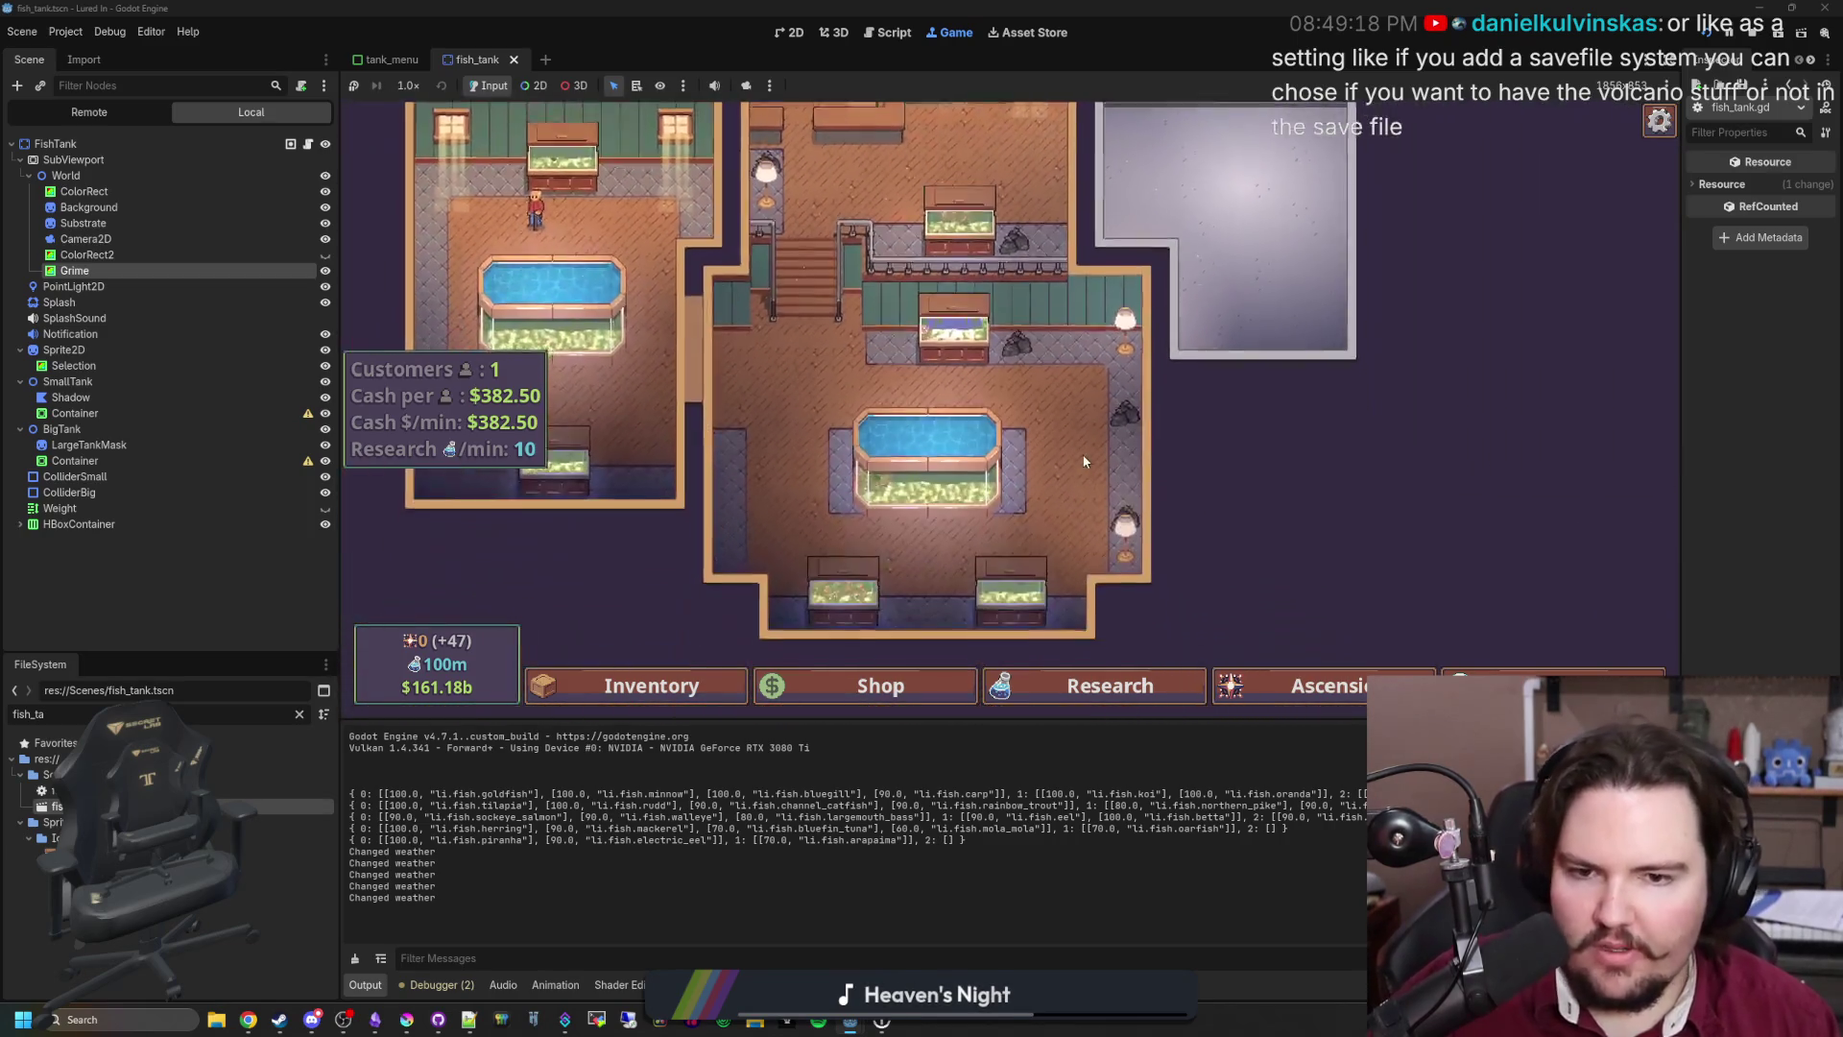
Step: Compare Fish Tank 7's grime with Fish Tank 2, then drop food into Fish Tank 2
left_click(928, 457)
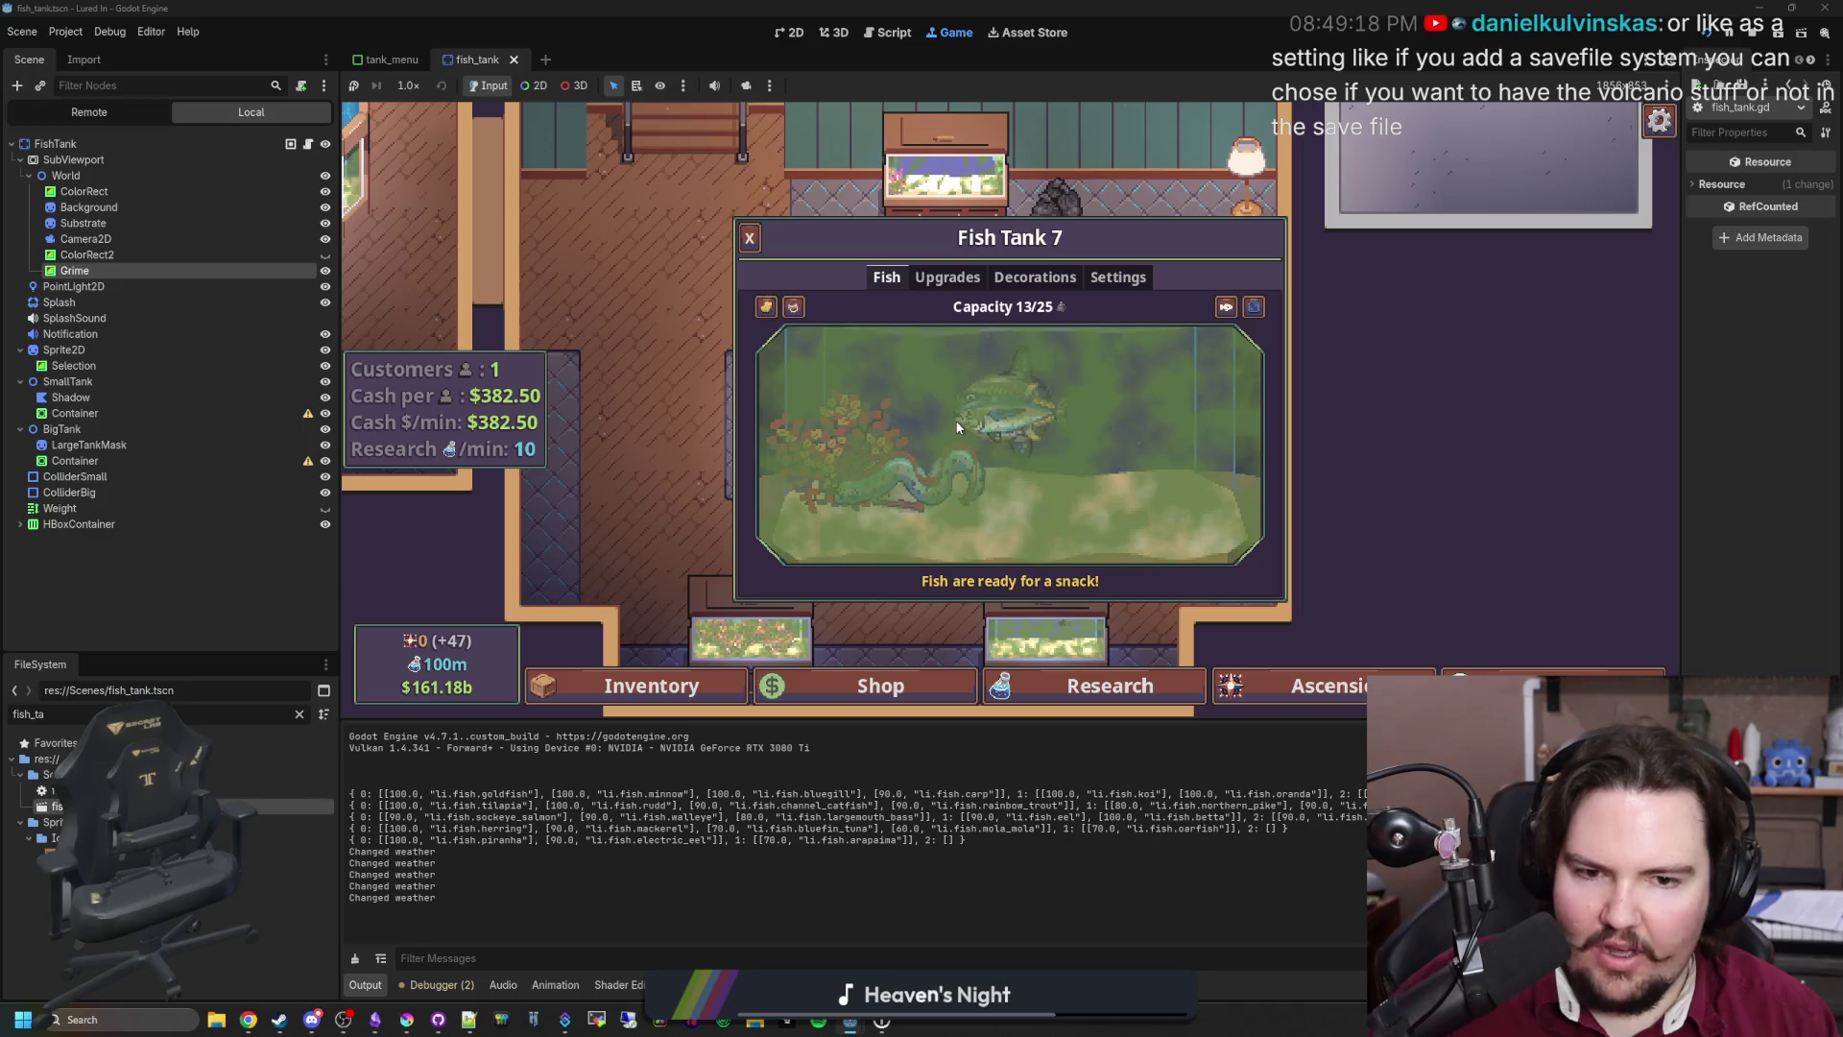
left_click(957, 427)
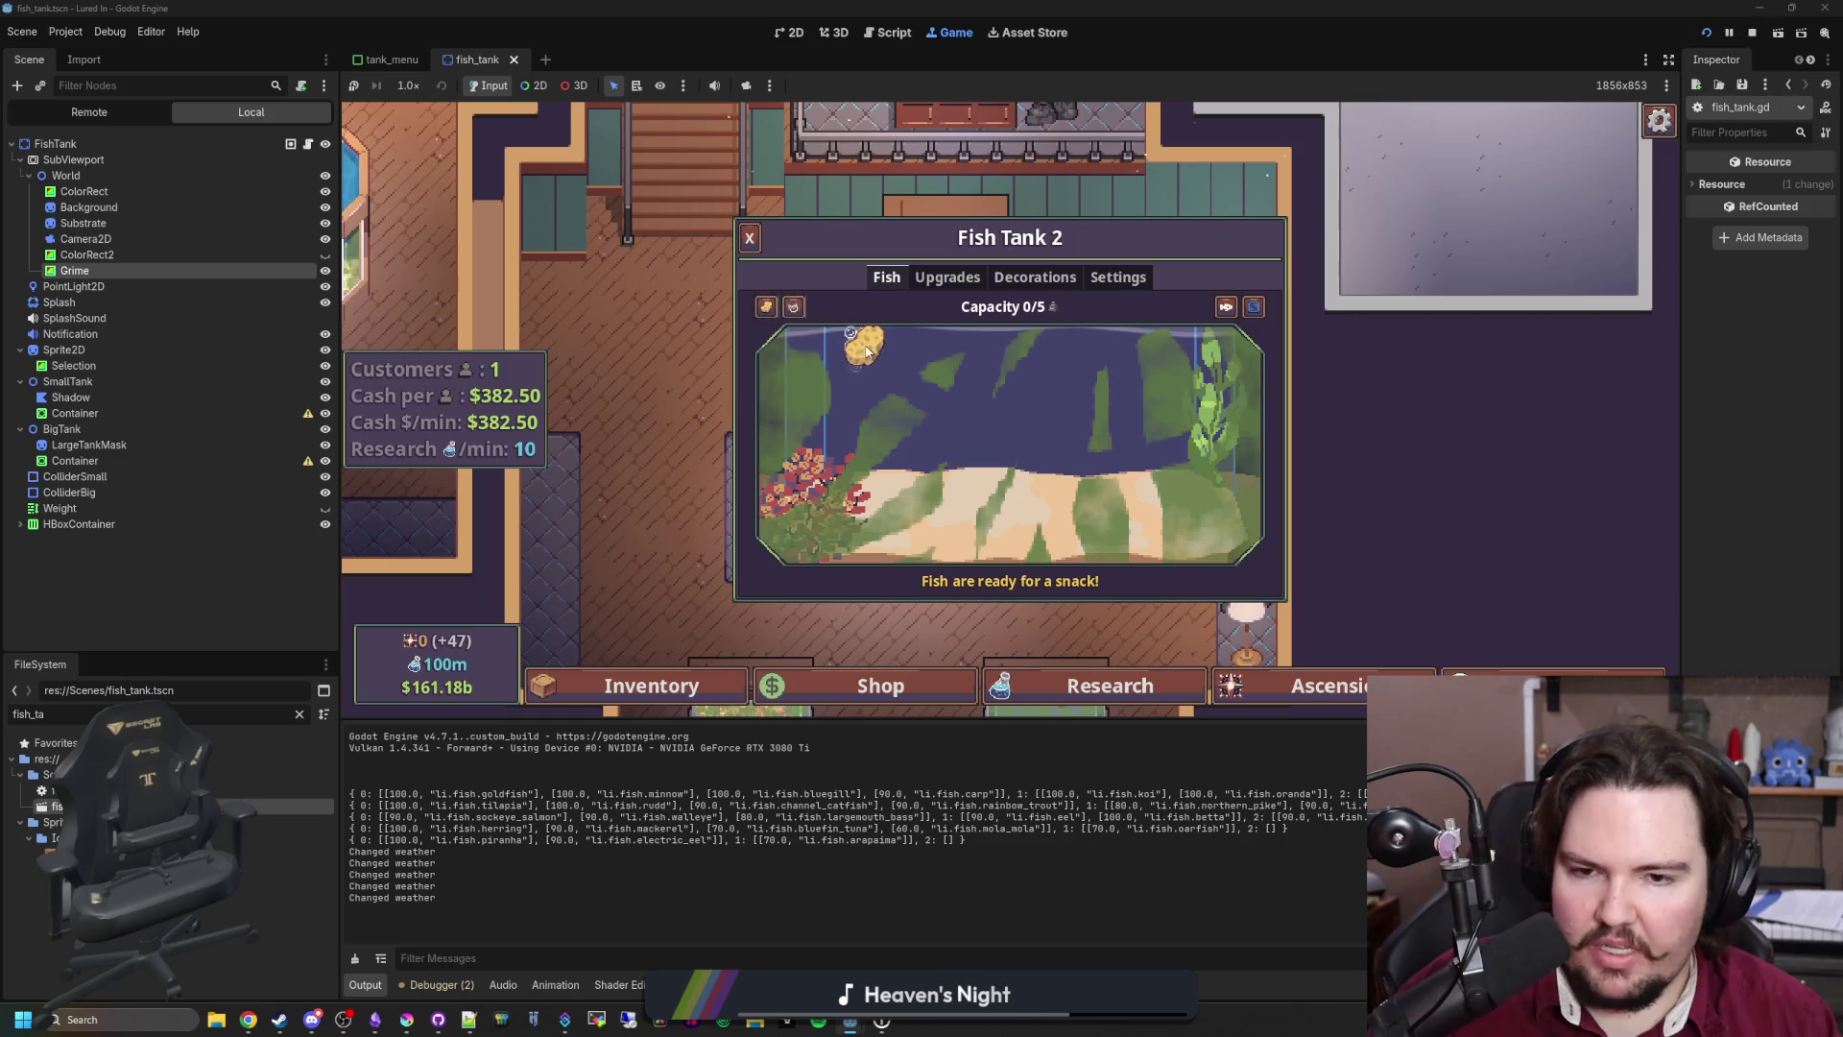
key("Escape")
left_click(952, 306)
mouse_move(806, 329)
left_mouse_down()
mouse_move(912, 441)
mouse_move(916, 413)
mouse_move(946, 480)
mouse_move(990, 506)
mouse_move(1025, 443)
mouse_move(1041, 641)
mouse_move(1046, 537)
mouse_move(1116, 275)
mouse_move(1104, 393)
mouse_move(1190, 518)
mouse_move(1173, 300)
mouse_move(1243, 300)
mouse_move(921, 518)
mouse_move(811, 412)
mouse_move(1161, 363)
left_mouse_up()
Step: Sprinkle food across Fish Tank 7 and check its grime once more
left_click(936, 429)
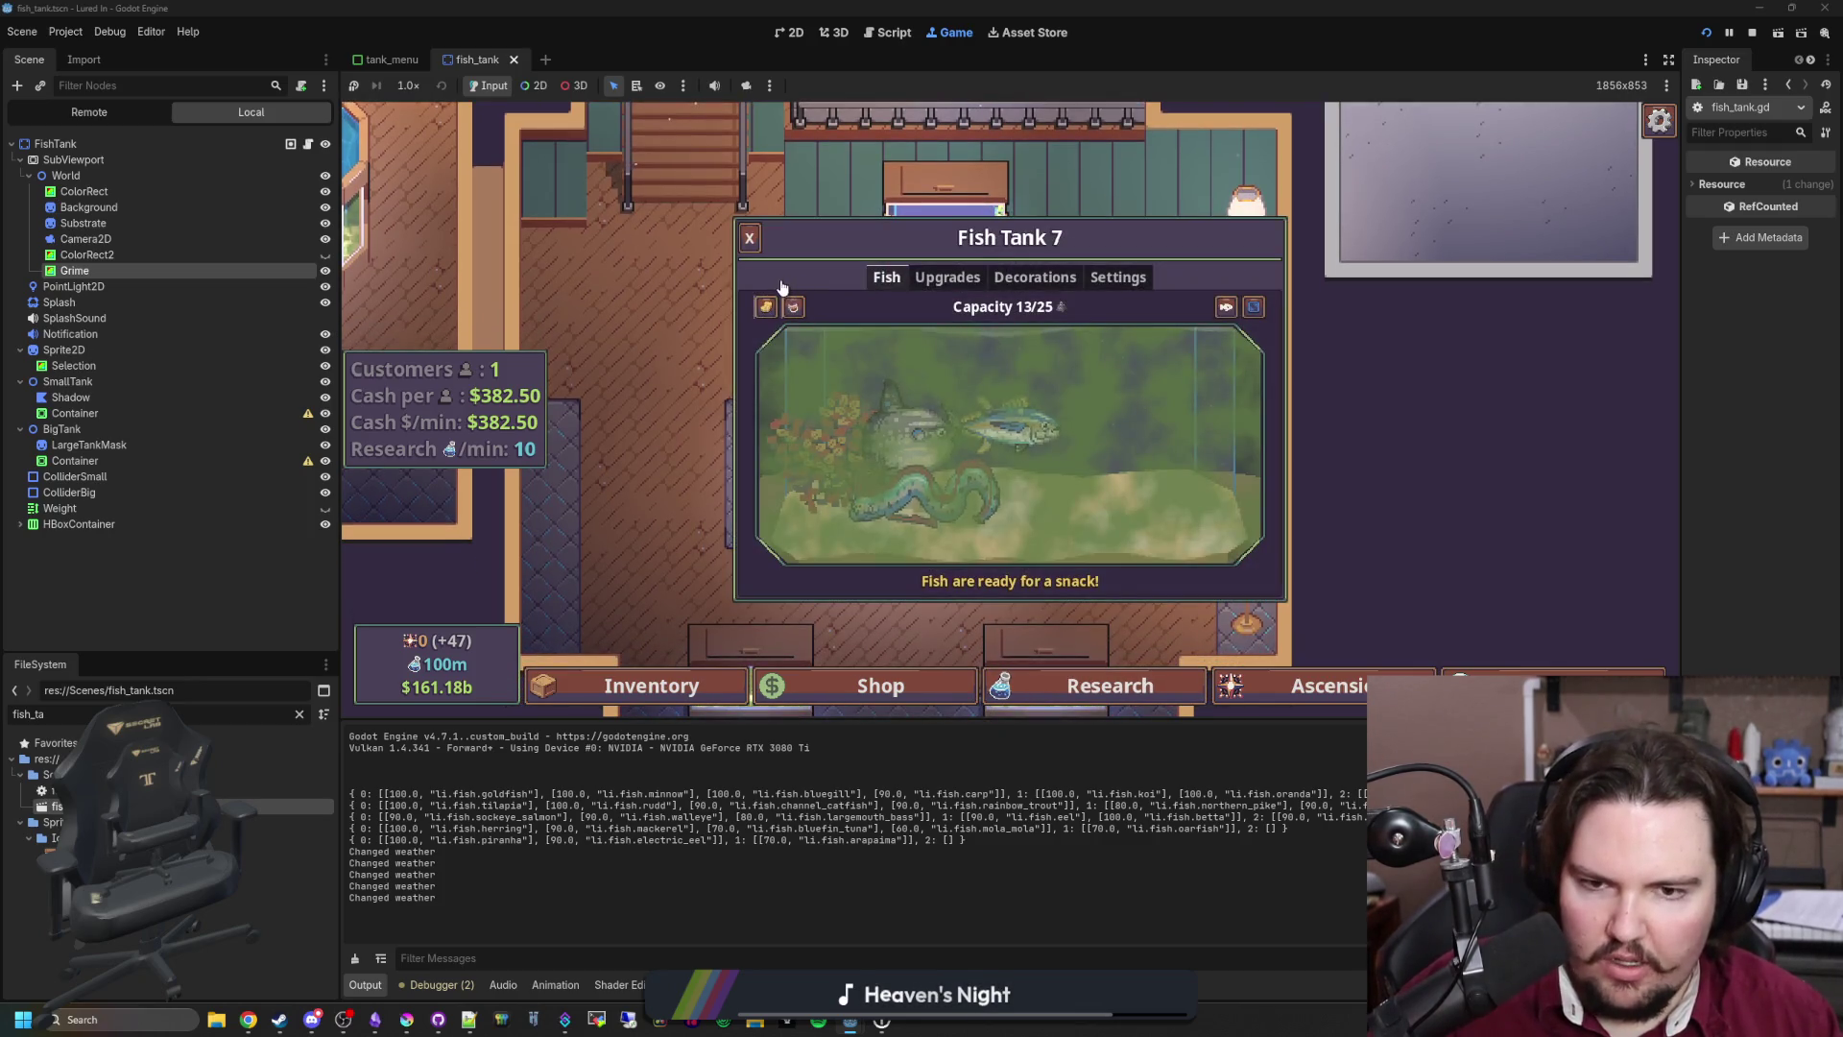
mouse_move(772, 317)
left_mouse_down()
mouse_move(1421, 605)
mouse_move(1407, 477)
mouse_move(1402, 580)
mouse_move(1038, 661)
mouse_move(758, 615)
mouse_move(763, 567)
mouse_move(974, 428)
mouse_move(1320, 324)
mouse_move(1447, 622)
left_mouse_up()
left_click(1448, 528)
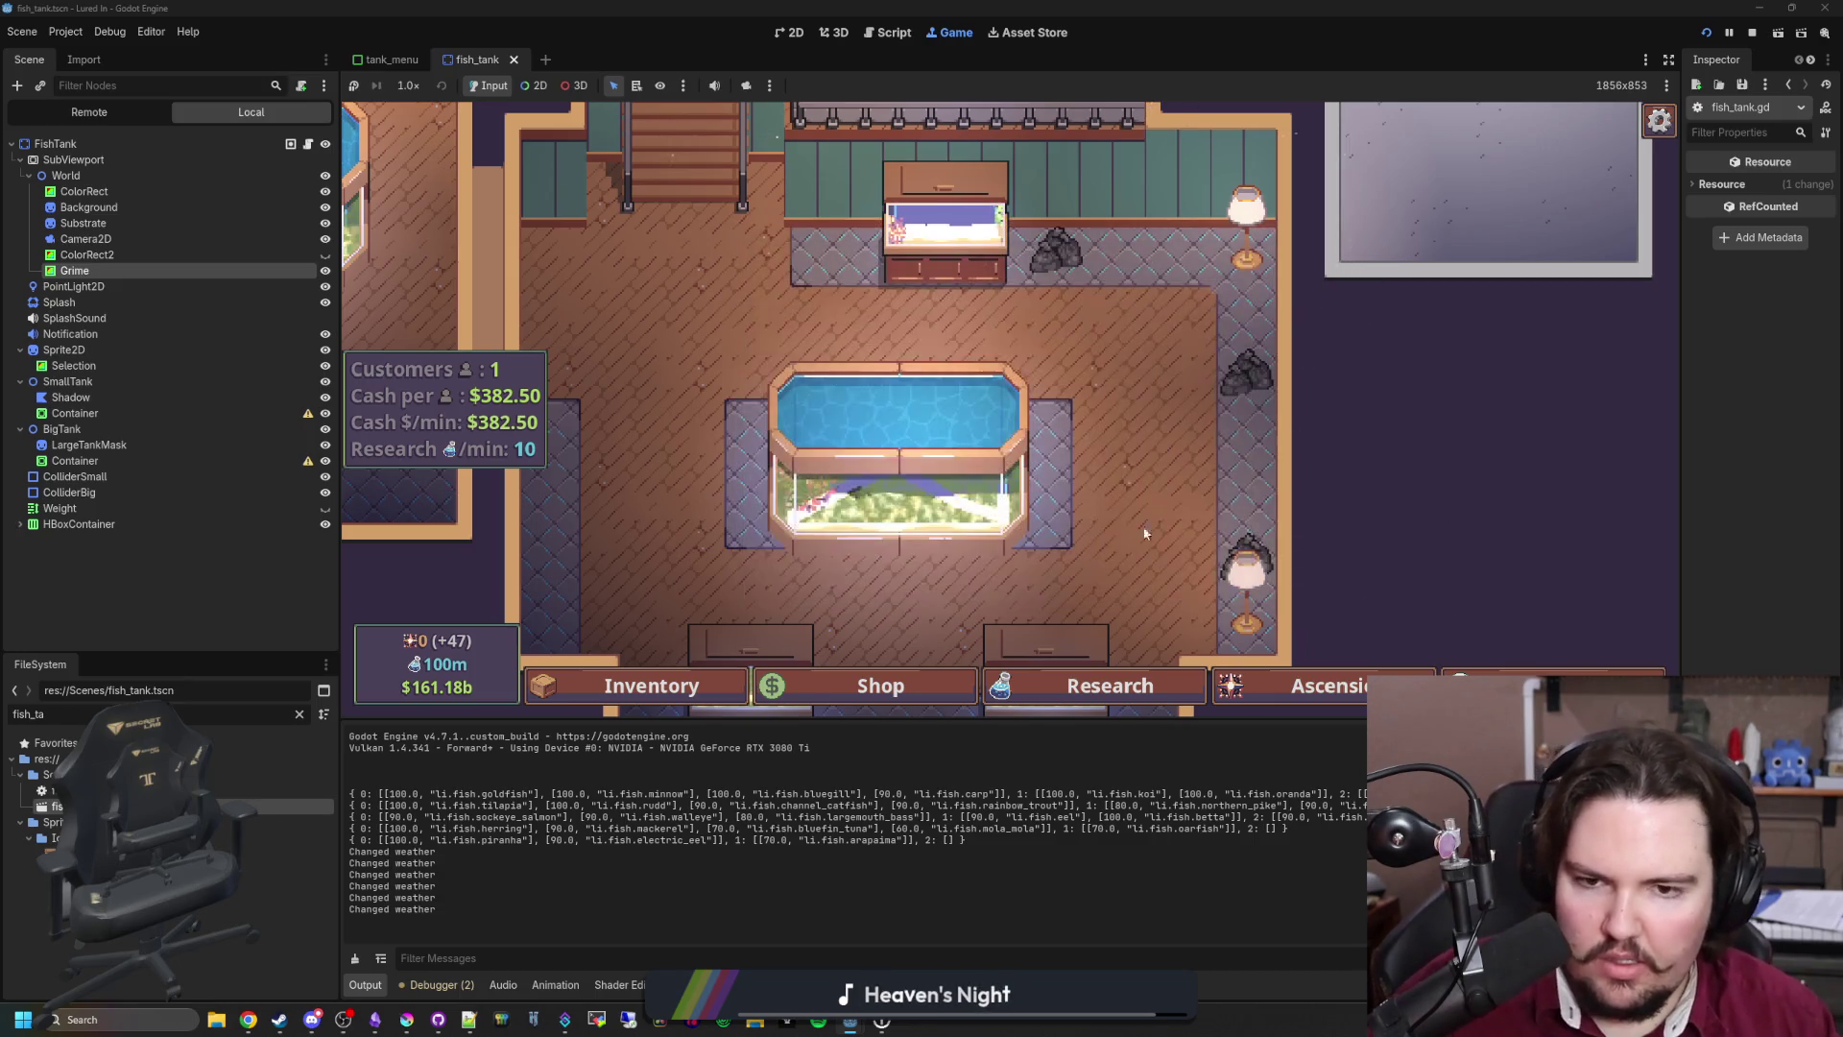
left_click(948, 449)
key("Escape")
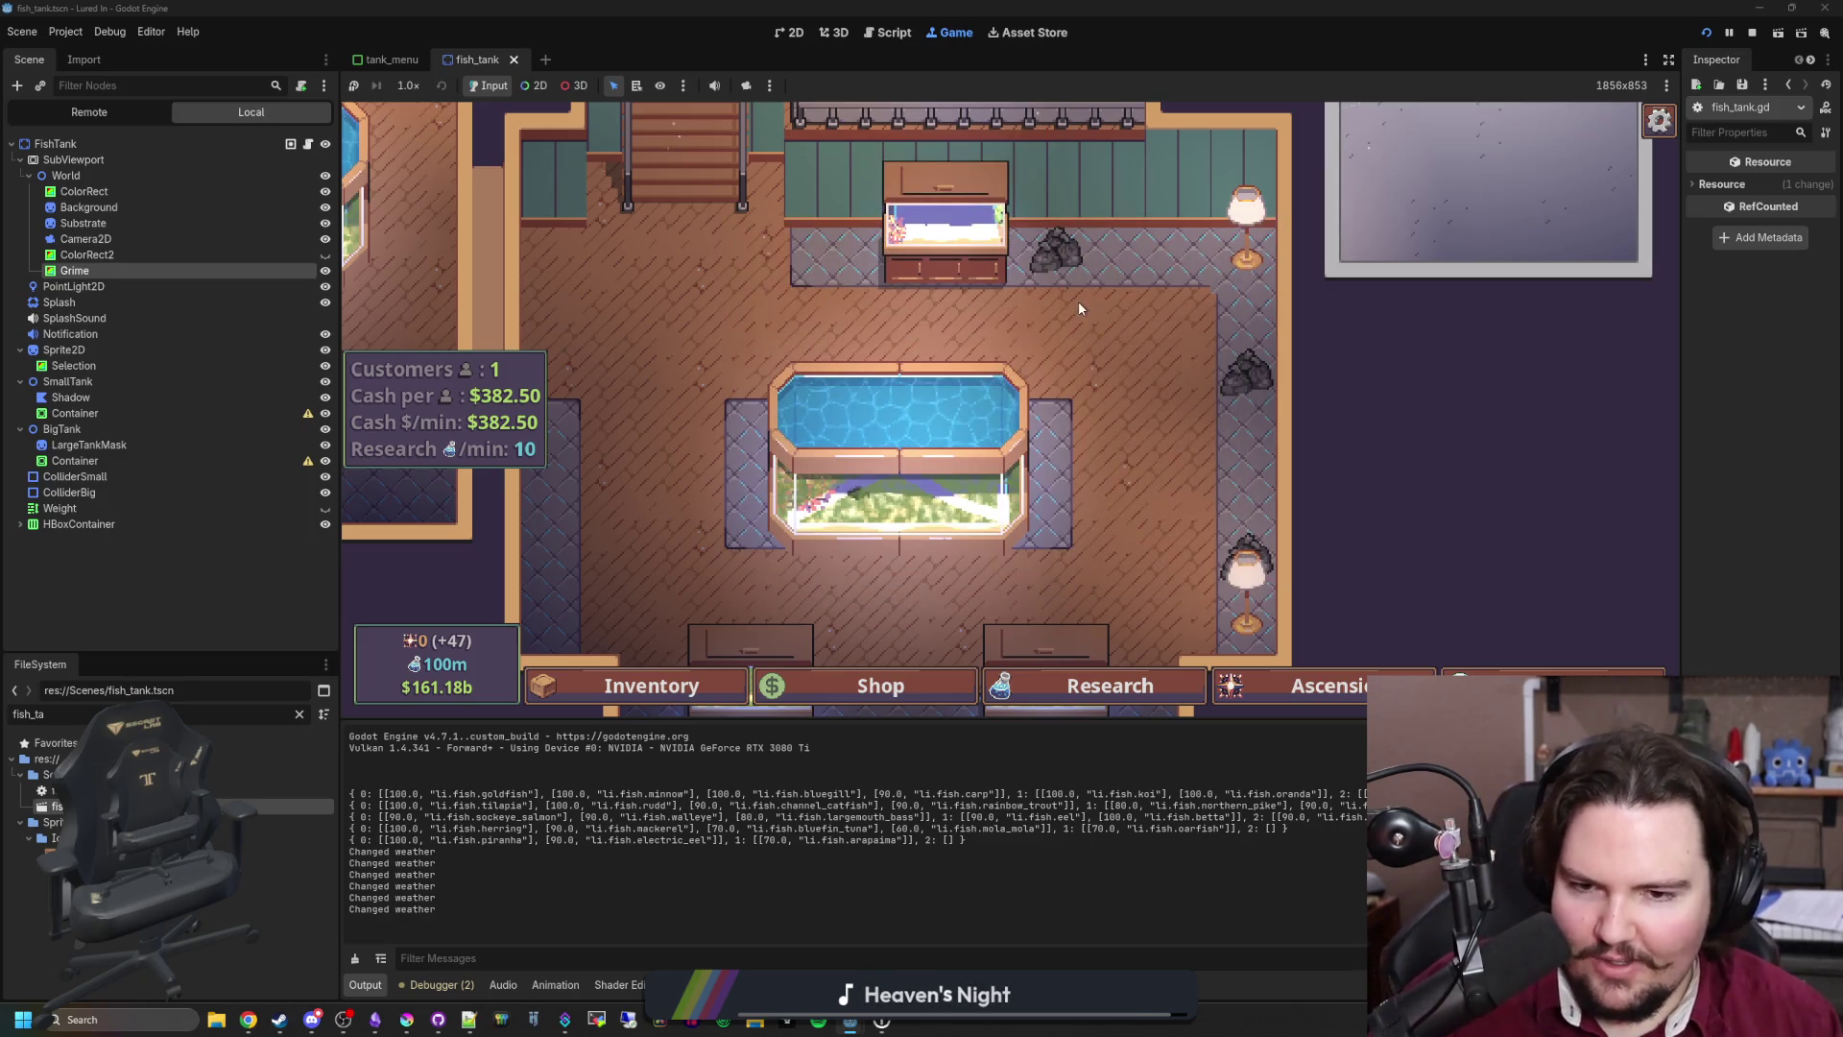
scroll(1079, 308, "down", 1)
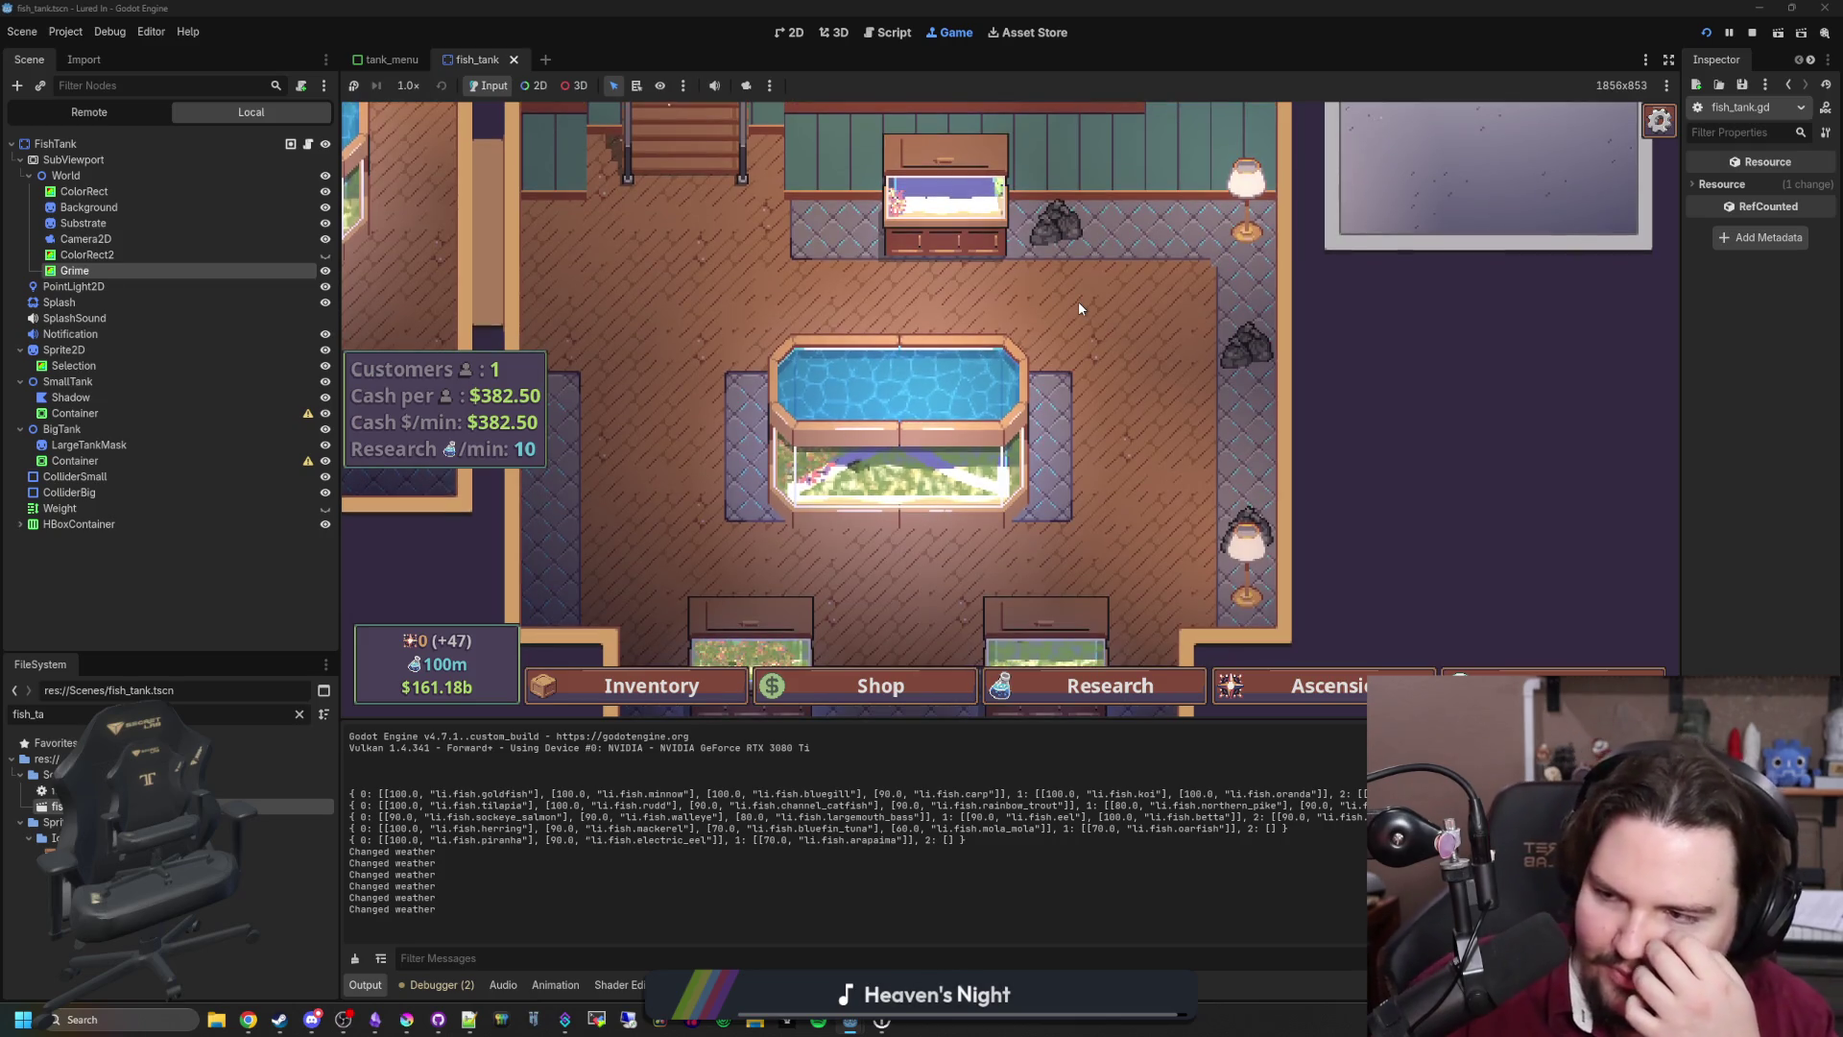
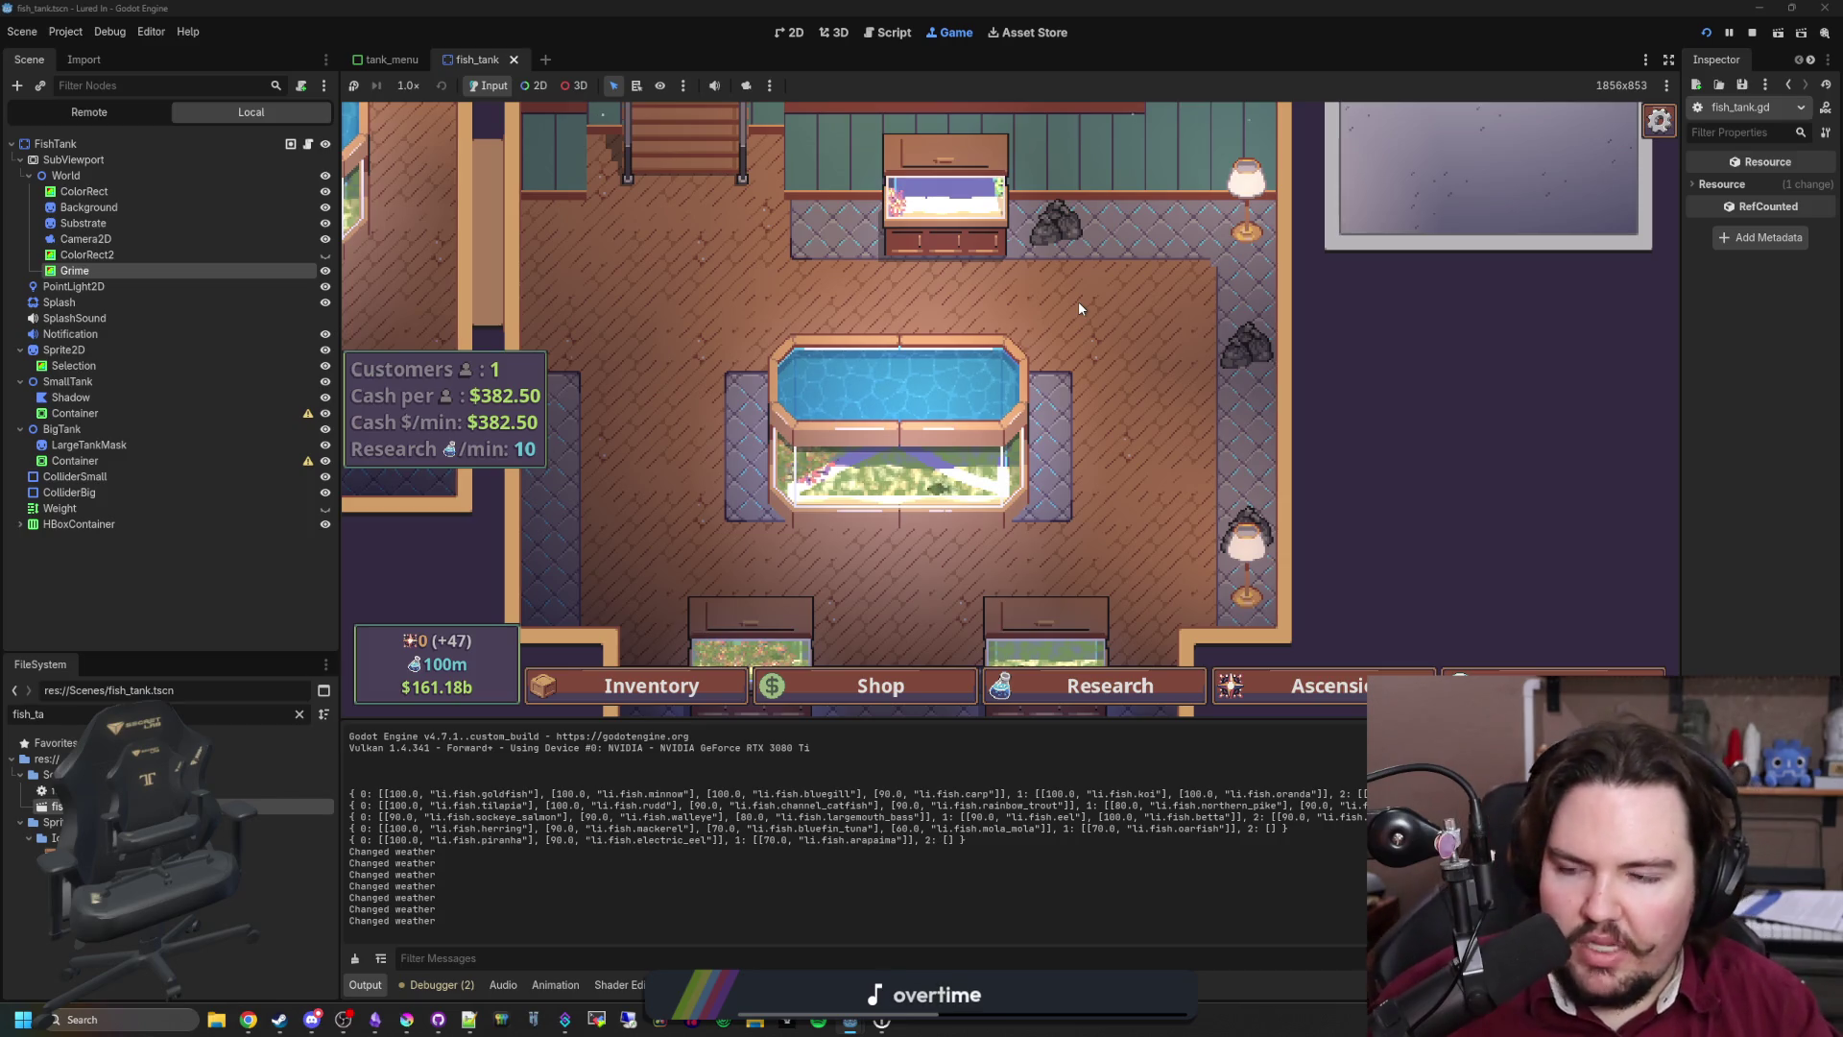
Step: Drag the Factorio Steam browser window over the Godot editor and maximize it
left_click_drag(1842, 451, 1538, 459)
double_click(1538, 458)
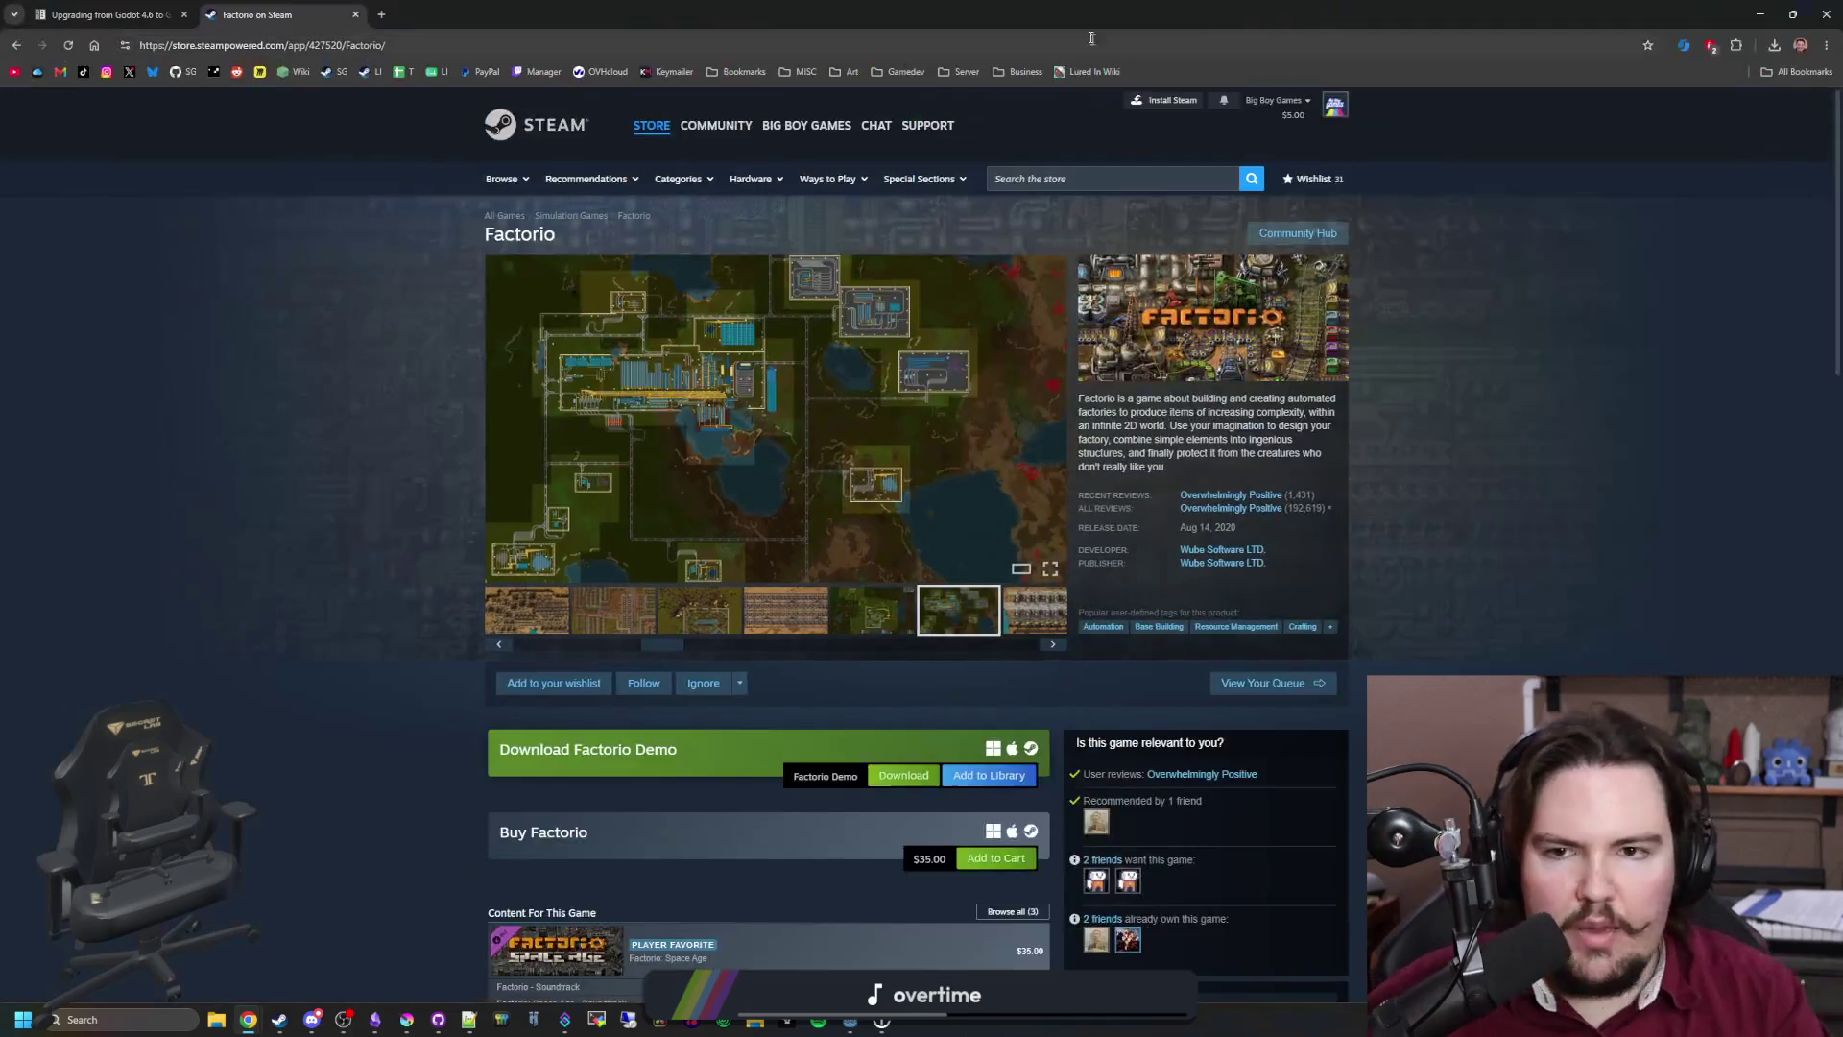
Step: Search the web for 'dave the diver' and open its full Steam DLC list
left_click(1079, 42)
type("dave the diver")
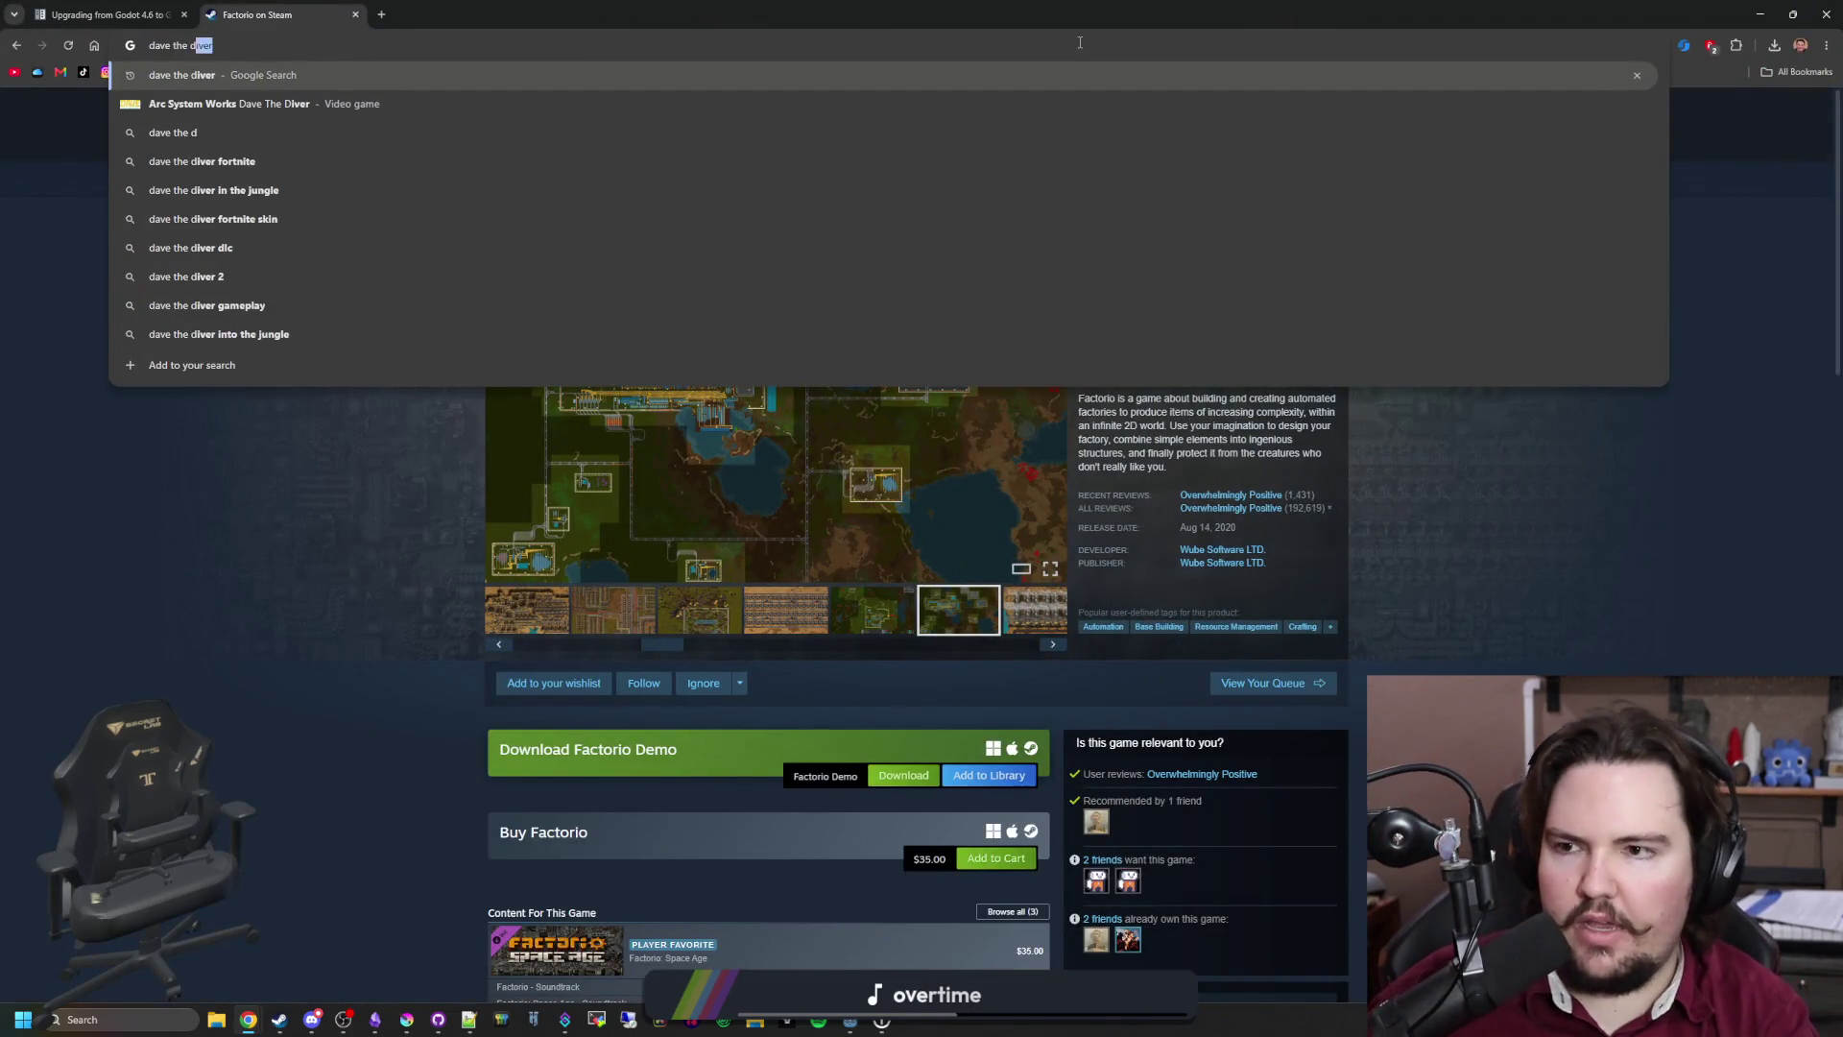
key("Return")
scroll(519, 622, "down", 8)
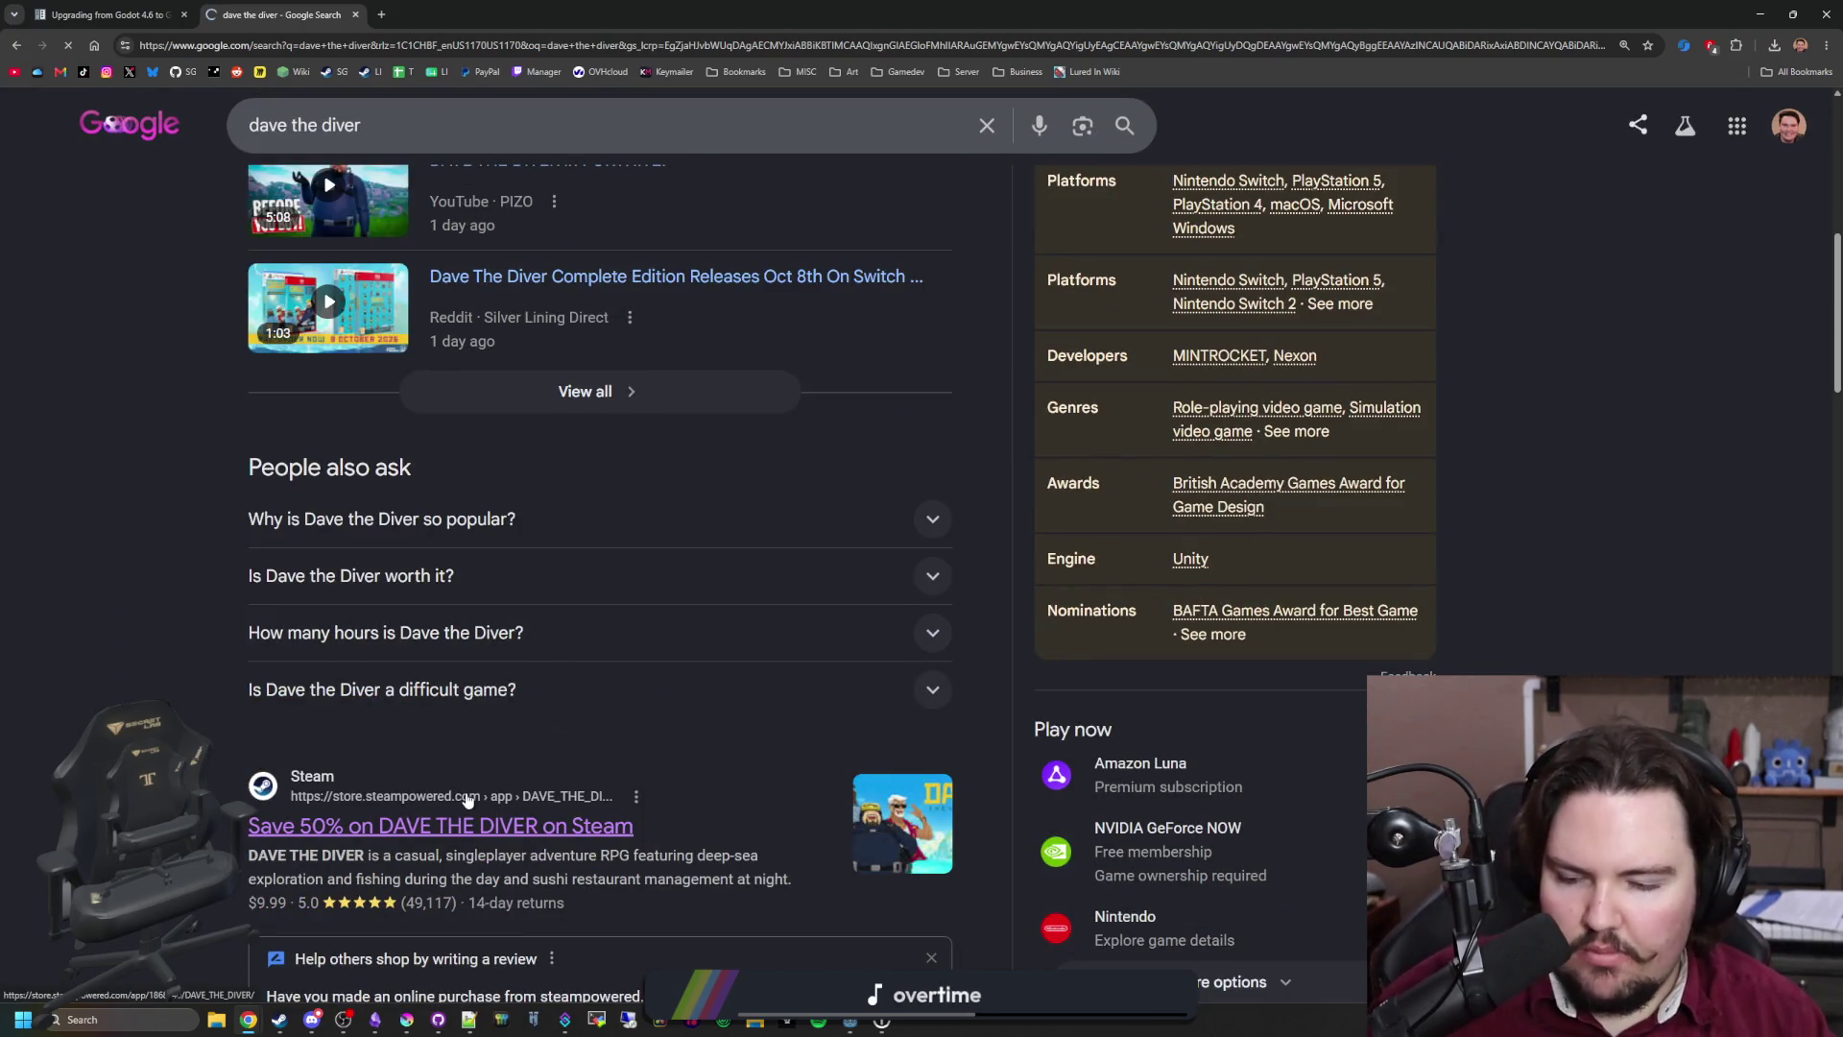
scroll(612, 693, "down", 5)
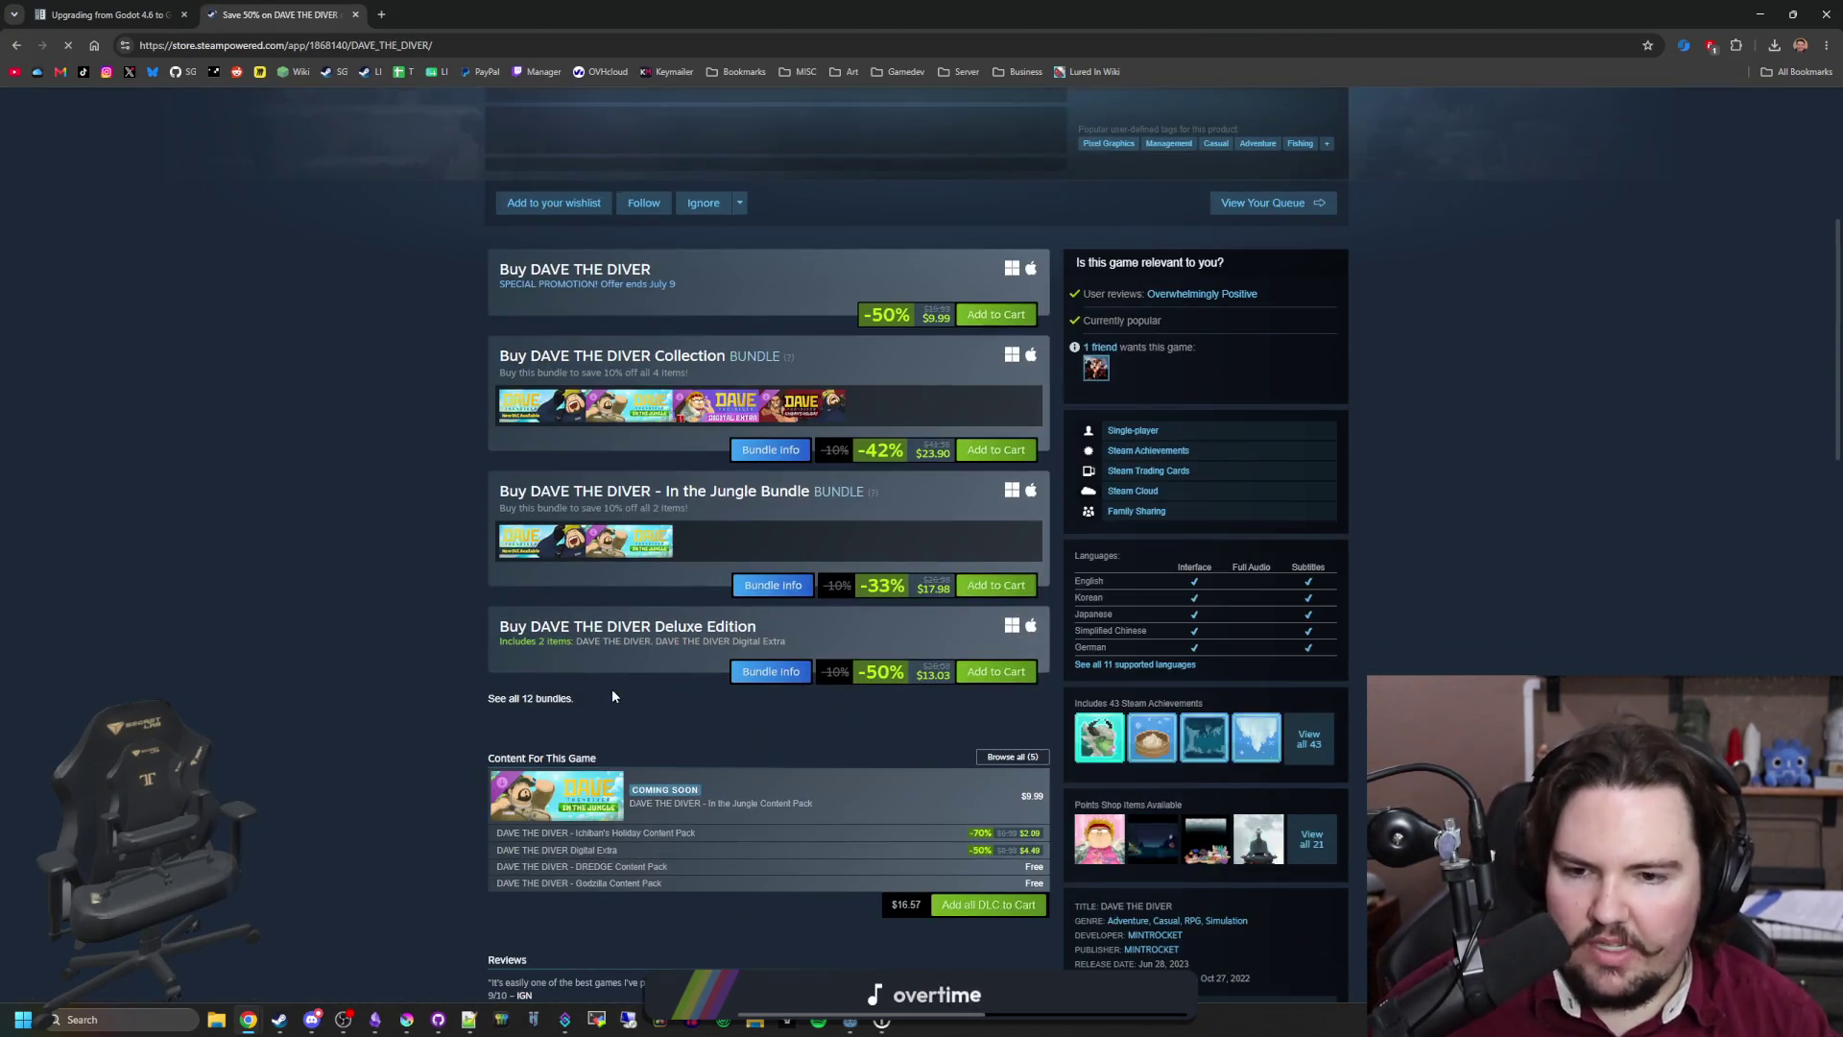
left_click(1011, 756)
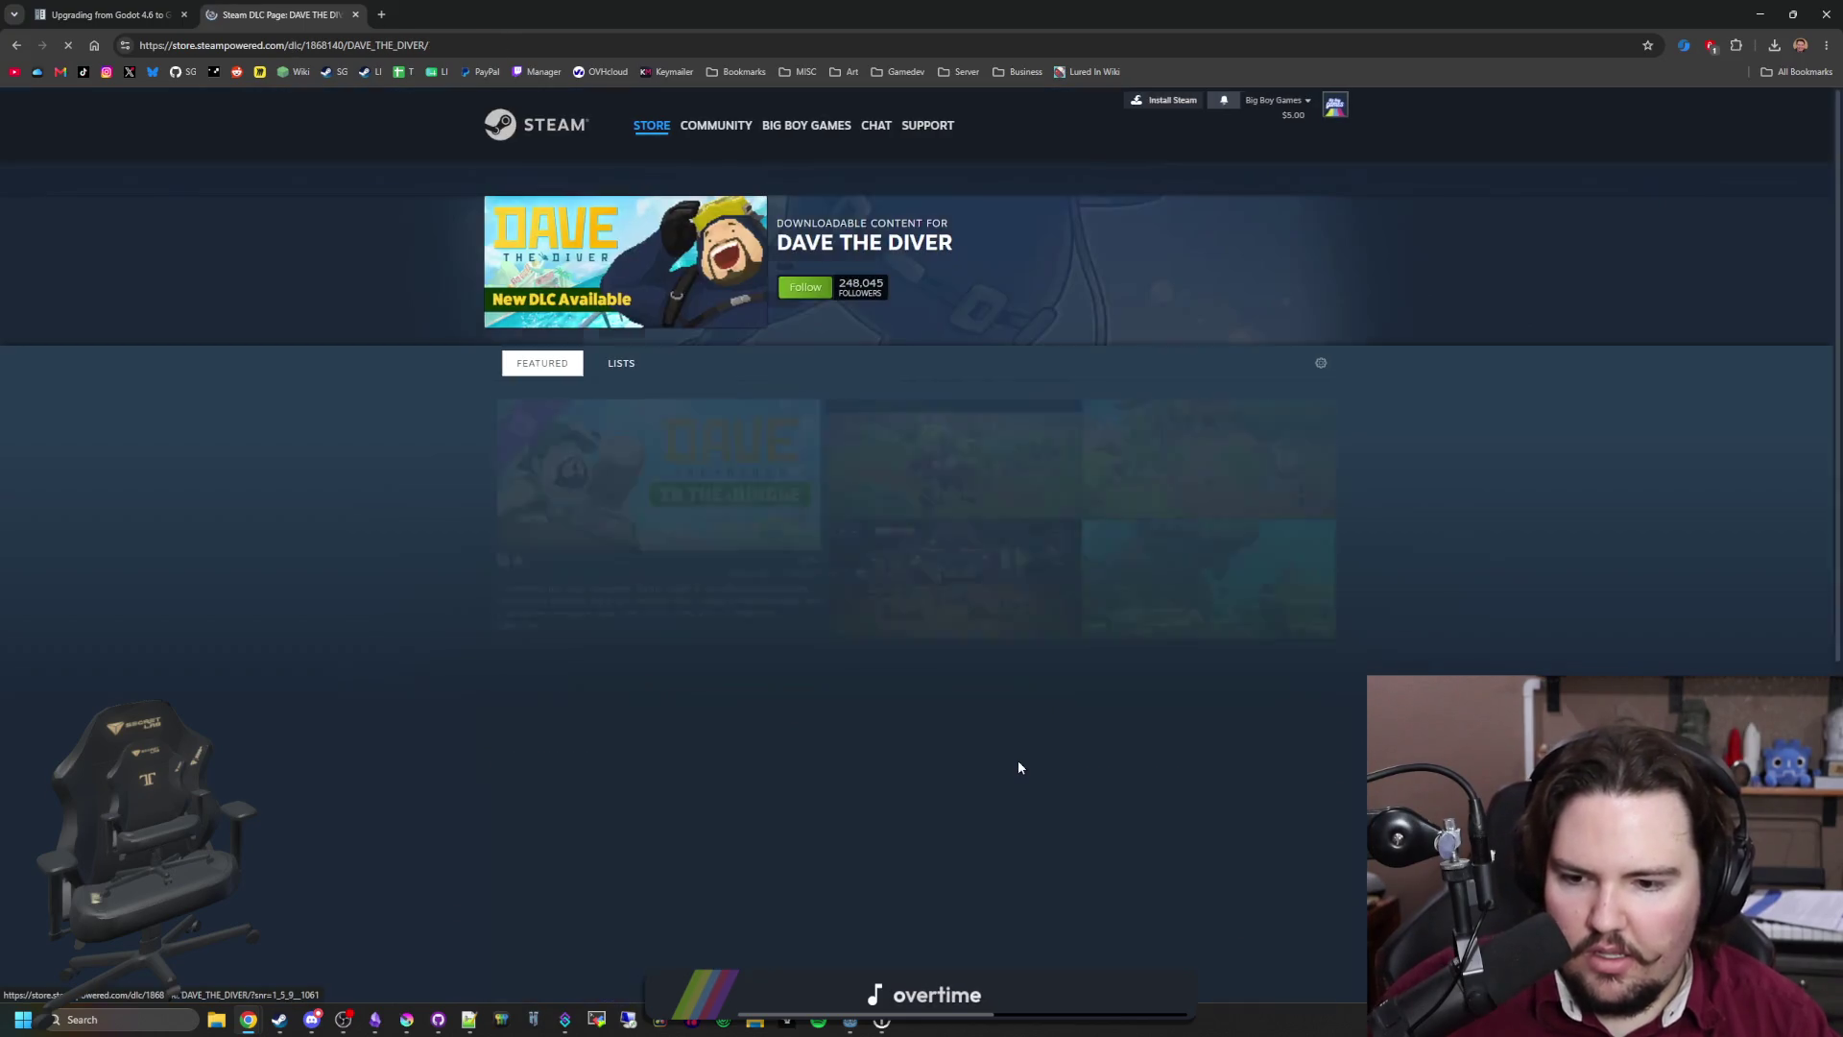
Step: Look over the DAVE THE DIVER DLC list, then clear the address bar
scroll(383, 585, "down", 6)
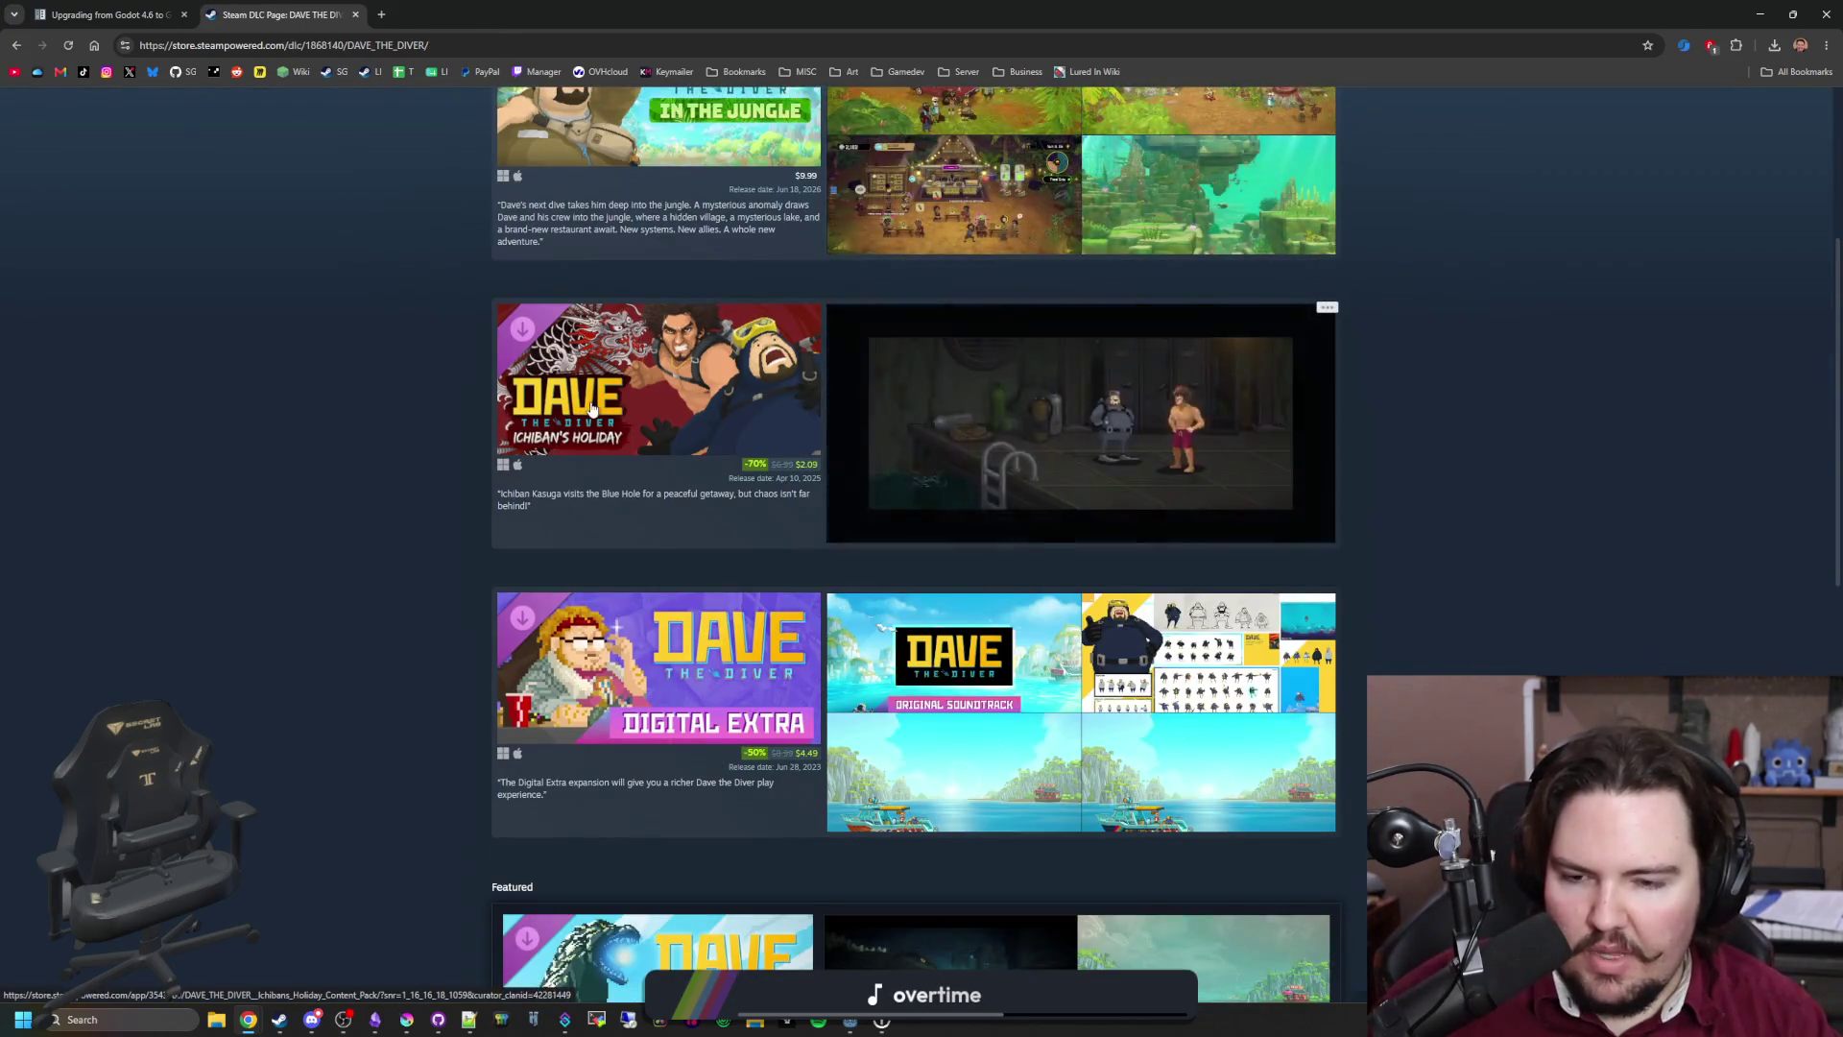
scroll(592, 410, "down", 9)
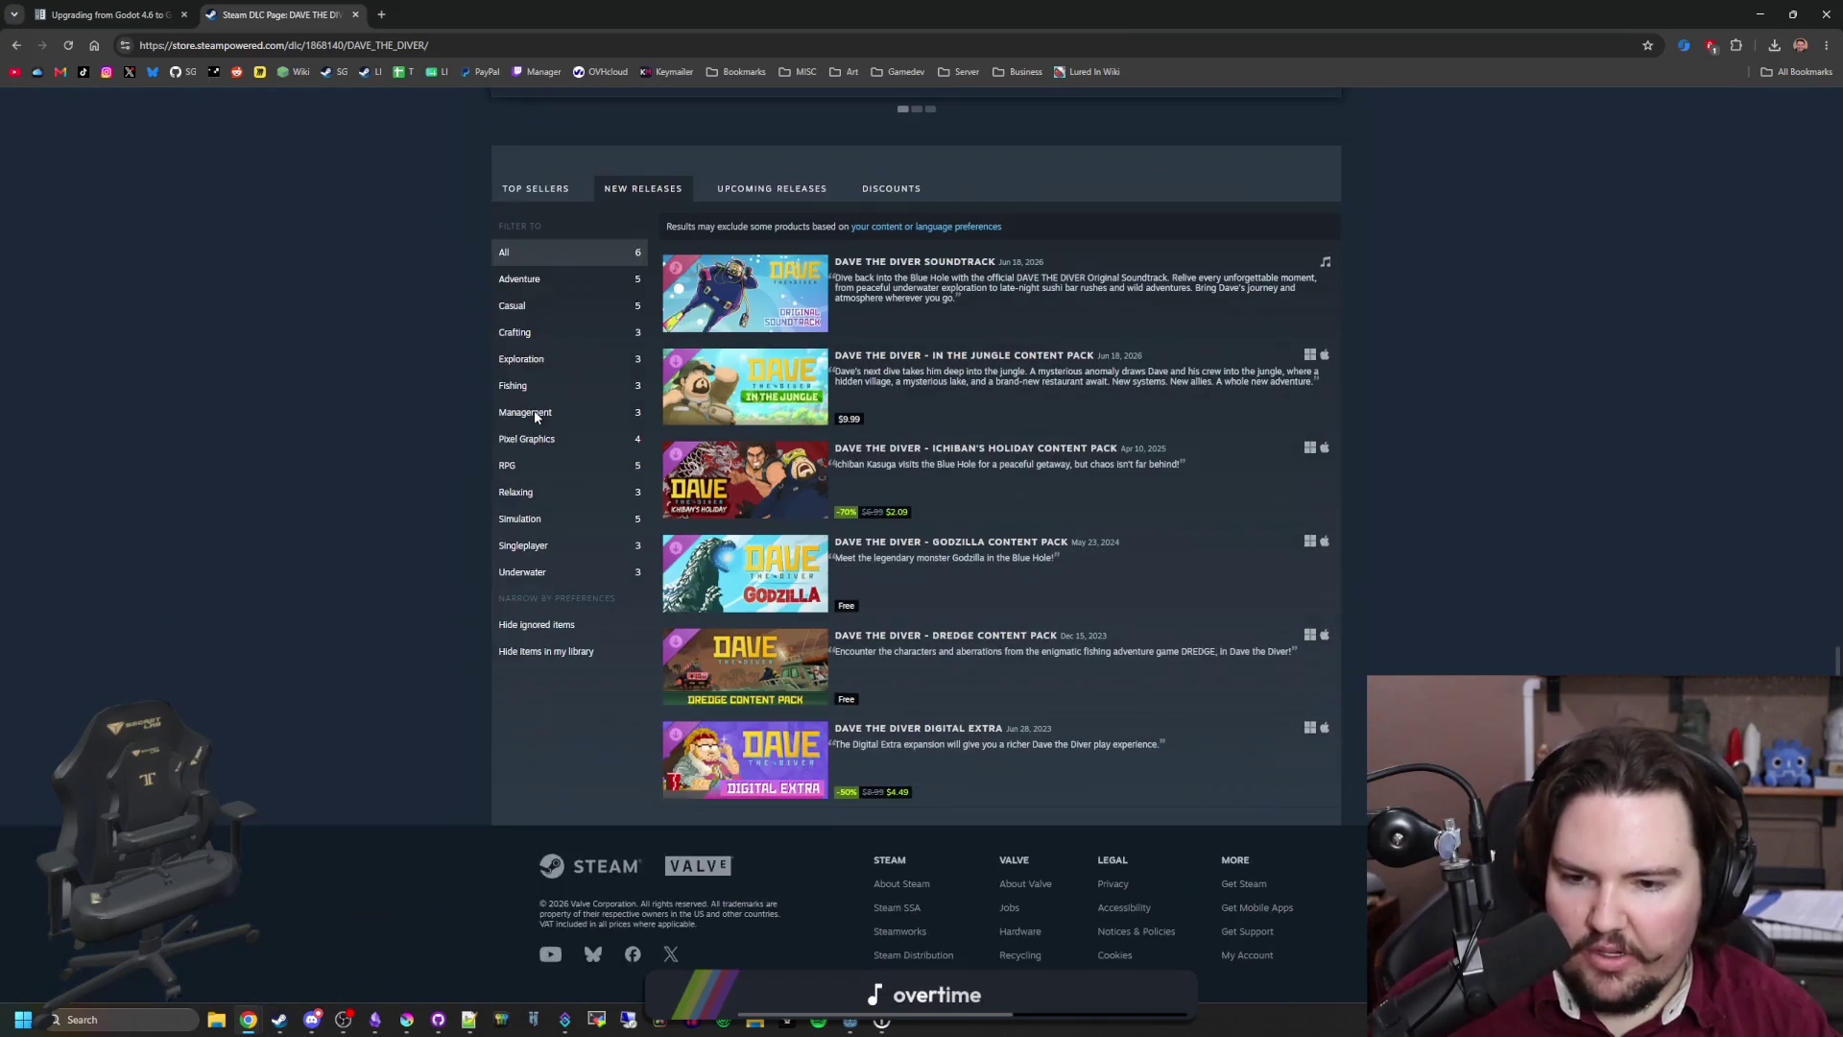
scroll(624, 461, "up", 1)
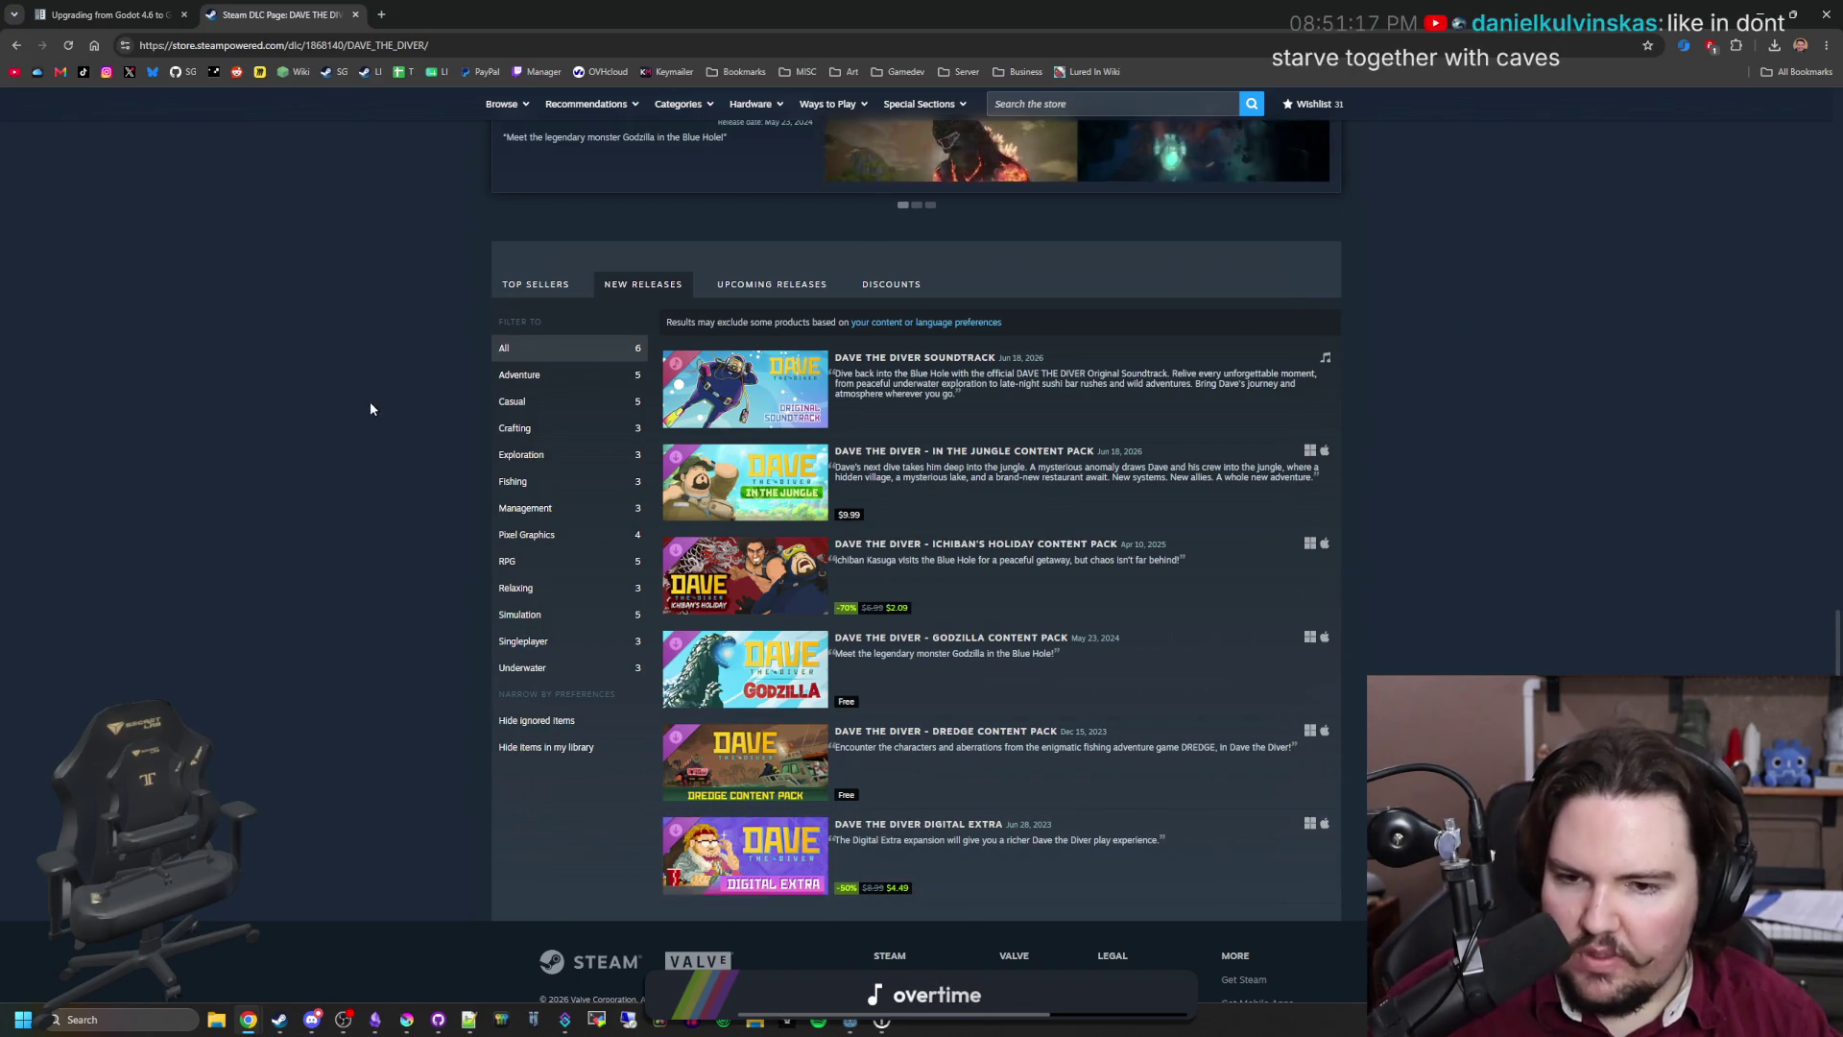
key("Home")
left_click(395, 54)
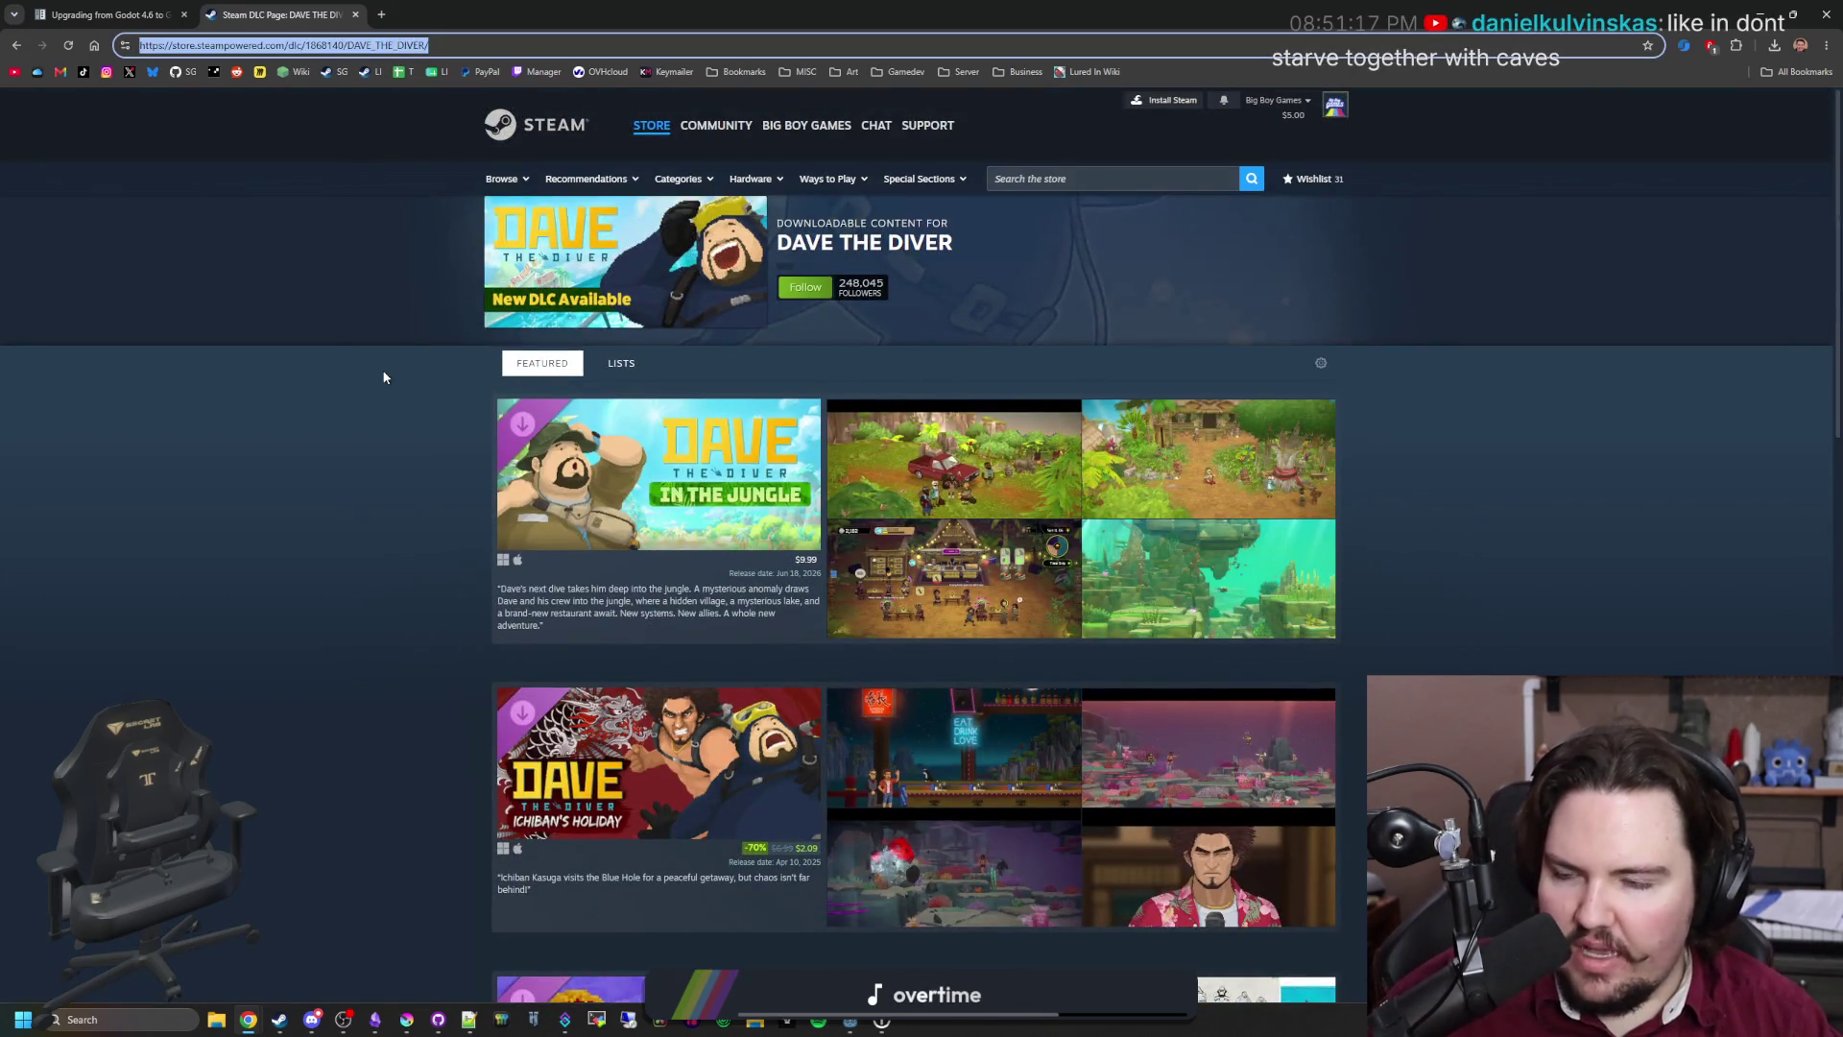
key("BackSpace")
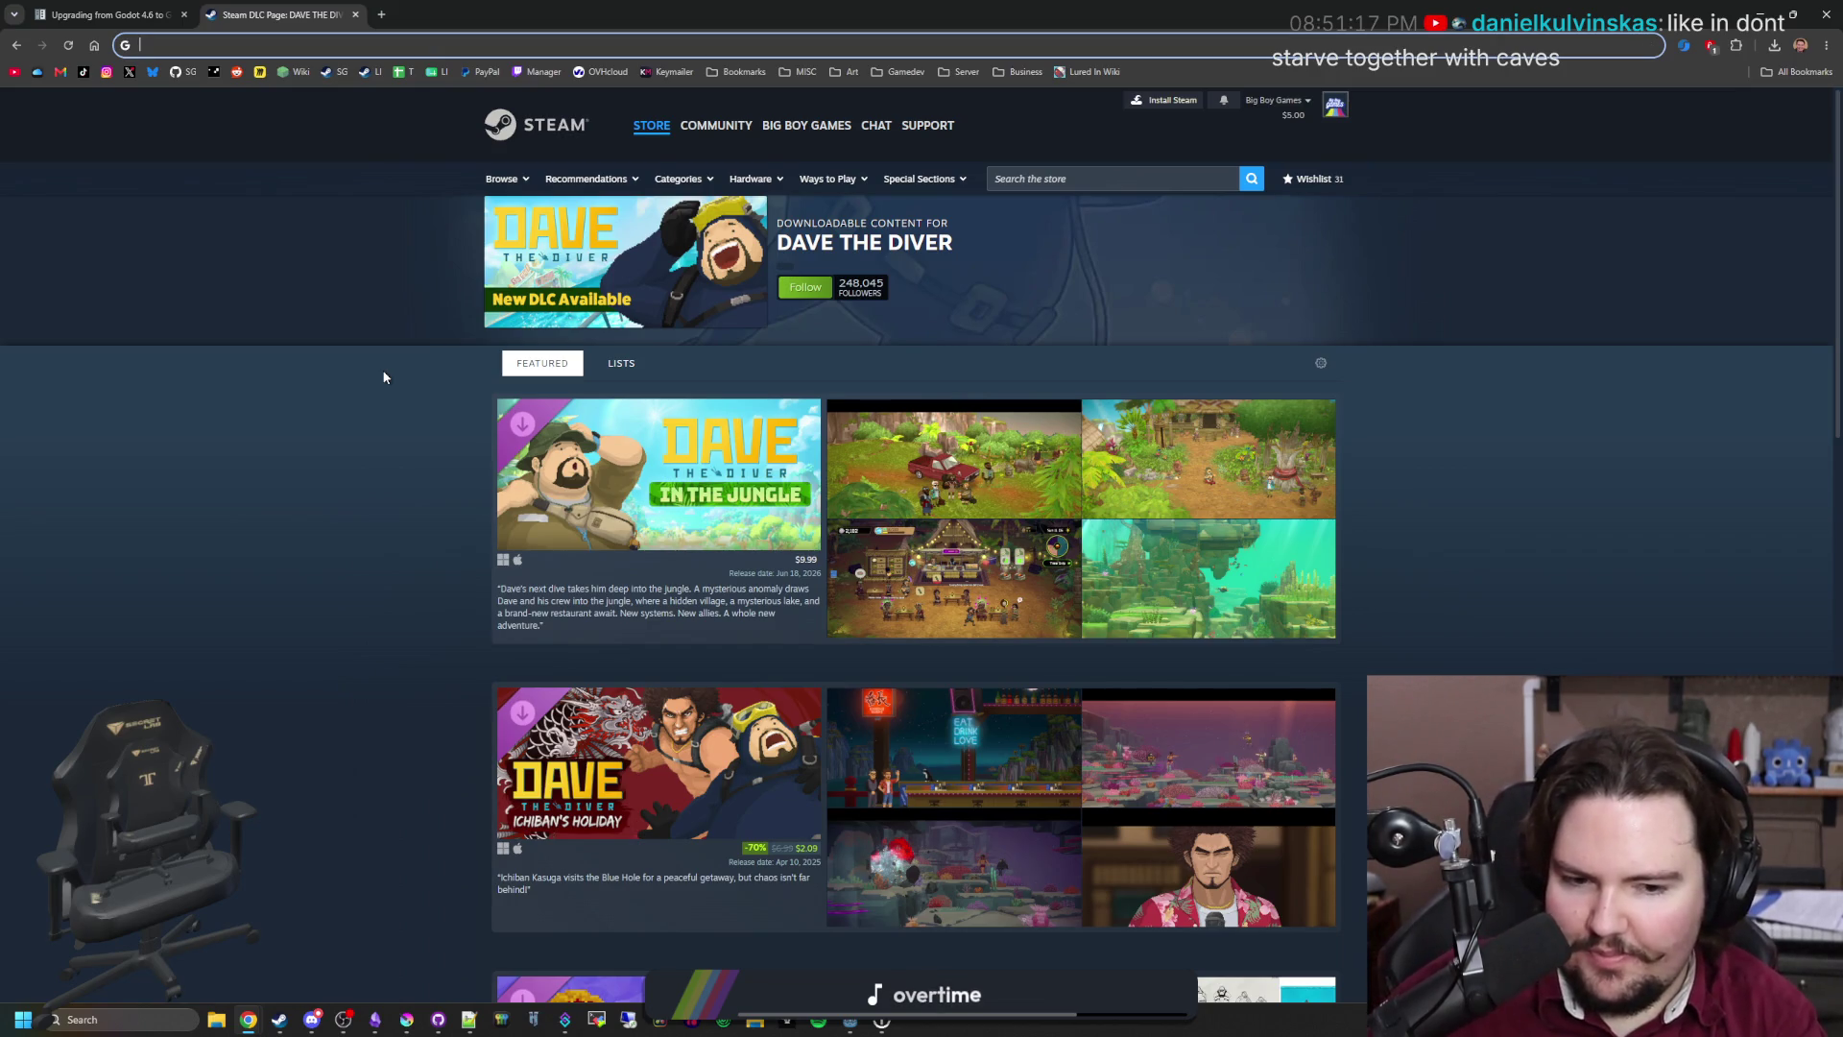
Step: Search for 'cities sky' and scroll through the Cities: Skylines results
type("cities sky")
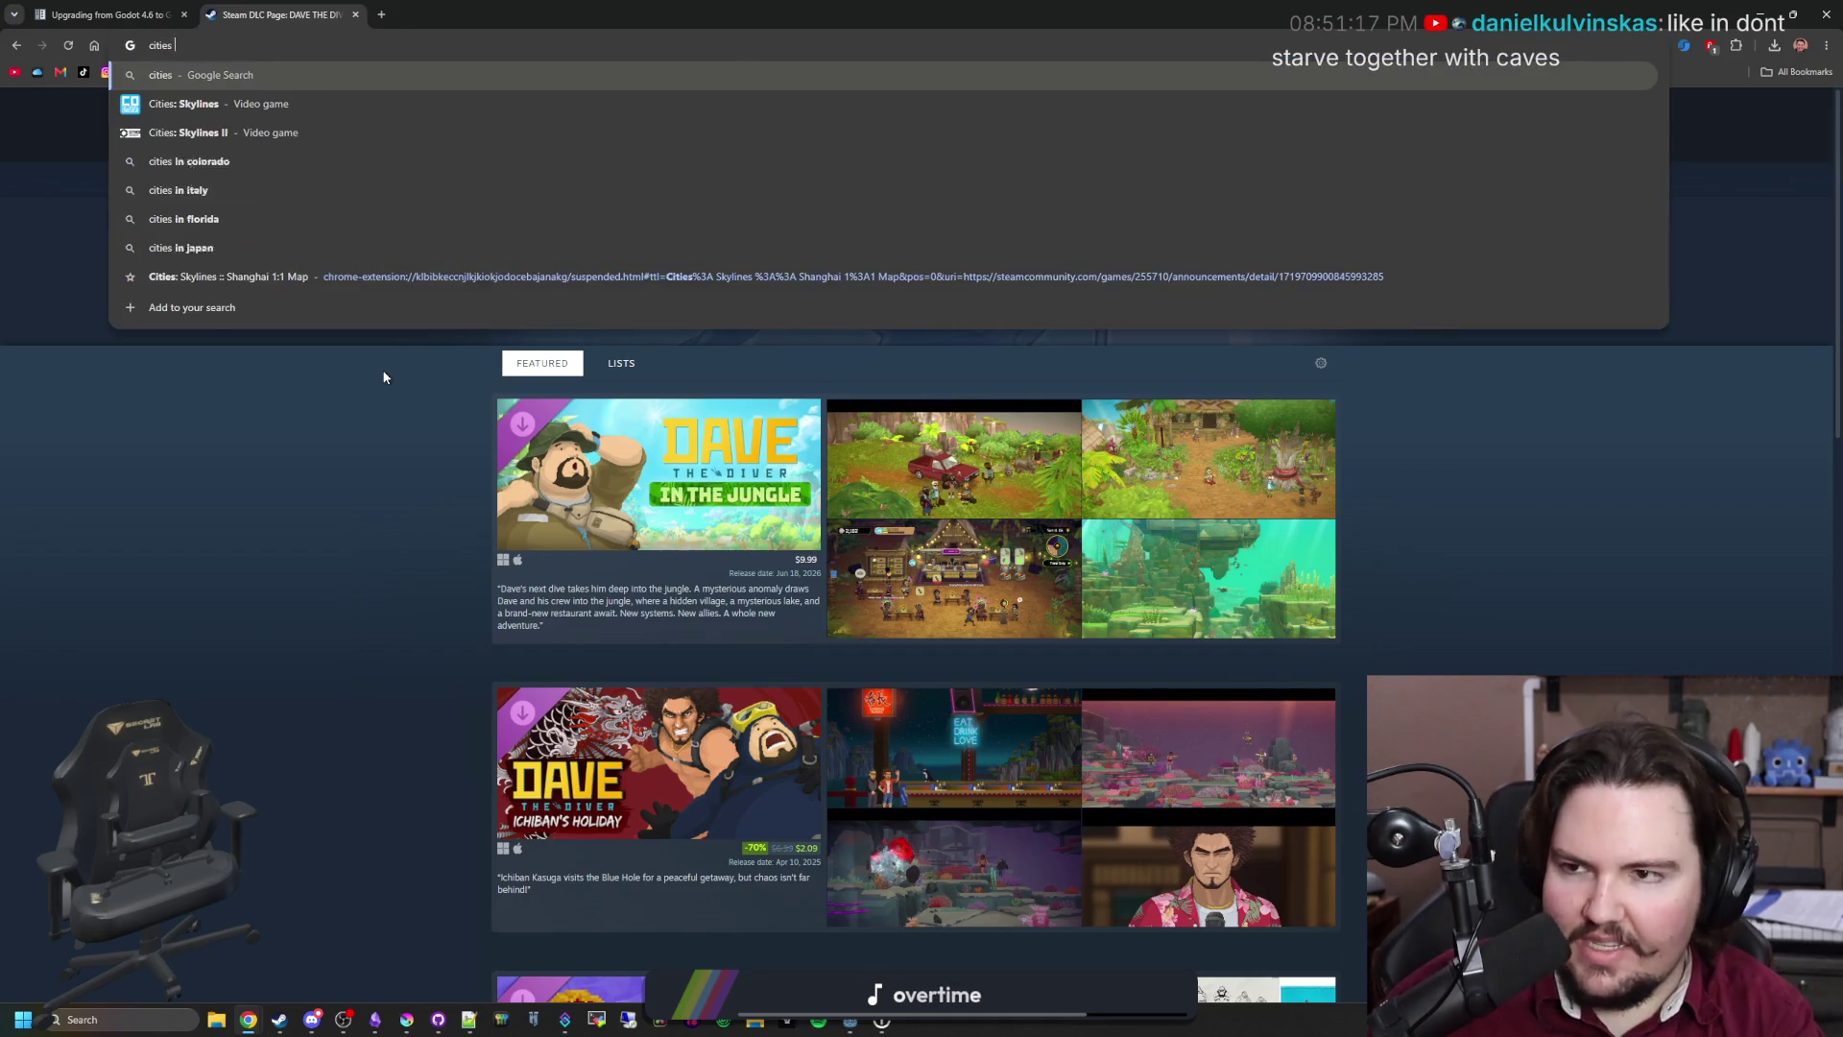
key("Return")
scroll(580, 652, "down", 3)
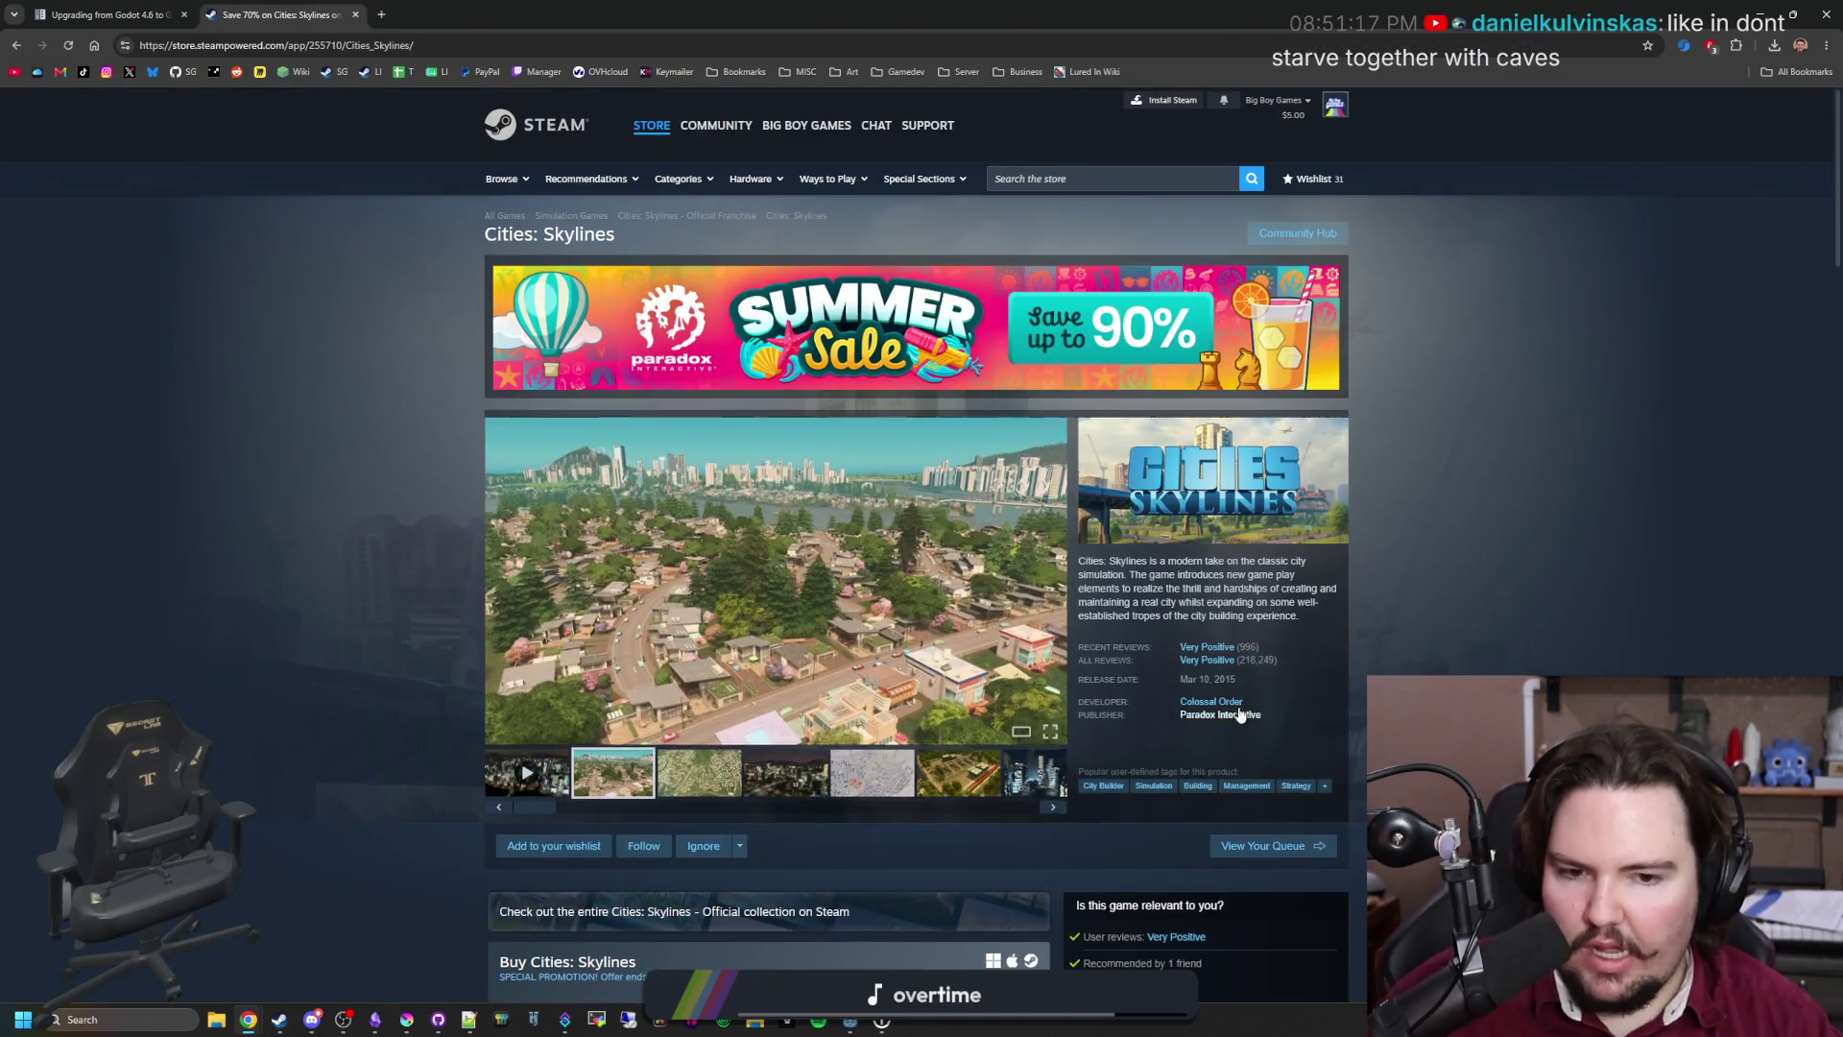
scroll(860, 751, "down", 2)
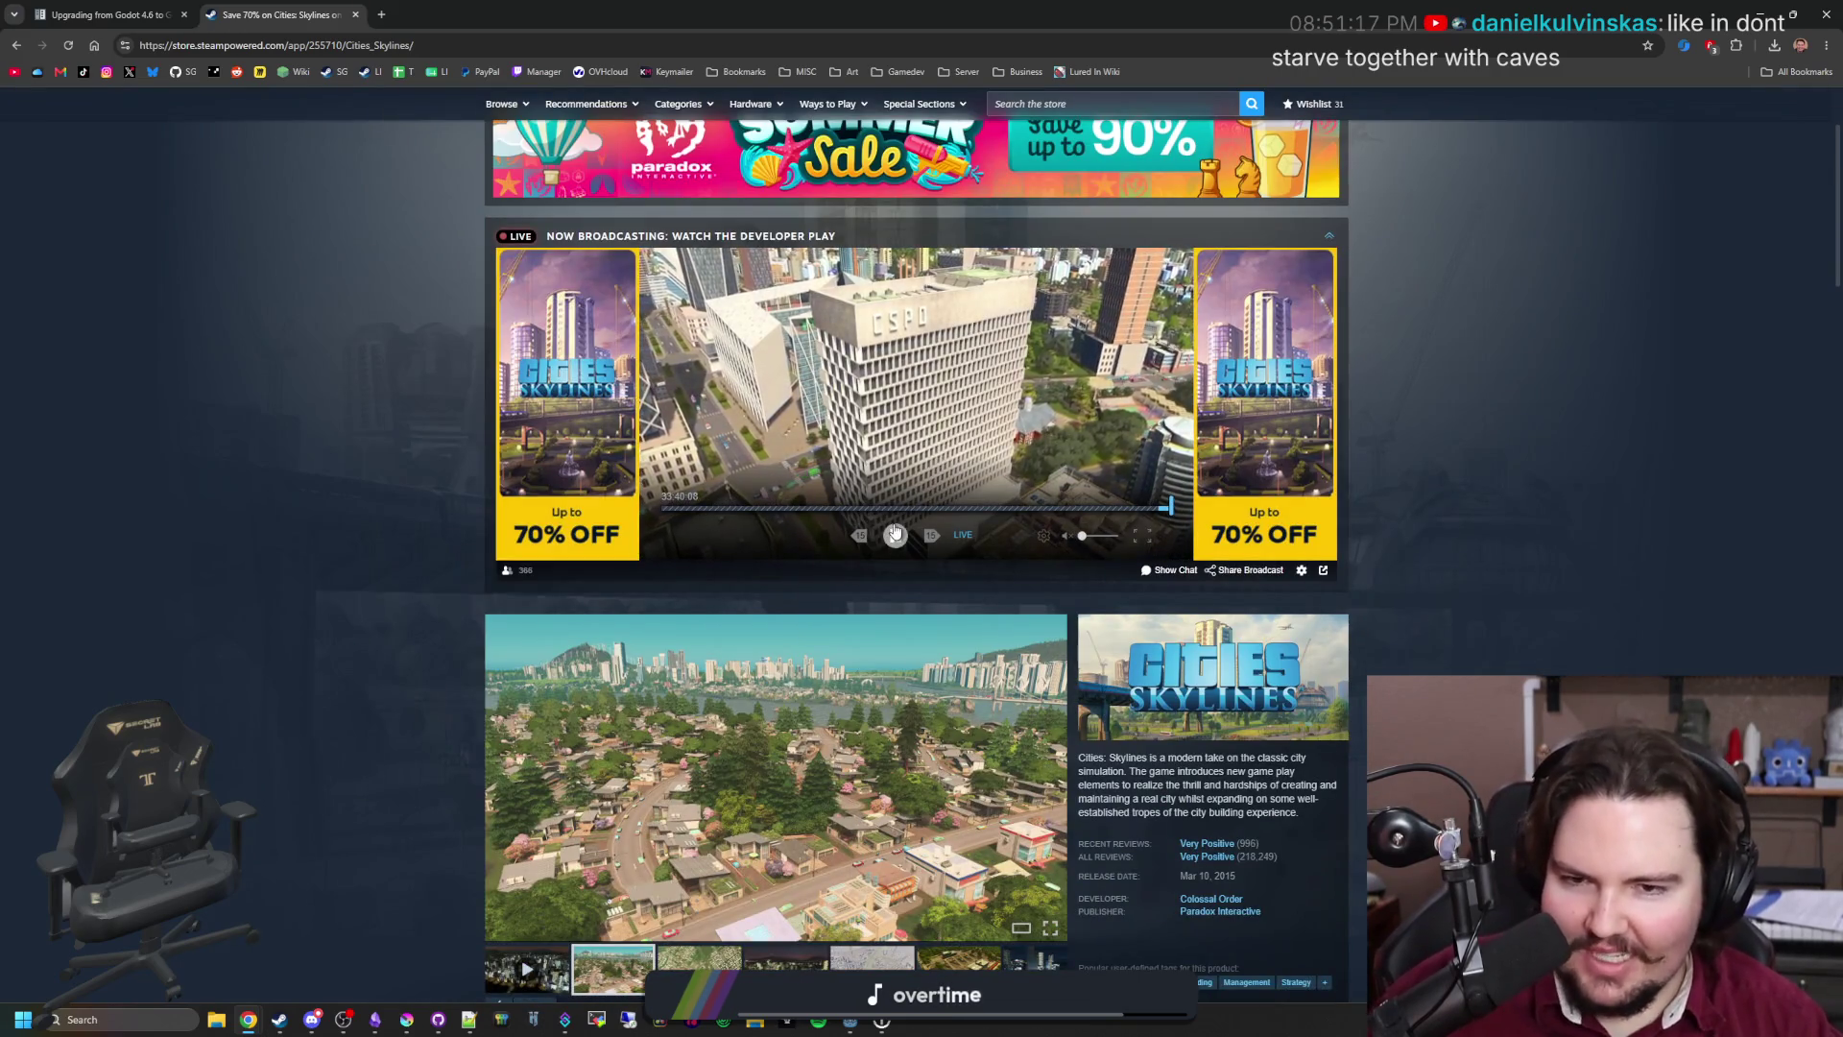
scroll(892, 521, "down", 13)
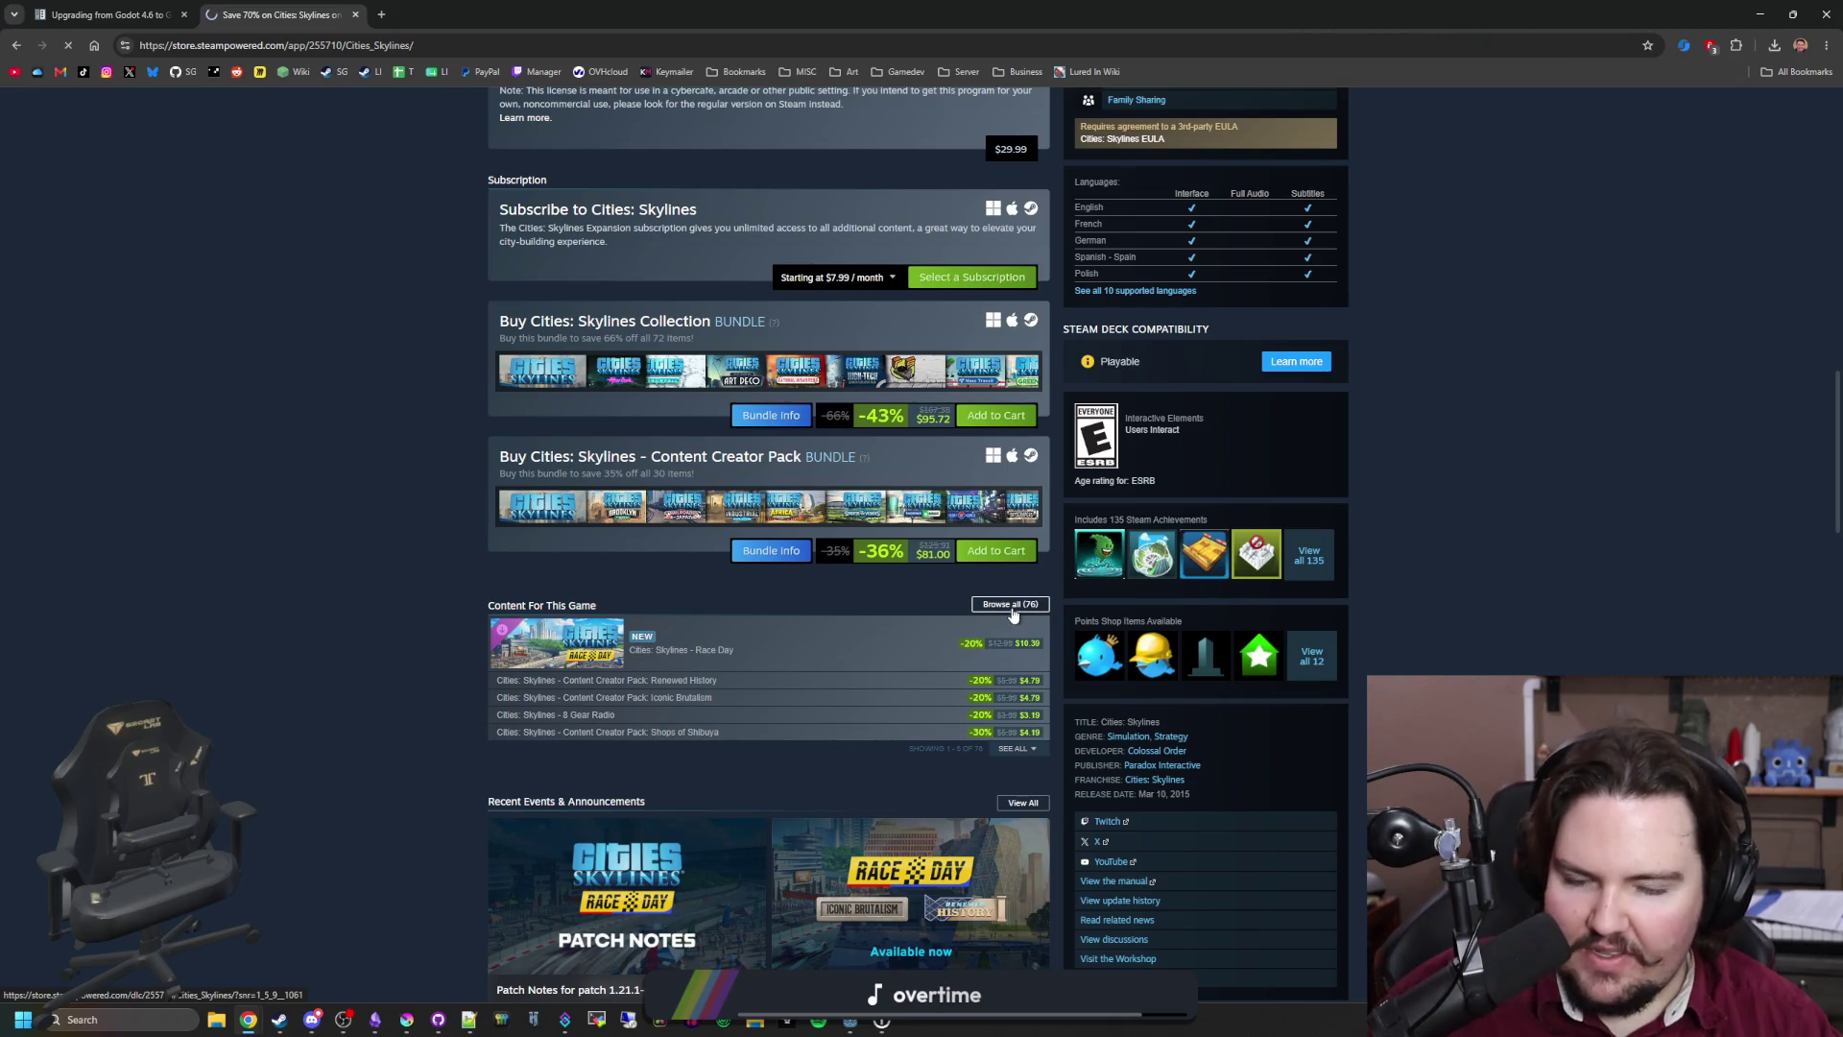
scroll(1014, 613, "down", 10)
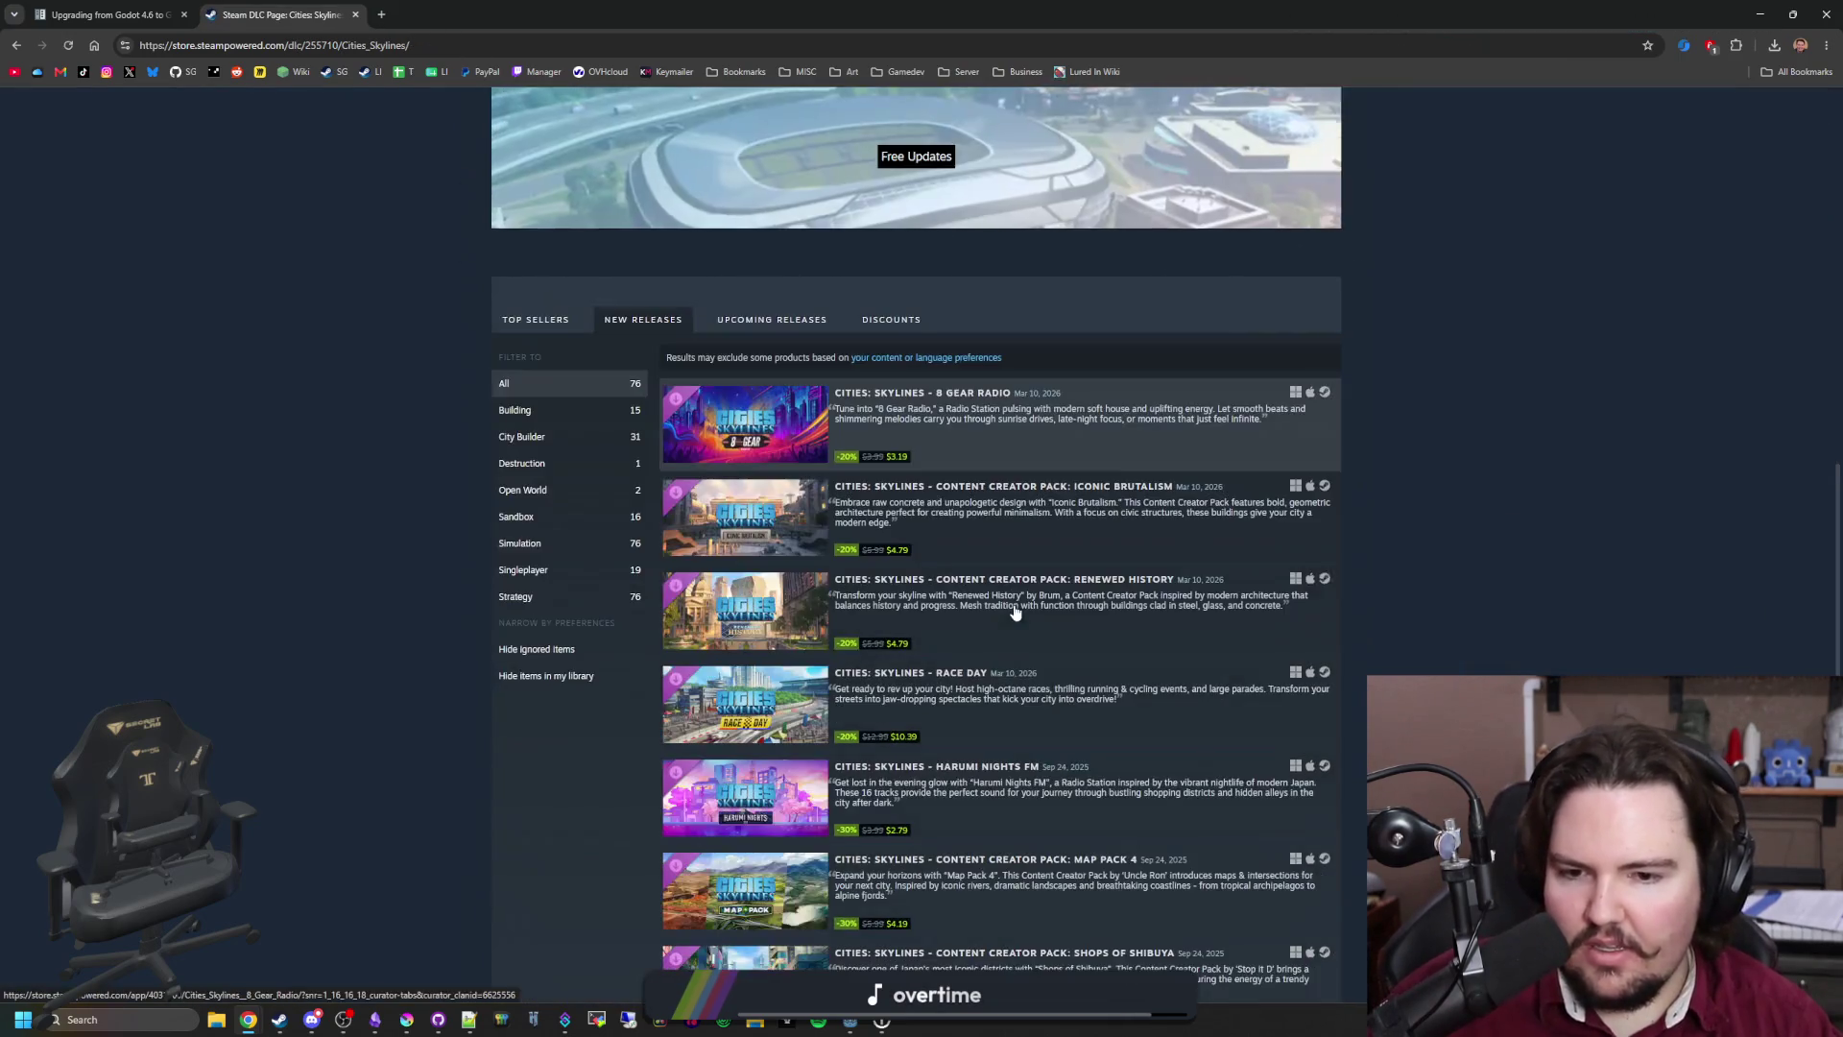
scroll(854, 603, "up", 3)
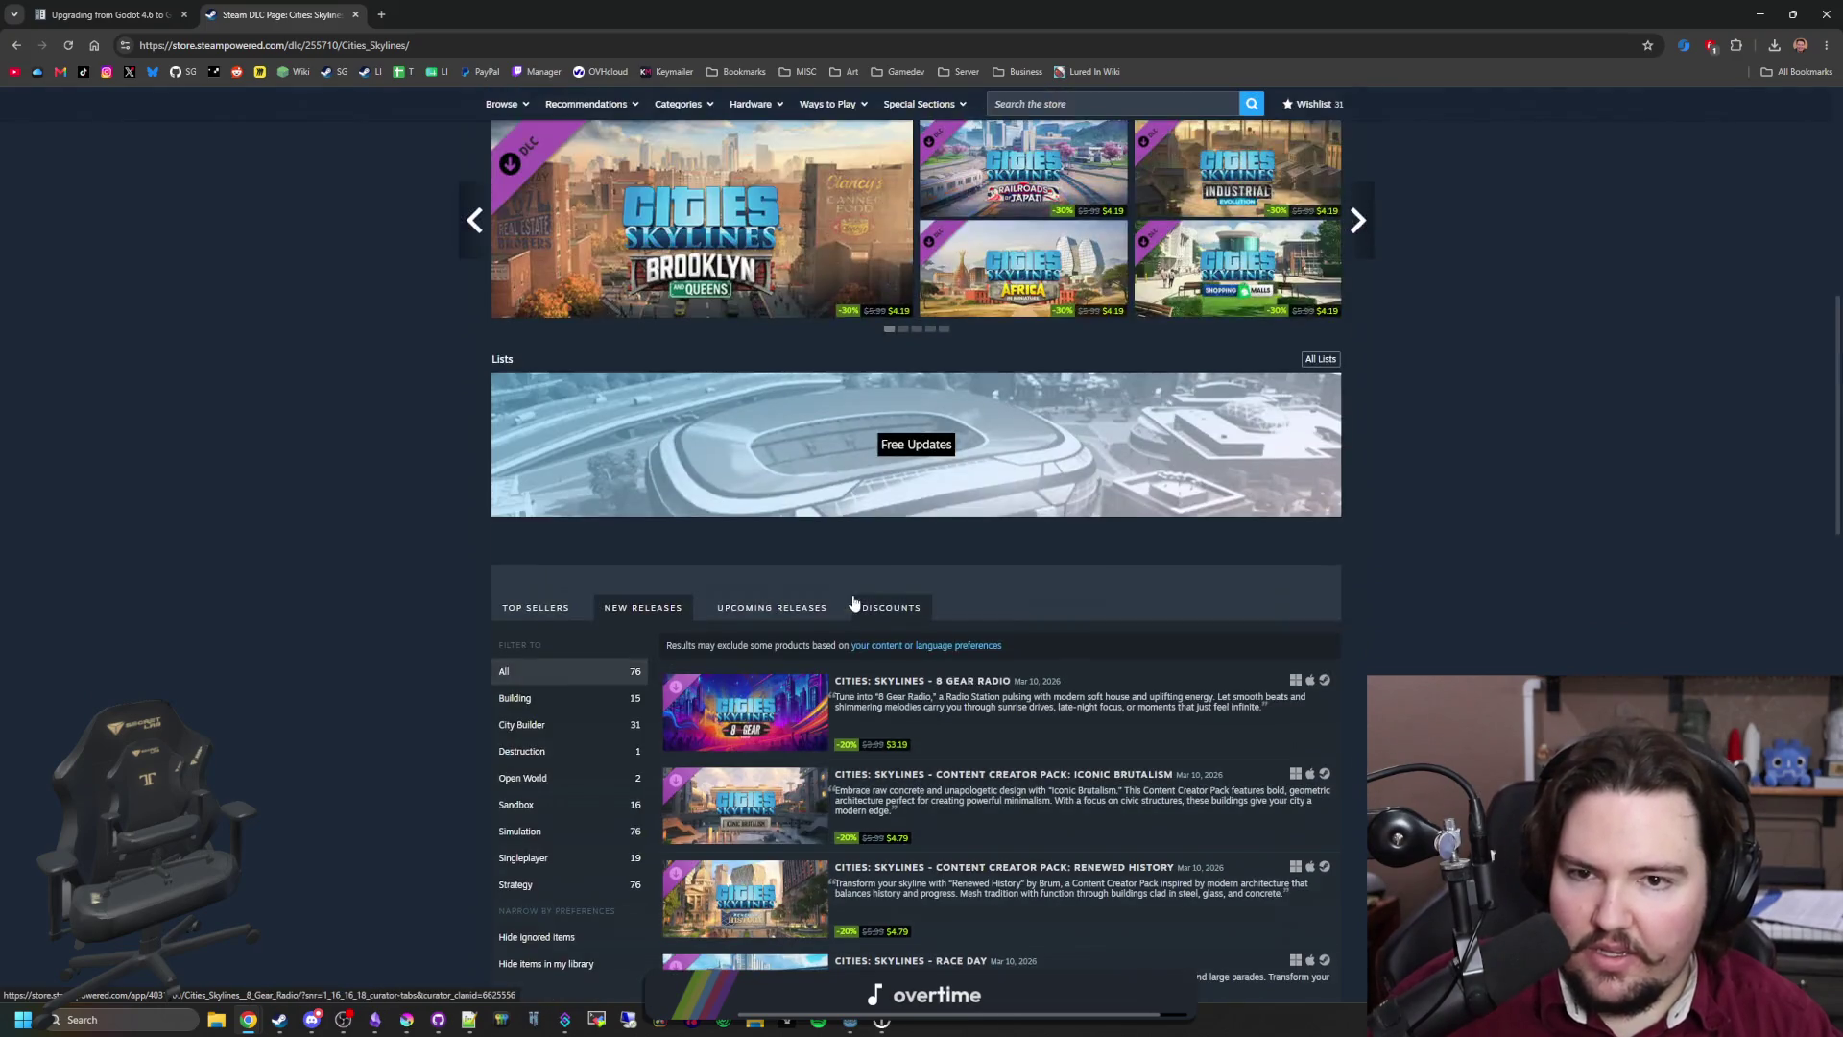
Step: Scroll through the long Cities: Skylines DLC list and switch to the Parklife page
scroll(948, 475, "down", 15)
scroll(948, 476, "down", 20)
scroll(945, 425, "down", 9)
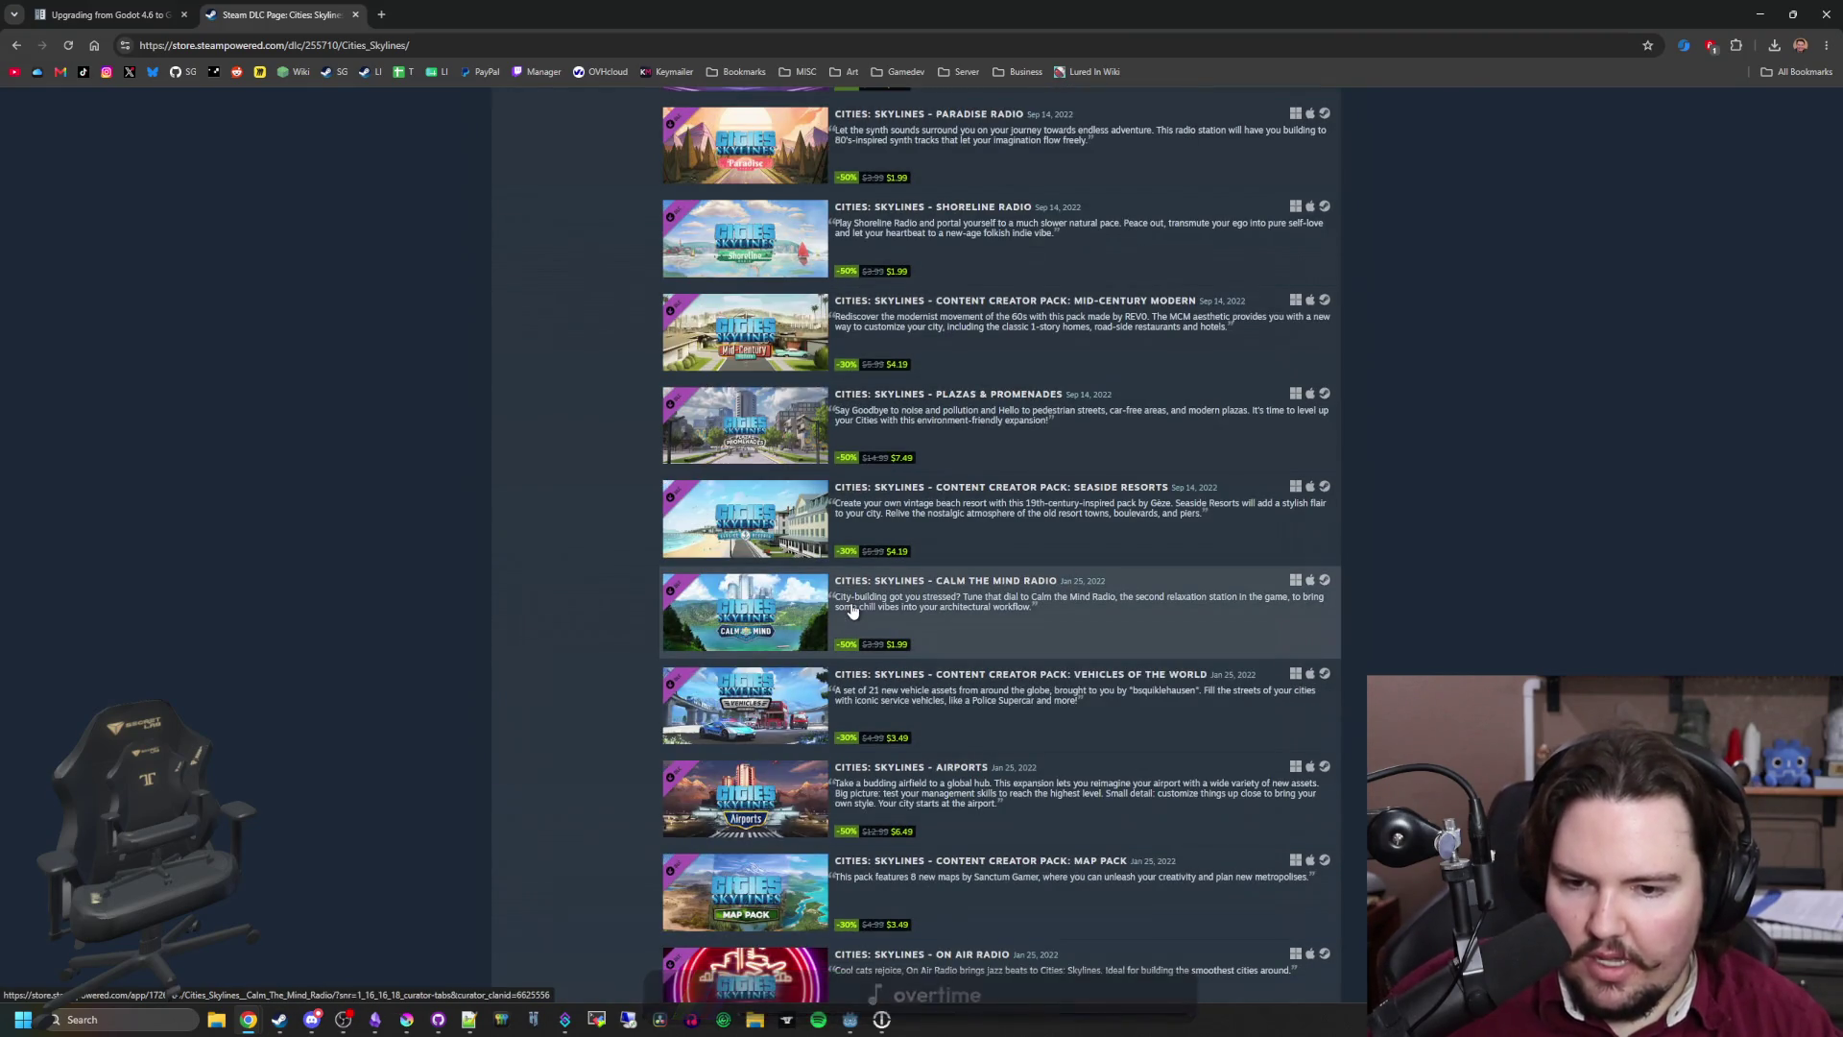
scroll(851, 611, "down", 6)
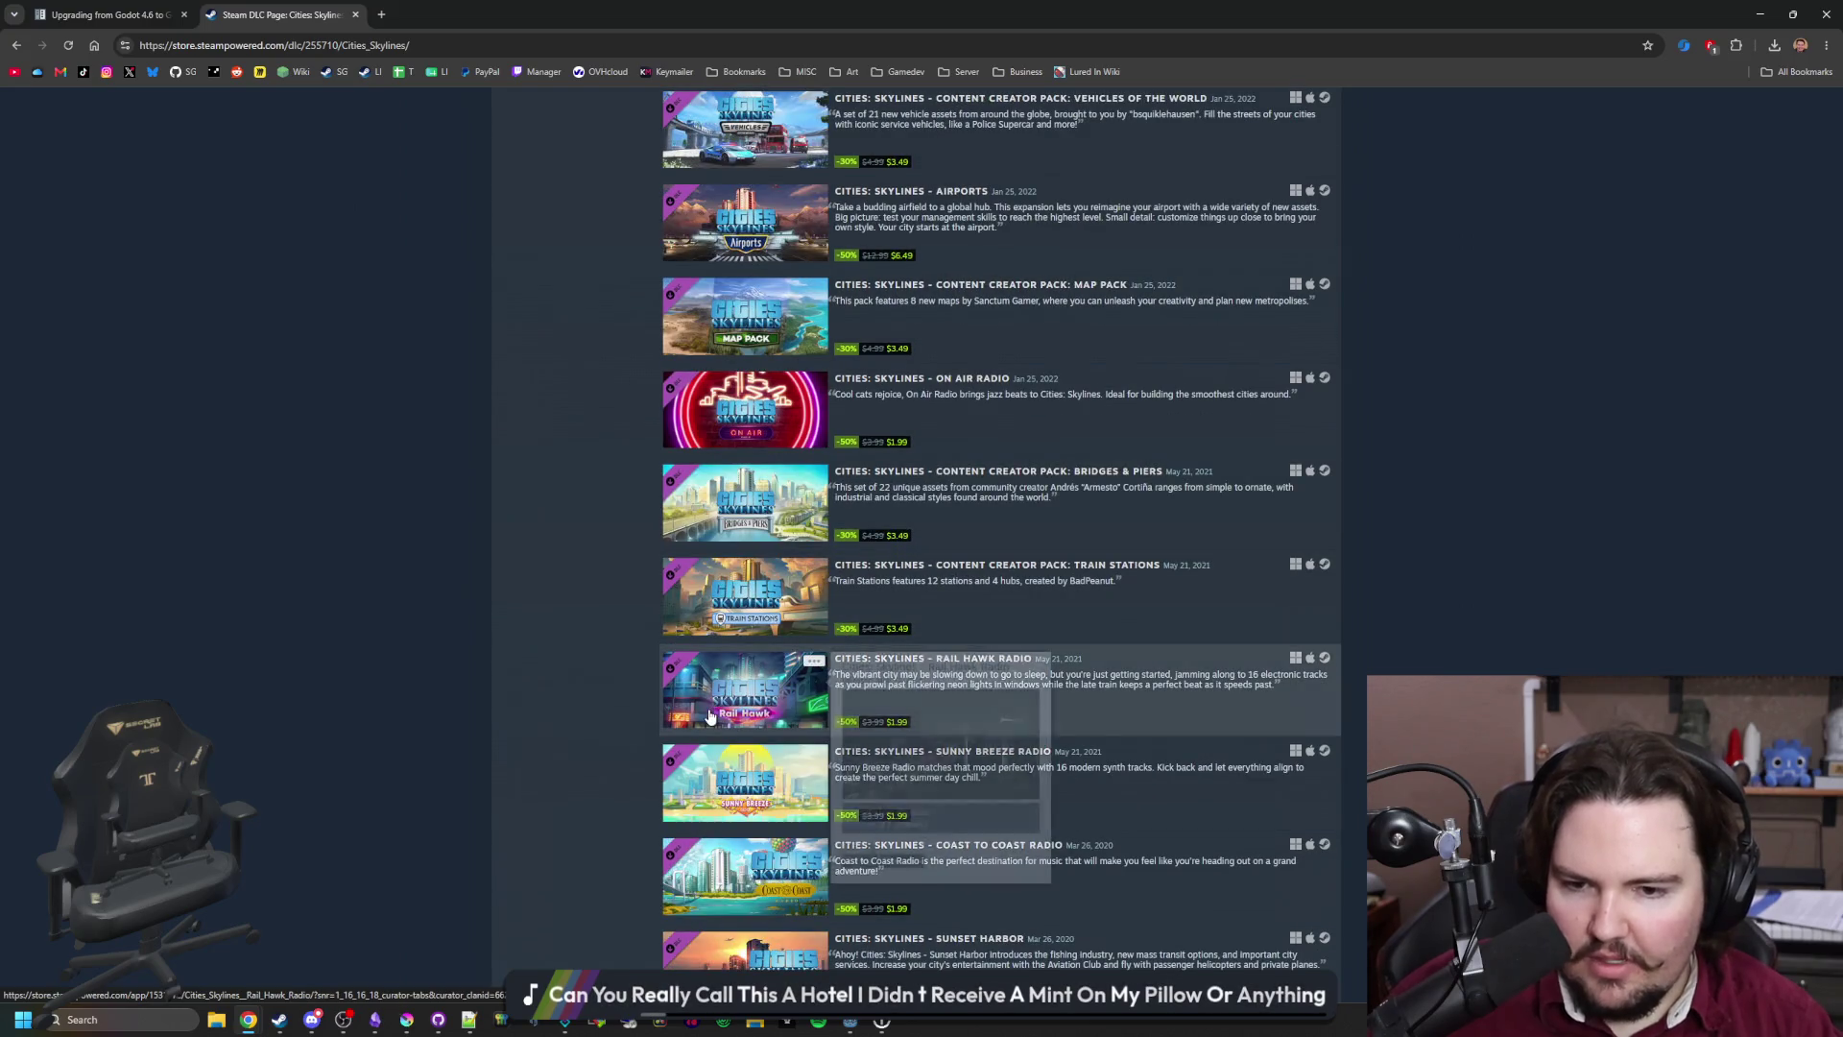
scroll(749, 624, "down", 7)
scroll(785, 521, "down", 8)
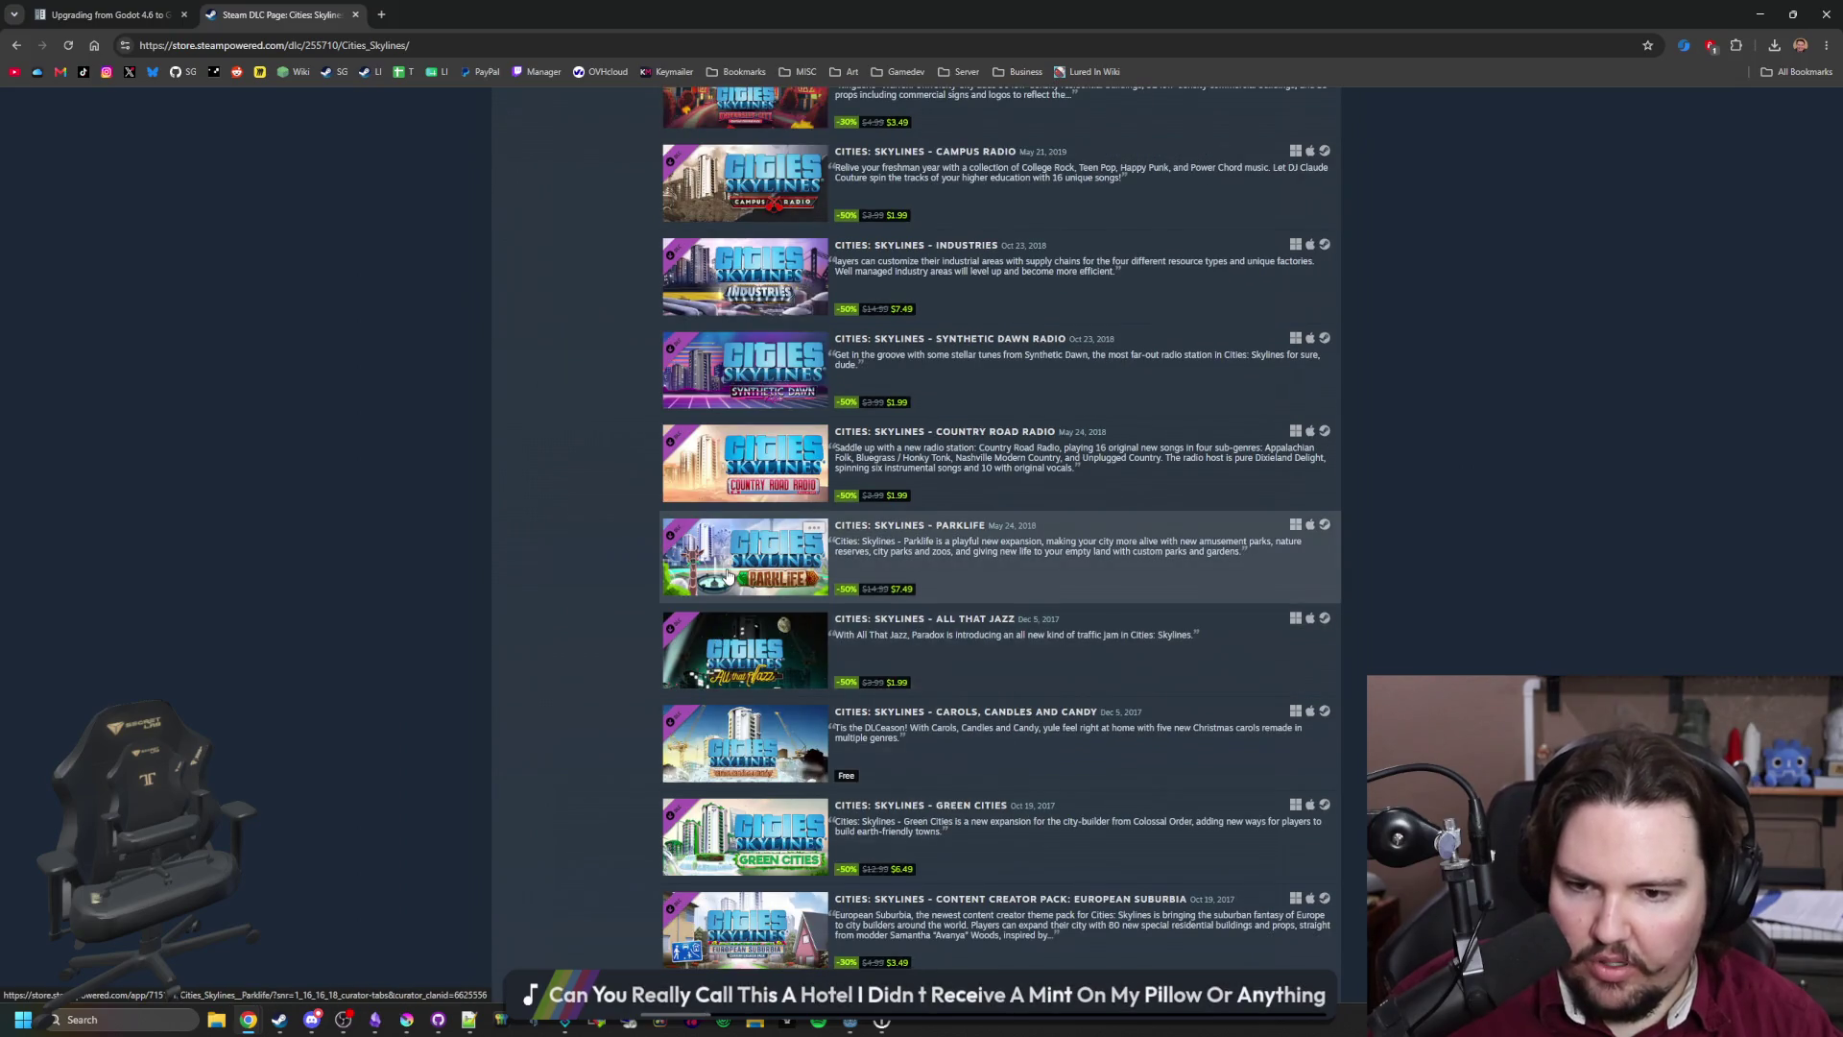
mouse_move(729, 576)
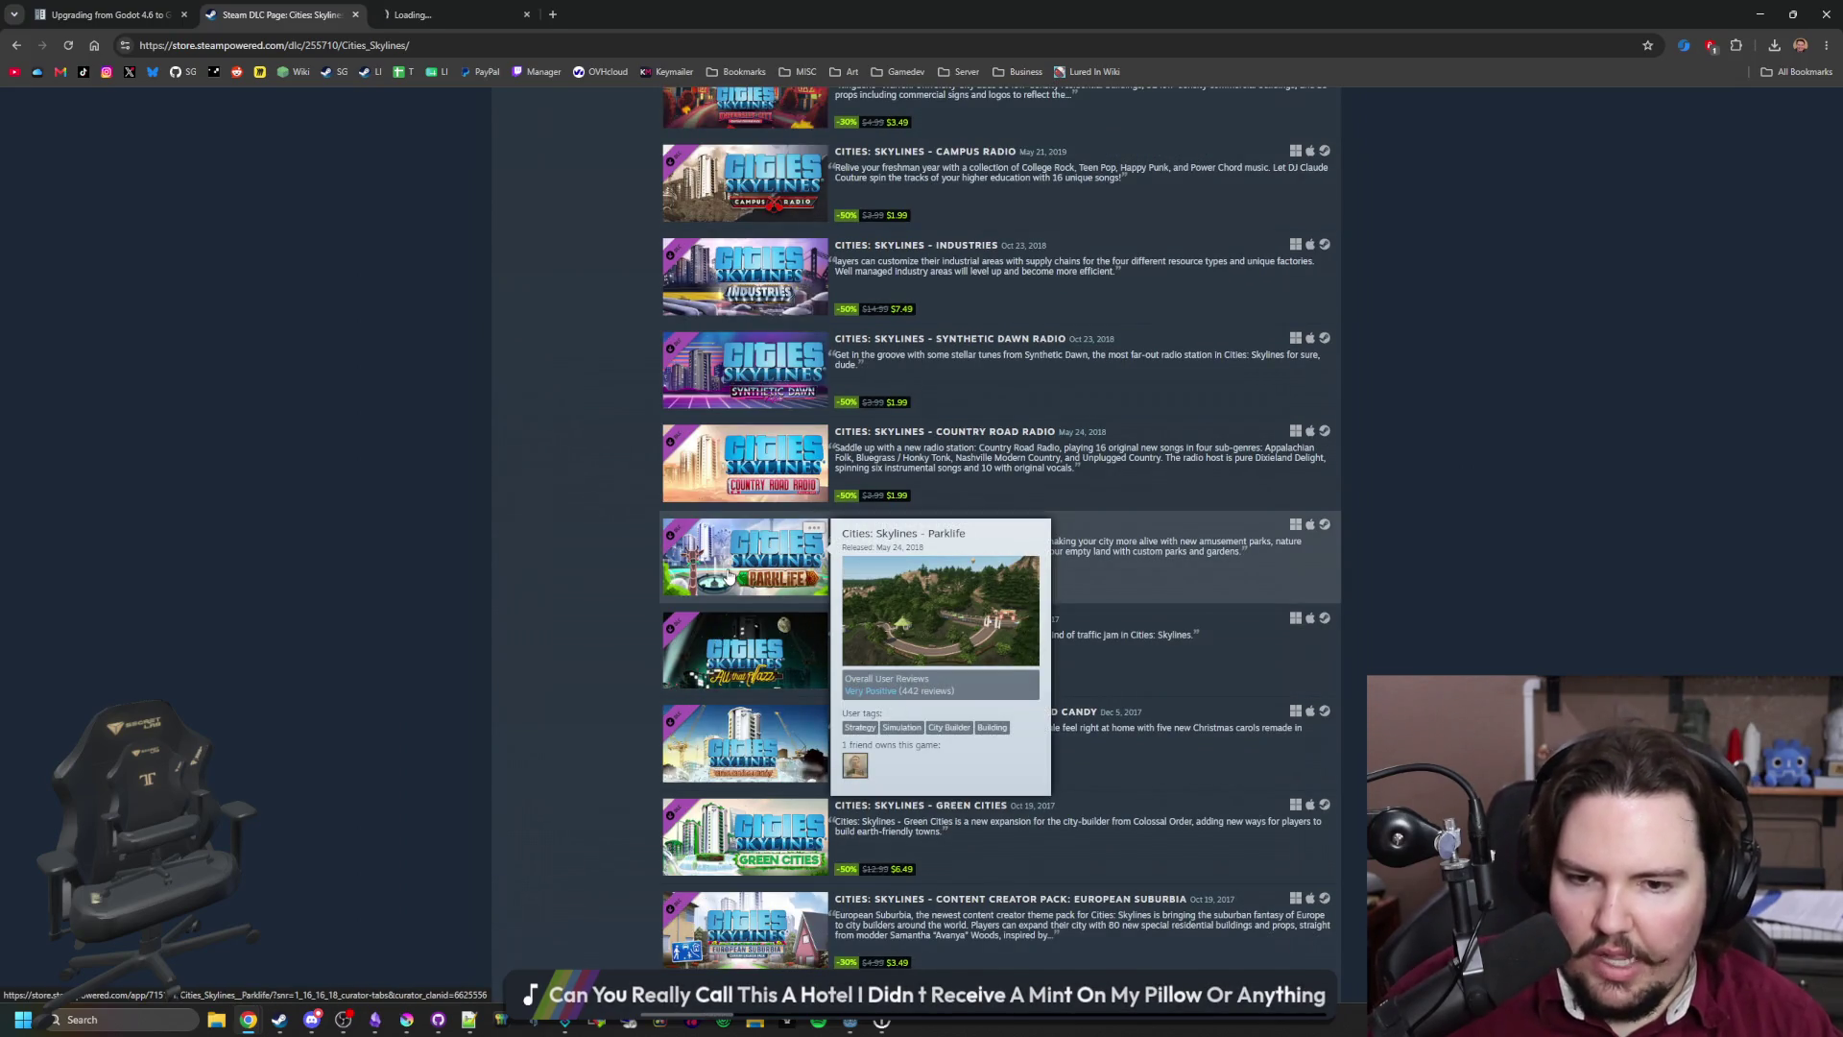
key("ctrl+Tab")
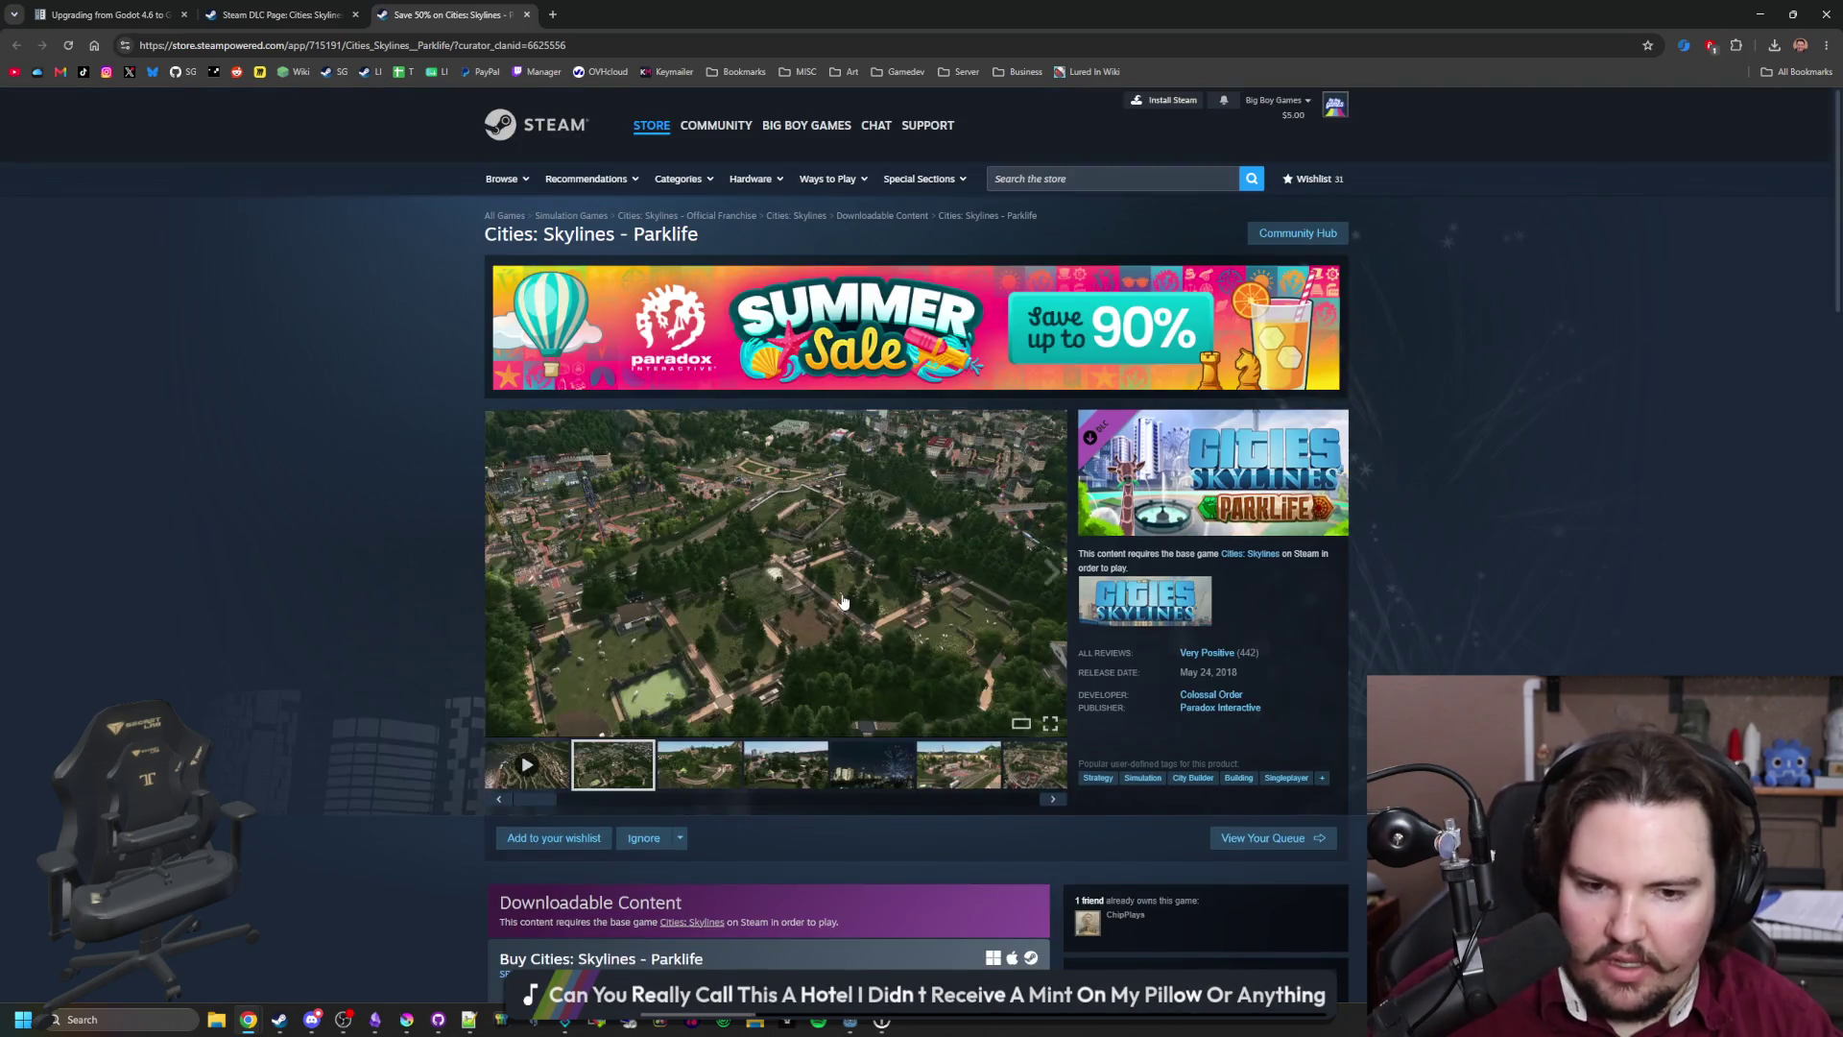
Step: Page through the Parklife screenshots full-size, then close the viewer
scroll(841, 591, "down", 8)
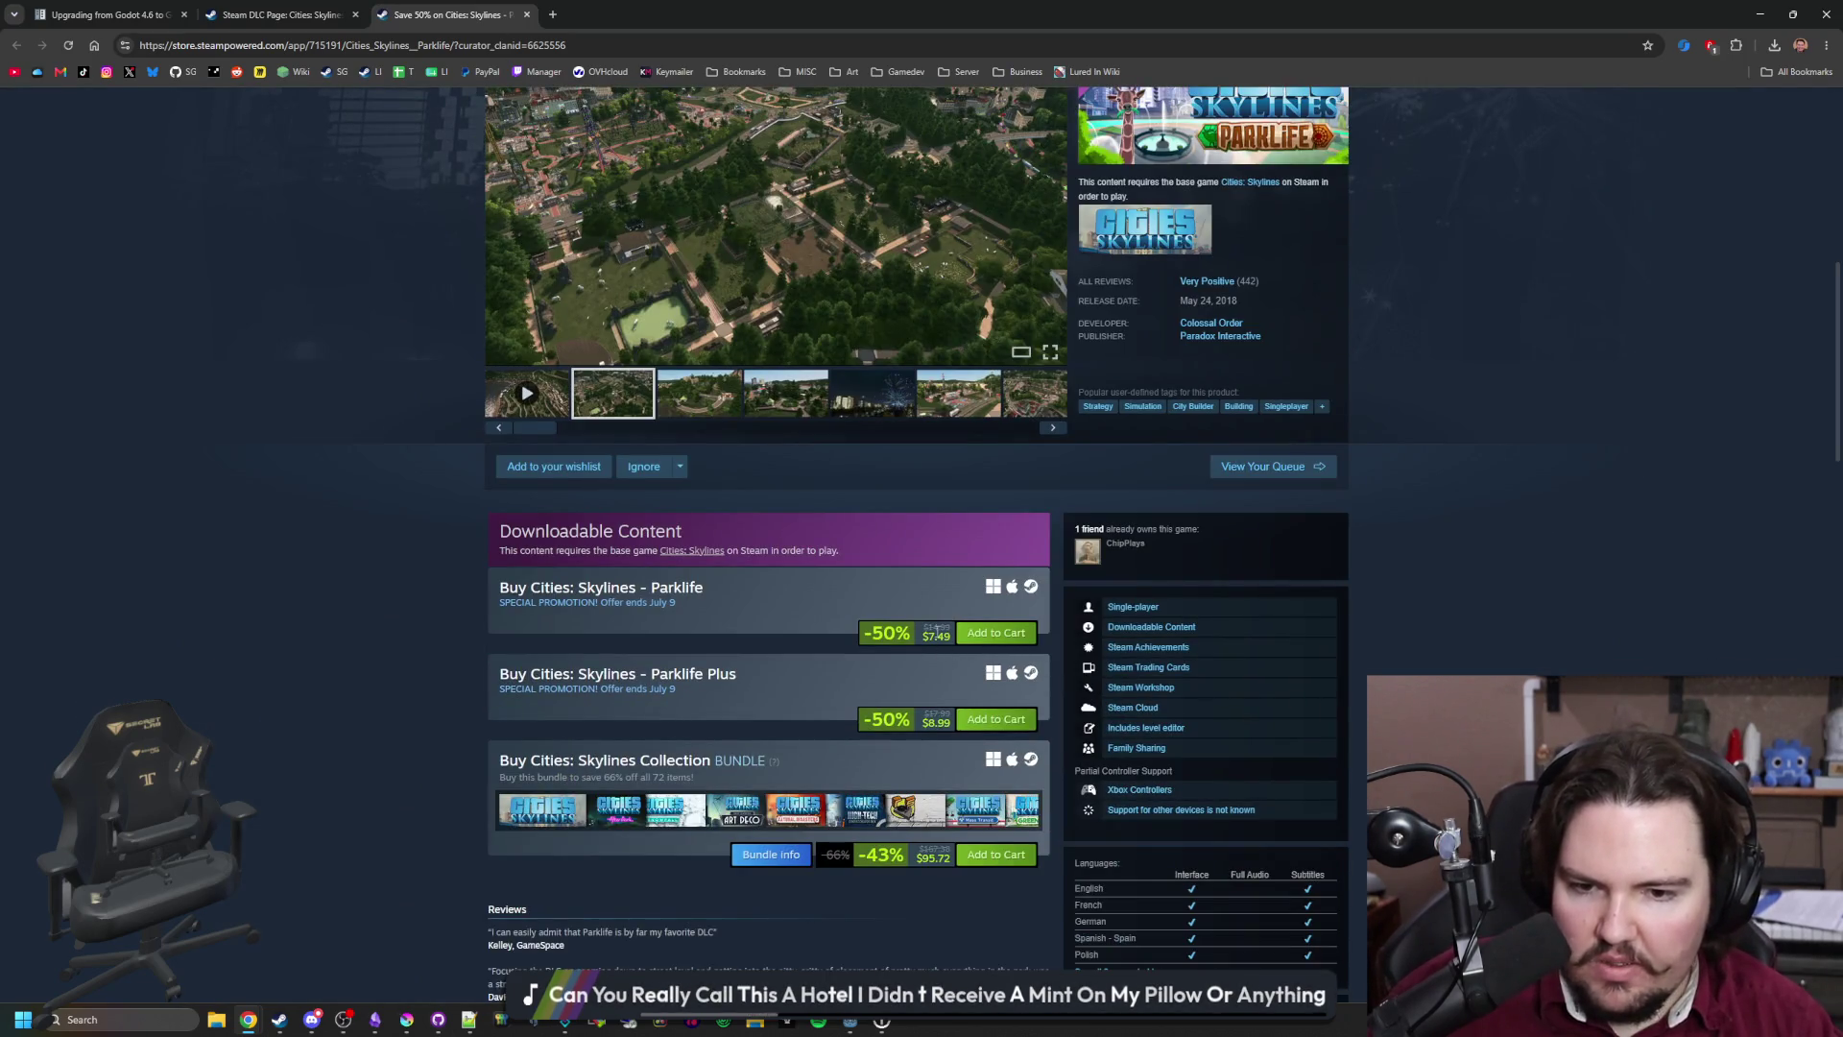
scroll(941, 624, "up", 4)
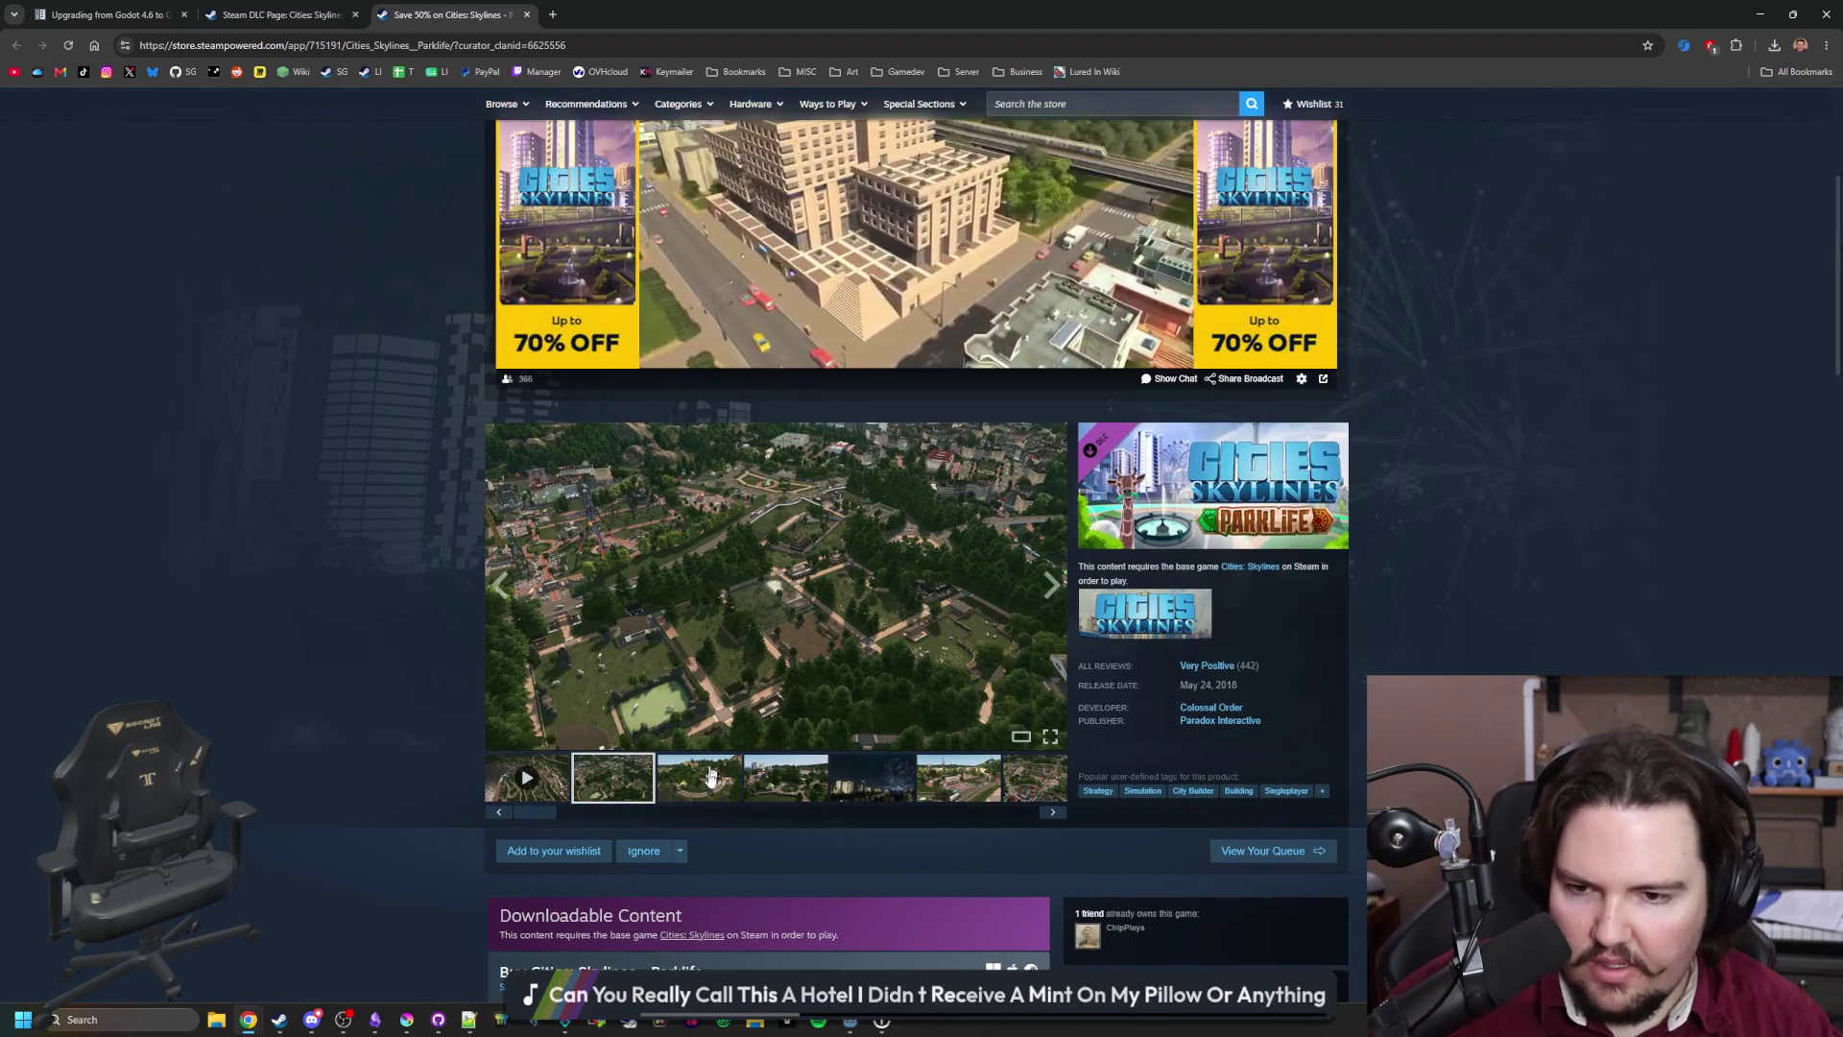
left_click(731, 699)
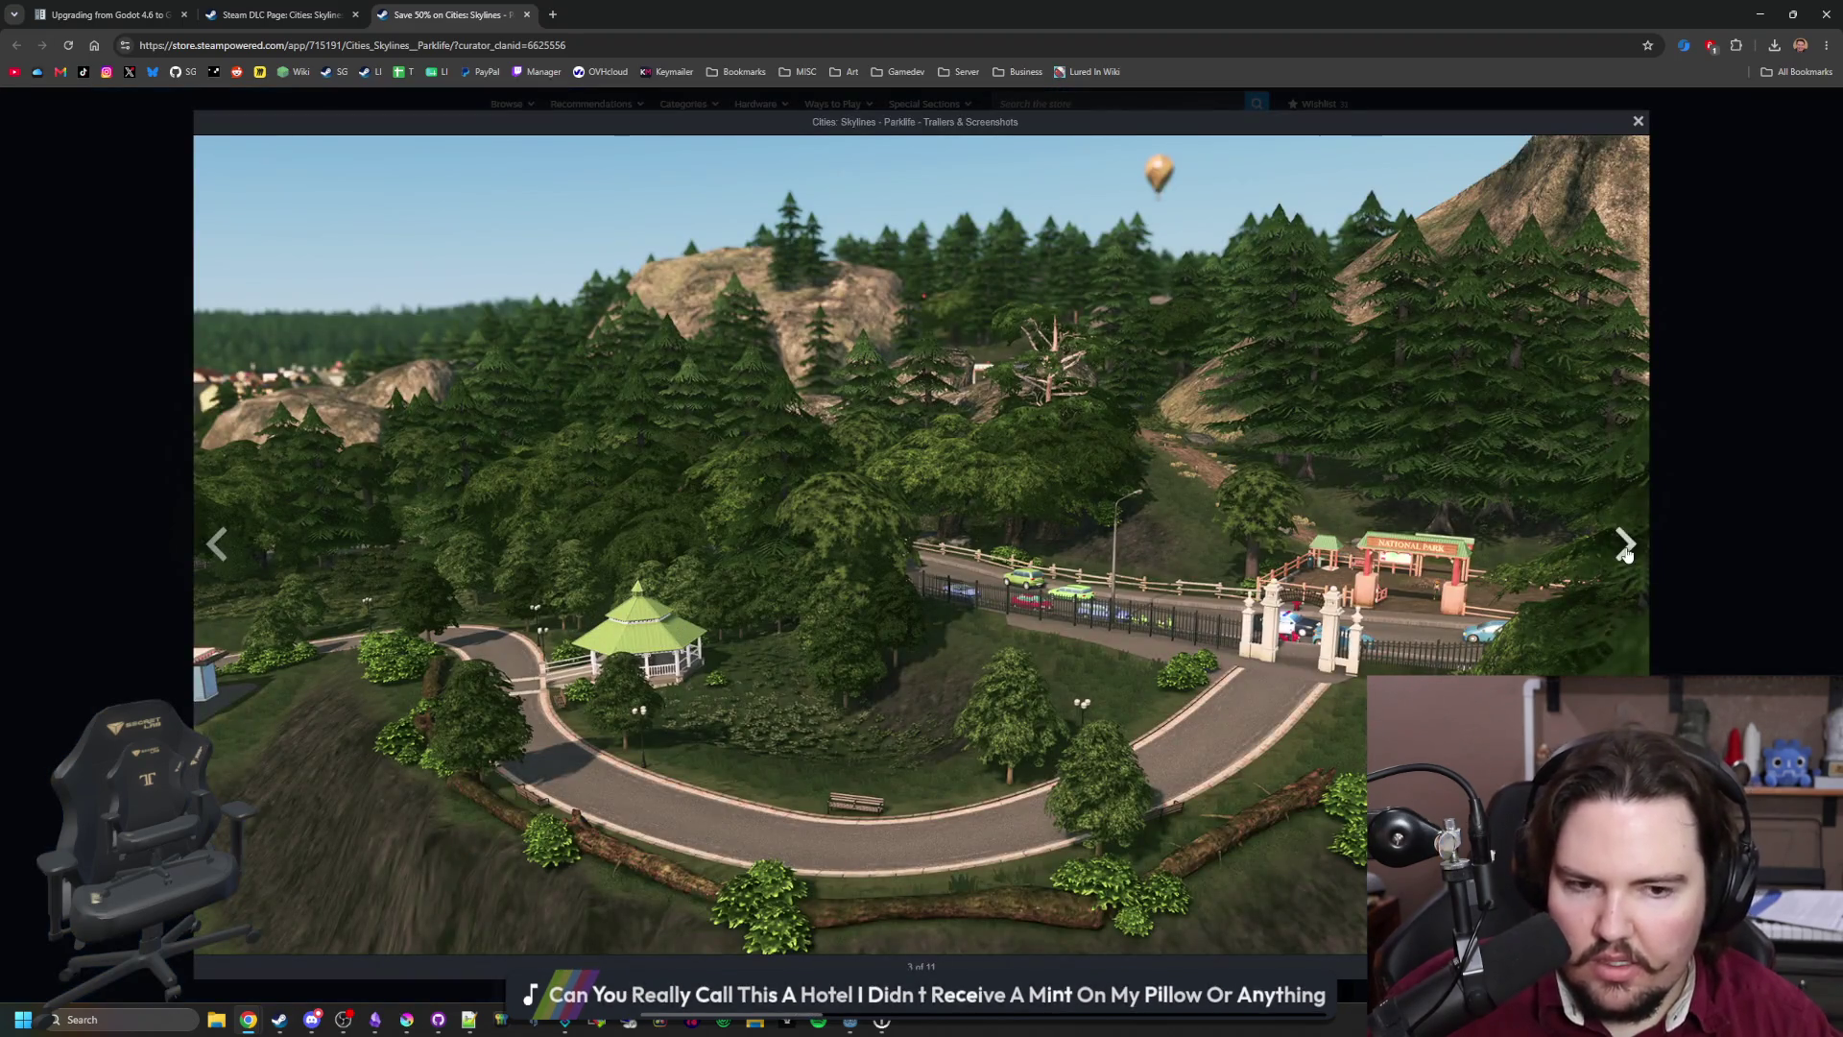
double_click(1624, 544)
left_click(1624, 549)
left_click(1624, 549)
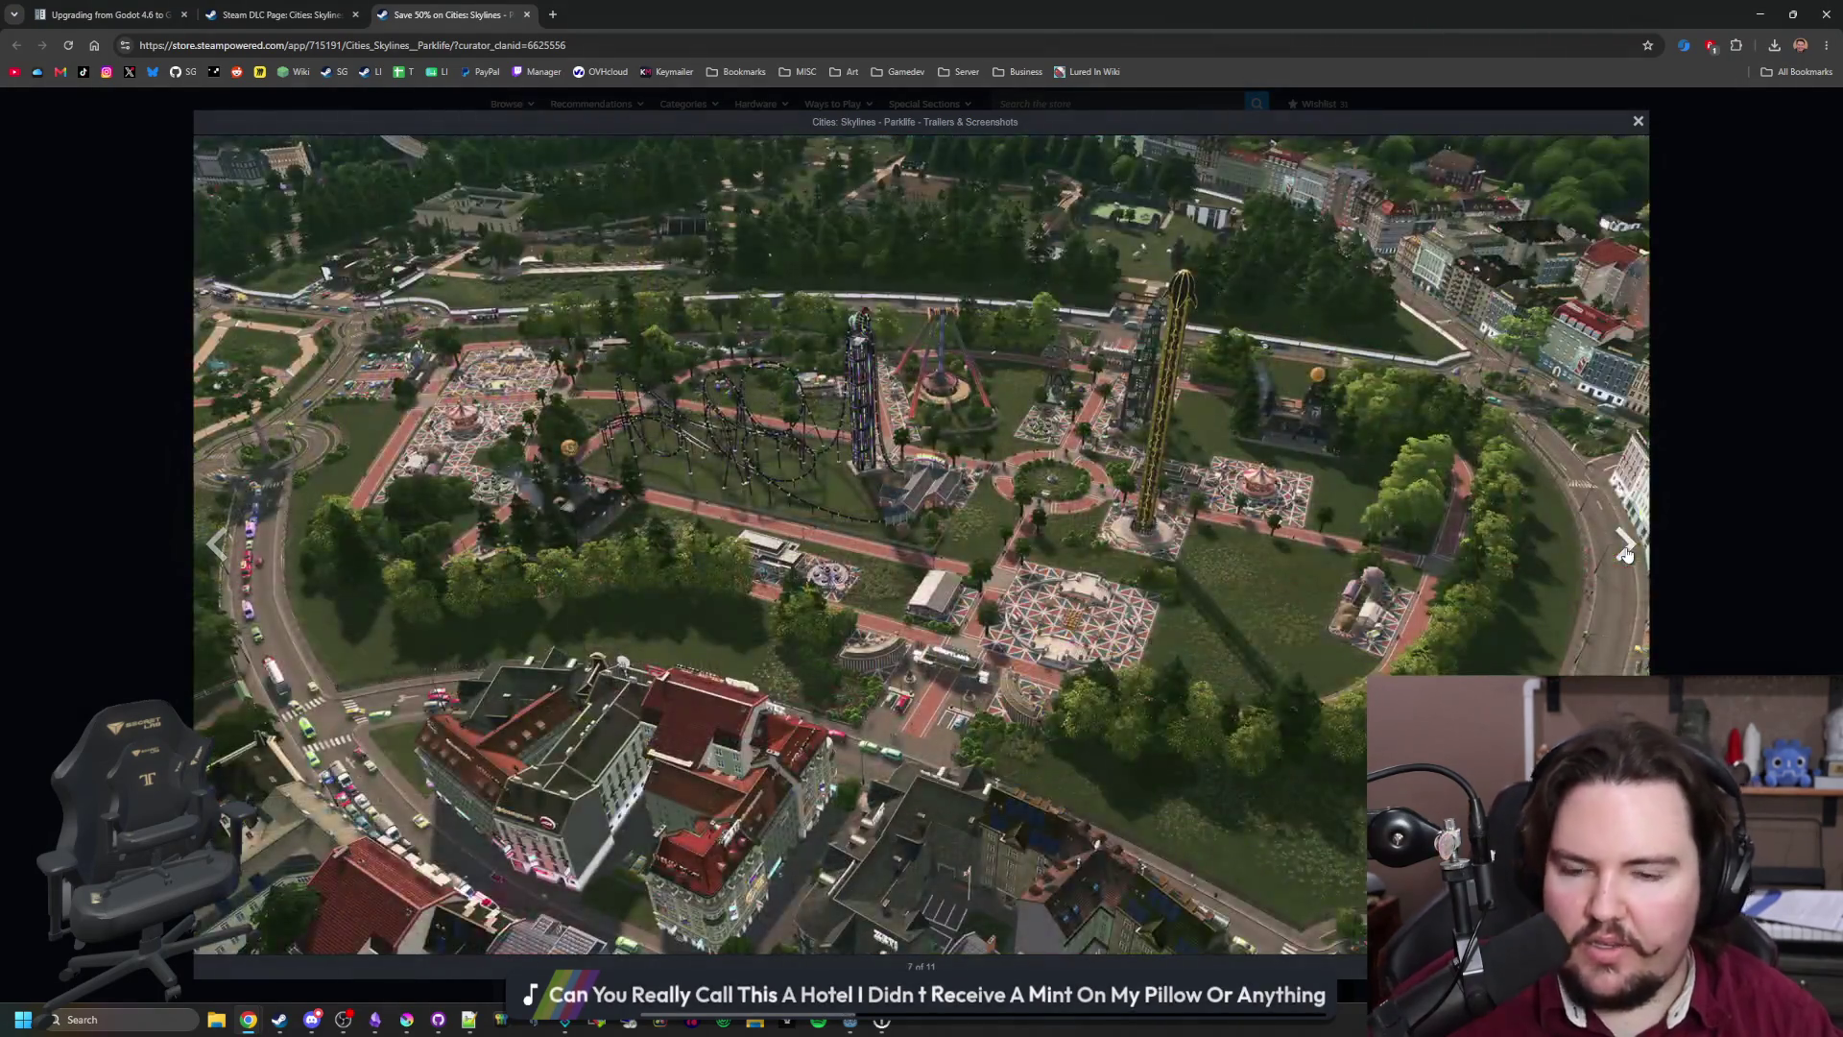
left_click(1626, 549)
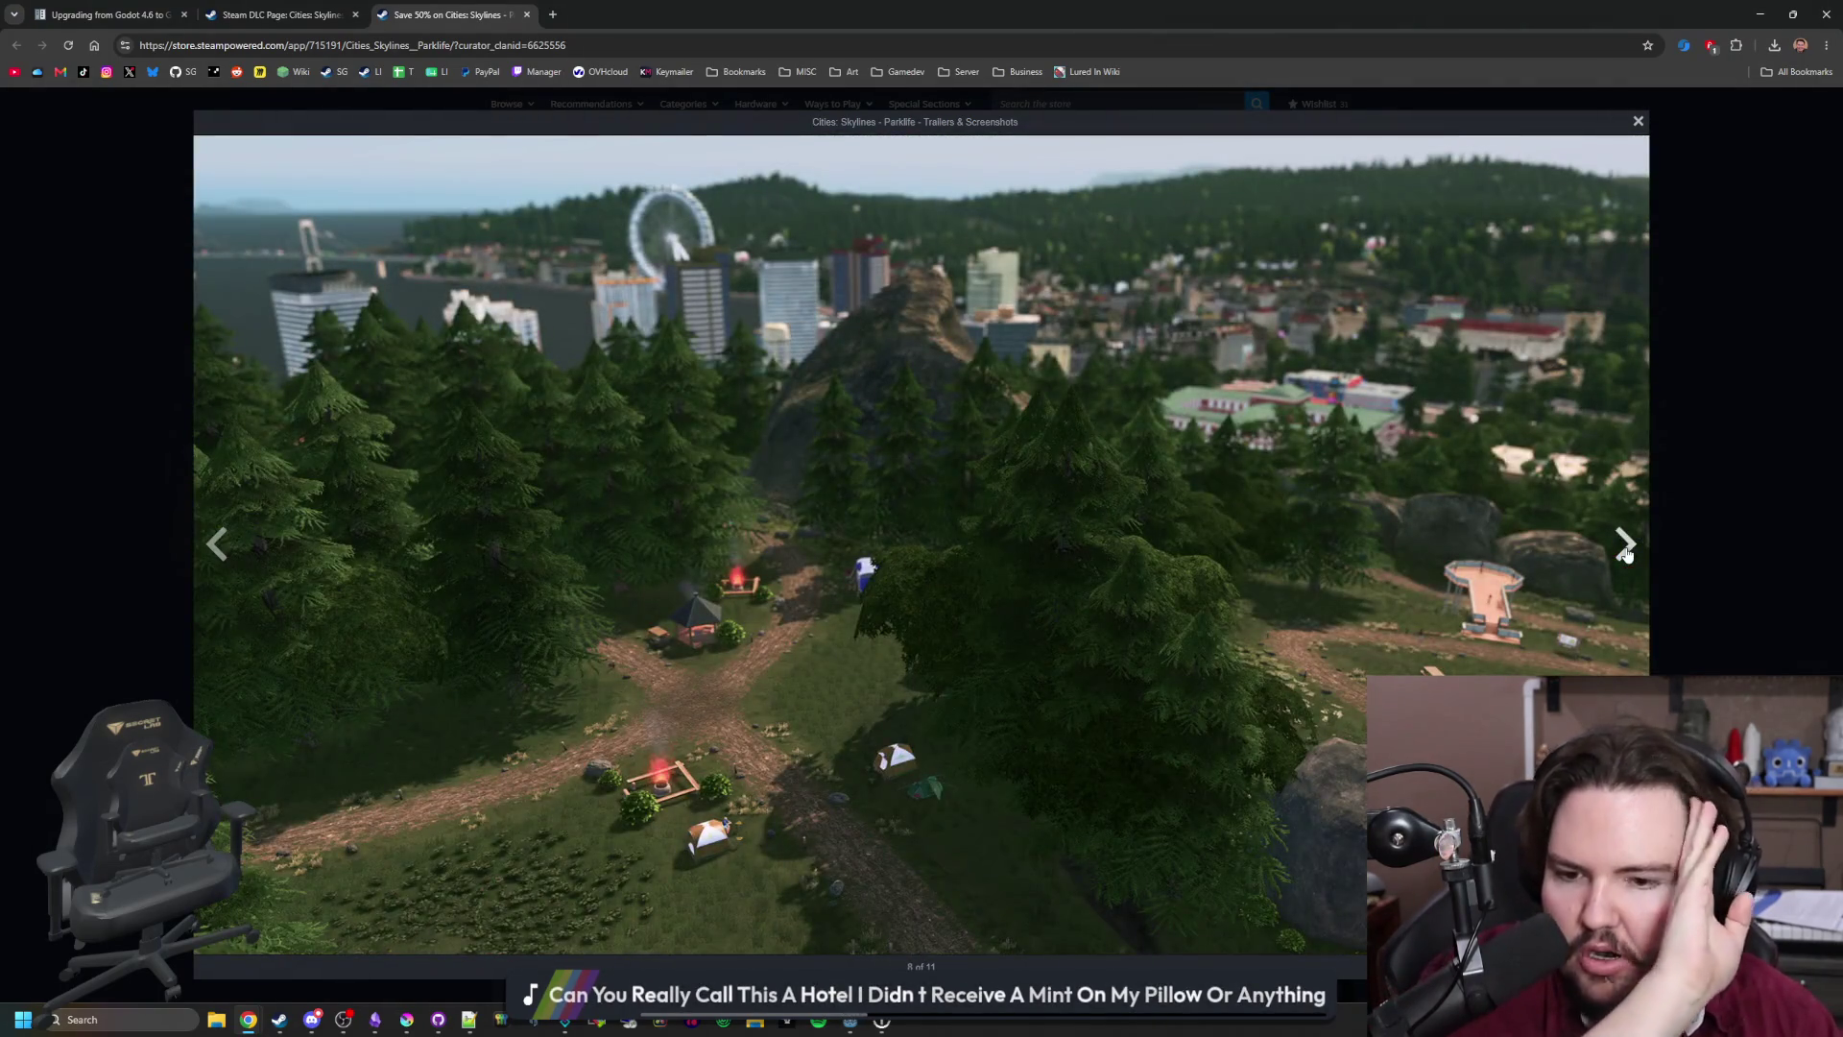
left_click(1626, 549)
left_click(1626, 549)
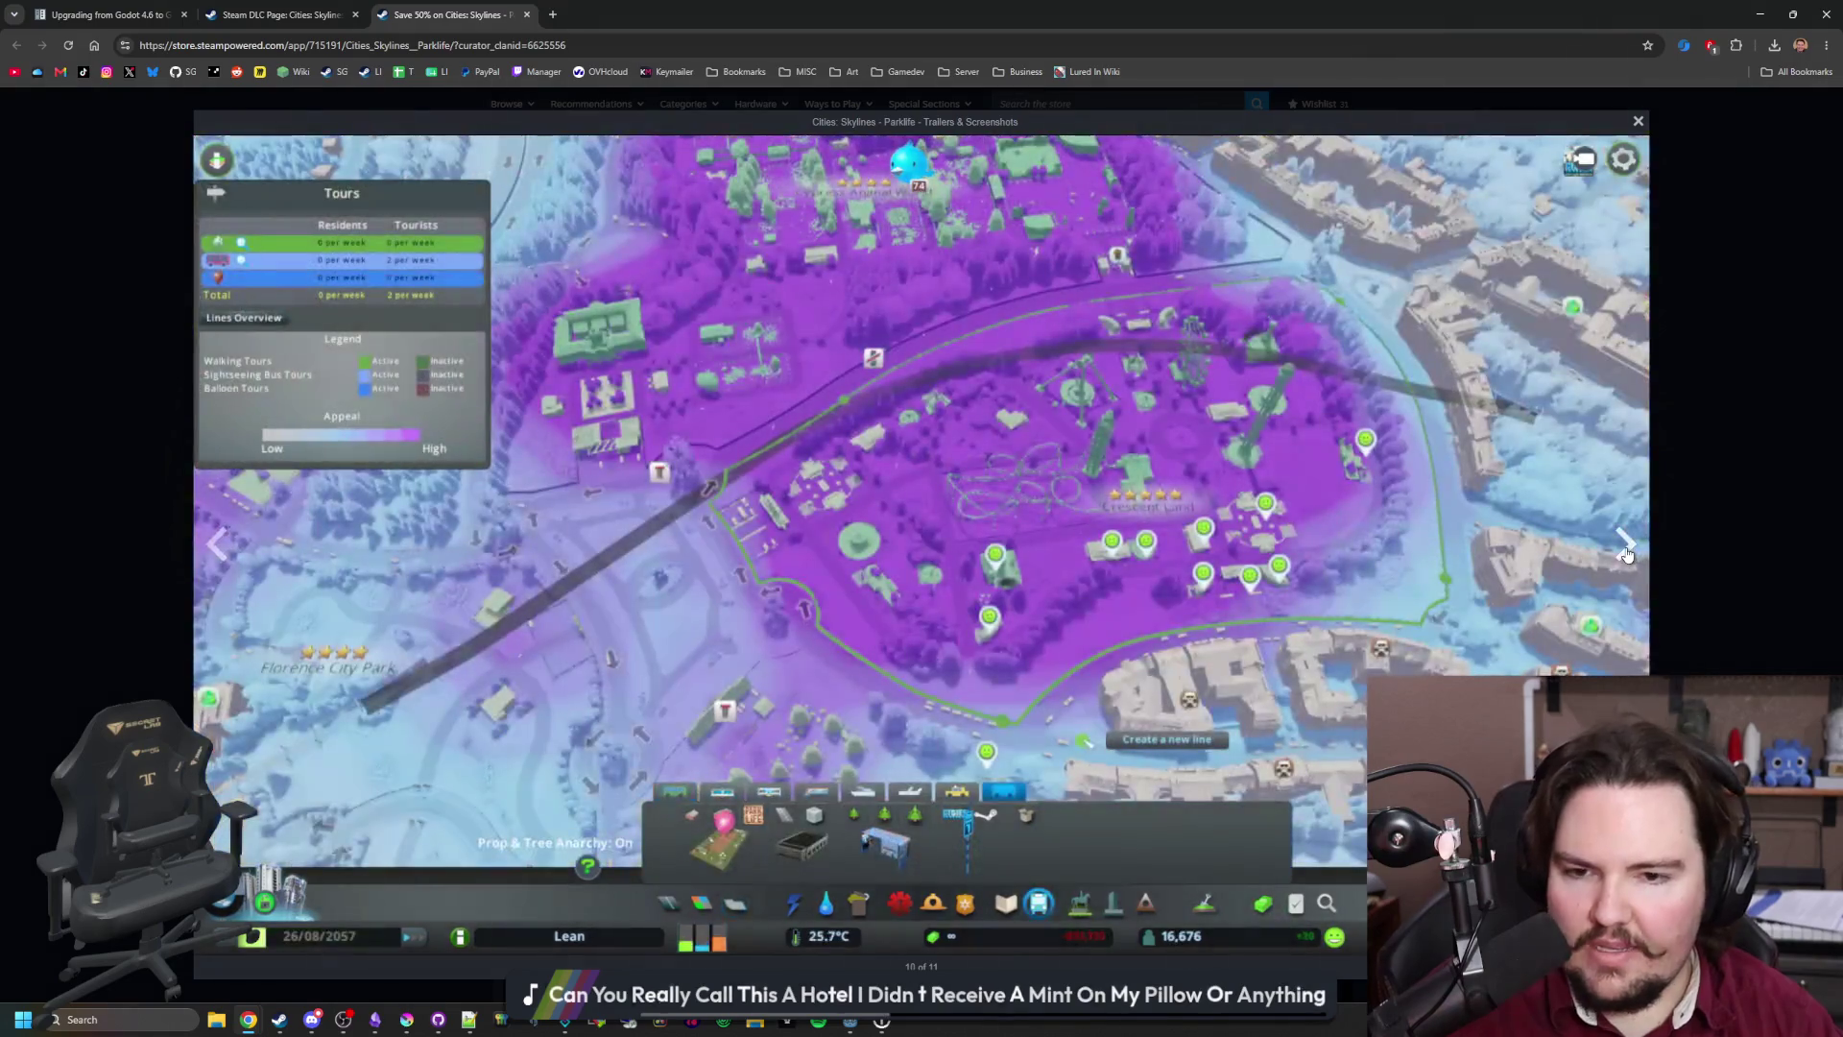
left_click(1626, 549)
left_click(1625, 549)
left_click(1626, 549)
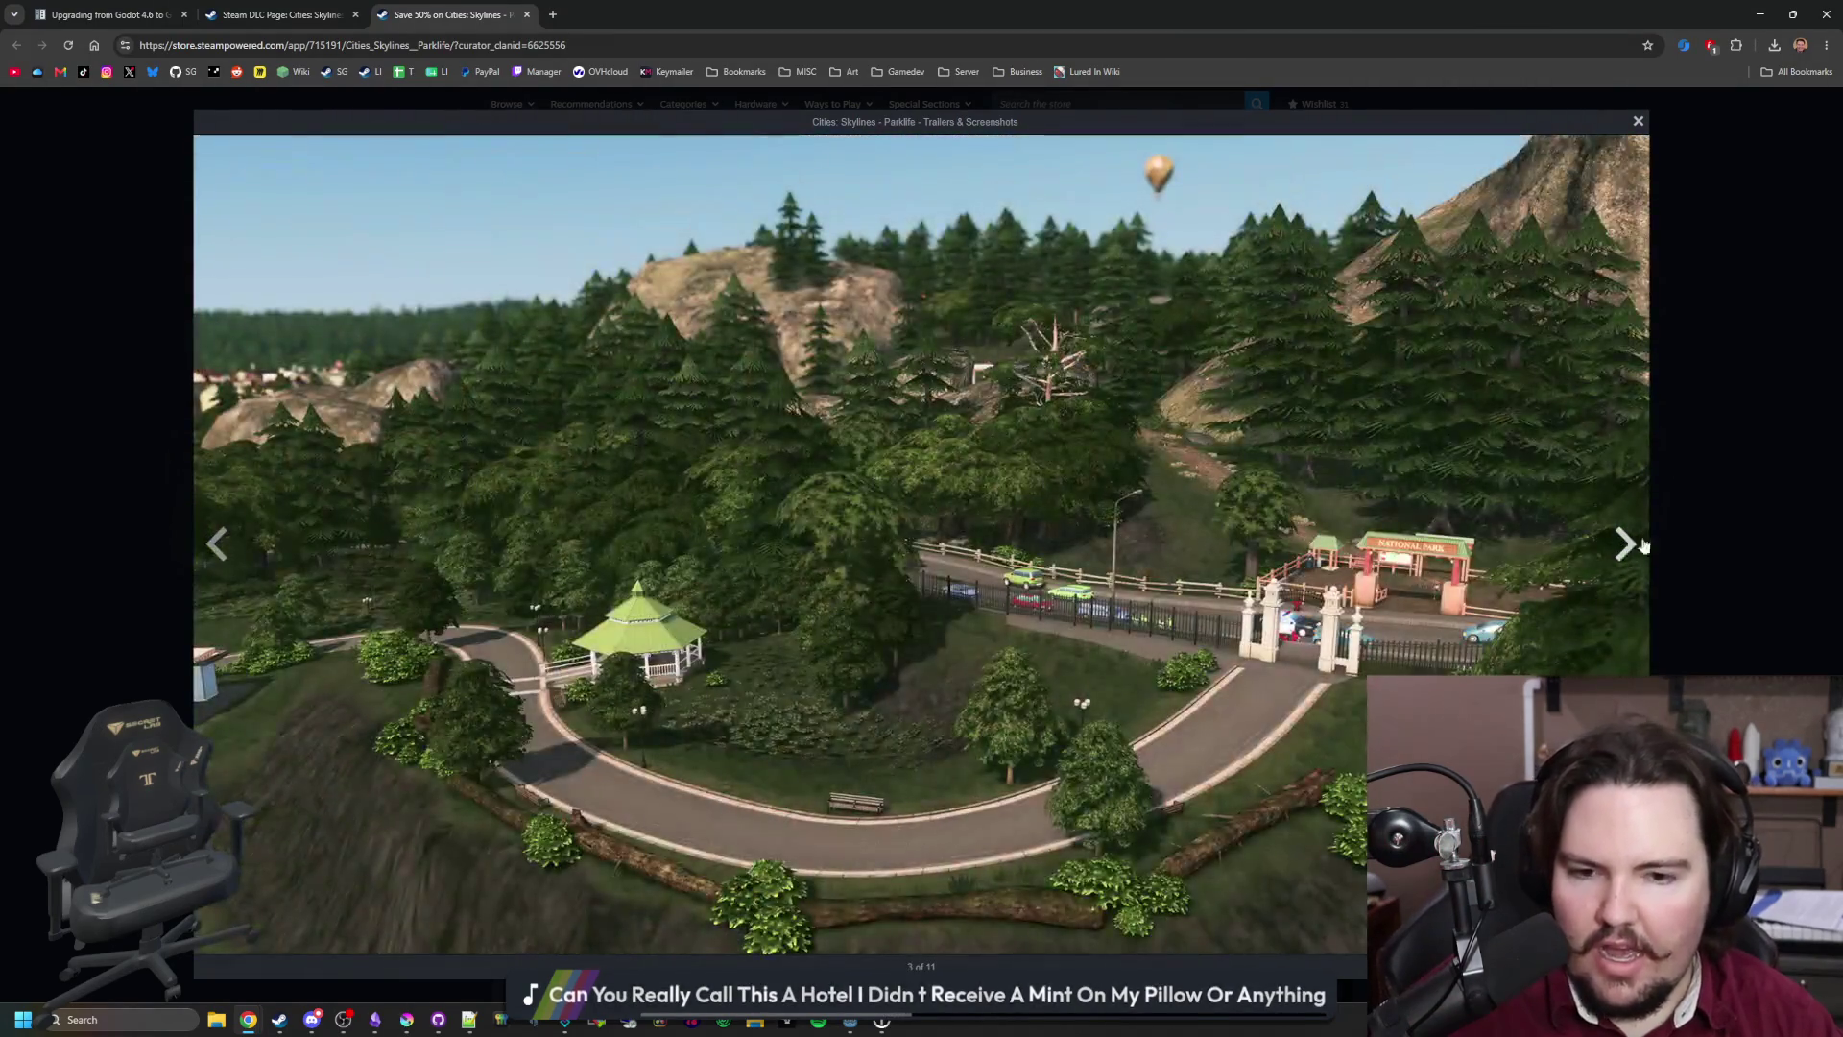
key("Escape")
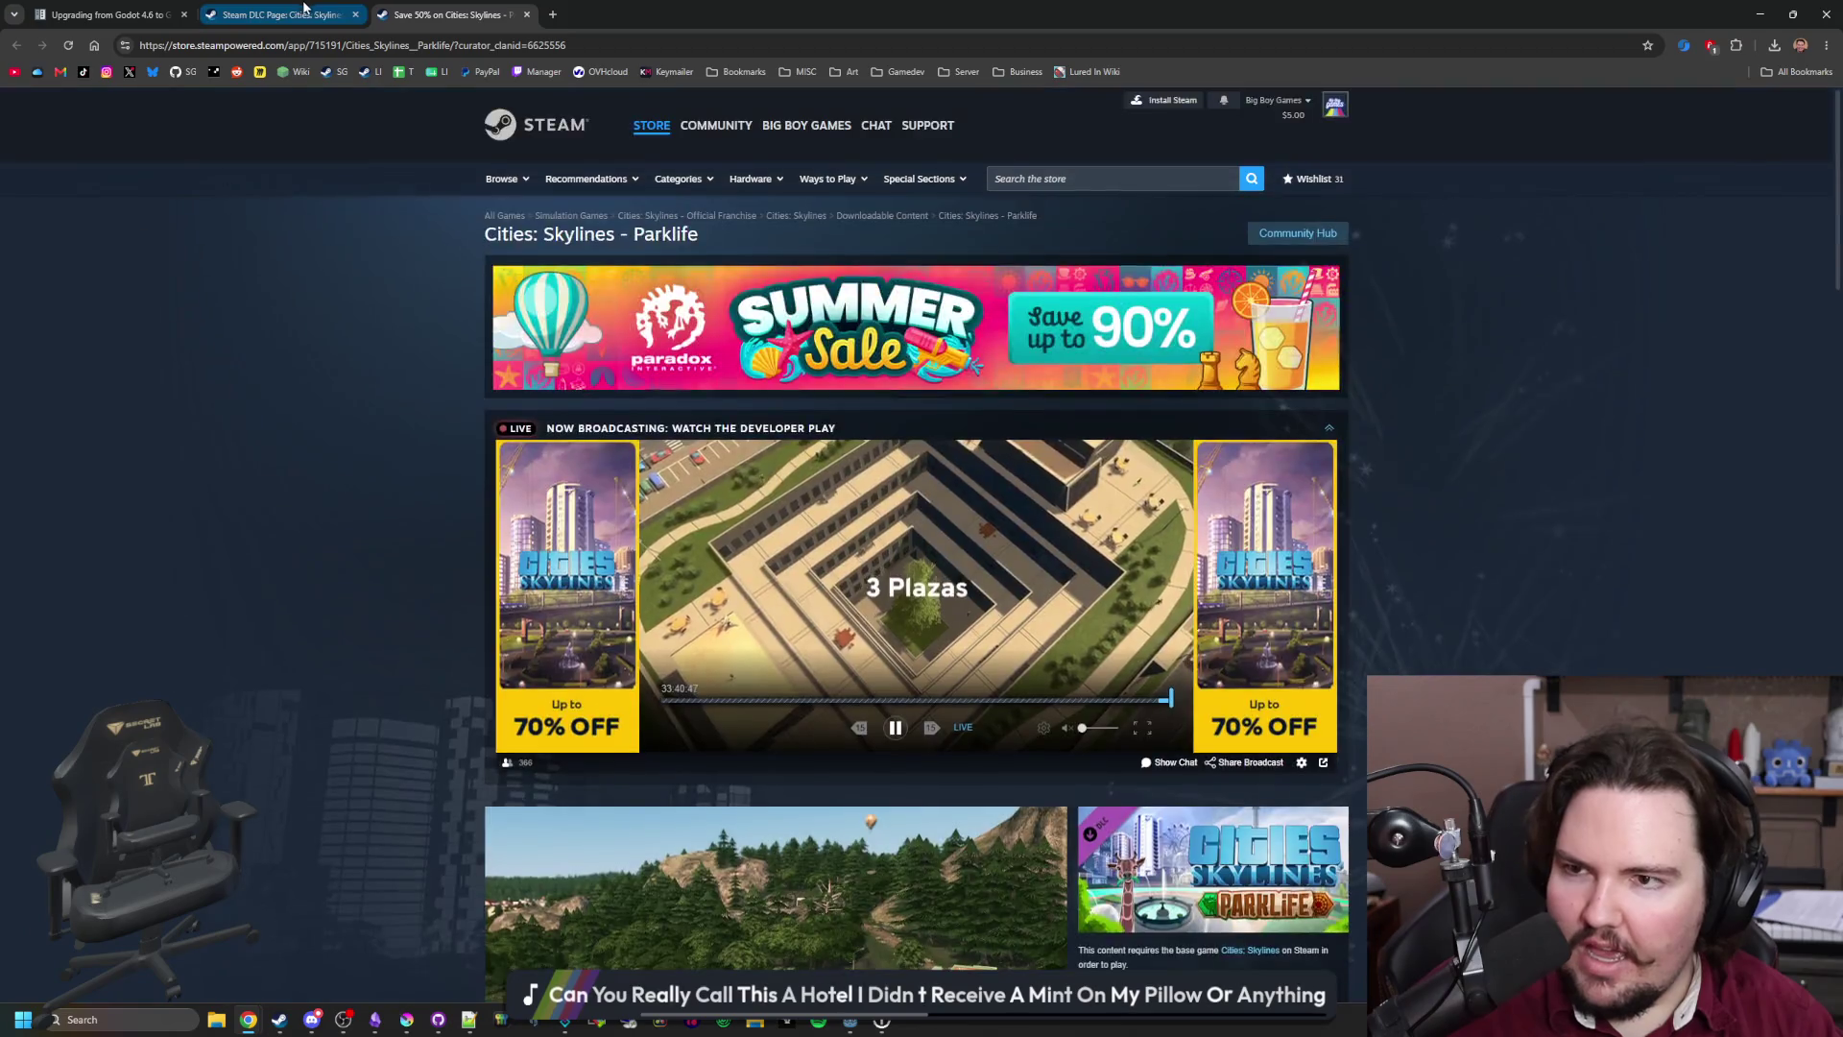
Step: Return to the Cities: Skylines DLC list and scroll to its oldest entries
left_click(303, 7)
scroll(649, 574, "down", 10)
scroll(649, 579, "down", 2)
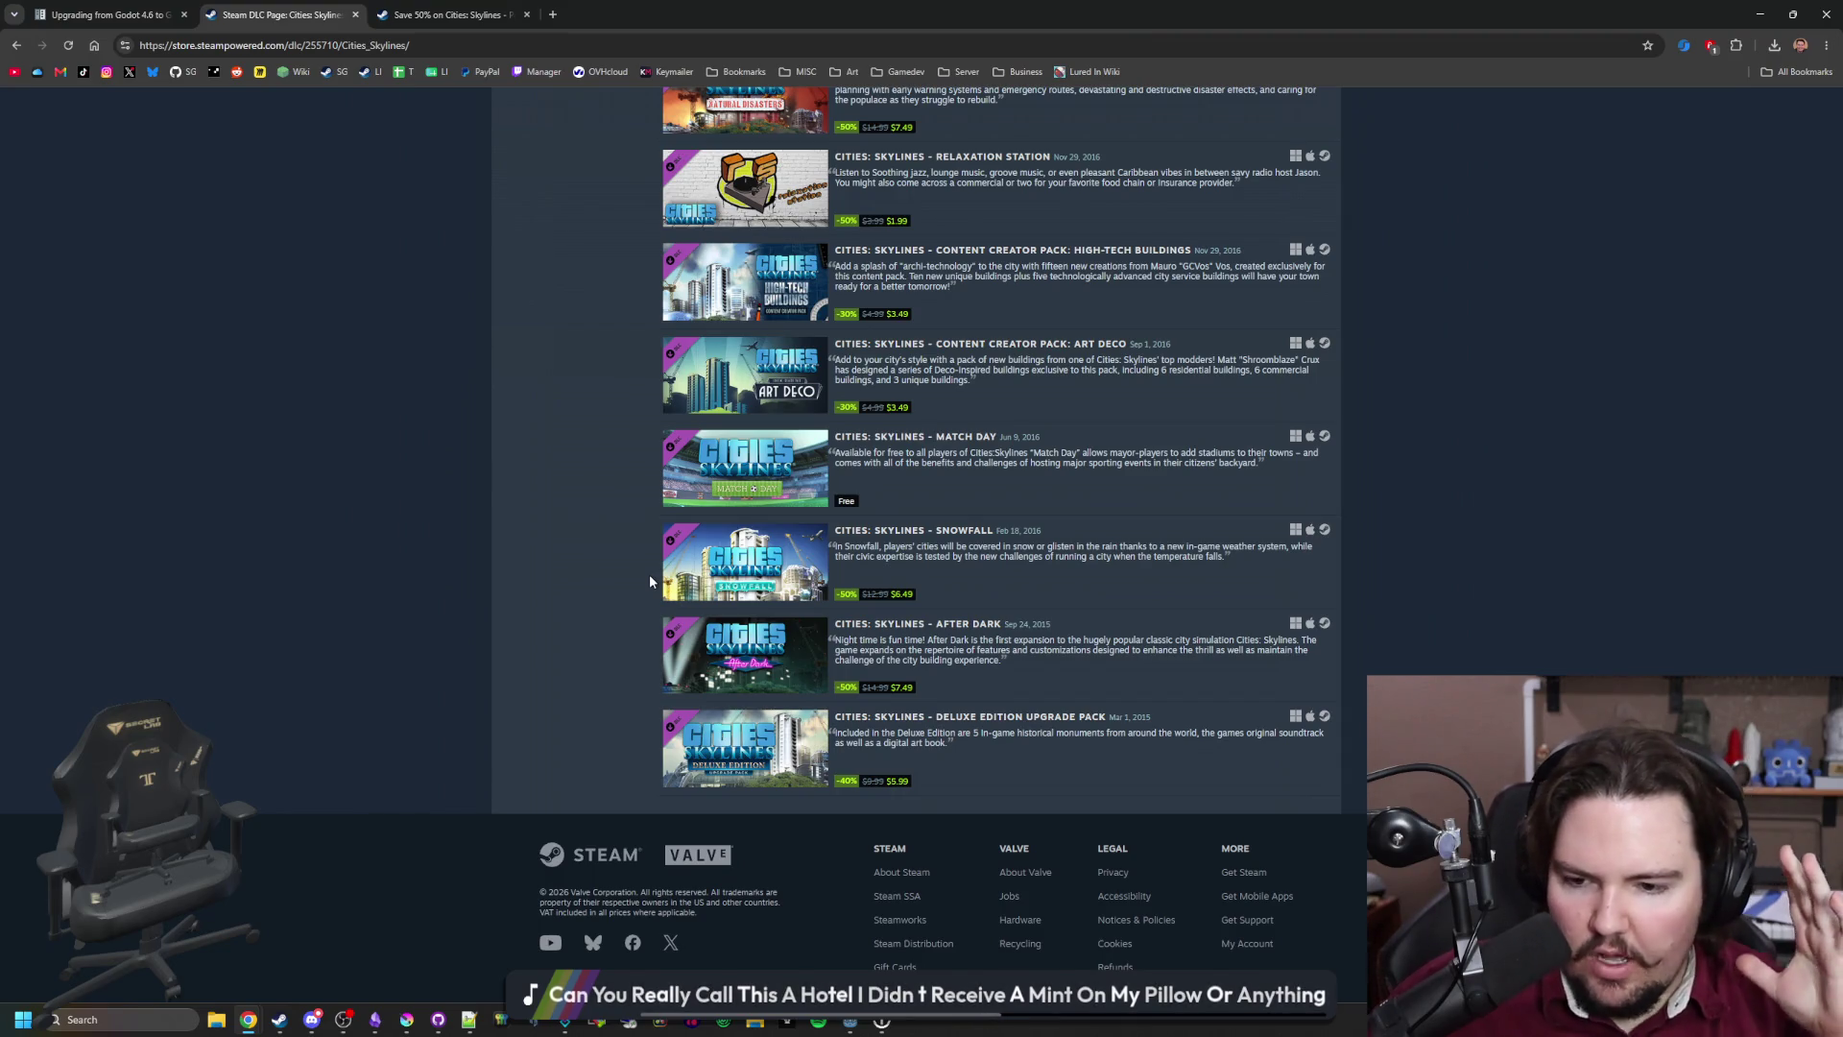
Step: Switch from the DLC list to the Parklife page and open the Colossal Order developer page
scroll(649, 580, "up", 20)
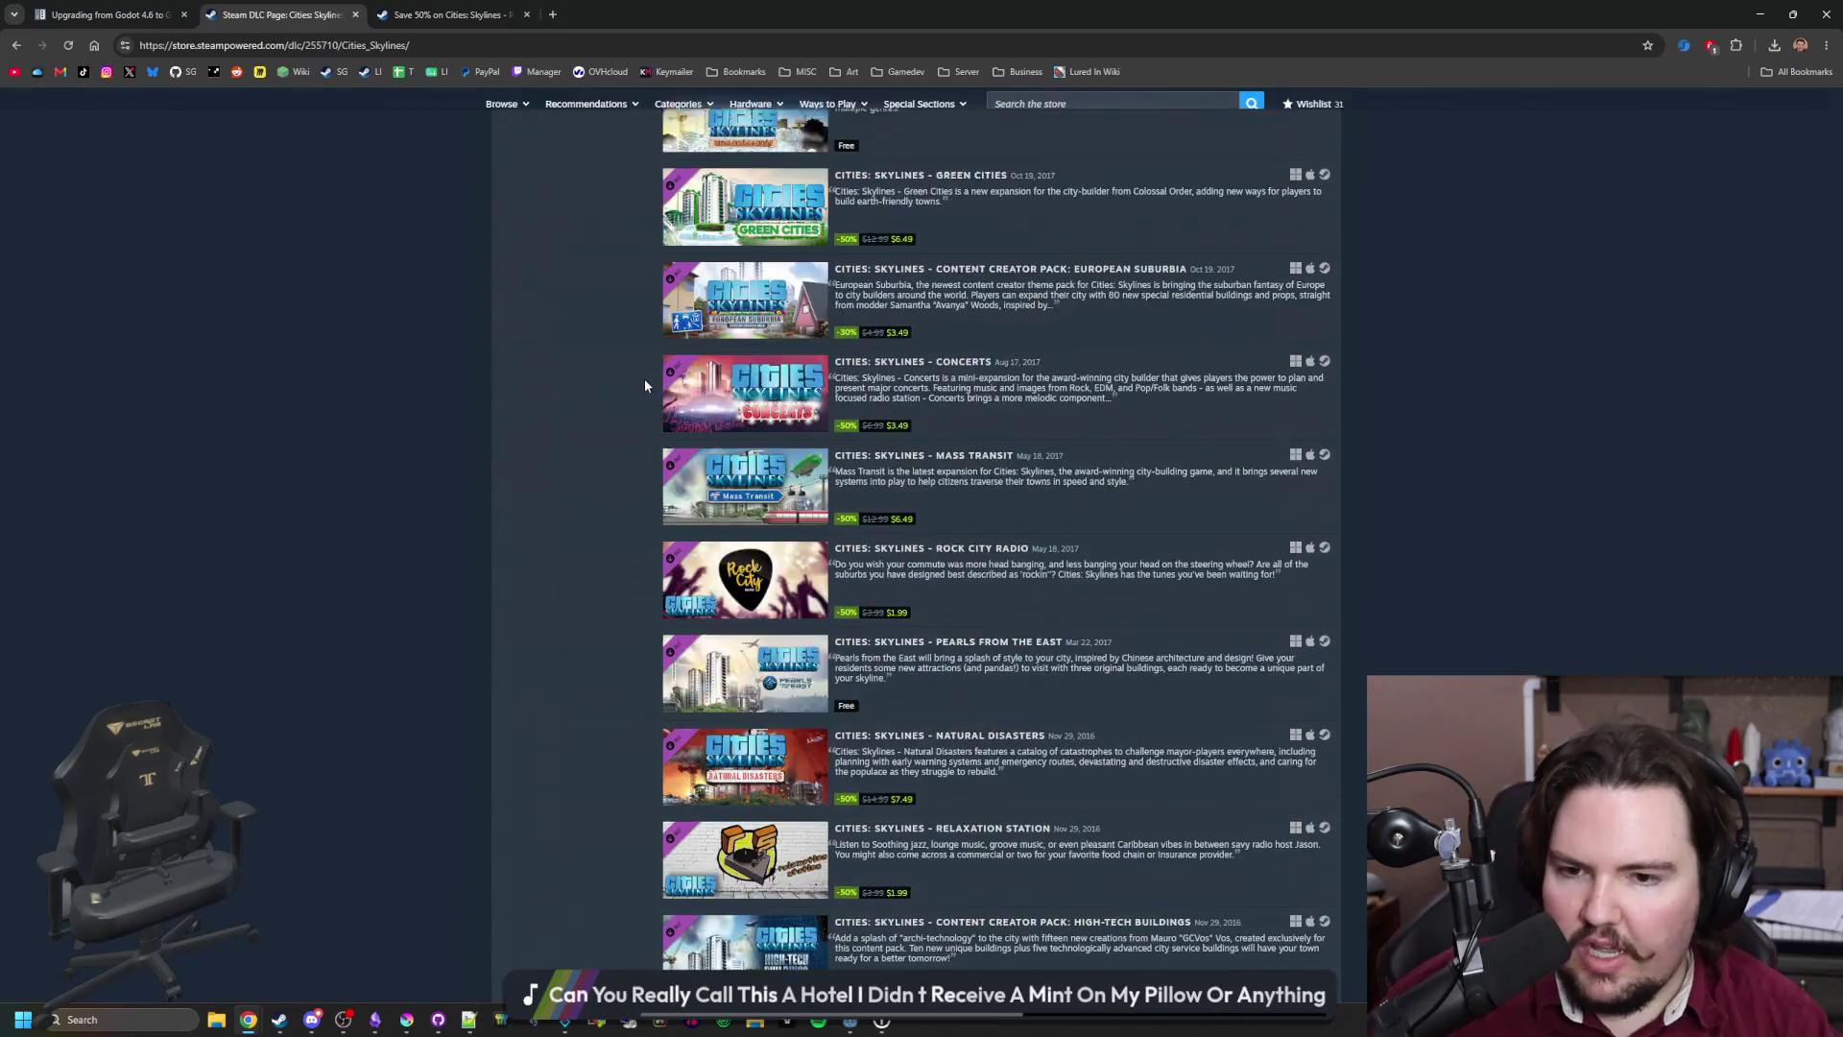
scroll(574, 661, "up", 15)
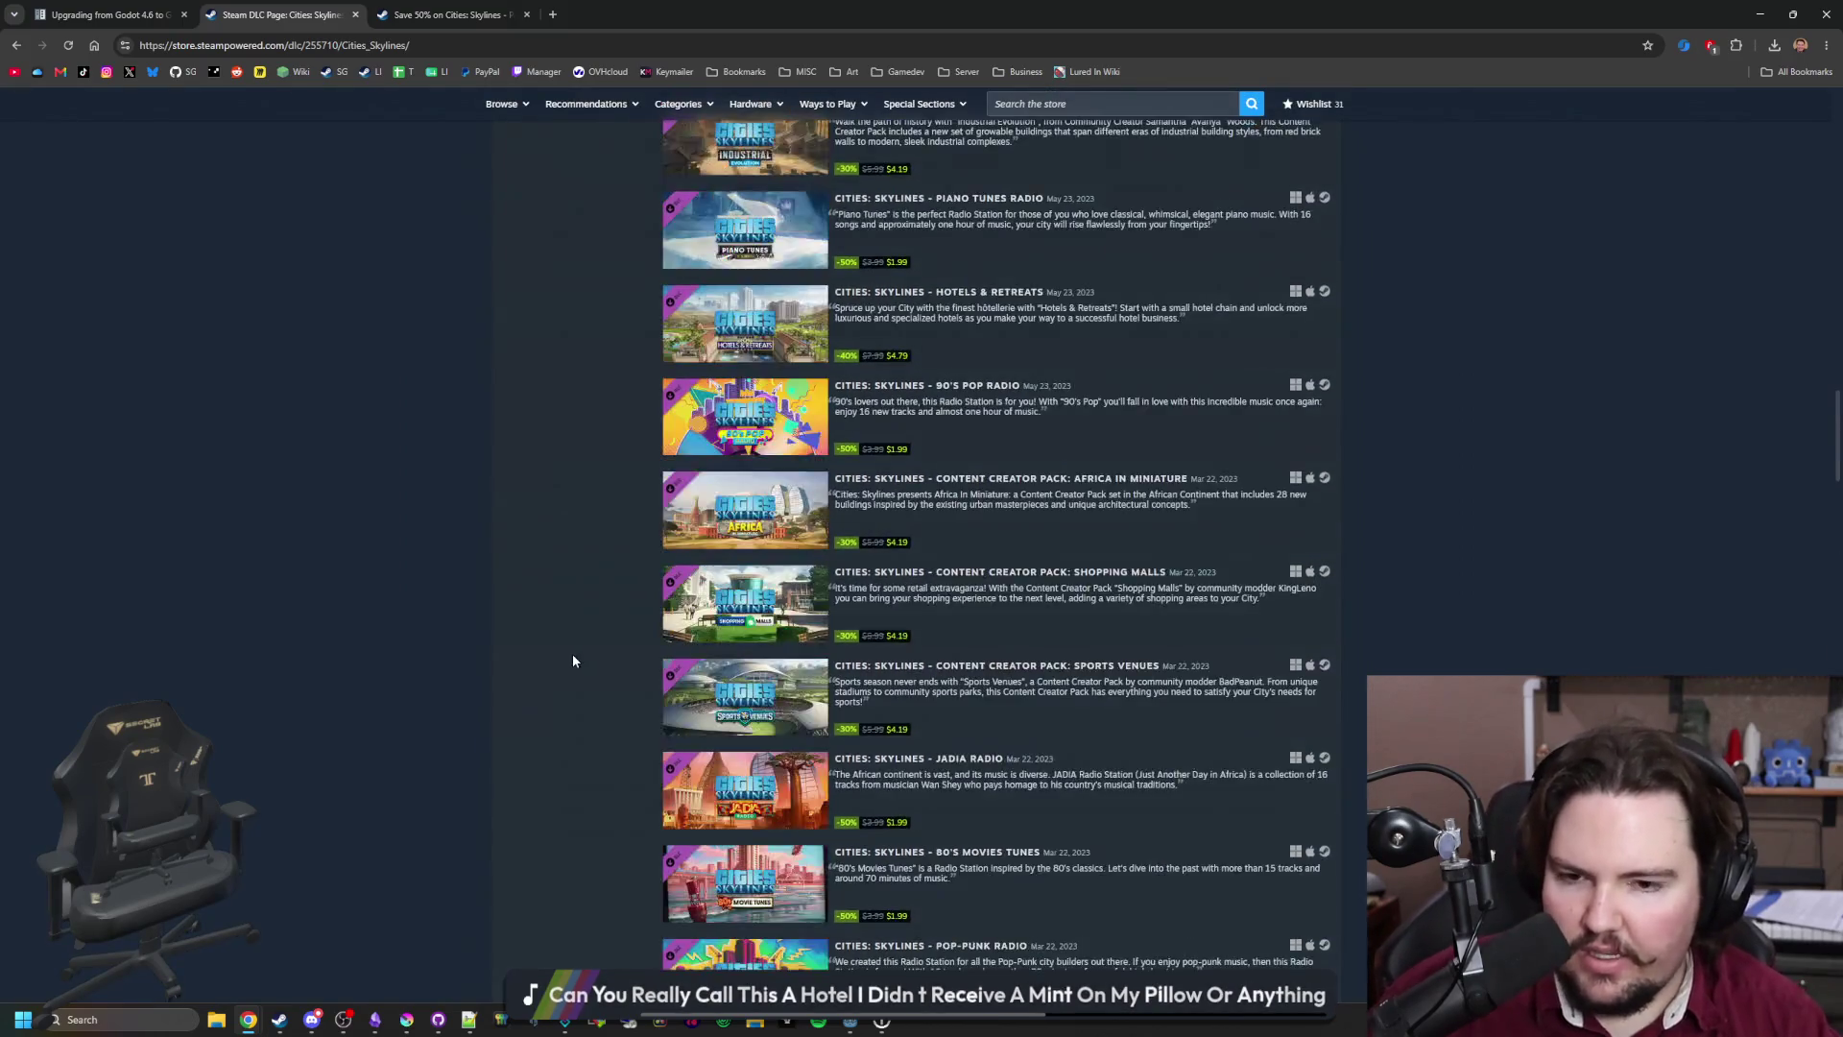
scroll(573, 660, "up", 2)
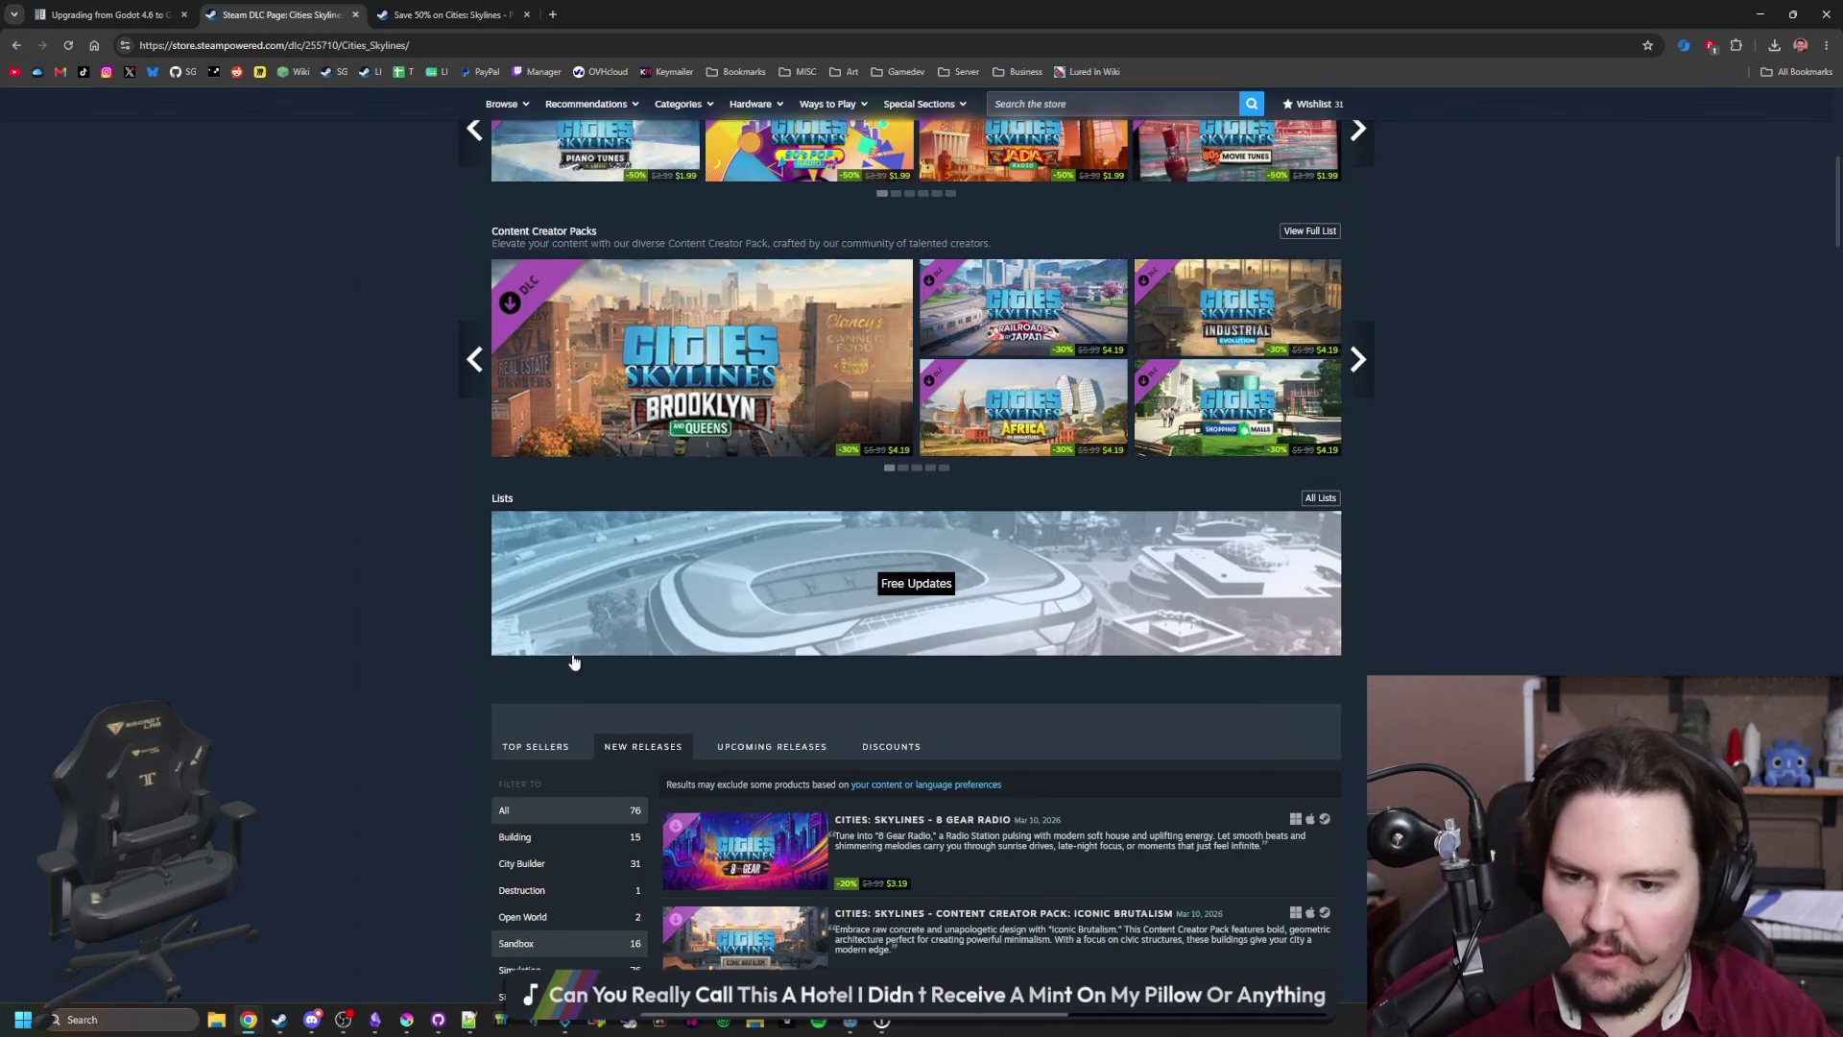
scroll(572, 658, "down", 20)
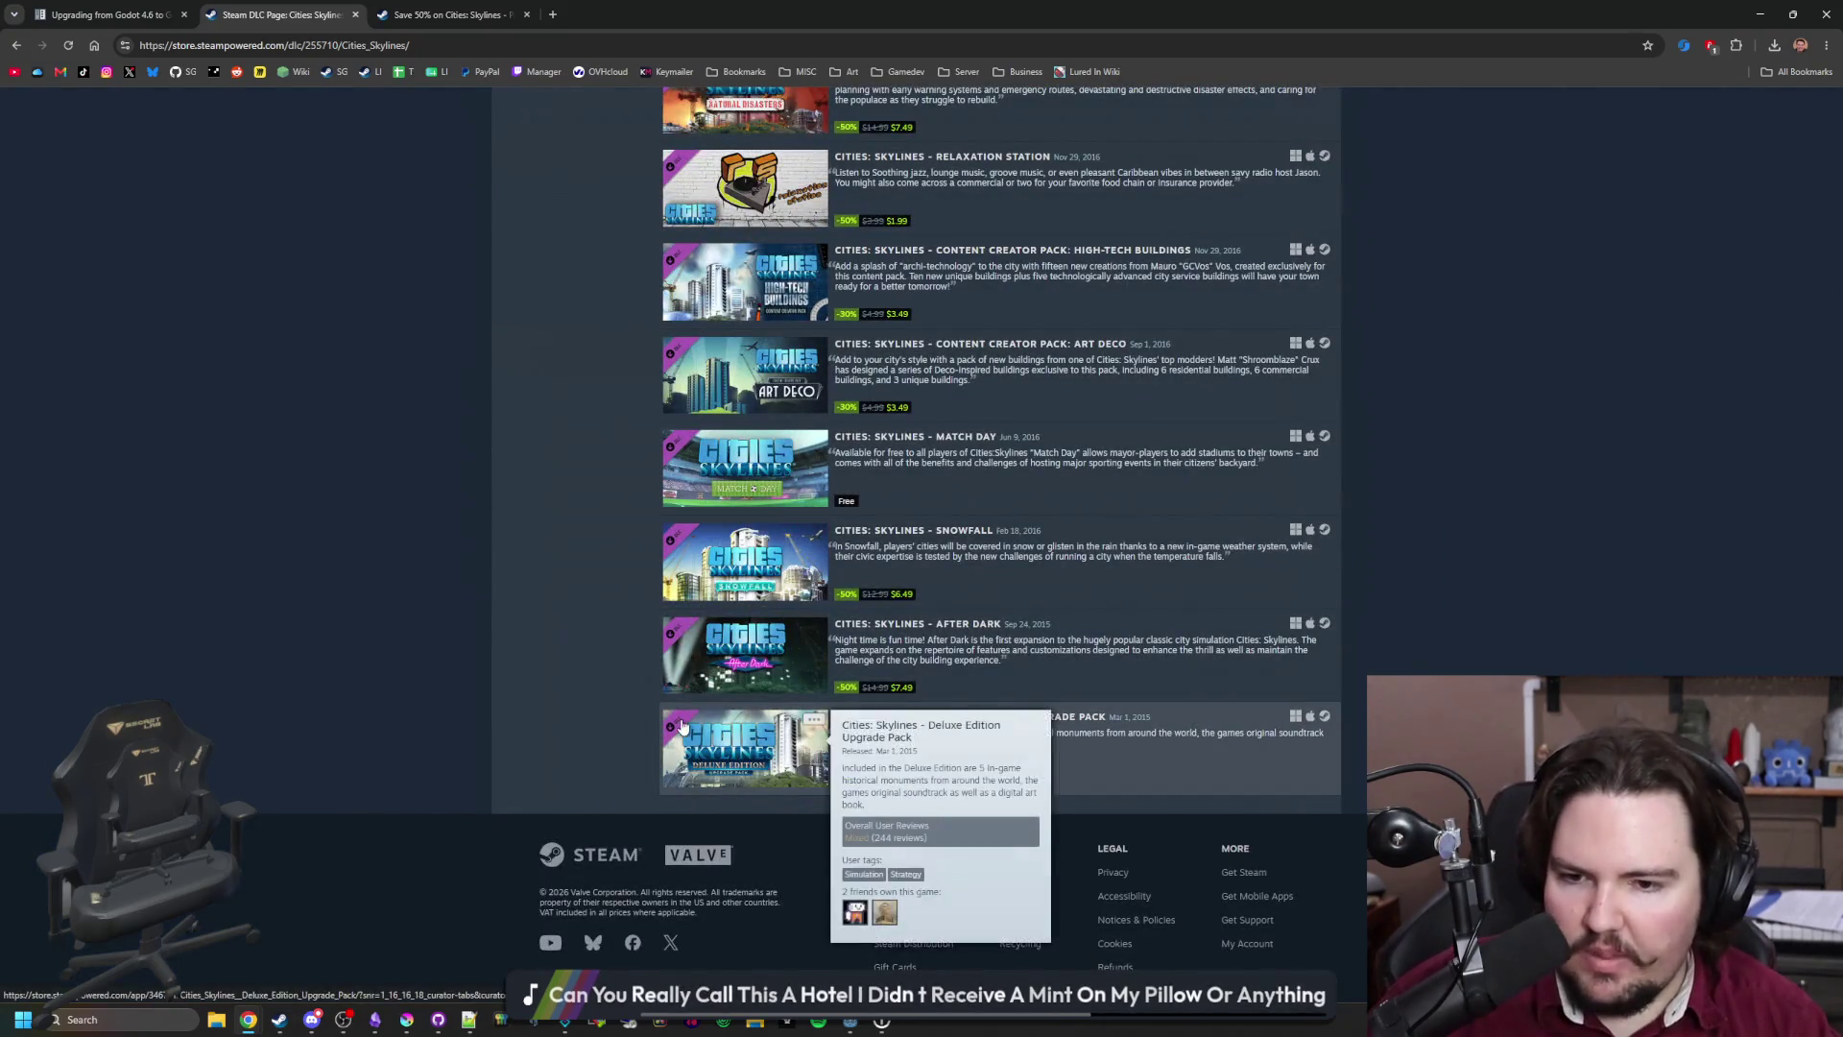
key("ctrl+Tab")
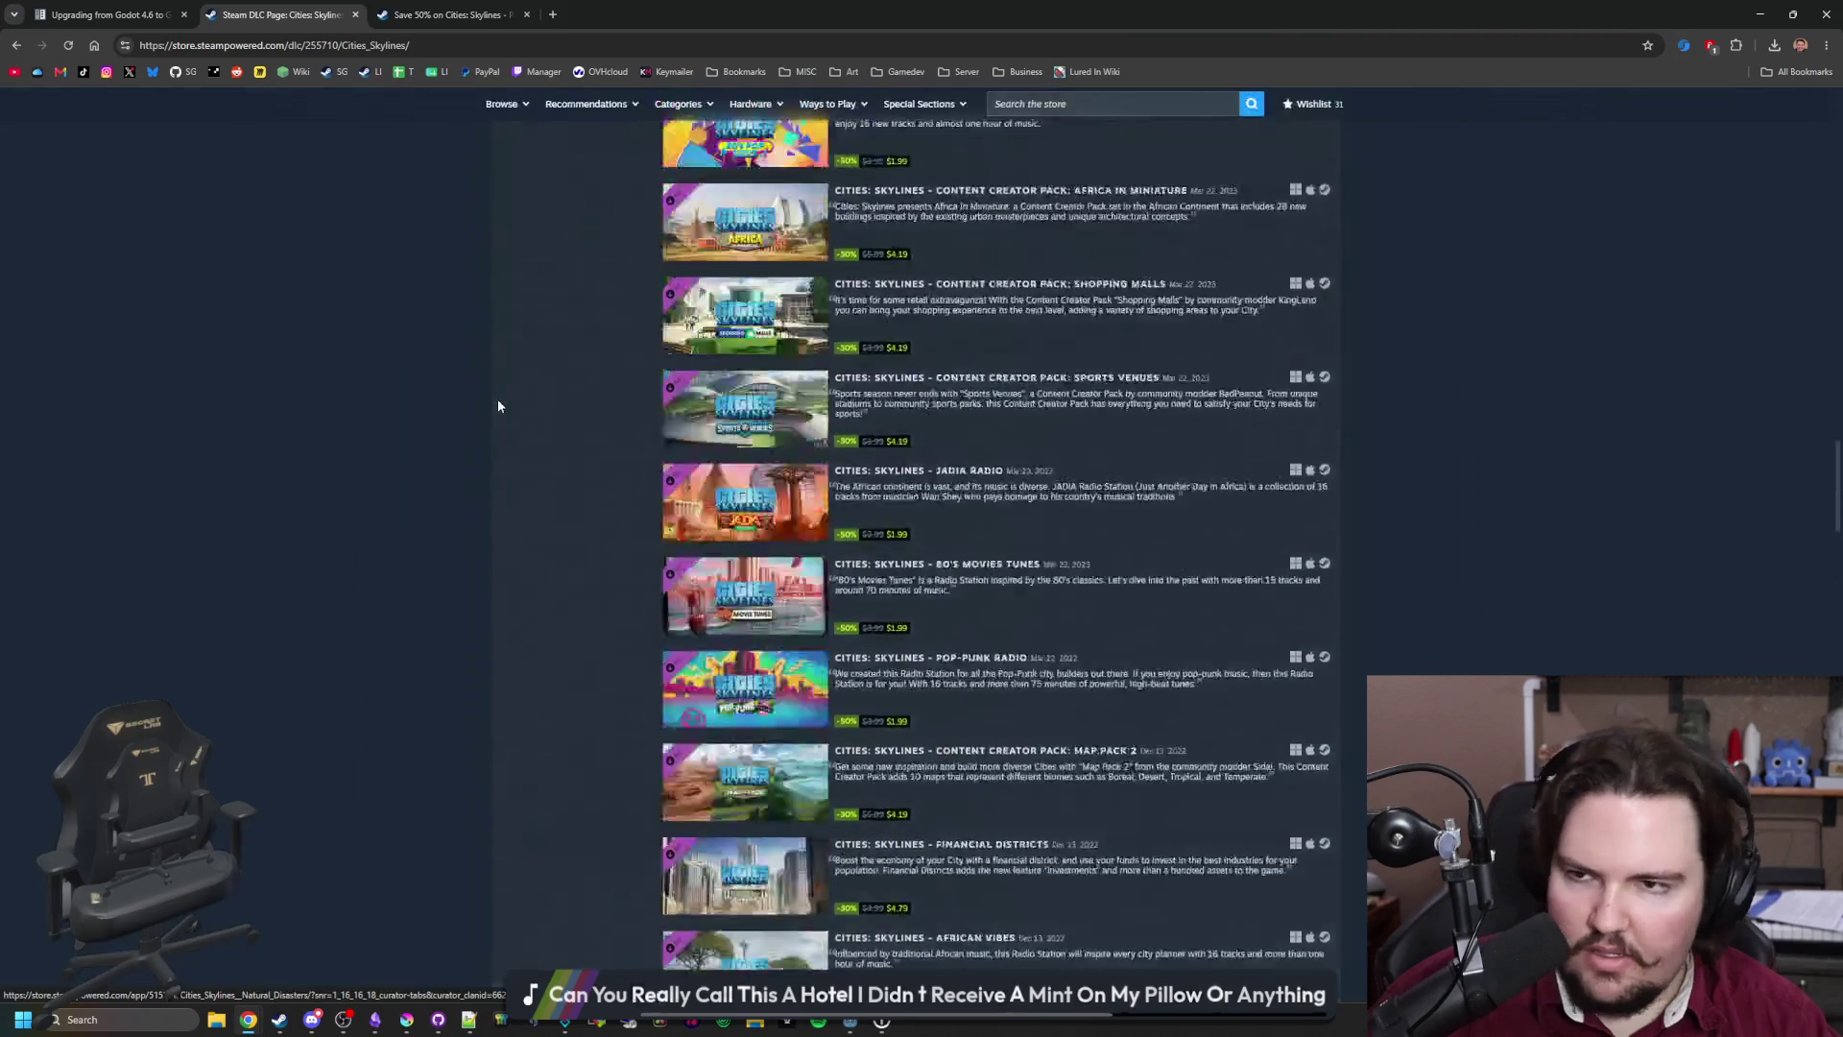
scroll(493, 529, "down", 4)
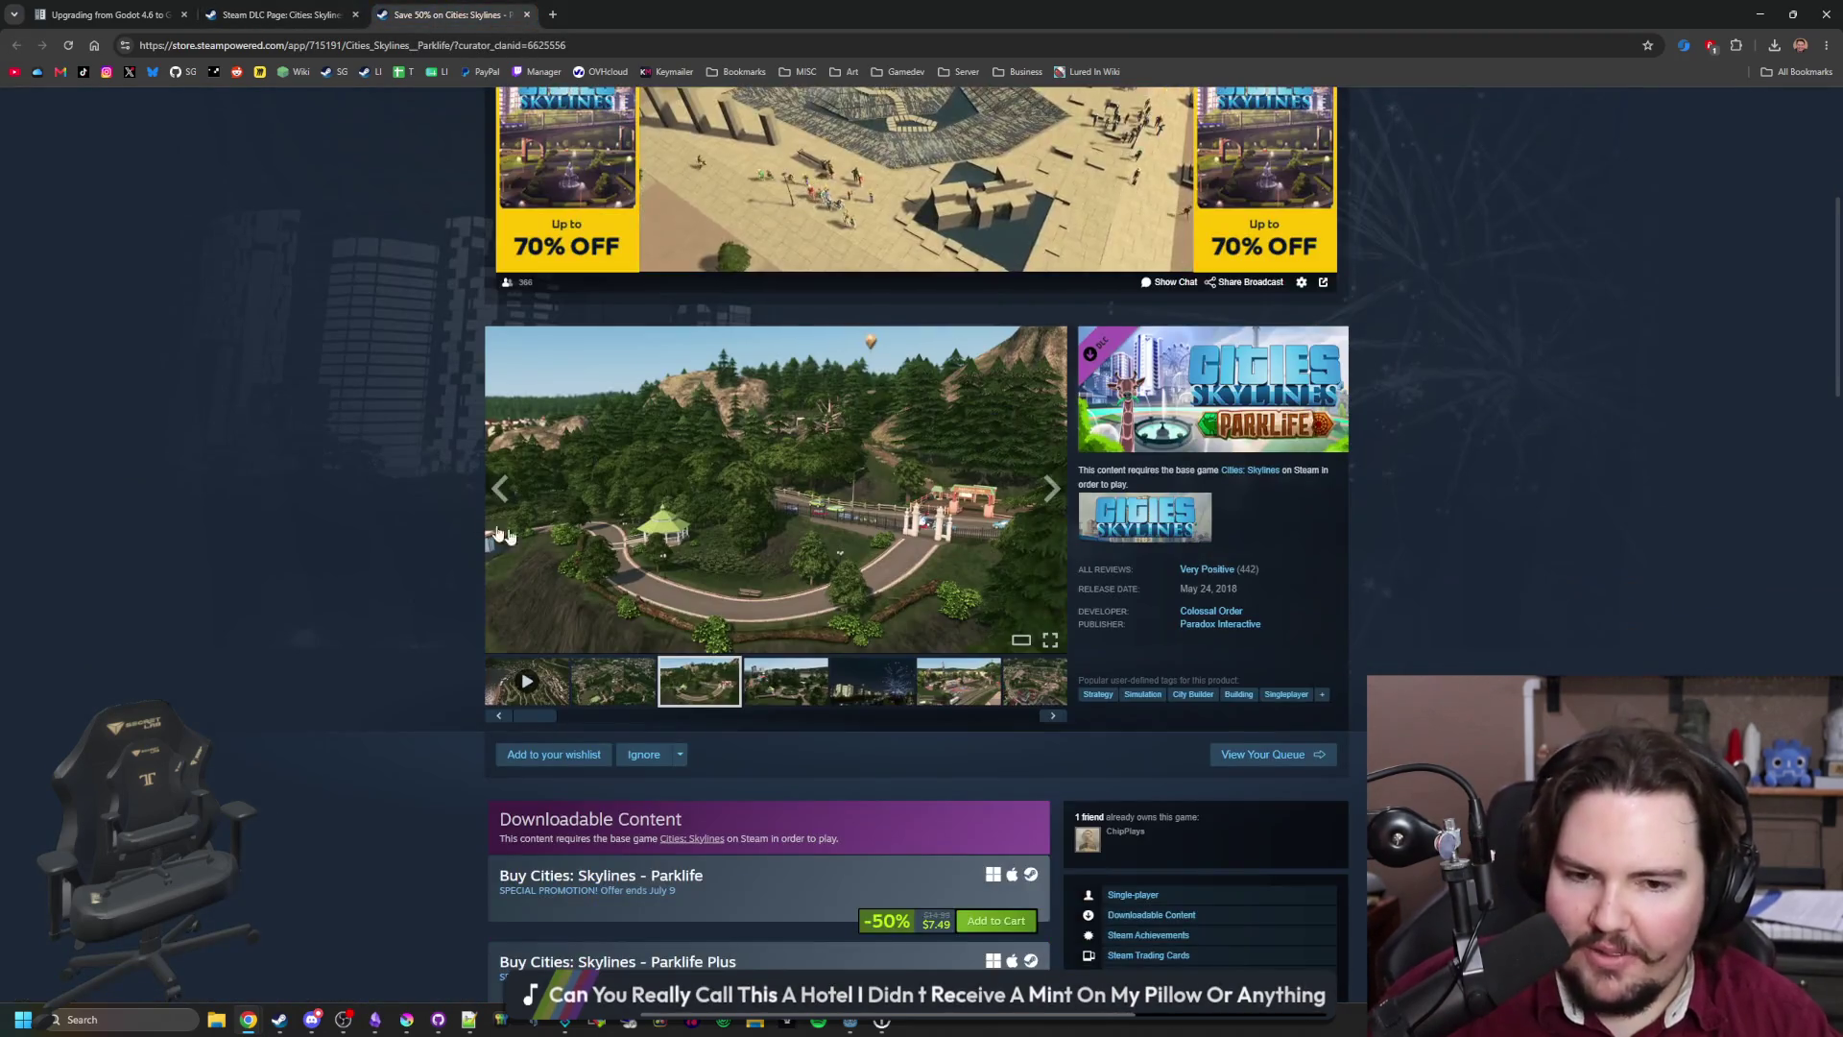
left_click(1238, 614)
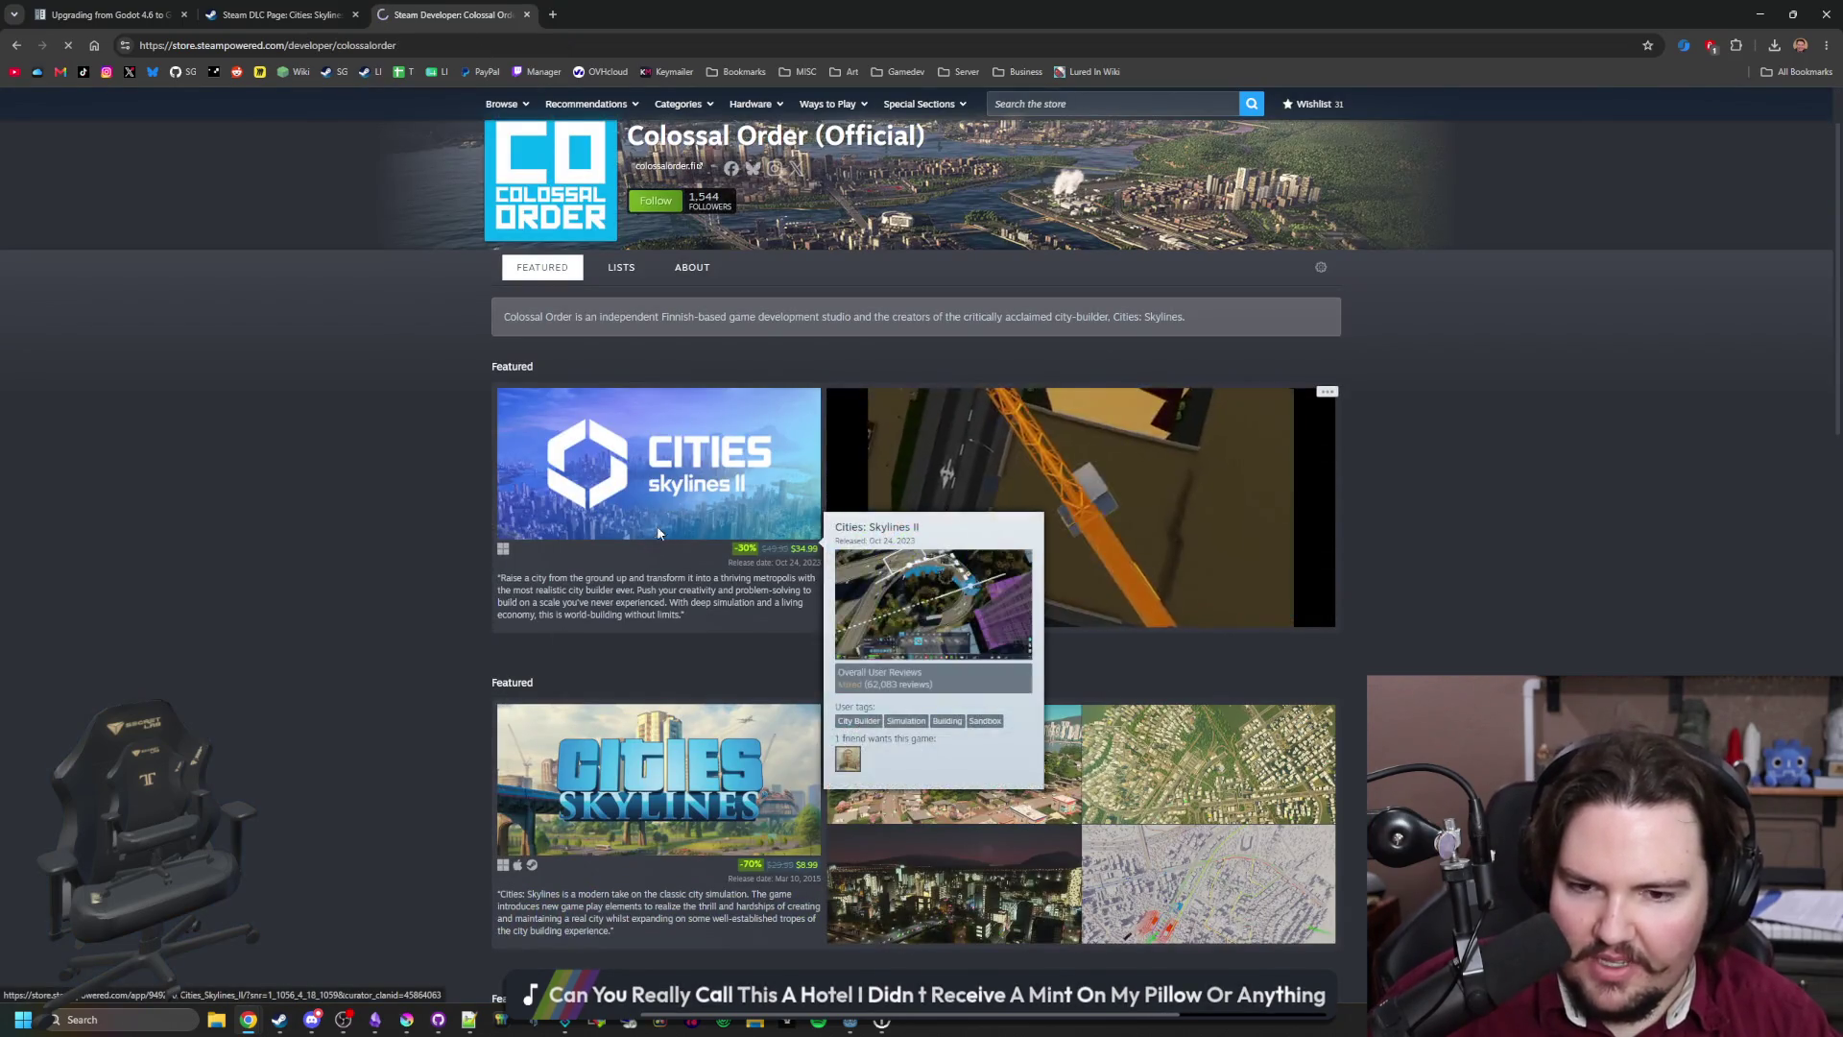
Step: Open Cities: Skylines II, then open Ice Lakes from the Iceflake page in a new tab
left_click(659, 534)
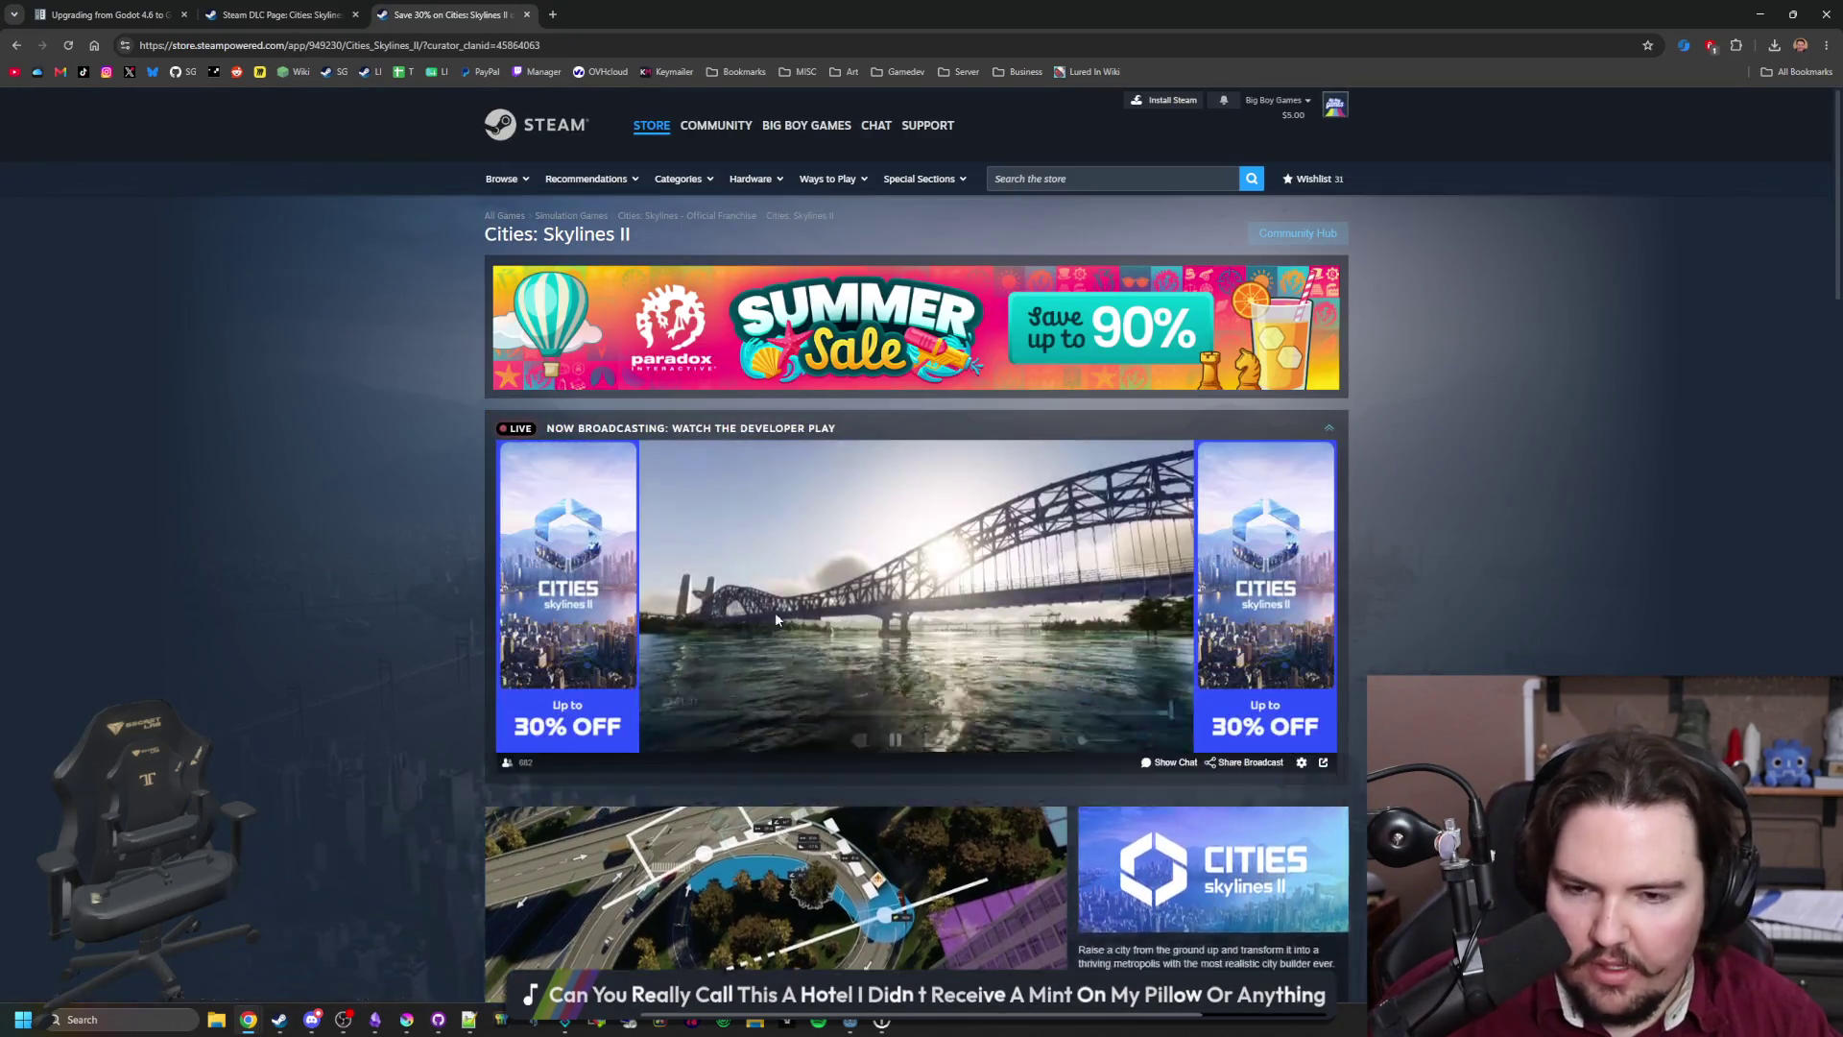
scroll(865, 642, "down", 3)
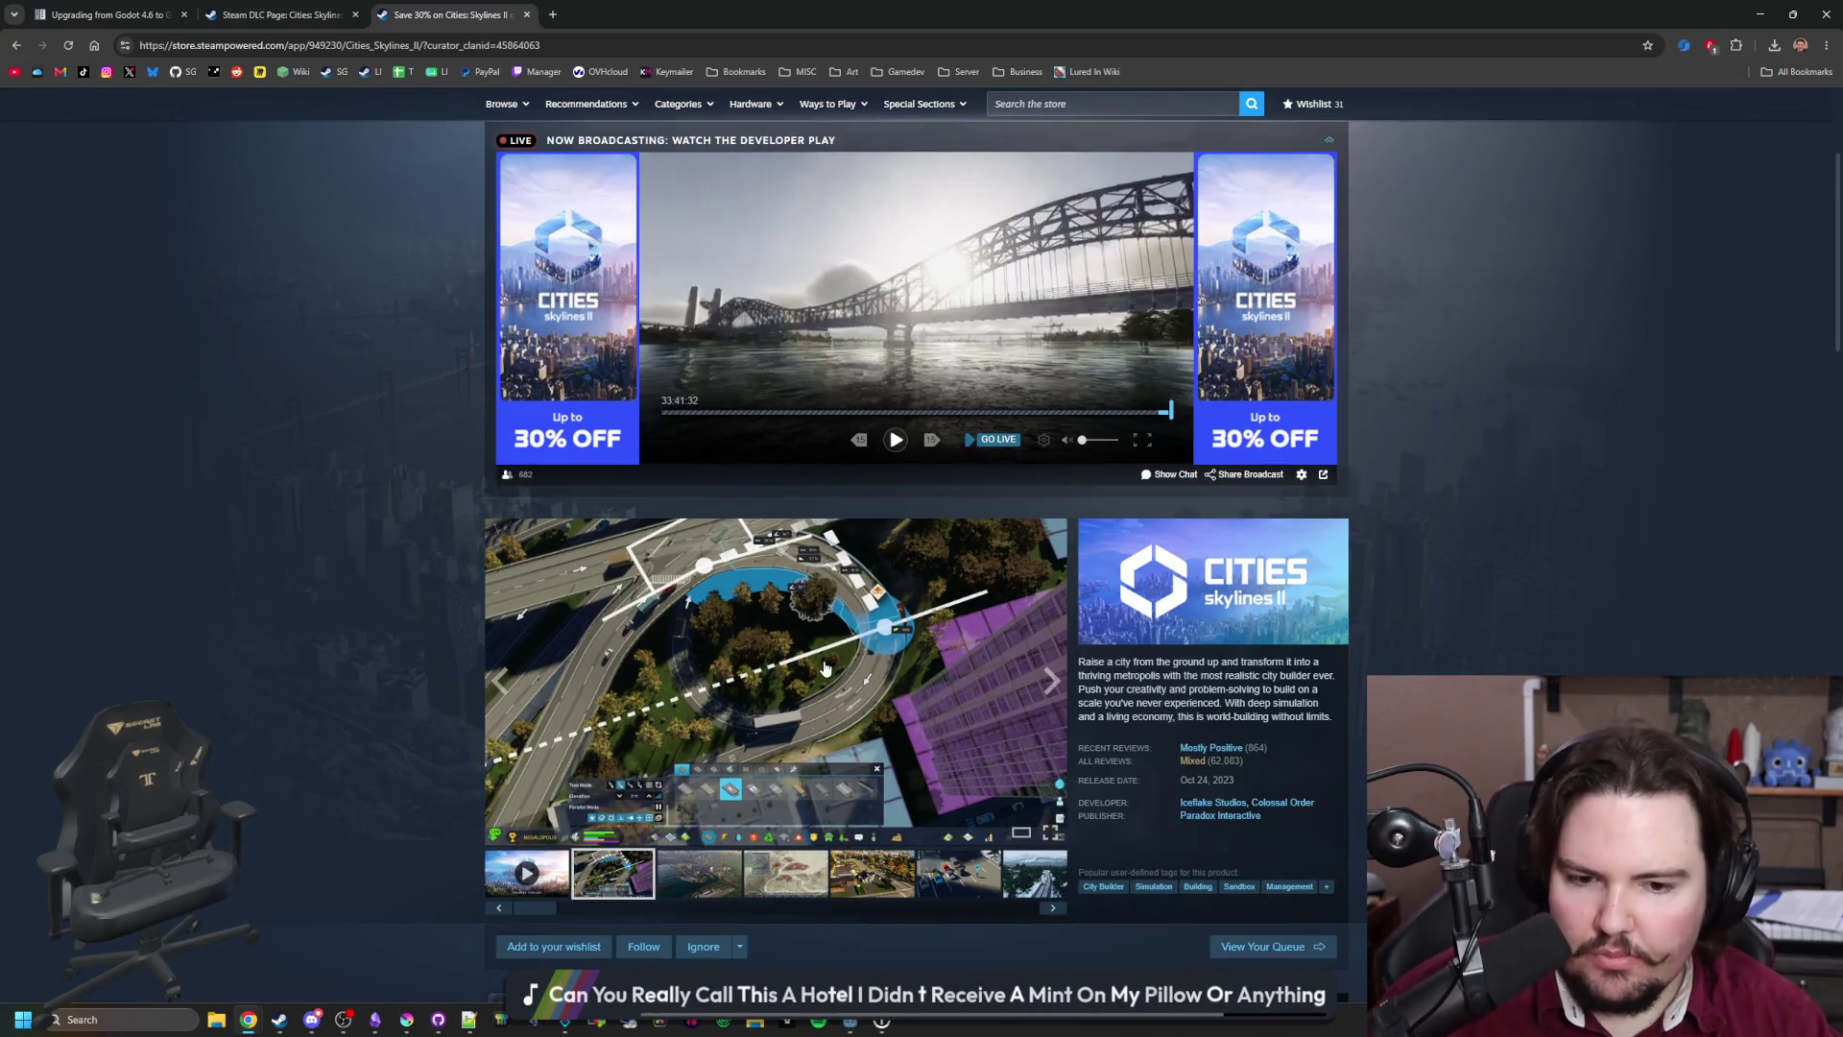
scroll(1161, 785, "down", 1)
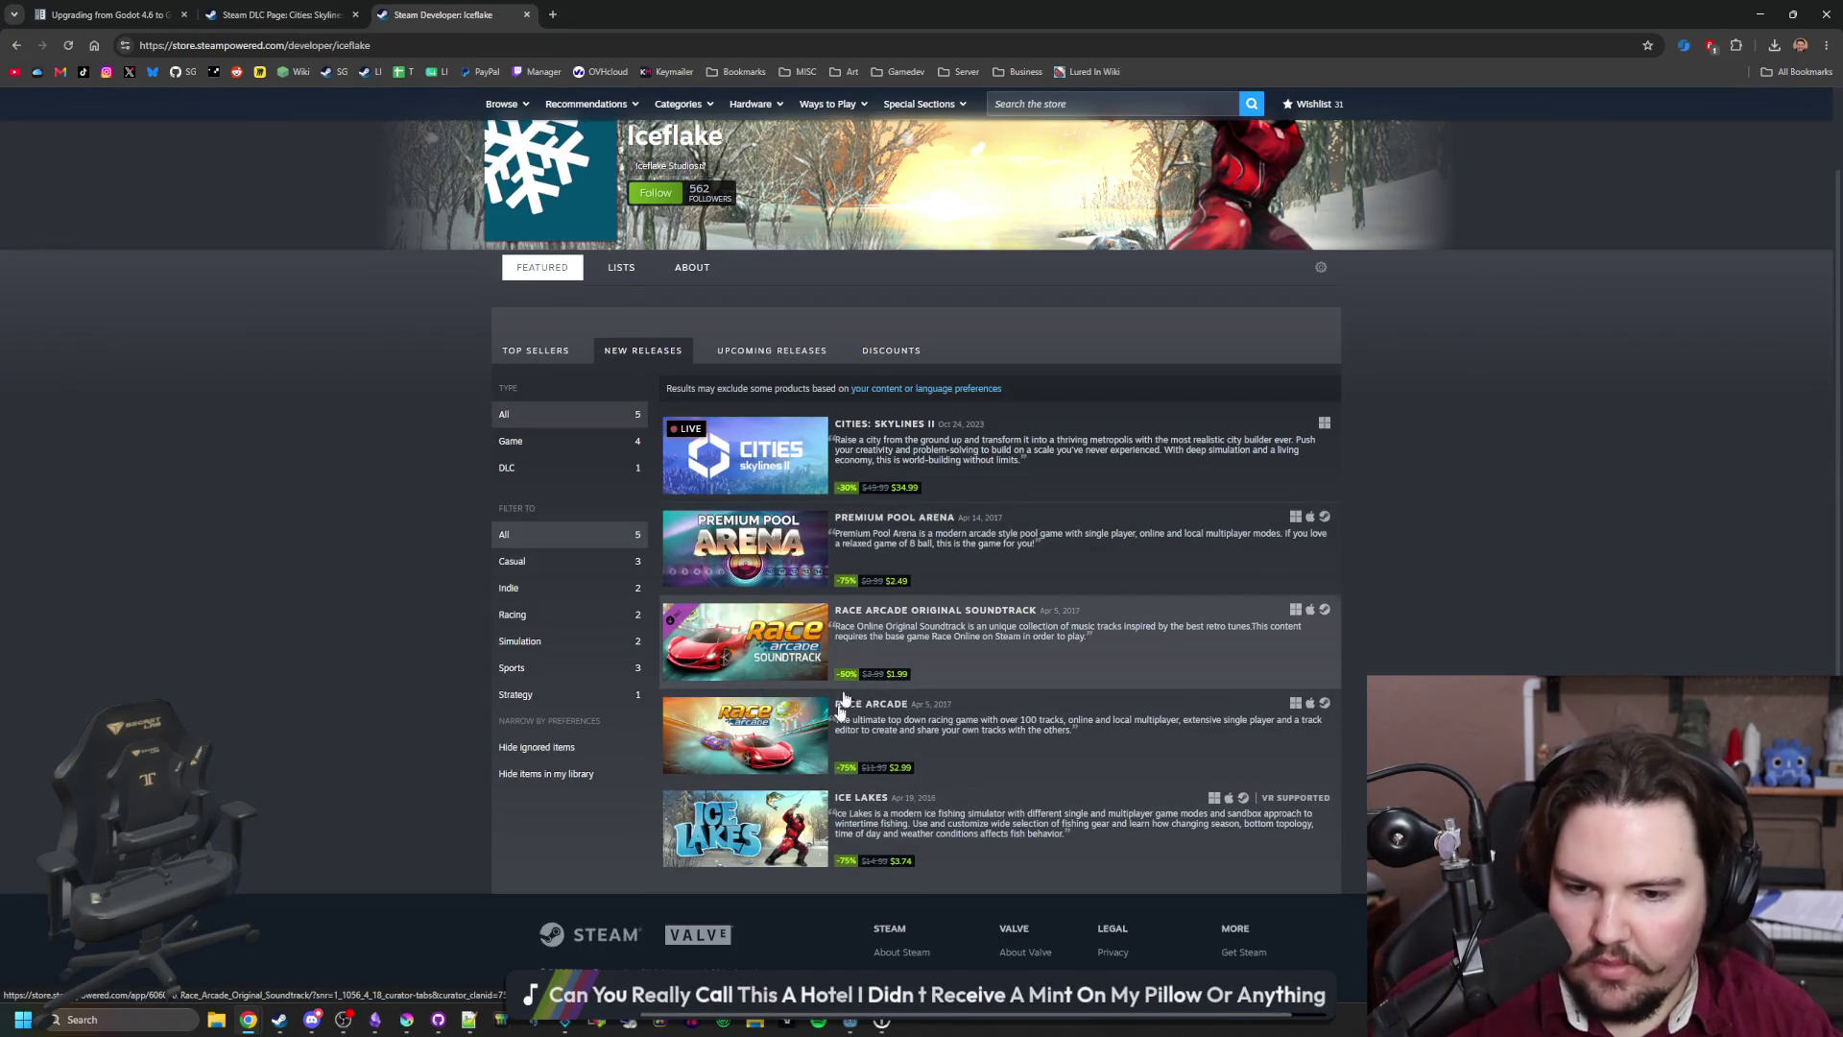
mouse_move(679, 837)
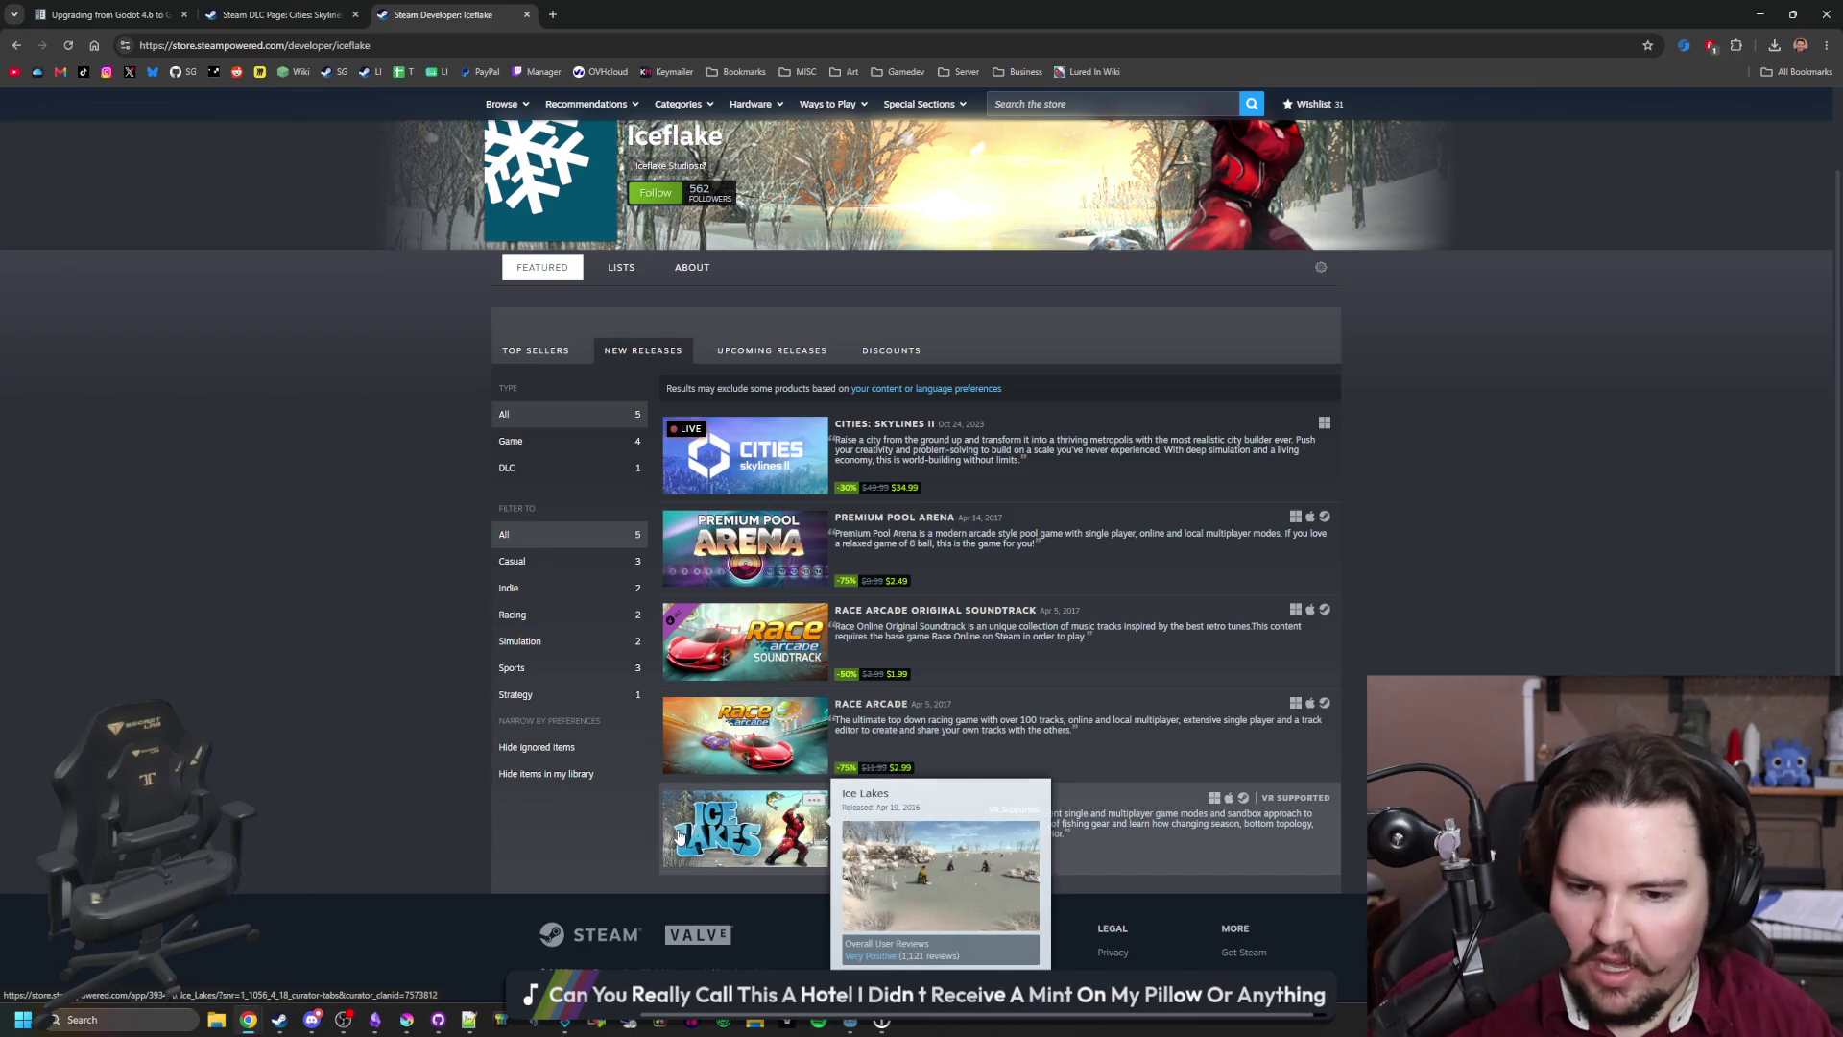
left_click(679, 837, "ctrl+shift")
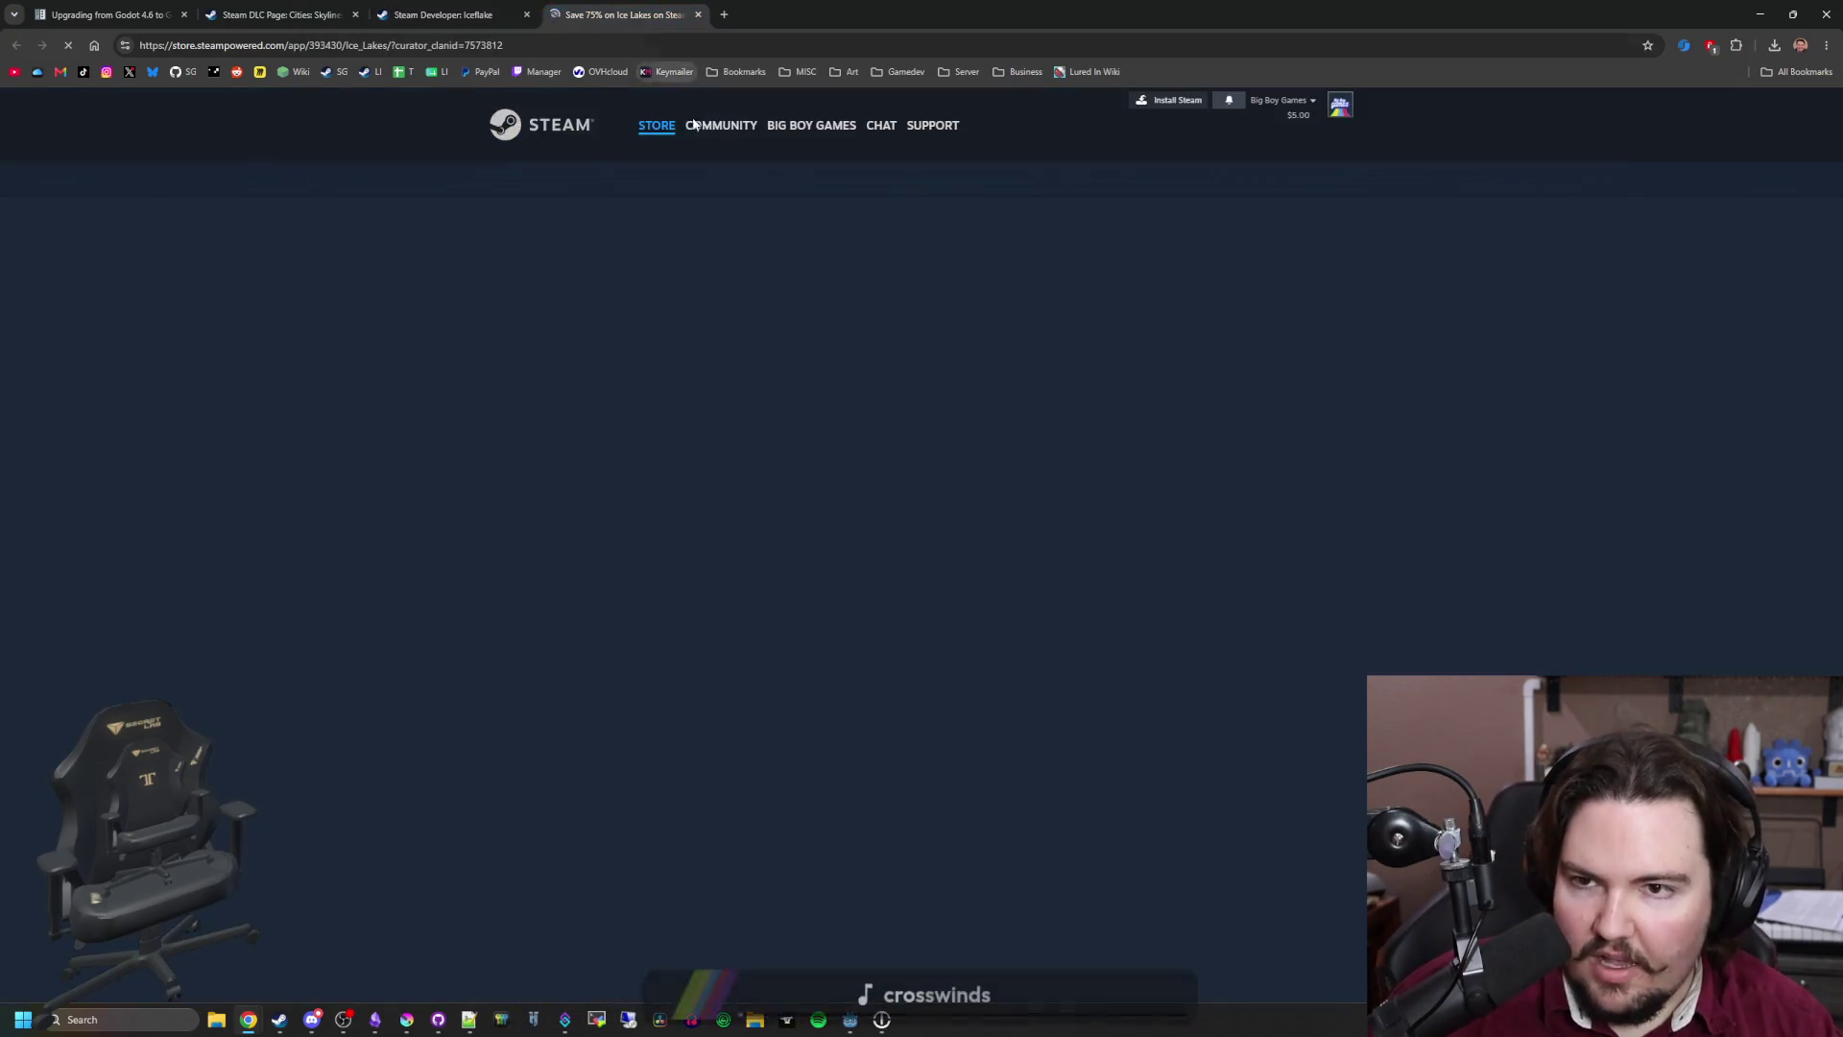
Step: Page through the Ice Lakes screenshots full-screen, then return to Iceflake and open Cities: Skylines II
left_click(768, 611)
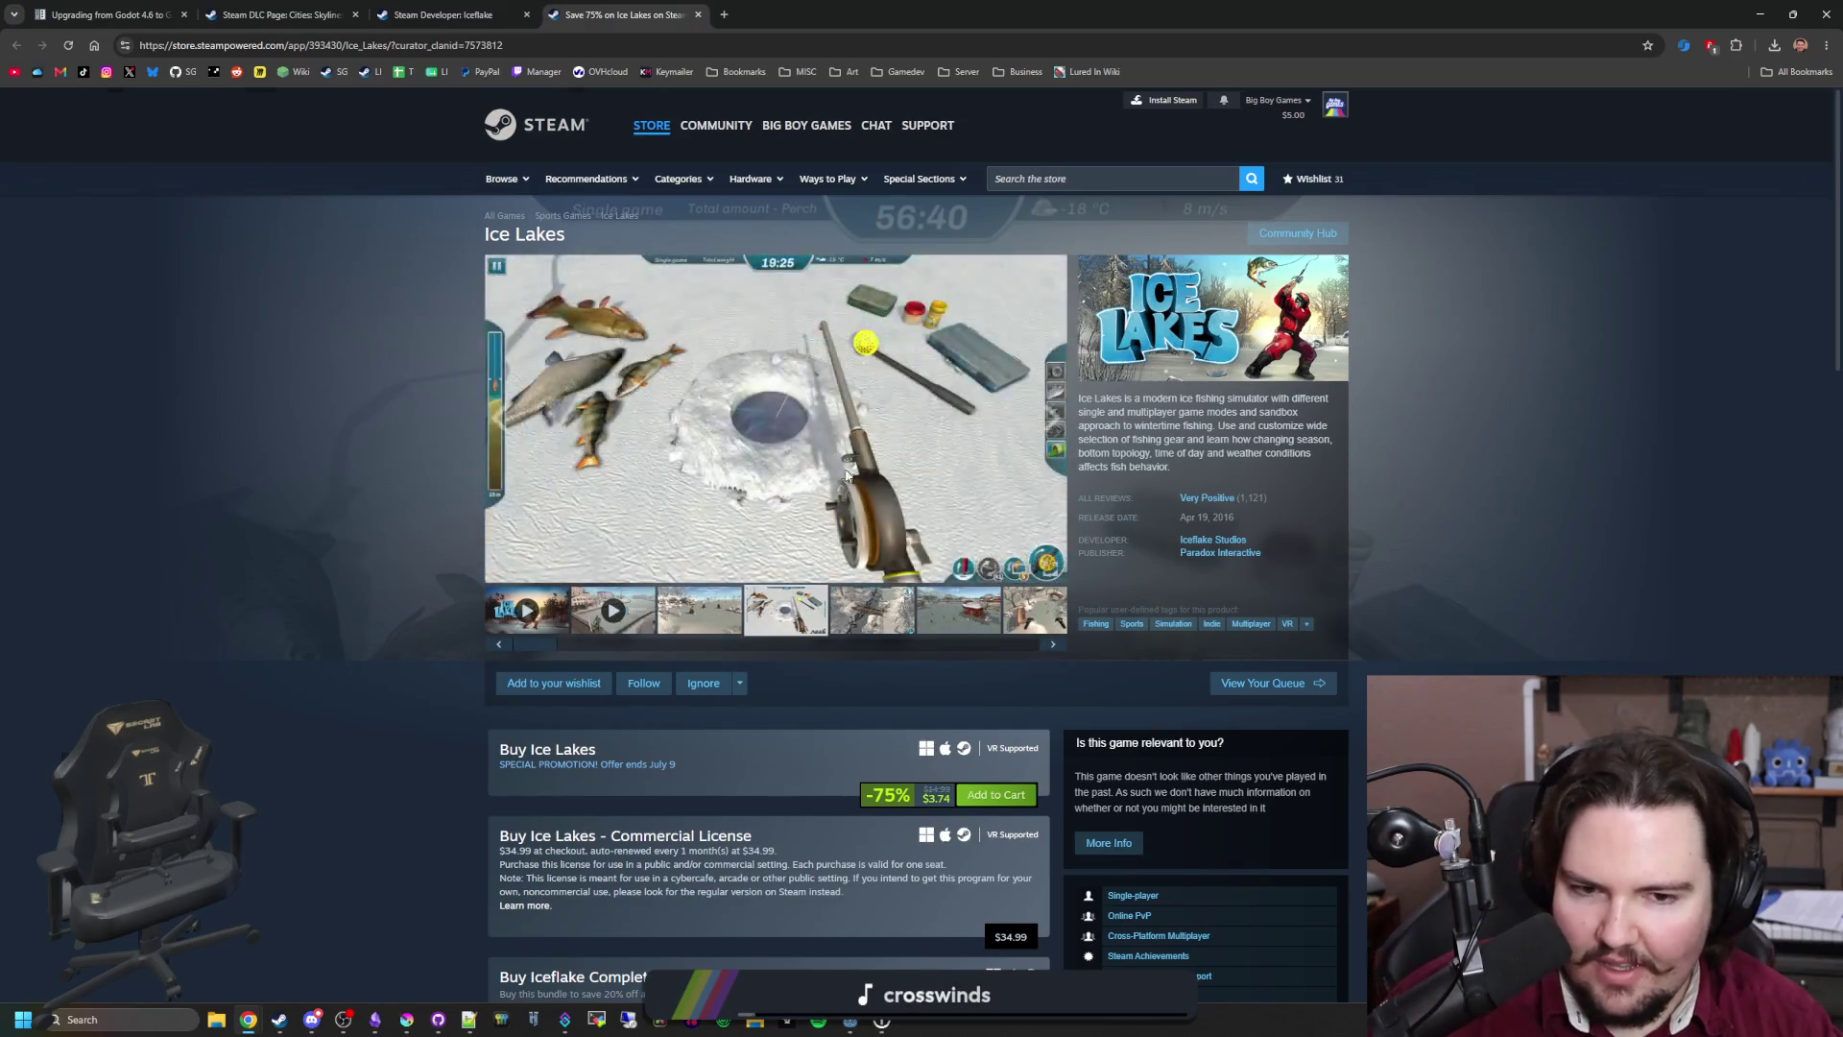
left_click(767, 480)
left_click(1626, 576)
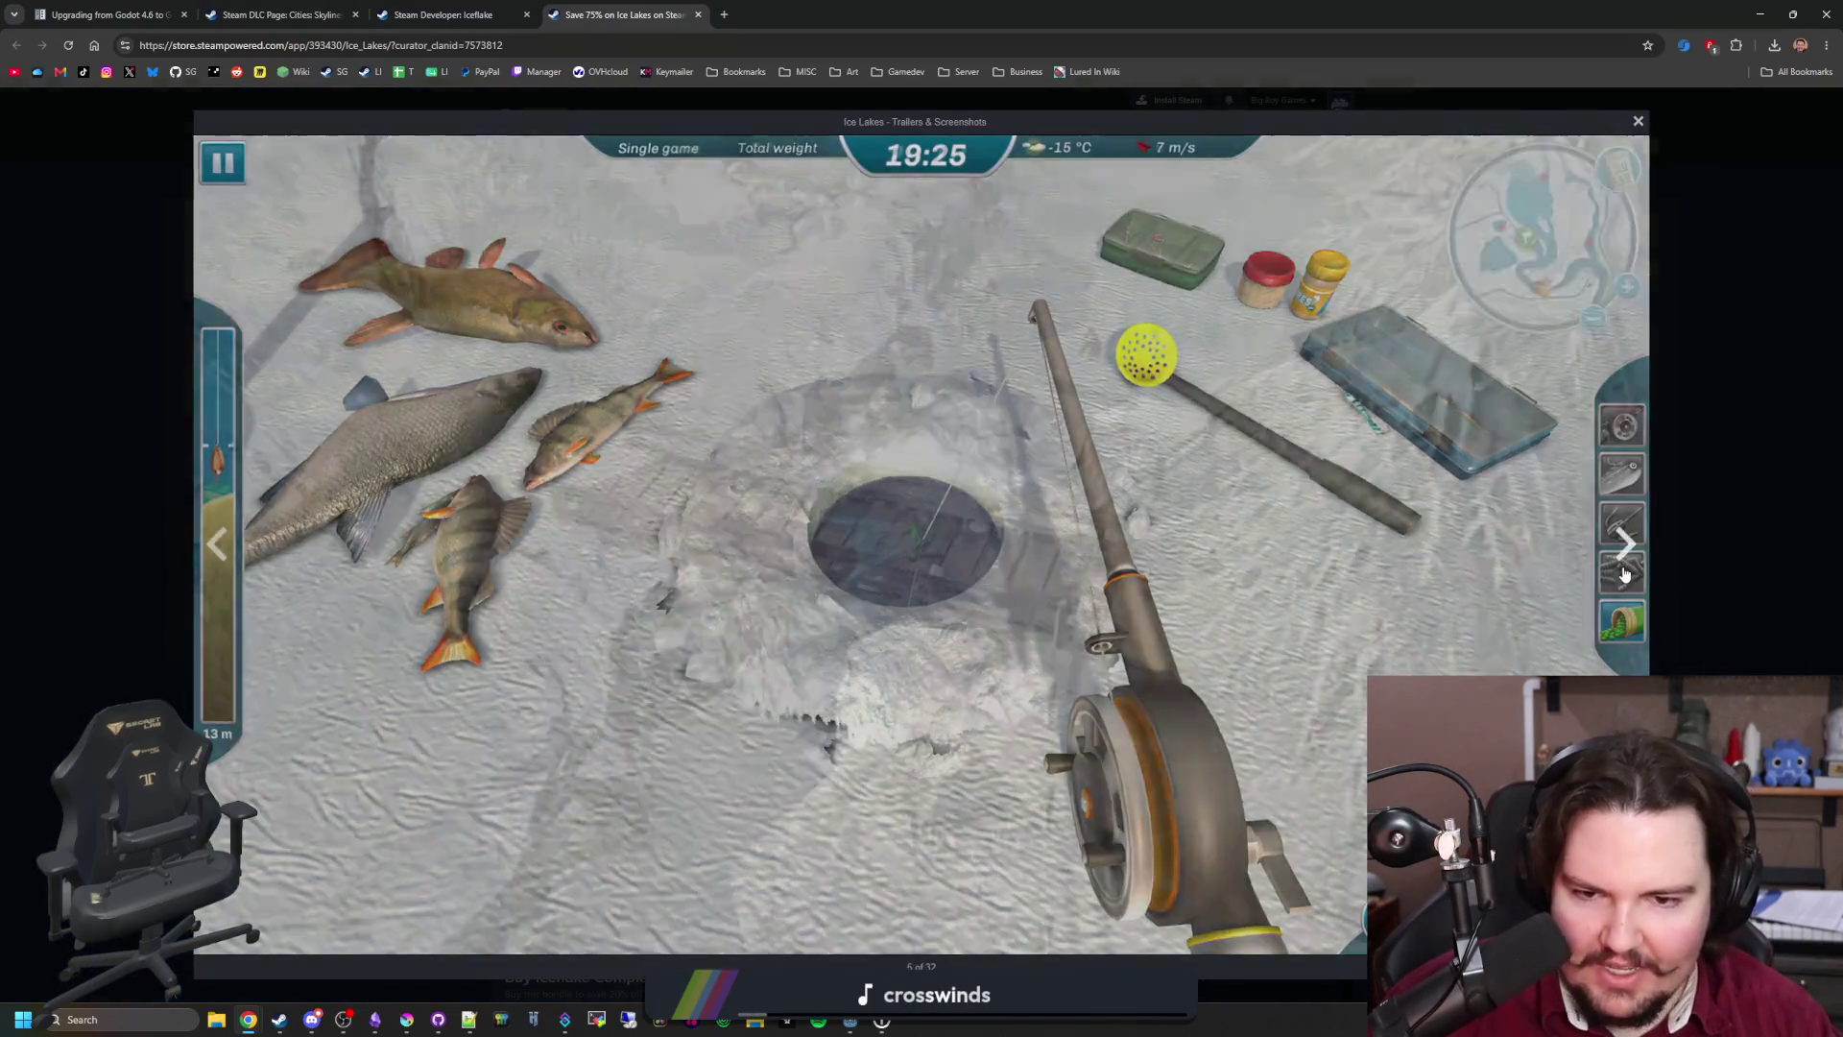
left_click(1628, 566)
left_click(1629, 559)
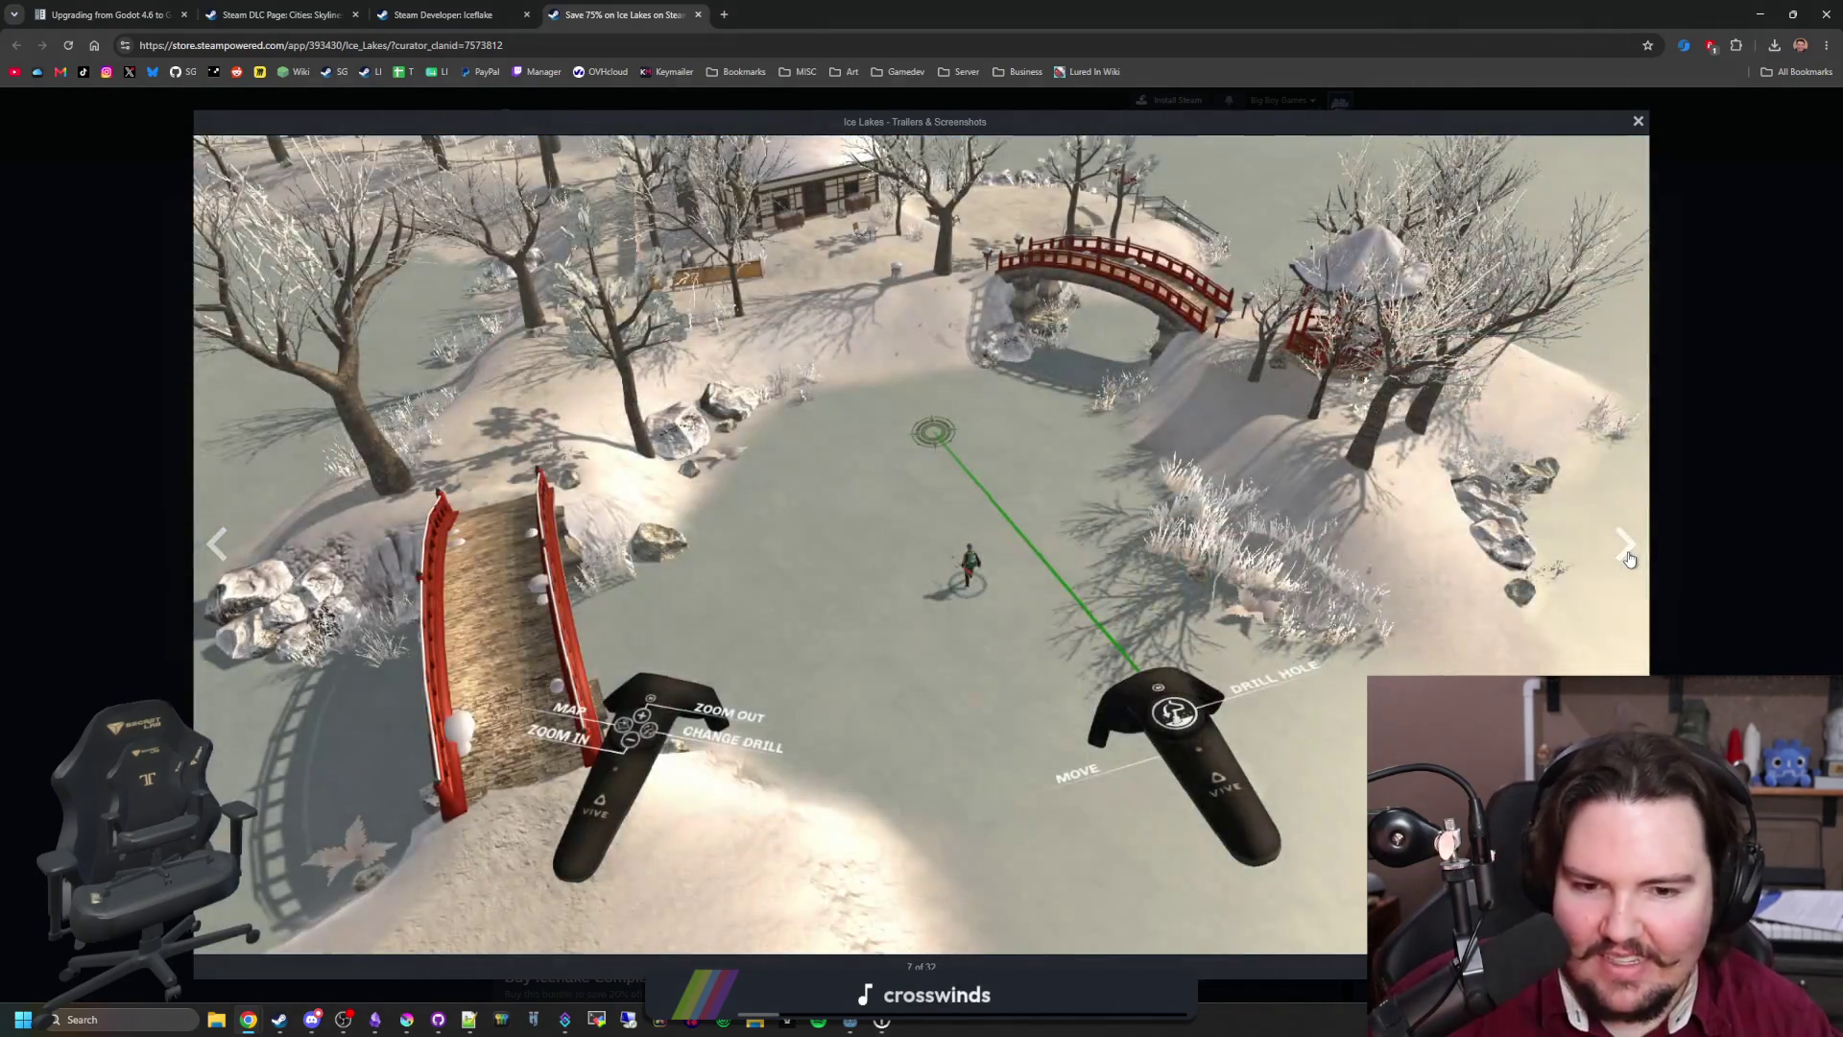
left_click(1629, 558)
left_click(1629, 558)
left_click(1629, 559)
left_click(1629, 559)
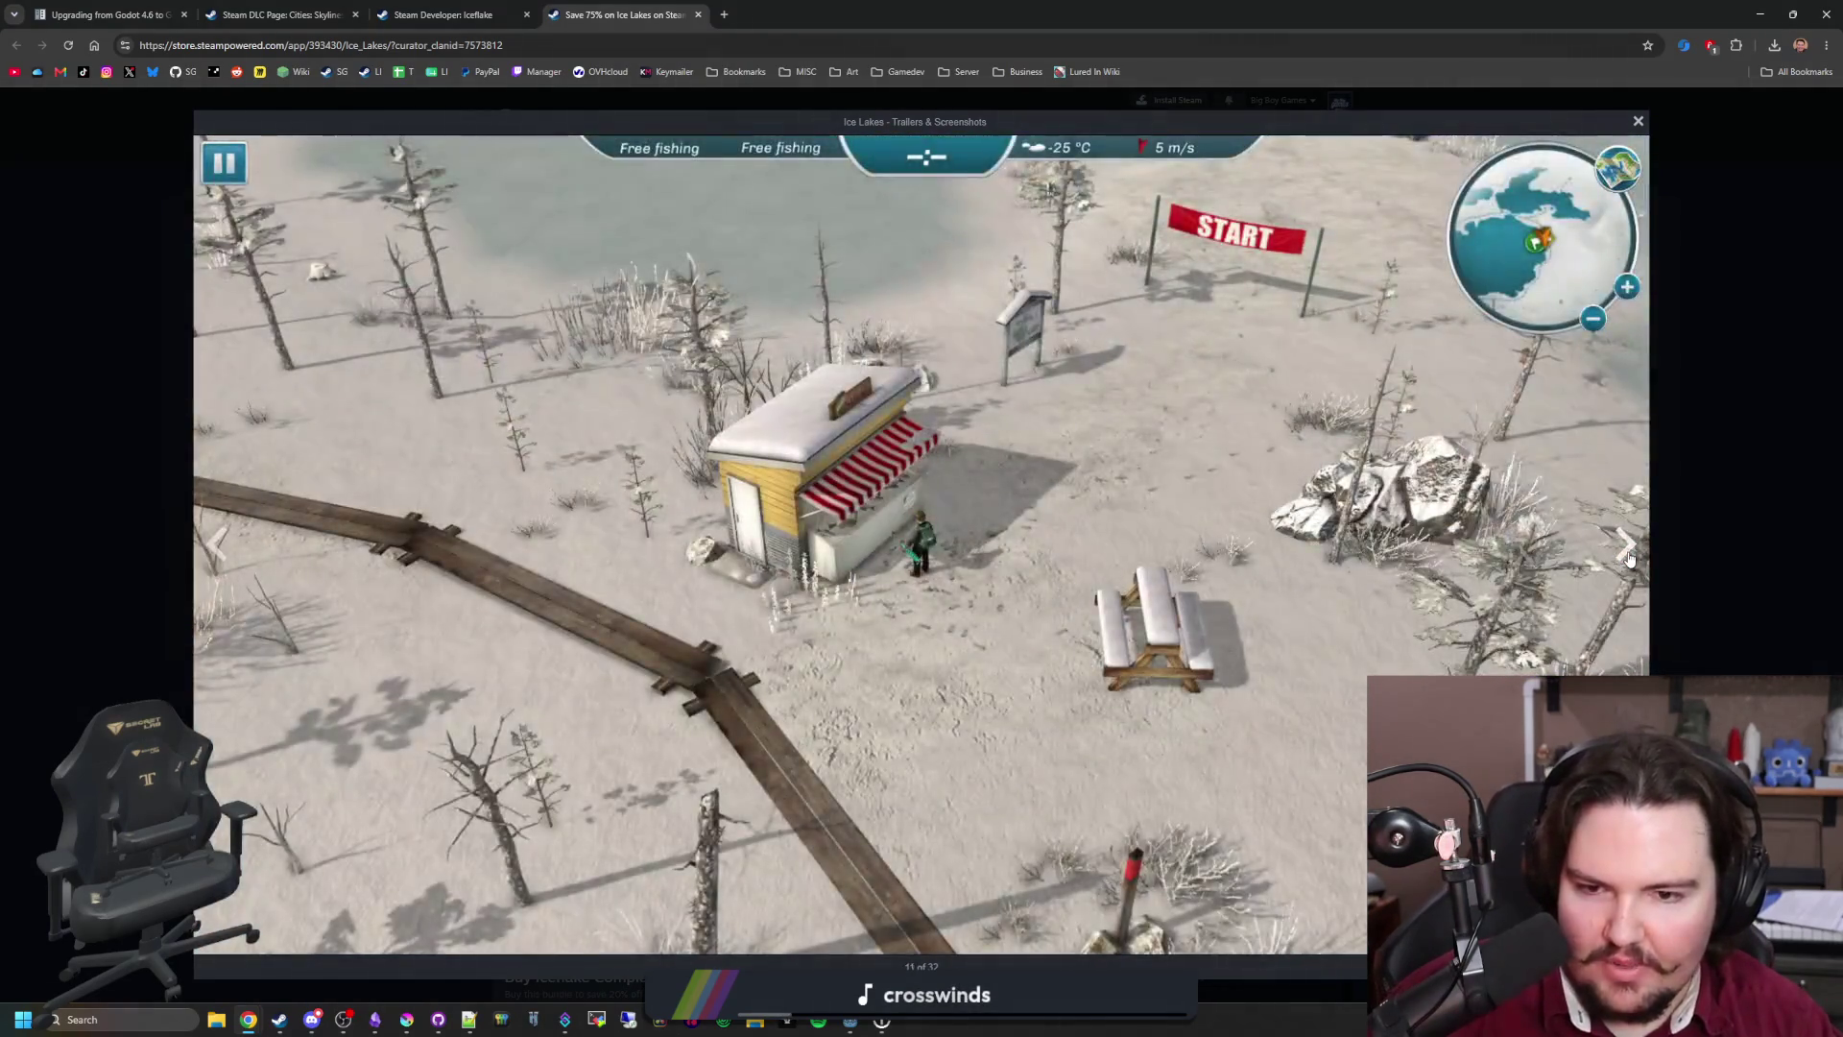
left_click(1705, 523)
left_click(443, 15)
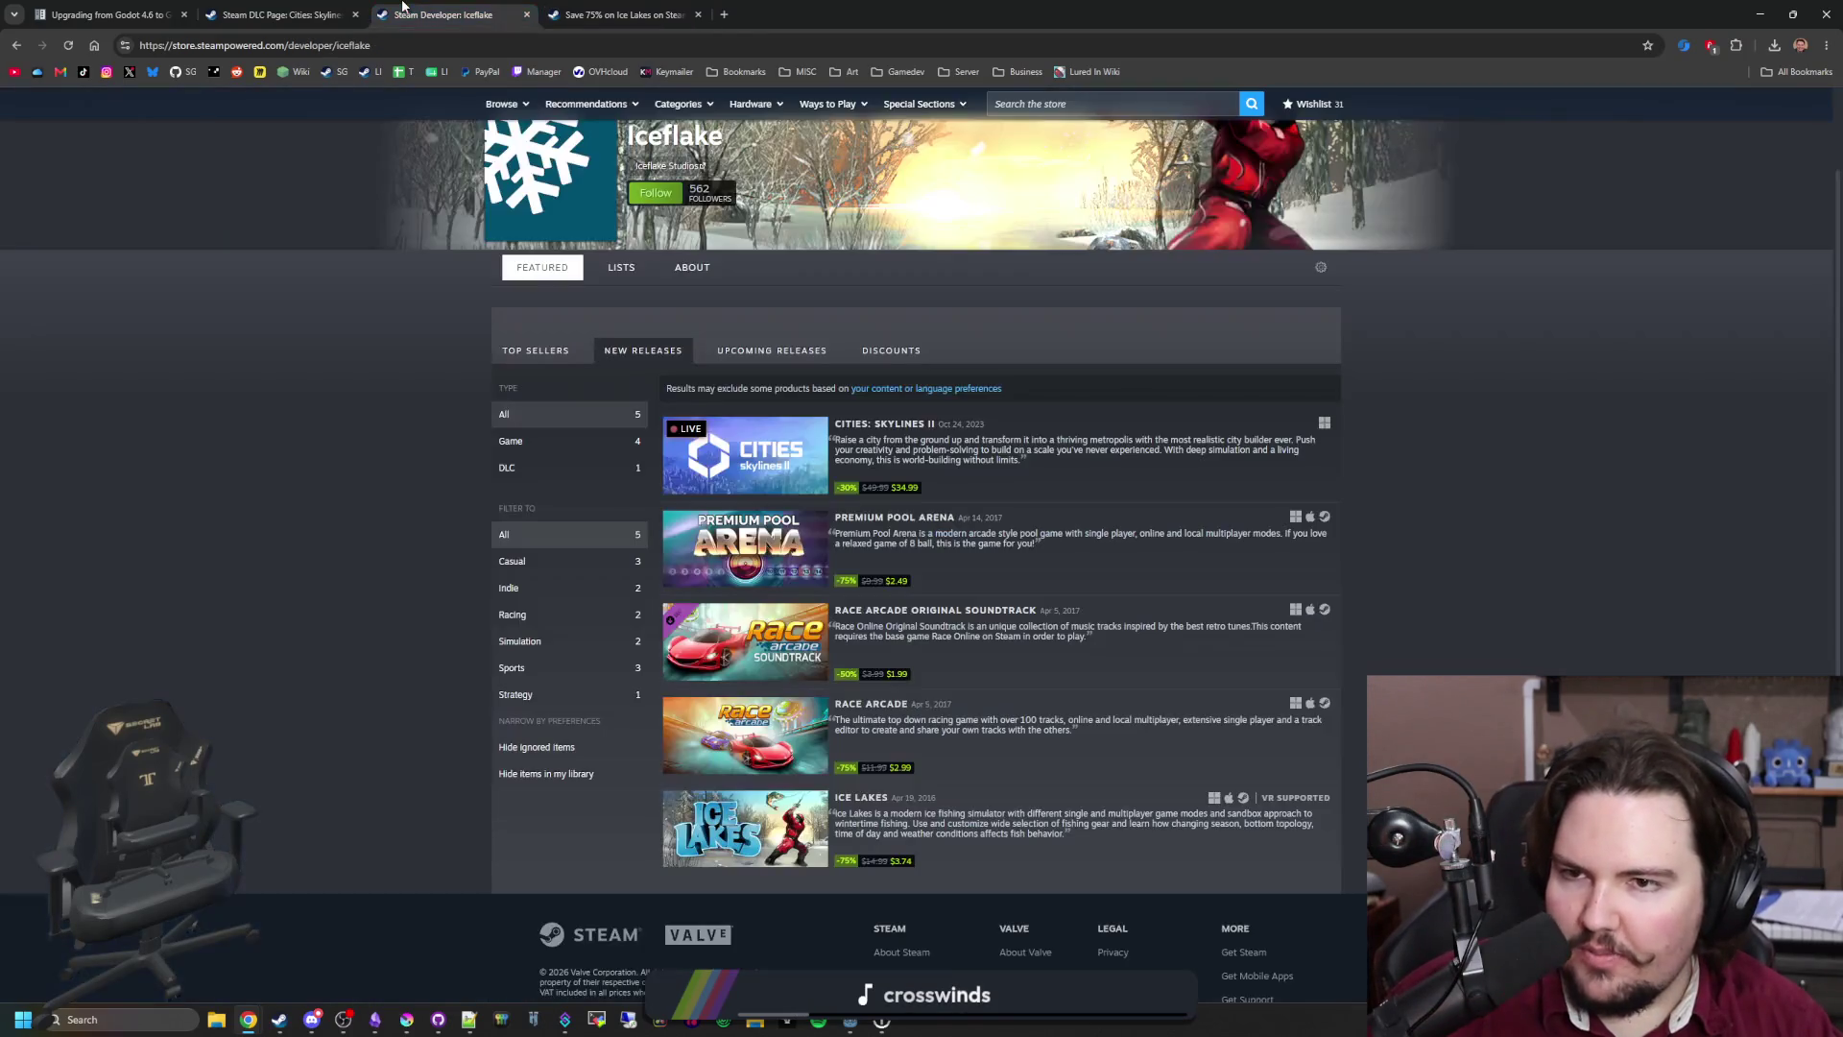
left_click(758, 470)
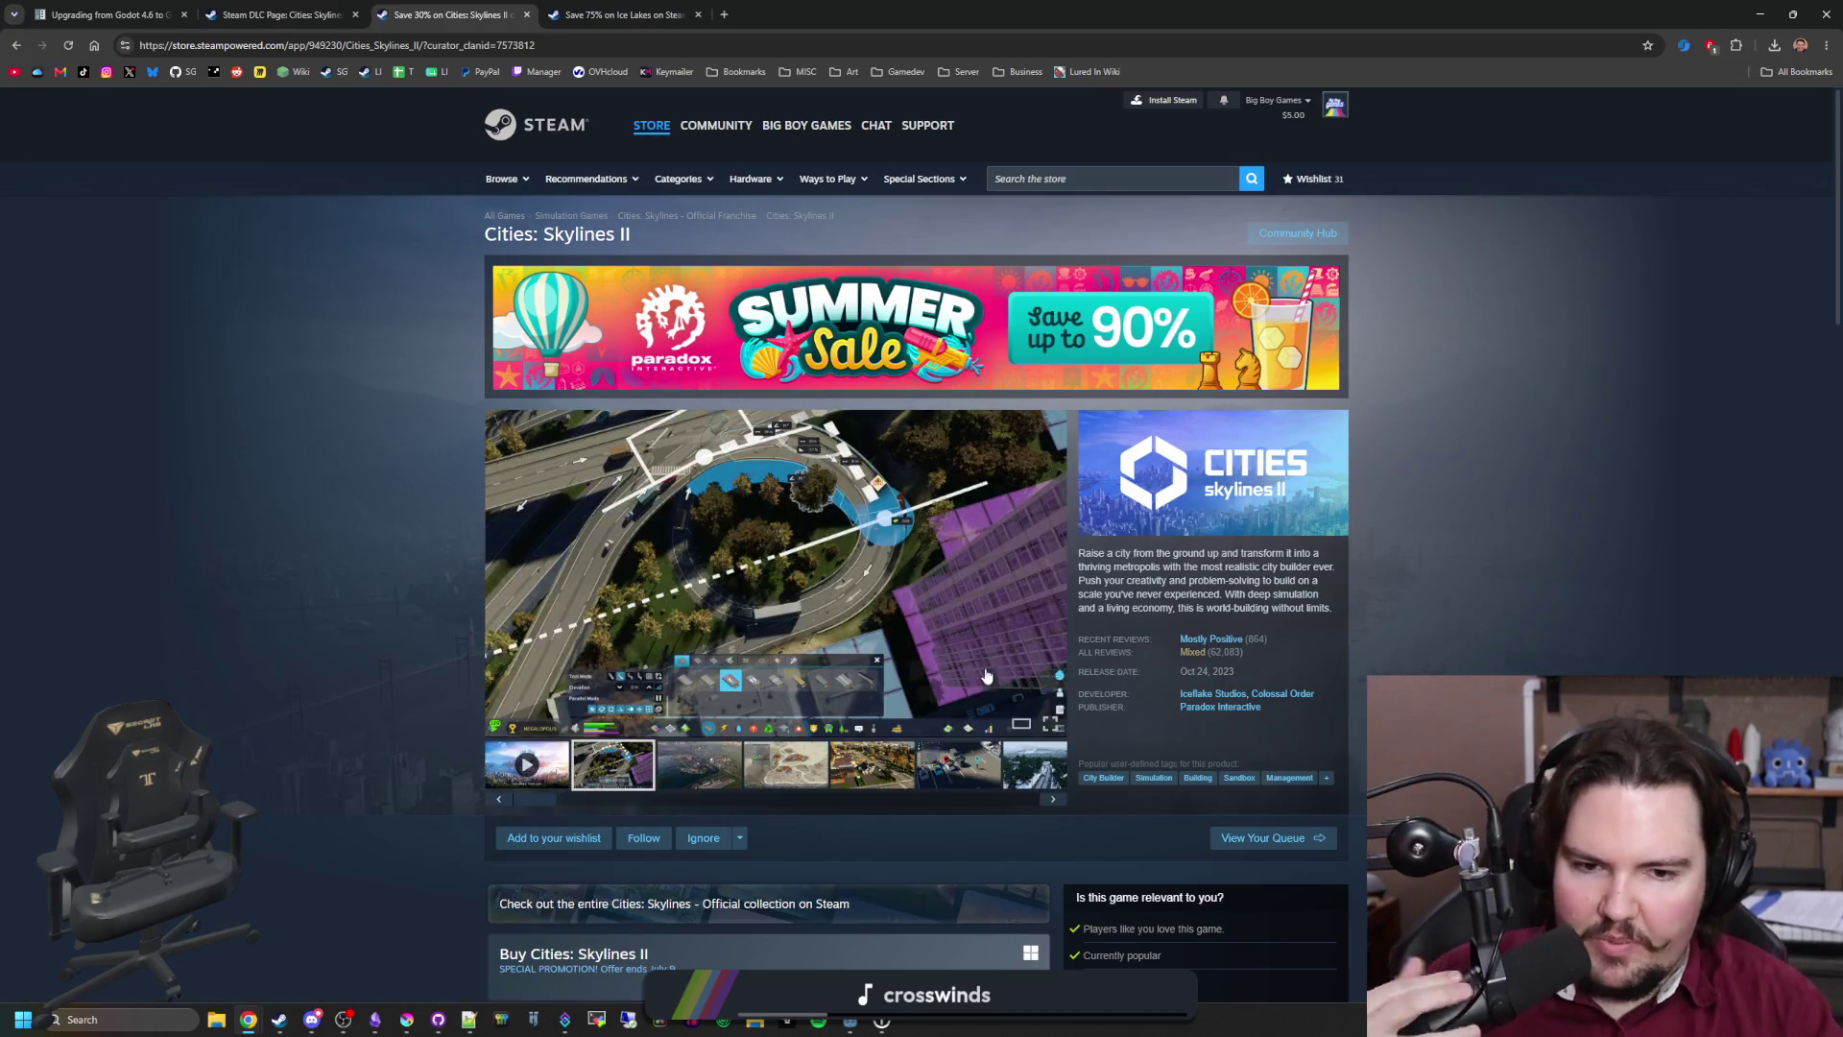
Step: Browse the full Cities: Skylines II DLC list, then go back to its store page
scroll(935, 760, "down", 6)
scroll(902, 695, "down", 1)
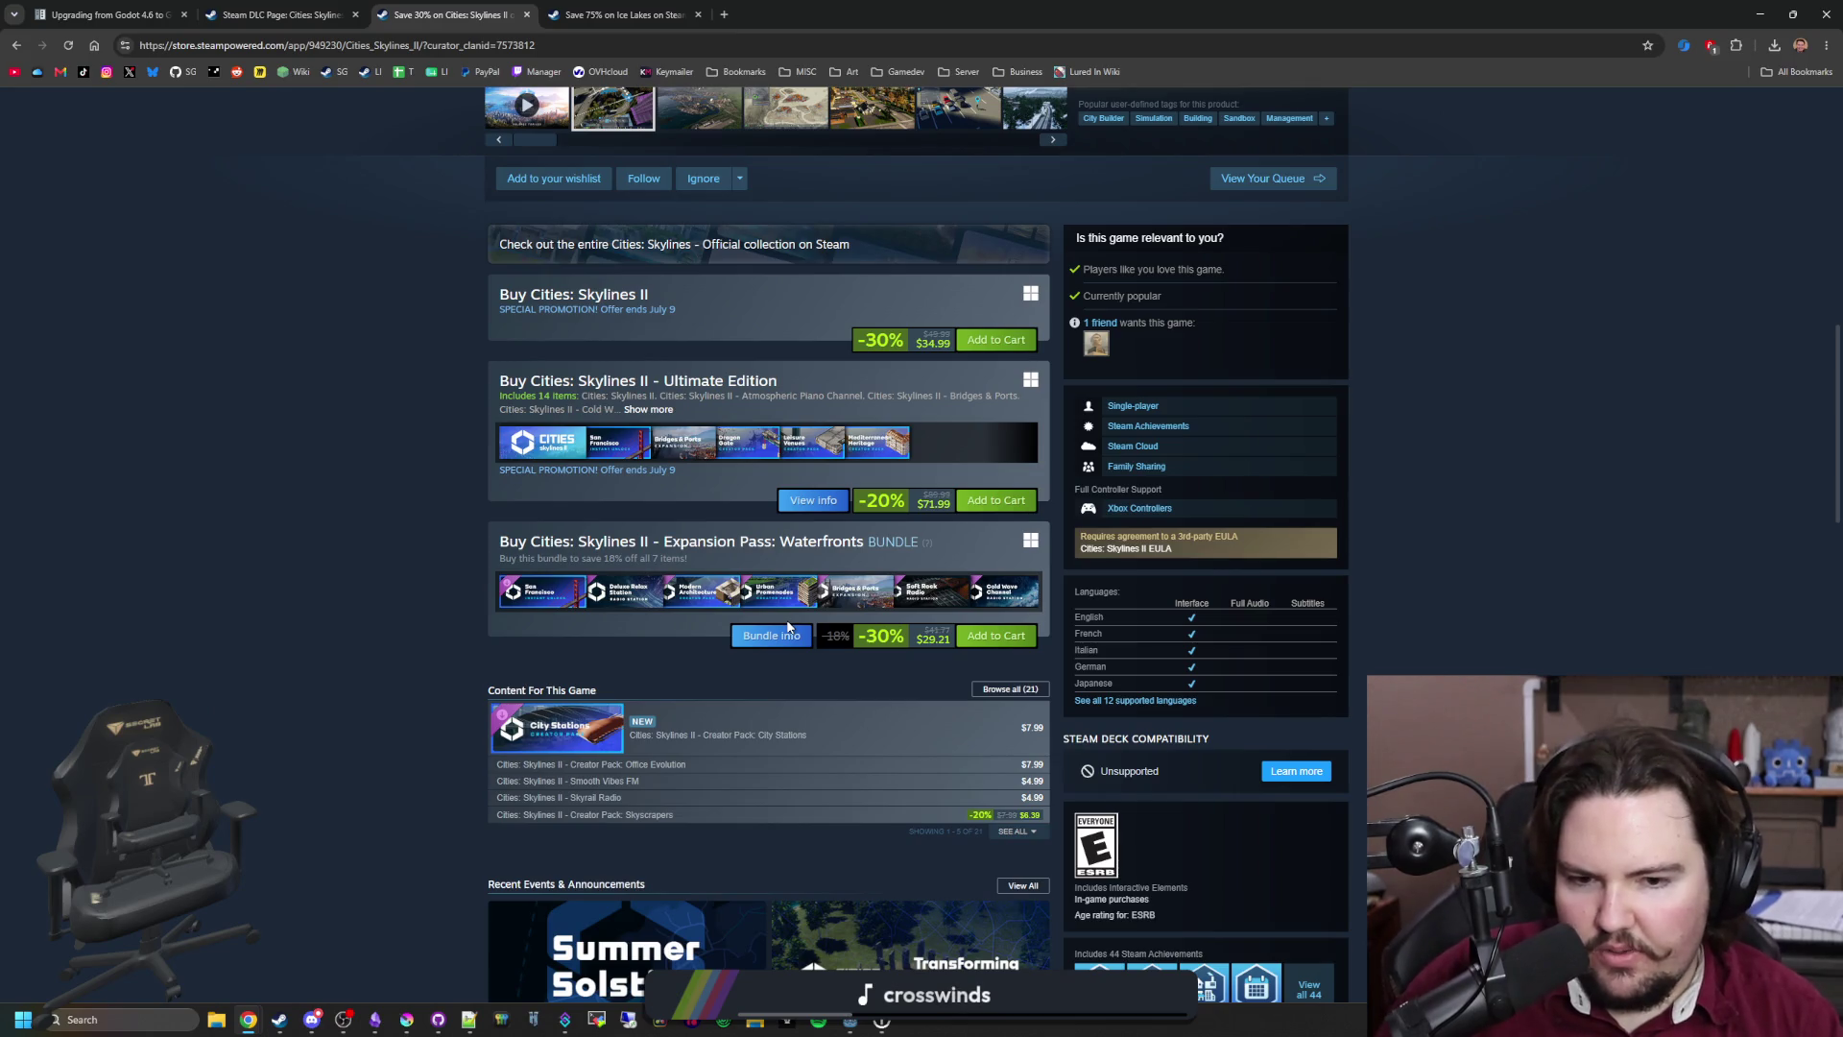
left_click(1002, 689)
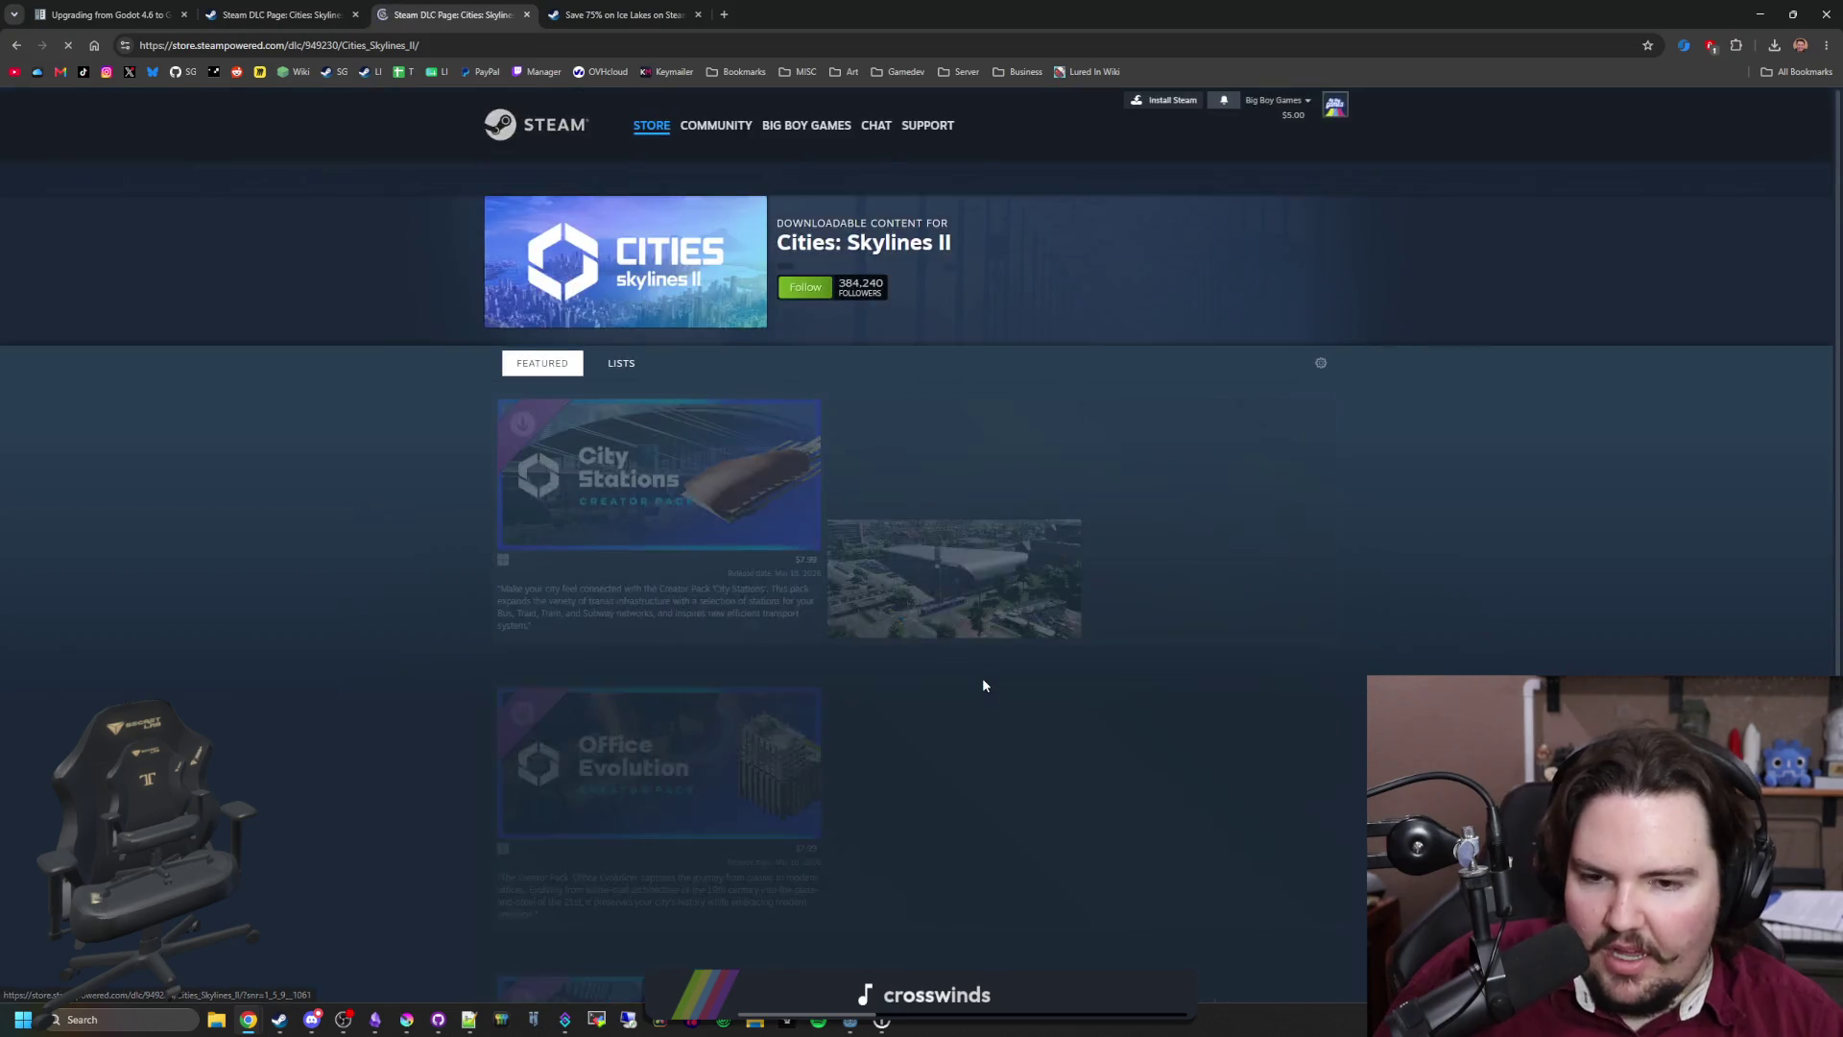
scroll(970, 653, "down", 2)
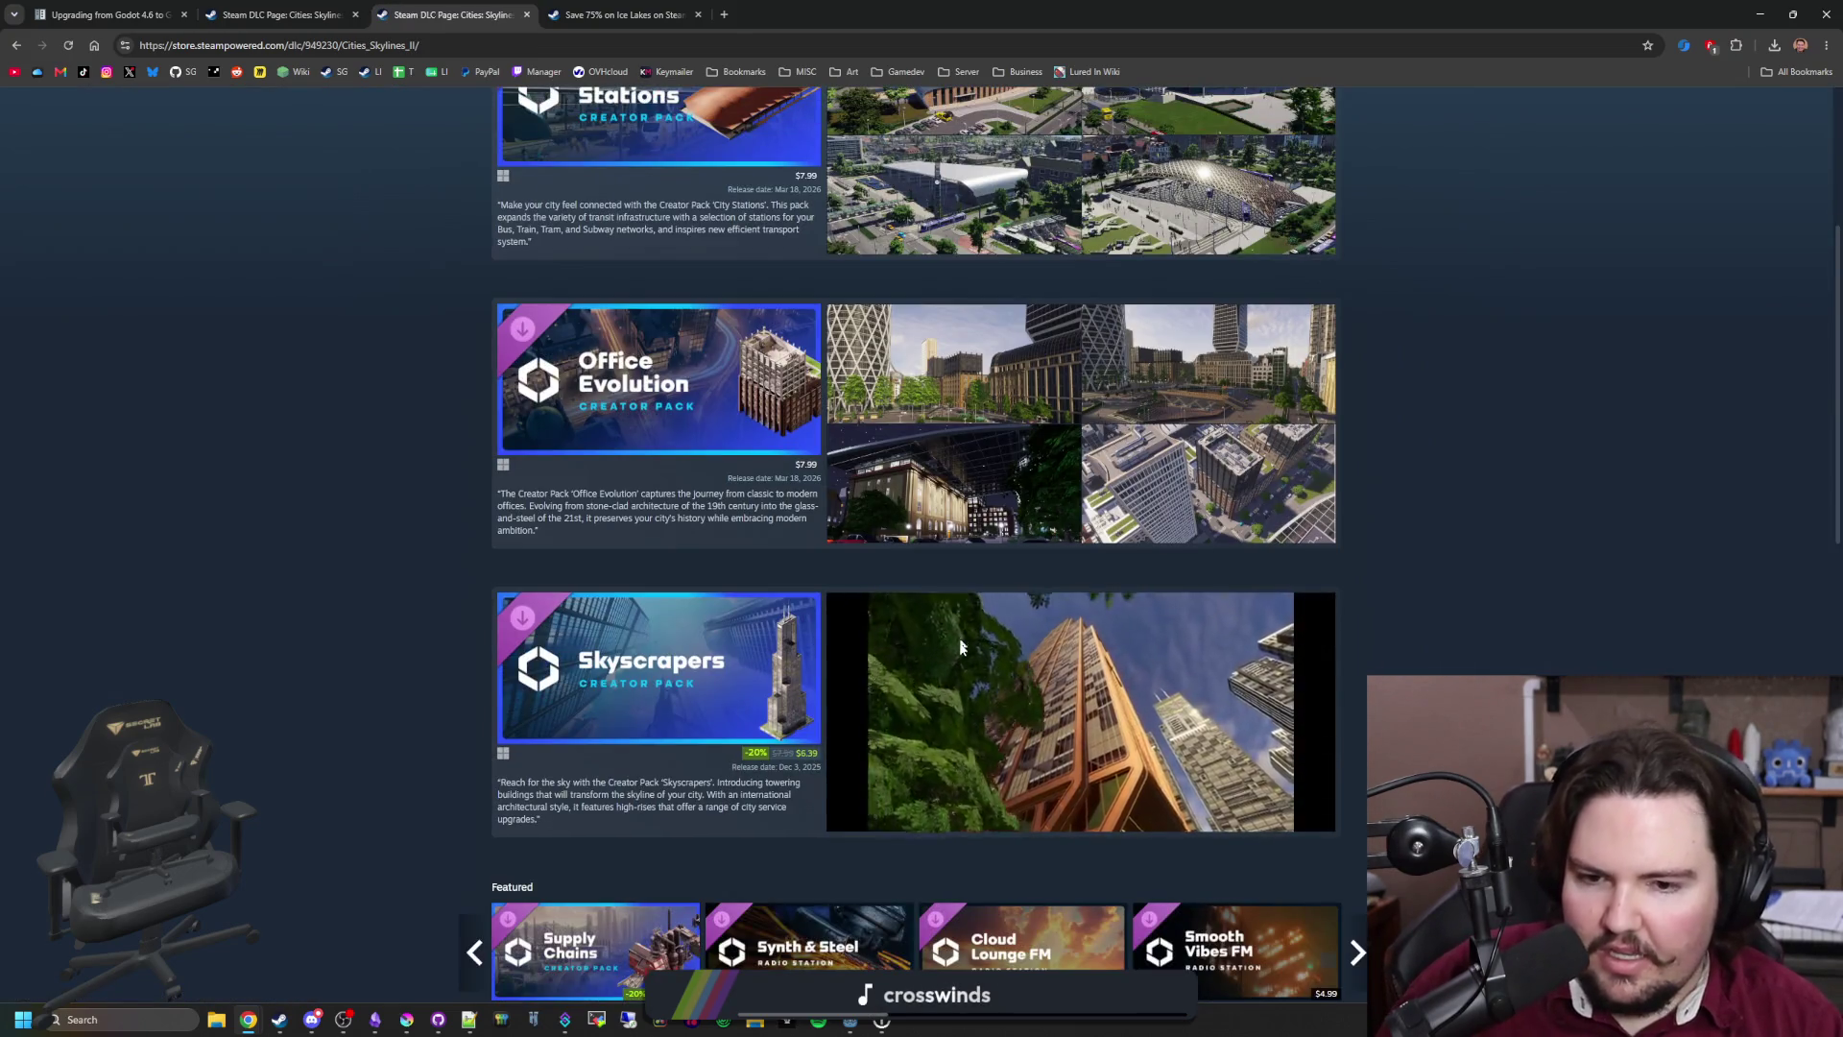
scroll(959, 634, "down", 5)
scroll(609, 644, "down", 15)
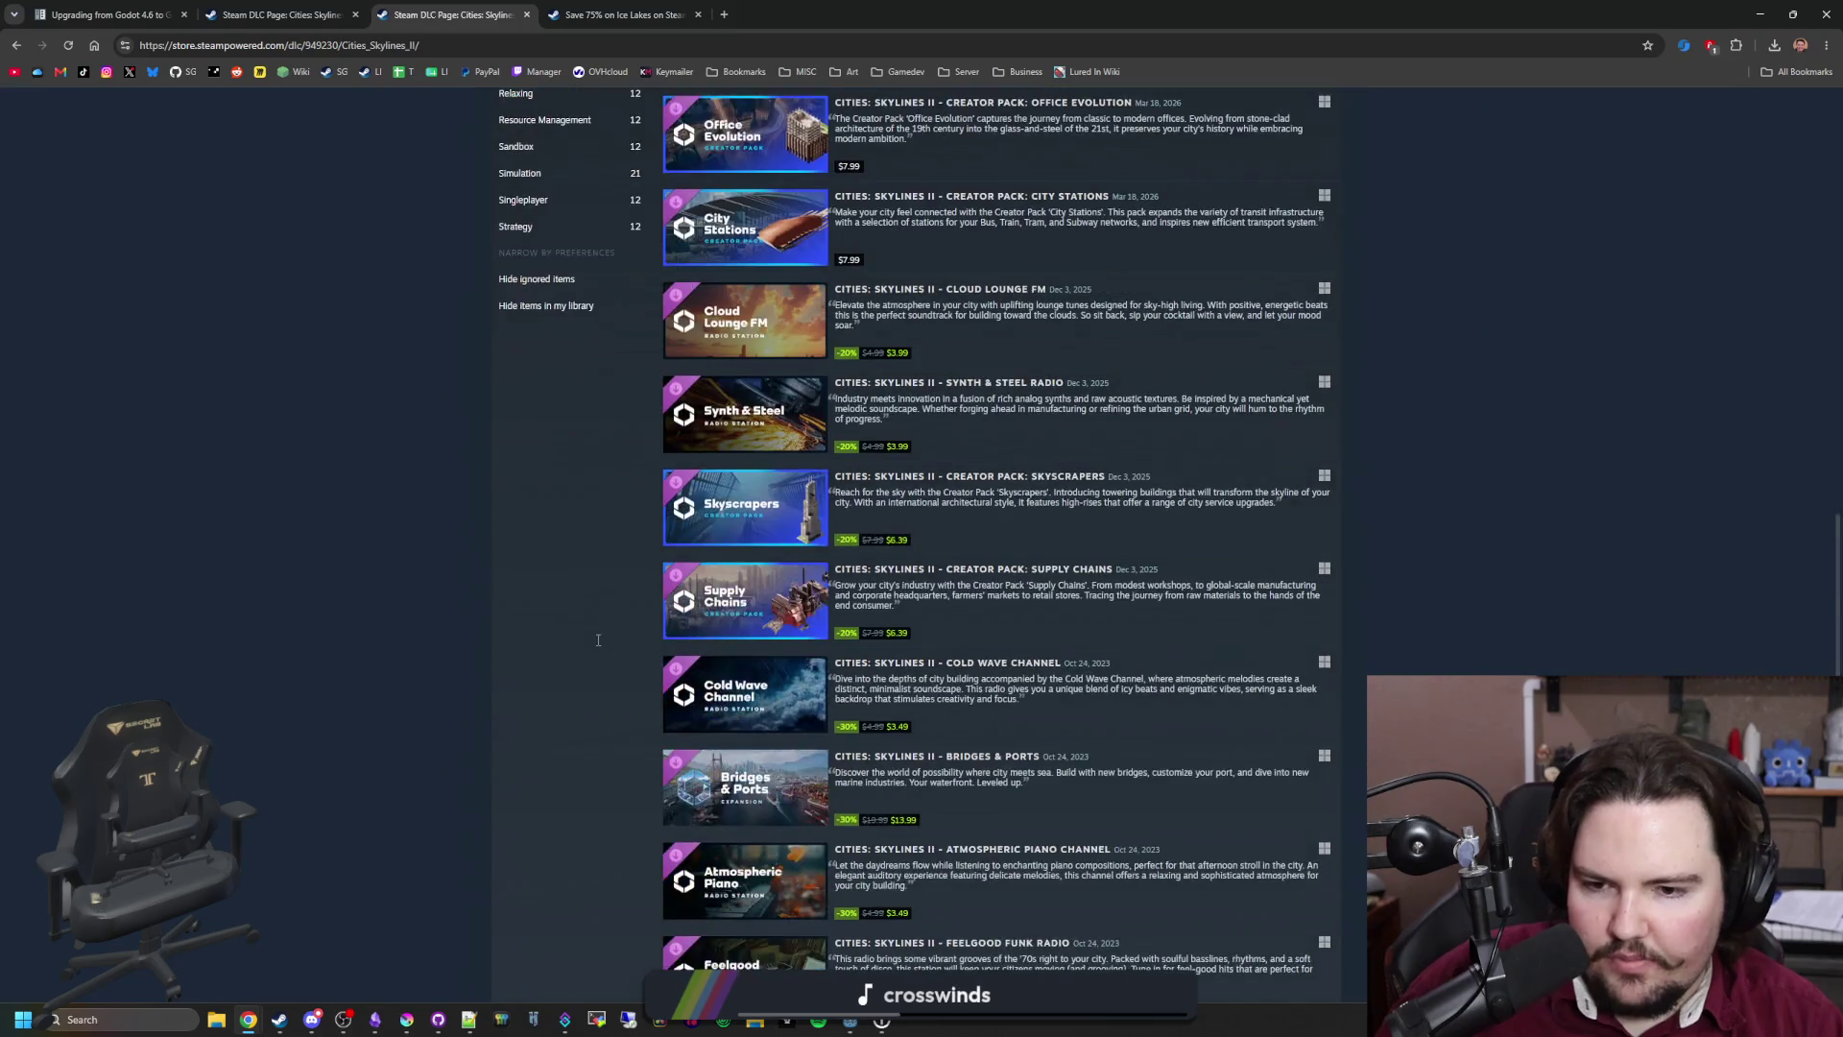
scroll(599, 624, "down", 3)
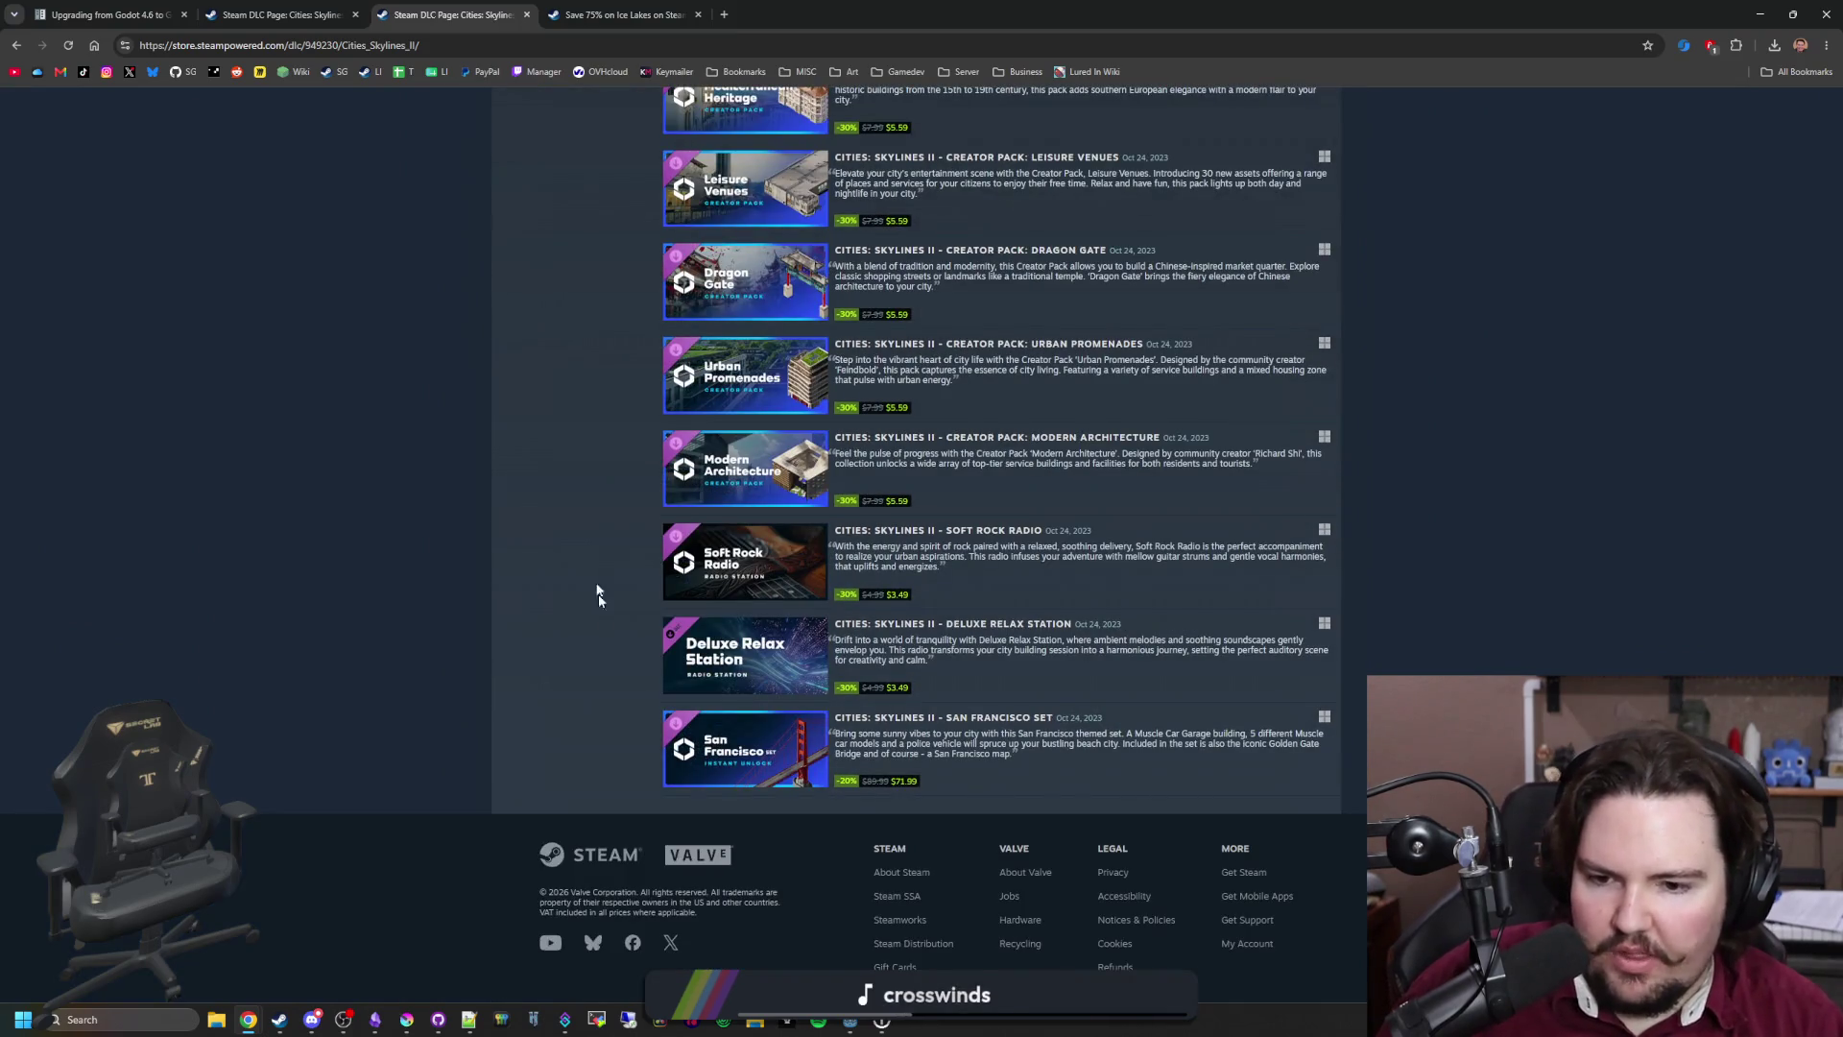
scroll(586, 543, "up", 20)
key("alt+Left")
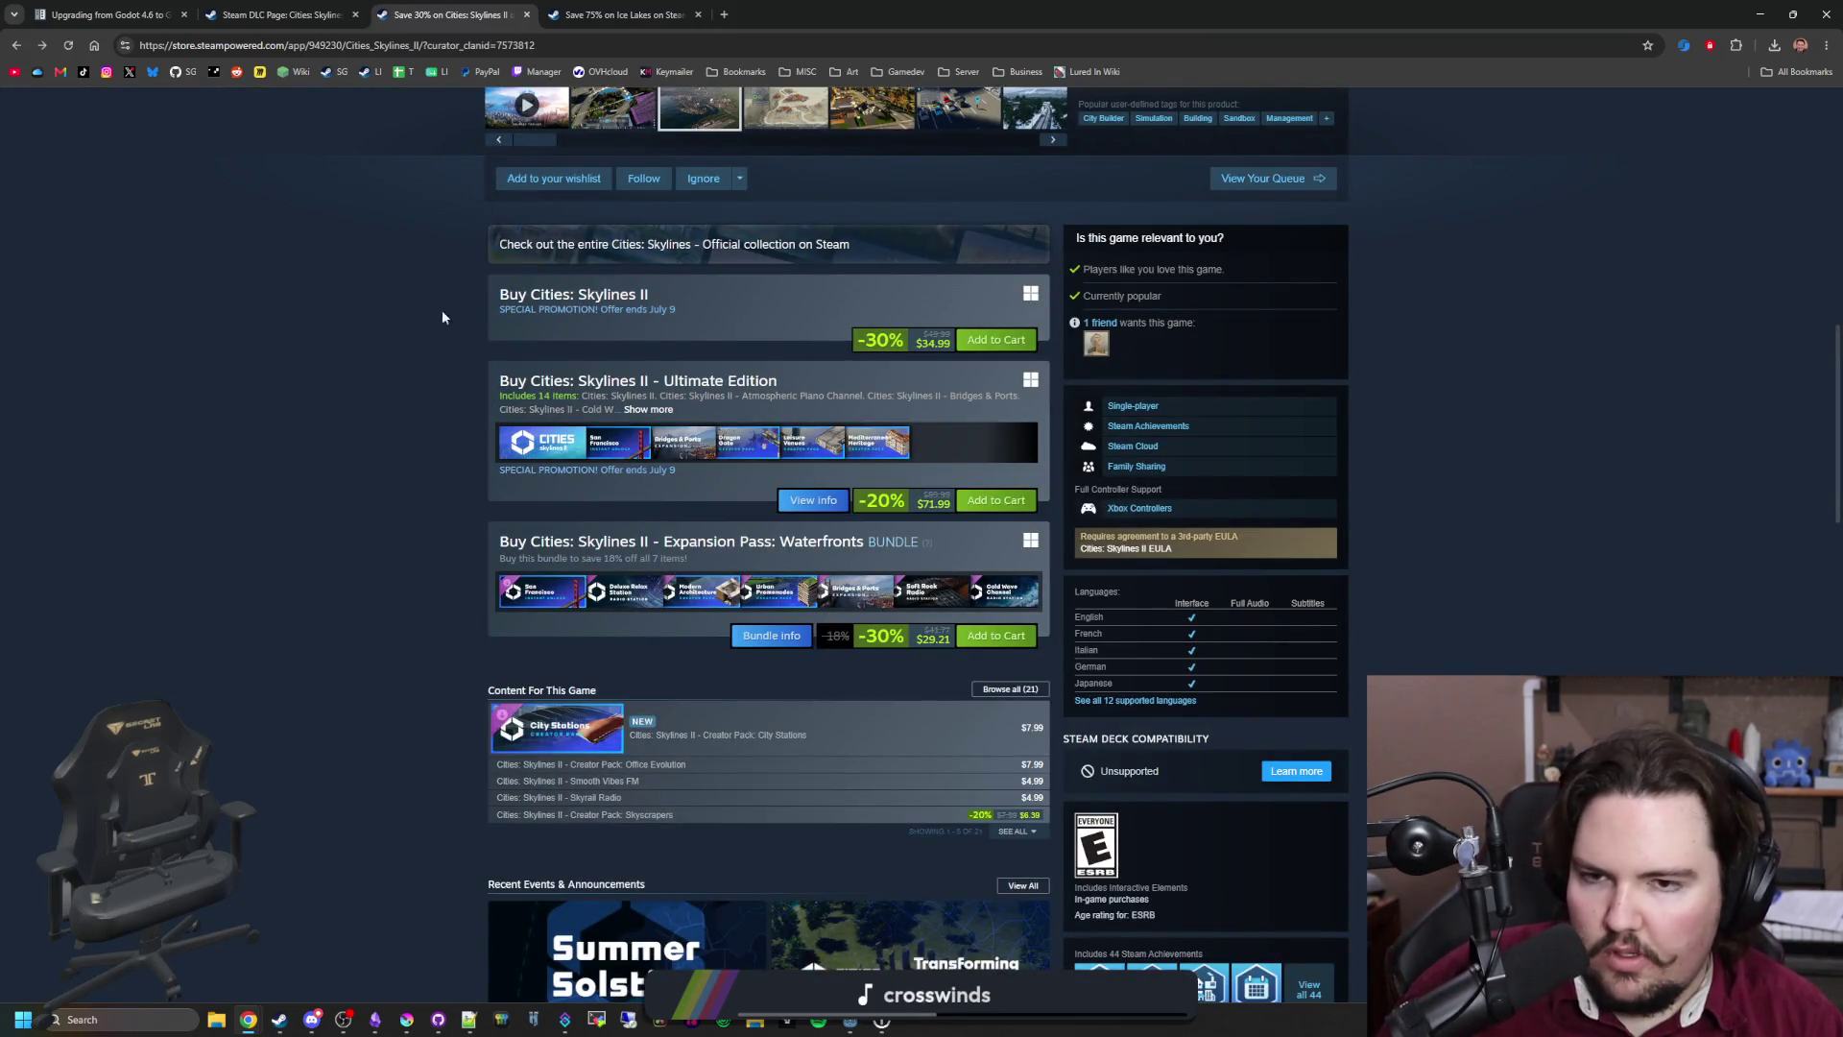
scroll(689, 492, "up", 5)
Step: Cycle through the Cities: Skylines II screenshots full-size, then close the viewer
left_click(1033, 409)
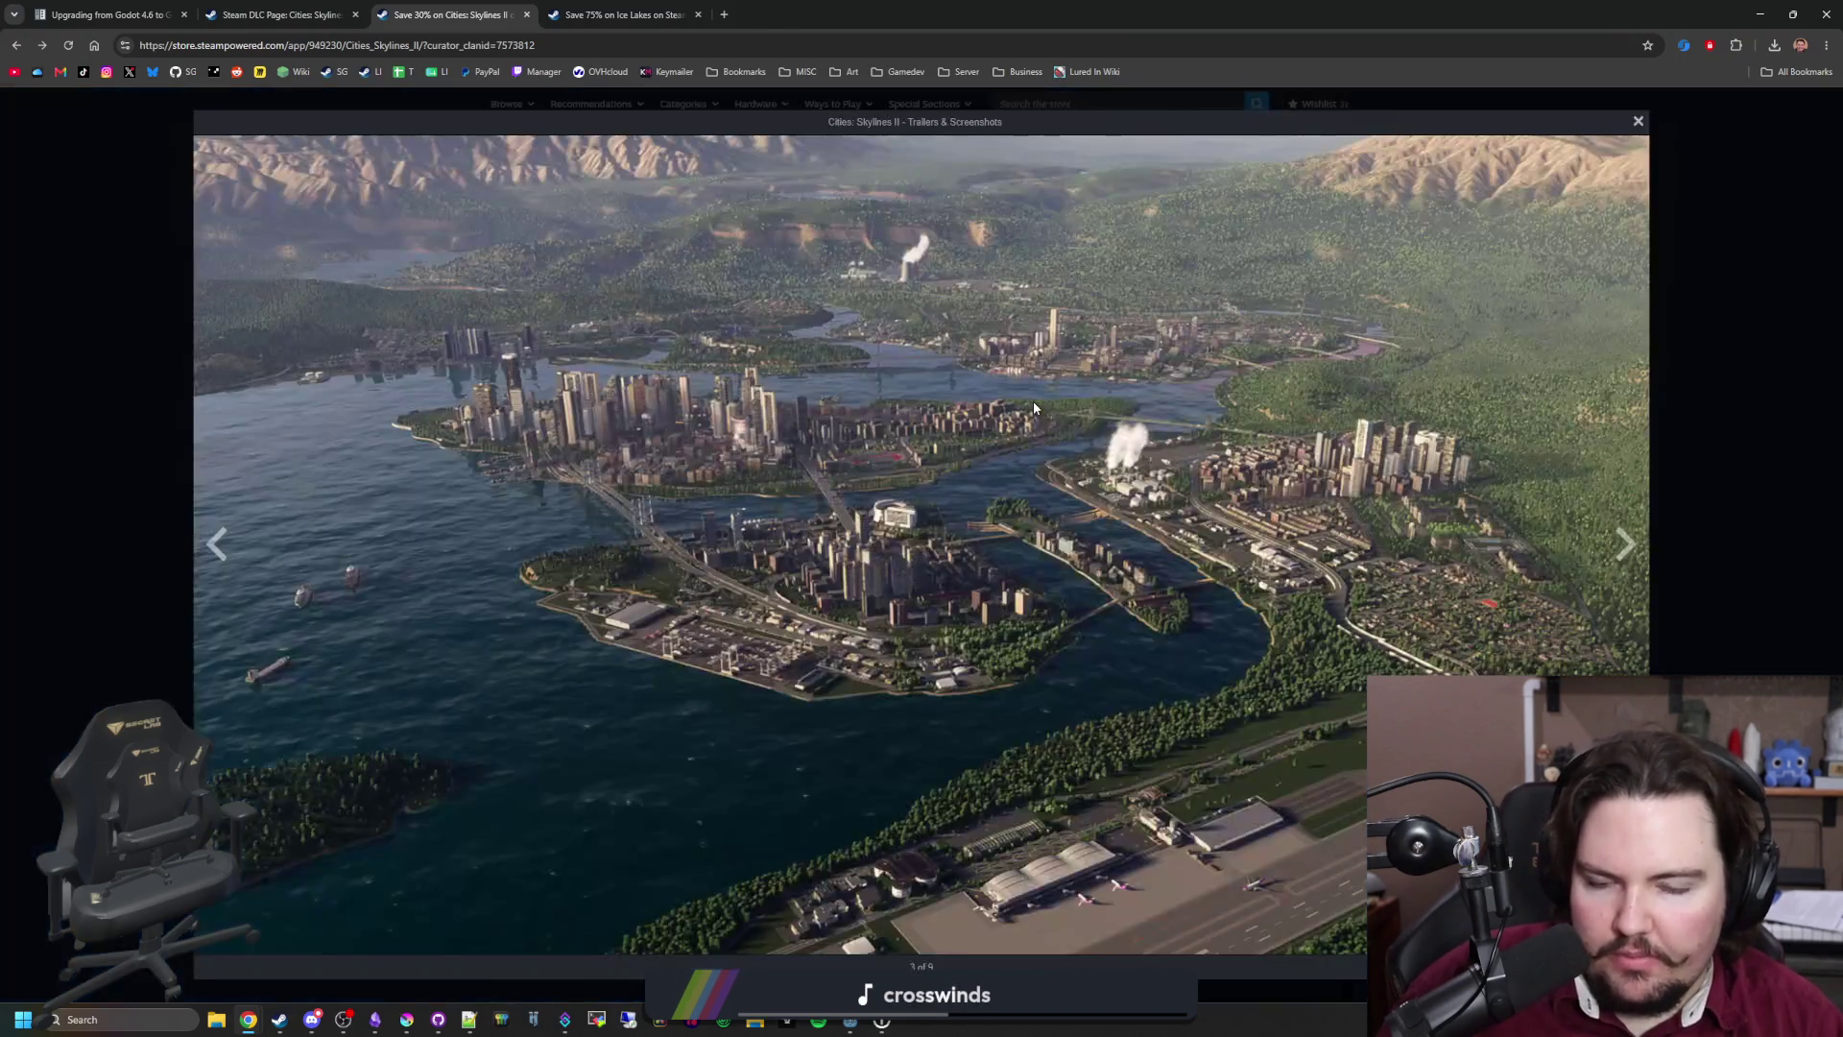
left_click(1624, 545)
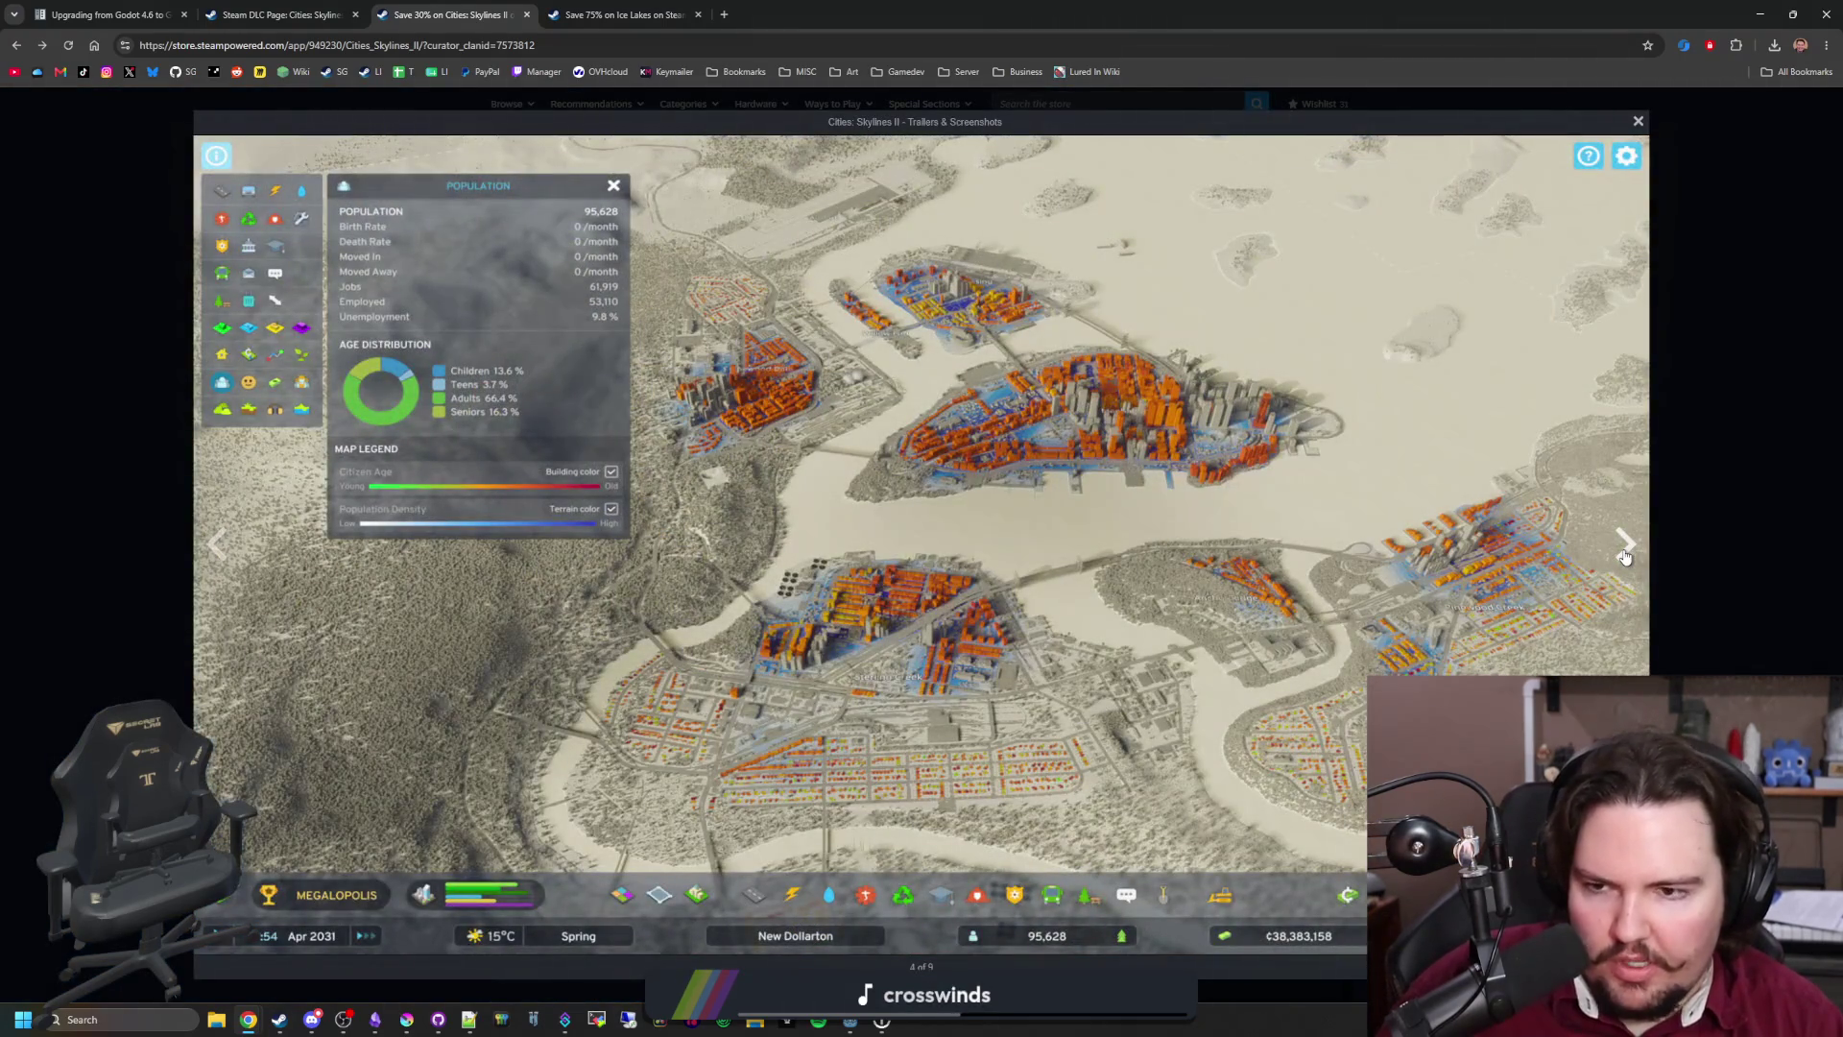
left_click(1624, 545)
left_click(1624, 545)
left_click(1624, 545)
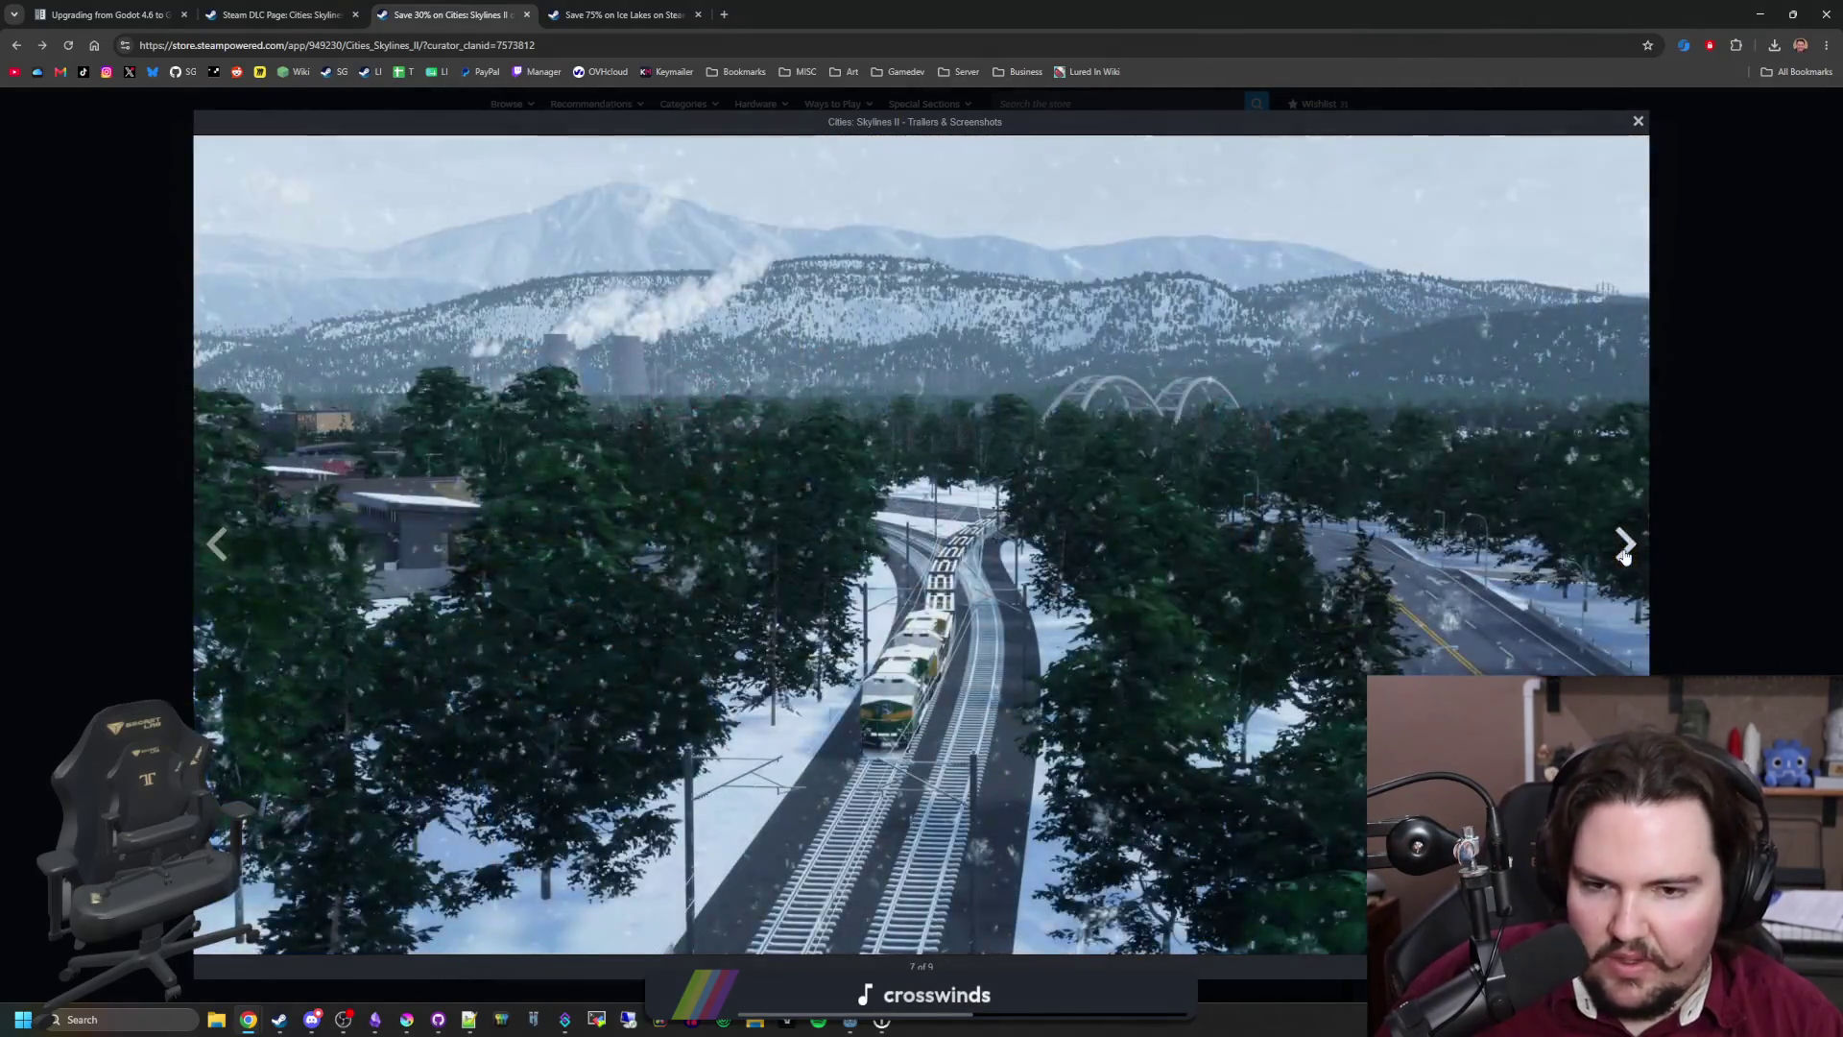
left_click(1624, 545)
left_click(1624, 545)
left_click(1624, 545)
left_click(1624, 545)
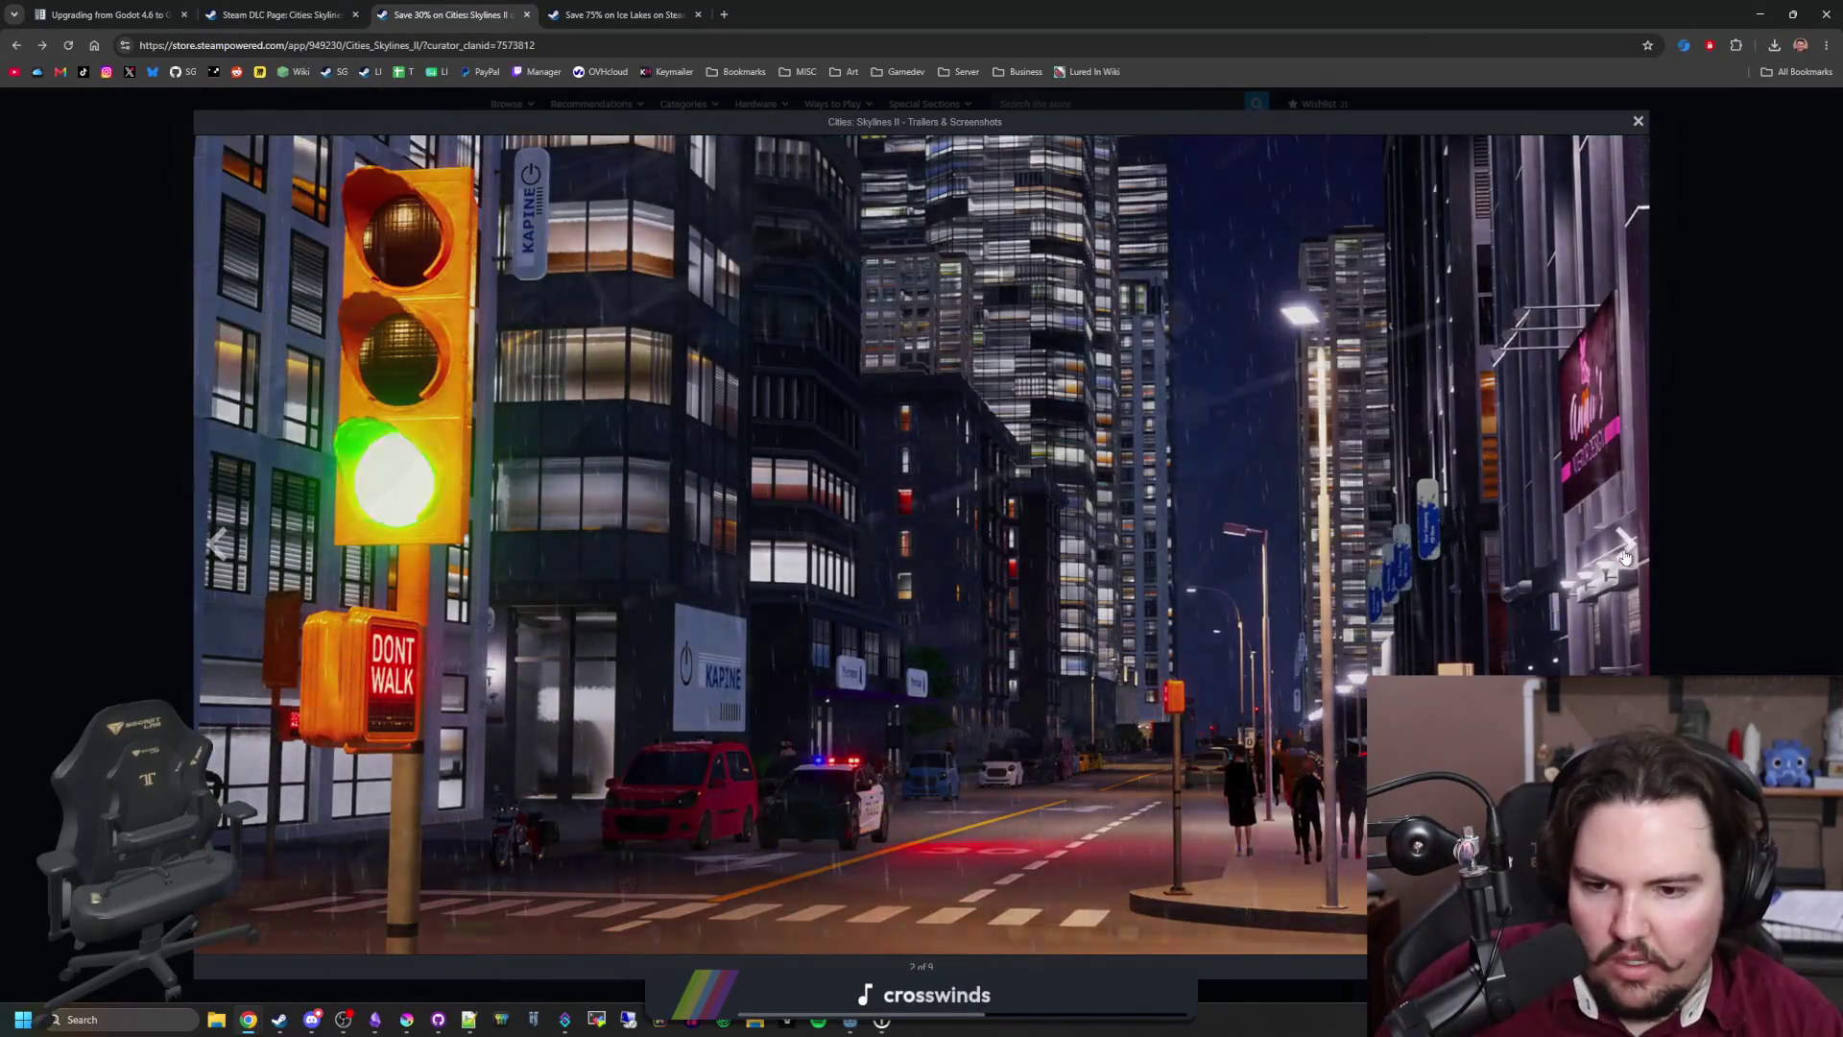
left_click(1624, 546)
left_click(1624, 545)
left_click(1624, 545)
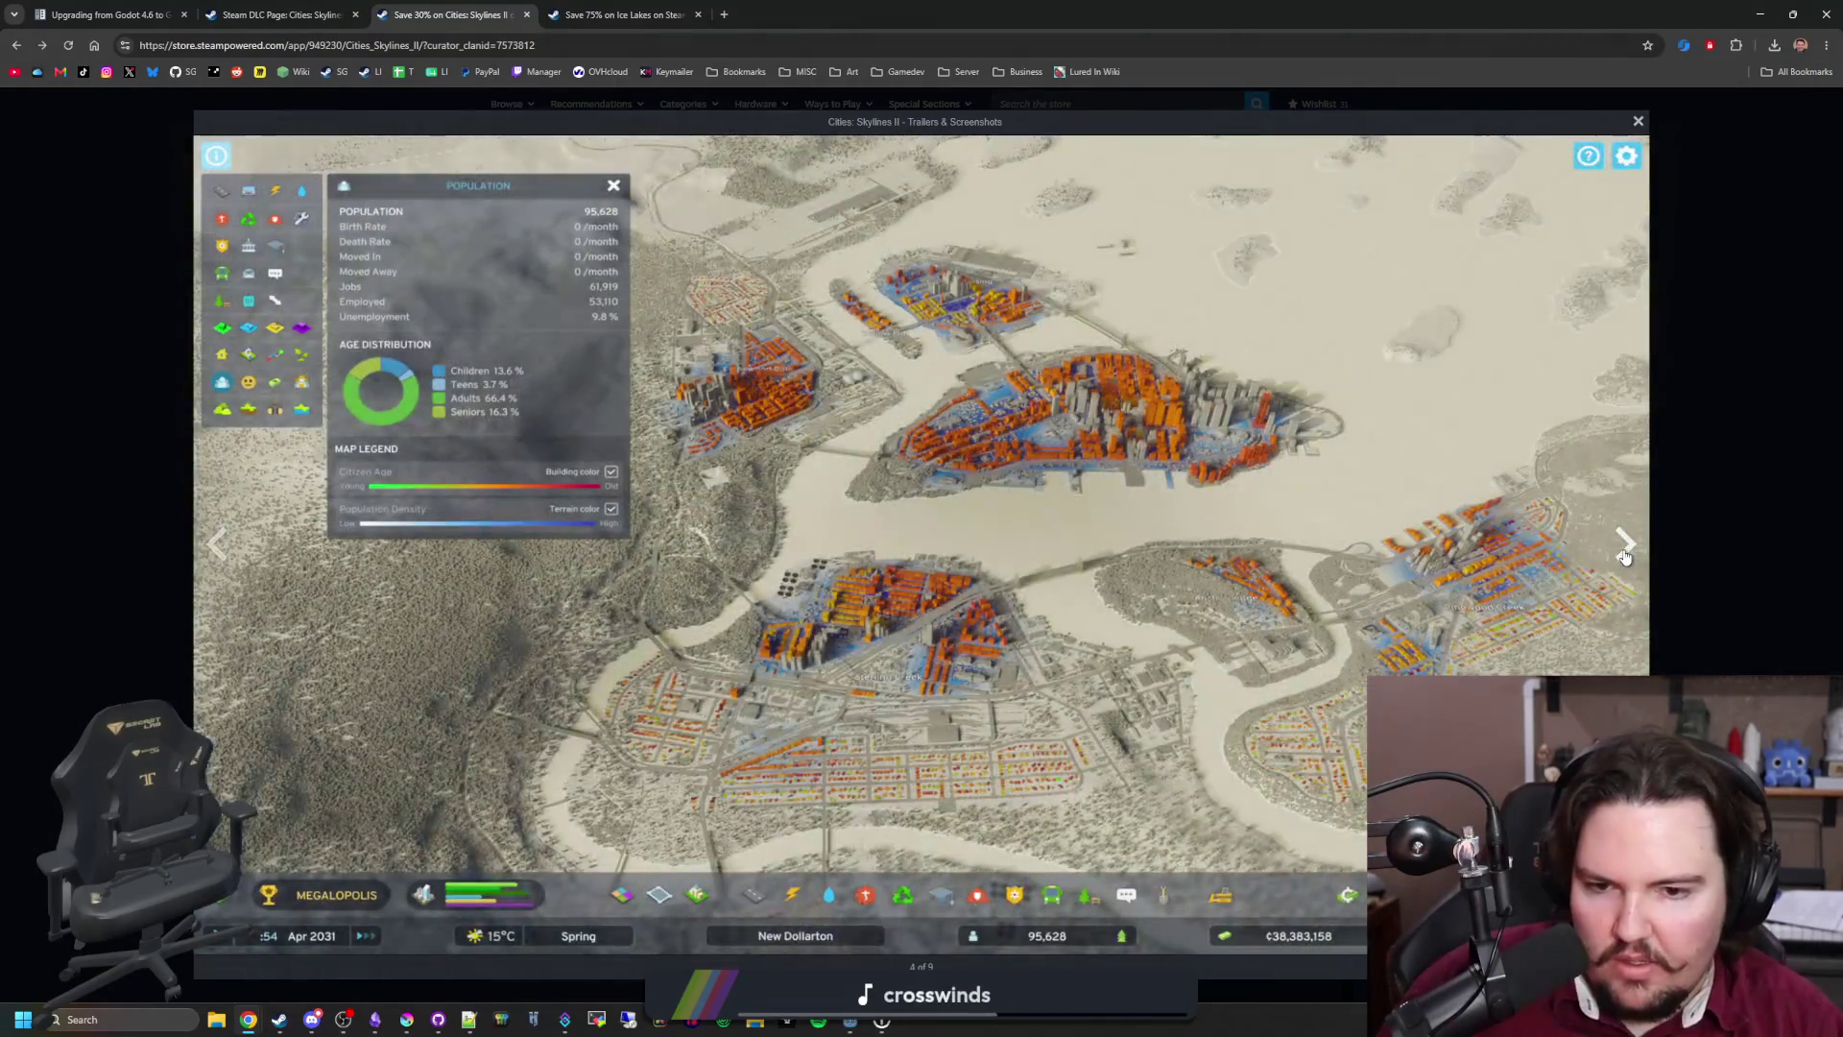
left_click(1624, 547)
left_click(1624, 547)
left_click(1624, 547)
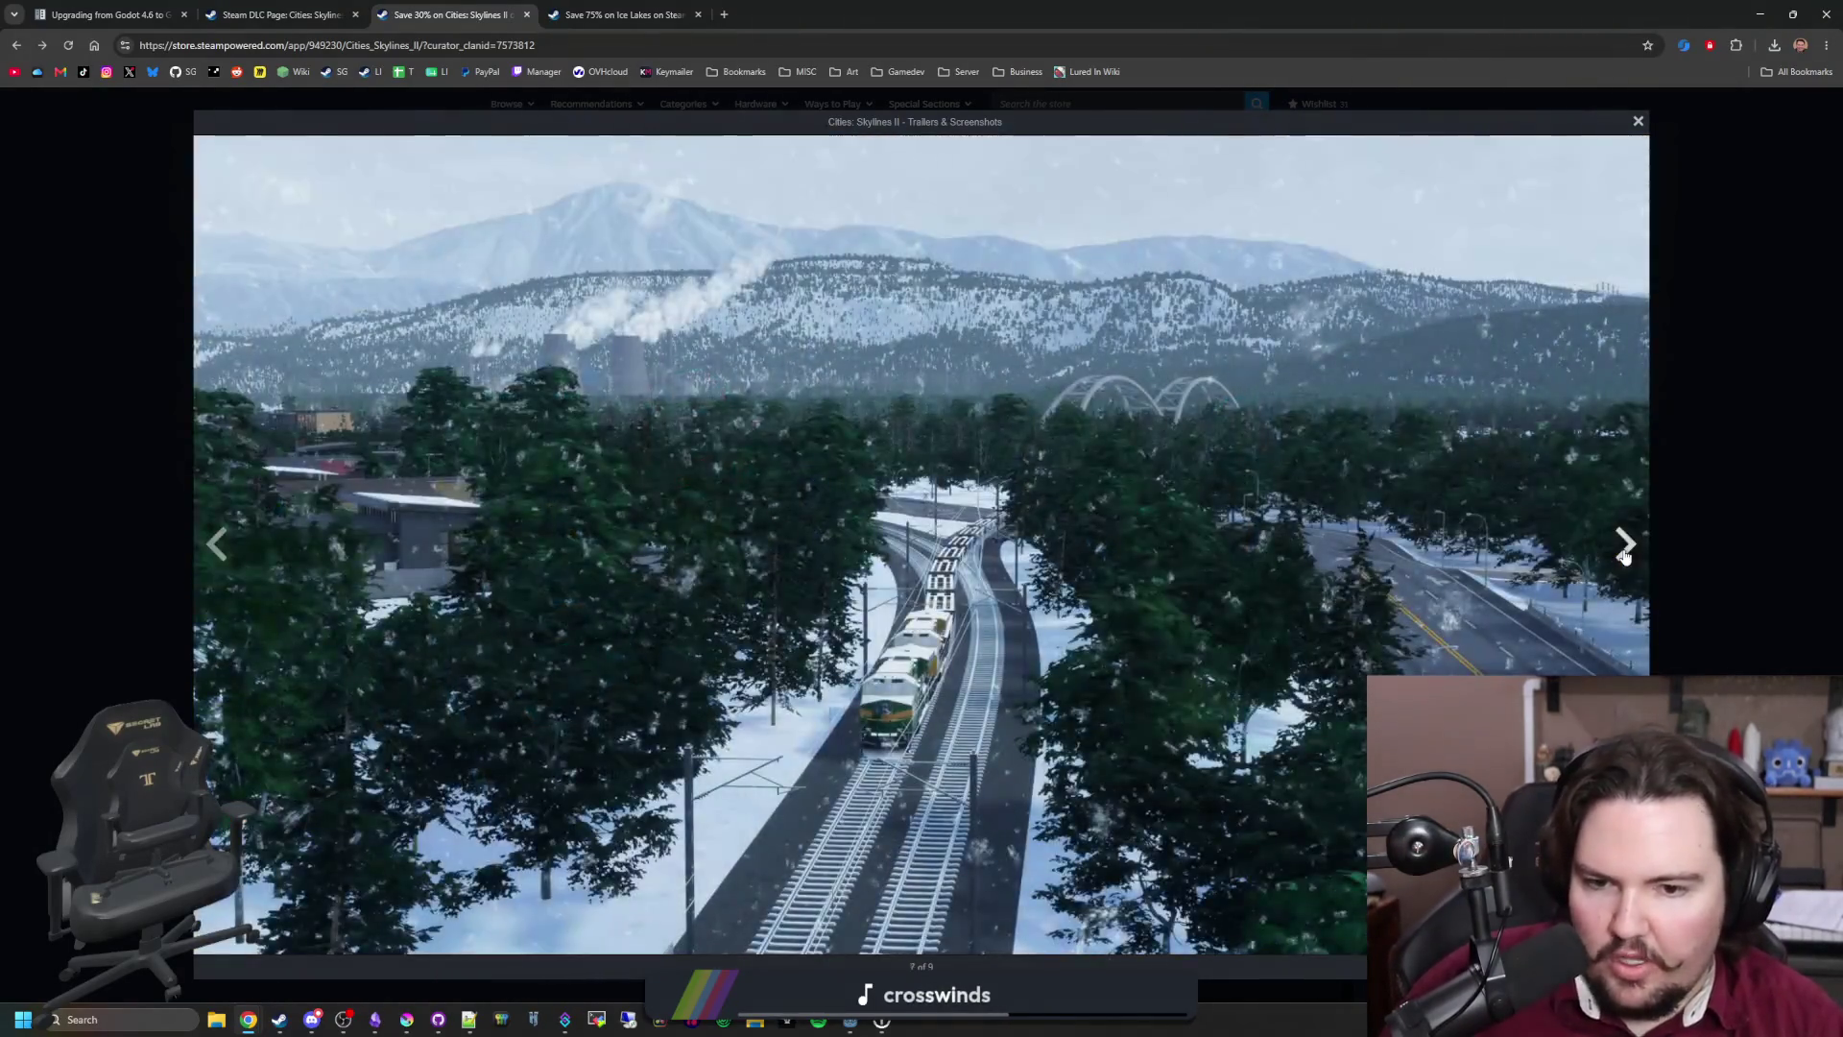
left_click(1624, 553)
left_click(1624, 553)
left_click(1624, 553)
left_click(1624, 553)
left_click(1624, 553)
left_click(1624, 547)
left_click(1624, 547)
left_click(1739, 388)
scroll(1064, 545, "down", 15)
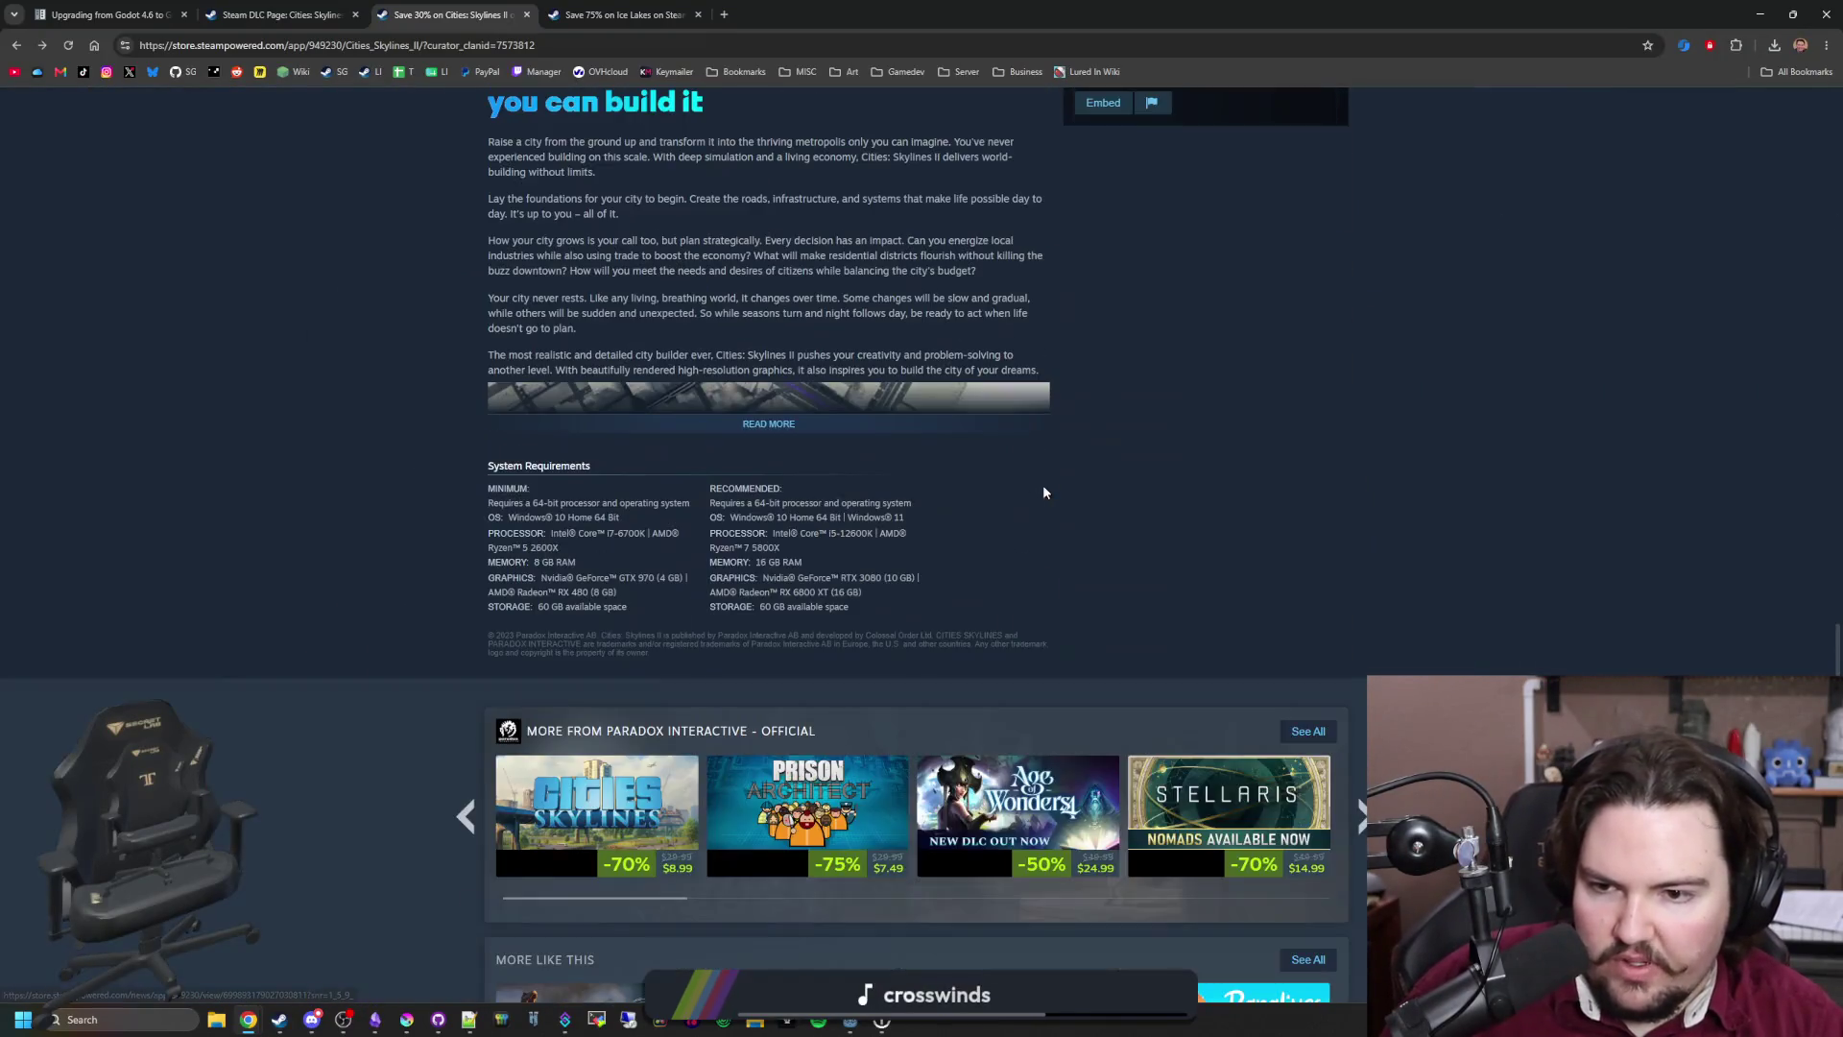
Step: Read through the Cities: Skylines II reviews
scroll(1044, 492, "down", 12)
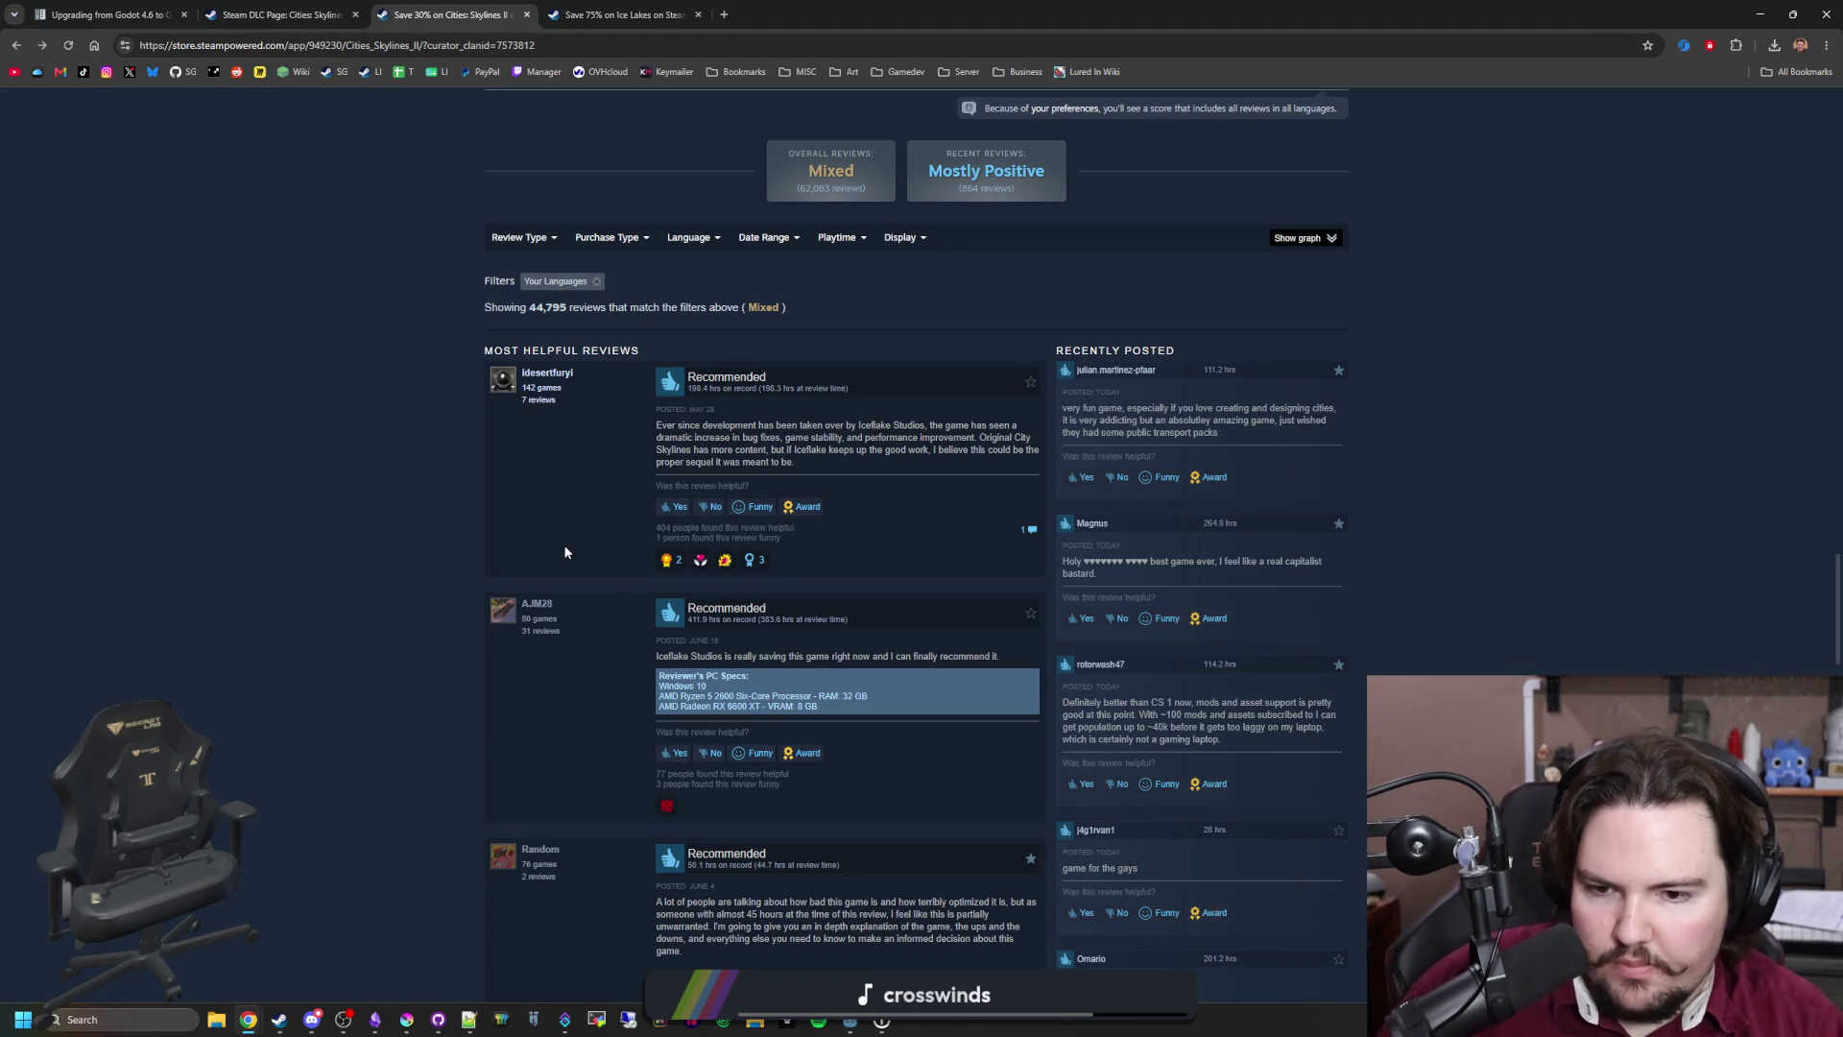
left_click_drag(725, 656, 875, 694)
left_click(449, 661)
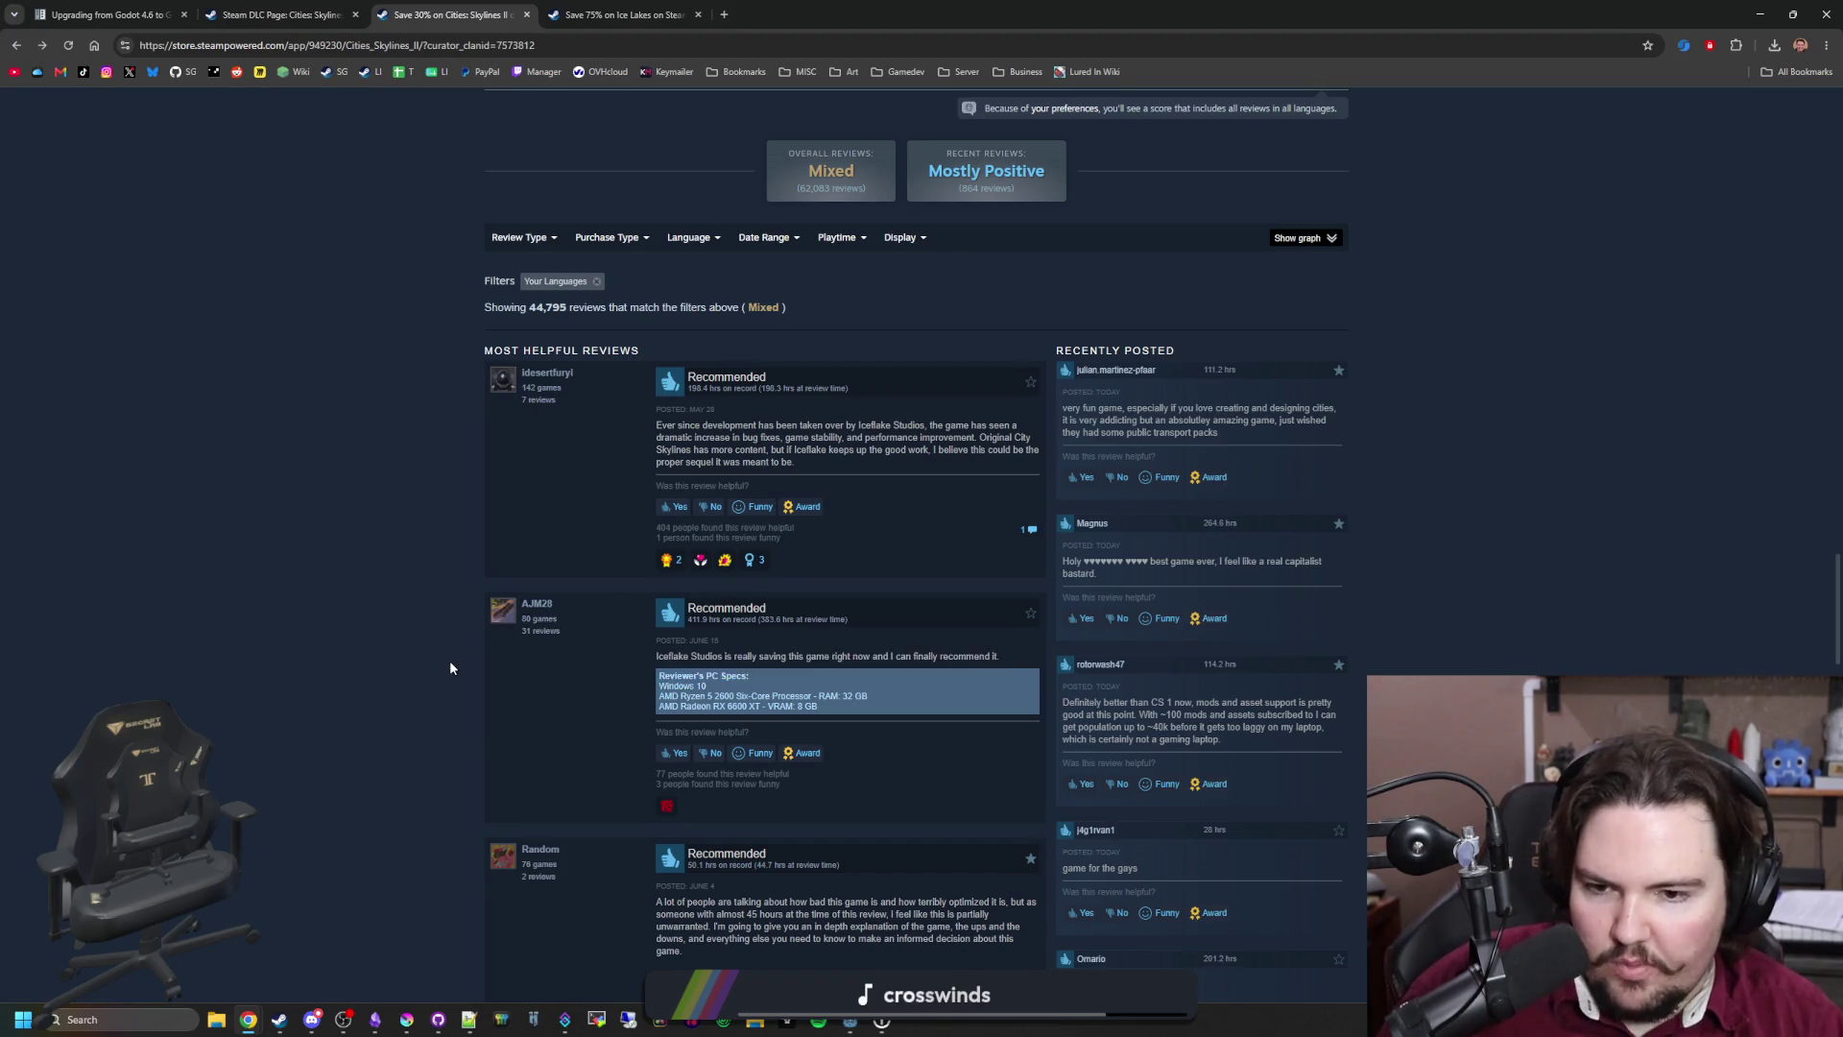
scroll(450, 661, "down", 7)
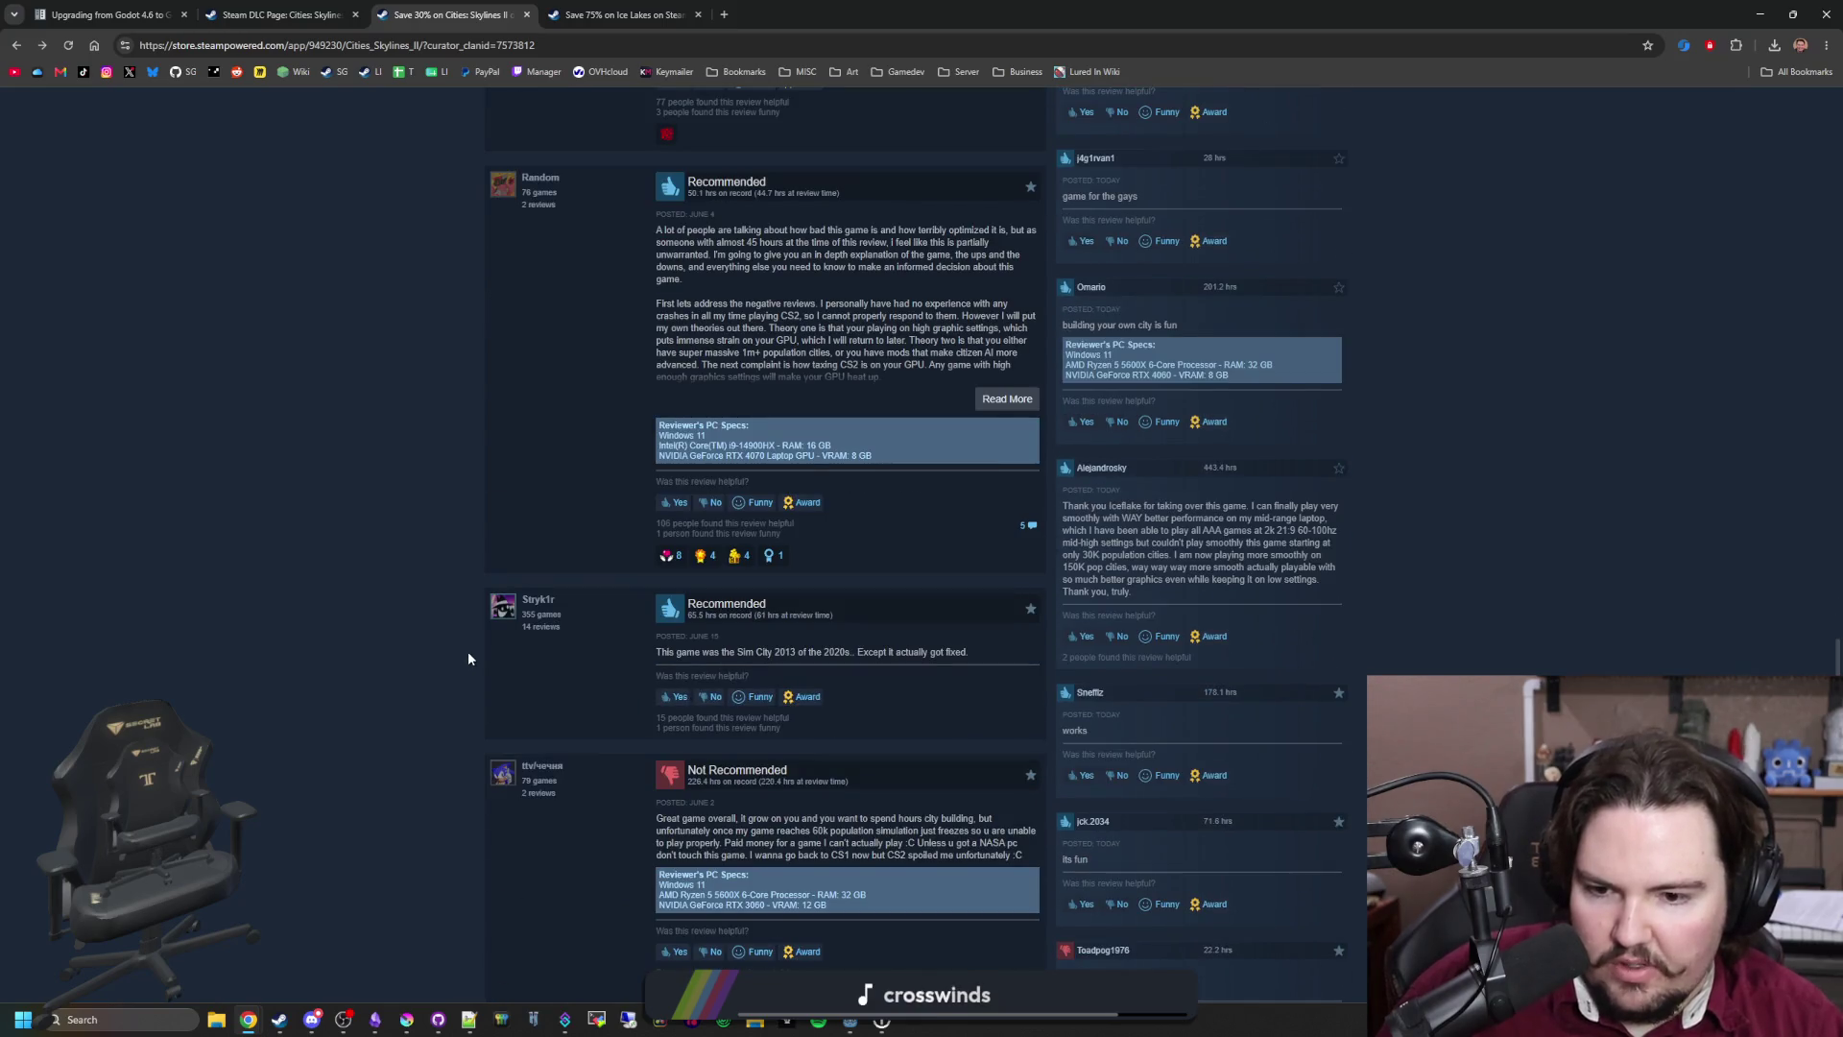
scroll(469, 658, "up", 20)
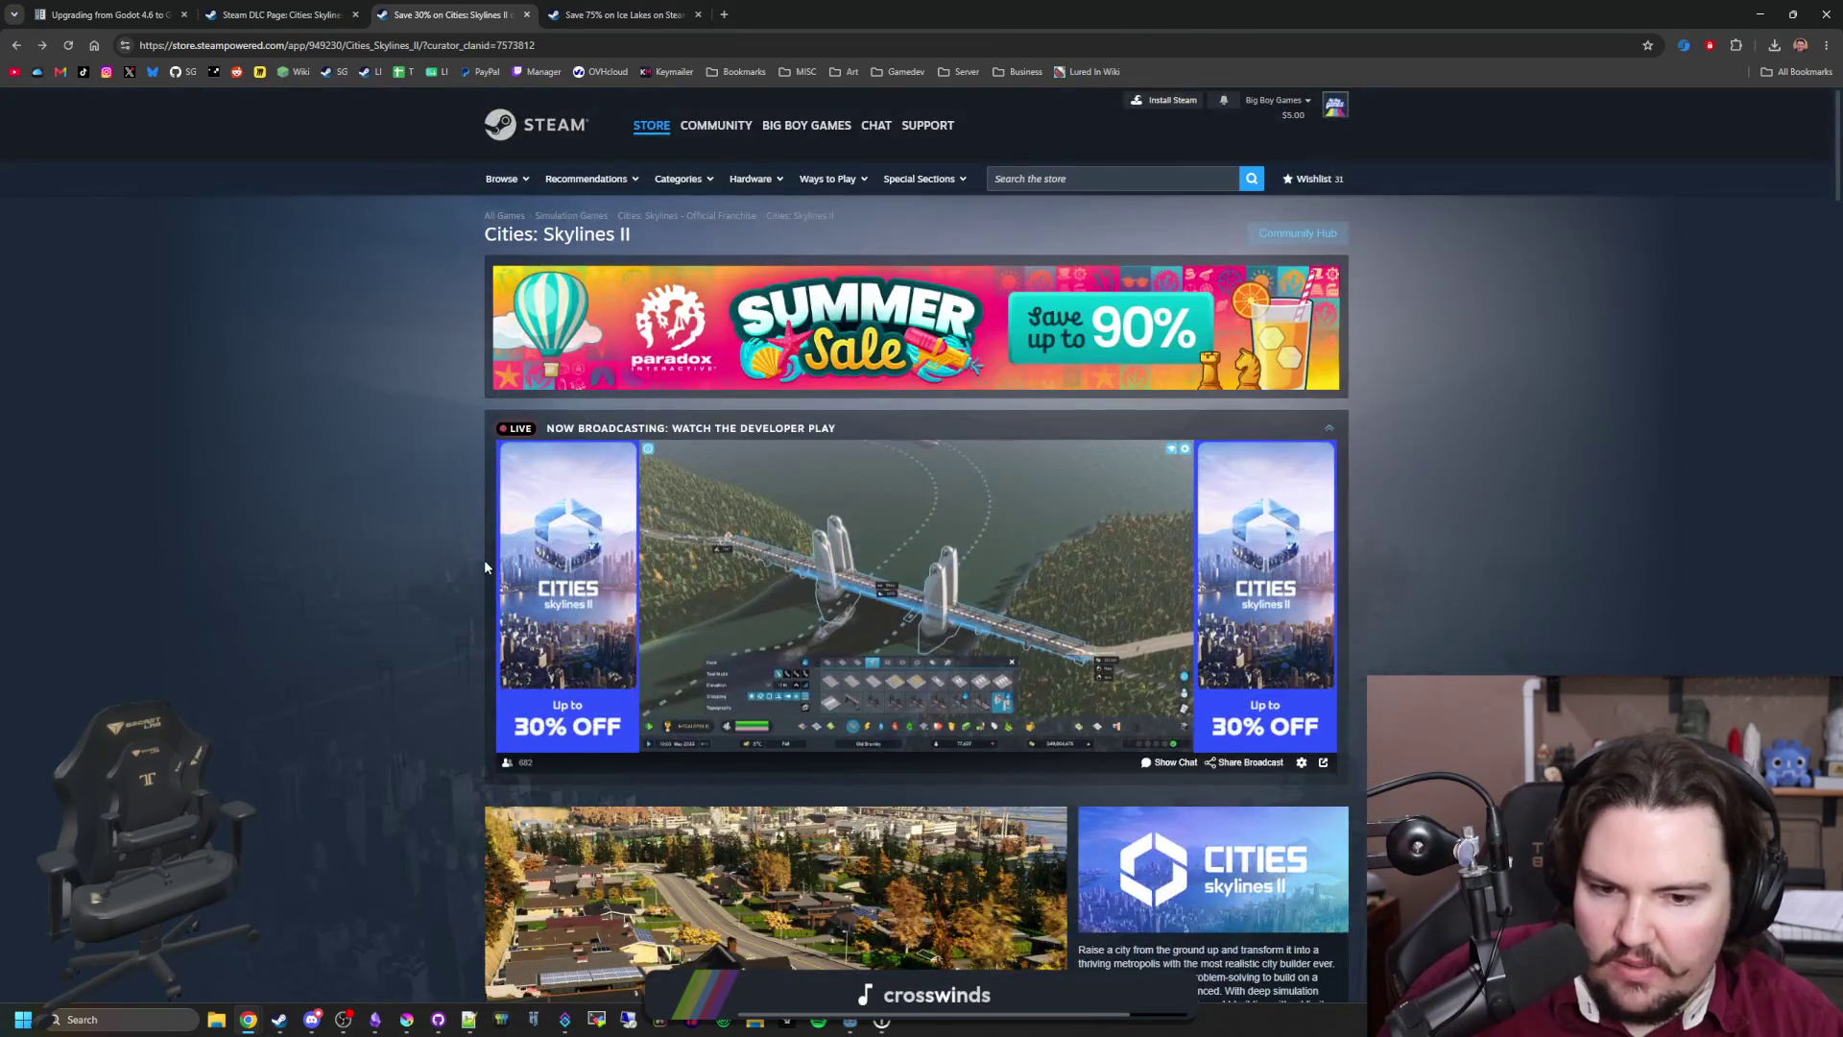
scroll(484, 567, "down", 5)
scroll(457, 482, "up", 5)
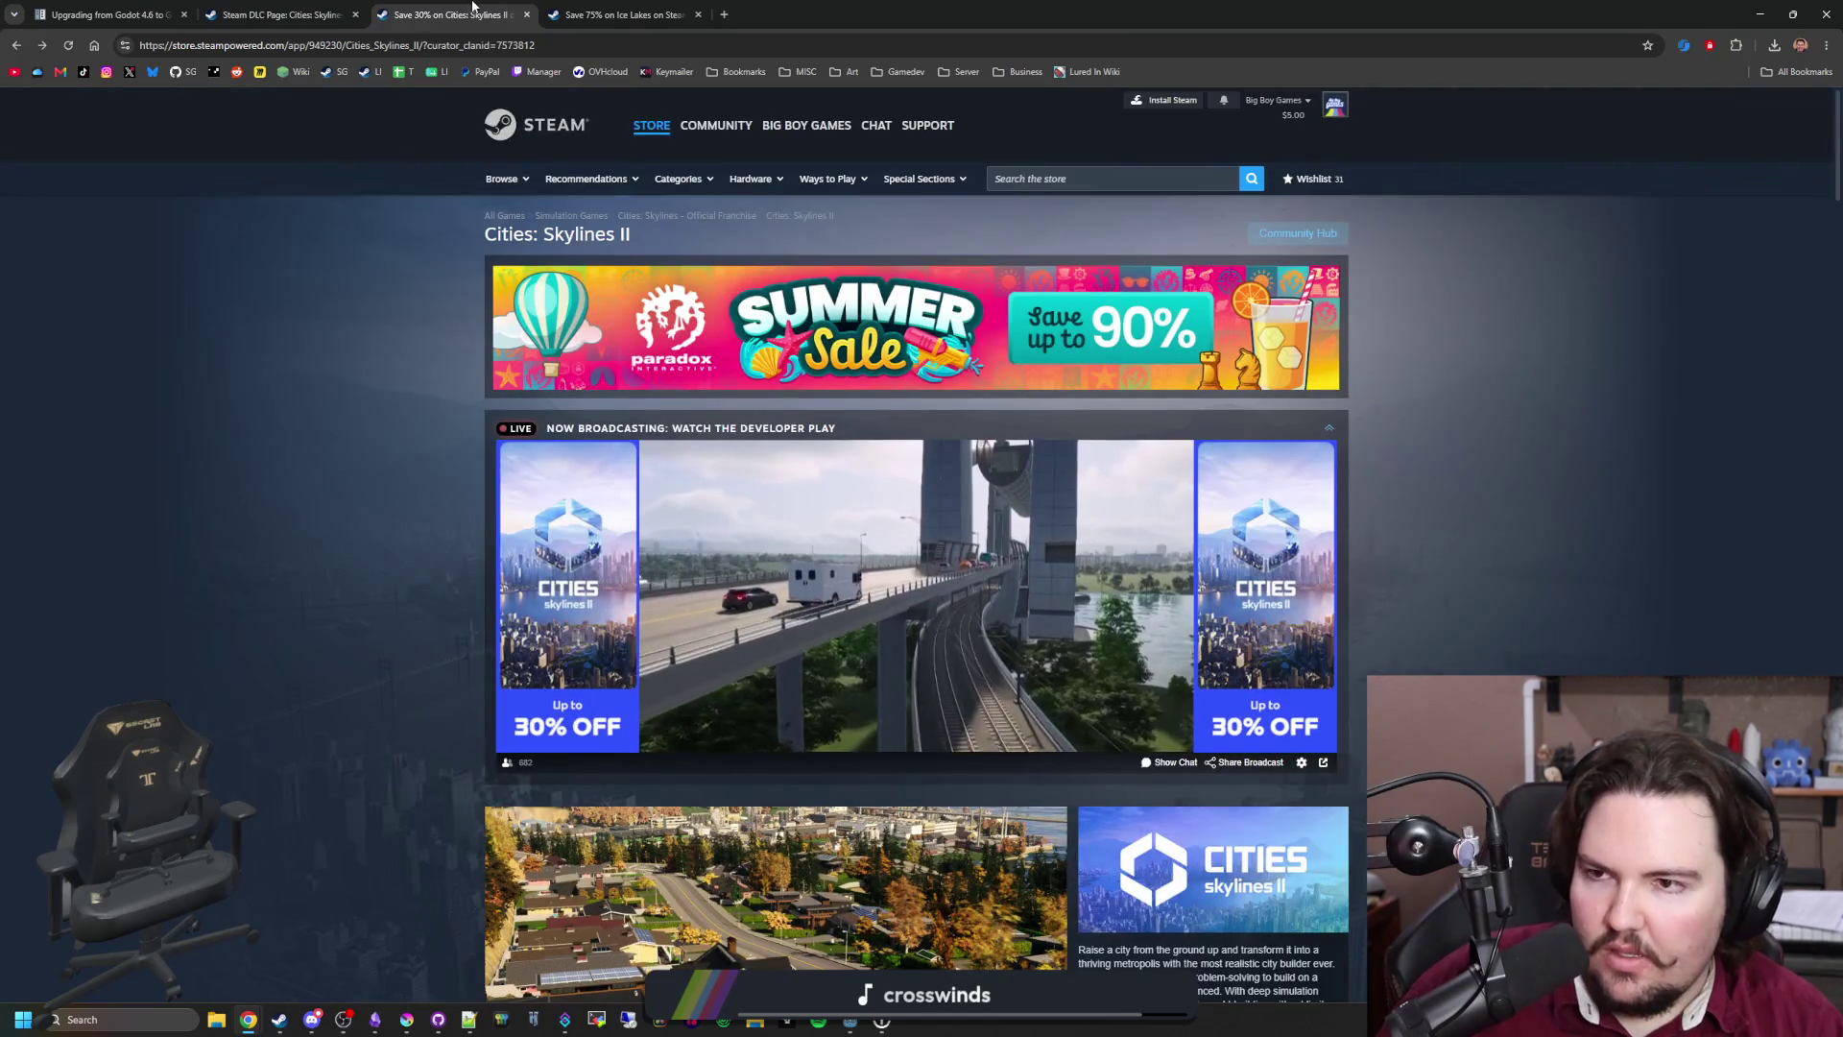
Step: Close the Cities: Skylines II and Ice Lakes tabs, then close the browser
middle_click(472, 6)
middle_click(472, 5)
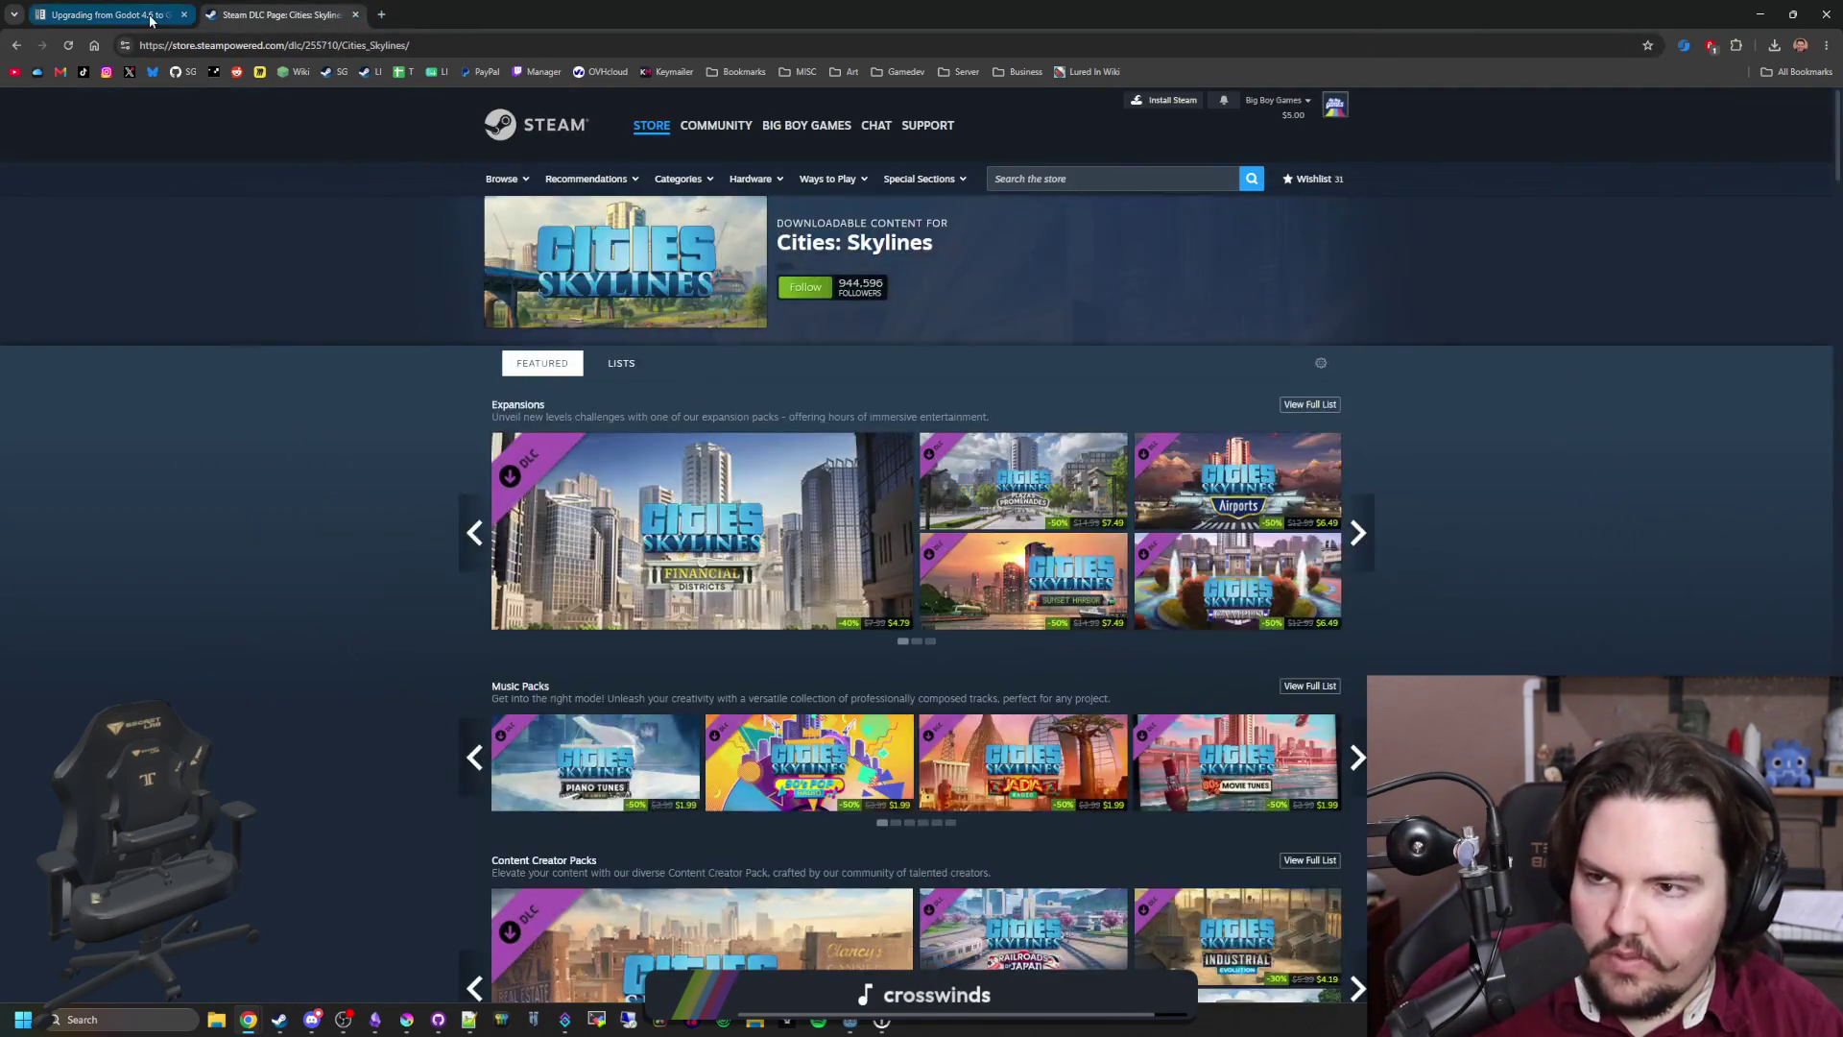
left_click(156, 18)
left_click(185, 15)
left_click(186, 15)
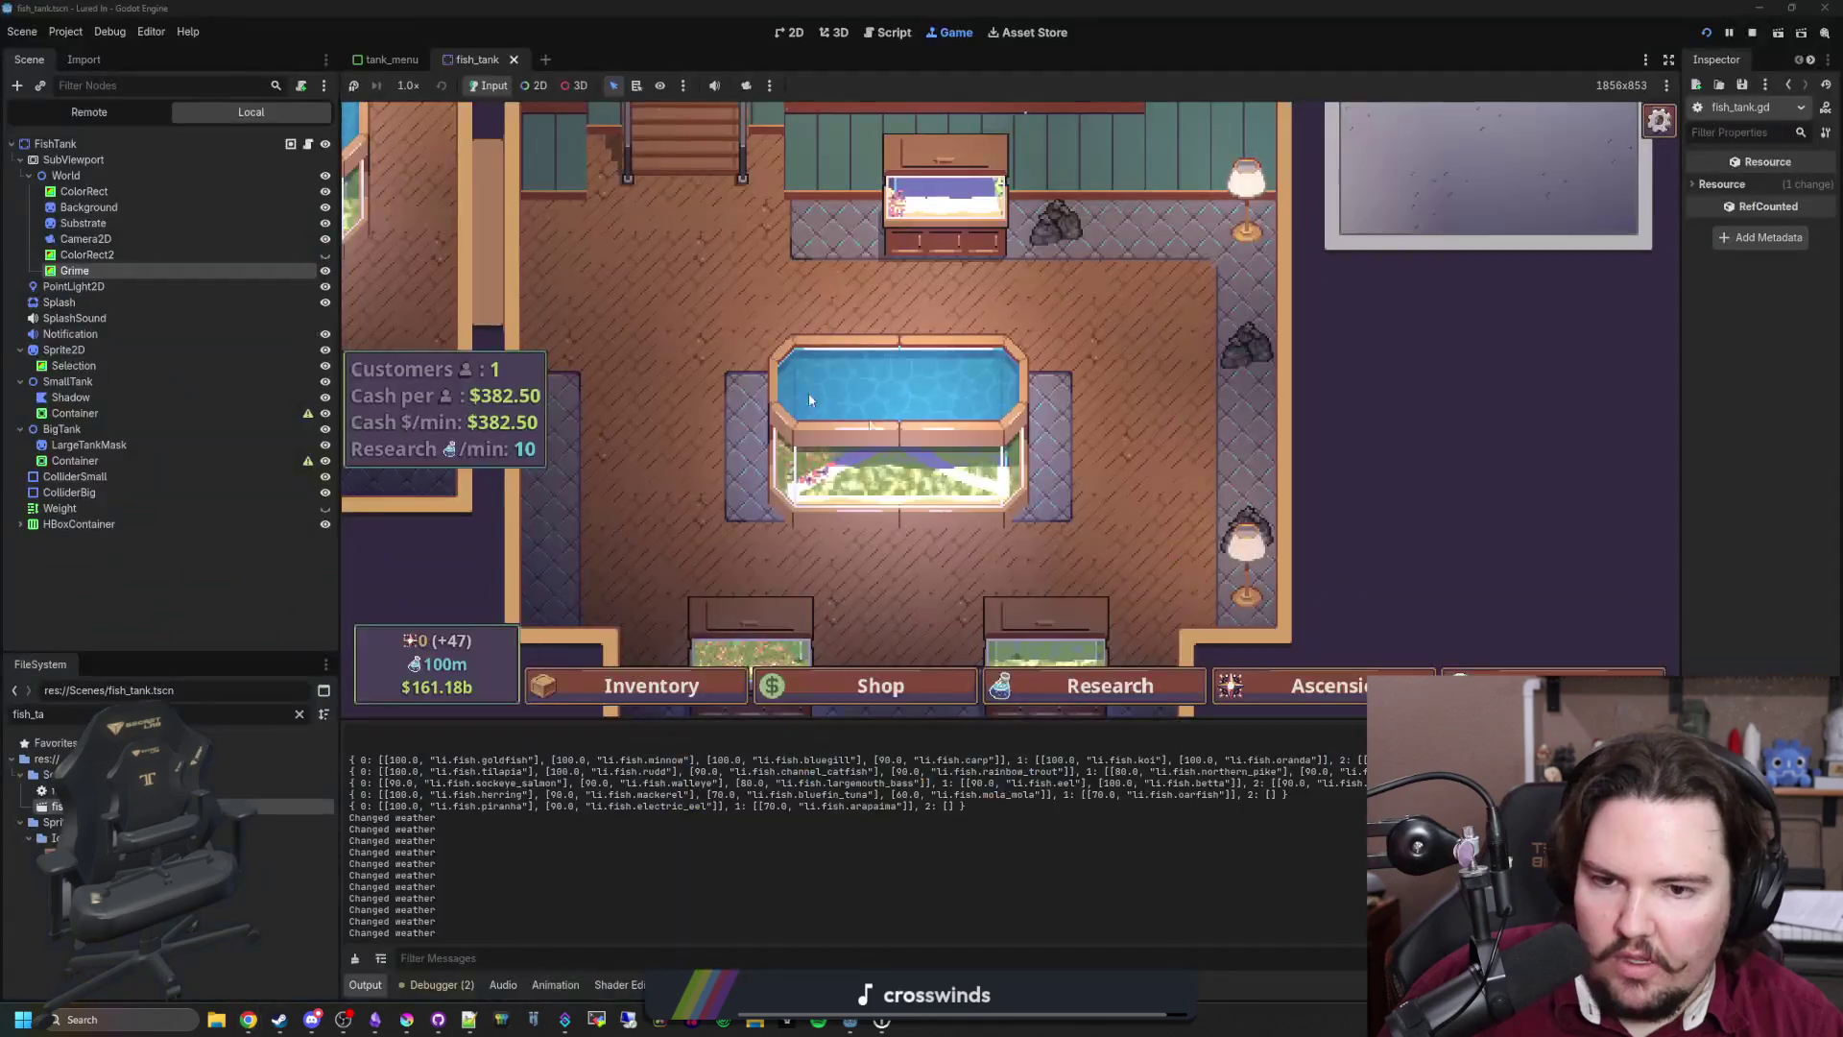
Step: Pan and zoom the running game, then open and close the Fish Tank 2 menu
left_click_drag(1133, 448, 1058, 572)
scroll(1058, 572, "up", 5)
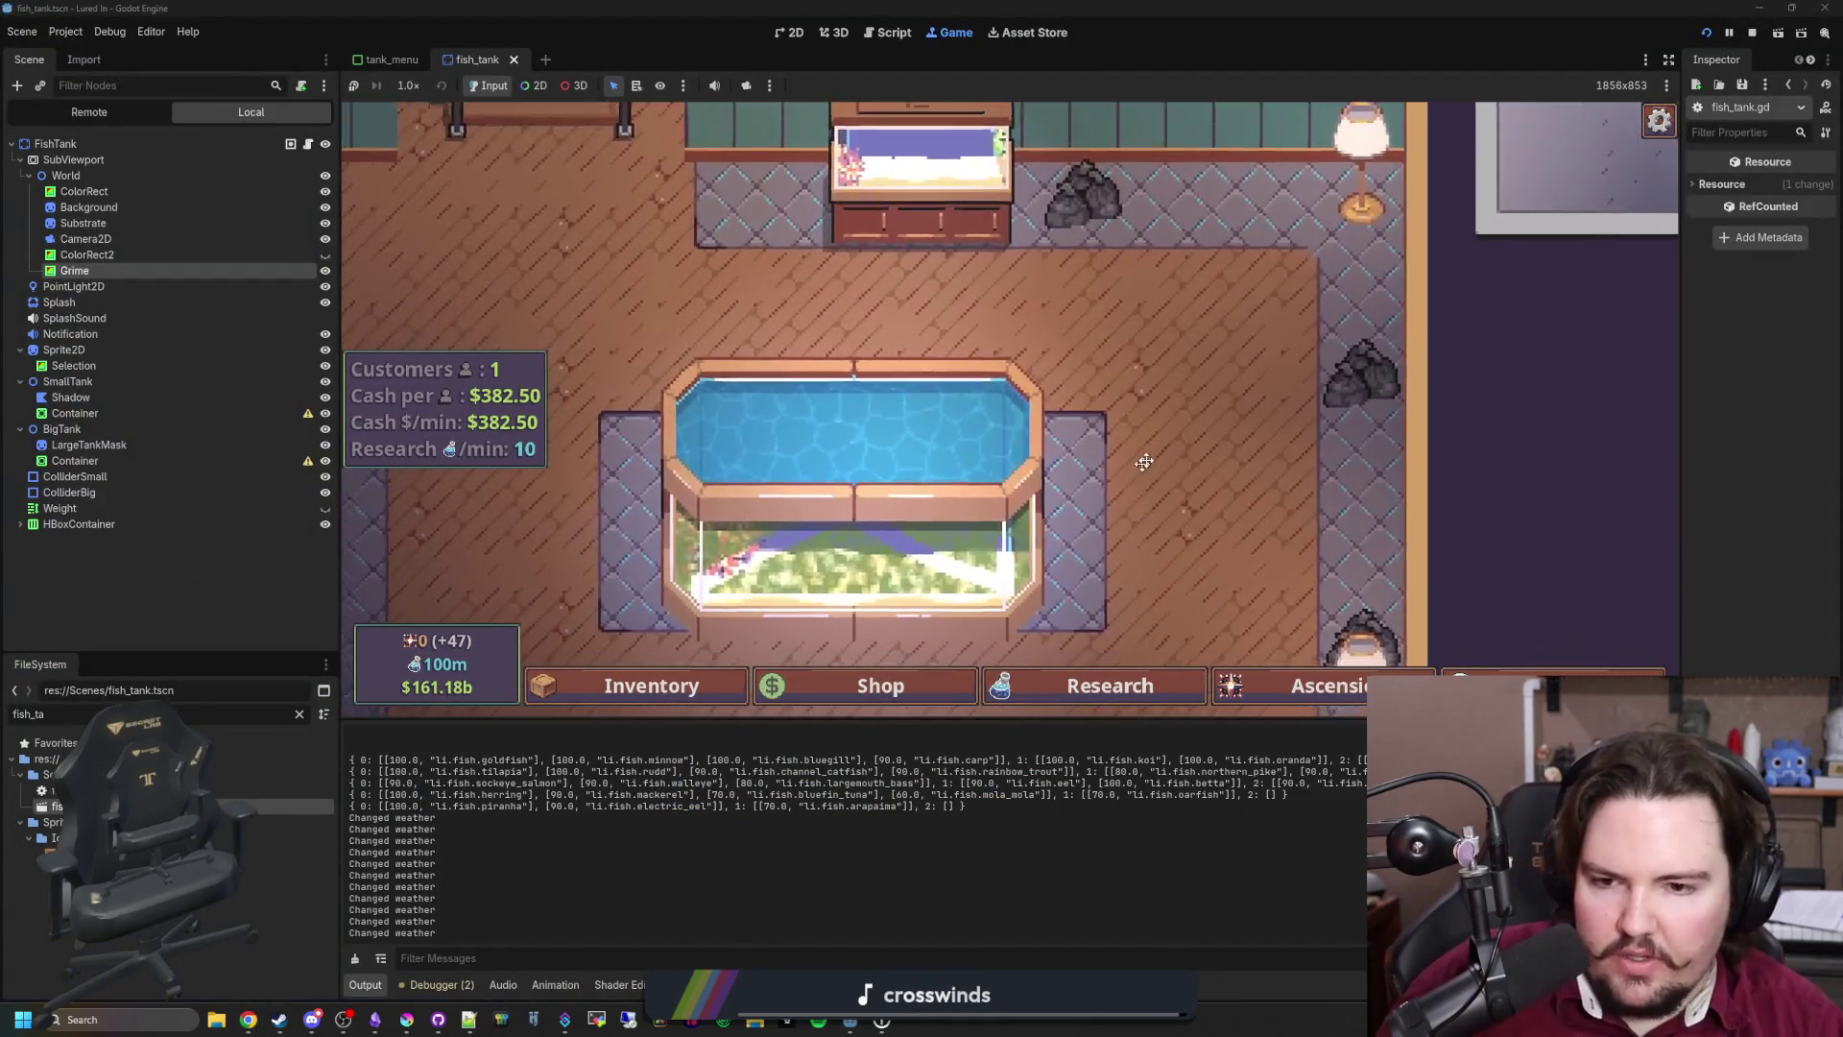
scroll(1244, 578, "down", 5)
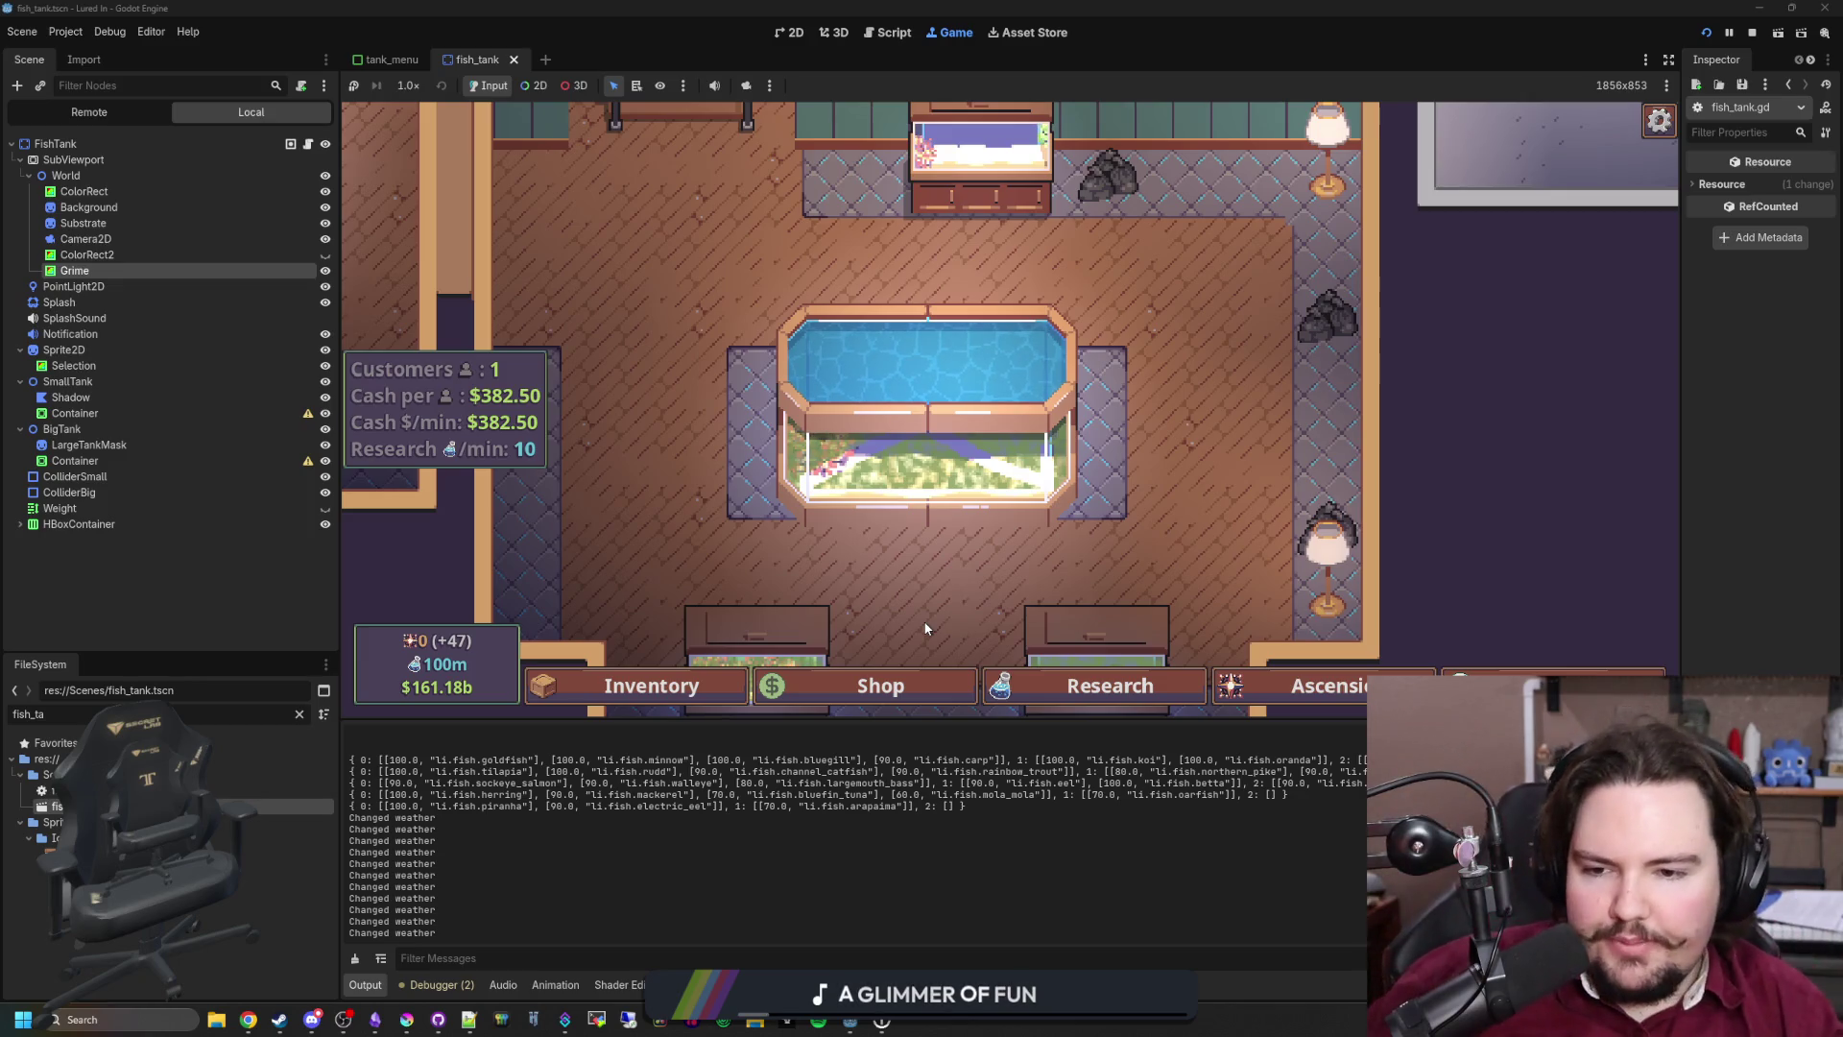
scroll(894, 440, "down", 3)
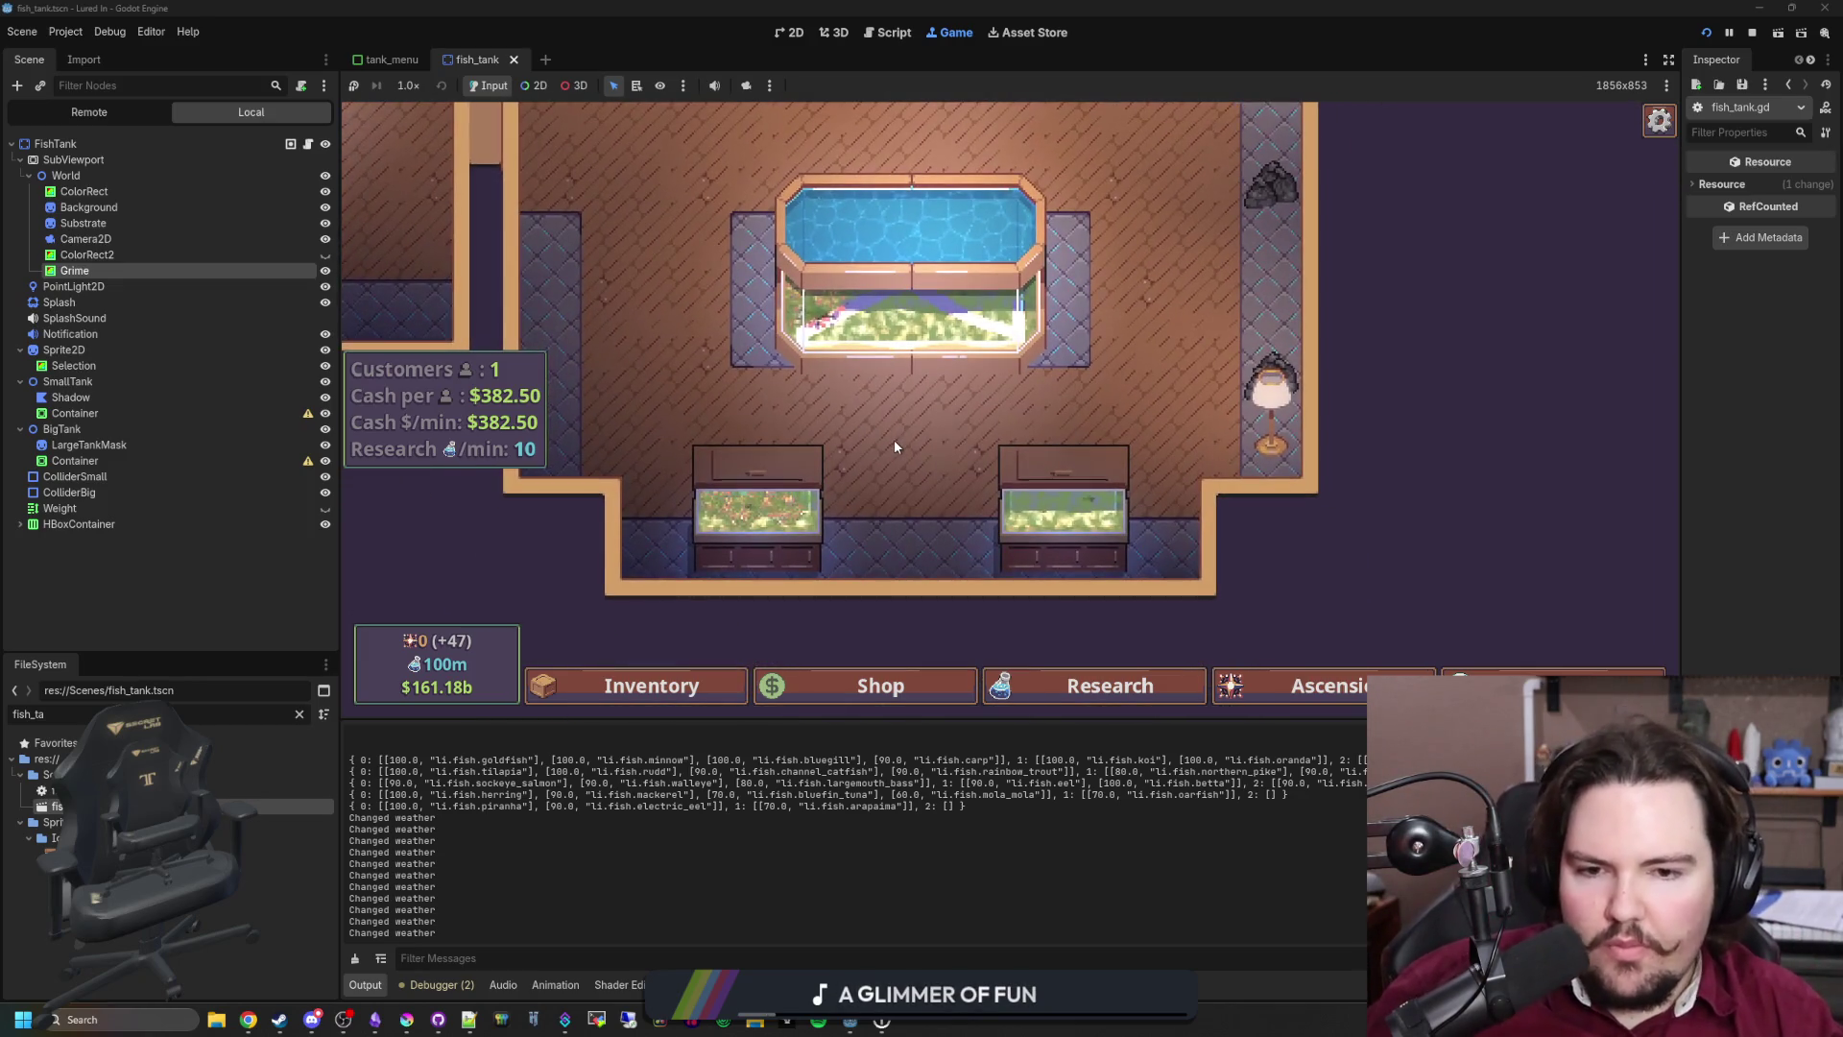
scroll(1064, 312, "up", 3)
left_click(965, 278)
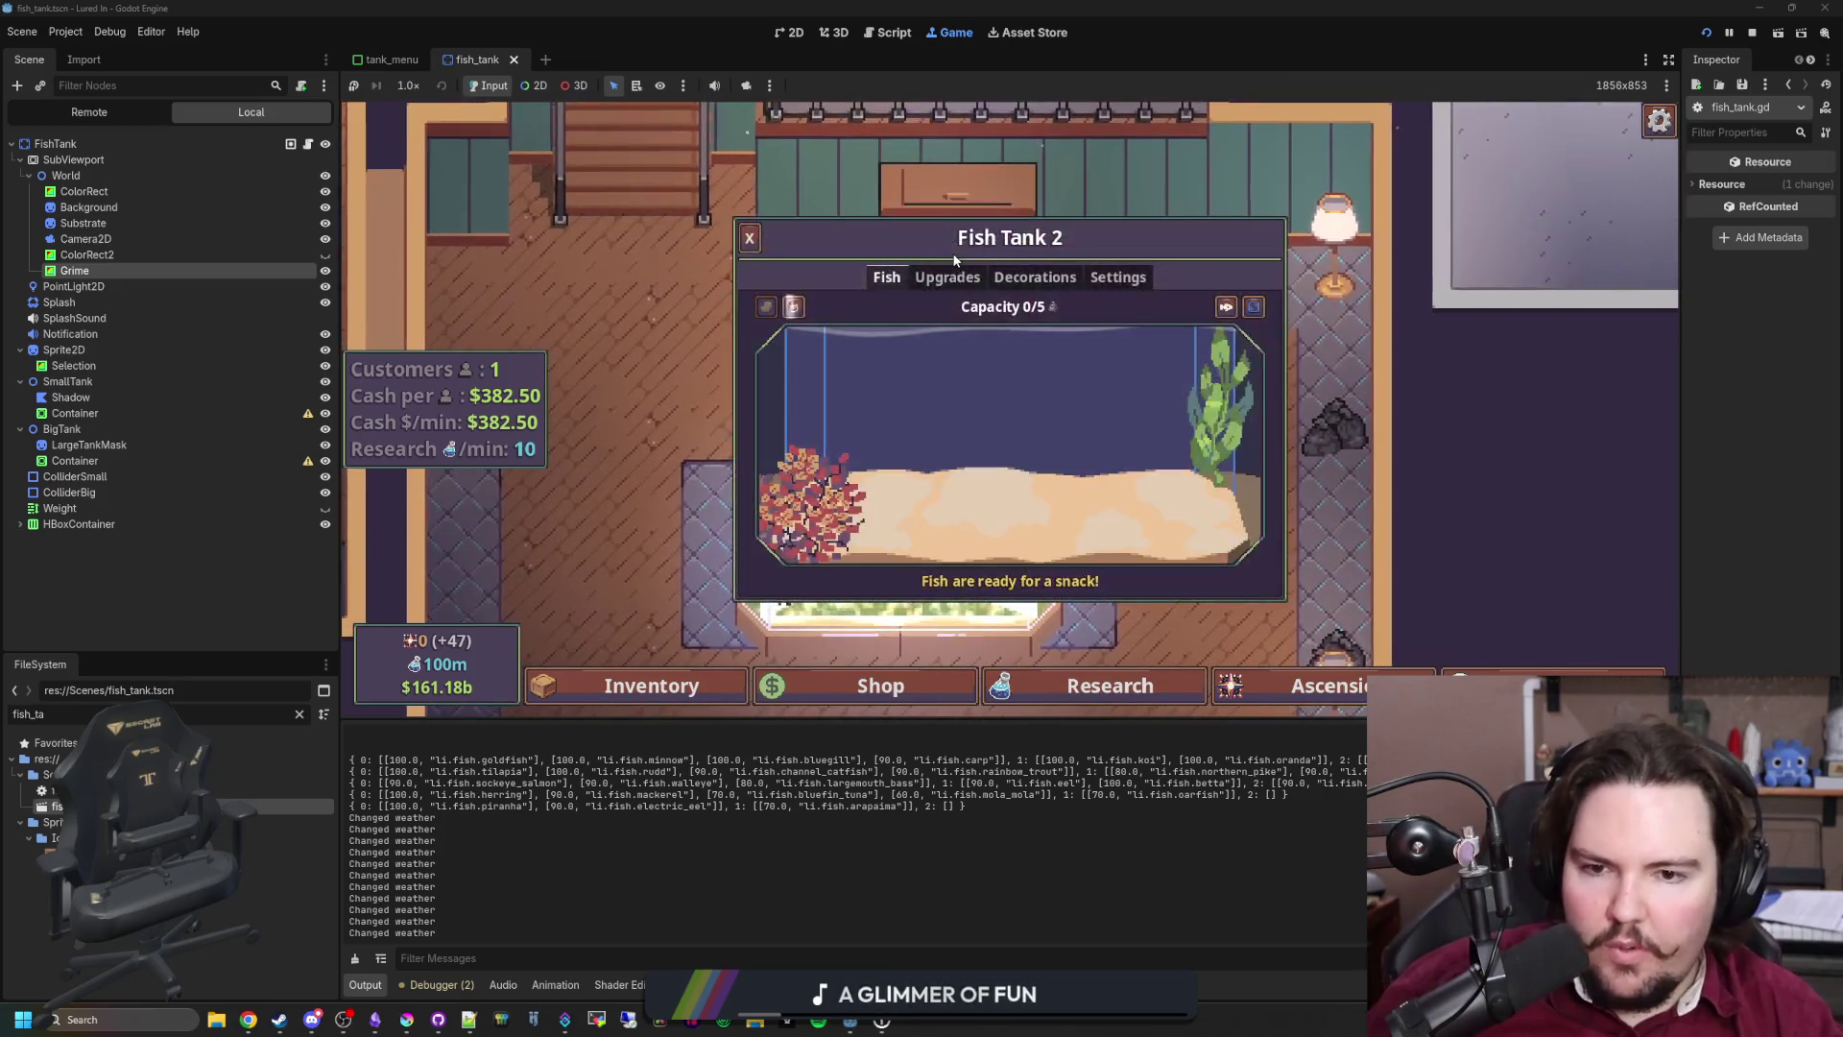
left_click(750, 237)
Step: Reopen Fish Tank 2's menu, check Fish Tank 7's menu, then stop the game
left_click(1037, 452)
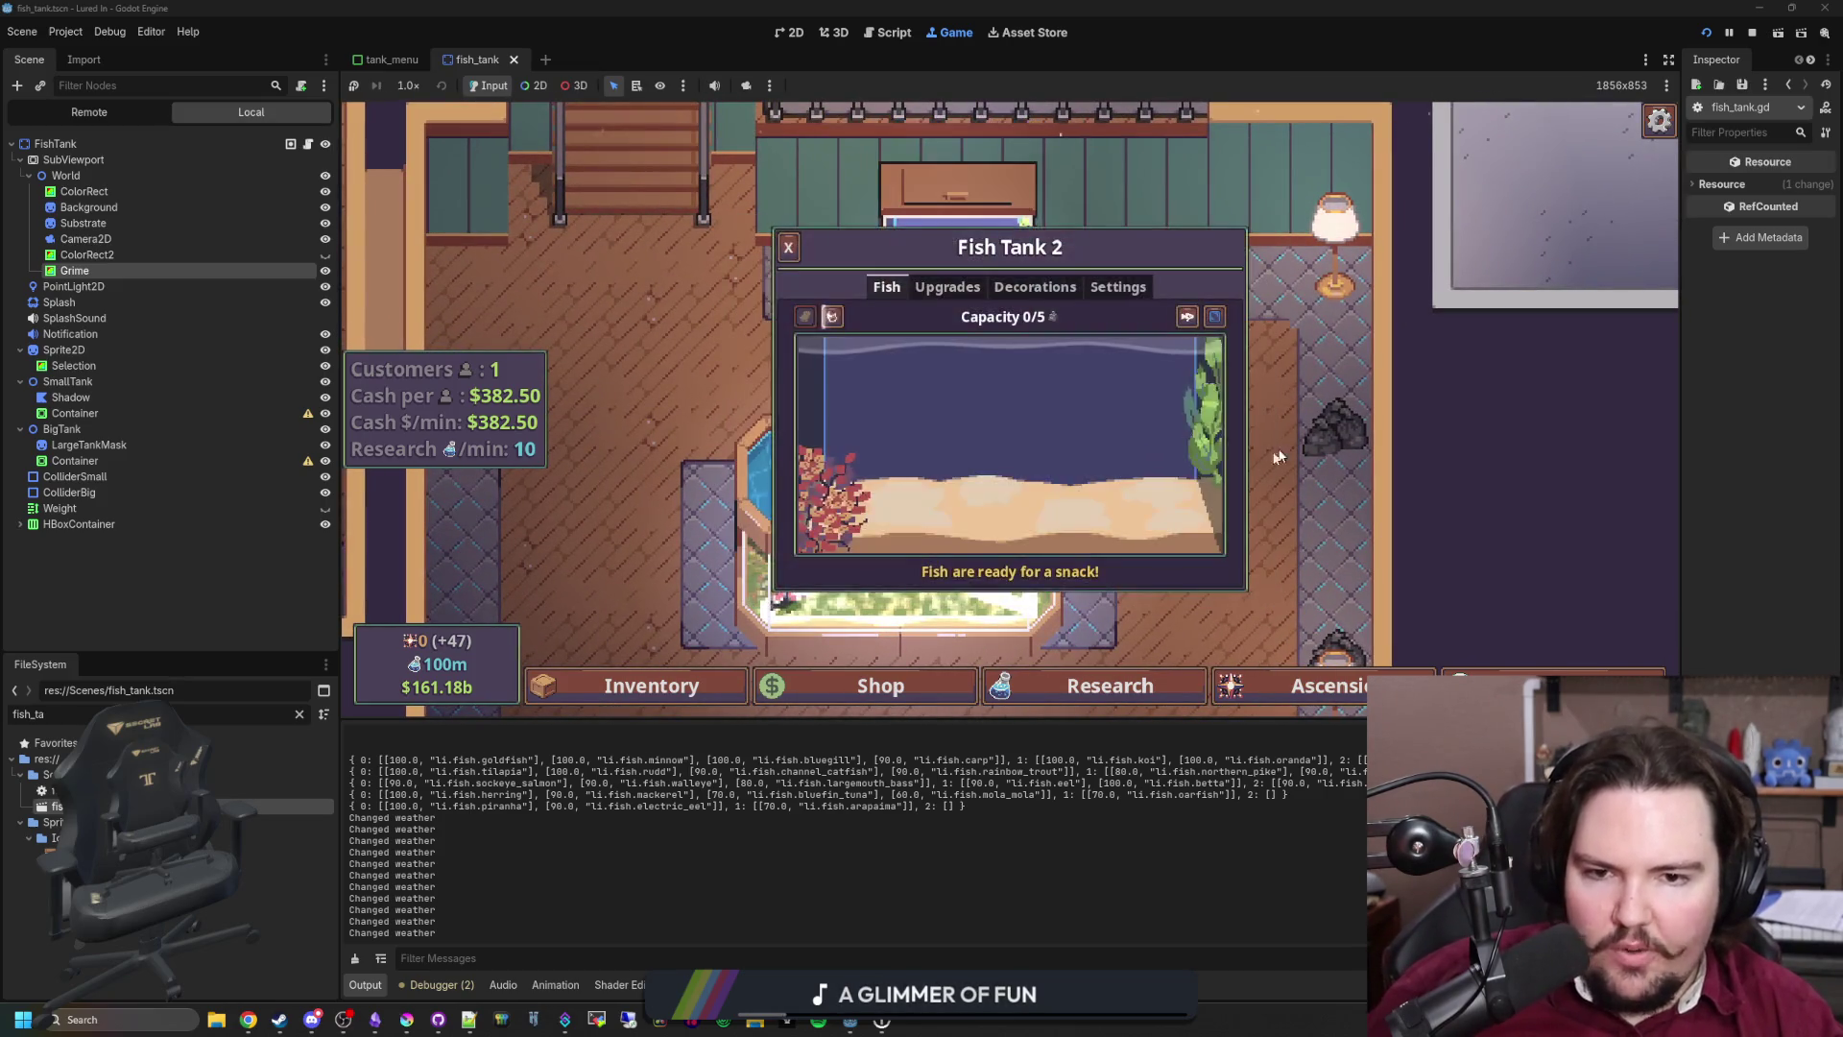
left_click(789, 248)
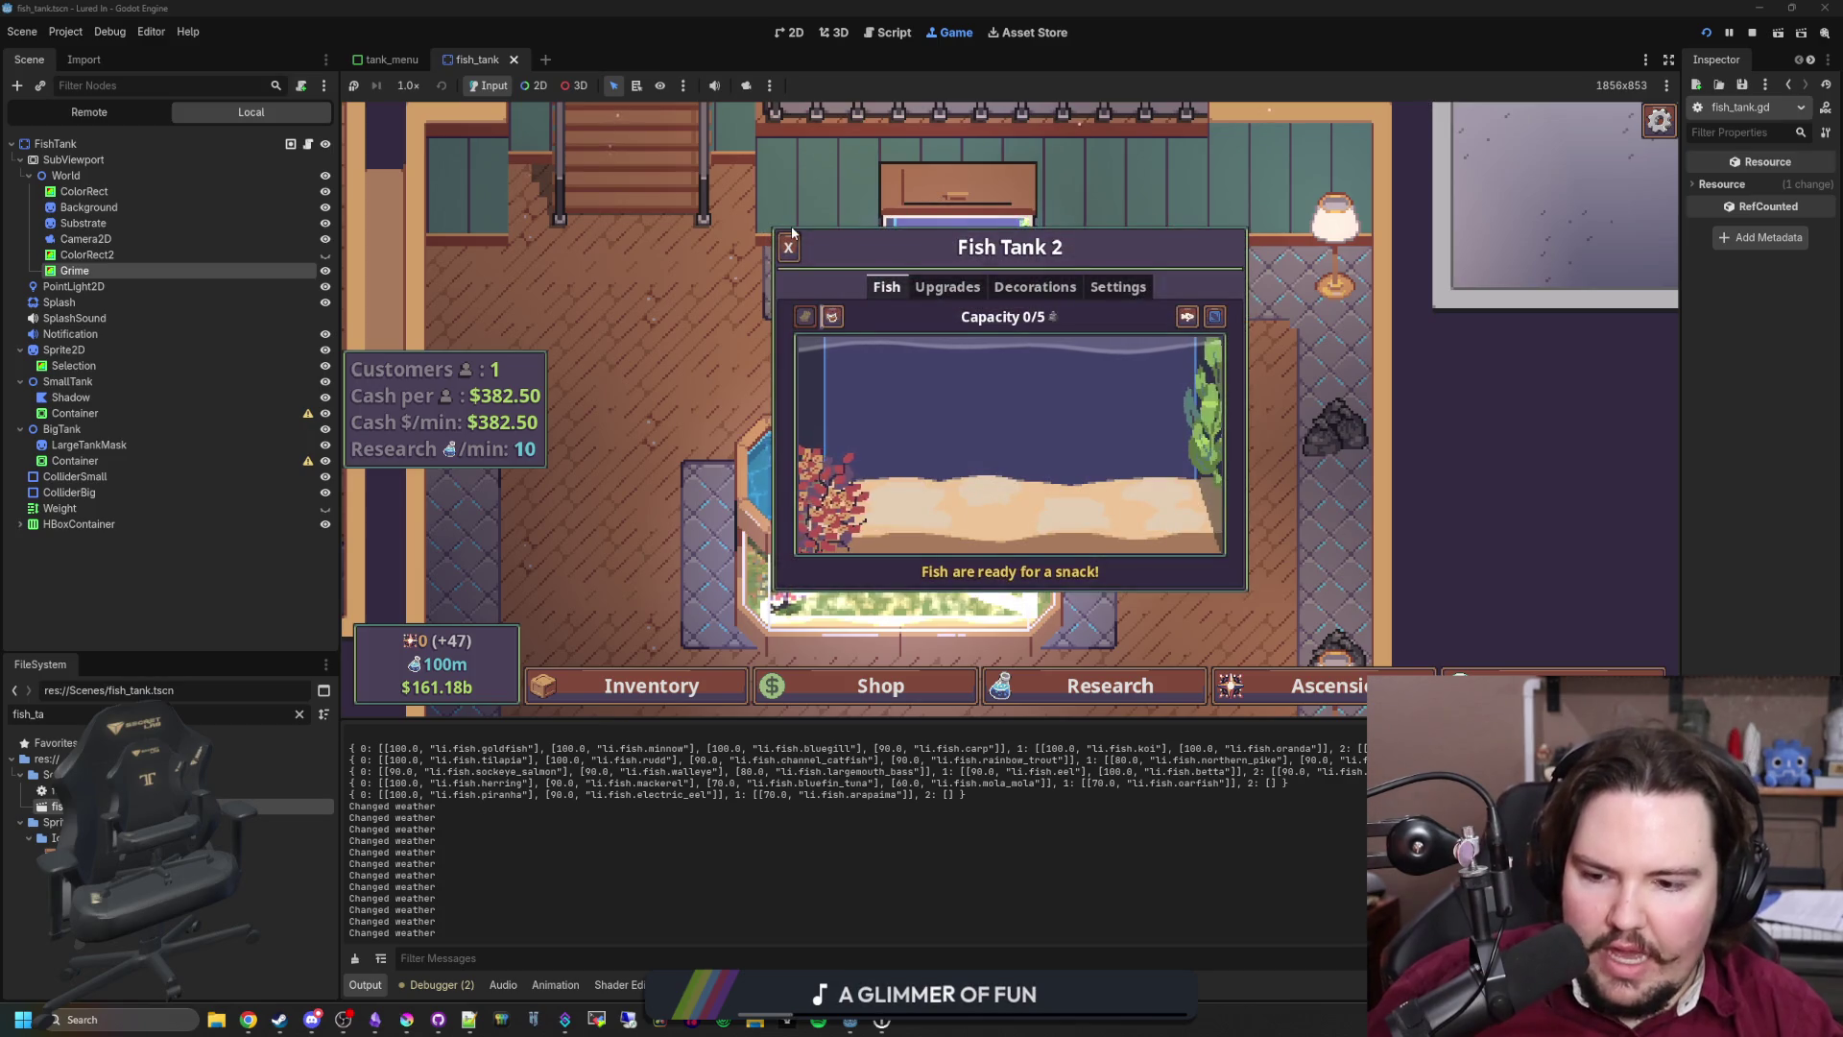
left_click(789, 248)
left_click(1018, 460)
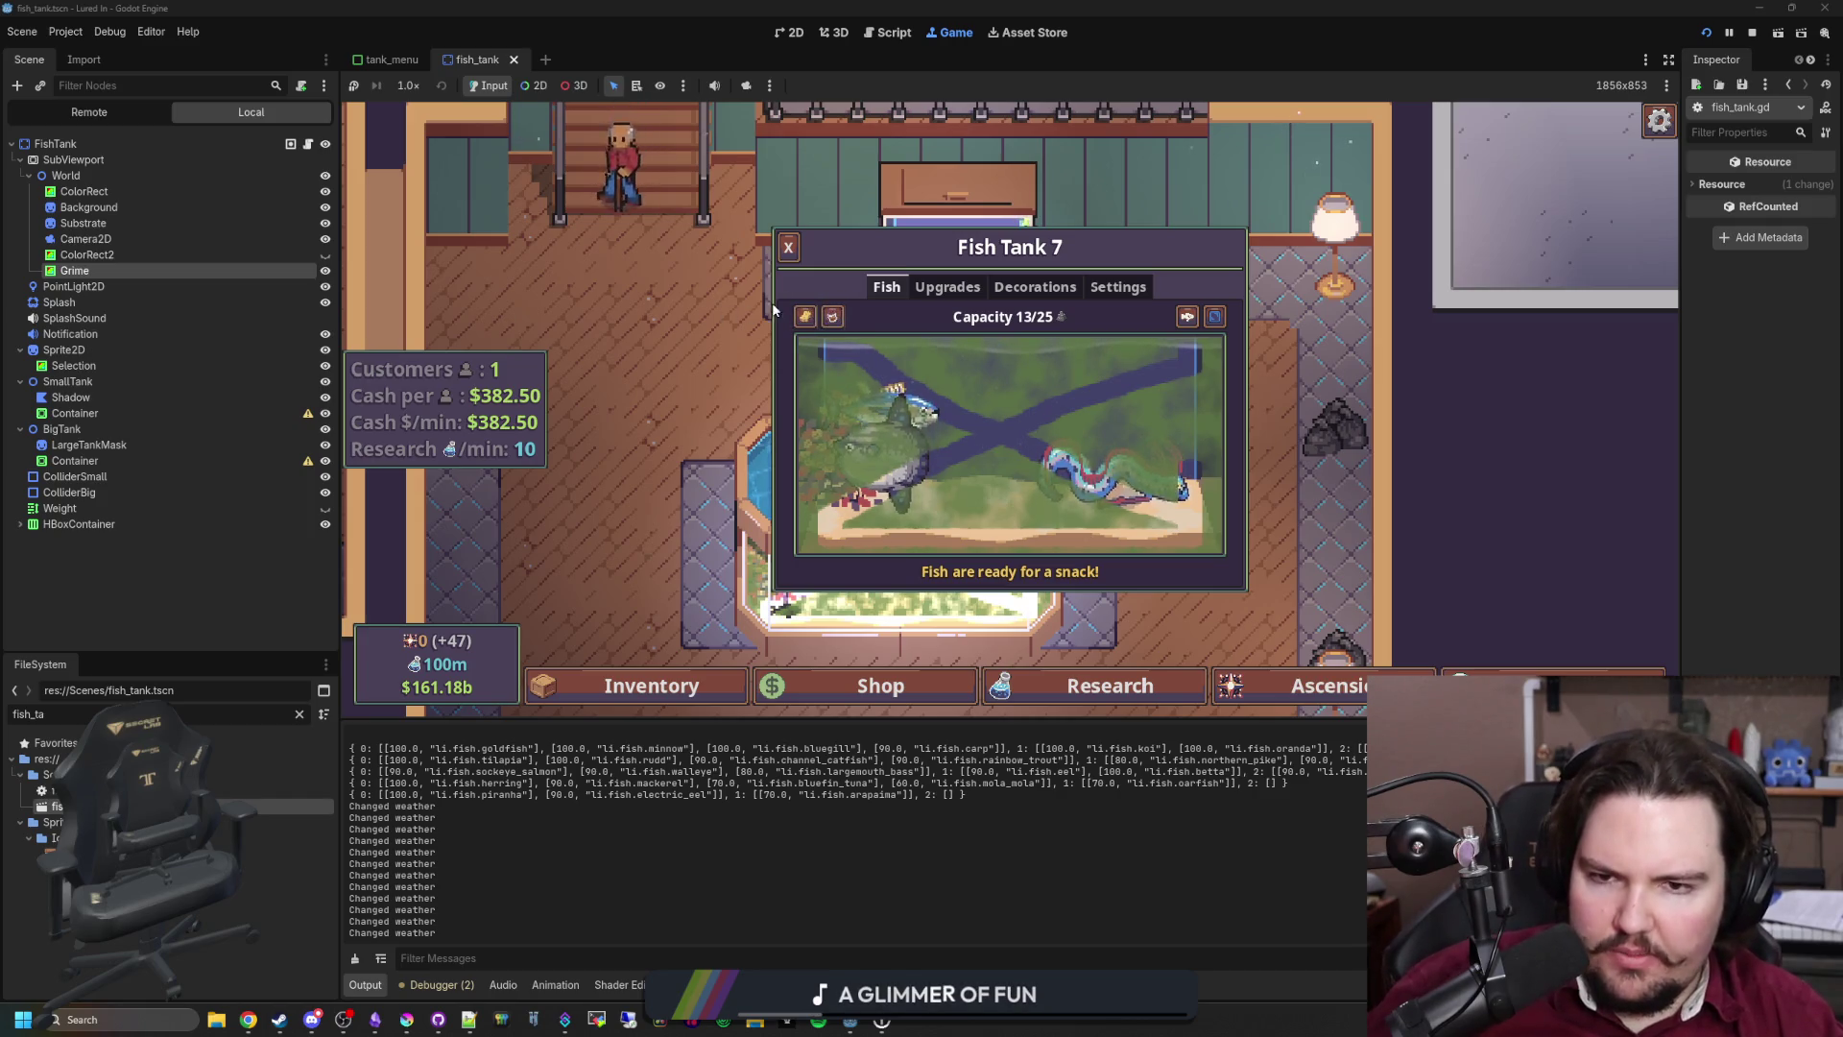
left_click(788, 247)
left_click(1751, 31)
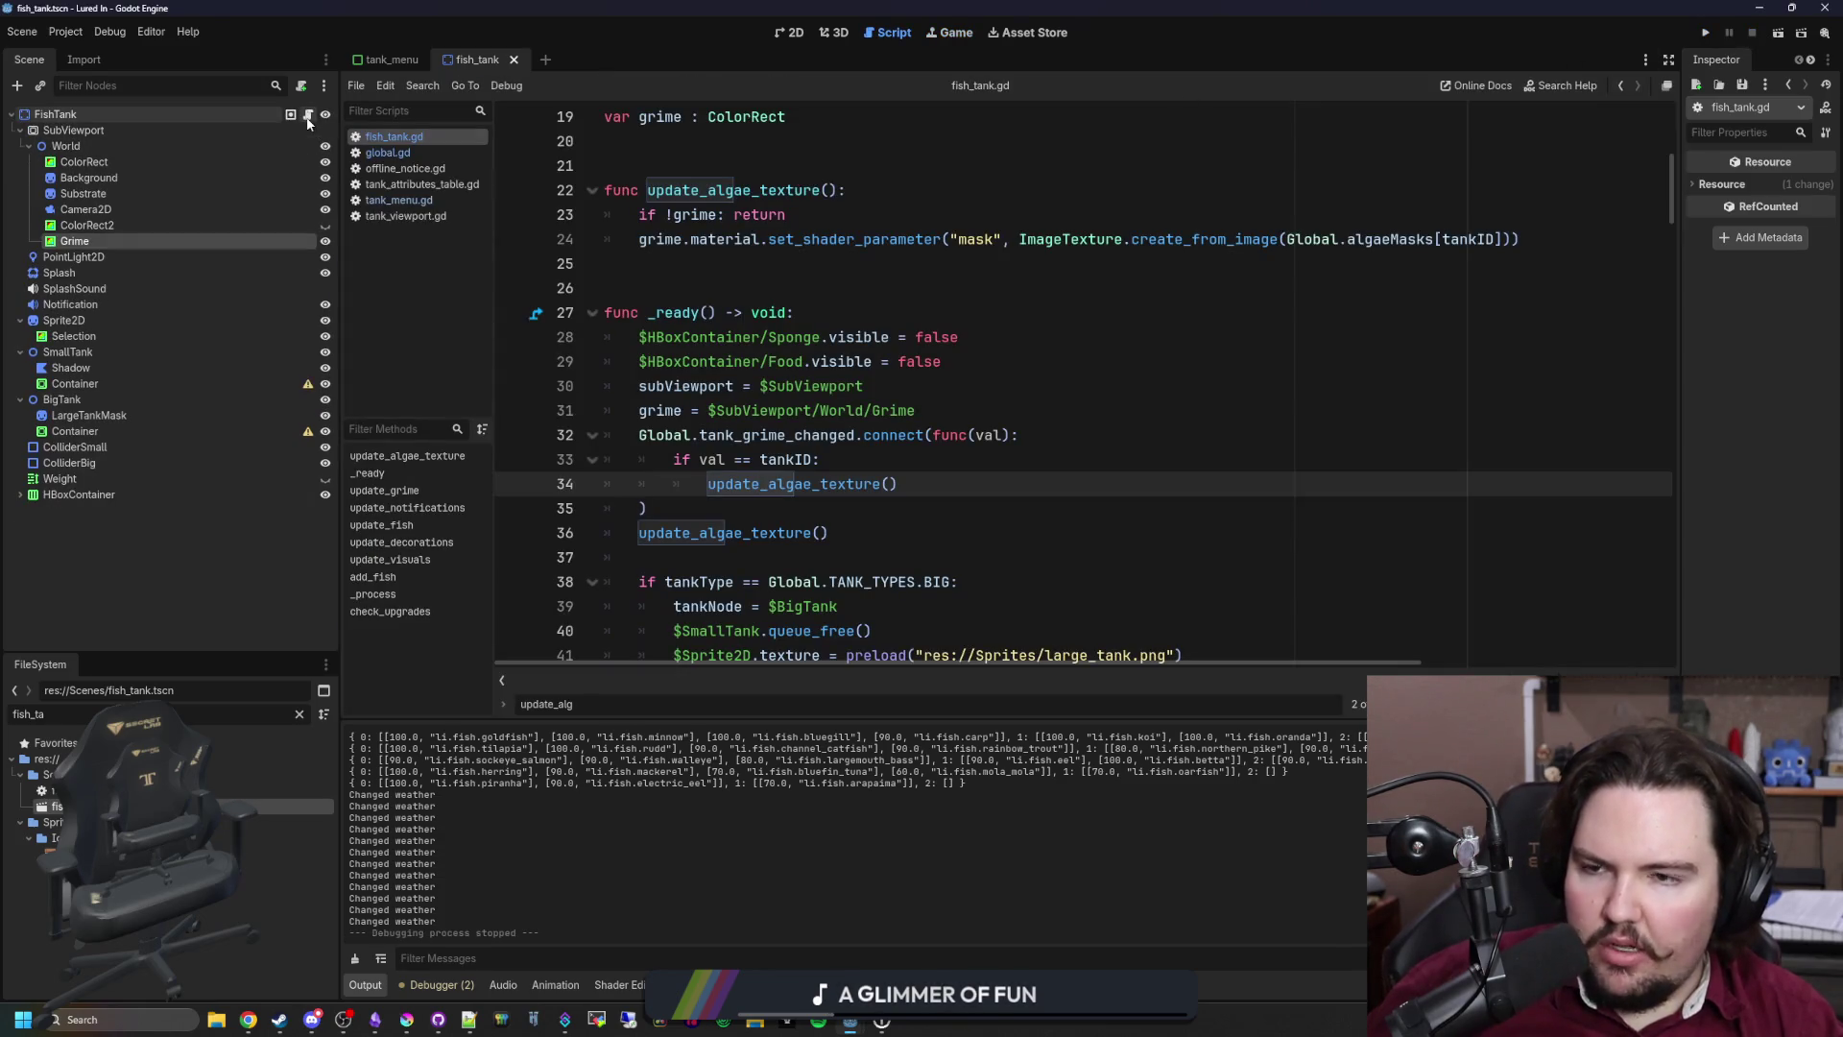
Step: Search fish_tank.gd for 'setup' to see where the tank menu is set up
left_click(803, 265)
scroll(864, 288, "up", 3)
left_click(943, 337)
key("ctrl+f")
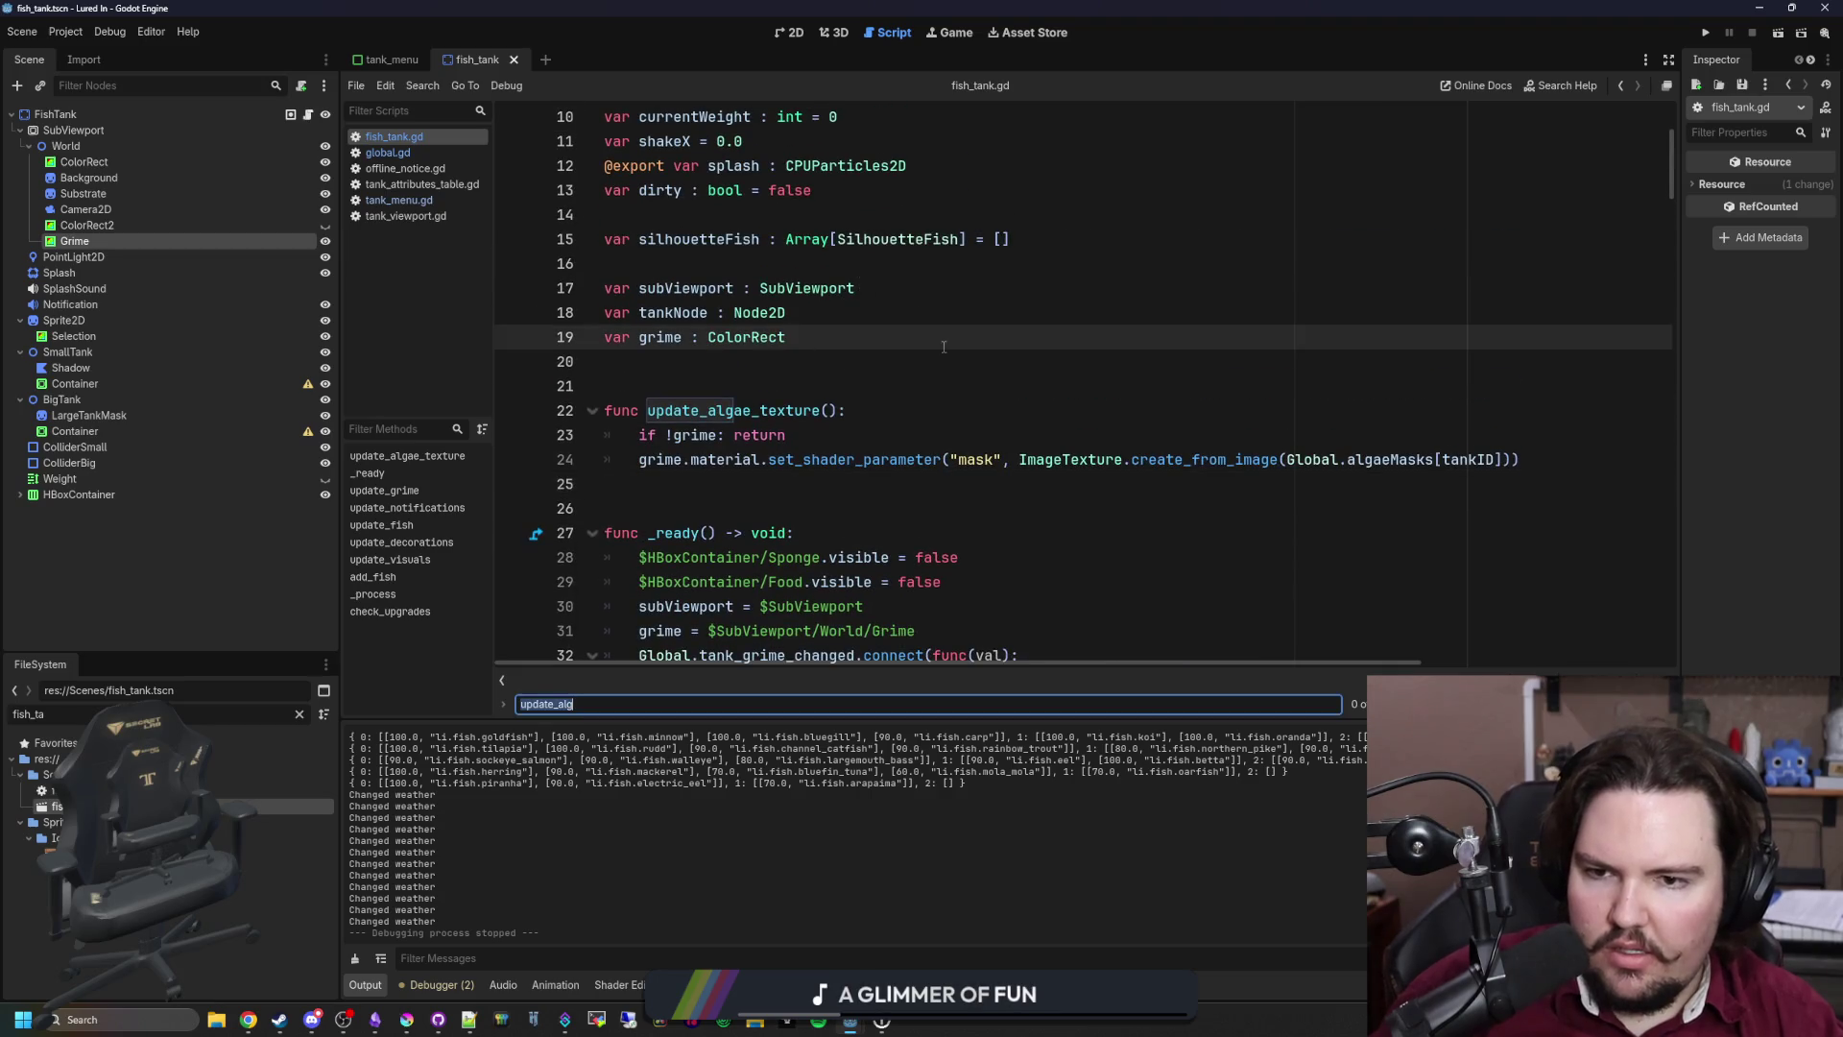
type("setup")
scroll(943, 346, "down", 2)
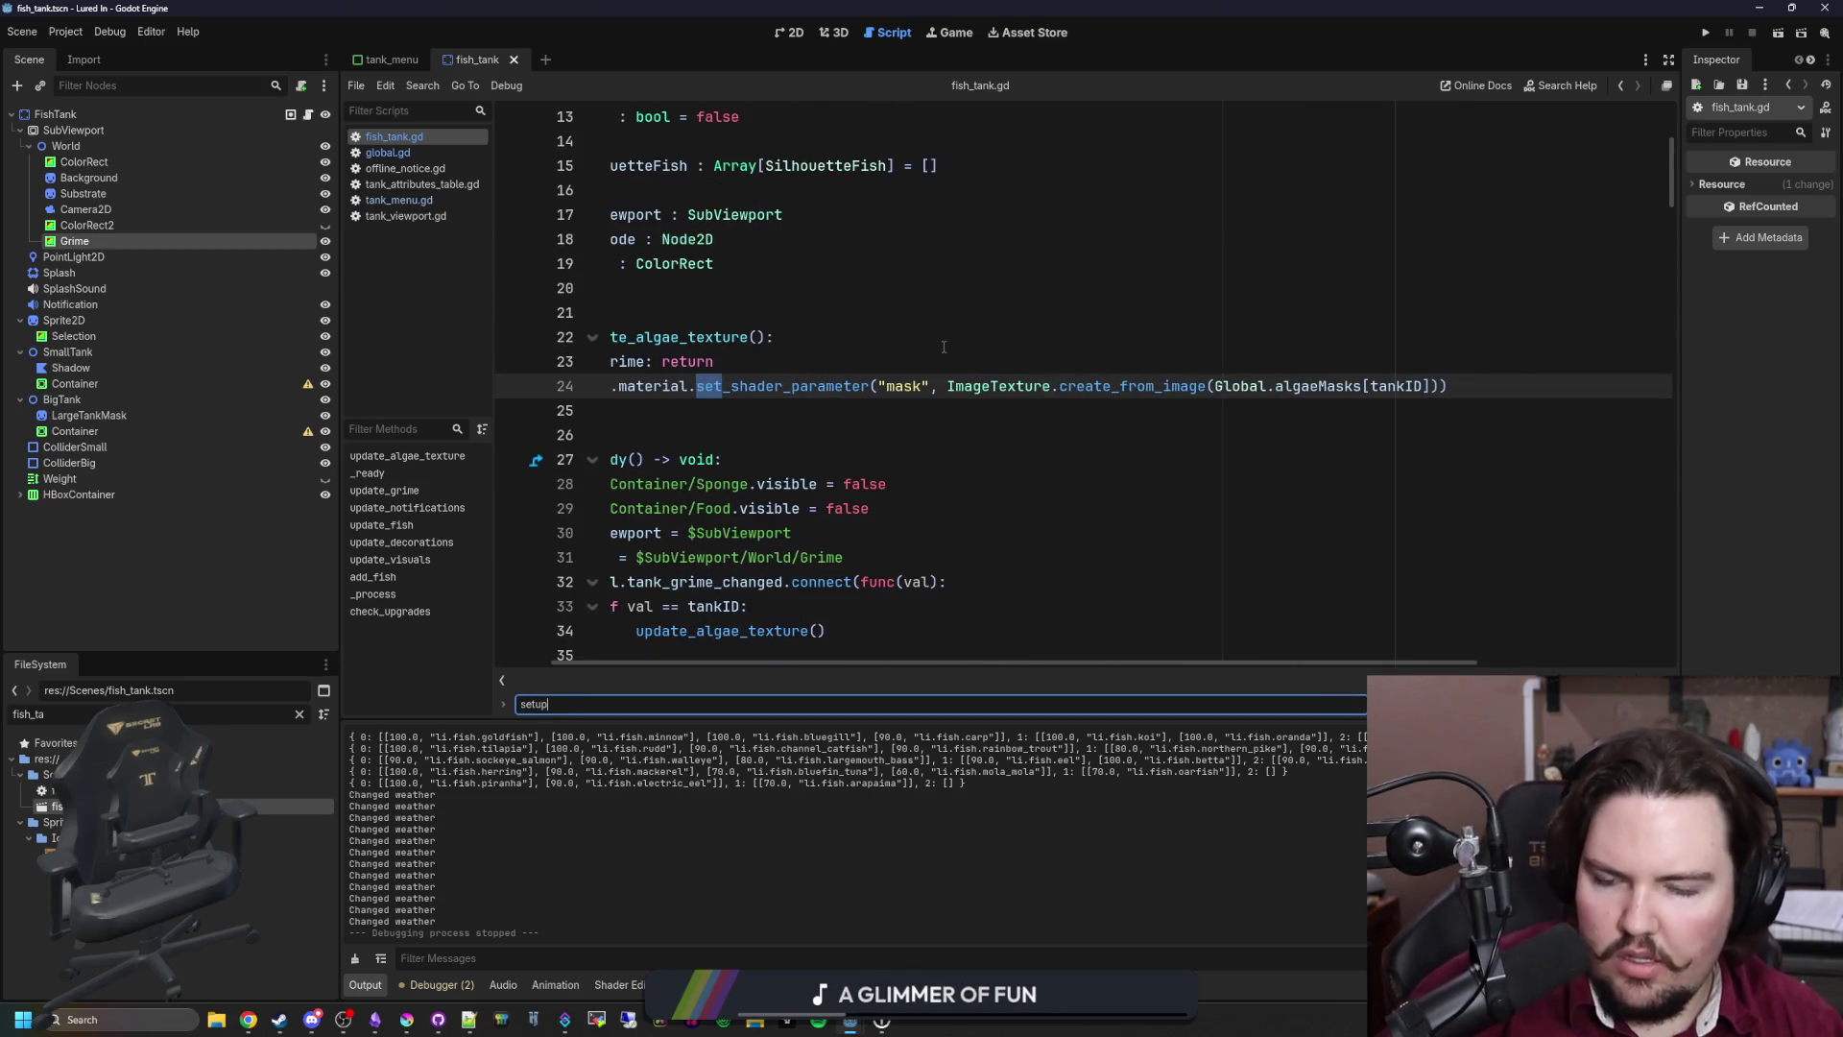
left_click(803, 509)
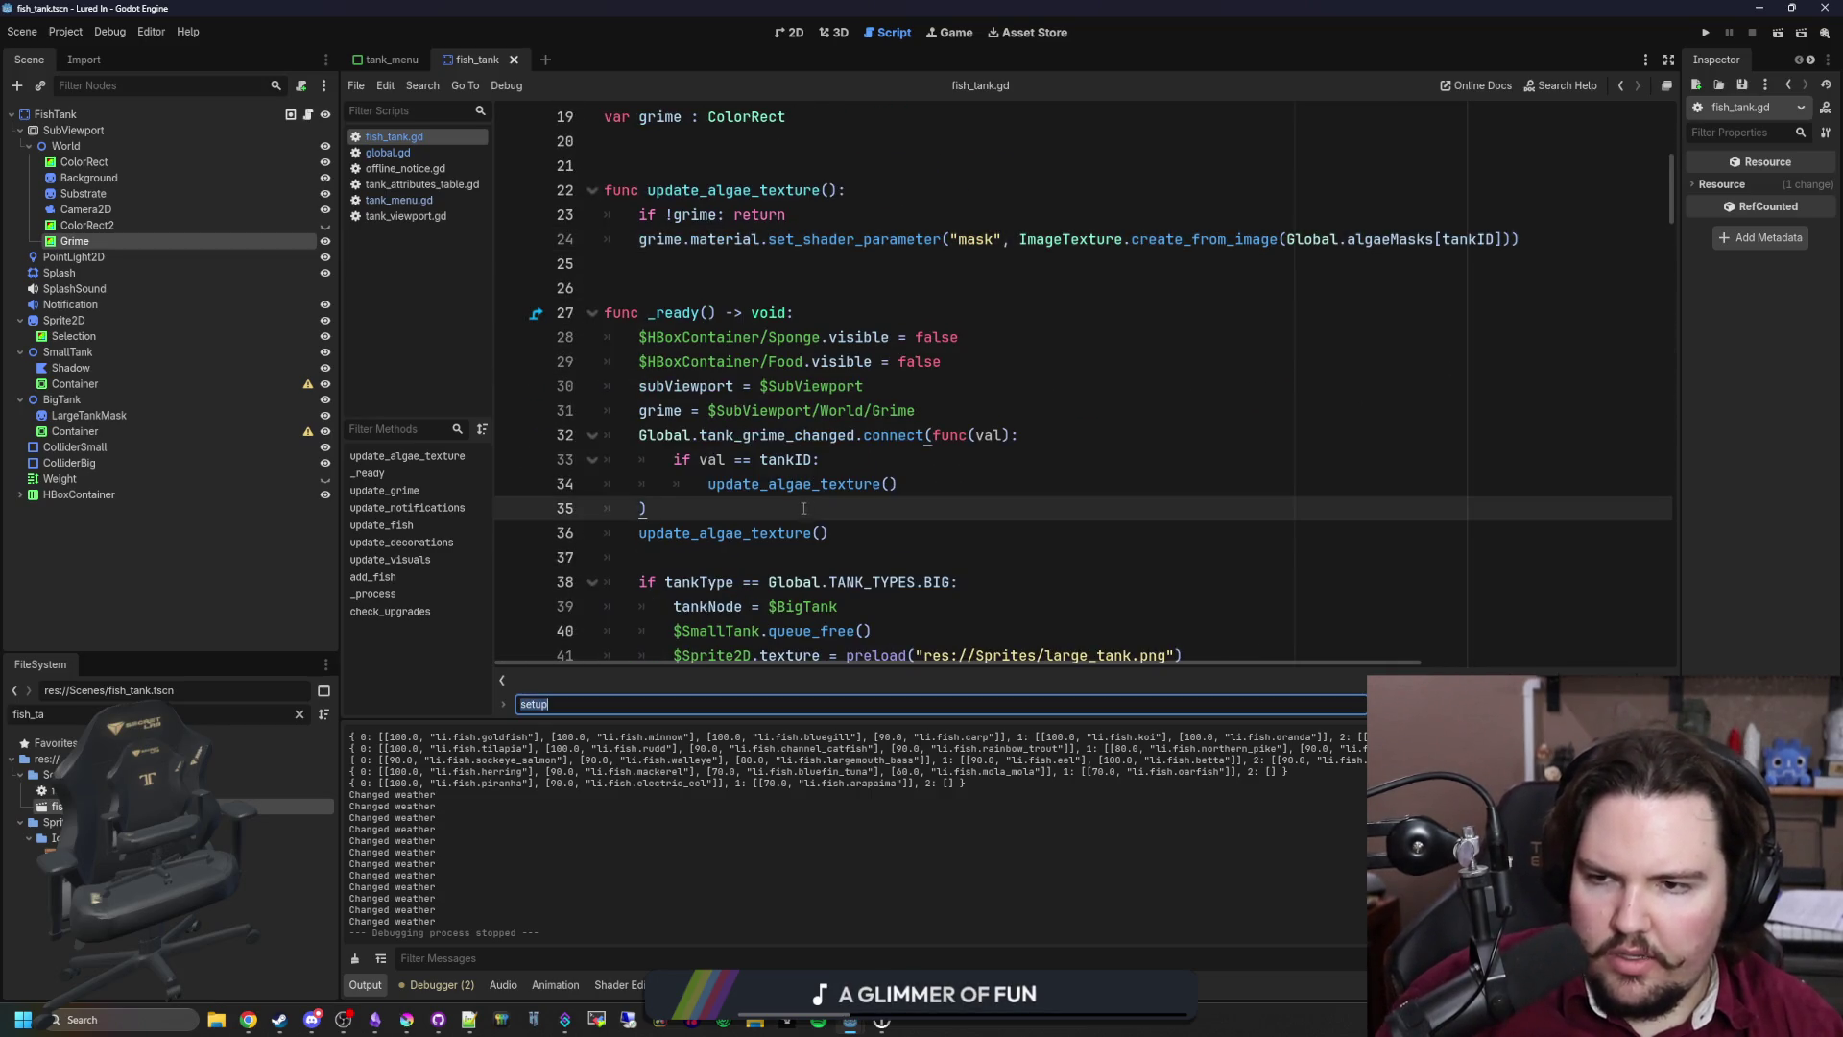
Step: In tank_menu.gd, search for 'changed' and read through the changed function
left_click(417, 203)
left_click(1032, 364)
key("ctrl+f")
type("changed")
key("Return")
key("Return")
key("Return")
key("Return")
key("Return")
key("Return")
key("Return")
key("Return")
key("Return")
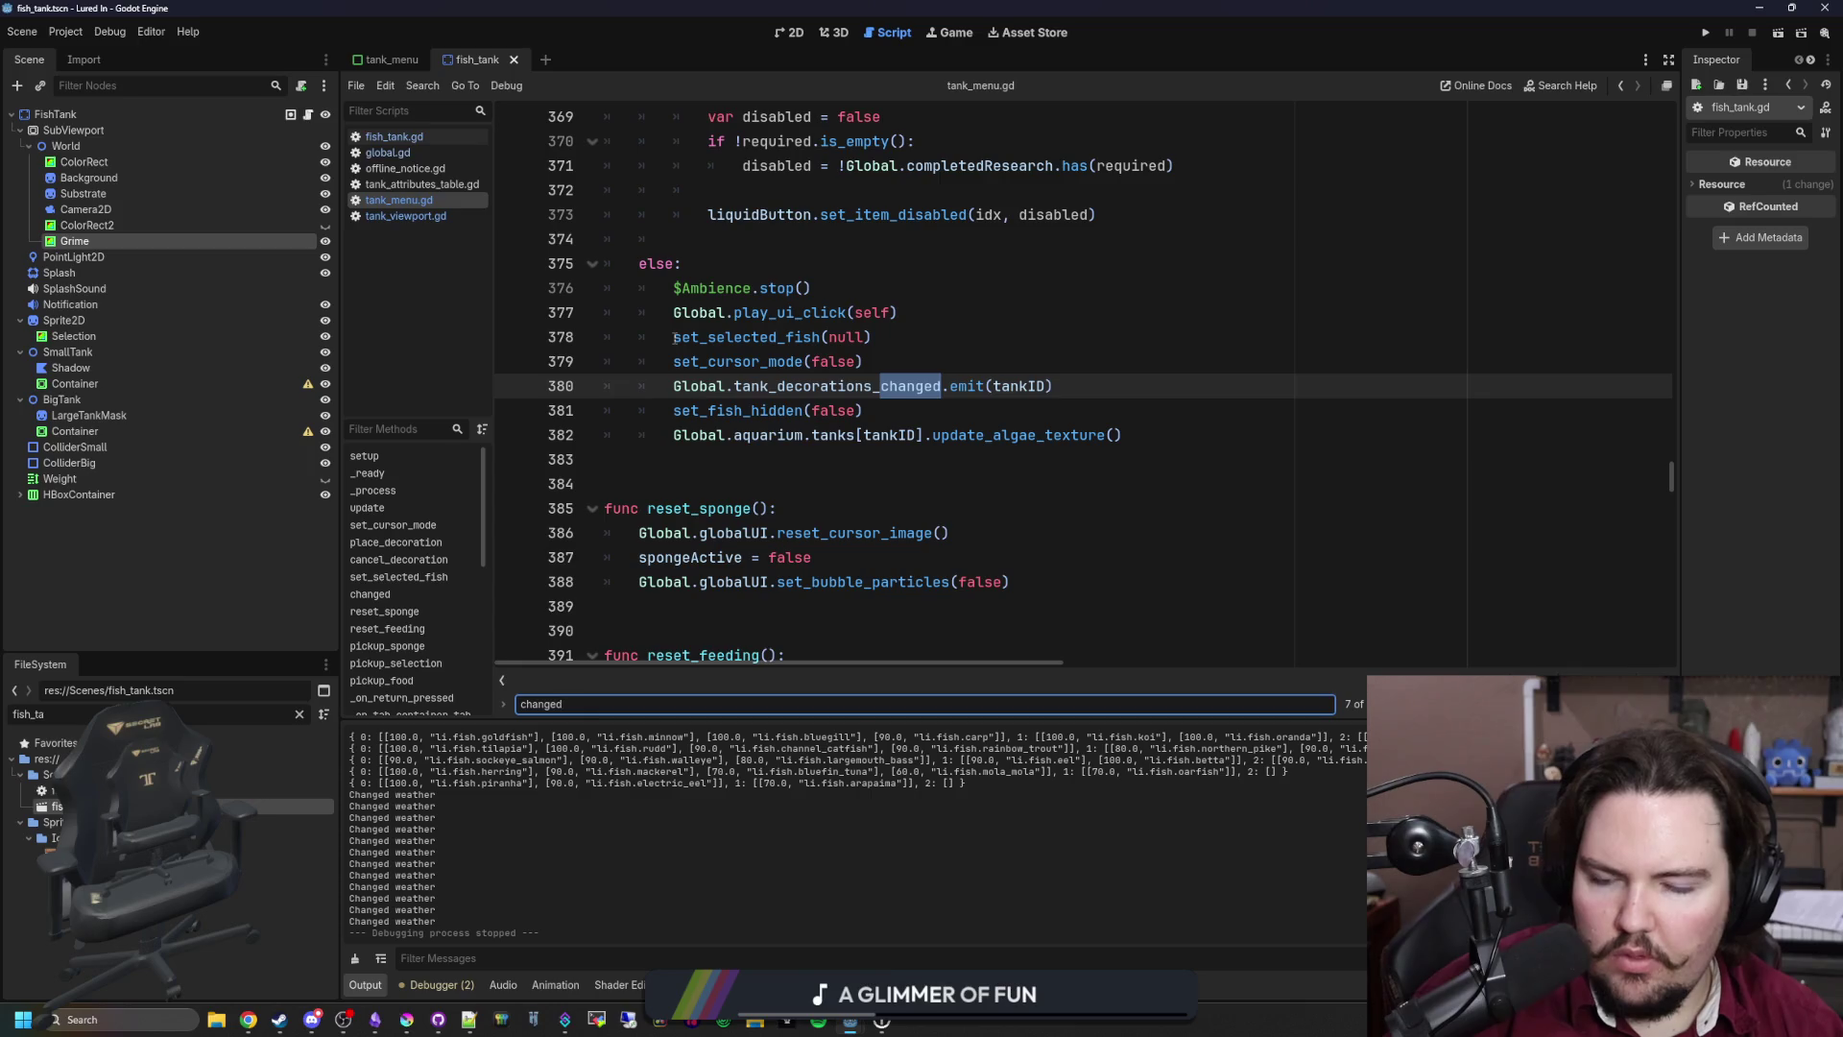
key("shift+Return")
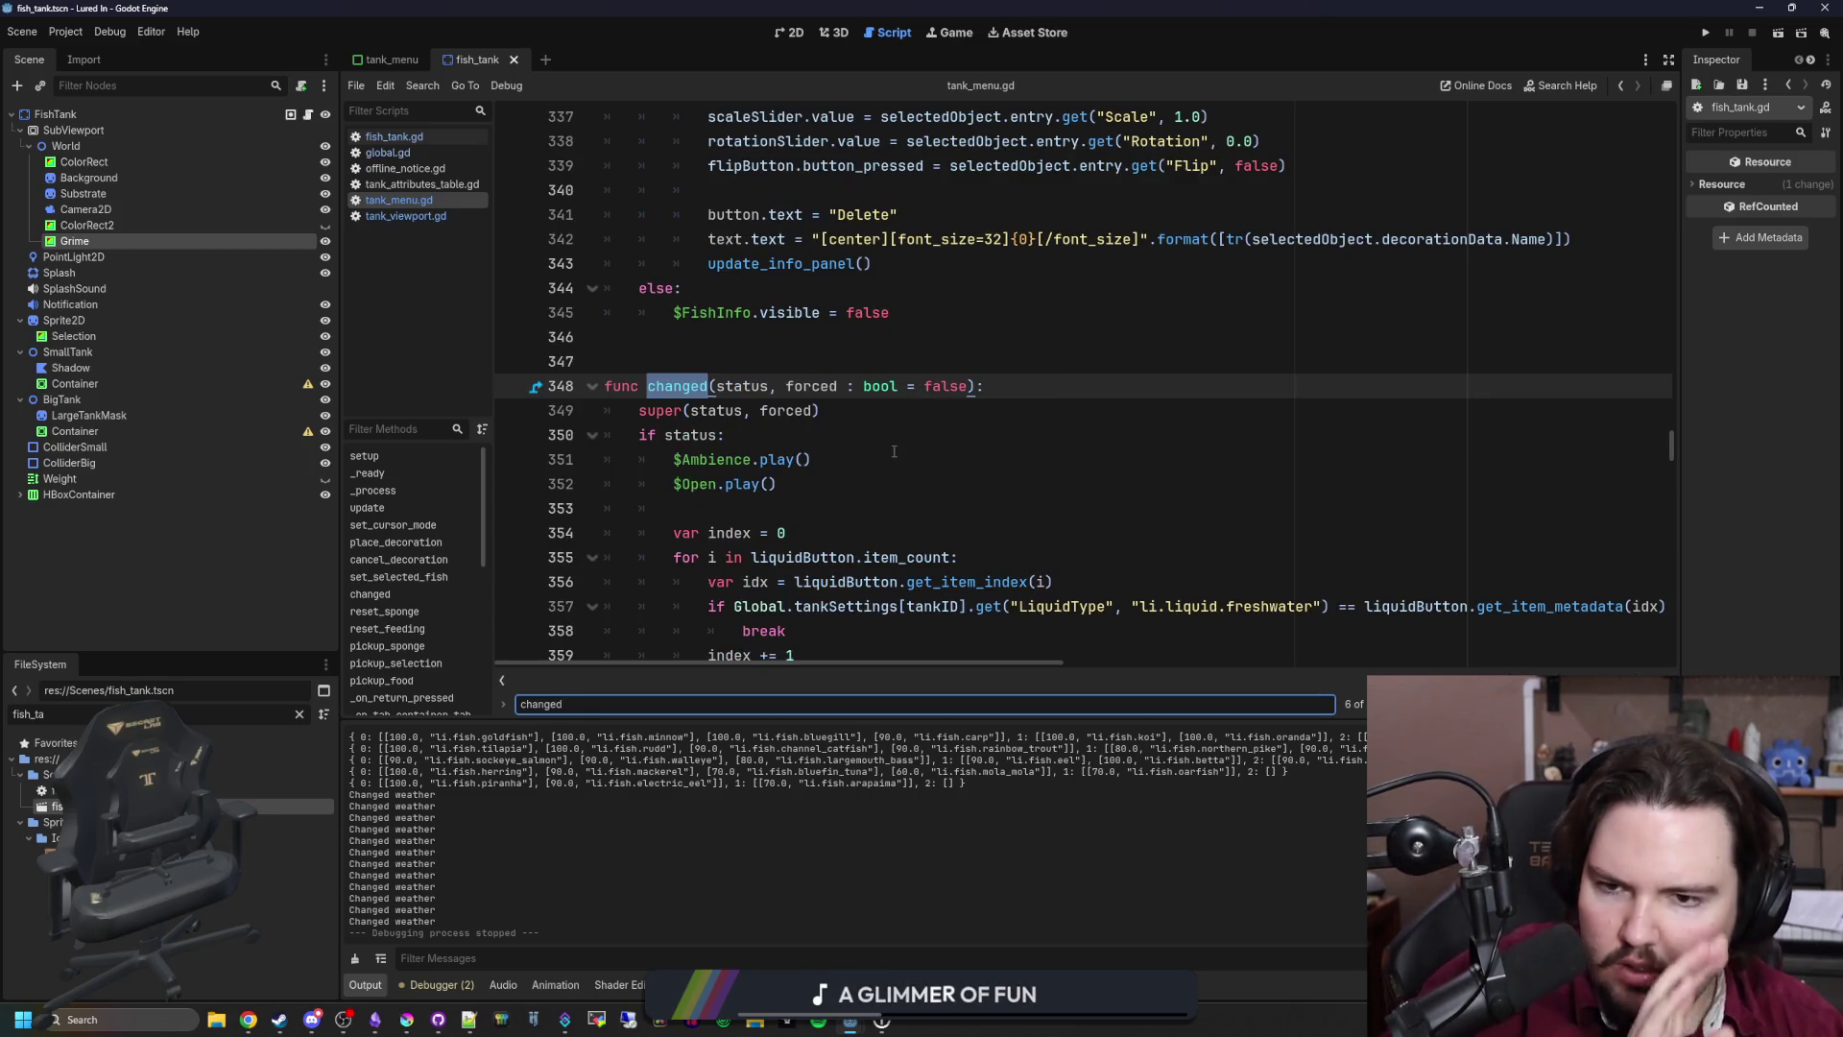
scroll(894, 451, "down", 2)
scroll(754, 358, "down", 3)
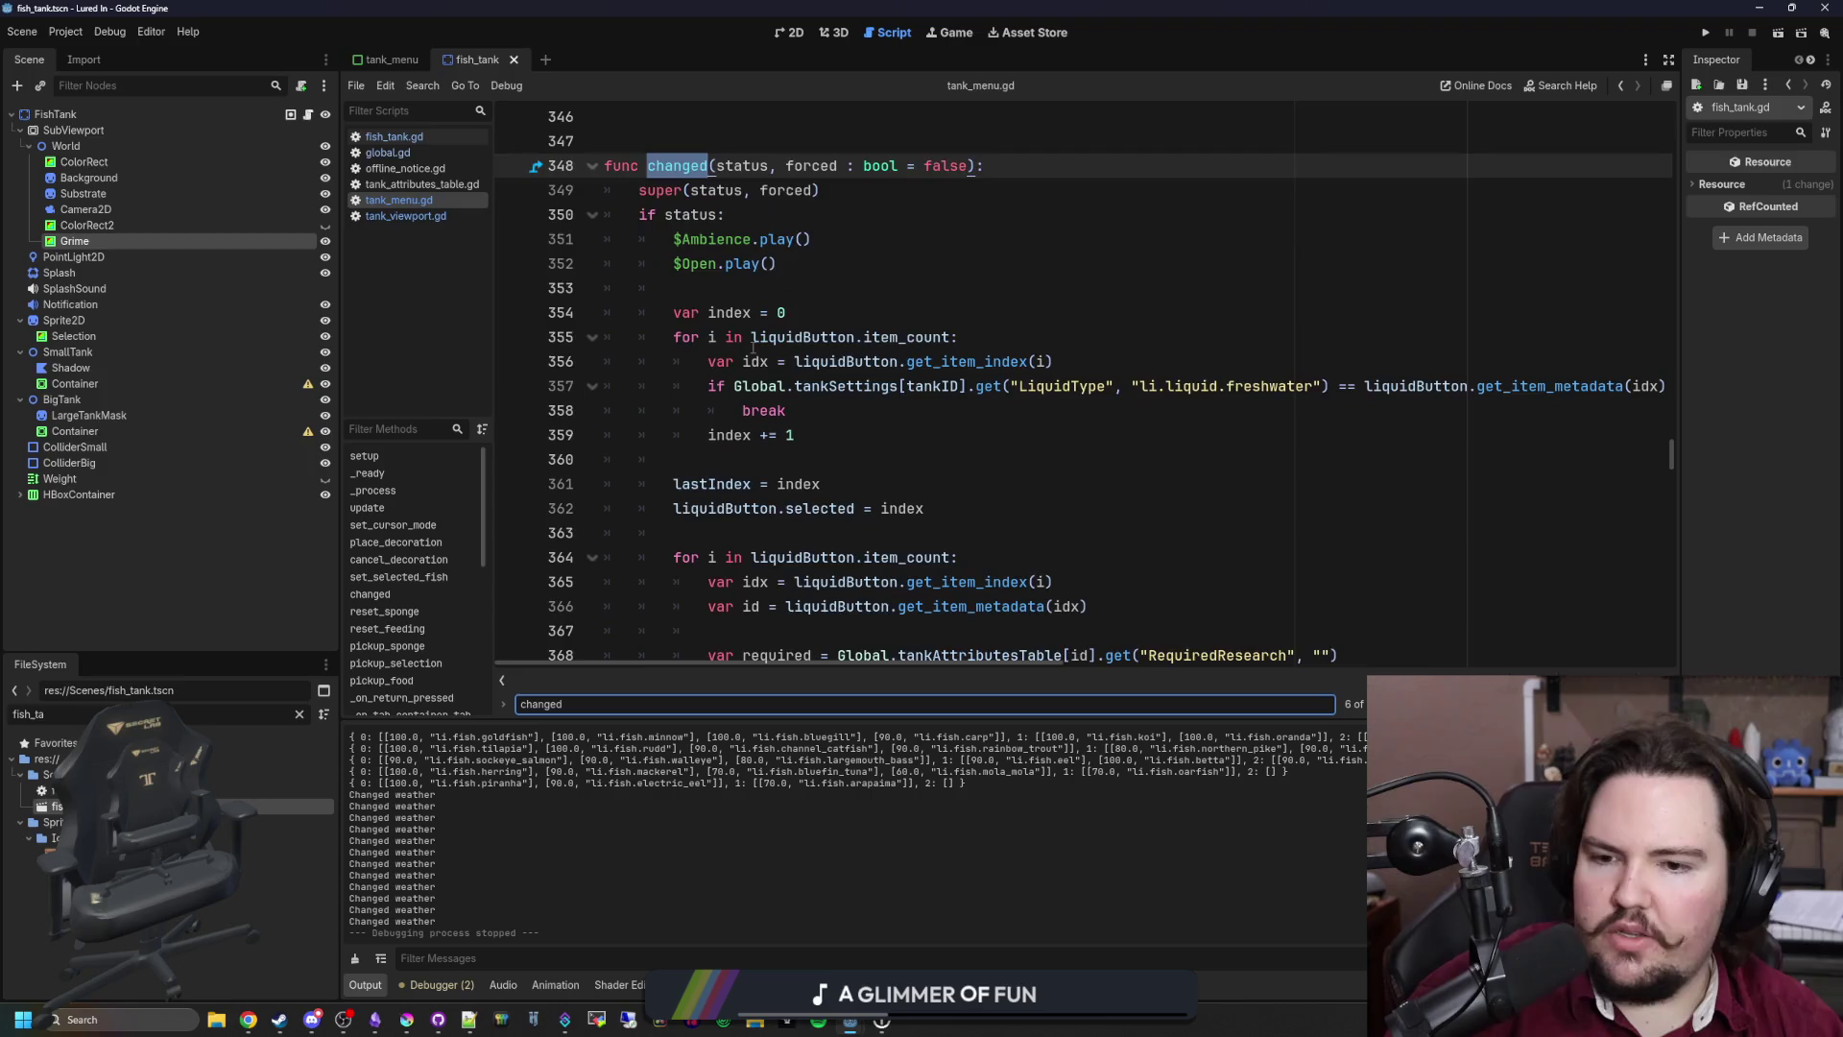
scroll(756, 264, "down", 3)
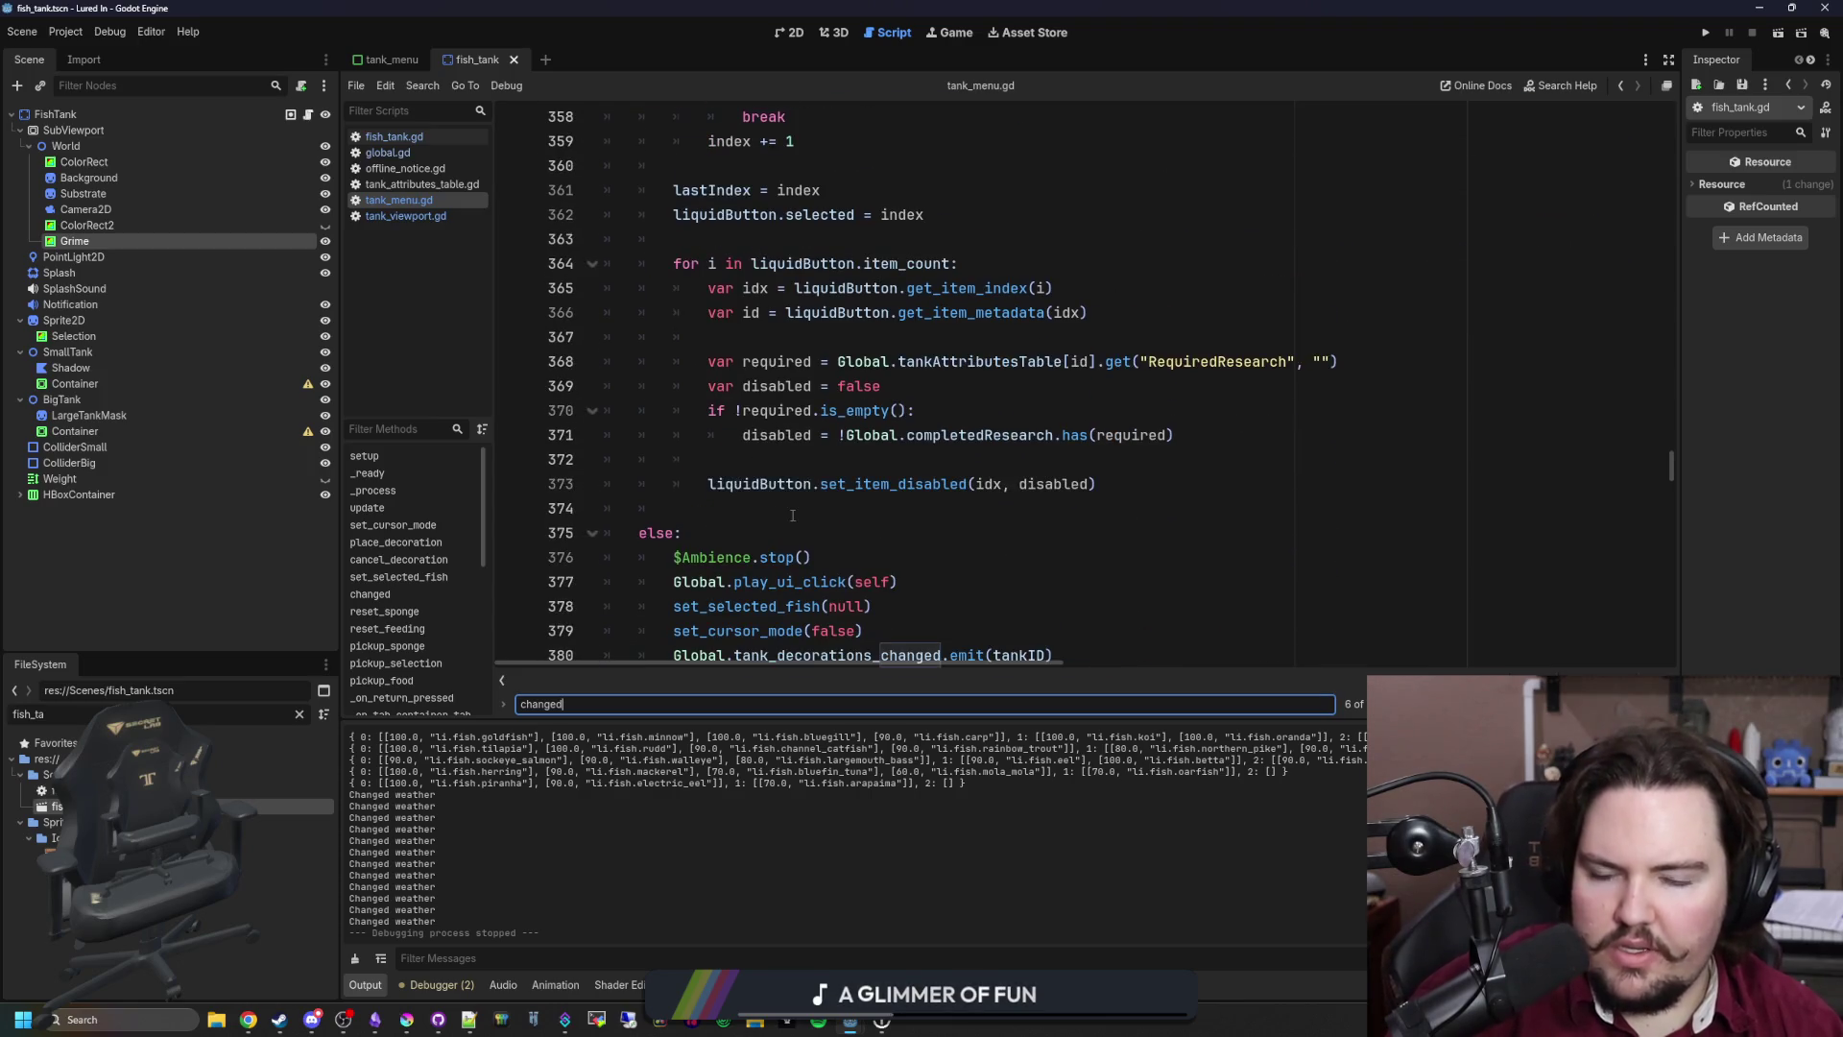
scroll(787, 501, "up", 4)
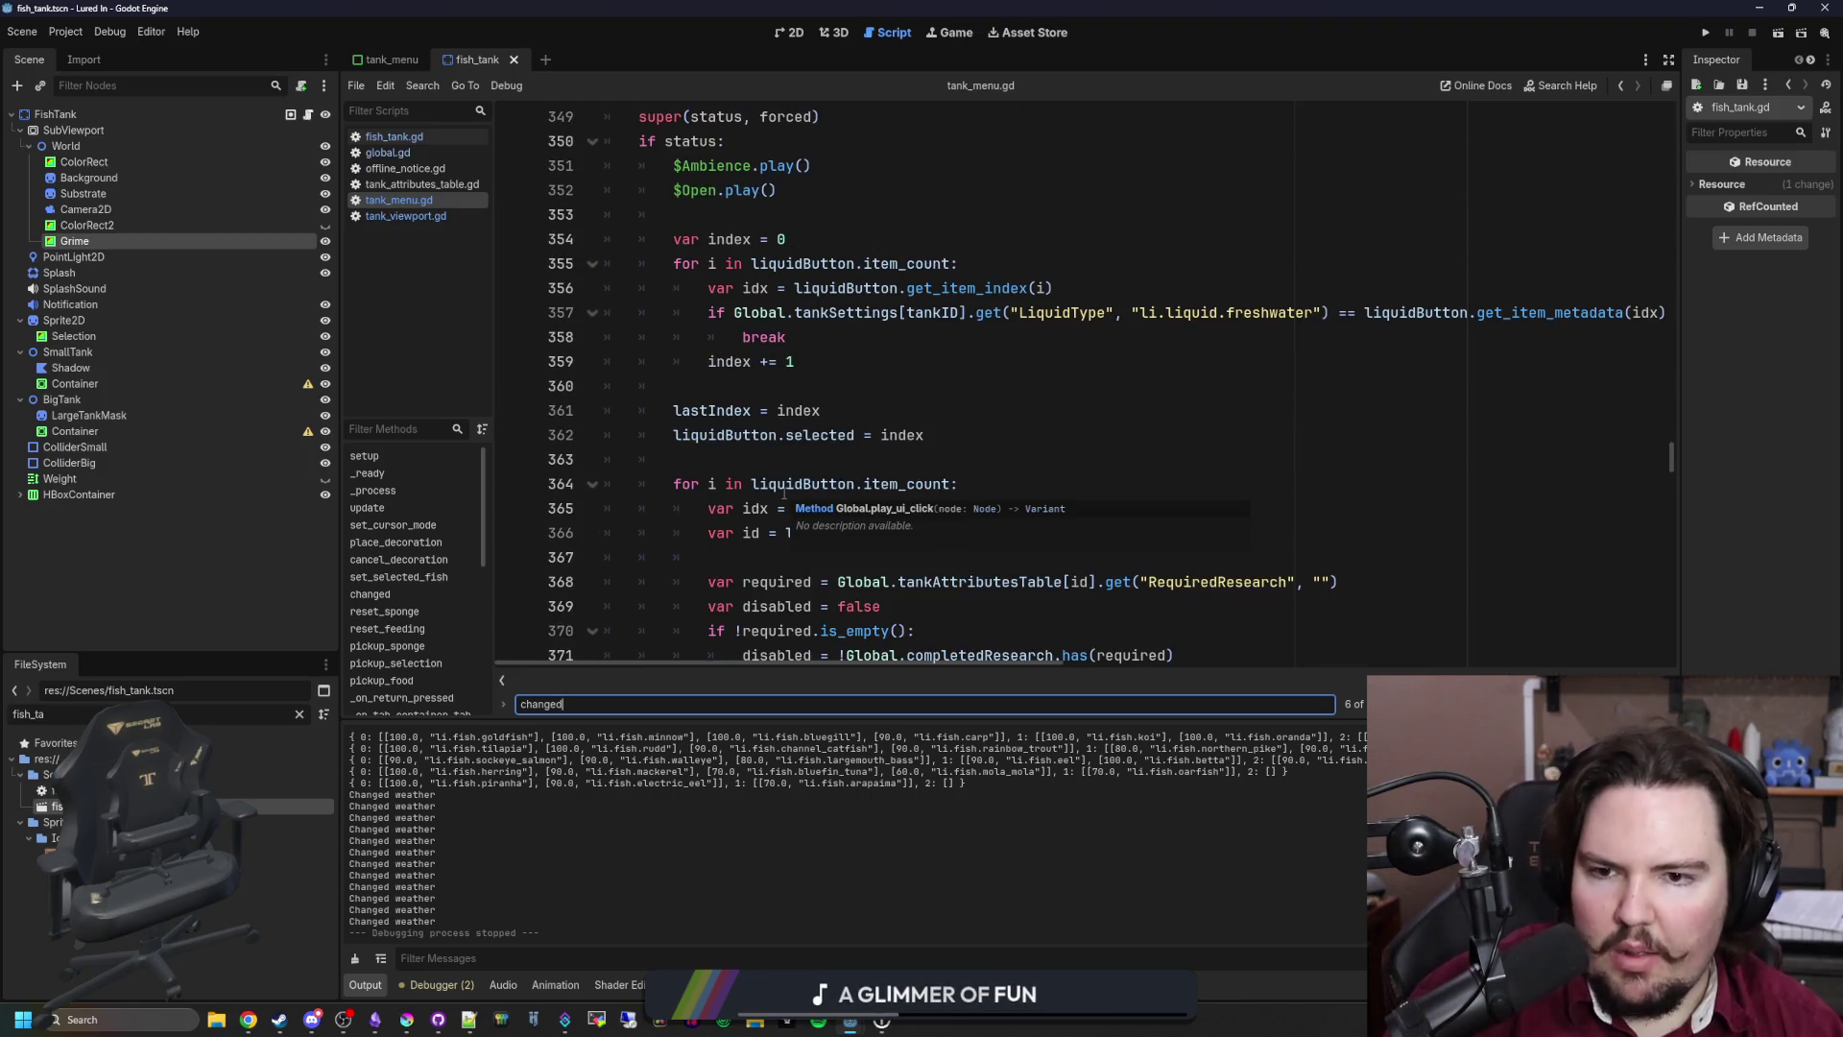
scroll(784, 493, "up", 3)
scroll(784, 493, "down", 9)
Step: Locate the setup function and delete the empty line before its else branch
key("shift+Return")
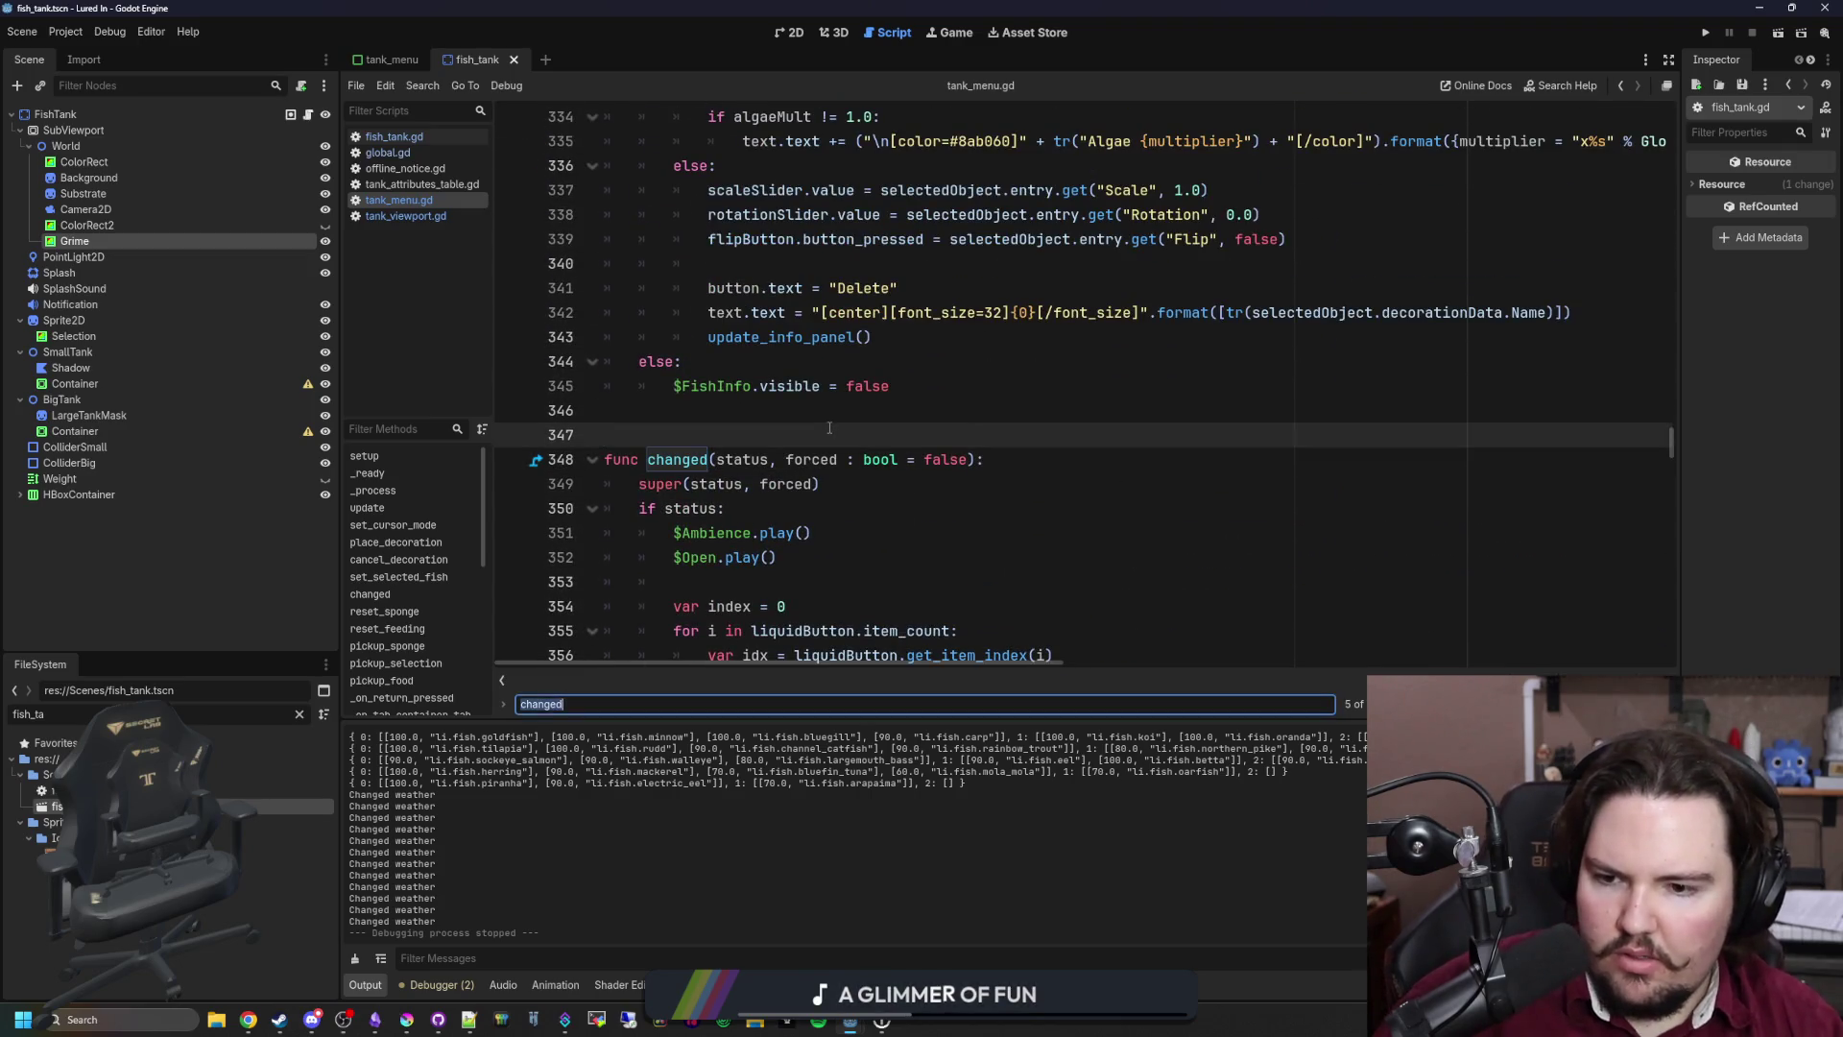
type("setup")
scroll(861, 395, "down", 1)
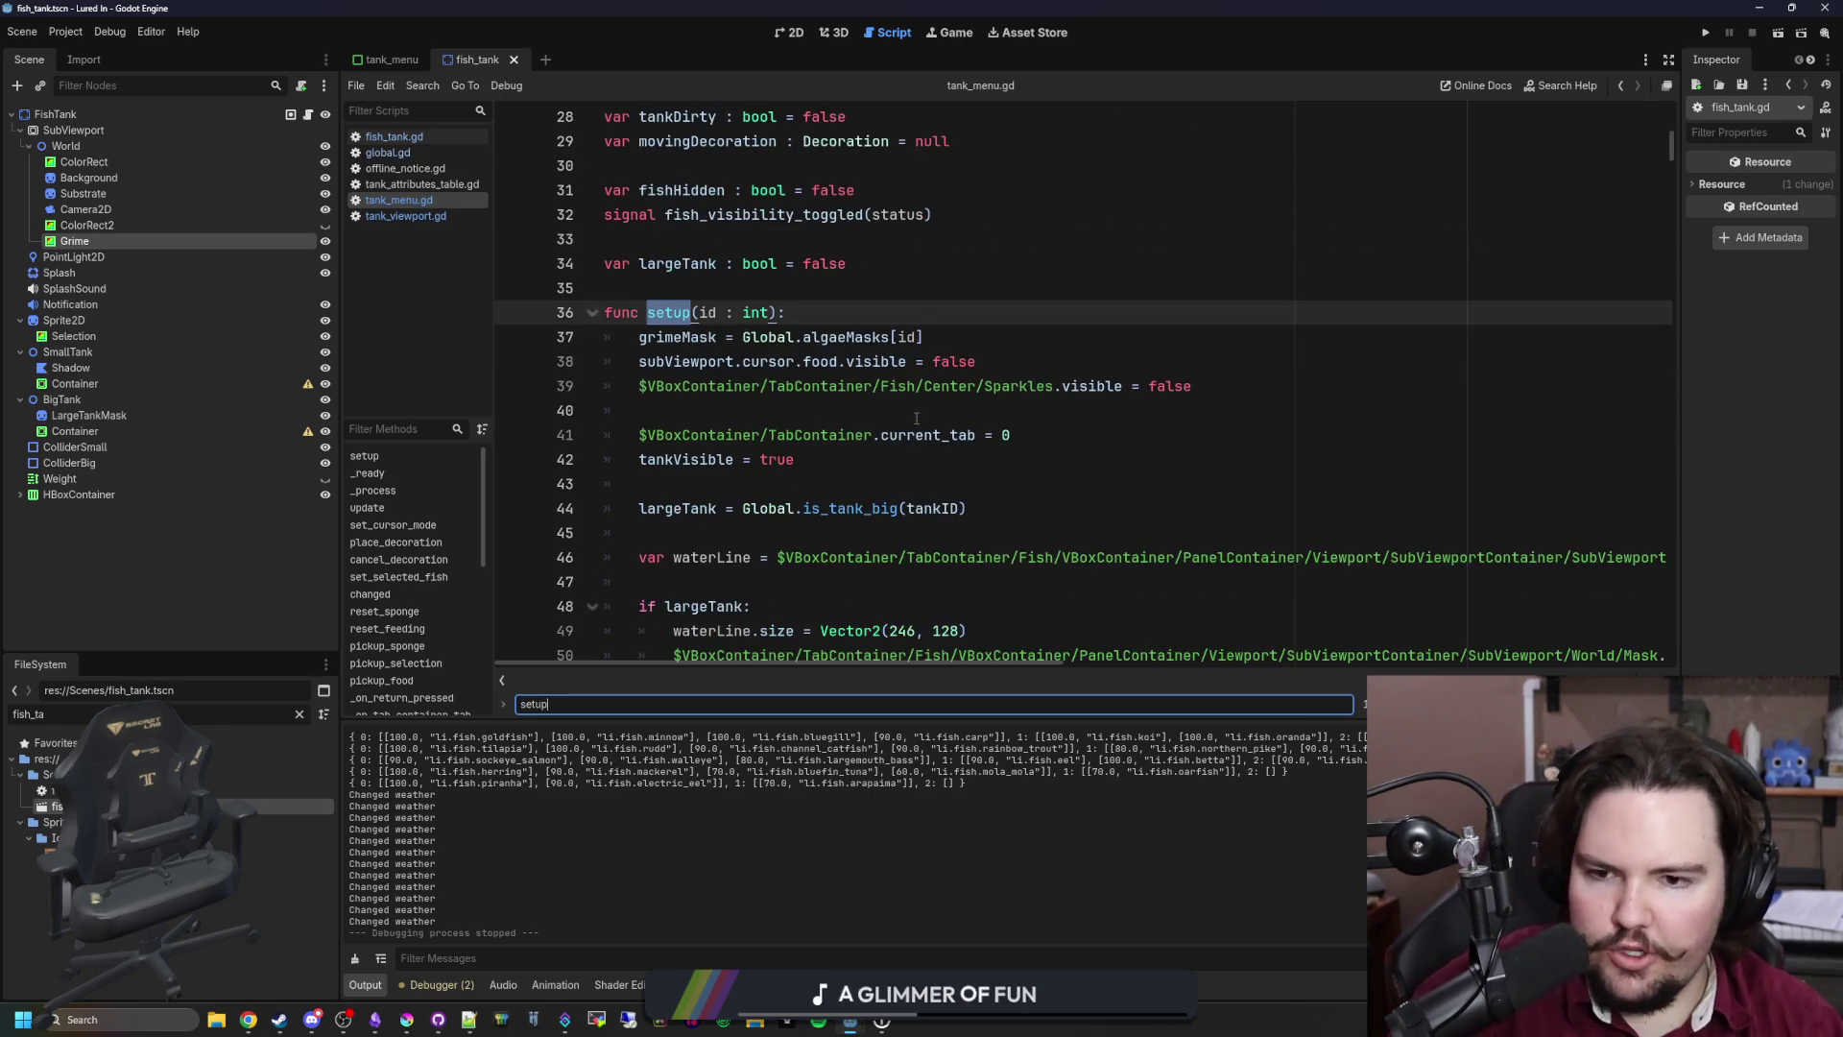
scroll(915, 419, "down", 3)
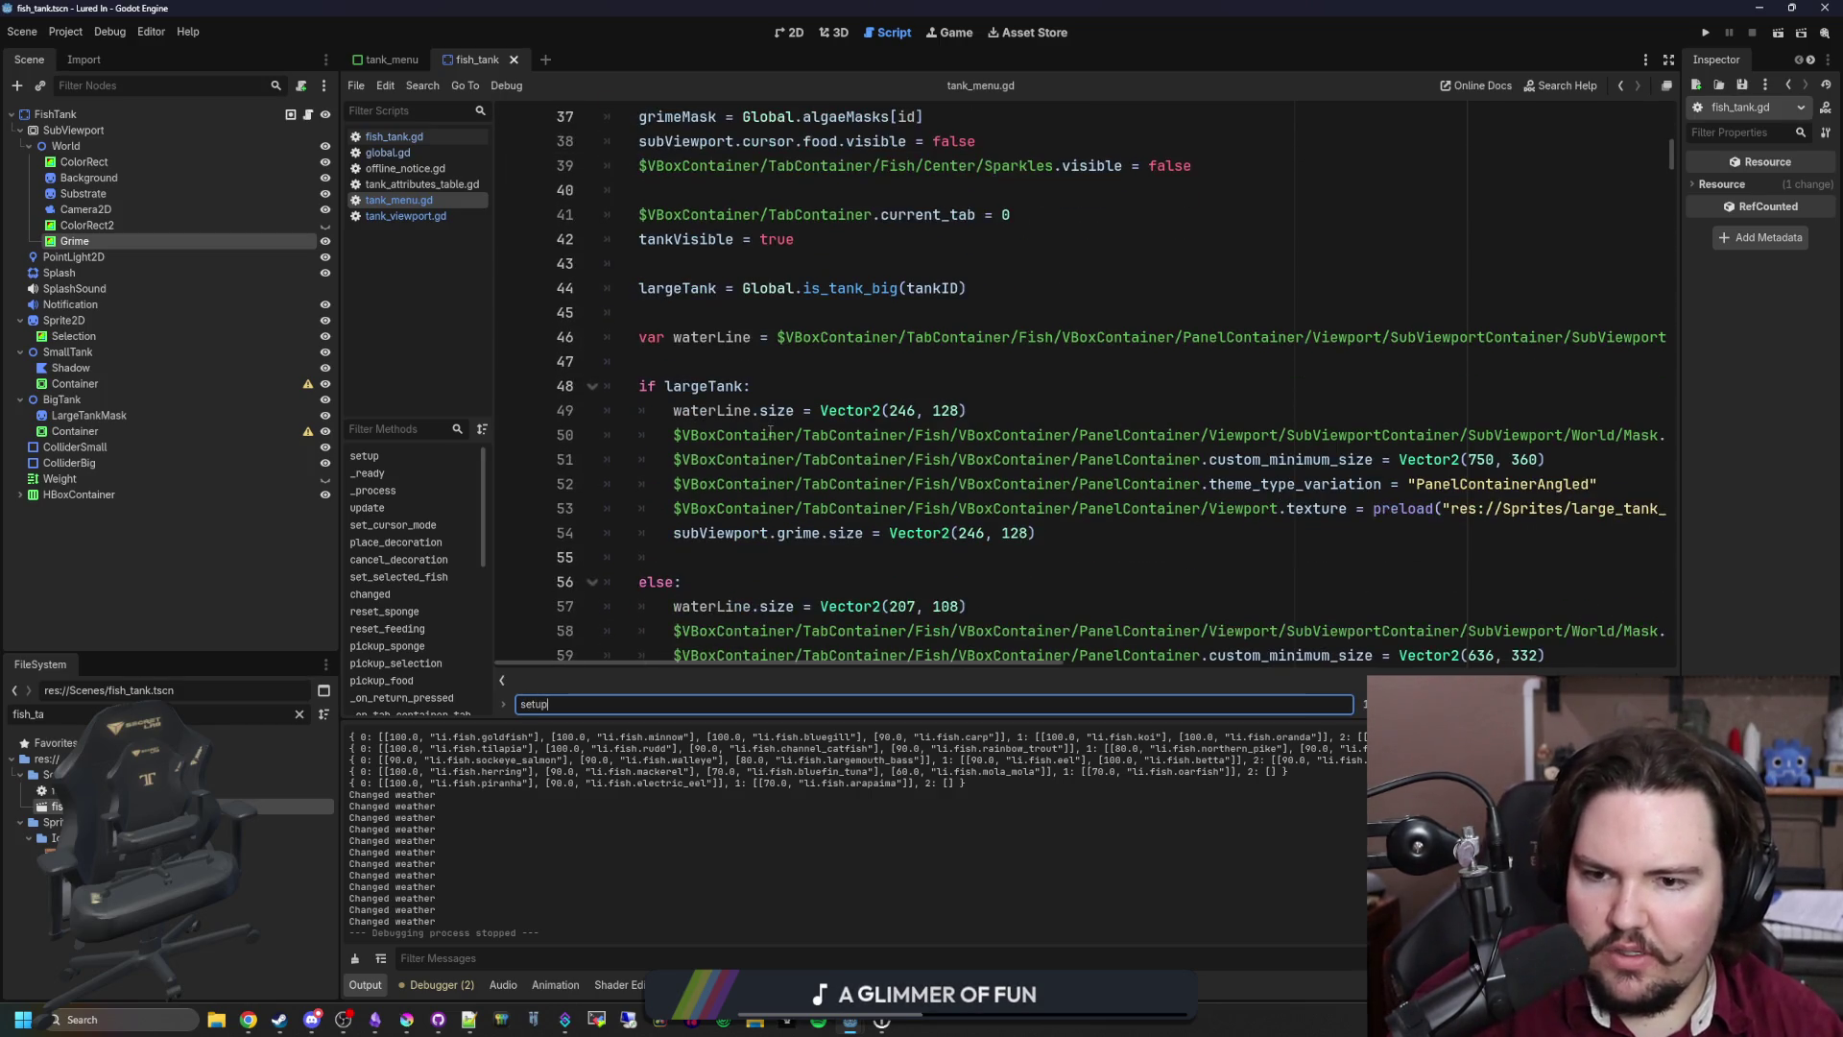
left_click(693, 561)
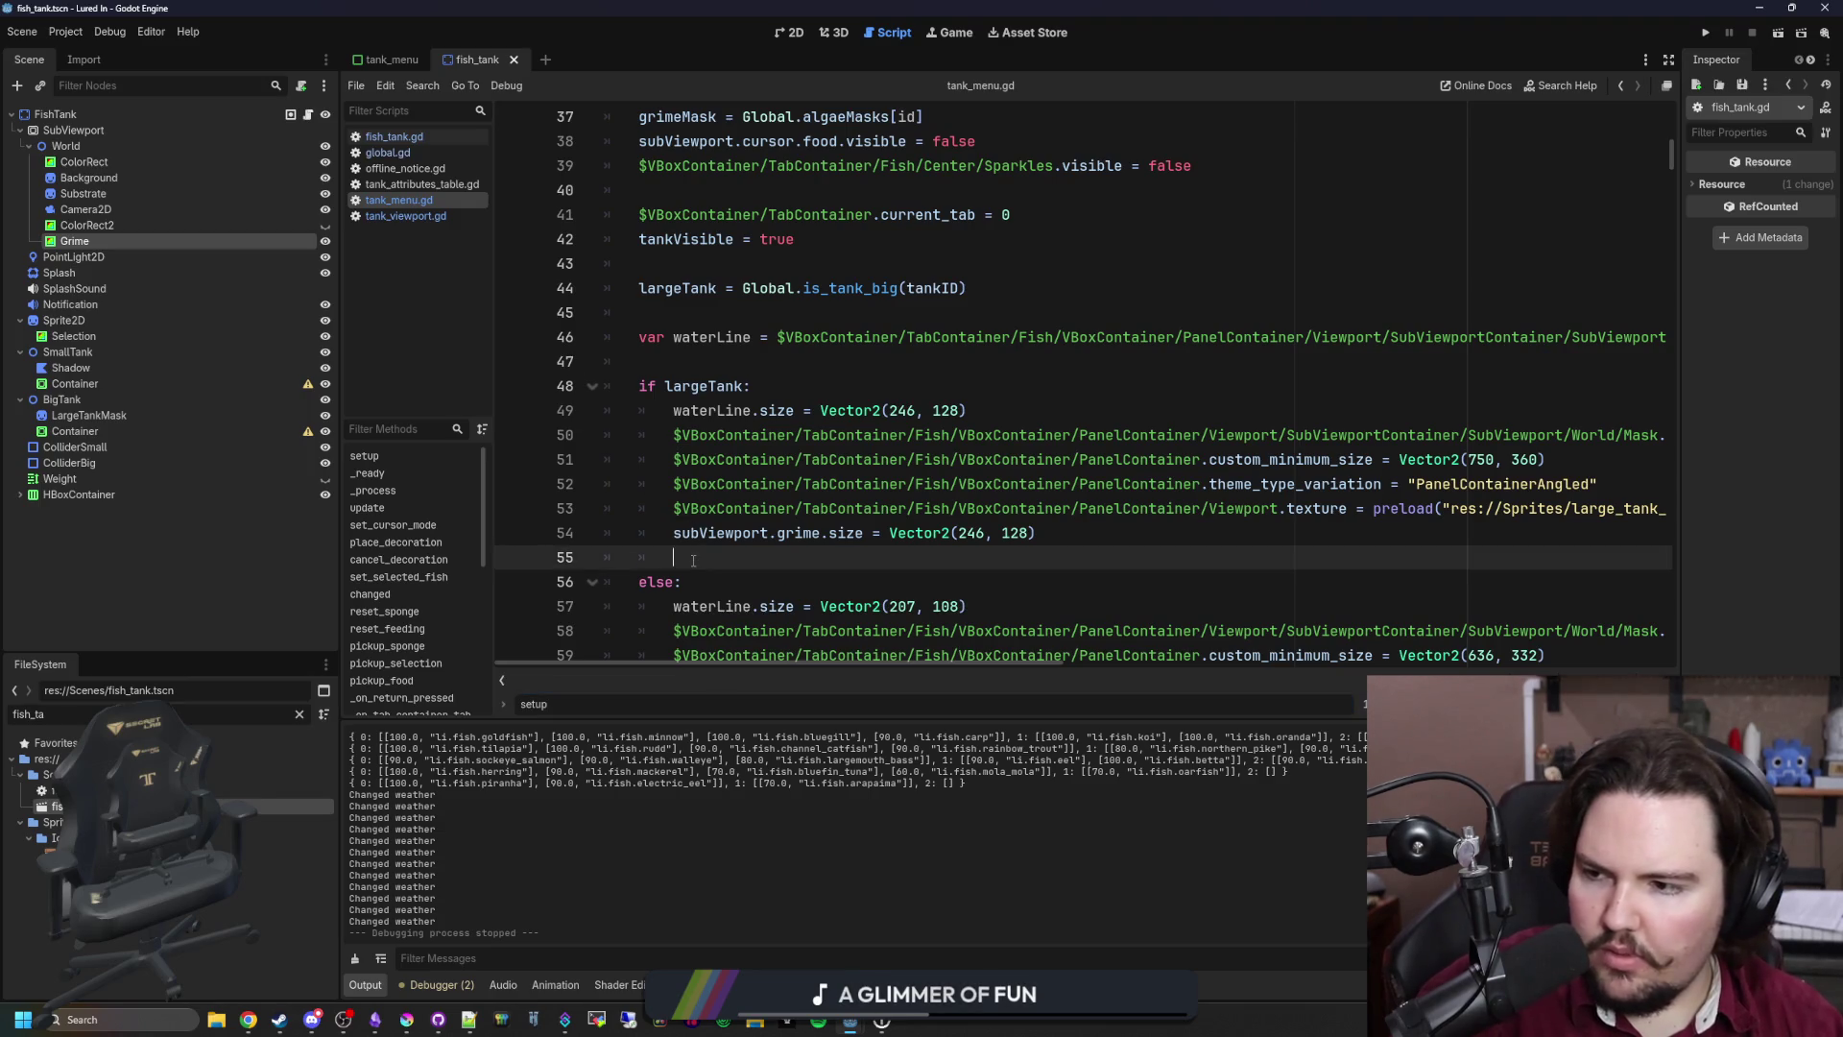
key("BackSpace")
Step: Inspect the update() and largeTank definitions used by the setup function
left_click(815, 386)
left_click(819, 366)
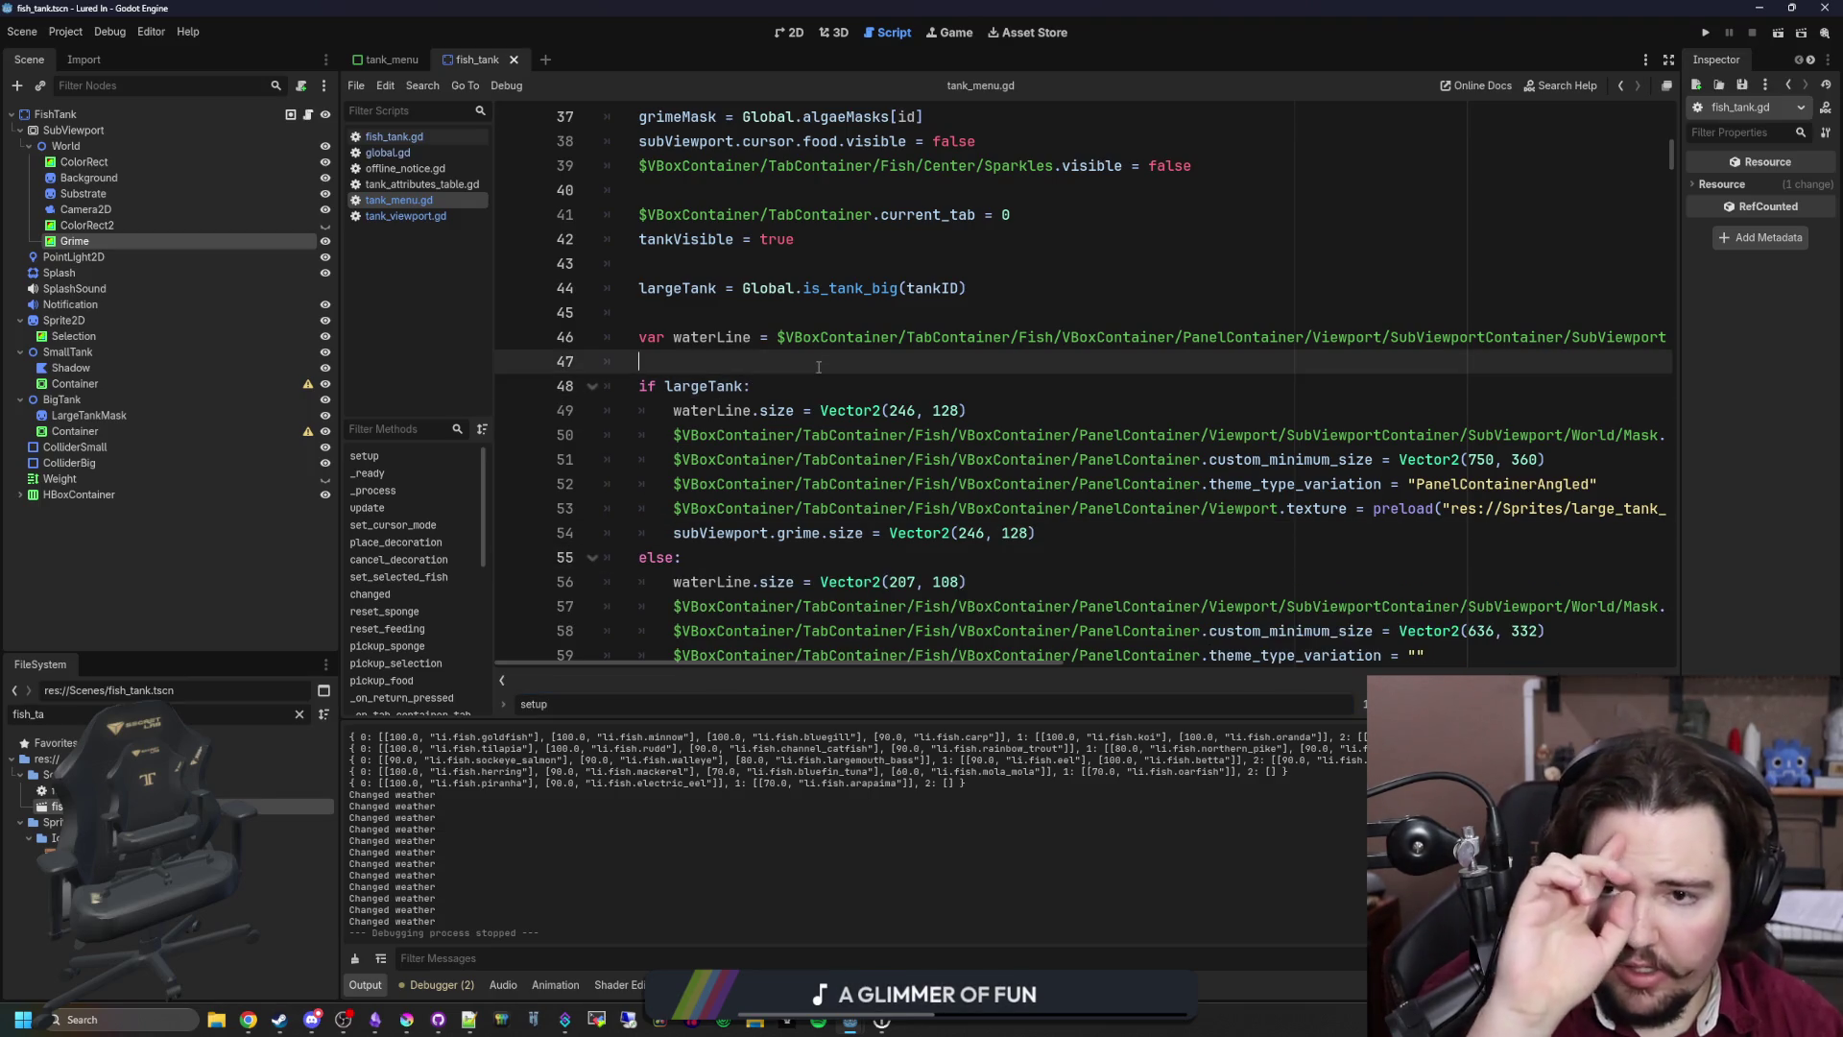
scroll(818, 366, "down", 9)
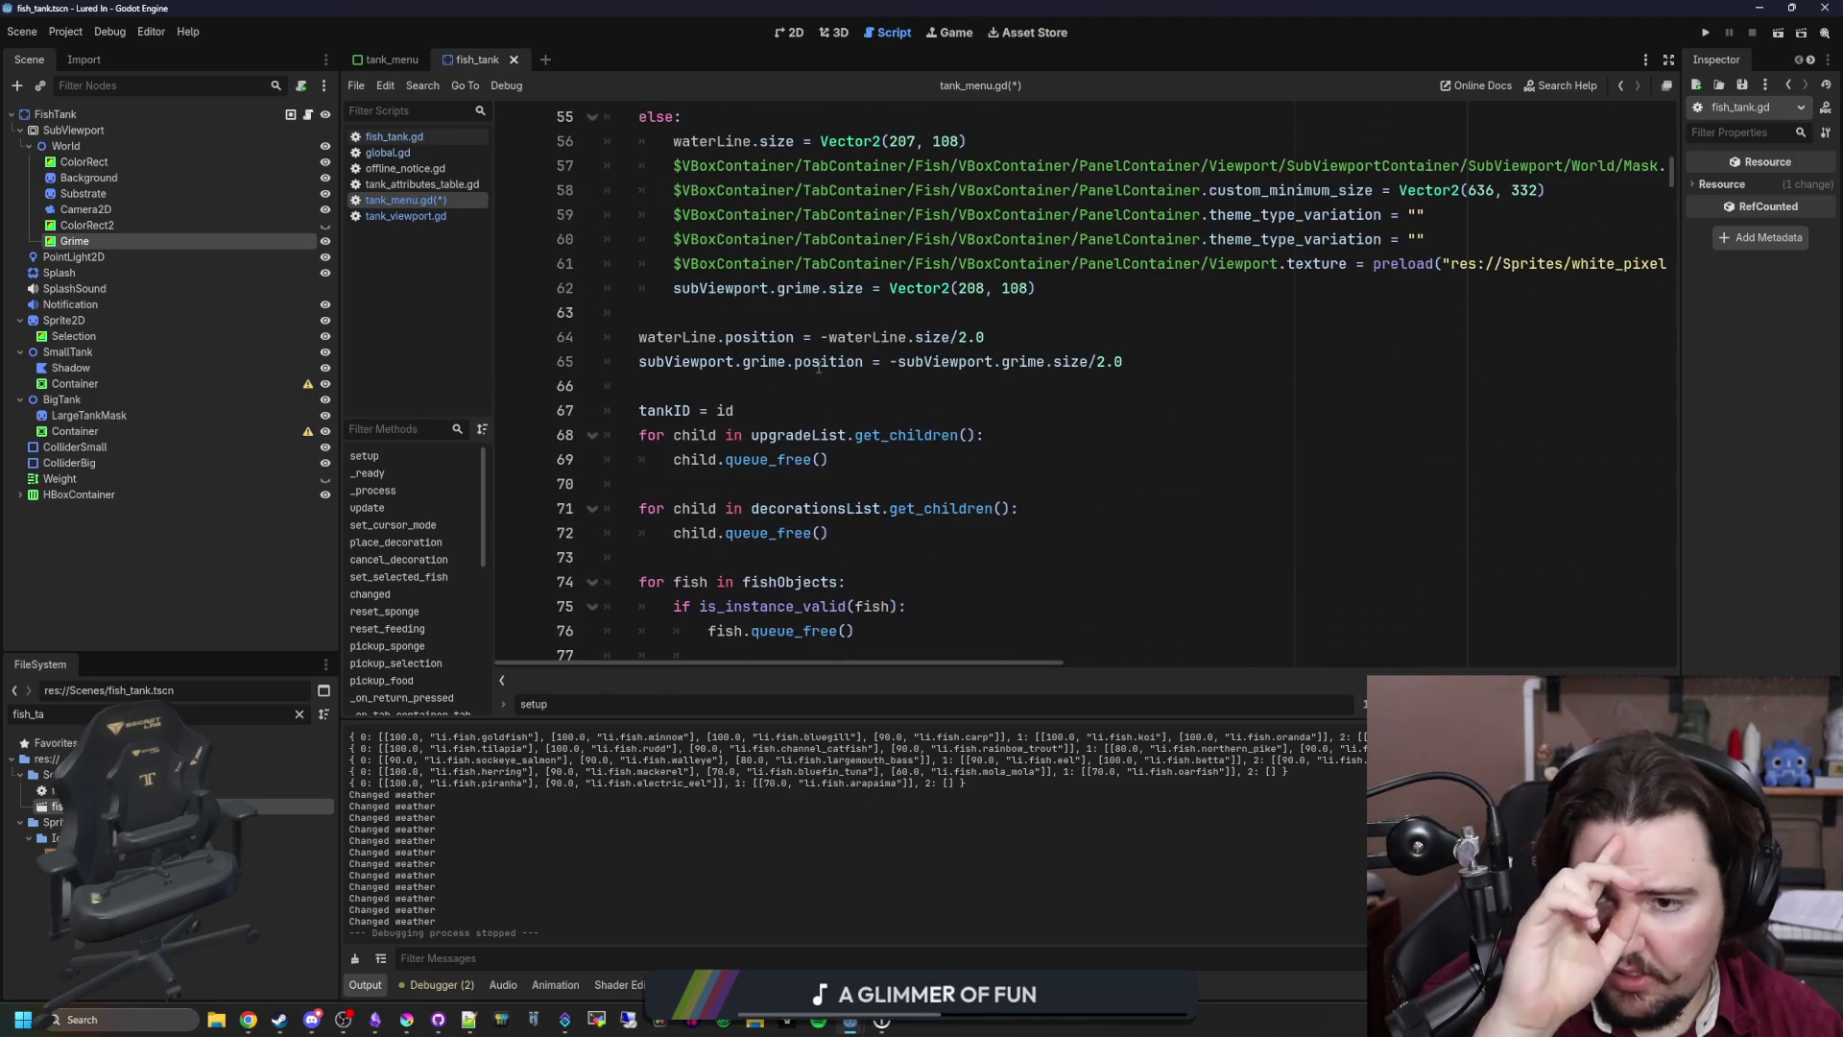
scroll(819, 367, "down", 11)
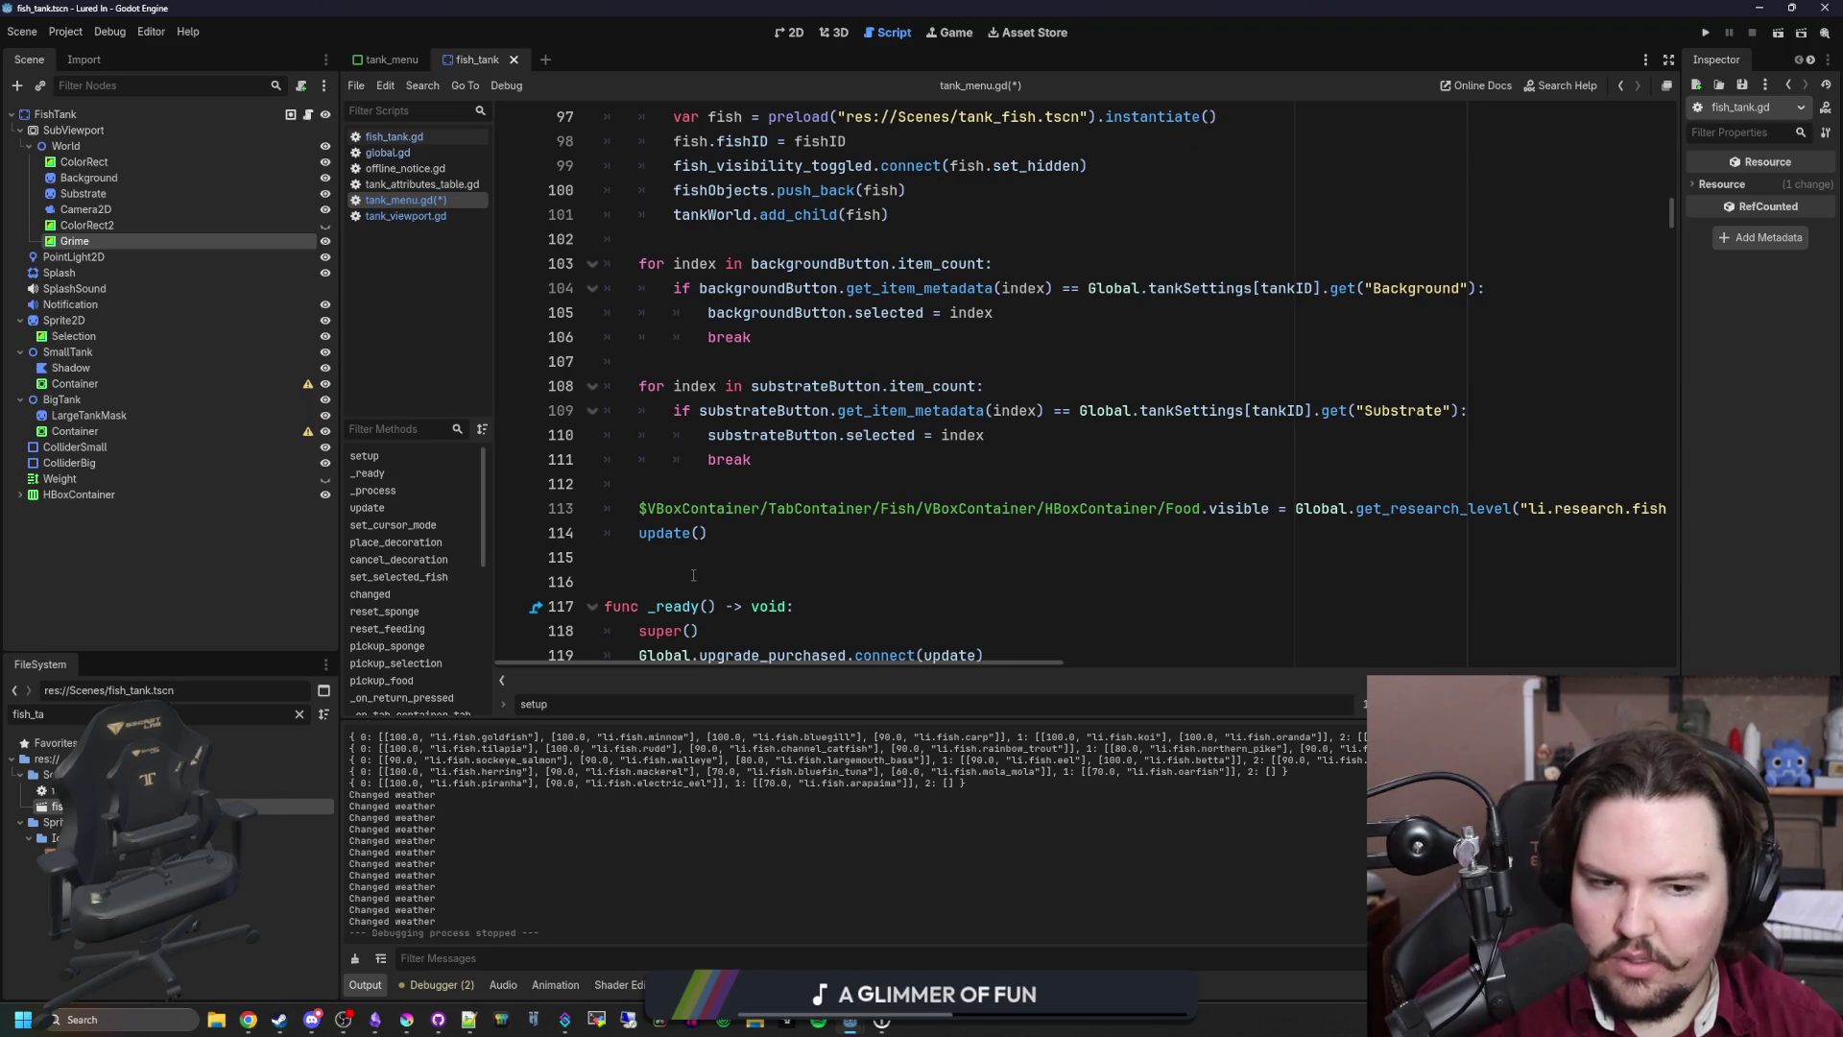
left_click(693, 534, "ctrl")
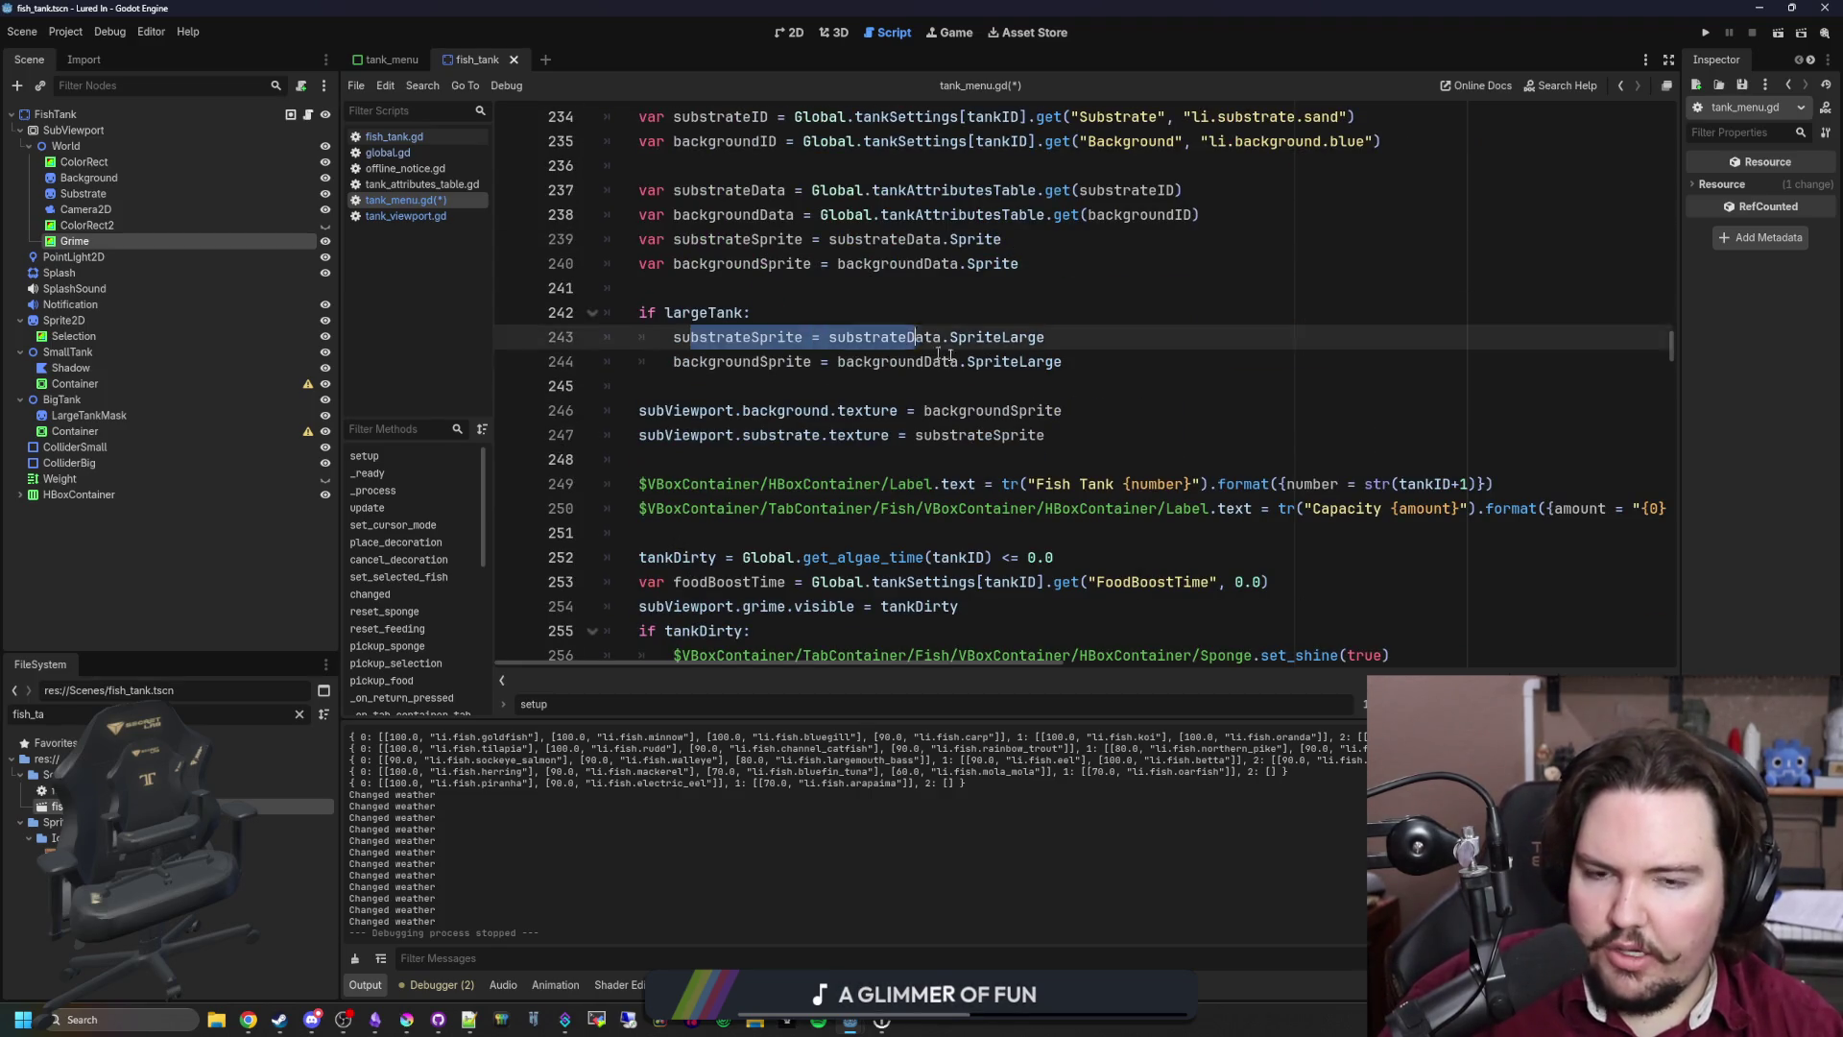
left_click(1145, 369)
left_click(715, 313, "ctrl")
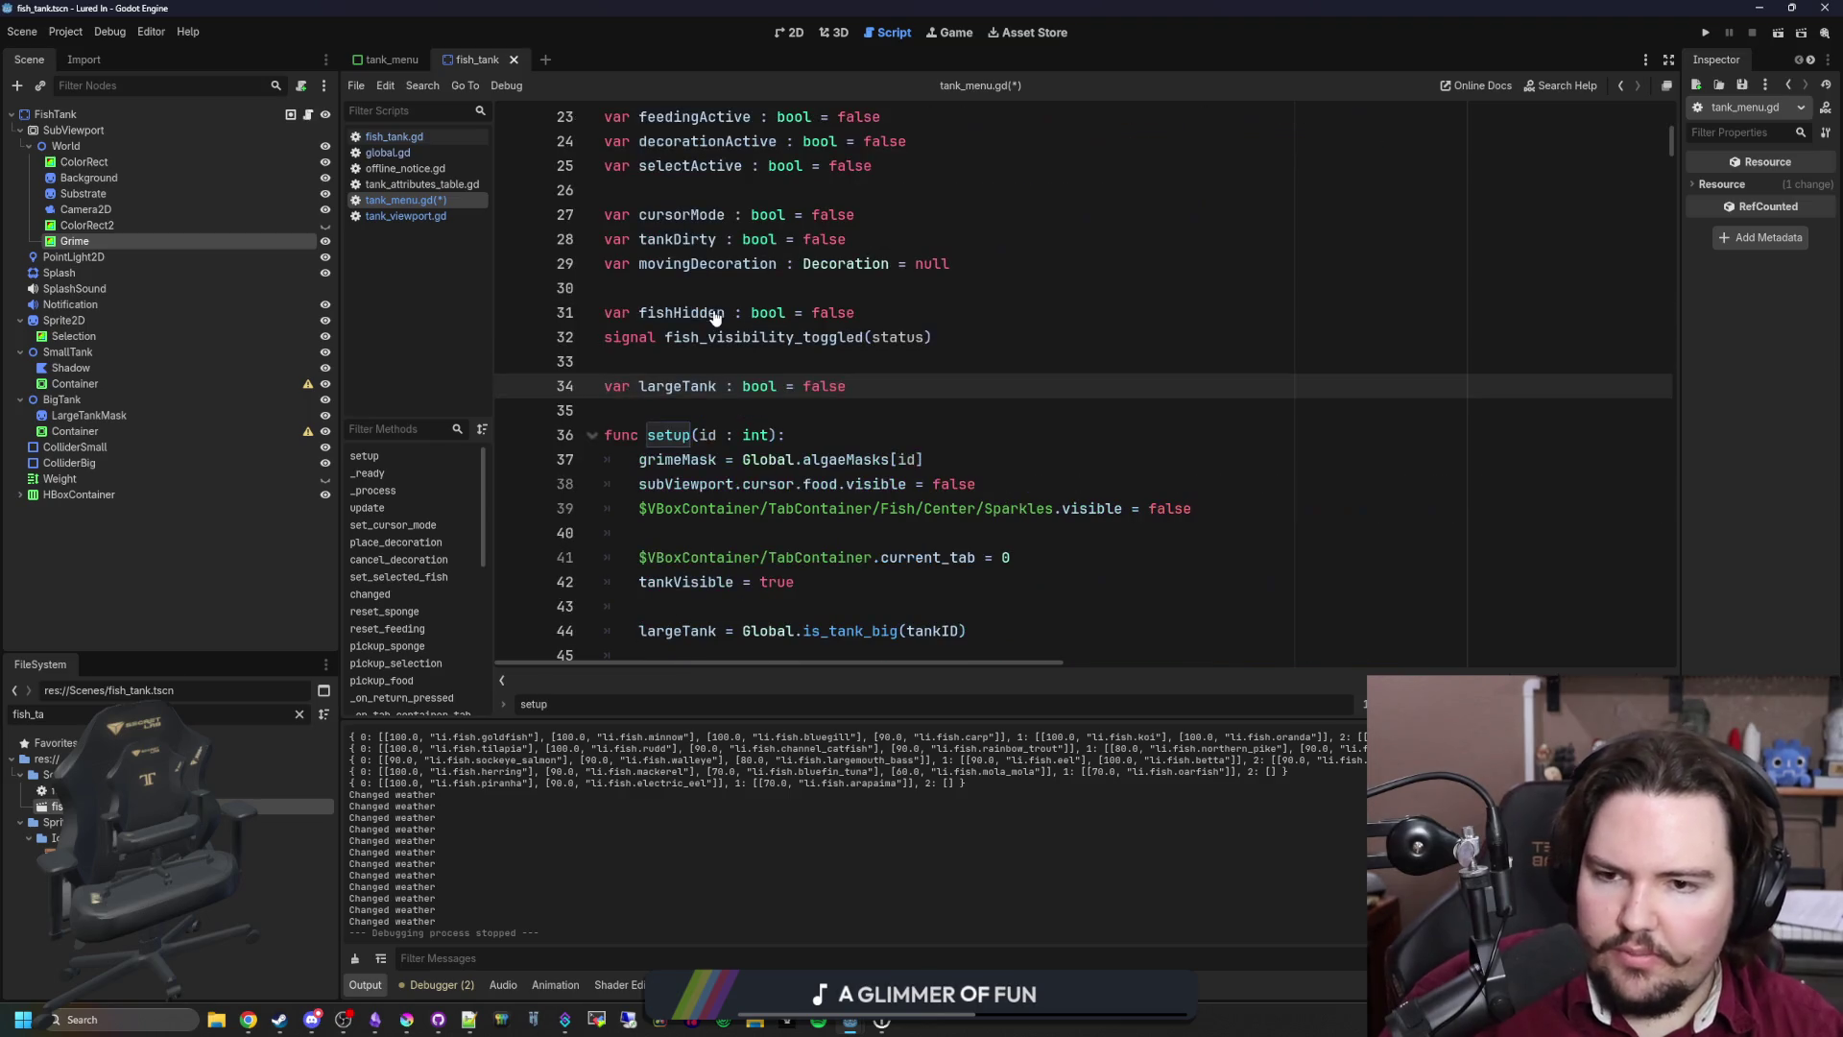
scroll(859, 420, "down", 3)
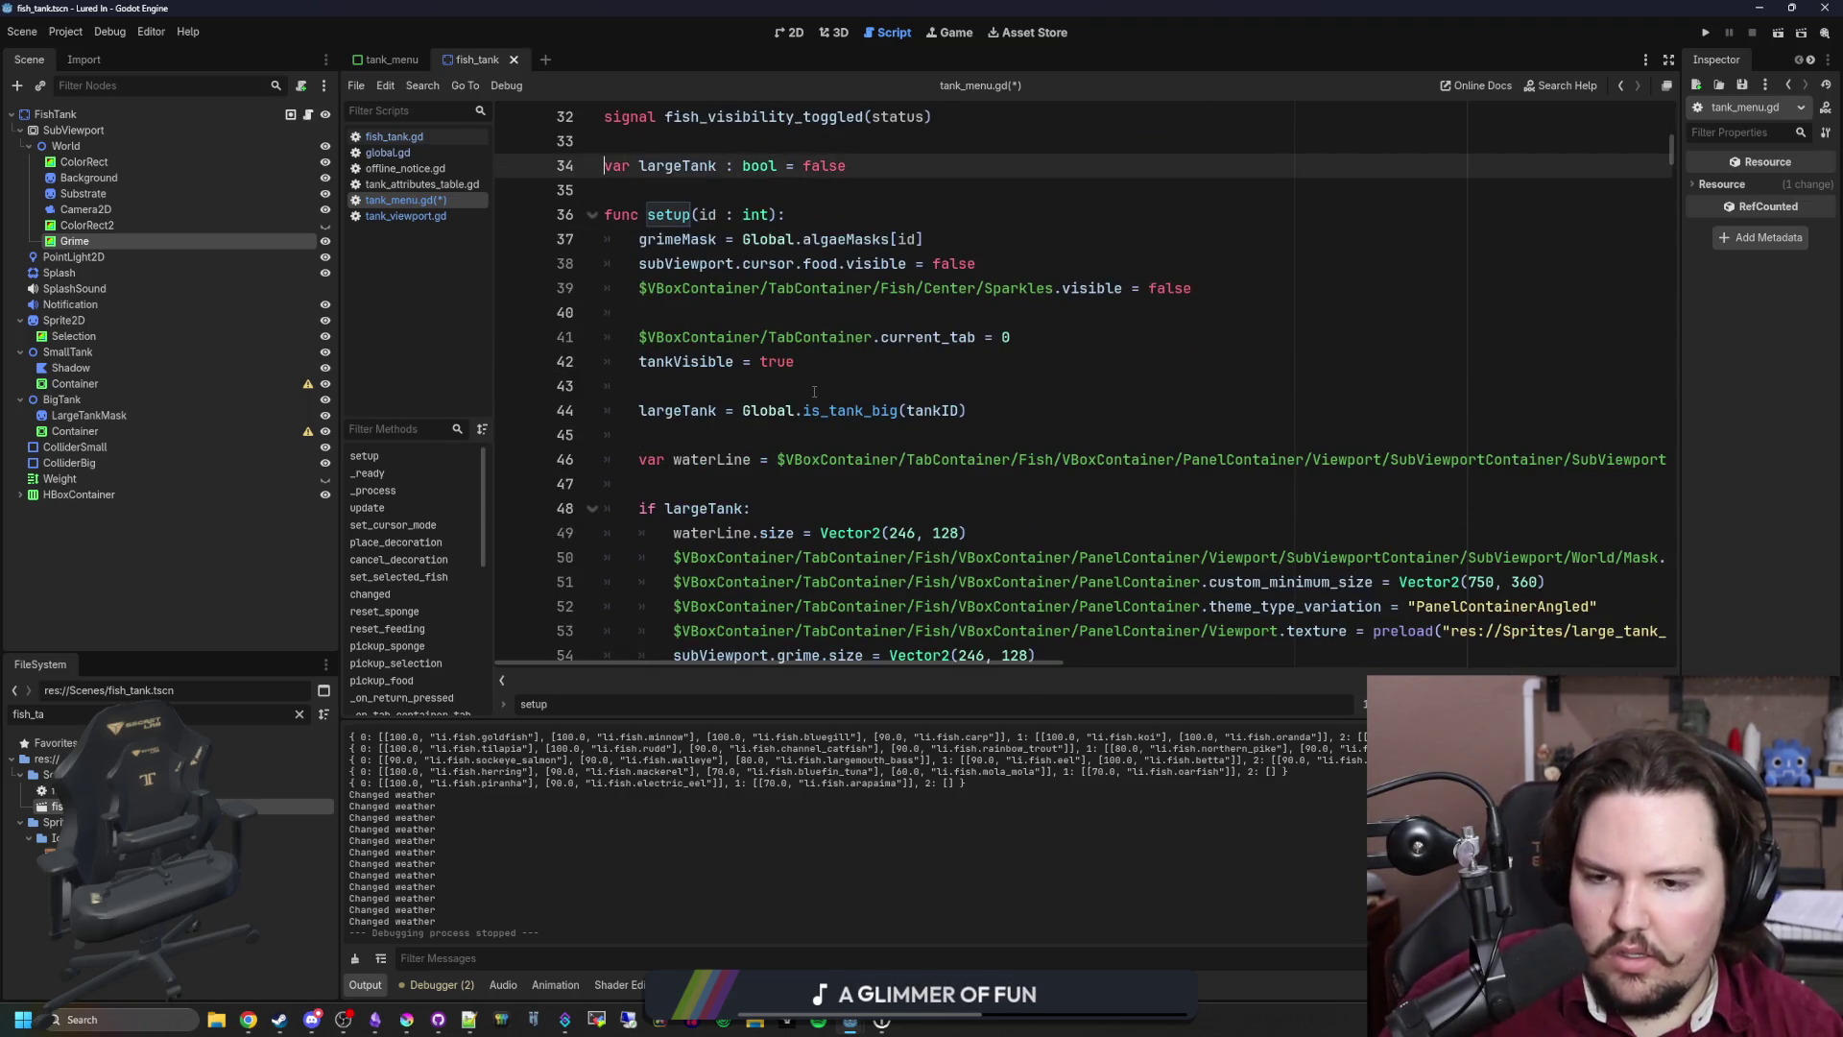
left_click(831, 223)
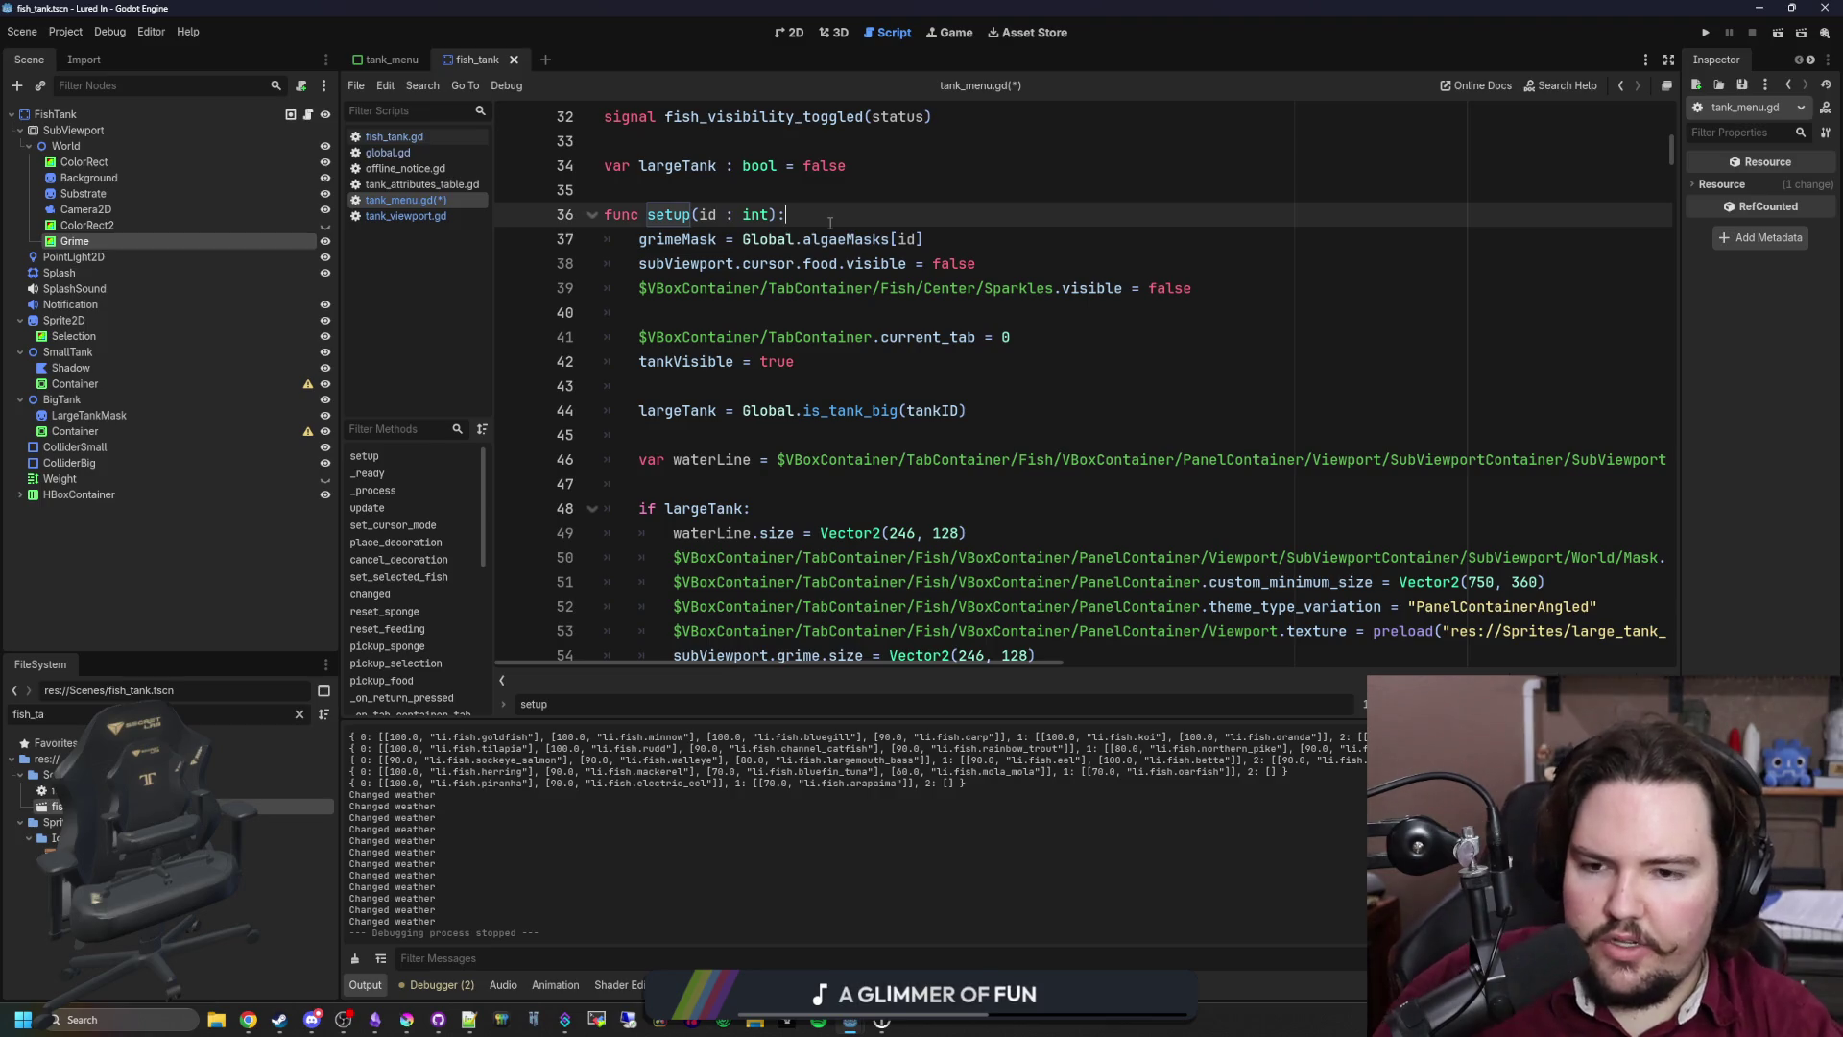
Step: Add print("setup") as the first line of the setup function
key("Return")
key("Return")
key("Up")
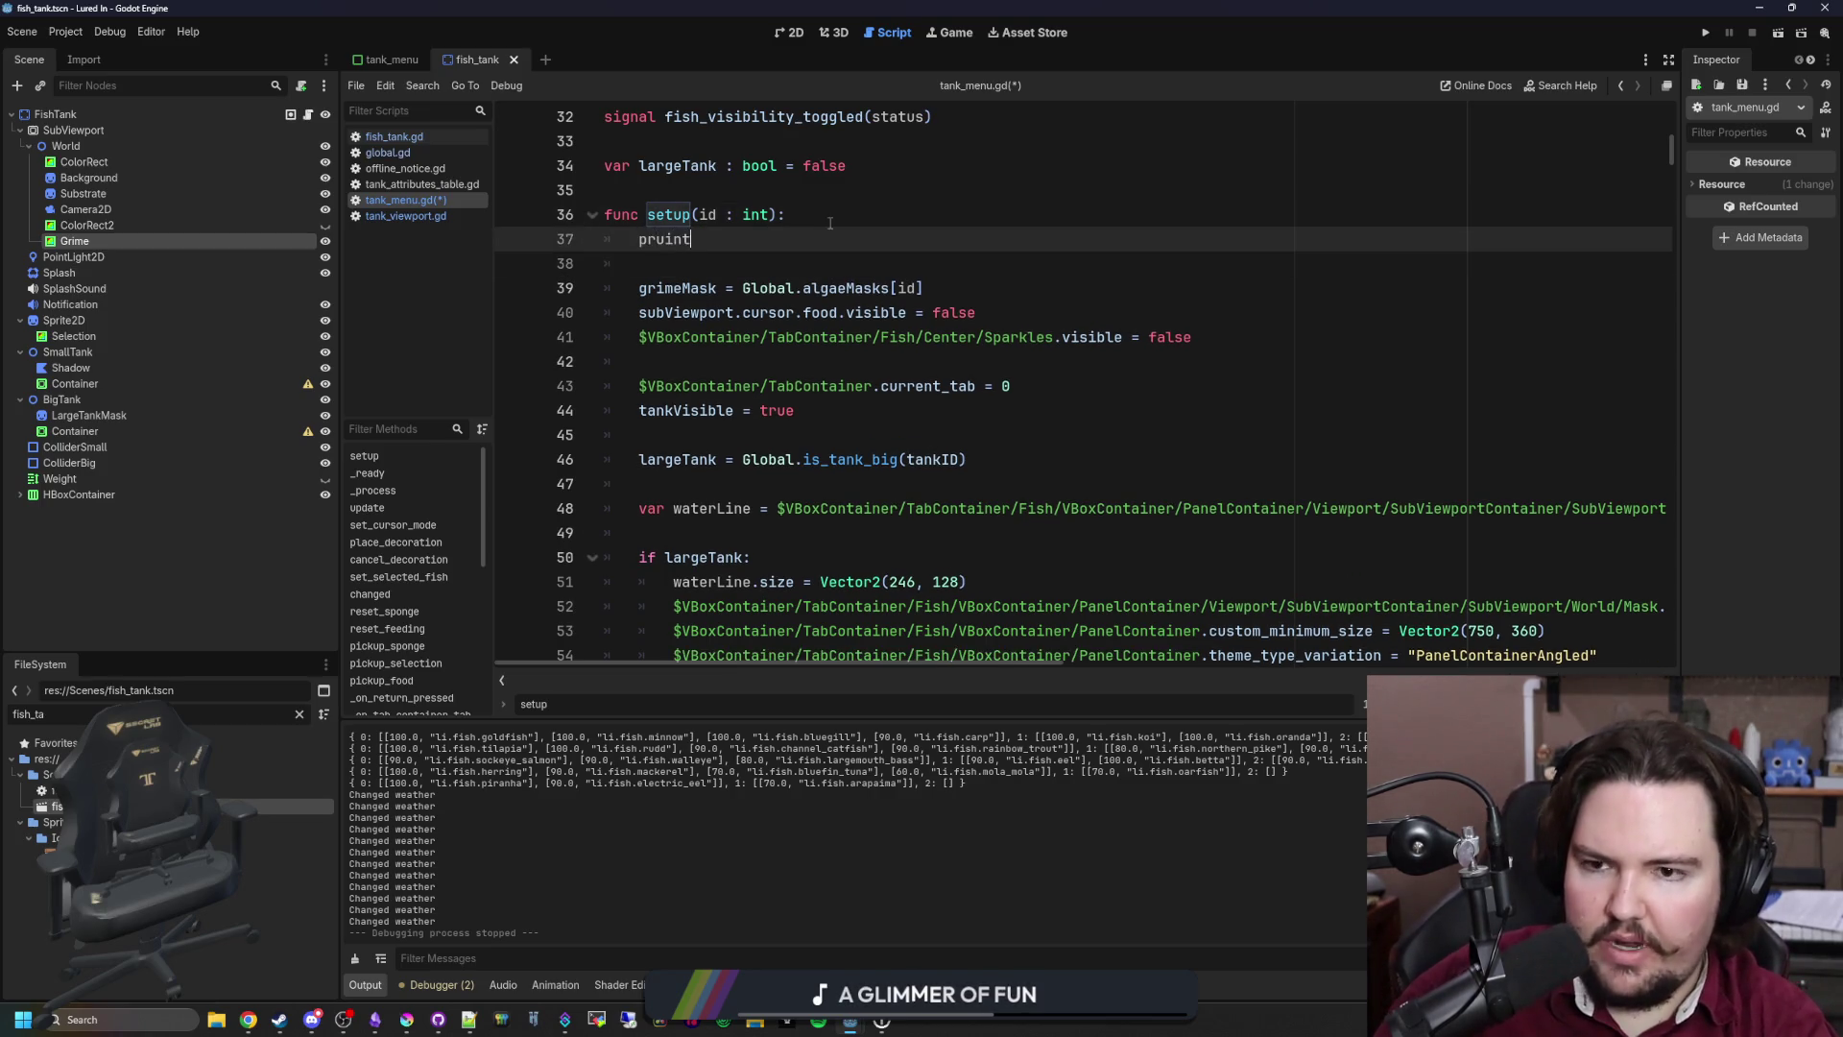
key("BackSpace")
key("BackSpace")
key("BackSpace")
type("int(\"setup")
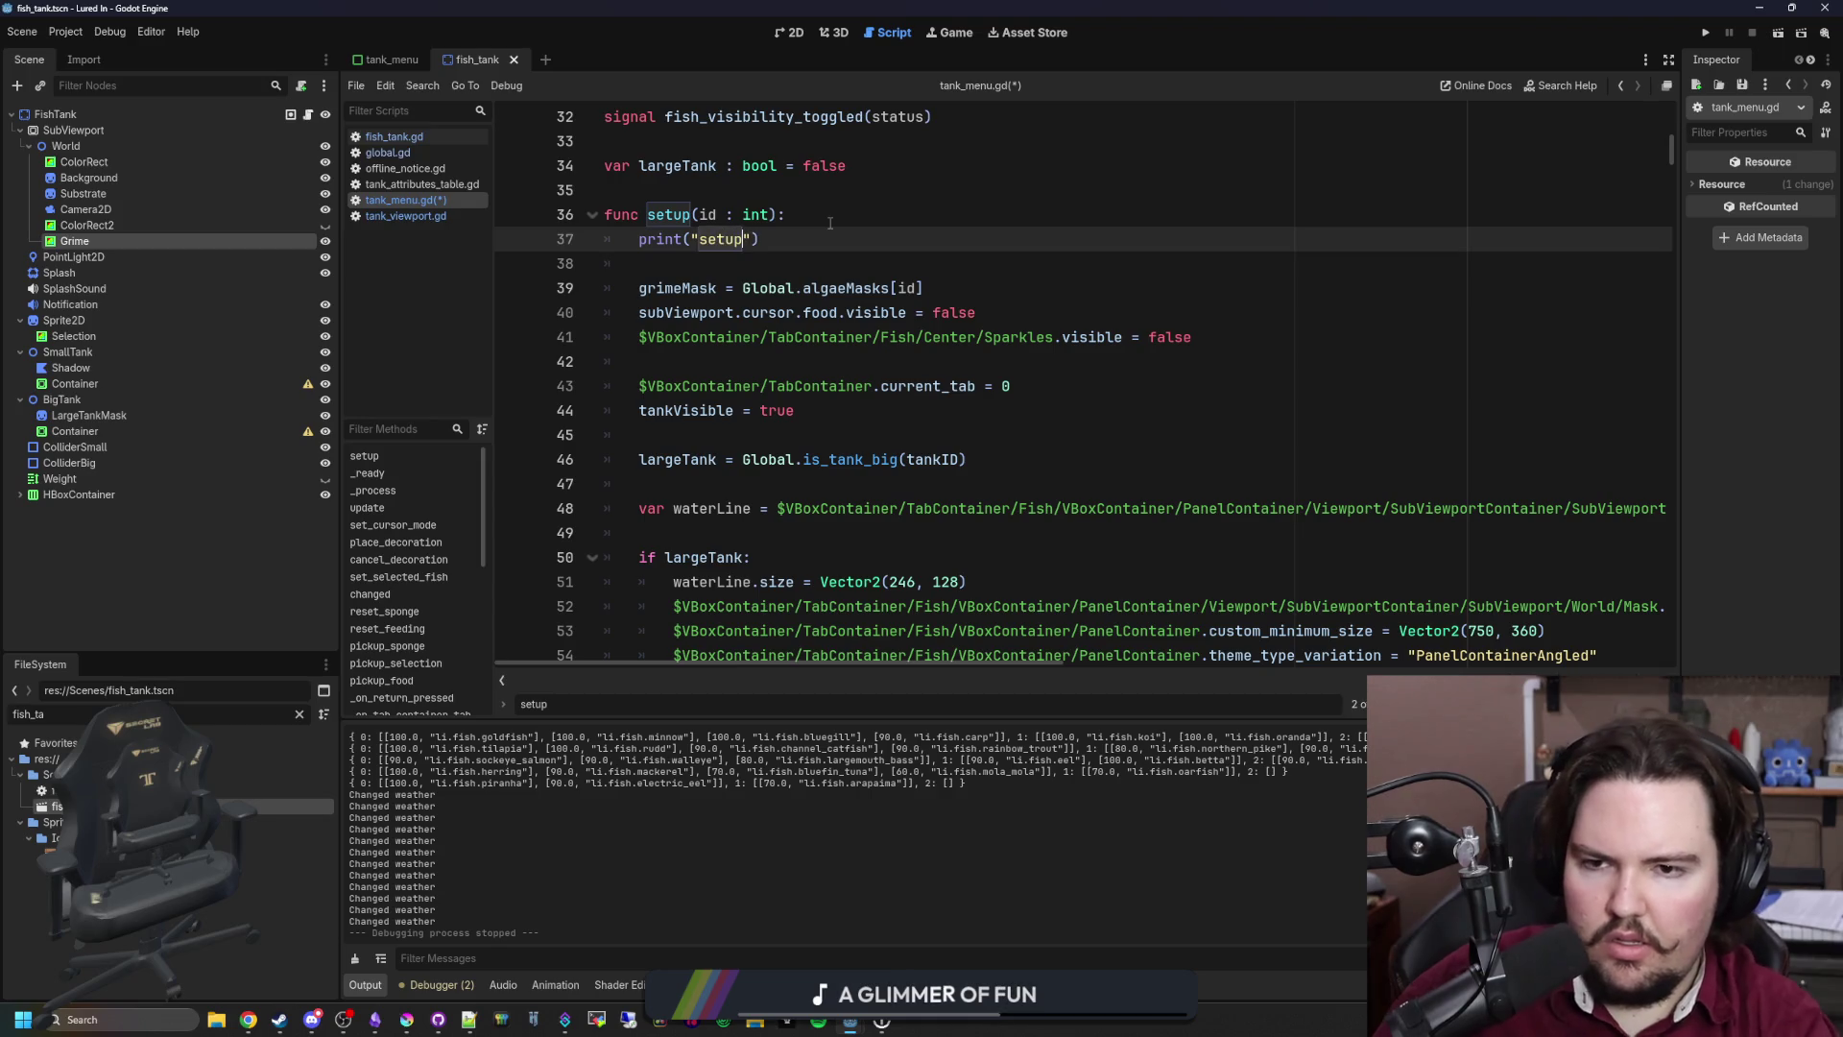
scroll(831, 288, "down", 10)
scroll(830, 334, "down", 18)
scroll(830, 334, "down", 19)
scroll(944, 305, "down", 16)
Step: Add print("ha") after super() in the changed function and save tank_menu.gd
key("ctrl+f")
type("change")
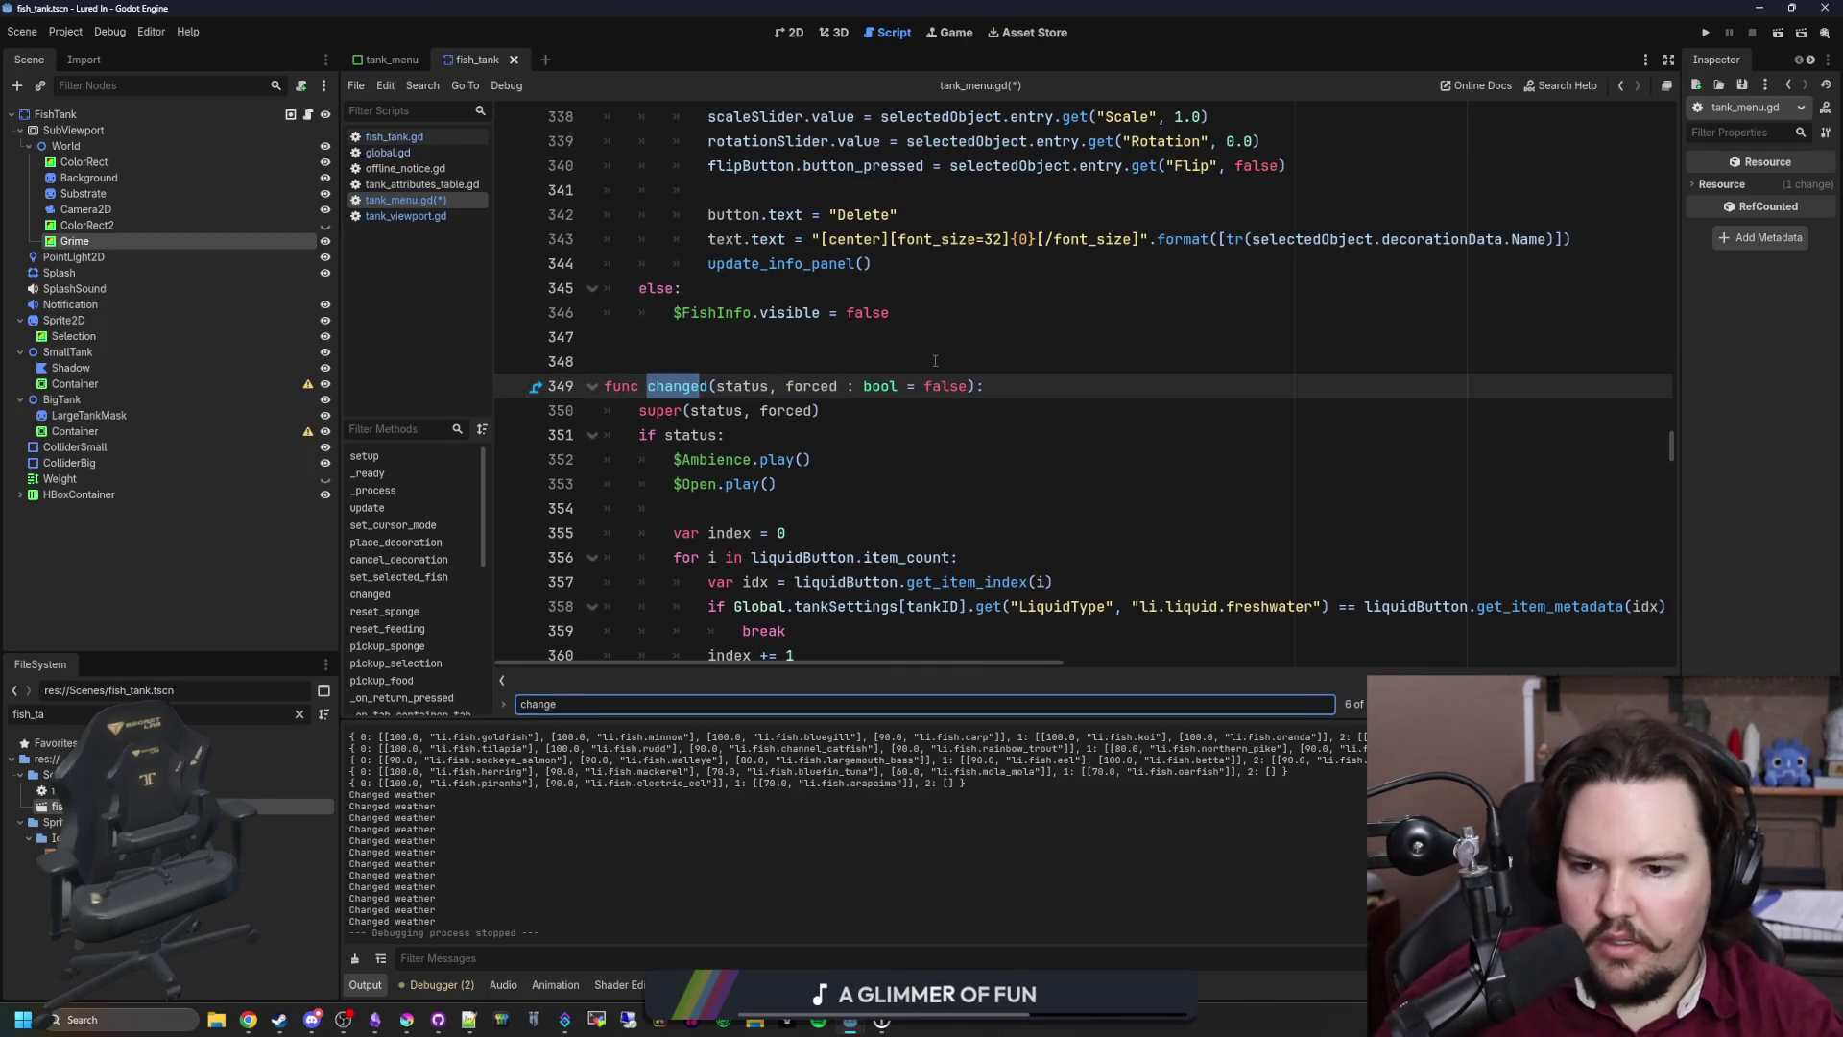
left_click(864, 411)
key("Return")
key("Return")
key("Up")
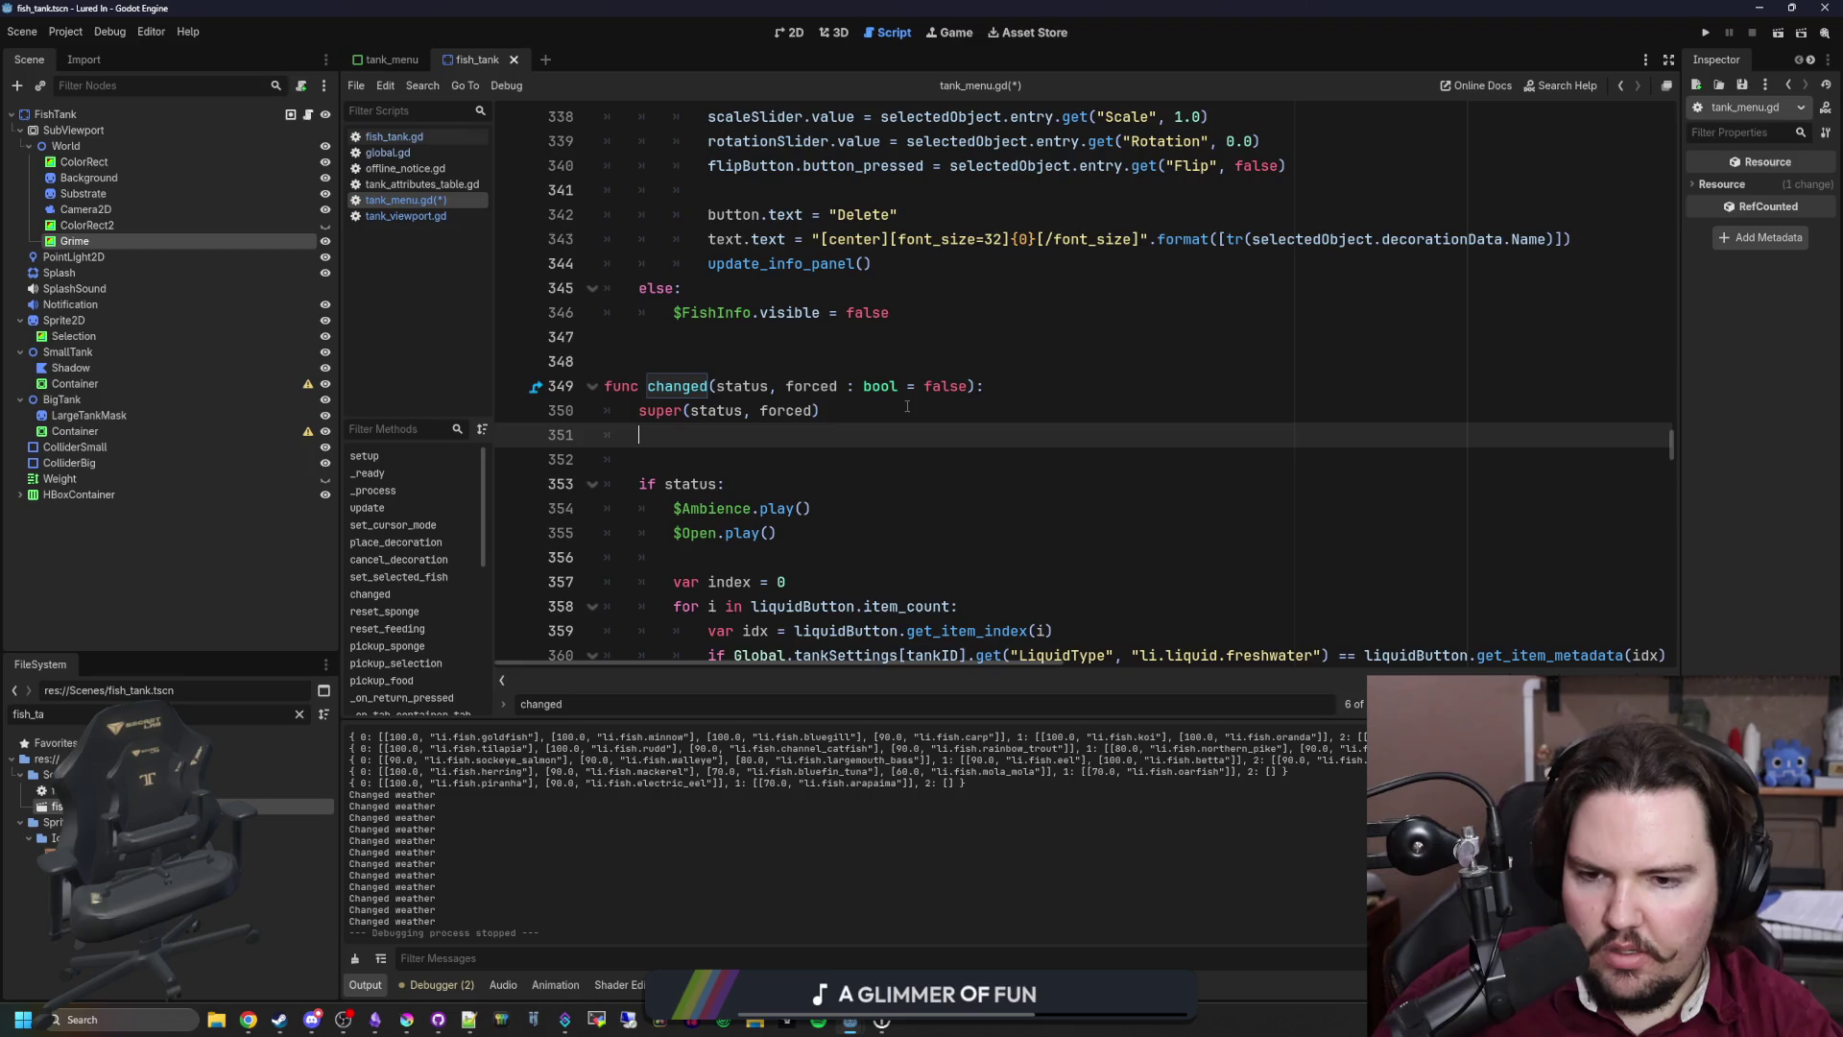
type("print(\"ha")
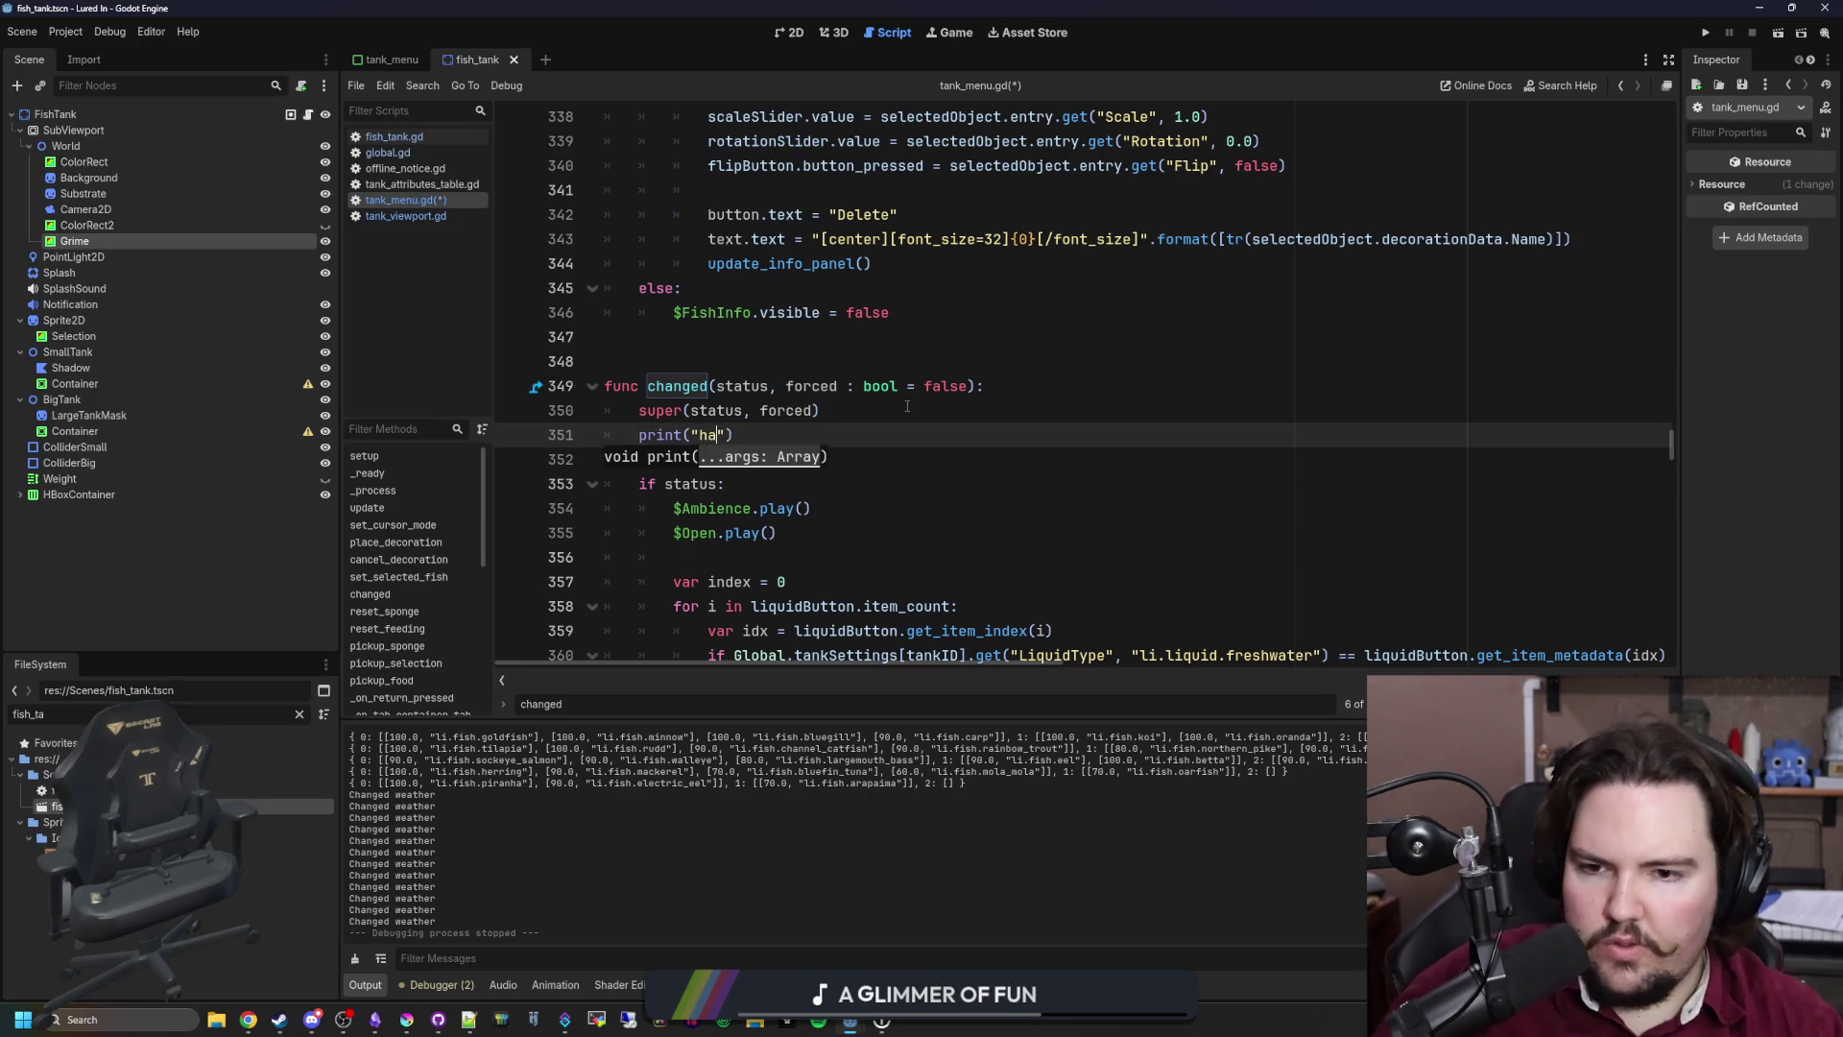
left_click(907, 406)
key("ctrl+s")
Step: Check the edited changed function, then switch to the Game view
scroll(930, 415, "down", 10)
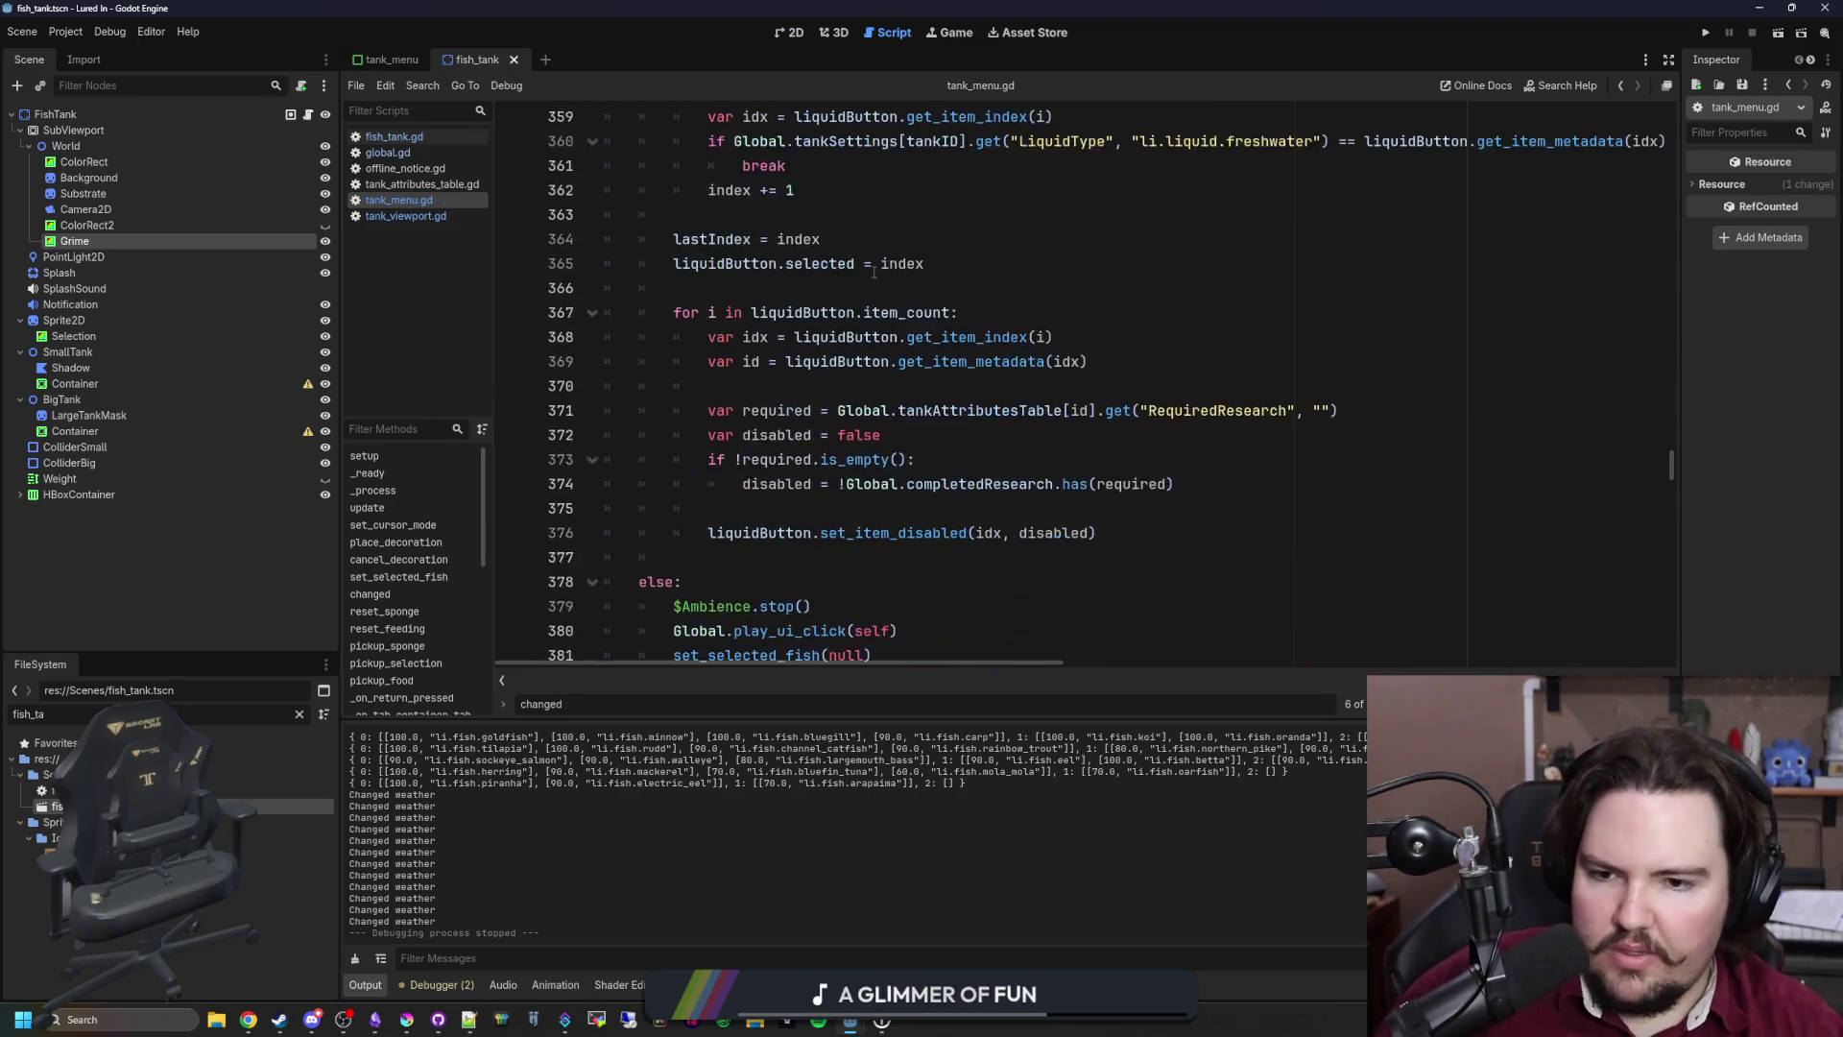
scroll(959, 371, "up", 11)
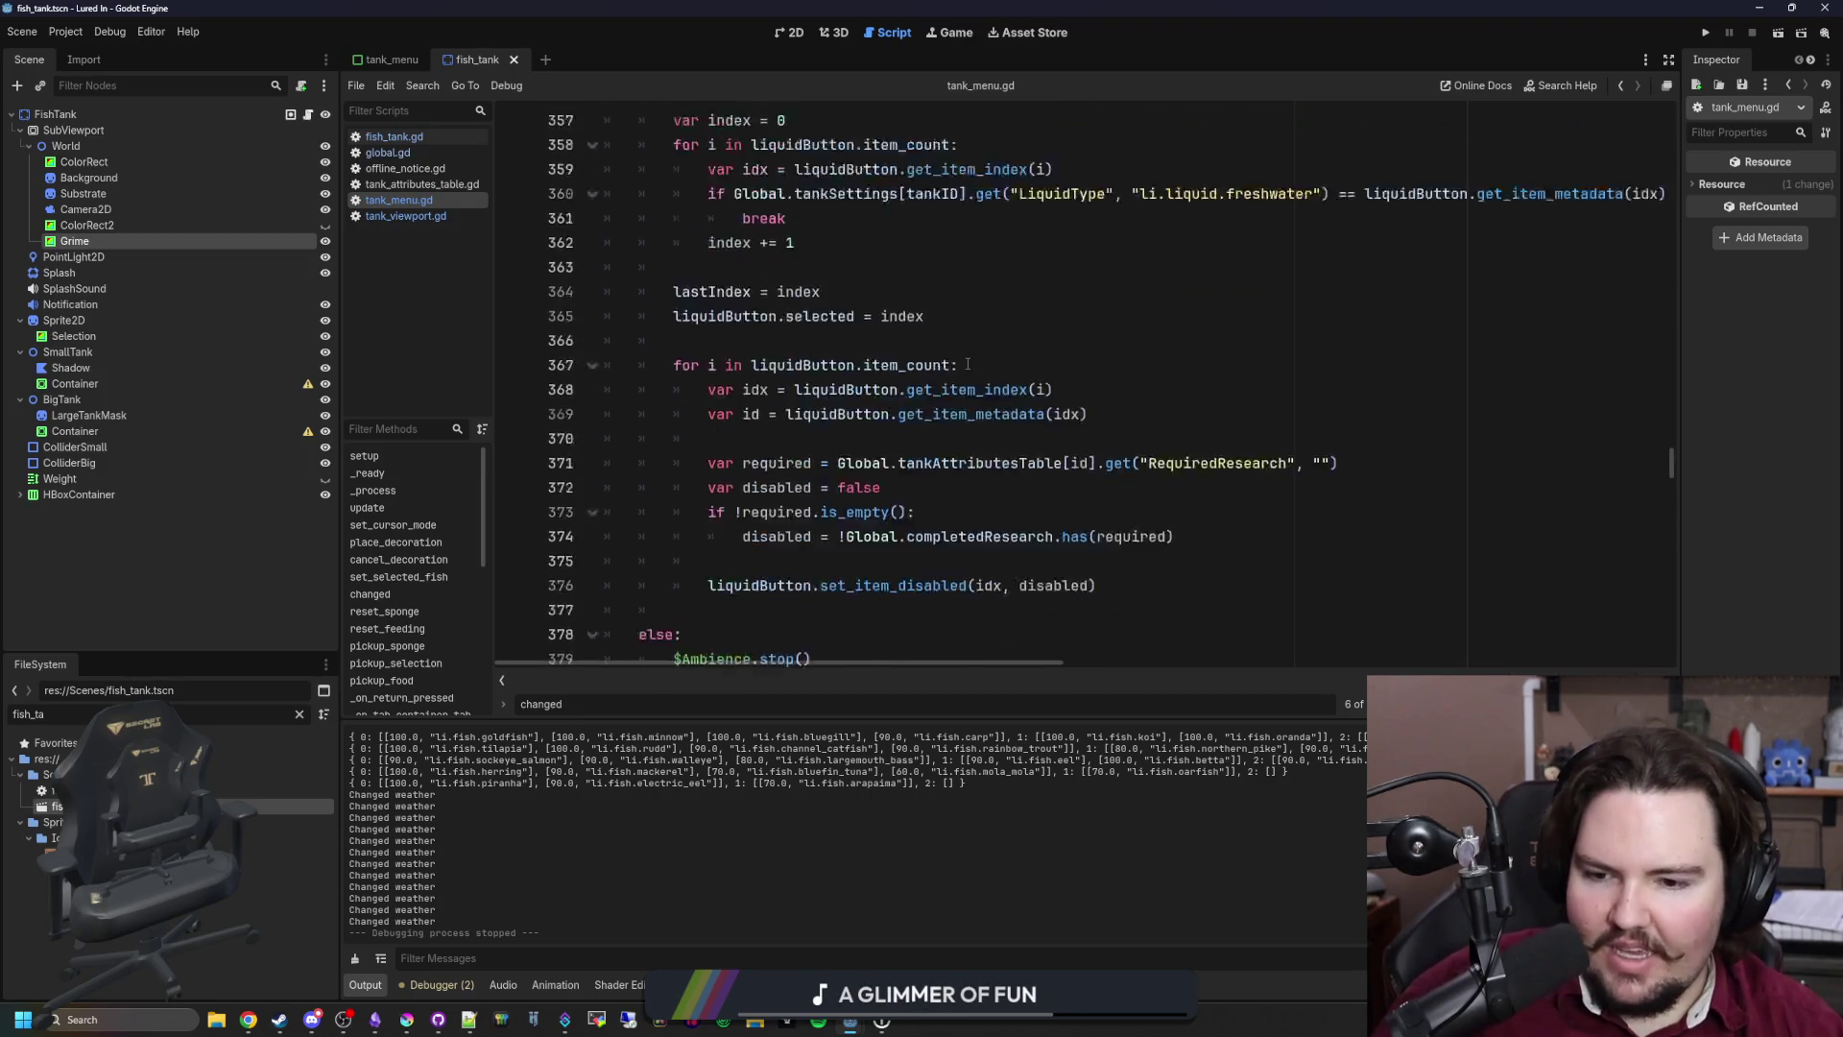
key("Down")
key("Down")
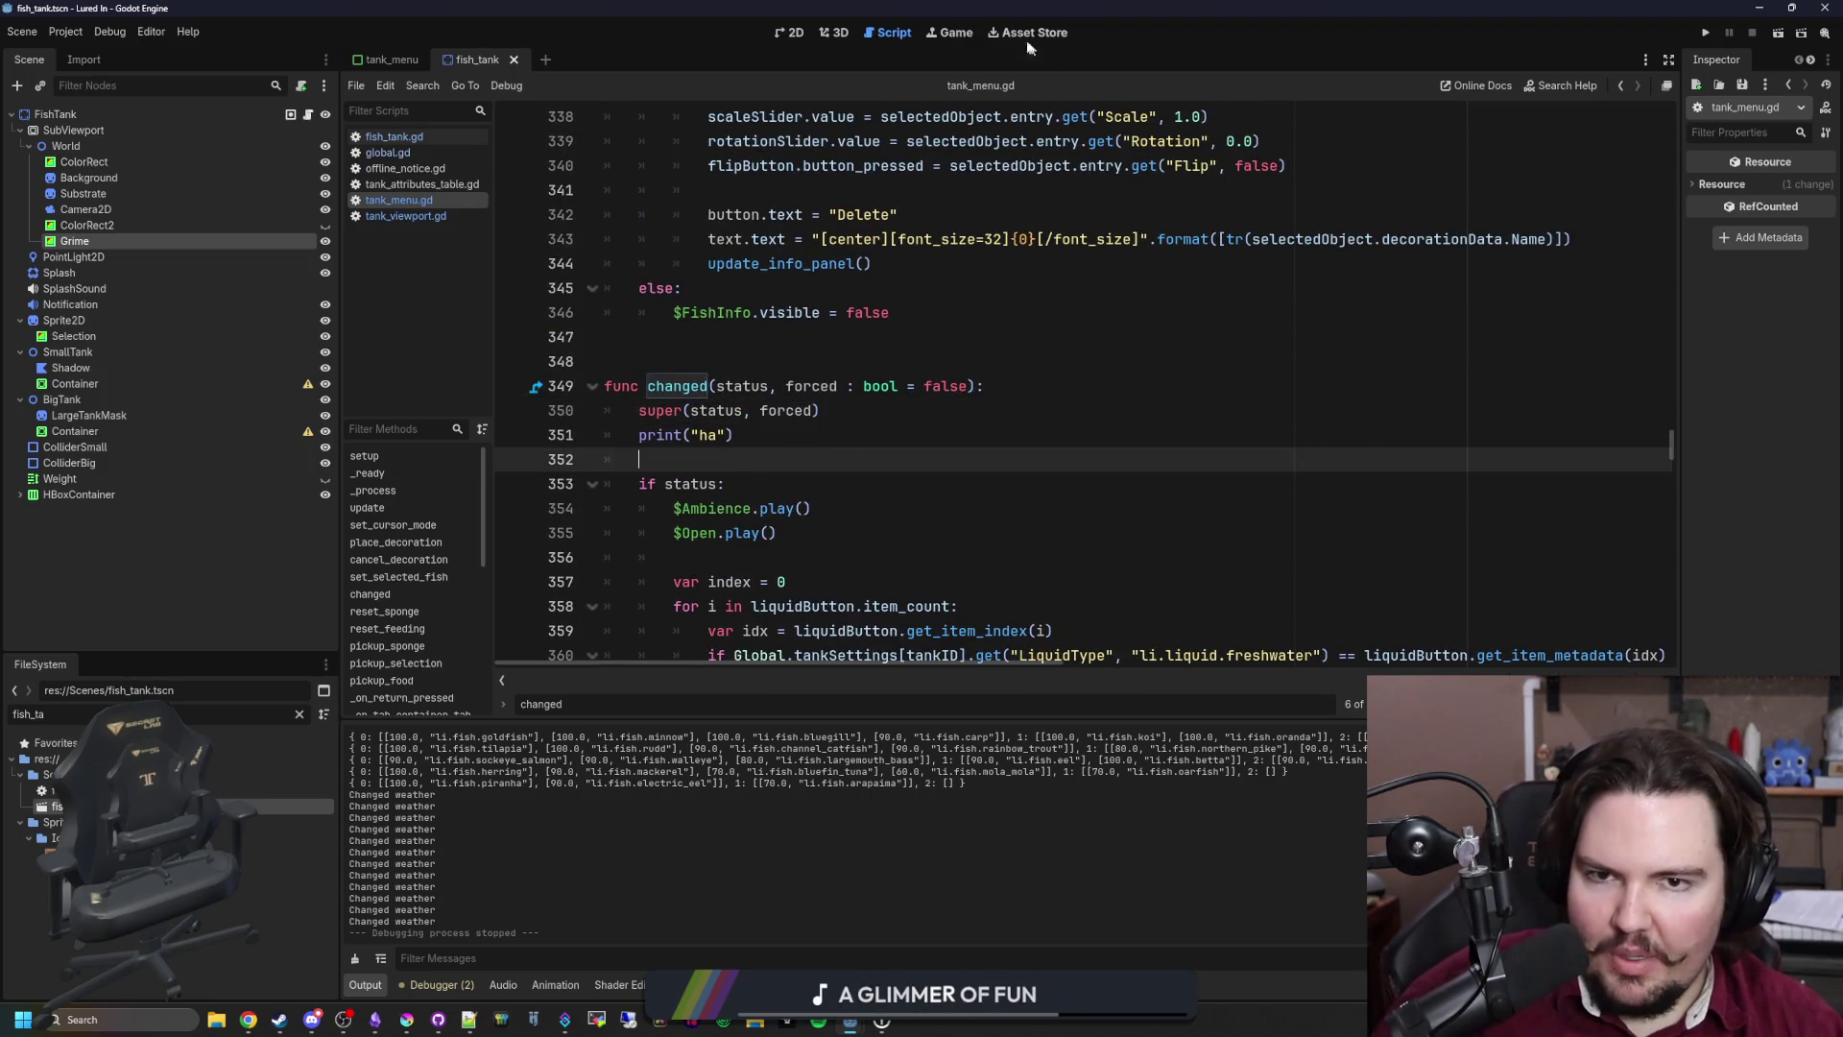
left_click(955, 36)
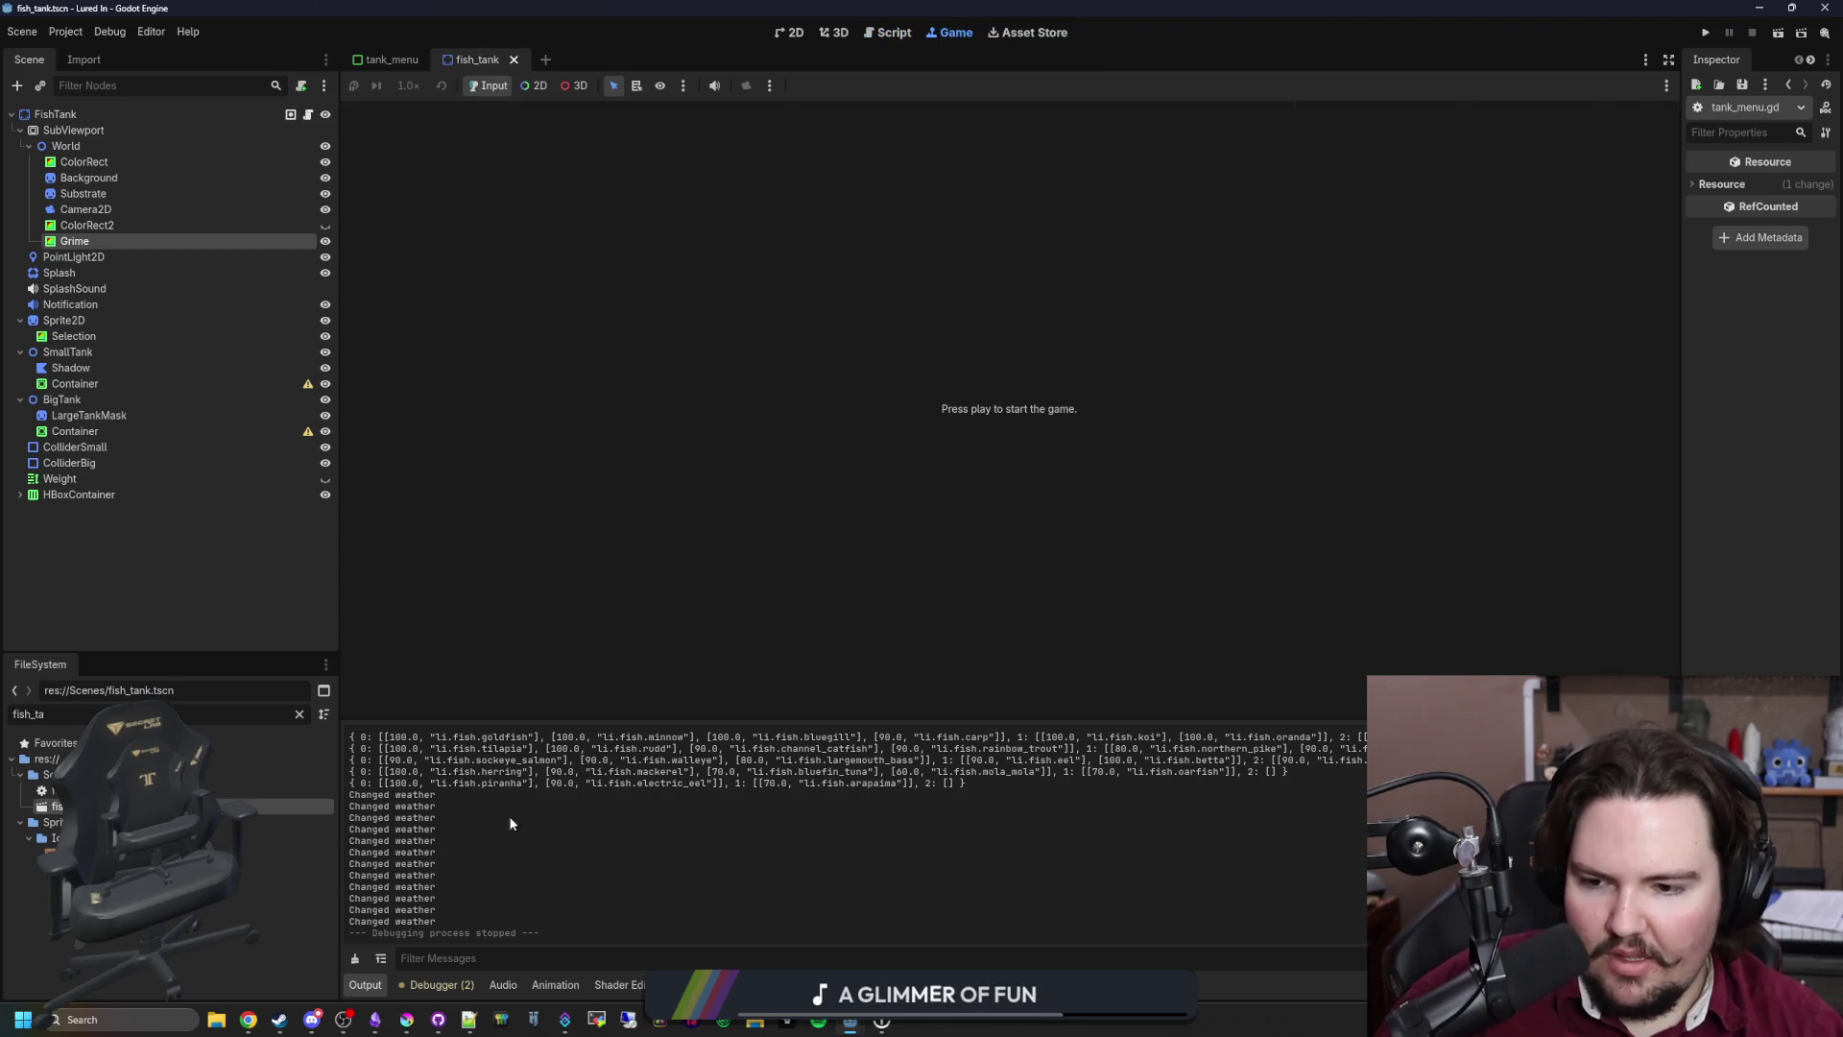
Step: Run the game, start it, and open and close Fish Tank 1's panel several times
left_click(1706, 33)
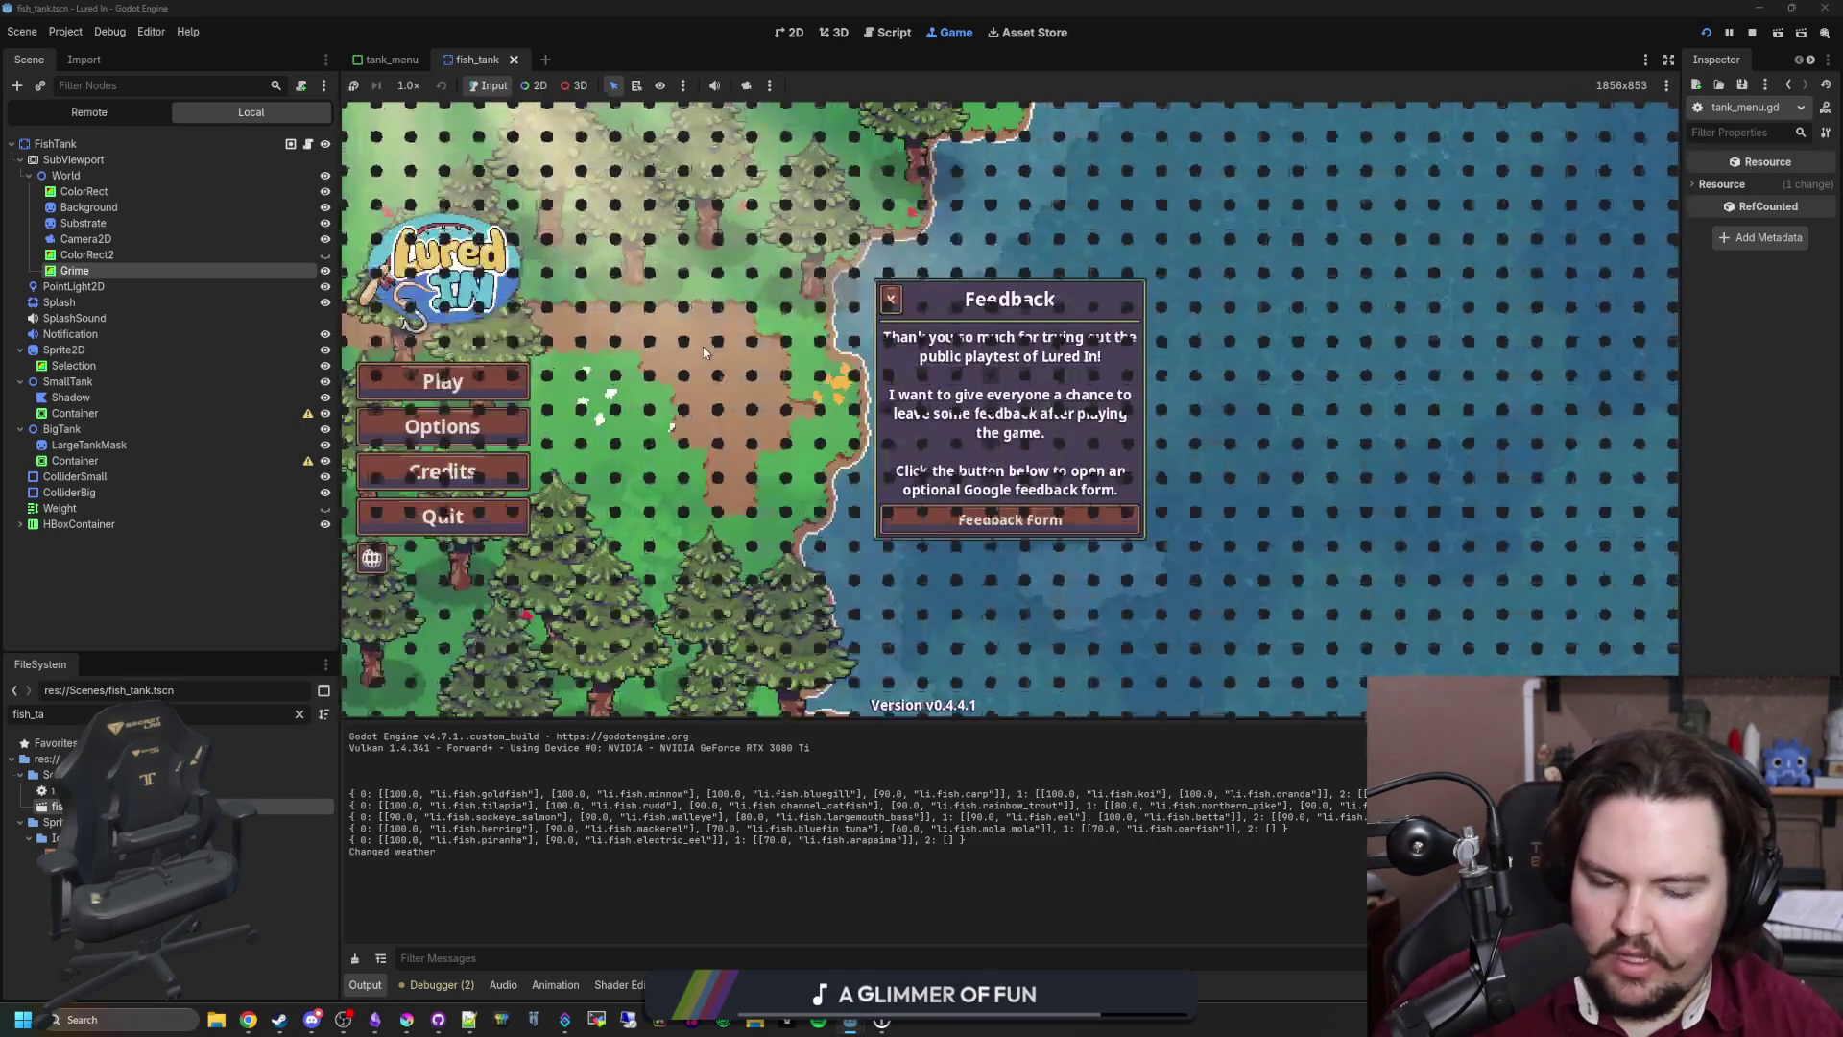
left_click(437, 379)
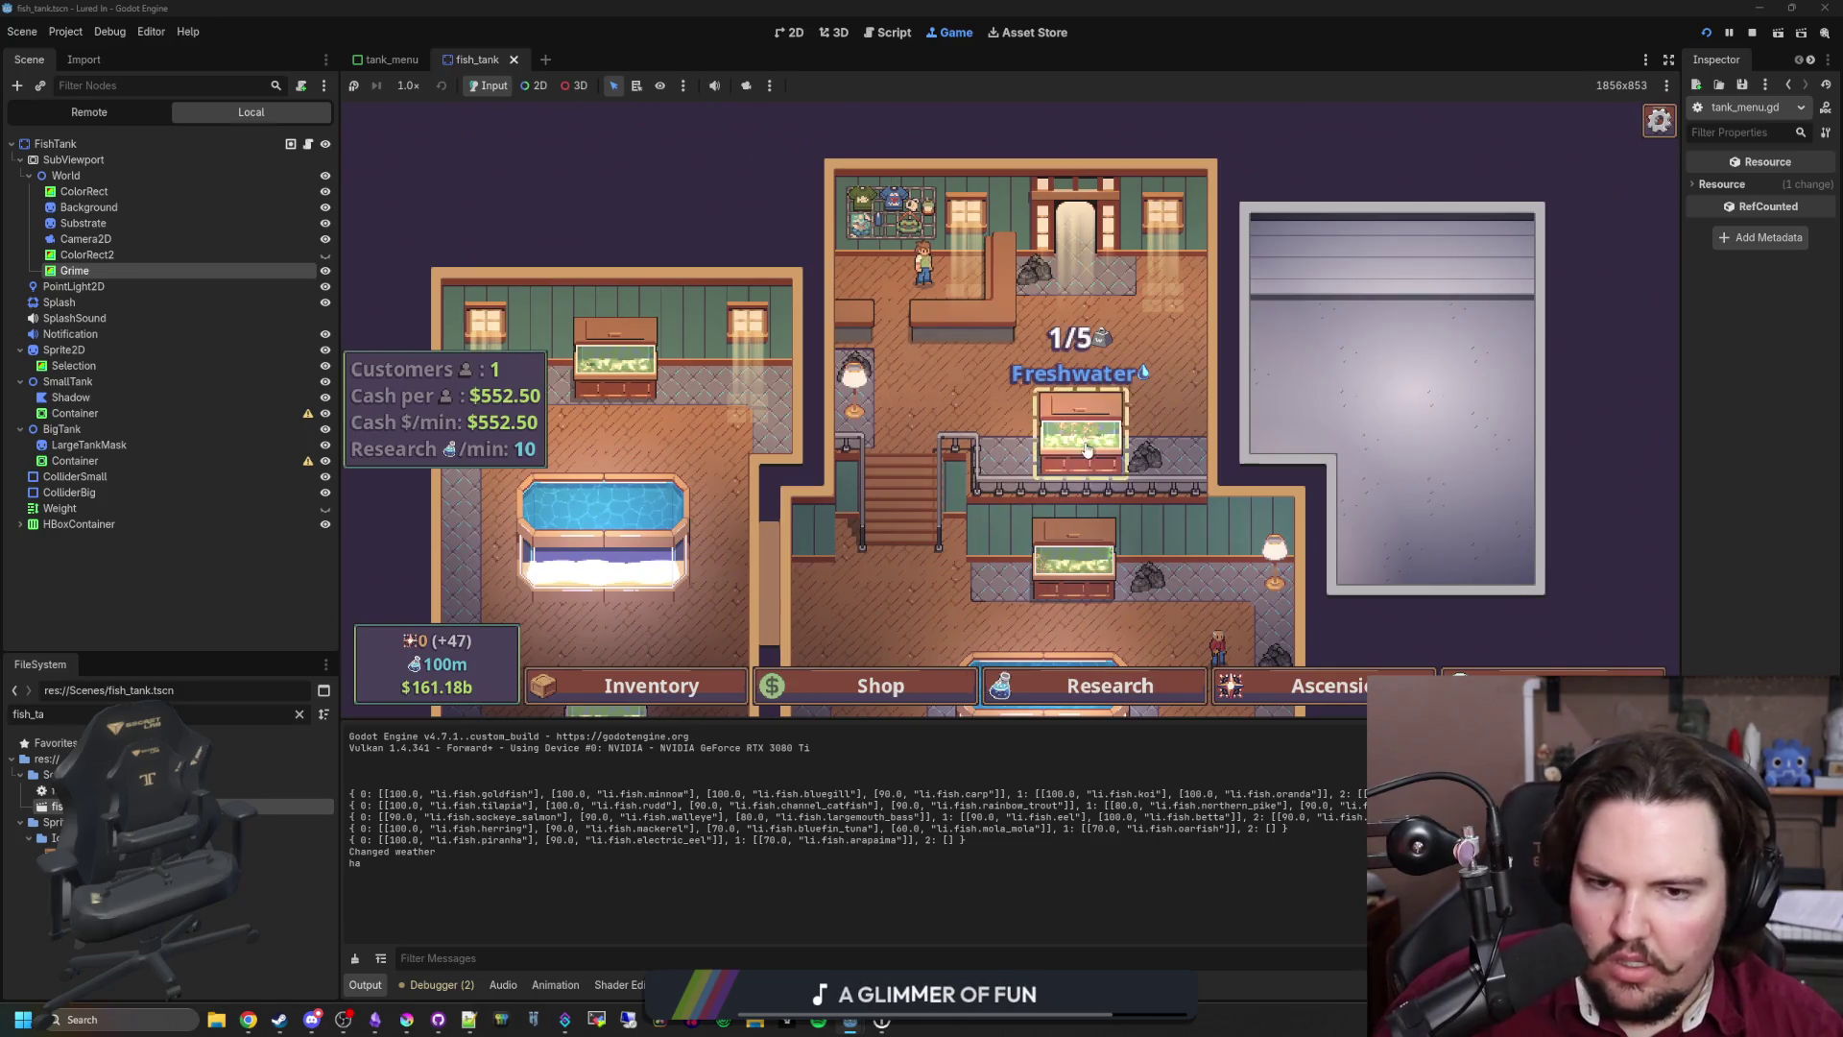
left_click(1083, 438)
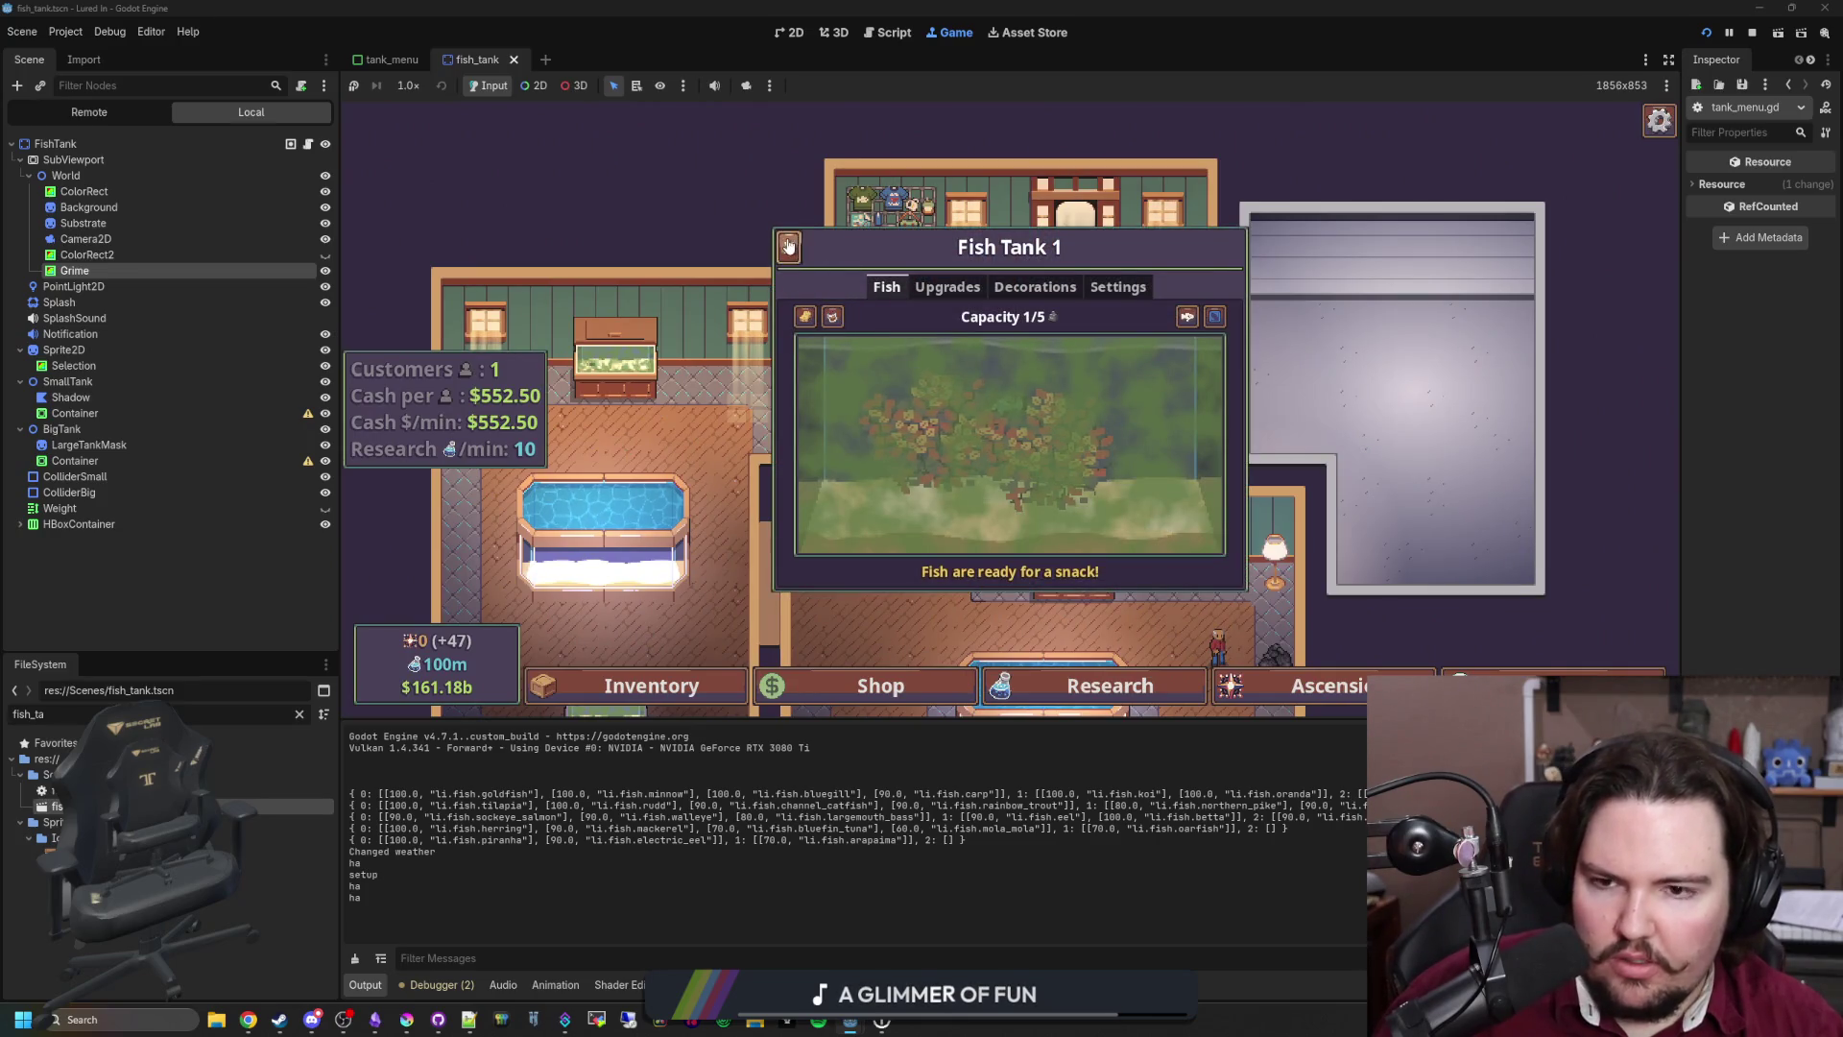
left_click(788, 247)
left_click(1075, 436)
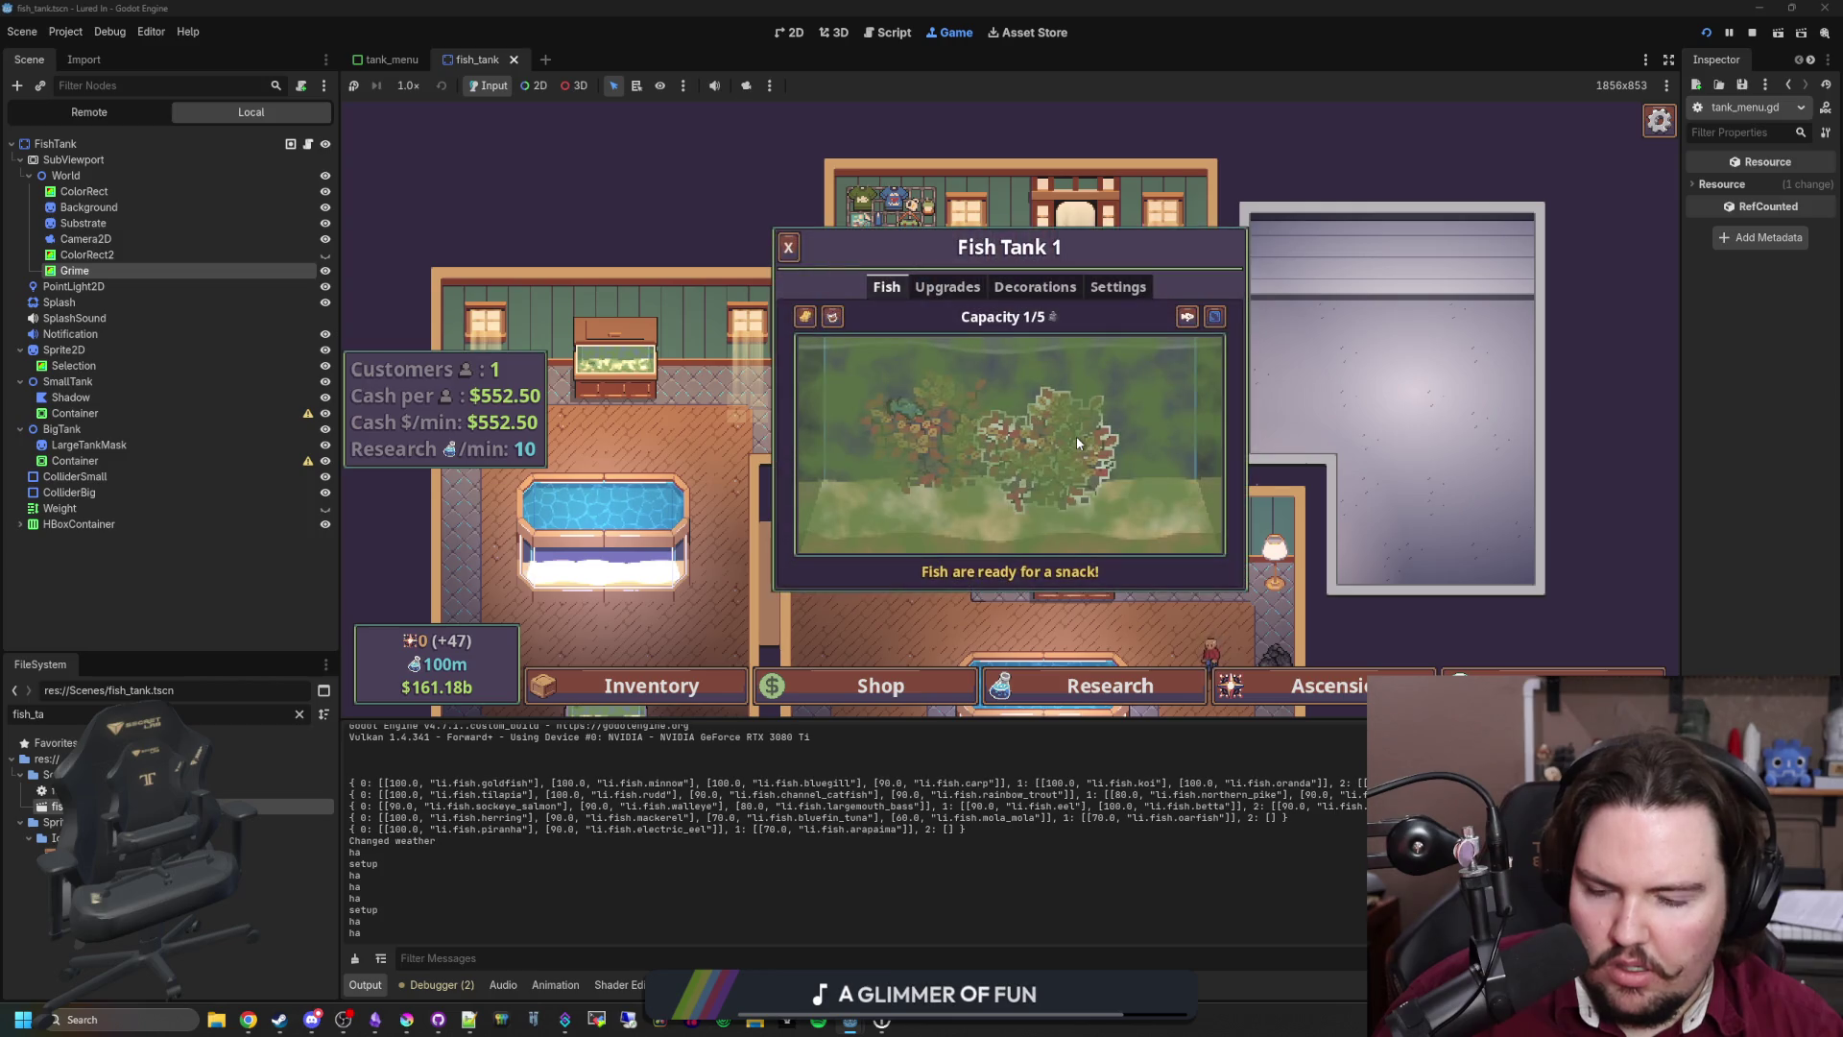
left_click(788, 247)
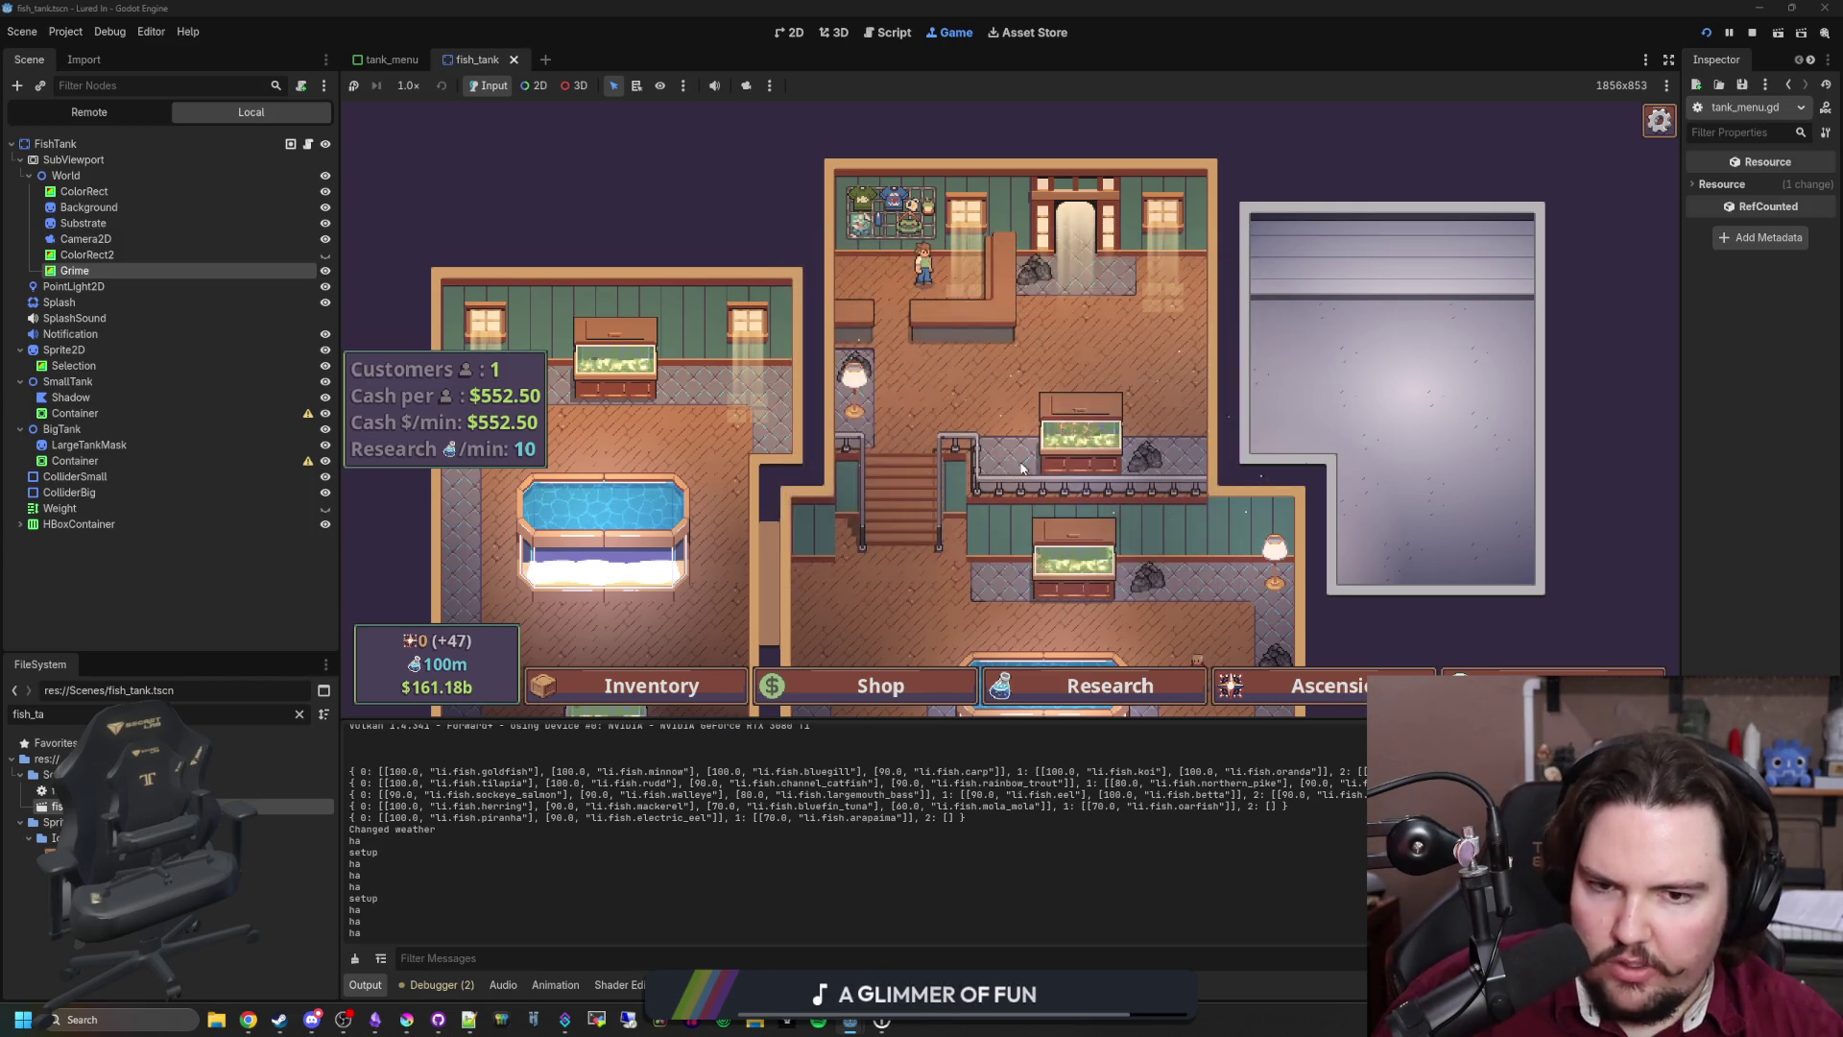
left_click(788, 249)
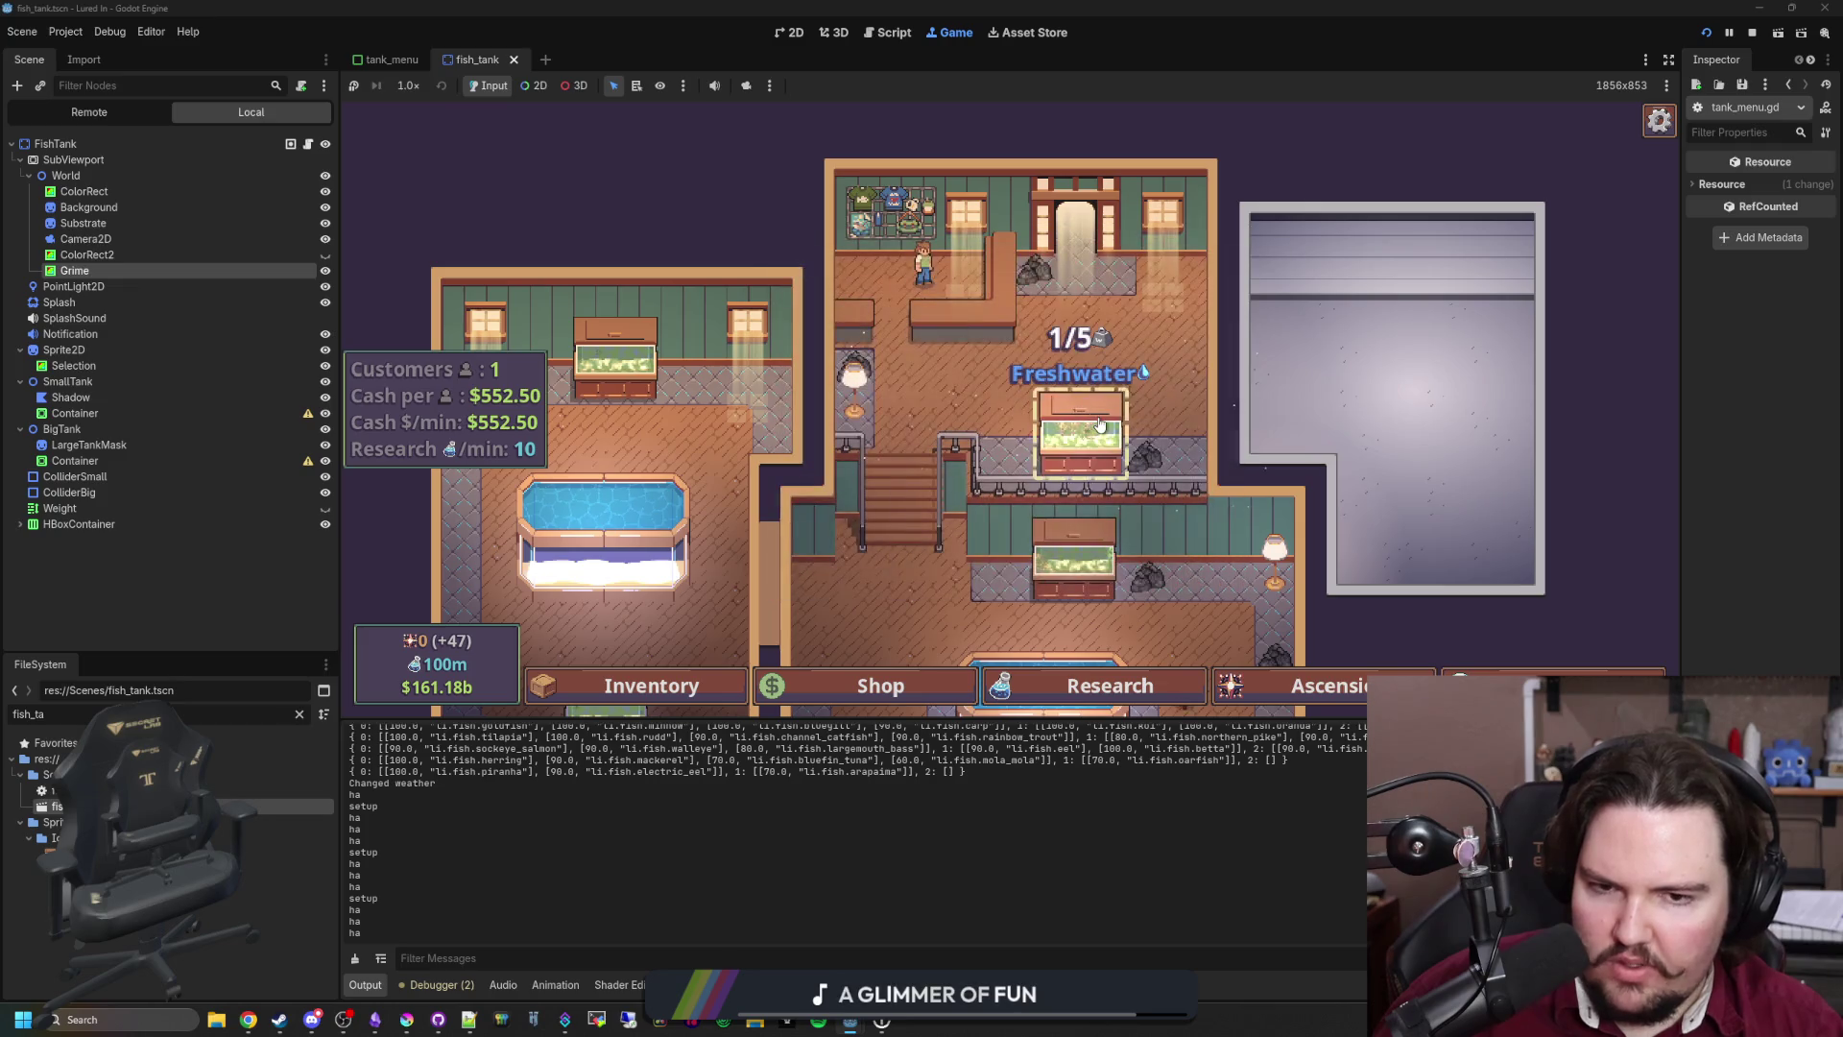
left_click(1100, 425)
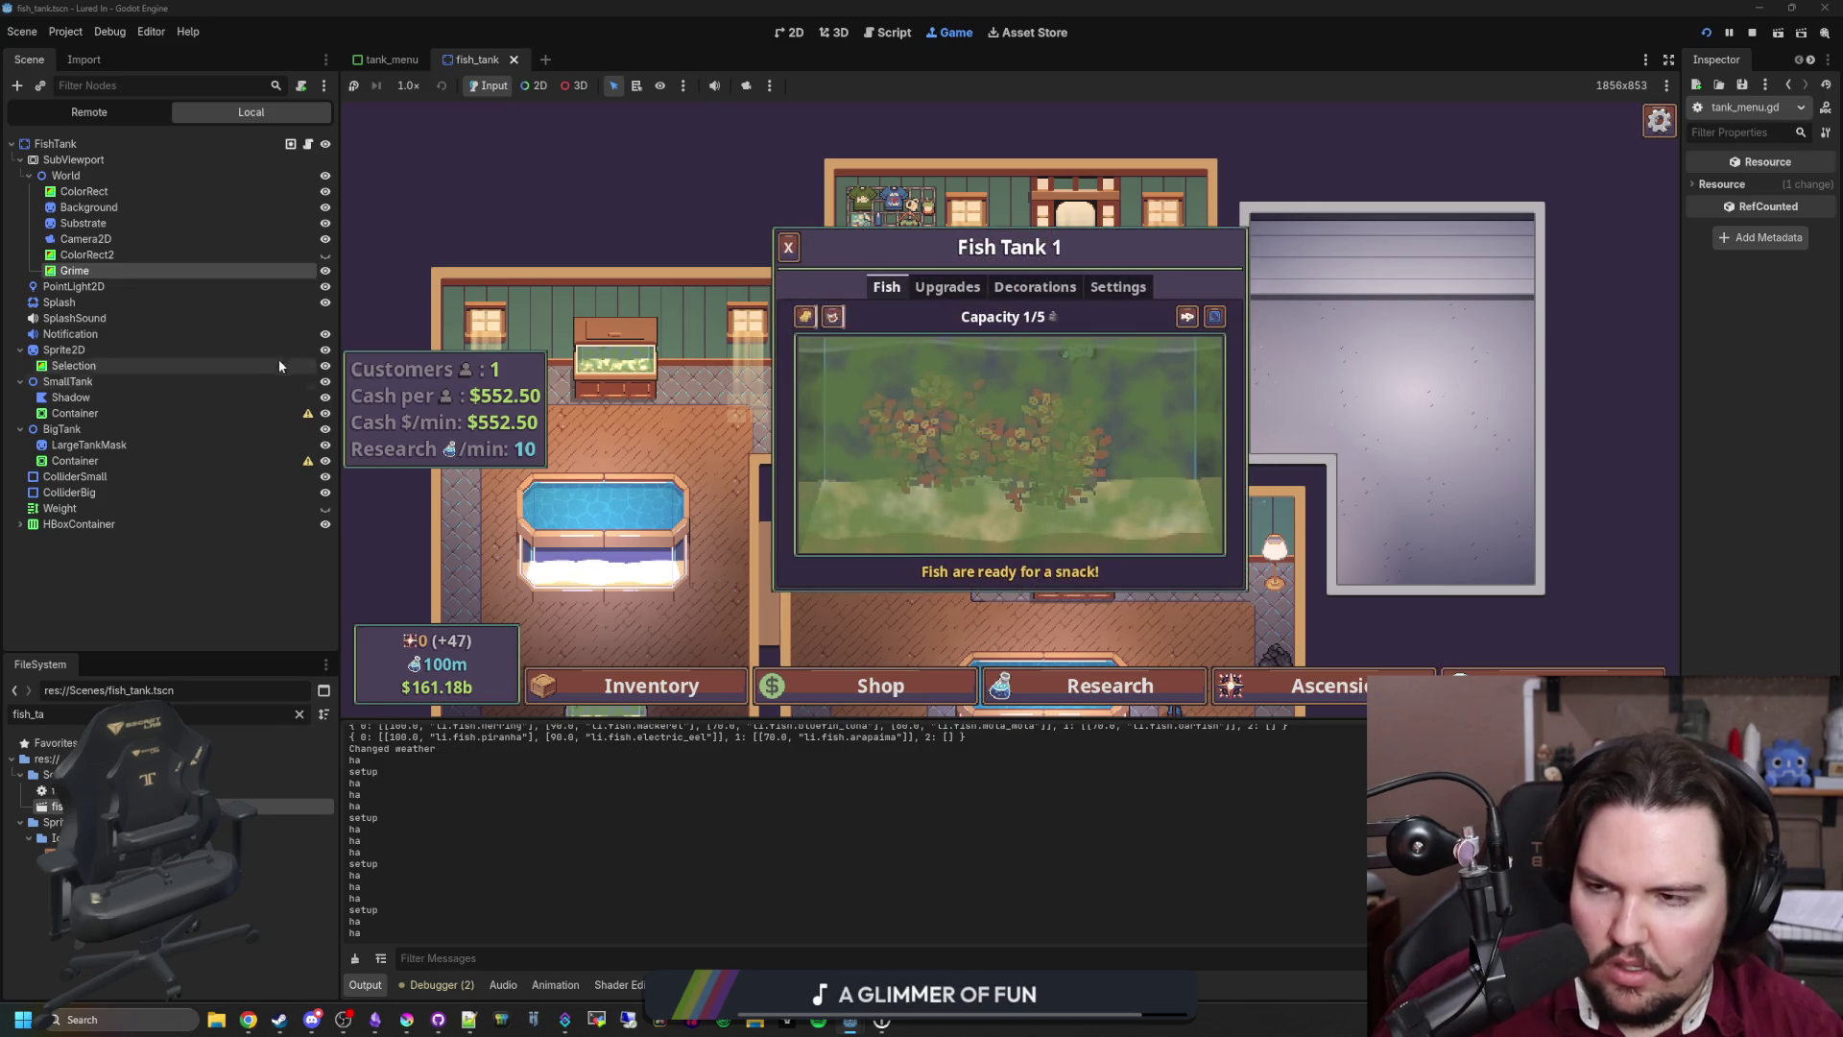
Step: Search fish_tank.gd for 'changed', then reopen Fish Tank 1's panel in the game
left_click(308, 143)
left_click(1020, 469)
key("ctrl+f")
type("changed")
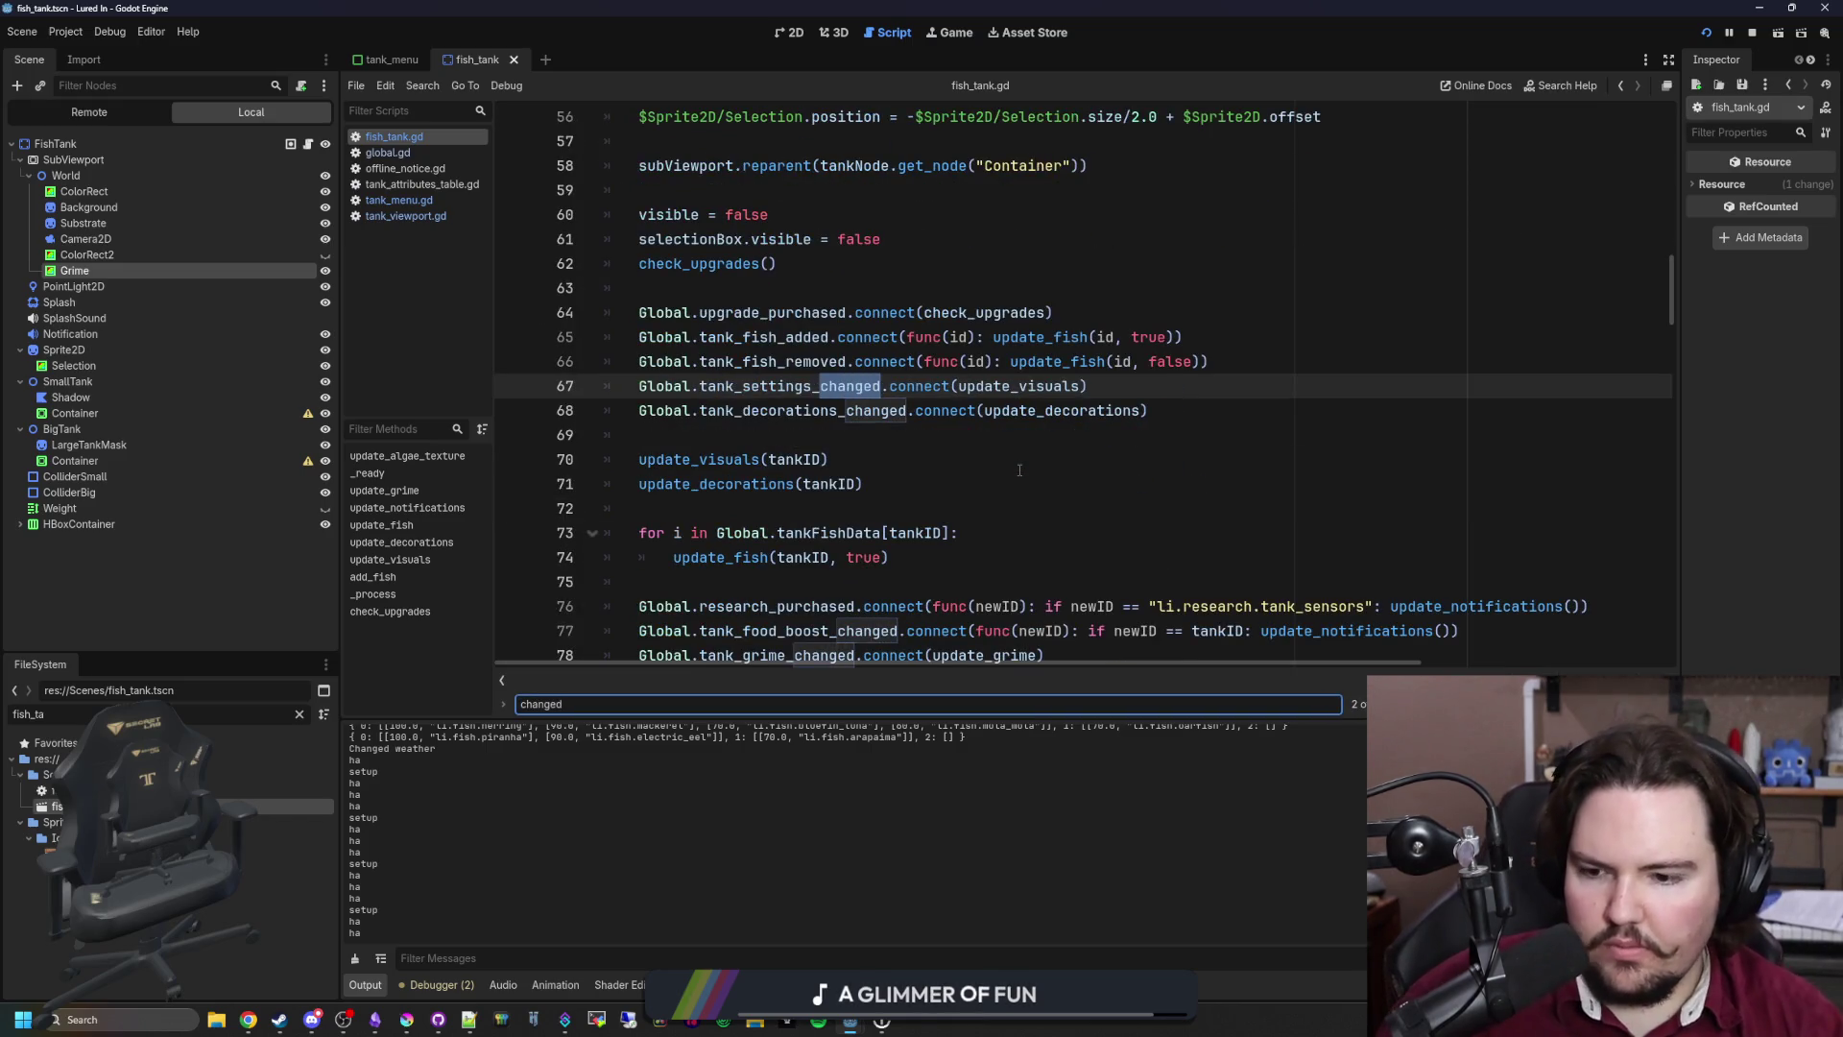
left_click(955, 33)
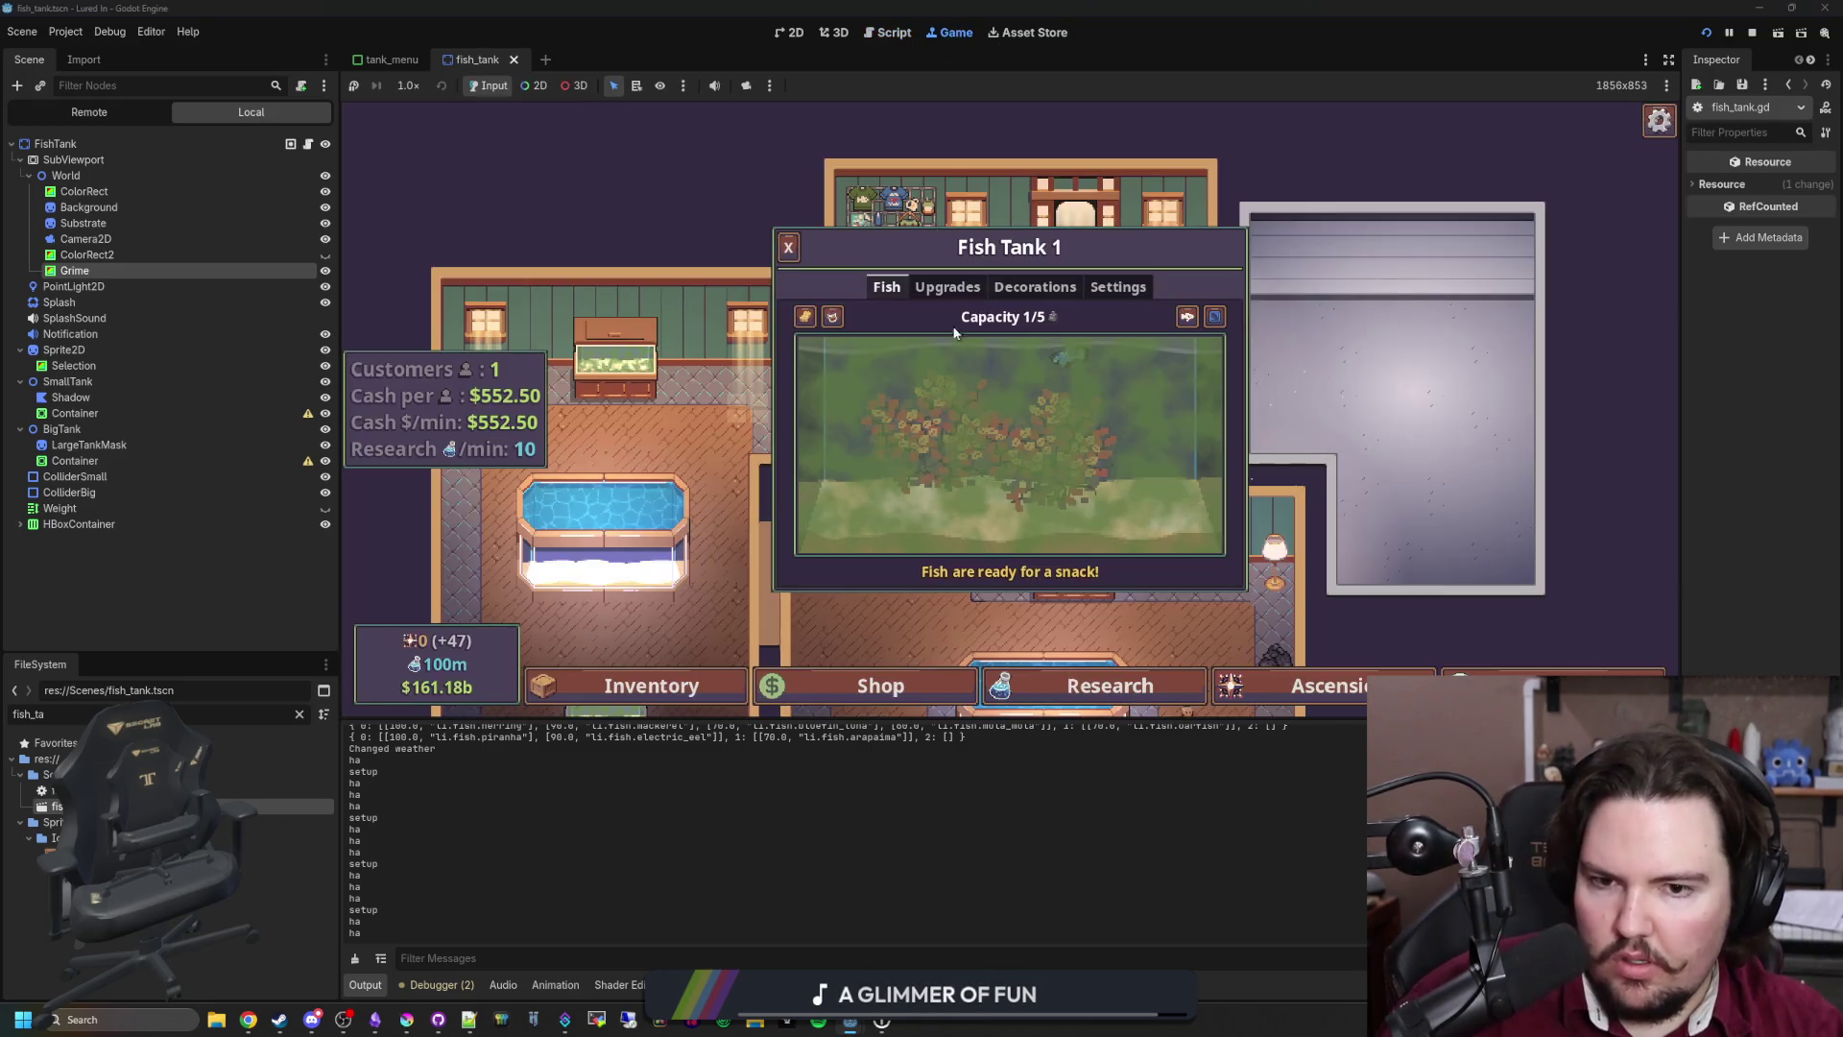
left_click(789, 248)
scroll(1103, 336, "down", 2)
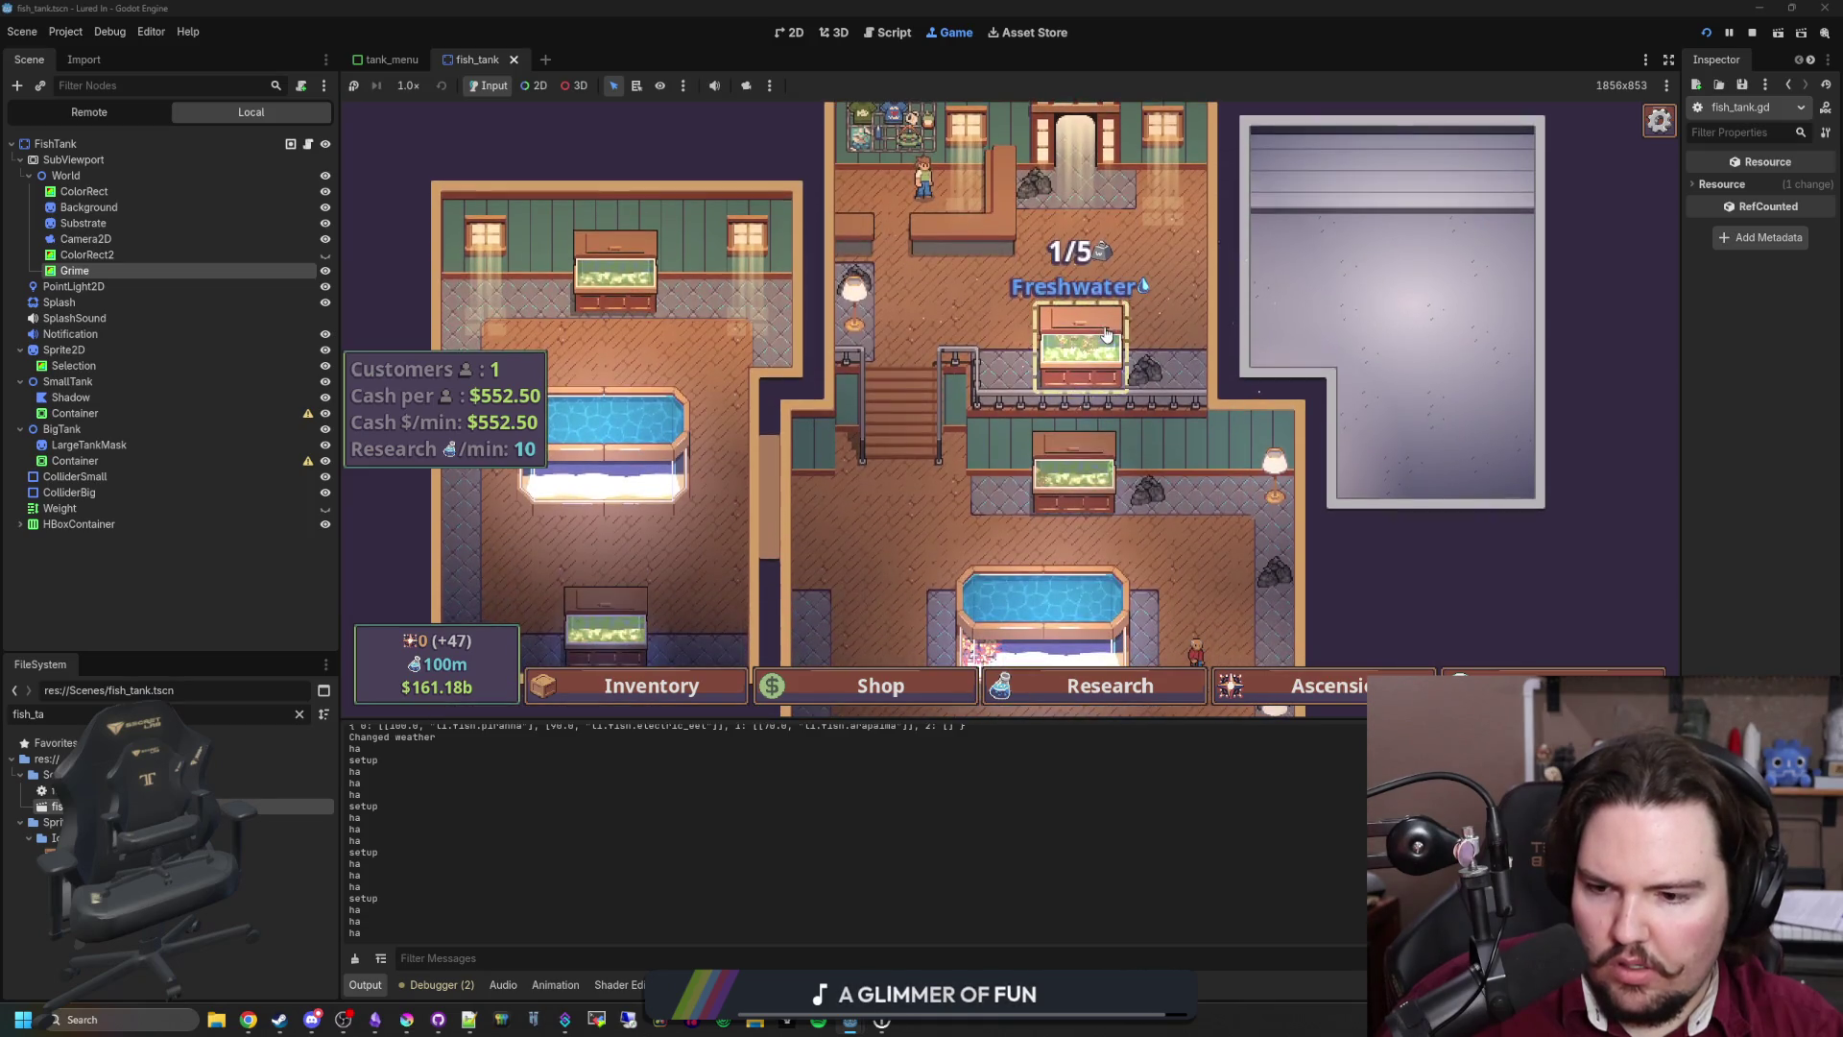
left_click(1105, 331)
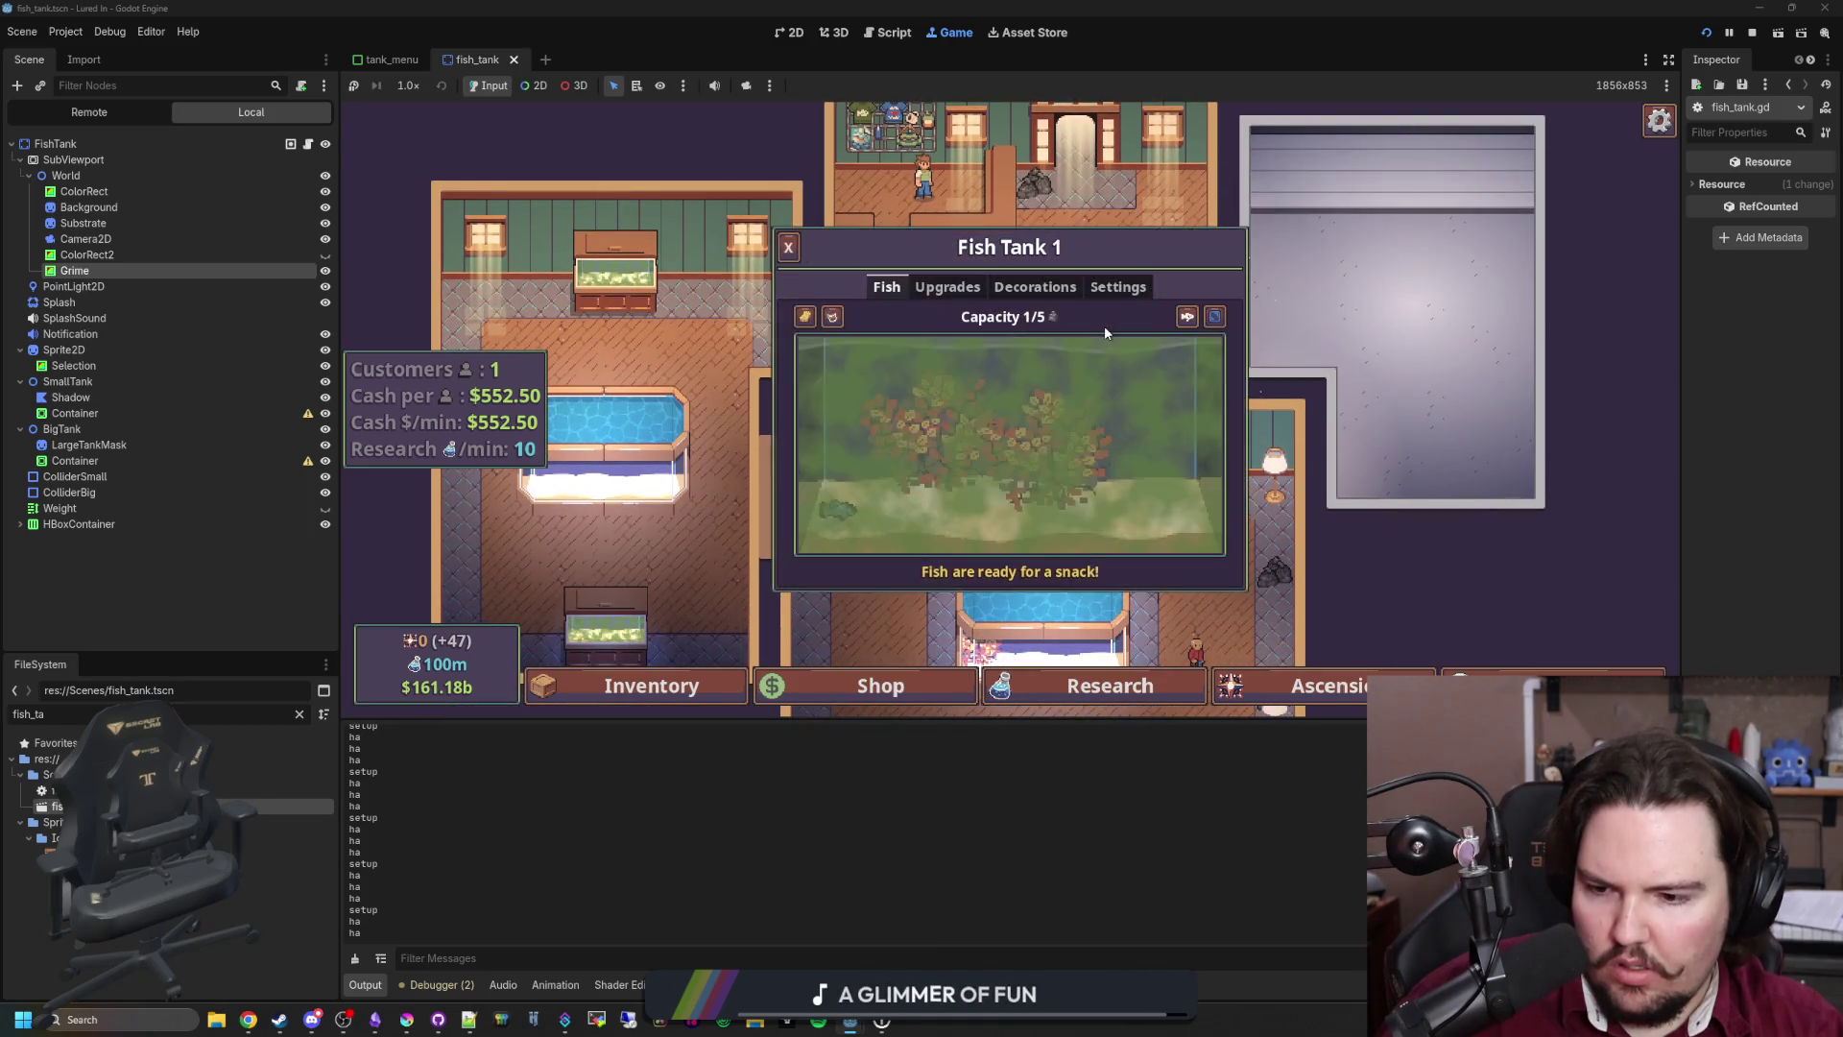
left_click(307, 145)
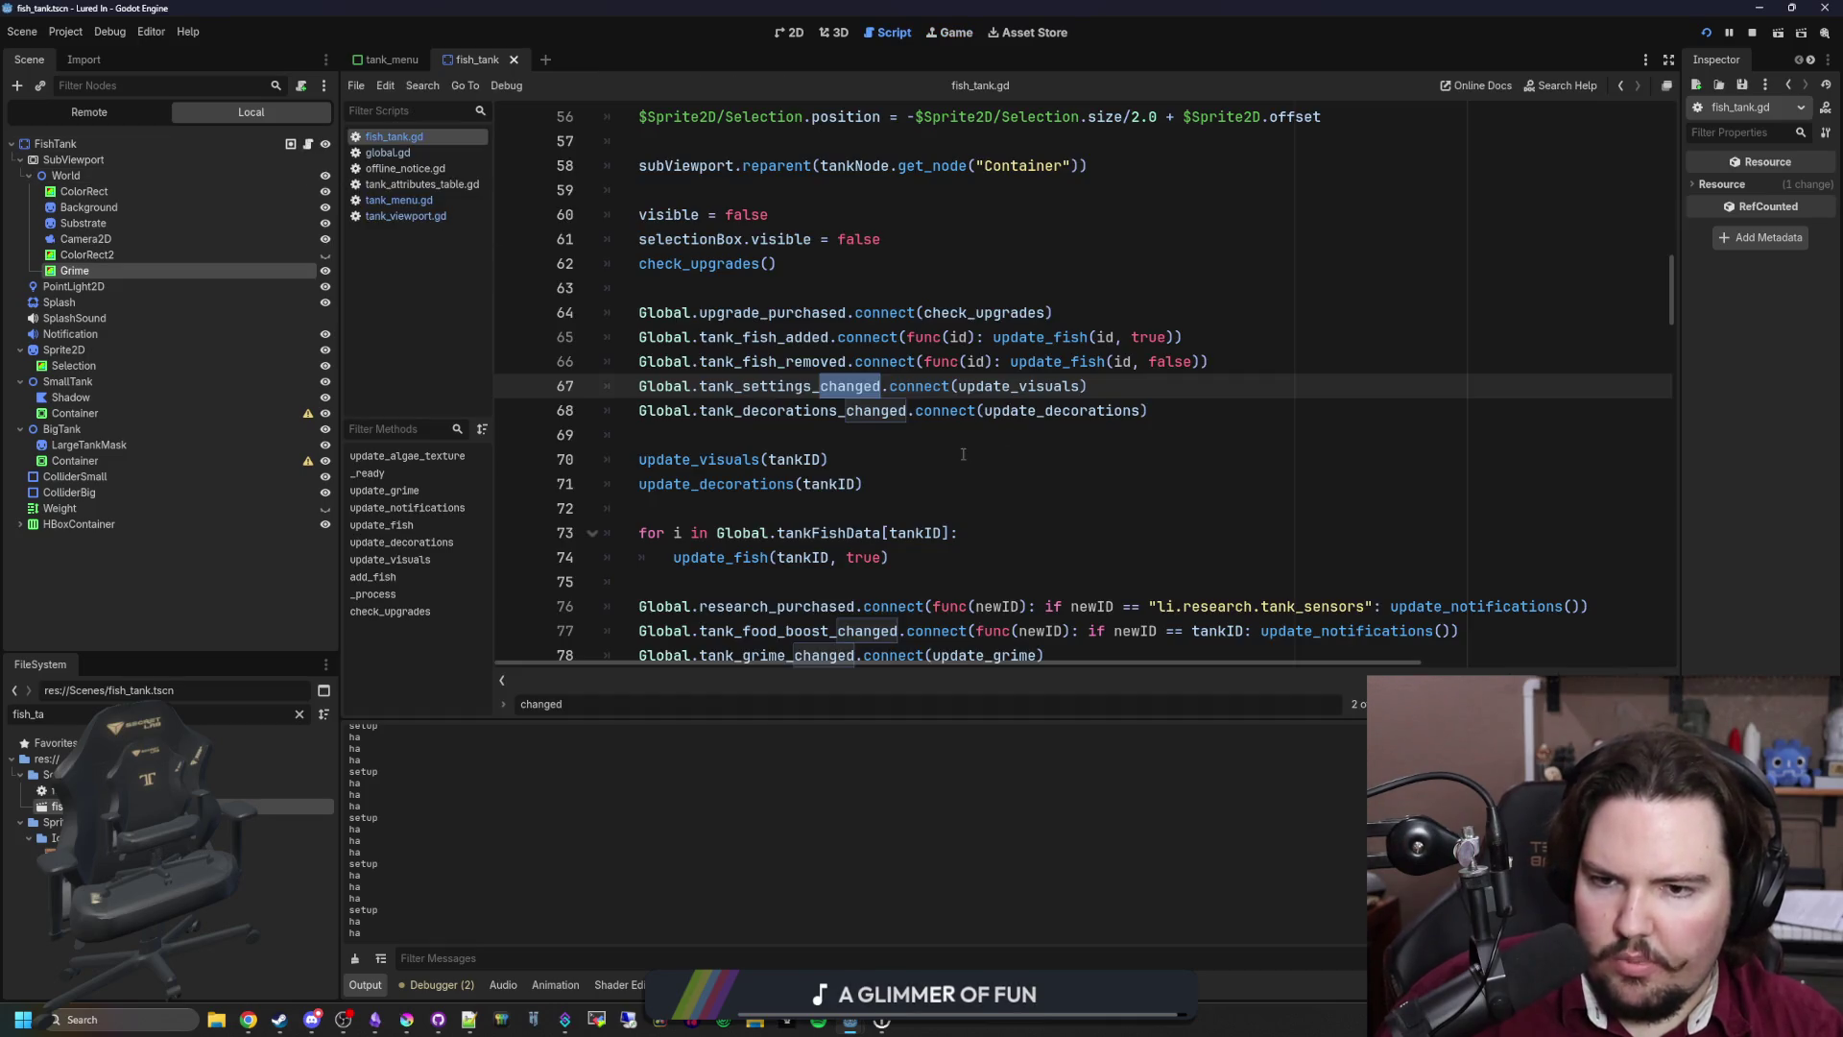
Step: Find the debug print("ha") line, delete it, and save tank_menu.gd
scroll(967, 452, "down", 5)
key("ctrl+f")
type("ha")
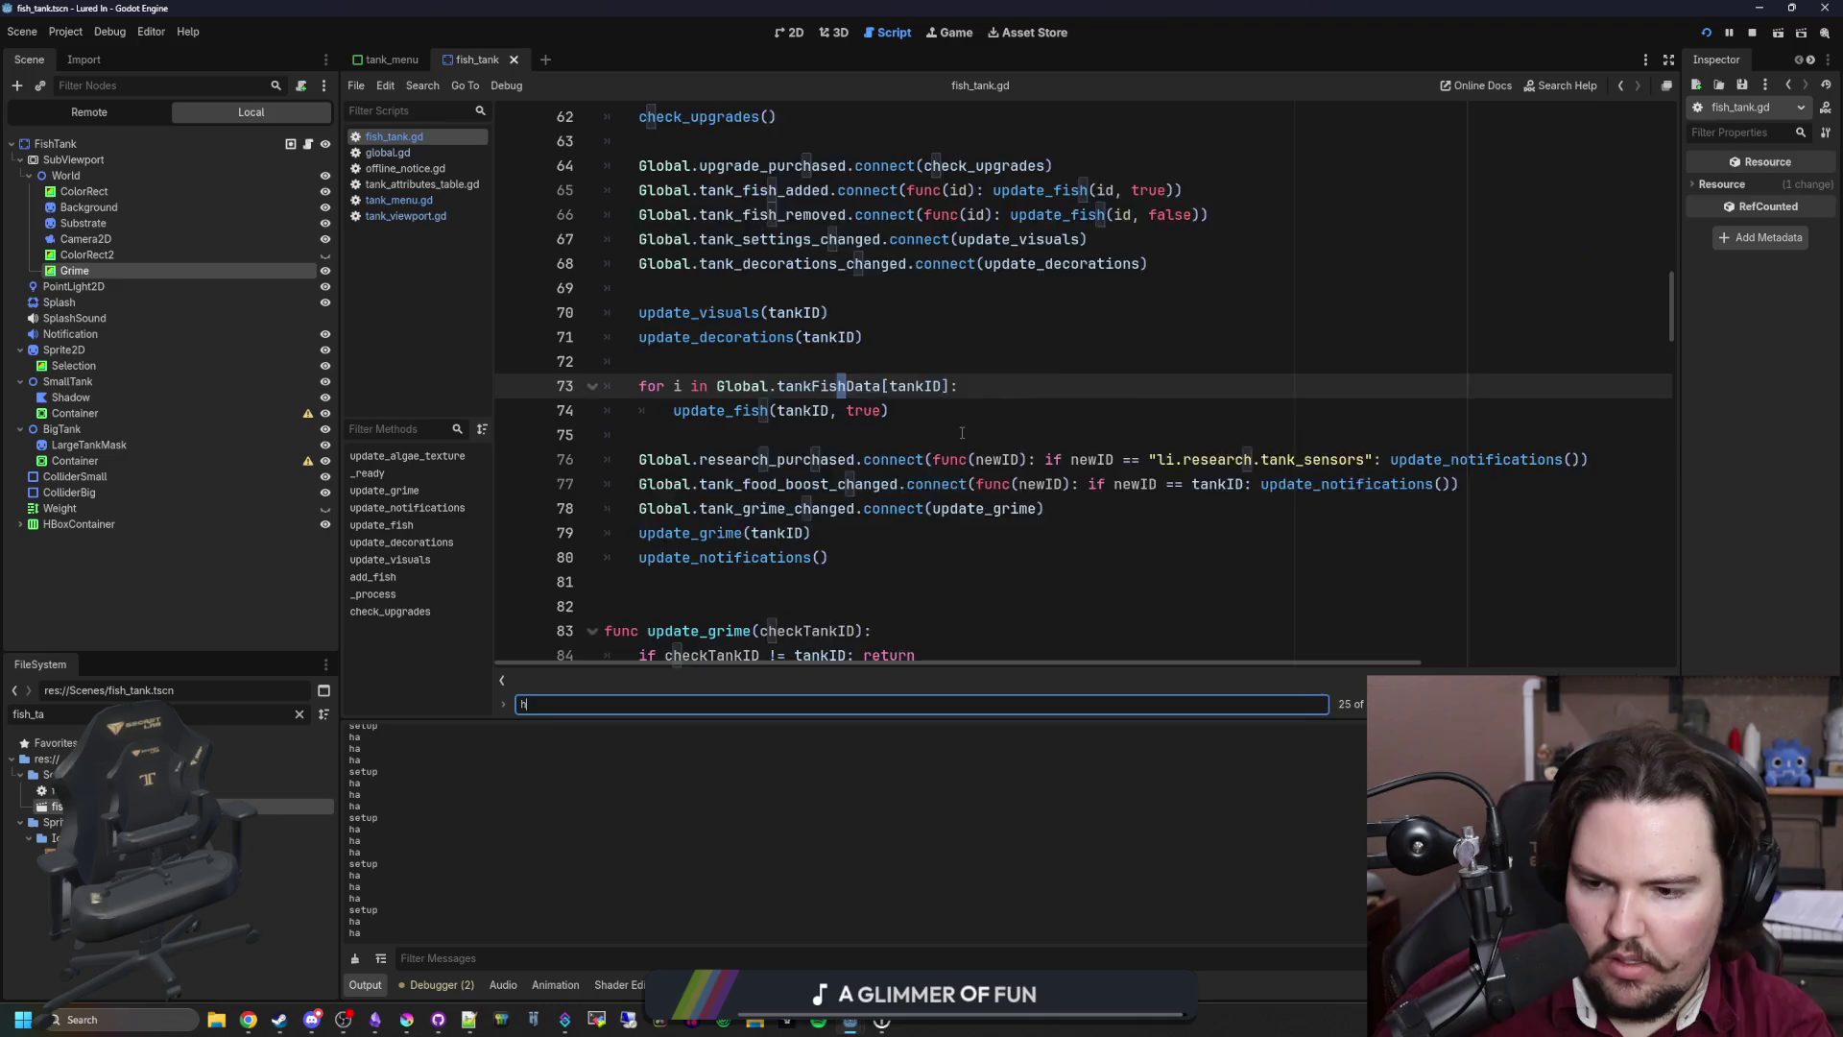
key("Return")
key("Return")
key("Return")
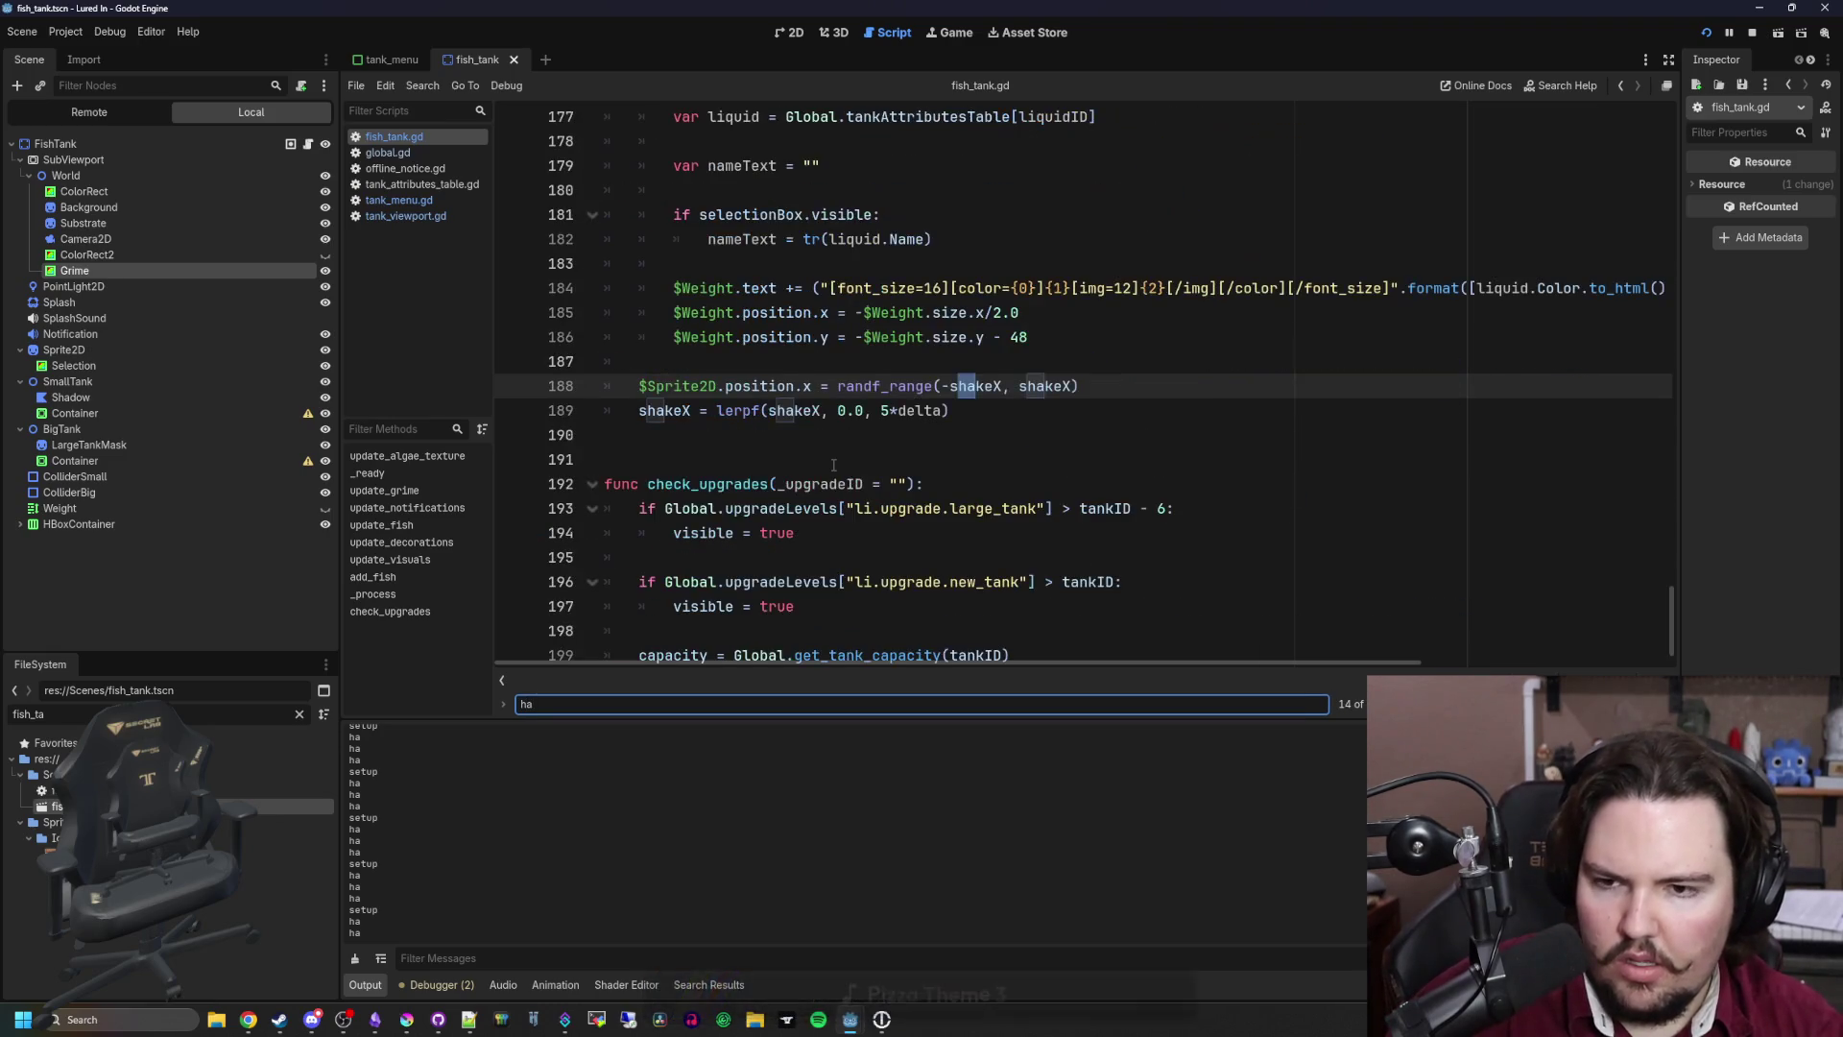
key("Return")
key("Return")
key("Return")
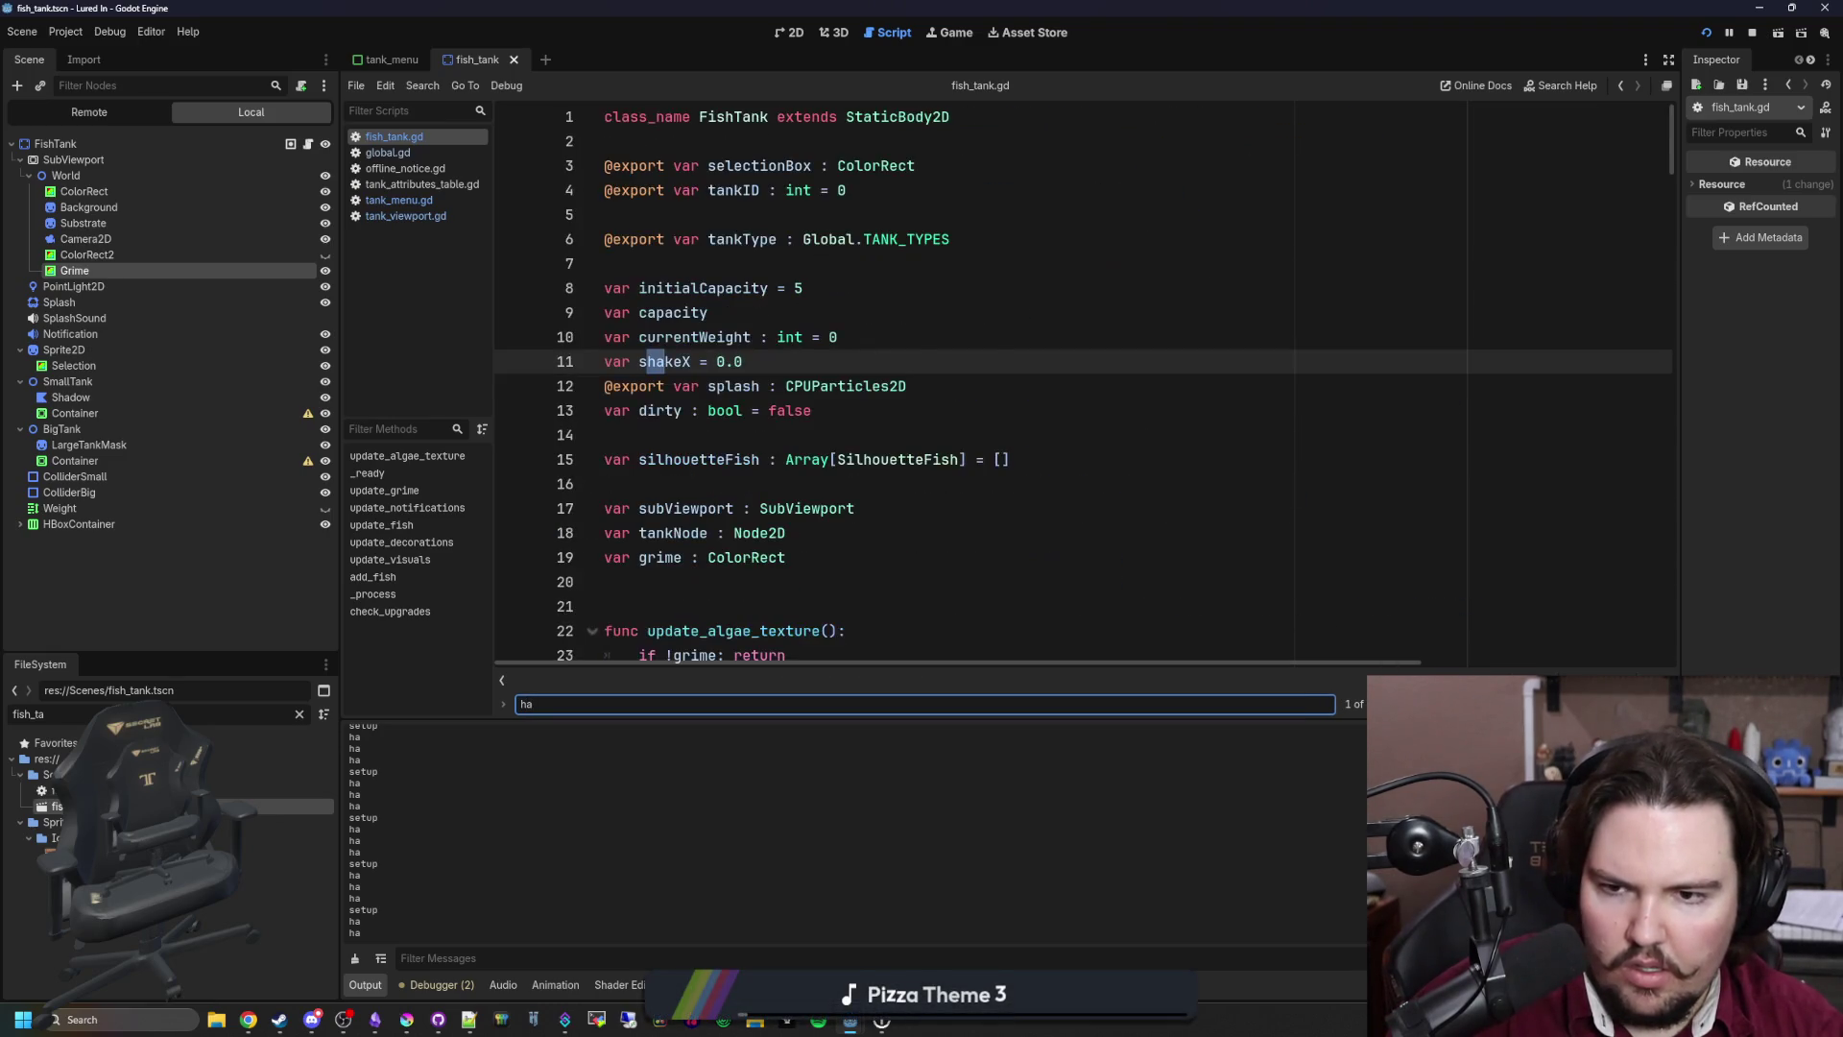
left_click(576, 707)
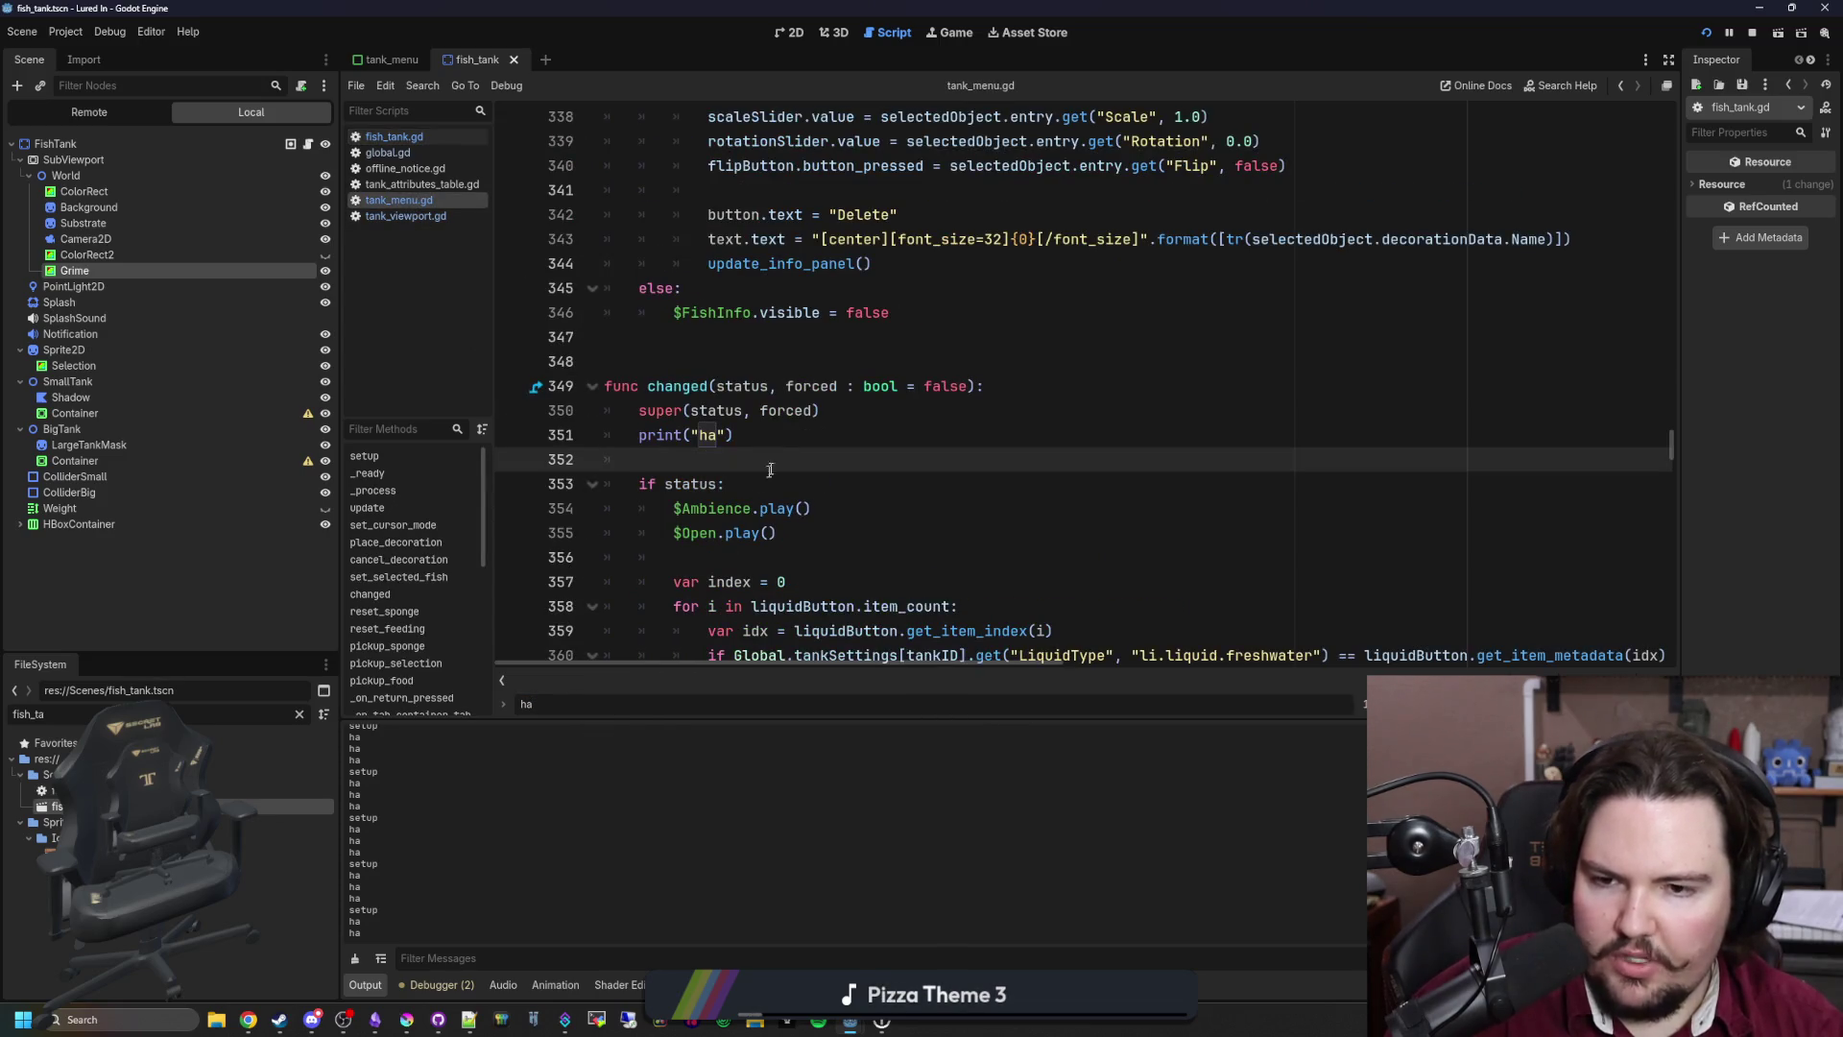
triple_click(715, 435)
key("BackSpace")
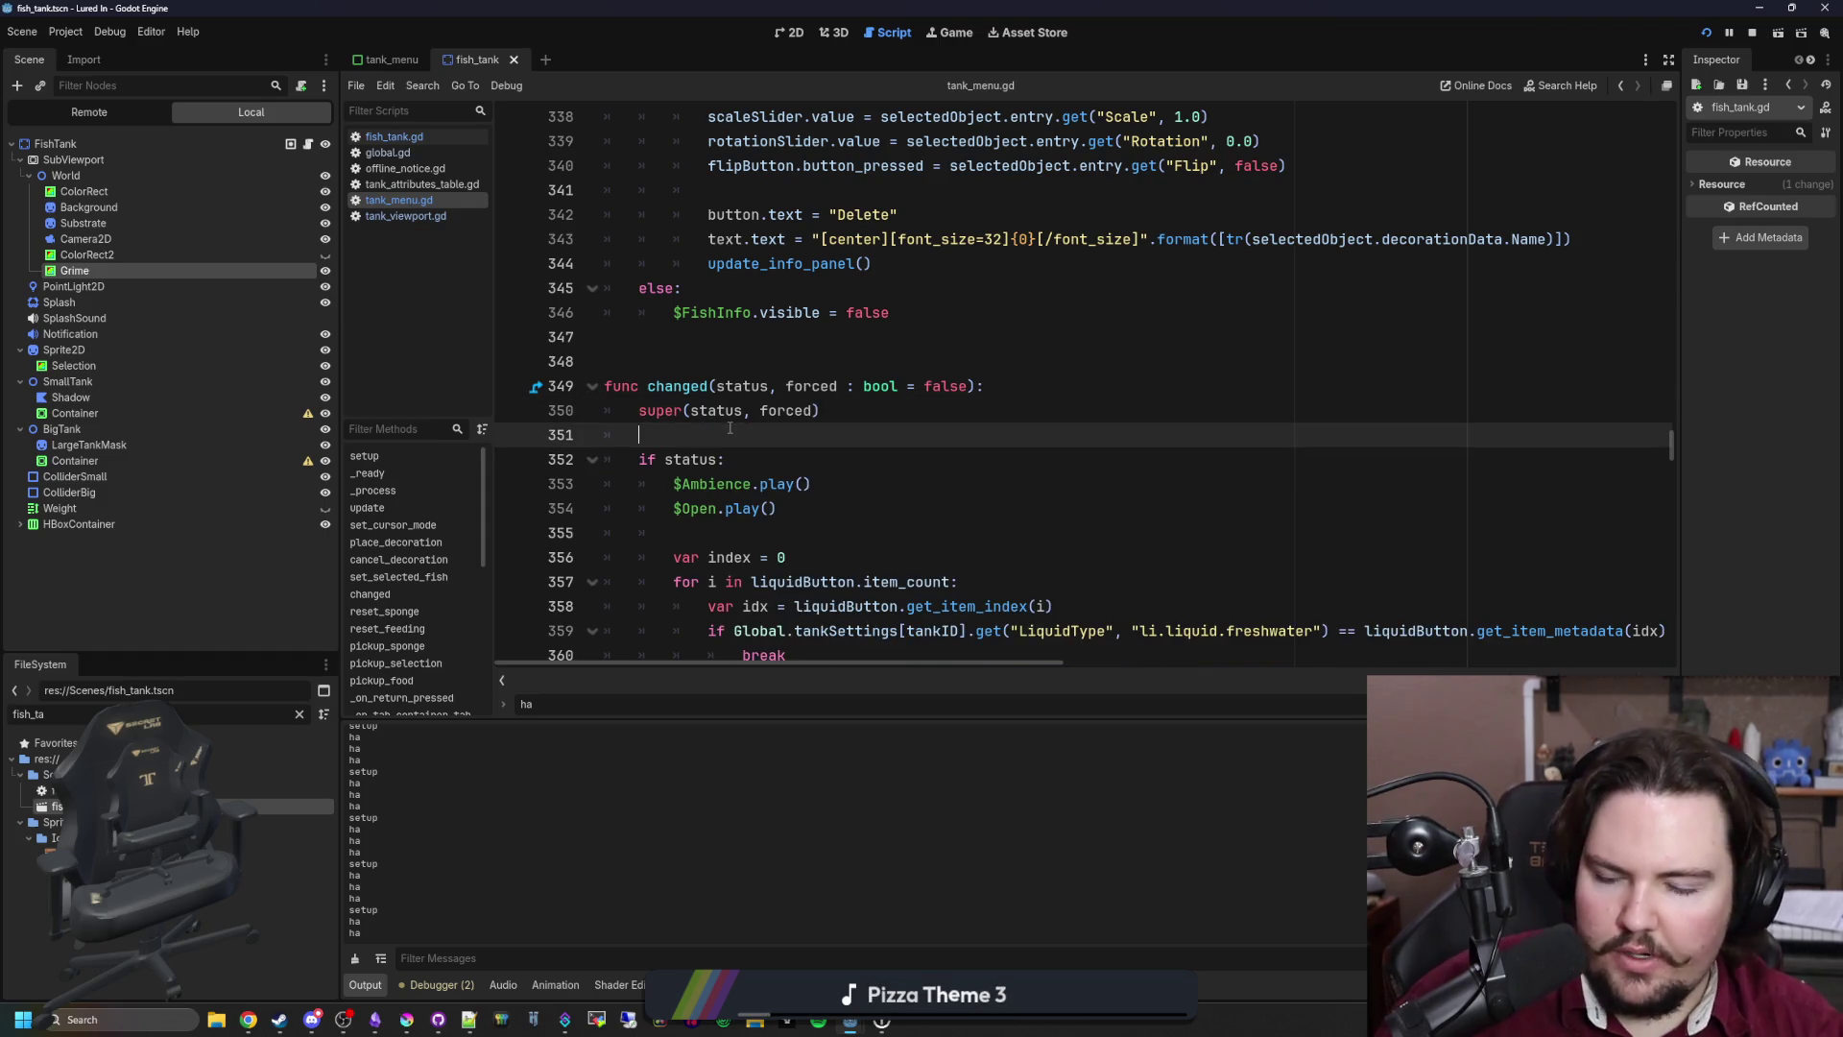
key("ctrl+s")
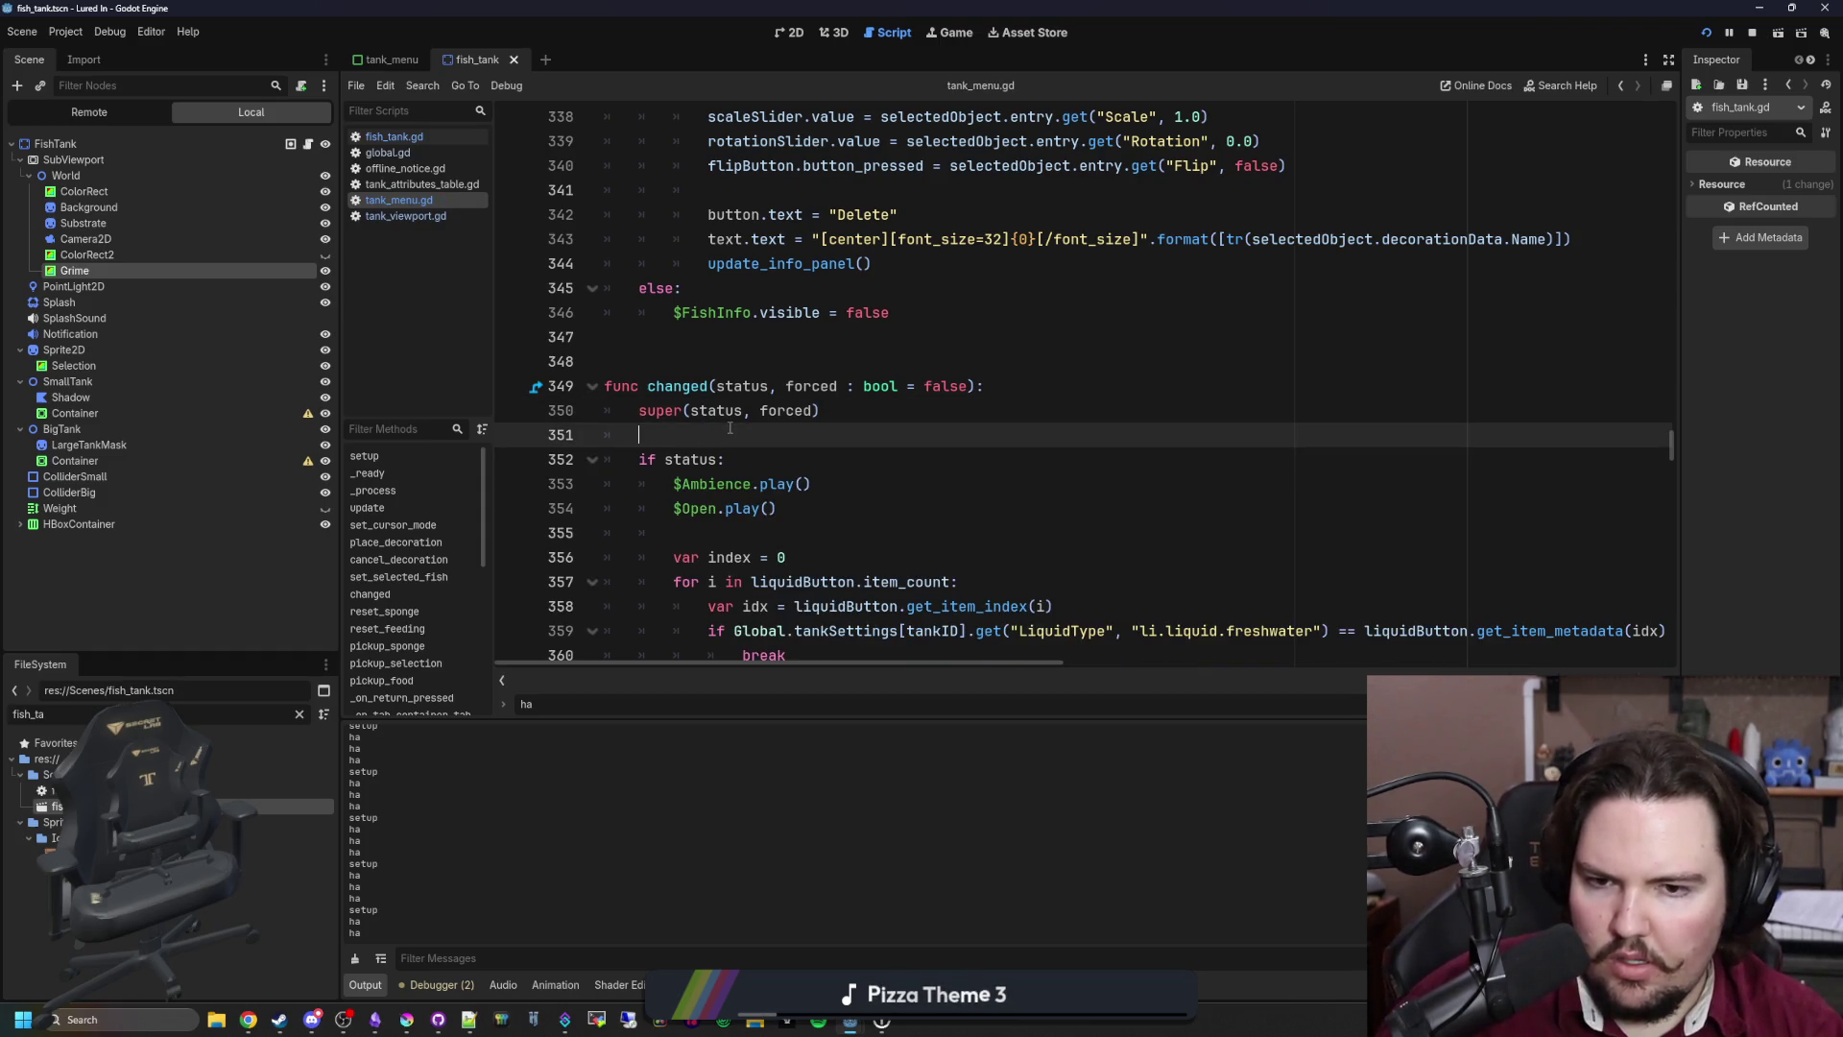
Step: Switch to fish_tank.gd, scroll through it, and save it
scroll(729, 428, "down", 4)
left_click(584, 410)
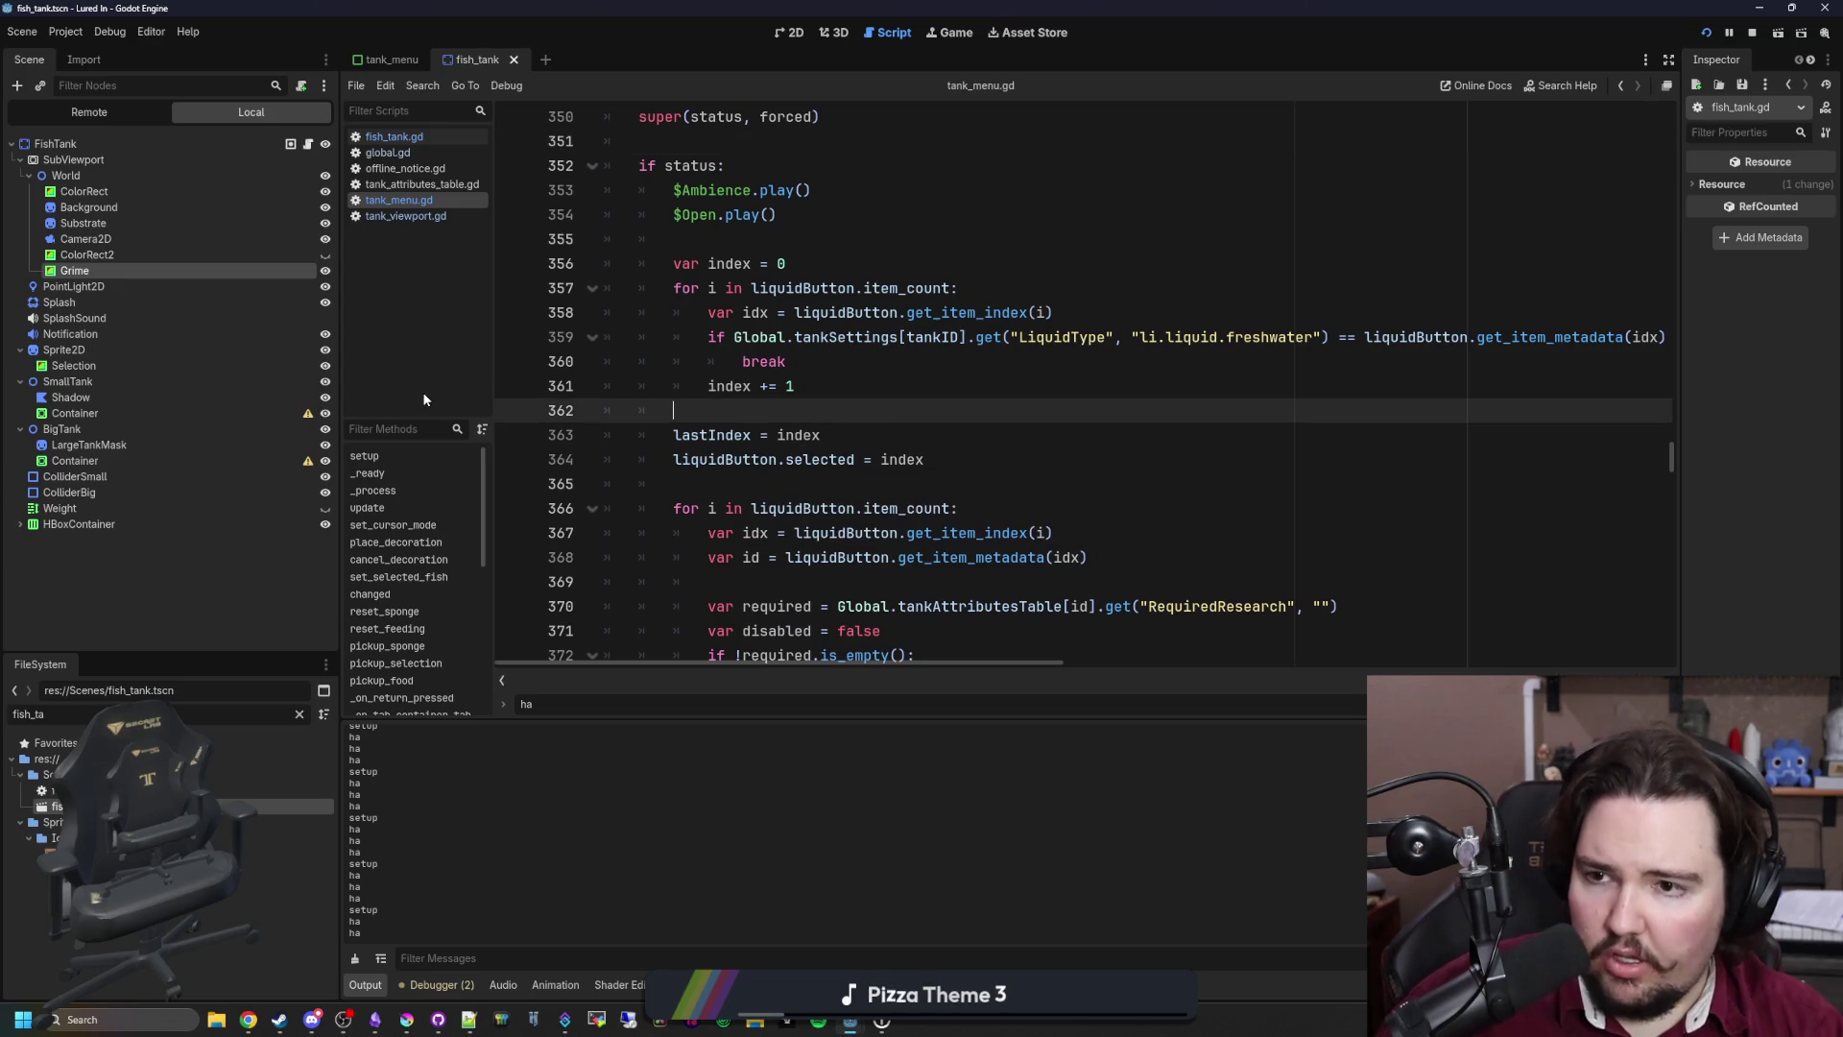
left_click(395, 137)
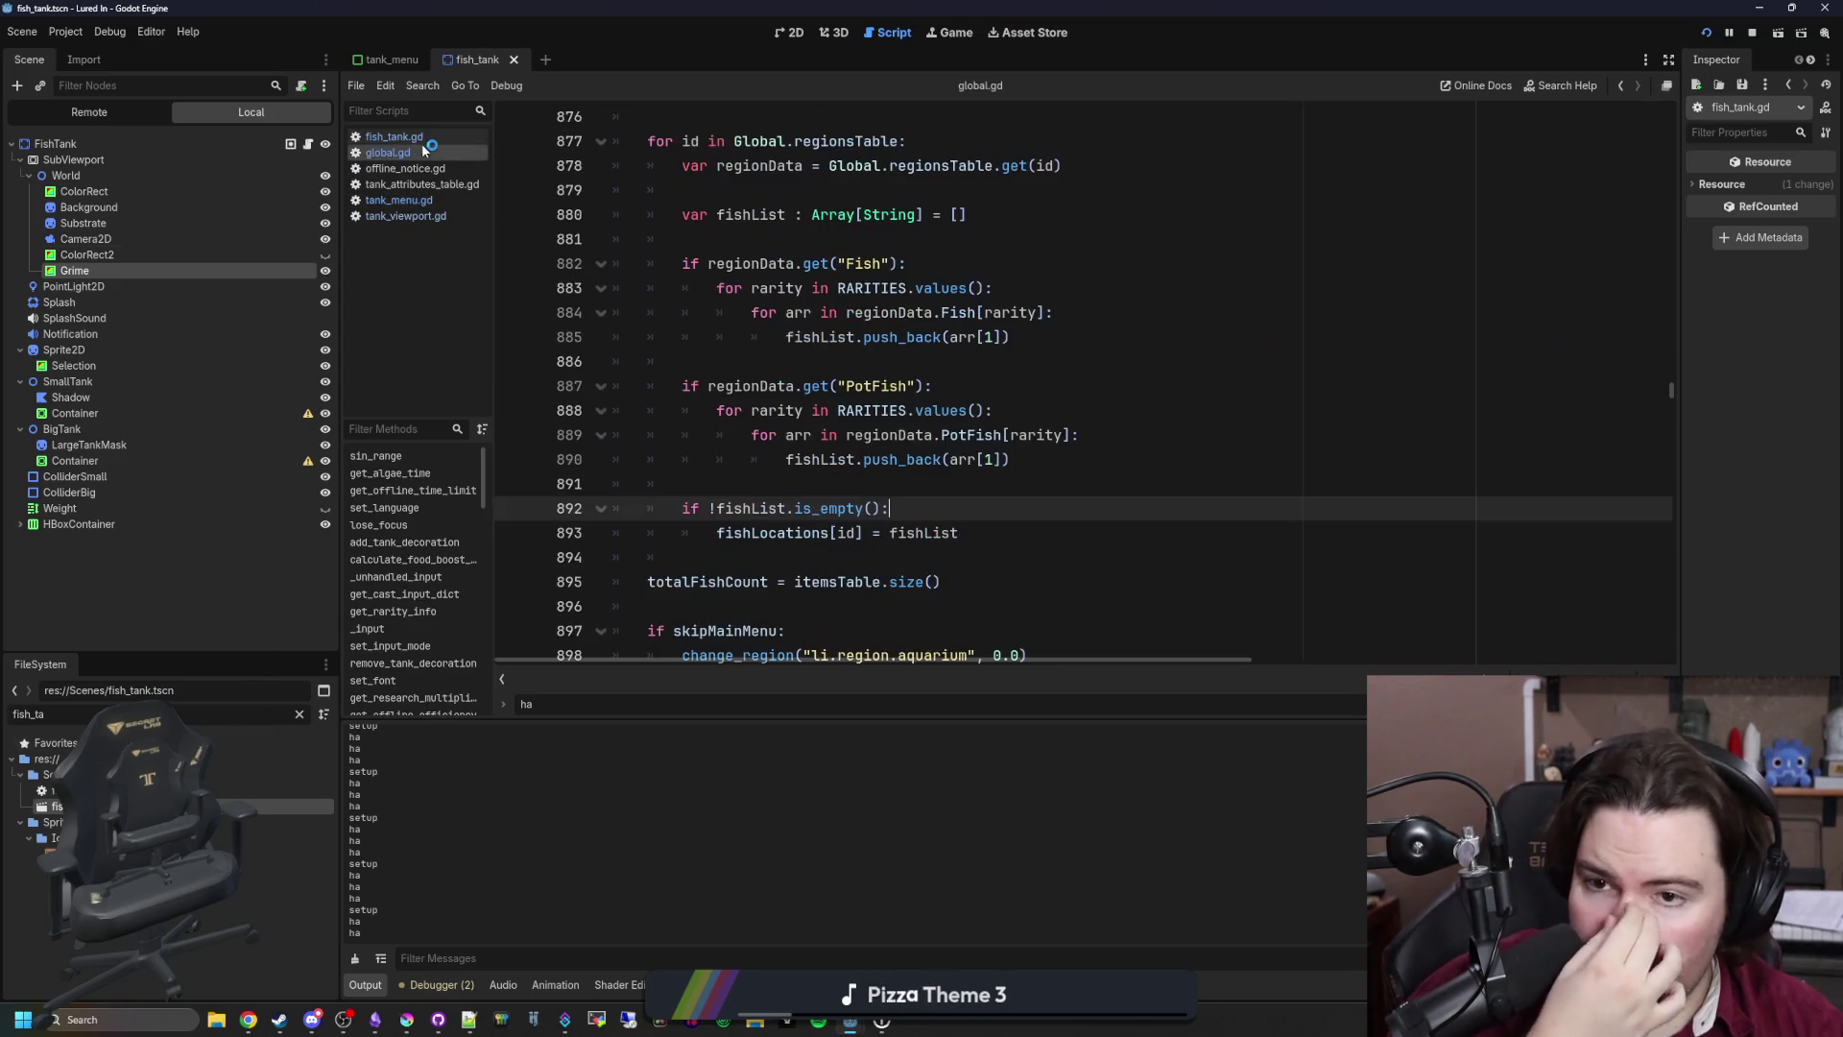
scroll(745, 446, "down", 5)
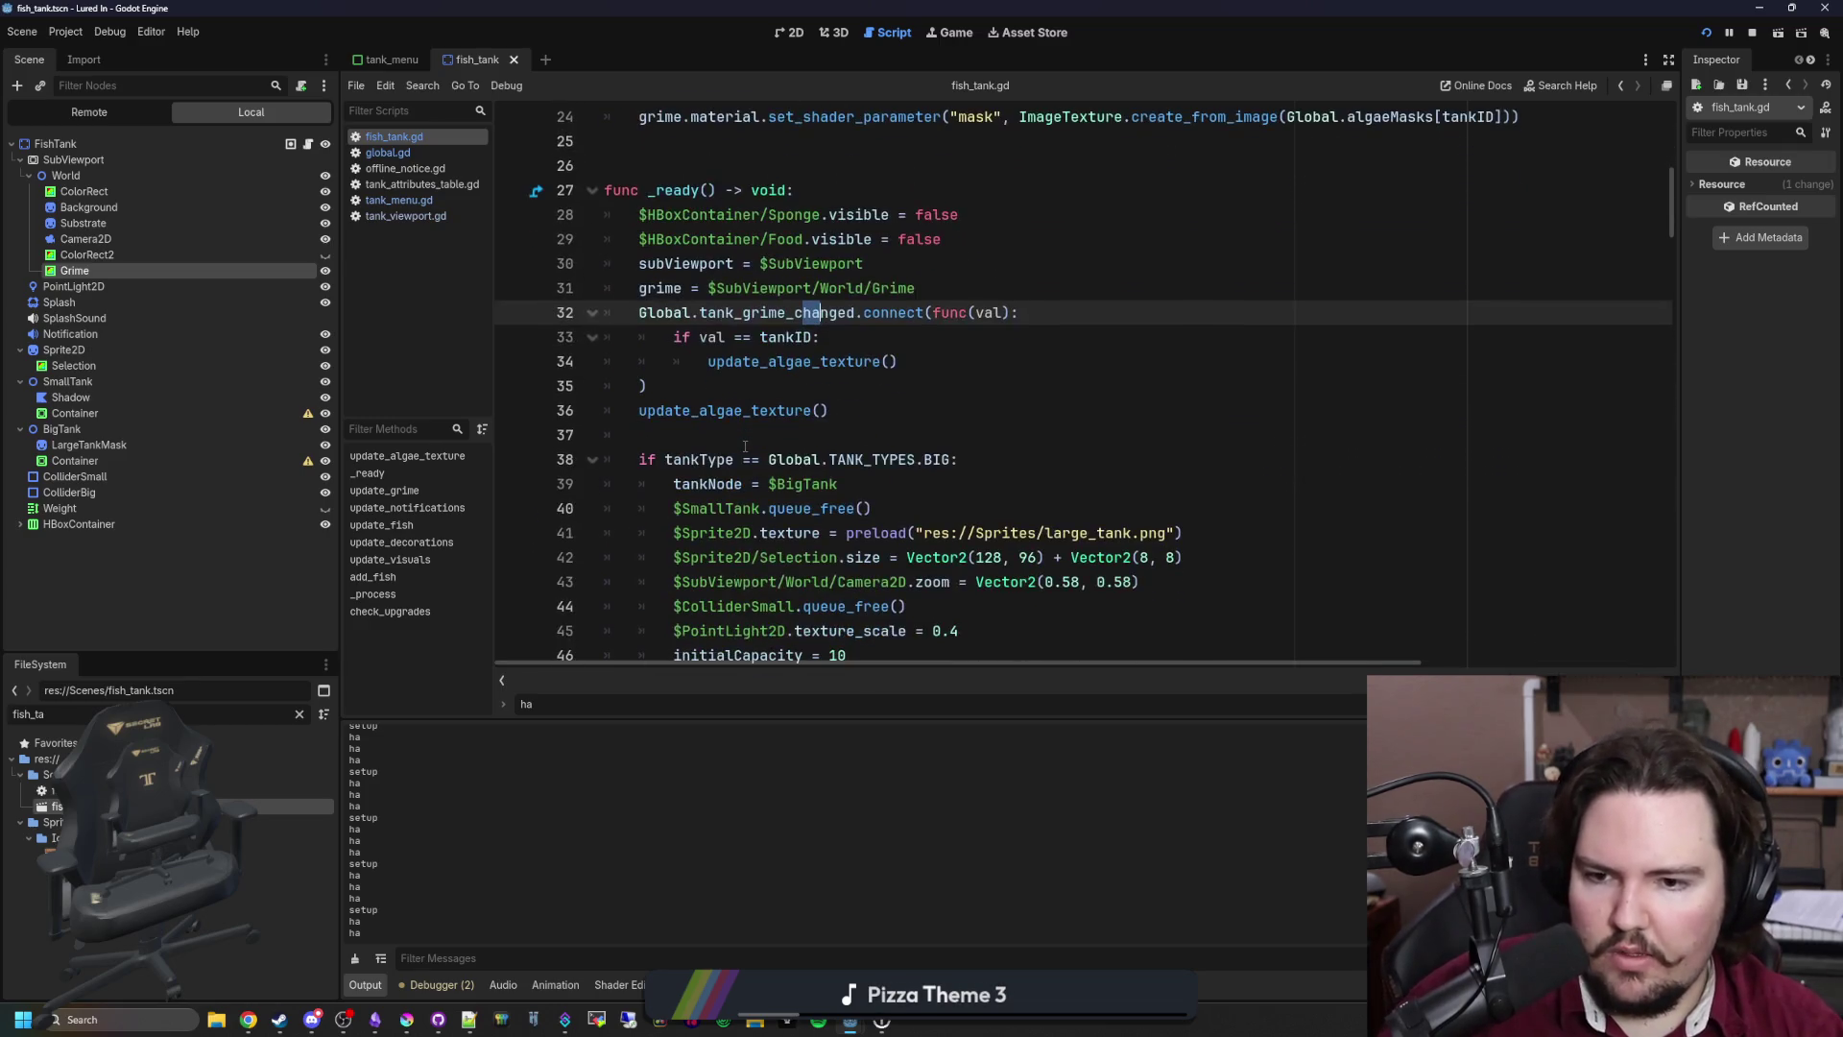
scroll(745, 447, "down", 15)
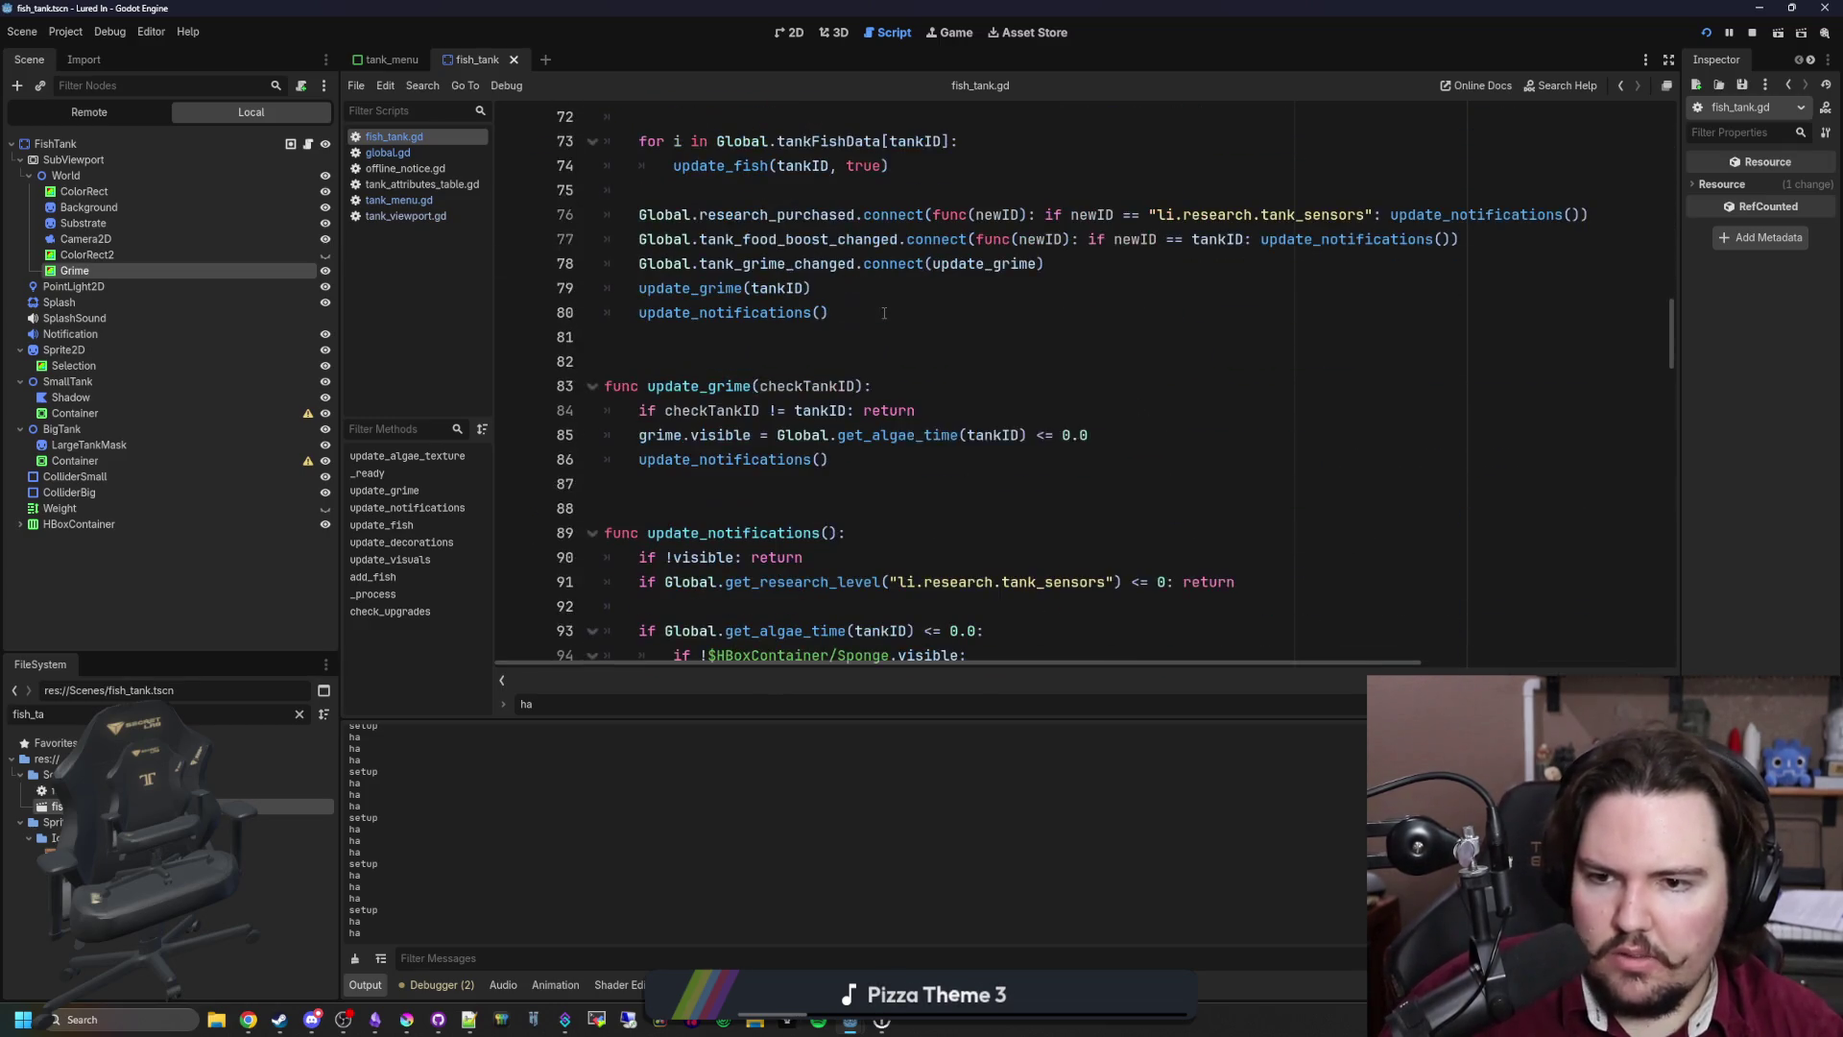
scroll(884, 313, "down", 14)
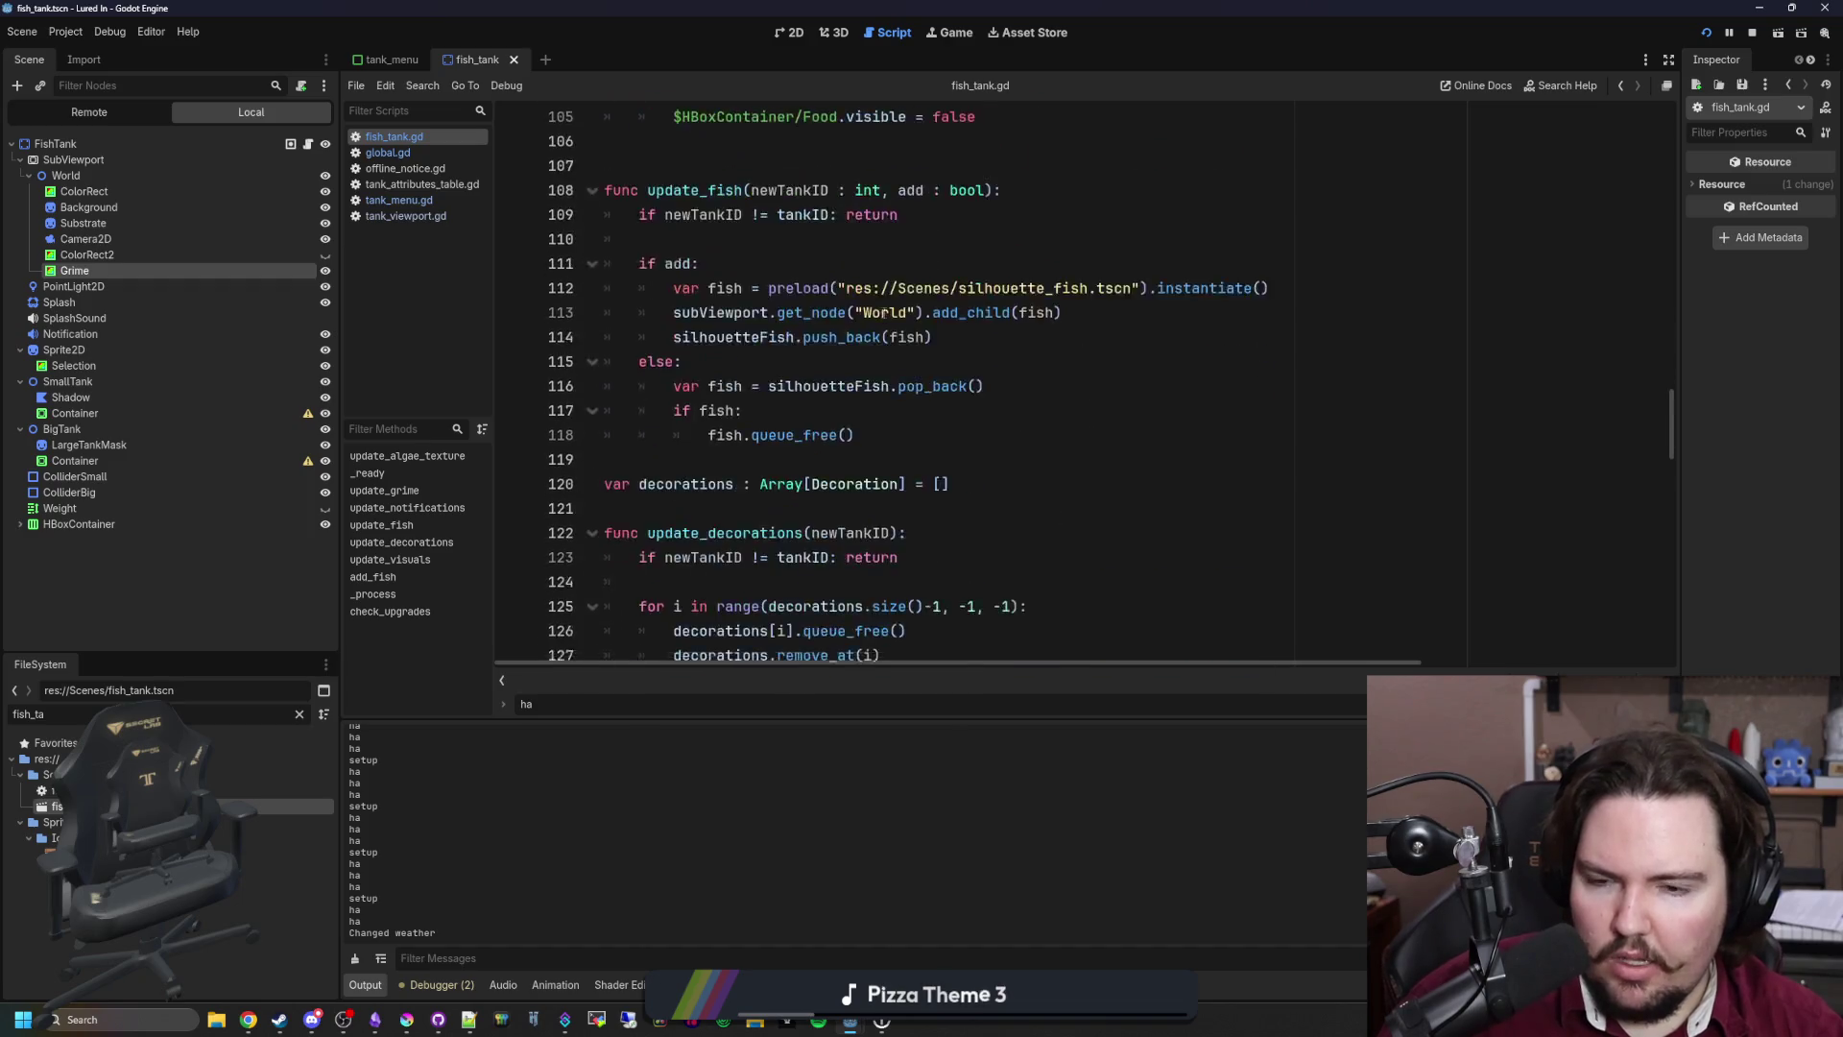
scroll(884, 313, "down", 13)
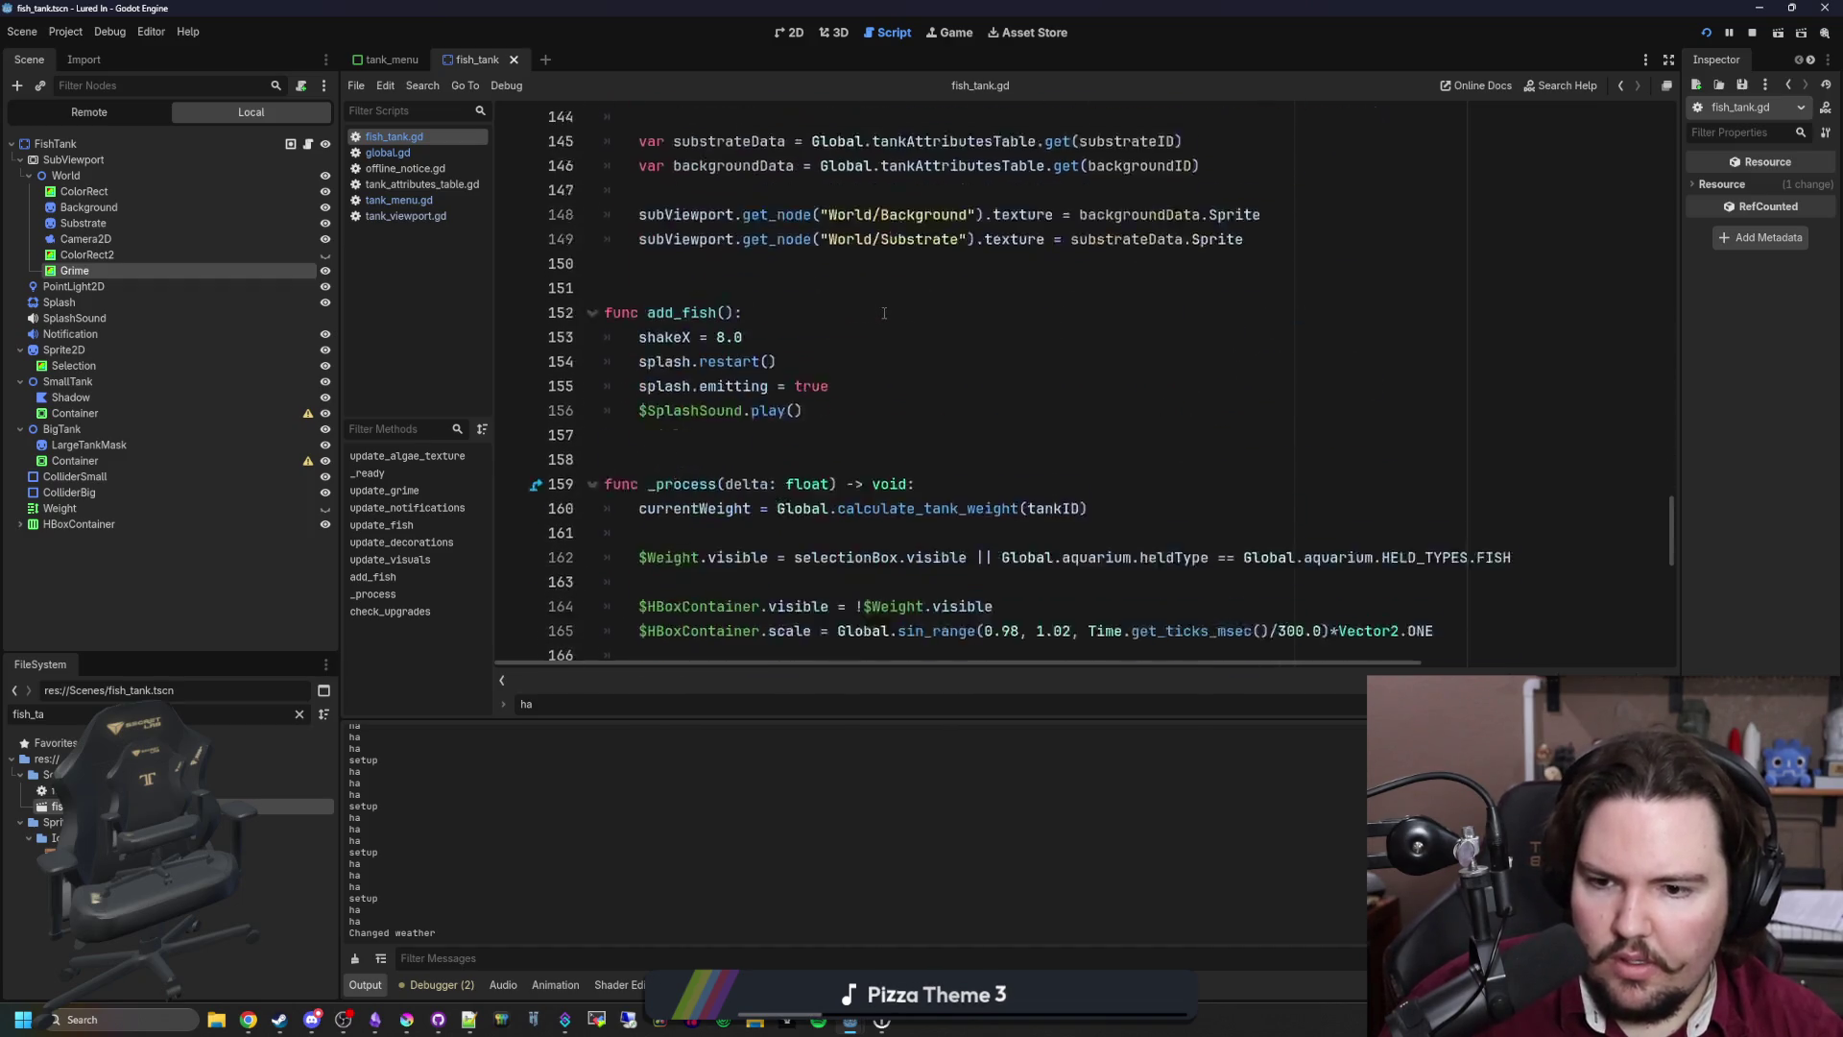
scroll(884, 312, "down", 8)
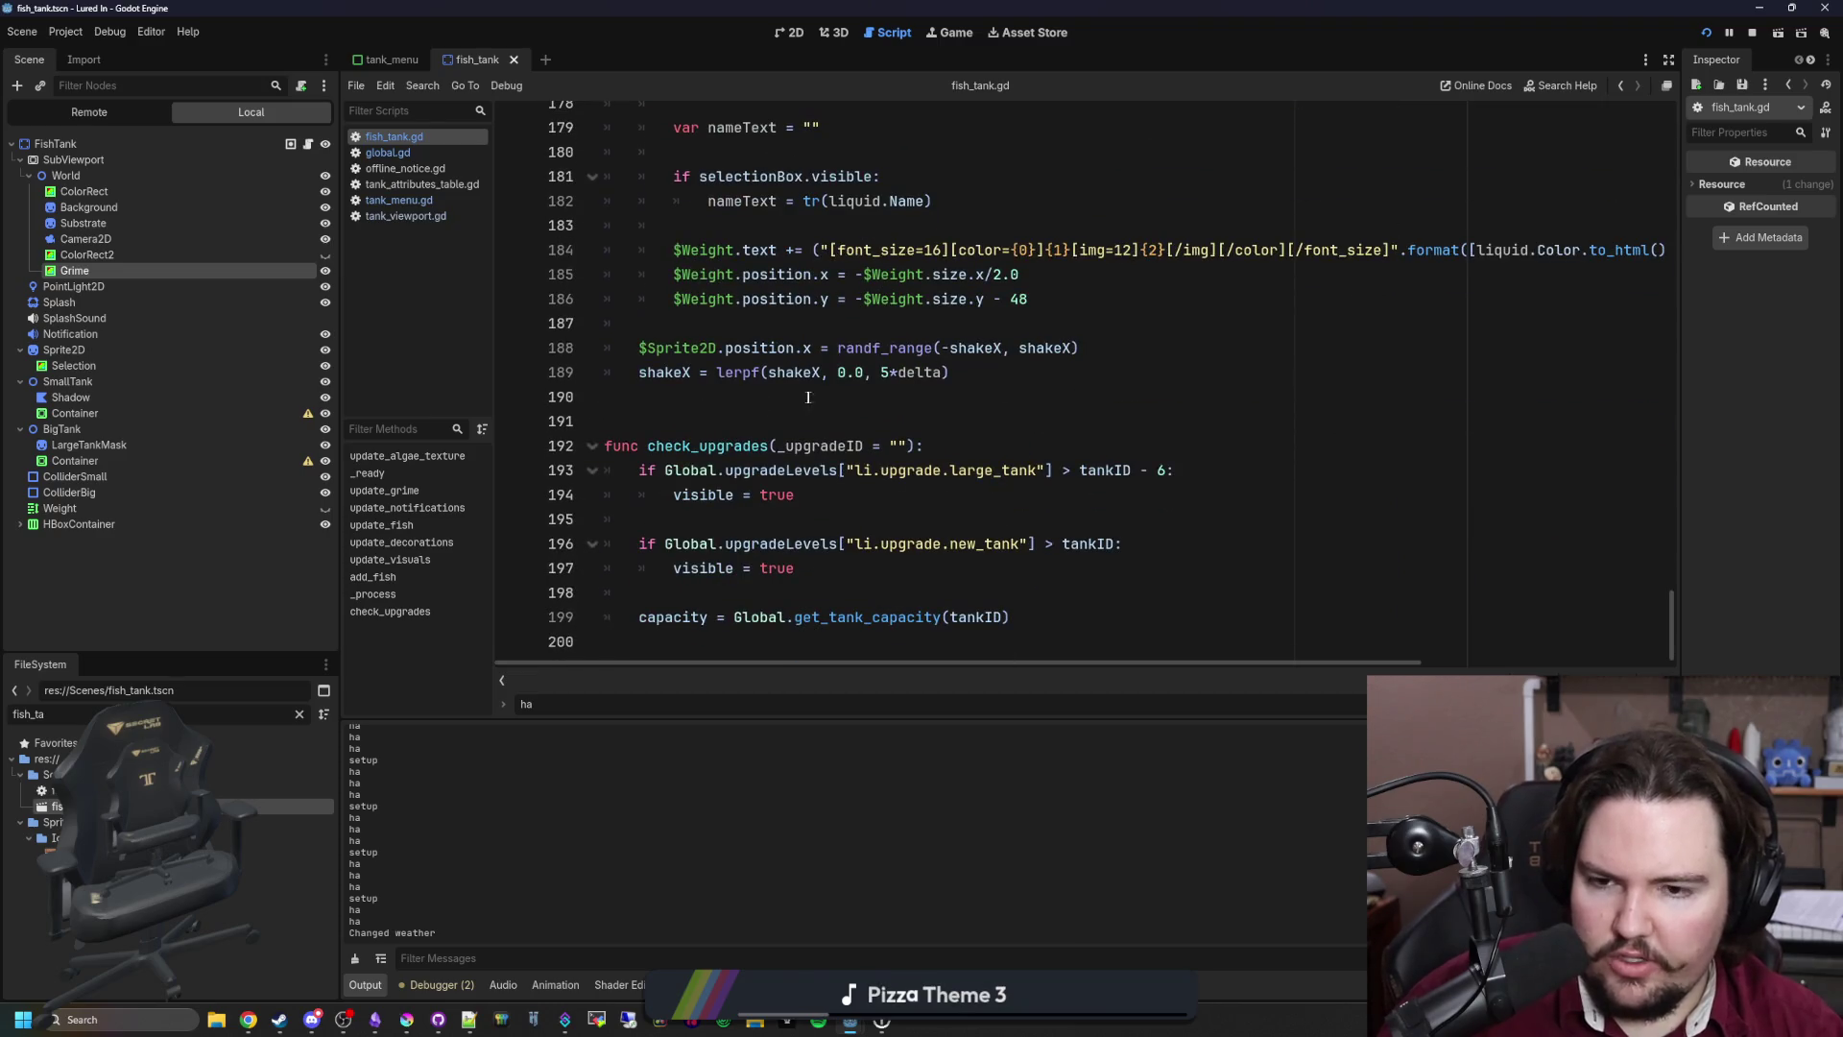
left_click(806, 398)
key("ctrl+s")
left_click(299, 716)
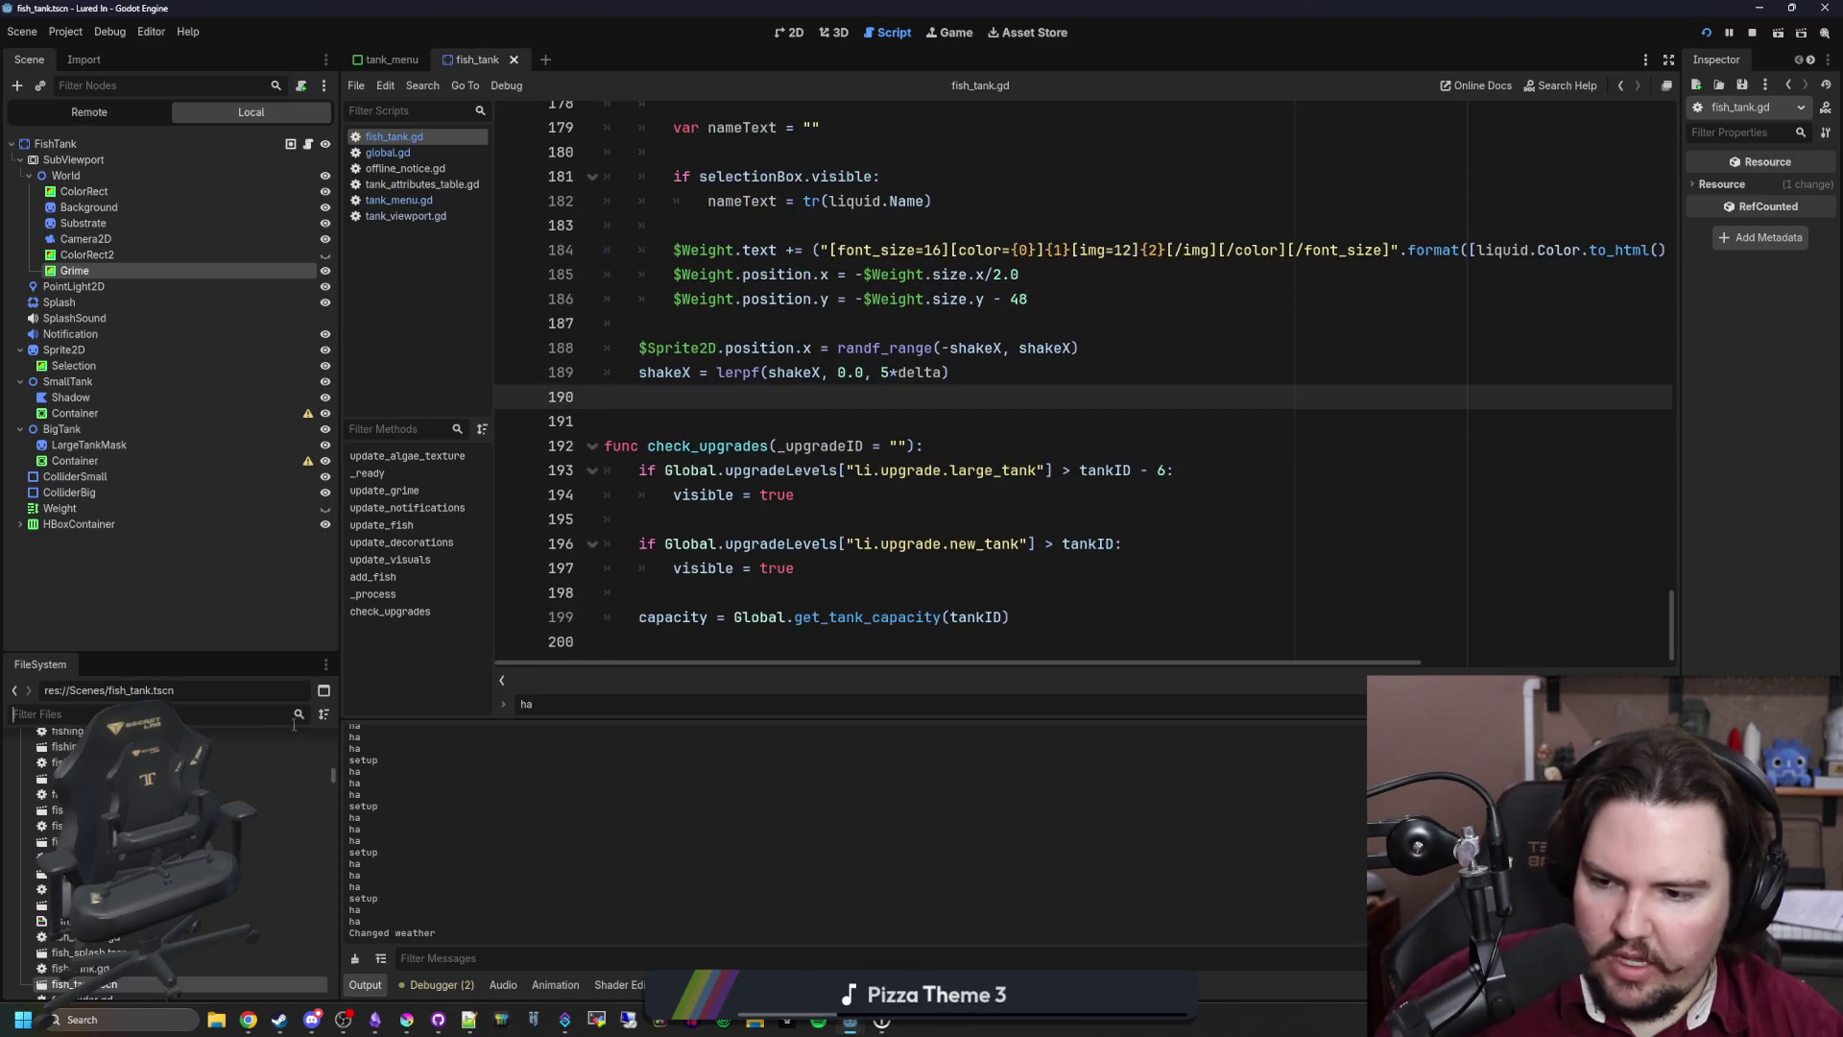
Step: Open aquarium_cursor.gd via the 'aquarium_cur' filter and enlarge the script editor area
type("aquarium_c")
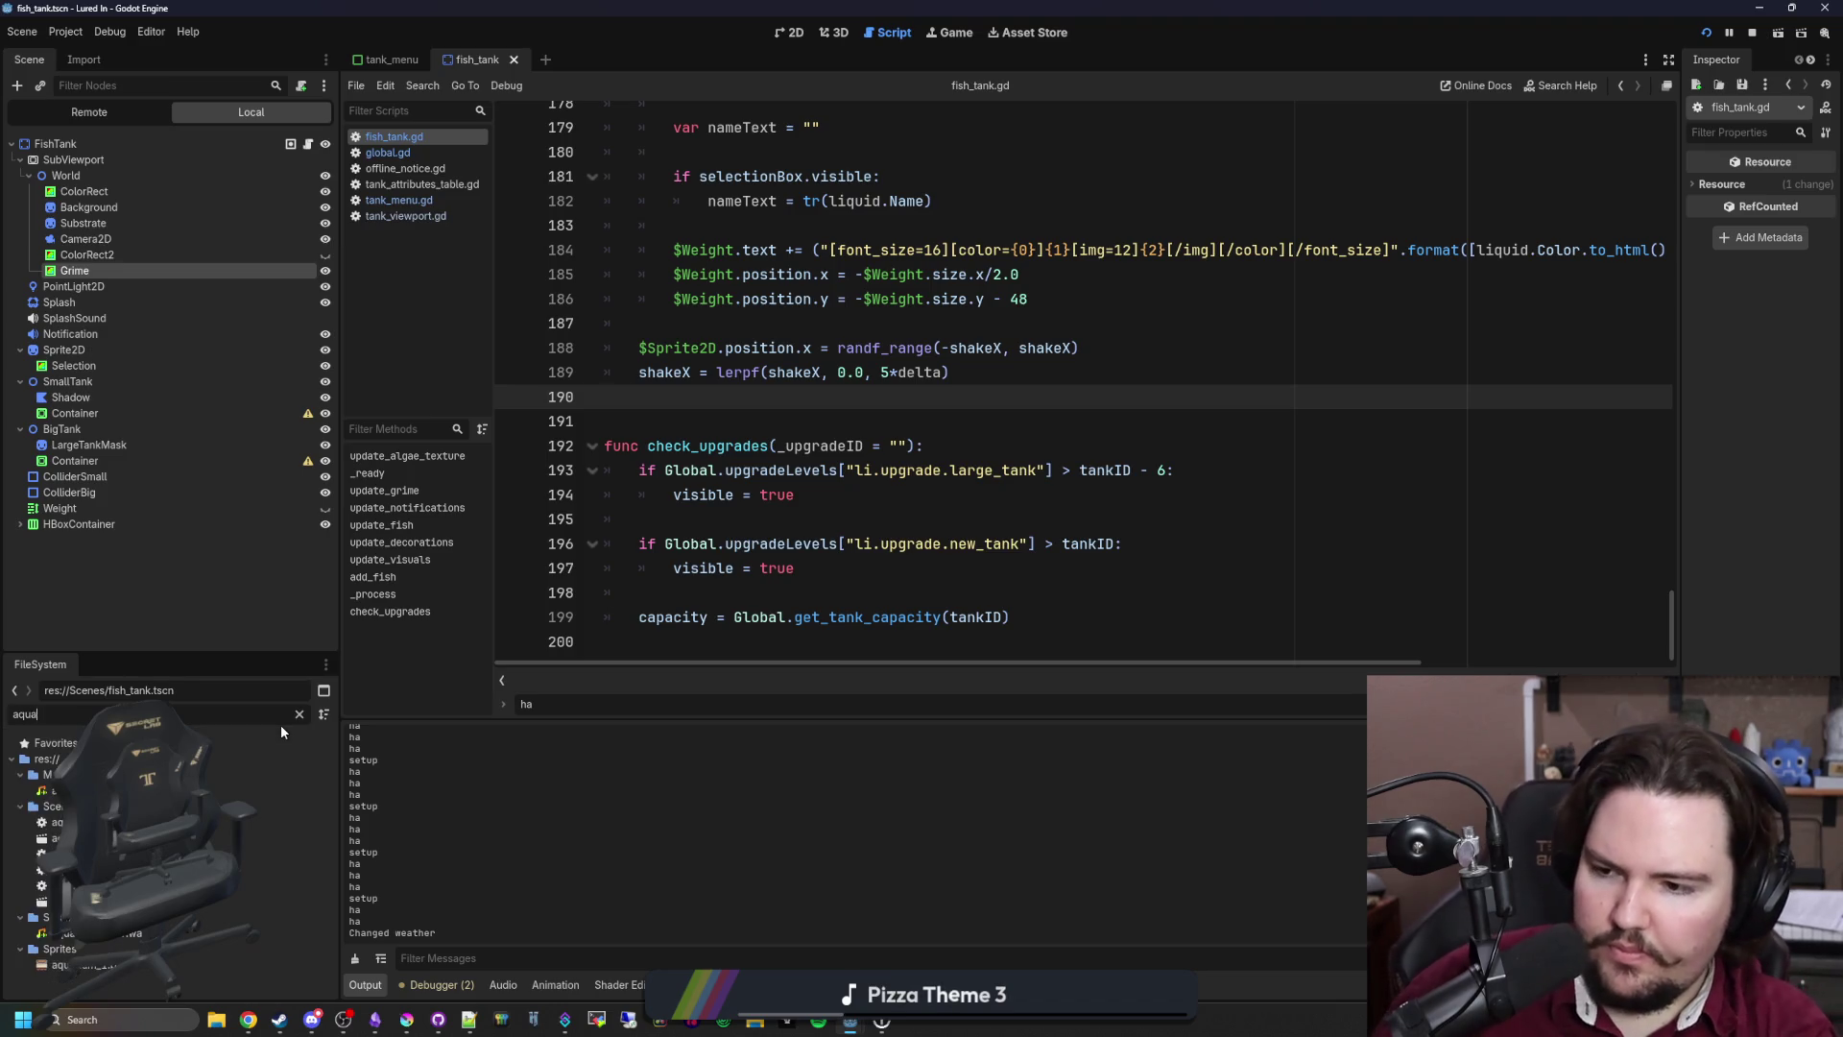
type("ur")
double_click(240, 790)
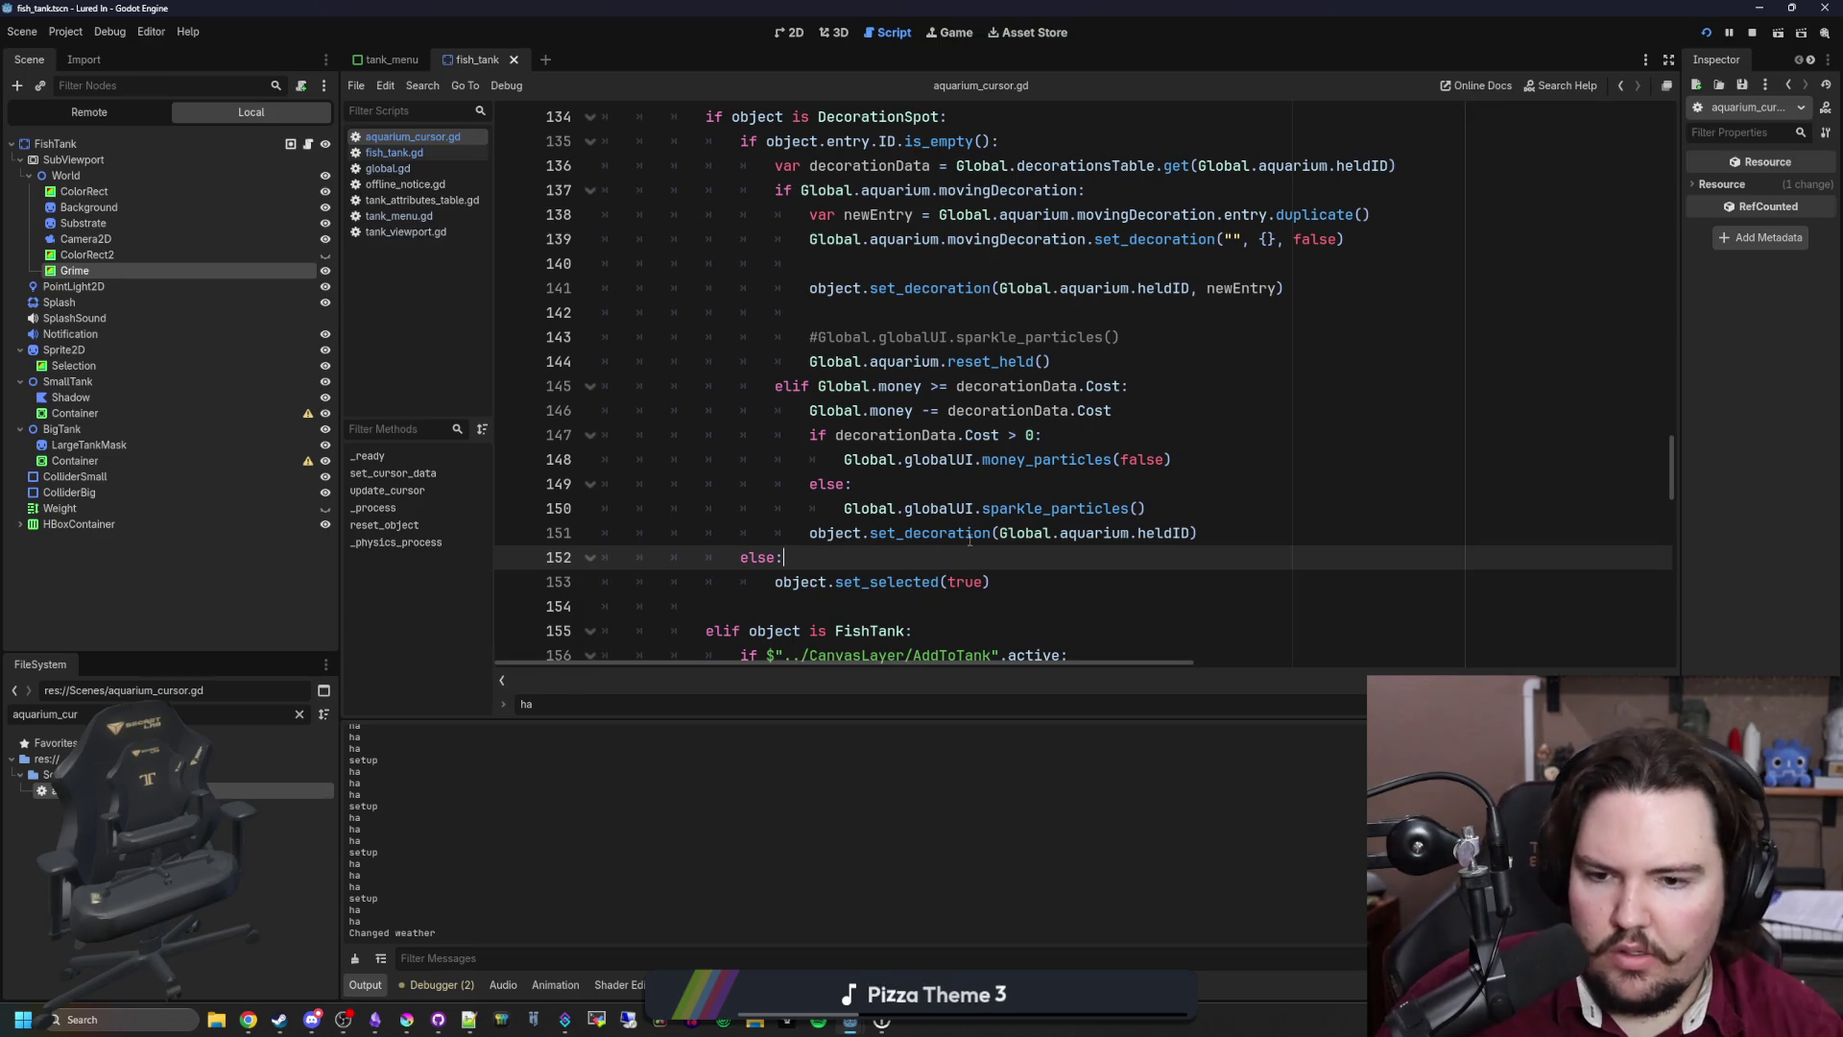
scroll(974, 518, "up", 4)
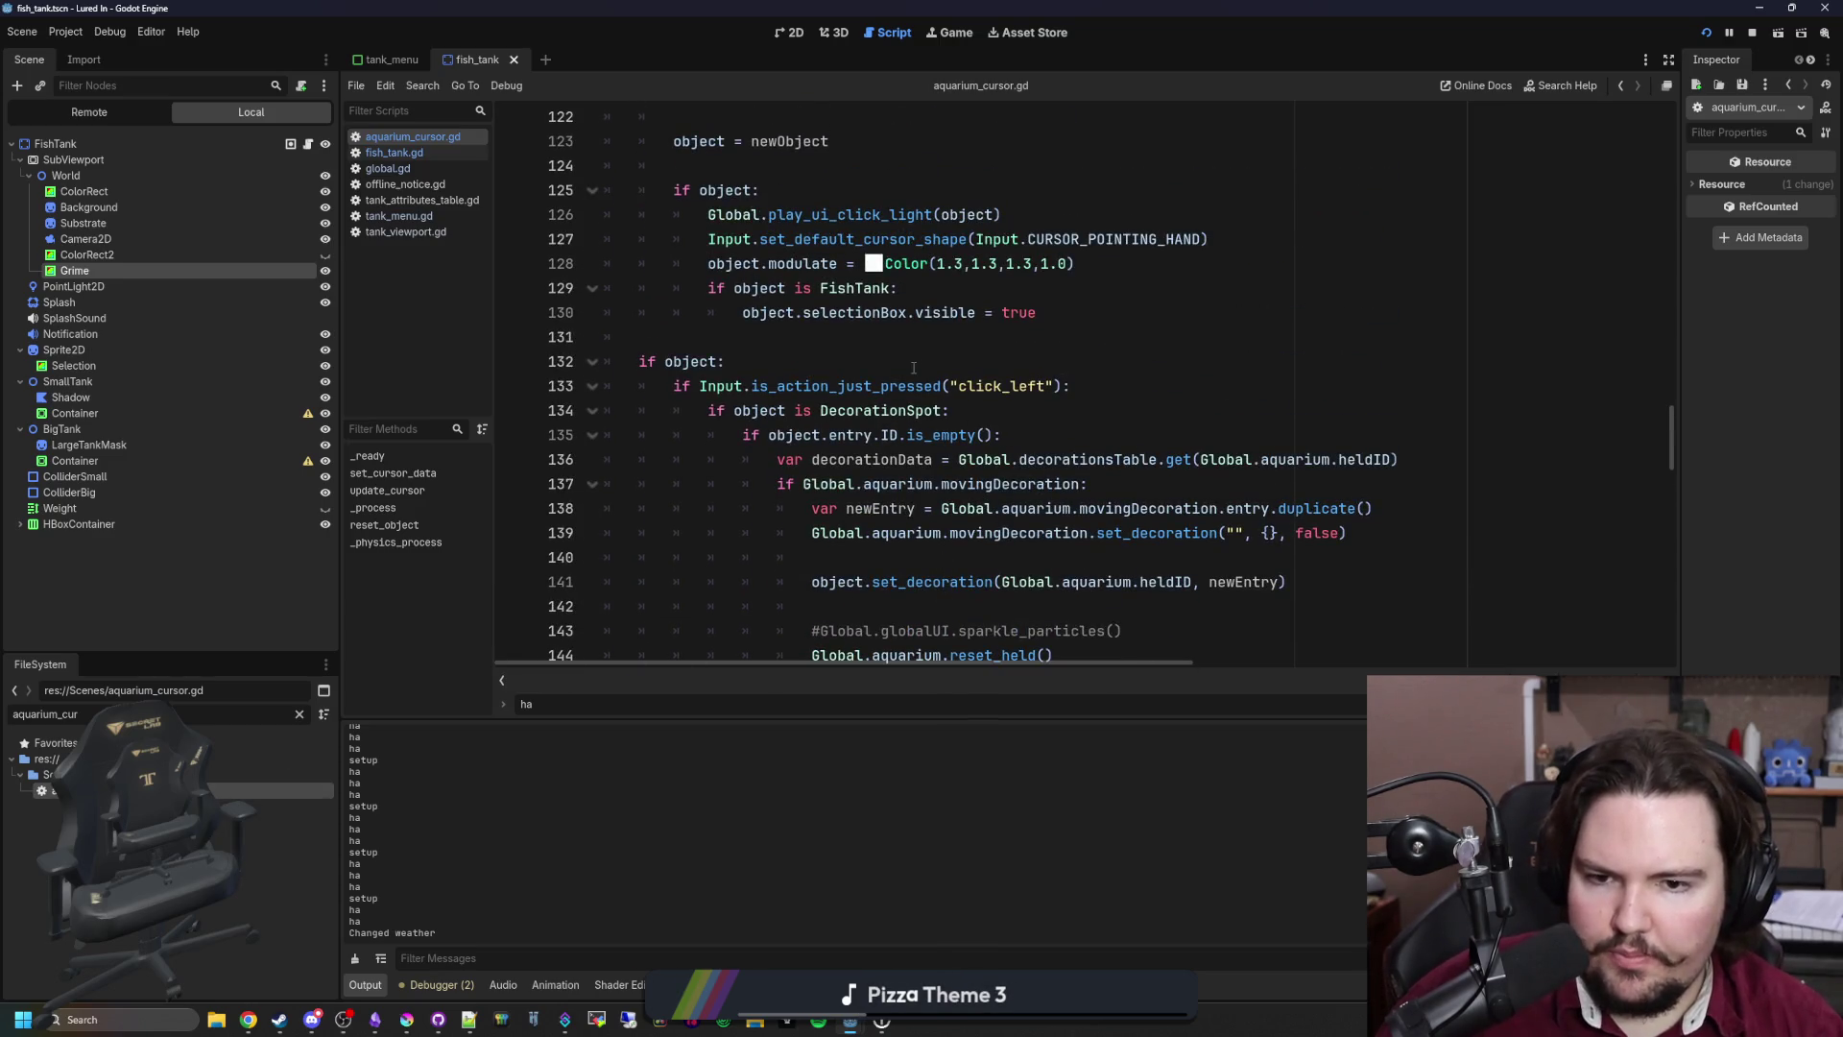
scroll(914, 367, "down", 9)
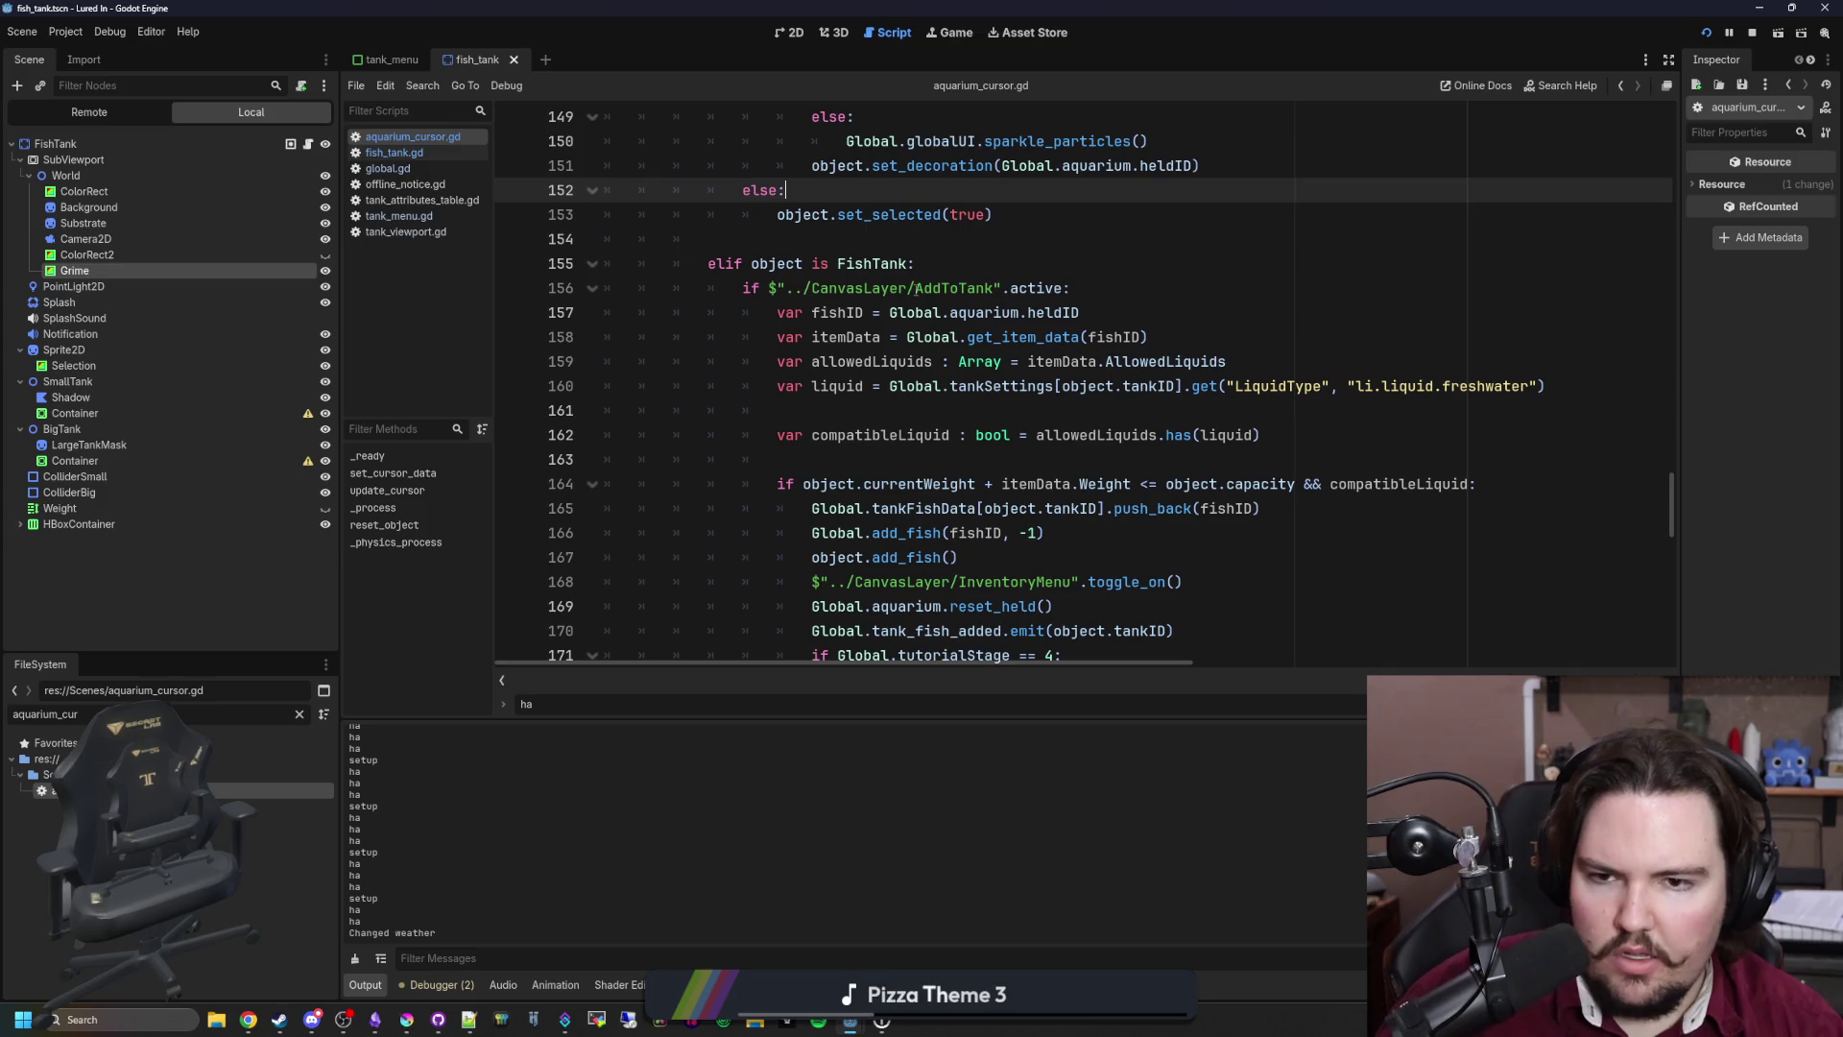
scroll(917, 288, "down", 1)
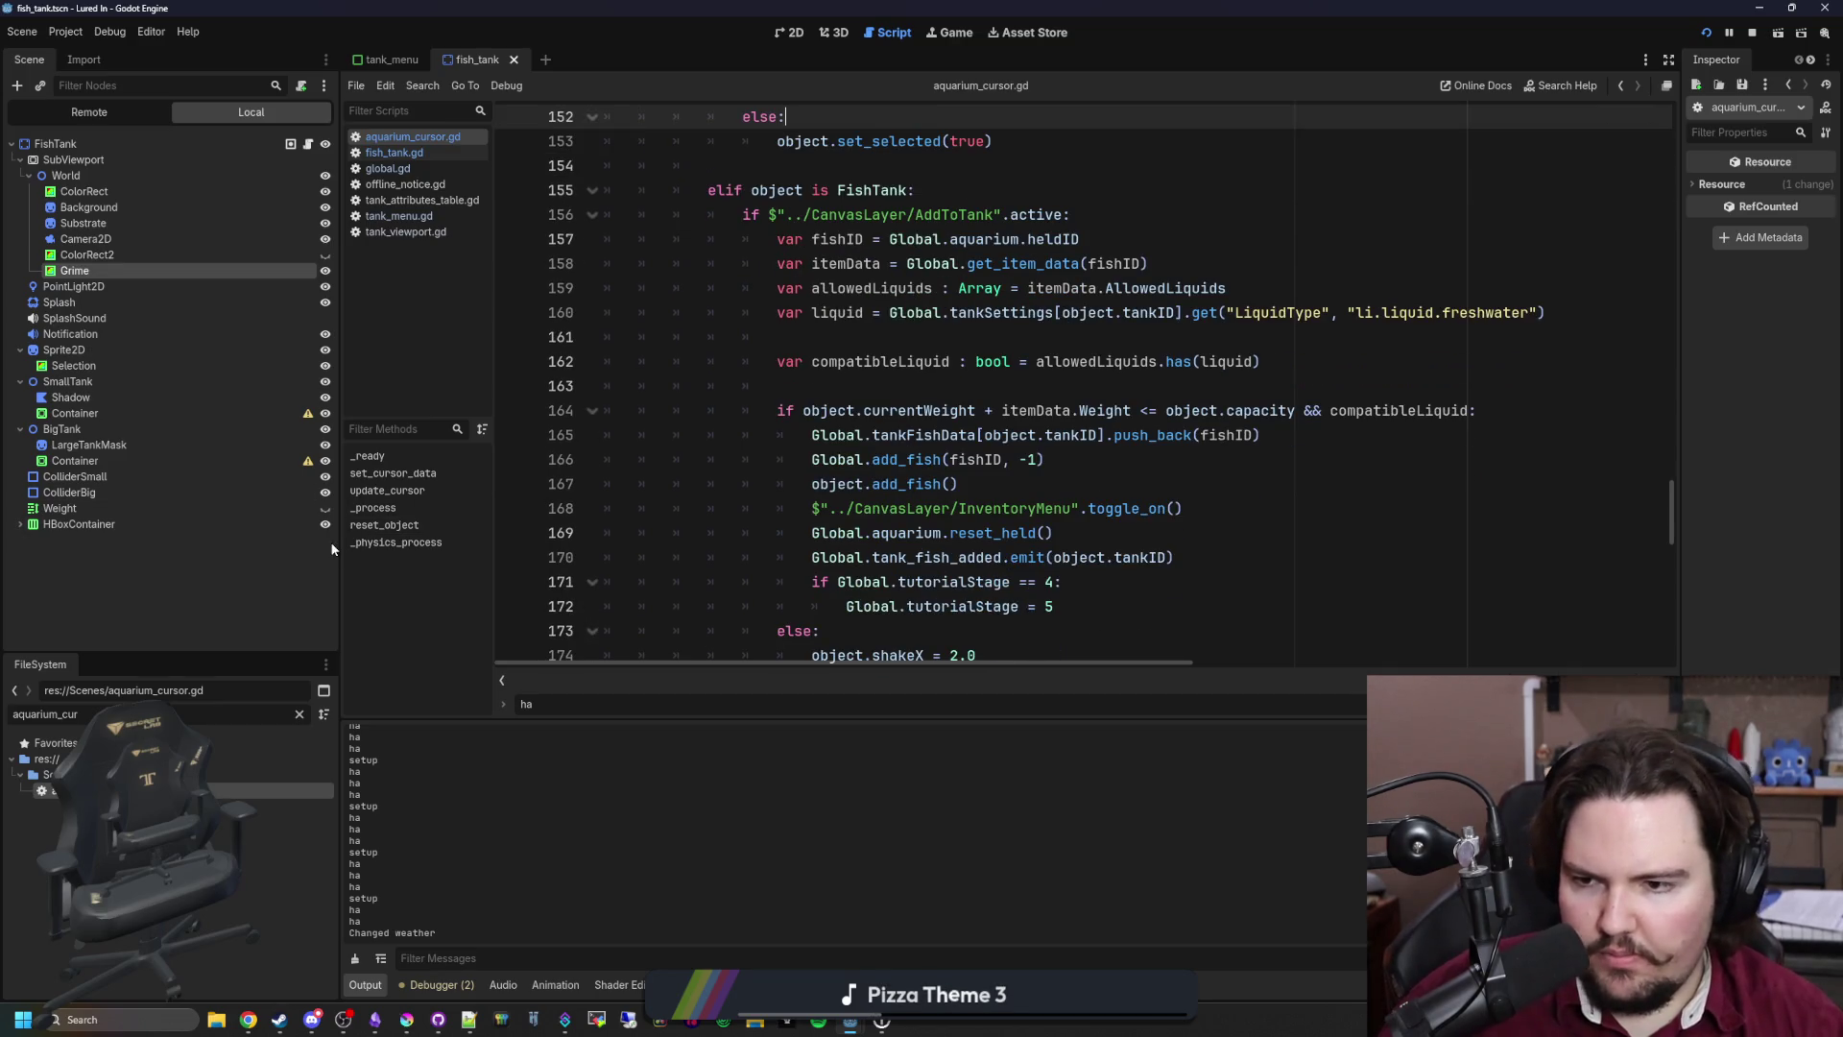
left_click_drag(342, 551, 183, 551)
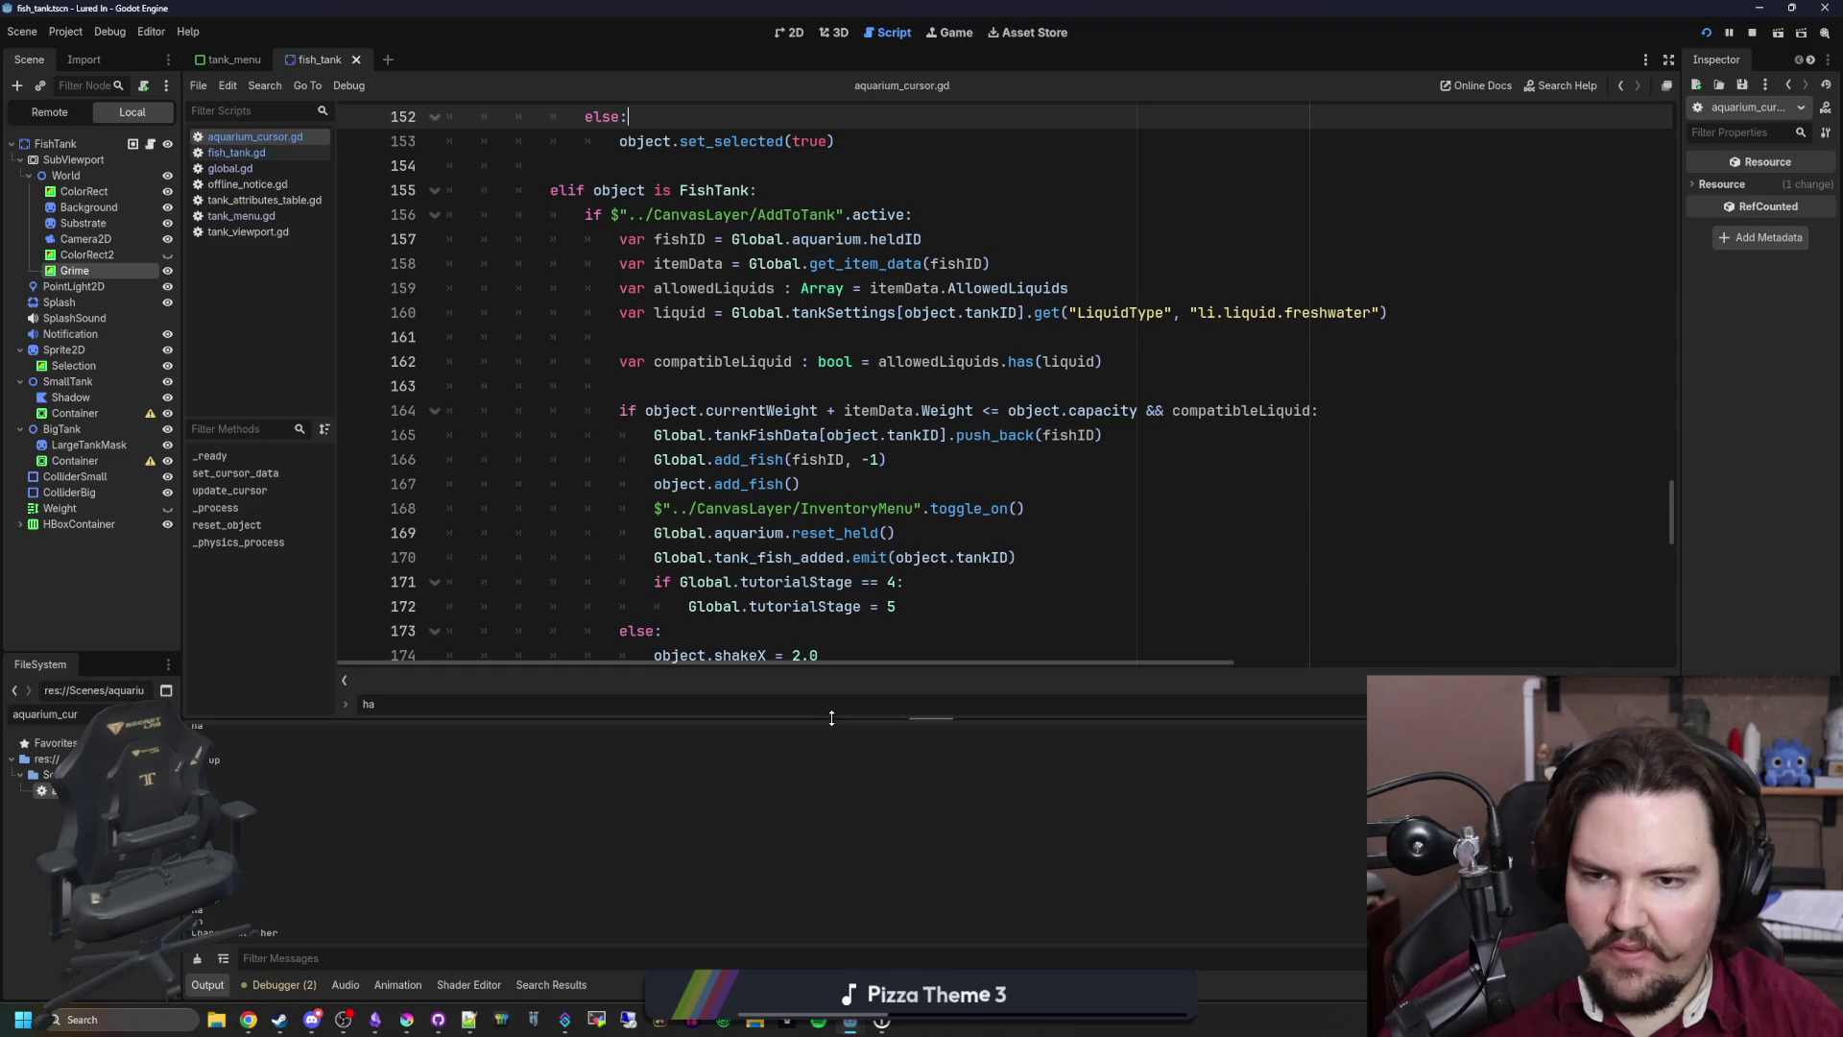
left_click_drag(832, 718, 857, 851)
Step: Save aquarium_cursor.gd and go to the TankMenu setup call in the FishTank branch
left_click(757, 362)
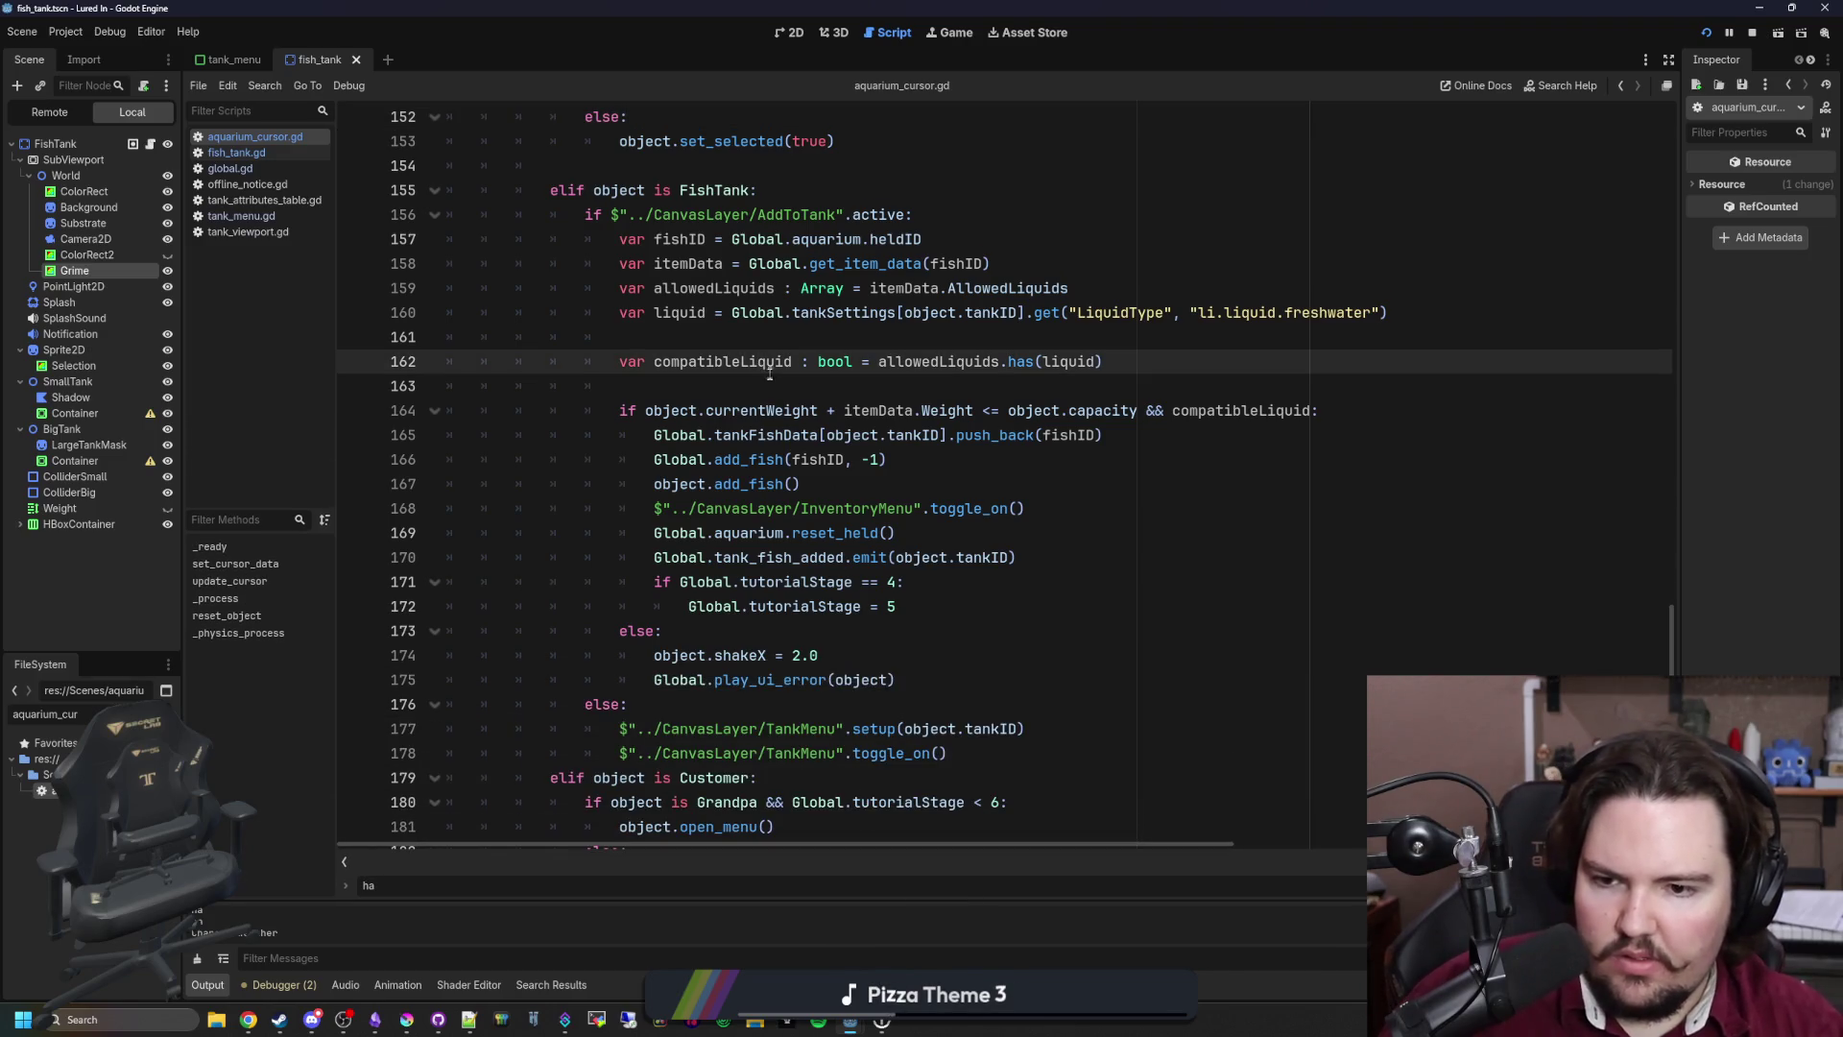
left_click(769, 375)
key("ctrl+s")
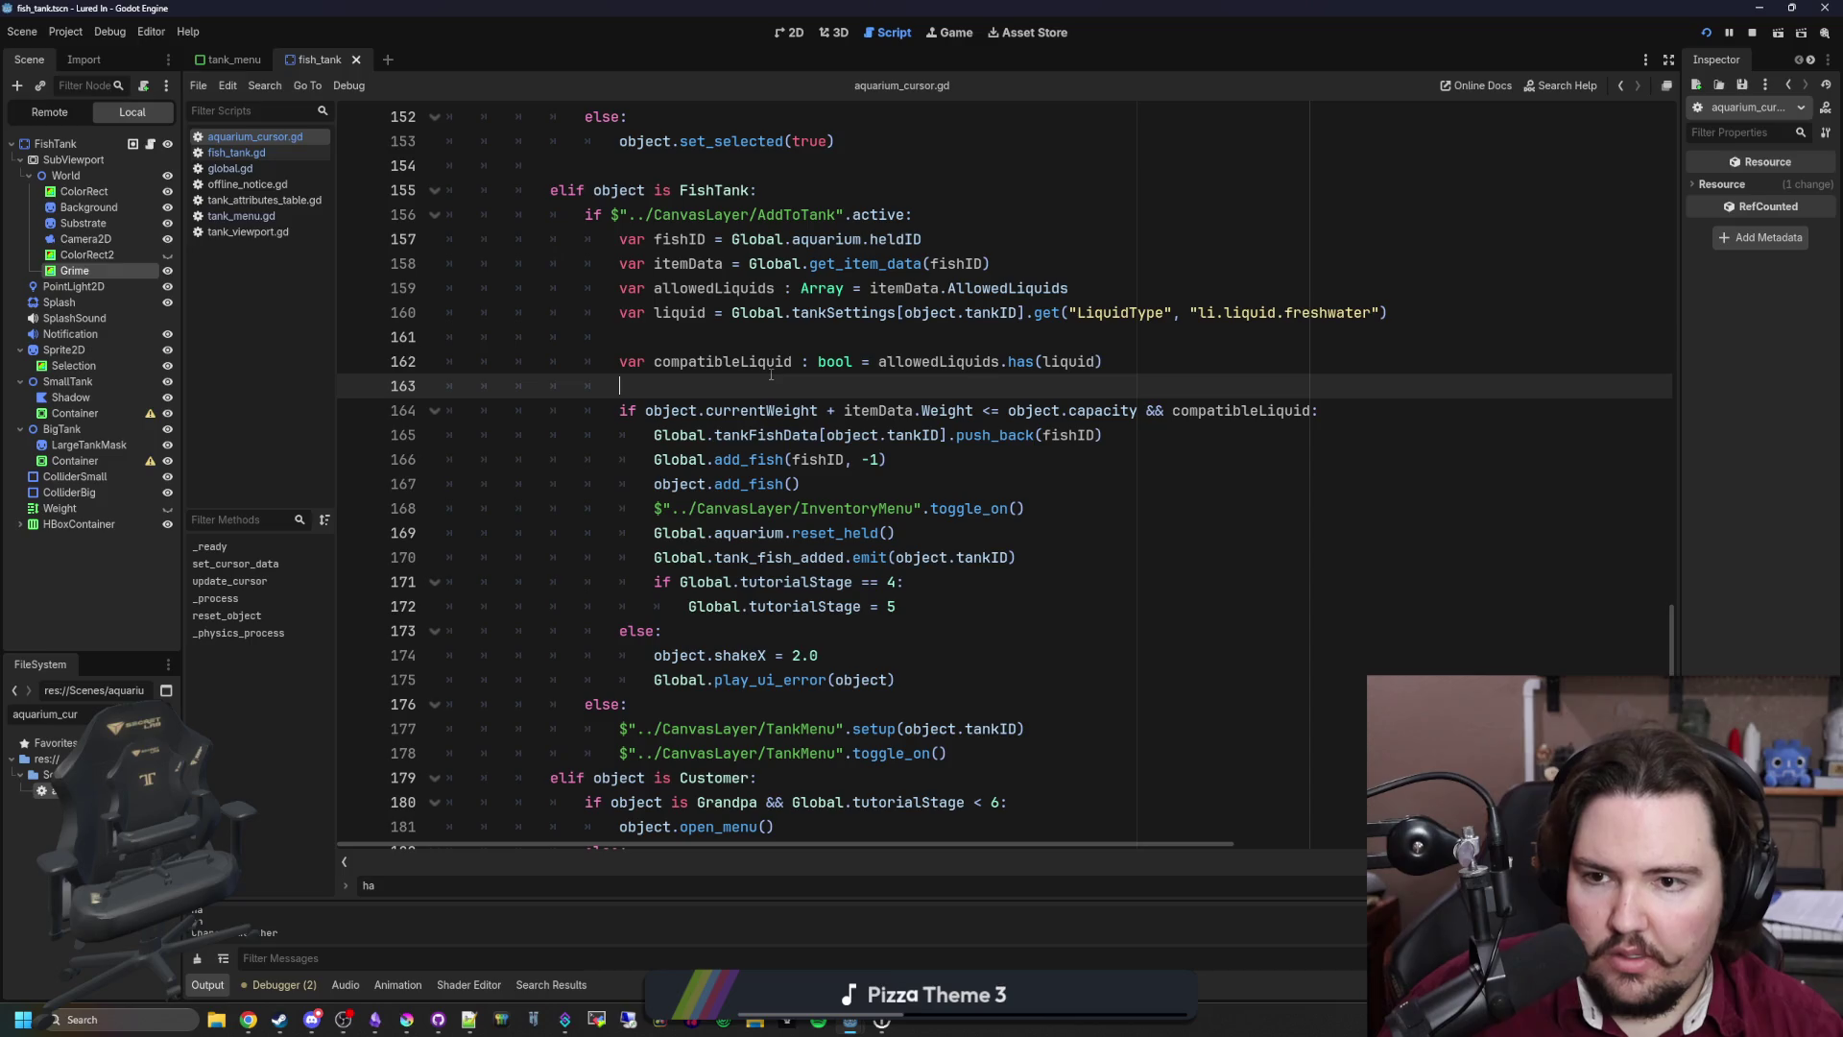
scroll(572, 551, "down", 3)
left_click(697, 486)
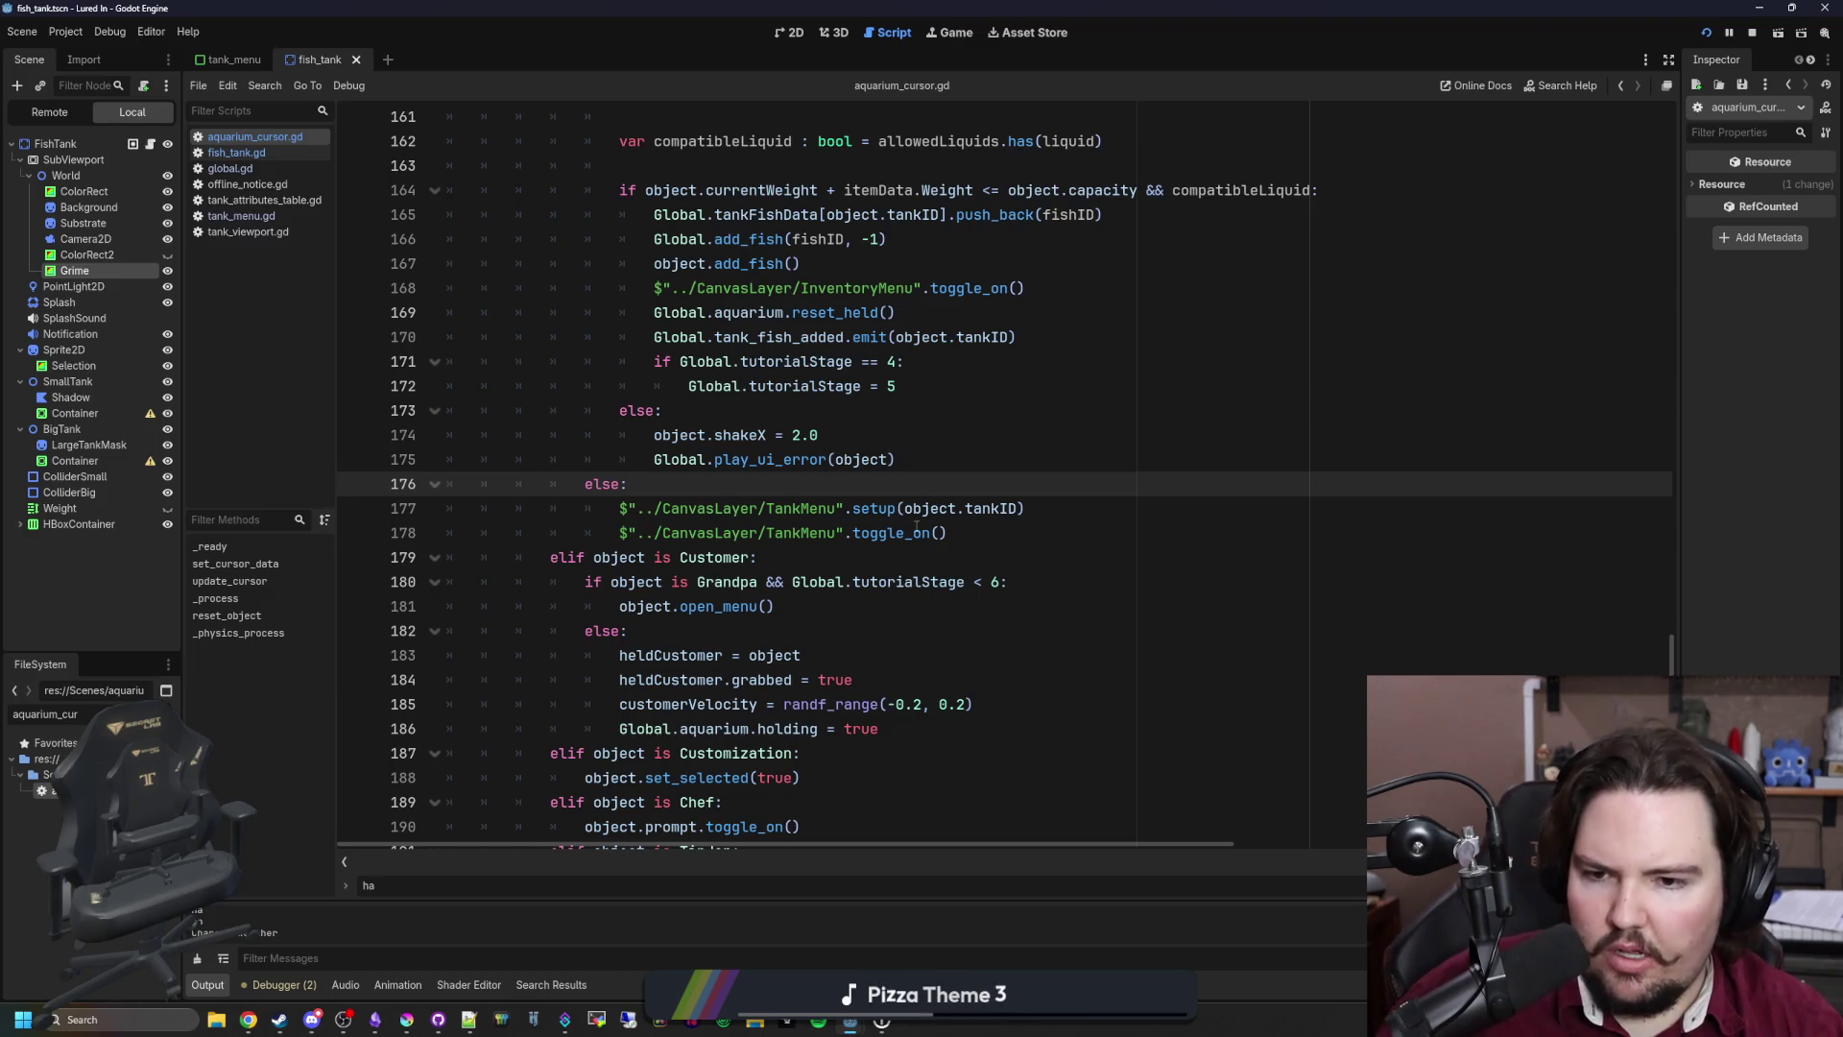
left_click(1102, 518)
Step: Insert 'await get_tree().process_frame' on line 178 after the TankMenu setup, and save
key("Return")
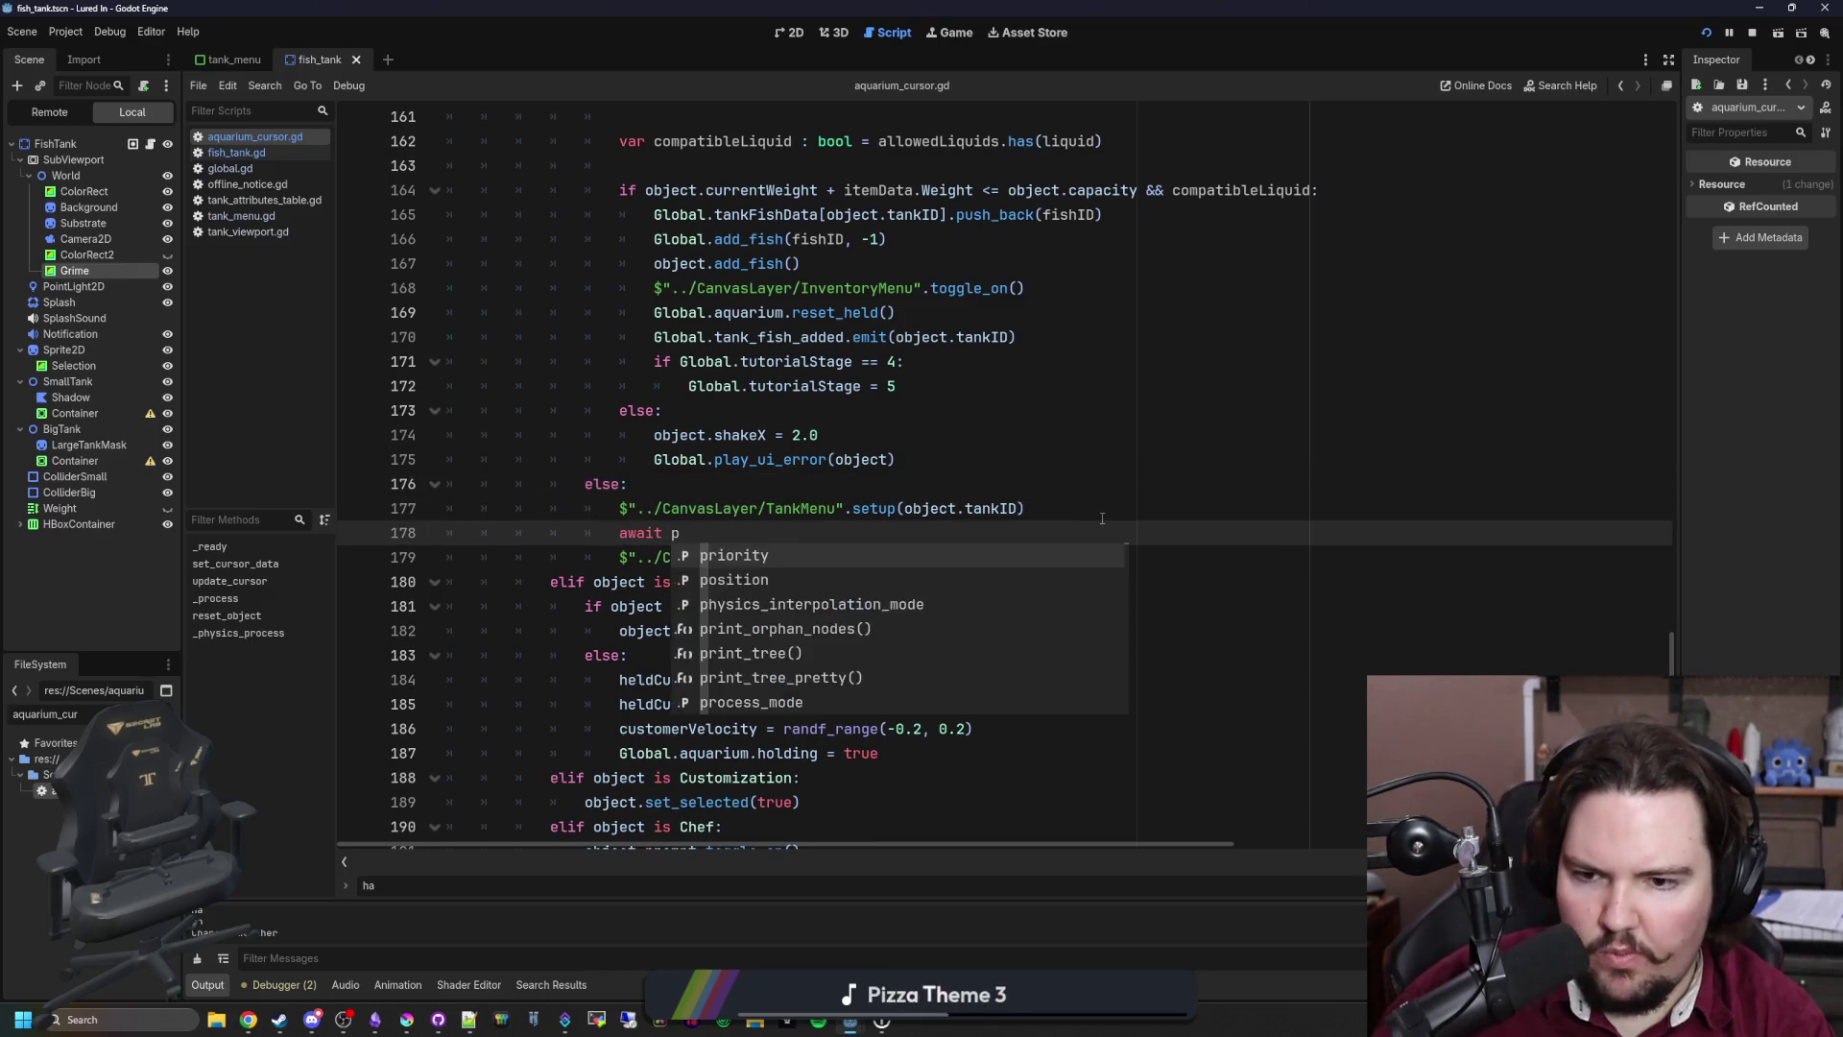
type("roc")
key("BackSpace")
key("BackSpace")
key("BackSpace")
type("get_")
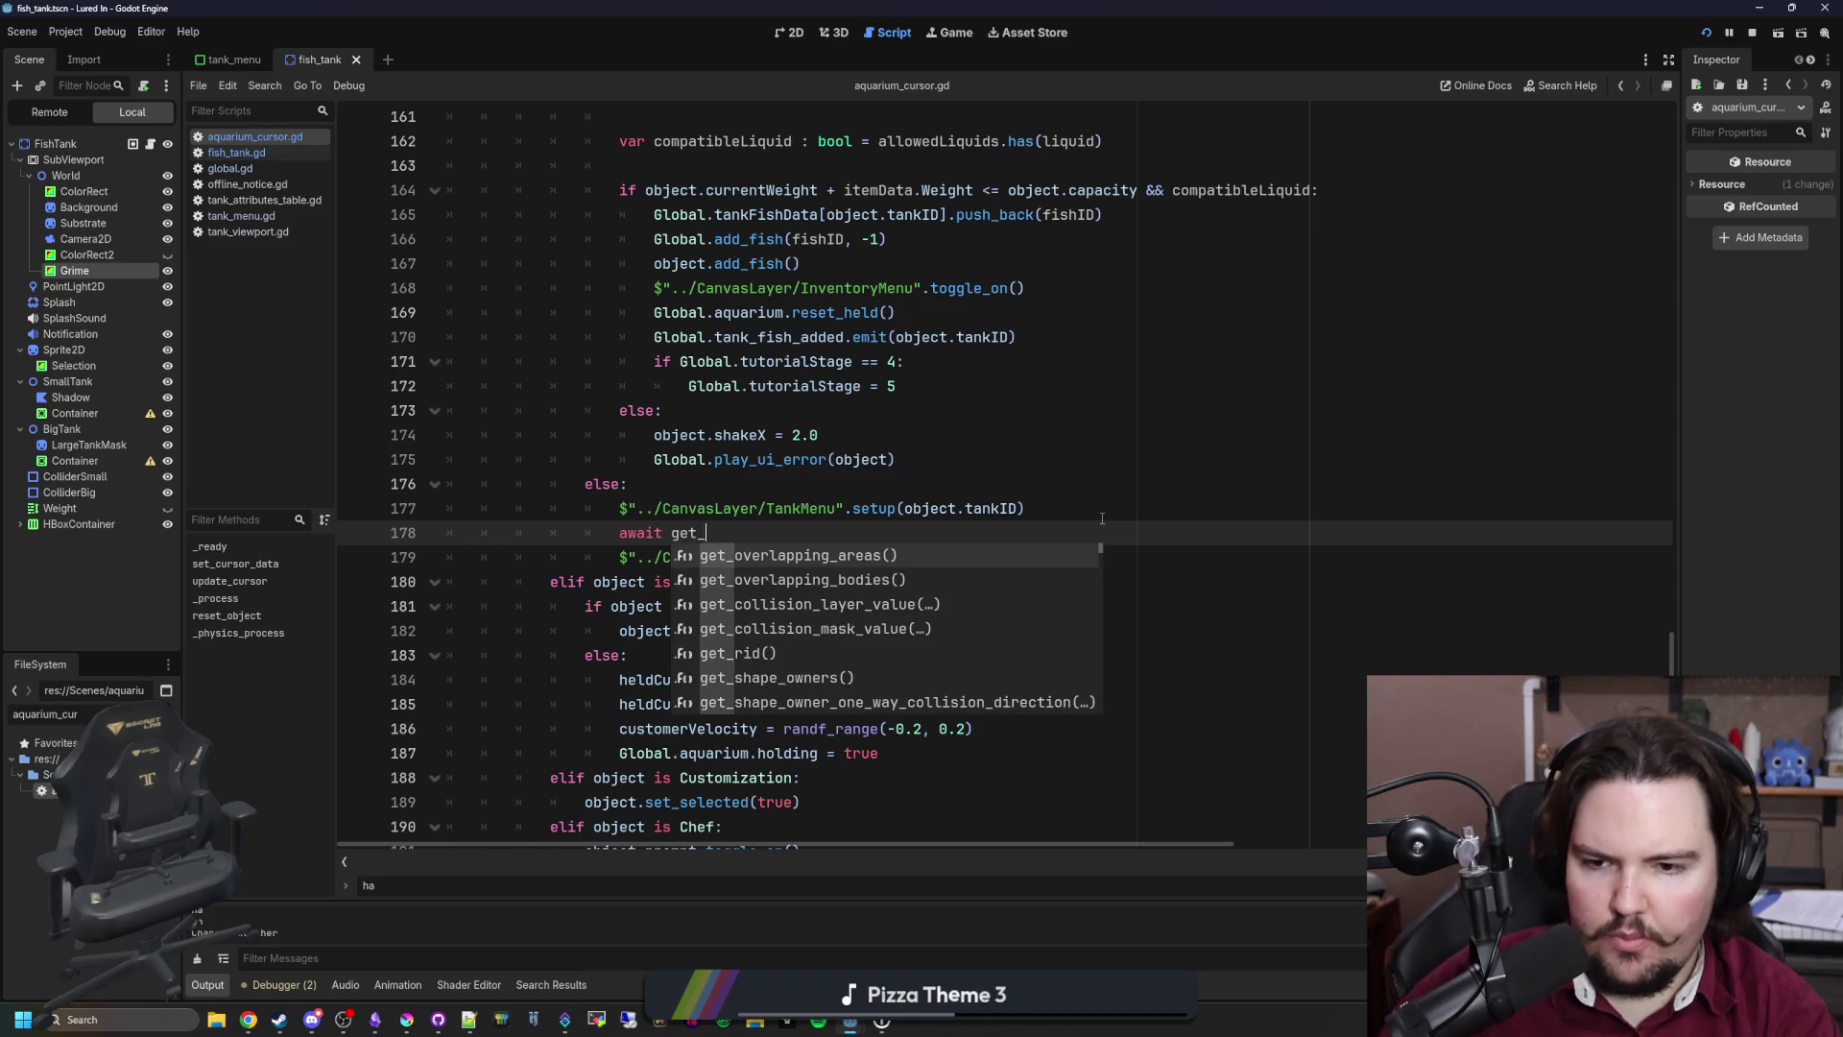
type("tree(proc")
key("Return")
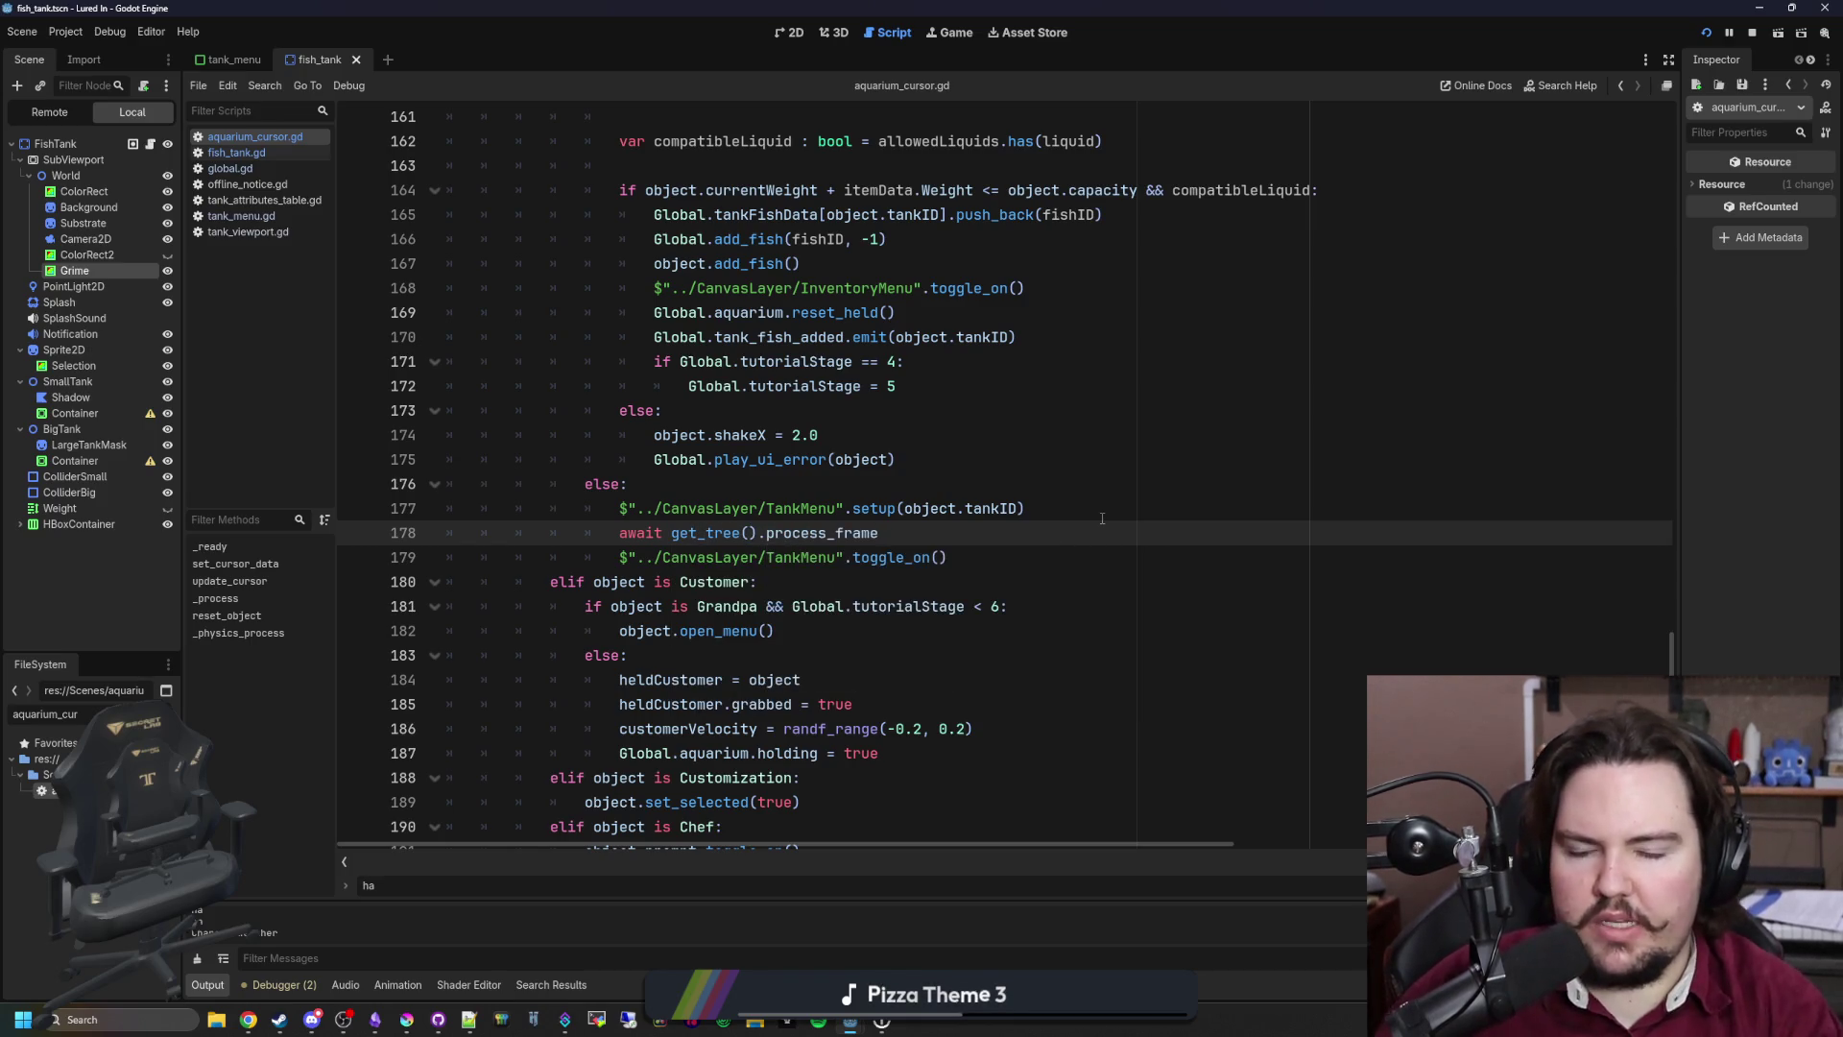
key("ctrl+s")
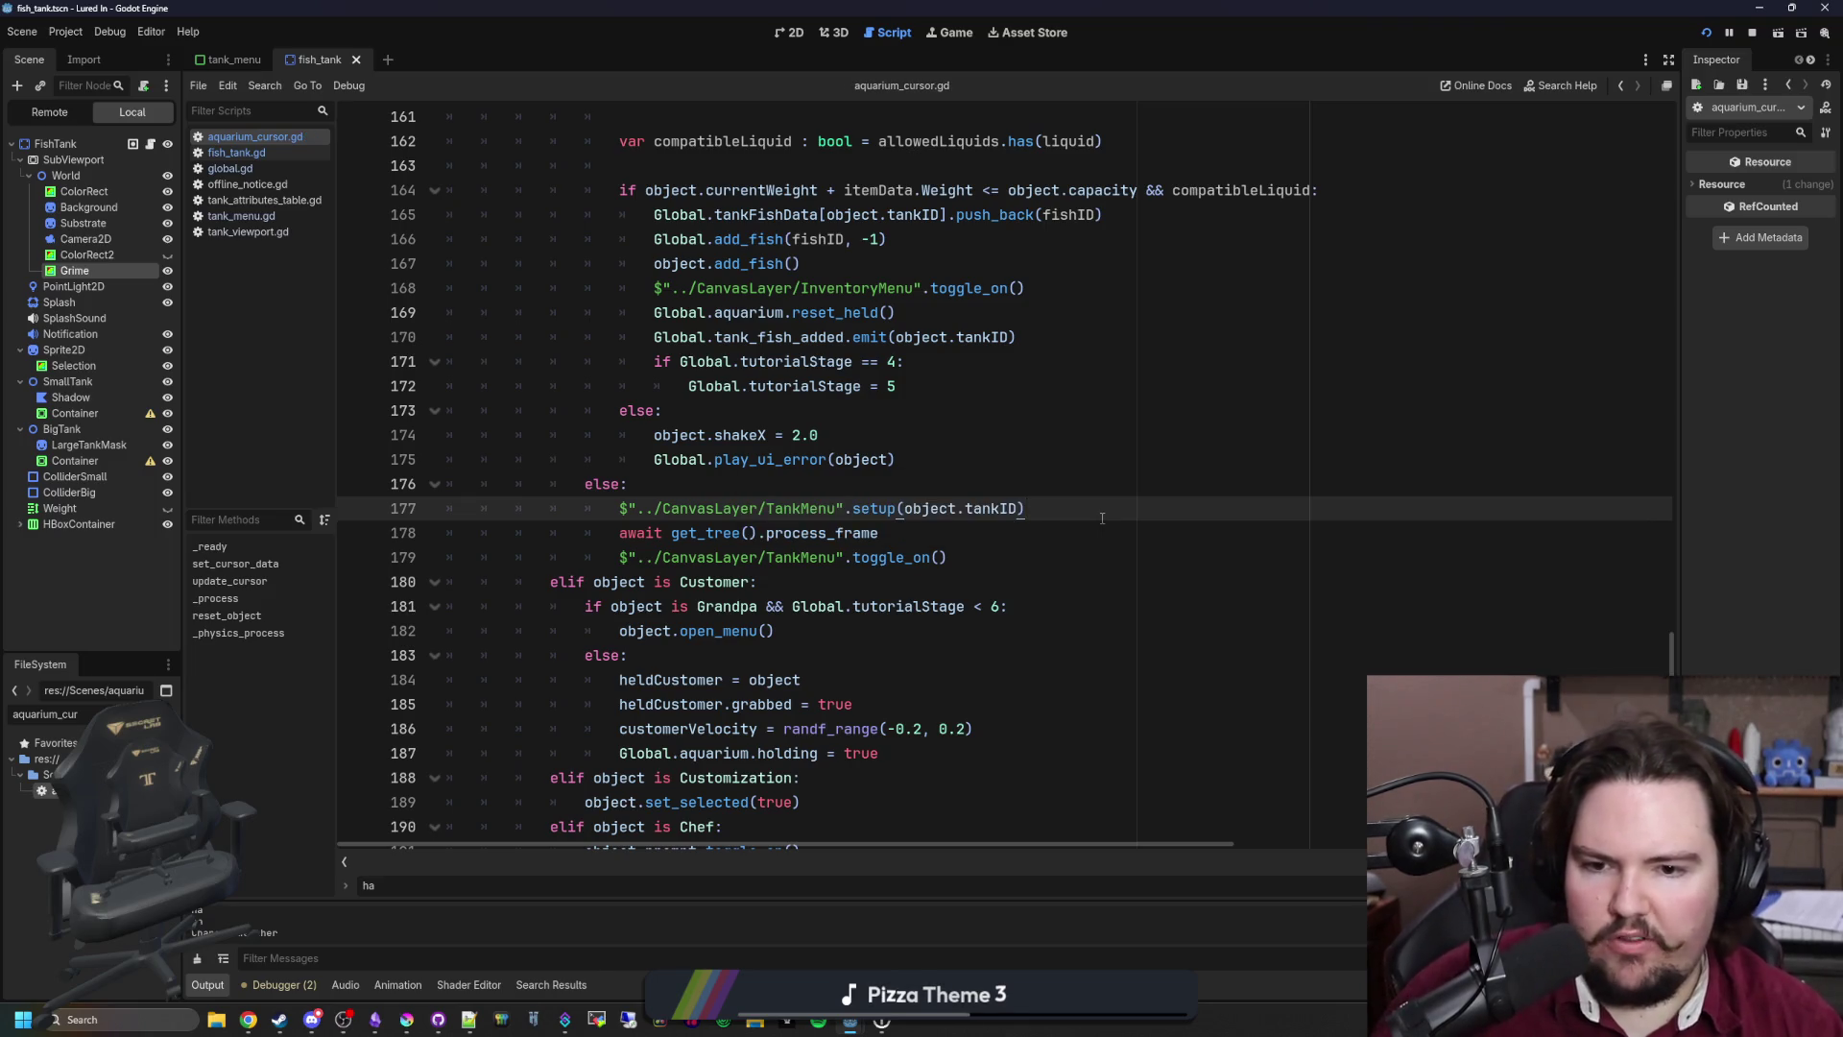
Step: Test in the running game by opening and closing the Fish Tank 2 and saltwater tank menus
left_click(951, 32)
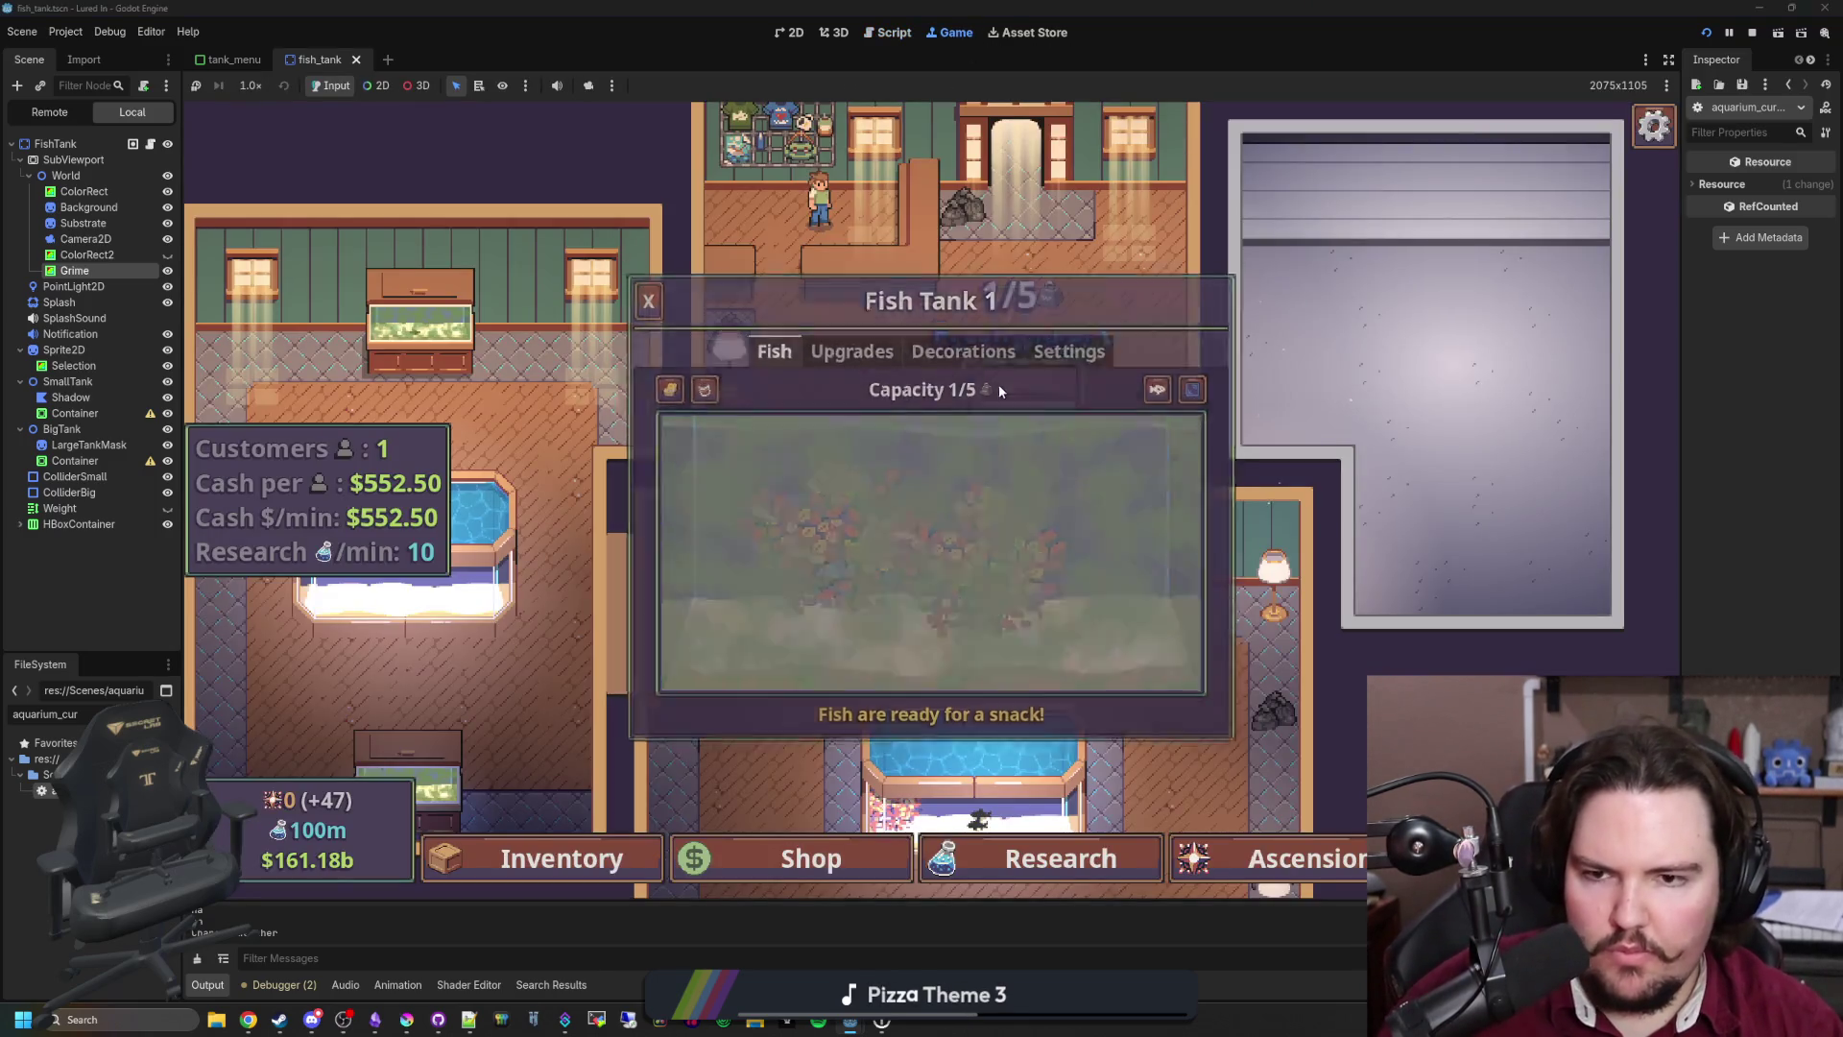
left_click(969, 729)
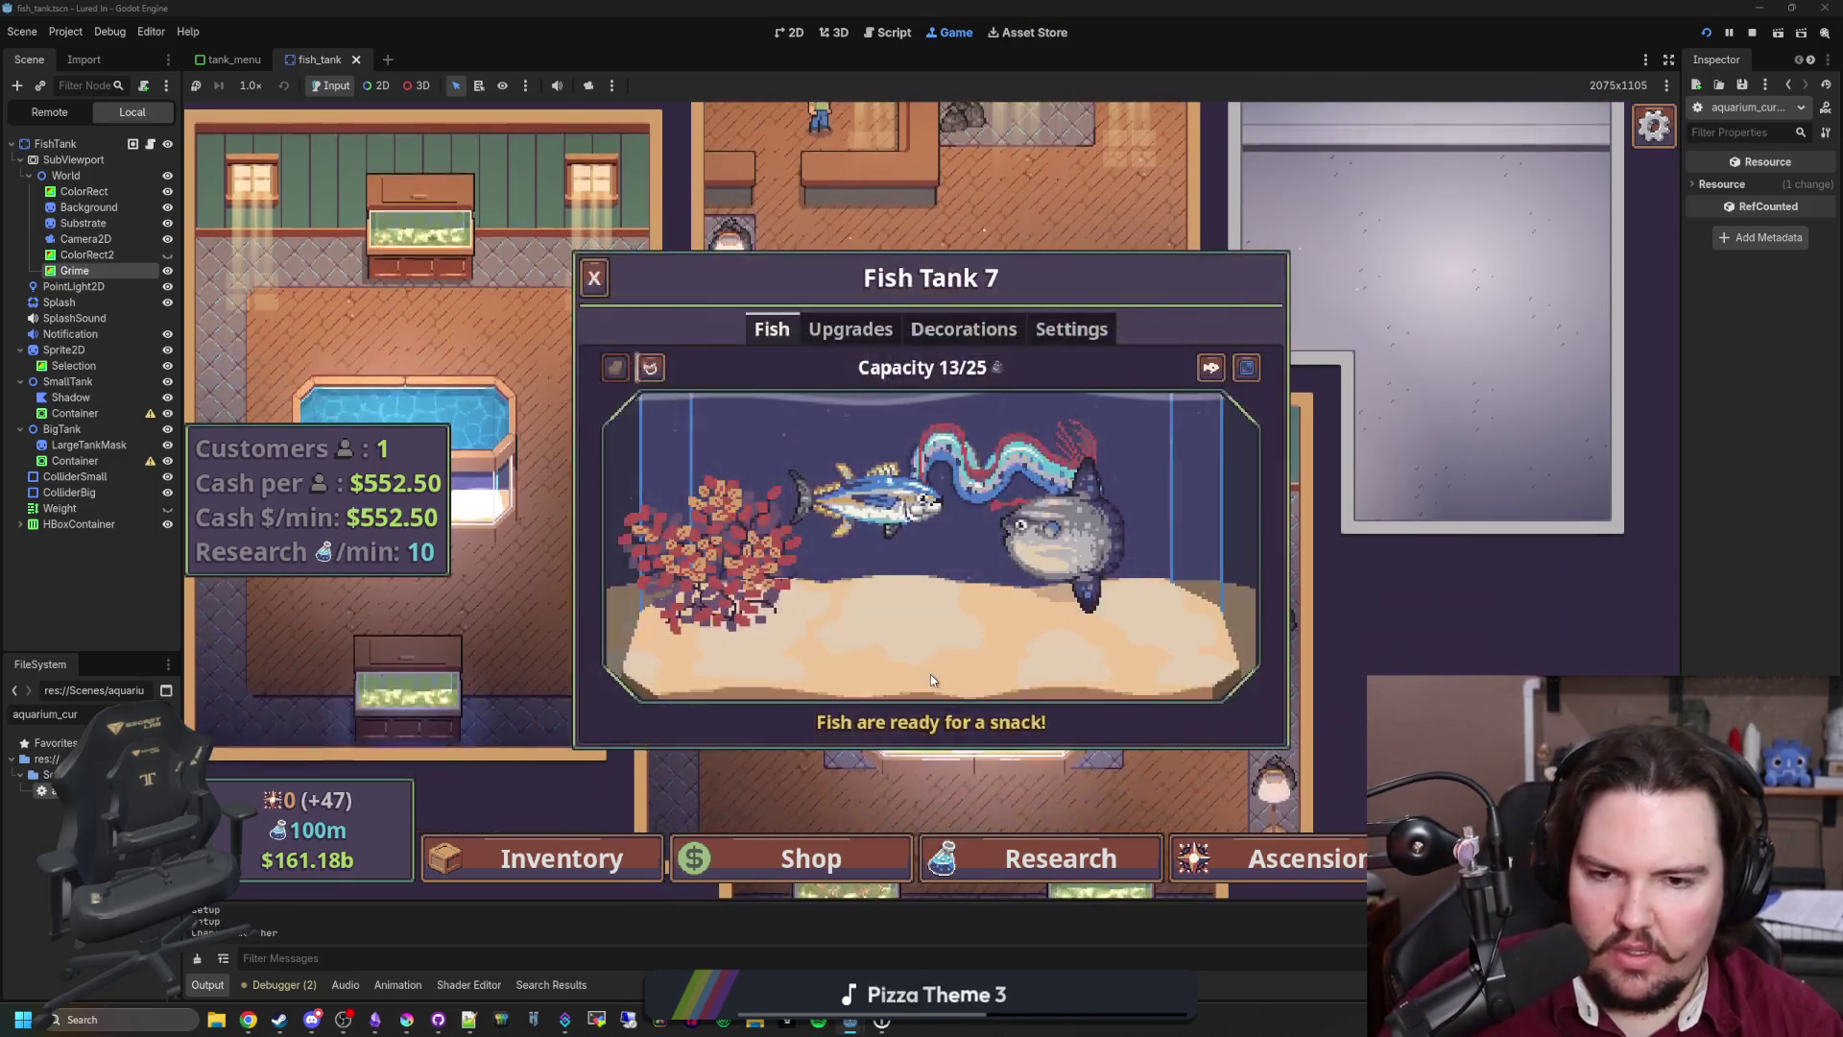
left_click(1045, 492)
left_click(1044, 618)
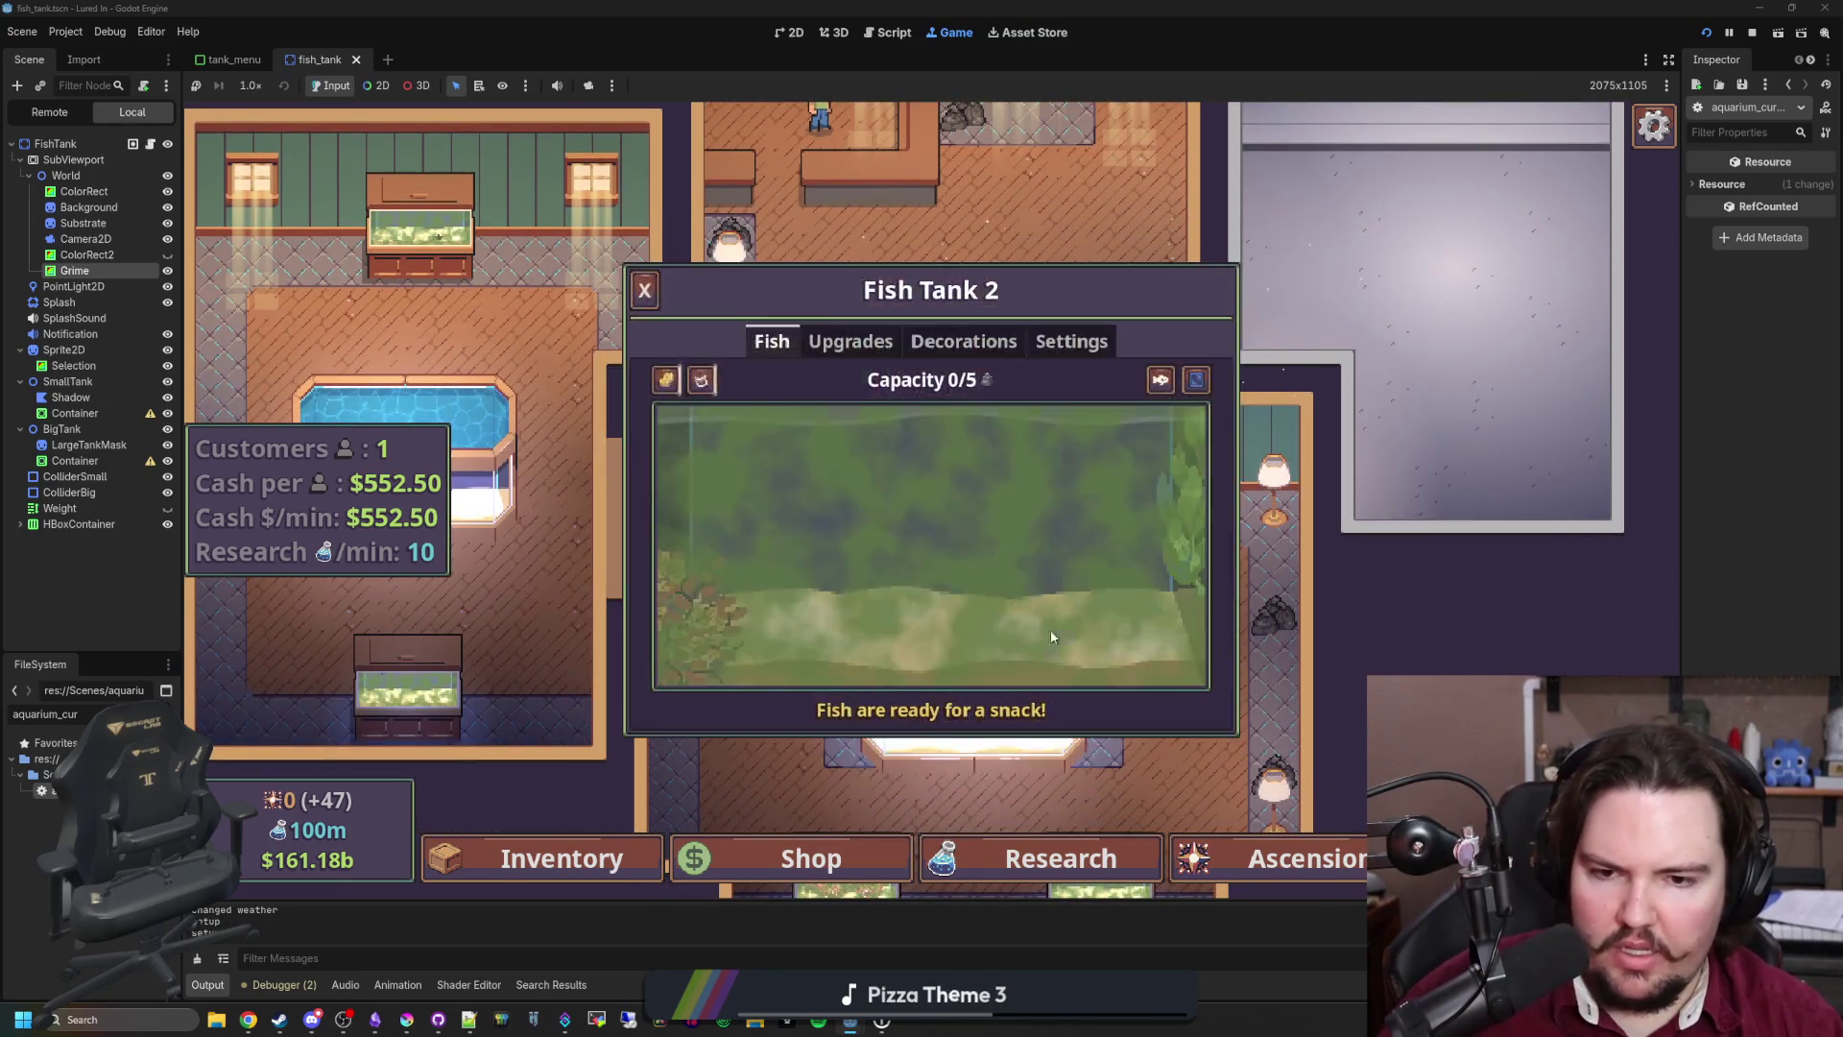
left_click(981, 645)
left_click(981, 645)
left_click(981, 645)
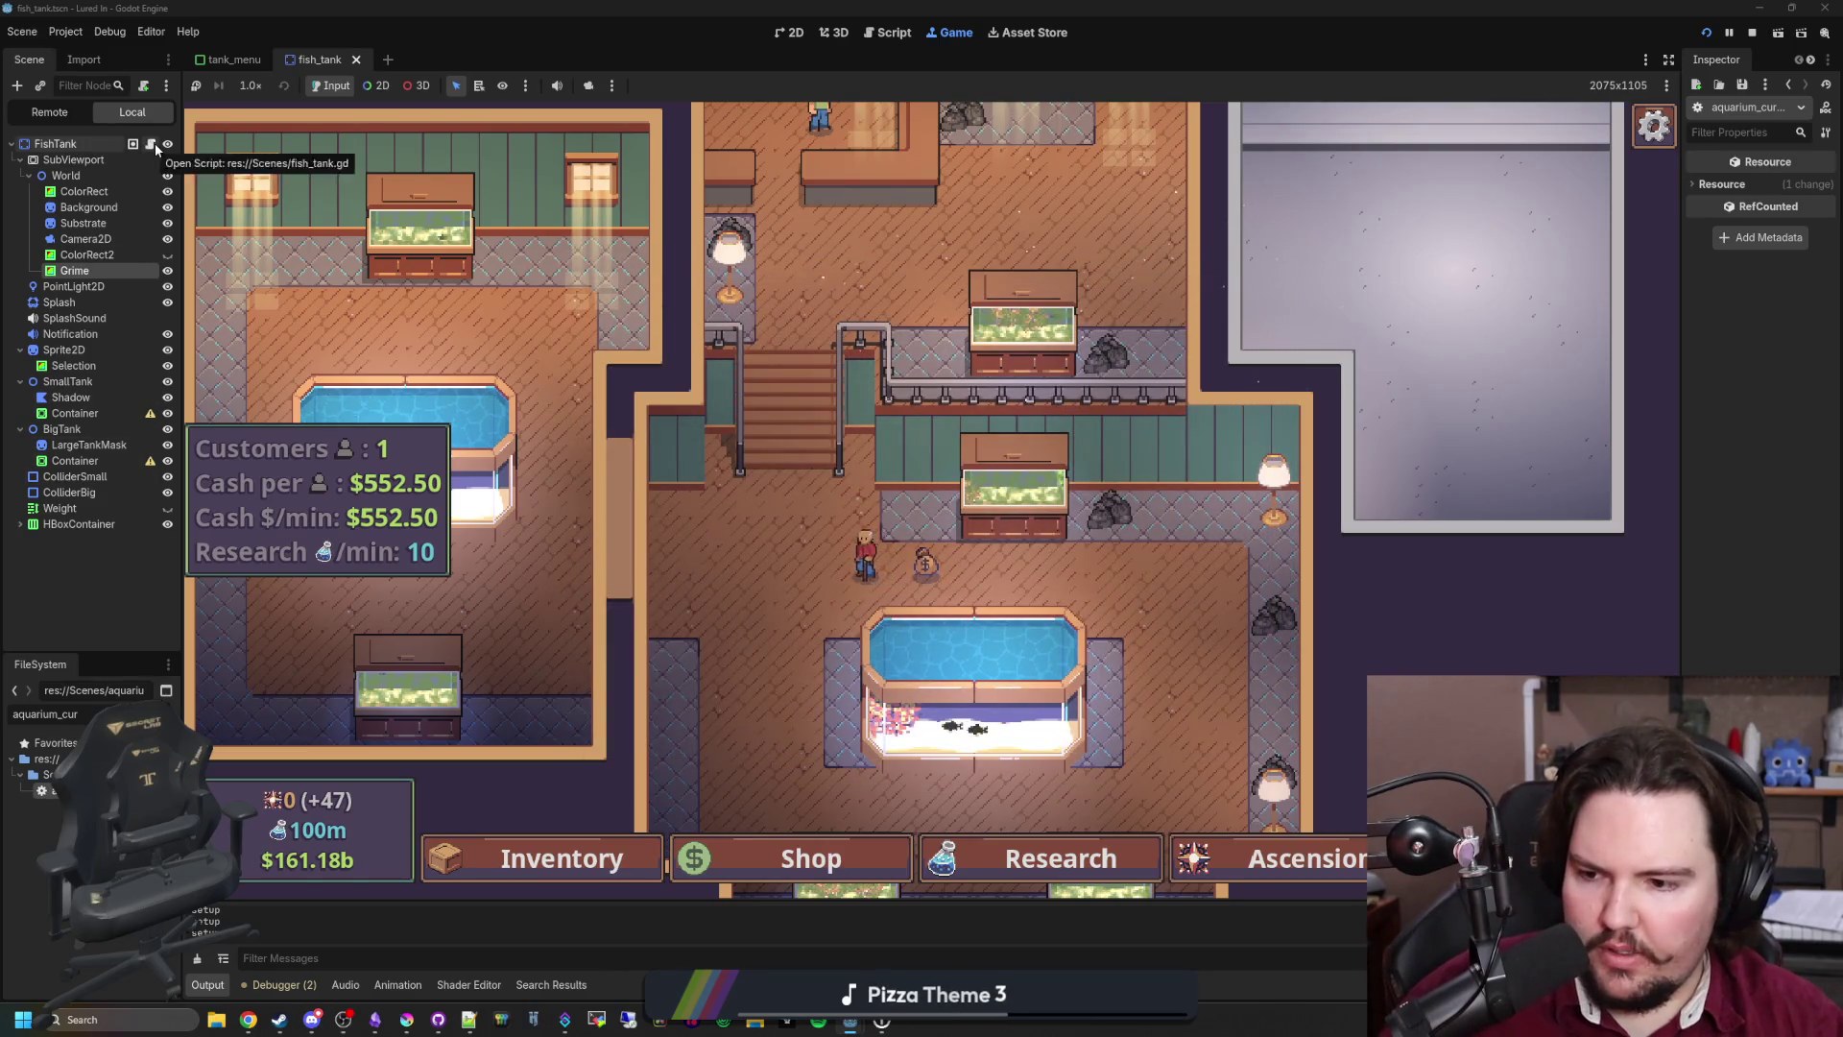
Step: Change line 178 of aquarium_cursor.gd to await get_tree().physics_frame and save
left_click(149, 143)
left_click(255, 136)
left_click(933, 533)
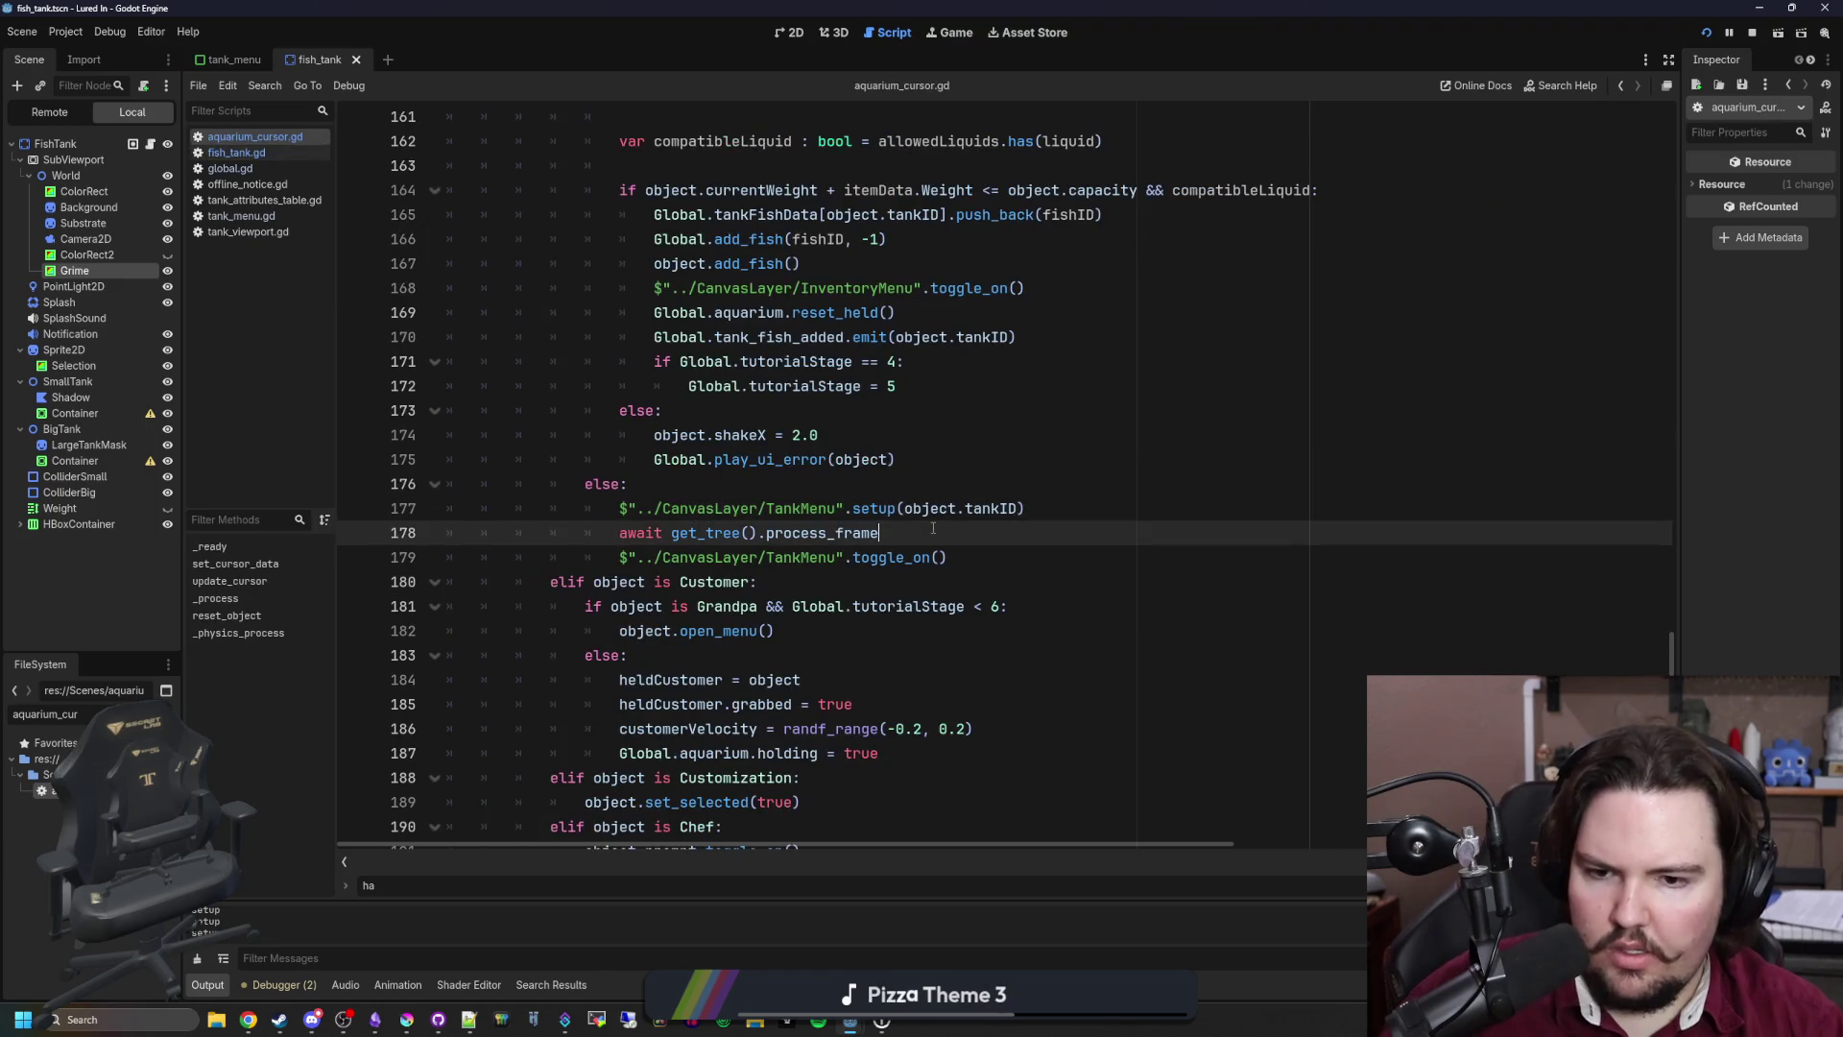
double_click(814, 533)
key("BackSpace")
type("phys")
key("Return")
key("ctrl+s")
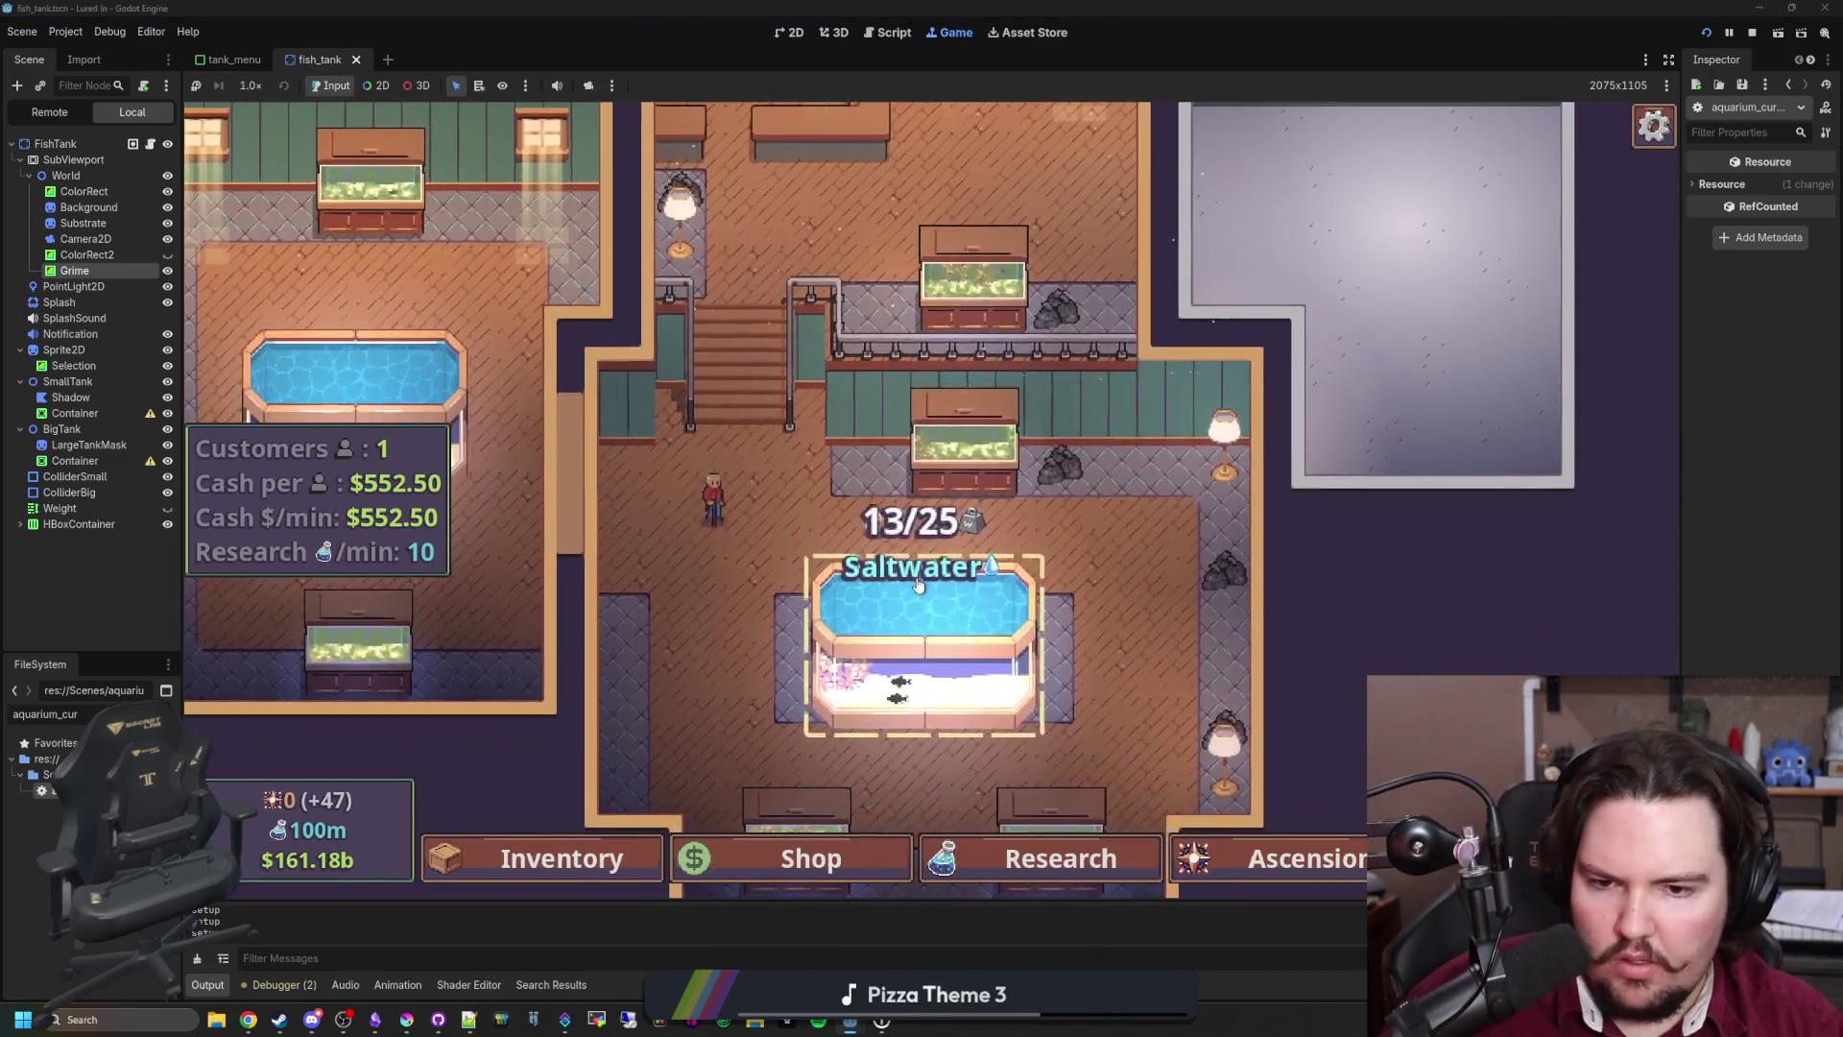
Step: Retest the tank menus in the game, then save and return to fish_tank.gd
left_click(918, 585)
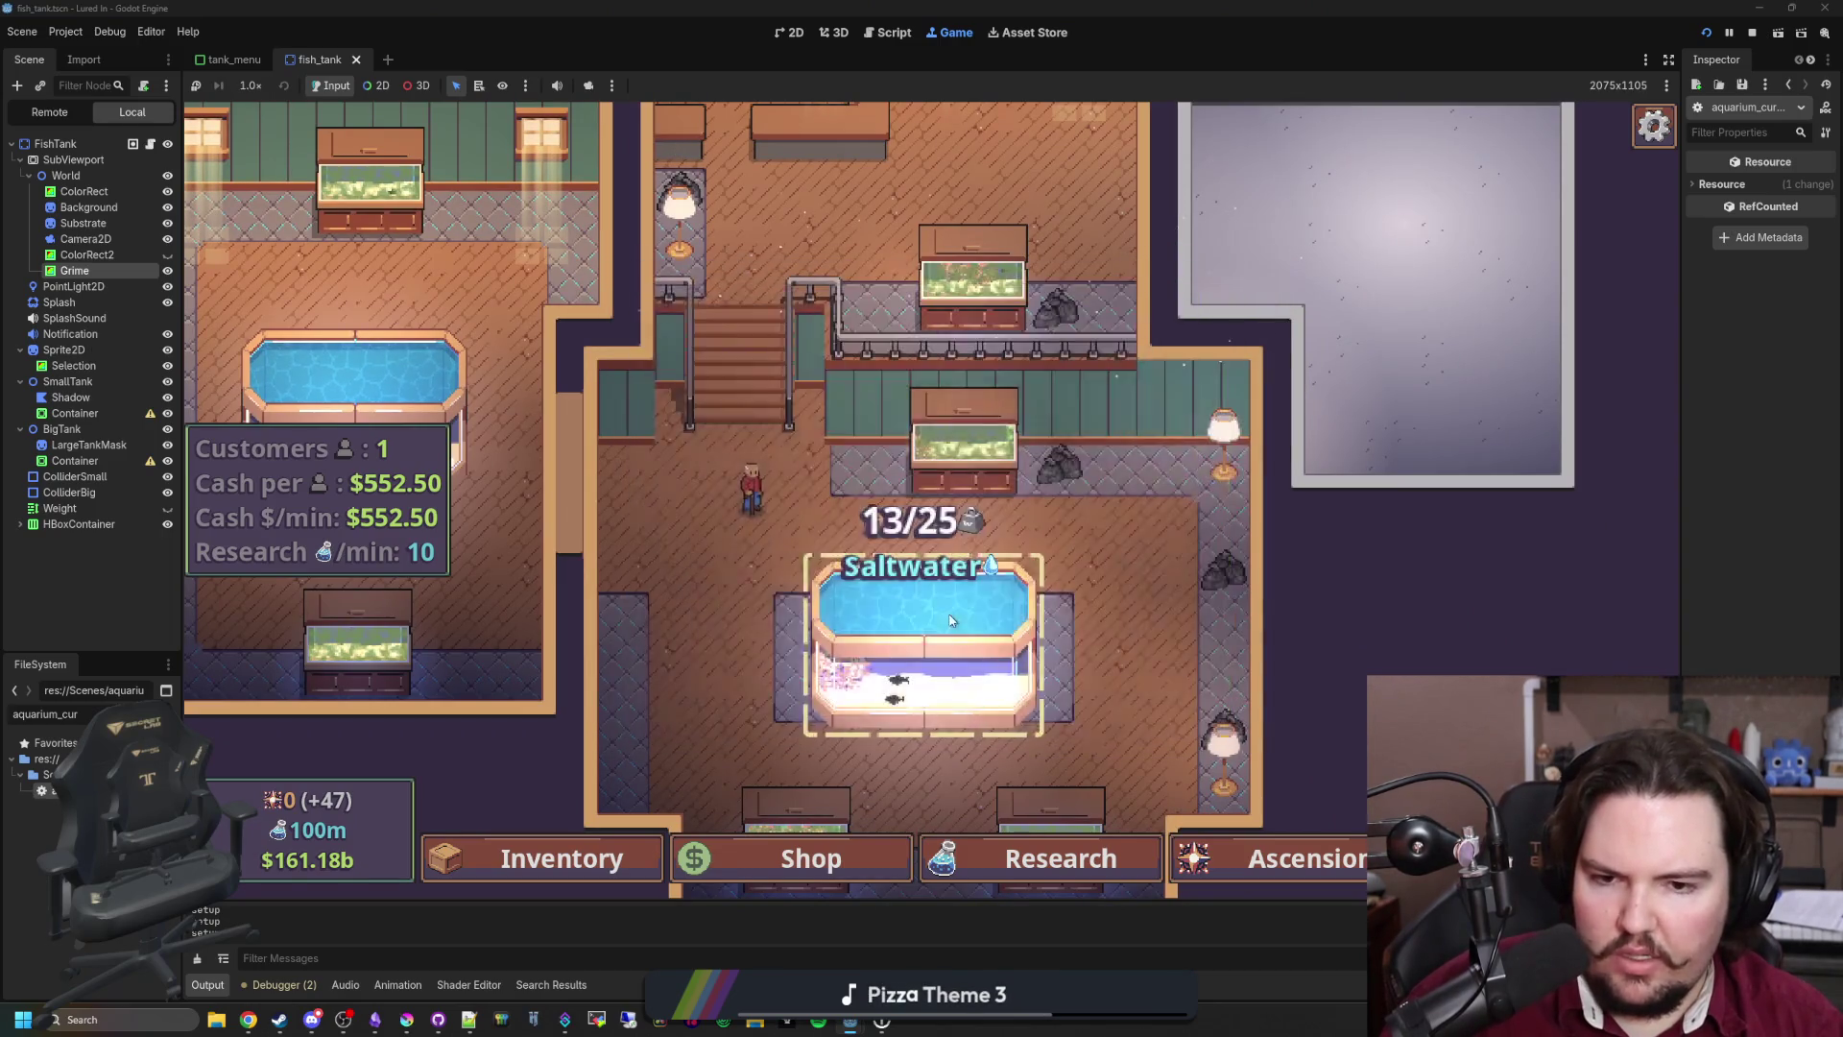
left_click(923, 604)
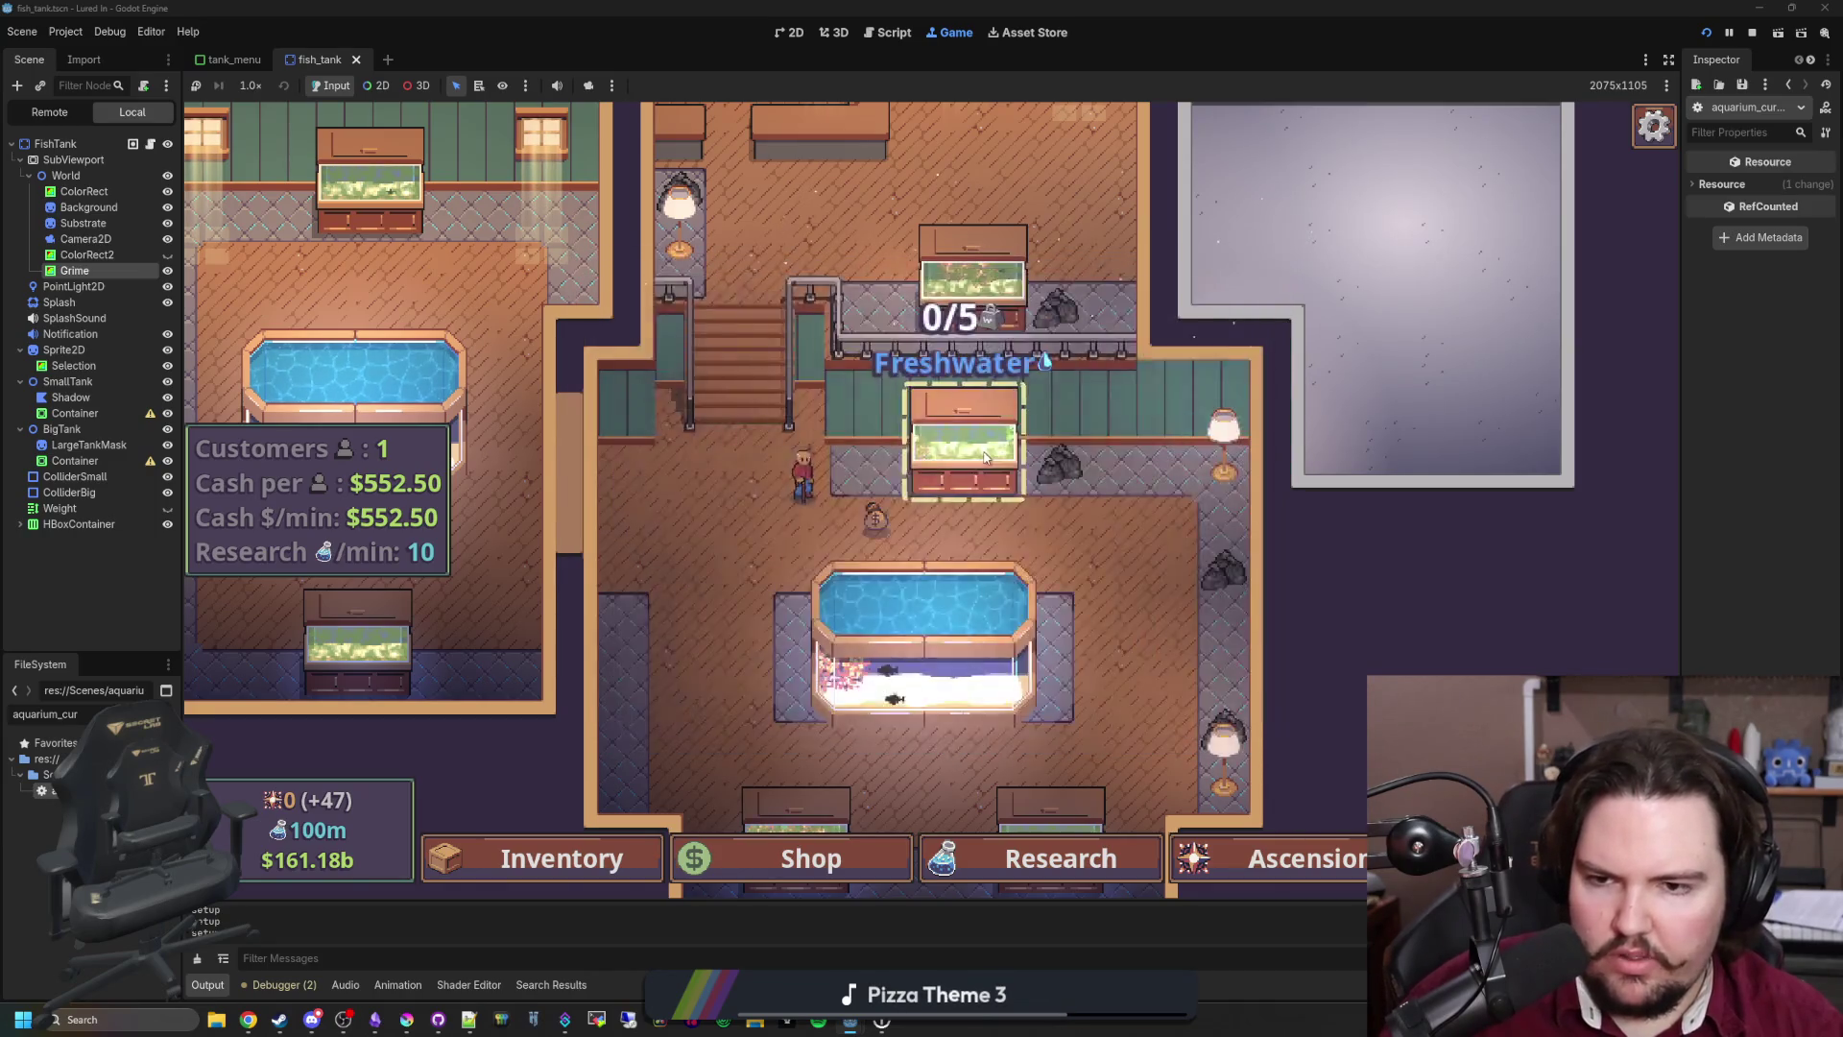
key("ctrl+F3")
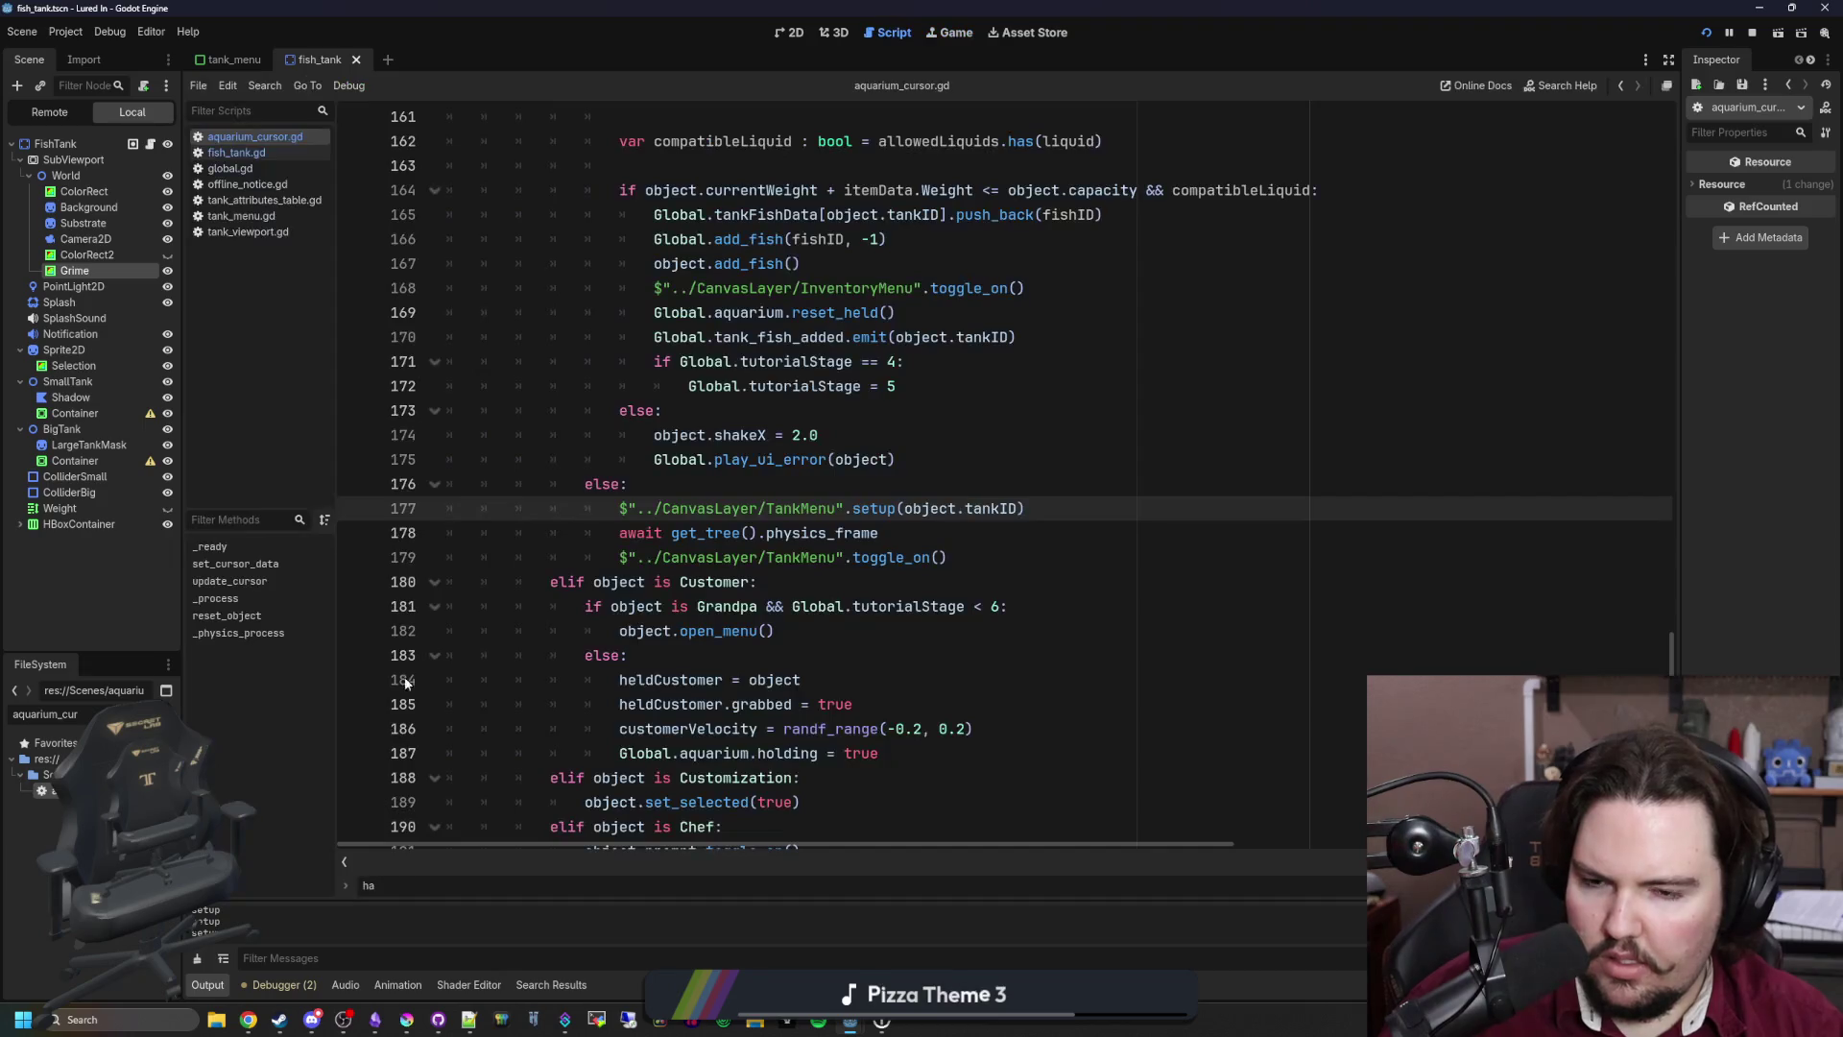
left_click(767, 484)
key("ctrl+s")
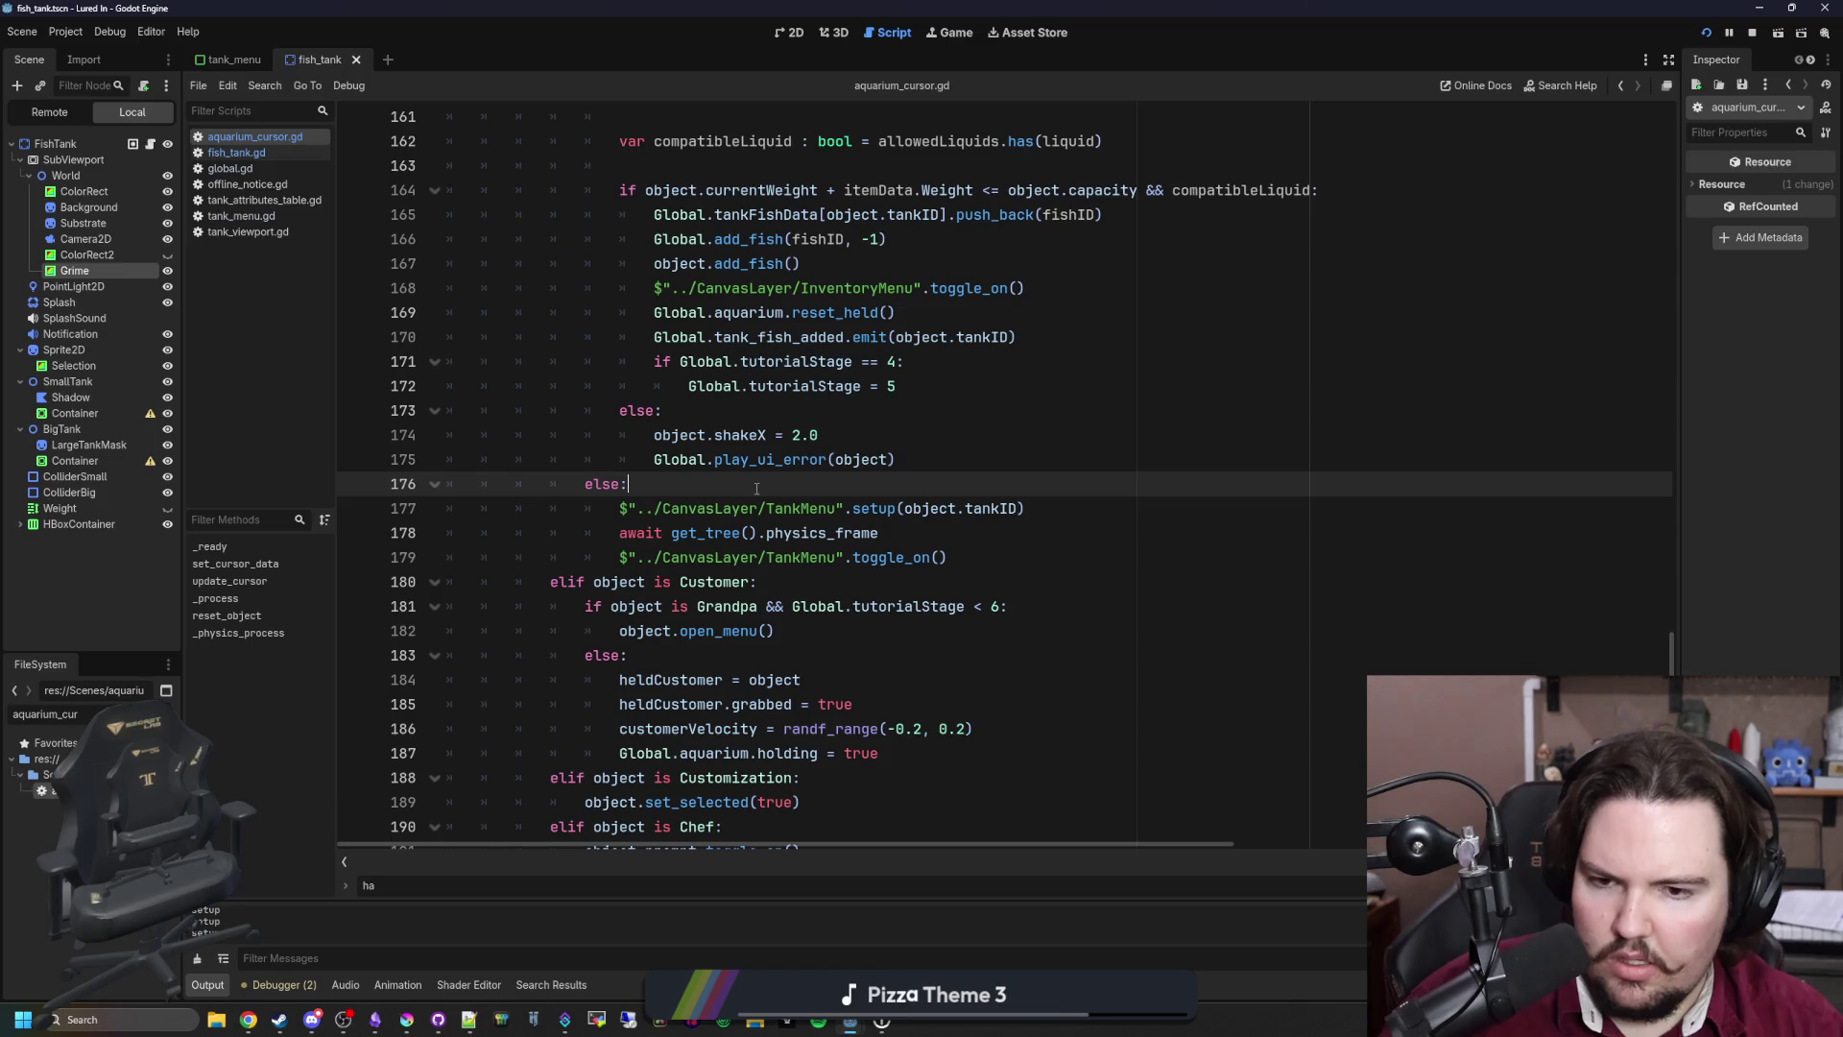
left_click(249, 153)
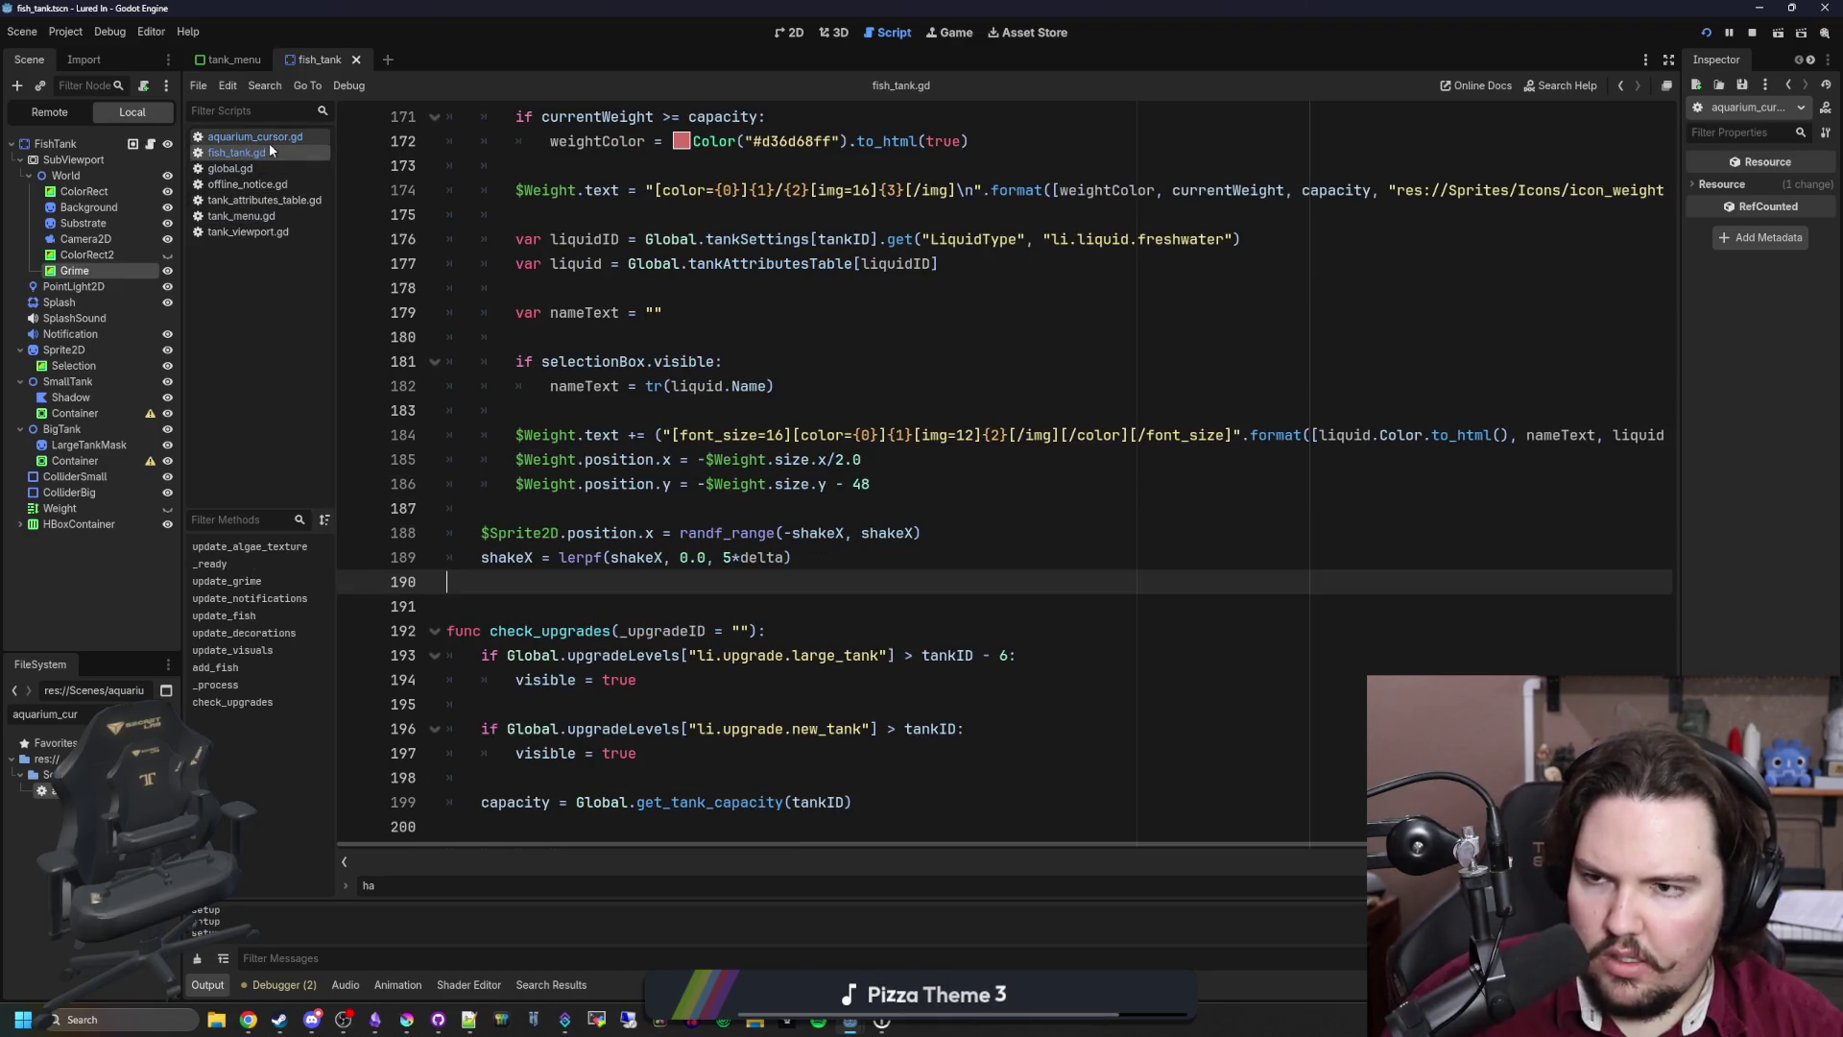
Step: Open tank_menu.gd and scroll through its changed, setup and _ready functions
left_click(240, 216)
scroll(929, 475, "up", 4)
scroll(929, 475, "down", 2)
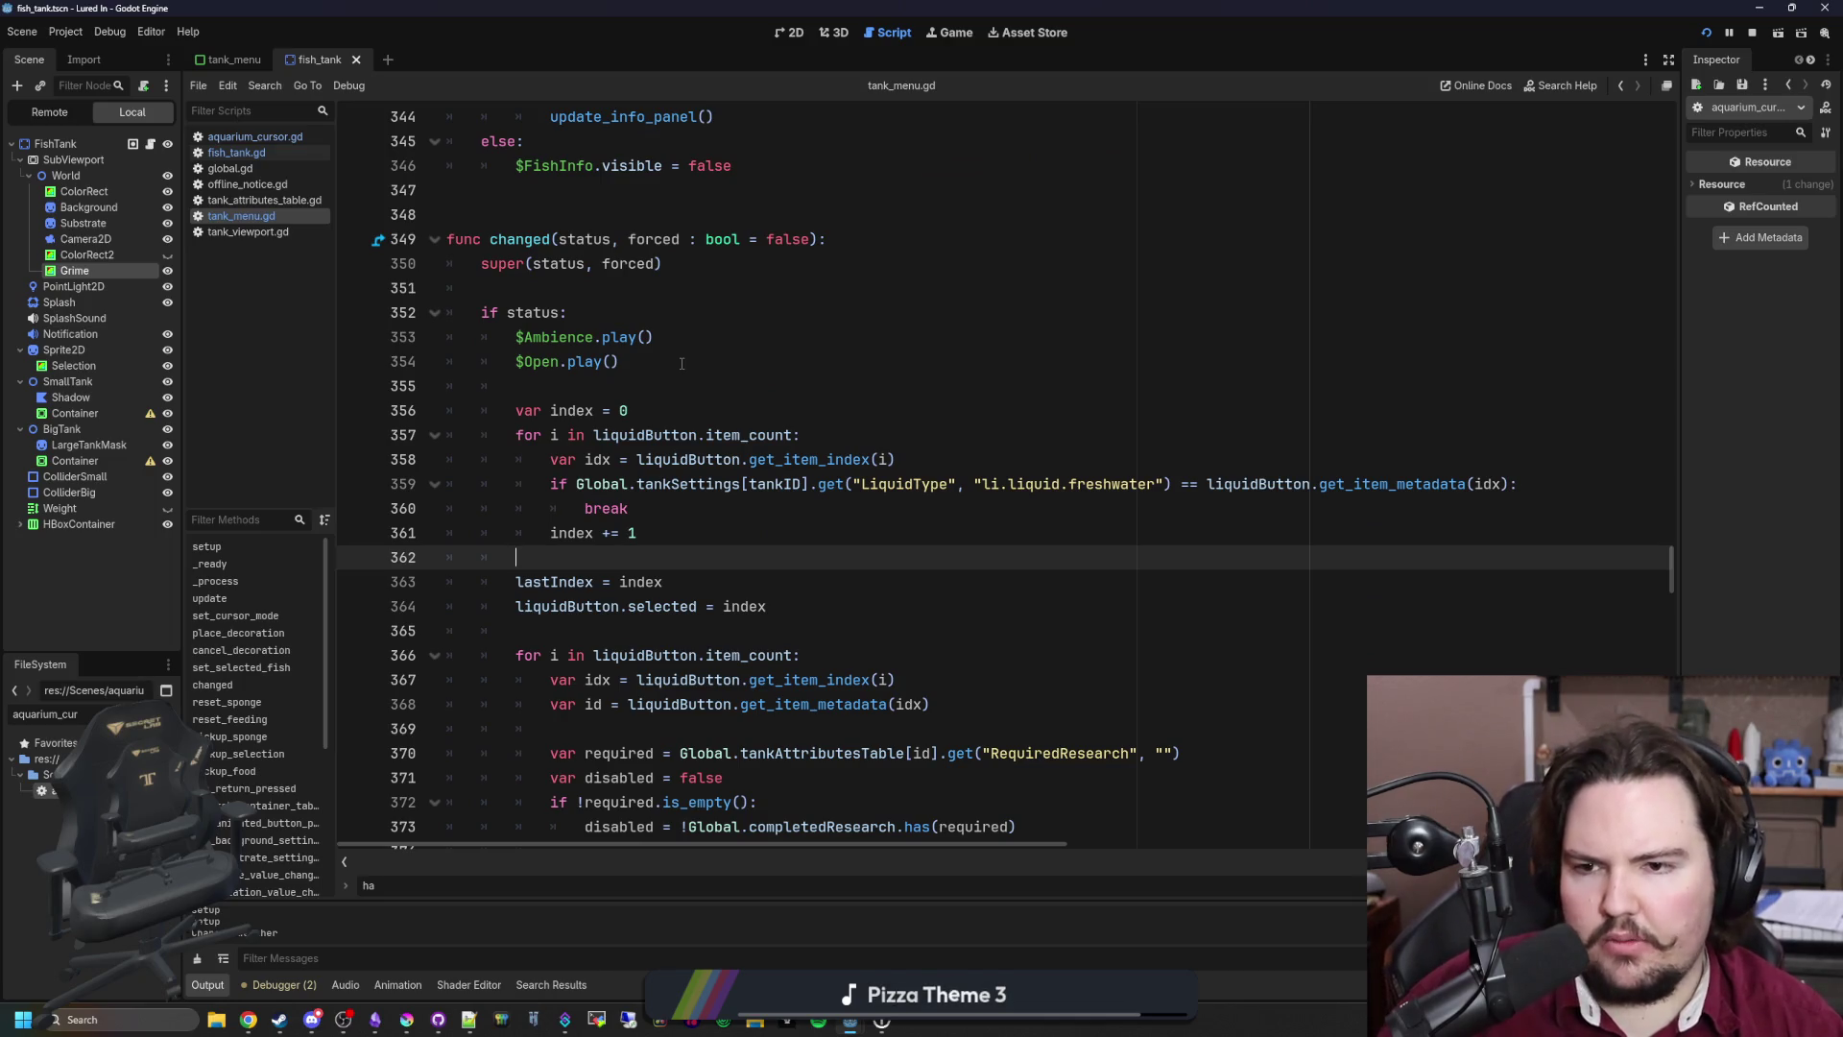
scroll(681, 363, "down", 6)
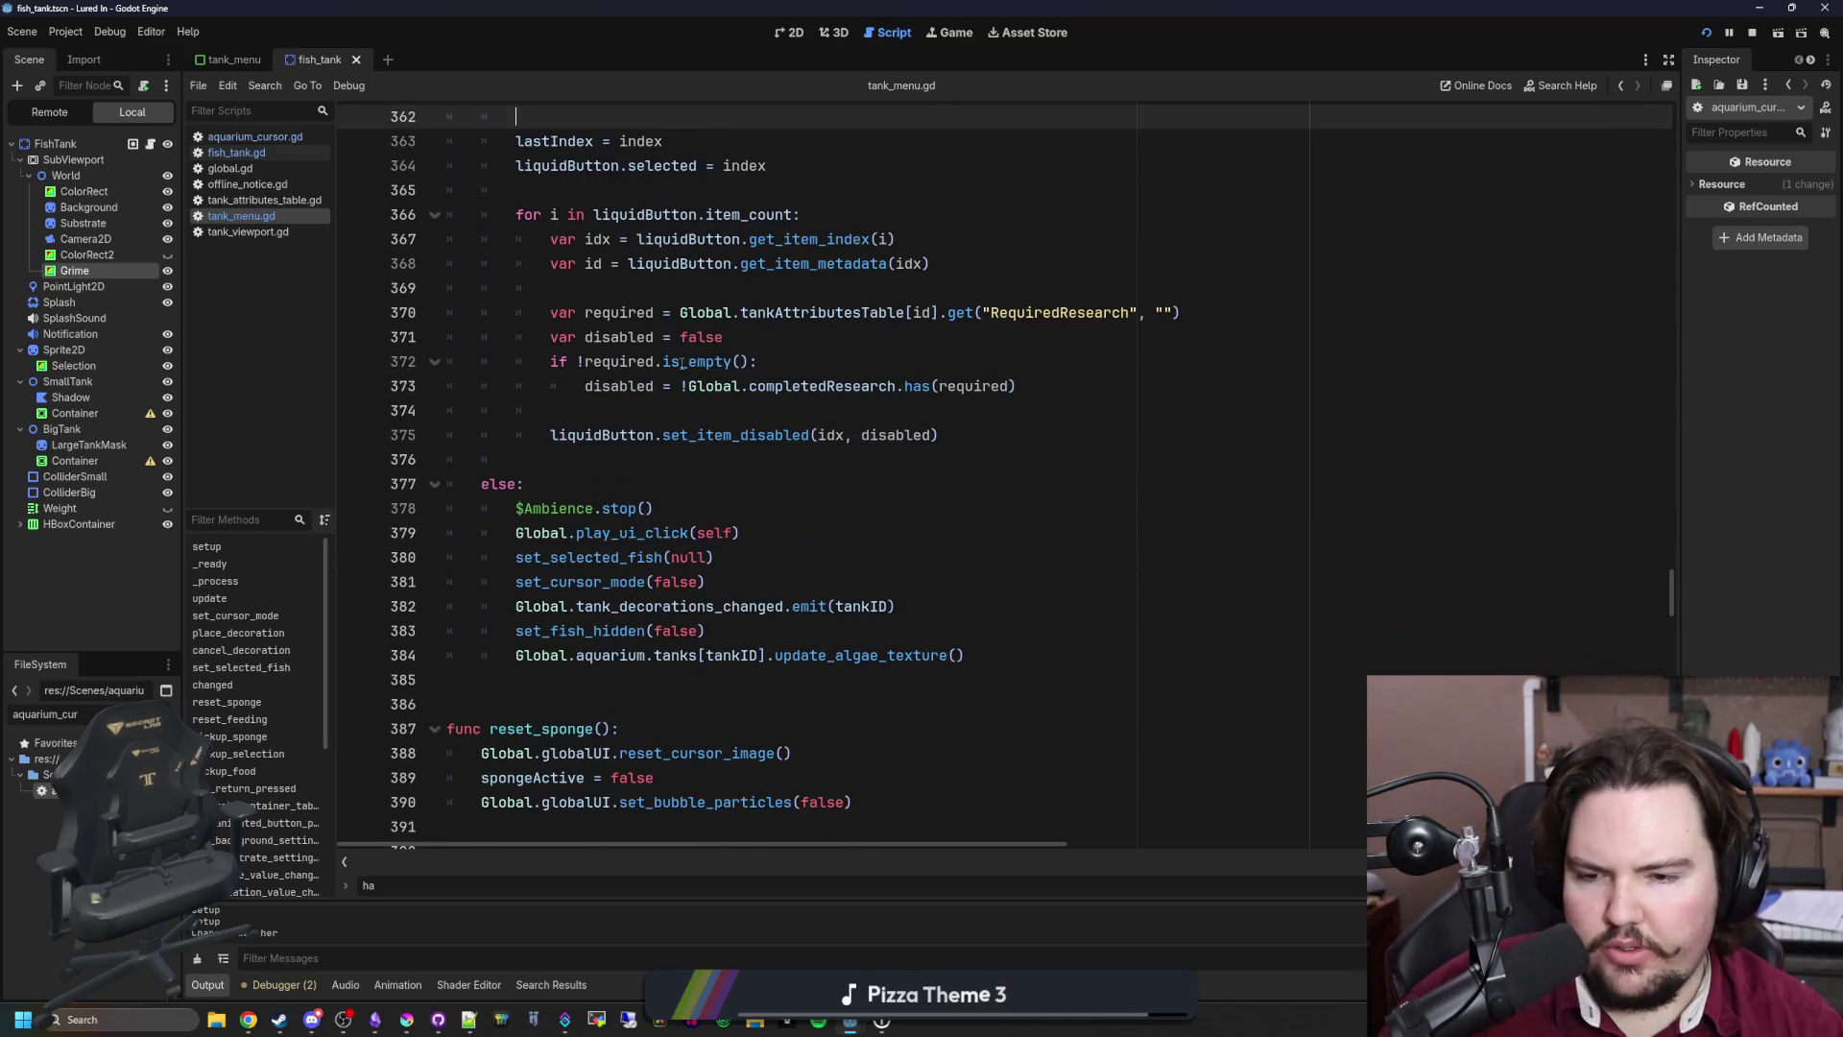
scroll(682, 362, "up", 4)
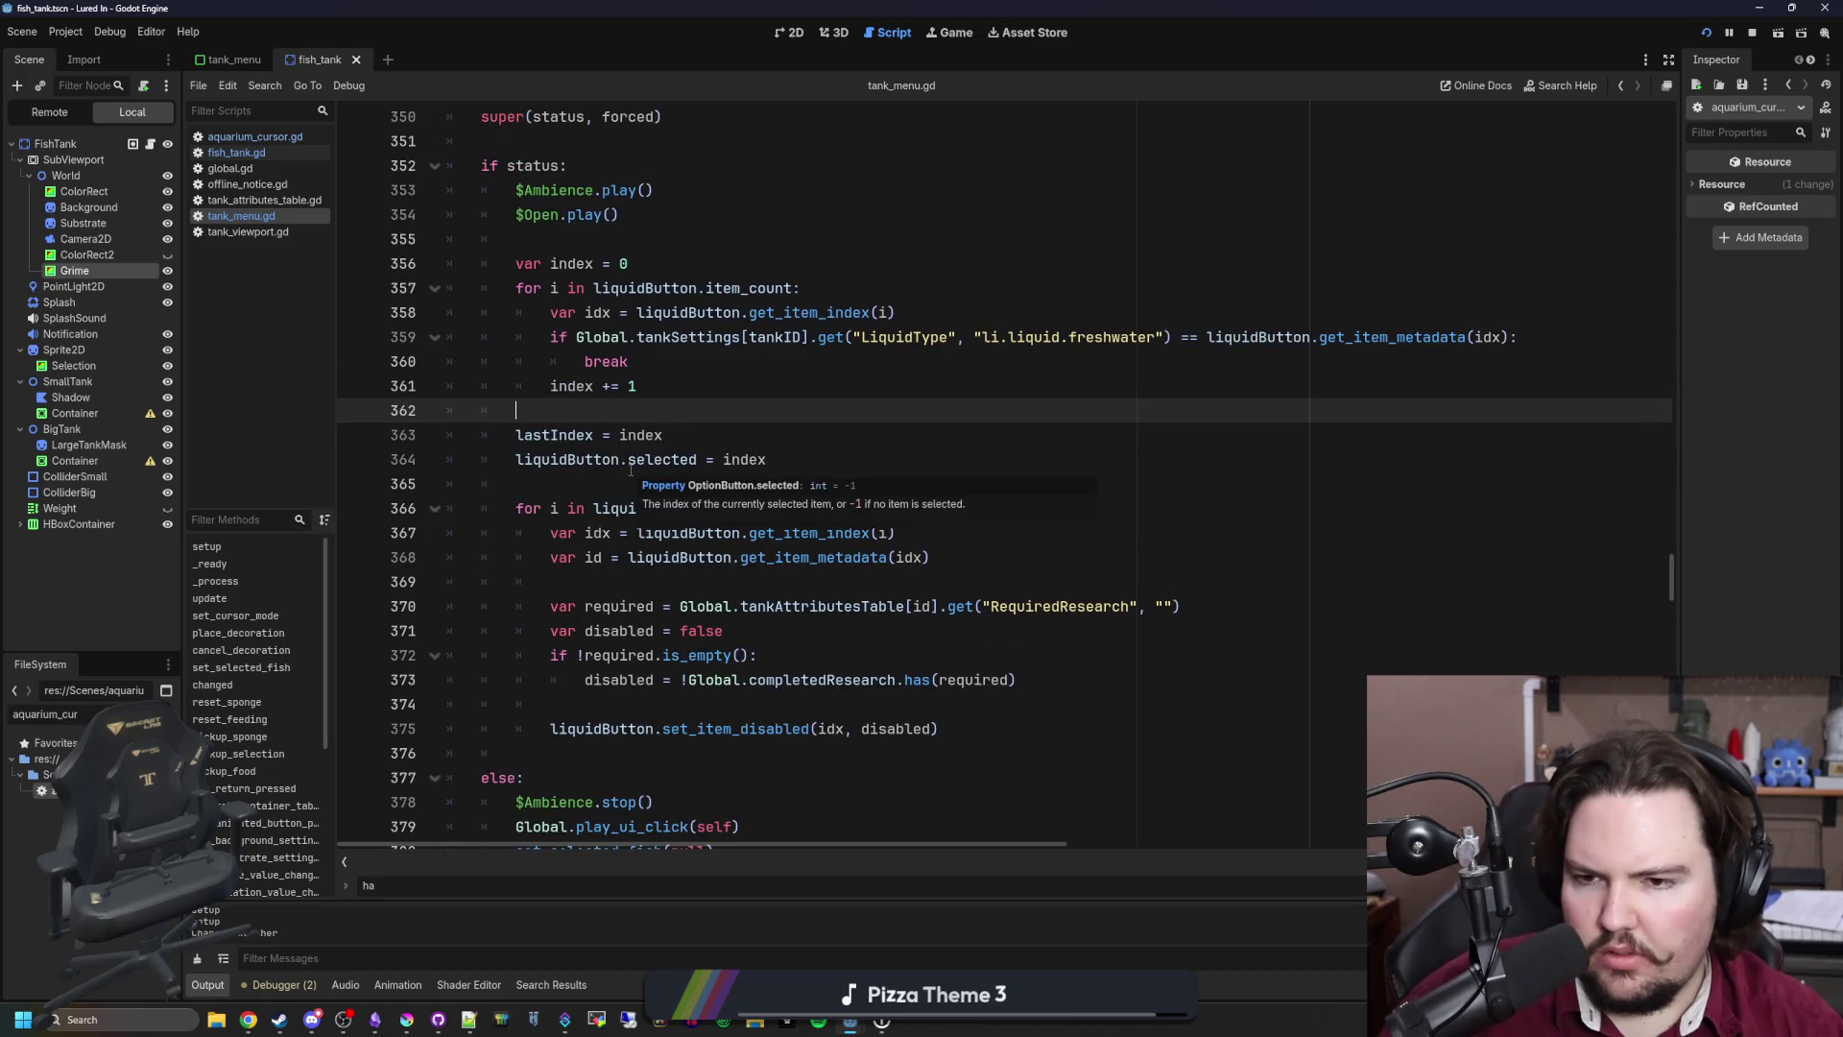
scroll(630, 470, "up", 19)
scroll(735, 421, "up", 19)
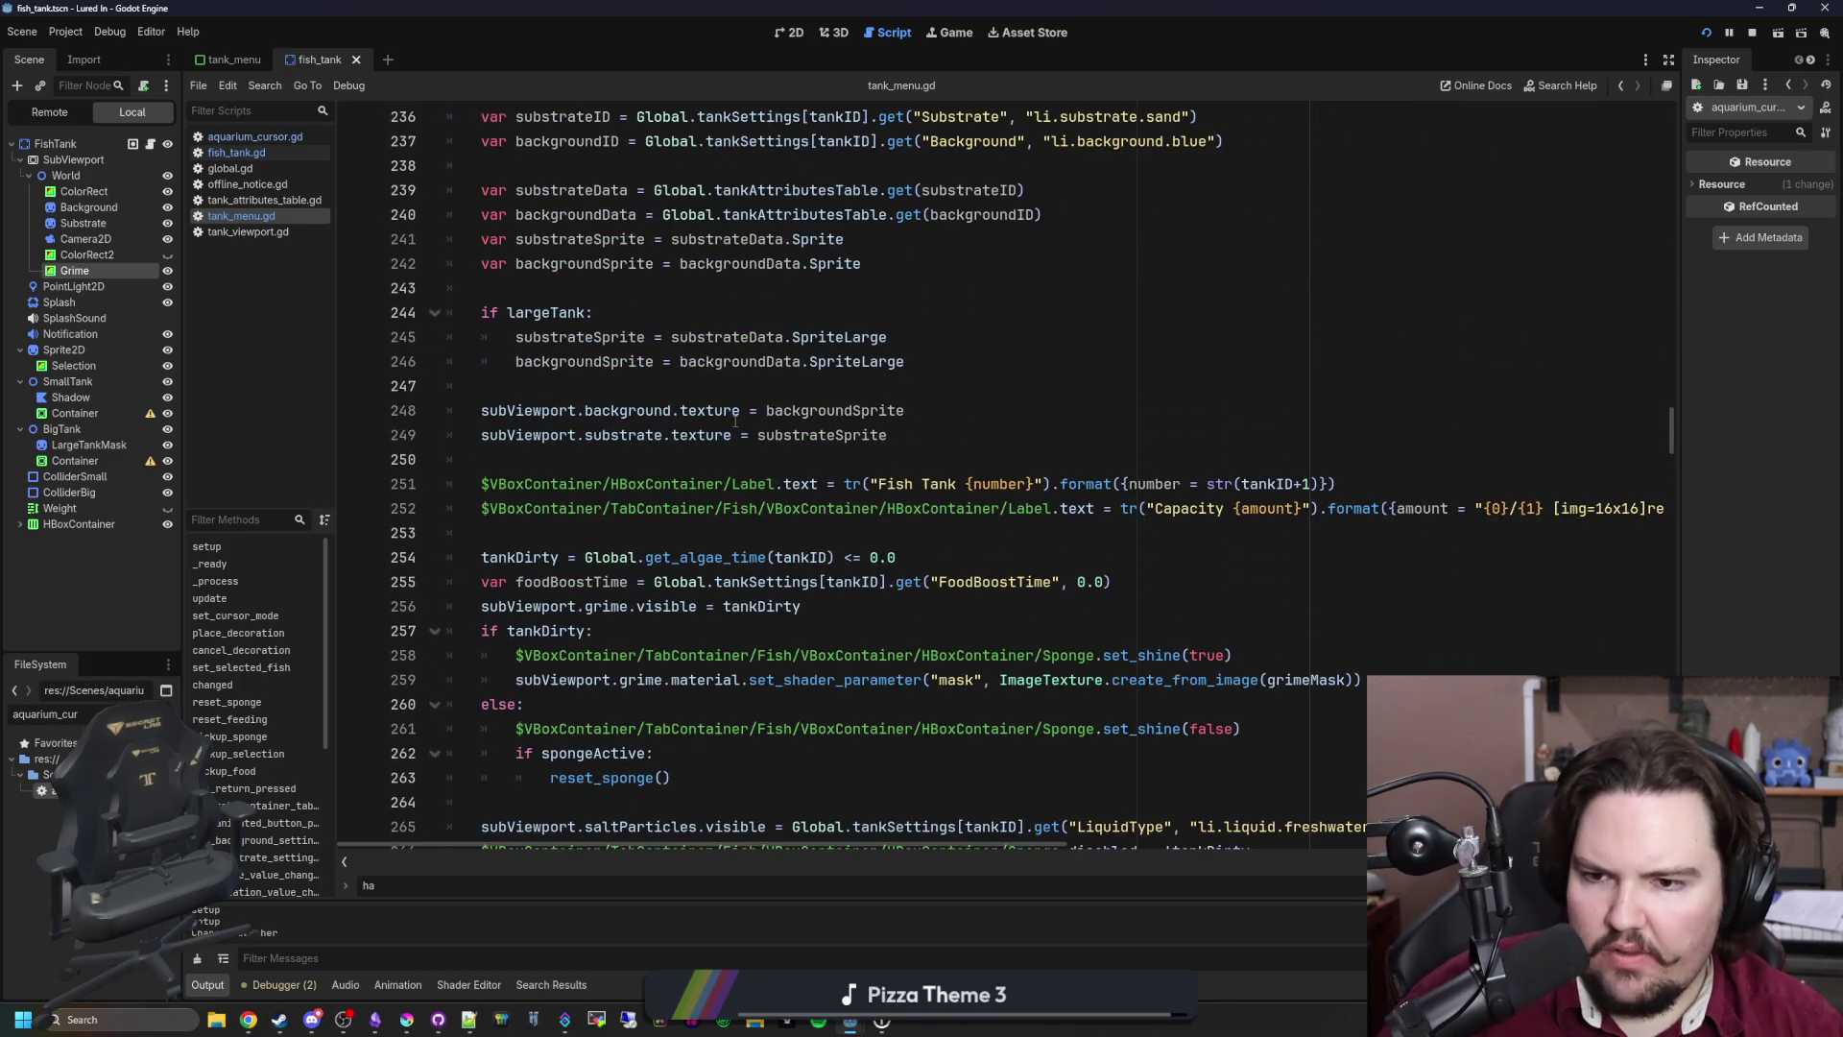
scroll(735, 421, "up", 8)
scroll(703, 440, "down", 8)
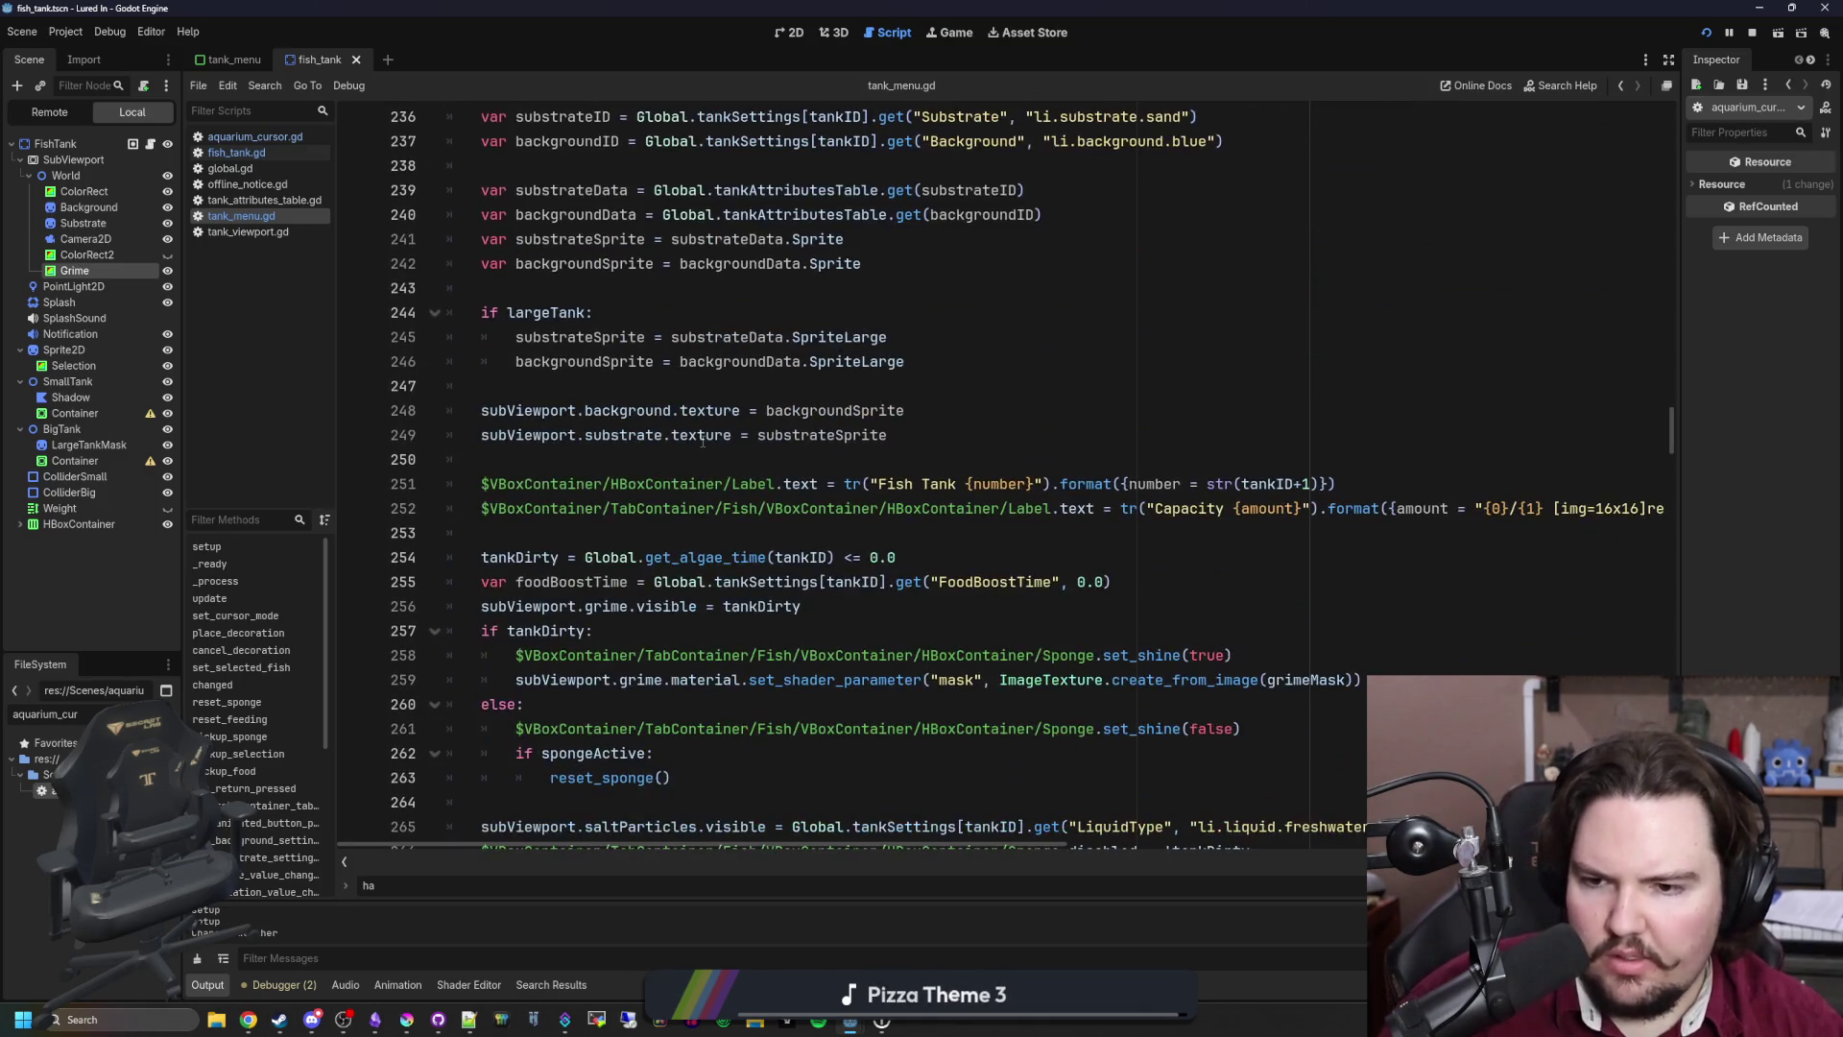
scroll(702, 439, "down", 4)
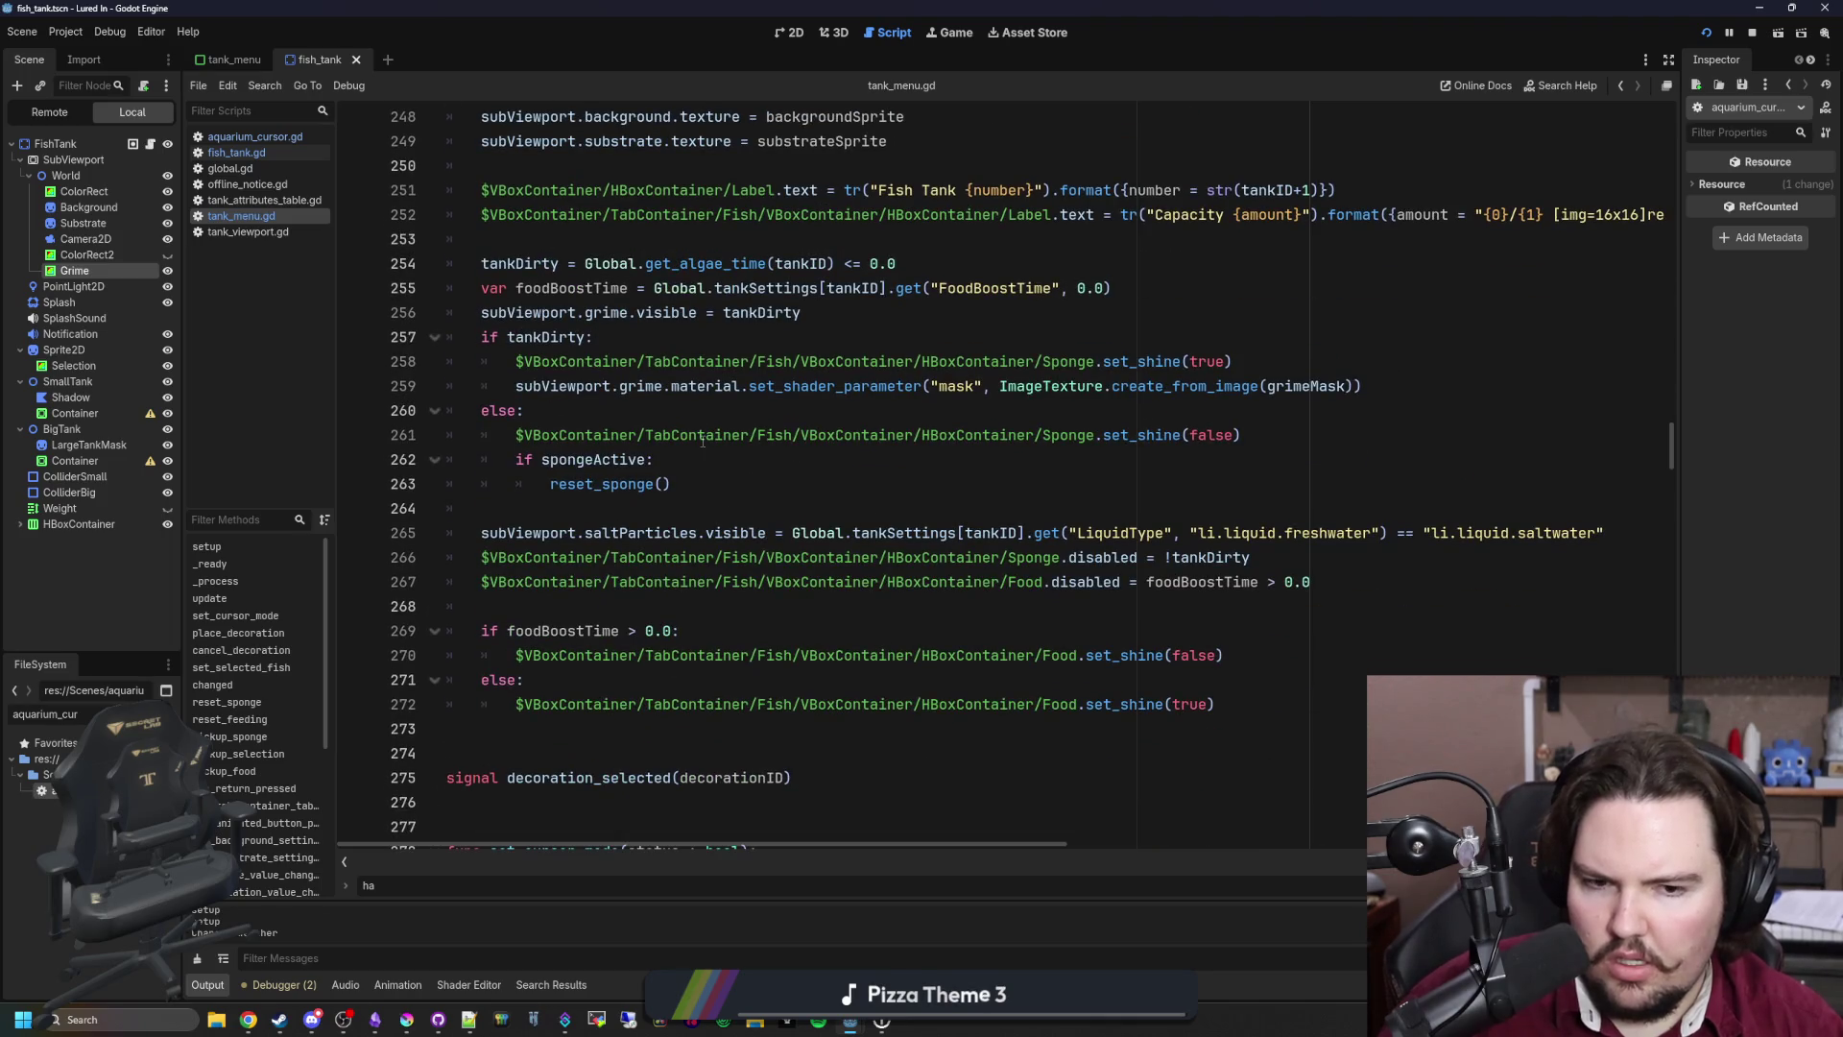
scroll(703, 439, "up", 20)
scroll(815, 504, "up", 20)
scroll(815, 504, "up", 2)
scroll(689, 450, "down", 2)
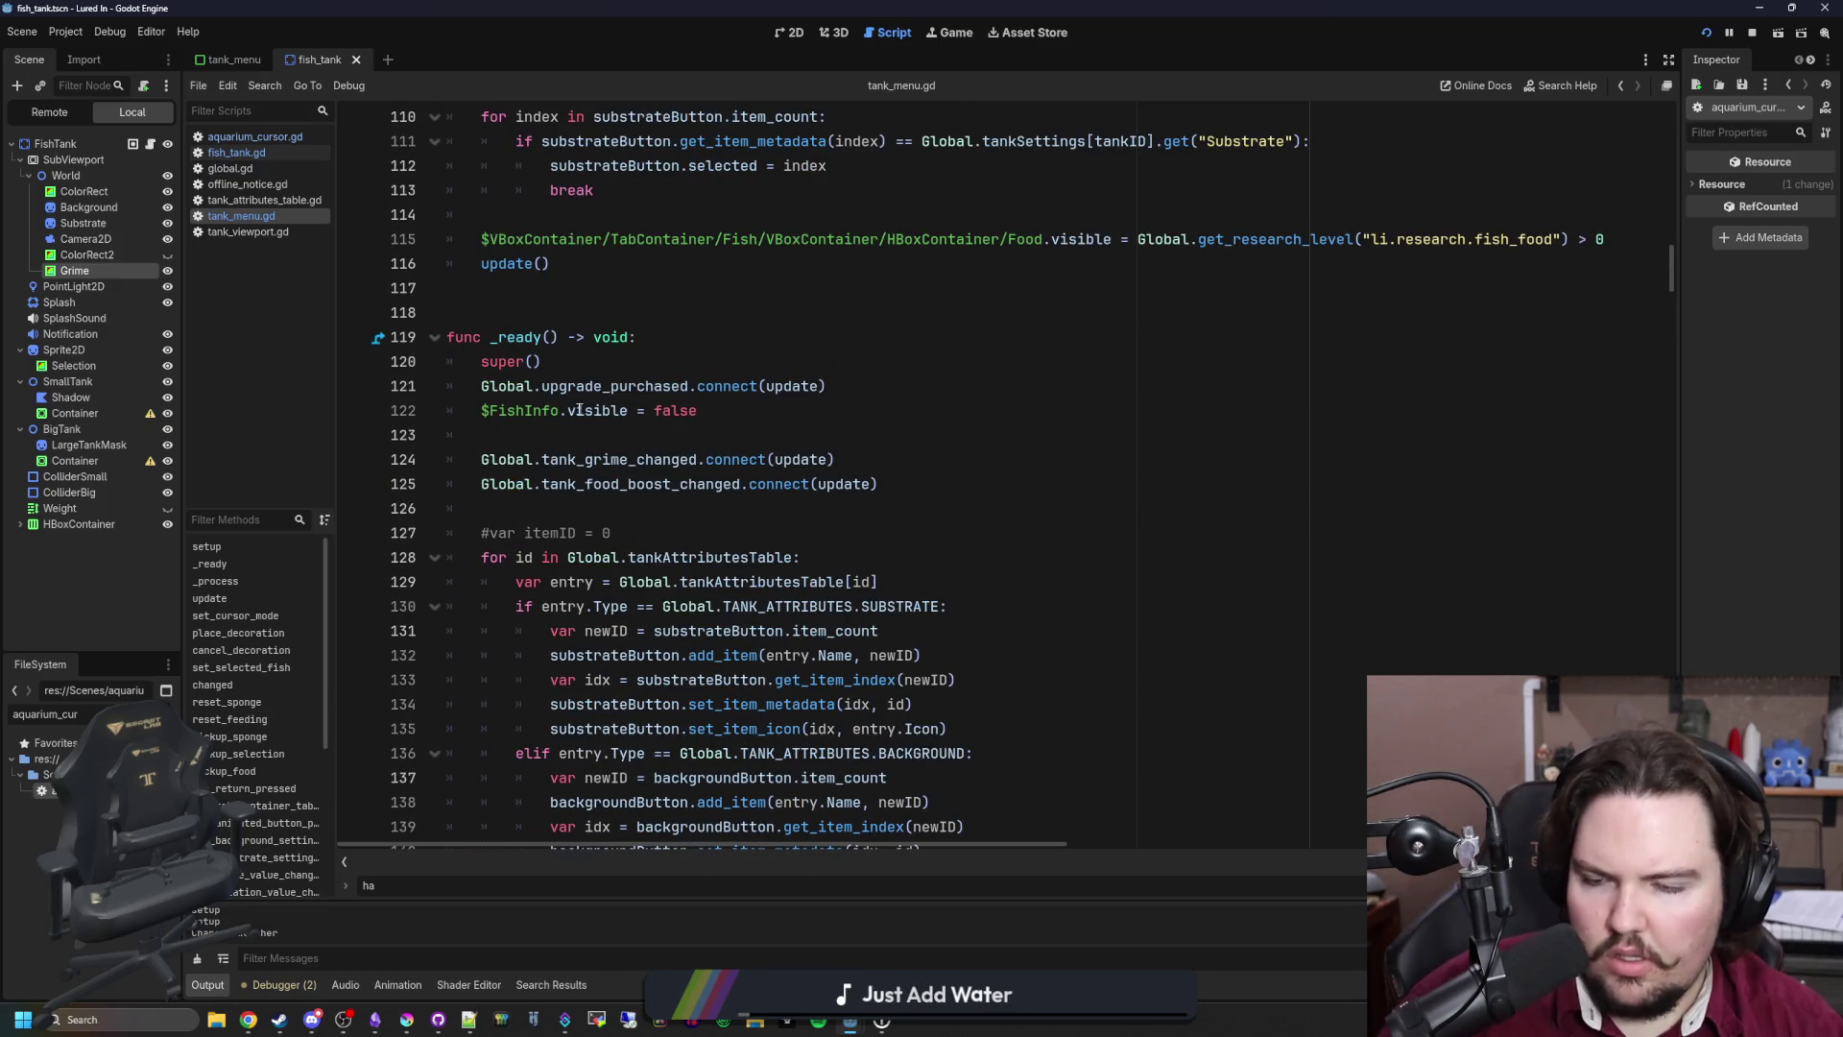
Step: Review the super() call on line 120 and empty line 38 in setup, then return to the game
left_click(567, 368)
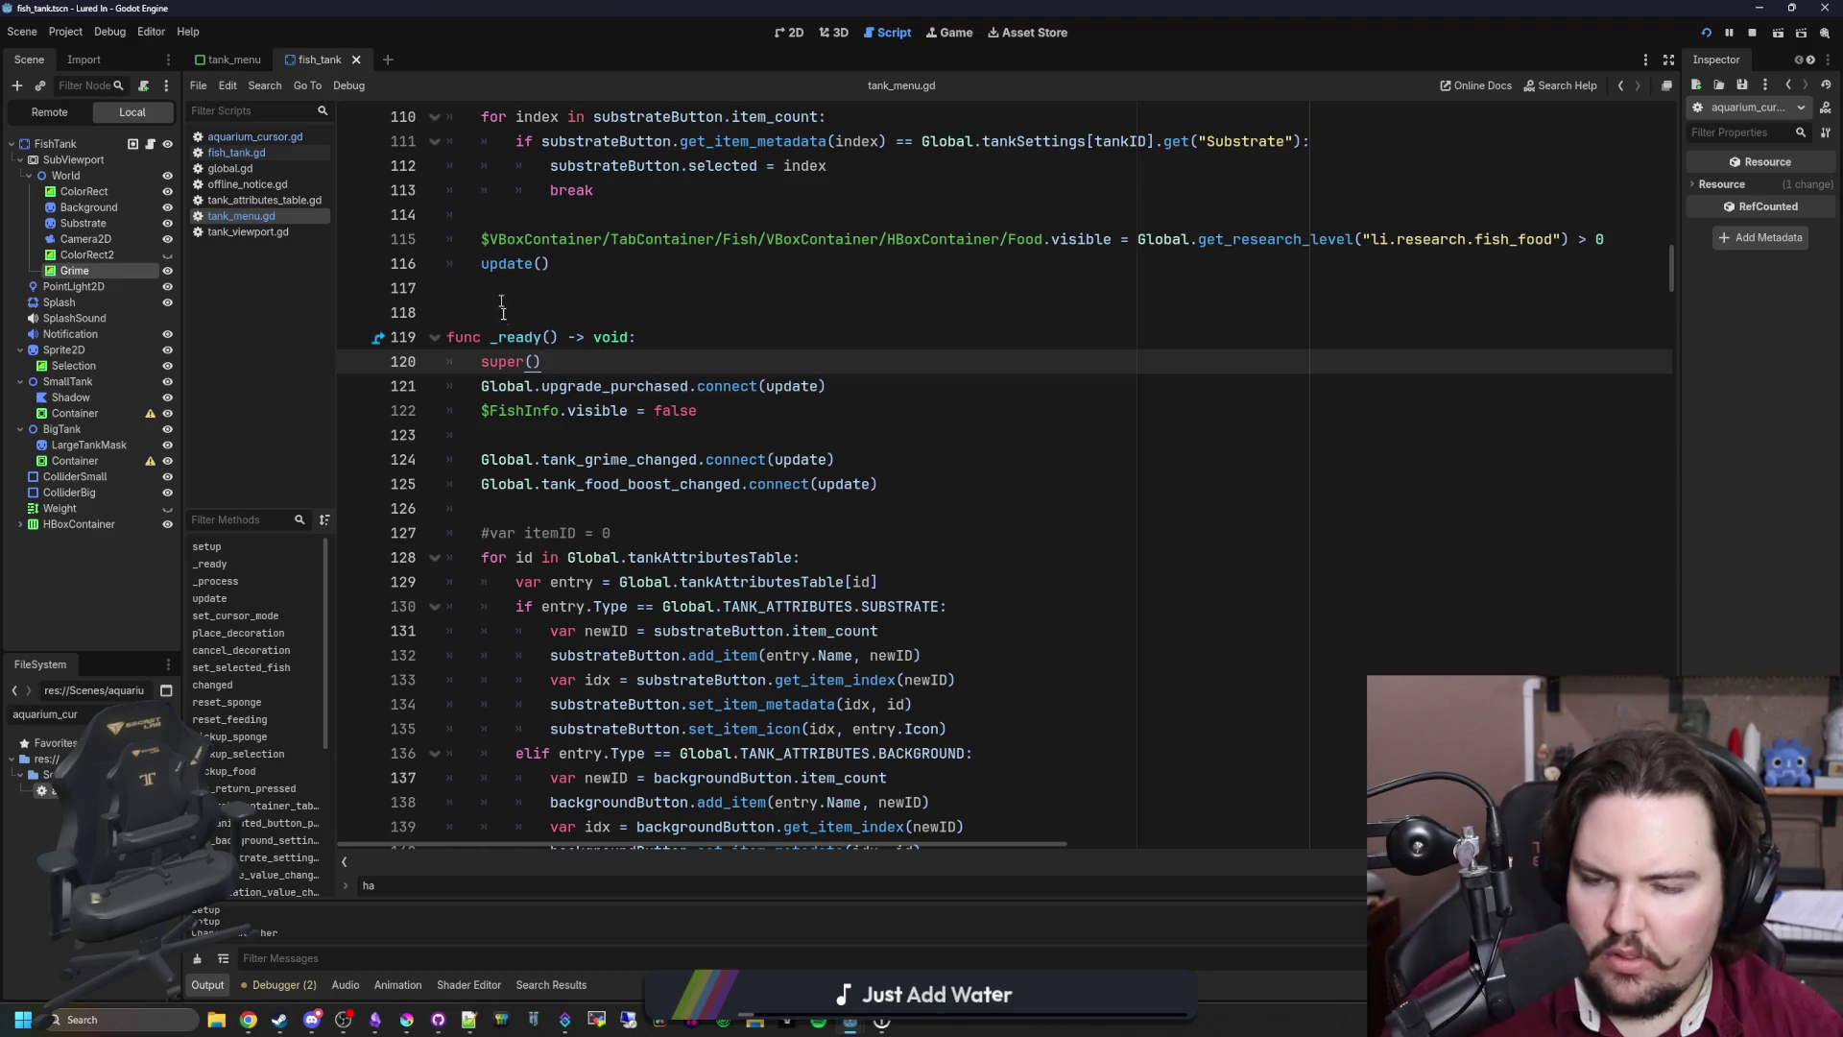
scroll(710, 500, "down", 9)
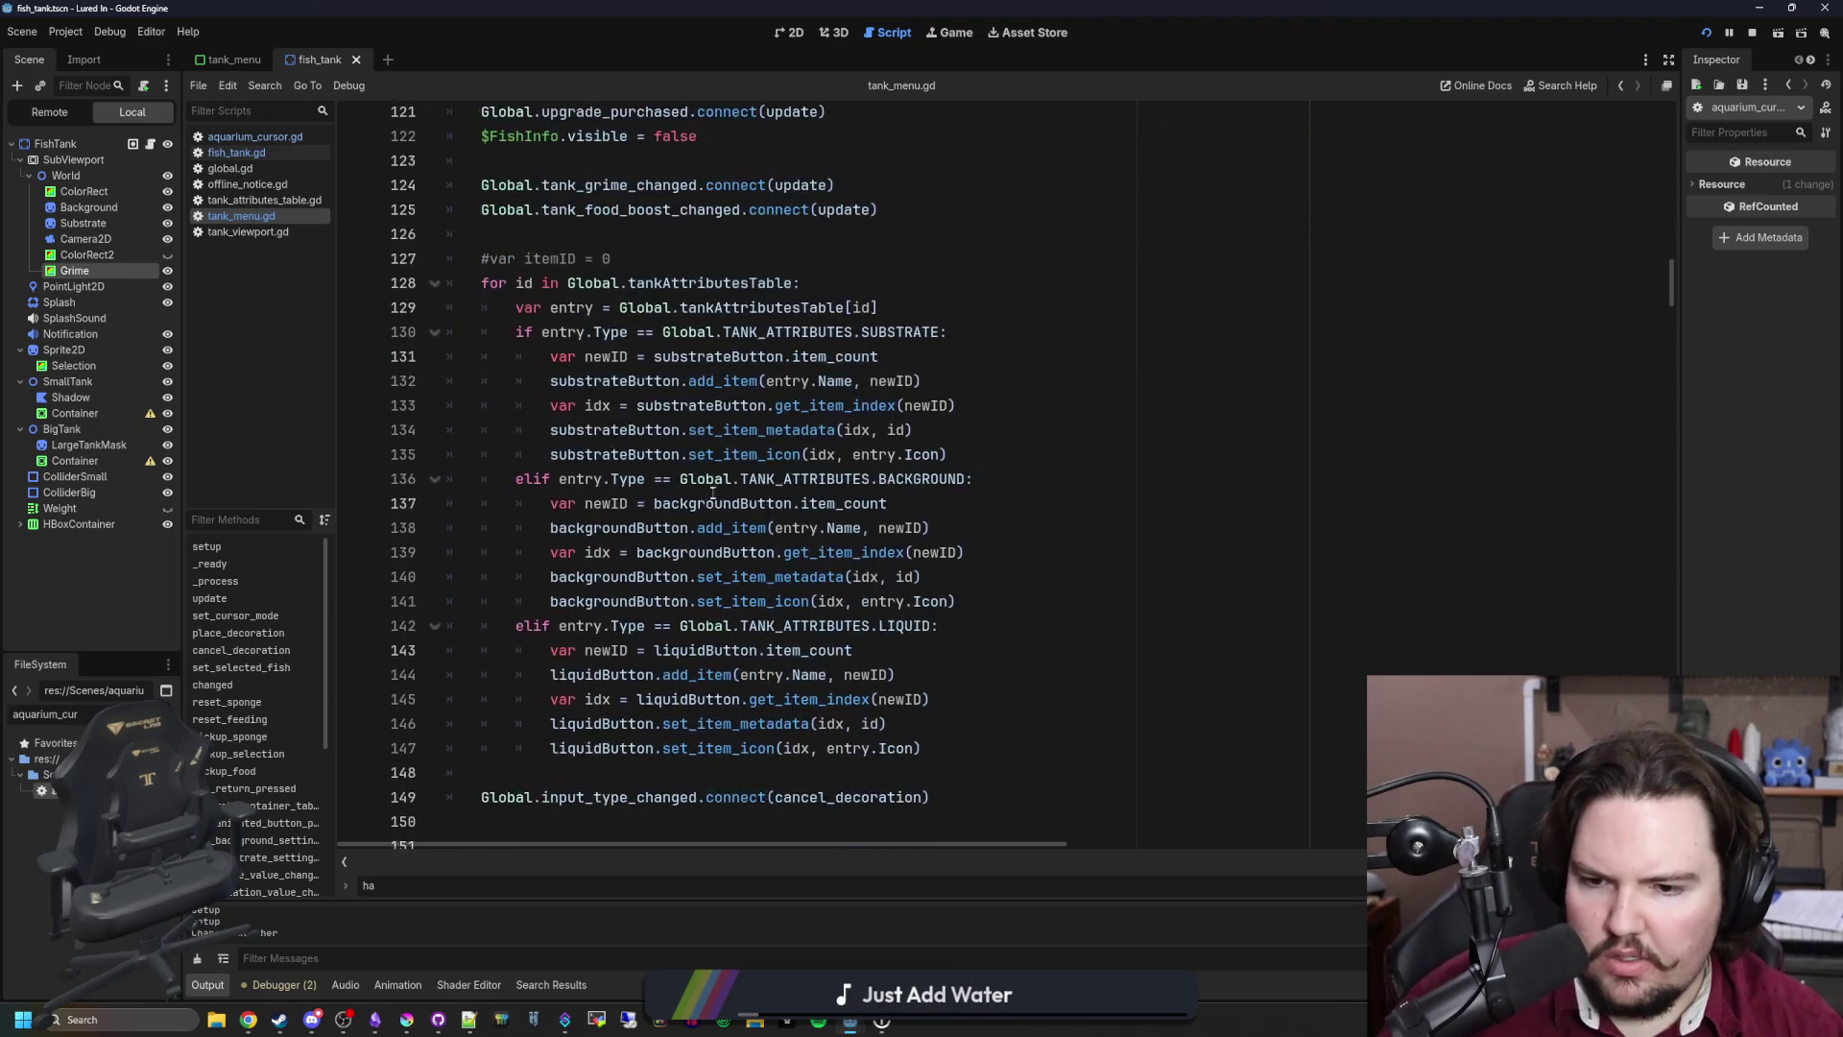
scroll(705, 473, "up", 20)
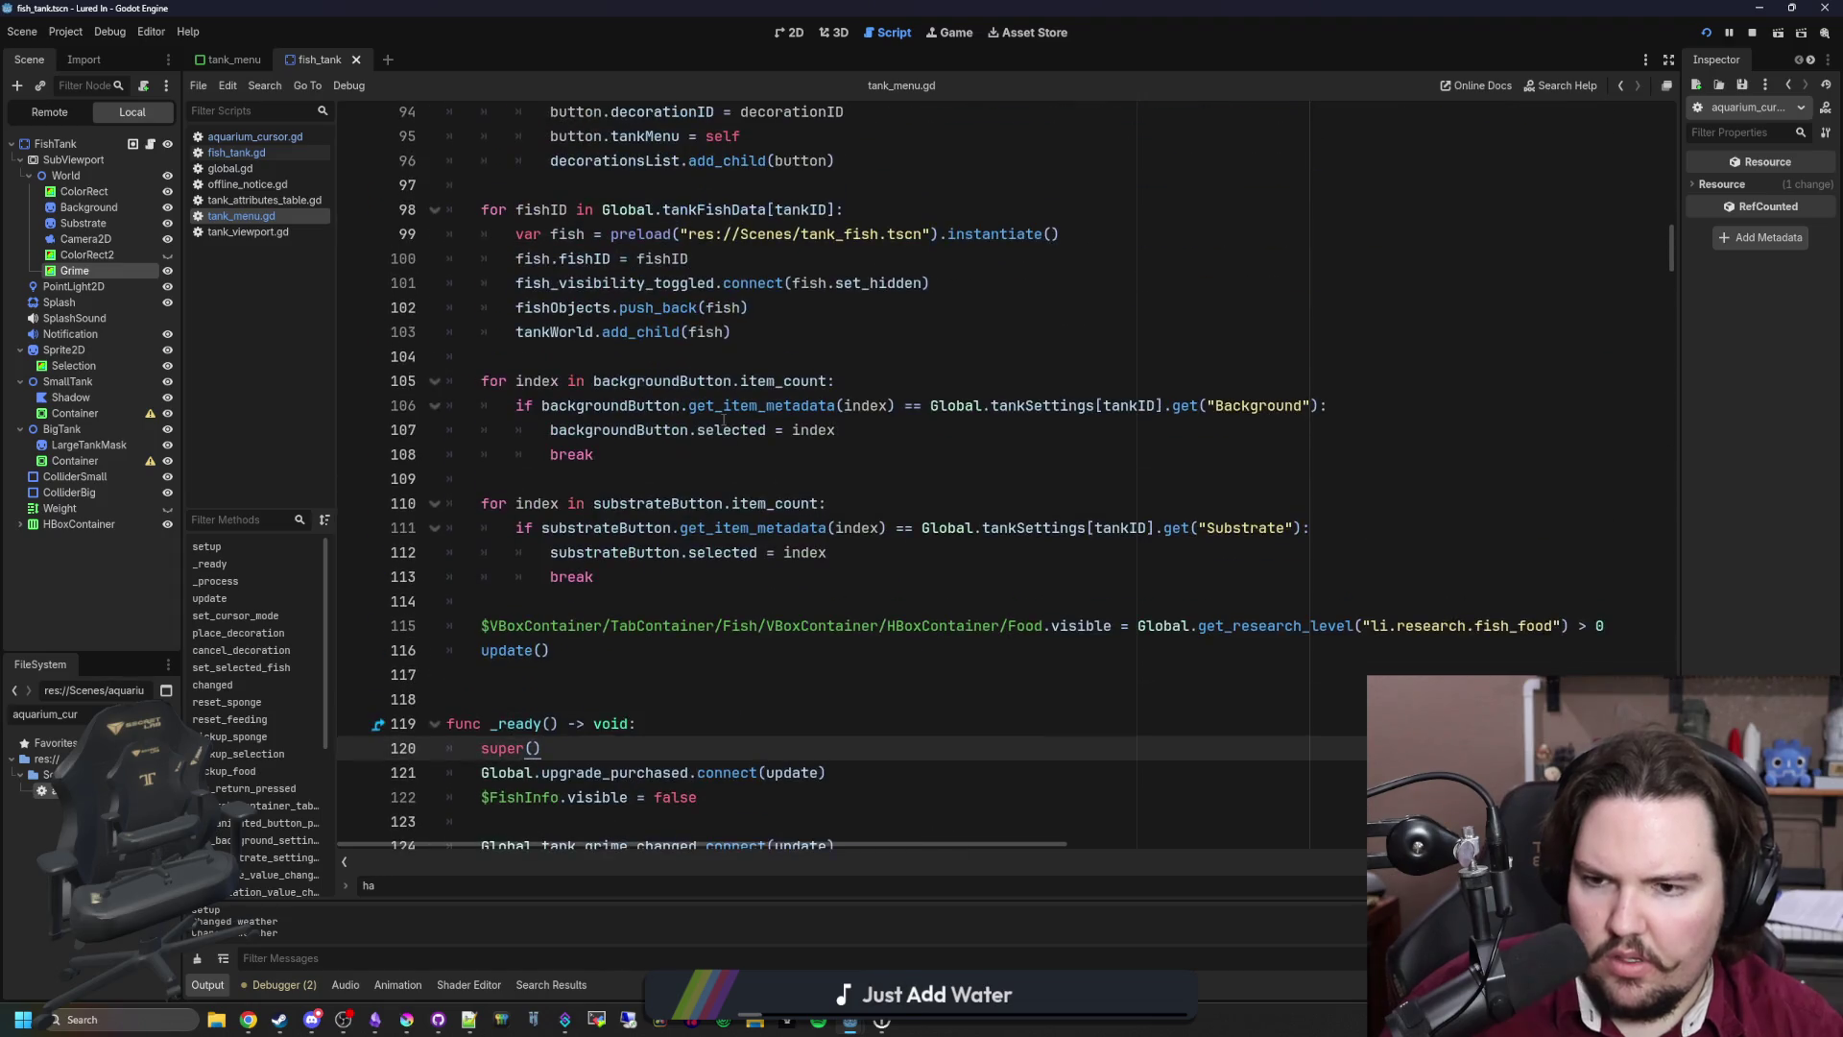
scroll(705, 473, "up", 14)
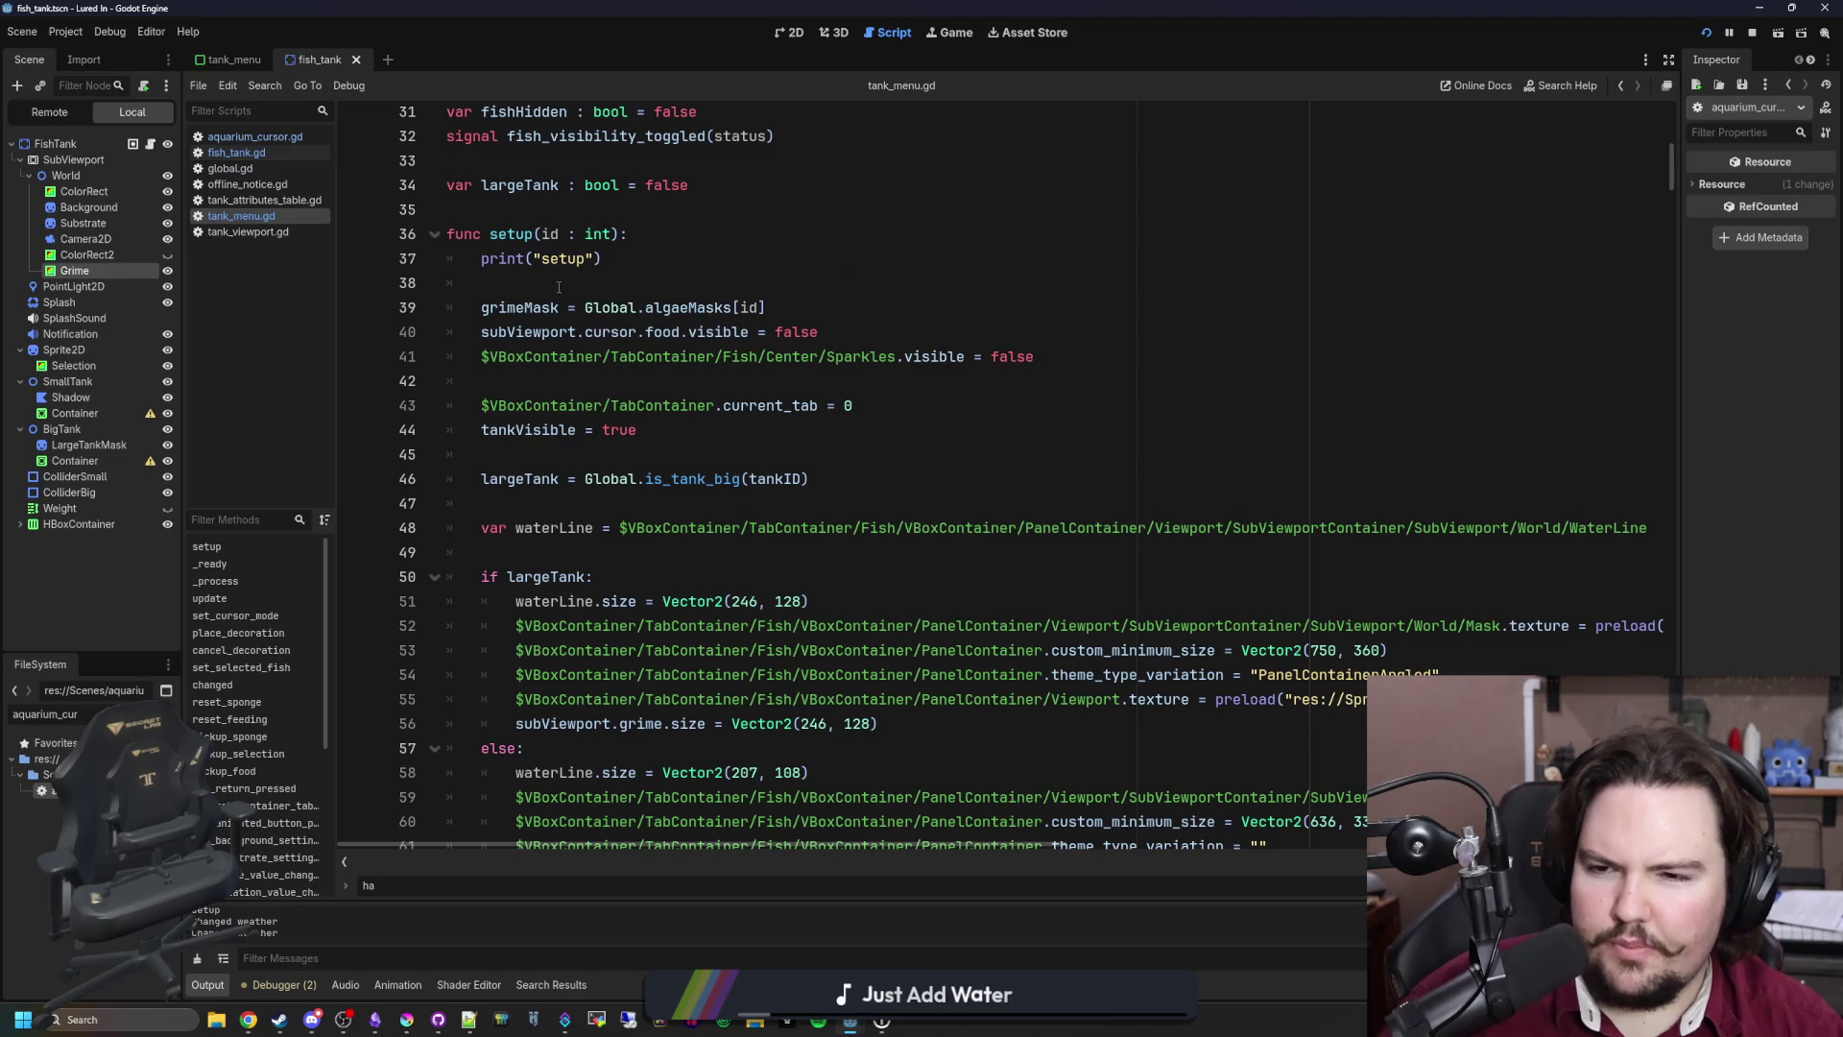
left_click(559, 287)
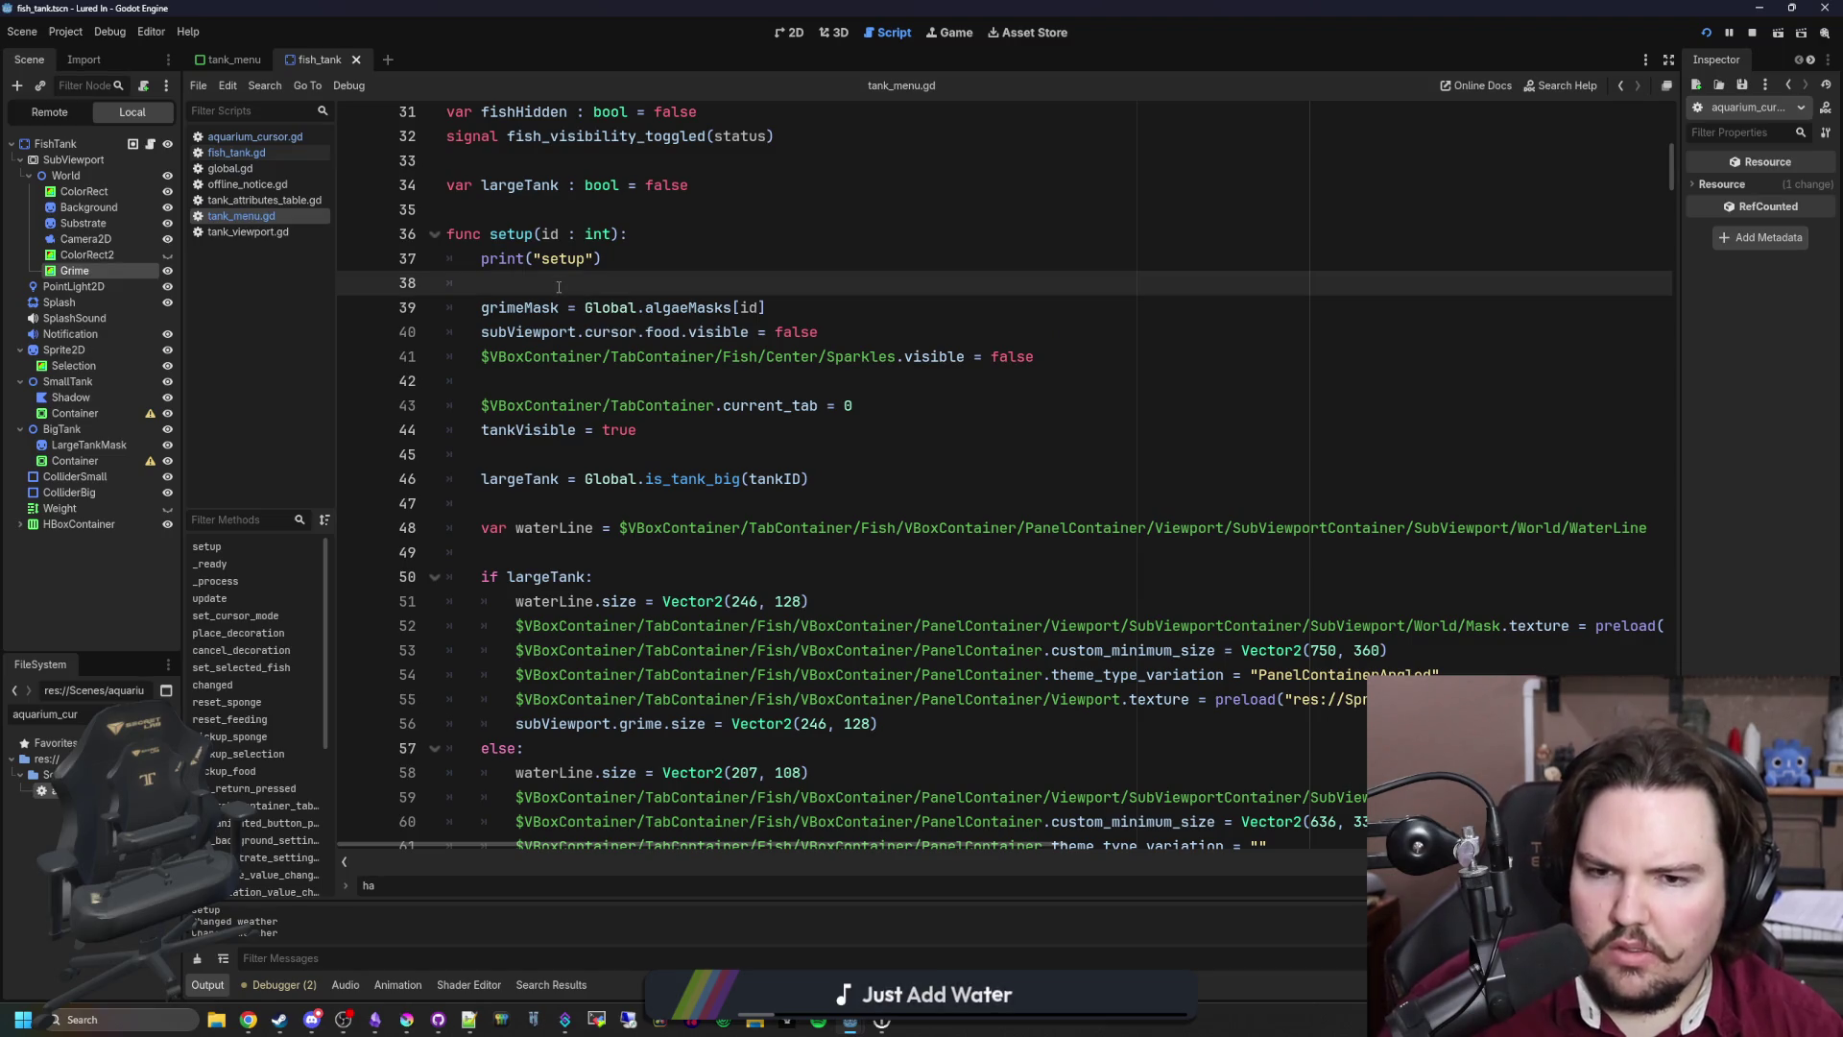
scroll(701, 386, "down", 4)
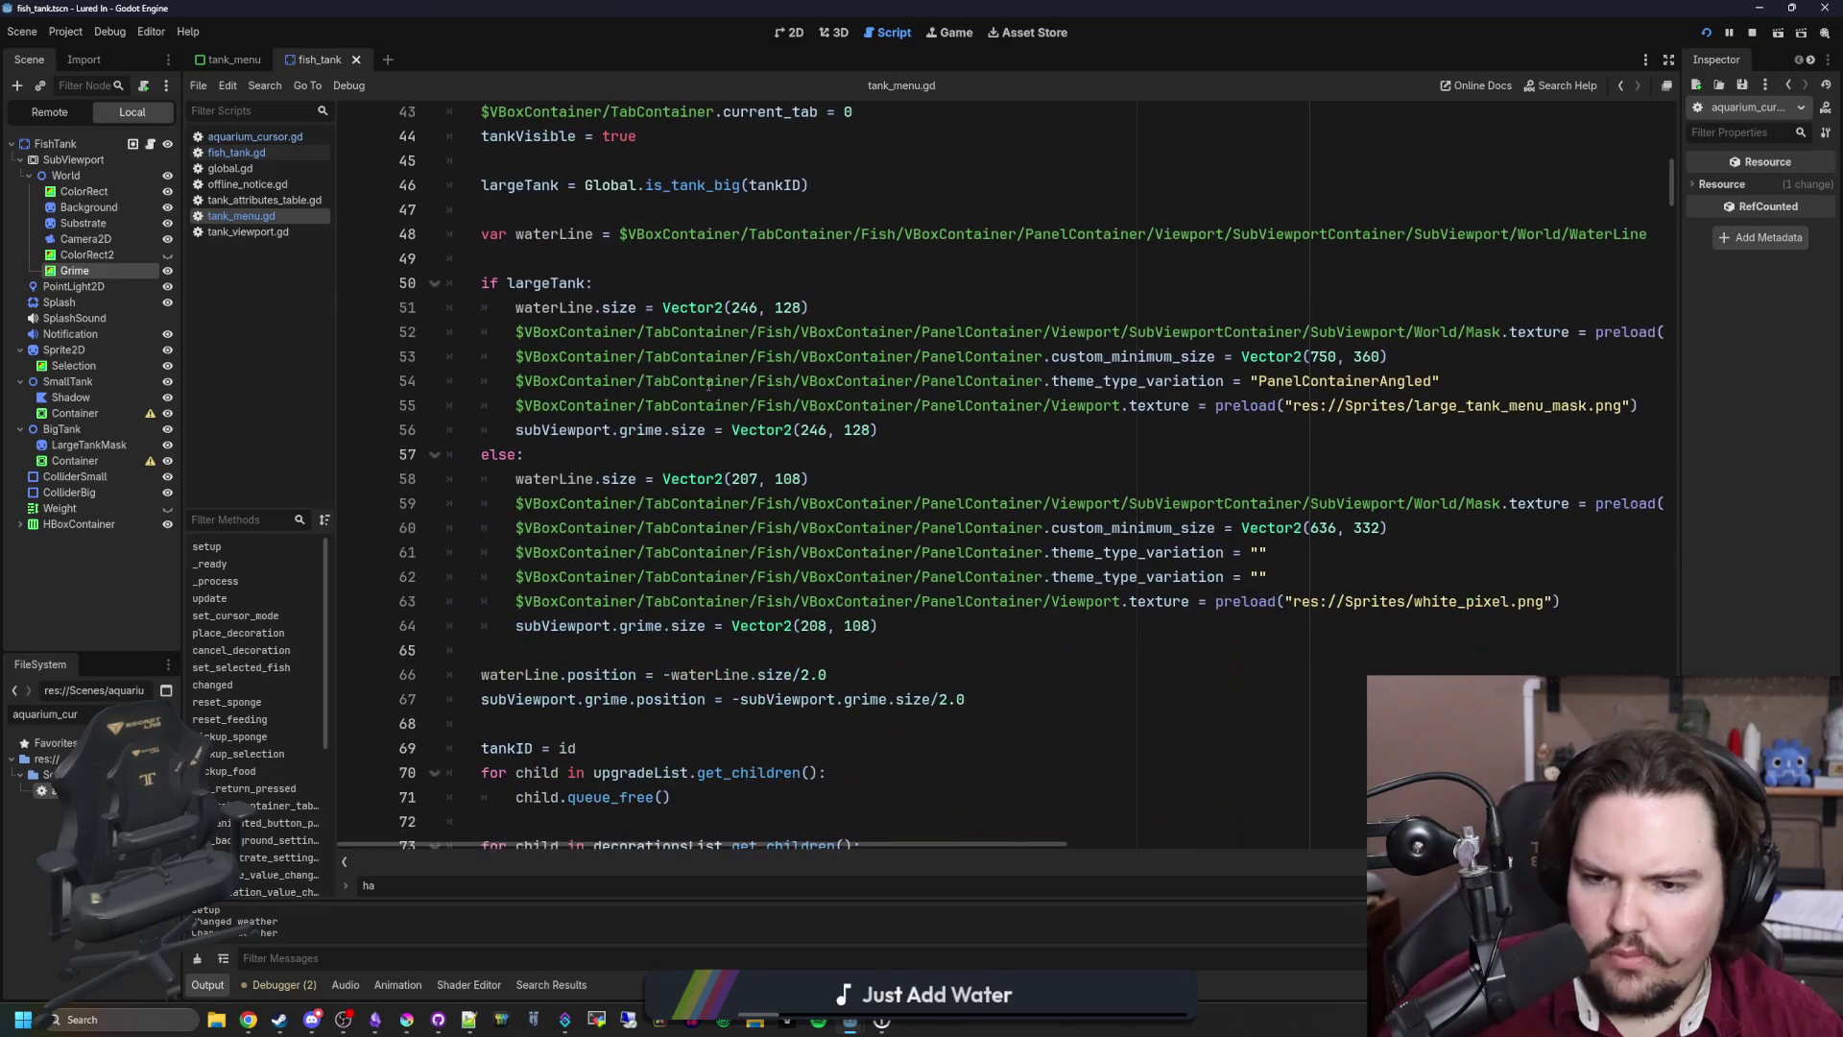
scroll(708, 384, "down", 12)
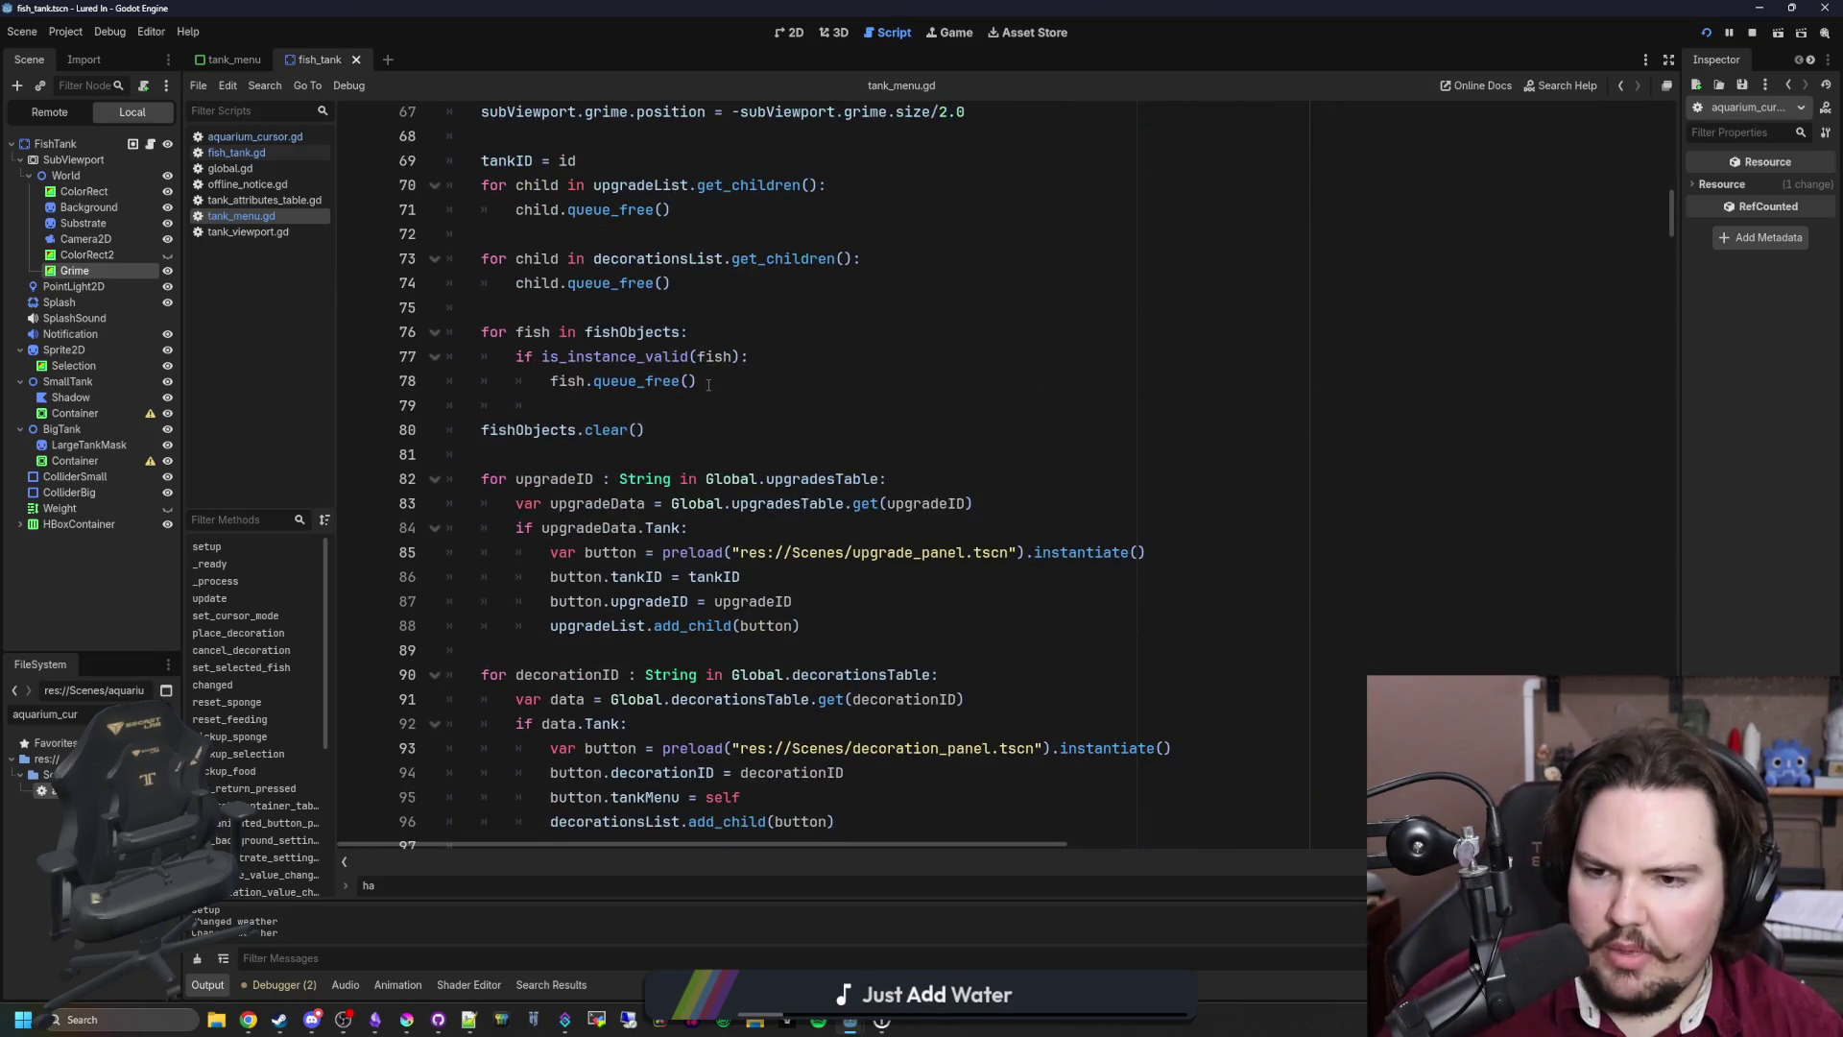
scroll(708, 383, "down", 6)
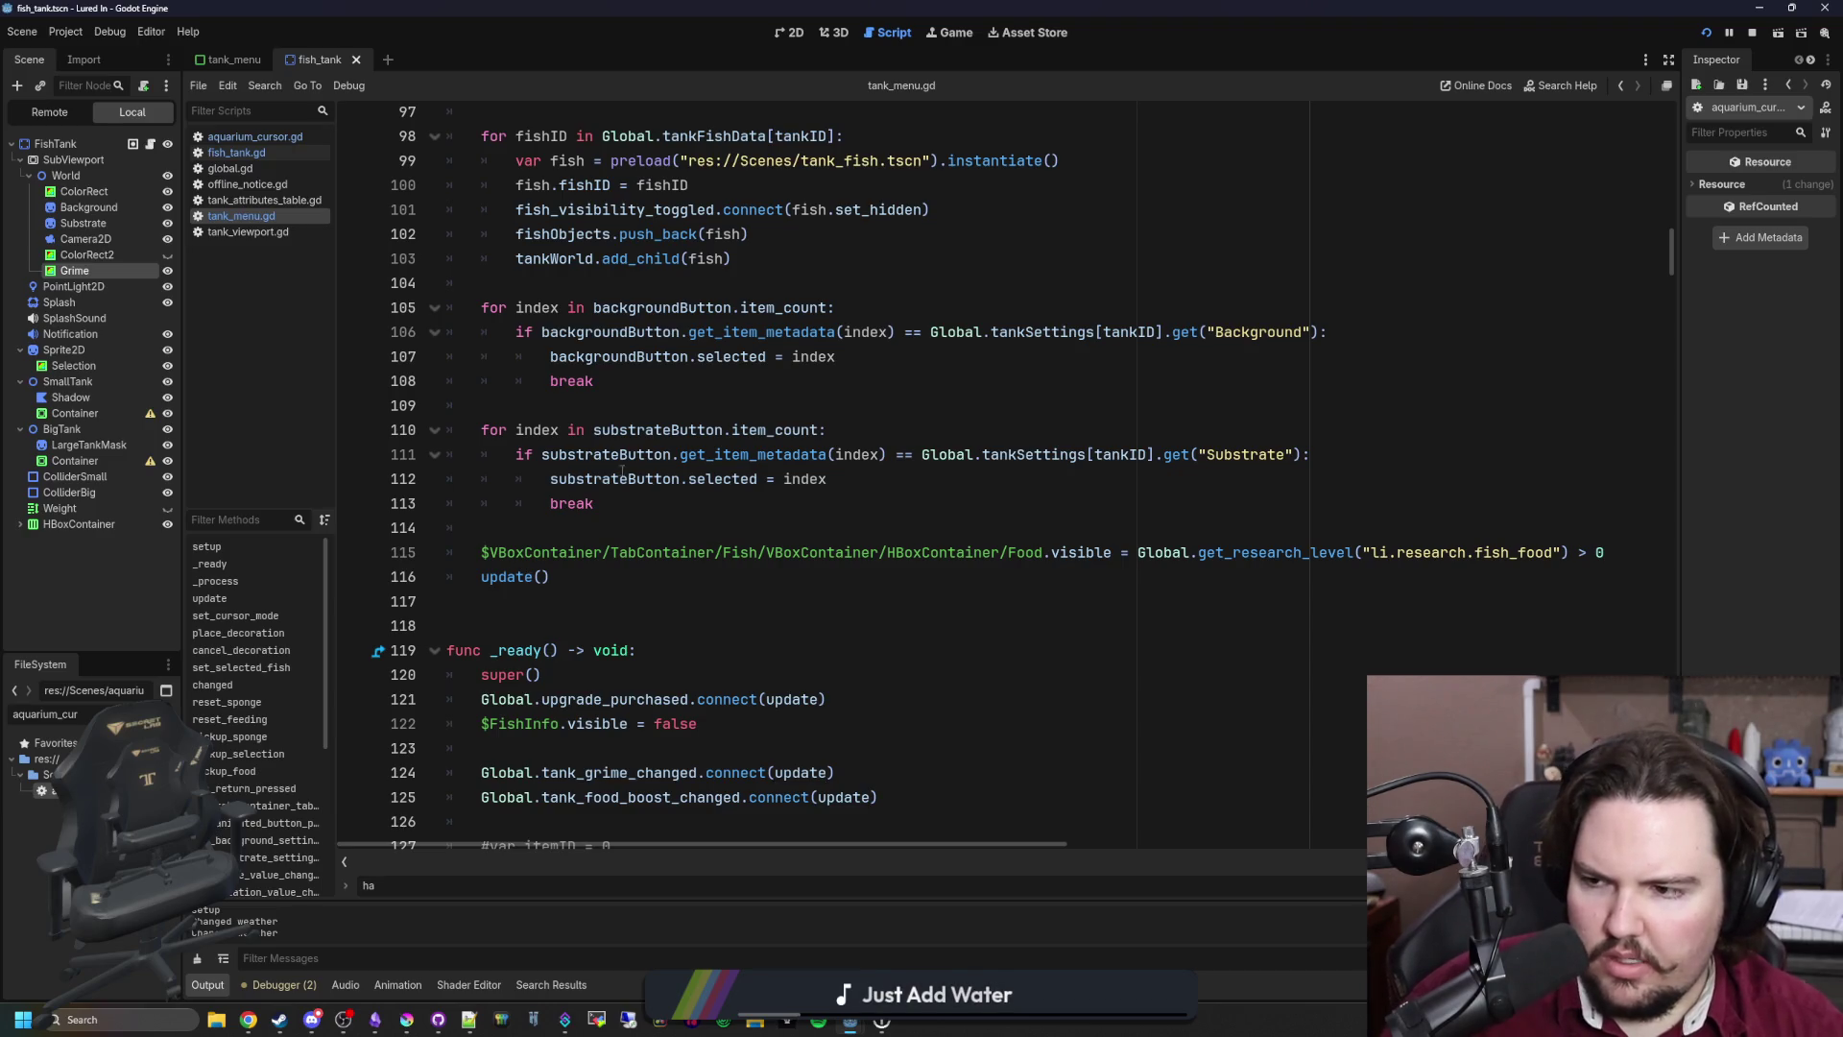
left_click(953, 32)
Step: Test the Fish Tank 7 and Fish Tank 2 menus by opening and closing them repeatedly
left_click(969, 432)
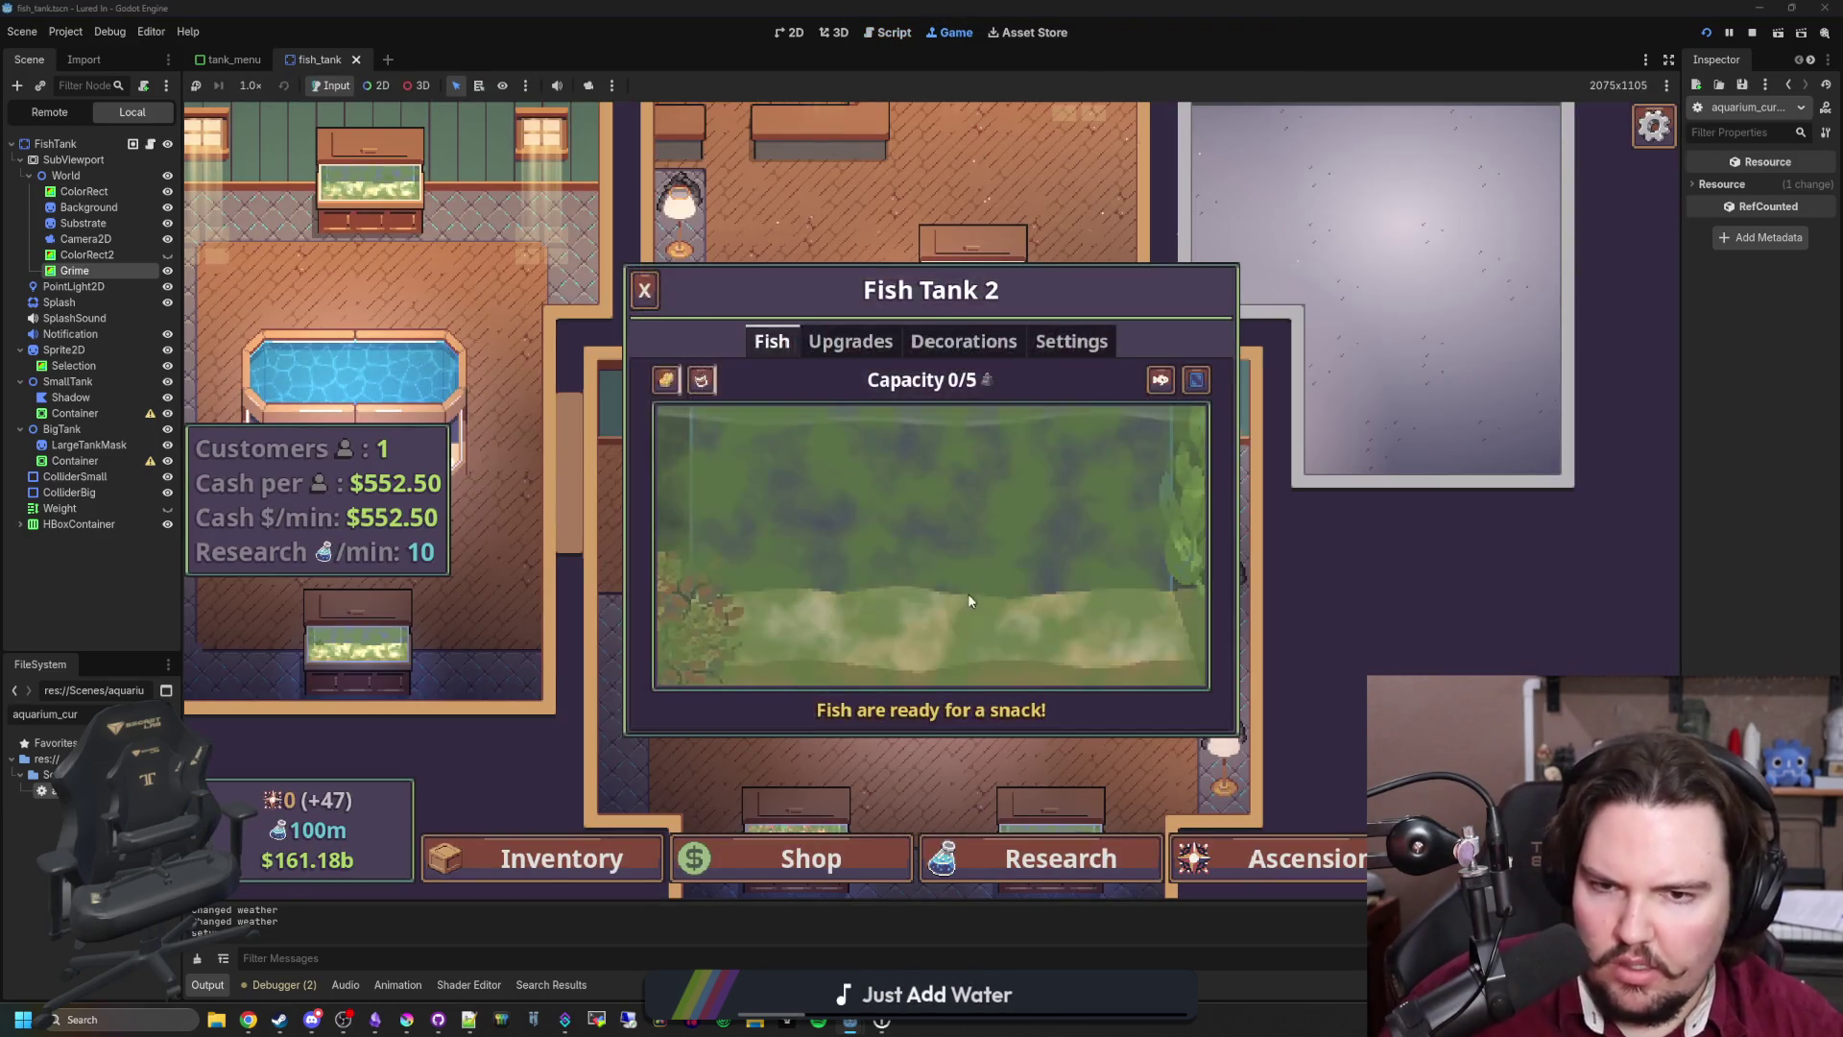
left_click(938, 629)
left_click(989, 436)
left_click(989, 437)
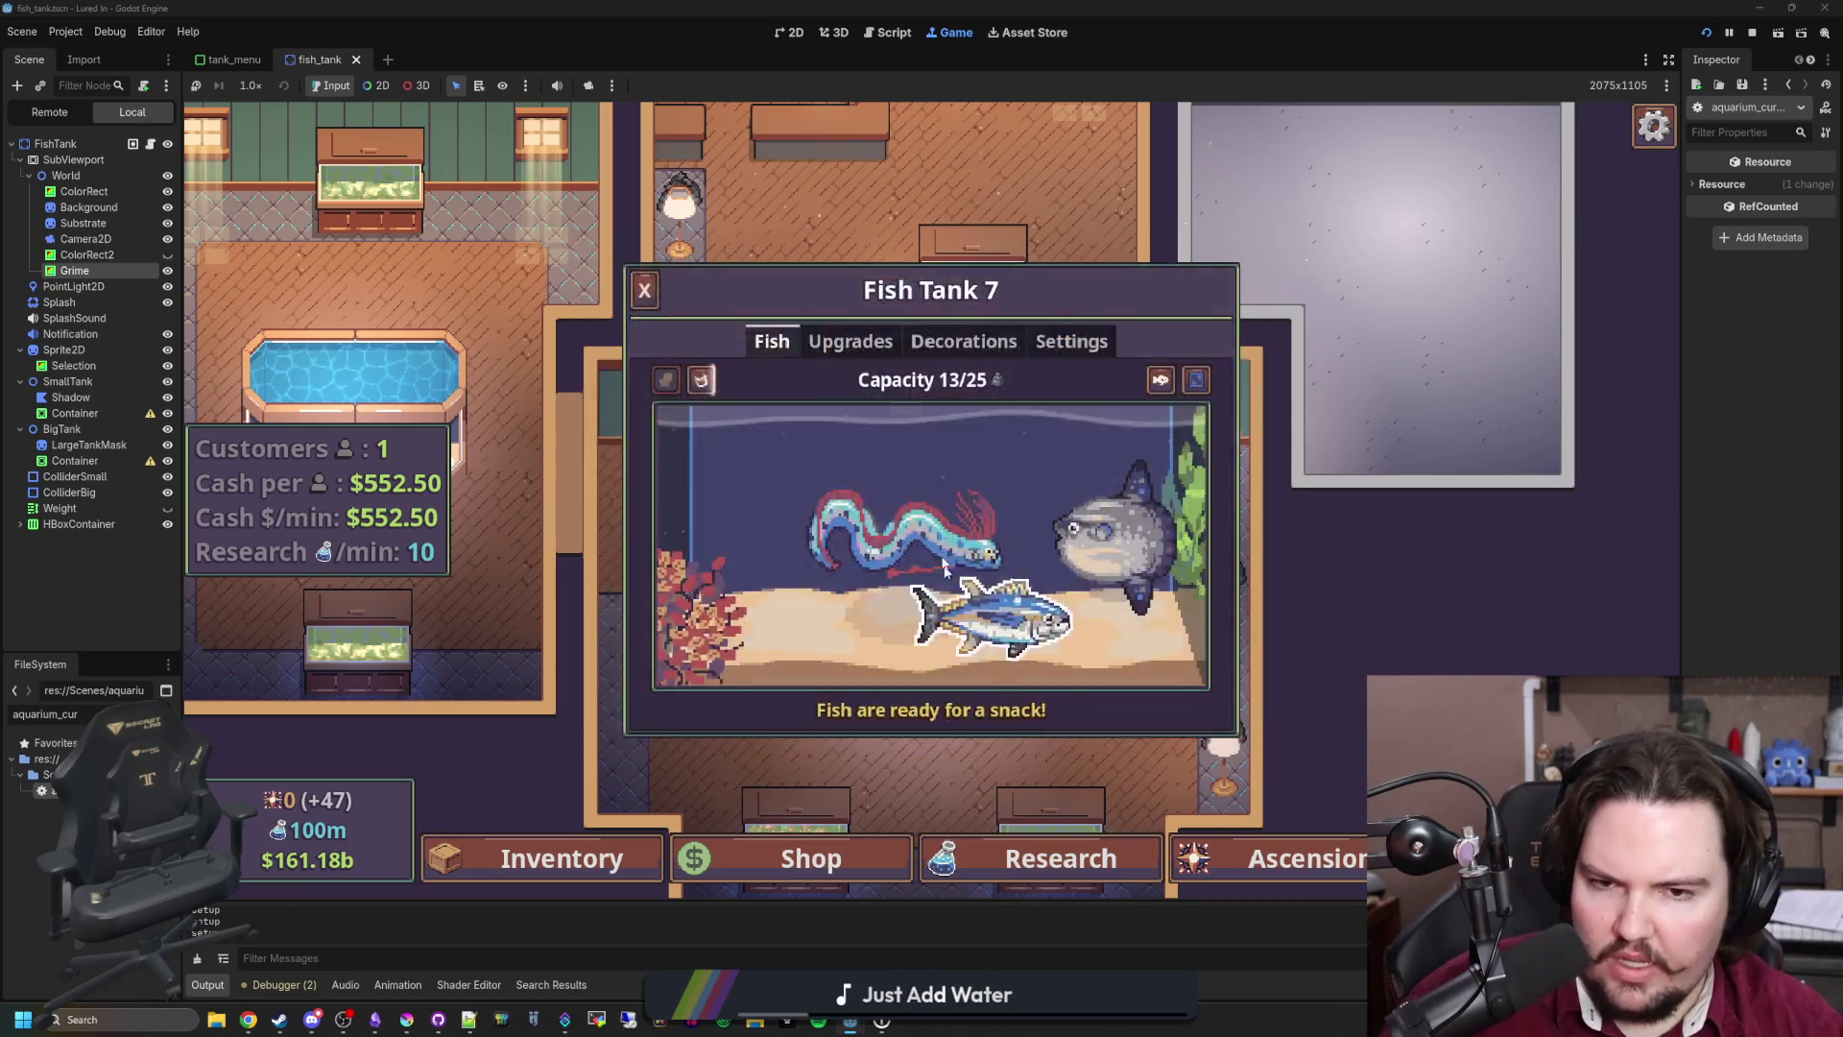
left_click(990, 436)
left_click(969, 422)
Step: Duplicate the await physics_frame line in the script and save
key("ctrl+F3")
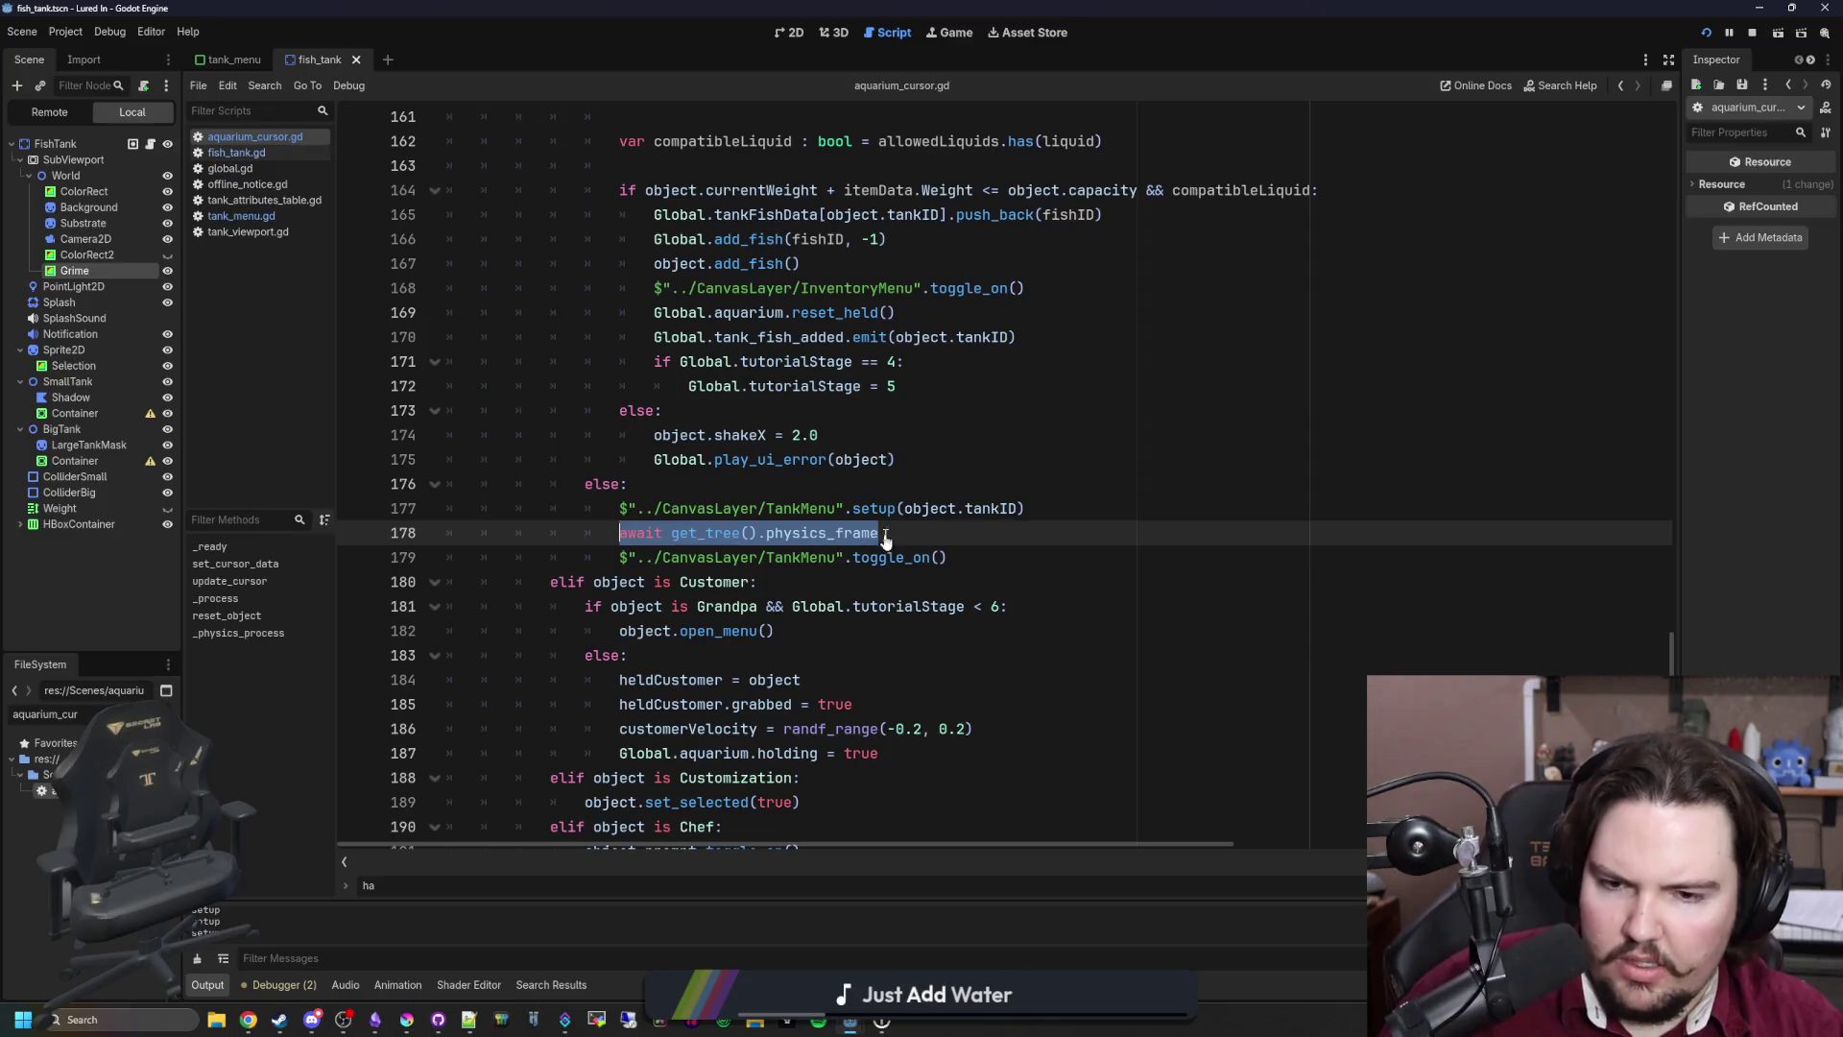
key("ctrl+shift+d")
key("ctrl+shift+d")
key("ctrl+s")
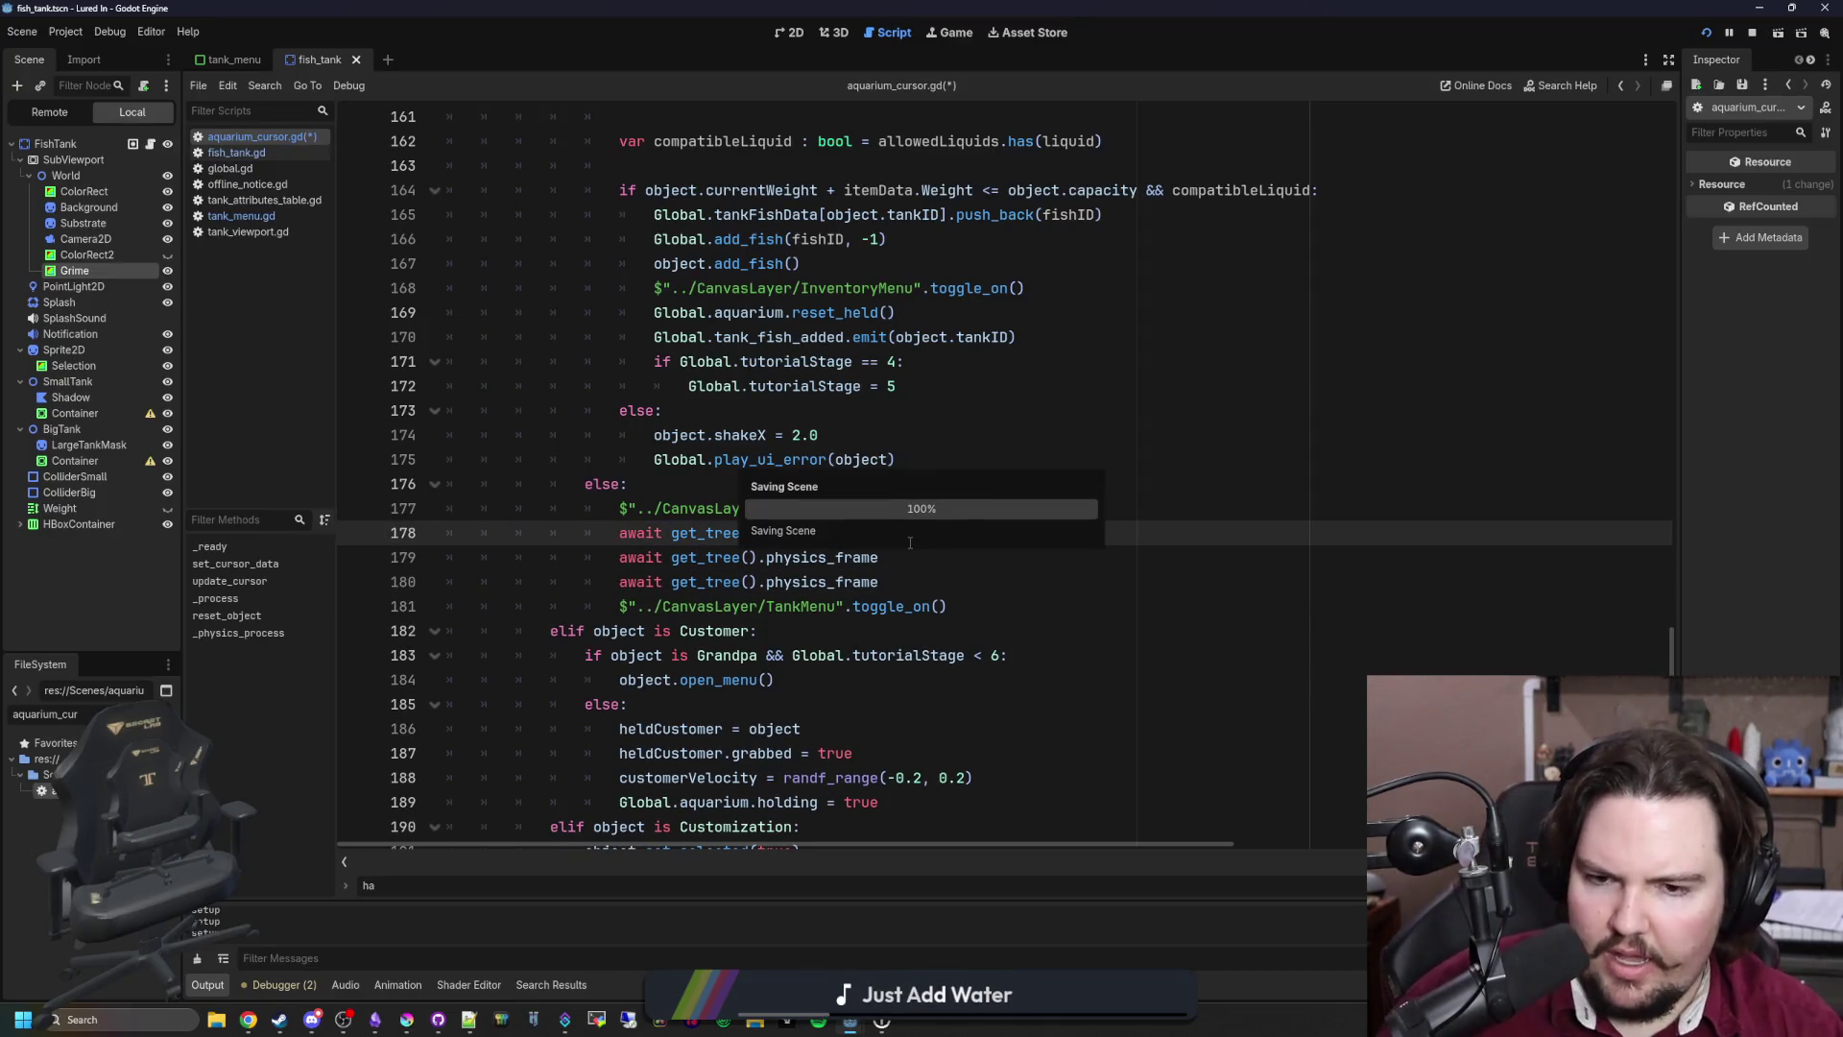
Step: Retest the Fish Tank 7 and 2 menus and spread fish food across Fish Tank 2
left_click(960, 36)
left_click(968, 470)
left_click(967, 470)
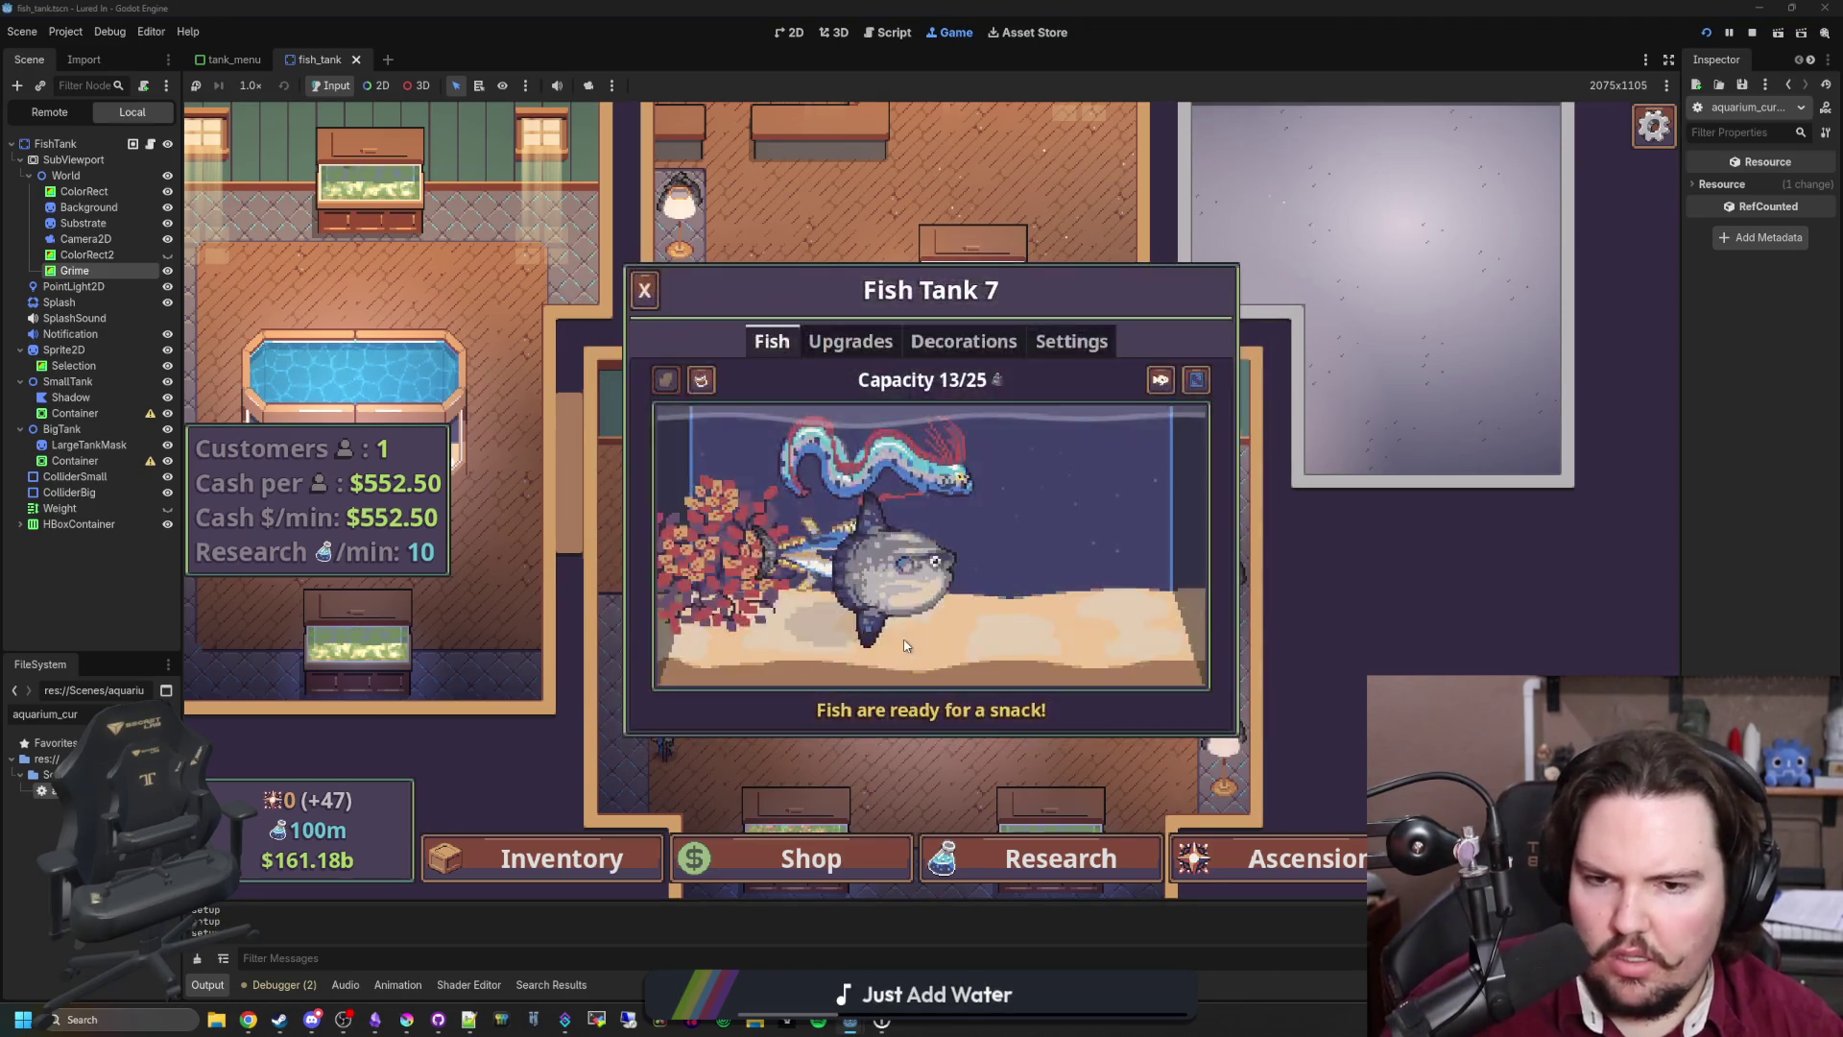
left_click(941, 453)
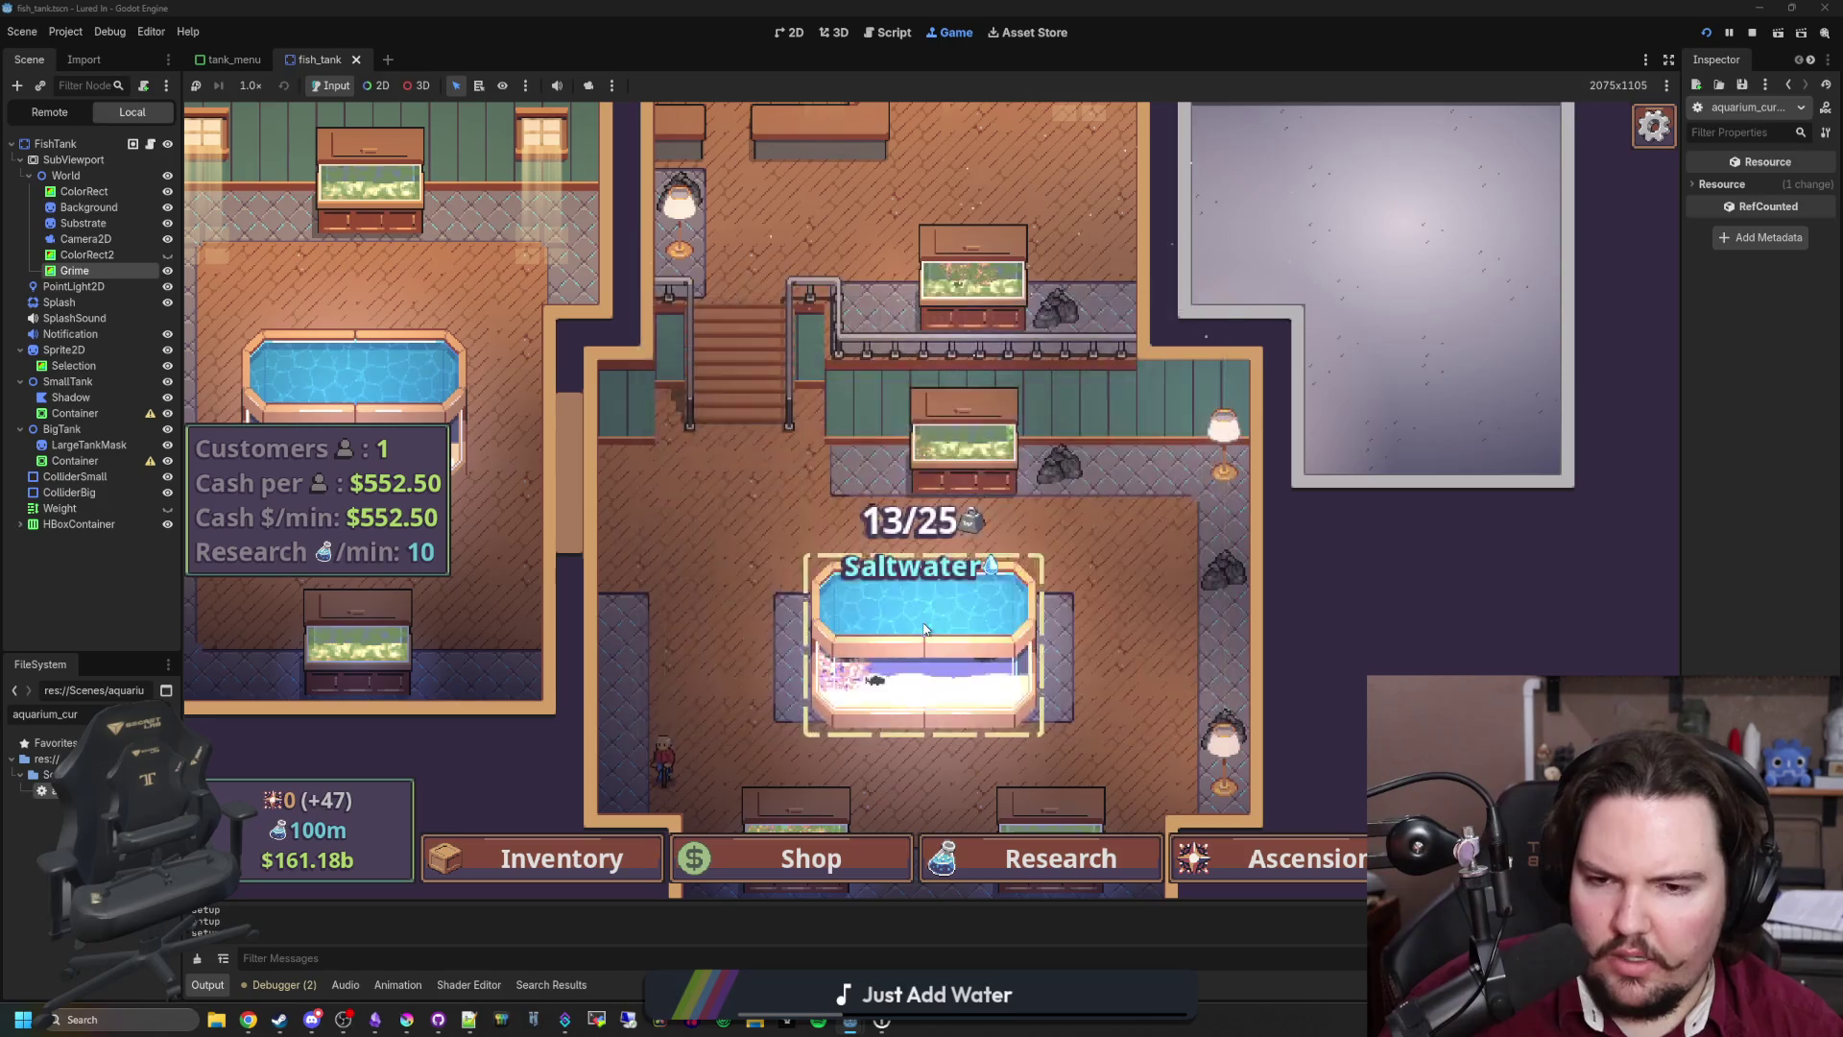
left_click(924, 629)
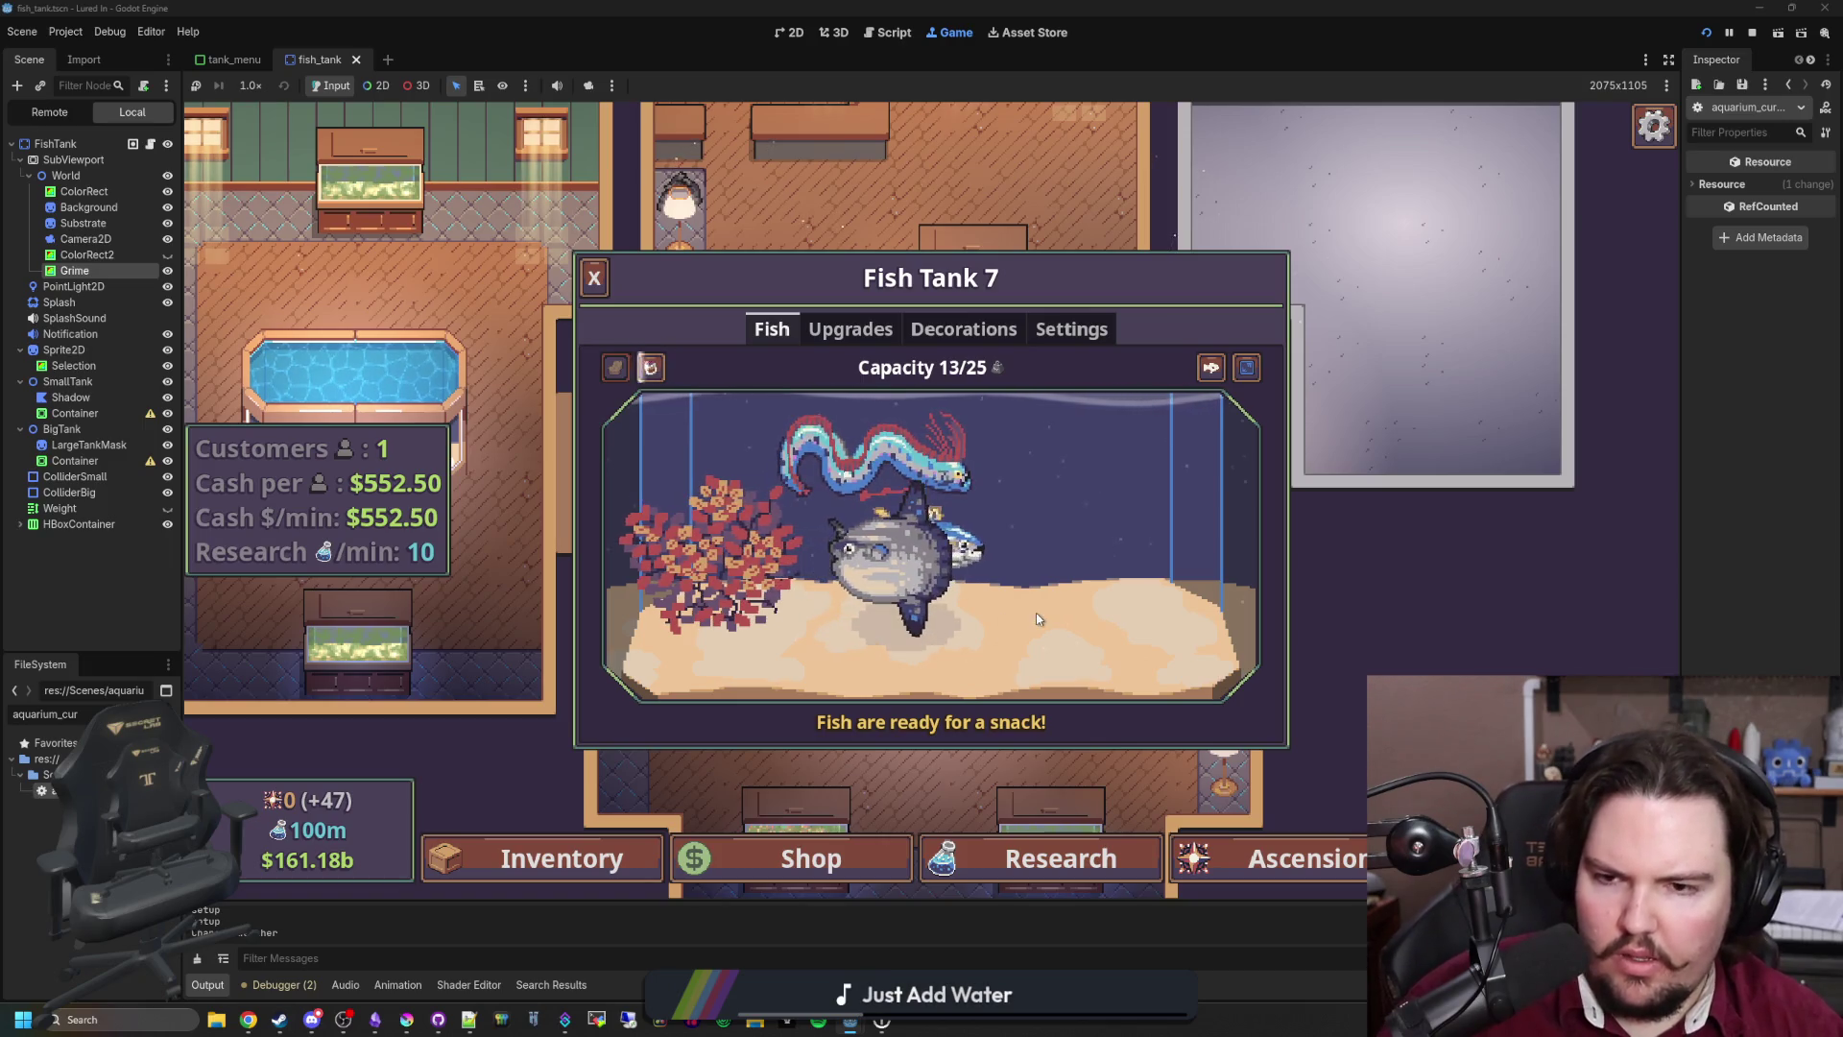
key("Escape")
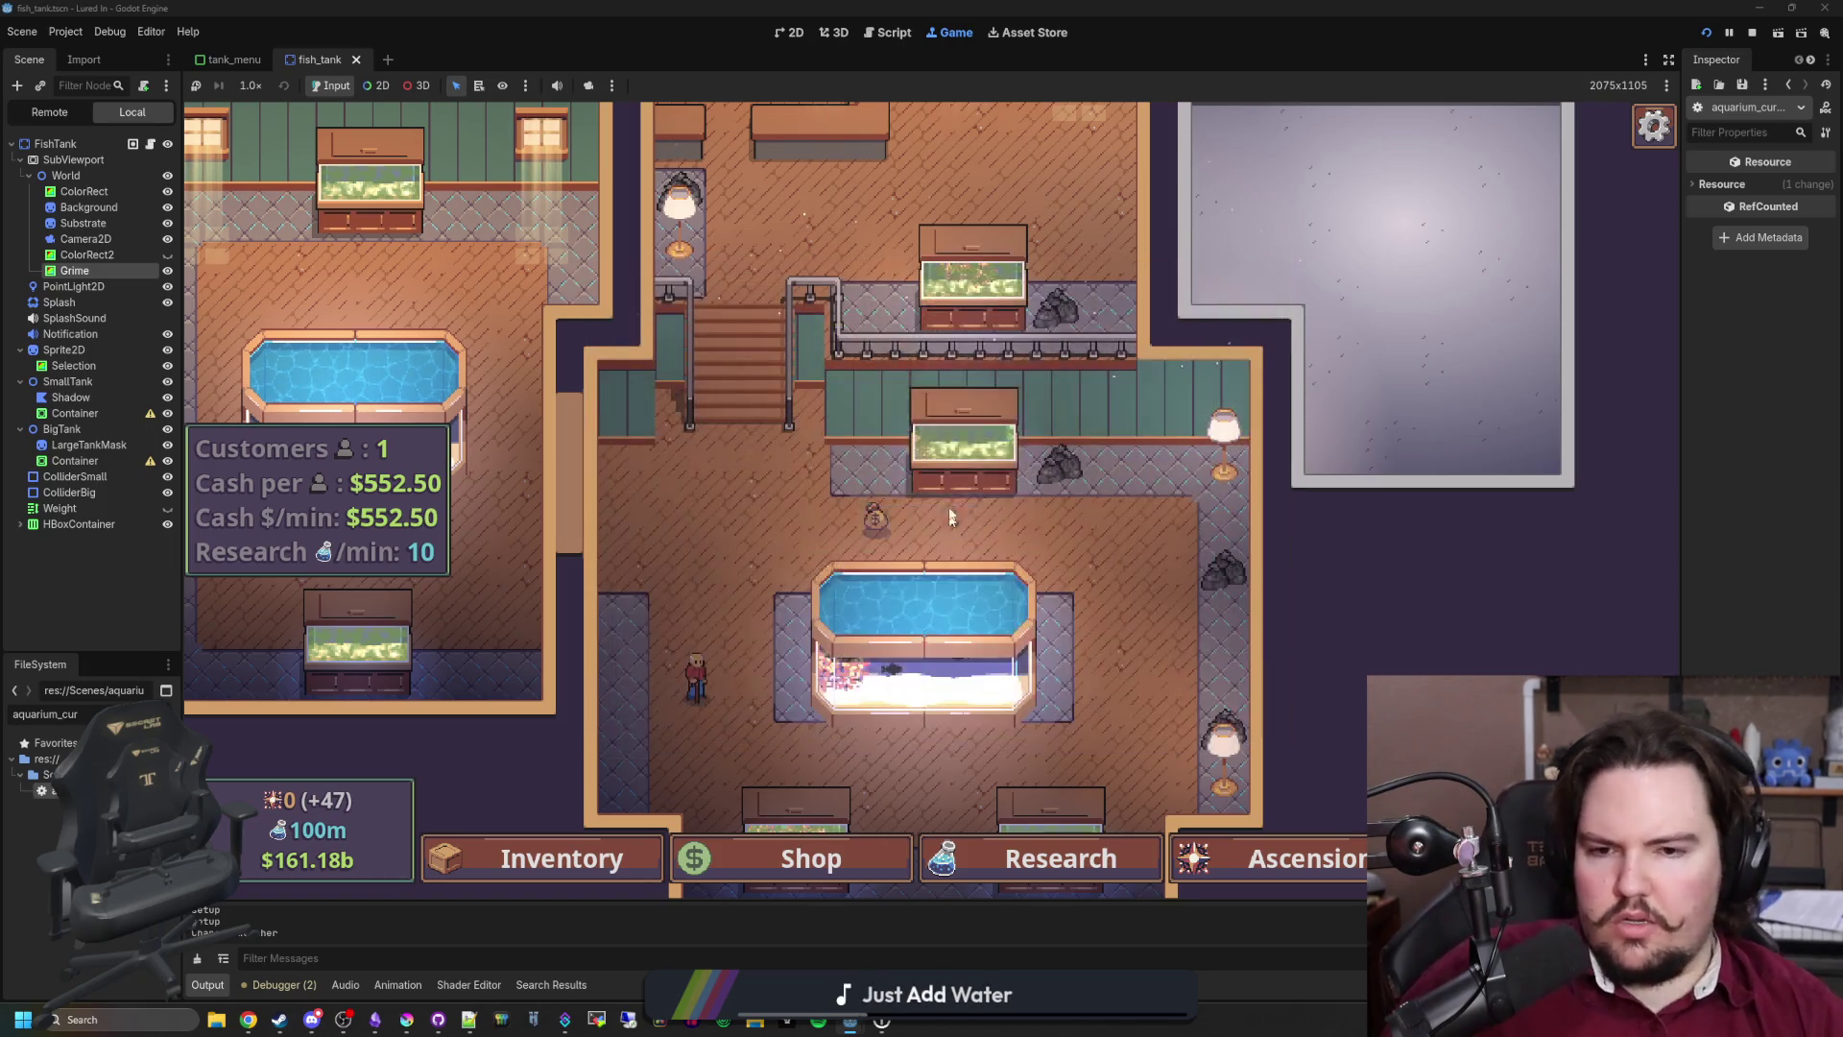
left_click(921, 490)
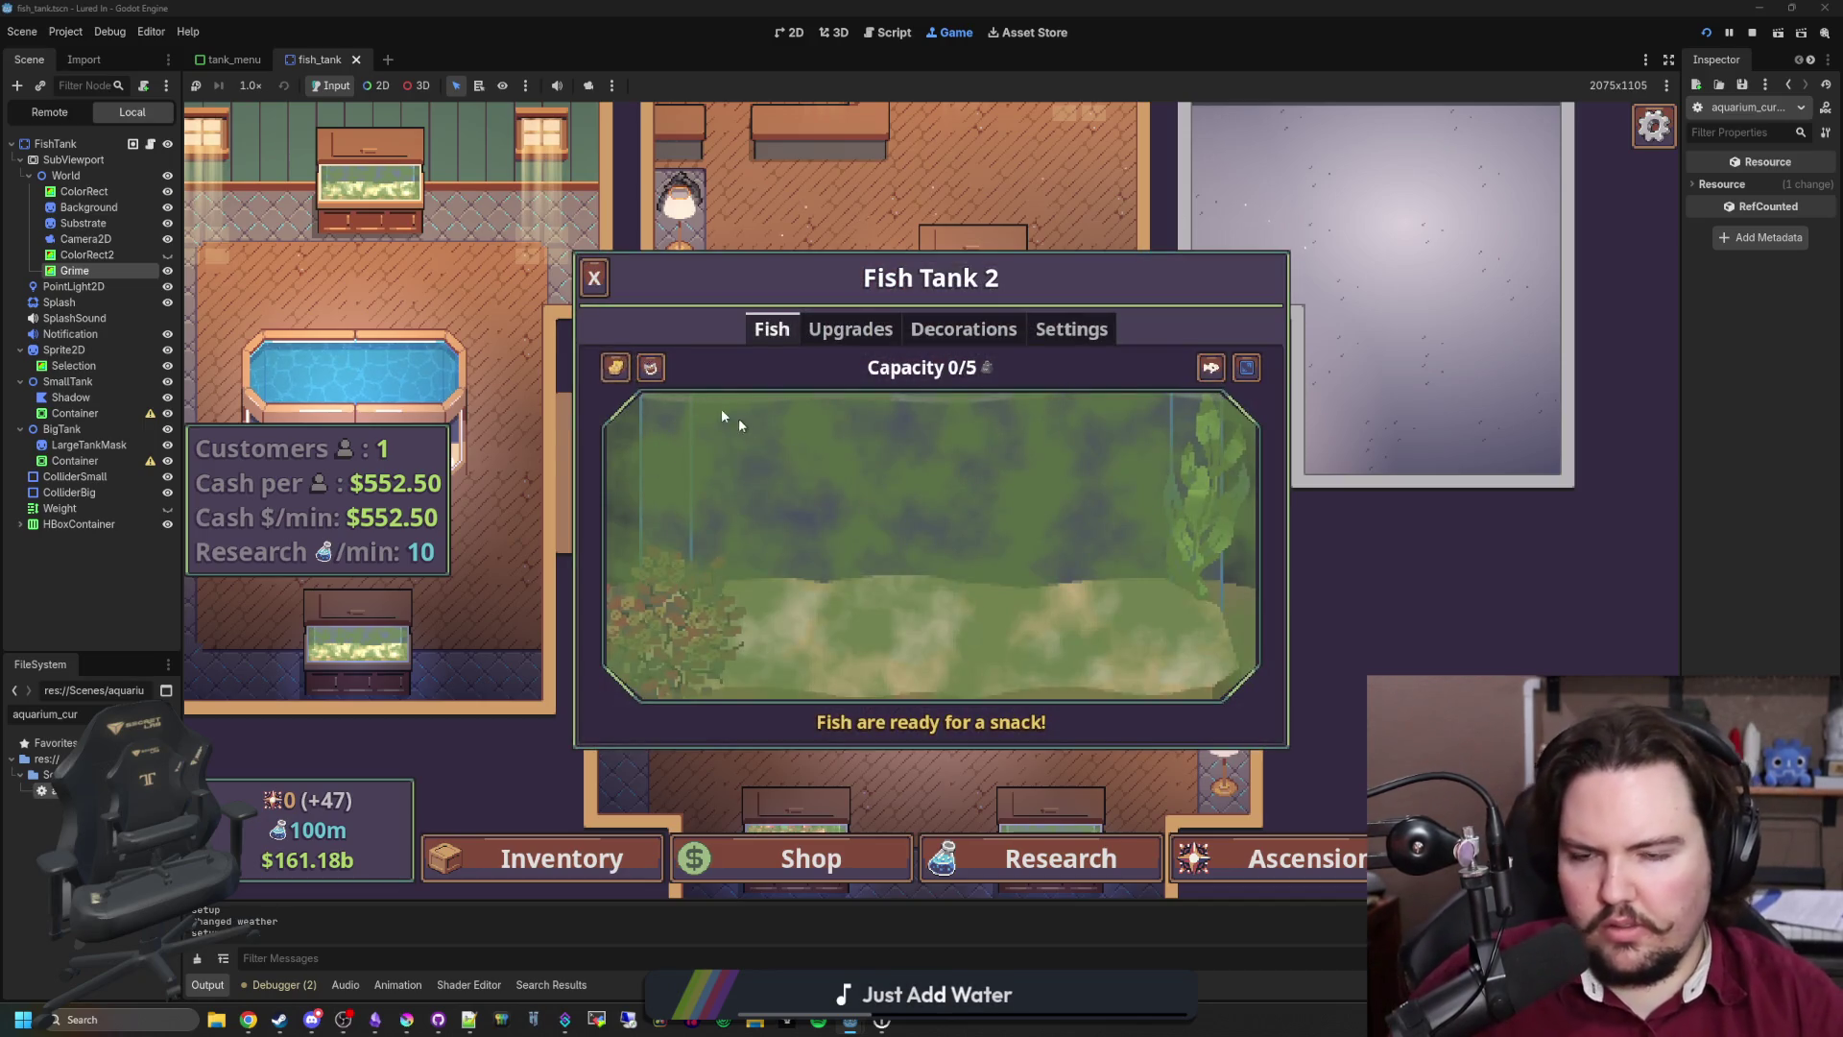
mouse_move(616, 368)
left_mouse_down()
mouse_move(864, 510)
mouse_move(1205, 562)
mouse_move(884, 527)
left_mouse_up()
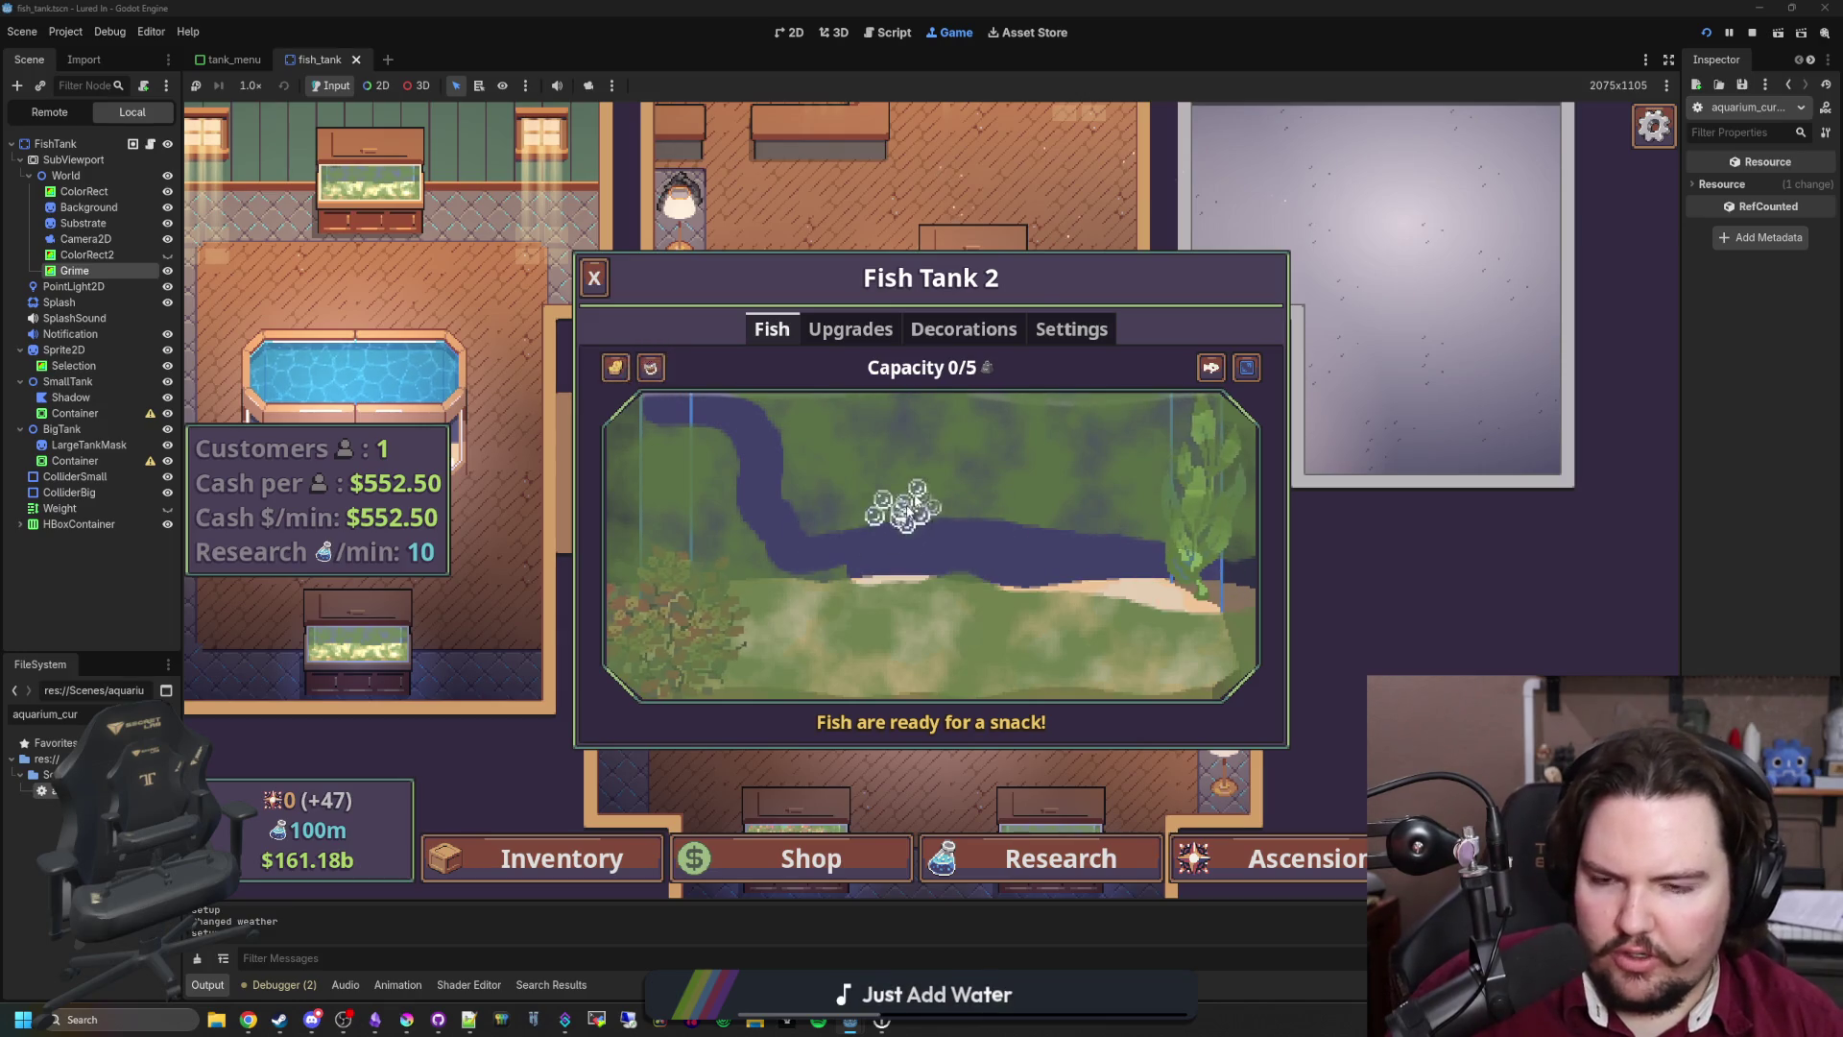
key("Escape")
left_click(954, 453)
mouse_move(684, 389)
left_mouse_down()
mouse_move(925, 477)
mouse_move(871, 617)
mouse_move(844, 504)
mouse_move(1096, 595)
left_mouse_up()
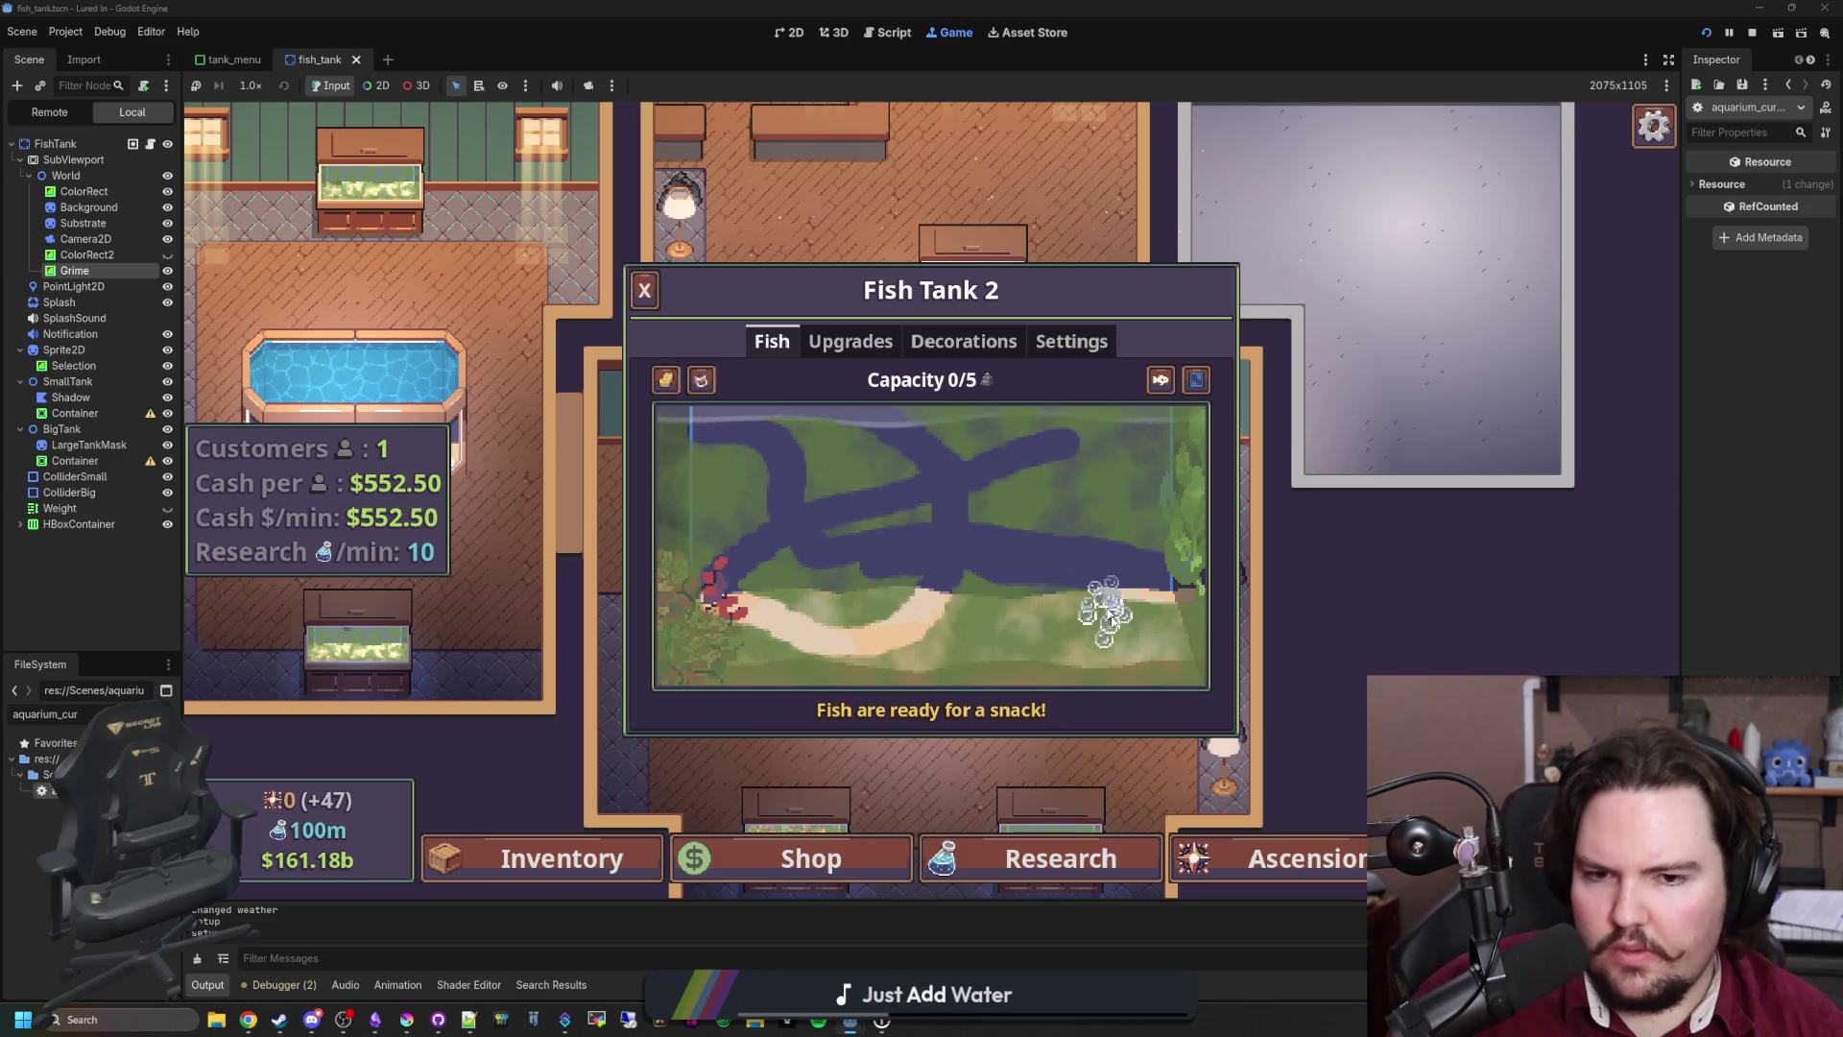
key("Escape")
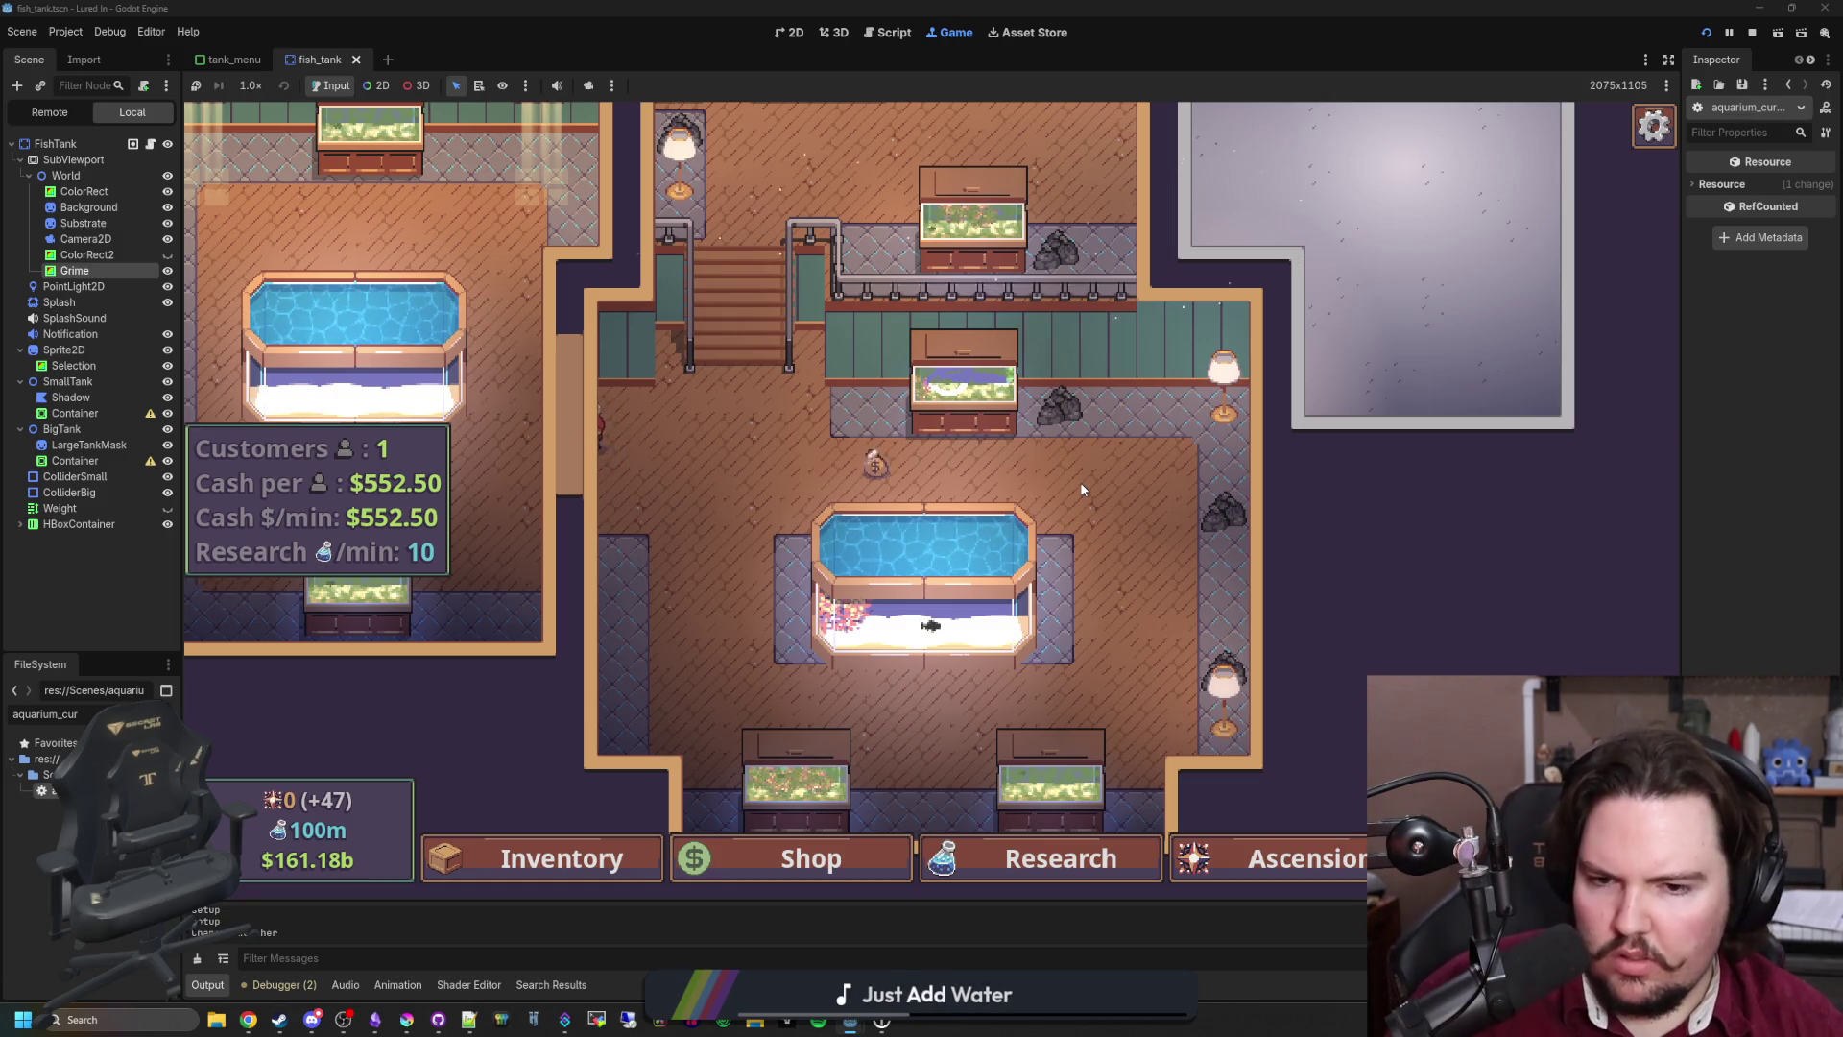
Step: Quit to the title screen, restart the game, and reopen the Fish Tank 7 and 2 menus
left_click(960, 384)
key("Escape")
left_click(992, 550)
left_click(399, 456)
scroll(407, 453, "down", 5)
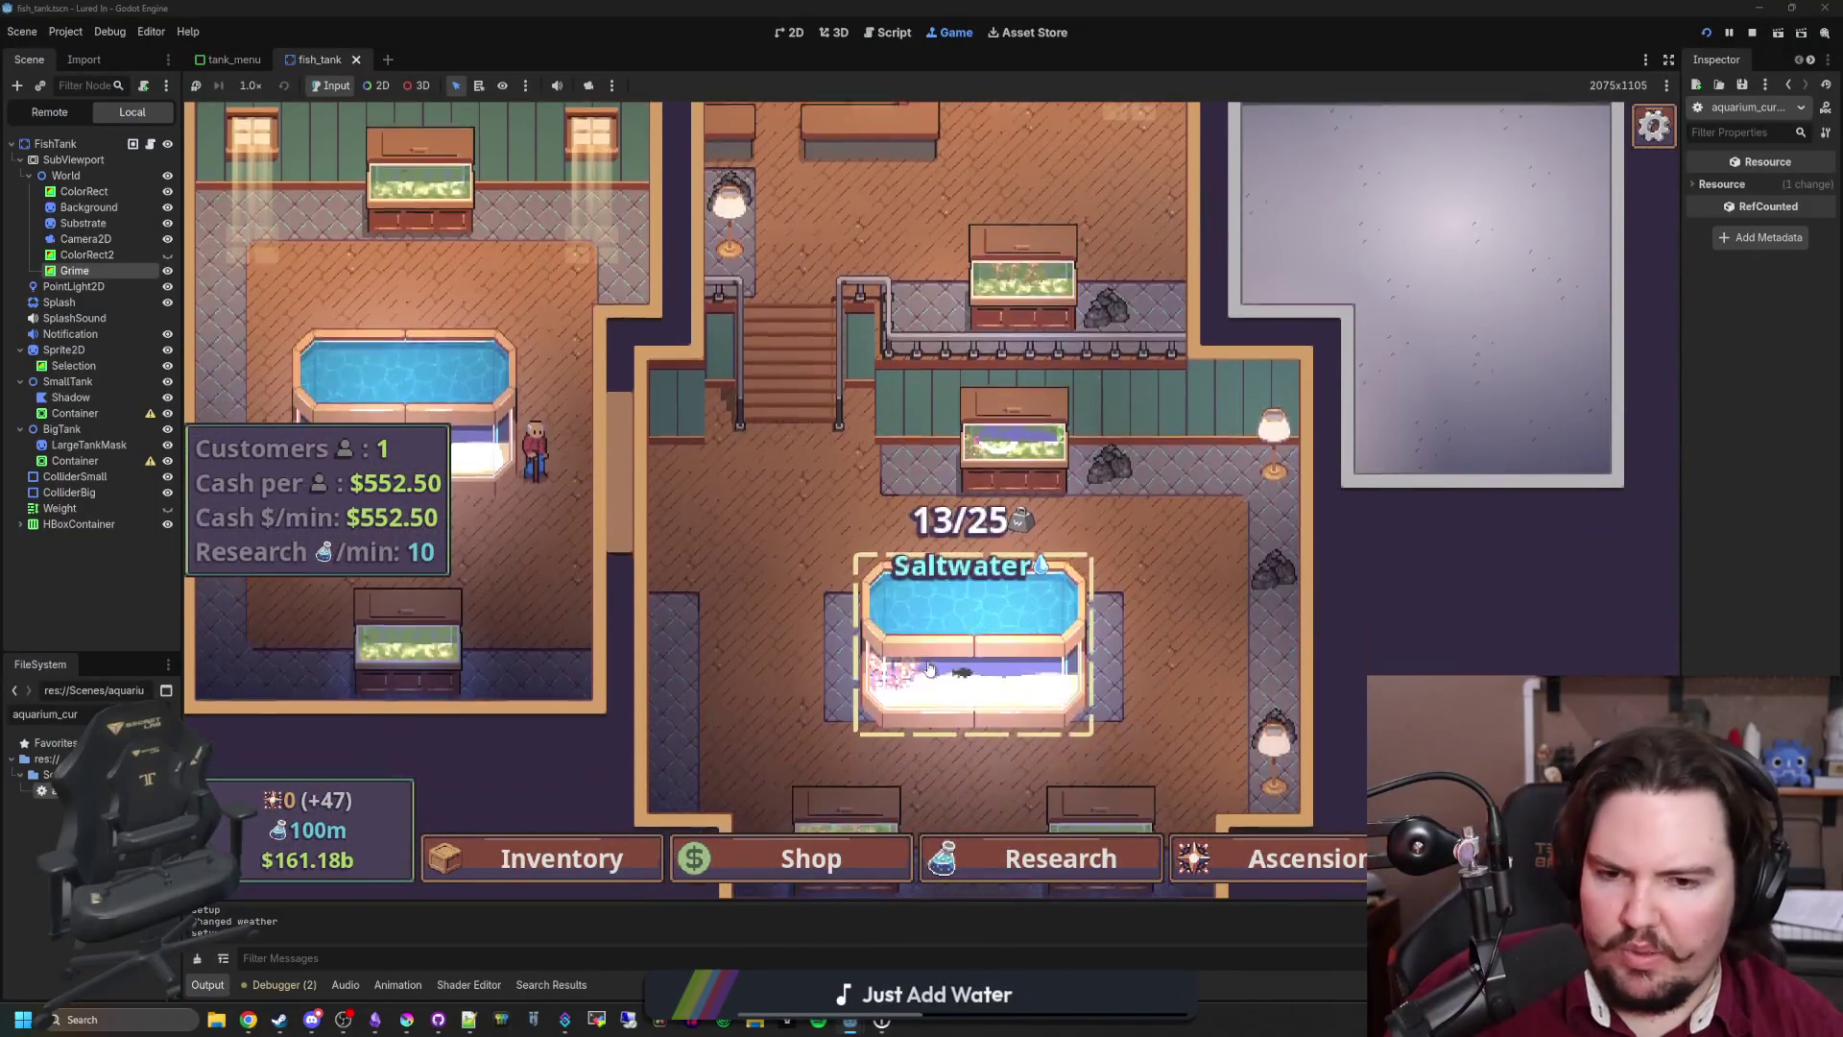
left_click(966, 605)
left_click(965, 669)
left_click(986, 608)
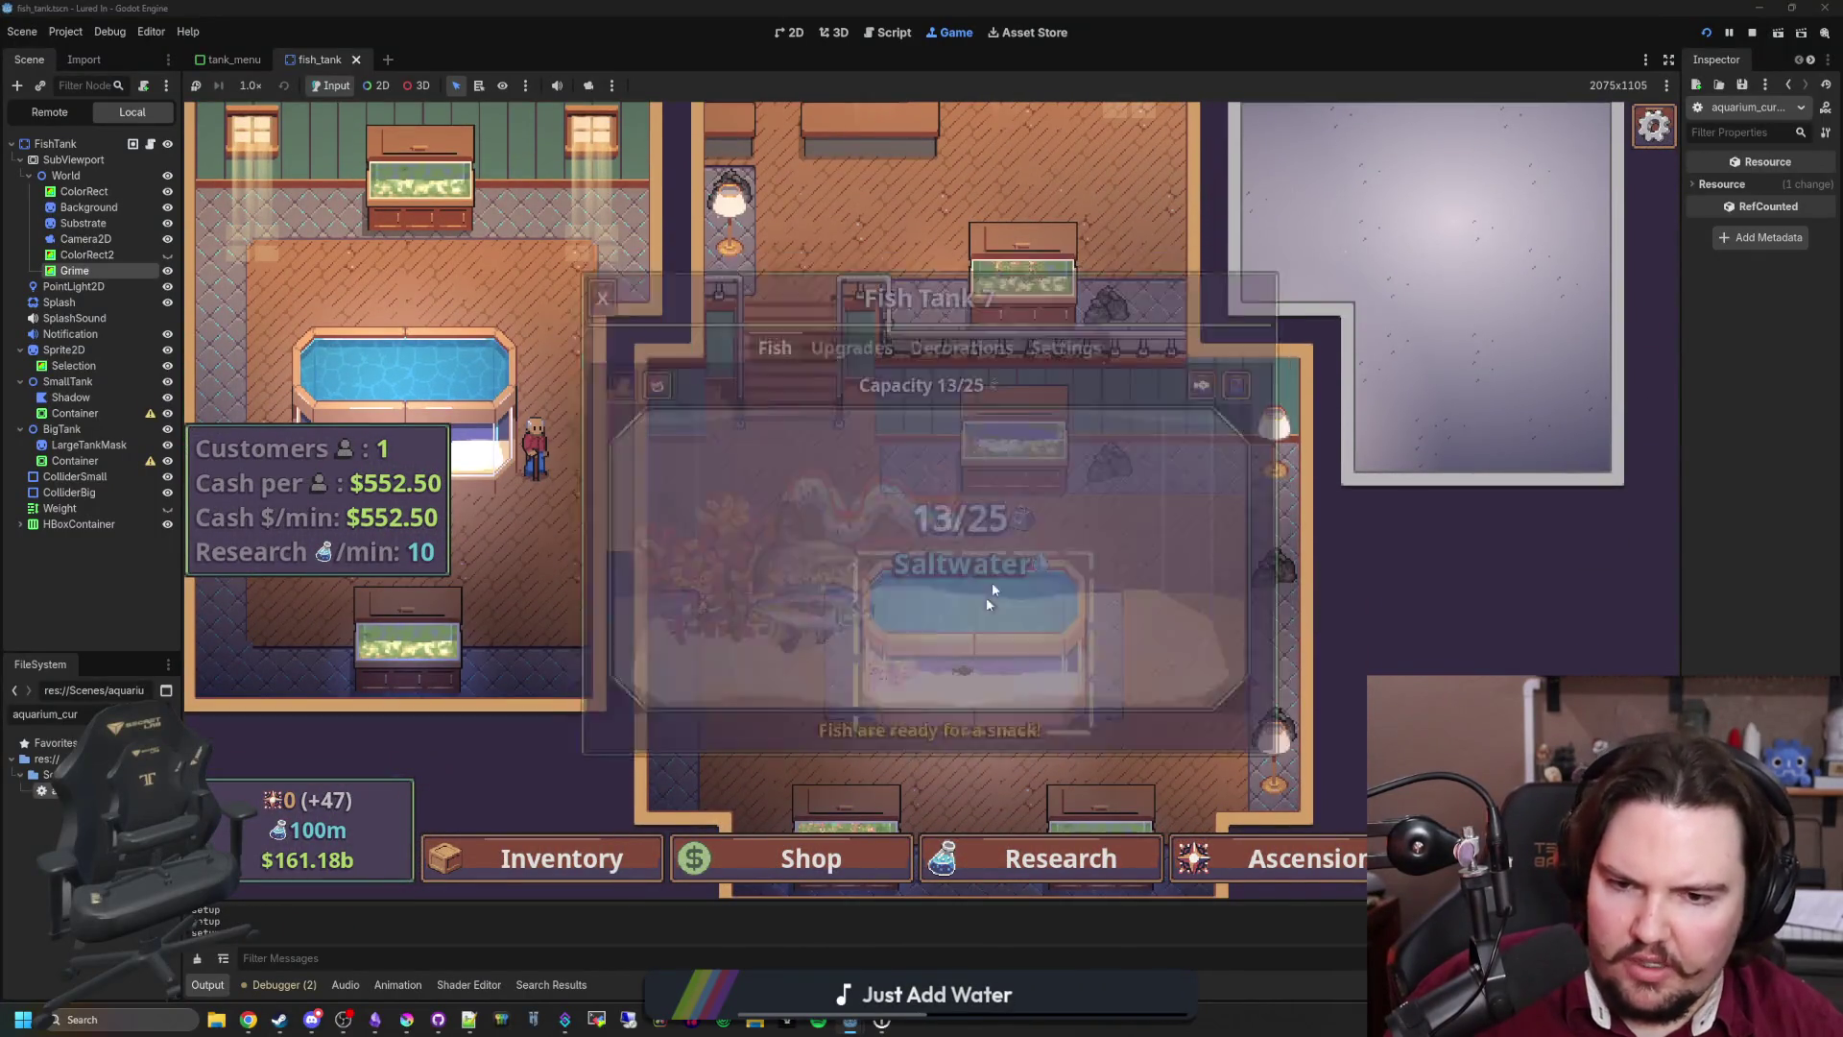
key("Escape")
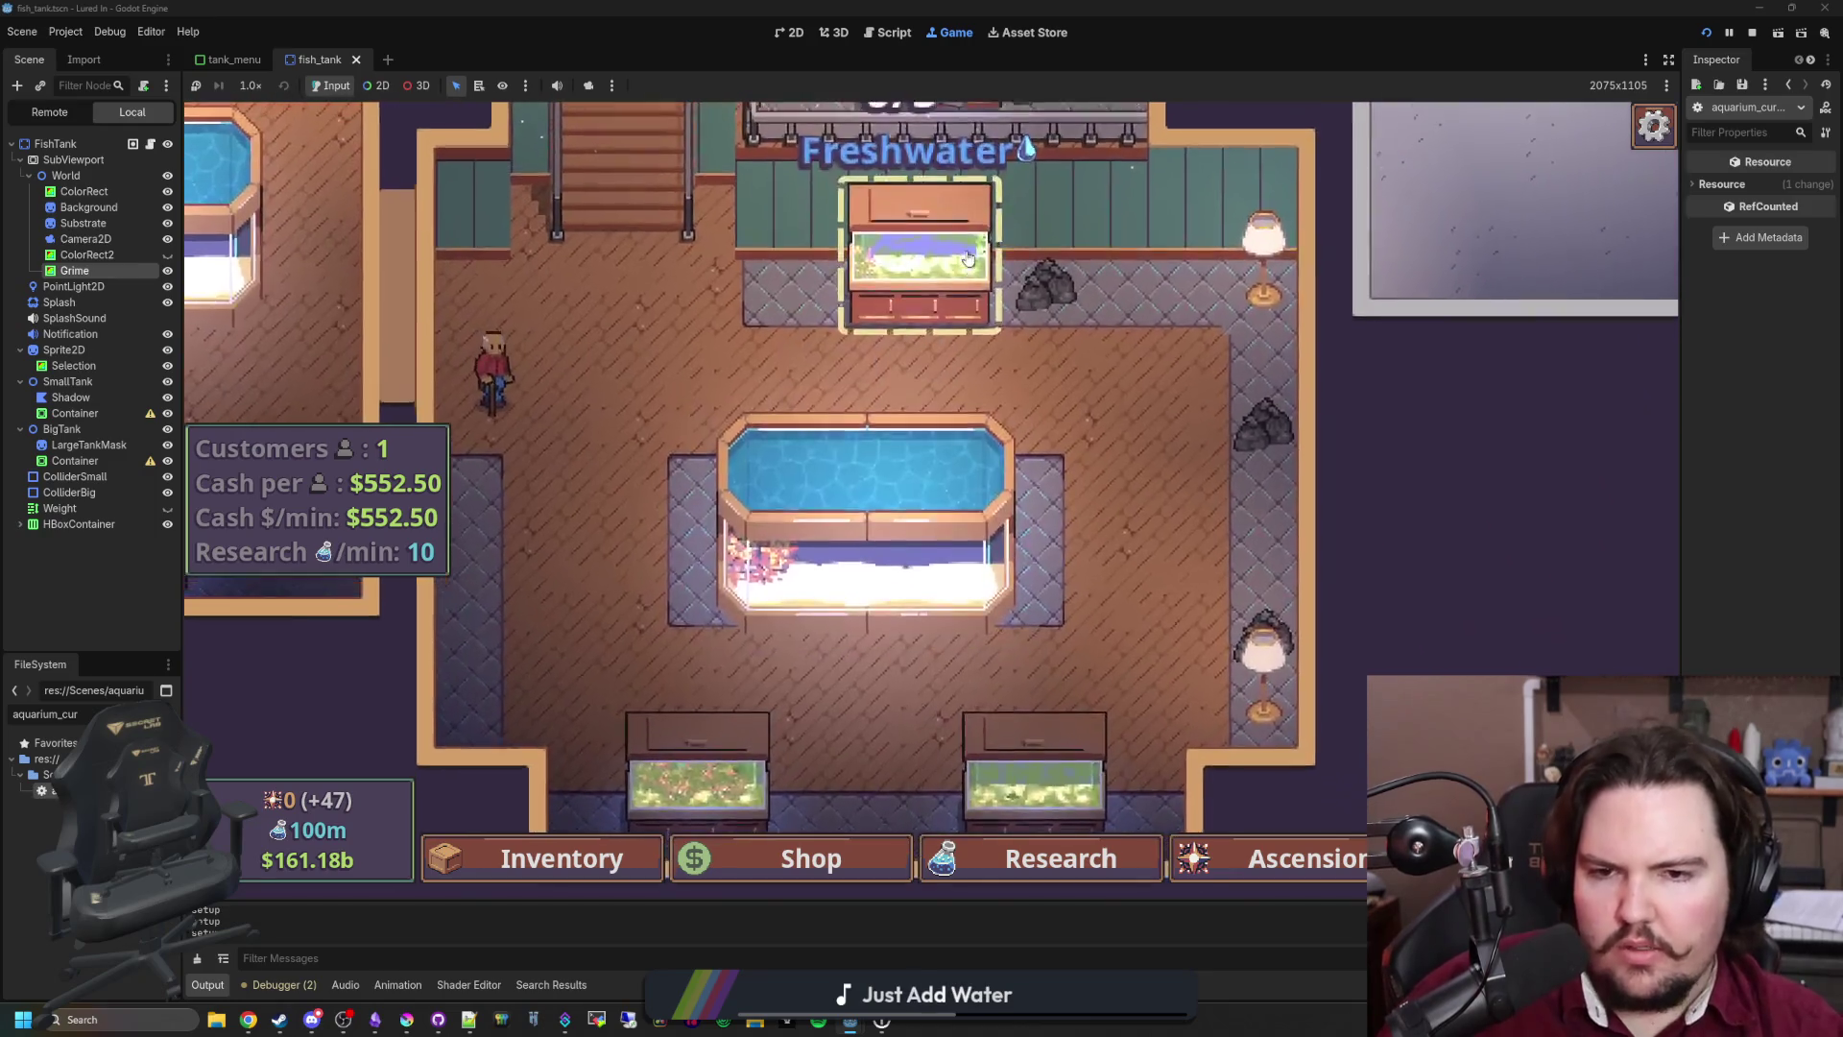
left_click(966, 249)
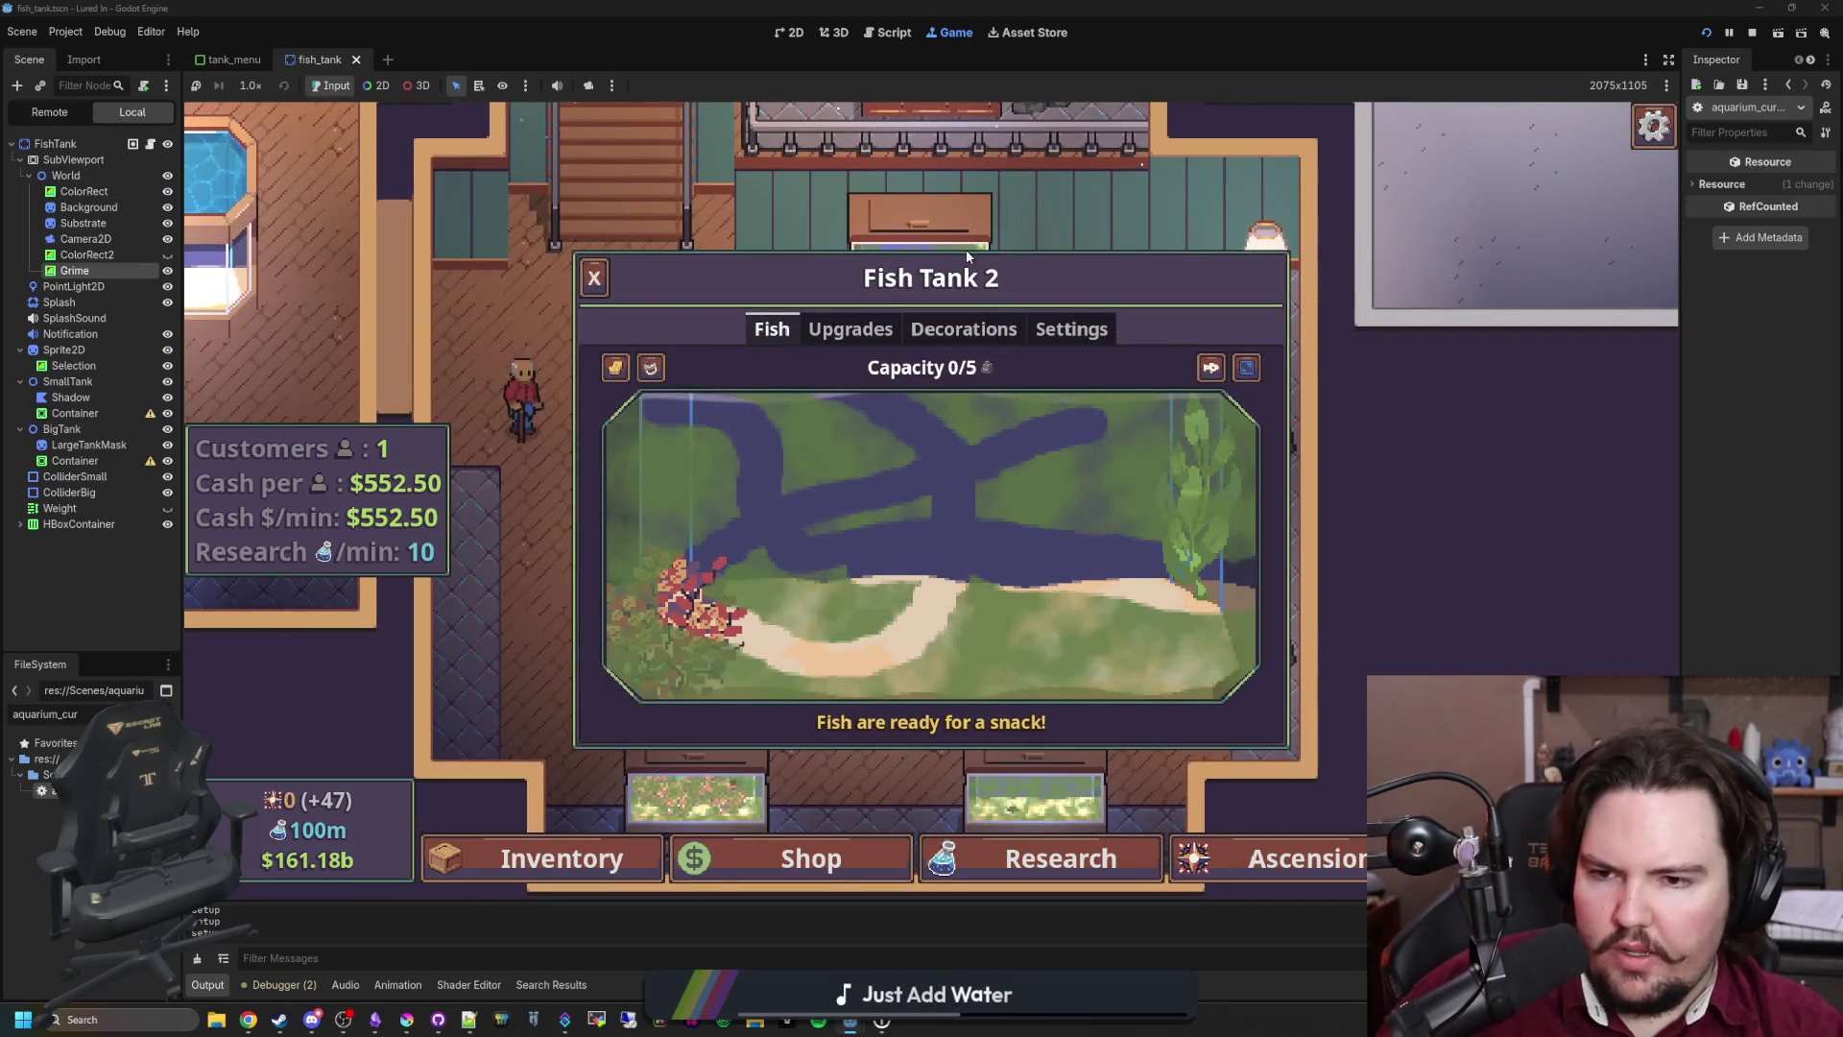
left_click(151, 144)
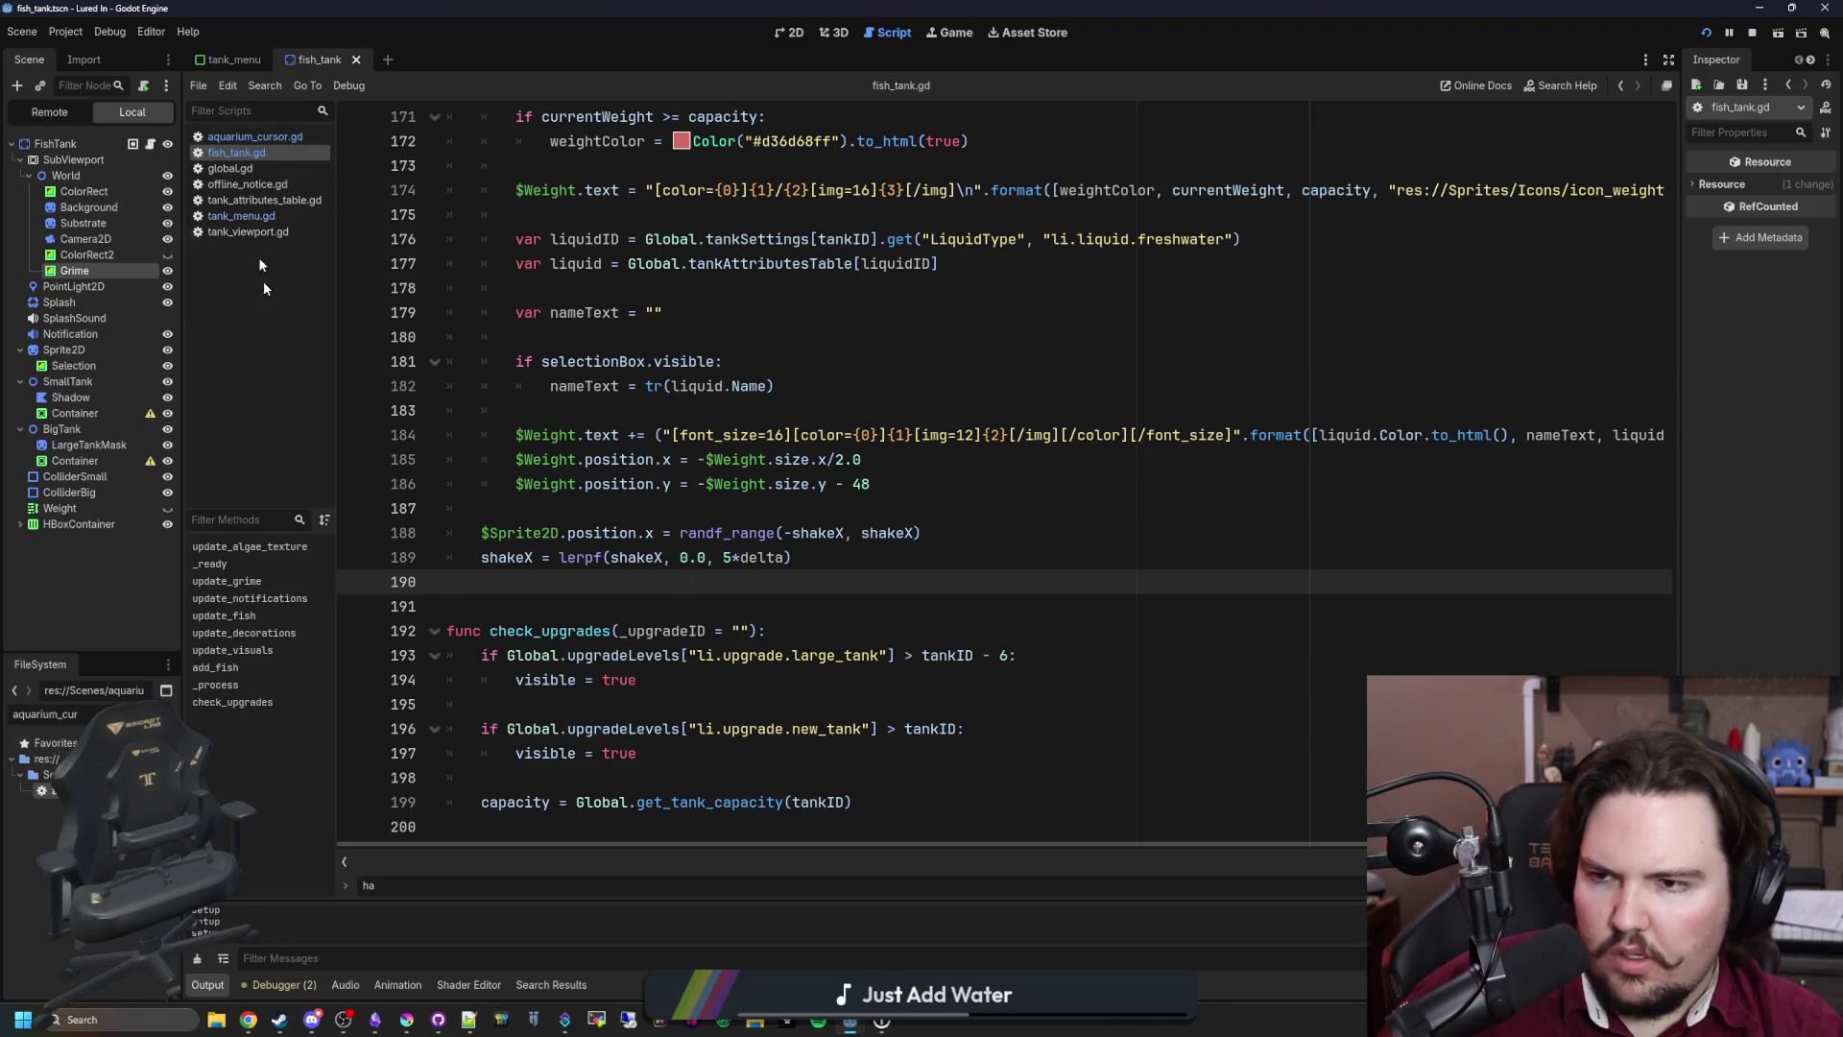
Step: In aquarium_cursor.gd, paste seven more await physics_frame lines after line 180 and save
left_click(285, 136)
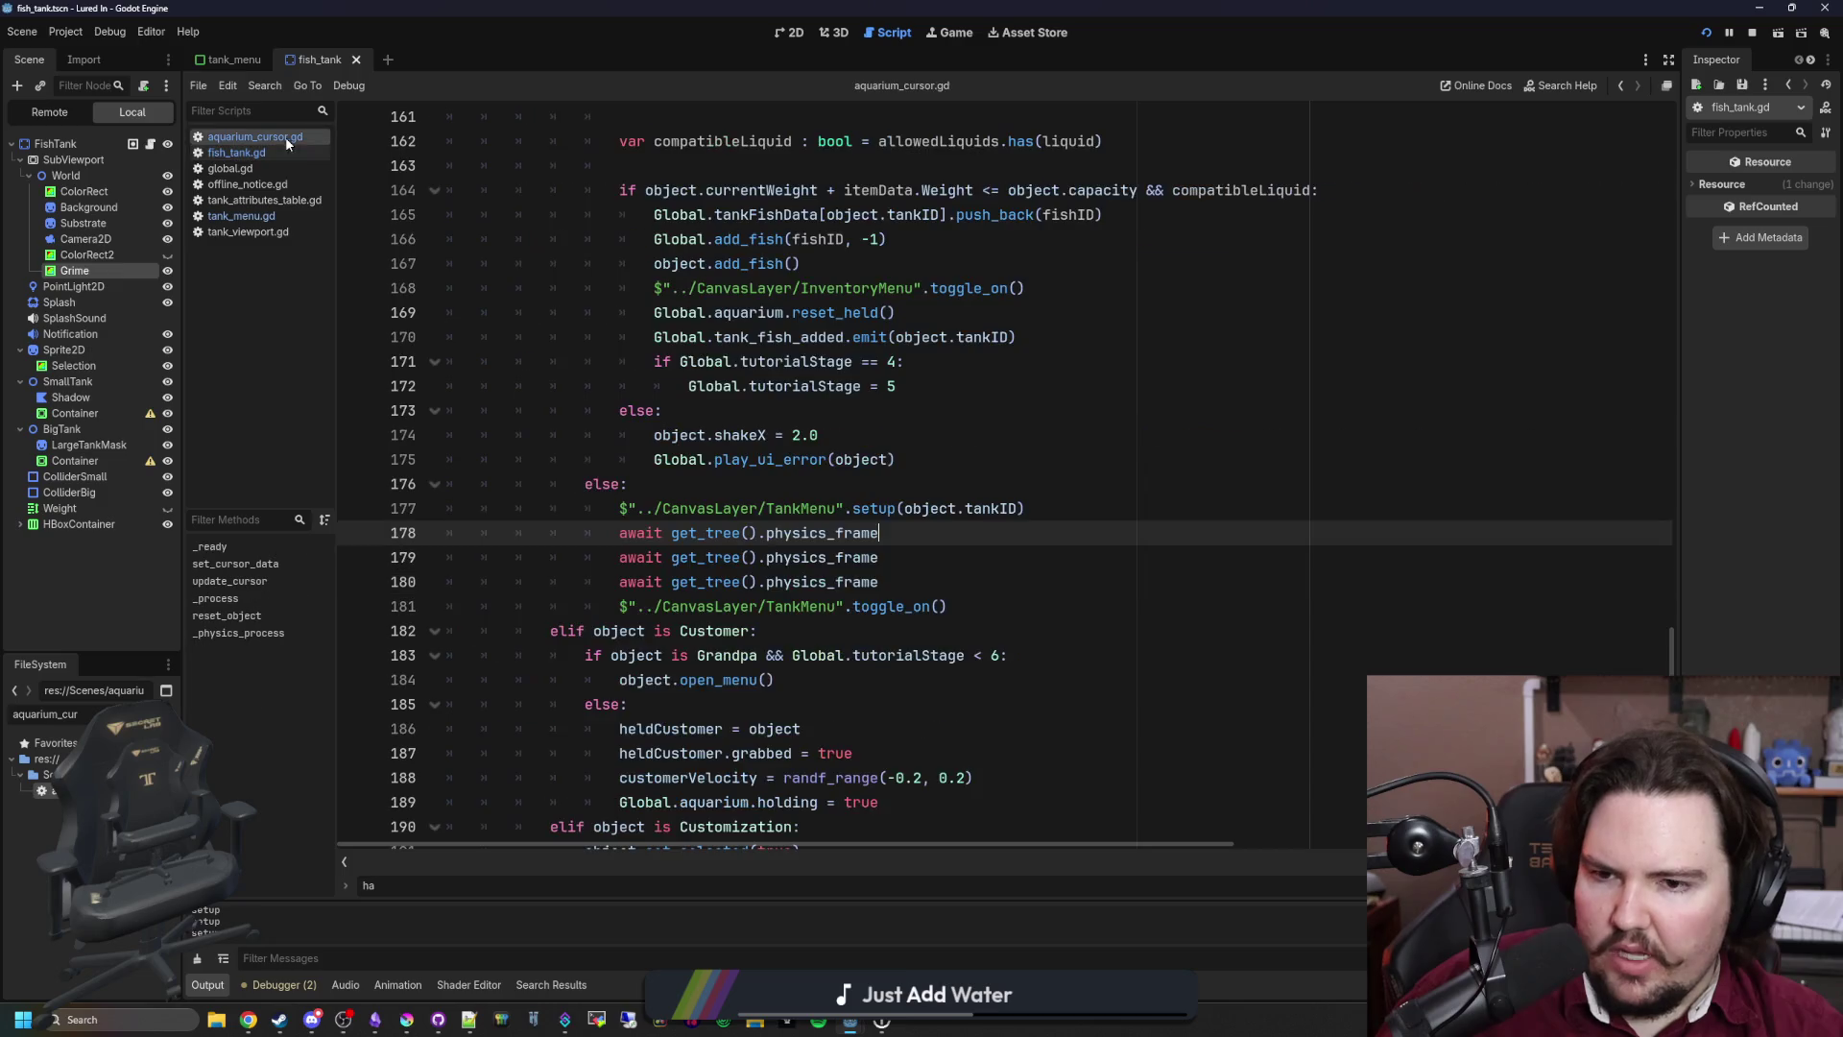
left_click(934, 581)
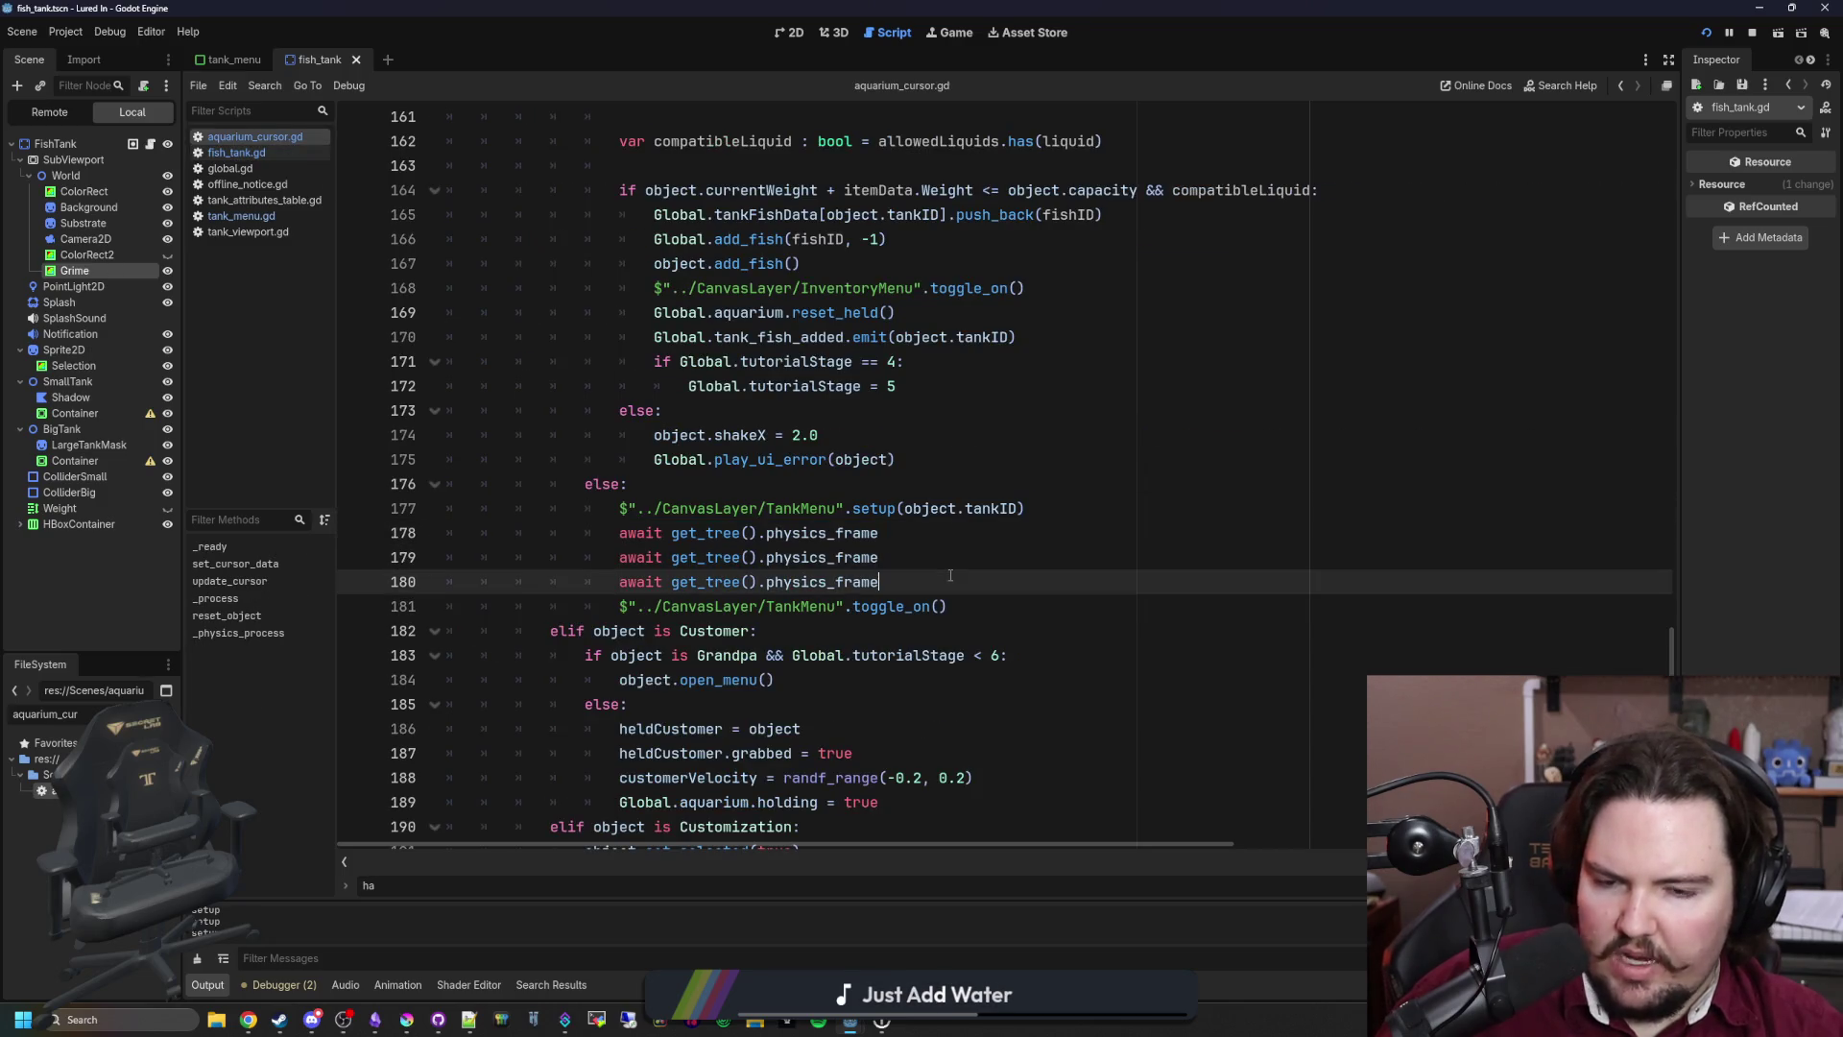
key("Return")
key("ctrl+v")
key("ctrl+v")
key("ctrl+v")
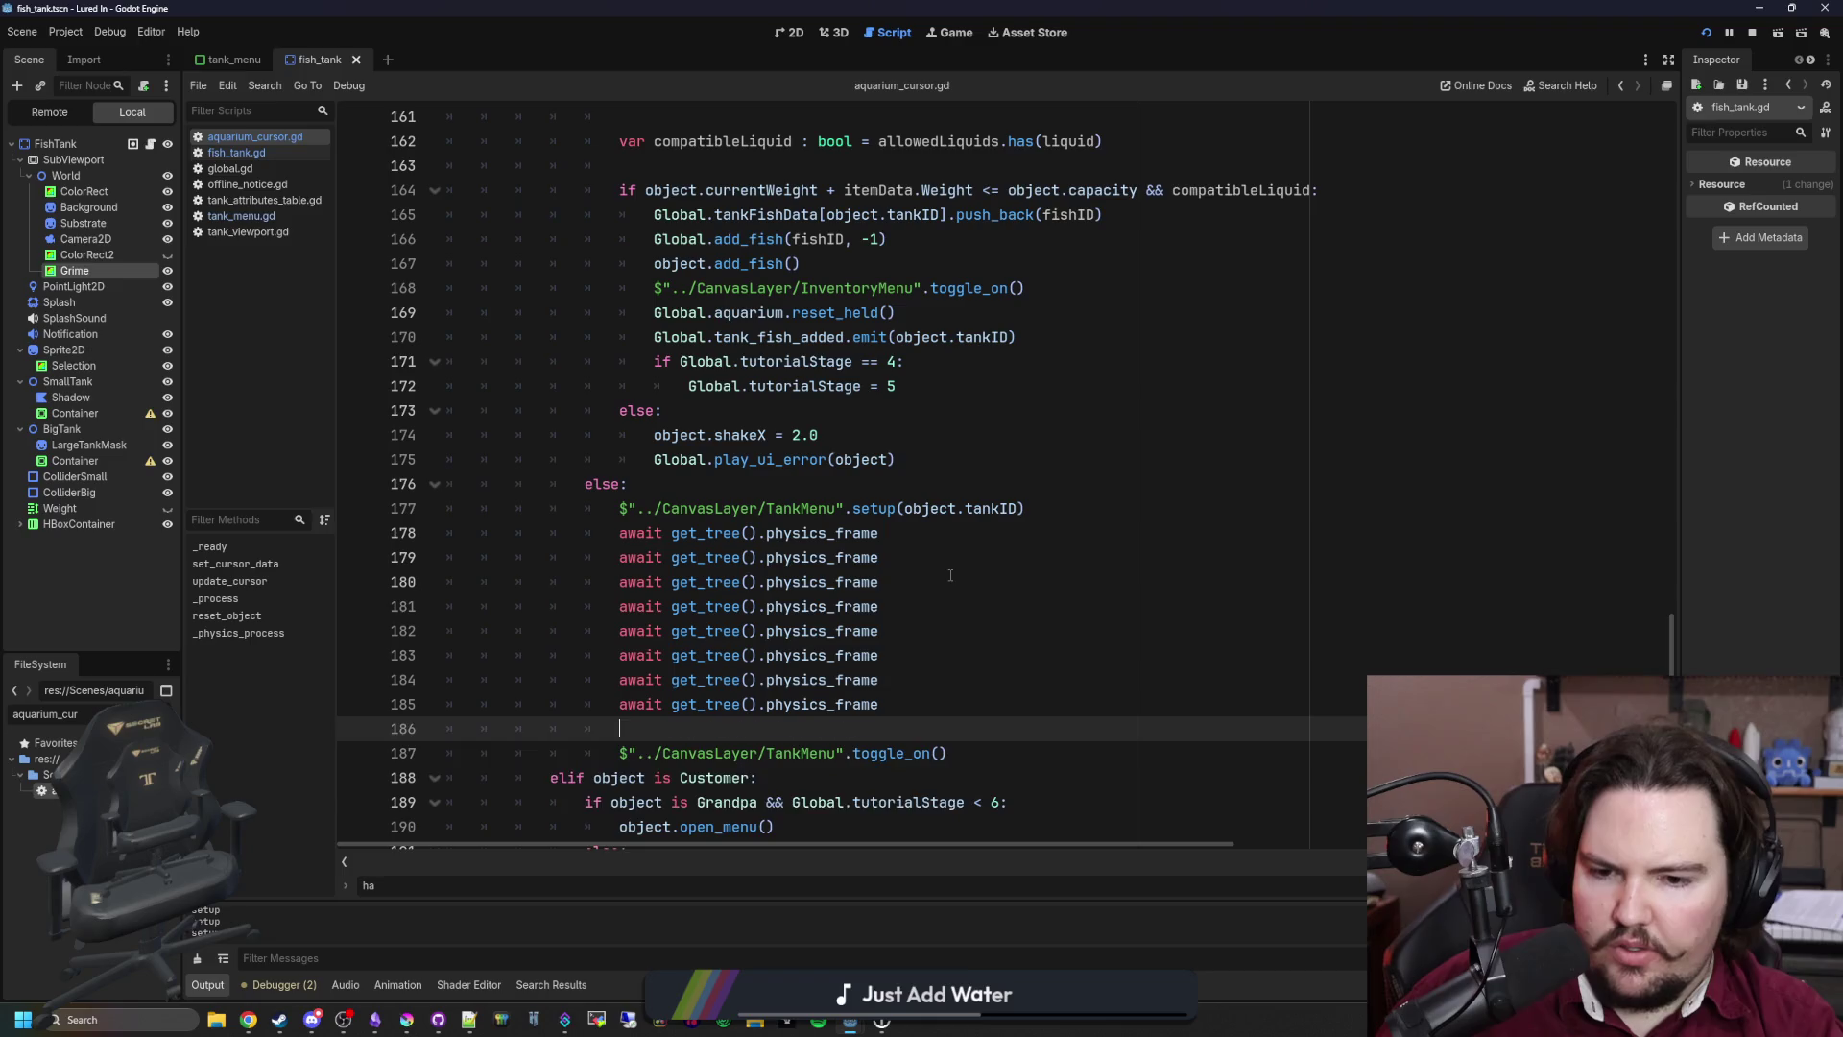
left_click(950, 575)
key("ctrl+s")
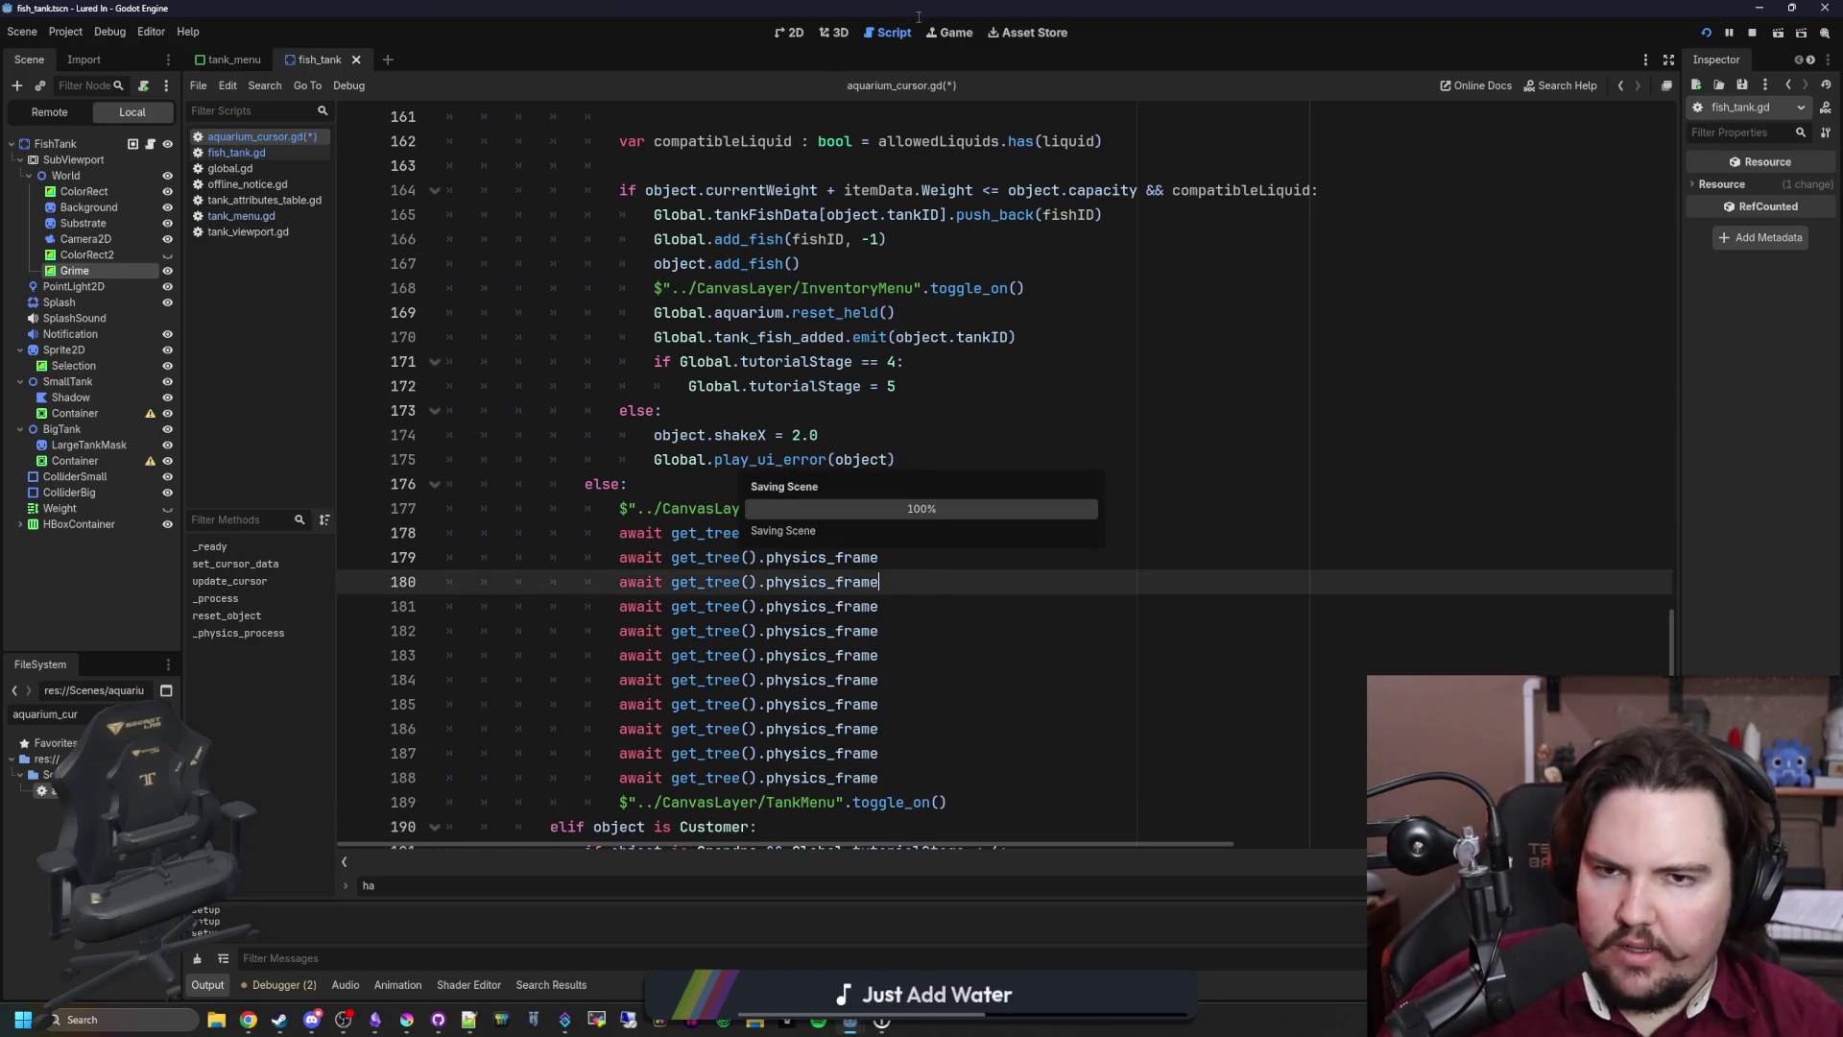
Step: Test in-game by toggling the Fish Tank 7 and Fish Tank 2 menus several times
left_click(952, 33)
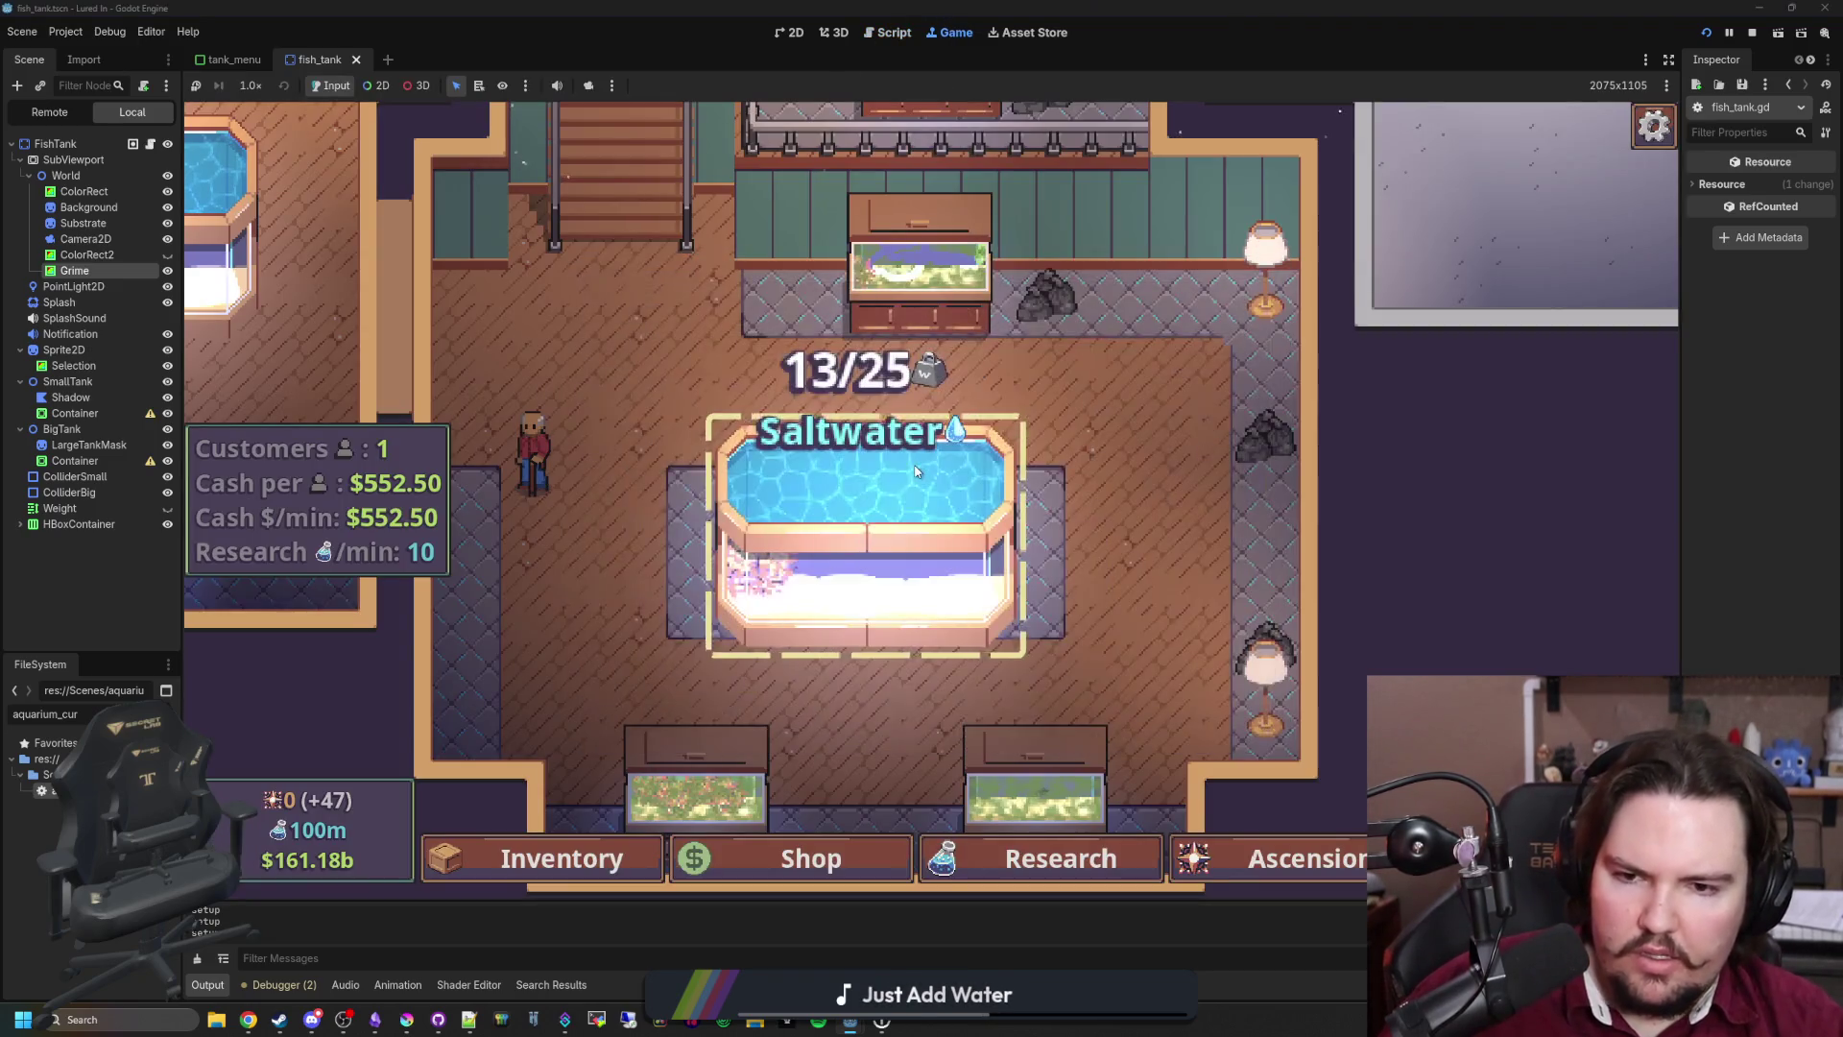
left_click(914, 464)
left_click(914, 463)
left_click(913, 464)
left_click(914, 464)
left_click(914, 463)
left_click(913, 464)
left_click(916, 268)
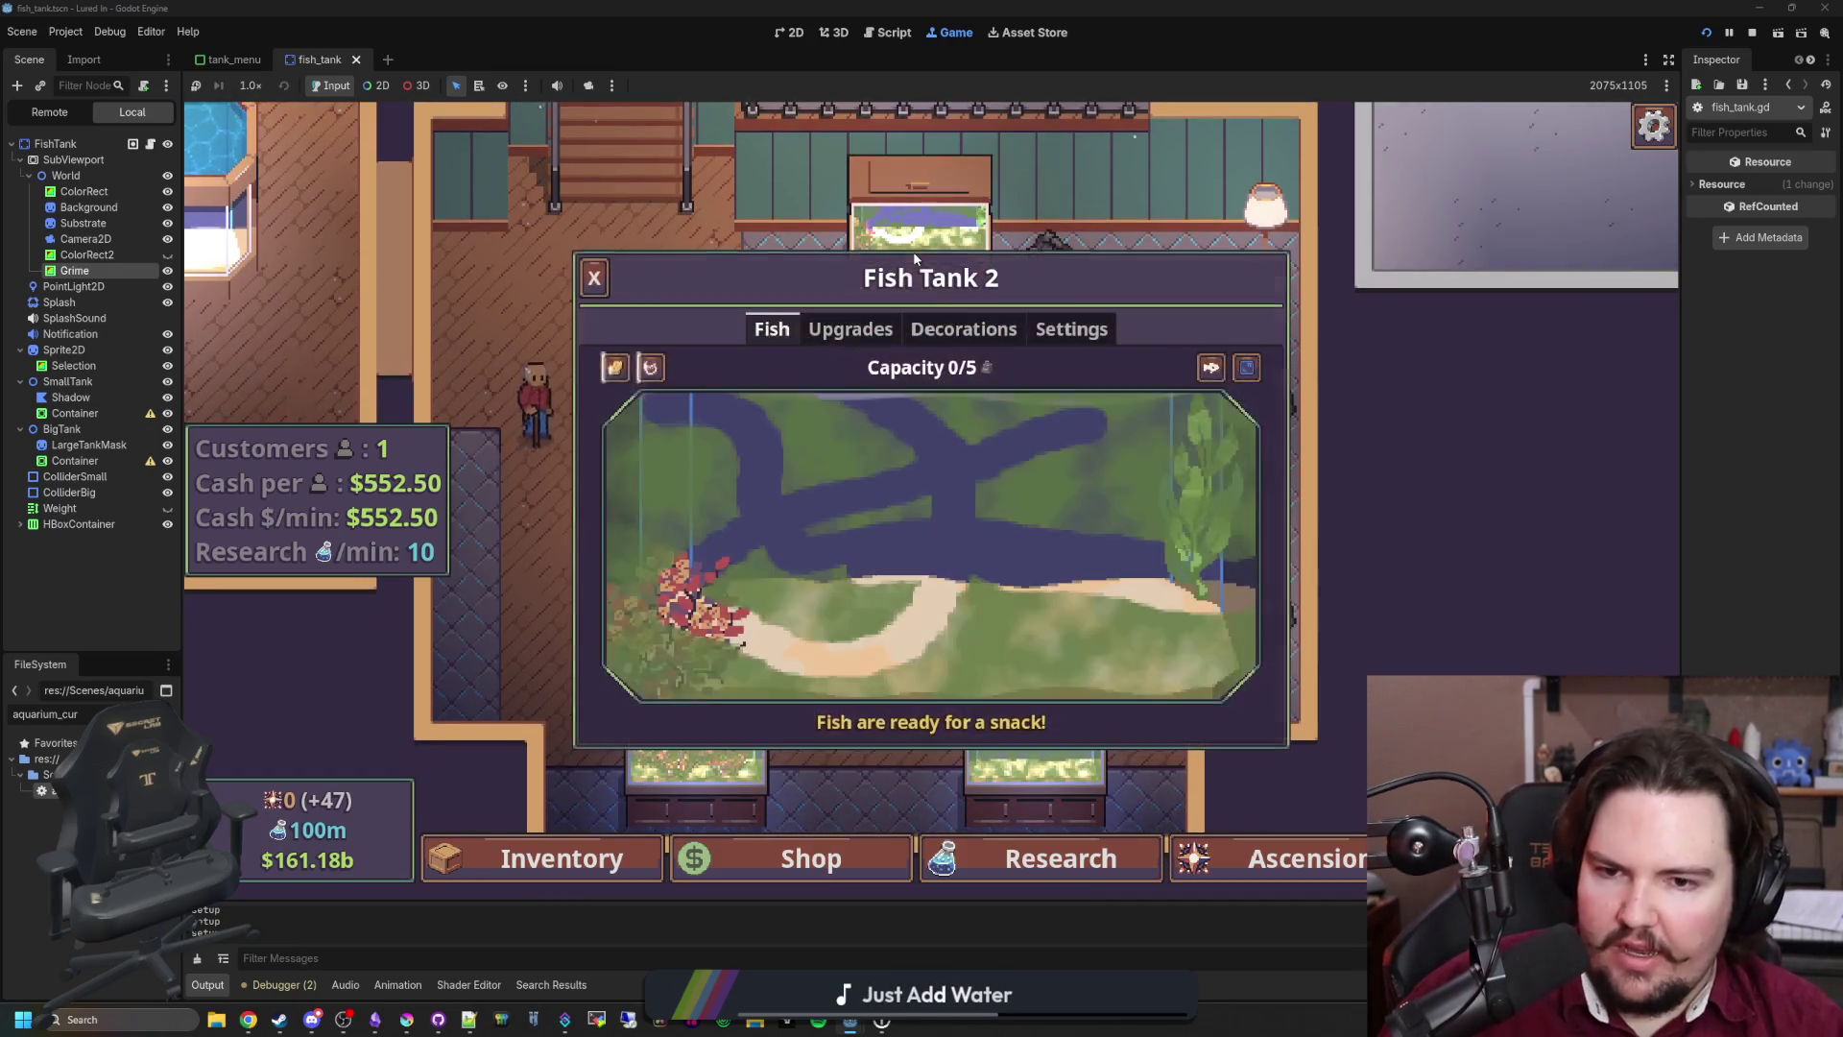
left_click(914, 260)
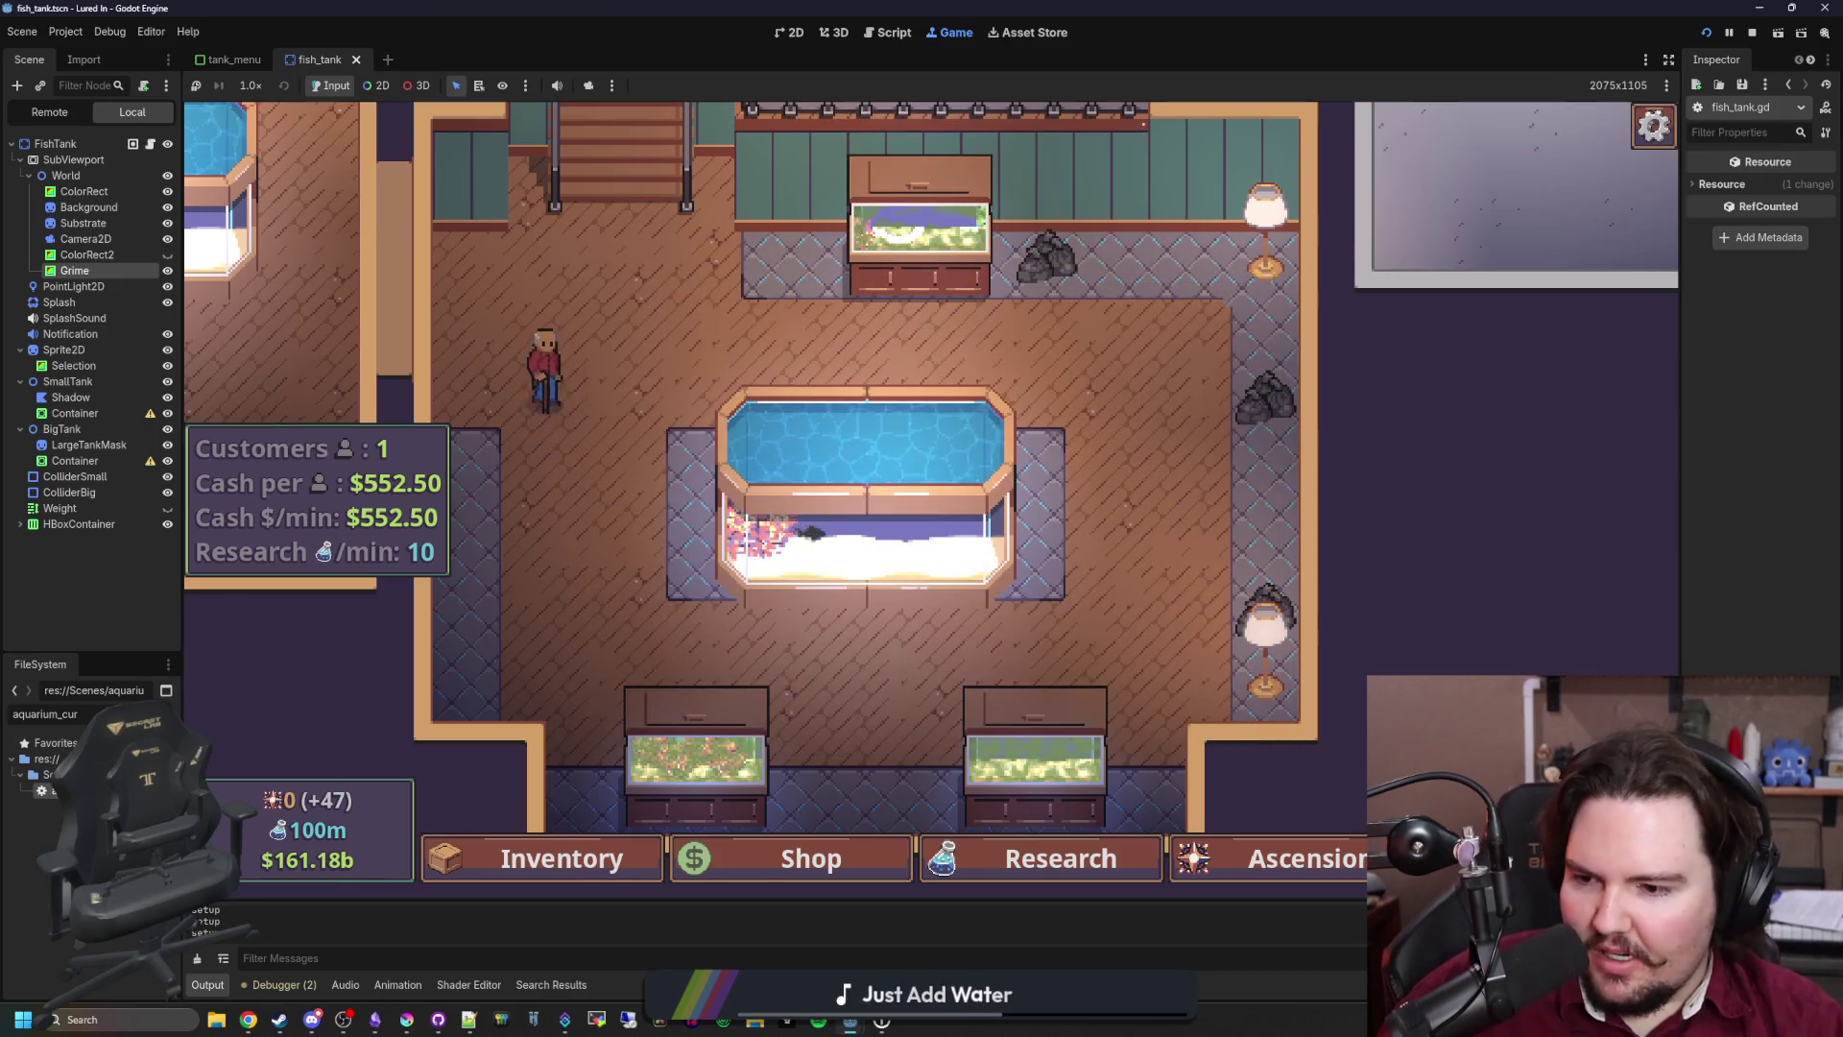
Step: Delete all the stacked physics_frame waits so setup directly precedes toggle_on, and save
left_click(889, 33)
scroll(832, 566, "down", 1)
key("Up")
key("Up")
key("End")
key("shift+Down")
key("shift+Down")
key("shift+Down")
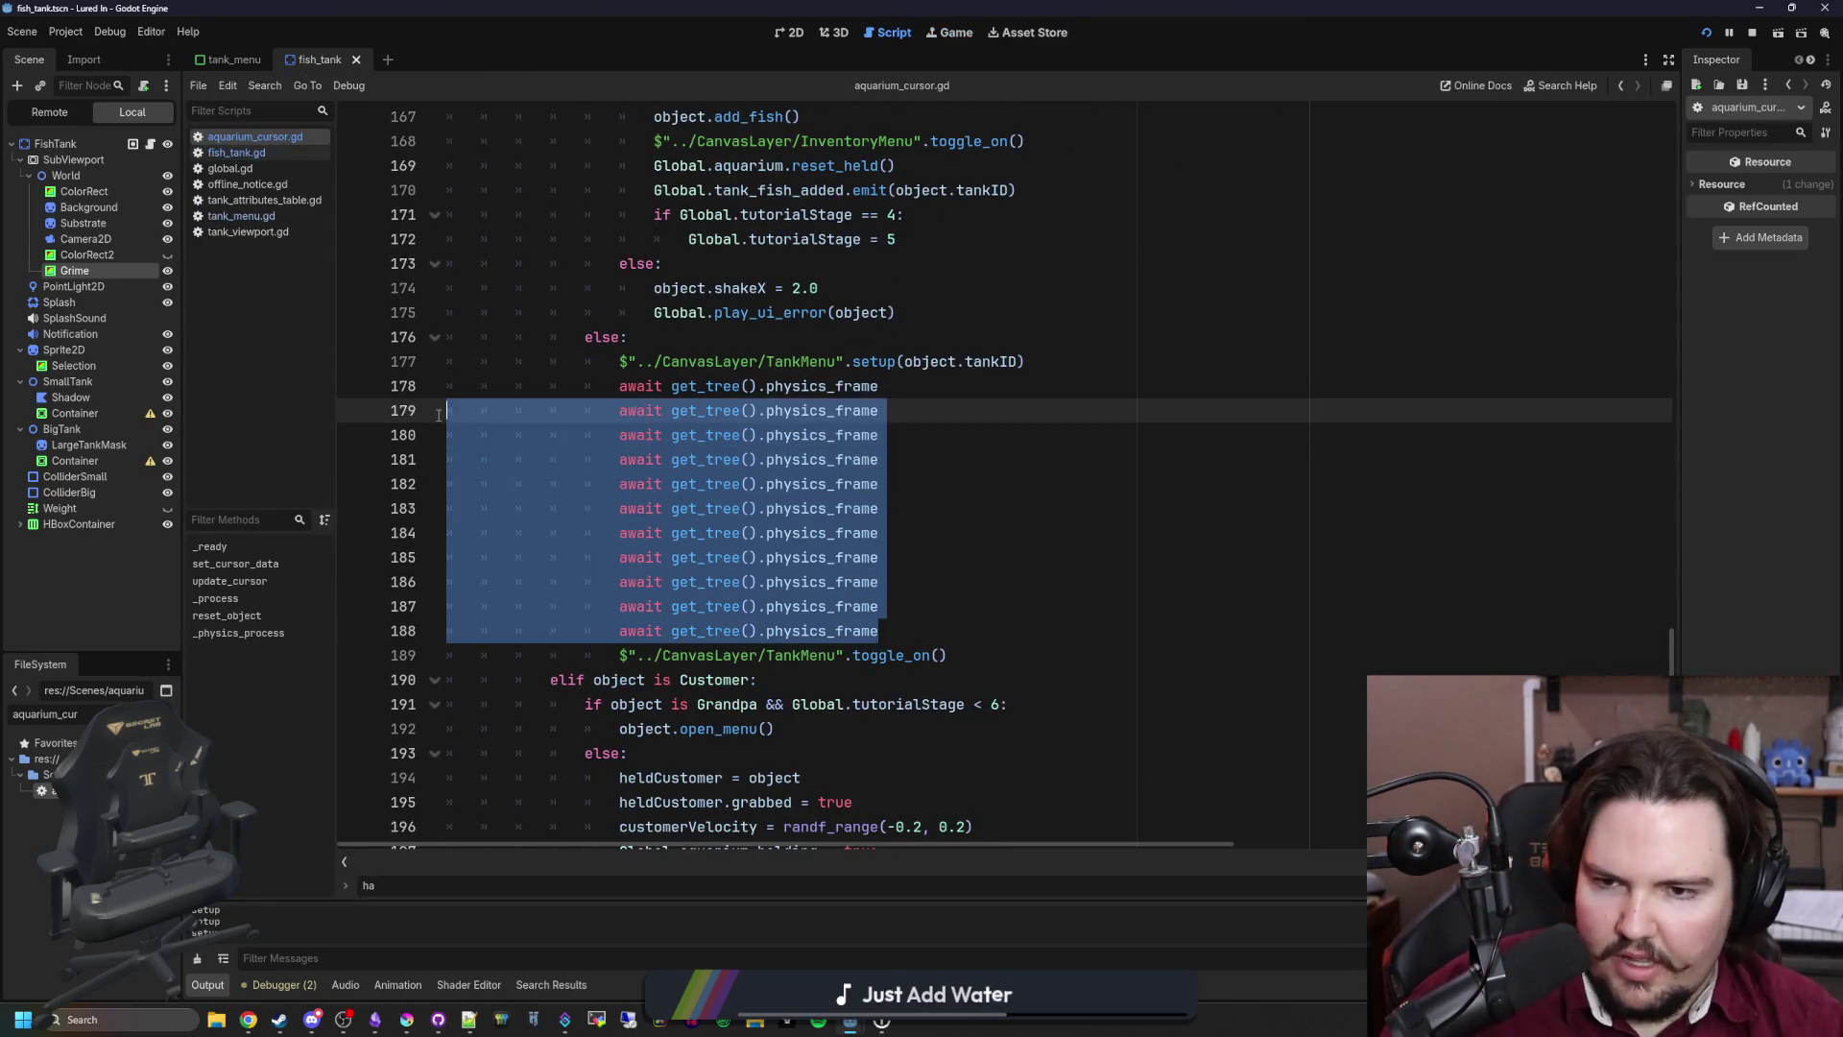
key("Delete")
left_click(843, 330)
key("ctrl+s")
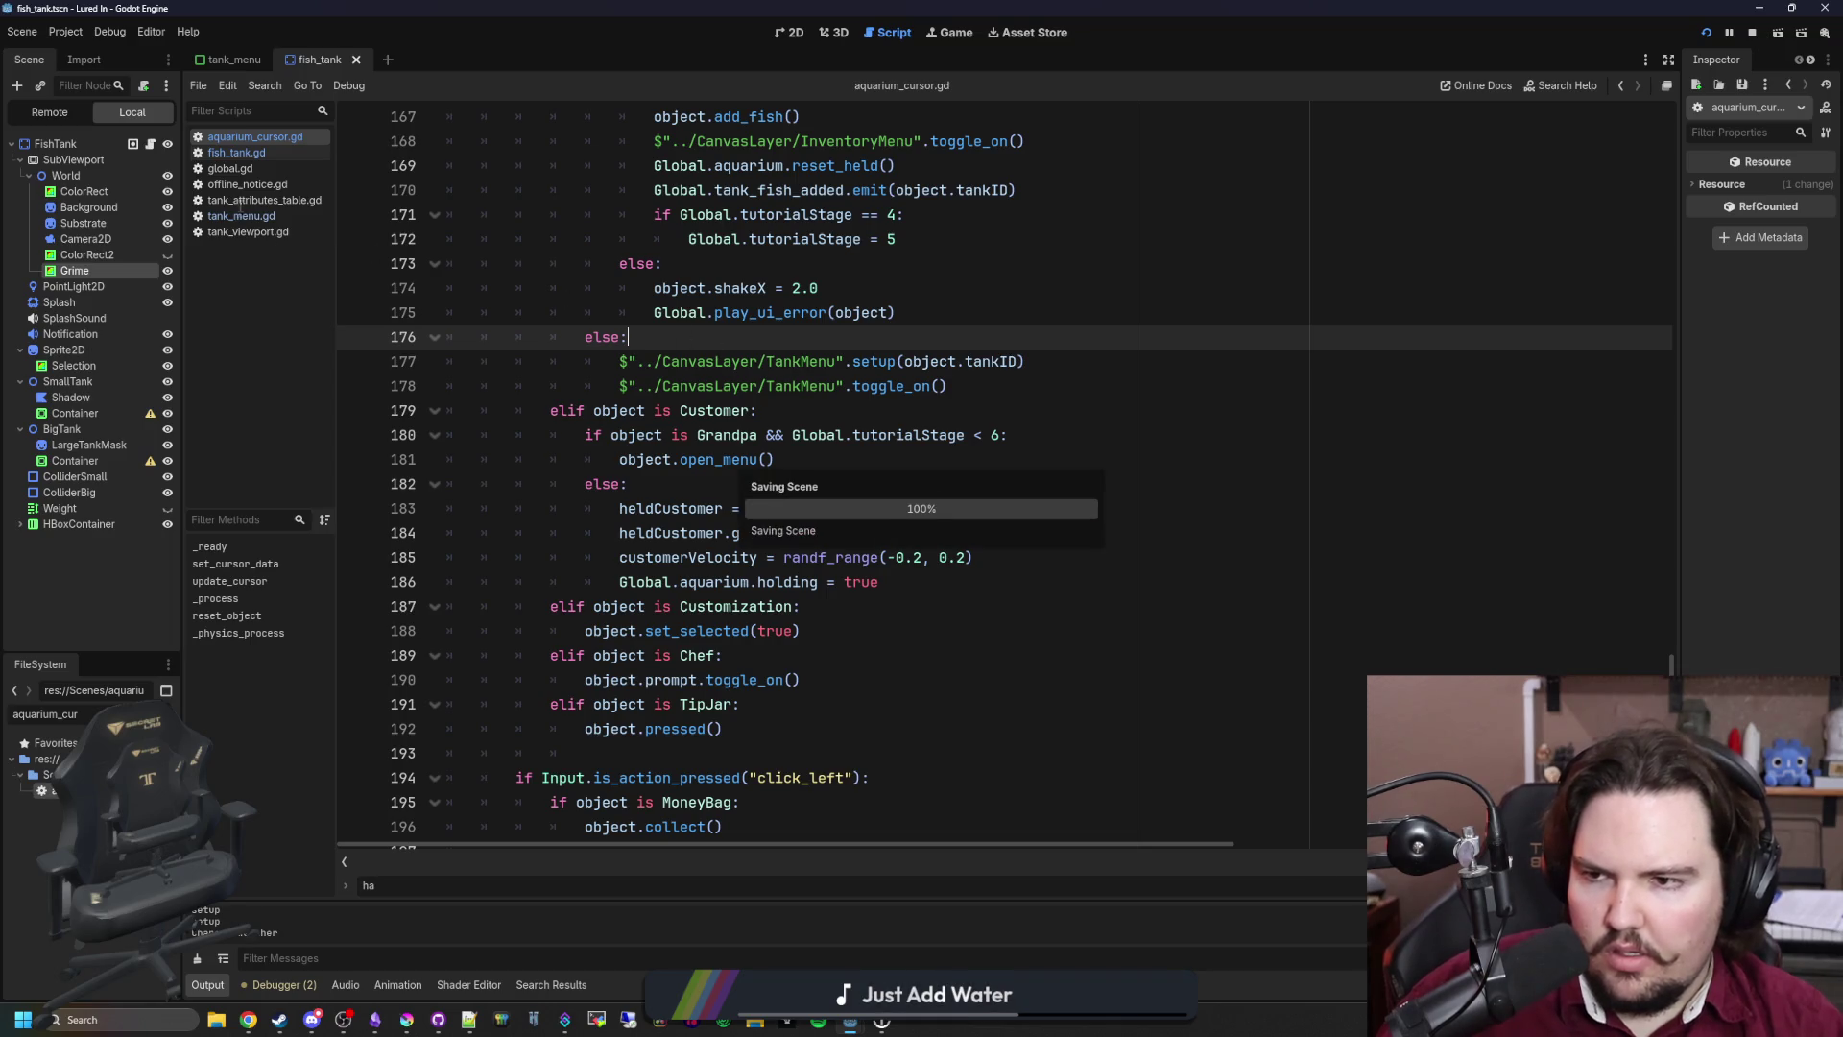
left_click(285, 218)
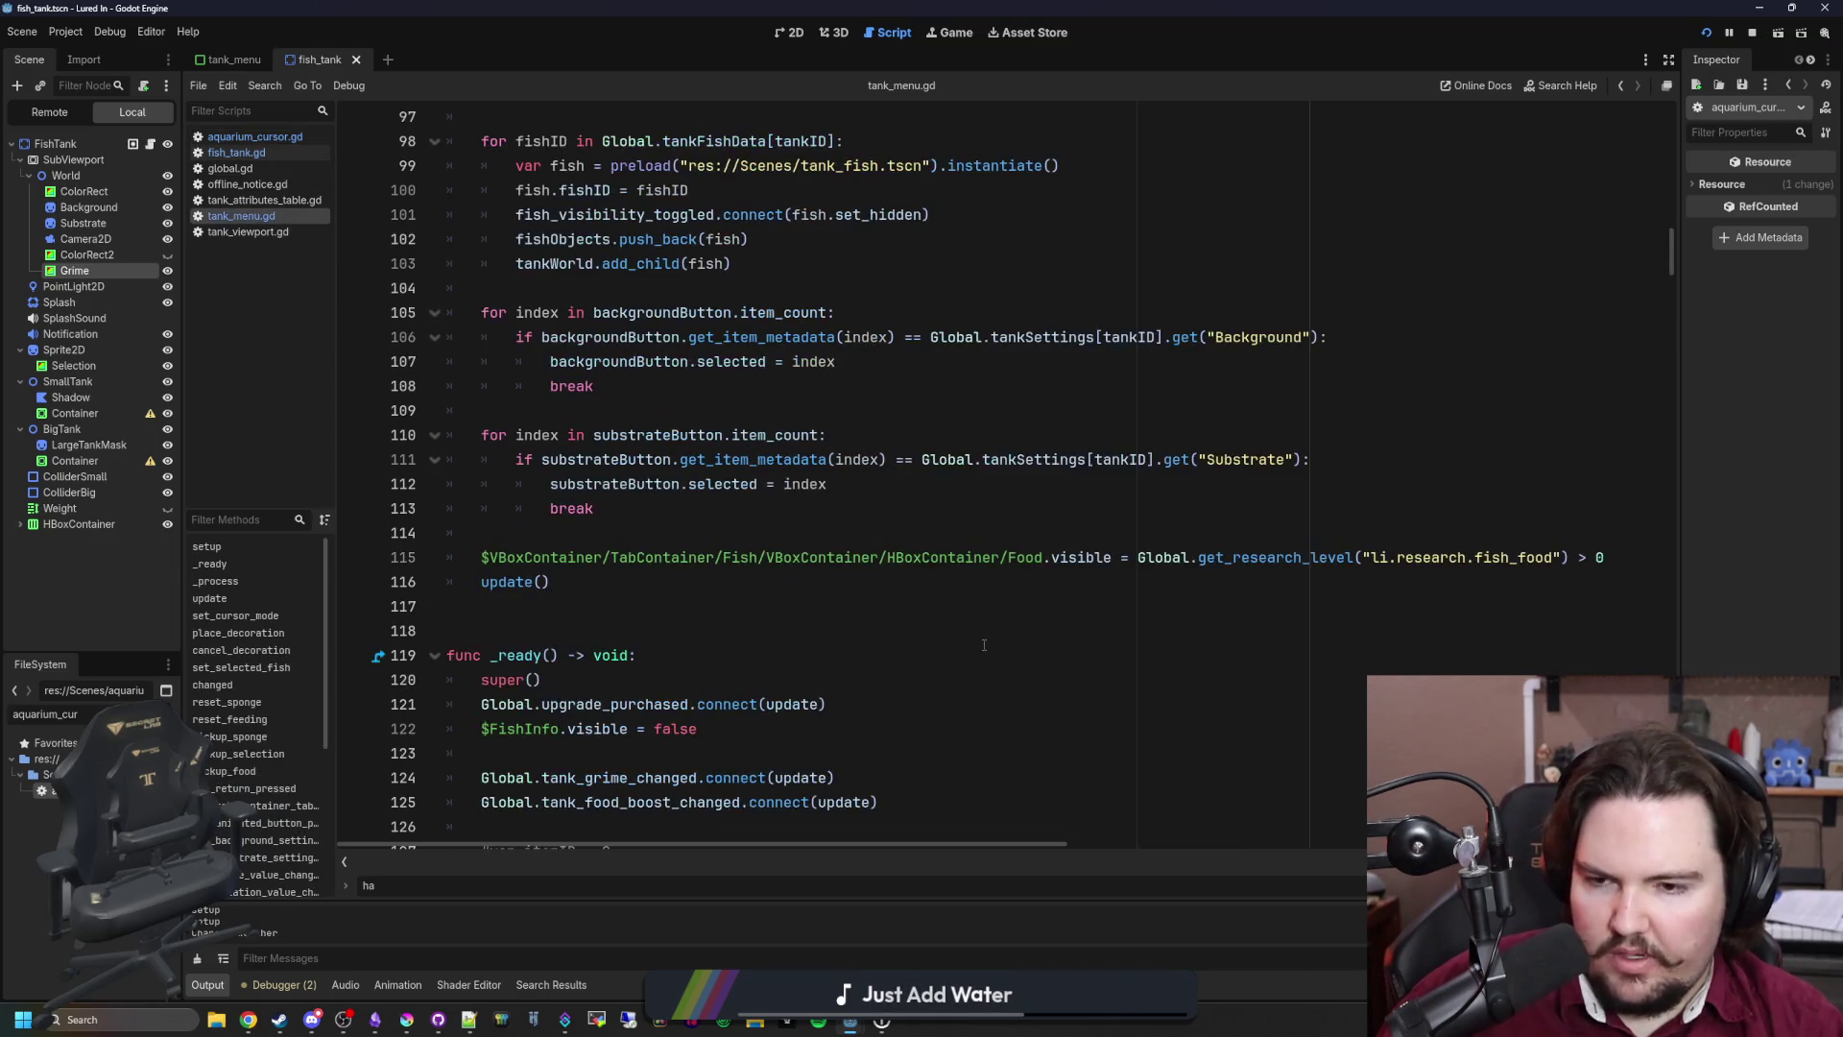
scroll(900, 649, "up", 4)
scroll(880, 638, "up", 5)
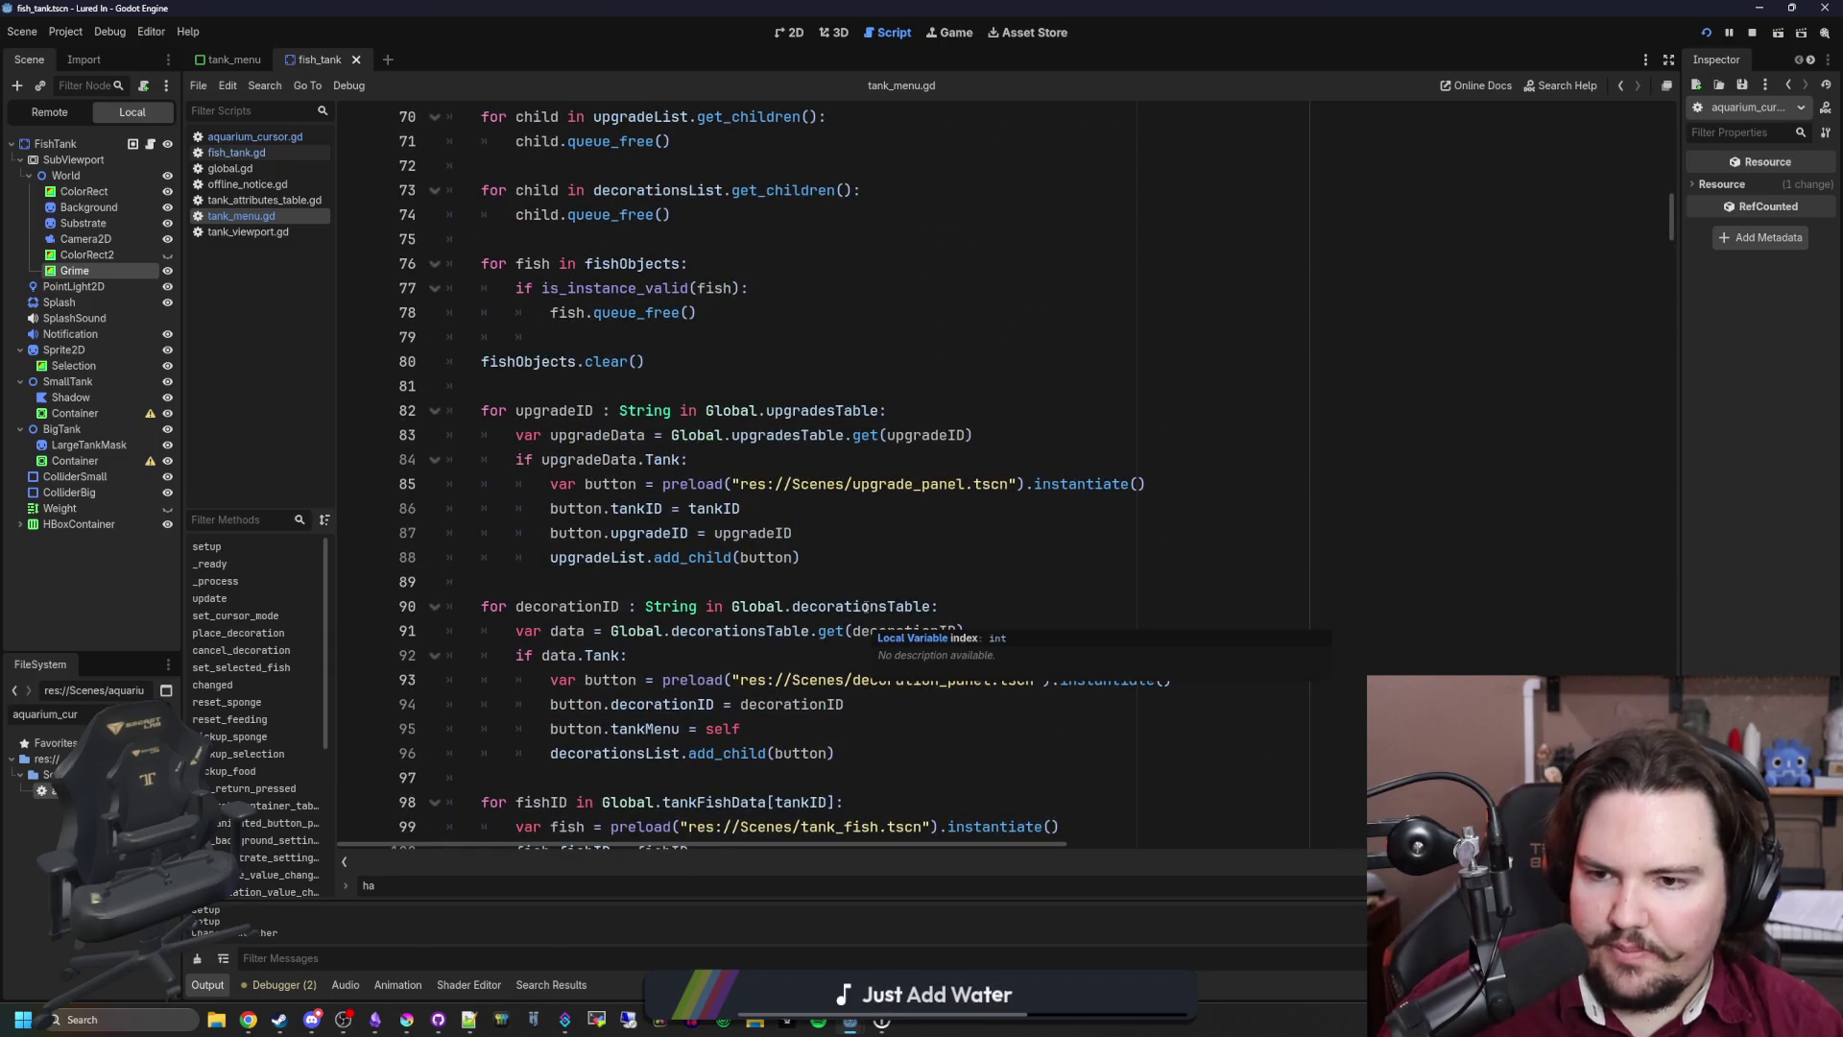
scroll(866, 607, "up", 12)
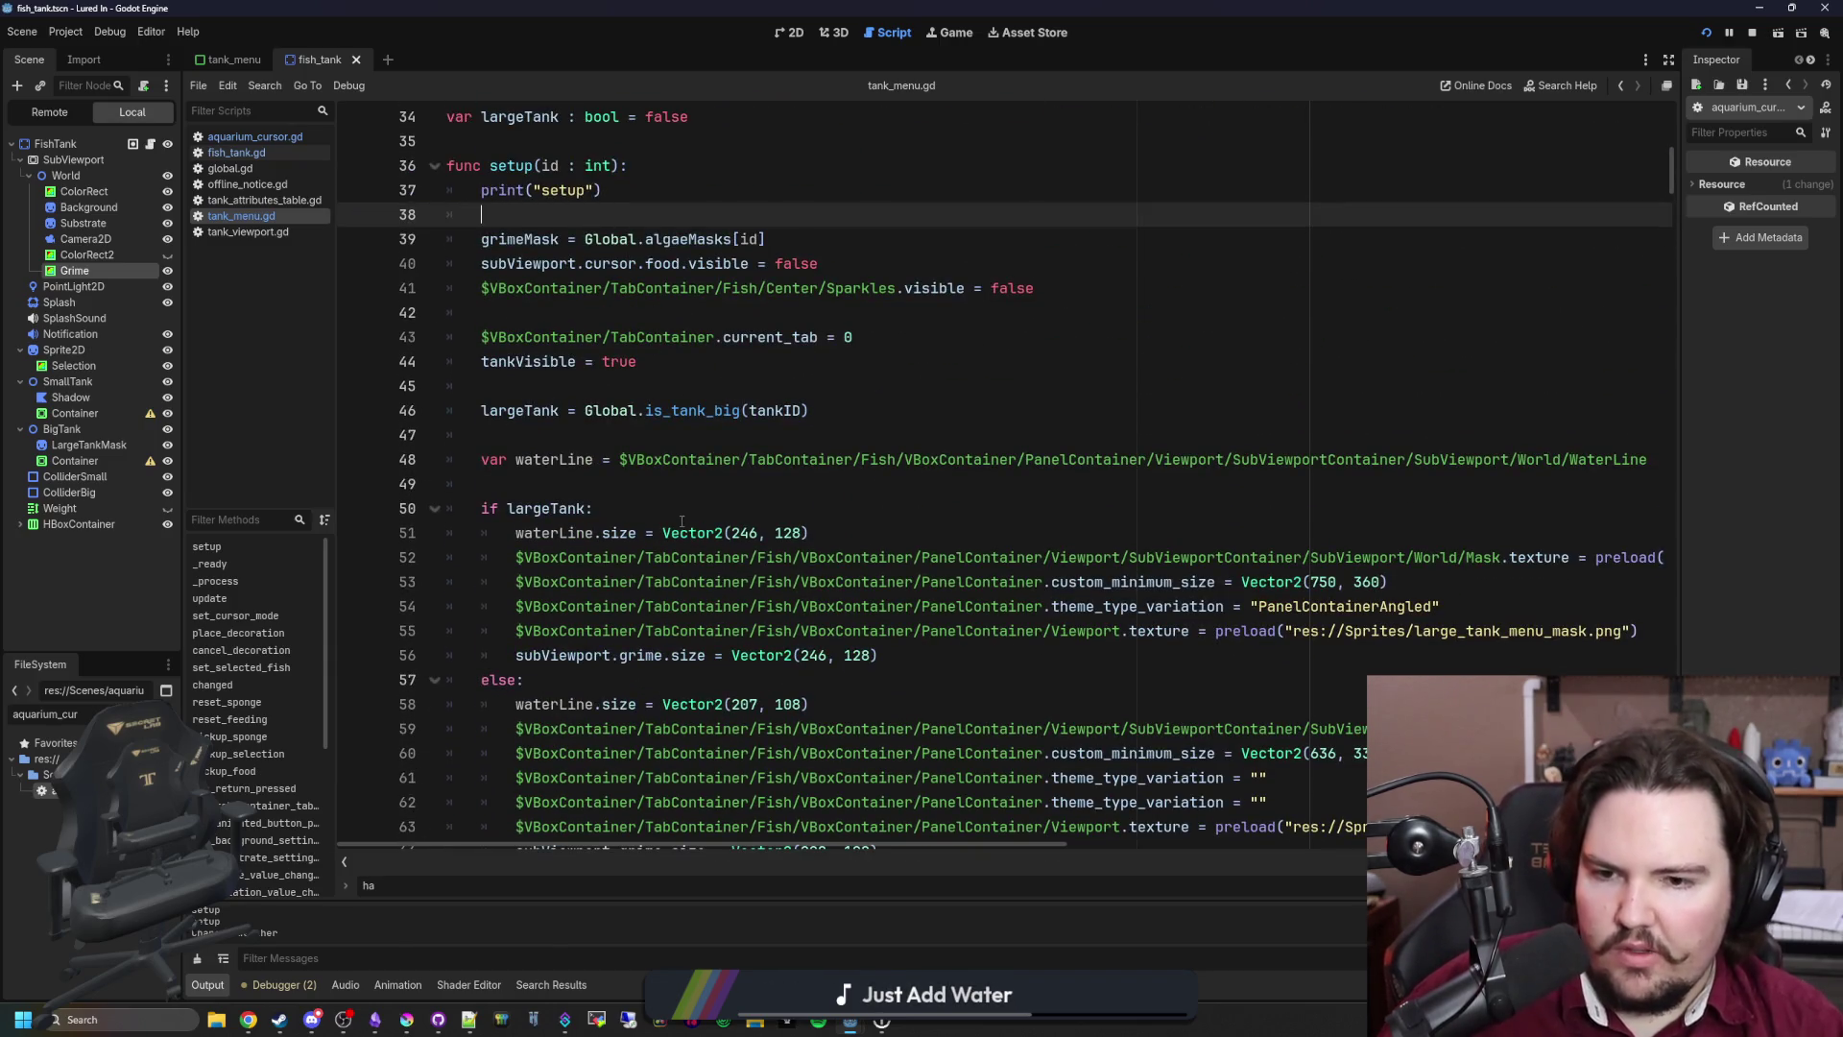
left_click(681, 516)
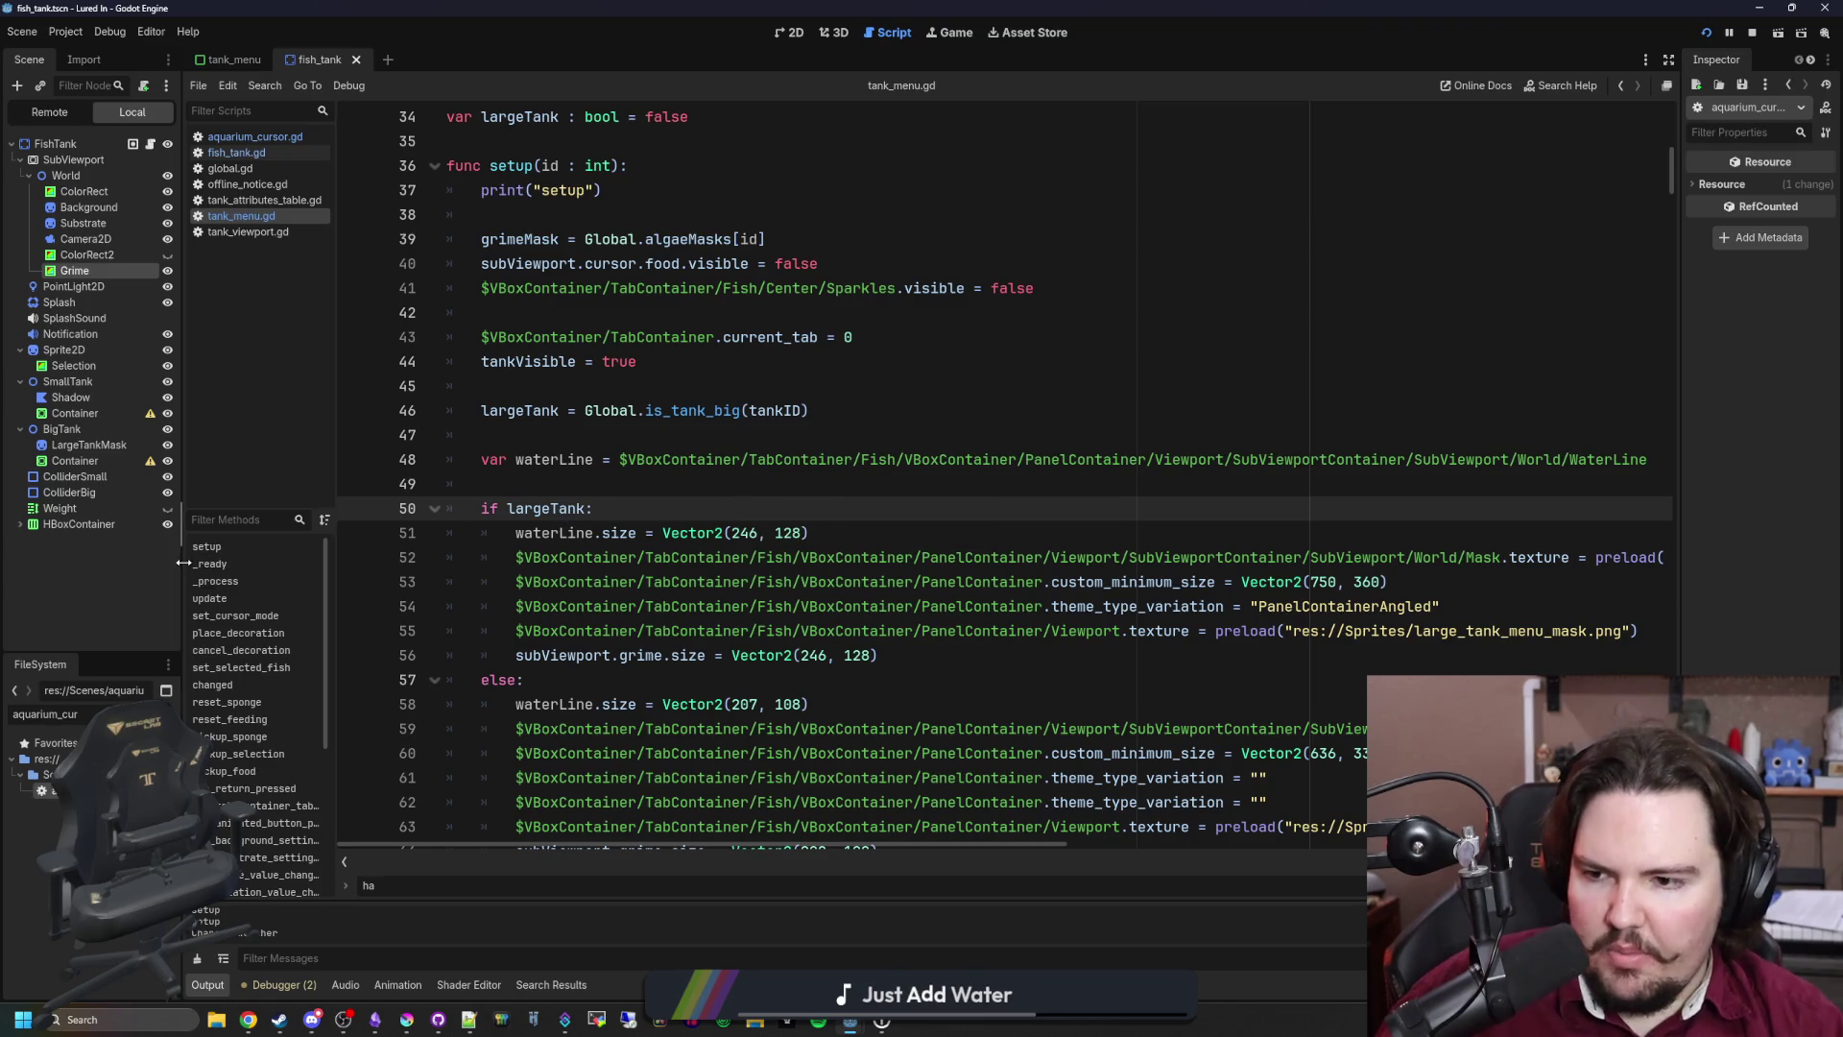
left_click_drag(183, 564, 142, 564)
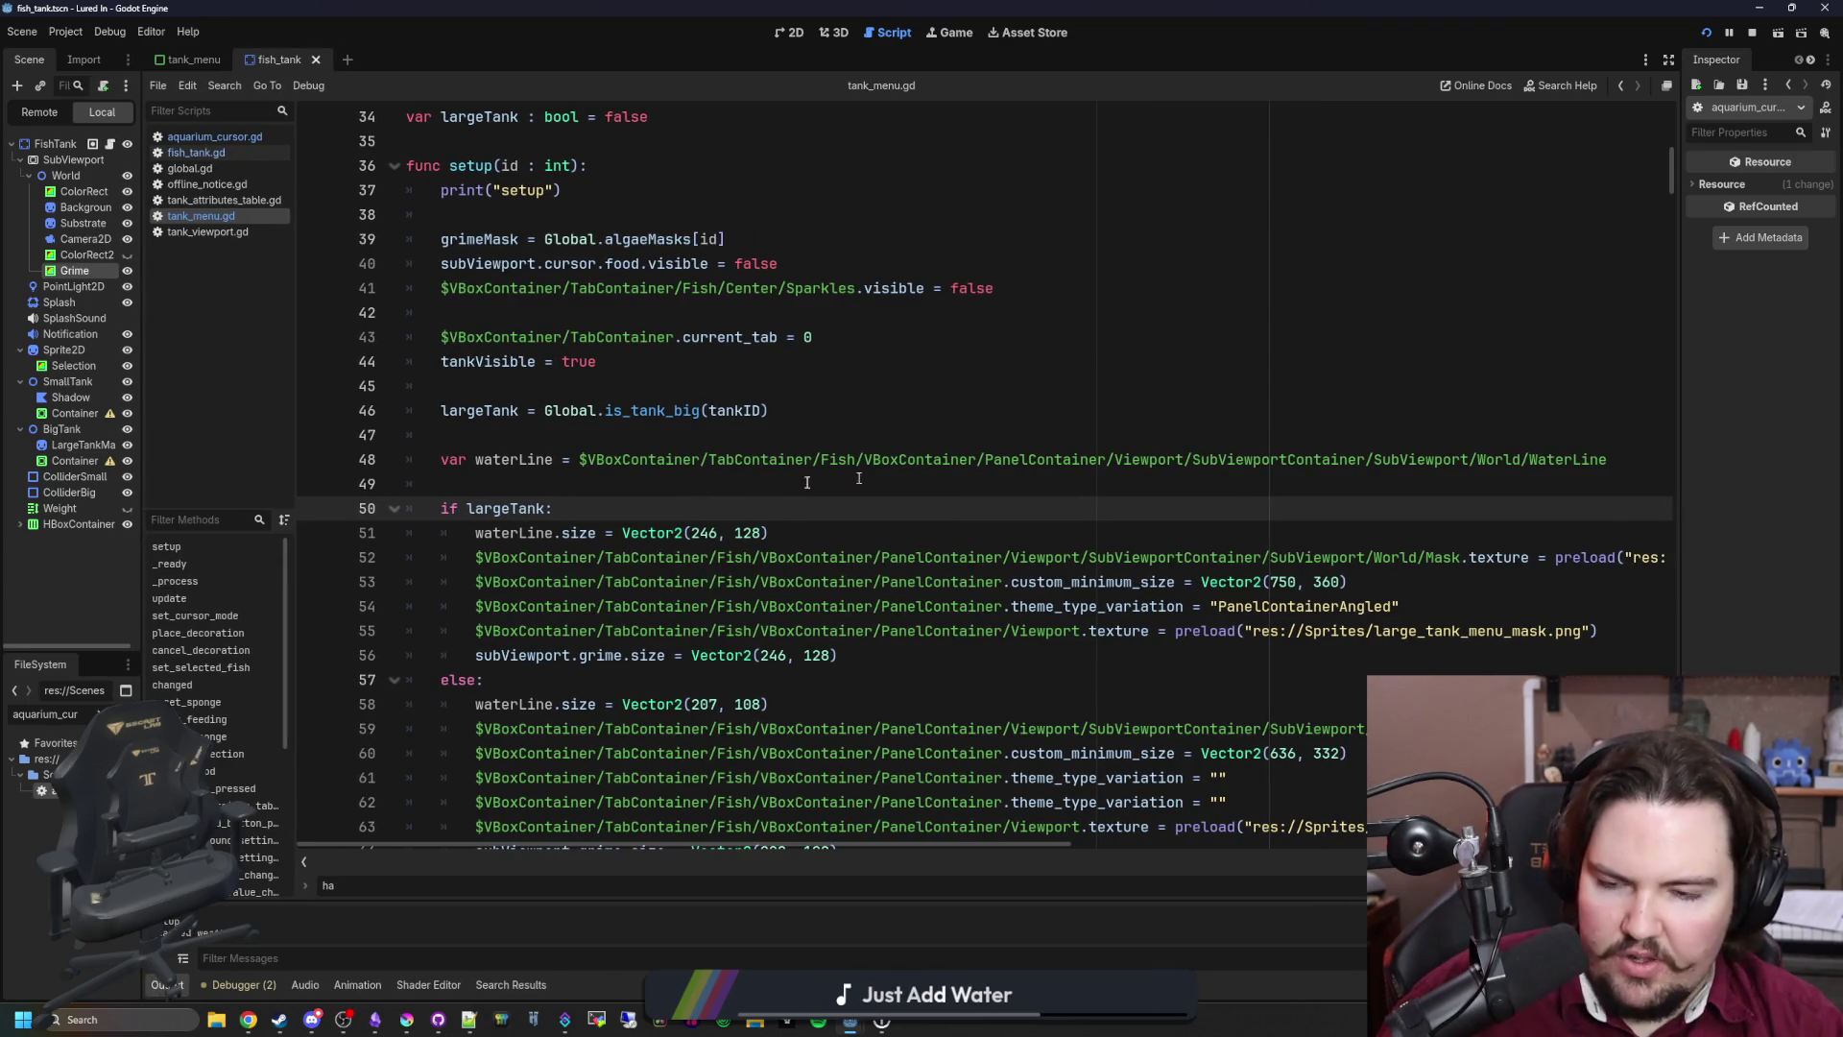
left_click(650, 480)
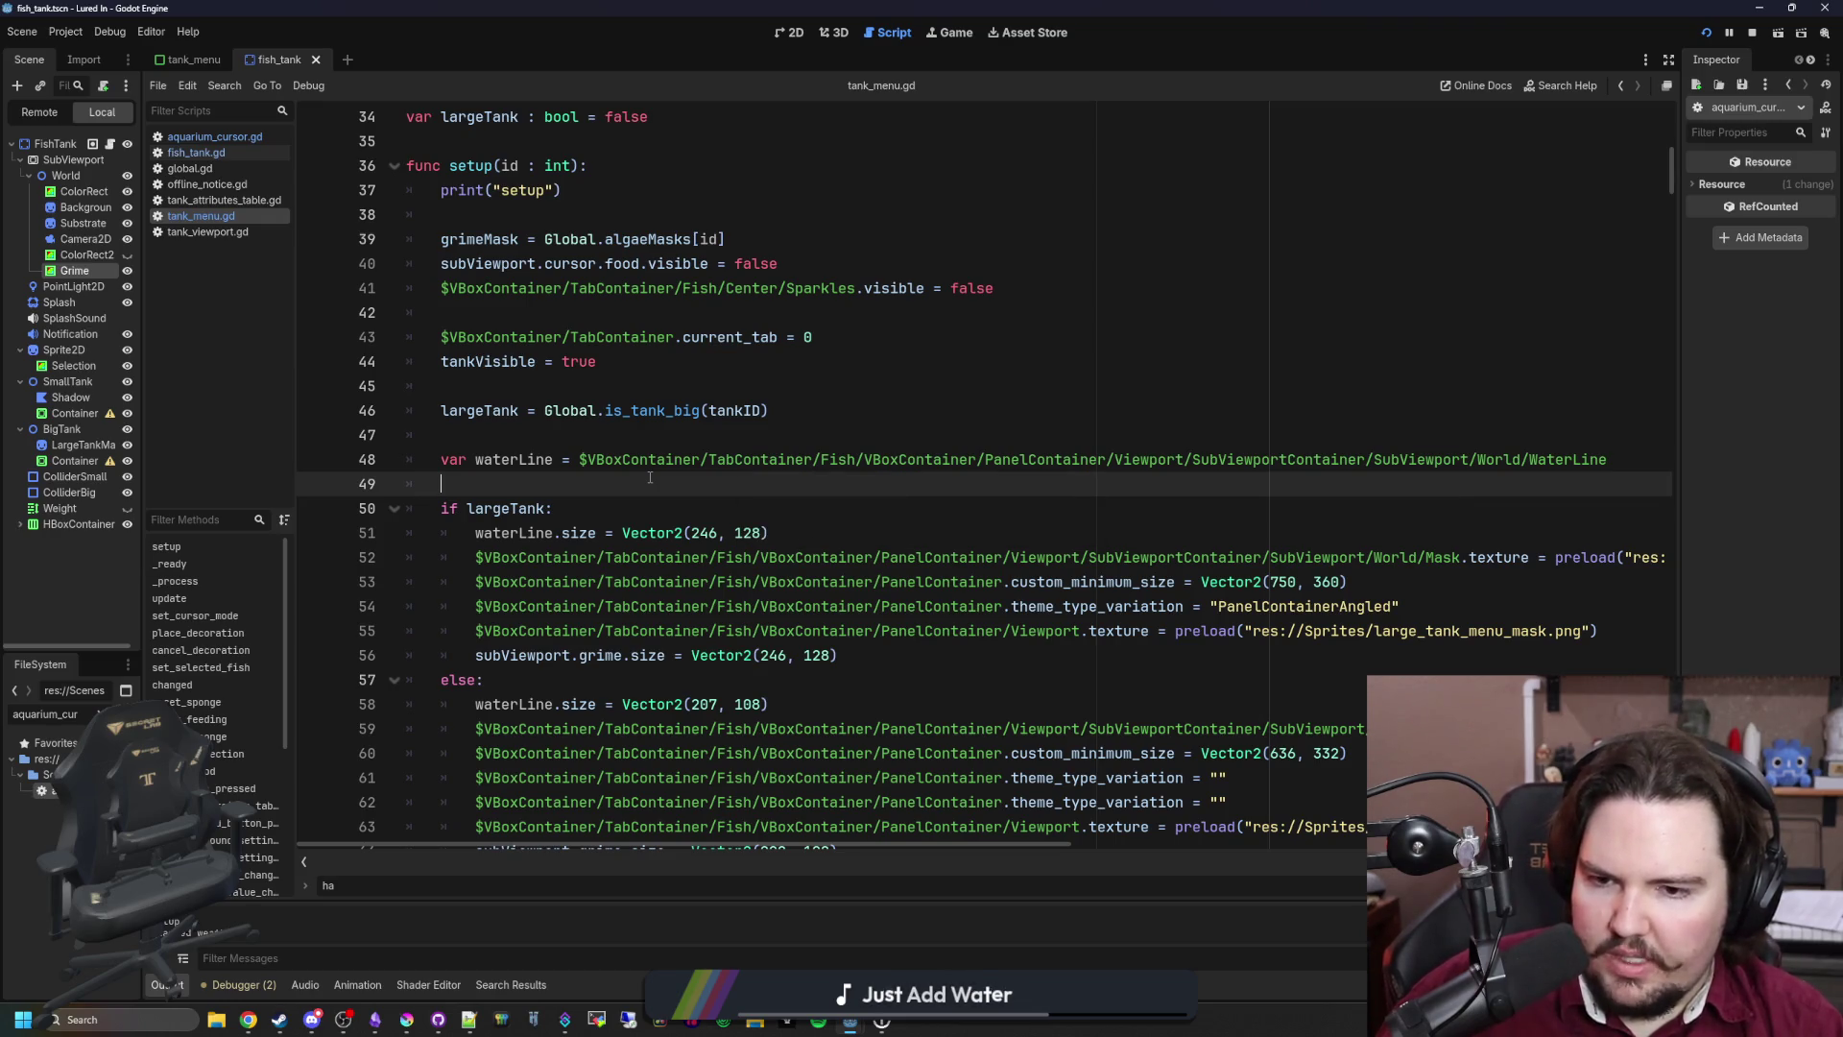
scroll(649, 477, "down", 2)
scroll(650, 477, "down", 6)
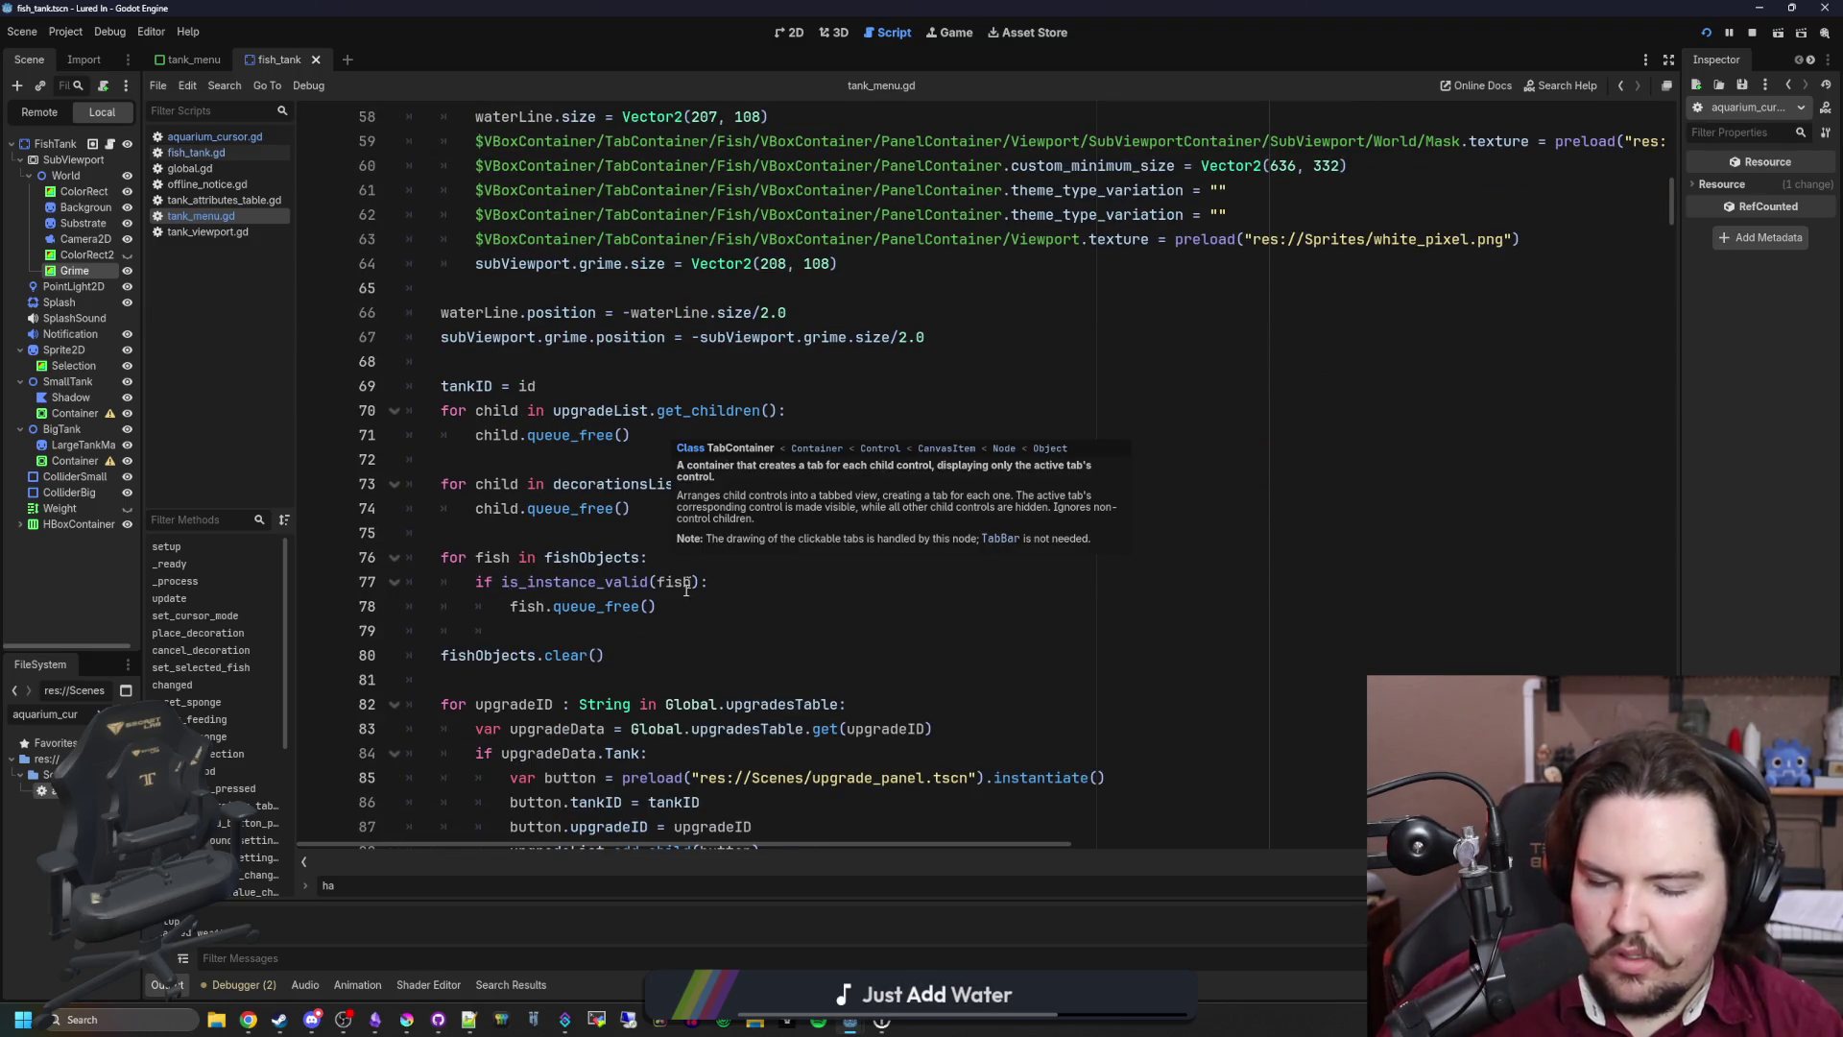
scroll(689, 609, "up", 8)
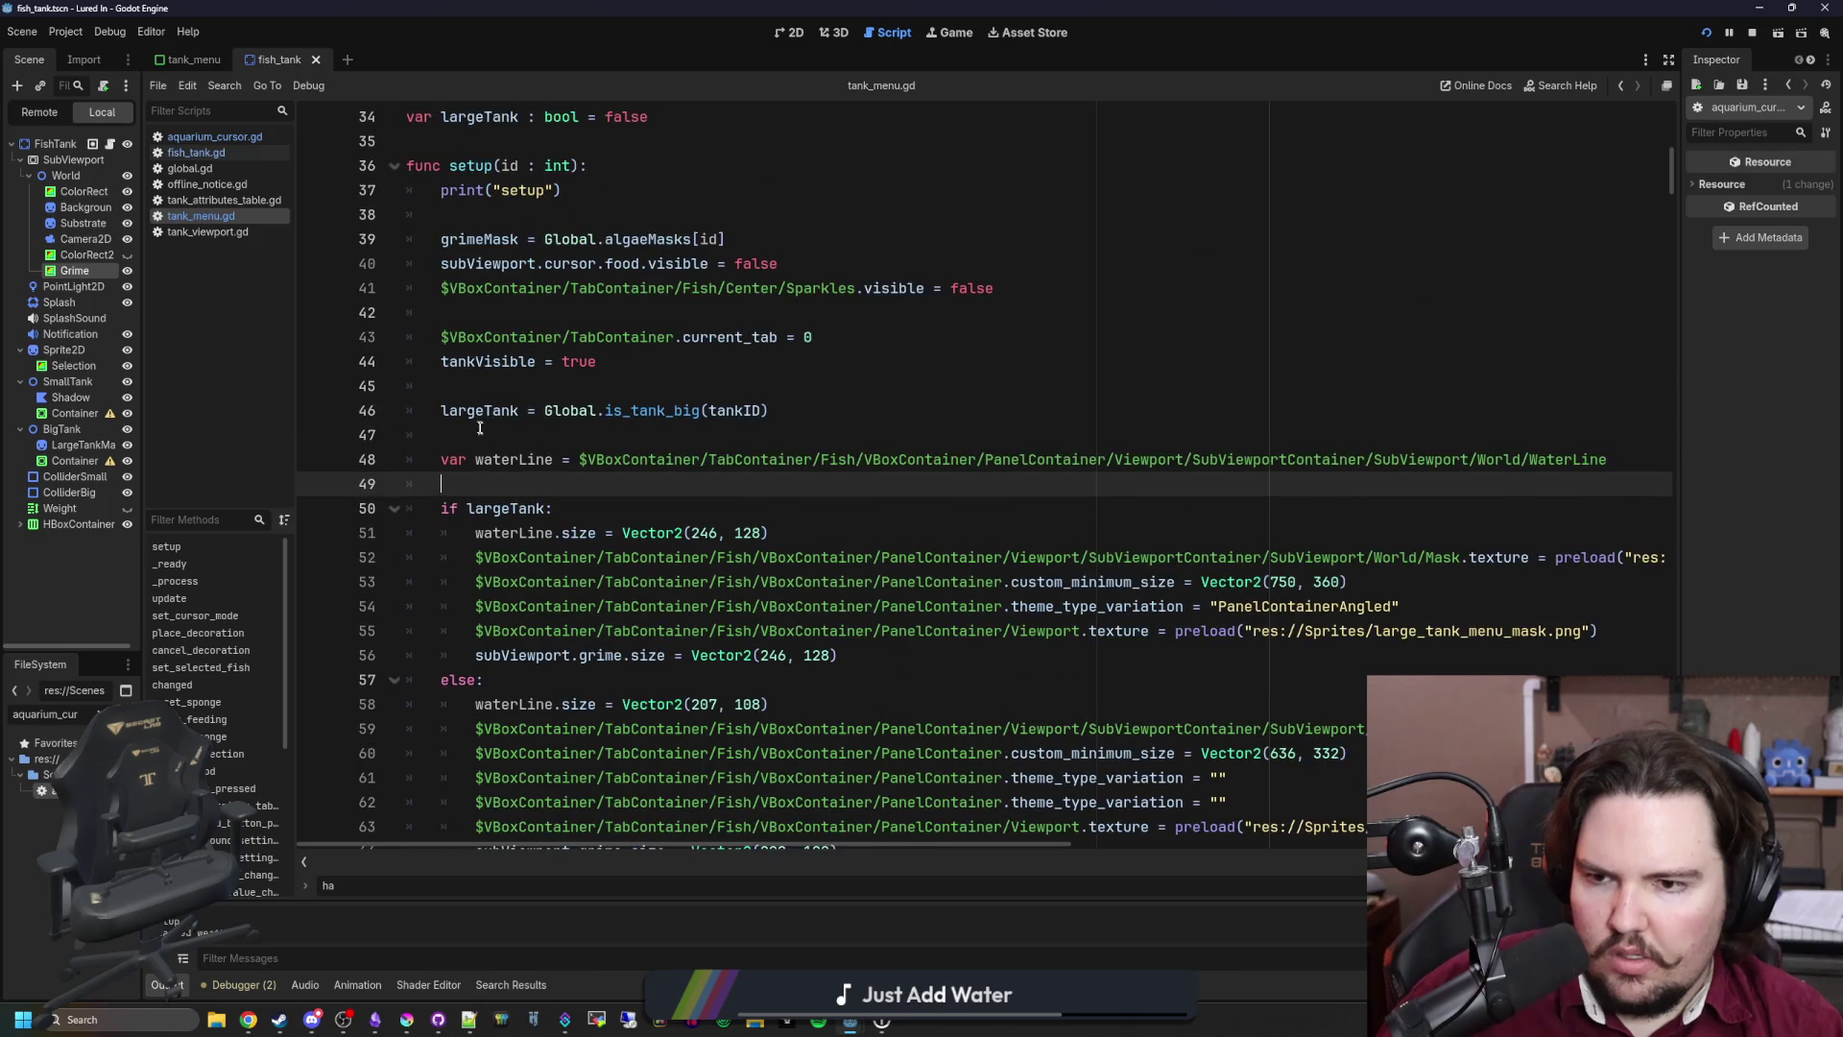
left_click(535, 437)
scroll(614, 506, "down", 18)
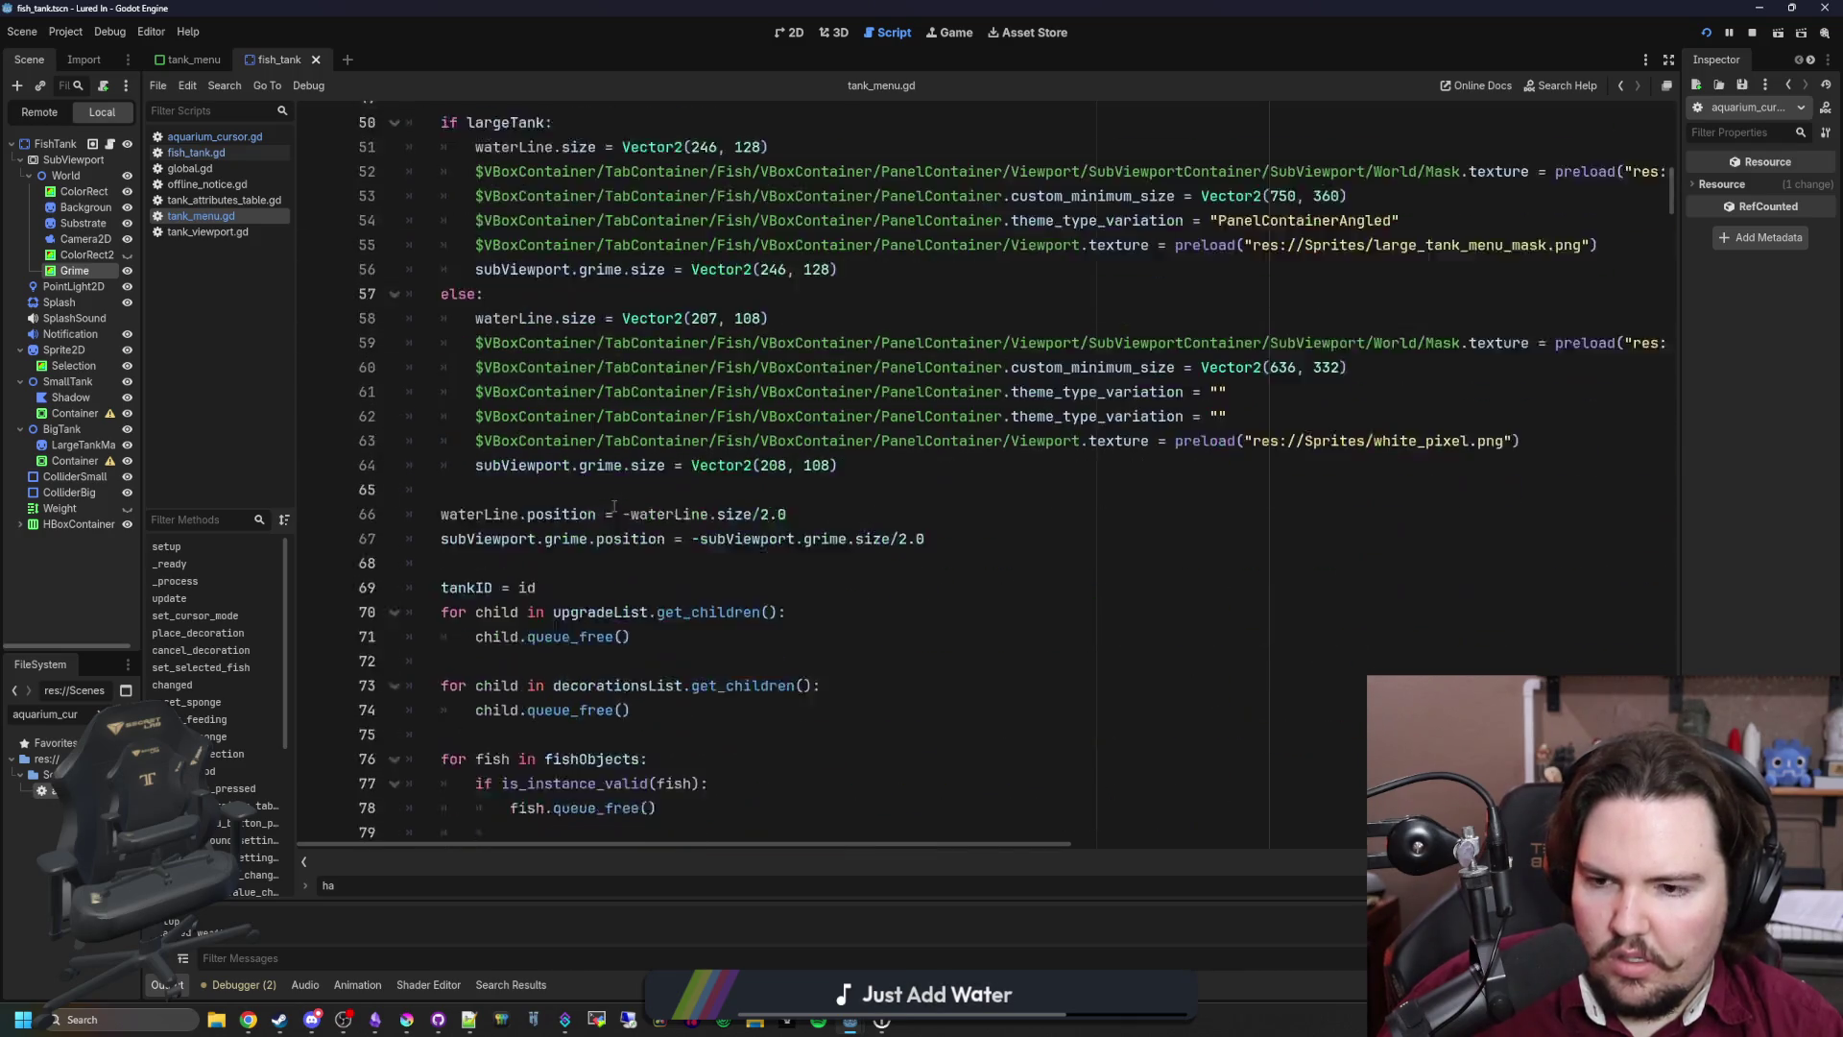
scroll(613, 506, "down", 17)
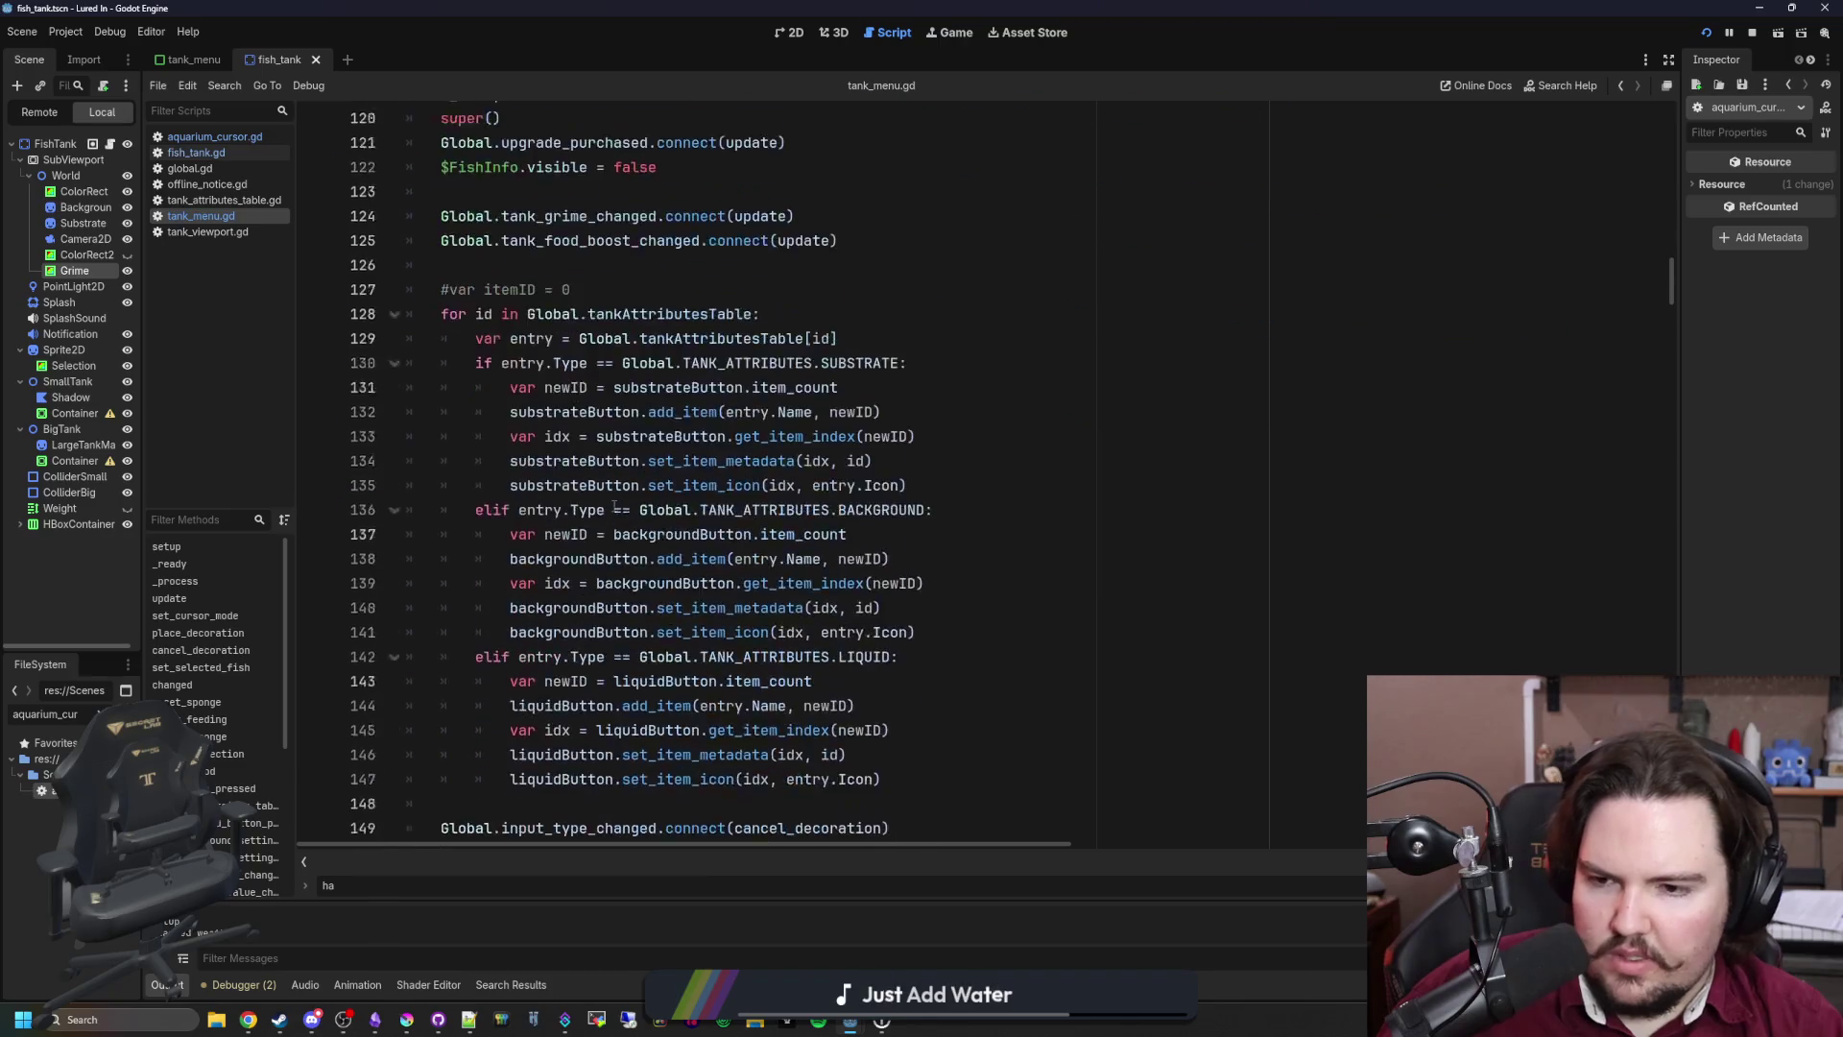
scroll(614, 506, "down", 20)
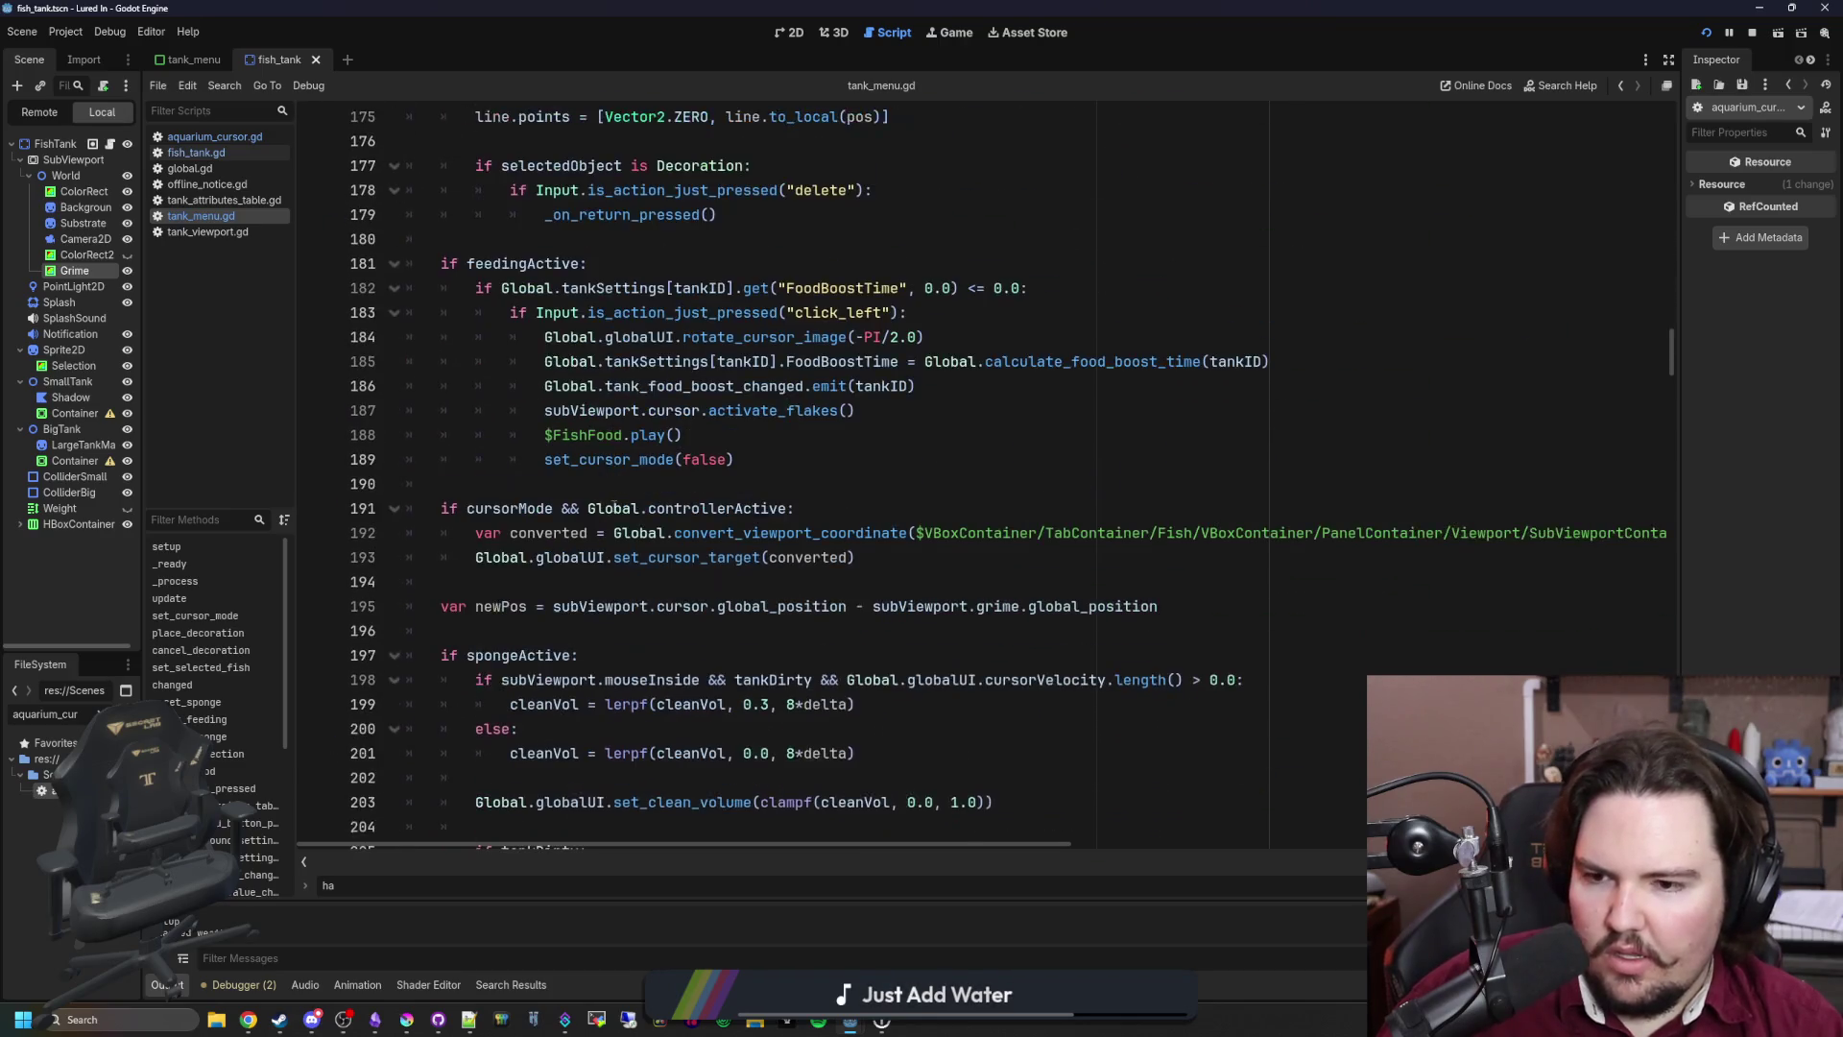
scroll(616, 506, "down", 16)
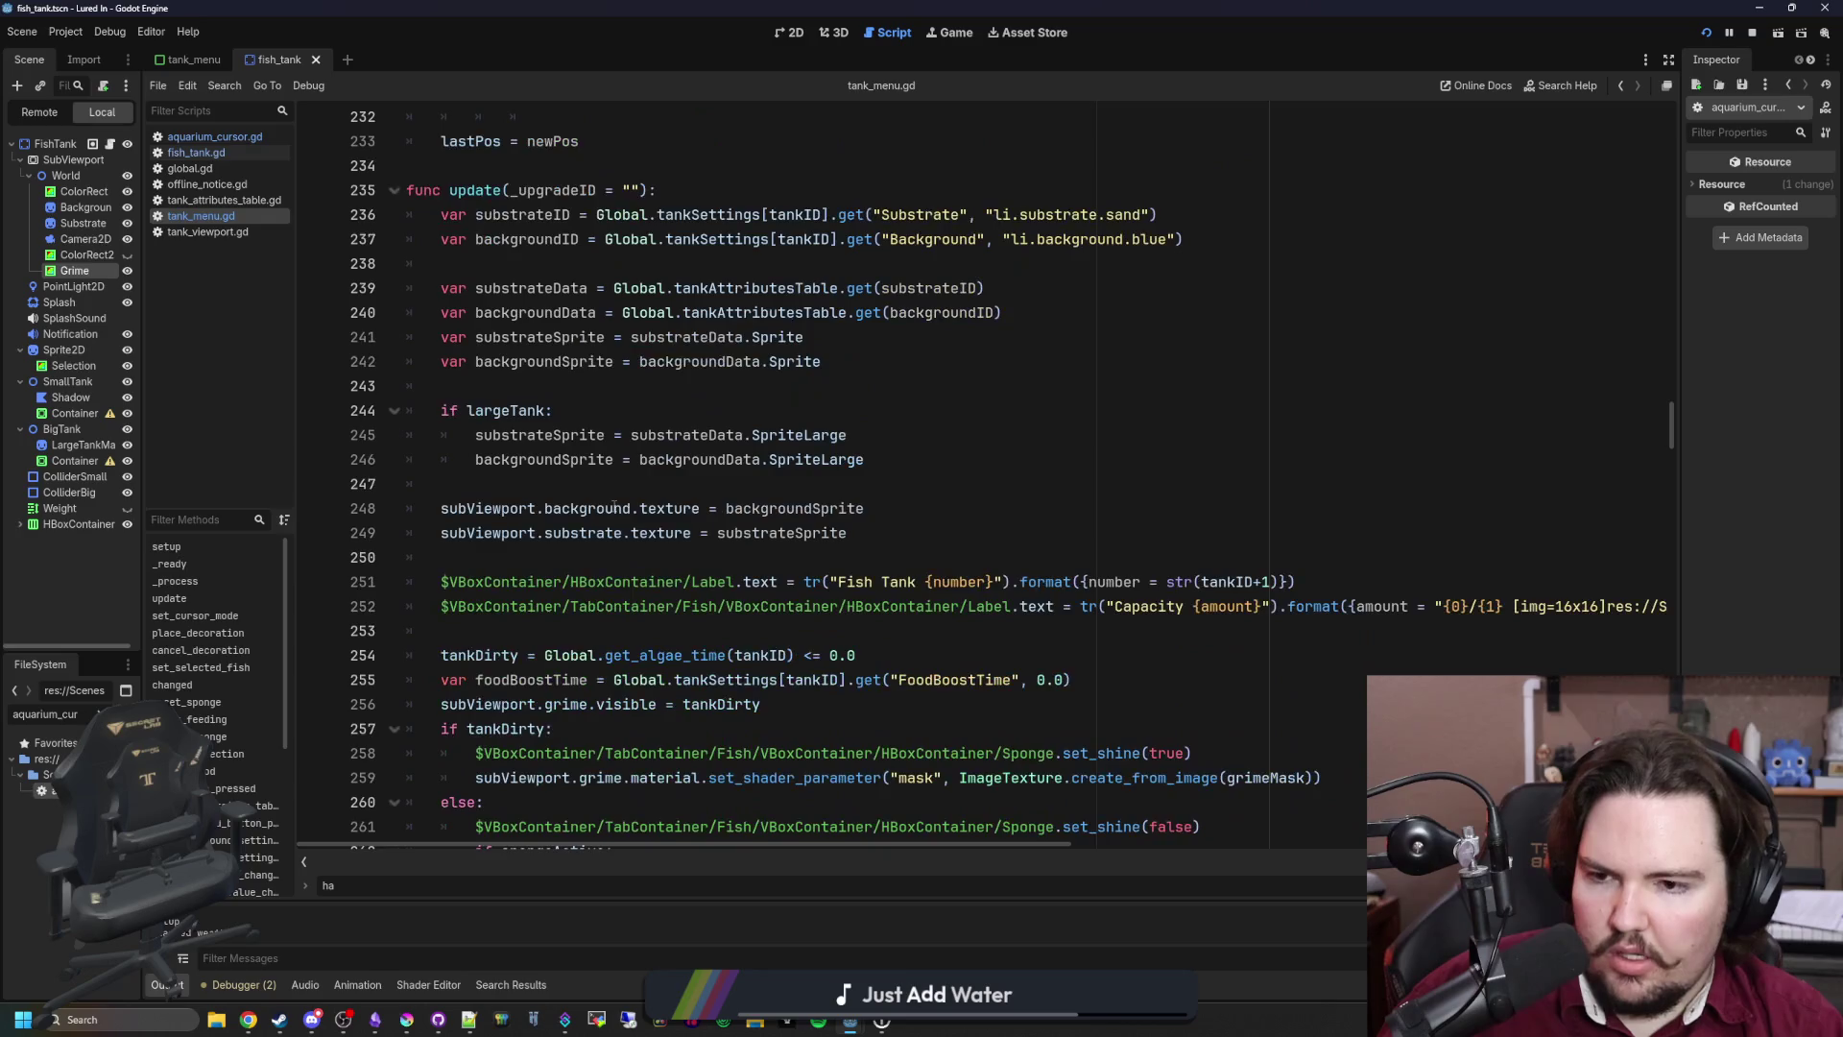
scroll(615, 507, "down", 13)
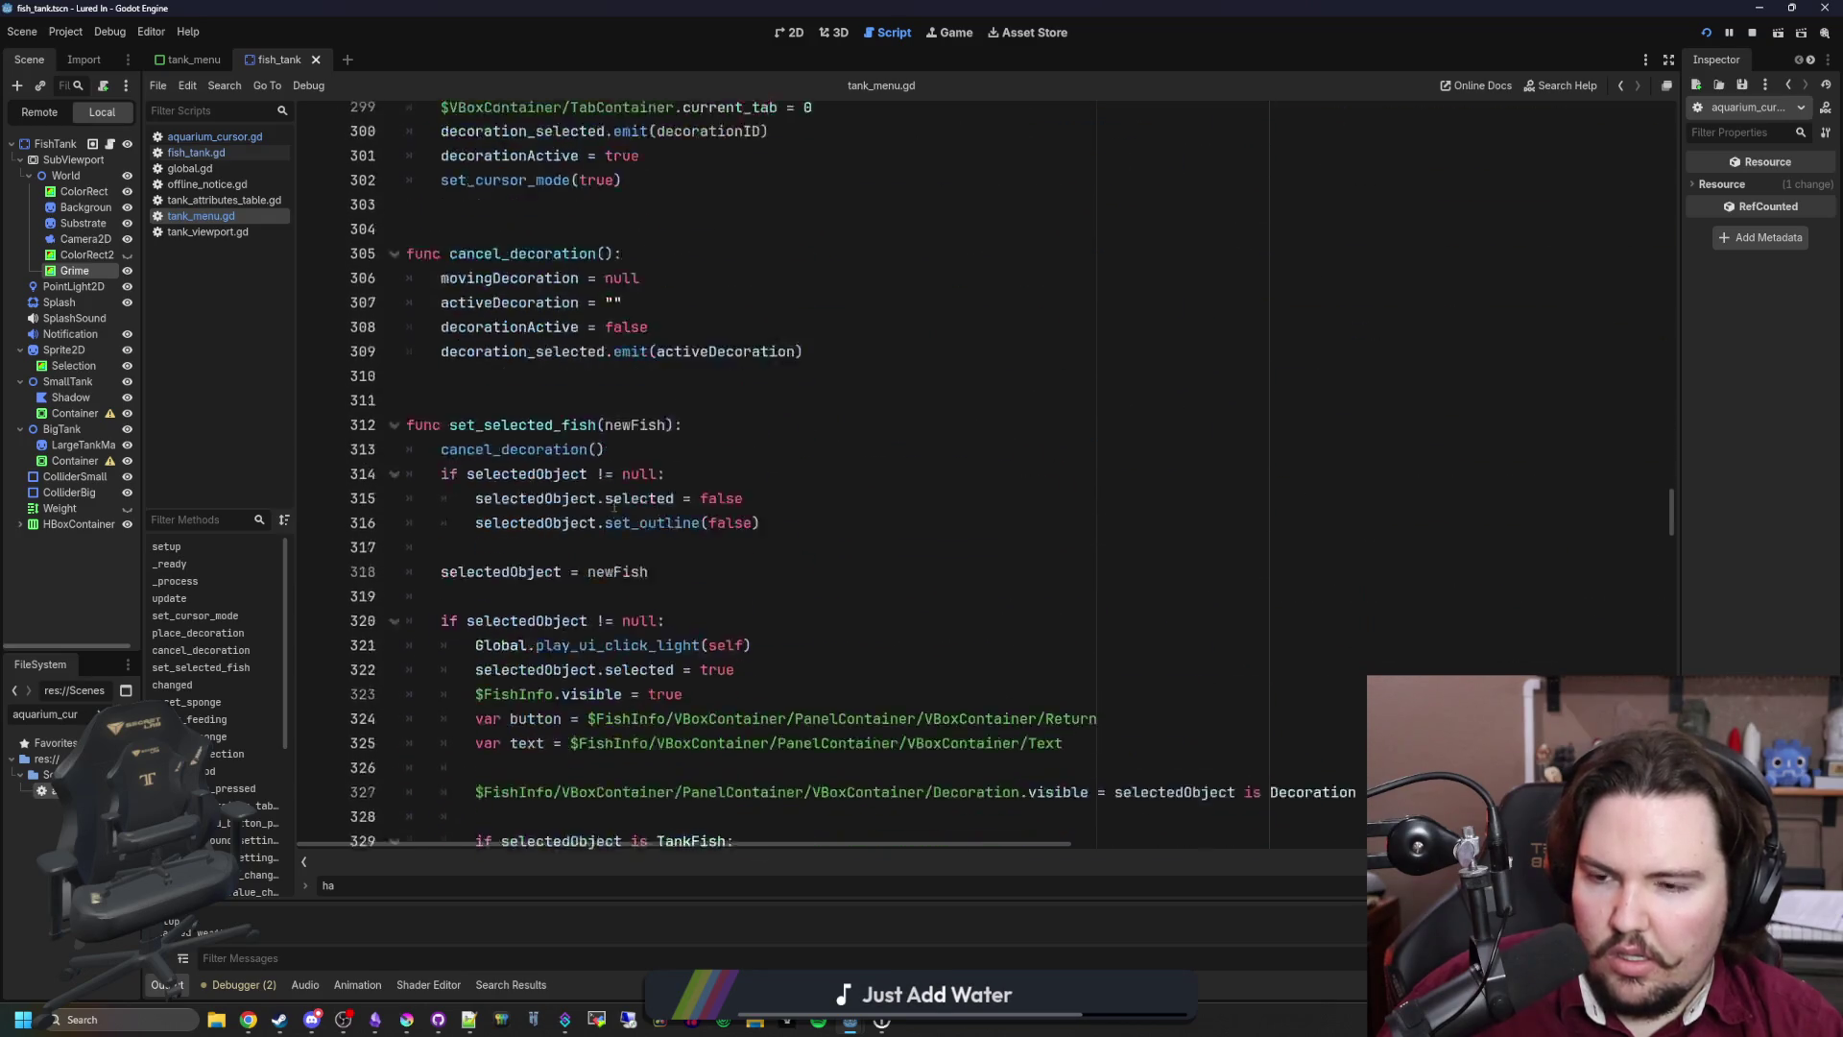
scroll(615, 506, "down", 12)
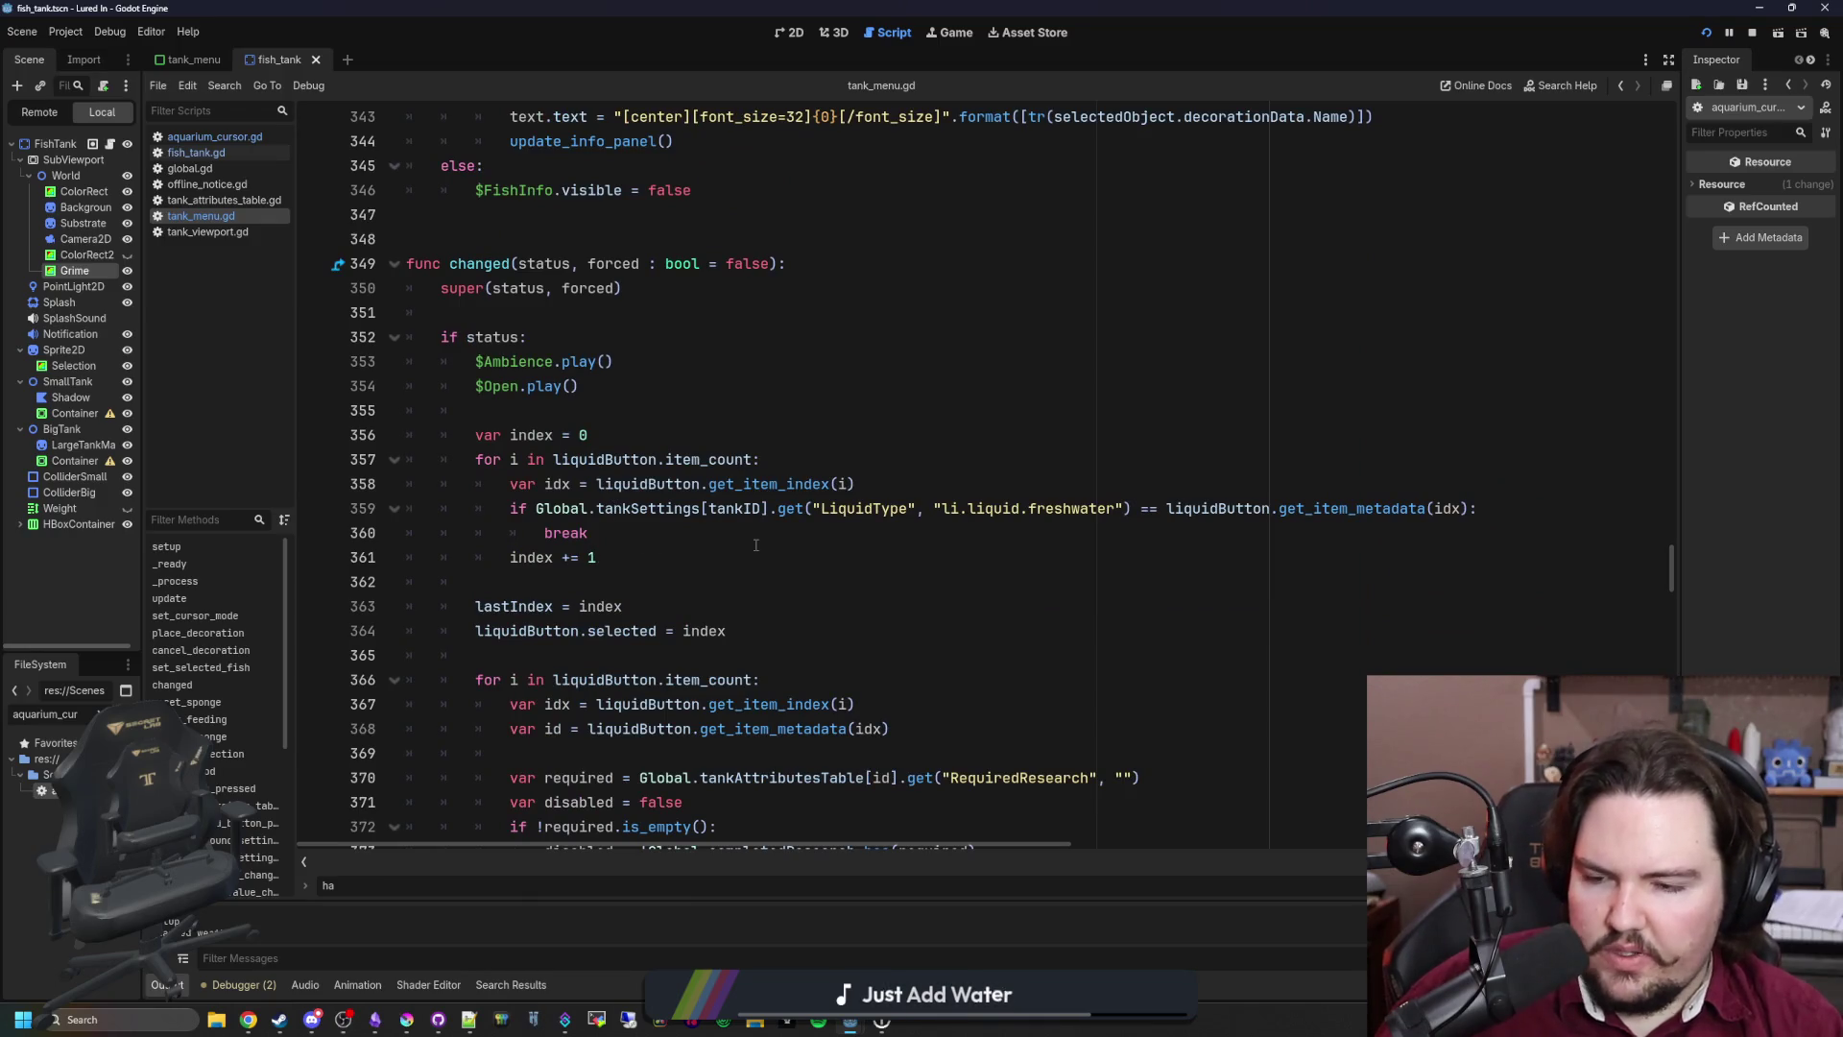
scroll(755, 545, "down", 5)
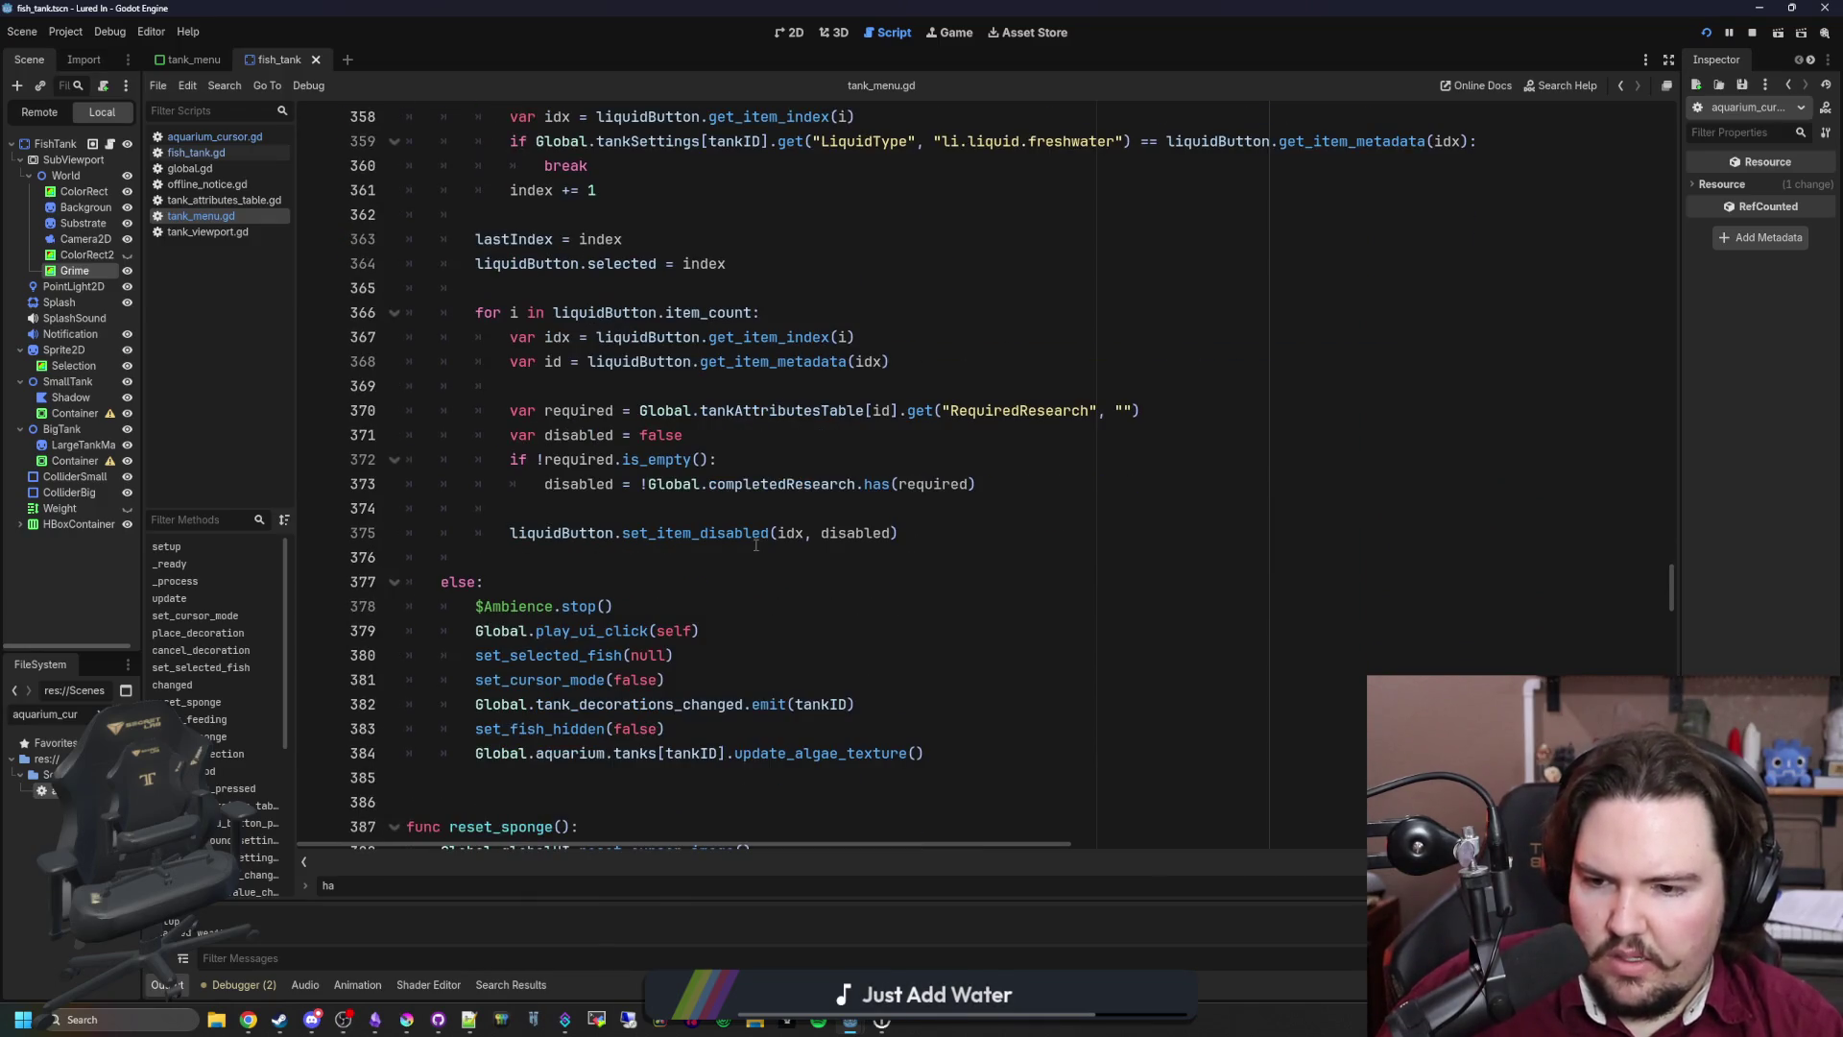
scroll(576, 571, "up", 11)
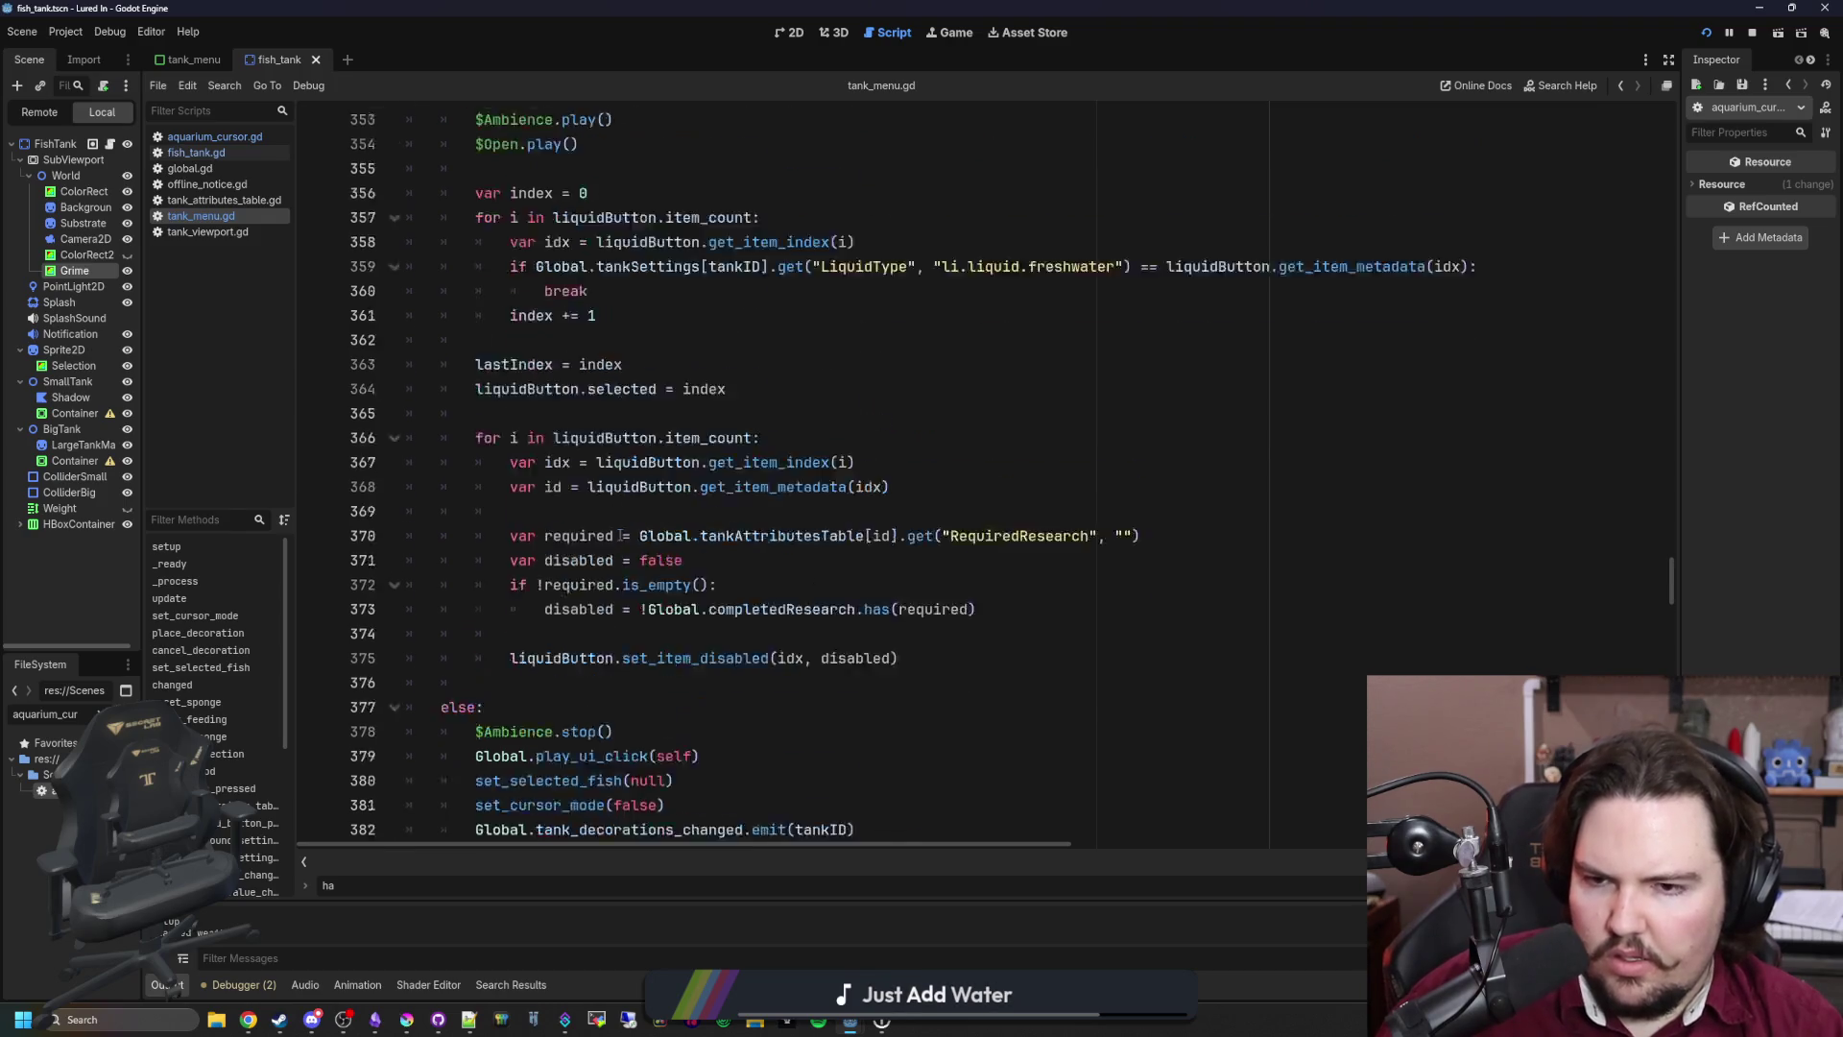
scroll(614, 561, "up", 20)
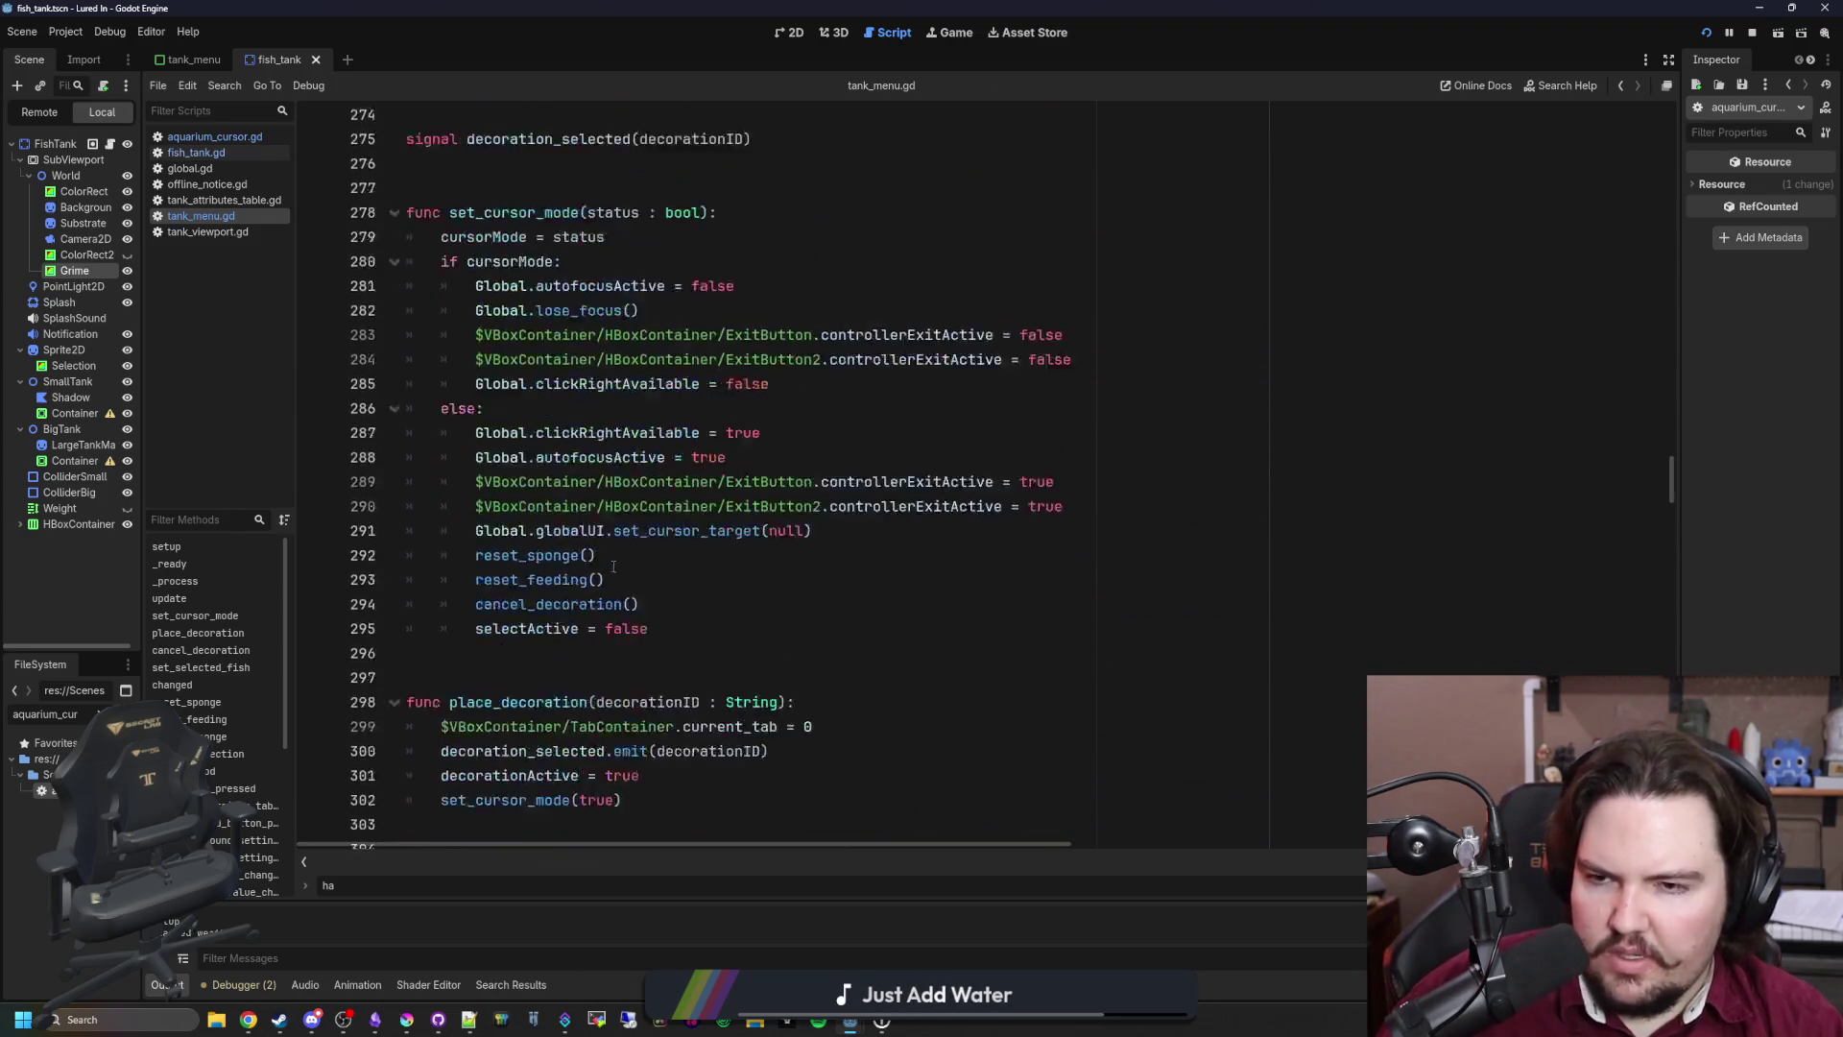
scroll(614, 580, "up", 11)
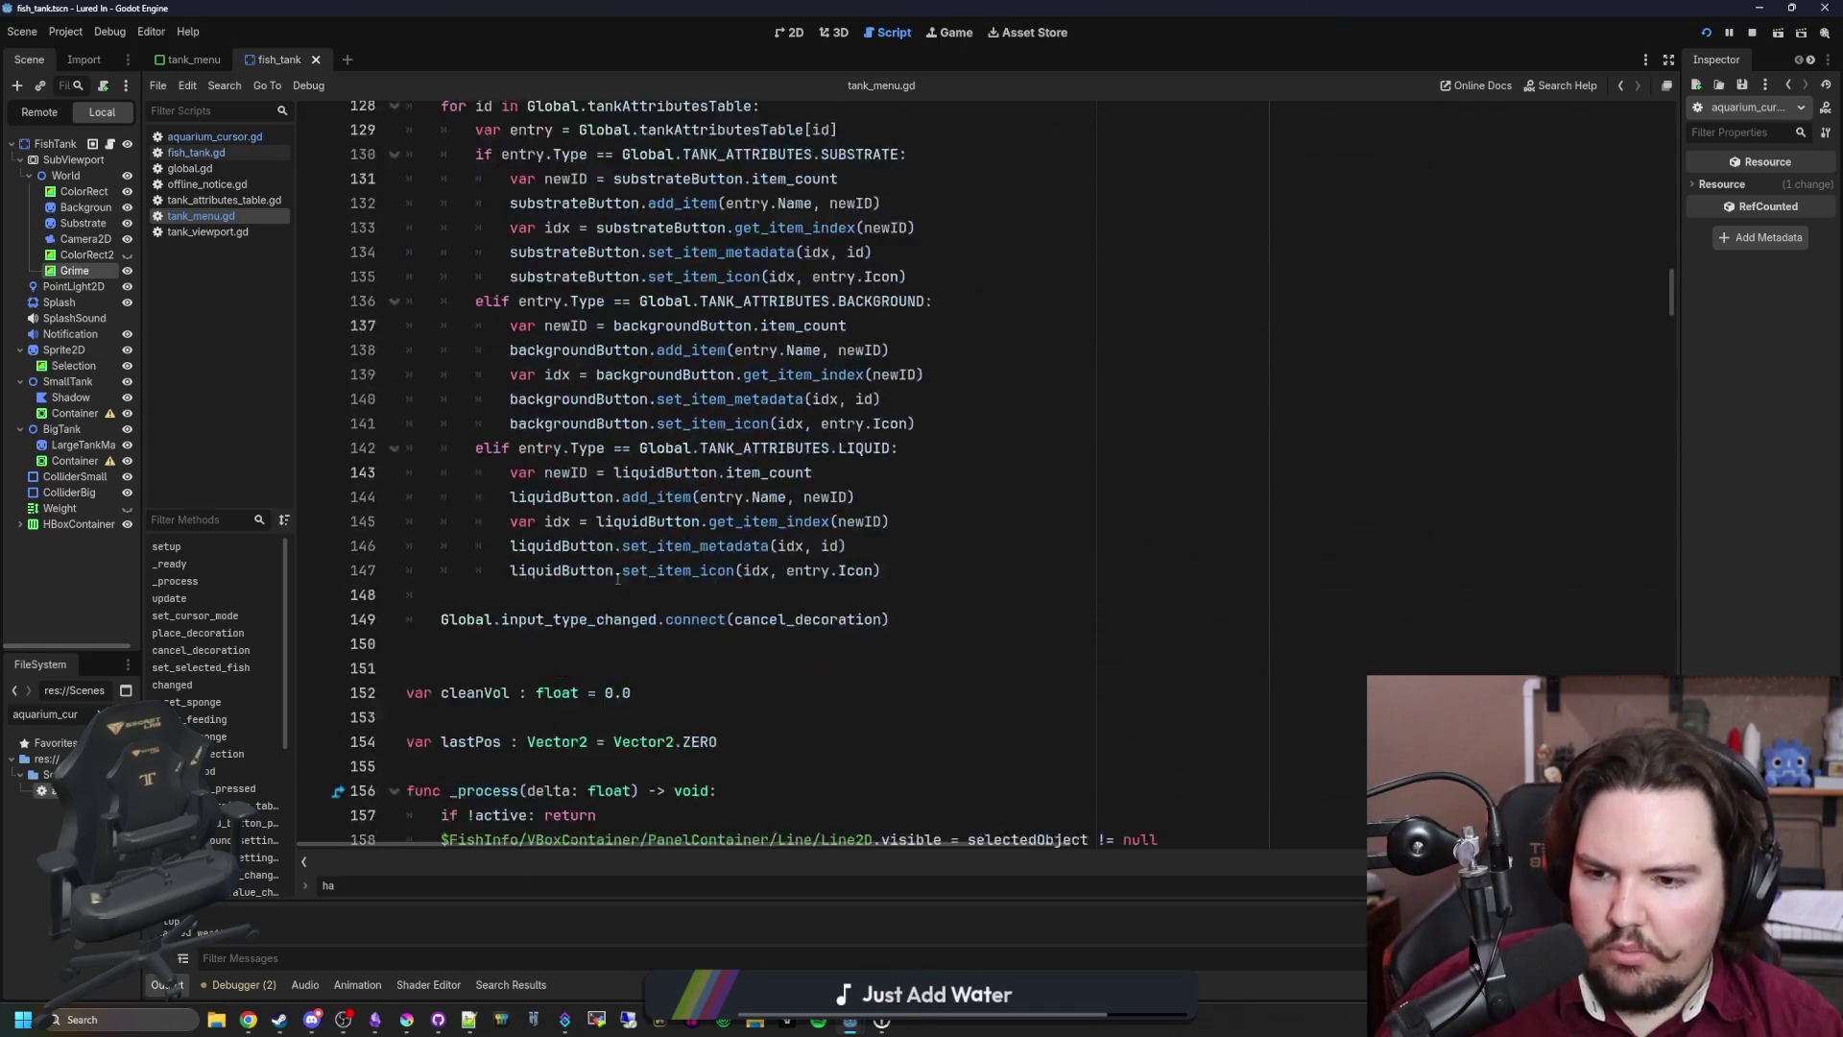
scroll(611, 582, "down", 5)
scroll(572, 579, "up", 4)
left_click(1065, 472)
key("ctrl+f")
type("setup")
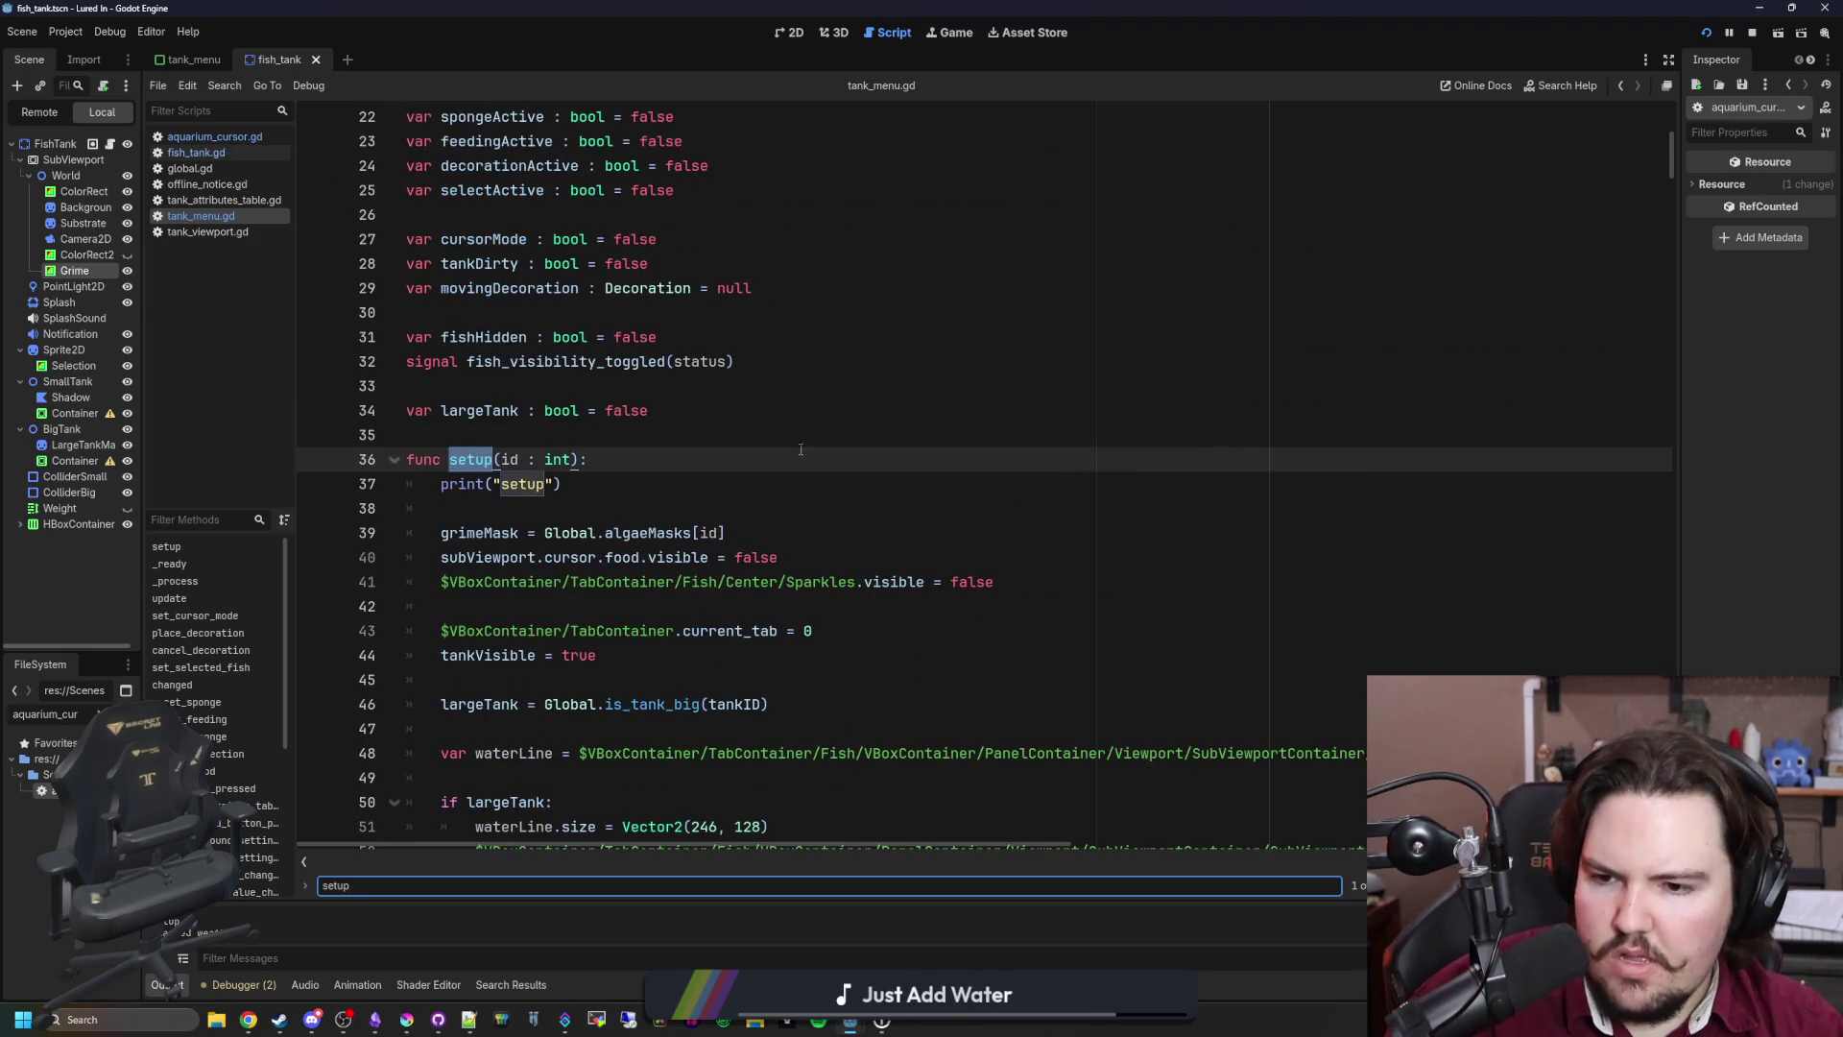
scroll(749, 448, "down", 2)
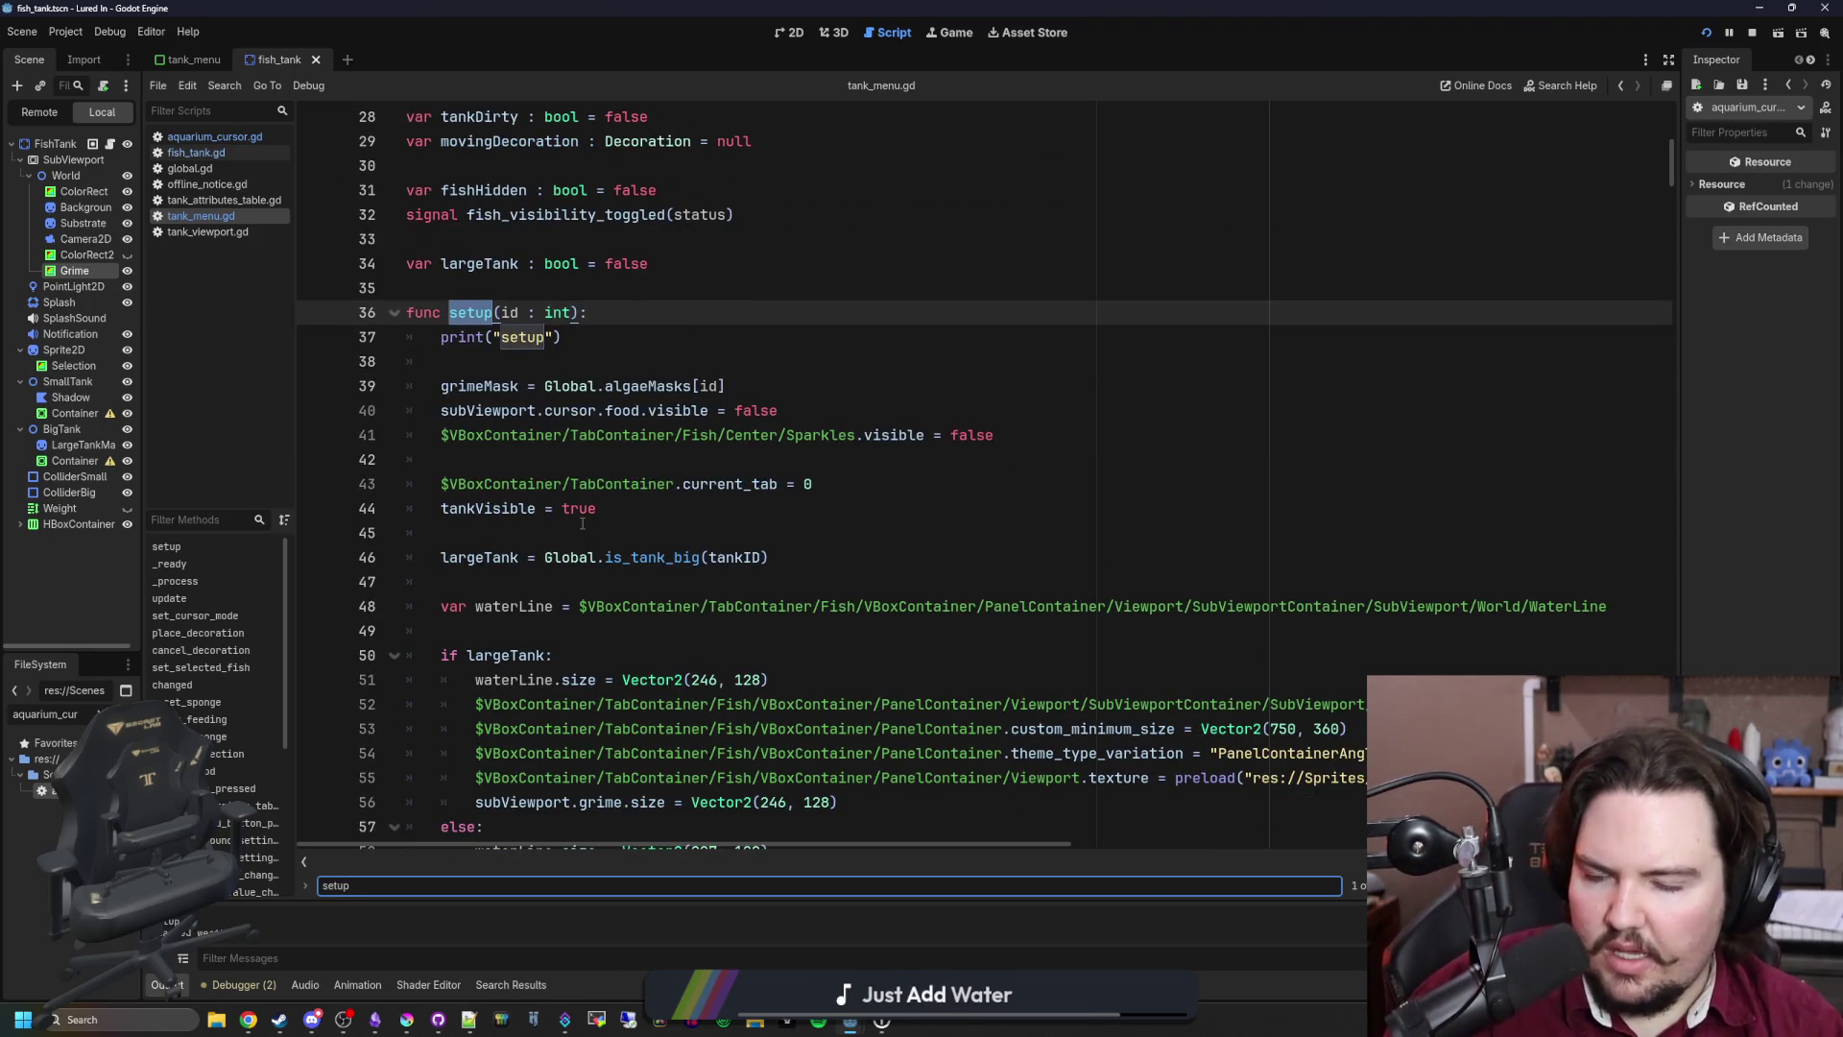
scroll(582, 523, "down", 9)
left_click(539, 458)
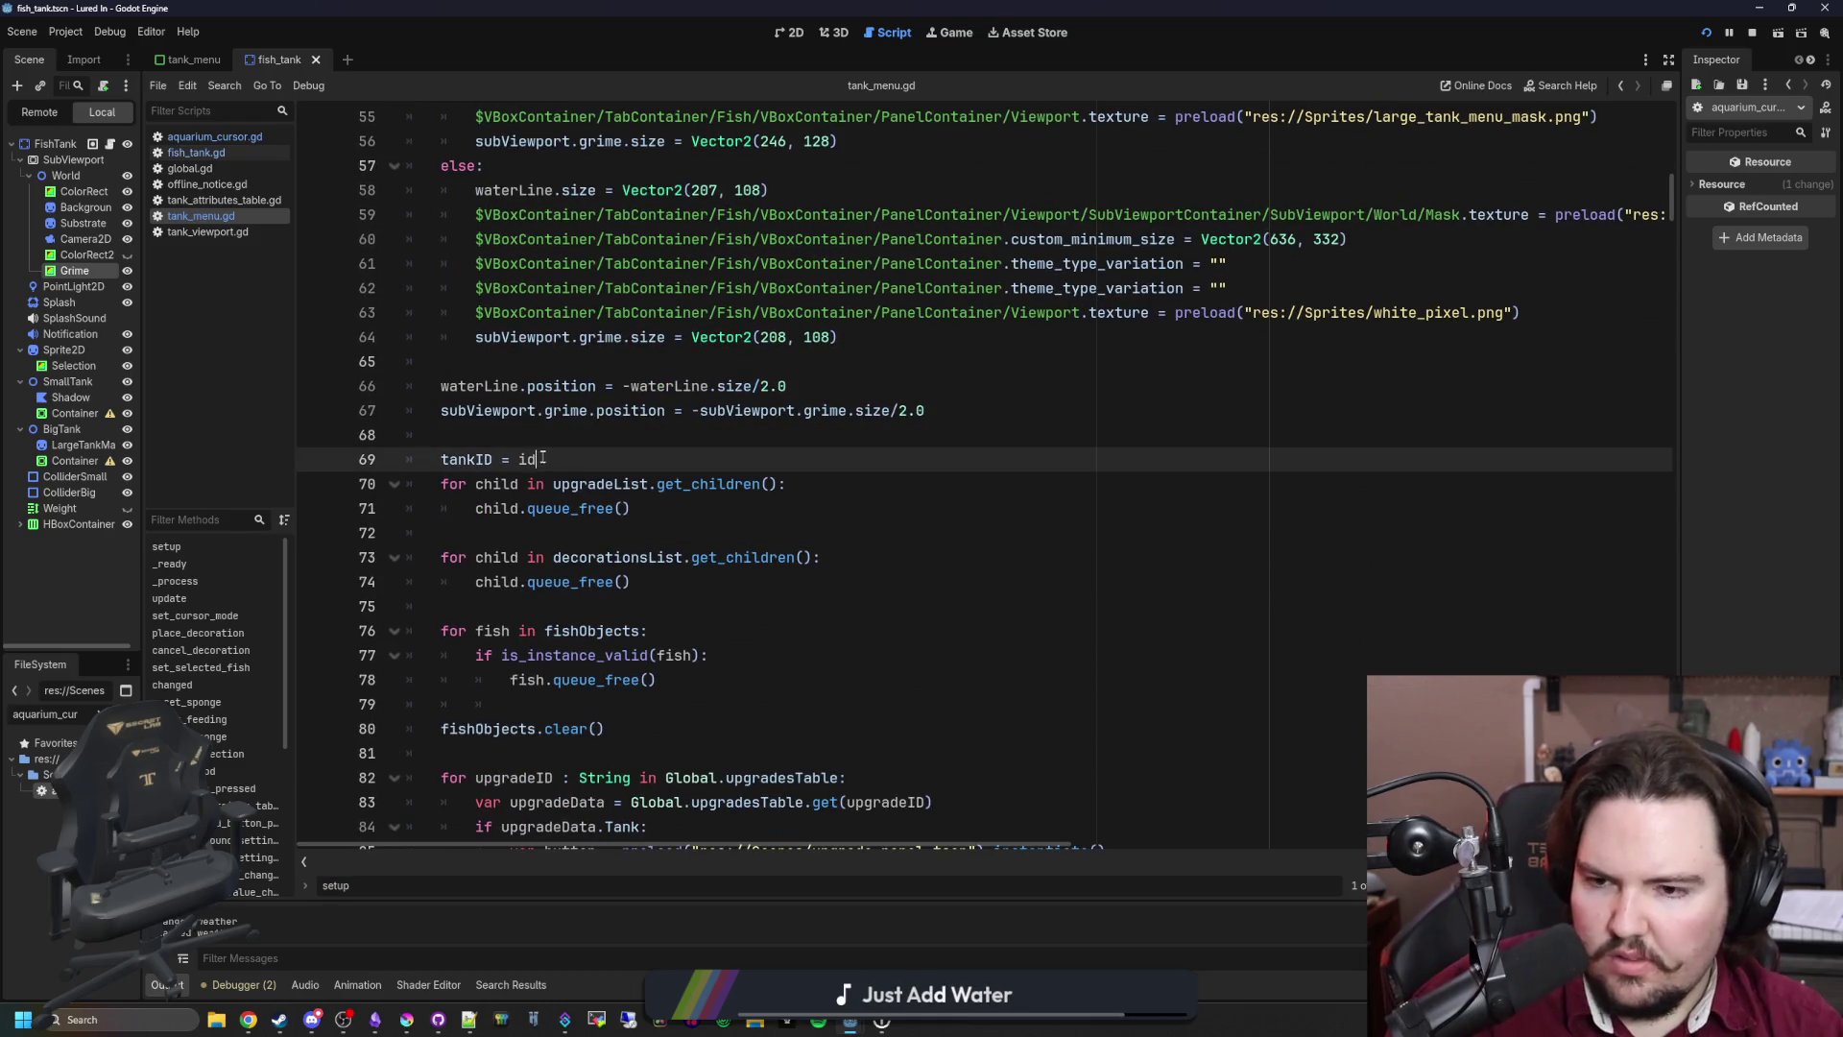
Step: Add 'tankID = id' as the first line inside tank_menu.gd's setup function
scroll(525, 451, "up", 8)
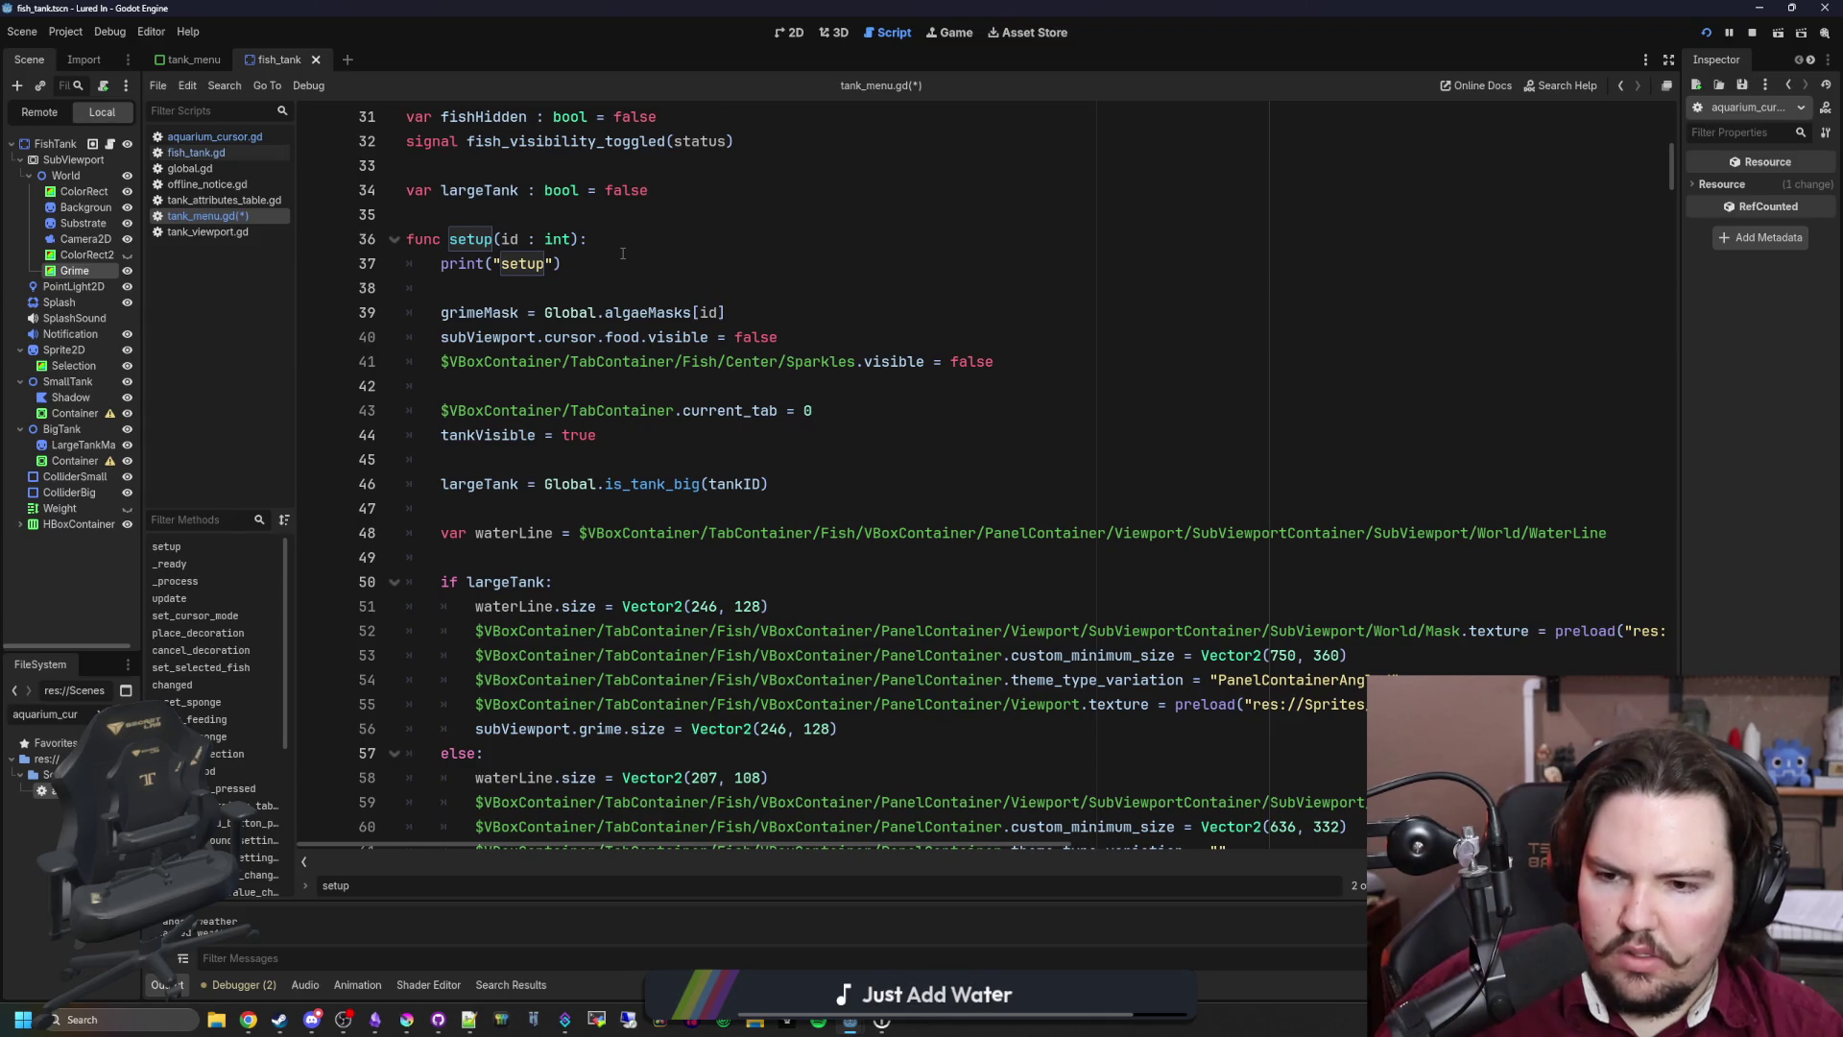
left_click(622, 253)
key("Up")
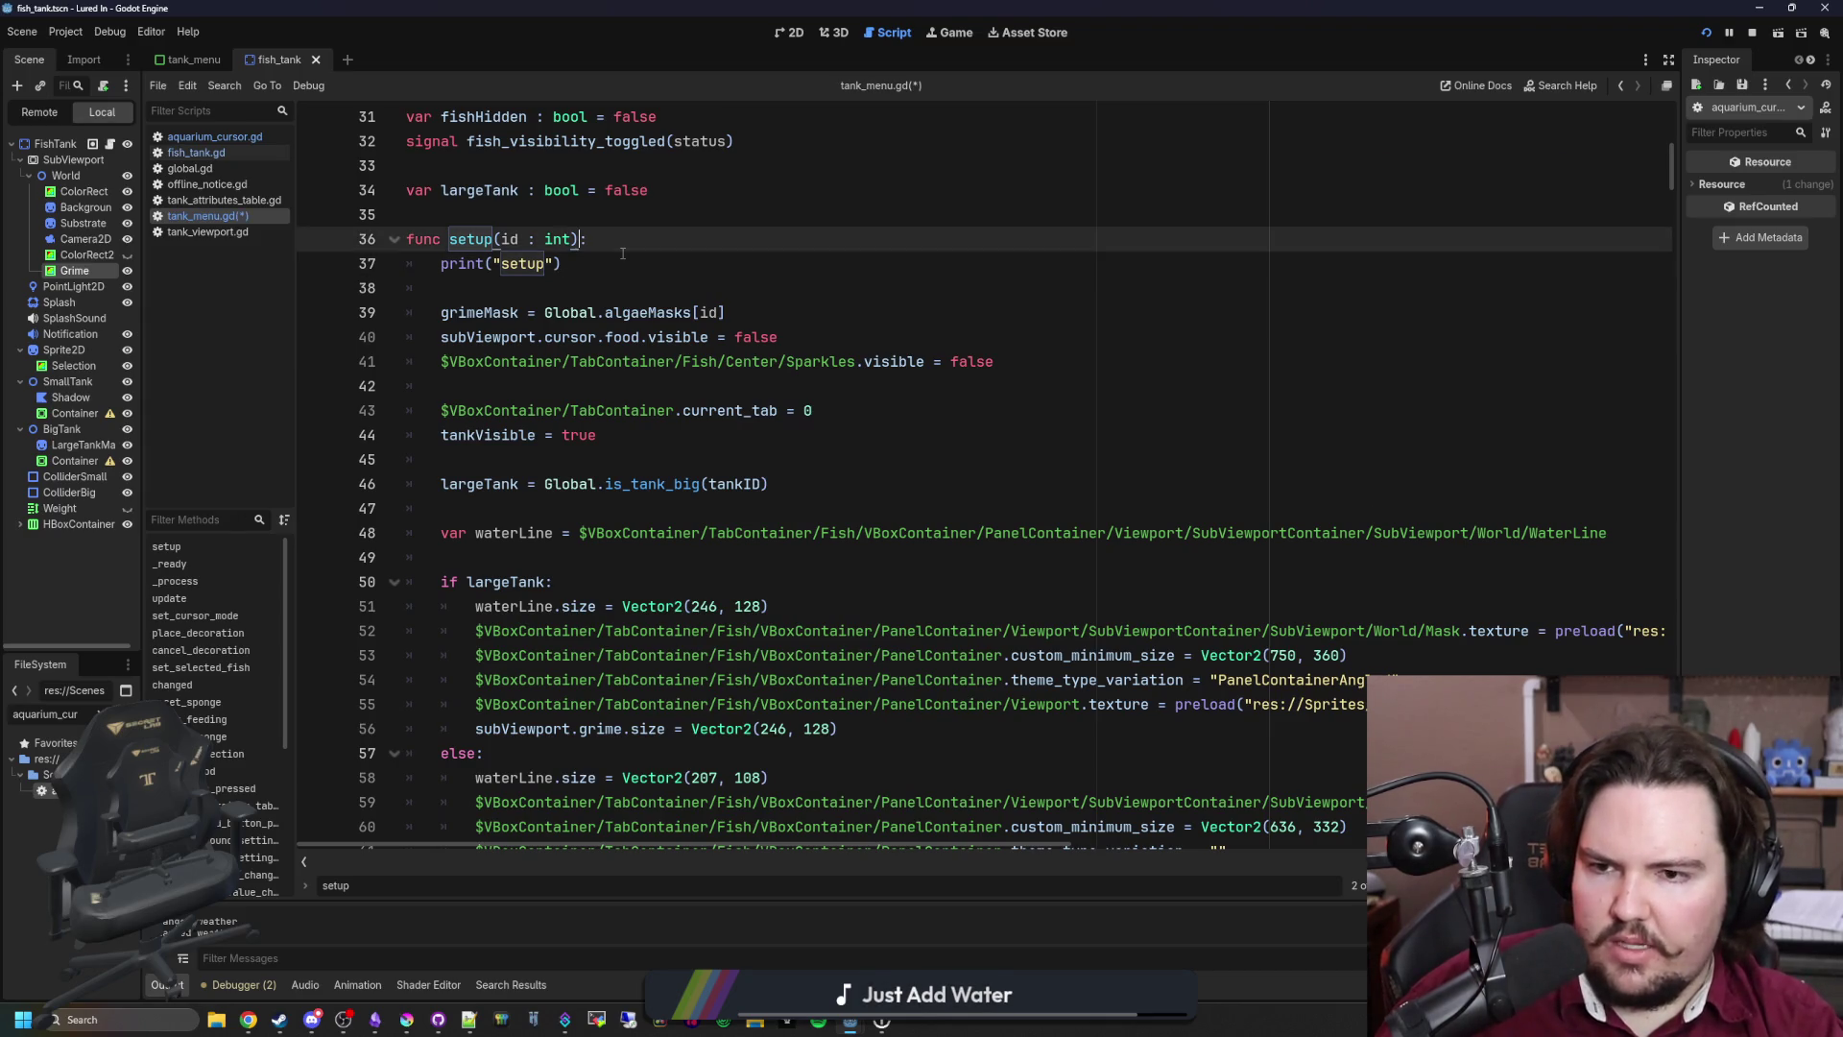
key("End")
key("Return")
type("tankID = id")
key("Return")
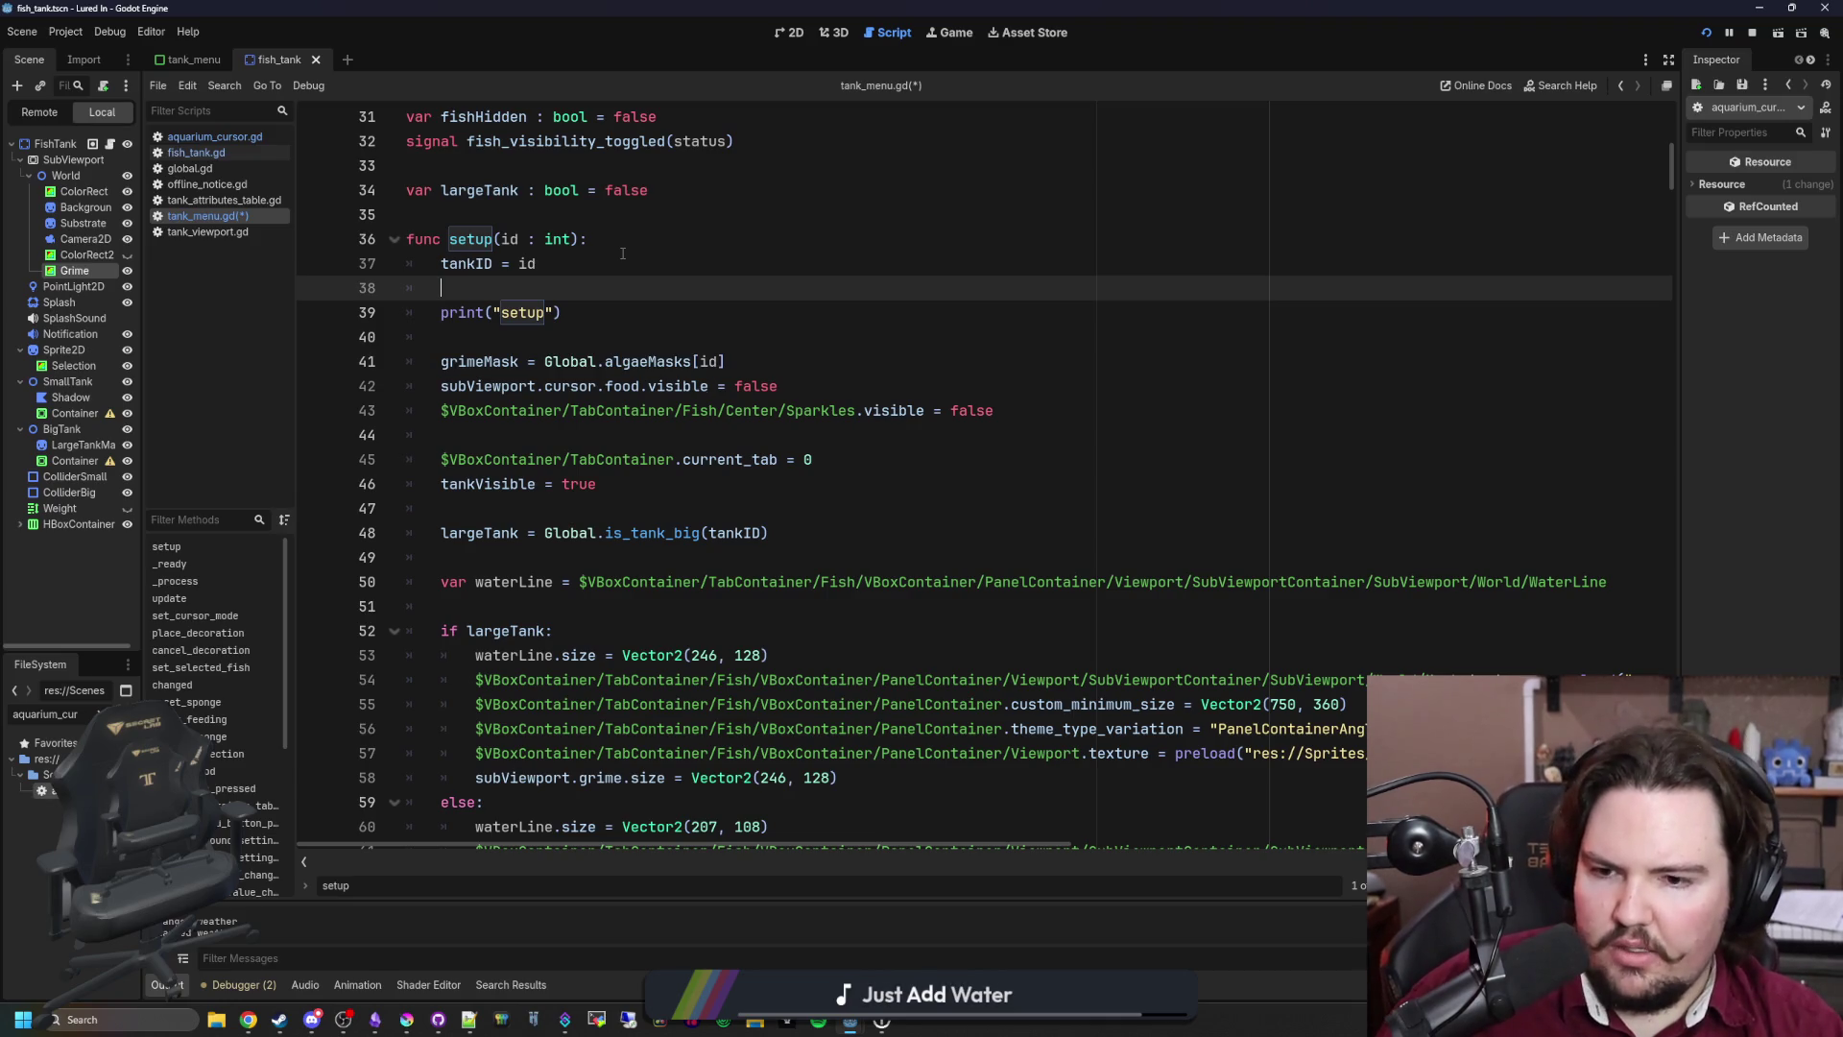
Step: Delete the print("setup") debug line and save the script
left_click(607, 533)
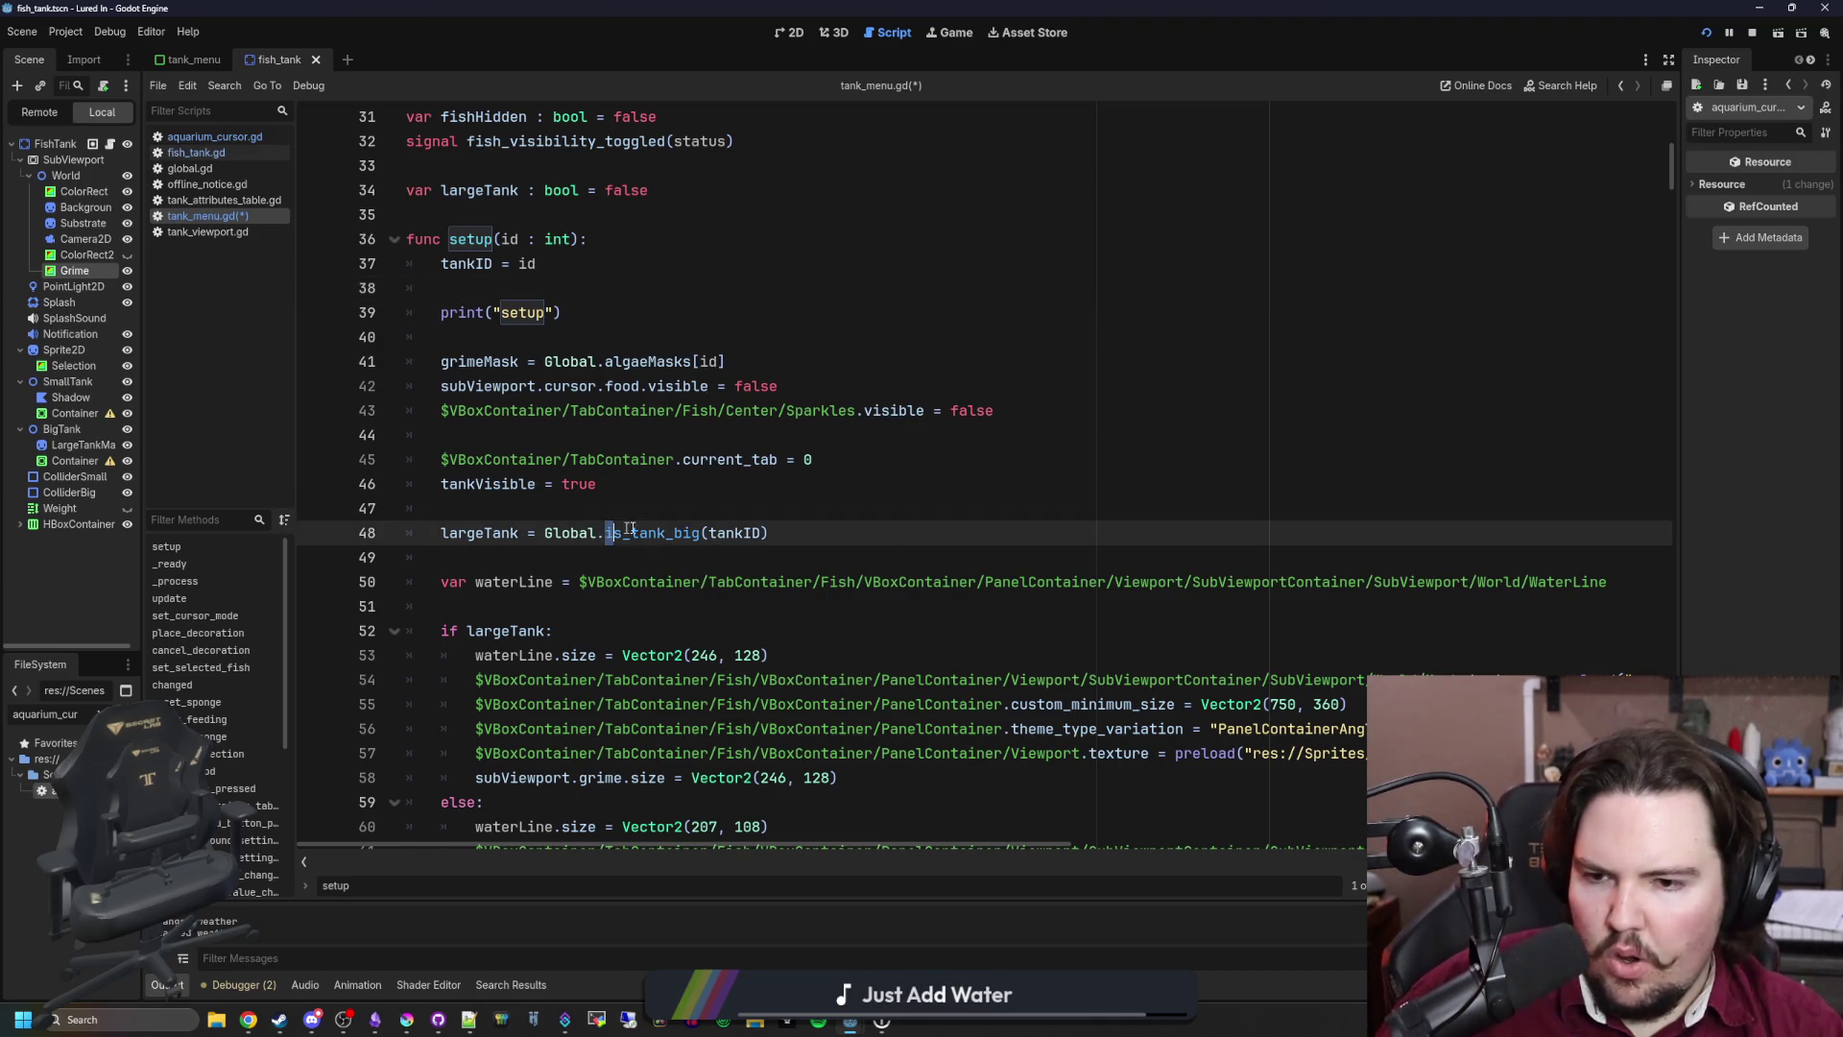
left_click(774, 533)
left_click(483, 336)
key("ctrl+s")
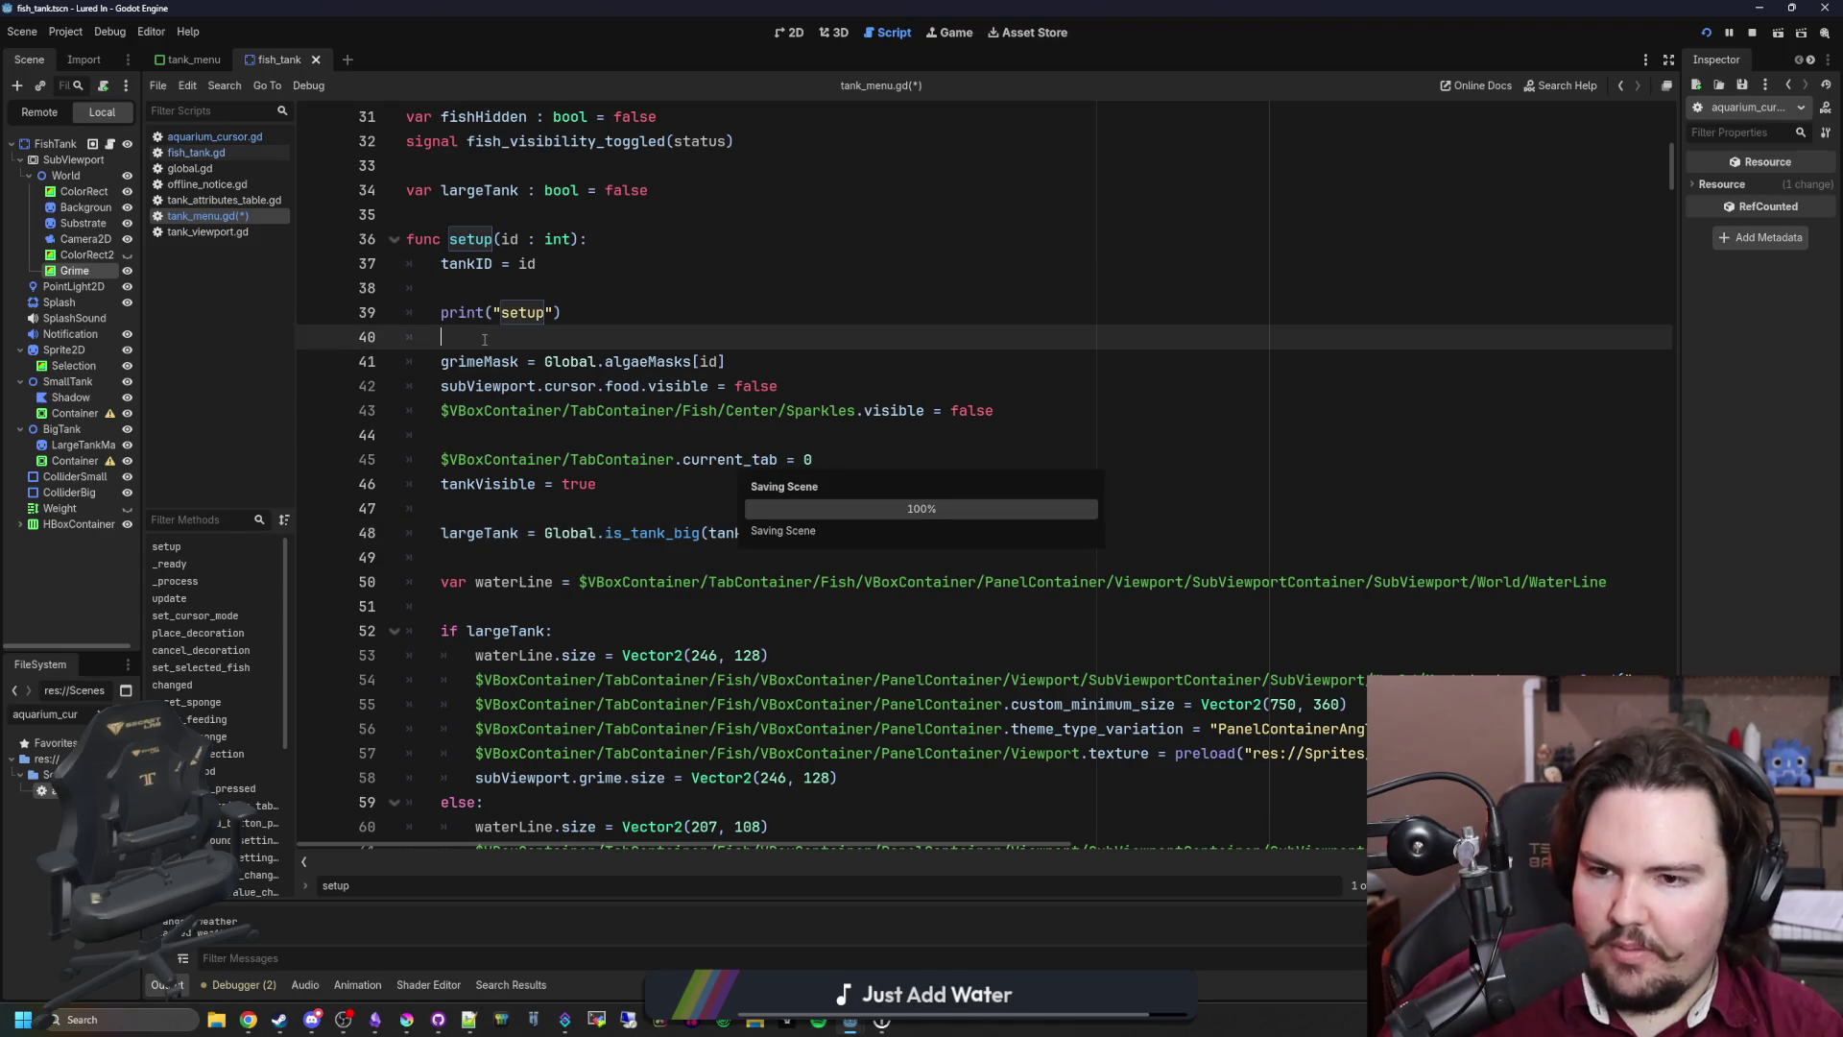
key("ctrl+s")
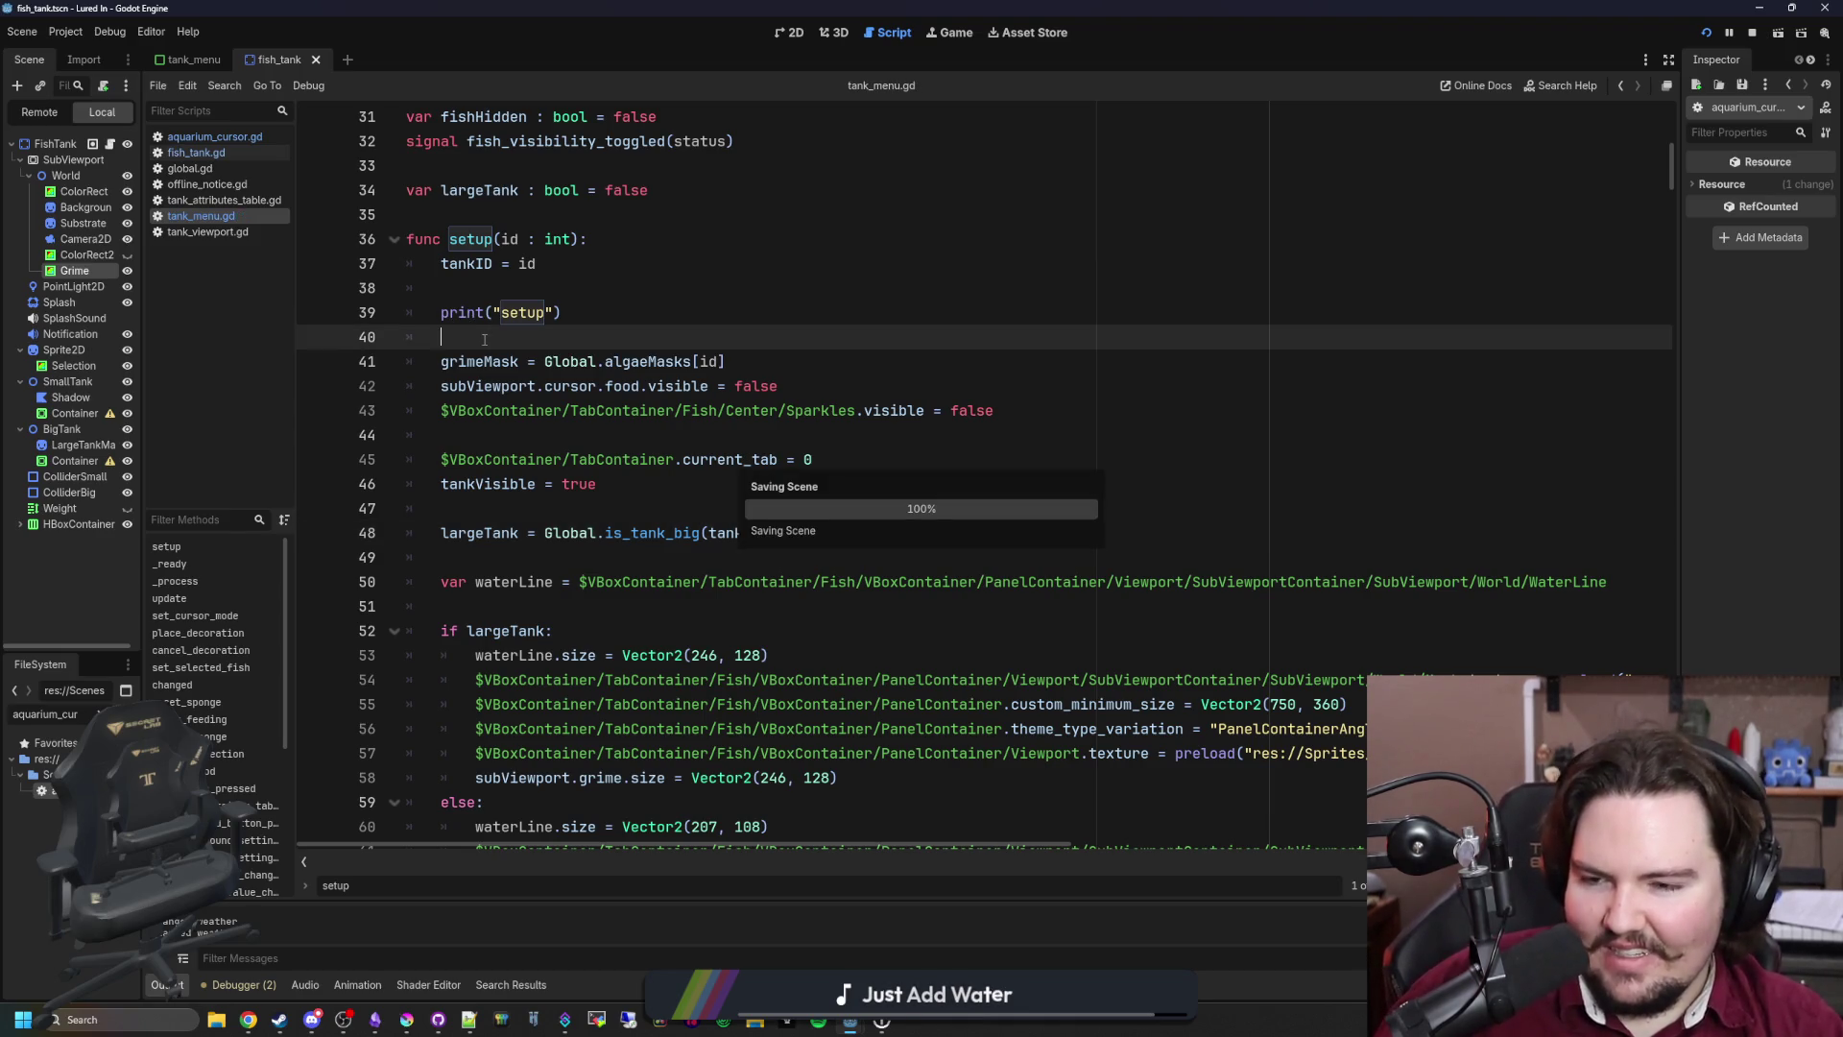
left_click(626, 309)
triple_click(626, 309)
key("BackSpace")
key("BackSpace")
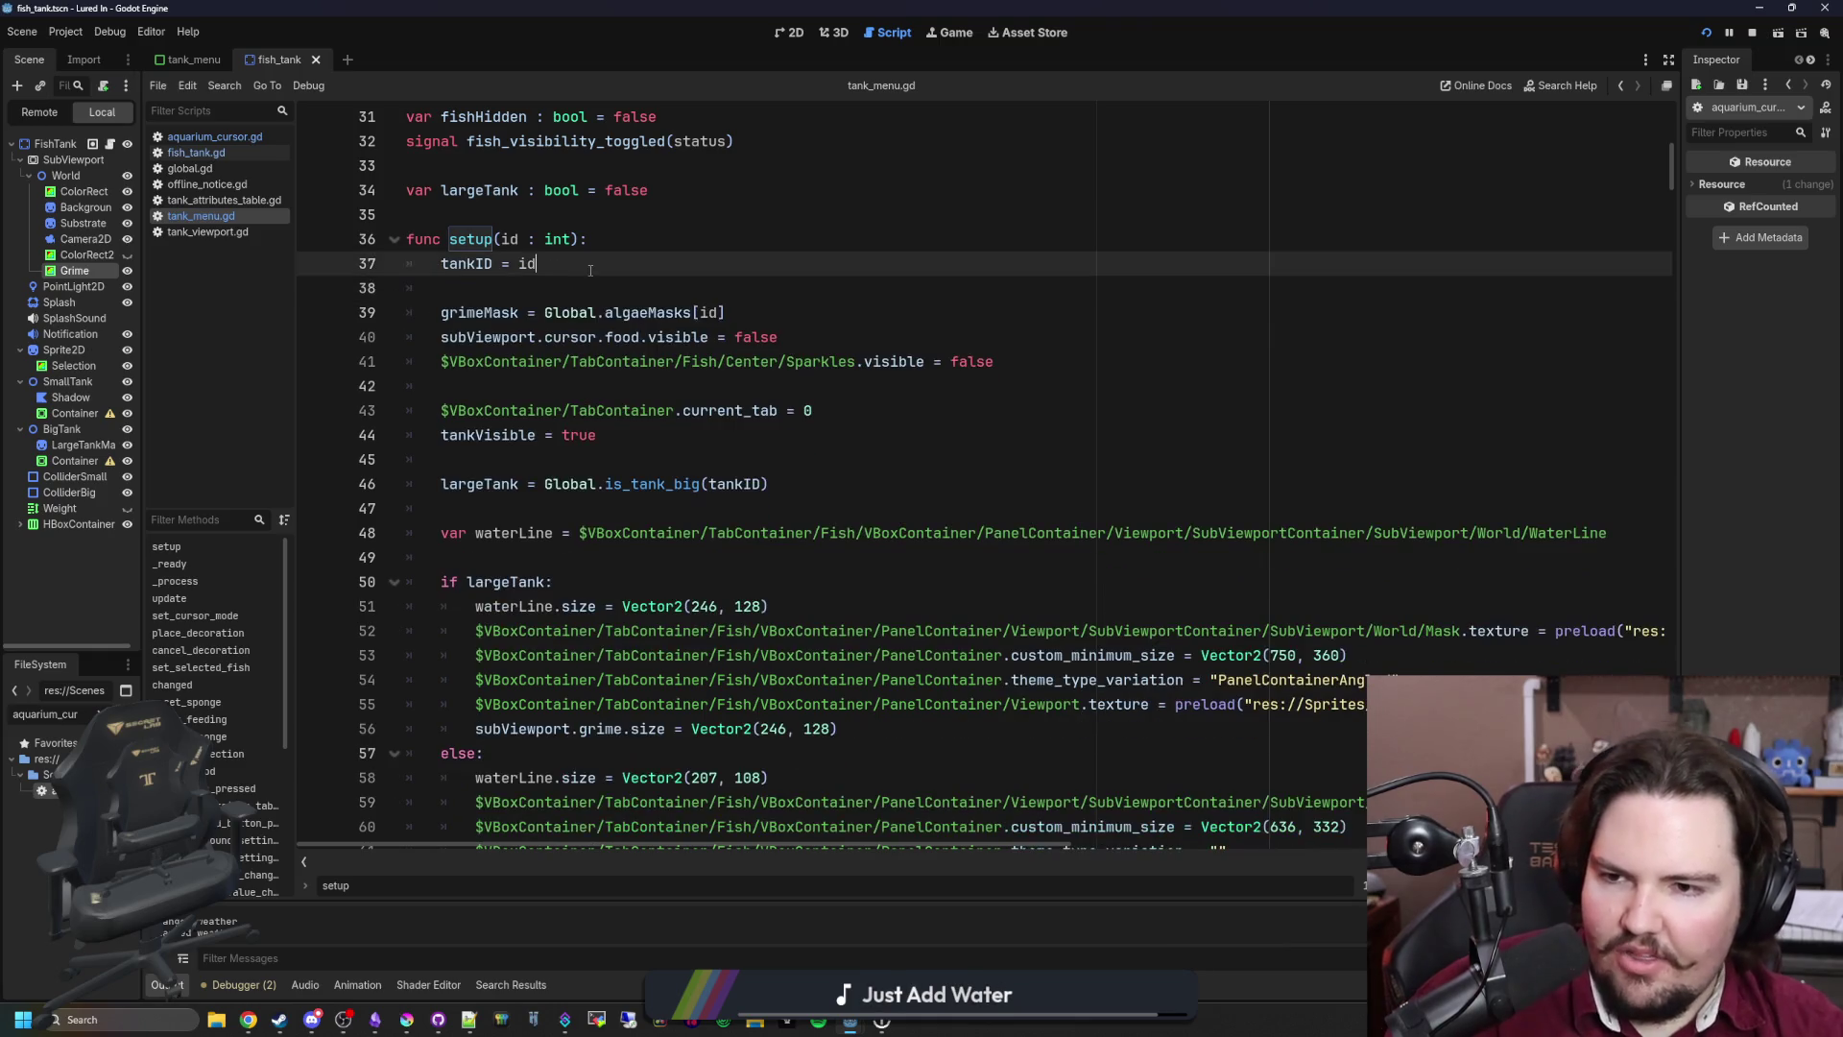
key("ctrl+s")
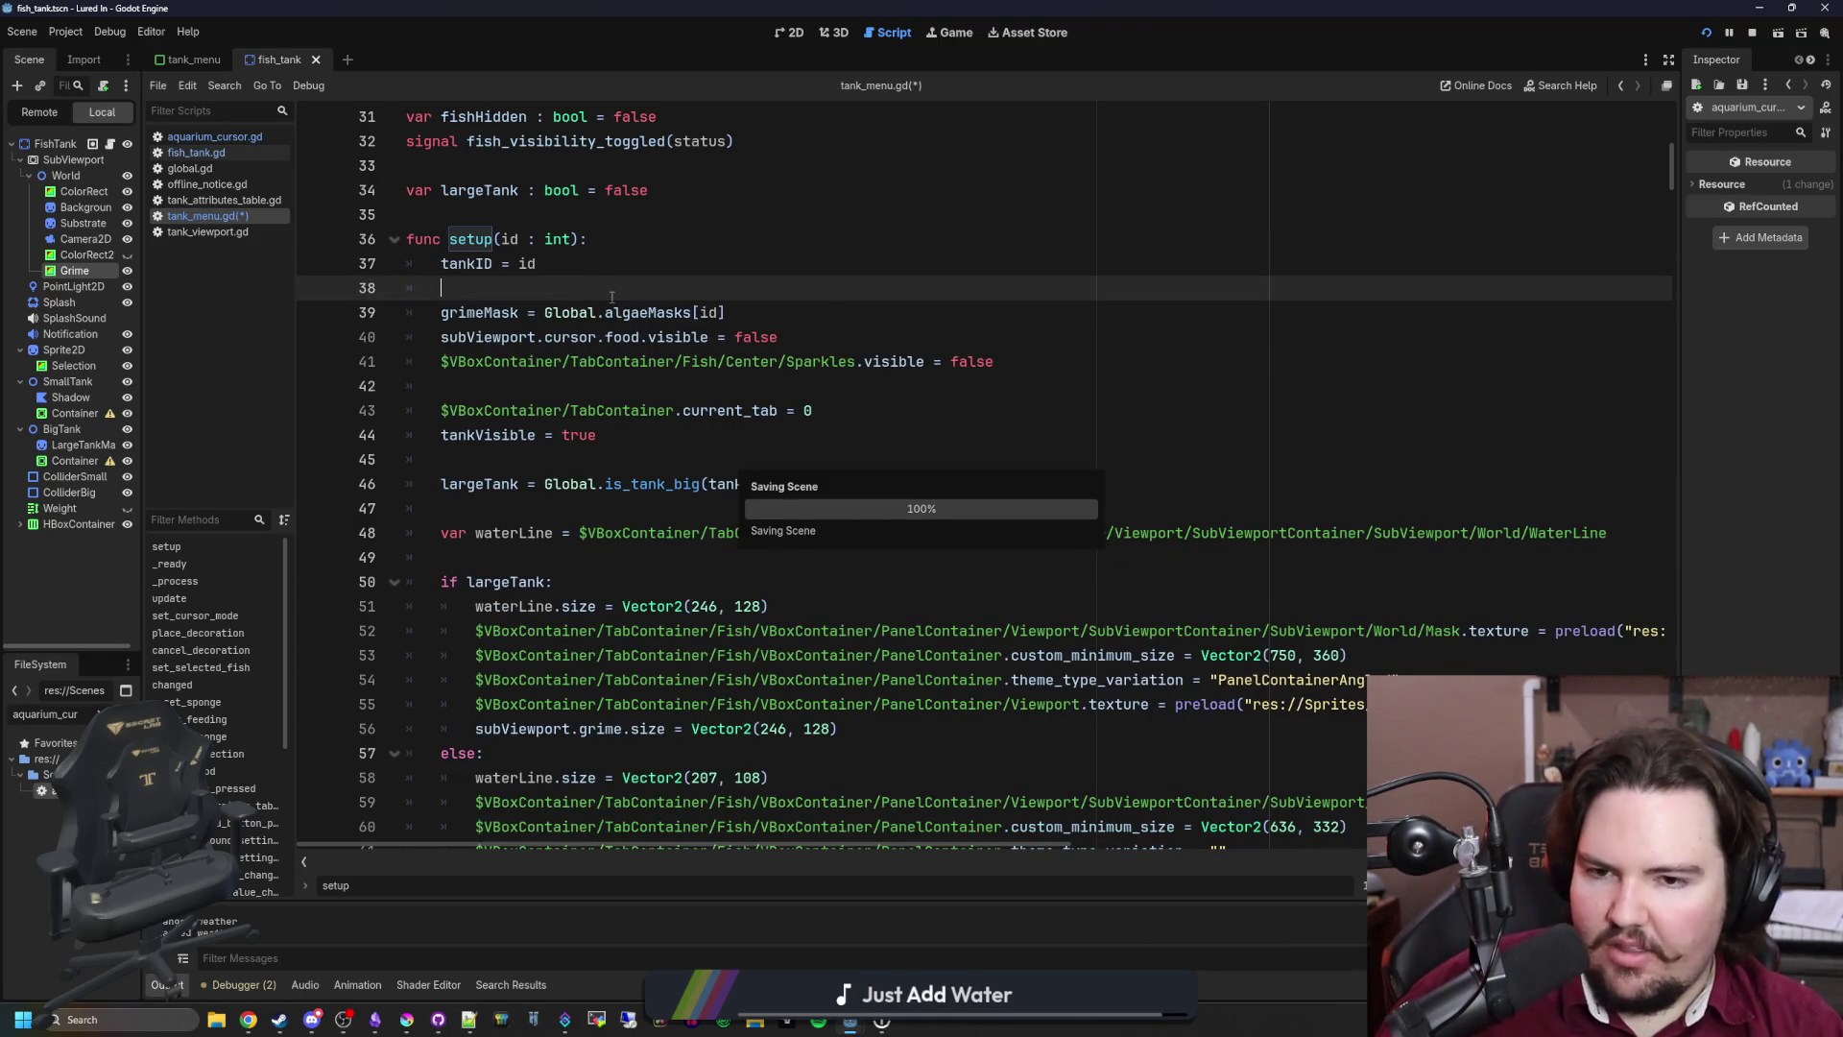
Step: Remove the old tankID line further down in setup and save tank_menu.gd
scroll(612, 298, "down", 4)
scroll(612, 298, "down", 2)
left_click(717, 581)
key("BackSpace")
scroll(717, 507, "down", 4)
scroll(717, 508, "down", 2)
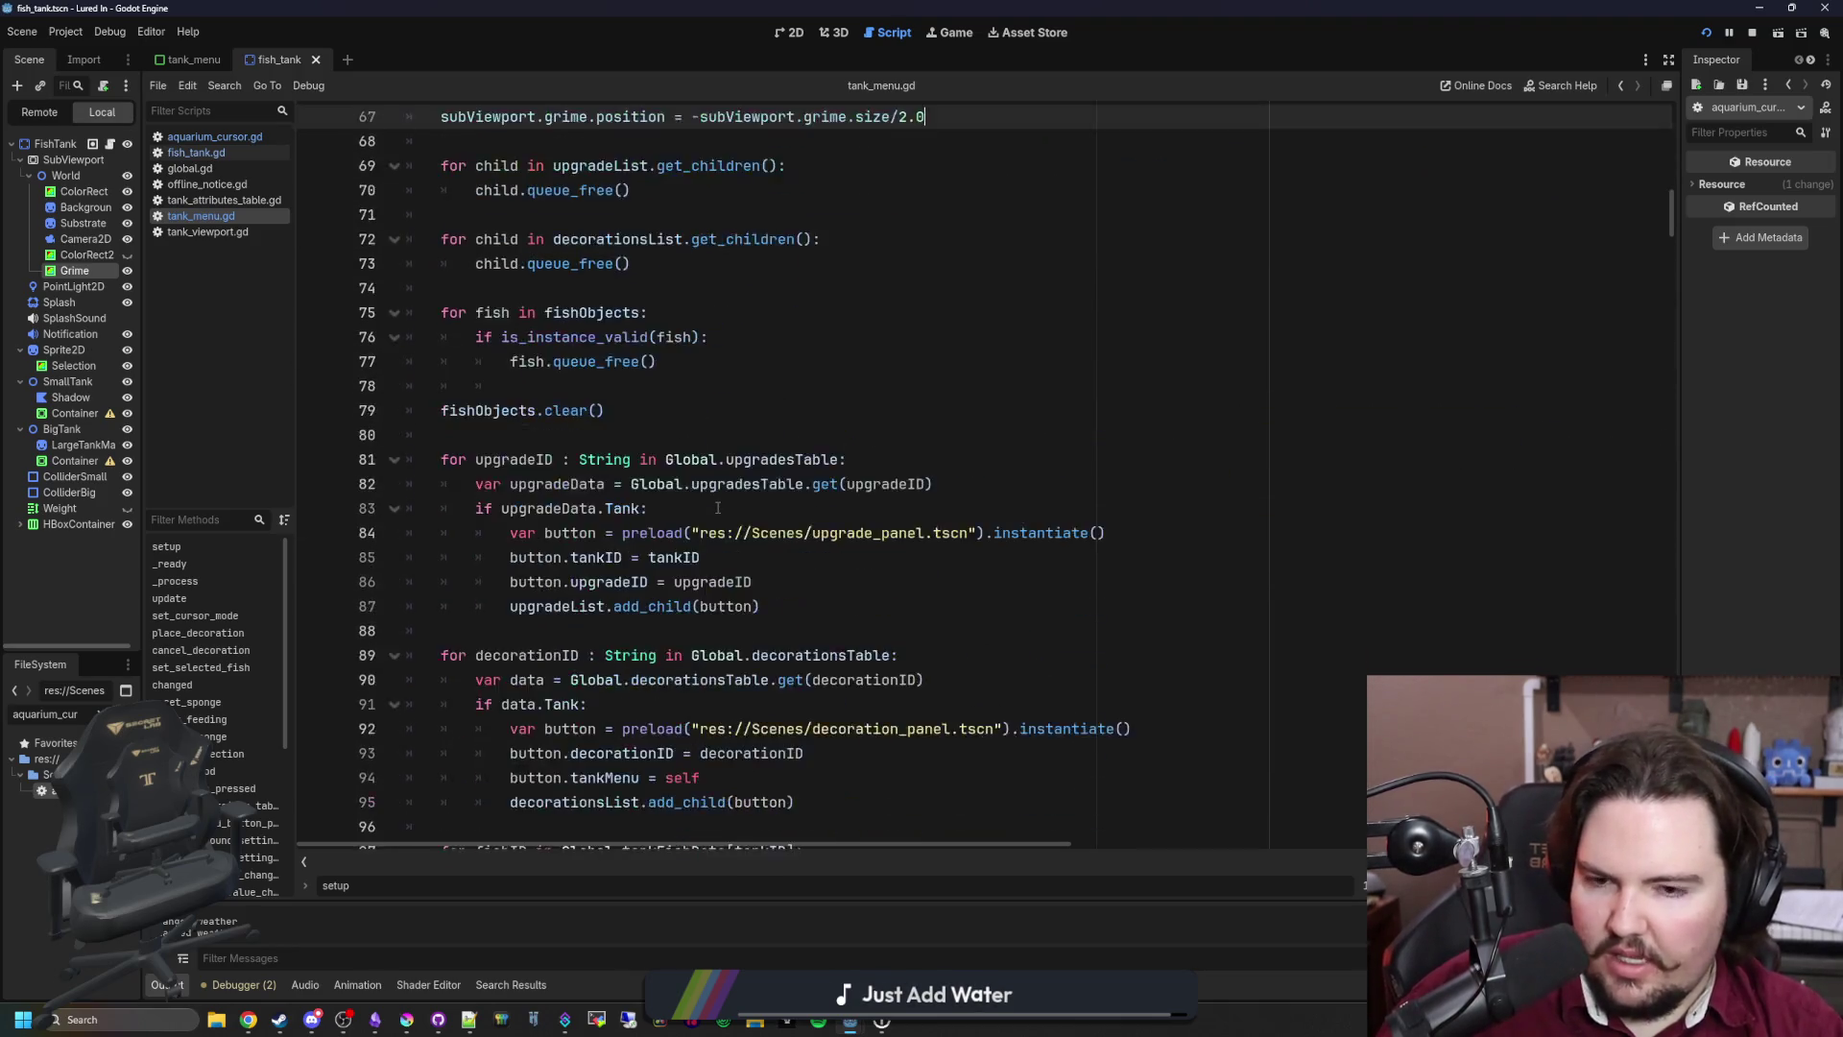
scroll(947, 415, "down", 7)
left_click(953, 435)
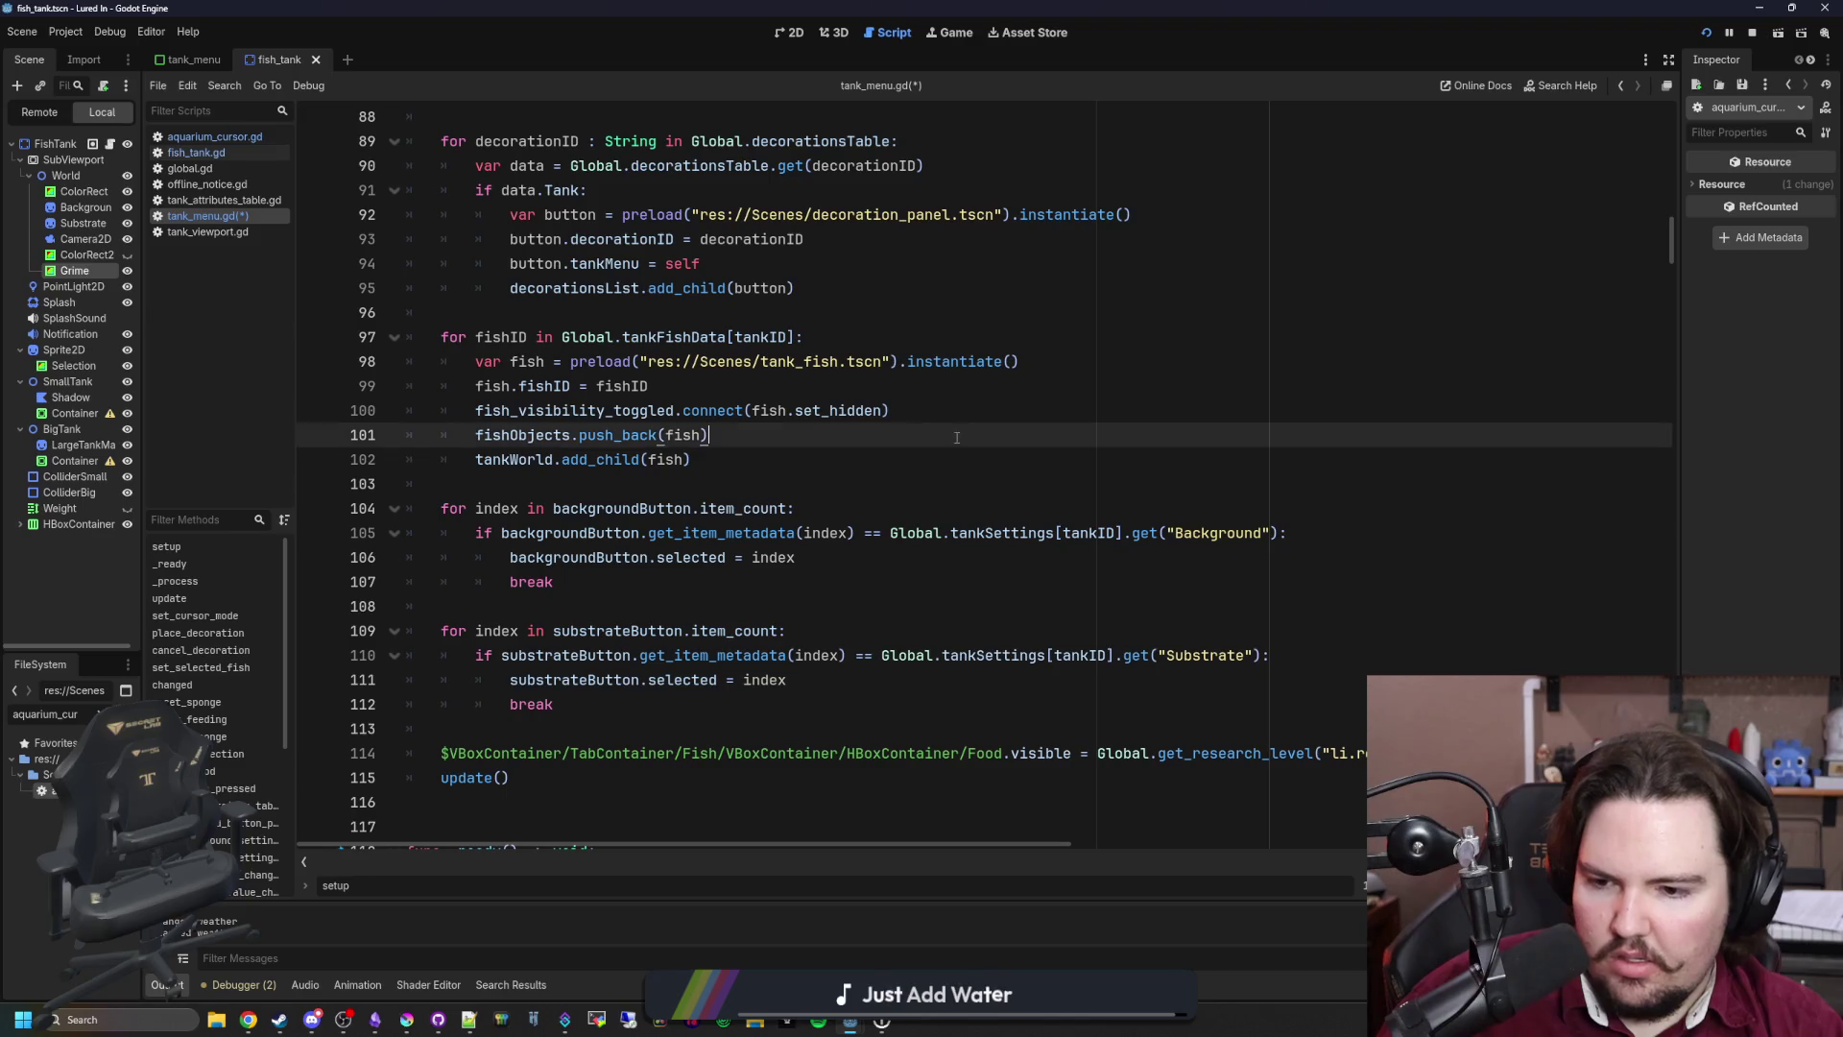
scroll(957, 438, "down", 2)
key("ctrl+s")
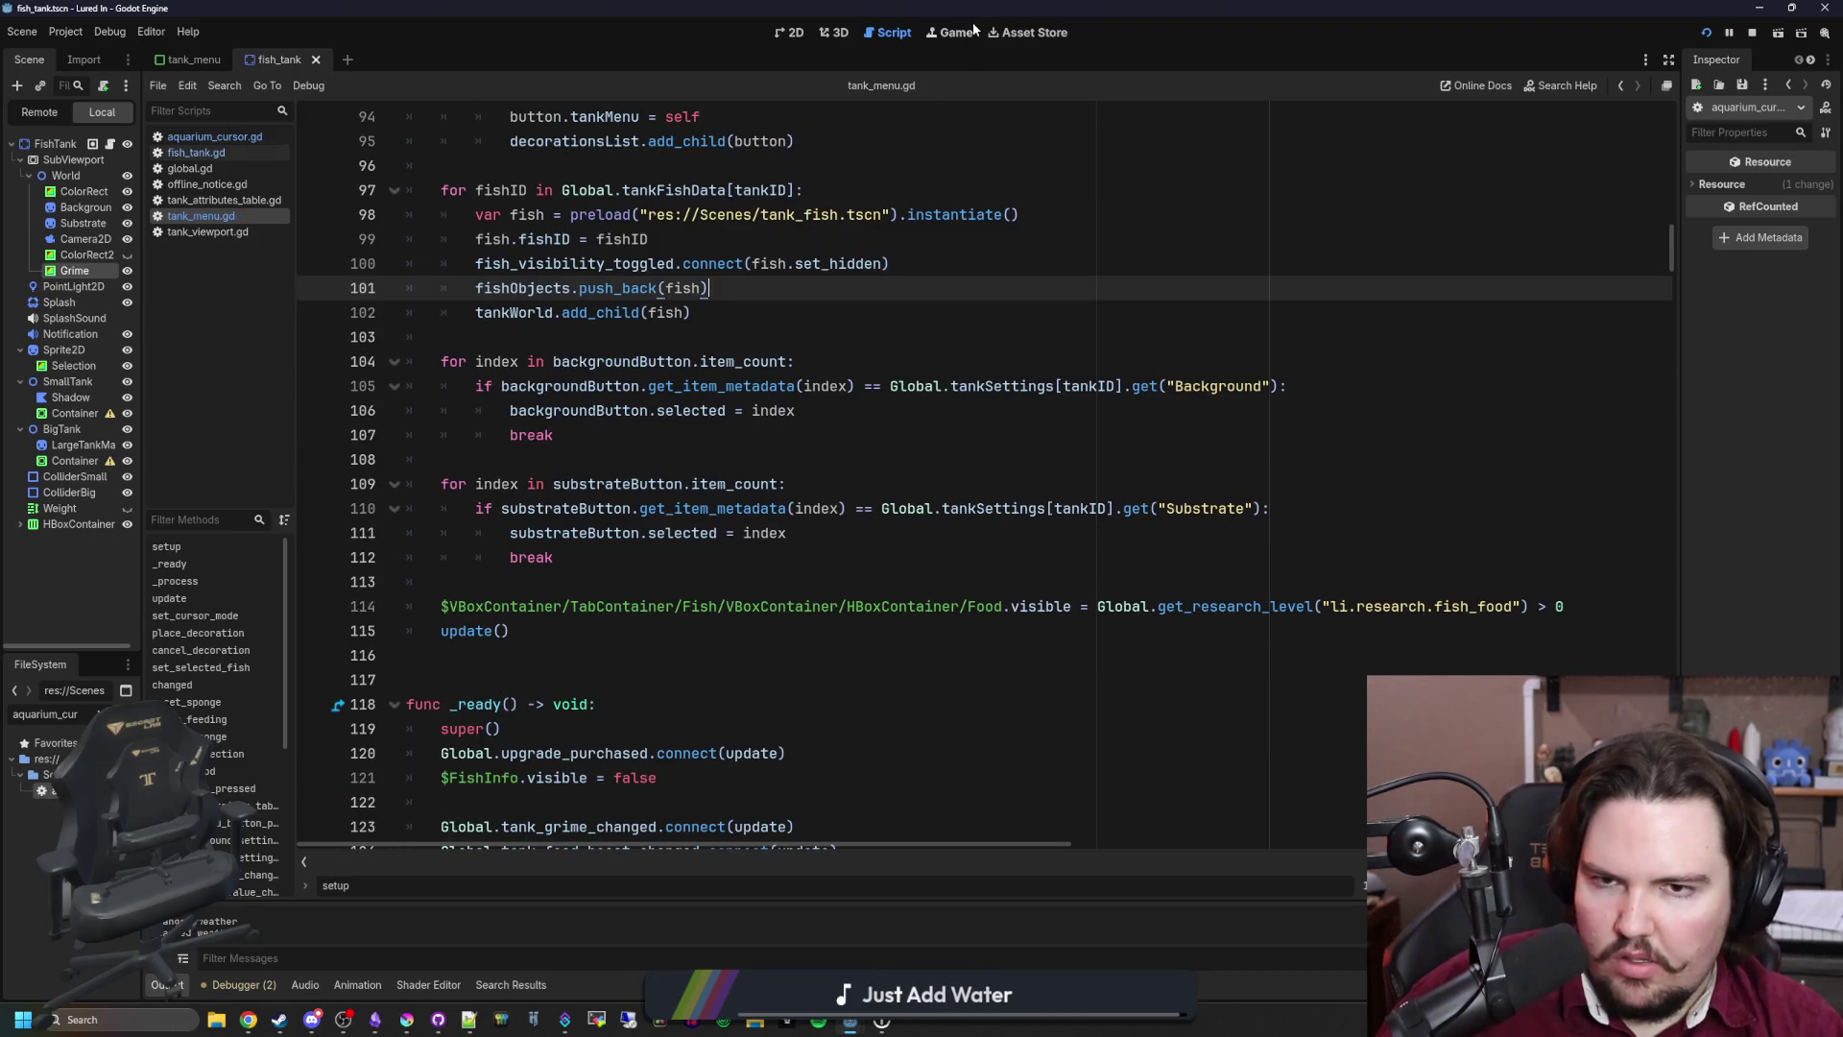
left_click(963, 35)
Step: Open a tank menu in the game, then check the tank menu setup call in the script
left_click(878, 230)
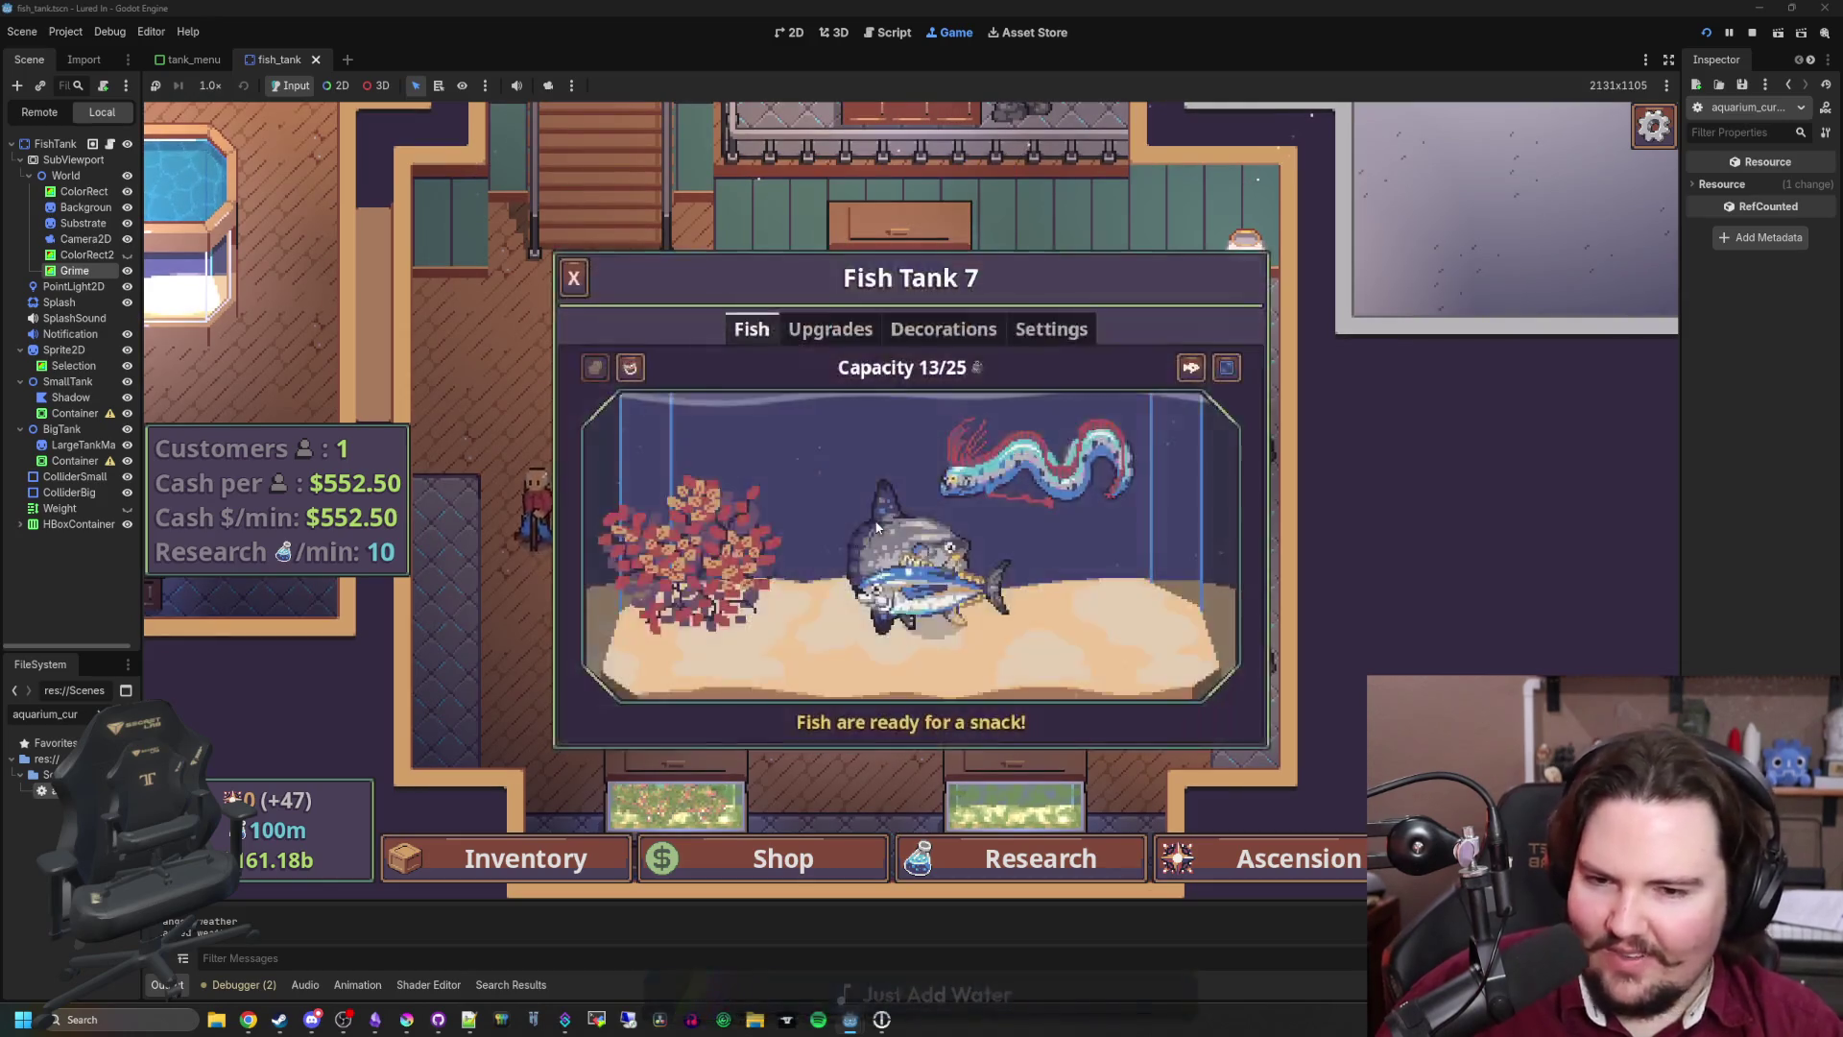
left_click(888, 33)
left_click(999, 484)
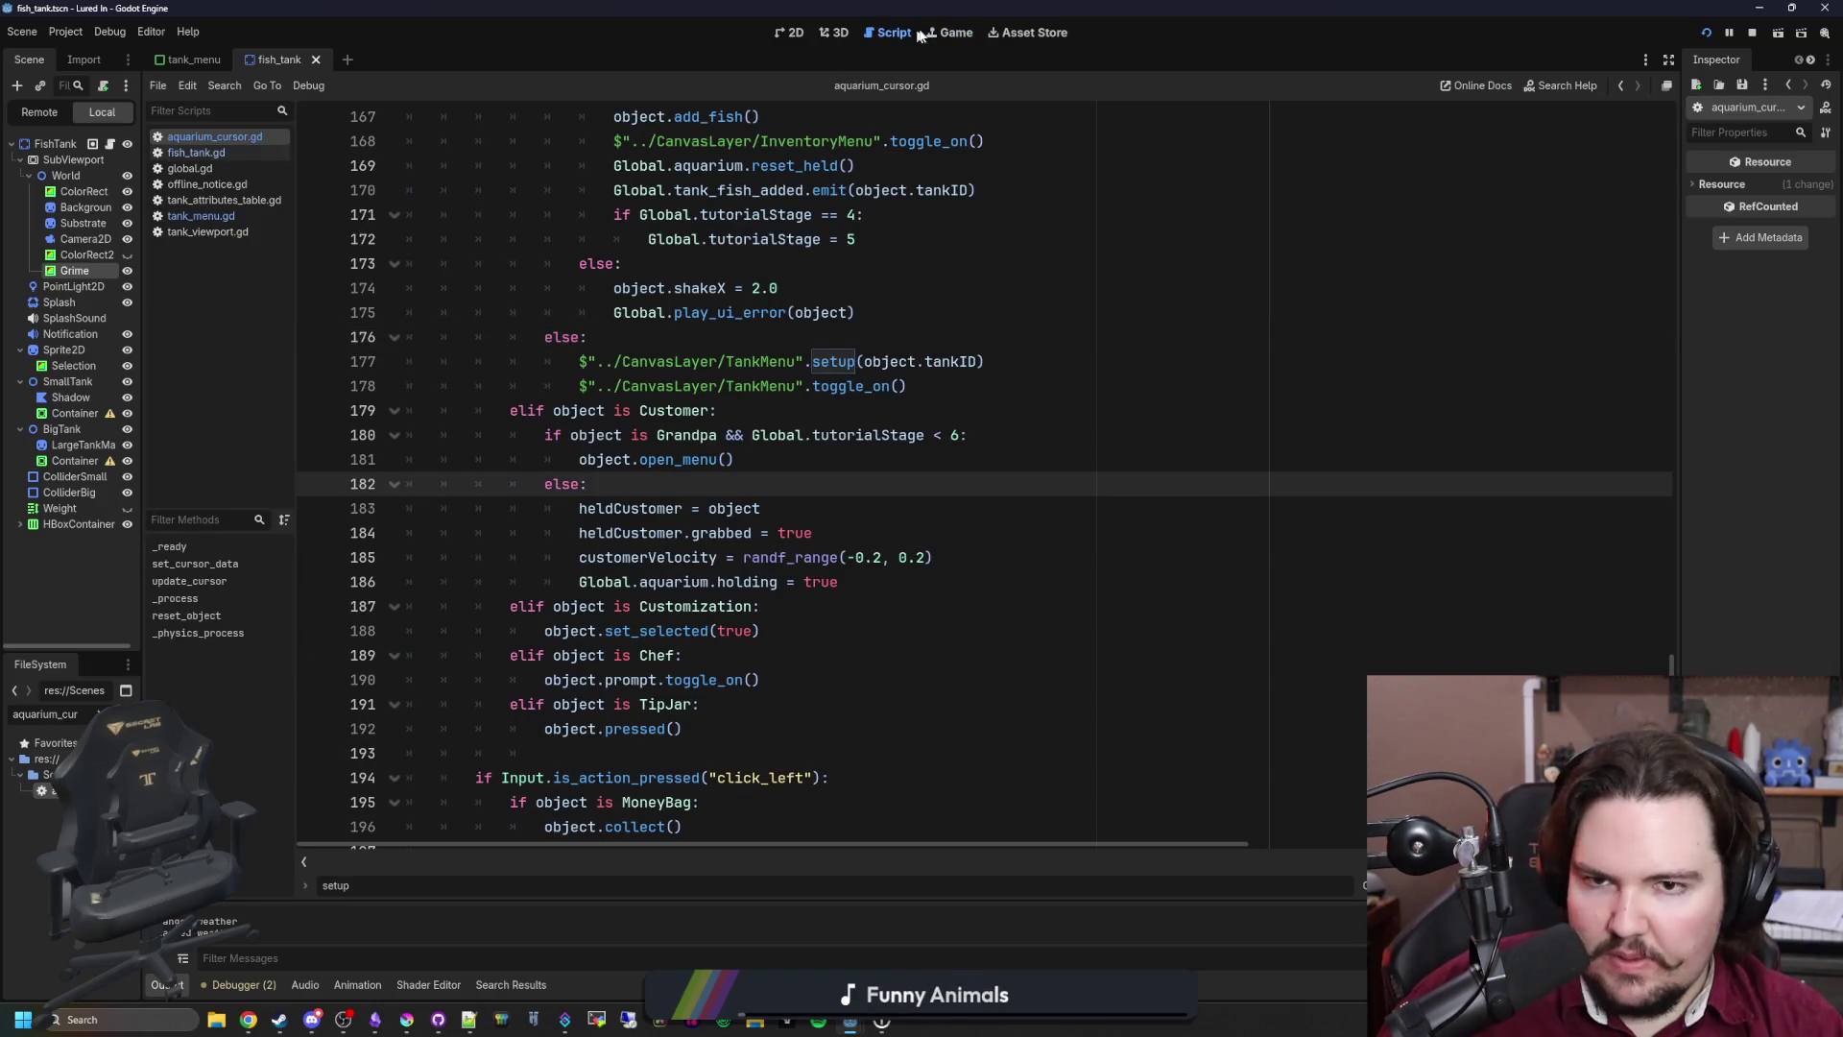
left_click(949, 33)
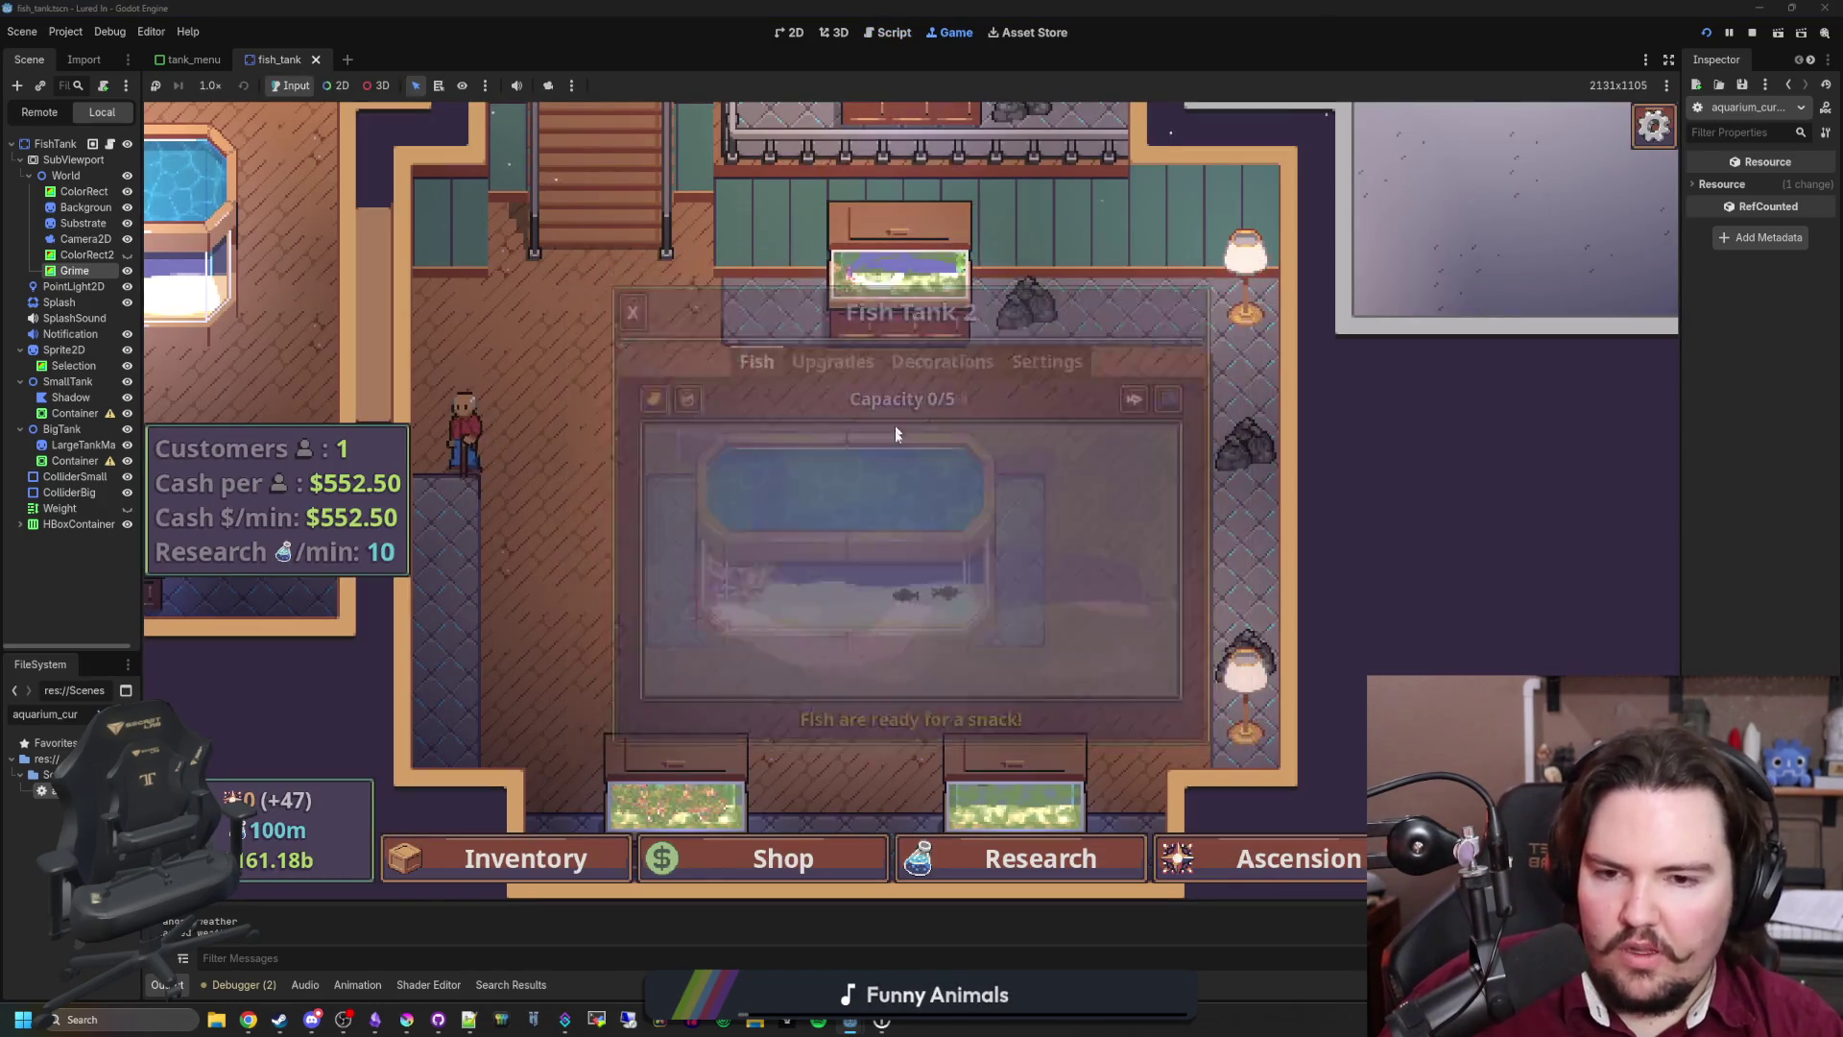
Step: Drop food into Fish Tank 7, raising cash per customer to $586.50, and close its panel
left_click(897, 422)
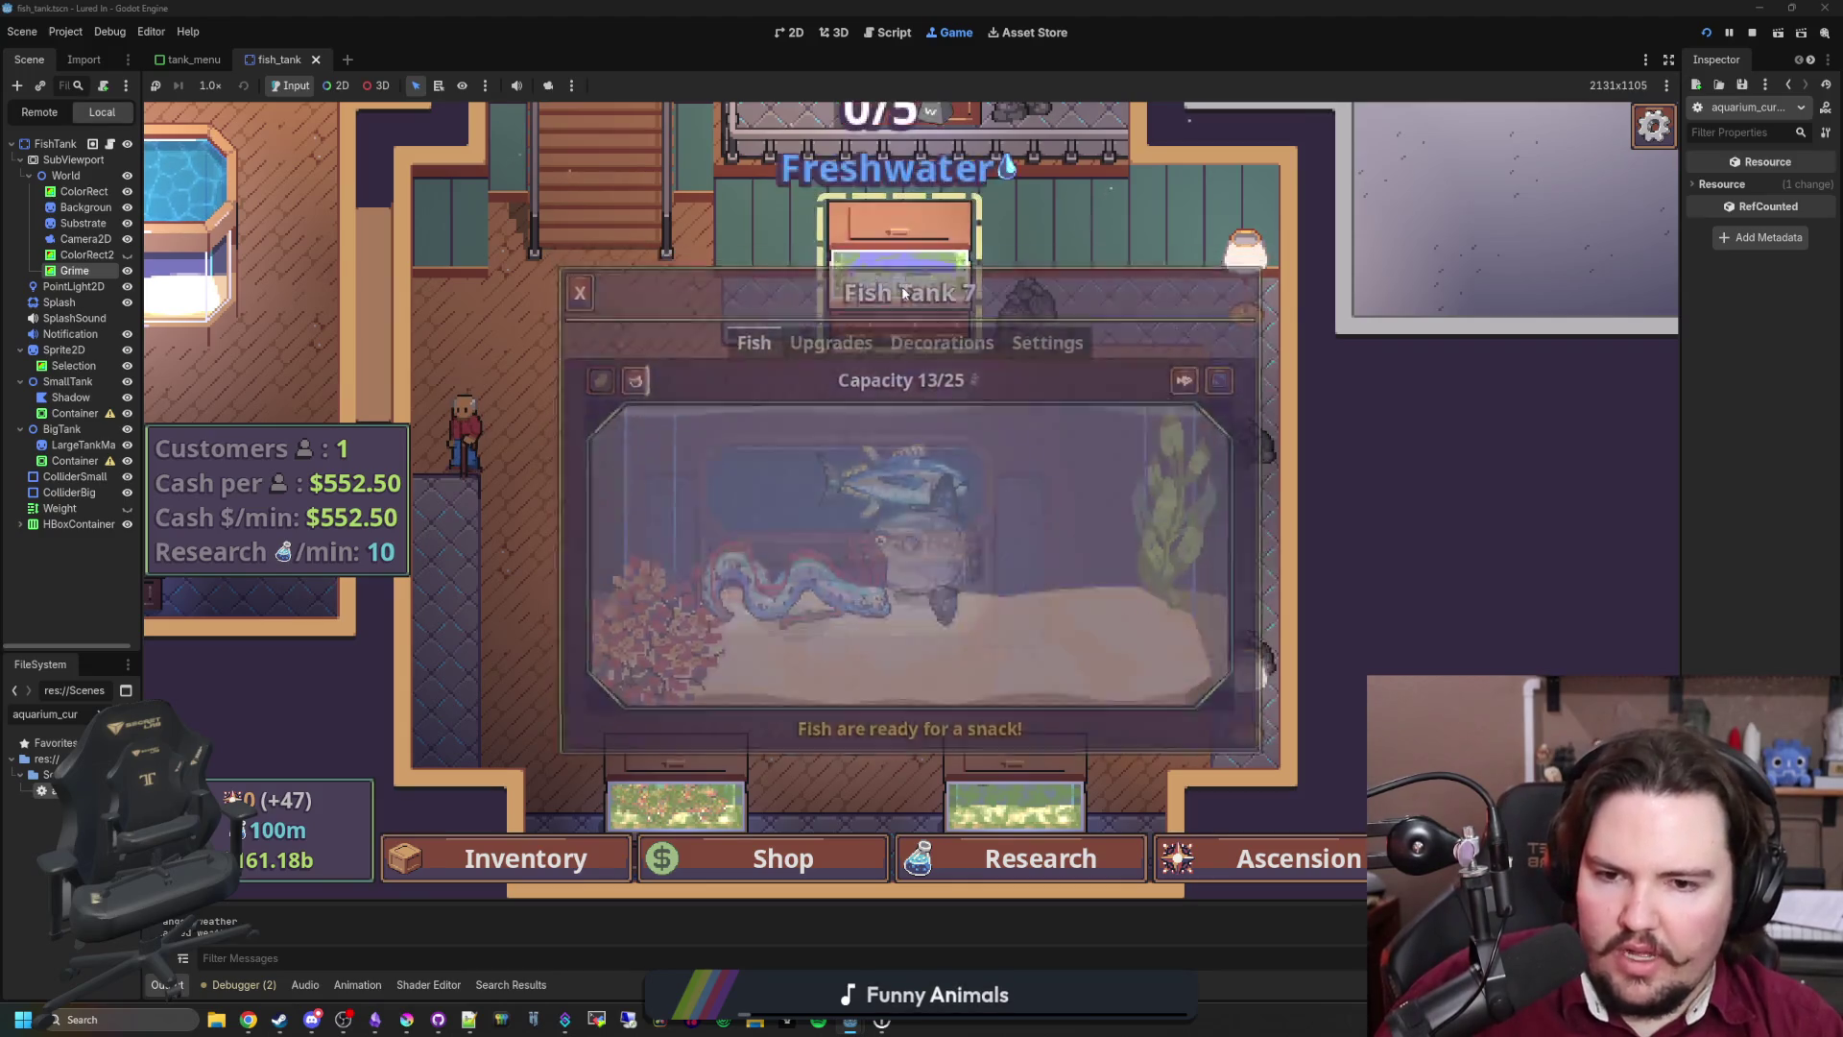
left_click(630, 368)
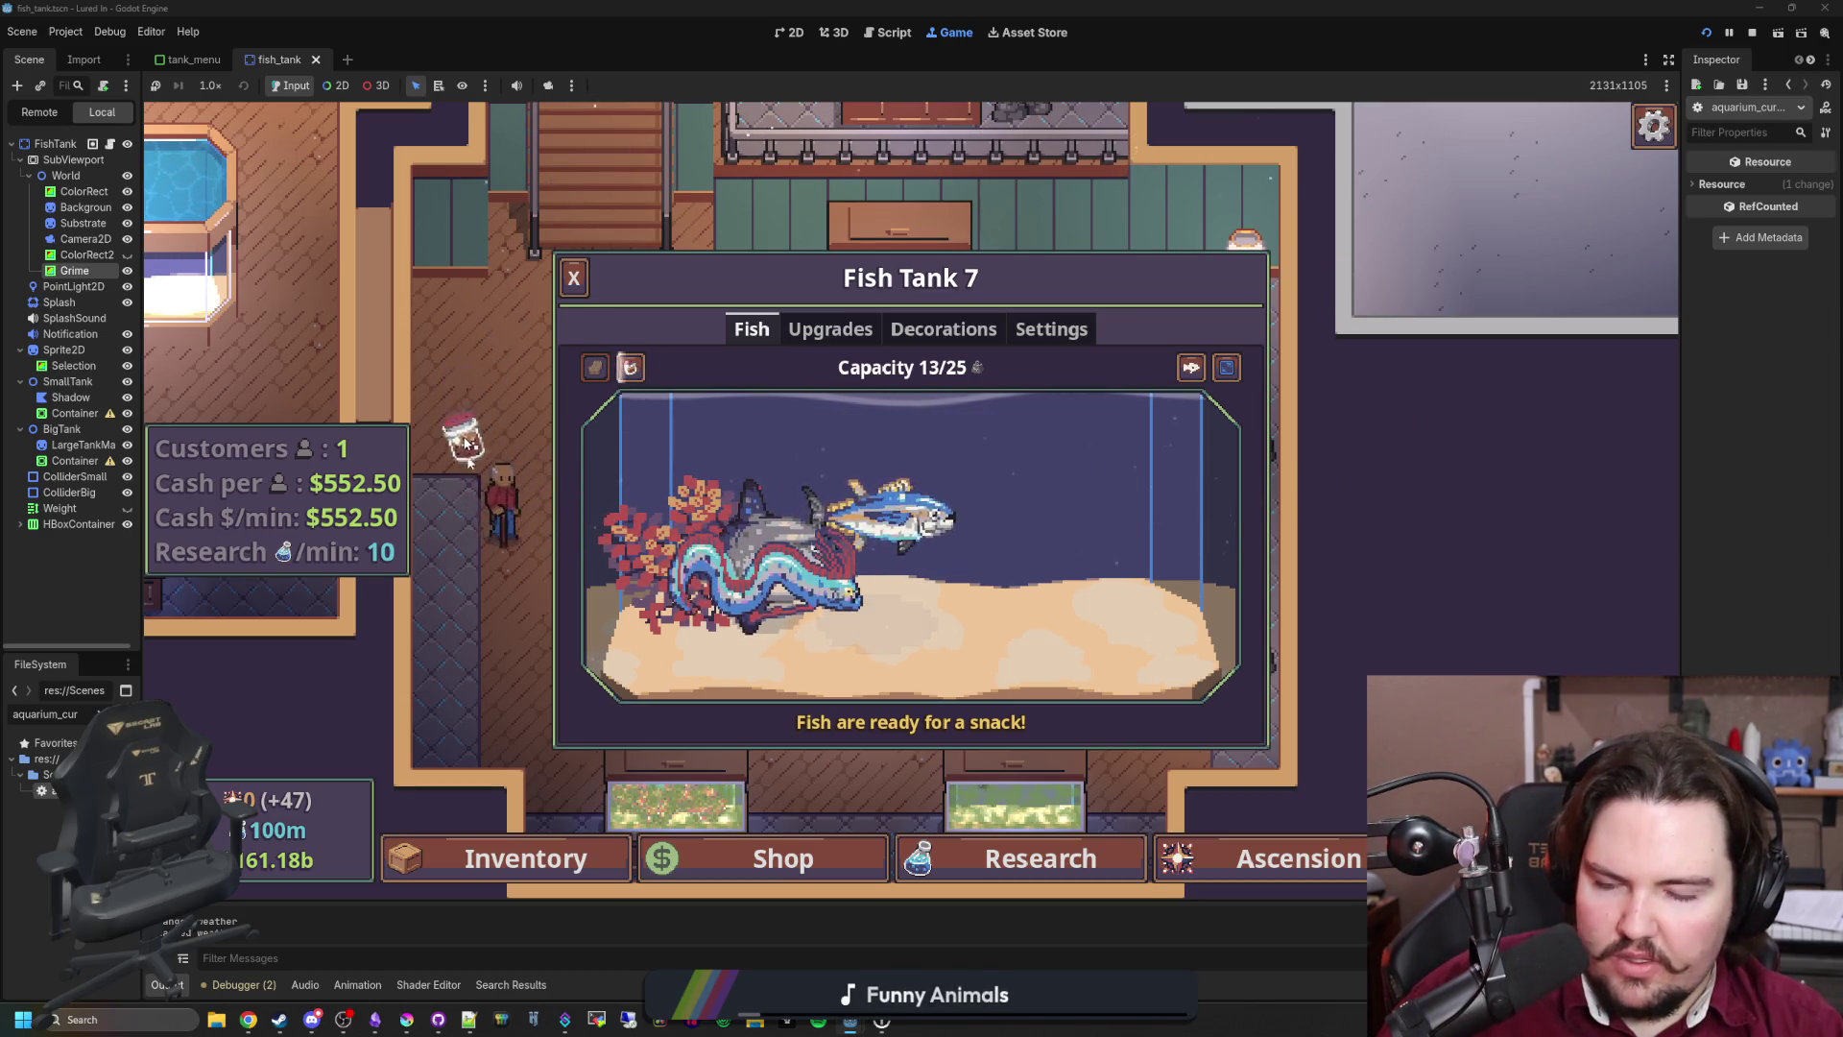
left_click(458, 640)
left_click(781, 528)
left_click(630, 367)
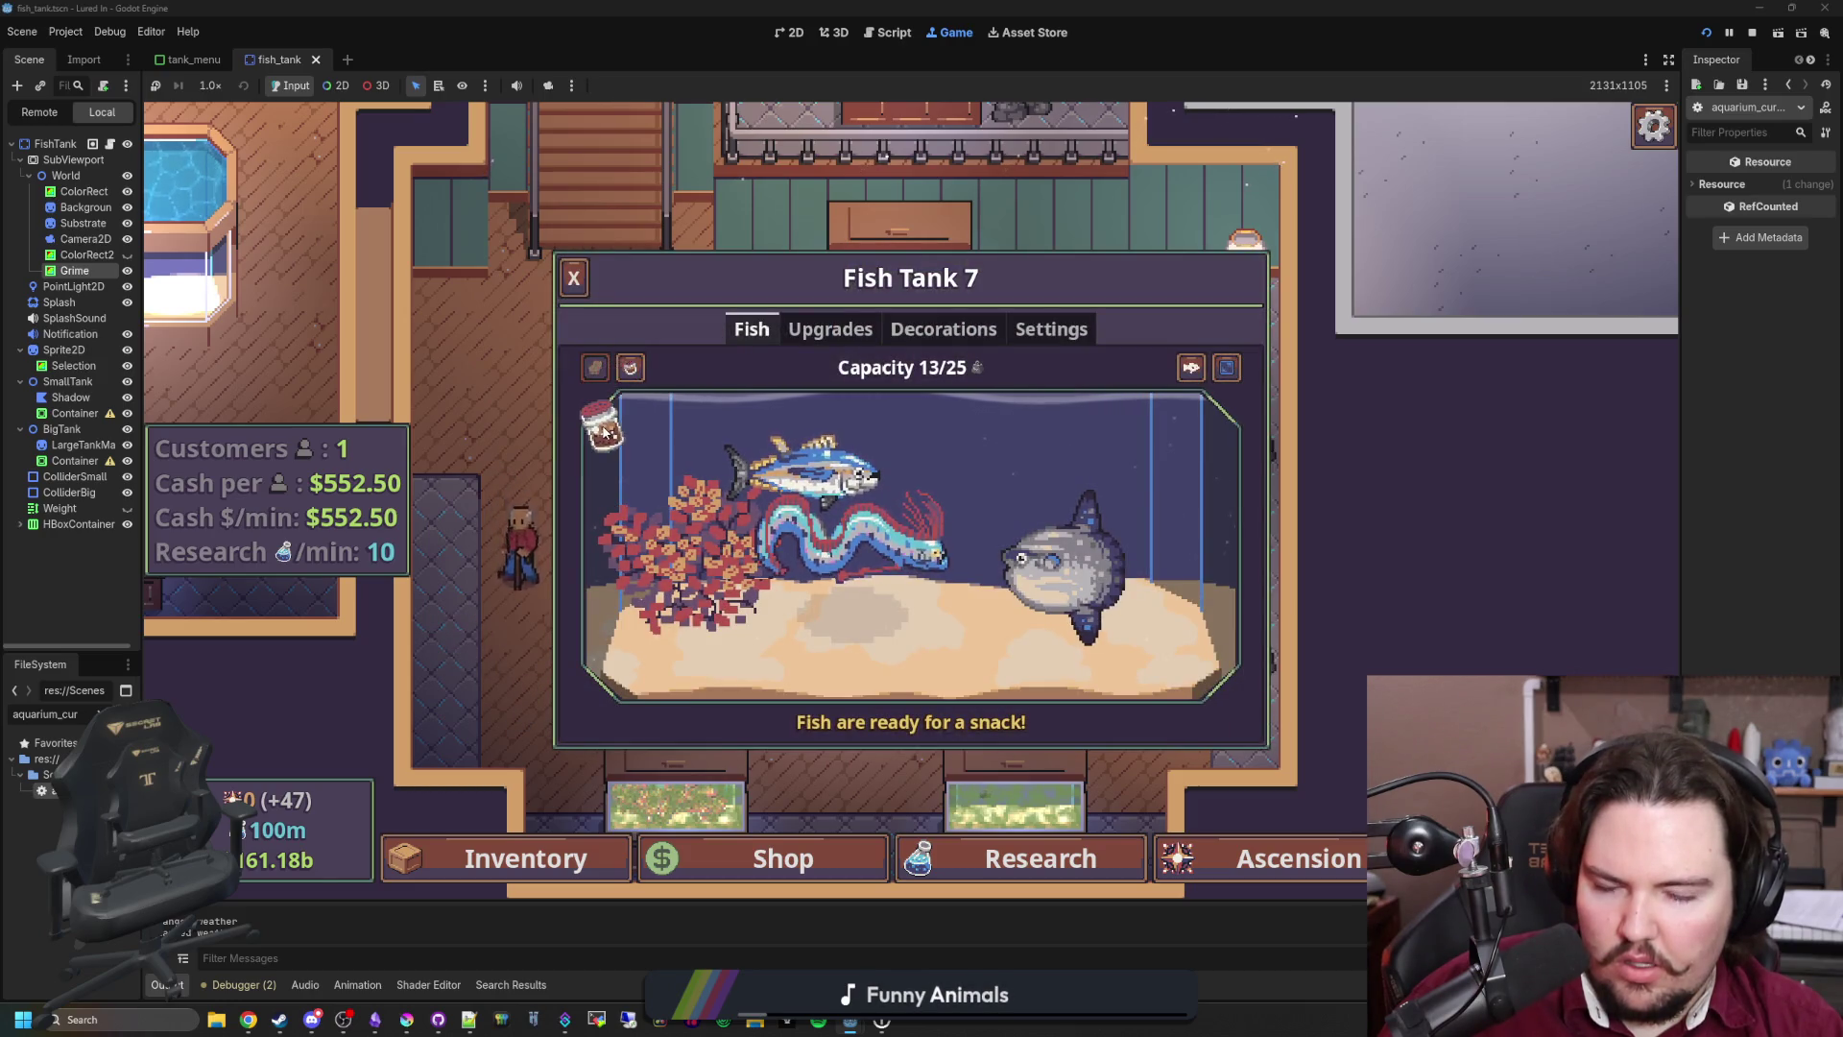
left_click(578, 434)
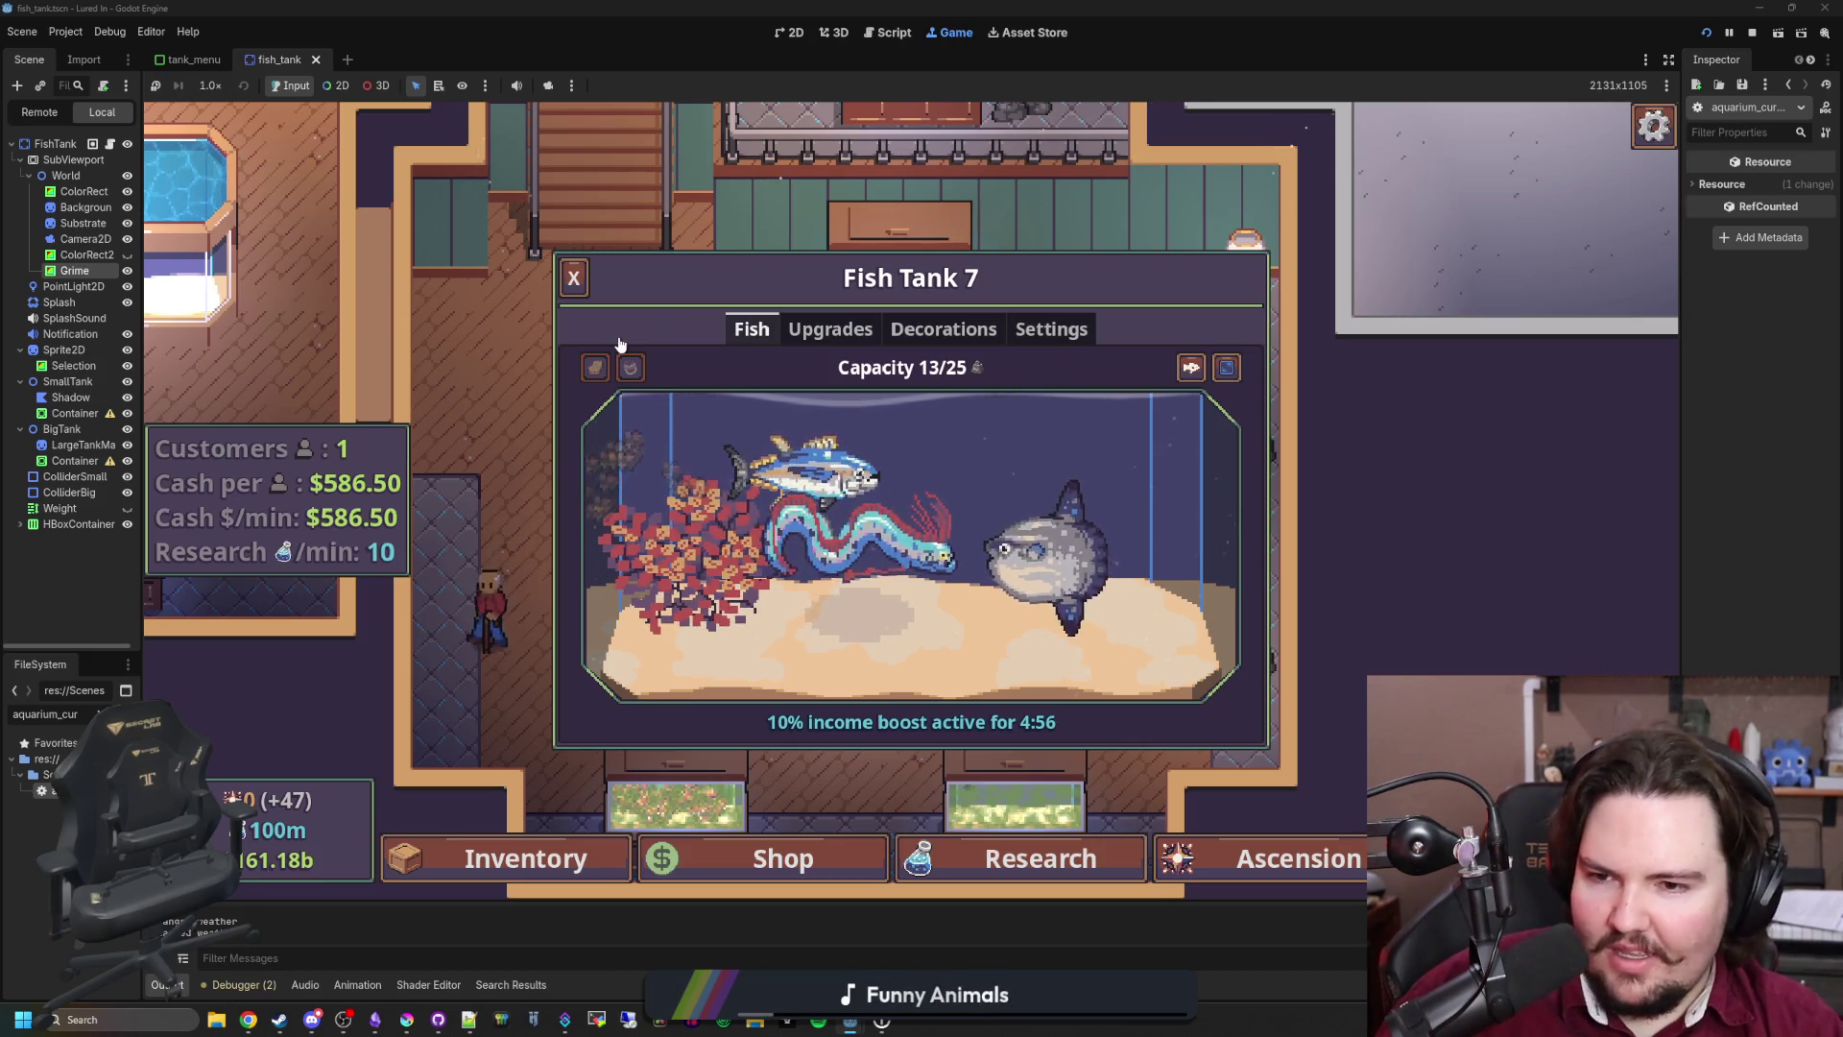
left_click(573, 277)
left_click(854, 499)
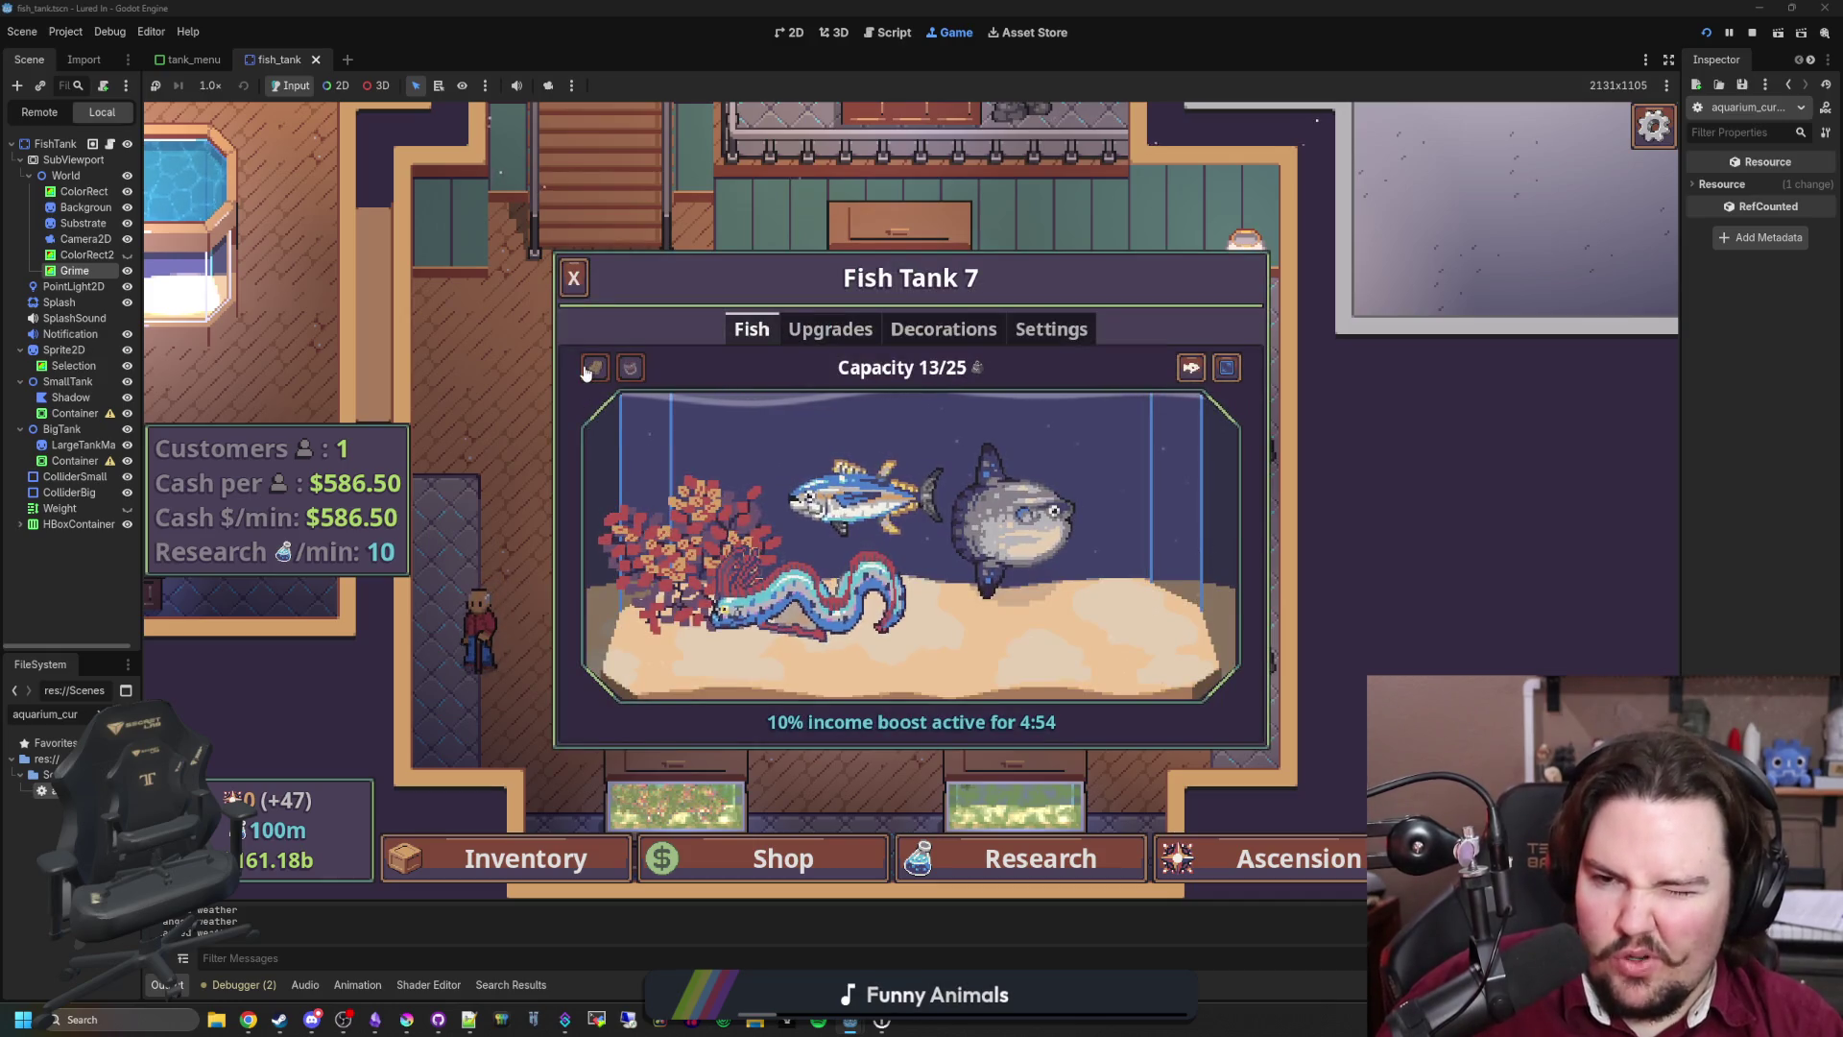
left_click(573, 278)
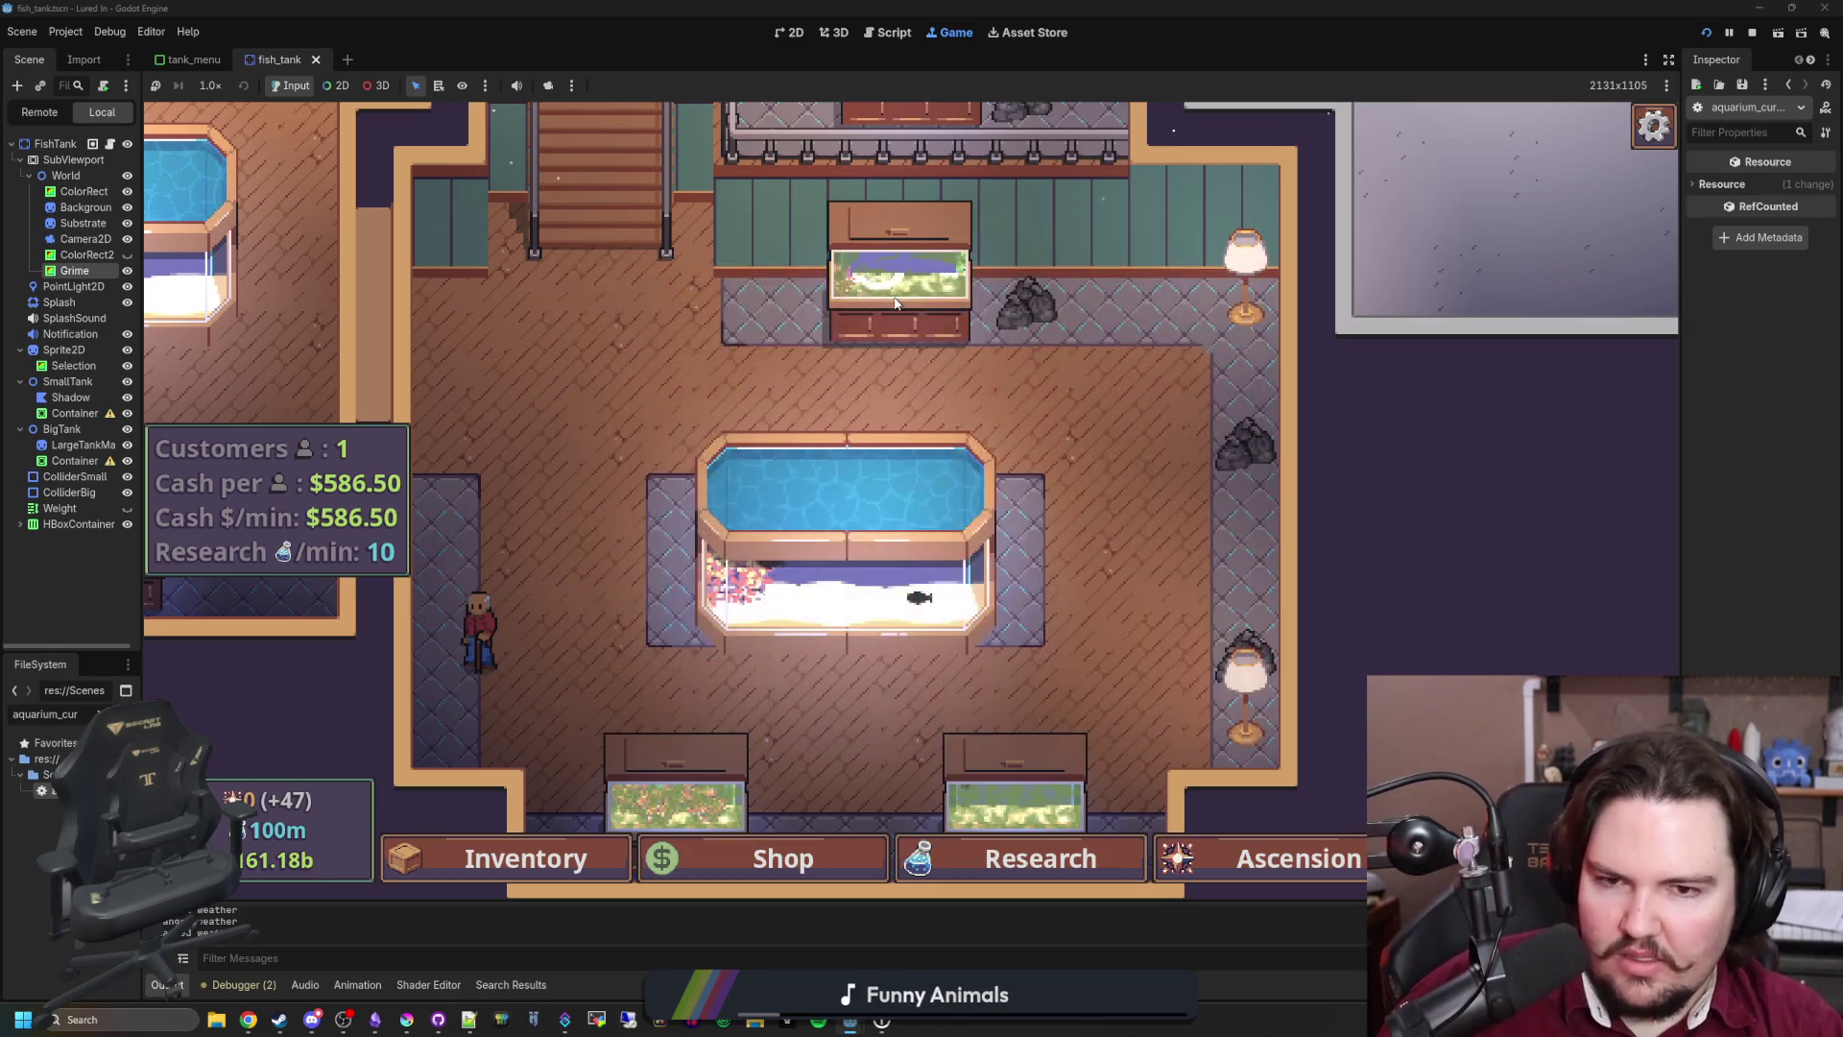
Step: Wipe grime off the lower part of Fish Tank 2 with the cleaning sponge
left_click(899, 274)
left_click(645, 379)
left_click(645, 379)
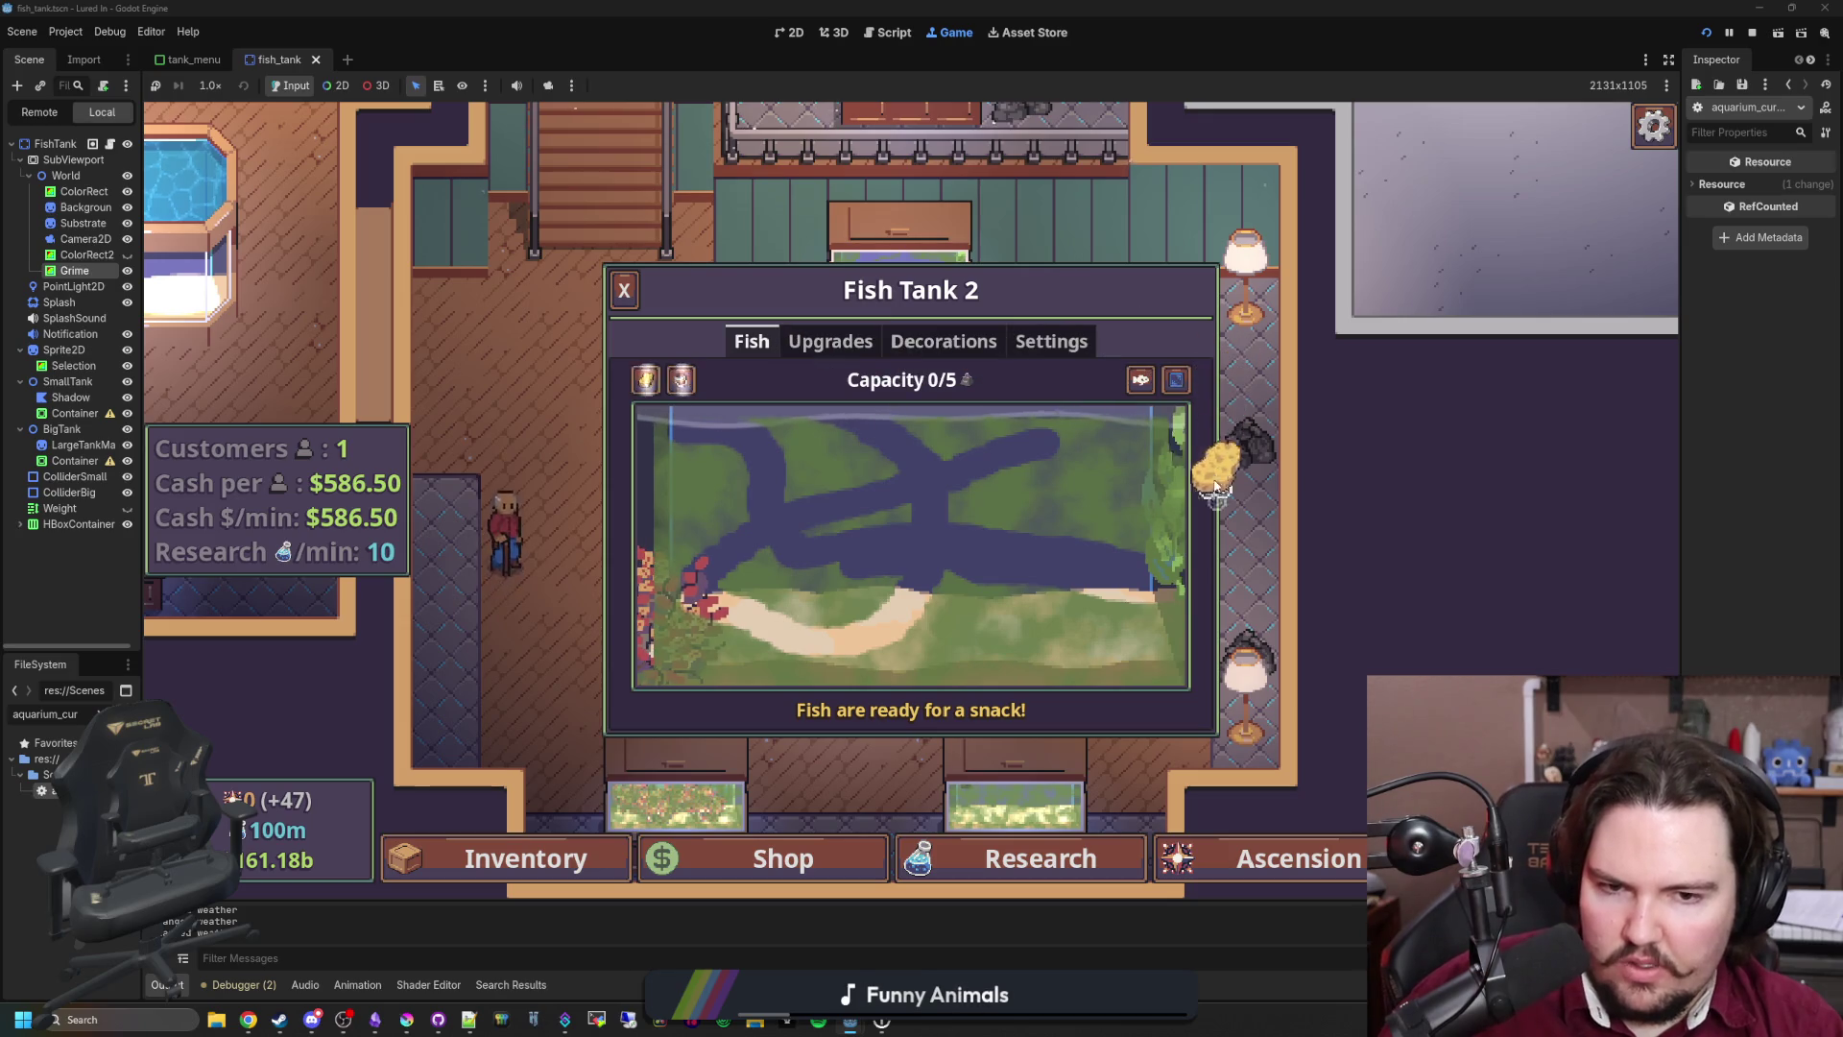
mouse_move(662, 672)
left_mouse_down()
mouse_move(1215, 662)
mouse_move(768, 596)
mouse_move(972, 671)
left_mouse_up()
key("Escape")
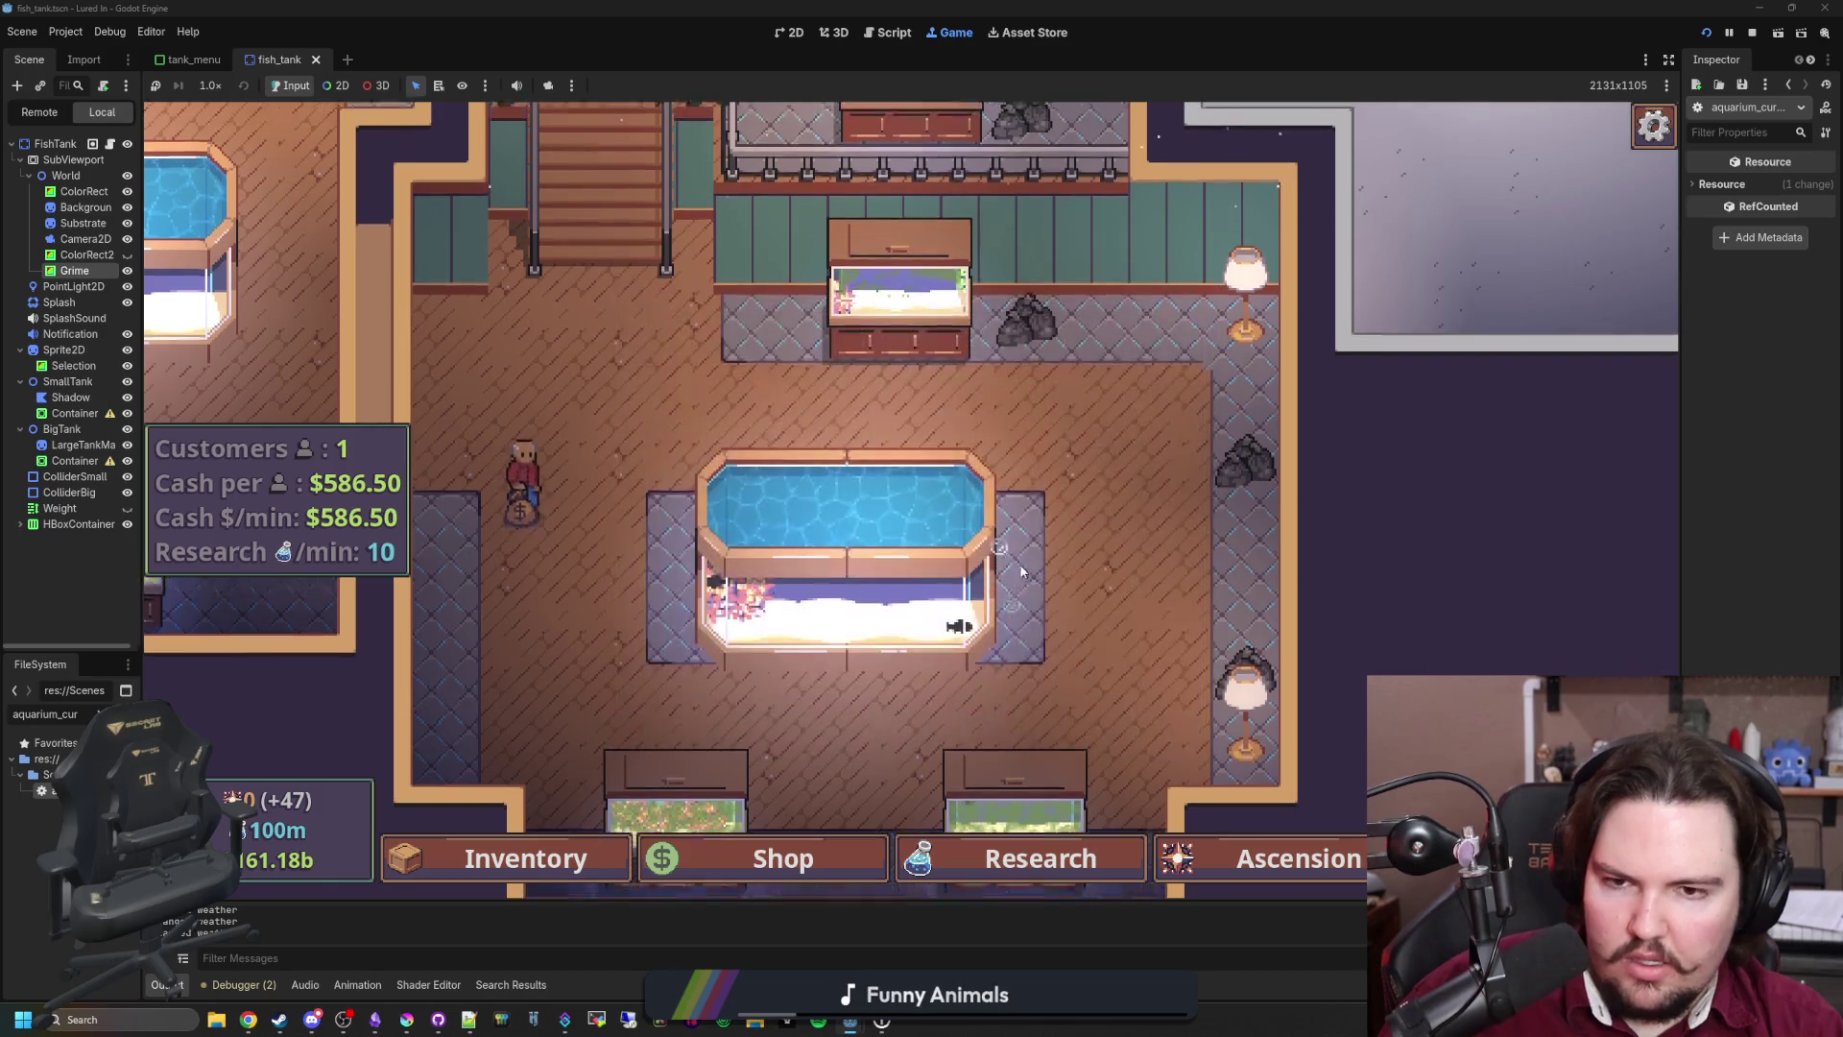
Step: Check the Fish Tank 2 and Fish Tank 7 panels
scroll(968, 438, "up", 3)
left_click(967, 438)
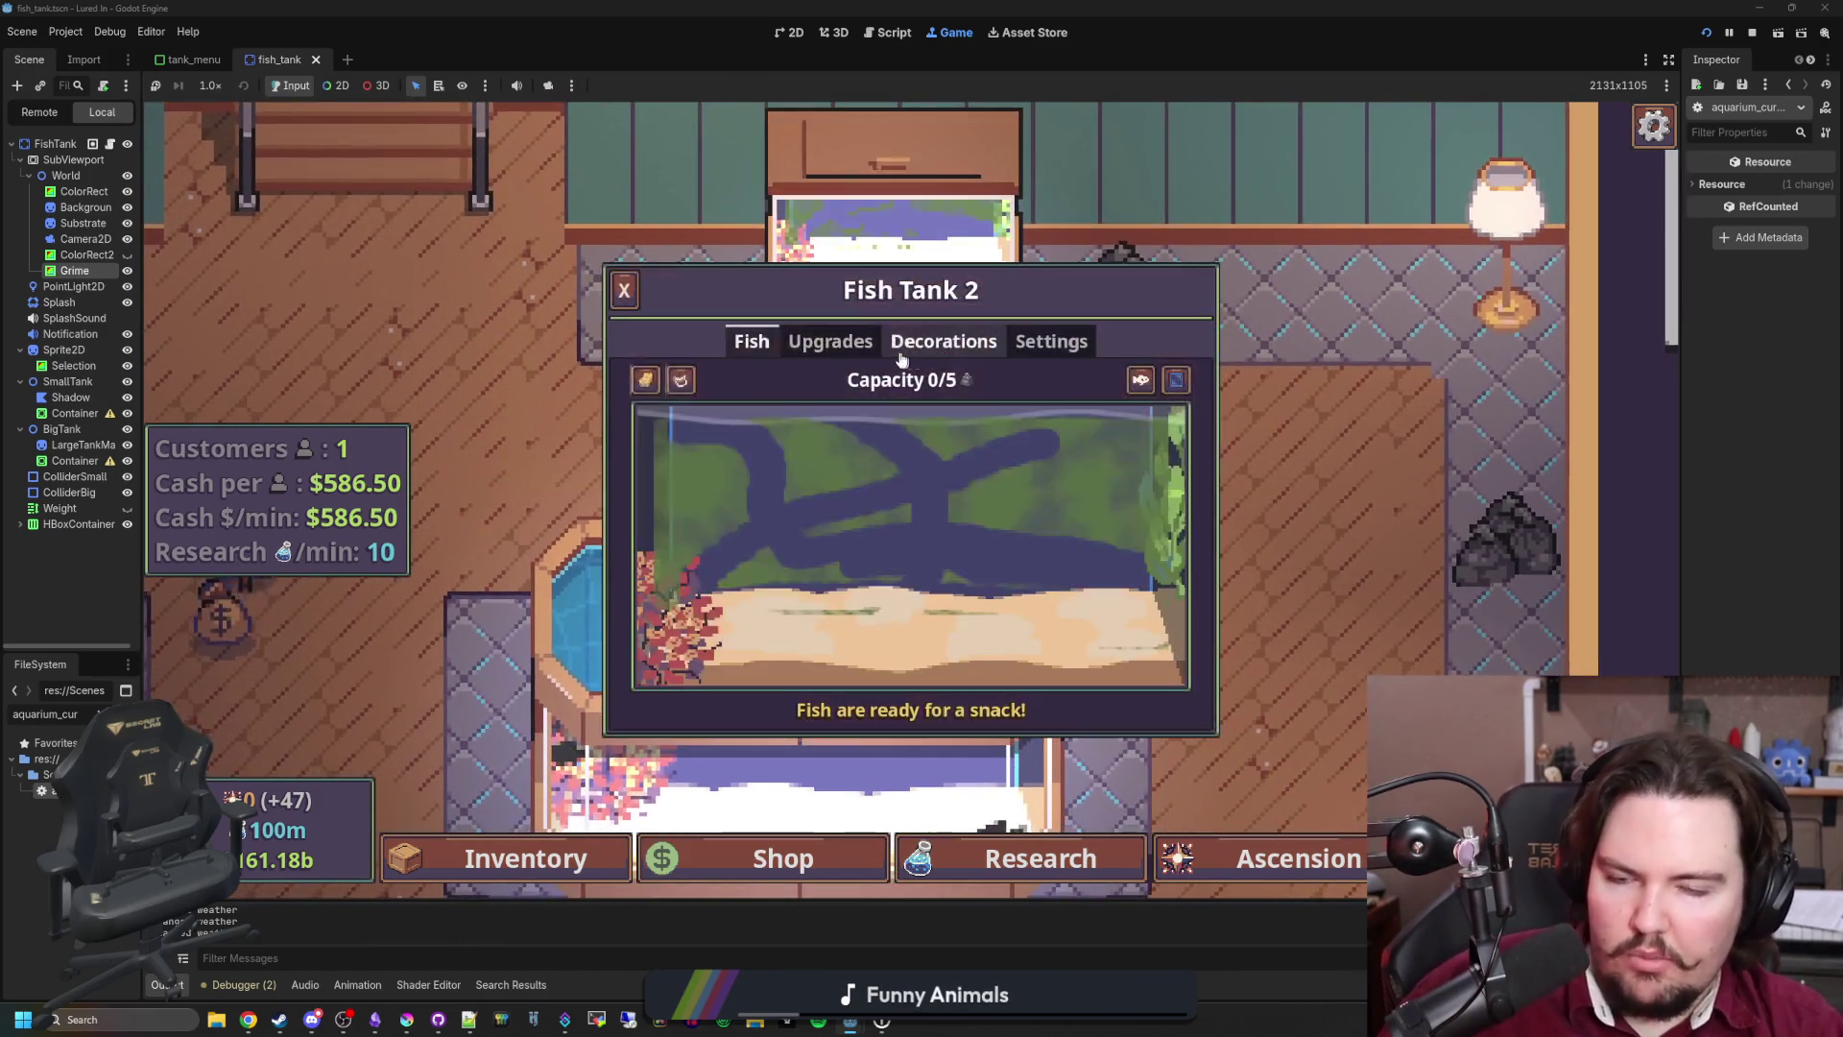
key("Escape")
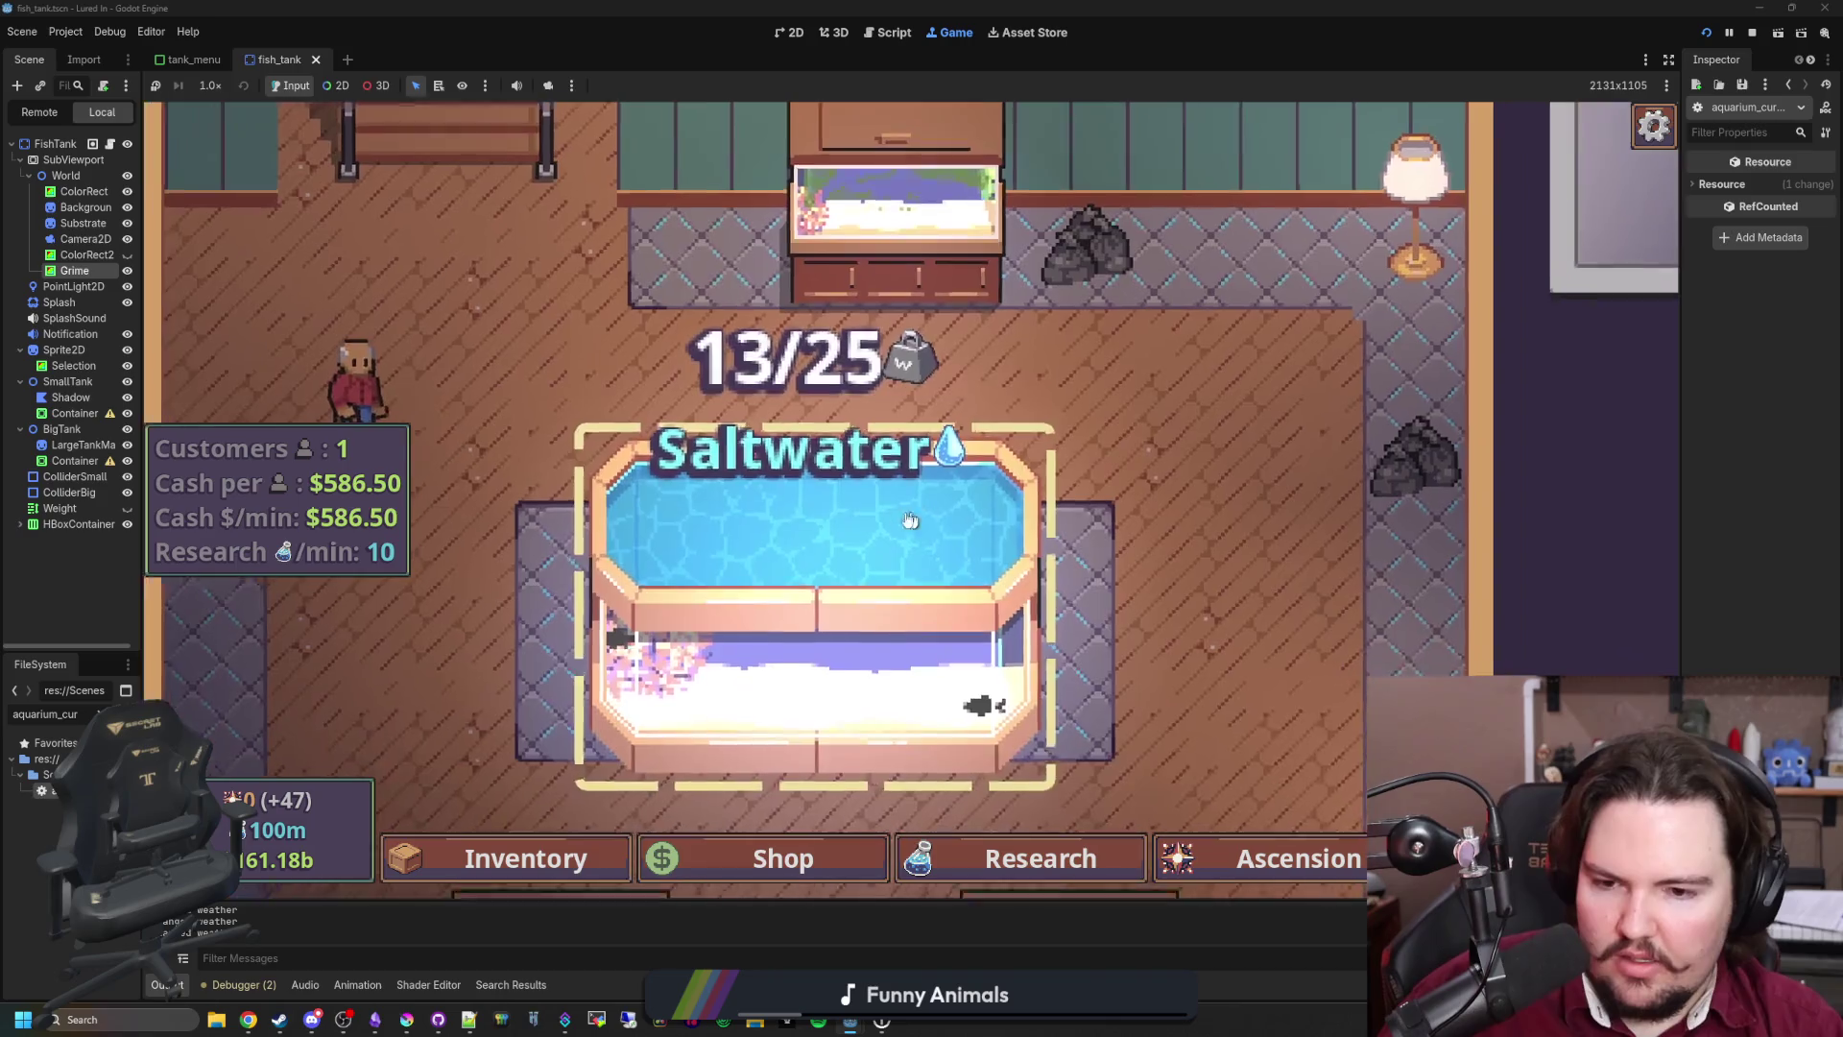
left_click(910, 520)
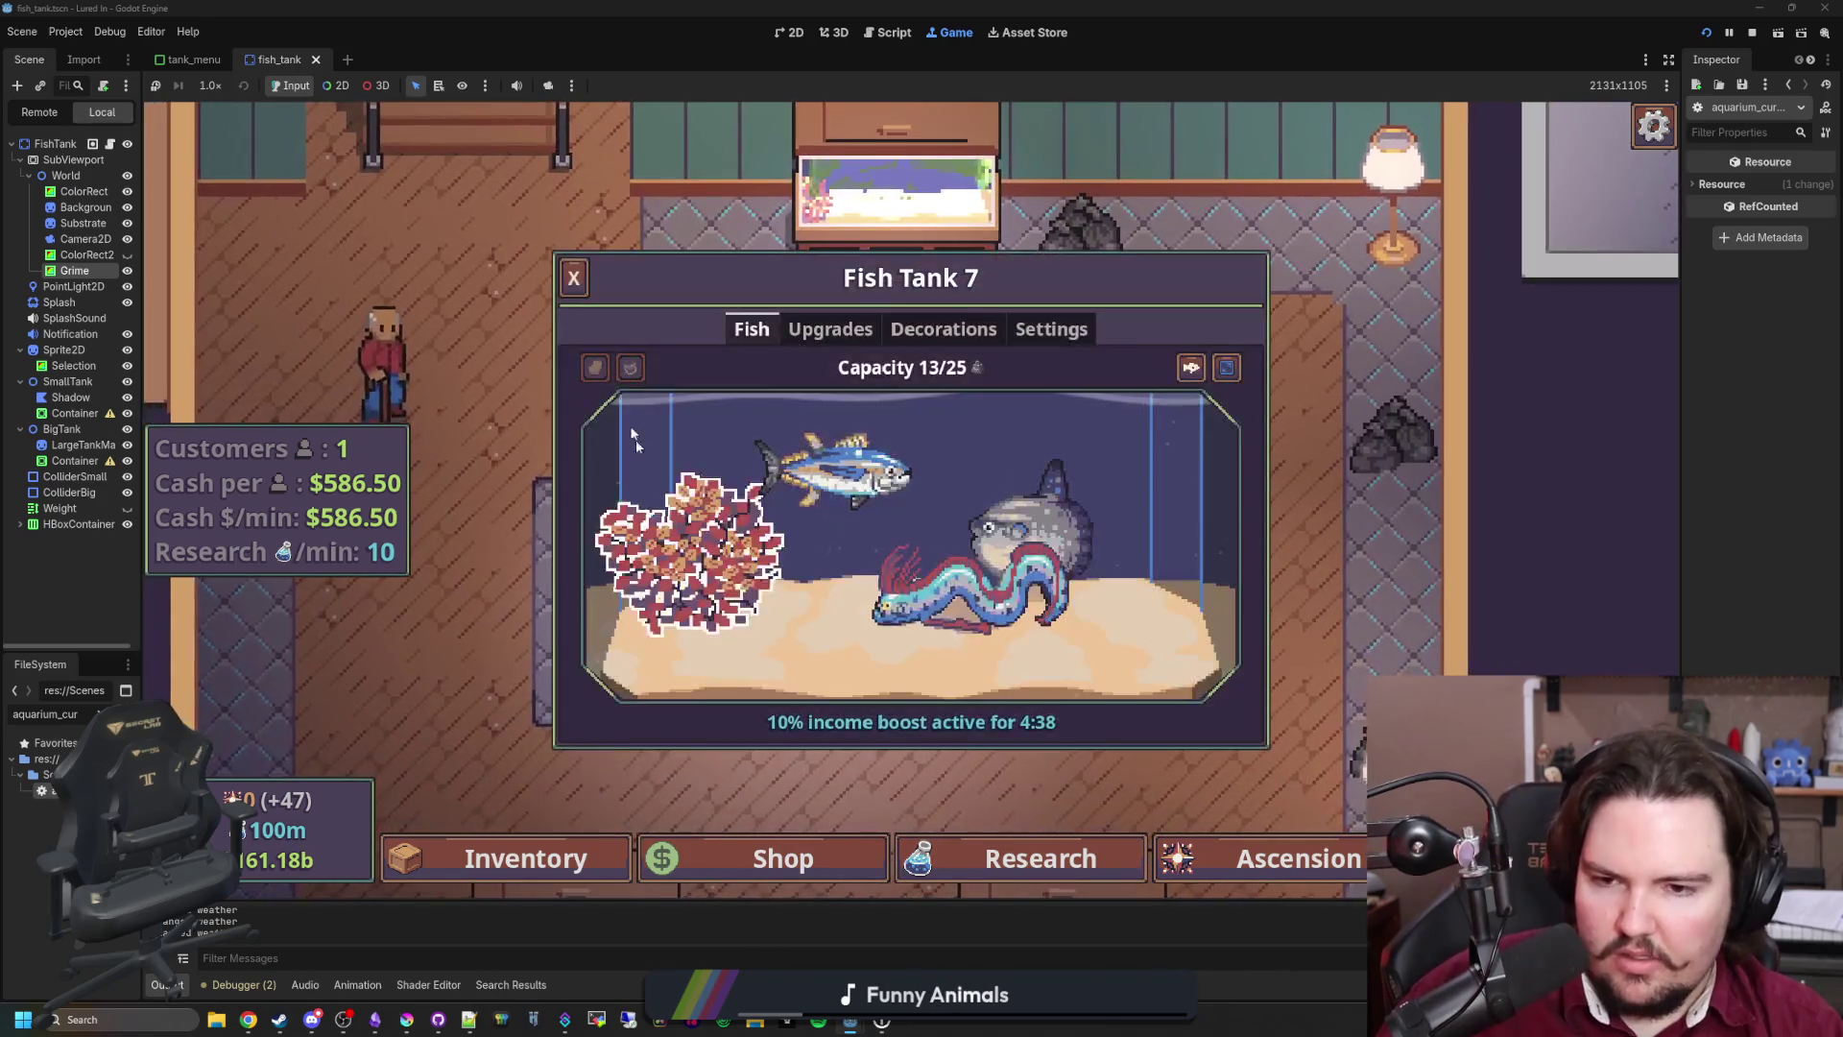
key("Escape")
scroll(904, 477, "down", 2)
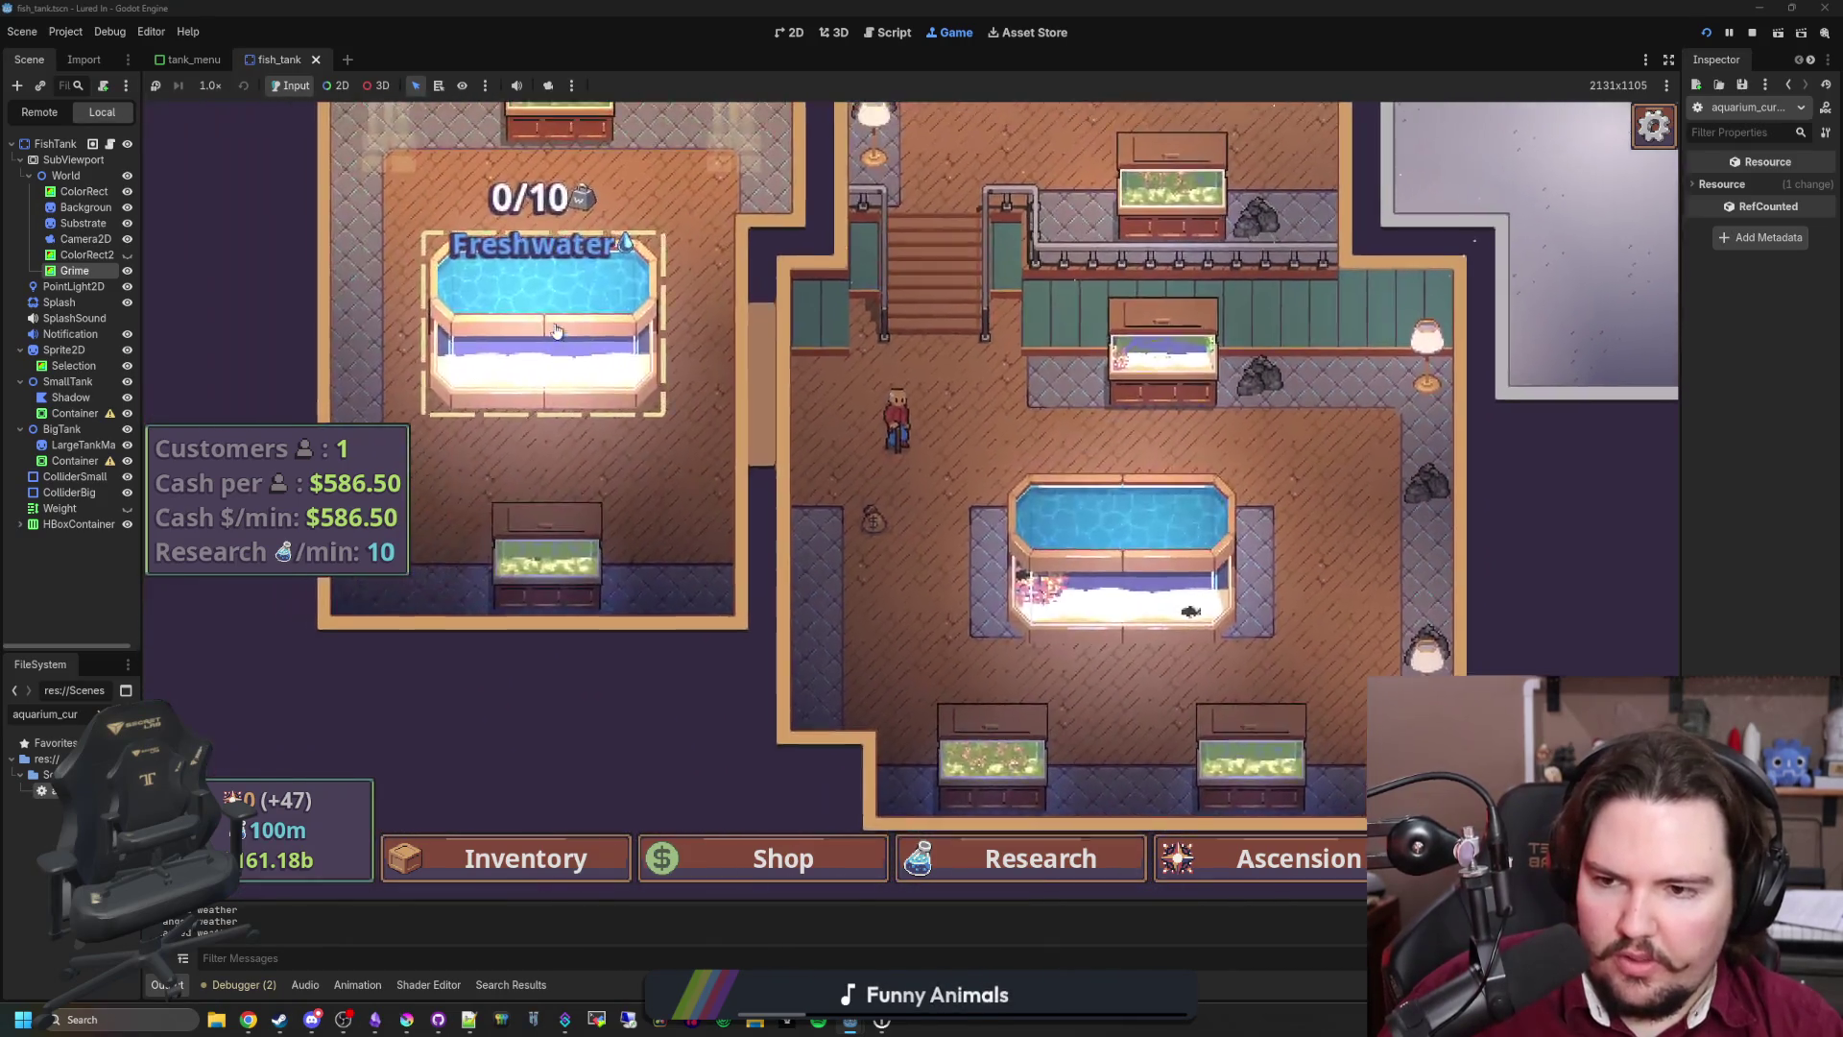
Step: Drop food pellets into Fish Tank 8 and Fish Tank 2 for income boosts
left_click(537, 288)
mouse_move(629, 371)
left_mouse_down()
mouse_move(619, 499)
mouse_move(587, 526)
left_mouse_up()
left_click(587, 526)
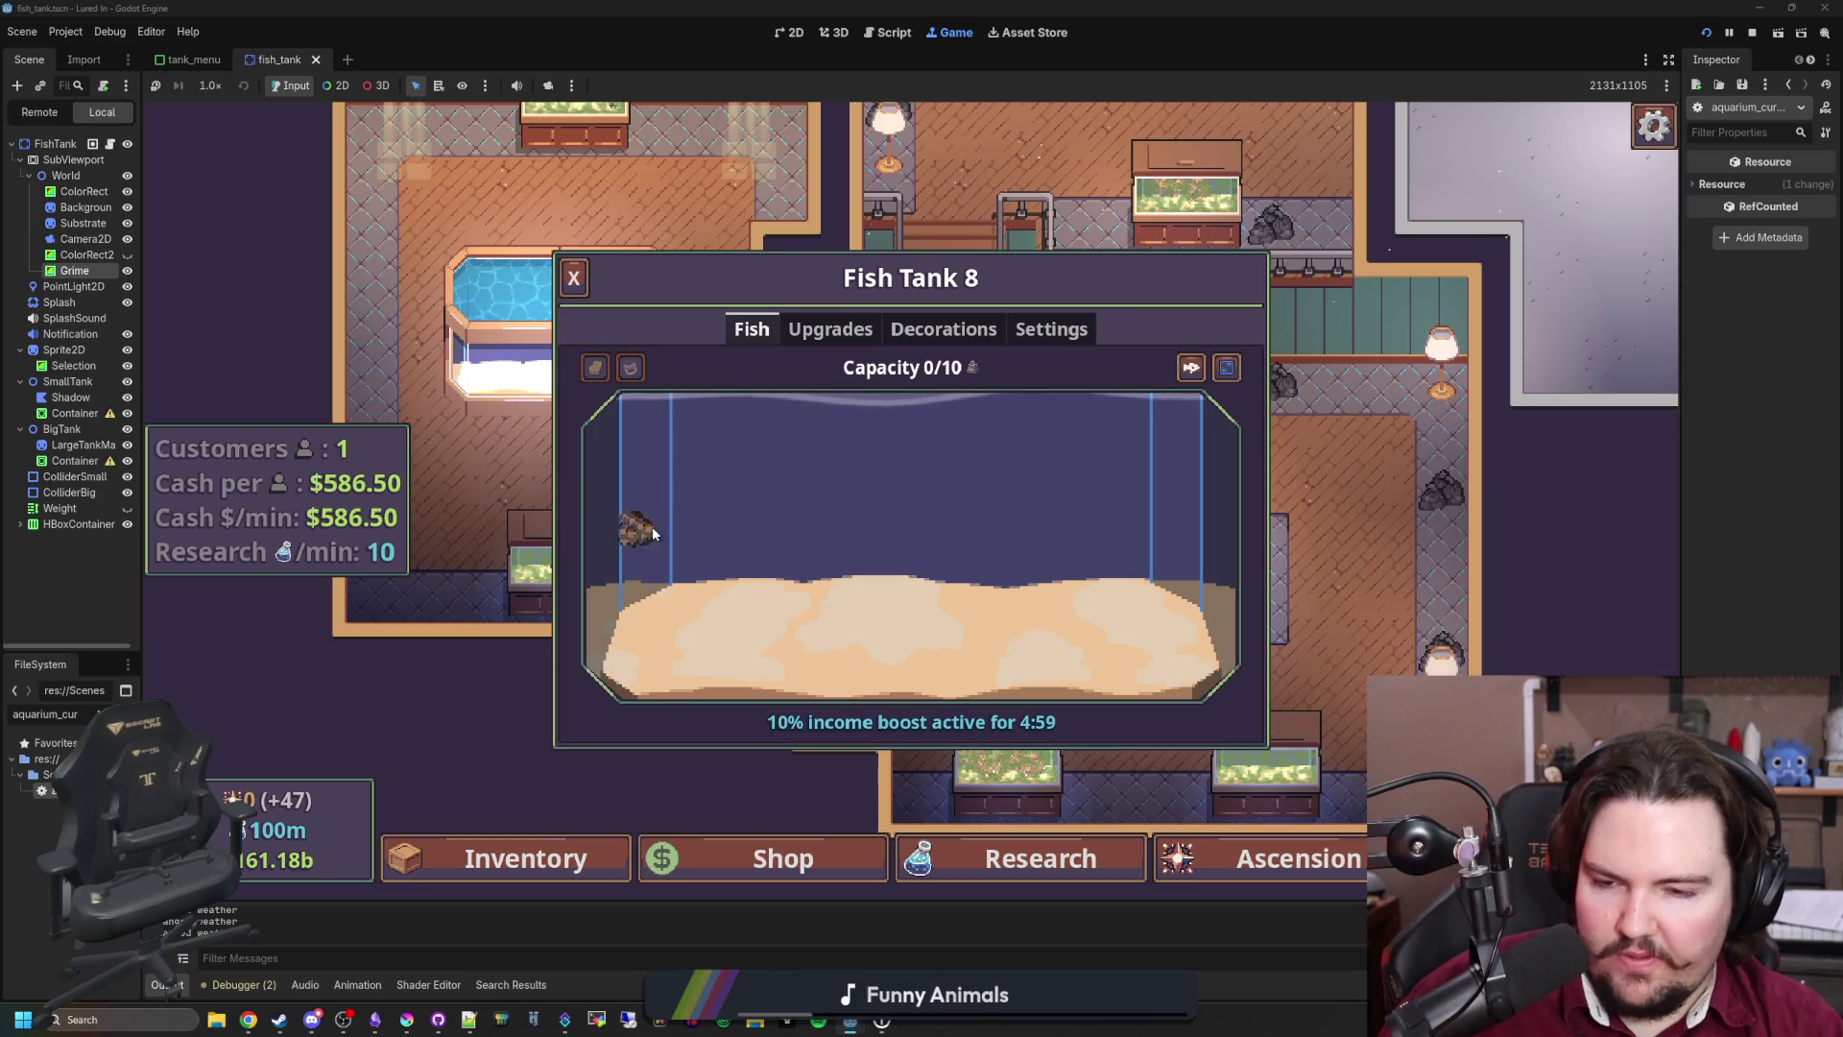
key("Escape")
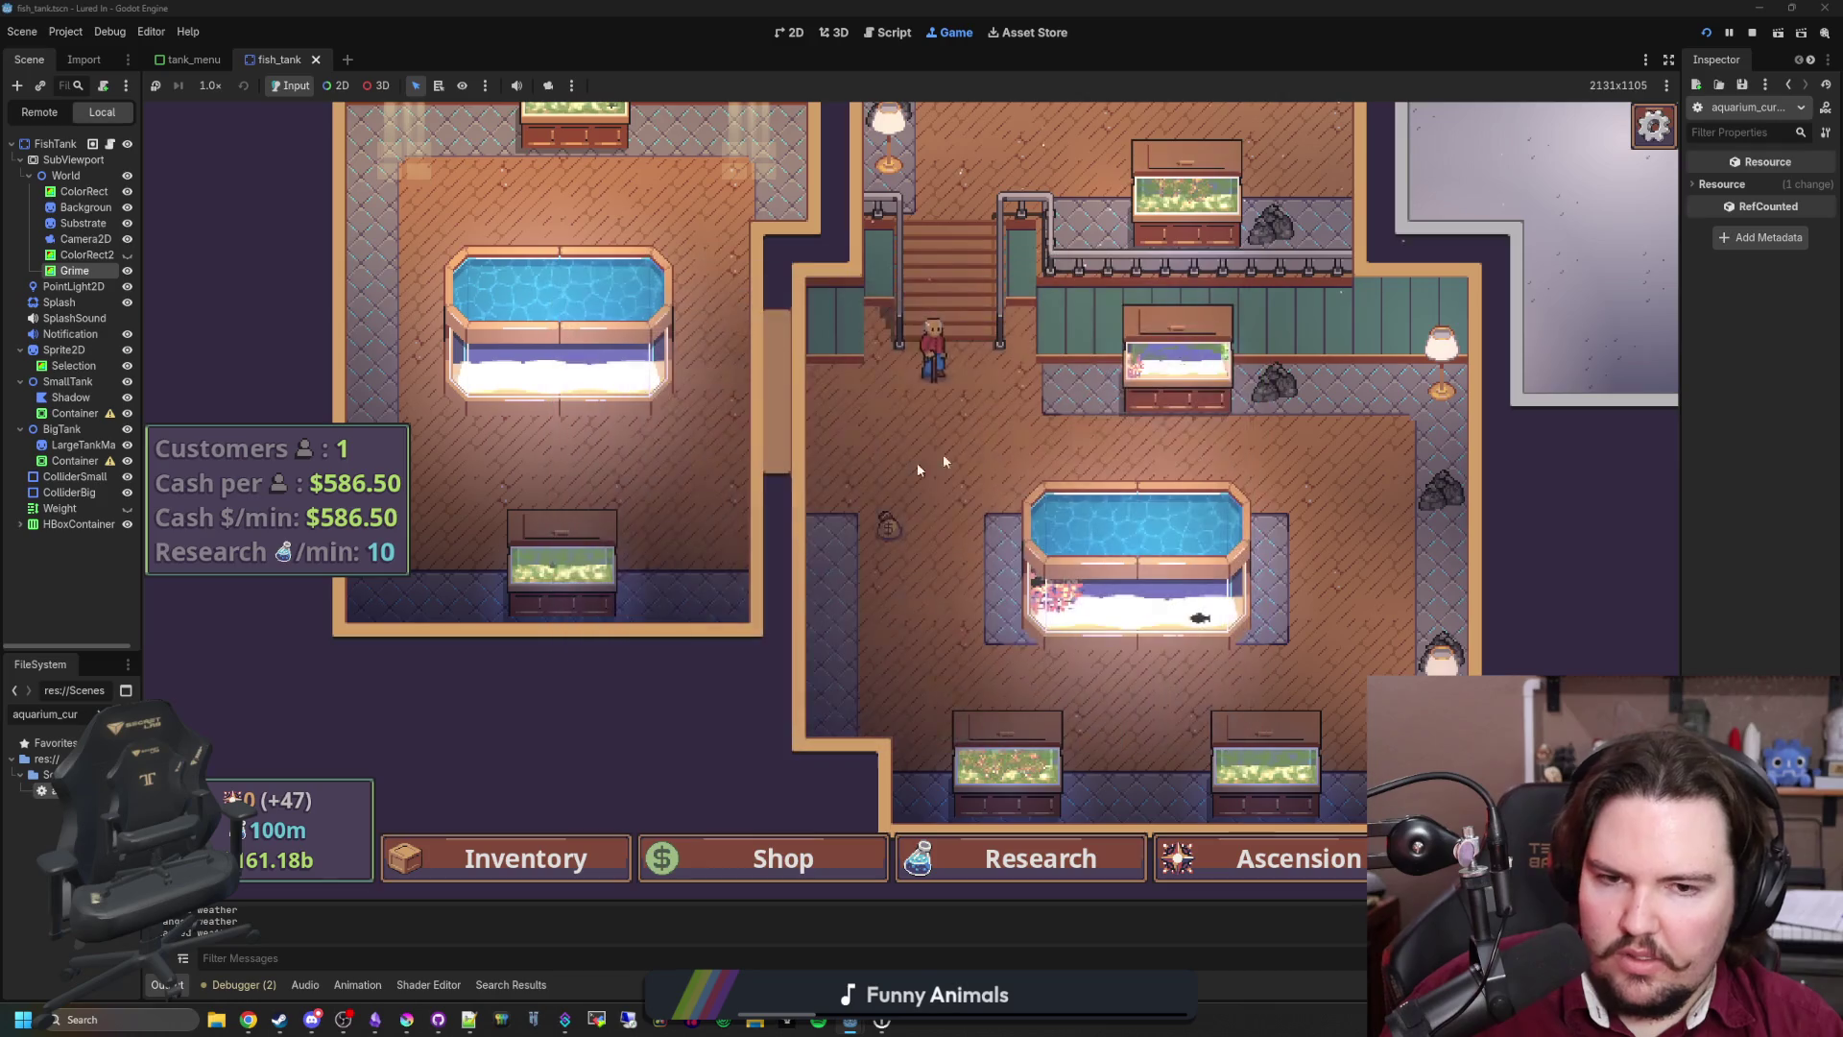
left_click(1168, 359)
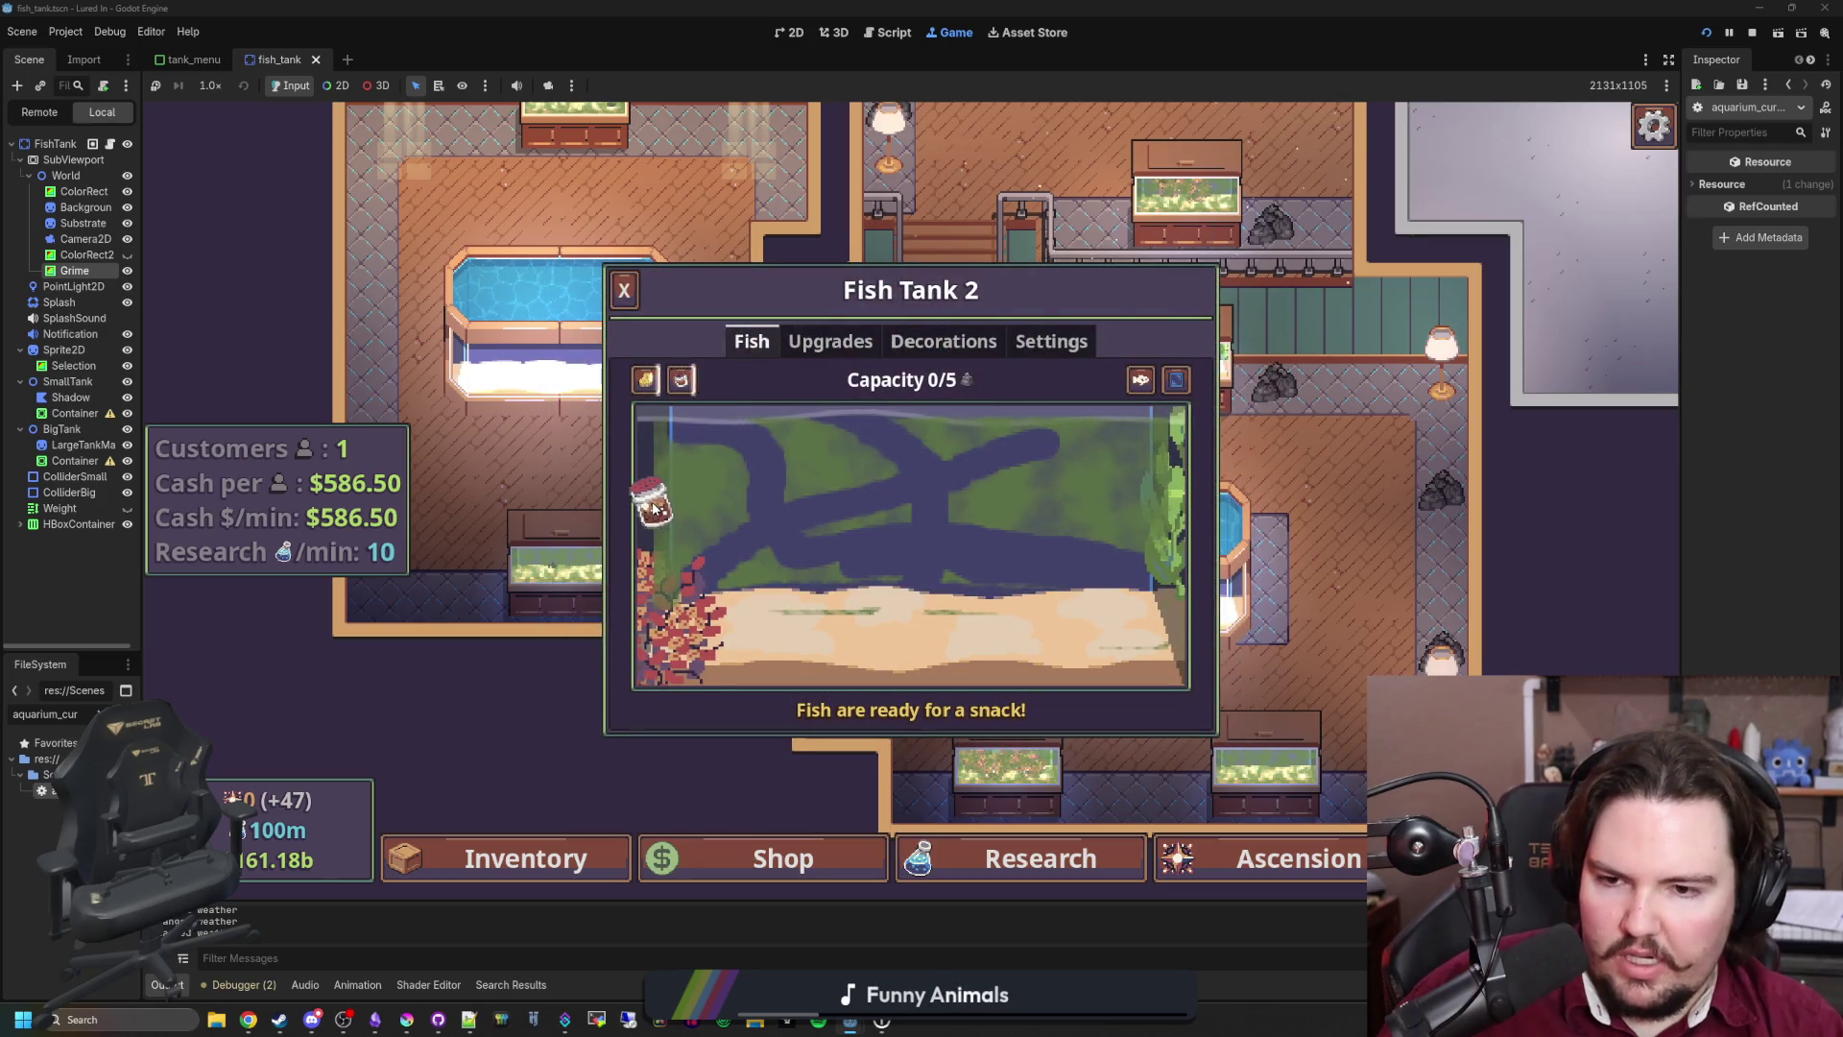
left_click(652, 511)
key("Escape")
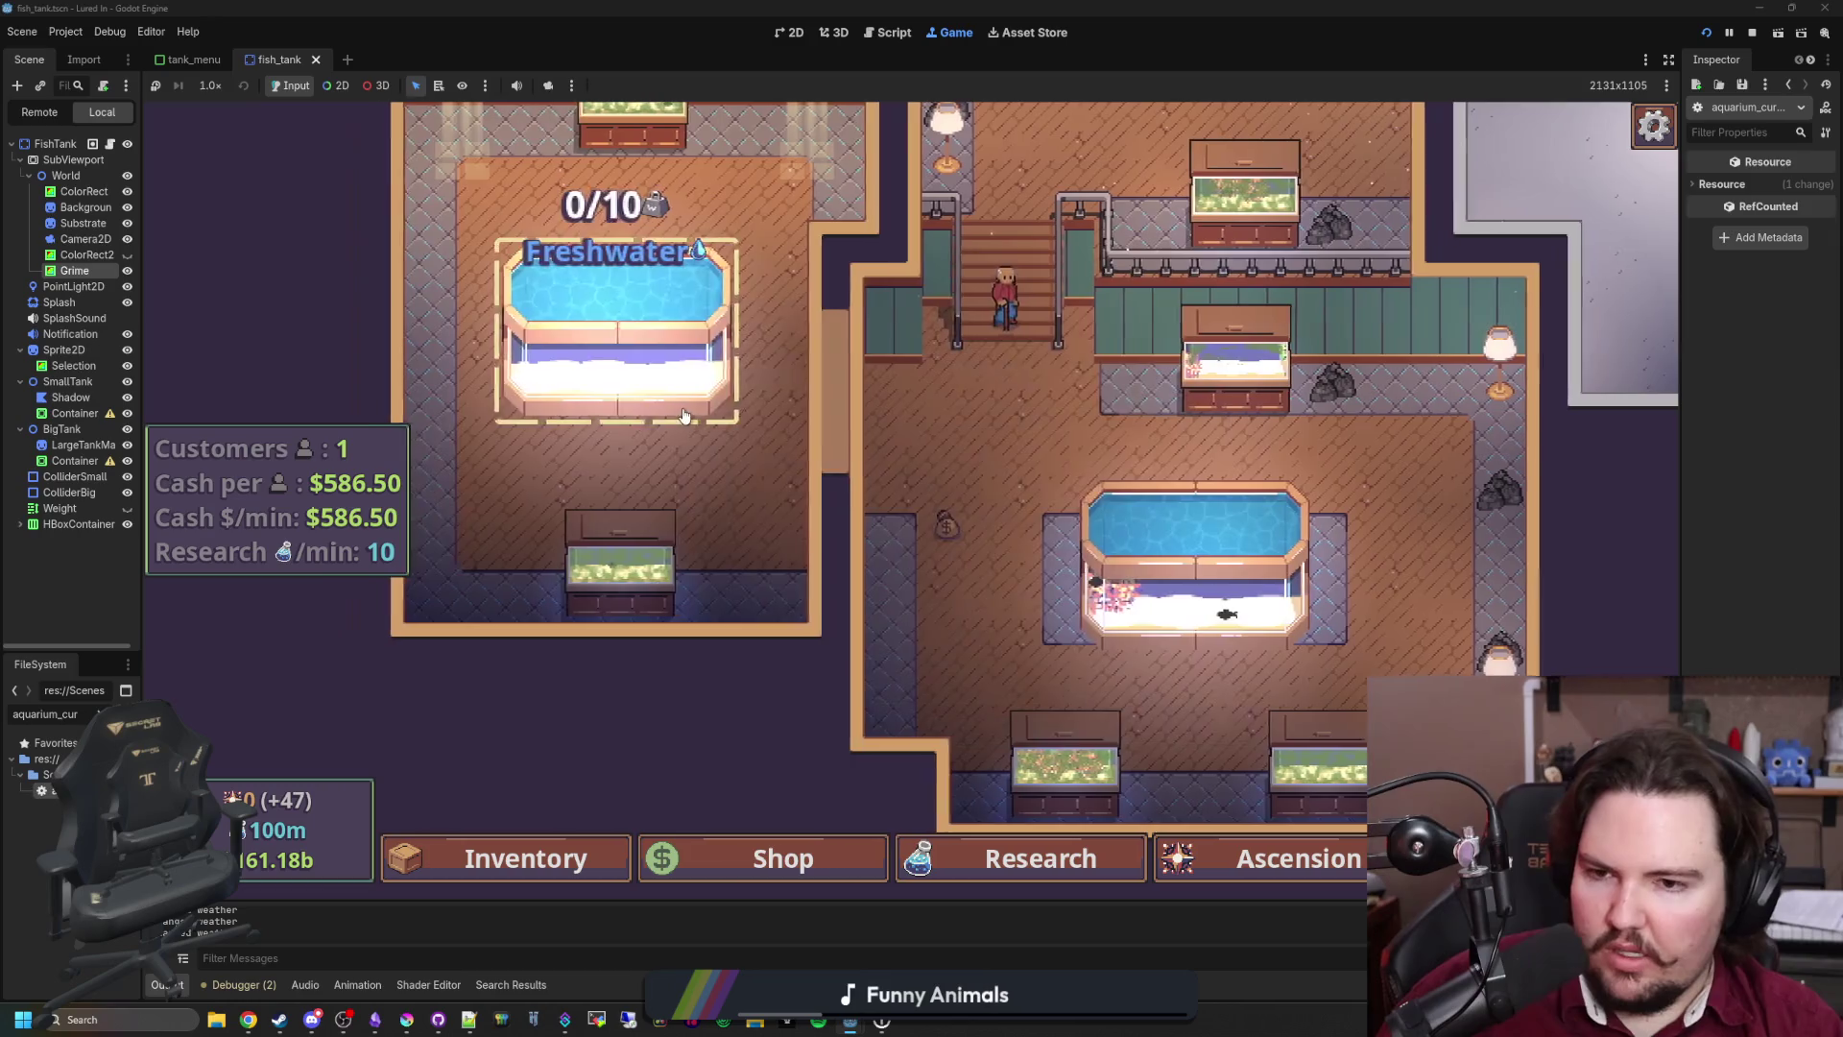
left_click(682, 407)
Step: Close the Fish Tank 8 panel and run the secret algae command to overgrow every tank
key("Escape")
key("grave")
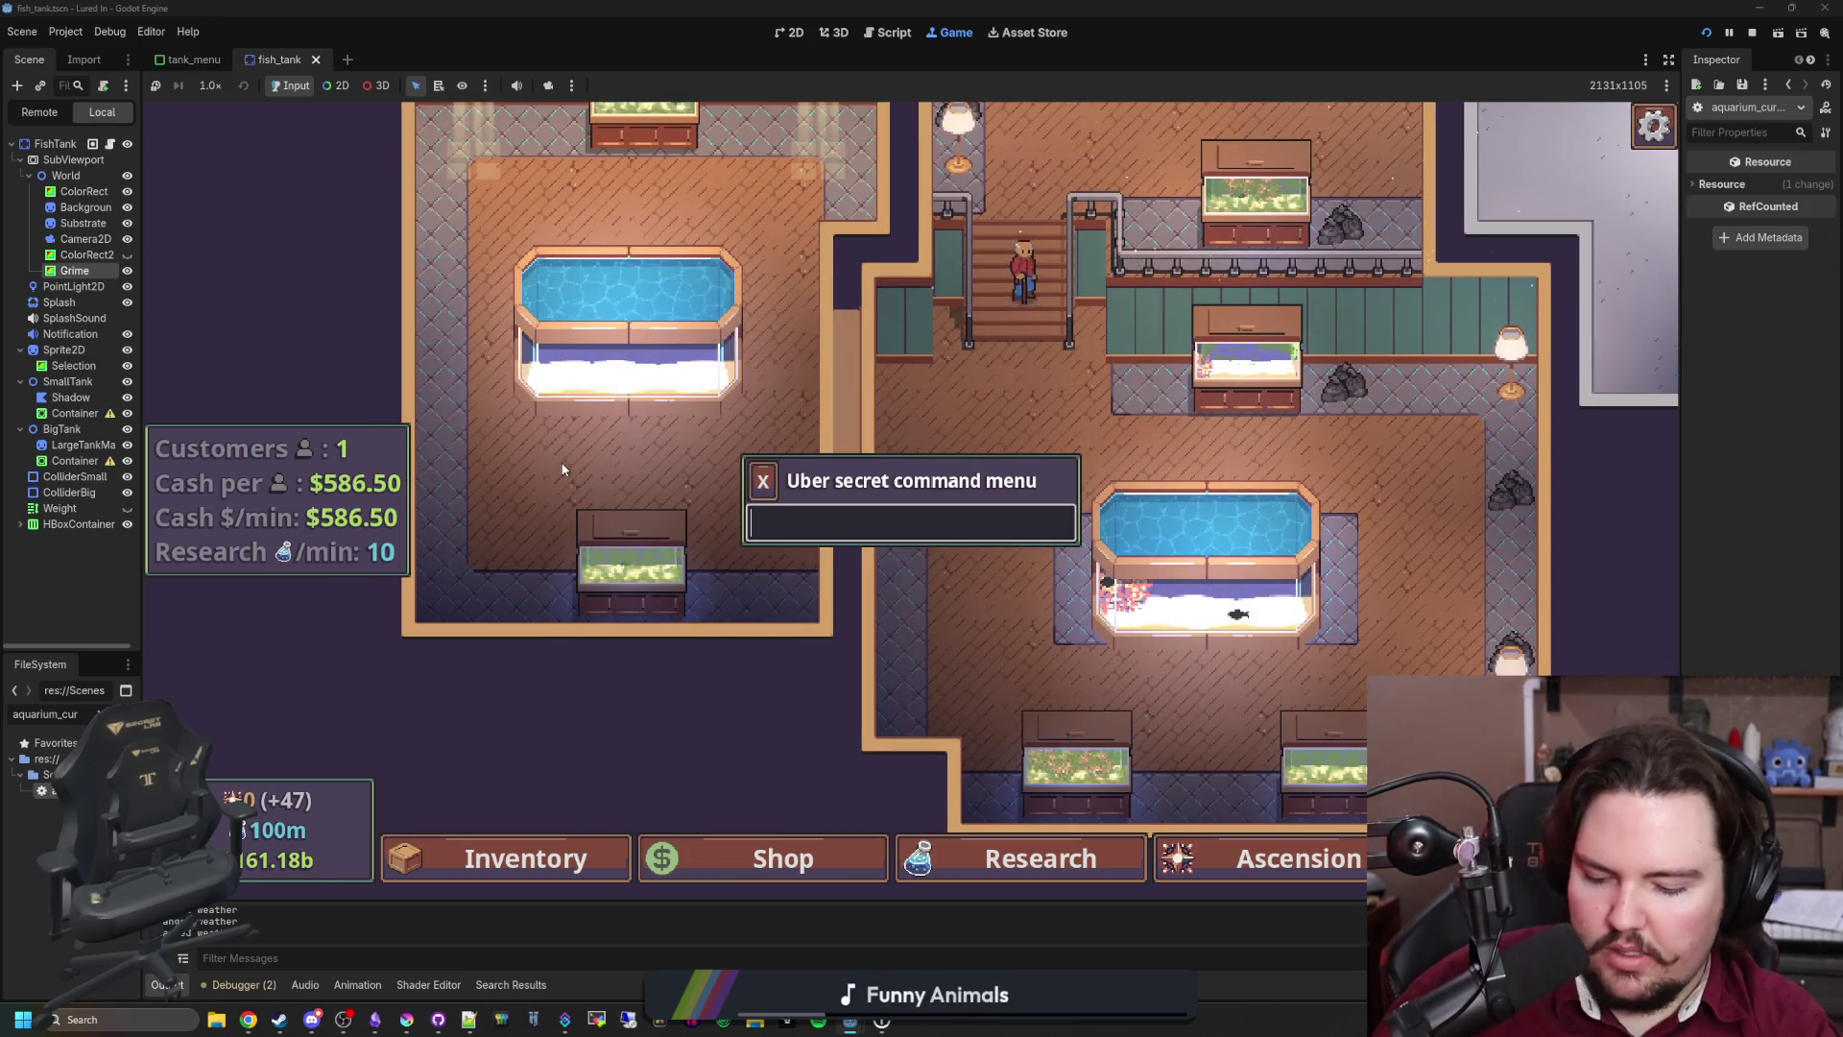
type("algae")
key("Return")
key("grave")
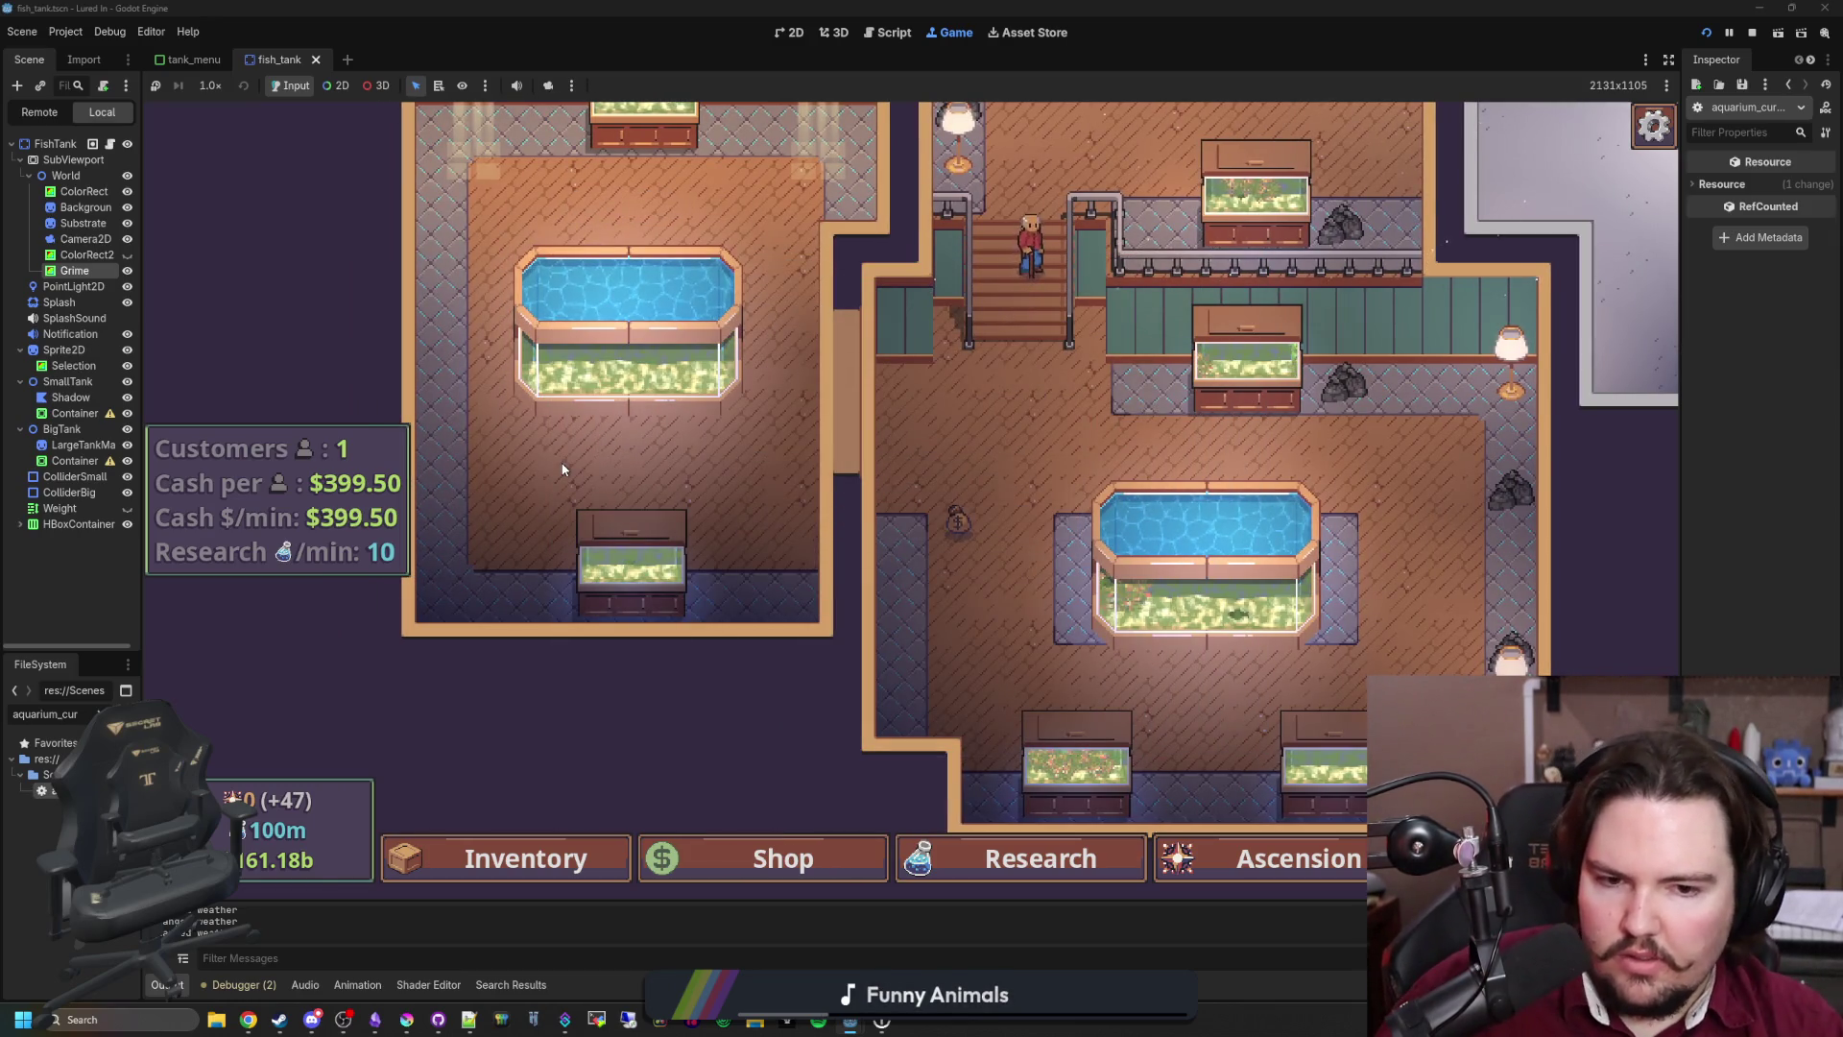
Step: Open Fish Tank 8, wipe a strip of algae with the sponge, then return to the script editor
left_click(694, 316)
left_click(595, 368)
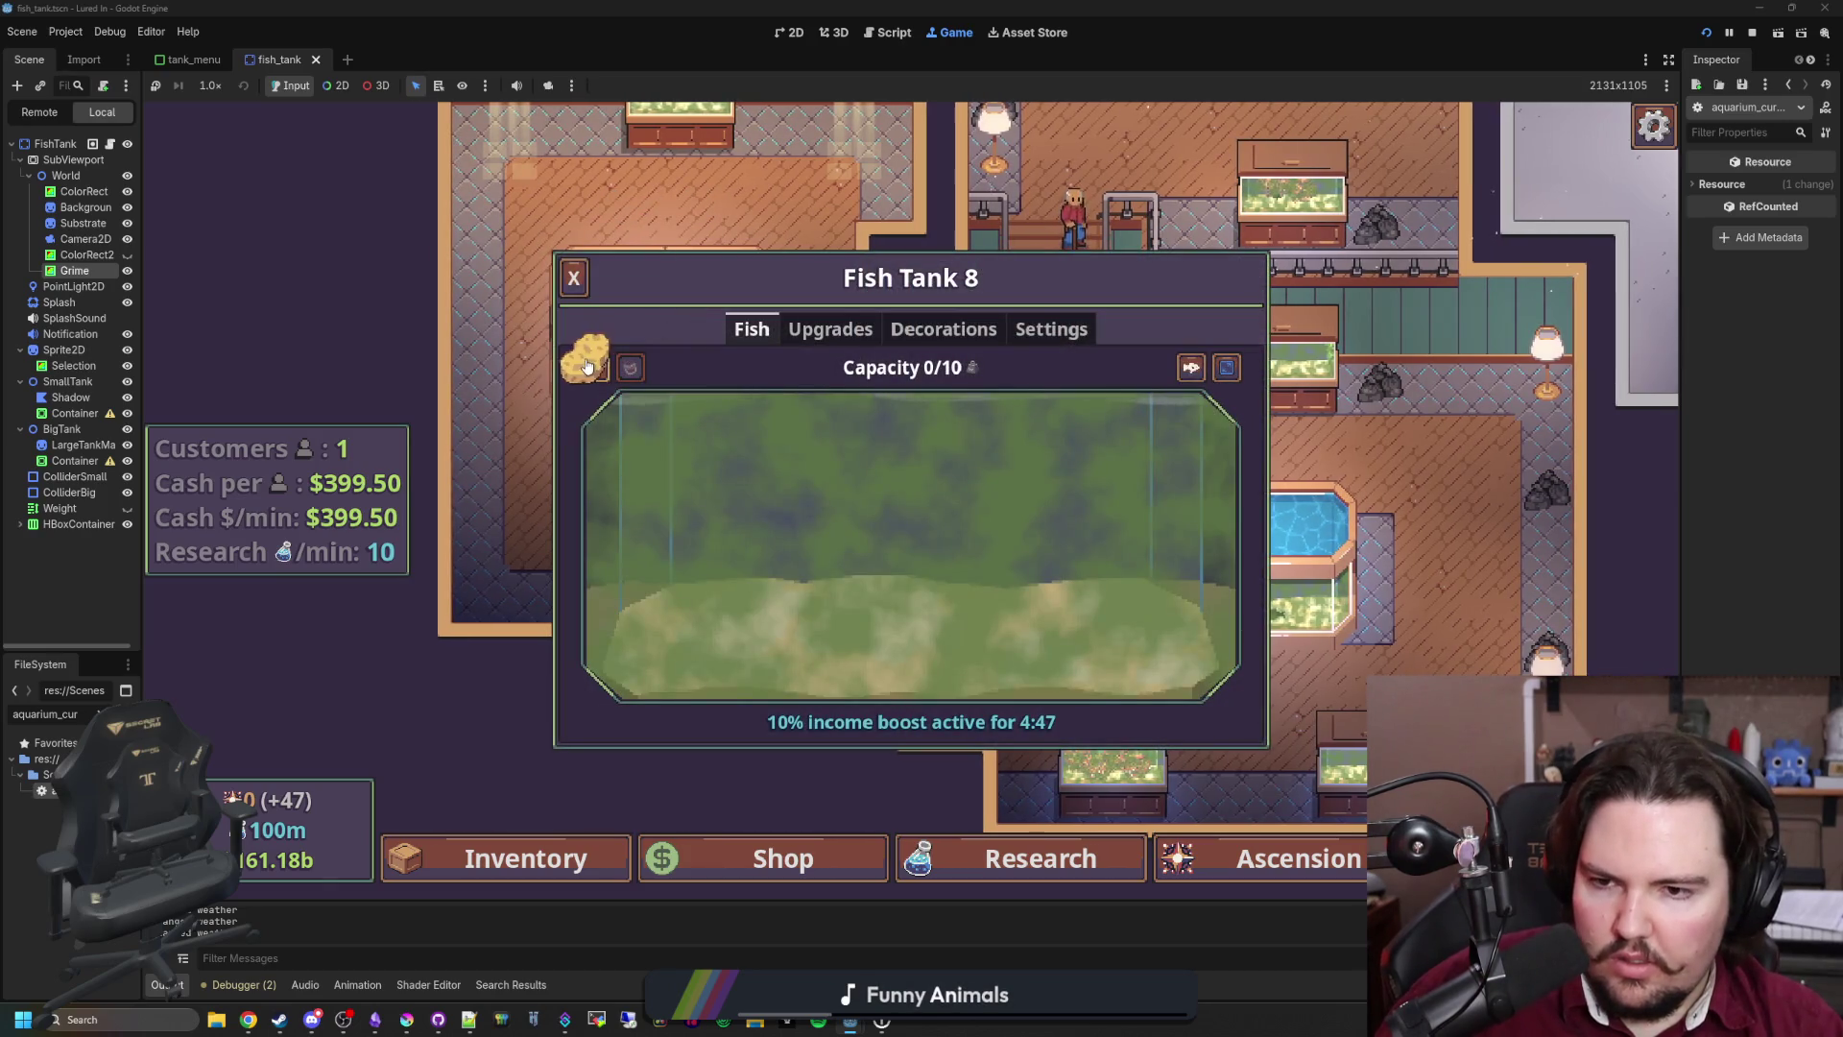
mouse_move(575, 408)
left_mouse_down()
mouse_move(542, 699)
mouse_move(683, 797)
mouse_move(1303, 802)
mouse_move(1295, 393)
mouse_move(1075, 336)
mouse_move(638, 319)
mouse_move(645, 358)
mouse_move(697, 360)
left_mouse_up()
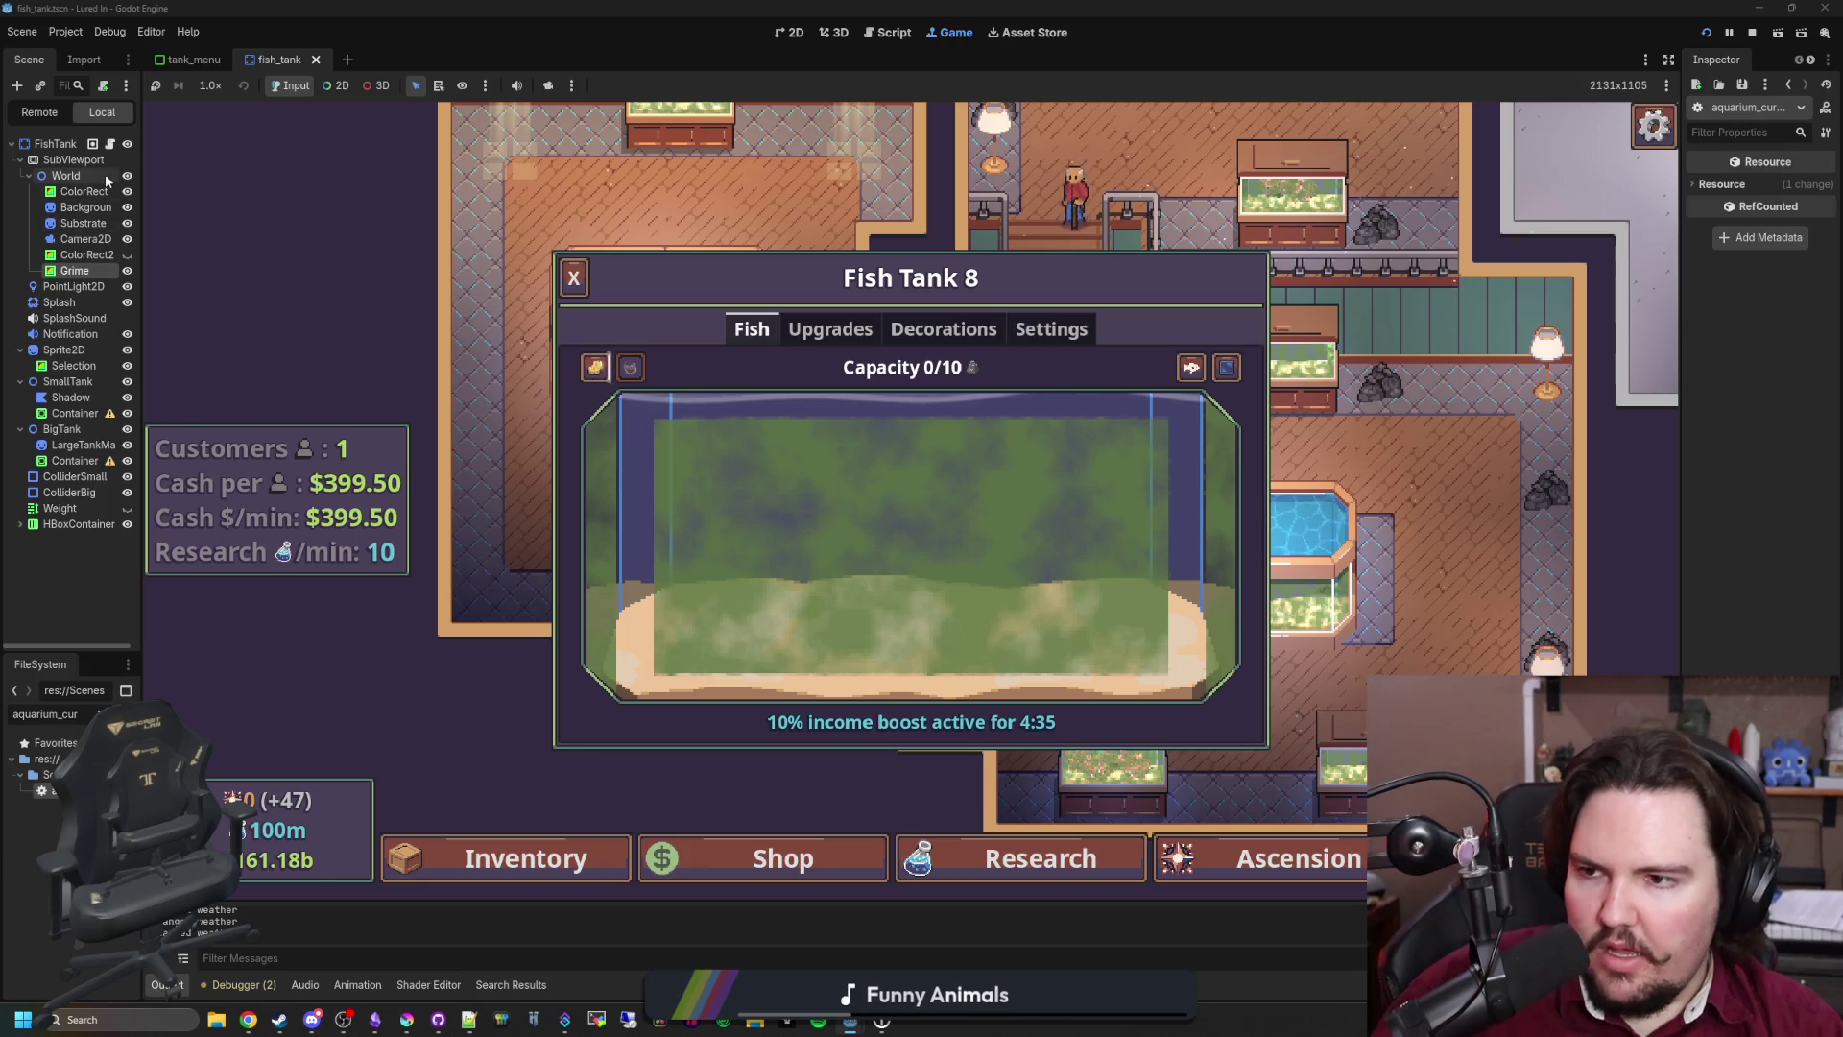
left_click_drag(140, 666, 222, 672)
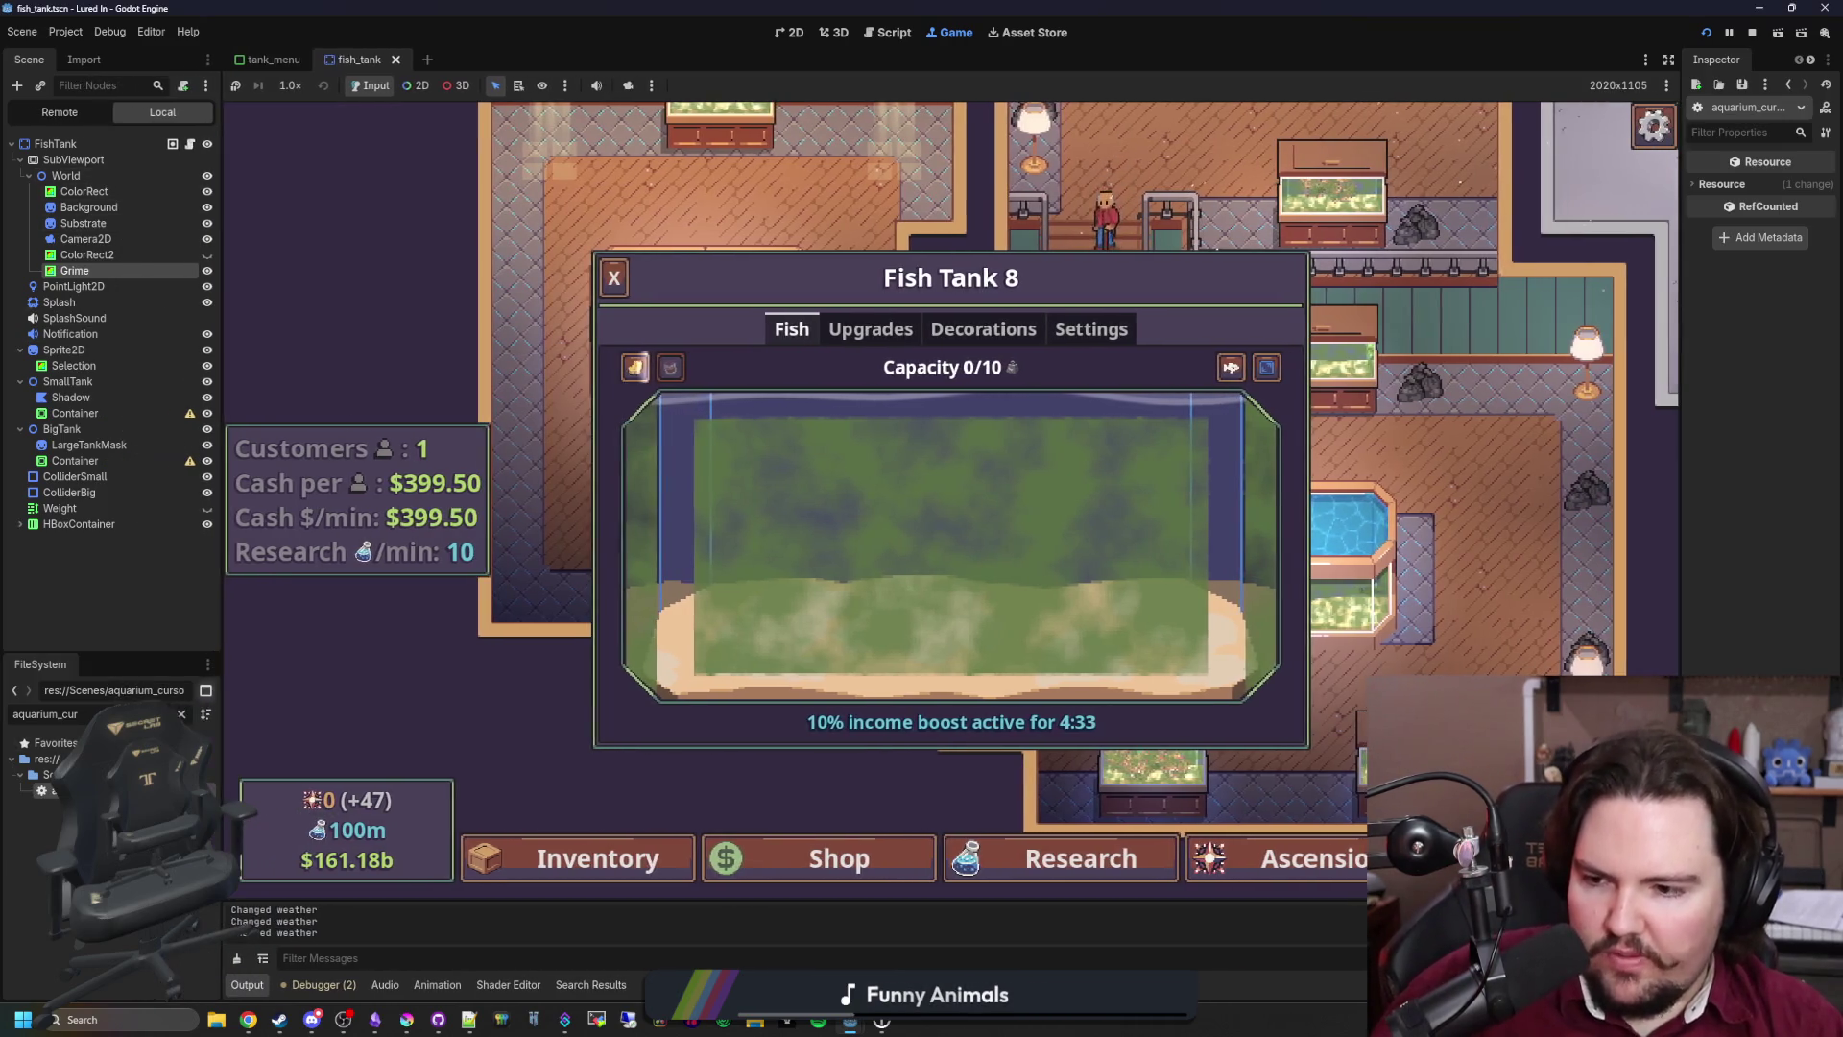
key("ctrl+F3")
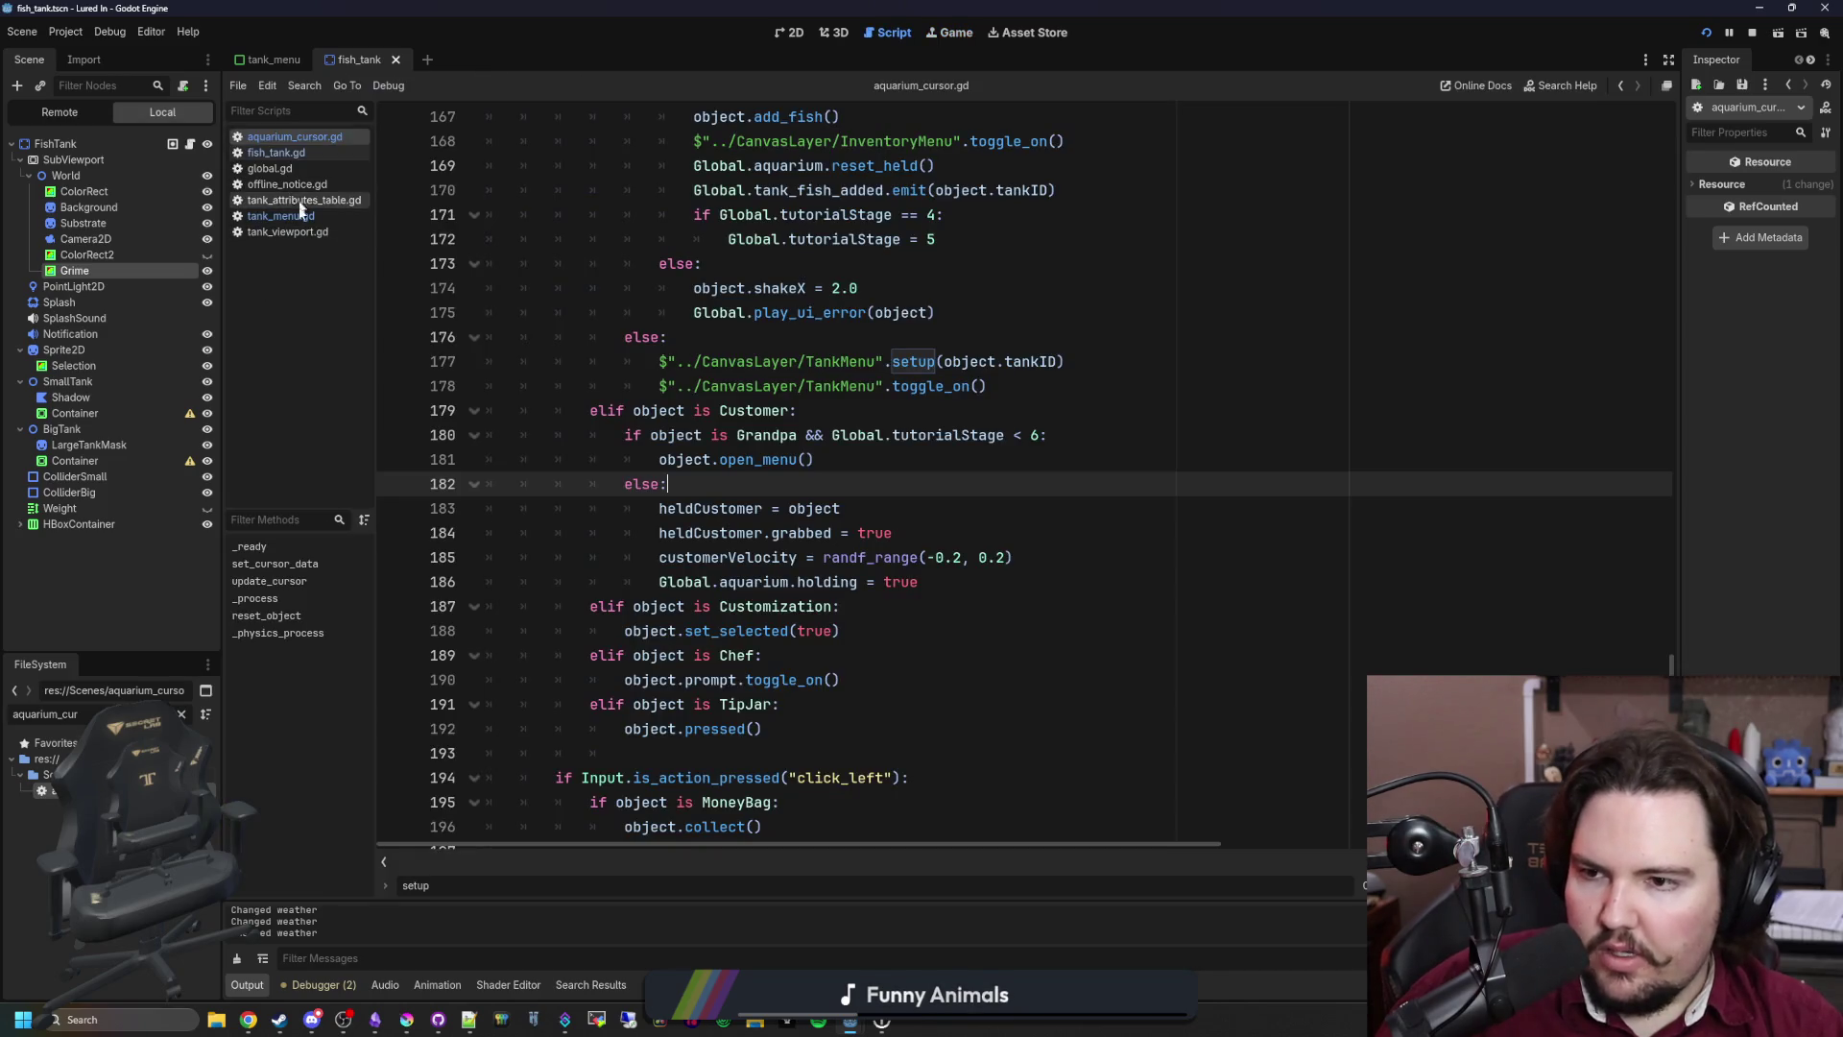
Step: Filter FileSystem for 'tank_cur', open tank_cursor.gd at its show_decoration code, and save the scene
left_click(181, 715)
type("tank_cur")
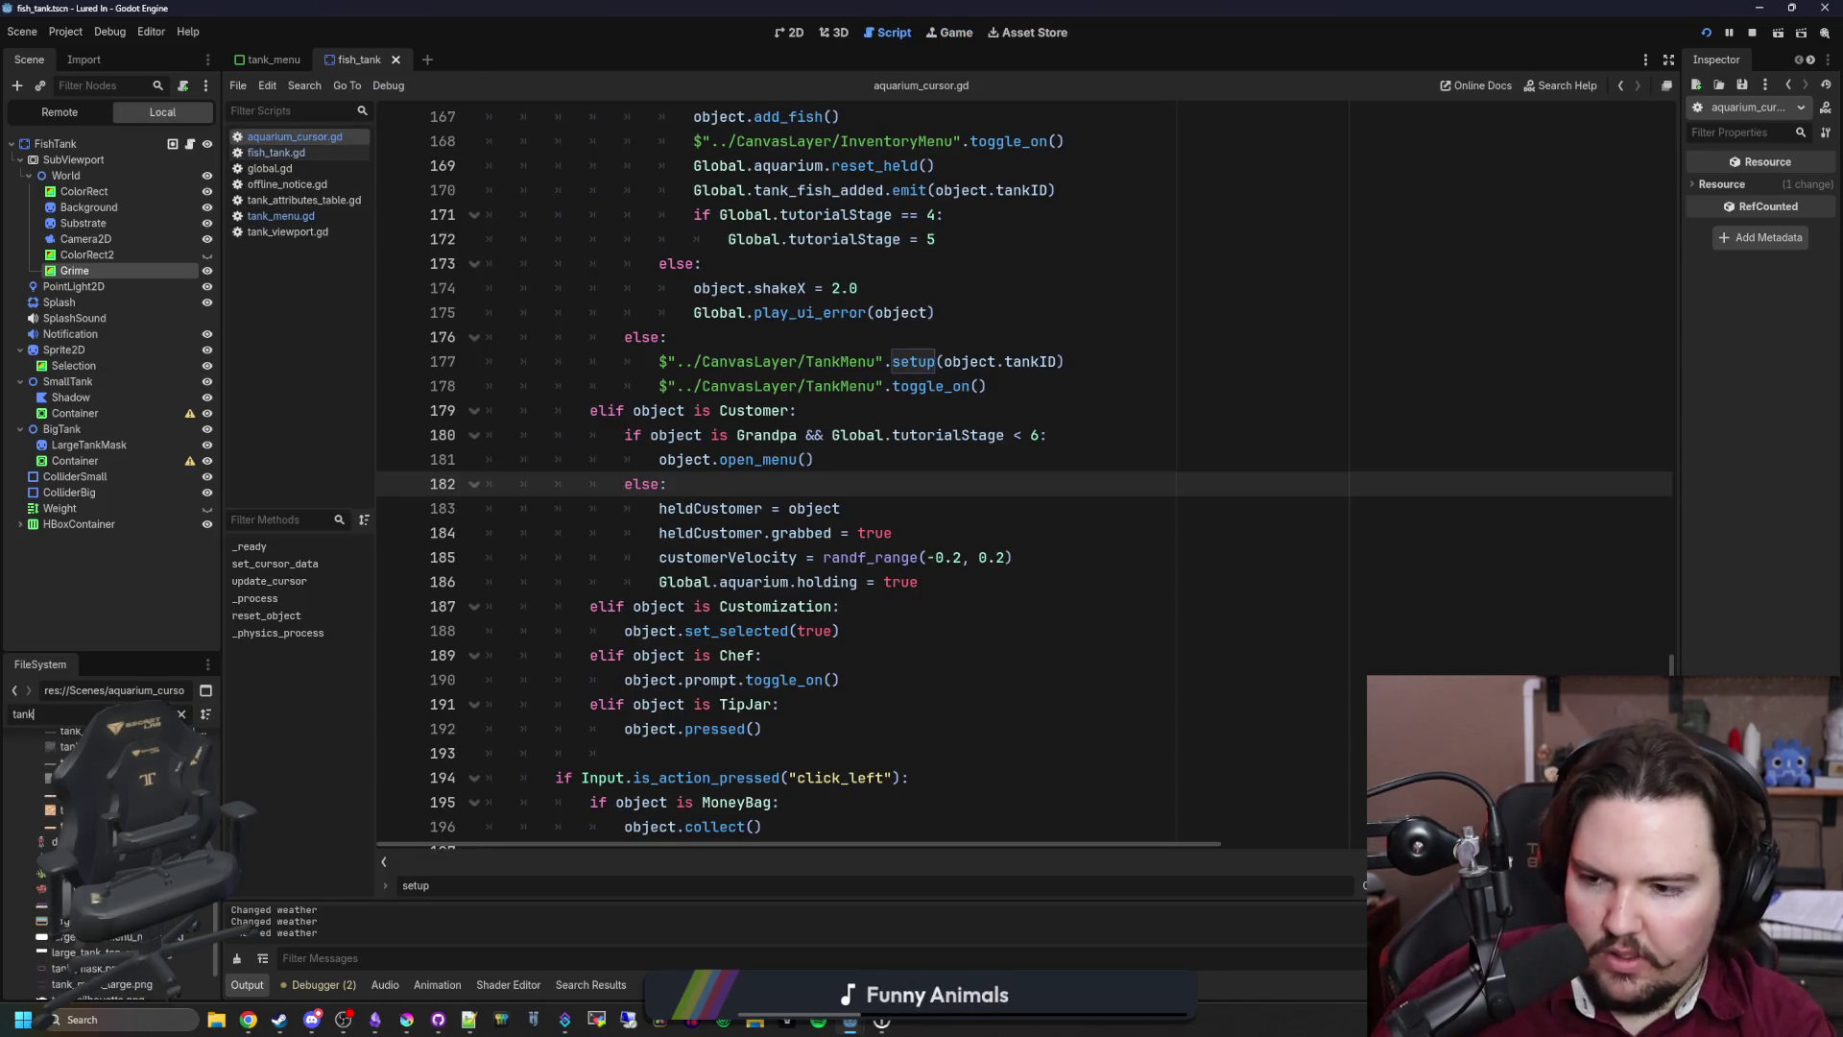
double_click(52, 790)
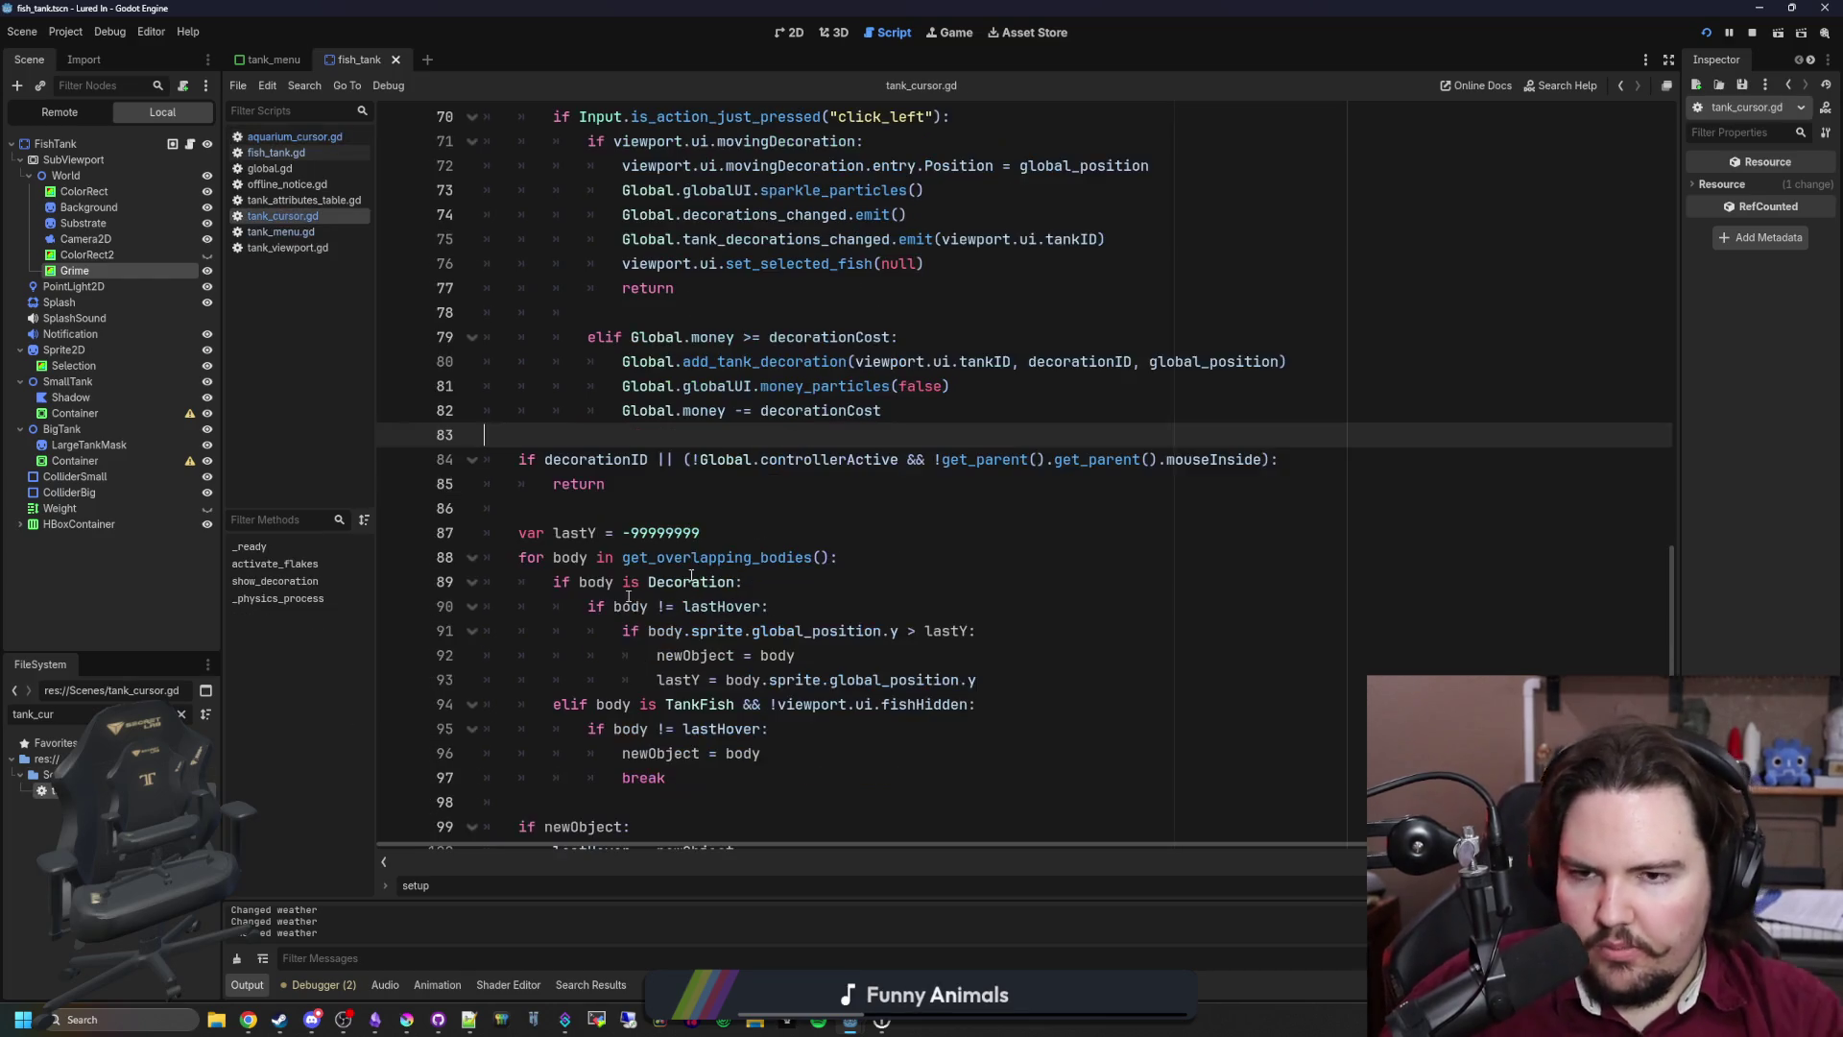
scroll(1649, 119, "up", 20)
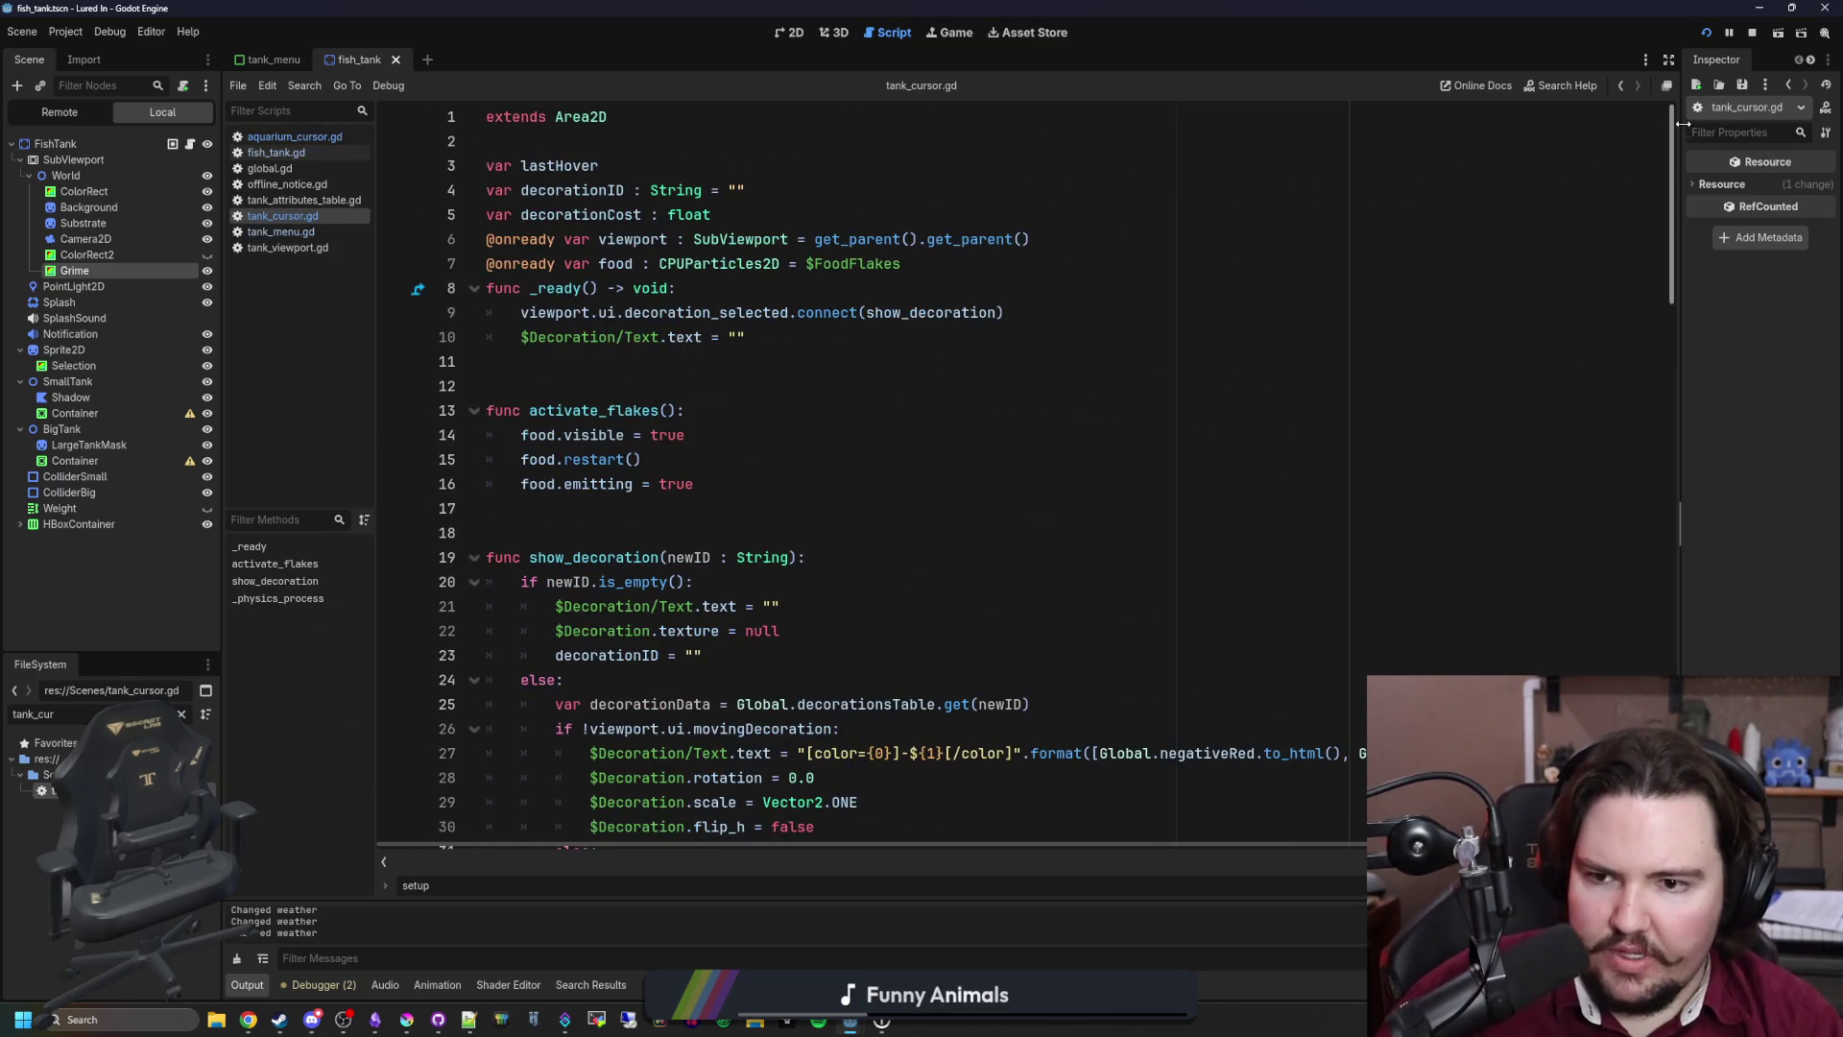
scroll(691, 349, "down", 6)
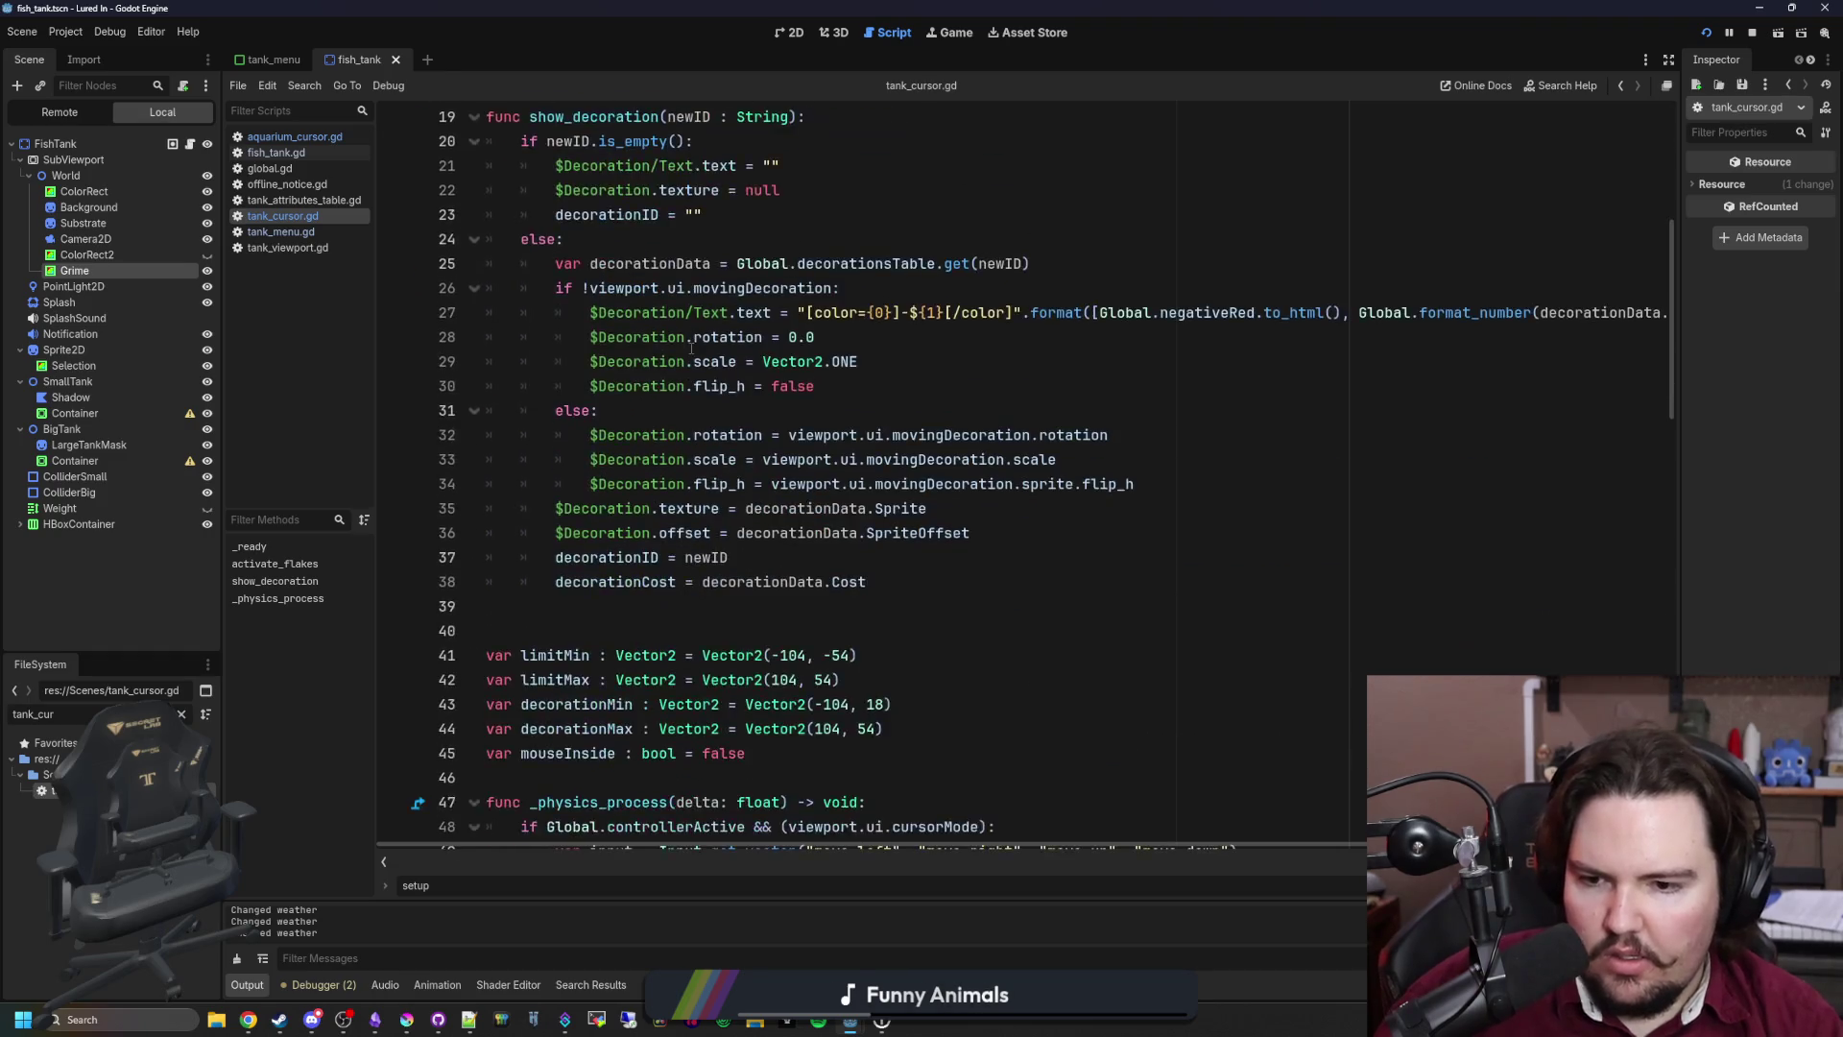
scroll(691, 349, "down", 5)
scroll(718, 329, "up", 2)
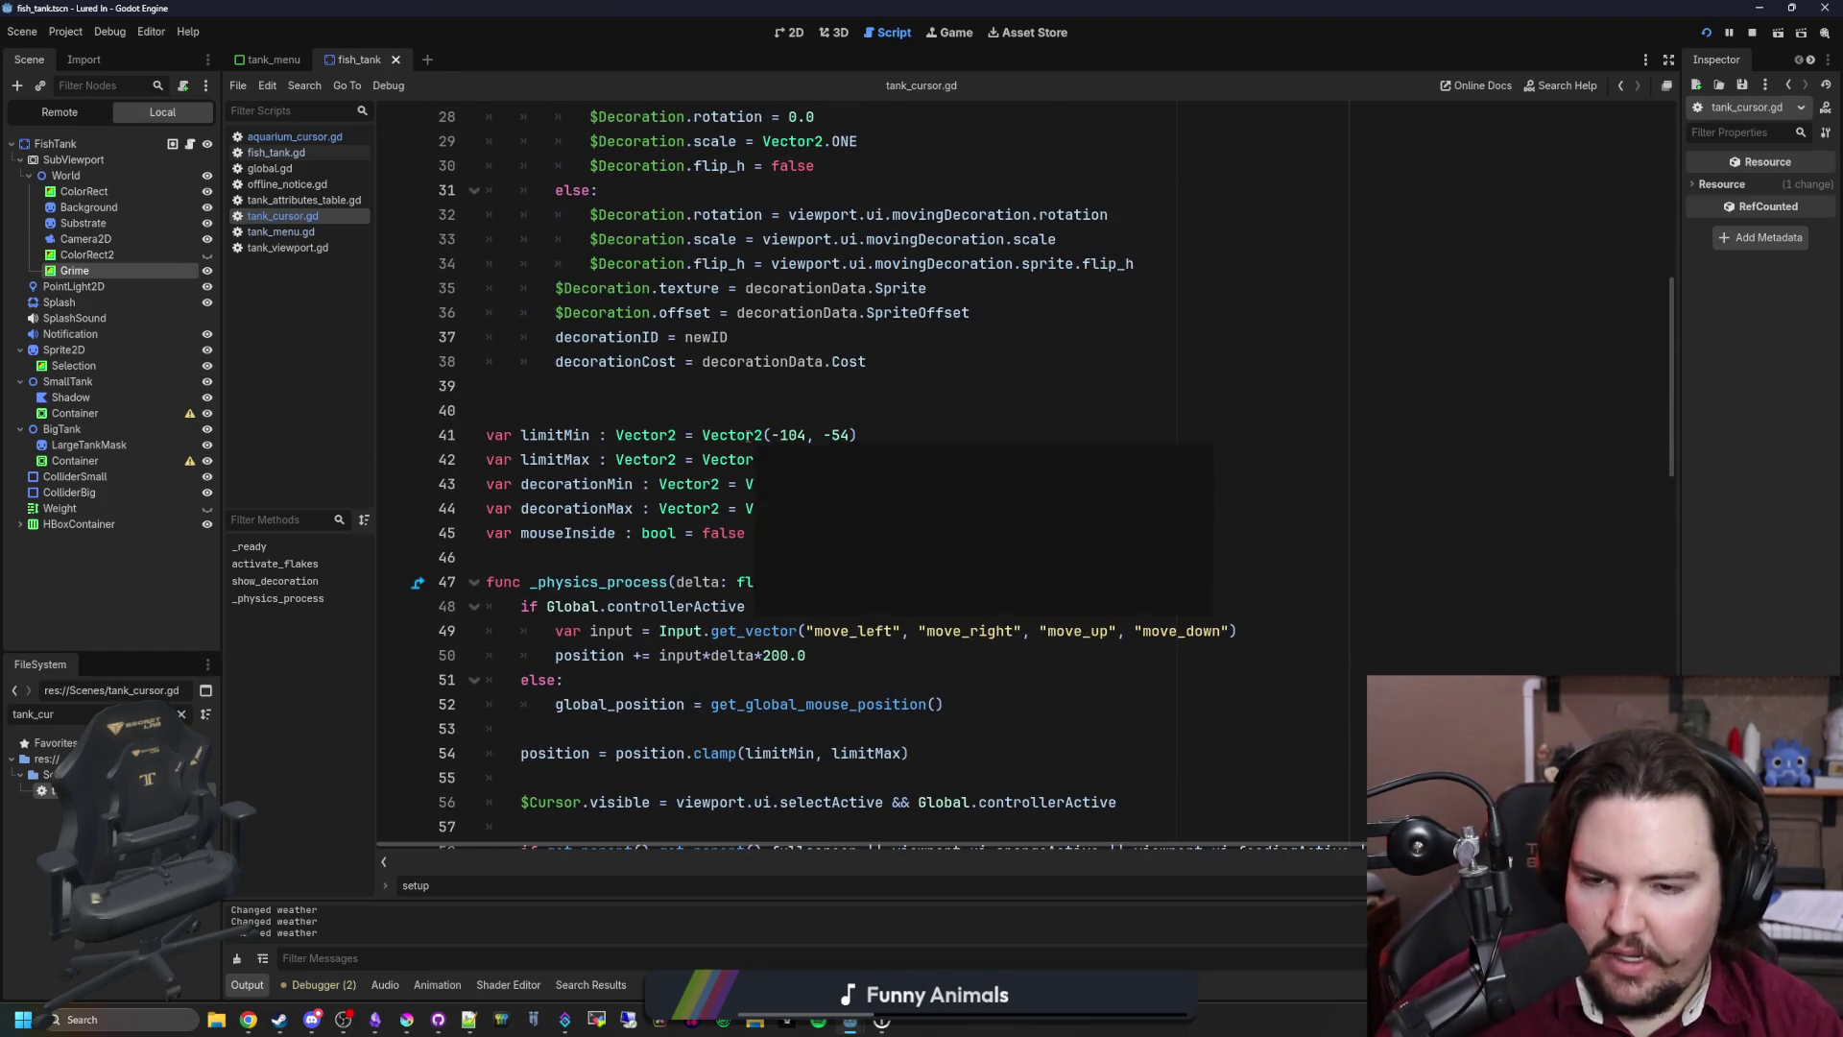
left_click(871, 404)
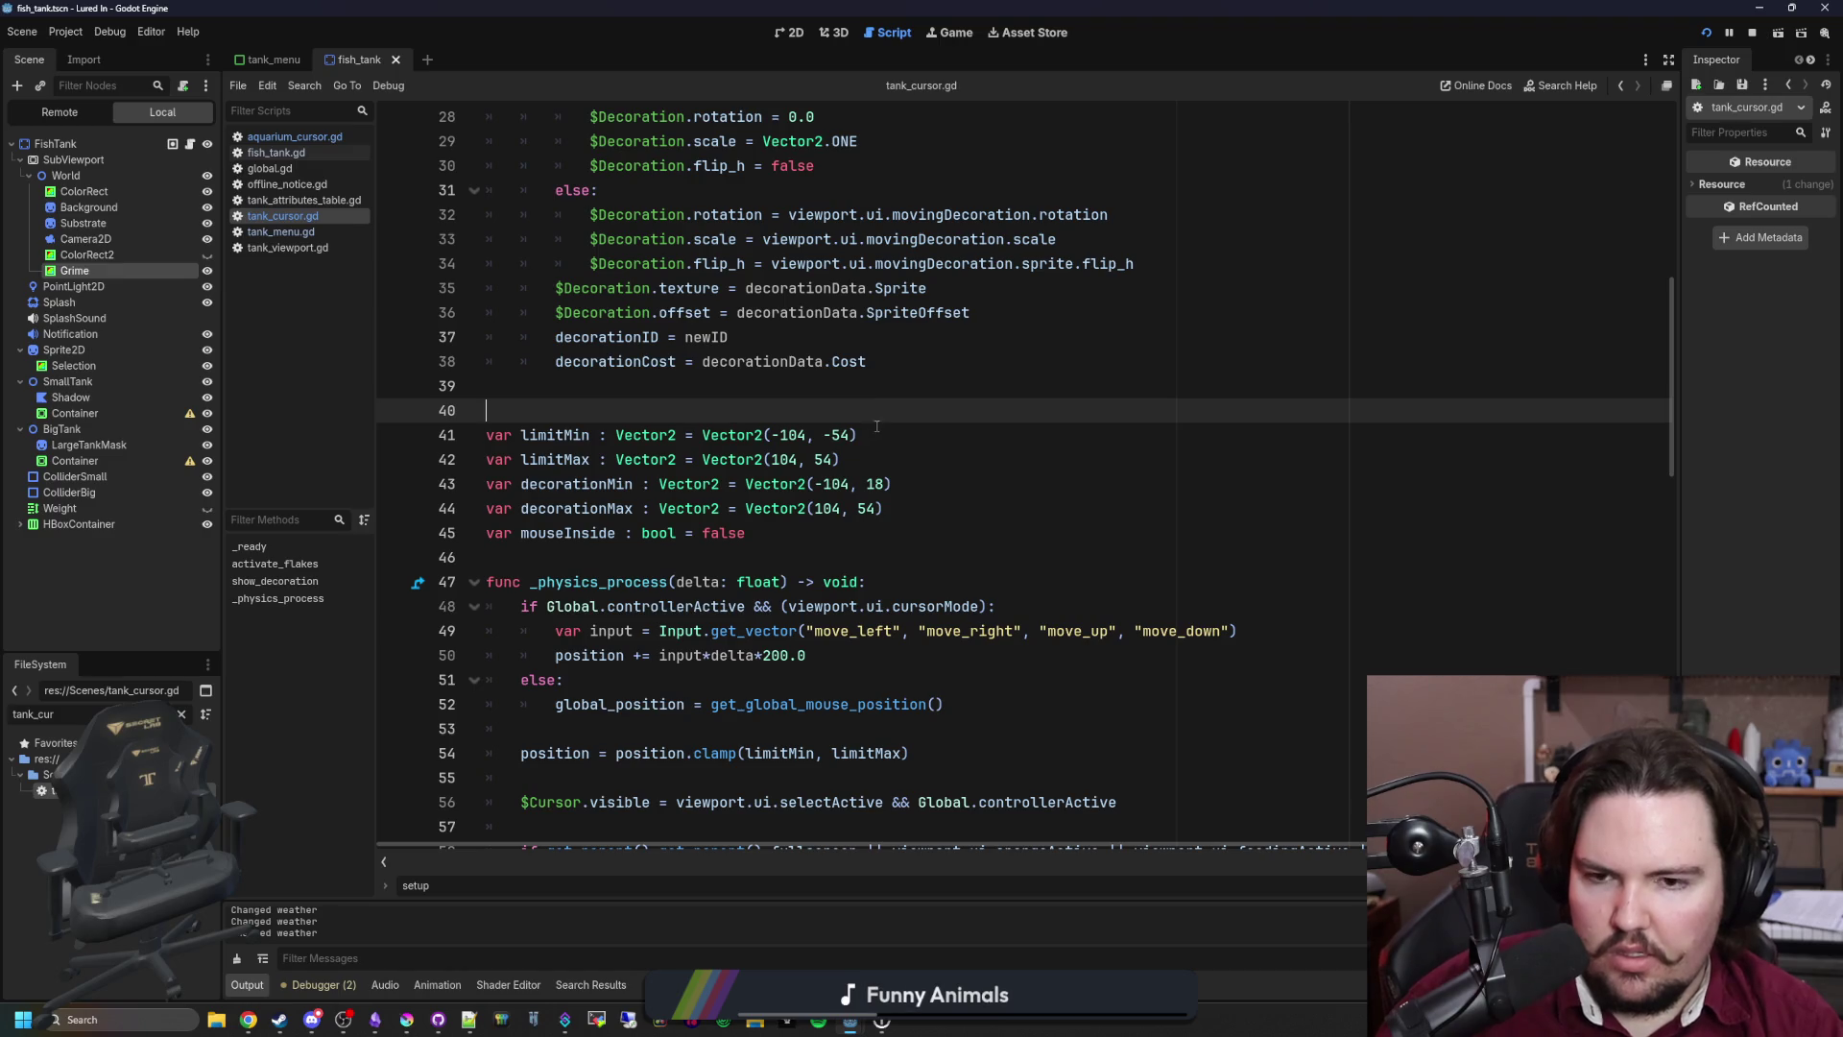
key("ctrl+s")
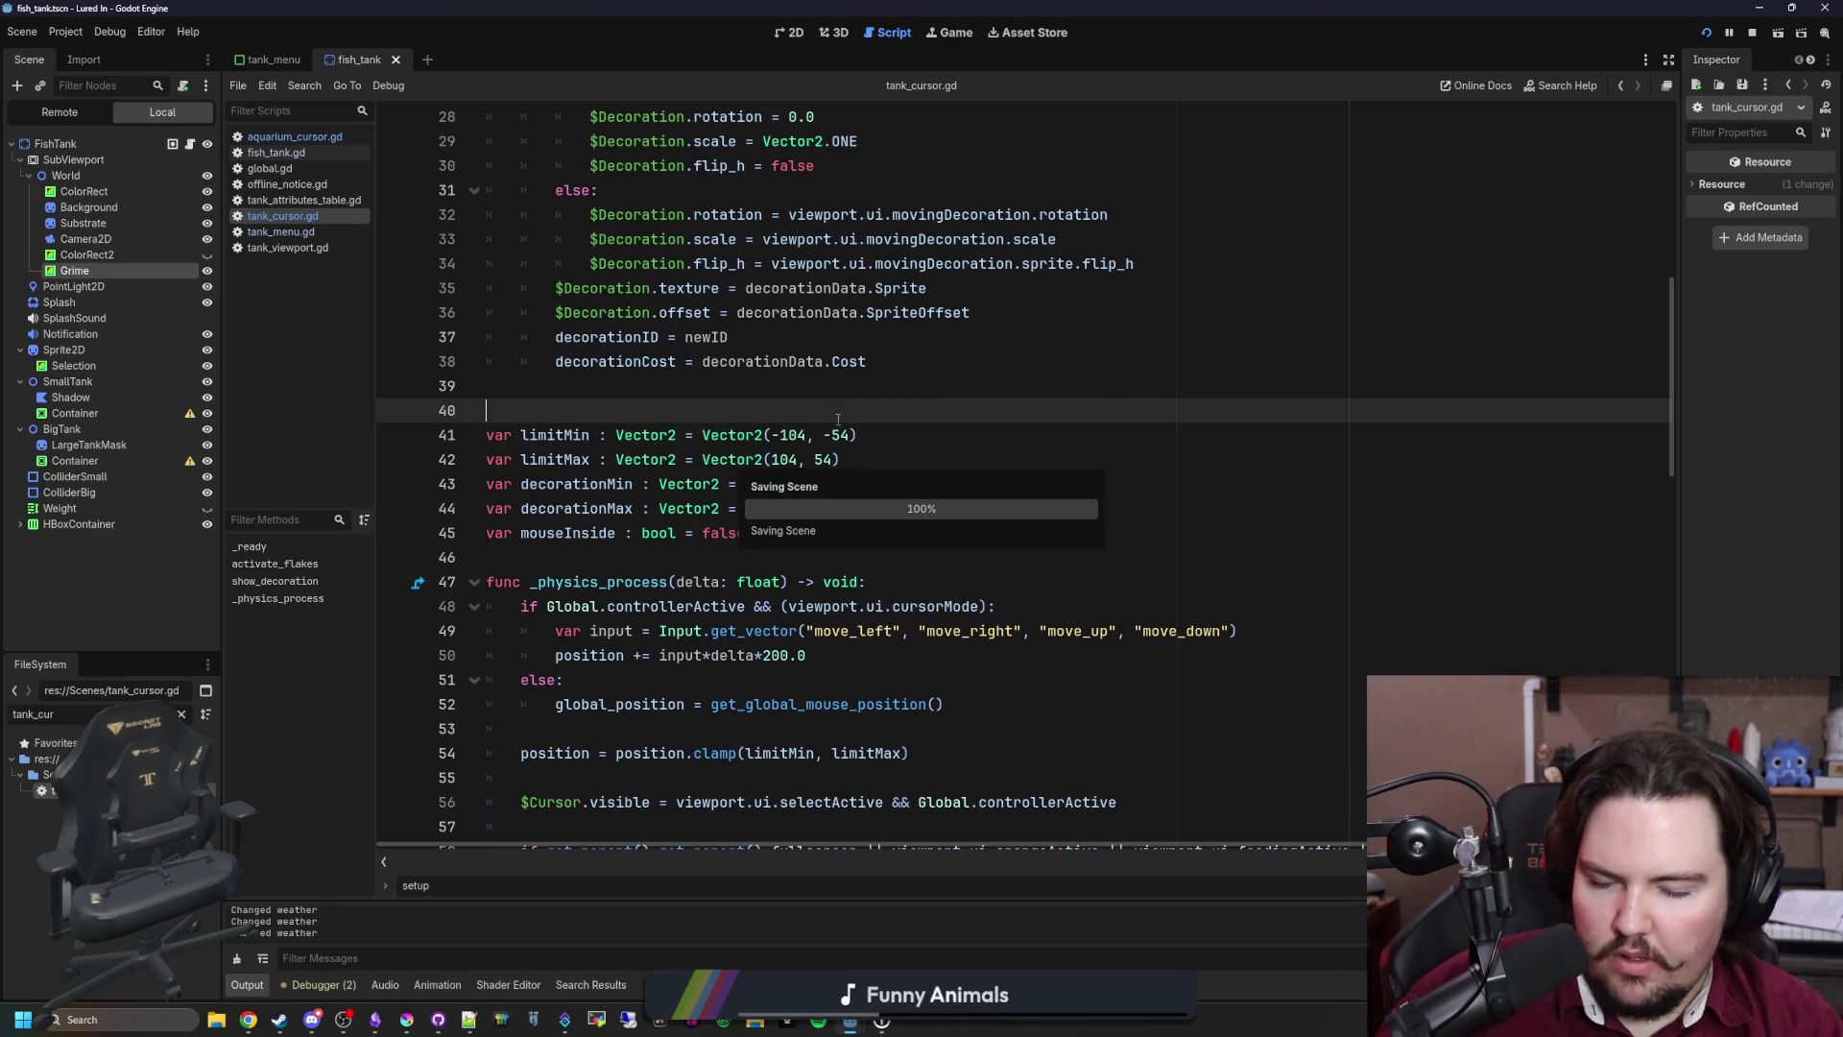
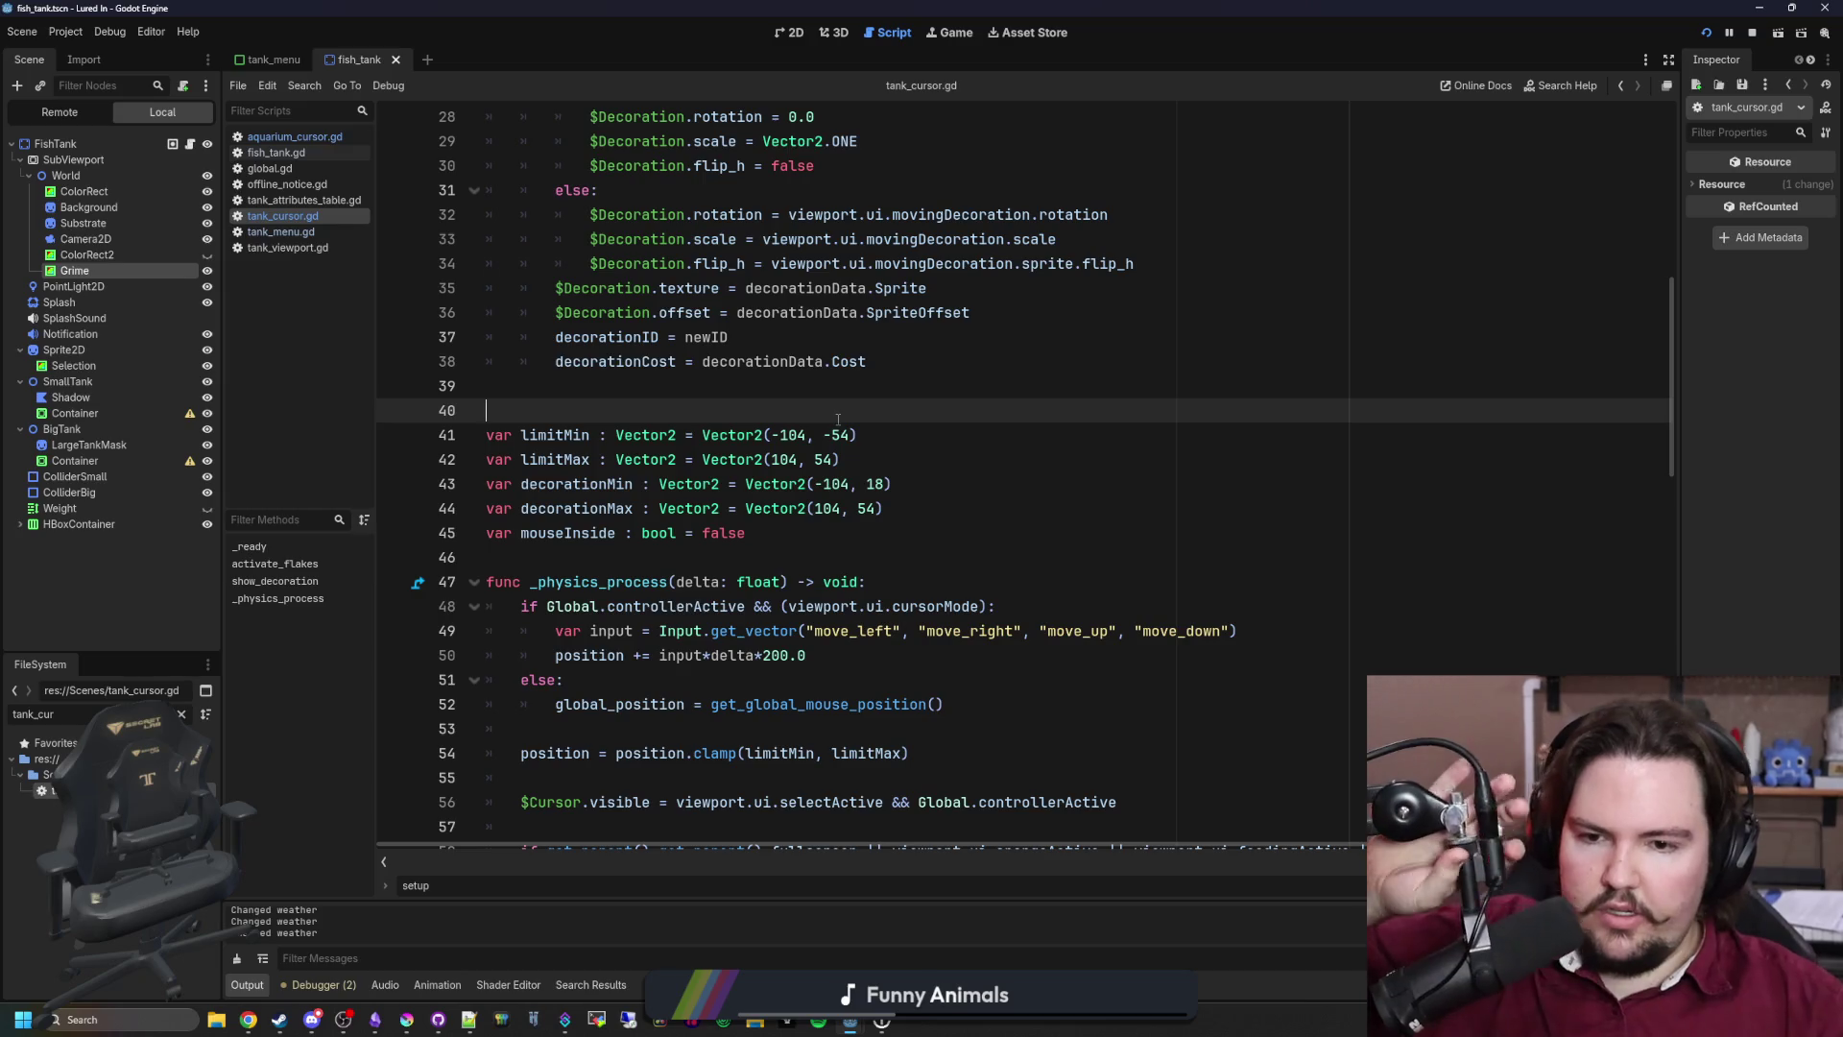
Step: Insert a blank line after limitMax in tank_cursor.gd and save the script
left_click(894, 454)
key("Return")
left_click(731, 404)
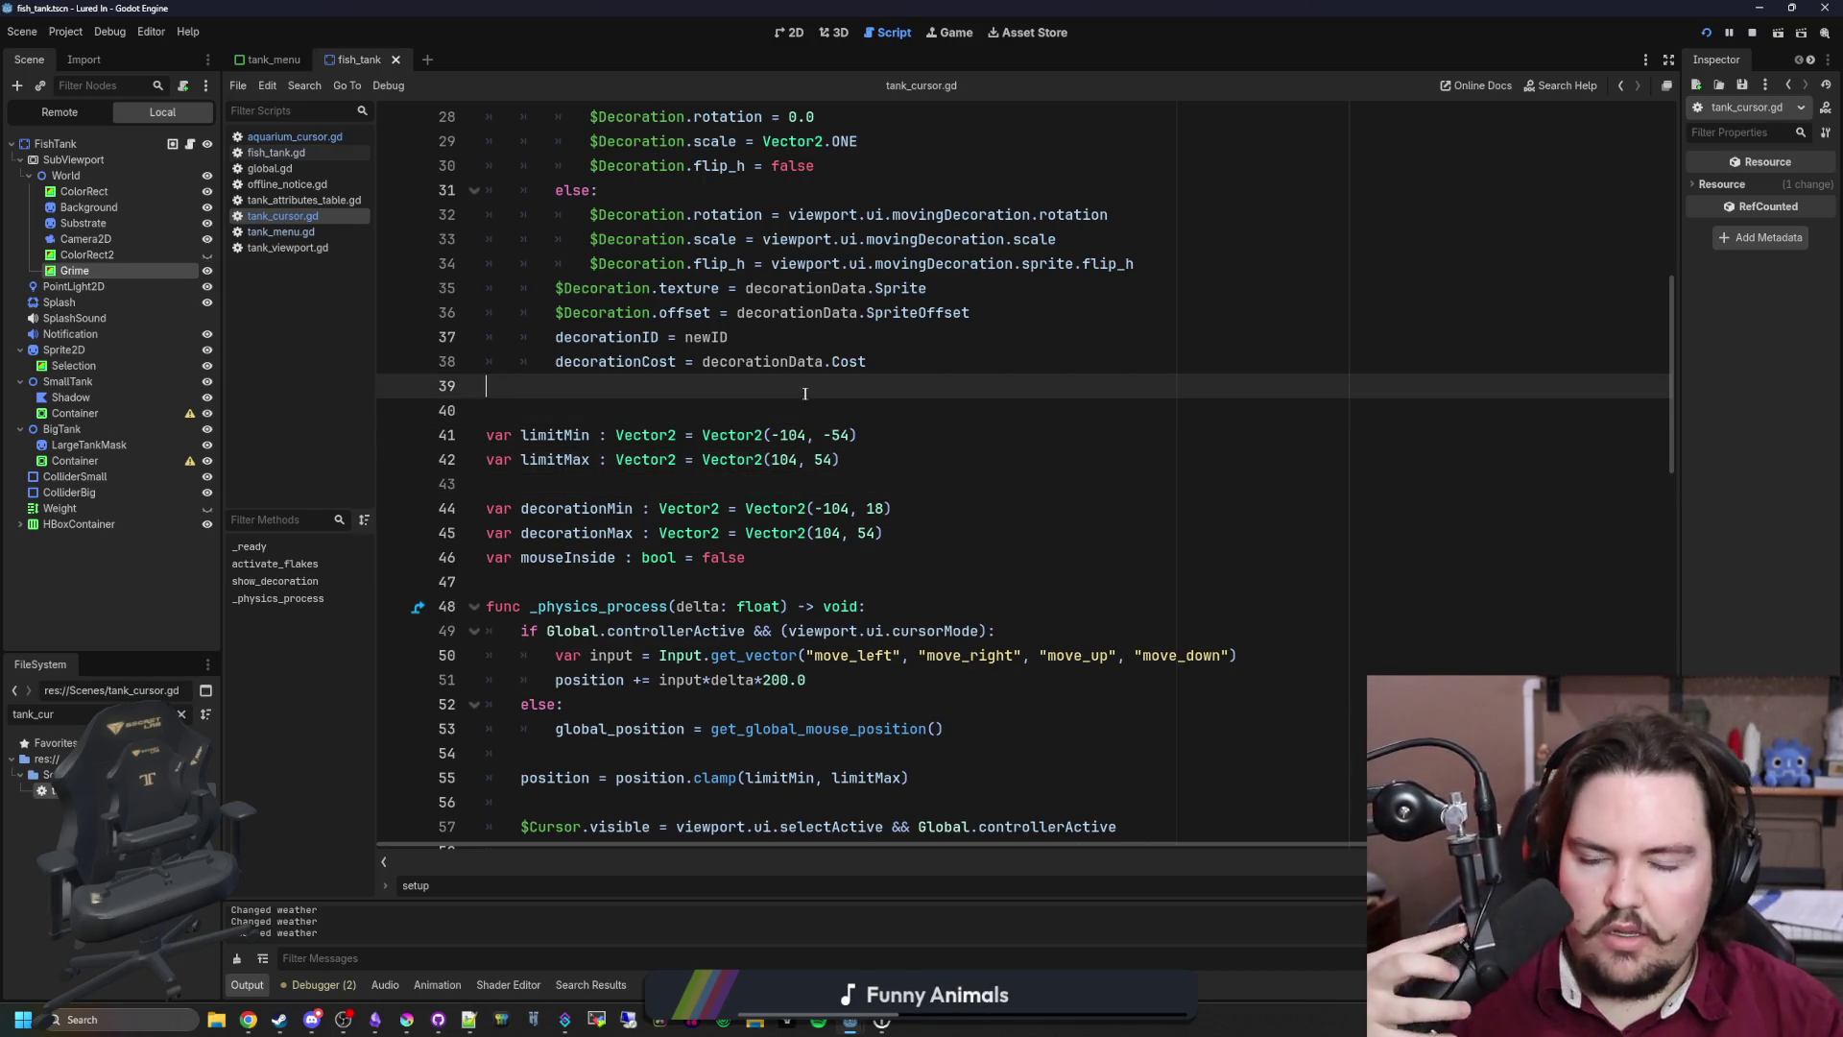
scroll(731, 404, "down", 1)
key("ctrl+s")
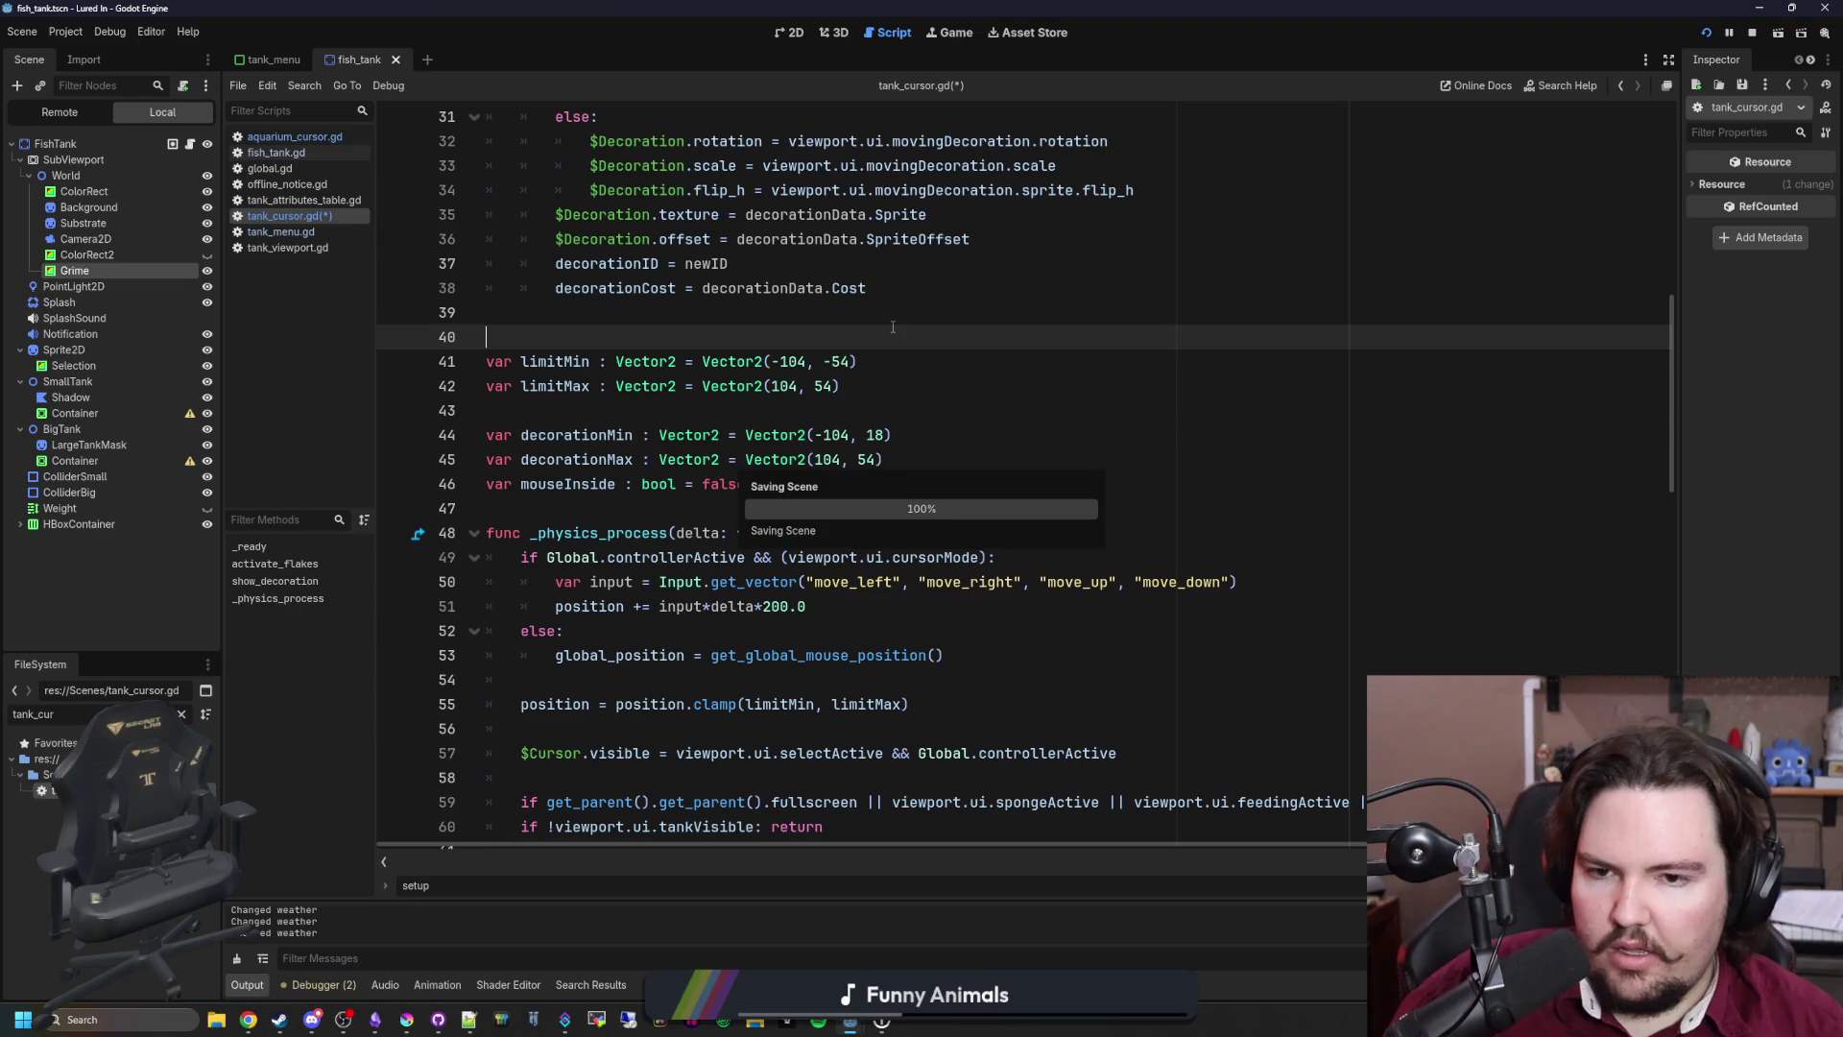
key("ctrl+s")
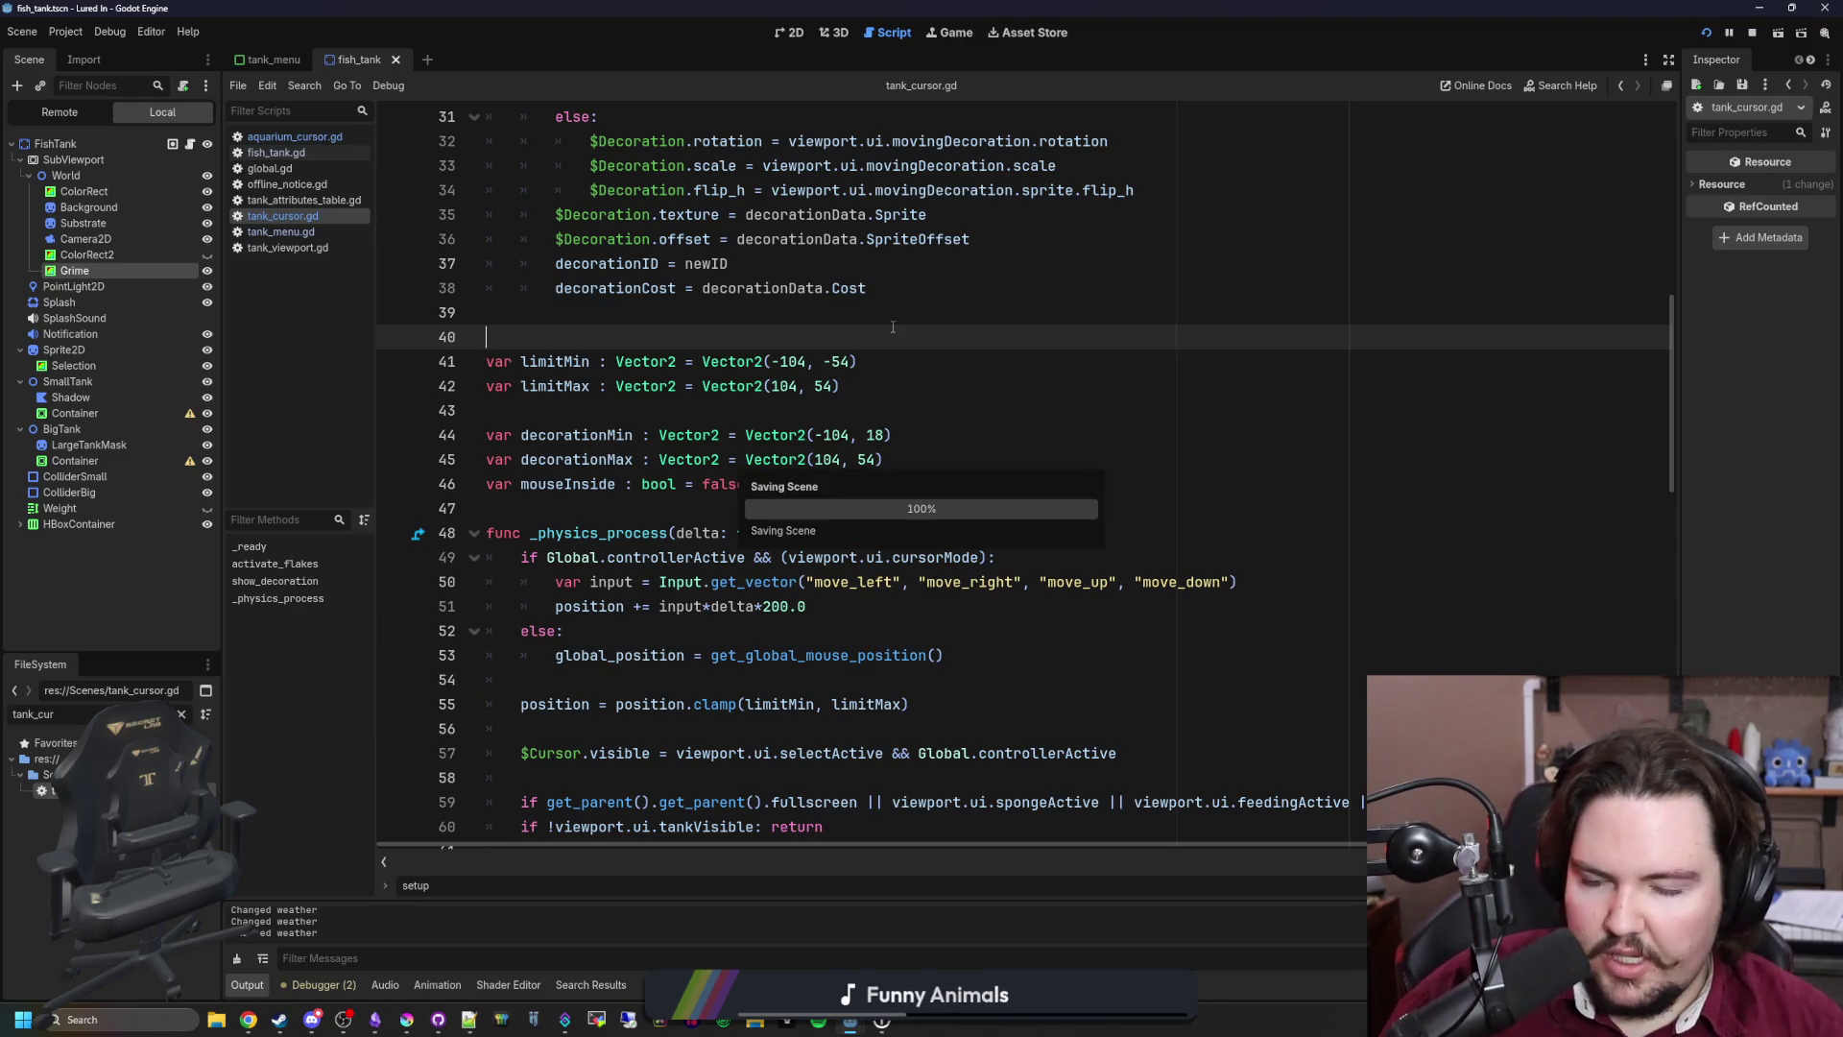
key("ctrl+s")
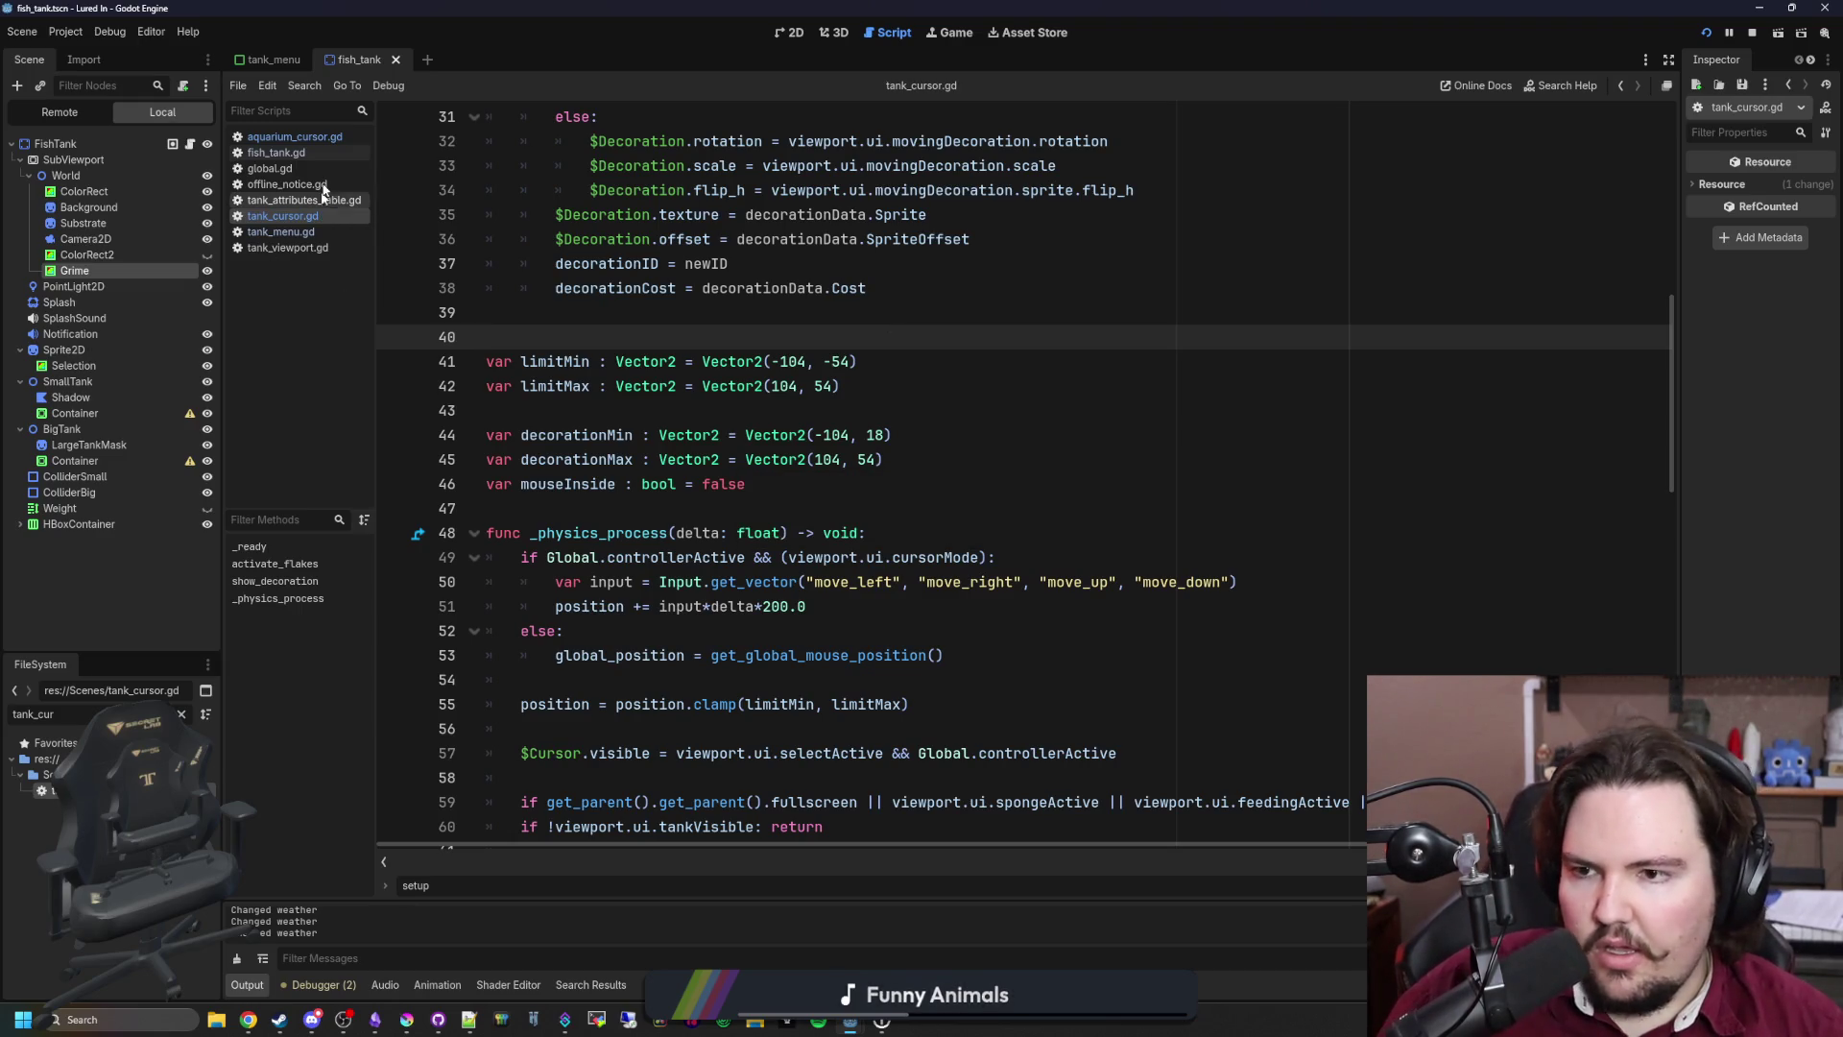
Step: Open global.gd and place the caret after the sleeves dictionary near line 256
left_click(288, 167)
scroll(938, 478, "up", 20)
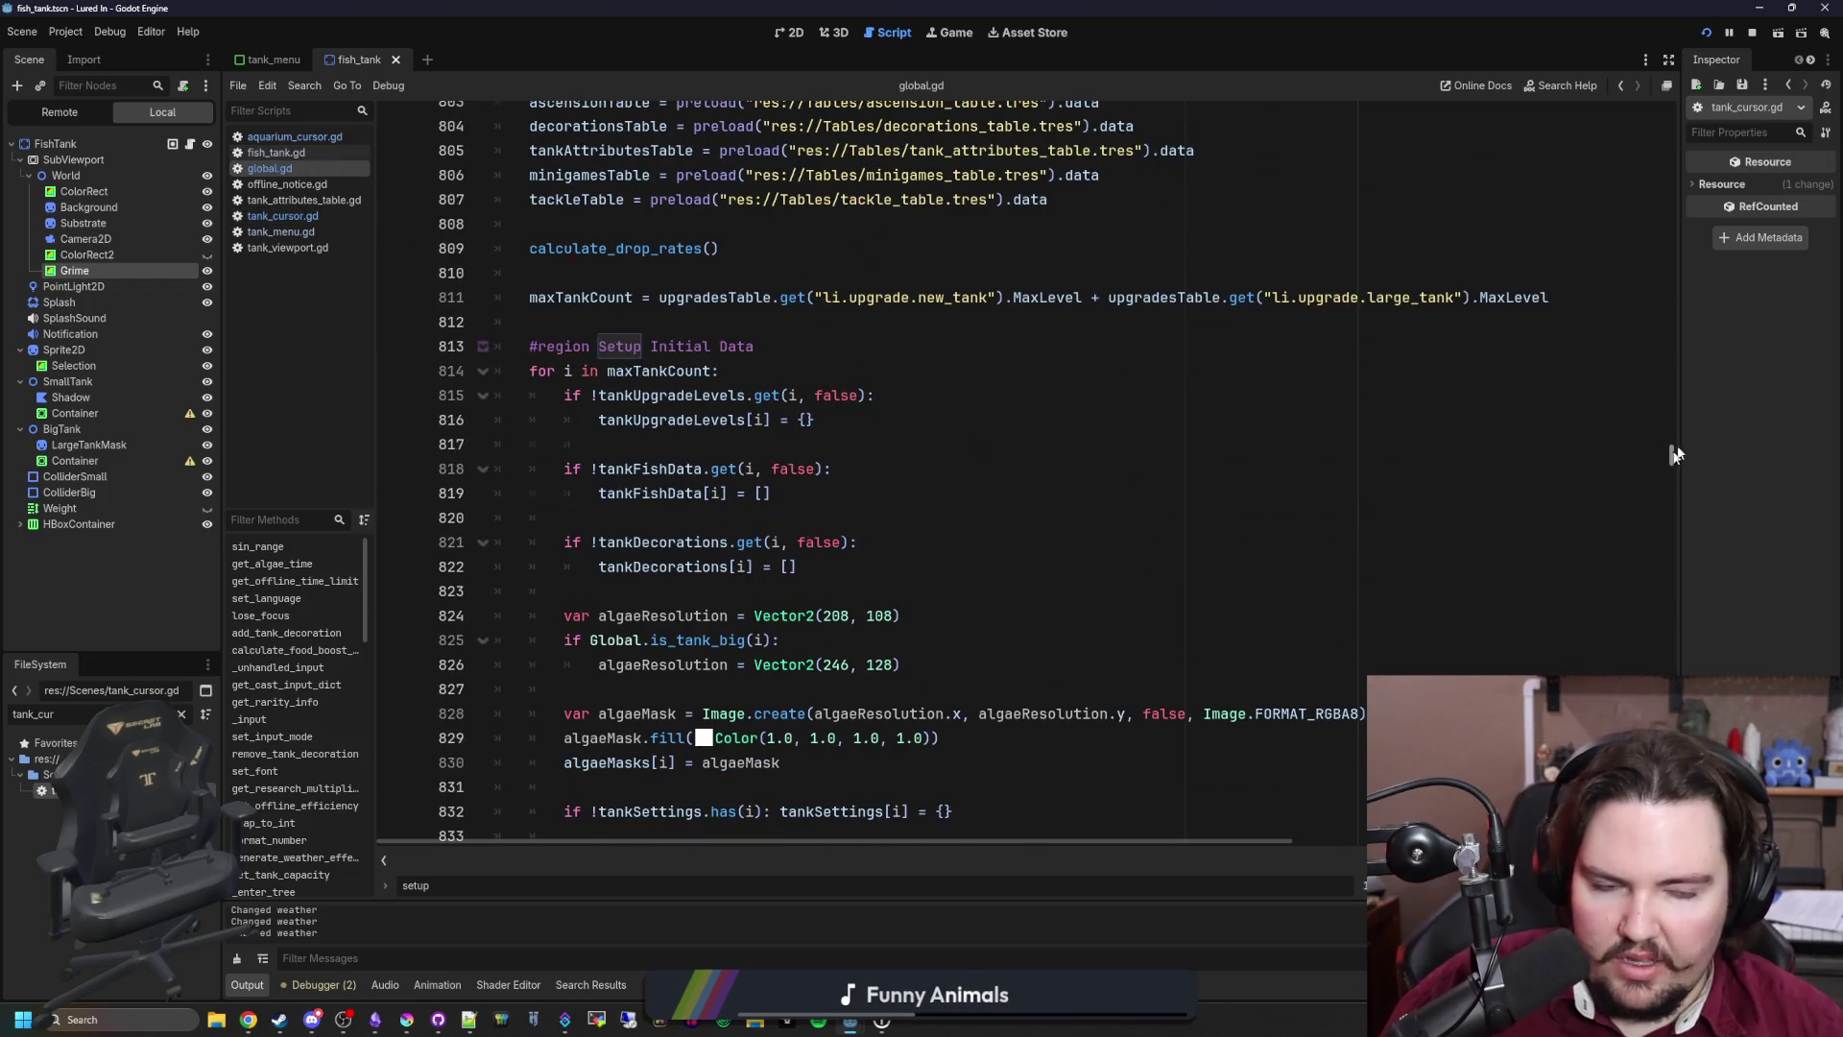
left_click_drag(1671, 458, 1671, 113)
scroll(951, 458, "down", 10)
scroll(951, 459, "down", 15)
scroll(762, 531, "down", 5)
scroll(762, 532, "up", 2)
scroll(579, 487, "down", 5)
scroll(579, 487, "down", 20)
scroll(578, 487, "down", 15)
left_click(577, 487)
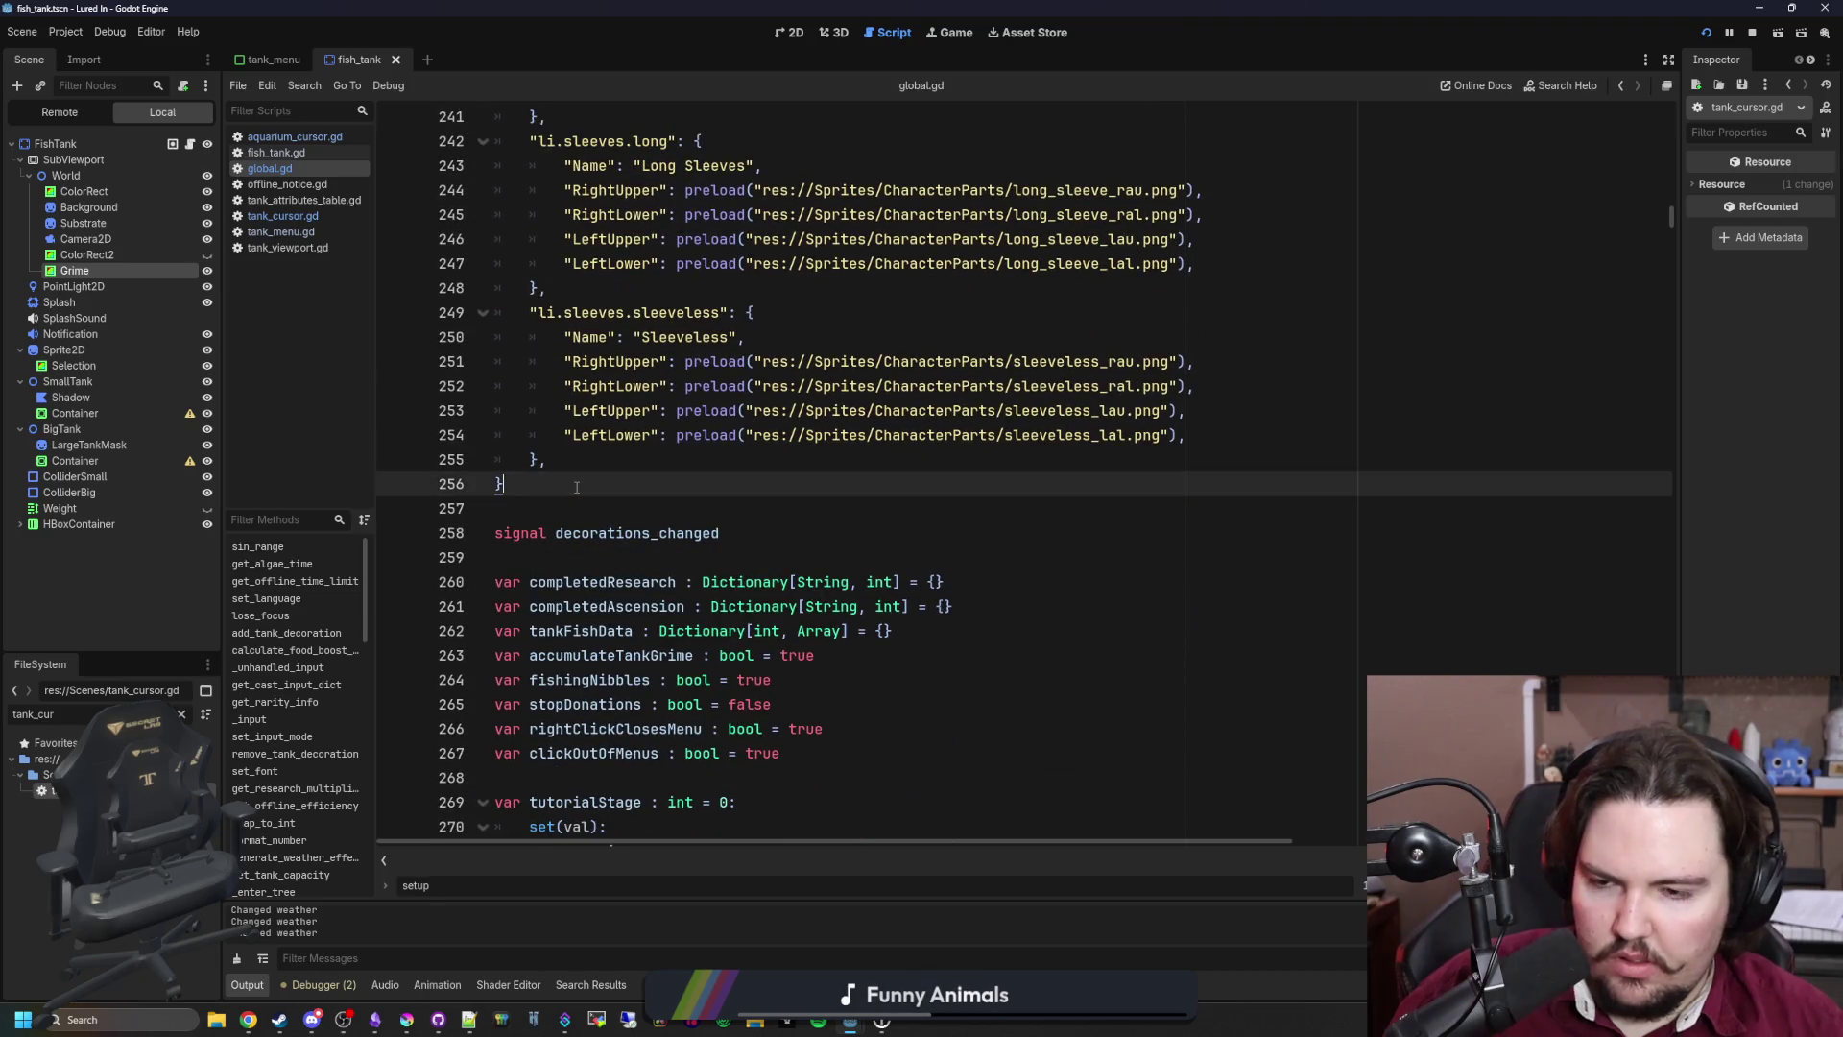
Step: Declare var smallTankData = {} and var largeTankData = {} below the sleeves dictionary
key("Return")
key("Return")
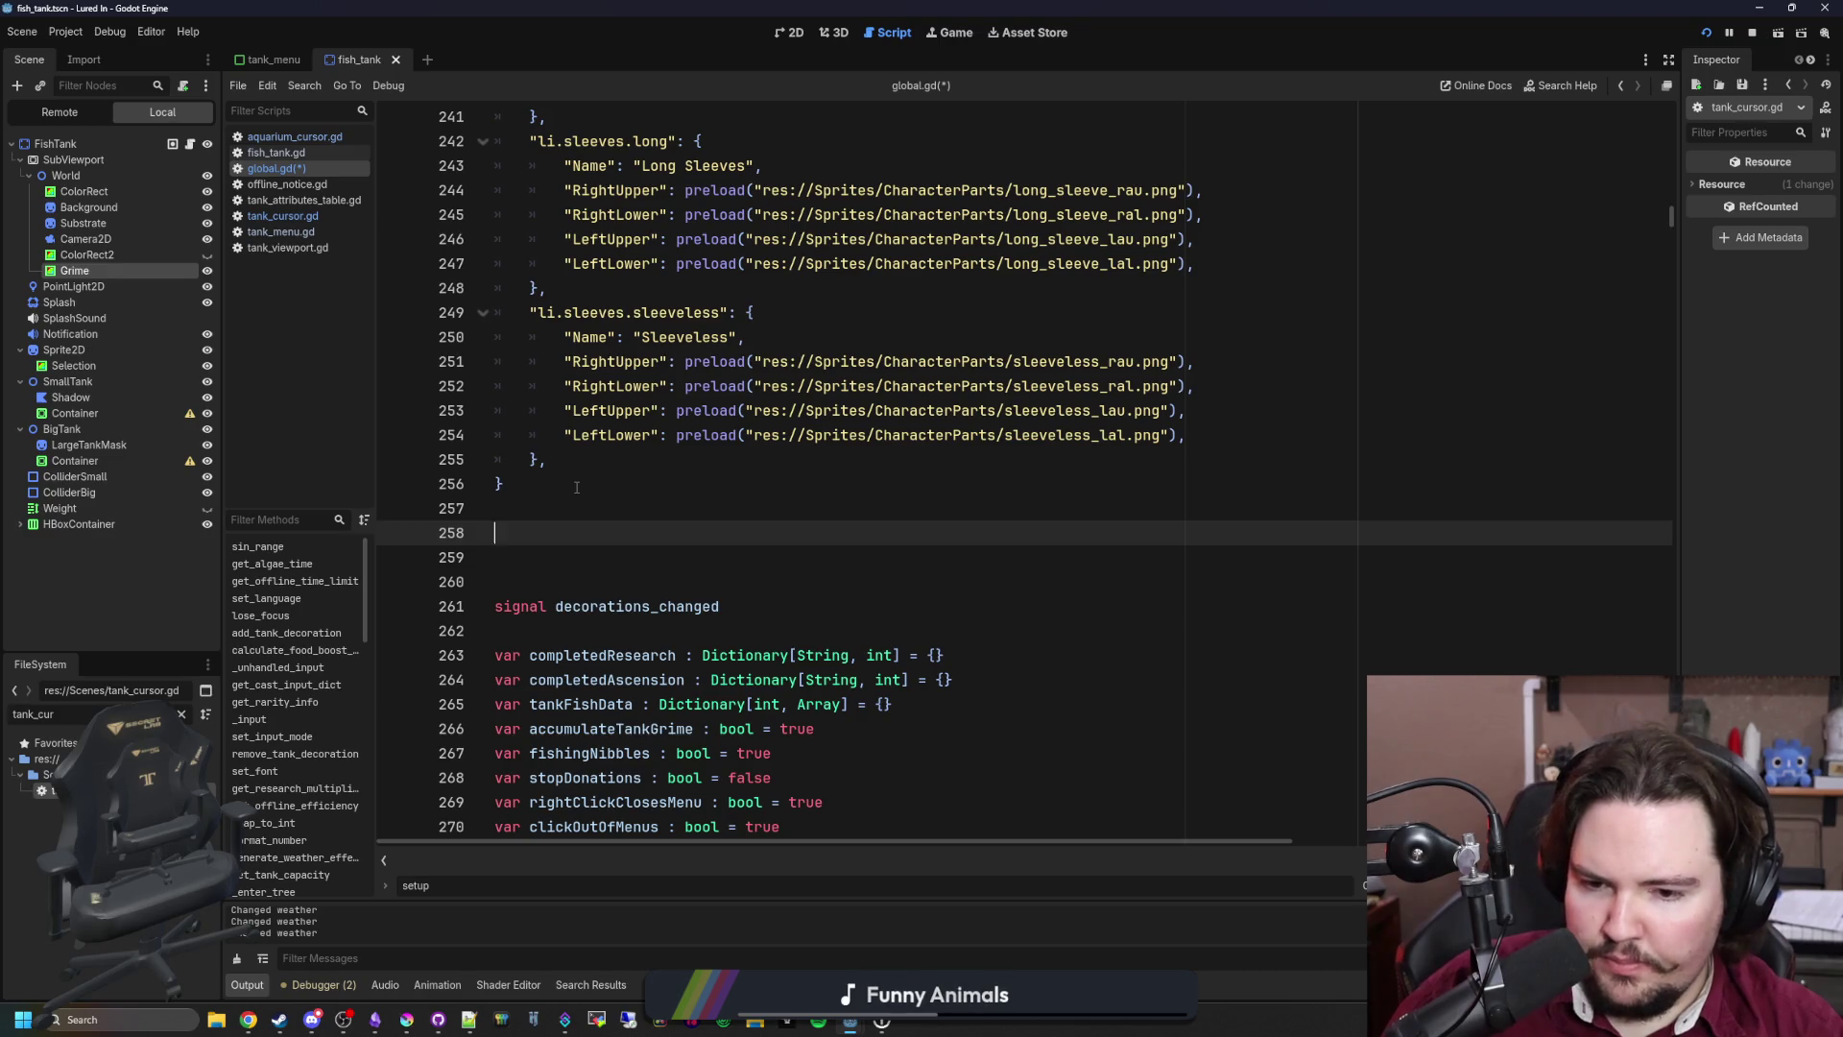
type("var sma")
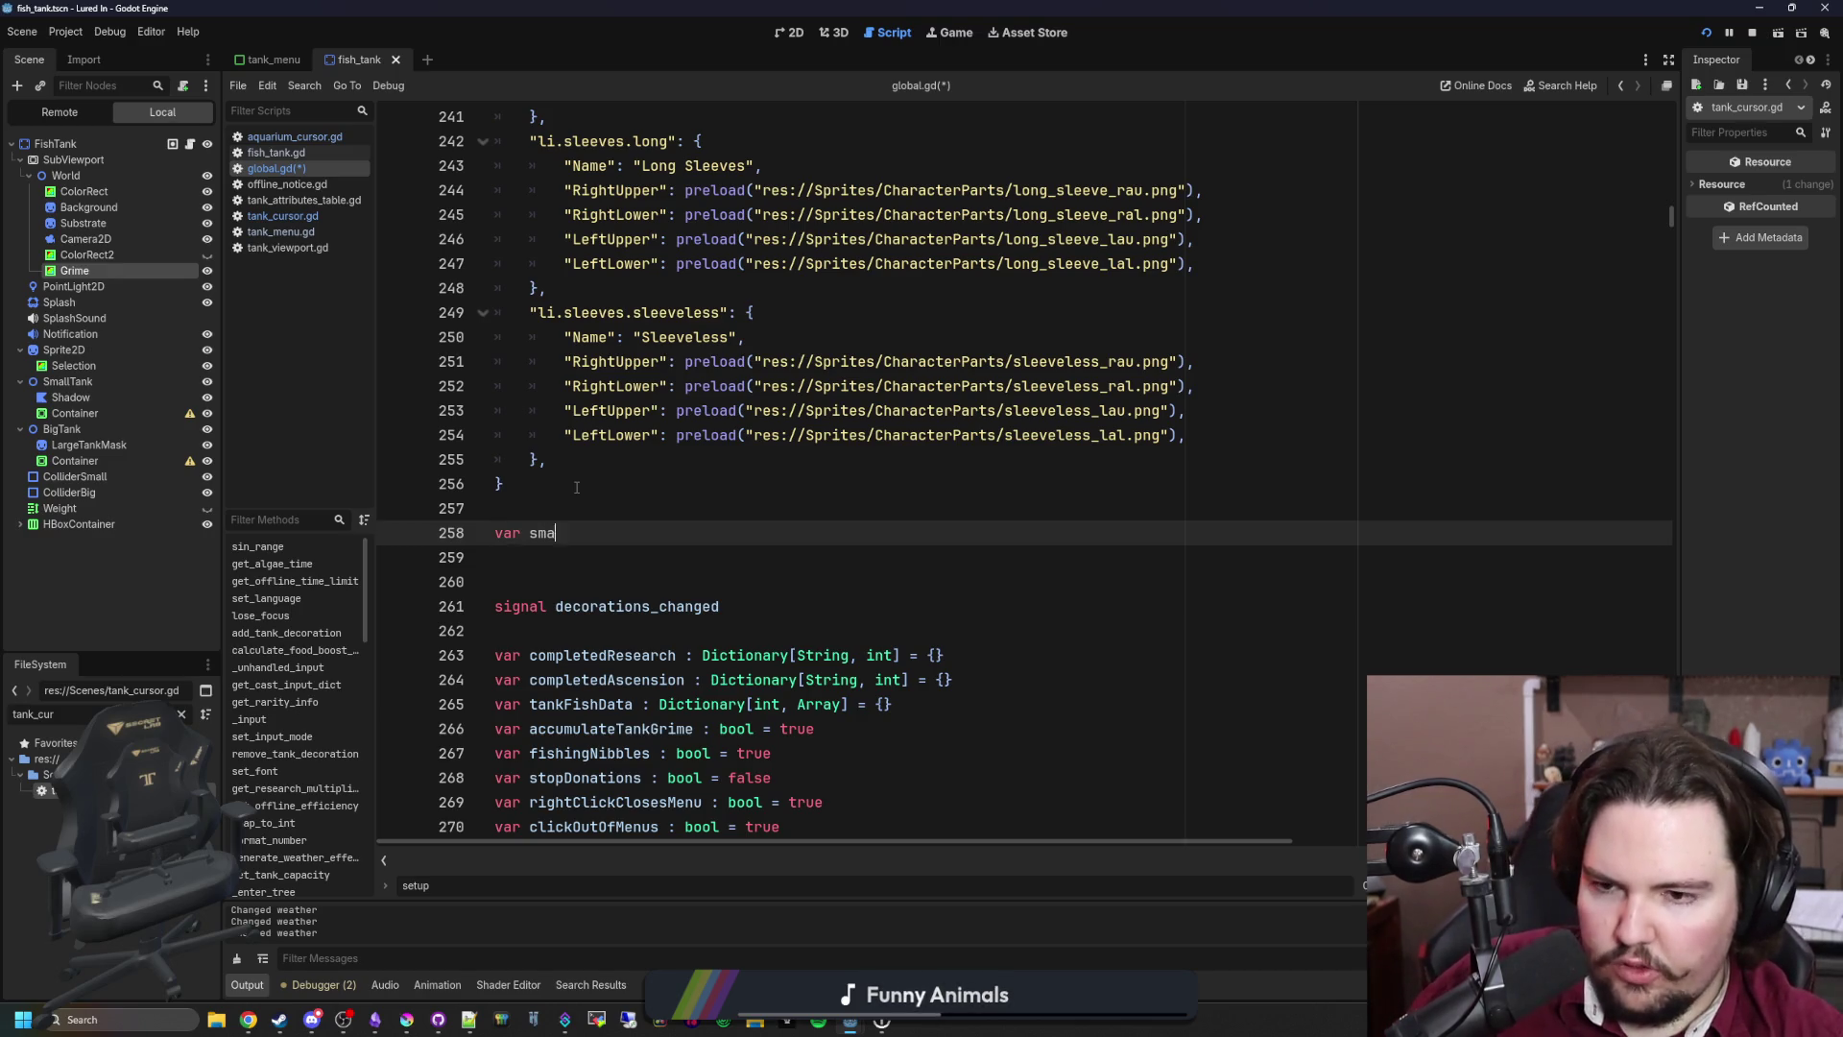
type("llTnfoi")
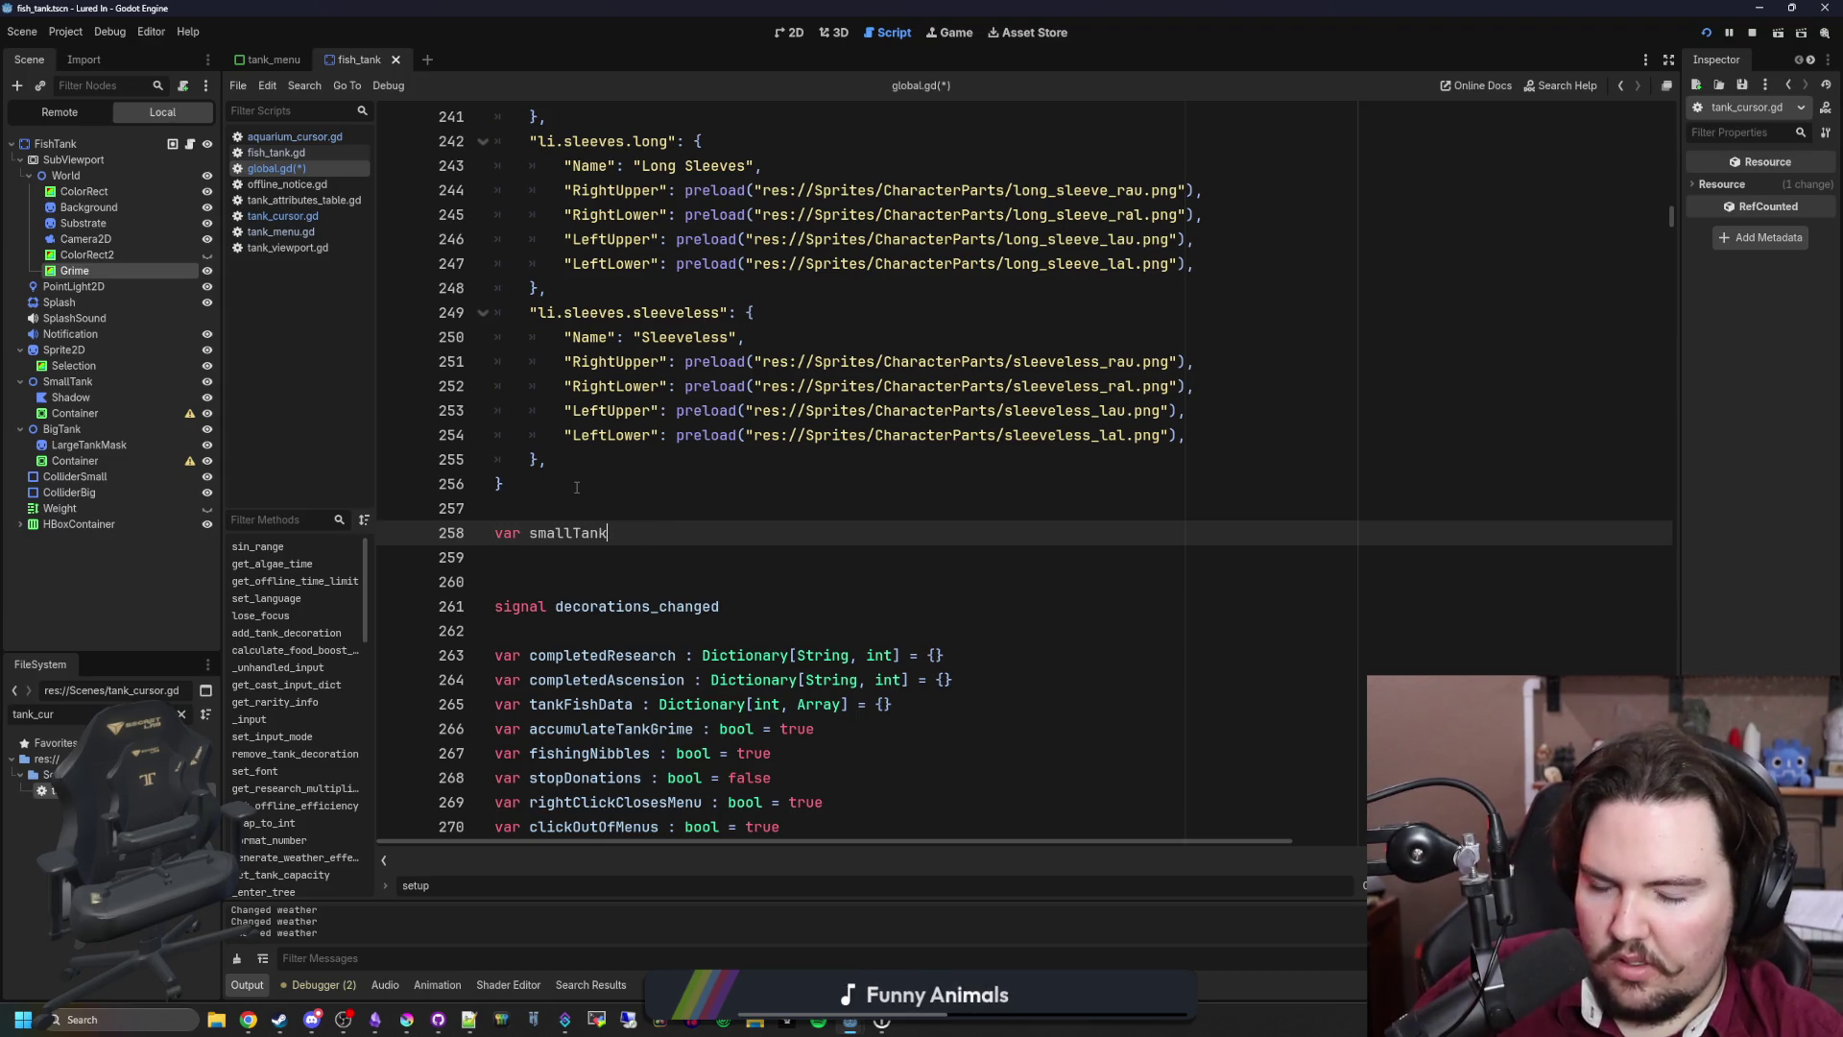
type("Data")
key("Return")
key("BackSpace")
key("Return")
key("Return")
type("v")
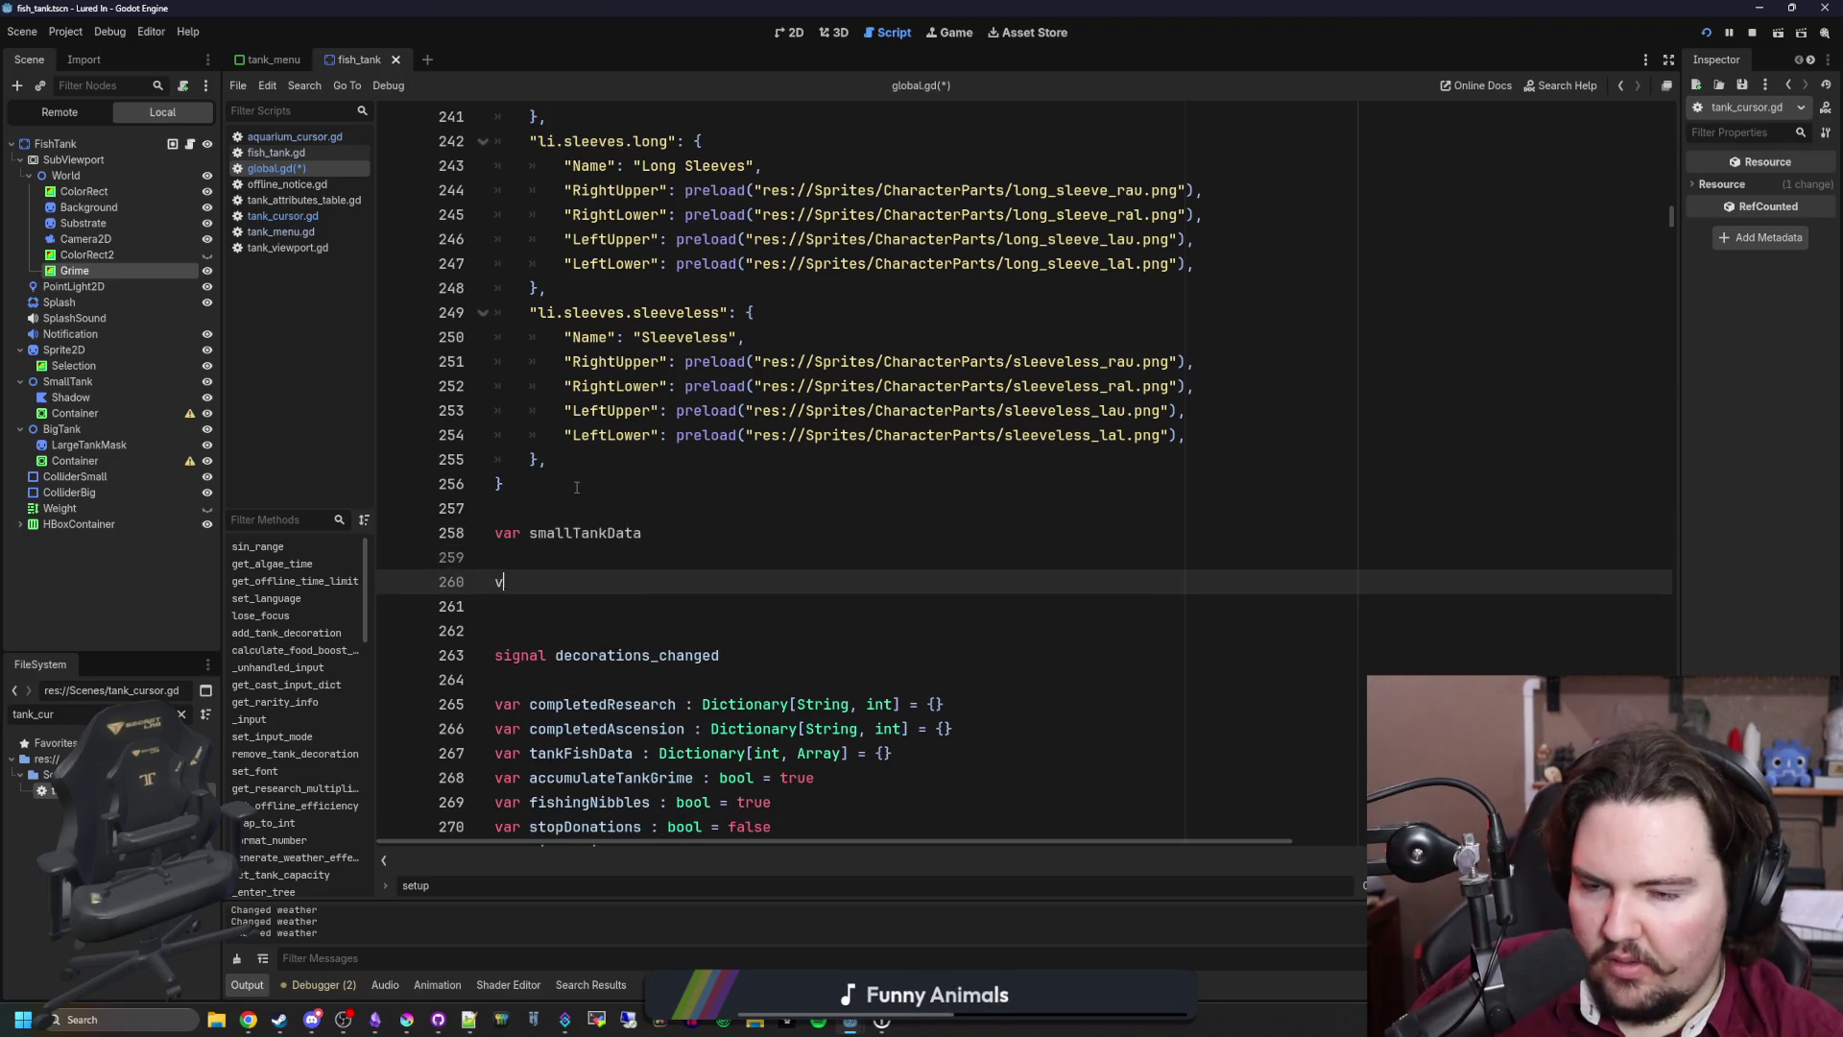
type("ata = {")
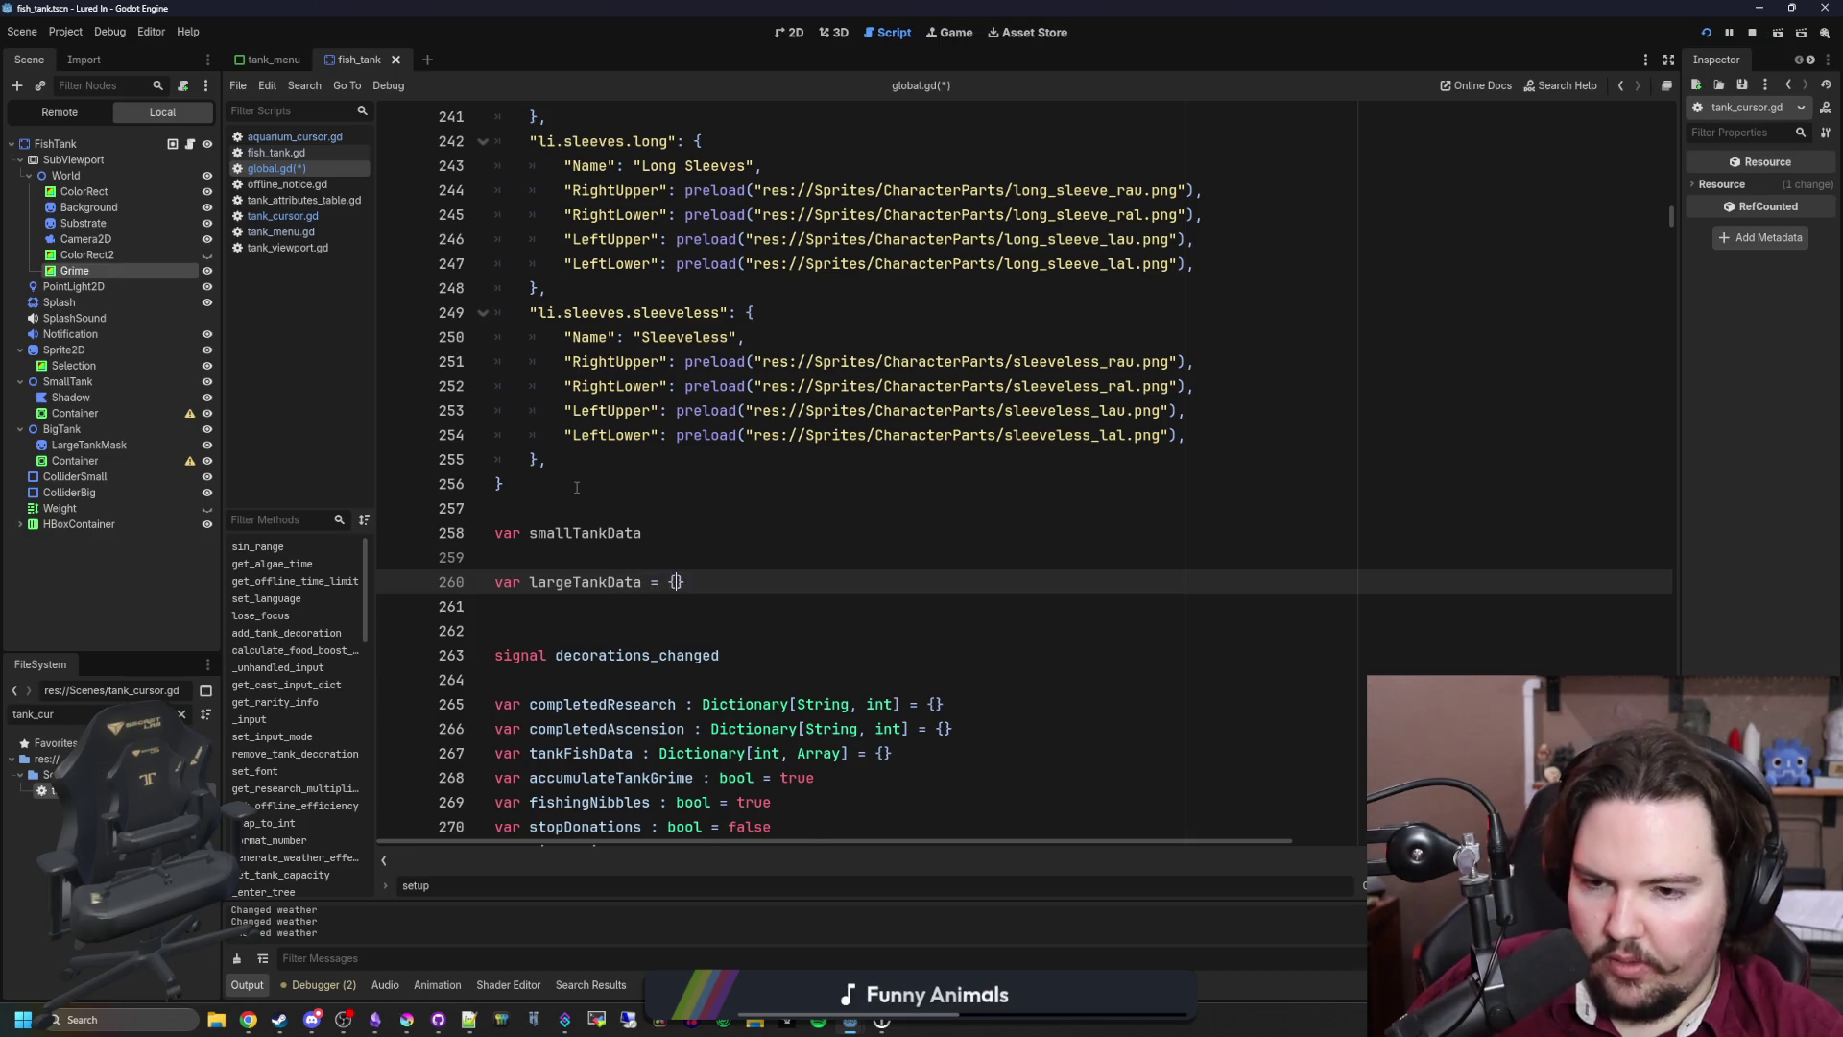
Step: Open both dictionaries' braces onto indented lines and save global.gd
key("Return")
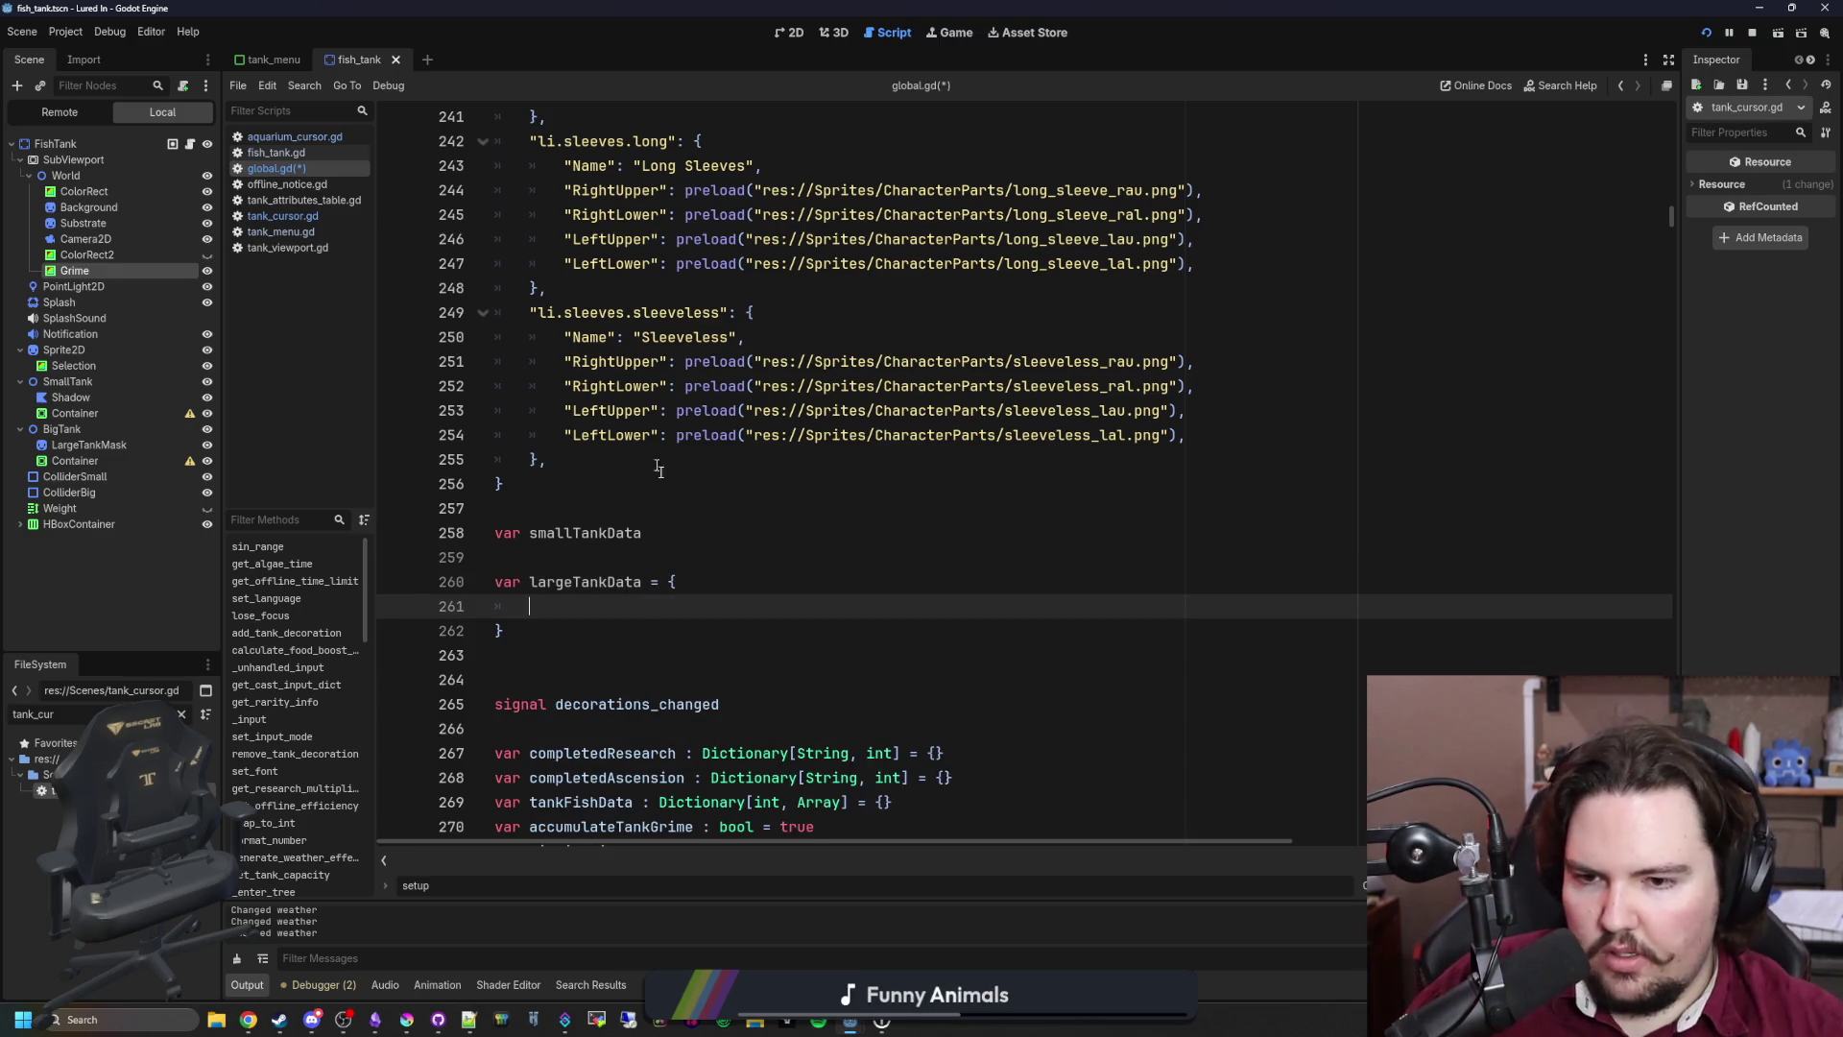
left_click(701, 536)
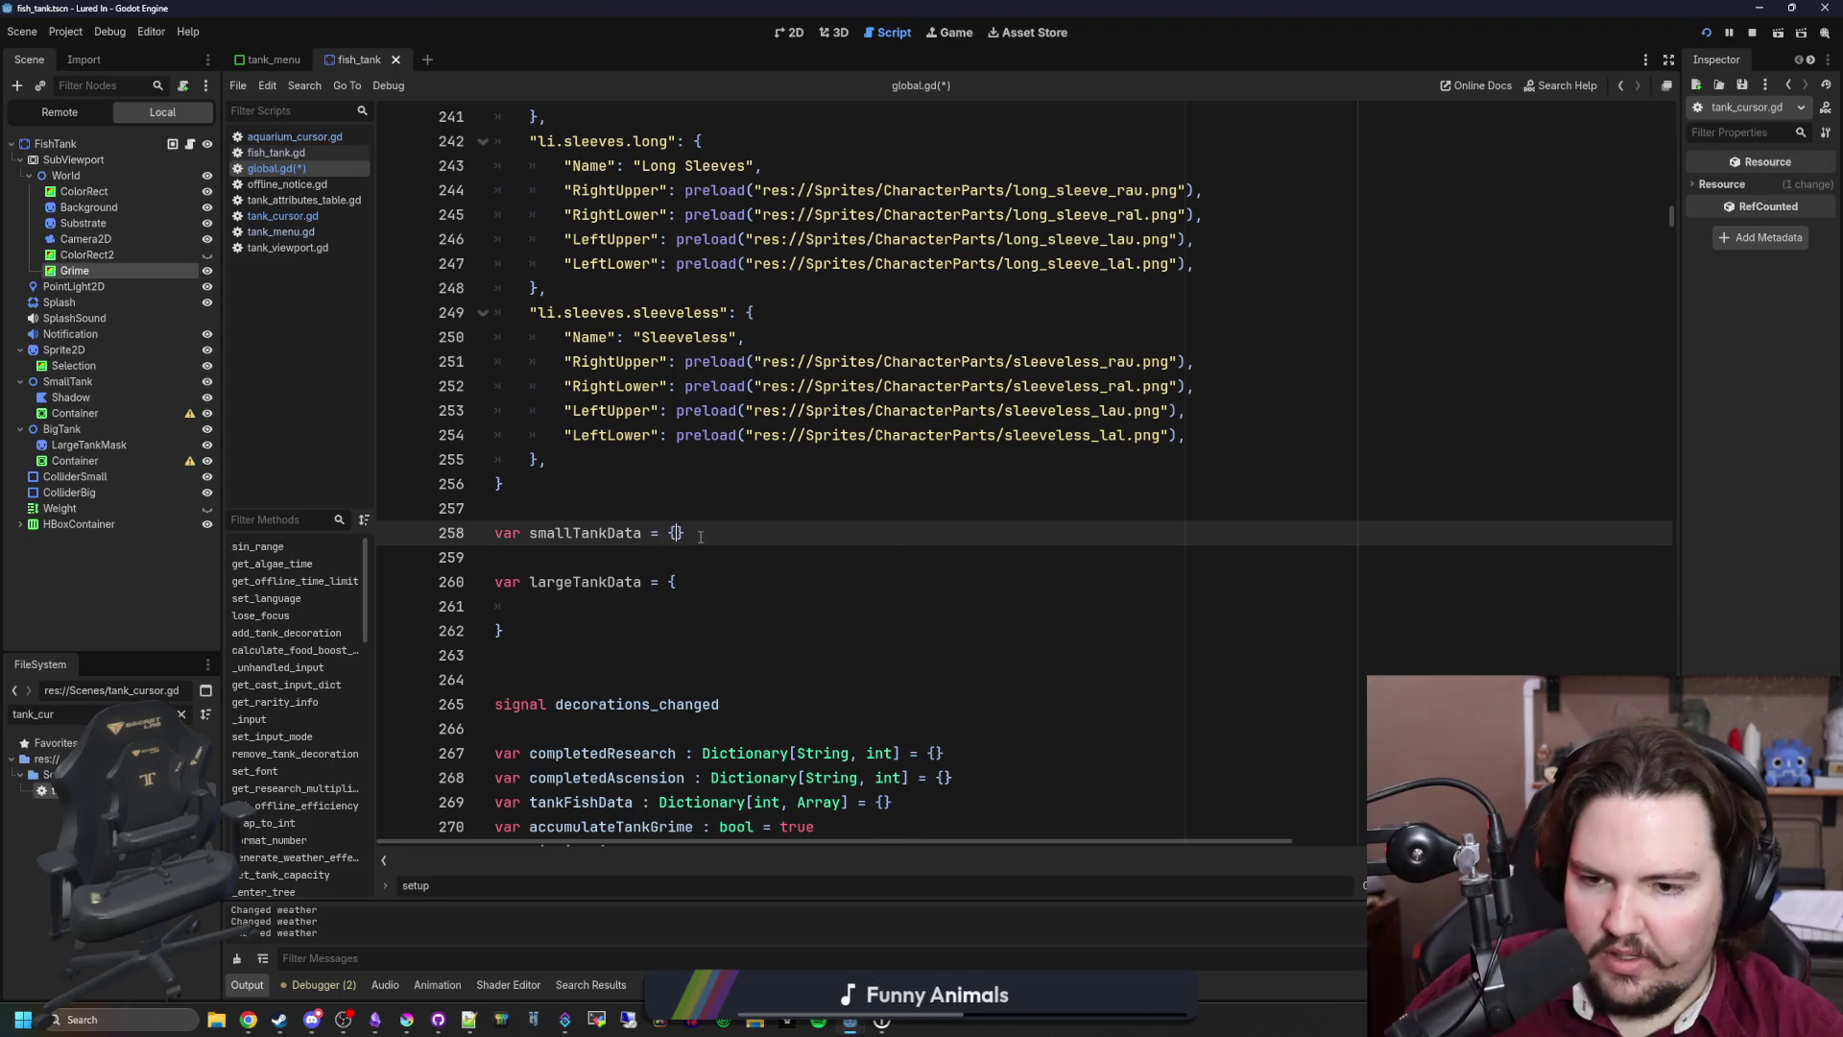
key("Return")
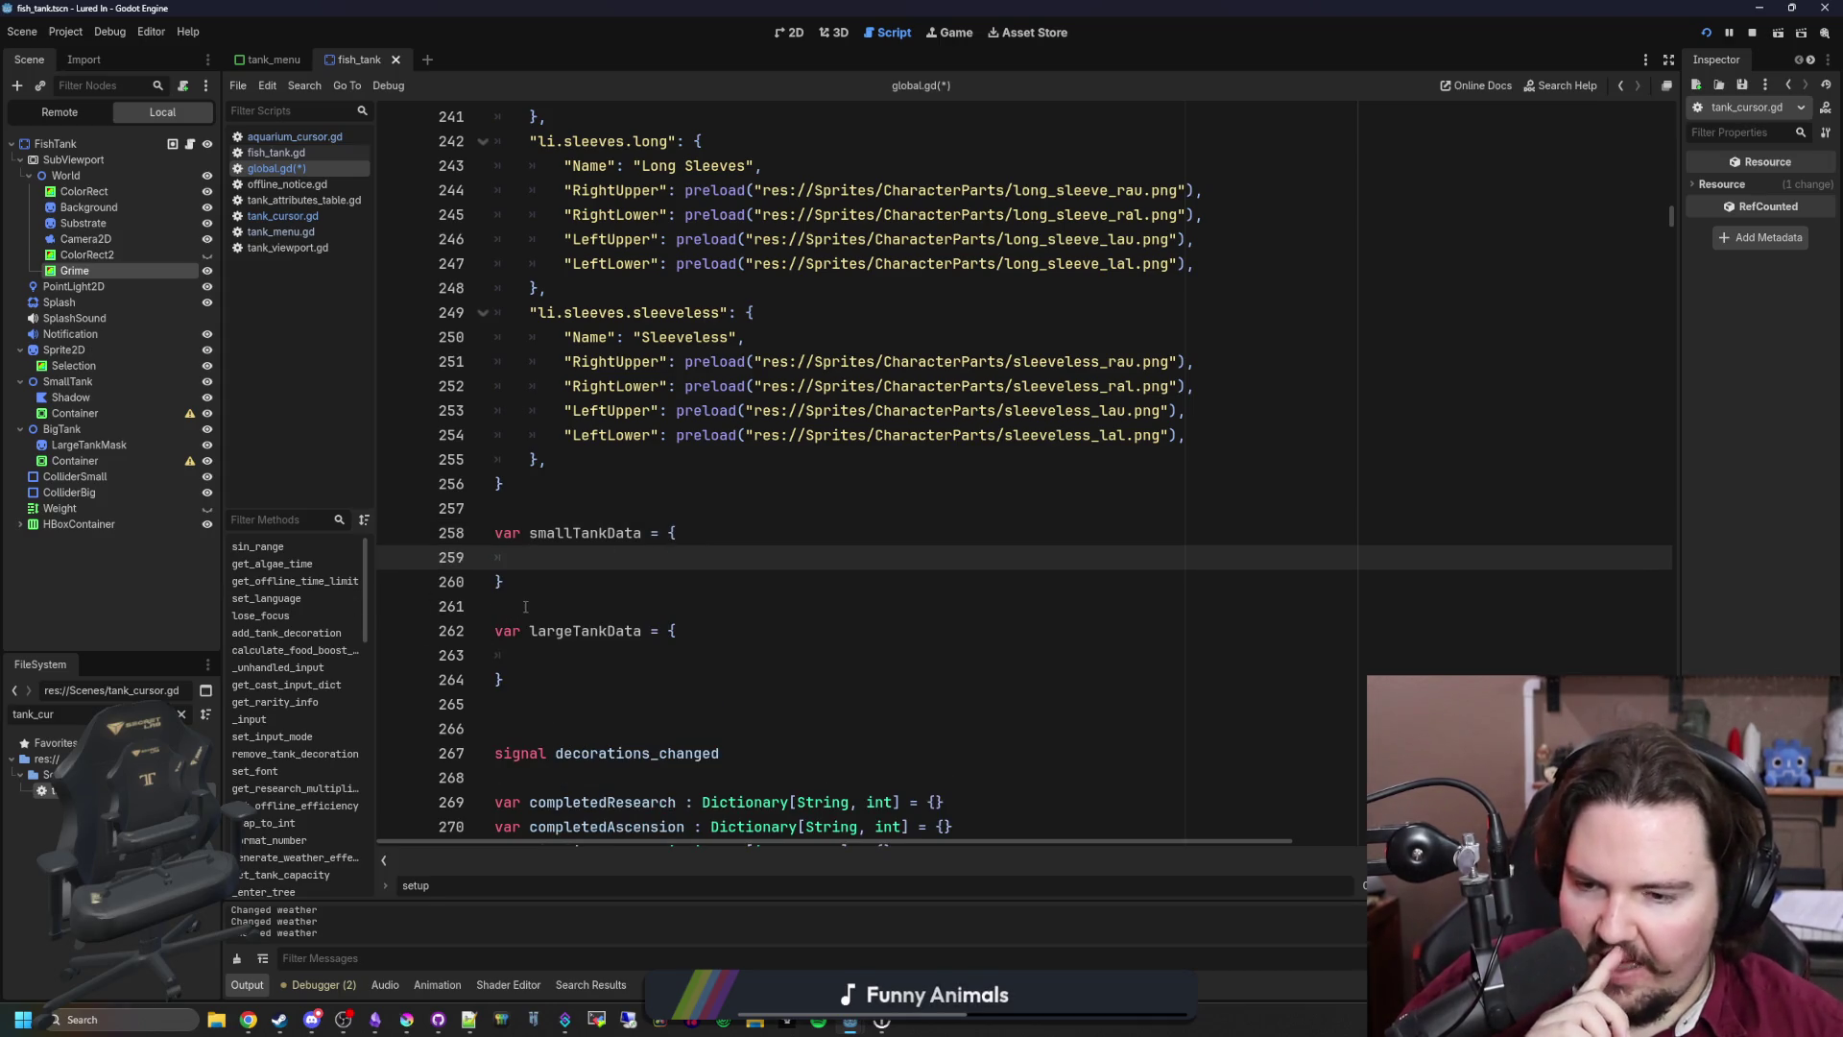
left_click(525, 607)
scroll(525, 606, "down", 1)
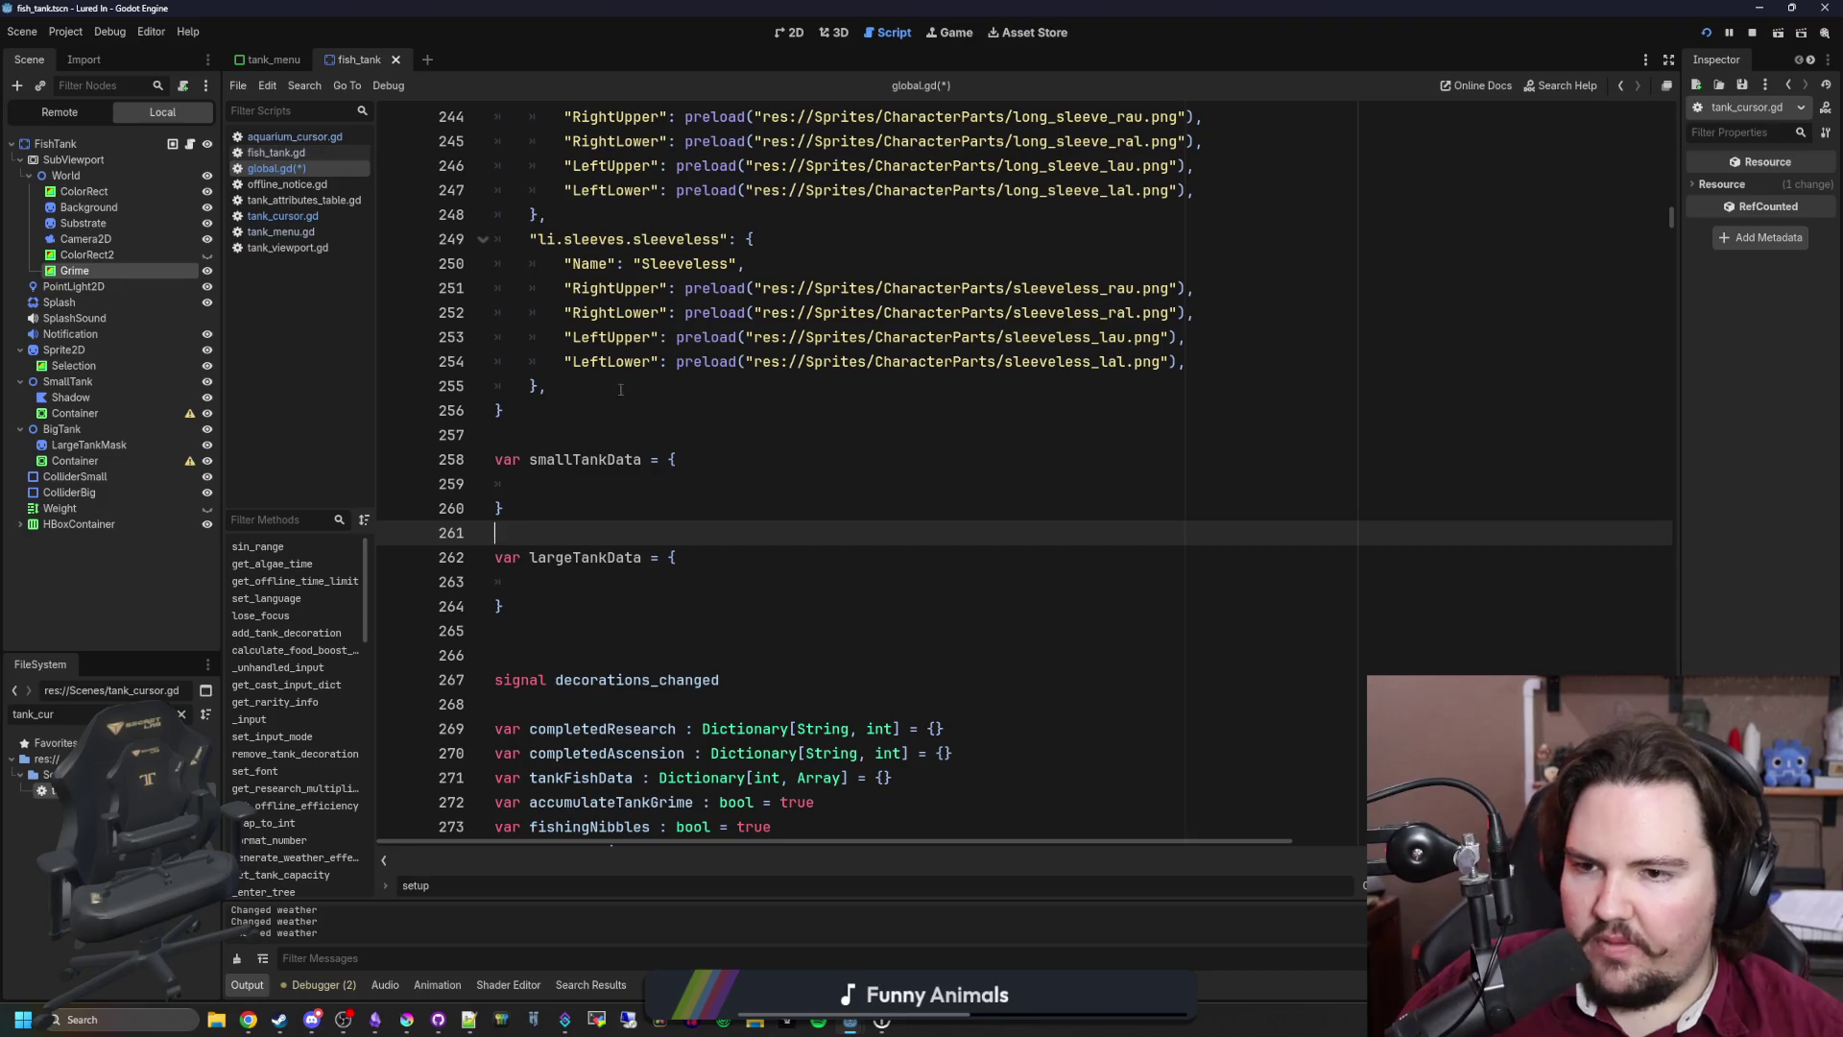
left_click(590, 486)
key("ctrl+s")
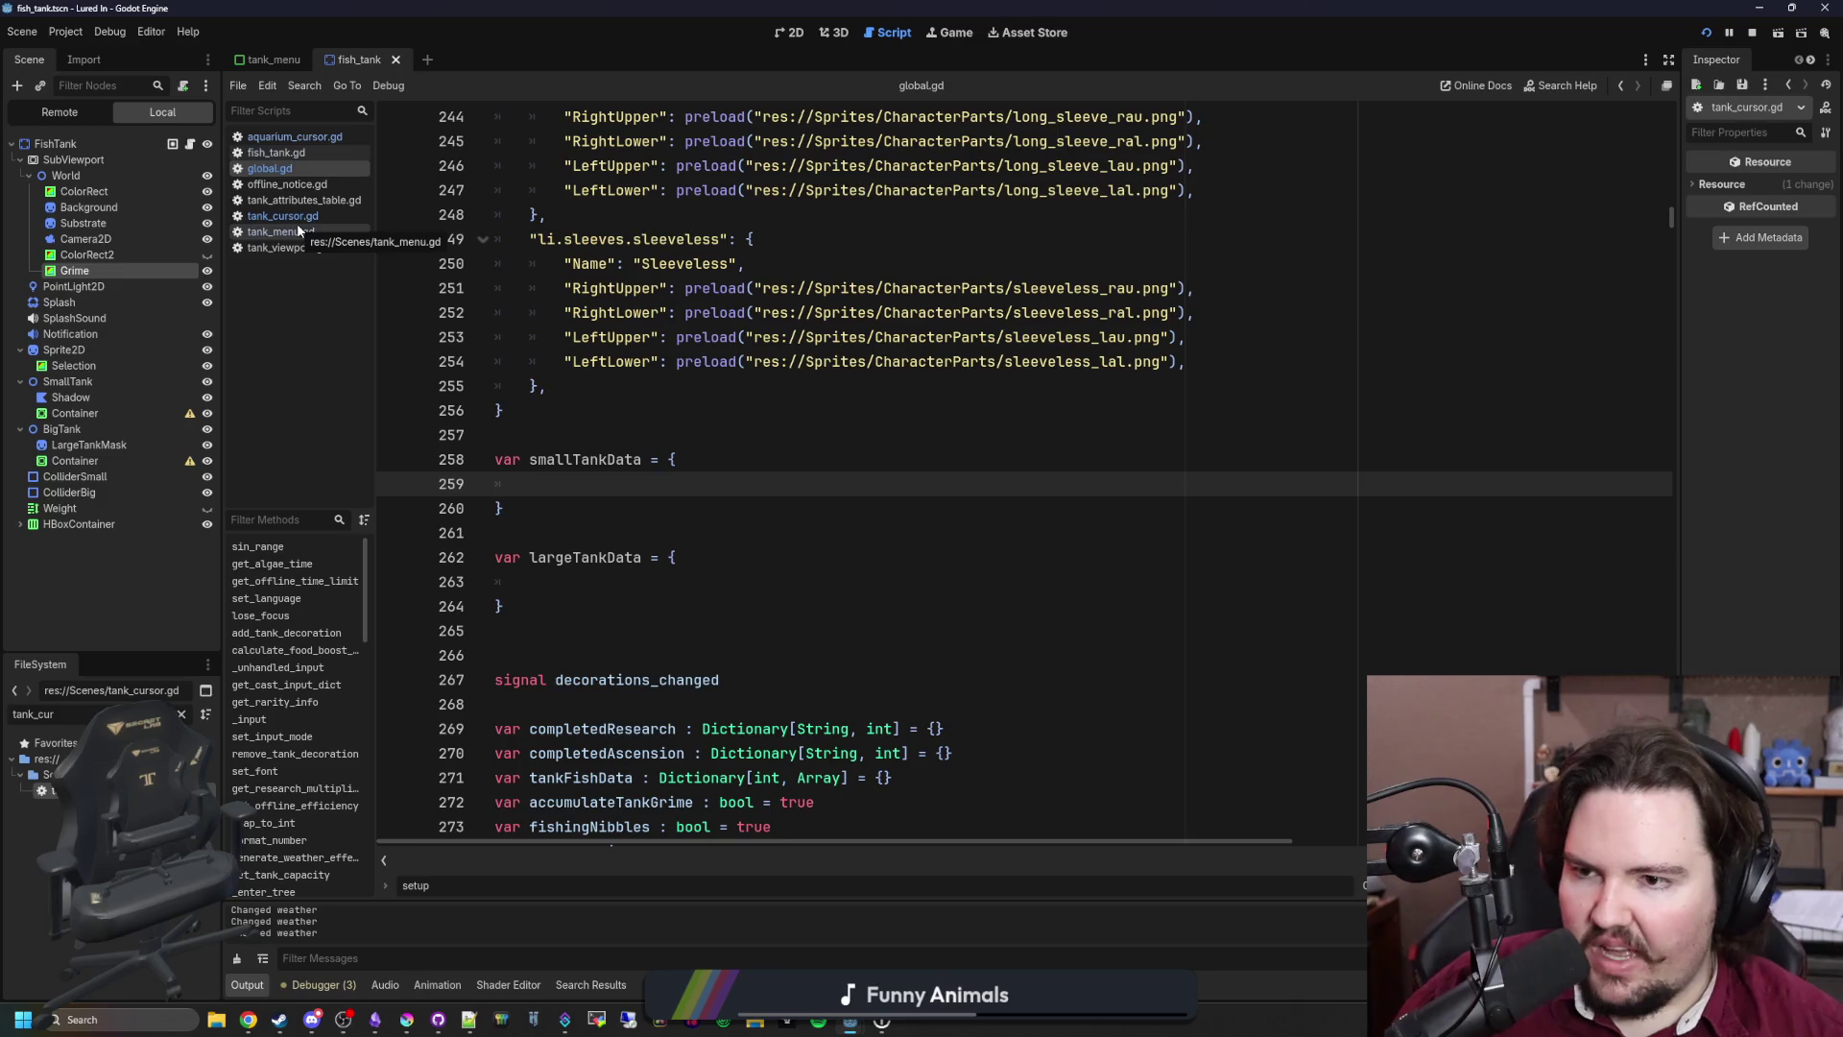
left_click(190, 145)
scroll(927, 381, "up", 14)
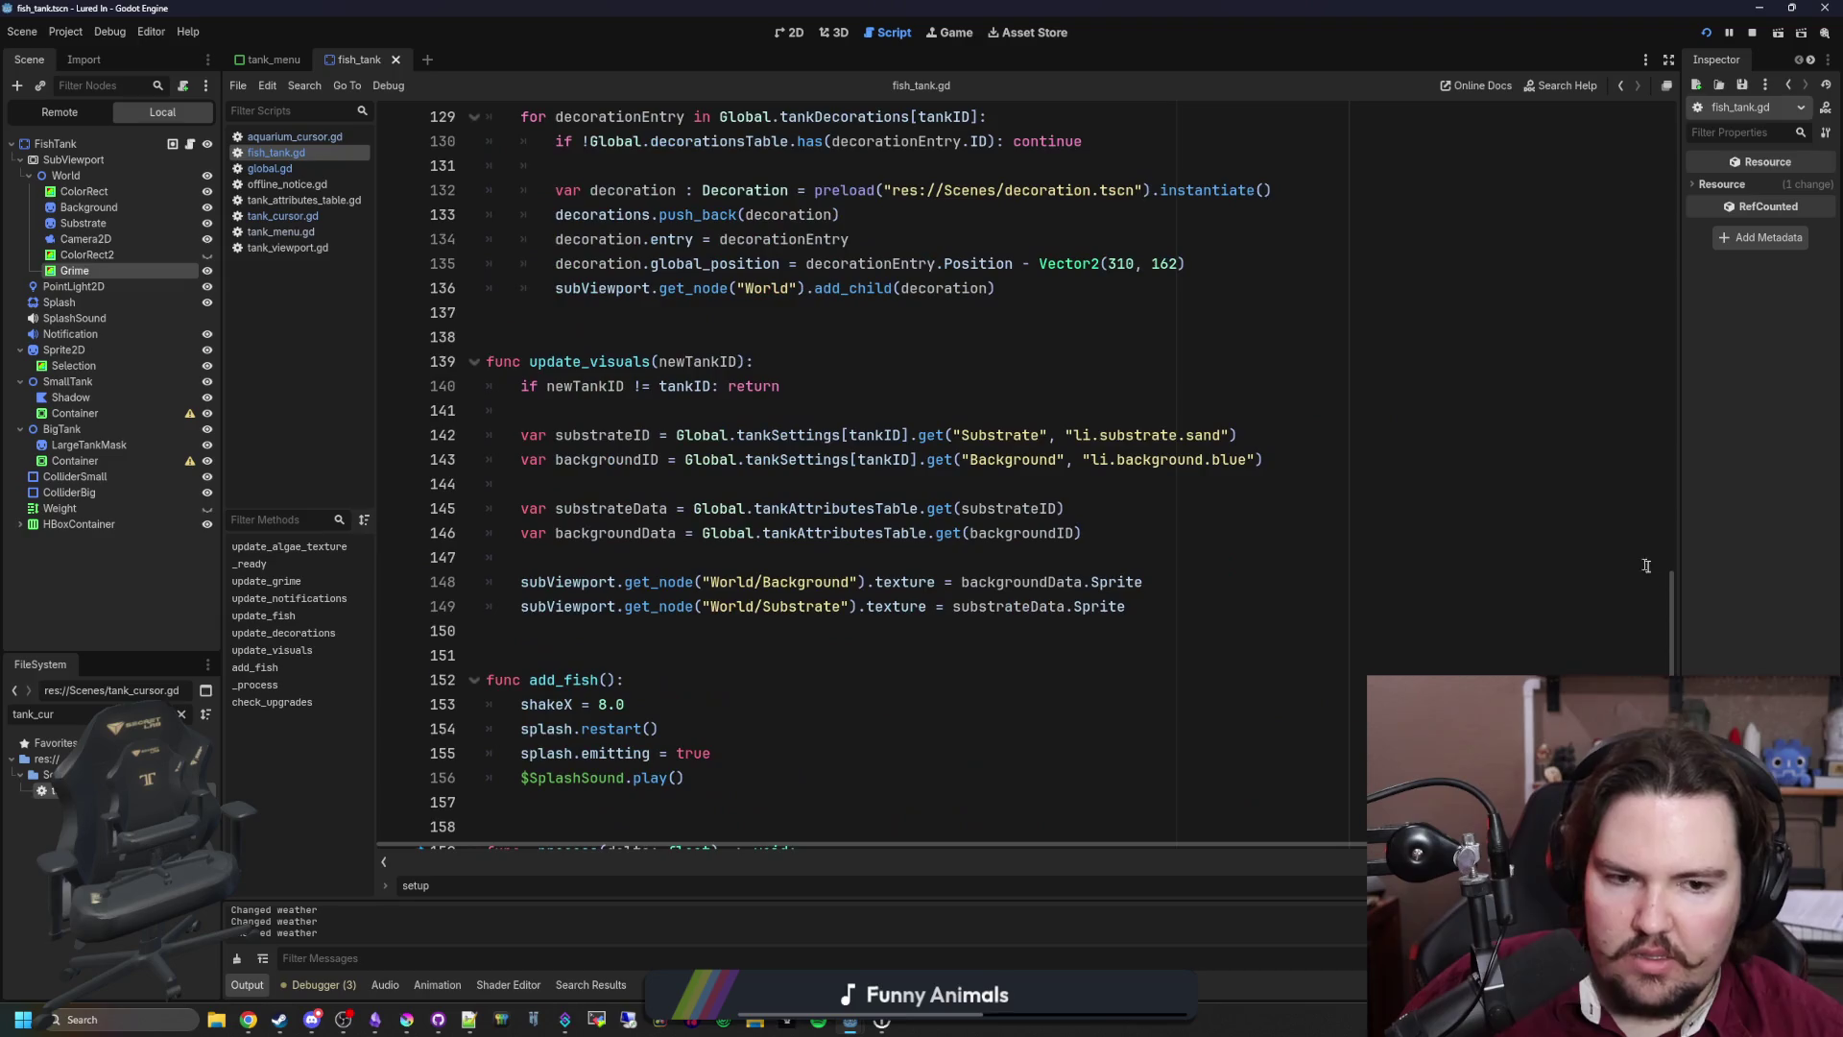
left_click_drag(1679, 606, 1680, 114)
scroll(1198, 452, "down", 7)
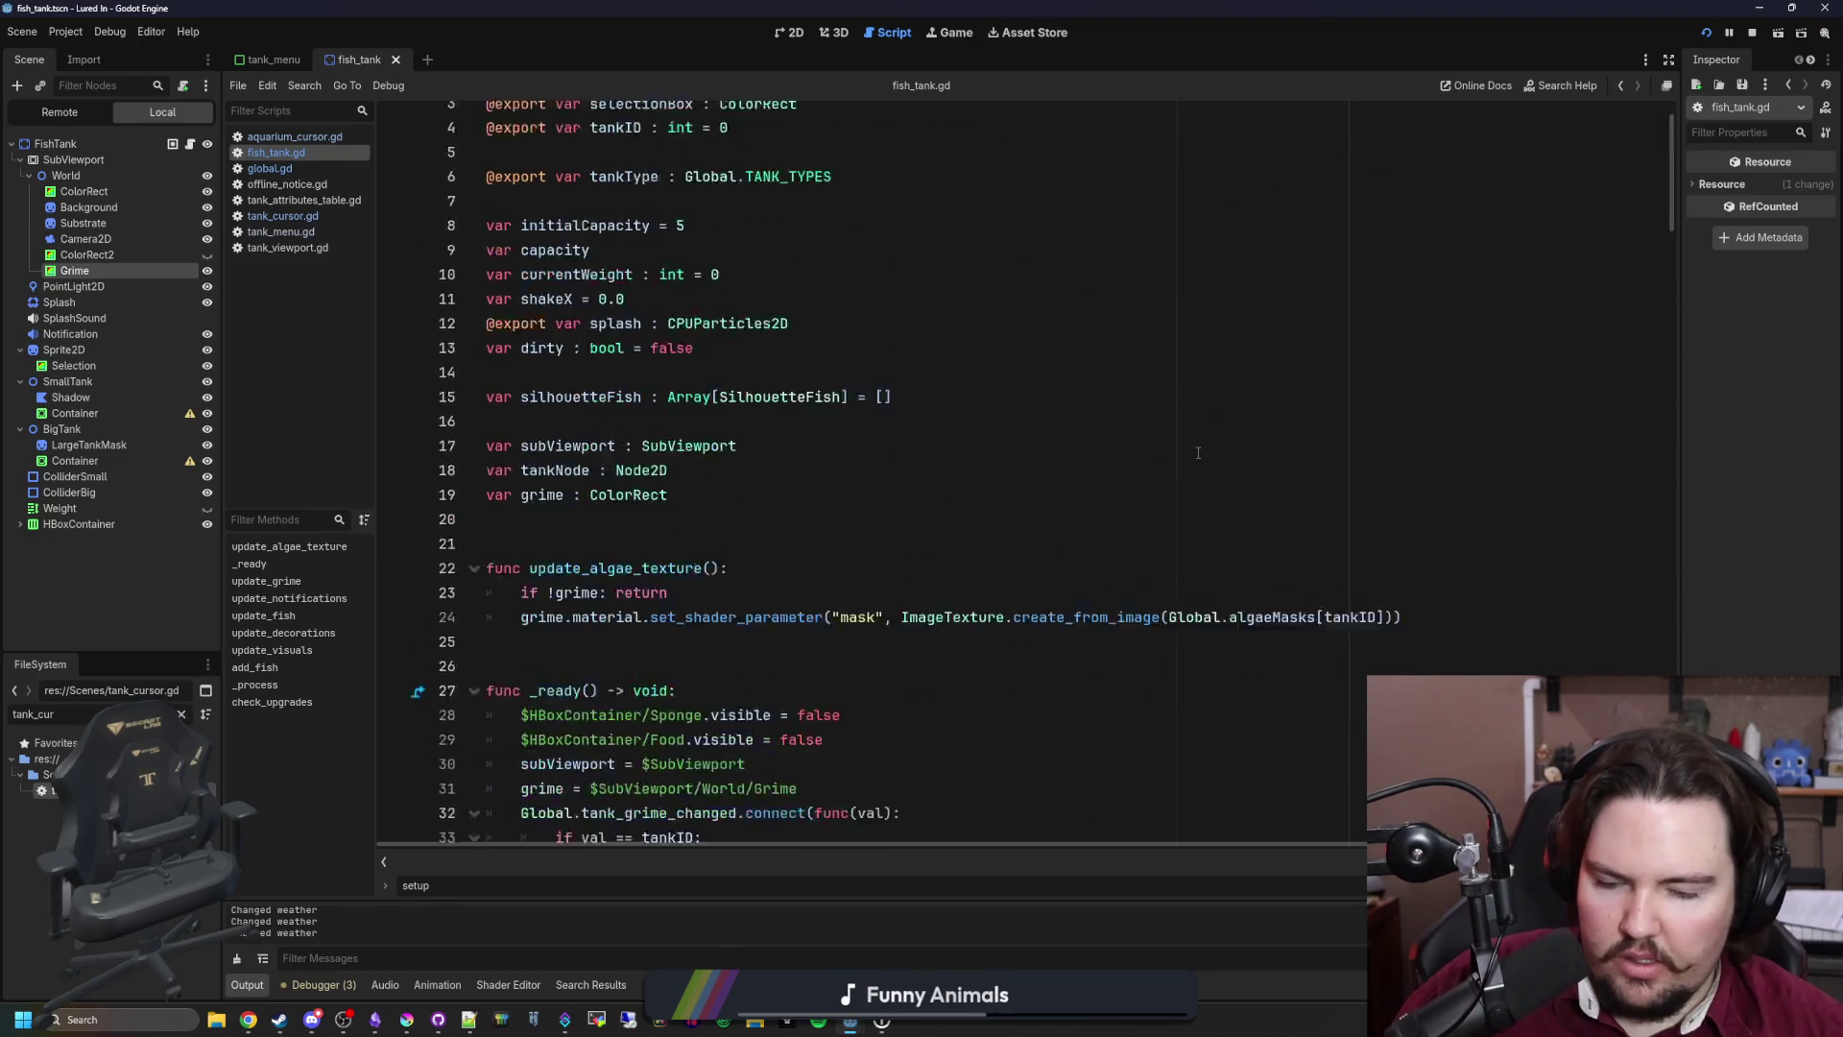
scroll(1198, 452, "down", 3)
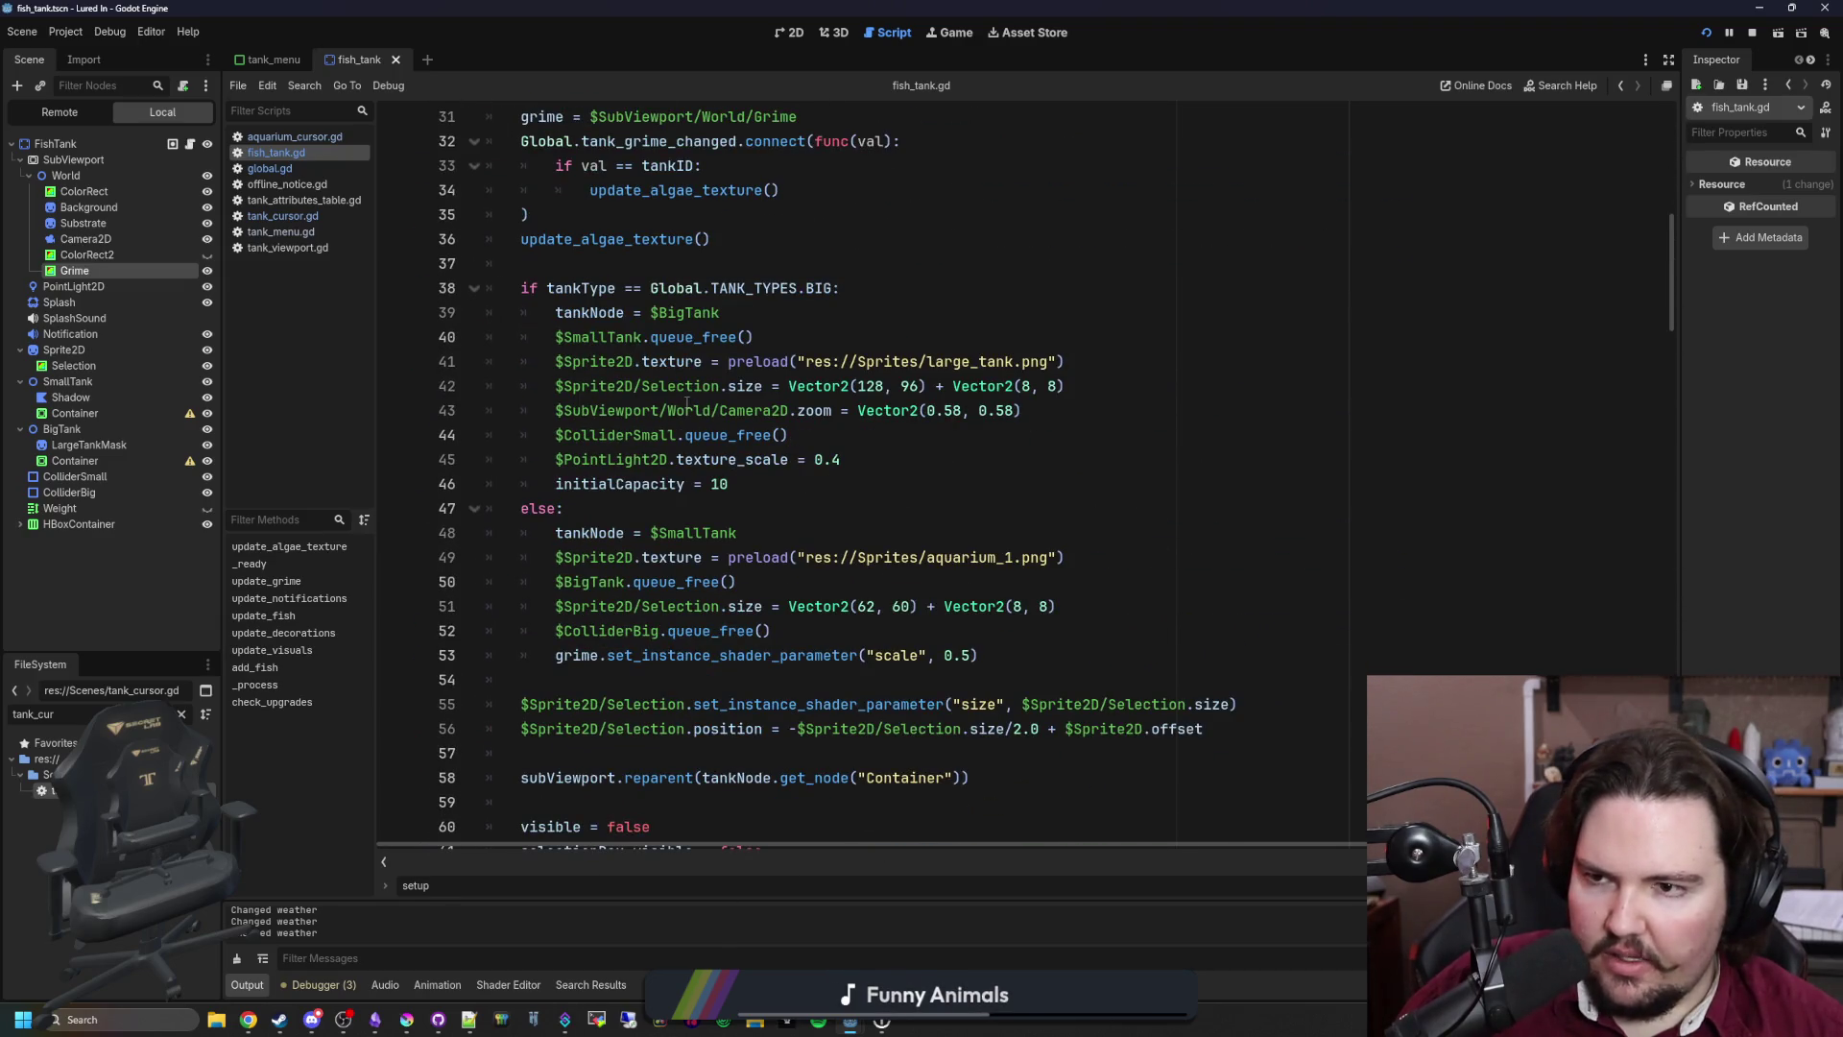
left_click(275, 233)
key("ctrl+f")
type("setup")
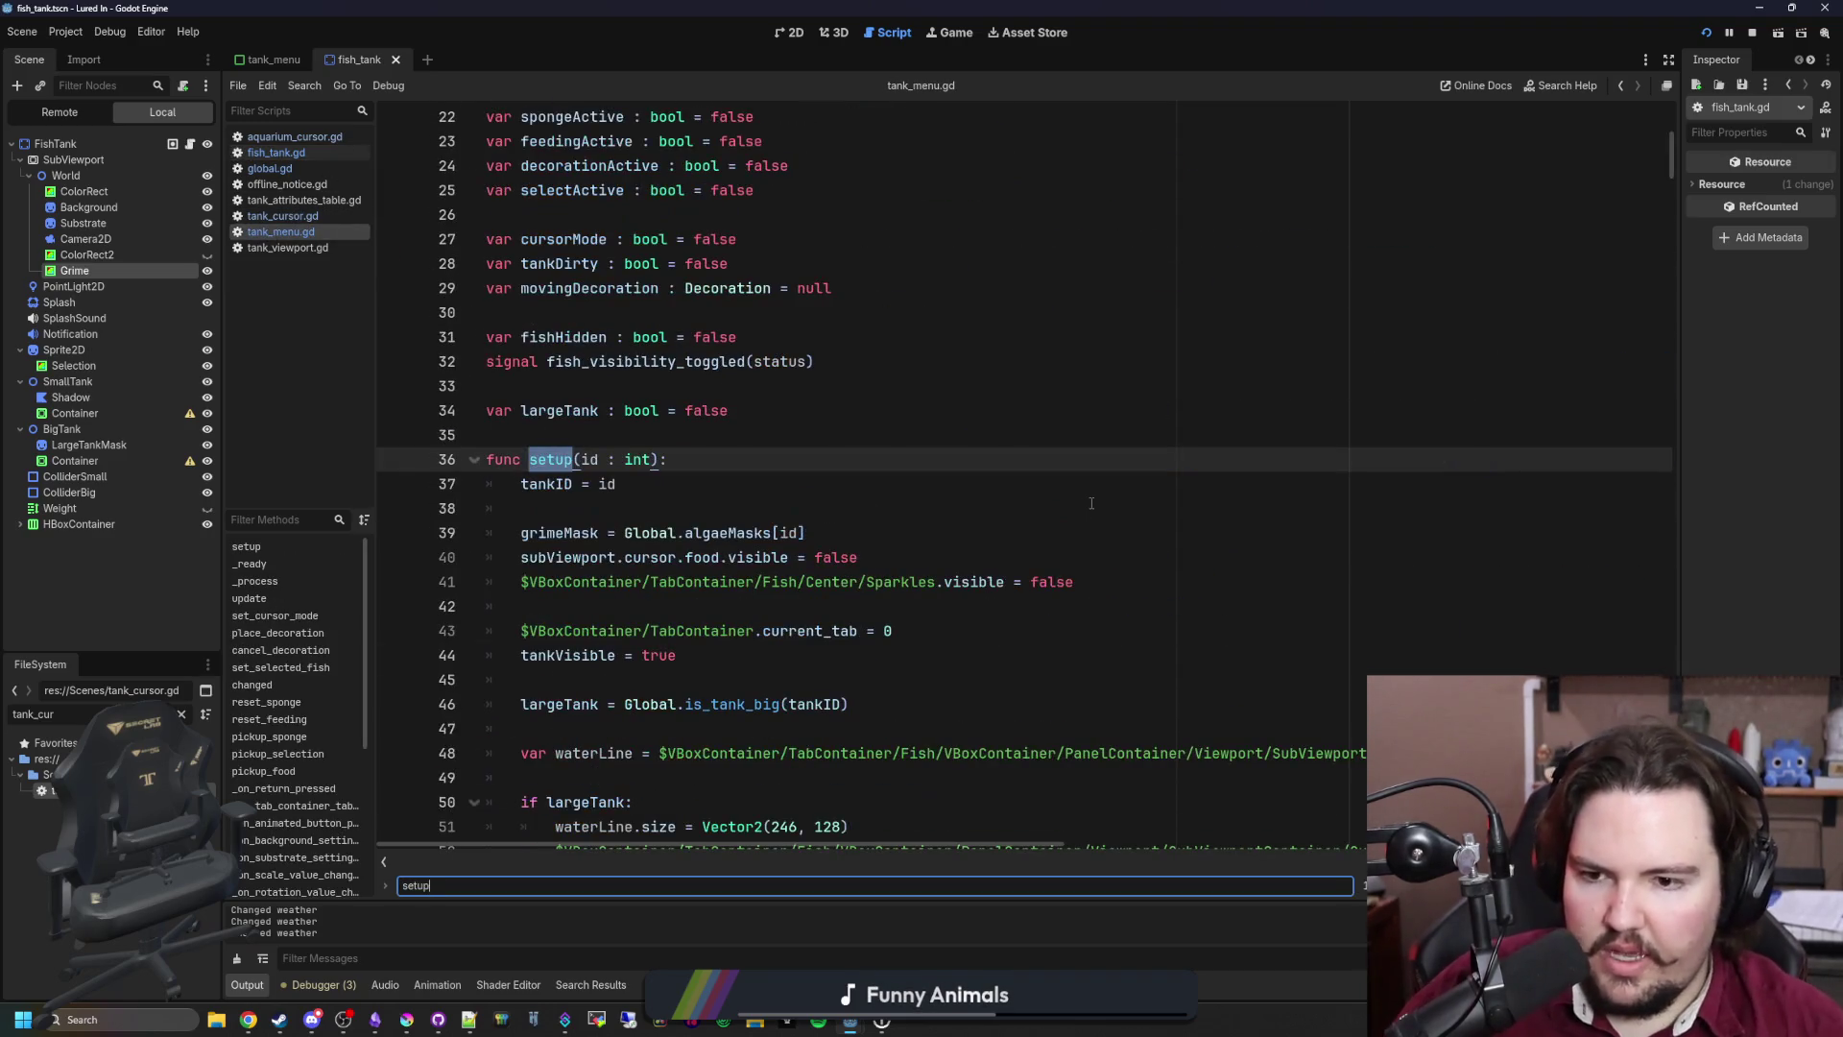
scroll(1091, 503, "down", 5)
left_click_drag(976, 845, 1149, 849)
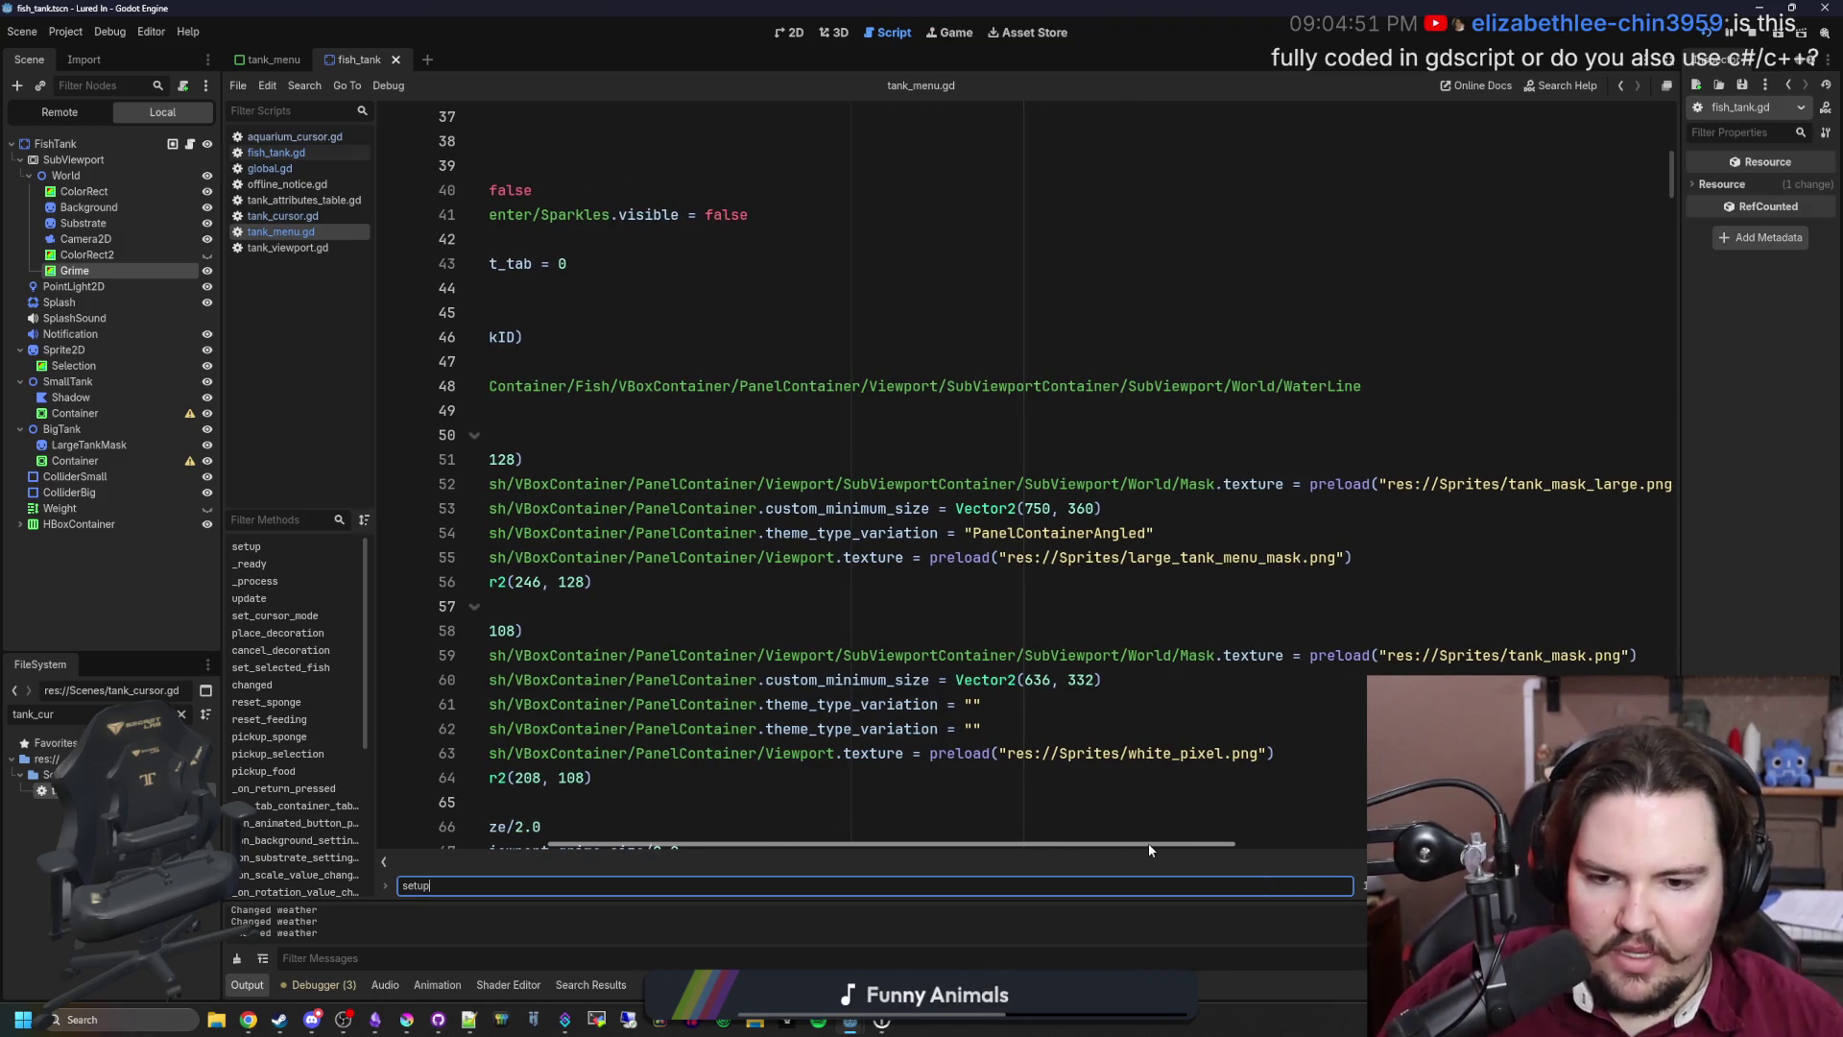
left_click_drag(1102, 508, 953, 510)
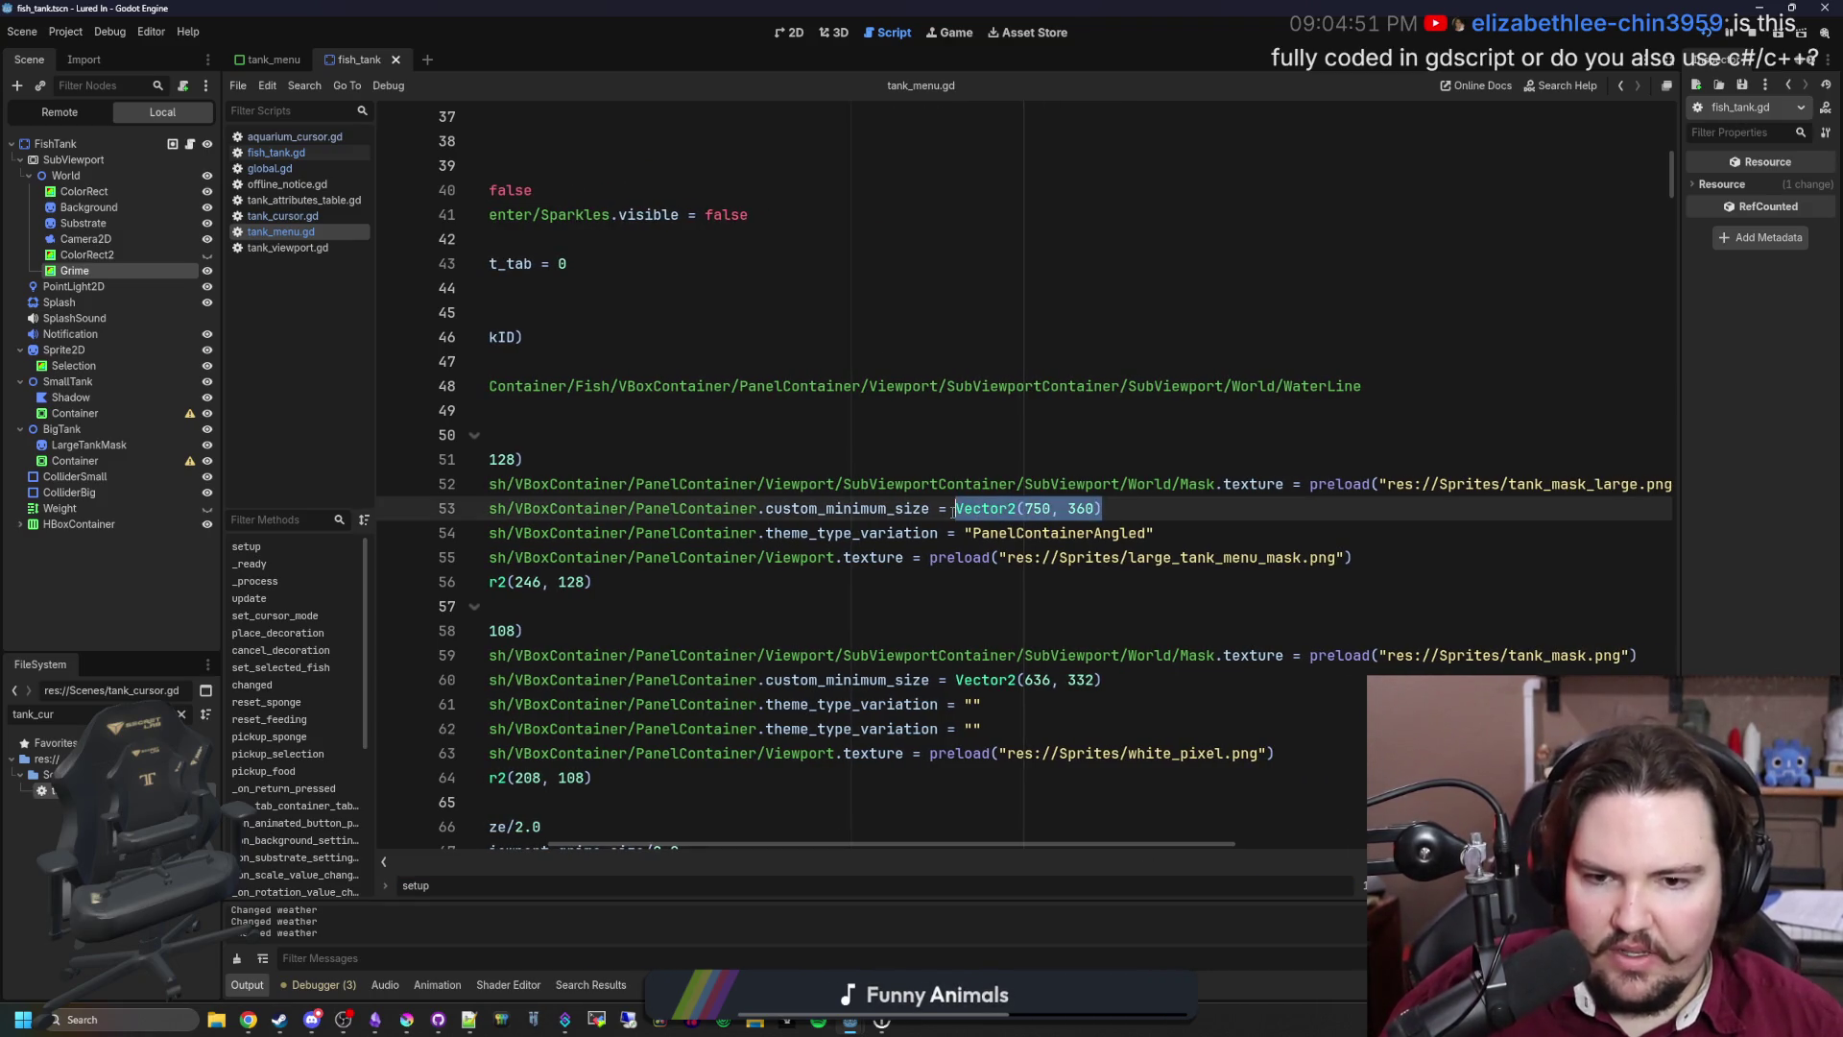
left_click(270, 168)
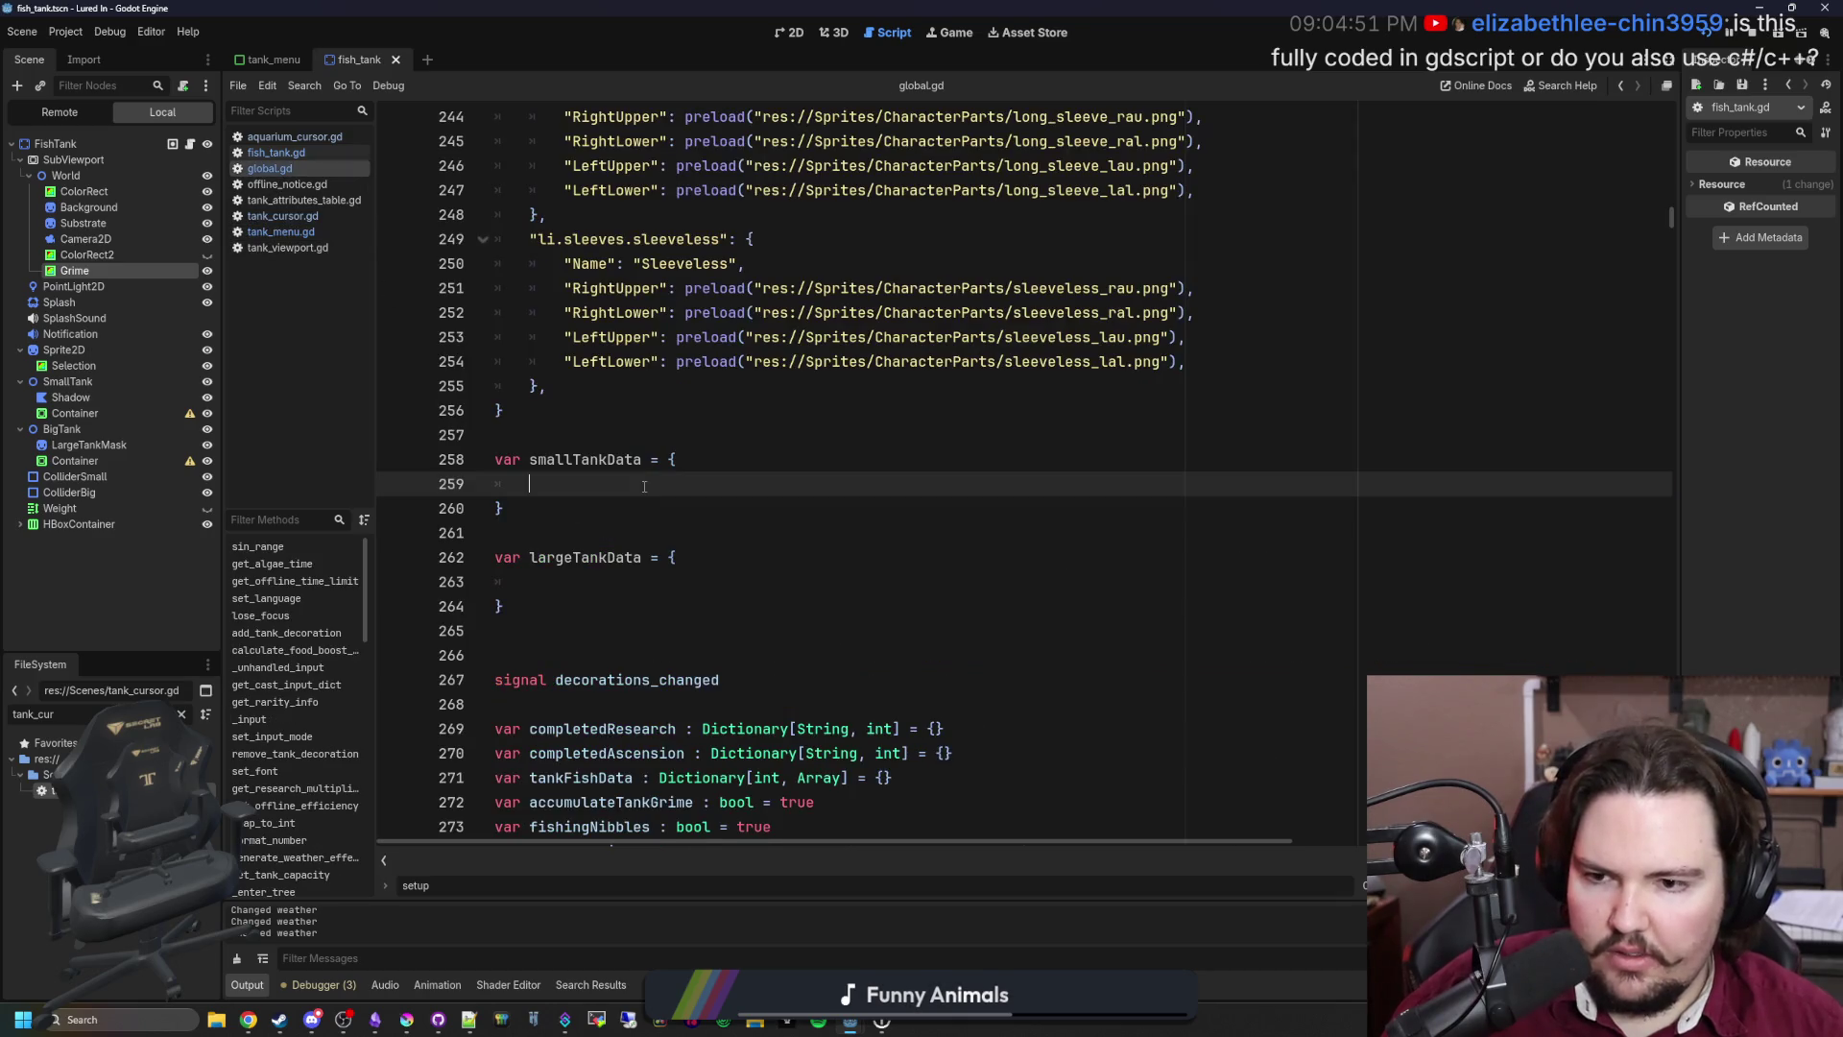
Step: Add the entry "UISize": Vector2(750, 360) to largeTankData
left_click(582, 580)
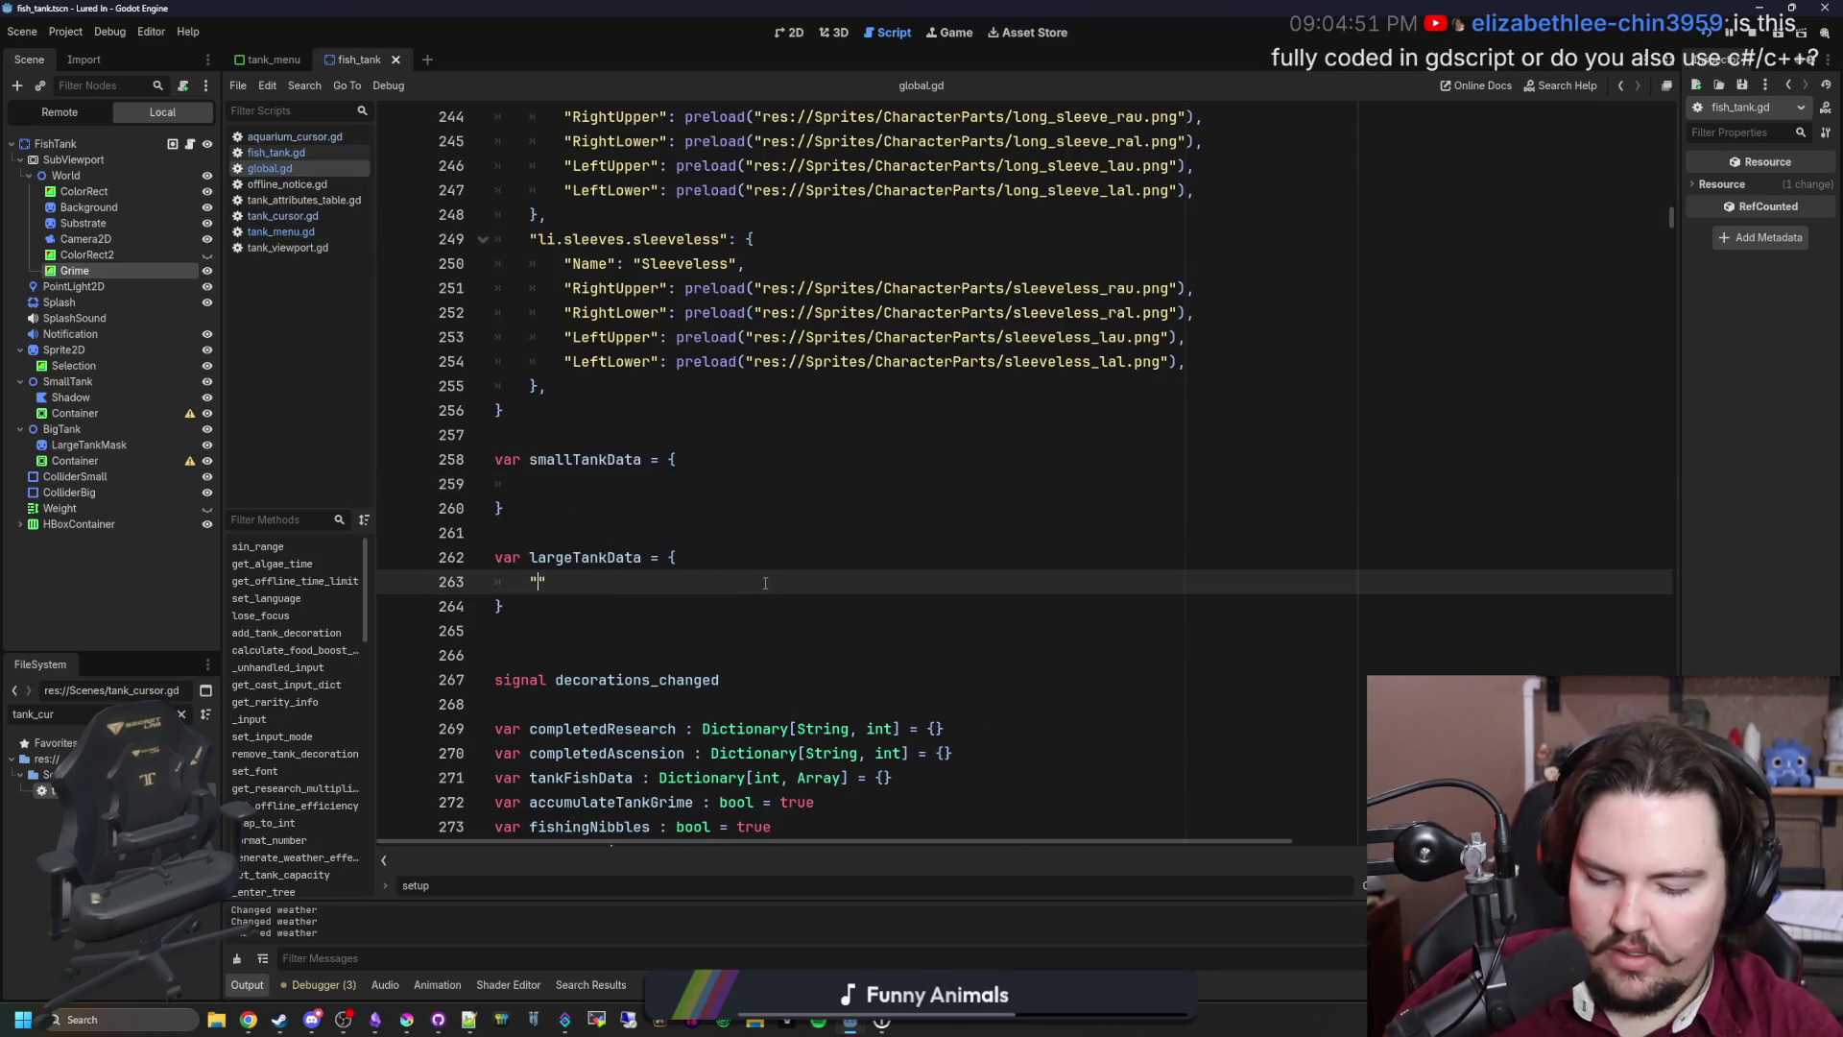
type("UI")
key("BackSpace")
key("BackSpace")
type("UISize\": Vector2(750, 360)")
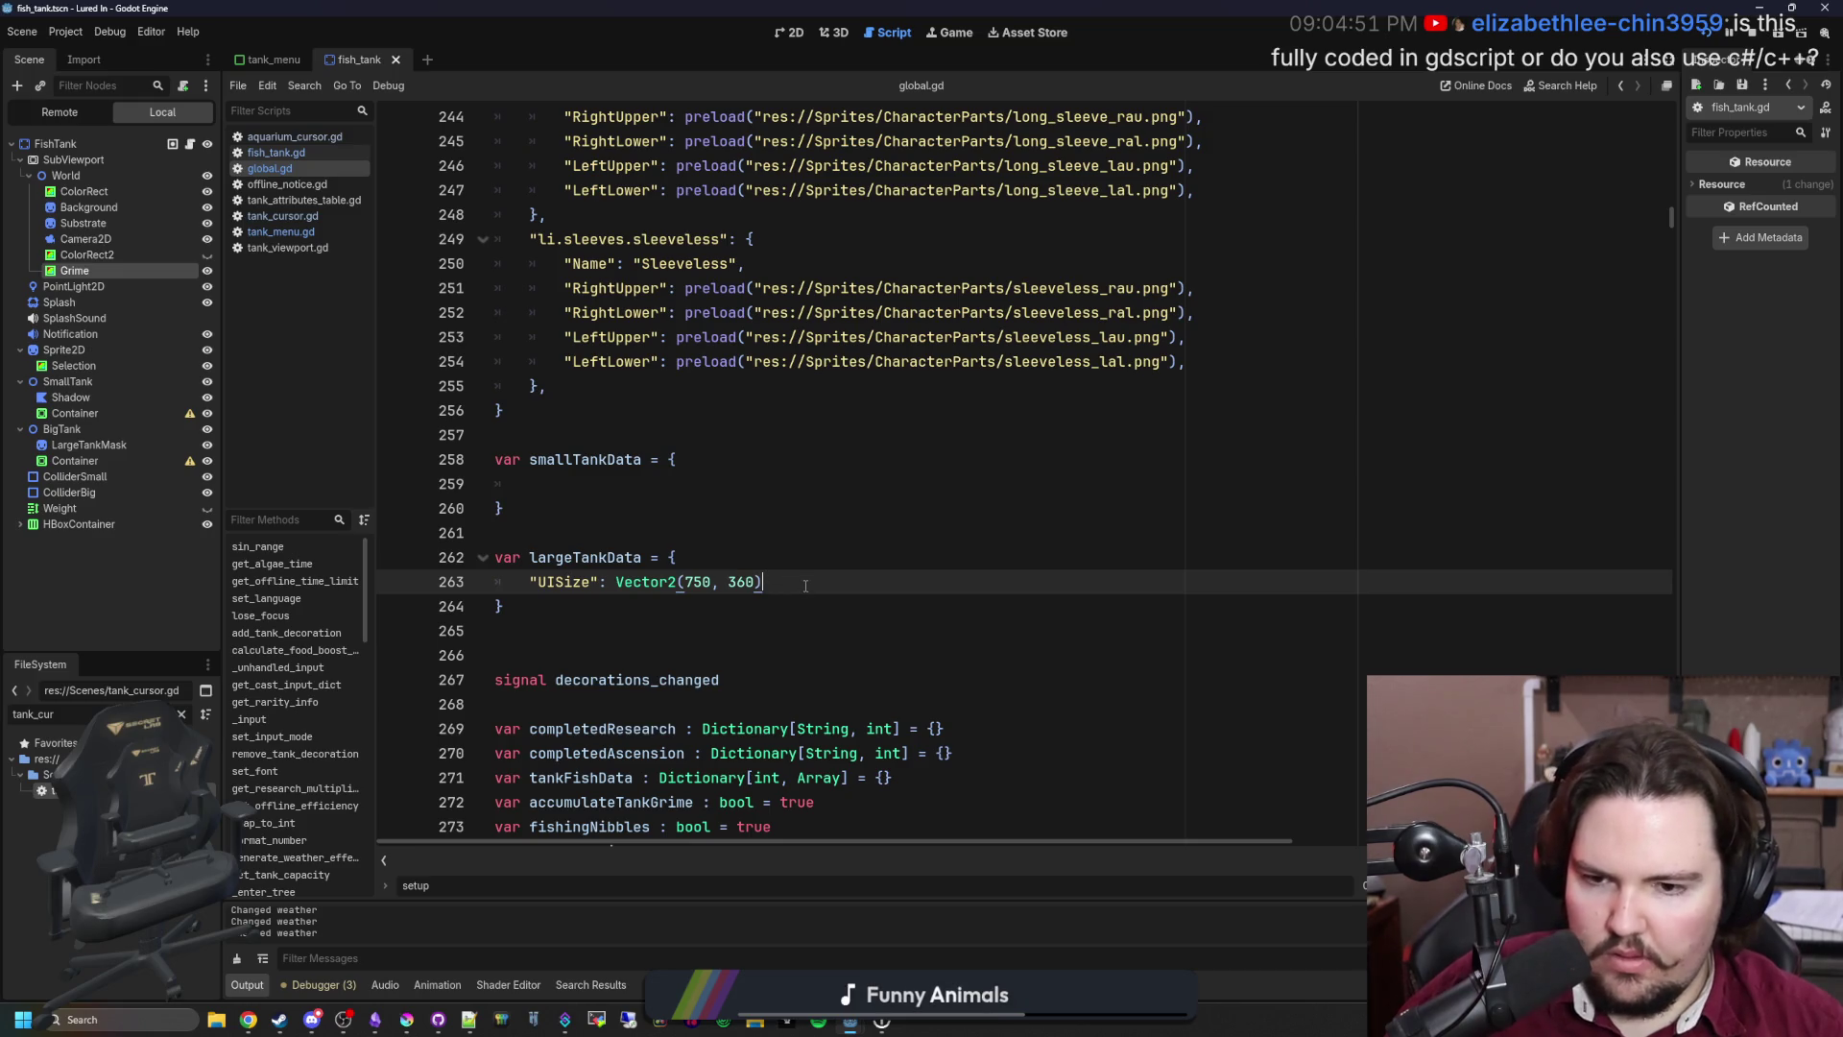
type(",")
Step: Copy the UISize entry into smallTankData, then switch to tank_menu.gd
left_click_drag(773, 582, 518, 578)
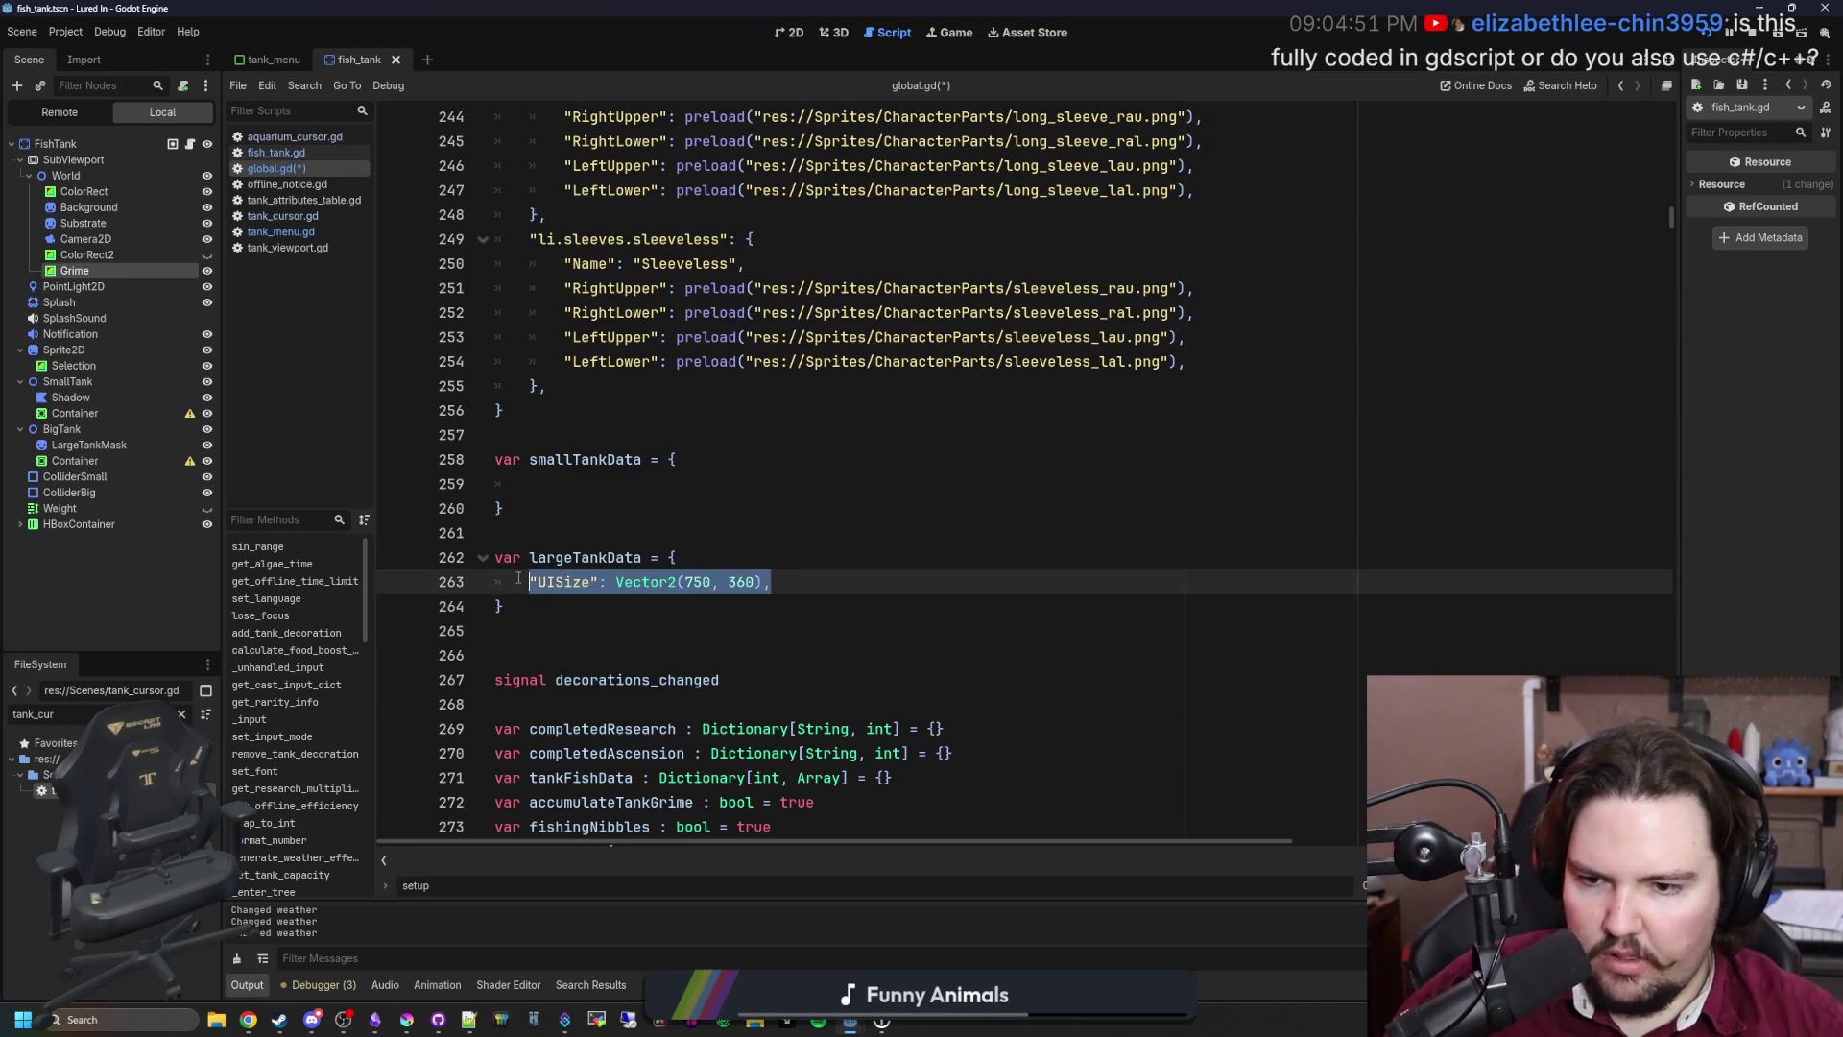
left_click(586, 485)
key("Return")
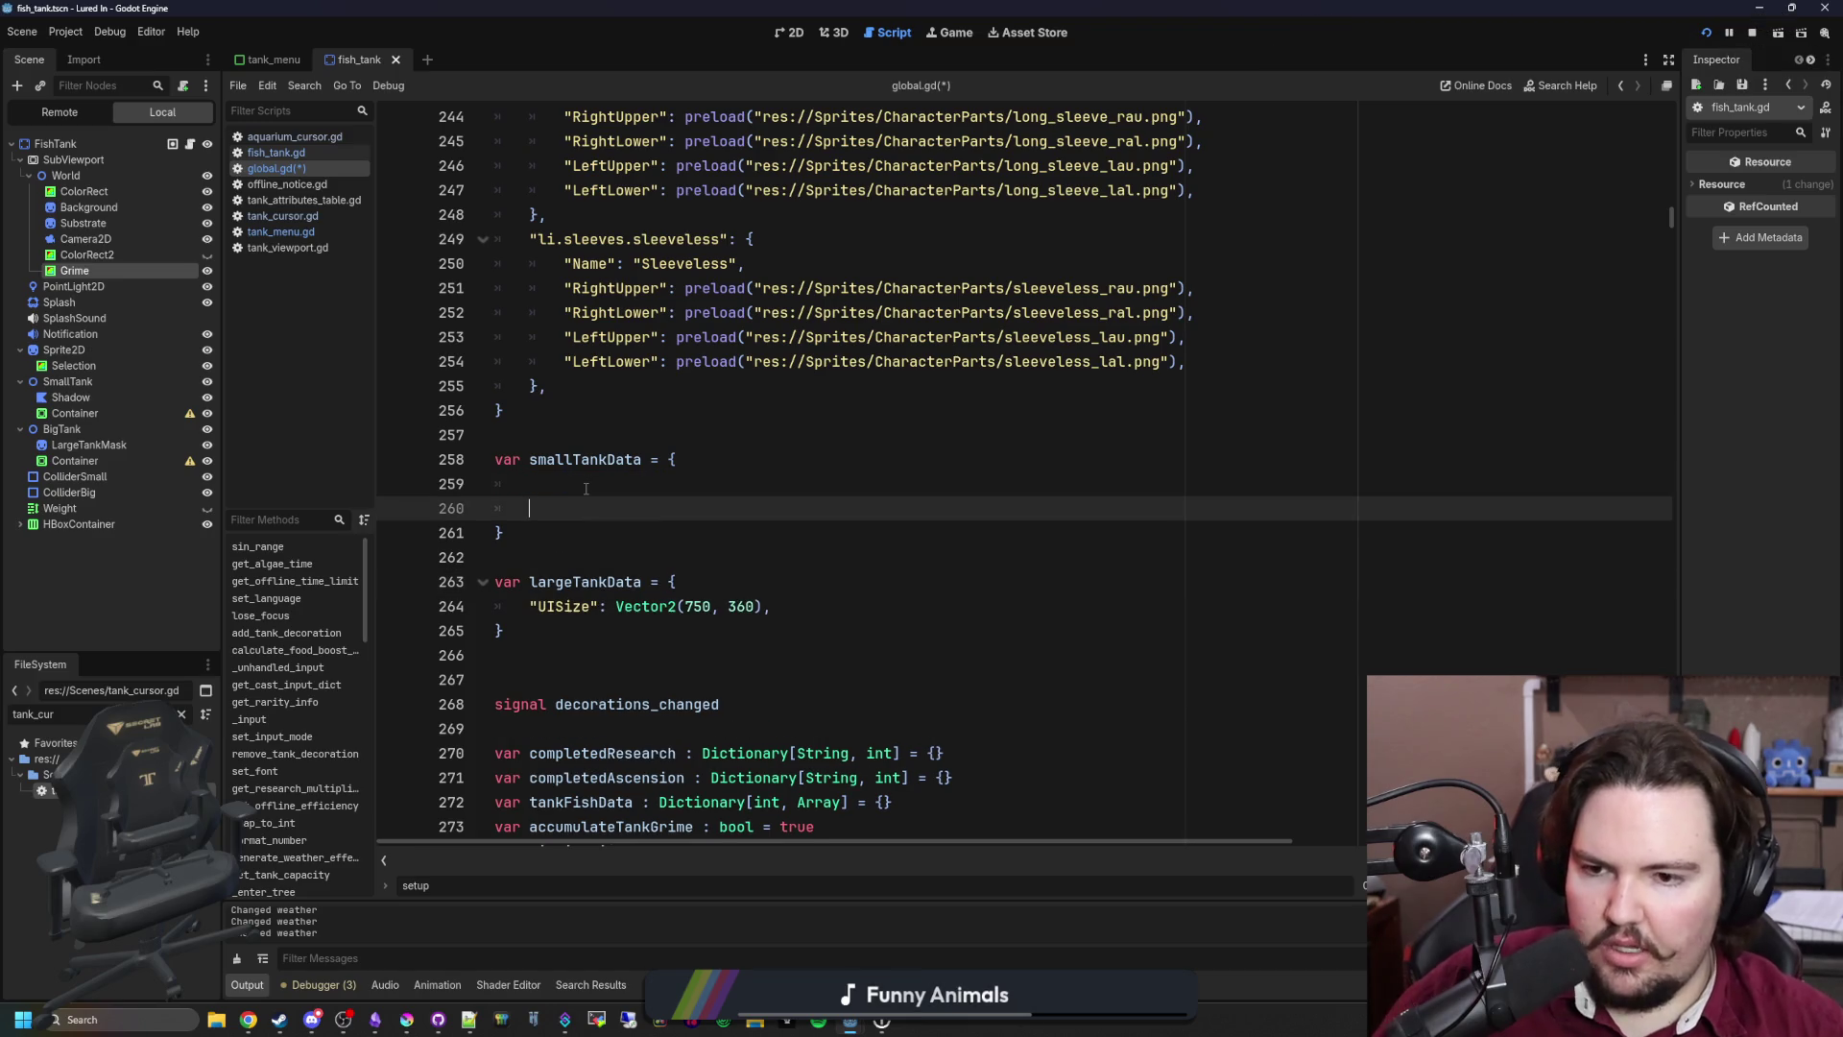
key("BackSpace")
key("BackSpace")
key("BackSpace")
left_click_drag(772, 582, 527, 581)
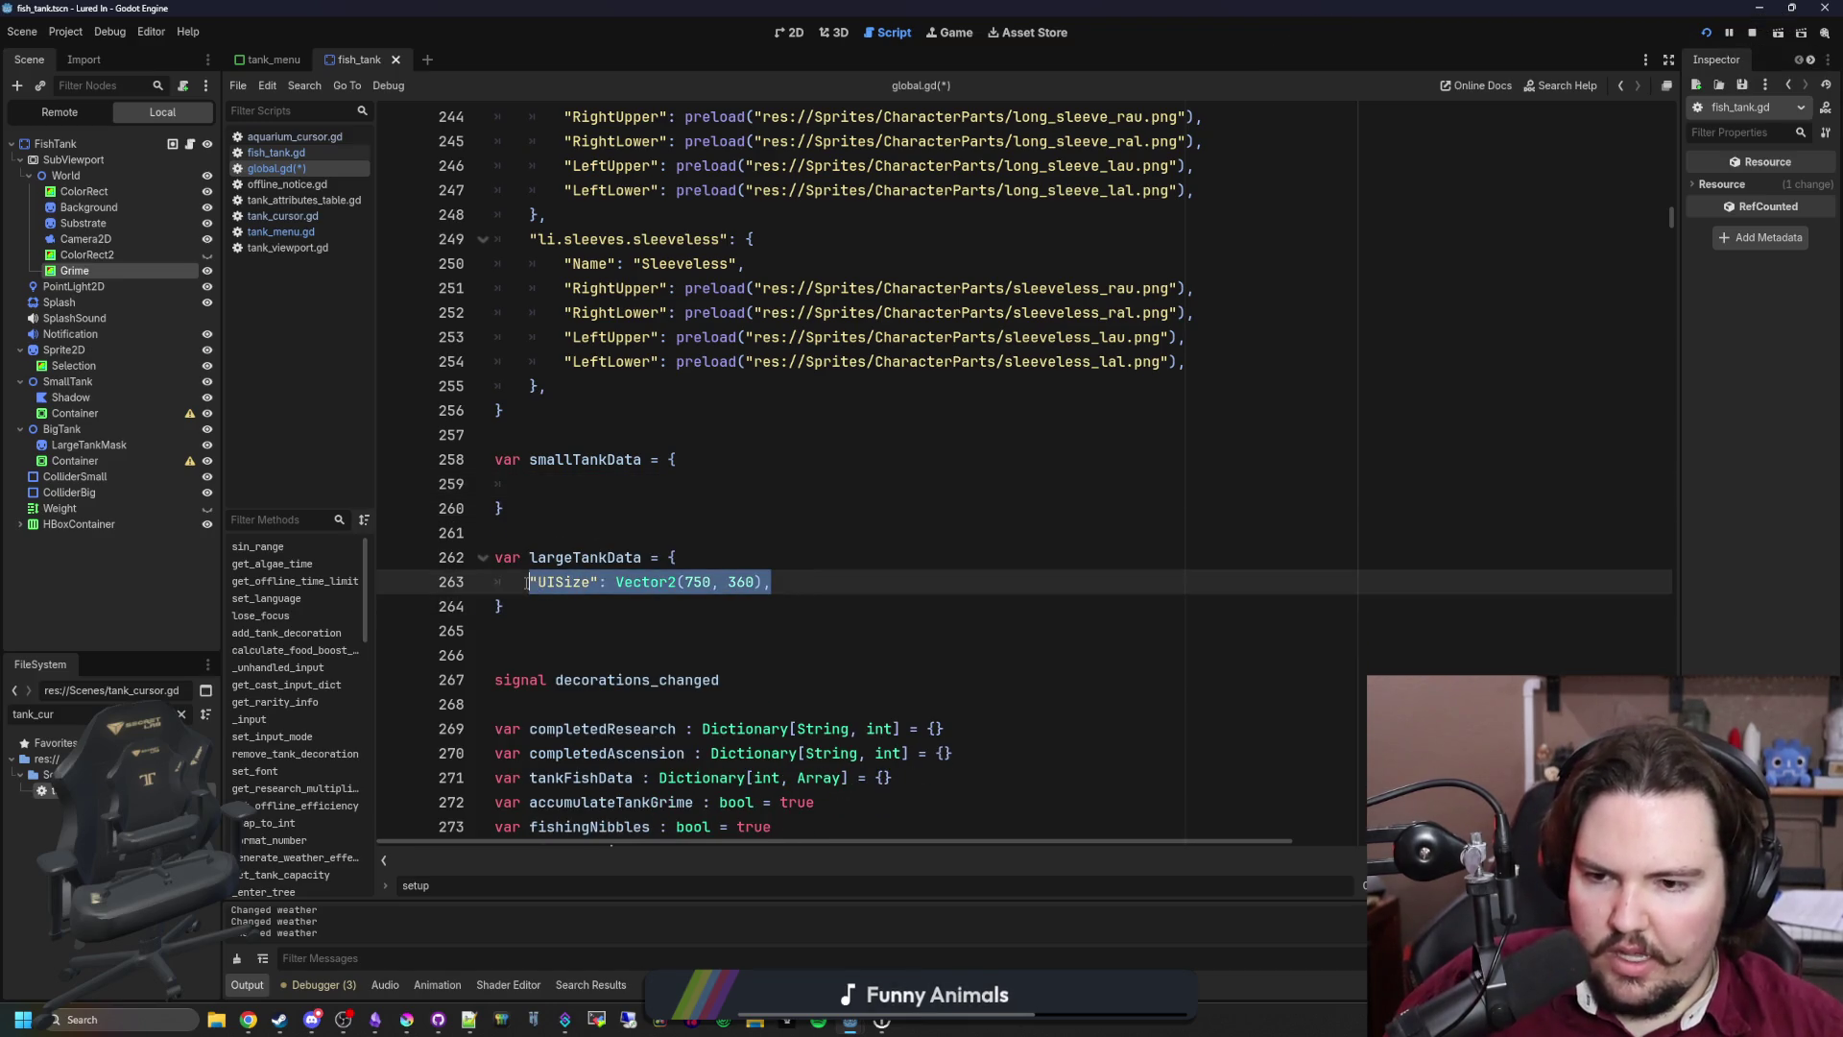
left_click(578, 477)
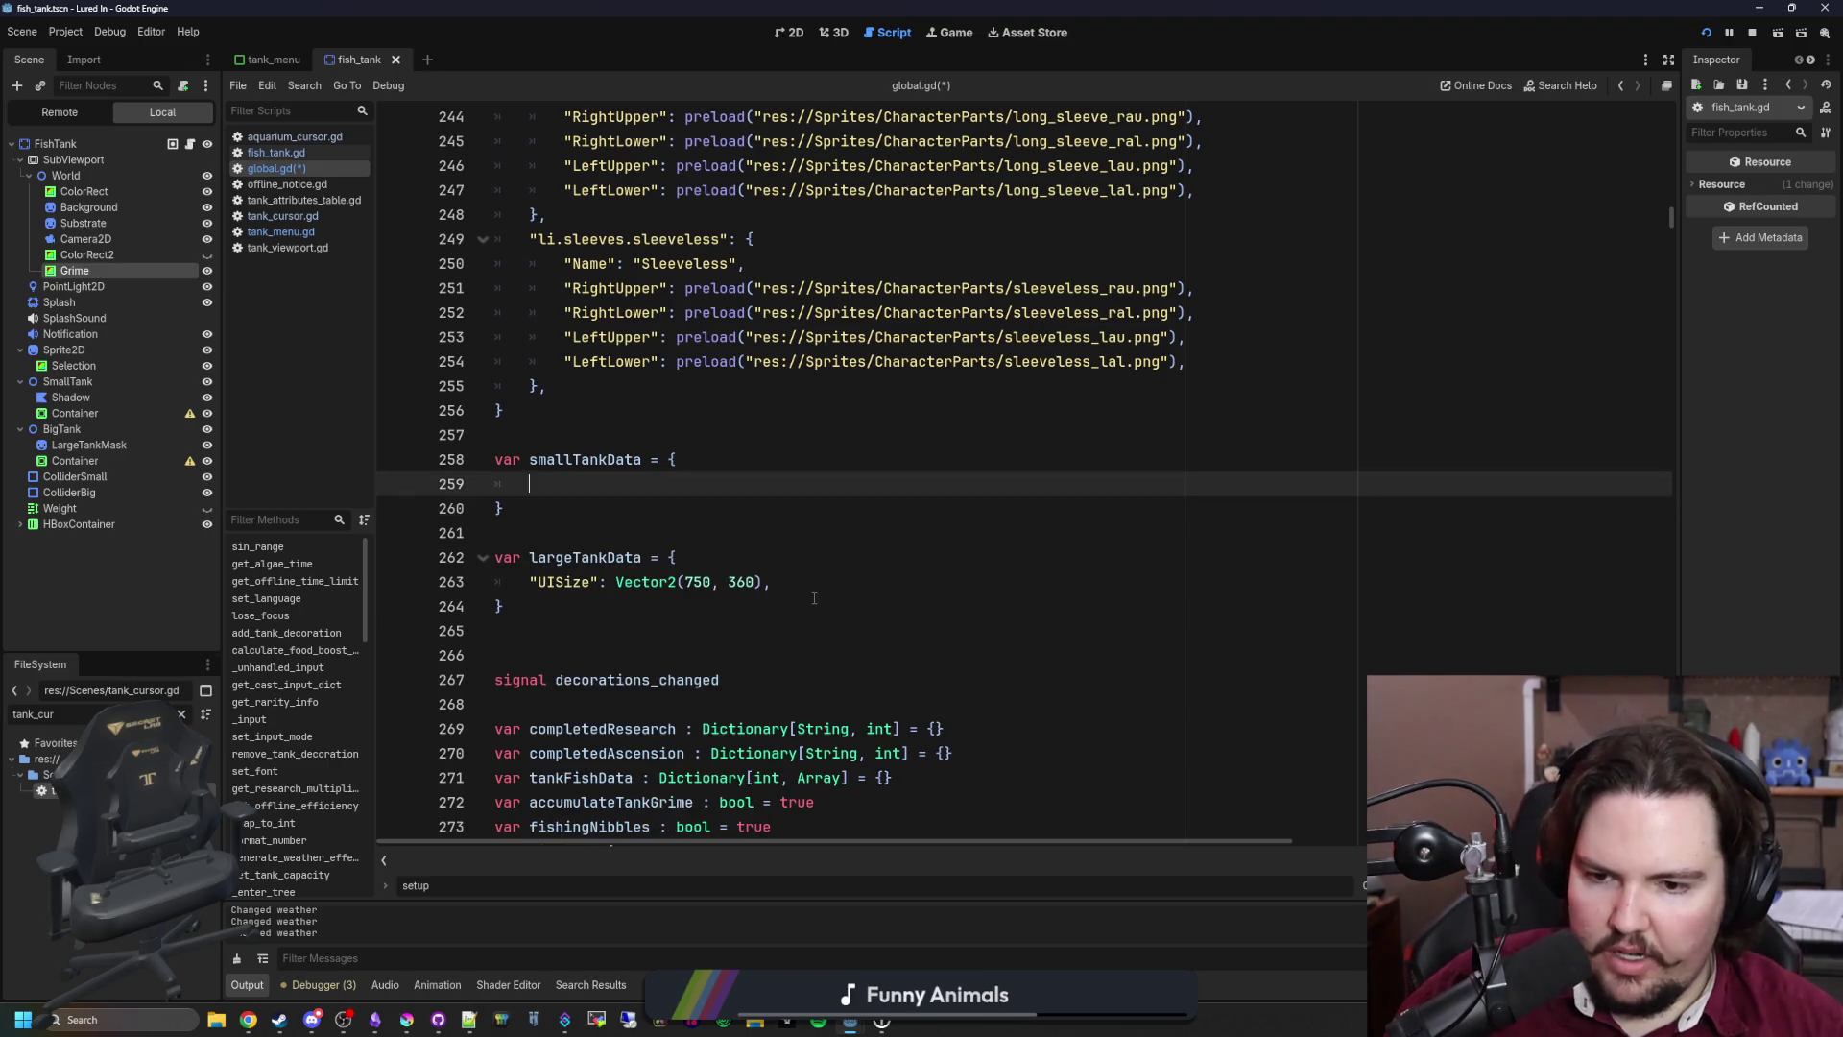
left_click(810, 579)
mouse_move(810, 579)
left_mouse_down()
mouse_move(503, 581)
mouse_move(525, 582)
left_mouse_up()
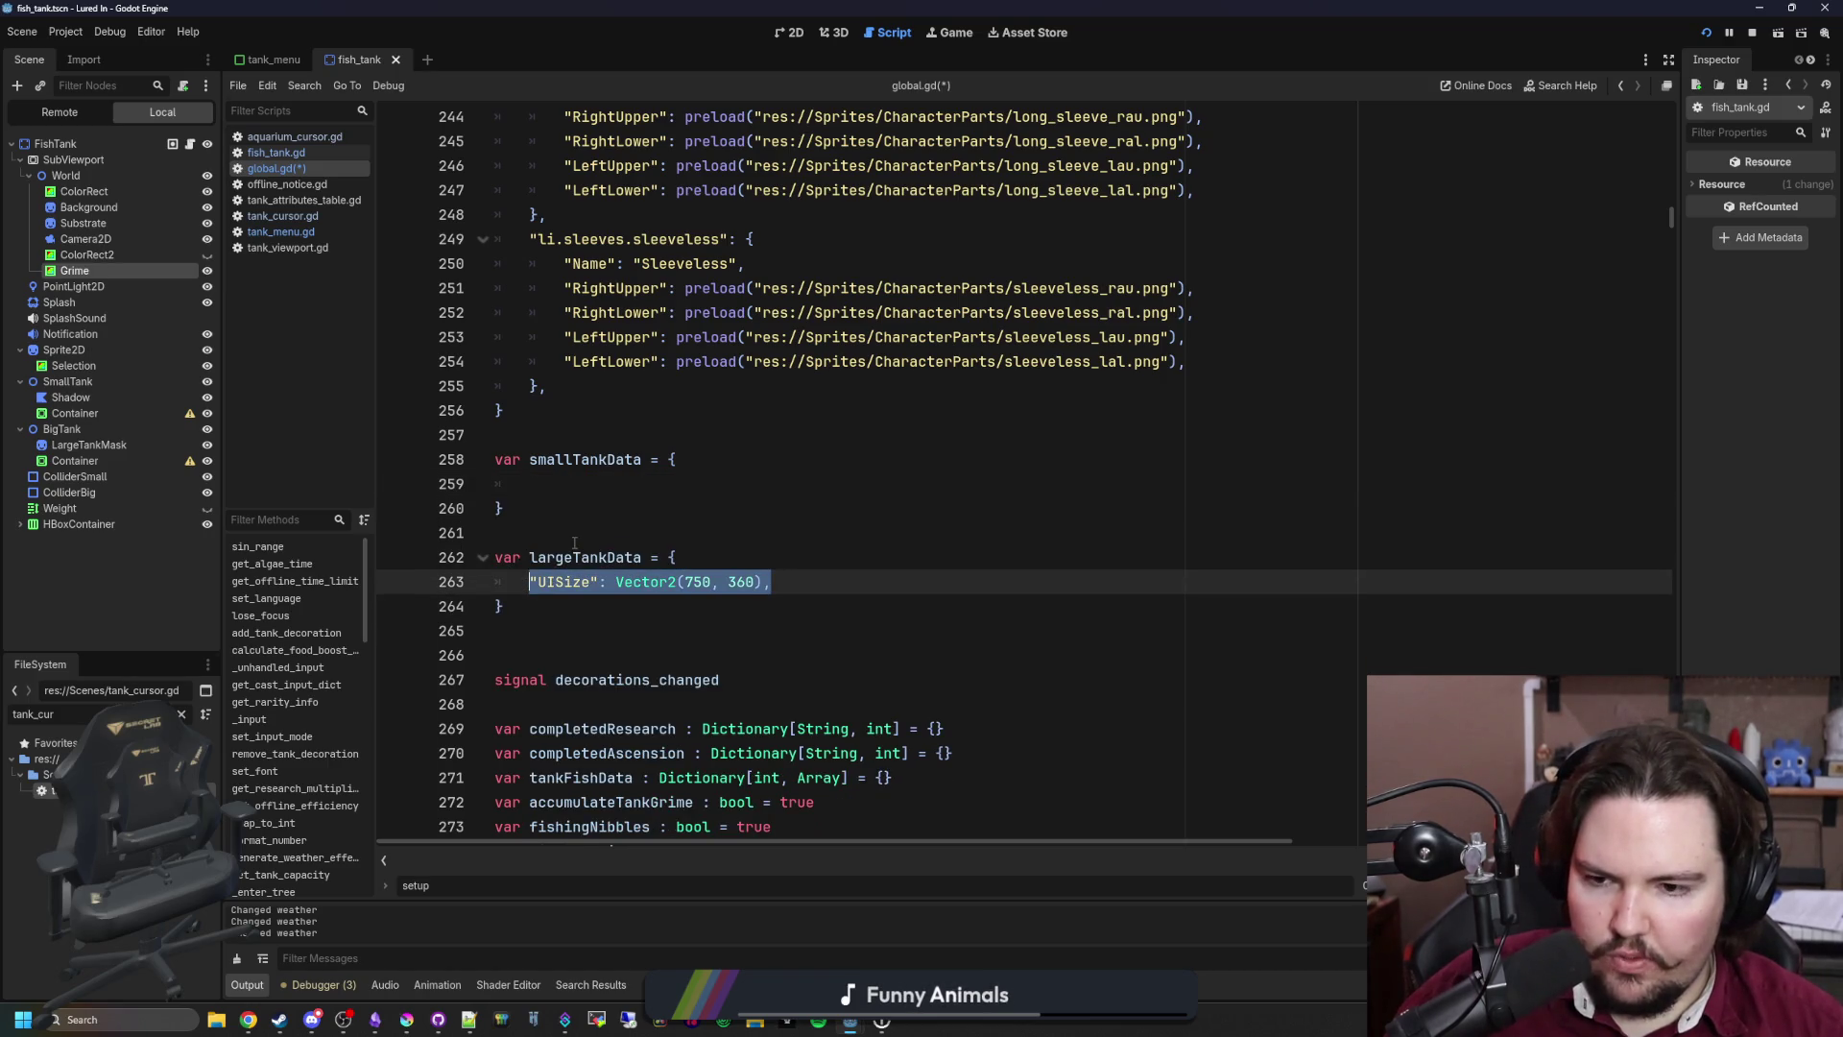
key("ctrl+c")
left_click(576, 484)
key("ctrl+v")
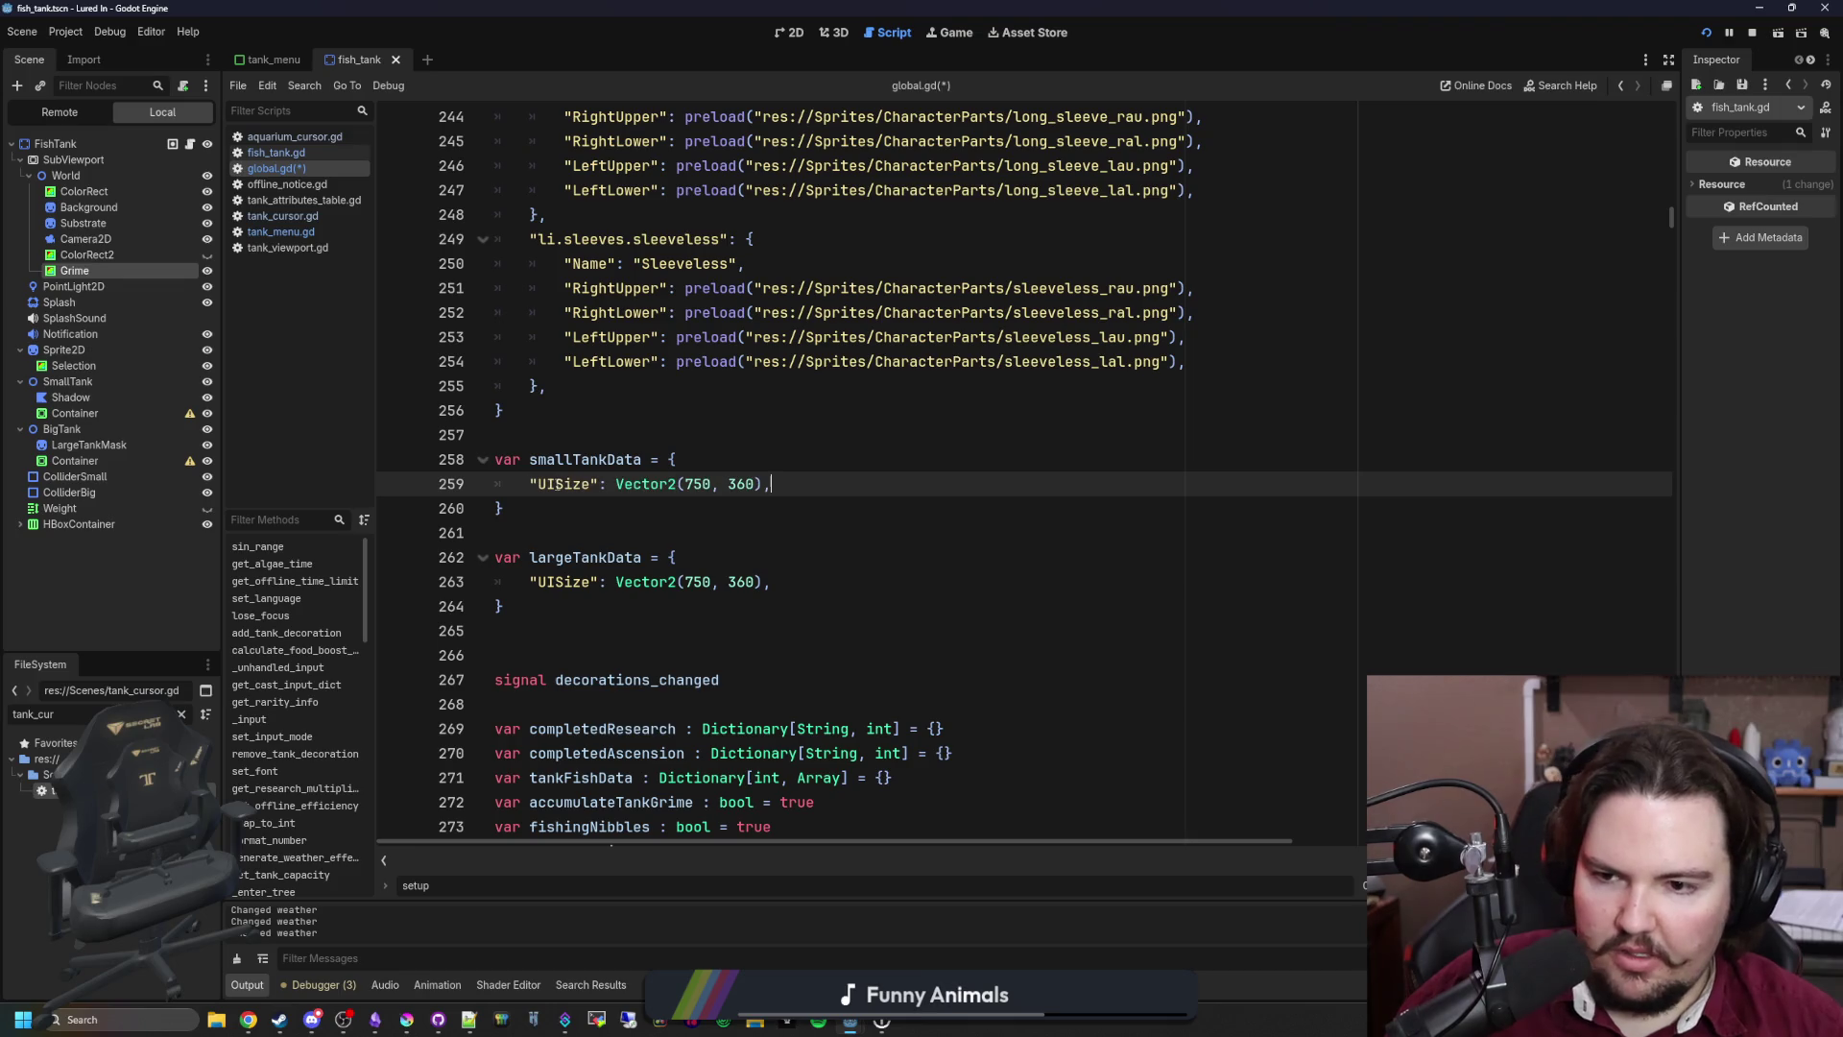
left_click(291, 233)
mouse_move(881, 1021)
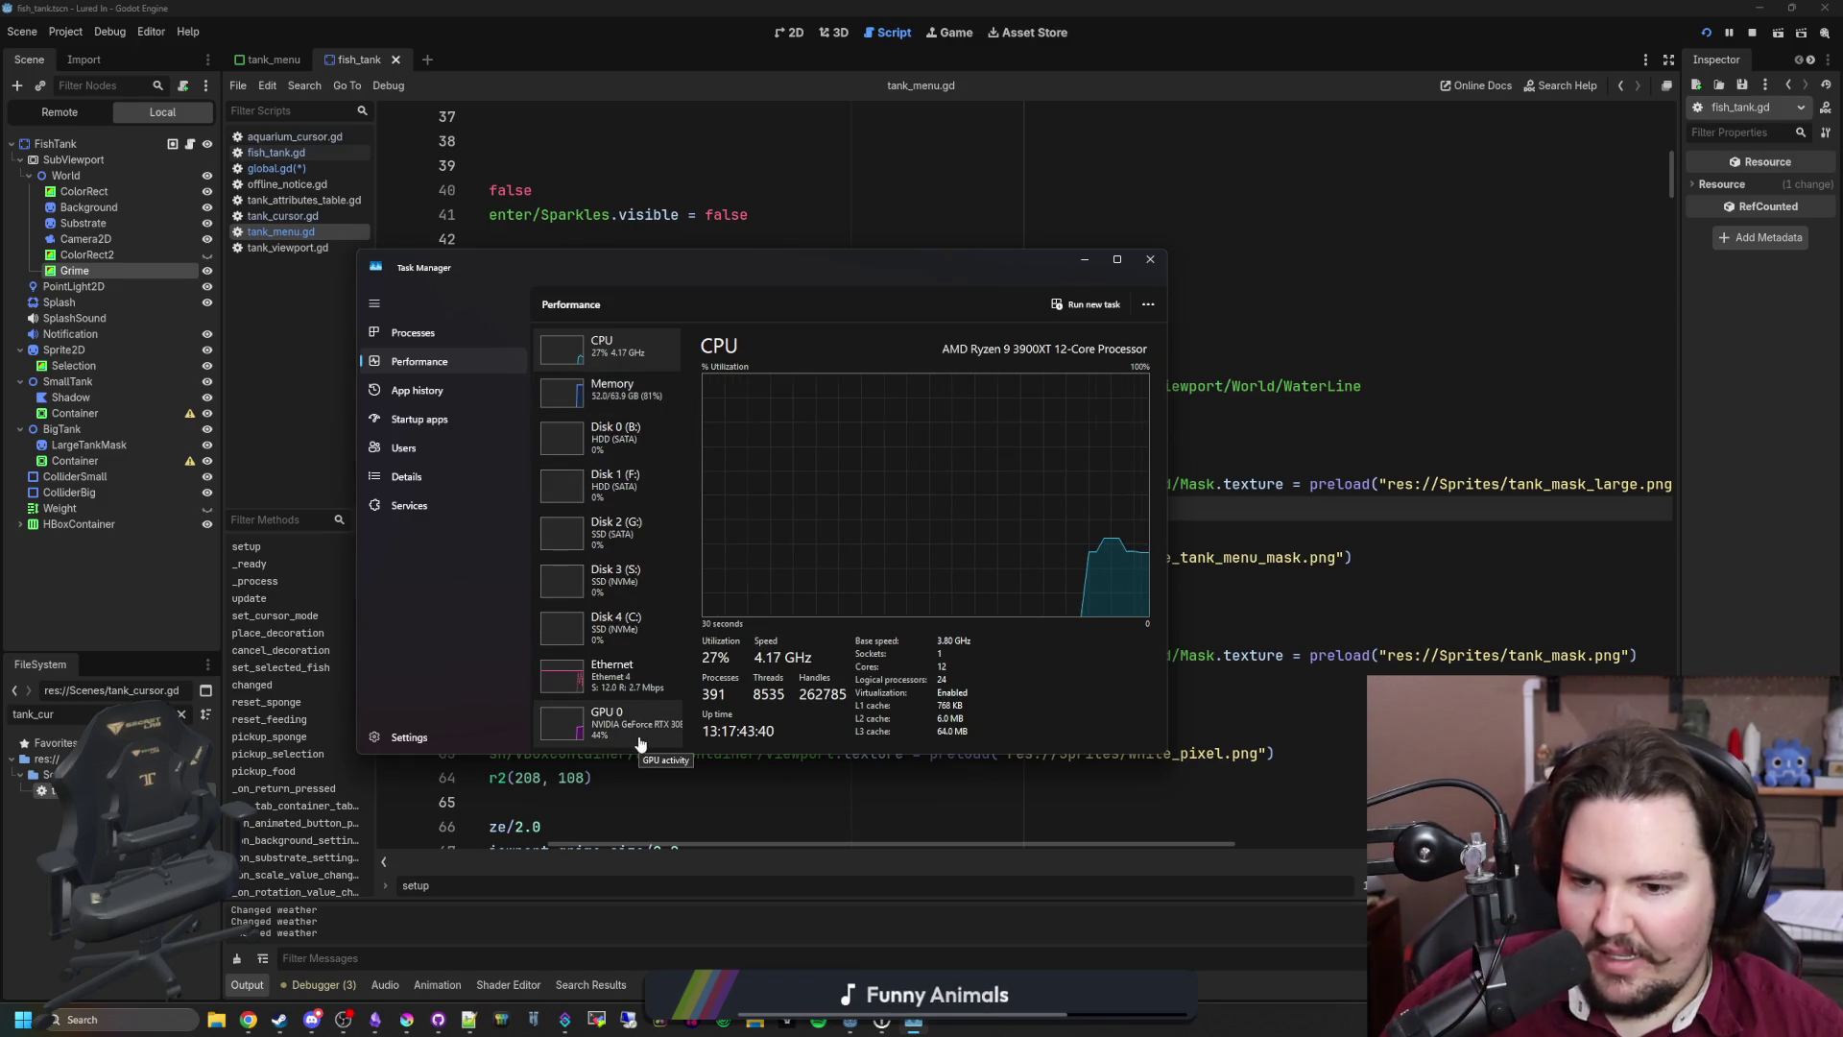
left_click(1149, 261)
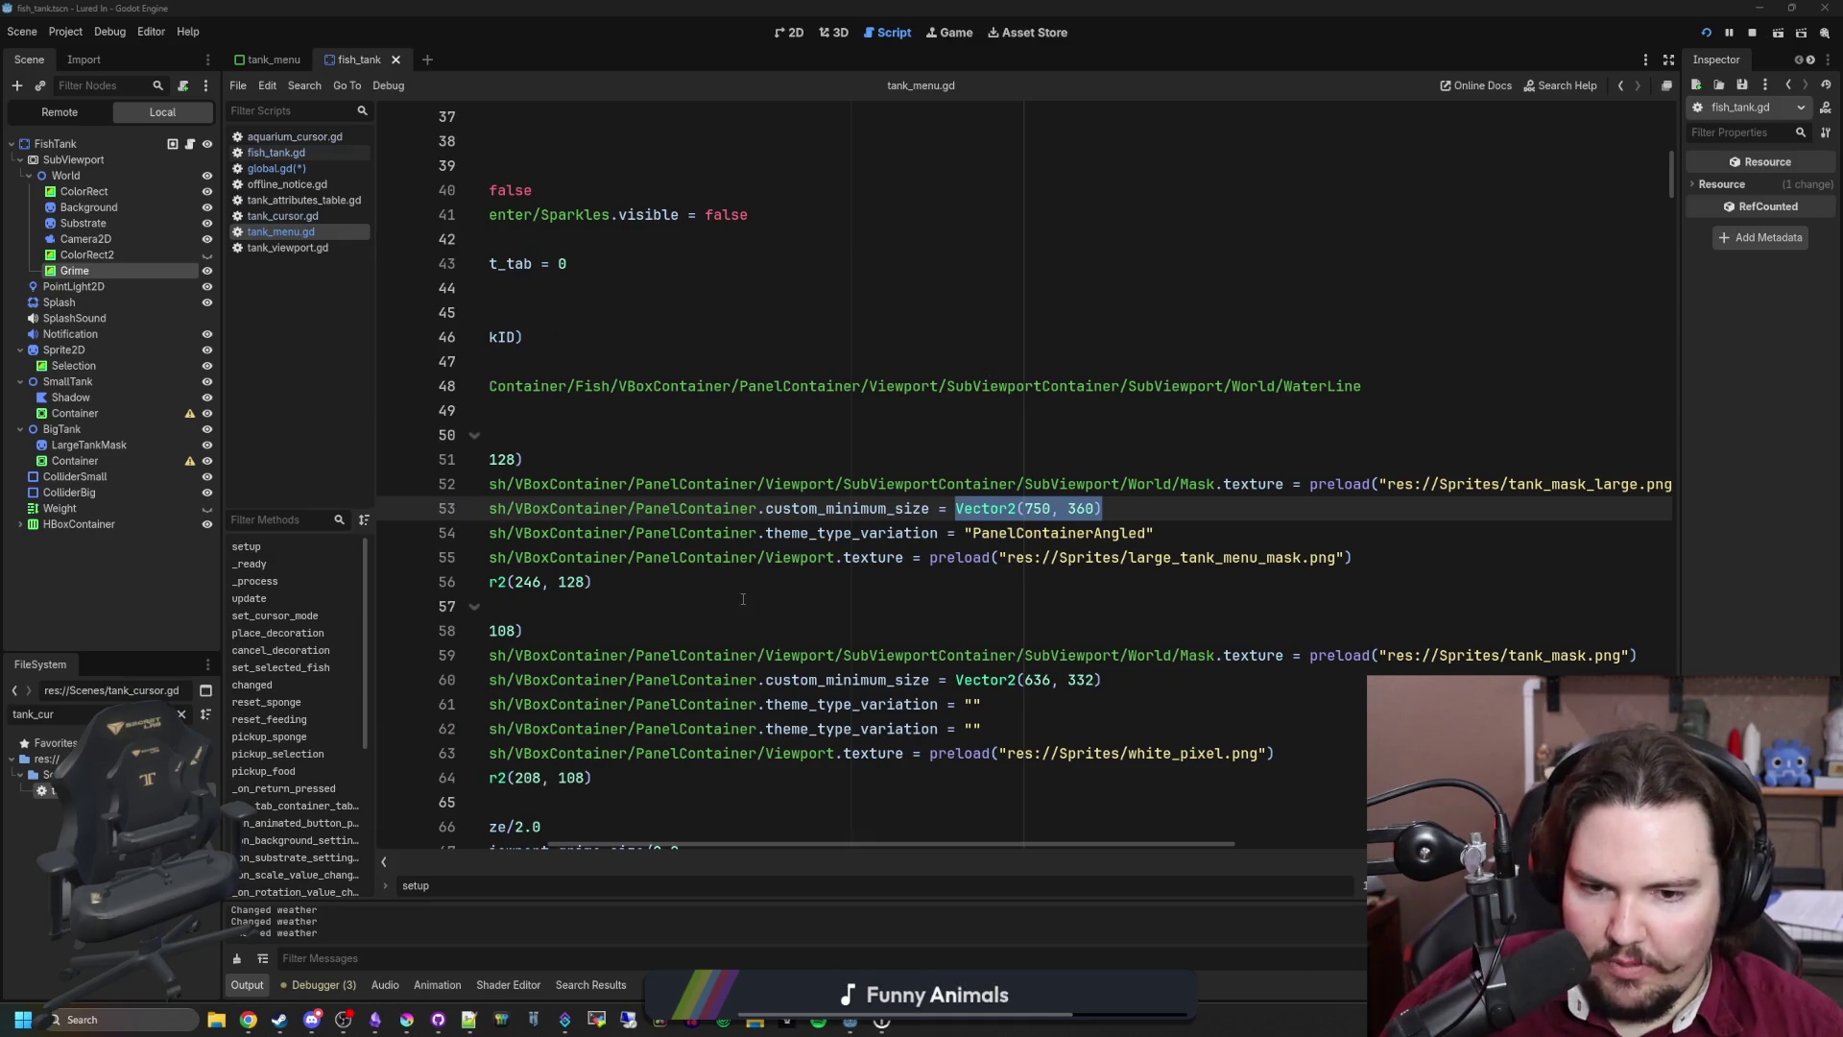
Step: Select the small tank's Vector2(636, 332) size on line 60 of tank_menu.gd
scroll(742, 599, "left", 3)
left_click(1303, 735)
left_click_drag(1318, 680, 1171, 680)
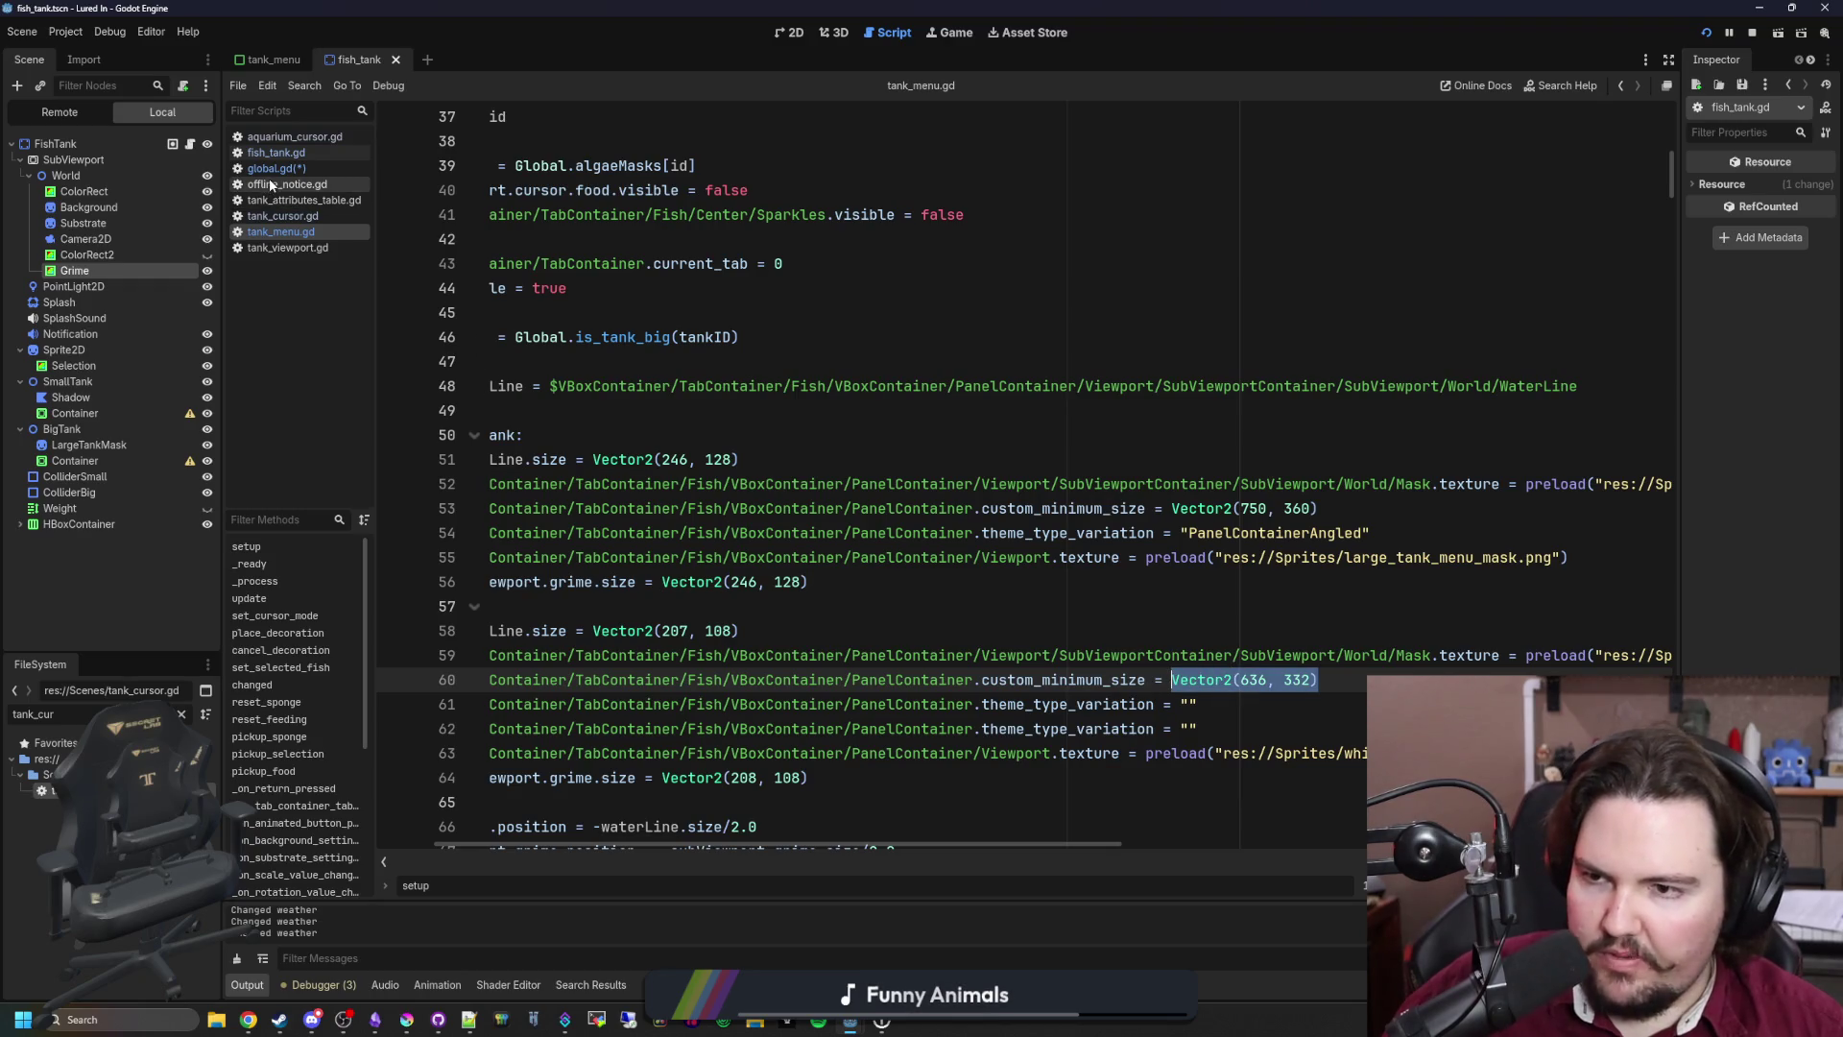
Step: Change smallTankData's UISize in global.gd to Vector2(636, 332), save, and return to tank_menu.gd
left_click(279, 183)
left_click(277, 168)
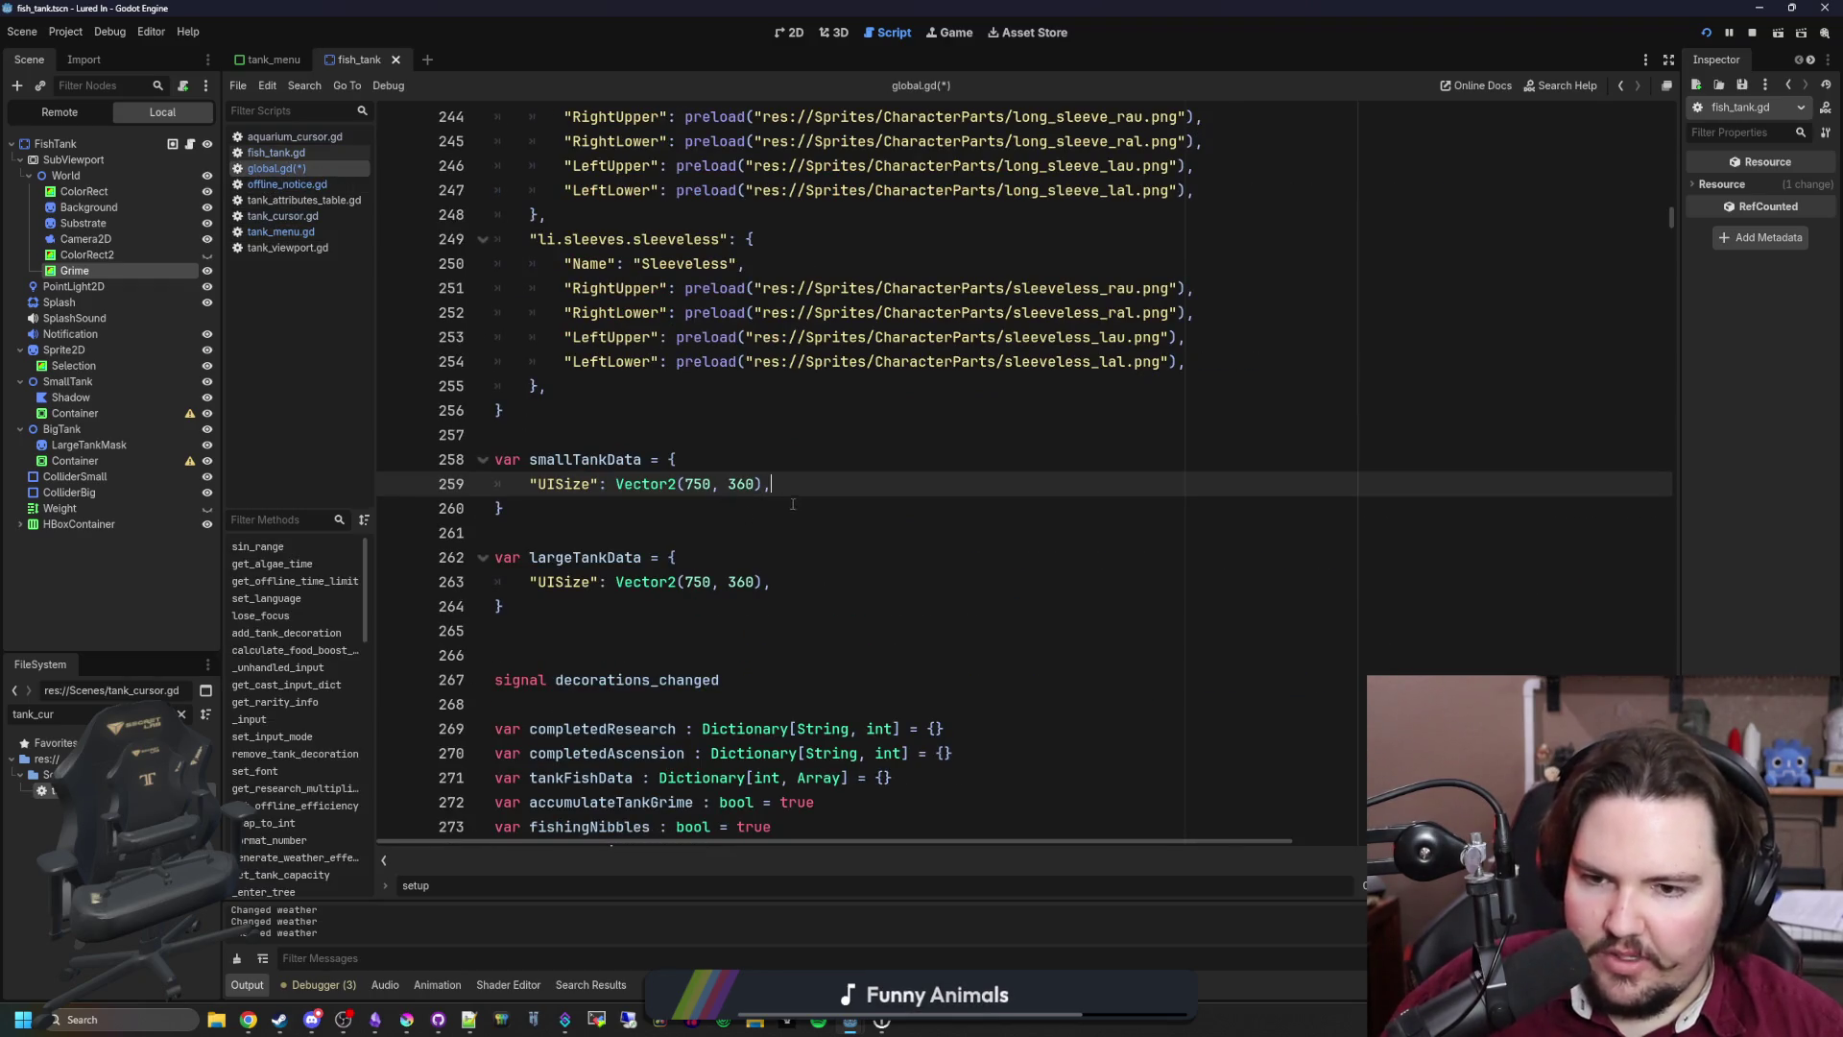
left_click_drag(781, 484, 621, 485)
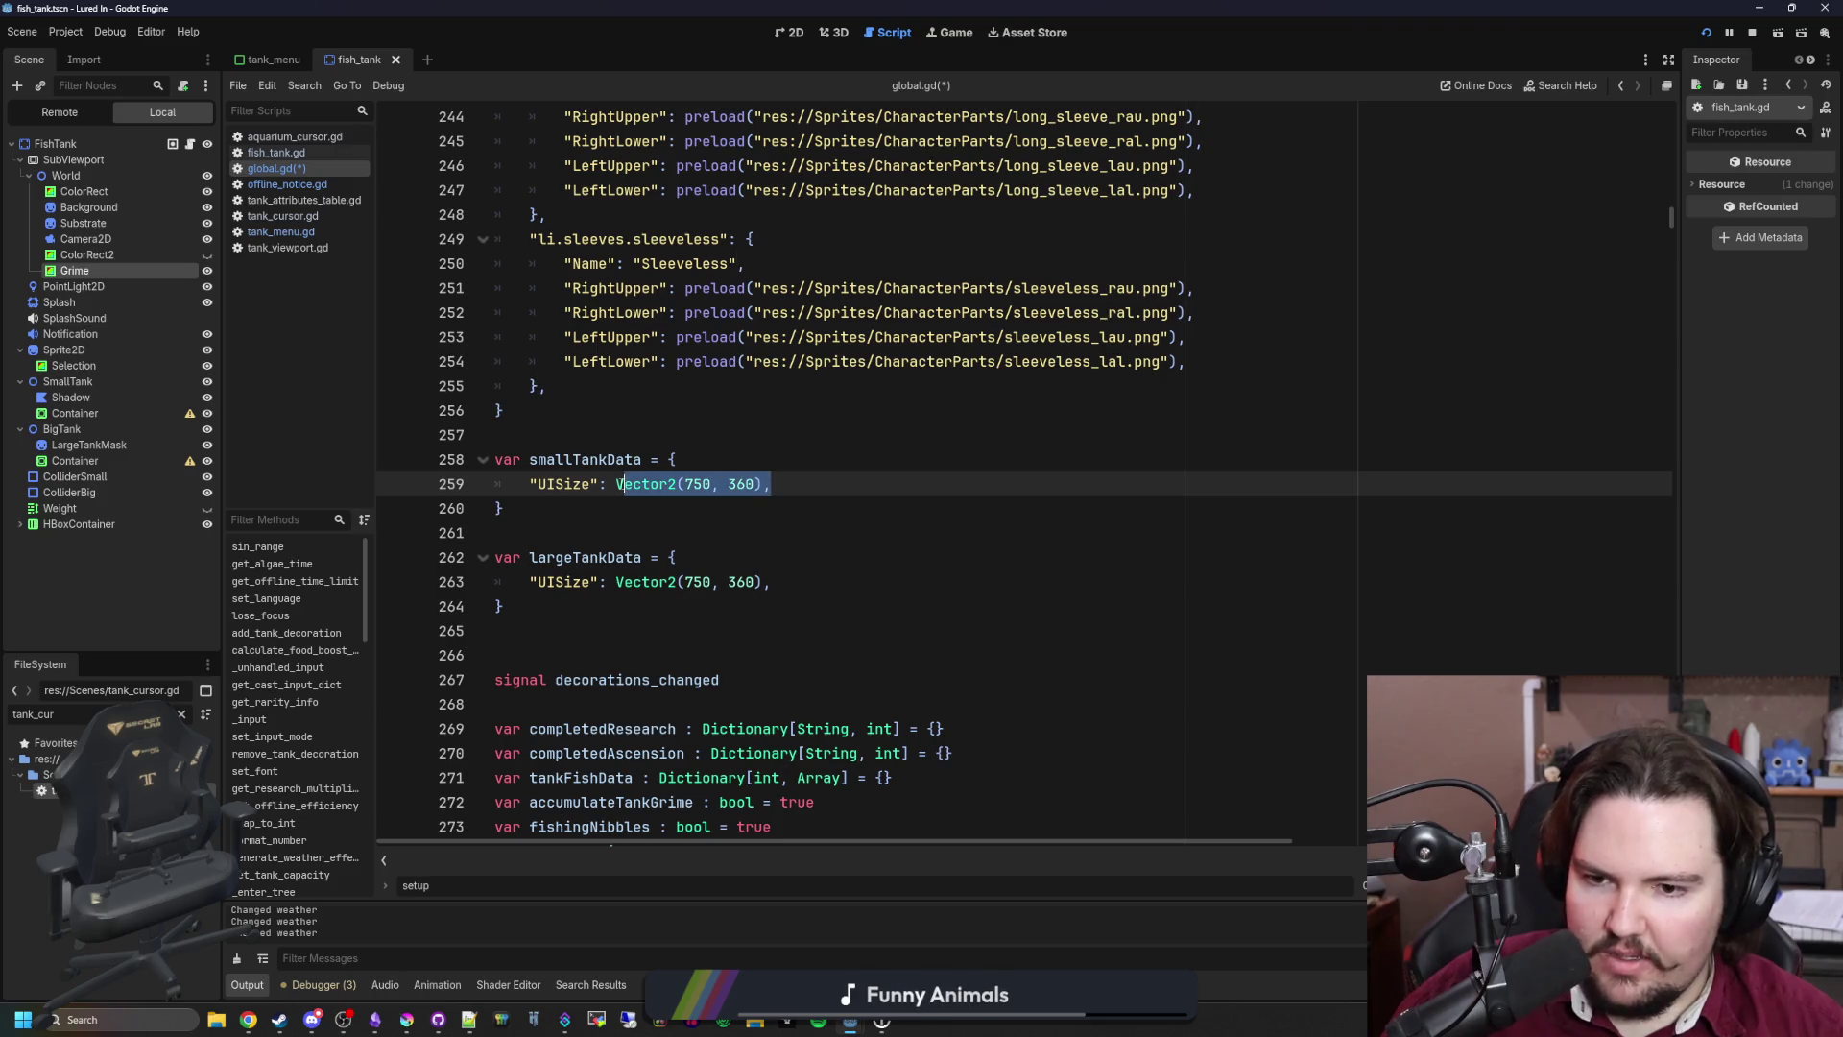
type("Vector2(636, 332)")
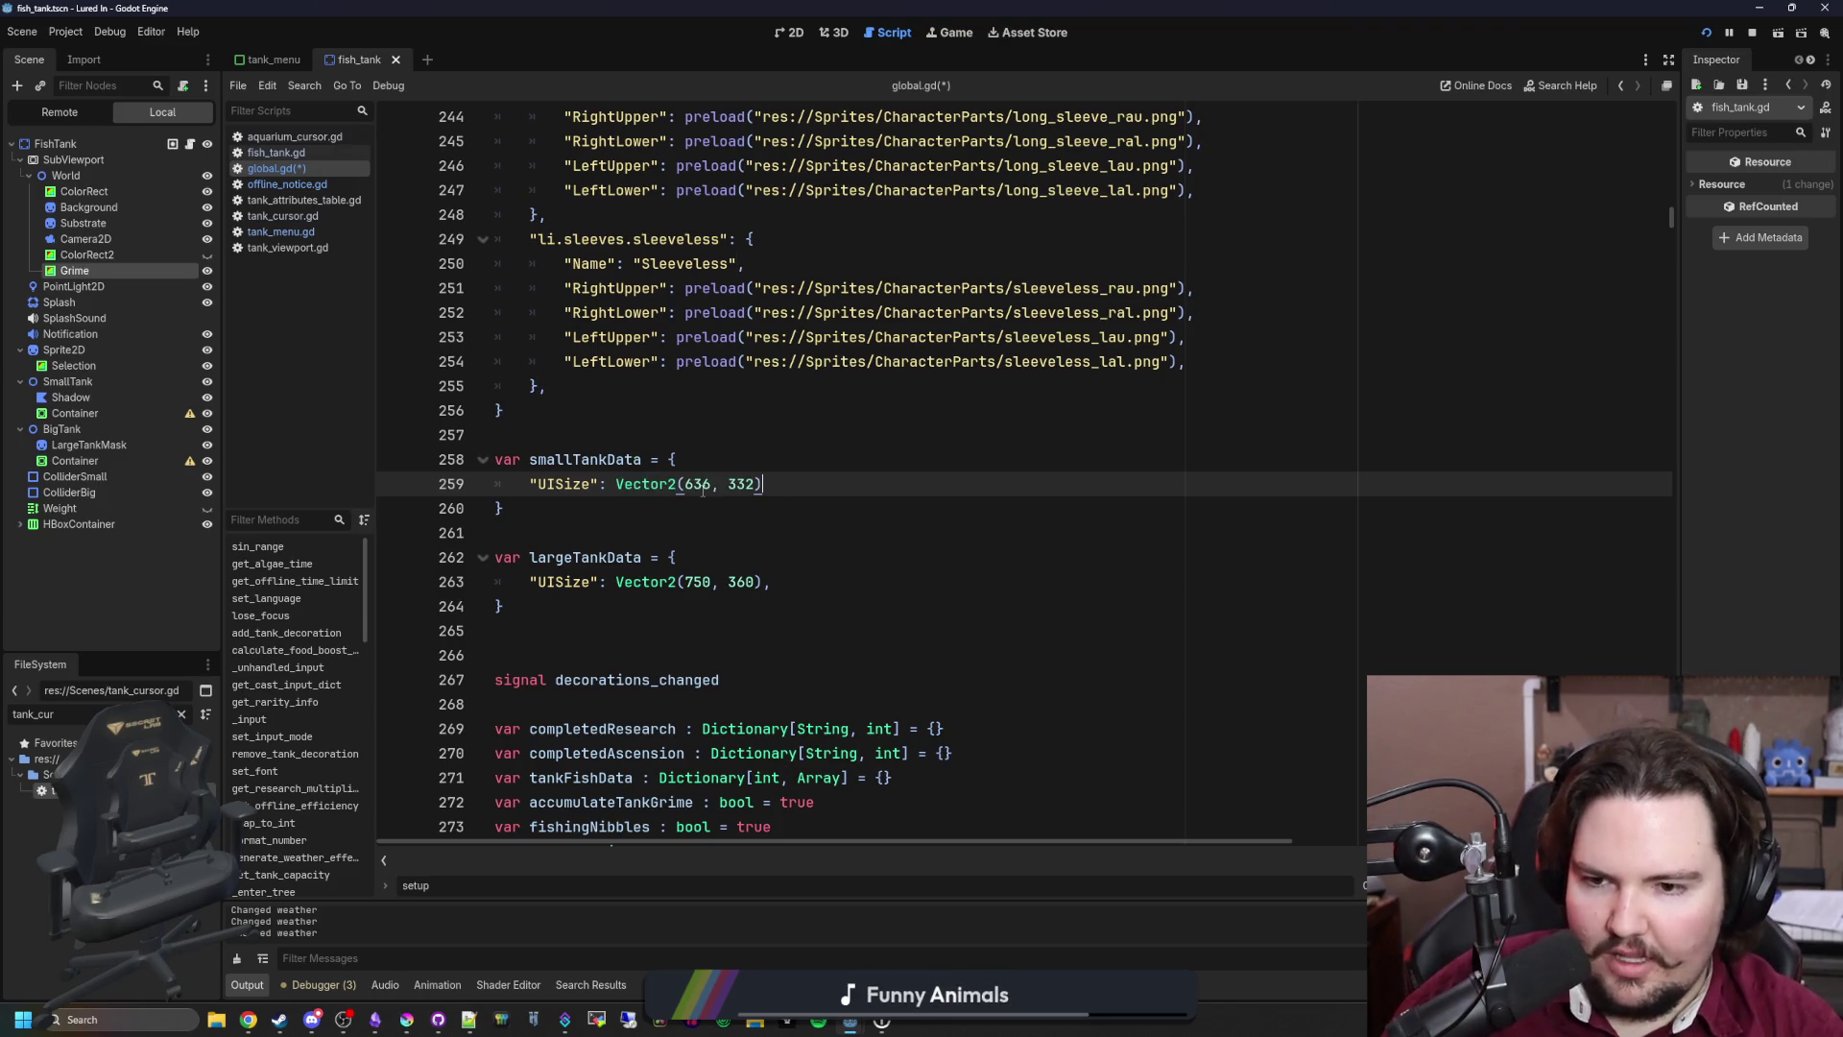
type(",")
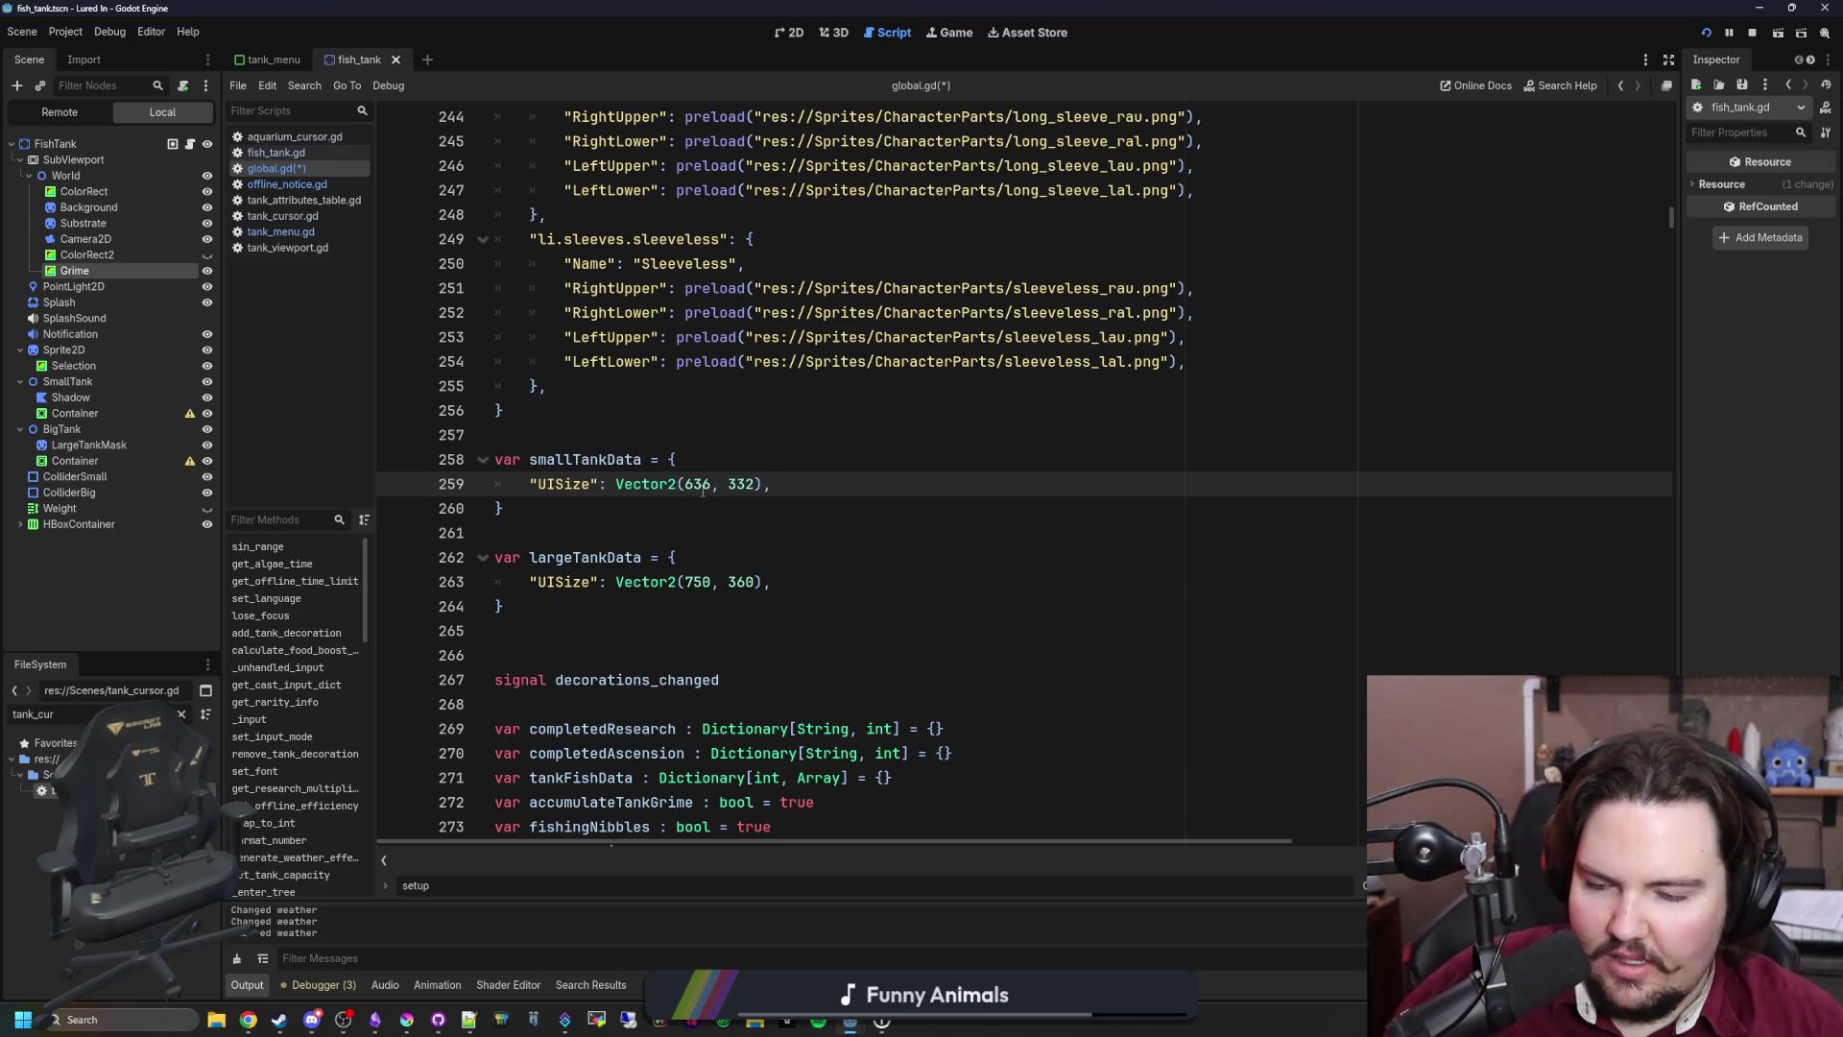
left_click(640, 423)
key("ctrl+s")
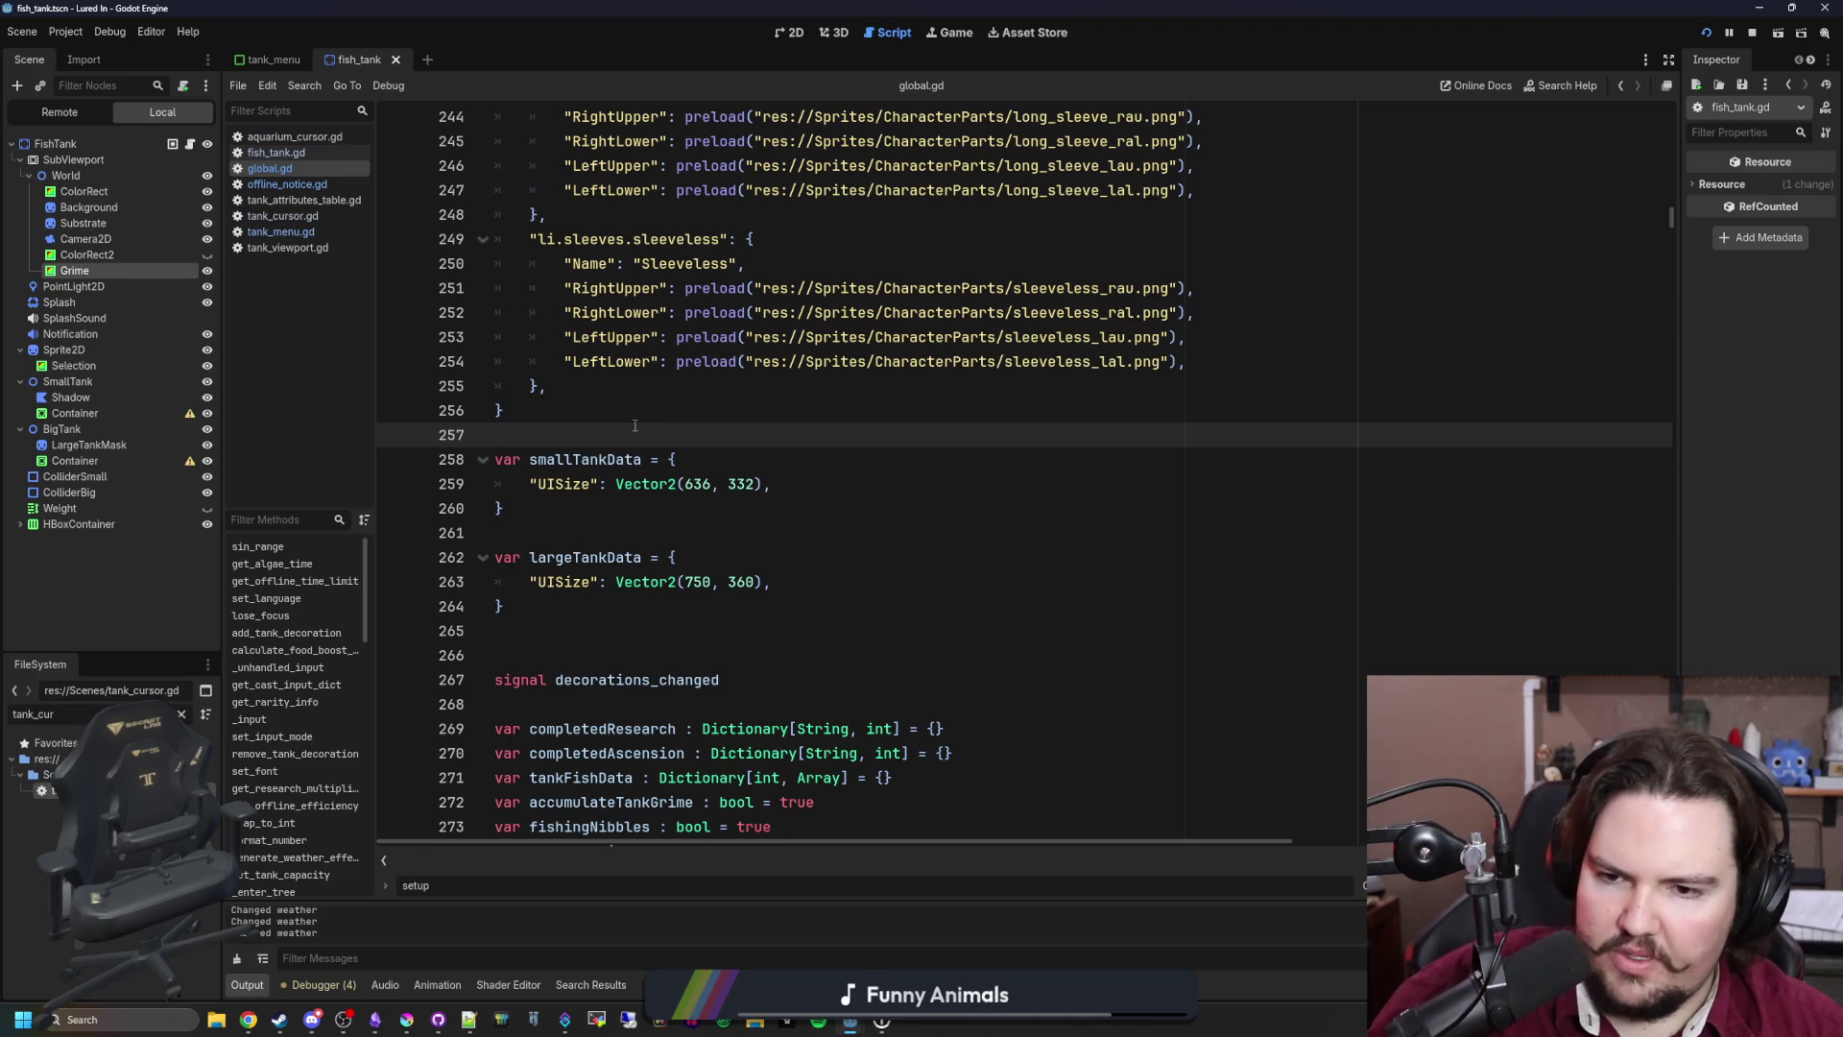
key("Down")
key("Down")
key("Down")
key("ctrl+s")
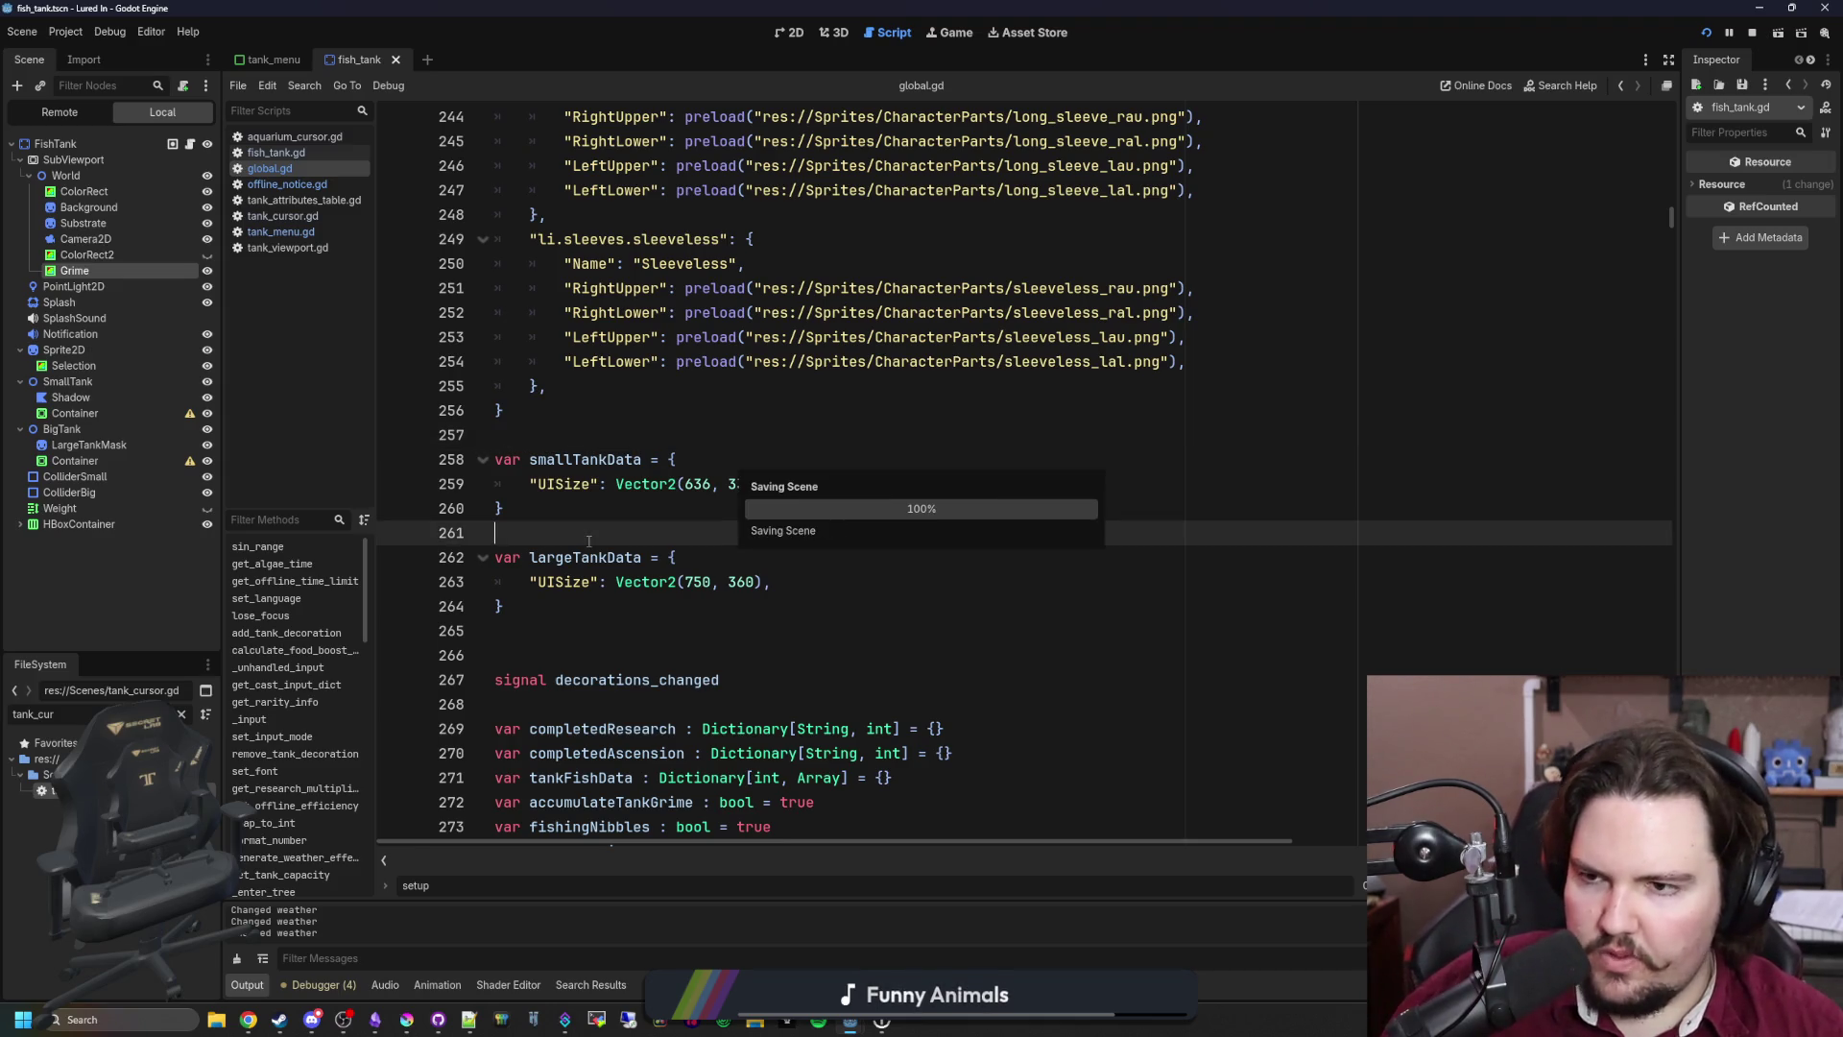
left_click(316, 248)
left_click(298, 234)
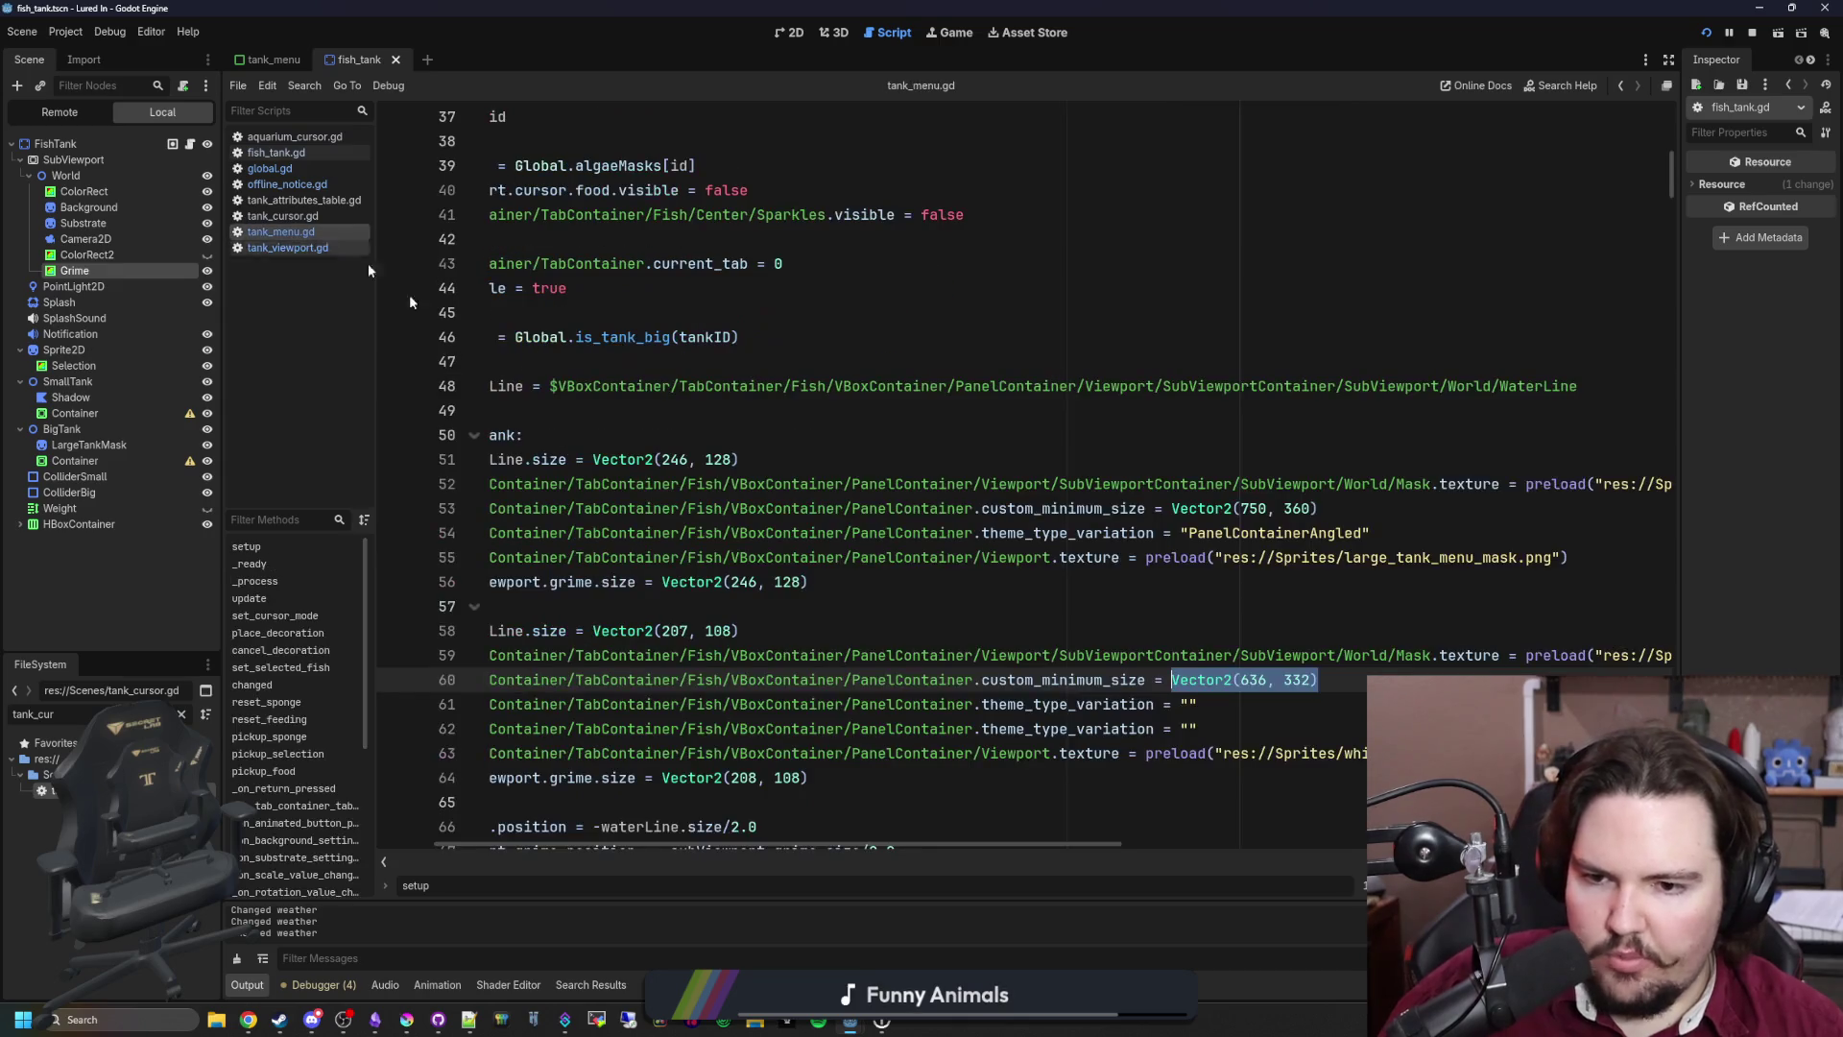
Step: Move the custom_minimum_size line above the if largeTank block and delete its hardcoded Vector2
left_click_drag(1319, 509, 558, 514)
key("ctrl+x")
left_click(593, 413)
key("Return")
key("Return")
key("Up")
key("ctrl+v")
key("BackSpace")
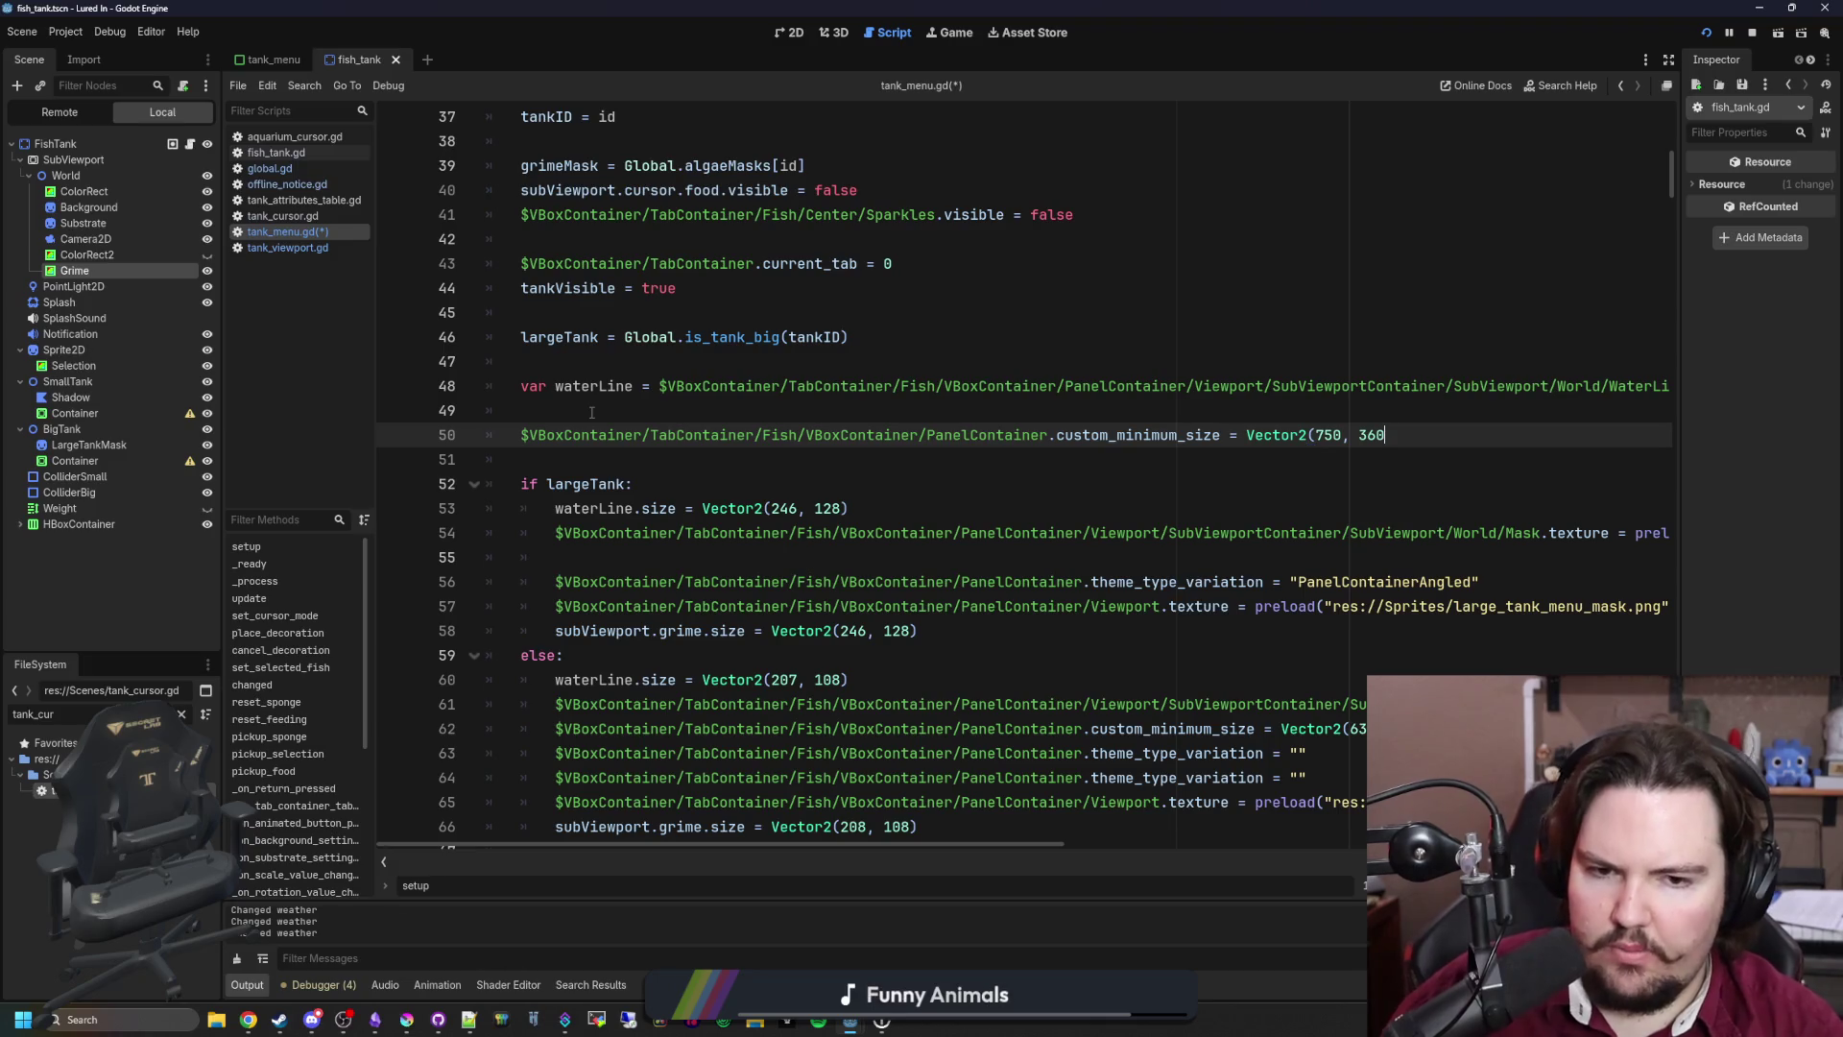
key("BackSpace")
key("BackSpace")
key("BackSpace")
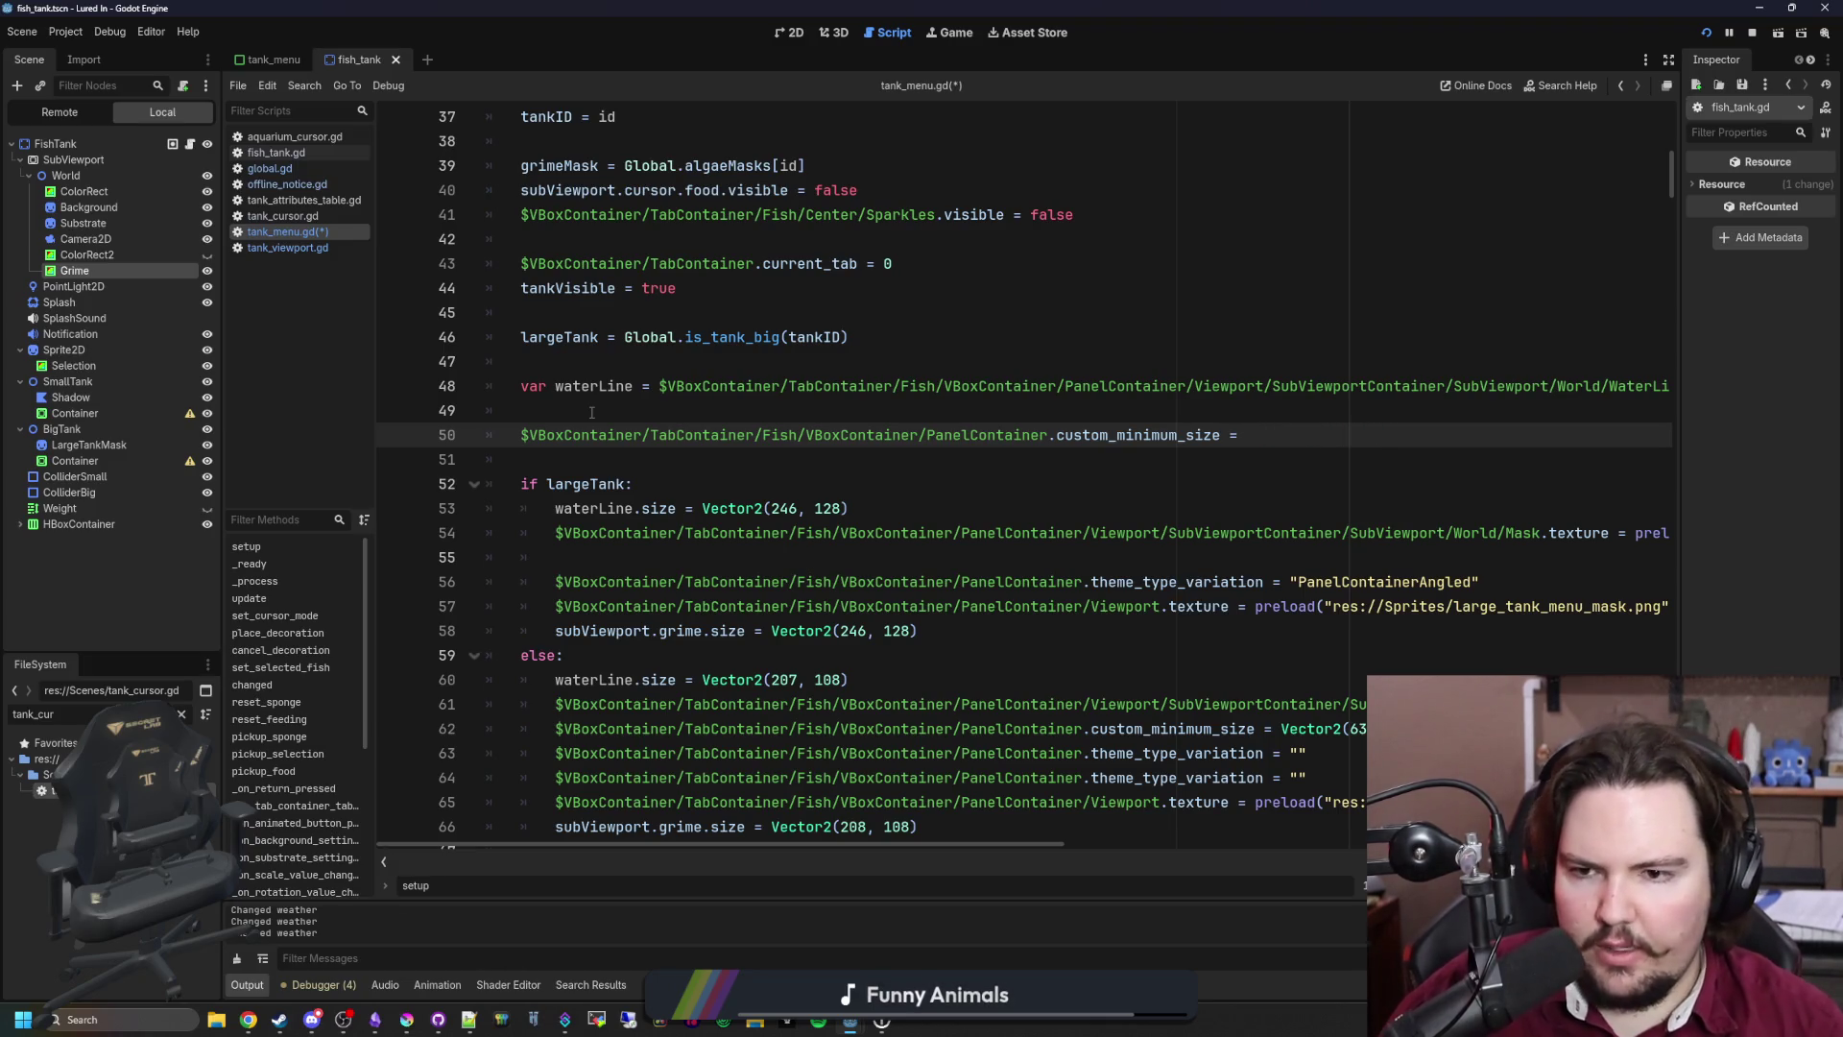
Step: Add var tankData = Global.smallTankData before the largeTank check
left_click(888, 335)
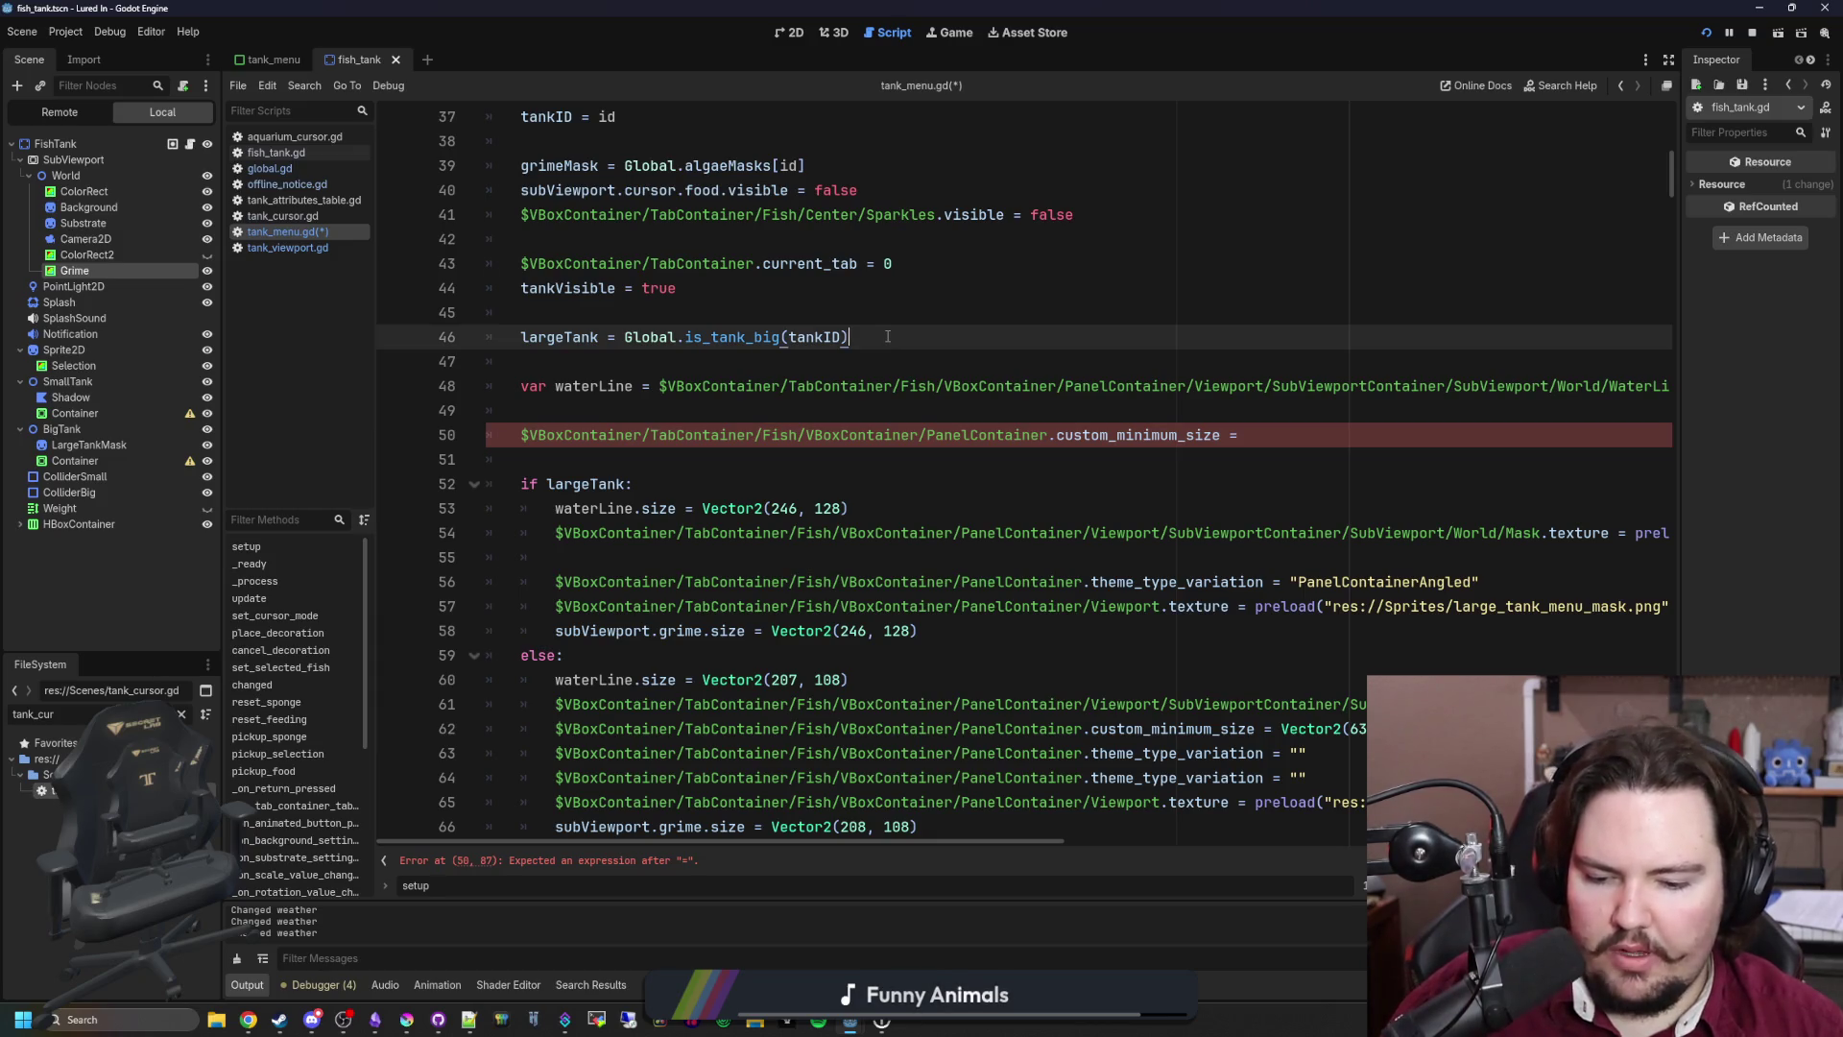
key("Return")
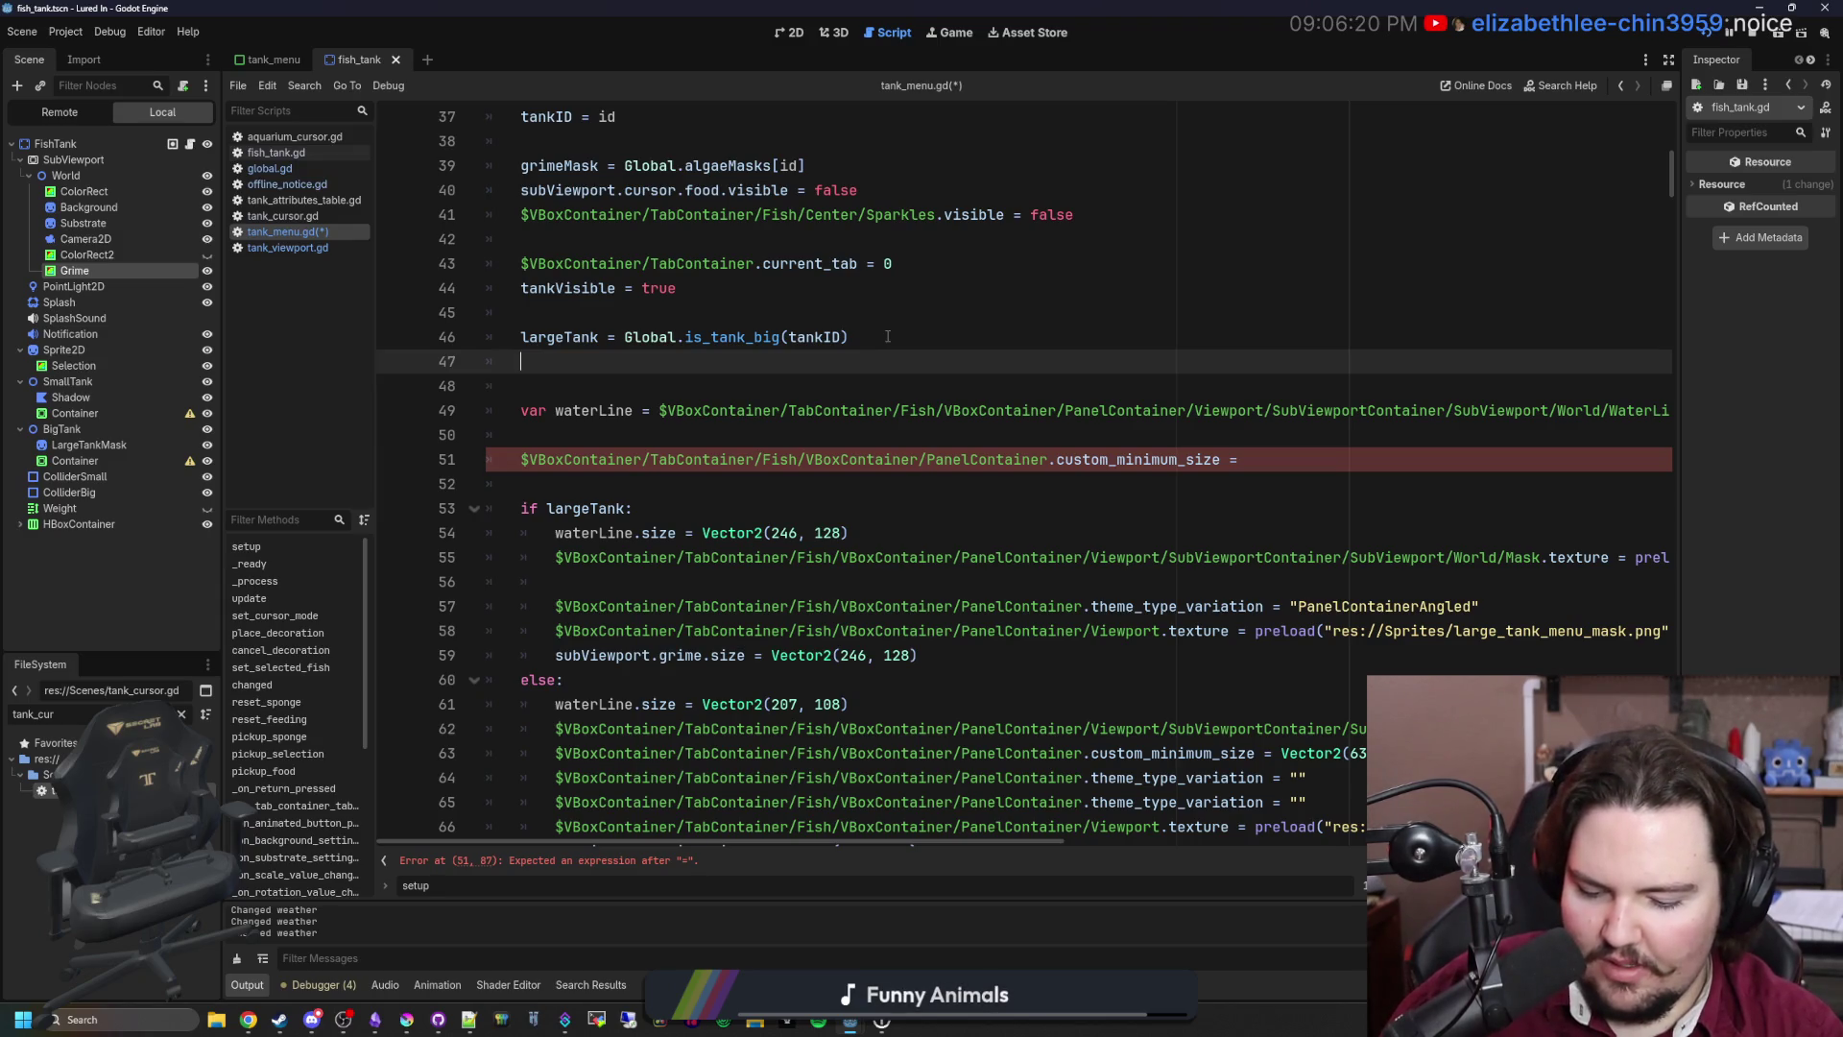
type("var tank")
key("BackSpace")
type("ta")
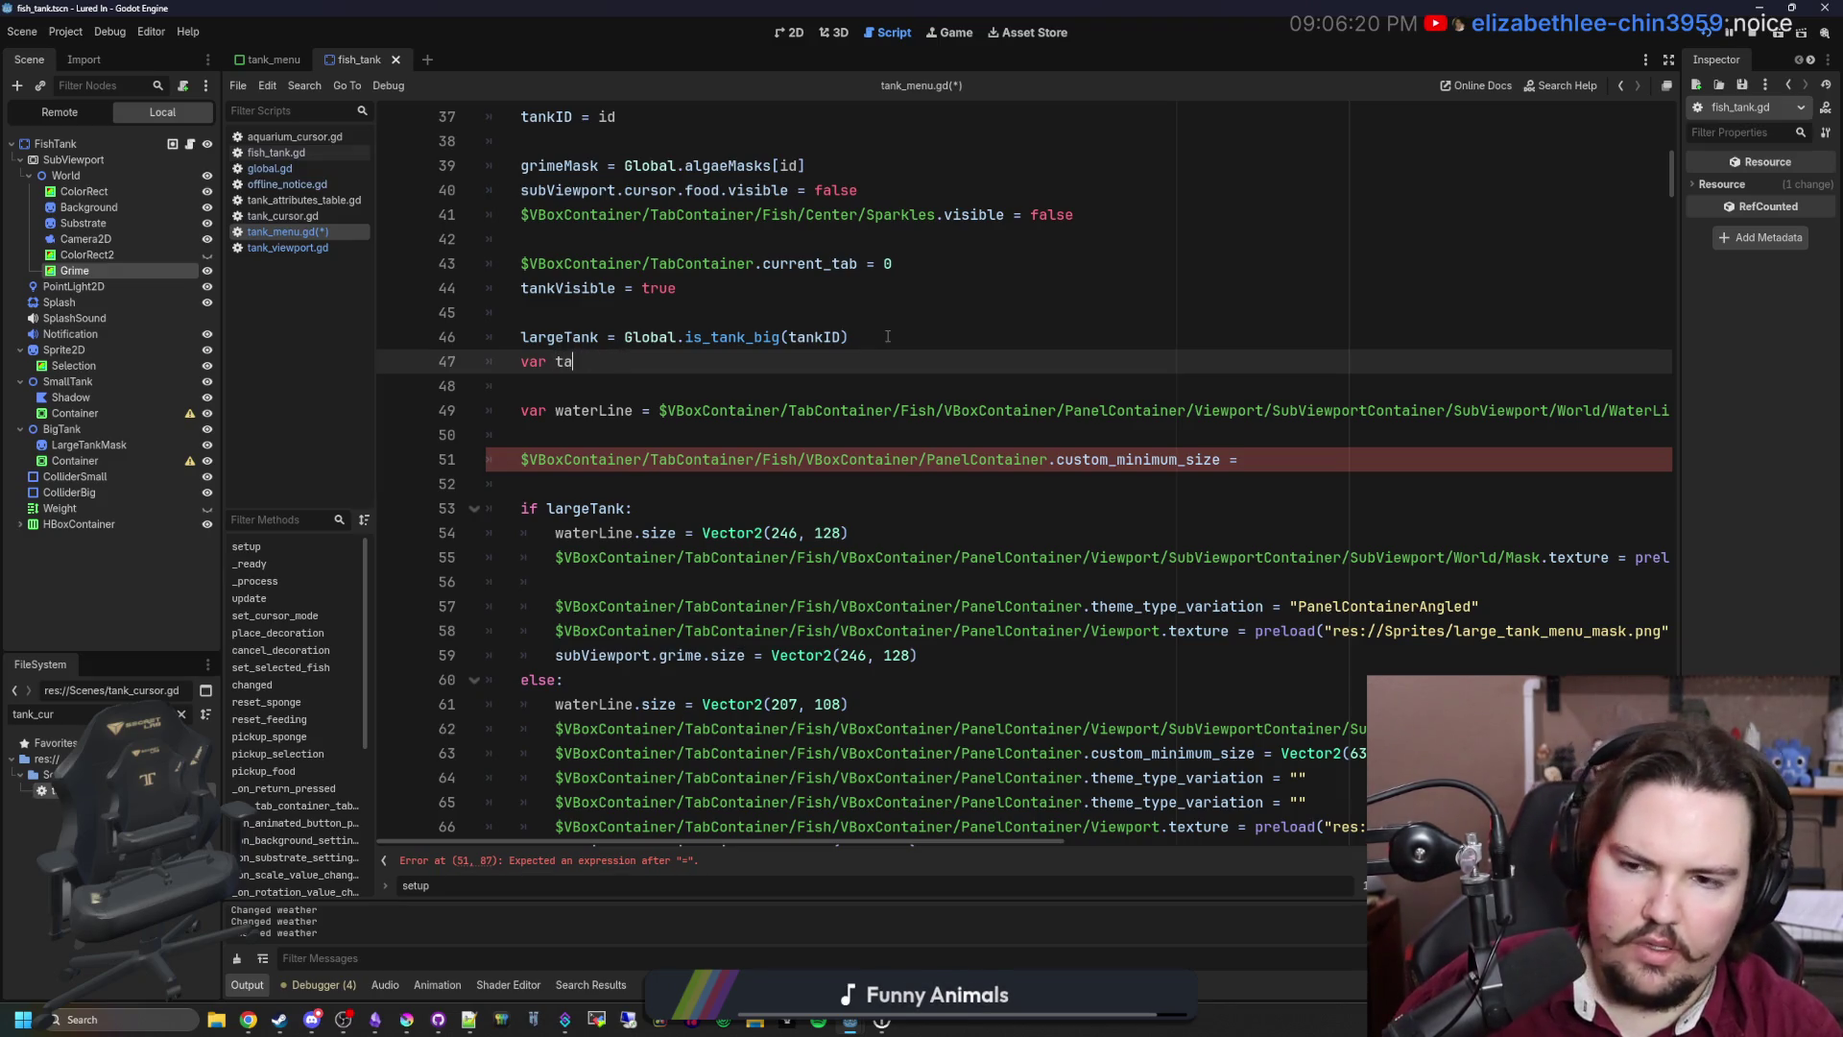
type("nkData")
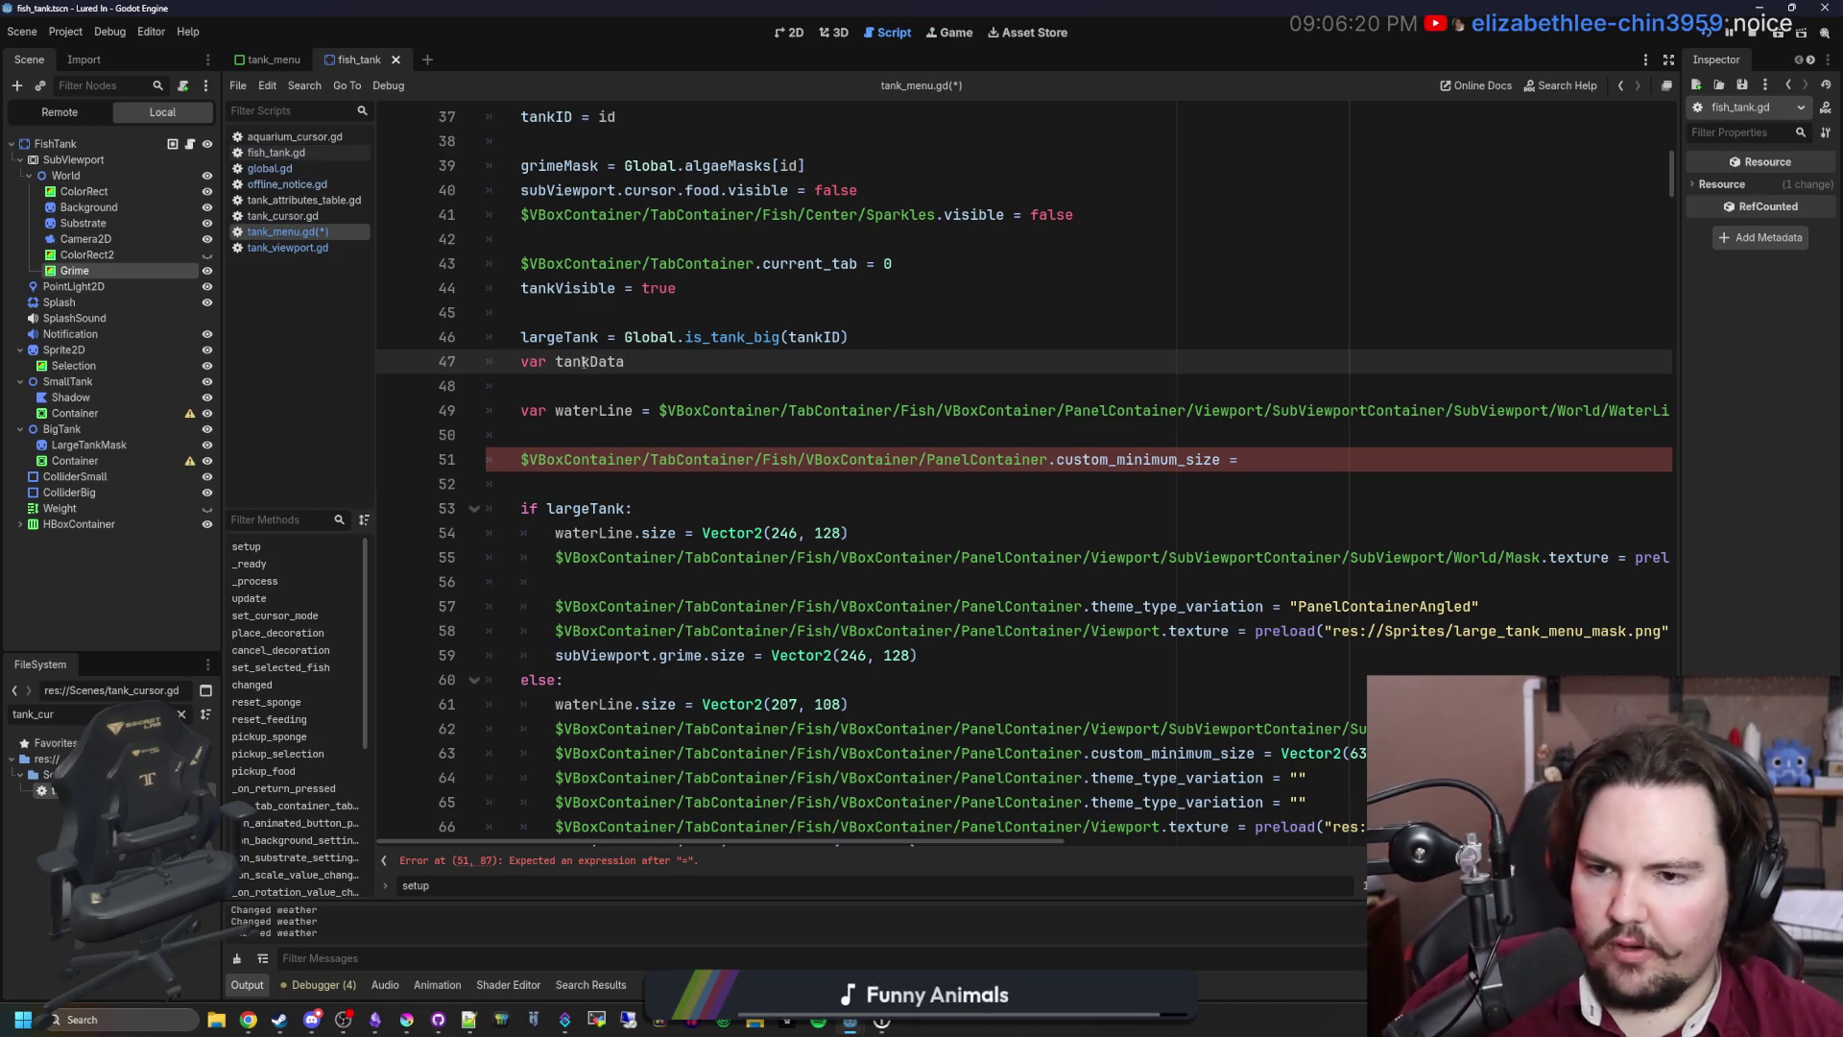
scroll(581, 368, "up", 2)
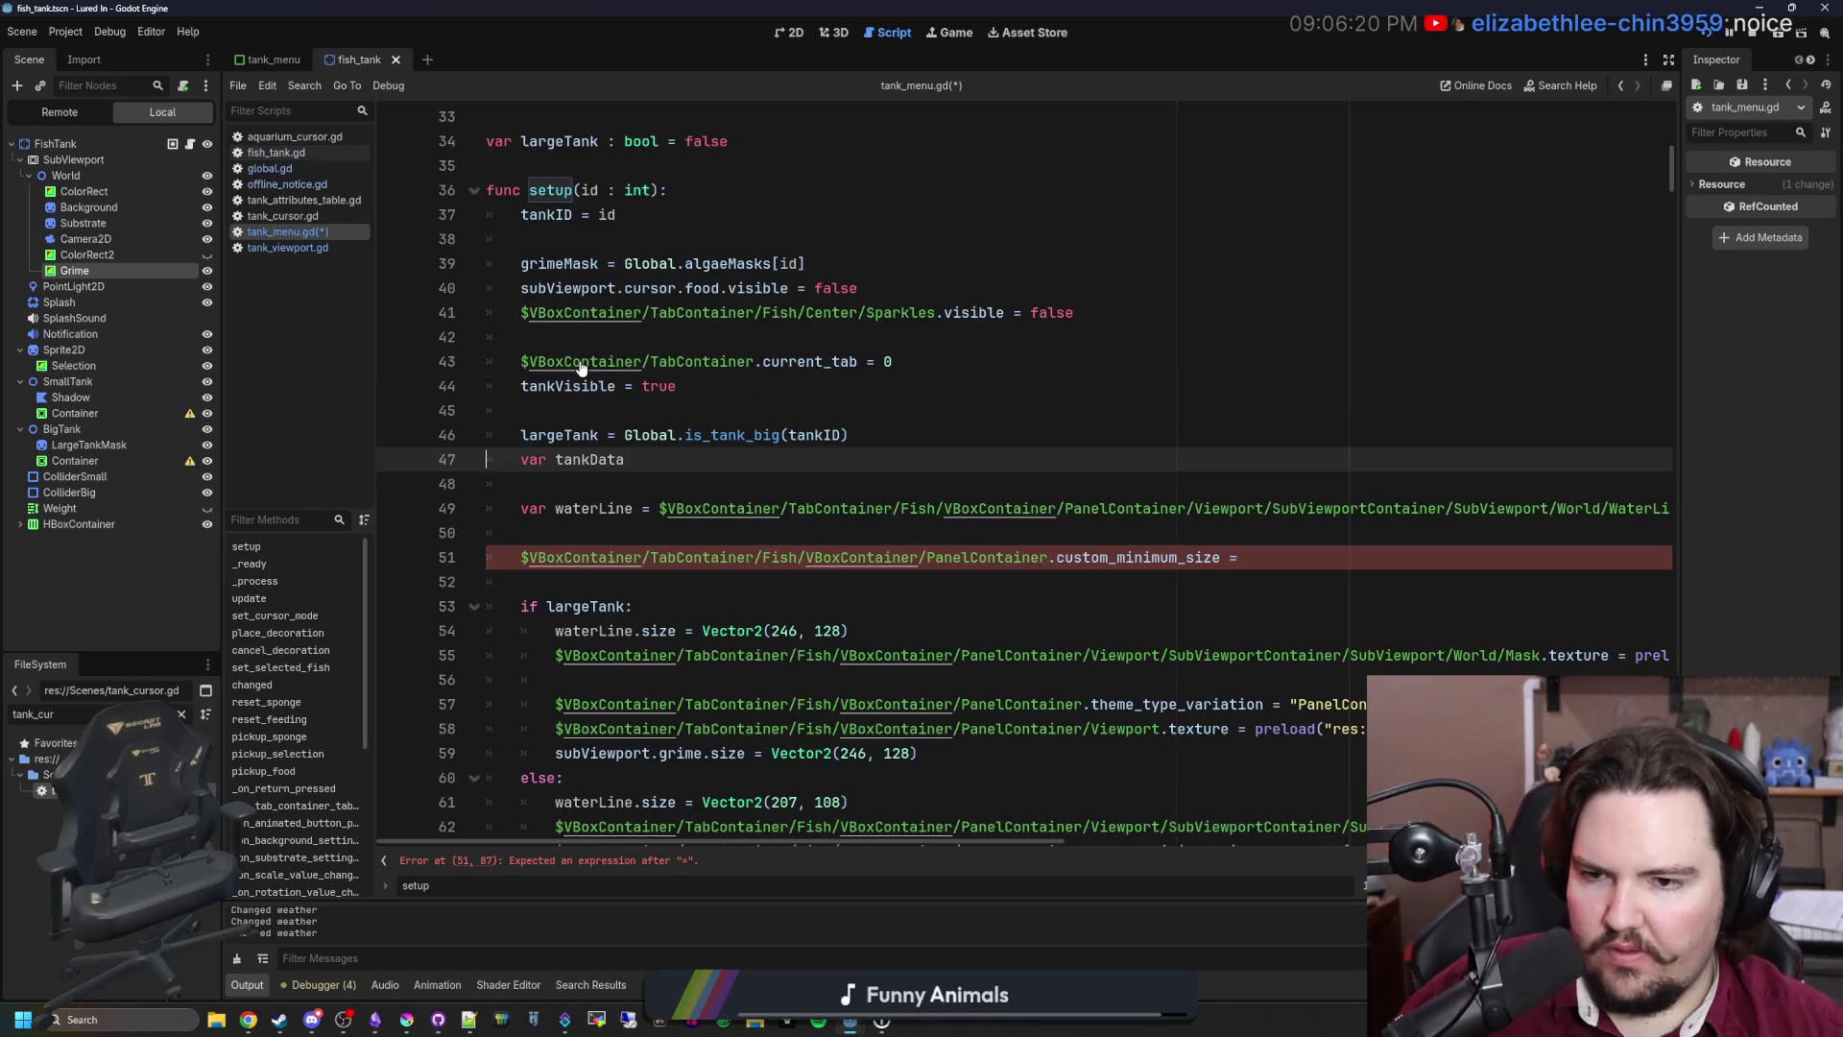
left_click(588, 464, "ctrl")
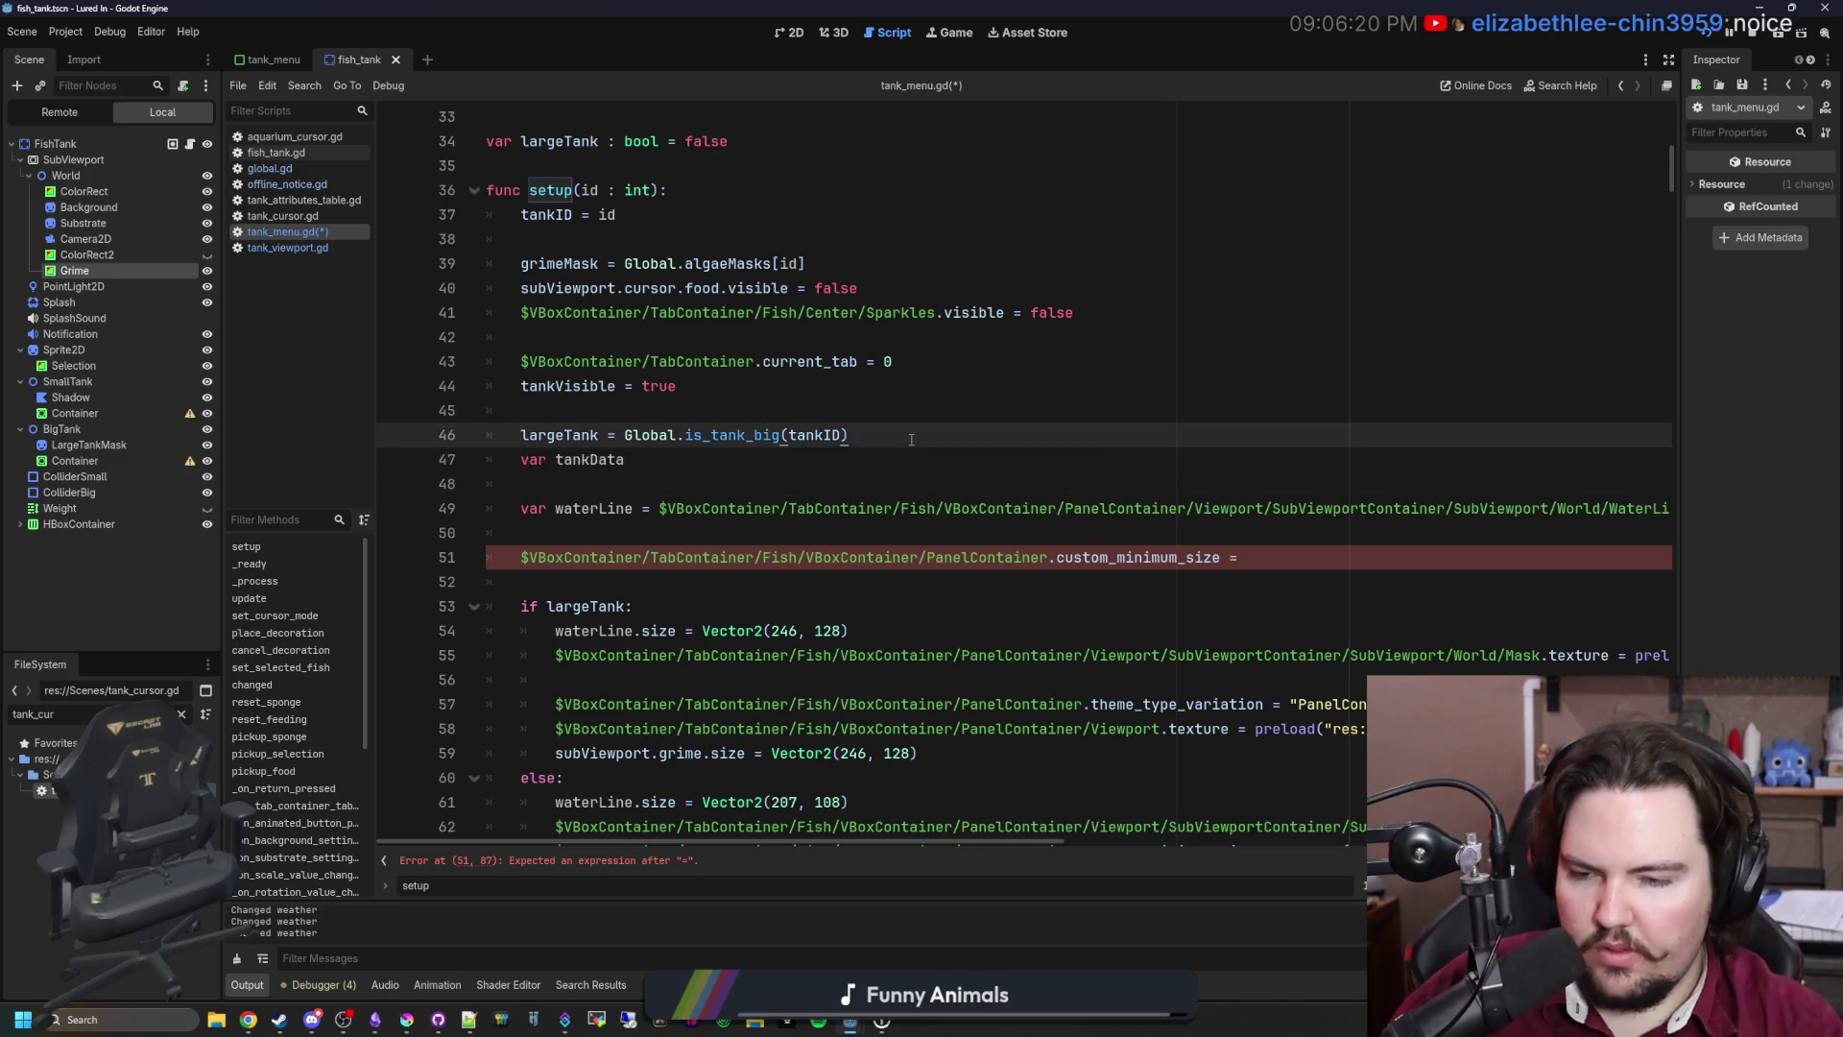
type("=Global.sn")
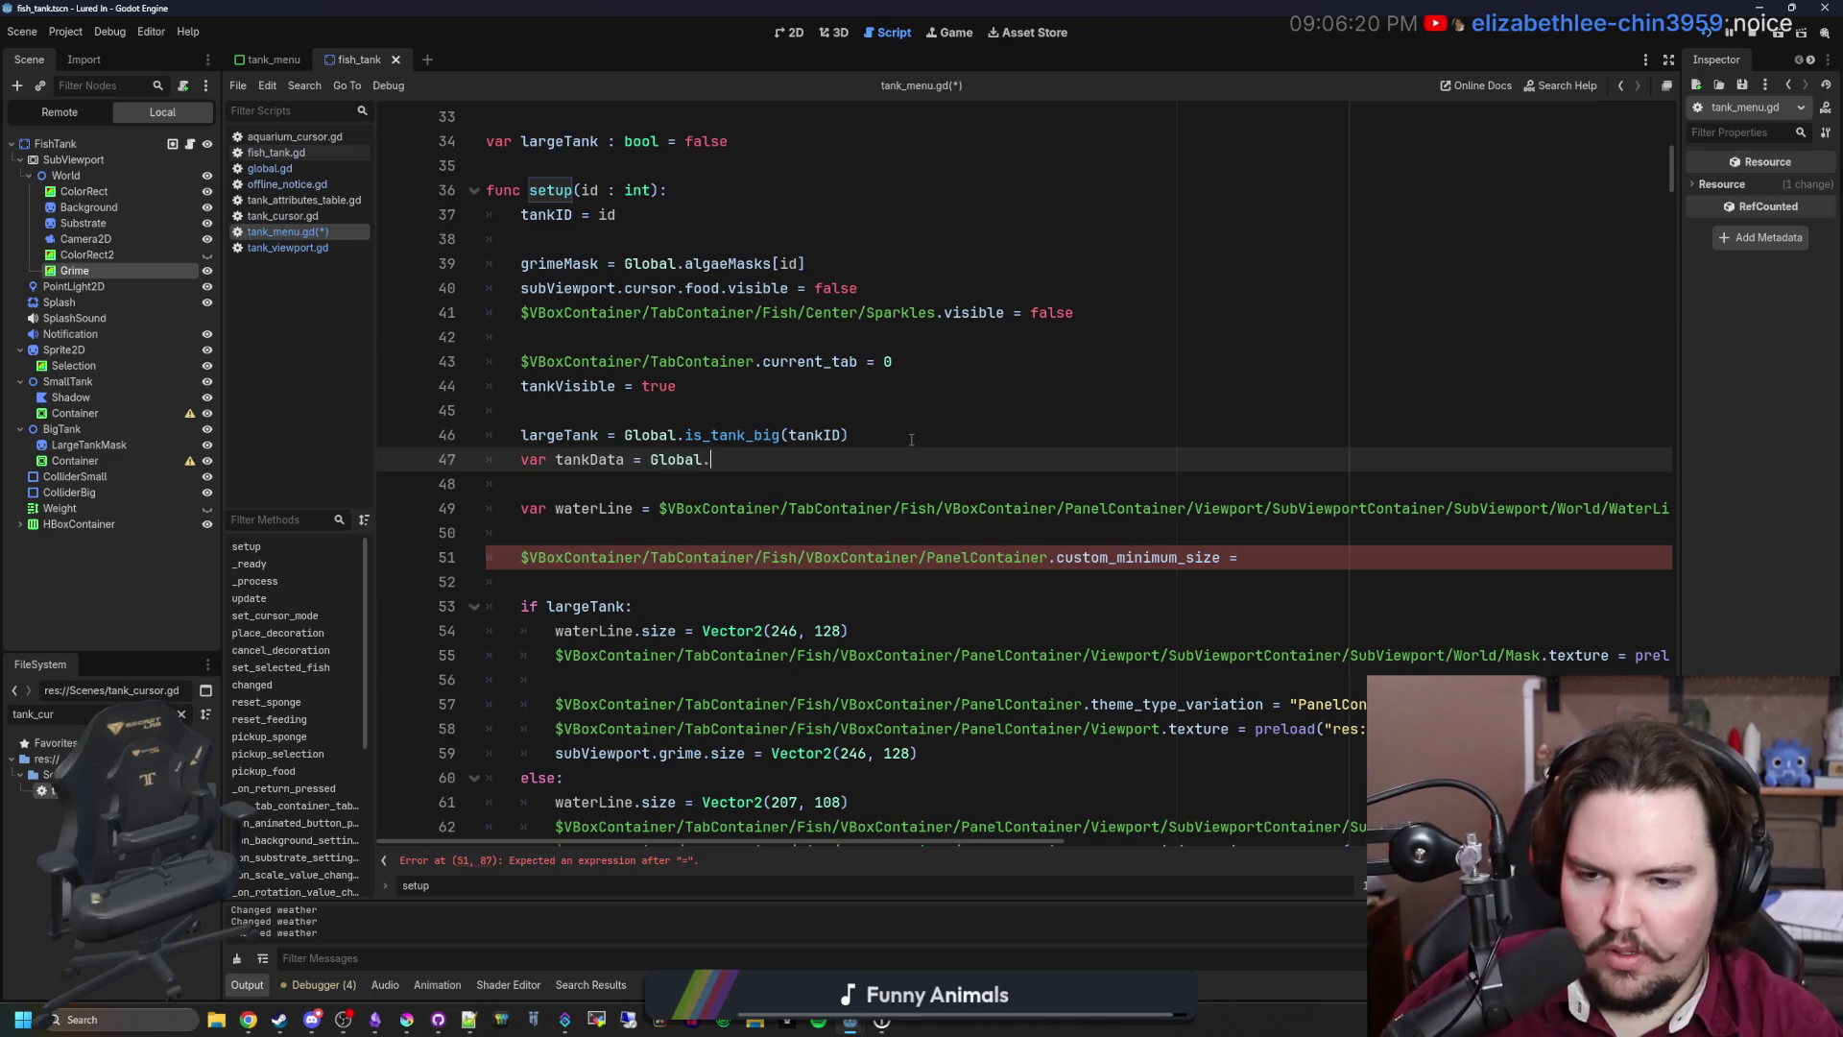
key("BackSpace")
type("mallTankData")
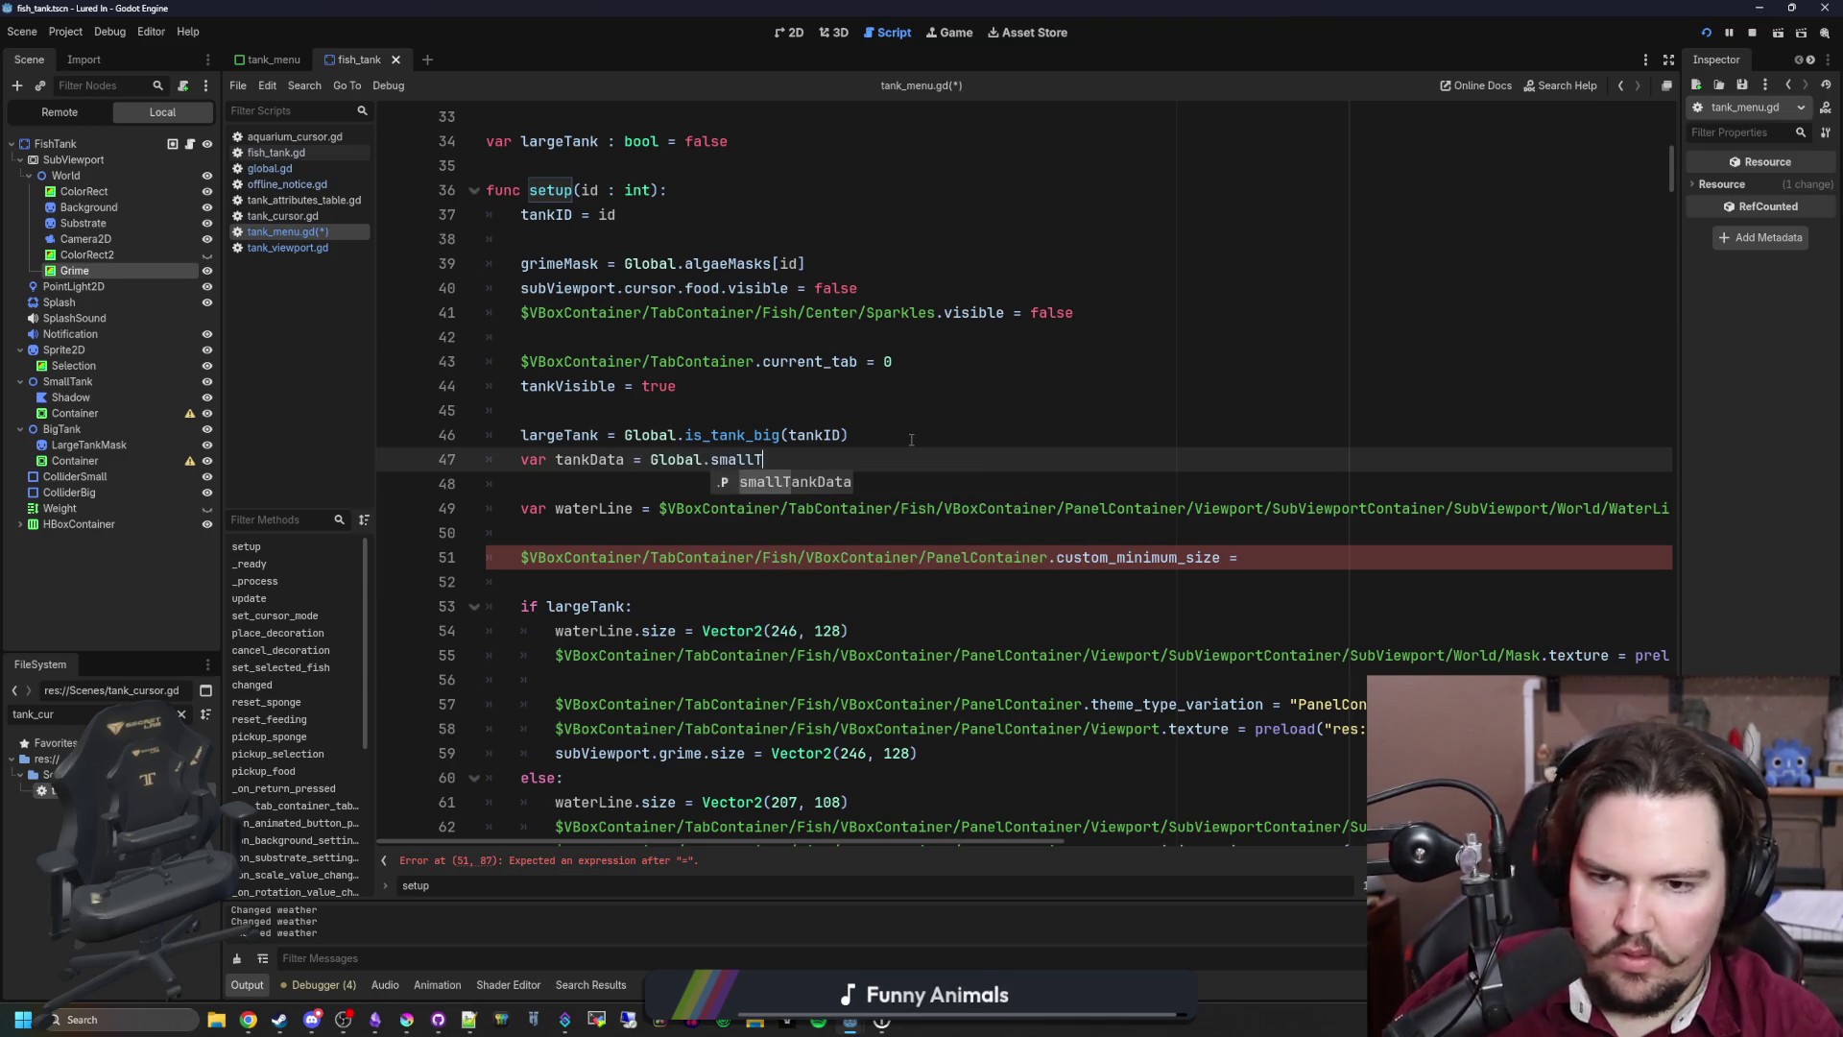
key("Return")
key("Return")
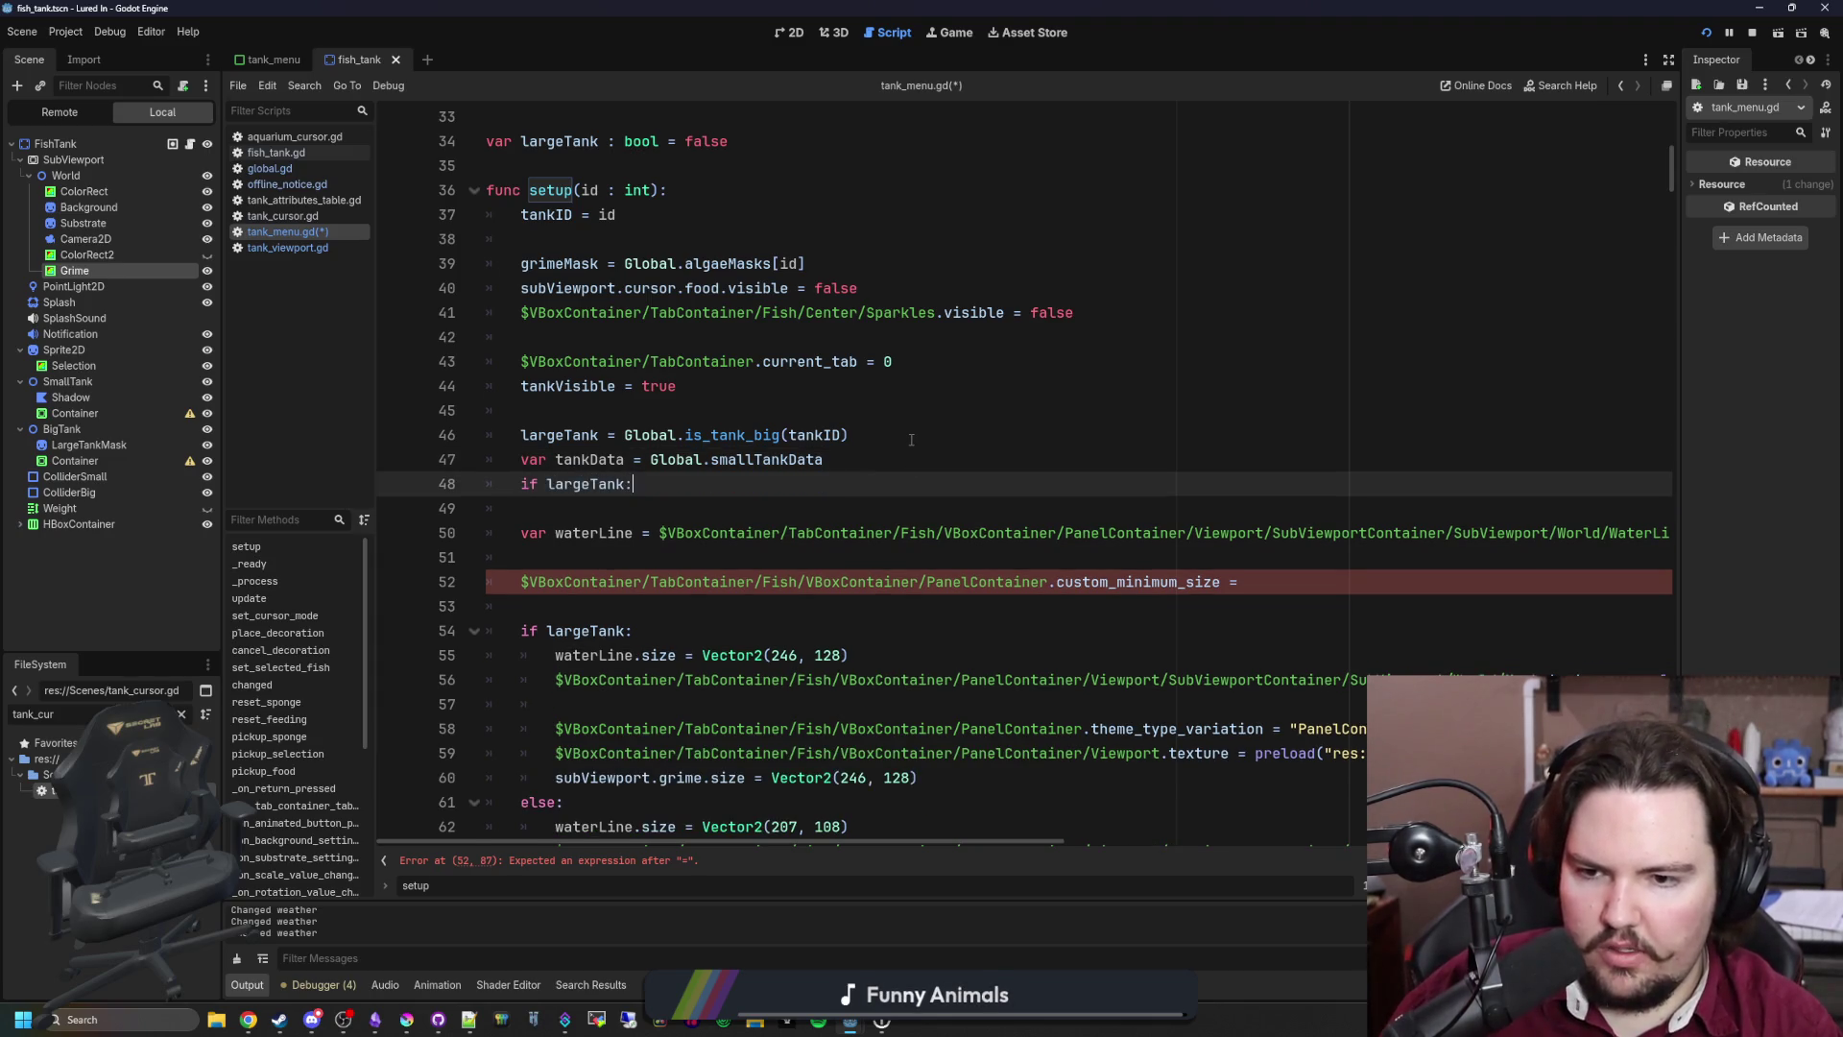
Step: Under if largeTank, set tankData = Global.largeTankData
key("Return")
type("tank")
type("rg")
key("BackSpace")
key("BackSpace")
key("BackSpace")
type("Global")
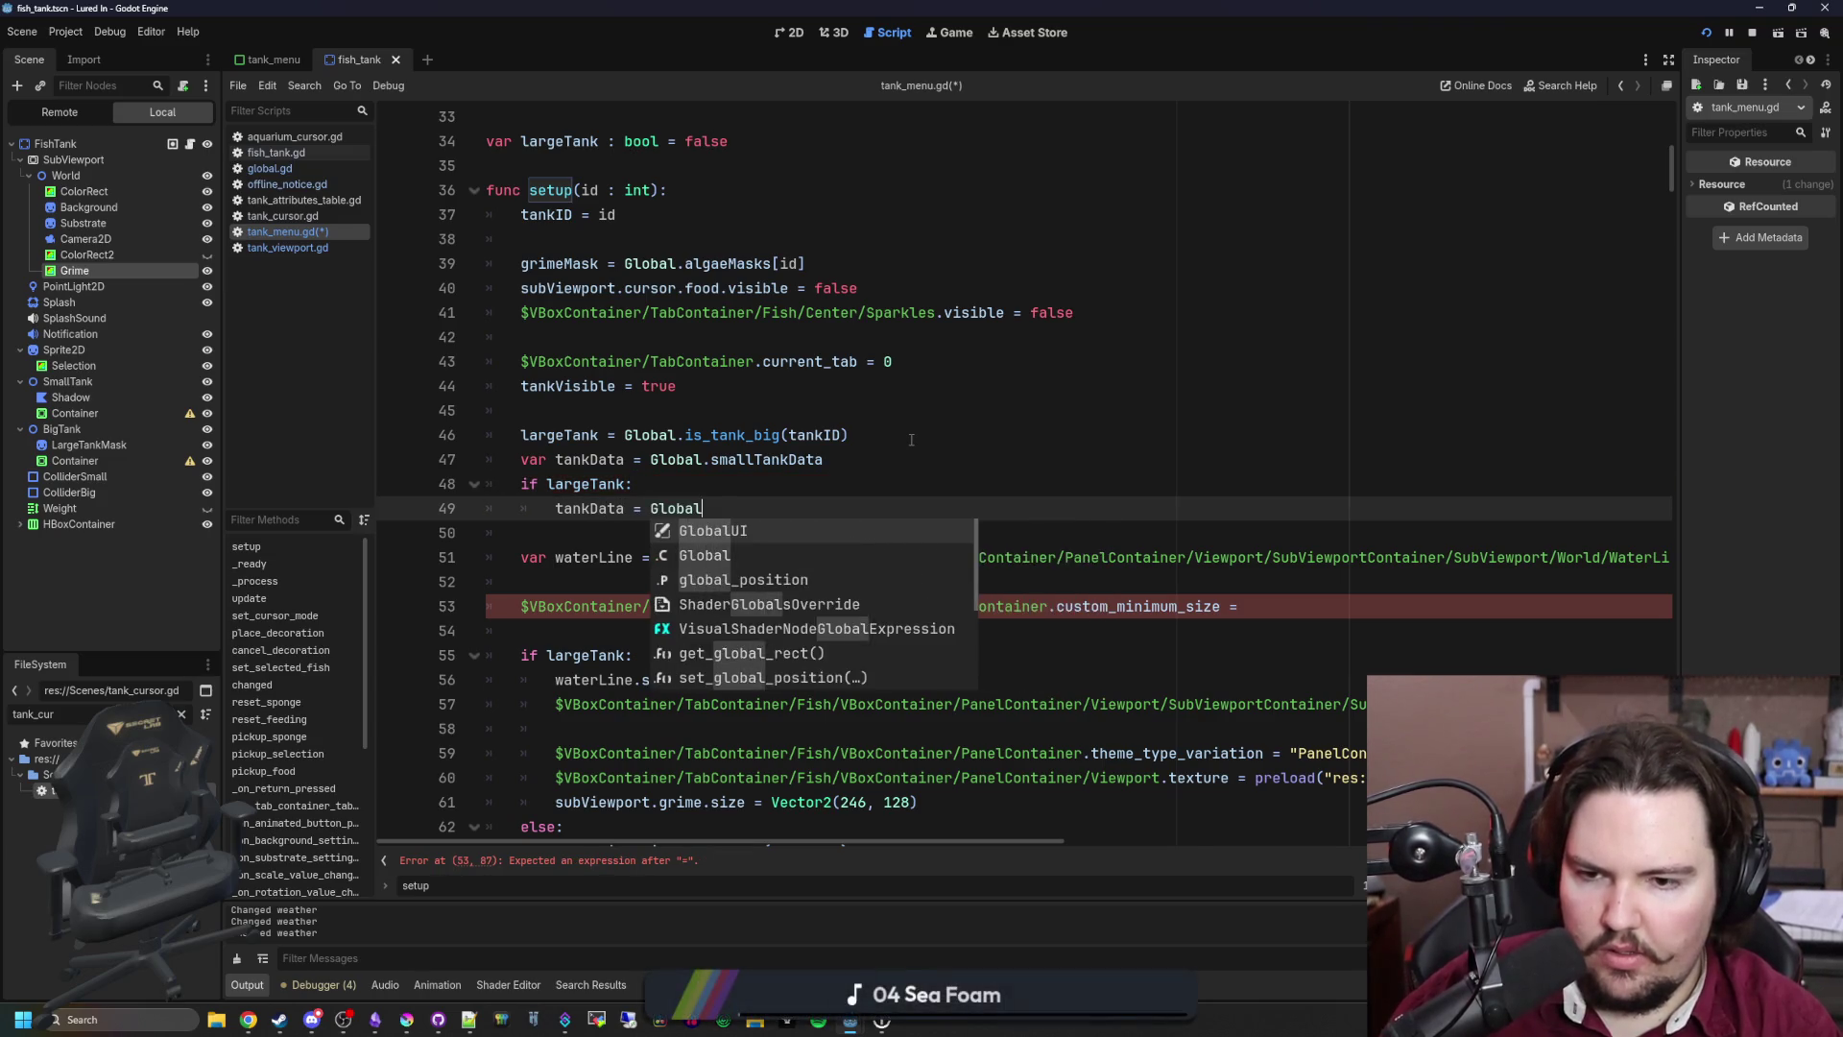
type(".largeTankD")
key("Return")
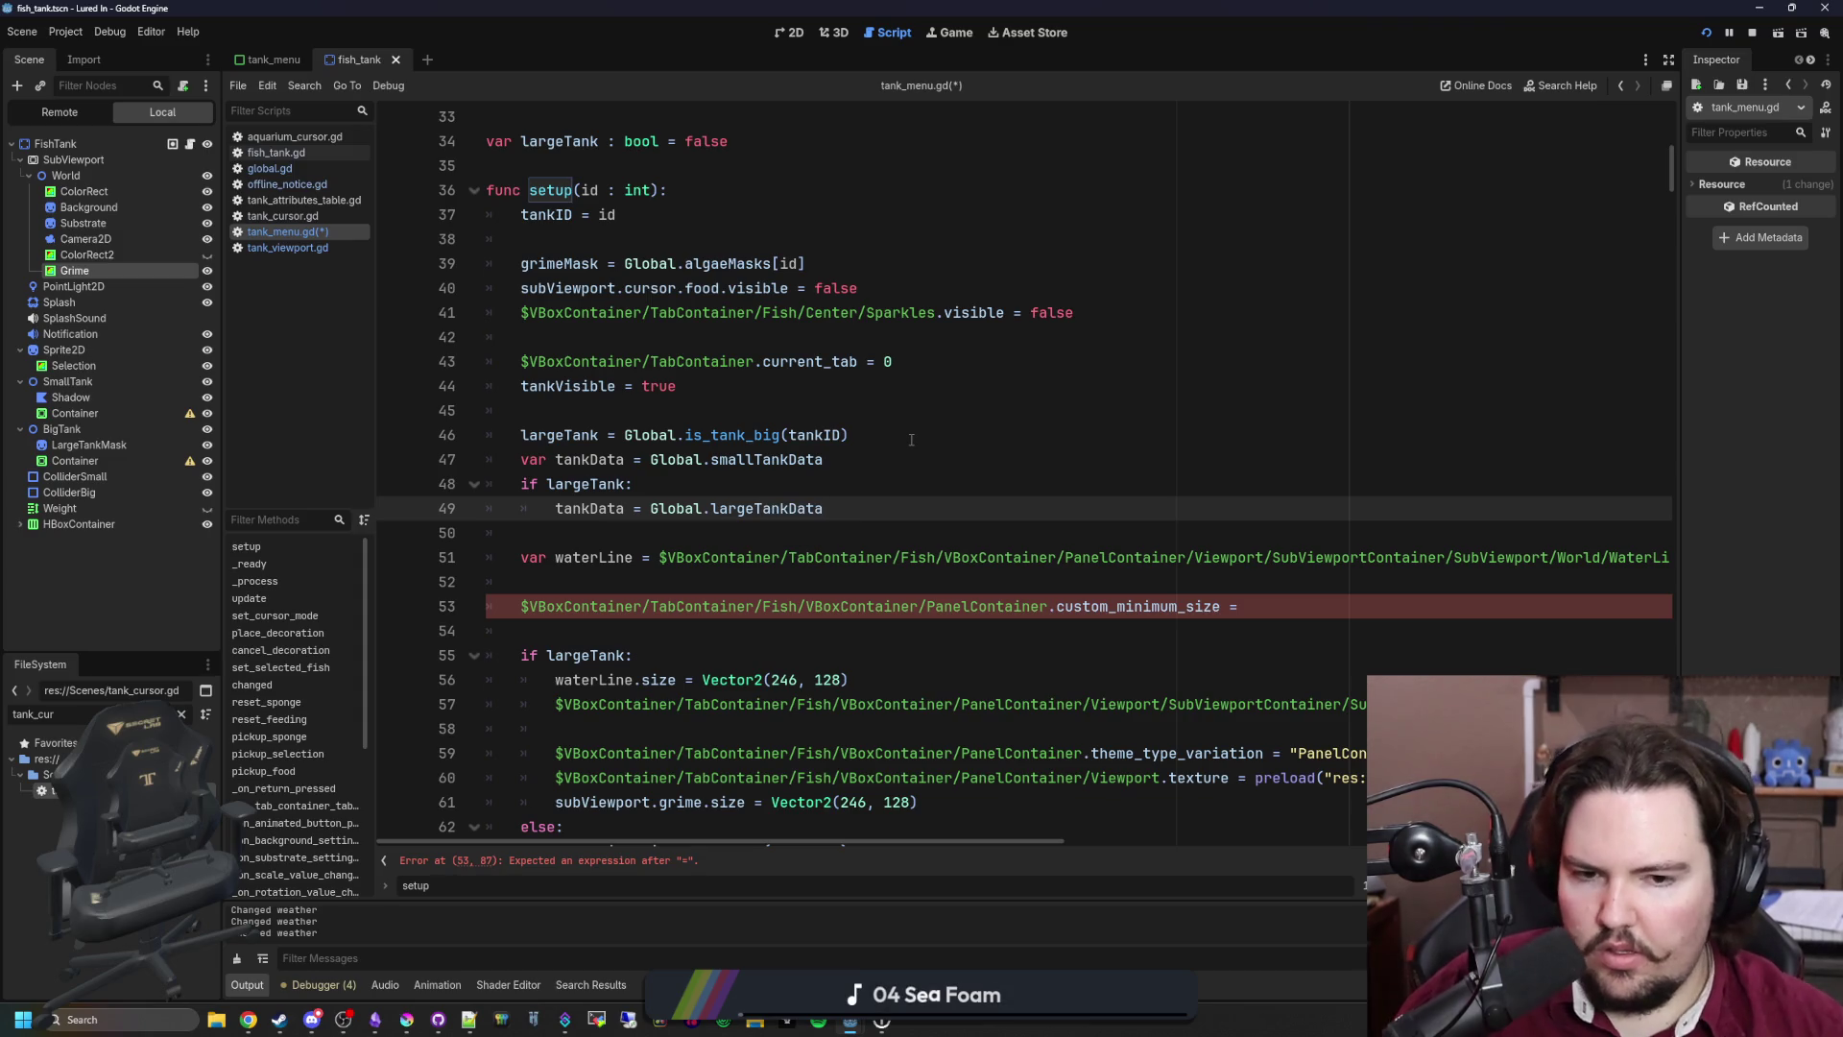
scroll(1036, 549, "down", 1)
Step: Set custom_minimum_size to tankData.UISize, removing the stray get(' characters
left_click(1265, 536)
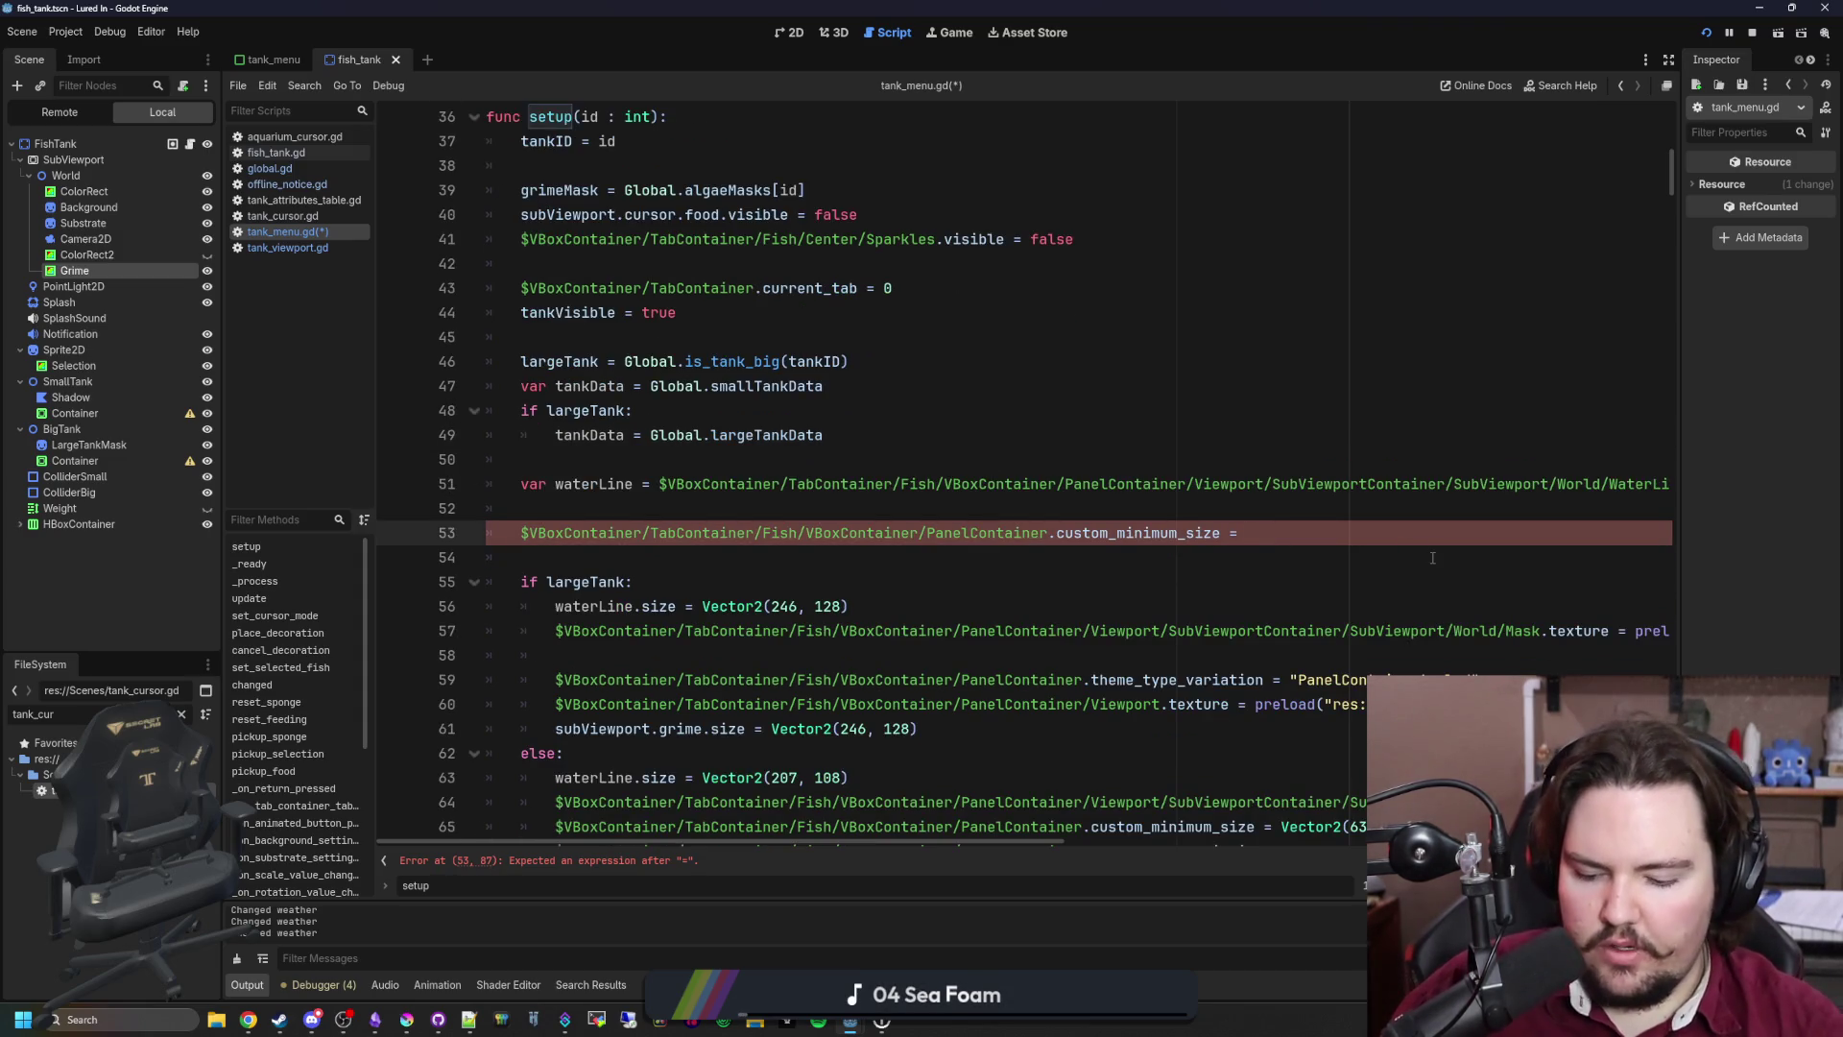
type("tankData.")
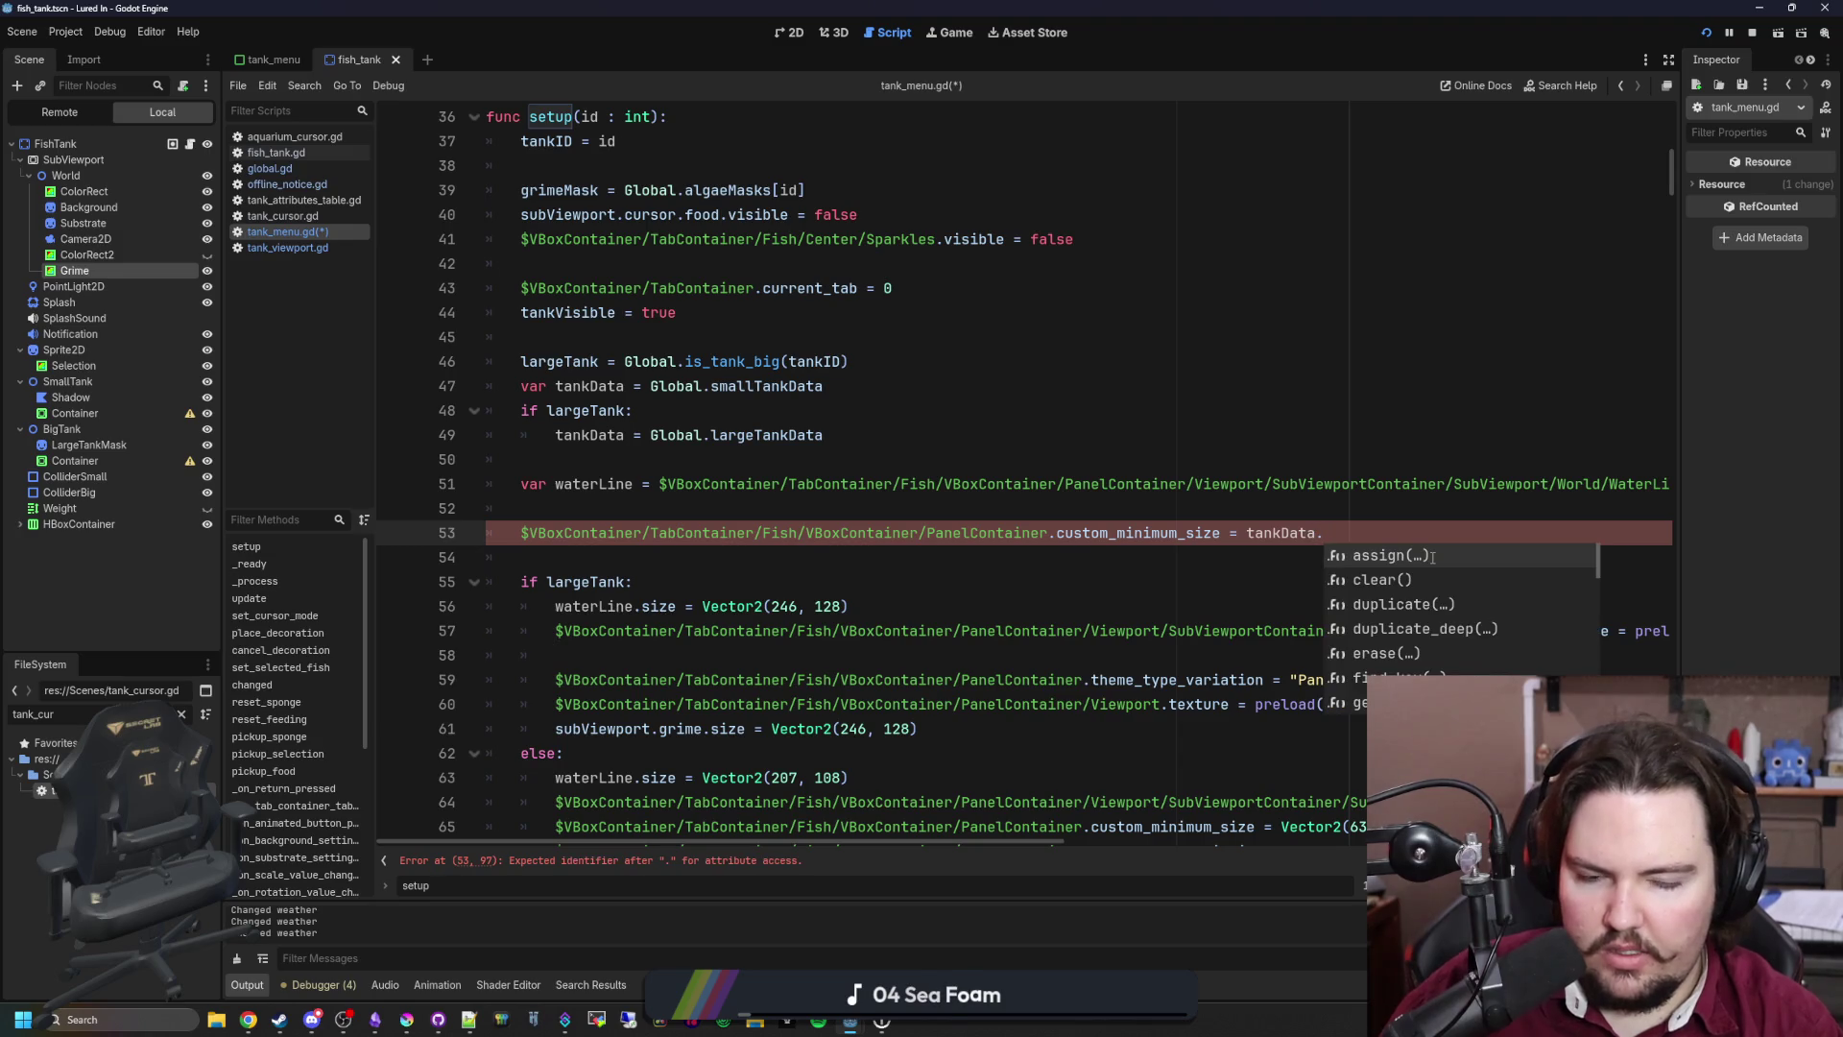
type("get('UISIze")
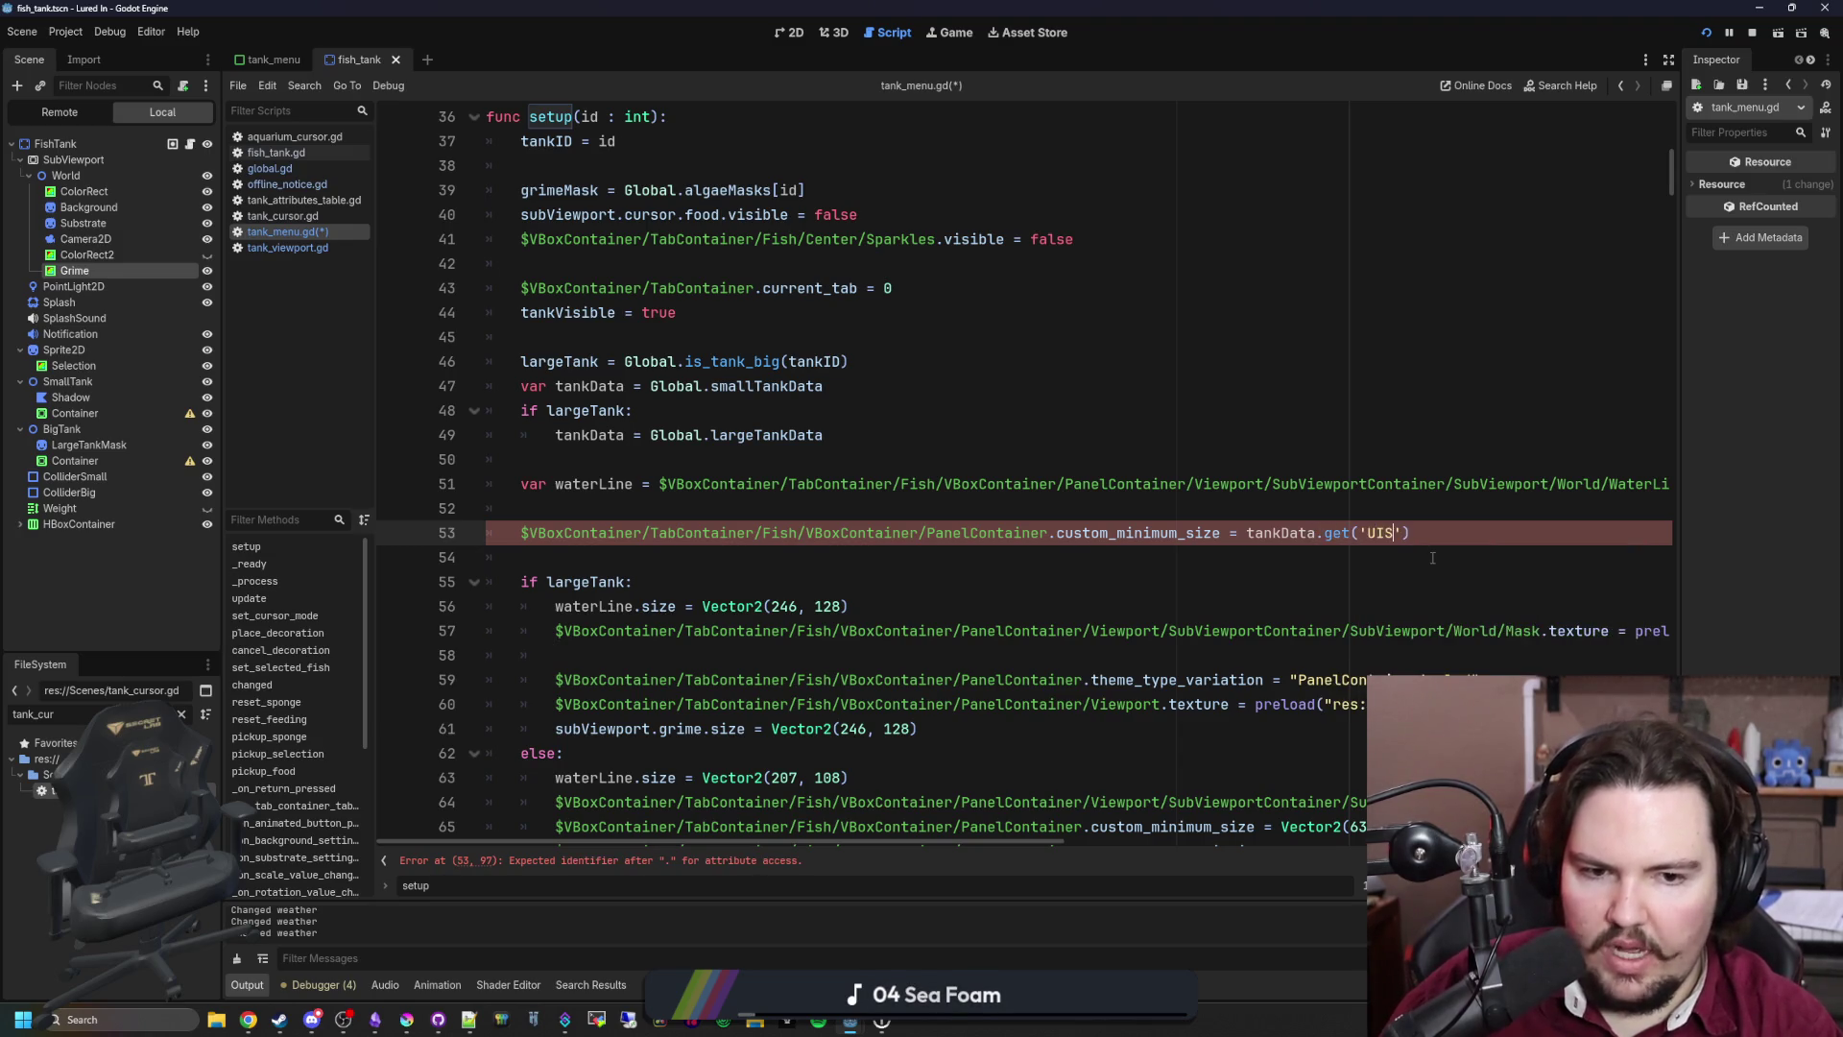
key("BackSpace")
key("BackSpace")
key("BackSpace")
type("ize")
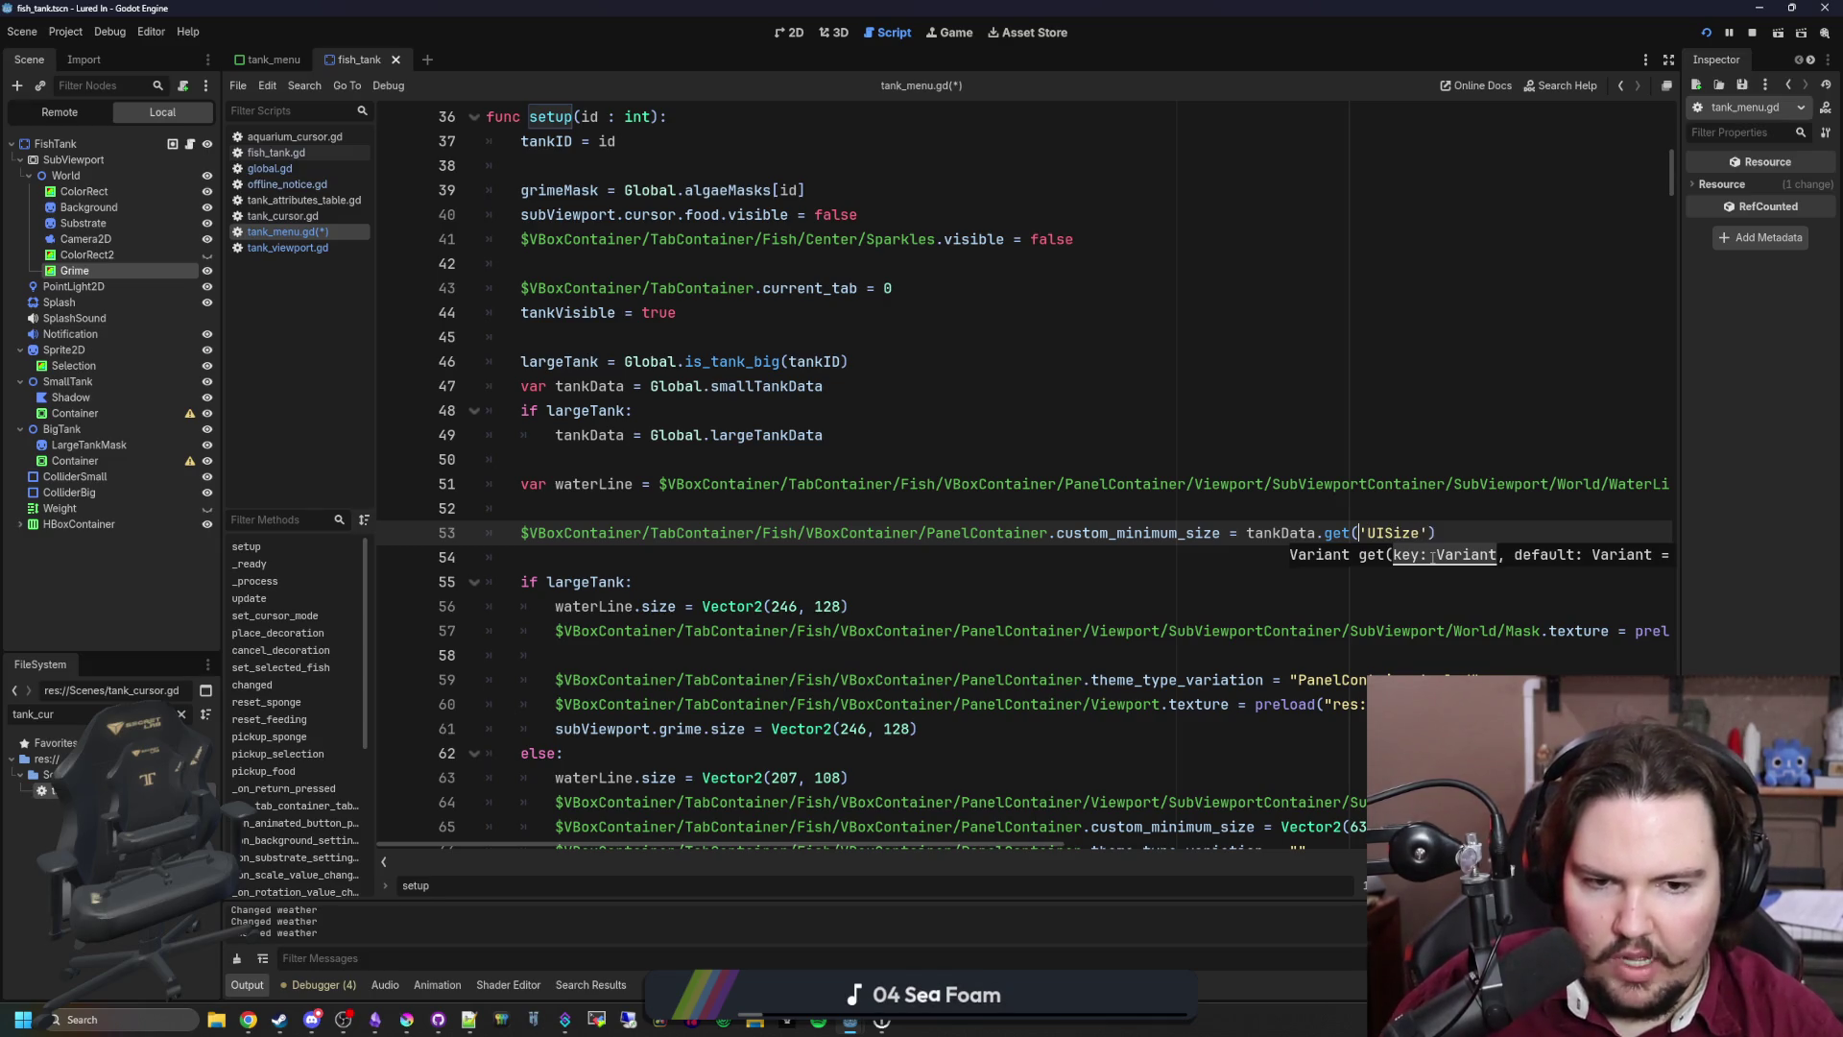
key("BackSpace")
key("BackSpace")
key("BackSpace")
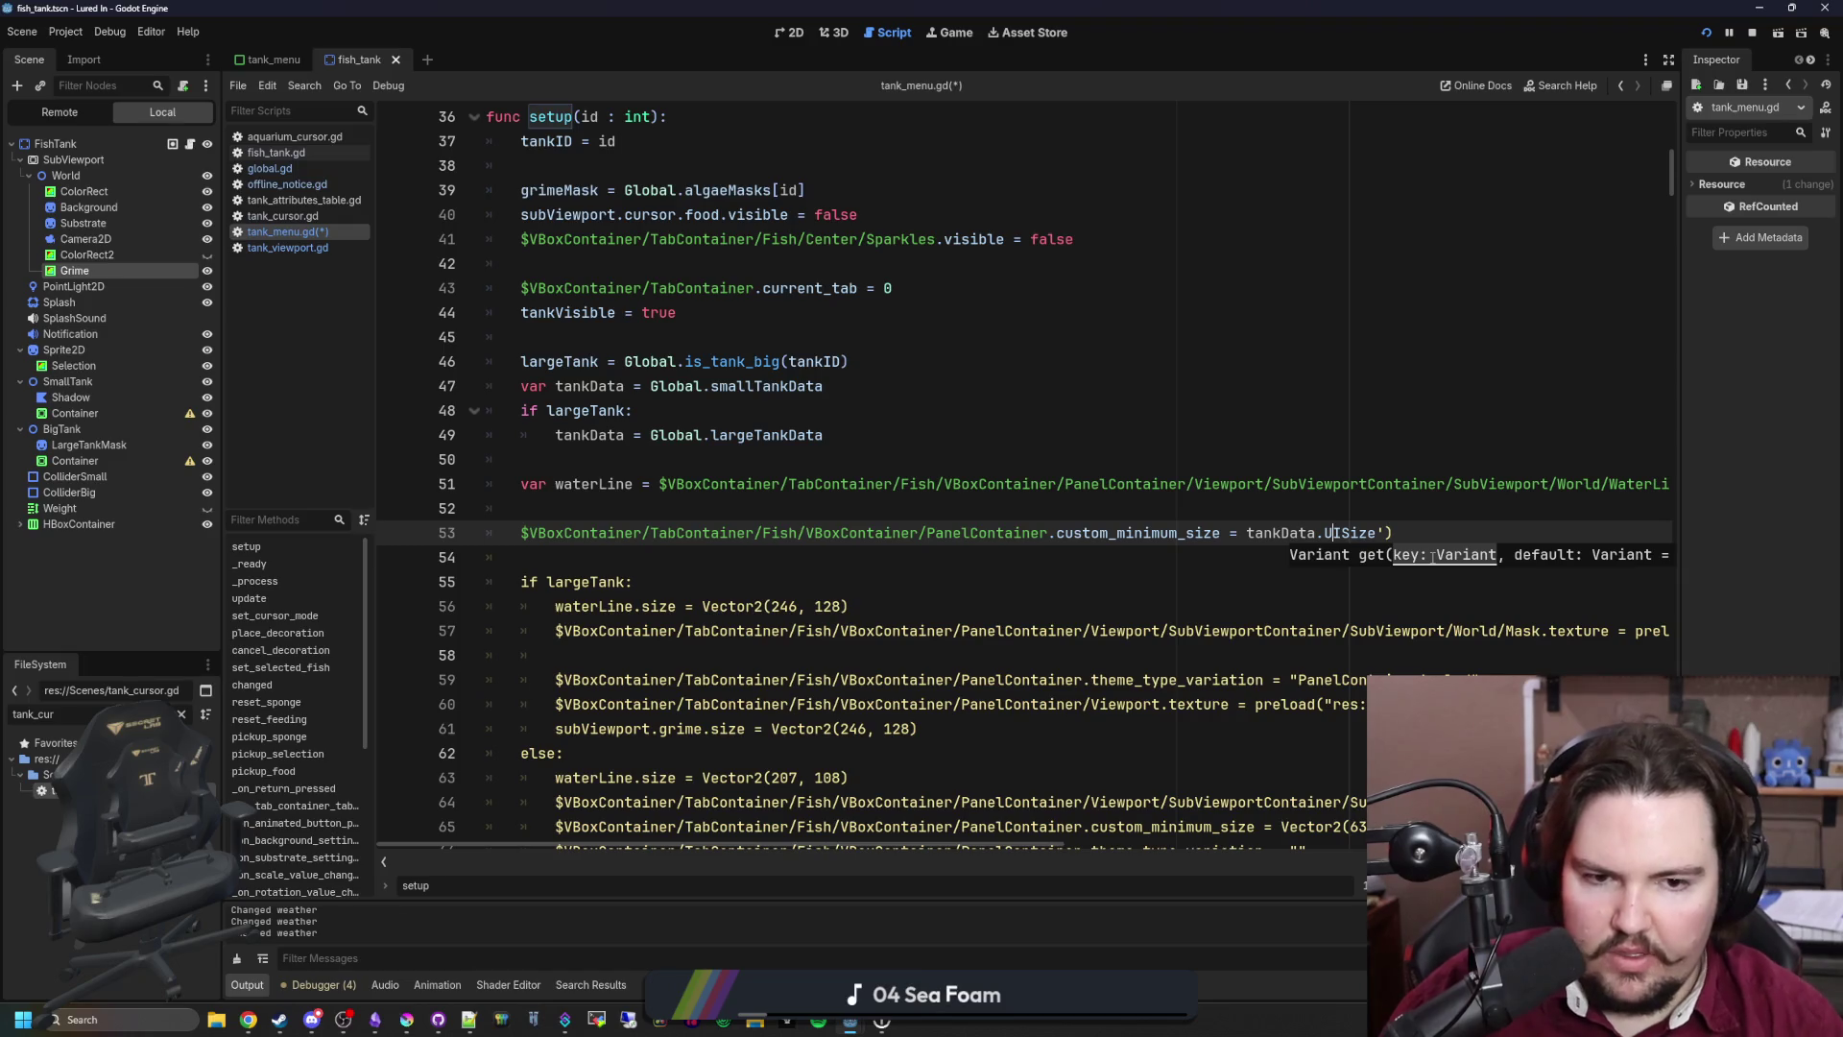
key("End")
key("BackSpace")
key("BackSpace")
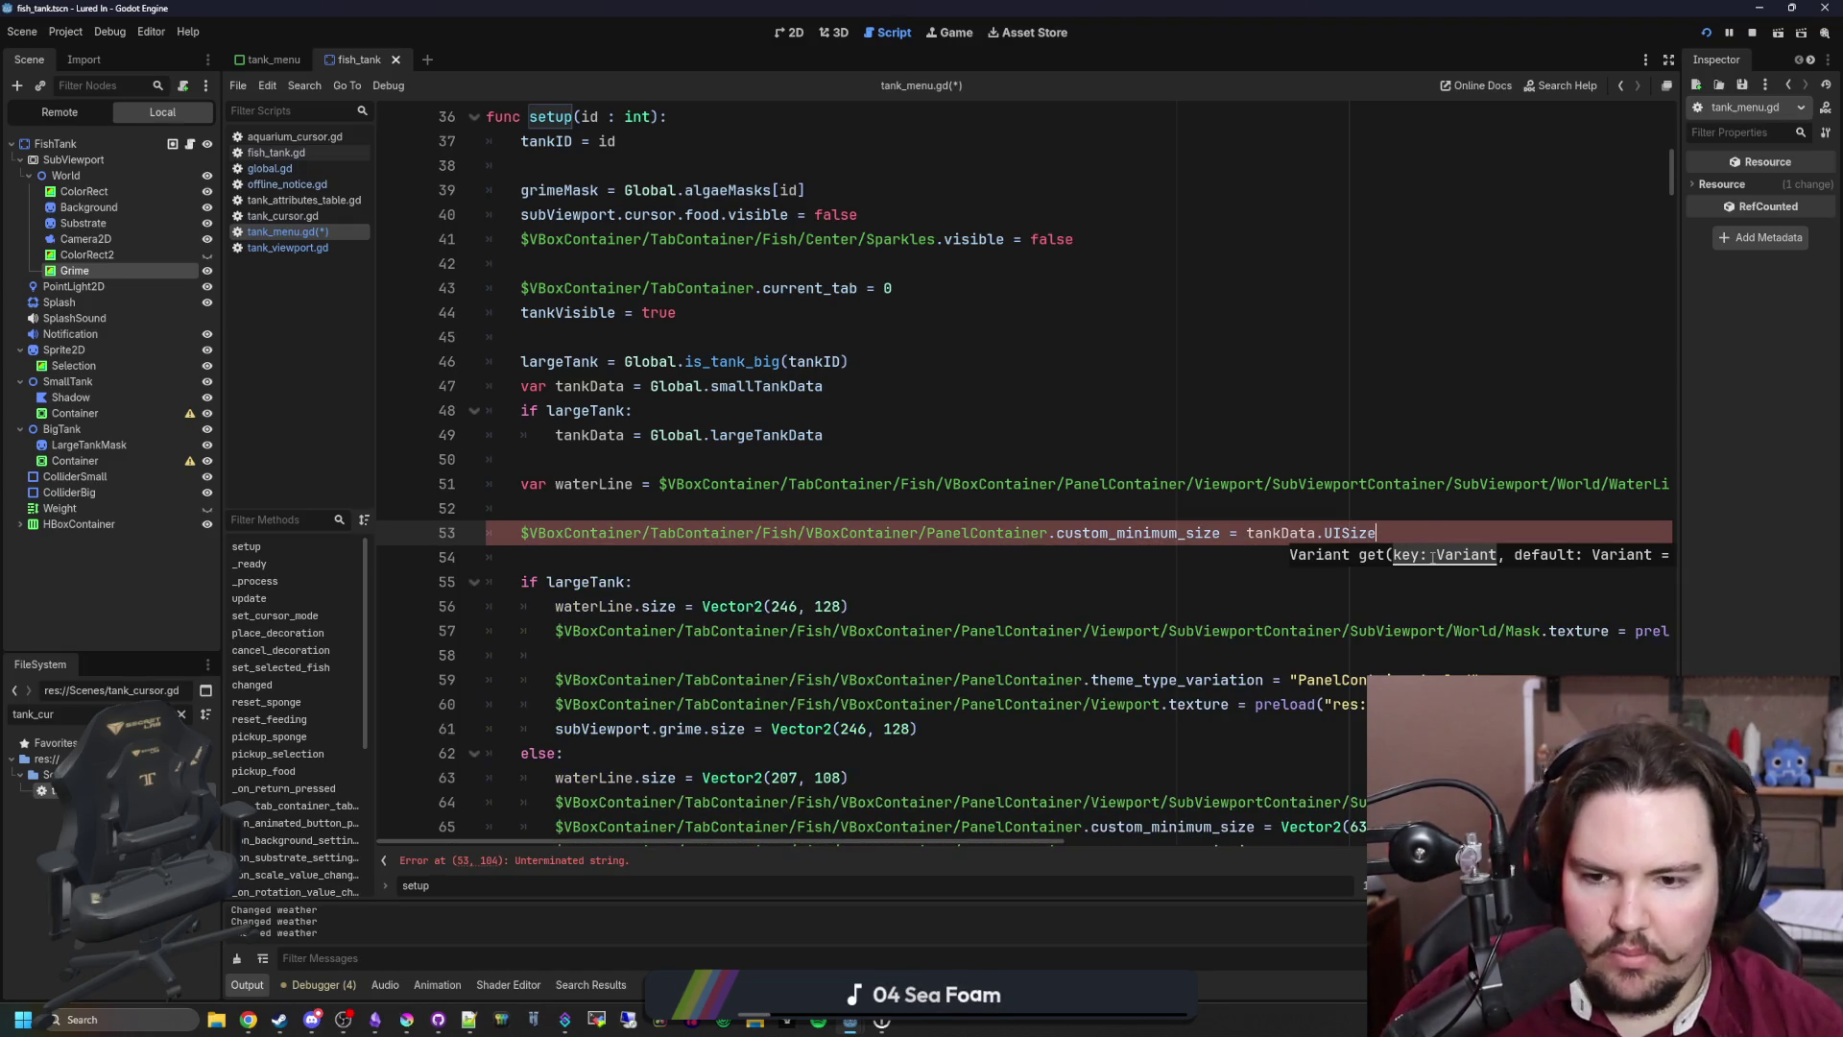
Step: Move the waterLine.size Vector2(207, 108) line from the else branch to below the UISize line
scroll(1344, 537, "down", 3)
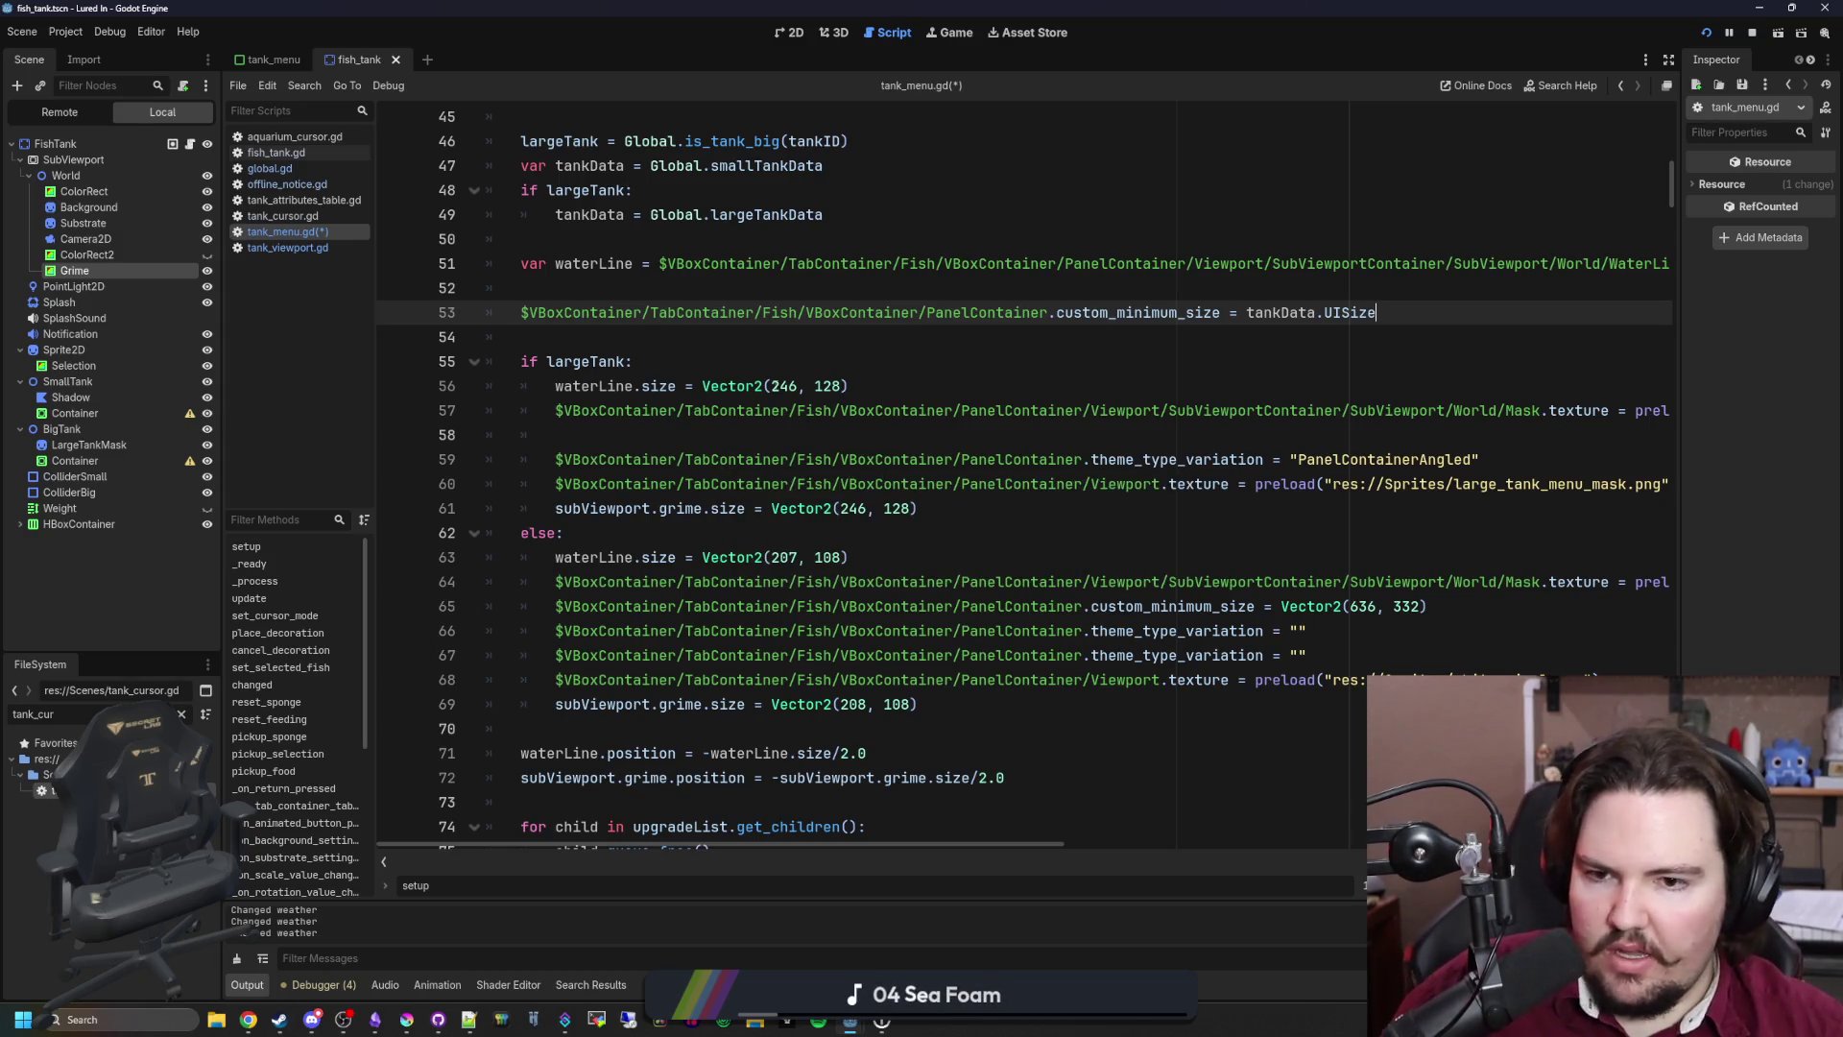
left_click(771, 386)
left_click(816, 364)
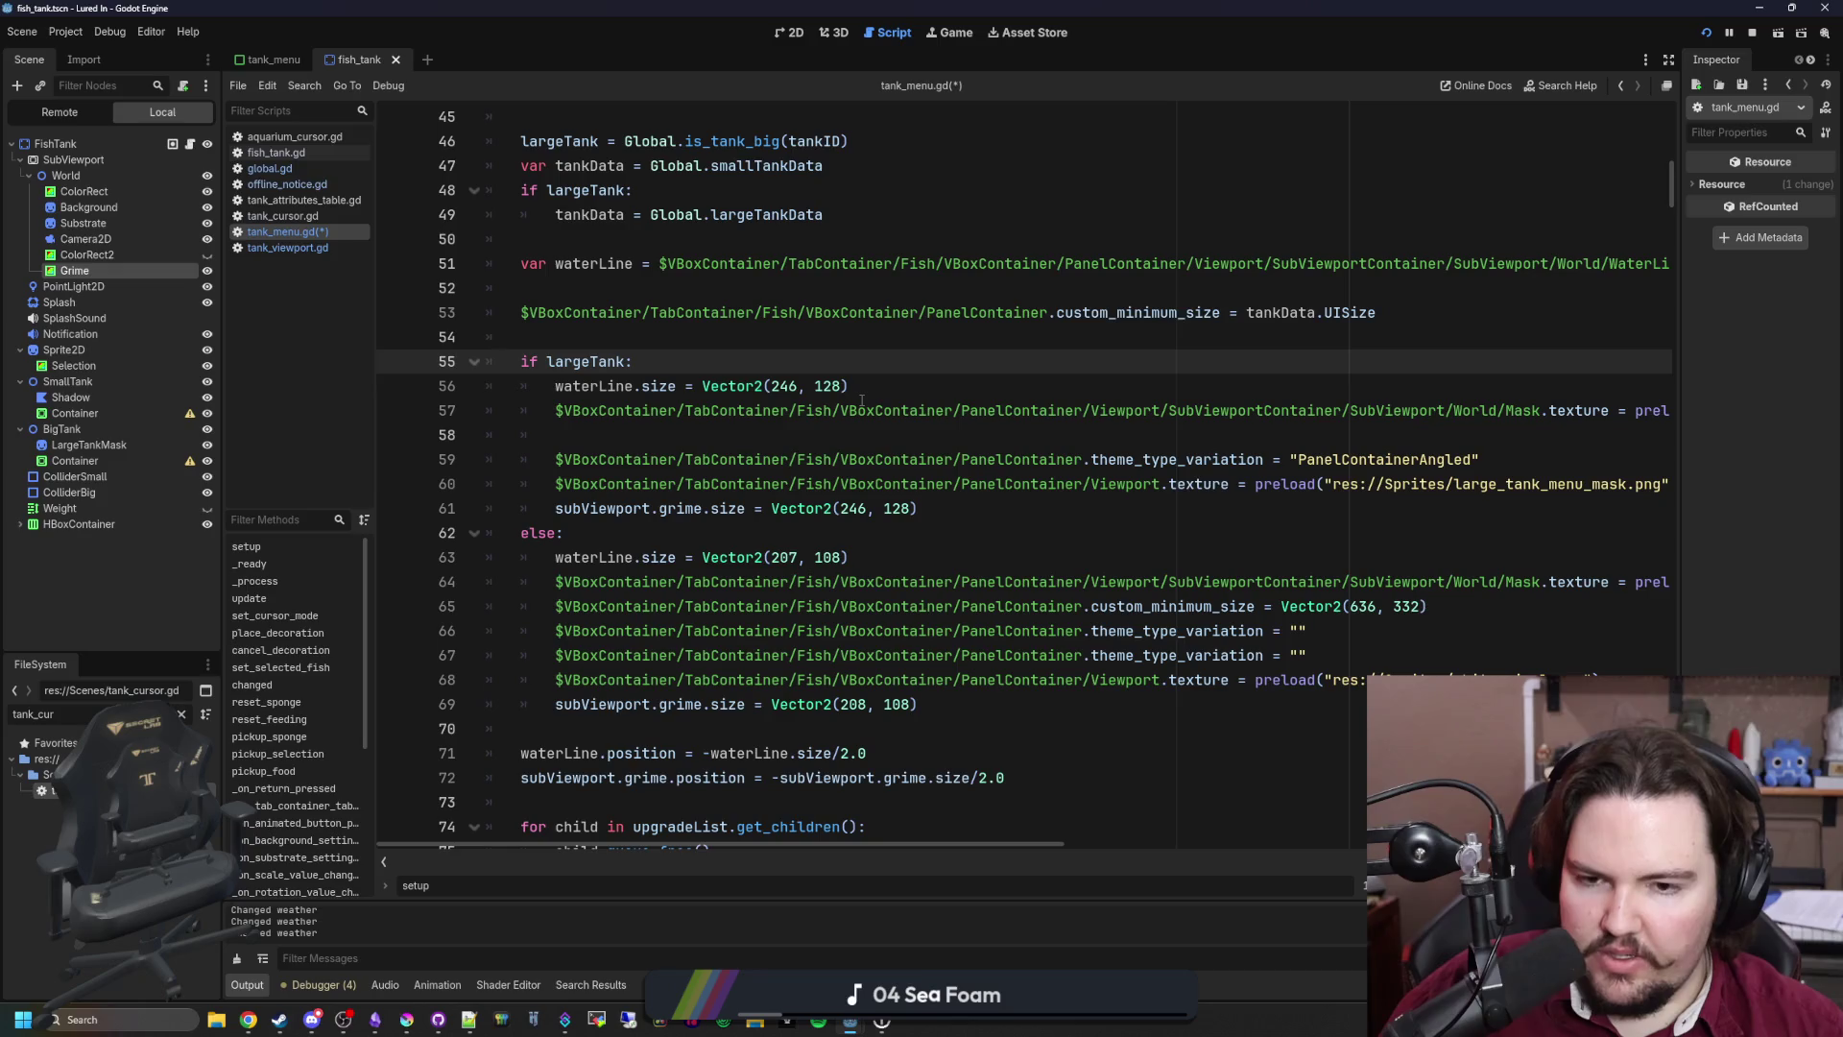
left_click(643, 524)
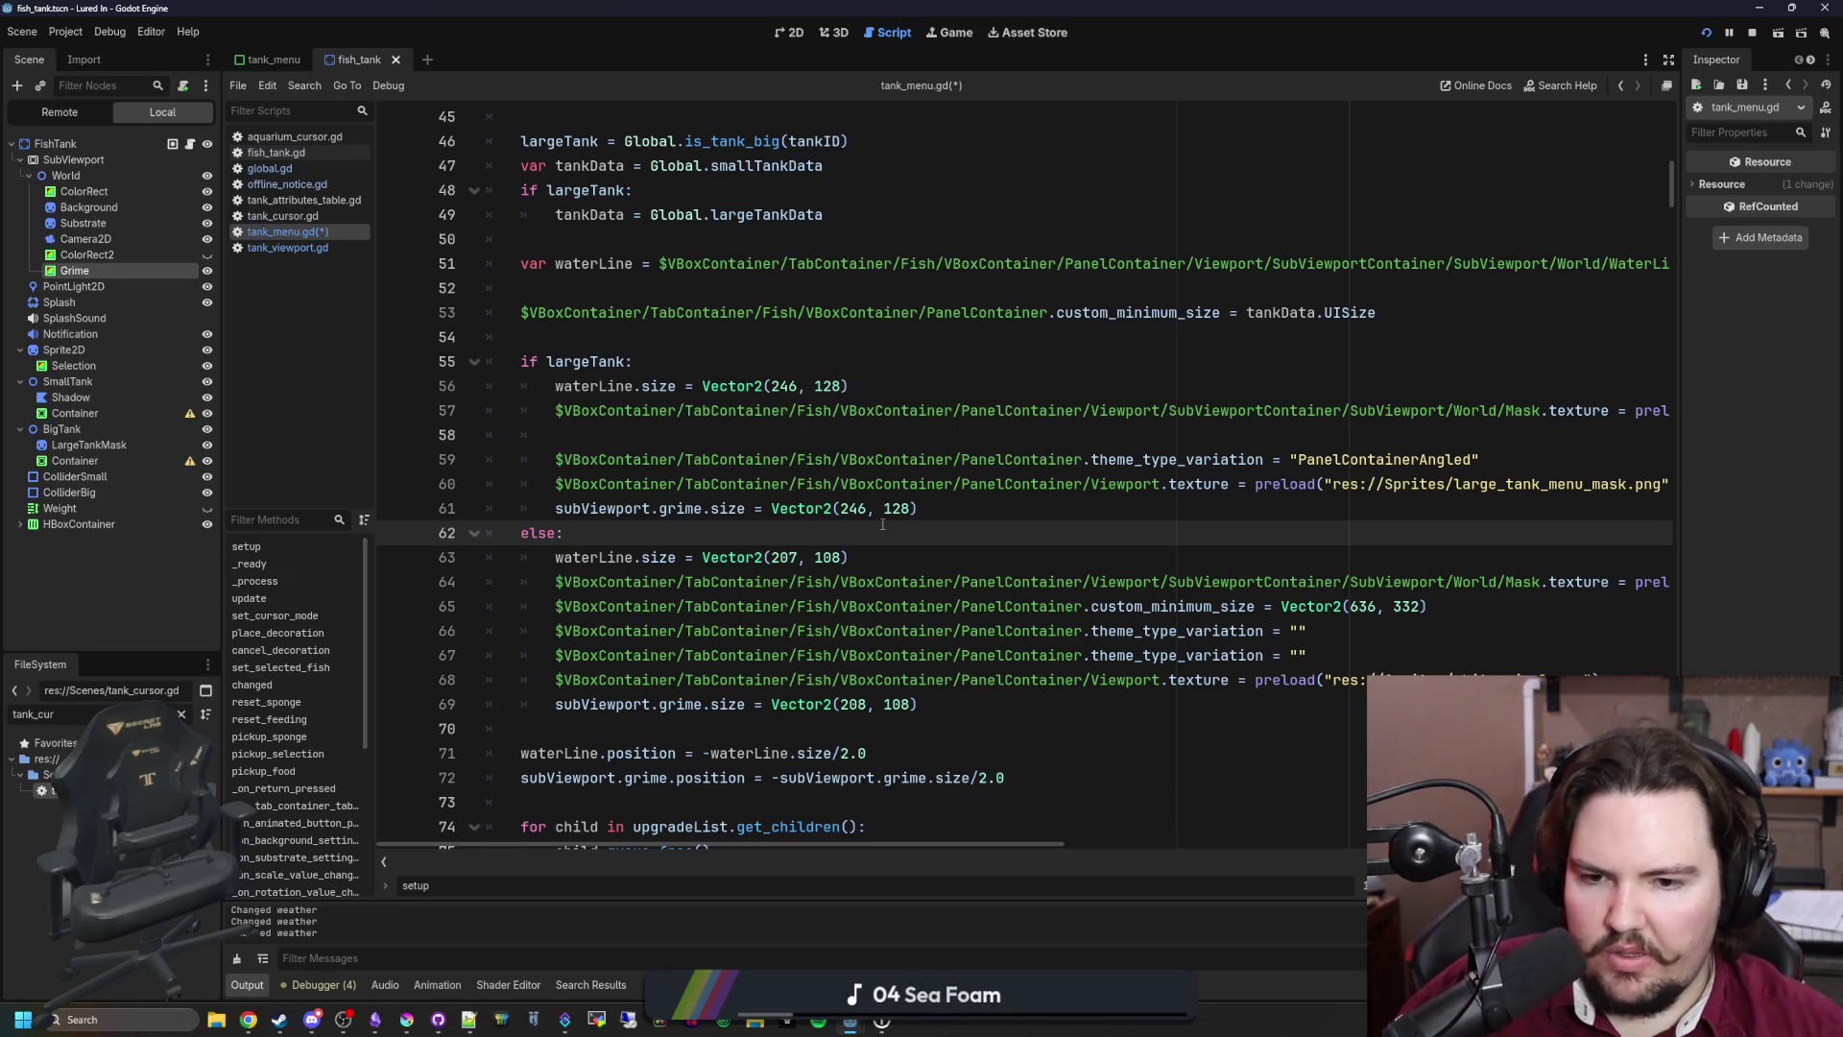
left_click_drag(849, 558, 702, 558)
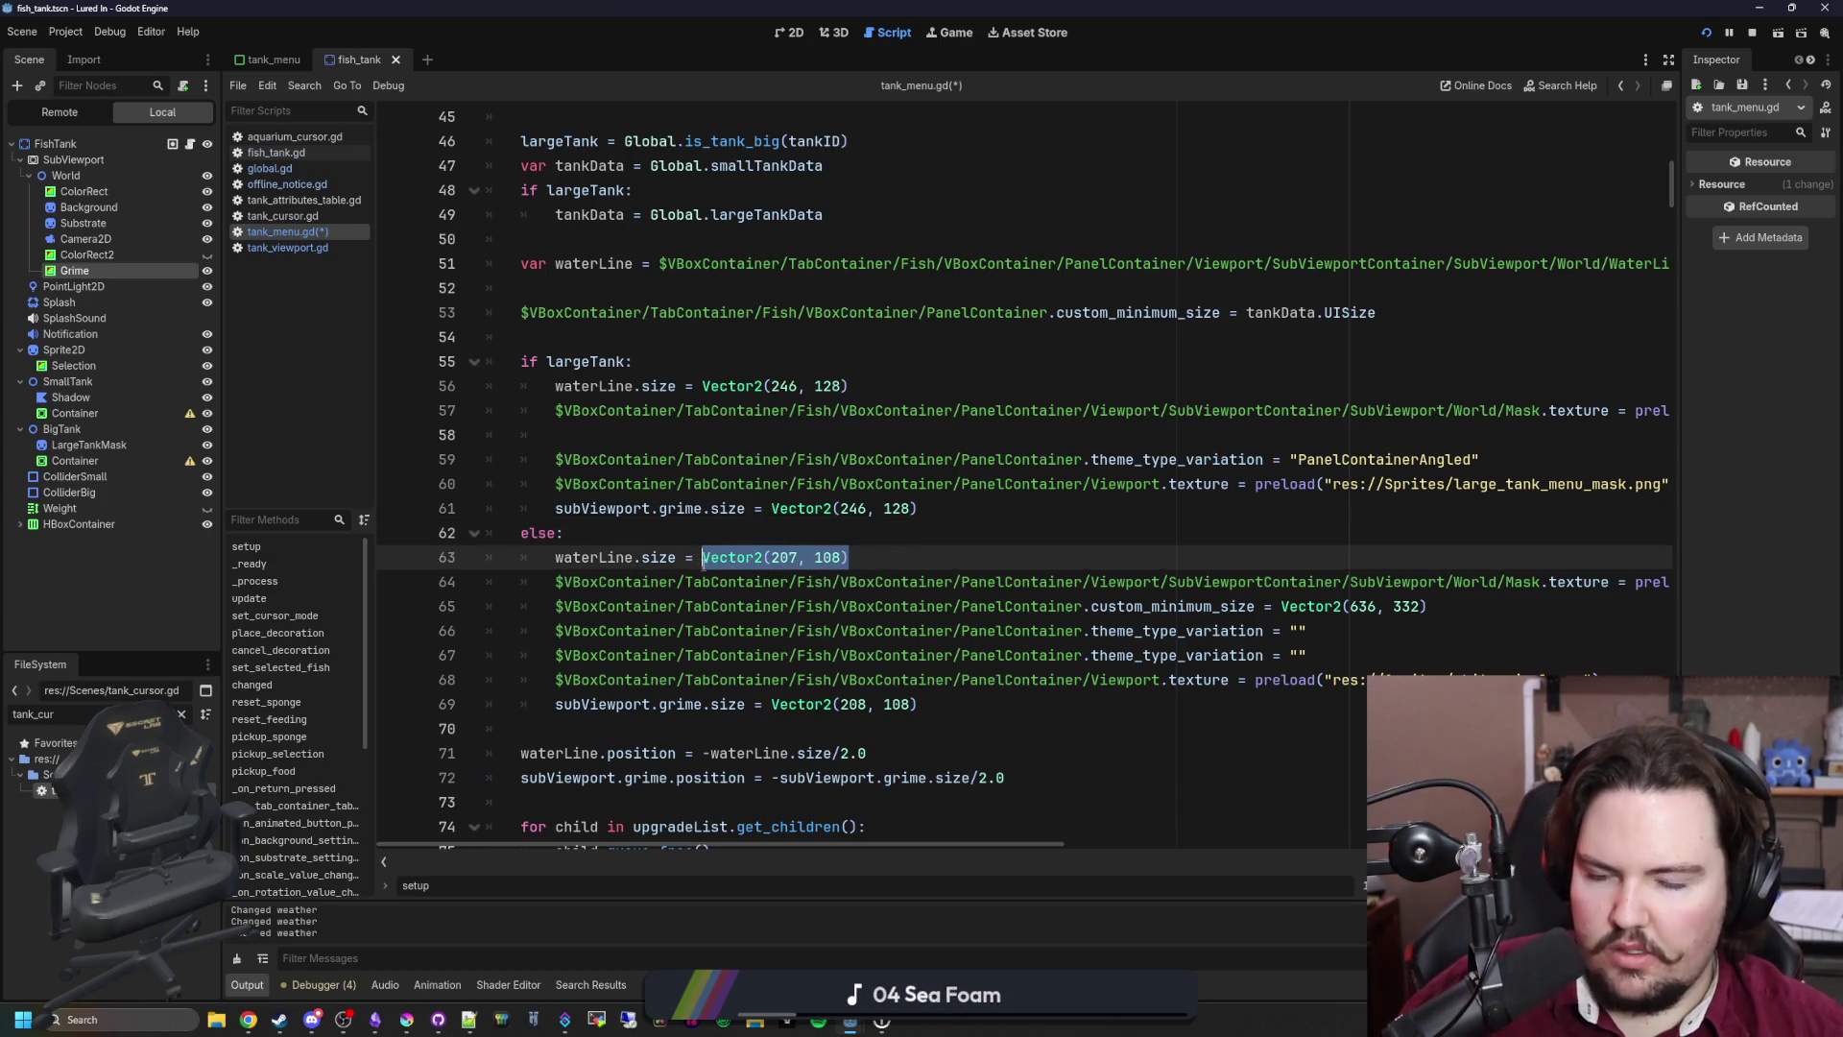
left_click(700, 517)
left_click_drag(848, 557, 555, 558)
key("ctrl+x")
left_click(570, 337)
key("ctrl+v")
key("Return")
Step: Move the subViewport.grime.size line below waterLine.size, then select its Vector2(208, 108)
left_click_drag(918, 728, 563, 728)
key("ctrl+x")
left_click(576, 362)
key("ctrl+v")
key("Return")
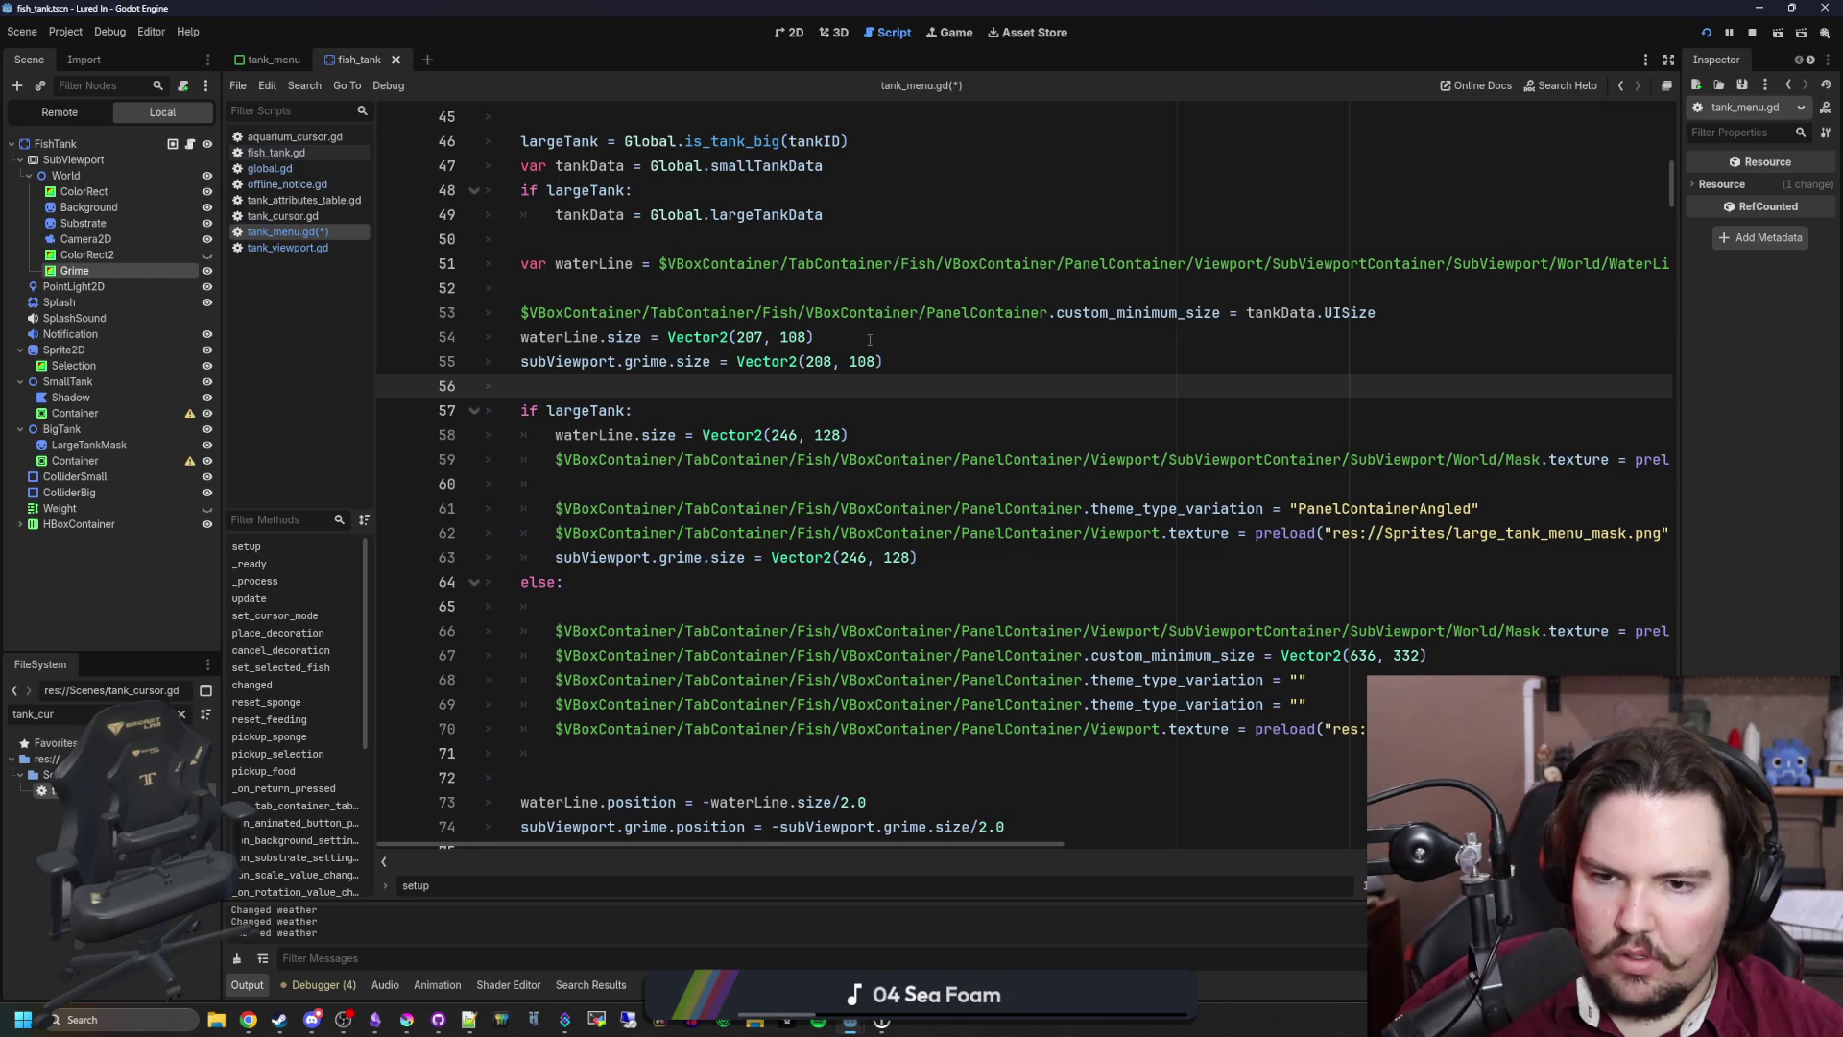
left_click(844, 342)
left_click(882, 362)
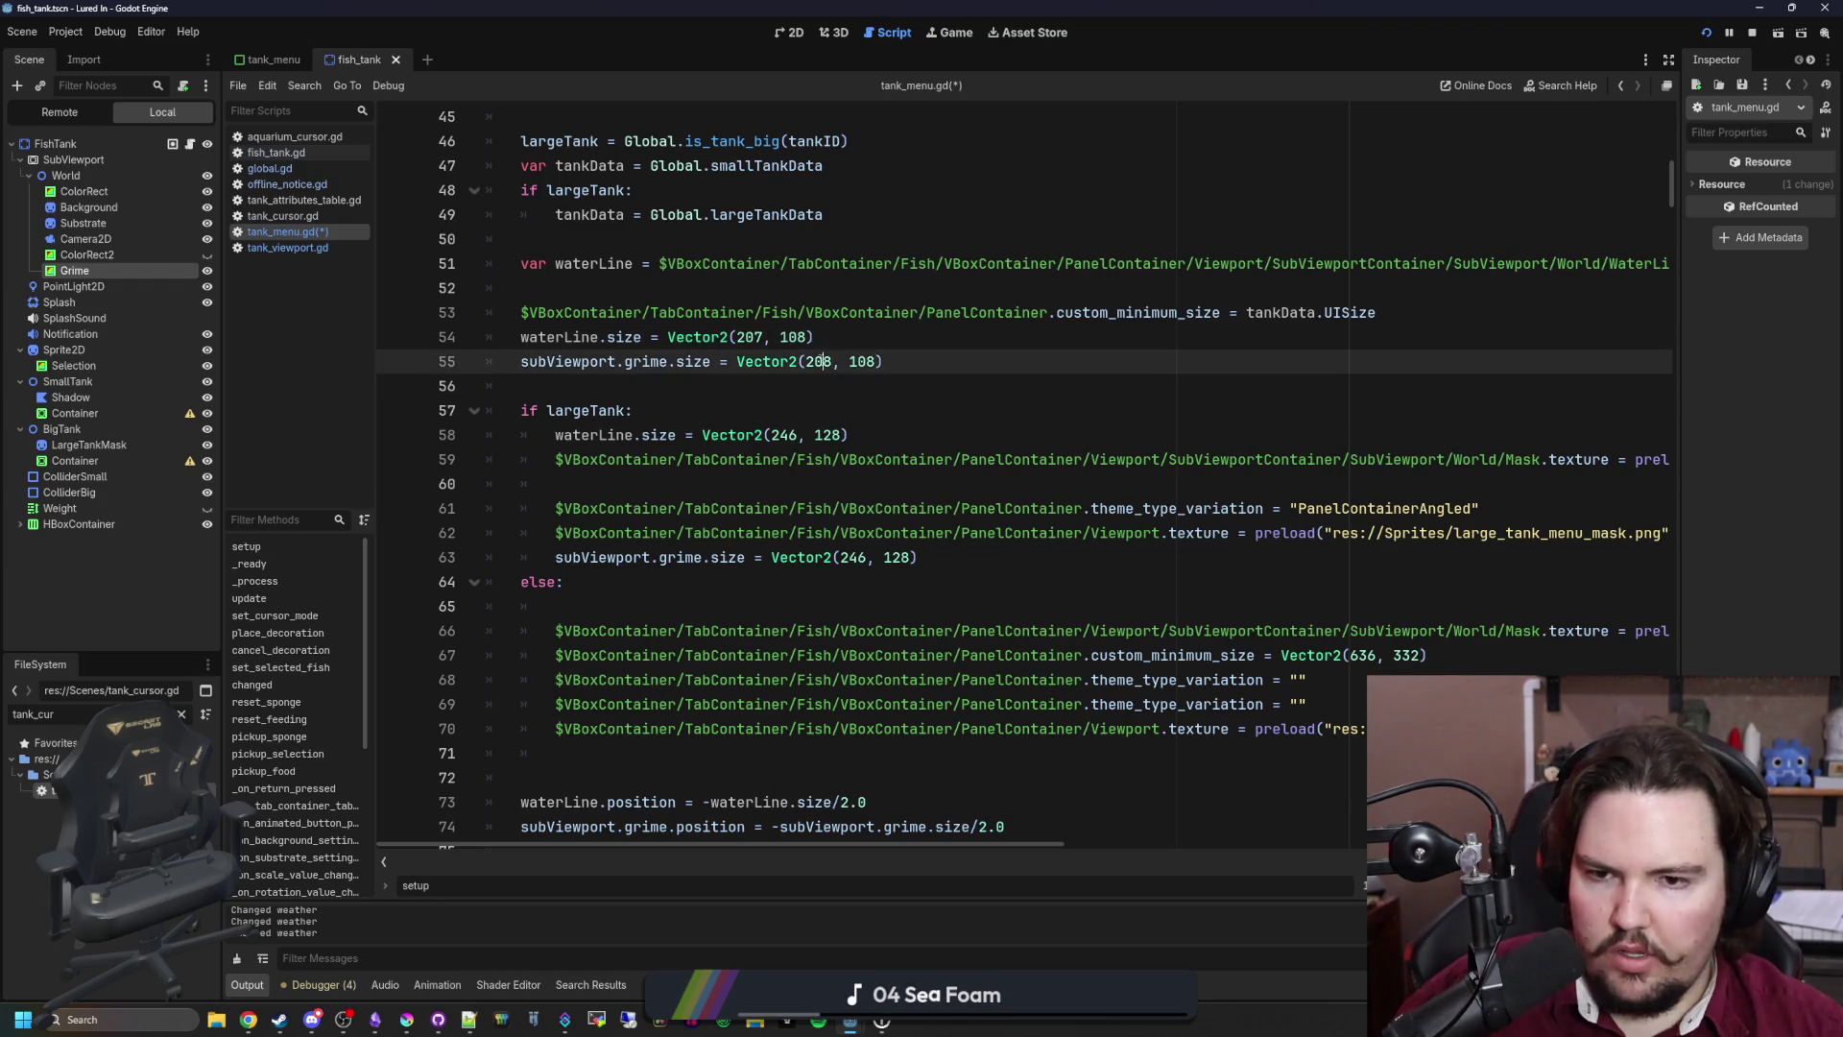
left_click_drag(882, 362, 736, 362)
key("ctrl+c")
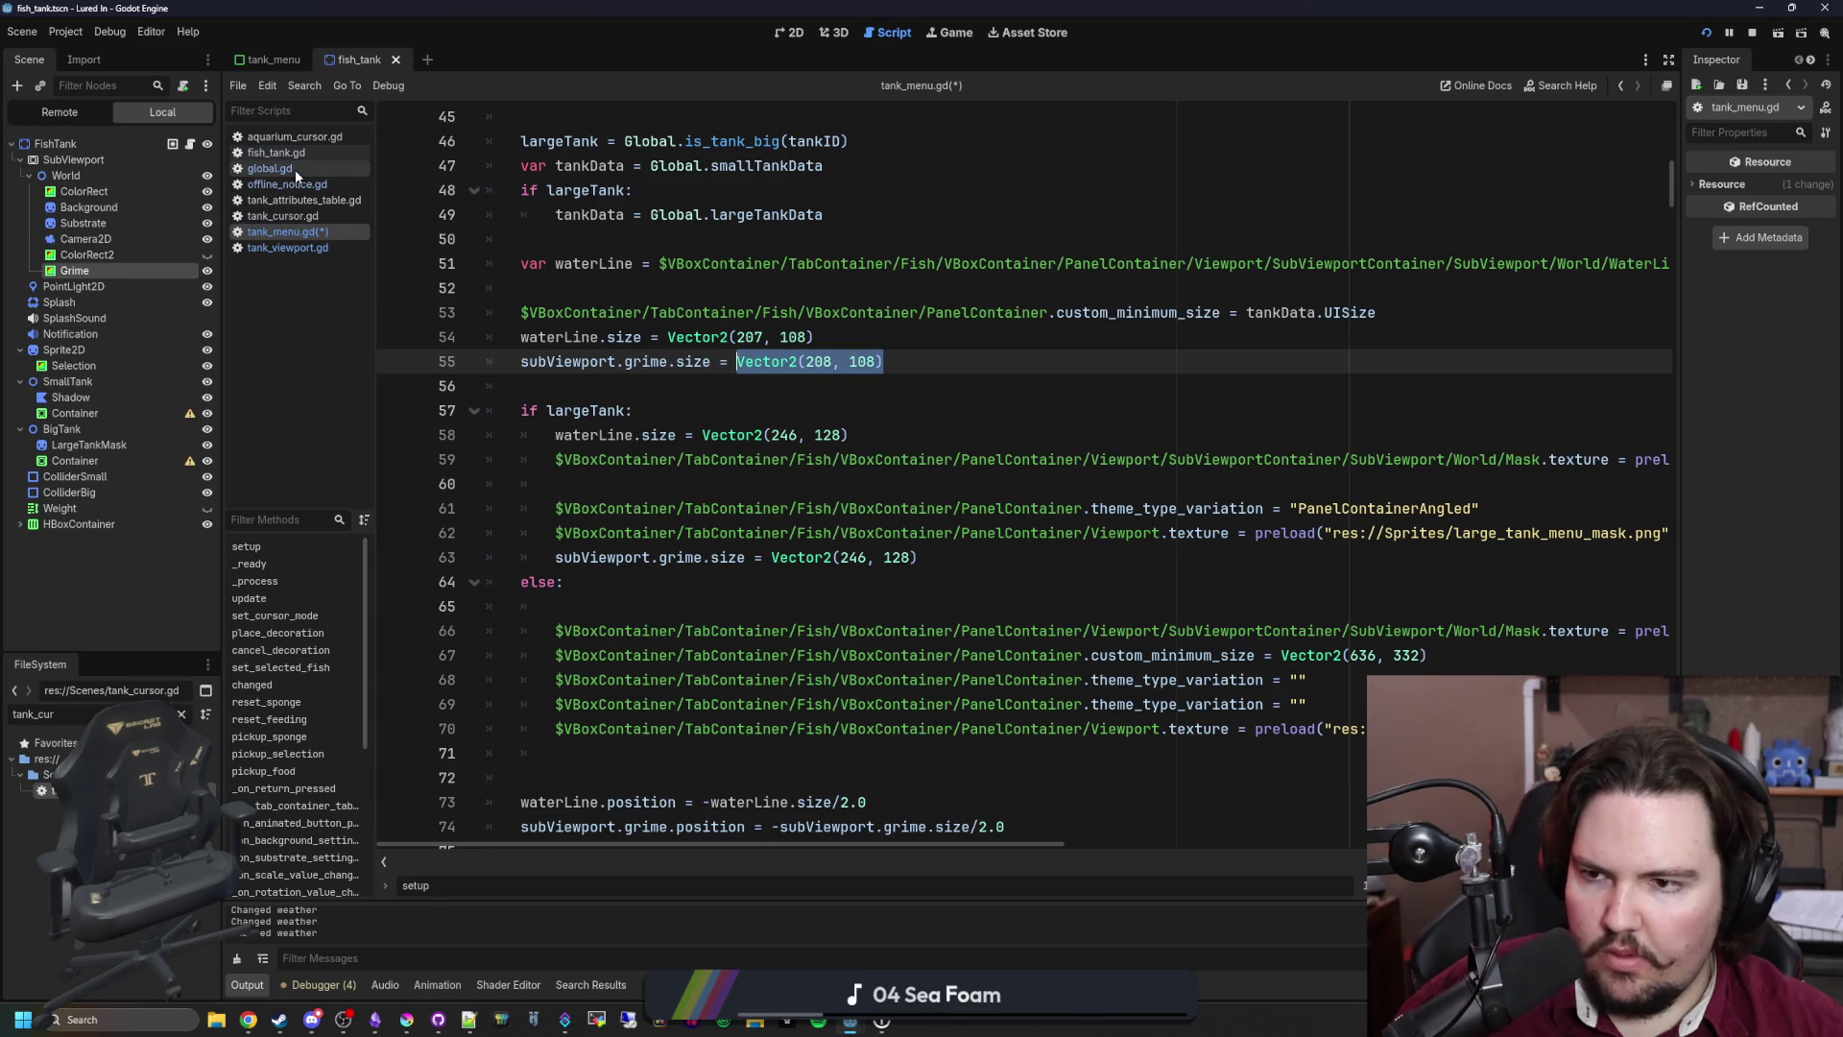
Step: In global.gd, add "WorldSize": Vector2(208, 108) entries to largeTankData and smallTankData
left_click(278, 169)
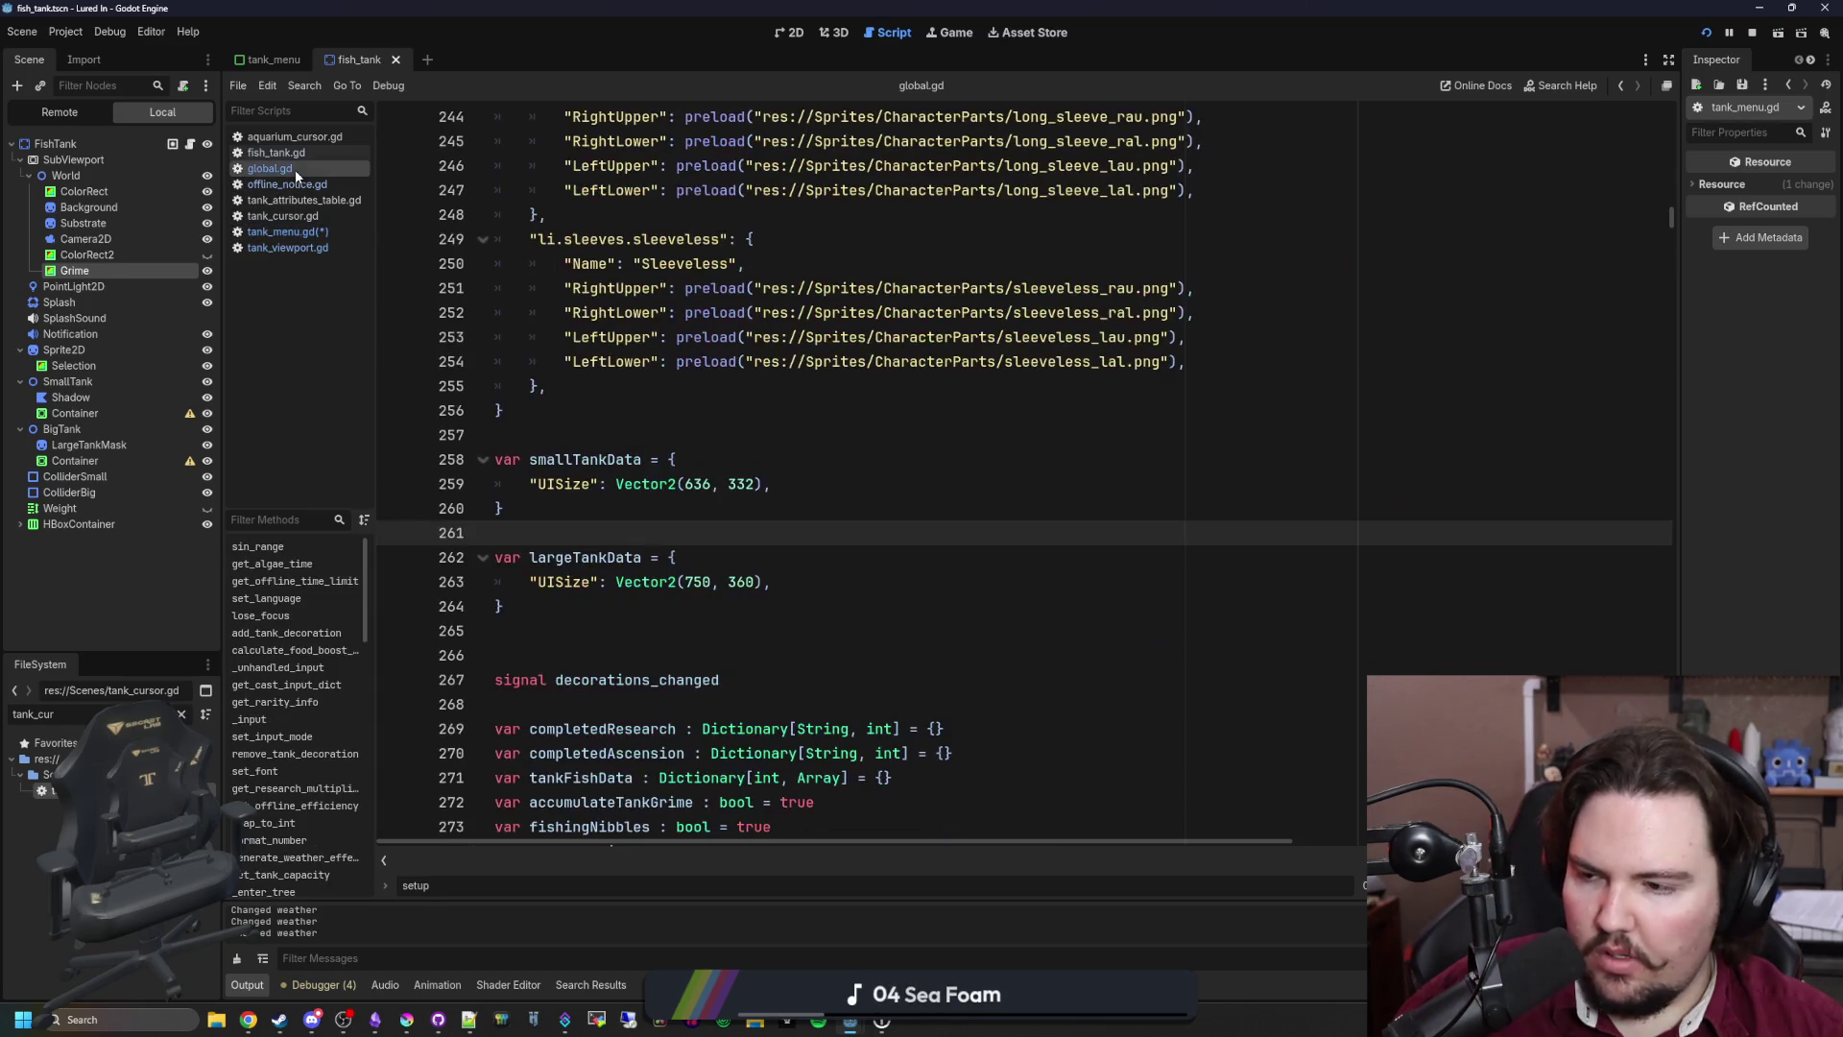
left_click(829, 586)
key("Return")
type("\"Worl")
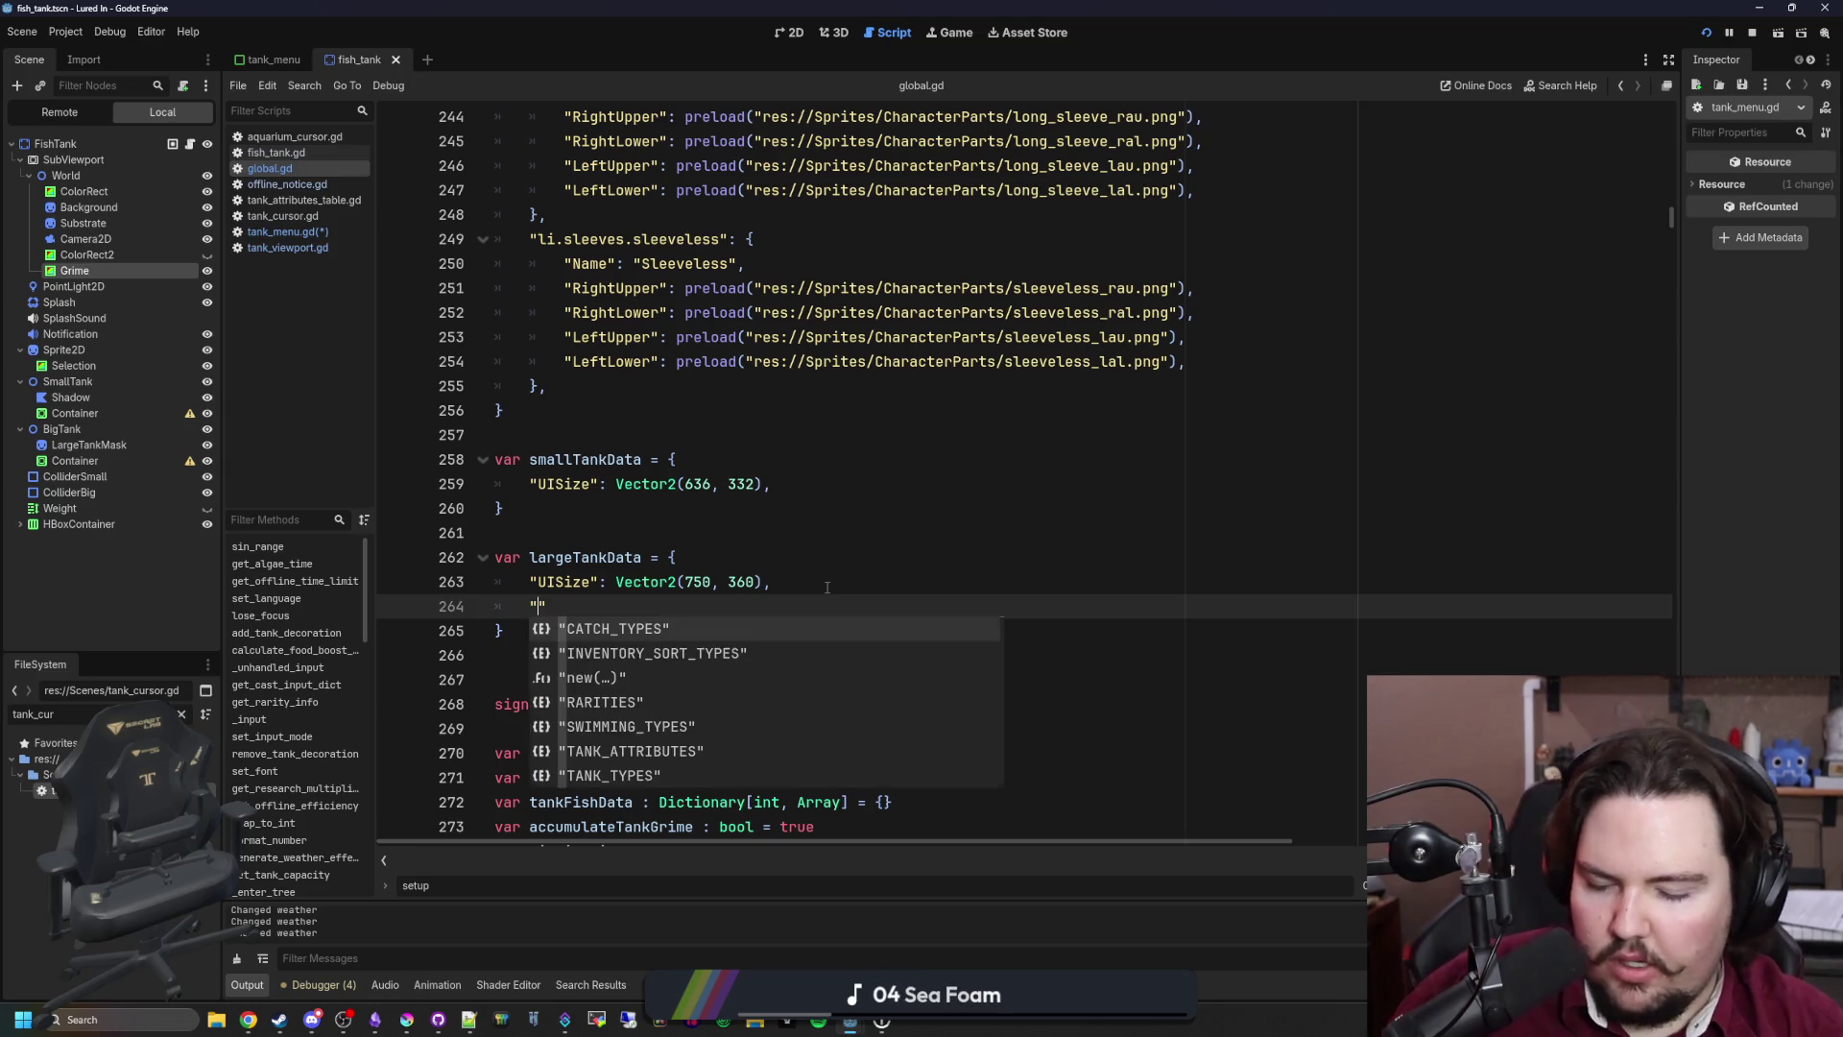
type("dSize")
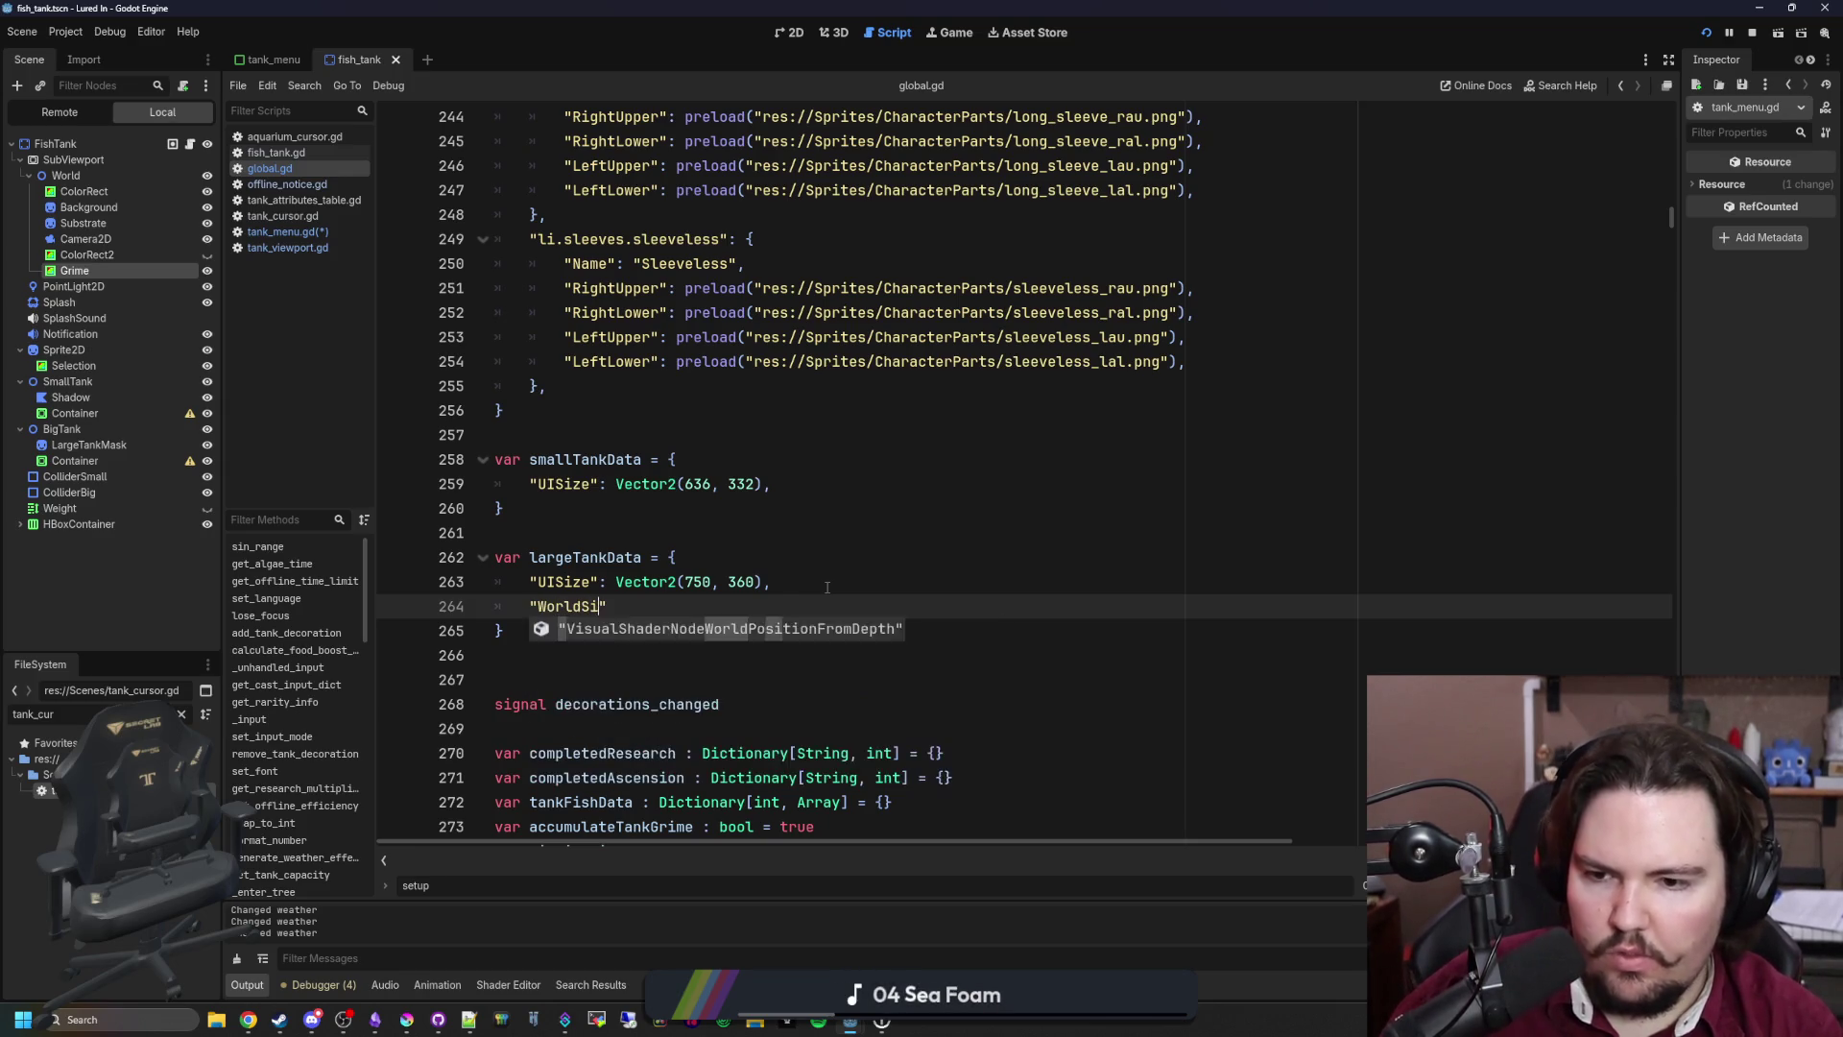
key("ctrl+v")
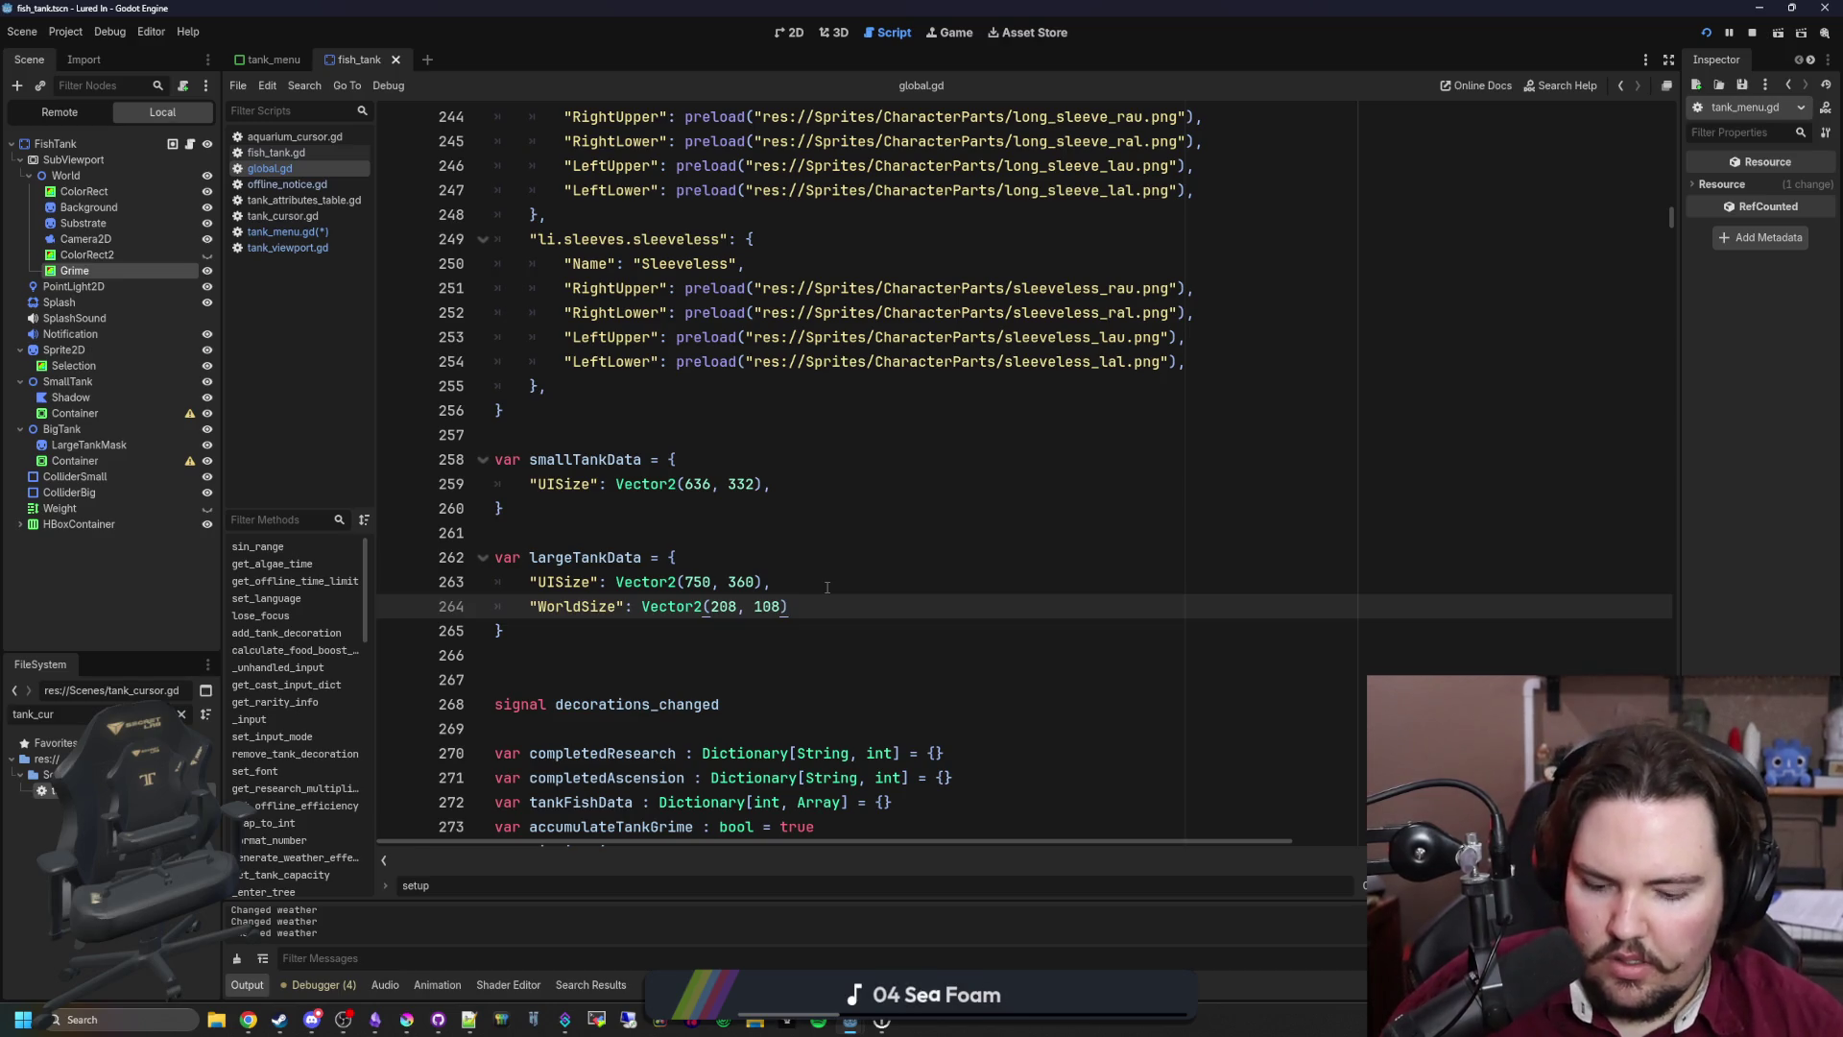
type(",")
left_click(831, 482)
key("Return")
type("\"")
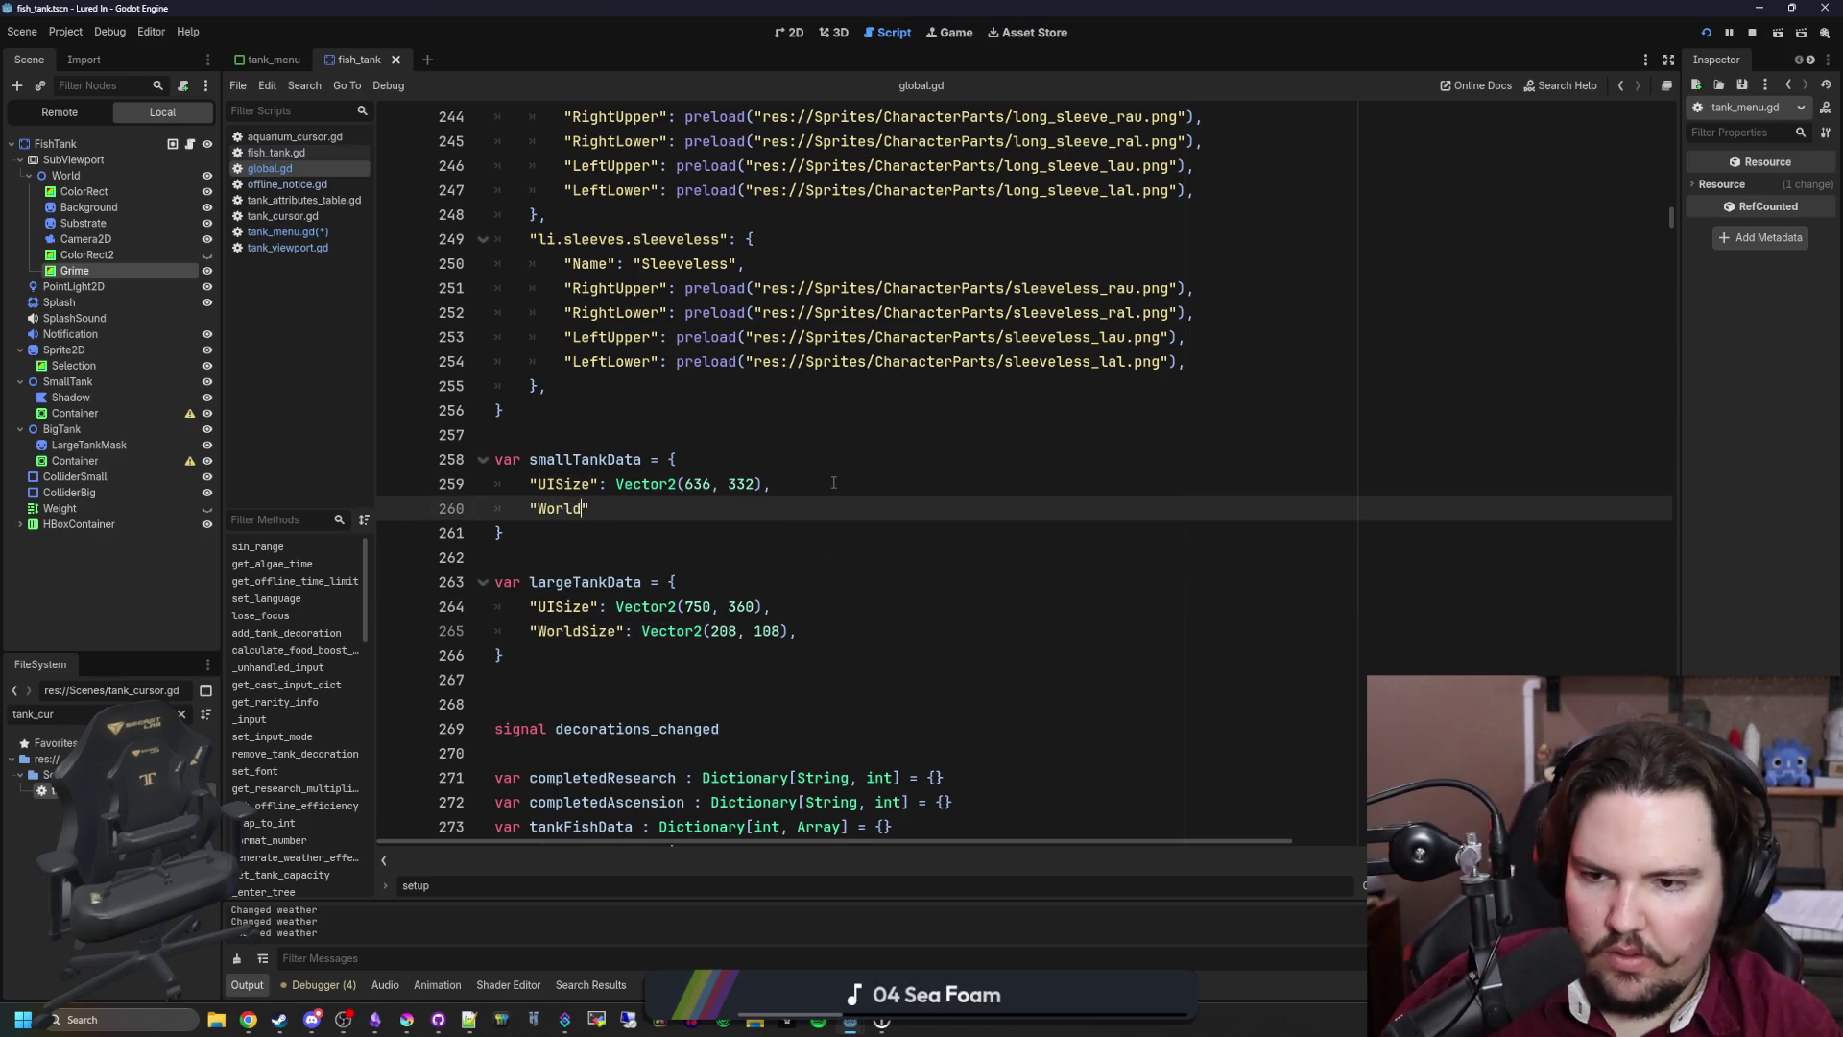
type("WorldSize")
type("Vector2(208, 108)")
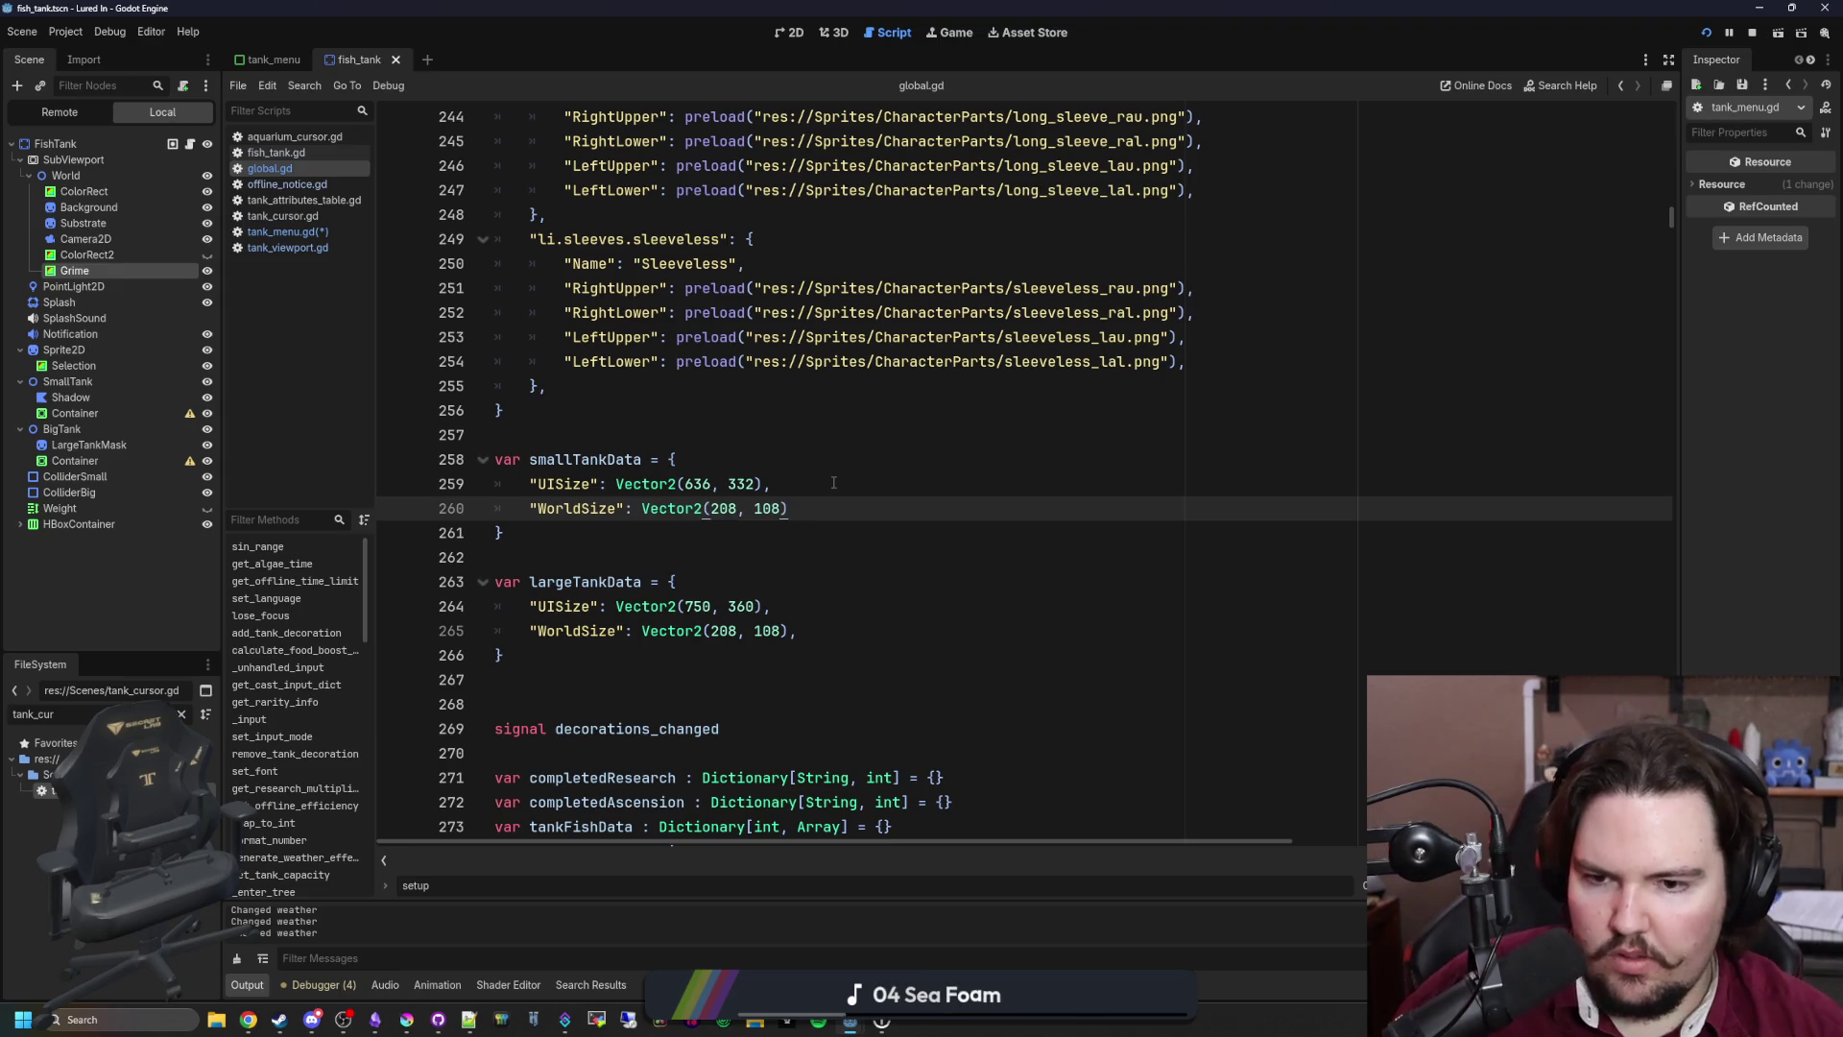
type(",")
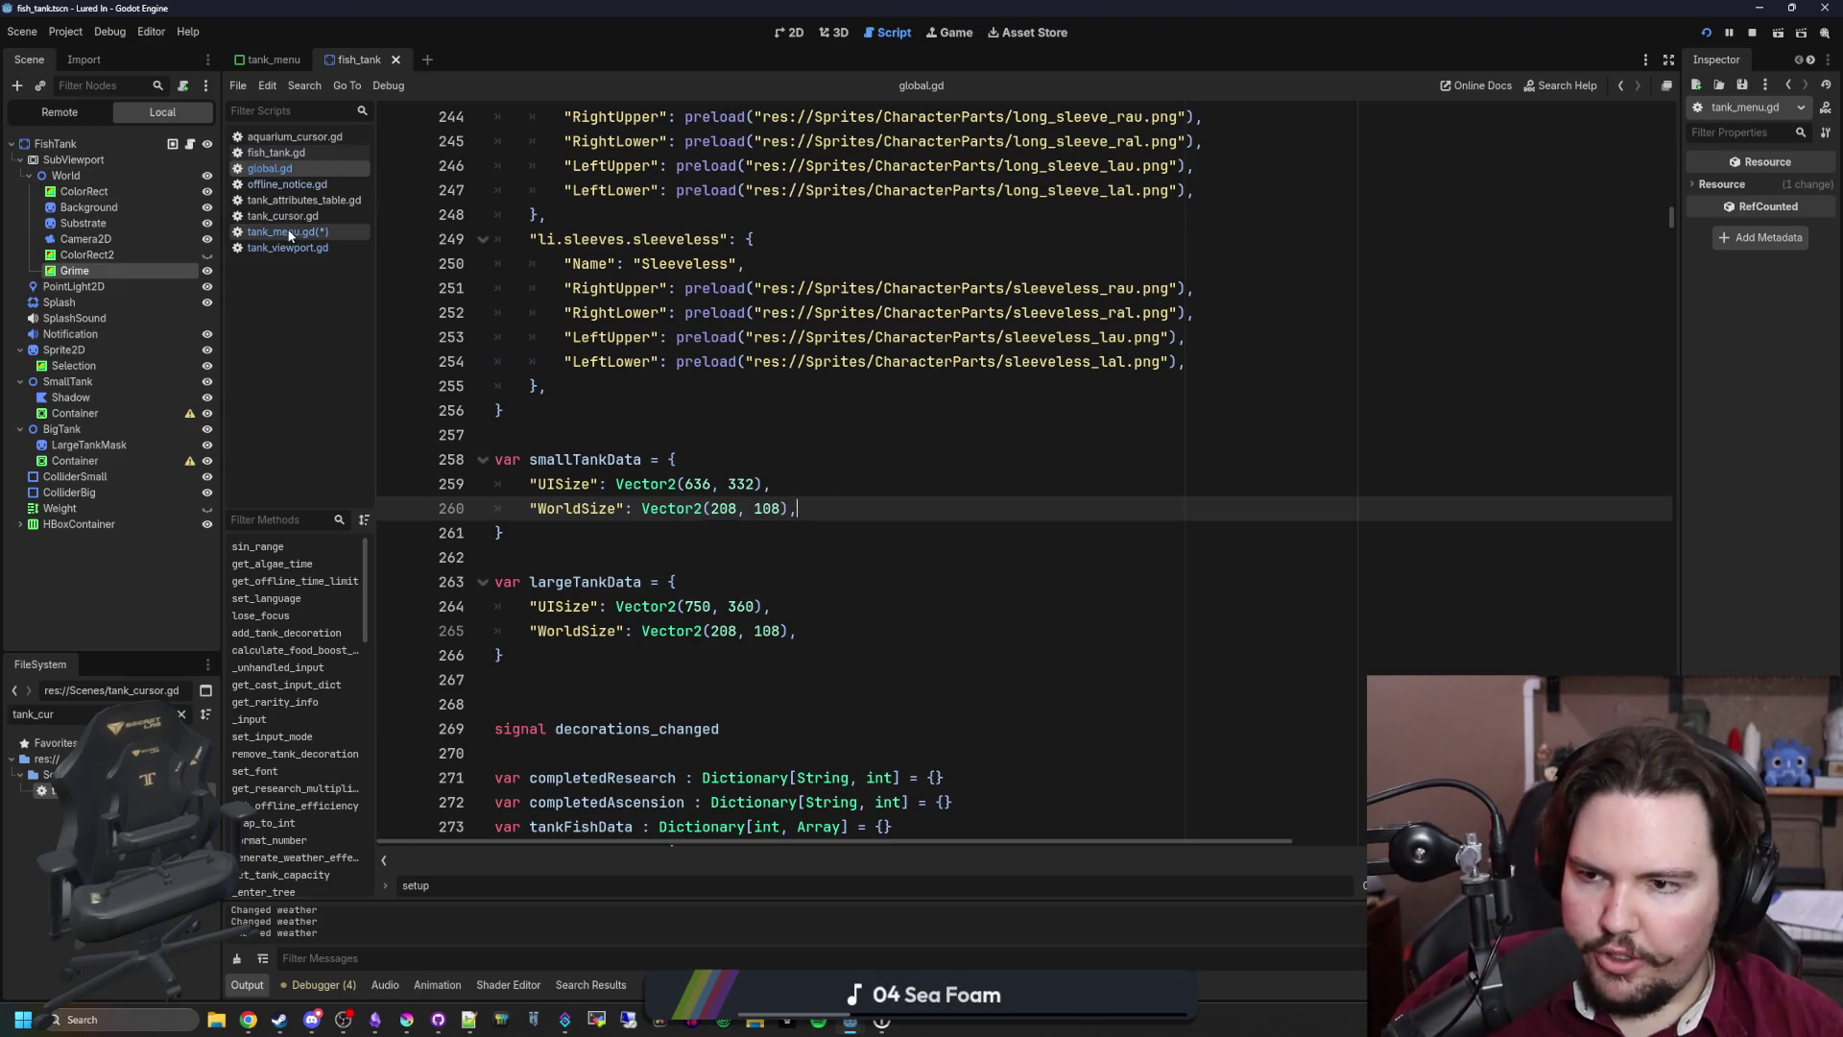
Step: Change largeTankData's WorldSize to Vector2(246, 128), save, and return to tank_menu.gd
key("alt+Left")
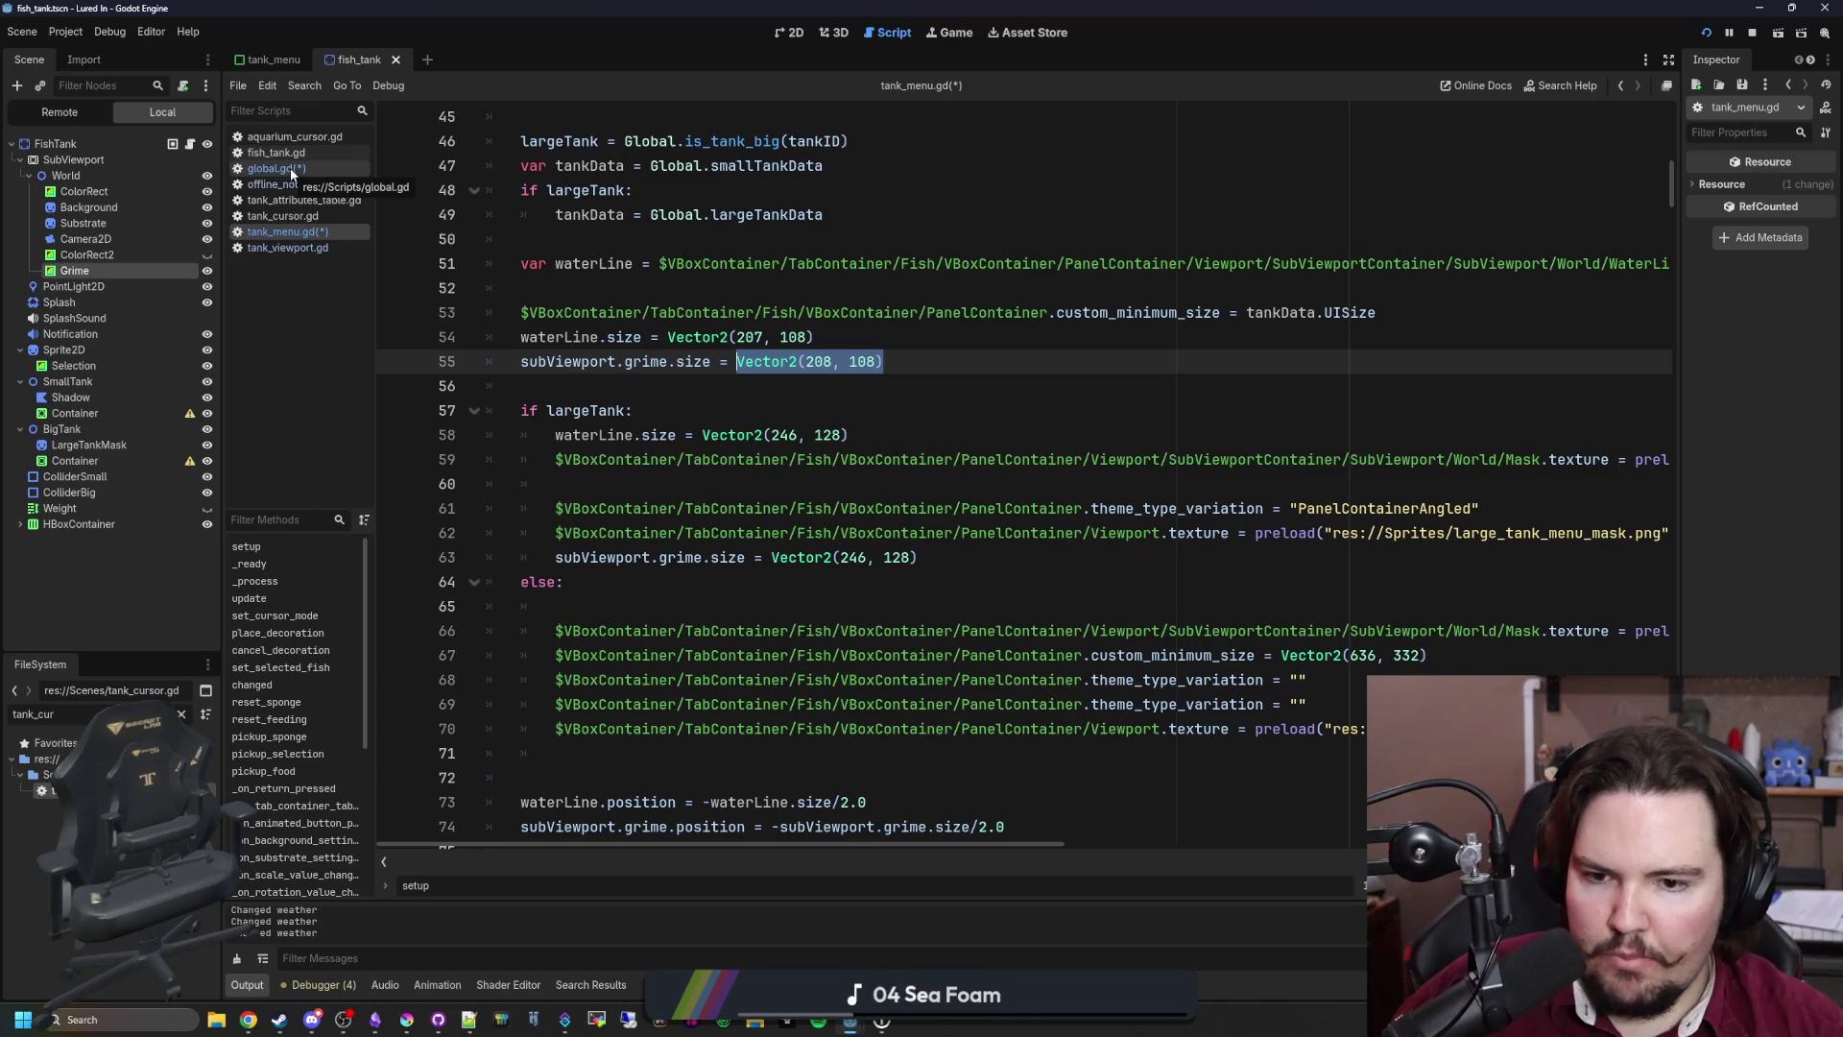
left_click(291, 172)
double_click(721, 508)
double_click(723, 632)
type("246")
double_click(768, 630)
type("128")
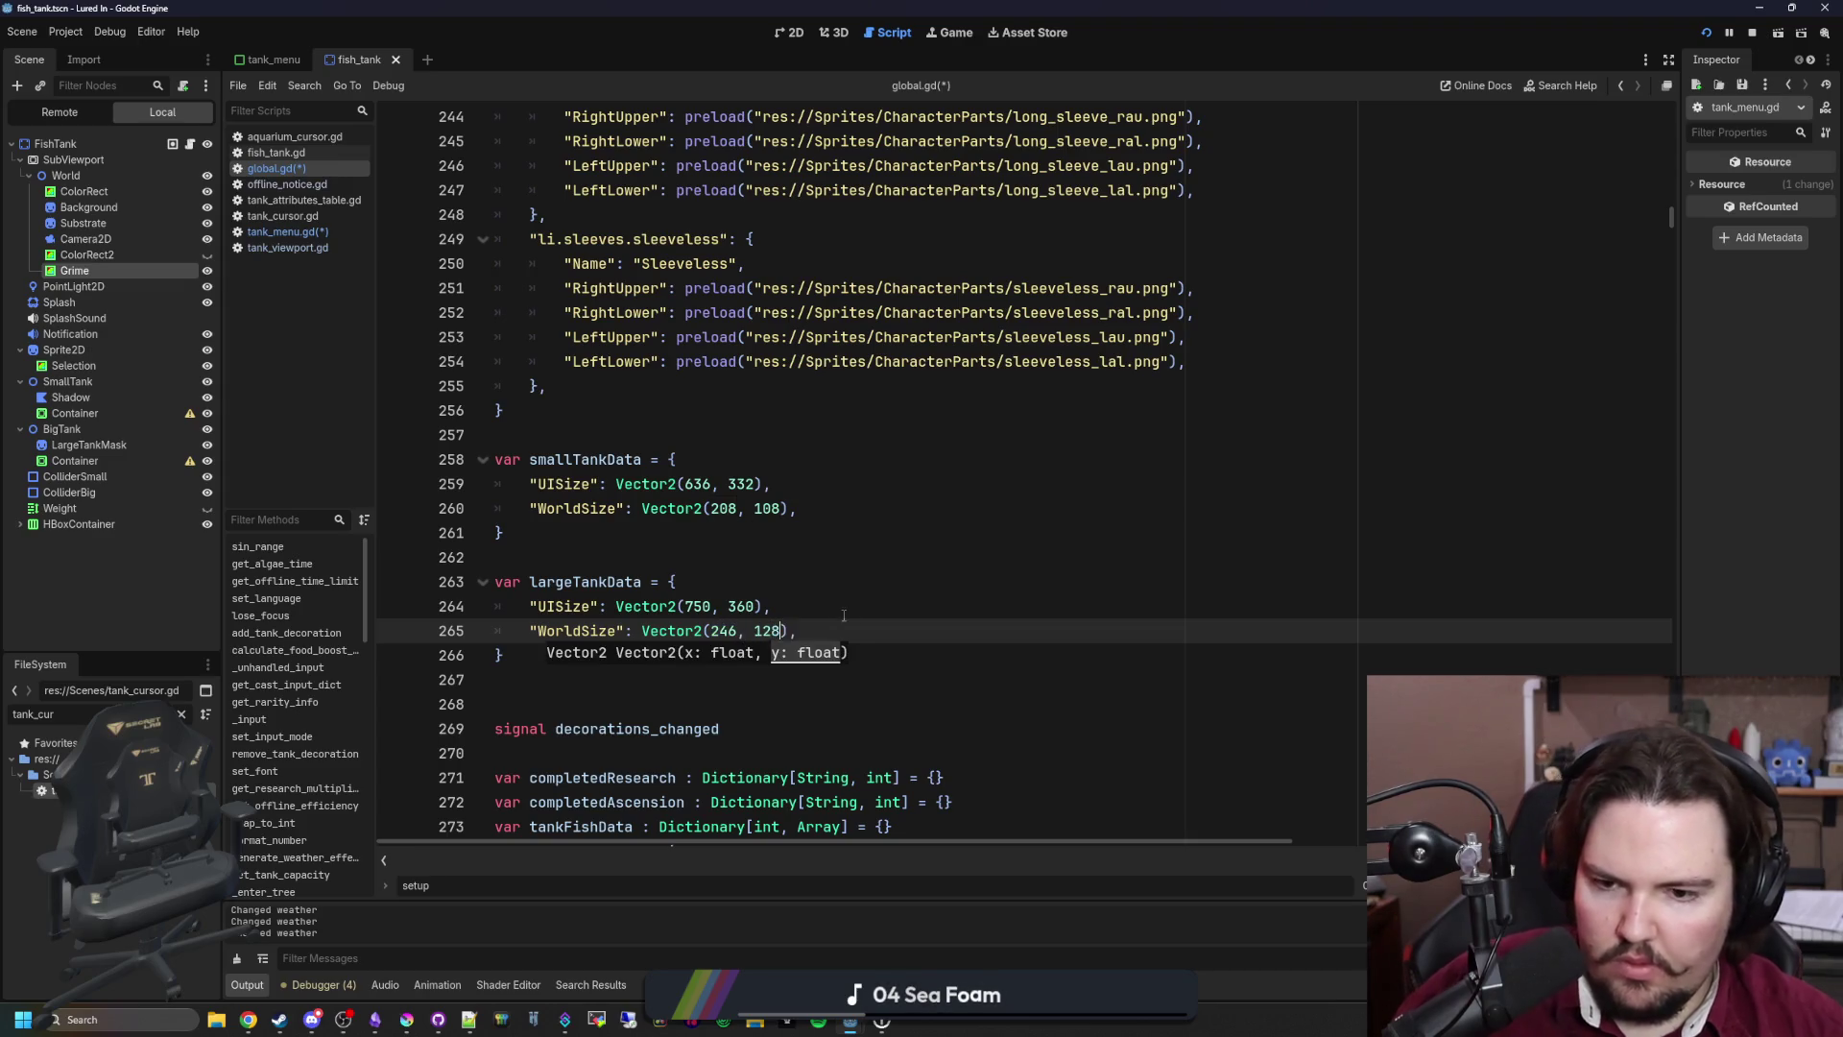
left_click(844, 615)
key("ctrl+s")
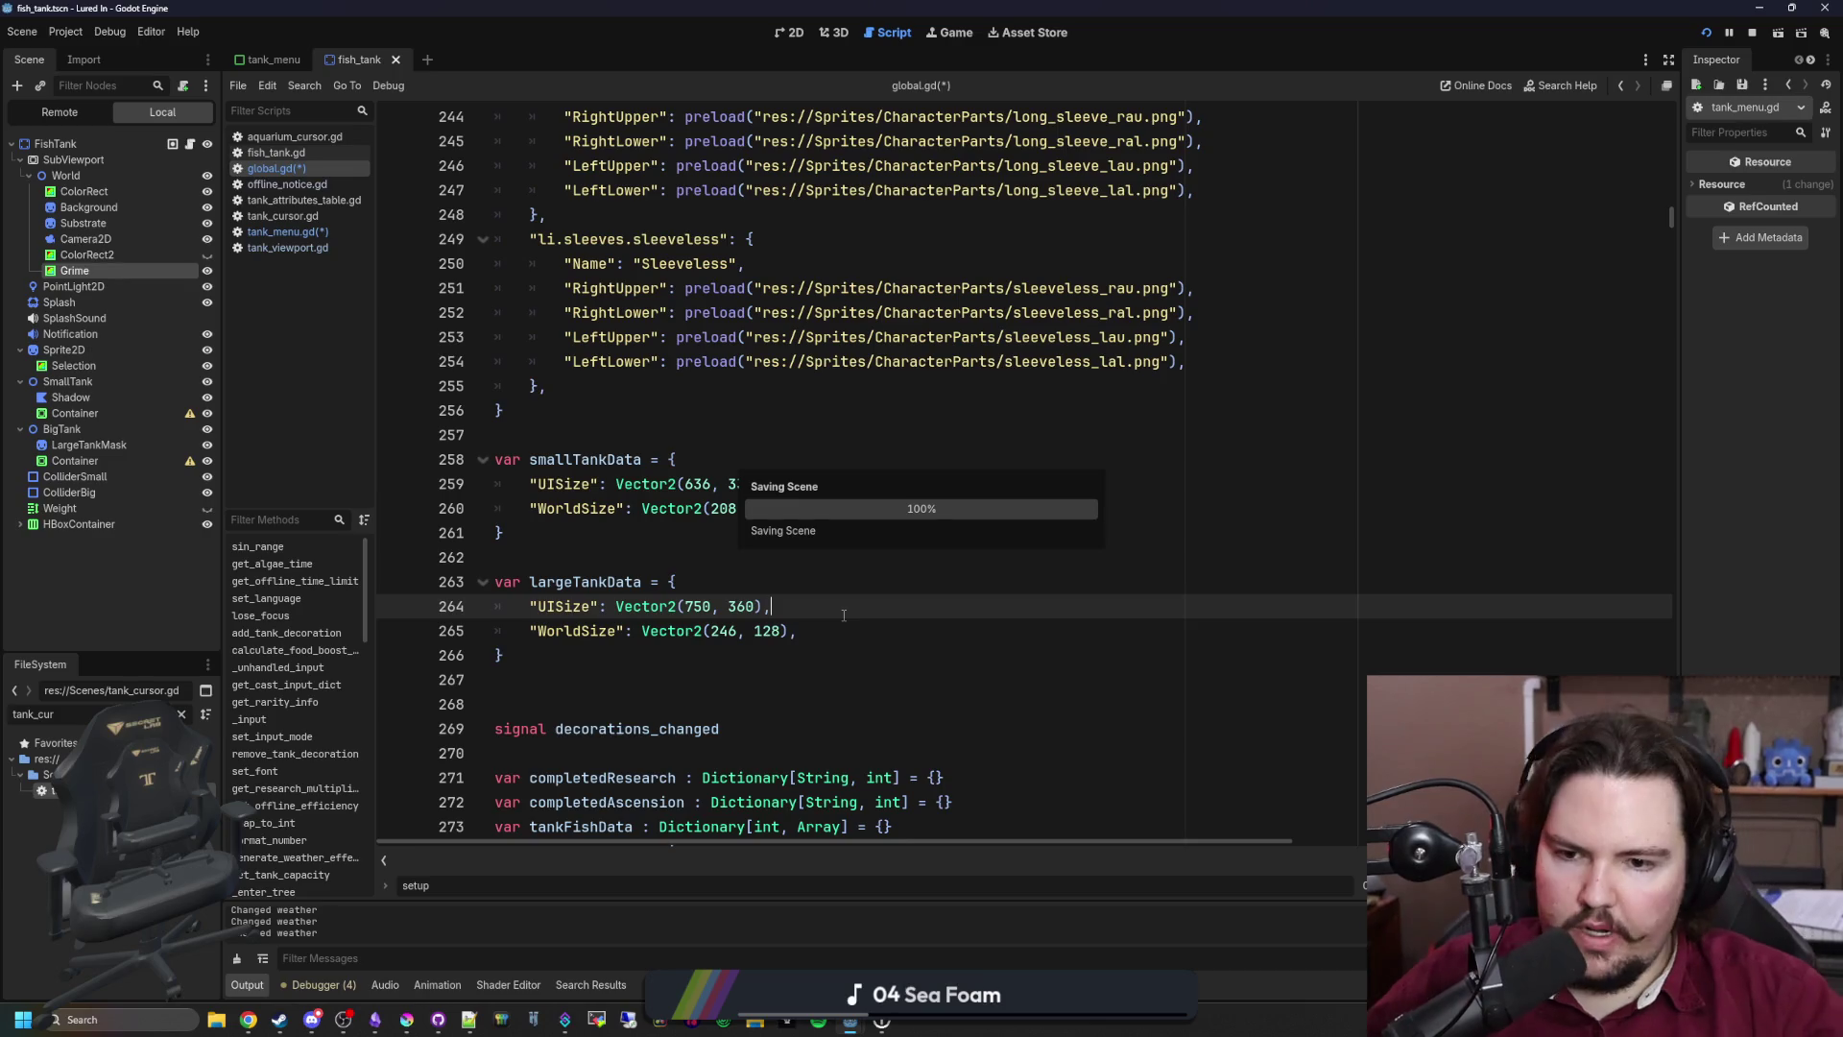
left_click(306, 234)
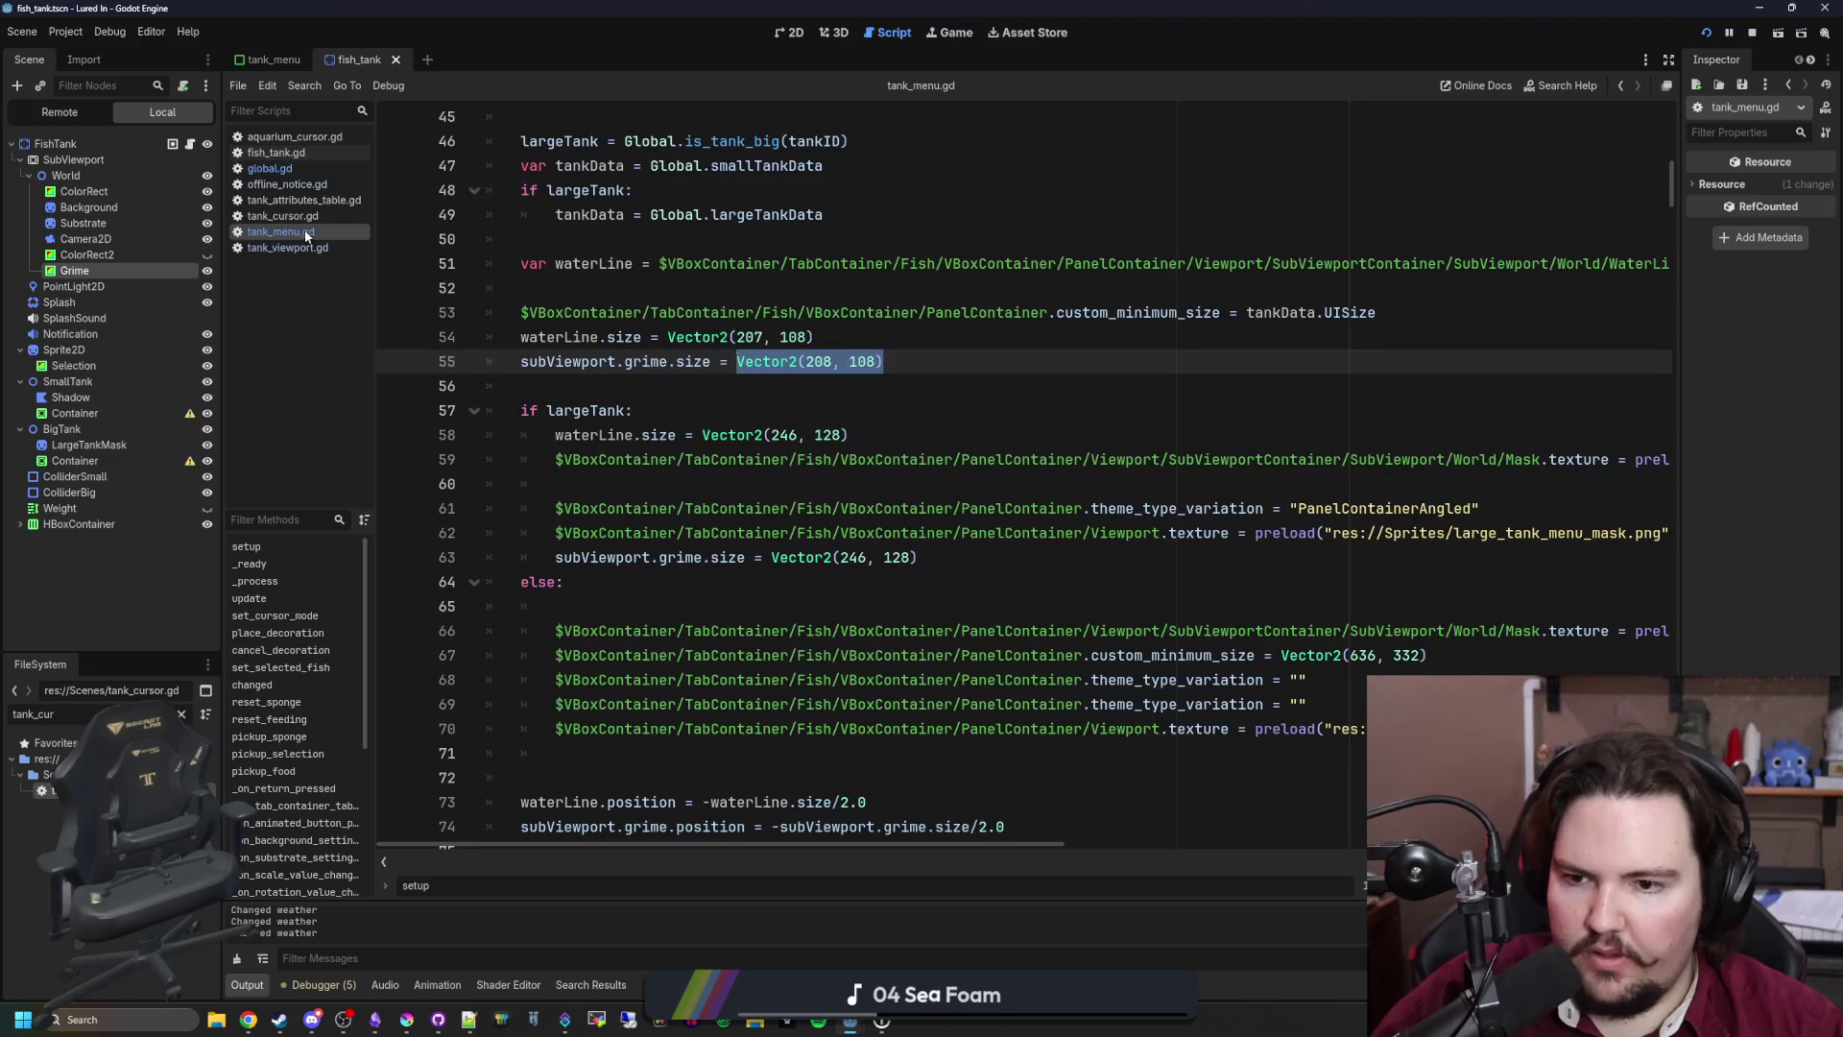
Step: Replace the hardcoded Vector2 sizes on the waterLine and grime size lines with tankData.WorldSize
left_click(877, 386)
scroll(877, 430, "up", 1)
left_click_drag(909, 439, 737, 436)
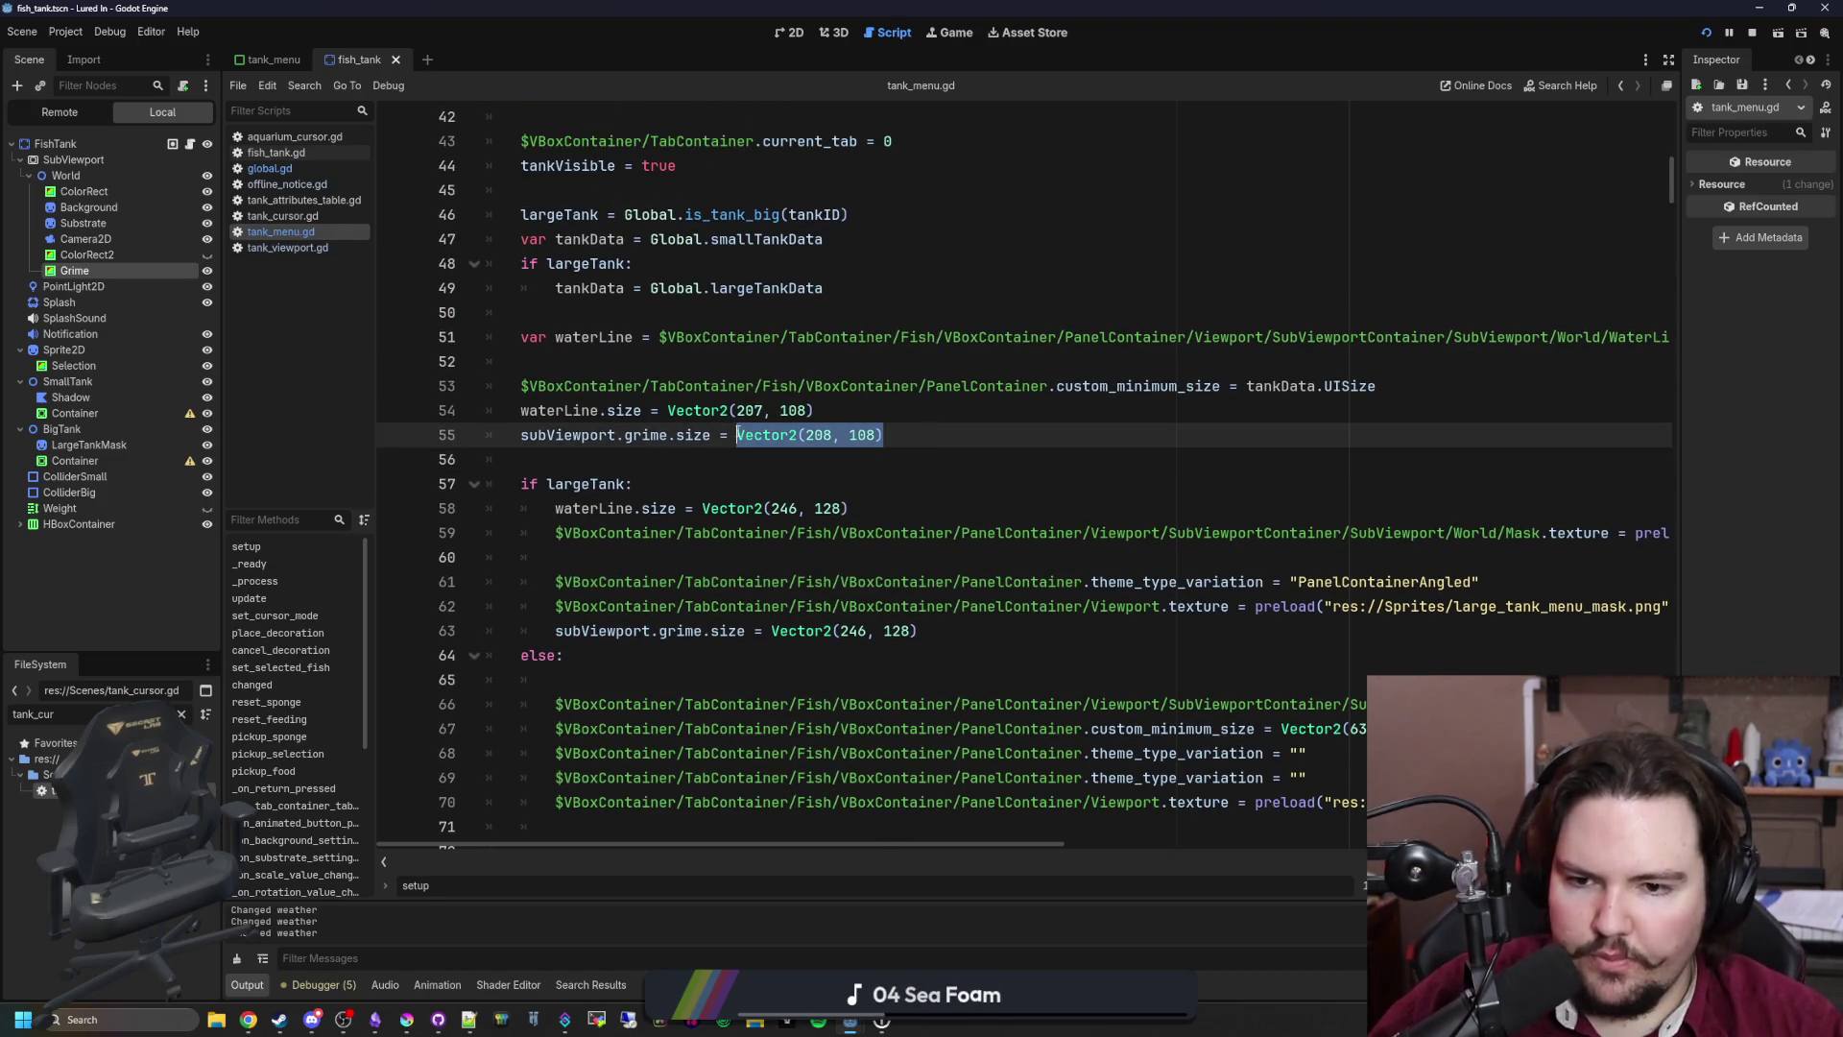
type("tankData.W")
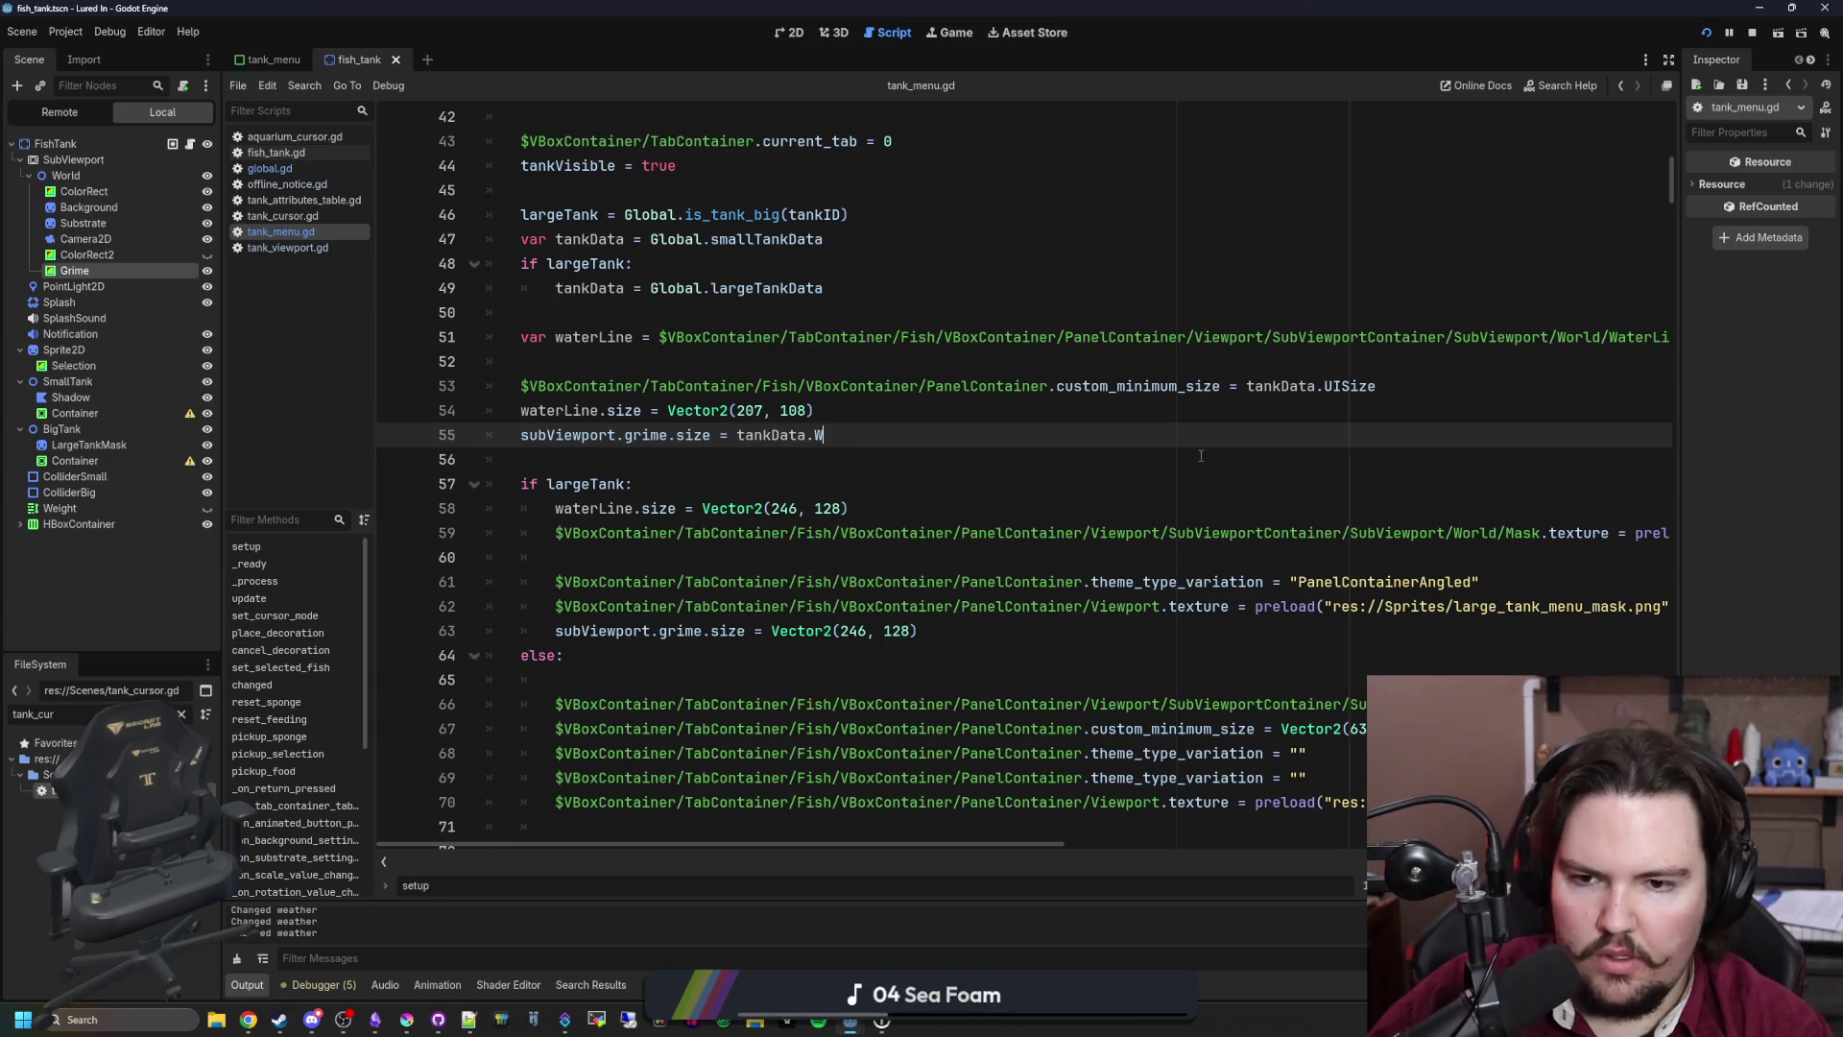
type("orldSize")
mouse_move(920, 429)
left_mouse_down()
mouse_move(736, 434)
mouse_move(811, 409)
mouse_move(634, 410)
mouse_move(668, 410)
left_mouse_up()
key("ctrl+c")
key("ctrl+v")
Step: Delete the hardcoded large-tank waterLine and grime size lines from the if largeTank branch
scroll(746, 427, "down", 1)
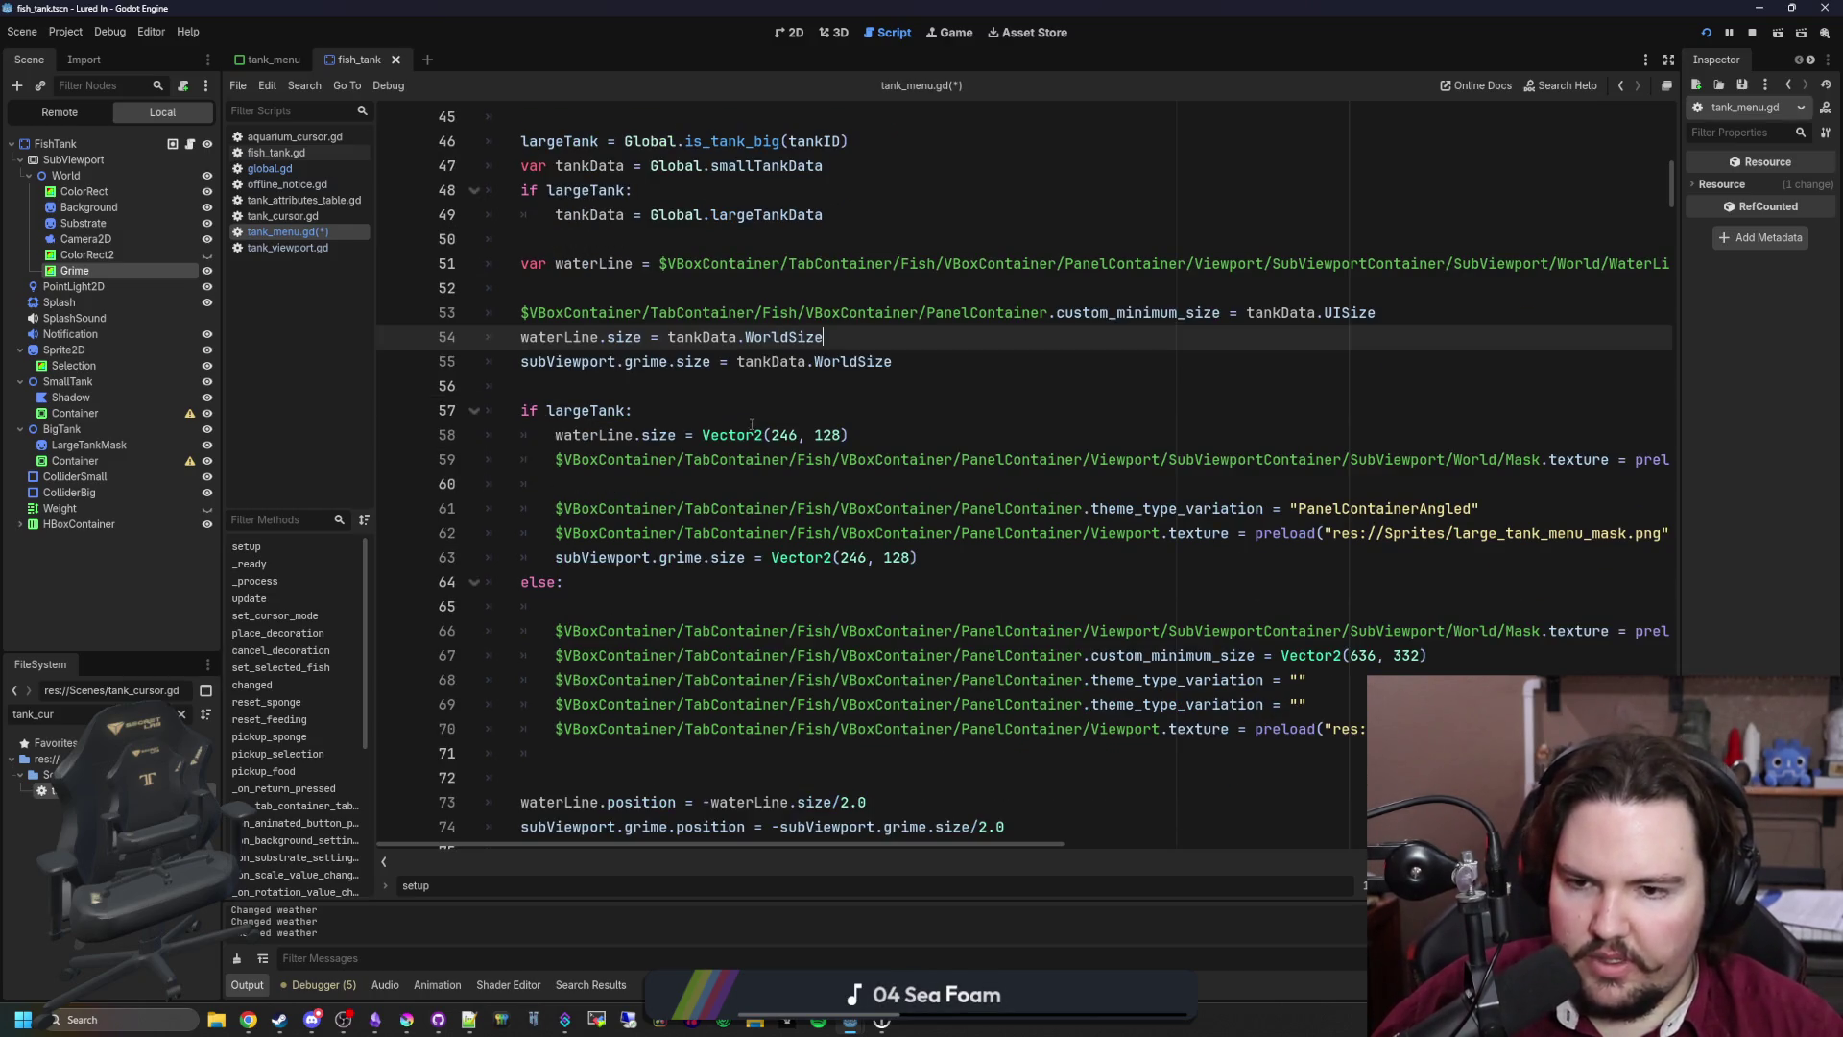
left_click(802, 407)
left_click(895, 432)
key("shift+Home")
key("BackSpace")
key("BackSpace")
left_click_drag(984, 532, 492, 529)
key("BackSpace")
key("BackSpace")
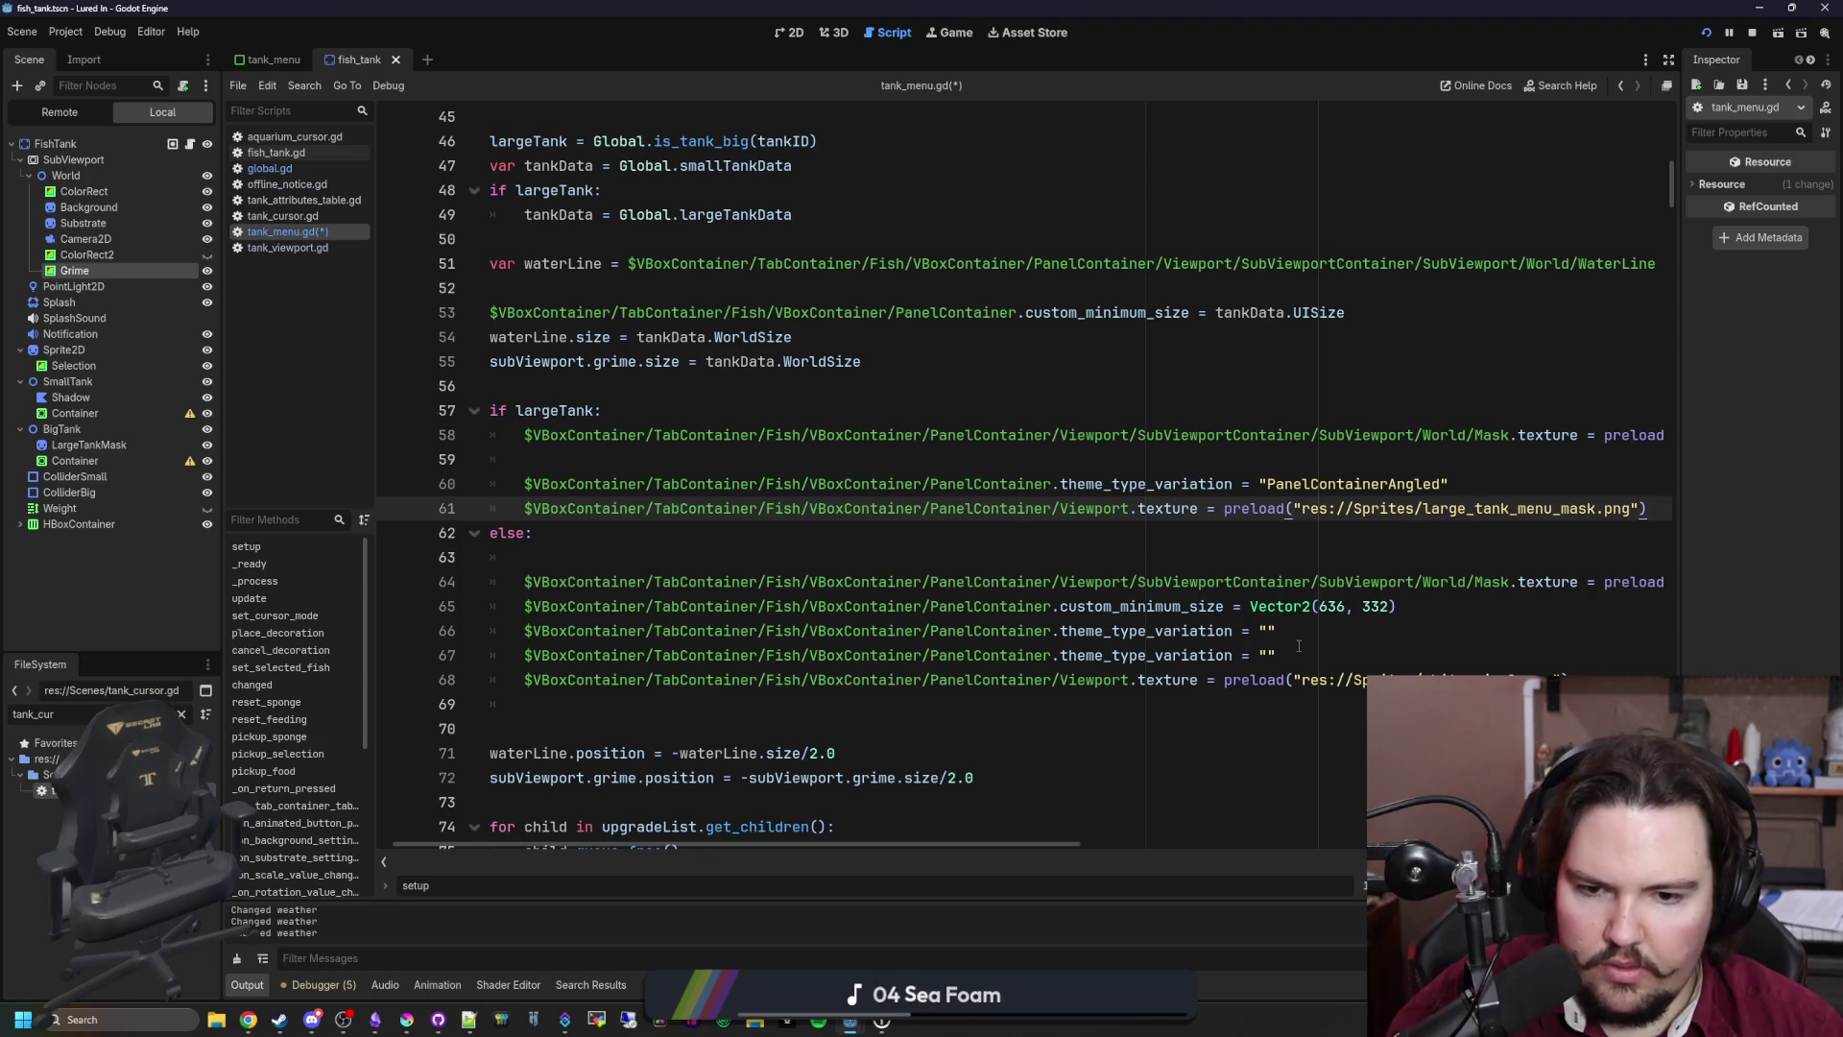
Step: Remove the duplicate theme_type_variation line and the empty line in the else branch
left_click(1261, 649)
left_click_drag(1306, 650, 448, 656)
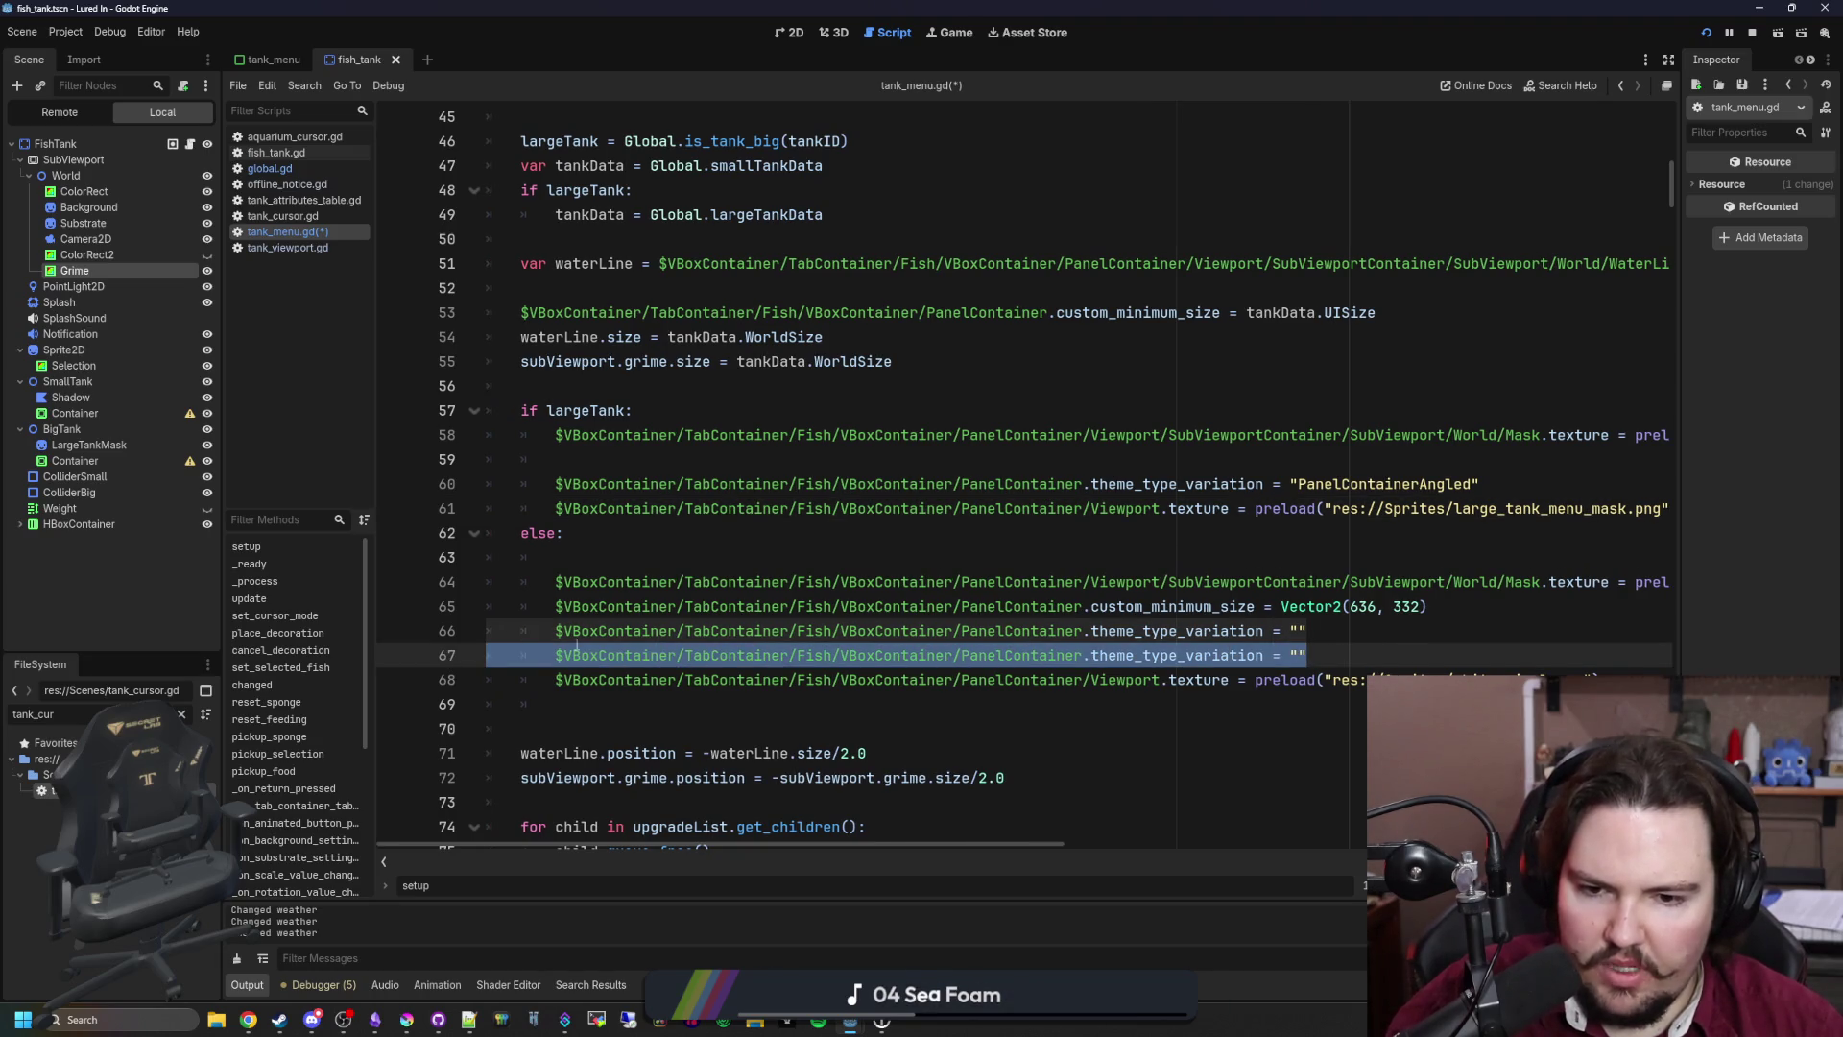
key("BackSpace")
key("BackSpace")
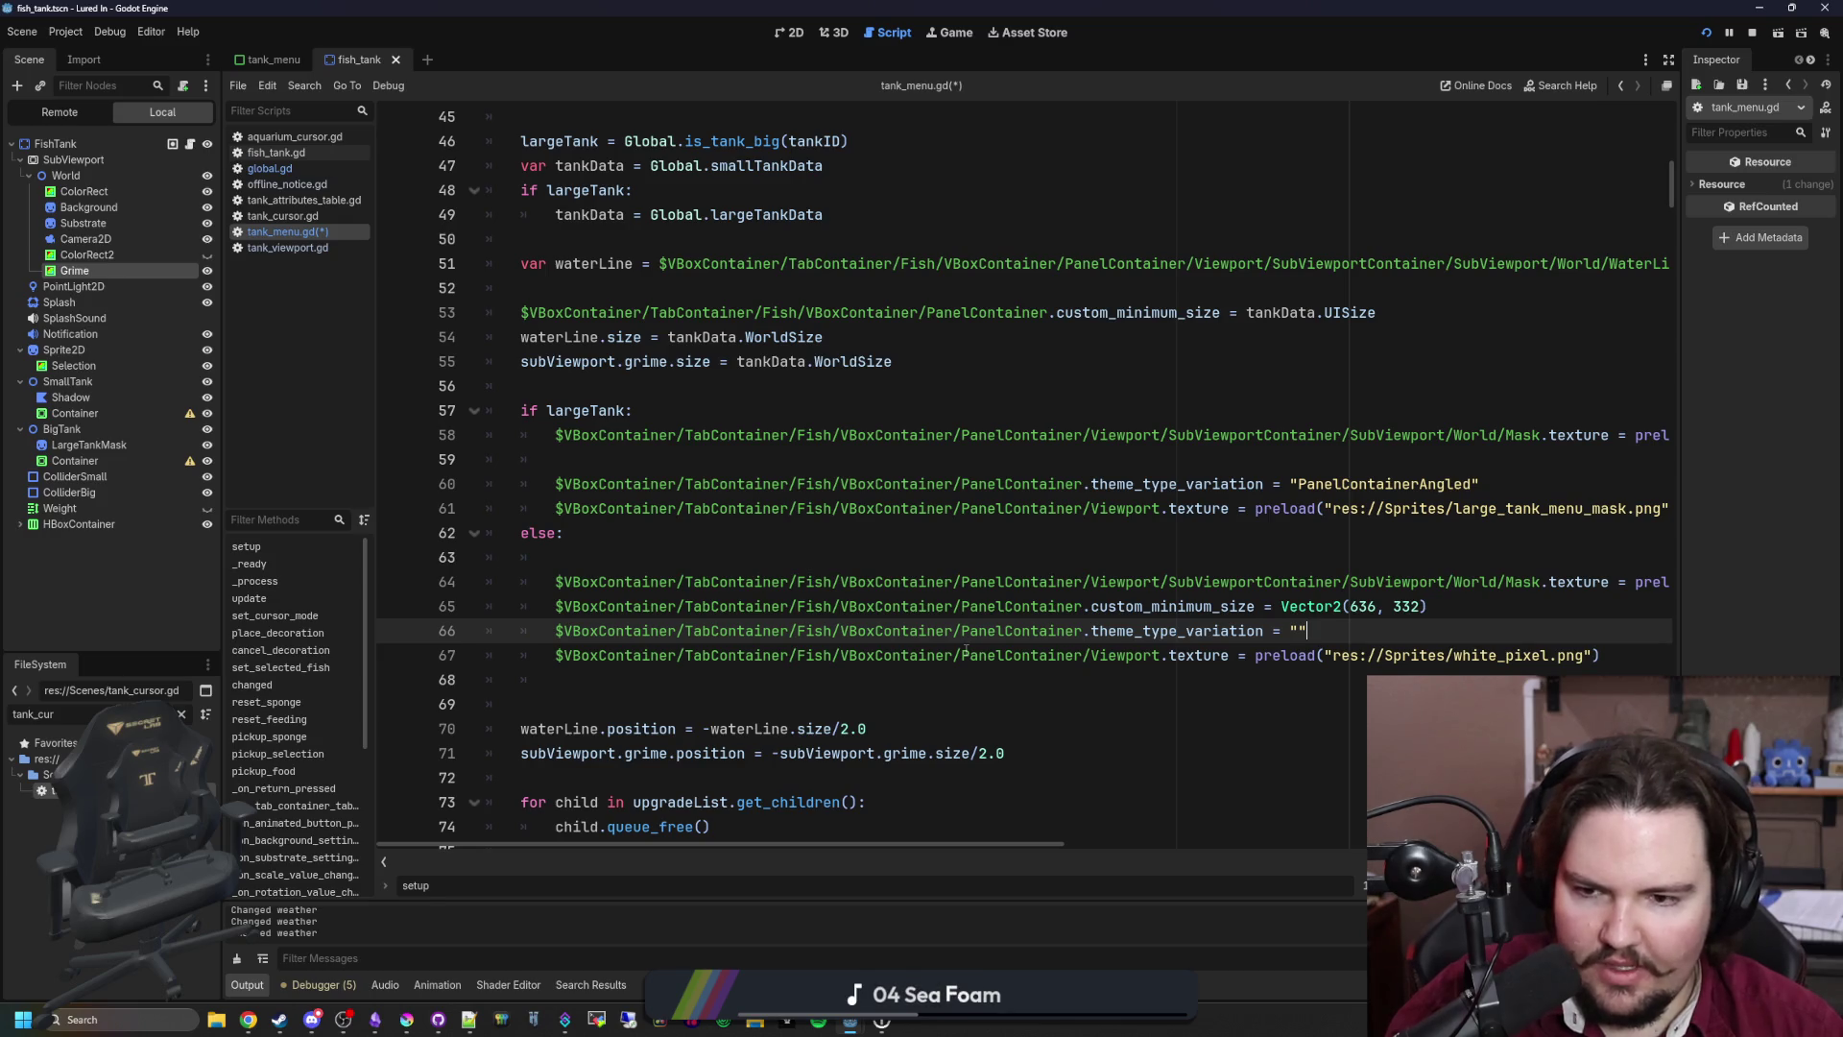
left_click(1101, 566)
key("BackSpace")
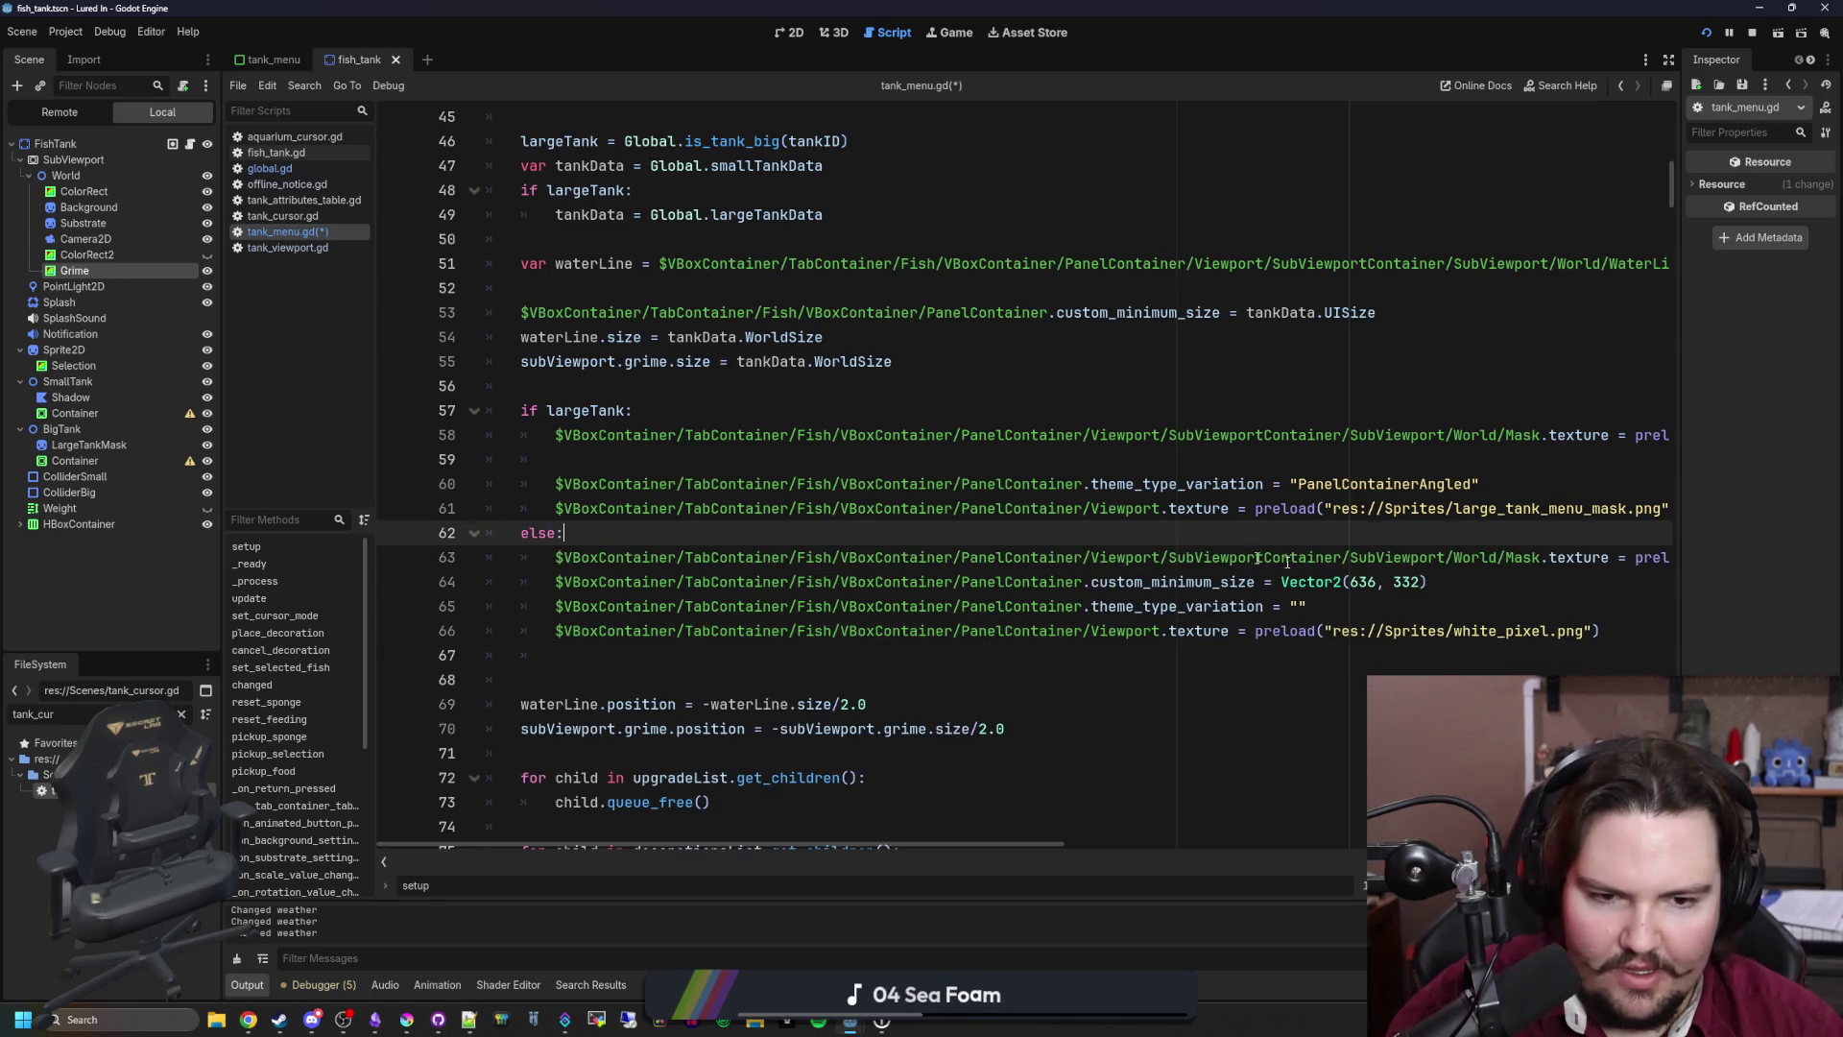
Step: Delete the custom_minimum_size Vector2(636, 332) line and the empty line inside the if block
left_click(1398, 606)
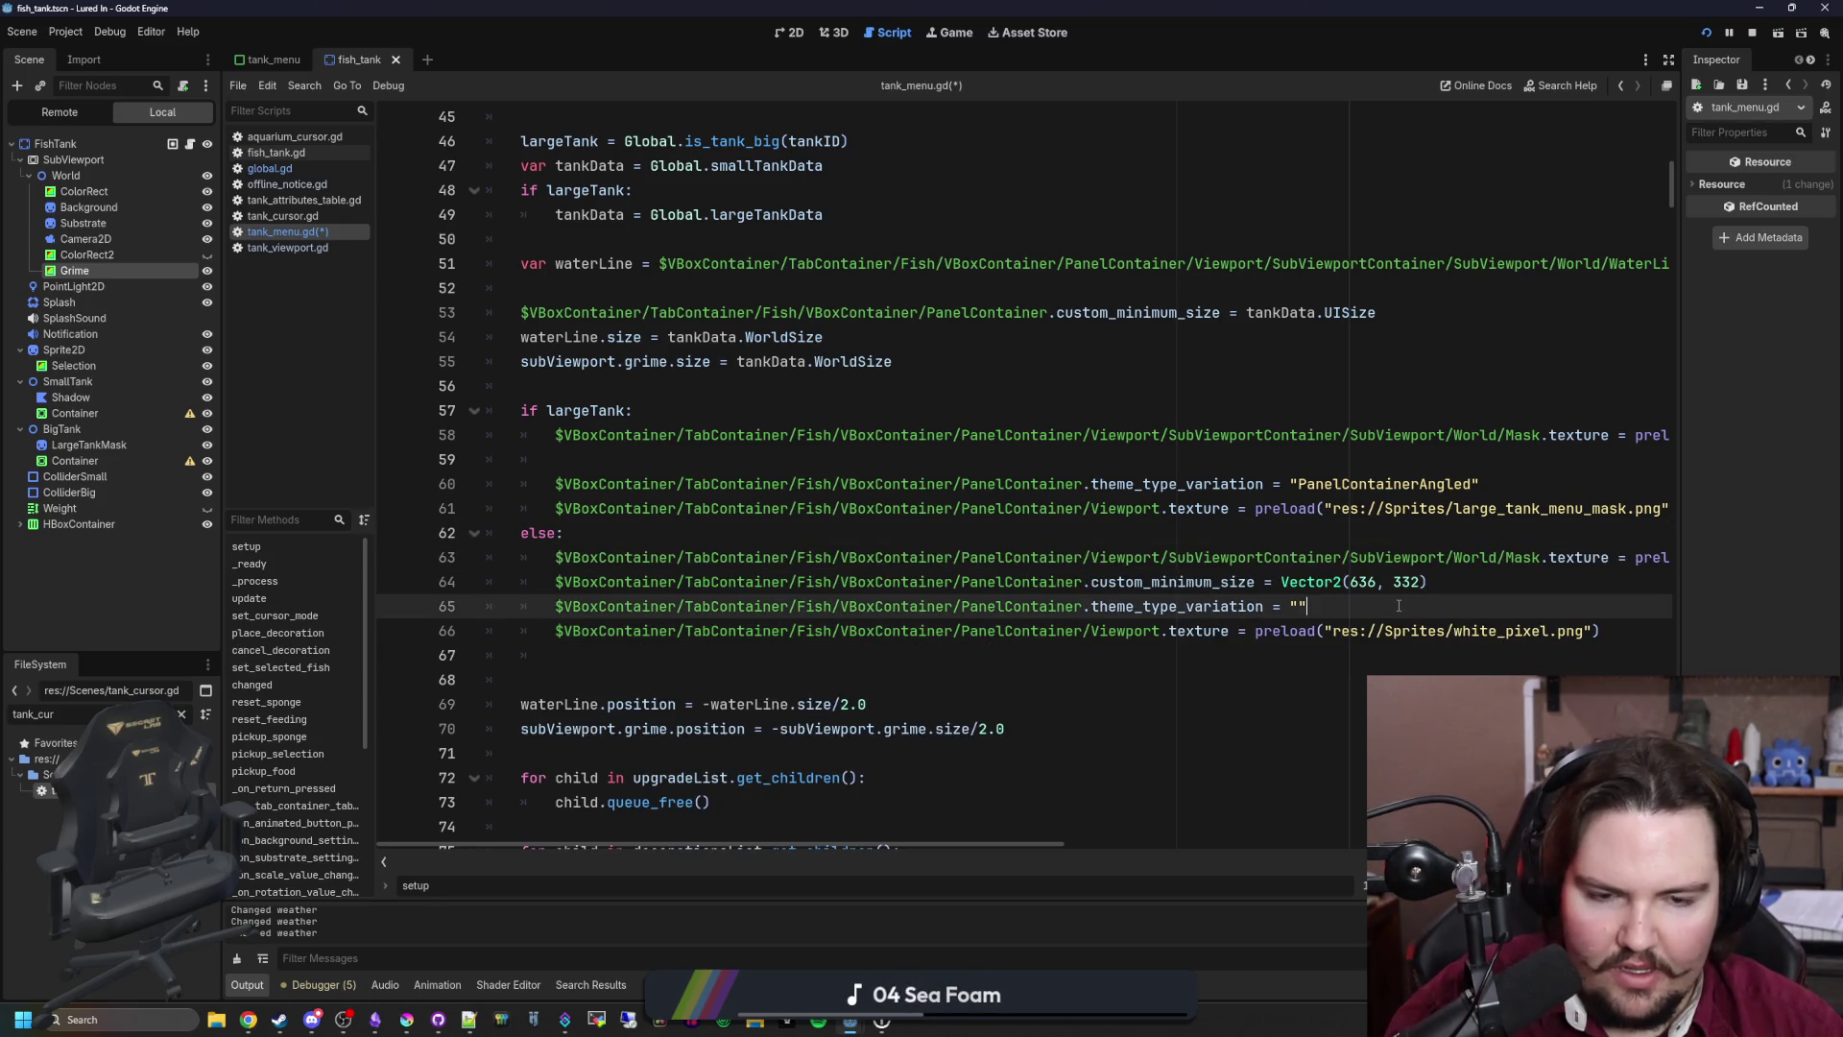
left_click(1445, 581)
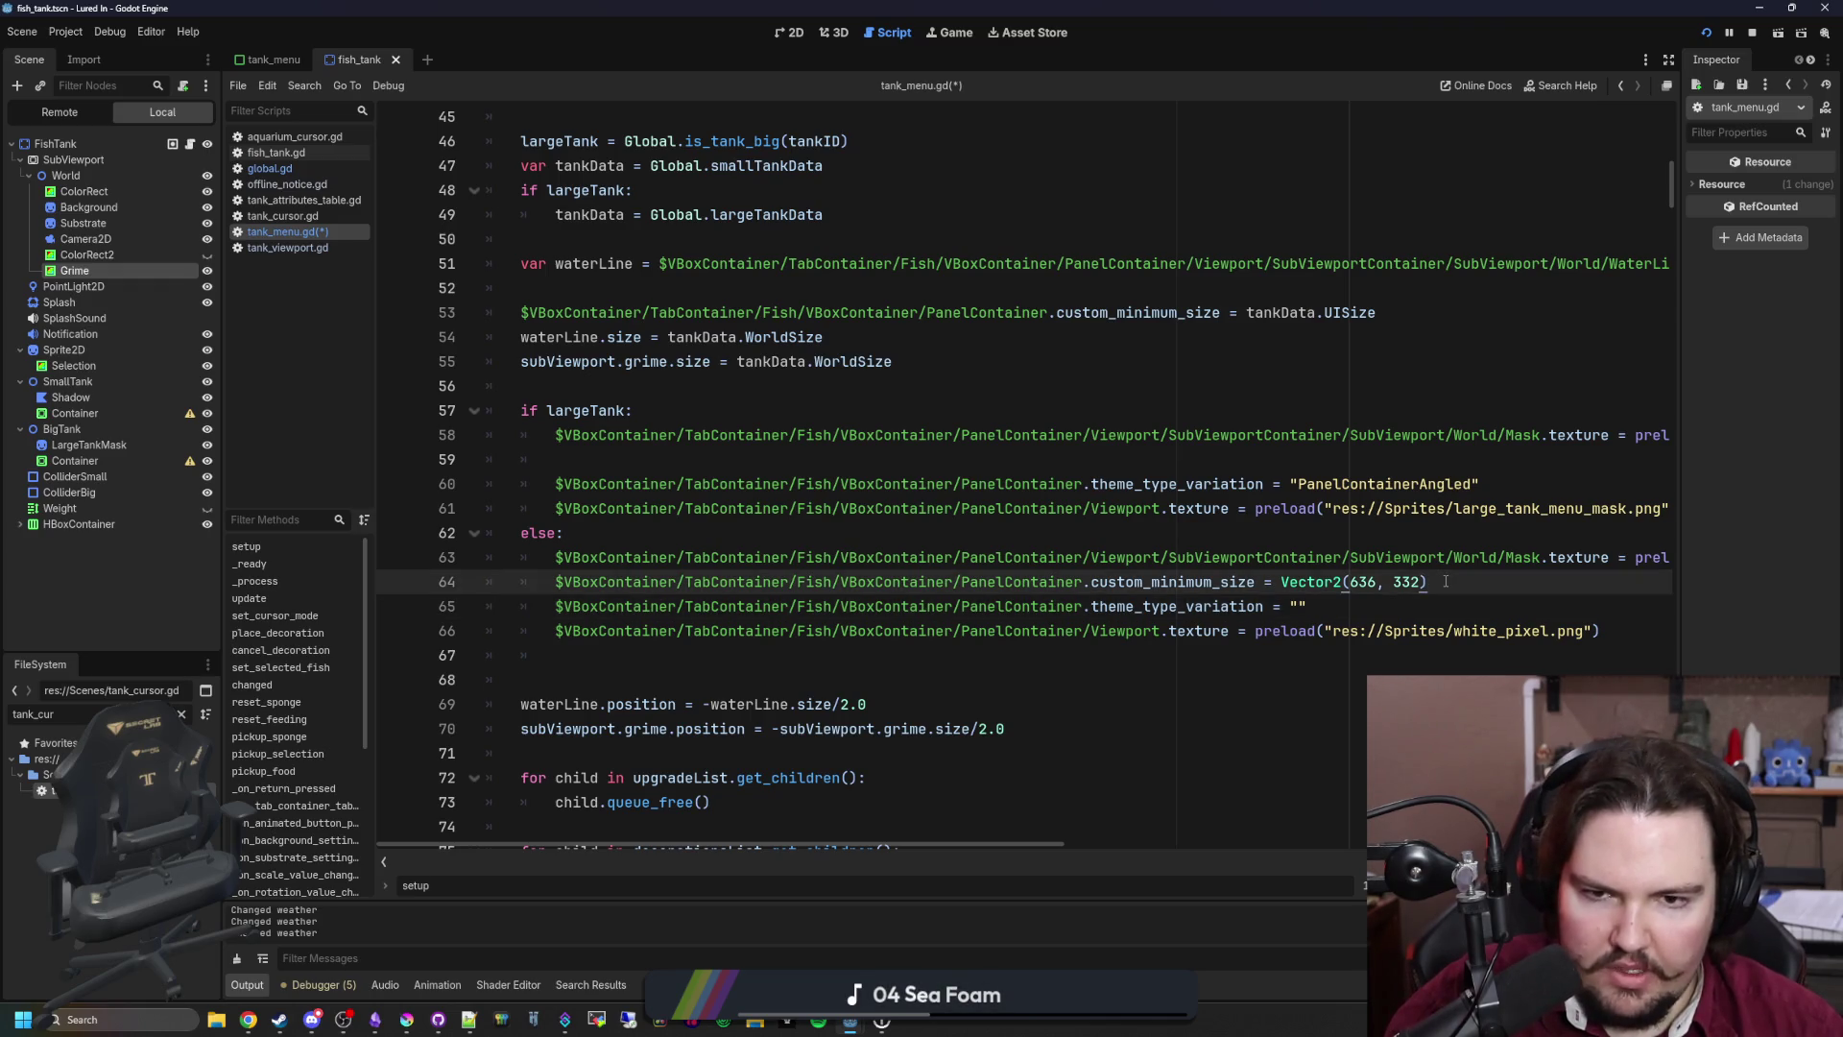
key("shift+Home")
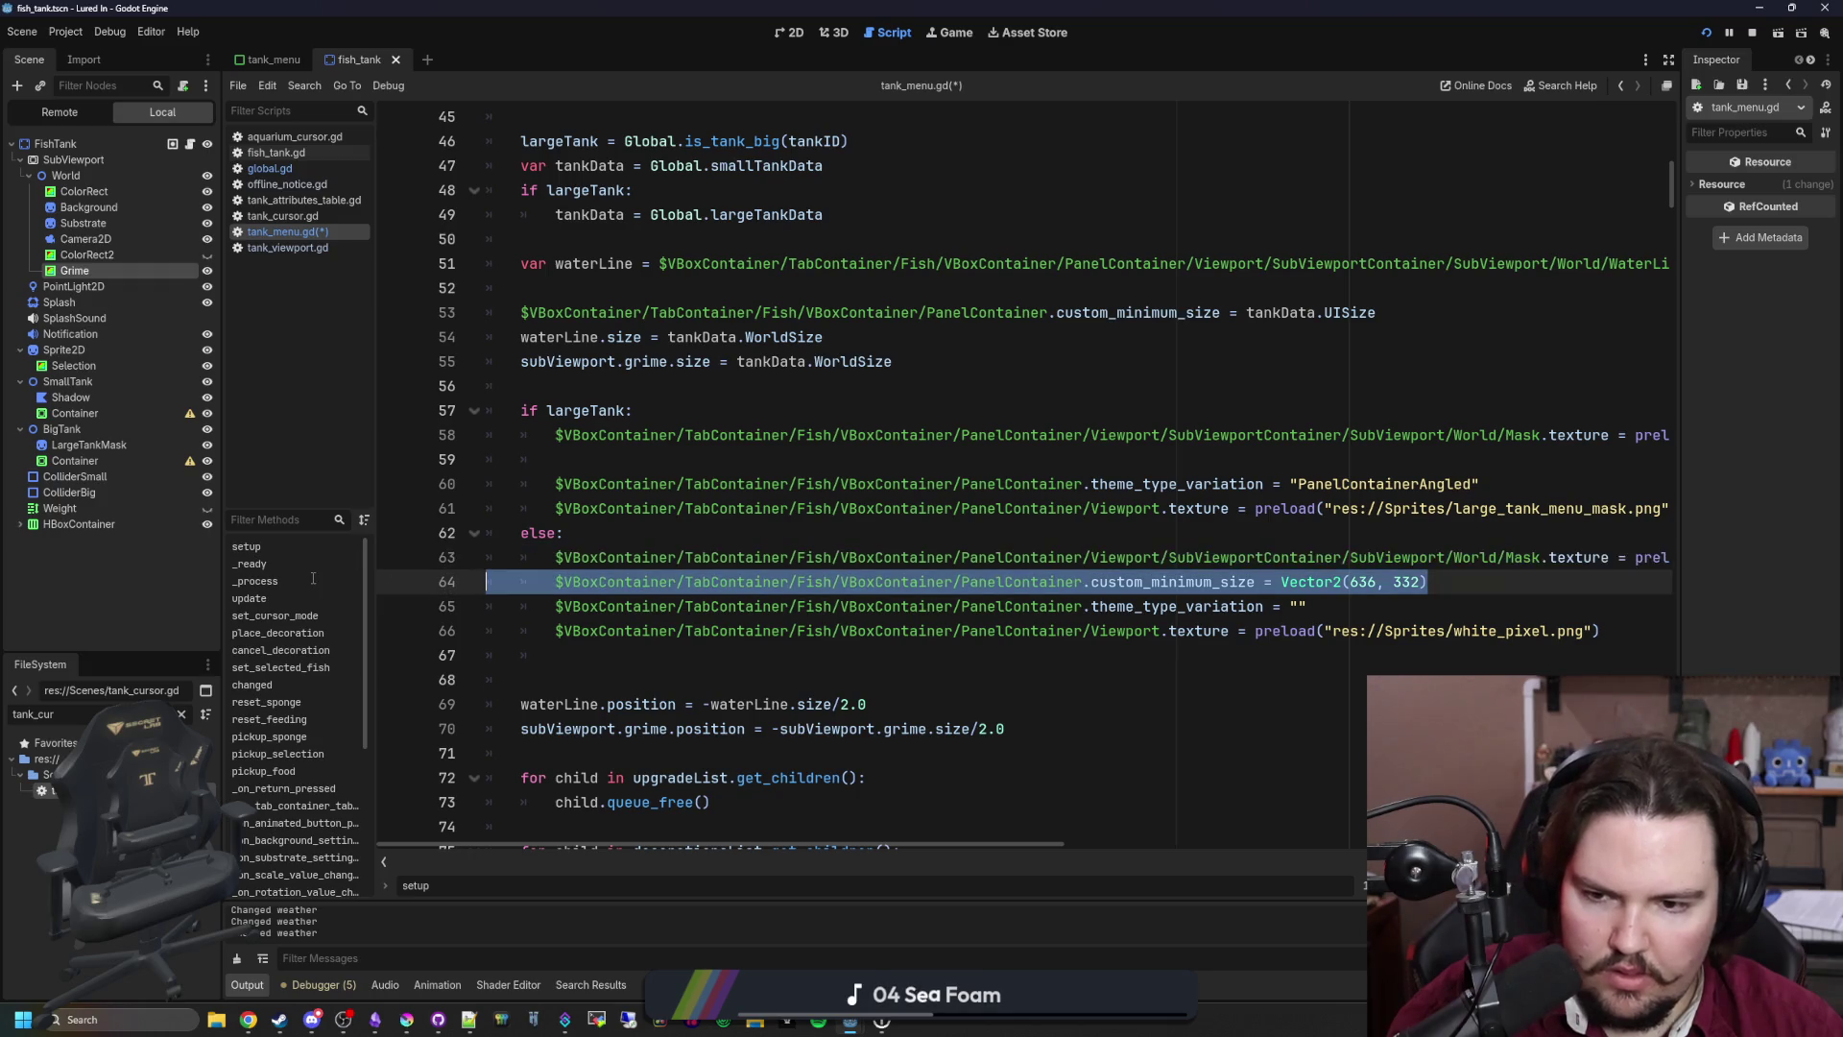
key("BackSpace")
key("BackSpace")
scroll(1095, 611, "right", 2)
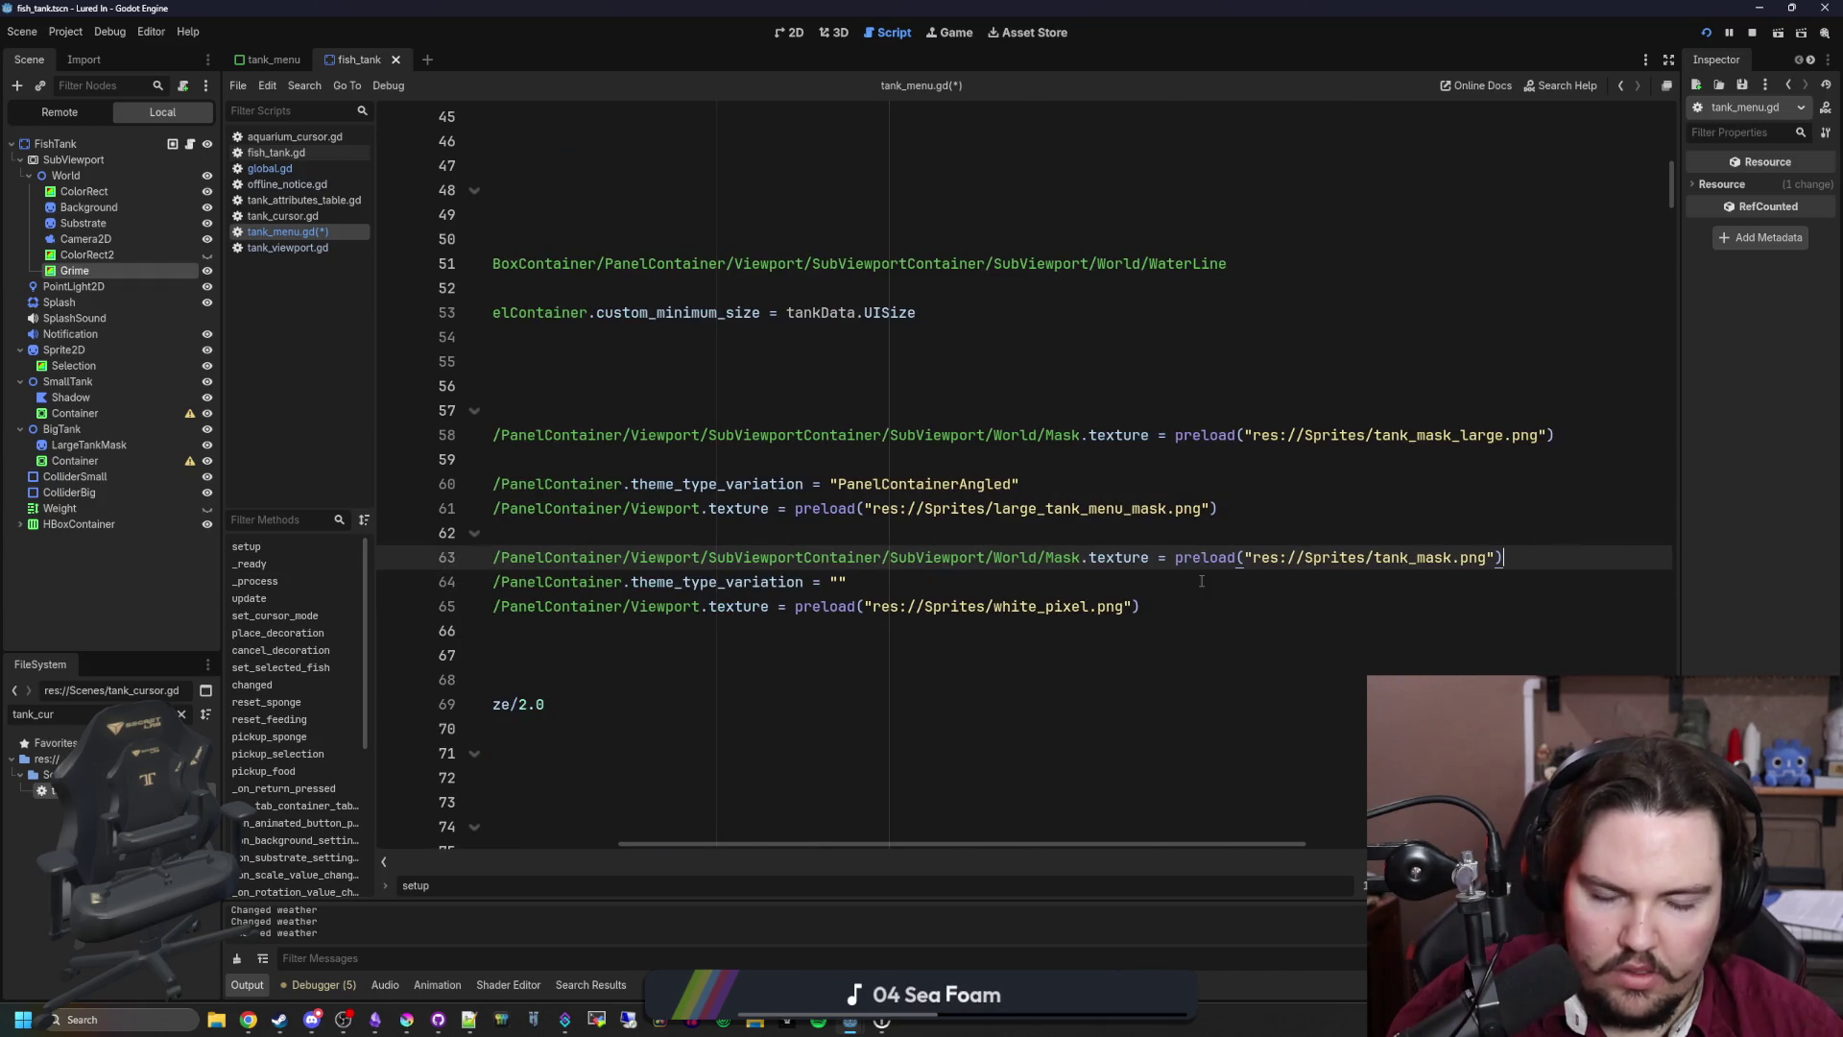
mouse_move(1367, 558)
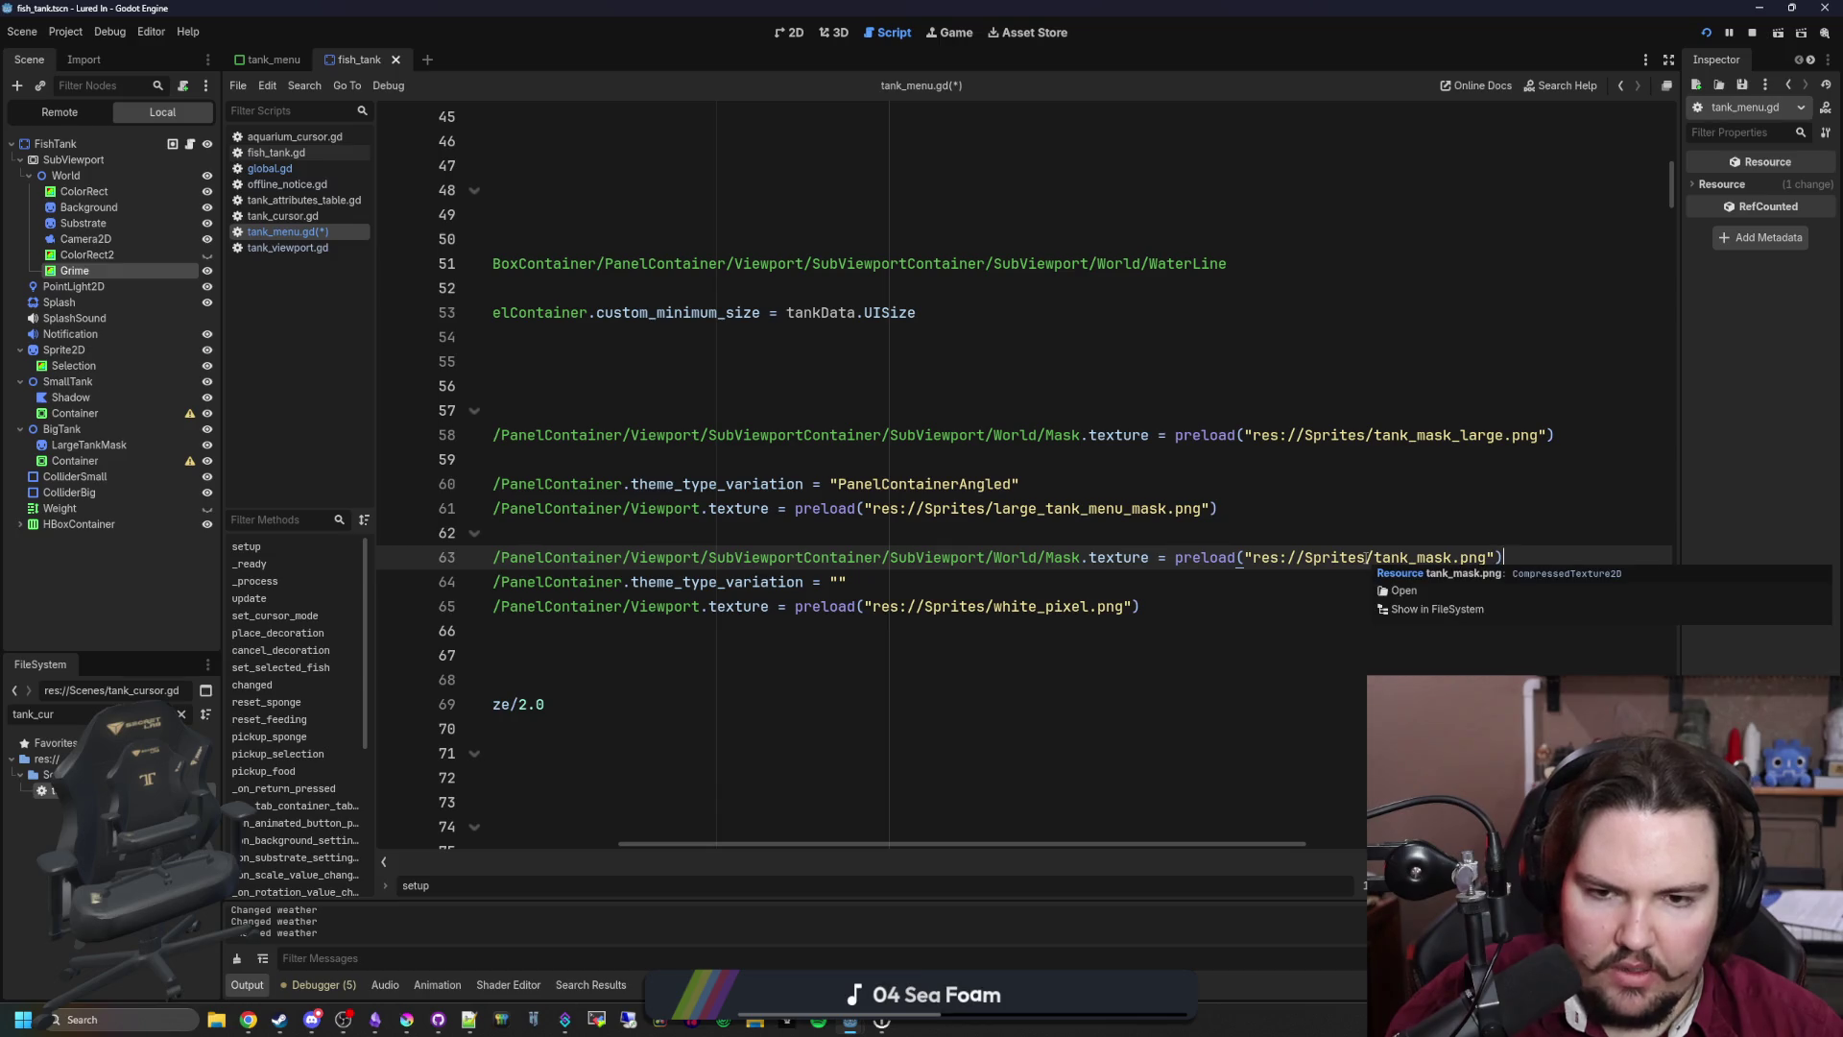
scroll(1367, 558, "left", 8)
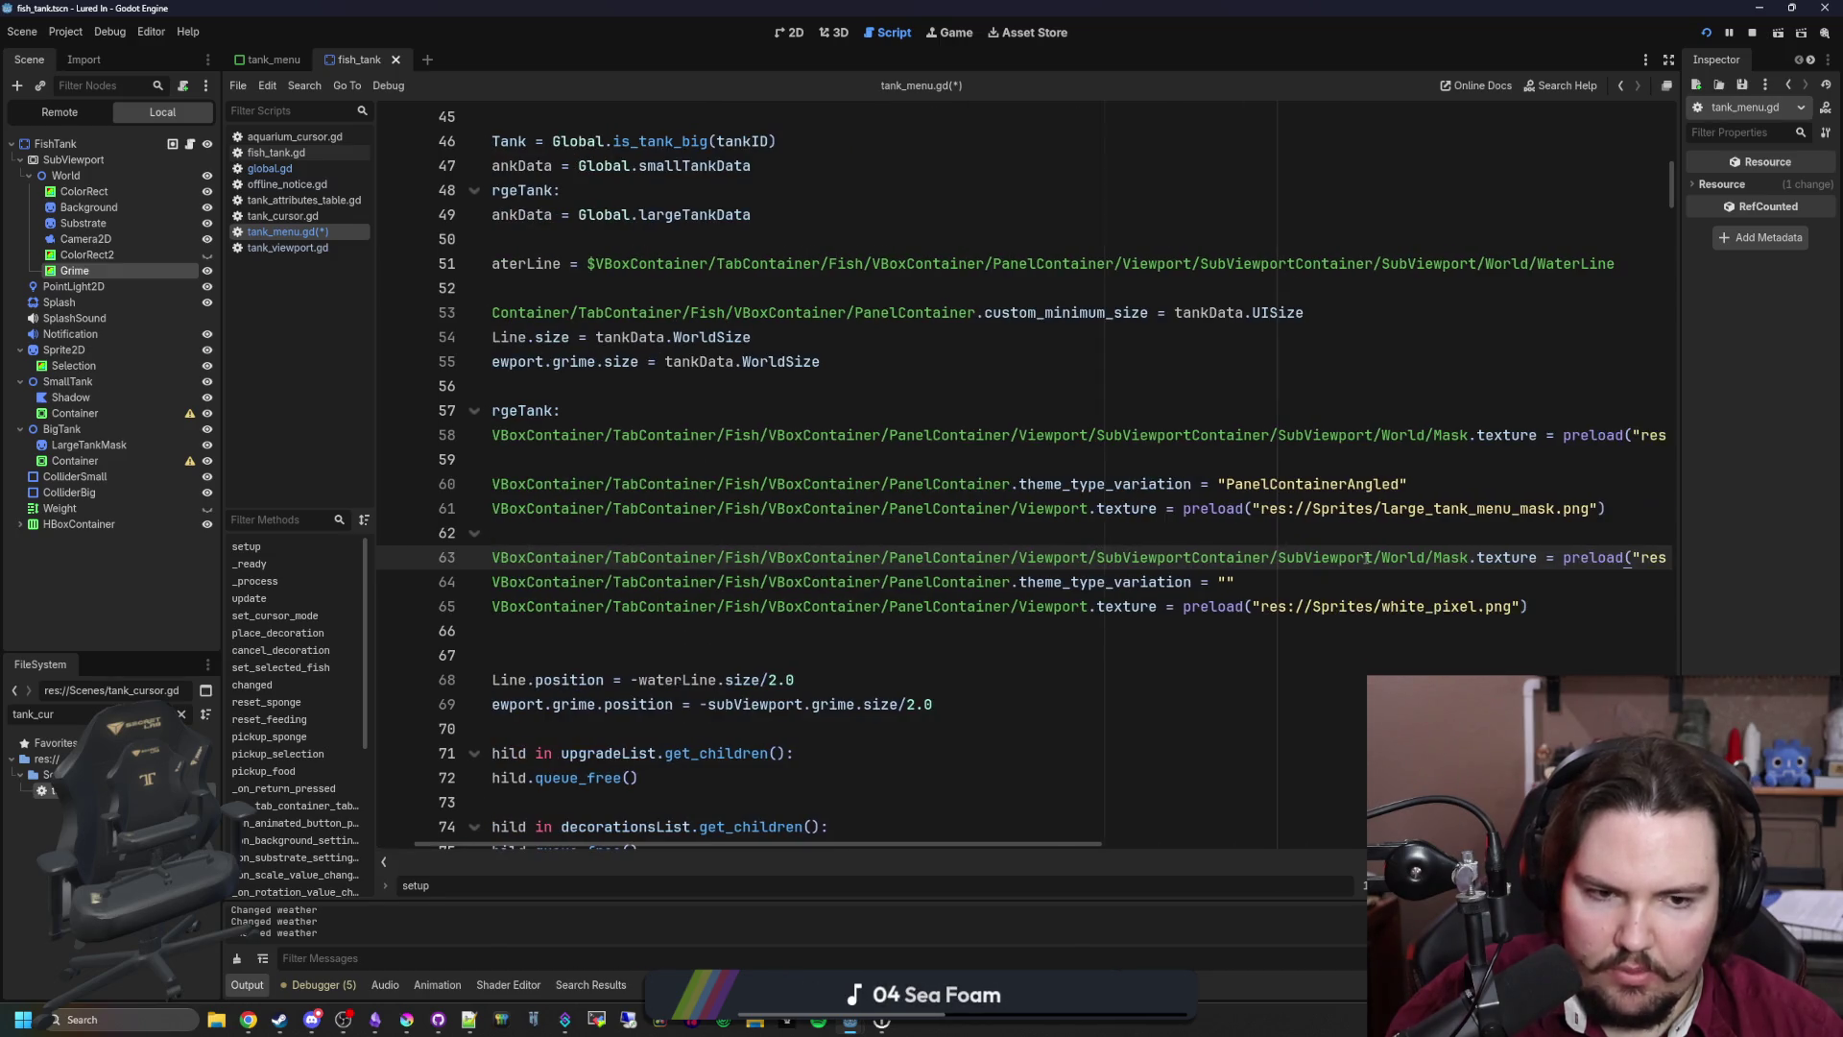
left_click(712, 458)
key("BackSpace")
Step: Move the waterLine and grime position lines above the if largeTank block and fix their indent
key("Home")
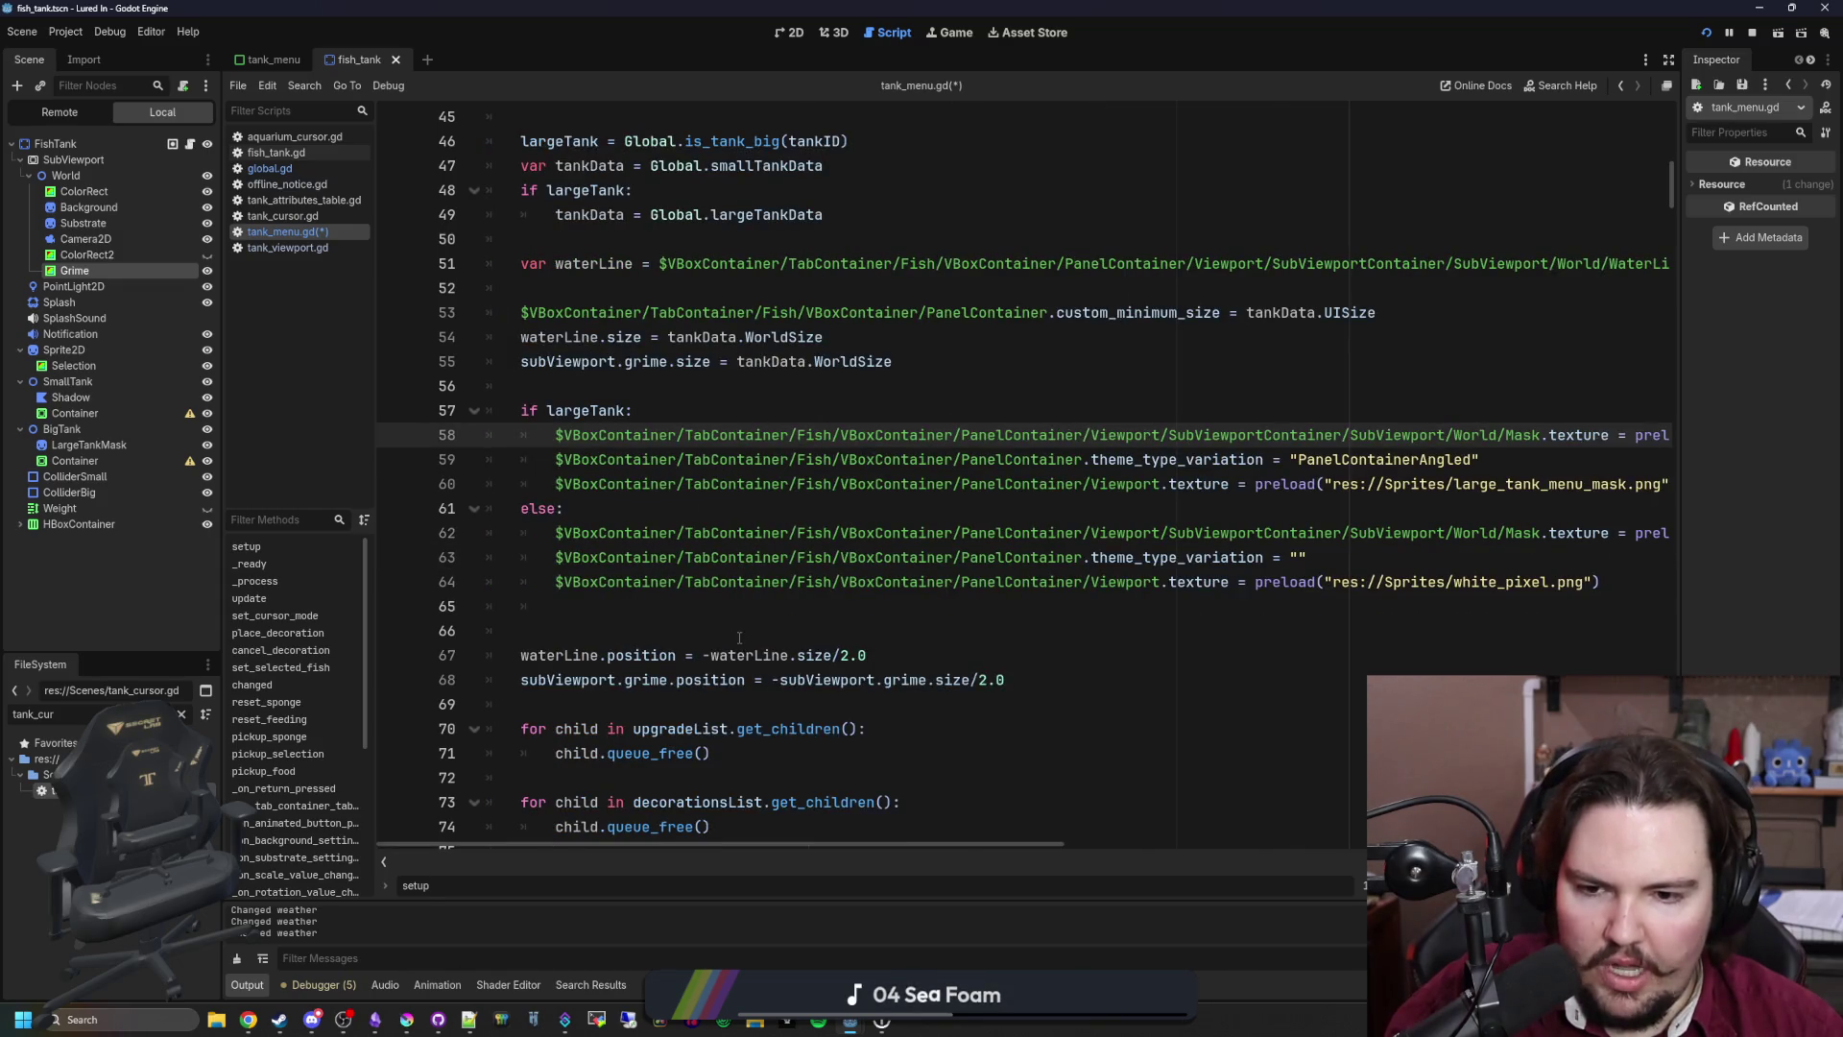
left_click(739, 637)
left_click(1039, 680)
left_click_drag(1039, 681, 486, 655)
left_click_drag(672, 667, 562, 387)
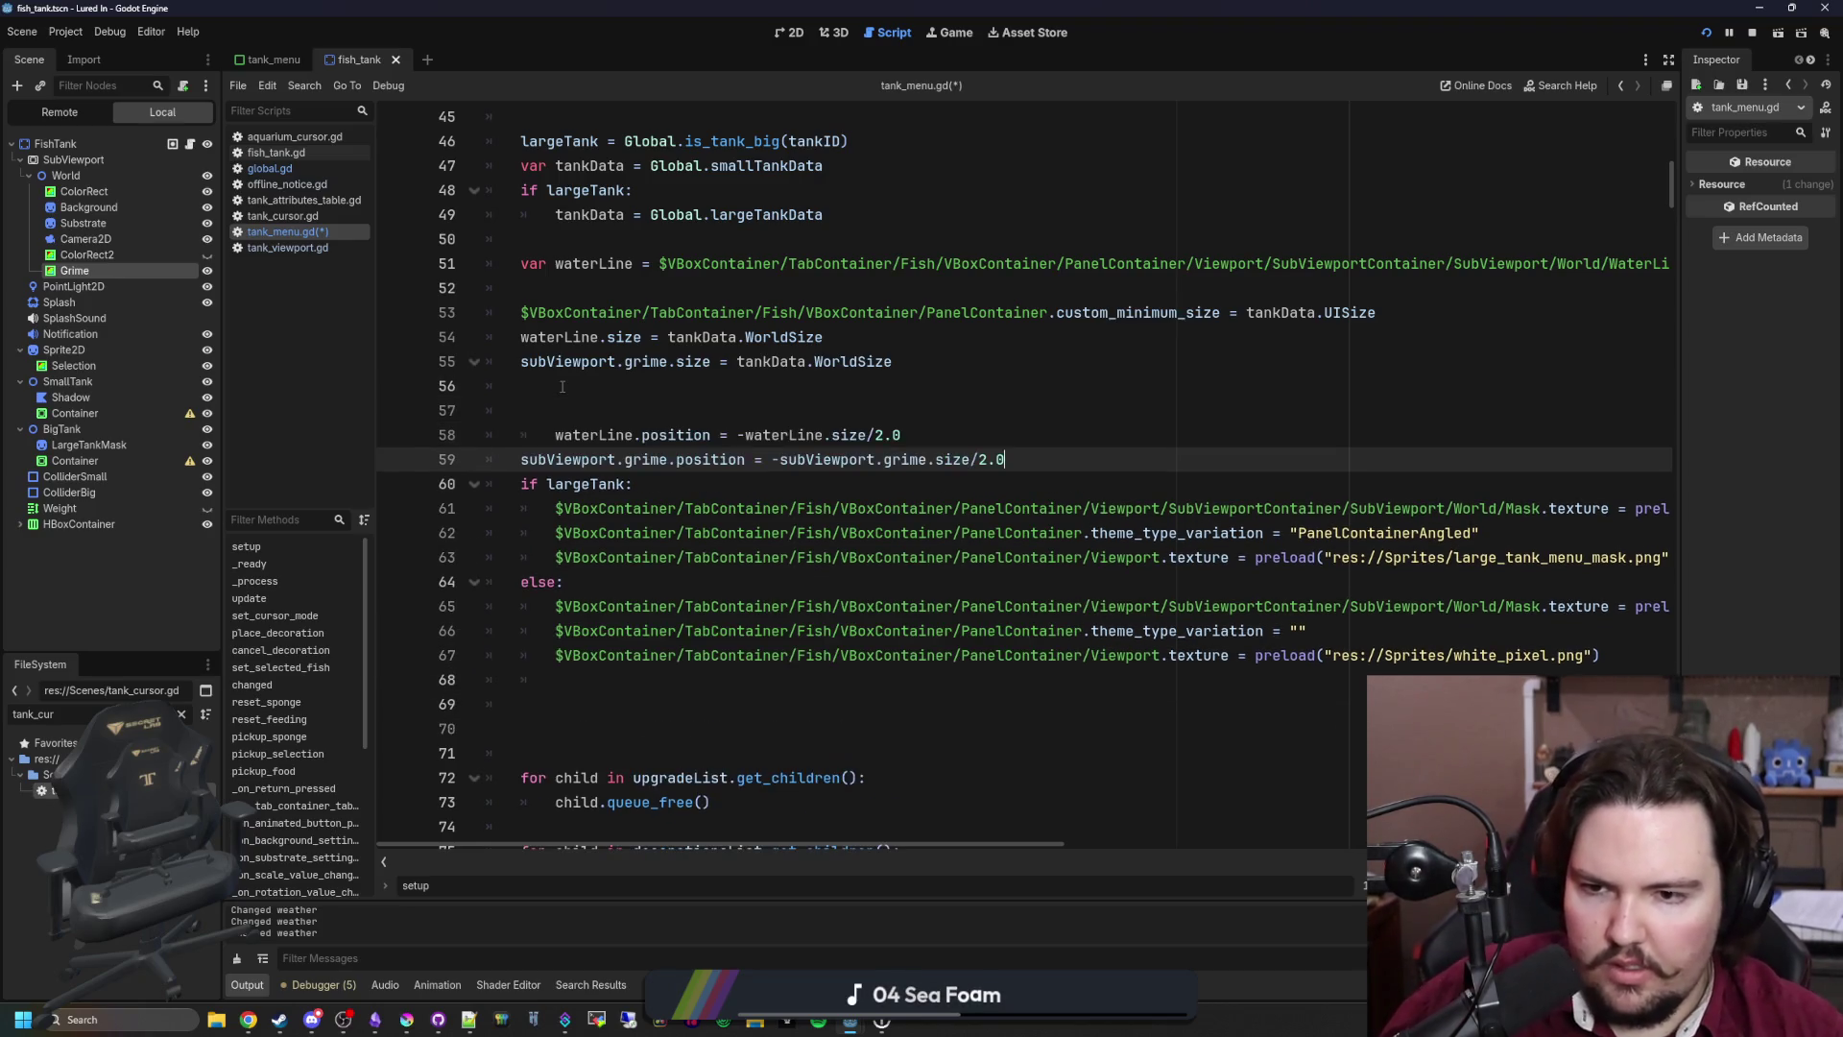
left_click(577, 427)
key("Home")
key("BackSpace")
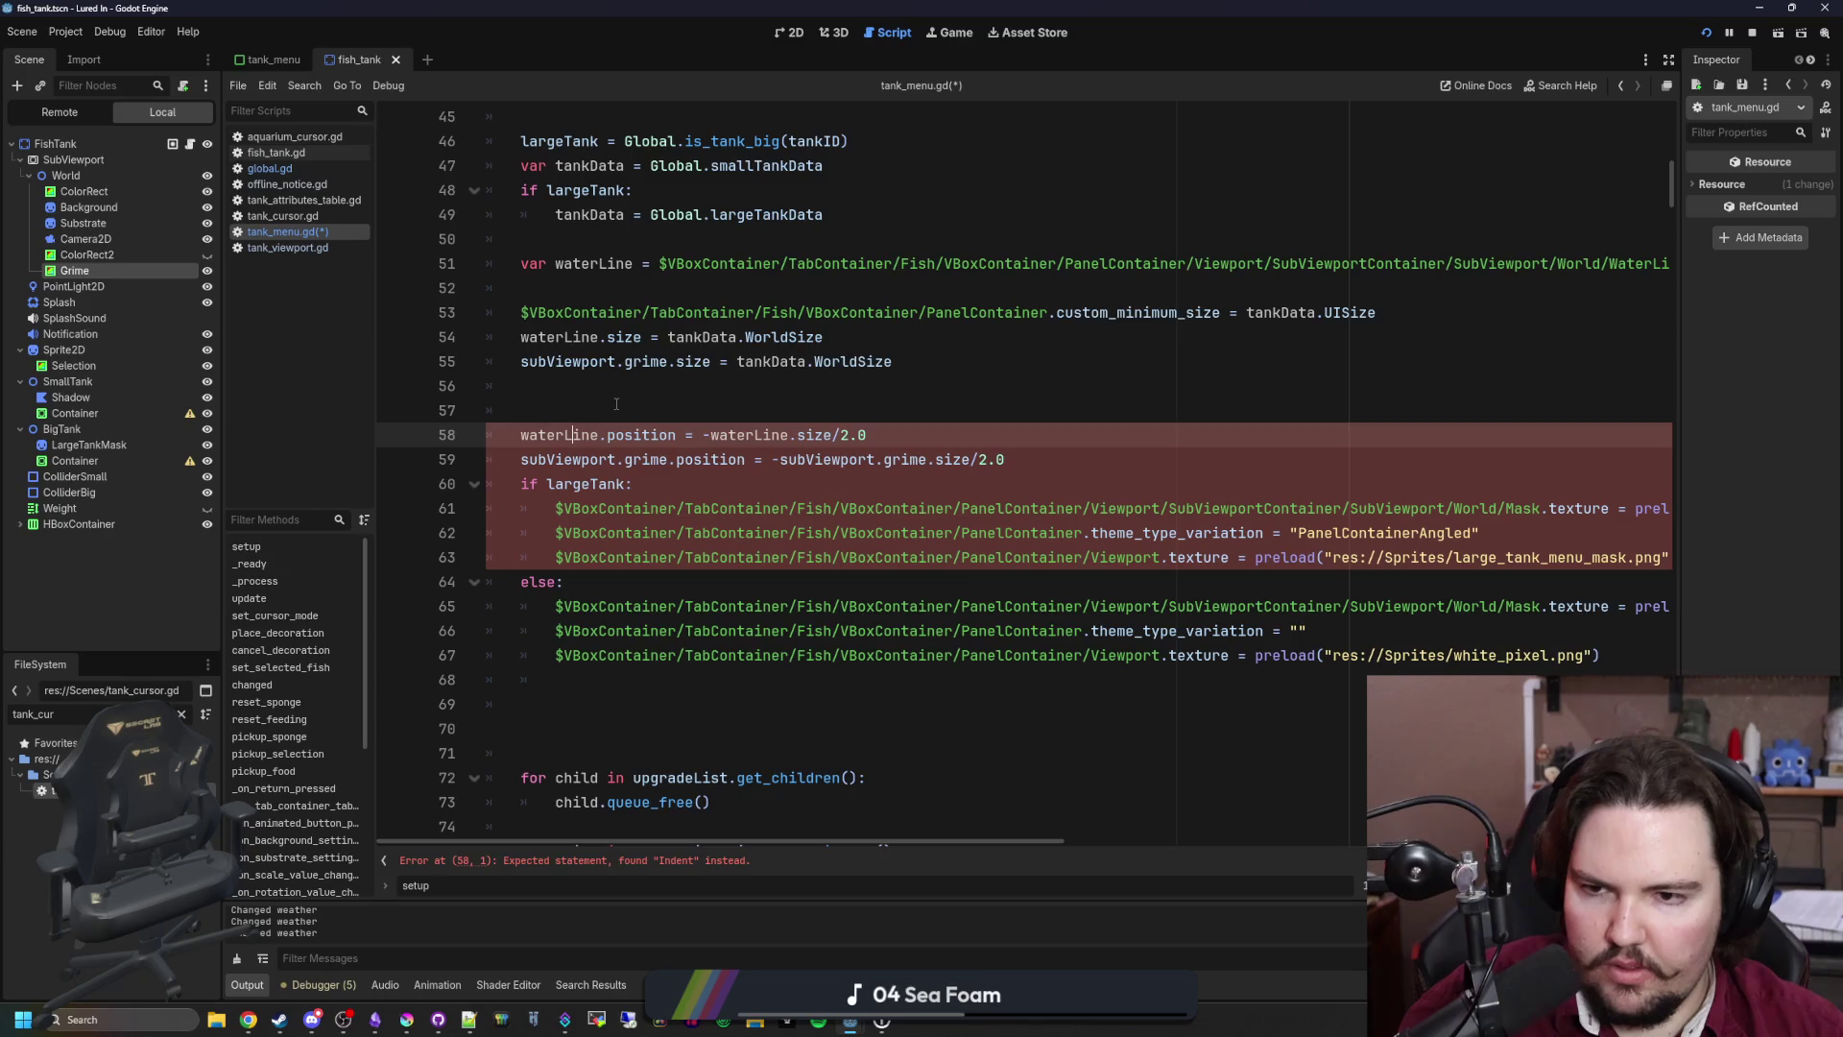
key("BackSpace")
Step: Put a blank line after the position lines, remove extra blanks after else, and save
left_click(1046, 435)
key("Return")
scroll(678, 602, "down", 2)
left_click(678, 586)
key("BackSpace")
key("BackSpace")
key("BackSpace")
left_click(680, 538)
scroll(688, 528, "up", 3)
left_click(662, 534)
key("ctrl+s")
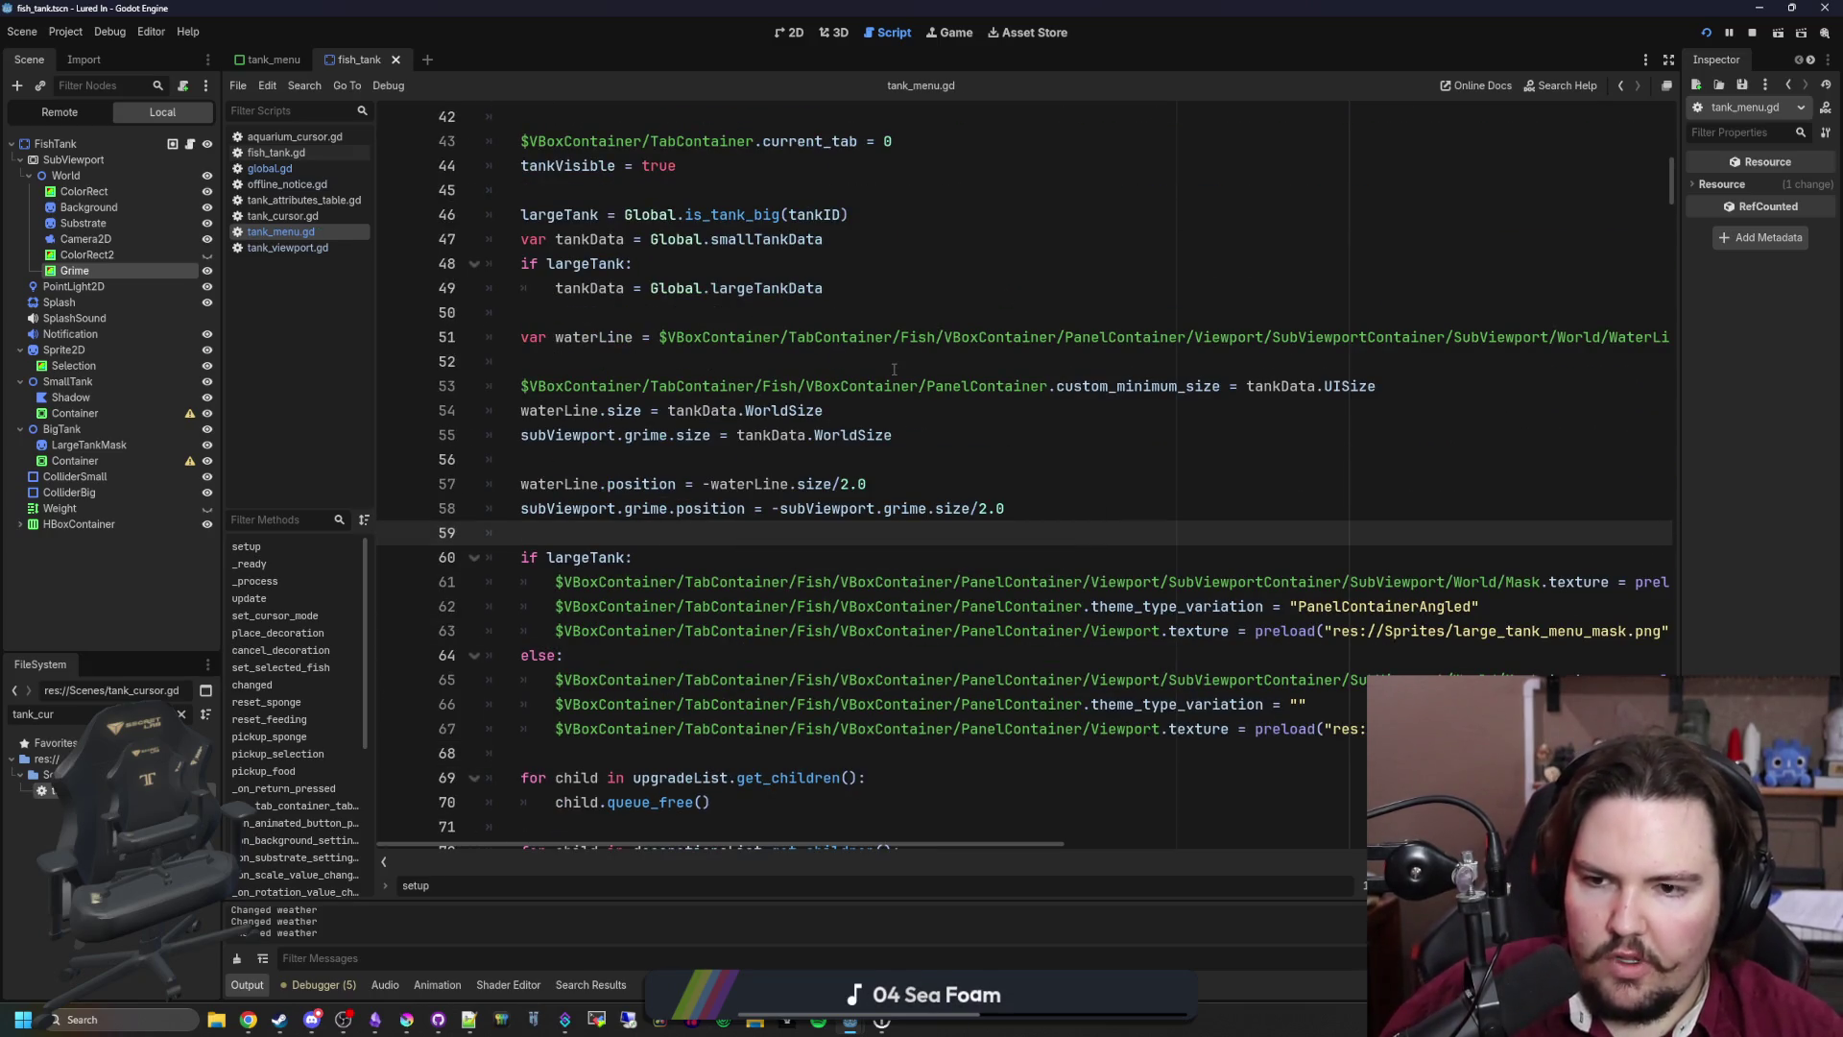
Step: Recheck the spacing around the position lines and save tank_menu.gd again
scroll(1053, 433, "down", 1)
left_click(1048, 407)
key("ctrl+s")
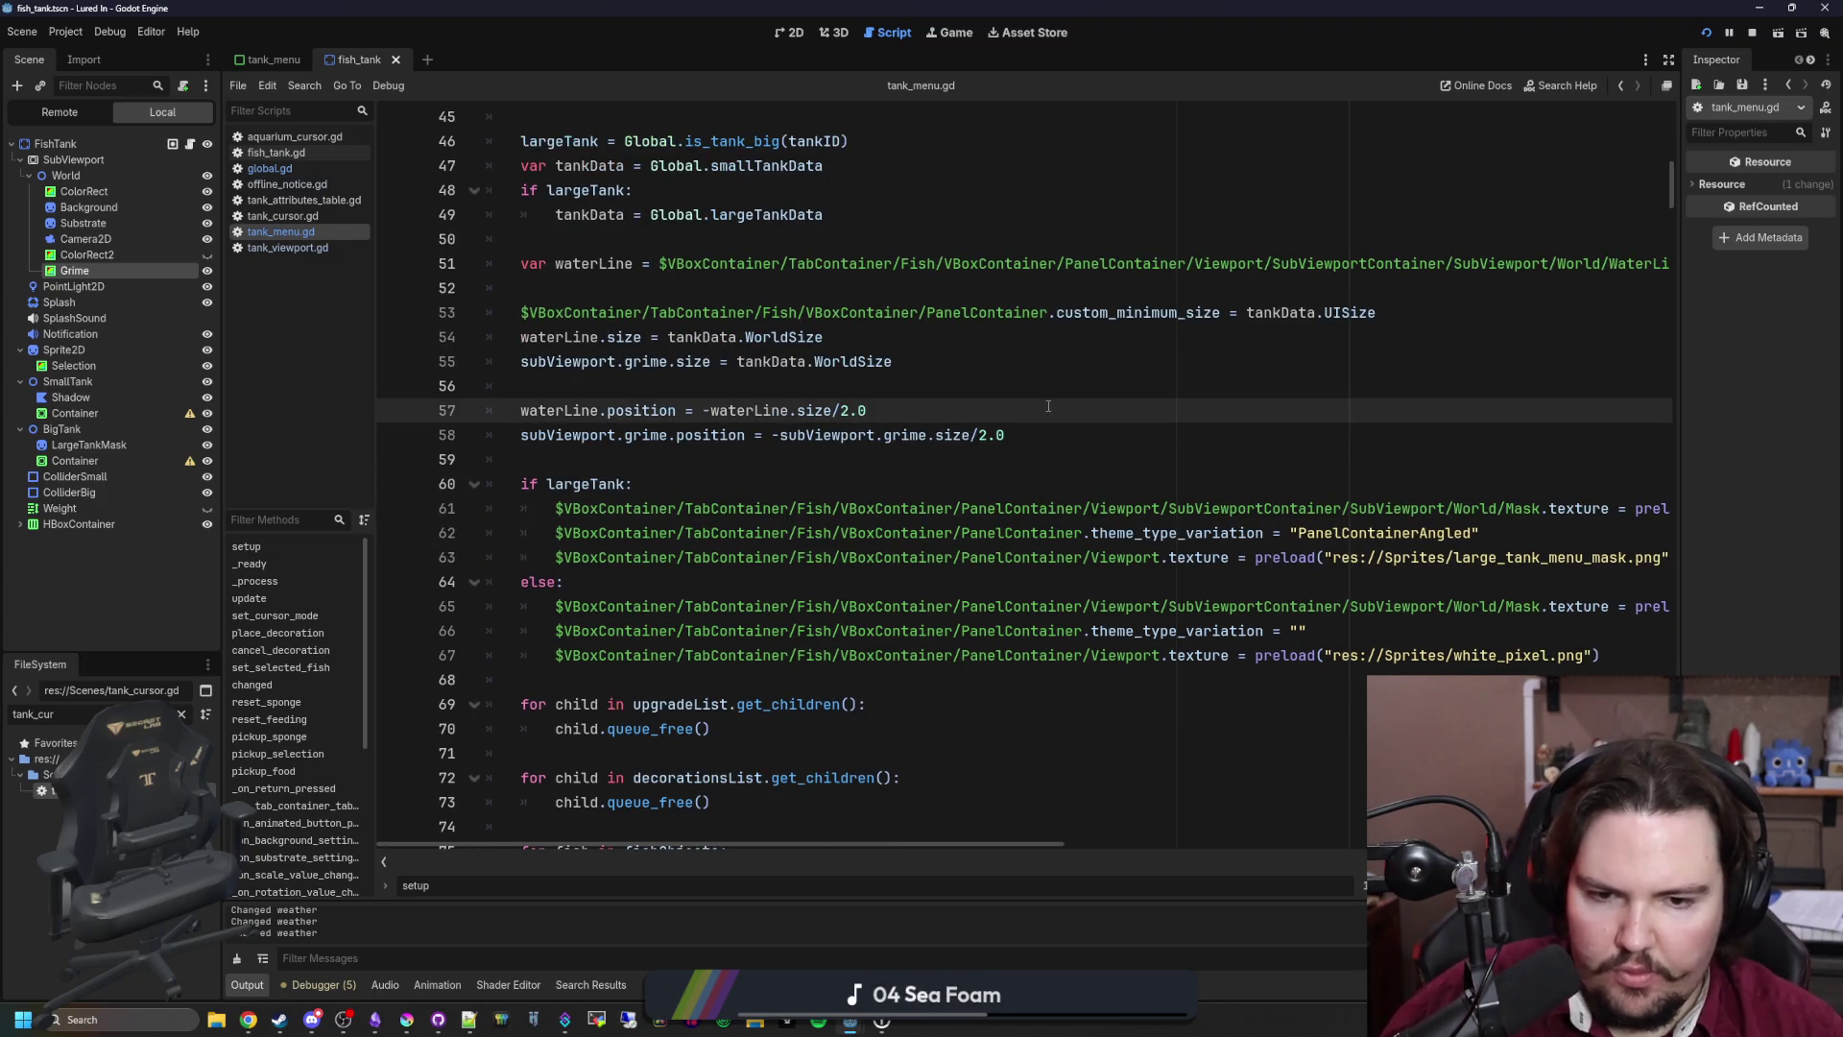
scroll(755, 486, "up", 1)
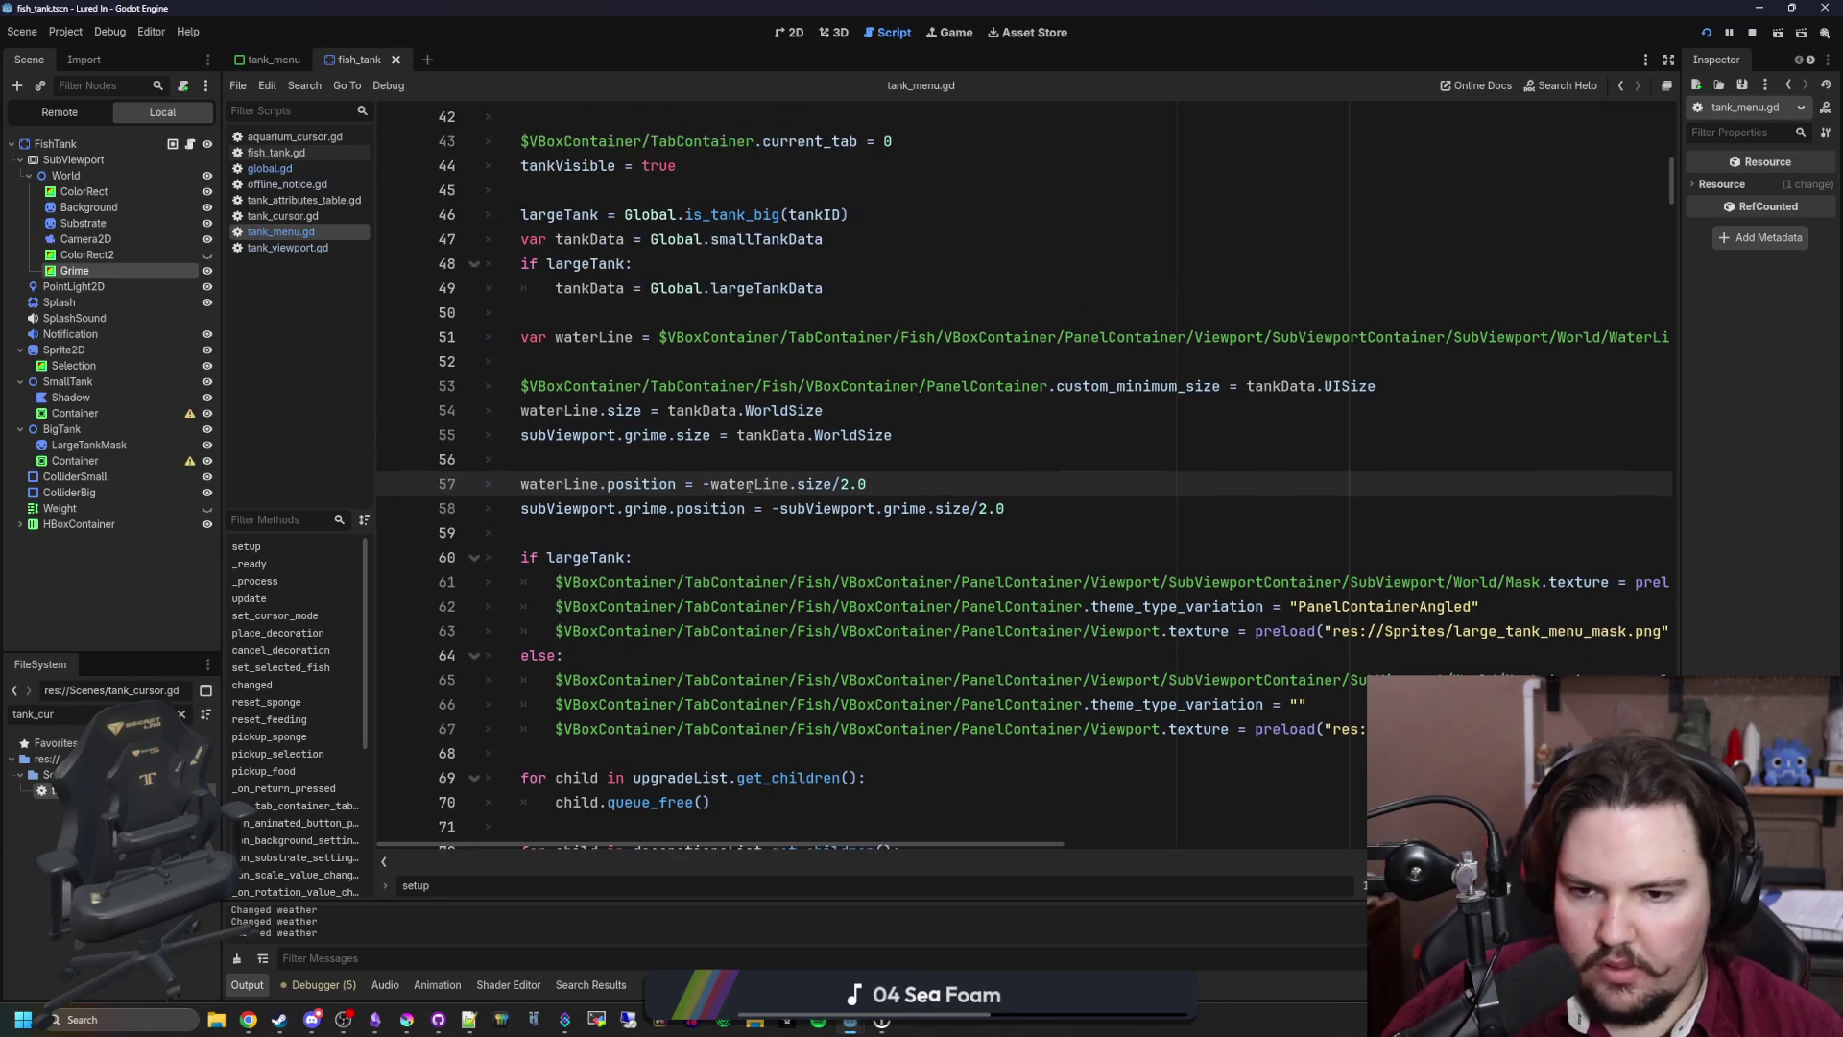
left_click(603, 457)
key("ctrl+s")
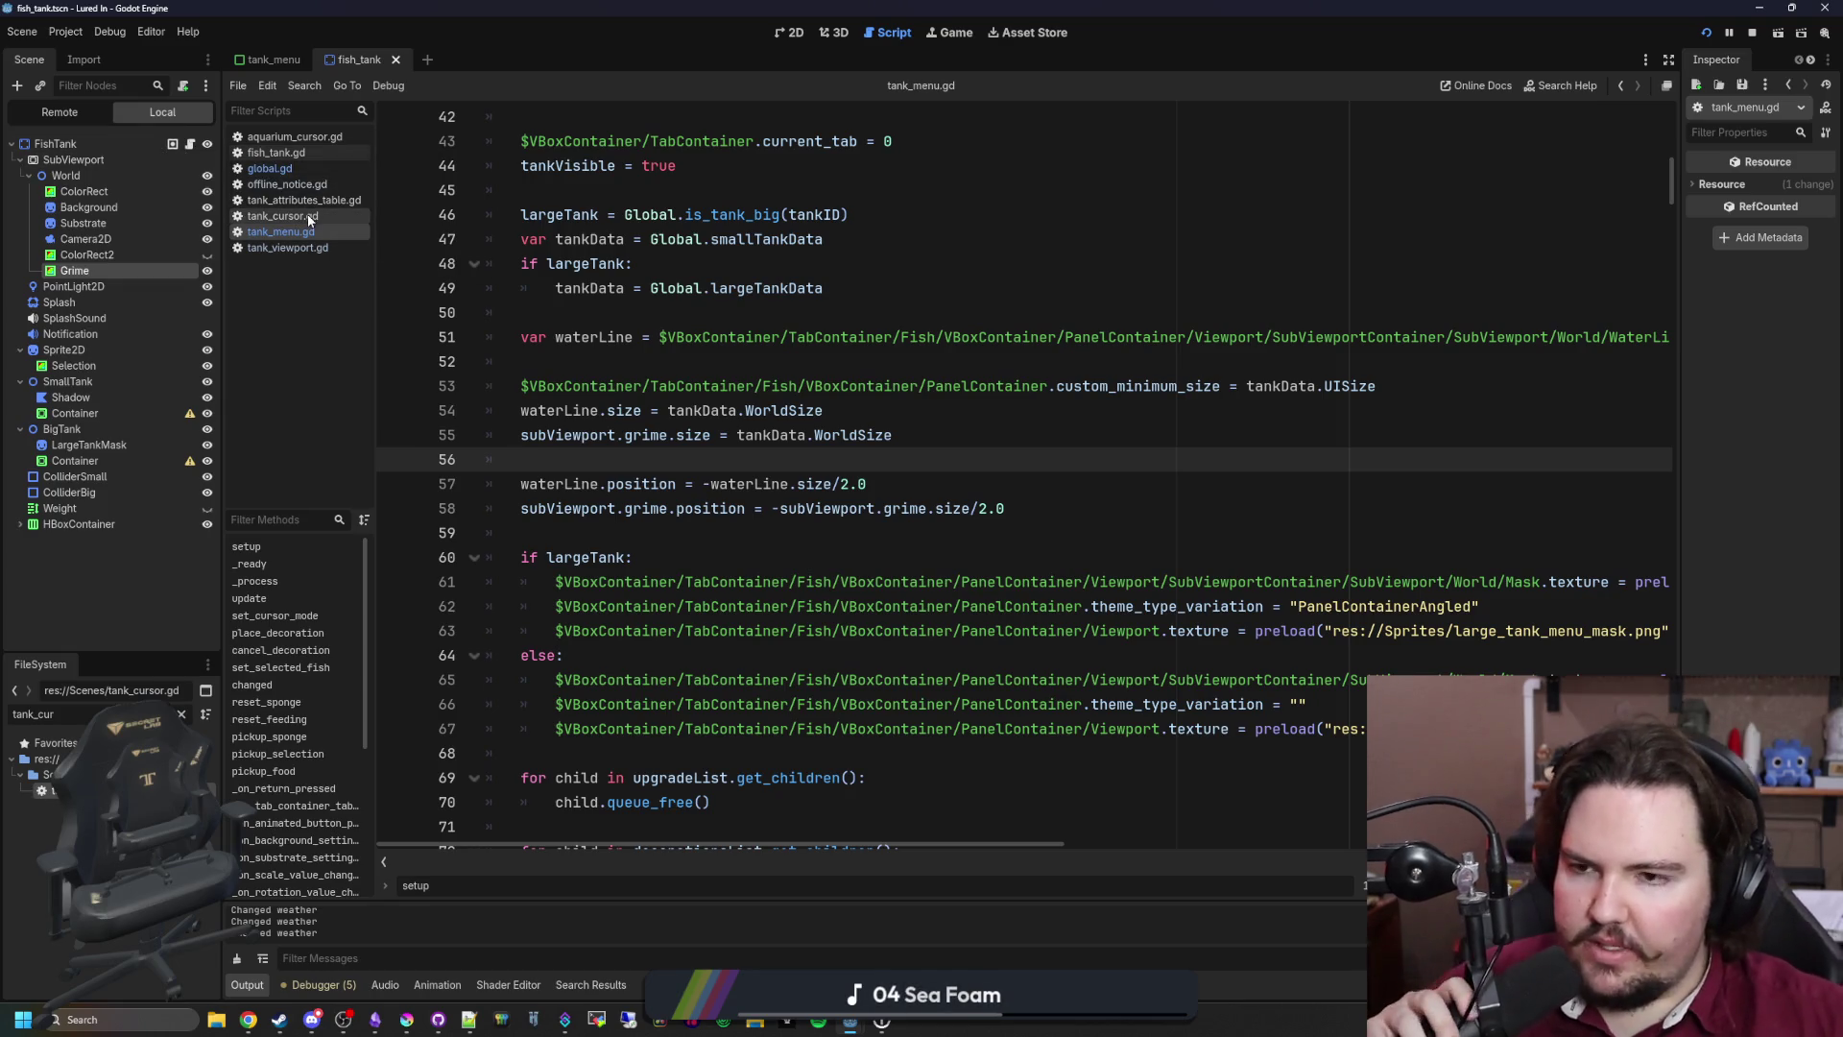
Step: Copy the cursor and decoration limit variables from tank_cursor.gd into global.gd's largeTankData
left_click(269, 168)
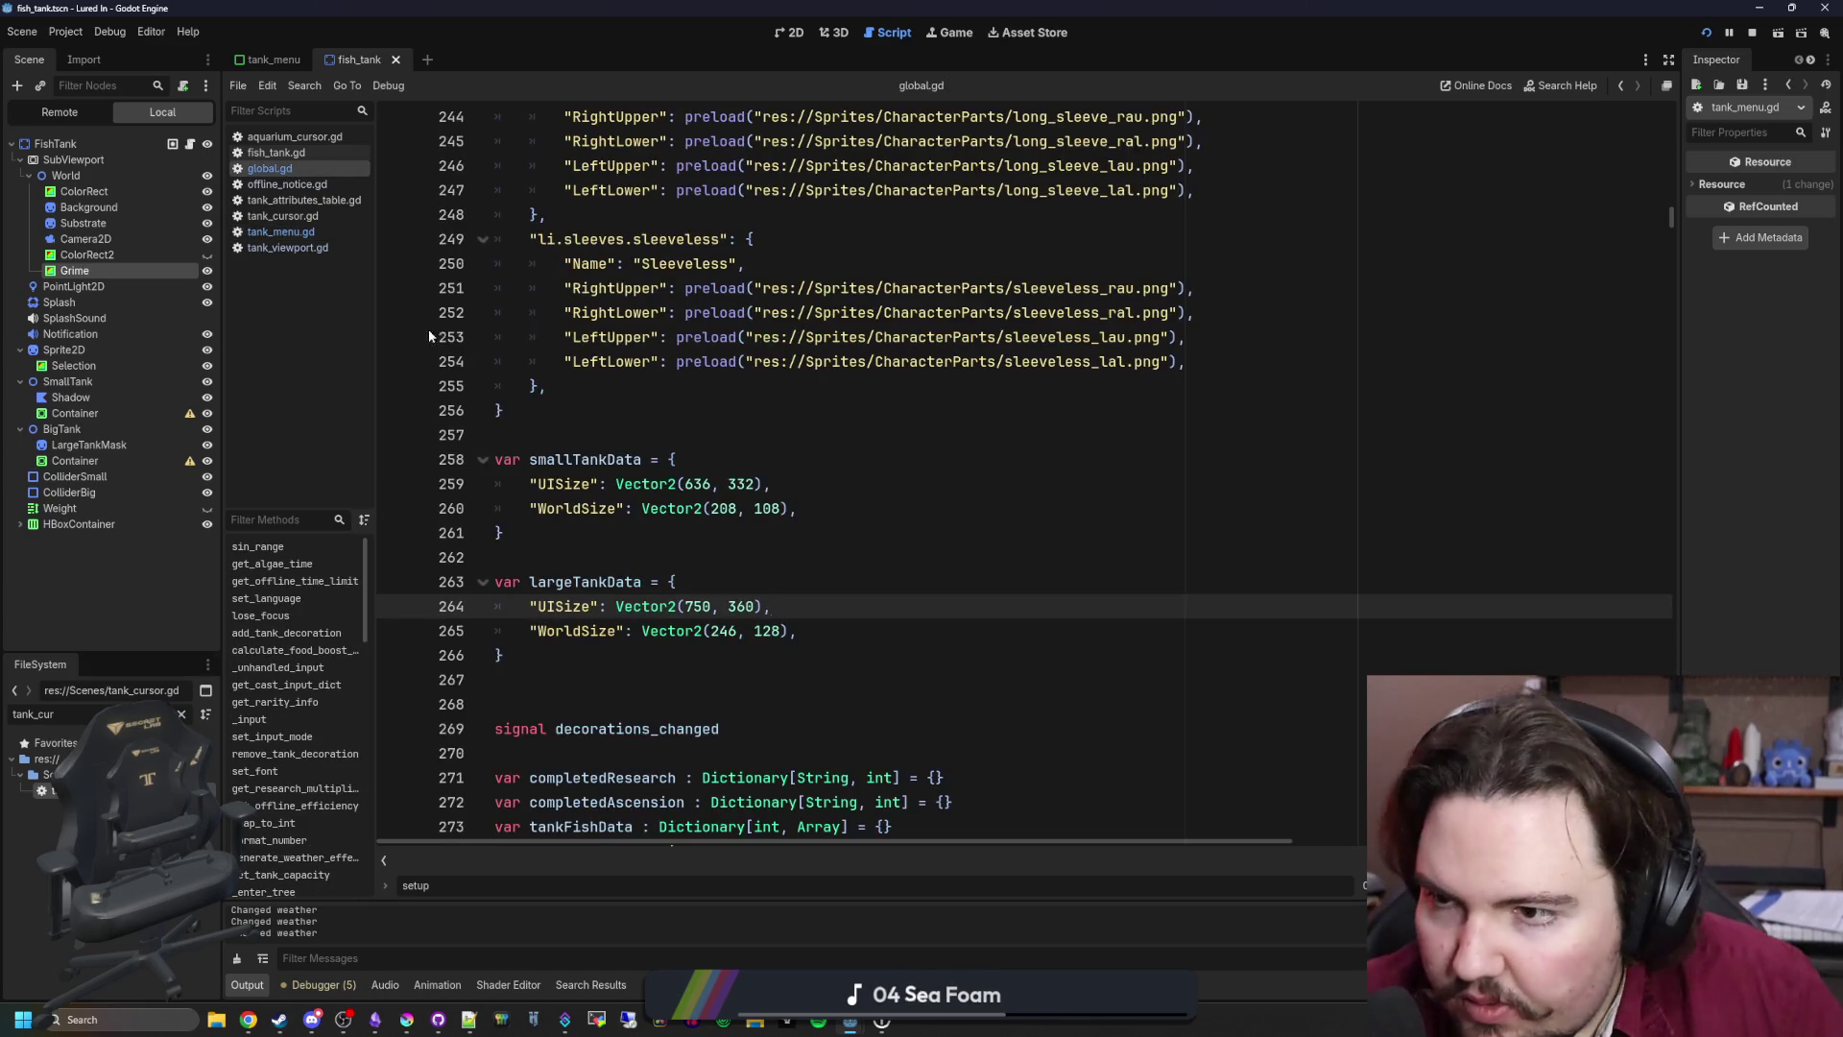
left_click(307, 218)
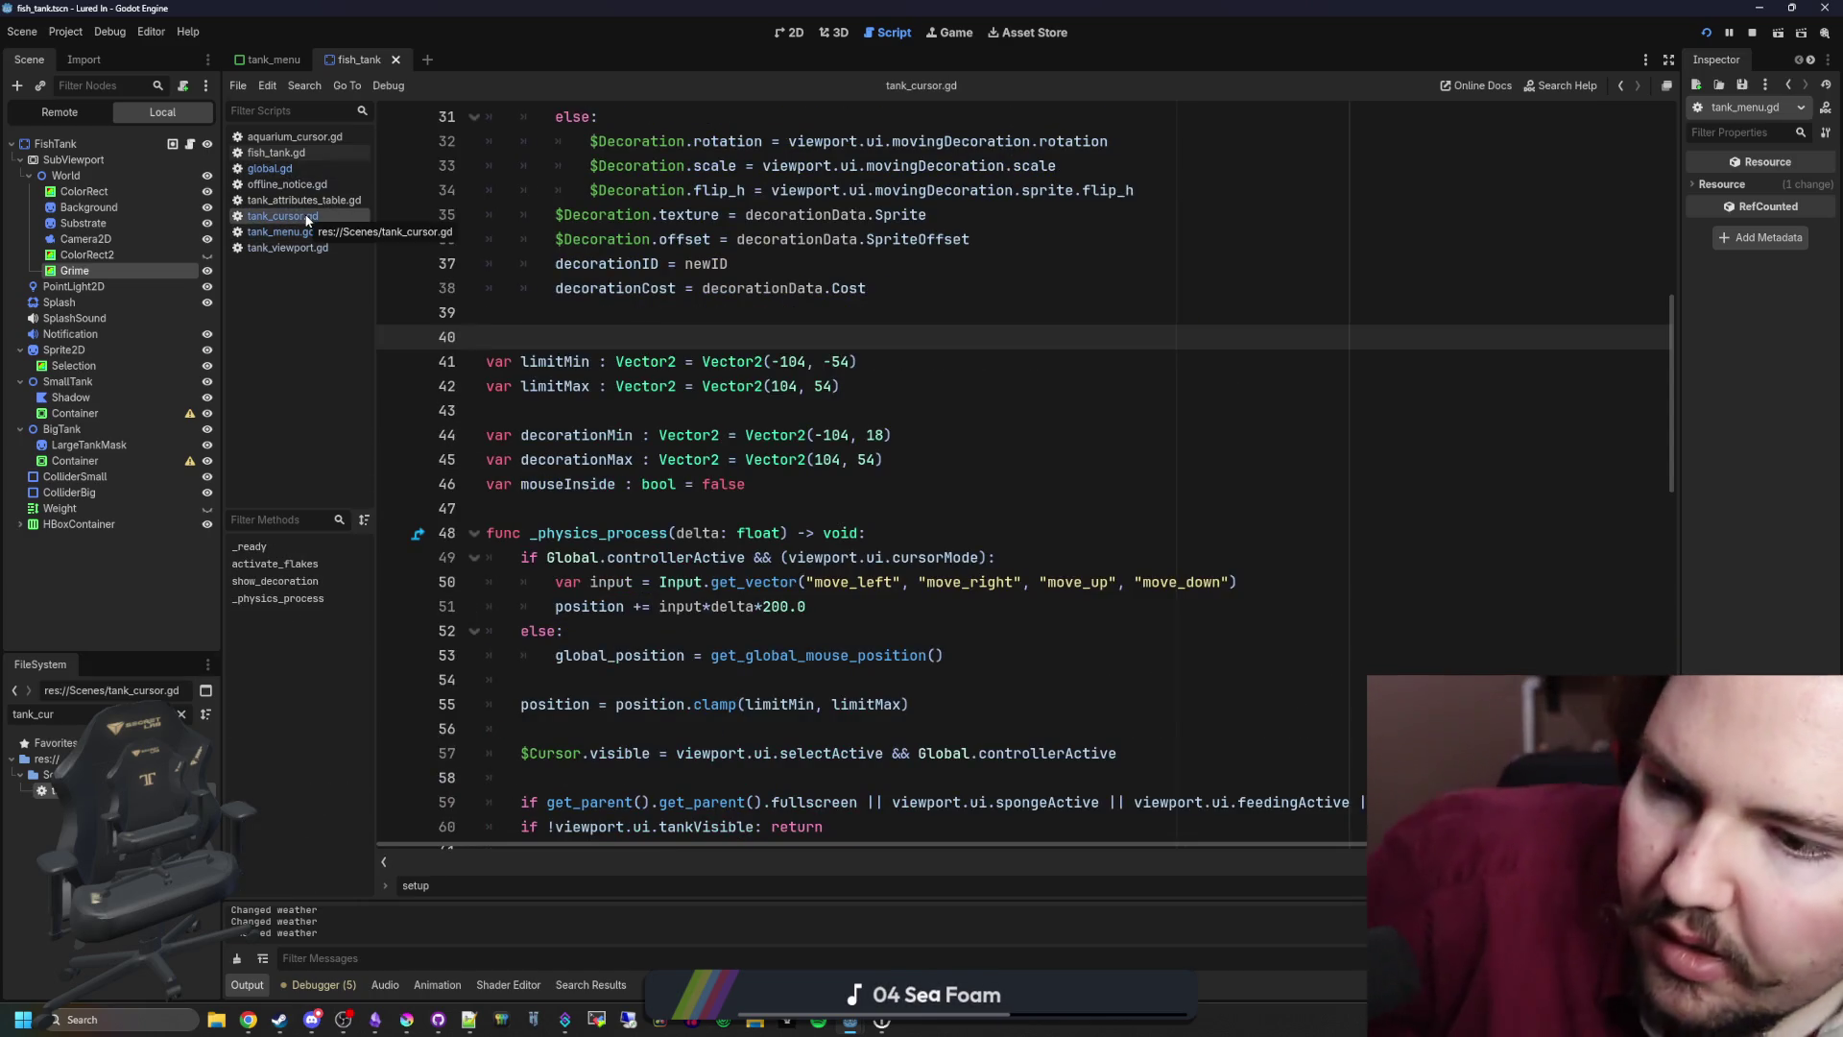
left_click_drag(917, 459, 486, 361)
key("ctrl+c")
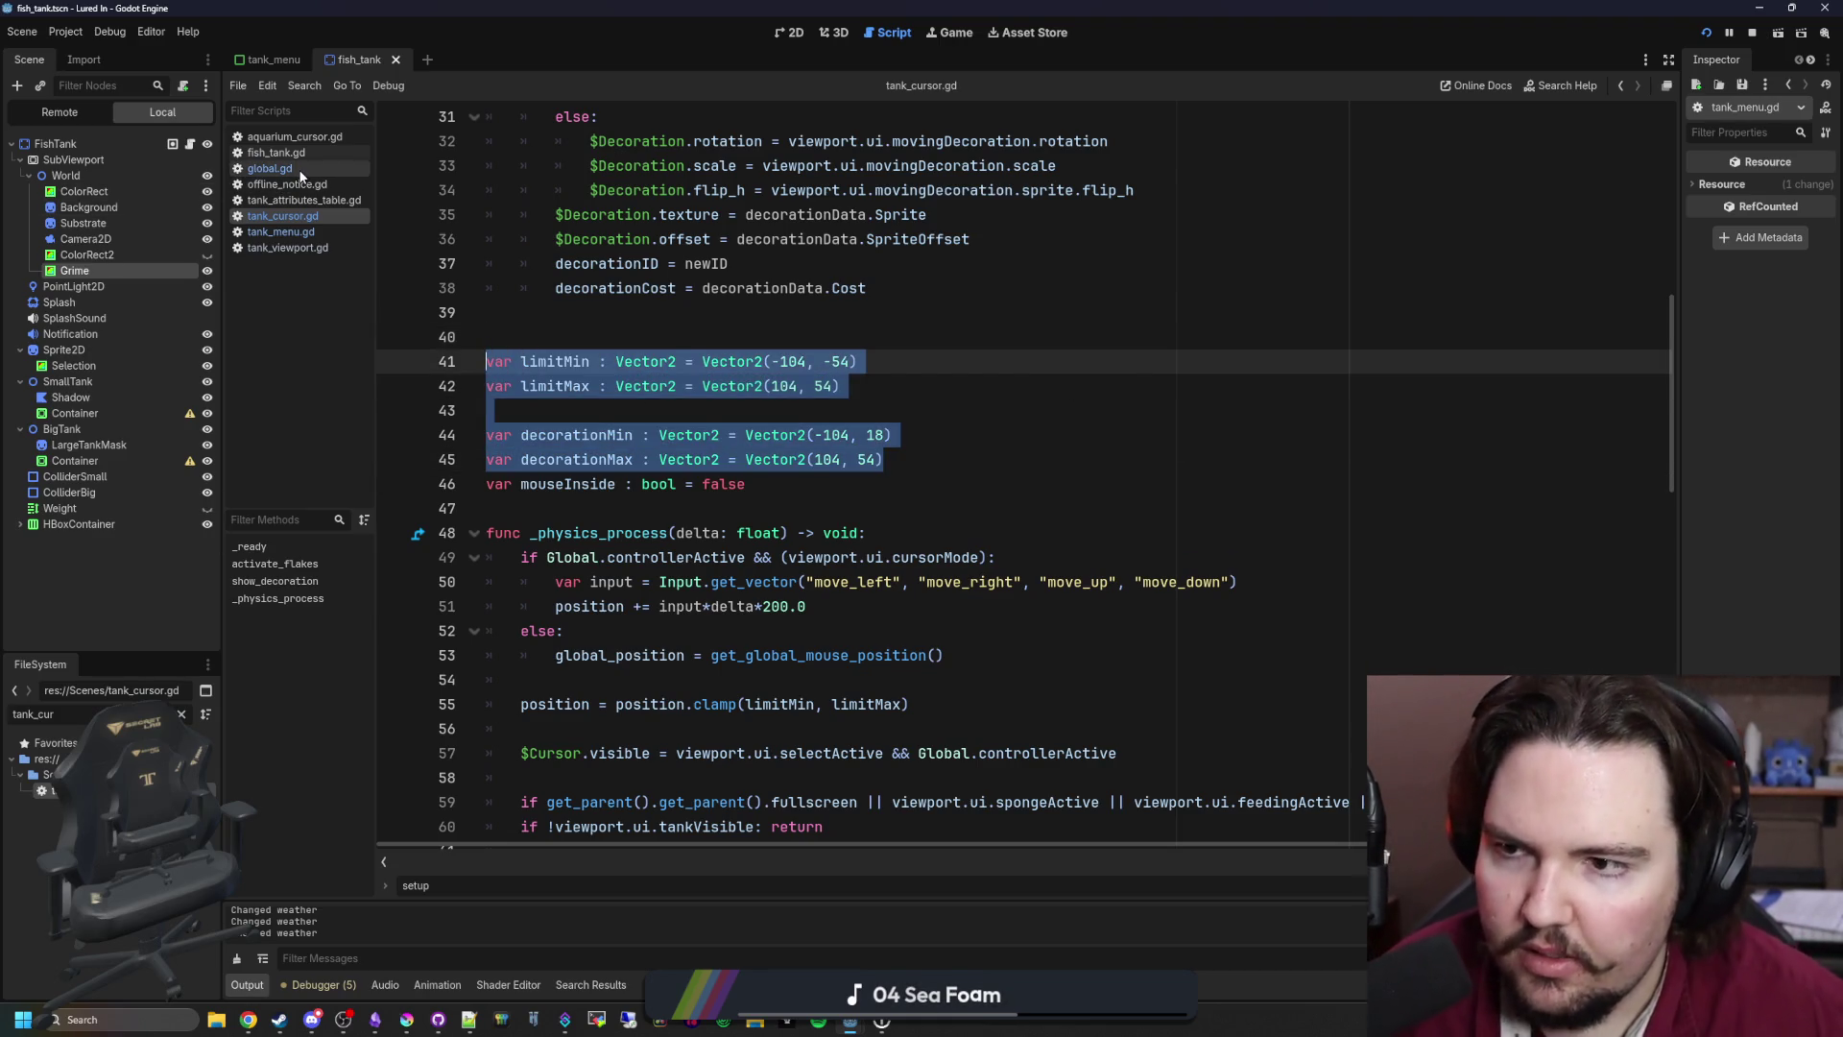
left_click(270, 168)
scroll(730, 554, "down", 1)
left_click(837, 555)
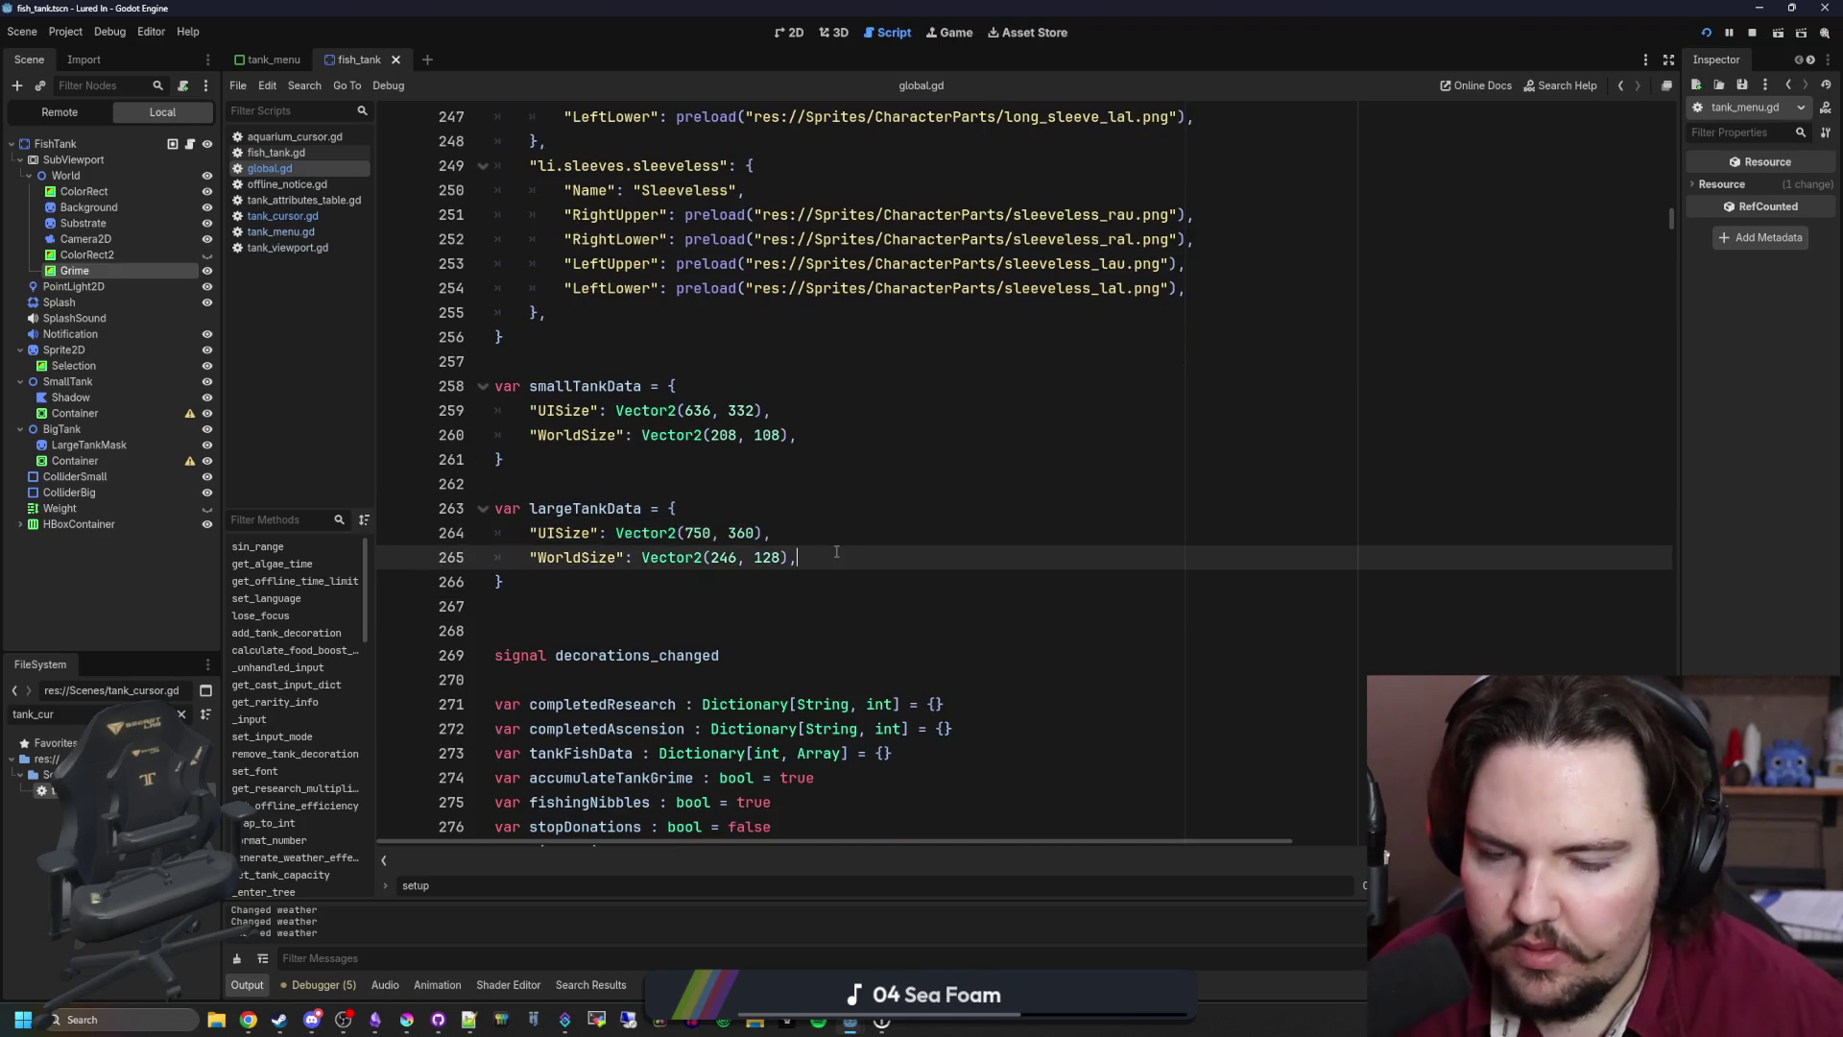
key("Return")
key("Return")
key("ctrl+v")
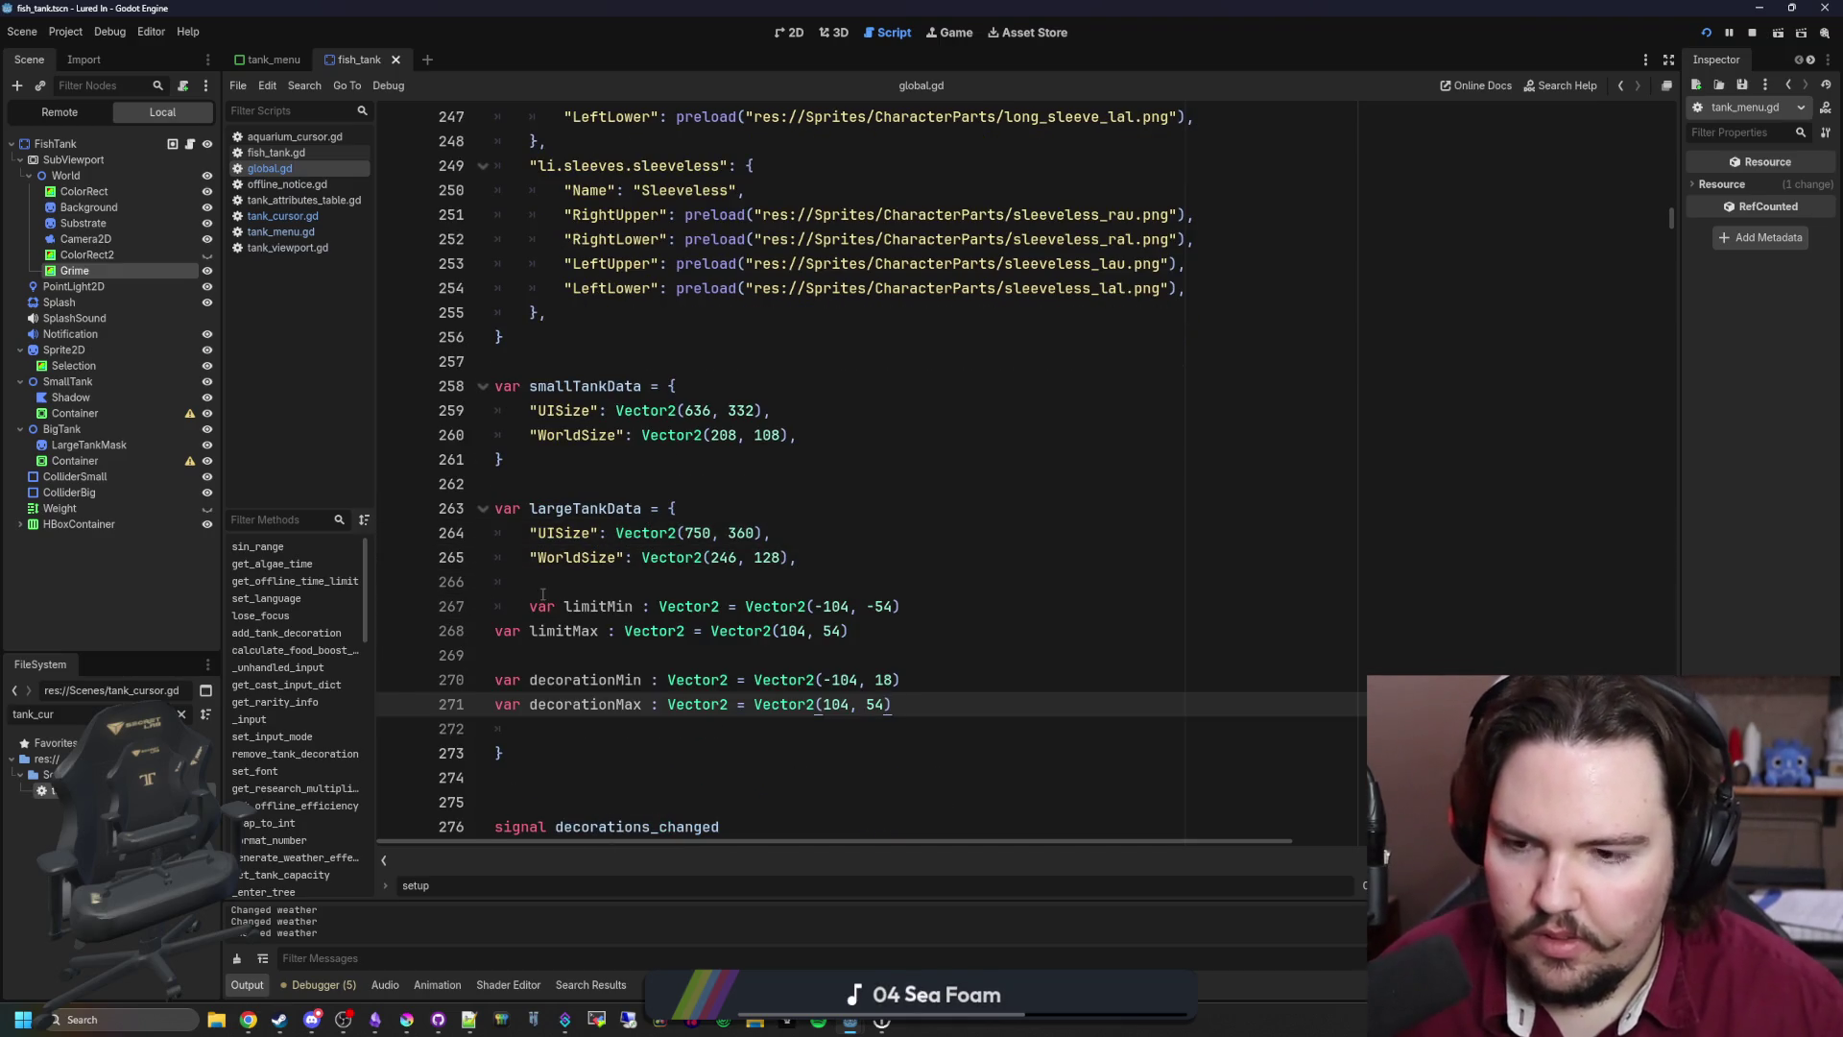
left_click(496, 631)
key("Tab")
left_click_drag(496, 680, 893, 703)
key("Tab")
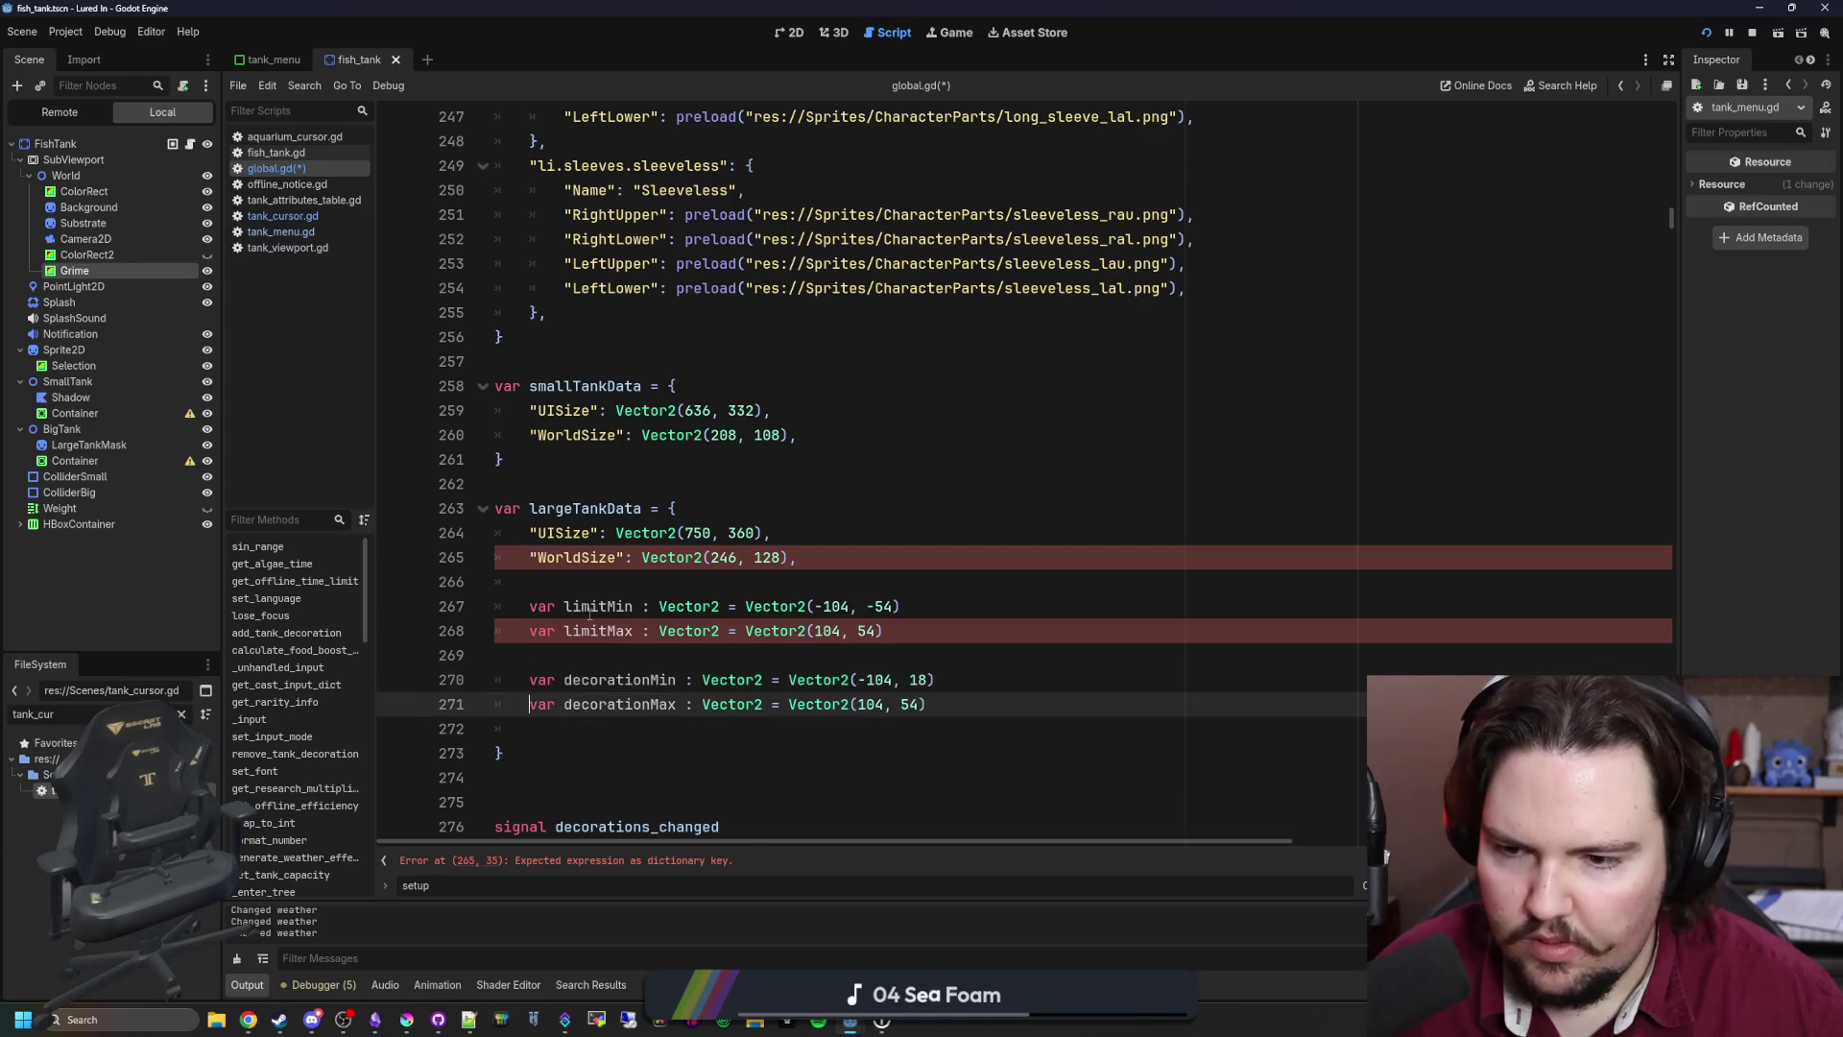
Step: Move the pasted limit variables from largeTankData into smallTankData after its WorldSize entry
left_click(635, 574)
left_click_drag(495, 605, 926, 703)
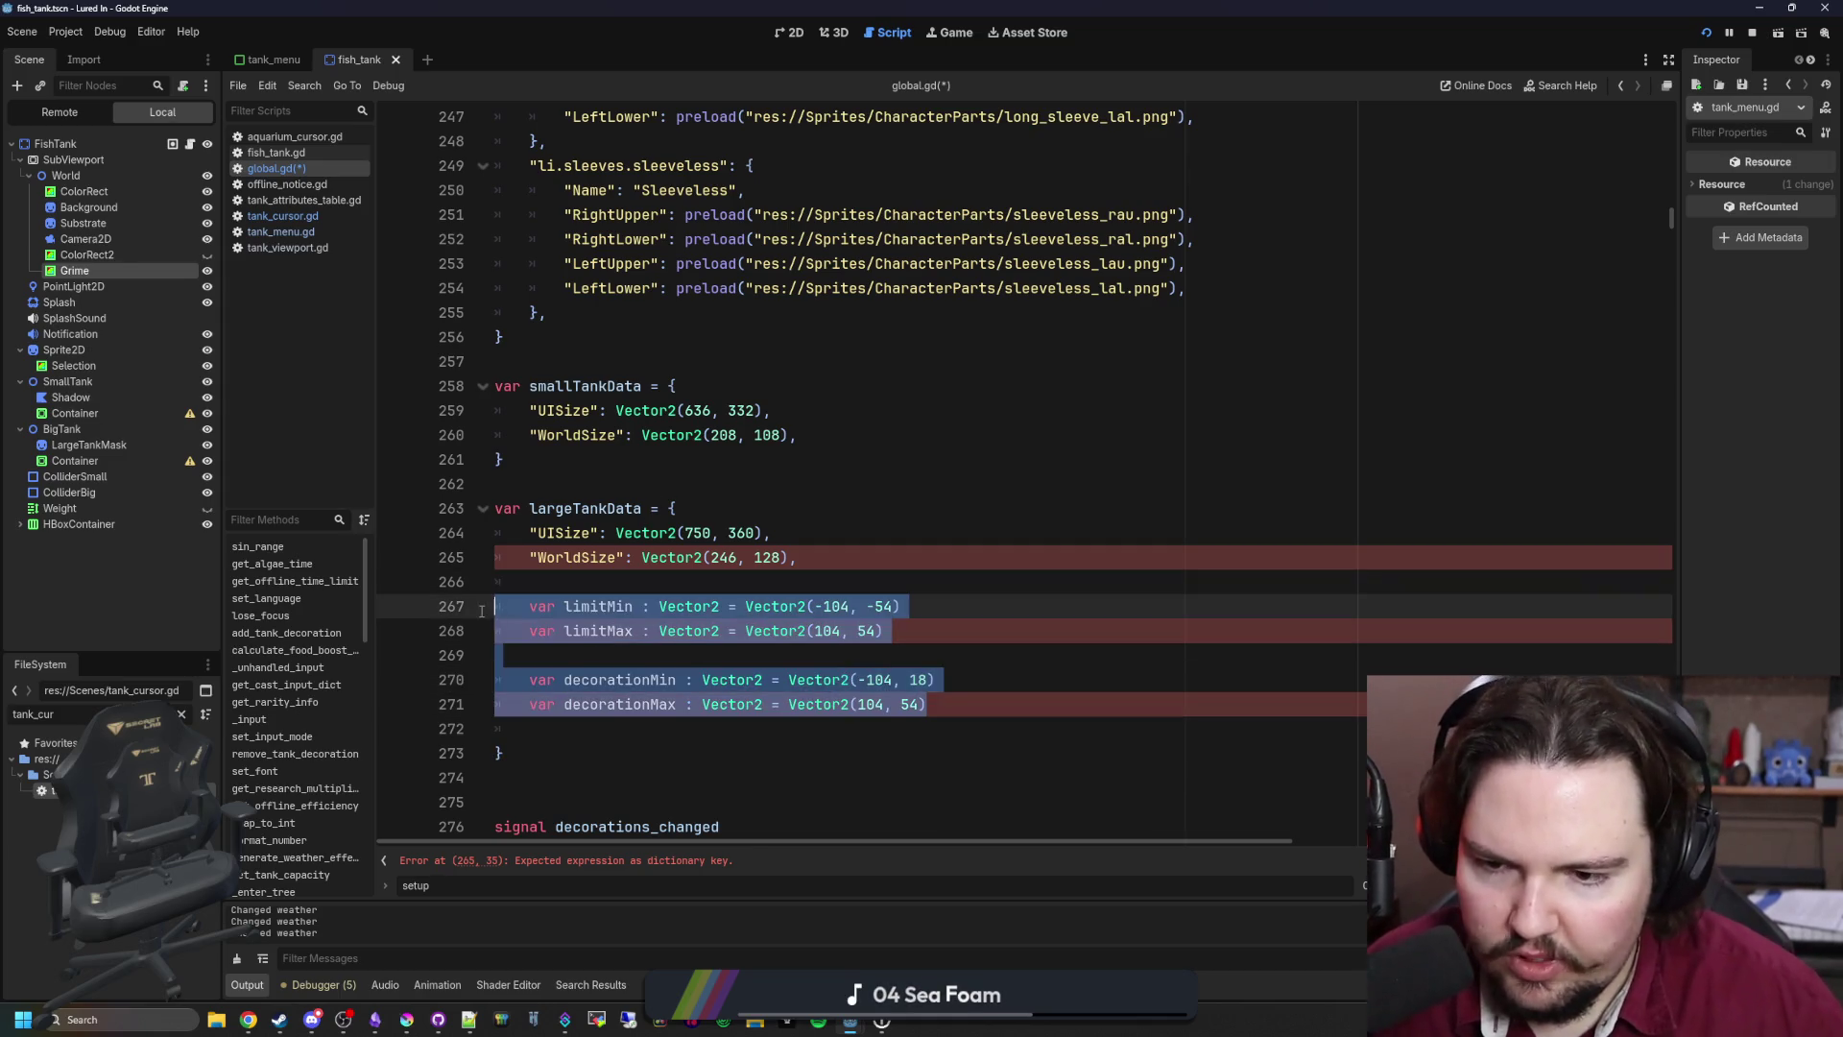
key("BackSpace")
left_click(811, 435)
key("Return")
key("Return")
key("ctrl+v")
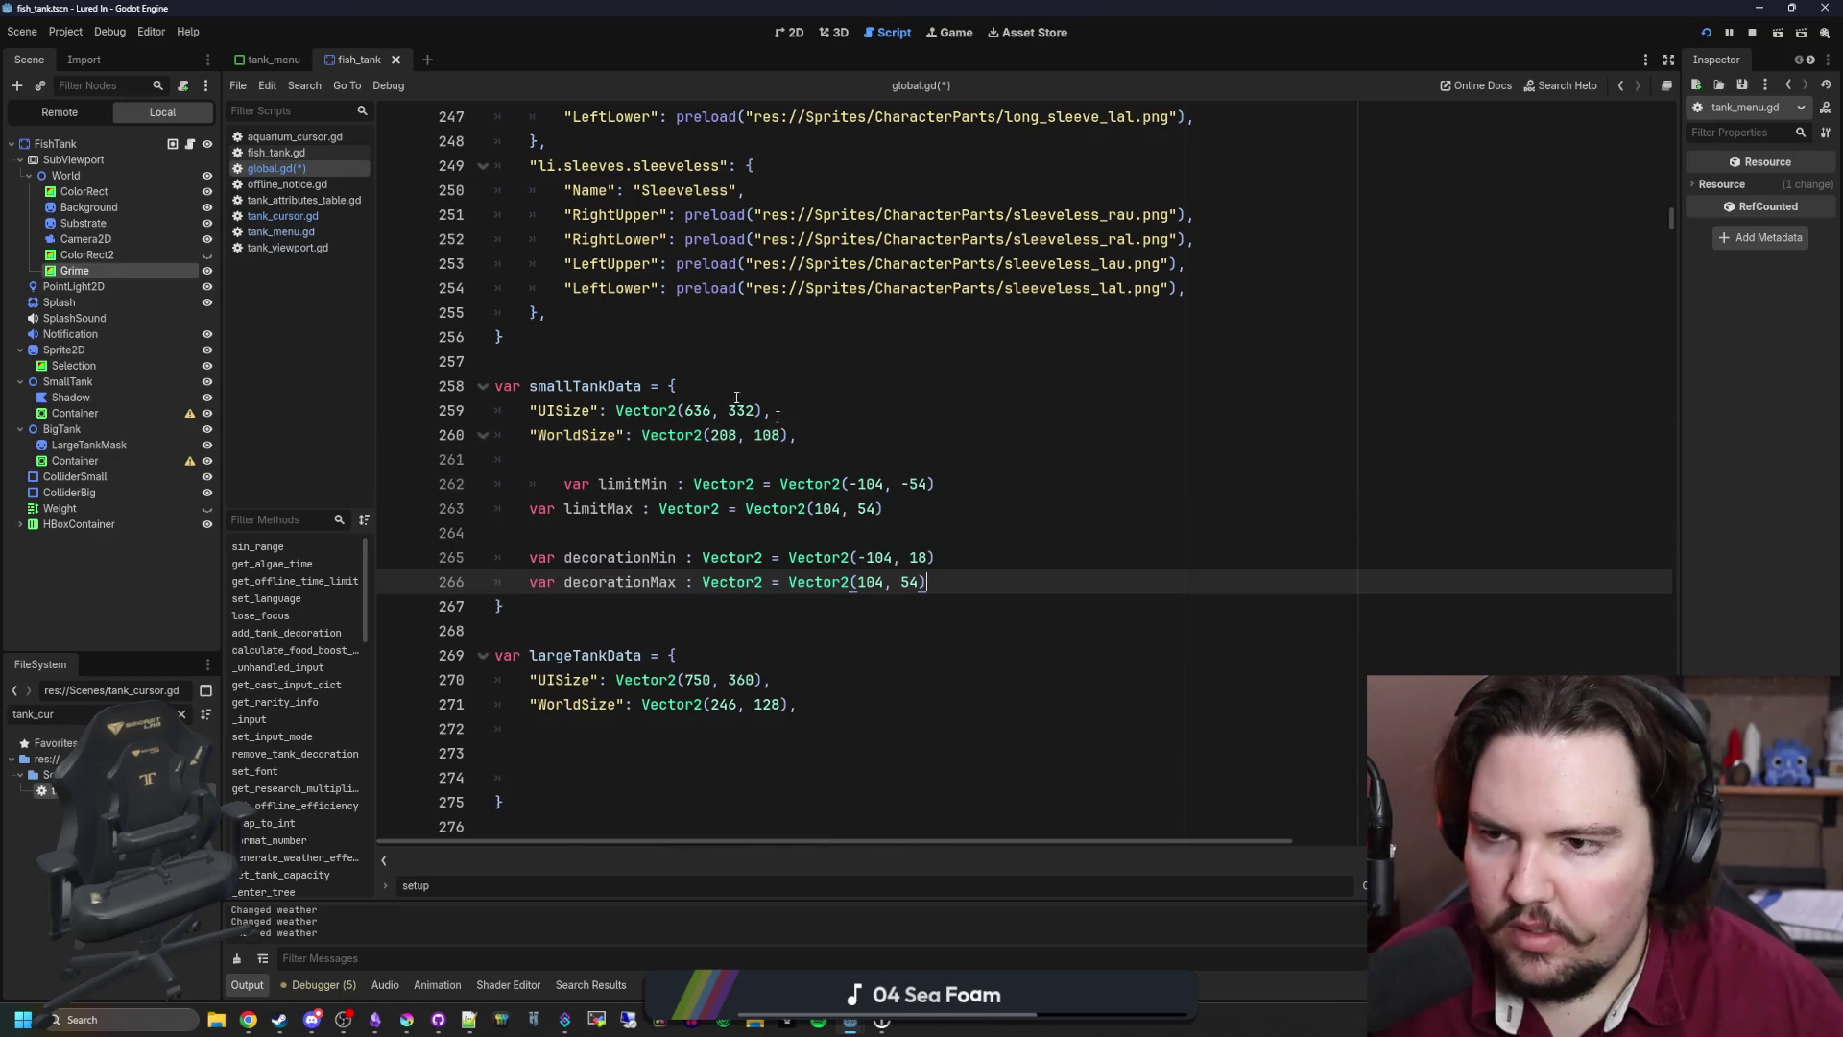
left_click(315, 221)
left_click(276, 168)
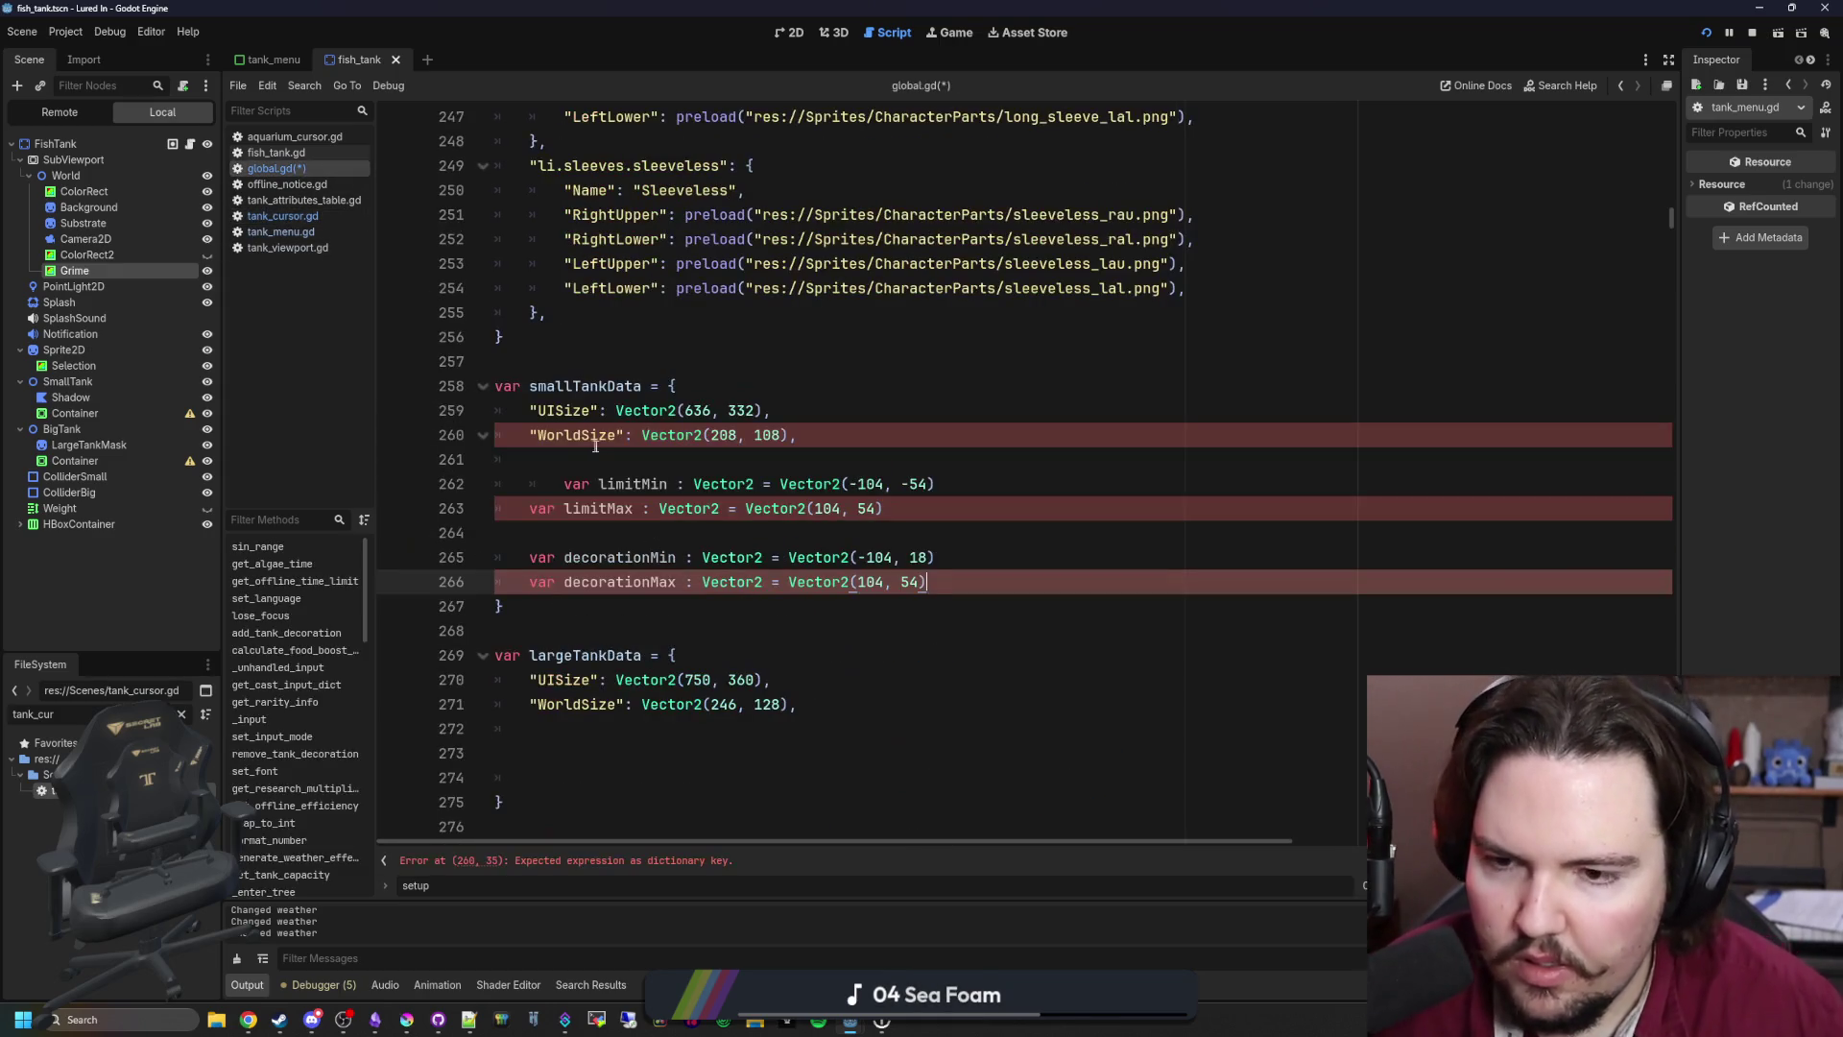
Step: Rename the limitMin and limitMax variables to "CursorLimitMin" and "CursorLimitMax" keys
left_click(562, 484)
key("BackSpace")
key("BackSpace")
key("BackSpace")
key("BackSpace")
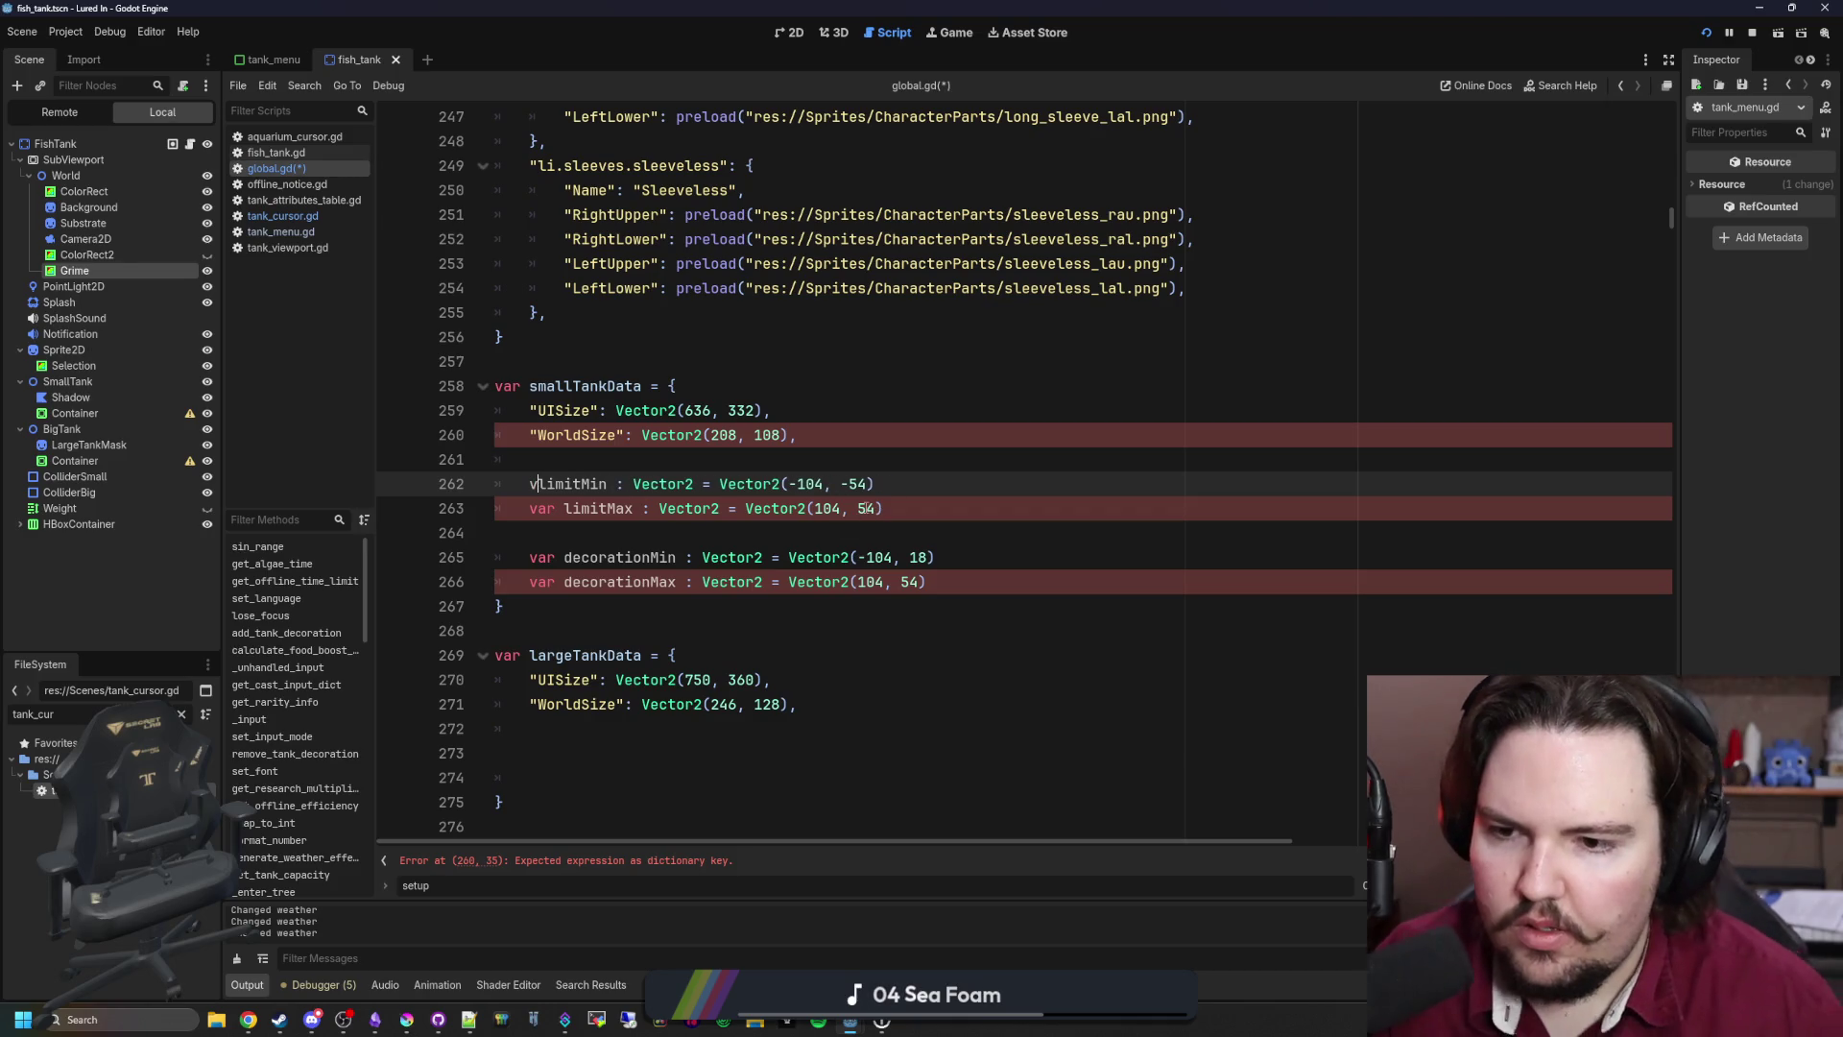
type("\"")
type("Cursor")
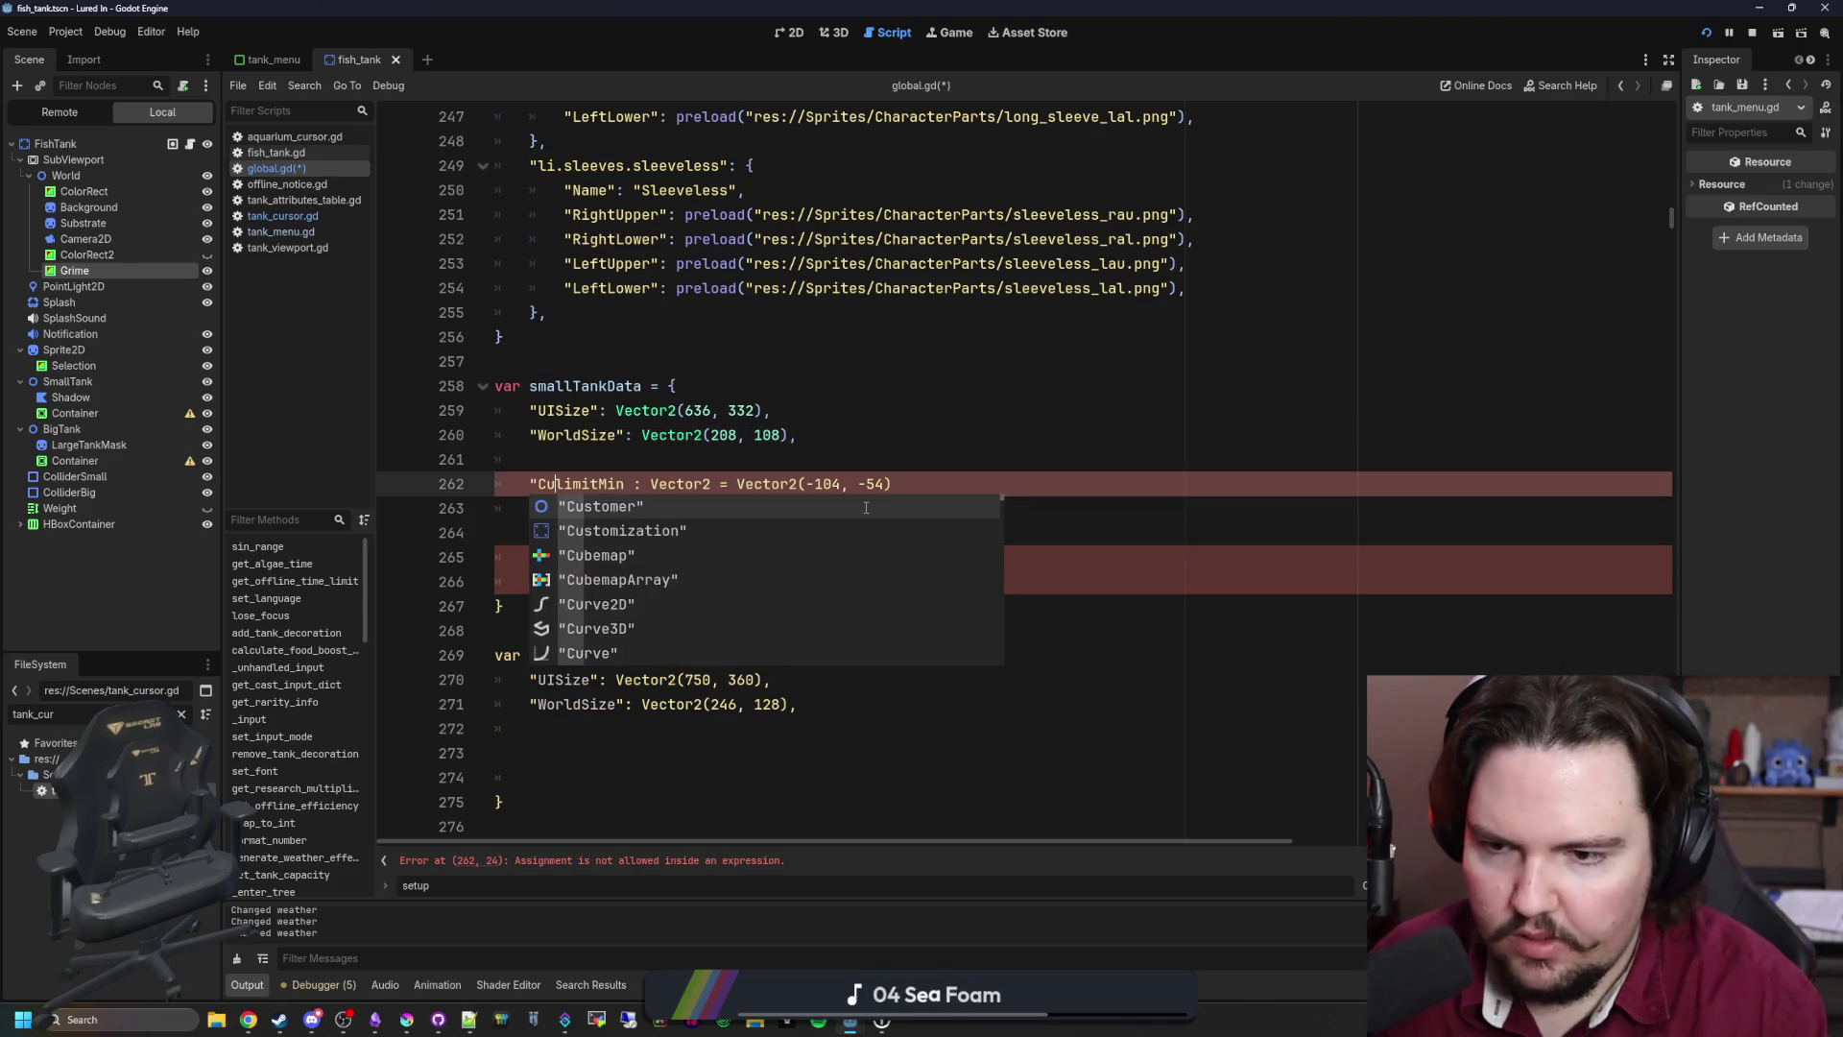
key("Delete")
type("L")
left_click(536, 509)
type("\"CursorLimi")
type("tMax : Vector2 = Vector2(104, 54")
key("ctrl+Right")
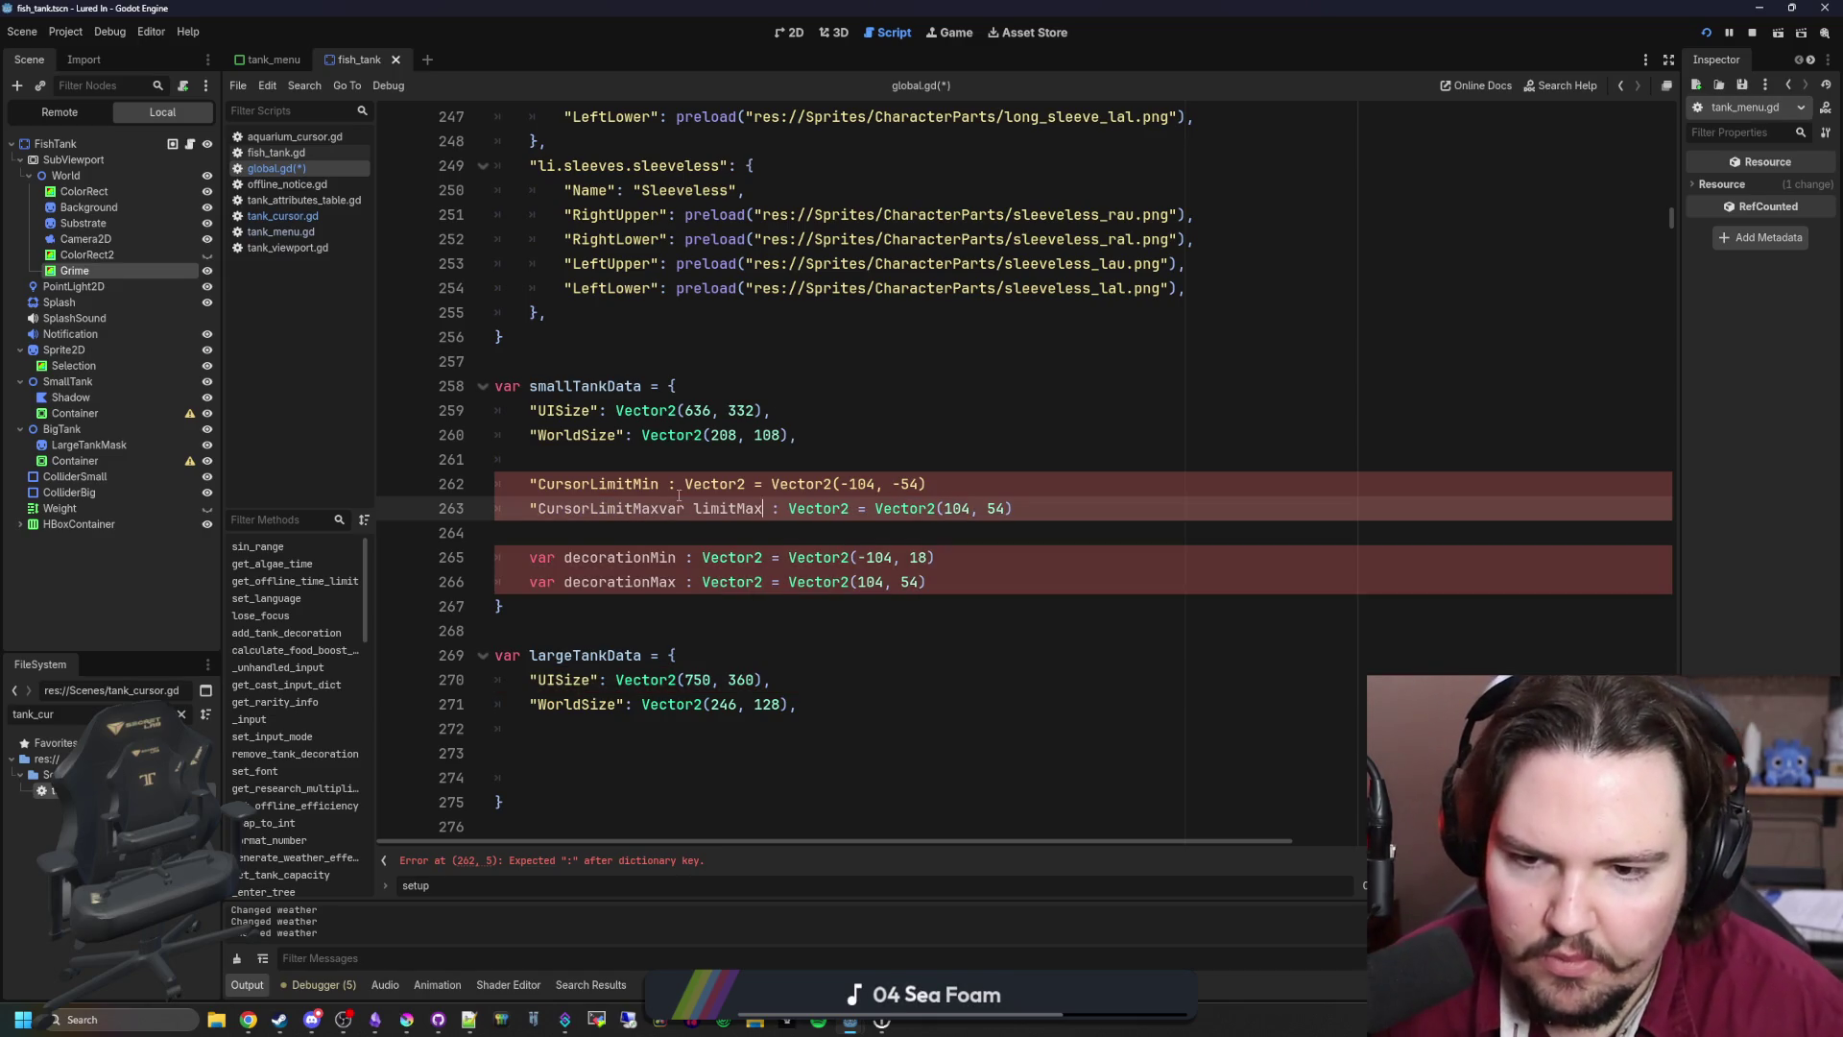
key("BackSpace")
key("BackSpace")
key("BackSpace")
type("\"")
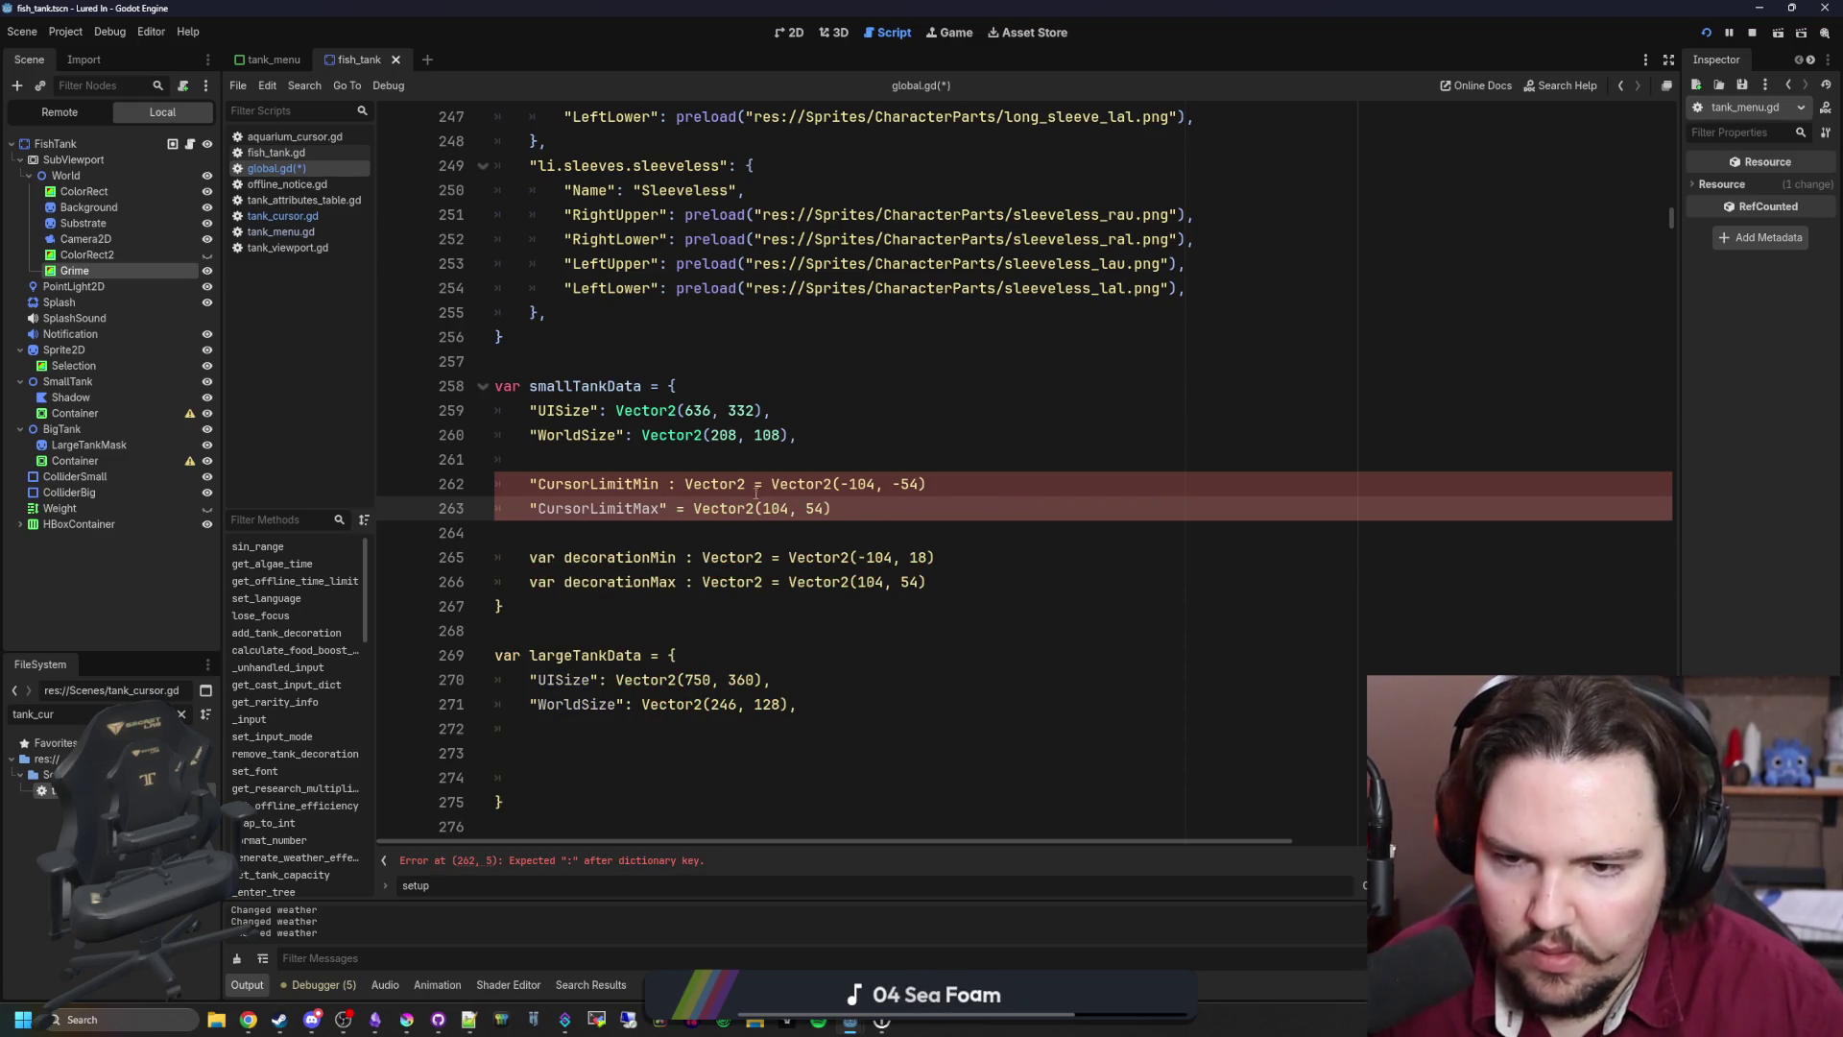
left_click_drag(757, 493, 658, 485)
type("\"")
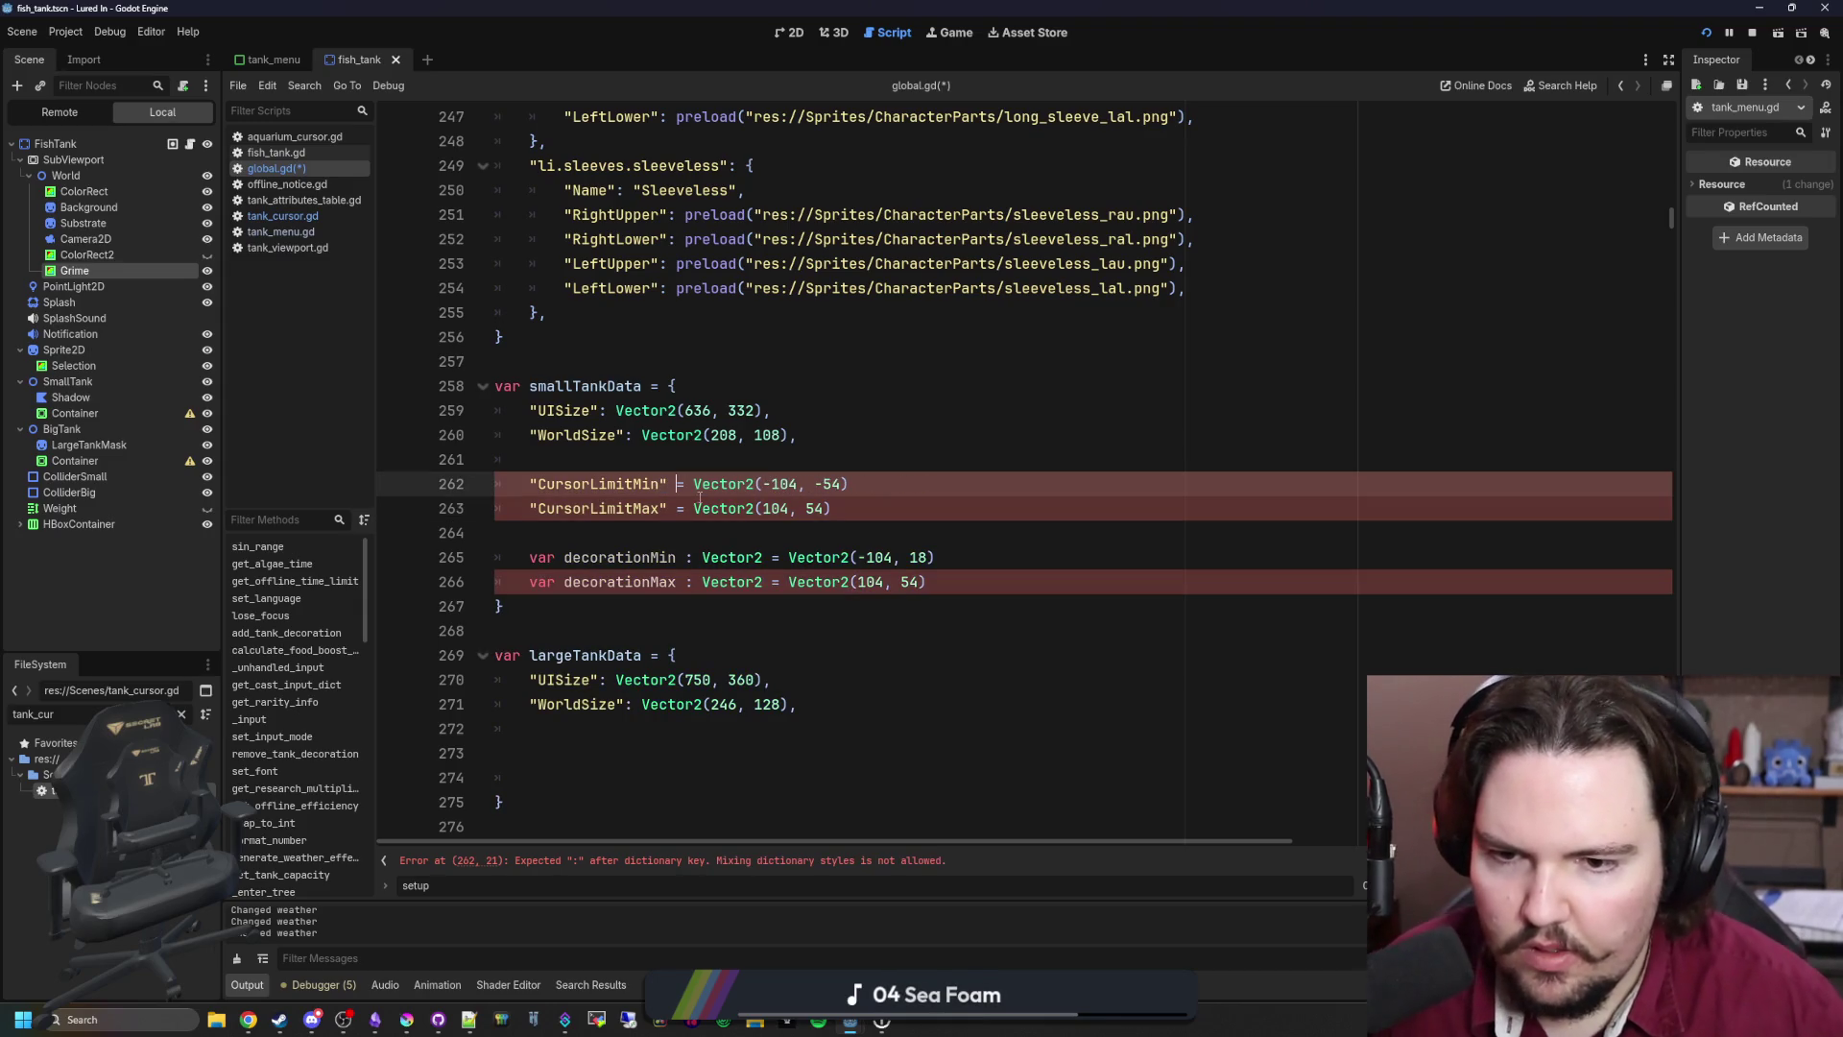
Step: Turn both cursor limit lines into dictionary entries with colons and trailing commas
left_click(858, 501)
left_click(884, 477)
type(",")
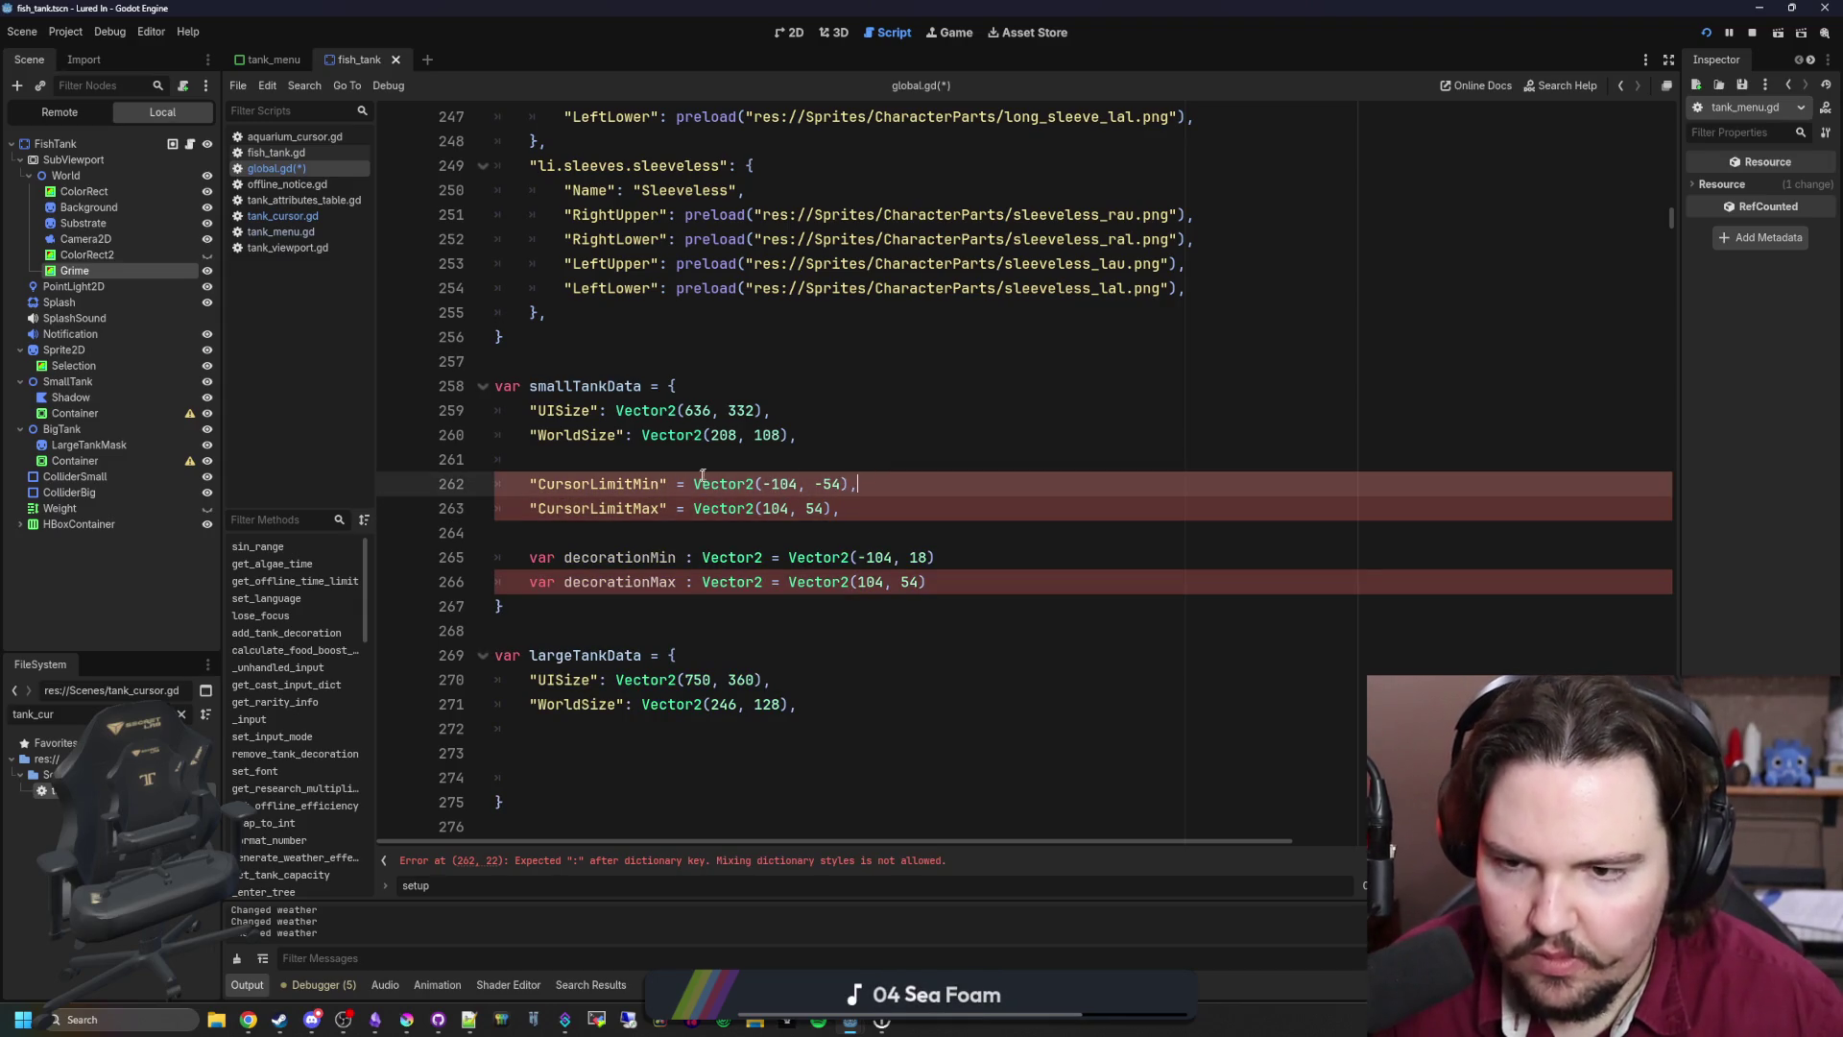
left_click(681, 469)
left_click(675, 532)
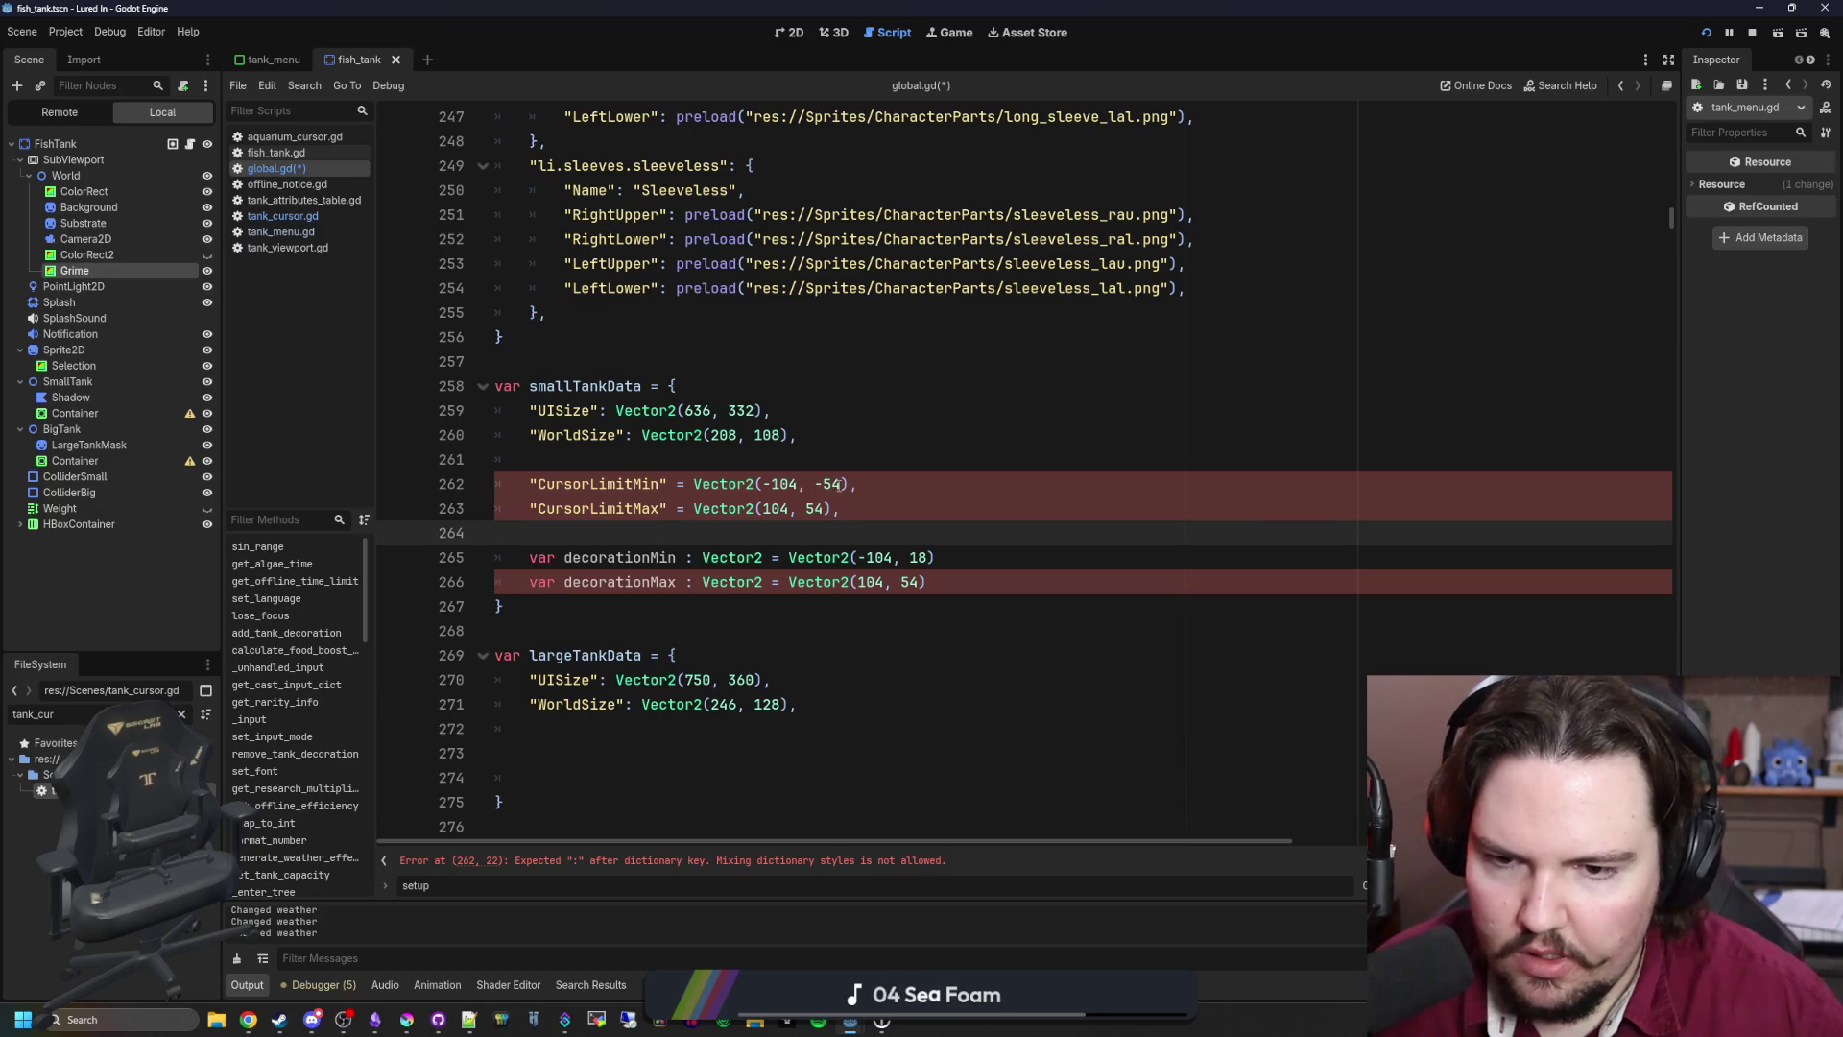
left_click(684, 509)
key("BackSpace")
key("BackSpace")
type(":")
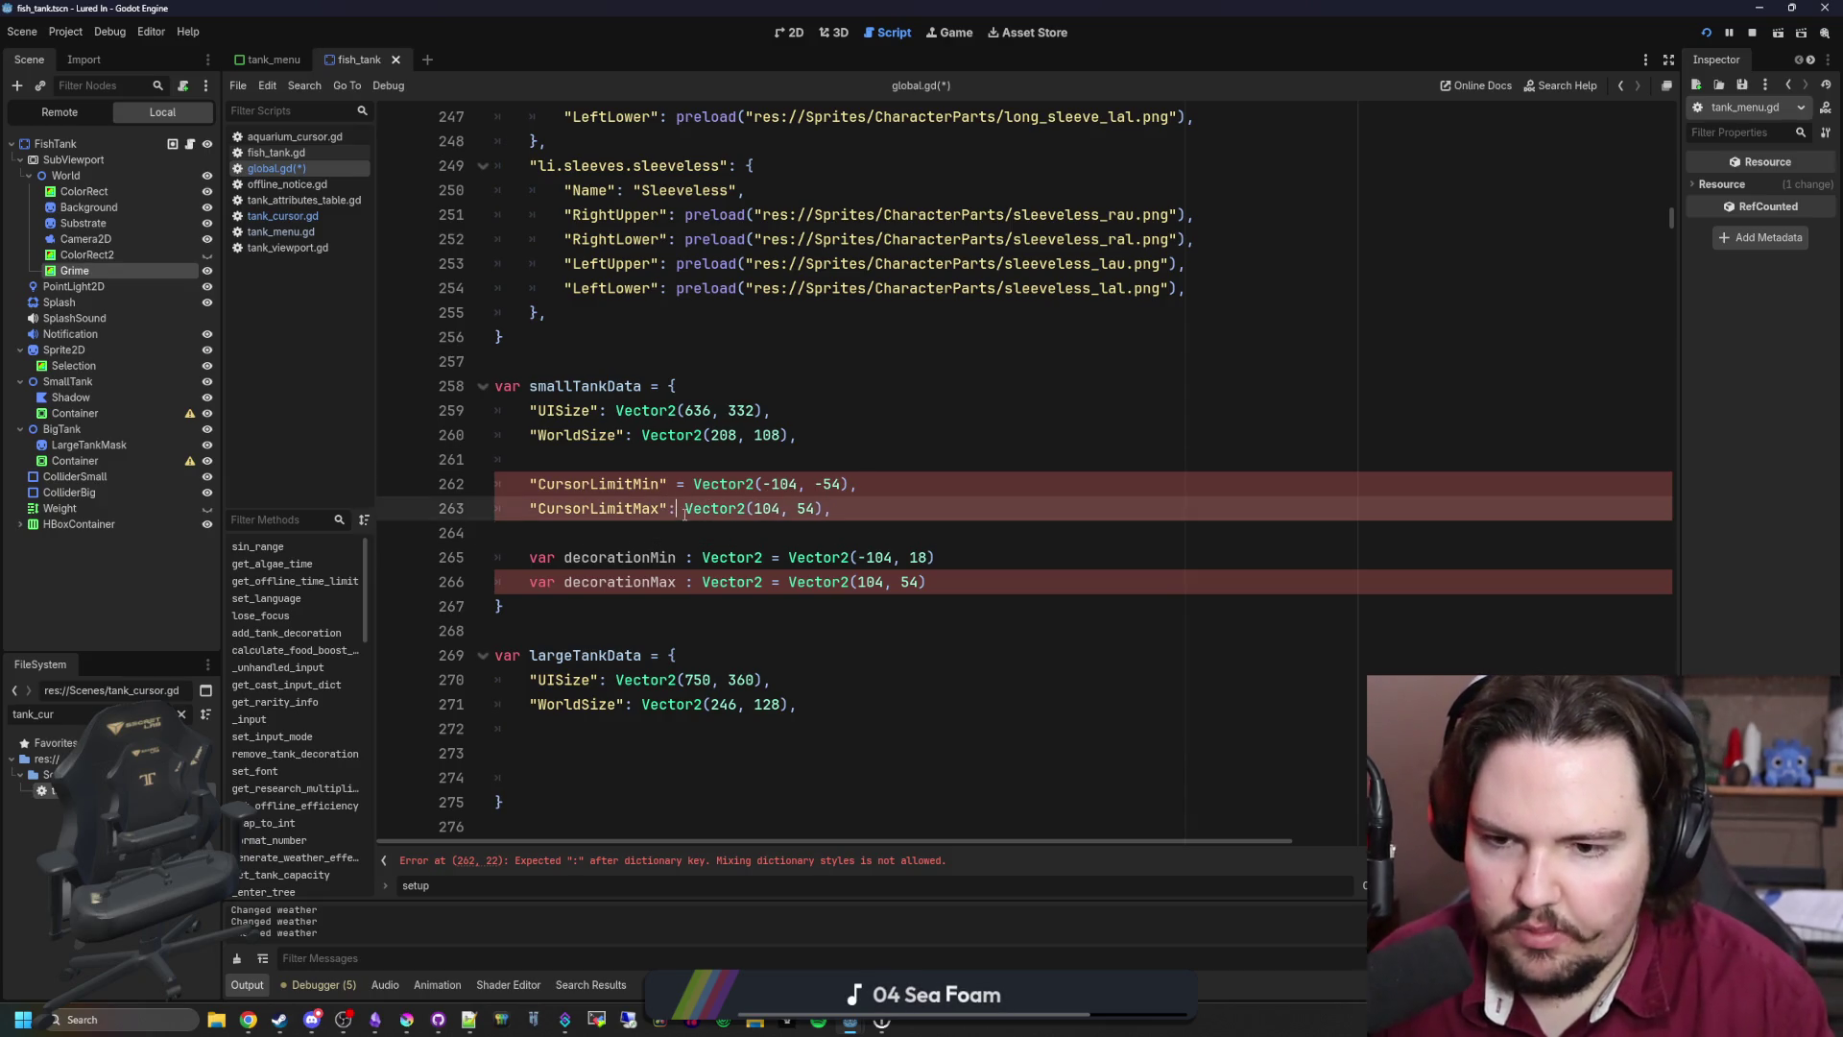
key("Up")
key("BackSpace")
key("Delete")
type(":")
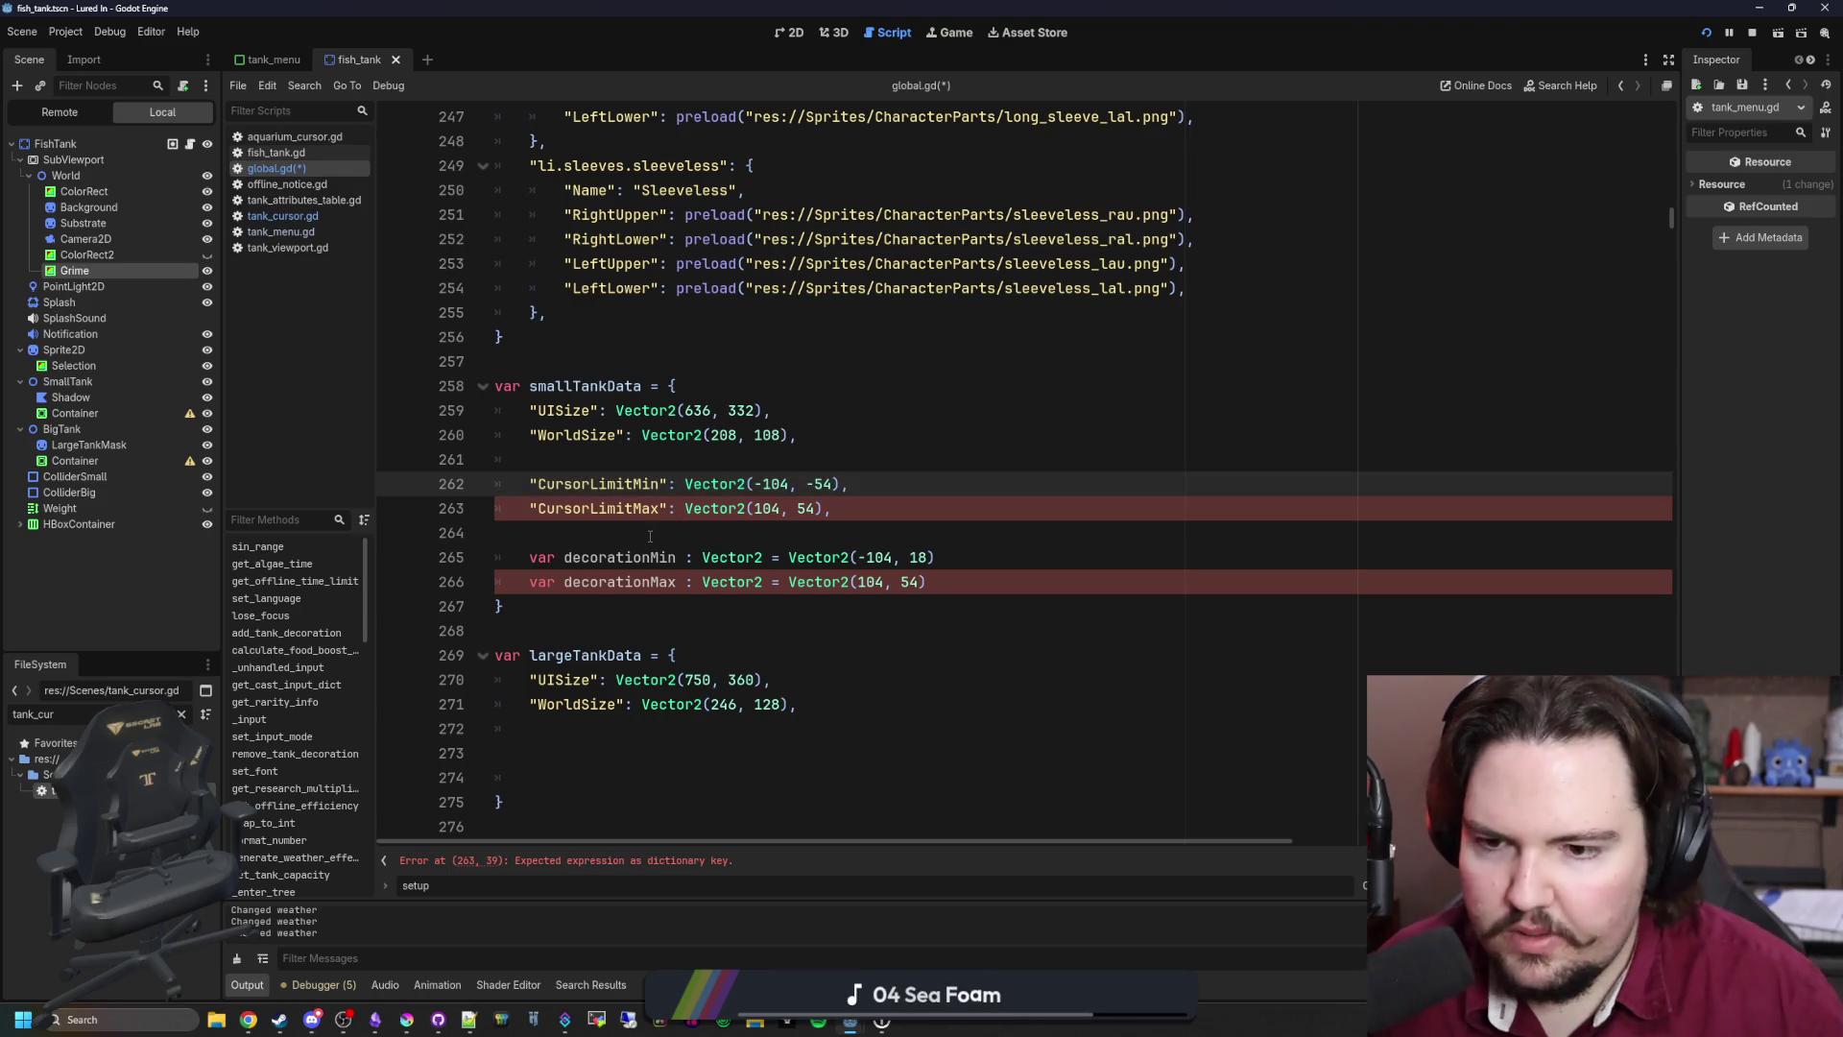
Step: Add "DecorationLimitMin" and "DecorationLimitMax" keys below the cursor limit entries
left_click(650, 534)
key("Return")
key("Return")
key("Up")
type("ecorationLi")
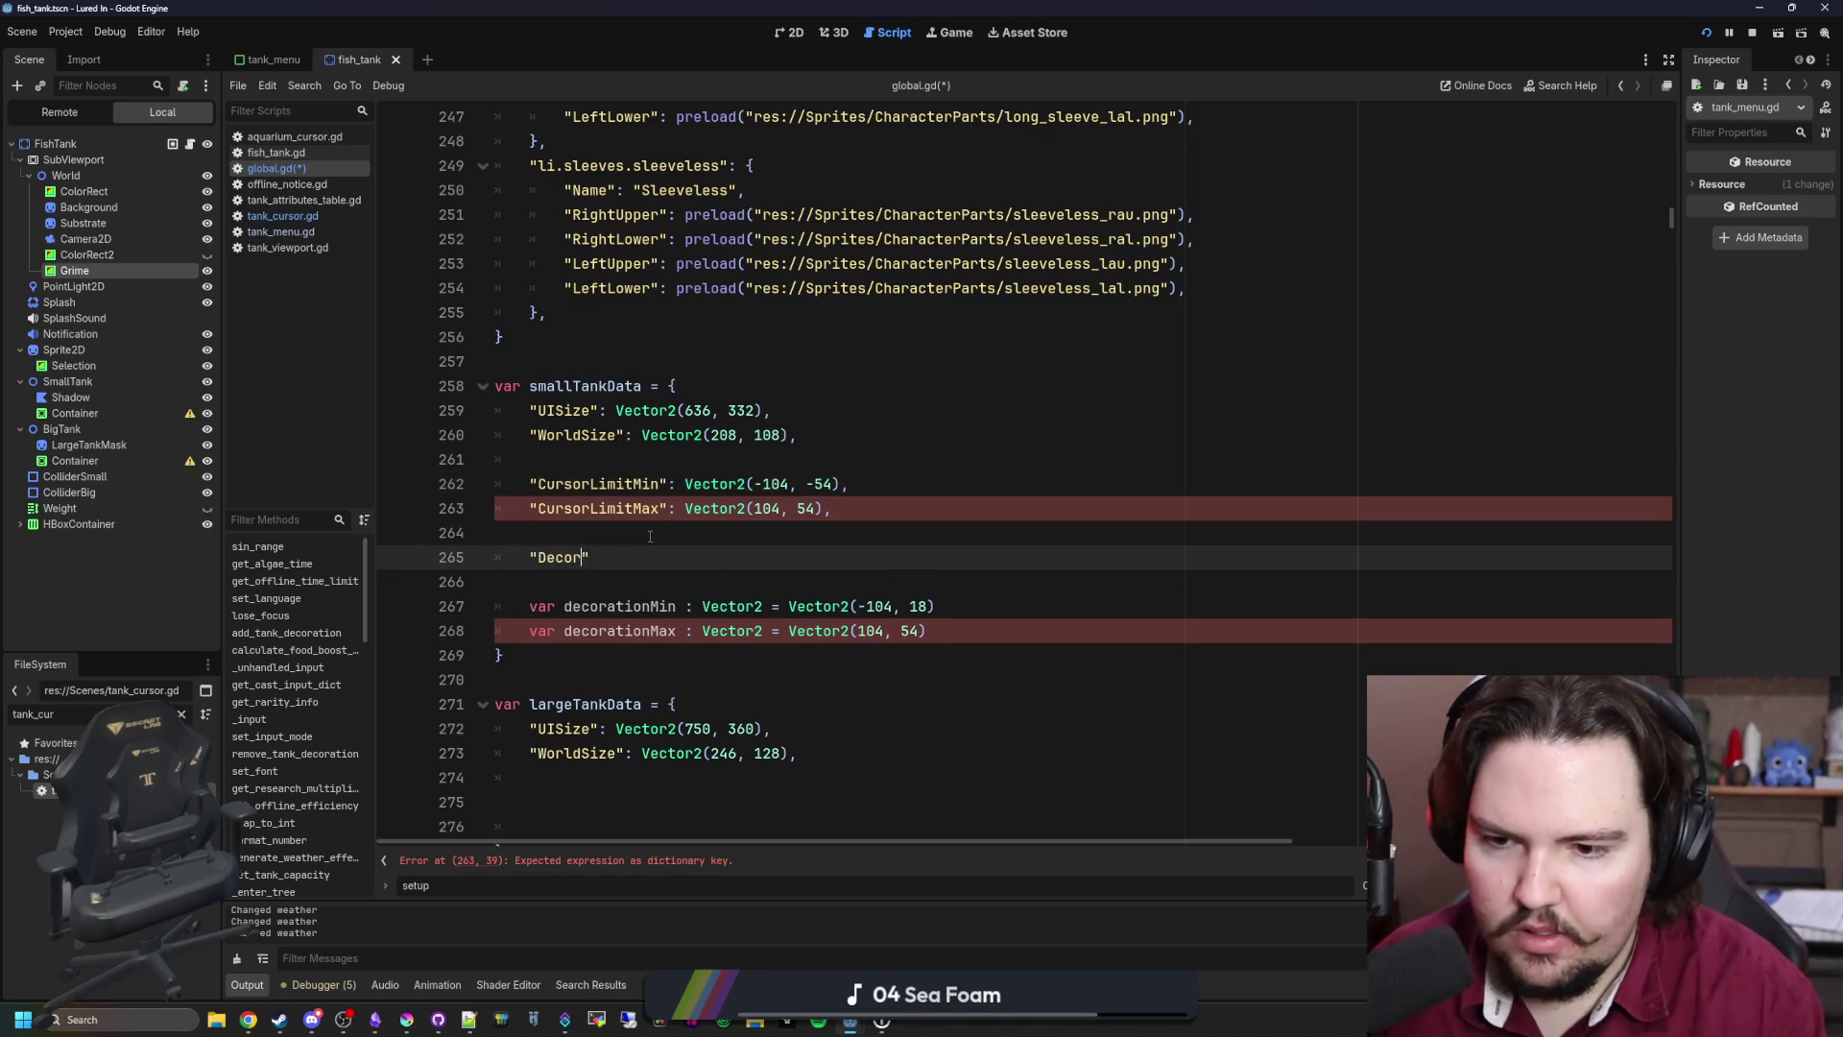
key("Escape")
type("mitMin")
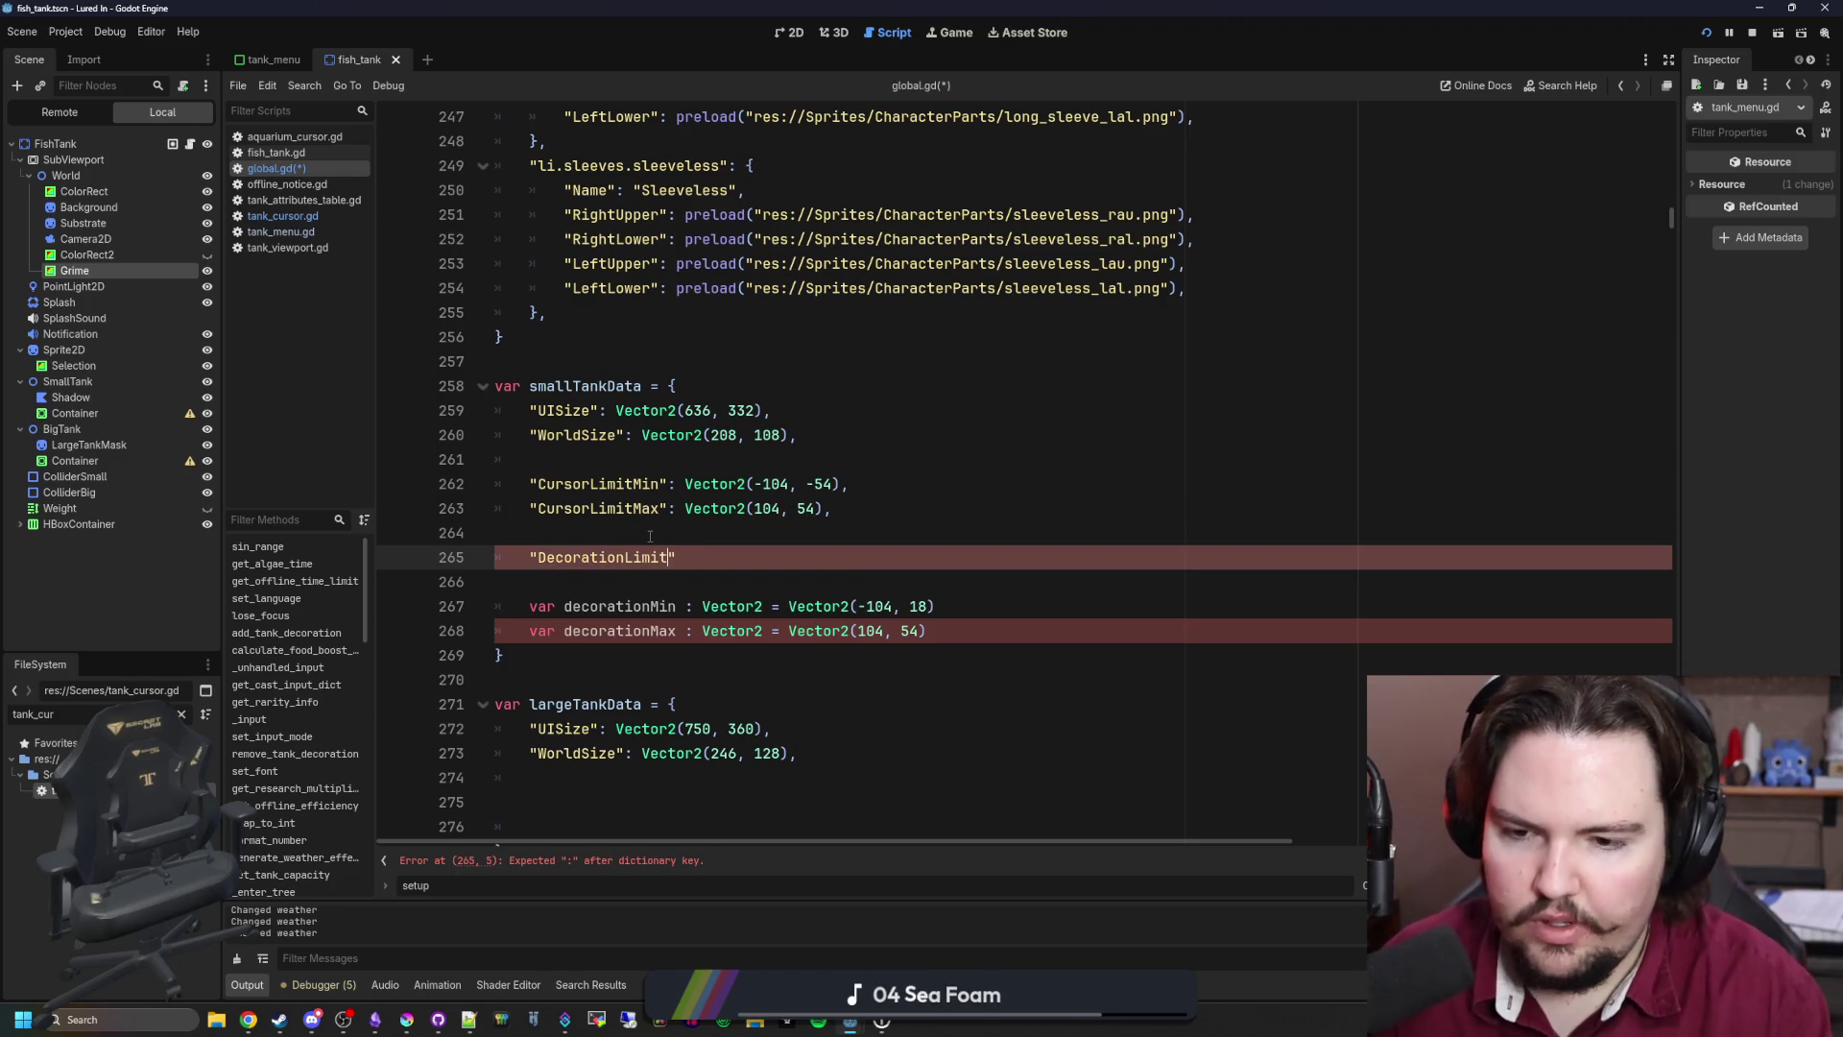
key("Return")
type("\"")
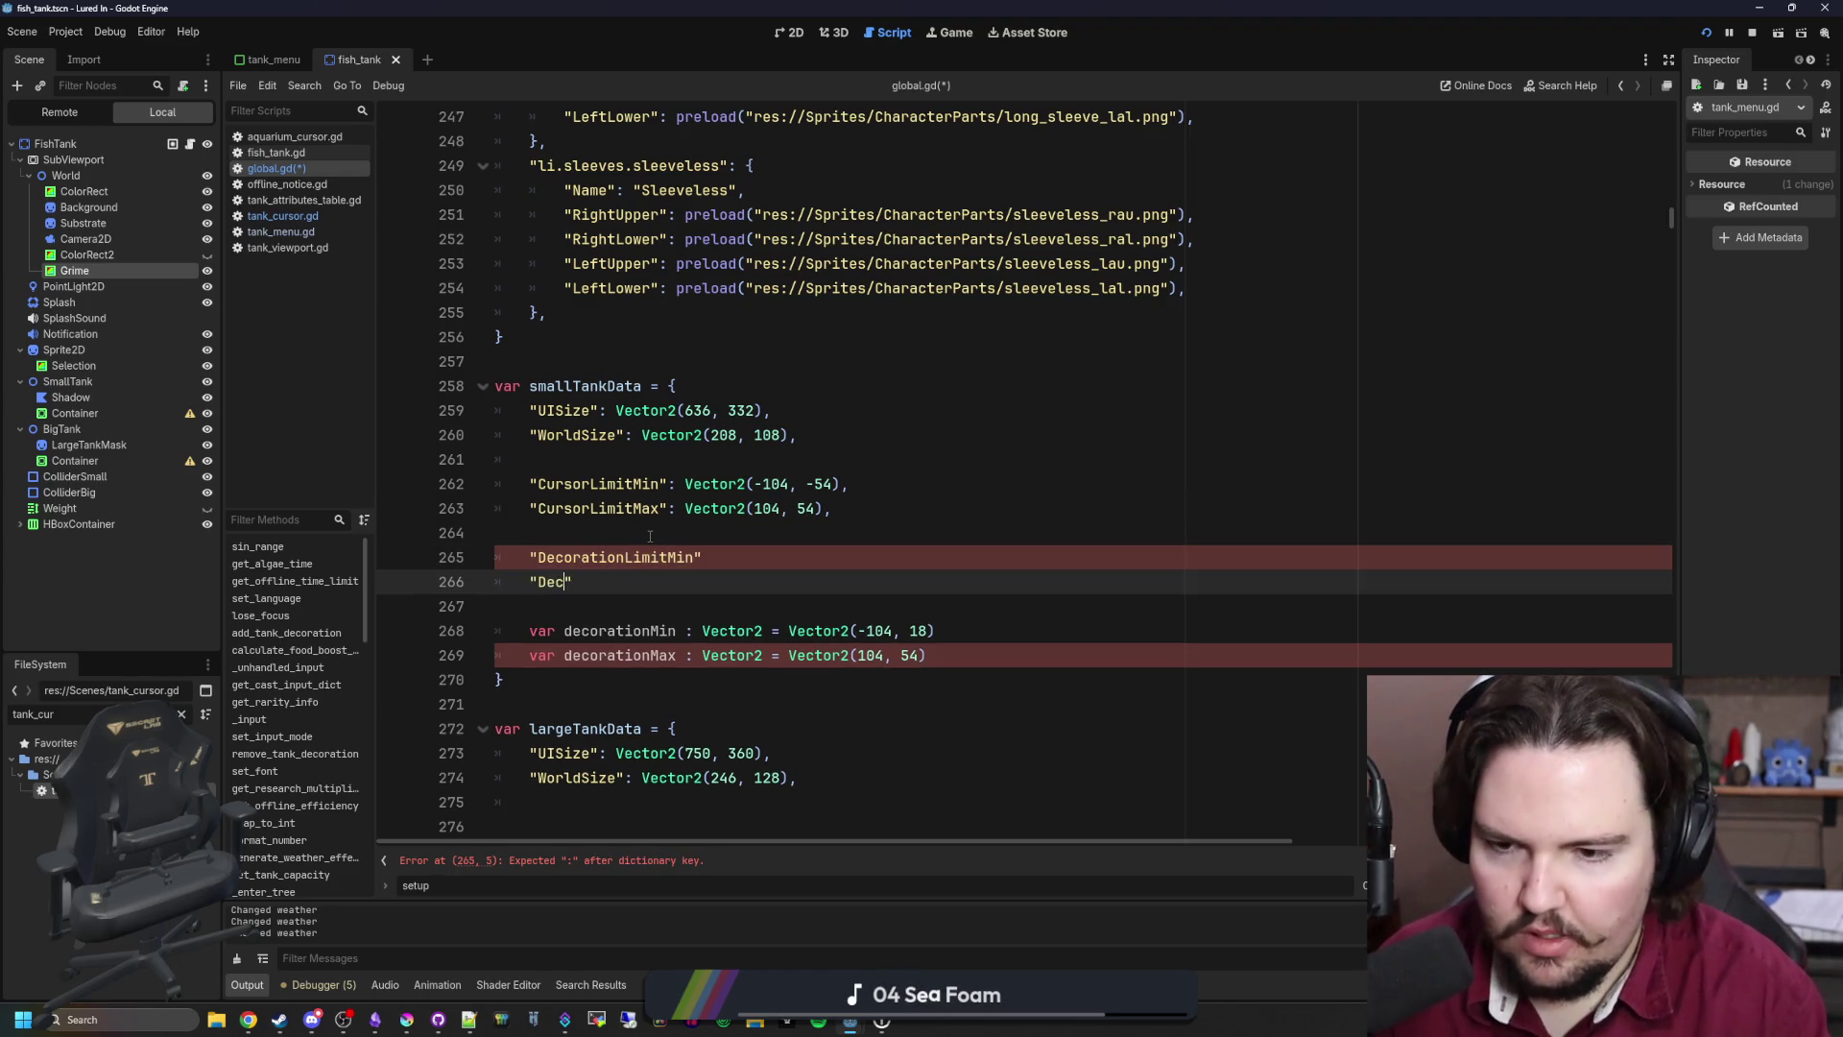
type("DecorationLimitMax\"")
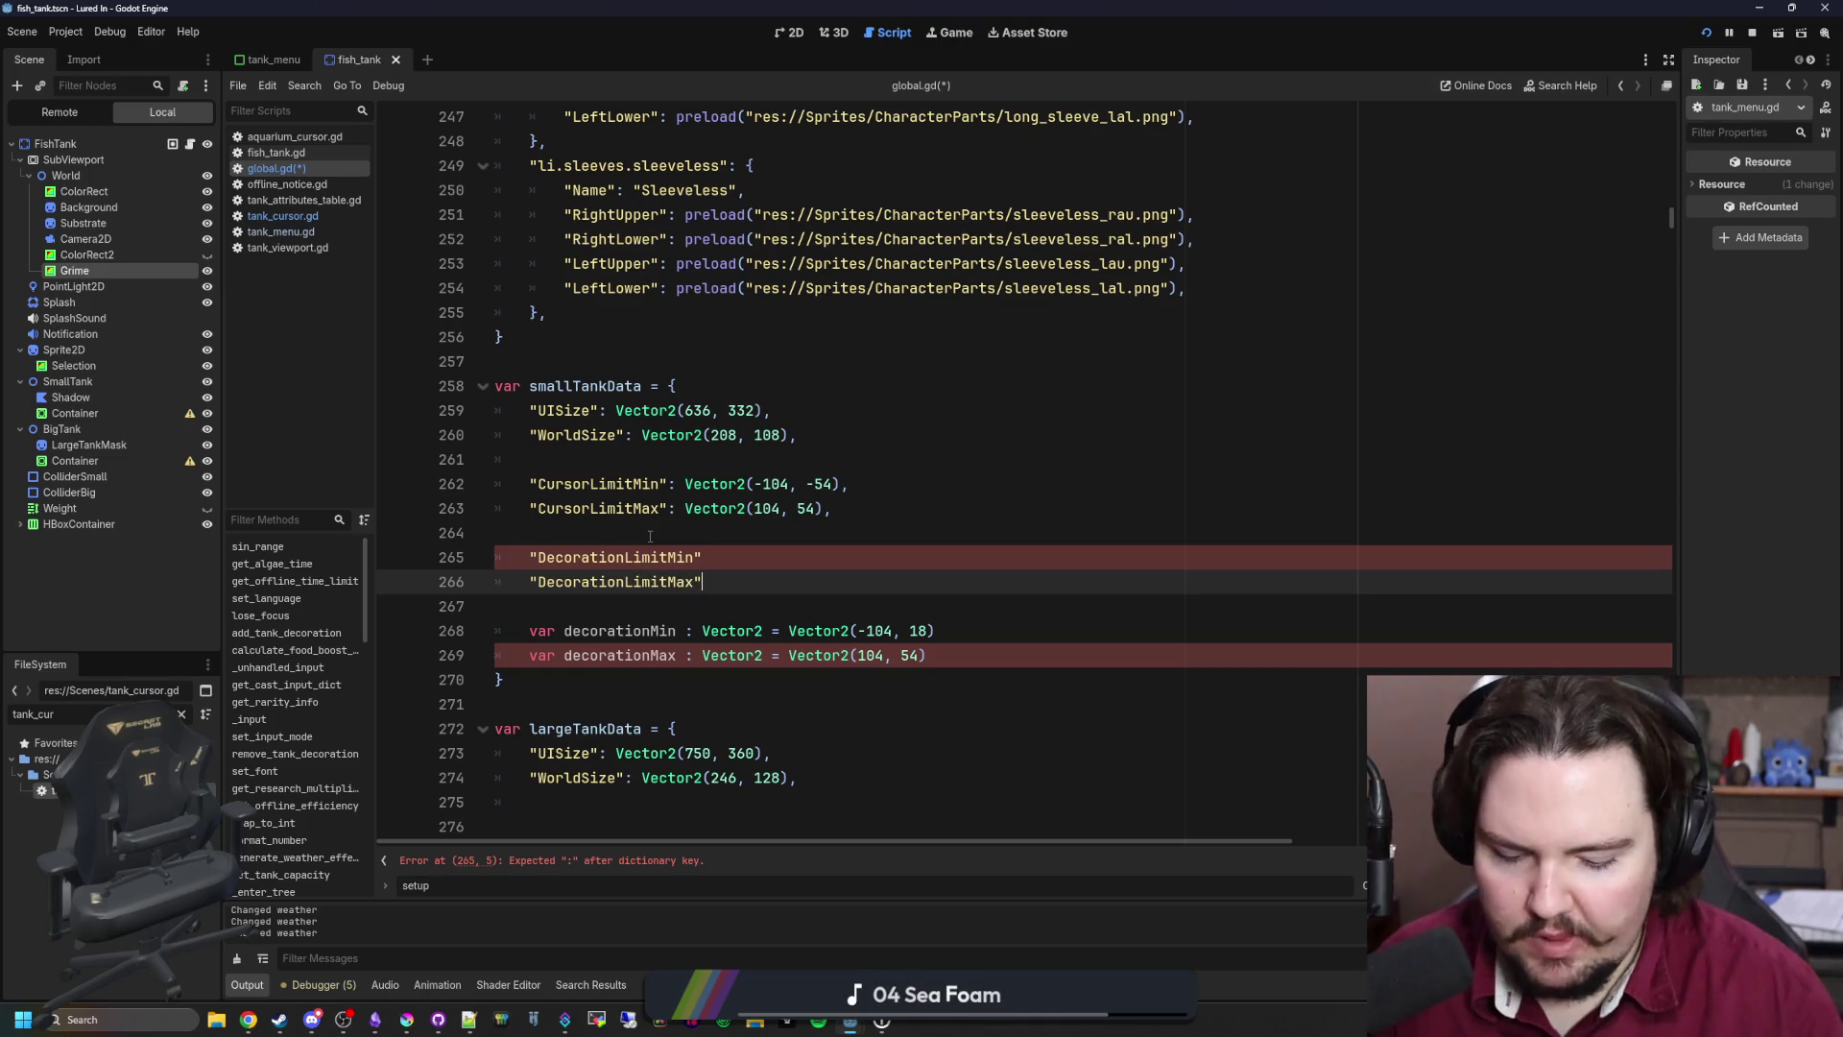
type(":")
Step: Move the decorationMin and decorationMax vectors into those keys and delete the leftover variable lines
left_click_drag(937, 656, 788, 656)
key("ctrl+x")
left_click(916, 581)
left_click_drag(933, 631, 788, 631)
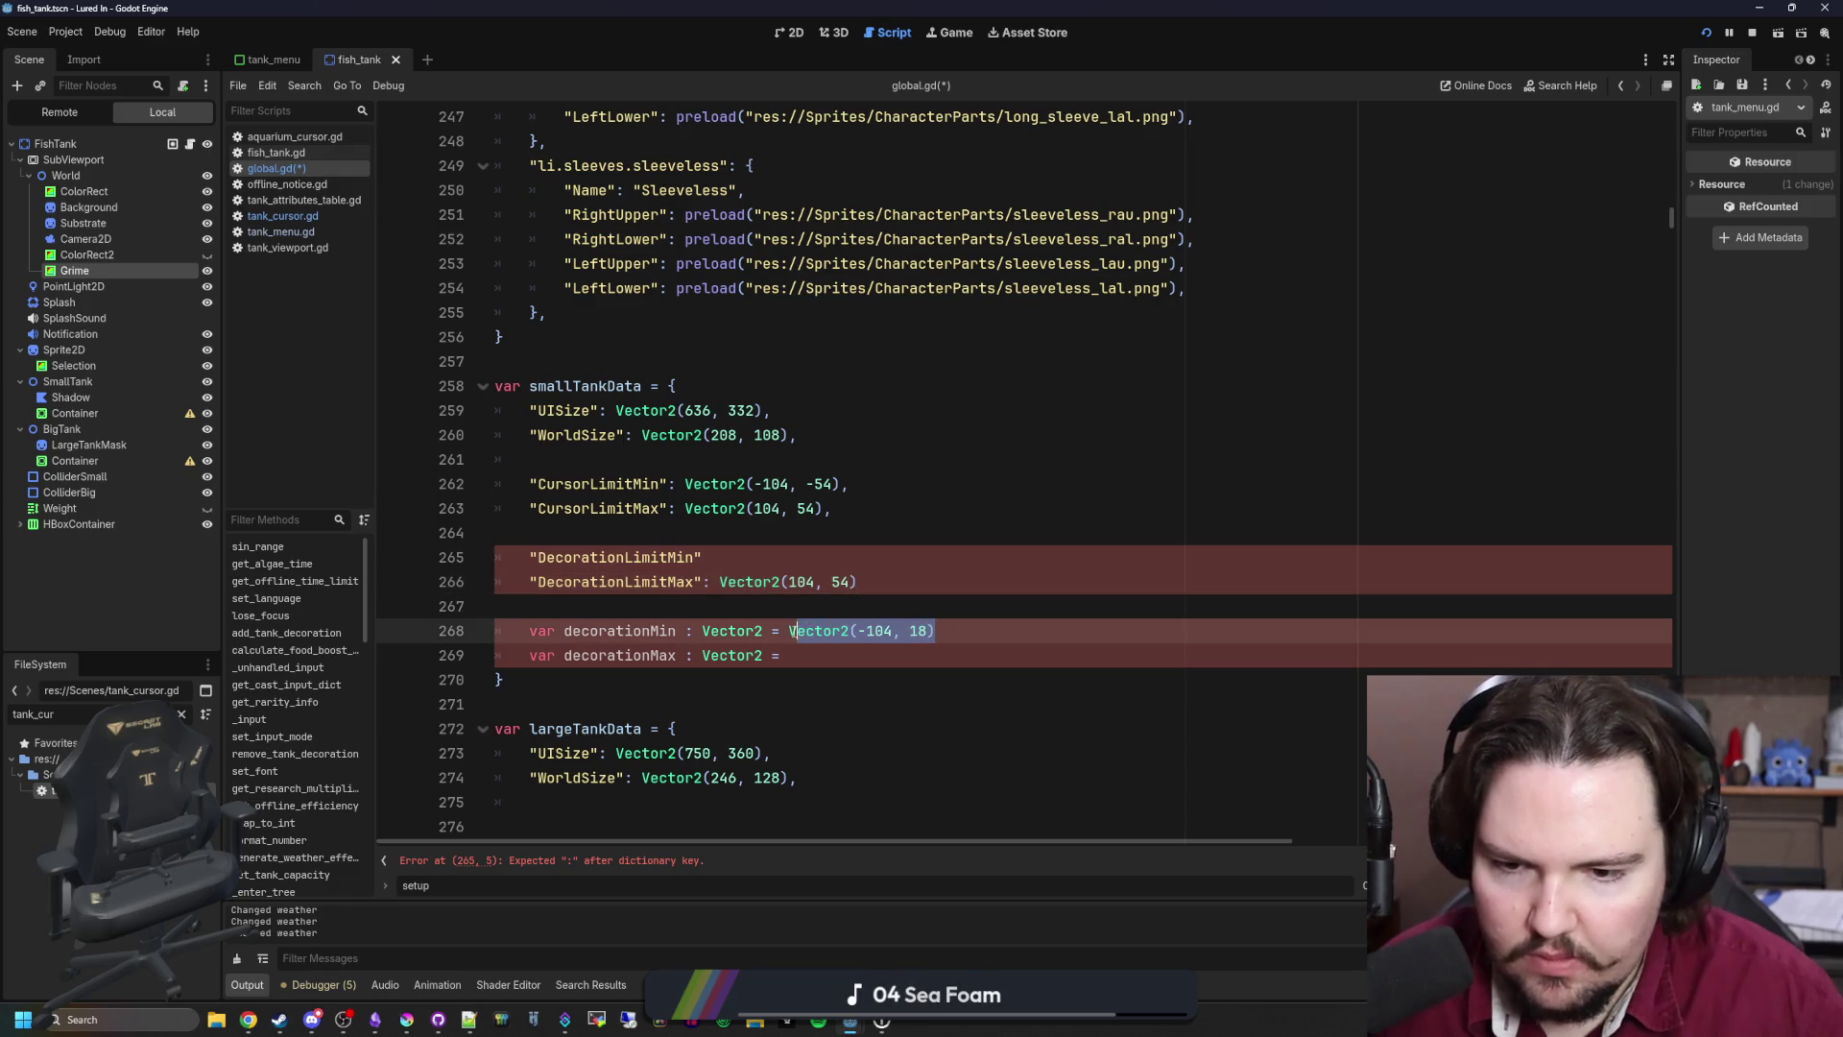
key("ctrl+x")
left_click(785, 556)
type(":")
key("ctrl+v")
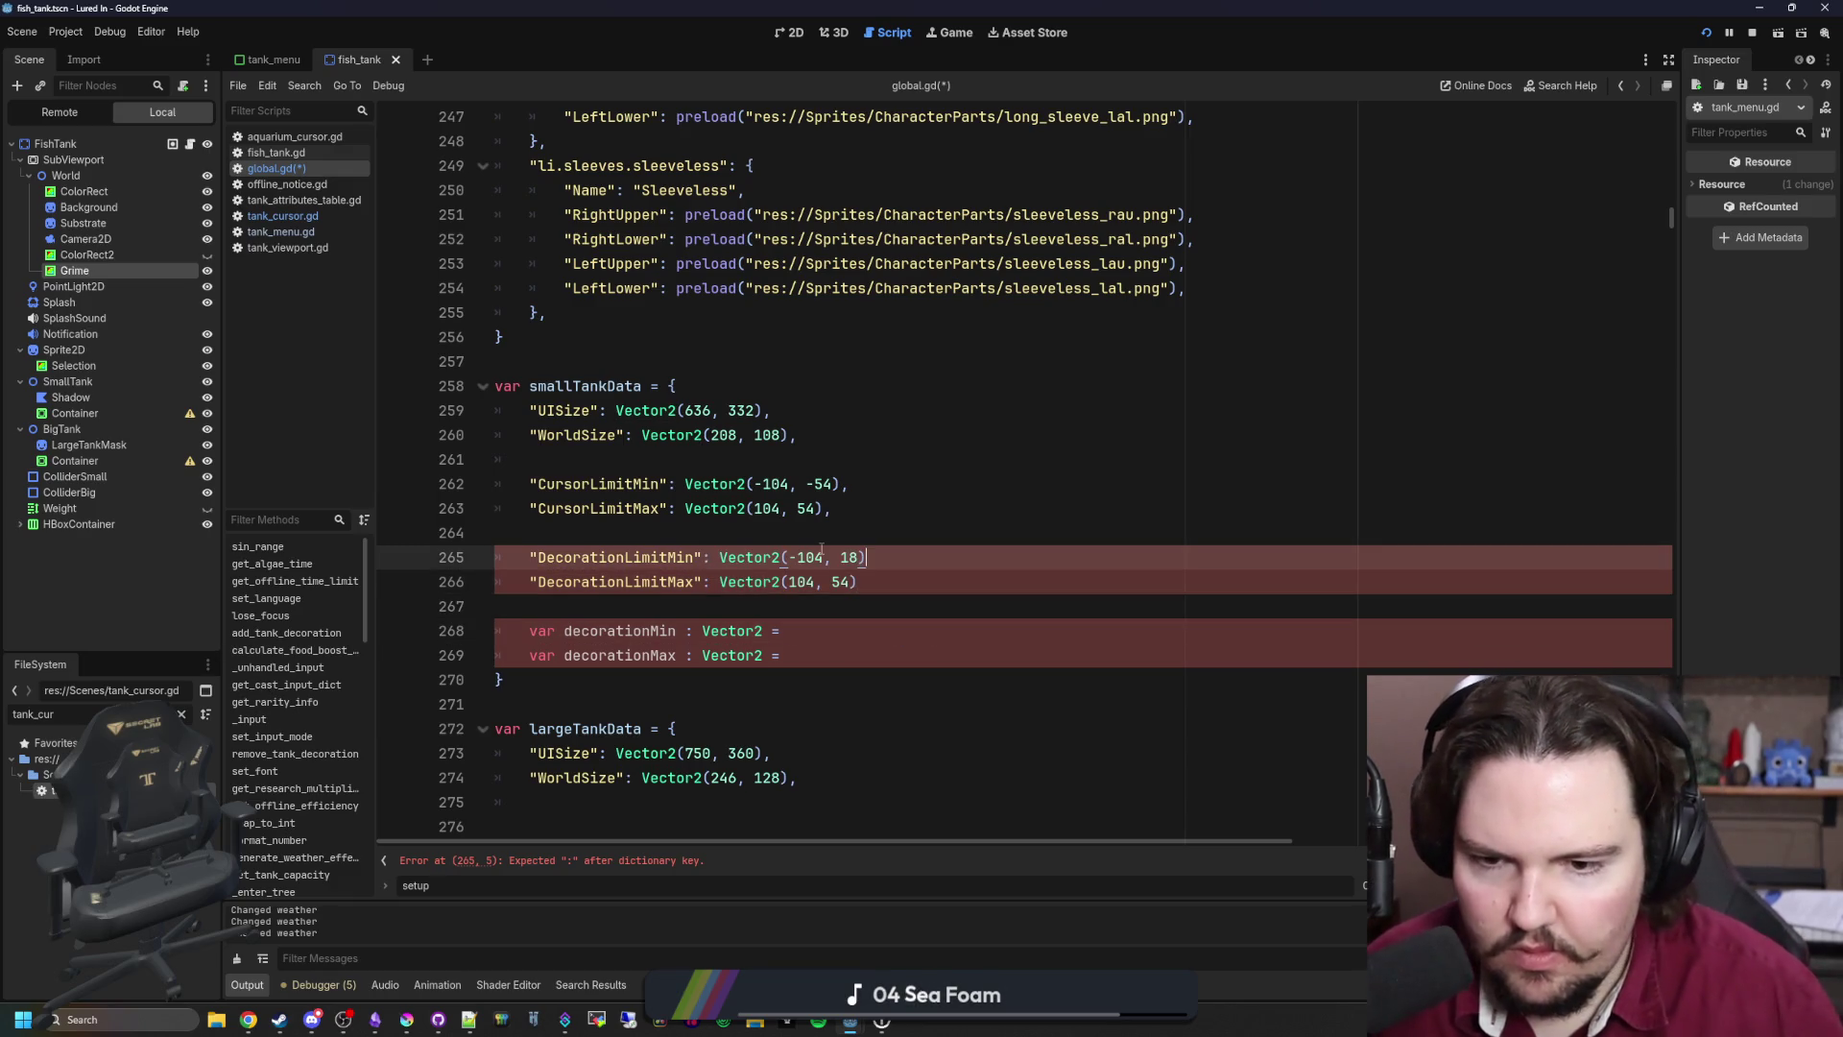
left_click_drag(787, 655, 582, 600)
key("BackSpace")
key("BackSpace")
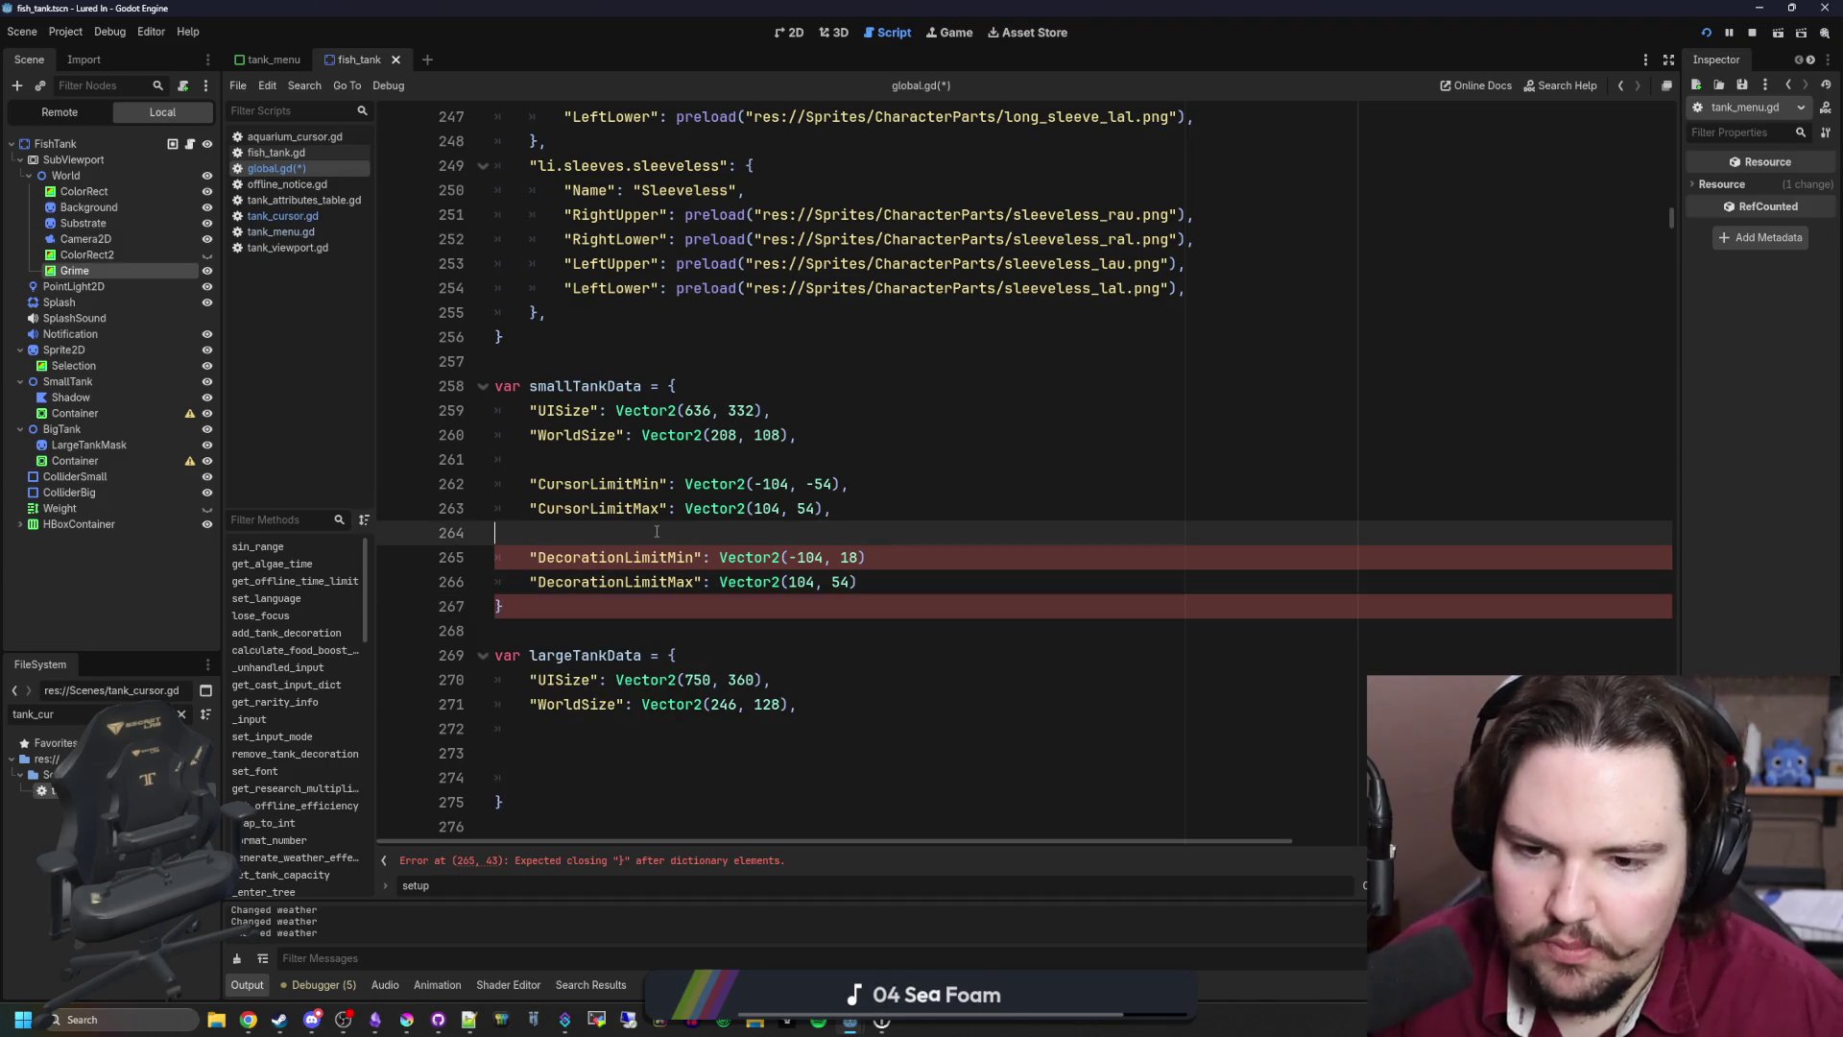
type(",")
key("Up")
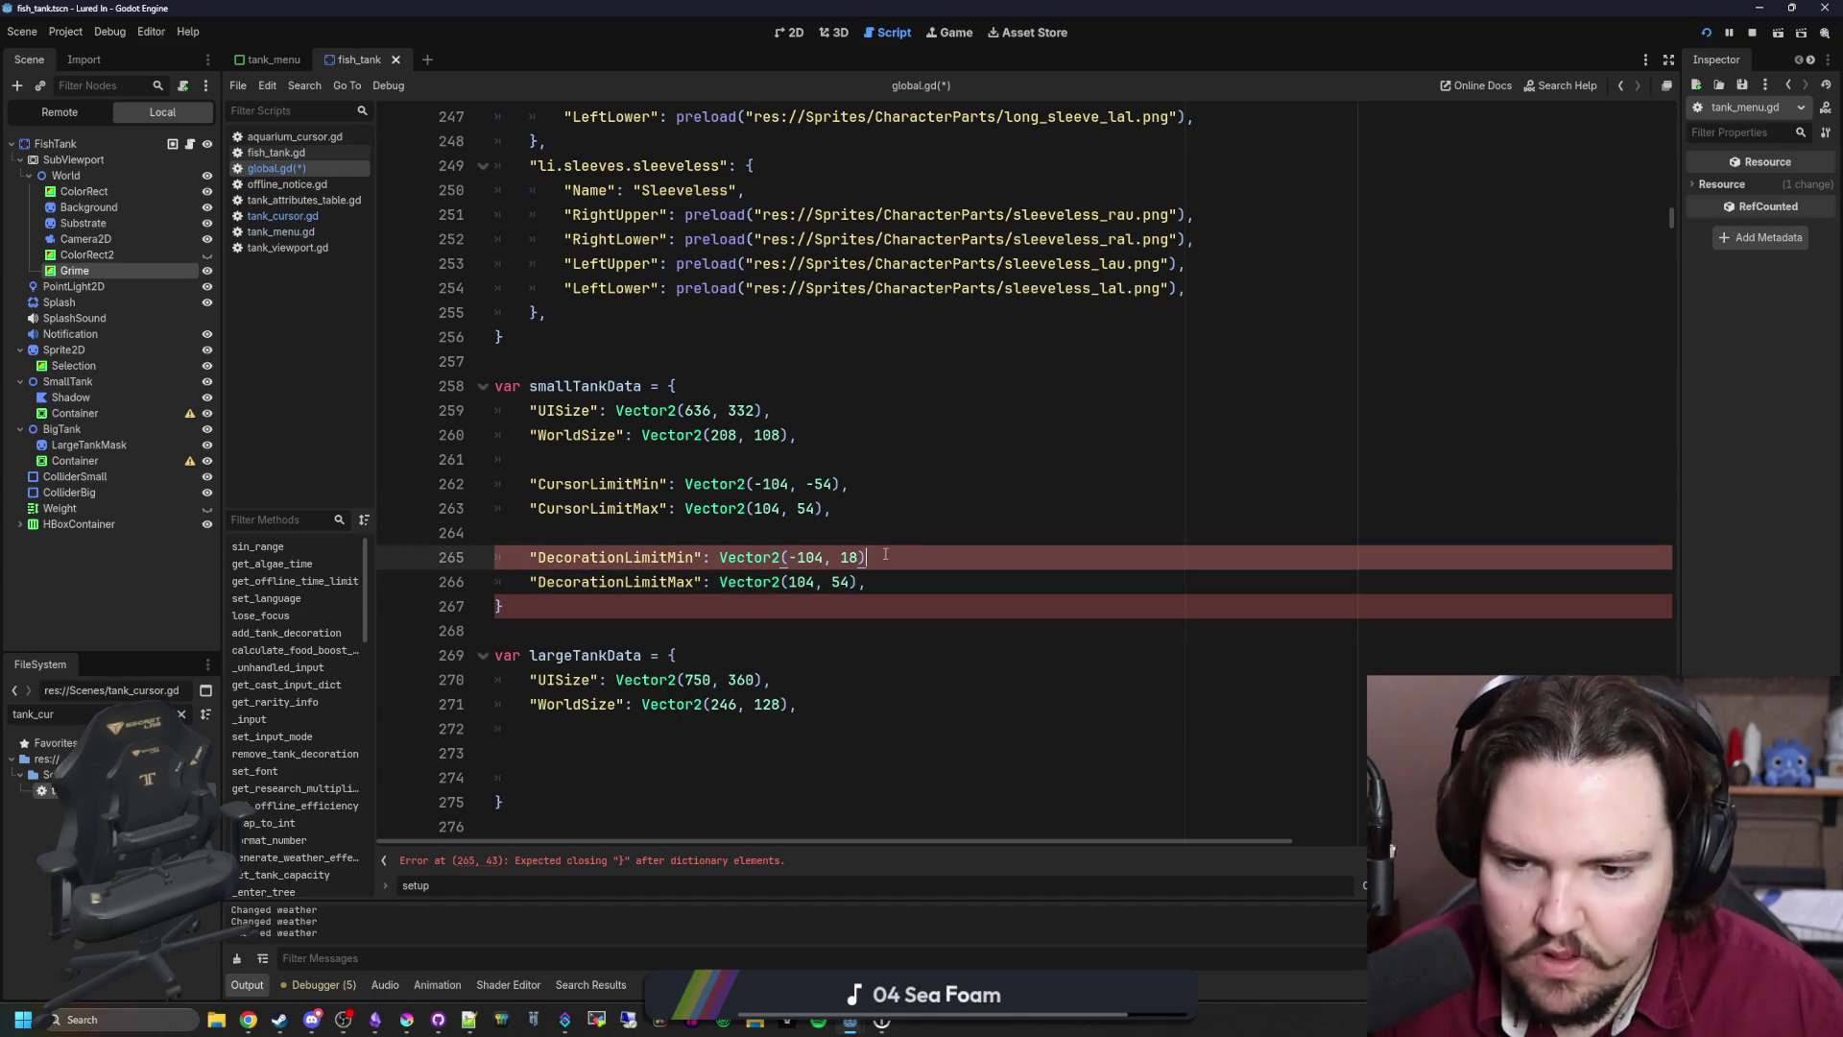
type(",")
key("Up")
Step: Copy the four cursor and decoration limit entries into largeTankData
scroll(848, 530, "down", 1)
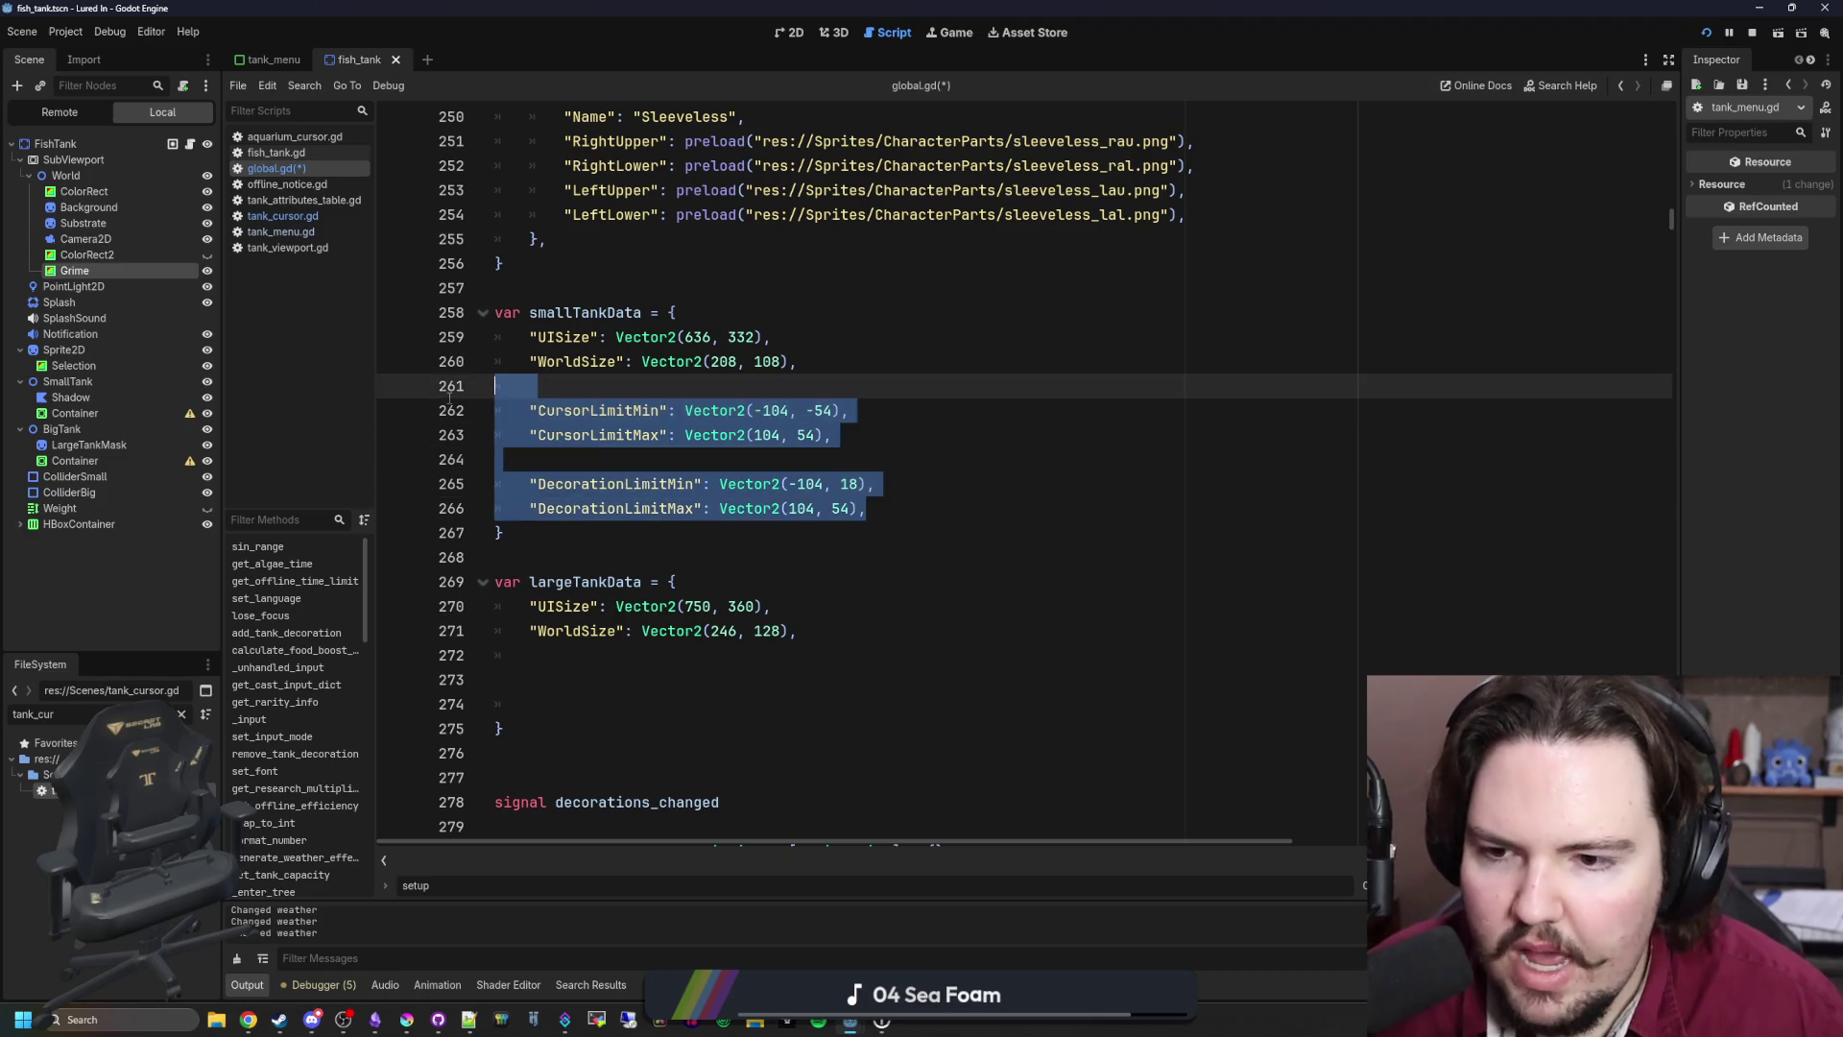
left_click(823, 508)
left_click_drag(884, 508, 495, 410)
key("ctrl+c")
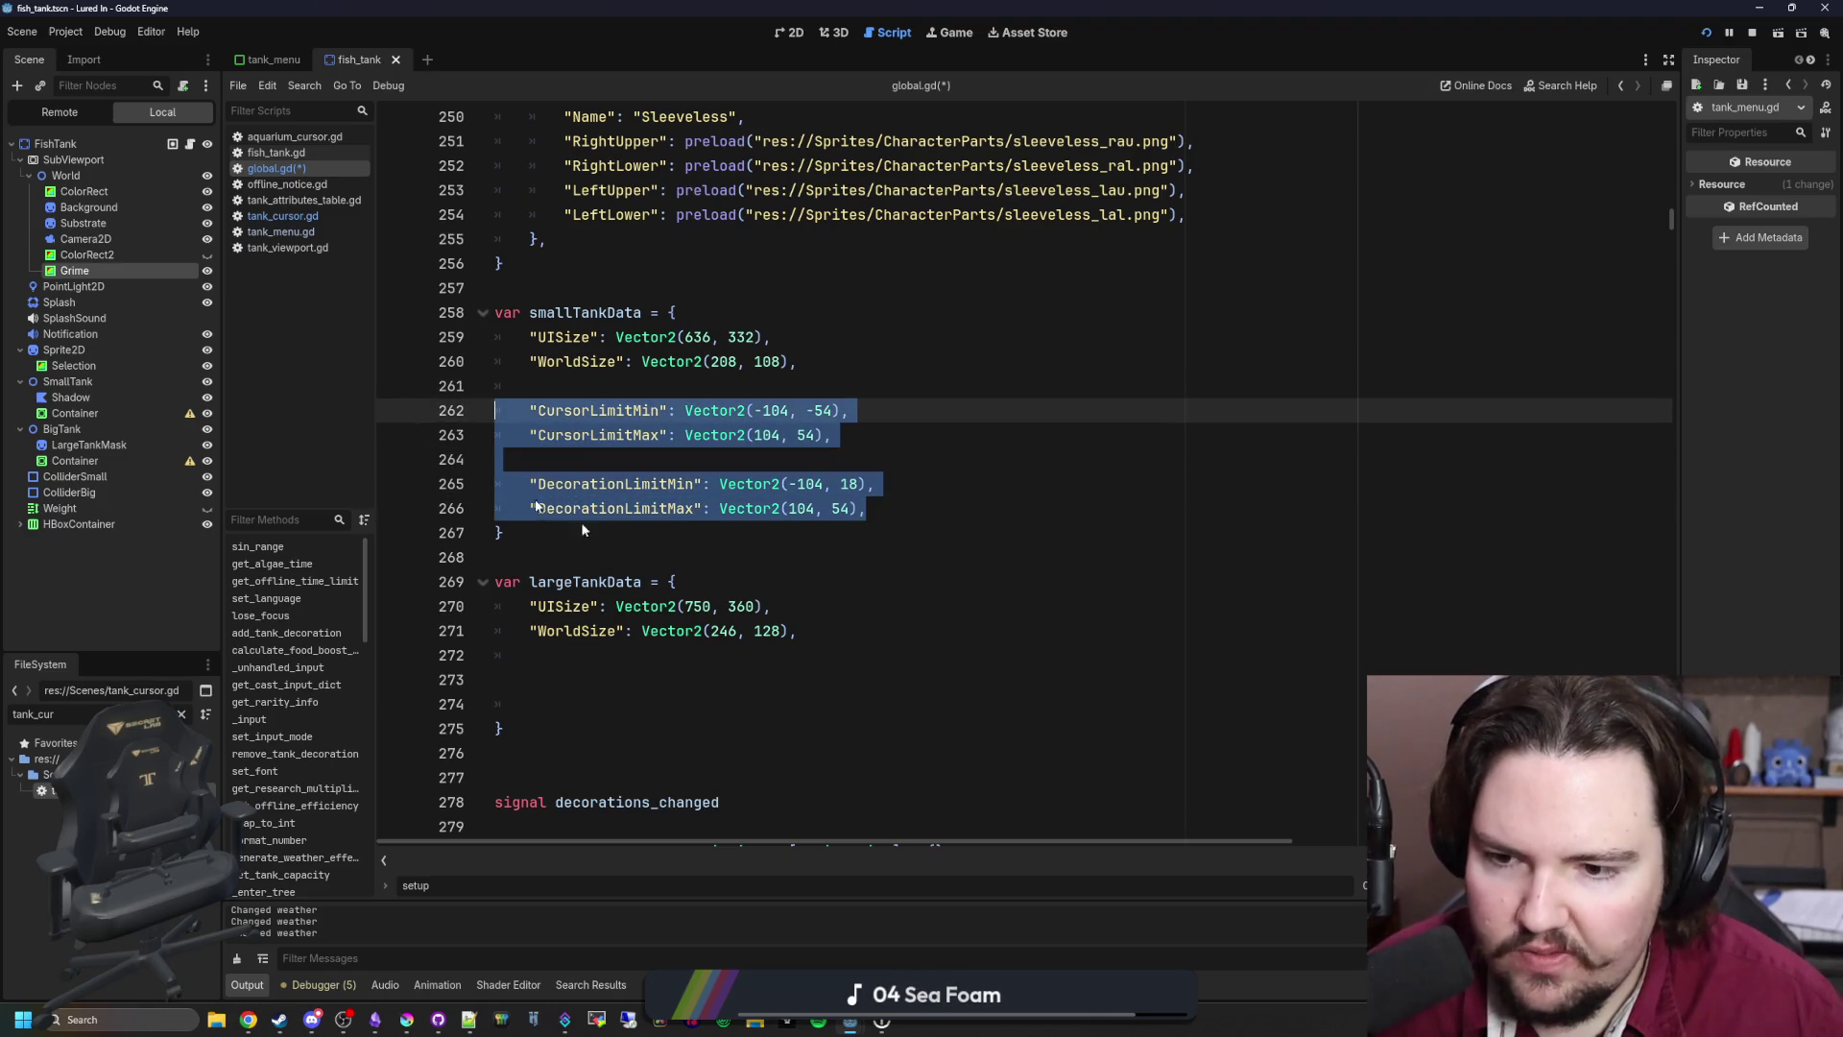
left_click(486, 654)
left_click(609, 675)
key("ctrl+v")
Step: Remove the extra blank line before largeTankData's closing brace and save global.gd
scroll(543, 689, "down", 1)
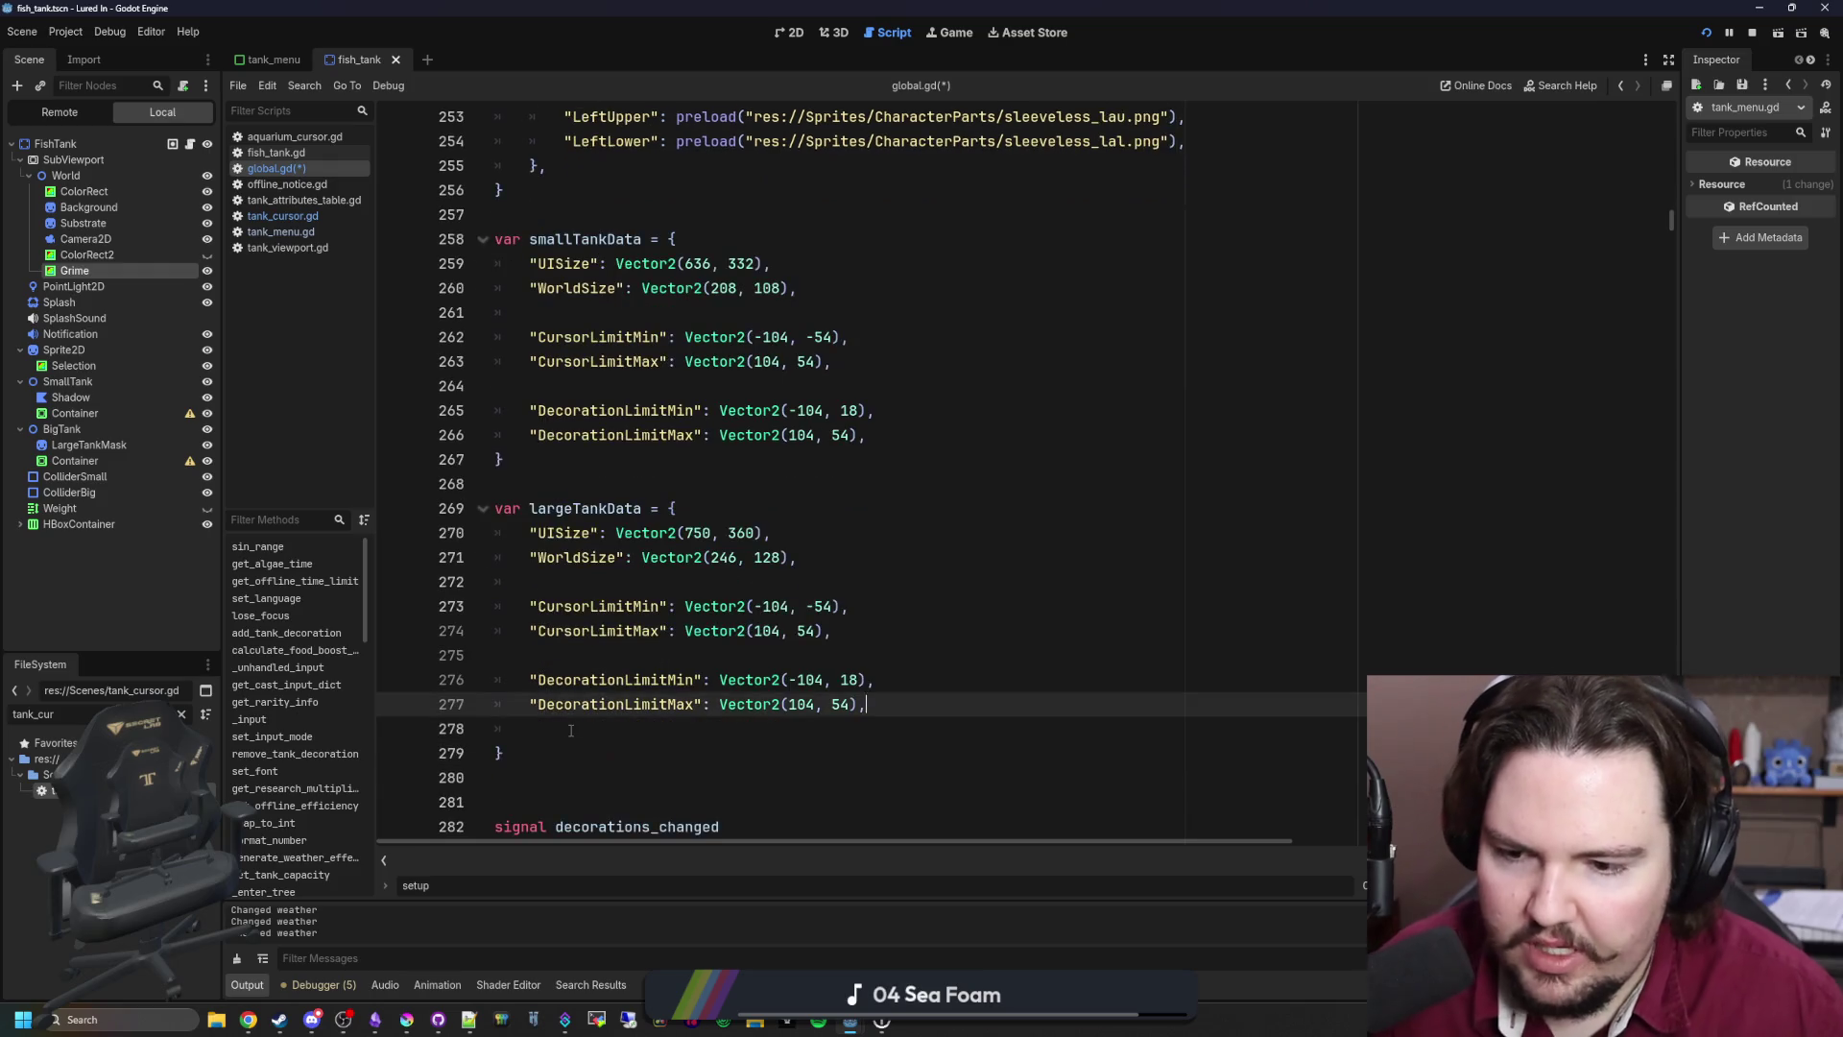
key("Delete")
key("Up")
key("Up")
scroll(676, 702, "down", 1)
left_click(676, 702)
key("ctrl+s")
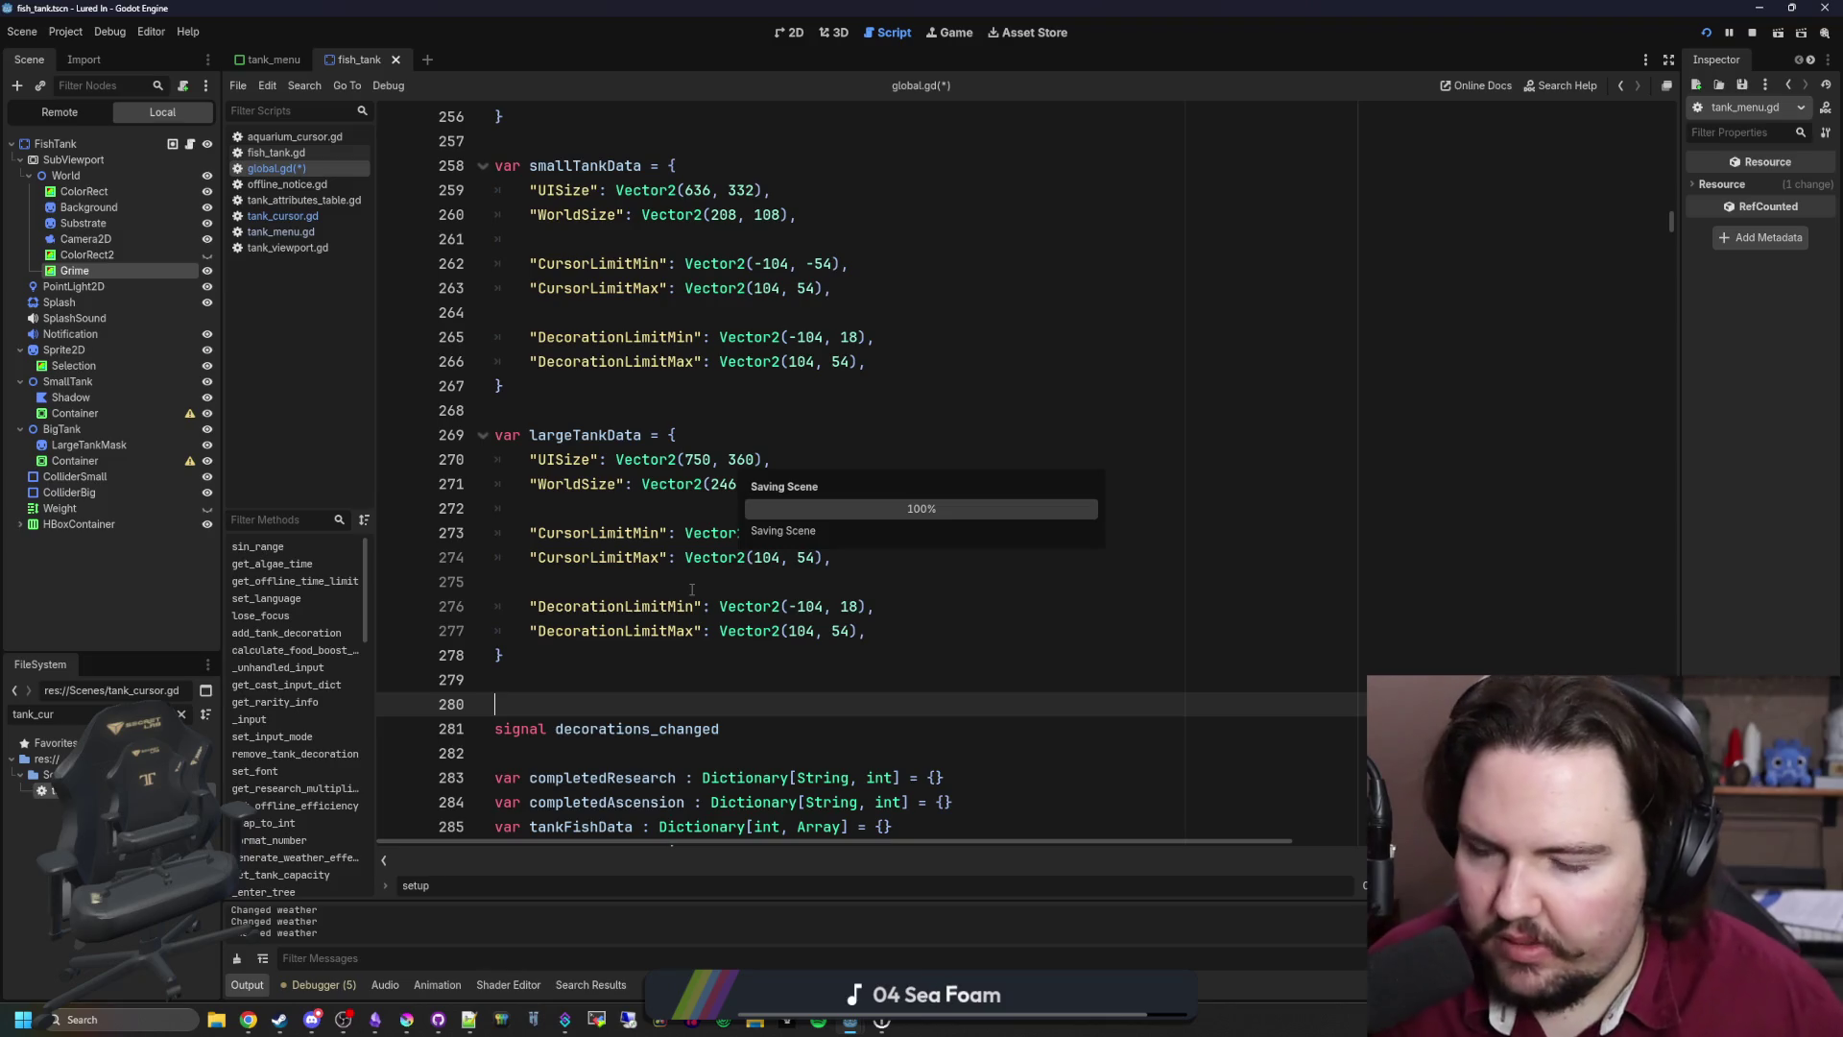
key("Up")
key("Up")
key("Up")
key("ctrl+s")
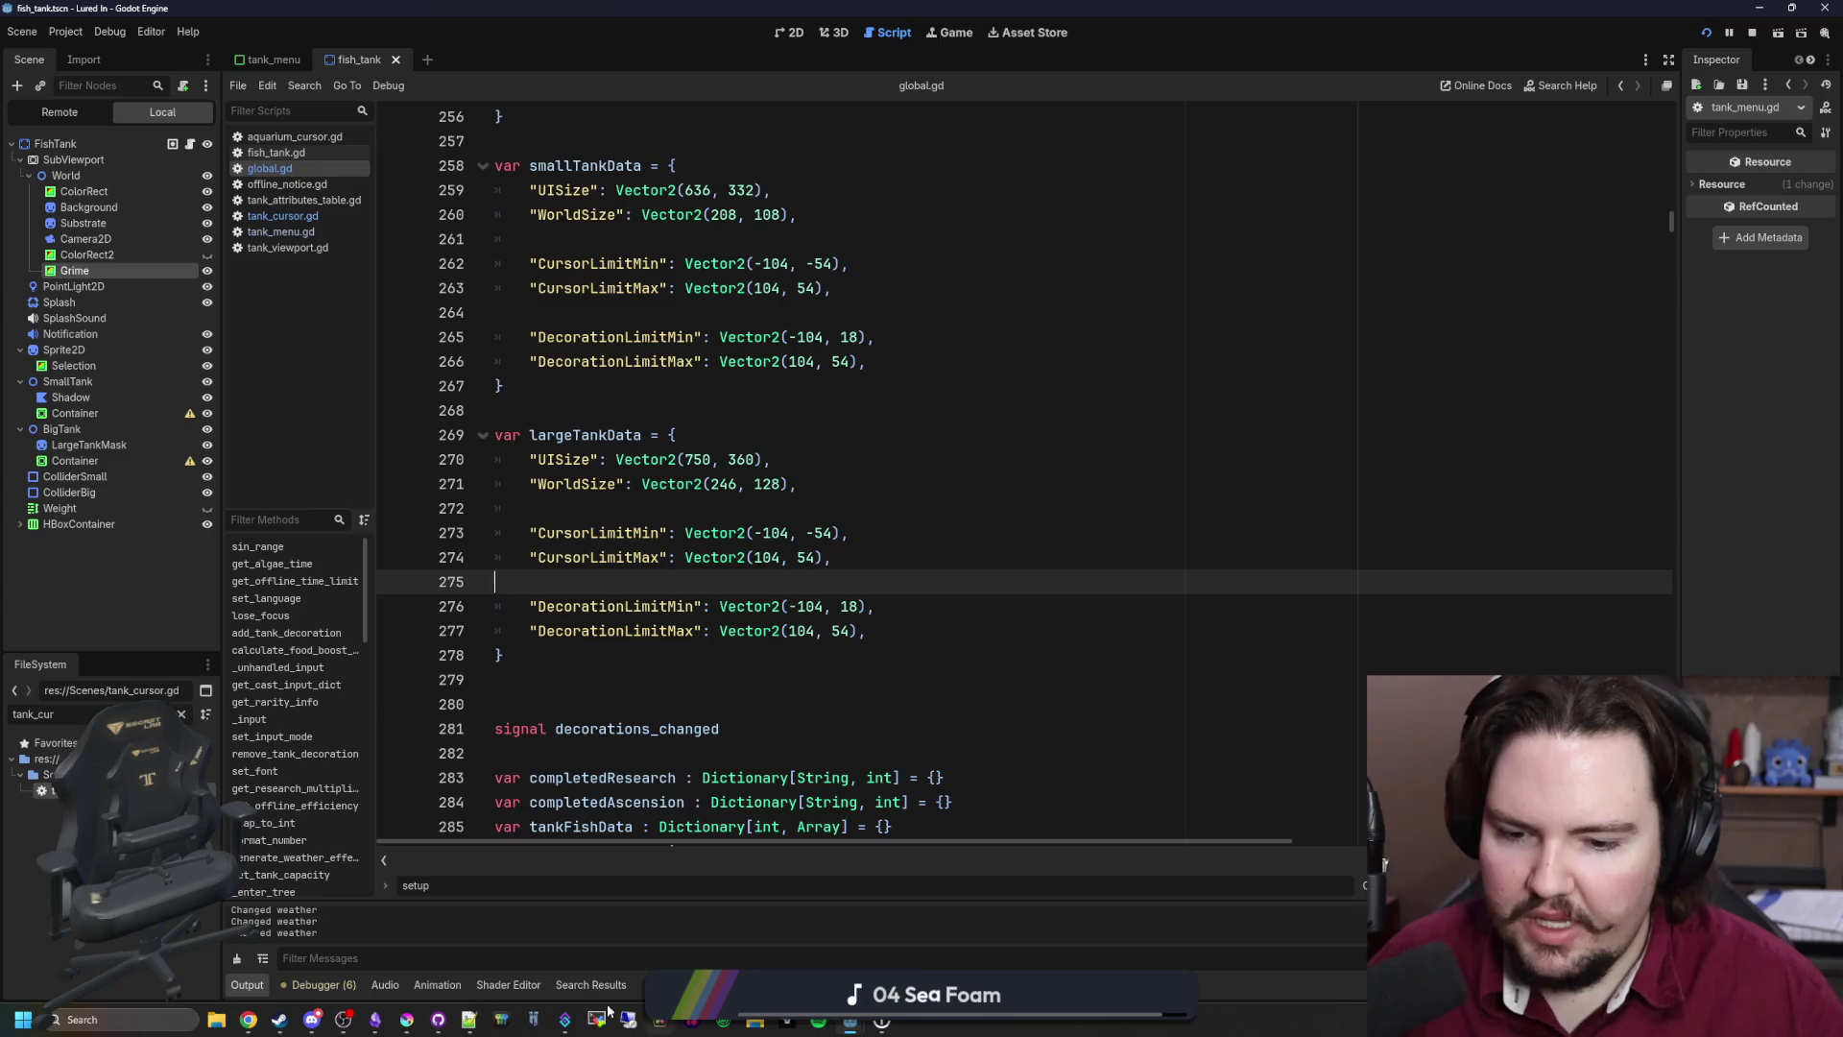
Step: Use the Calculator app to check that 246 / 2 is 123
left_click(106, 1019)
type("ca")
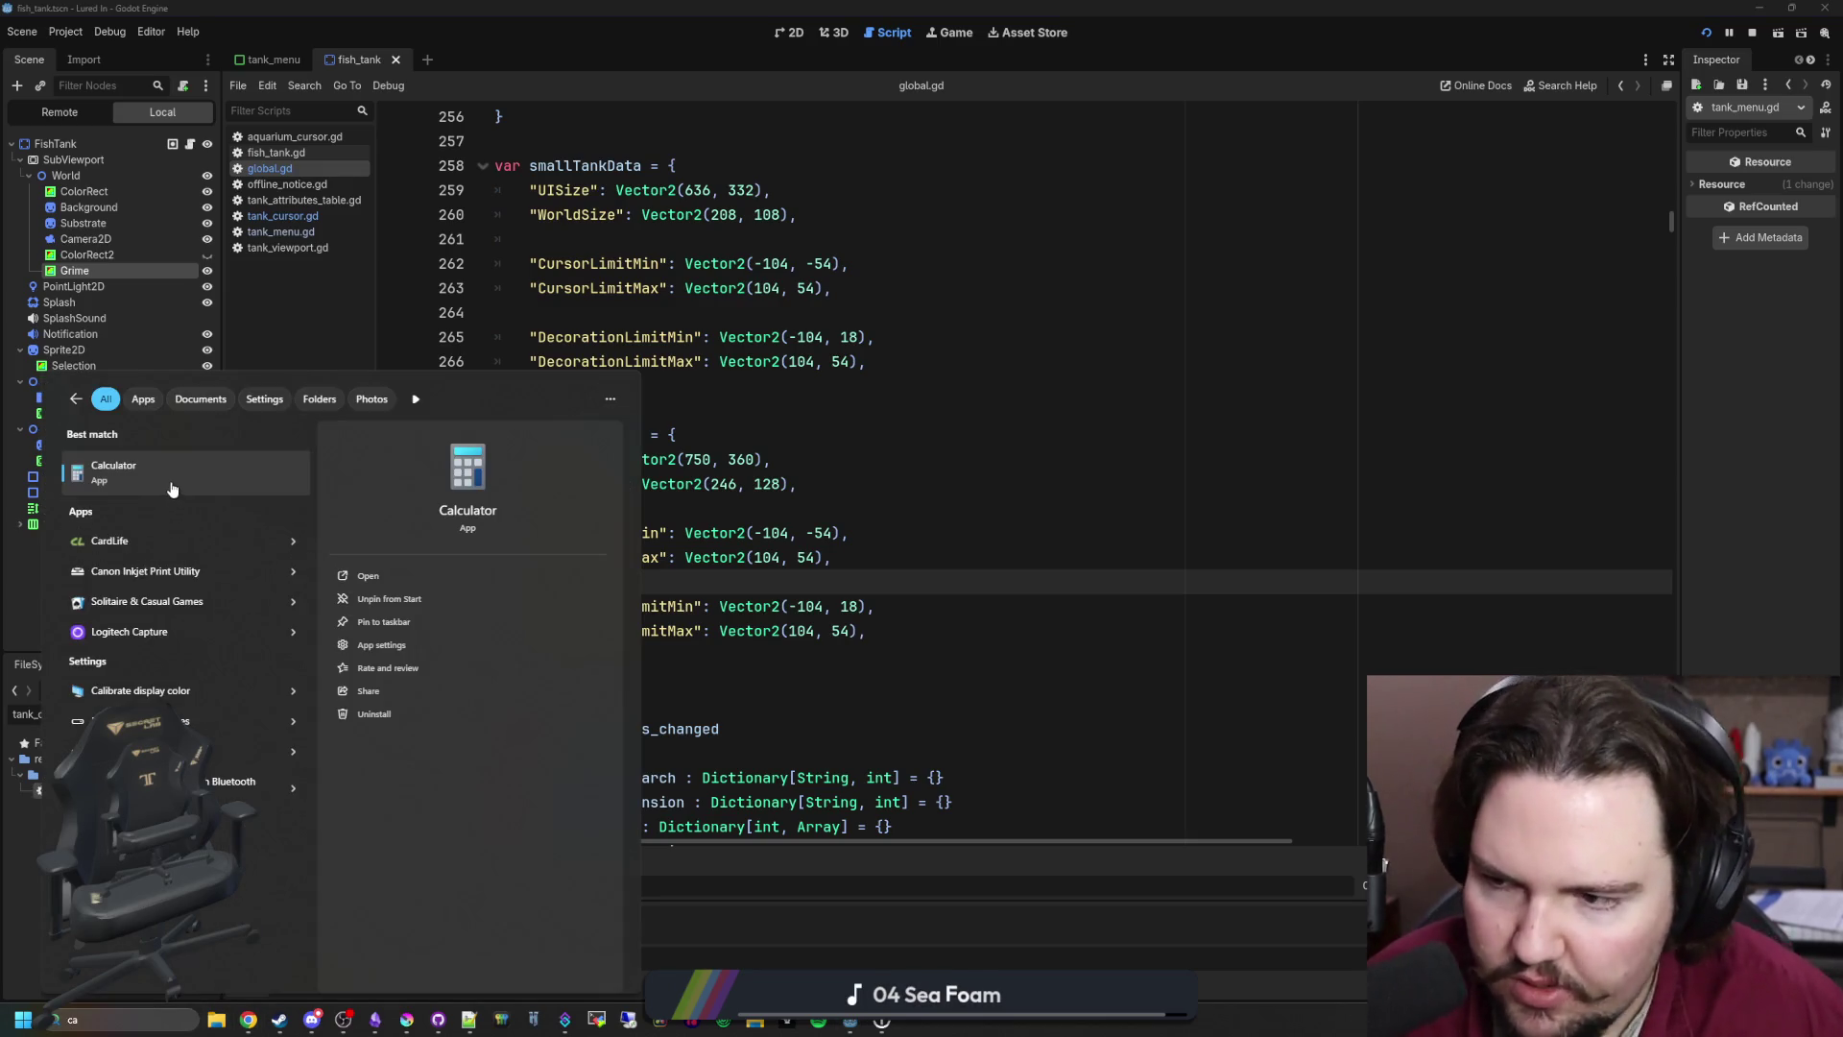
left_click(171, 485)
type("2")
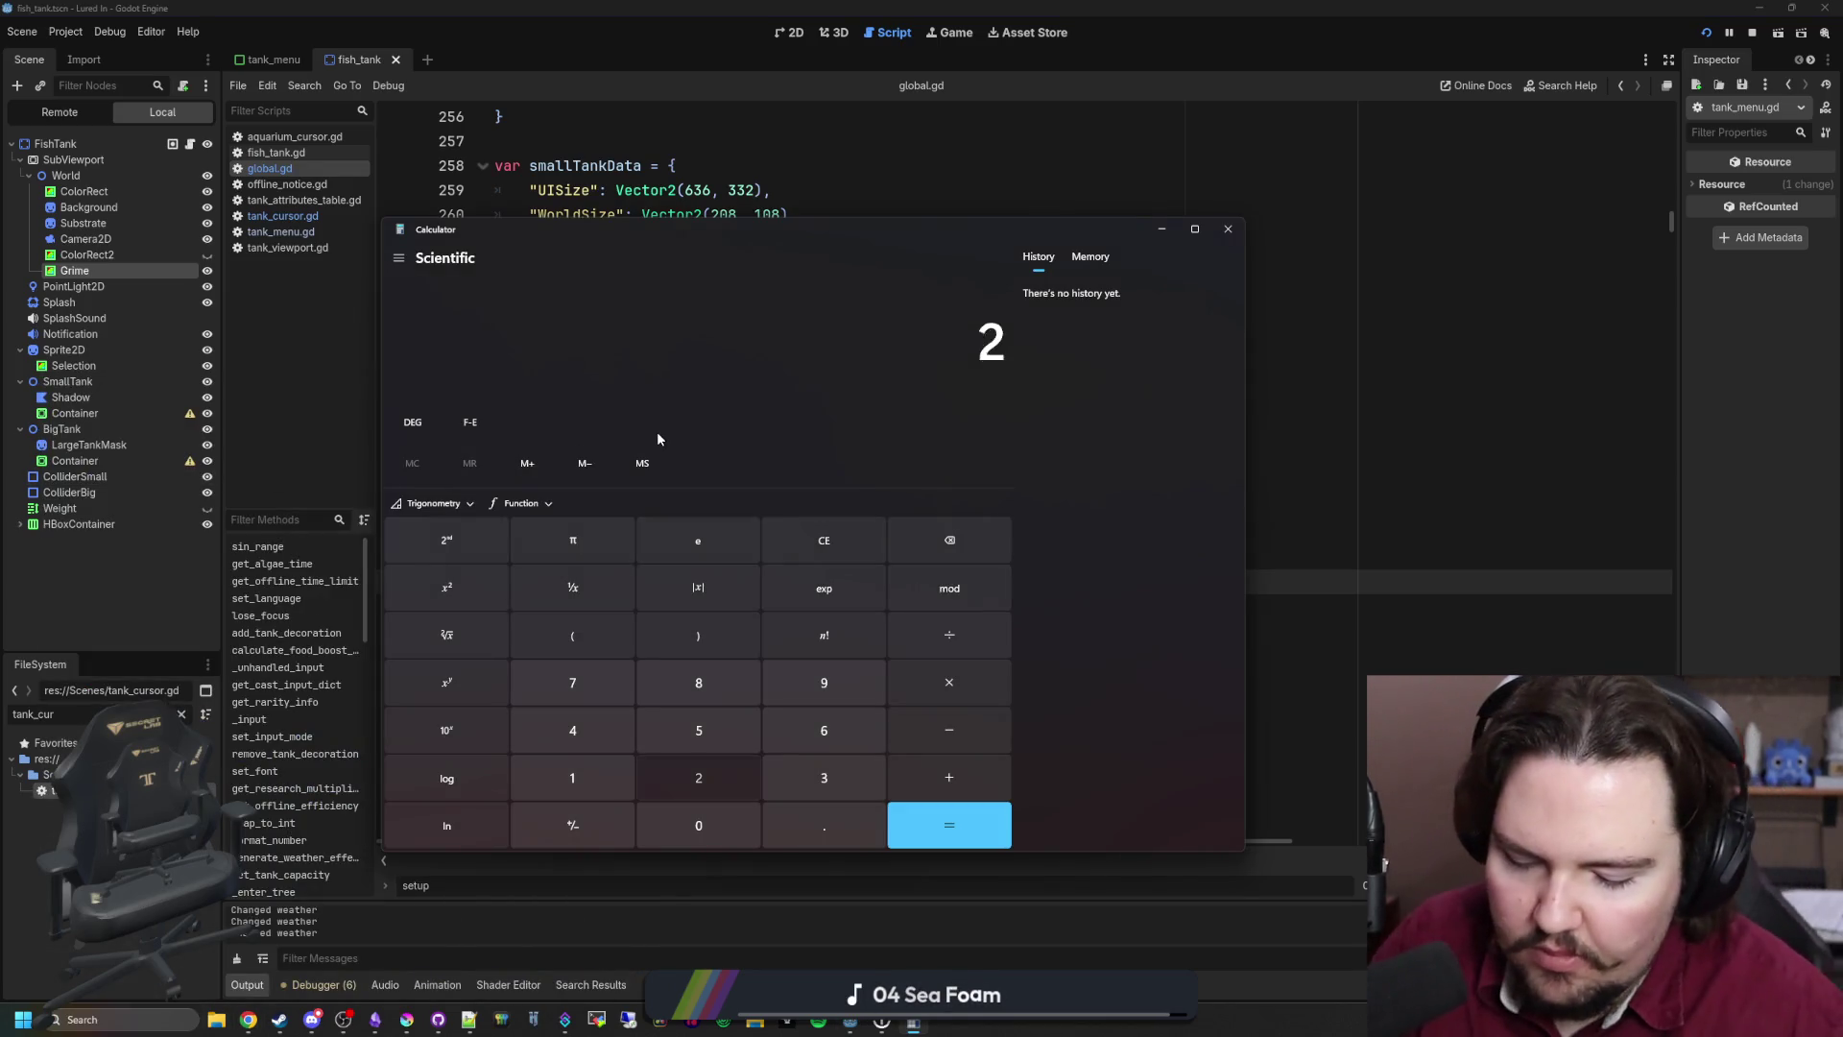
type("123")
key("Return")
left_click(1161, 229)
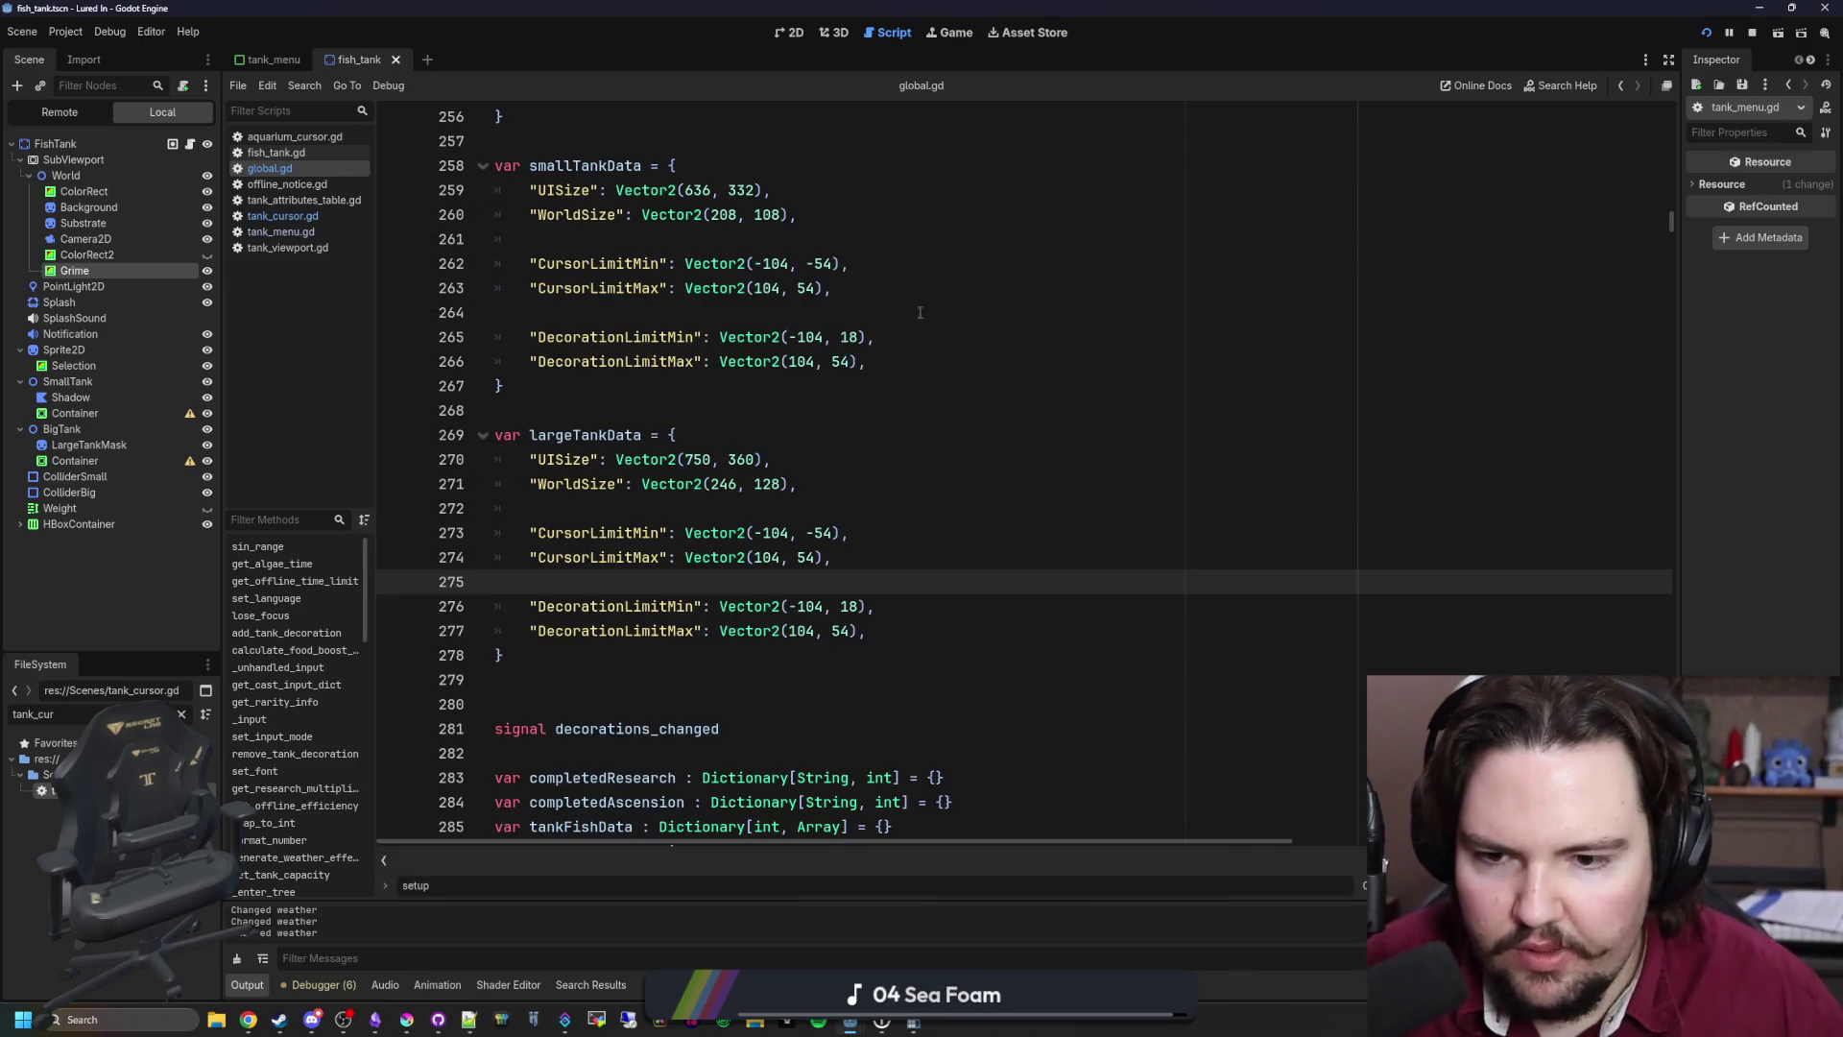
Step: Change largeTankData's CursorLimitMin and CursorLimitMax x values from ±104 to ±123
left_click(786, 533)
key("BackSpace")
key("BackSpace")
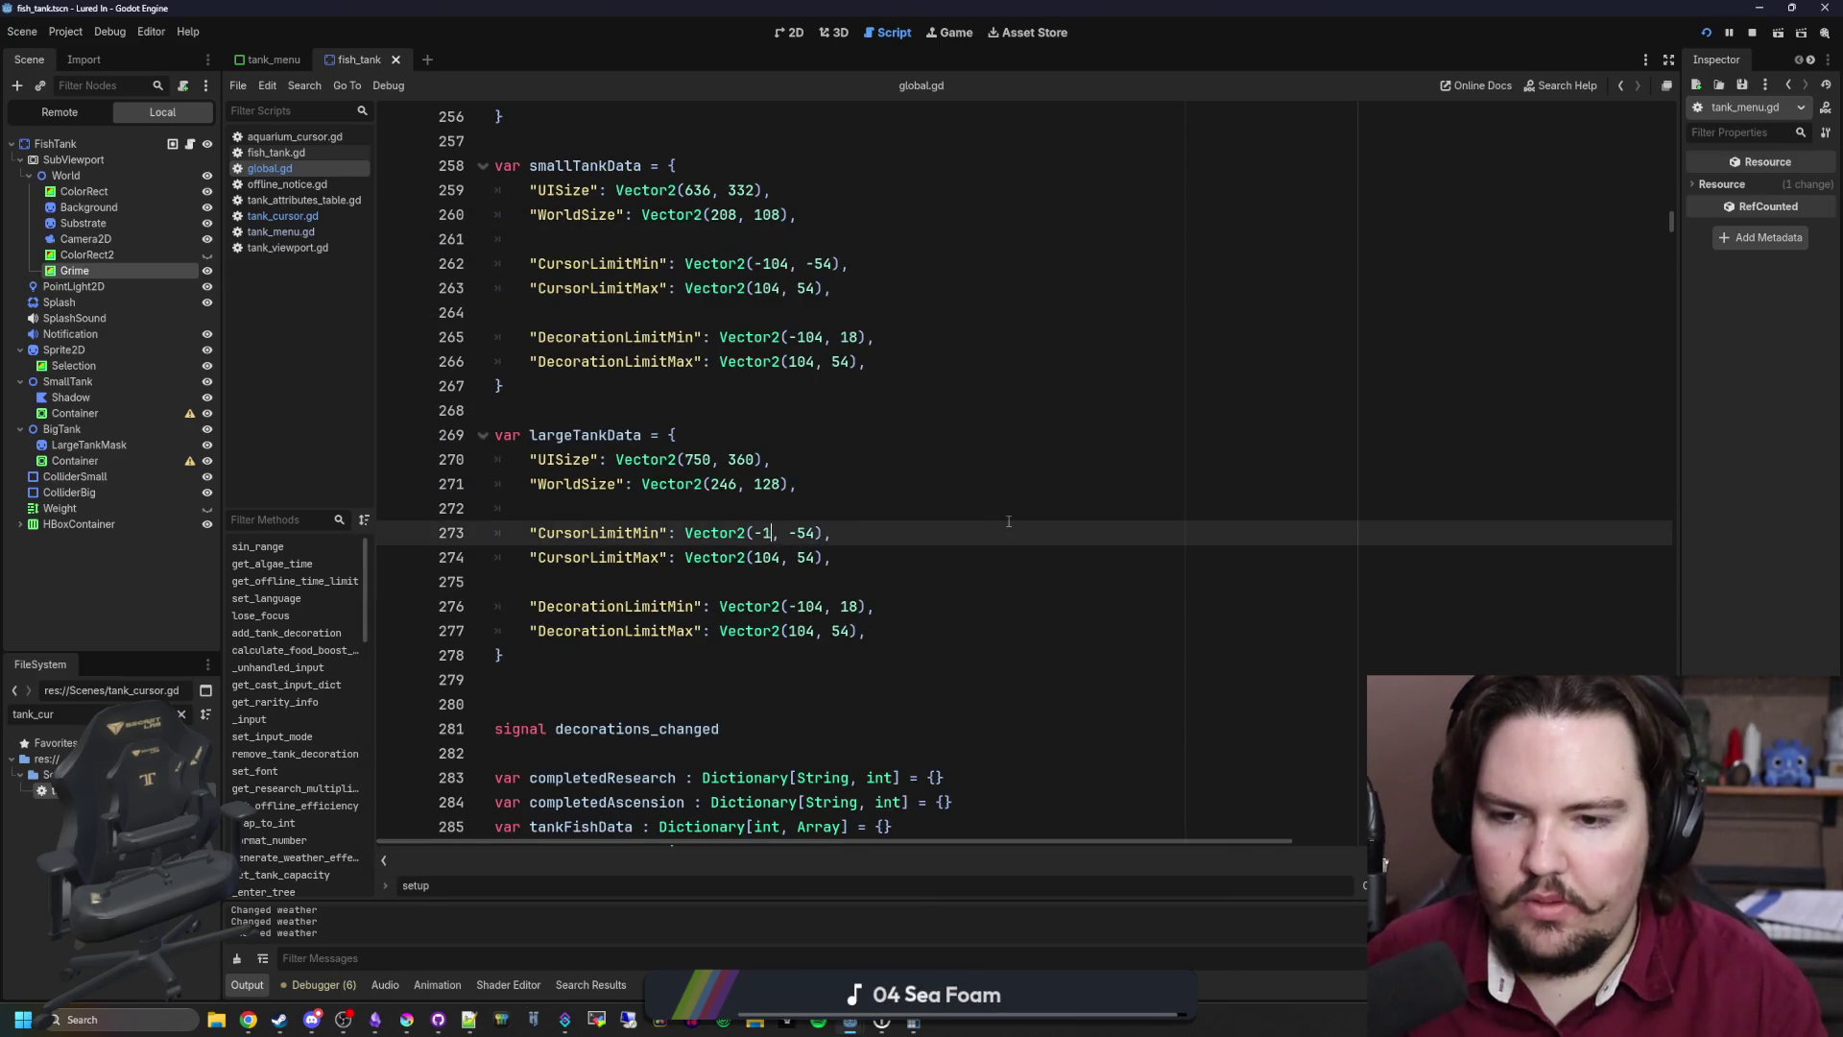
type("23")
key("Down")
key("BackSpace")
key("BackSpace")
type("23")
Step: Change the DecorationLimitMin and DecorationLimitMax x values from ±104 to ±123
key("Down")
key("Down")
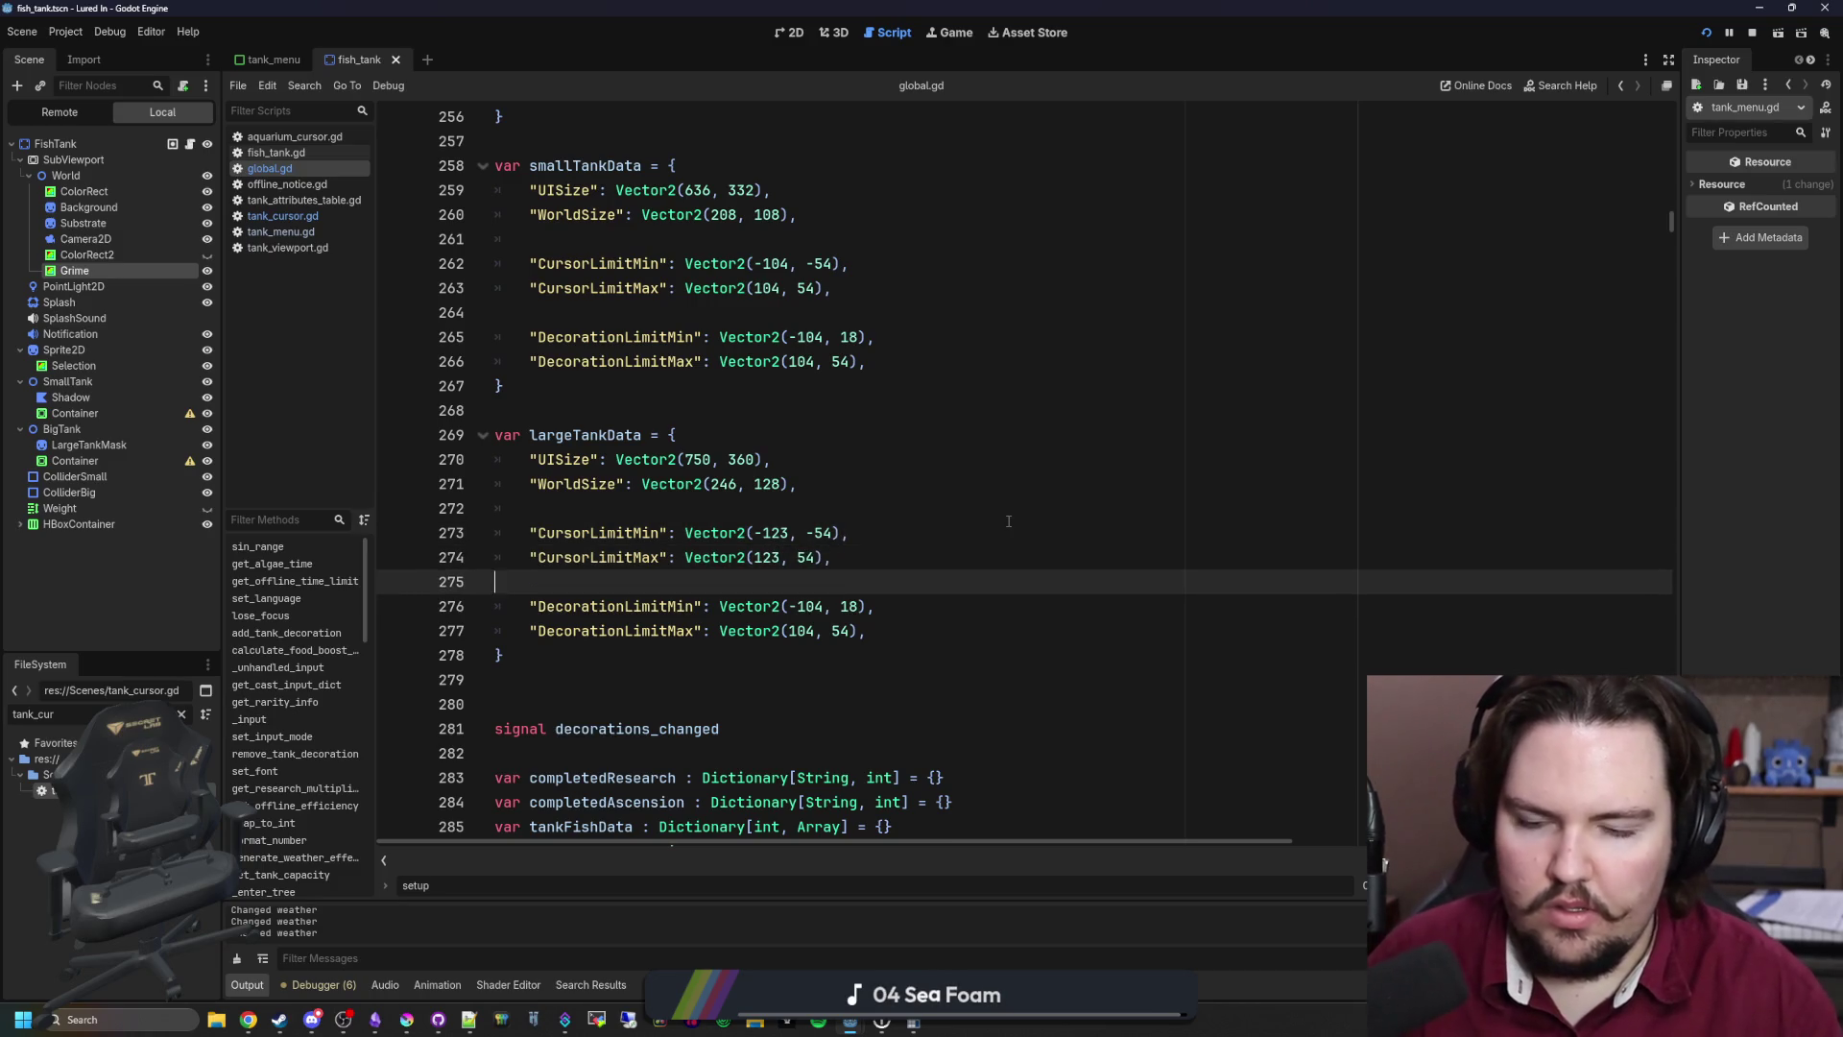
key("BackSpace")
key("BackSpace")
type("23")
key("Down")
key("BackSpace")
key("BackSpace")
type("23")
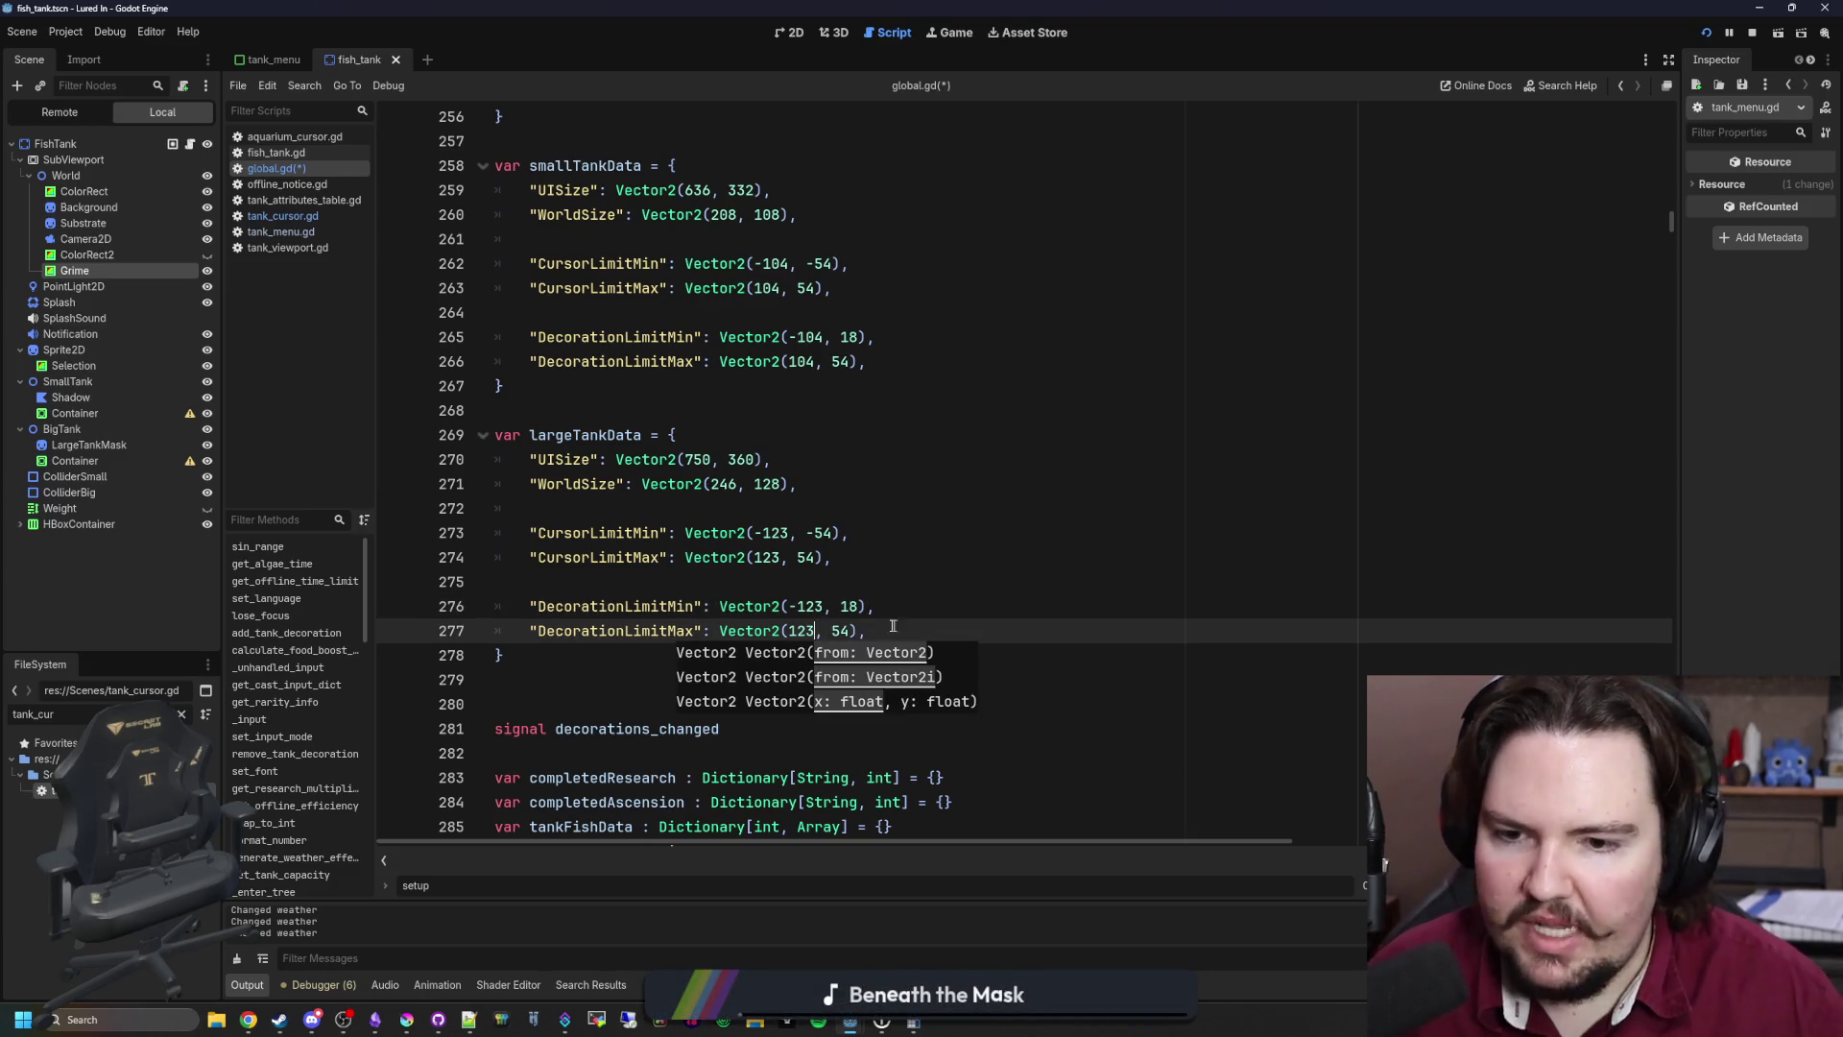
Step: Dismiss the function hint and put the caret on the blank line under WorldSize
left_click(631, 605)
mouse_move(916, 1025)
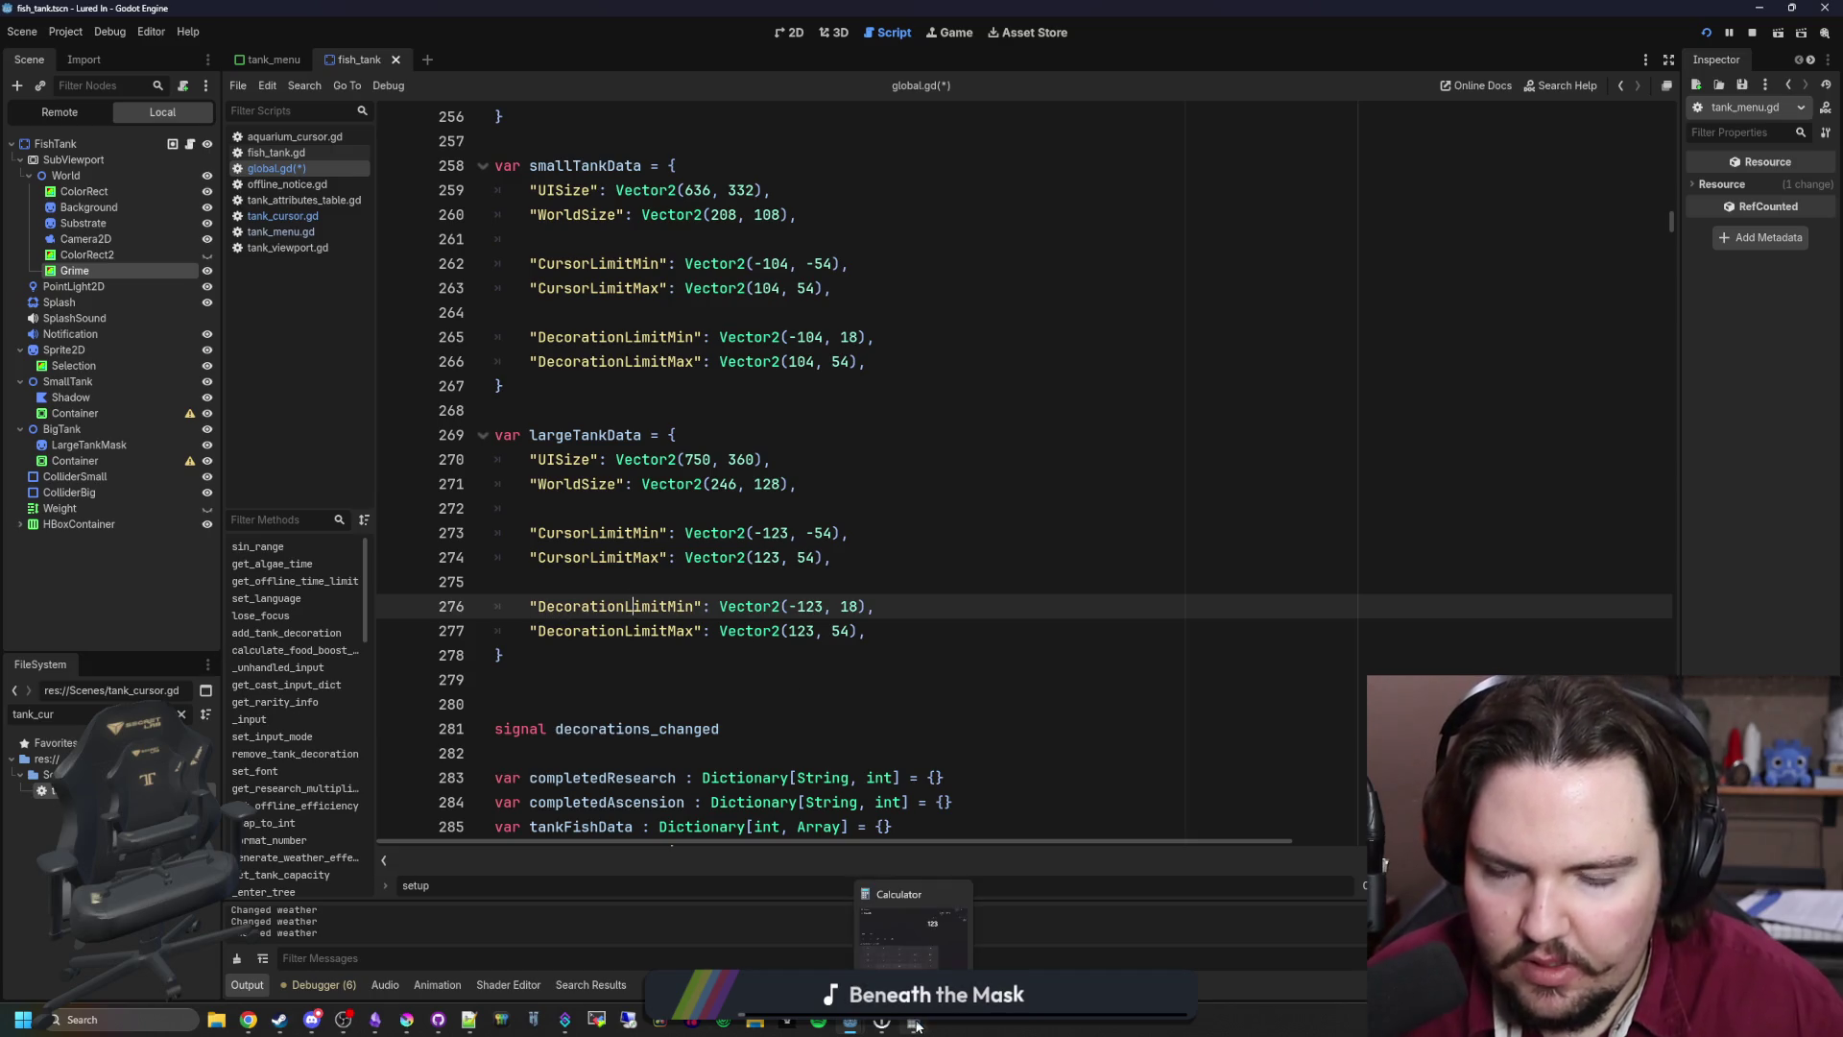
left_click(781, 576)
left_click(843, 528)
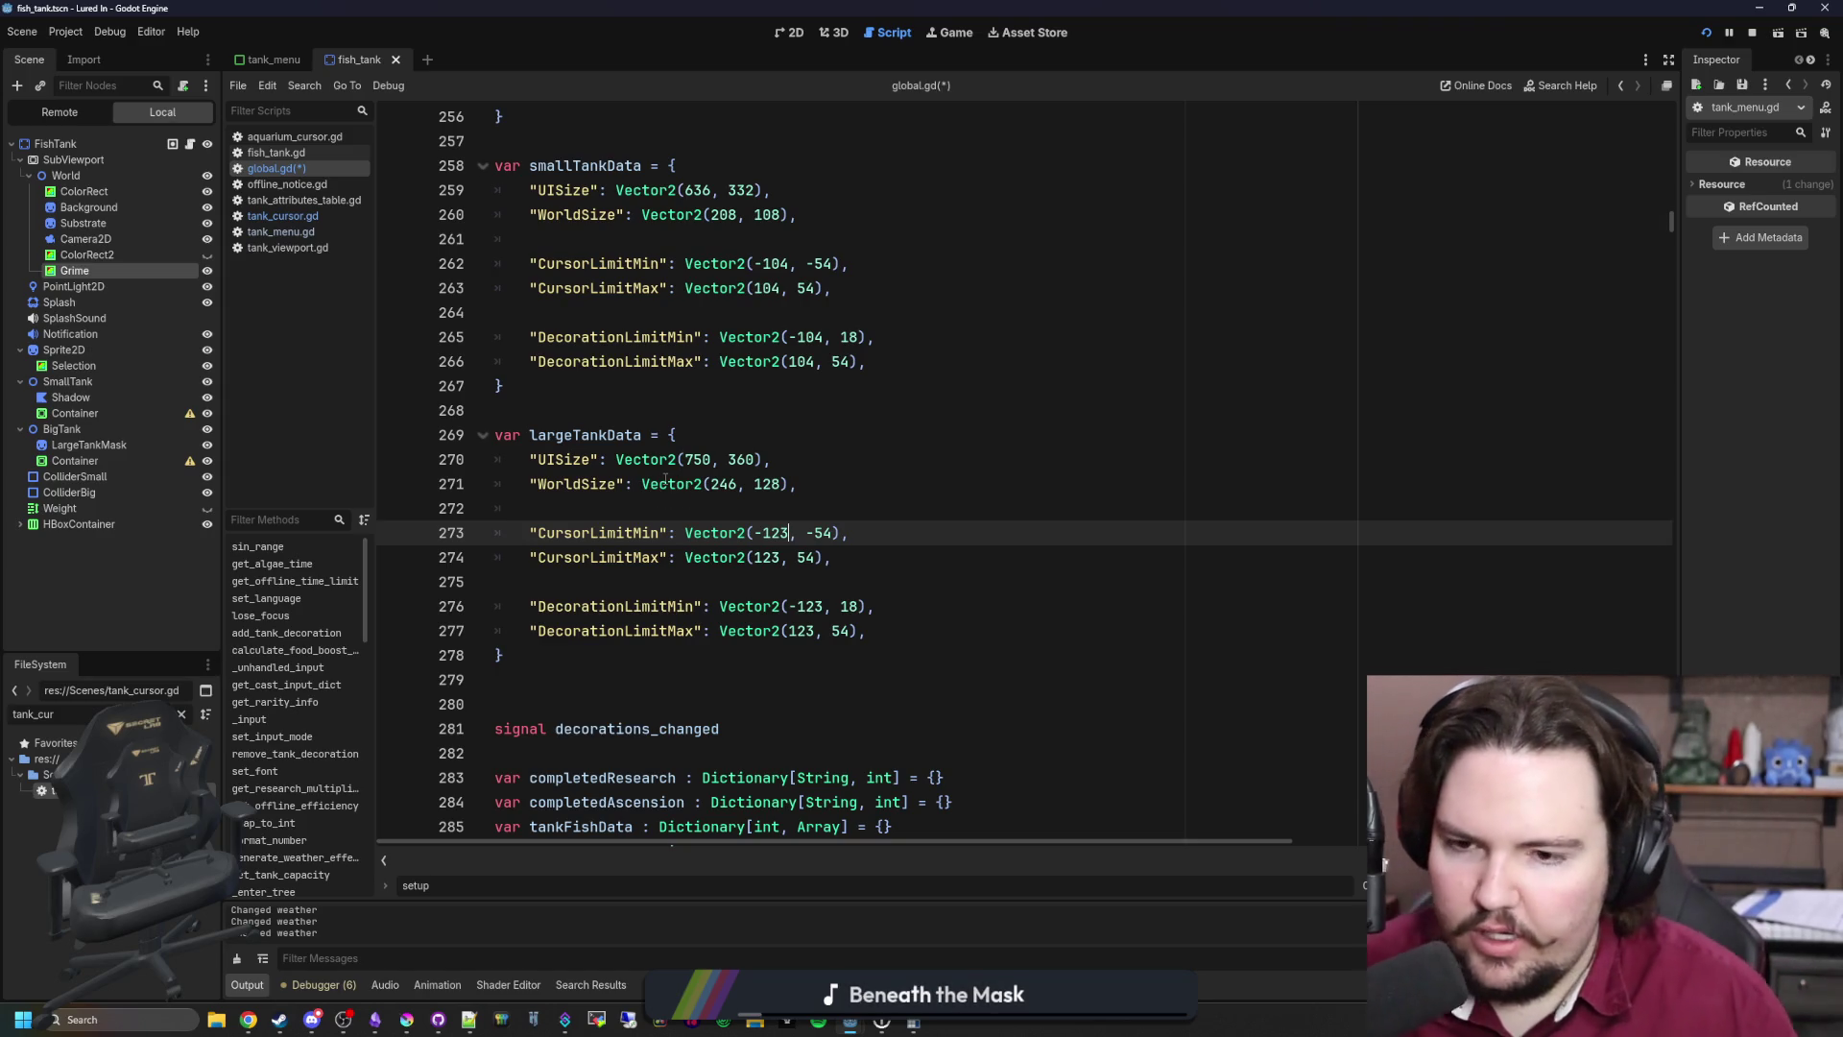
mouse_move(652, 496)
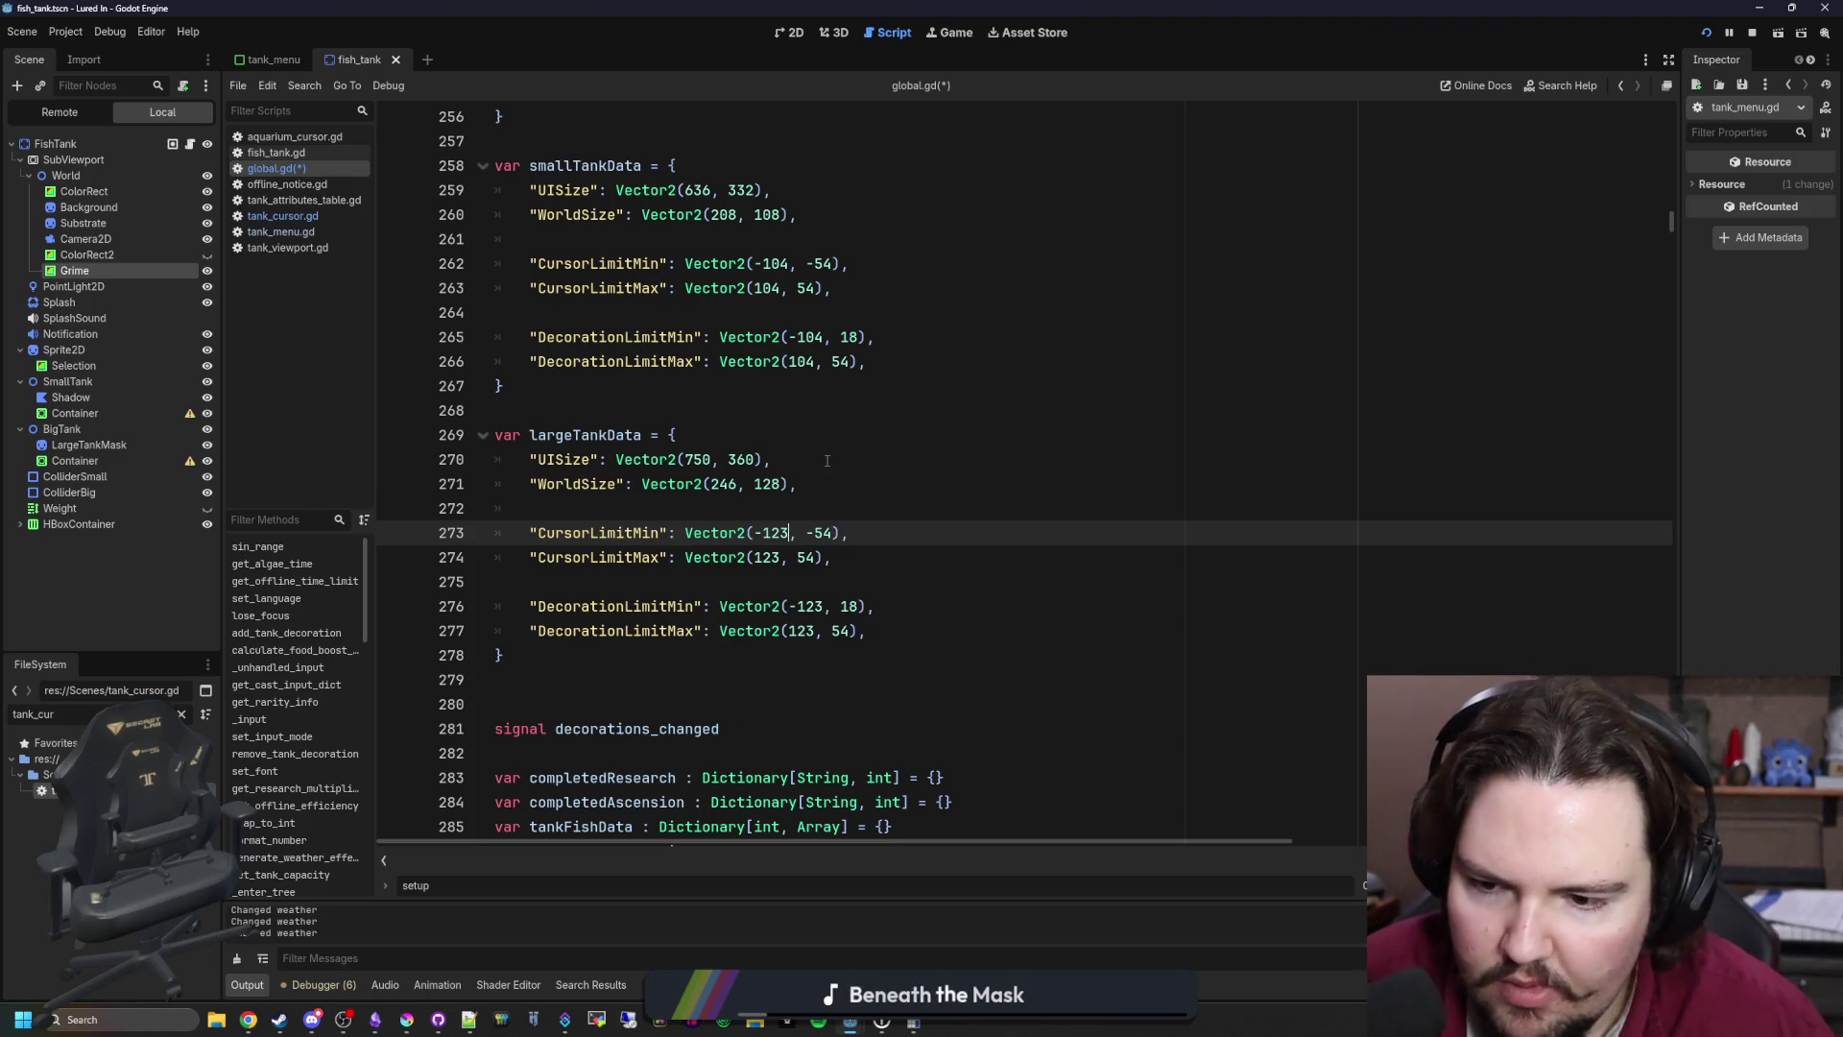
left_click(776, 509)
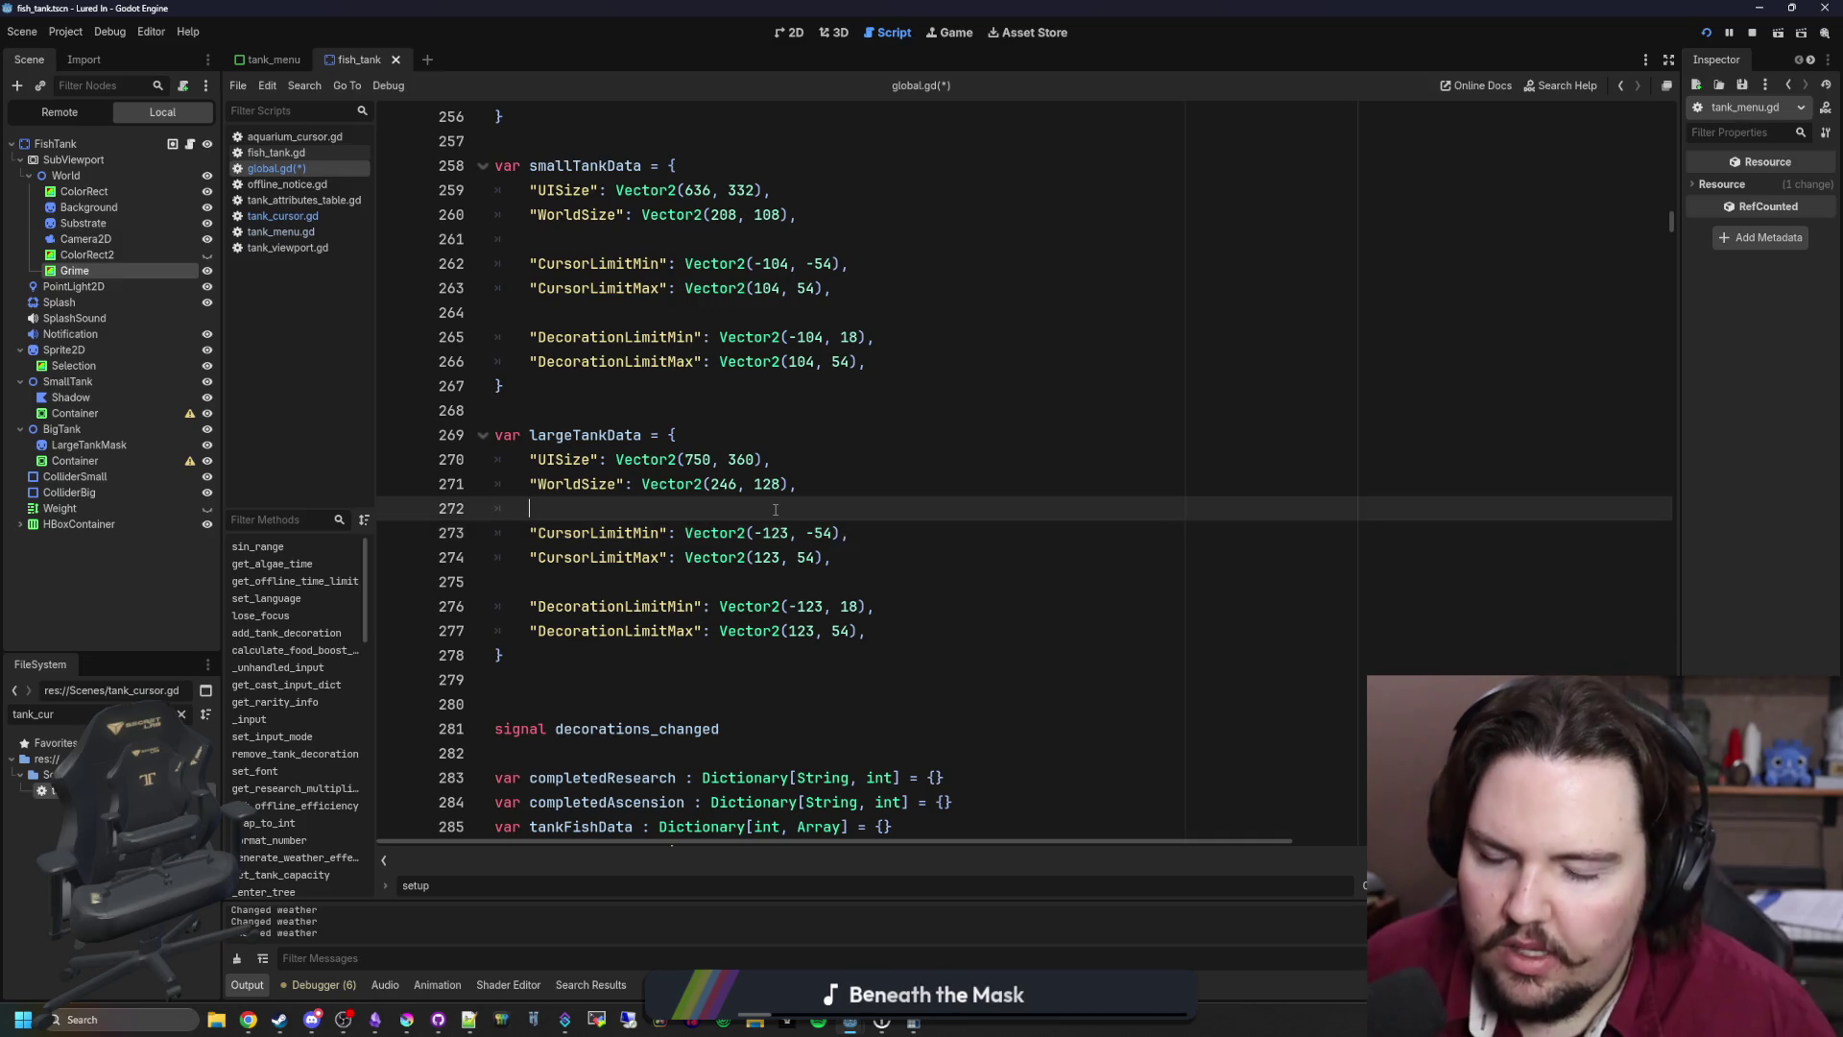
Step: Try adding a "d": largeTankData.WorldSize/2 entry, then delete it as a cyclic reference
key("Return")
key("Return")
key("Up")
type("\"")
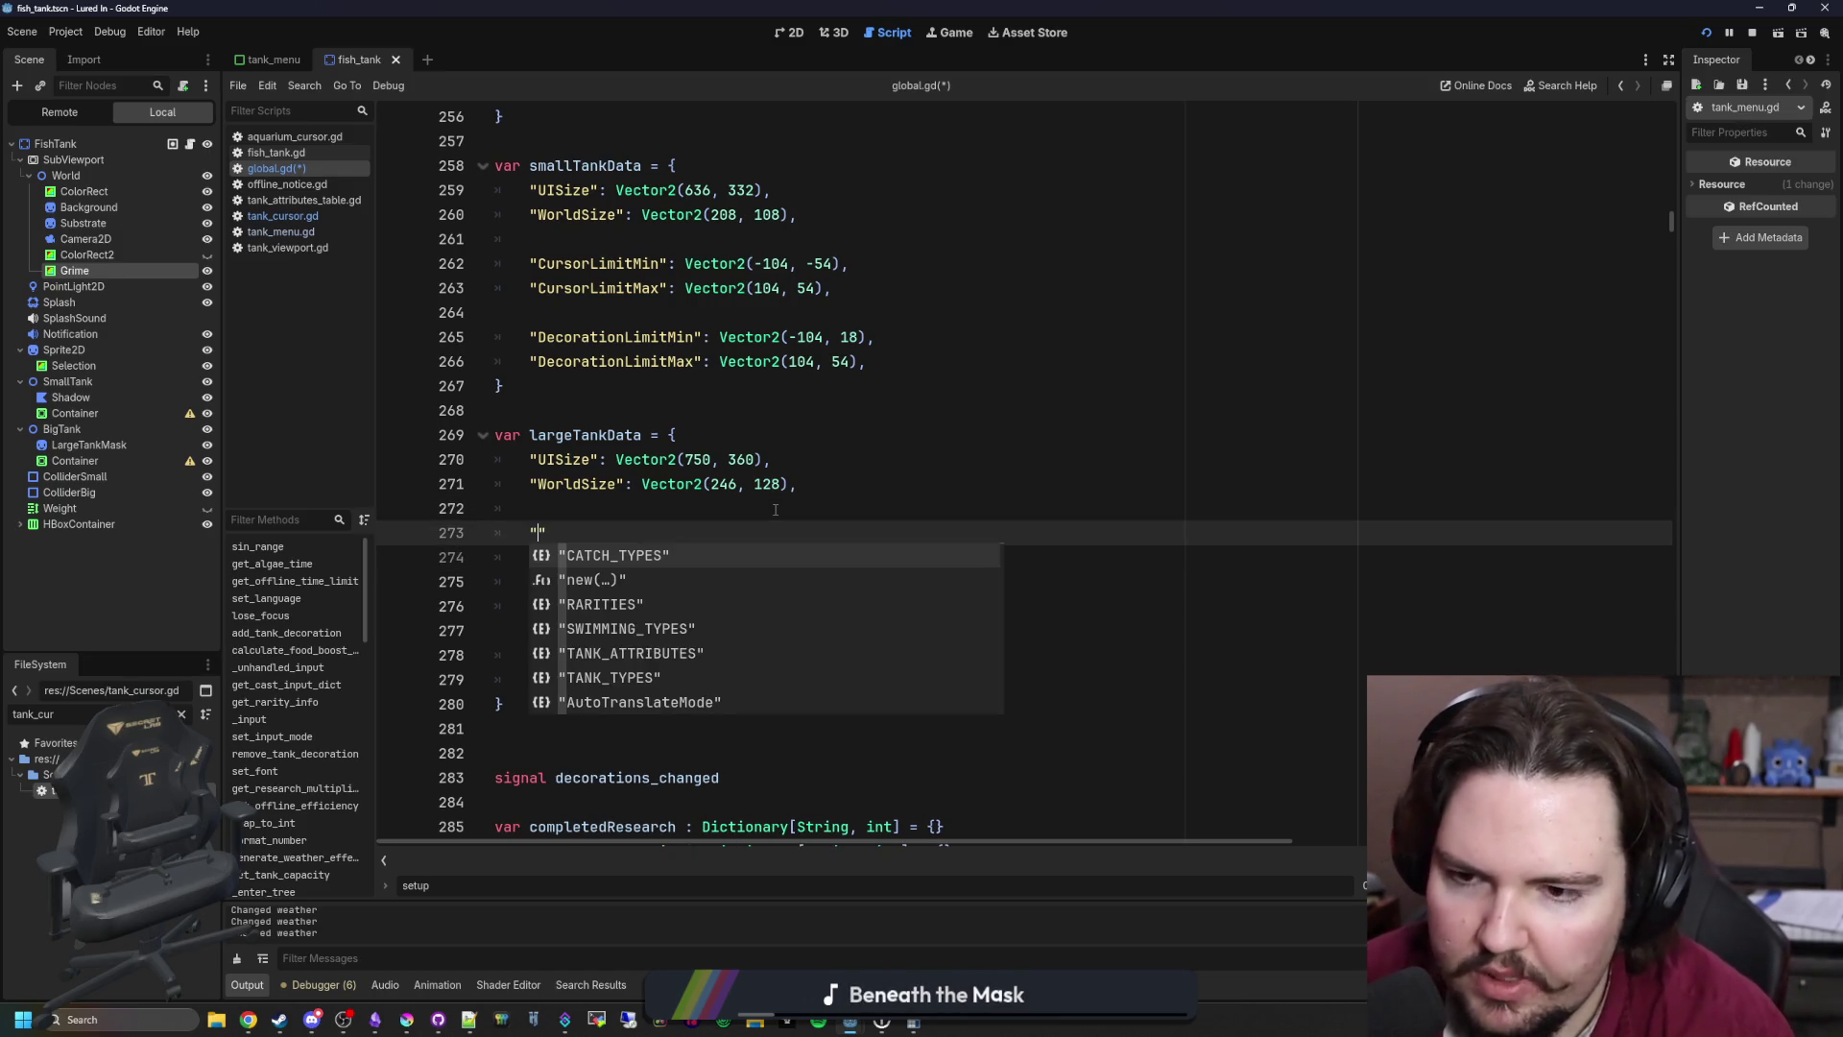
type("d\": ")
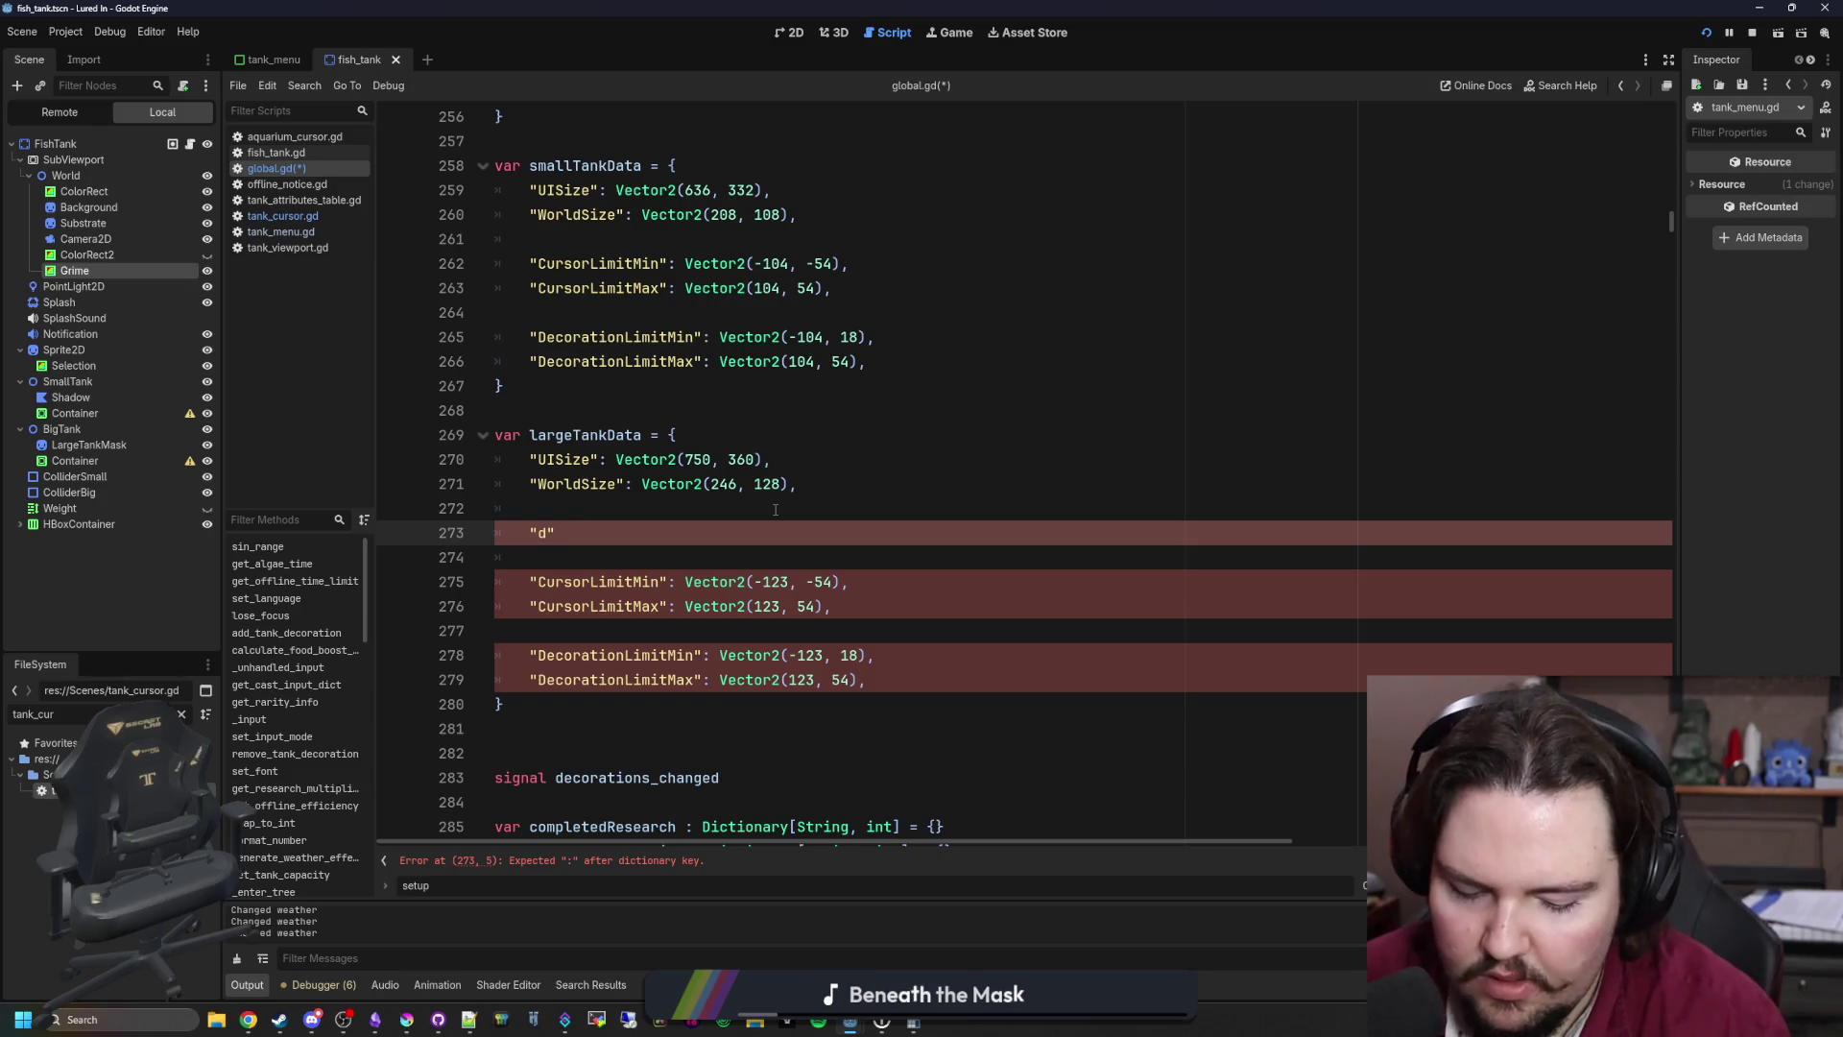
type("largeTankD")
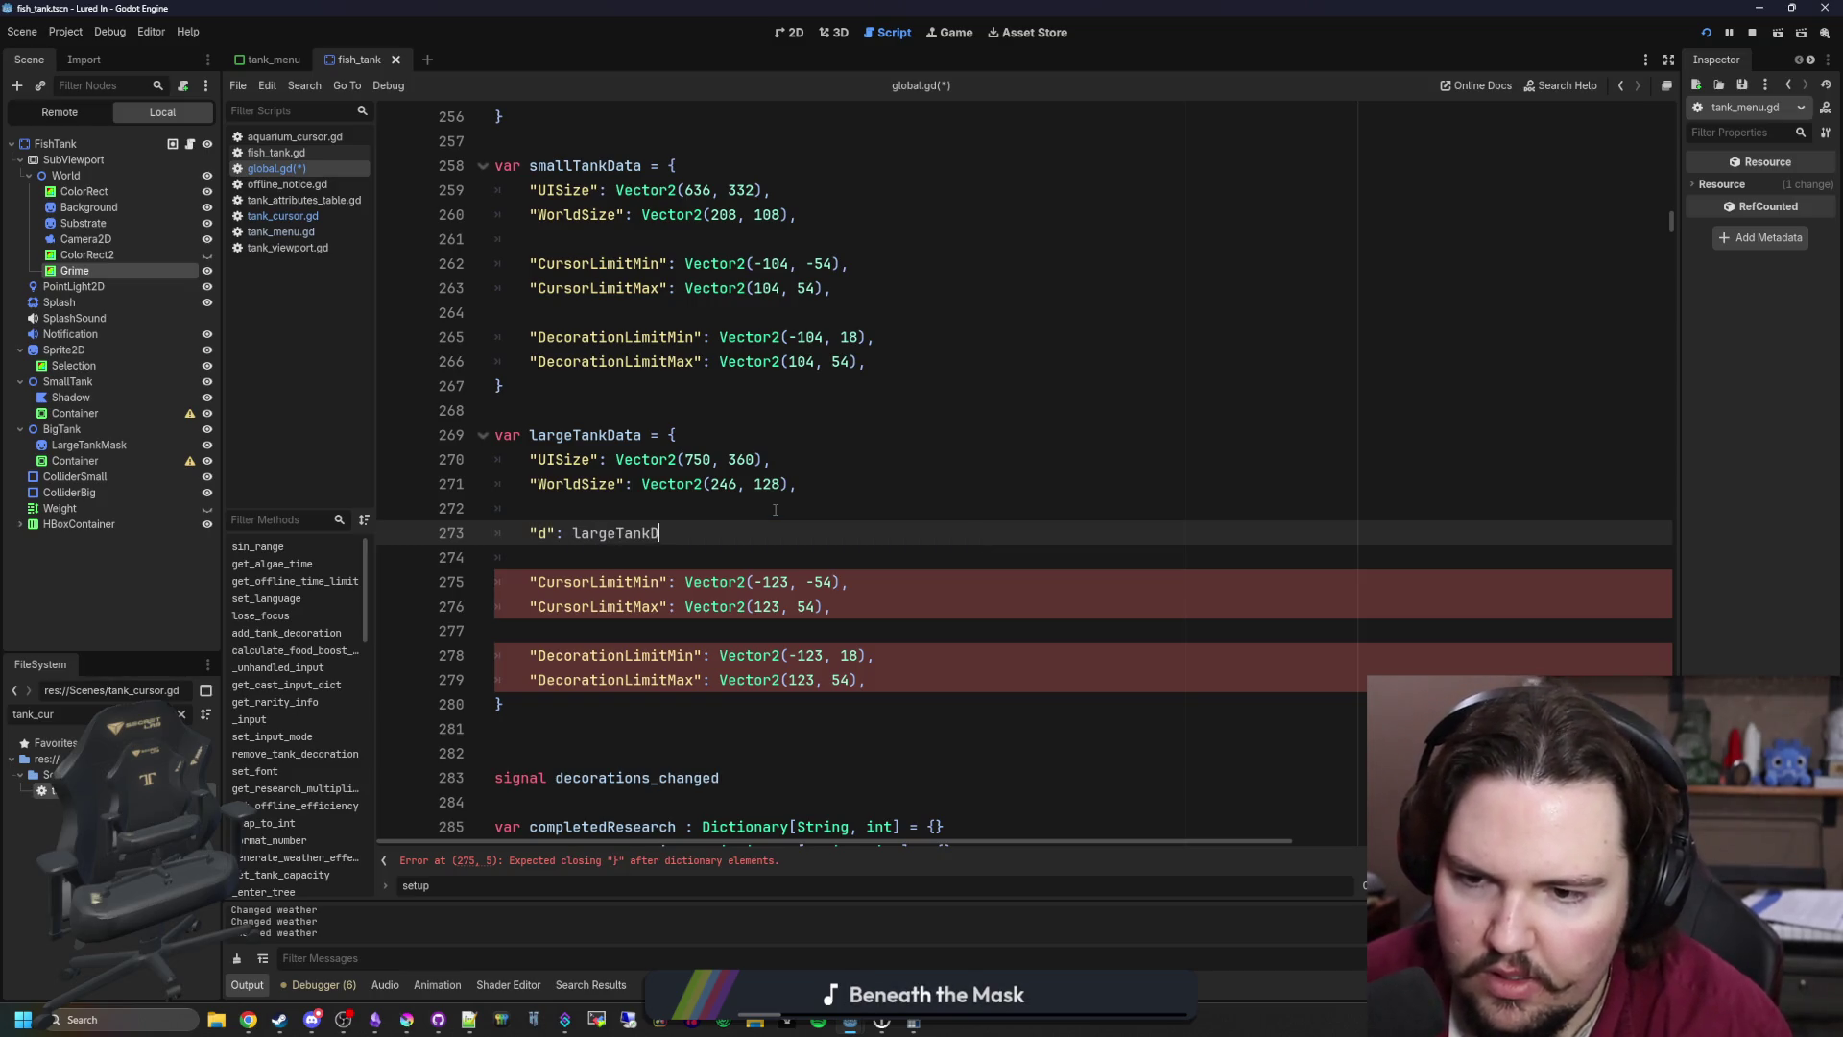
type("ata.WorldSize")
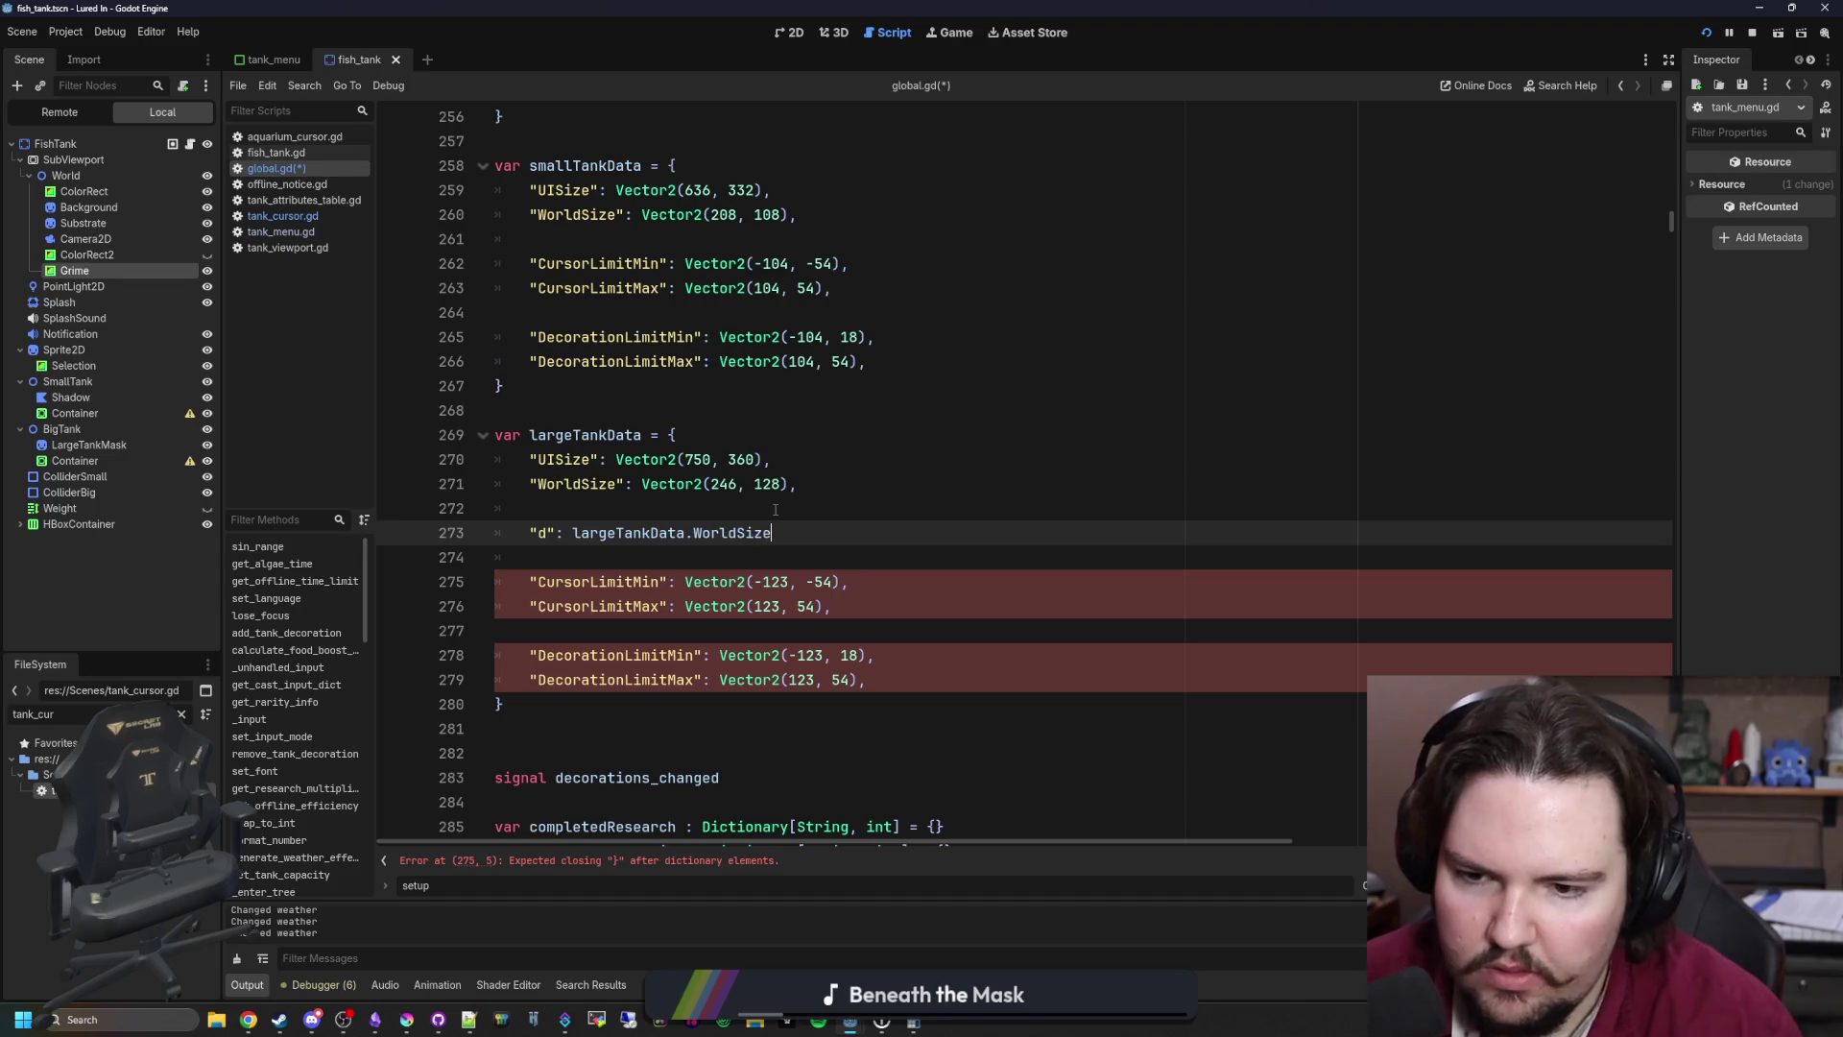
type("/2")
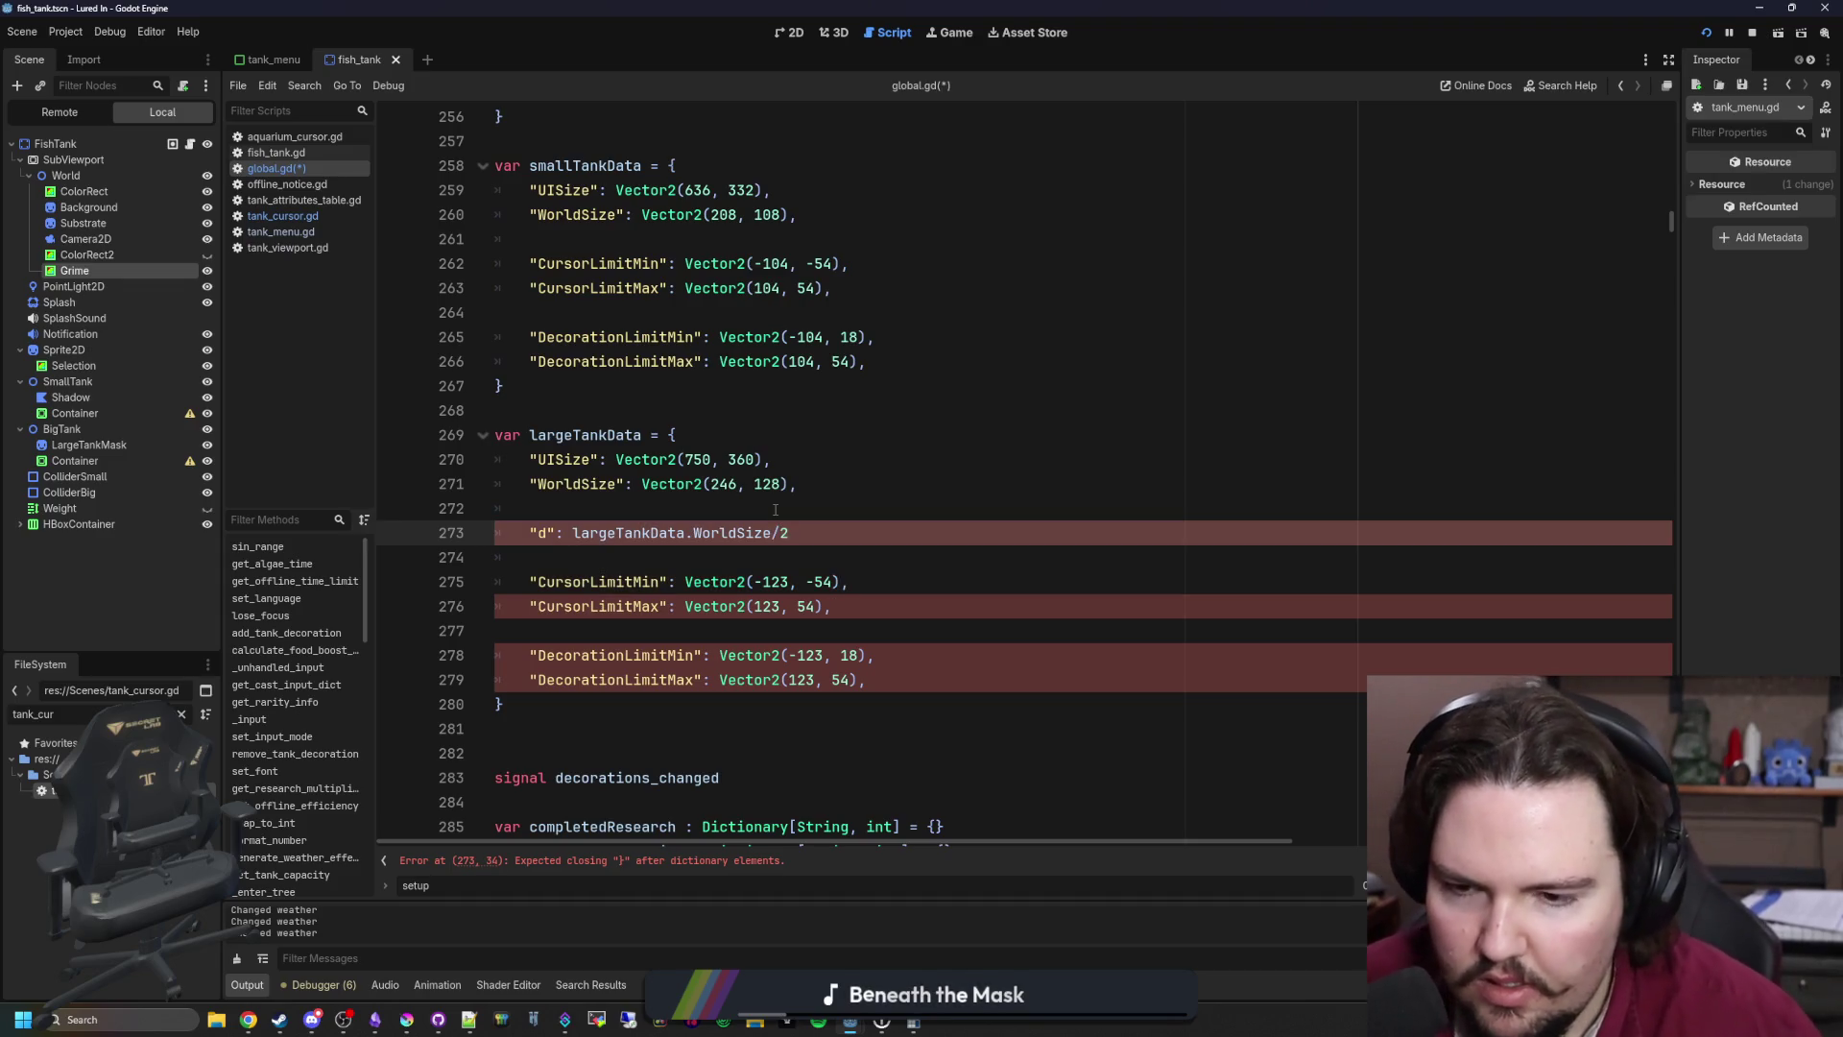
left_click(776, 510)
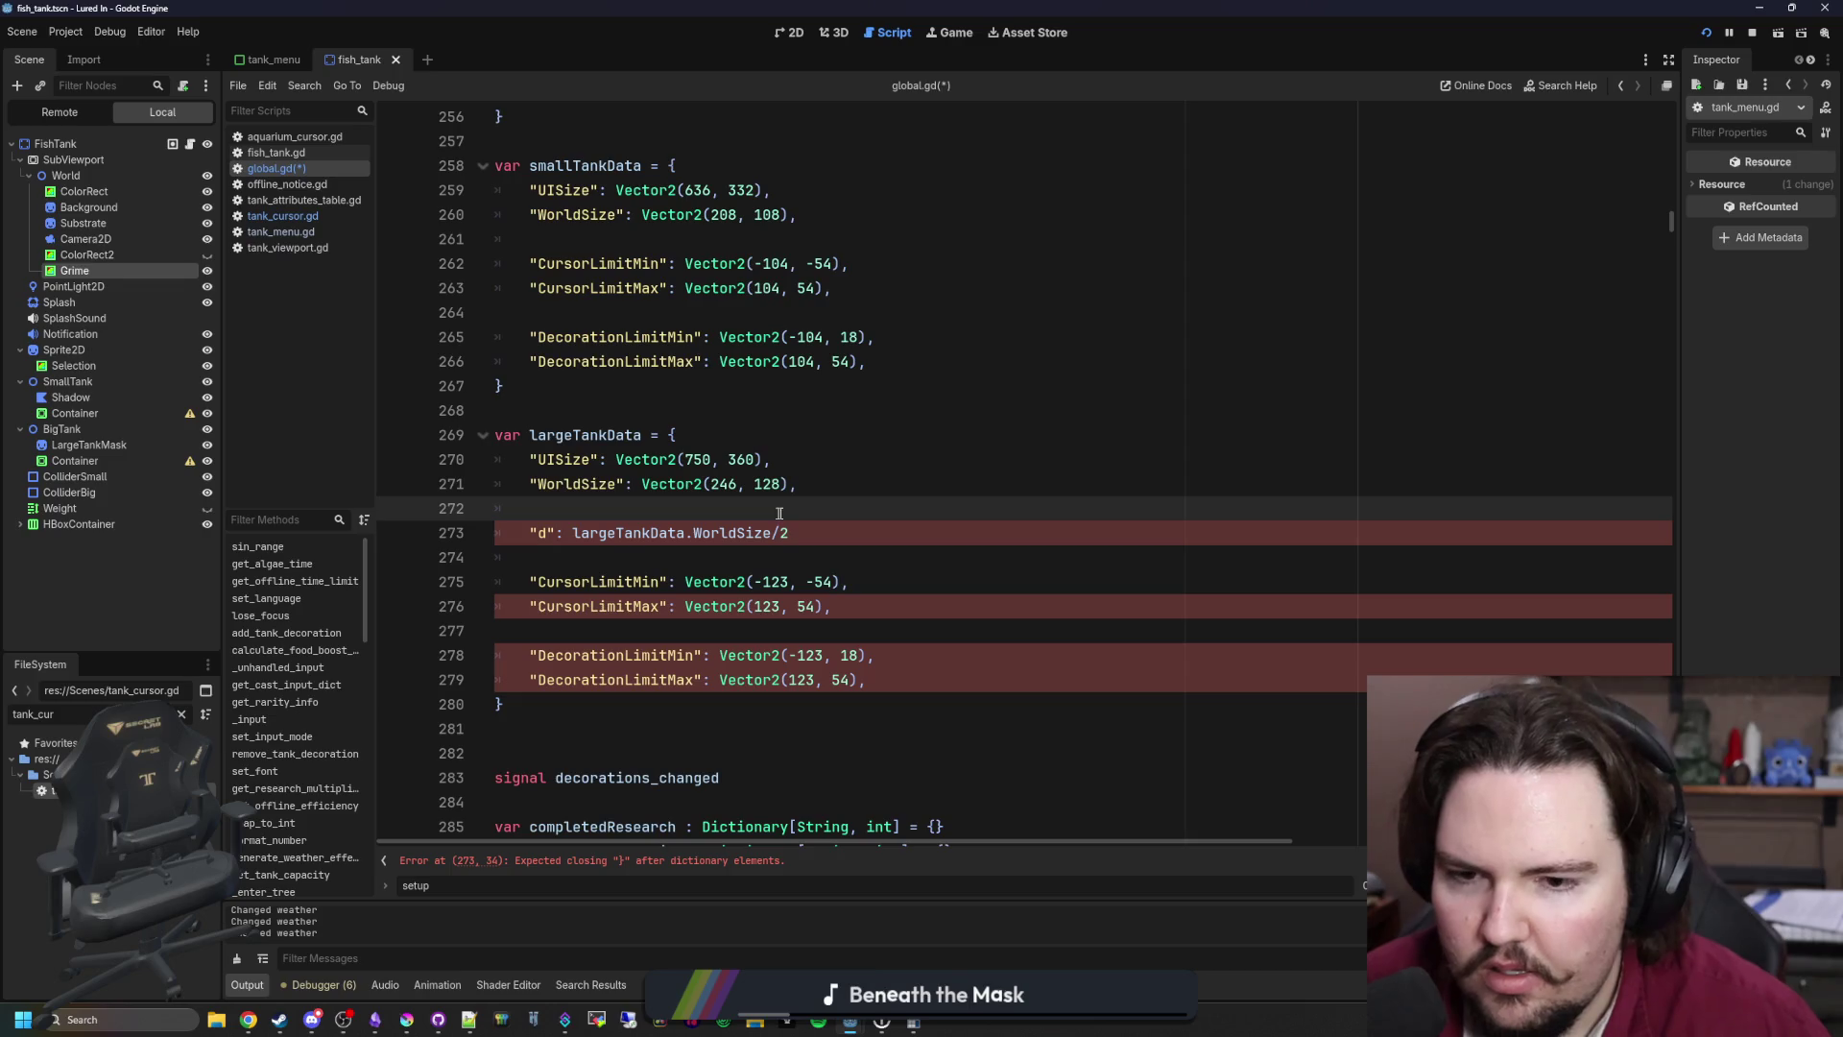
left_click(842, 529)
left_click(764, 502)
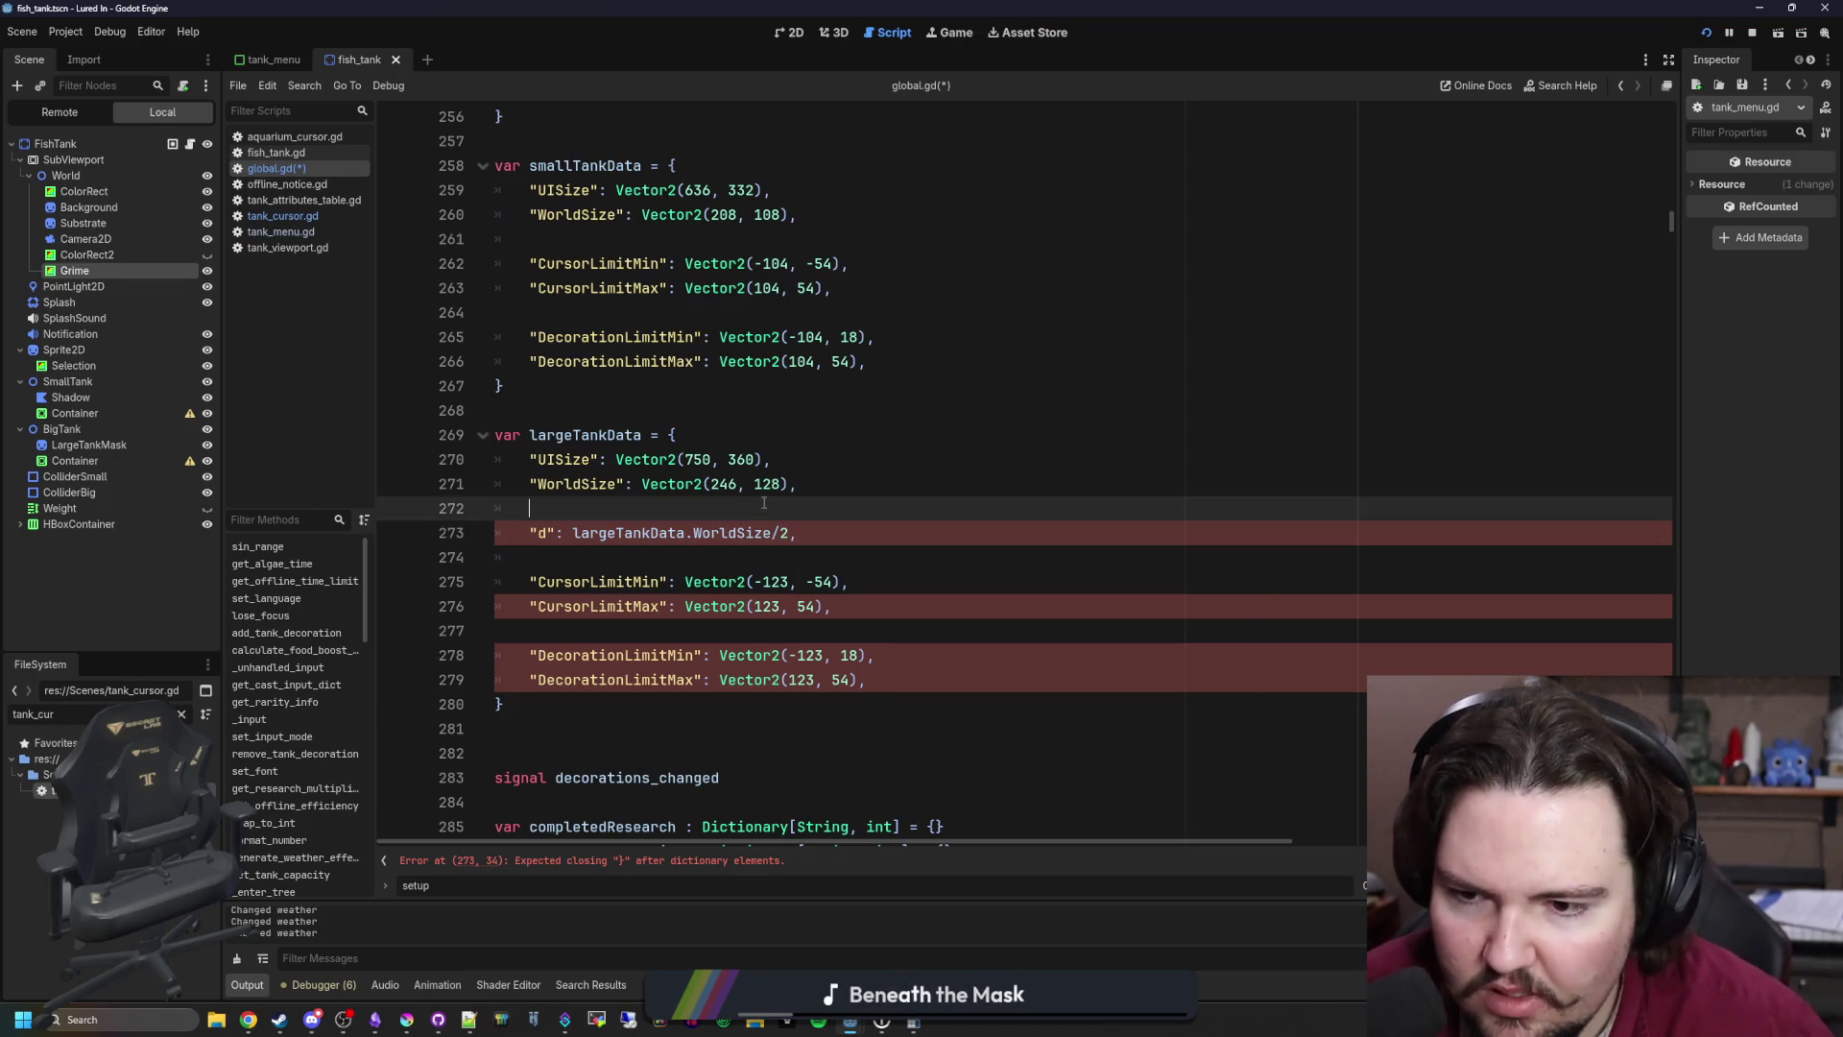
left_click(823, 528)
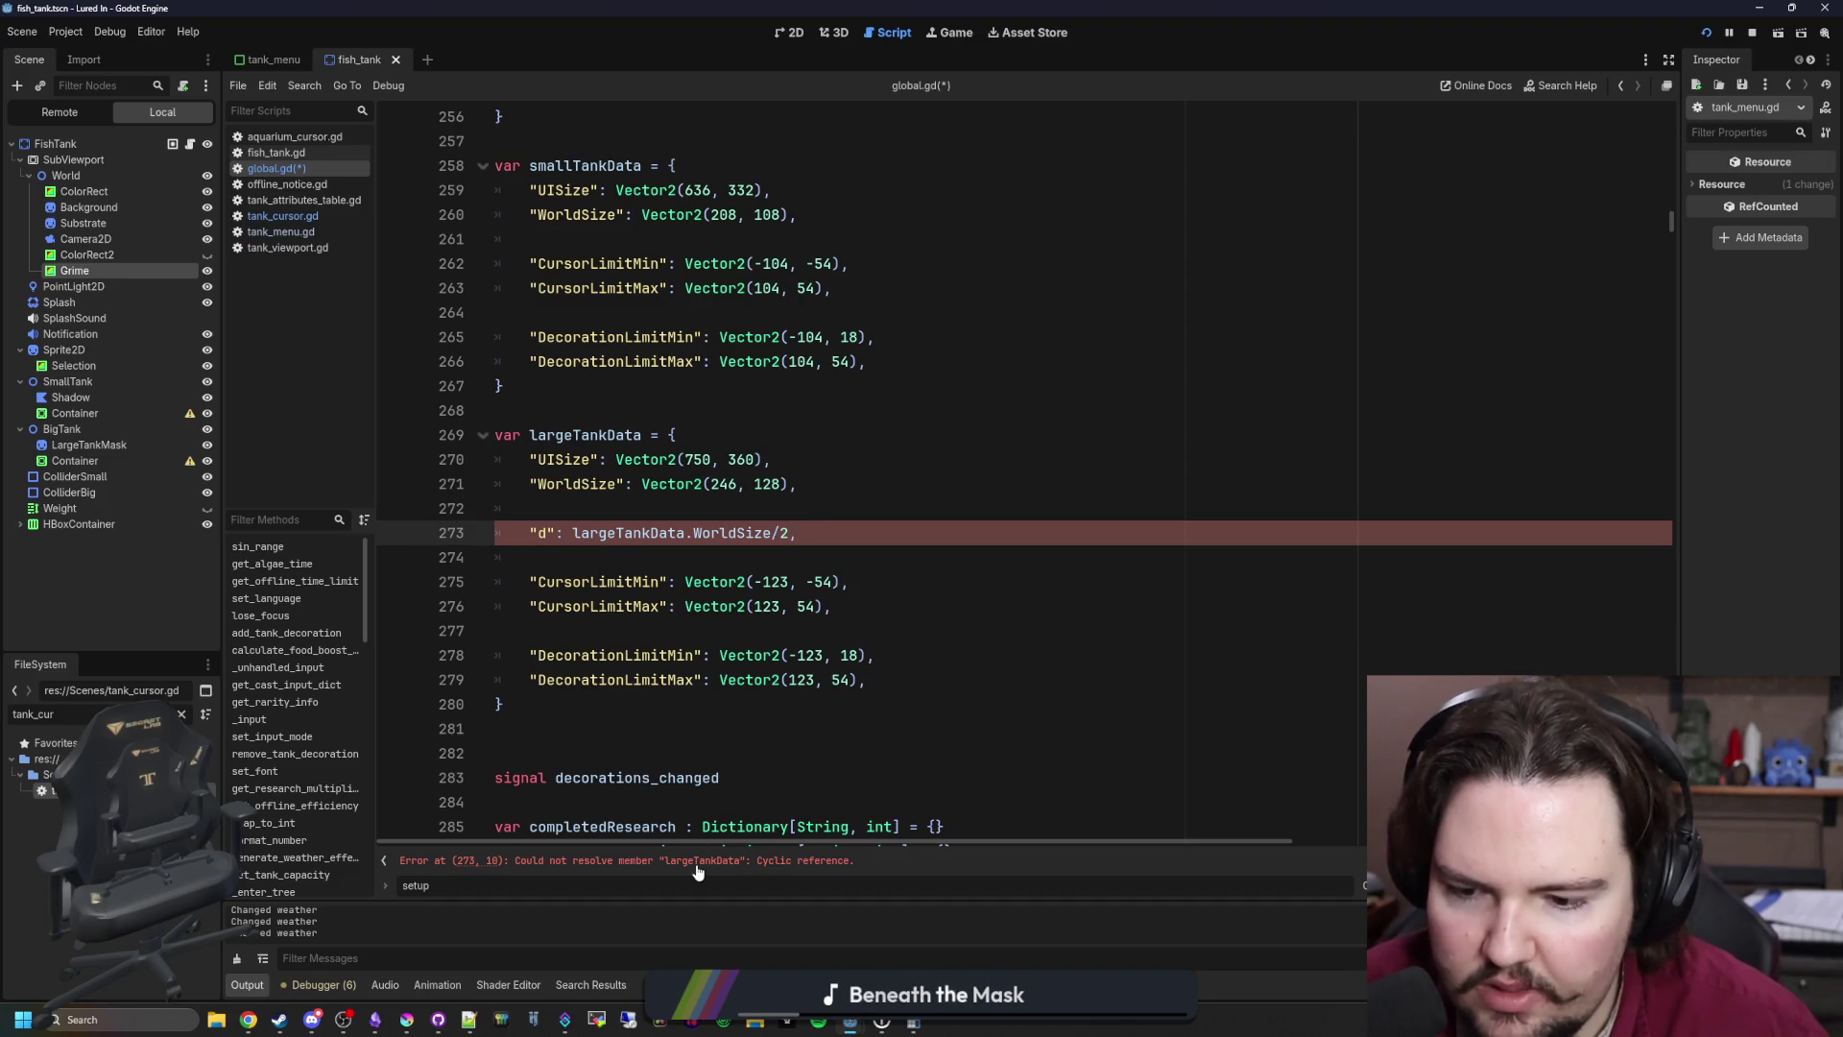
mouse_move(816, 534)
left_mouse_down()
mouse_move(530, 557)
mouse_move(529, 533)
left_mouse_up()
key("BackSpace")
key("BackSpace")
key("BackSpace")
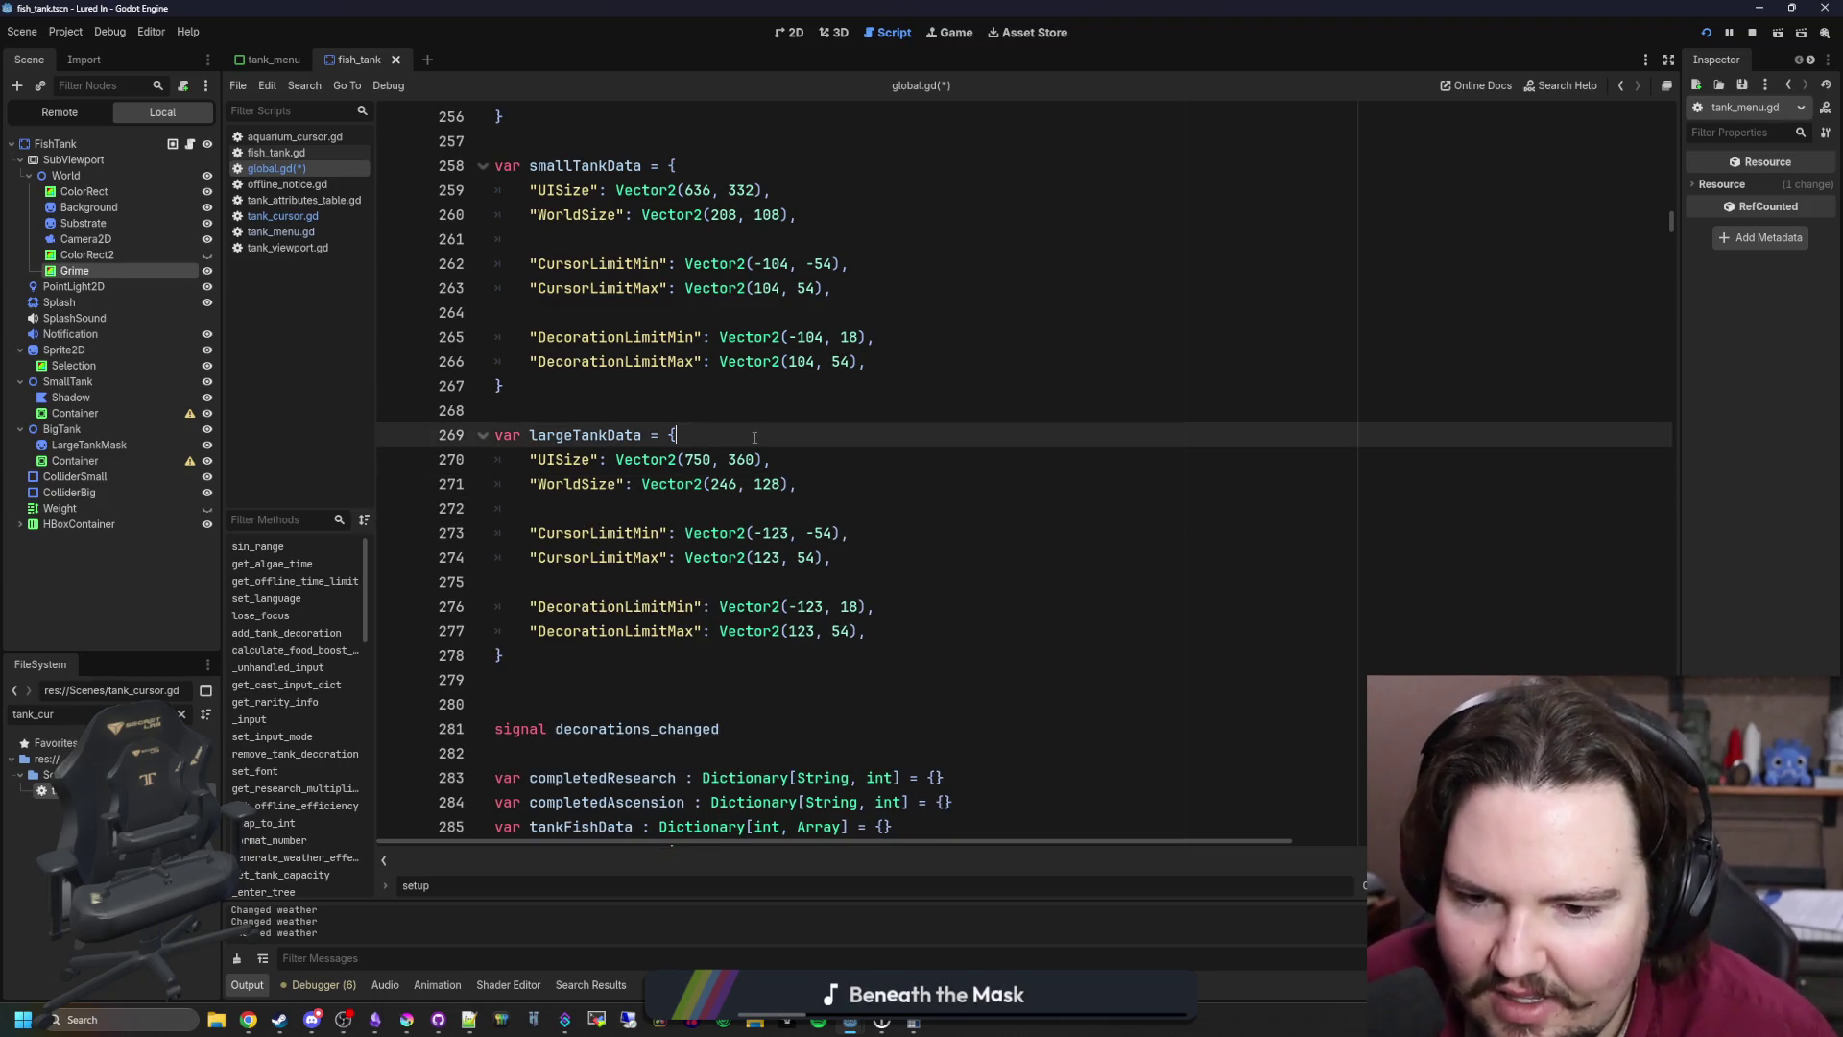
Step: Return to blank line 268 above largeTankData and save global.gd
left_click(709, 514)
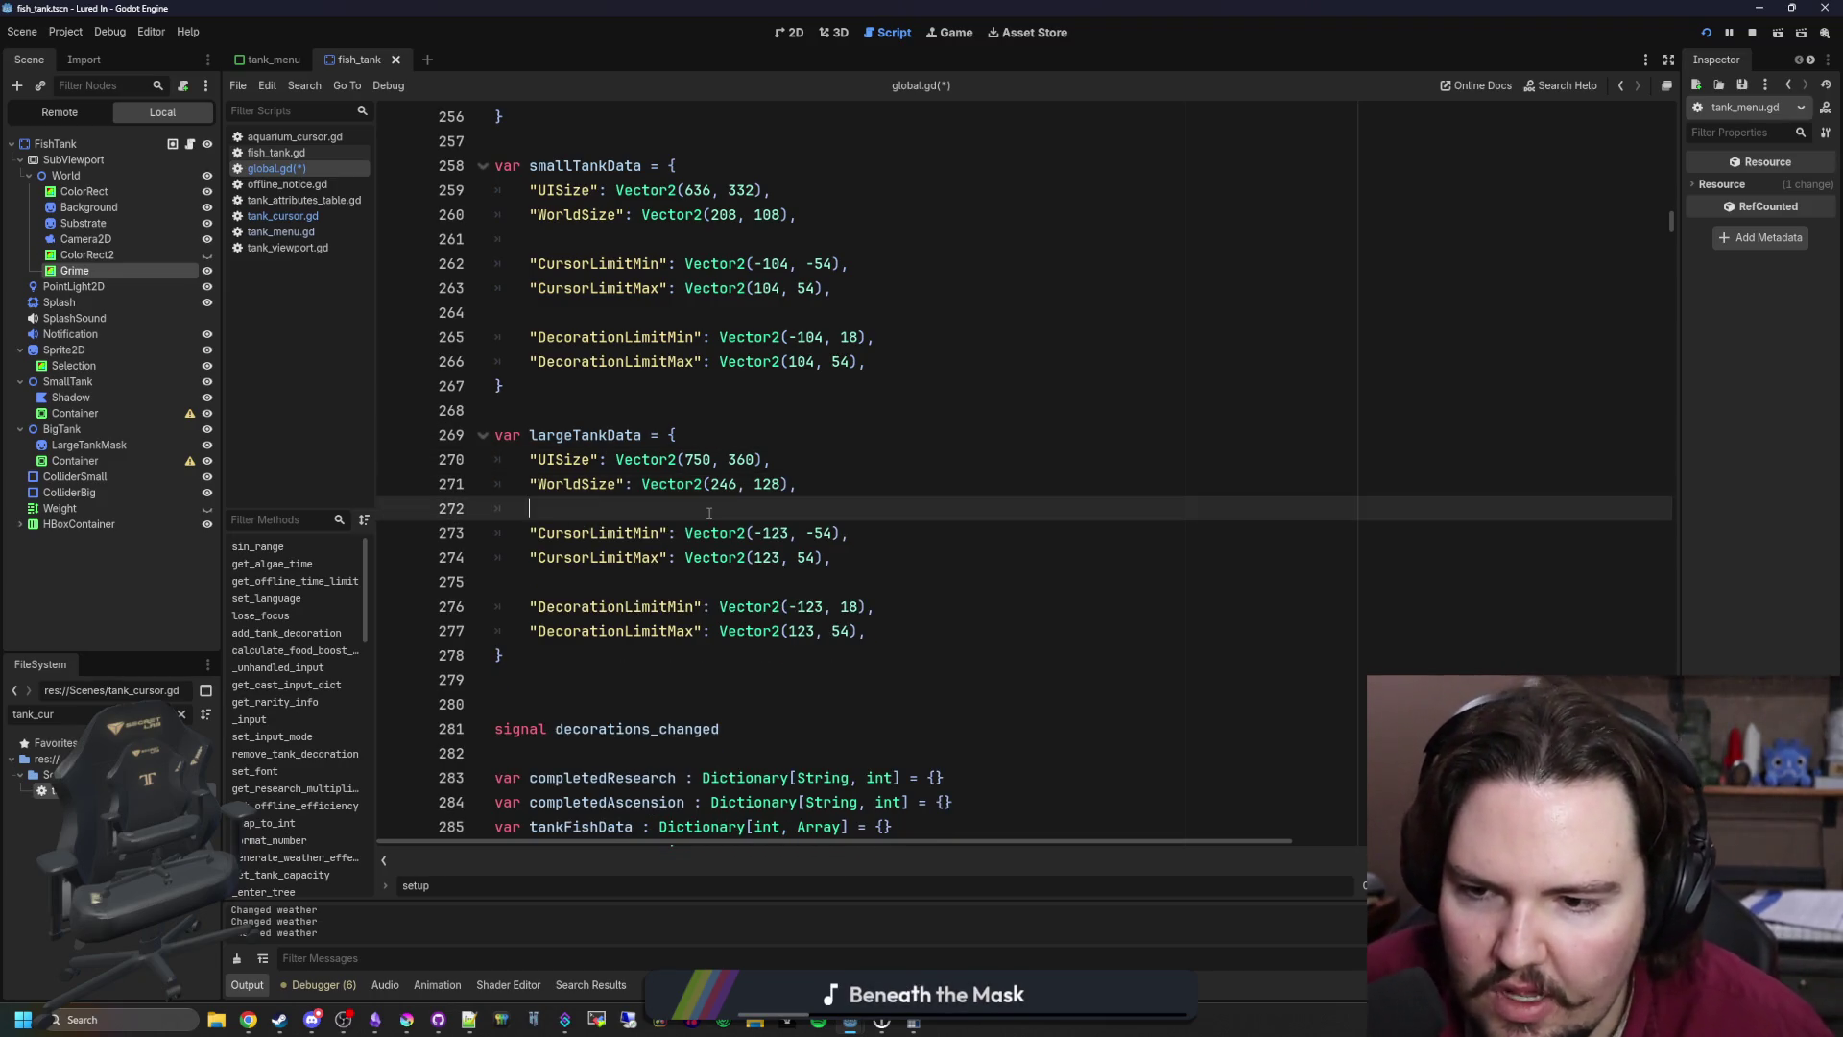
scroll(710, 513, "up", 1)
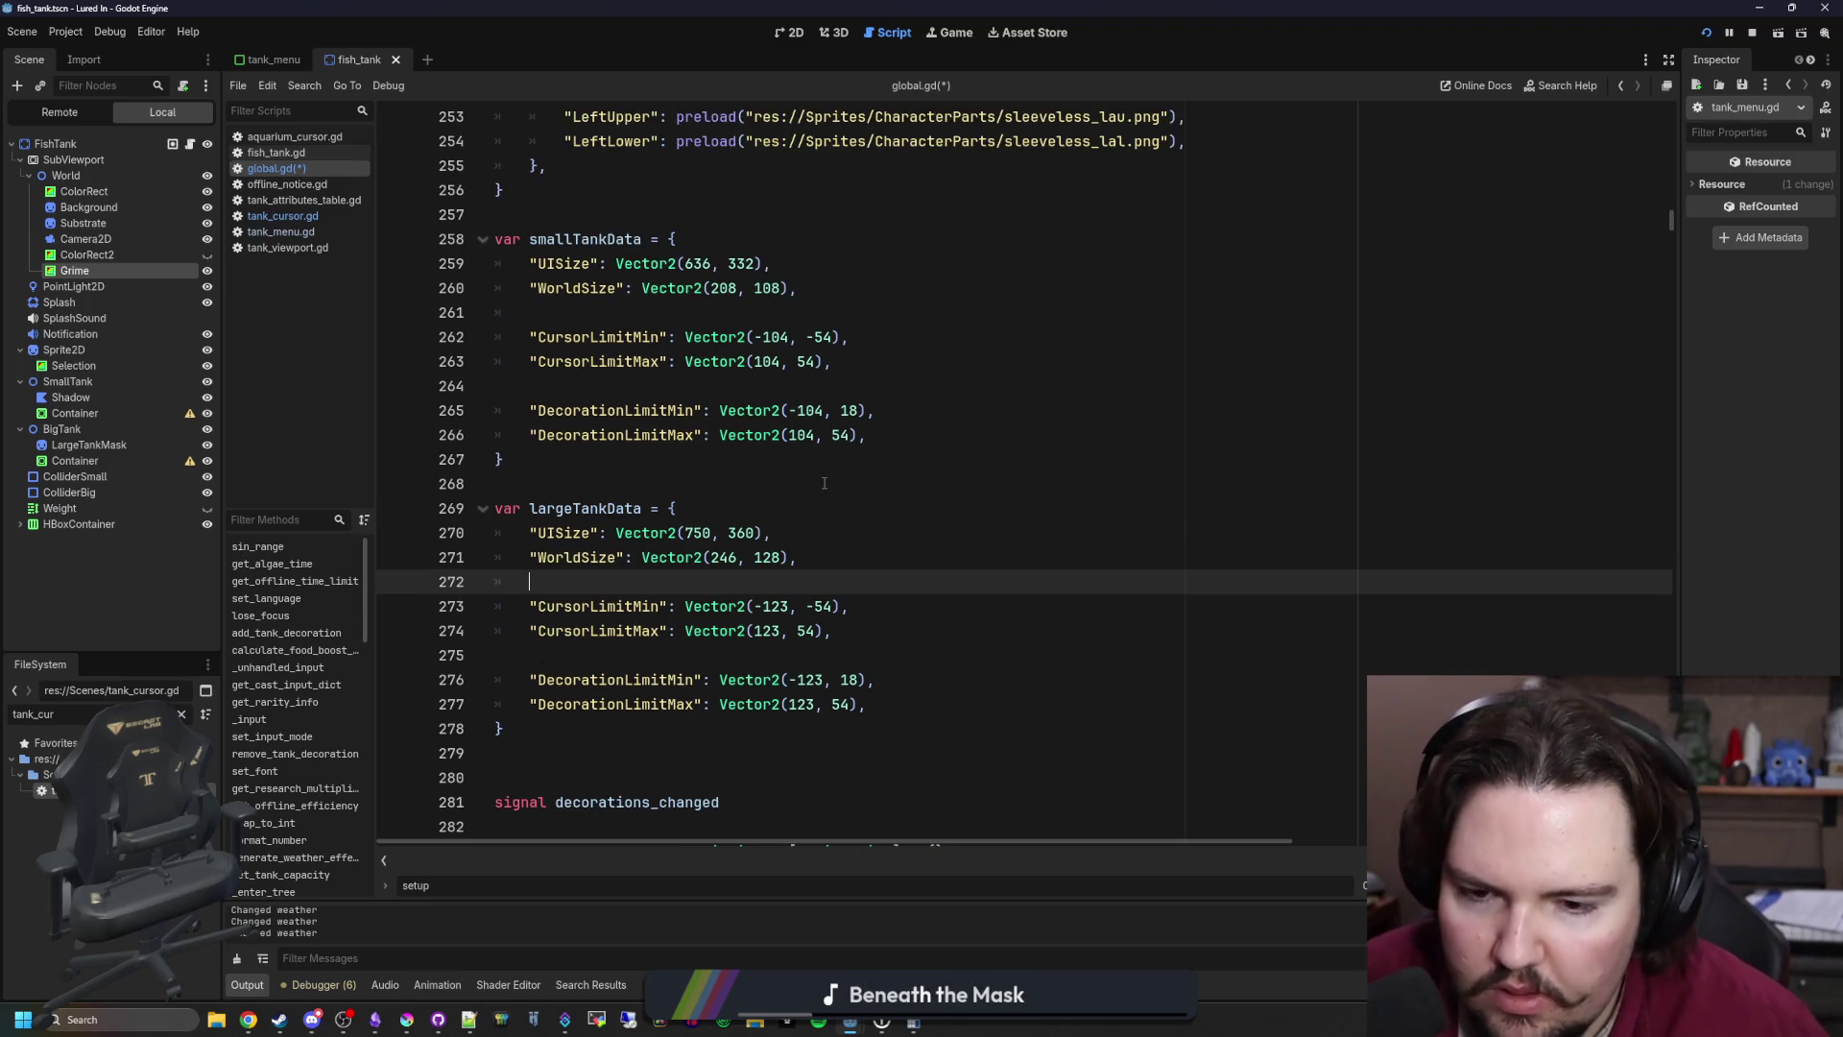
left_click(824, 483)
key("ctrl+s")
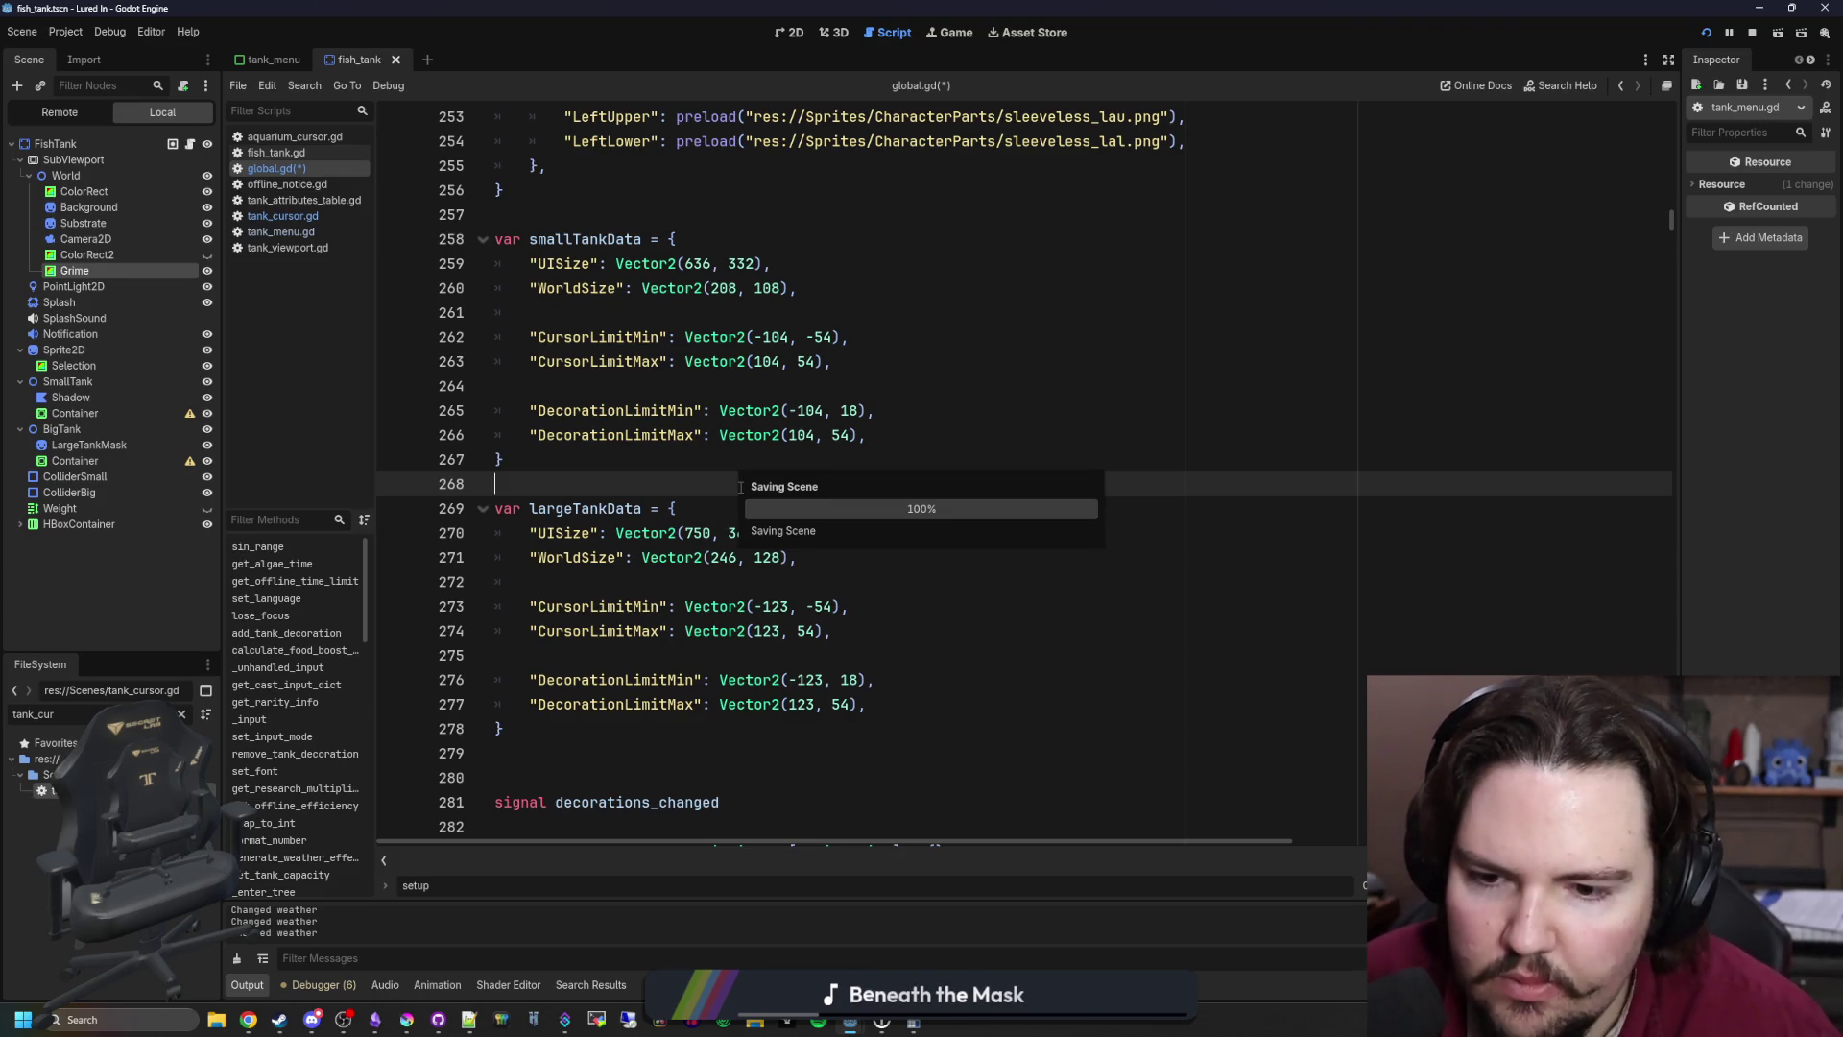
left_click(907, 607)
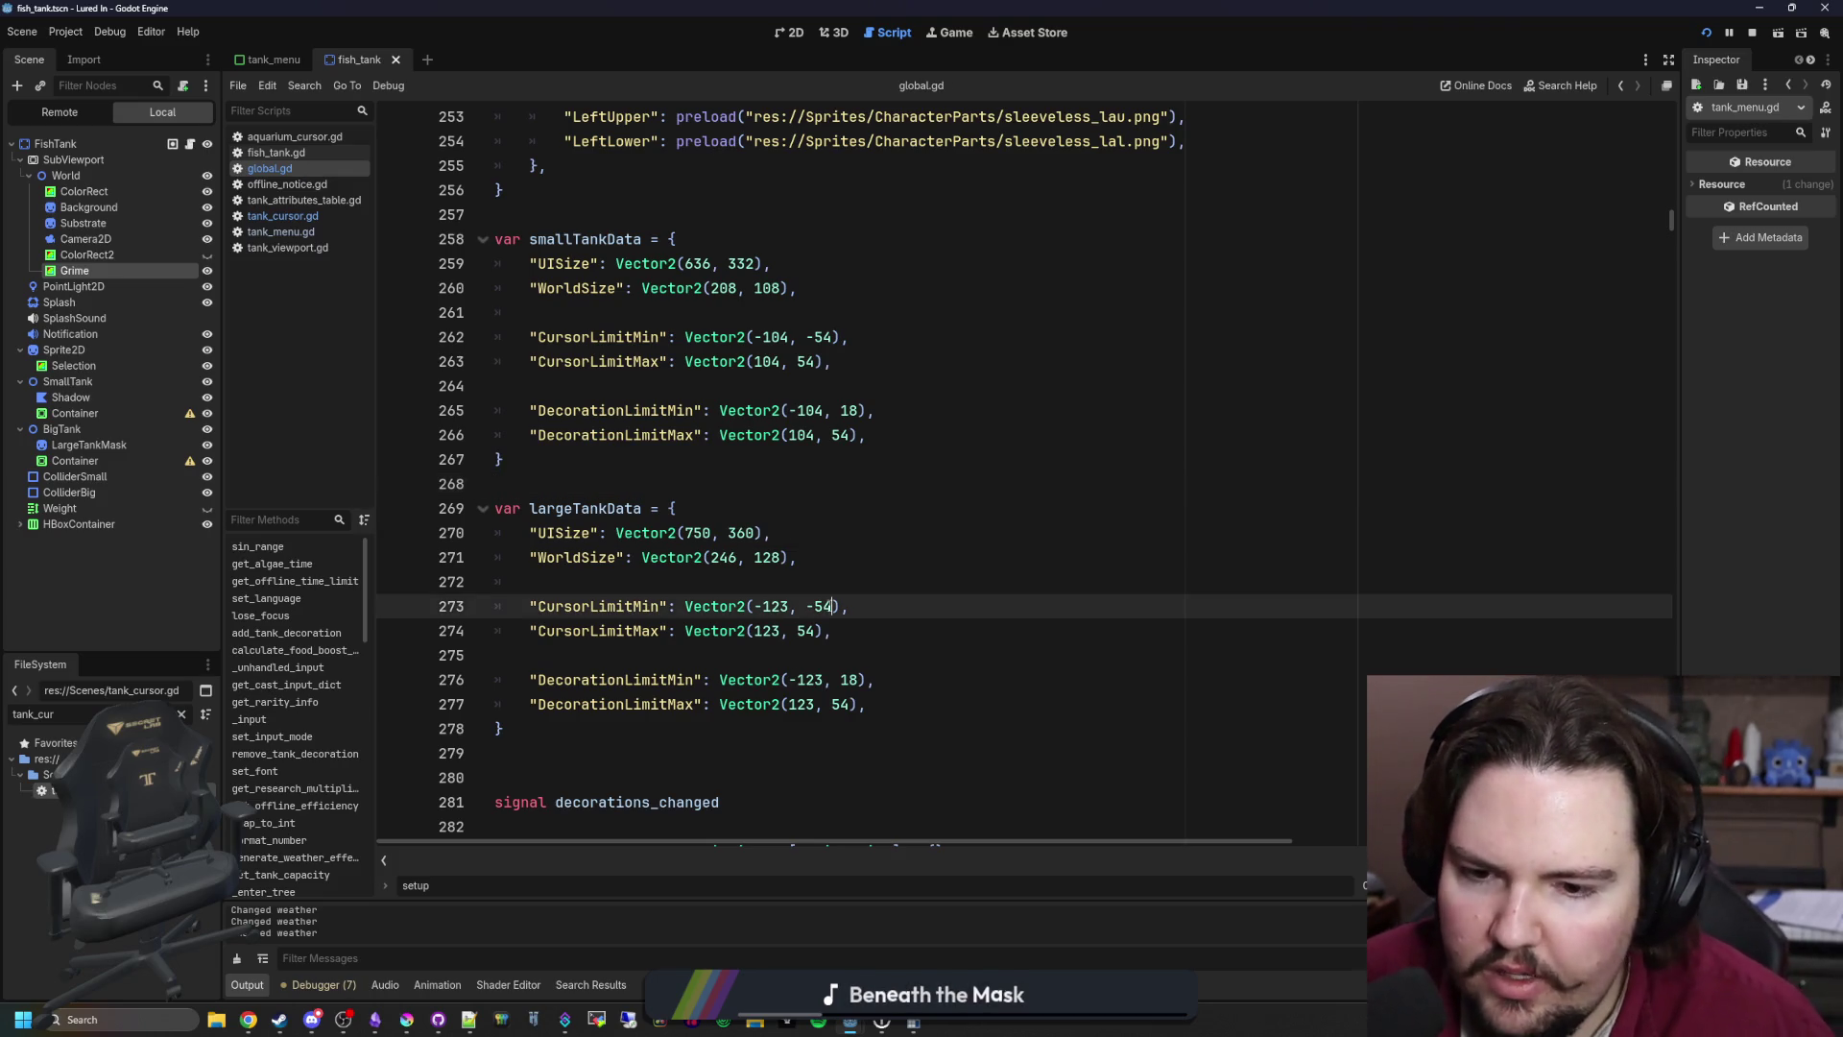
left_click(861, 634)
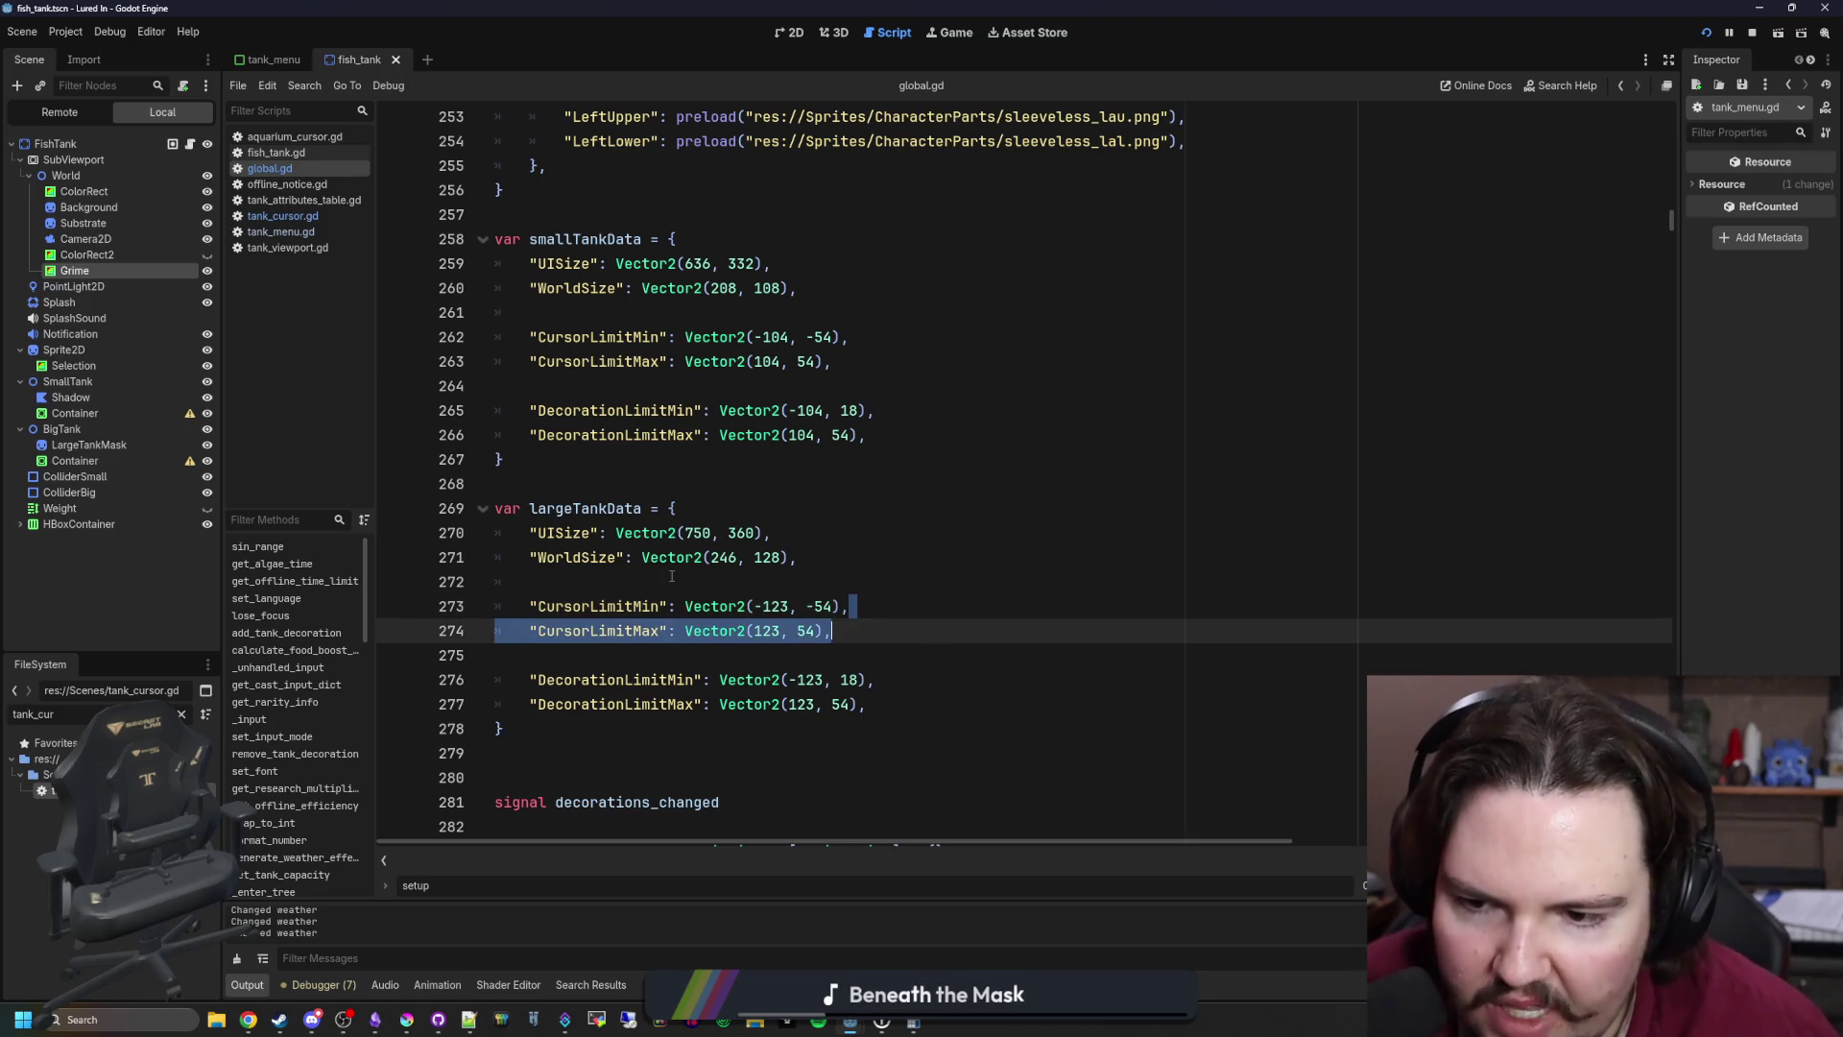
left_click(643, 484)
key("ctrl+s")
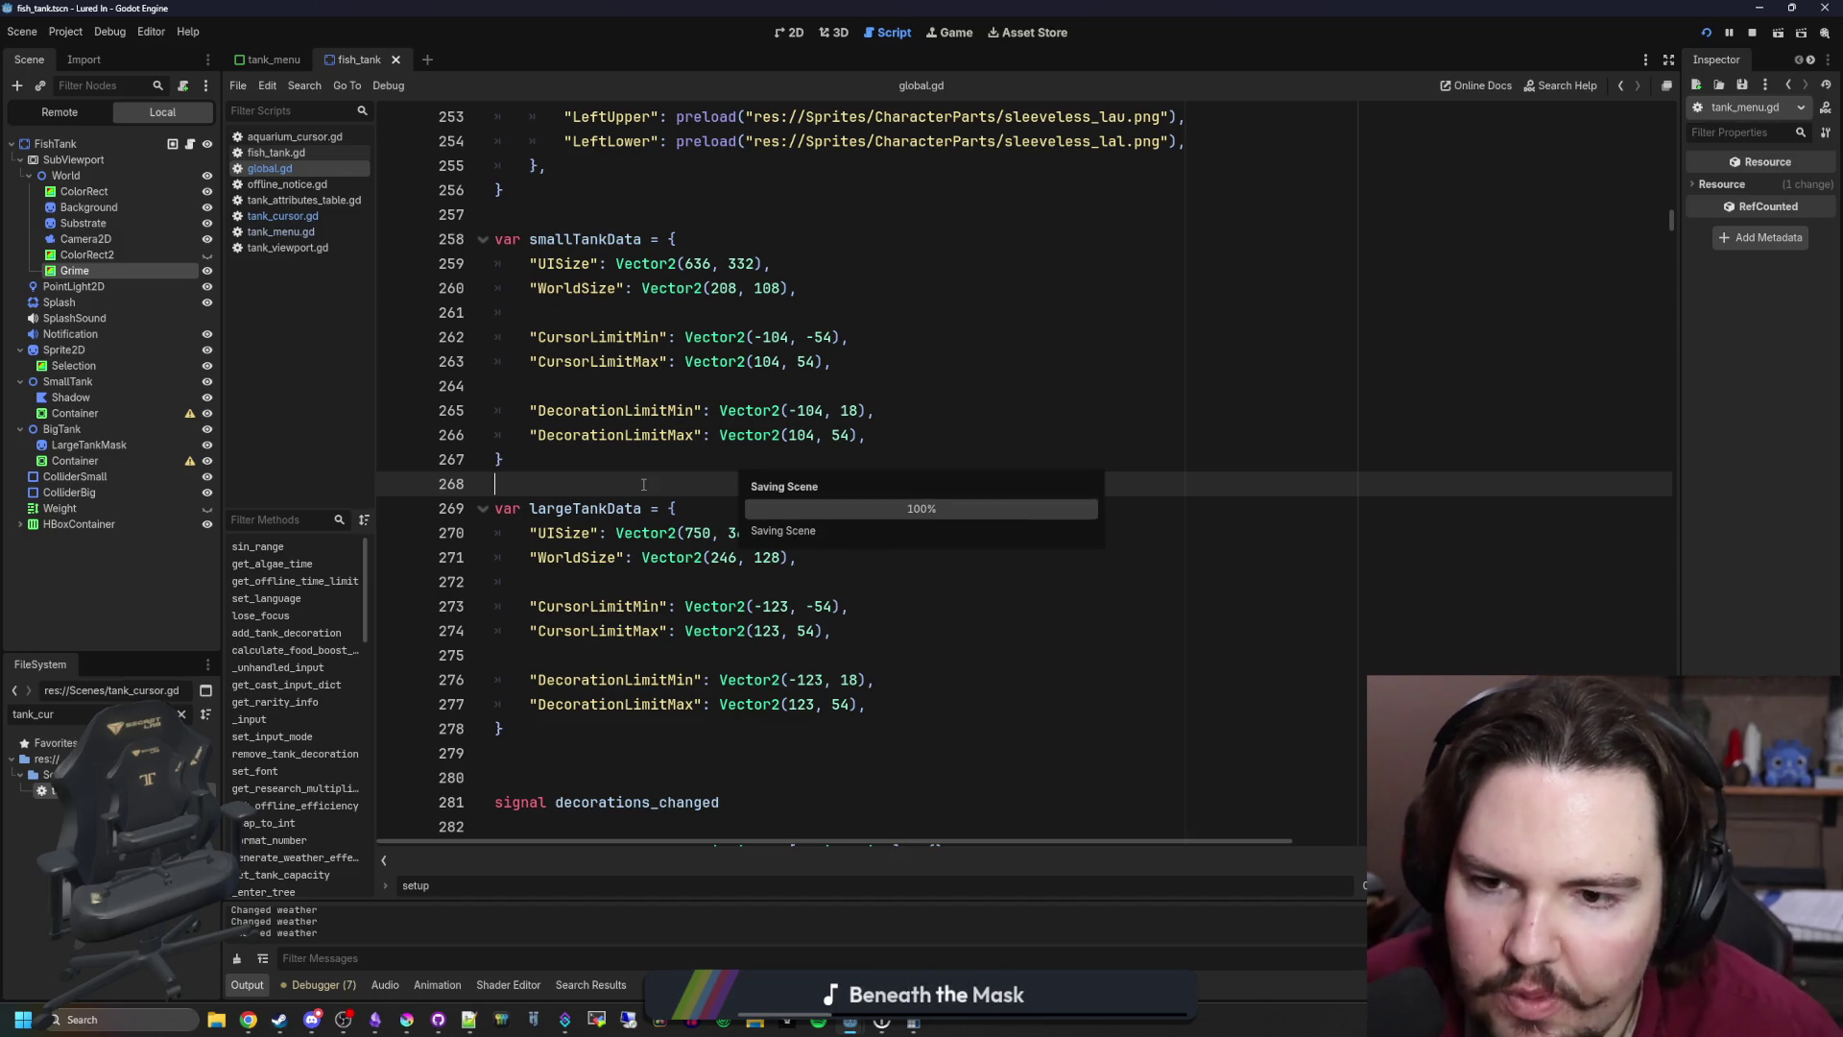
Step: Review smallTankData's WorldSize entry on line 260 and save again
left_click(624, 313)
double_click(576, 288)
left_click(623, 313)
double_click(597, 287)
left_click(597, 316)
double_click(597, 287)
left_click(597, 320)
key("ctrl+s")
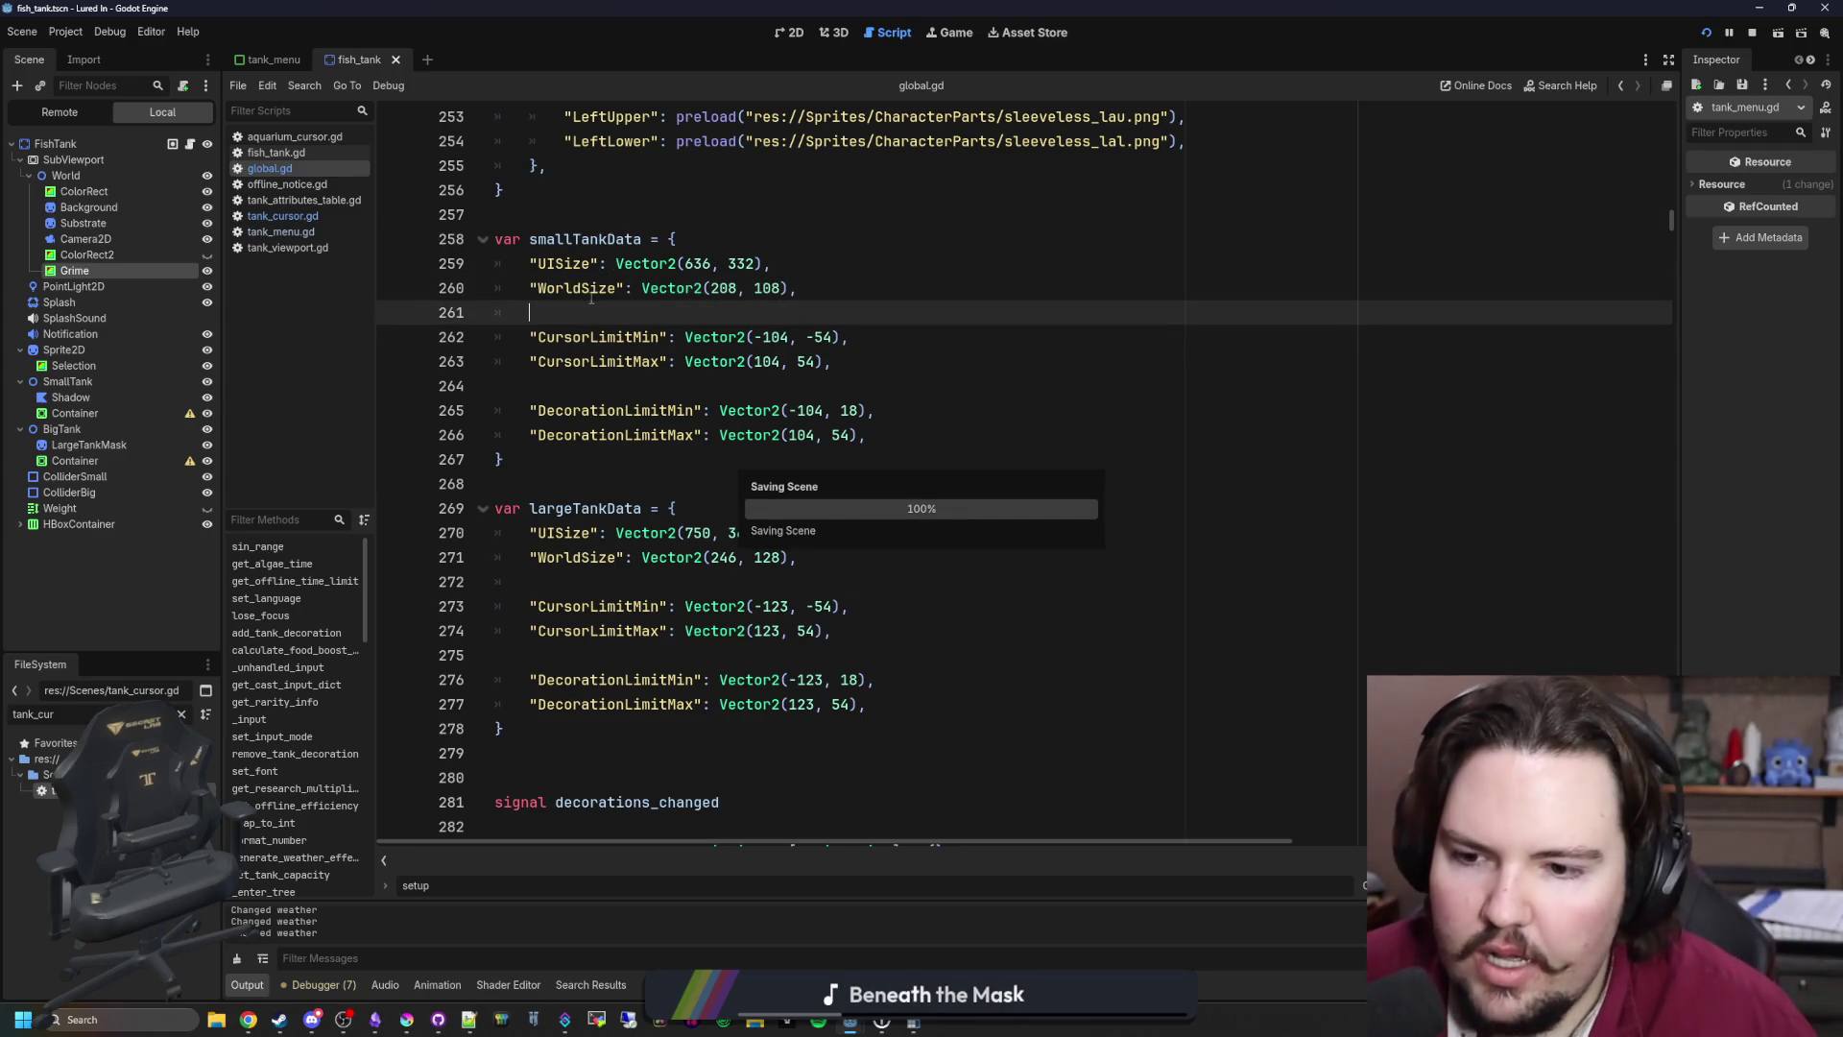
Step: Reselect WorldSize on line 260 and bring up the in-file search bar
double_click(591, 295)
left_click(597, 287)
scroll(597, 287, "down", 5)
scroll(597, 287, "up", 5)
double_click(597, 287)
left_click(627, 316)
key("ctrl+f")
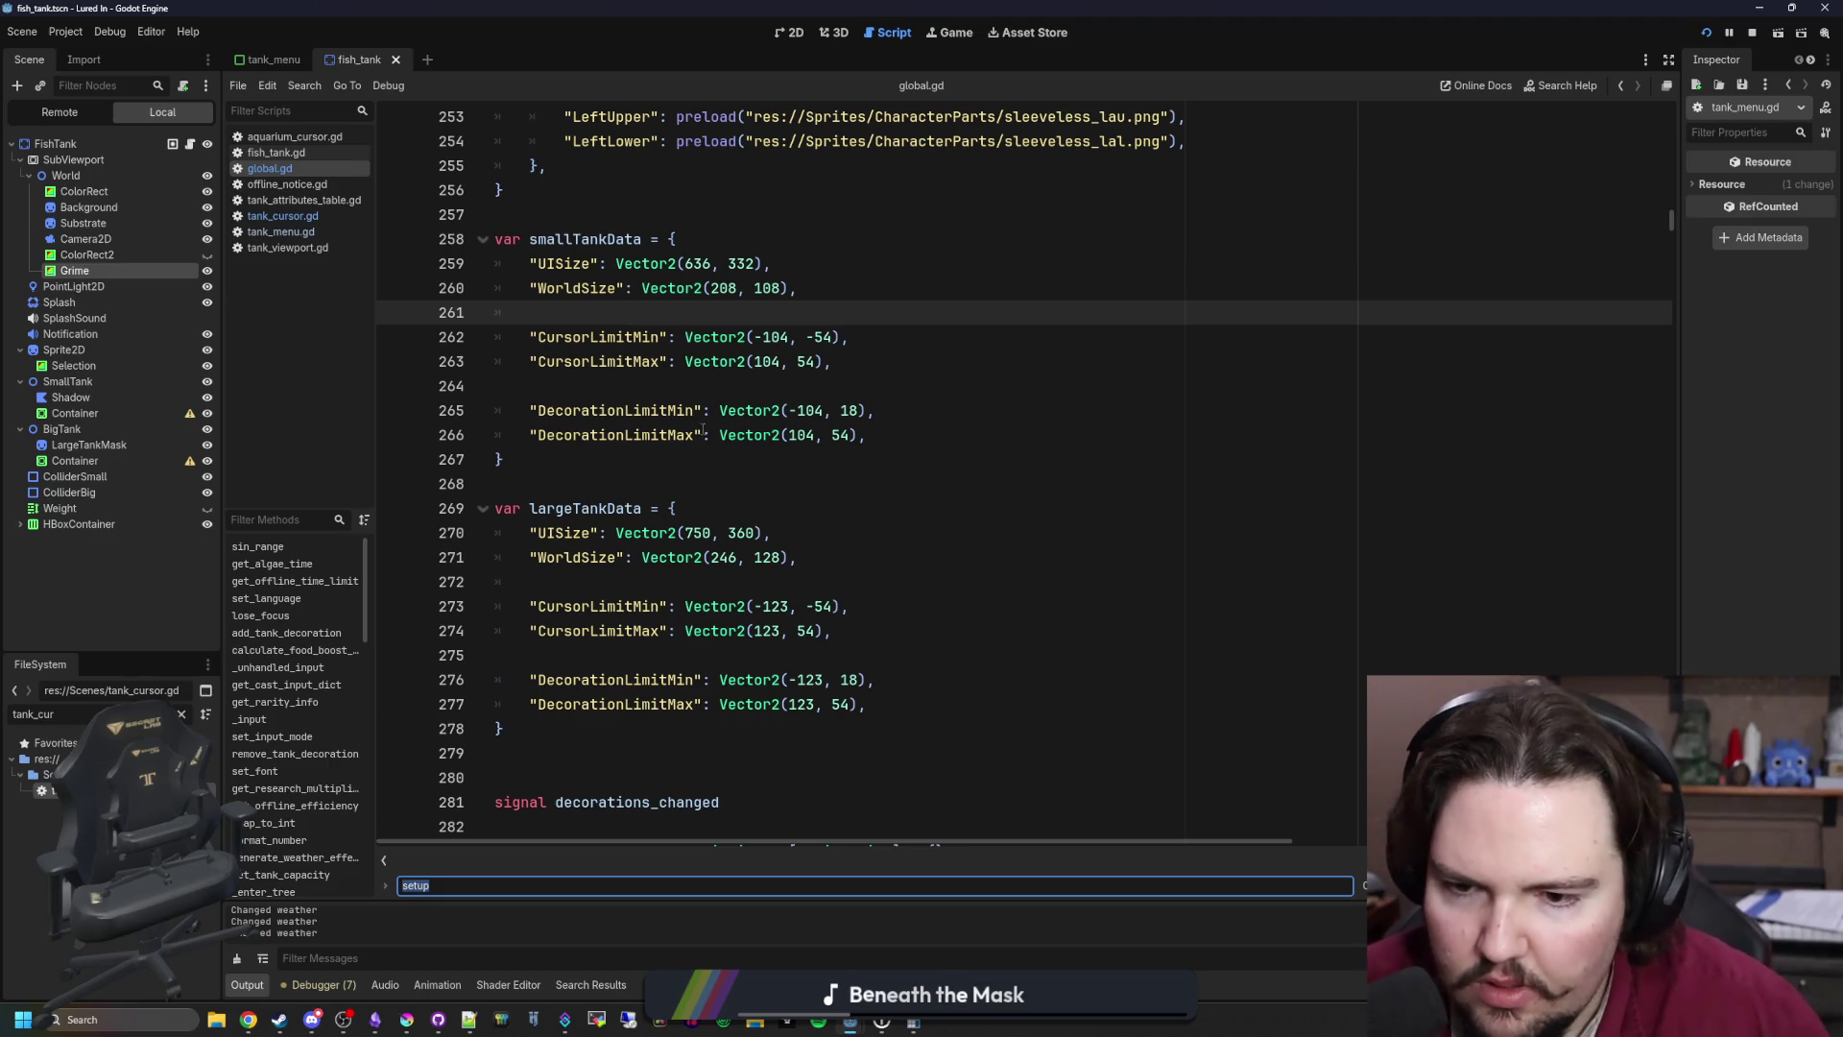
scroll(1039, 477, "down", 8)
left_click(1038, 483)
Step: Search for 'Vector2(' and replace Vector2(208, 108) on line 847 with smallTankData.WorldSize
key("ctrl+f")
type("Vec")
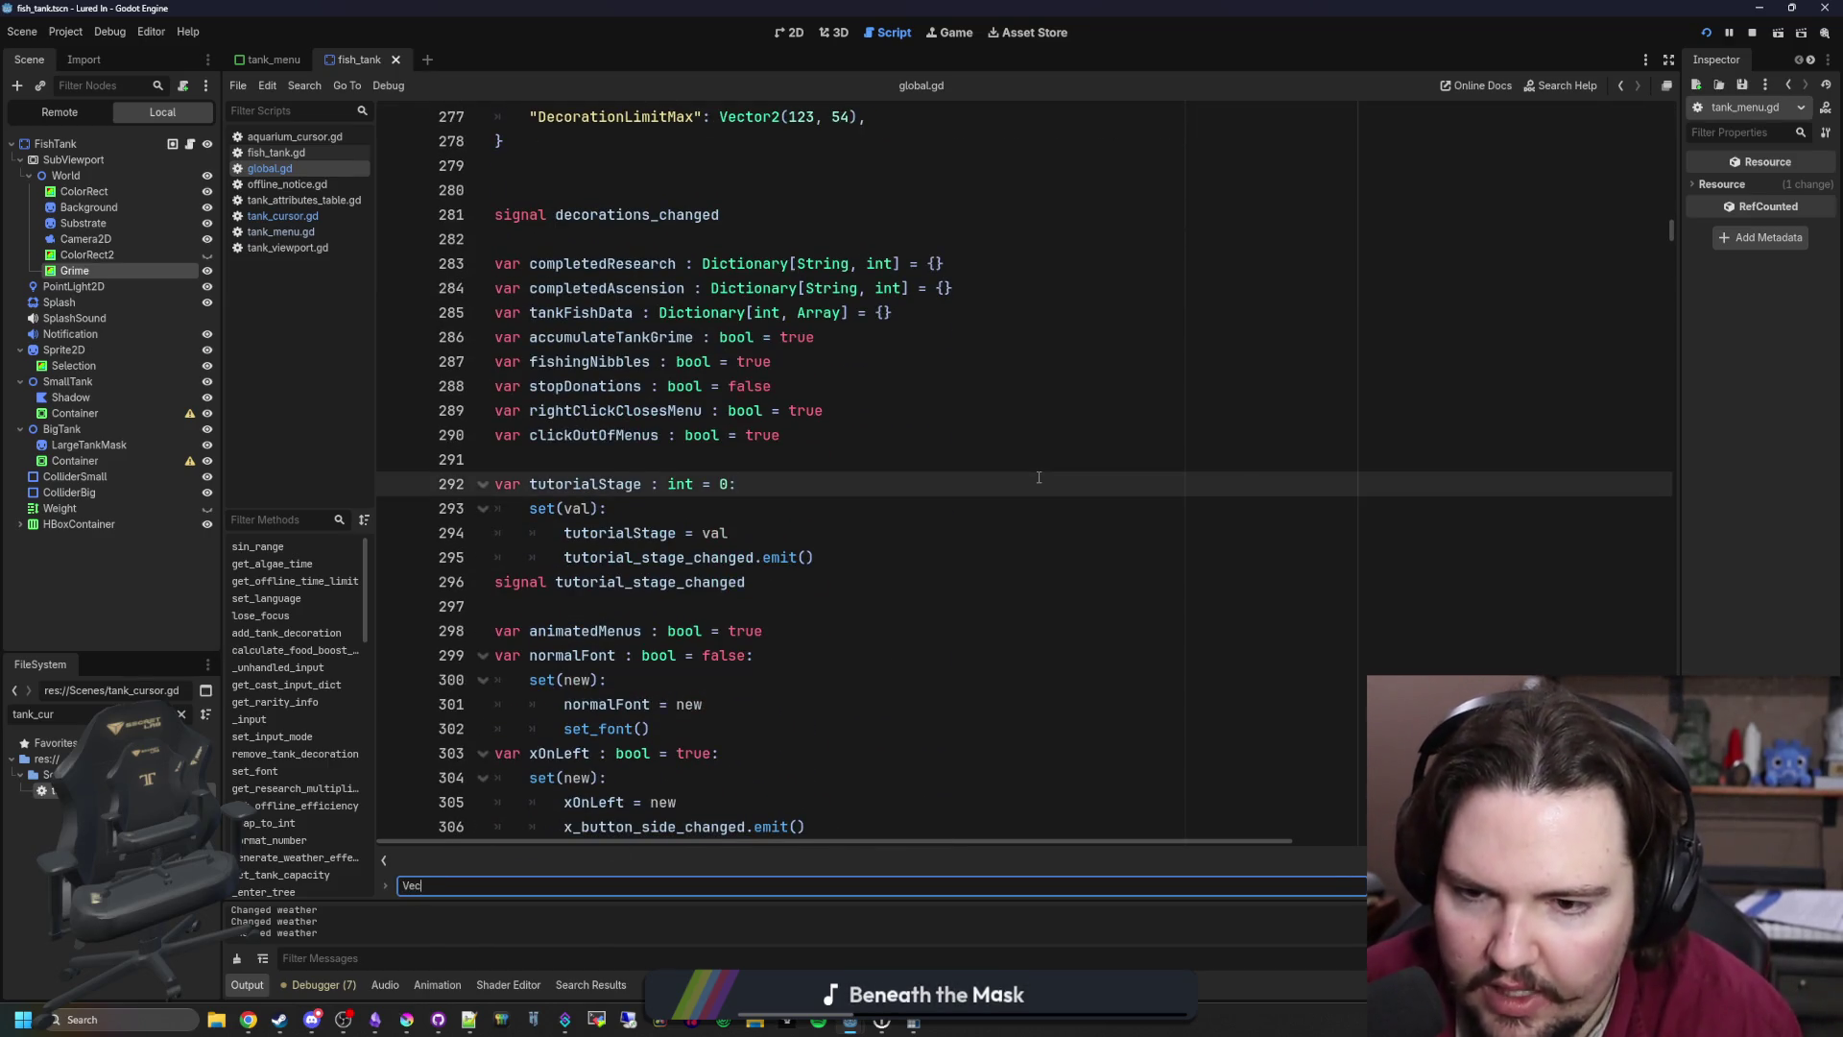
type("tor2(")
key("Return")
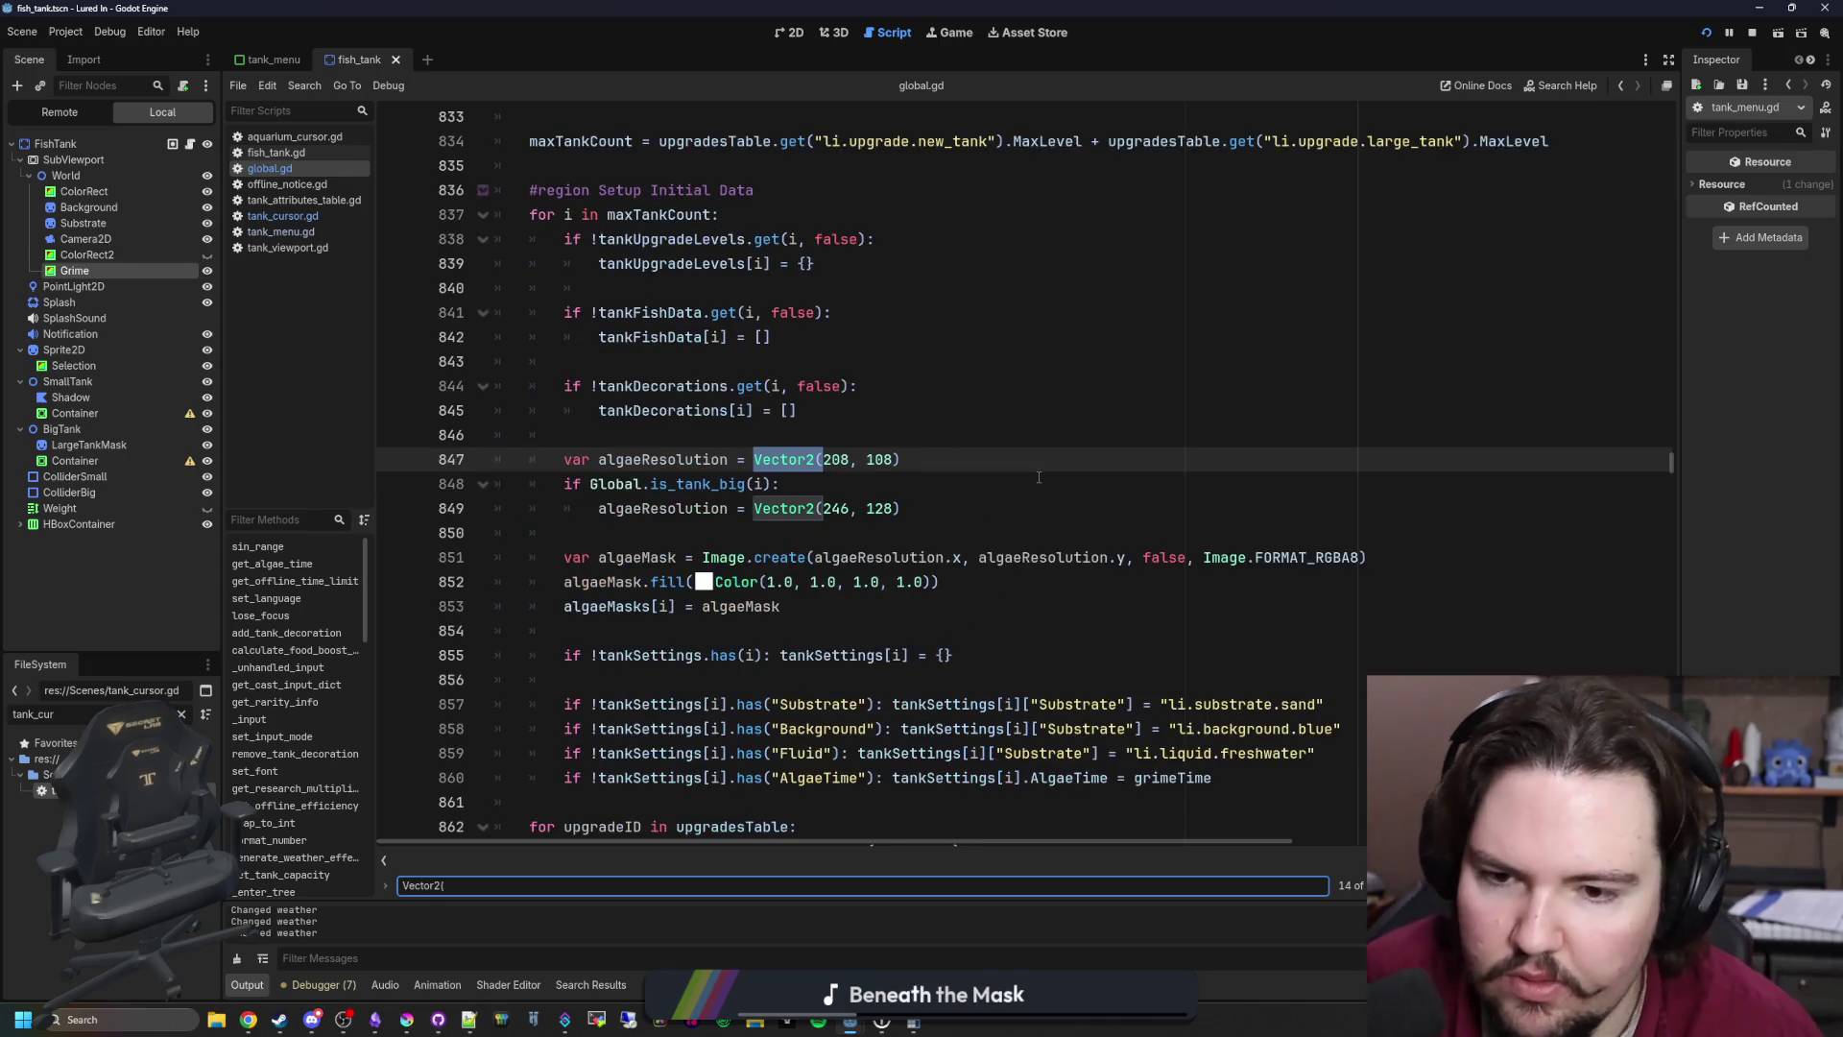
mouse_move(755, 459)
left_mouse_down()
mouse_move(772, 484)
mouse_move(901, 460)
left_mouse_up()
type("smallTa")
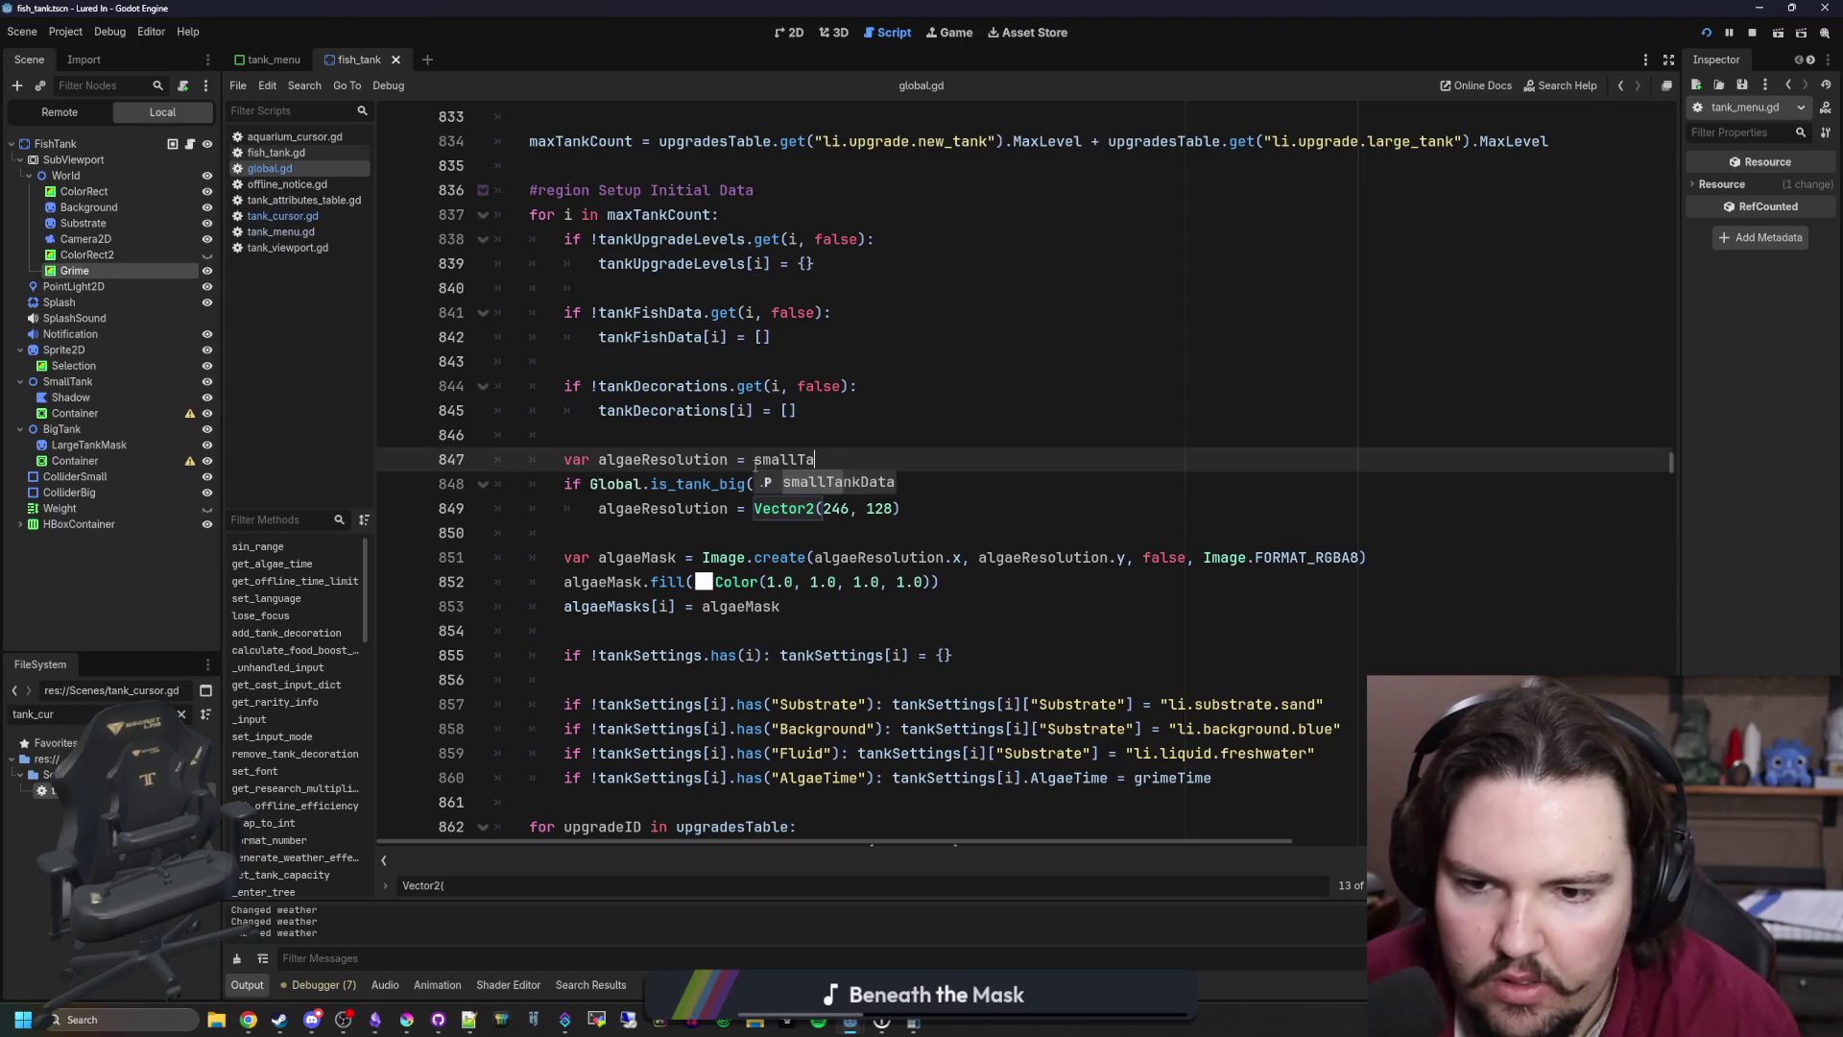
type("nkData.WorldSize")
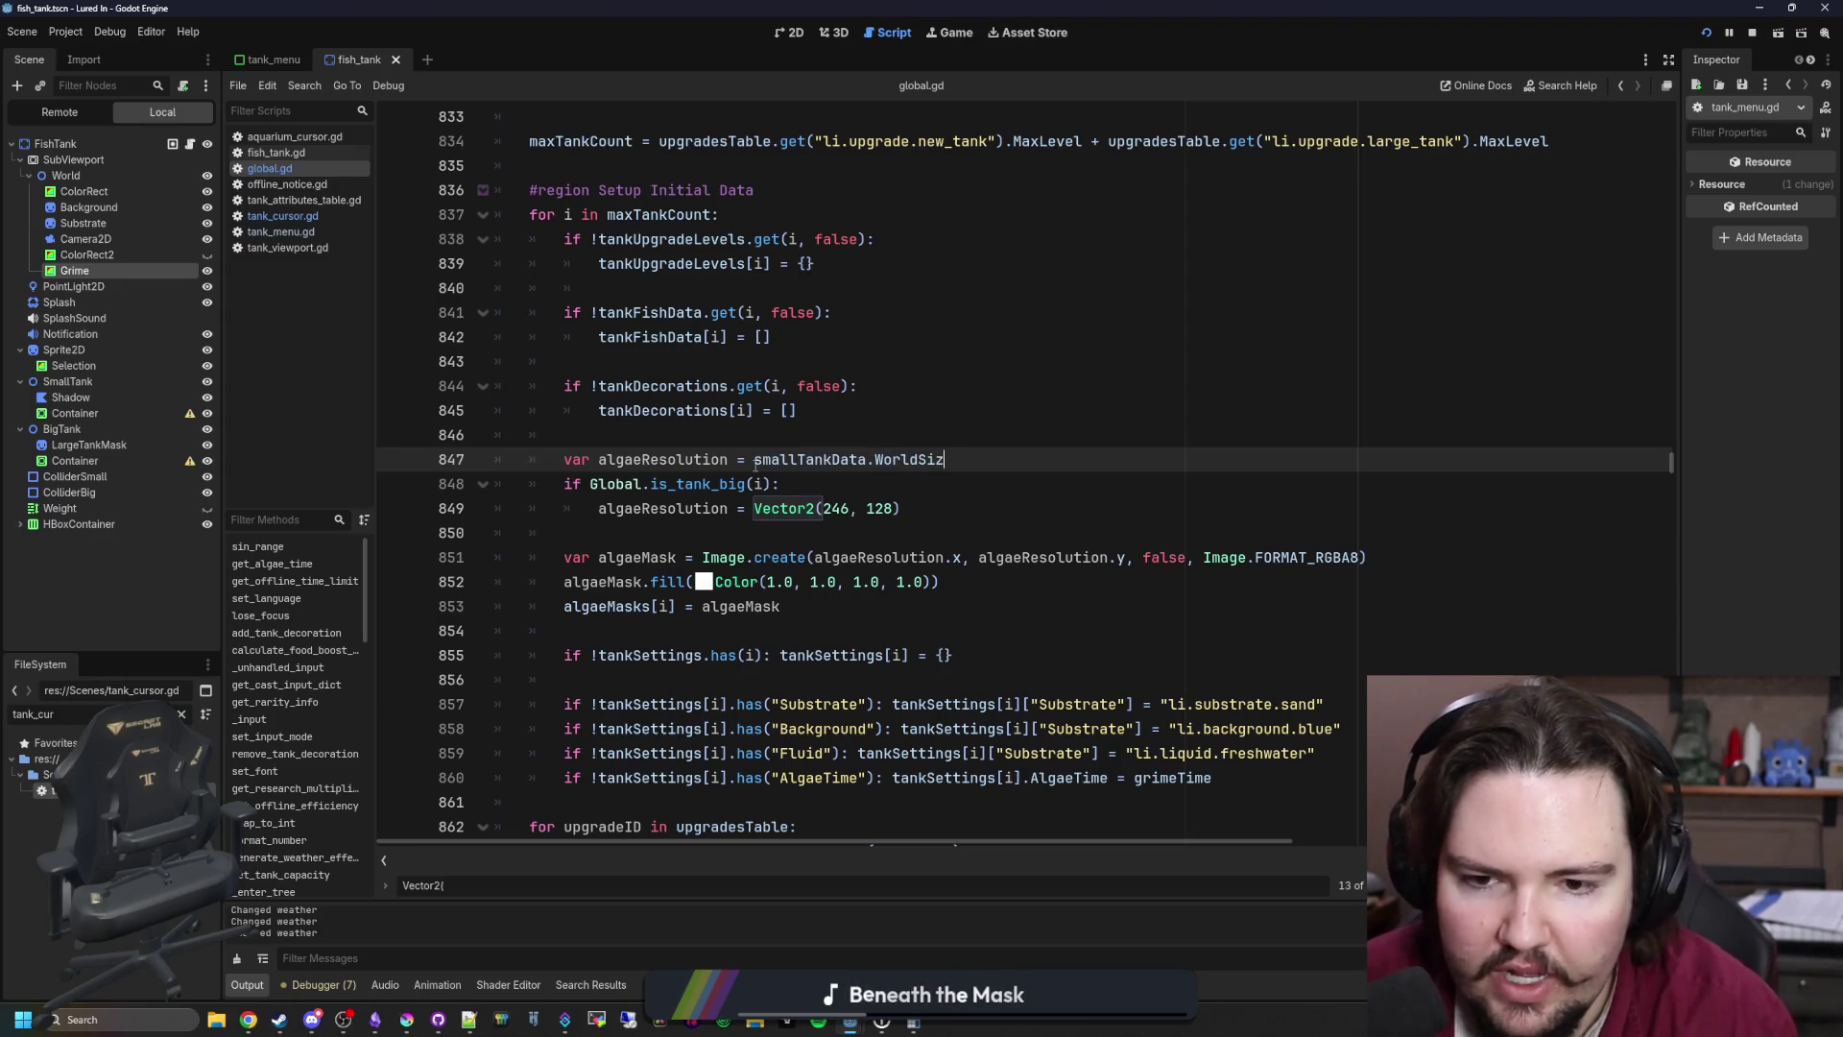
left_click(914, 582)
Step: Replace Vector2(246, 128) on line 849 with largeTankData.WorldSize
left_click_drag(952, 460, 757, 459)
key("ctrl+c")
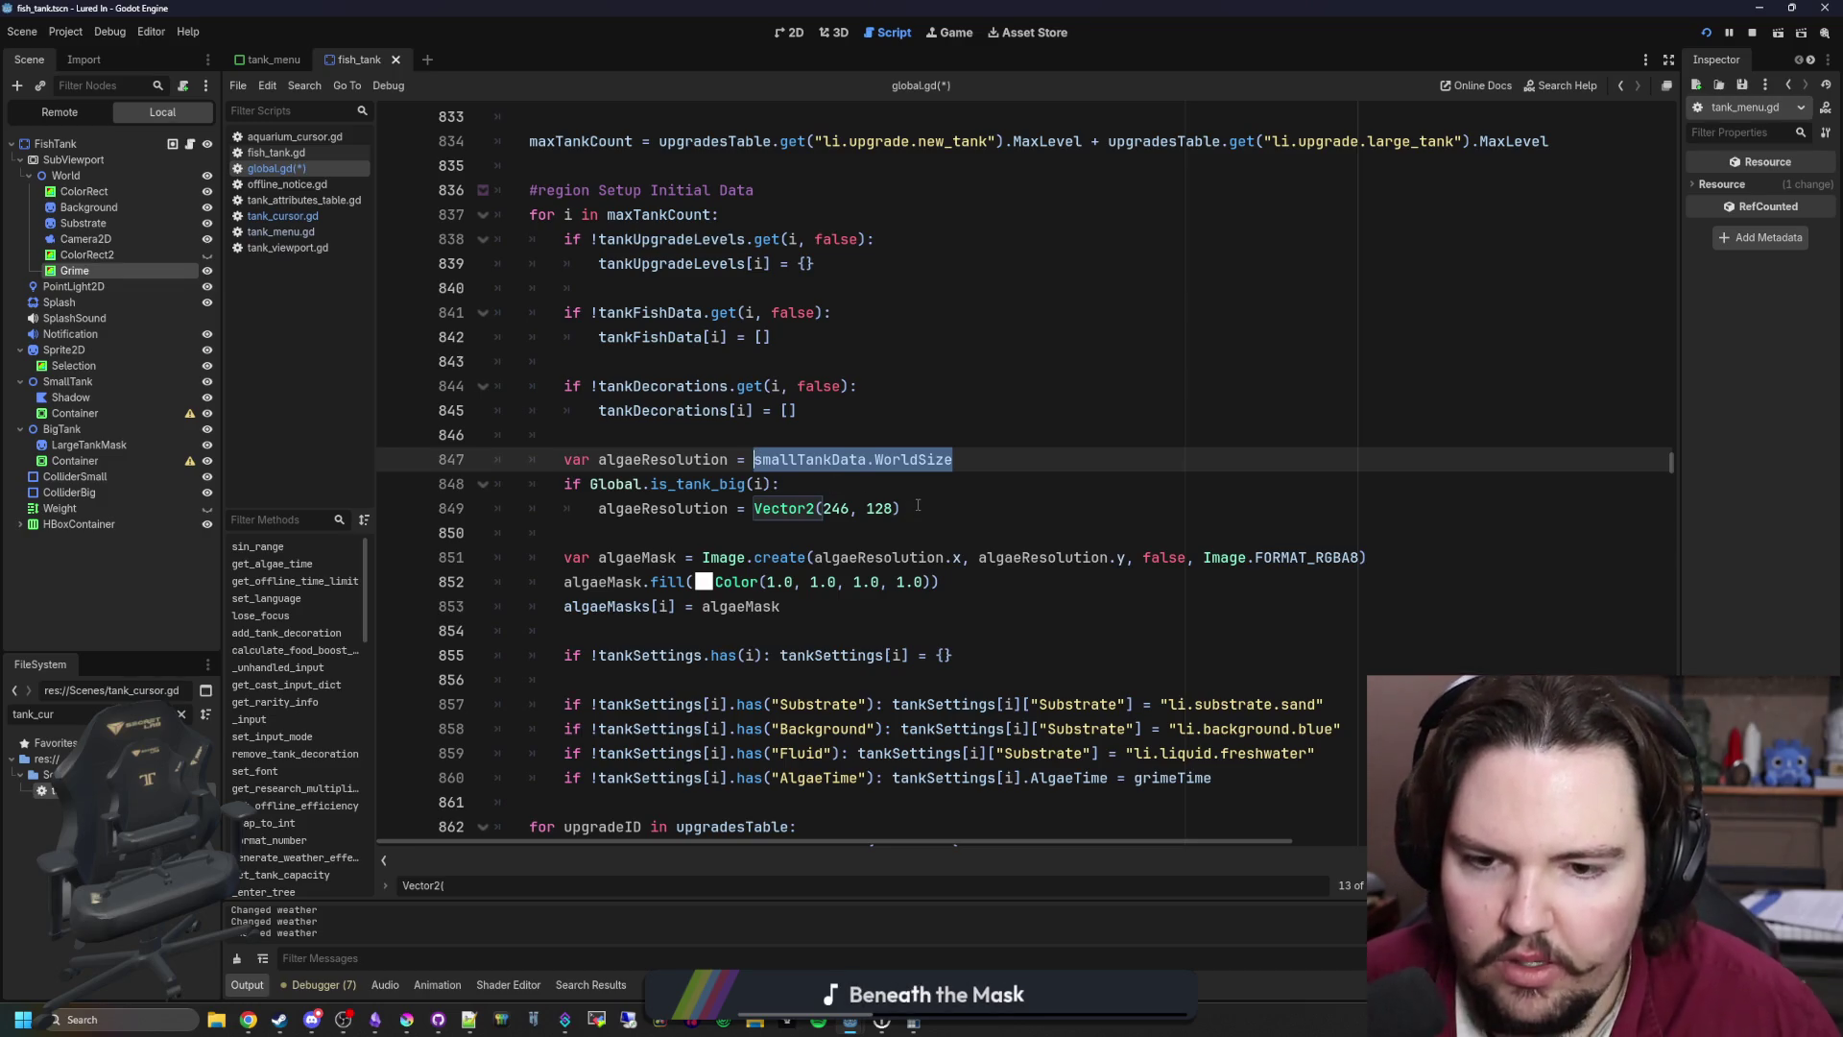
left_click_drag(918, 508, 754, 508)
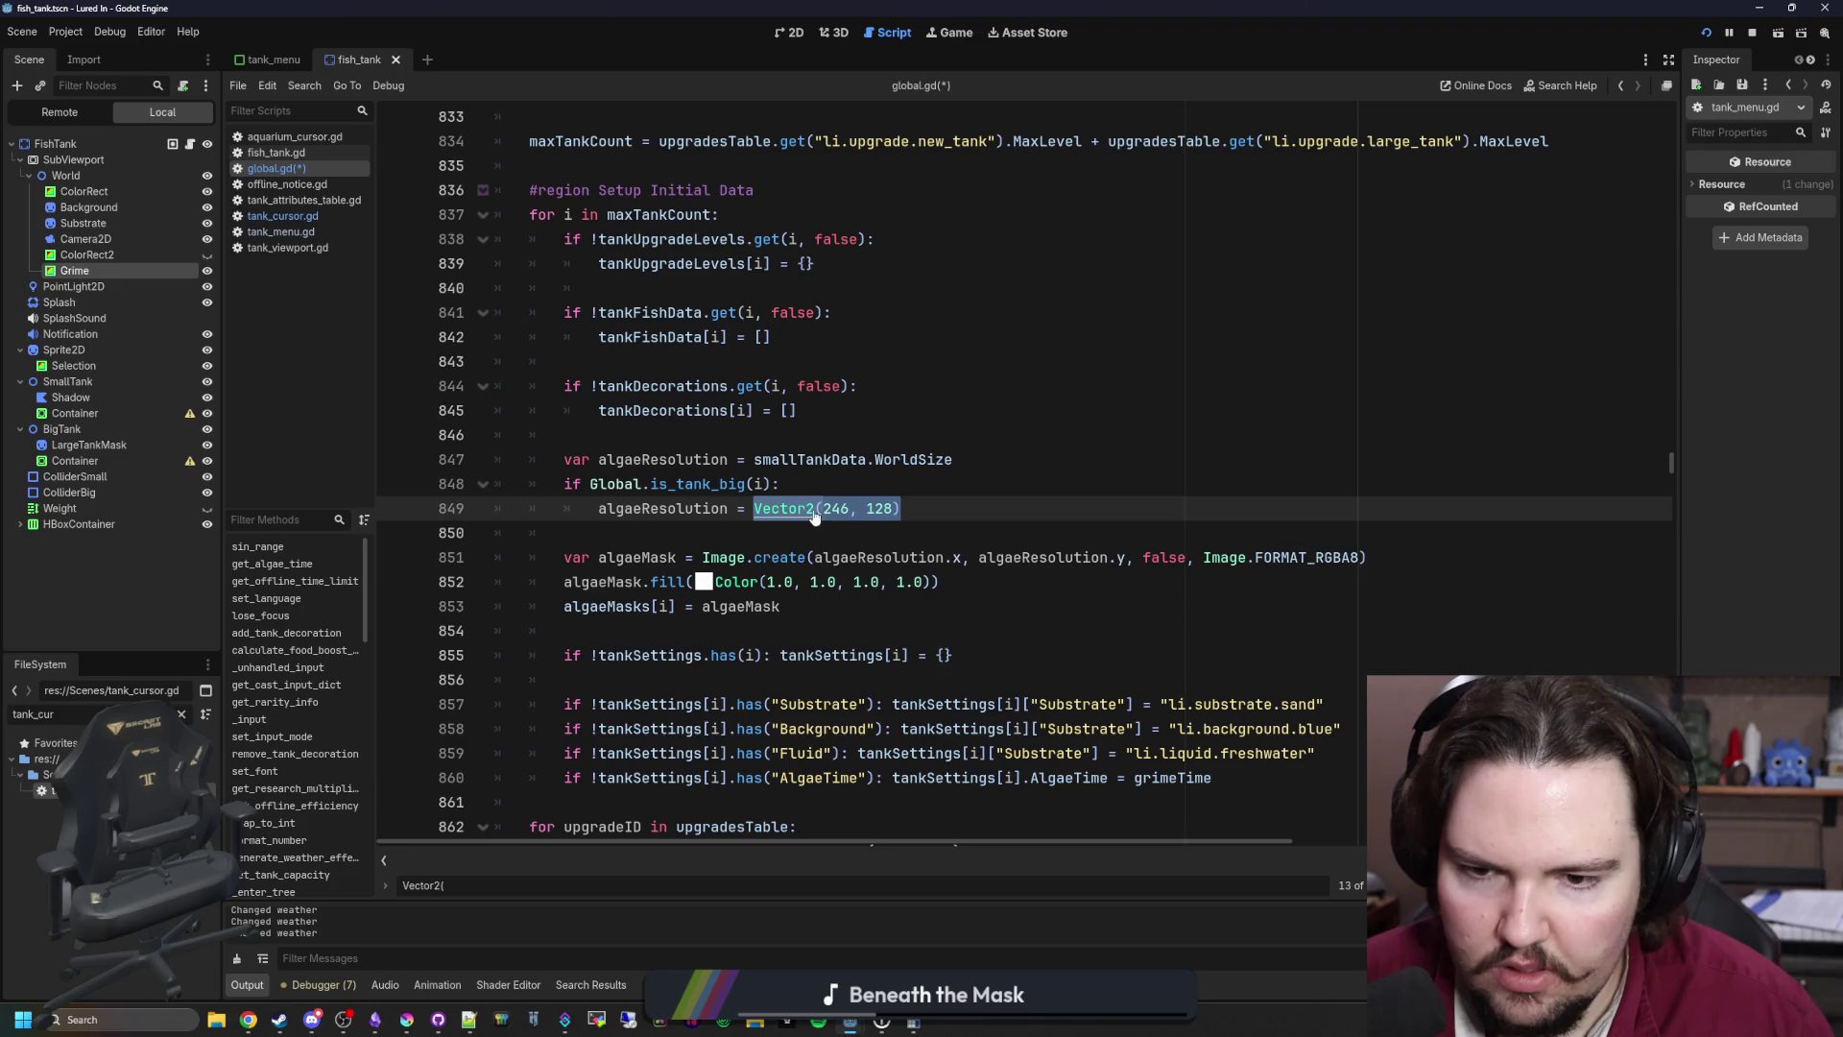
key("ctrl+v")
double_click(788, 508)
type("big")
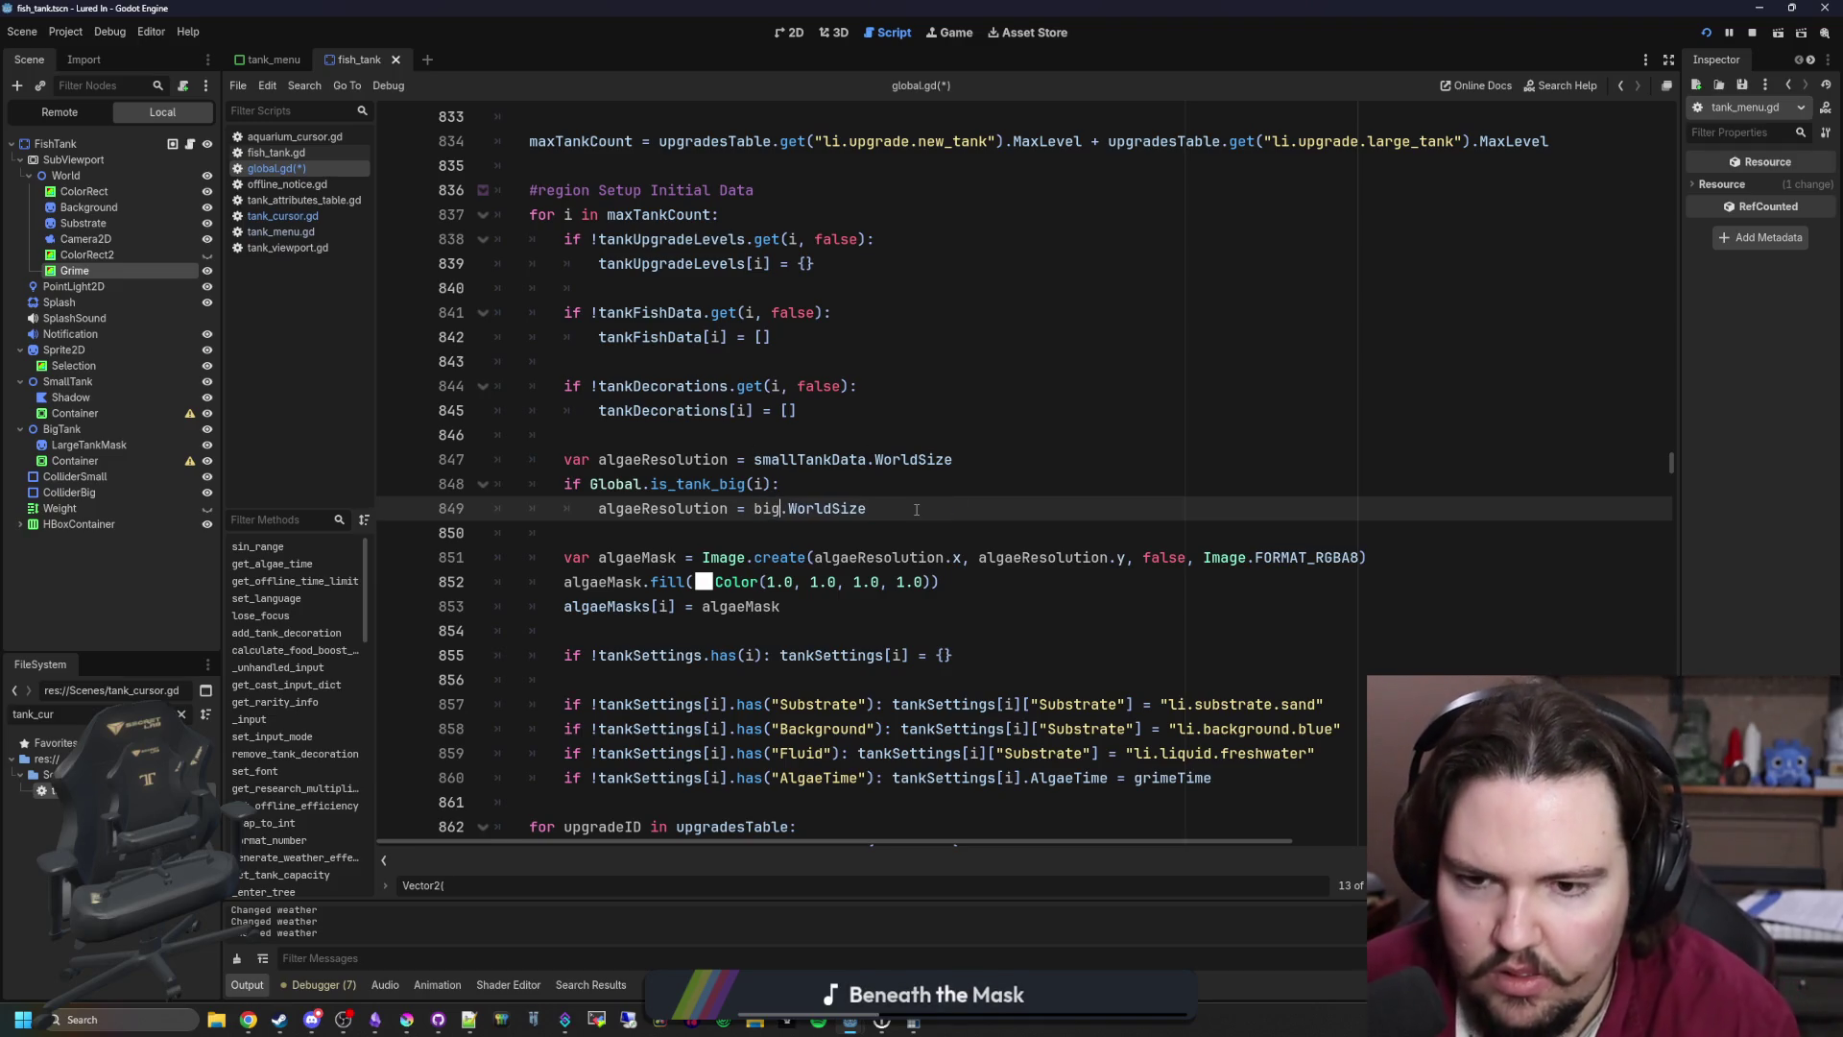
key("BackSpace")
key("BackSpace")
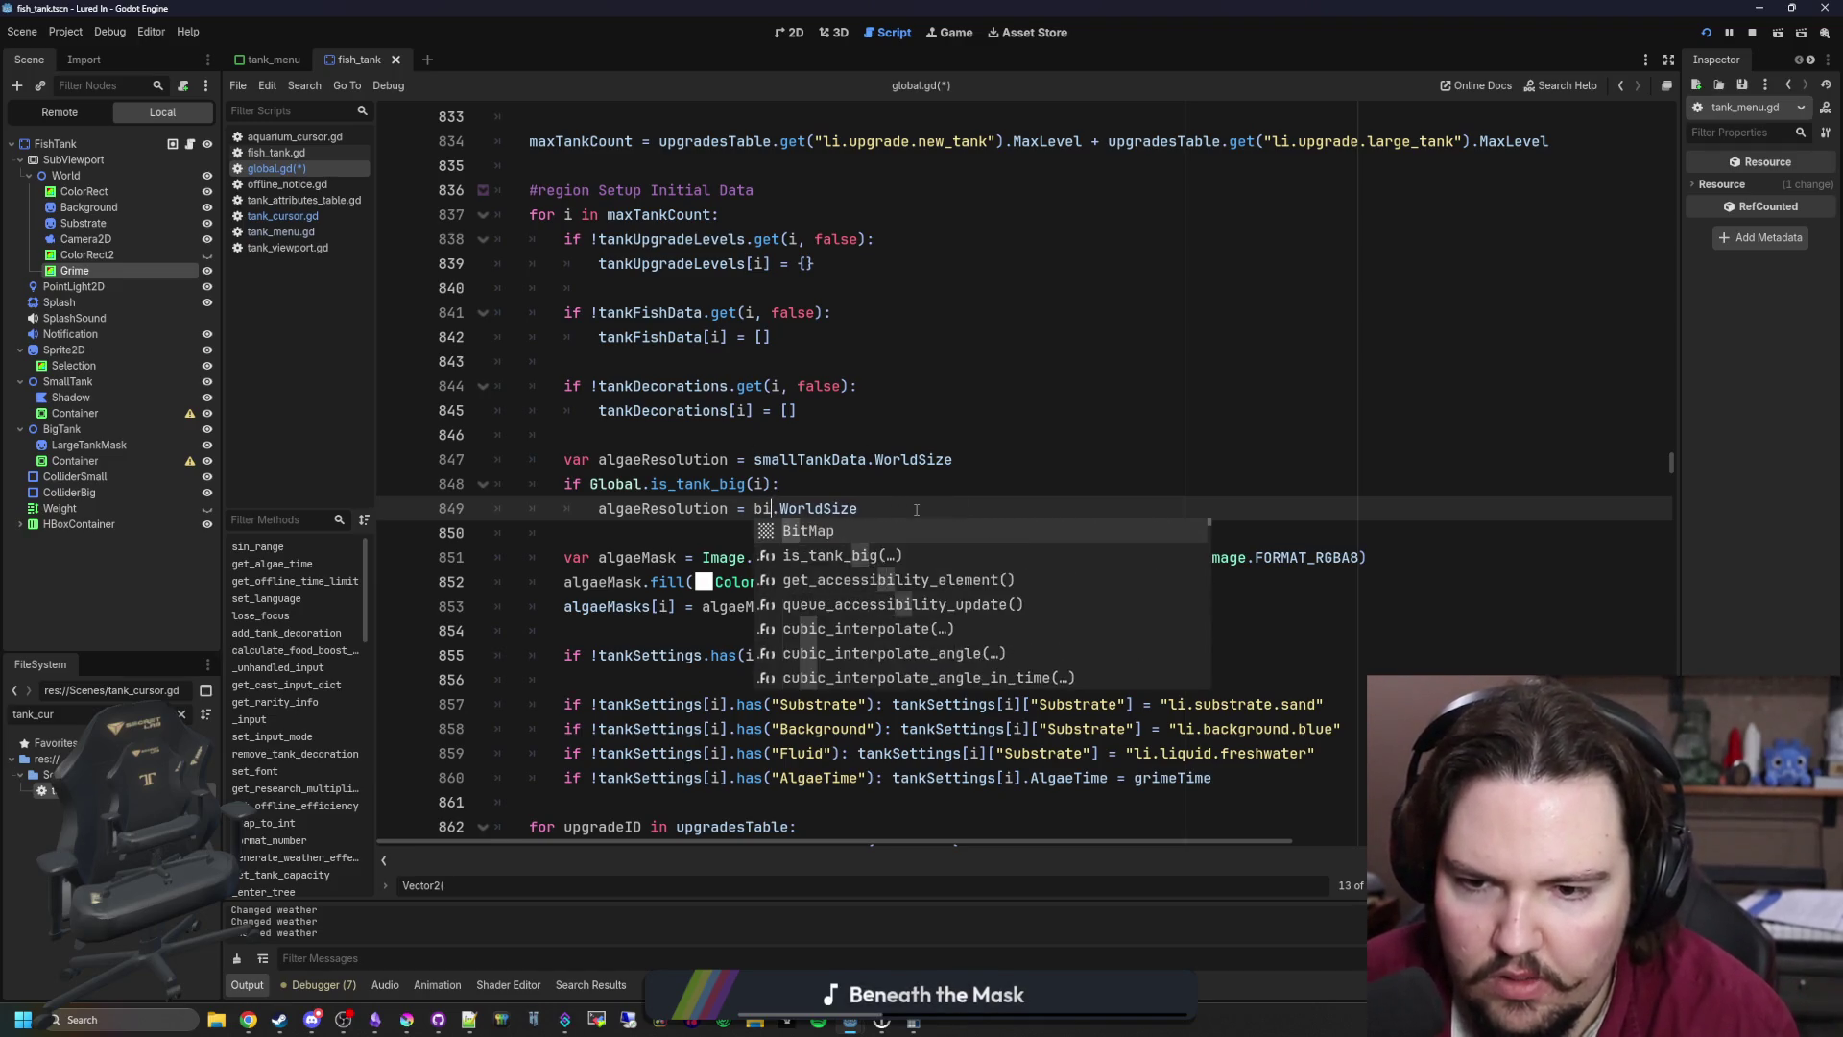
key("BackSpace")
type("largeTankData")
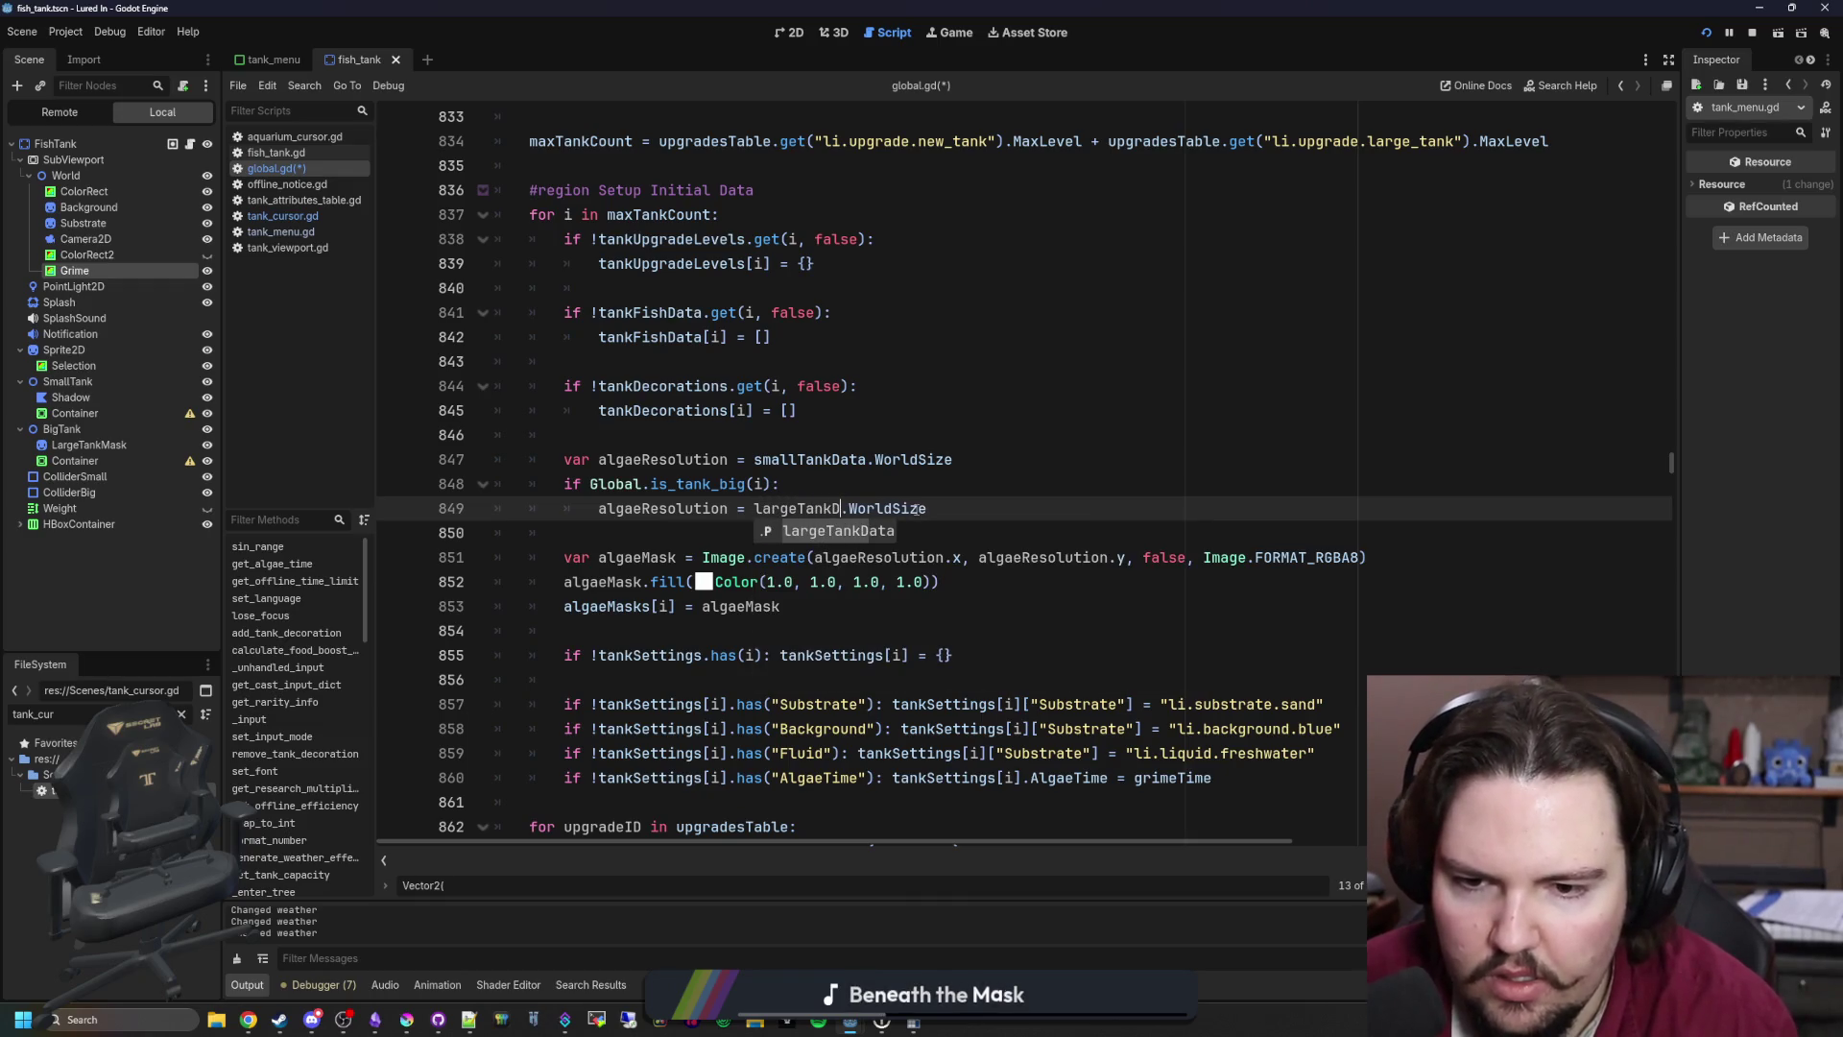
Step: Save global.gd with the updated algaeResolution lines
left_click(864, 441)
key("ctrl+s")
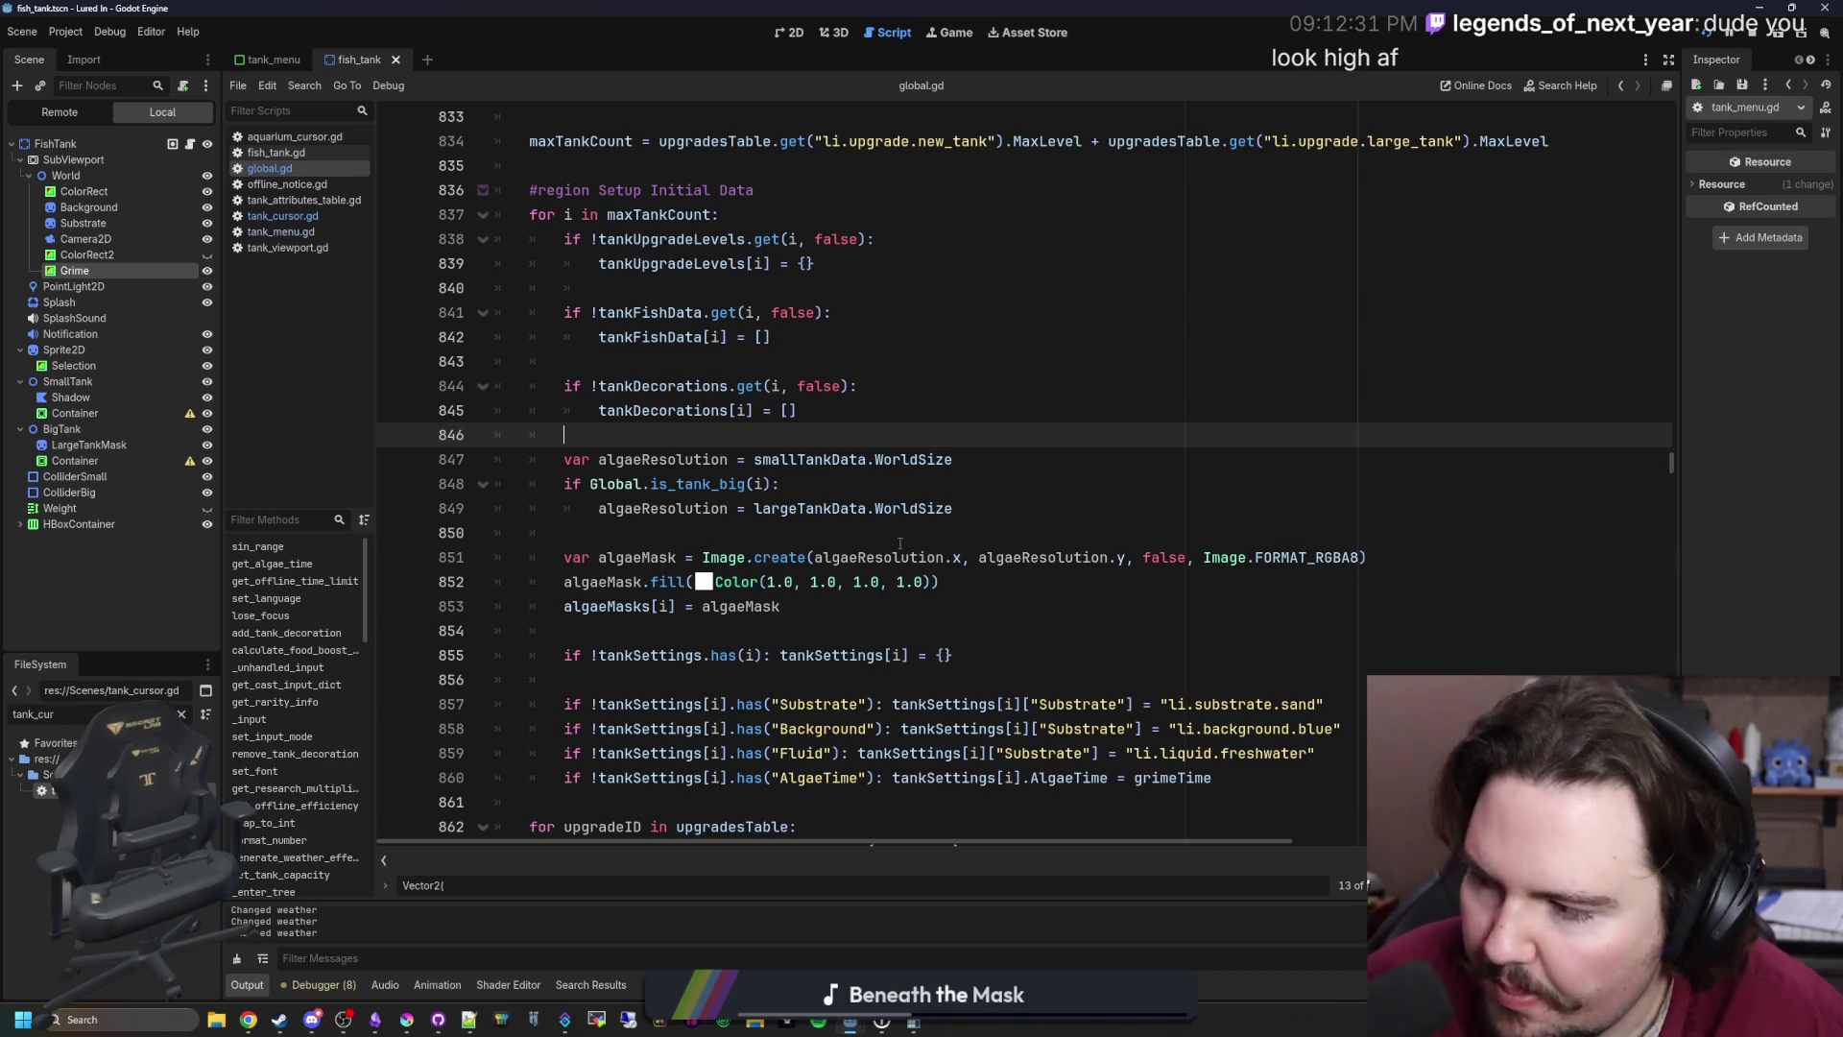
left_click(816, 533)
left_click(729, 410)
left_click(634, 459)
key("ctrl+s")
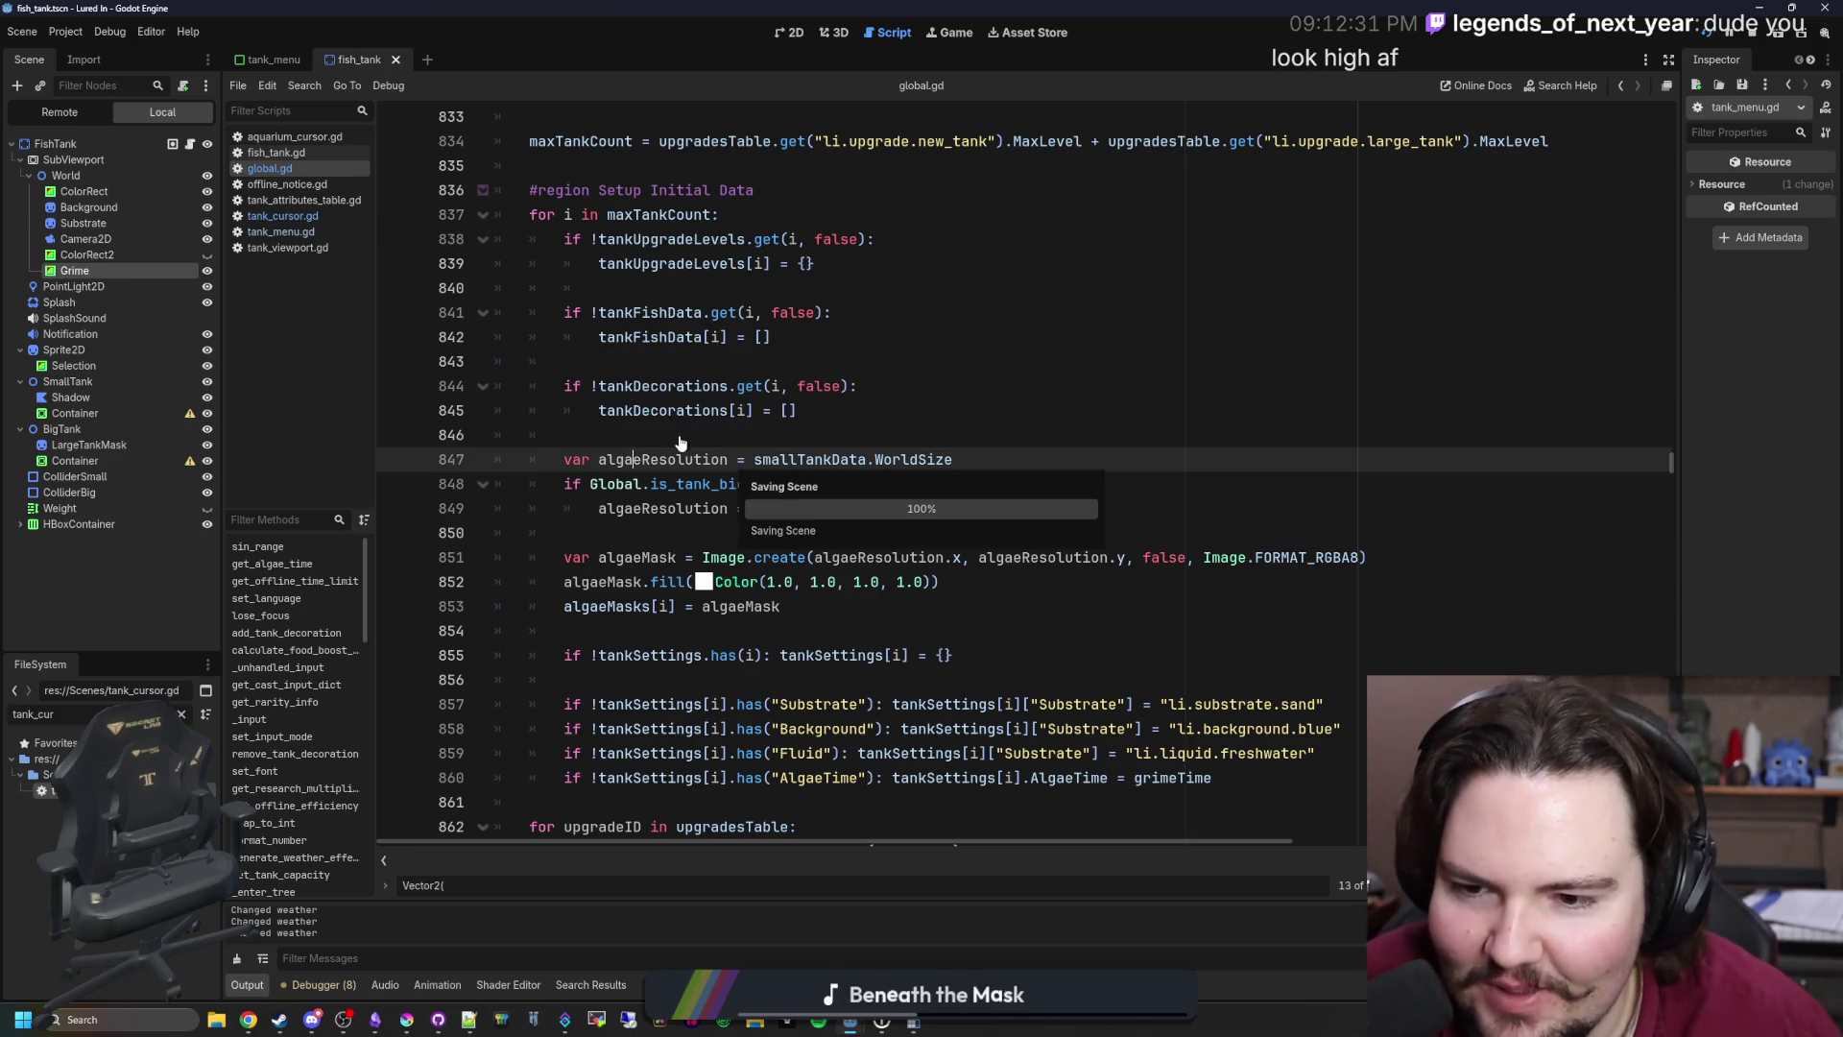
left_click(680, 437)
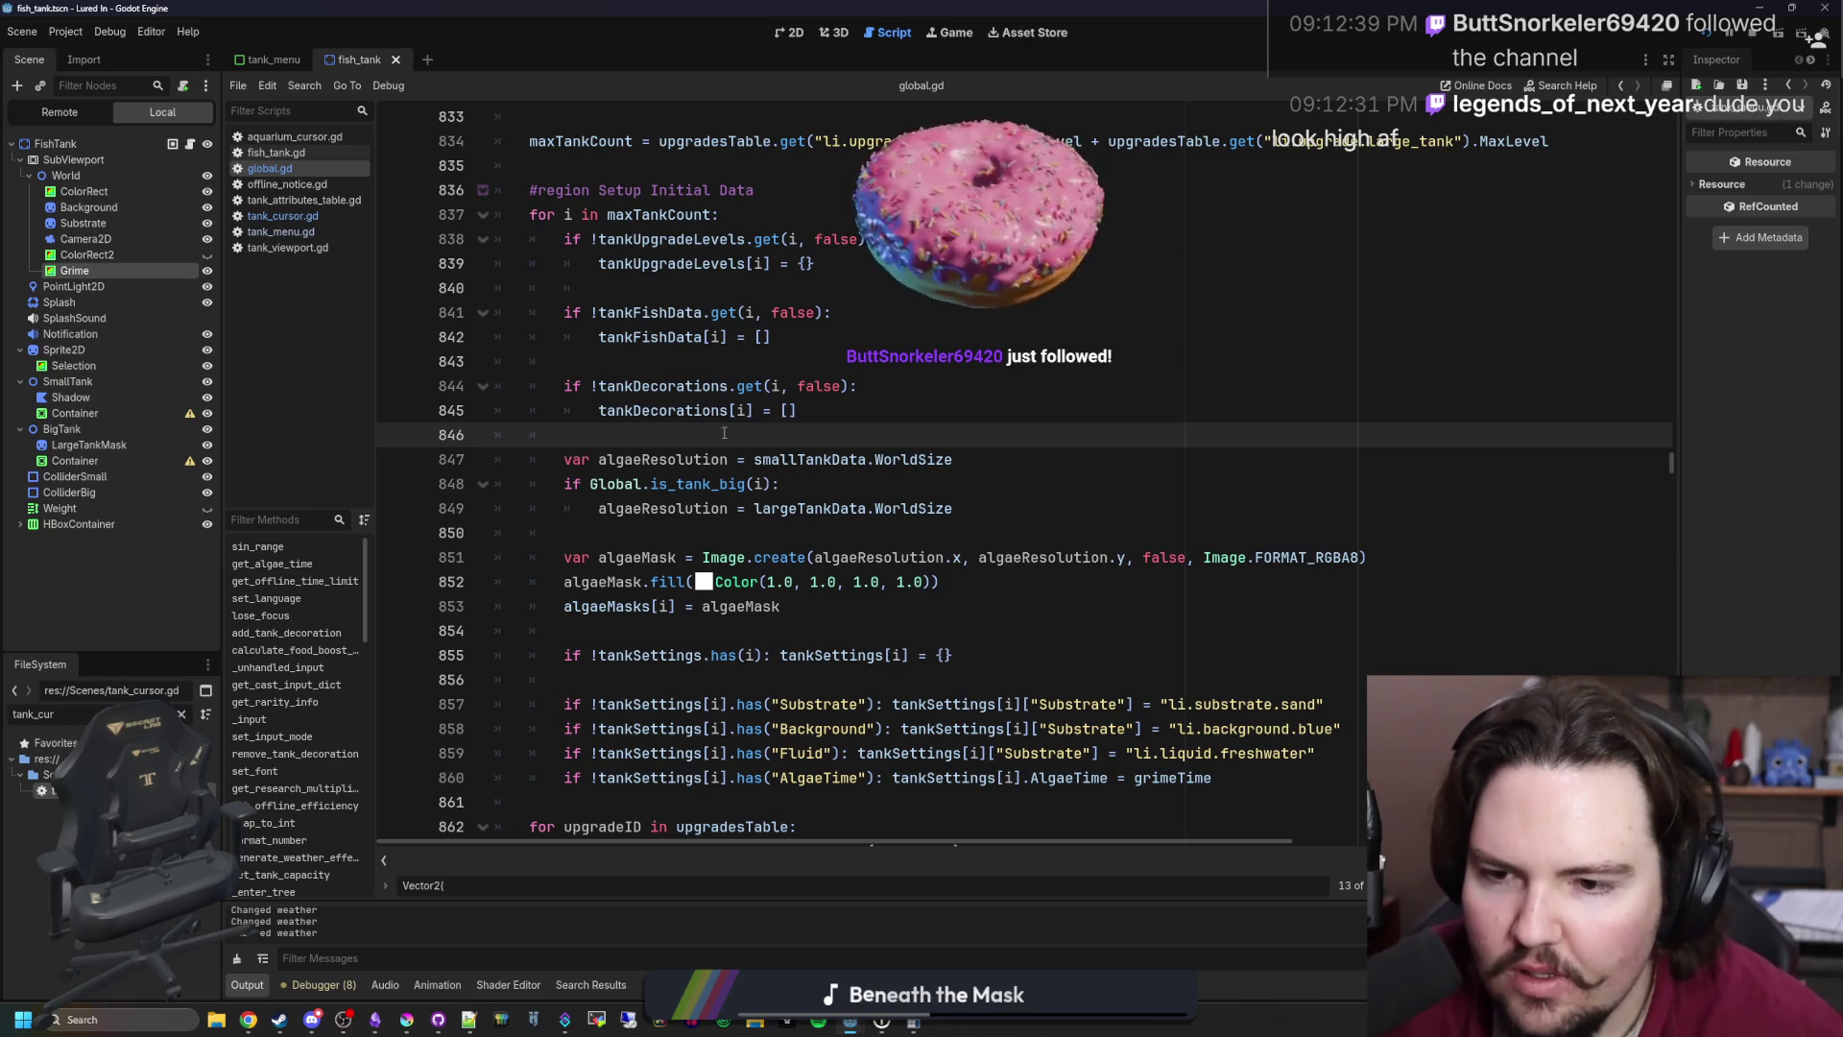
key("ctrl+s")
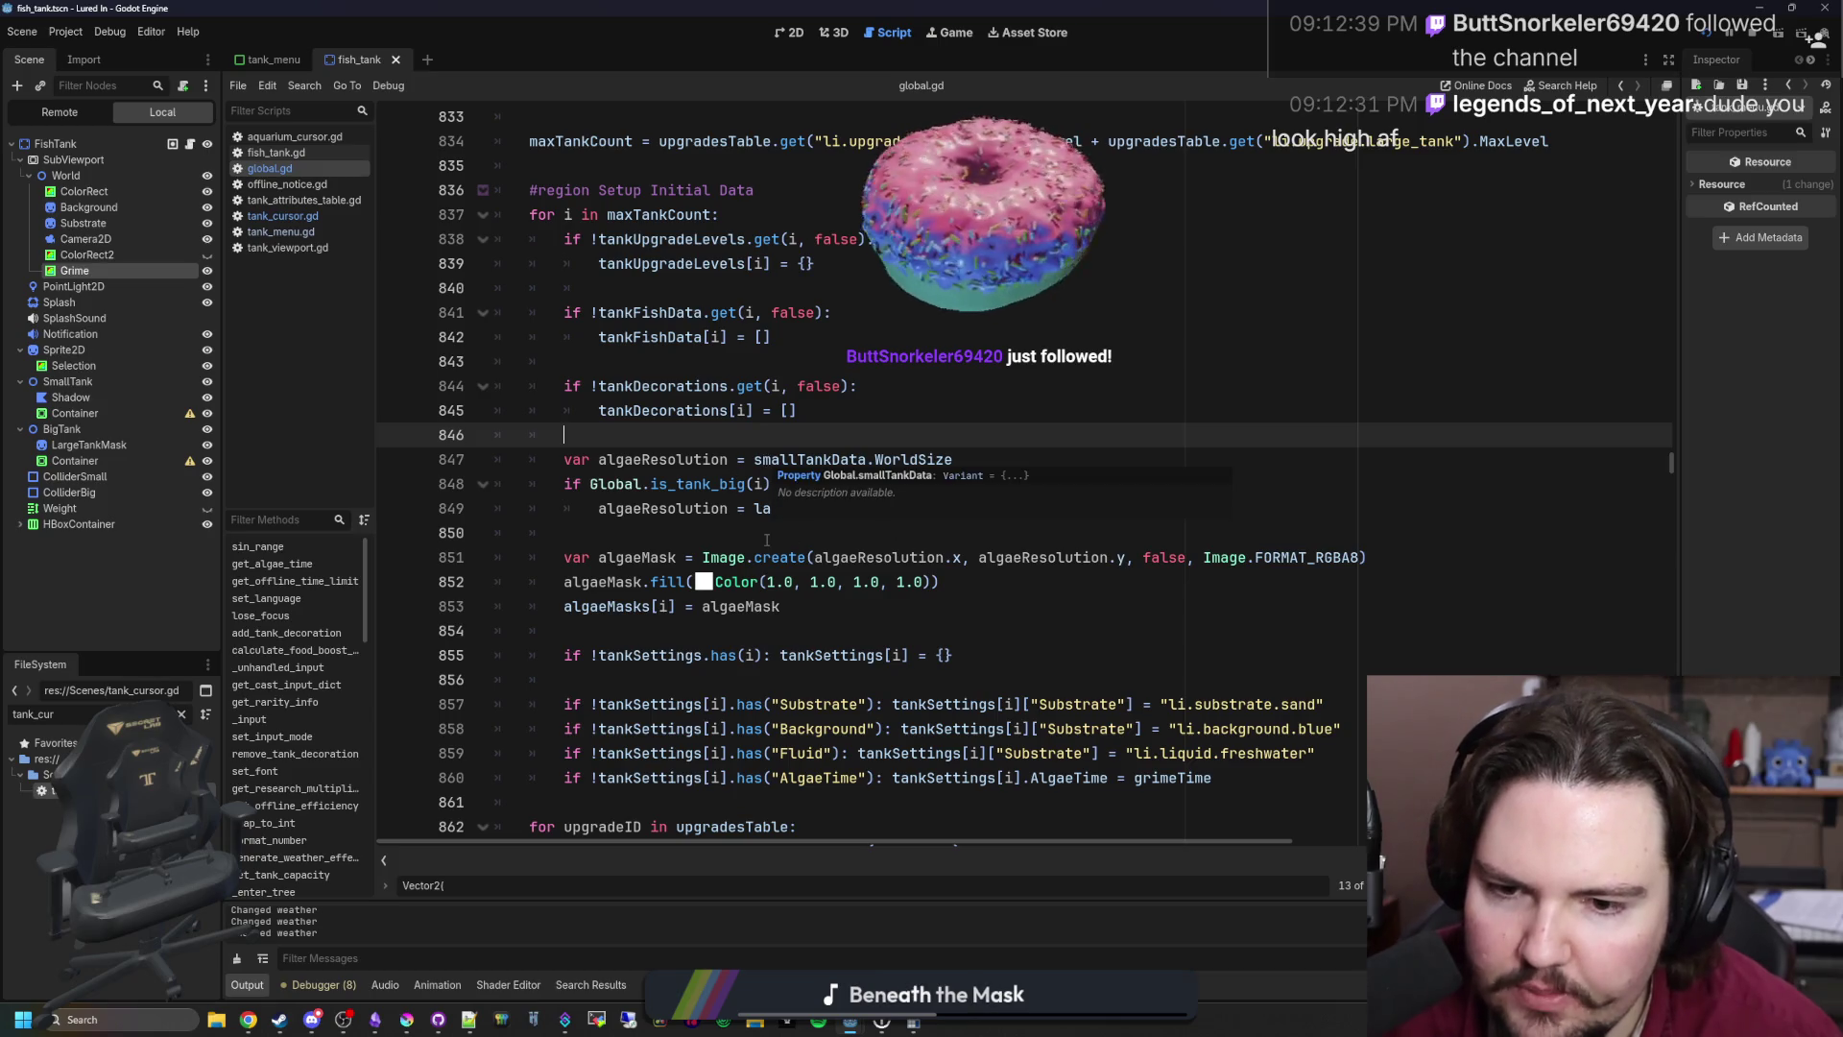
Step: Run a project-wide Find in Files search for 'Vector2'
left_click(767, 537)
scroll(767, 539, "down", 10)
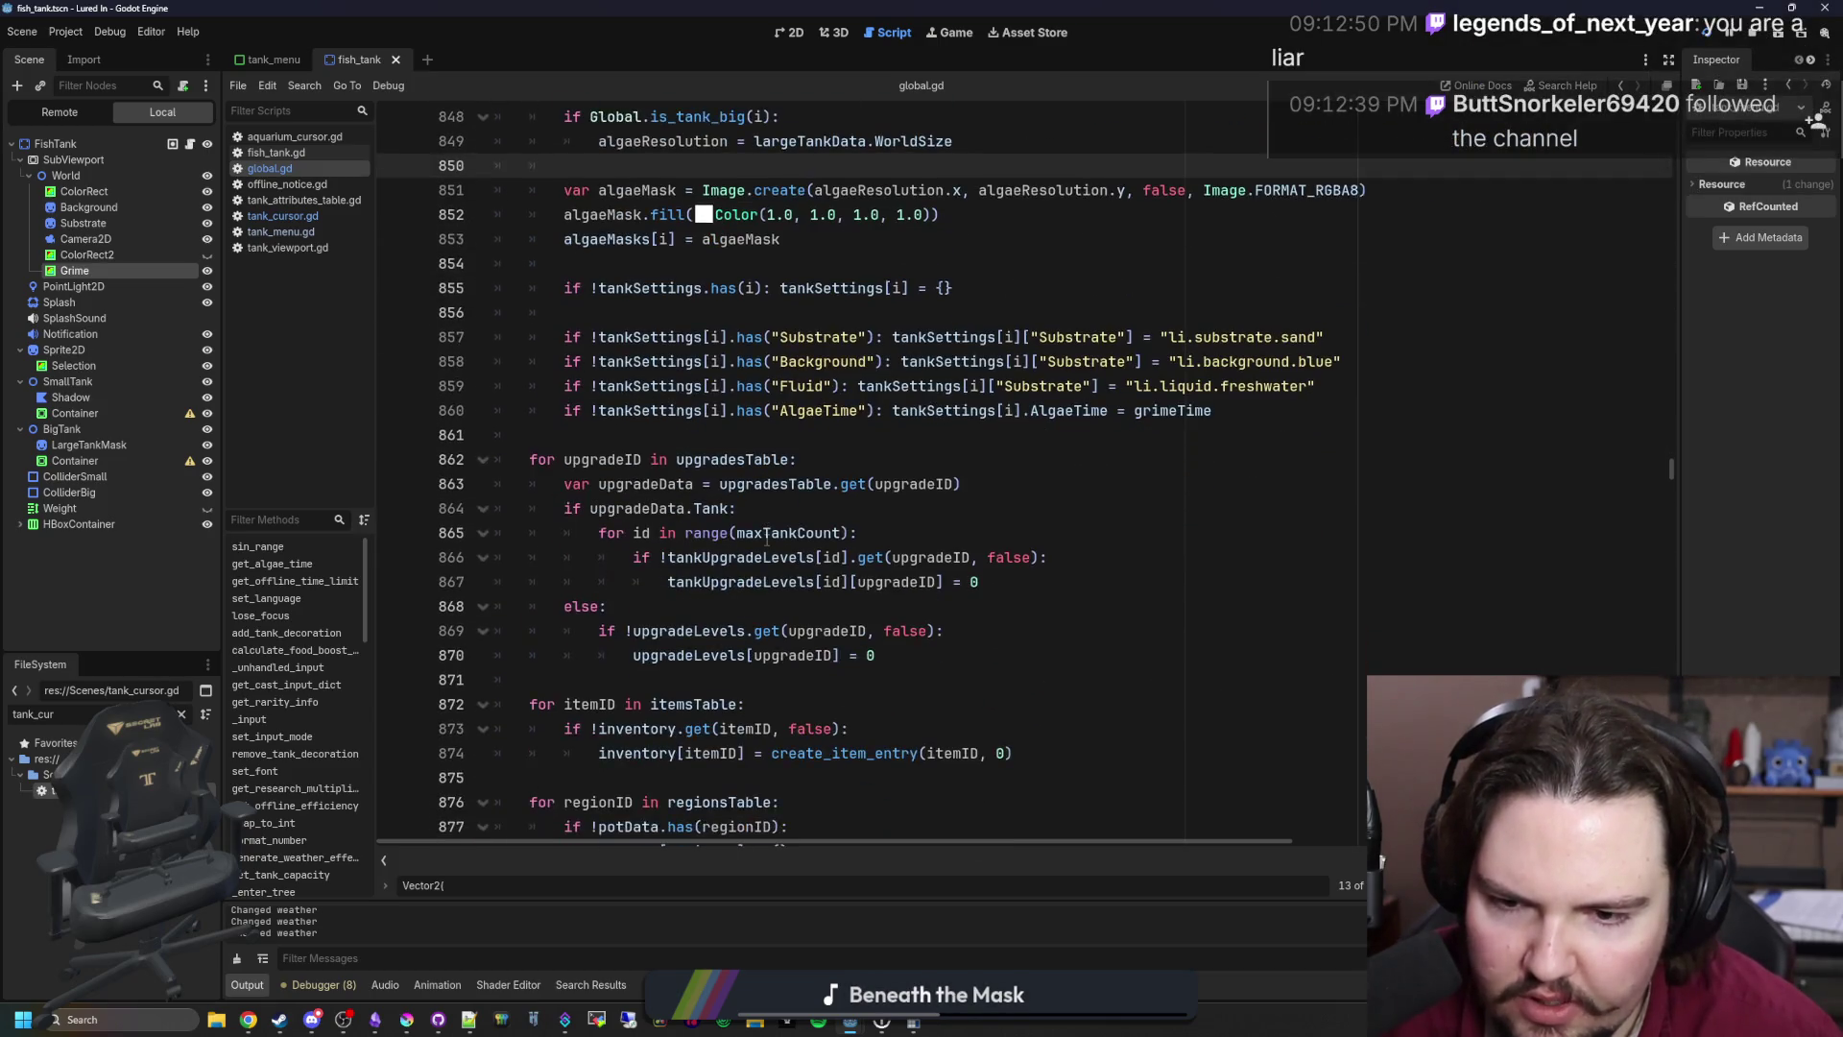
scroll(779, 532, "down", 18)
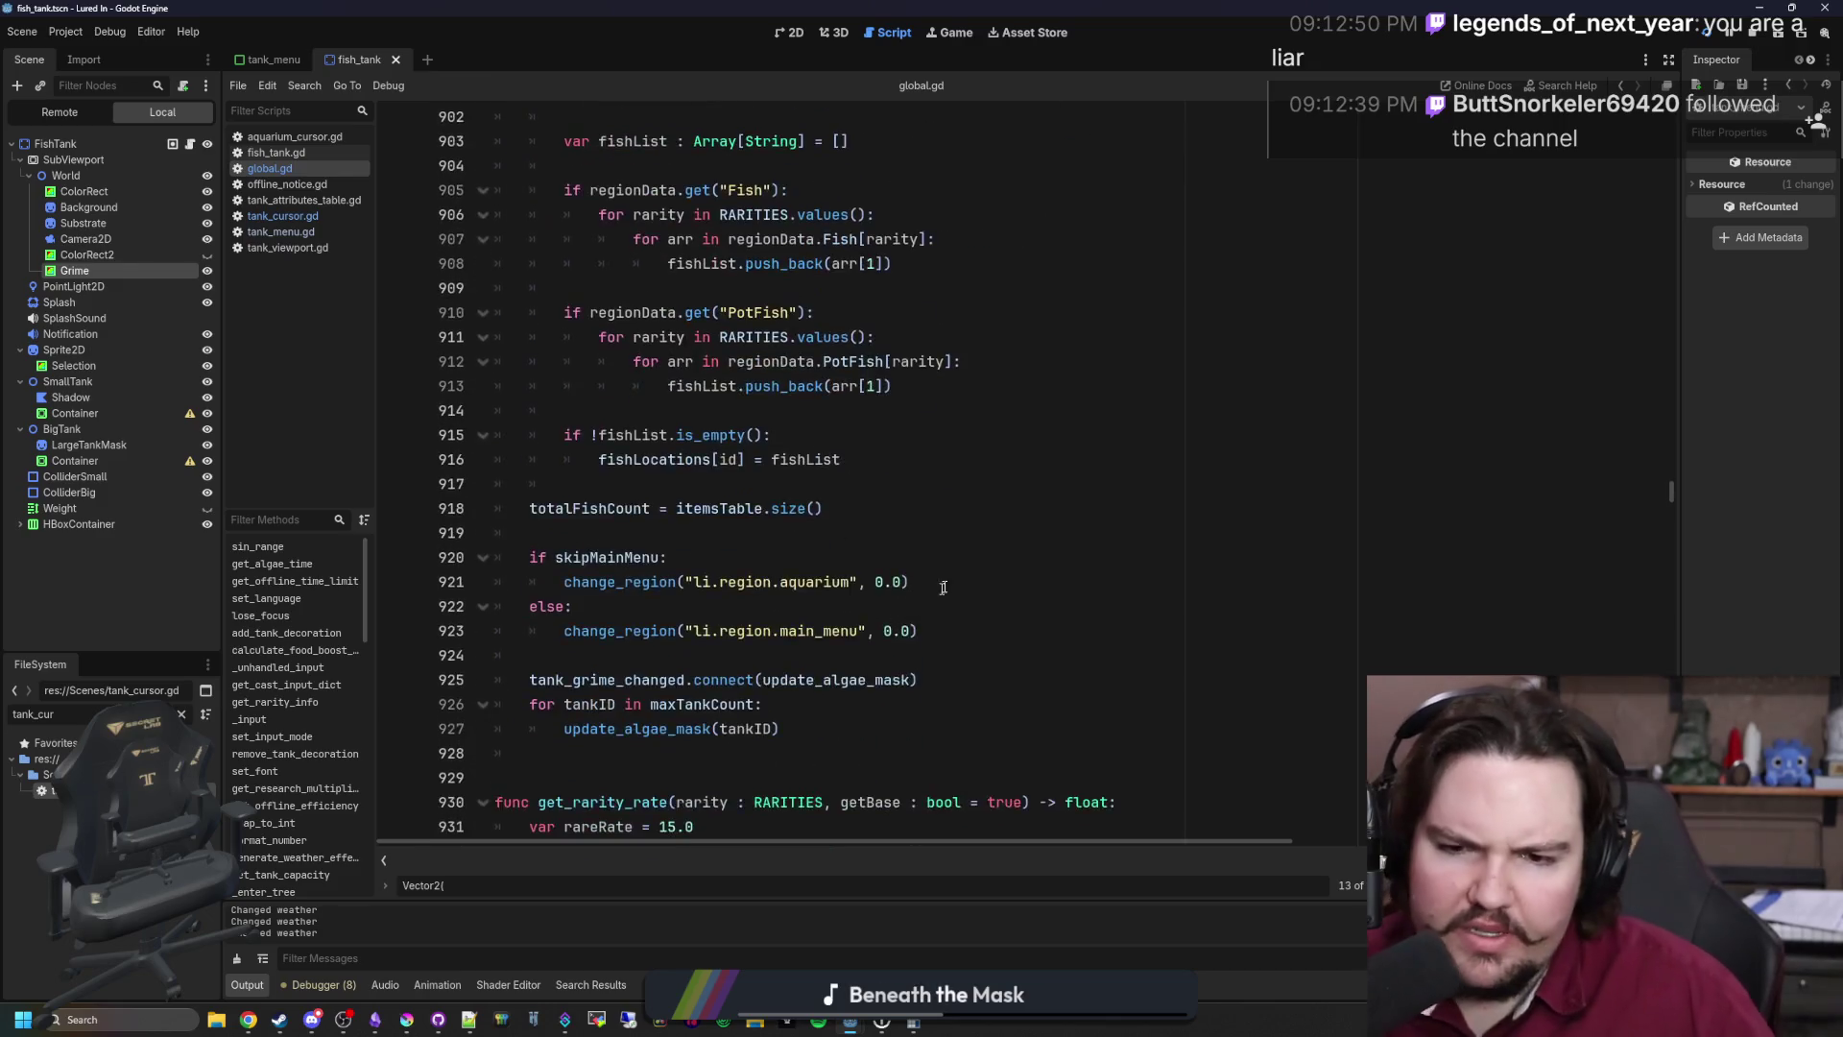
scroll(923, 538, "down", 9)
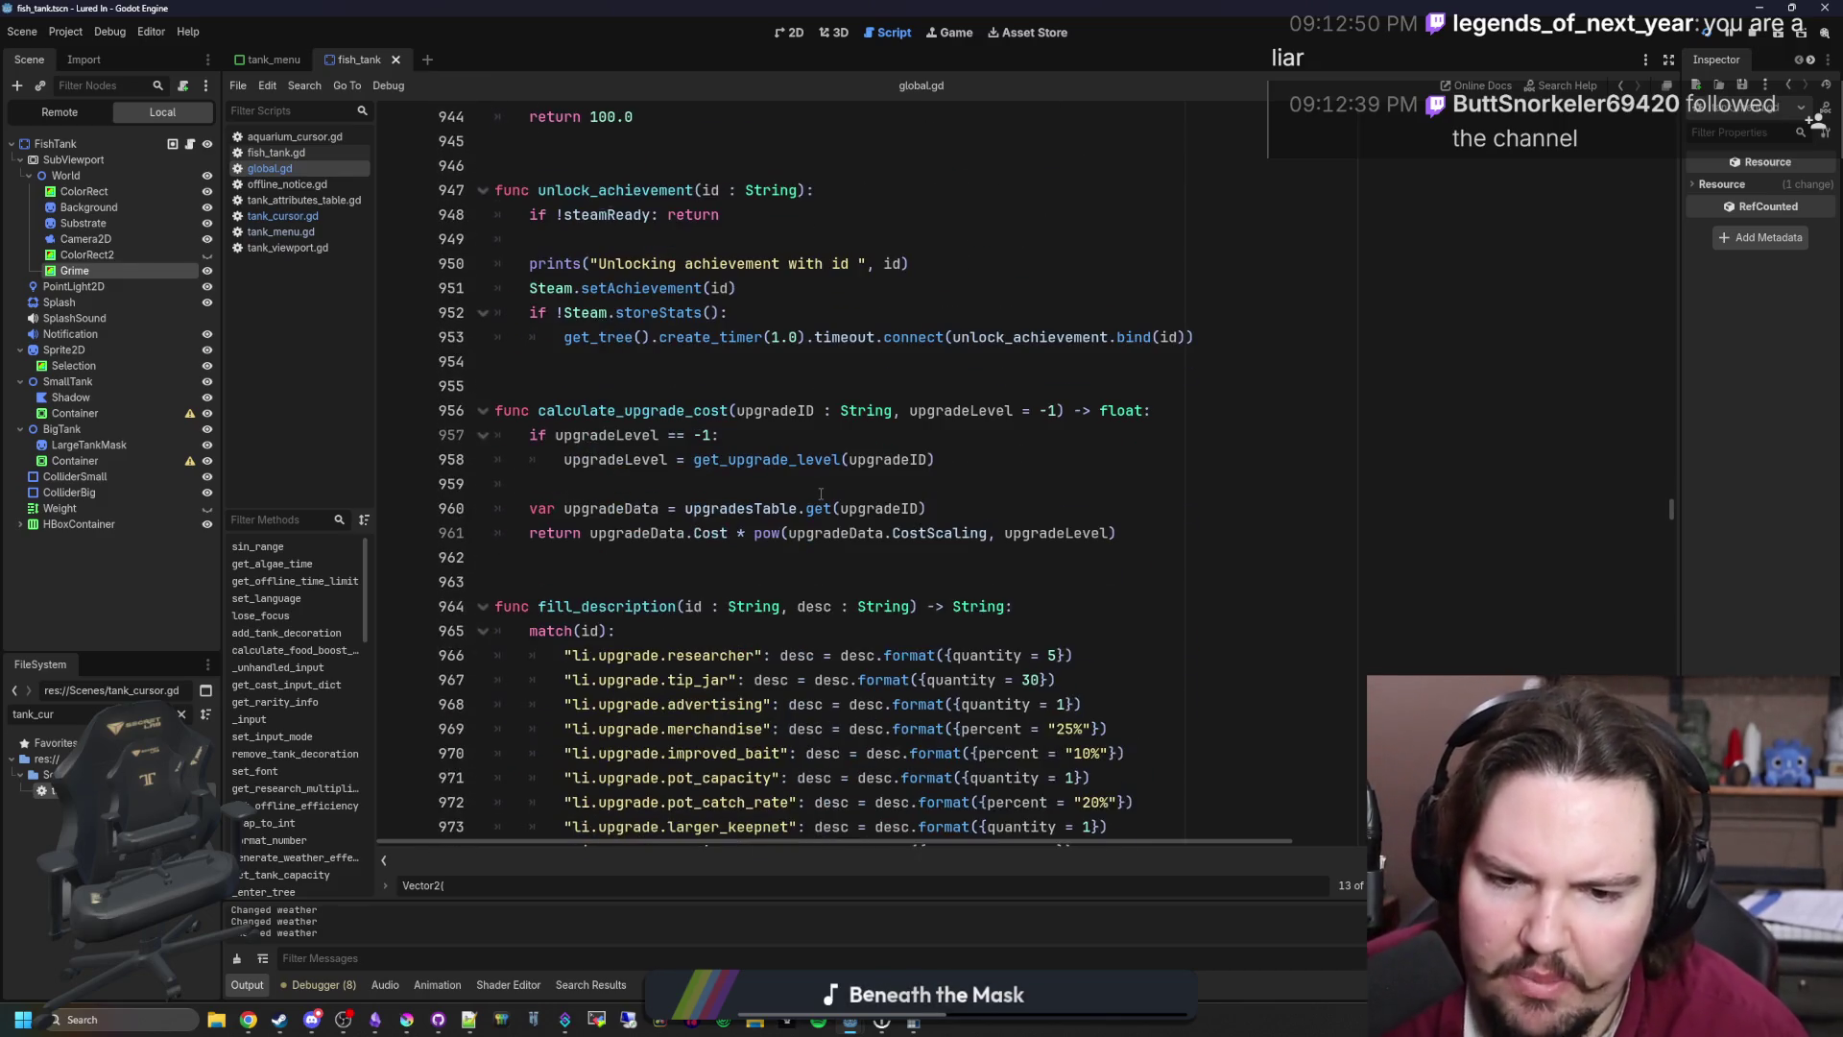
left_click(909, 361)
key("ctrl+shift+f")
type("Vector2")
key("Return")
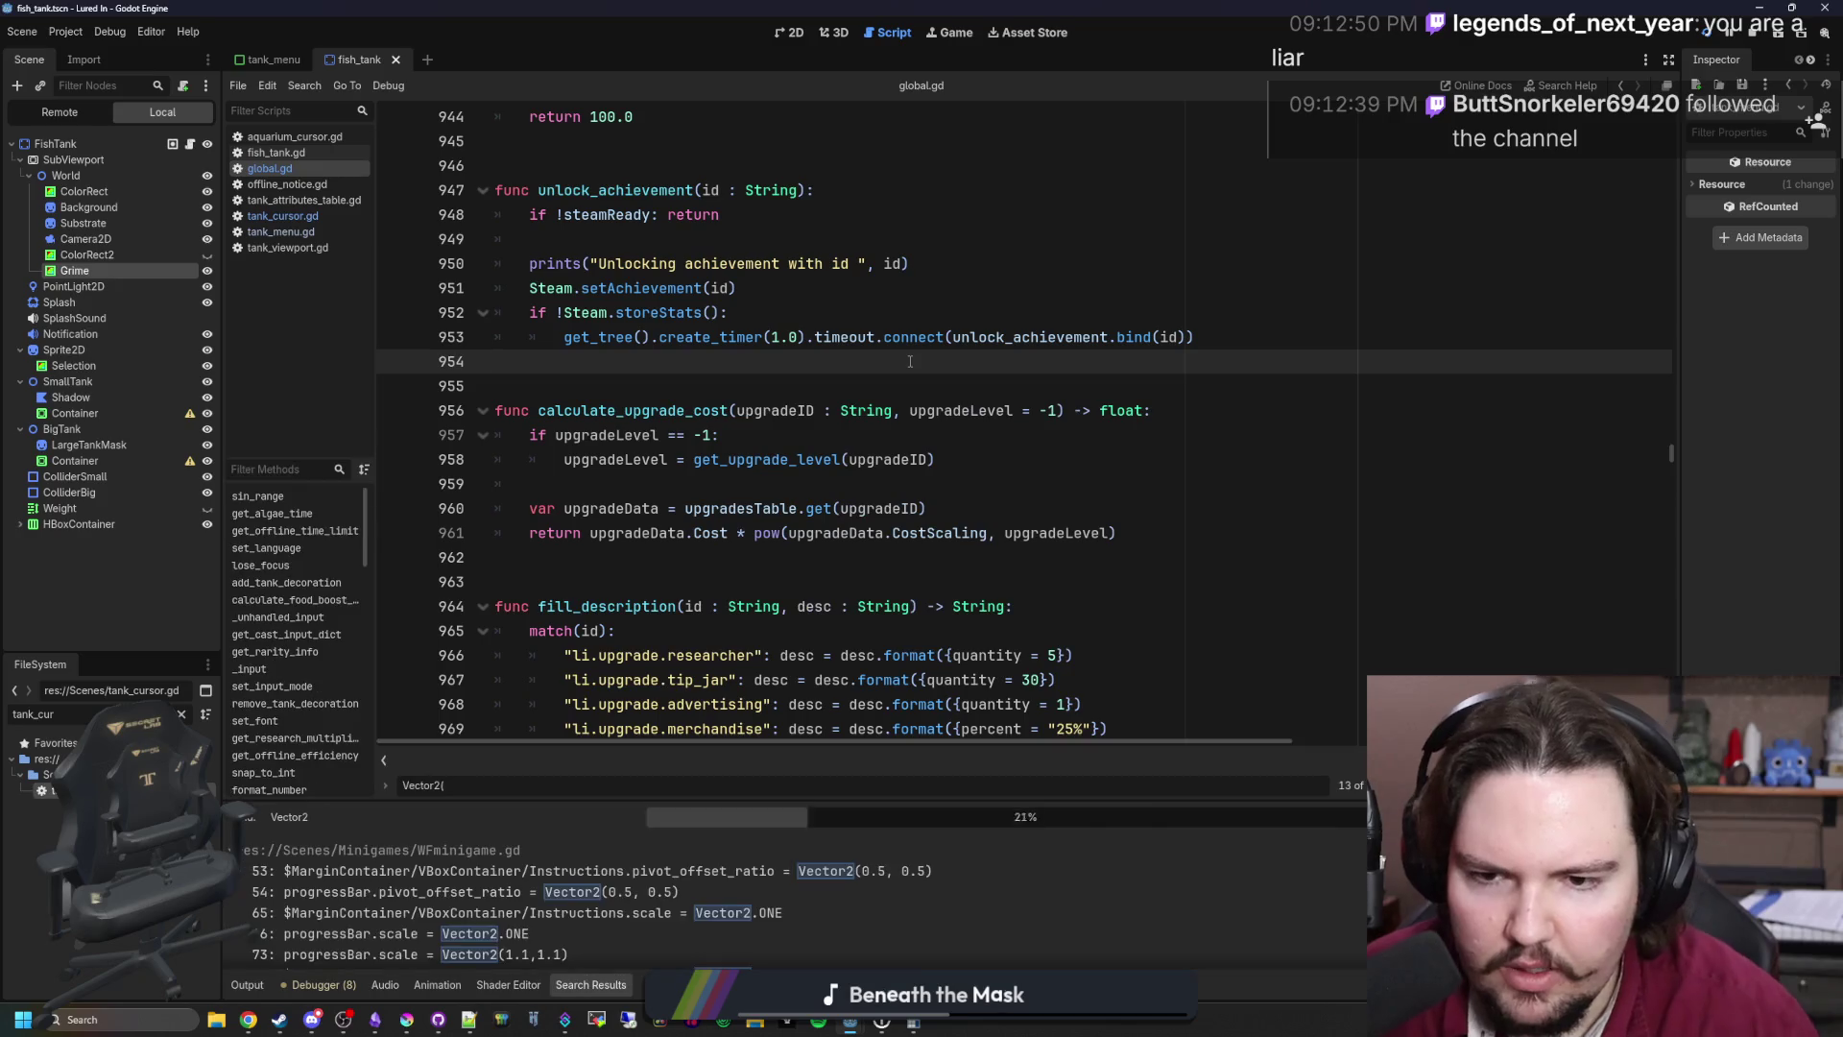
left_click_drag(795, 802, 806, 449)
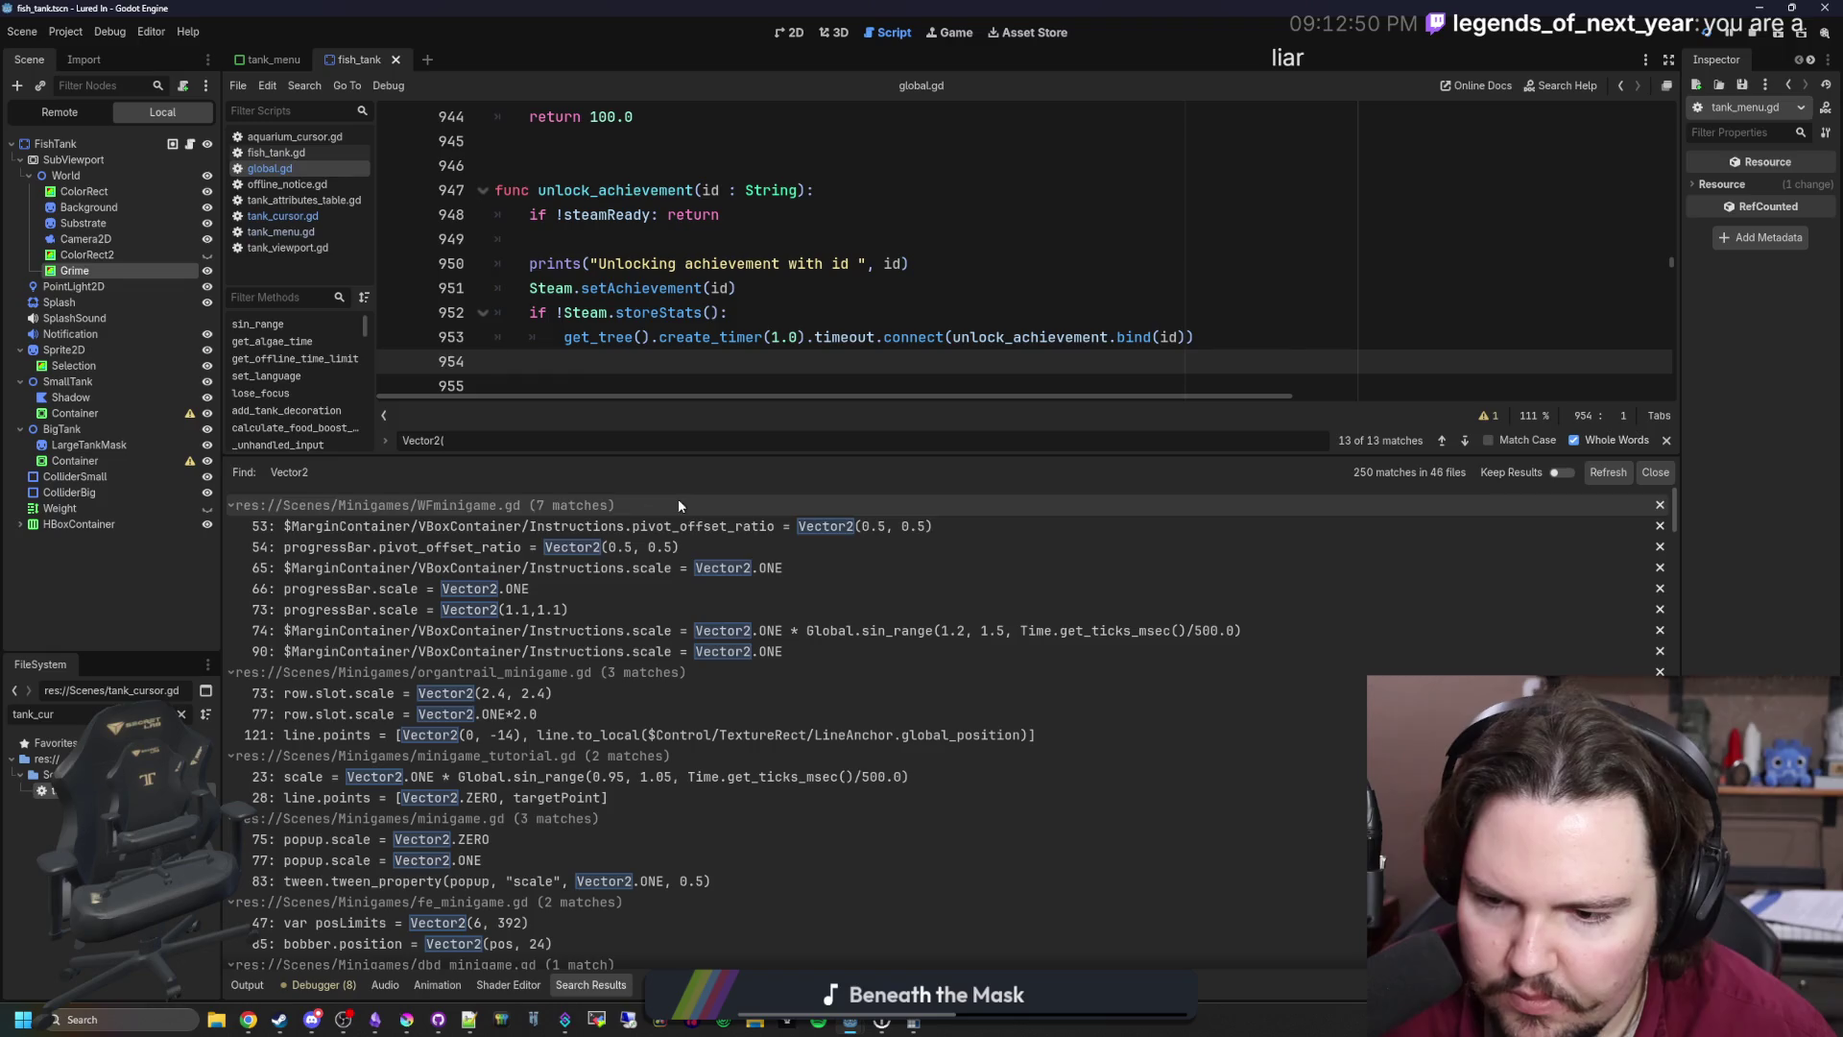
scroll(584, 770, "down", 2)
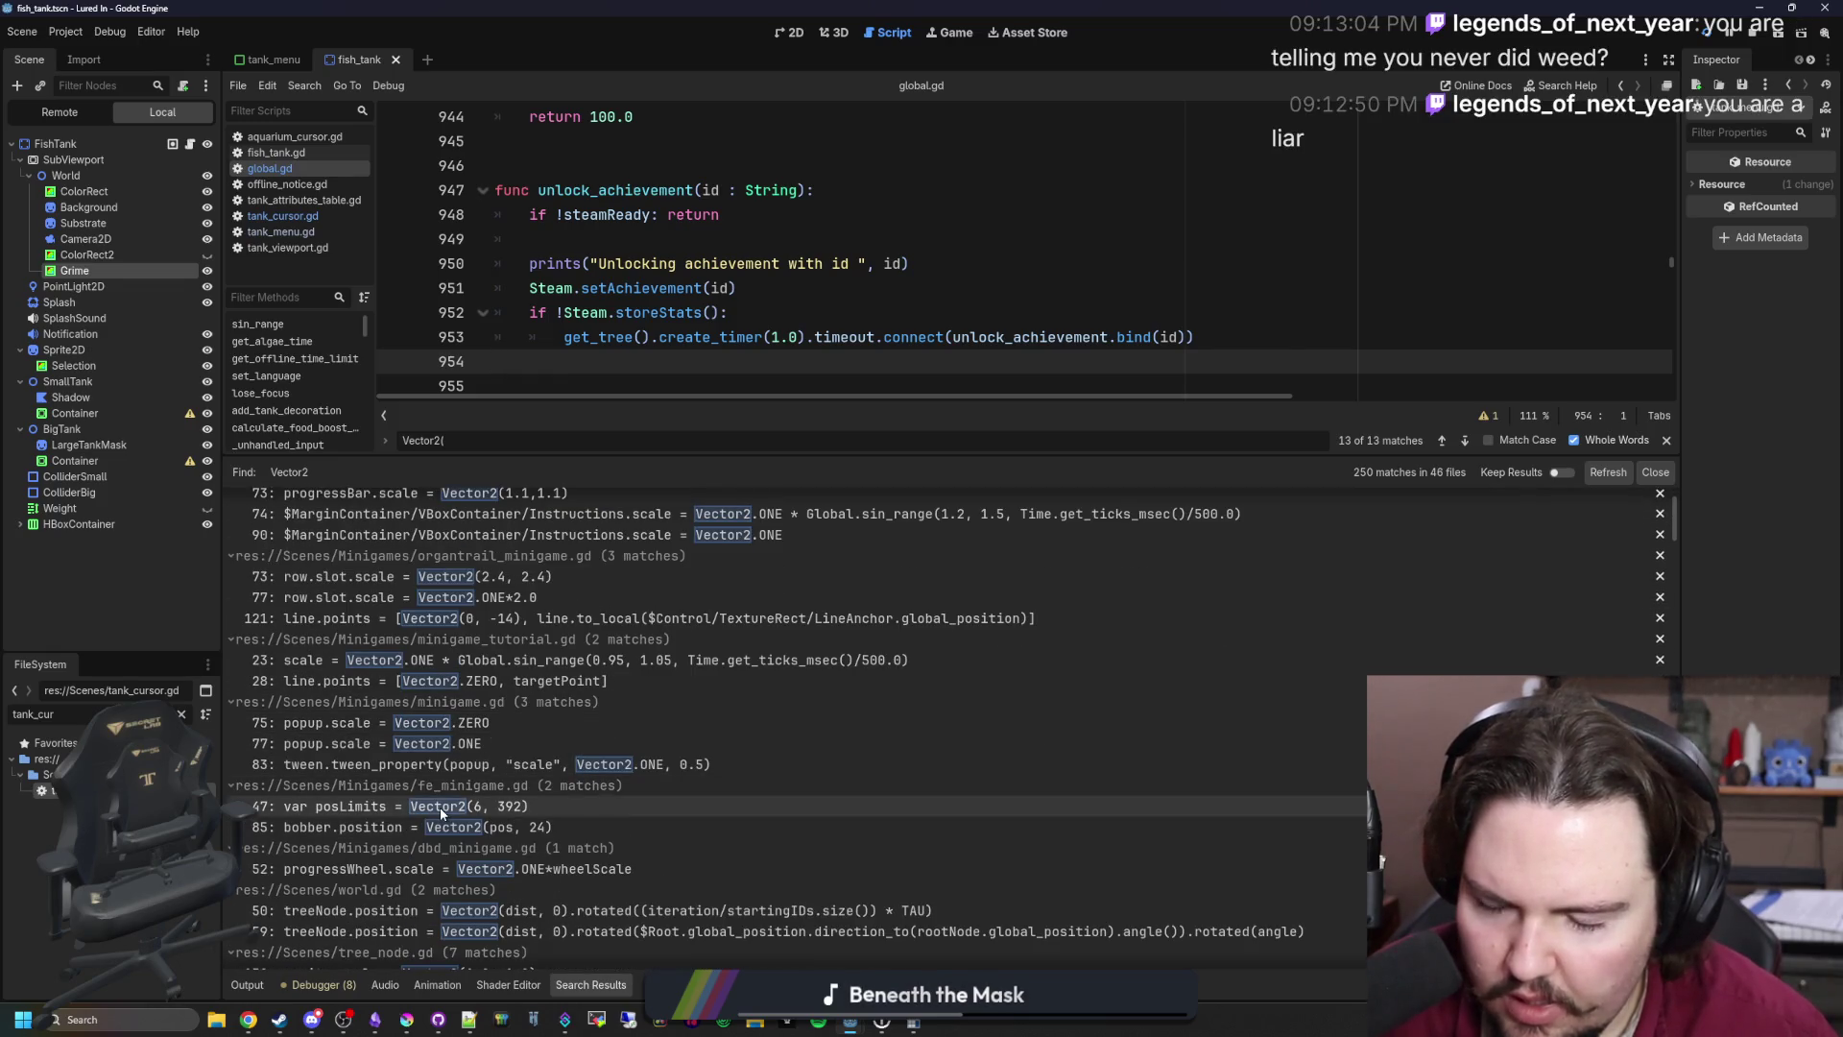
scroll(705, 567, "down", 1)
scroll(705, 567, "down", 2)
scroll(705, 566, "down", 4)
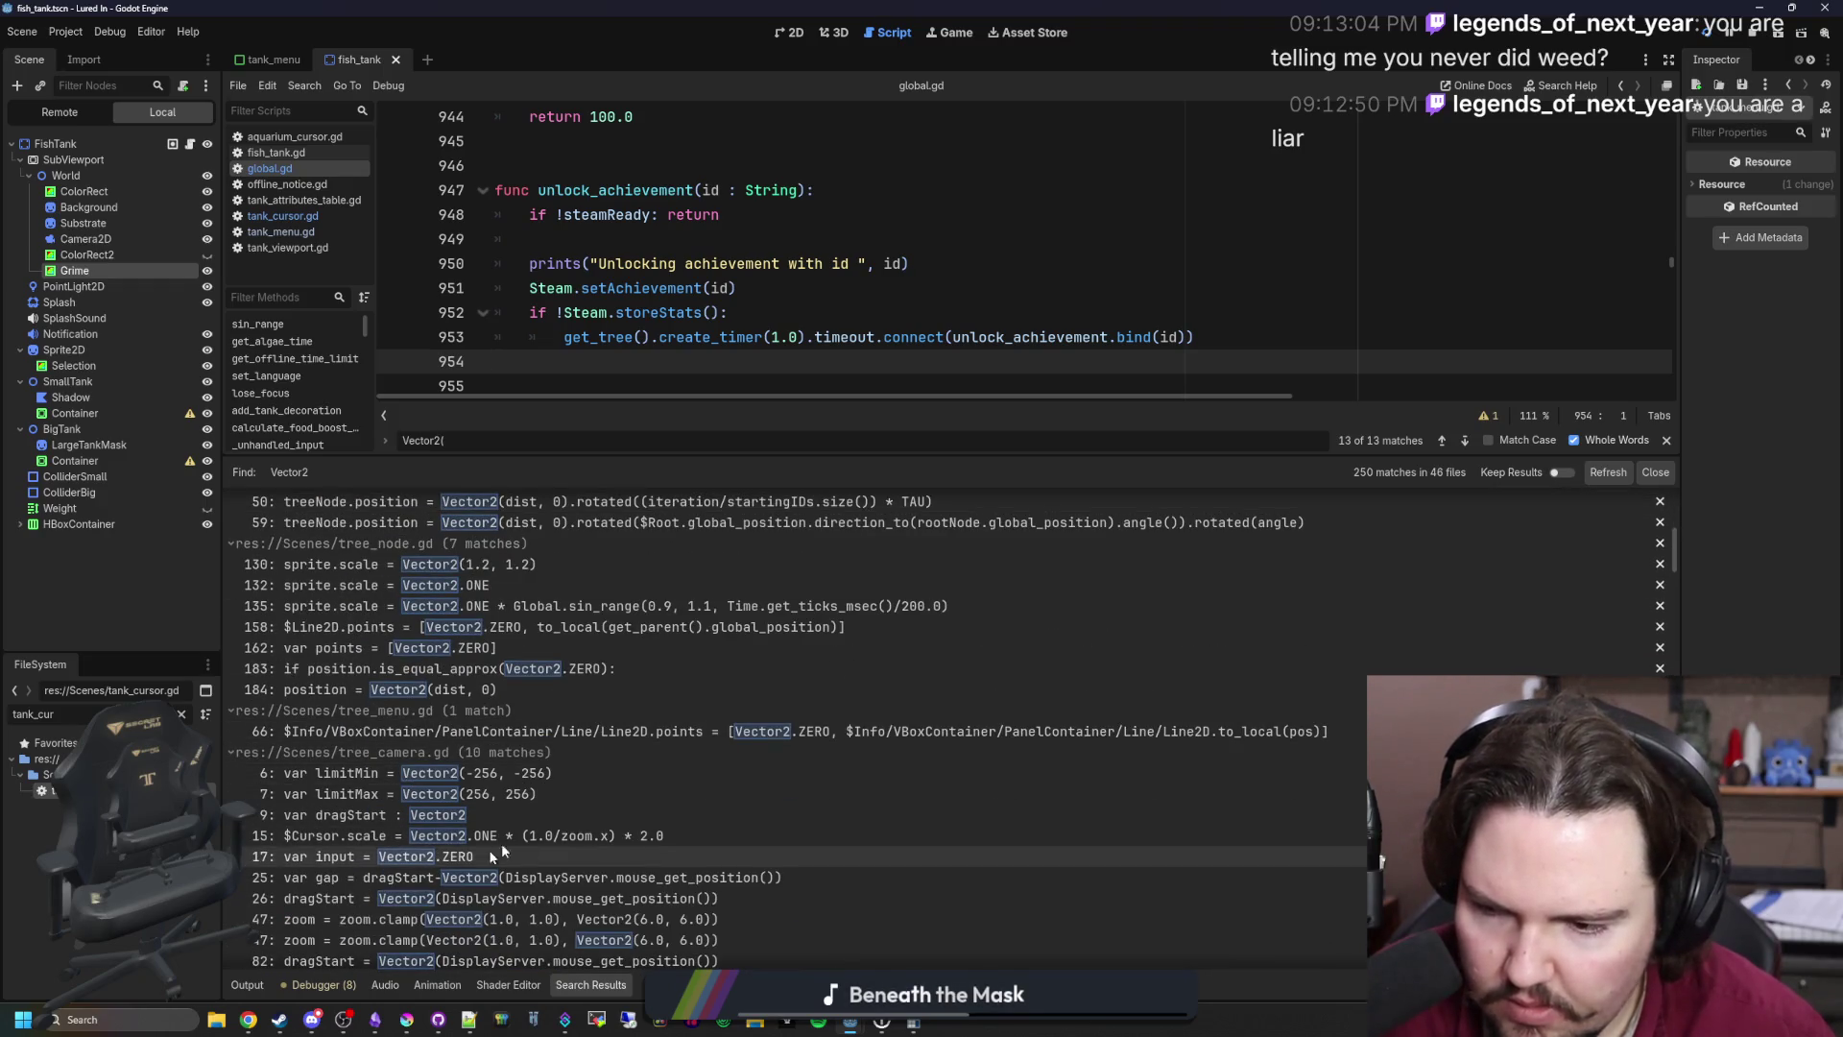
scroll(589, 718, "down", 6)
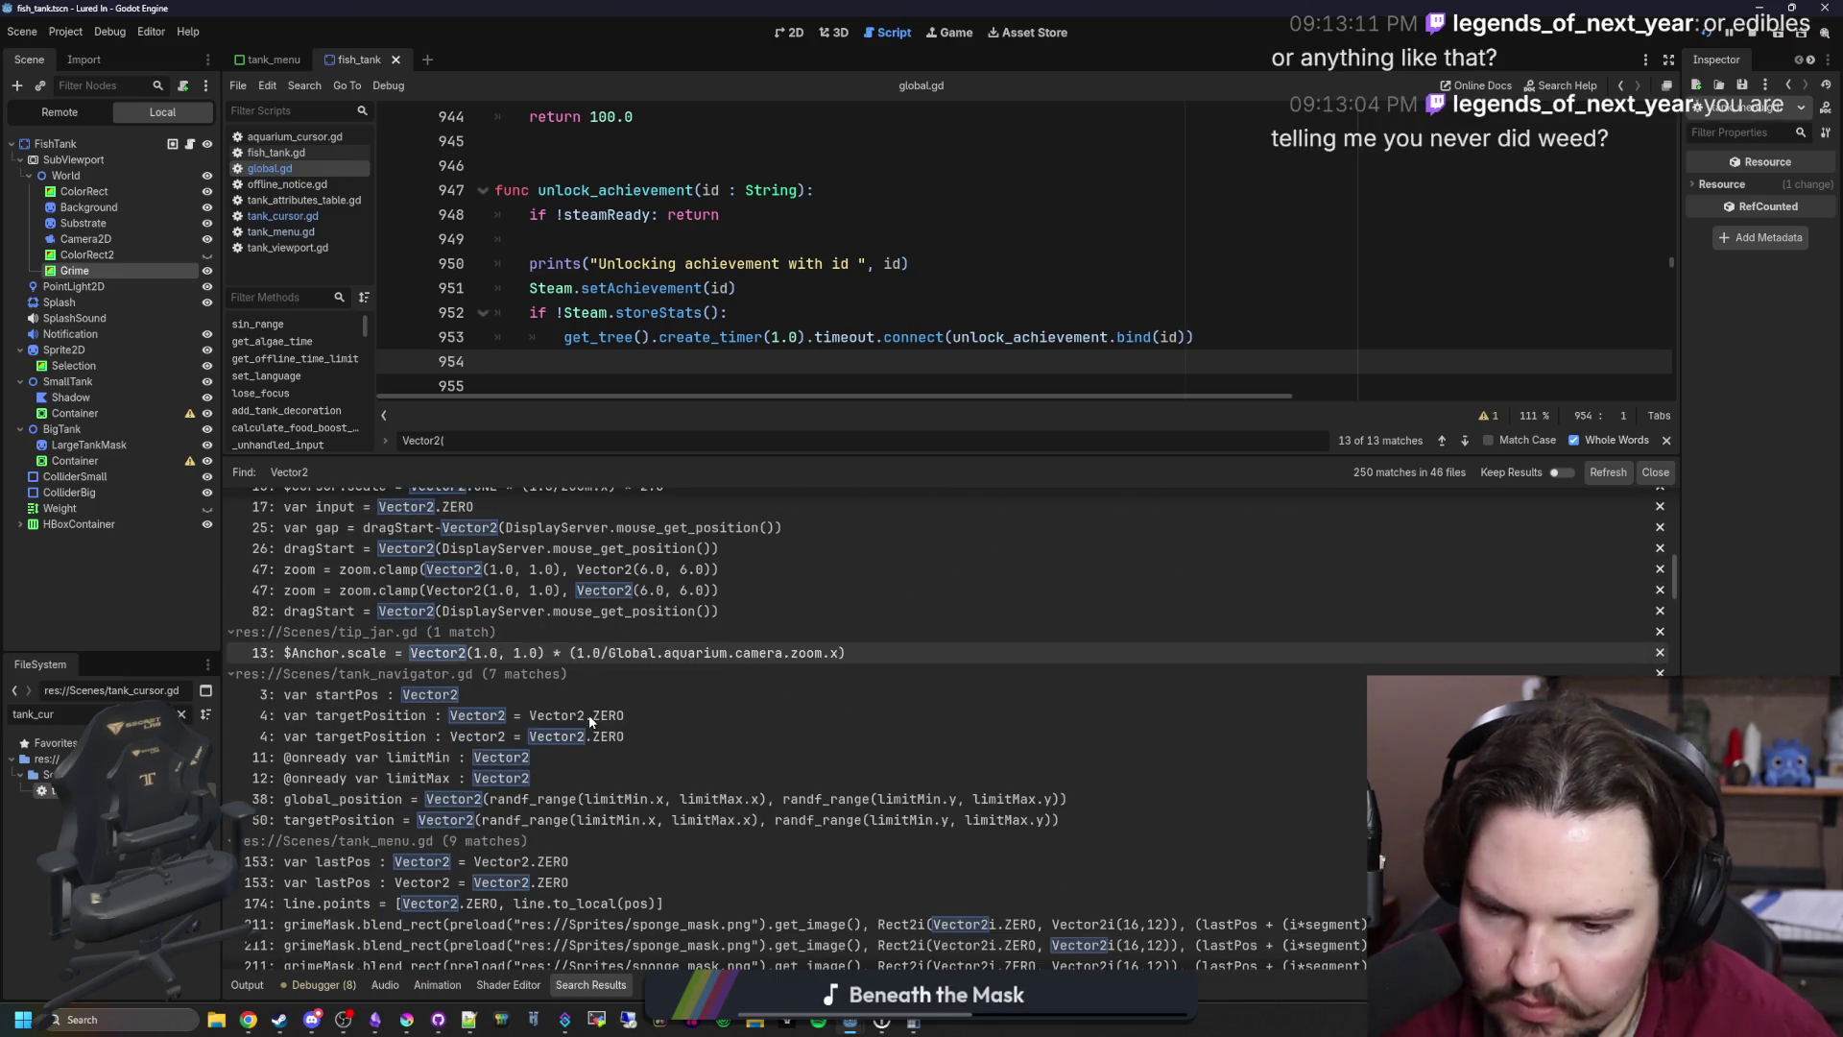
scroll(590, 720, "down", 2)
scroll(589, 720, "down", 2)
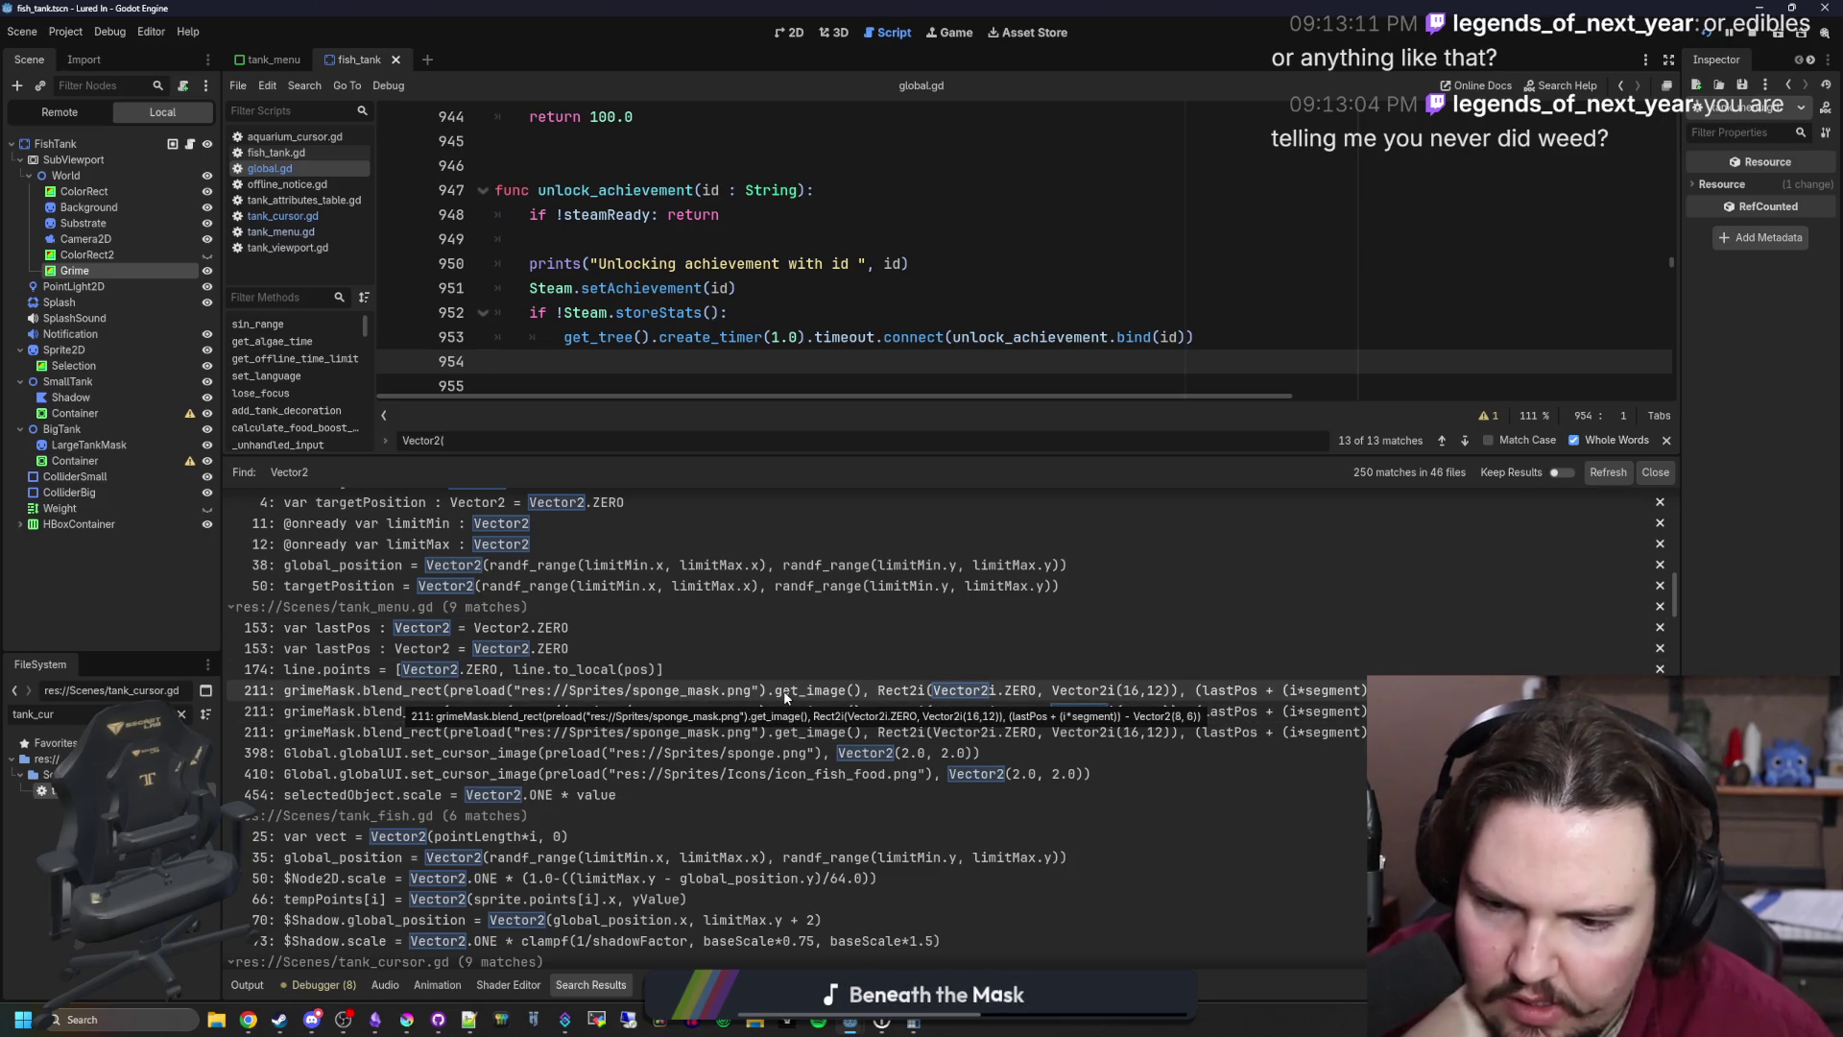
scroll(785, 697, "down", 3)
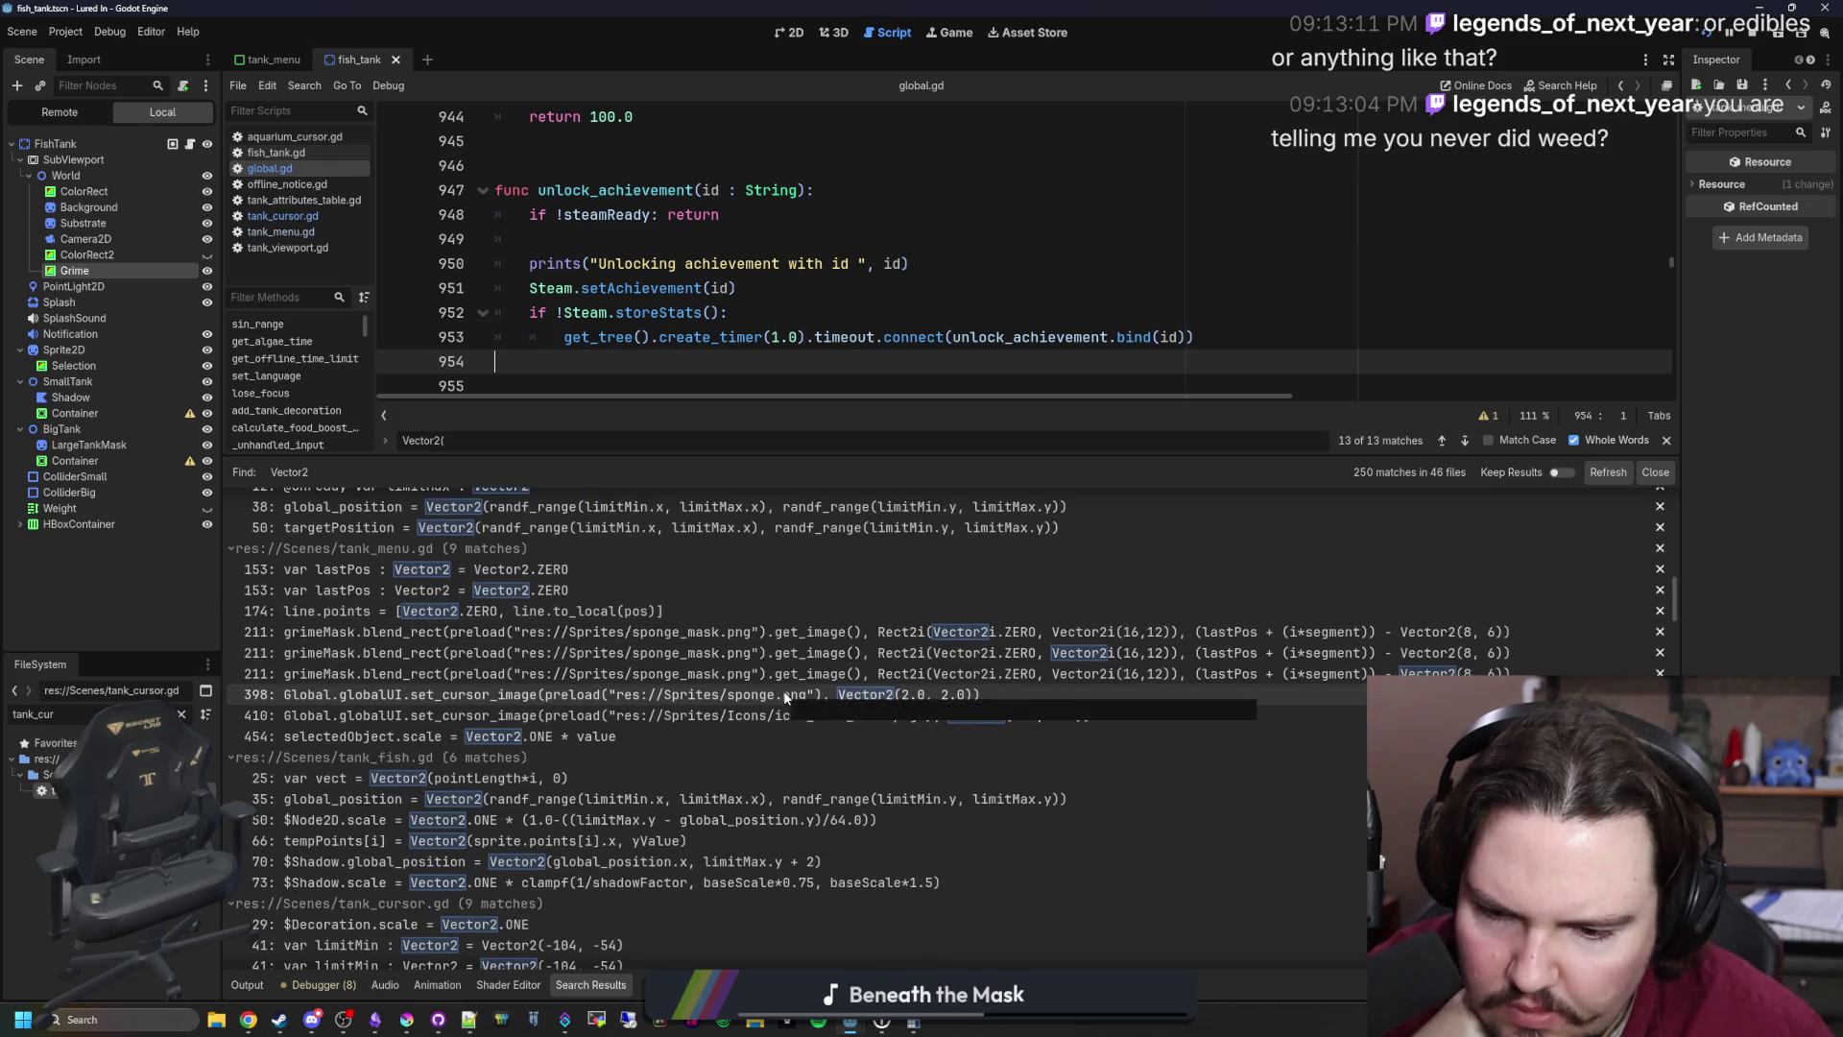
scroll(785, 699, "down", 1)
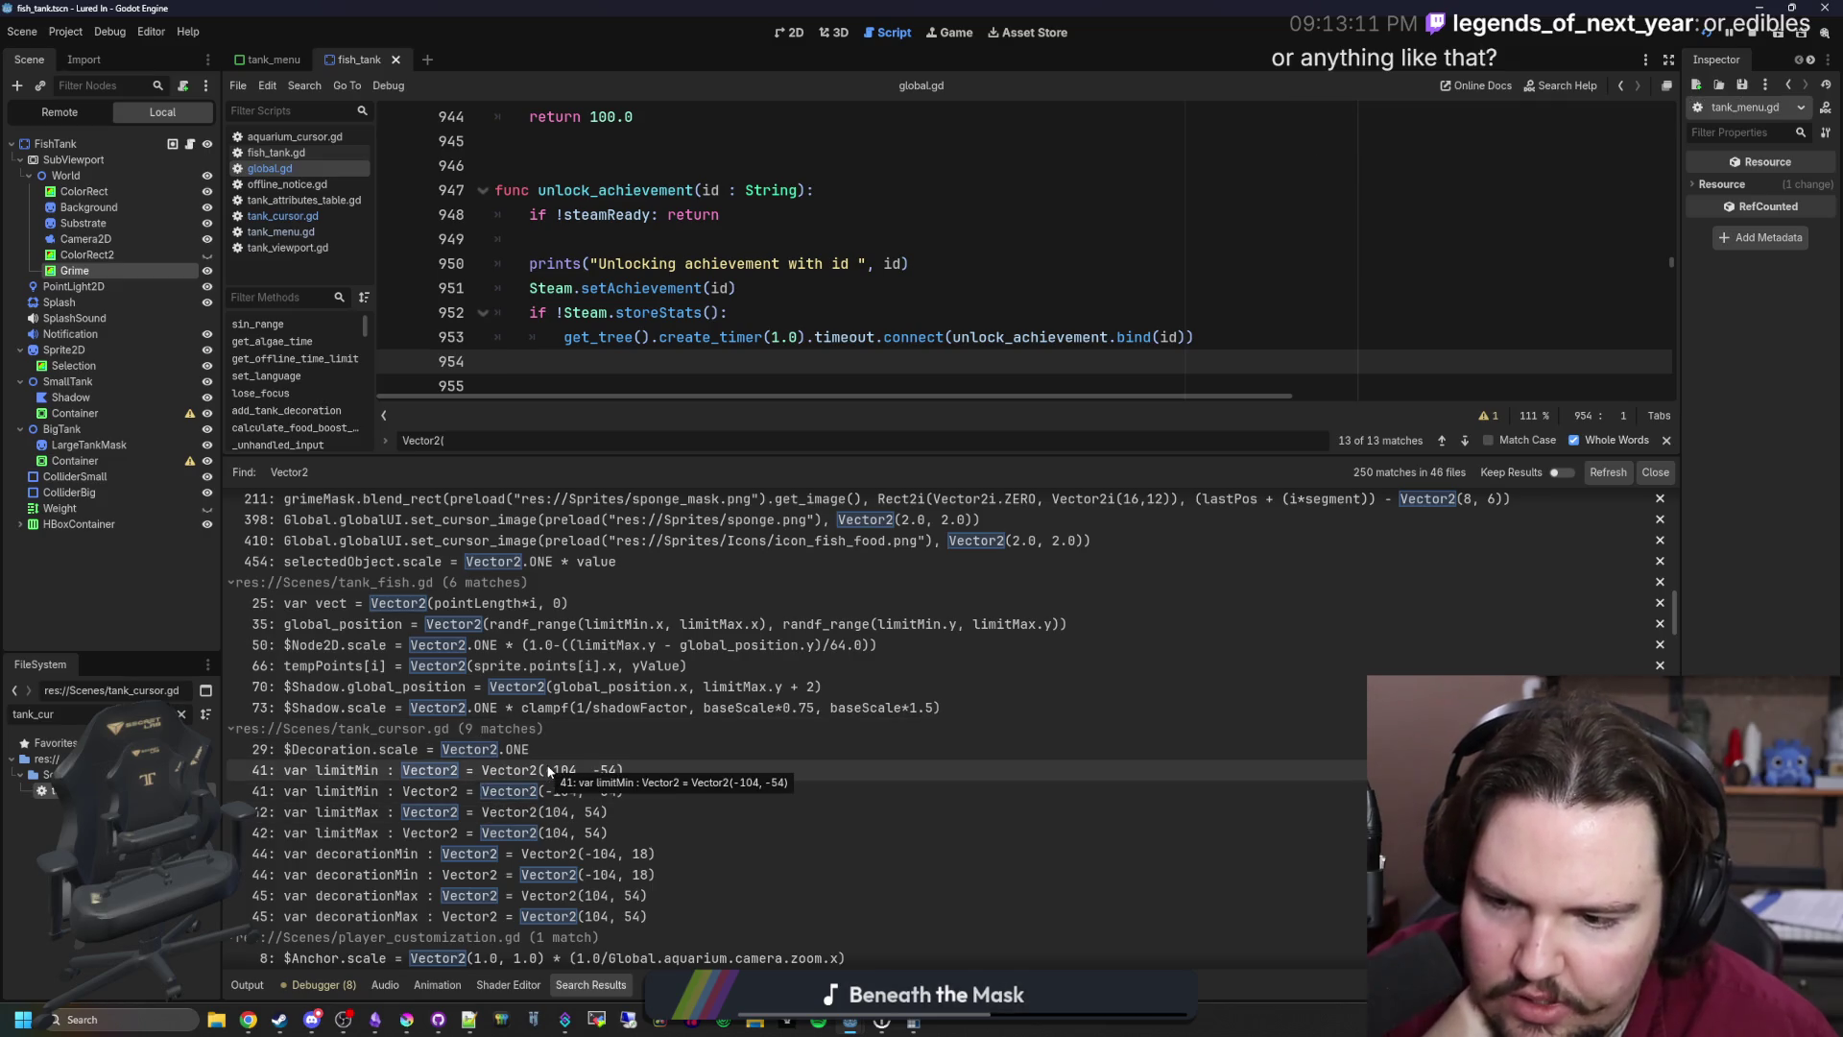
scroll(434, 764, "down", 2)
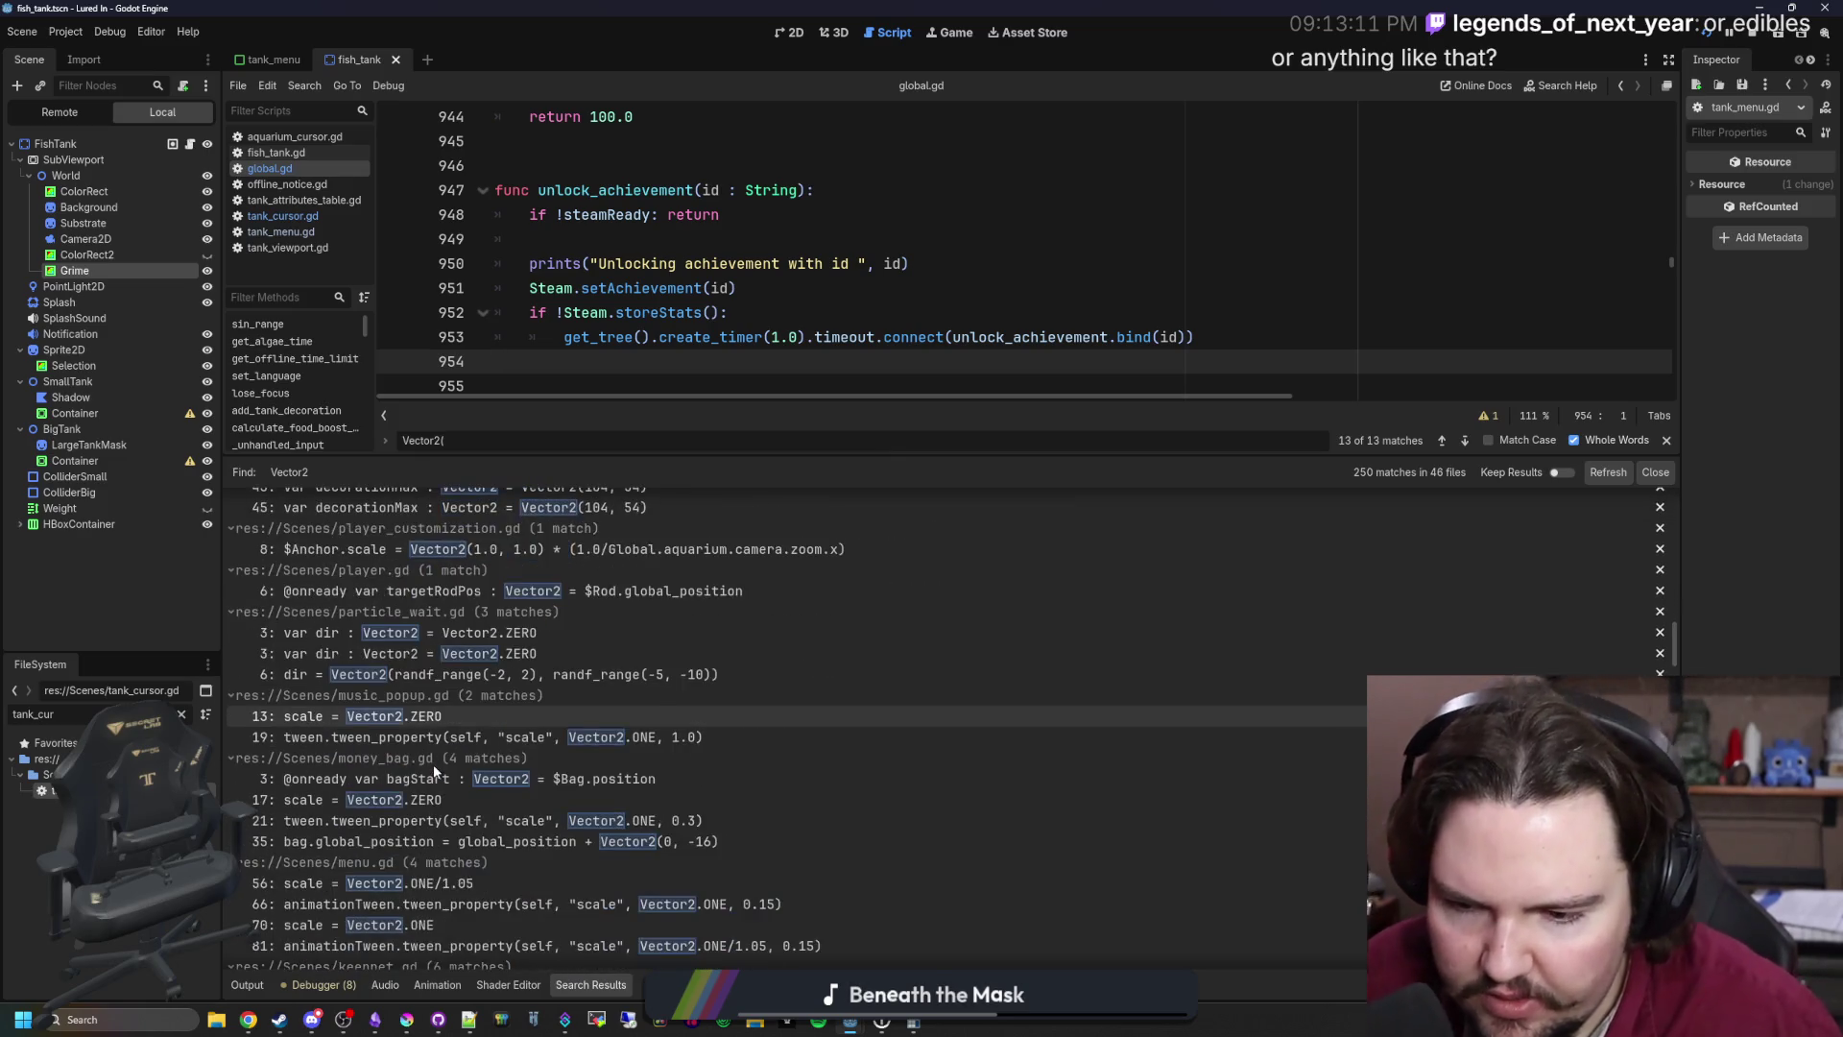
scroll(434, 764, "down", 5)
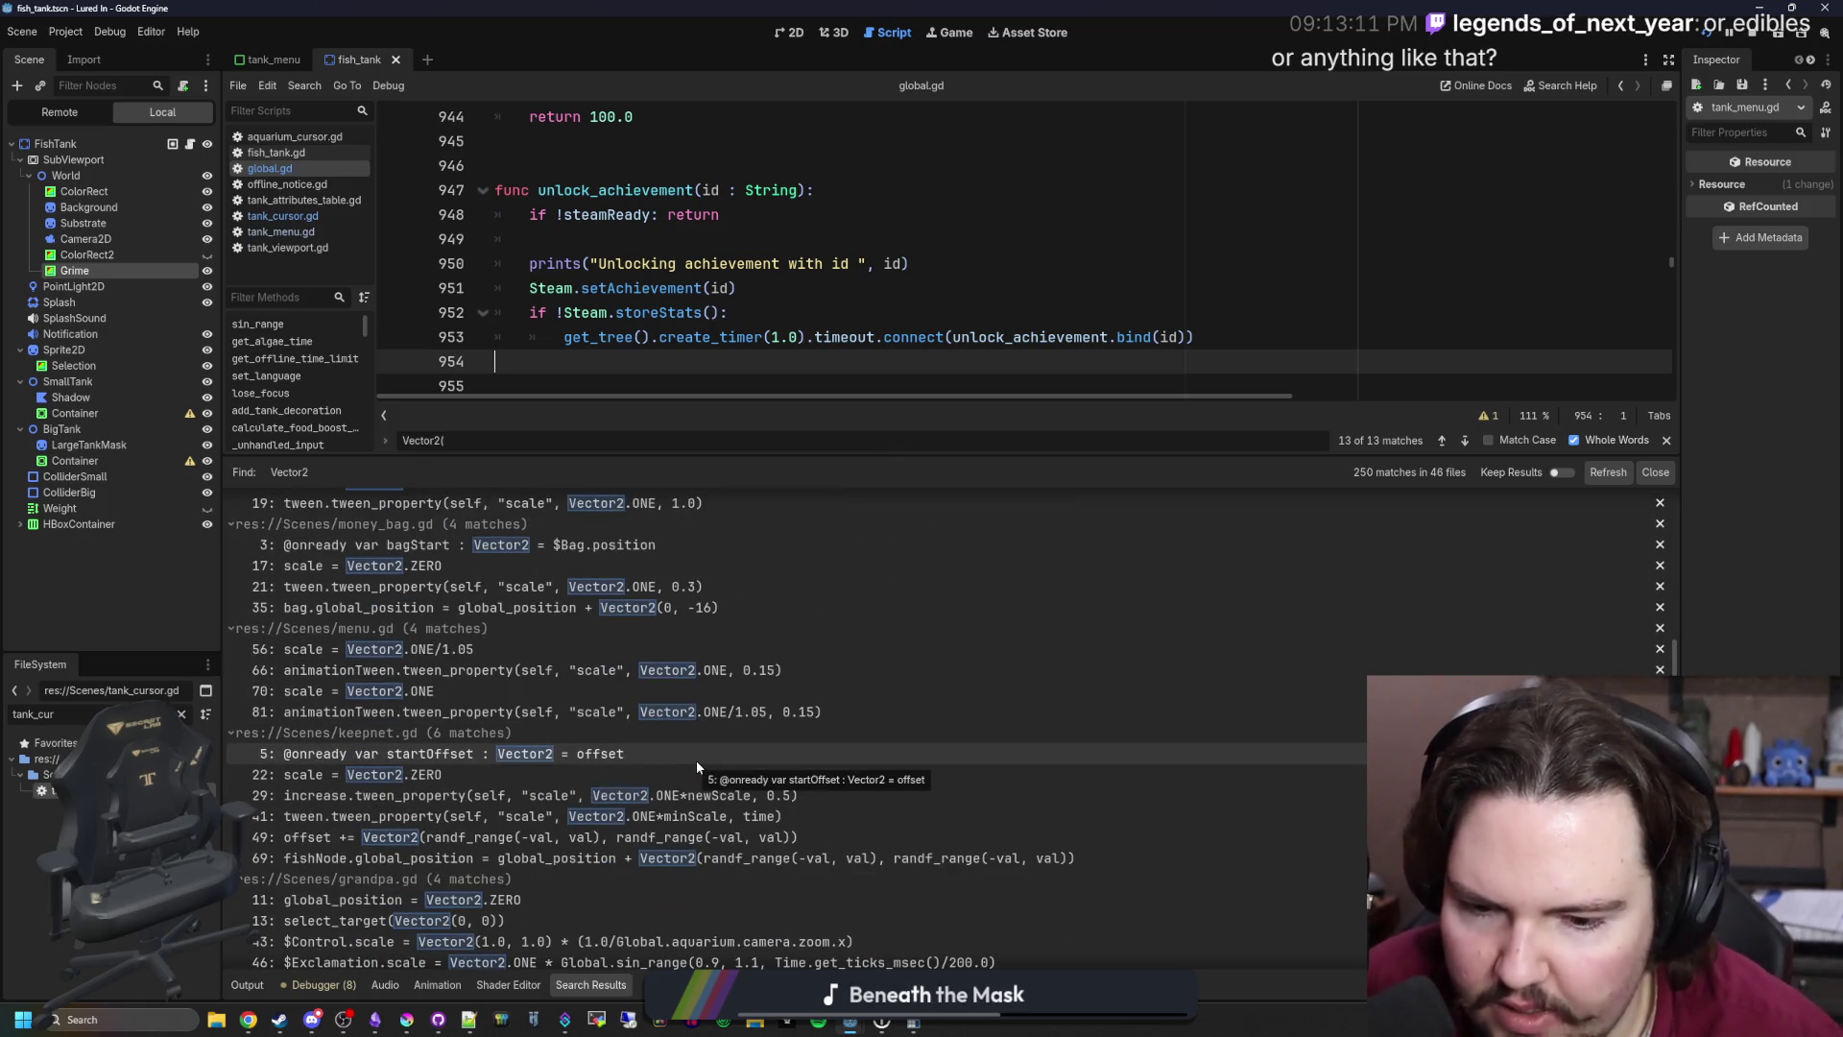
scroll(697, 765, "down", 3)
scroll(707, 764, "down", 2)
scroll(706, 758, "down", 1)
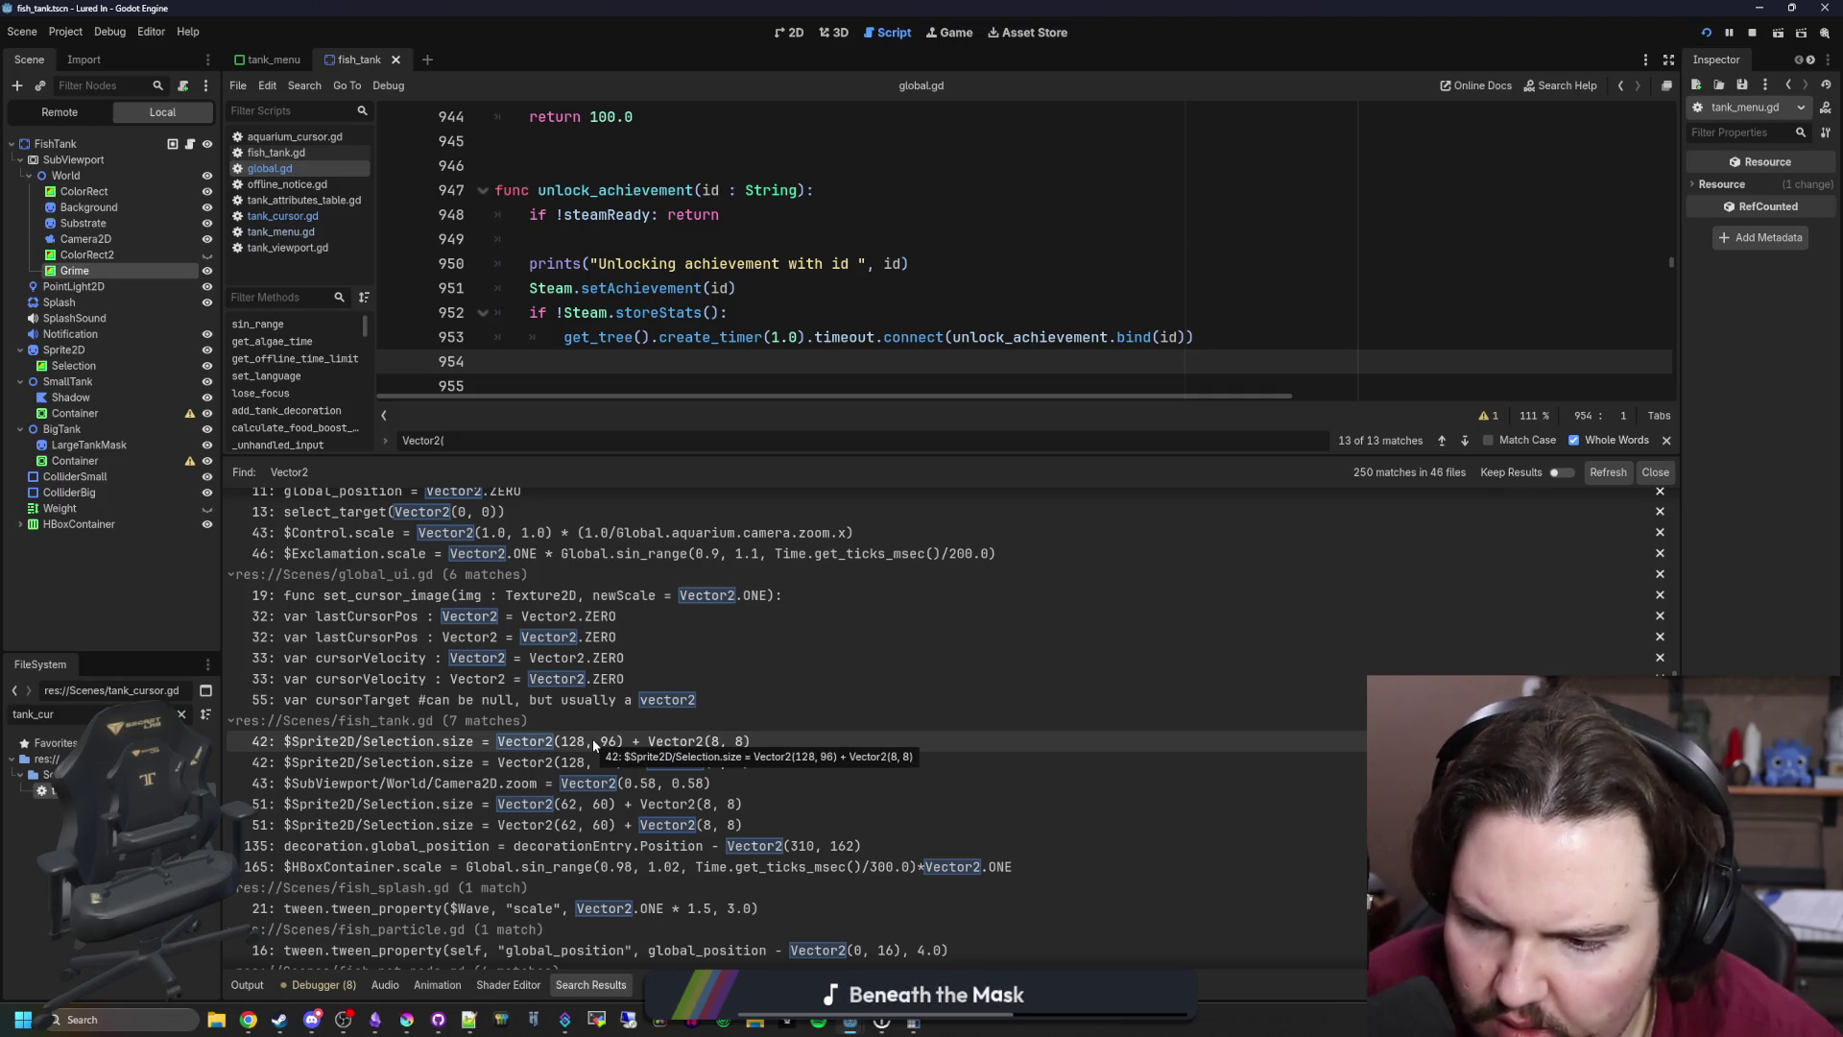
Step: Open fish_tank.gd at the line 42 Vector2 match with a taller code view
left_click(595, 741)
left_click_drag(836, 458, 836, 618)
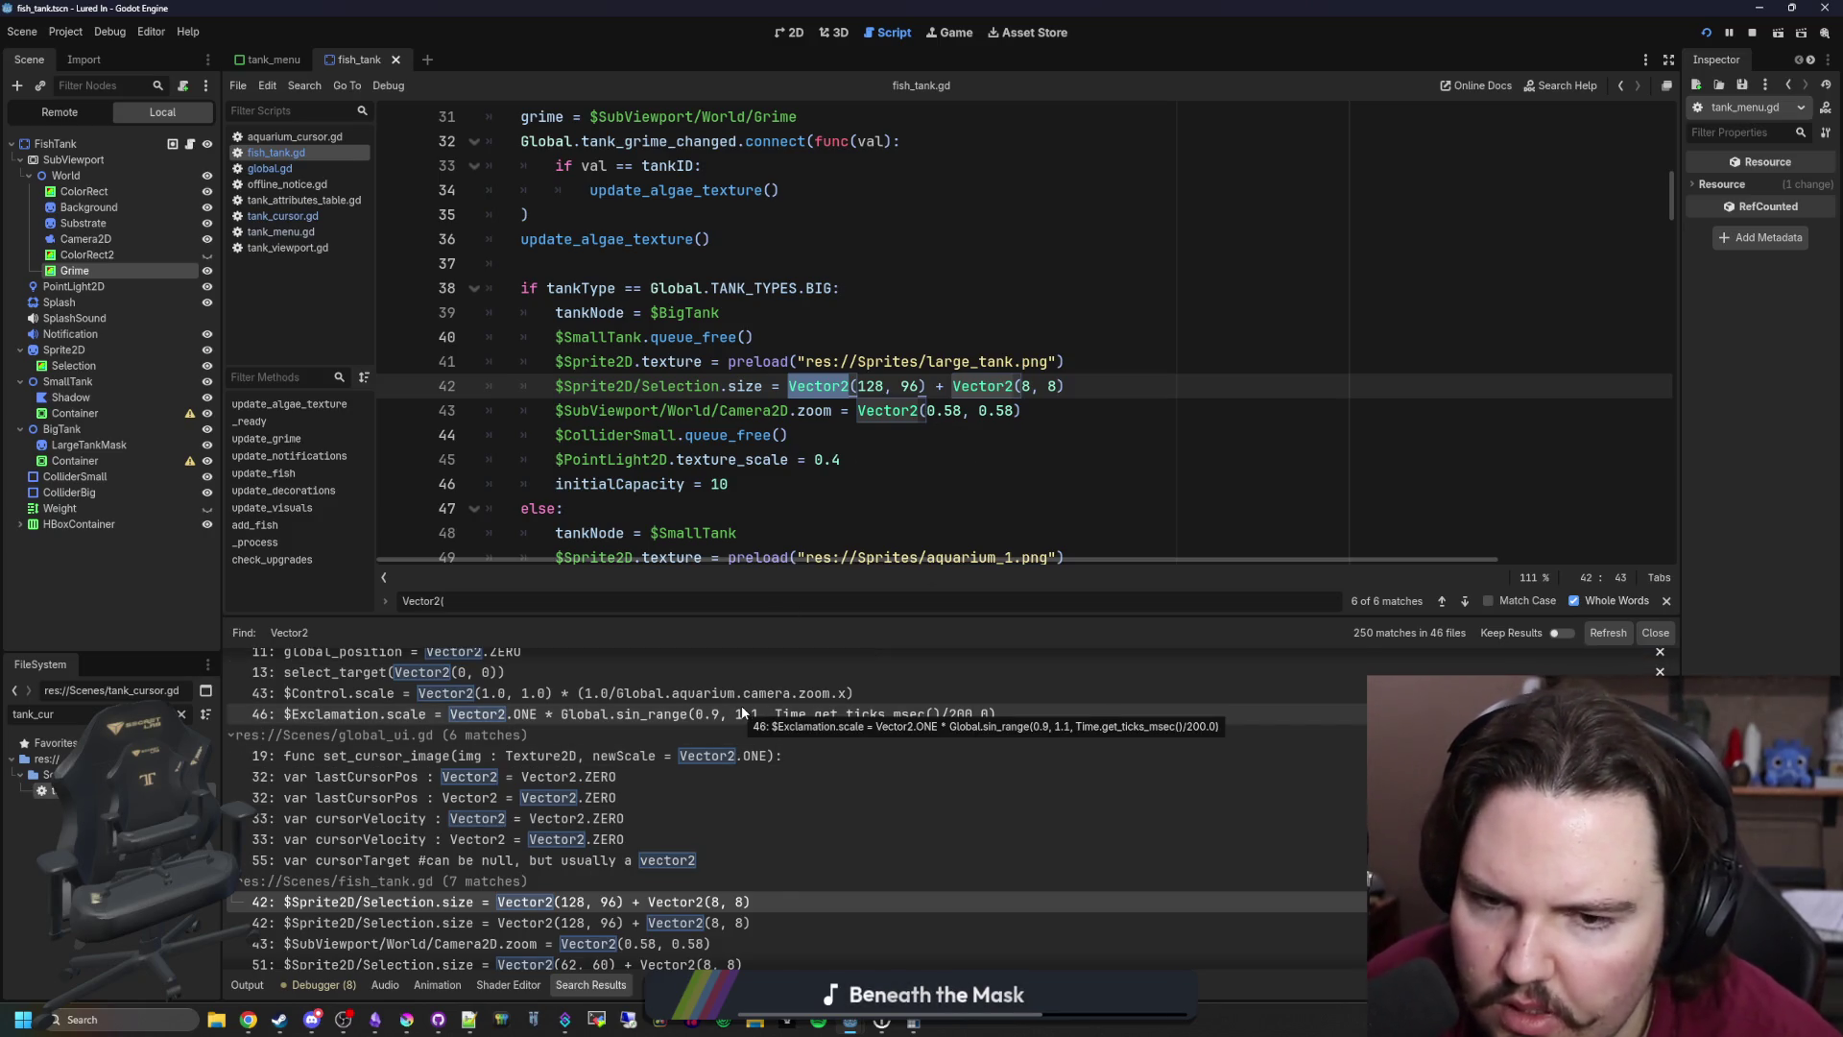
scroll(677, 794, "down", 2)
scroll(677, 795, "down", 2)
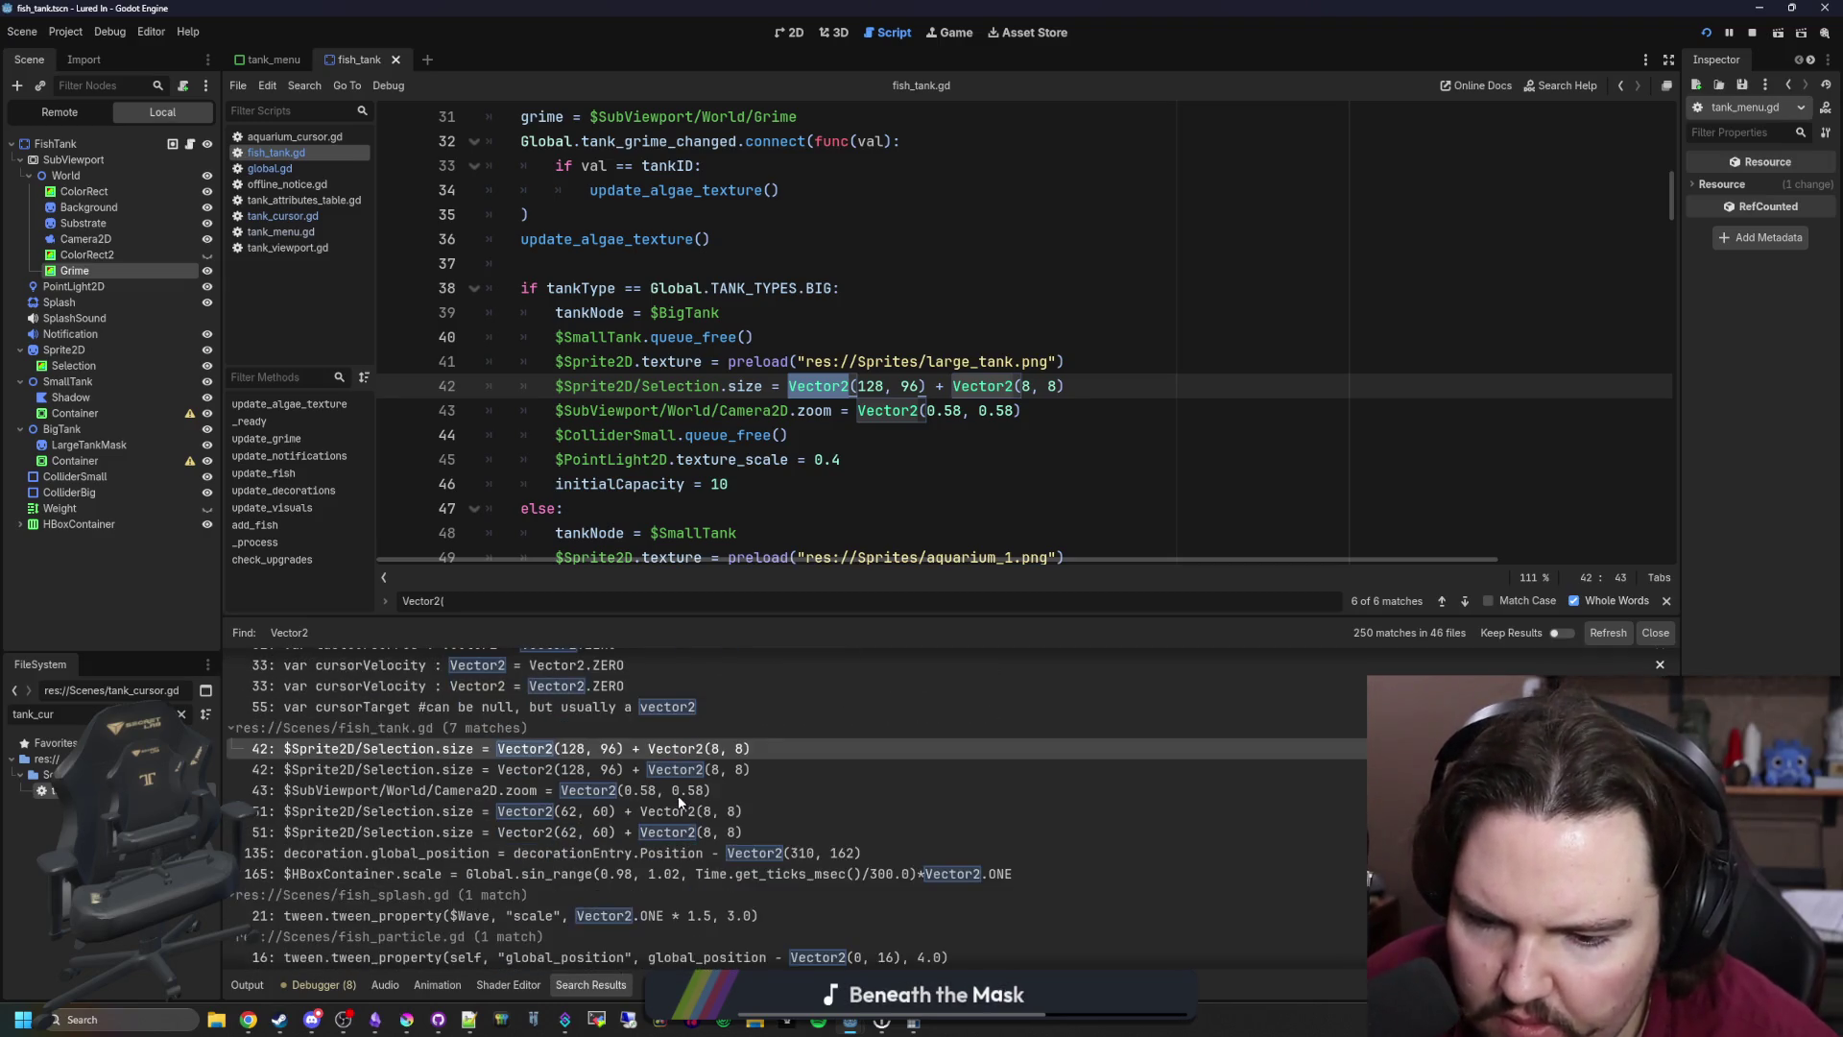
Step: Jump to line 135, where update_decorations offsets decorations by Vector2(310, 162)
left_click(643, 855)
scroll(910, 444, "down", 2)
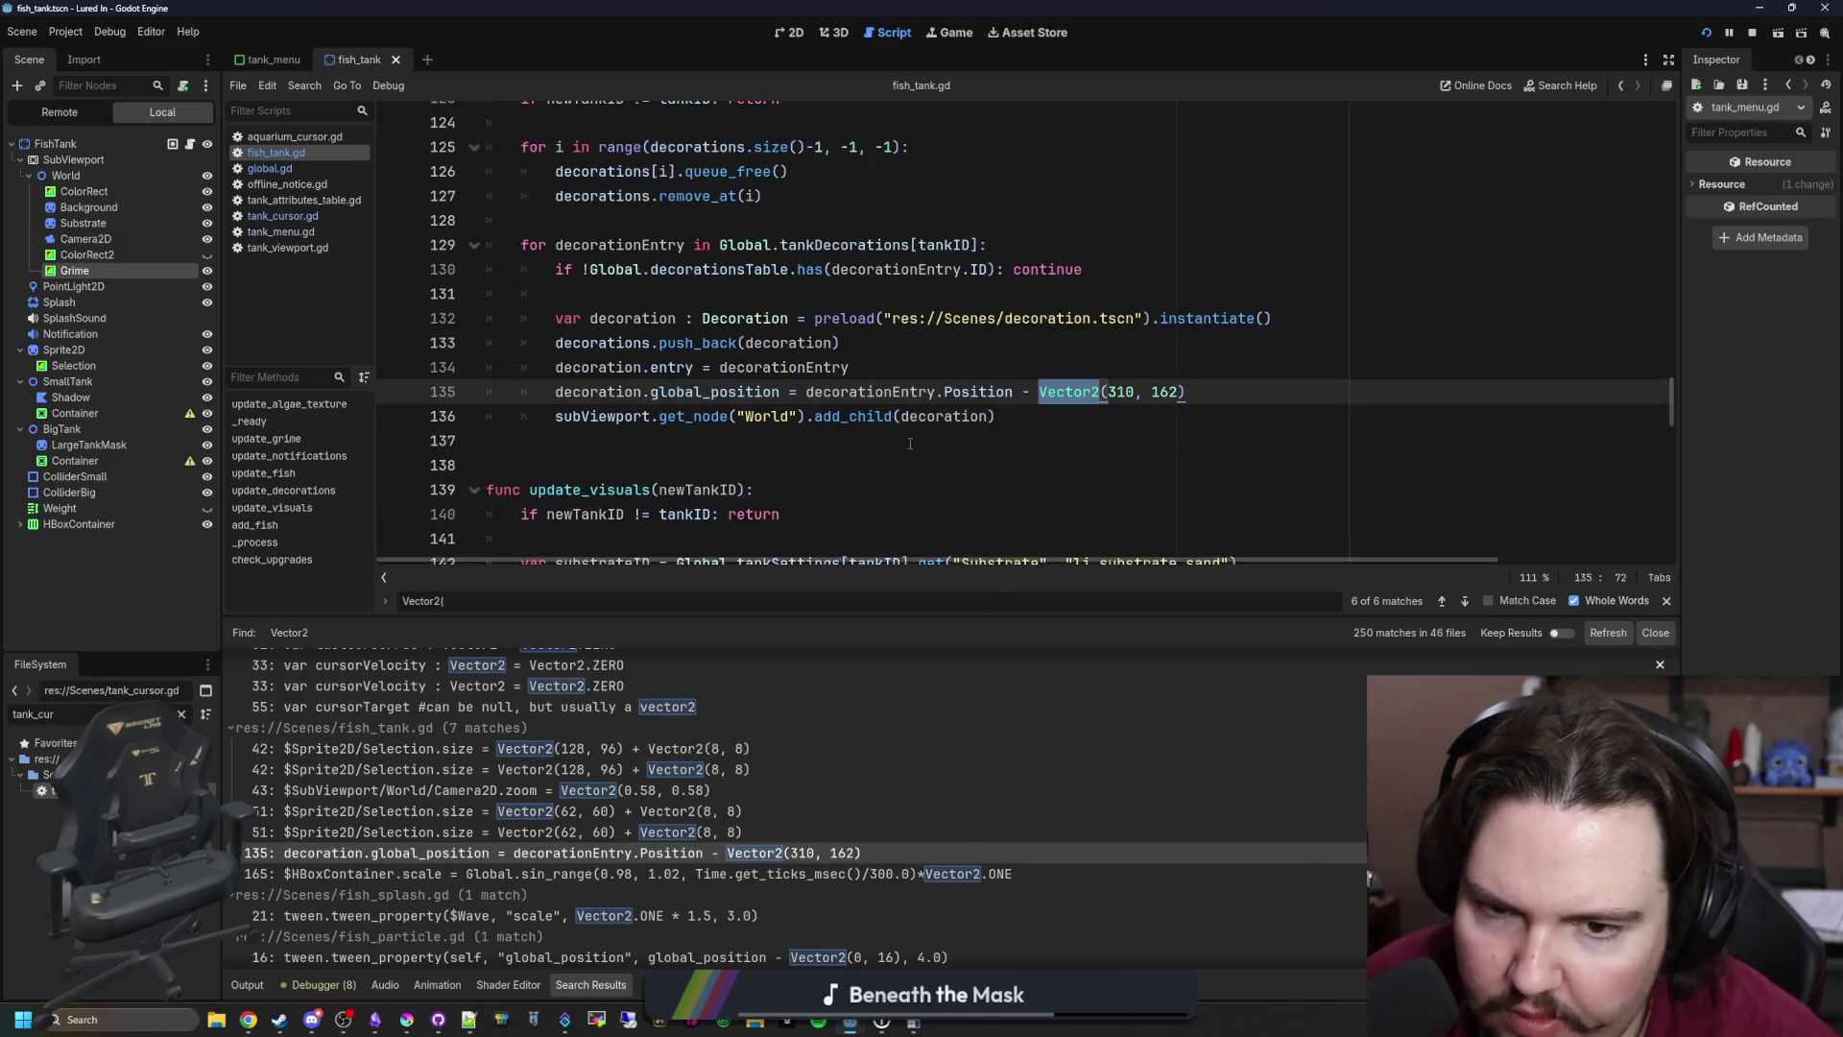
left_click(983, 368)
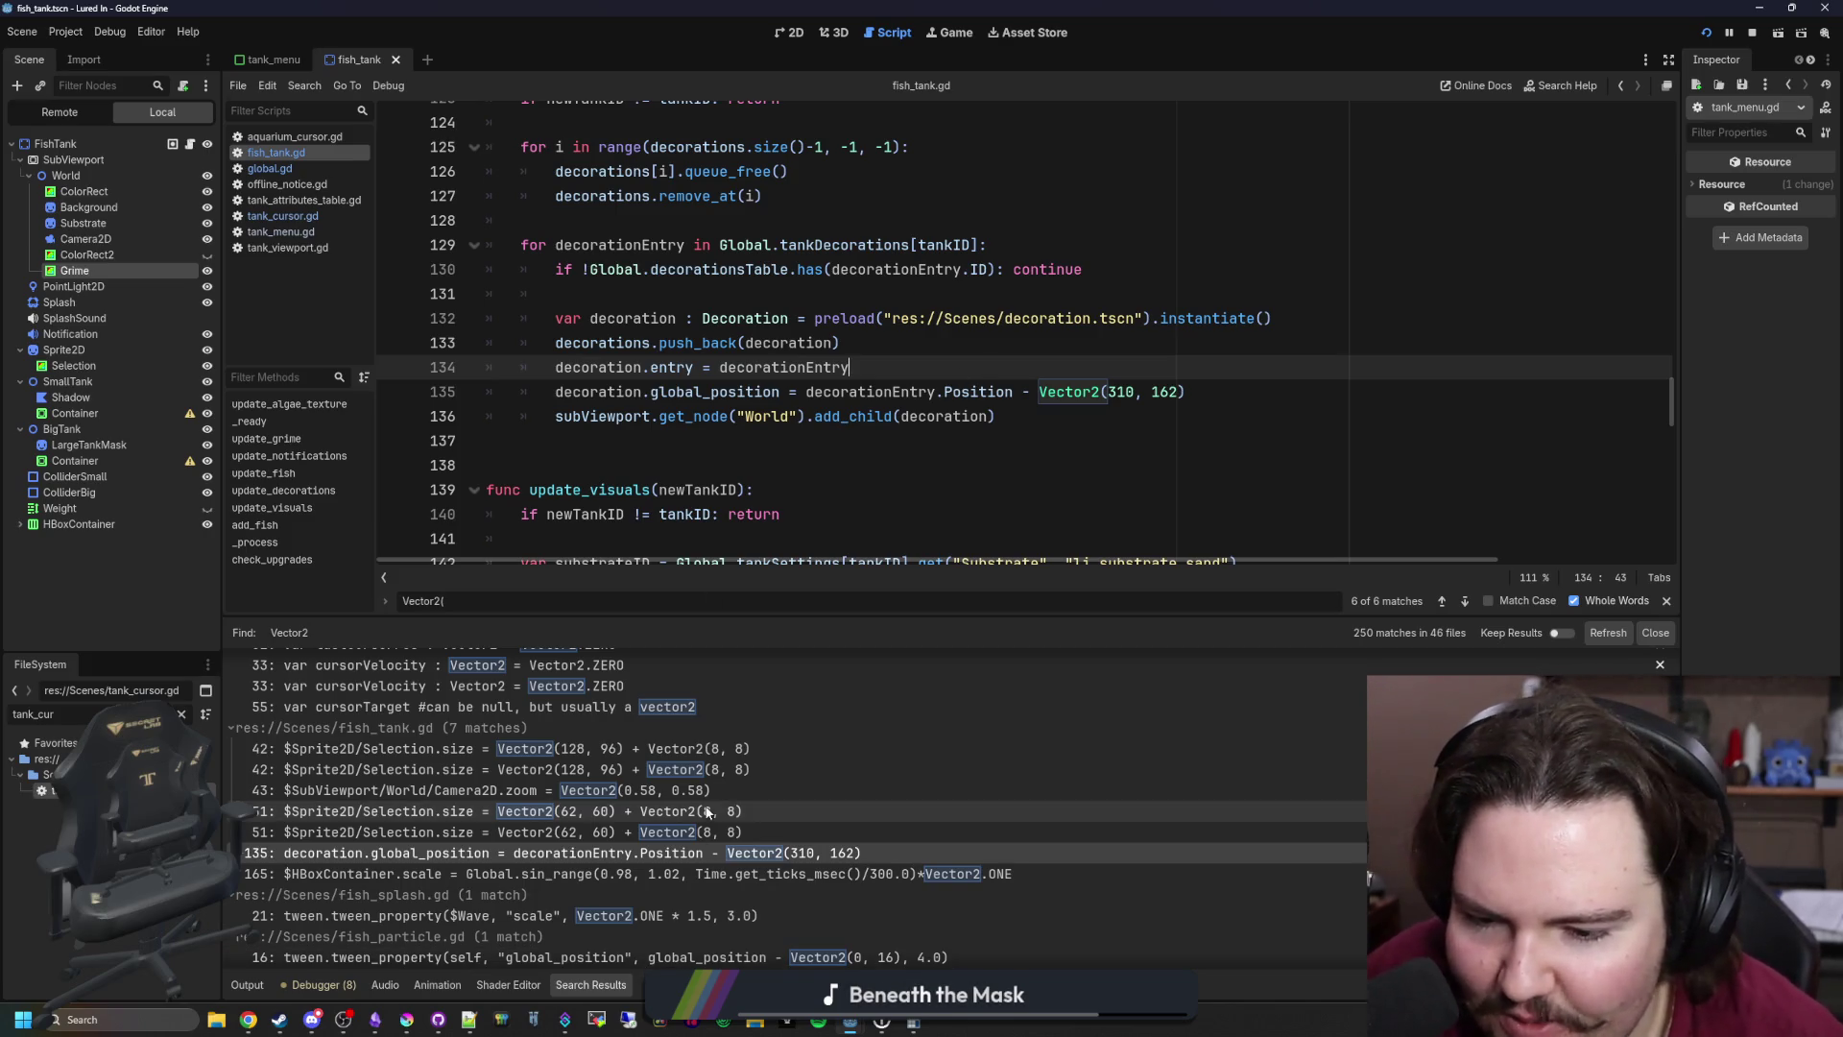
scroll(708, 812, "down", 2)
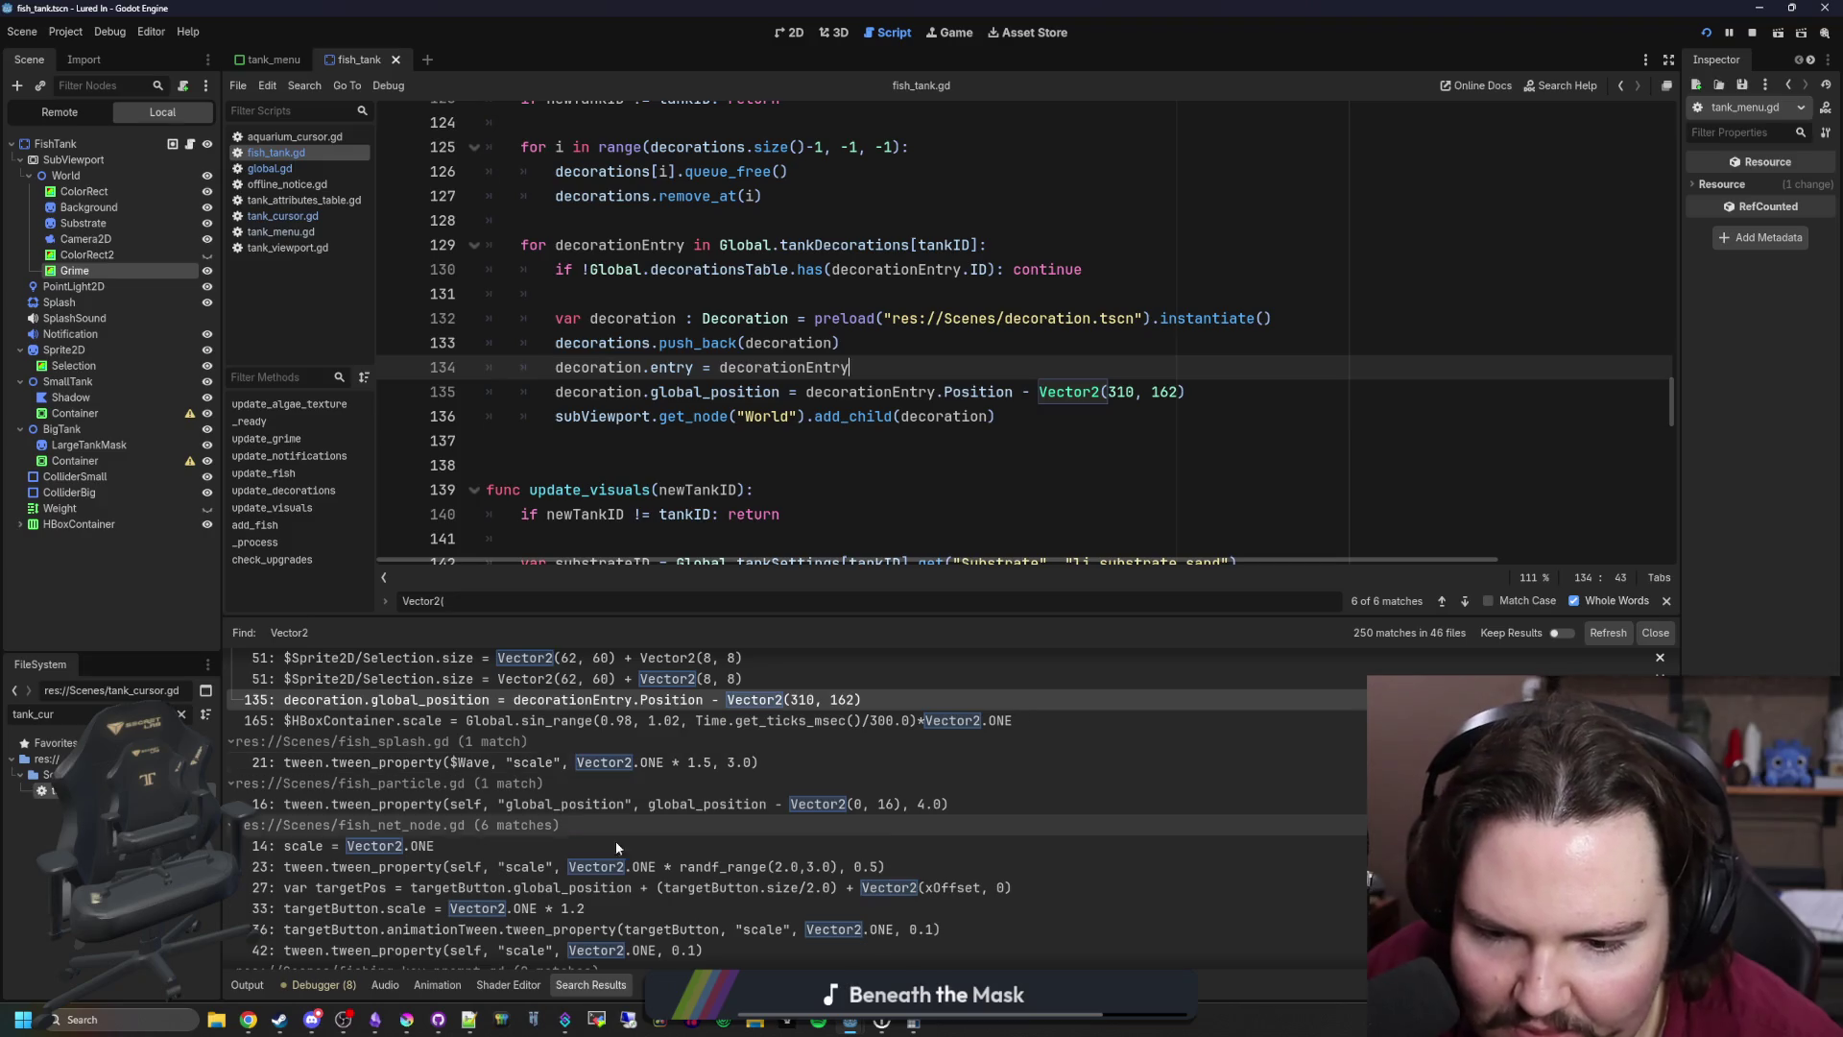
scroll(503, 831, "up", 2)
Step: Check the line 51 Selection size match, then return to the line 135 offset
left_click(677, 793)
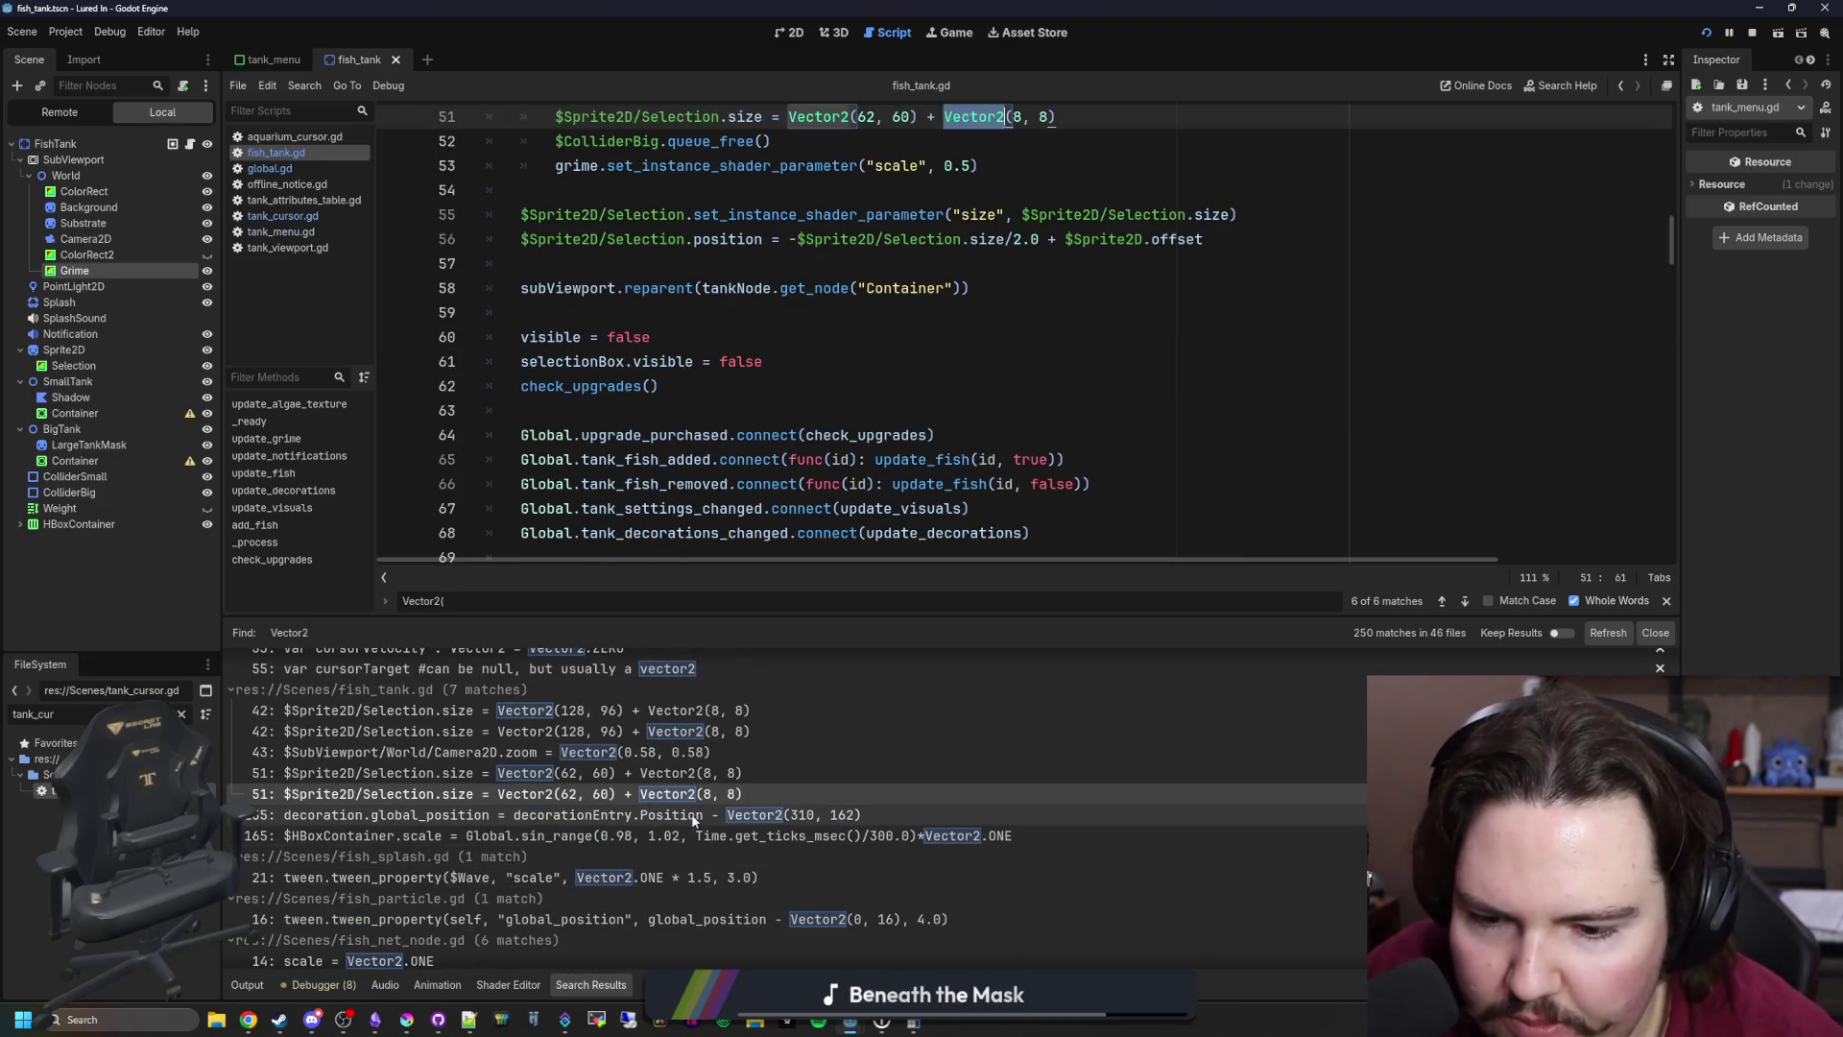
left_click(698, 815)
scroll(1013, 448, "down", 1)
left_click(1020, 447)
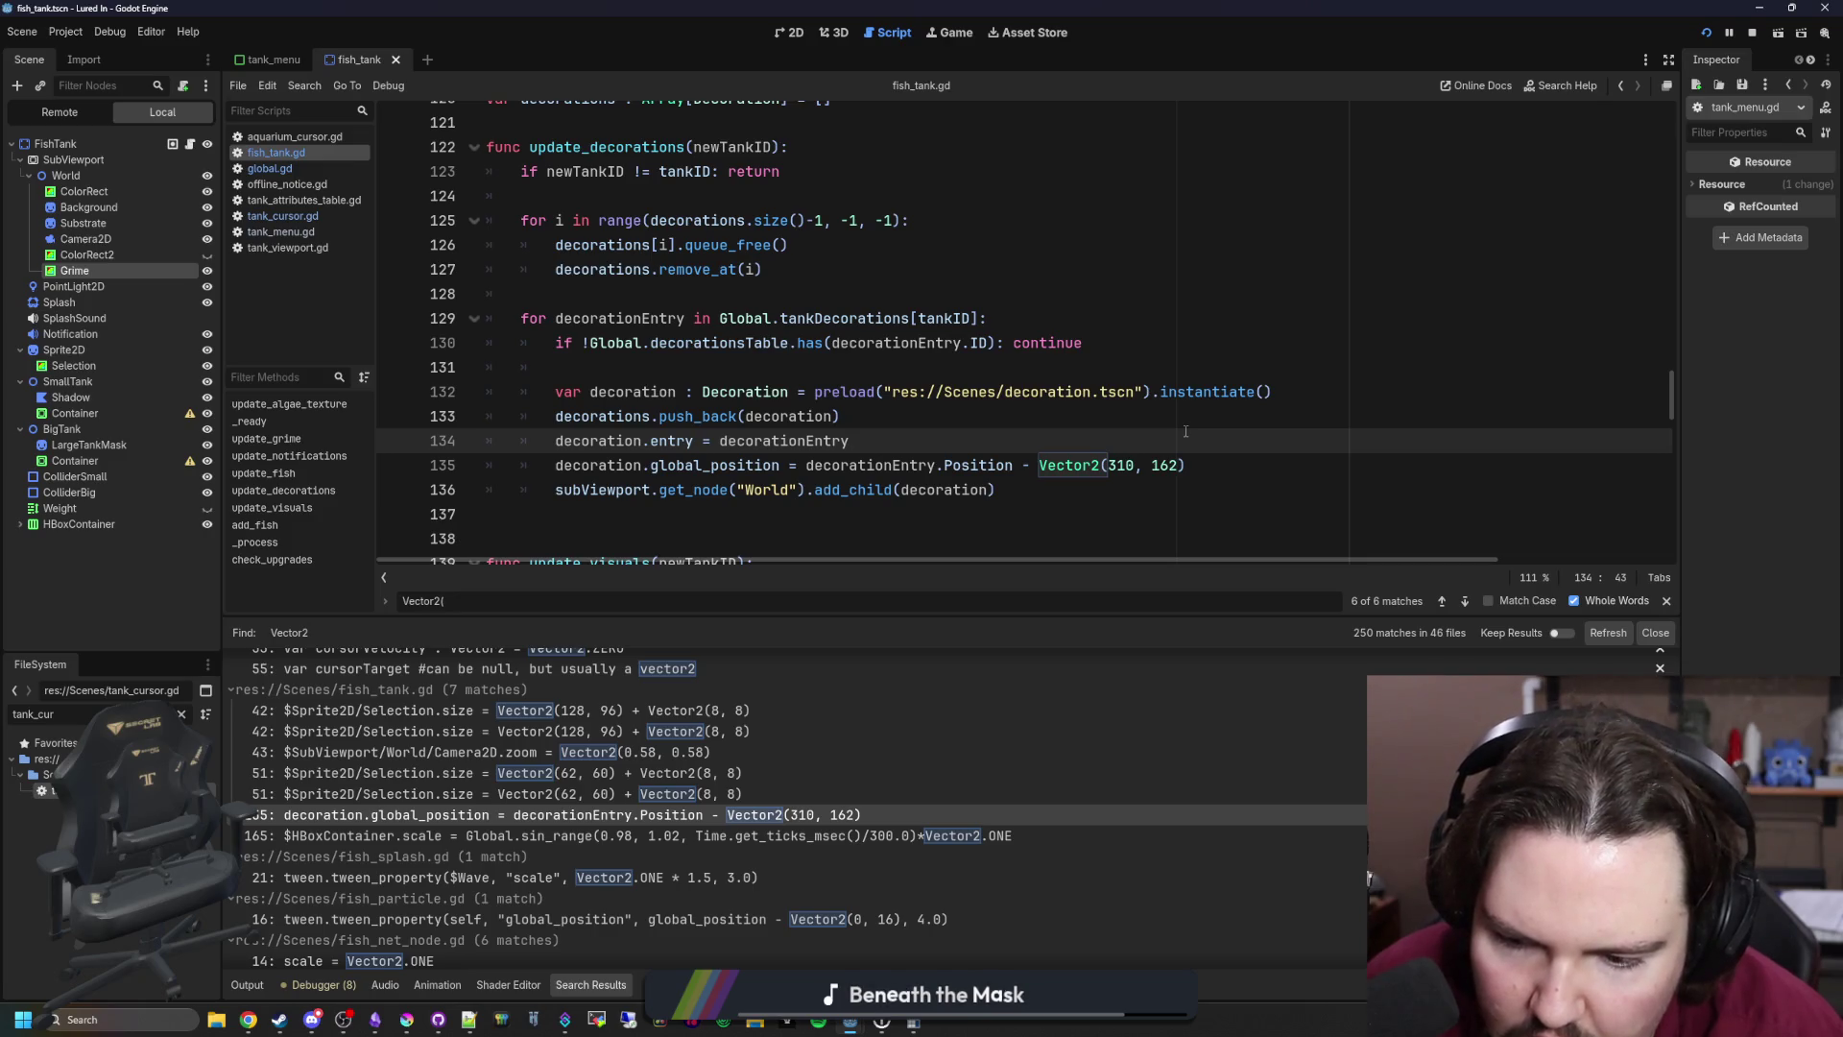
scroll(1185, 432, "right", 2)
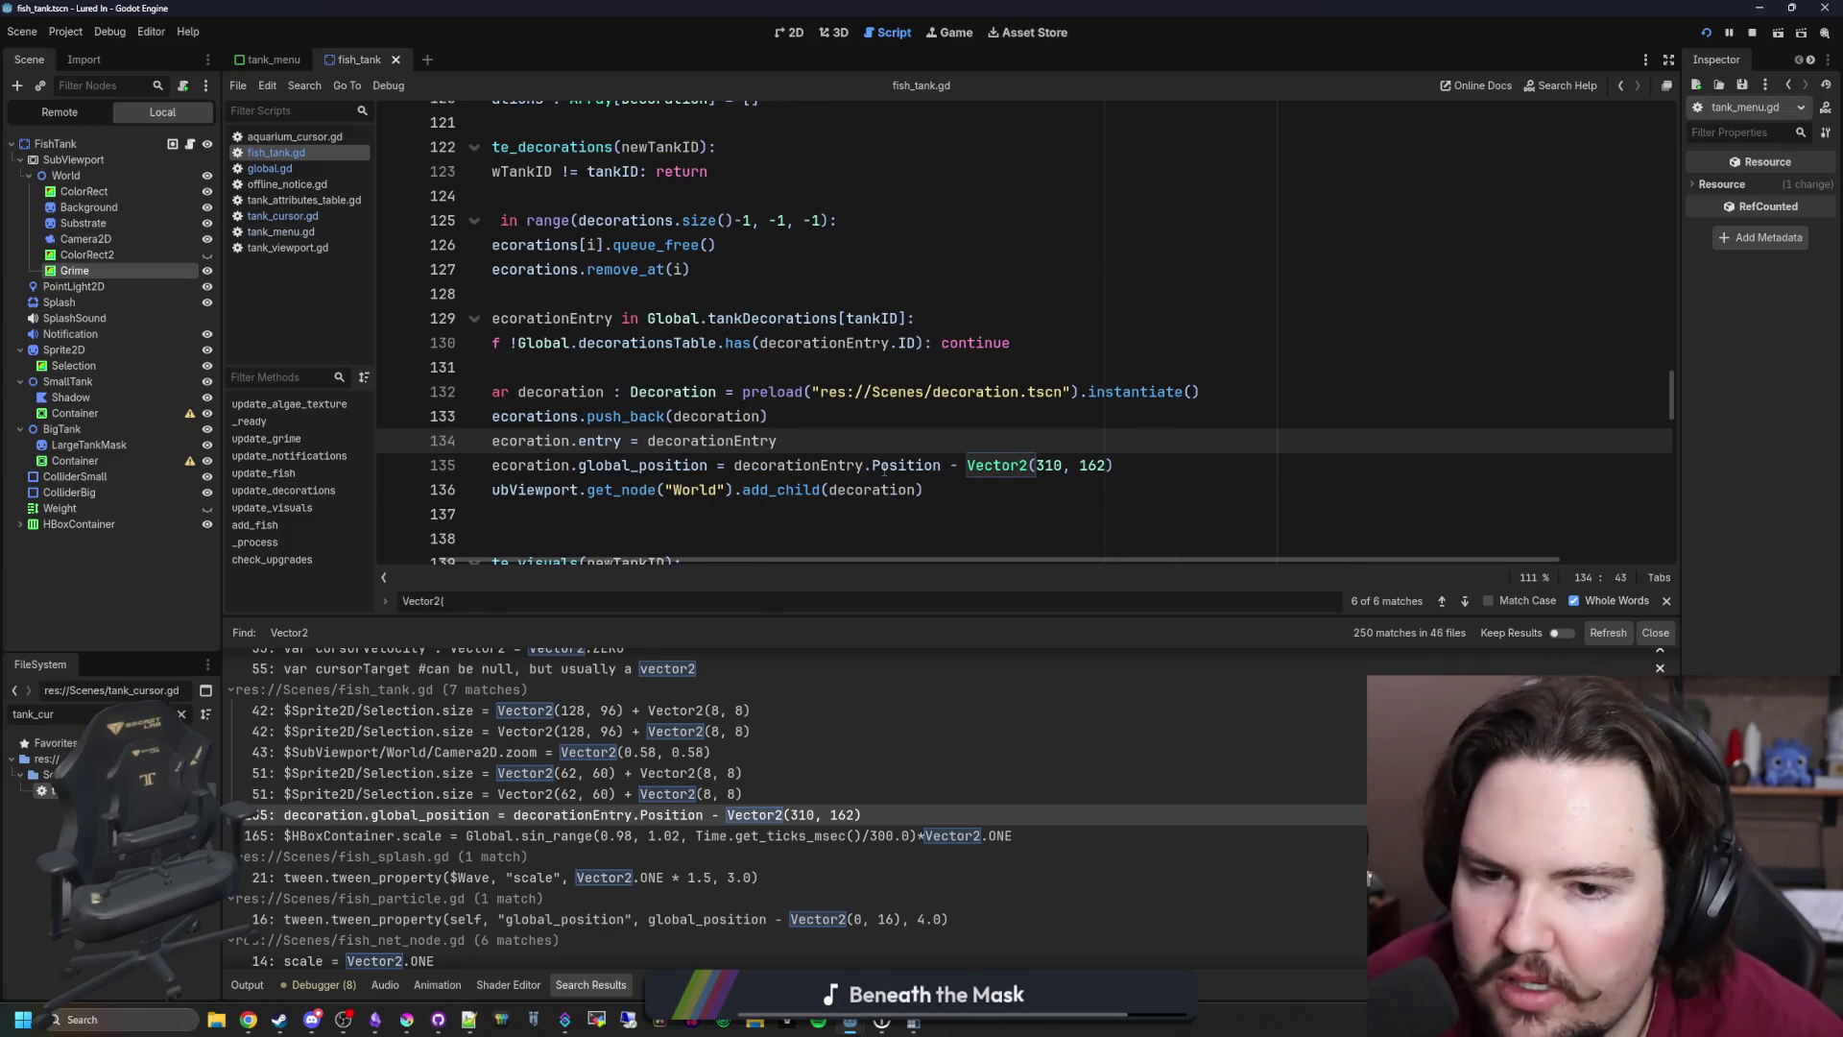
scroll(884, 468, "left", 2)
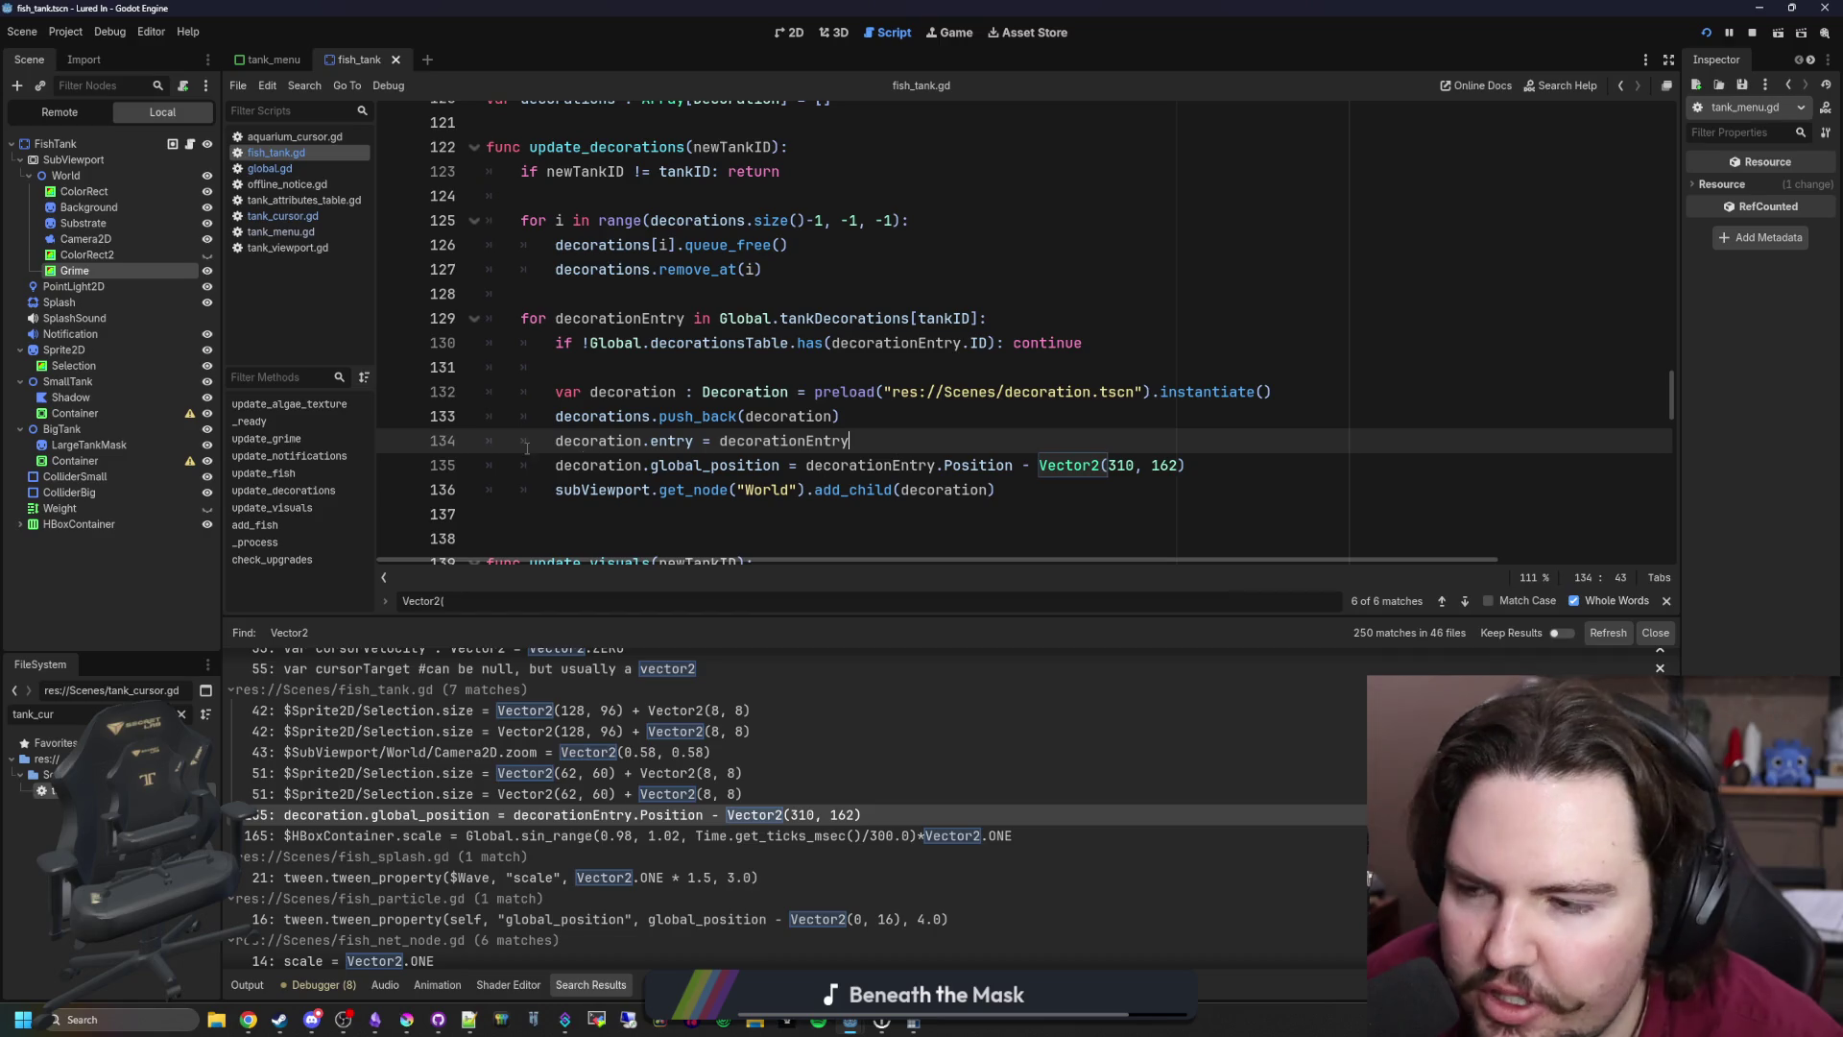
Step: Check the World node's position 0, 0 and scale 1, 1 in a widened Inspector
left_click(67, 176)
left_click_drag(1682, 525, 1317, 525)
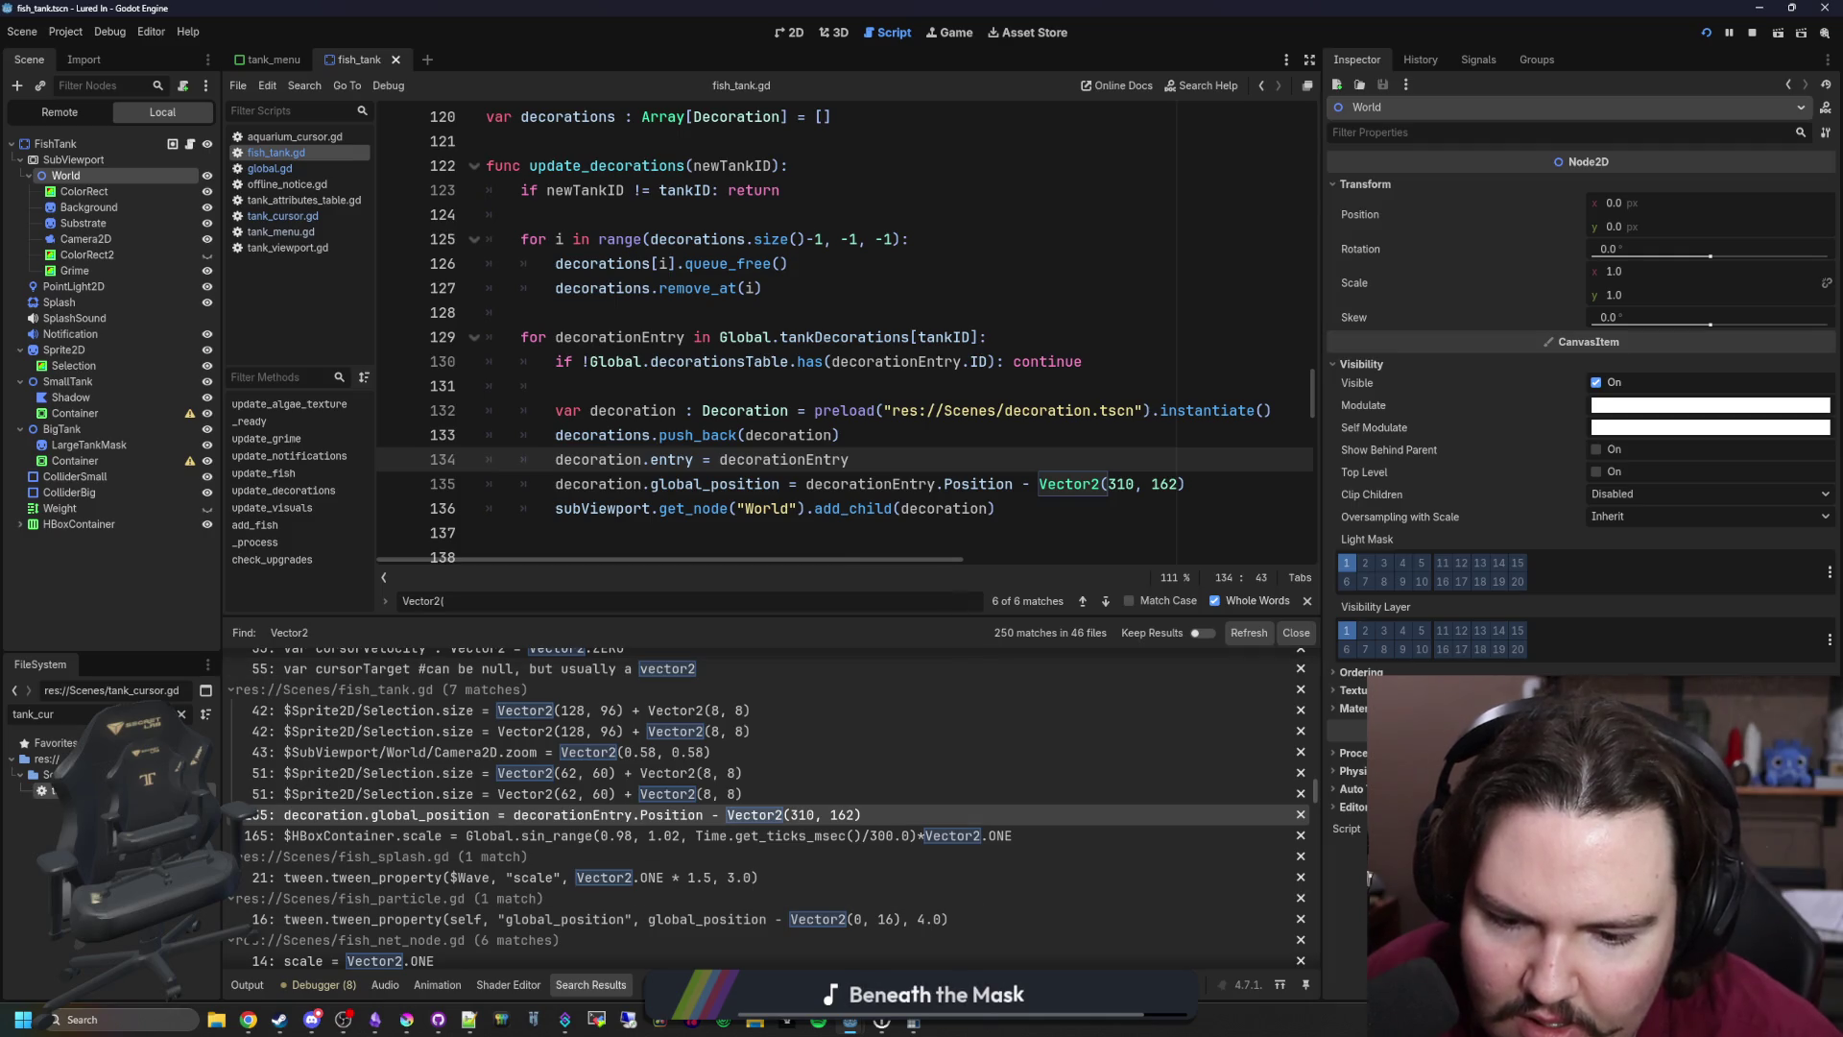
left_click(913, 1023)
left_click(849, 542)
left_click_drag(887, 268, 556, 389)
Step: Calculate 636 ÷ 21 and 636 ÷ 2 (318) in Calculator
type("636/21")
key("Return")
left_click(527, 659)
type("636/2")
key("Return")
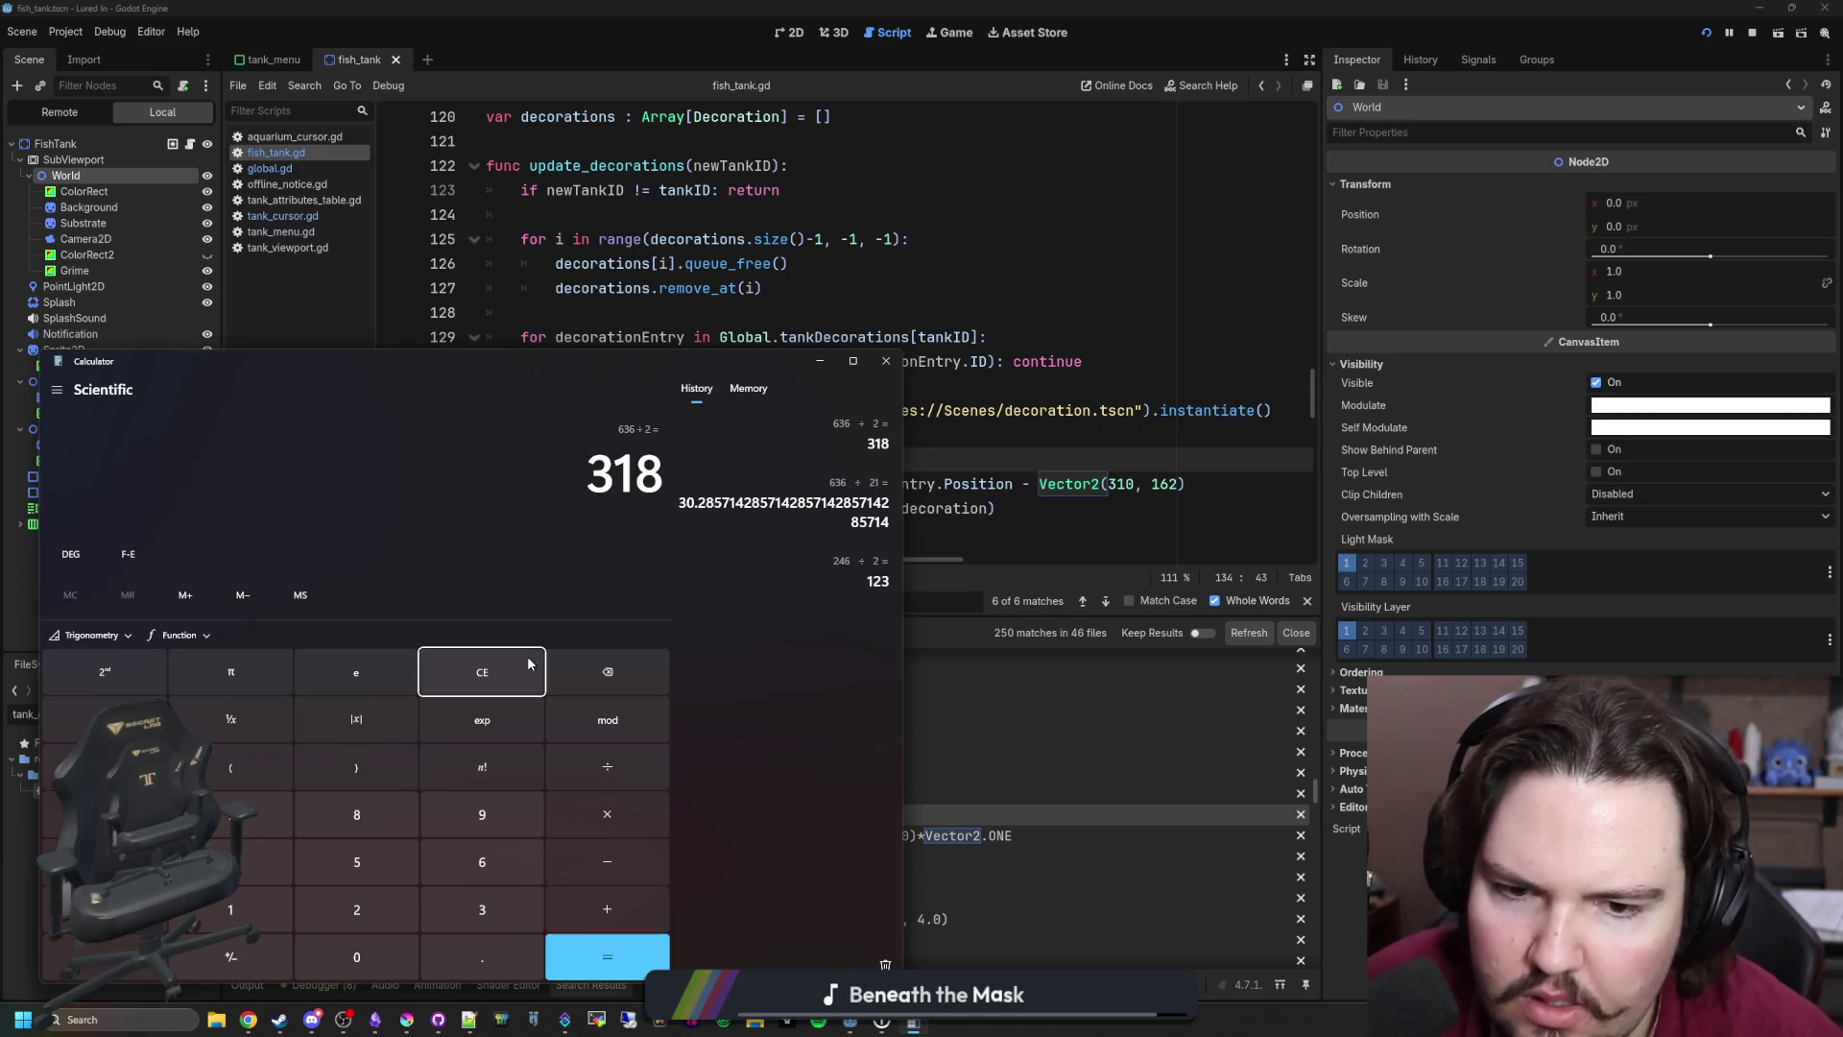
Step: Close Calculator and put the caret at the end of line 134 in fish_tank.gd
left_click(886, 361)
left_click(923, 435)
left_click(922, 456)
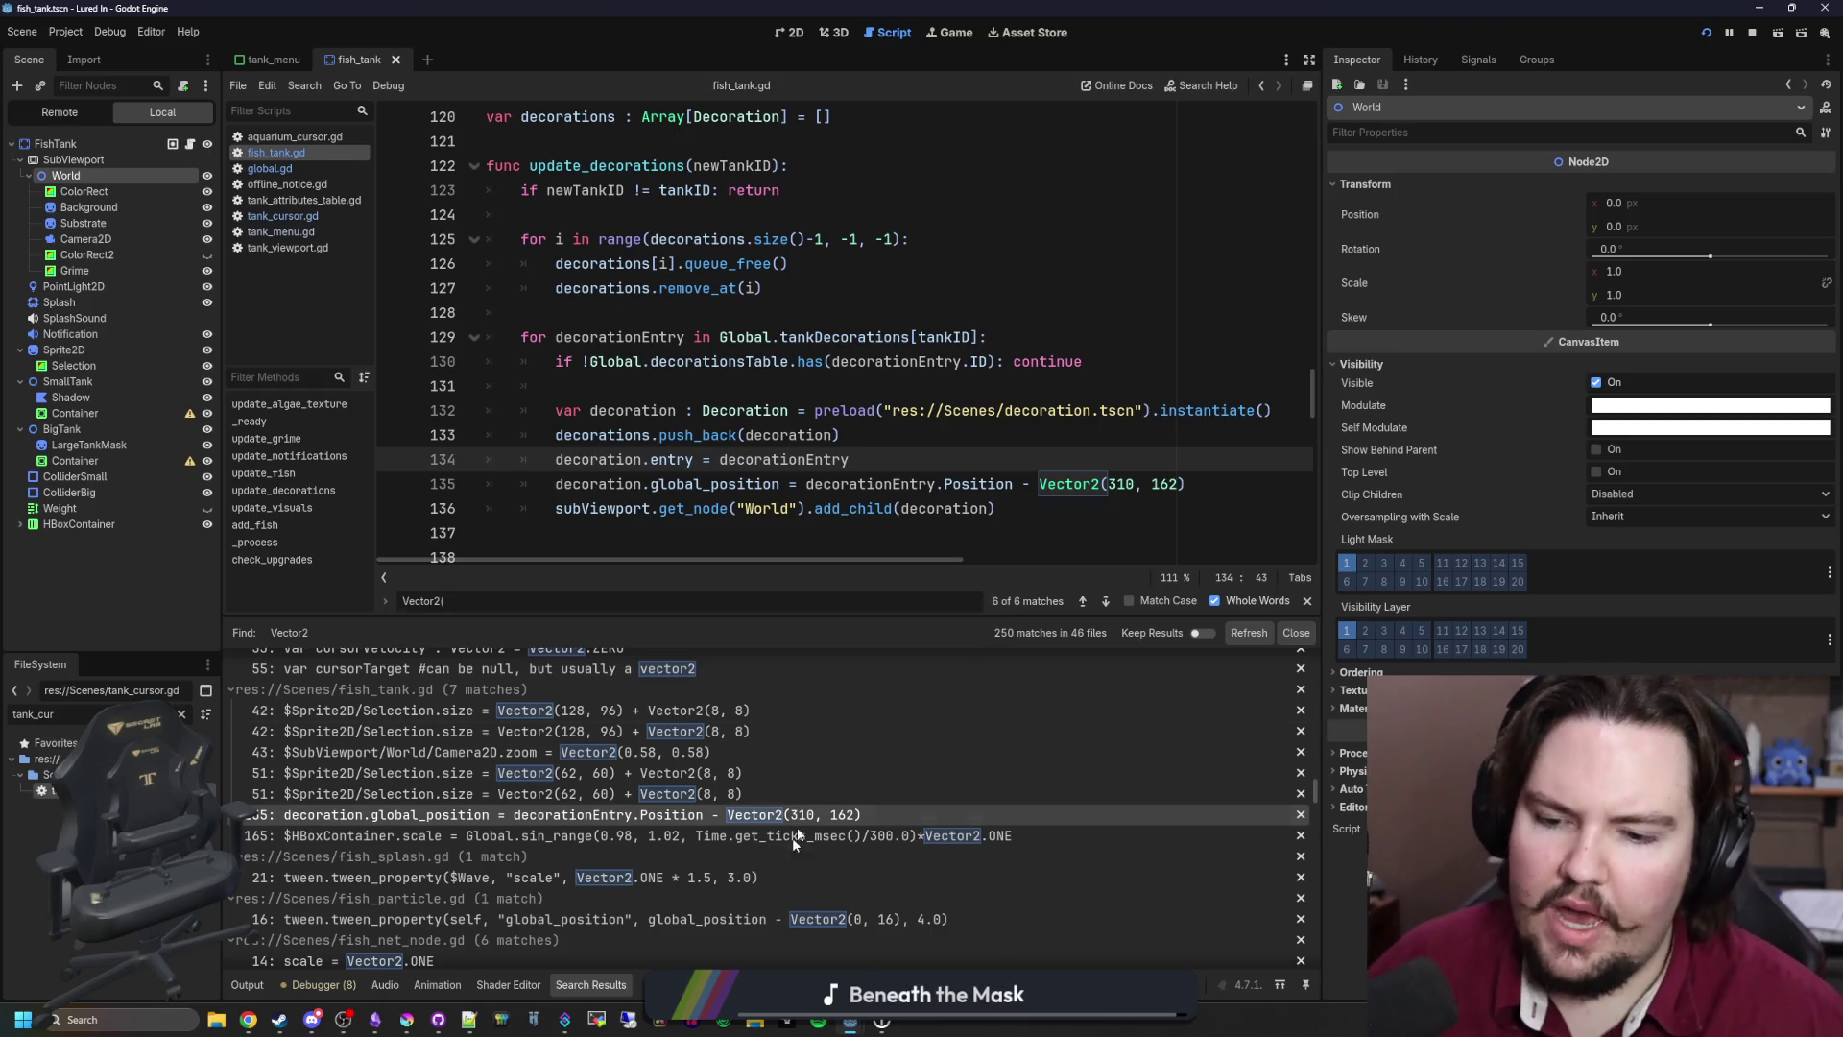
scroll(727, 862, "down", 3)
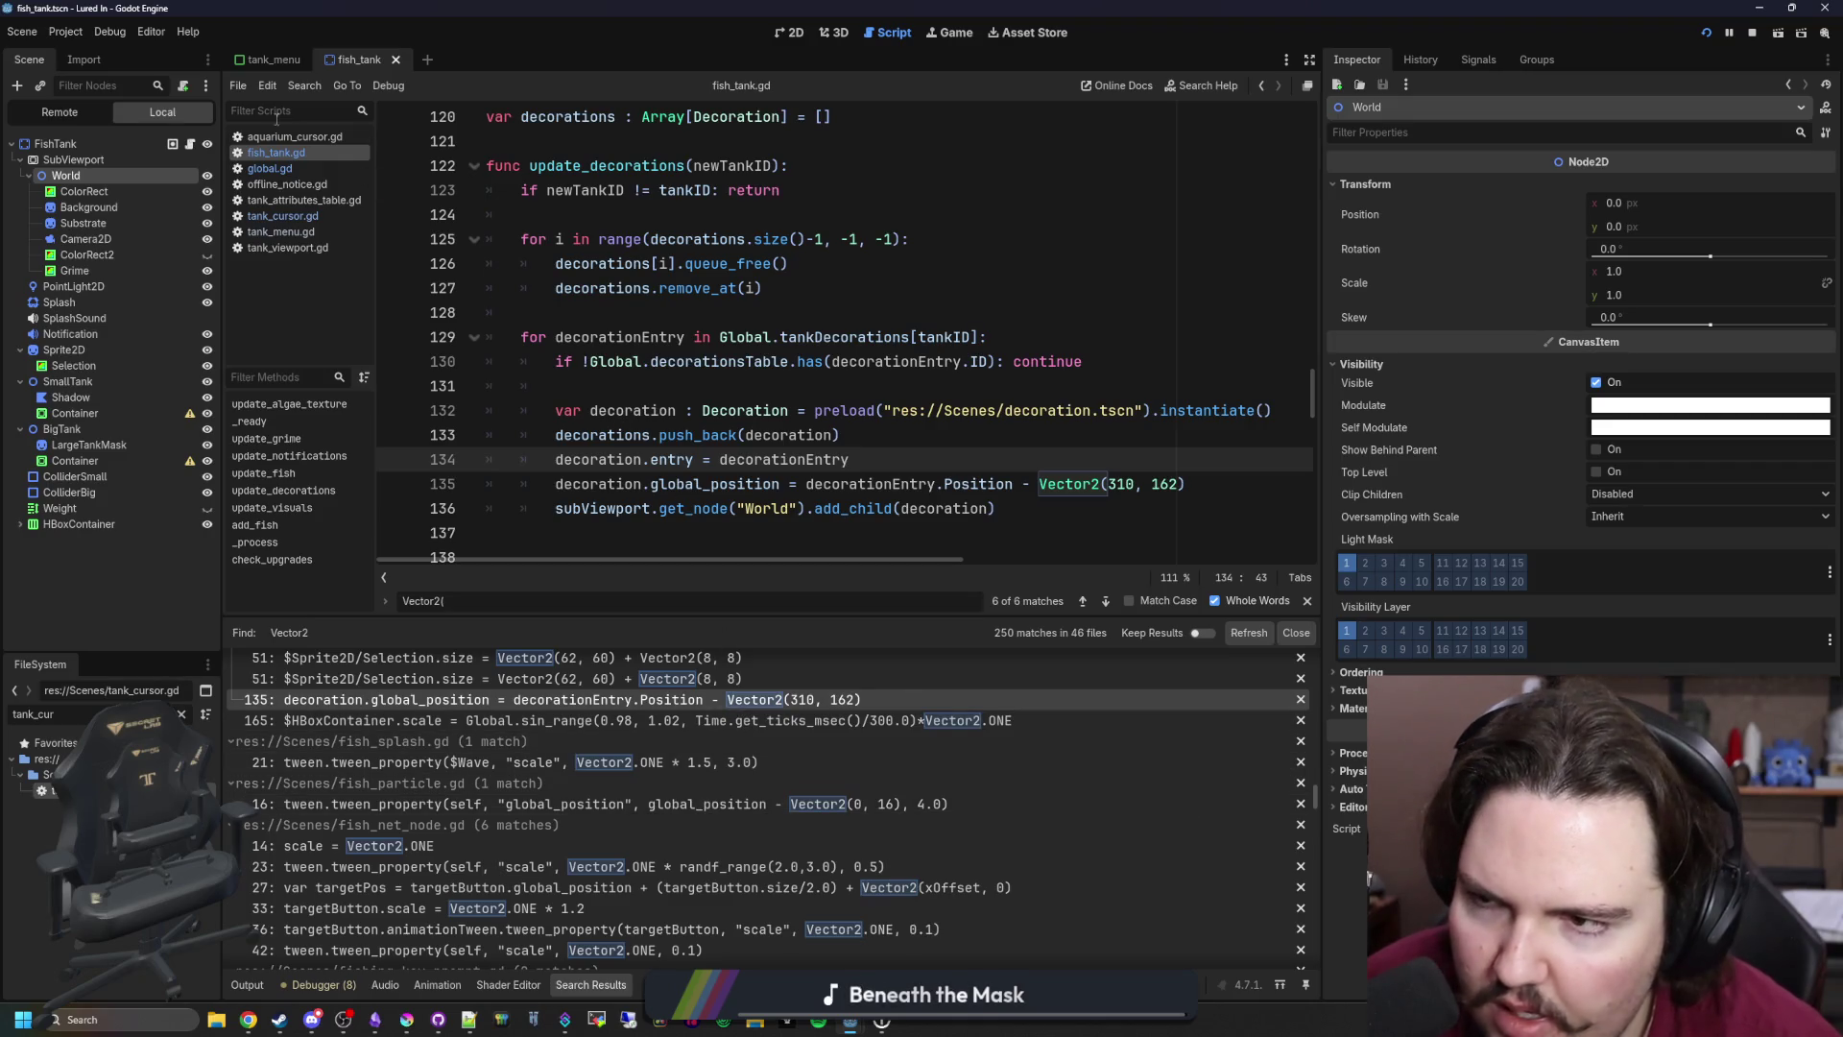
left_click(883, 386)
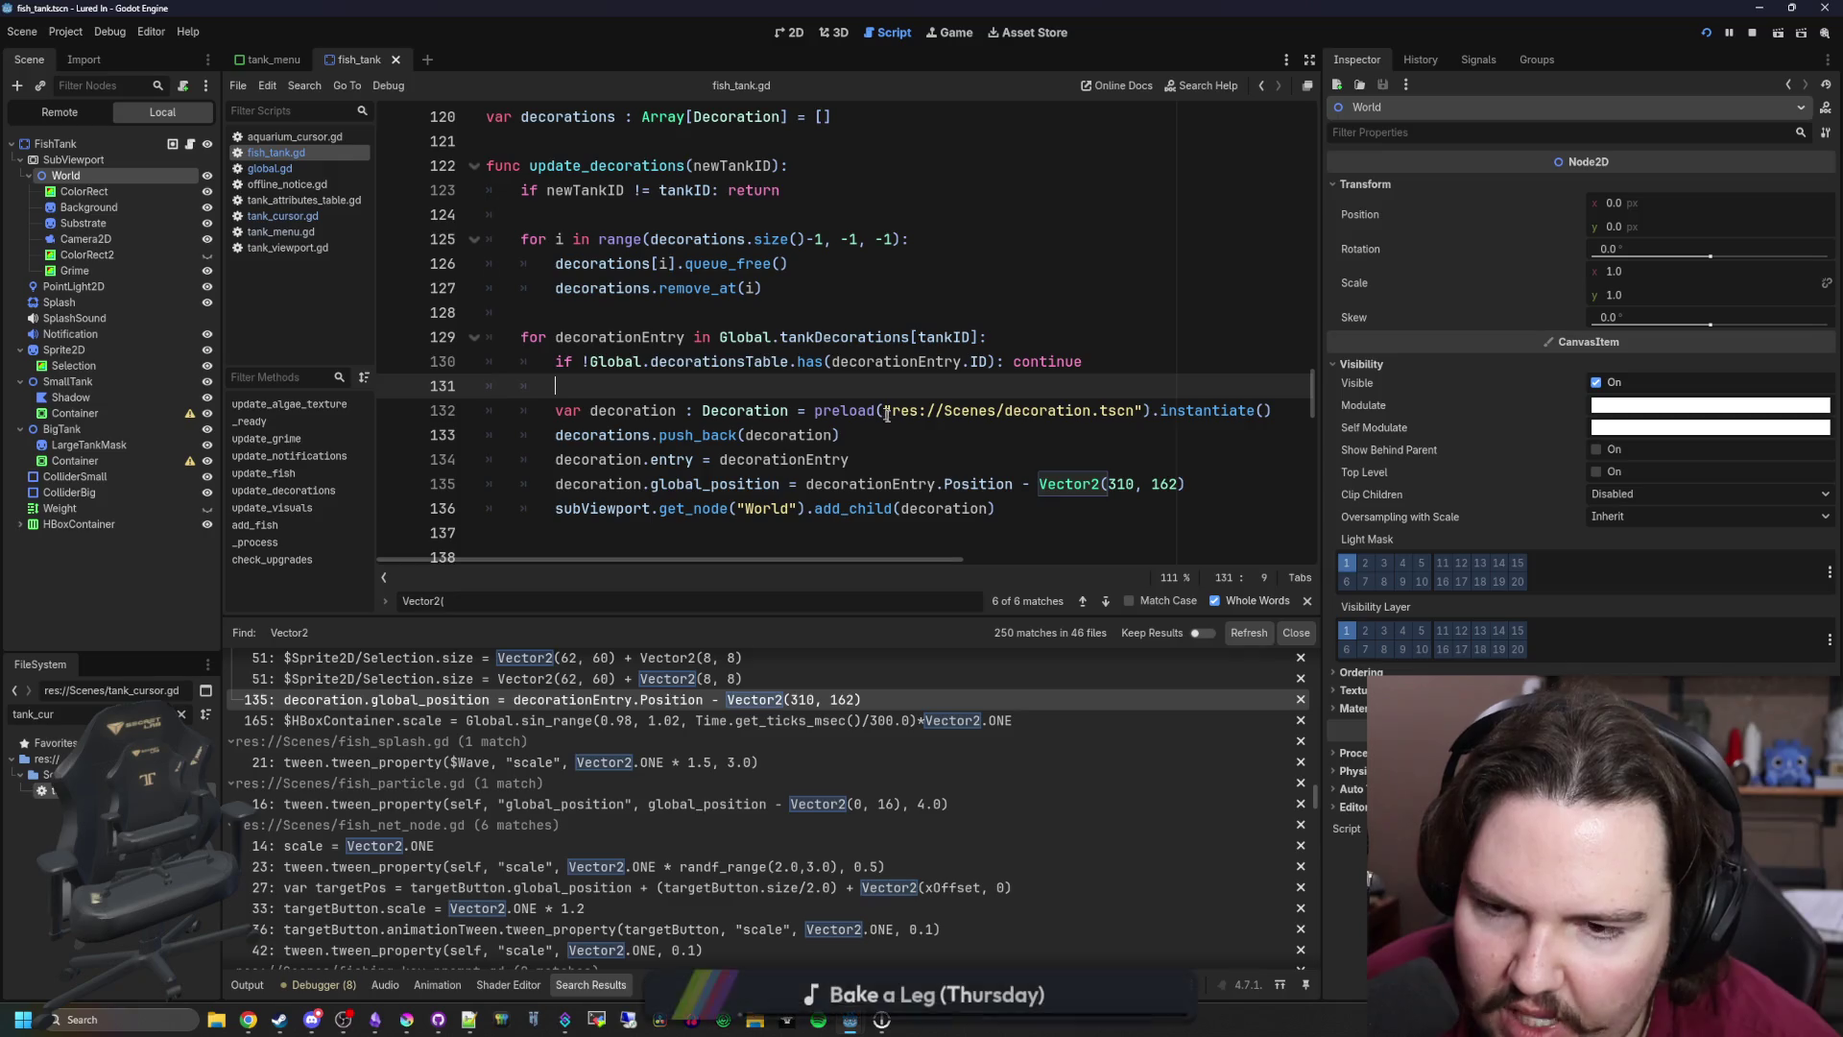
left_click(890, 434)
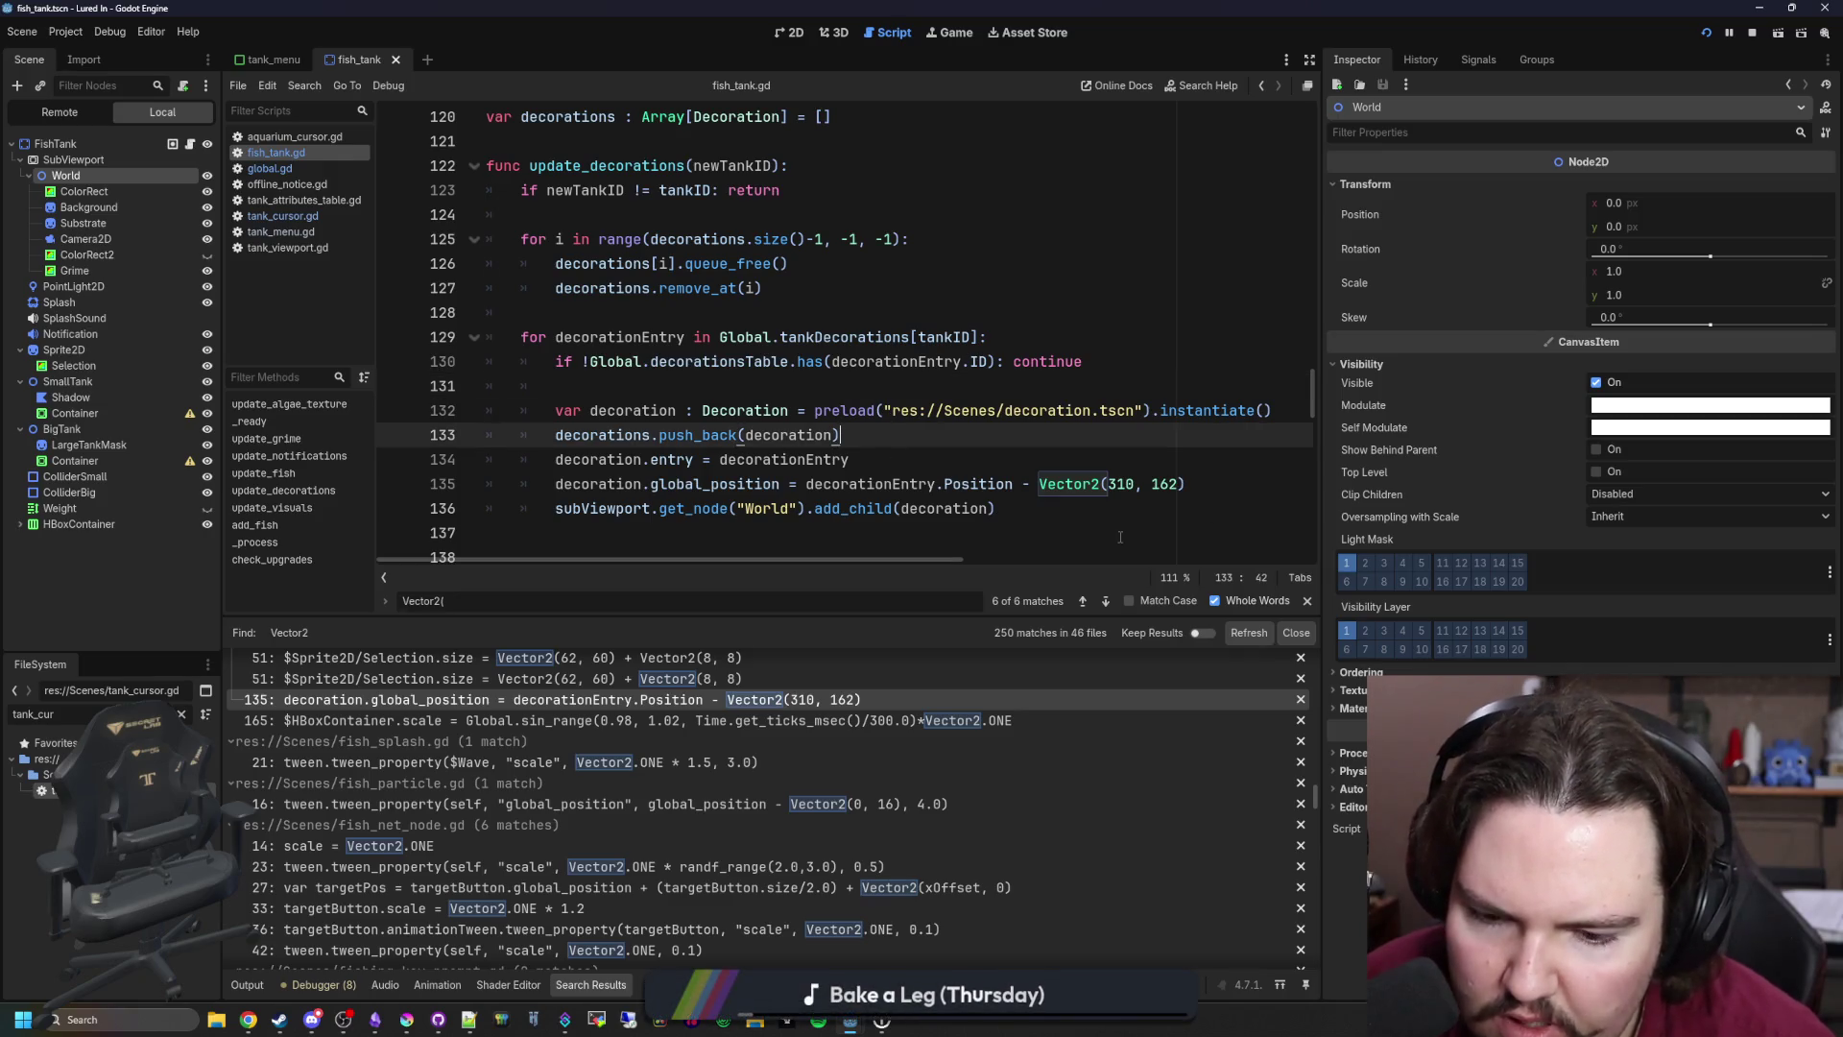
scroll(809, 797, "down", 2)
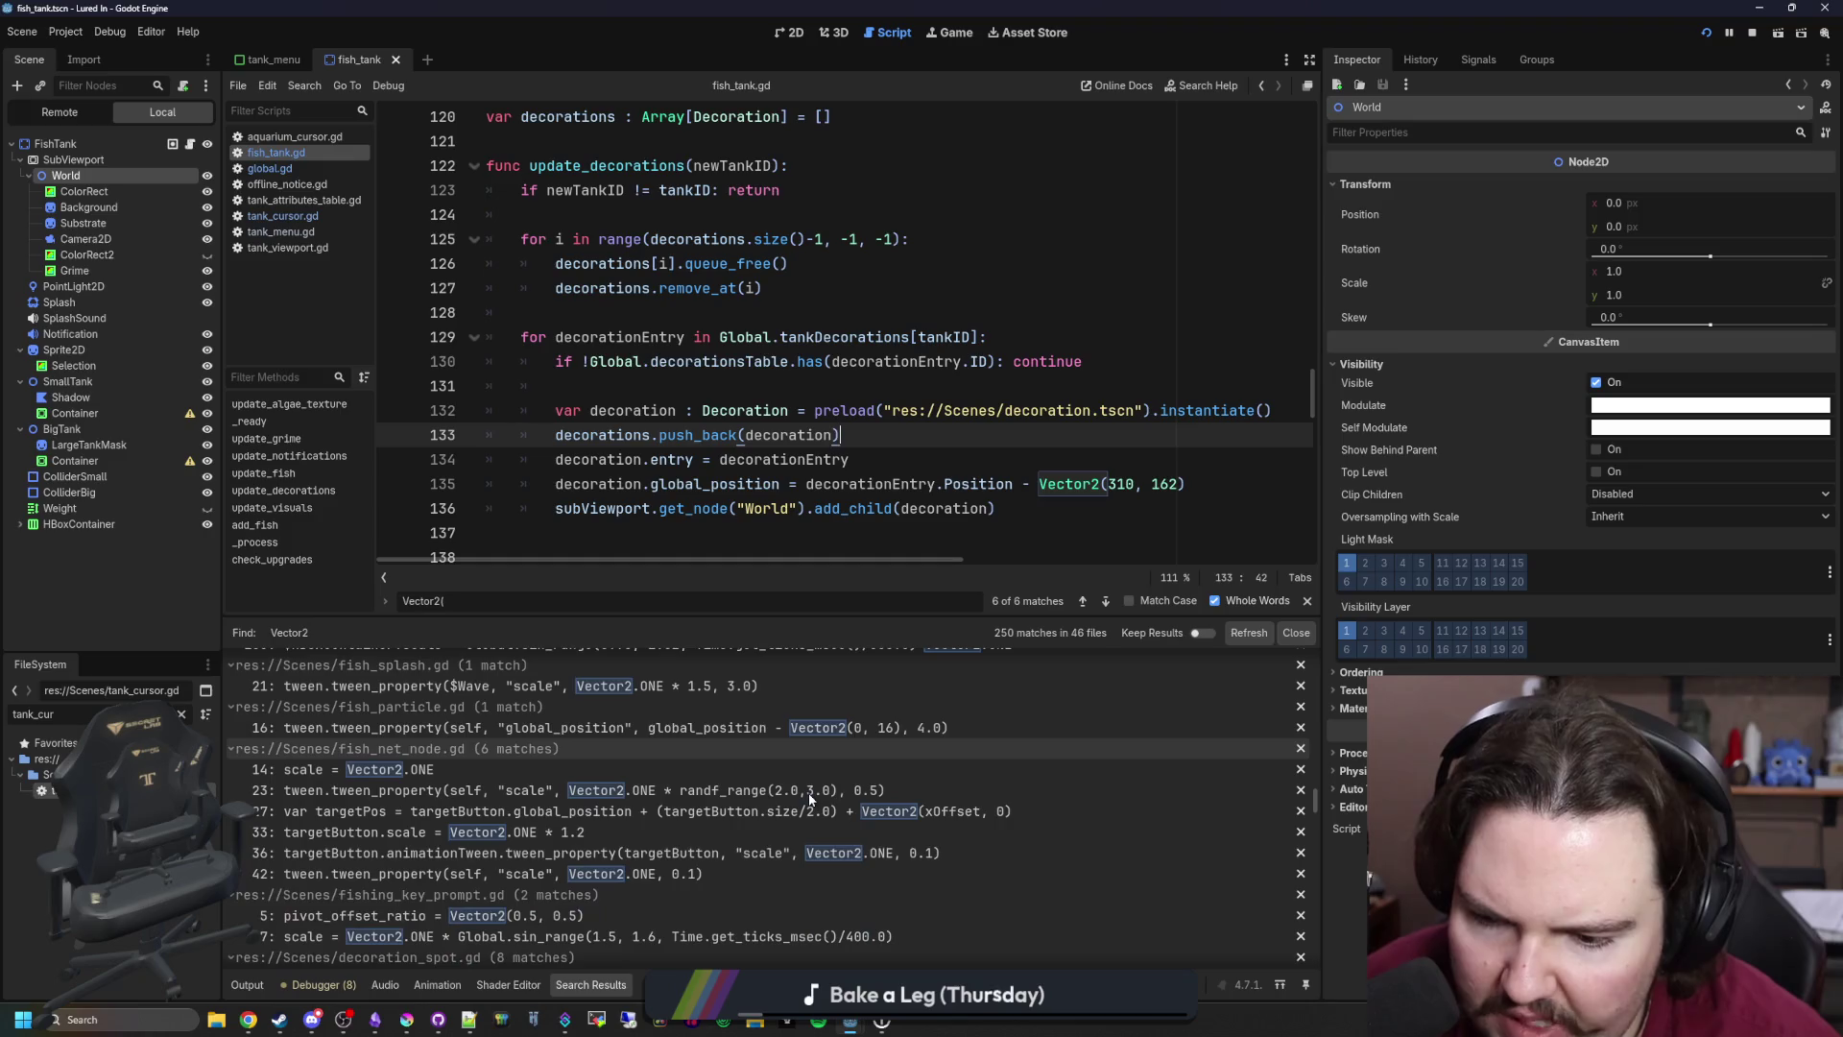
scroll(809, 796, "down", 4)
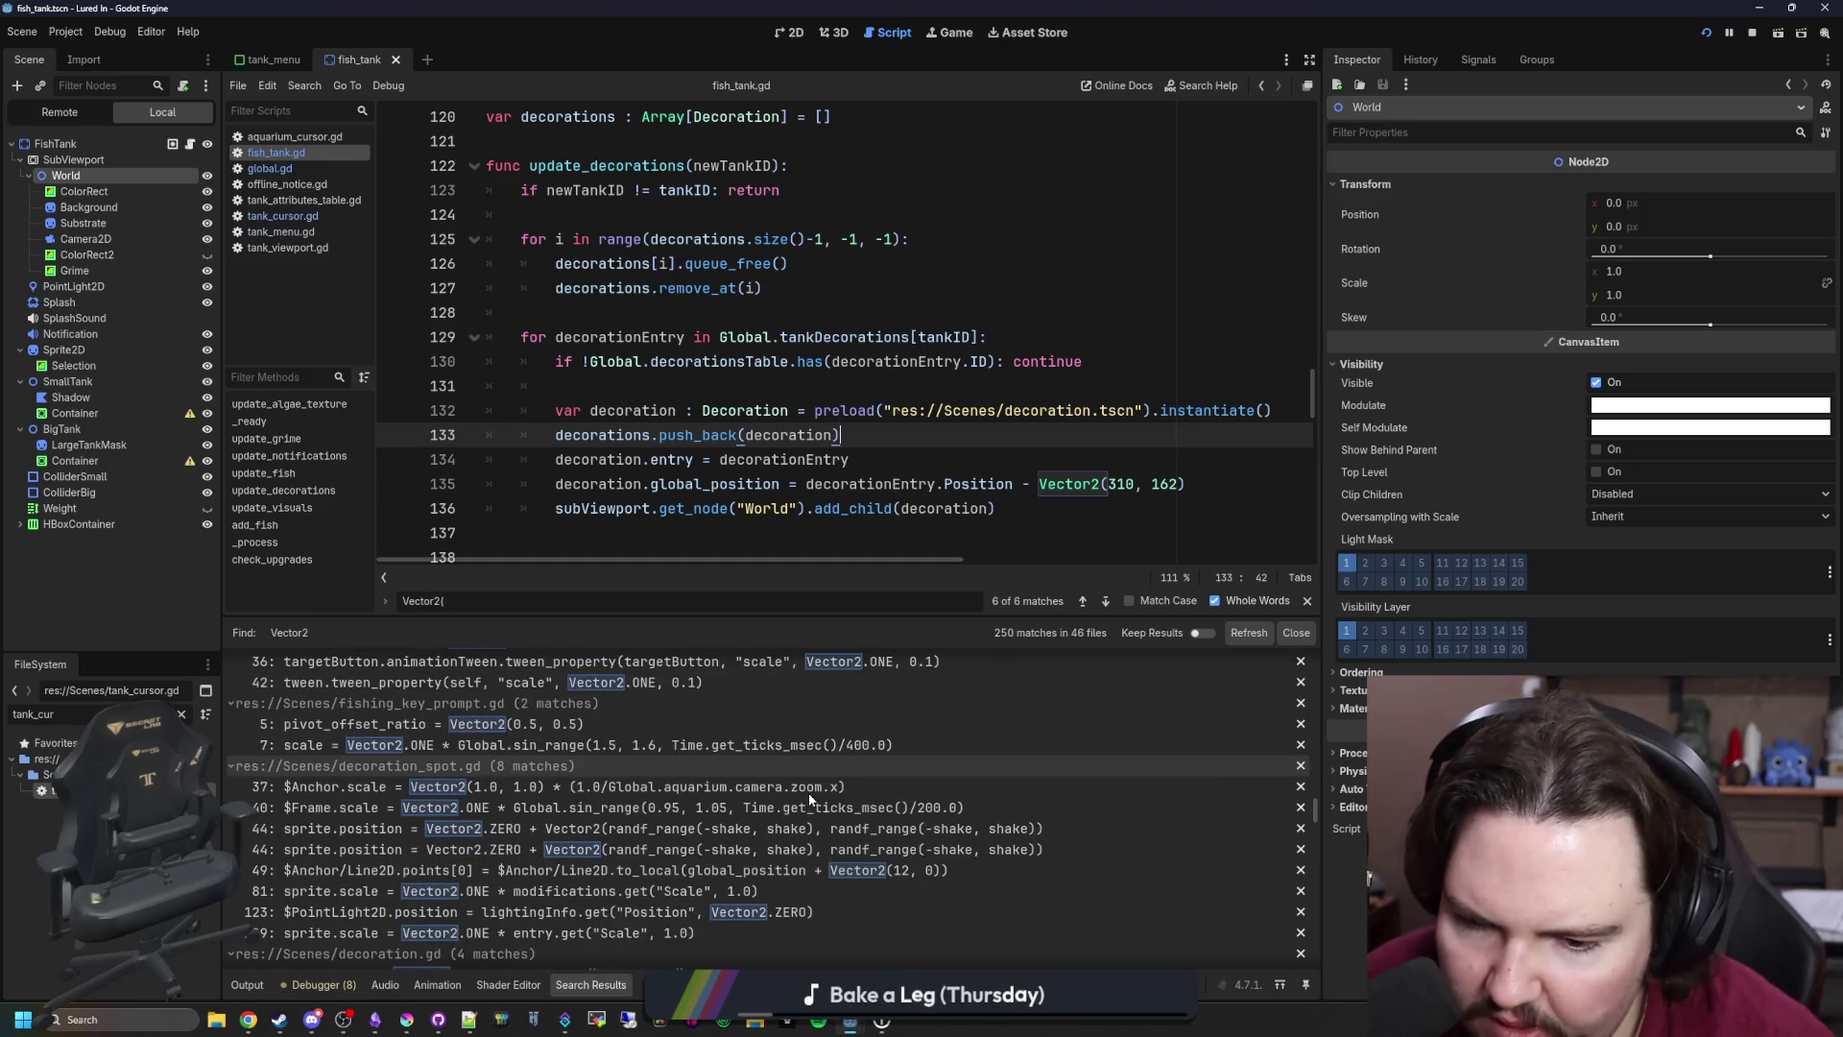
scroll(809, 798, "down", 6)
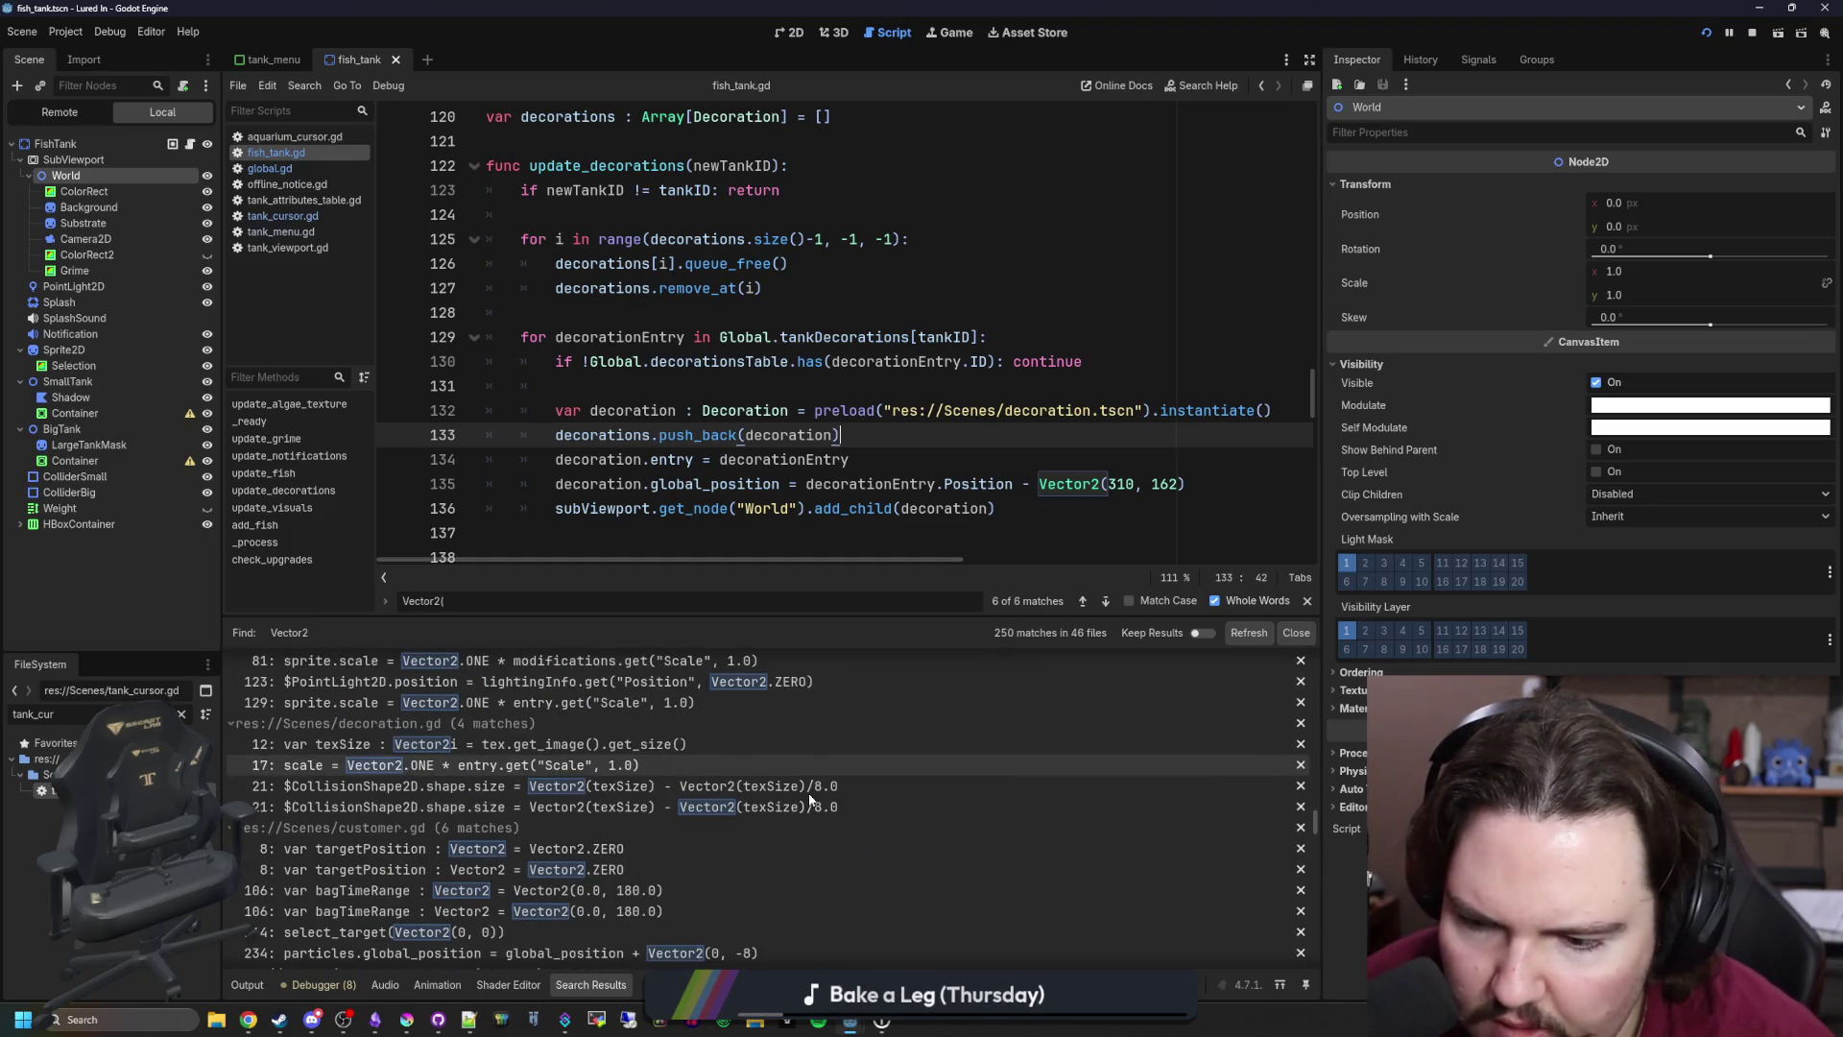
scroll(720, 811, "down", 1)
scroll(672, 821, "down", 5)
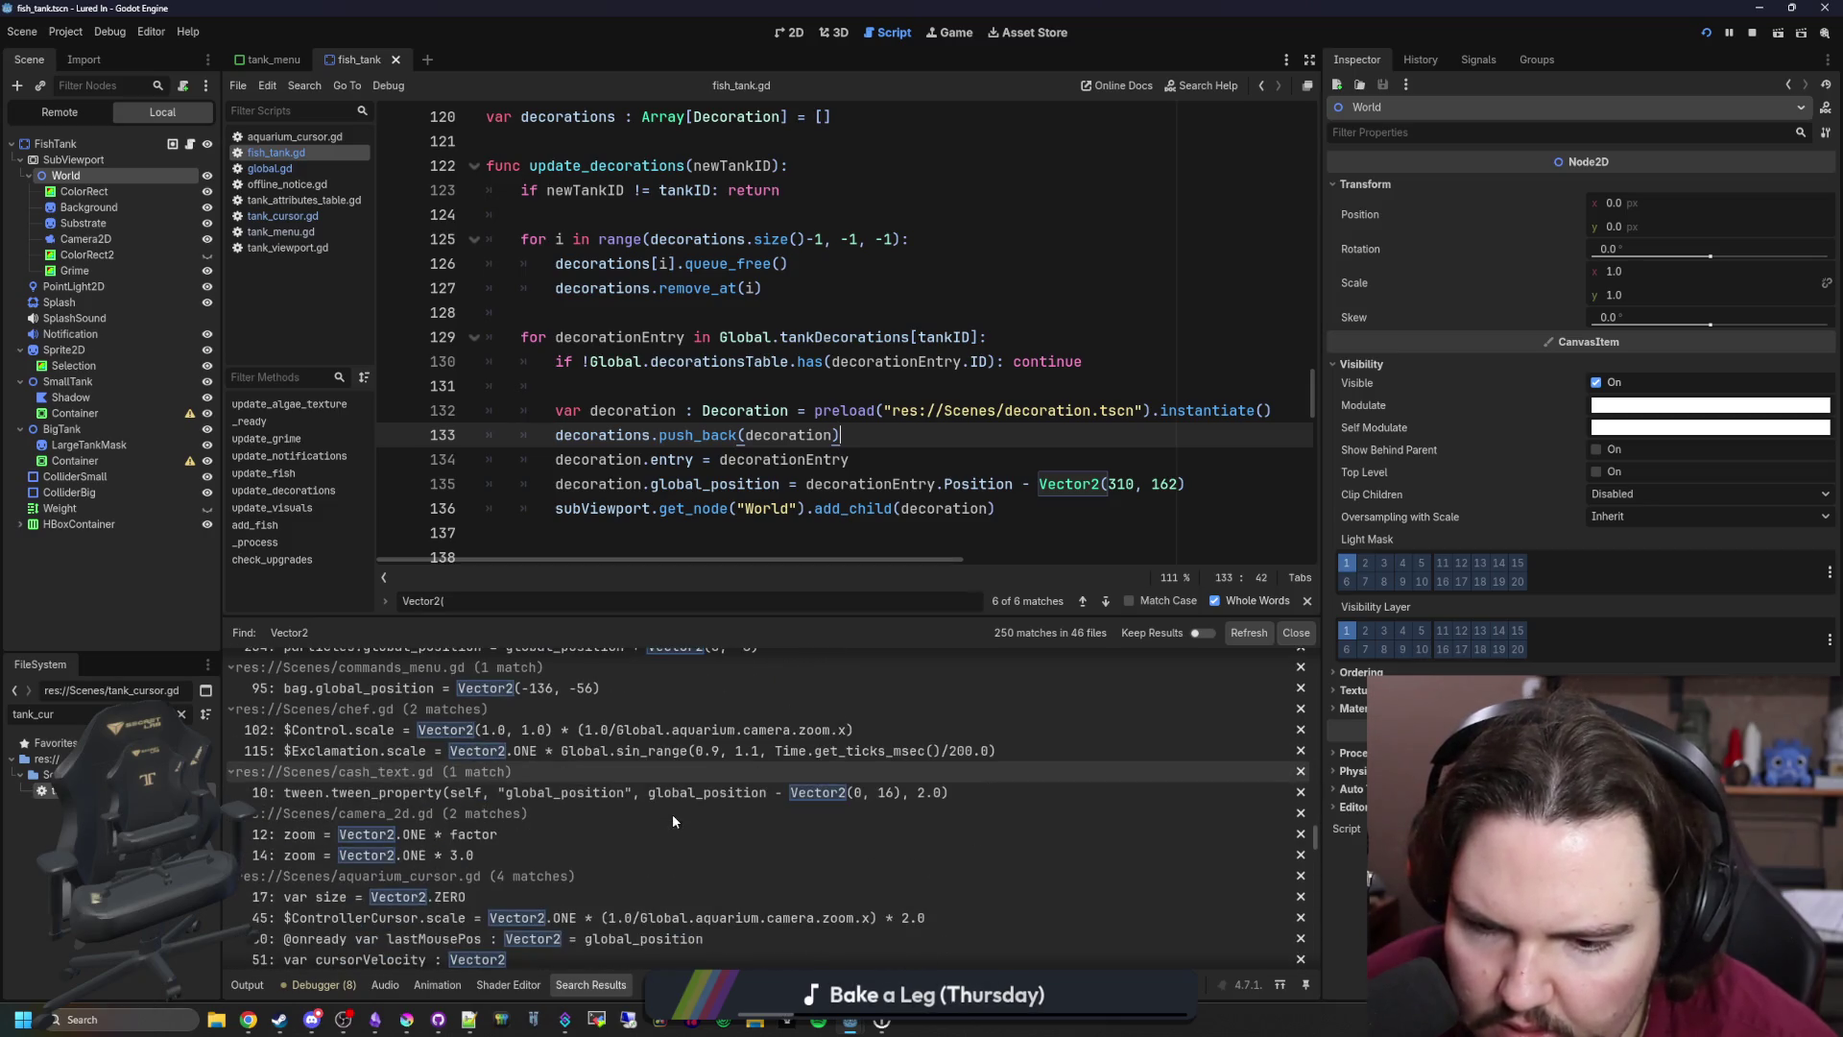
scroll(672, 814, "down", 3)
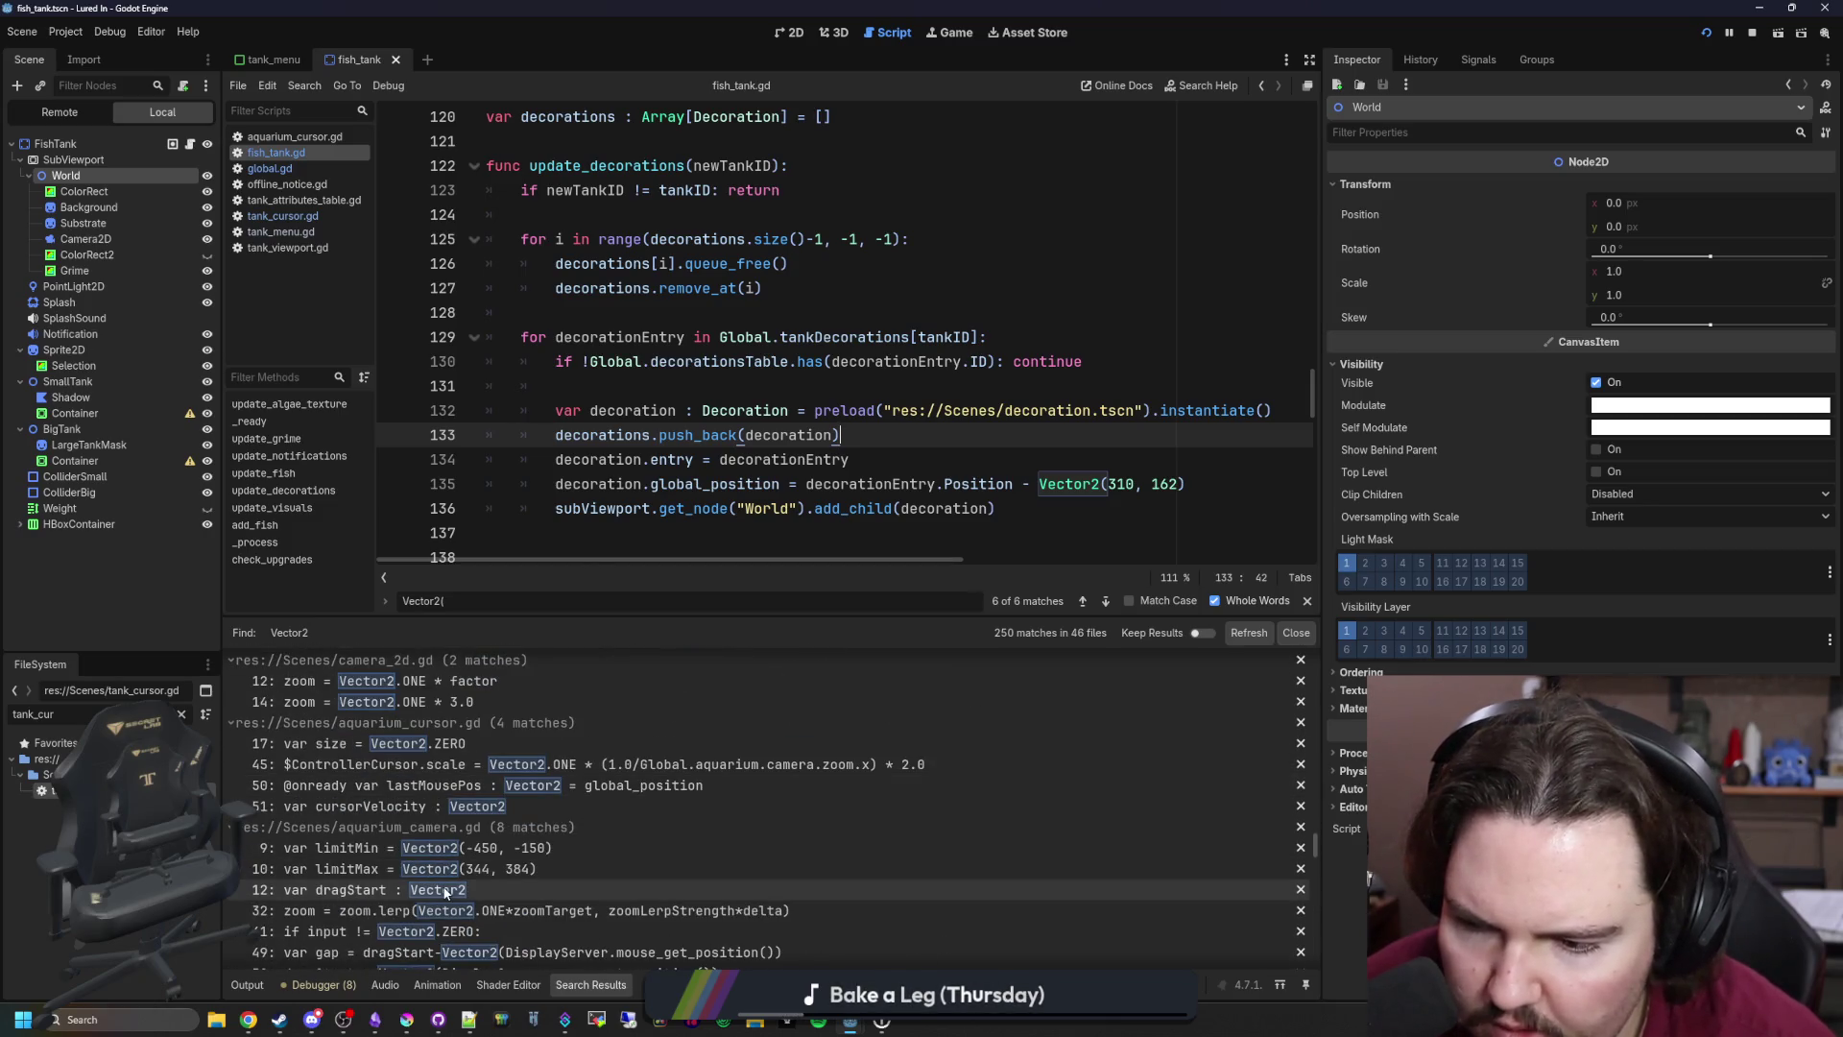